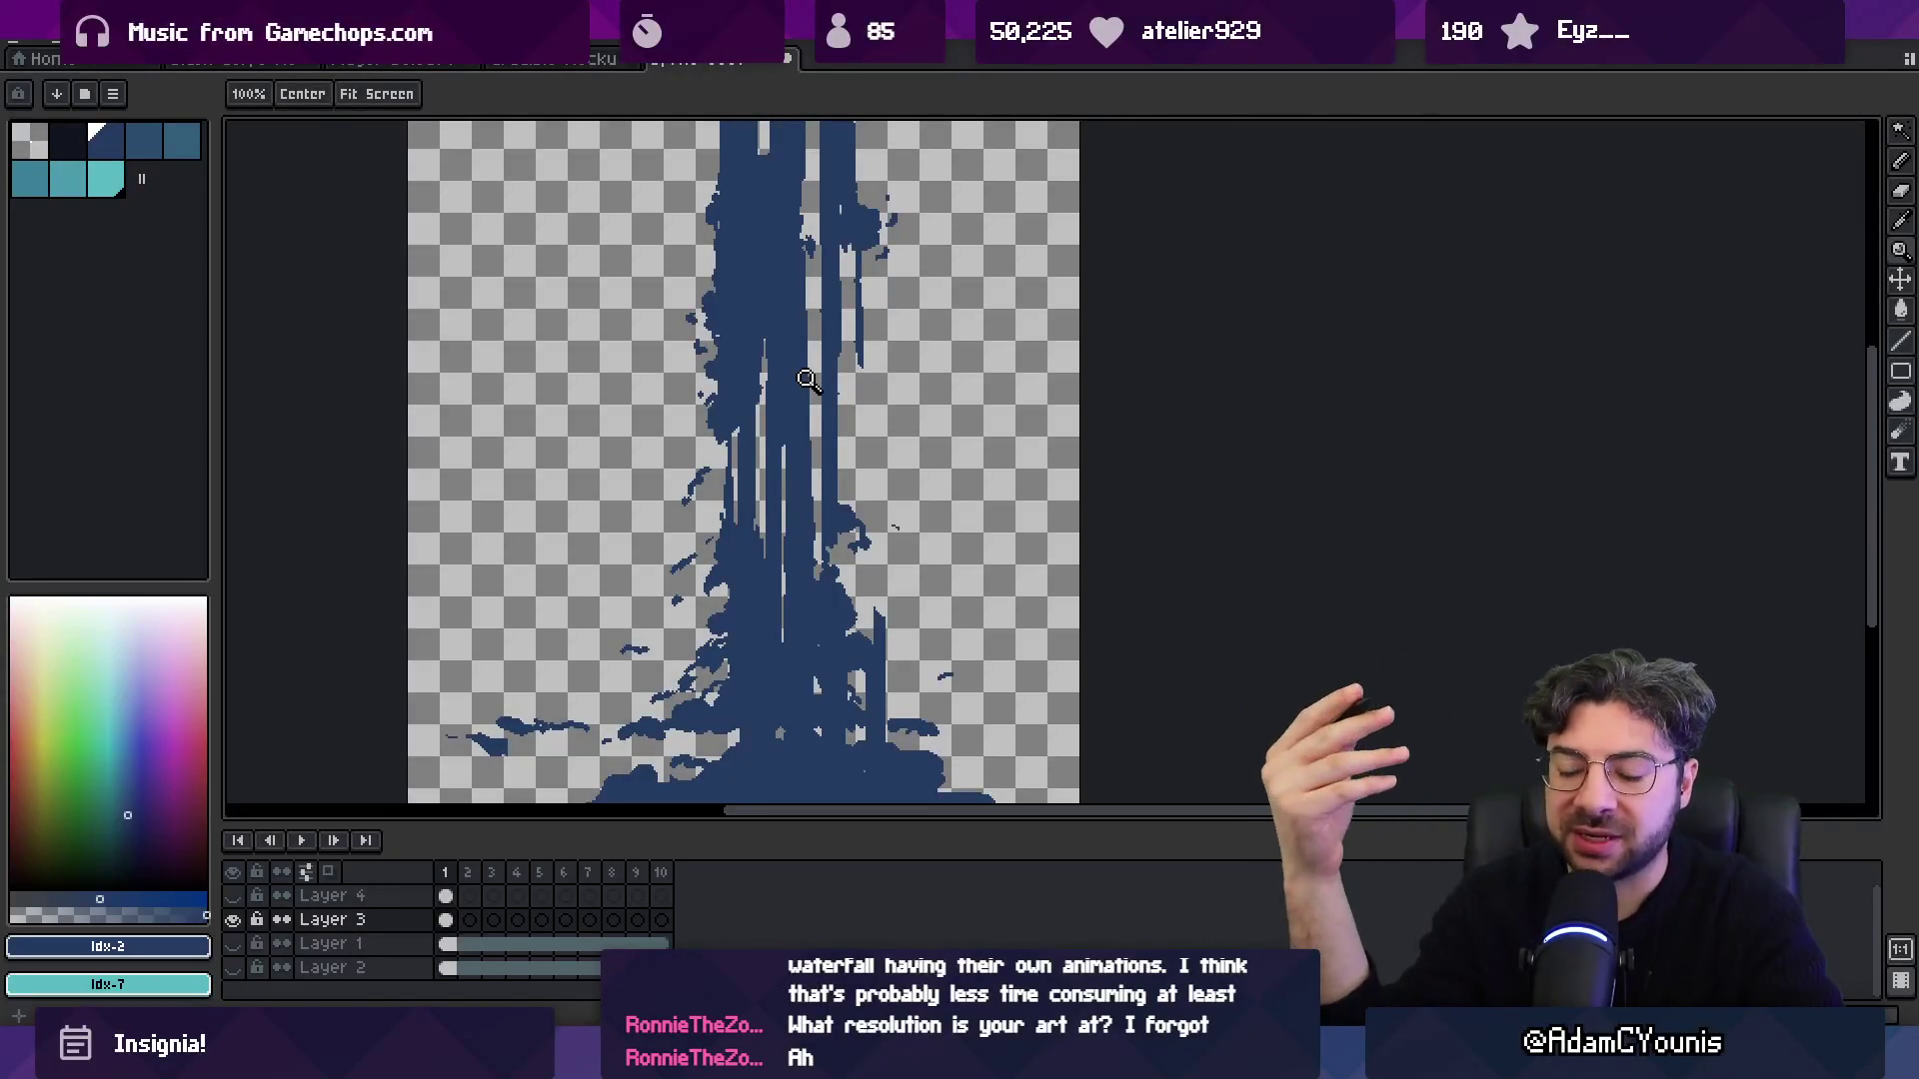
# Shrink the timeline for more canvas room and switch to an enlarged pencil brush.
pyautogui.moveTo(796, 593); pyautogui.dragTo(816, 578)
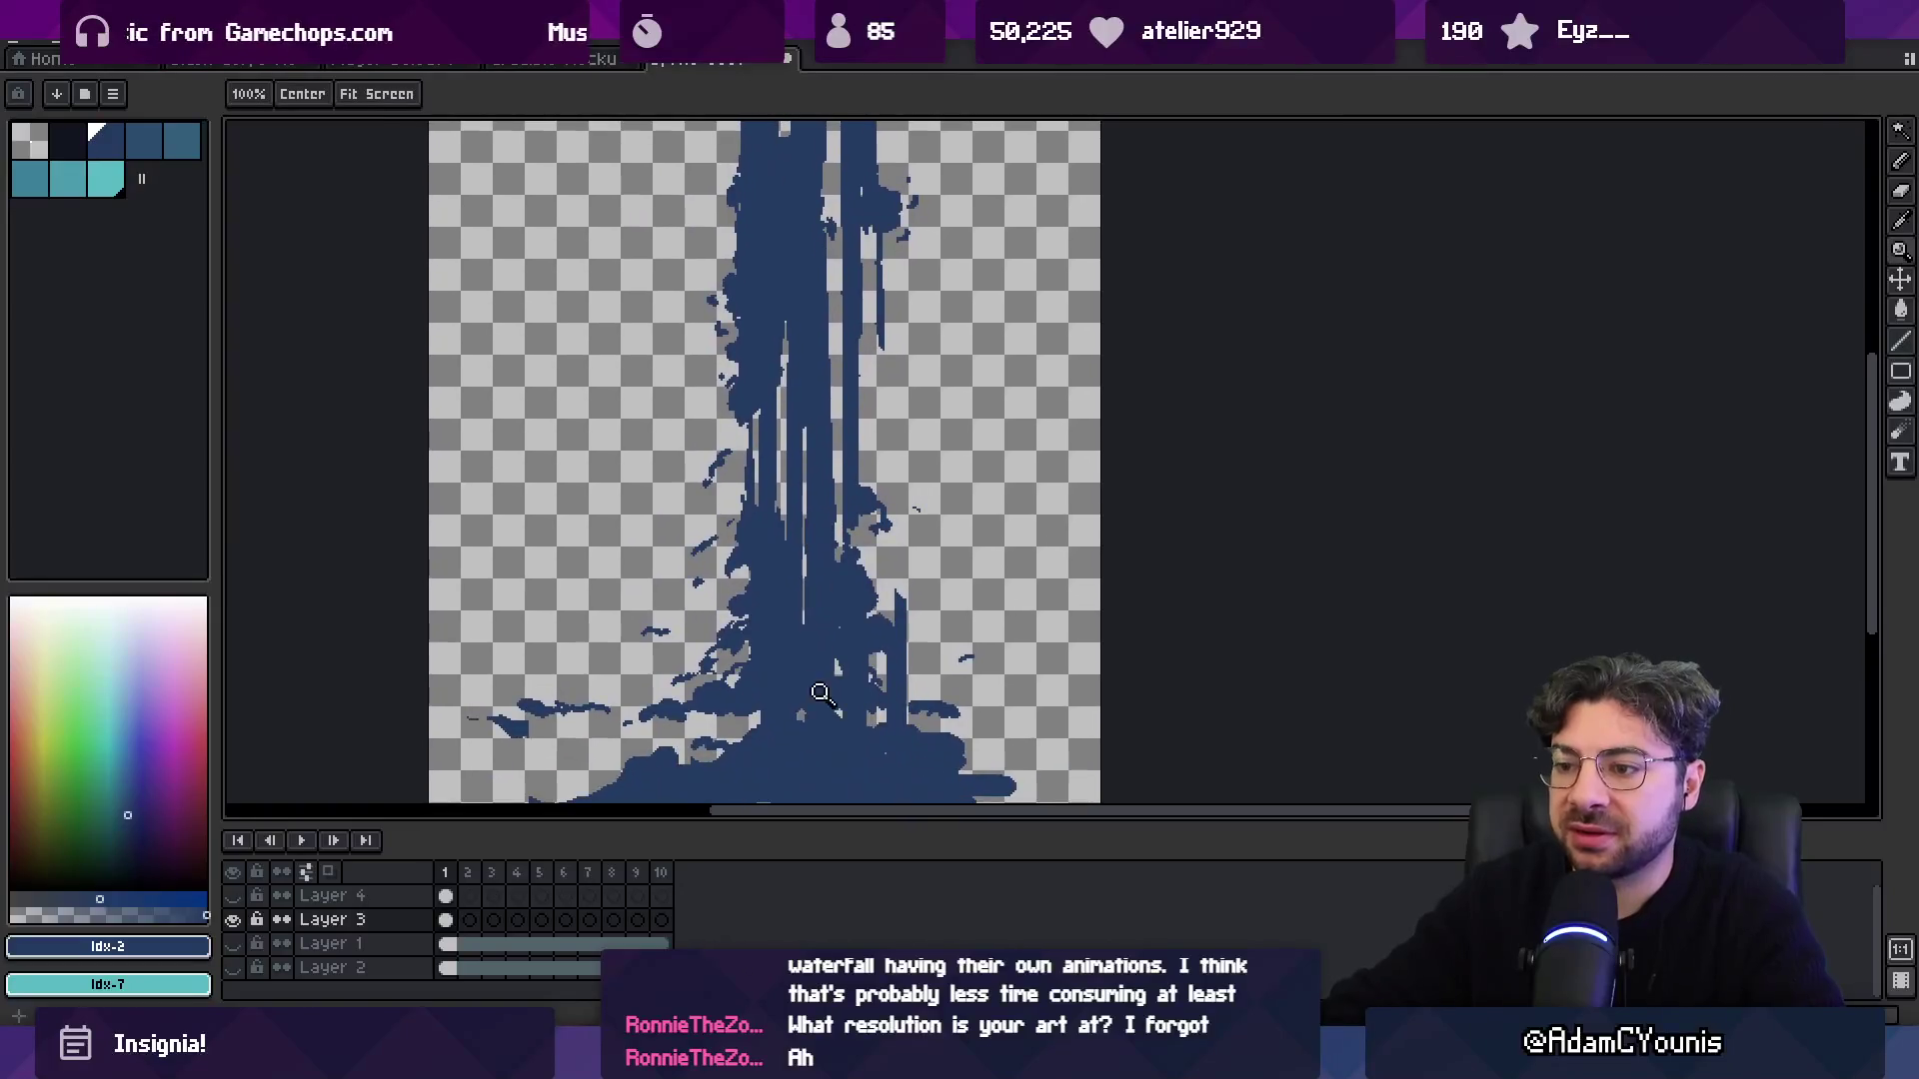
pyautogui.moveTo(803, 827); pyautogui.dragTo(804, 893)
pyautogui.scroll(-1, 820, 745)
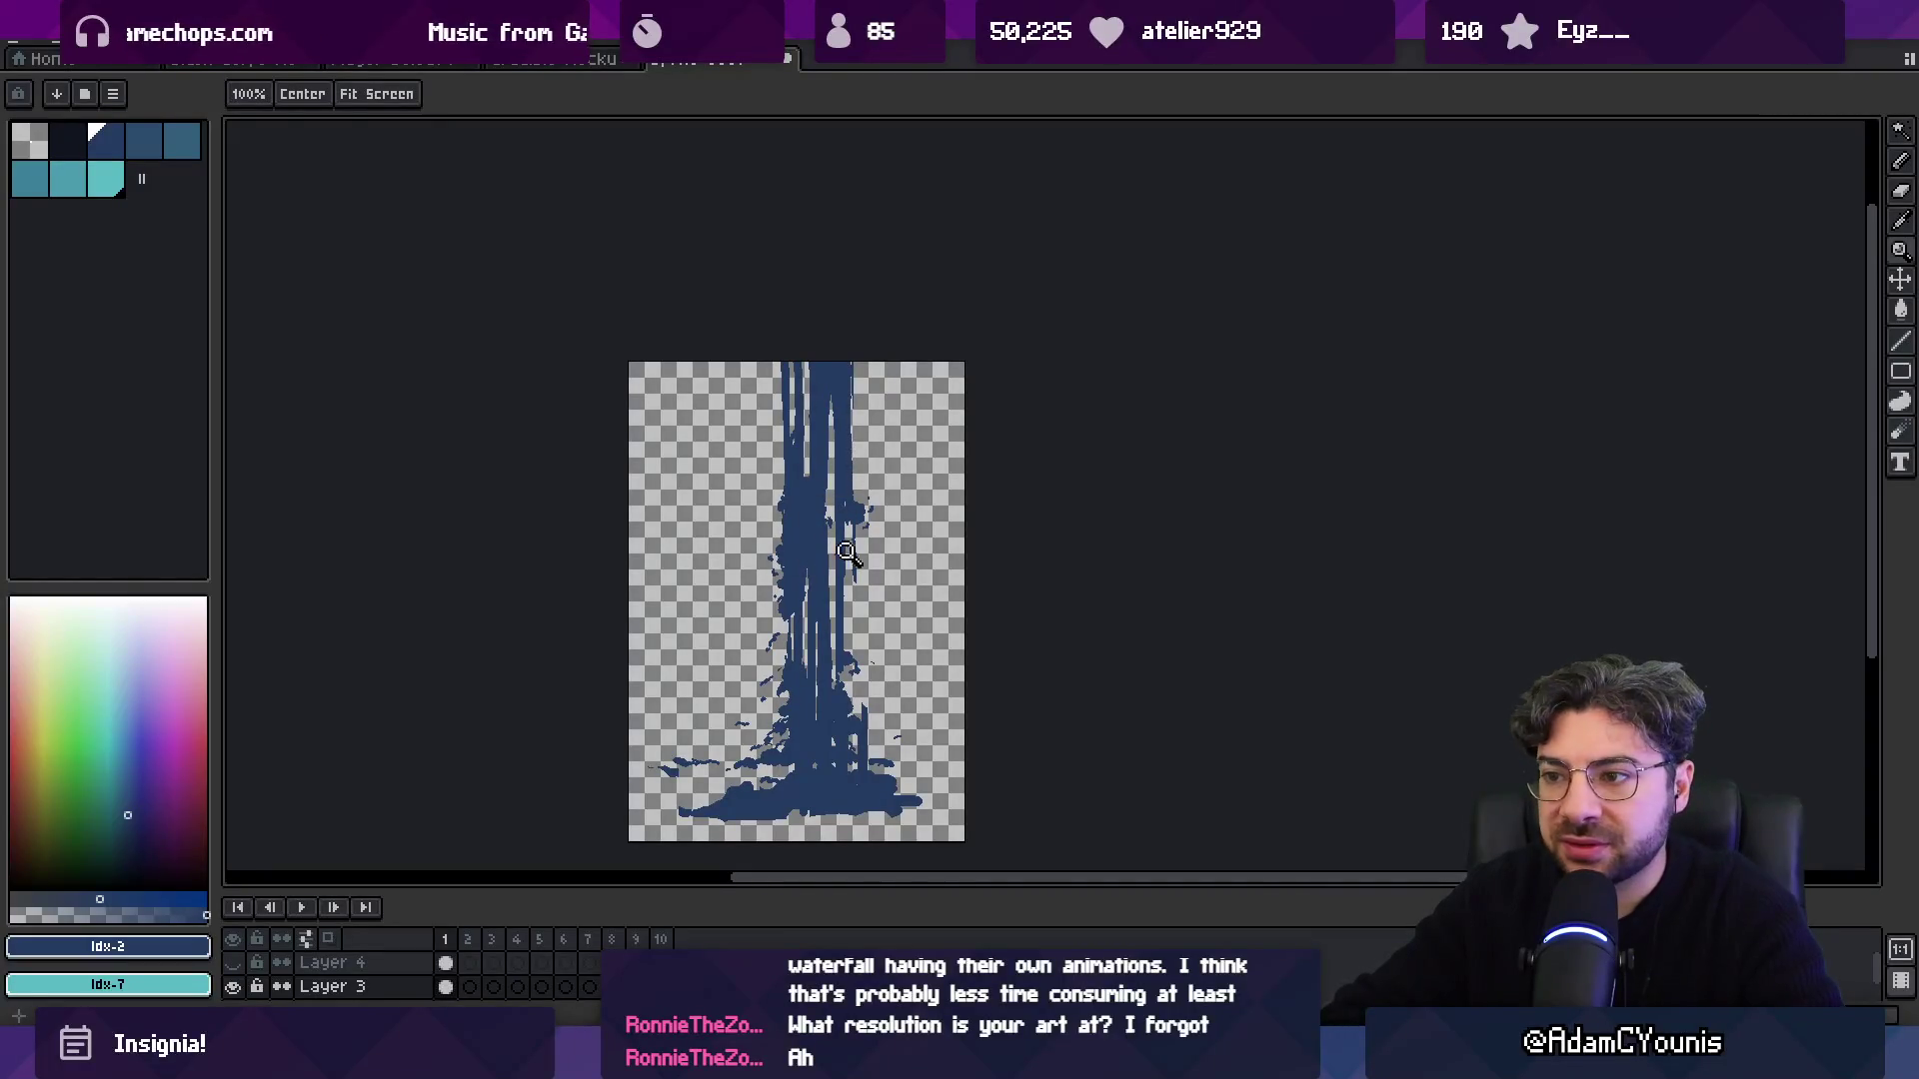
pyautogui.scroll(2, 827, 493)
pyautogui.press('b')
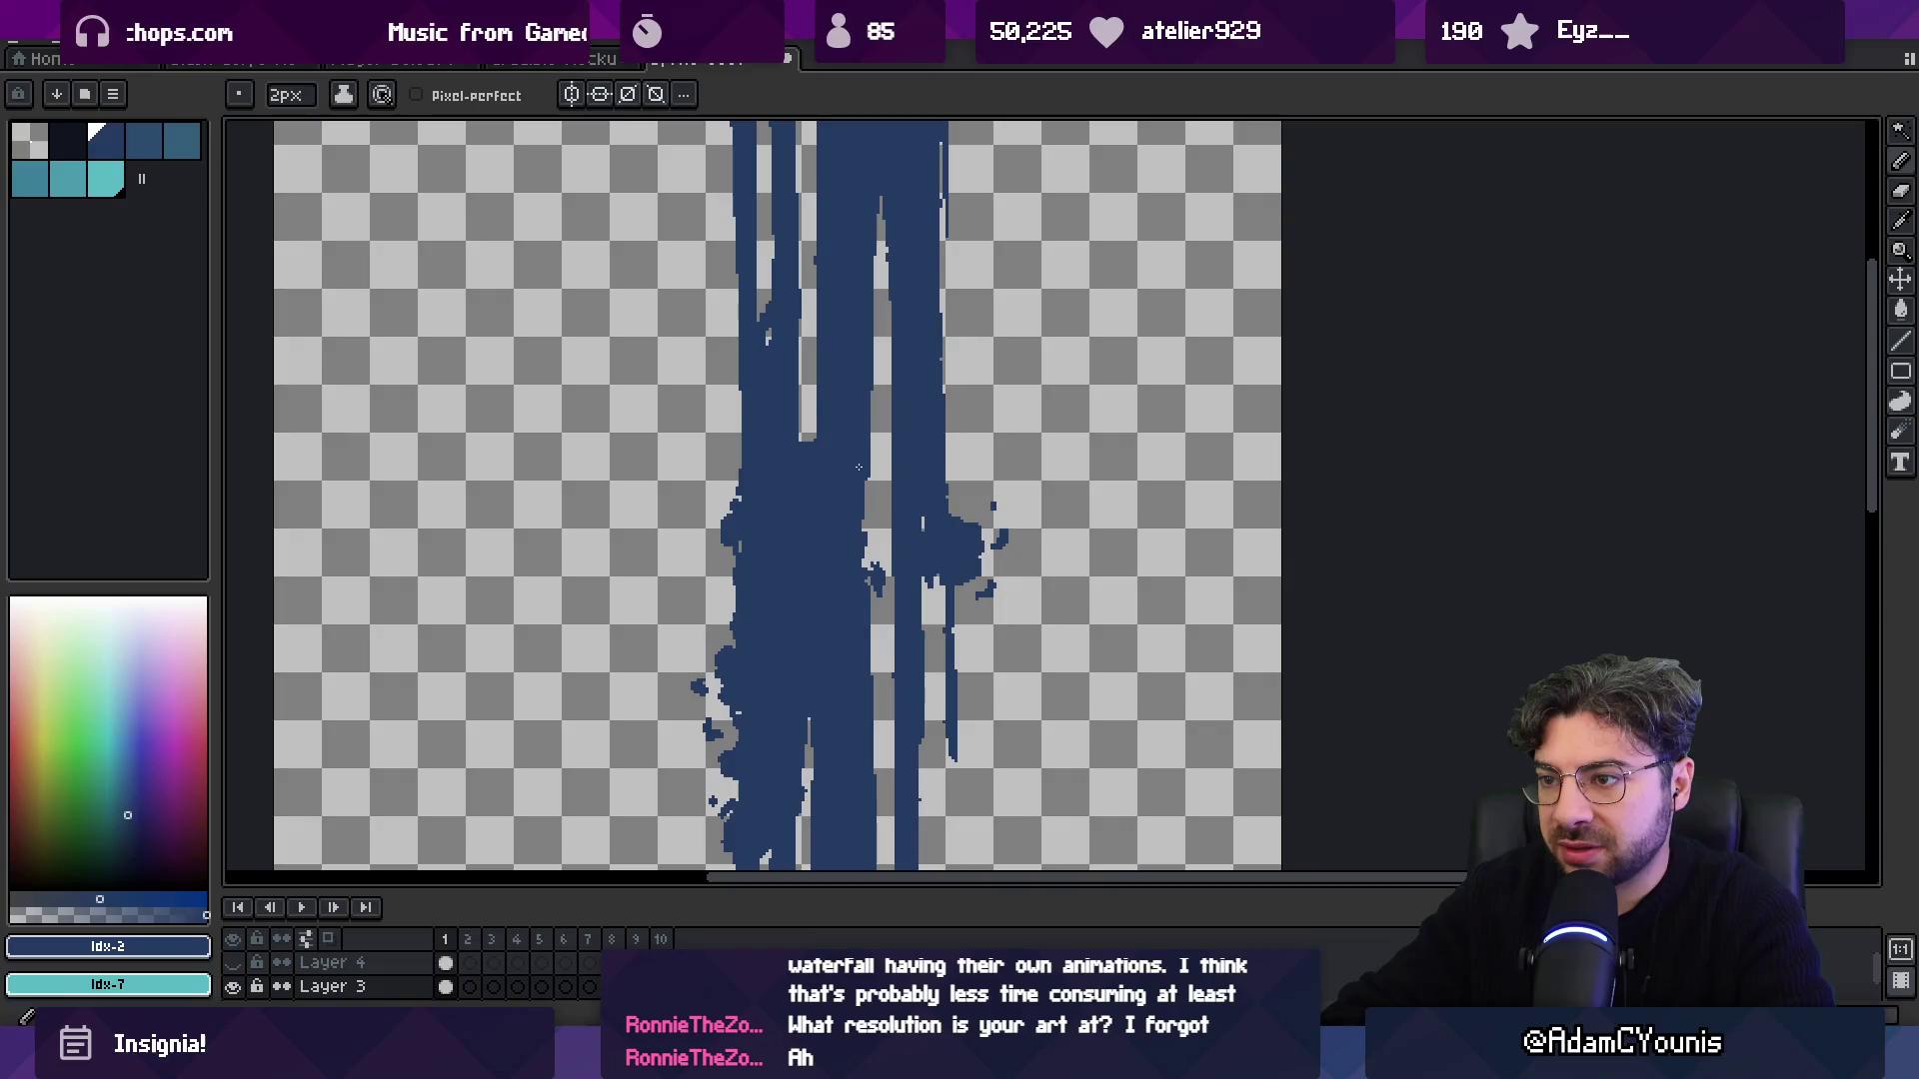
pyautogui.press('super')
pyautogui.write('ase')
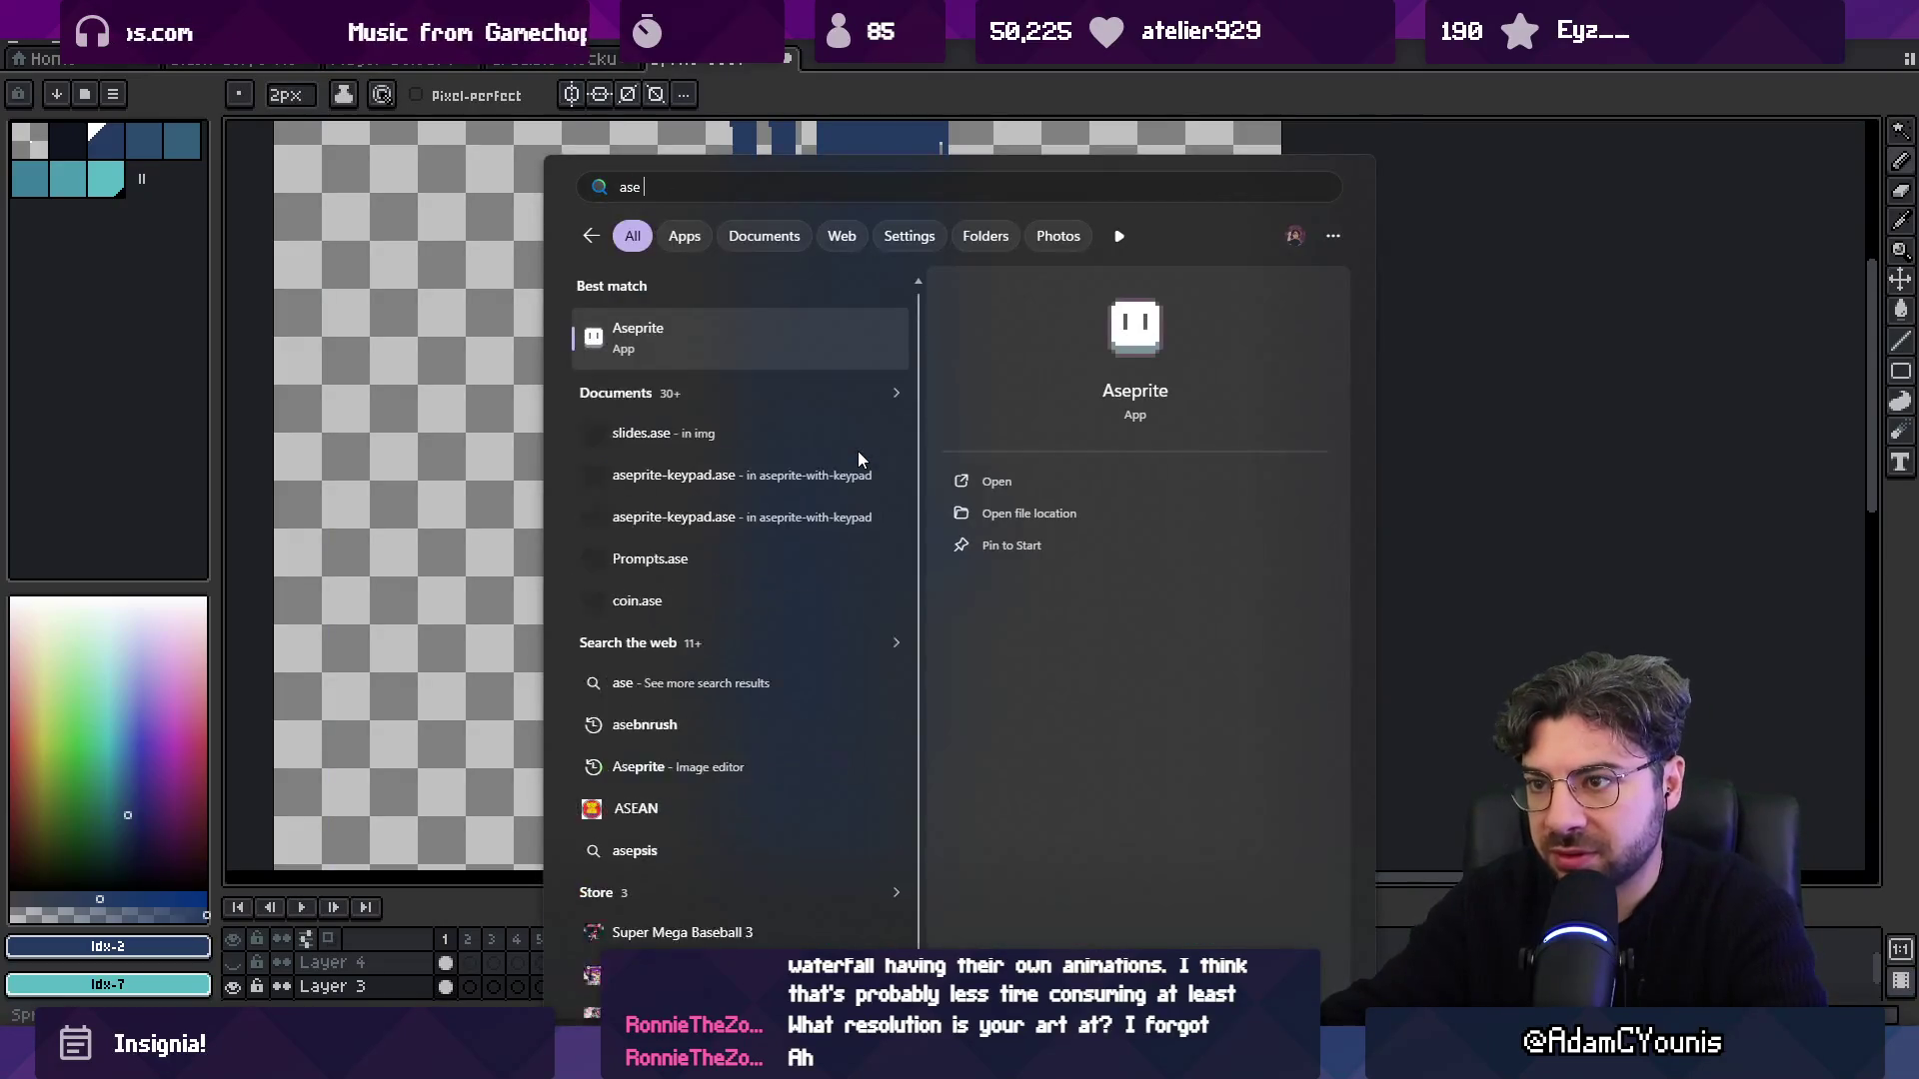
pyautogui.write('brush')
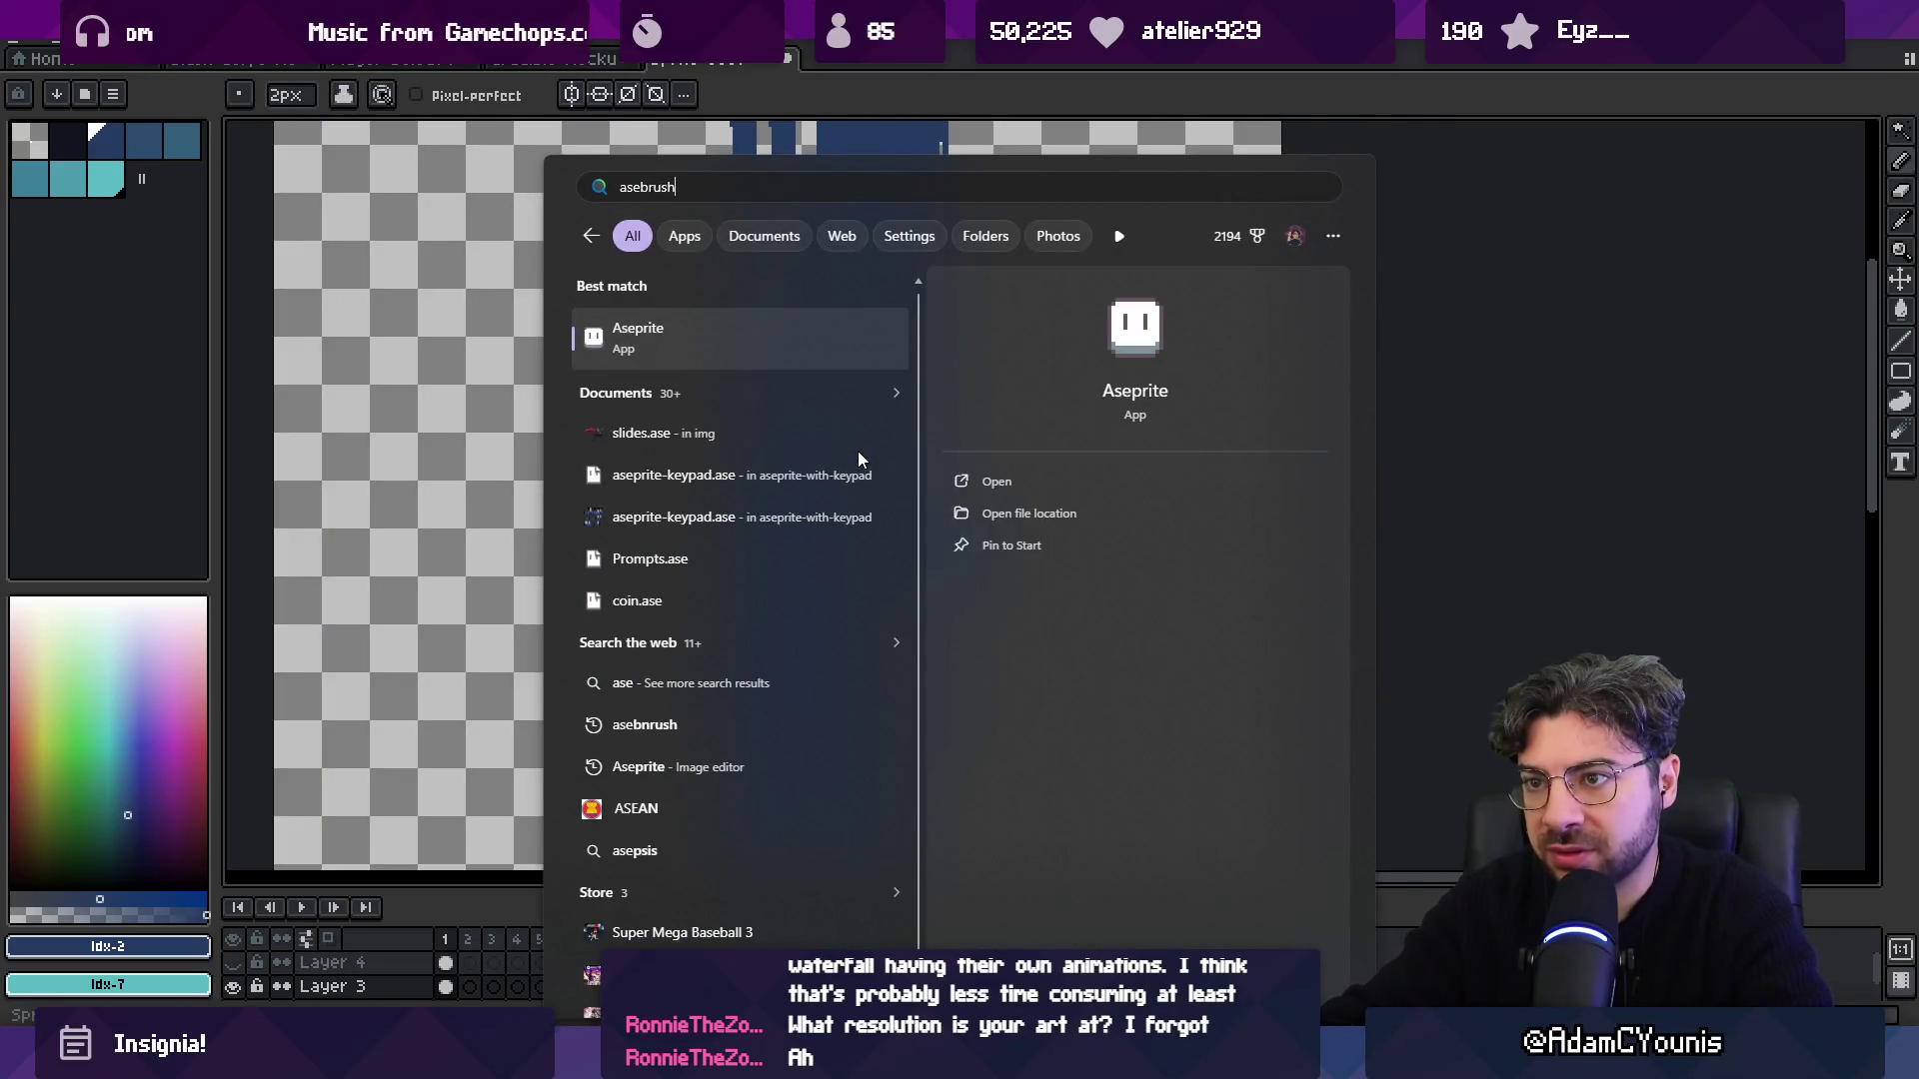
pyautogui.press('Escape')
pyautogui.press('+')
# Fill the gap along the dark blue waterfall's right edge, alternating pencil, eraser and zoom.
pyautogui.moveTo(859, 387); pyautogui.dragTo(867, 537)
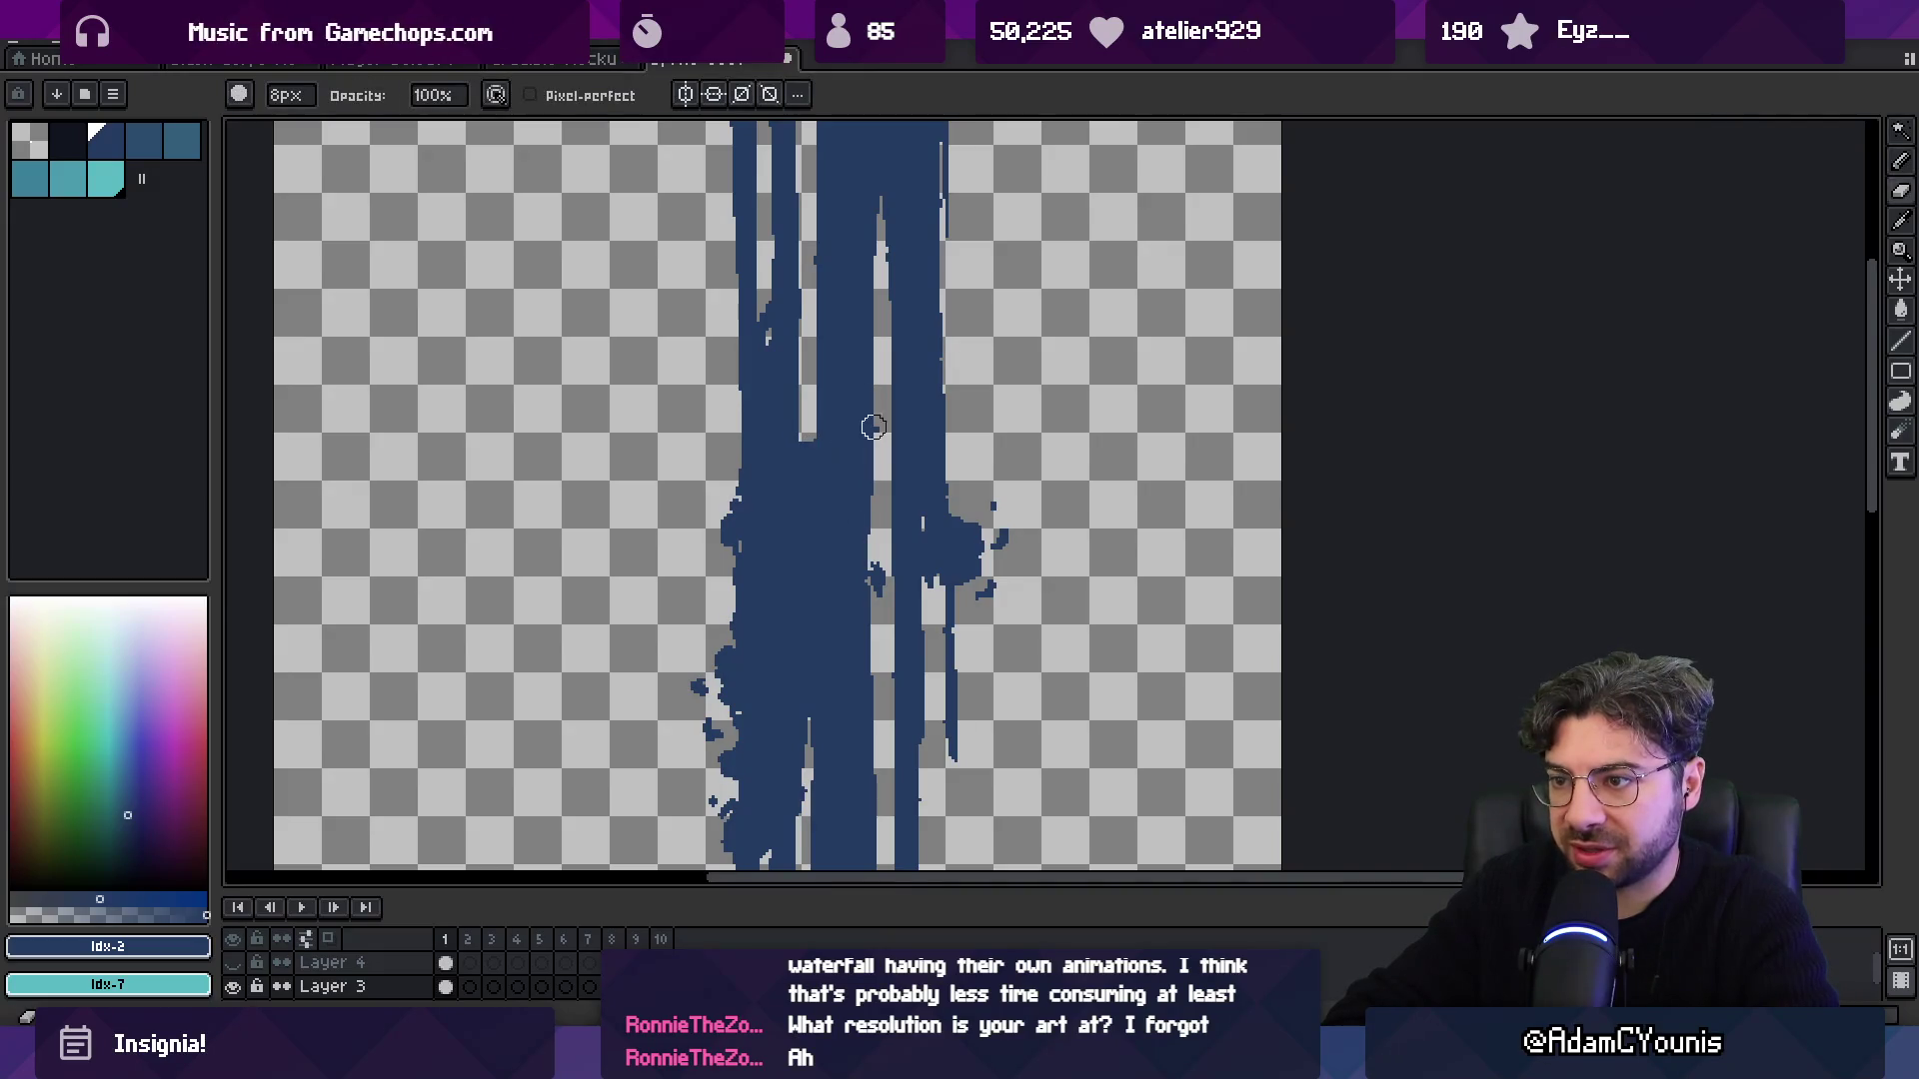
pyautogui.scroll(-5, 870, 583)
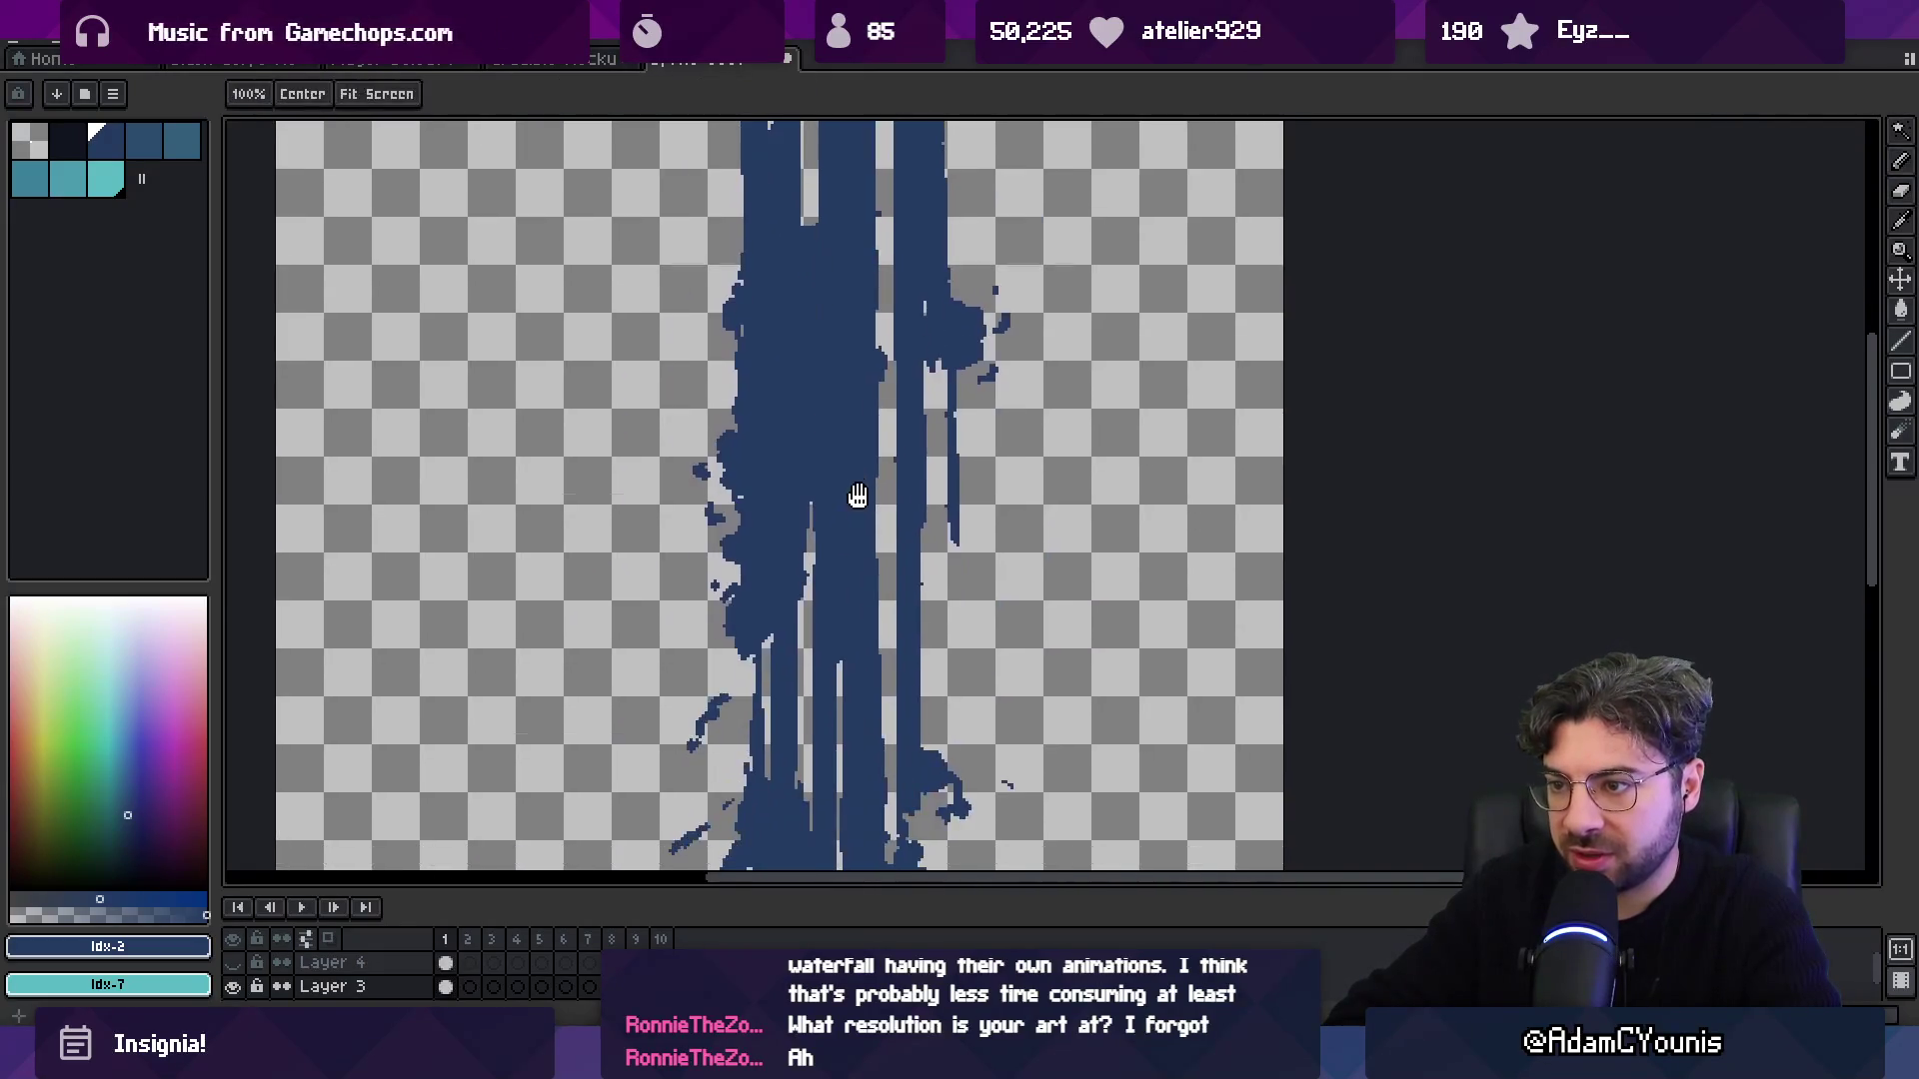
pyautogui.hotkey('ctrl', '0')
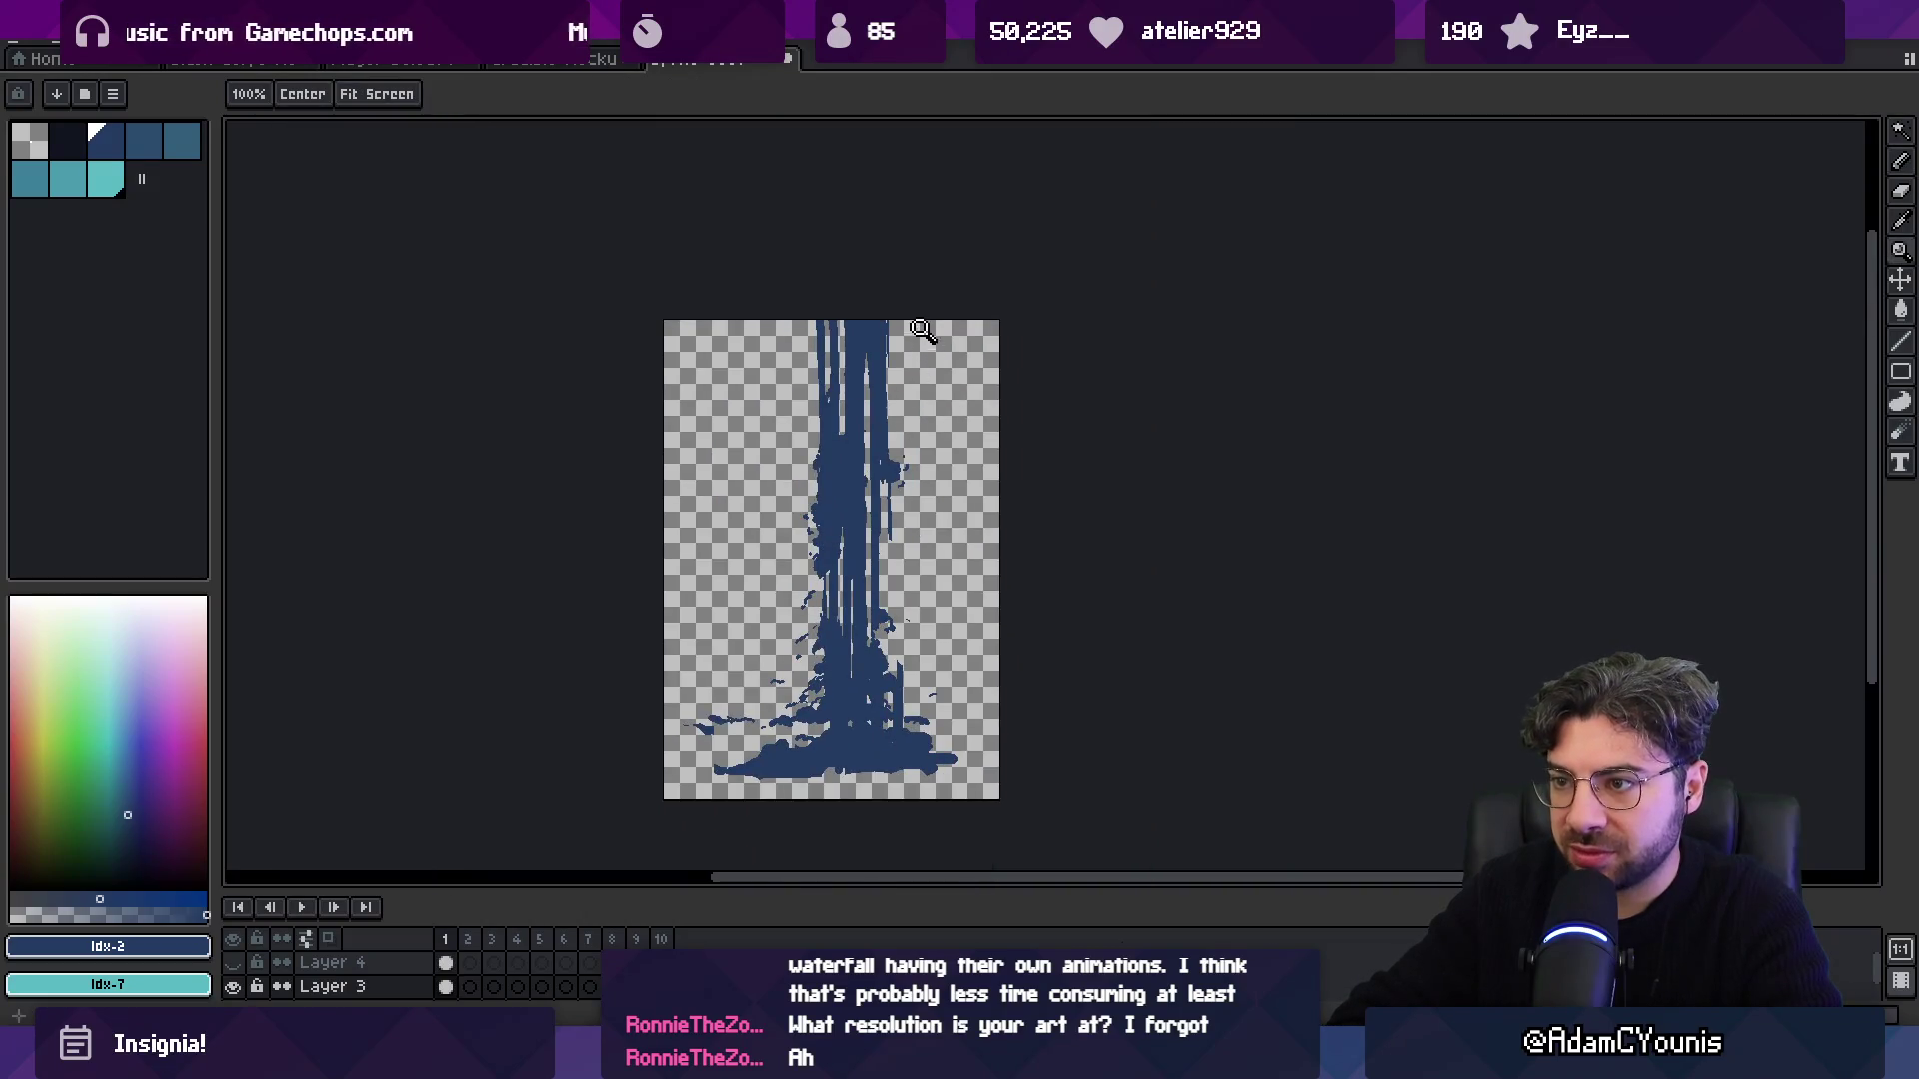
pyautogui.scroll(5, 879, 364)
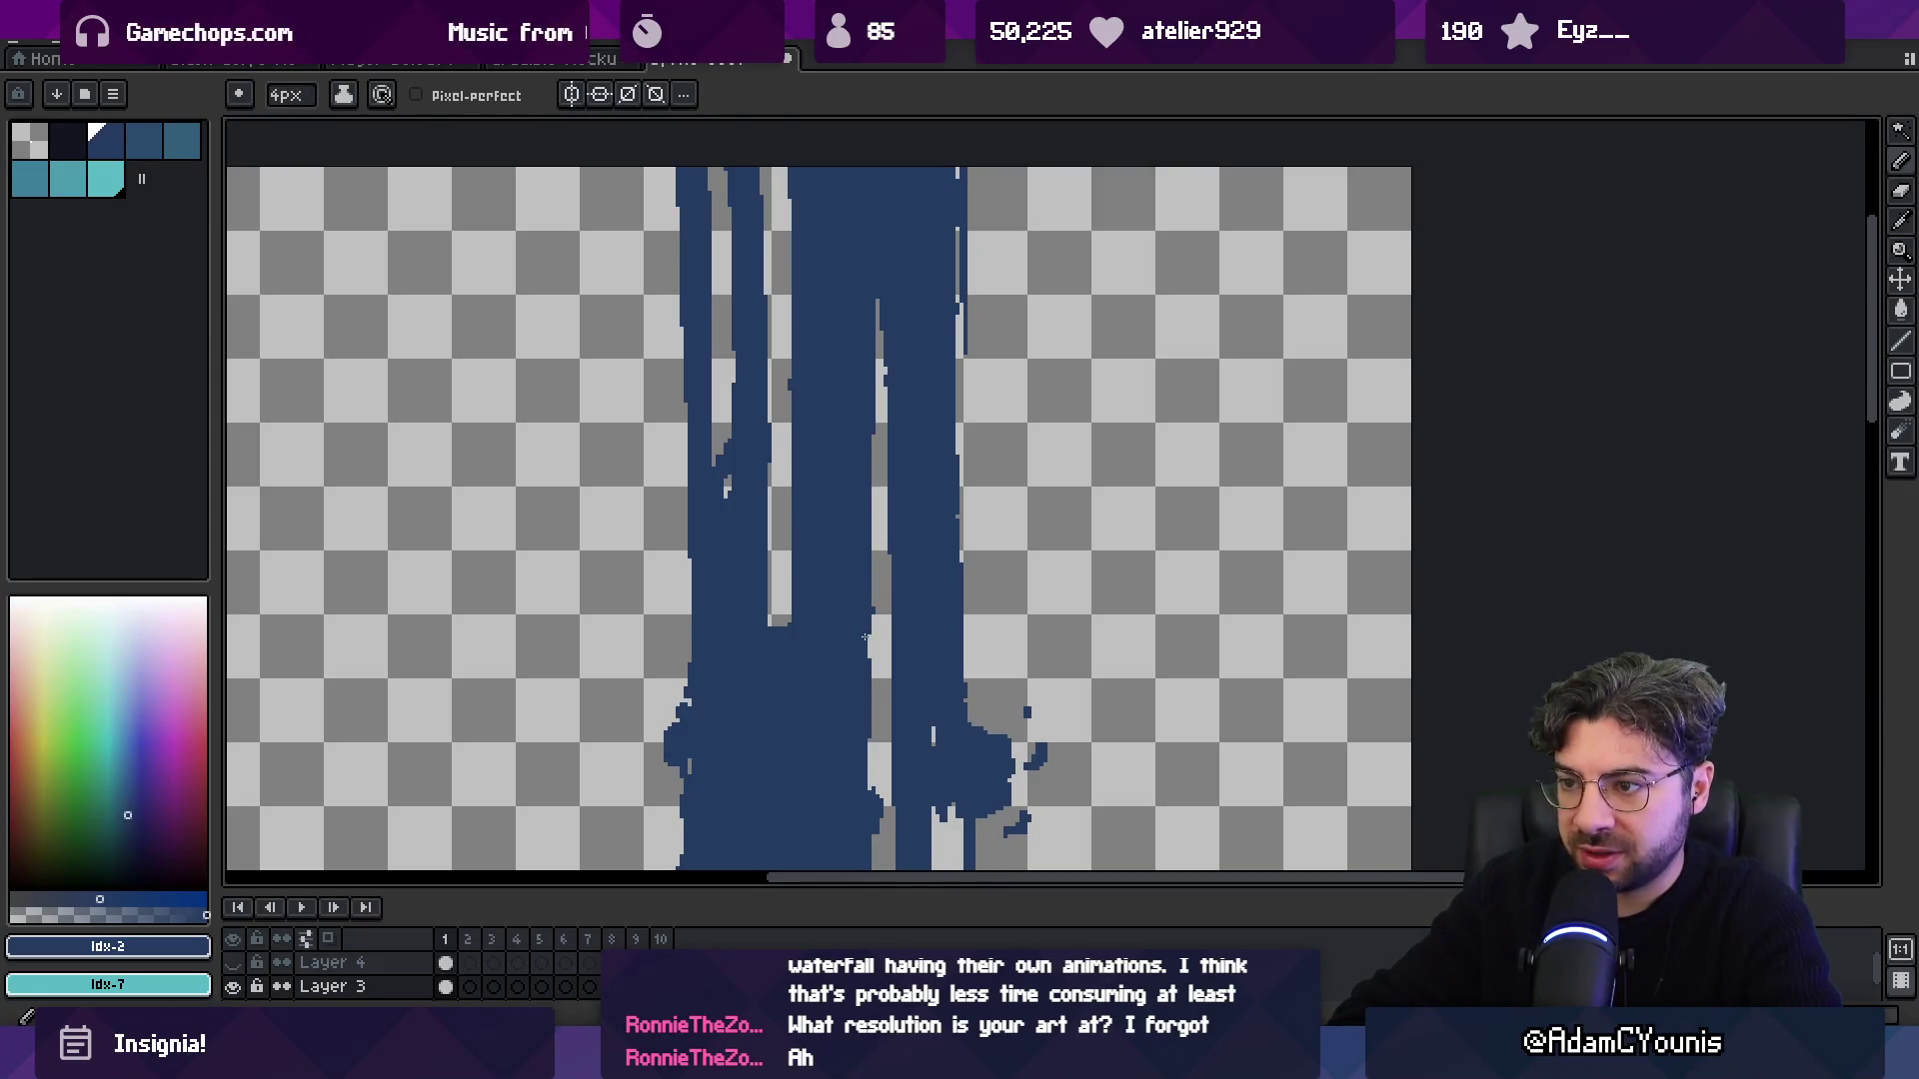
pyautogui.press('e')
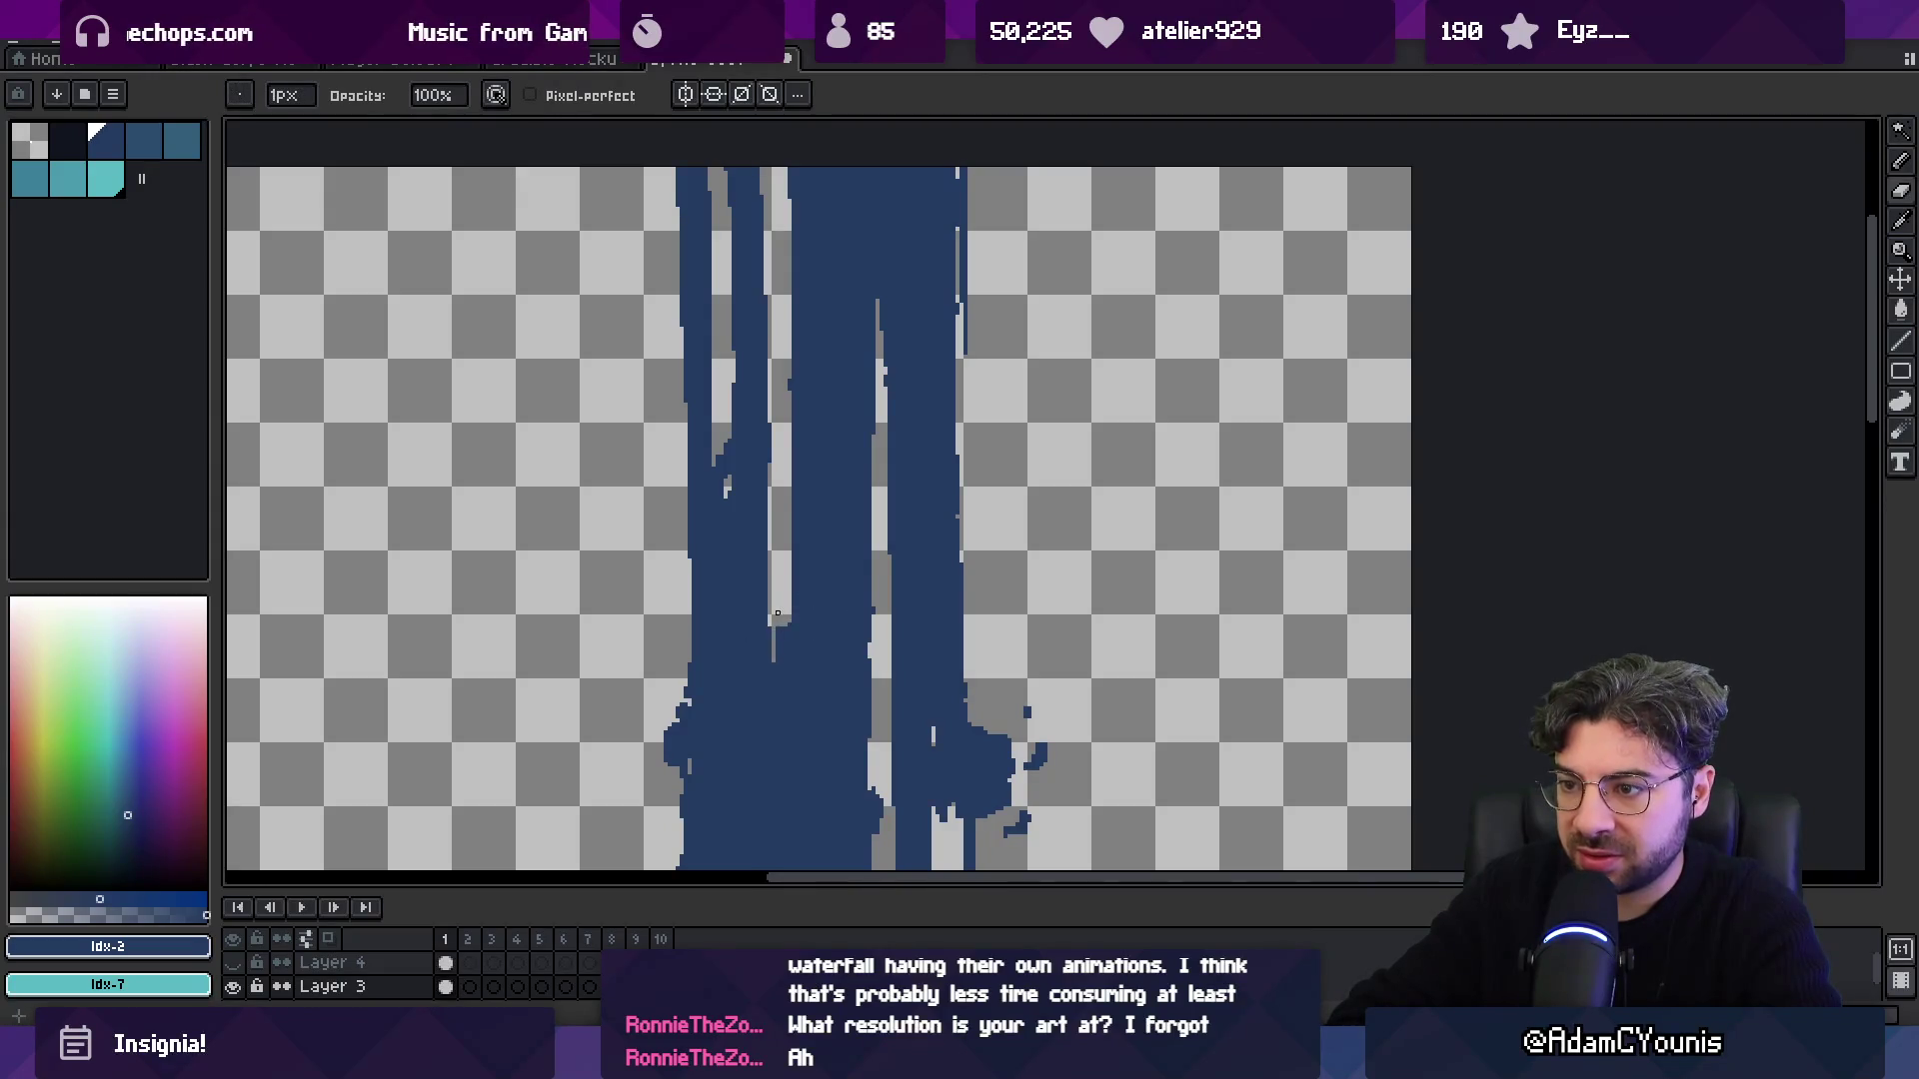
pyautogui.press('z')
pyautogui.hotkey('ctrl', '0')
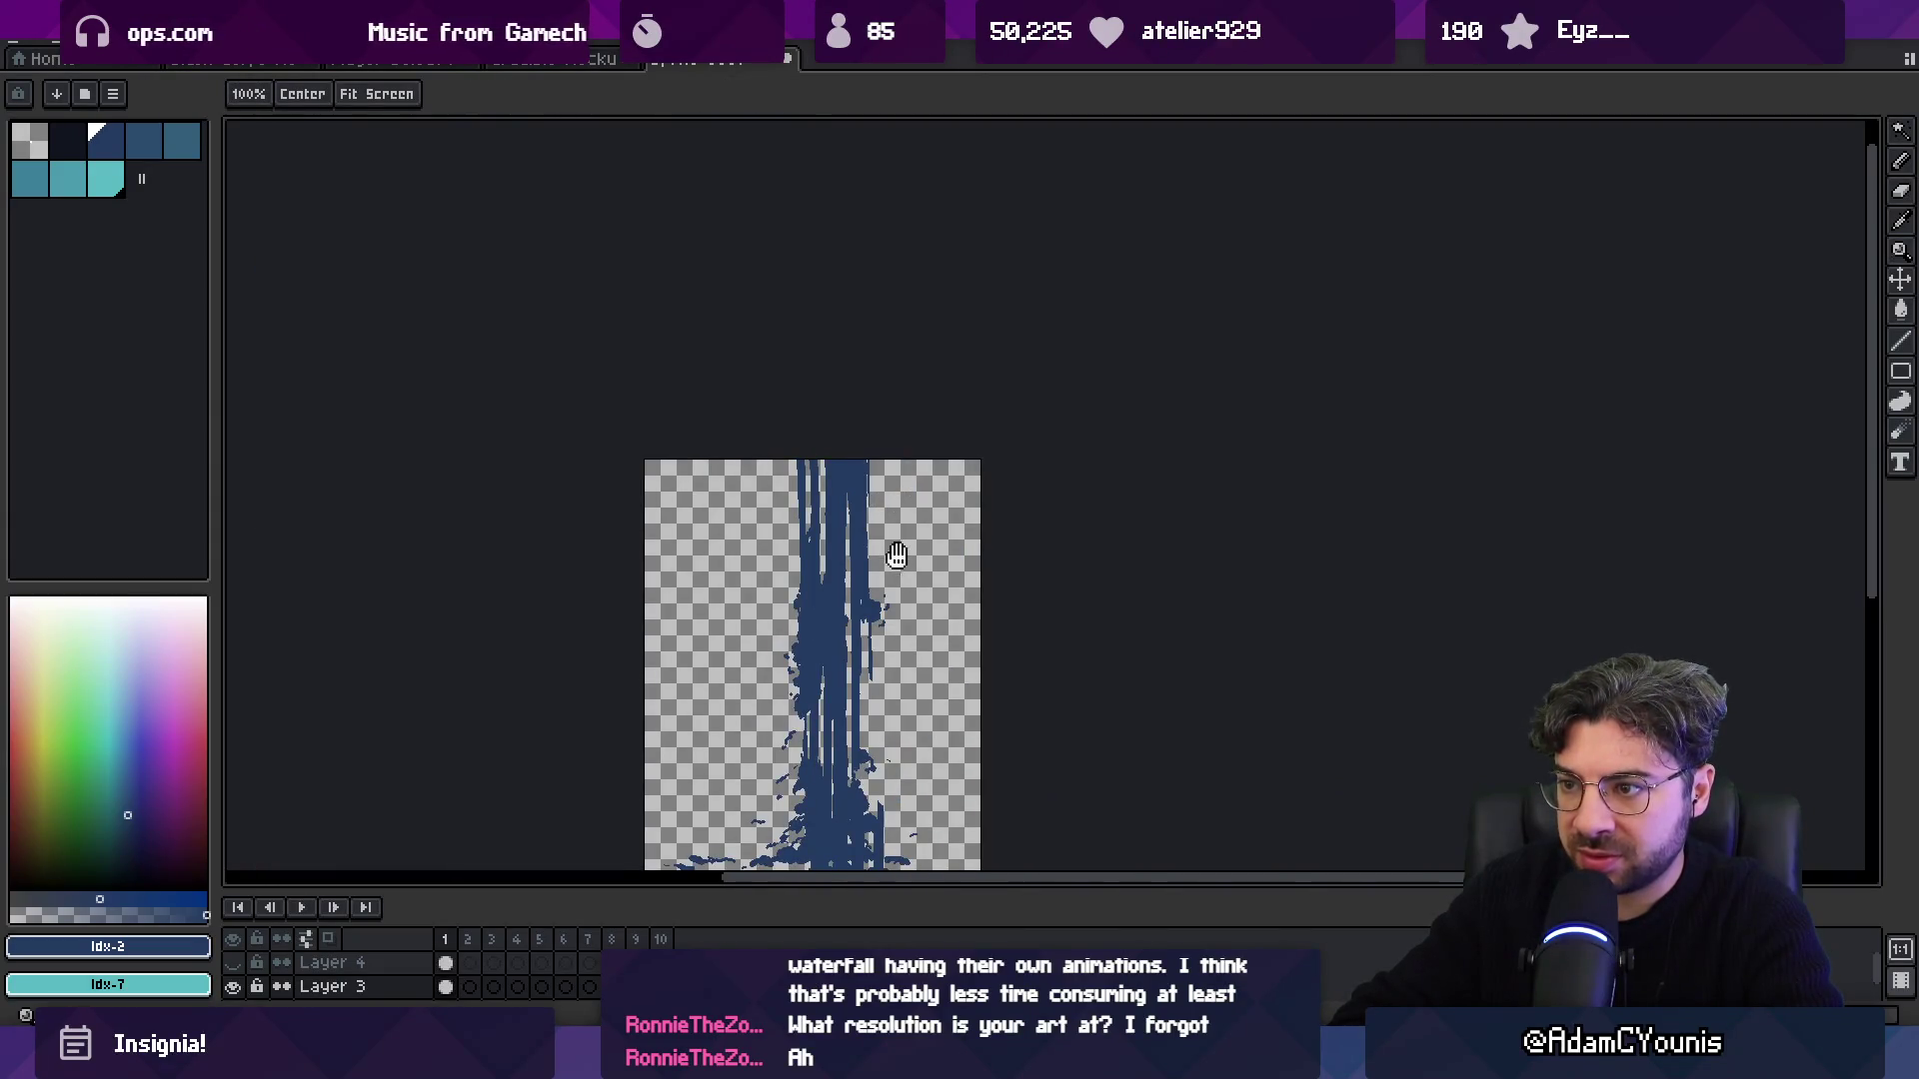
pyautogui.scroll(4, 890, 479)
pyautogui.press('b')
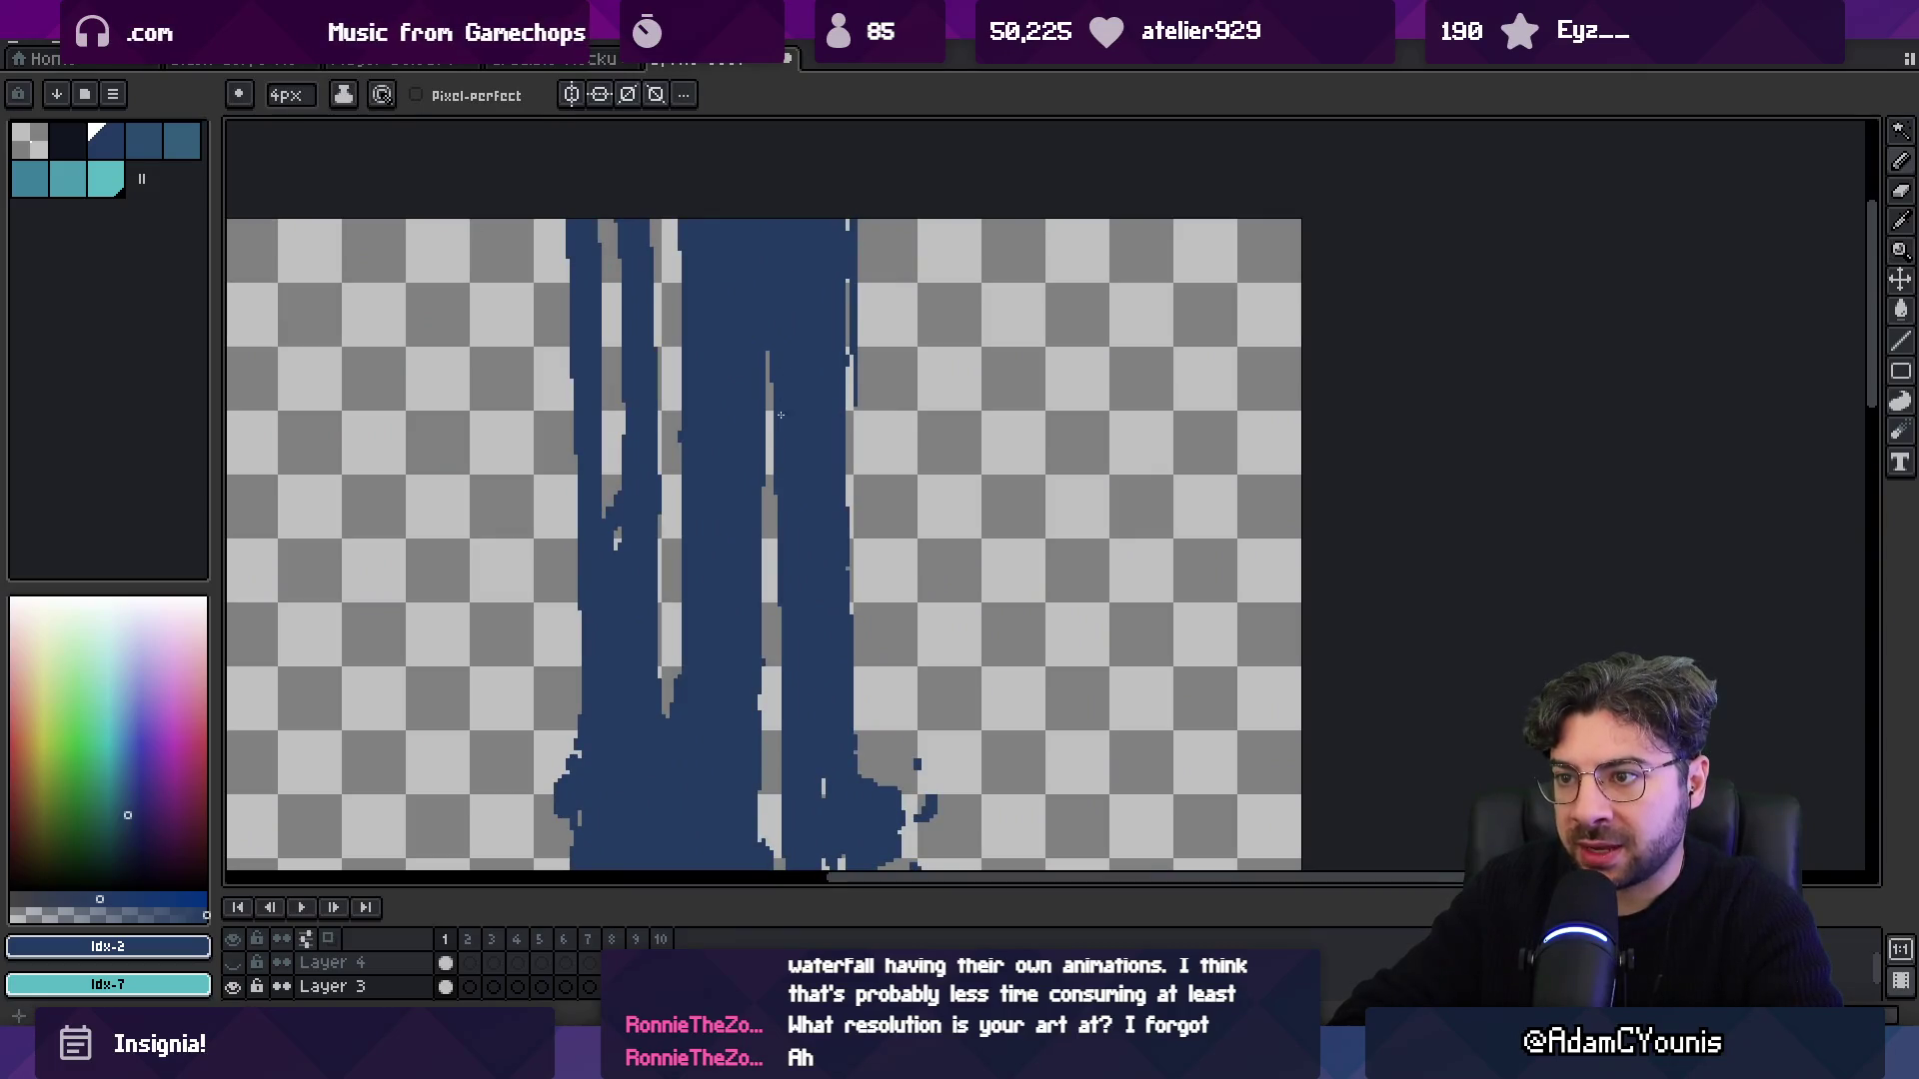
pyautogui.scroll(-3, 788, 658)
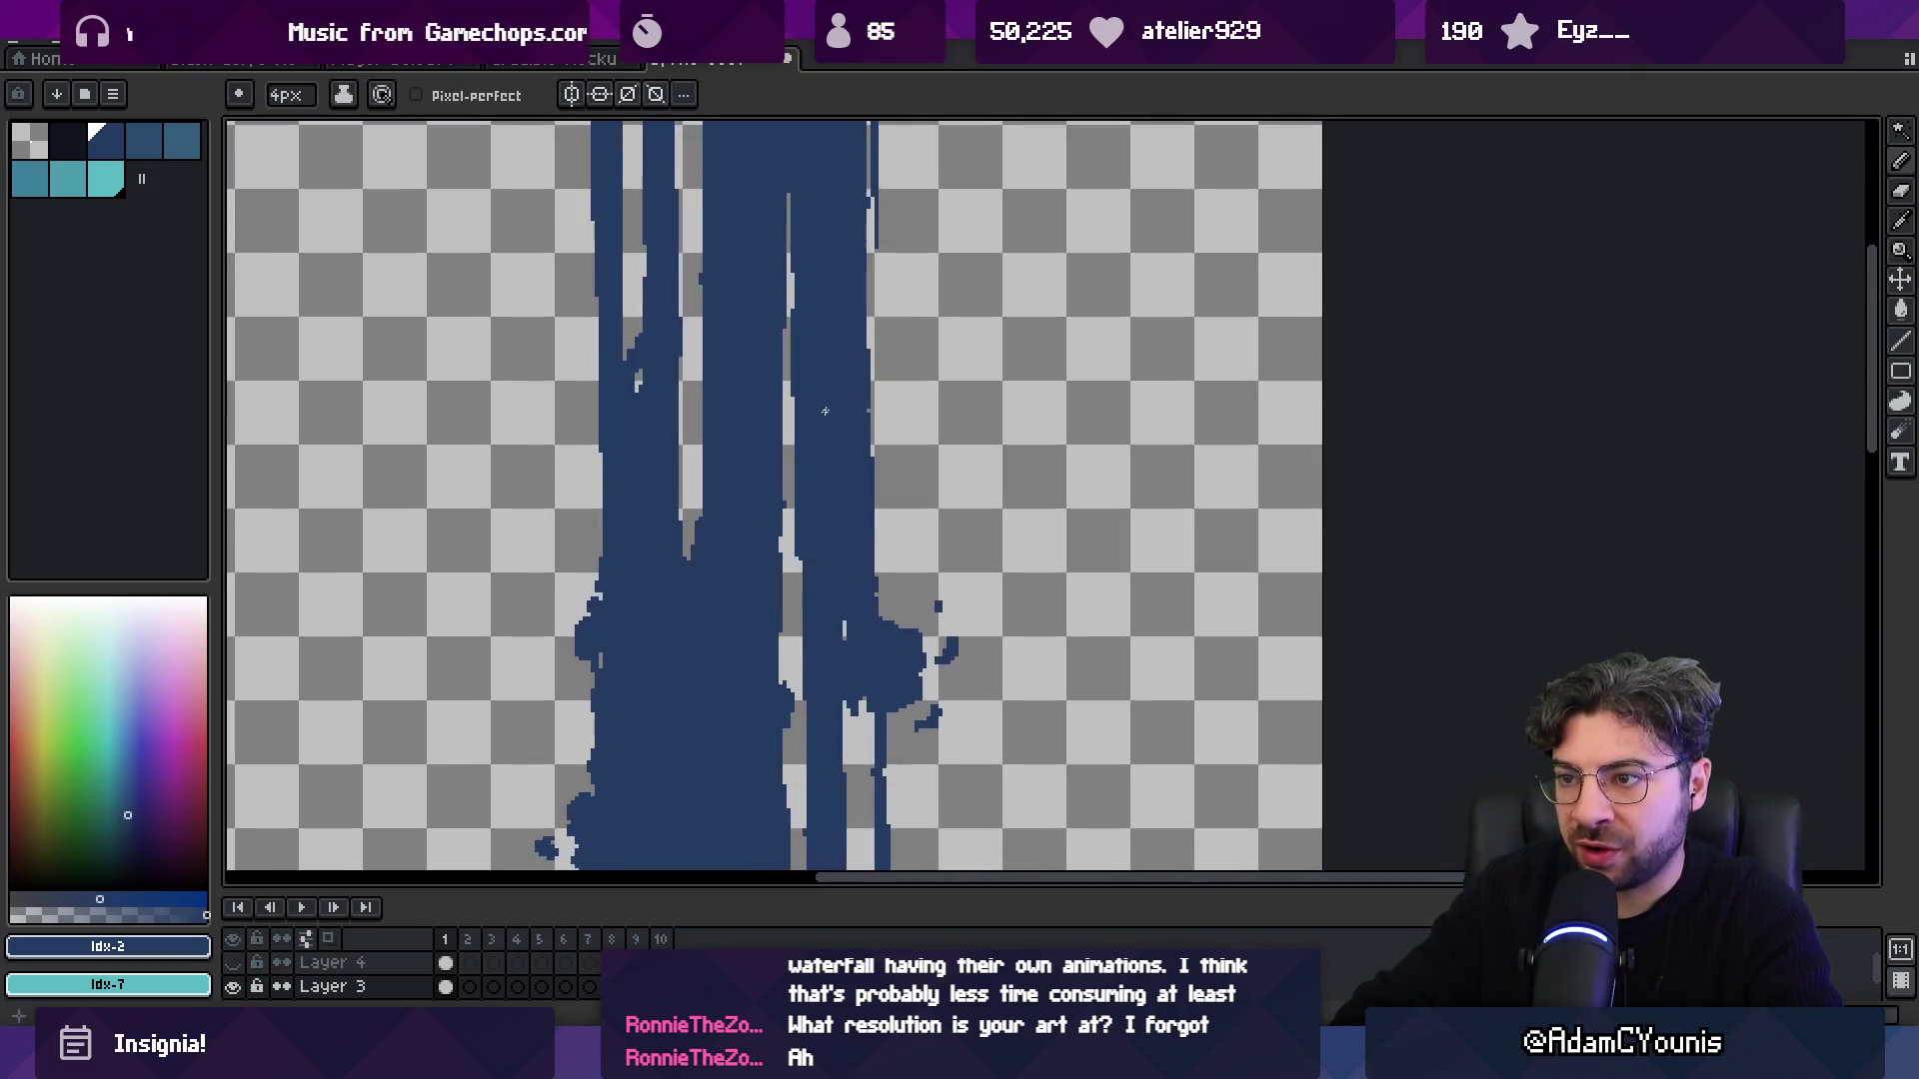
pyautogui.scroll(-3, 815, 425)
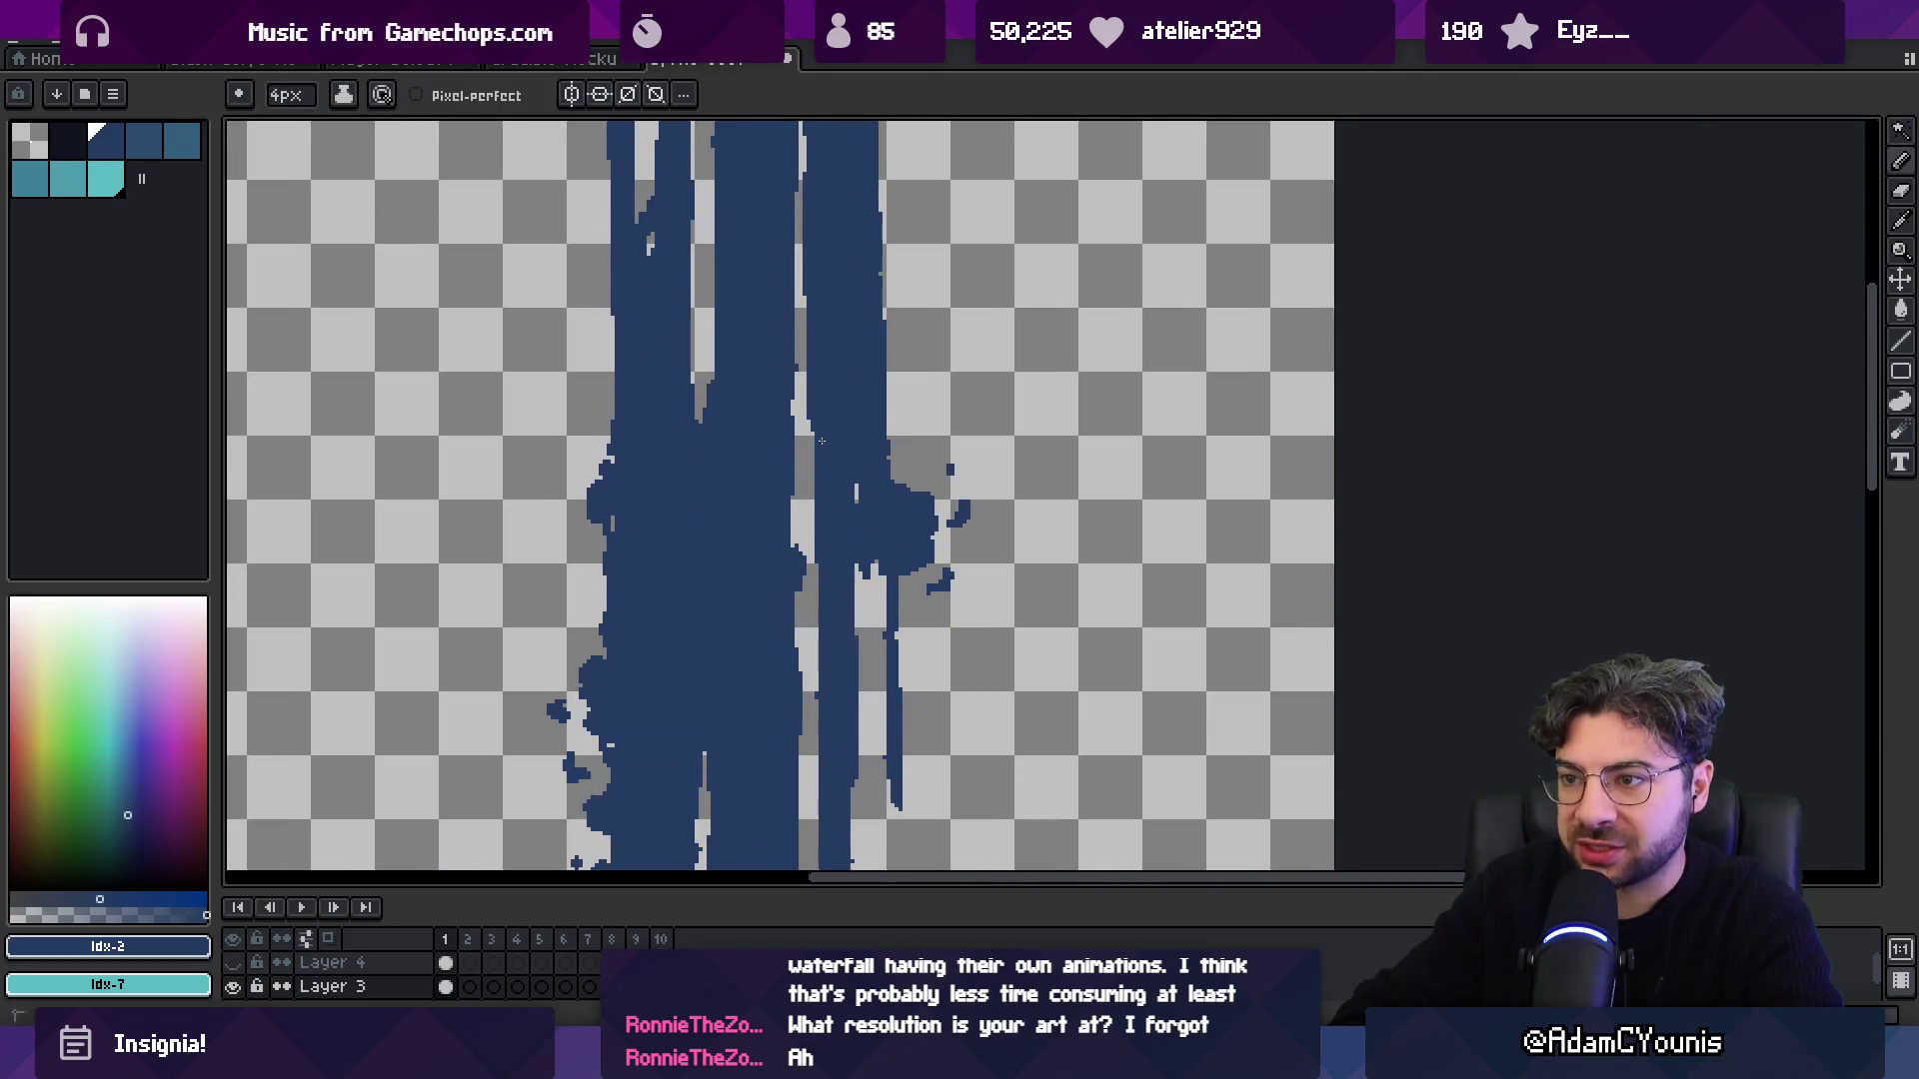
pyautogui.scroll(-2, 816, 543)
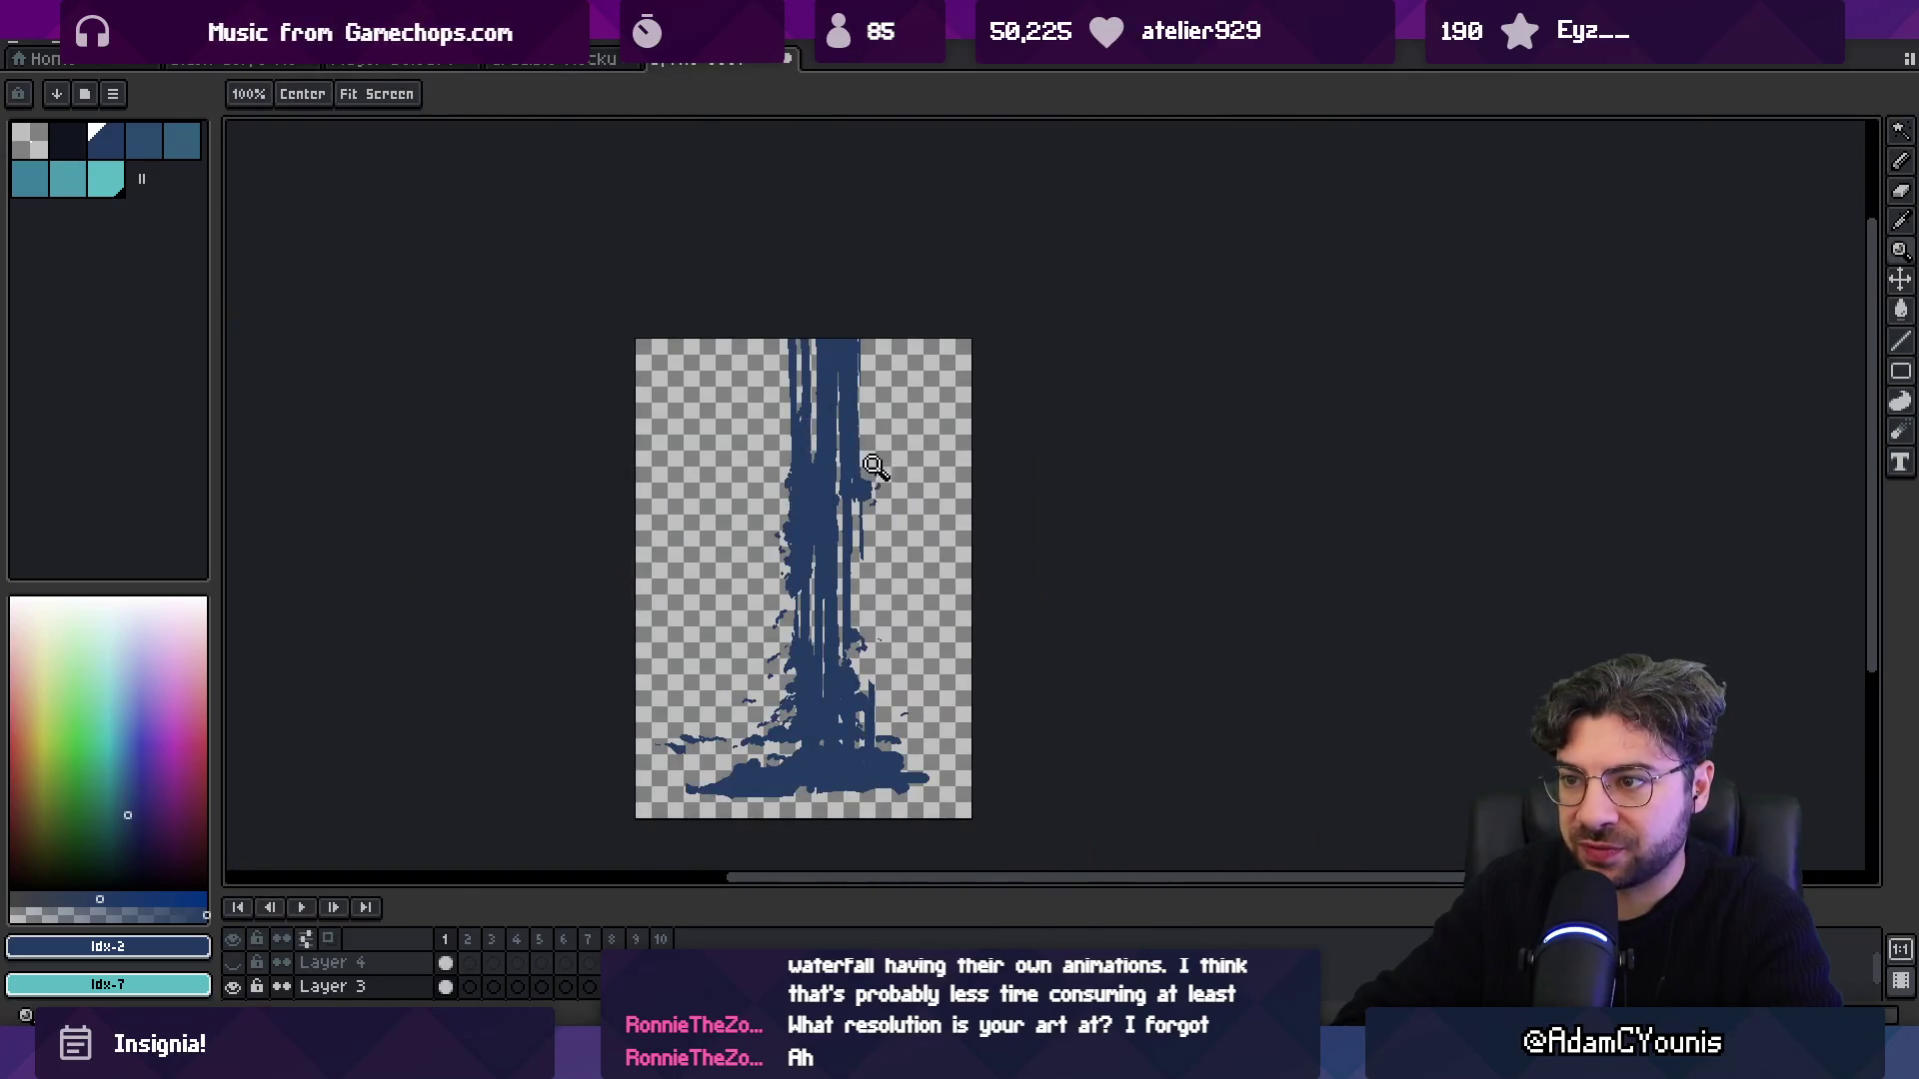
pyautogui.scroll(1, 857, 480)
# Touch up the remaining silhouette gaps, then make the coloured Layer 4 visible.
pyautogui.press('b')
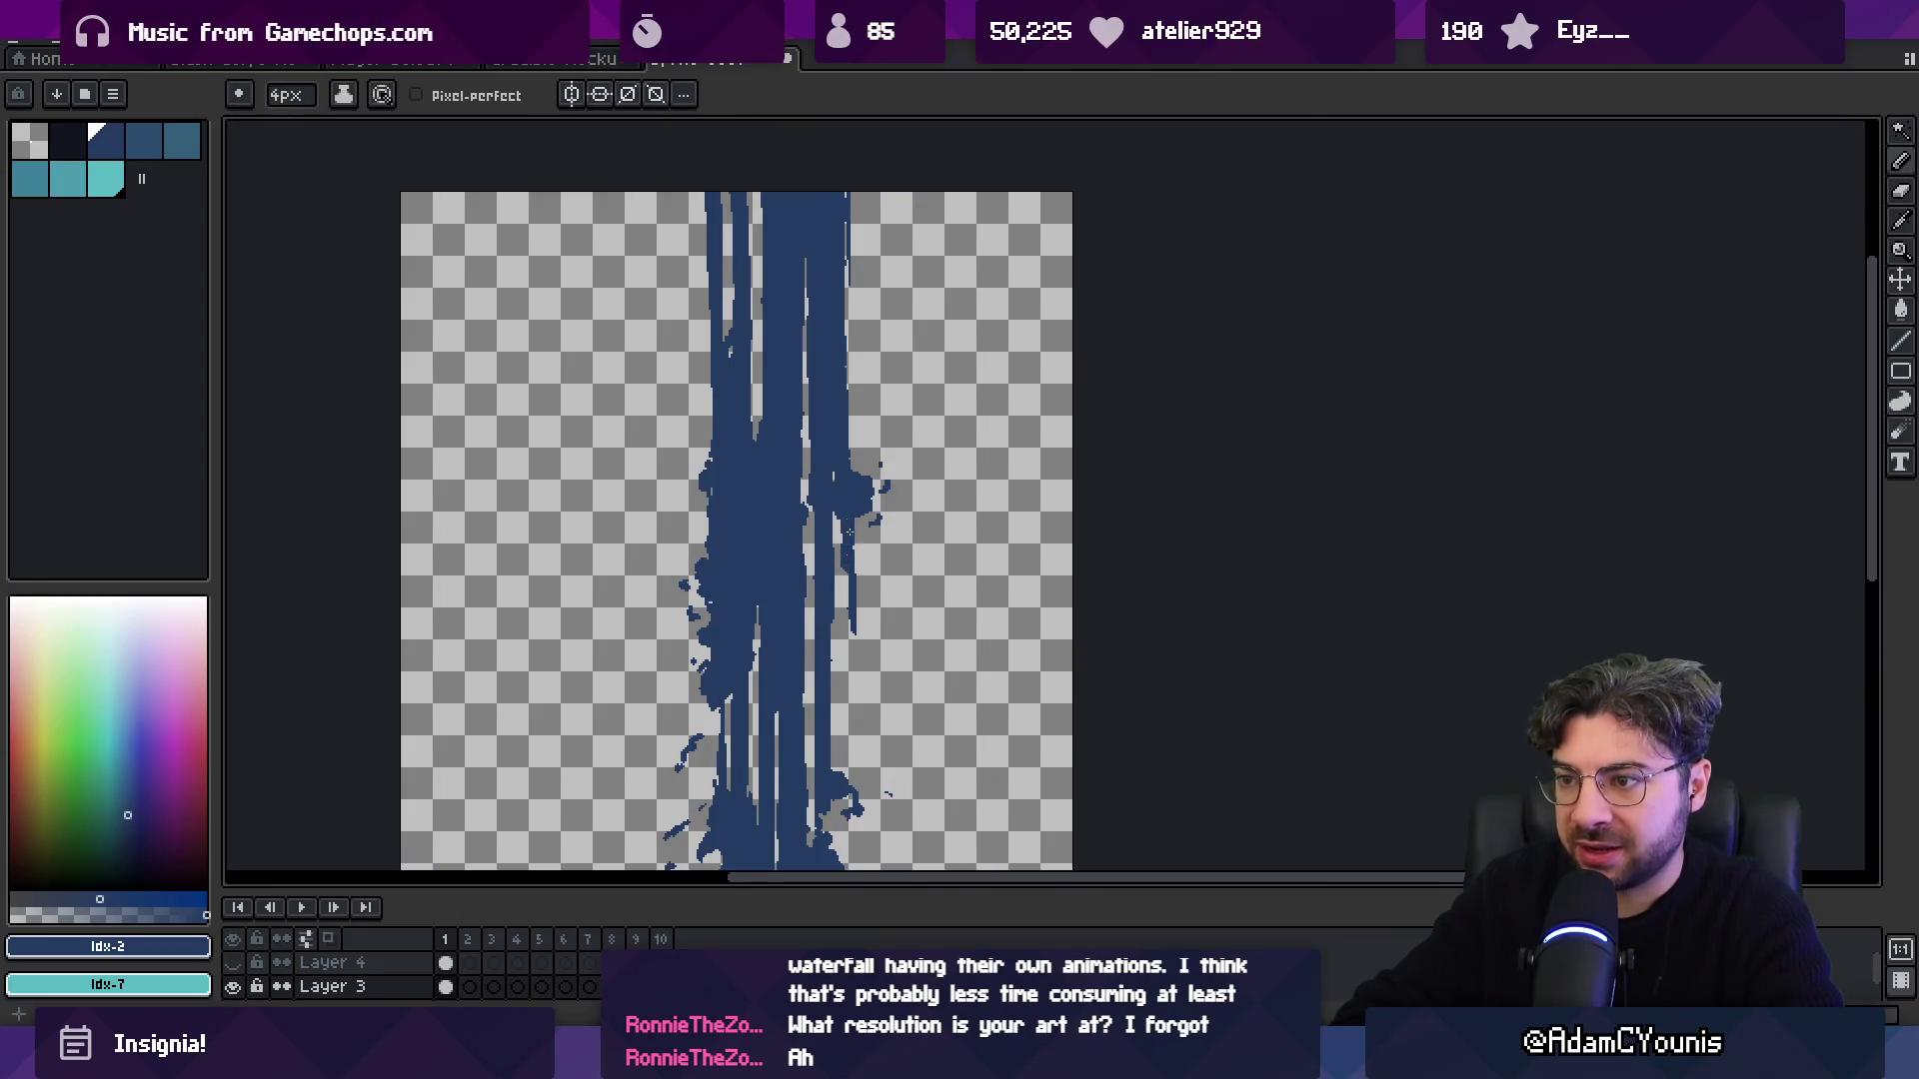
pyautogui.scroll(-3, 847, 579)
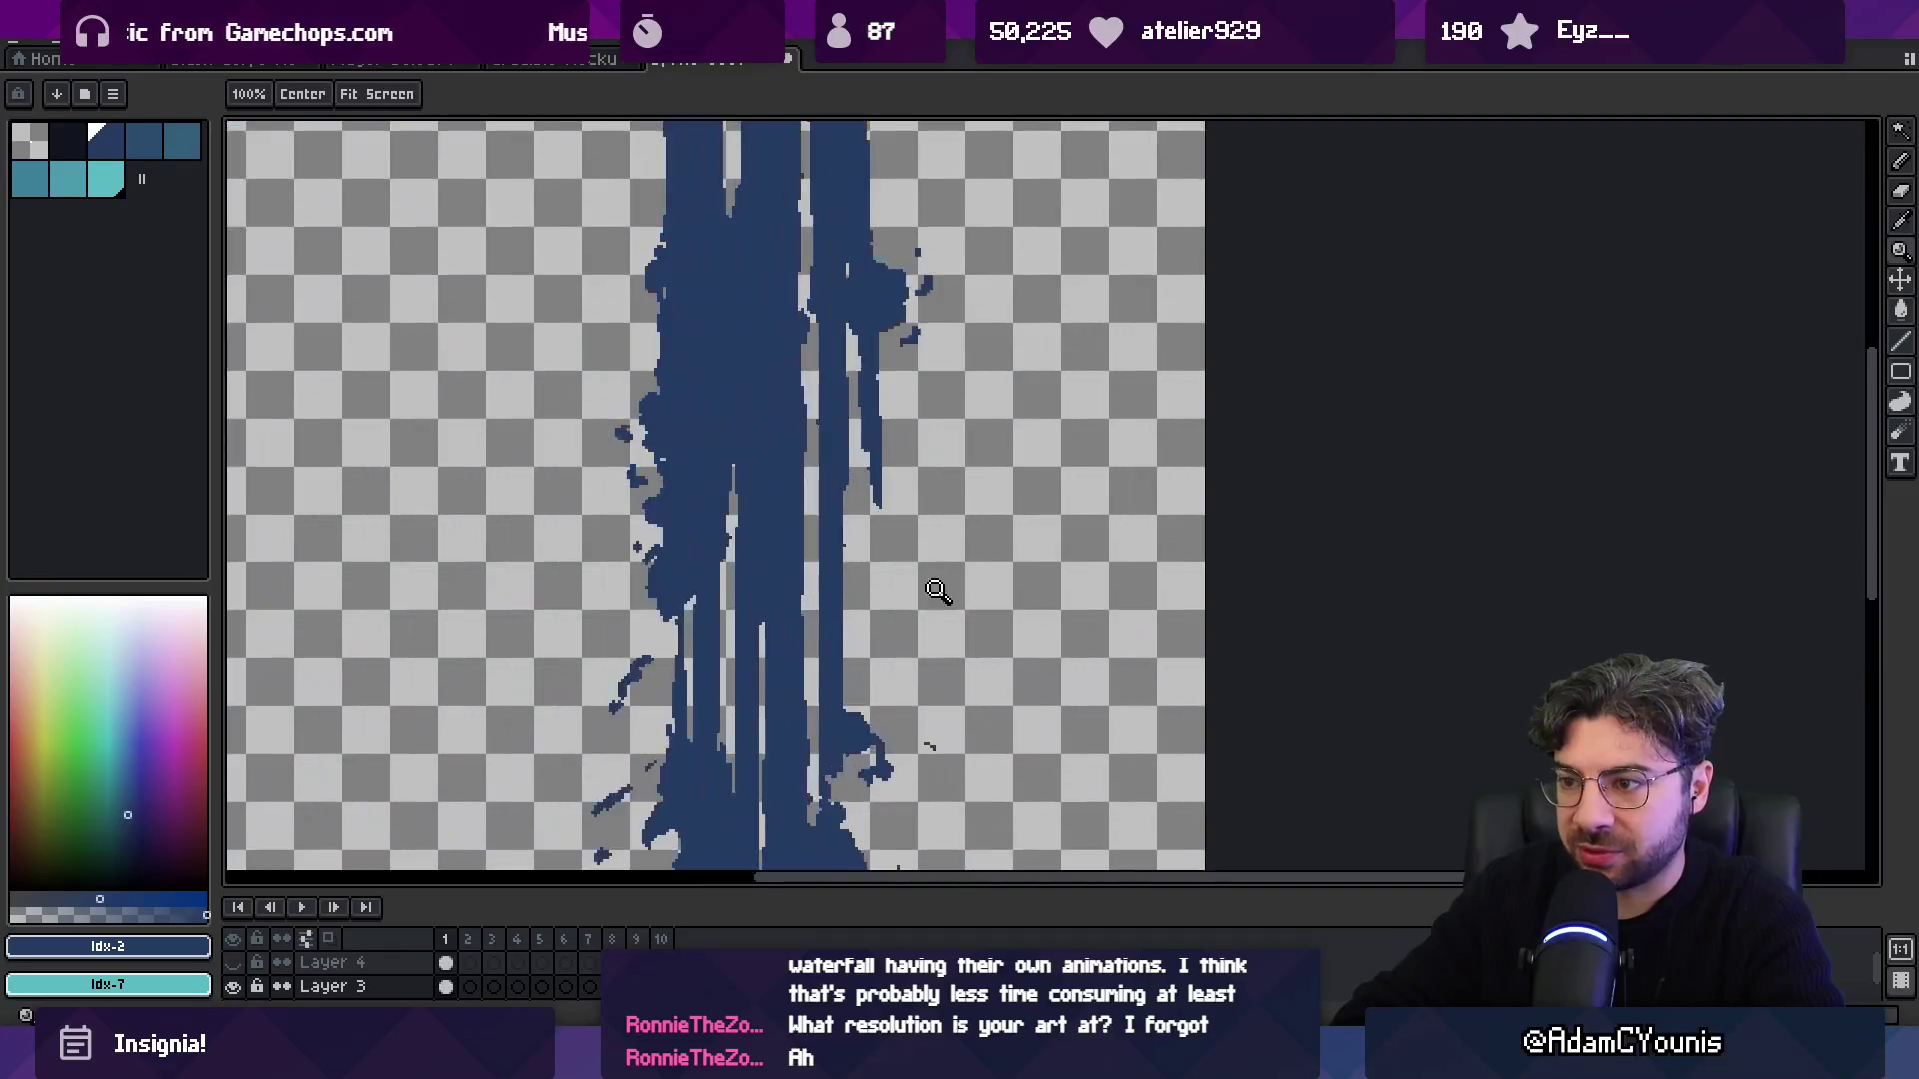
pyautogui.scroll(4, 870, 559)
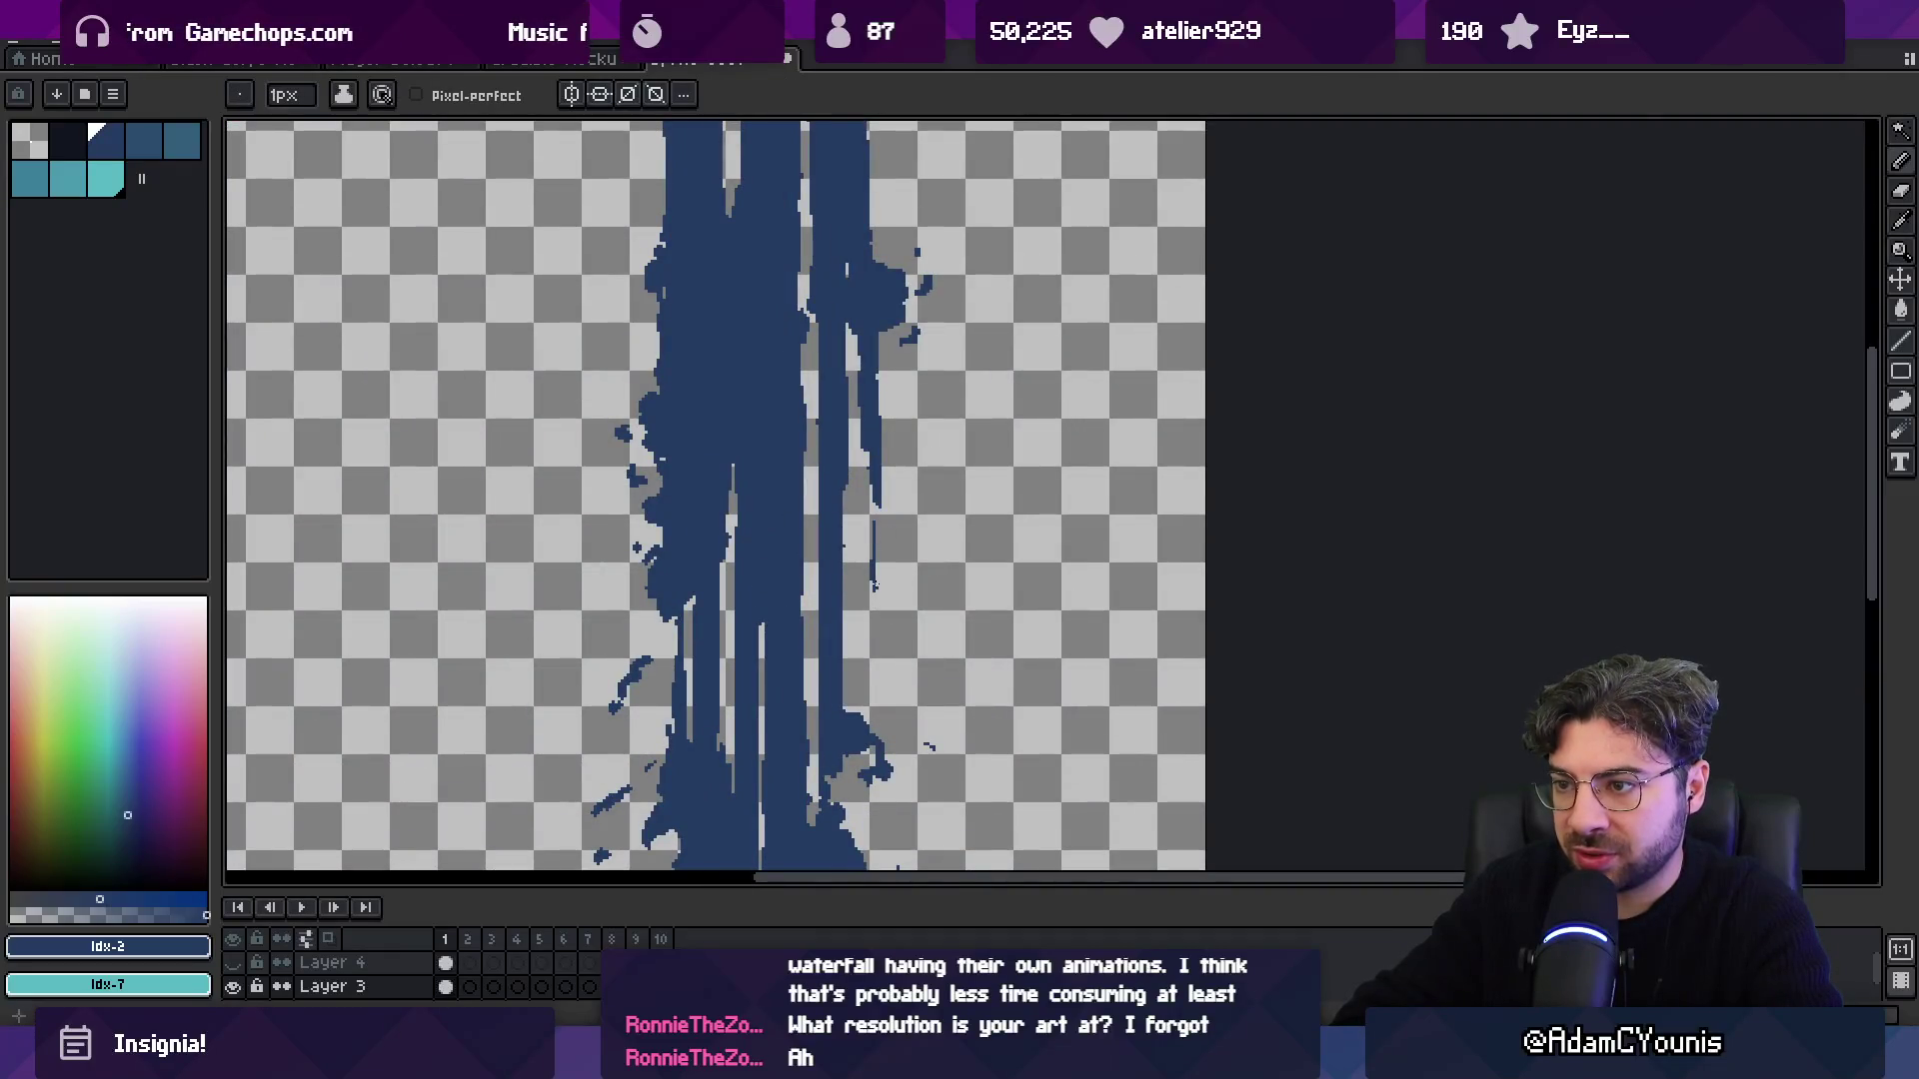
pyautogui.press('b')
pyautogui.press('e')
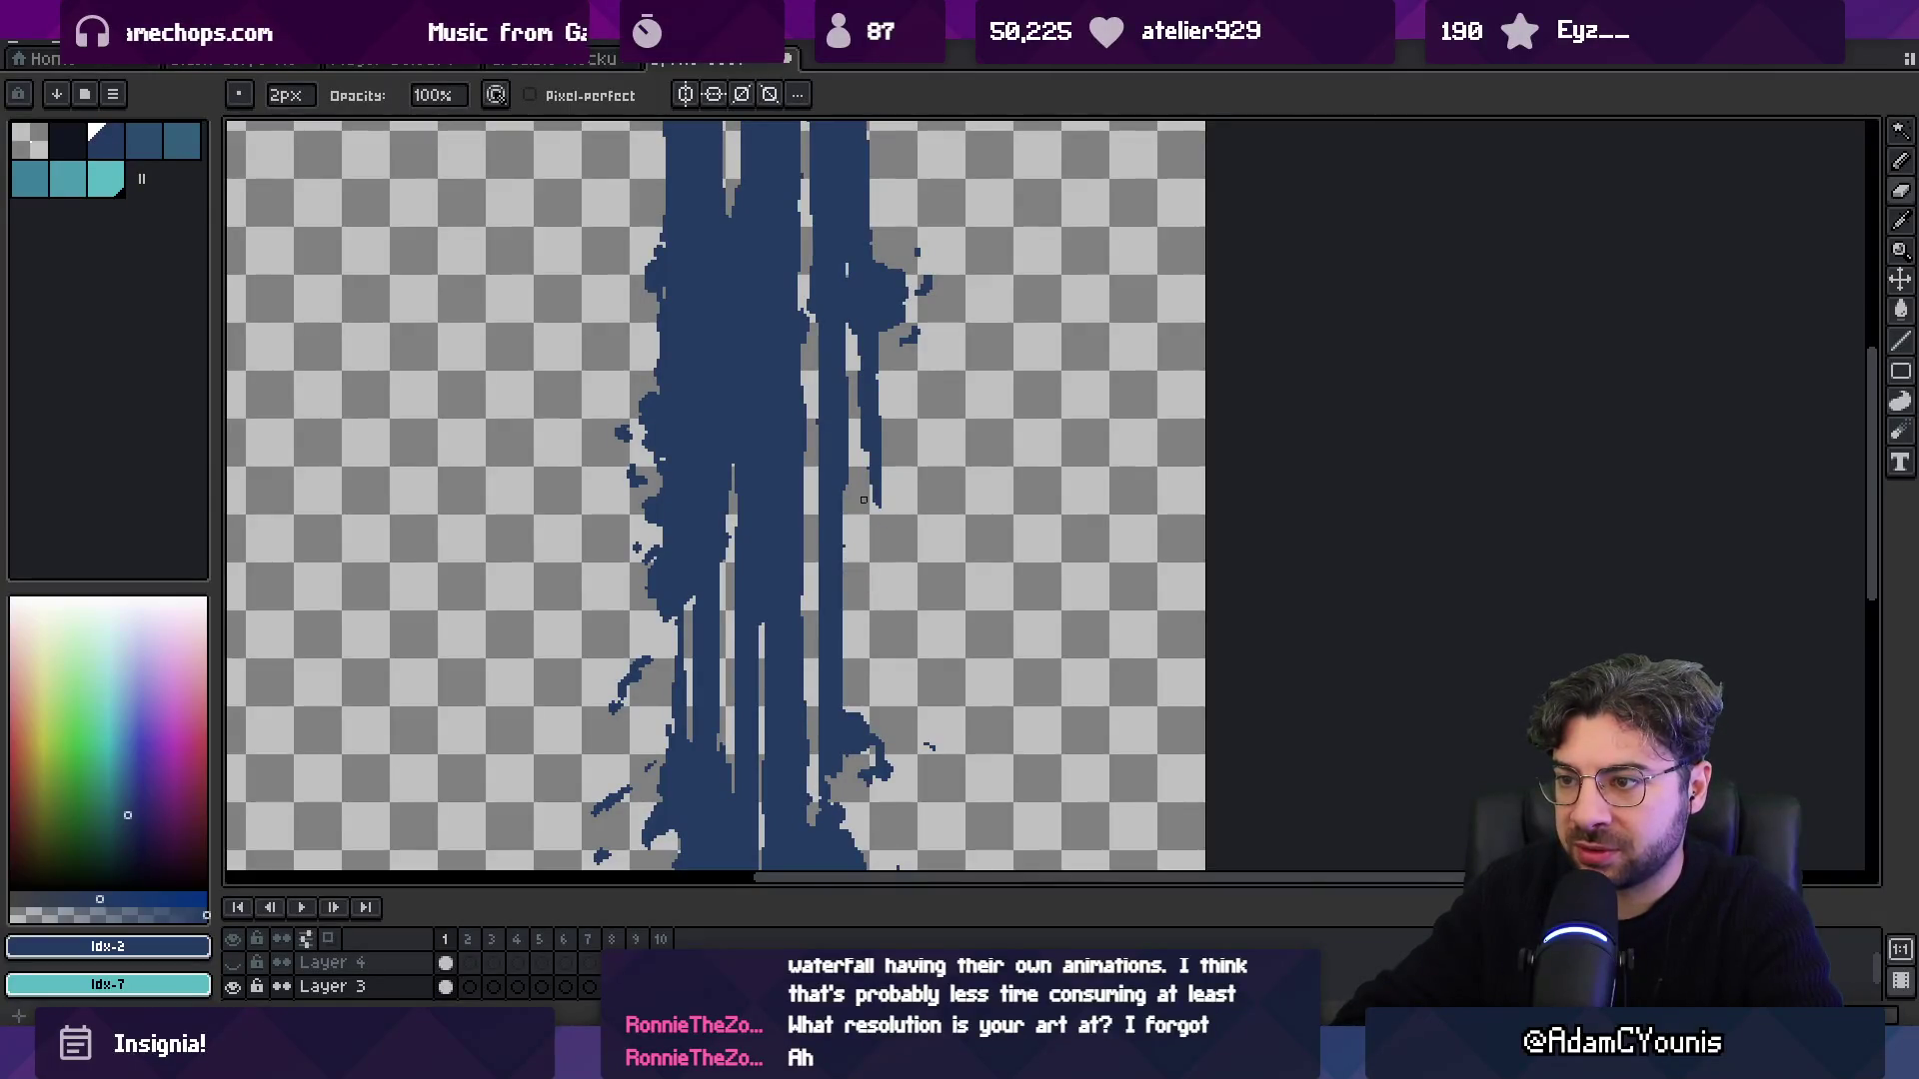
pyautogui.press('z')
pyautogui.scroll(-2, 969, 380)
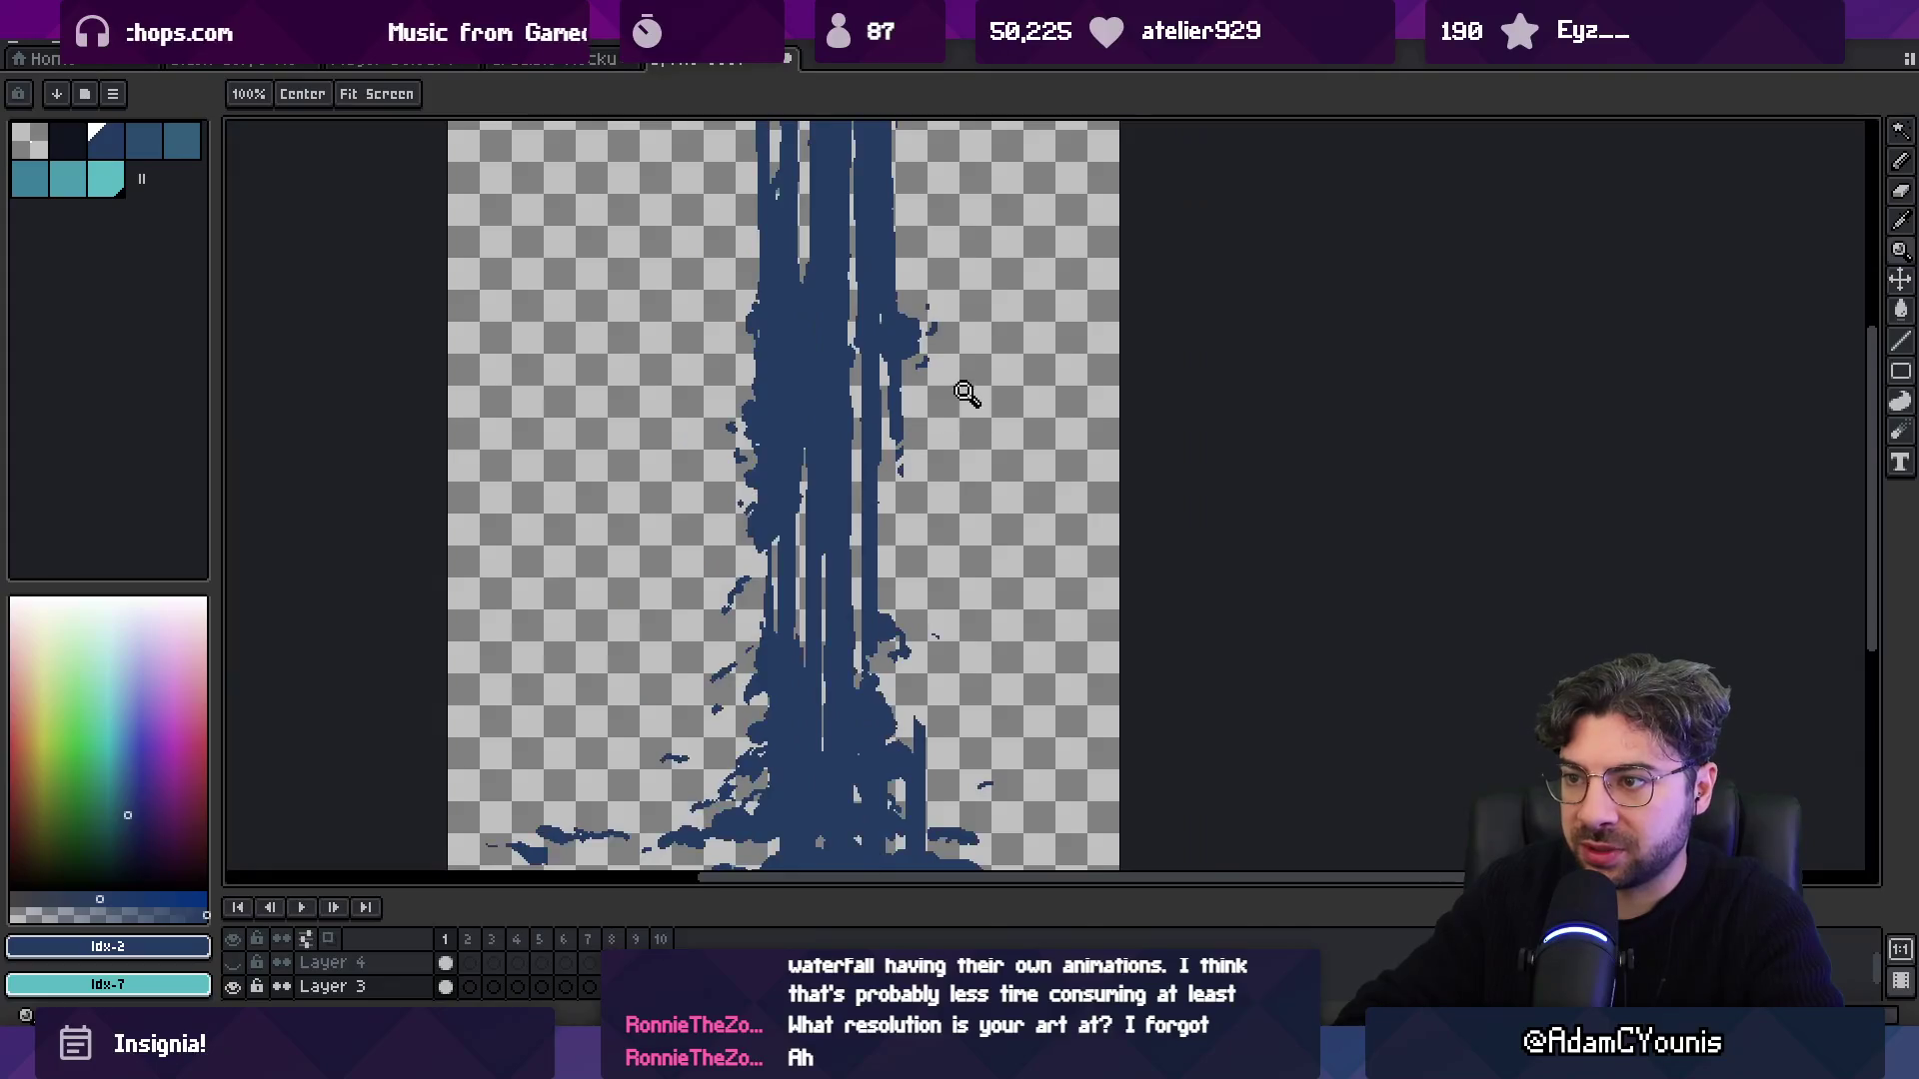
pyautogui.scroll(3, 917, 441)
pyautogui.press('b')
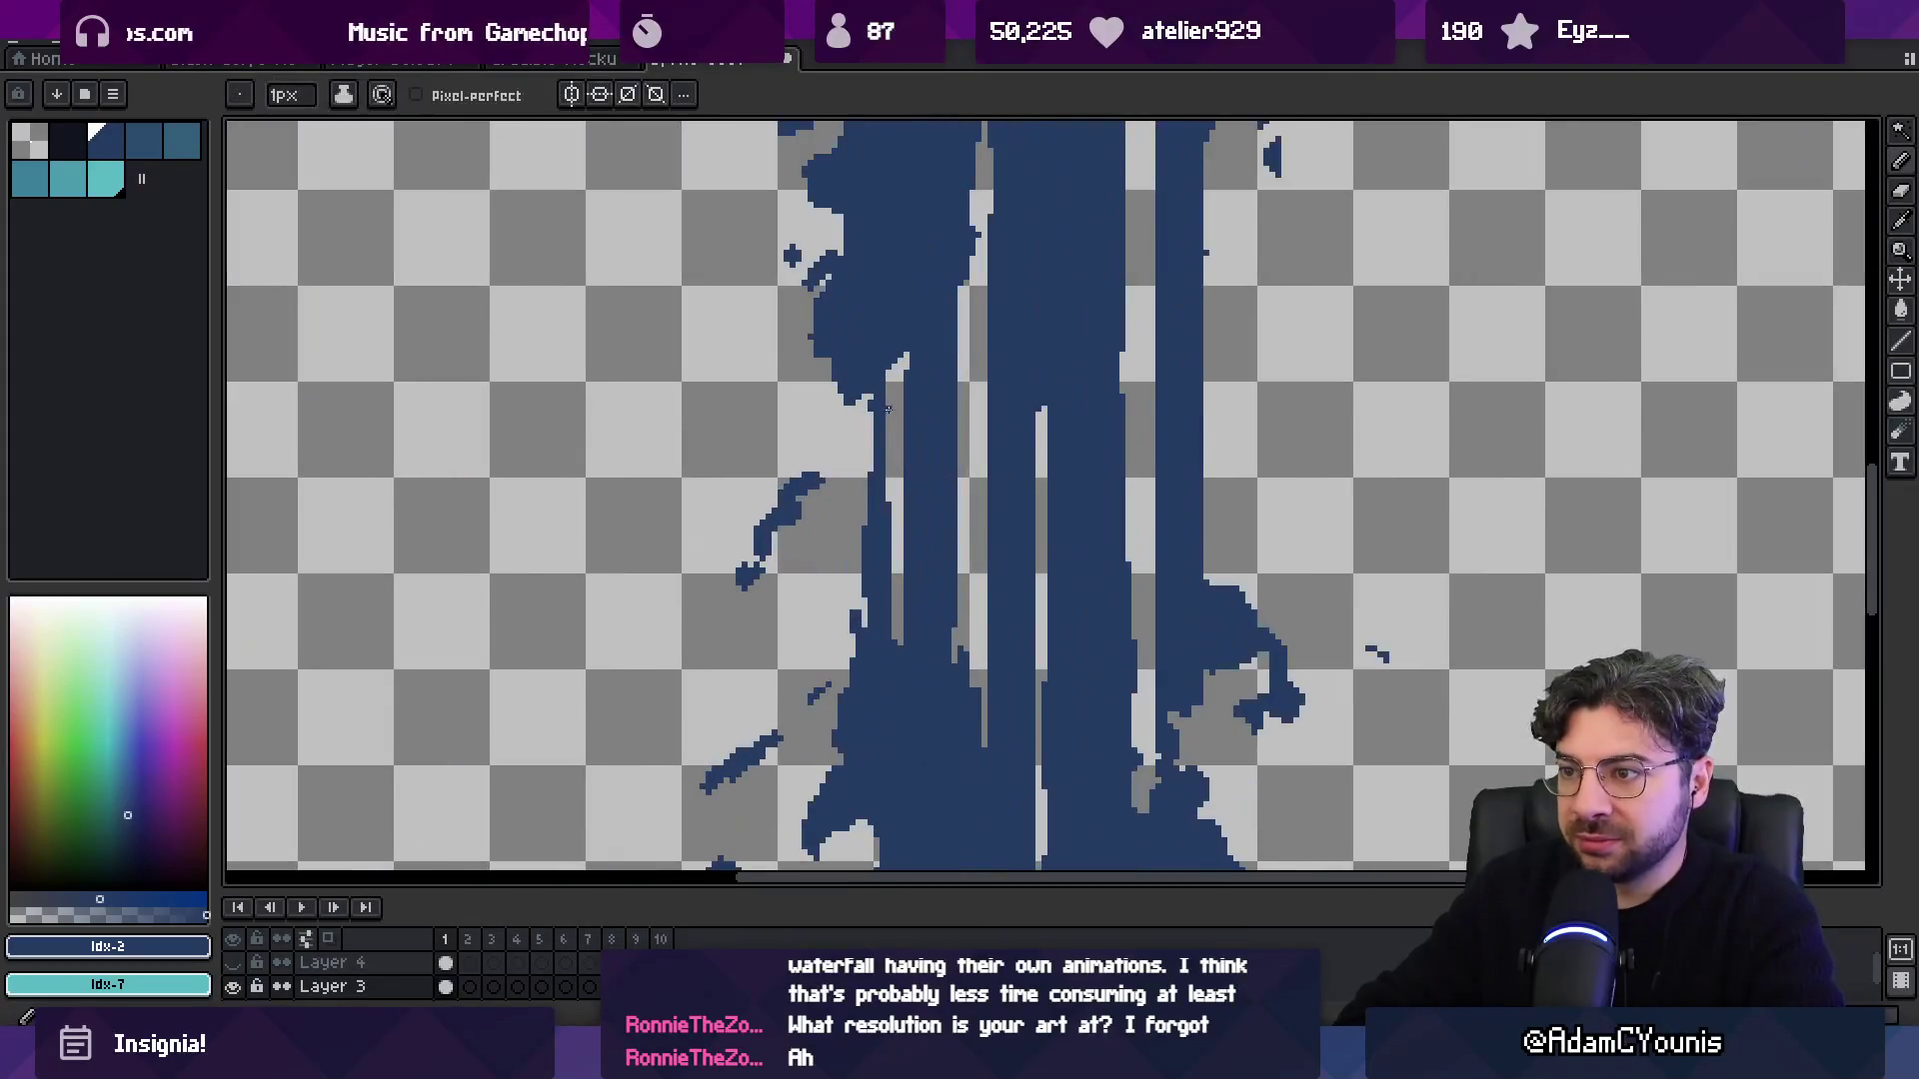
pyautogui.press('z')
pyautogui.scroll(-2, 871, 415)
pyautogui.click(233, 963)
pyautogui.scroll(-1, 808, 463)
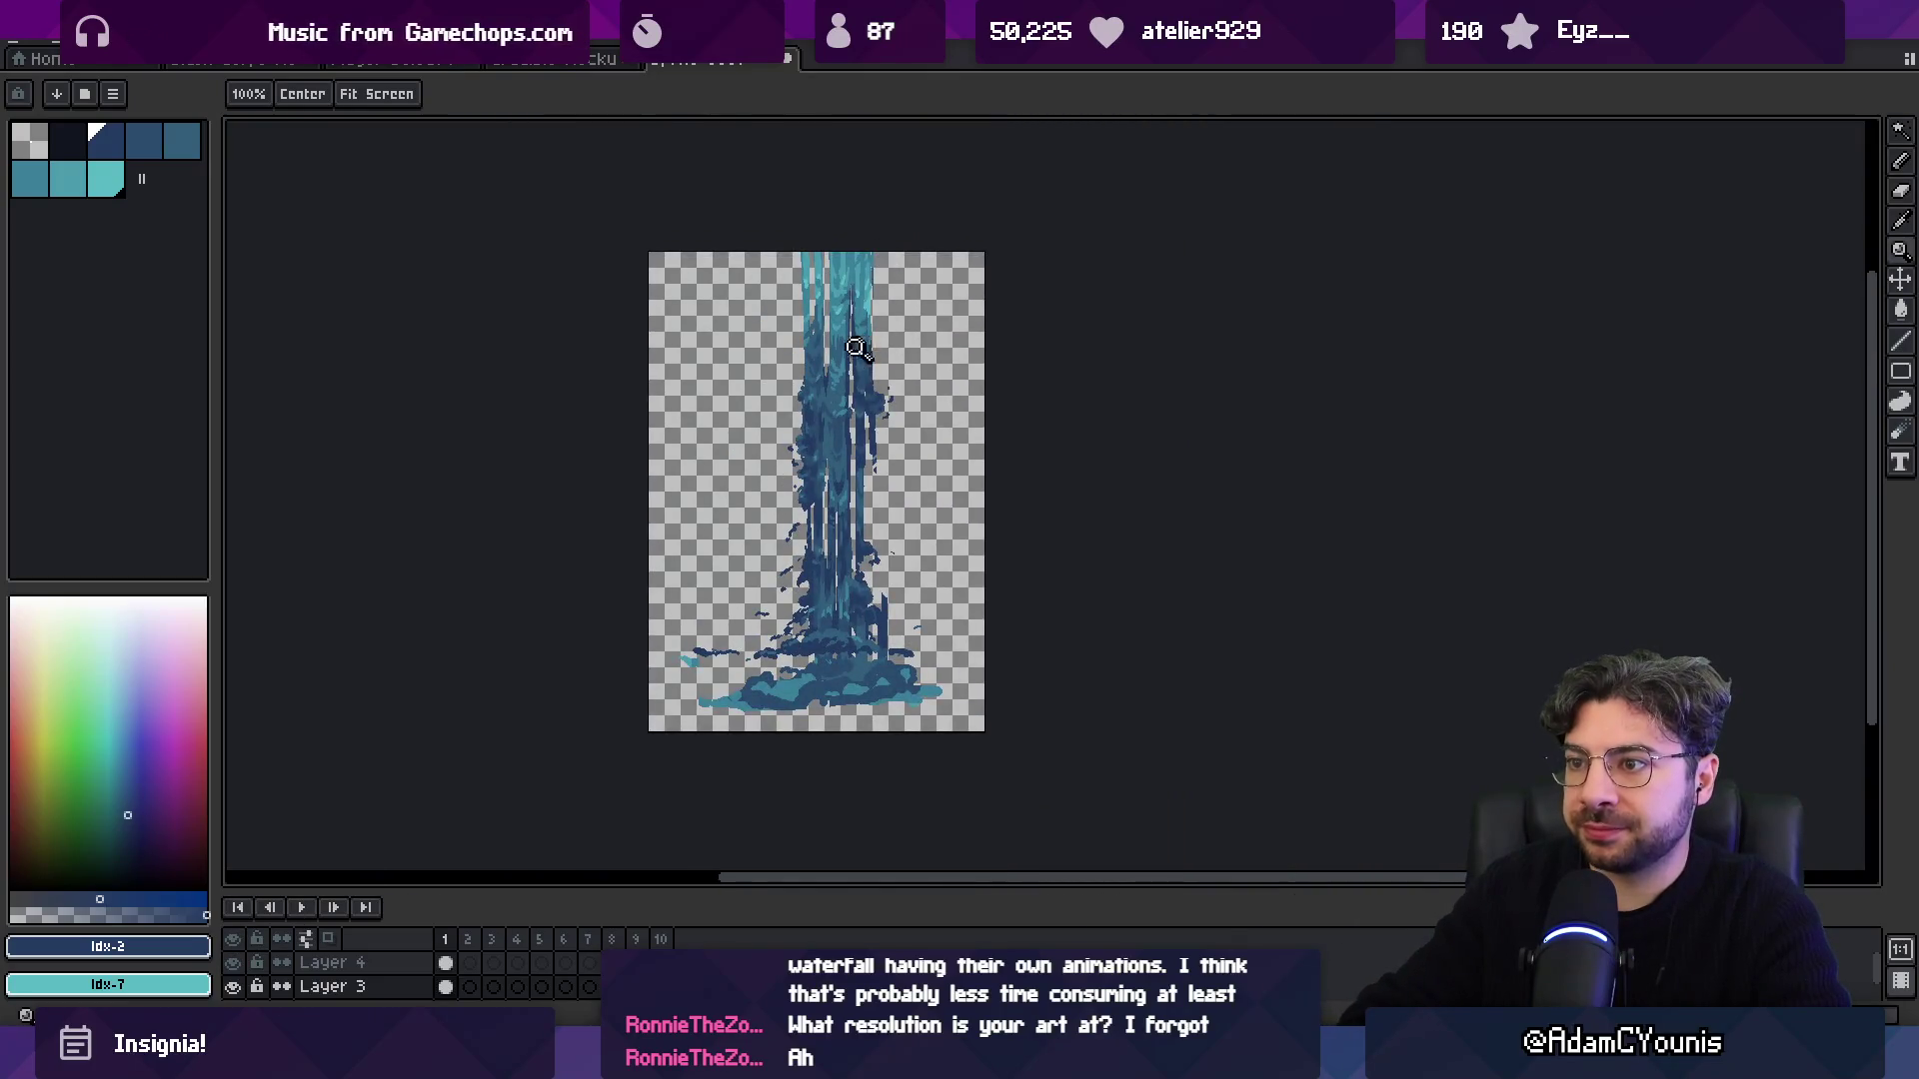
# On Layer 4, paint a lighter blue Idx-4 streak down the dark strip.
pyautogui.scroll(3, 858, 343)
pyautogui.press('v')
pyautogui.click(842, 330)
pyautogui.keyDown('alt'); pyautogui.click(867, 327); pyautogui.keyUp('alt')
pyautogui.press('b')
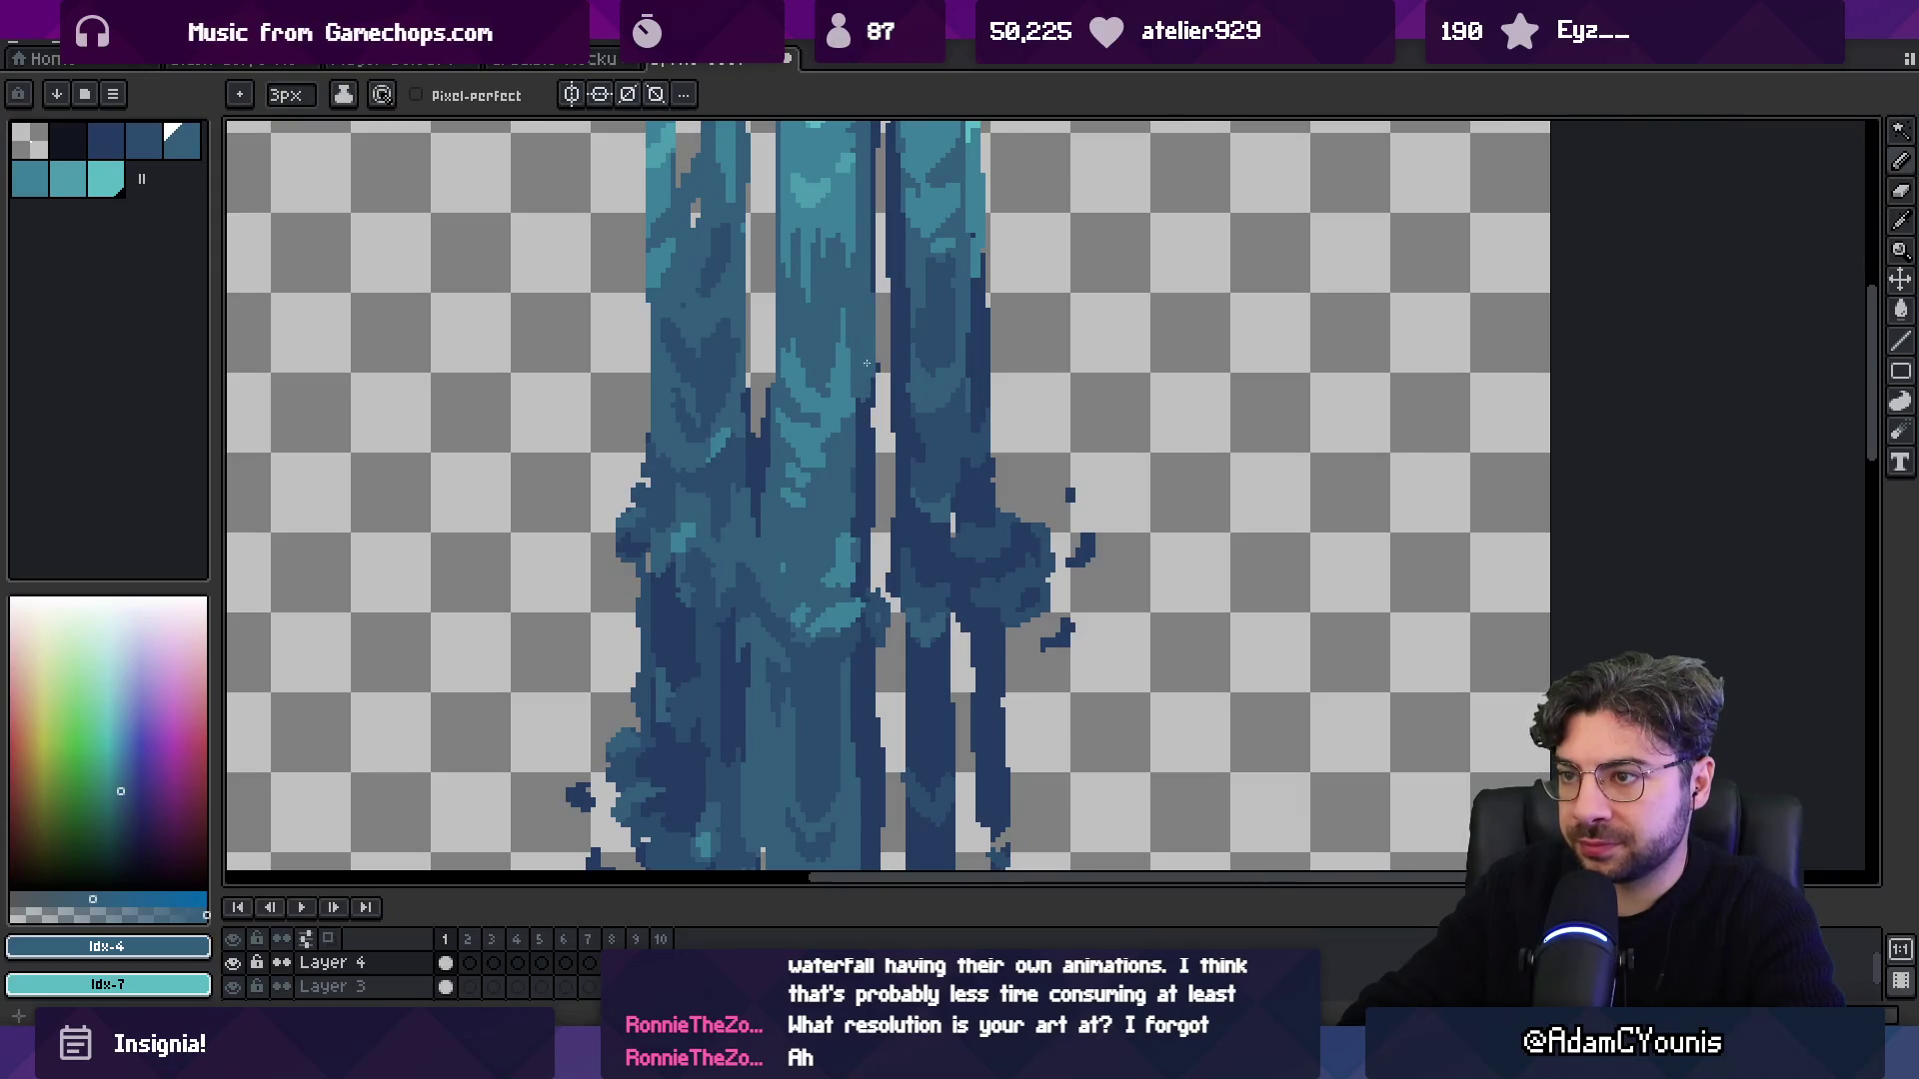
pyautogui.moveTo(859, 393); pyautogui.dragTo(861, 455)
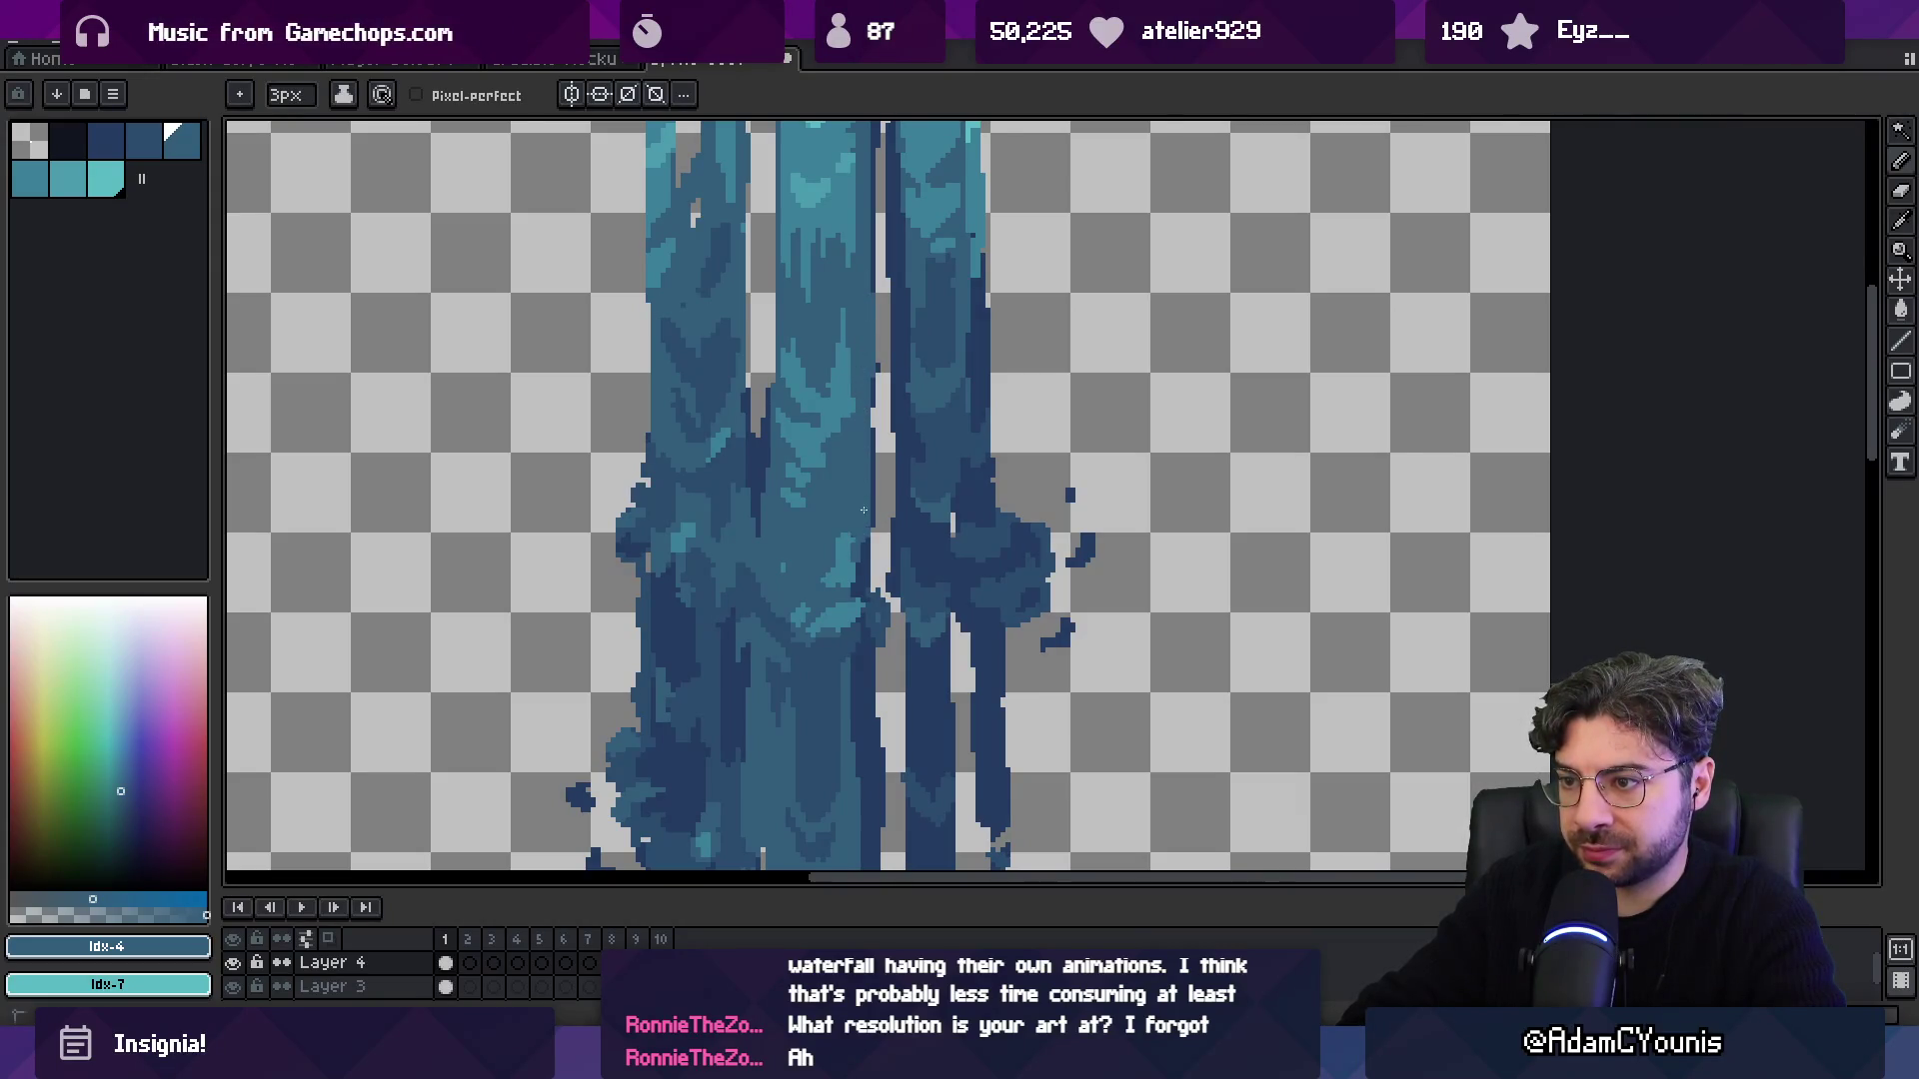
# Nudge the coloured waterfall layer slightly, then go to the forest scene document.
pyautogui.press('v')
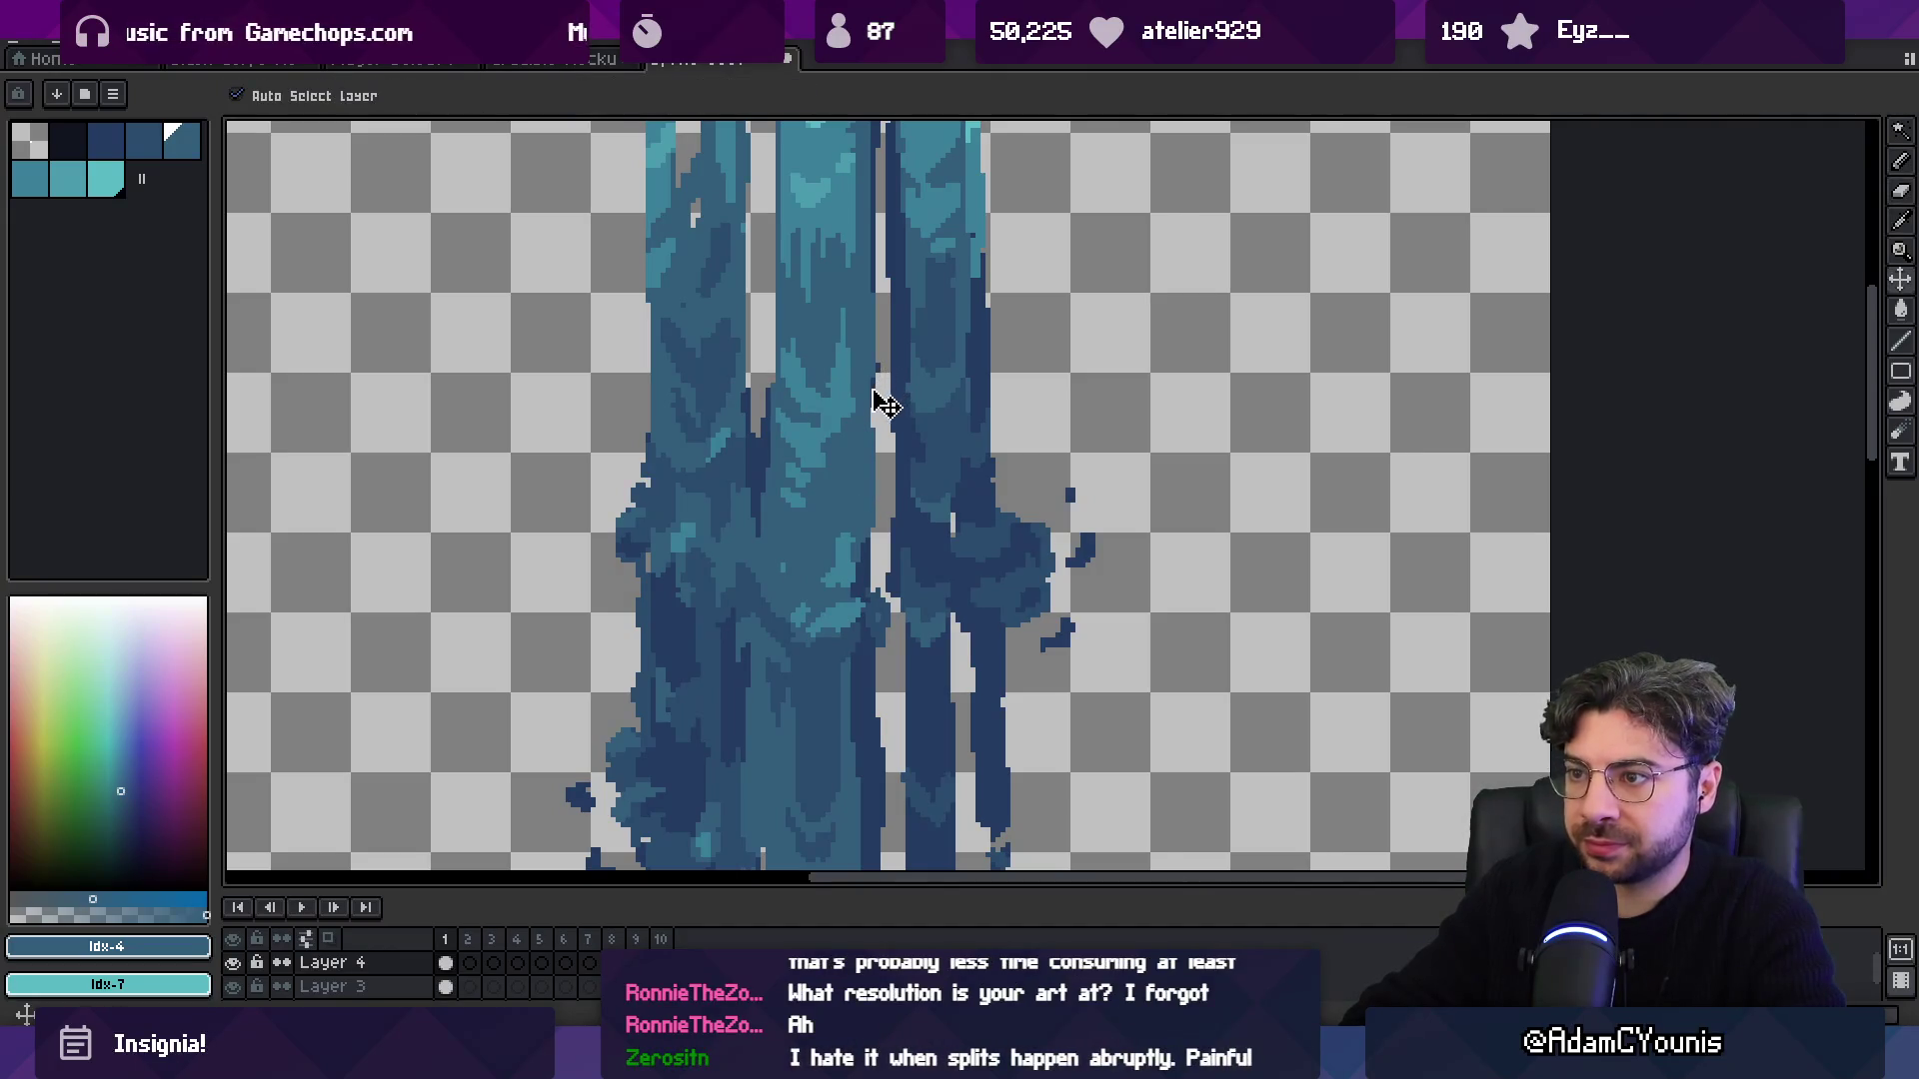
pyautogui.moveTo(878, 398); pyautogui.dragTo(884, 403)
pyautogui.press('z')
pyautogui.scroll(-4, 900, 395)
pyautogui.scroll(2, 916, 377)
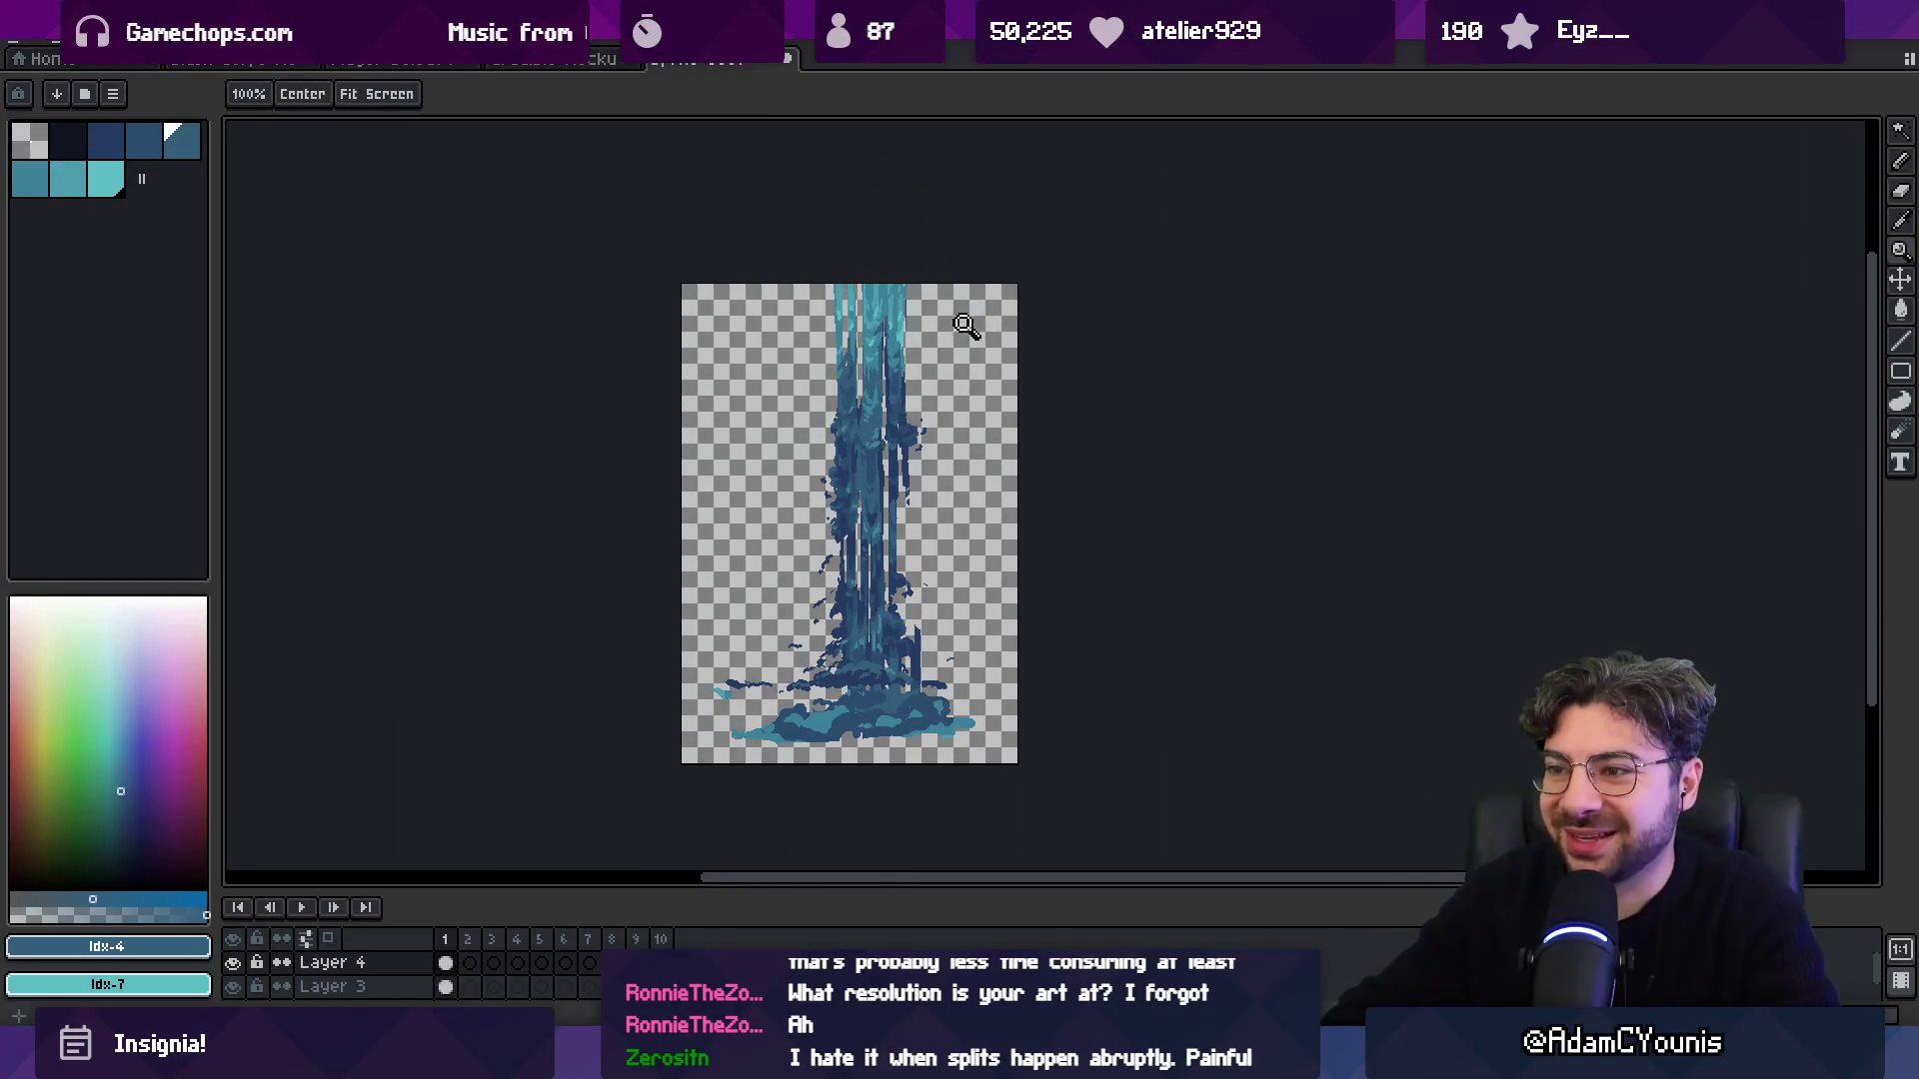
pyautogui.scroll(-1, 922, 452)
pyautogui.scroll(1, 922, 449)
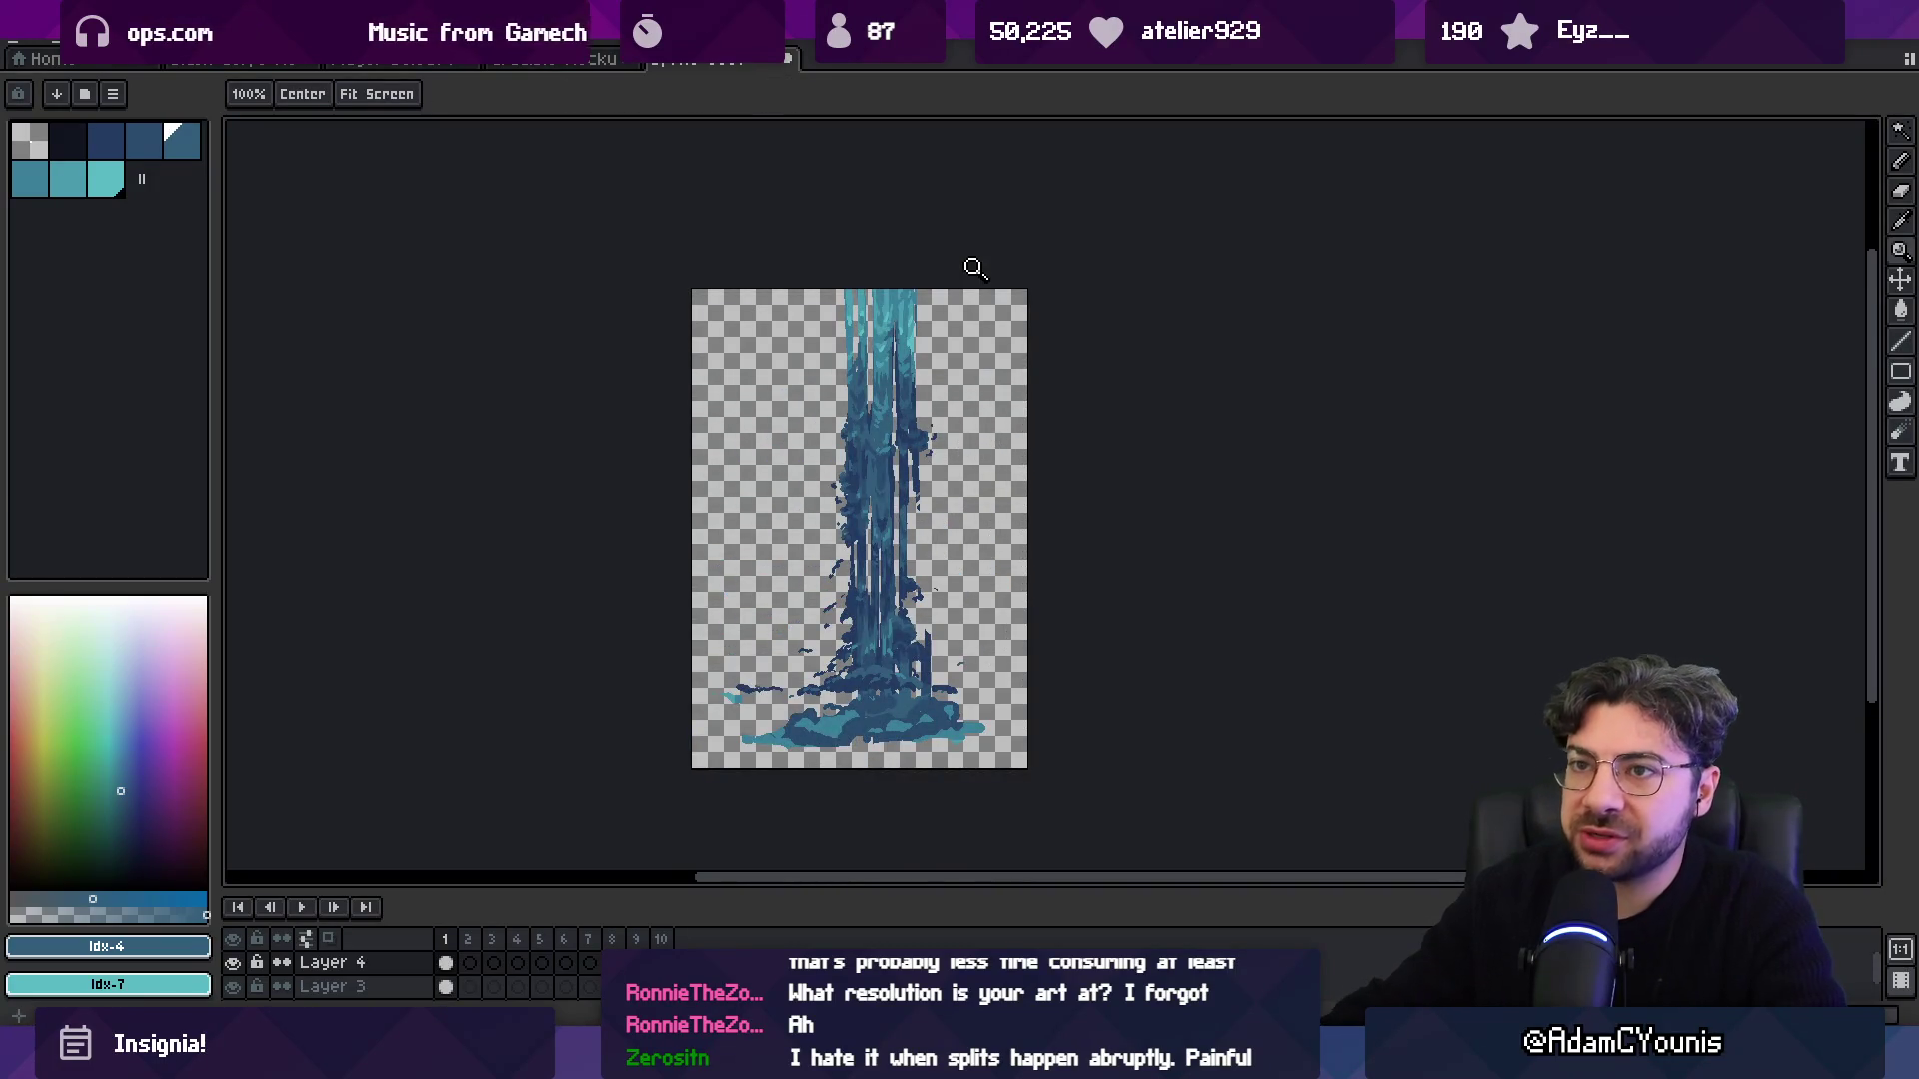
pyautogui.click(512, 62)
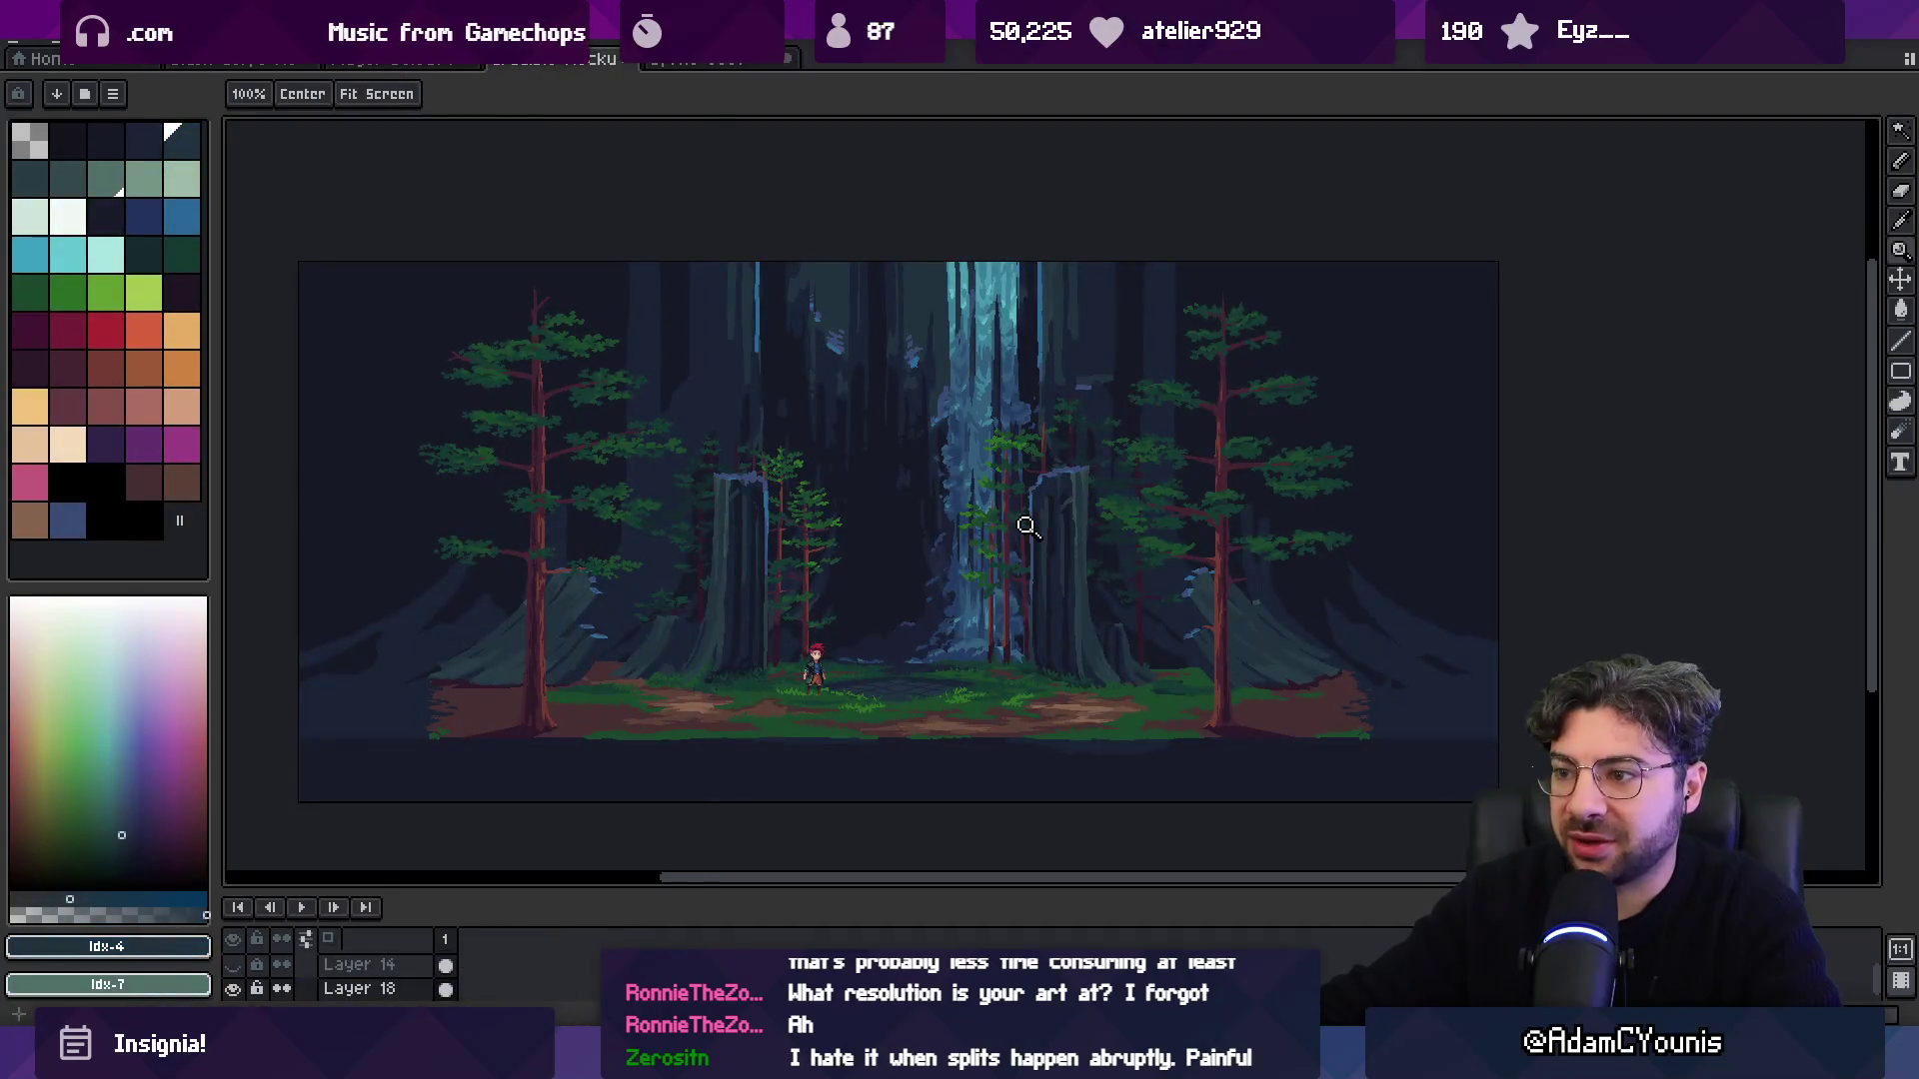
# Paint pale light foam strokes at the waterfall's base in the forest scene.
pyautogui.moveTo(888, 497); pyautogui.dragTo(861, 455)
pyautogui.scroll(4, 933, 590)
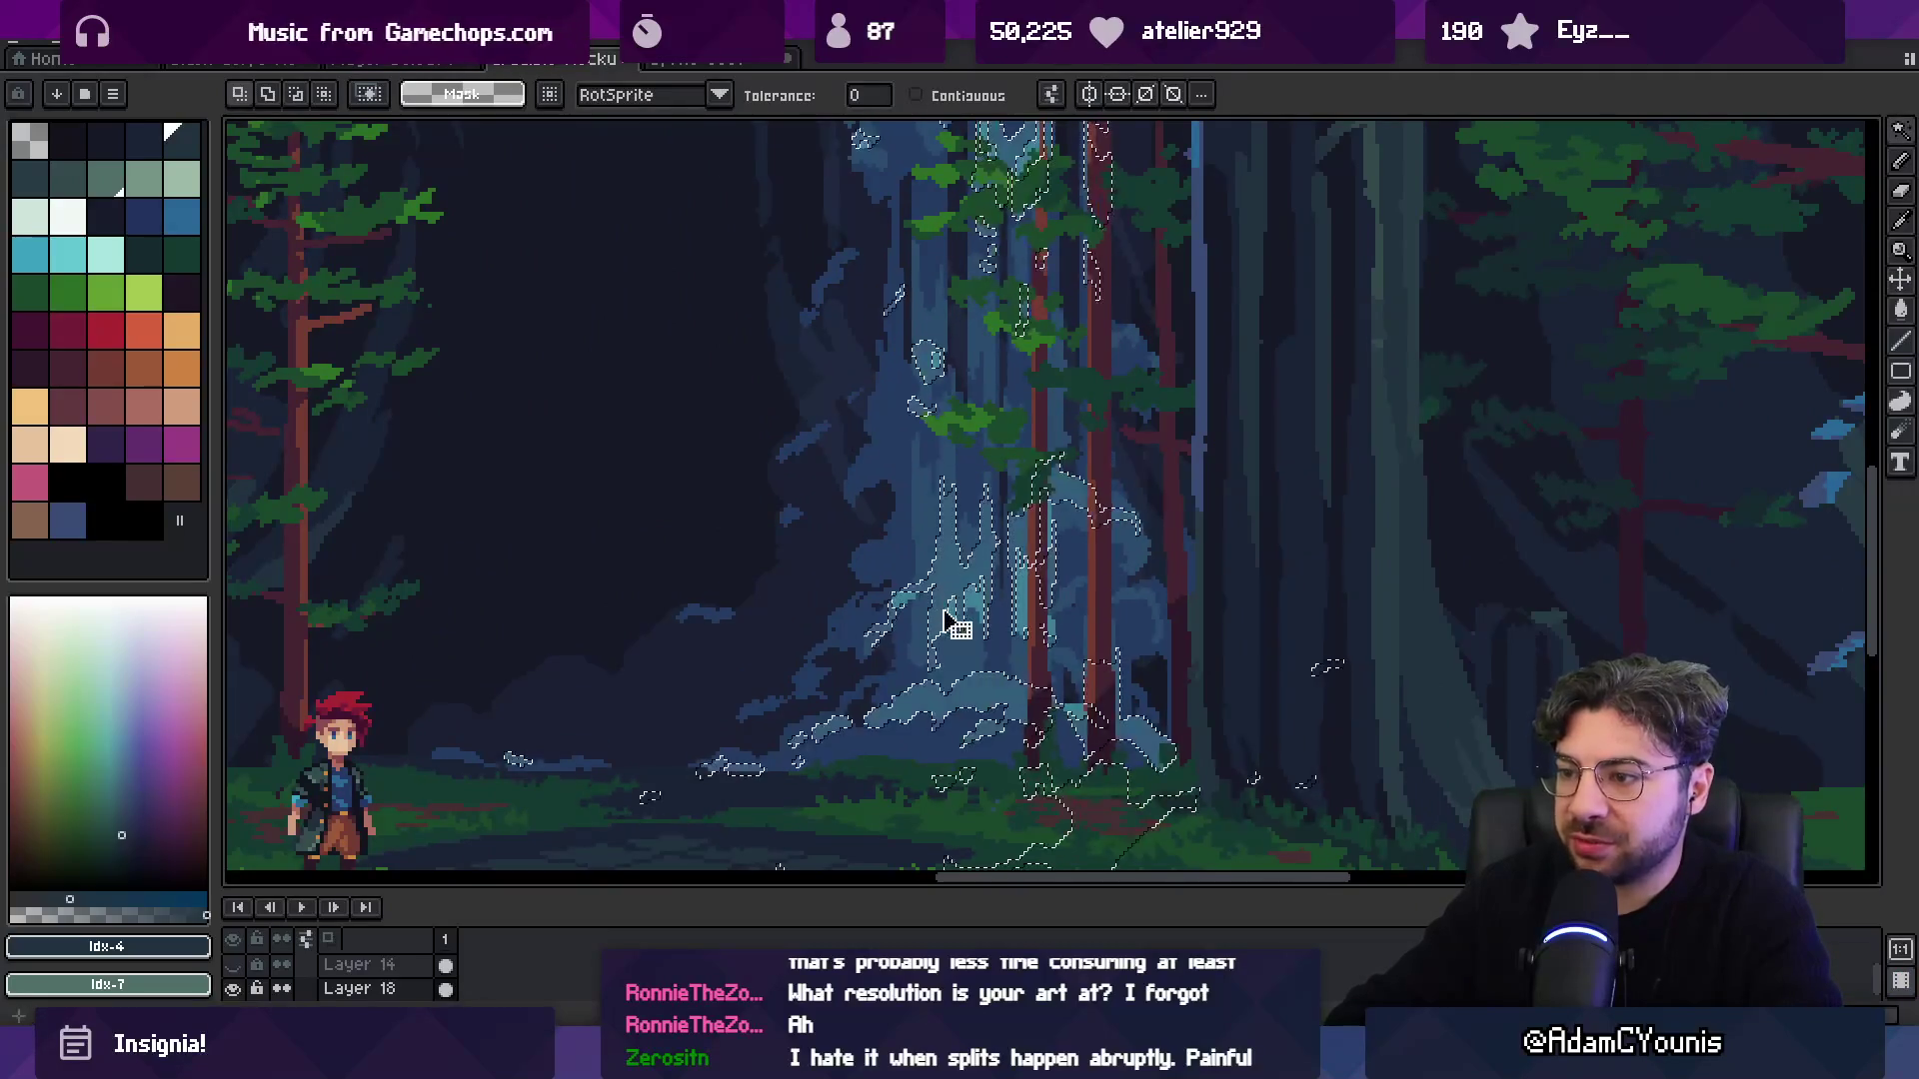
pyautogui.scroll(-3, 900, 560)
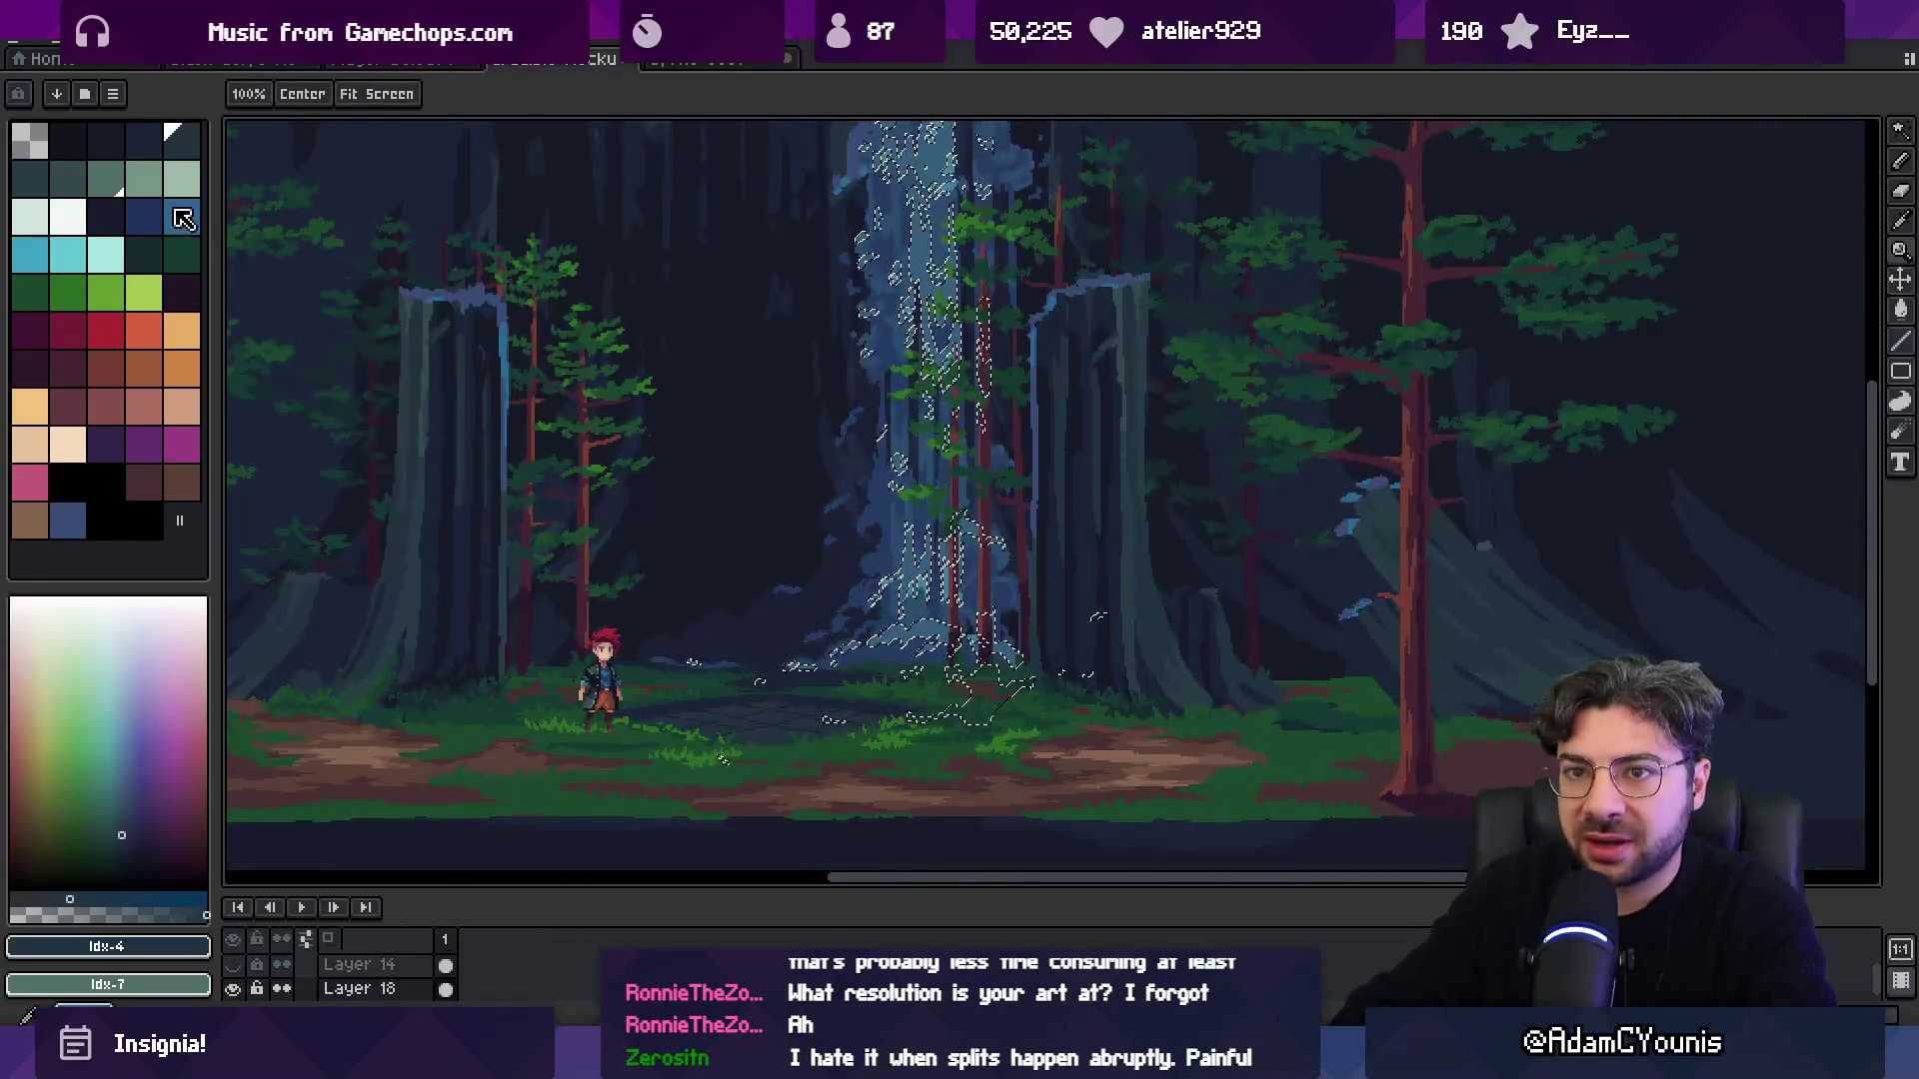
pyautogui.press('b')
pyautogui.click(45, 226)
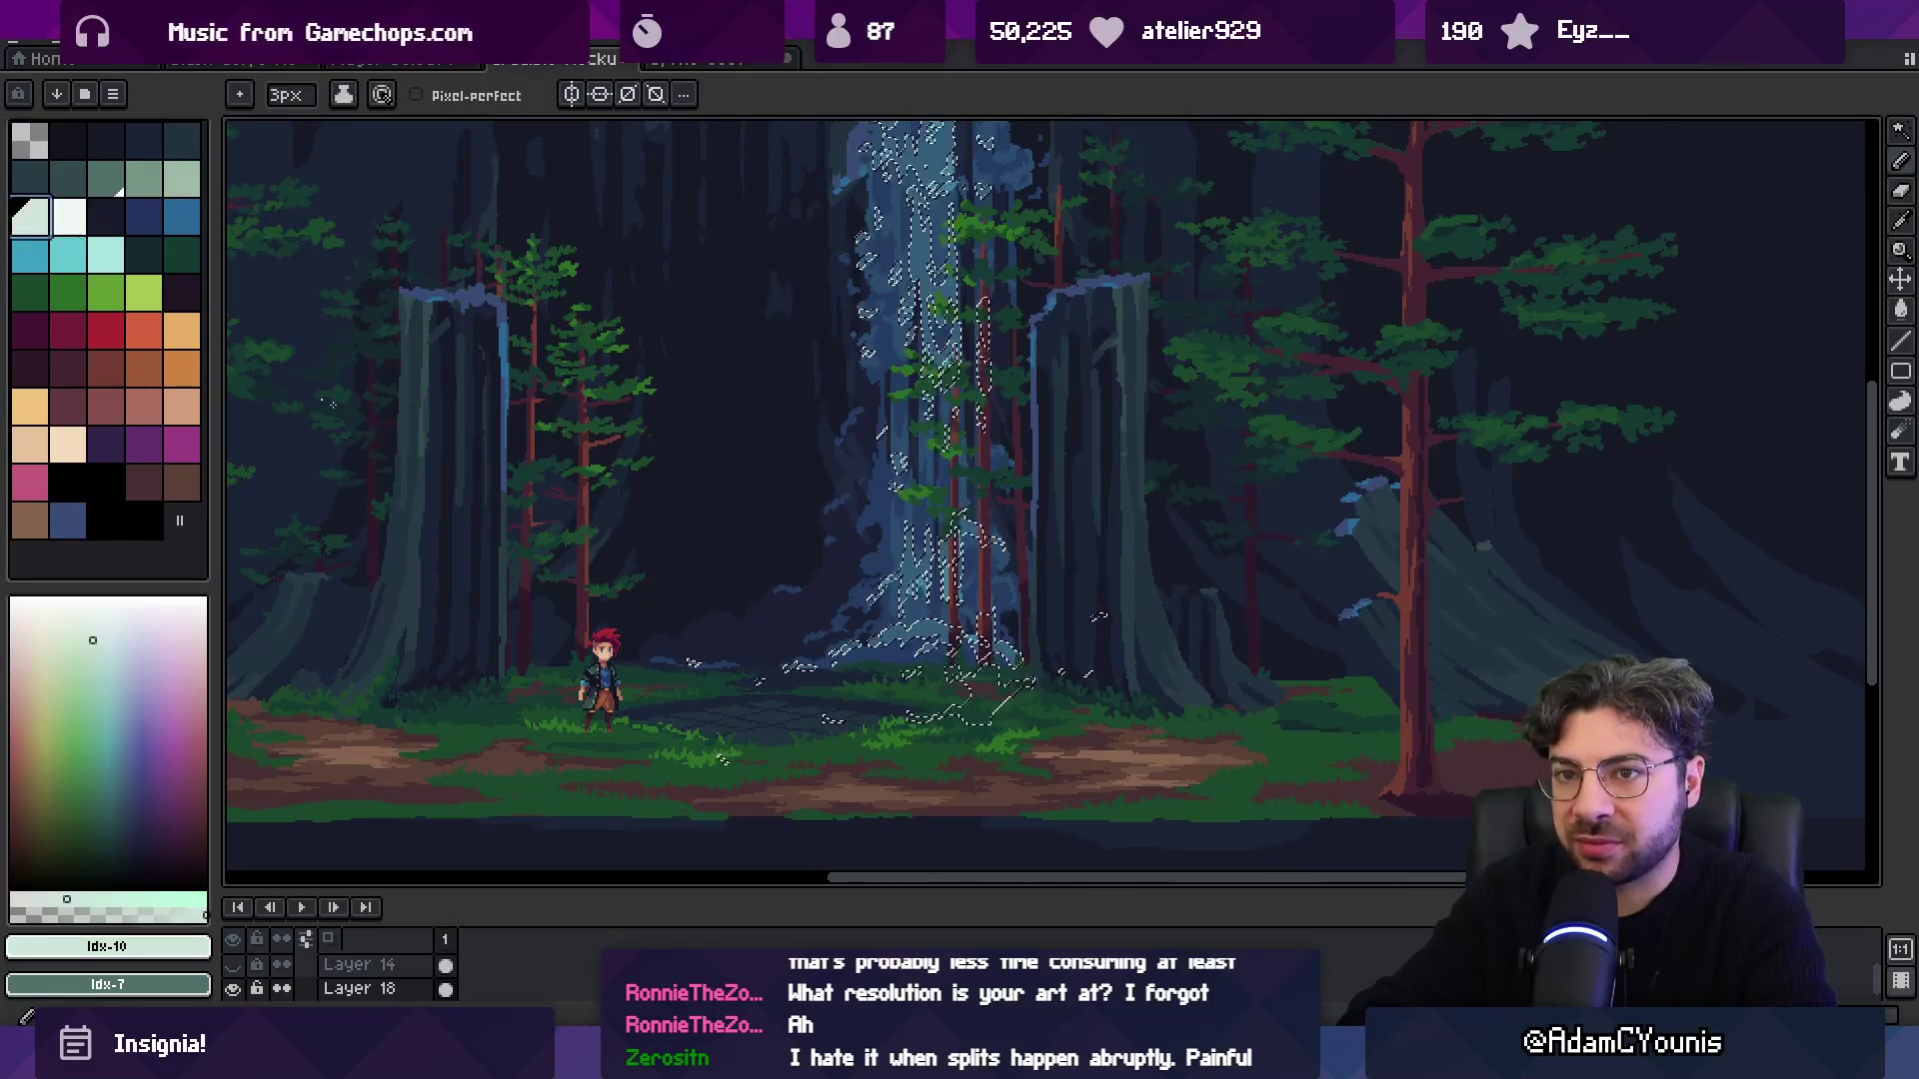
pyautogui.moveTo(910, 570); pyautogui.dragTo(934, 540)
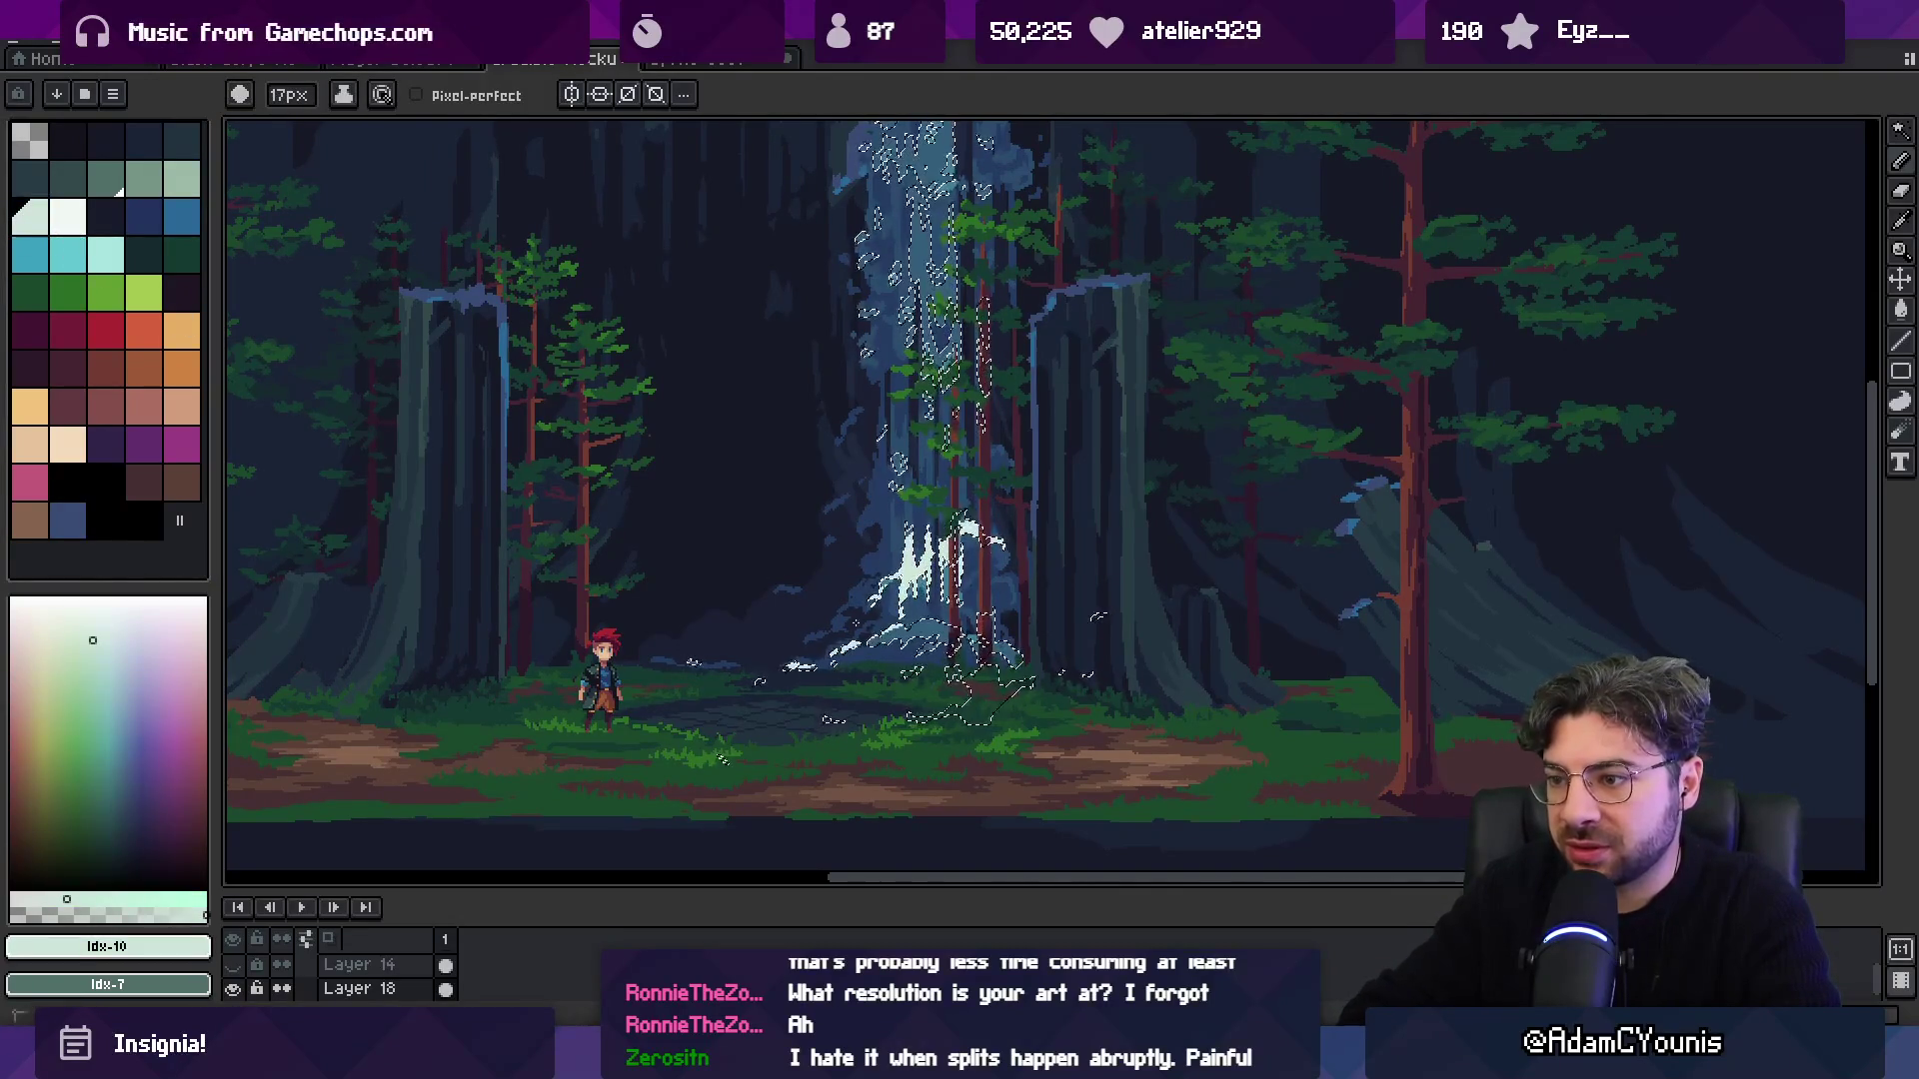
# Zoom the view out and switch to the waterfall sprite document.
pyautogui.press('z')
pyautogui.scroll(-2, 863, 487)
pyautogui.scroll(2, 864, 486)
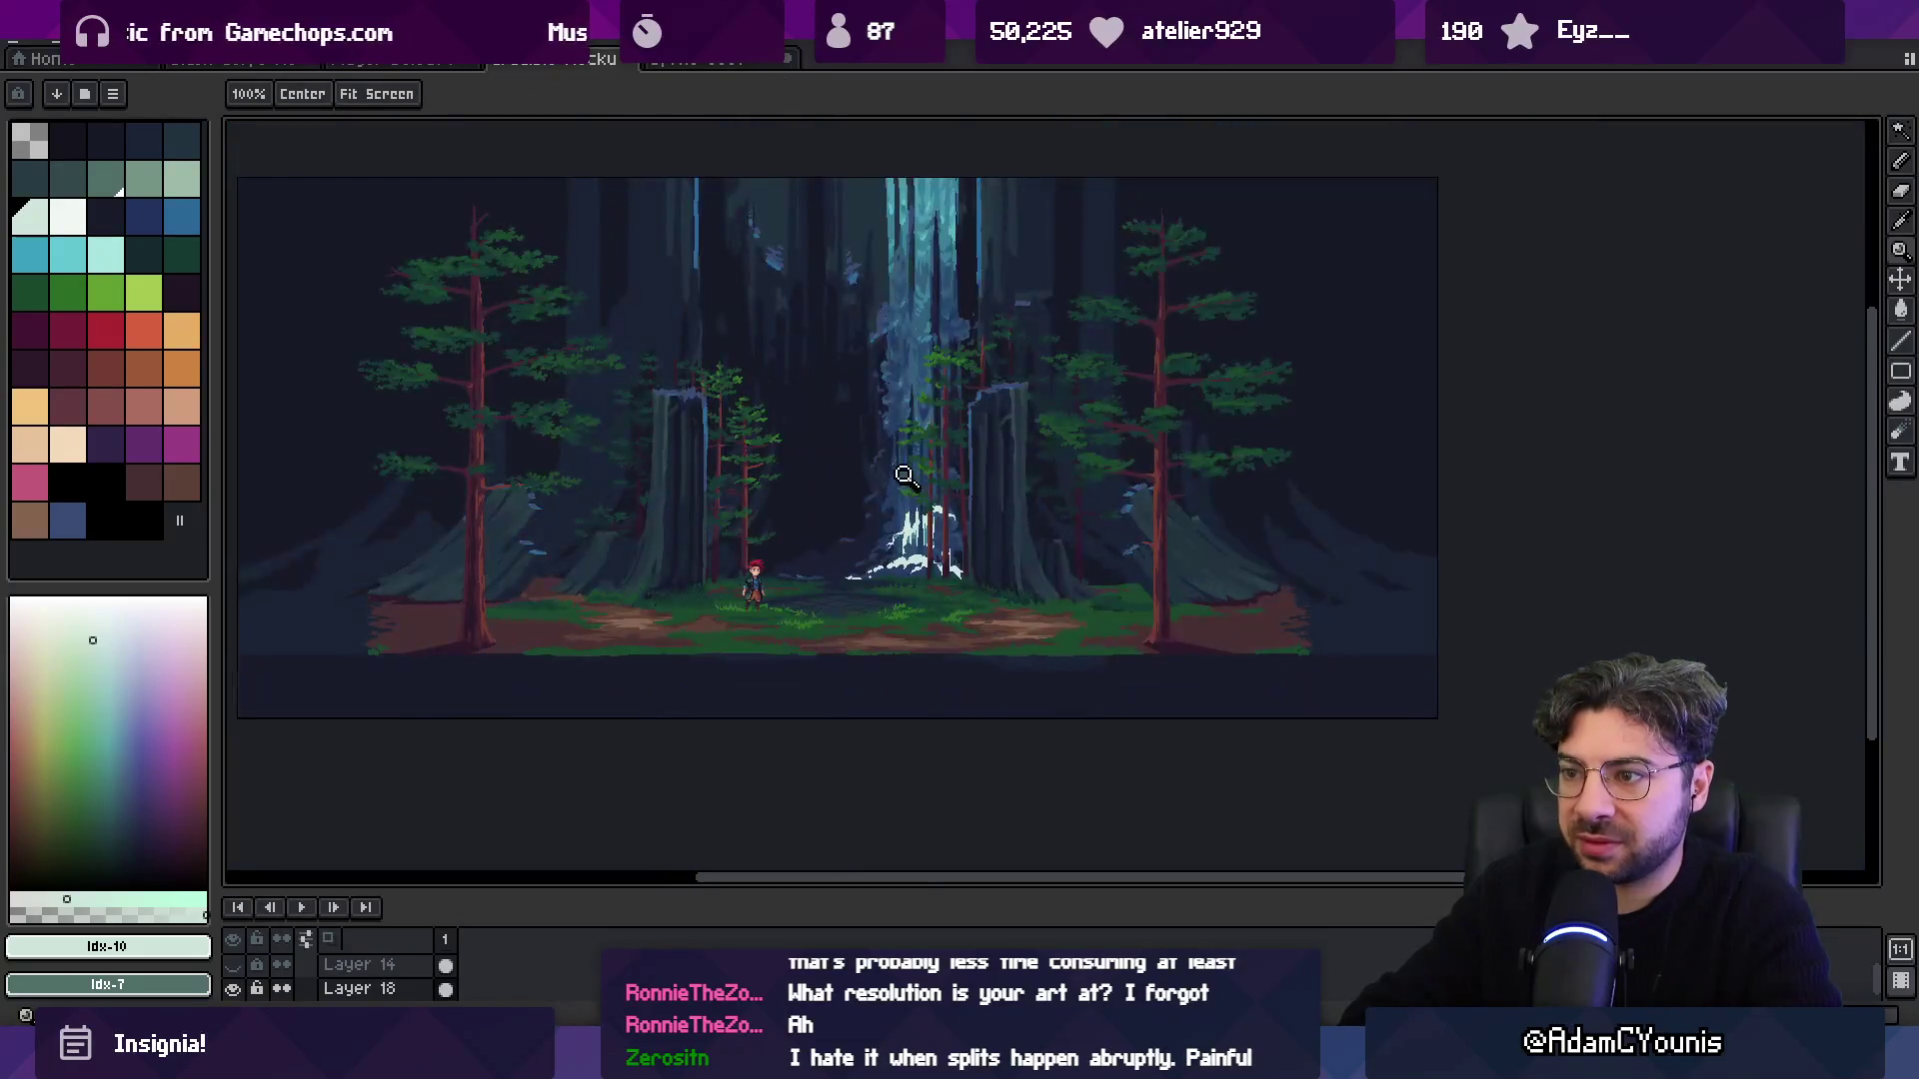
pyautogui.press('v')
pyautogui.press('z')
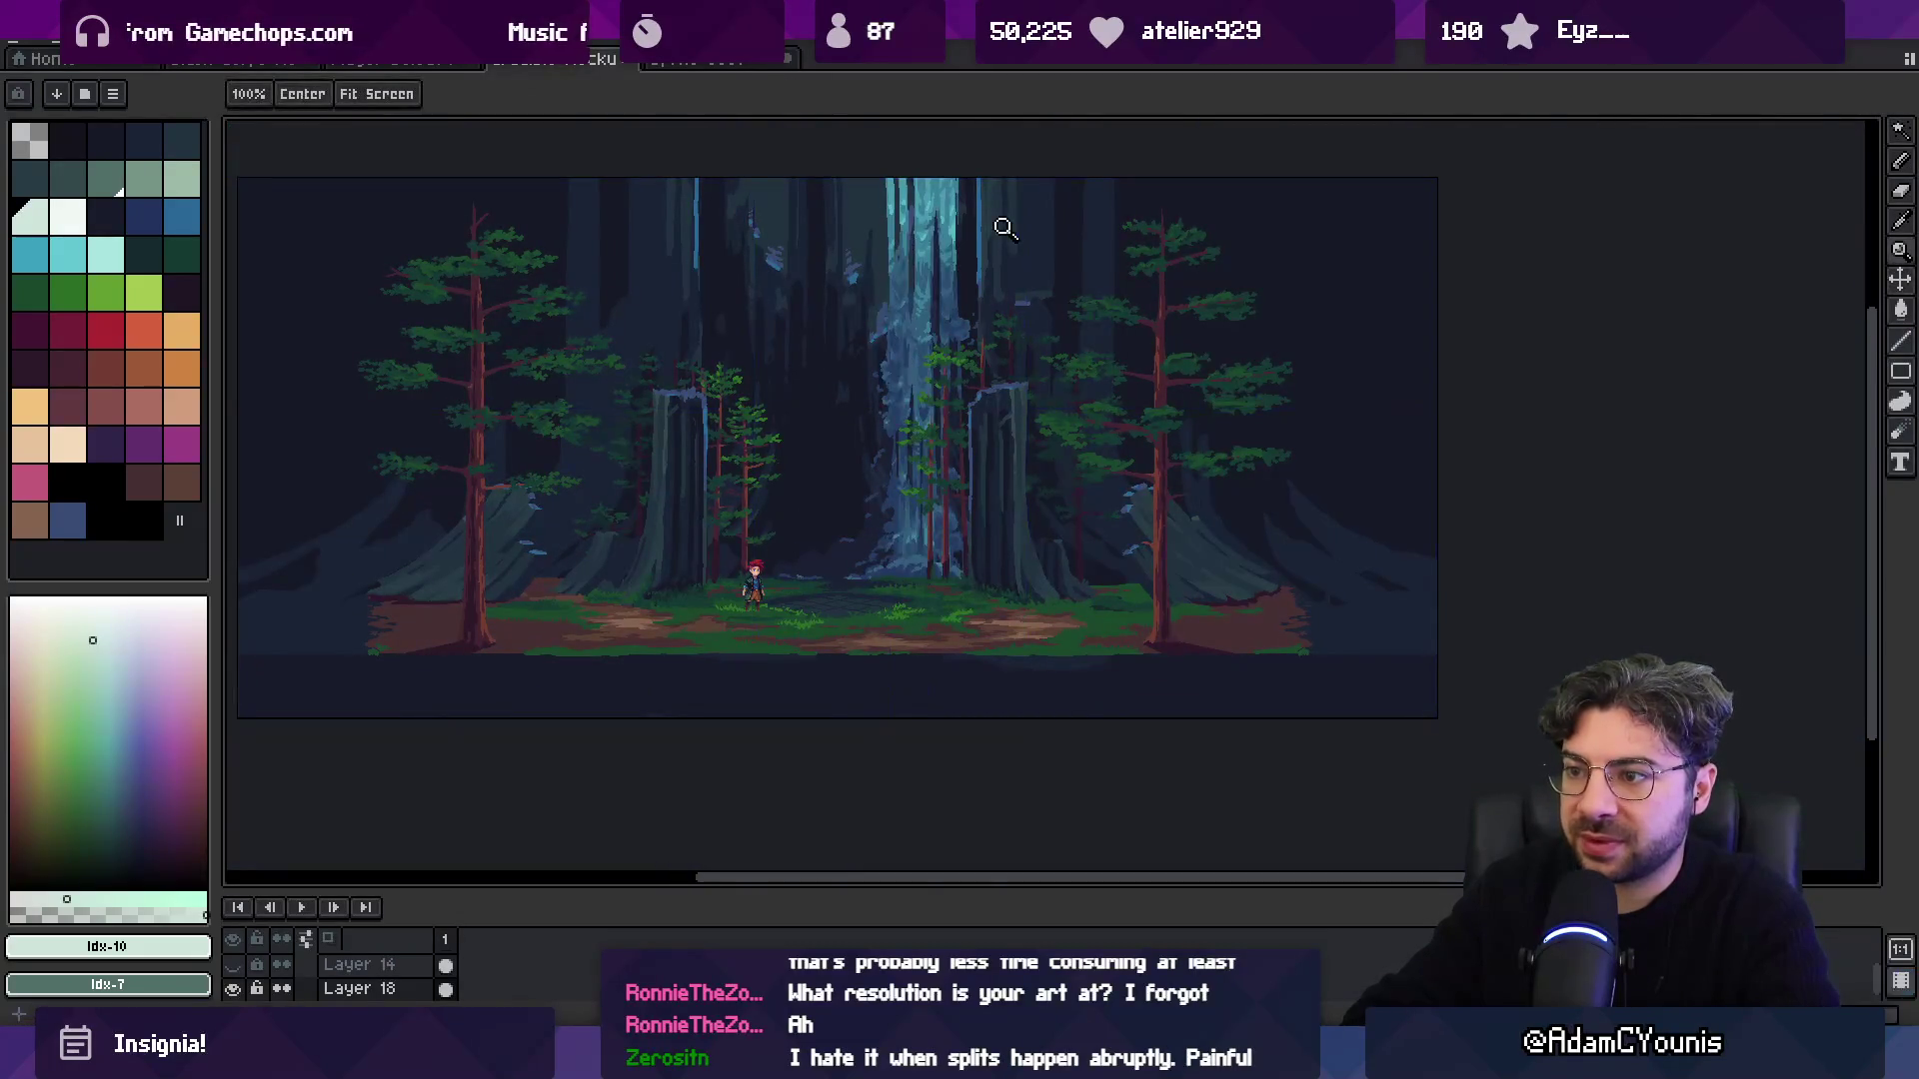
pyautogui.click(685, 62)
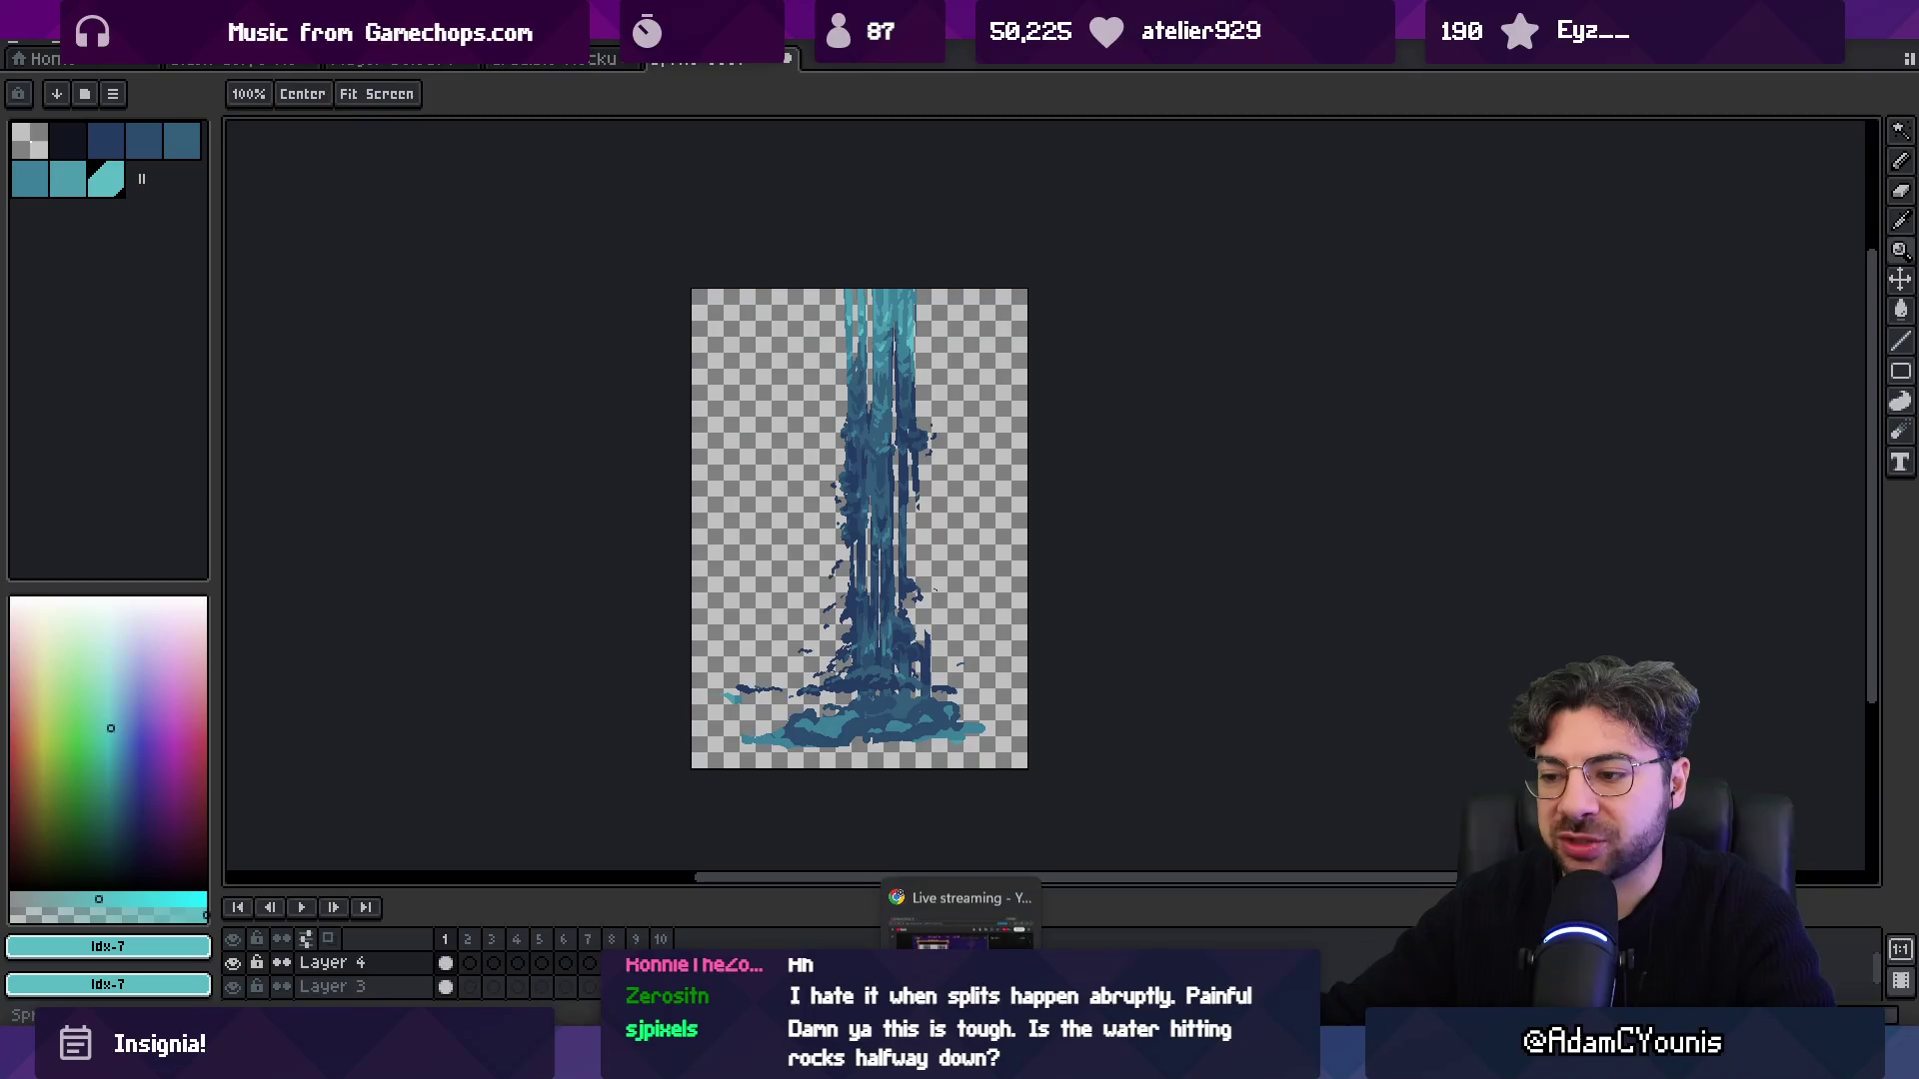
# Minimize Aseprite and bring up the Chrome window with Google's 'waterfall' results.
pyautogui.press('super+d')
pyautogui.press('super+d')
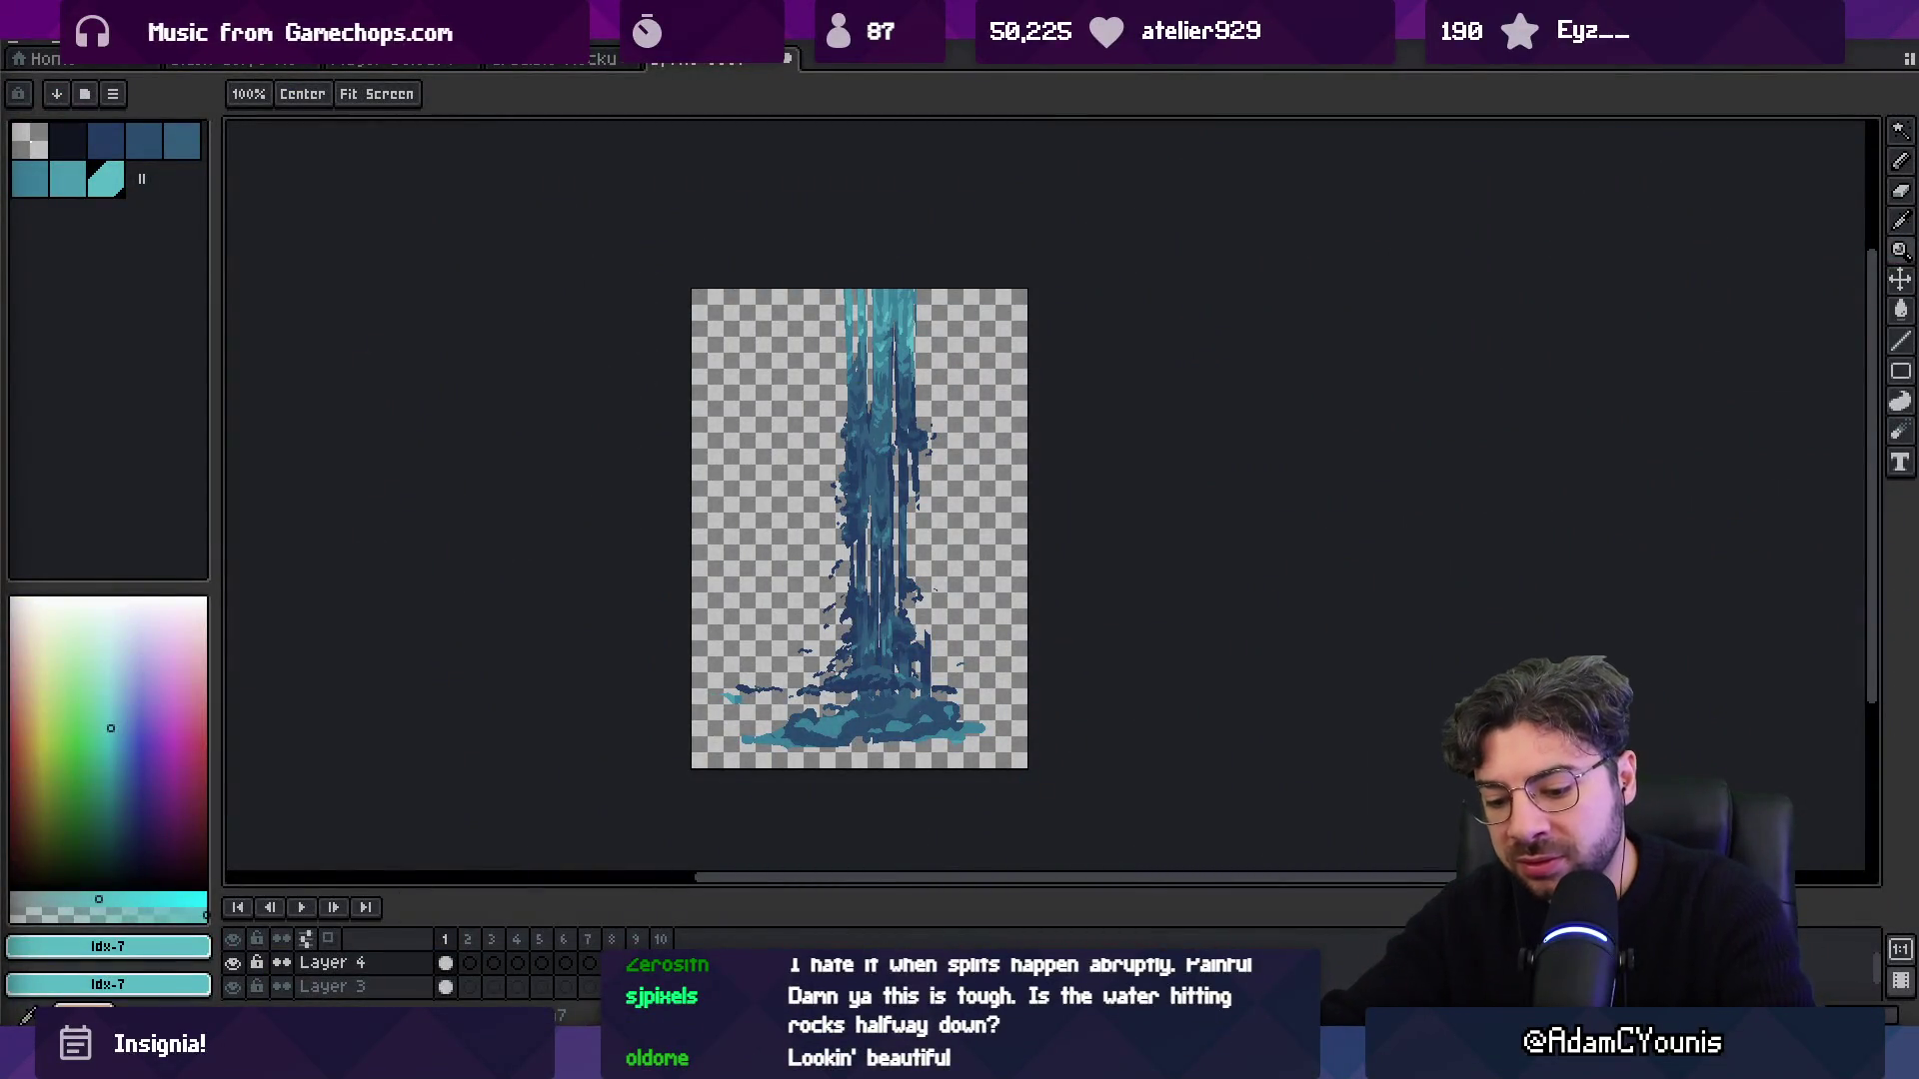
pyautogui.hotkey('alt', 'Tab')
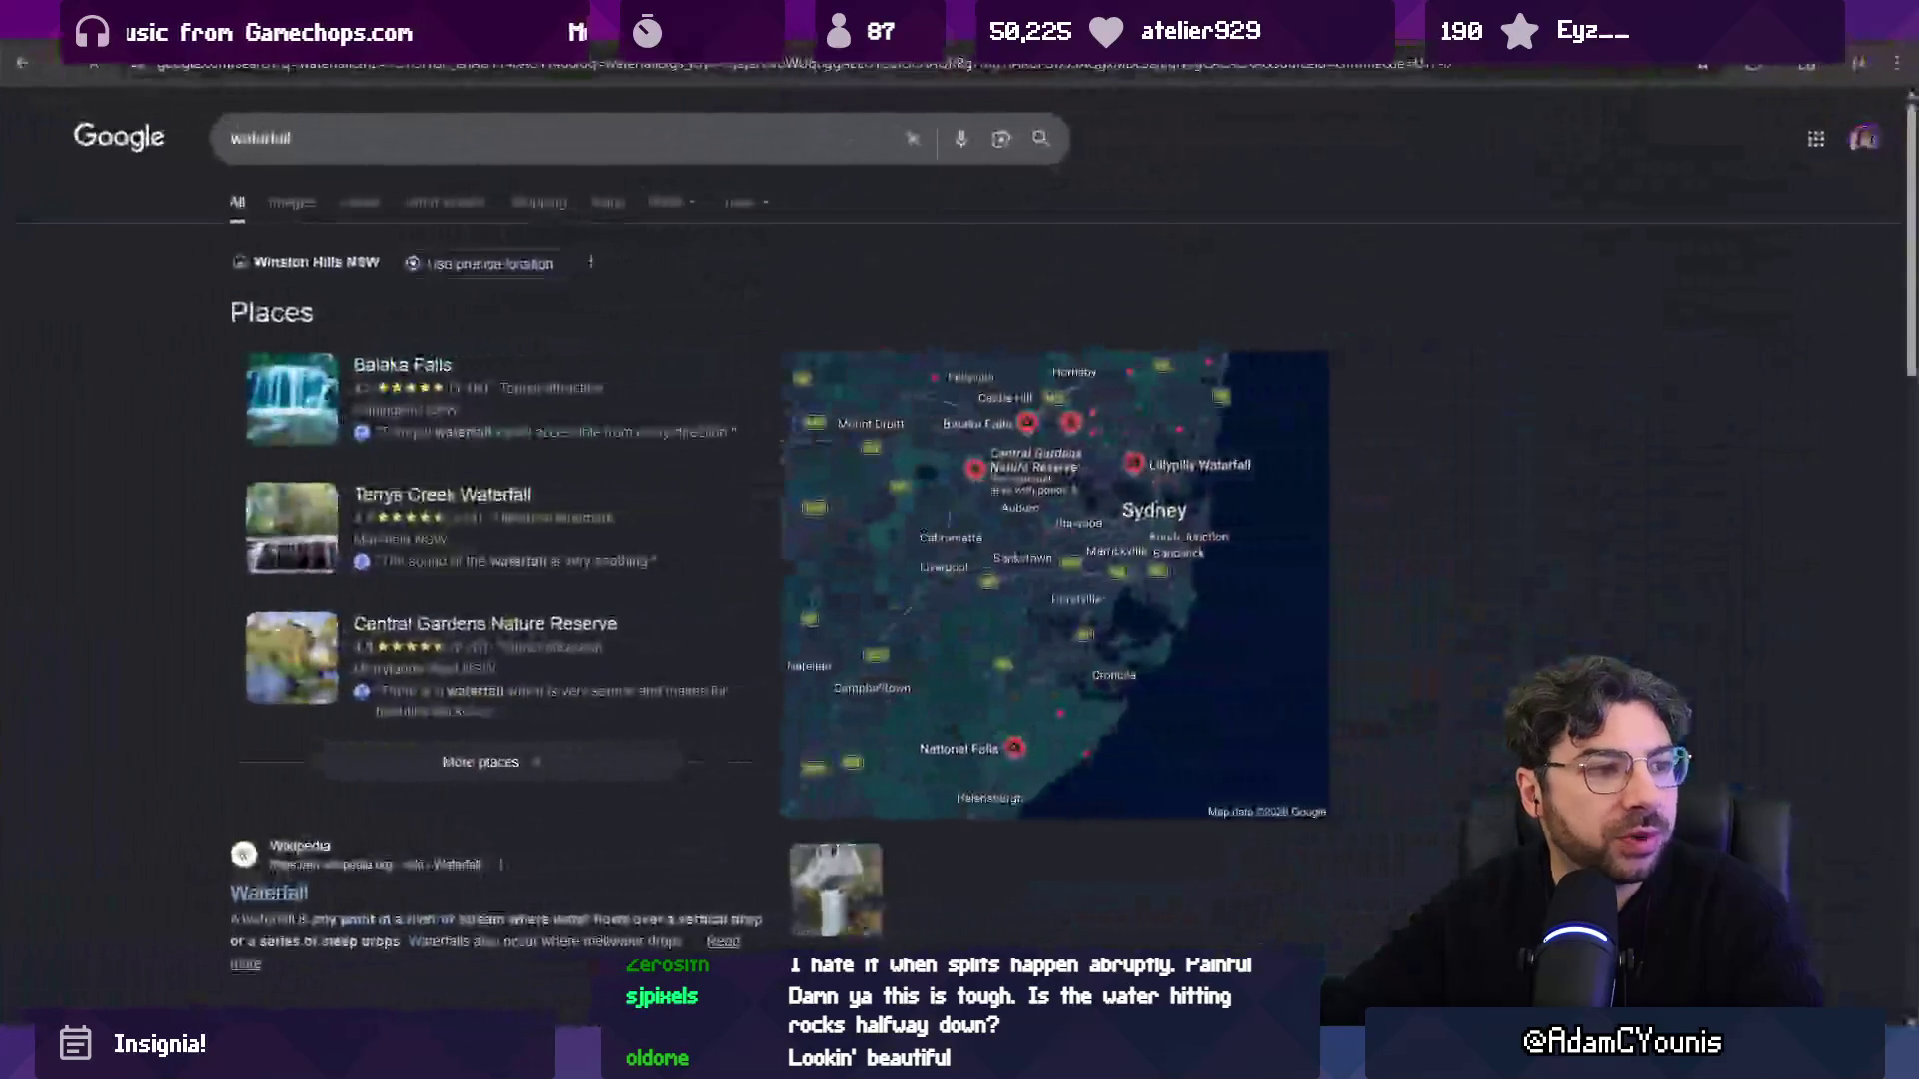
# In Google Images, preview the Britannica, Travel + Leisure and Adobe Stock waterfall photos.
pyautogui.click(296, 210)
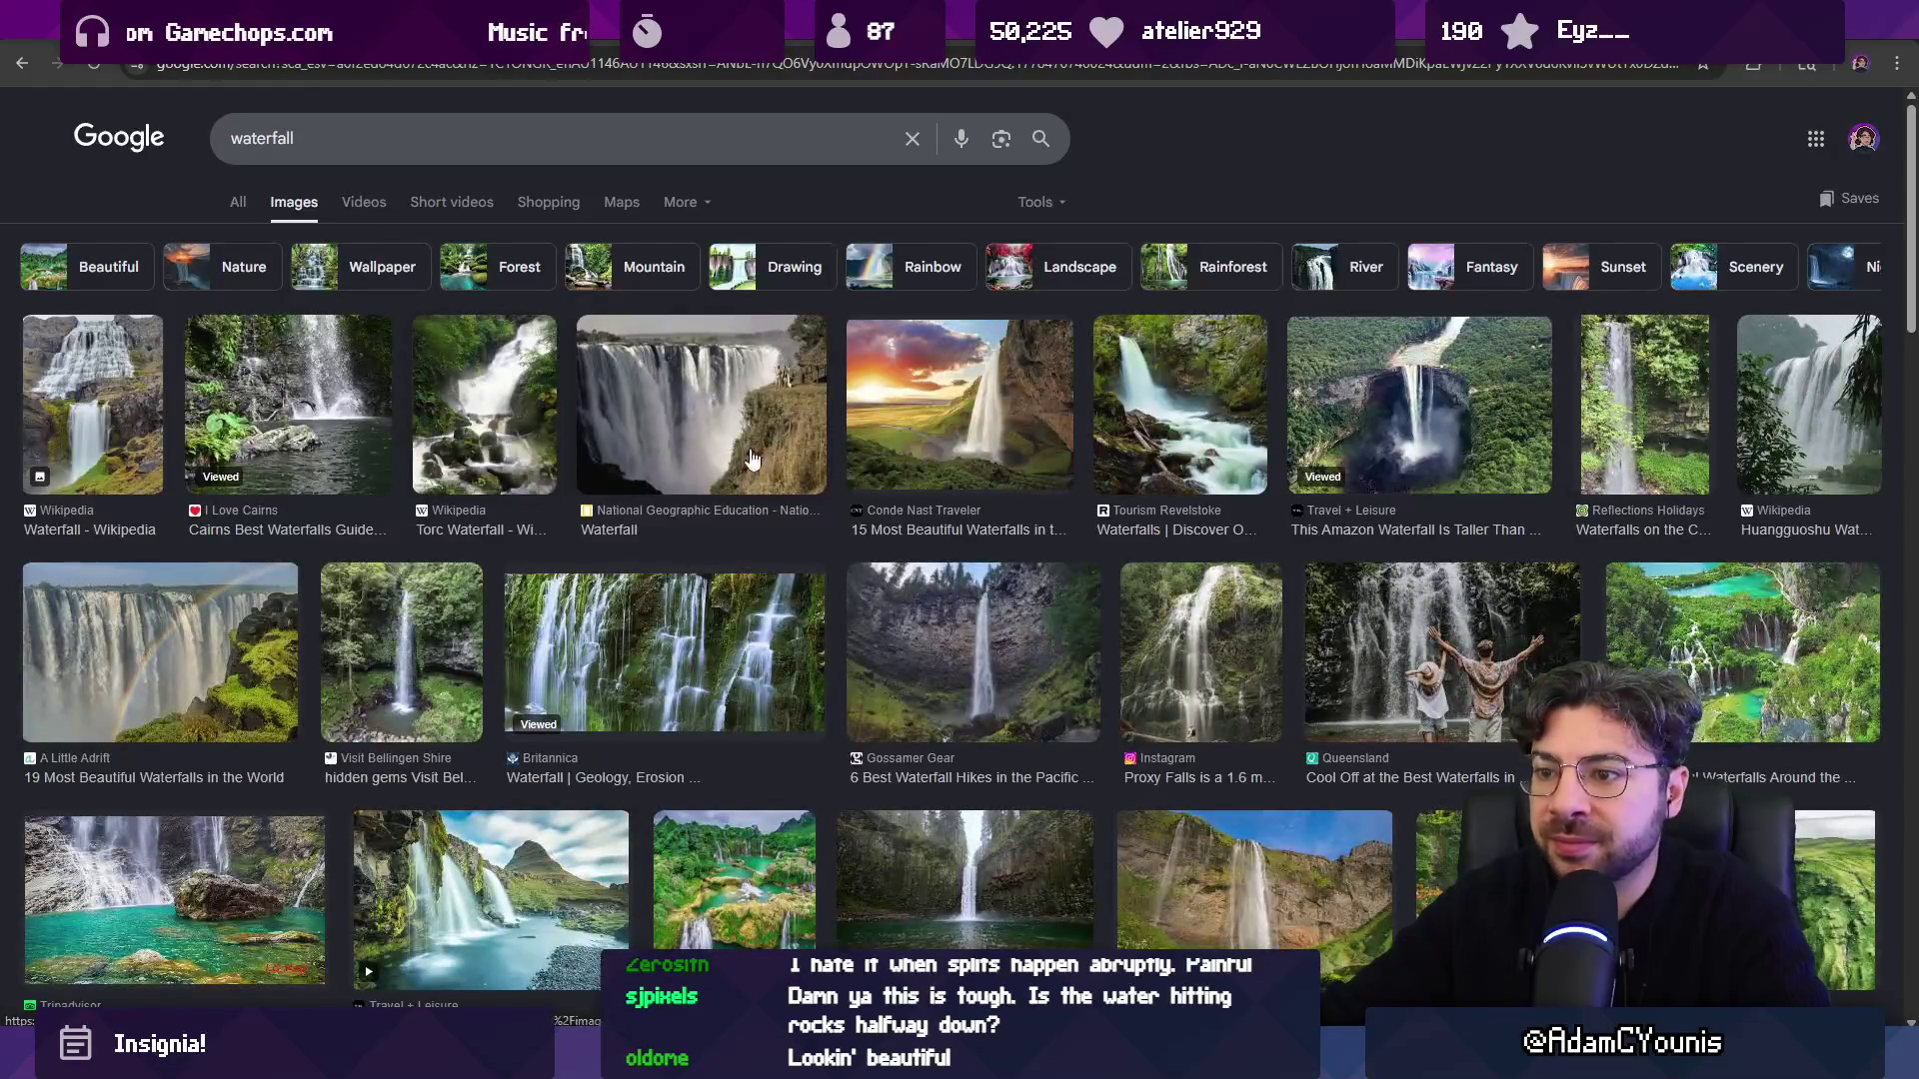
pyautogui.click(731, 632)
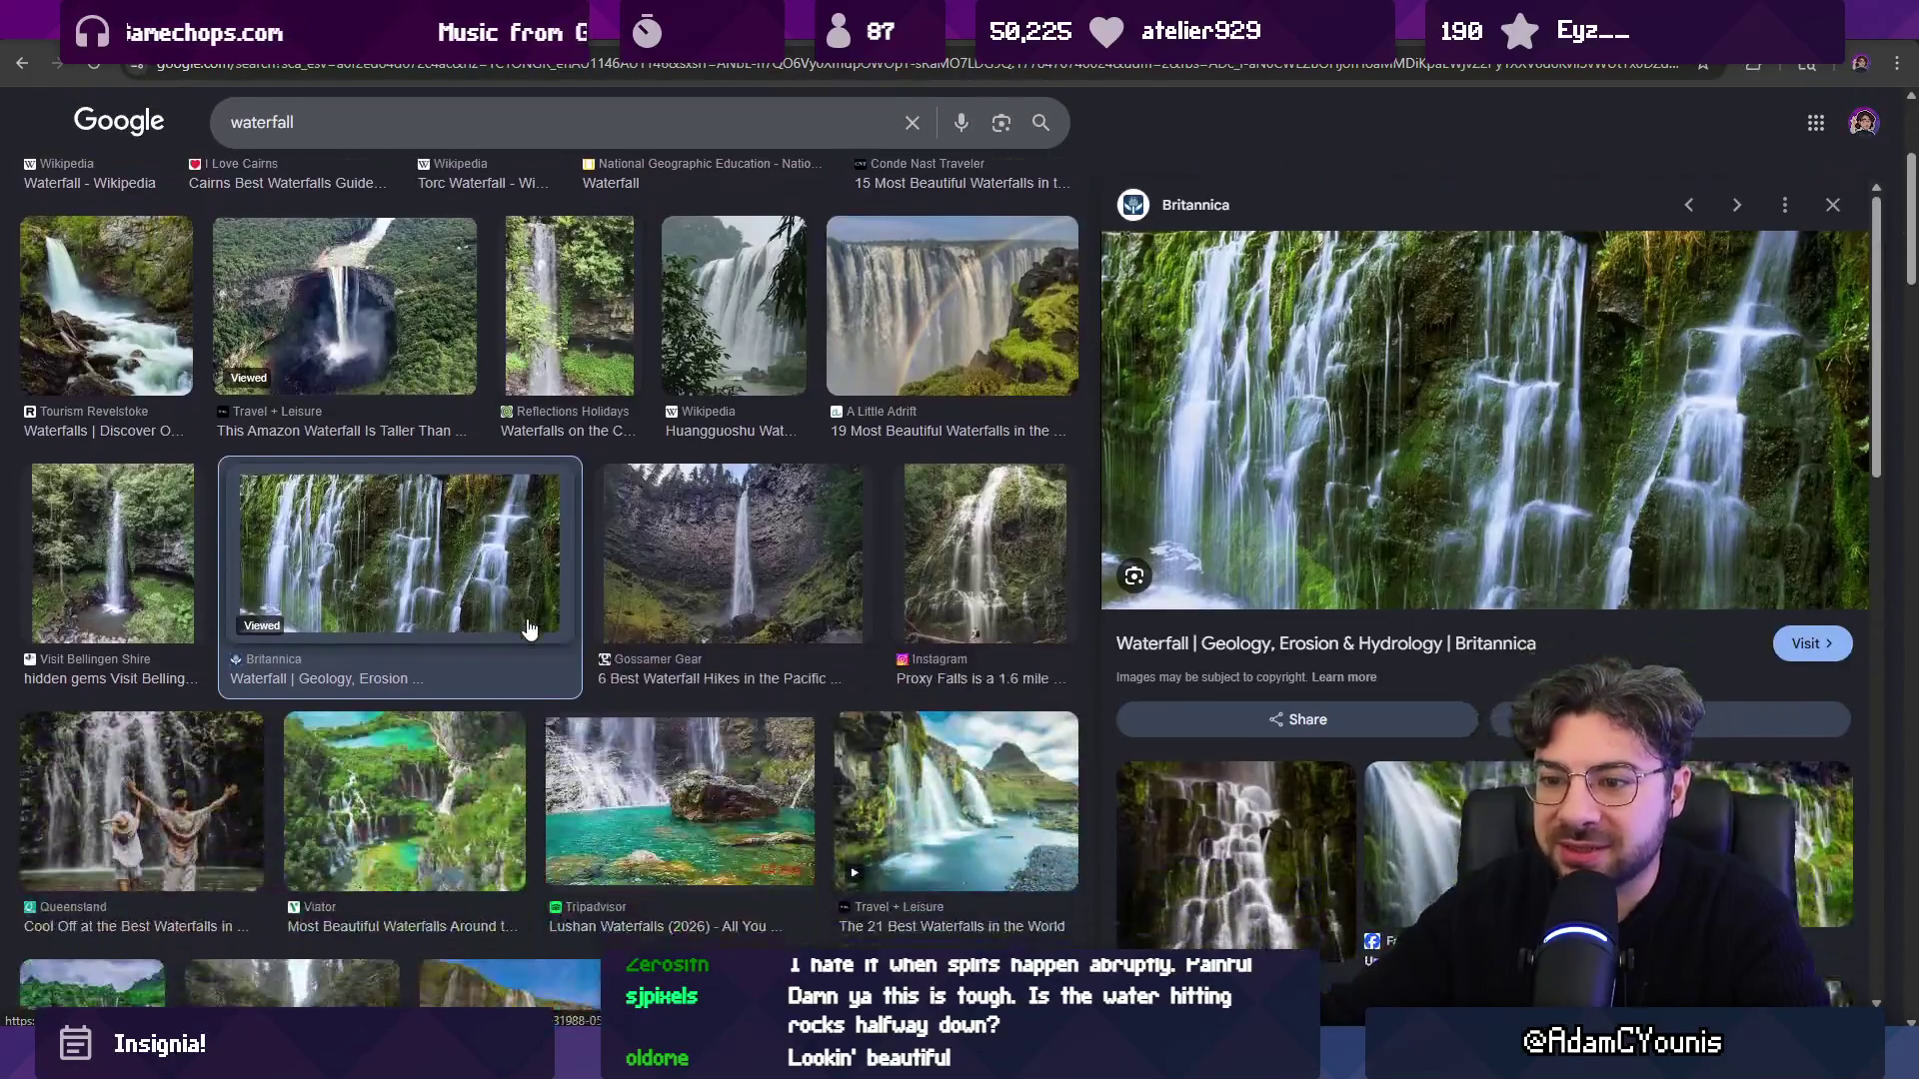
pyautogui.scroll(-2, 530, 627)
pyautogui.click(889, 607)
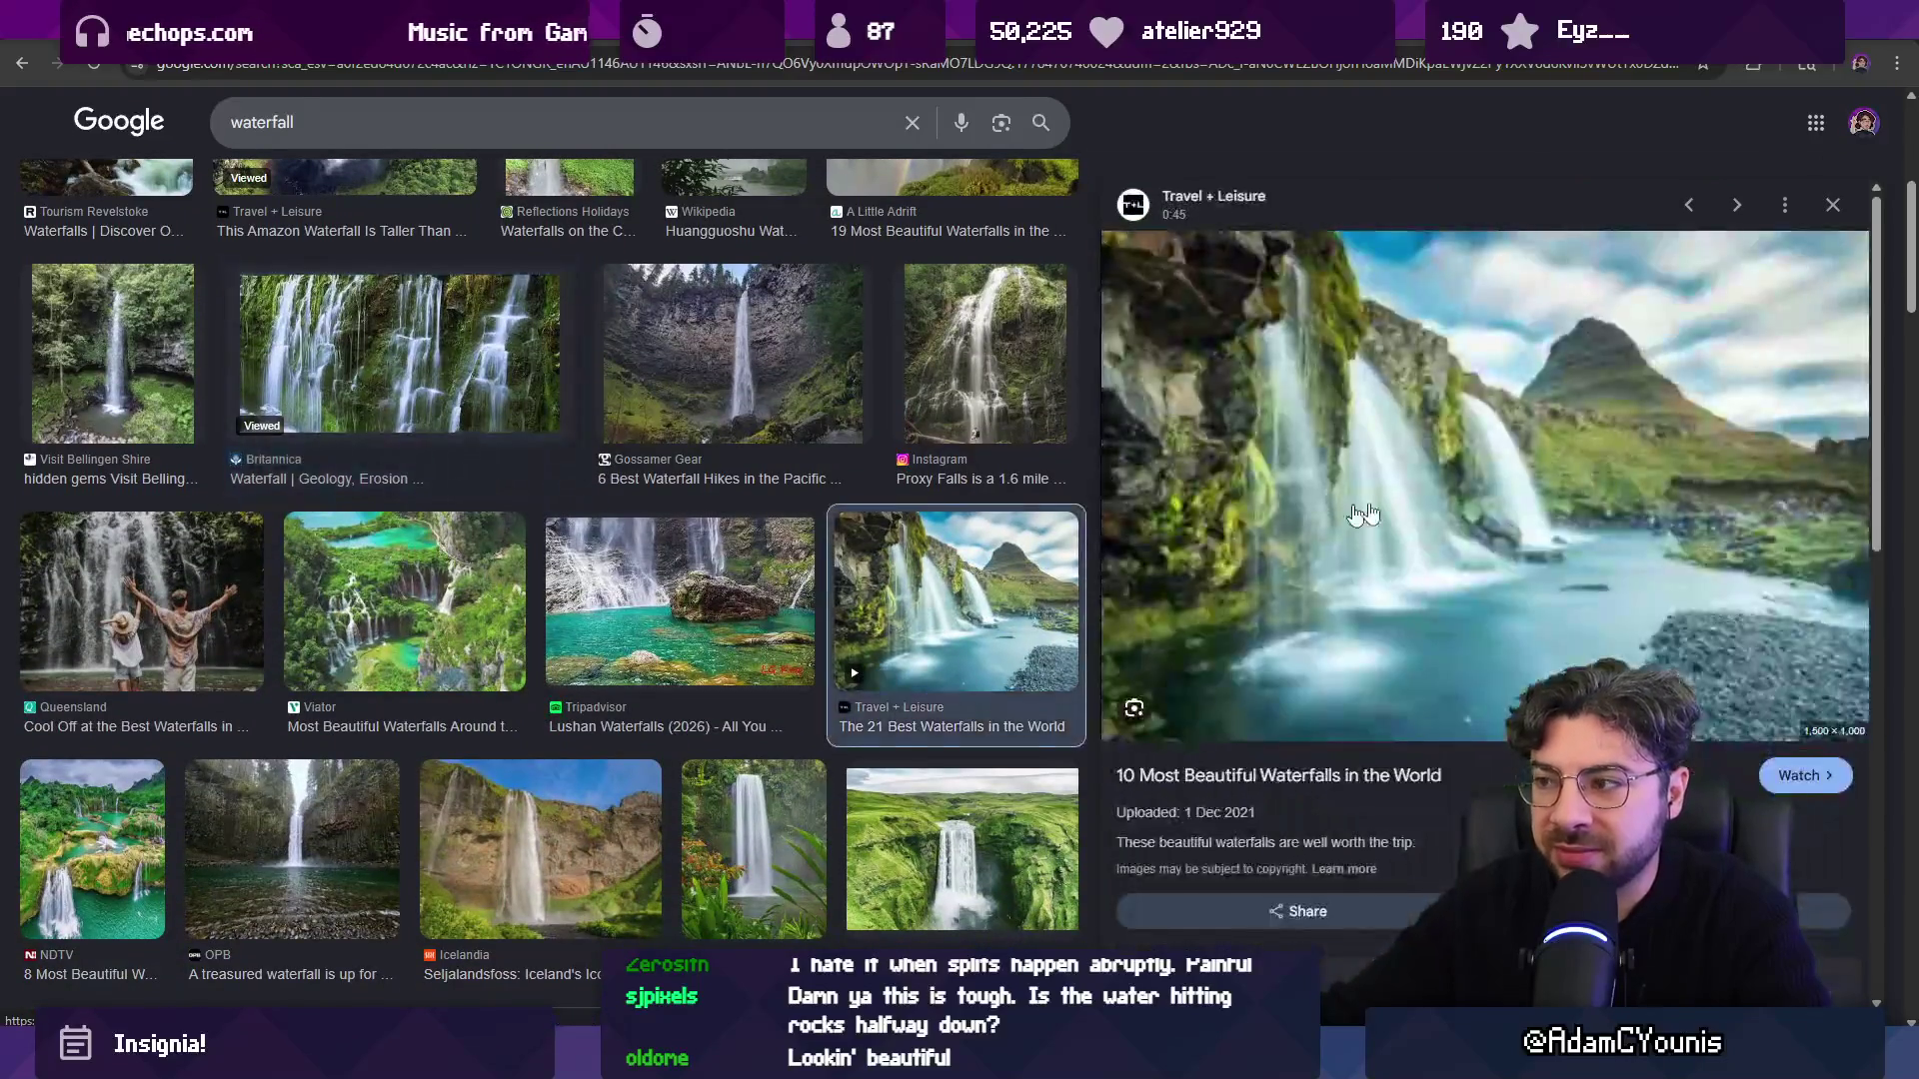
pyautogui.scroll(-4, 330, 699)
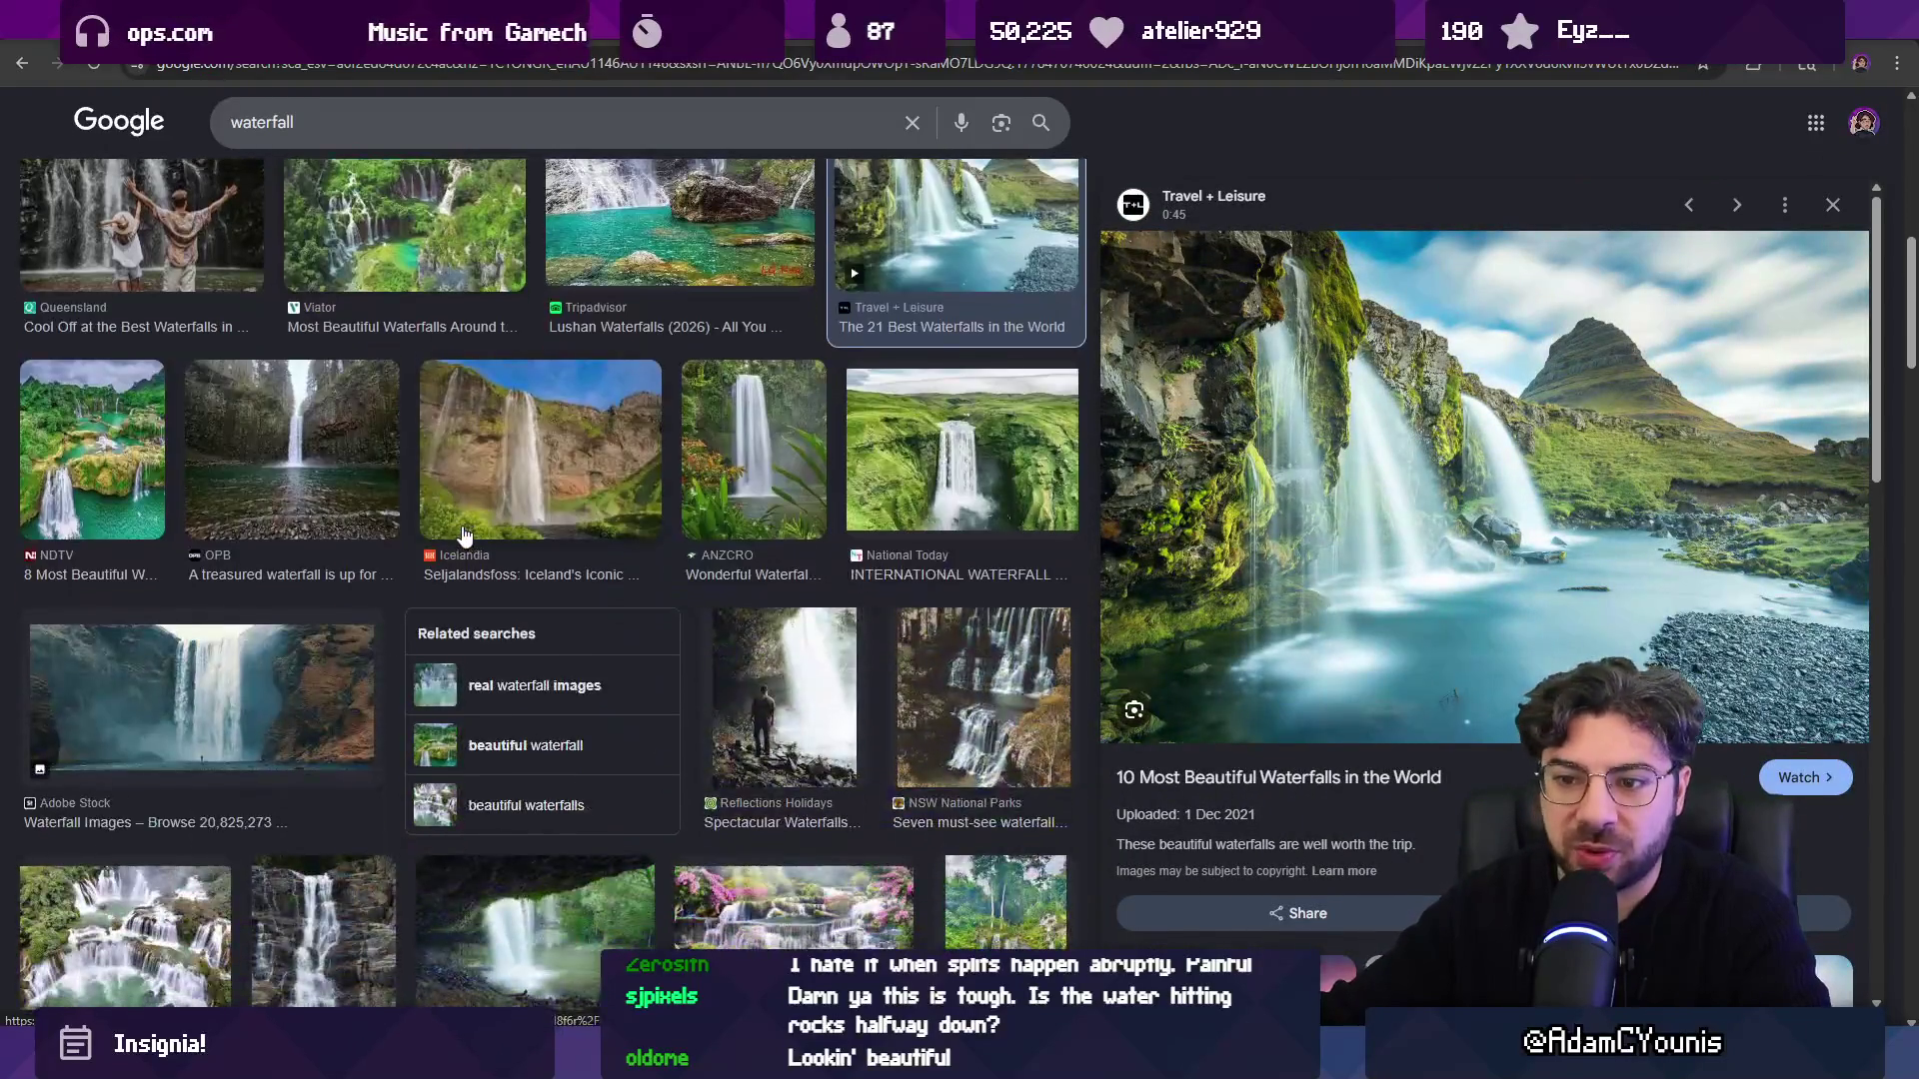
pyautogui.click(313, 715)
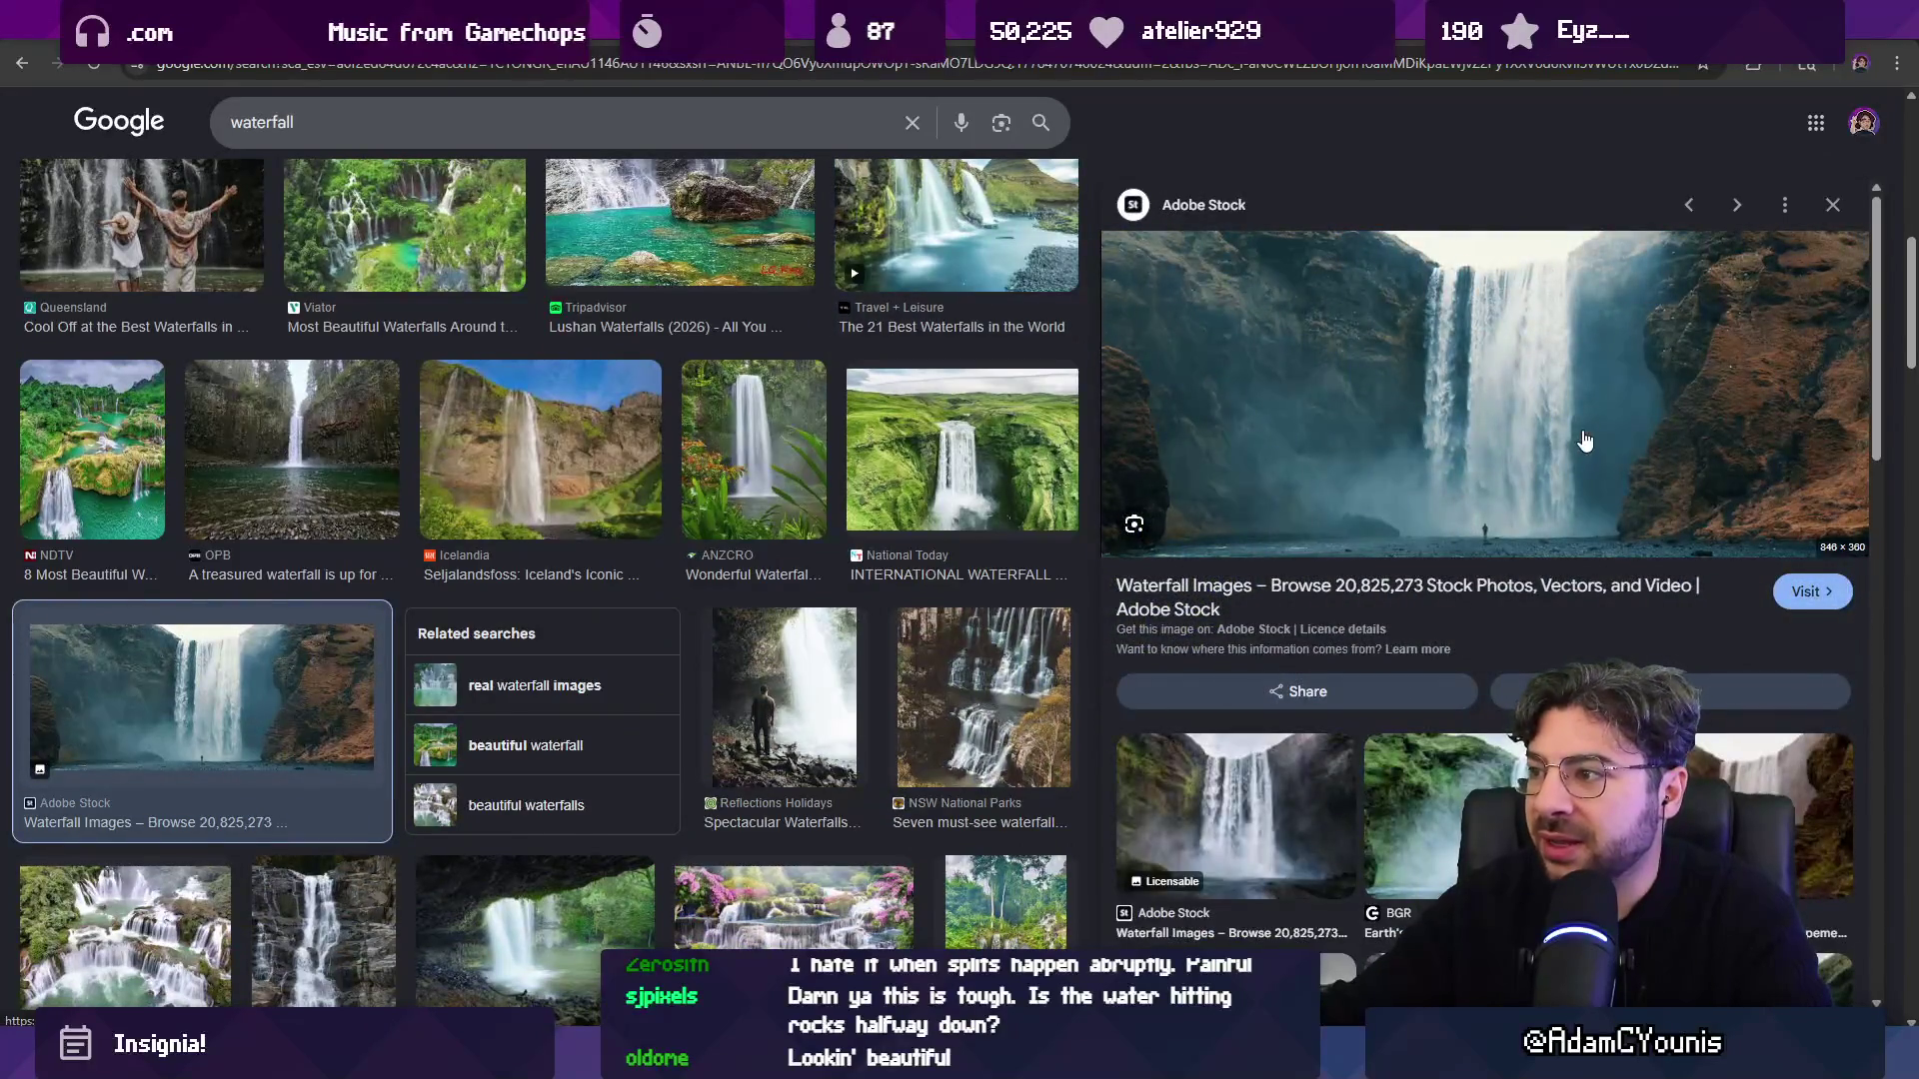
# Open the Adobe Stock waterfall page, scroll through its photos, then leave the browser.
pyautogui.click(1527, 438)
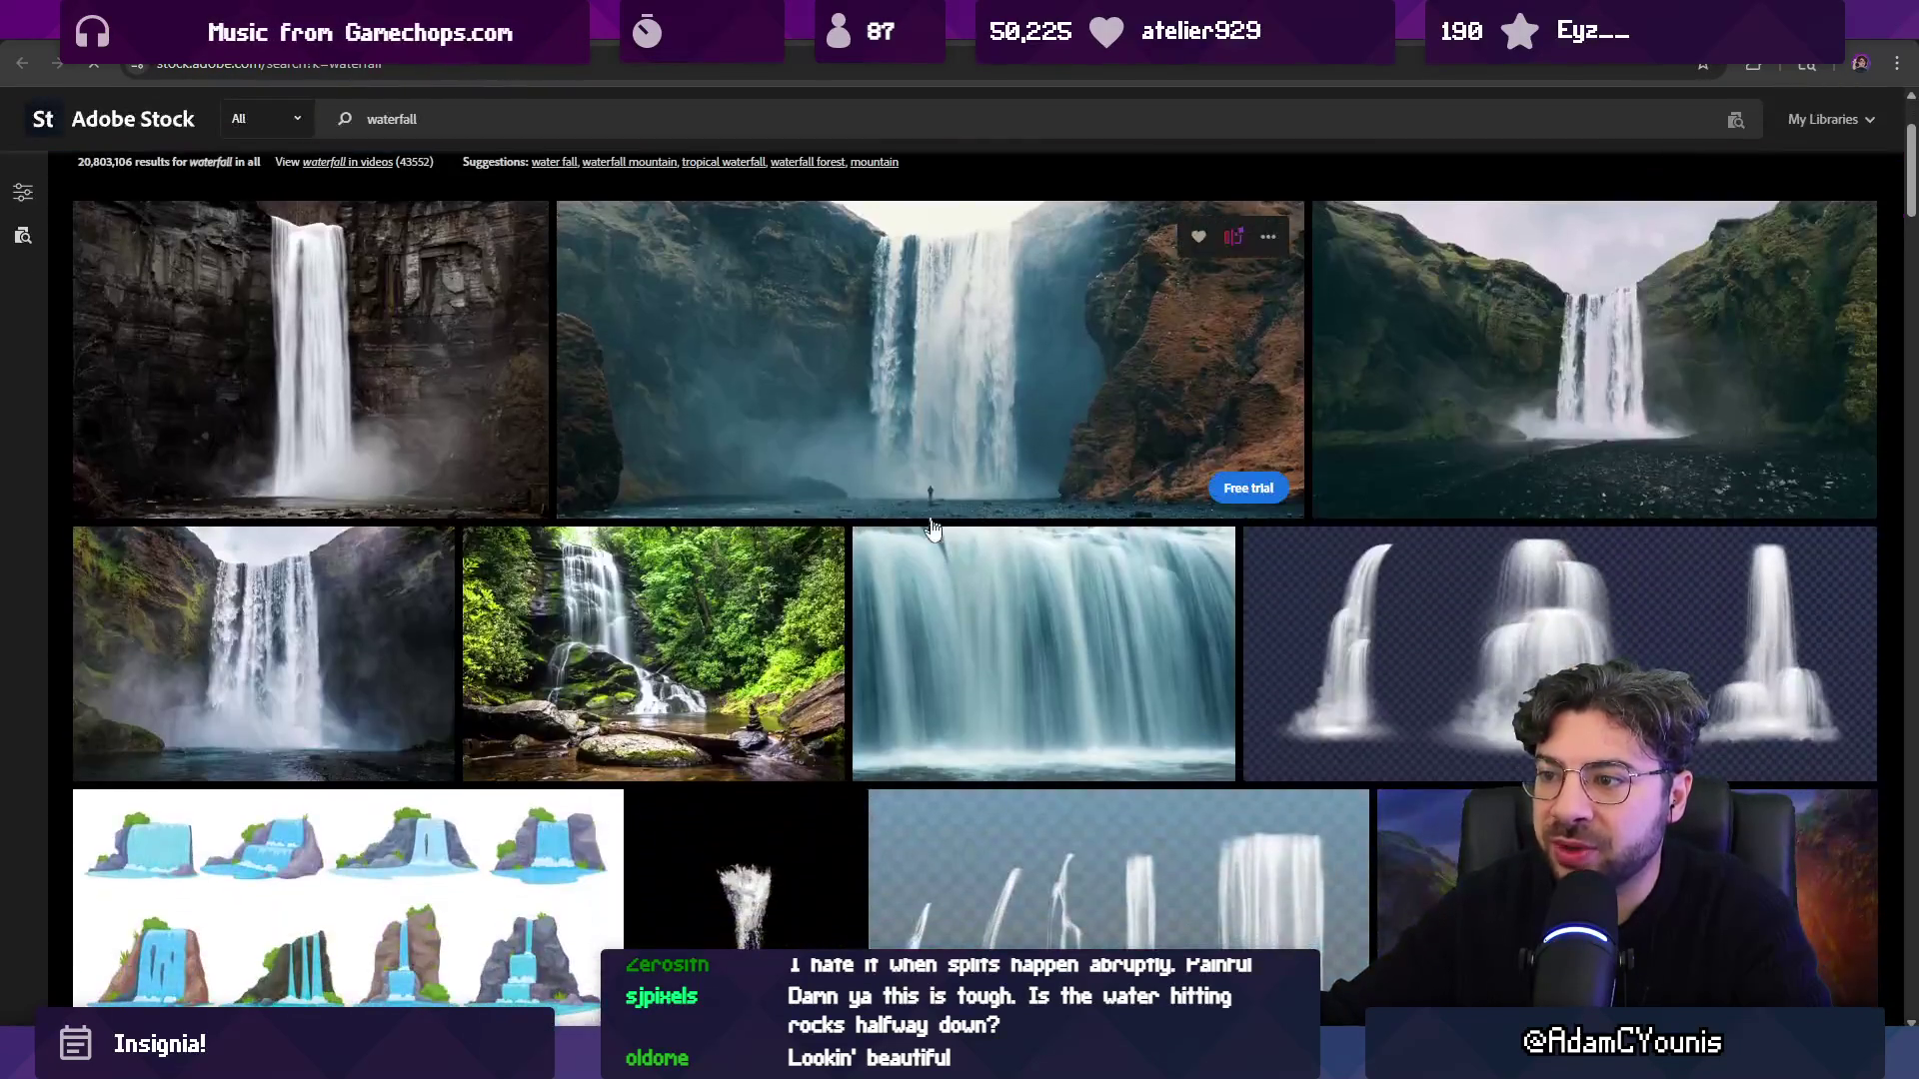
pyautogui.scroll(1, 852, 389)
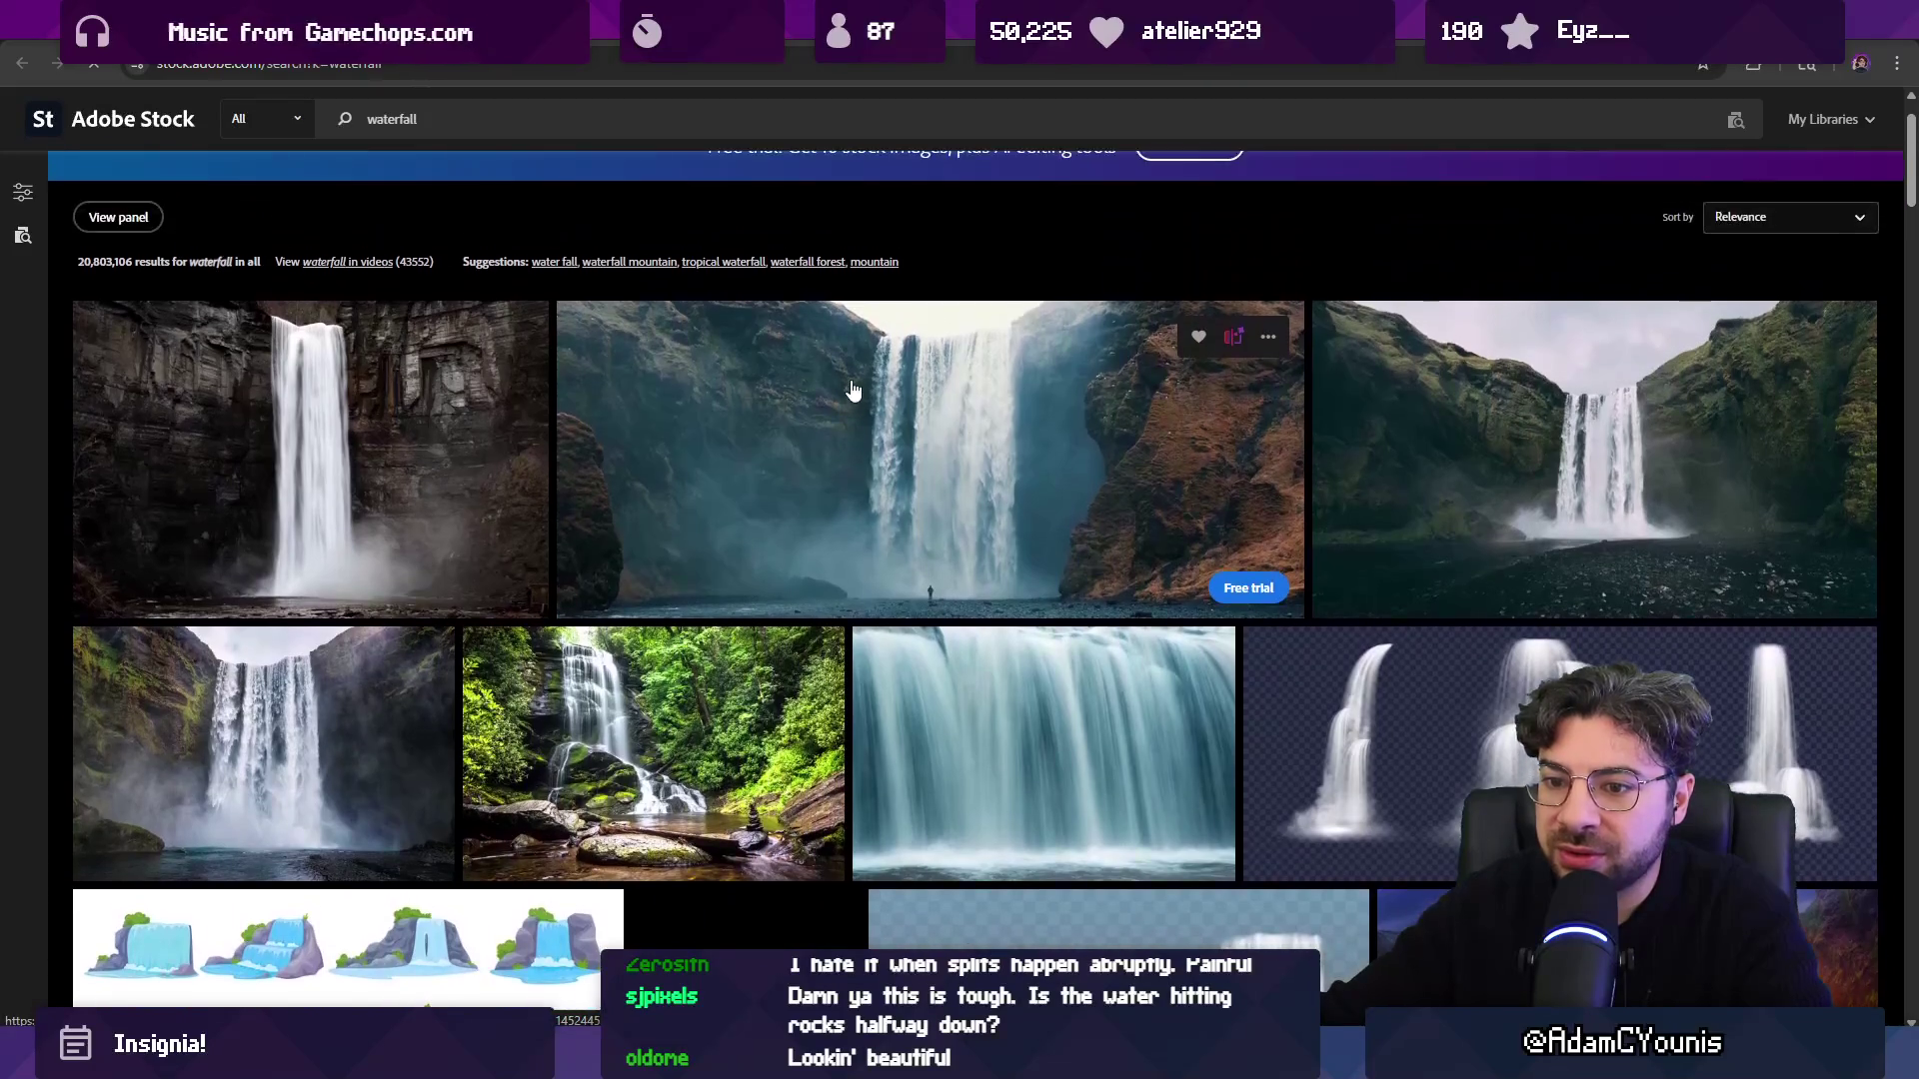
pyautogui.scroll(-4, 880, 442)
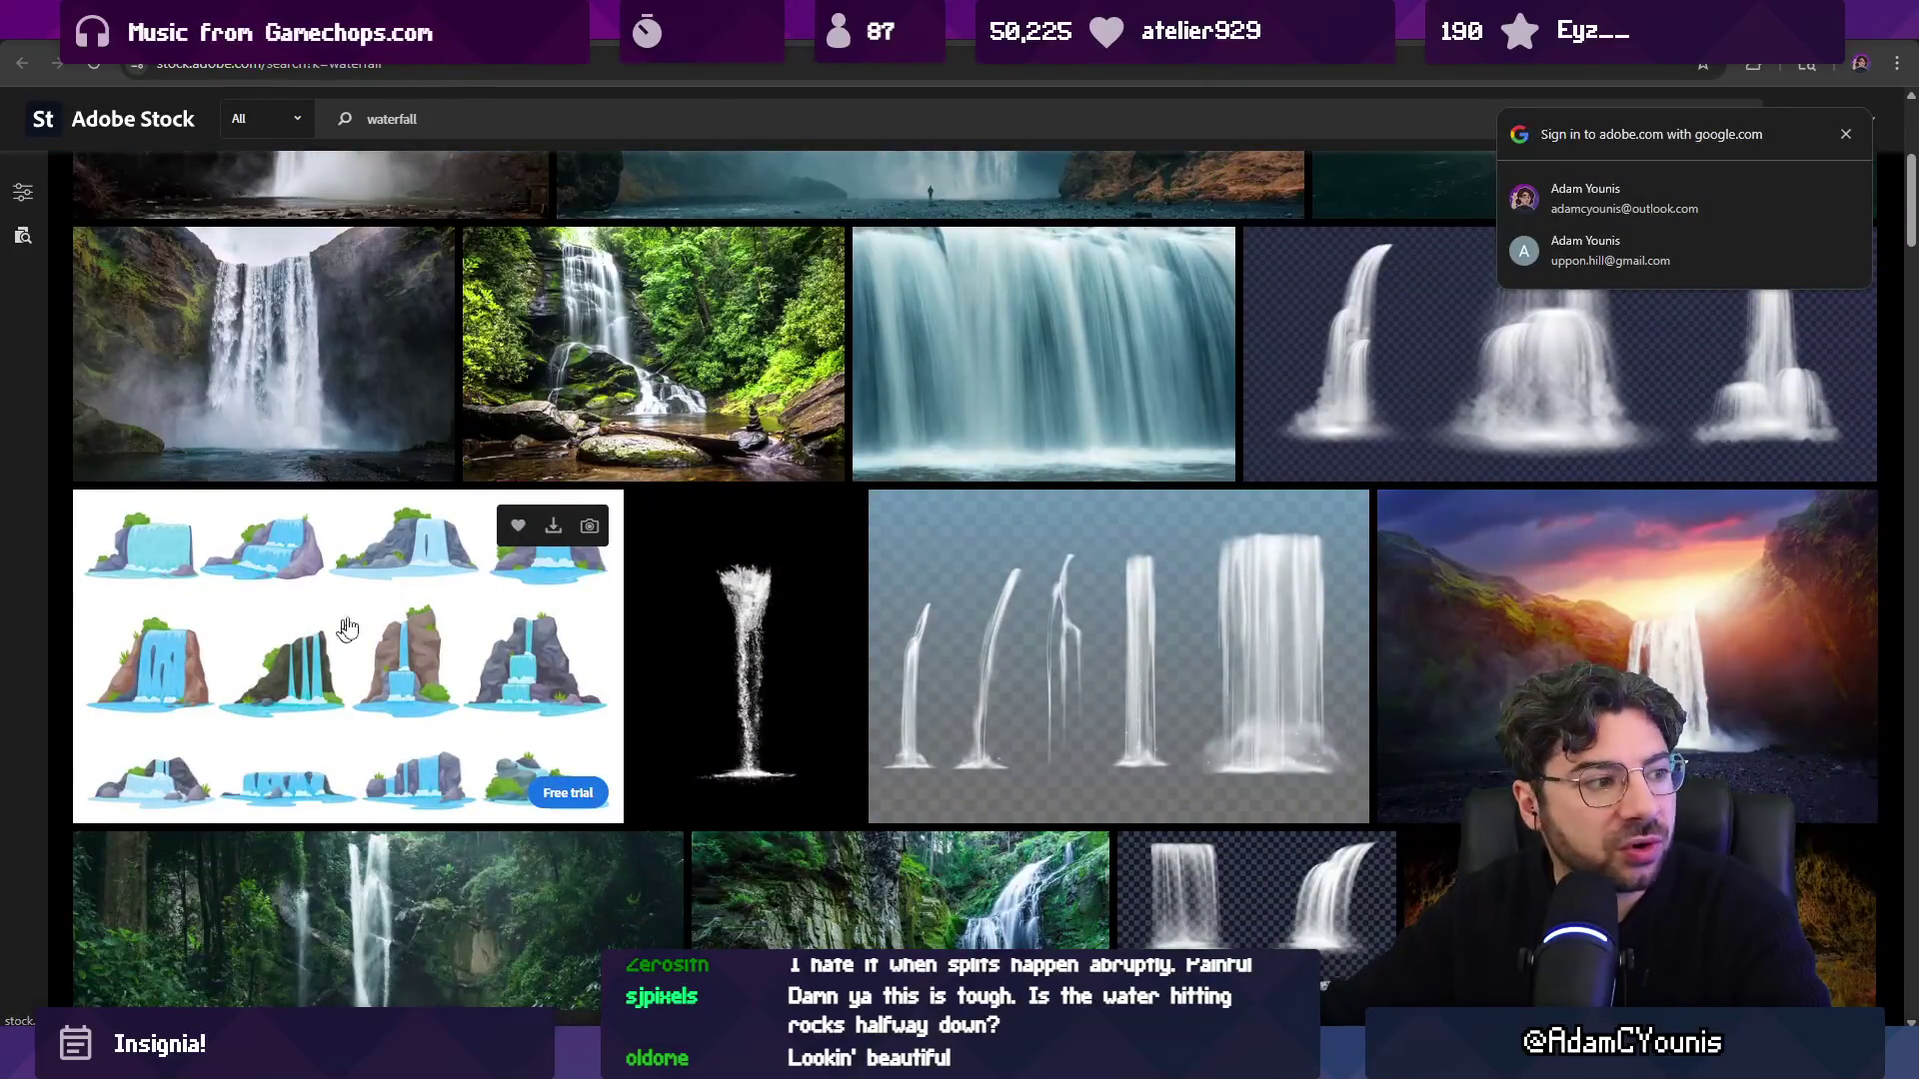
pyautogui.scroll(-8, 366, 667)
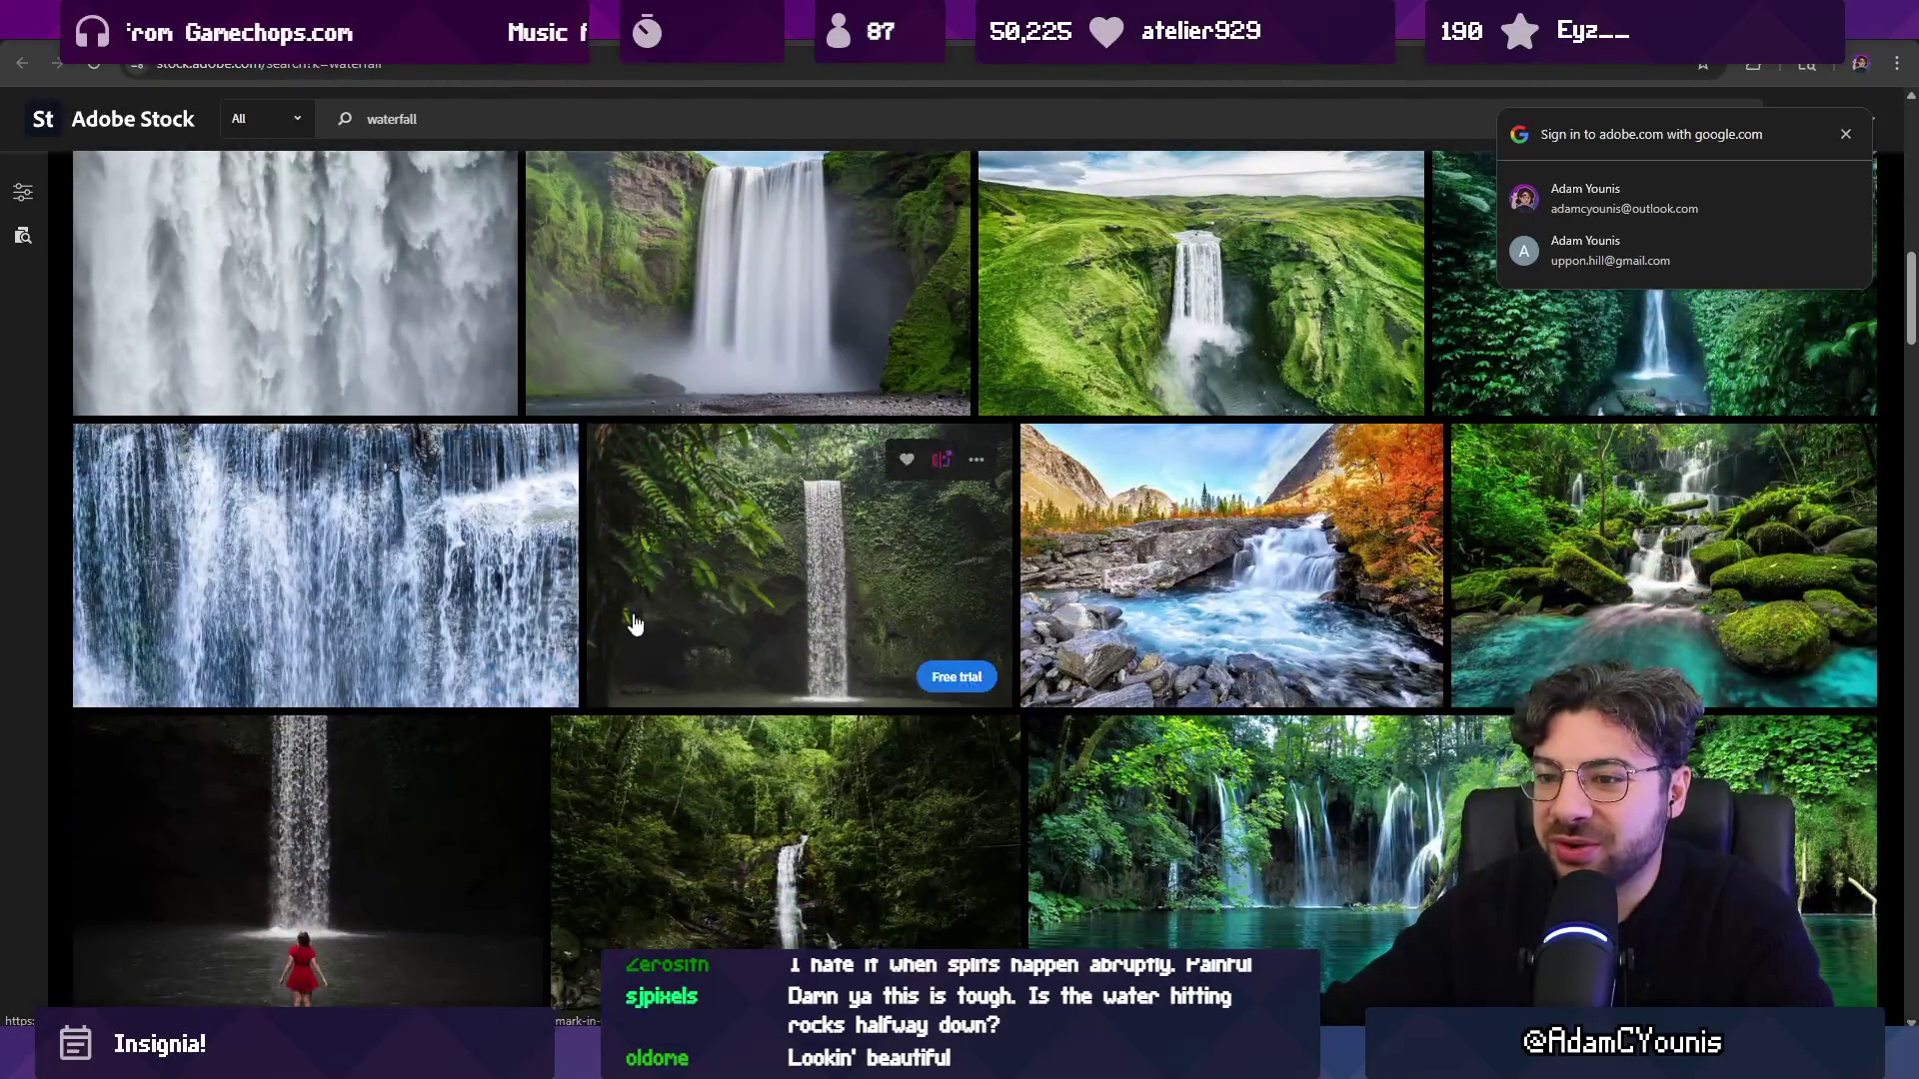
pyautogui.scroll(-6, 632, 624)
pyautogui.scroll(20, 640, 625)
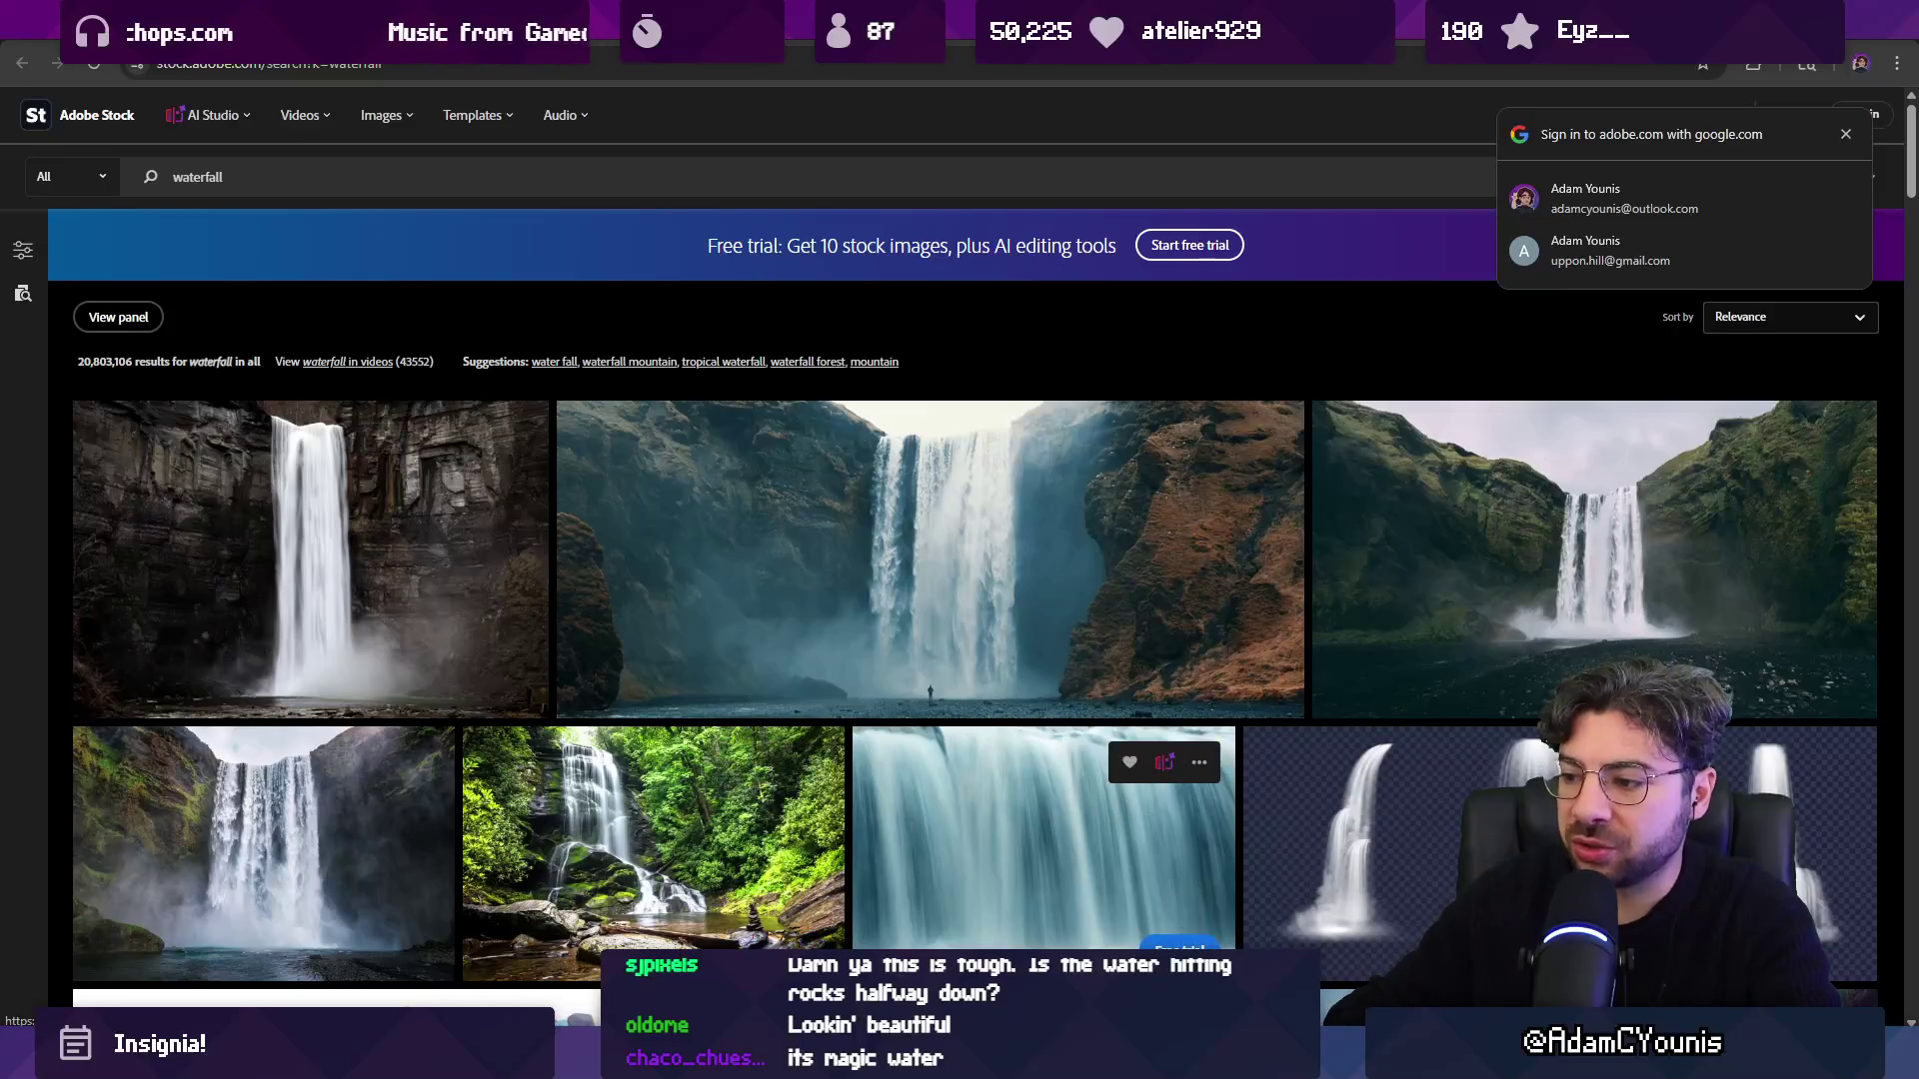
pyautogui.hotkey('alt', 'Tab')
pyautogui.hotkey('alt', 'Tab')
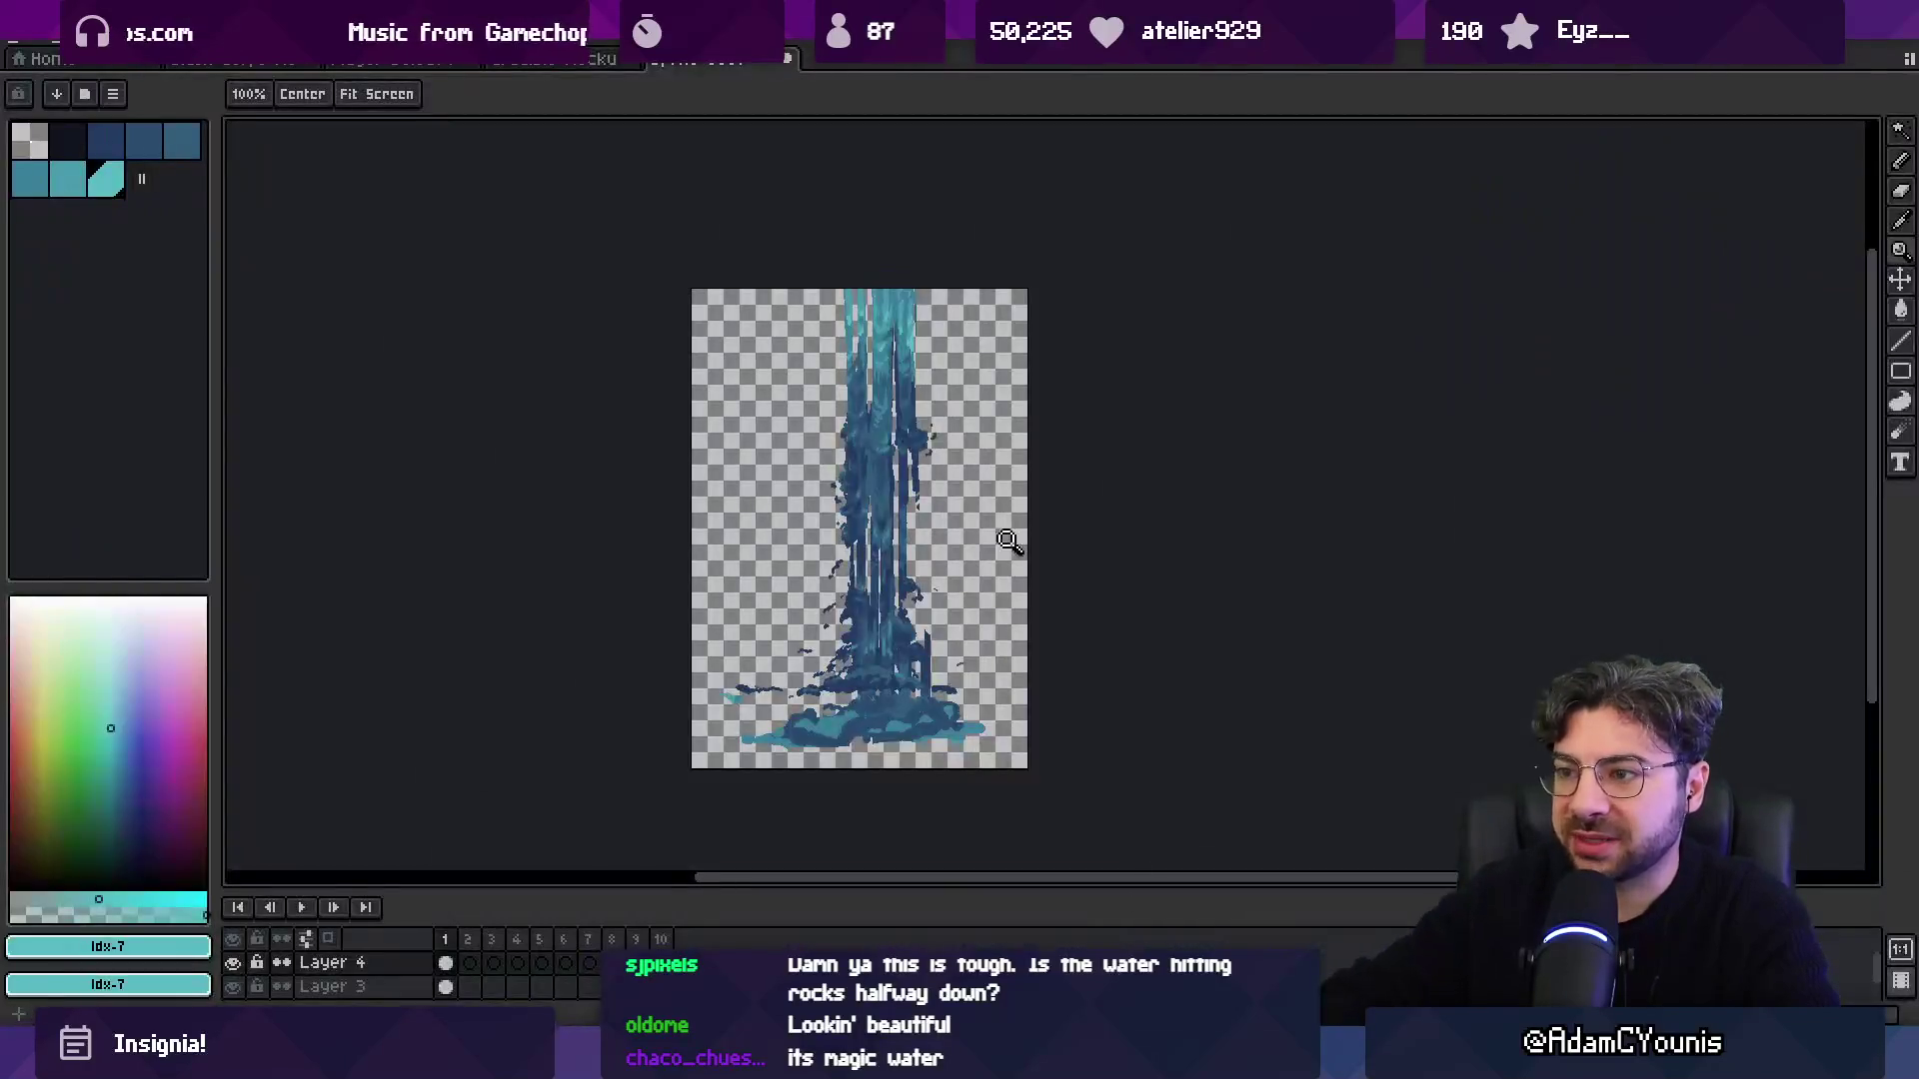
# Return to the waterfall sprite in Aseprite and show the dark background Layer 2.
pyautogui.click(559, 58)
pyautogui.scroll(-1, 693, 321)
pyautogui.scroll(1, 816, 356)
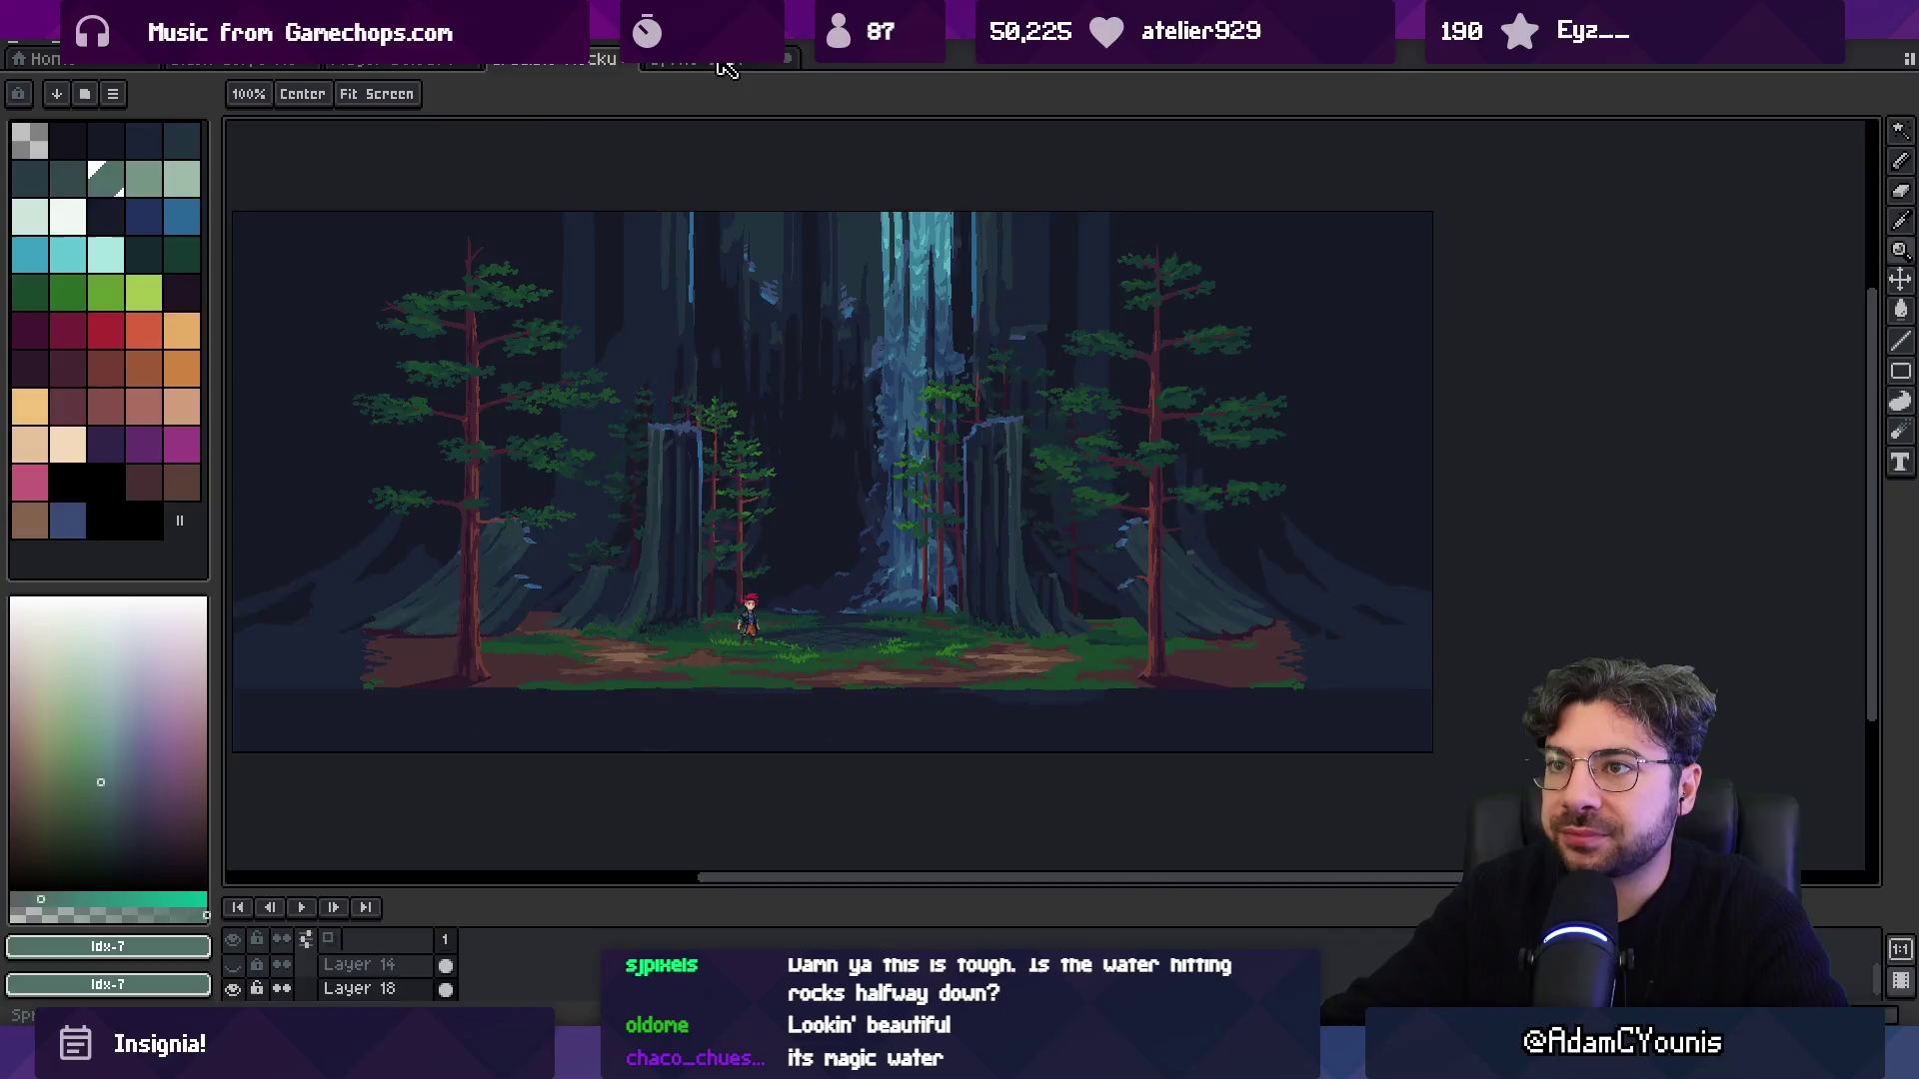
pyautogui.hotkey('ctrl', 'Tab')
pyautogui.scroll(-1, 329, 974)
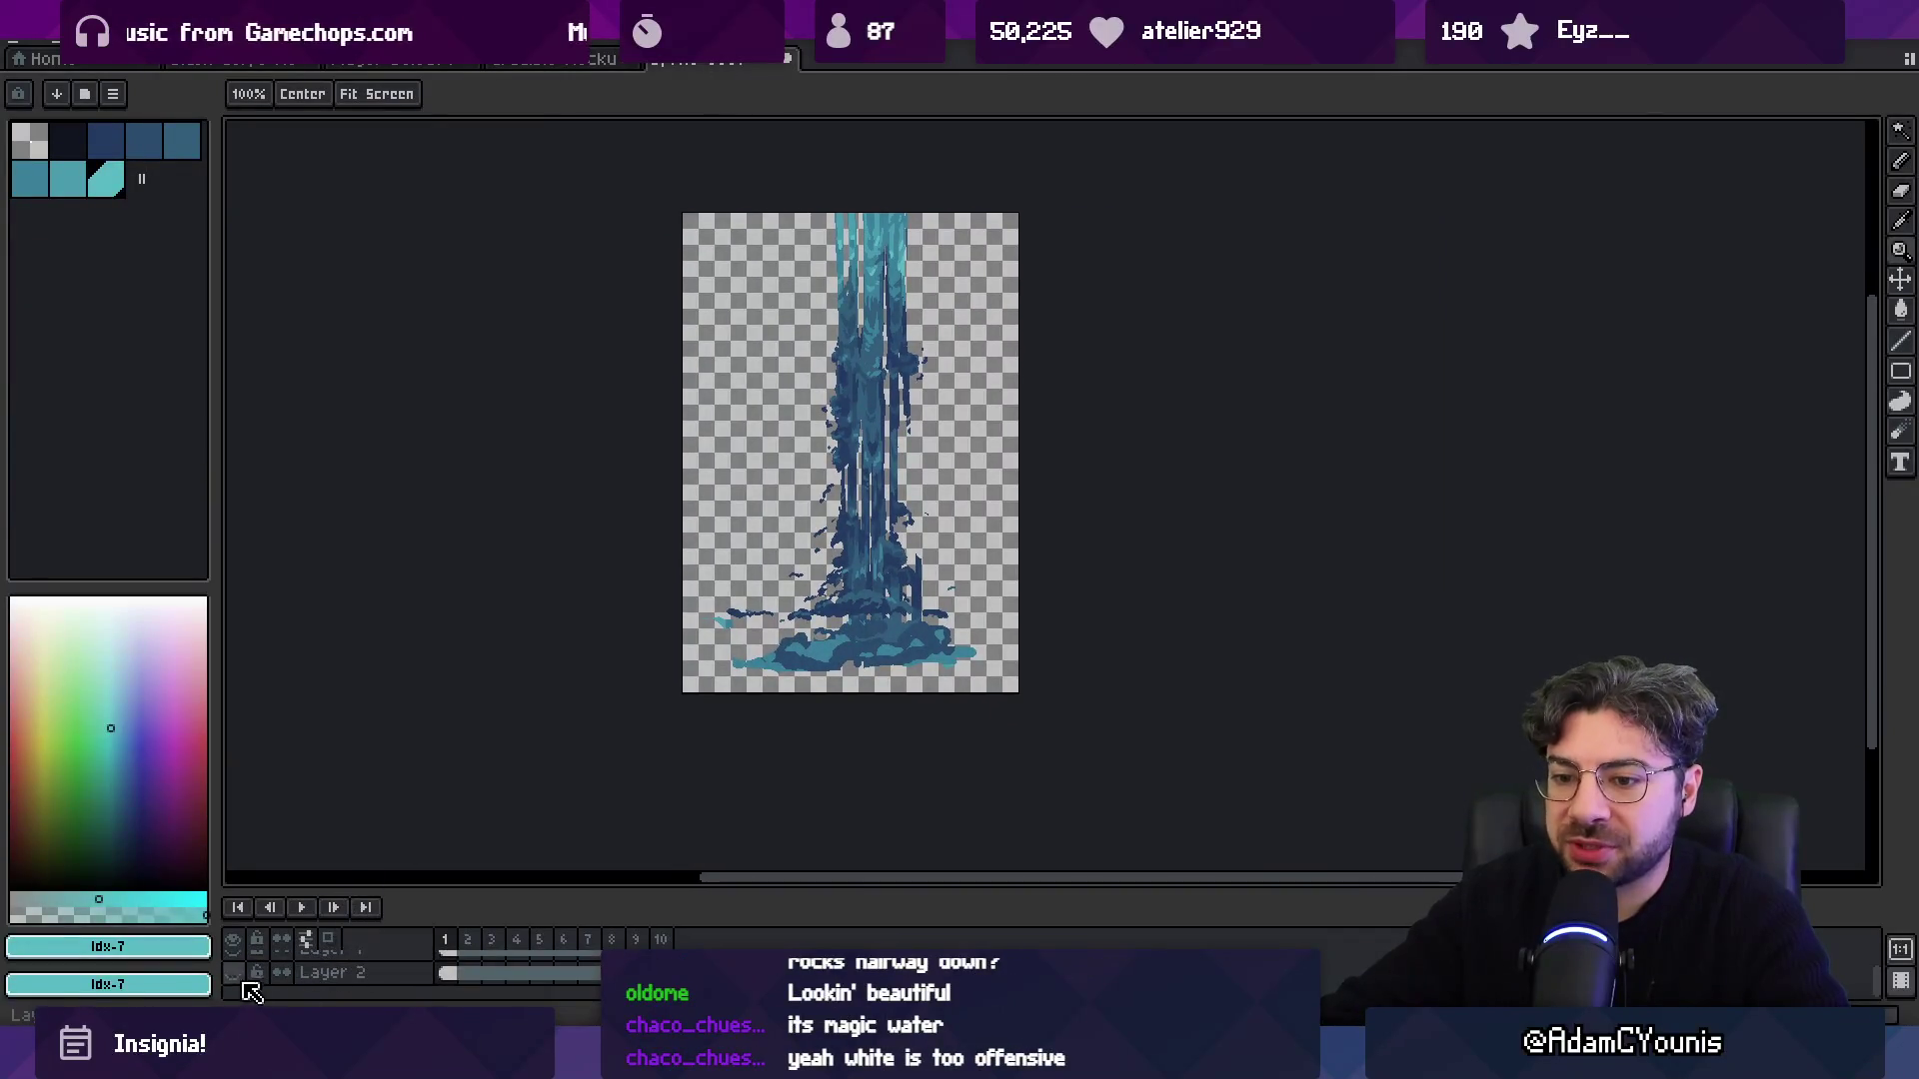
pyautogui.click(233, 972)
# Zoom in and magic-wand select, then deselect, the waterfall pixels on Layer 3.
pyautogui.click(805, 660)
pyautogui.press('w')
pyautogui.click(926, 364)
pyautogui.hotkey('ctrl', 'd')
pyautogui.press('v')
pyautogui.click(897, 445)
pyautogui.press('w')
pyautogui.click(893, 459)
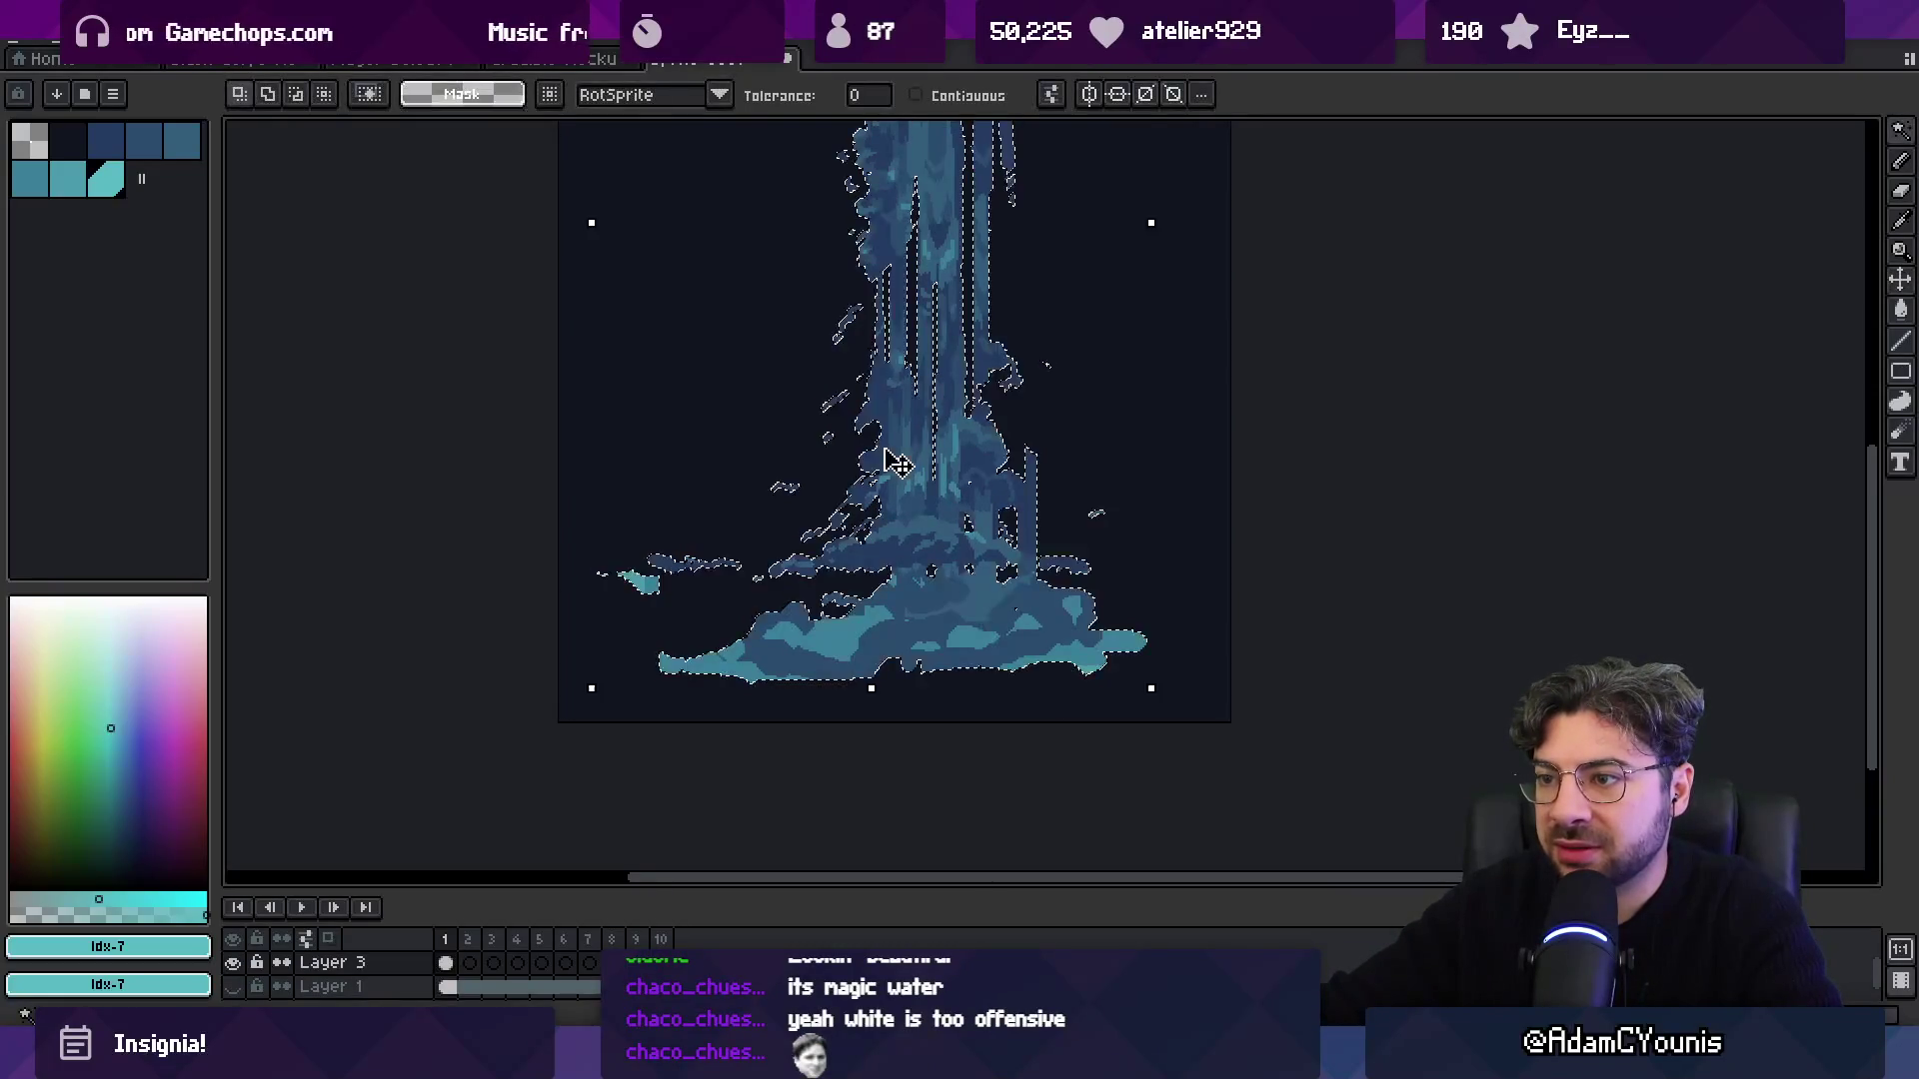
pyautogui.scroll(1, 257, 214)
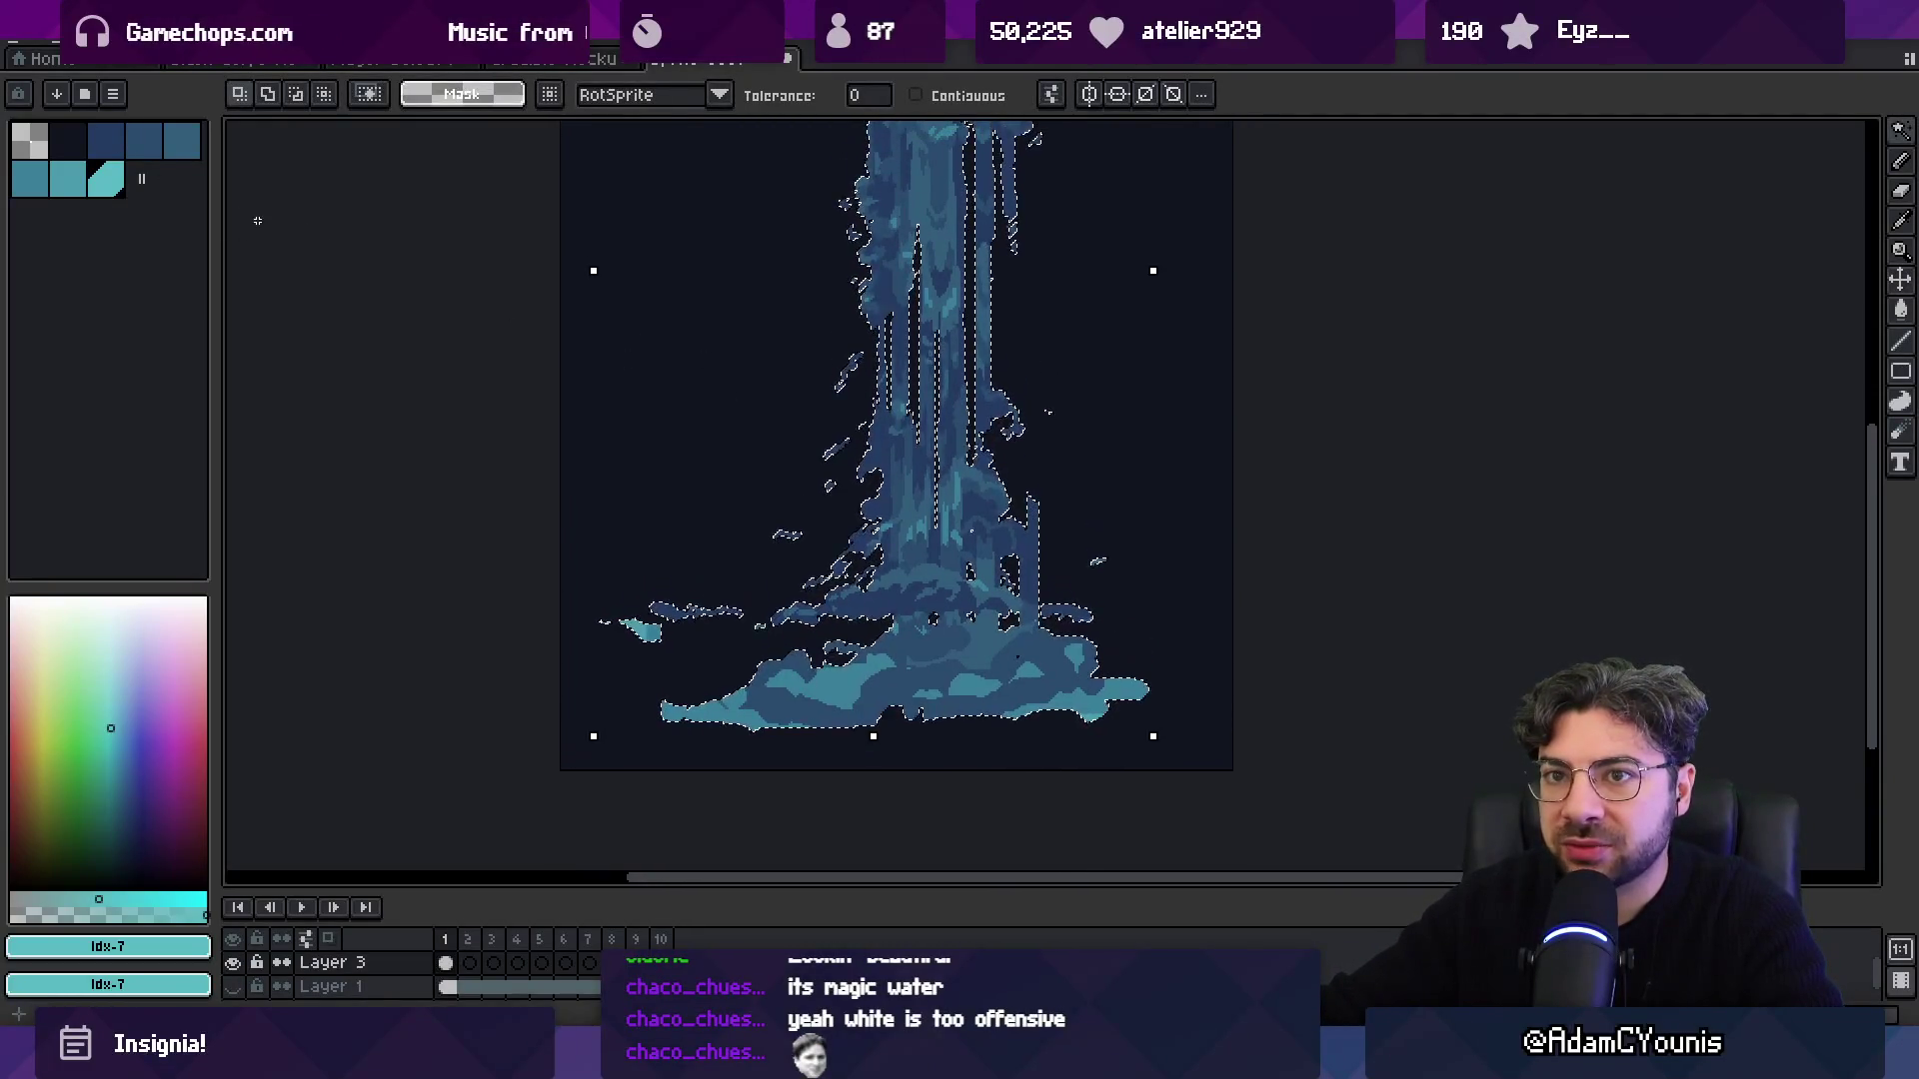
pyautogui.hotkey('ctrl', 'd')
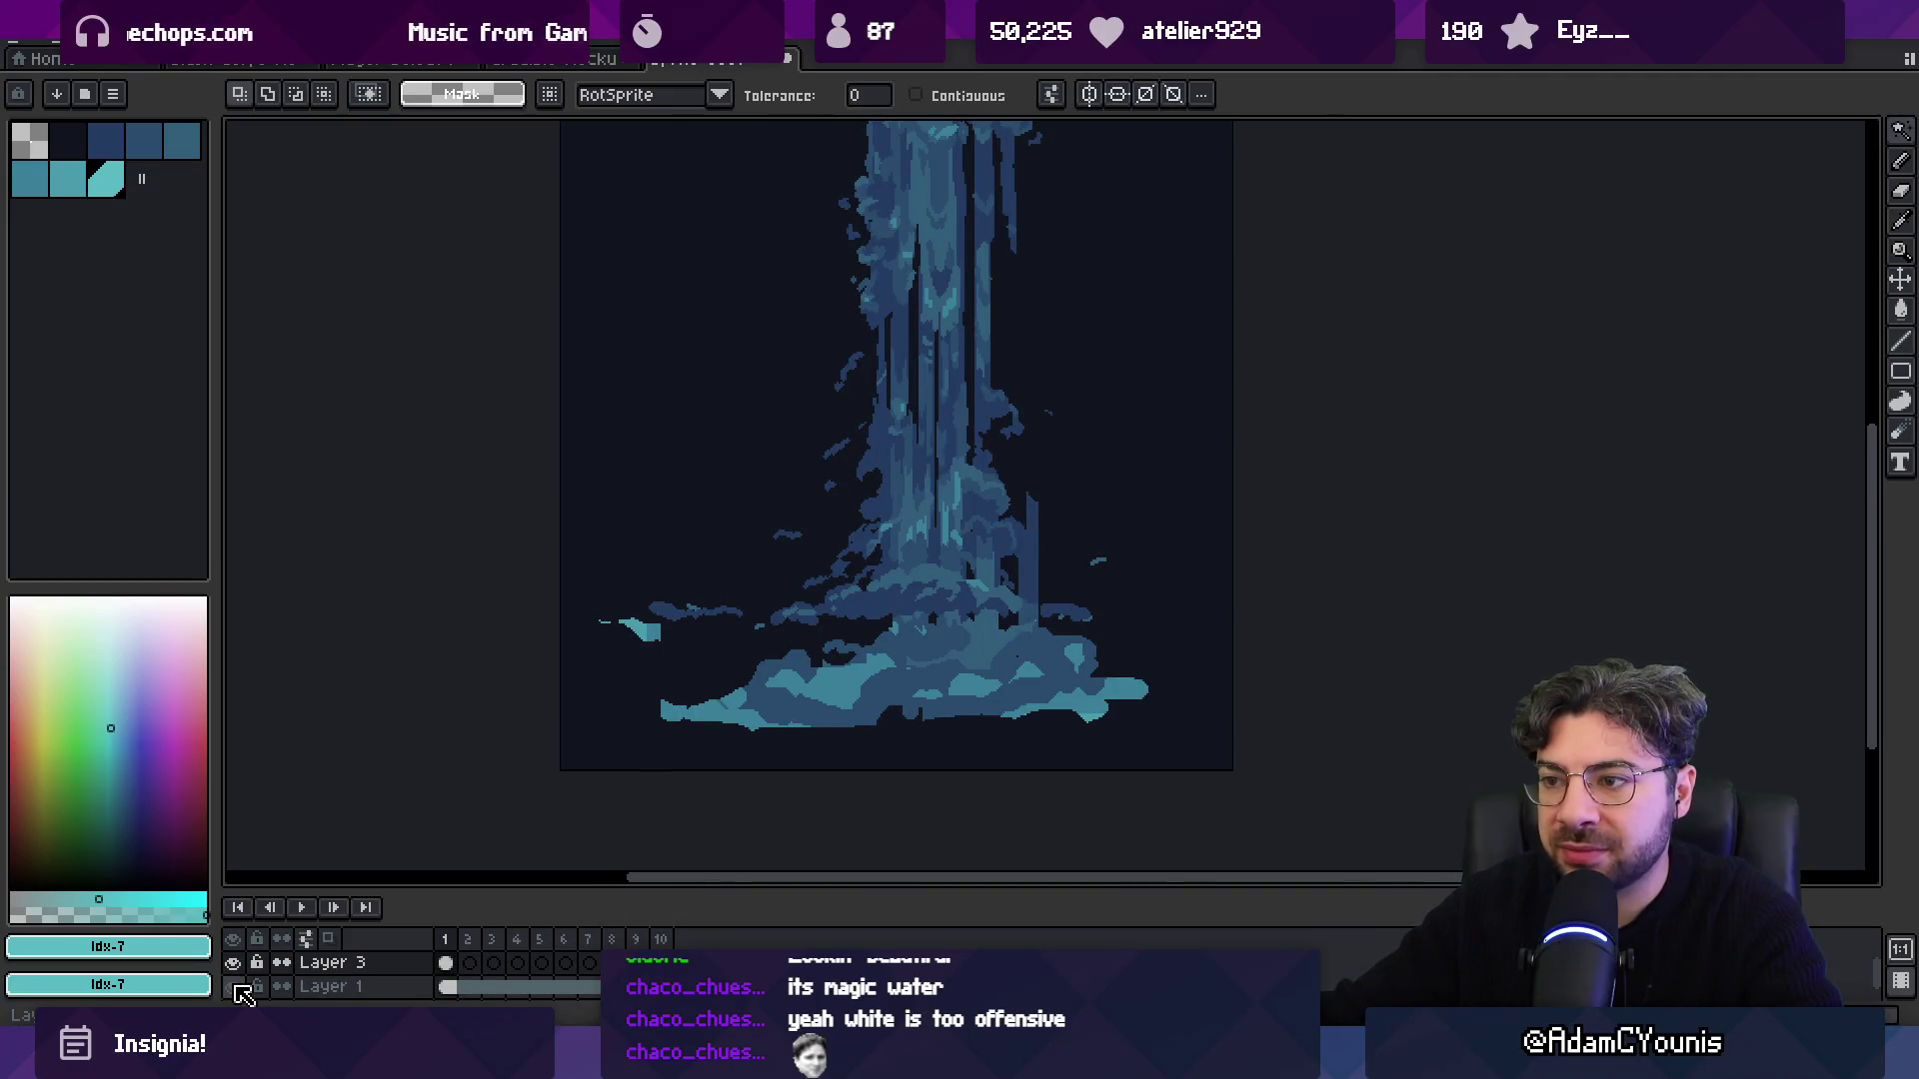
# Hide Layer 1, enlarge the layers panel, and toggle Layer 3 off and on.
pyautogui.click(236, 988)
pyautogui.moveTo(450, 890); pyautogui.dragTo(493, 720)
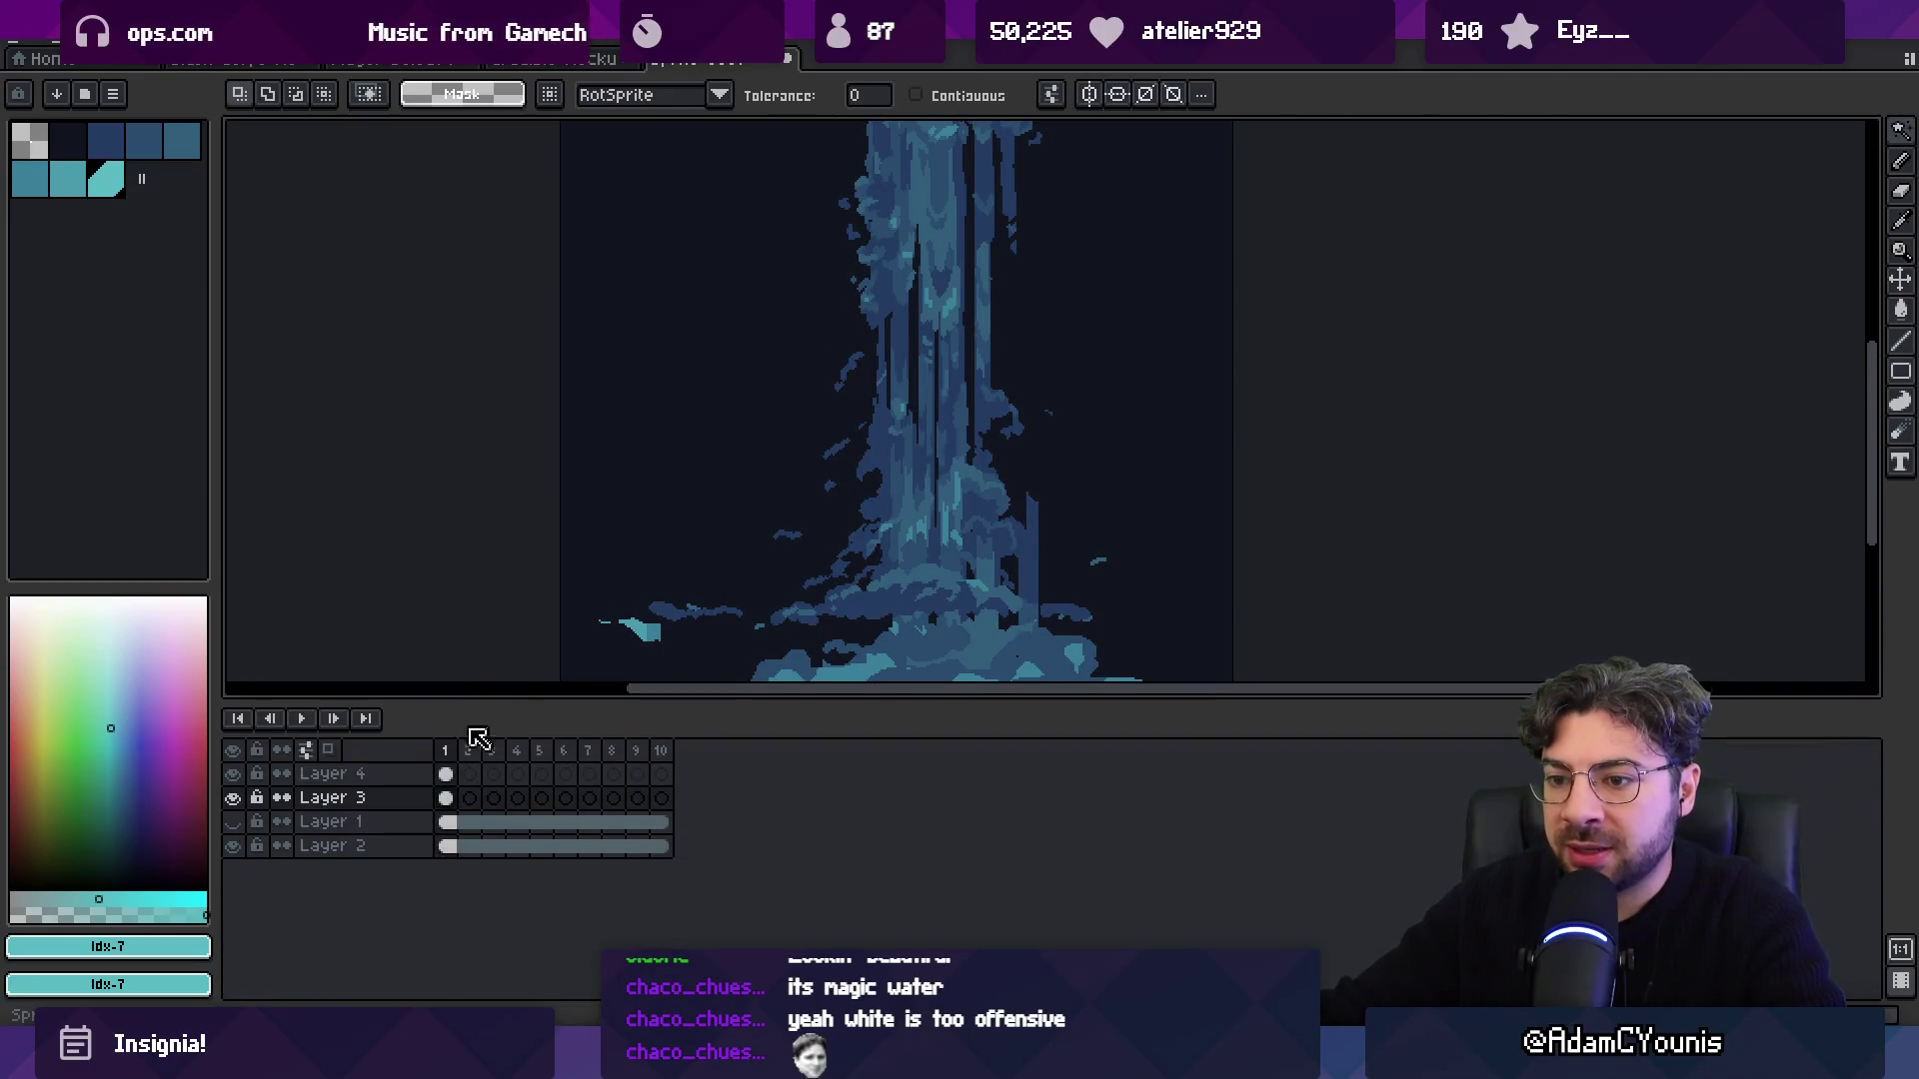
pyautogui.click(234, 800)
pyautogui.click(234, 799)
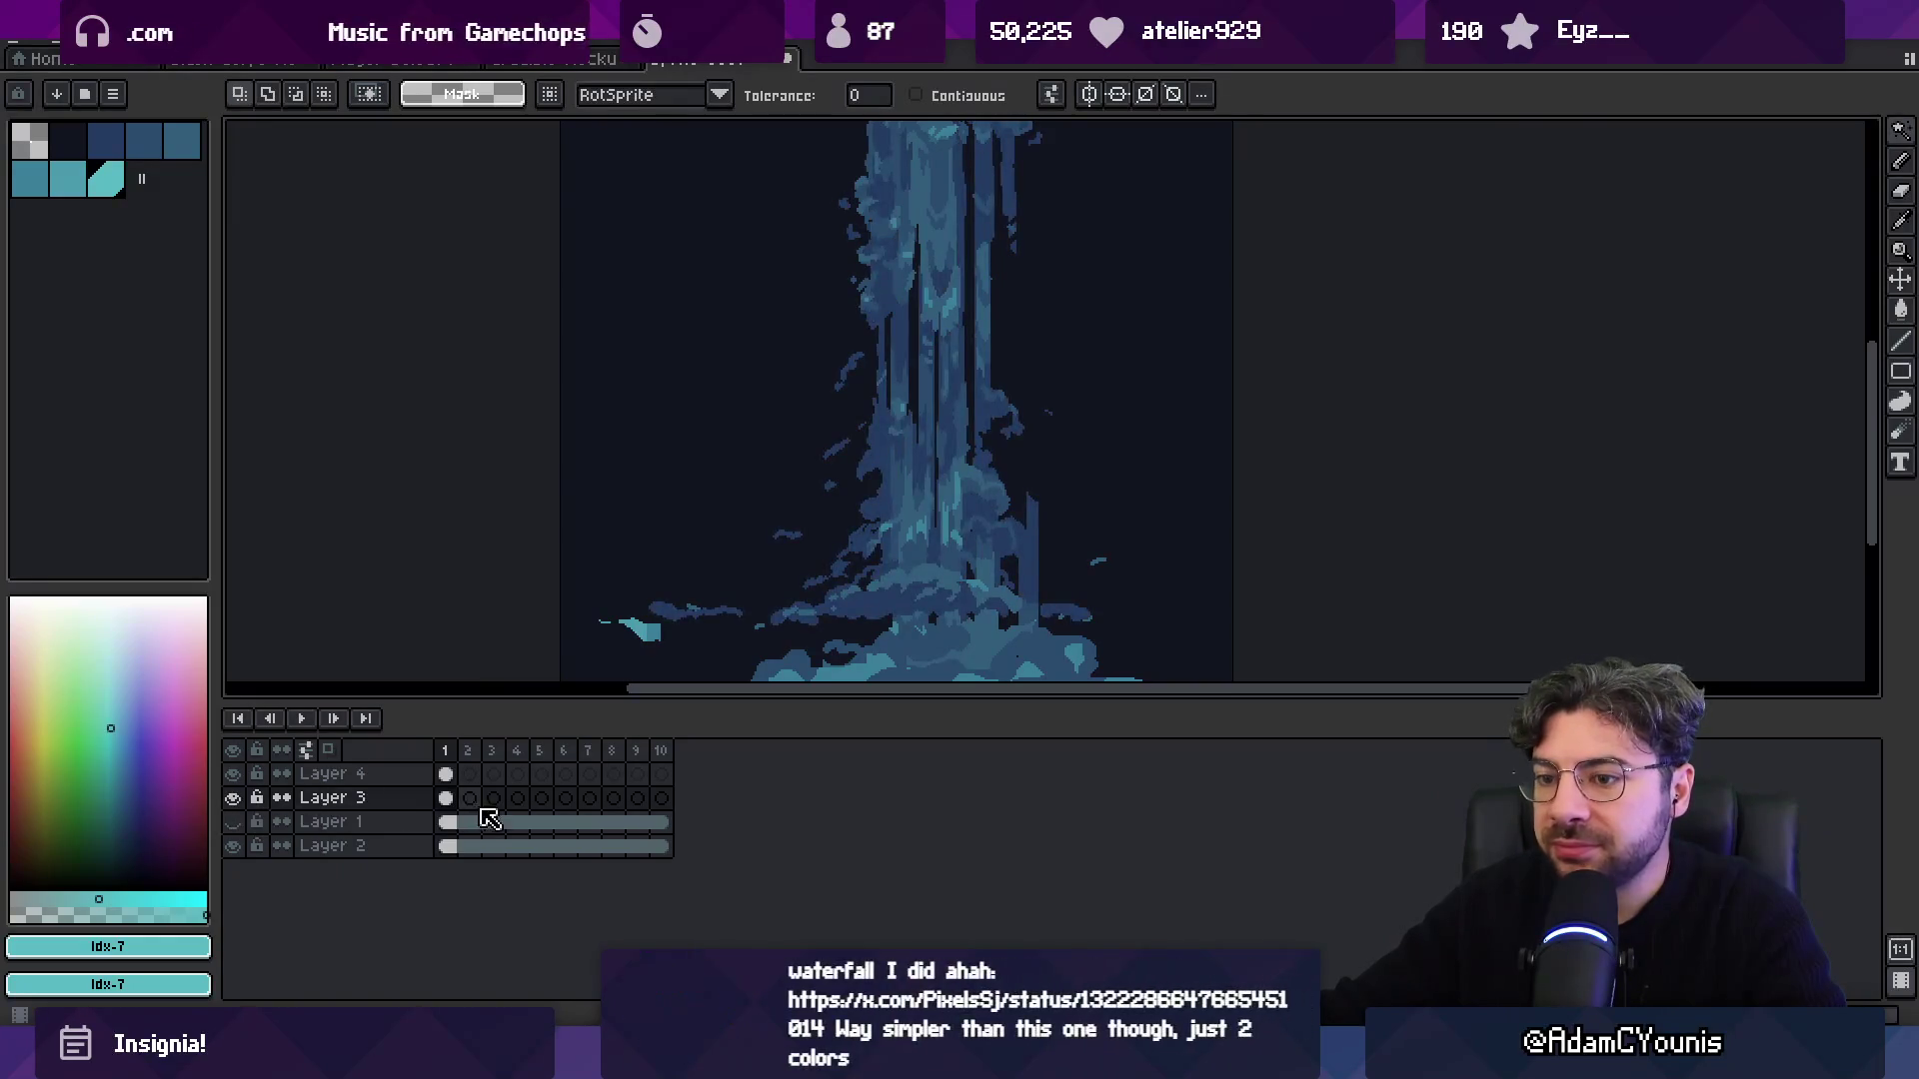
# Unlock the palette, lighten the idx-2 blue, then undo back to the darker shade.
pyautogui.click(105, 141)
pyautogui.press('F4')
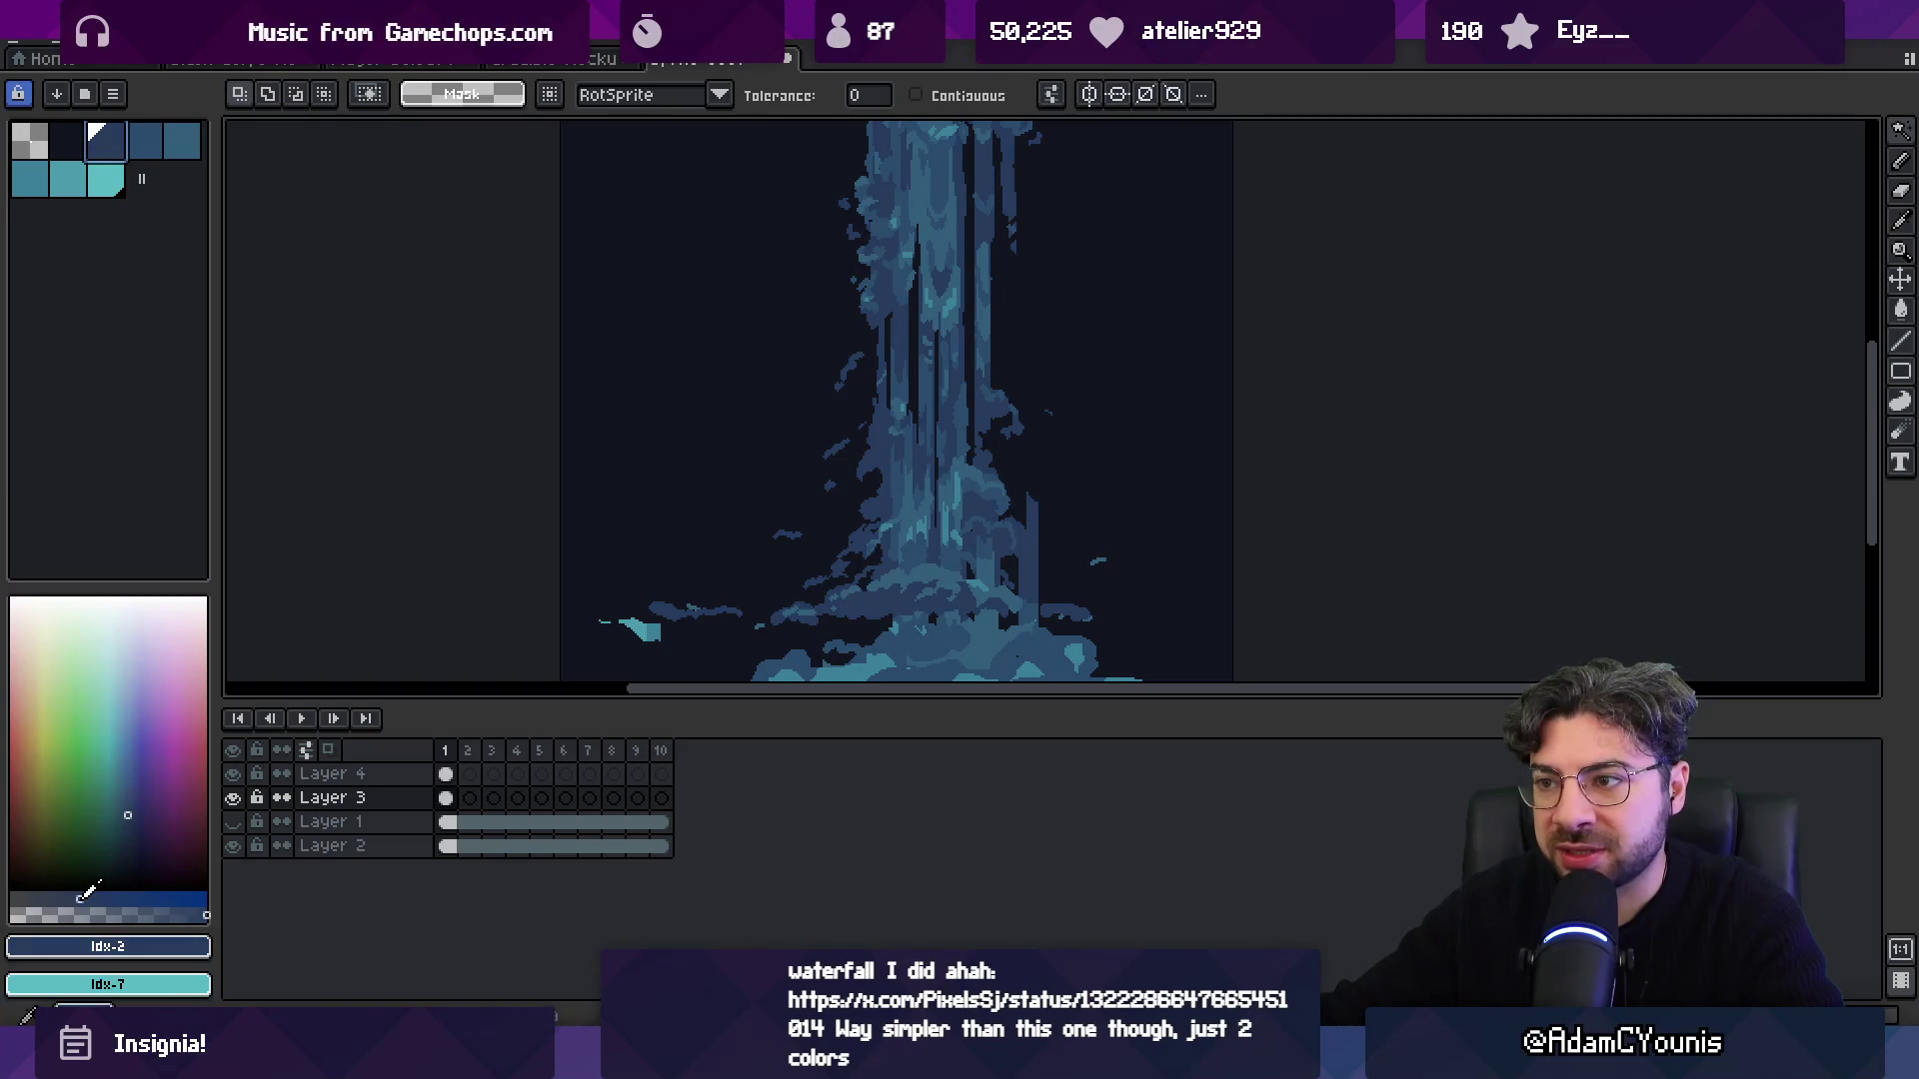
pyautogui.scroll(-2, 763, 449)
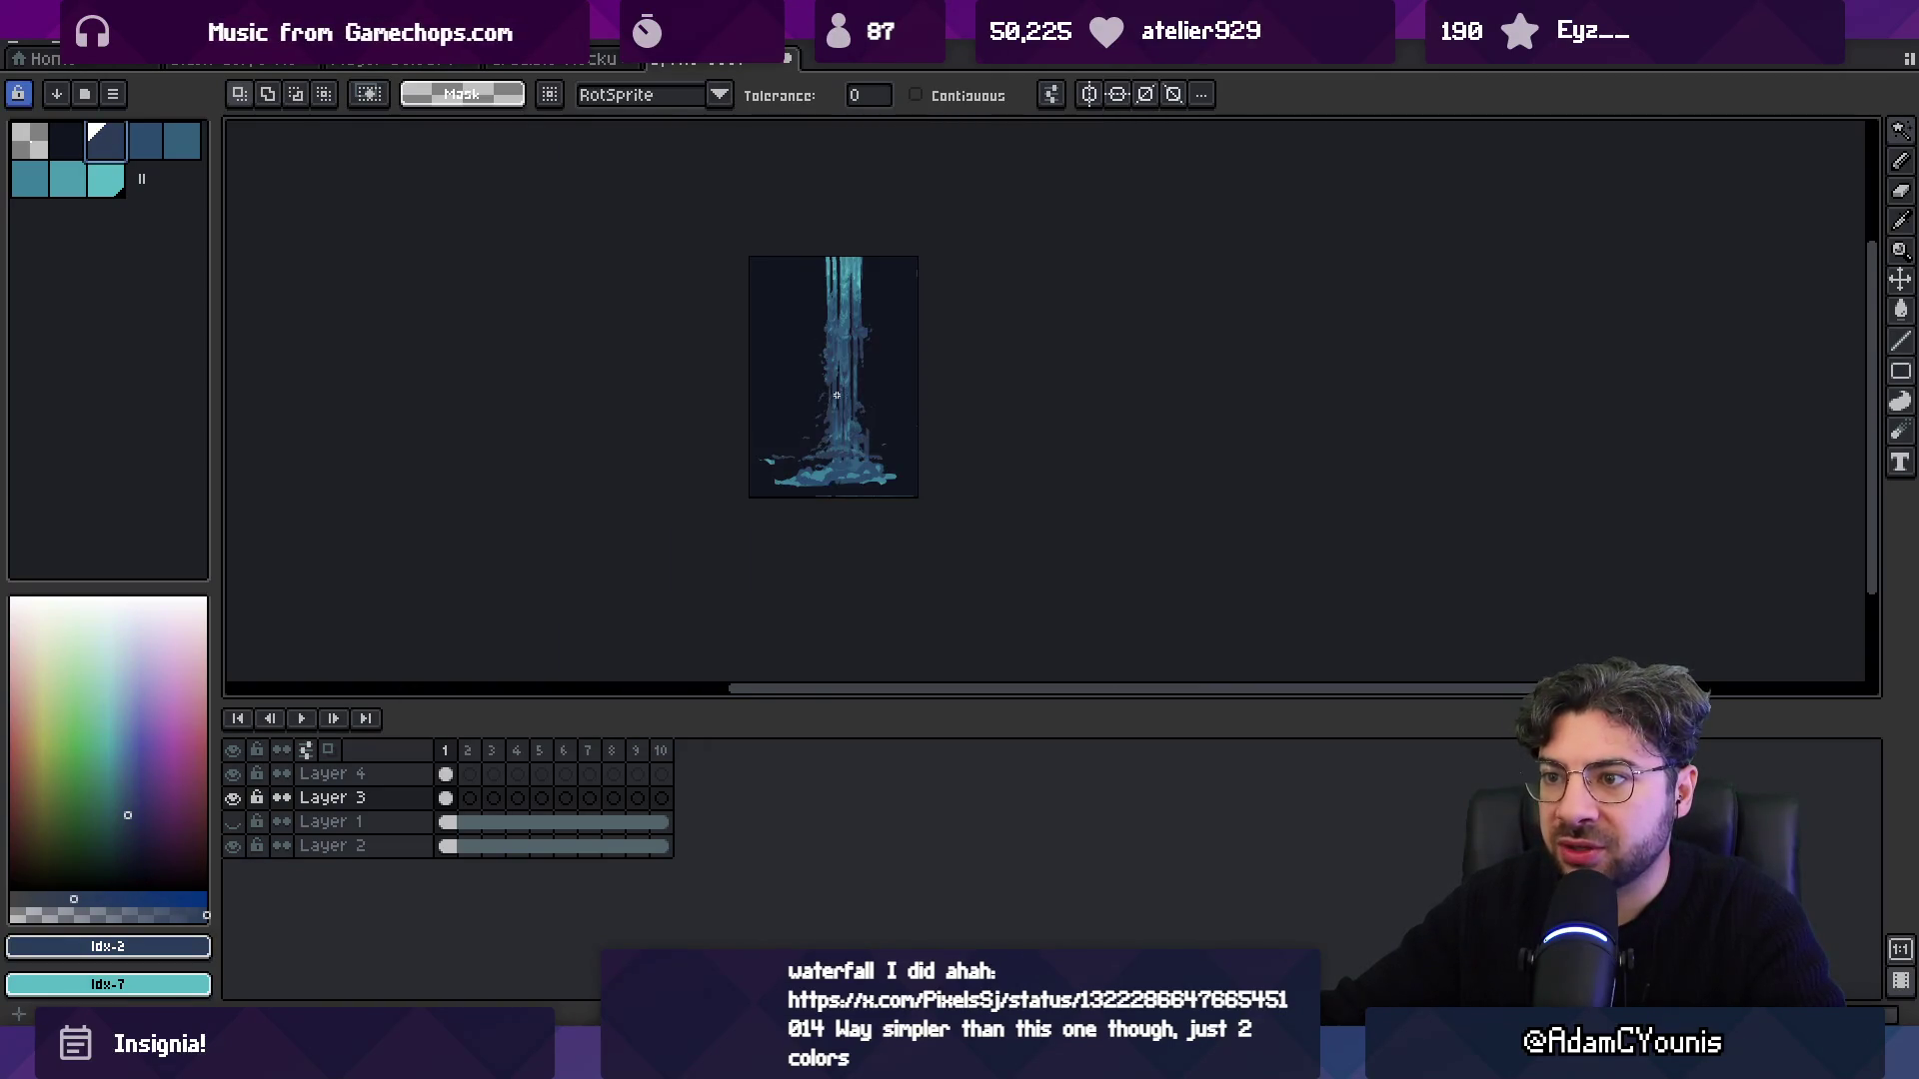
pyautogui.scroll(2, 847, 371)
pyautogui.scroll(-2, 770, 390)
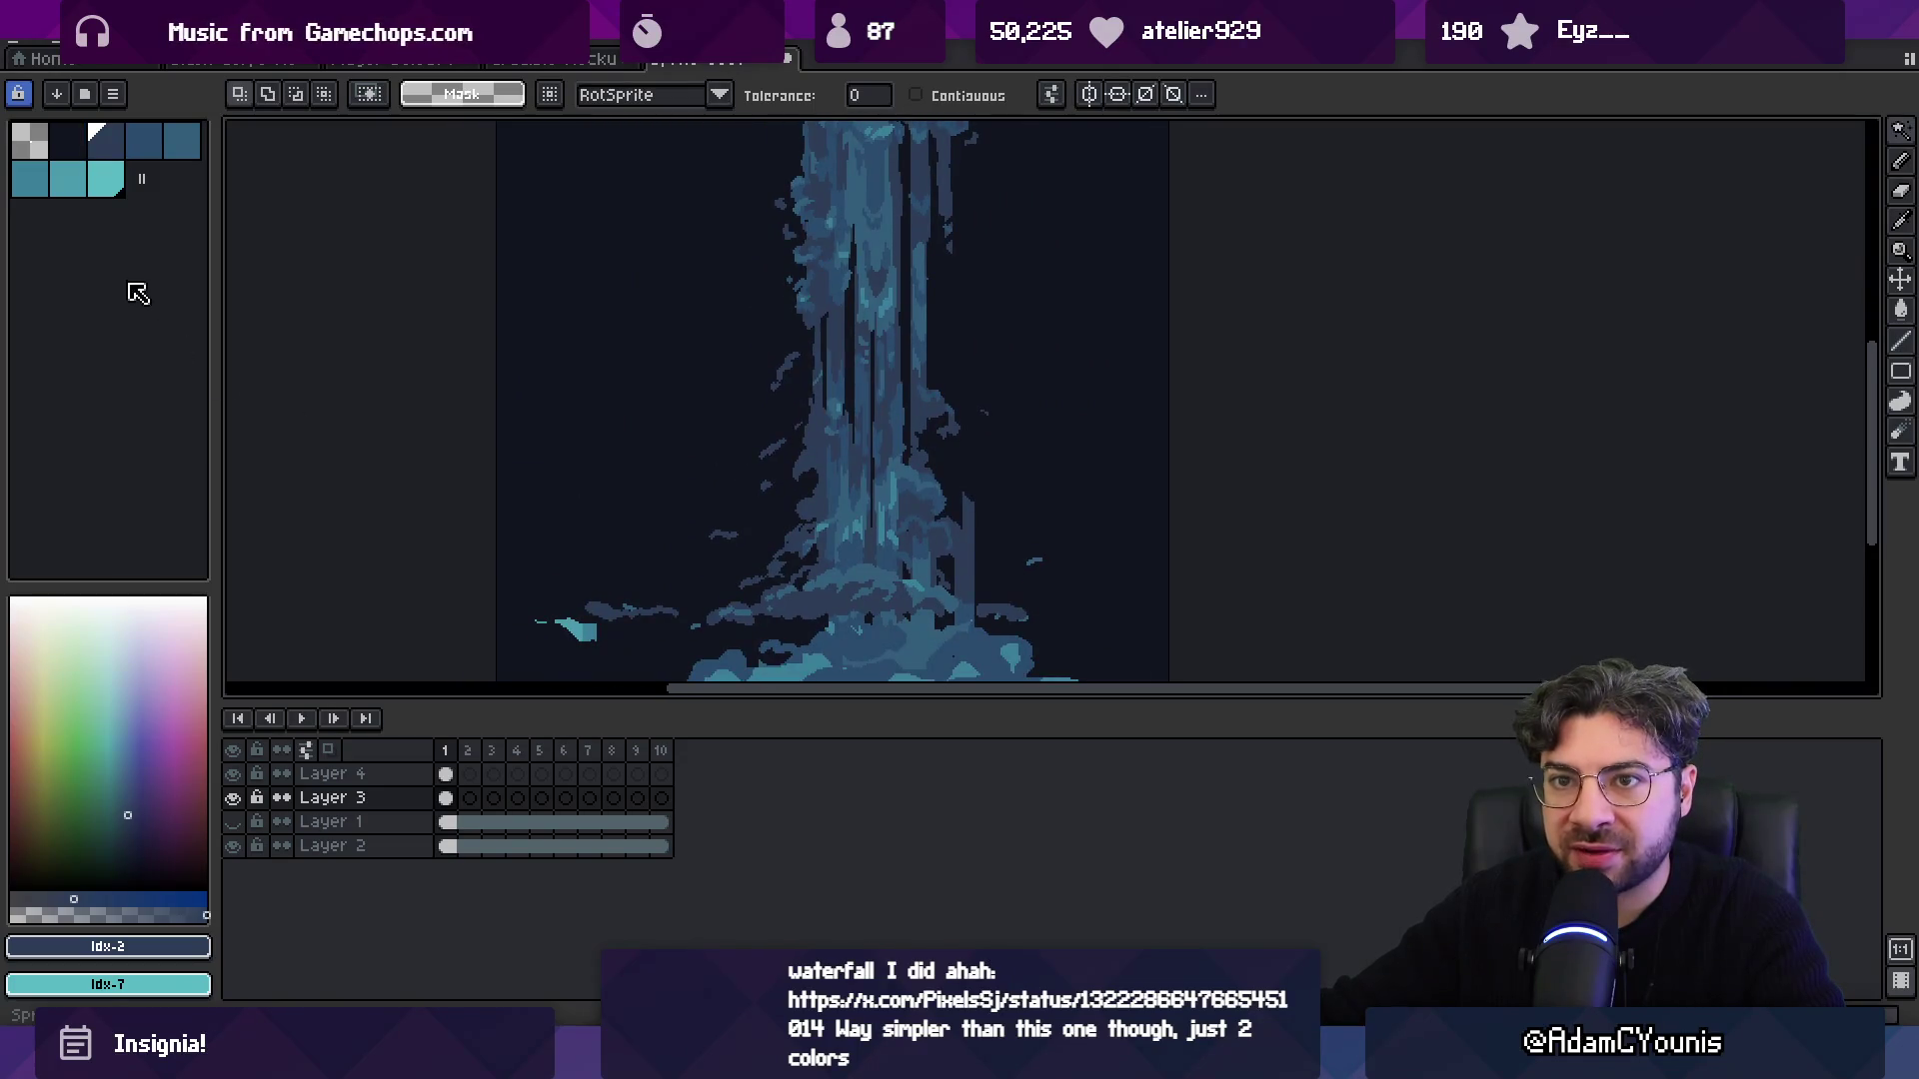
pyautogui.moveTo(128, 812); pyautogui.dragTo(125, 777)
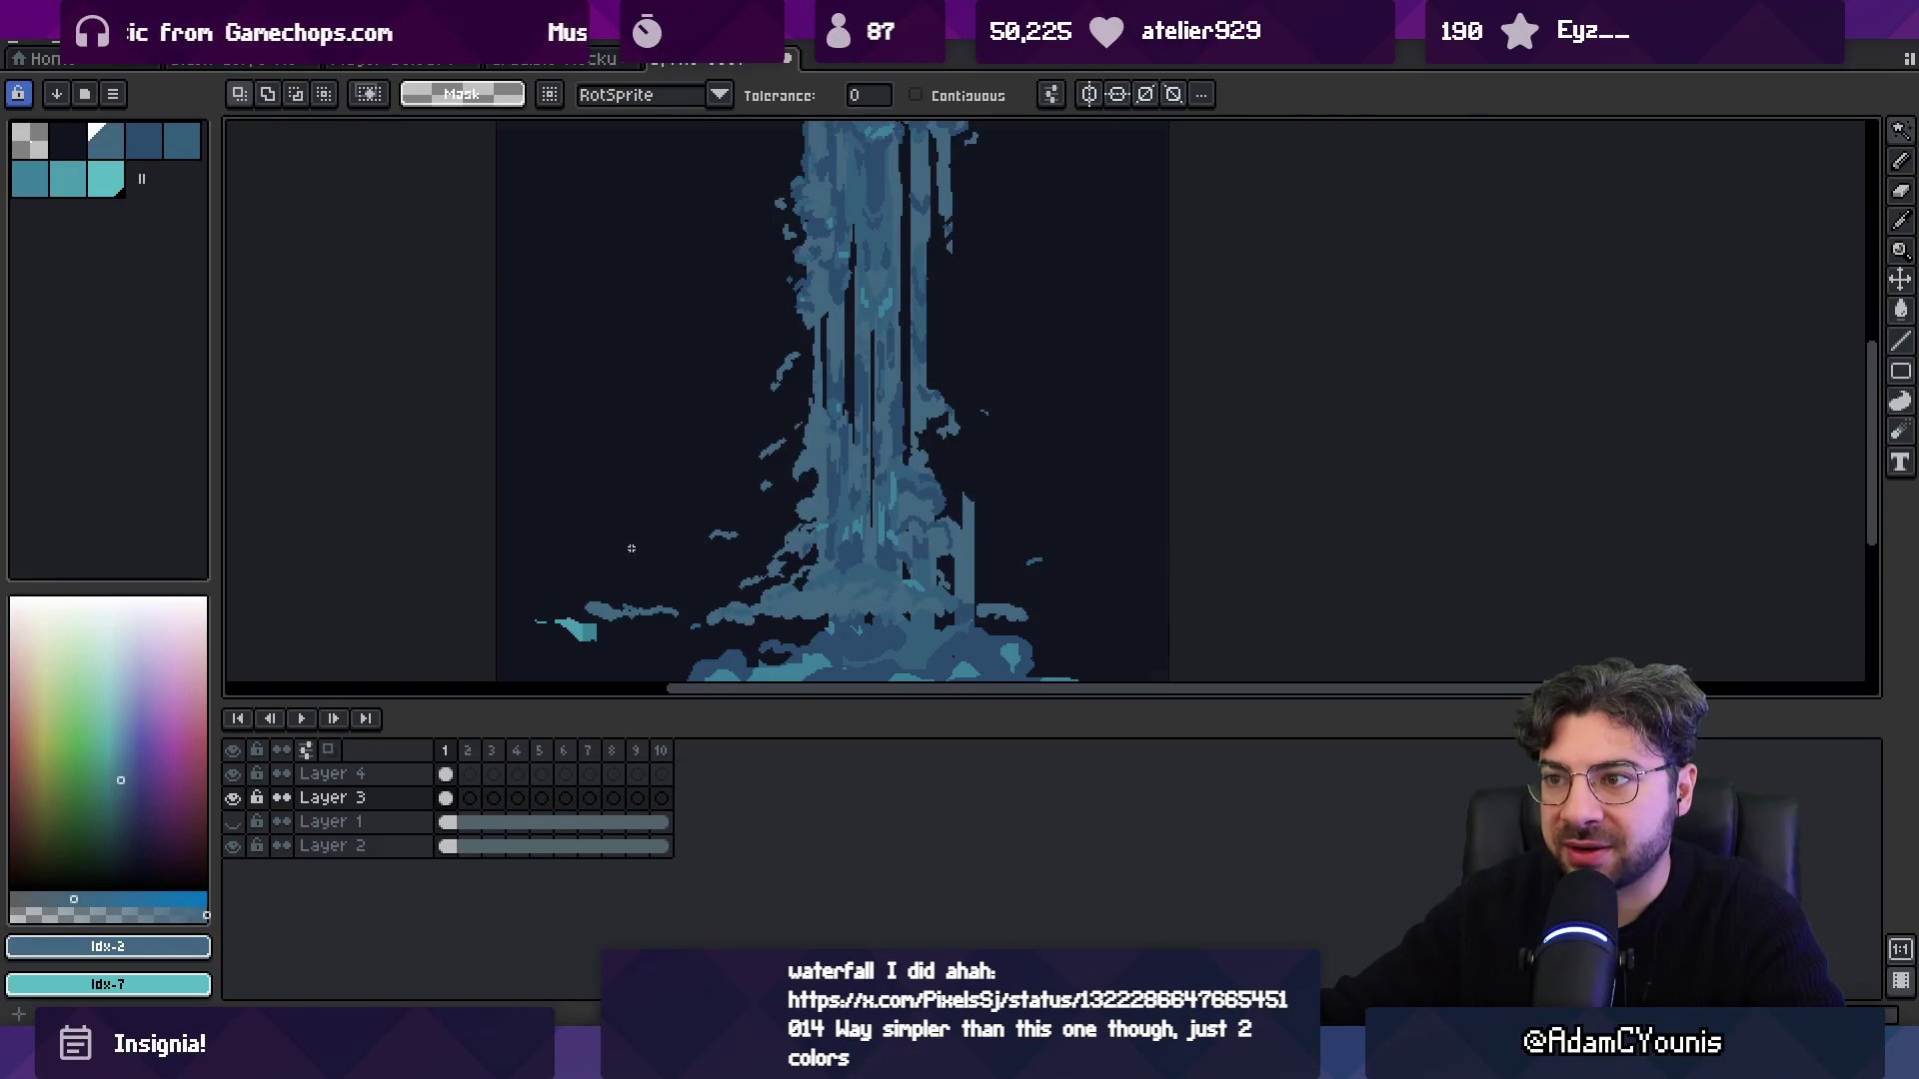
pyautogui.scroll(-4, 665, 520)
pyautogui.hotkey('ctrl', 'z')
# Make Layer 4 active and add a new empty Layer 5 above it.
pyautogui.click(673, 549)
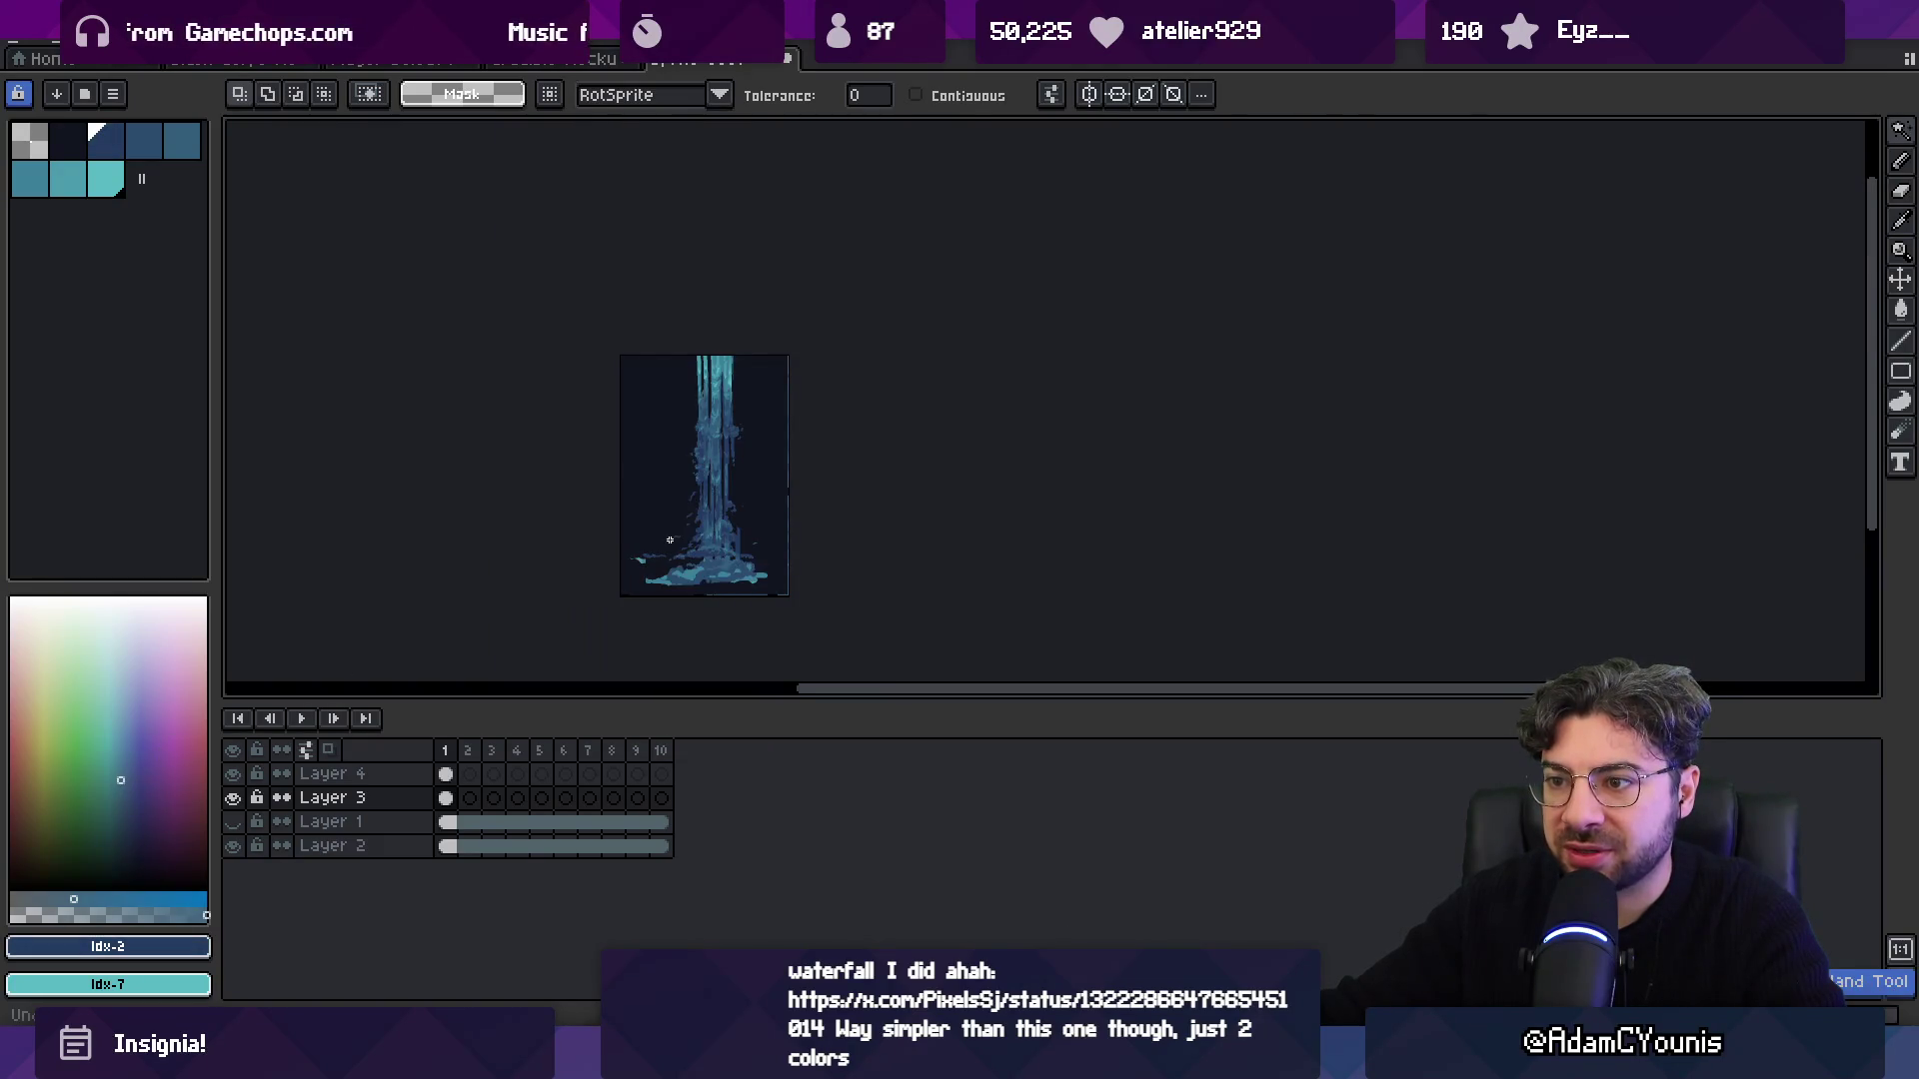
pyautogui.hotkey('ctrl', 'd')
pyautogui.press('Up')
pyautogui.scroll(4, 705, 543)
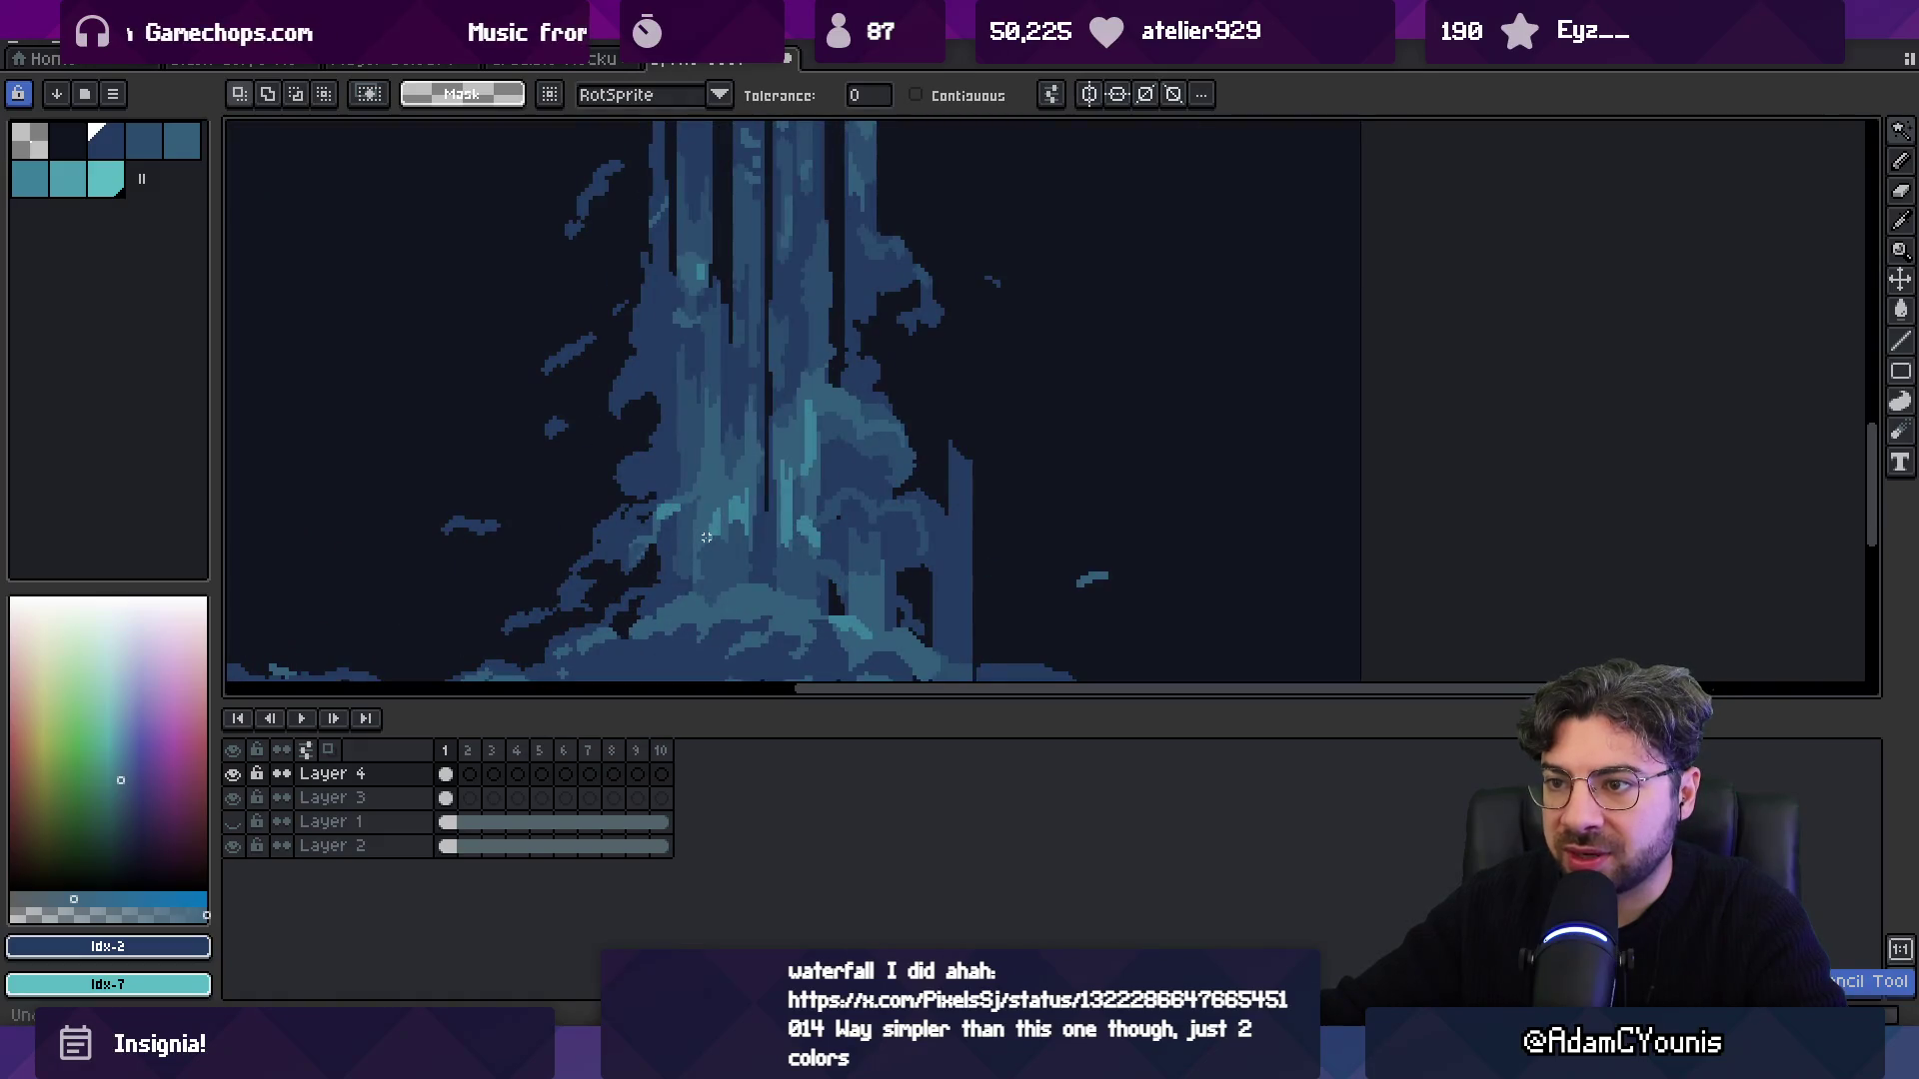
pyautogui.scroll(-2, 706, 538)
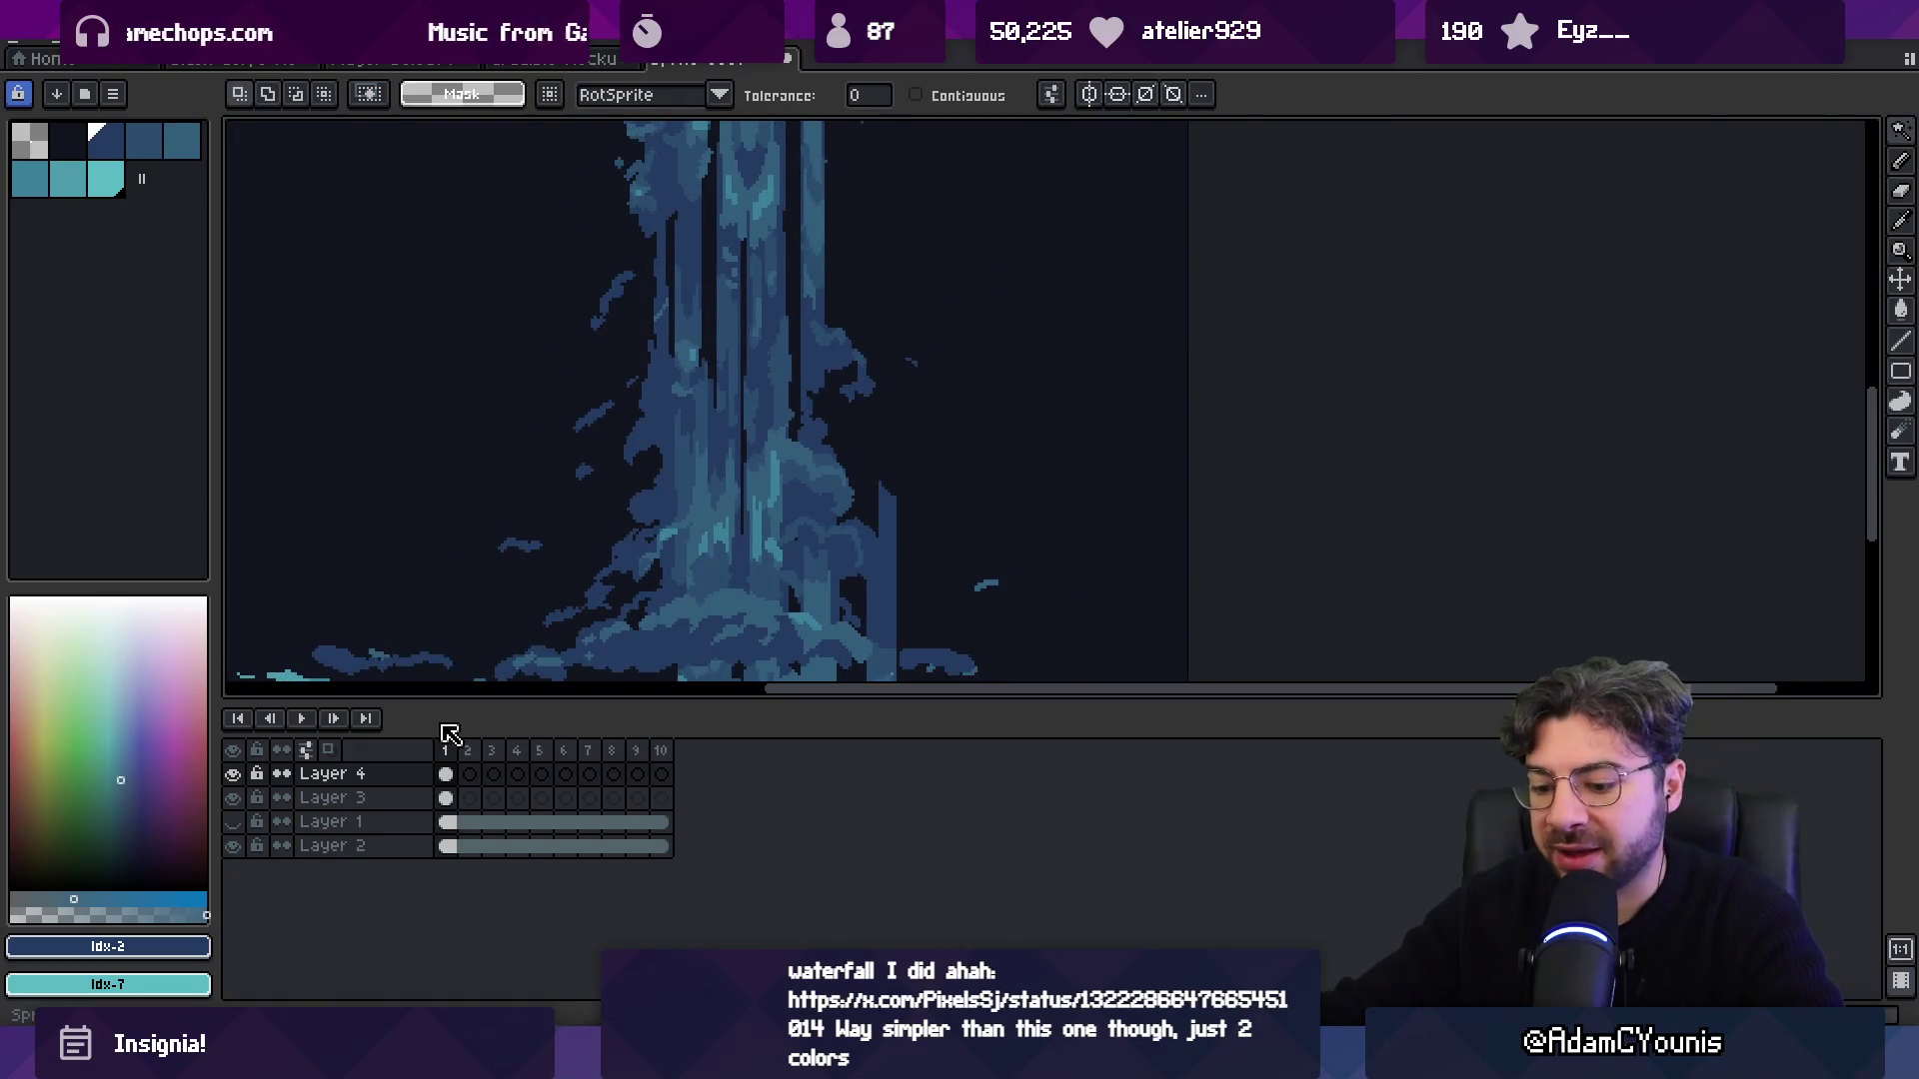
pyautogui.hotkey('shift', 'n')
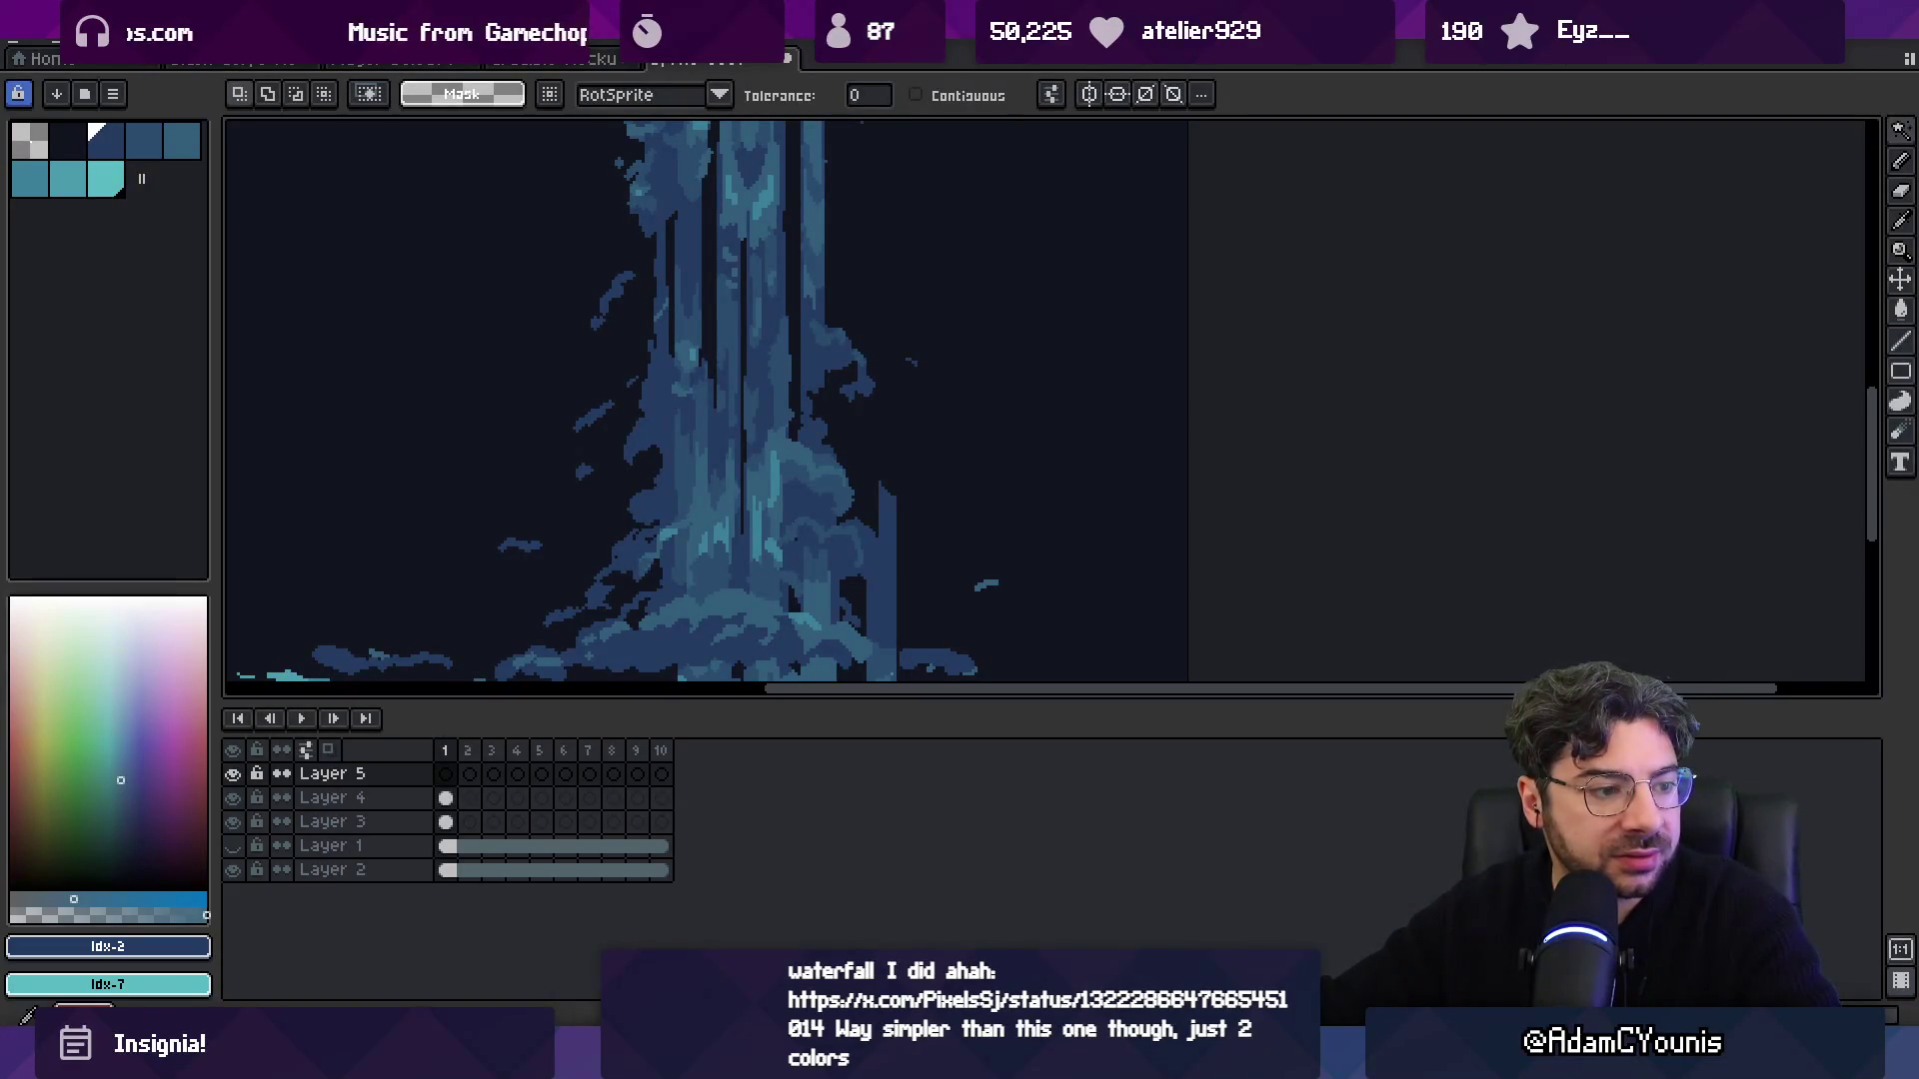
pyautogui.hotkey('alt', 'Tab')
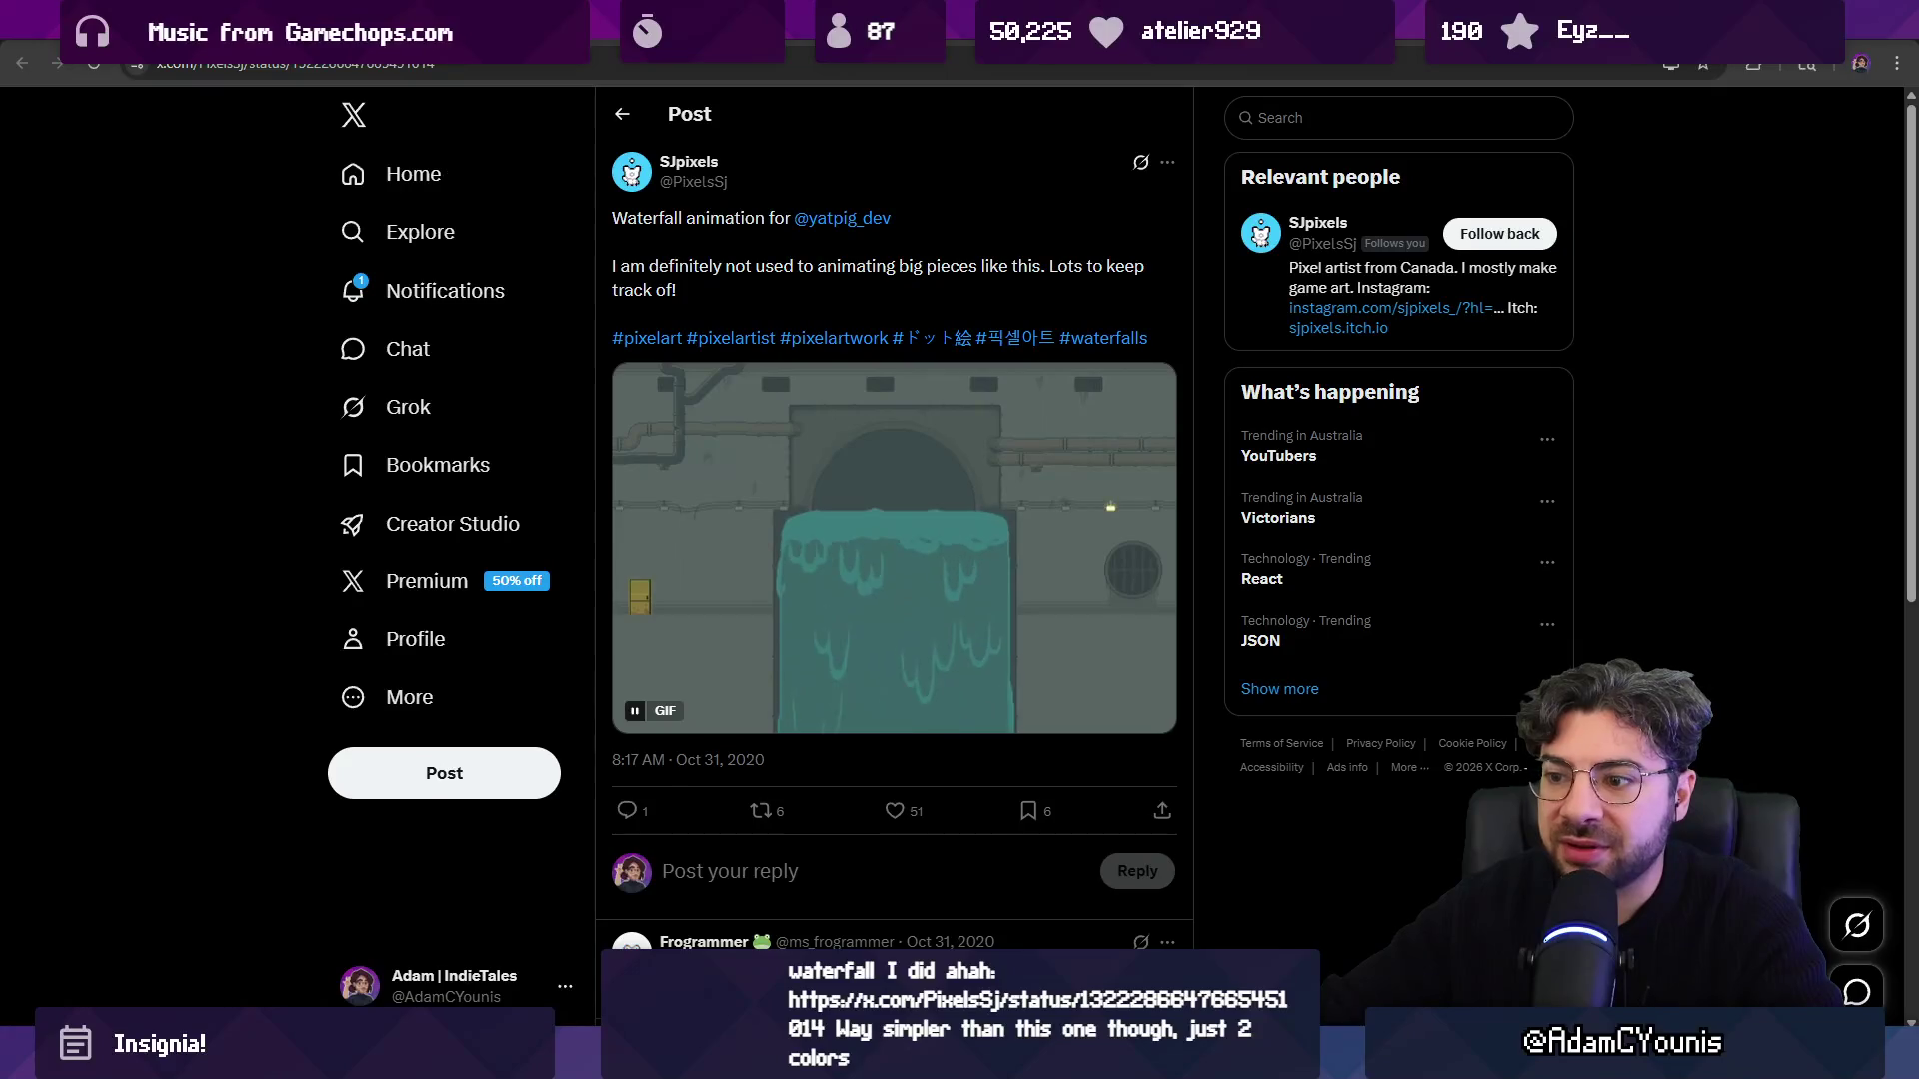
# Close the waterfall post tab to reach Adobe Stock results, then return to Aseprite.
pyautogui.hotkey('ctrl', 'w')
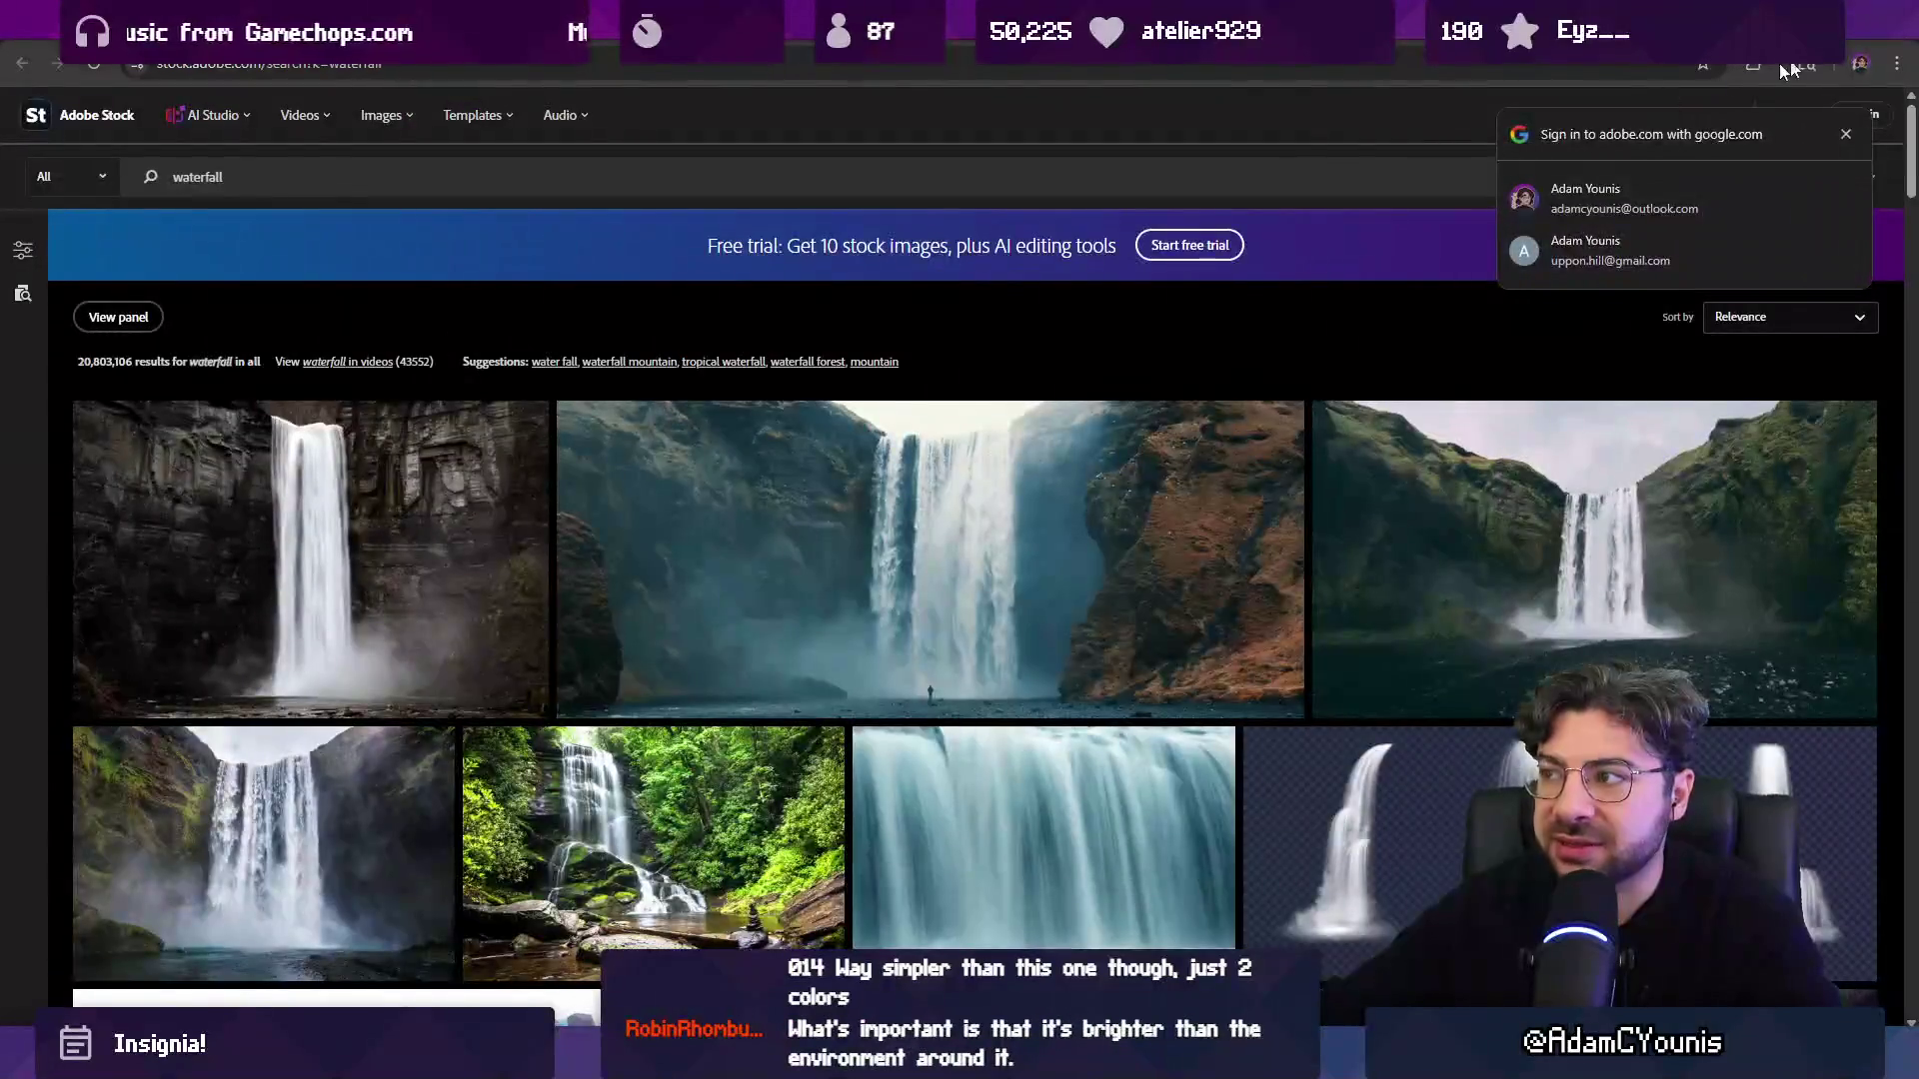
pyautogui.hotkey('alt', 'Tab')
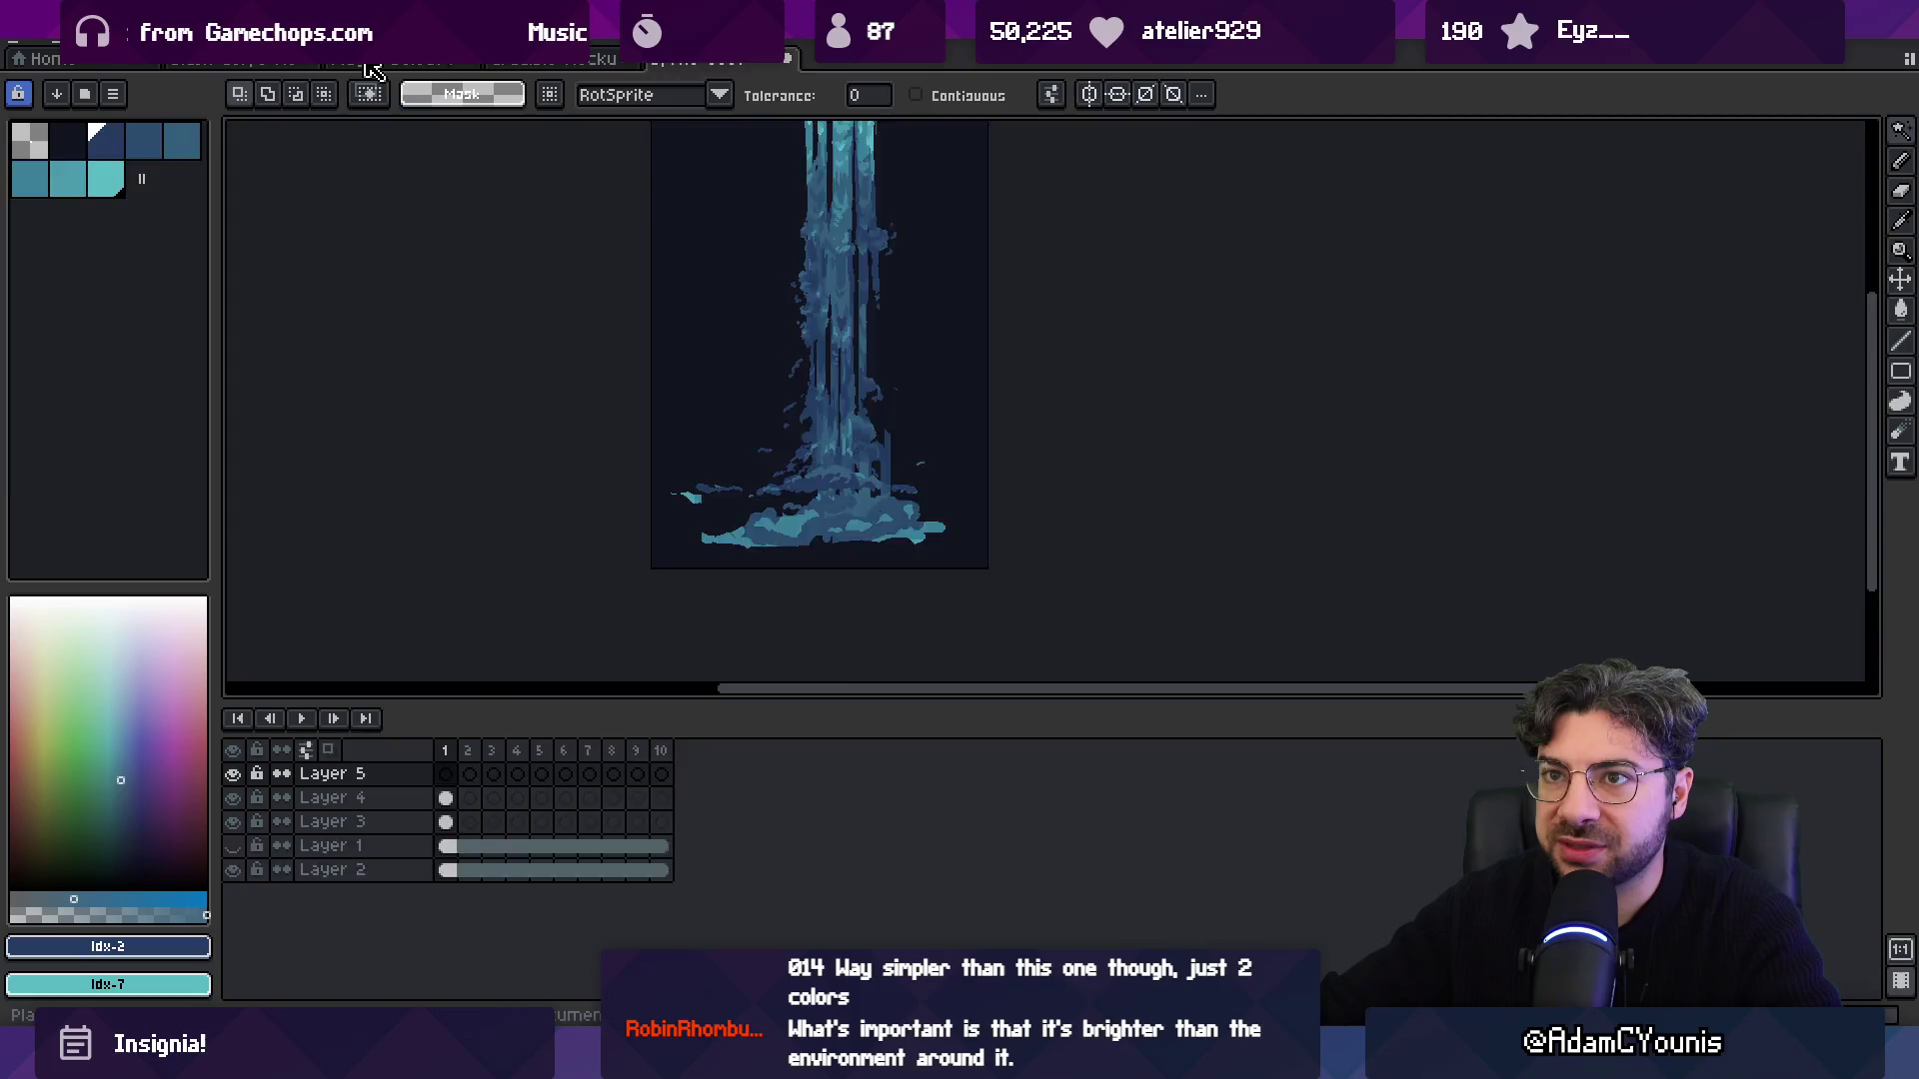
# Cycle through the open documents to reach the forest scene.
pyautogui.click(236, 60)
pyautogui.click(317, 62)
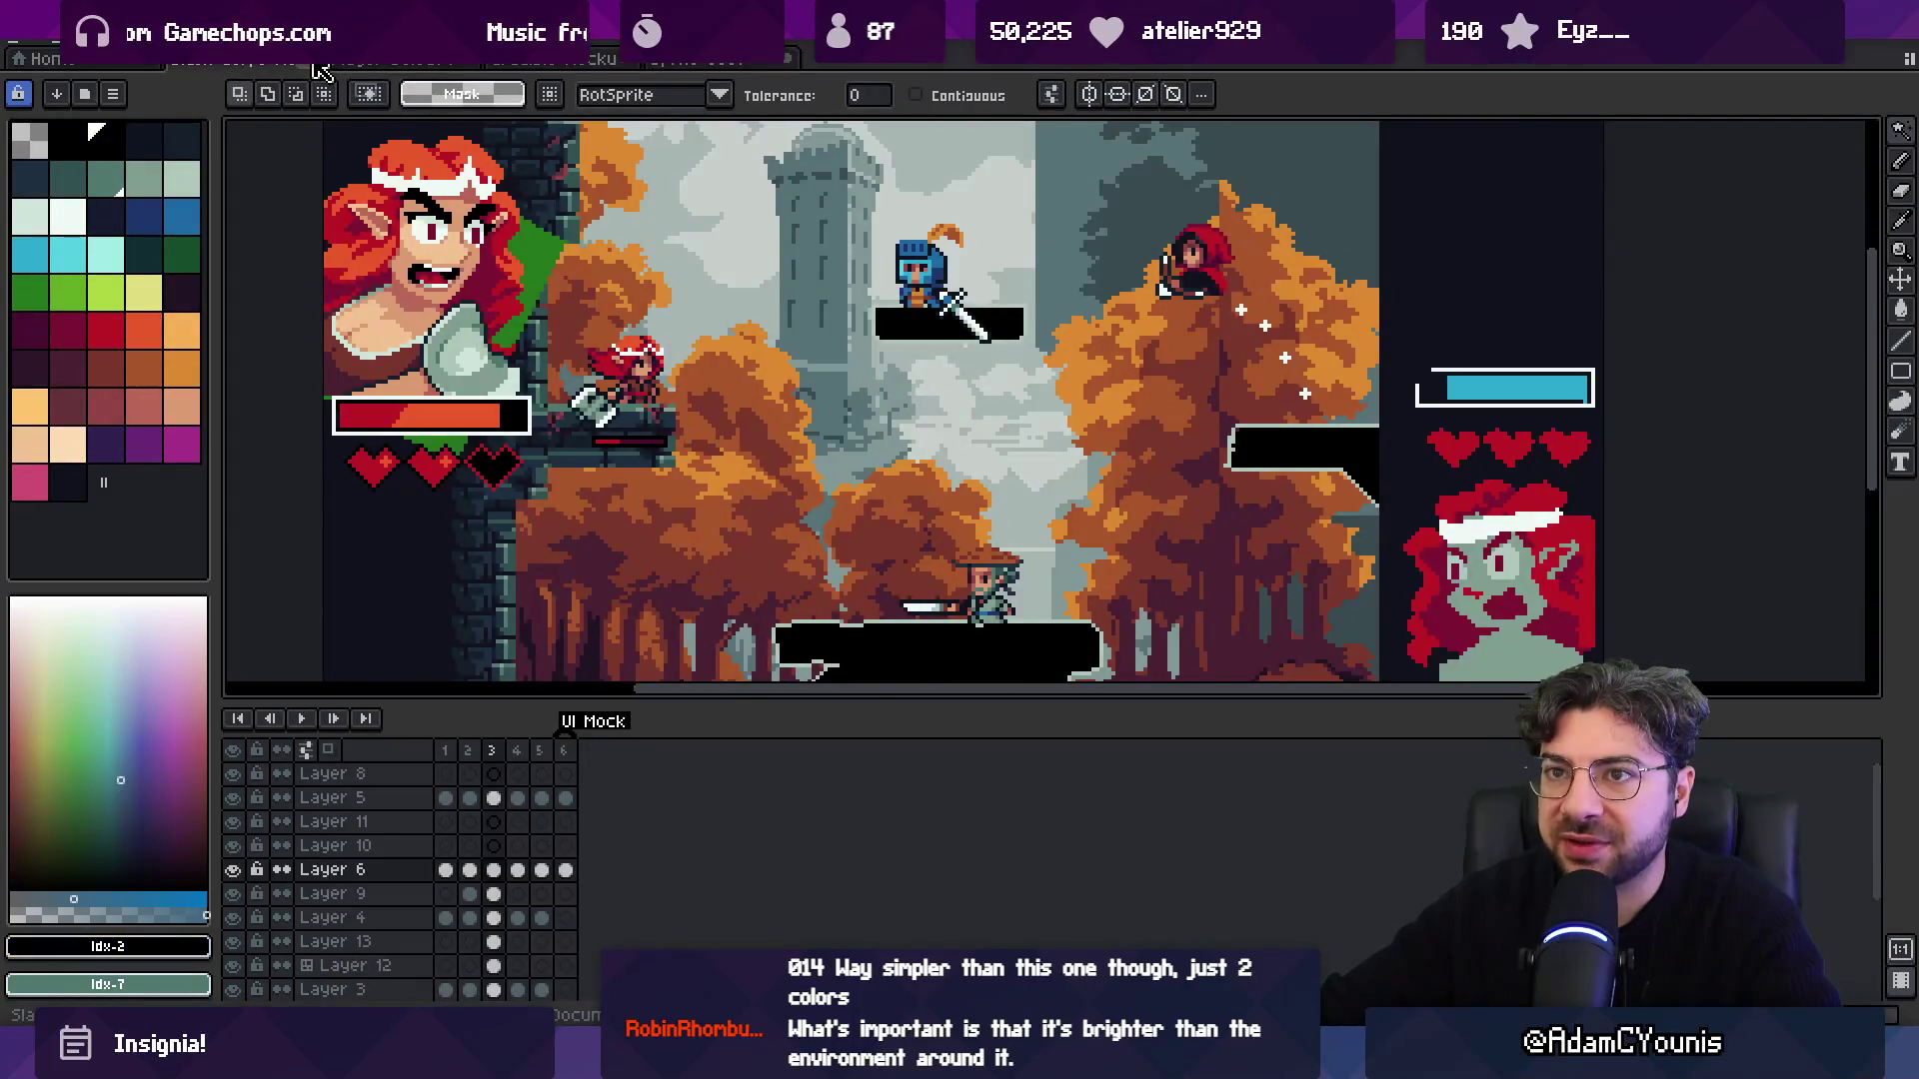
pyautogui.hotkey('ctrl', 'shift', 'Tab')
pyautogui.hotkey('ctrl', 'shift', 'Tab')
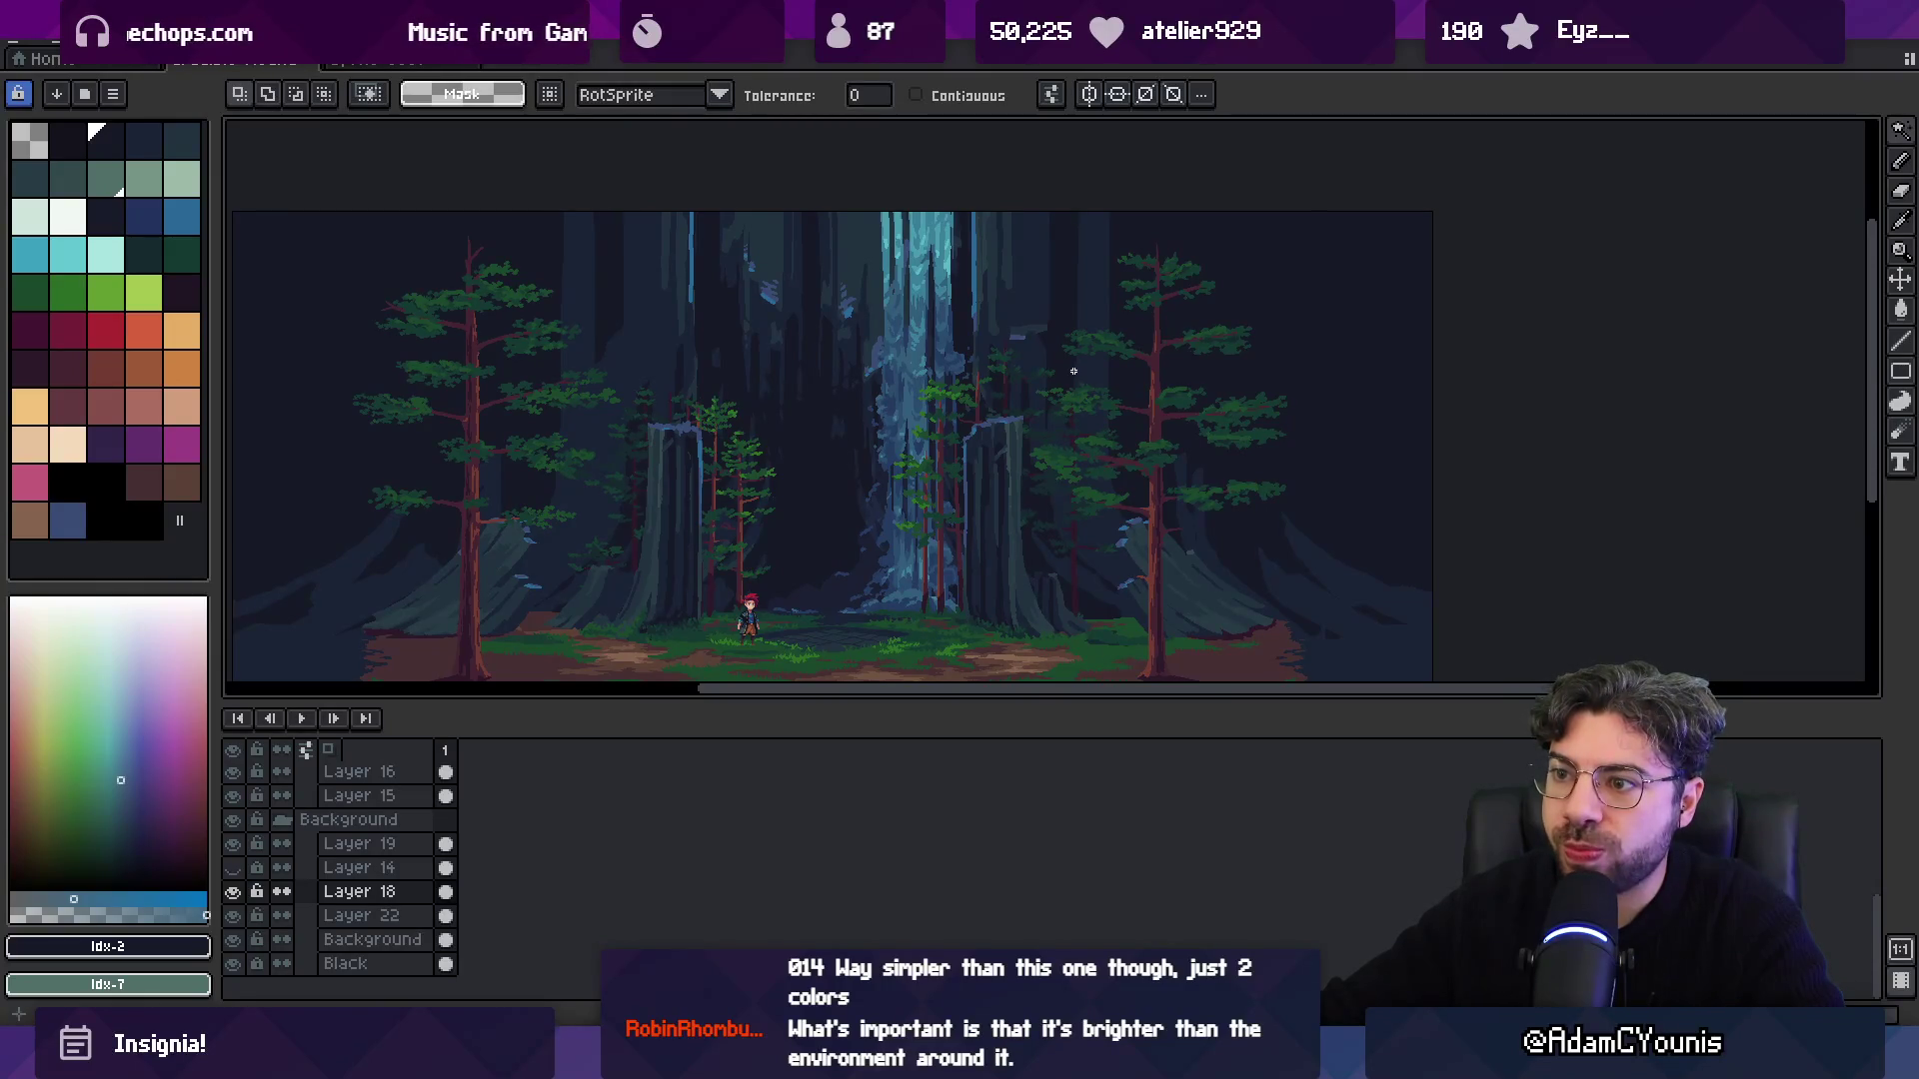
# Hide waterfall Layer 18, add new Layer 25, widen the palette and pick mid blue.
pyautogui.press('v')
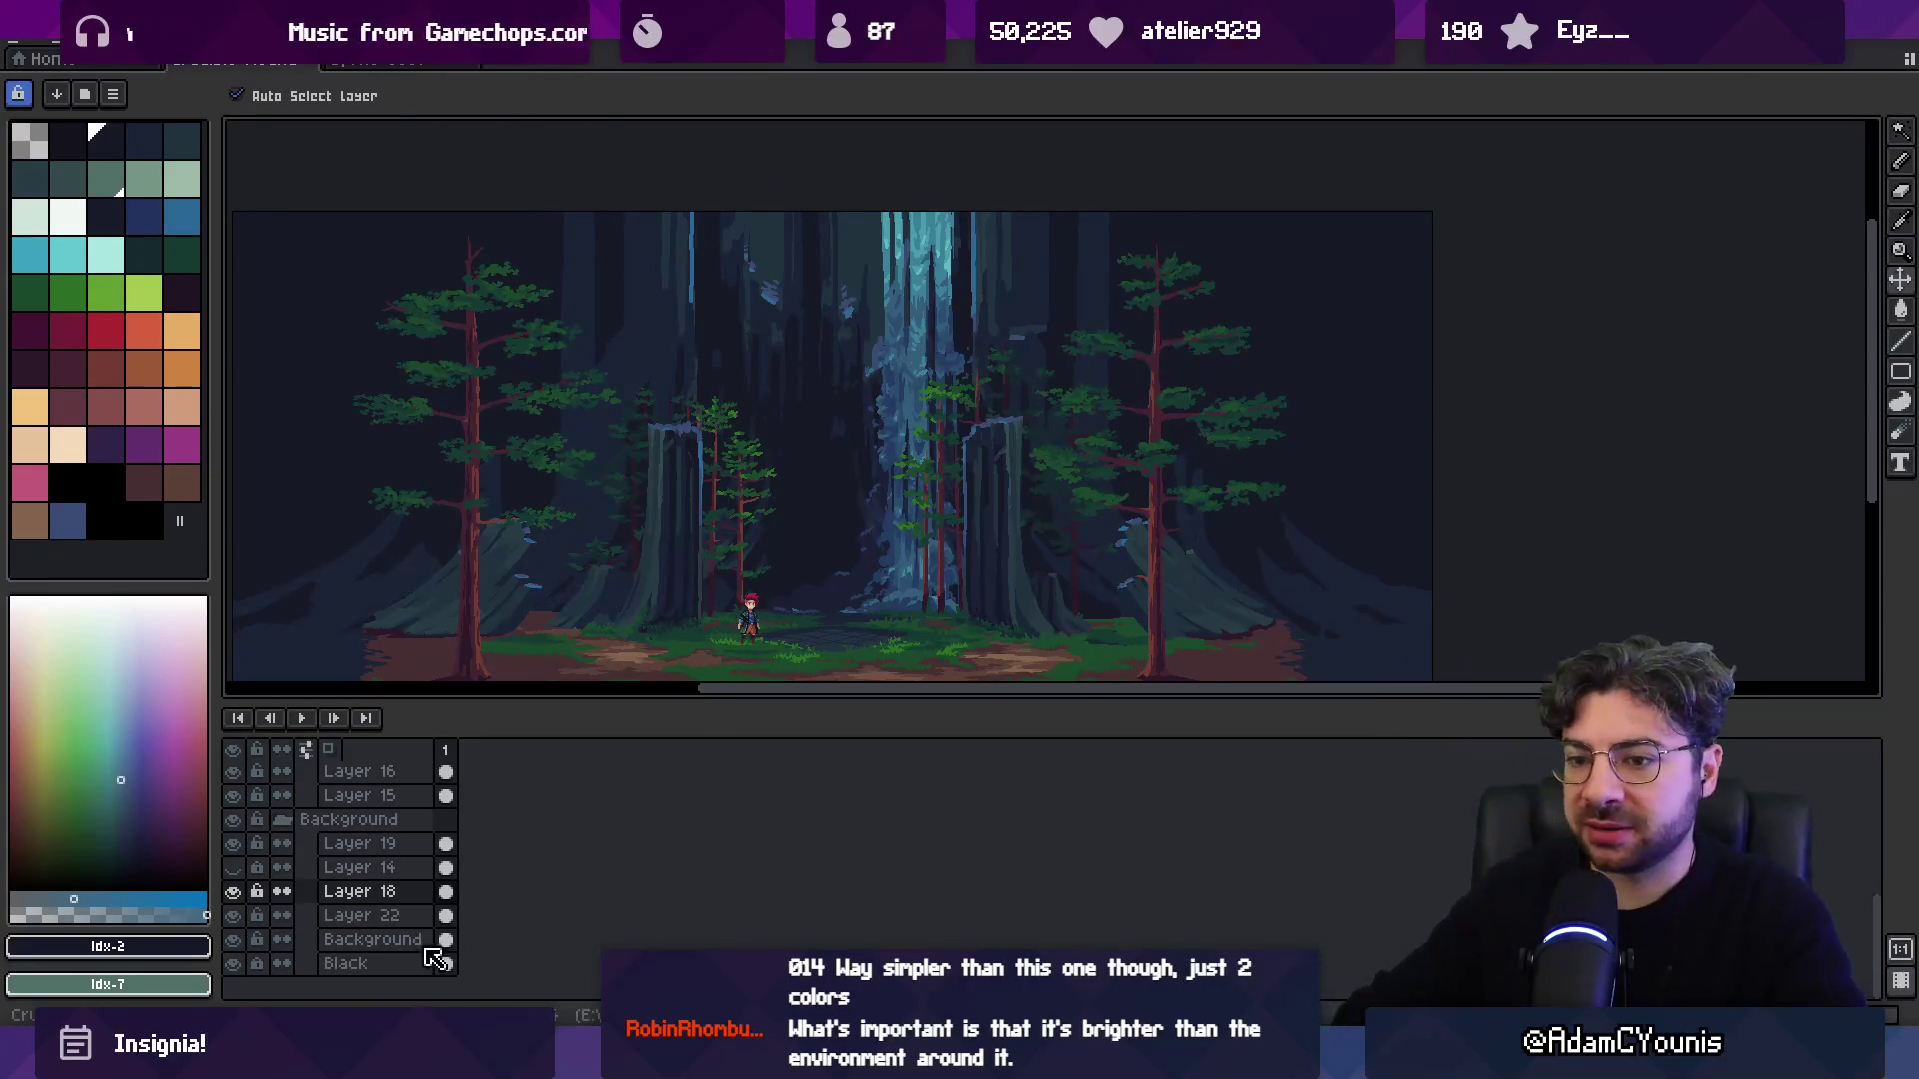
pyautogui.click(237, 892)
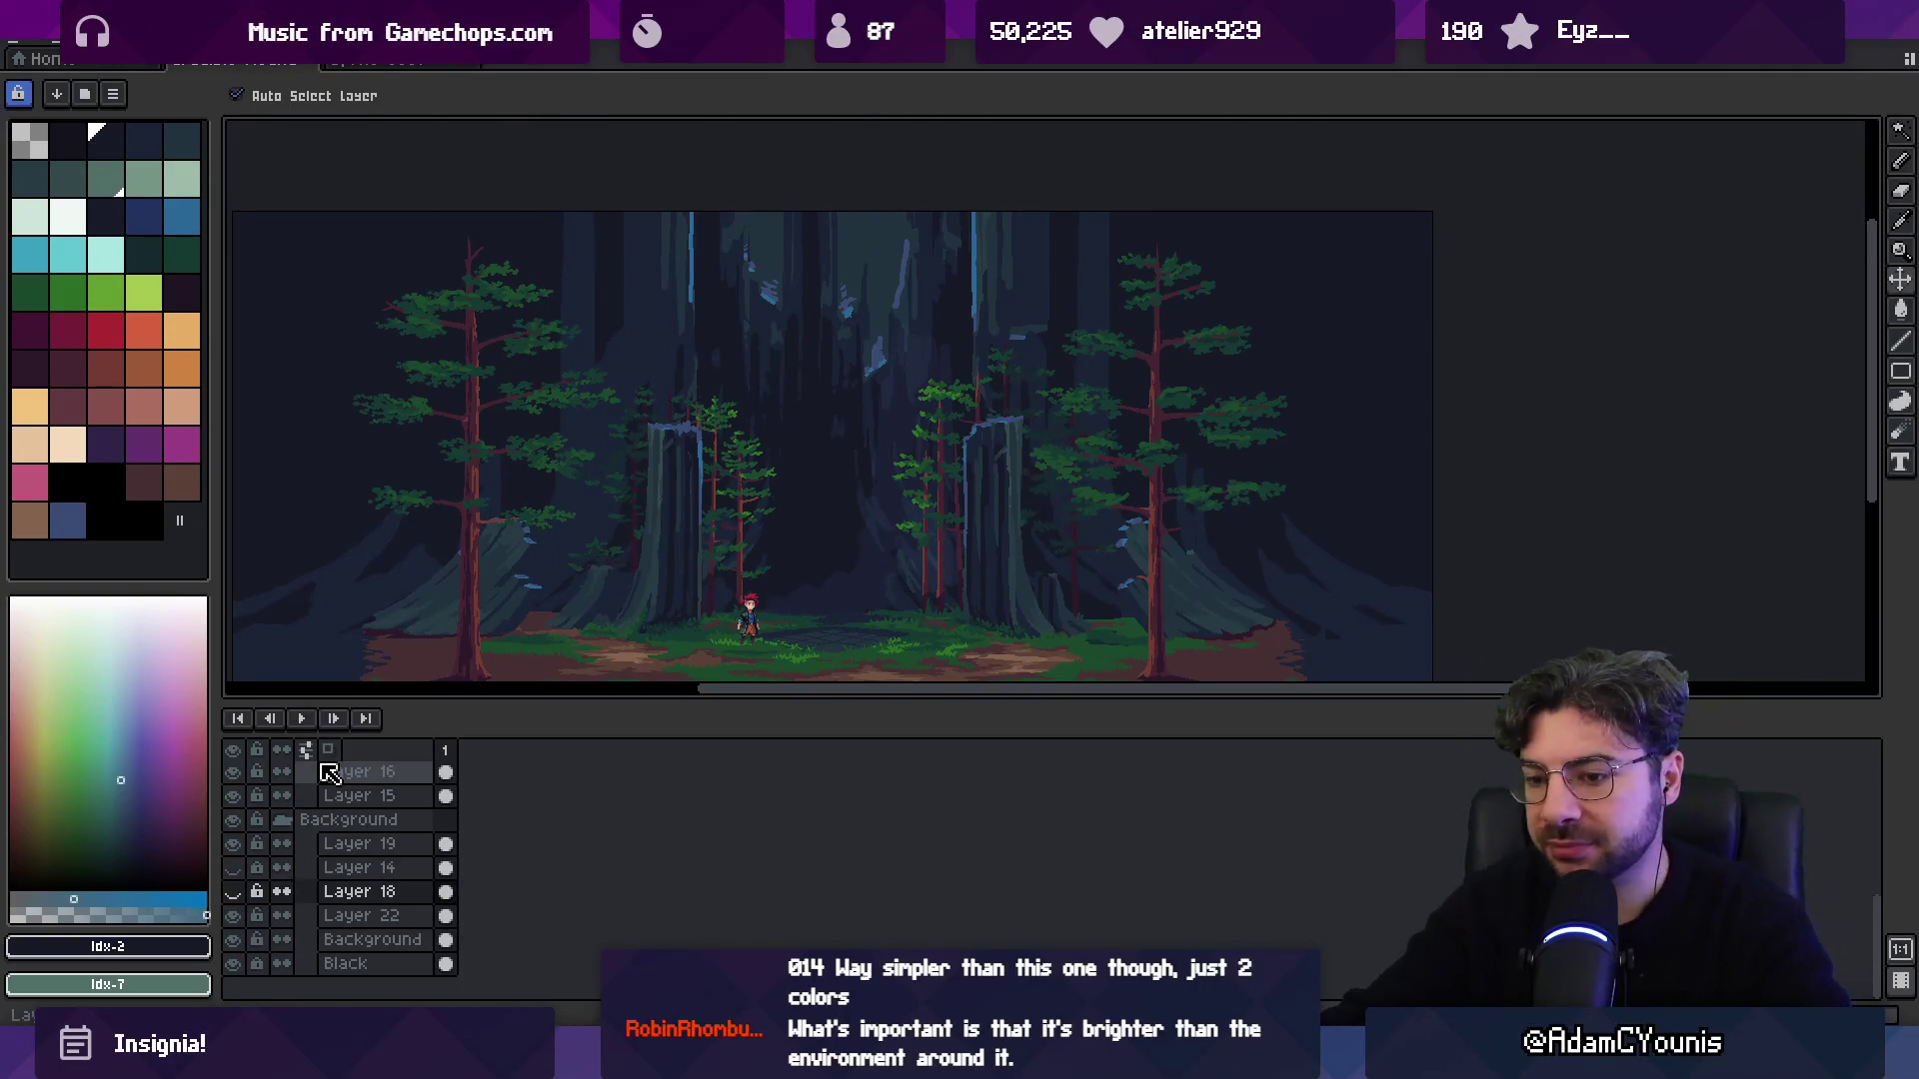
pyautogui.hotkey('shift', 'n')
pyautogui.moveTo(212, 299); pyautogui.dragTo(260, 296)
pyautogui.click(105, 216)
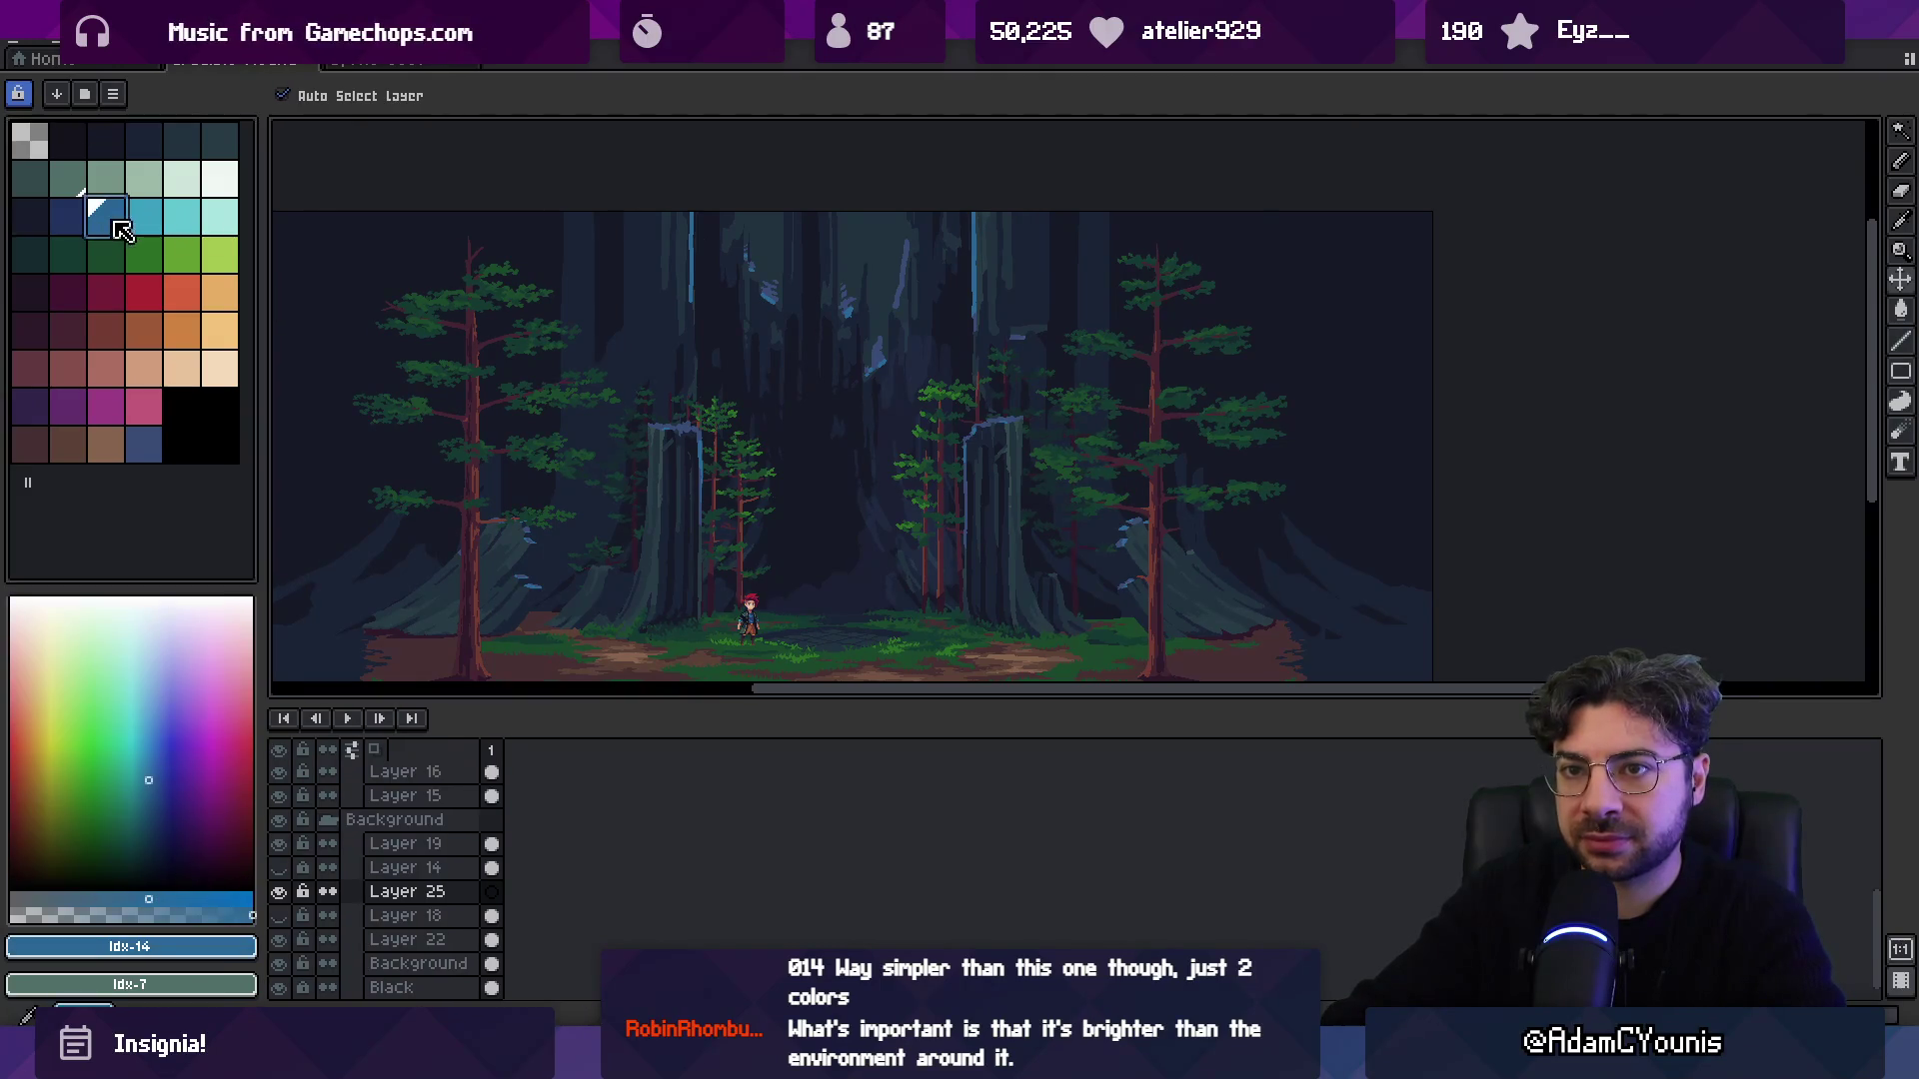
# Paint a broad blue column down the gap between the central trees with an enlarged pencil.
pyautogui.press('b')
pyautogui.press('+')
pyautogui.moveTo(904, 232)
pyautogui.mouseDown()
pyautogui.moveTo(905, 429)
pyautogui.moveTo(935, 261)
pyautogui.moveTo(929, 237)
pyautogui.moveTo(894, 510)
pyautogui.moveTo(903, 443)
pyautogui.moveTo(925, 540)
pyautogui.moveTo(945, 441)
pyautogui.mouseUp()
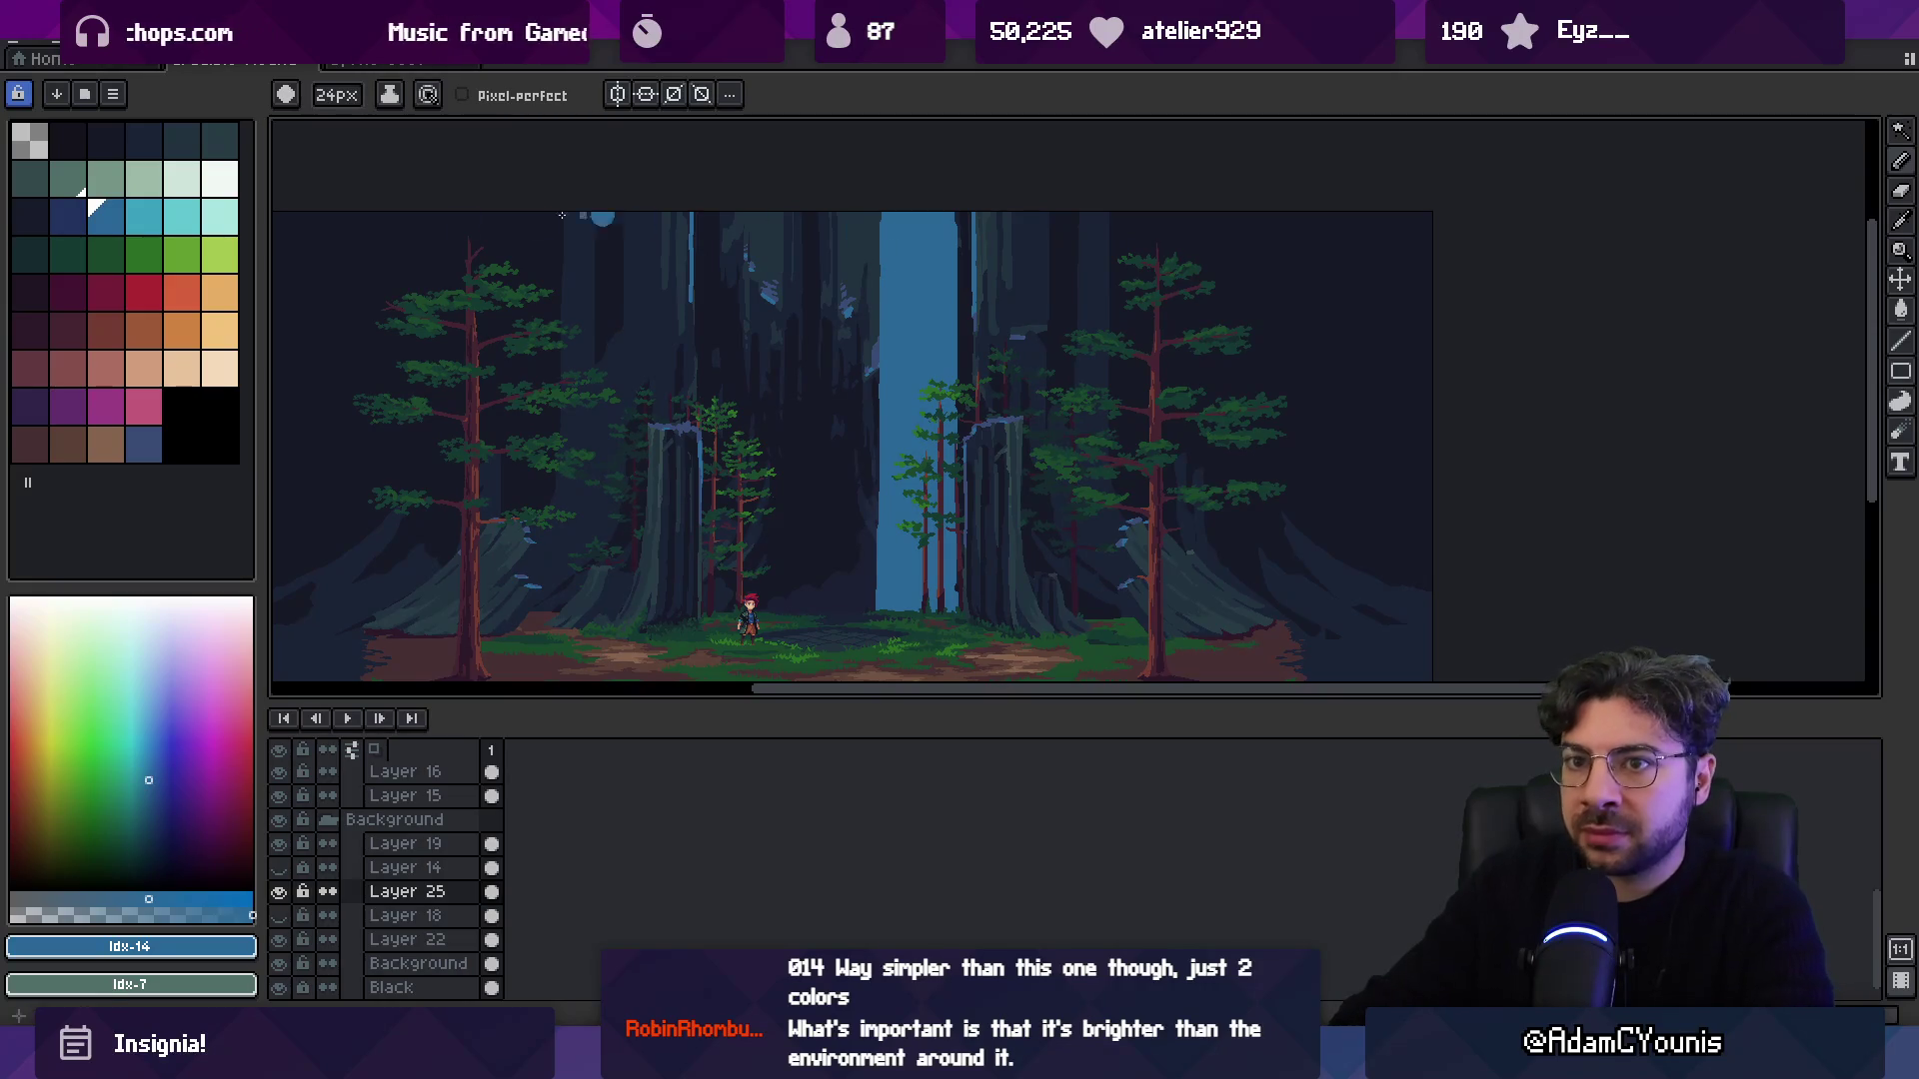
# Paint a darker blue band down the middle of the waterfall column.
pyautogui.click(68, 215)
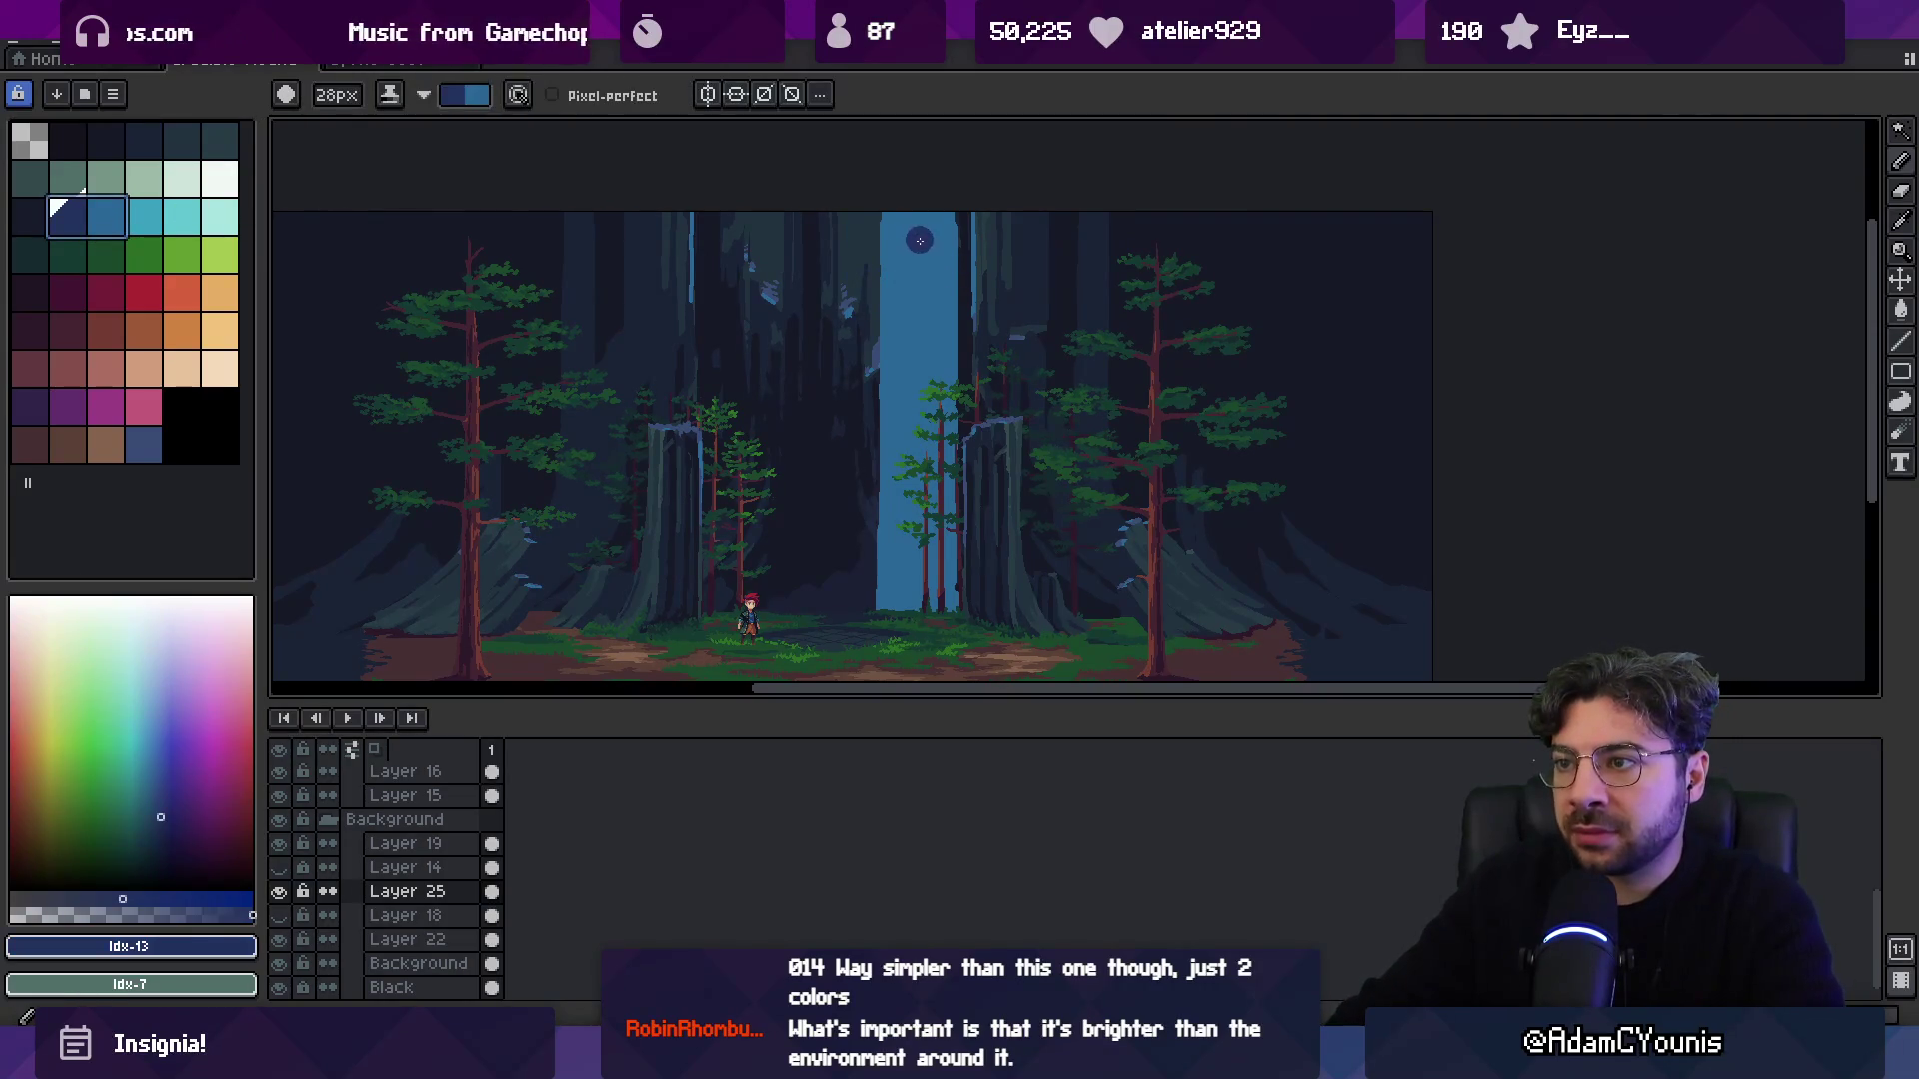
pyautogui.press('x')
pyautogui.click(106, 215)
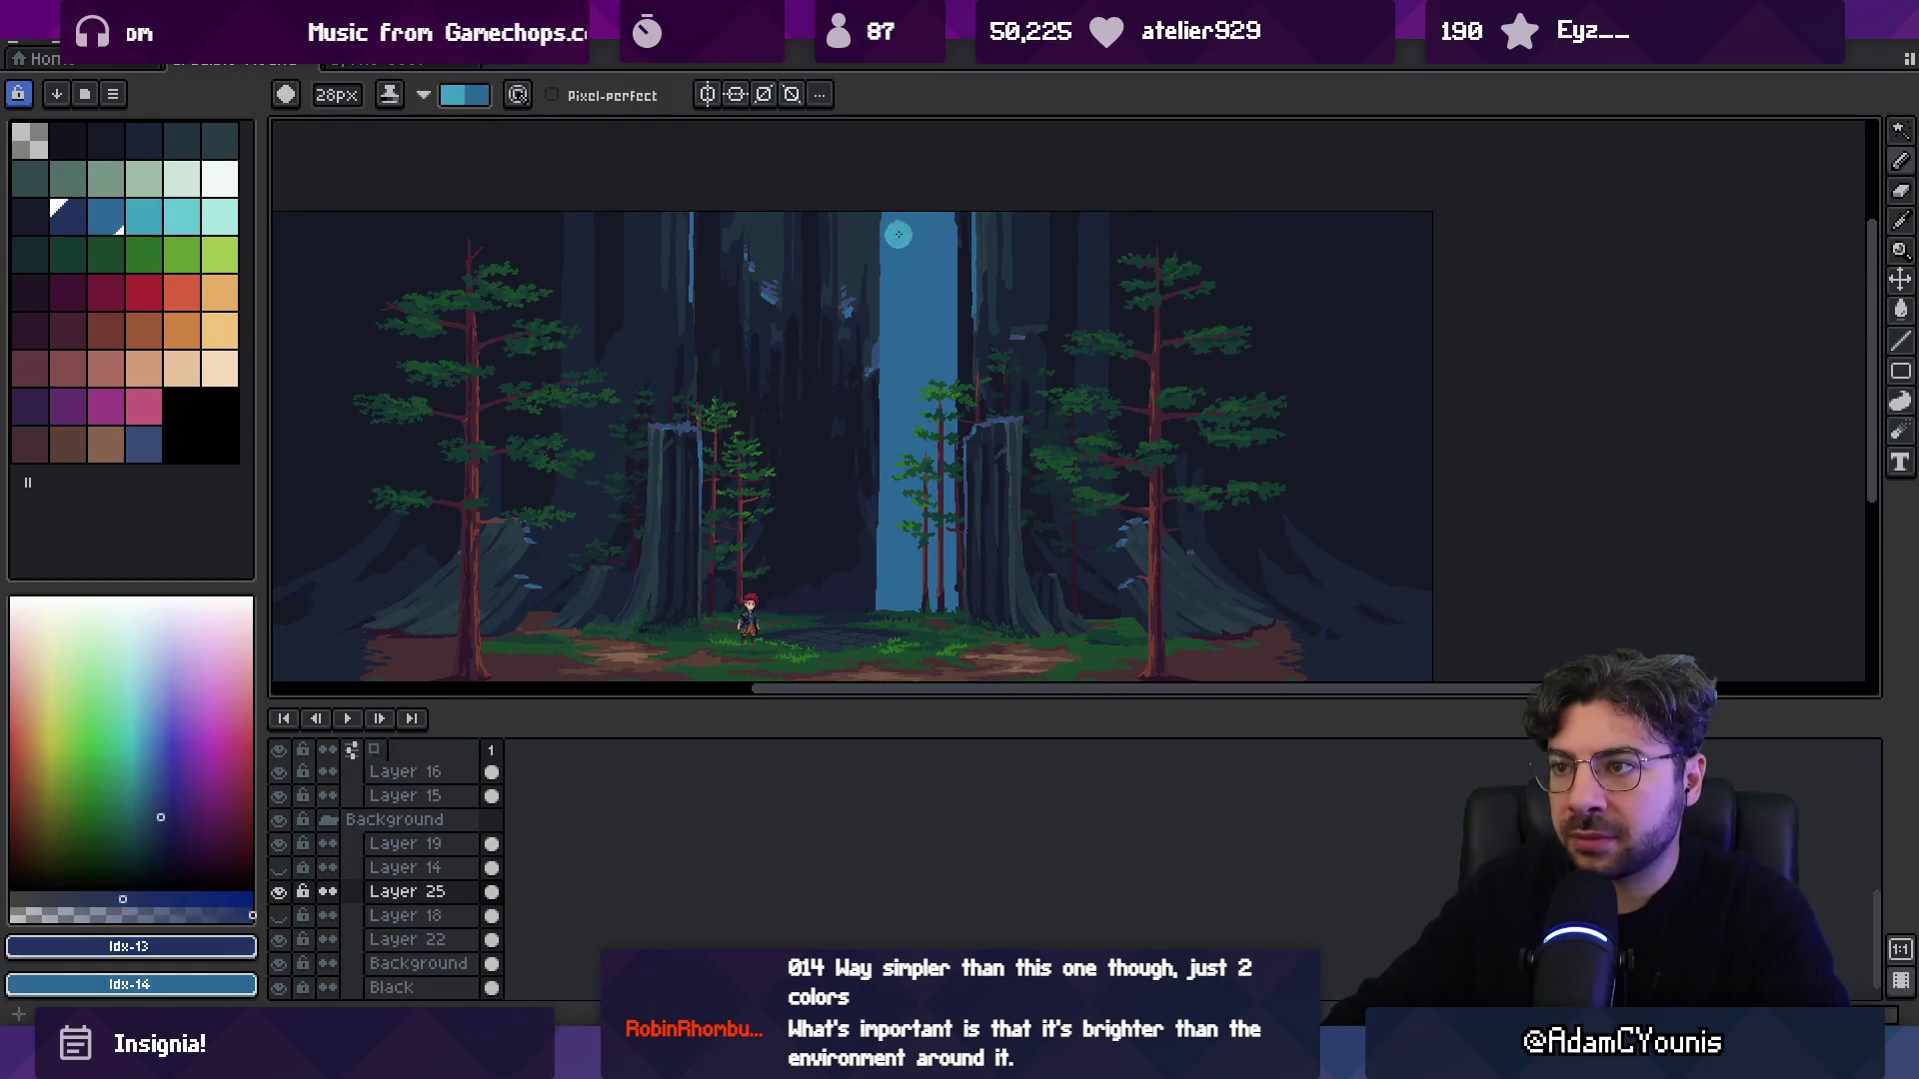
pyautogui.click(68, 215)
pyautogui.moveTo(884, 220)
pyautogui.mouseDown()
pyautogui.moveTo(929, 400)
pyautogui.moveTo(930, 465)
pyautogui.moveTo(903, 467)
pyautogui.moveTo(906, 559)
pyautogui.moveTo(931, 559)
pyautogui.moveTo(933, 524)
pyautogui.mouseUp()
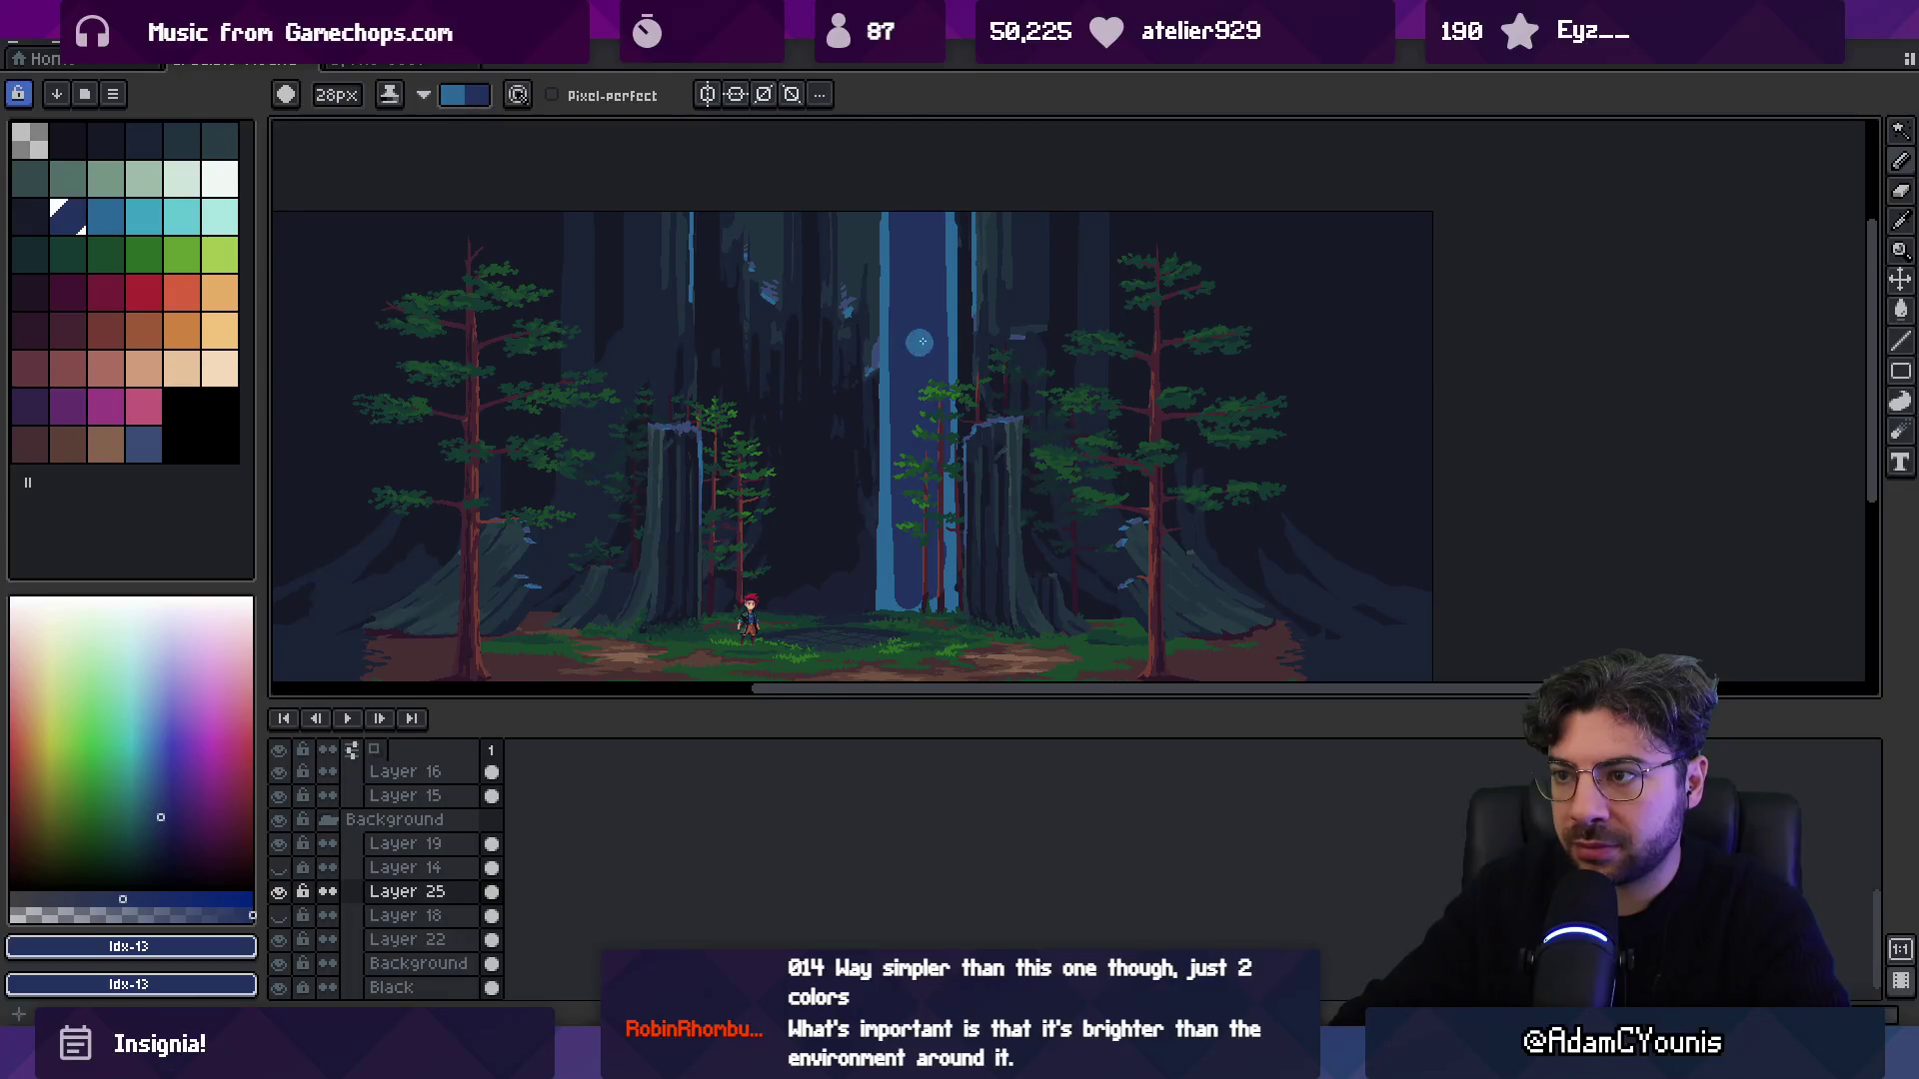
# Shrink the brush to 7px and zoom in on the waterfall.
pyautogui.press('e')
pyautogui.press('b')
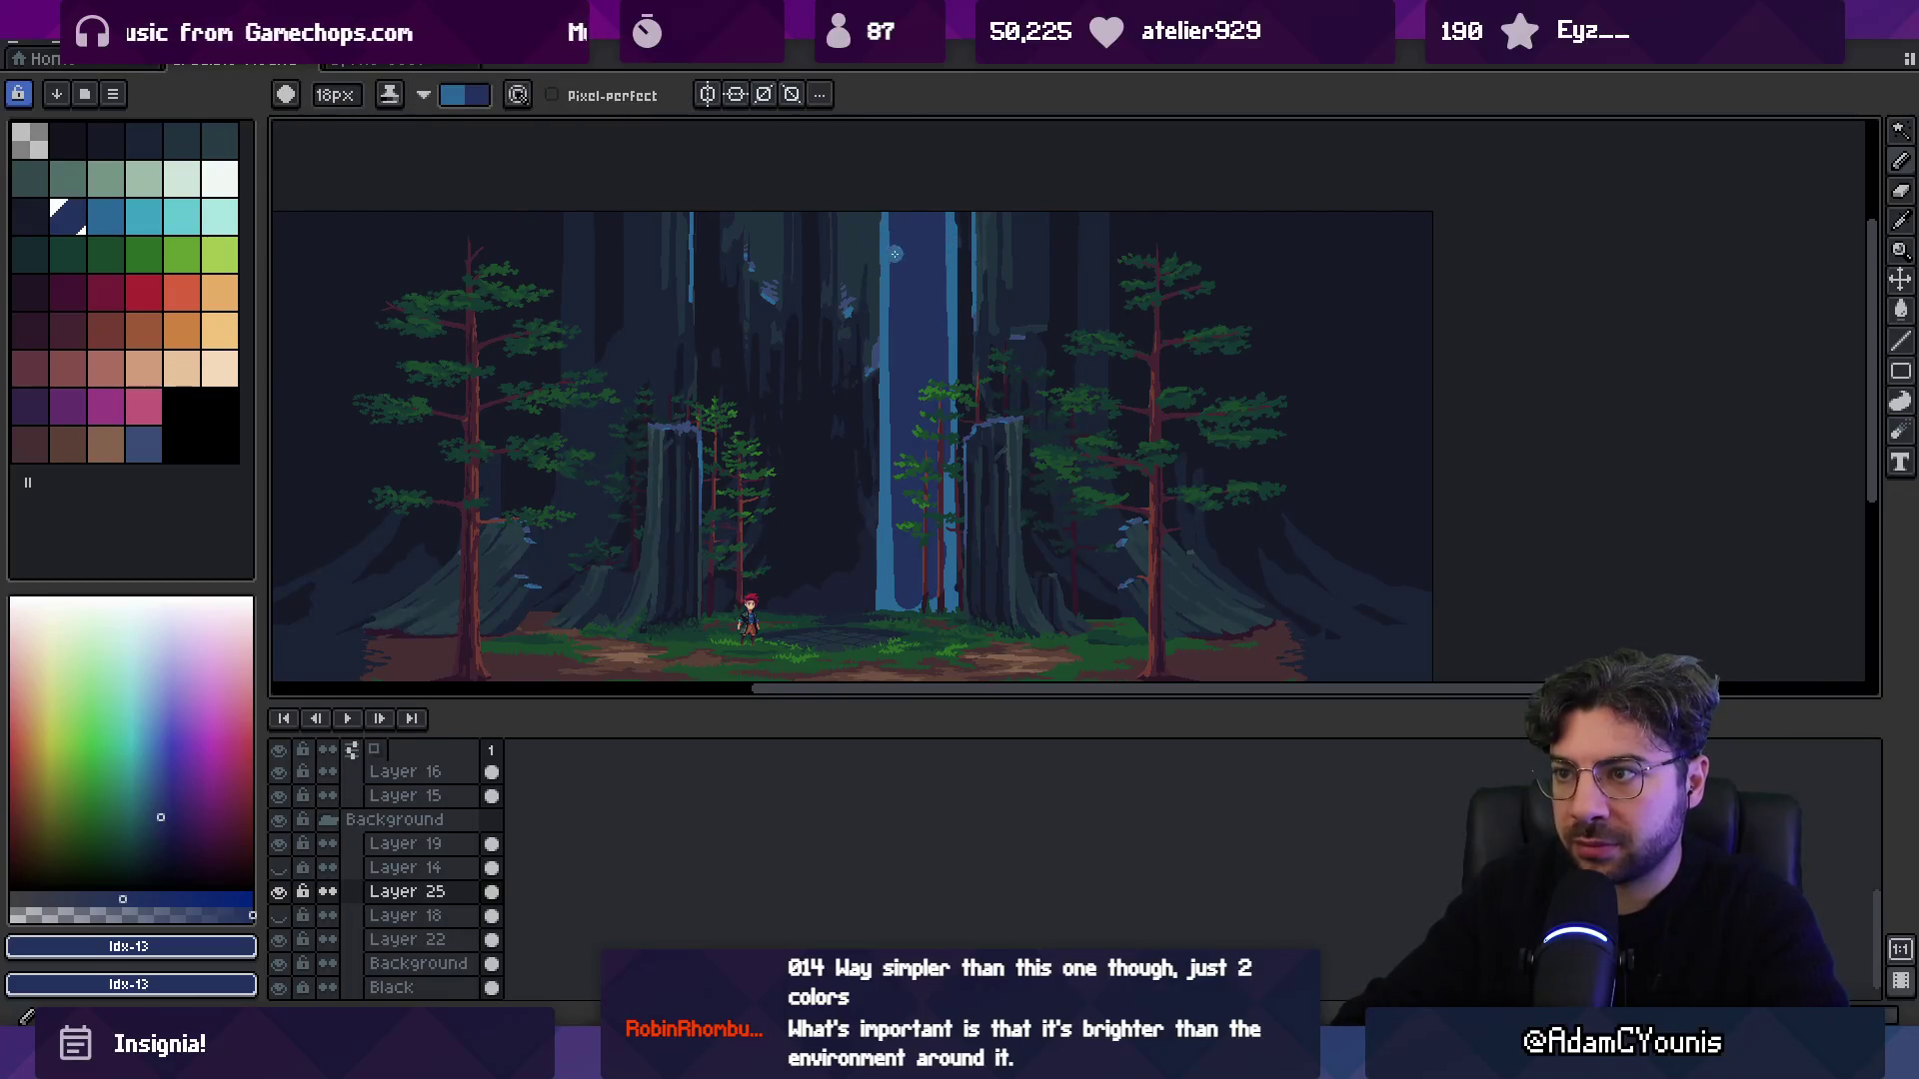
pyautogui.scroll(1, 883, 256)
pyautogui.press('-')
pyautogui.press('-')
pyautogui.press('-')
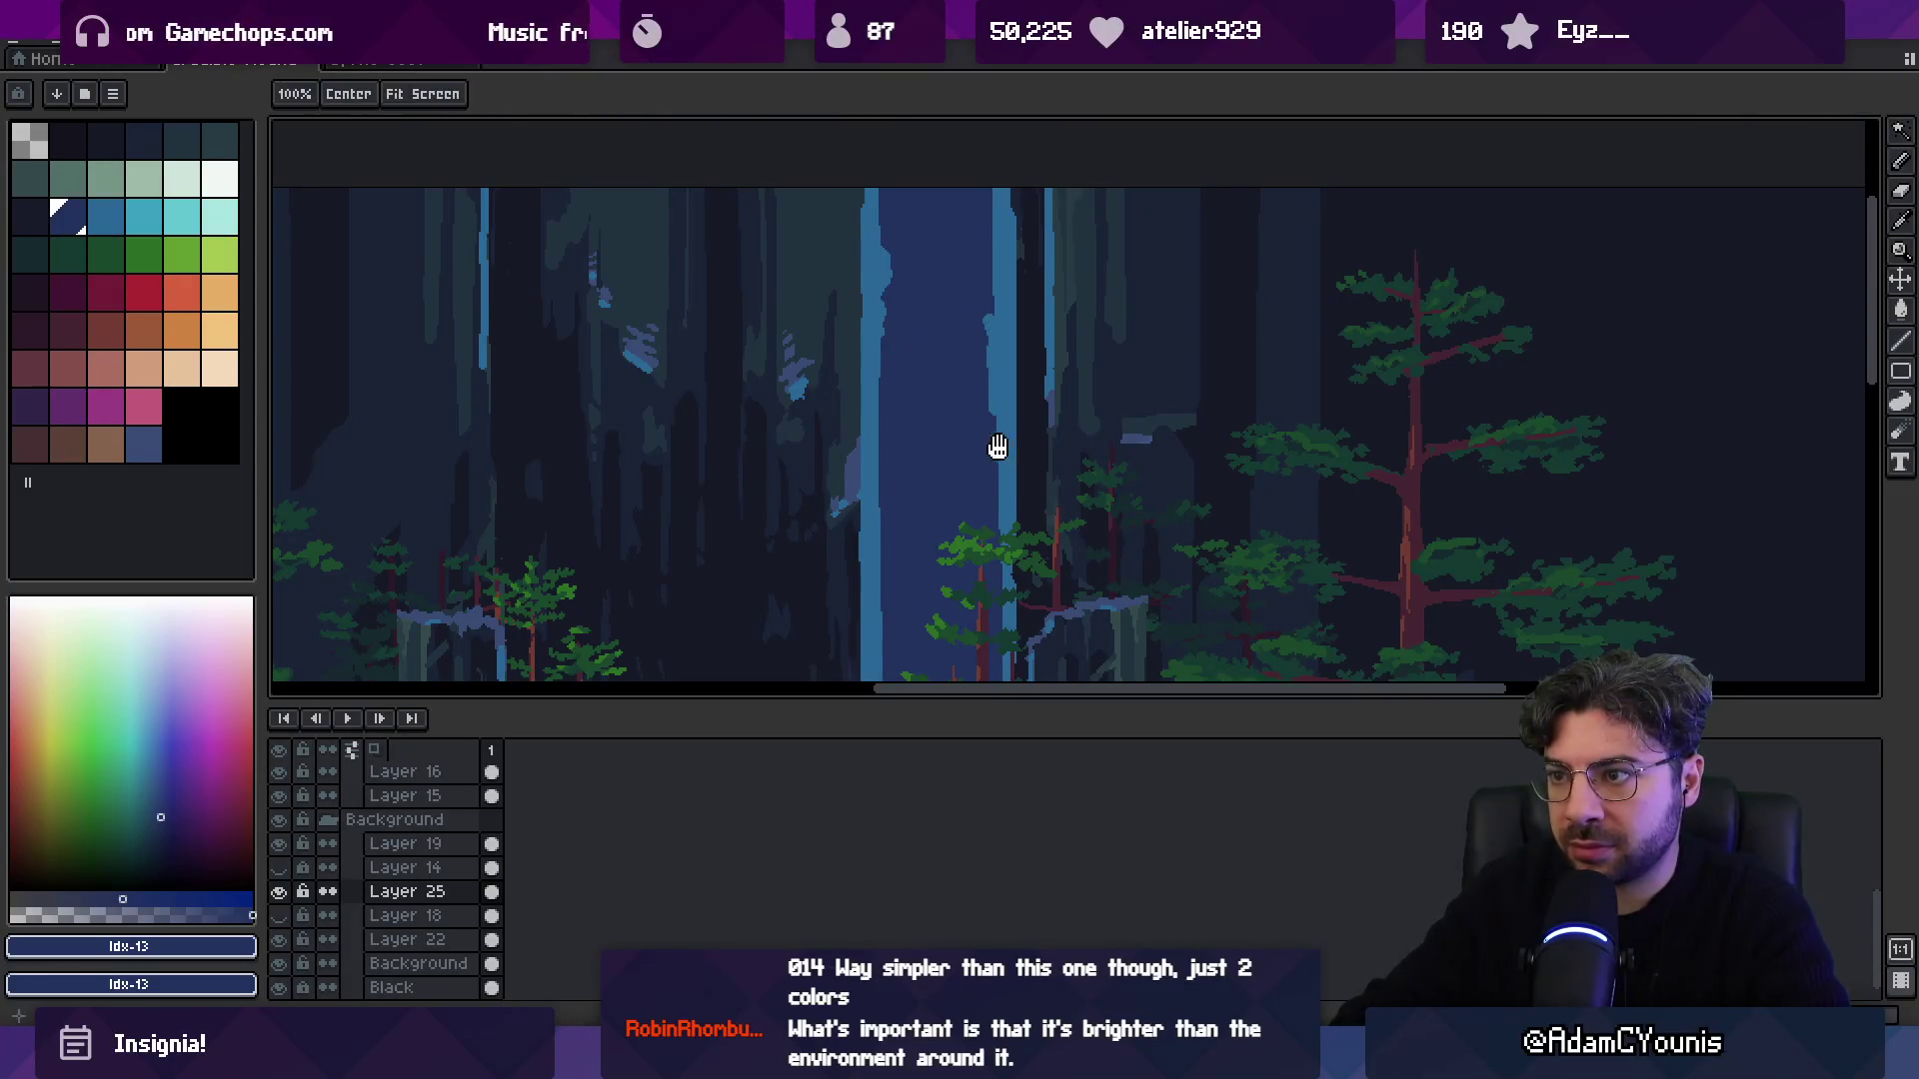
pyautogui.scroll(-3, 998, 441)
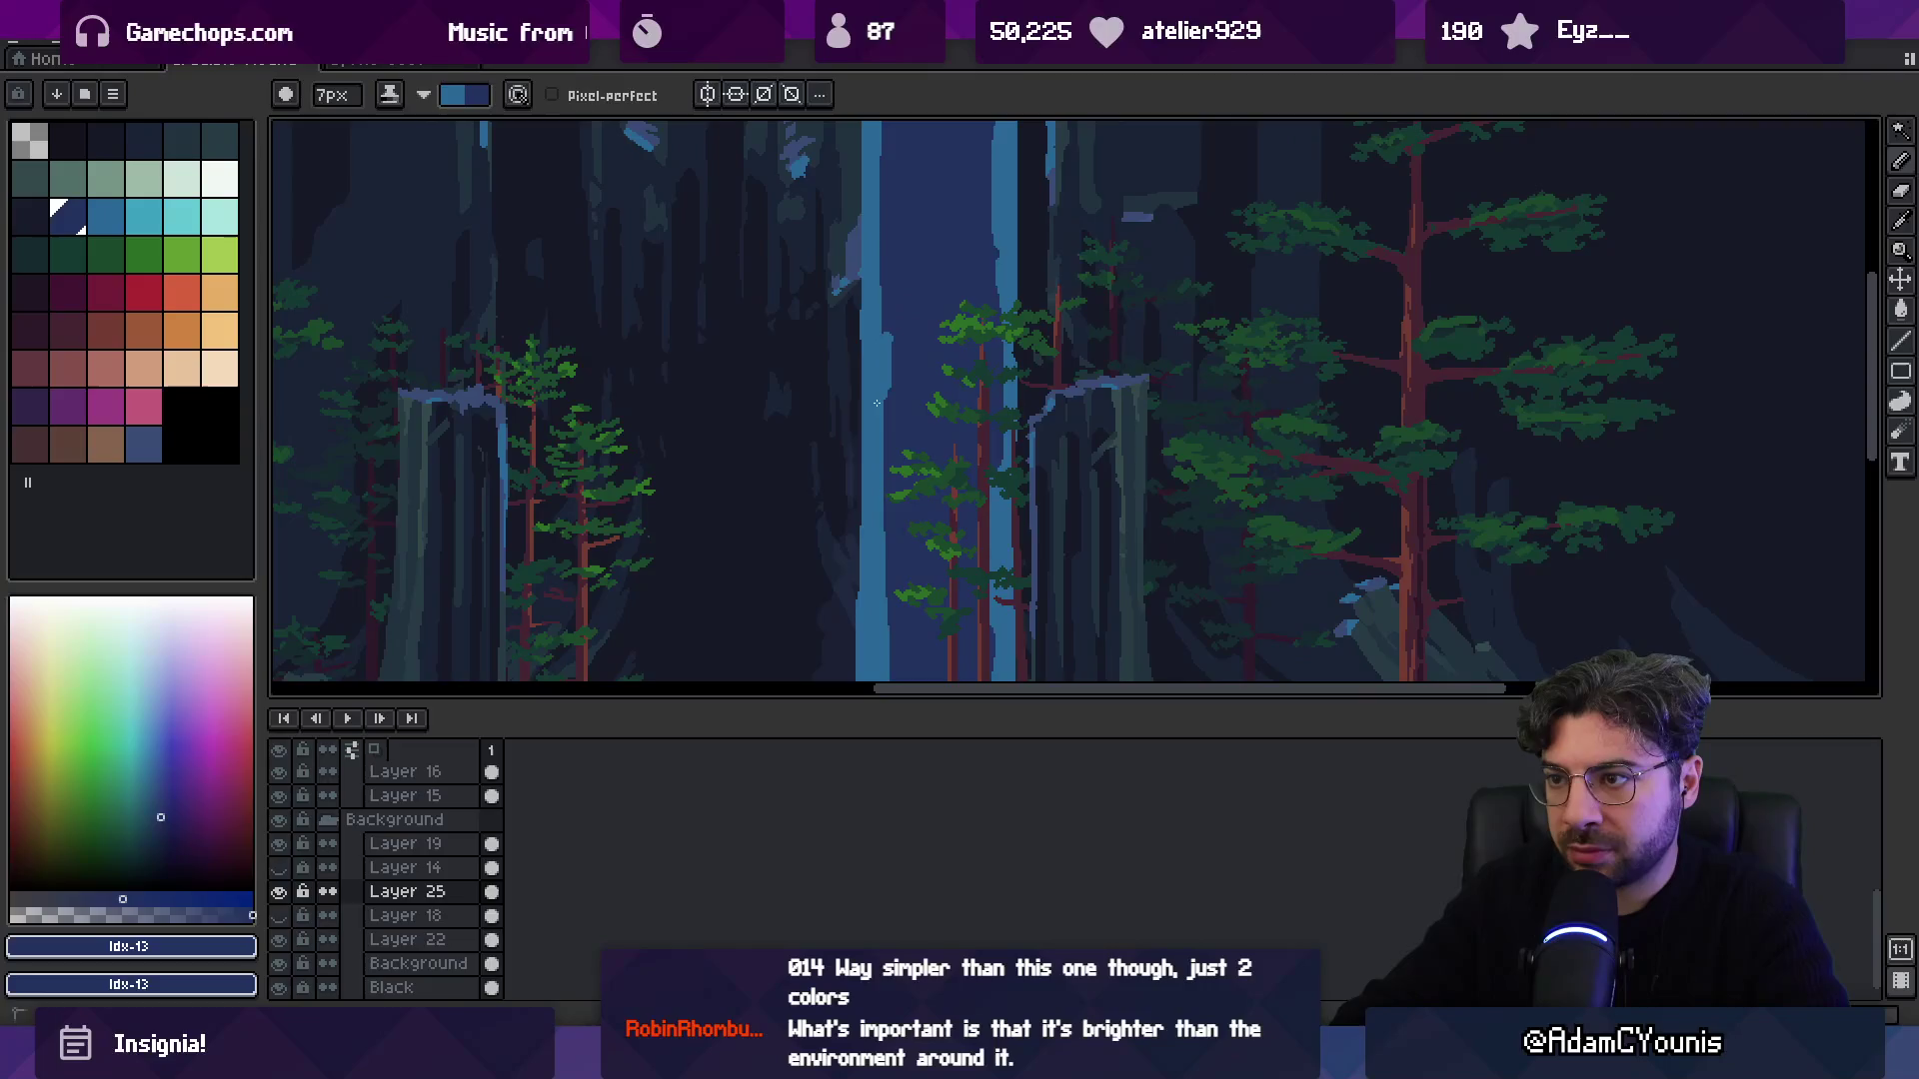
pyautogui.scroll(-2, 959, 305)
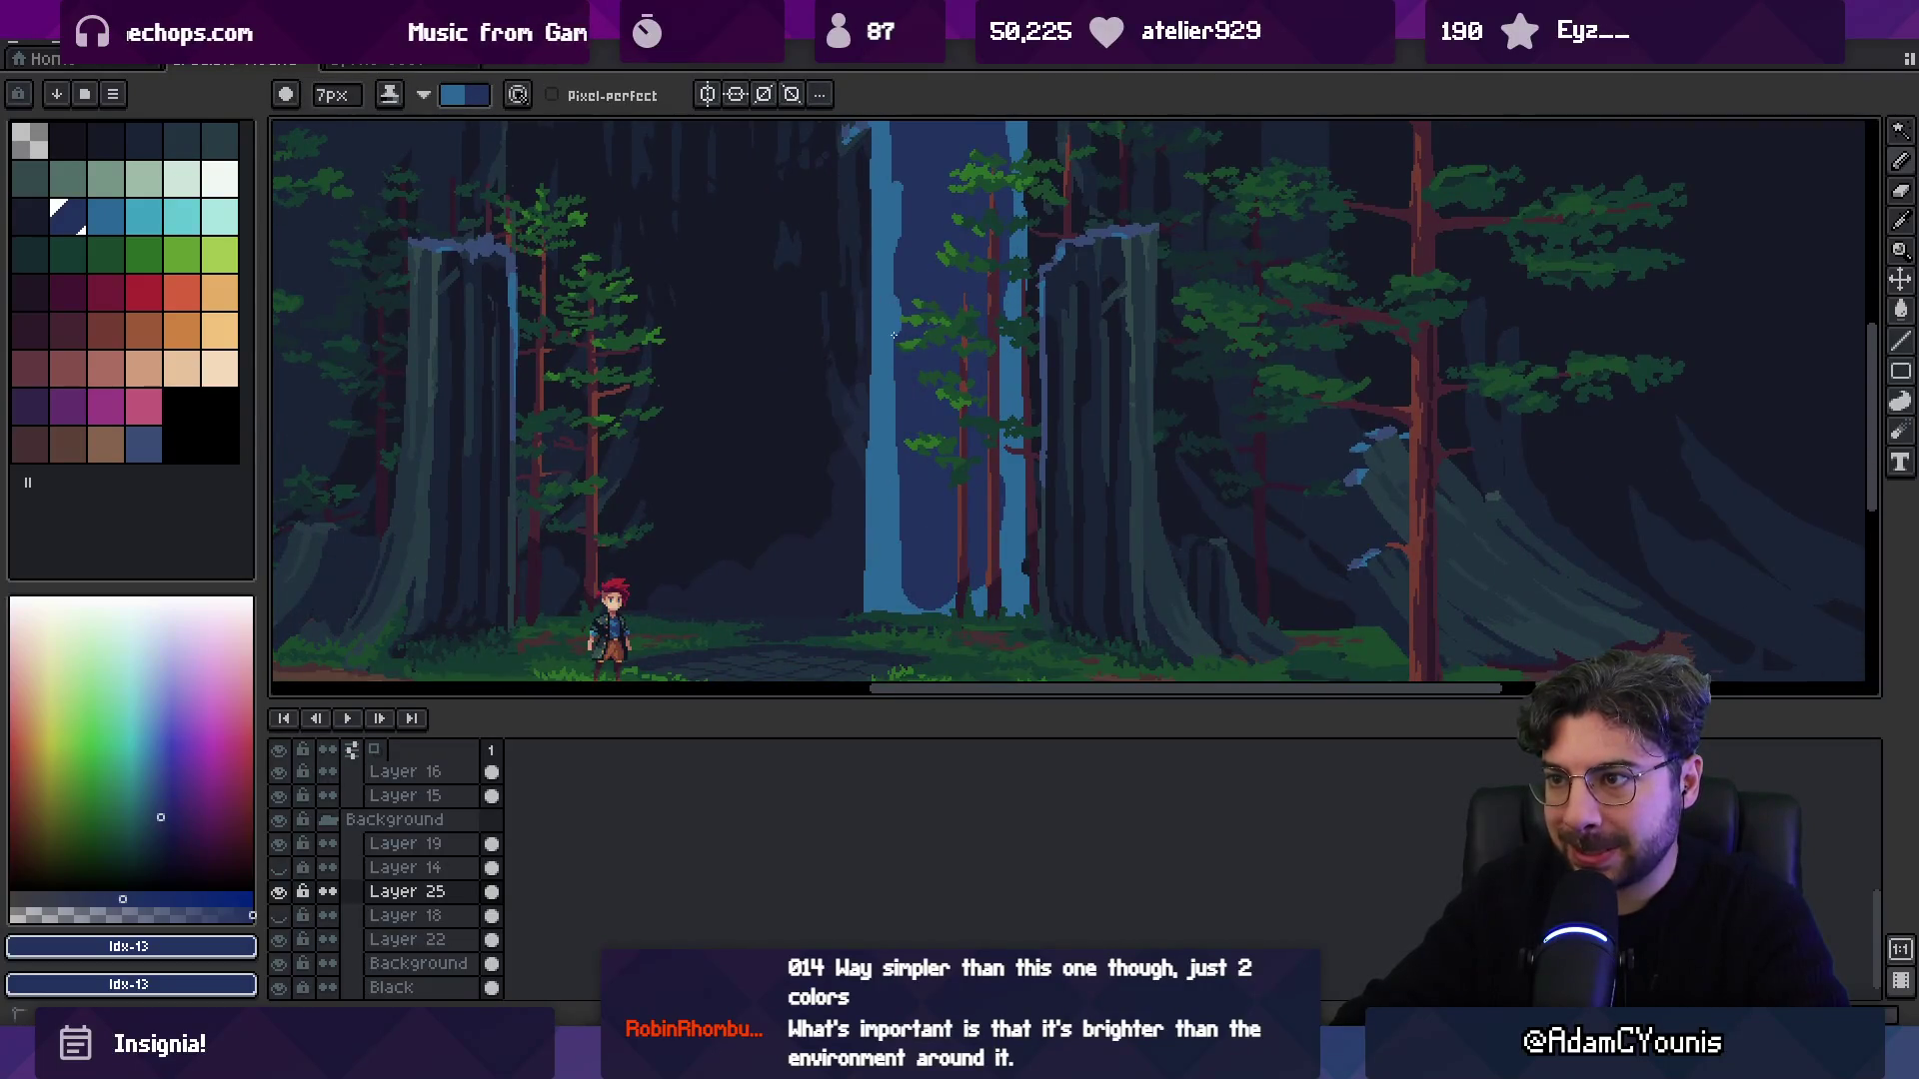
pyautogui.press('z')
pyautogui.scroll(-3, 859, 512)
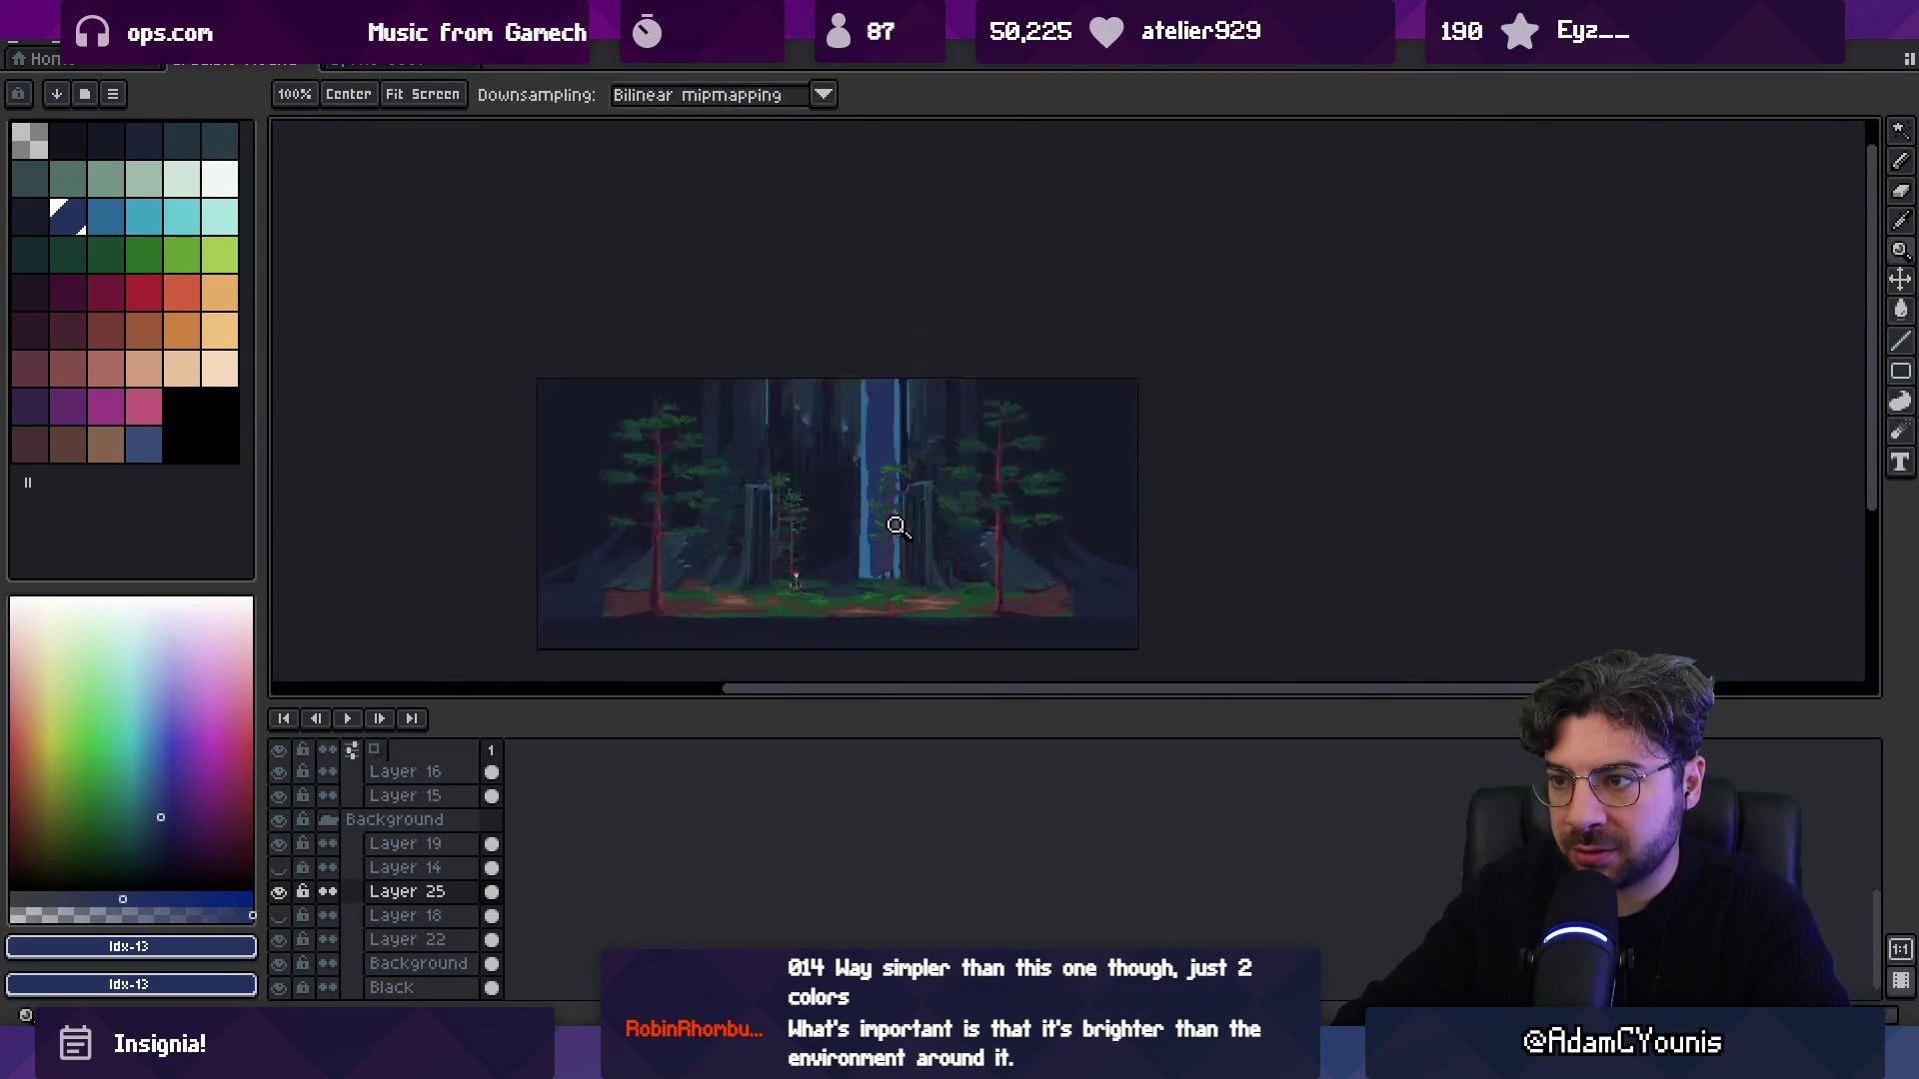
pyautogui.scroll(4, 887, 527)
pyautogui.scroll(-4, 874, 505)
# Sample the mid blue #296797 and shift the waterfall column about 55 px right.
pyautogui.press('b')
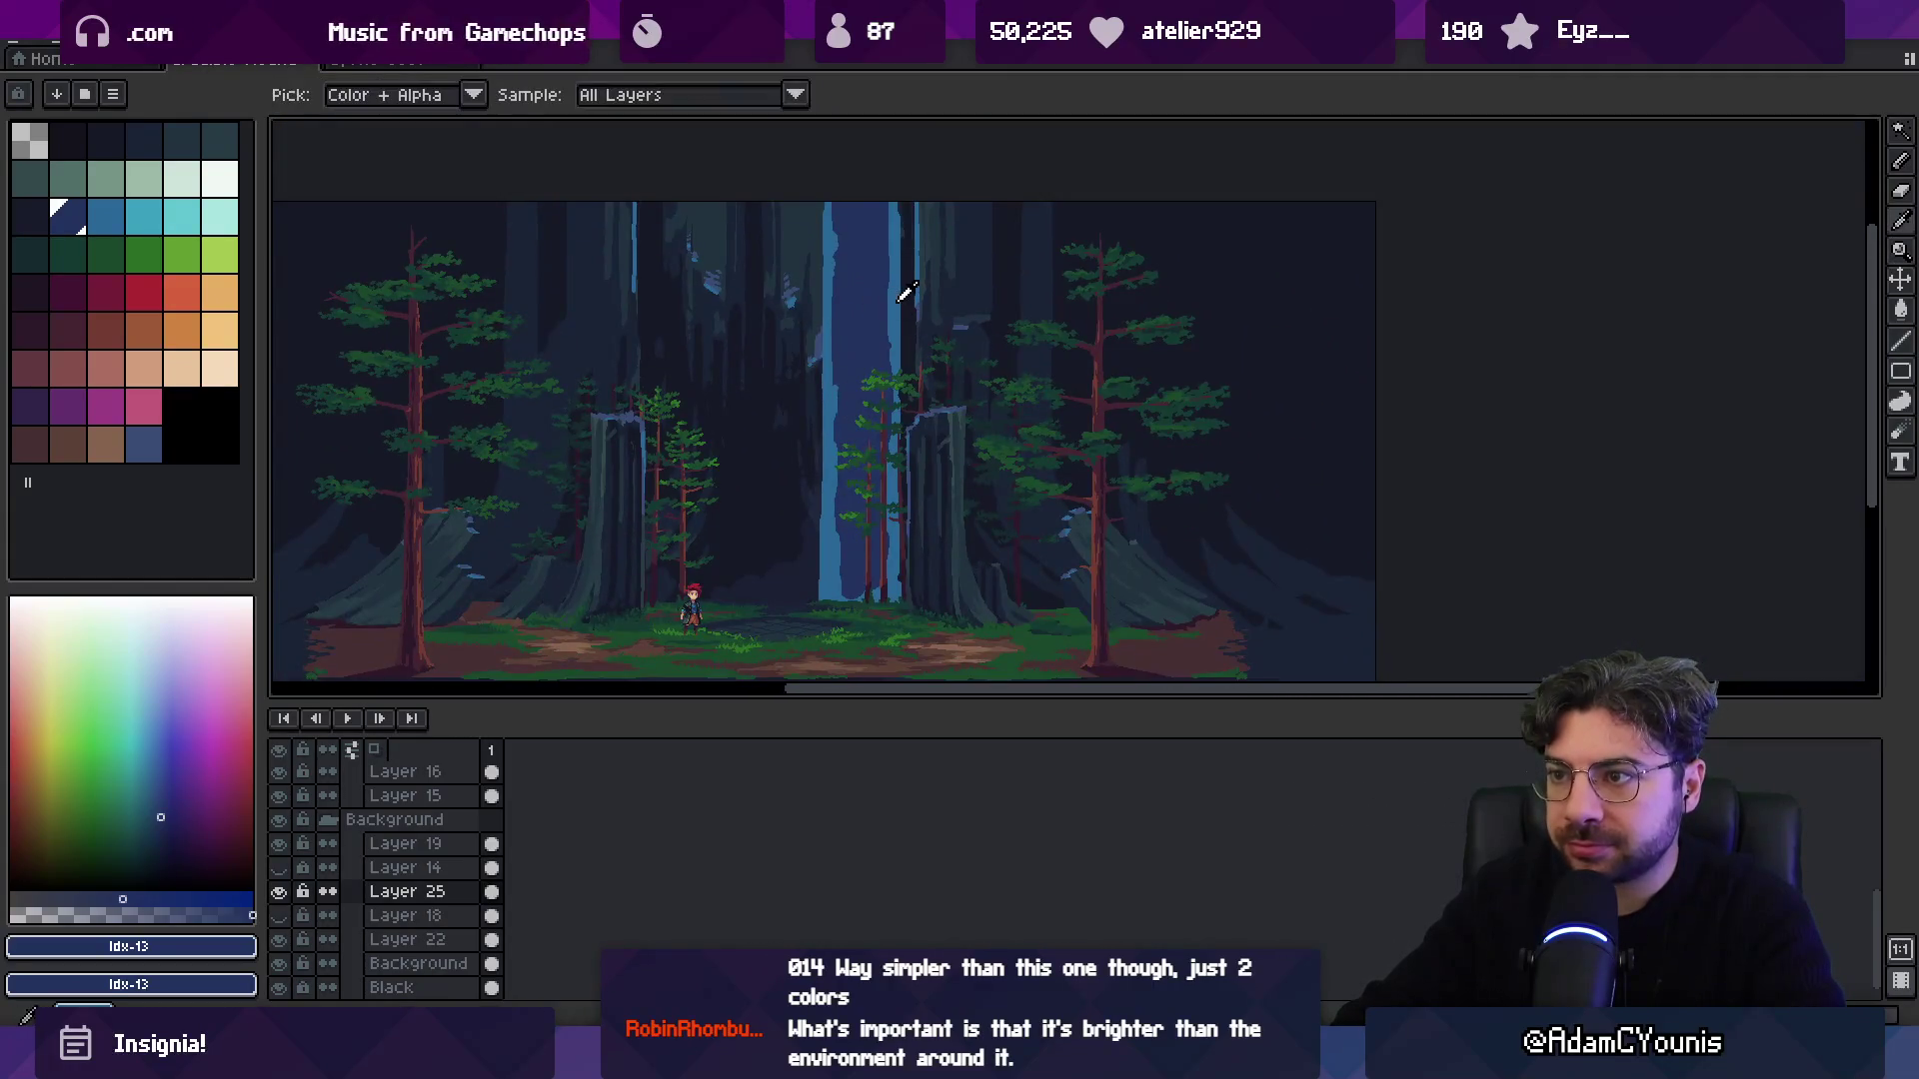
pyautogui.keyDown('alt'); pyautogui.click(881, 307); pyautogui.keyUp('alt')
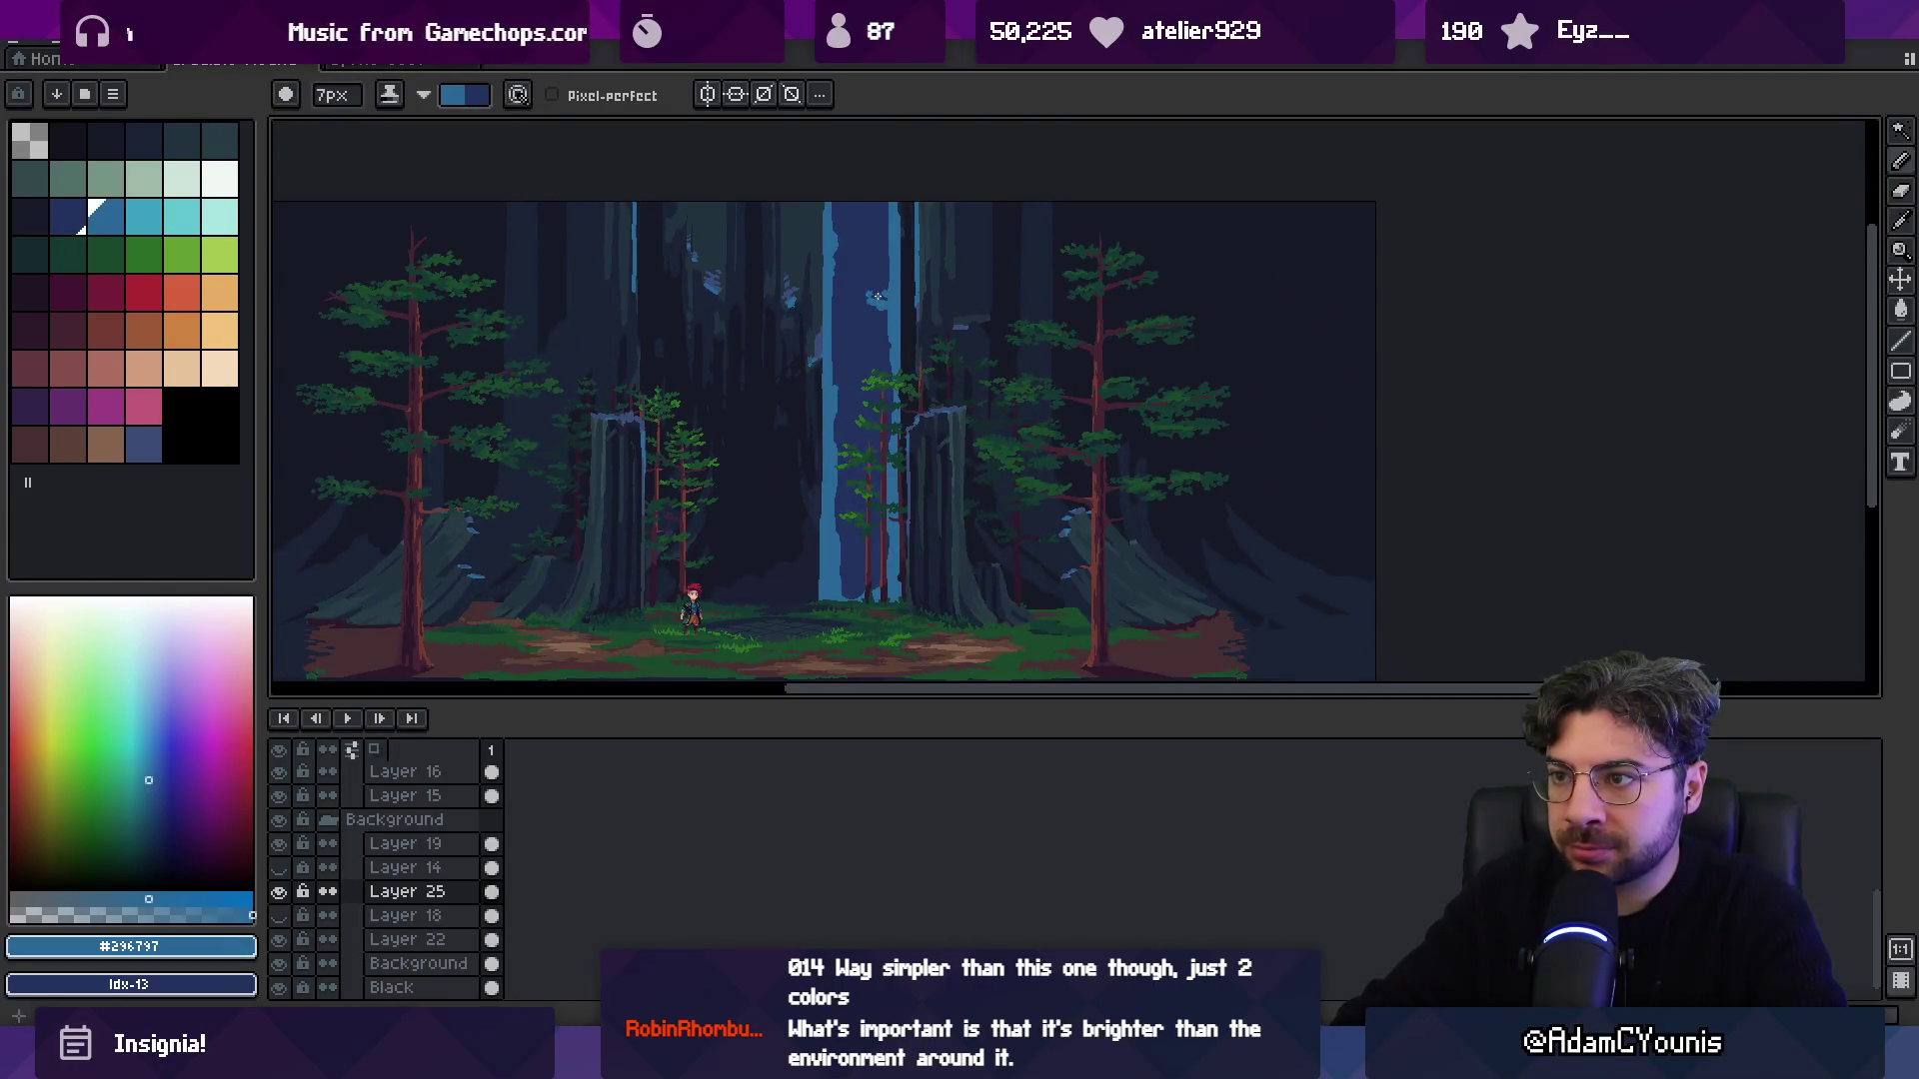
pyautogui.keyDown('alt'); pyautogui.click(874, 286); pyautogui.keyUp('alt')
pyautogui.moveTo(876, 288); pyautogui.dragTo(935, 280)
pyautogui.scroll(2, 880, 280)
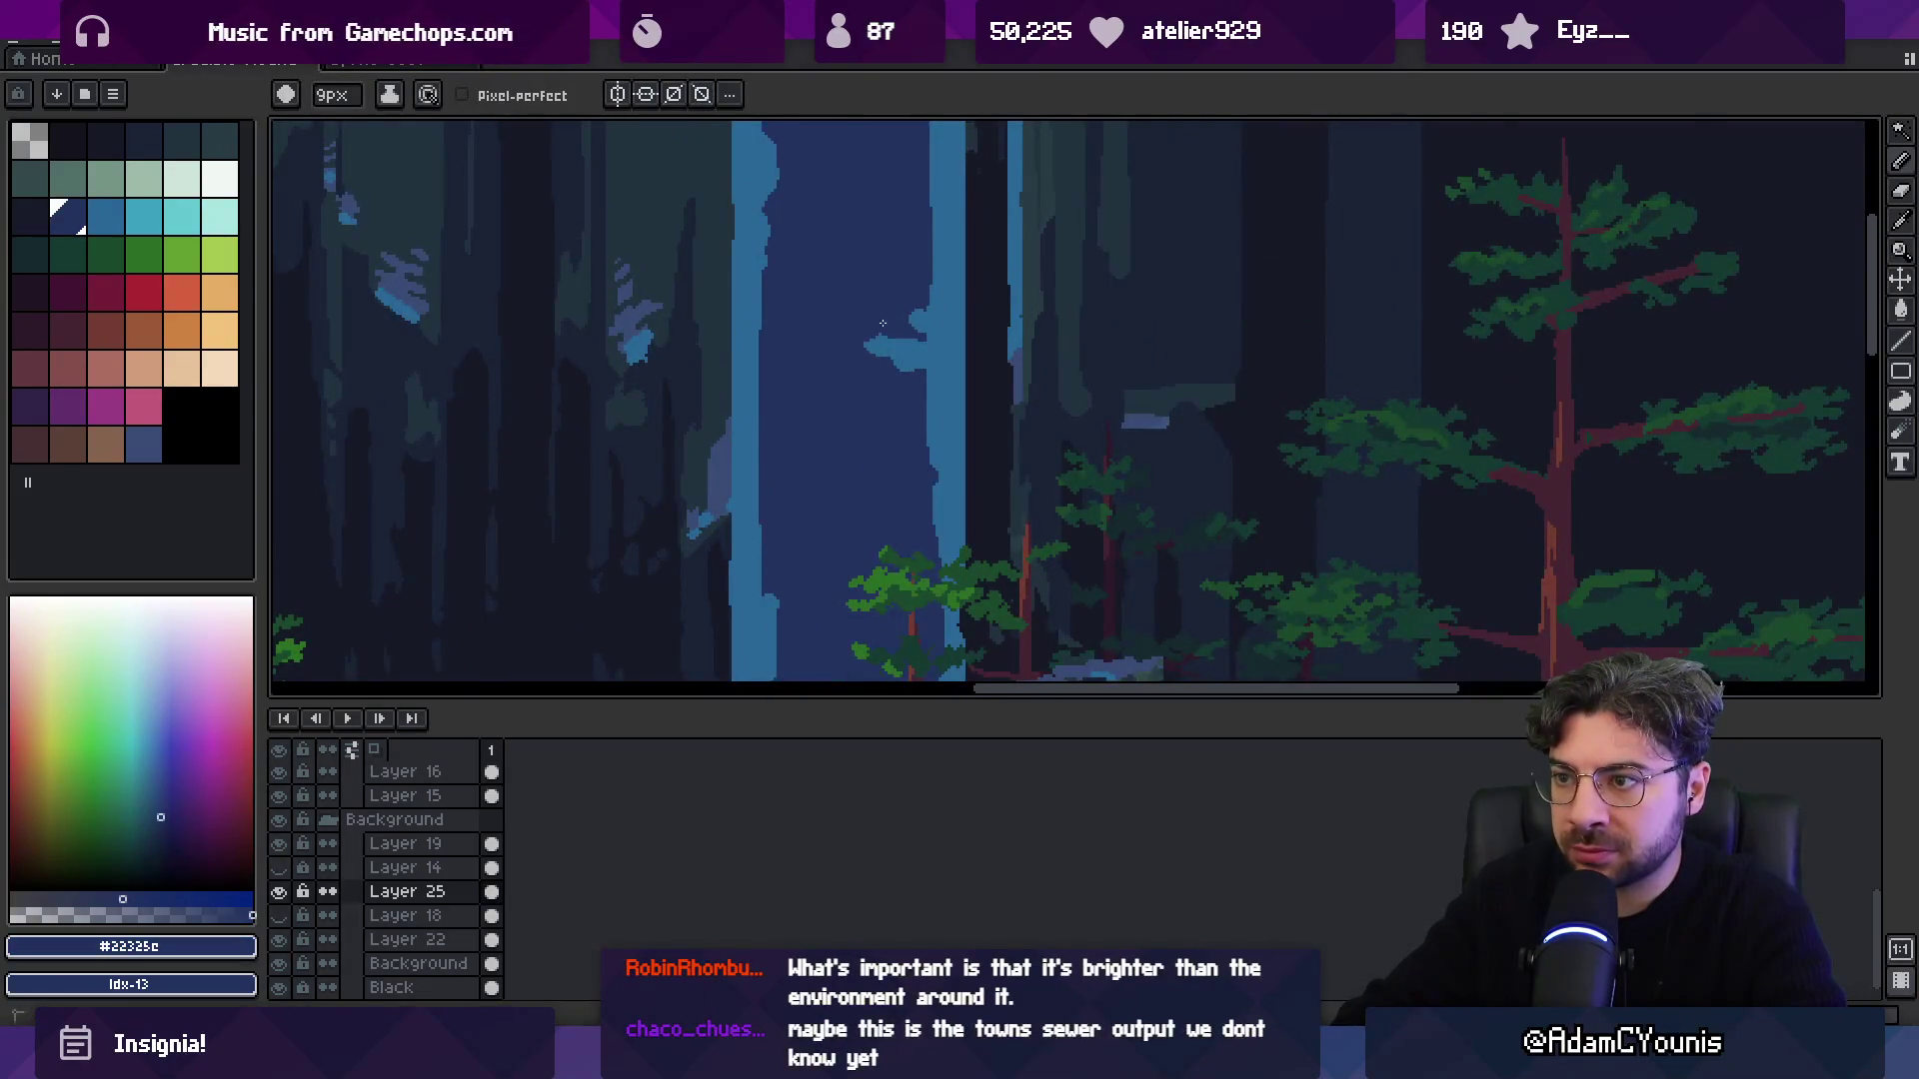
# Re-sample the mid blue and dark navy, and bring the upper waterfall into view.
pyautogui.keyDown('alt'); pyautogui.click(913, 342); pyautogui.keyUp('alt')
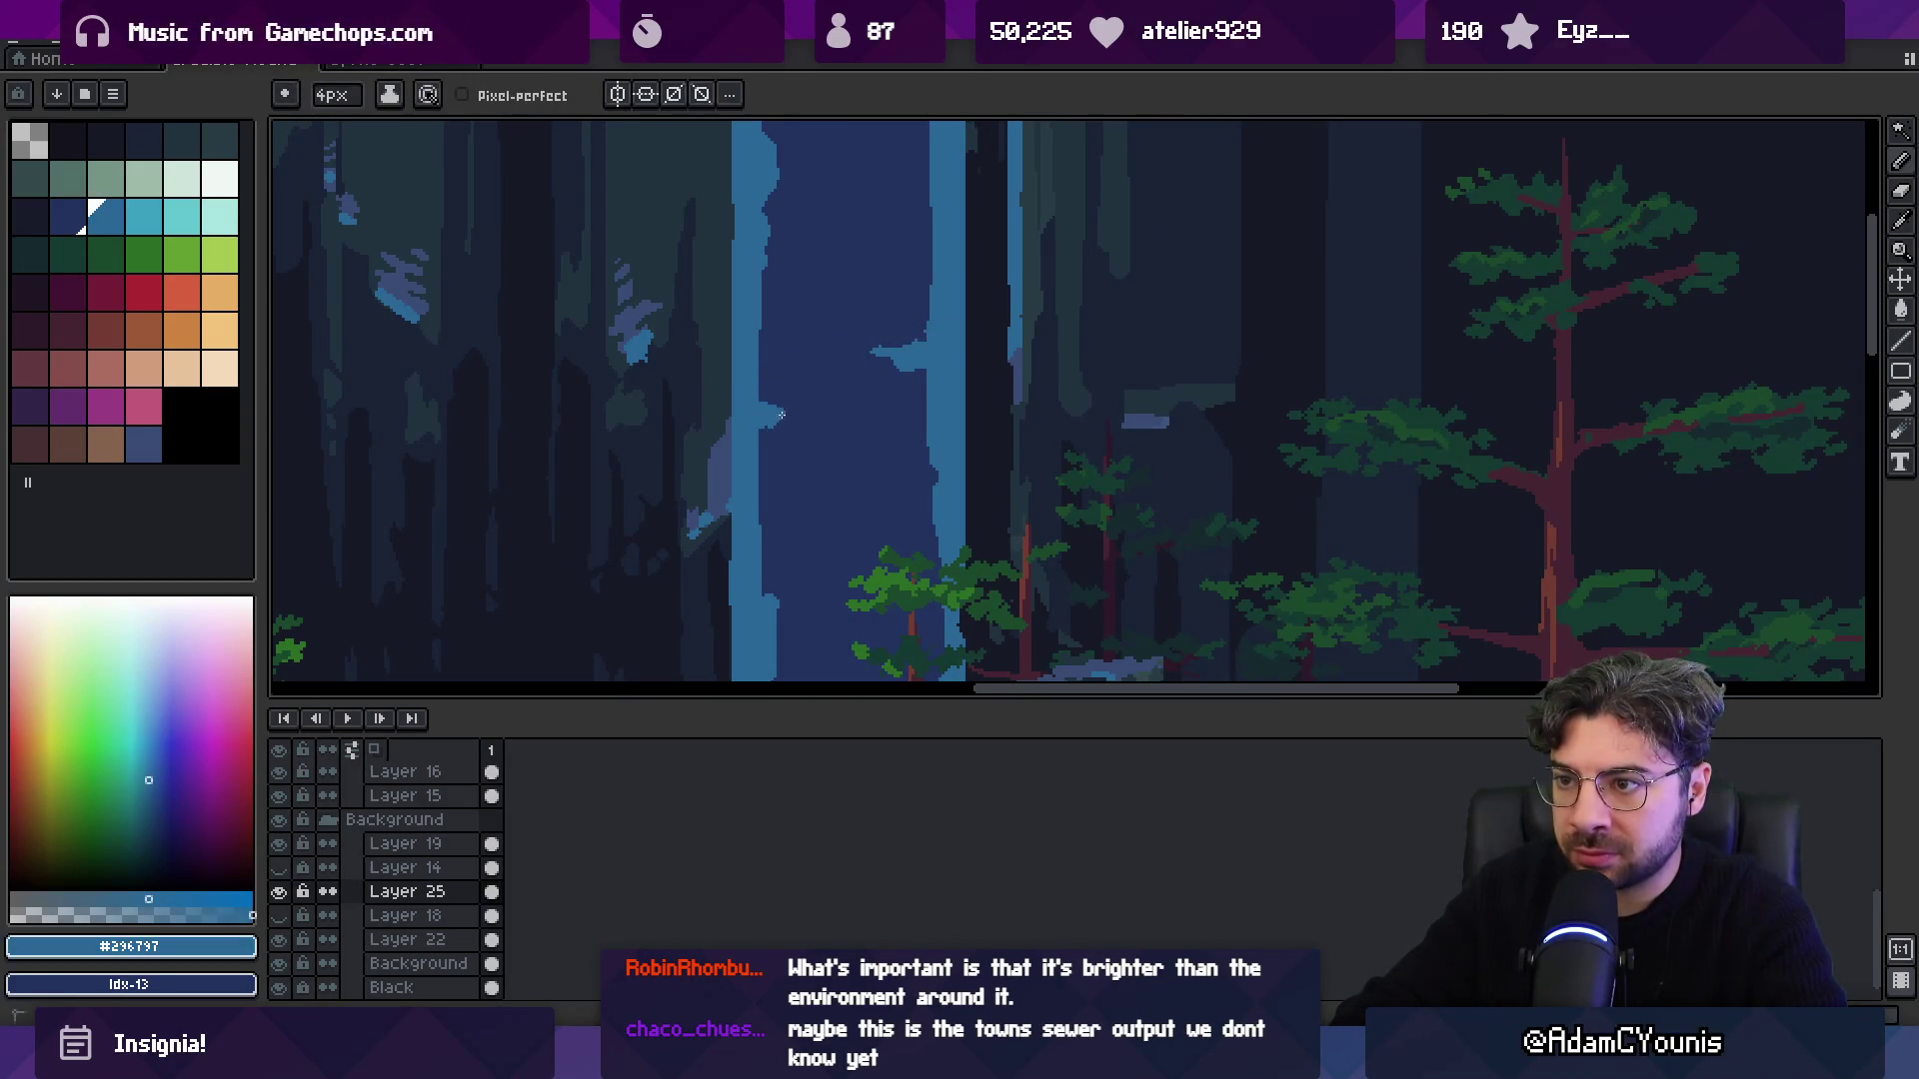
pyautogui.keyDown('alt'); pyautogui.click(786, 452); pyautogui.keyUp('alt')
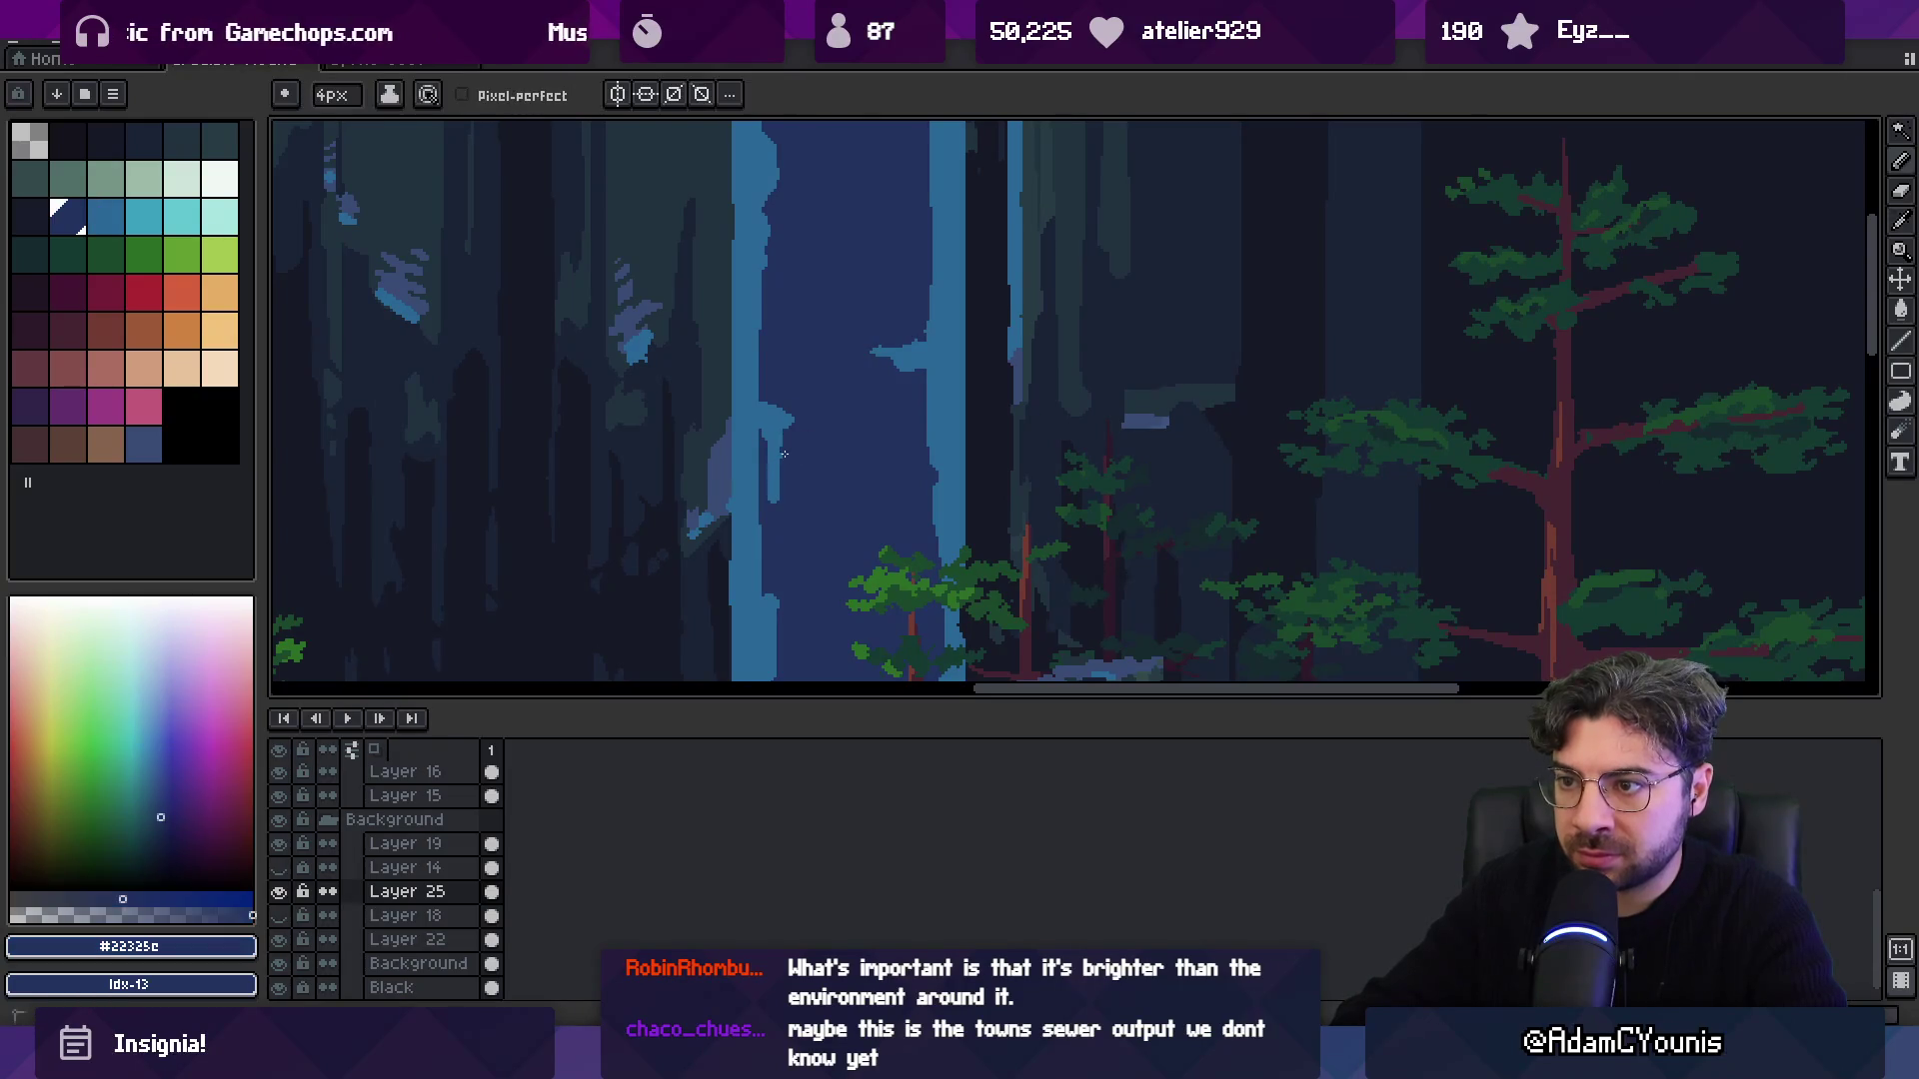
pyautogui.keyDown('alt'); pyautogui.click(779, 405); pyautogui.keyUp('alt')
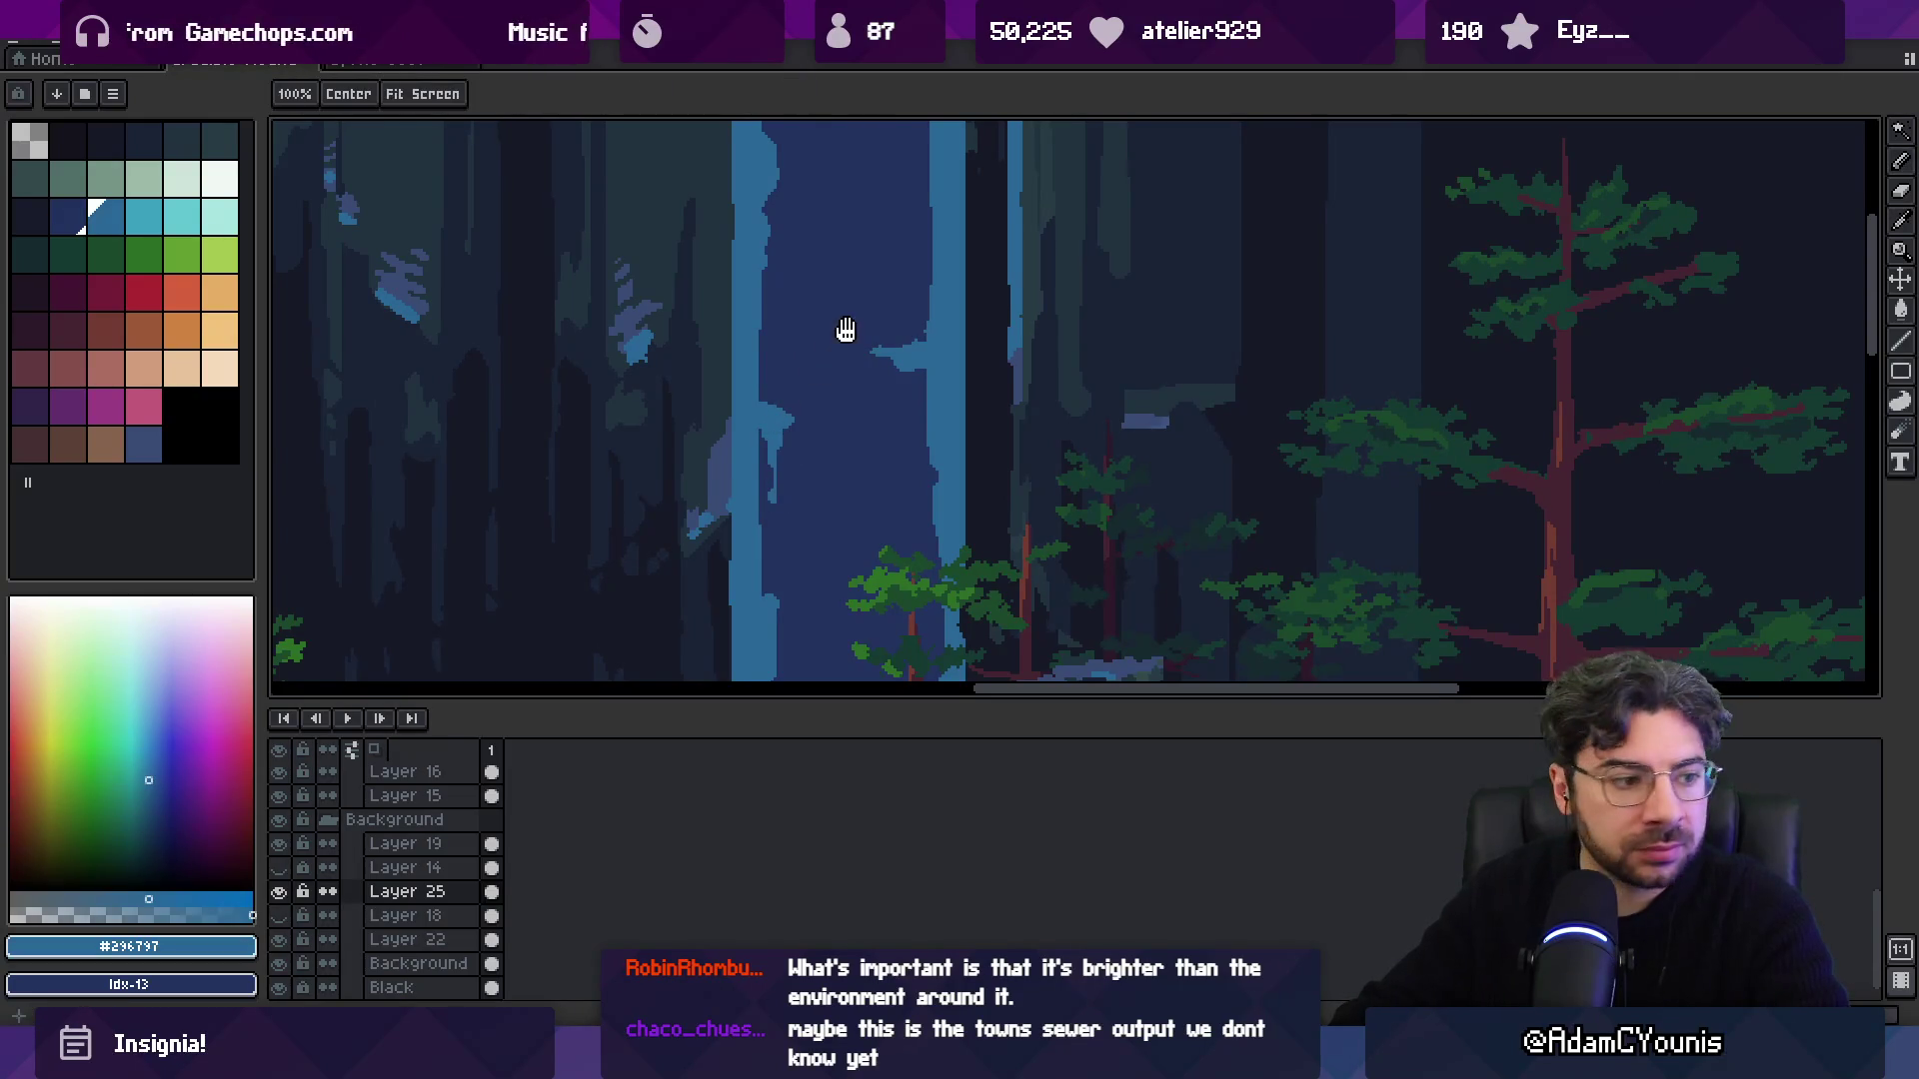
pyautogui.moveTo(843, 330); pyautogui.dragTo(828, 375)
pyautogui.press('b')
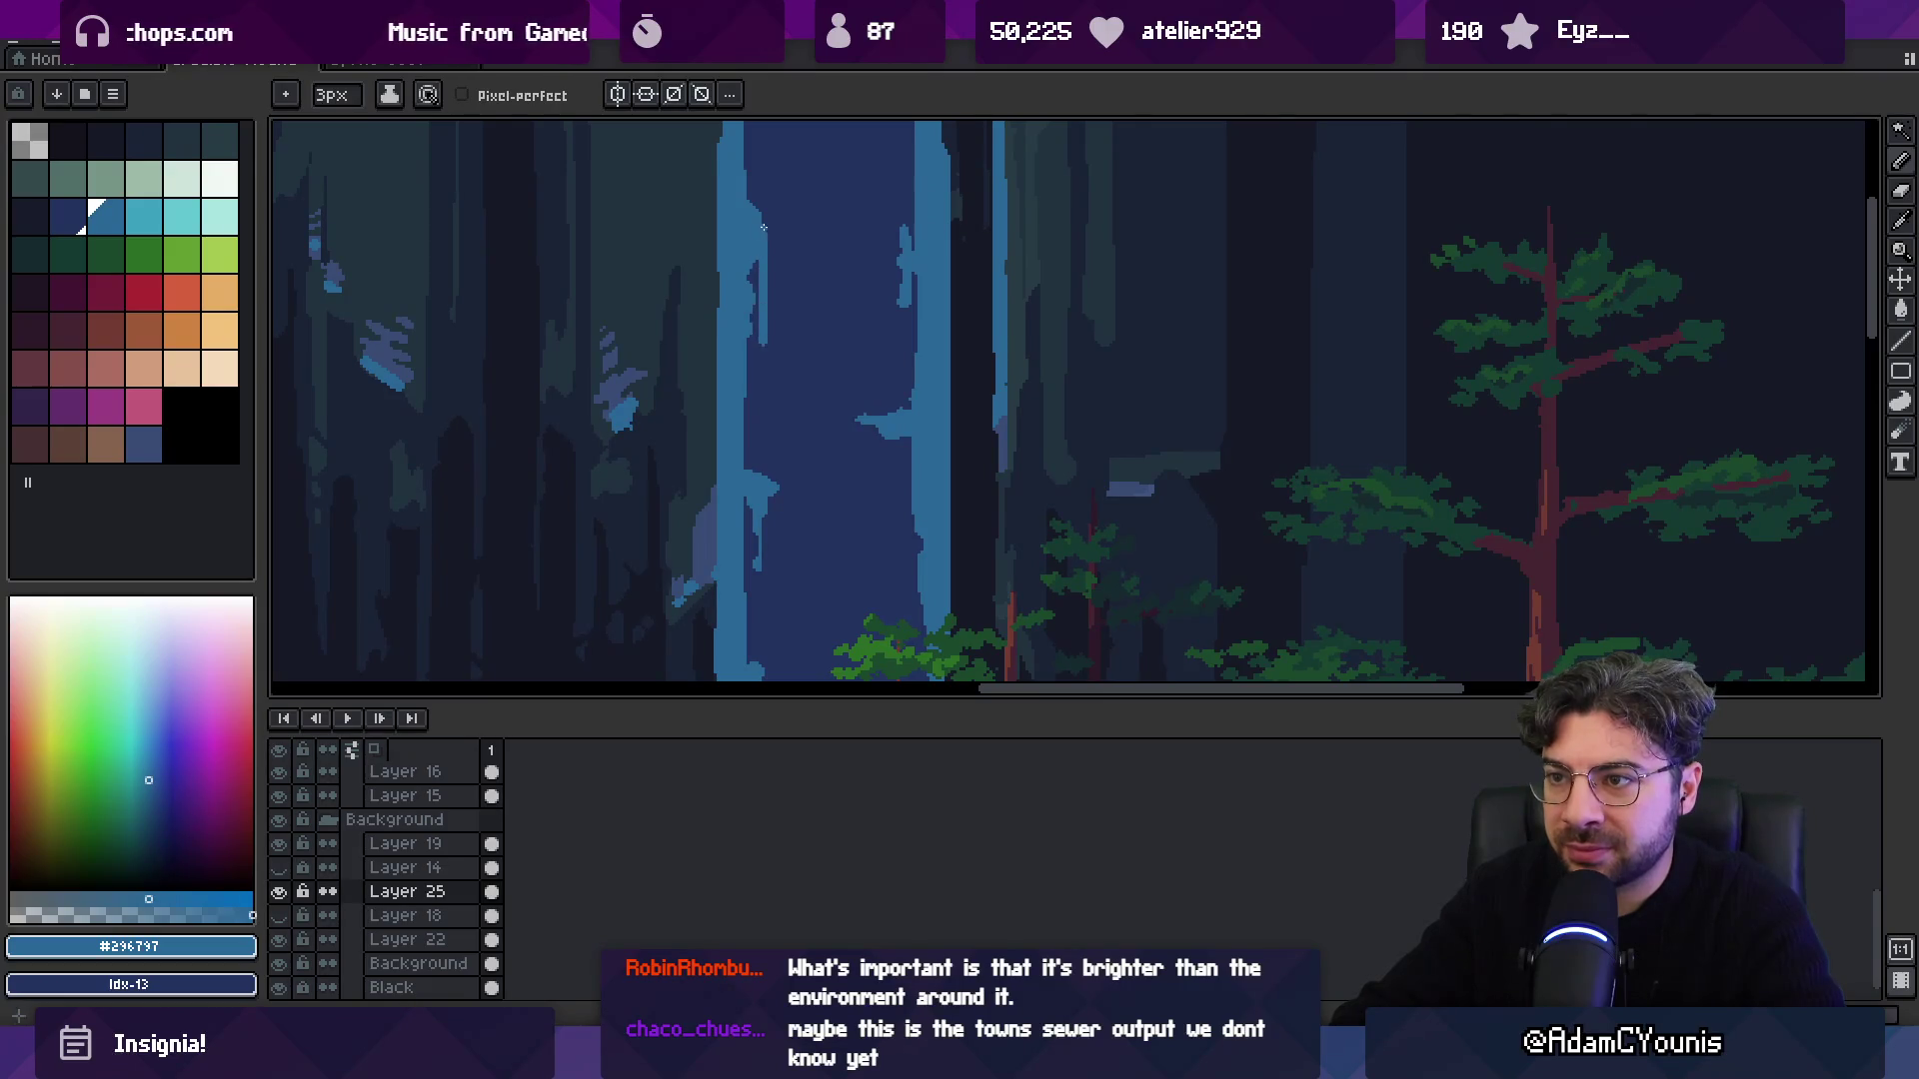
# Draw a thin vertical blue streak down the upper waterfall.
pyautogui.scroll(-3, 853, 274)
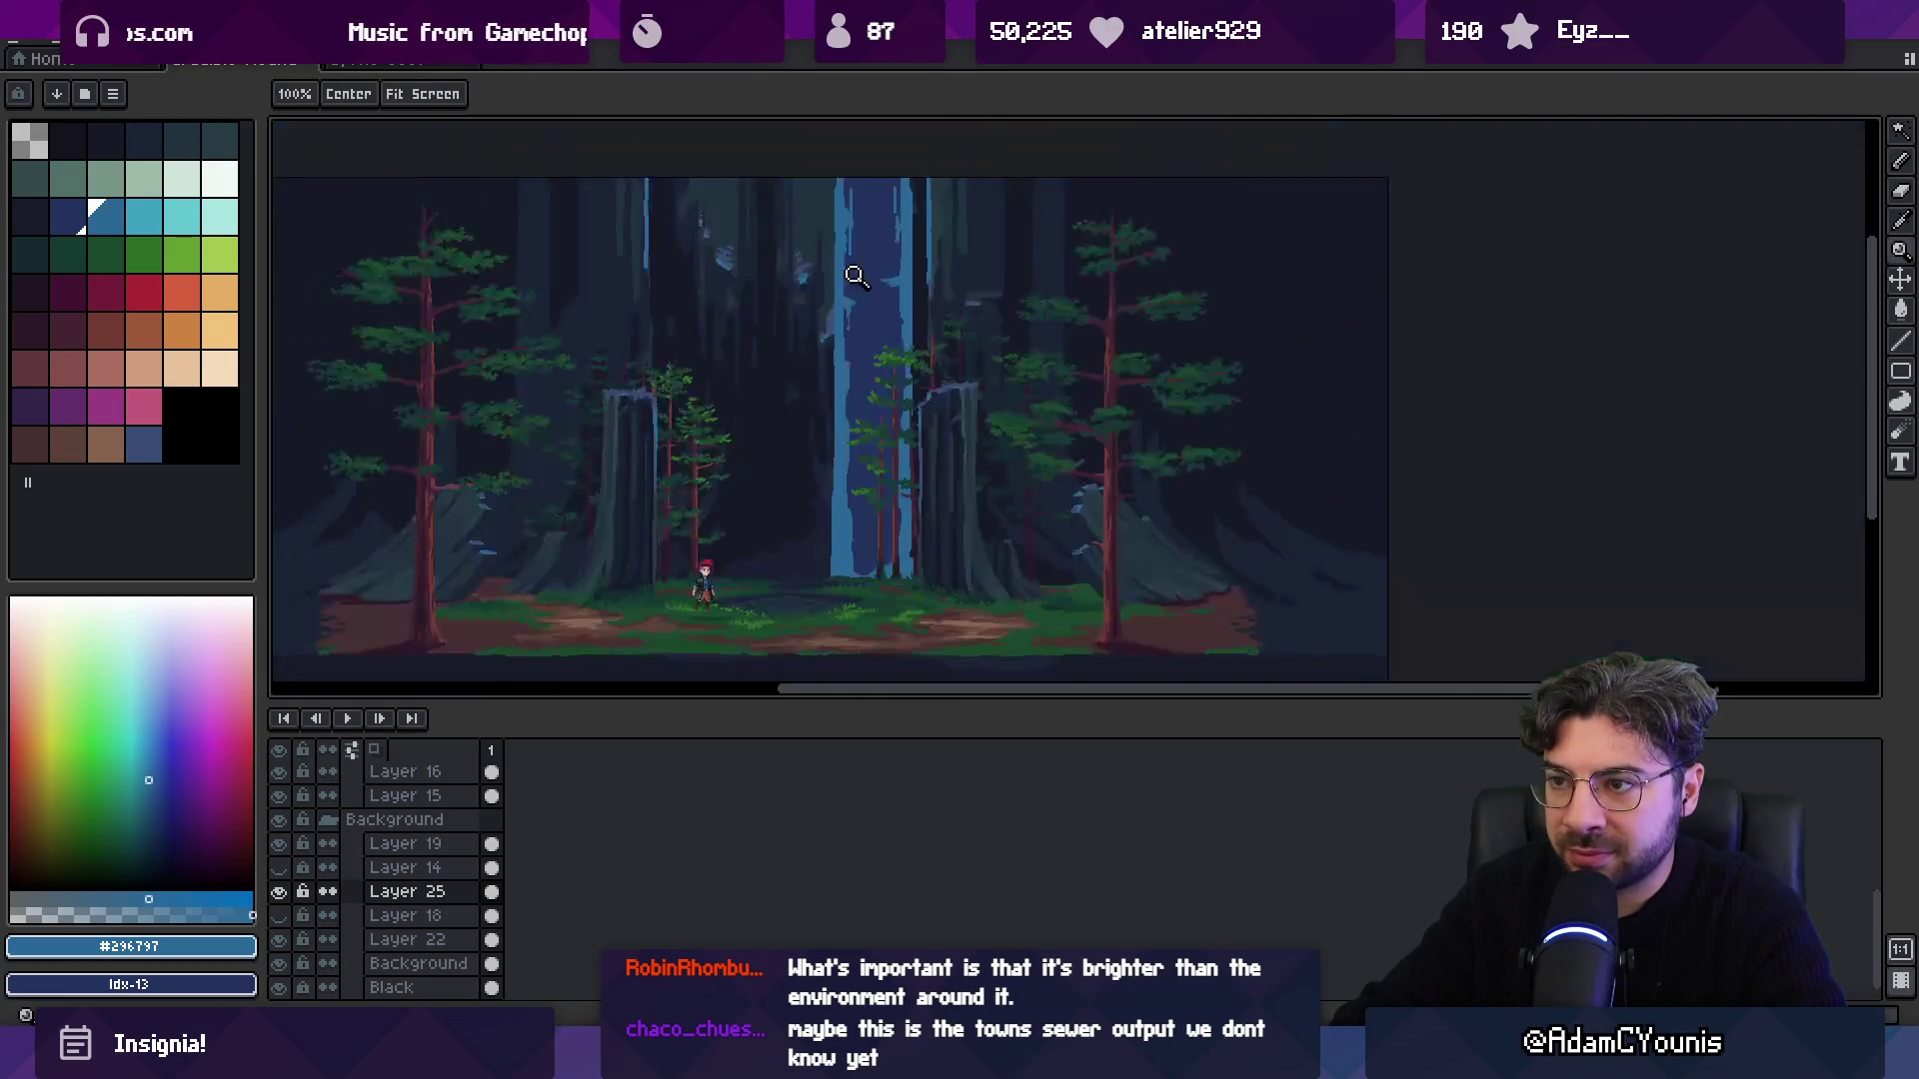
pyautogui.scroll(3, 870, 309)
pyautogui.moveTo(886, 450); pyautogui.dragTo(889, 358)
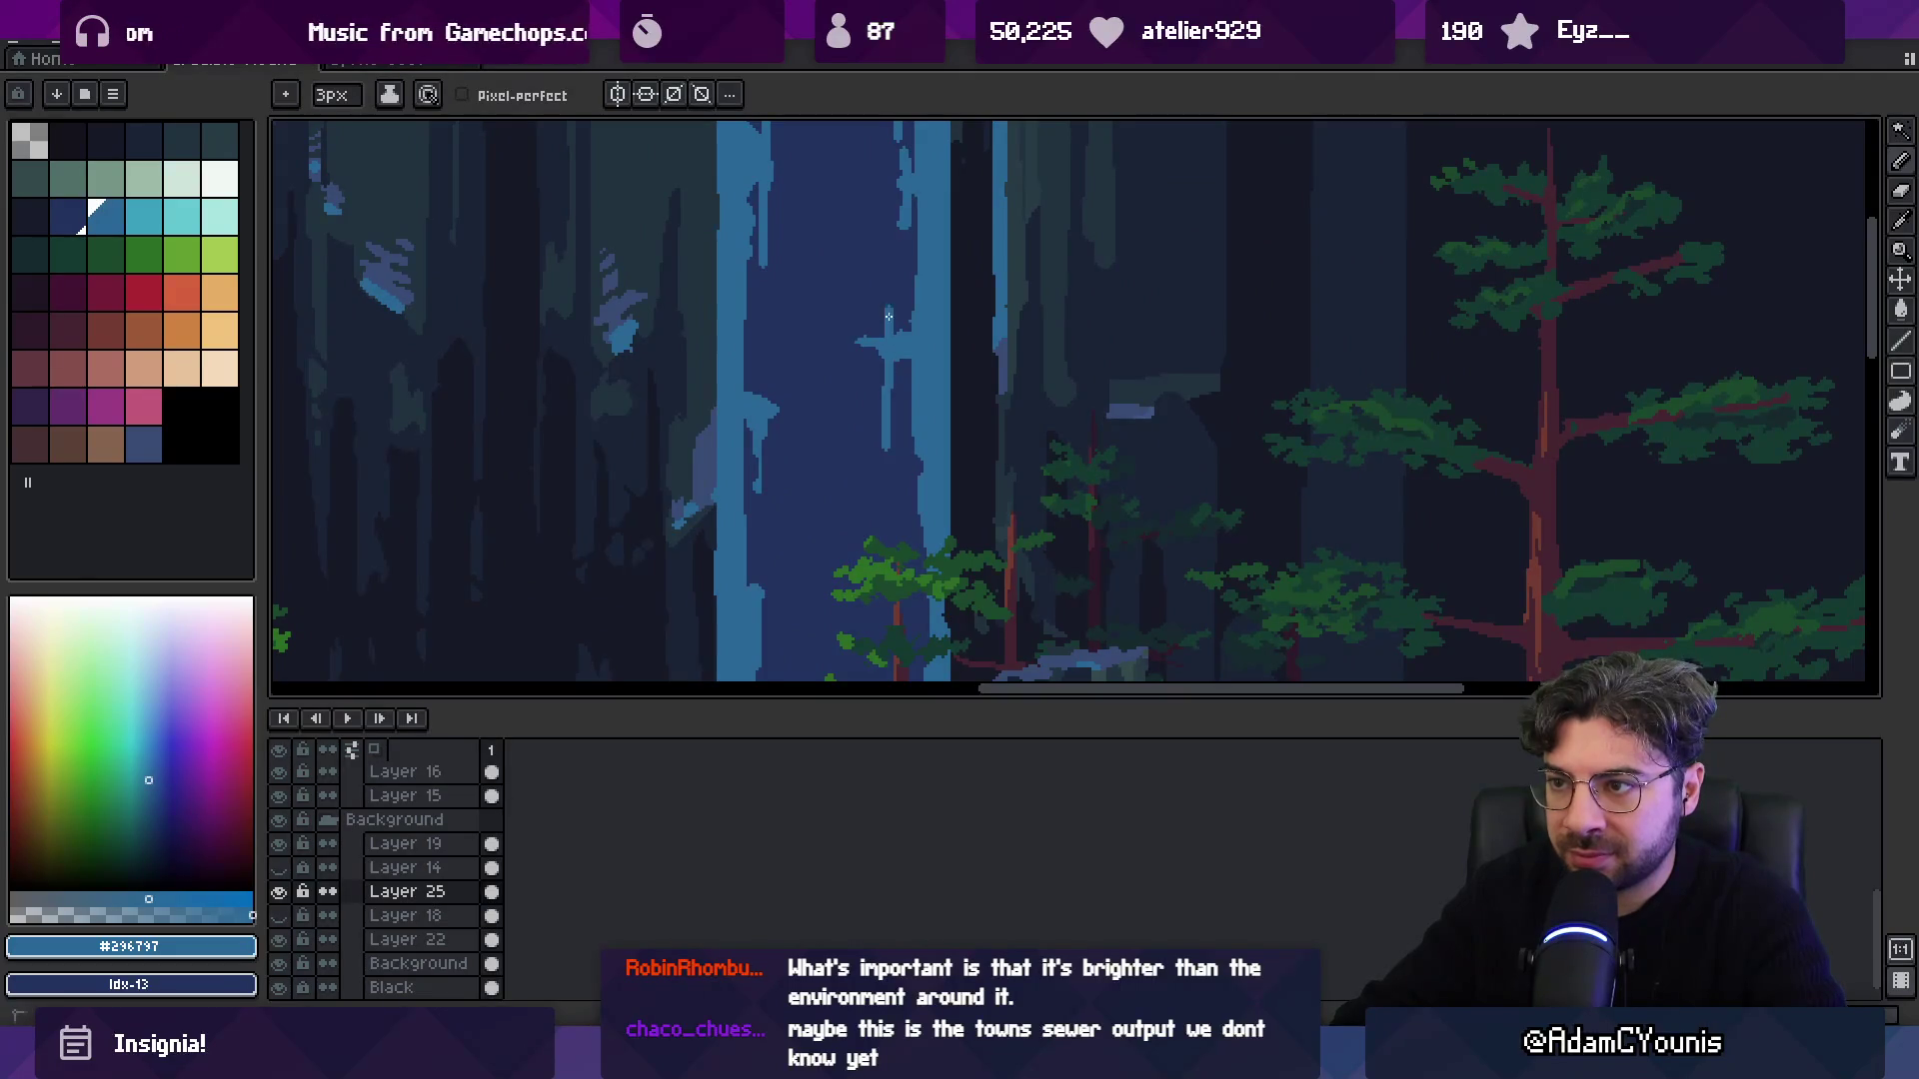
pyautogui.scroll(-2, 887, 340)
pyautogui.scroll(2, 800, 305)
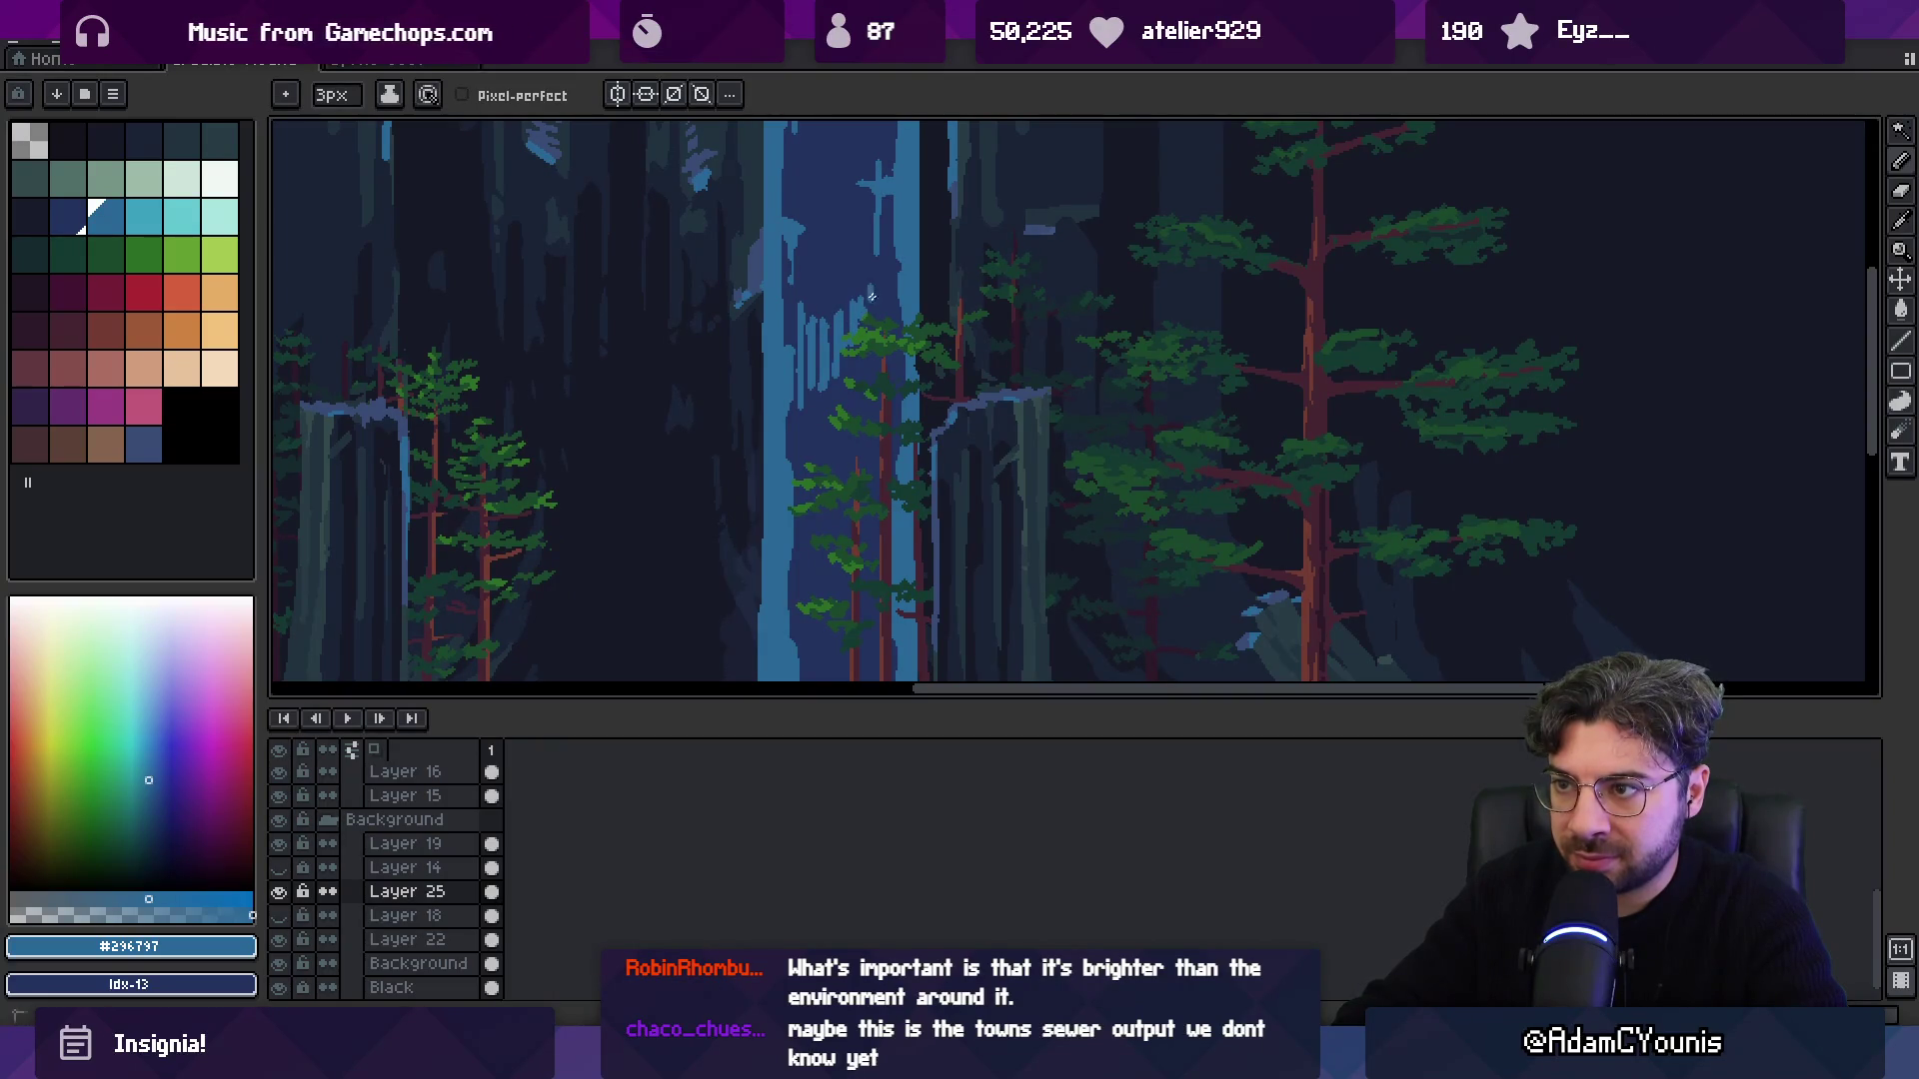
pyautogui.press('z')
pyautogui.scroll(-3, 880, 340)
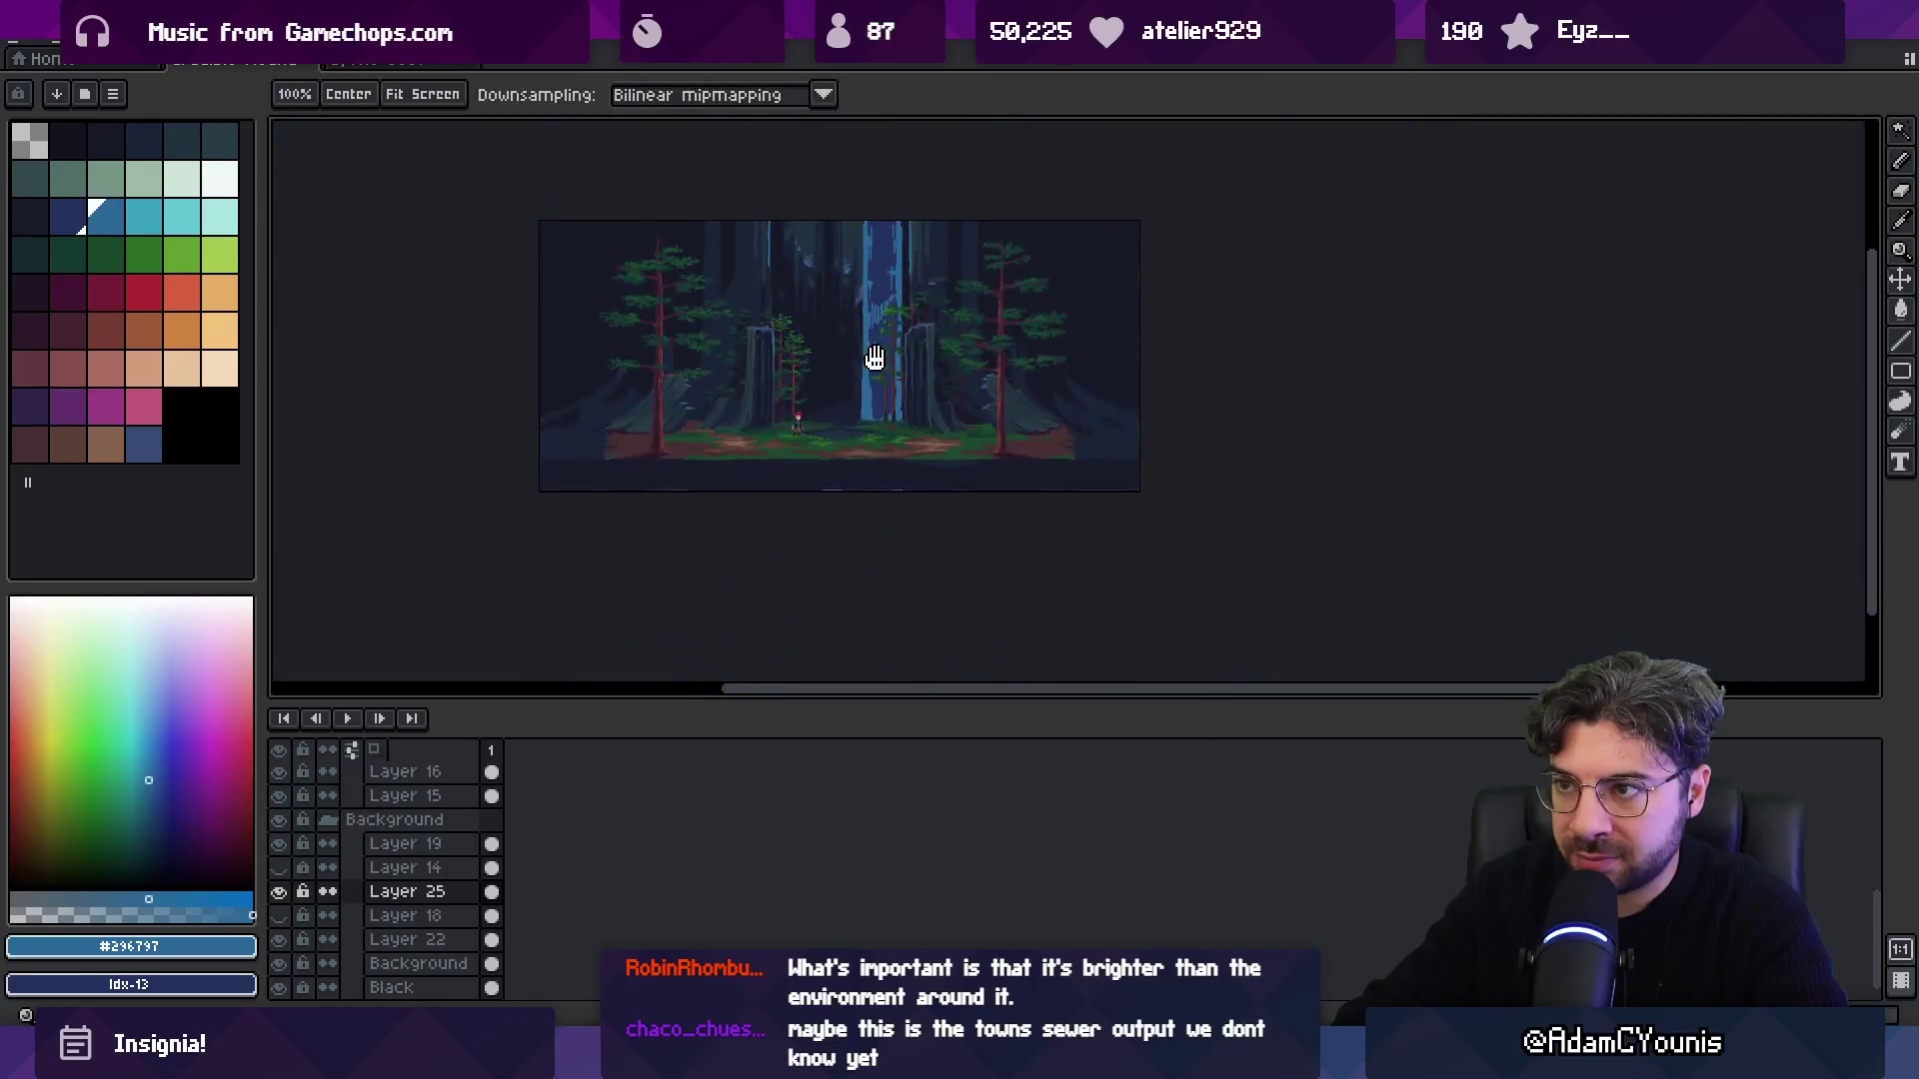
# Darken light streaks with dark navy pixels and sample the #296797 blue.
pyautogui.scroll(3, 860, 330)
pyautogui.press('b')
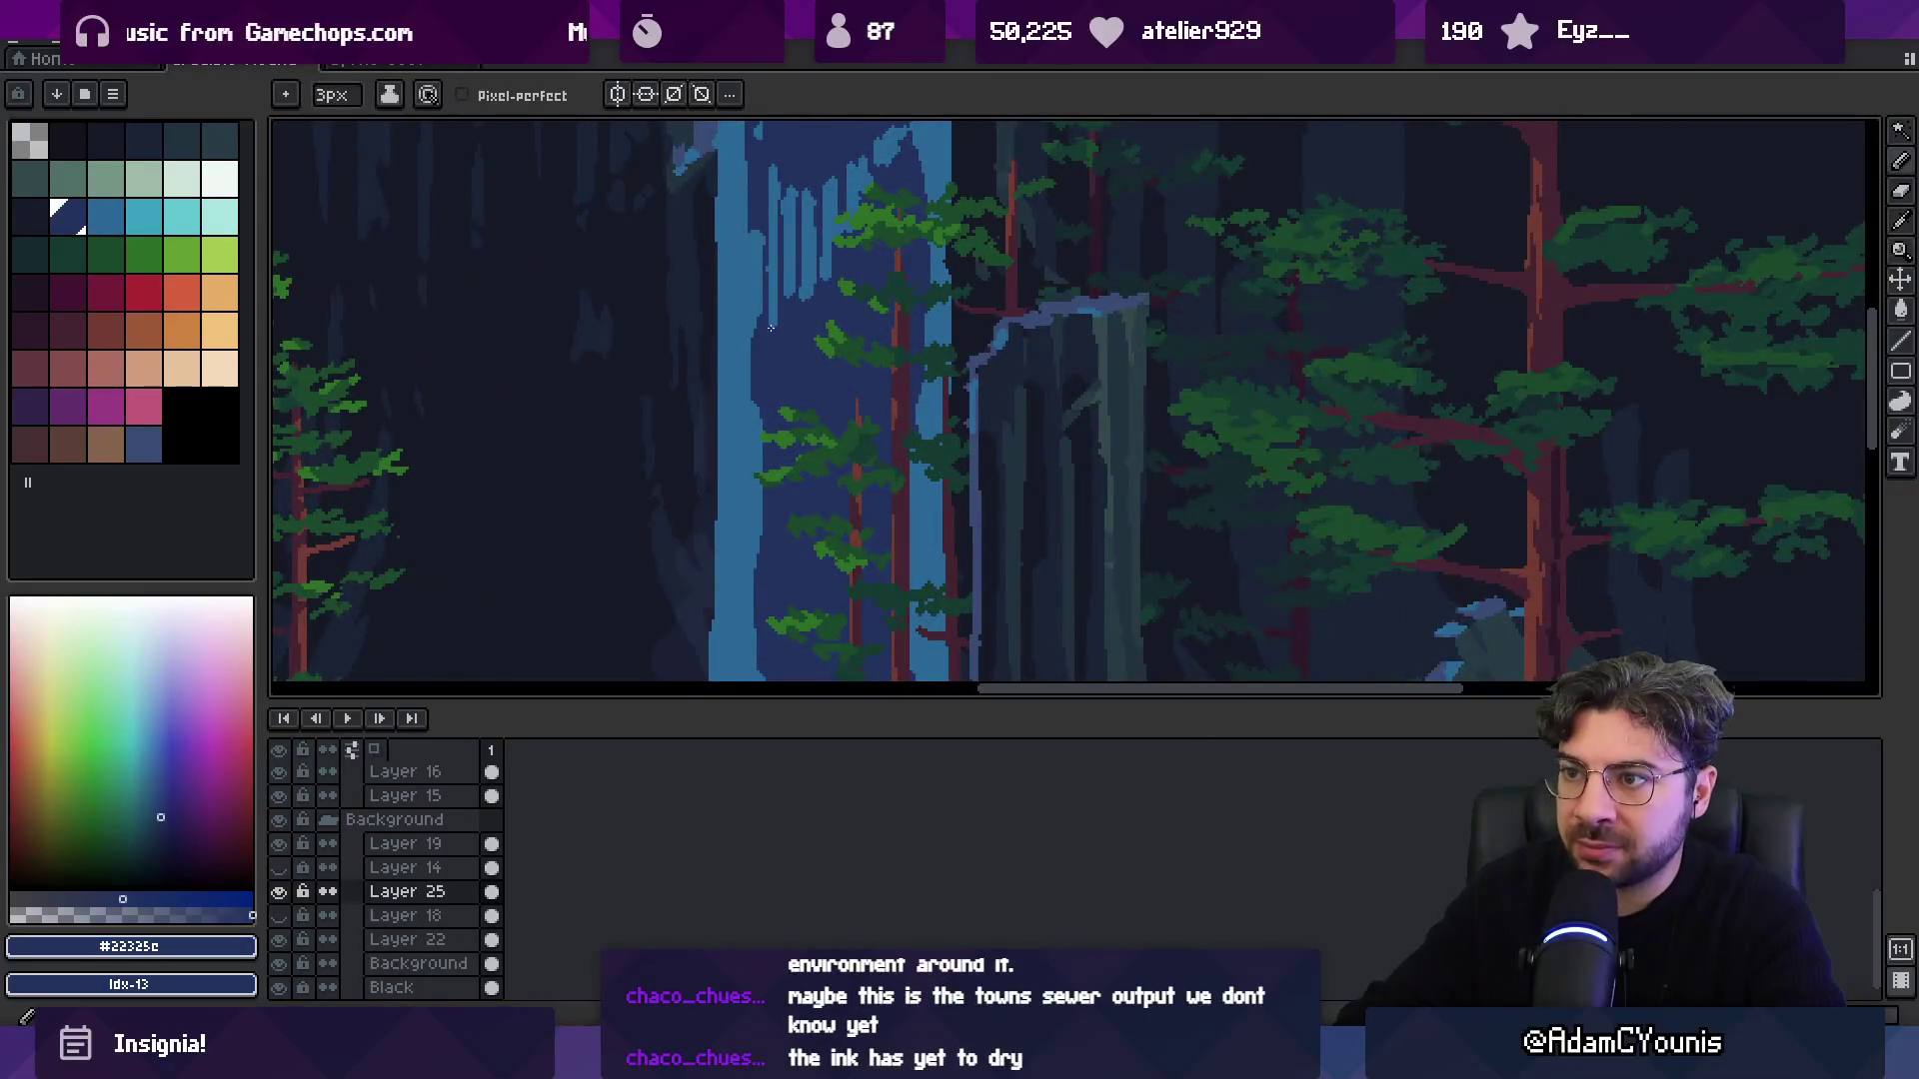
pyautogui.moveTo(785, 283); pyautogui.dragTo(816, 292)
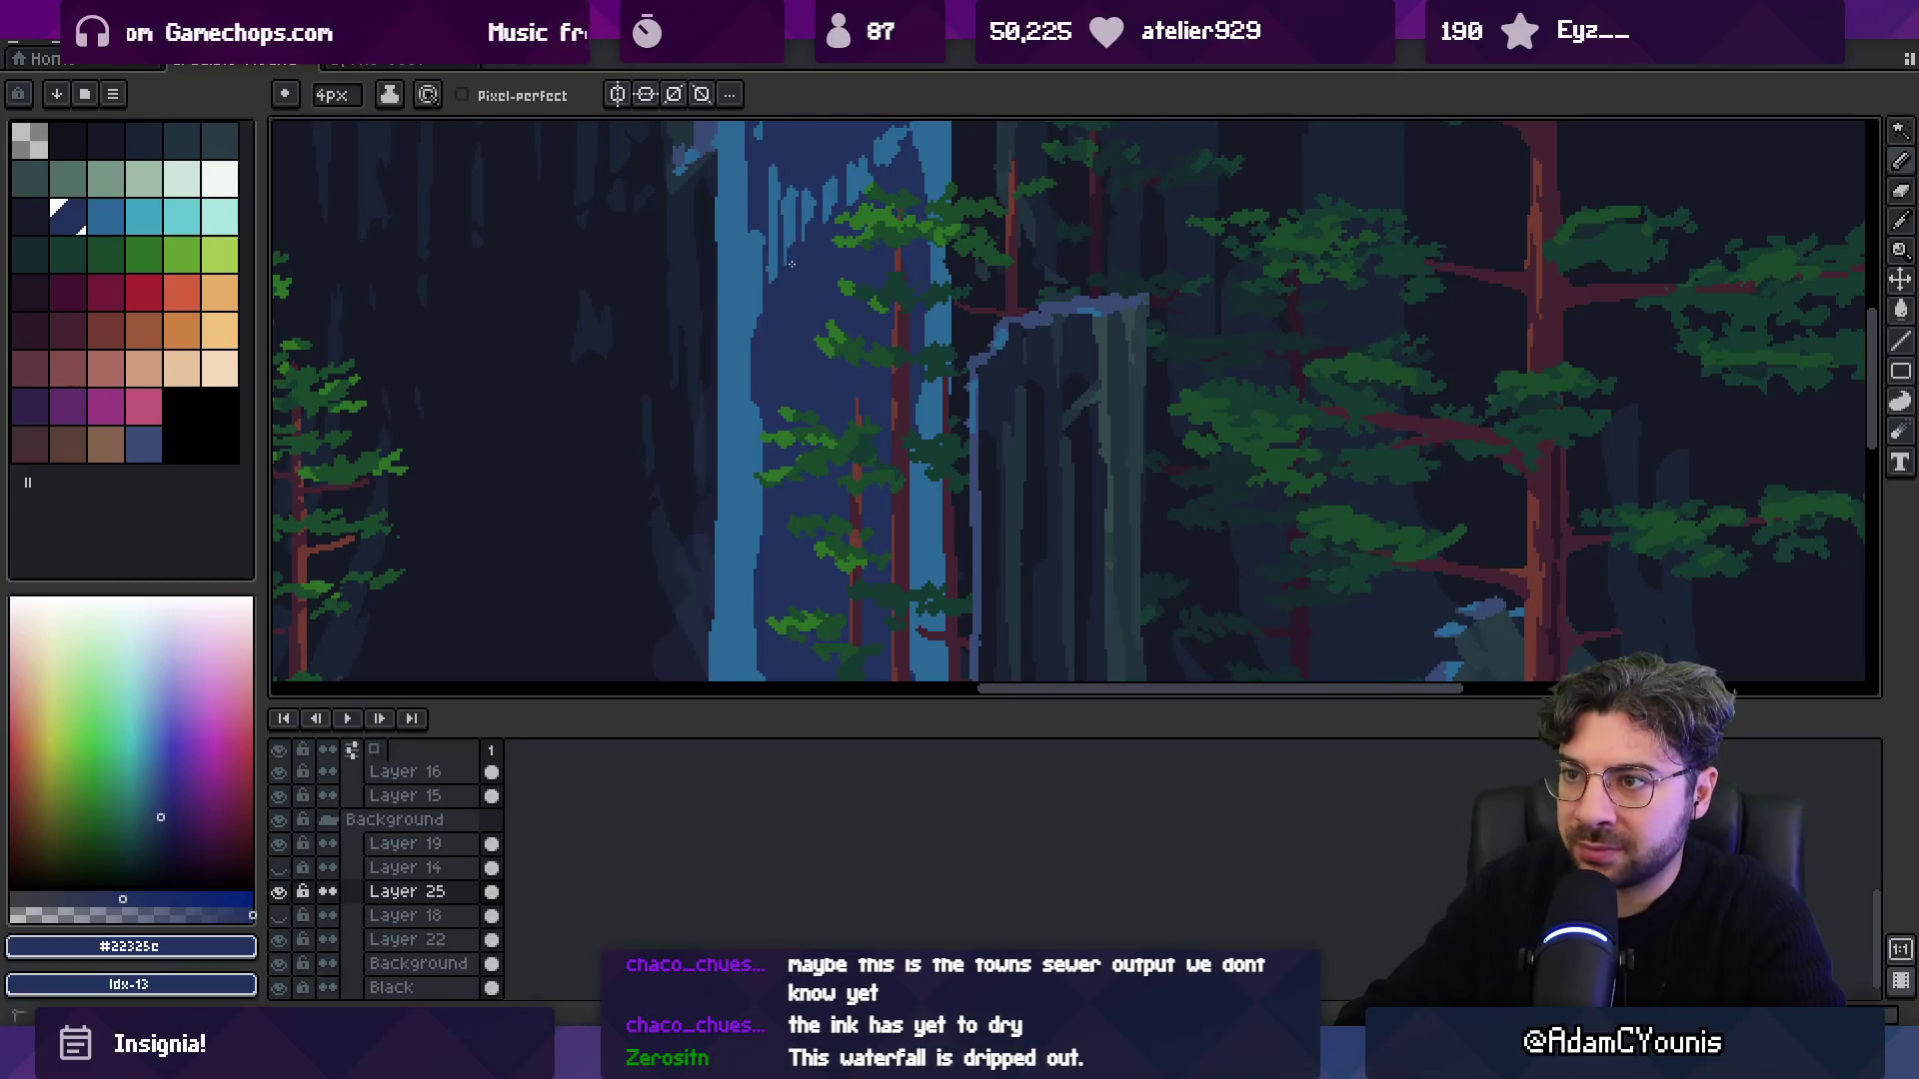
pyautogui.keyDown('alt'); pyautogui.click(893, 171); pyautogui.keyUp('alt')
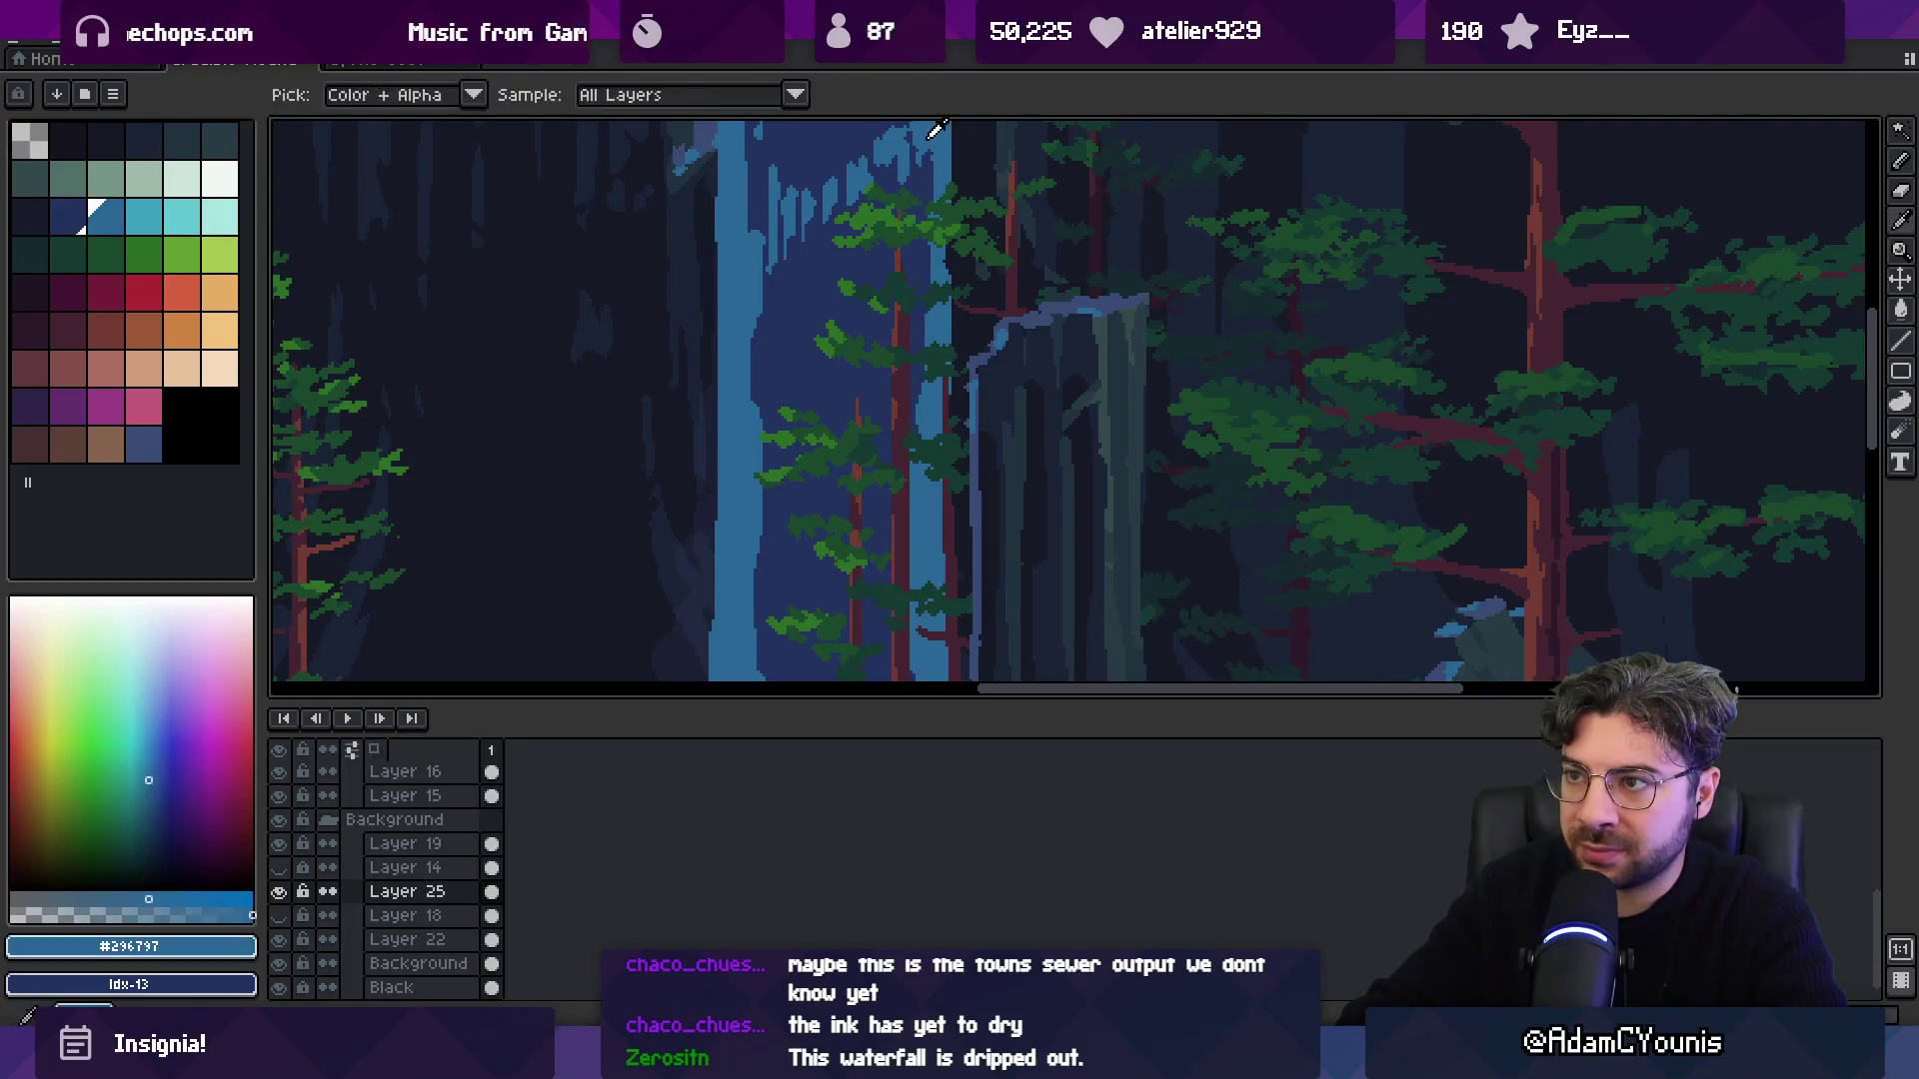
pyautogui.moveTo(910, 146); pyautogui.dragTo(905, 290)
pyautogui.keyDown('alt'); pyautogui.click(906, 230); pyautogui.keyUp('alt')
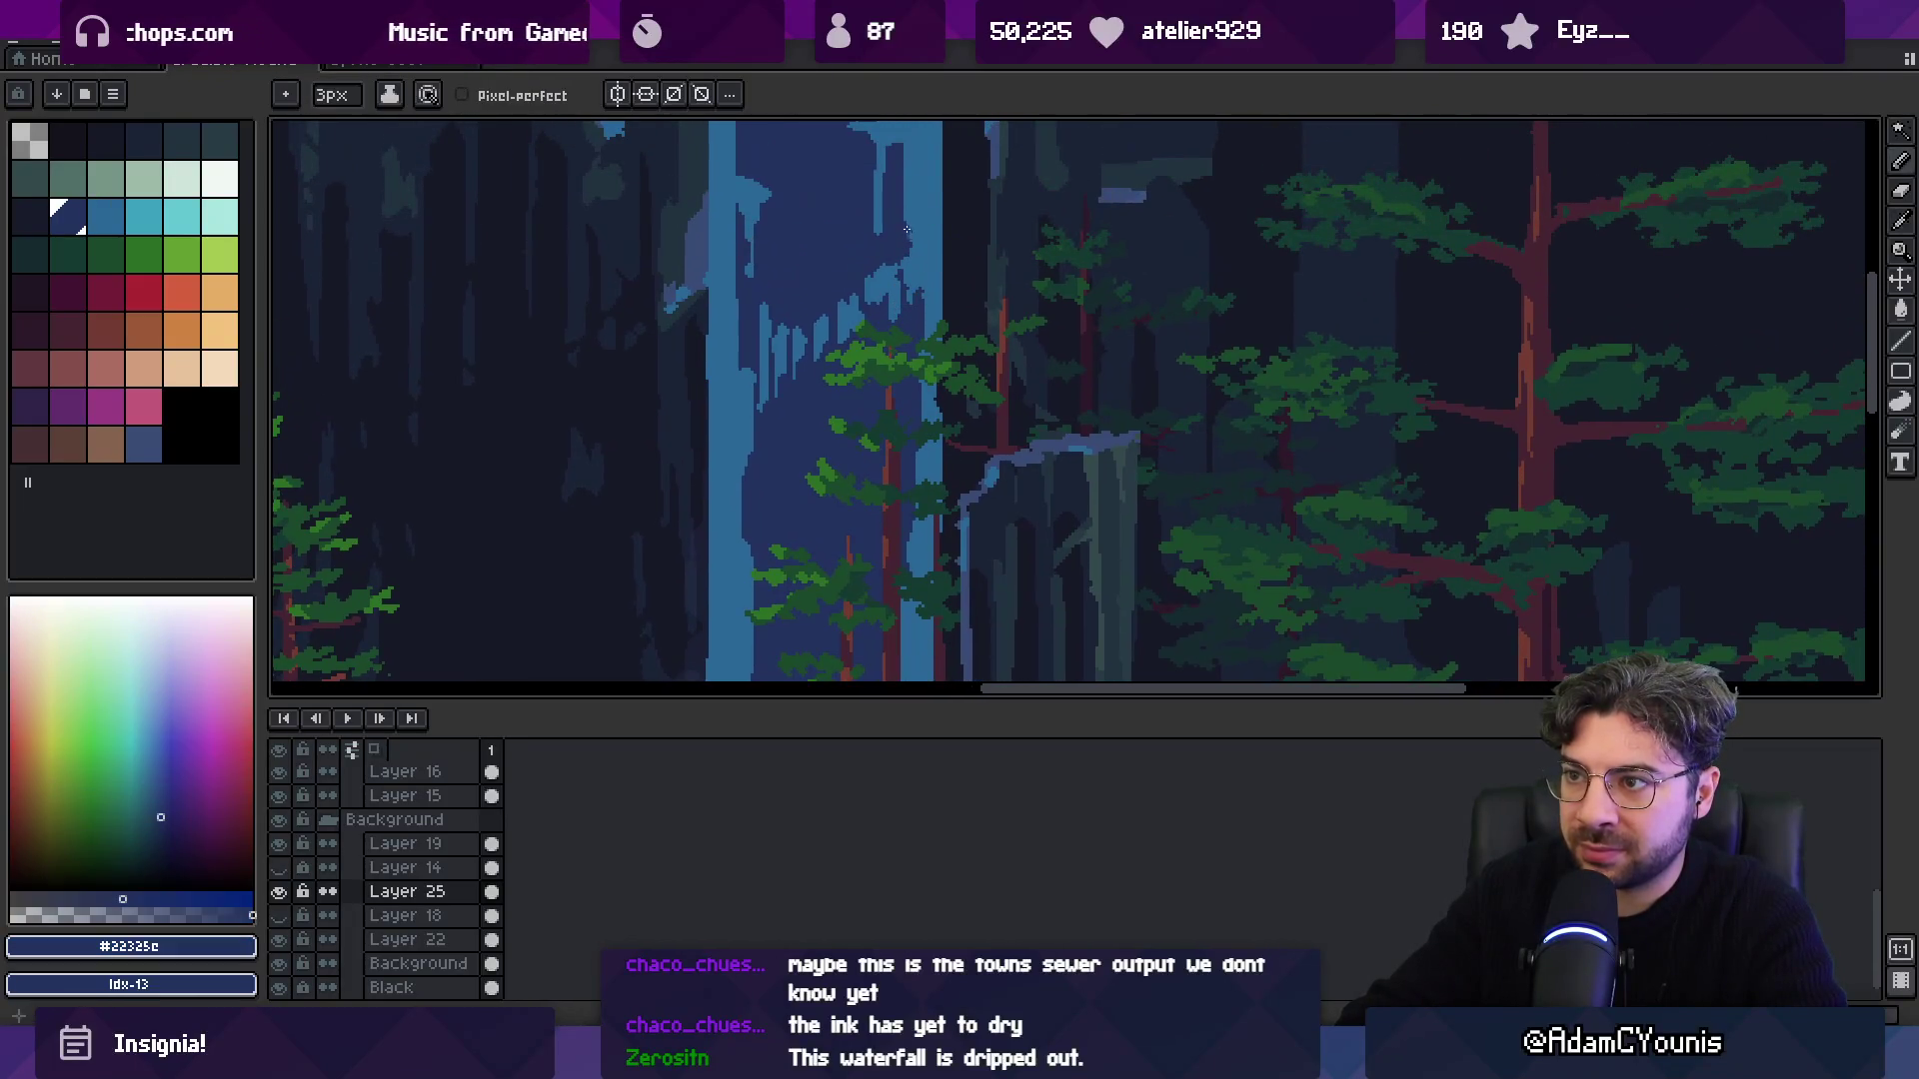
pyautogui.keyDown('alt'); pyautogui.click(821, 316); pyautogui.keyUp('alt')
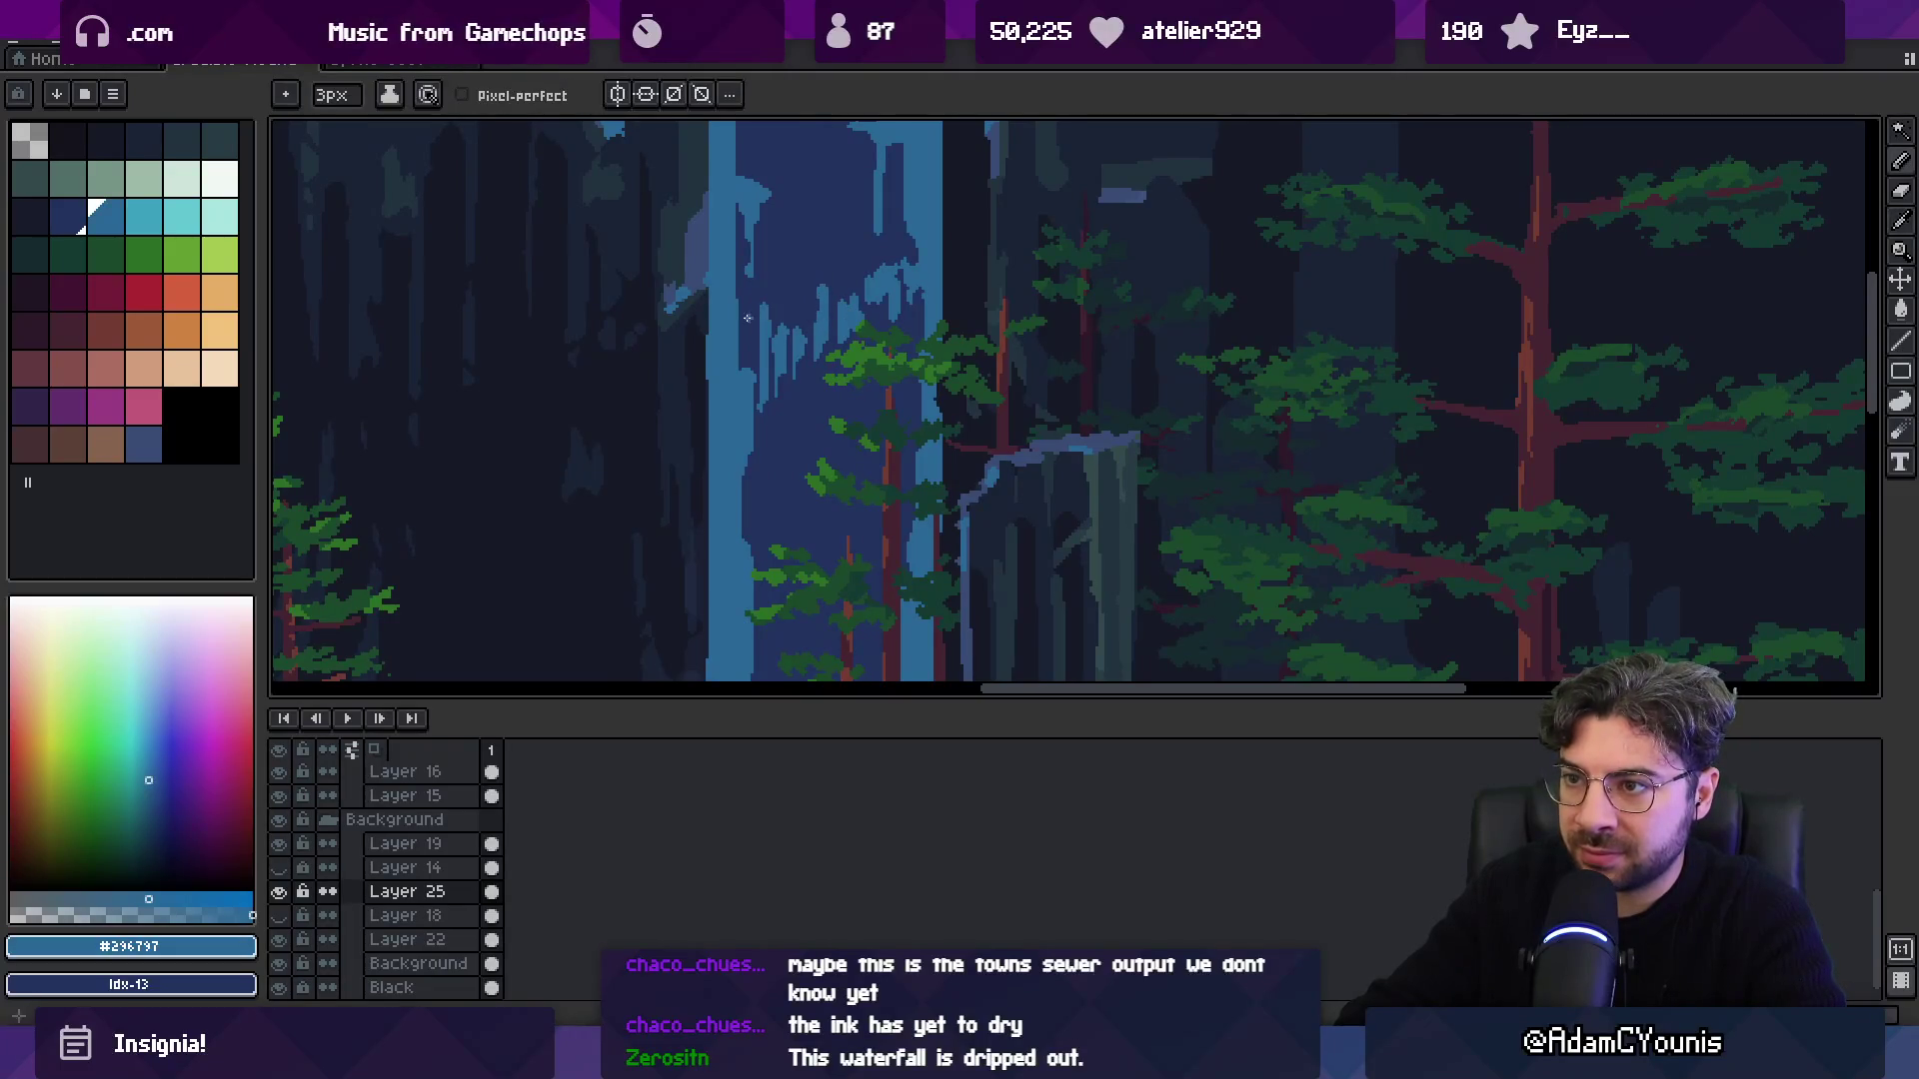
# Paint dark navy #22325c strokes down the waterfall and along its edge.
pyautogui.scroll(-3, 755, 350)
pyautogui.scroll(3, 771, 316)
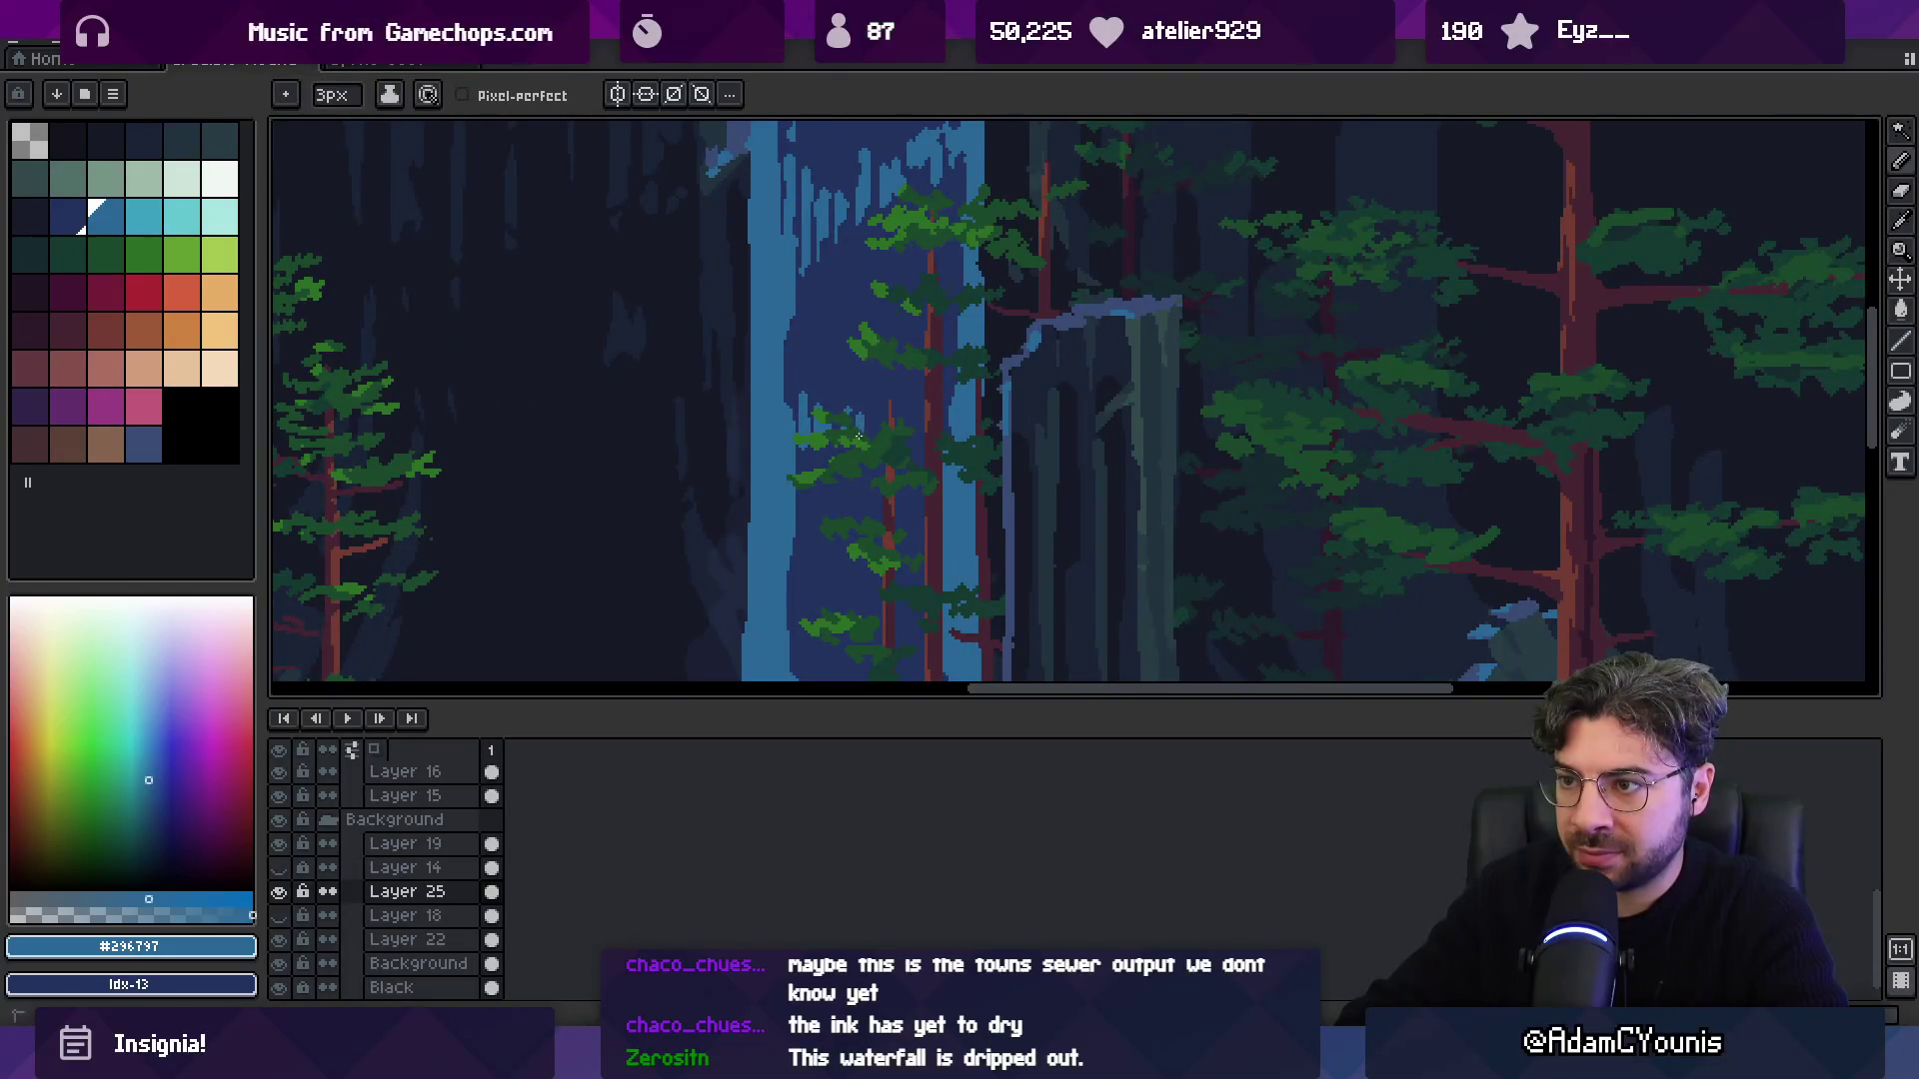
pyautogui.scroll(-2, 869, 416)
pyautogui.scroll(2, 805, 472)
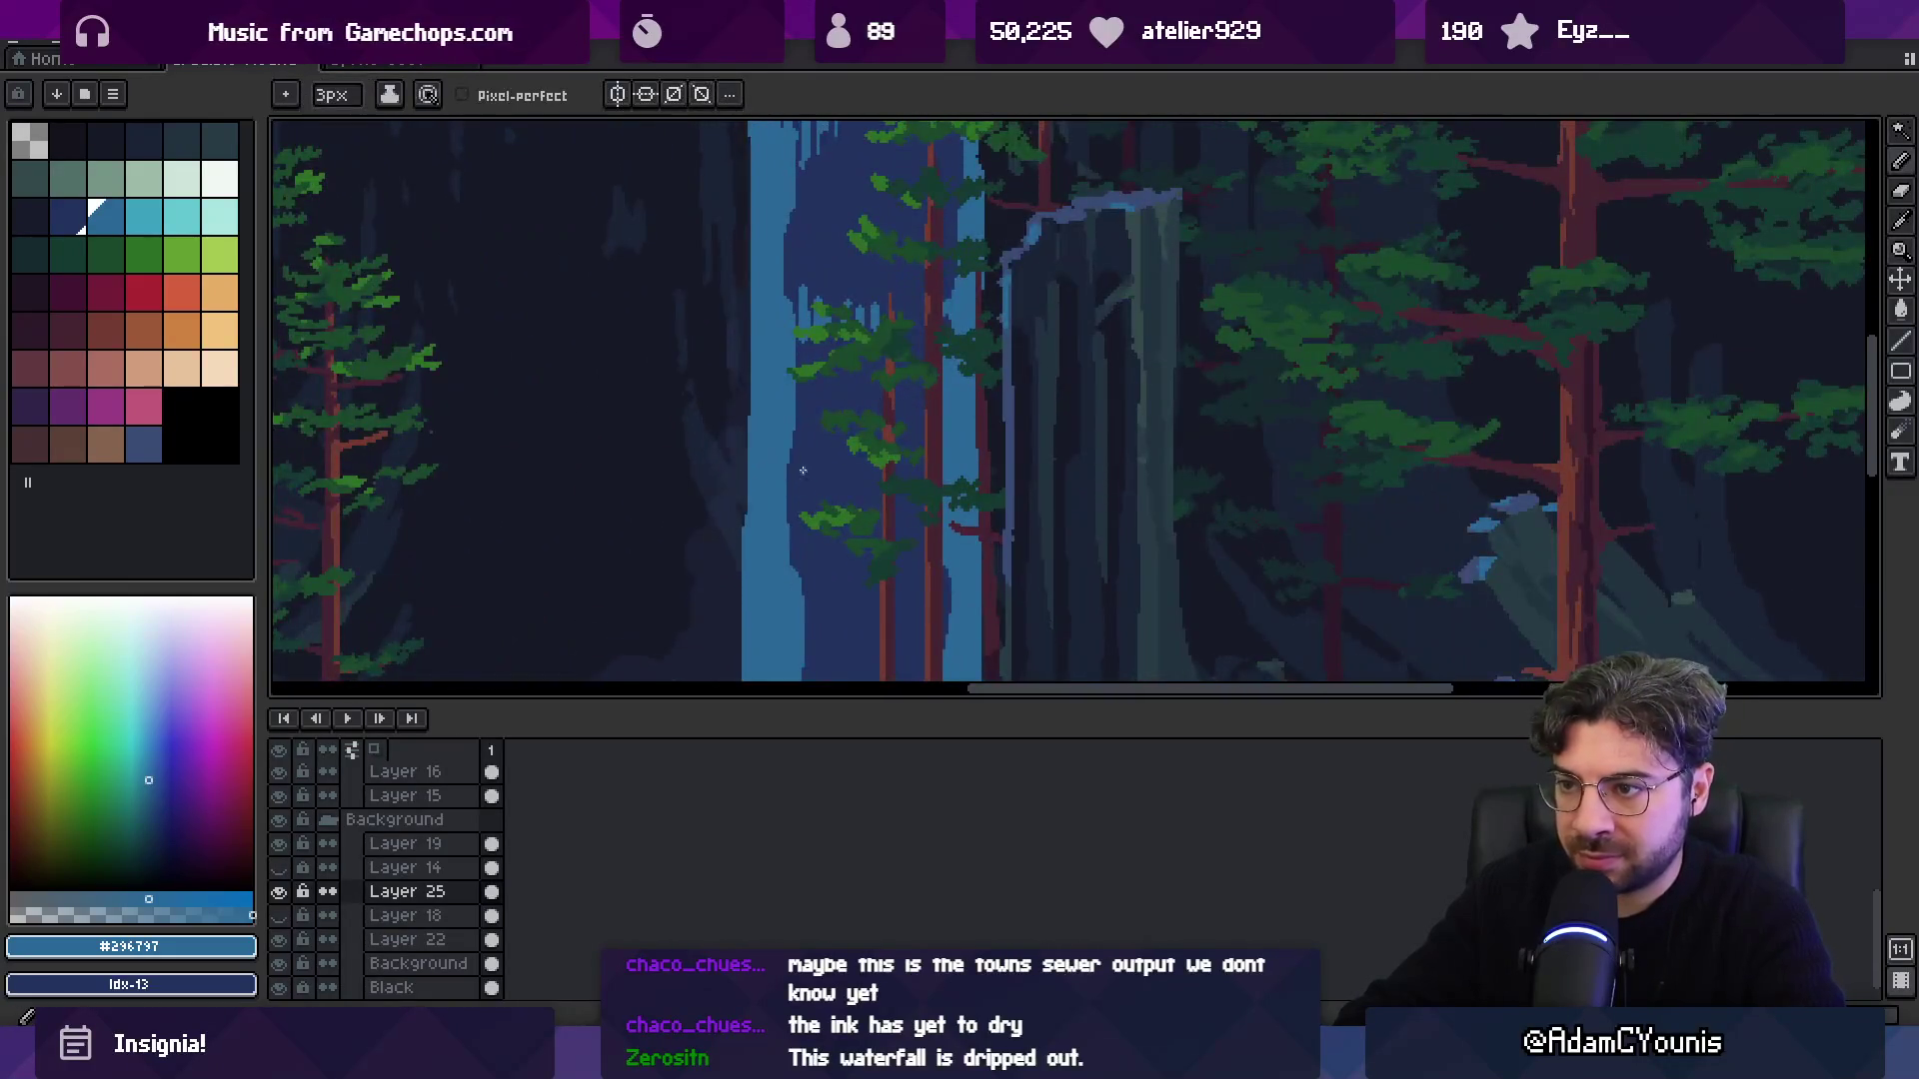
pyautogui.scroll(-2, 856, 413)
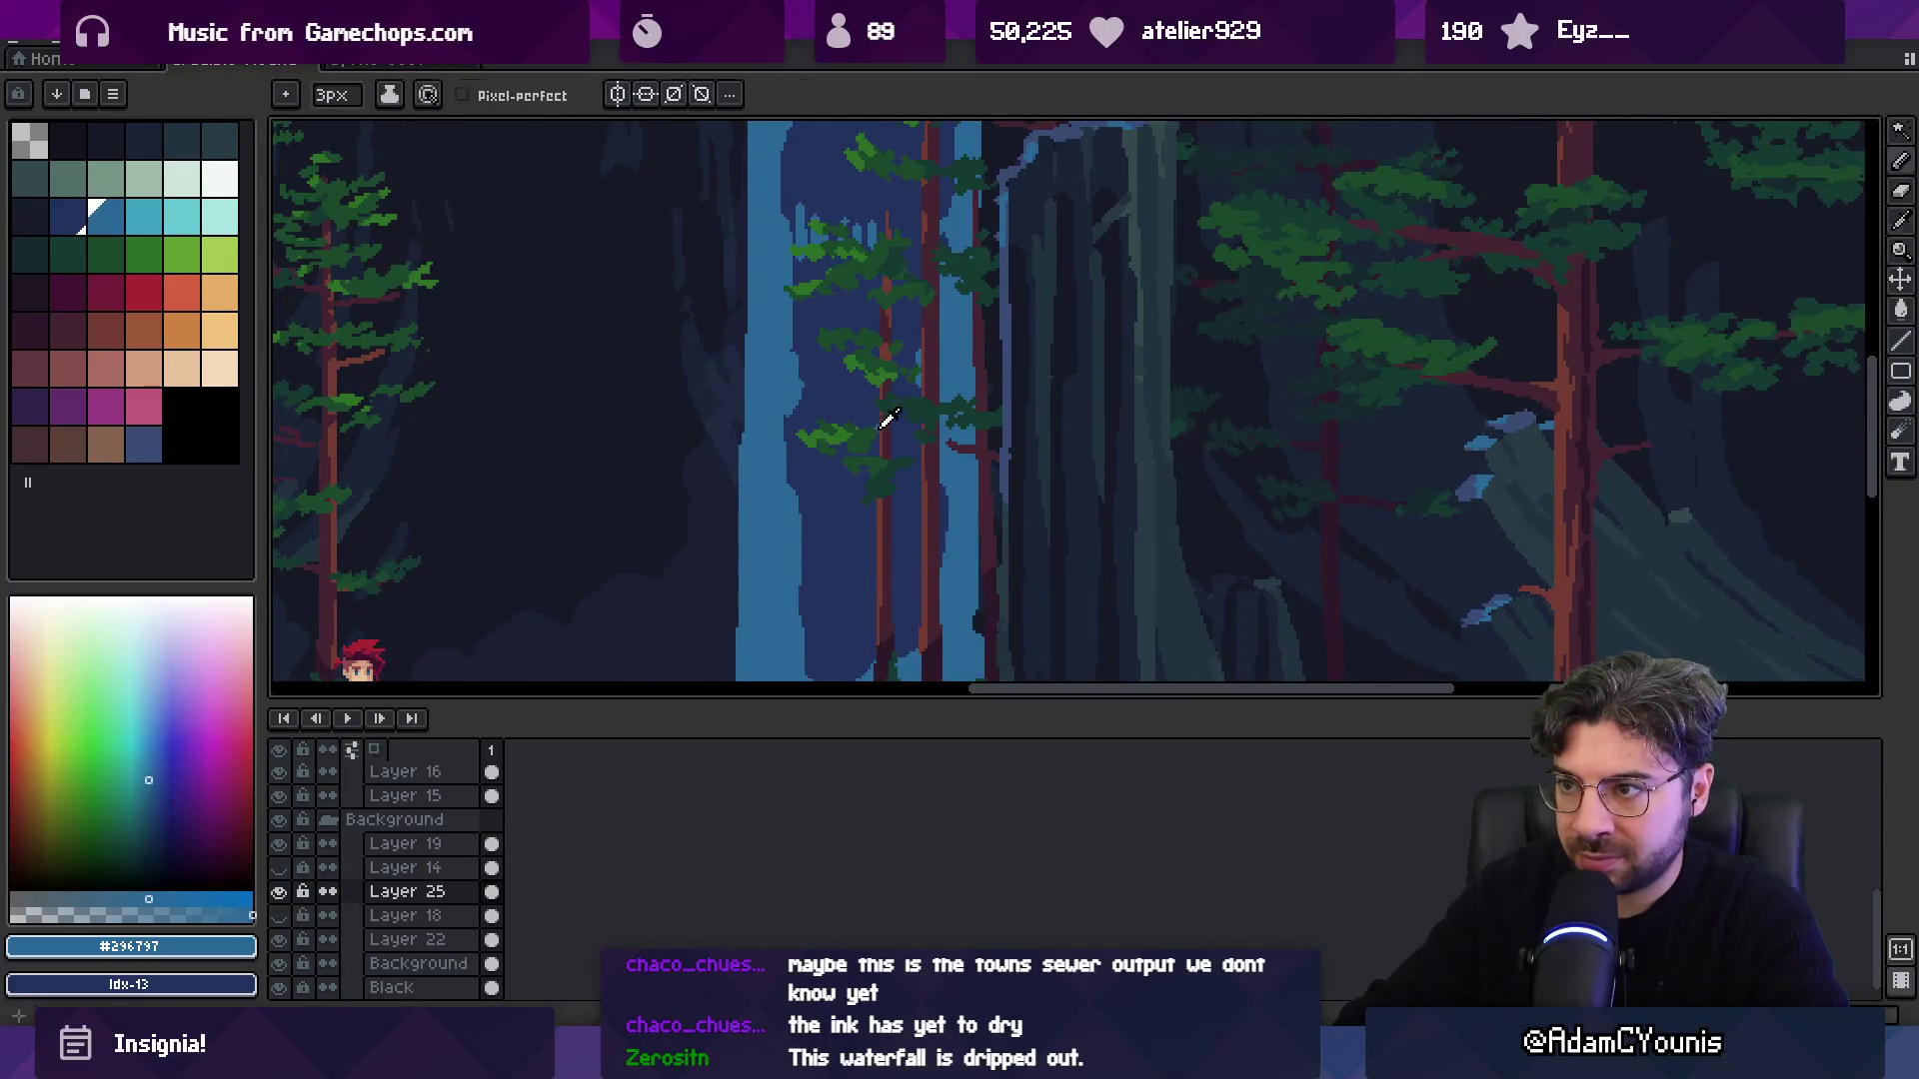
pyautogui.keyDown('alt'); pyautogui.click(940, 393); pyautogui.keyUp('alt')
pyautogui.moveTo(938, 397); pyautogui.dragTo(951, 449)
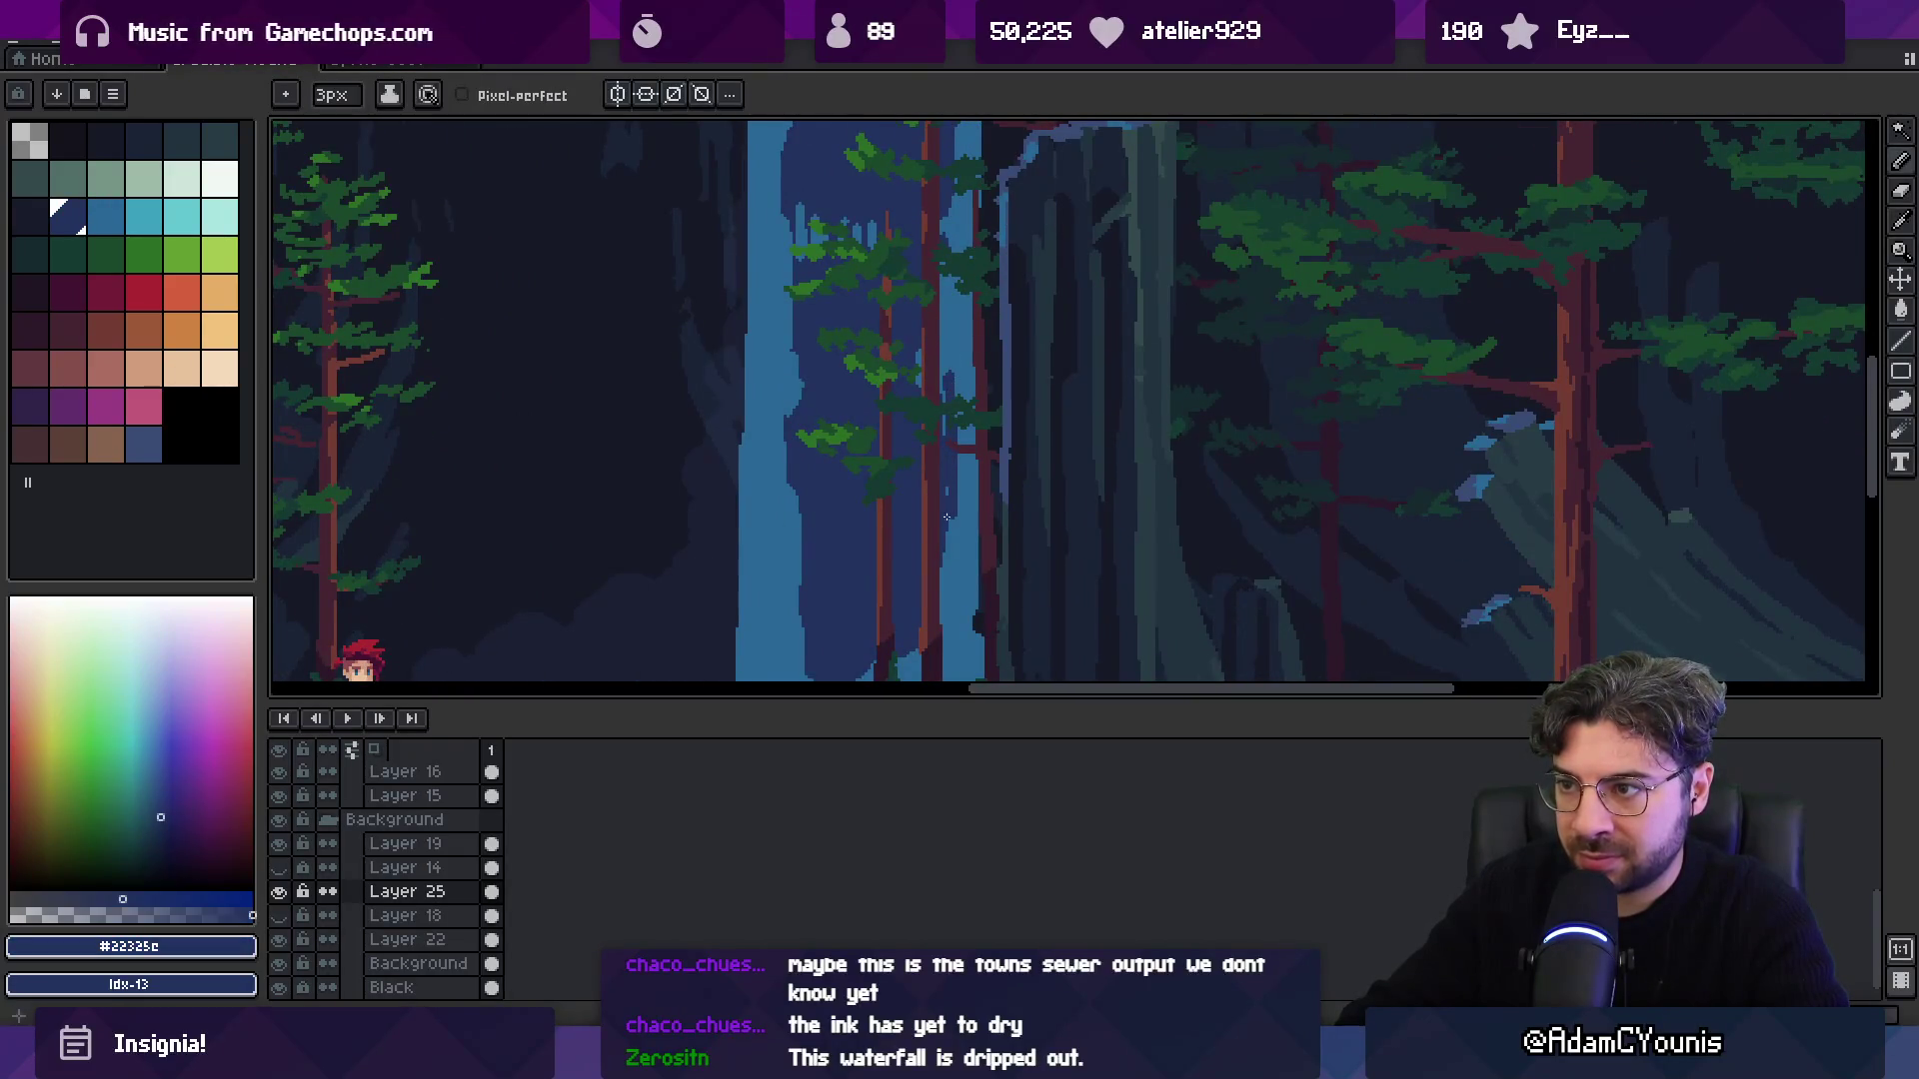
pyautogui.scroll(-4, 947, 517)
pyautogui.moveTo(790, 308); pyautogui.dragTo(788, 411)
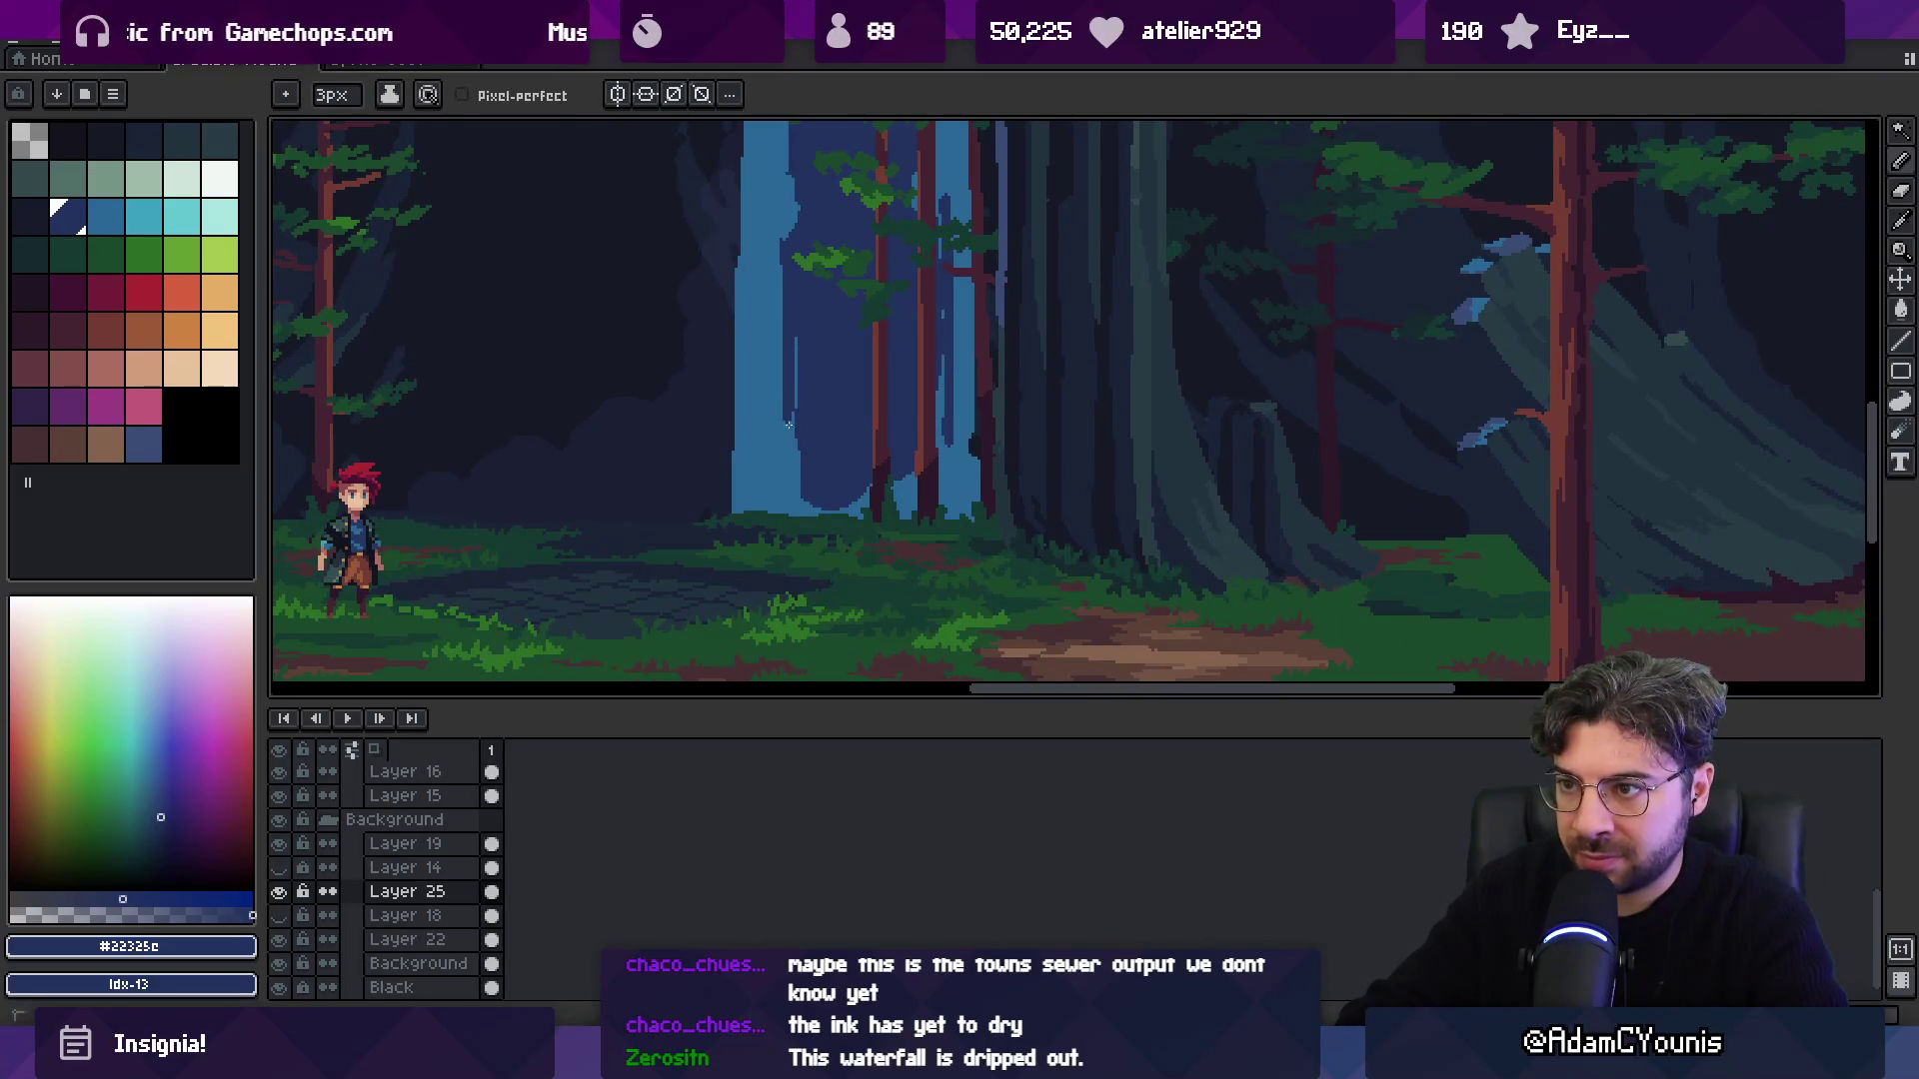
# Eyedrop the light blue #296797 and add a short drip on the waterfall.
pyautogui.press('z')
pyautogui.scroll(-1, 797, 549)
pyautogui.scroll(1, 823, 489)
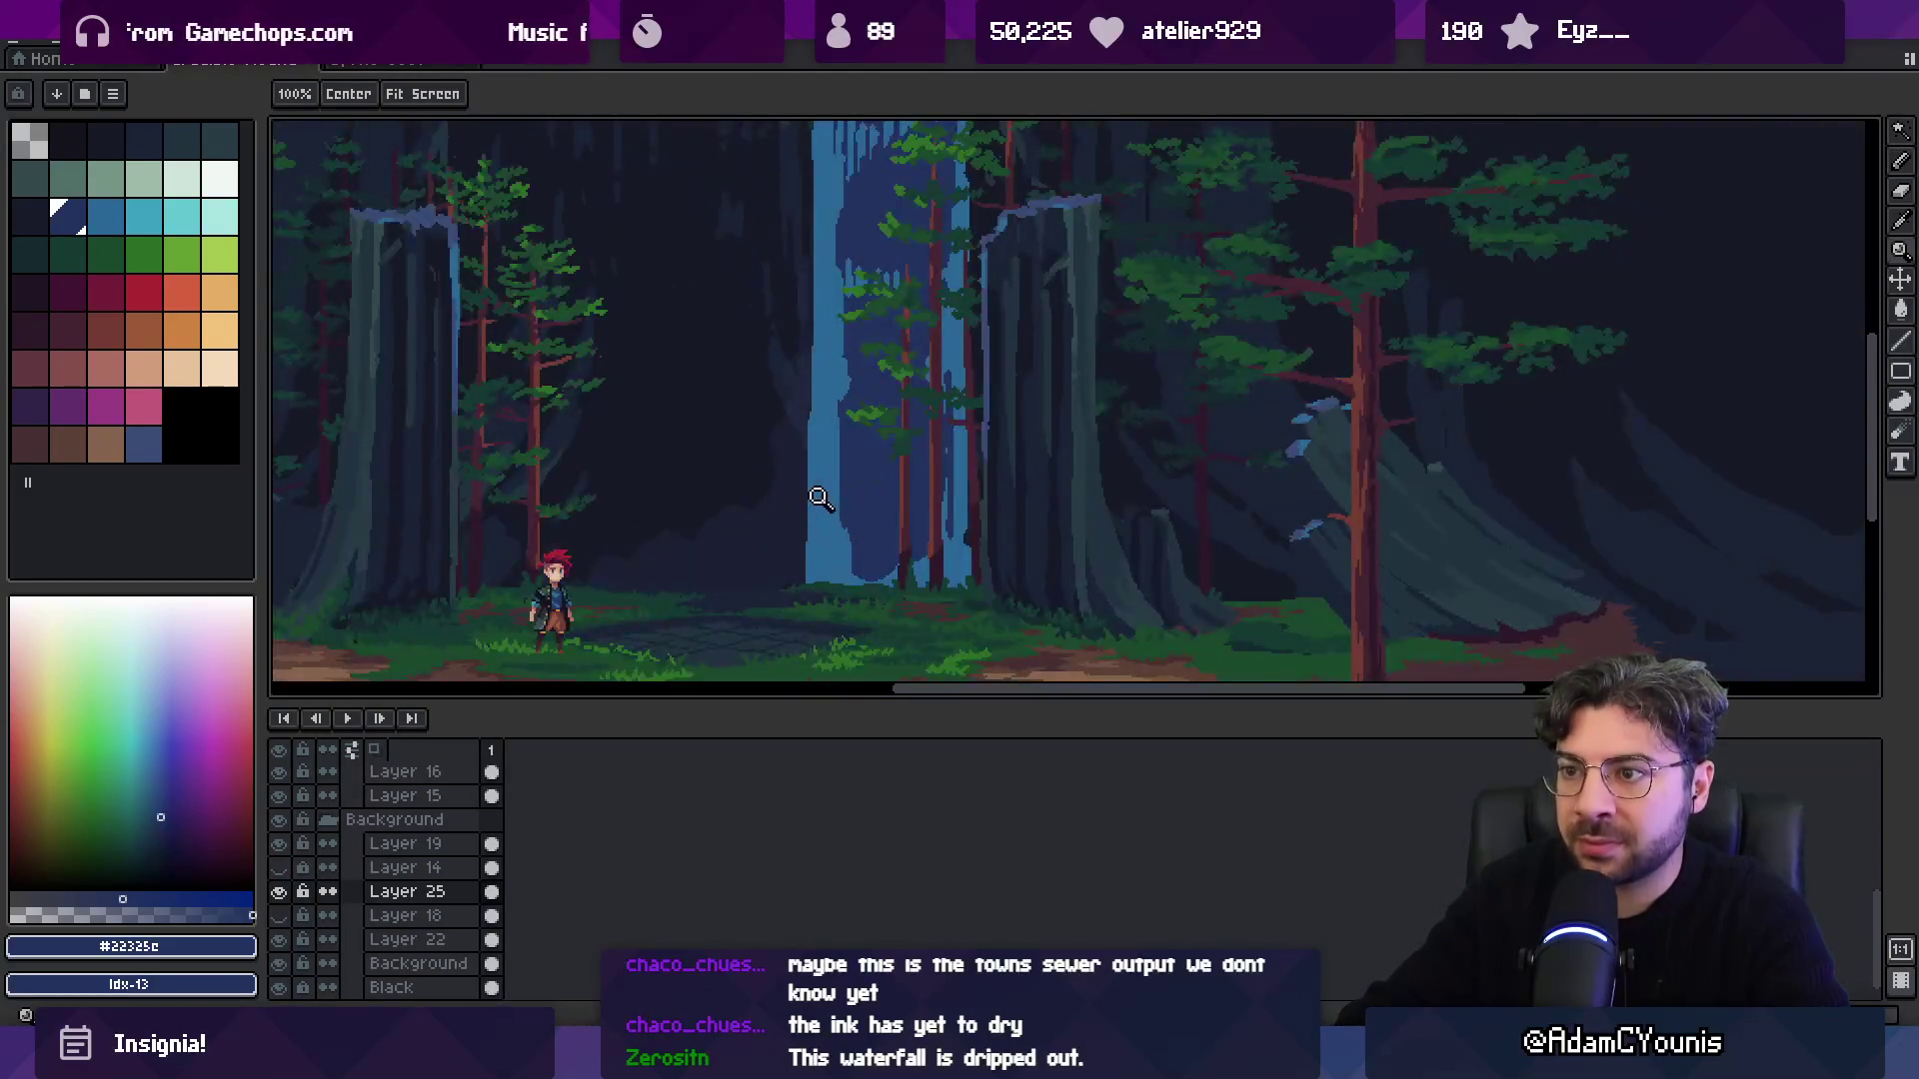
pyautogui.scroll(-2, 796, 506)
pyautogui.press('v')
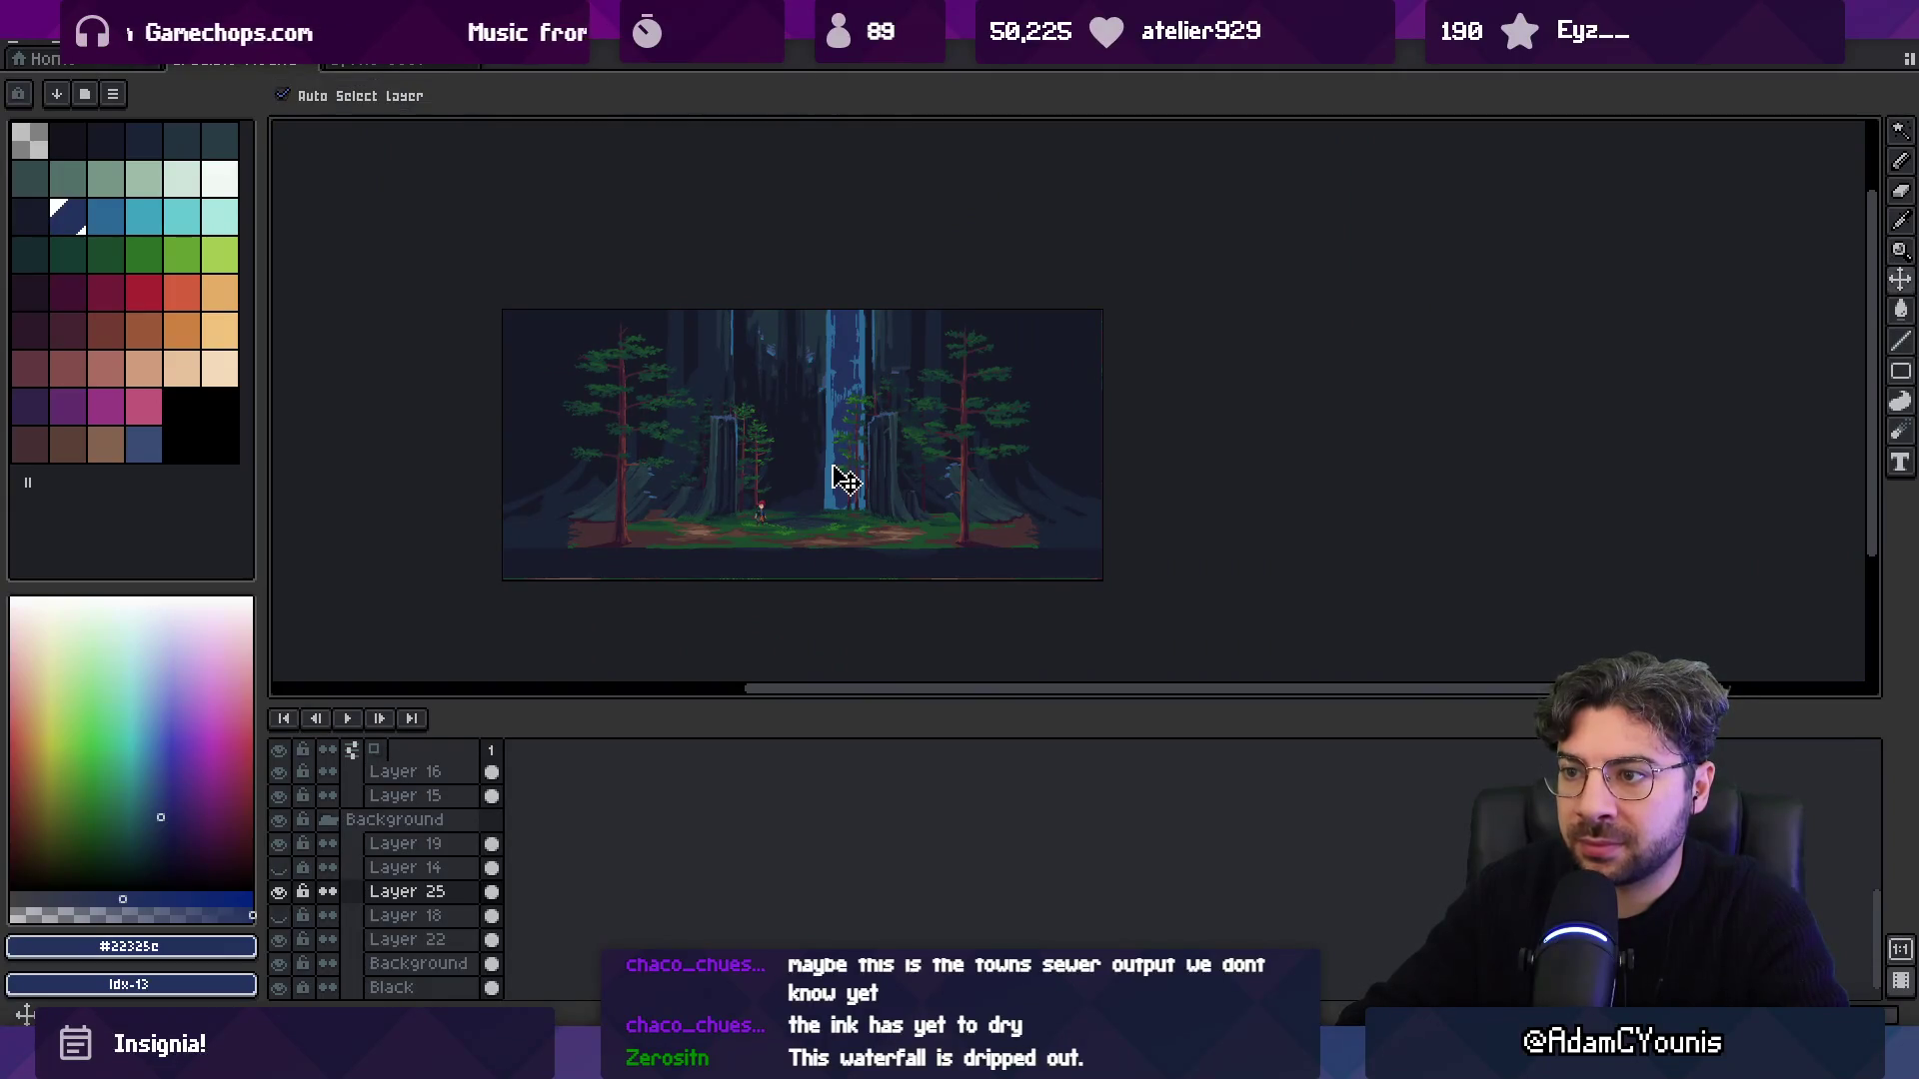
pyautogui.press('z')
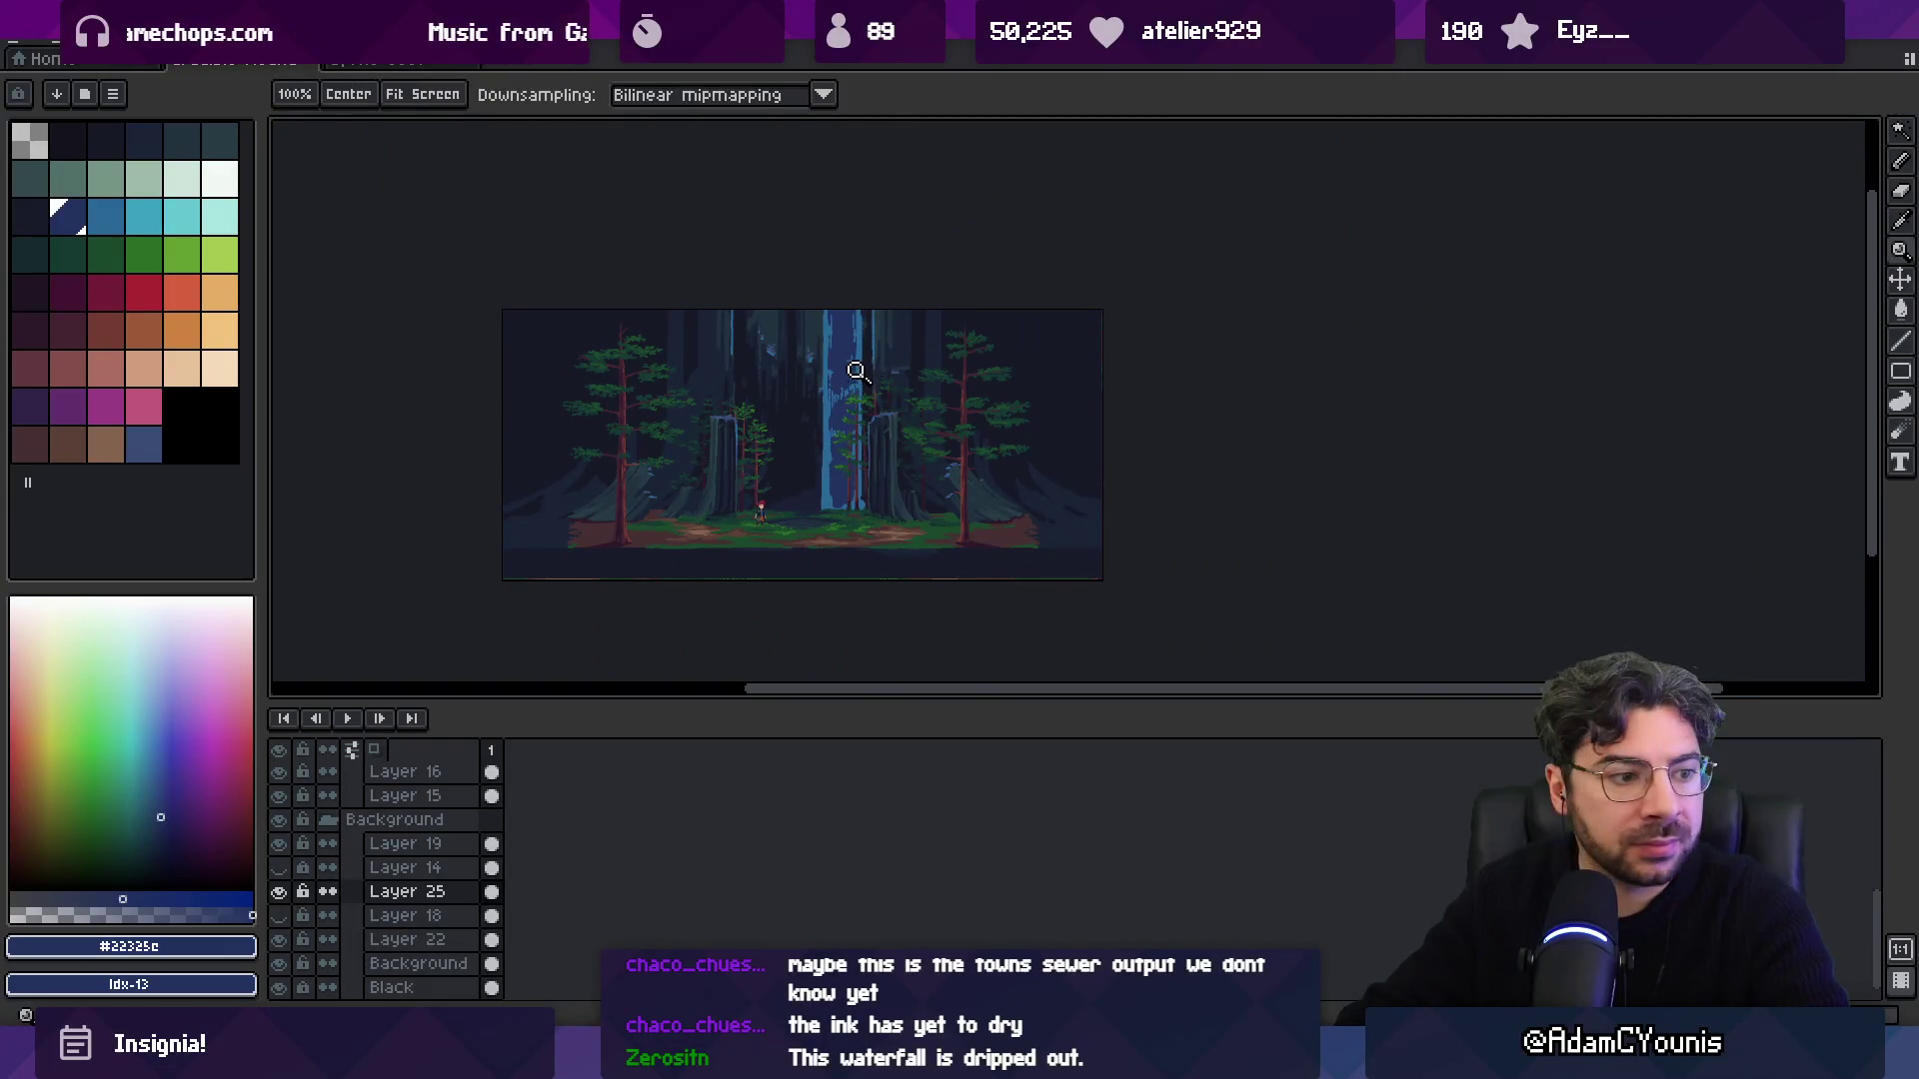
pyautogui.scroll(3, 825, 377)
pyautogui.press('i')
pyautogui.click(796, 330)
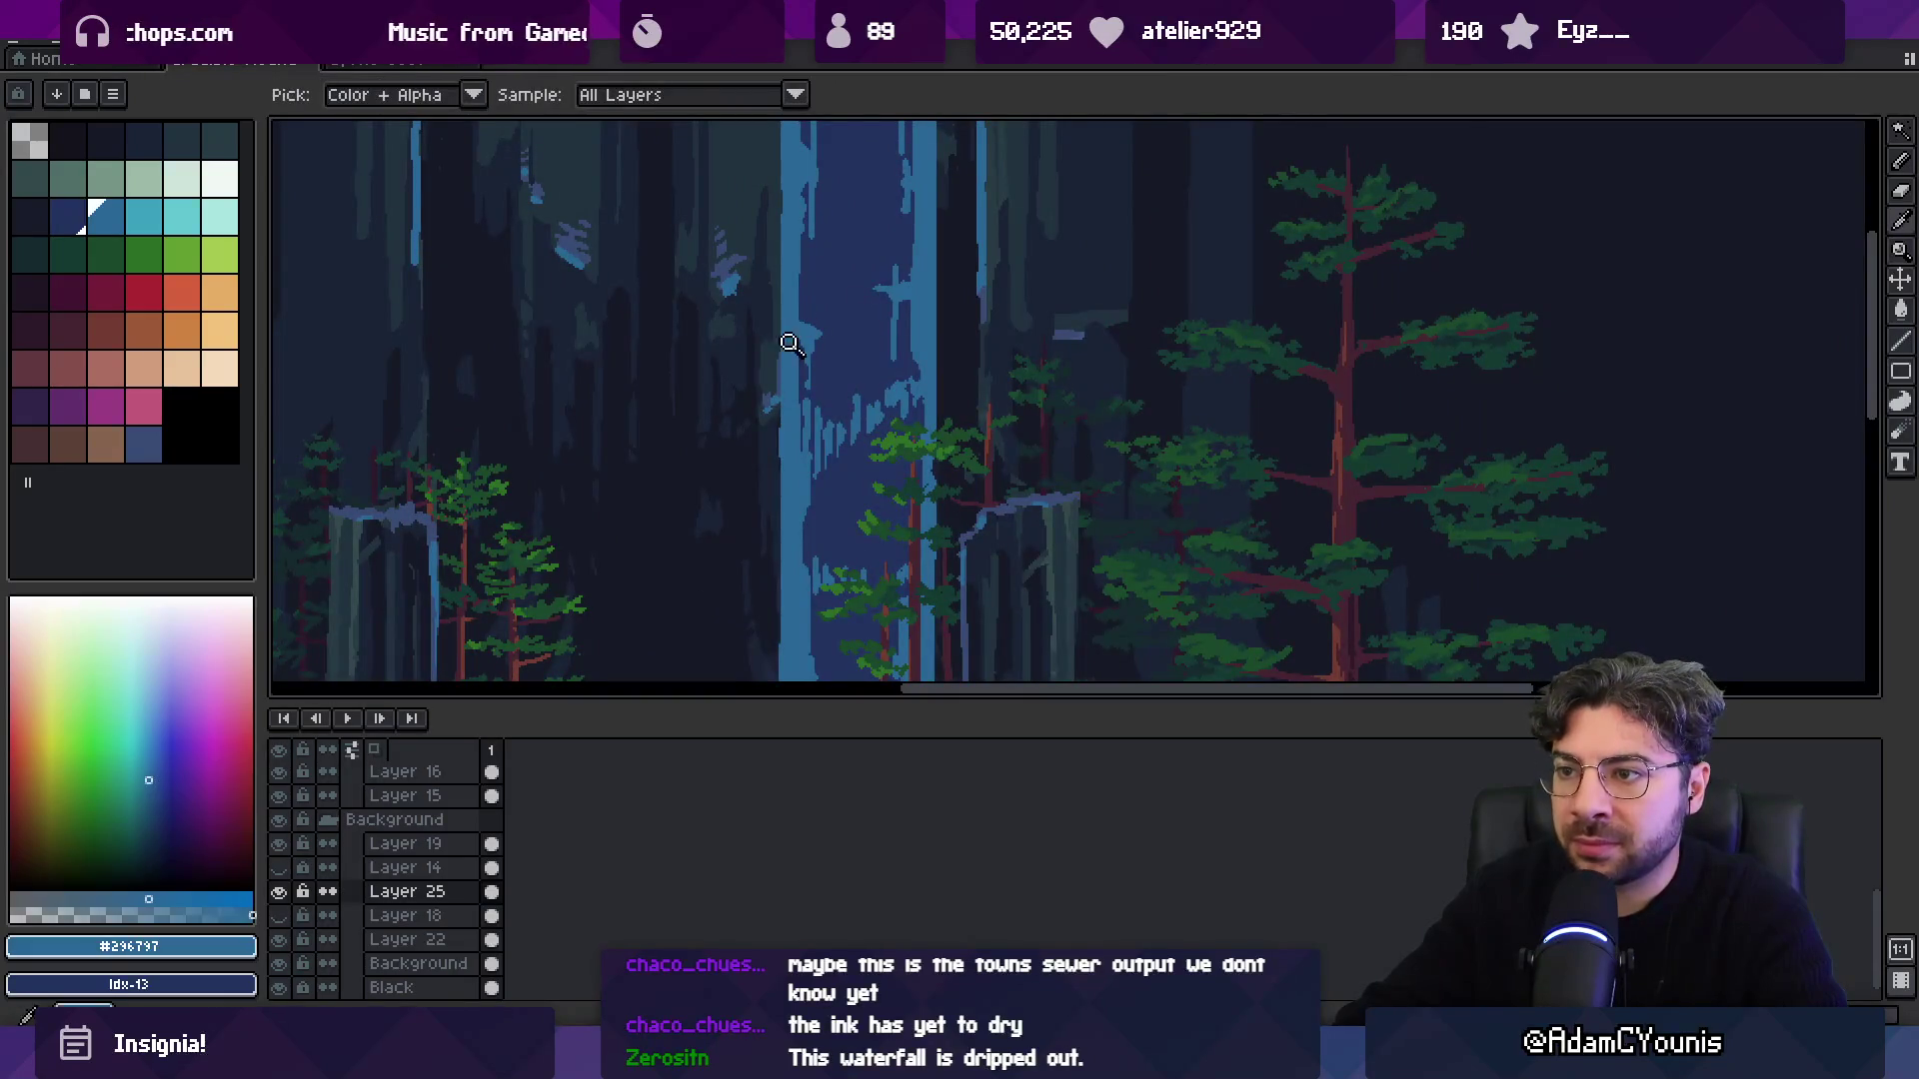
pyautogui.press('b')
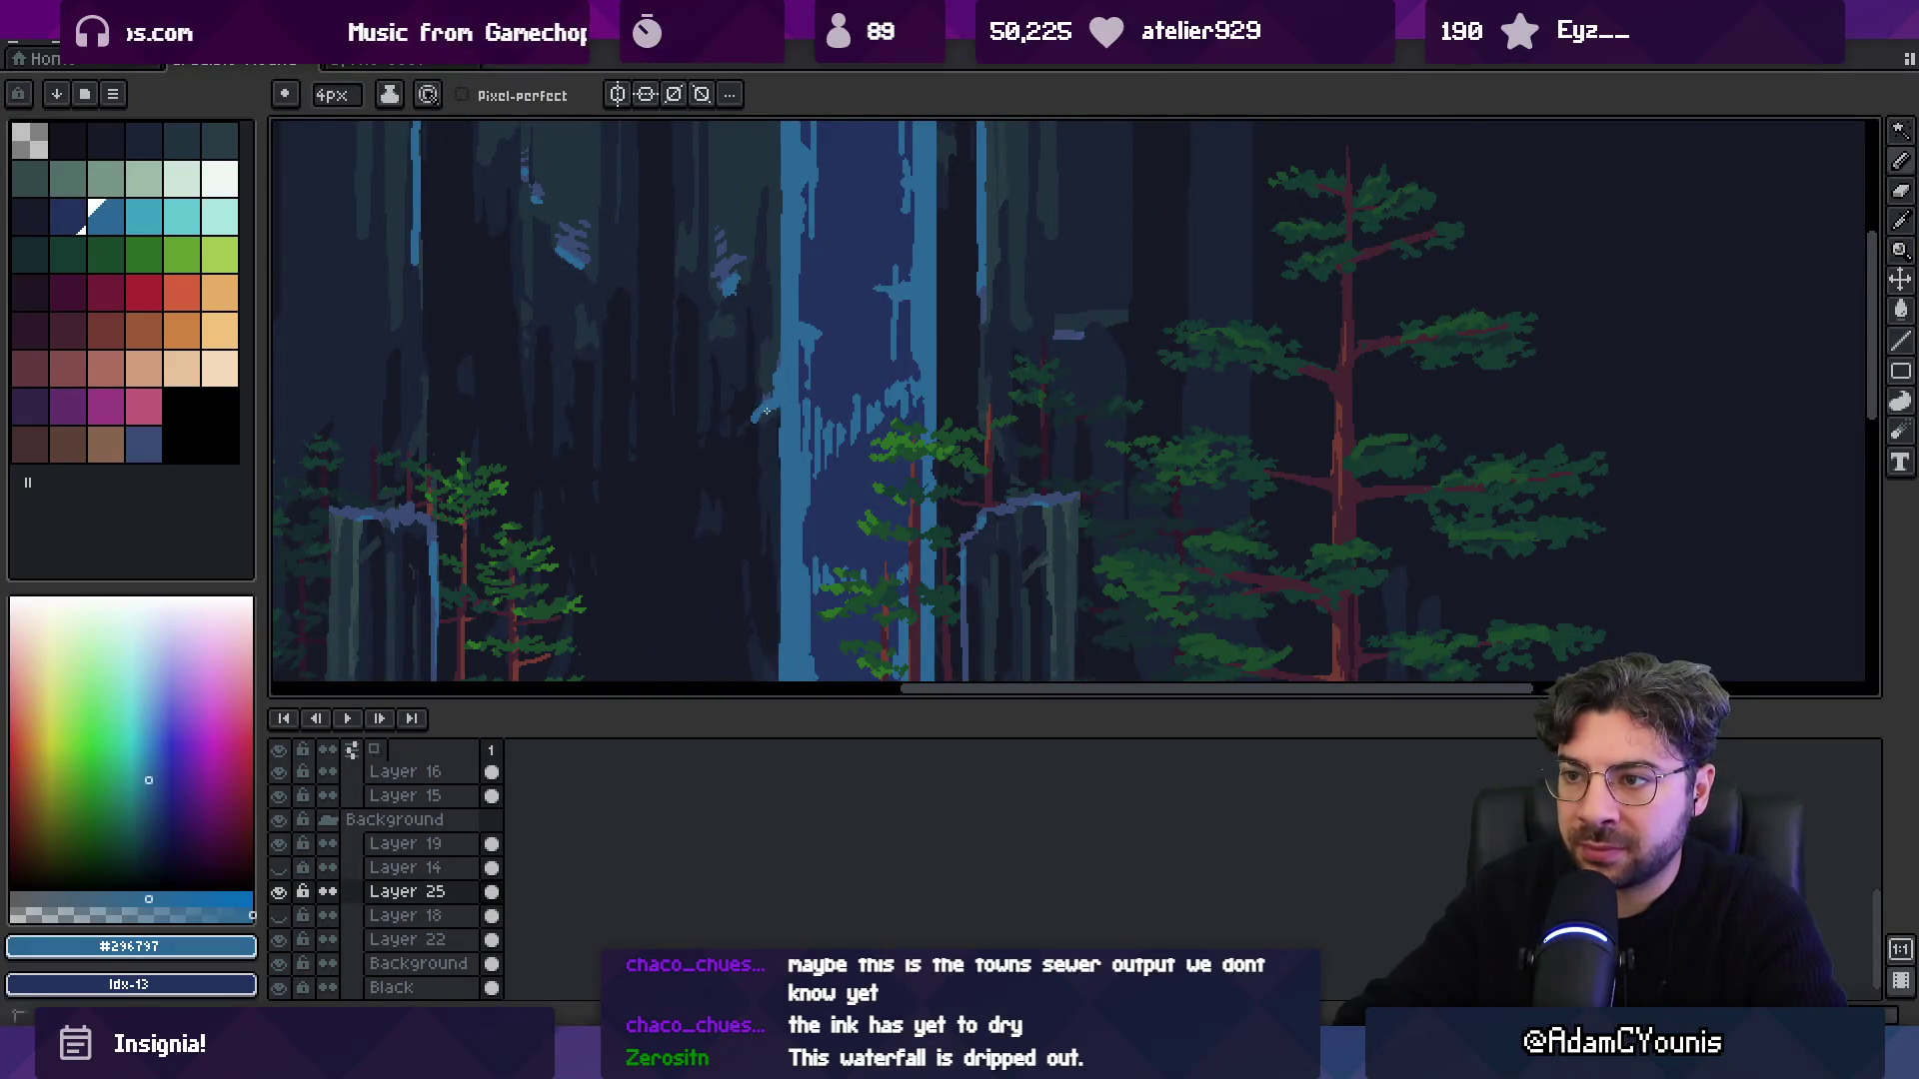
pyautogui.moveTo(766, 411); pyautogui.dragTo(784, 402)
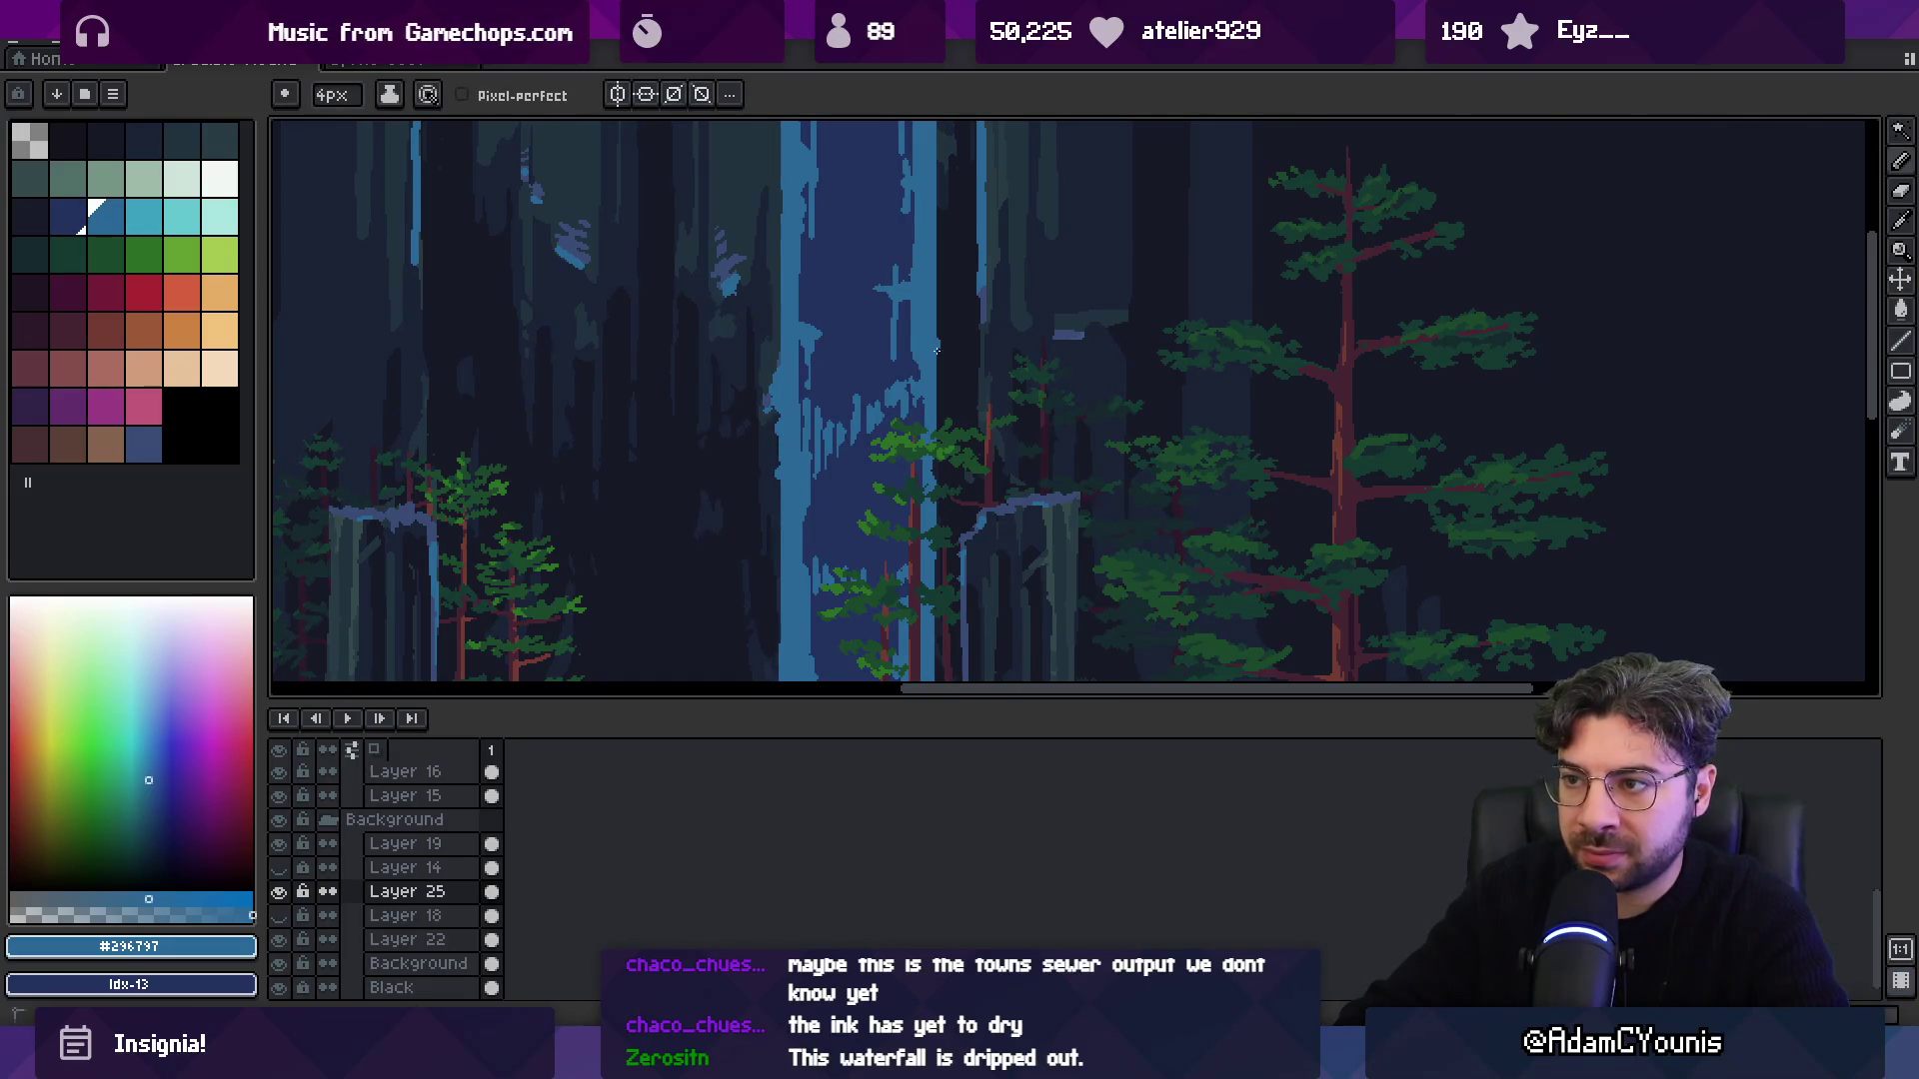
# Bring the ground into view and sample navy #22325c and mid blue #264d7b.
pyautogui.moveTo(938, 407); pyautogui.dragTo(931, 515)
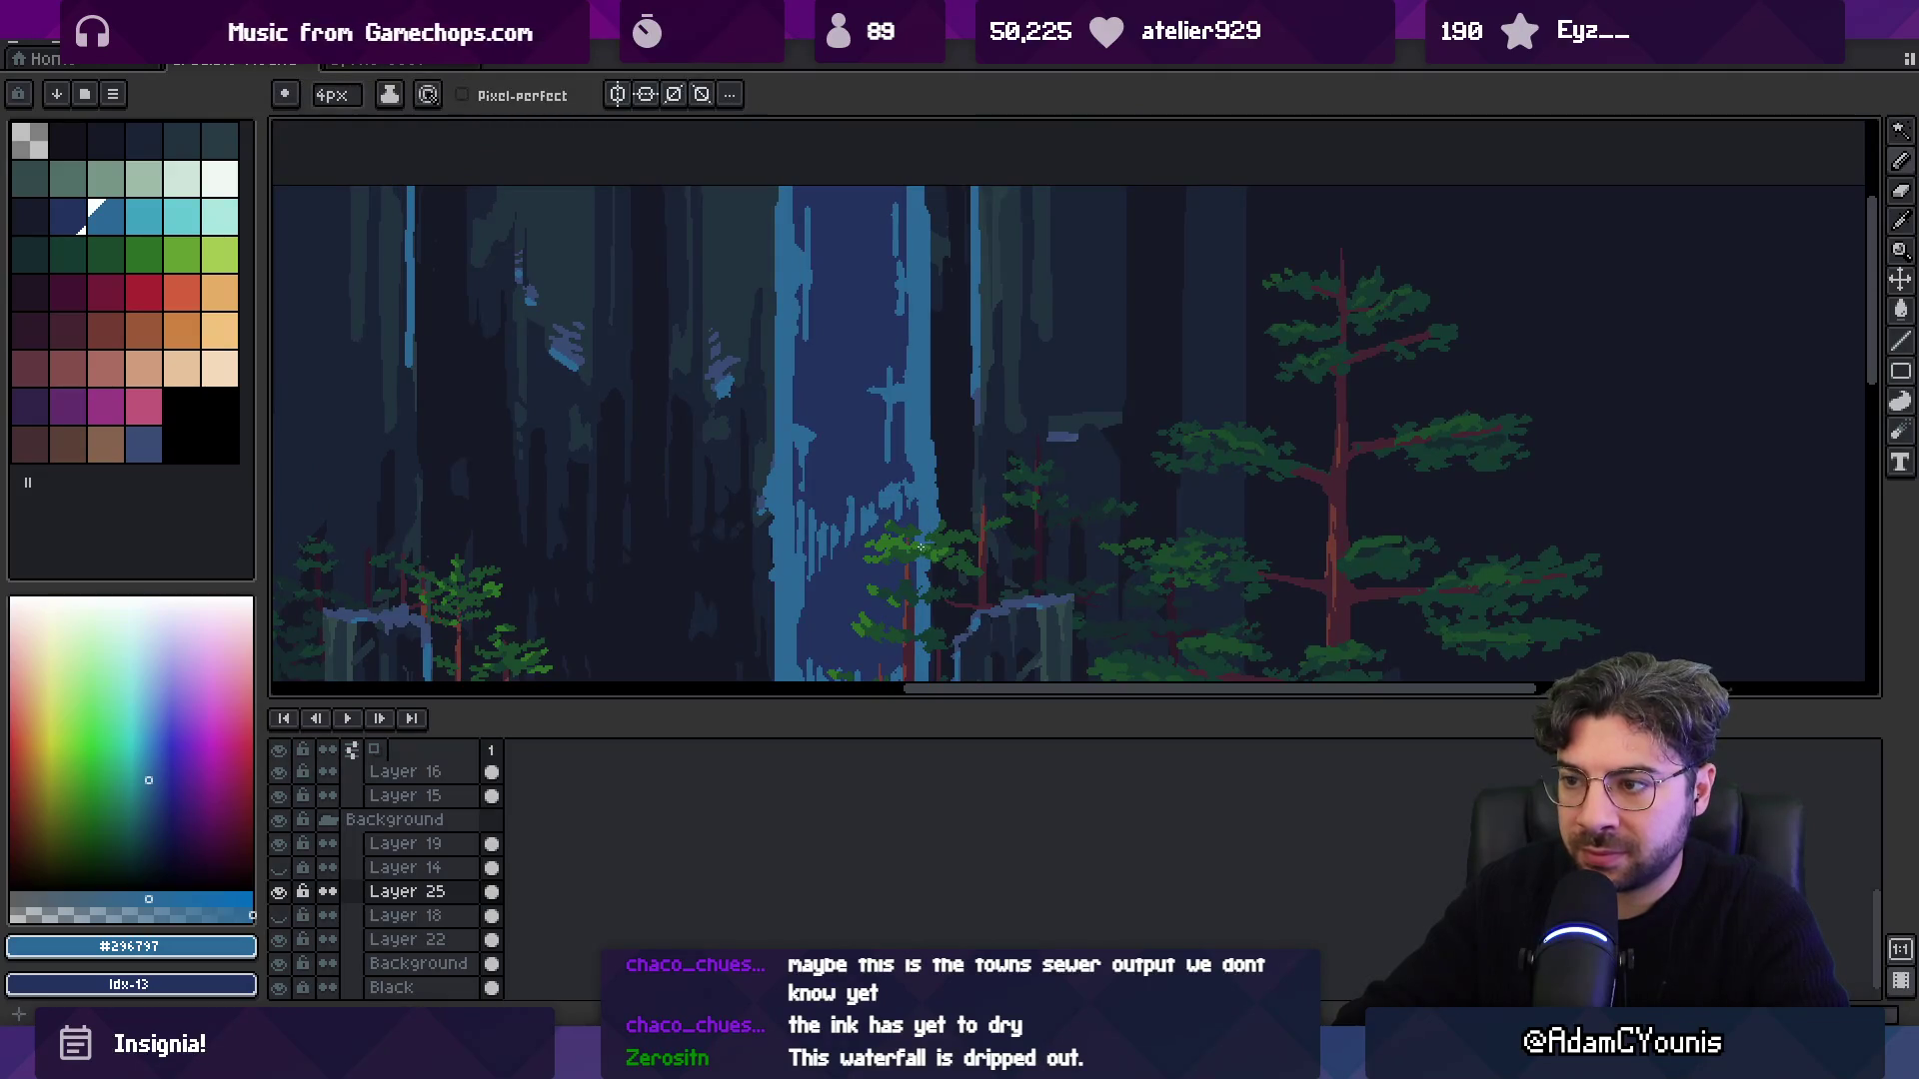
pyautogui.moveTo(808, 615); pyautogui.dragTo(833, 393)
pyautogui.moveTo(812, 545); pyautogui.dragTo(811, 430)
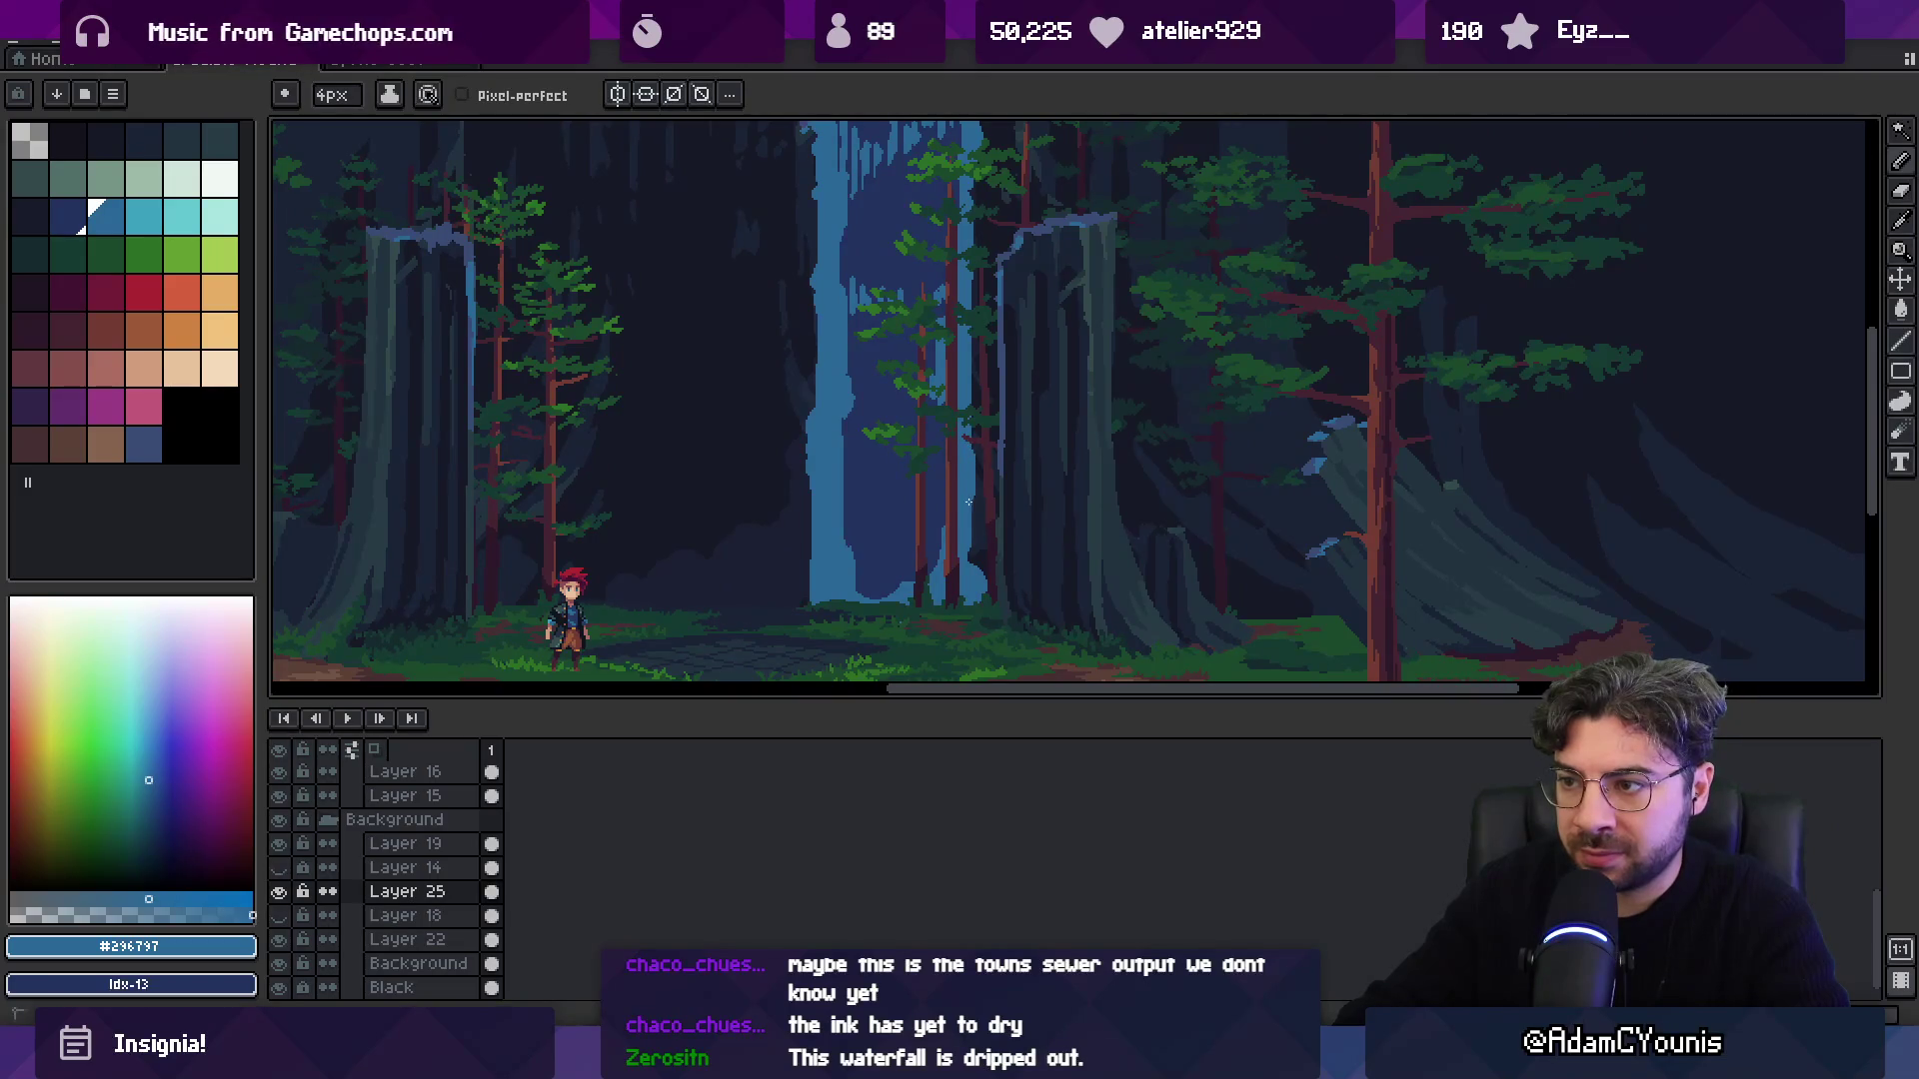
pyautogui.press('x')
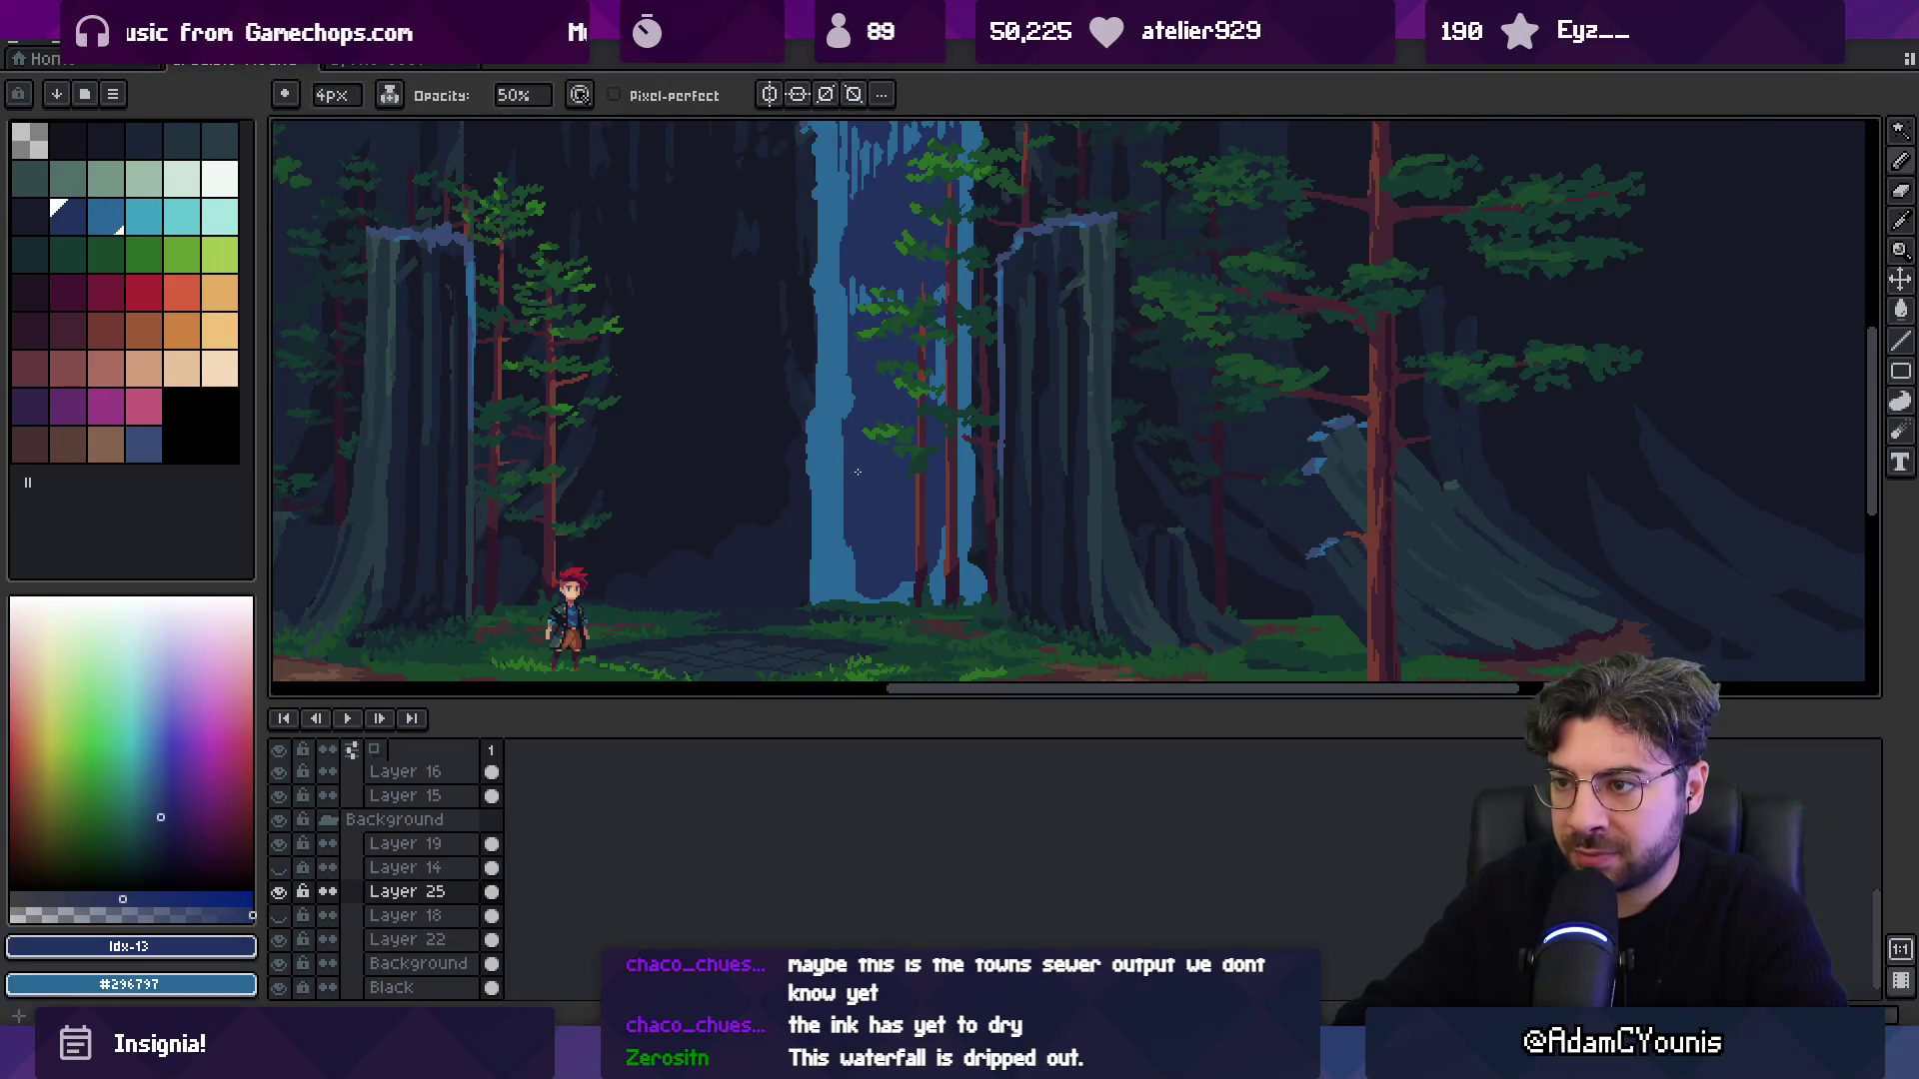
pyautogui.scroll(5, 857, 475)
pyautogui.keyDown('alt'); pyautogui.click(930, 432); pyautogui.keyUp('alt')
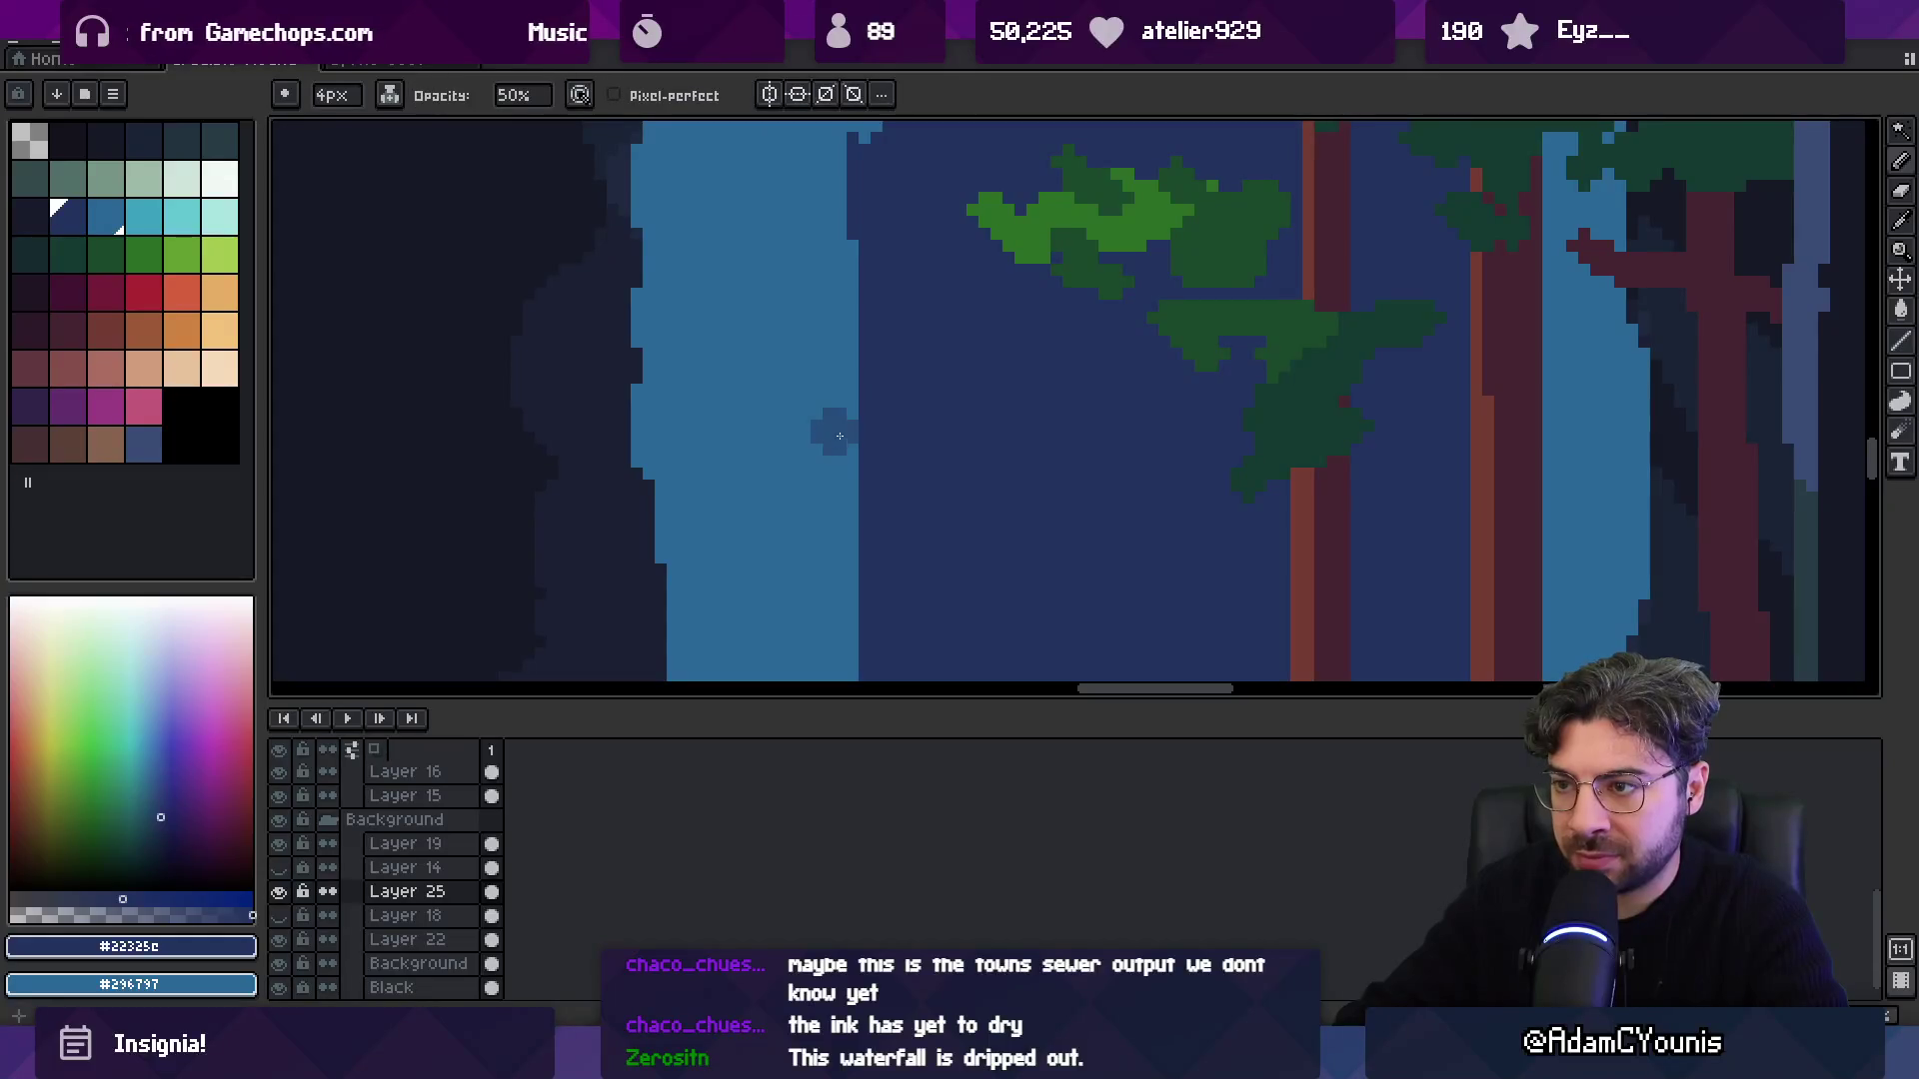
pyautogui.scroll(-2, 858, 420)
pyautogui.keyDown('alt'); pyautogui.click(826, 506); pyautogui.keyUp('alt')
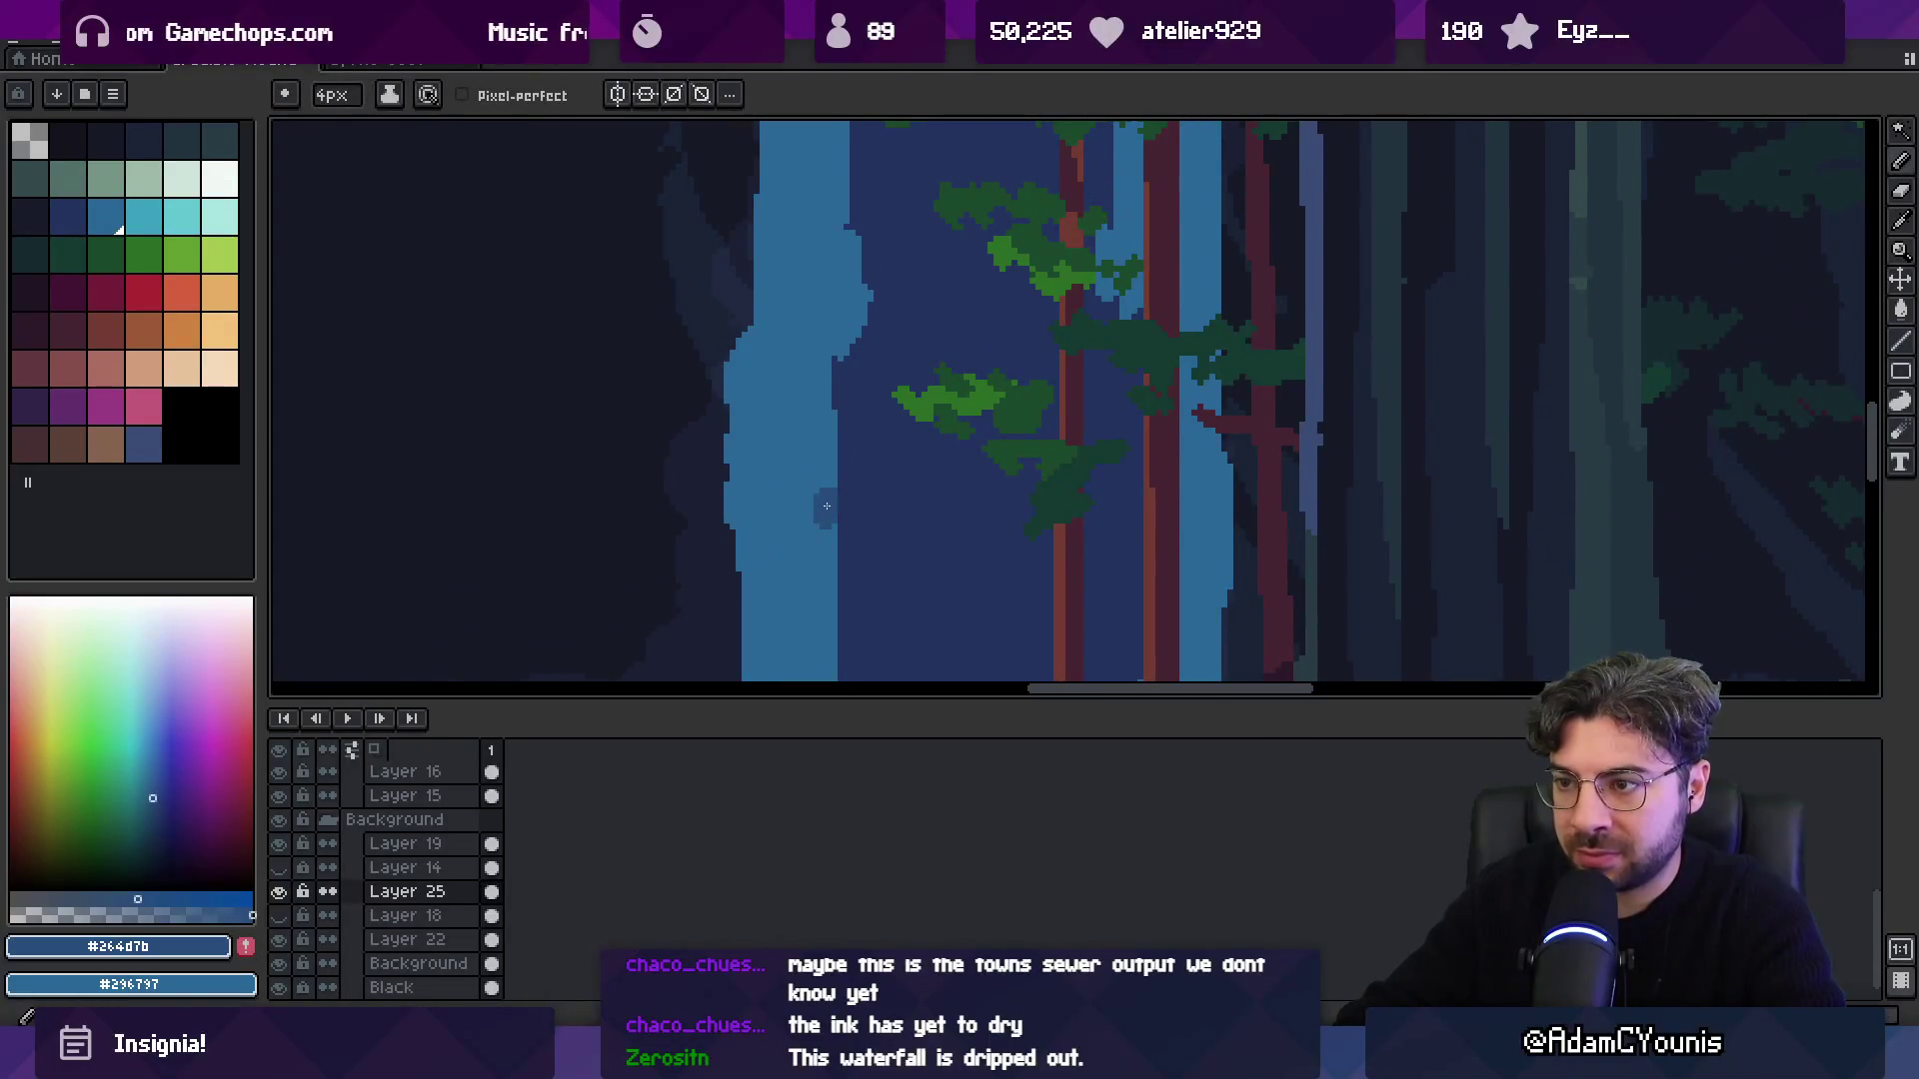
# Zoom out and select the waterfall's pixels with the magic wand.
pyautogui.press('z')
pyautogui.scroll(-1, 805, 560)
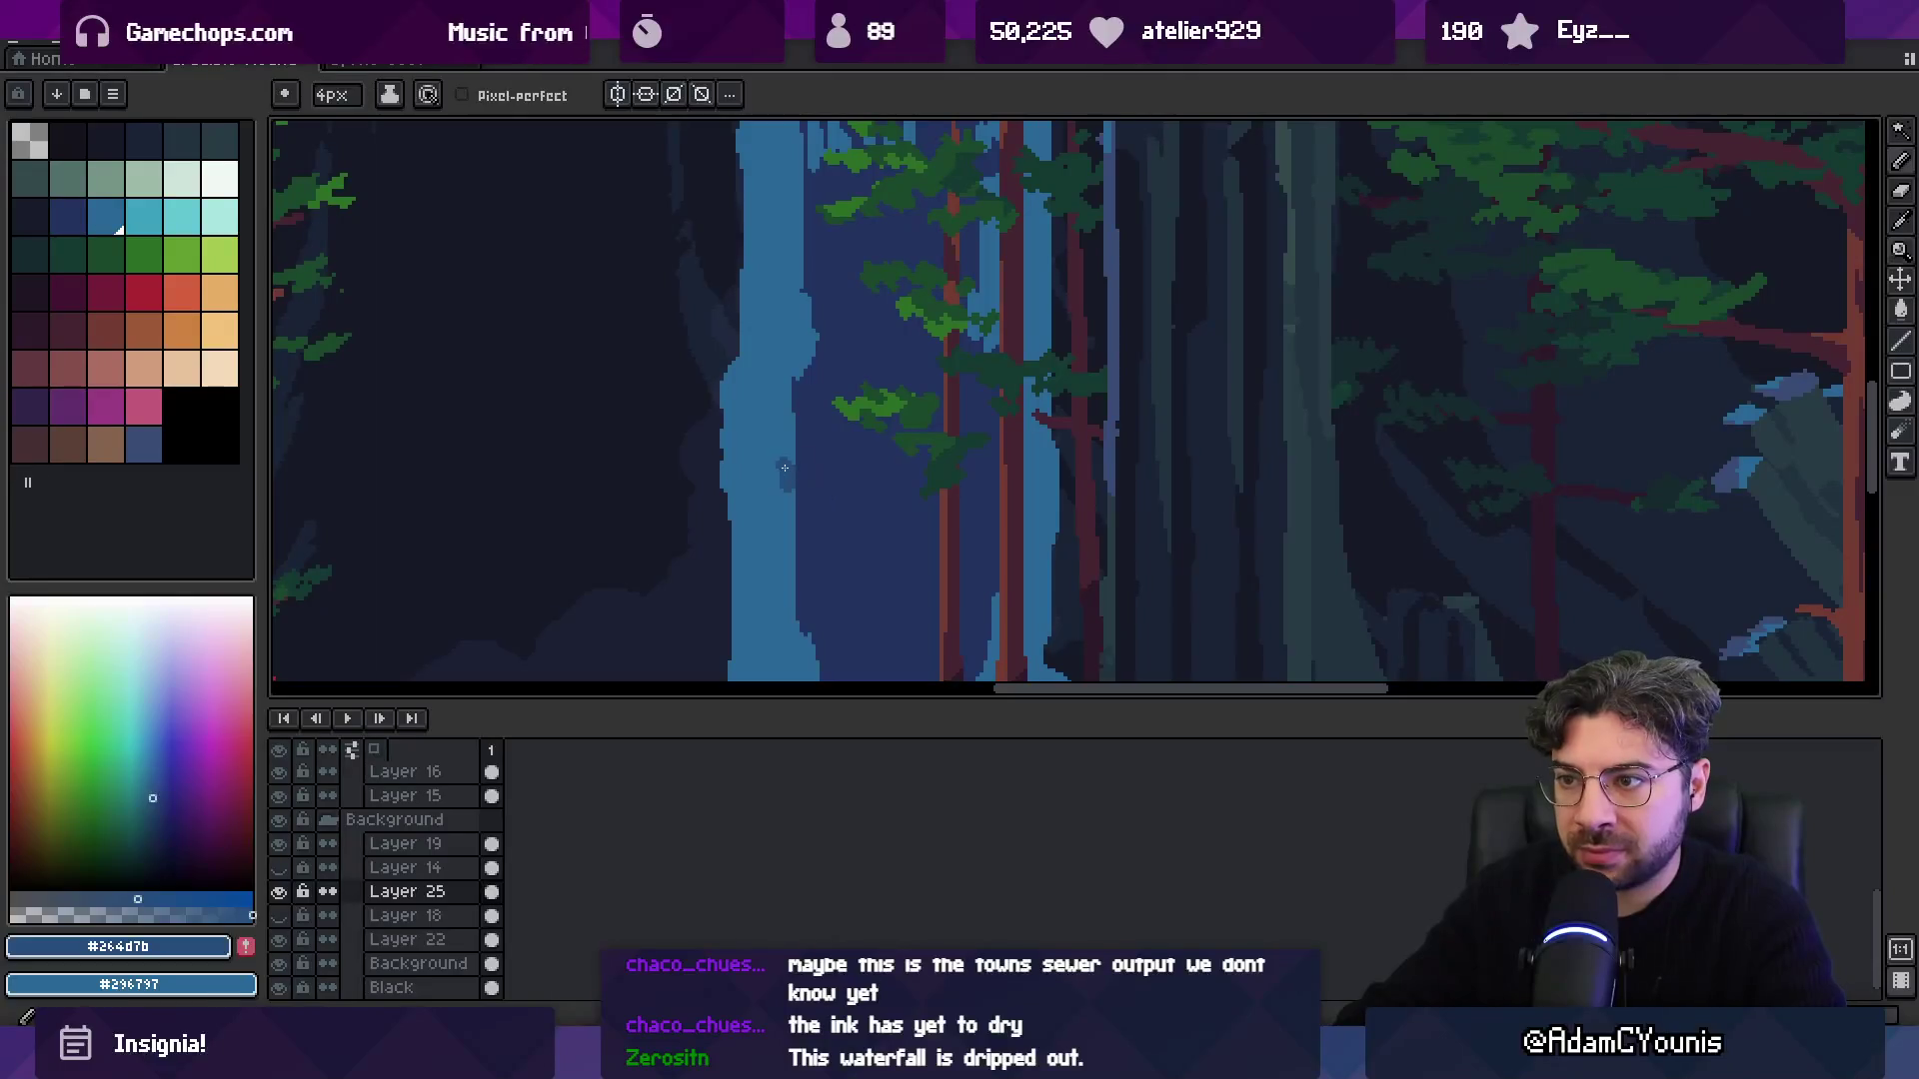
pyautogui.scroll(-1, 788, 464)
pyautogui.press('w')
pyautogui.click(795, 482)
pyautogui.press('b')
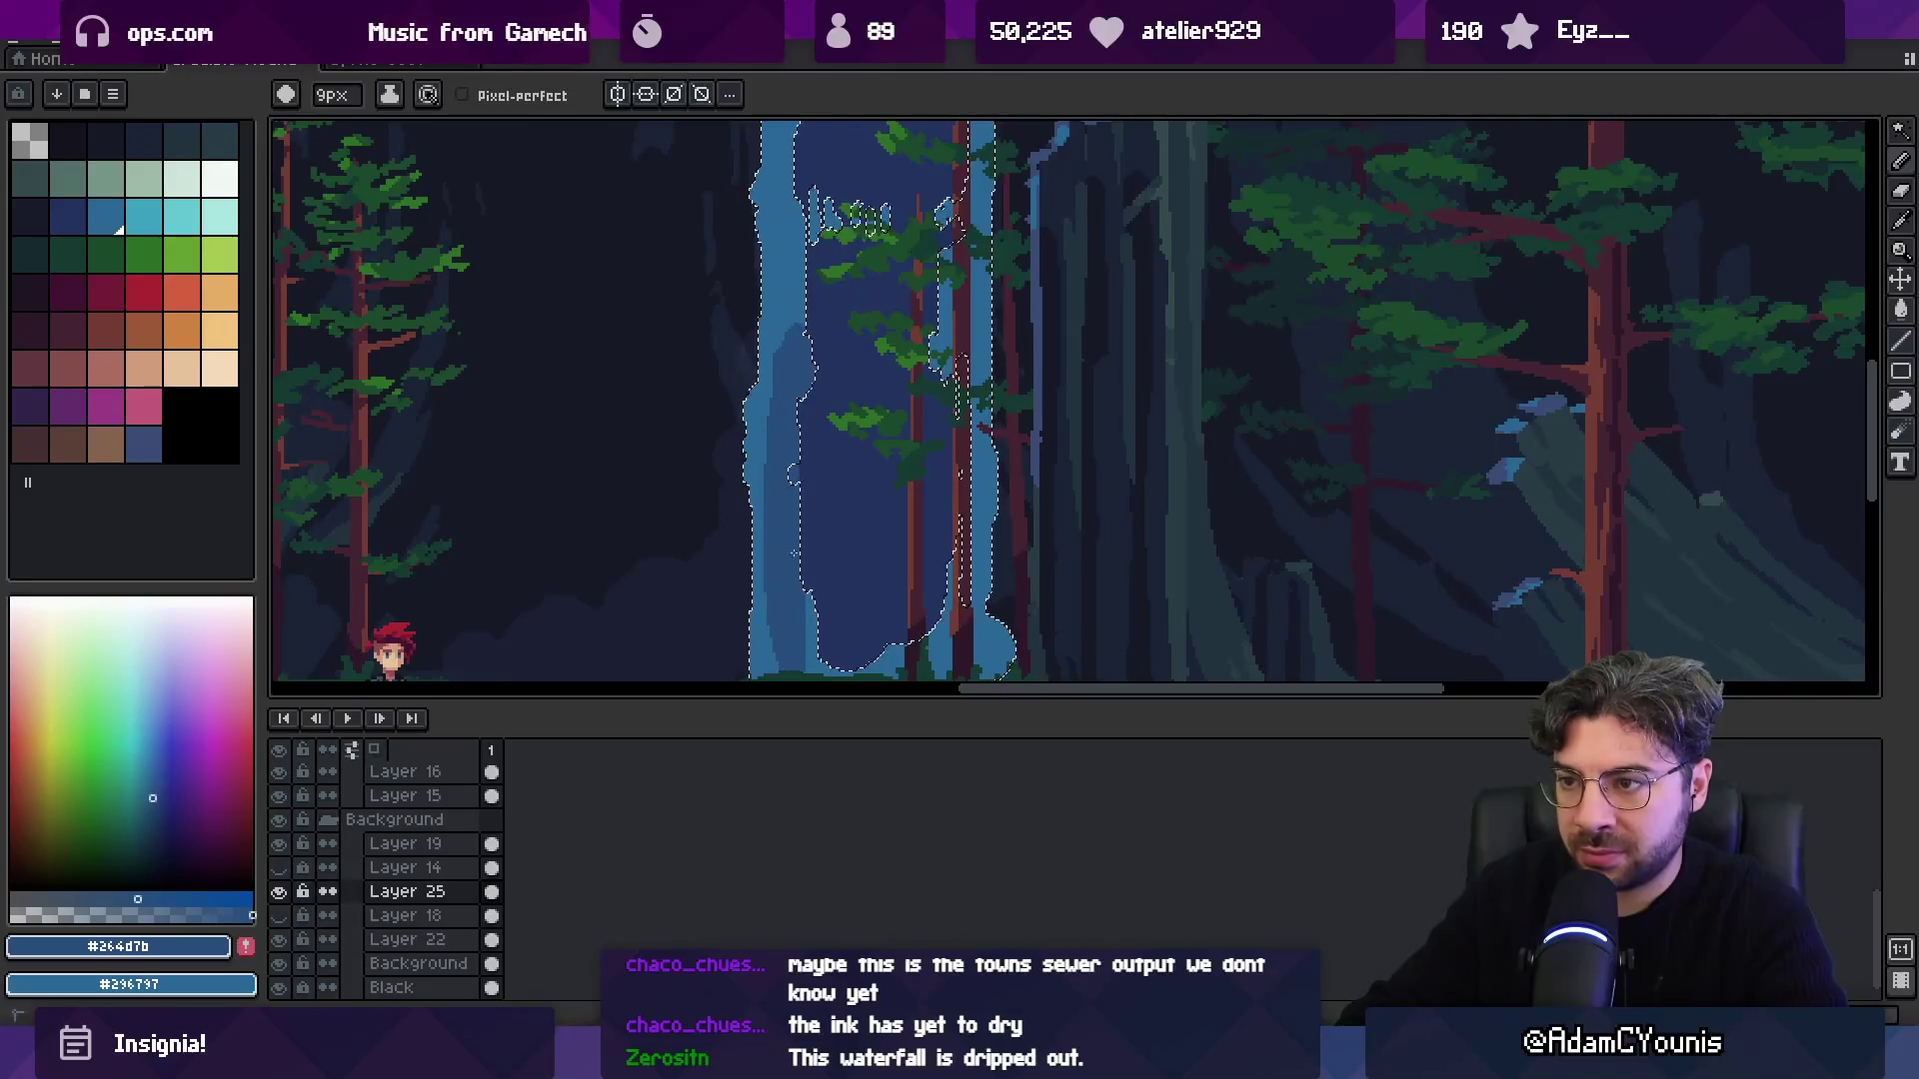
pyautogui.scroll(-1, 836, 506)
pyautogui.scroll(5, 771, 652)
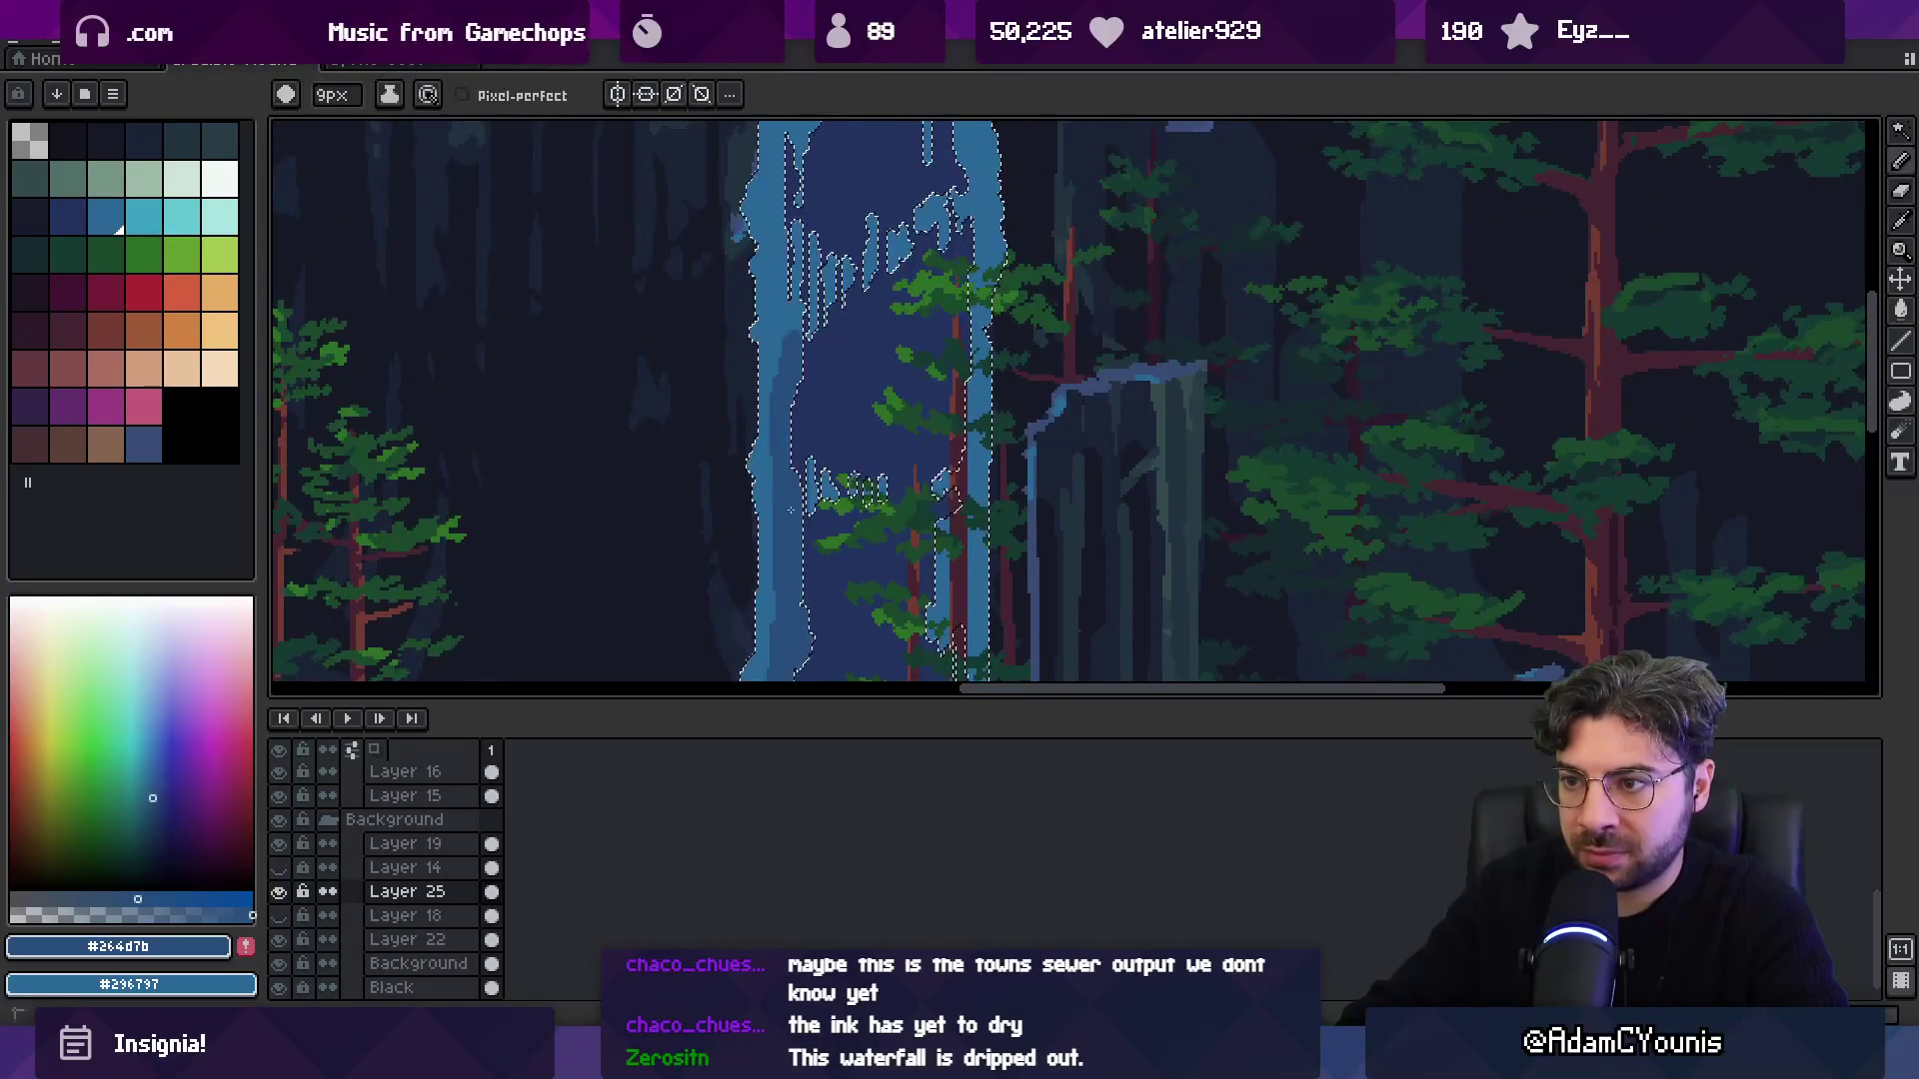
pyautogui.scroll(5, 793, 560)
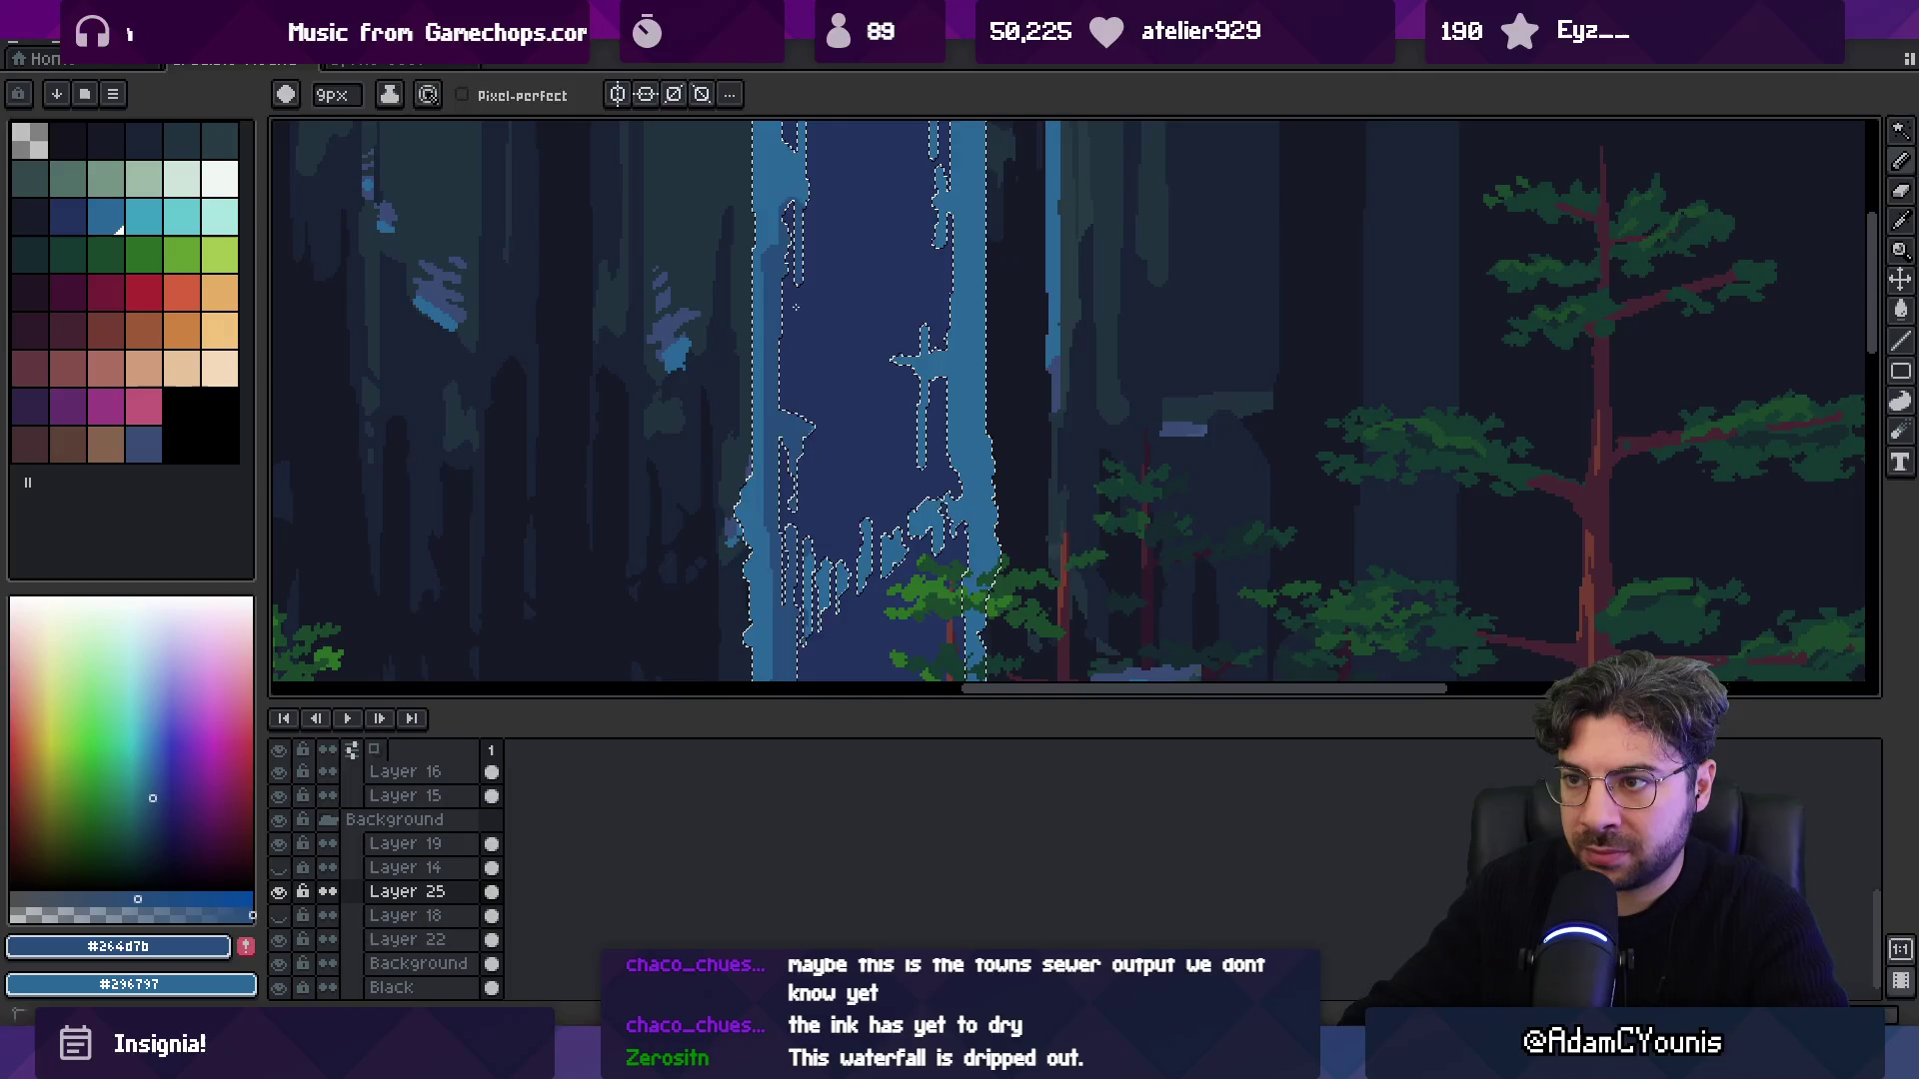
pyautogui.scroll(4, 785, 352)
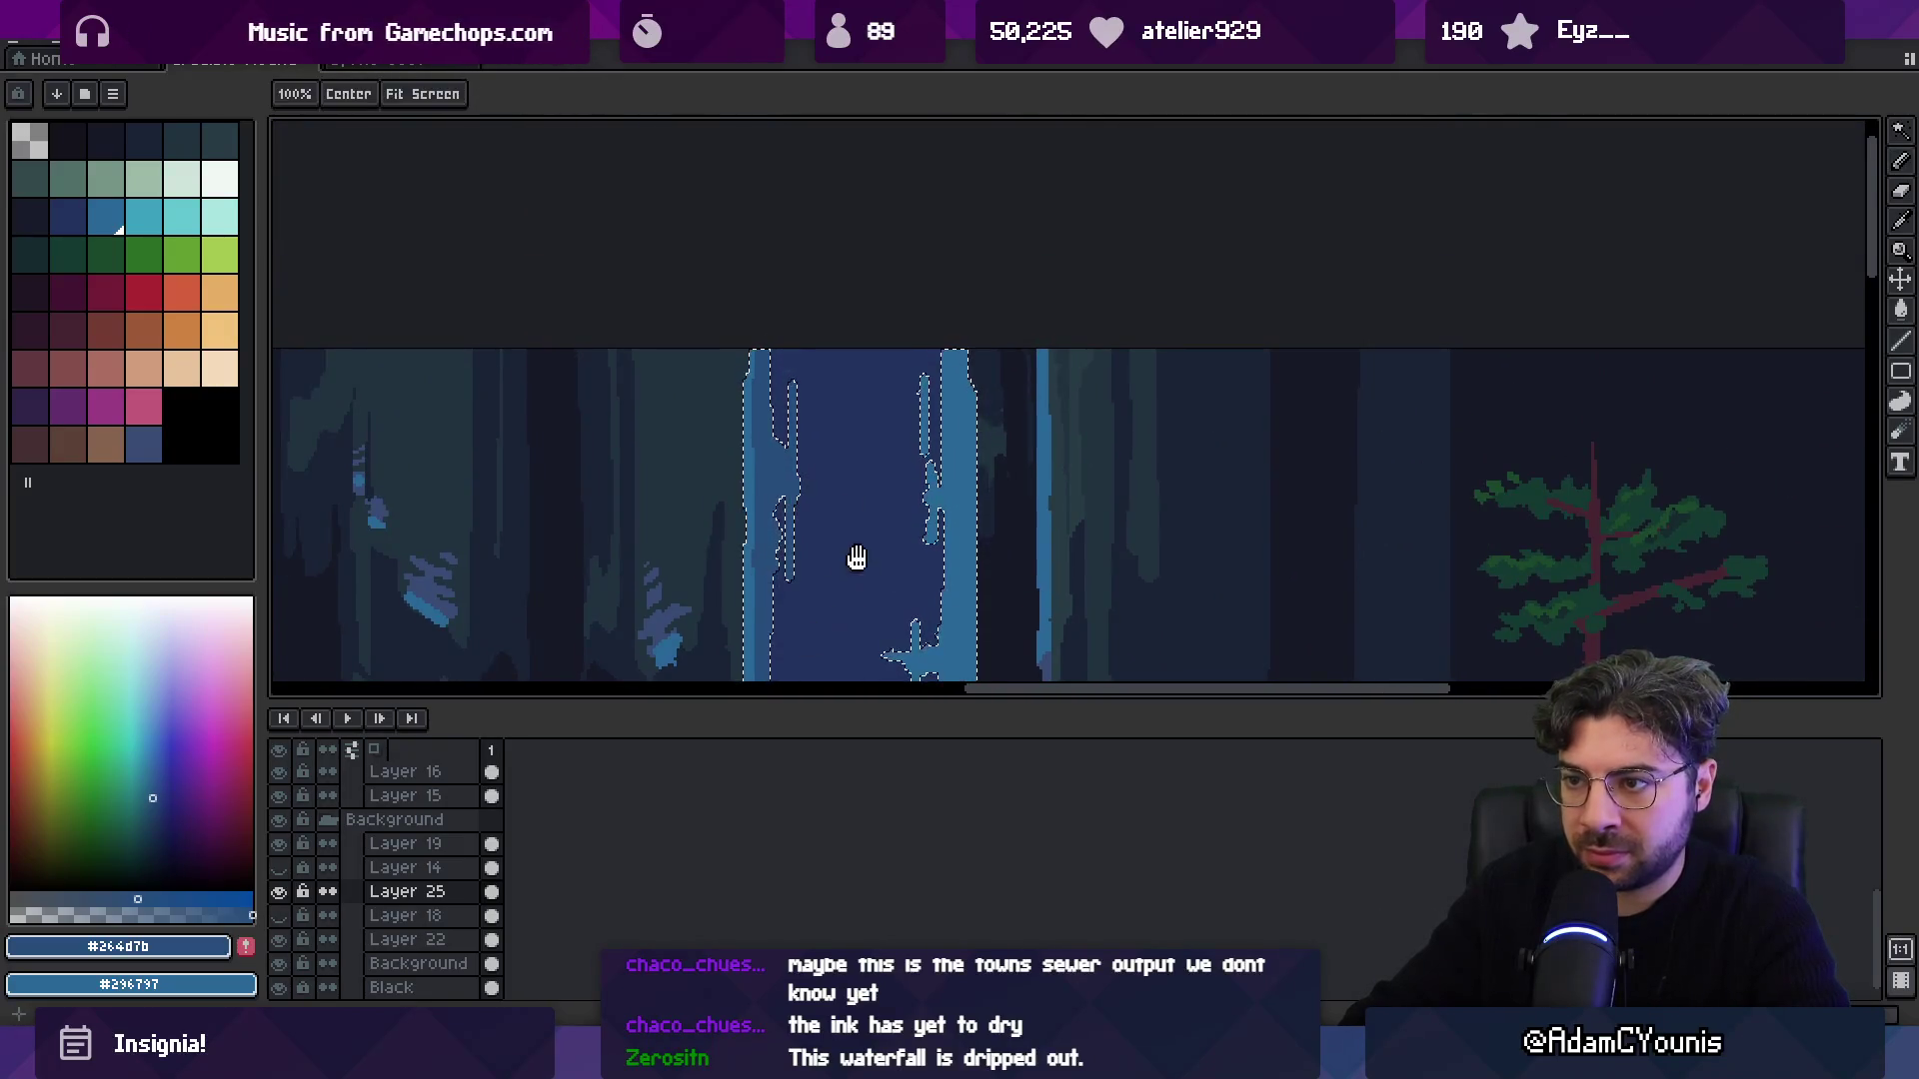
pyautogui.scroll(-2, 856, 560)
pyautogui.scroll(-2, 934, 514)
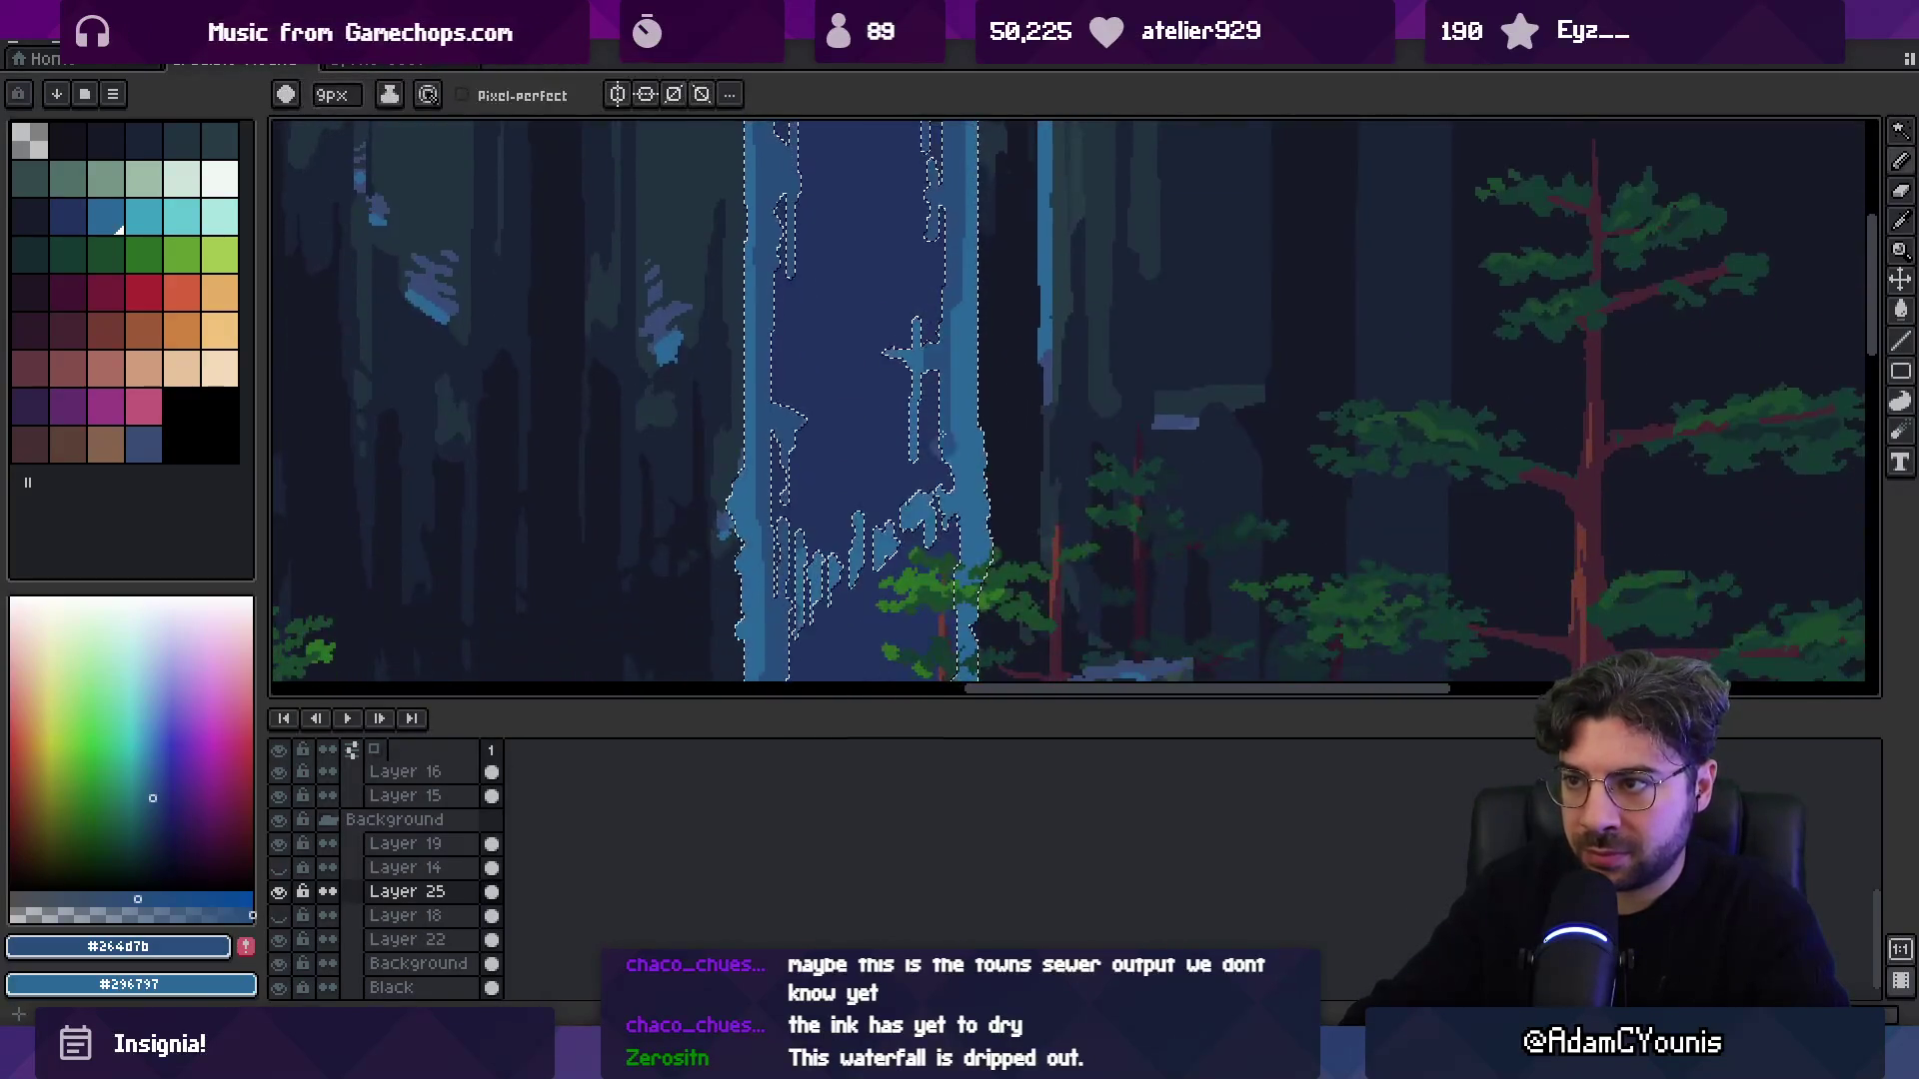
pyautogui.scroll(-2, 877, 397)
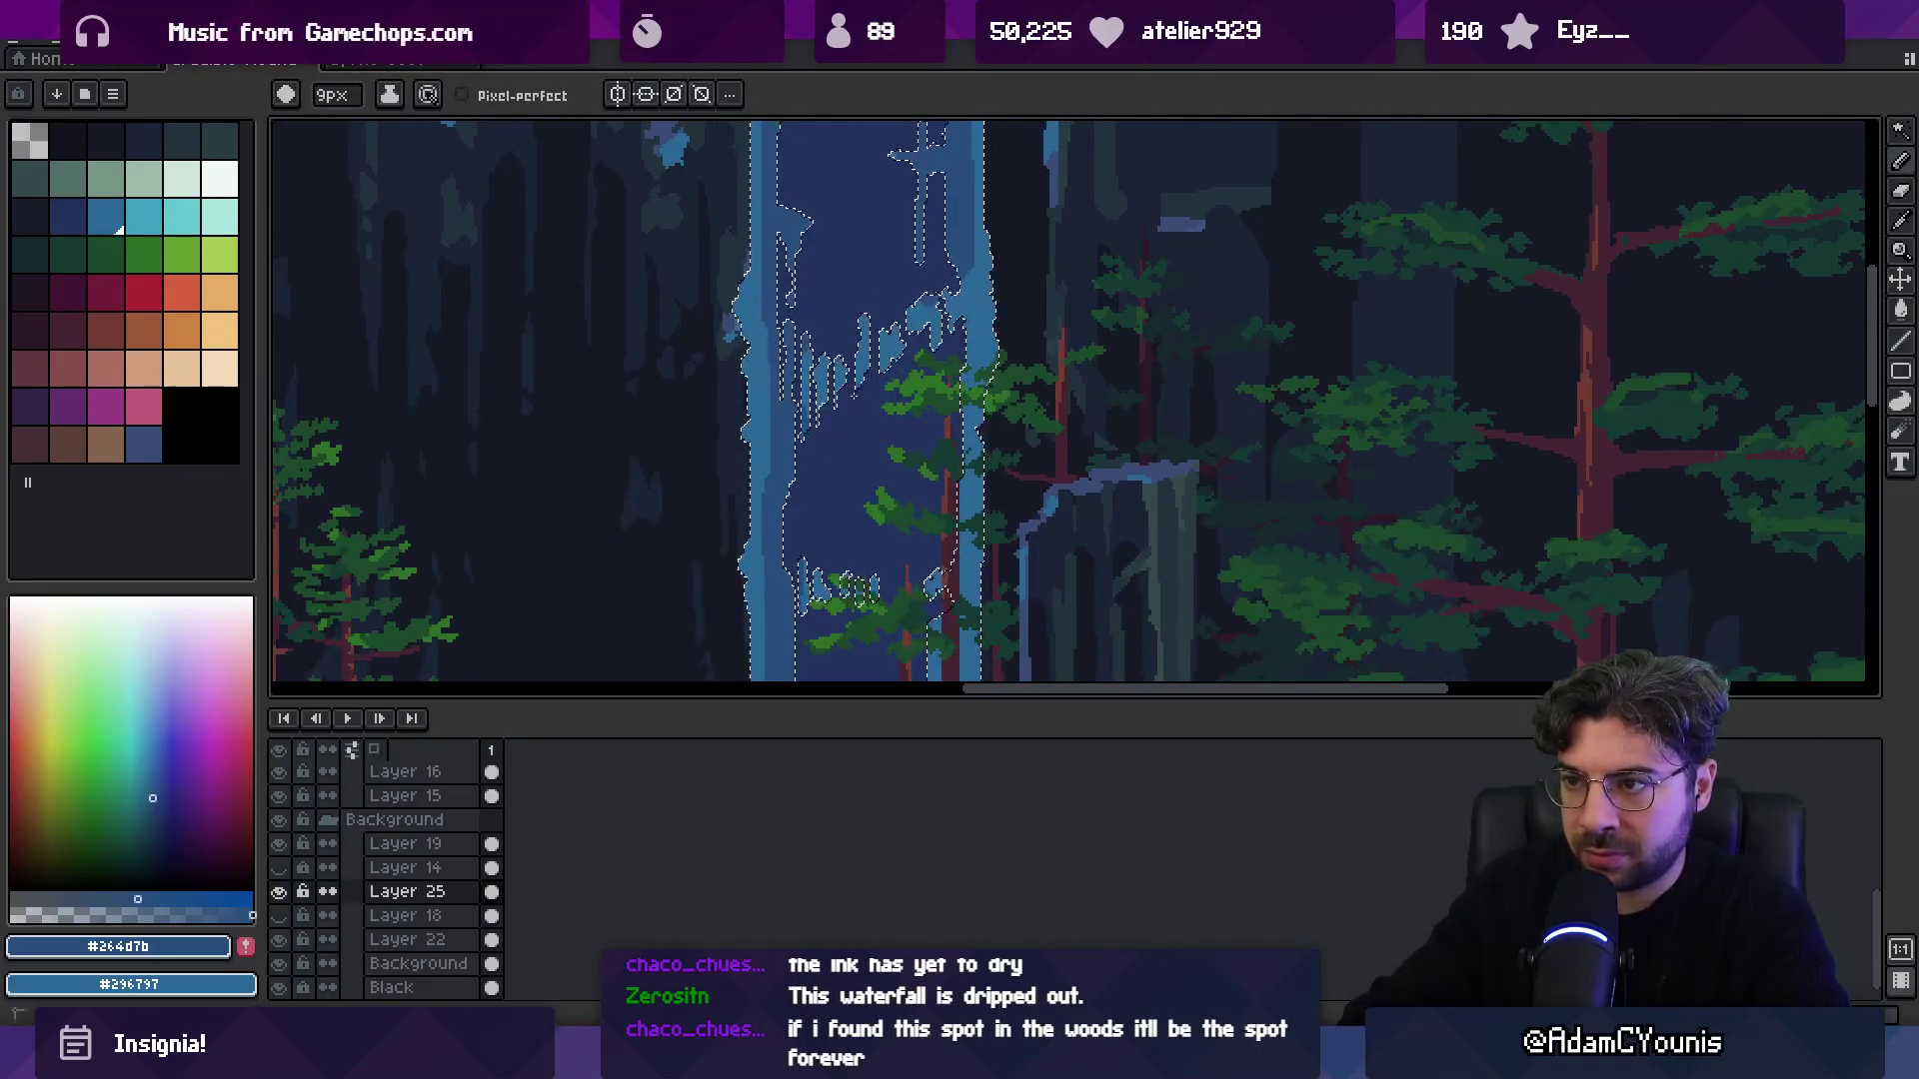
pyautogui.scroll(-2, 912, 394)
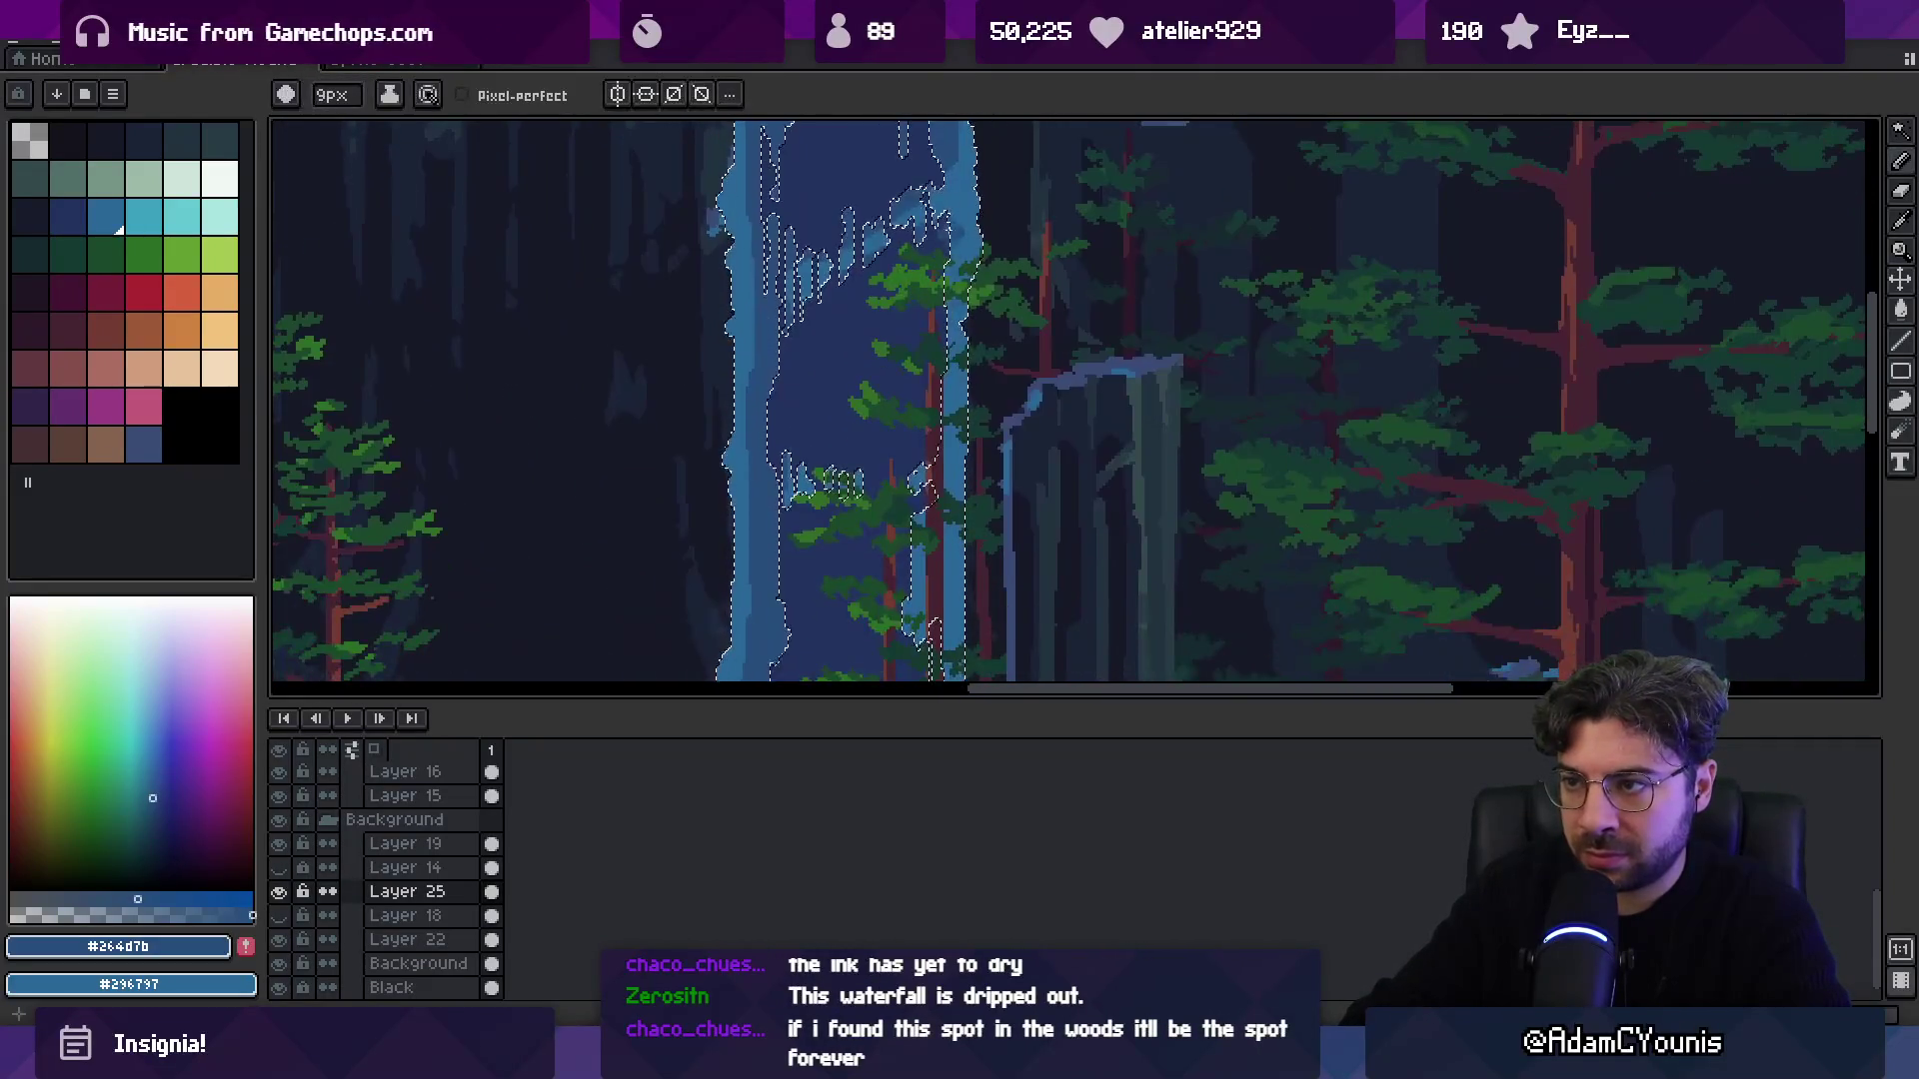
pyautogui.scroll(-3, 1069, 402)
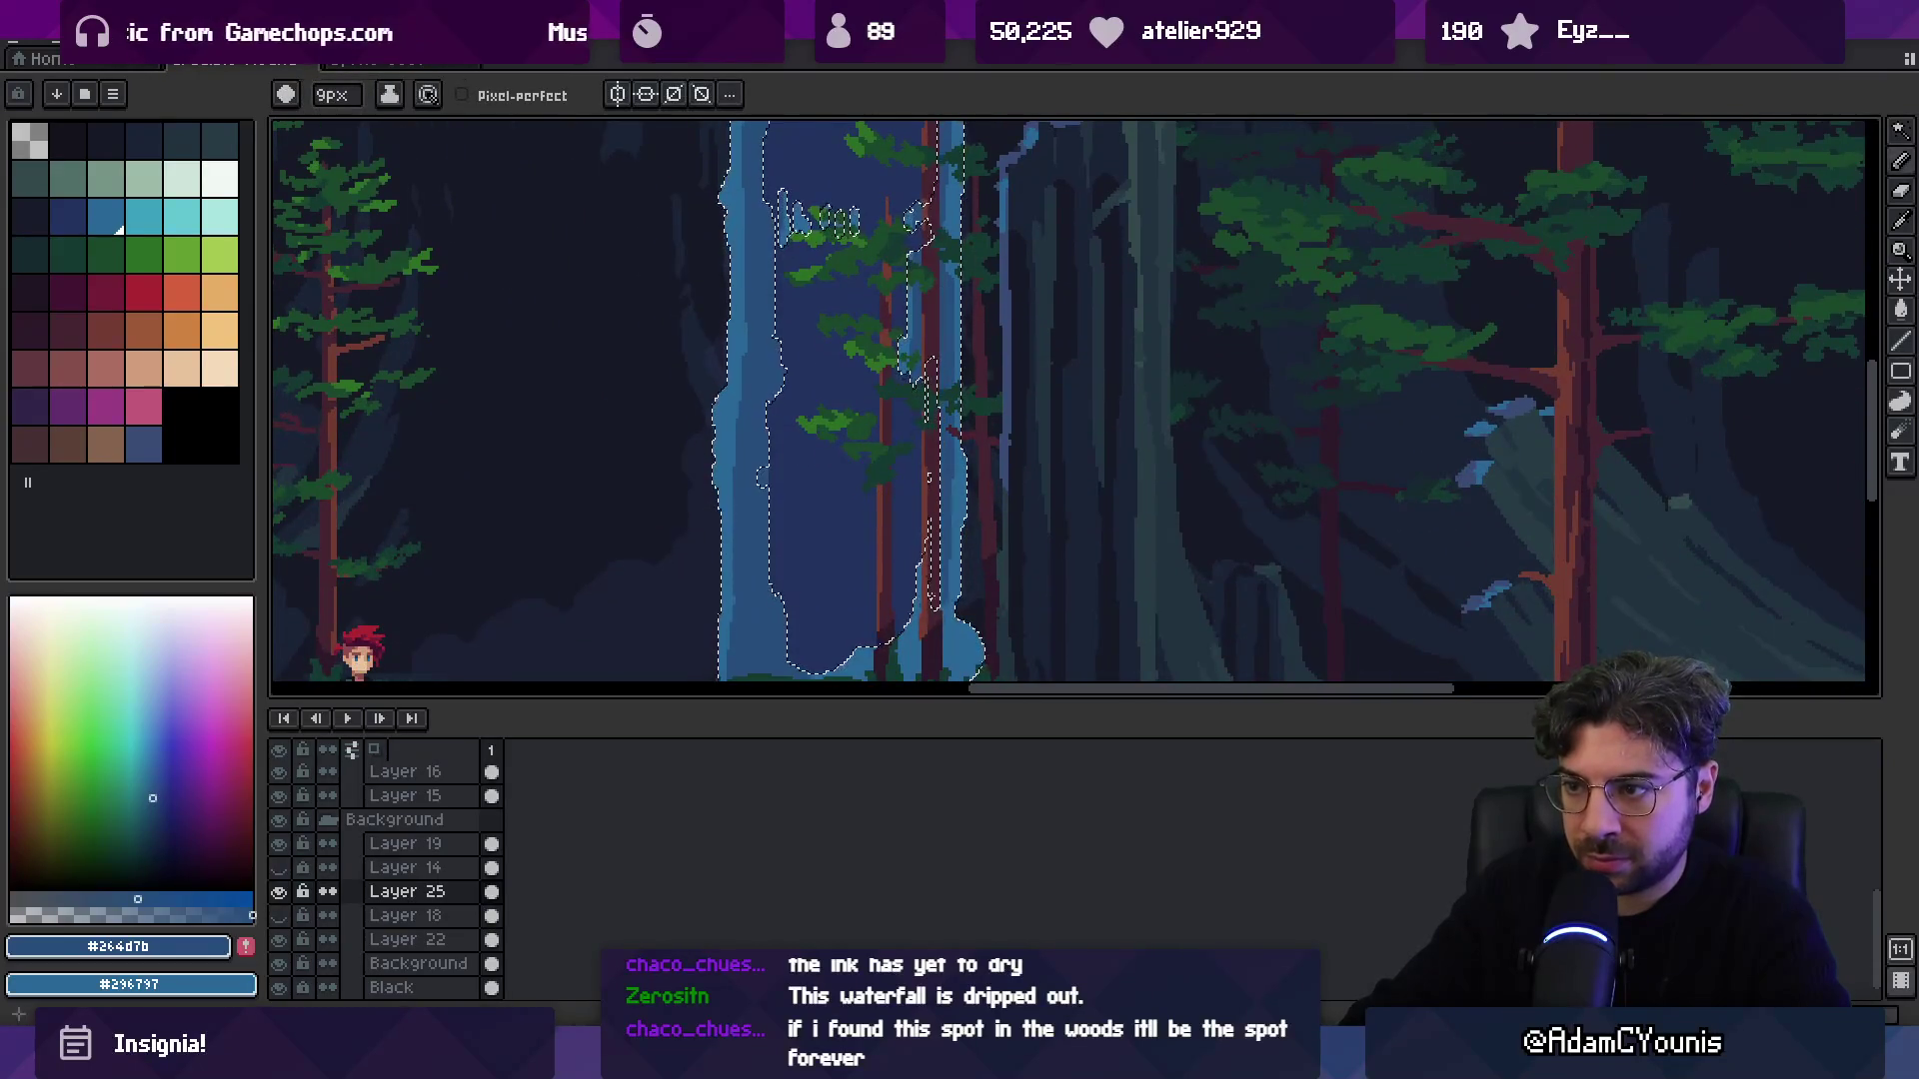
pyautogui.scroll(-3, 1069, 402)
pyautogui.press('z')
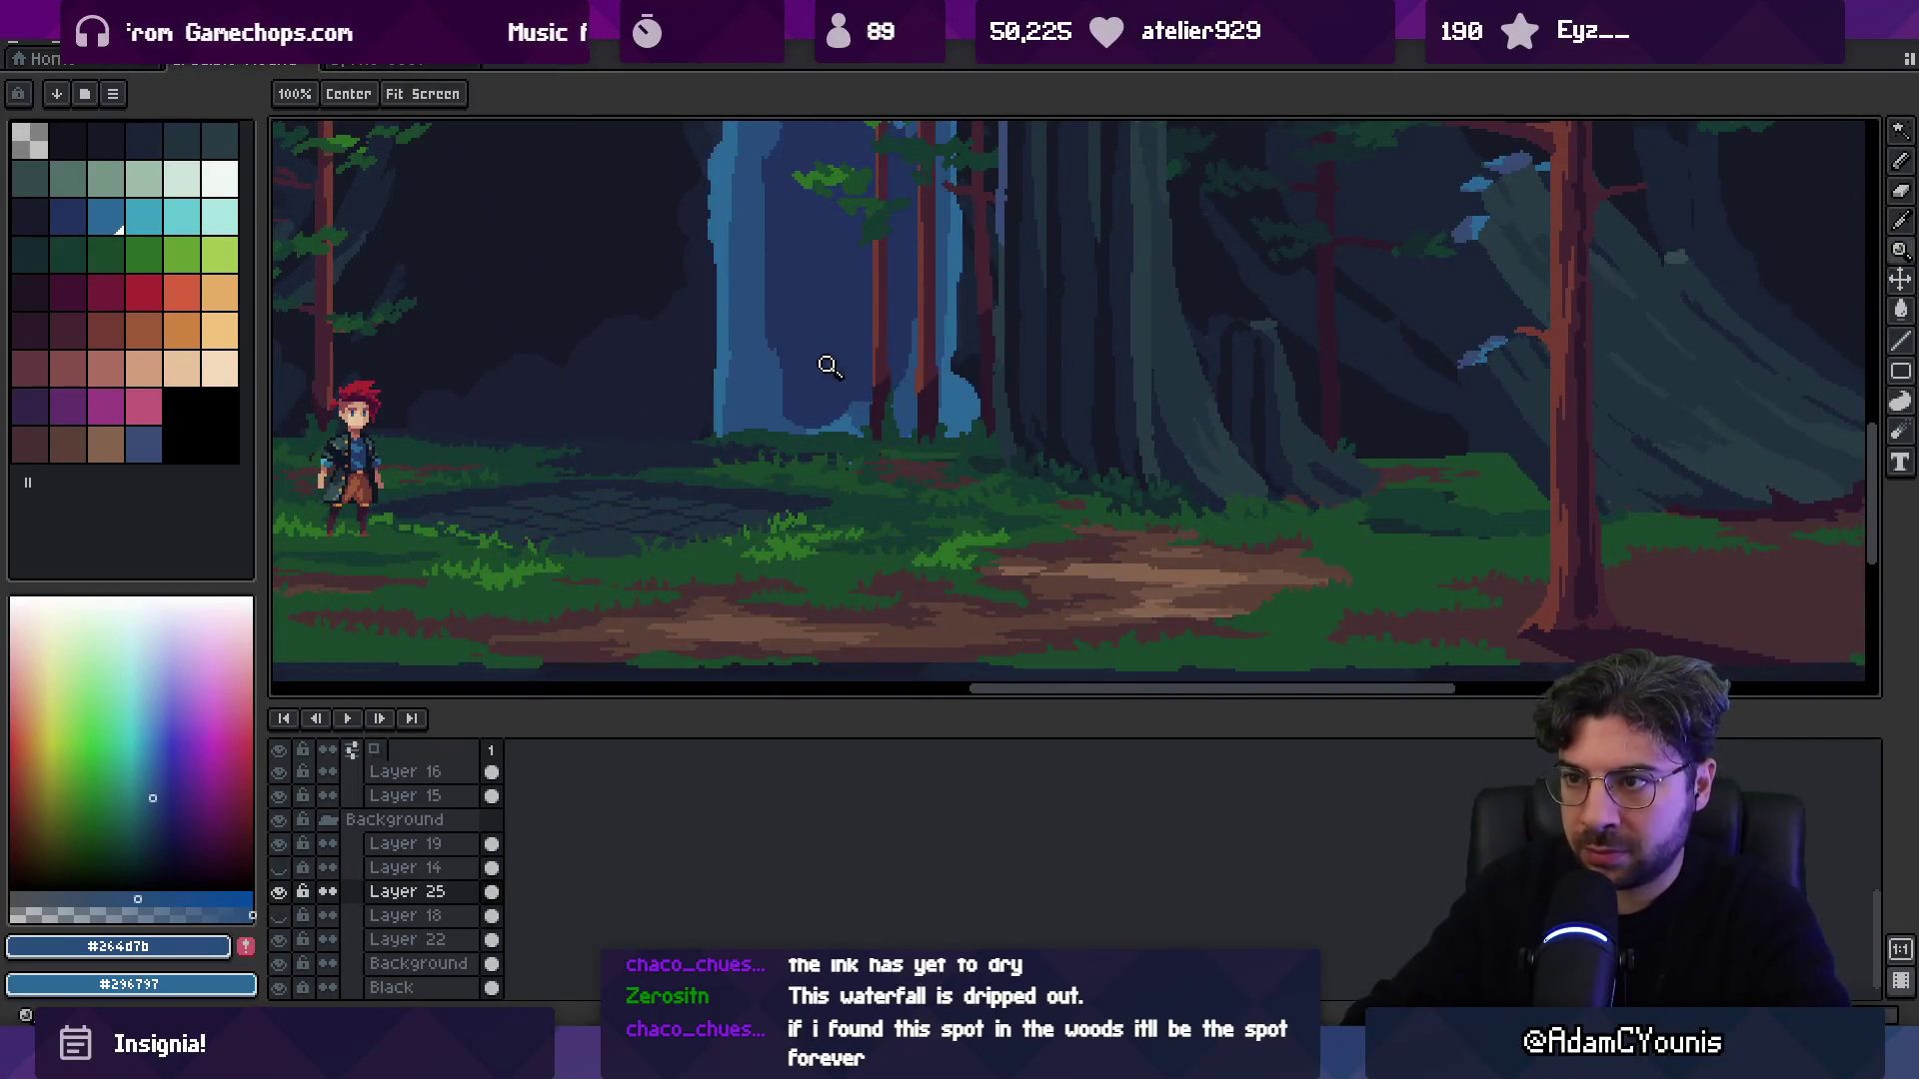
pyautogui.scroll(-5, 870, 372)
pyautogui.scroll(8, 865, 373)
pyautogui.scroll(-2, 866, 374)
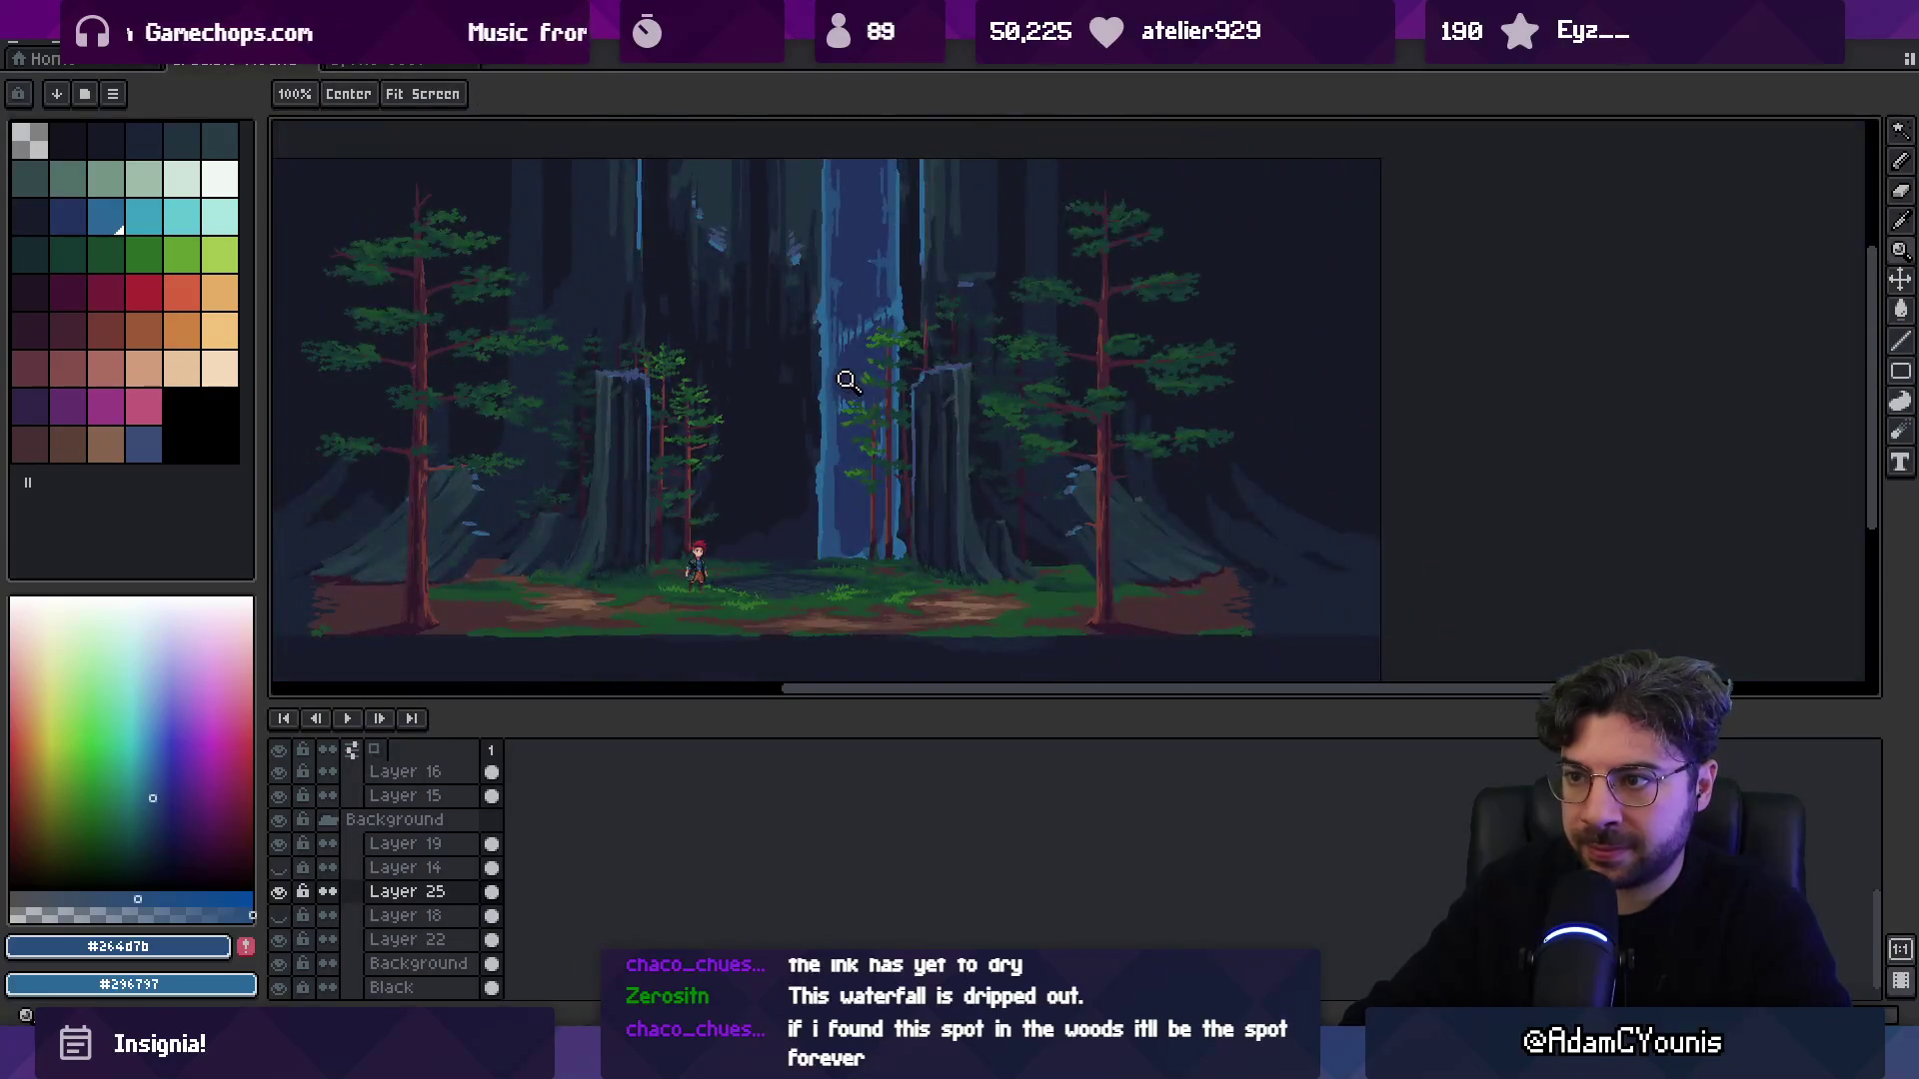
pyautogui.press('v')
pyautogui.doubleClick(441, 890)
pyautogui.click(736, 563)
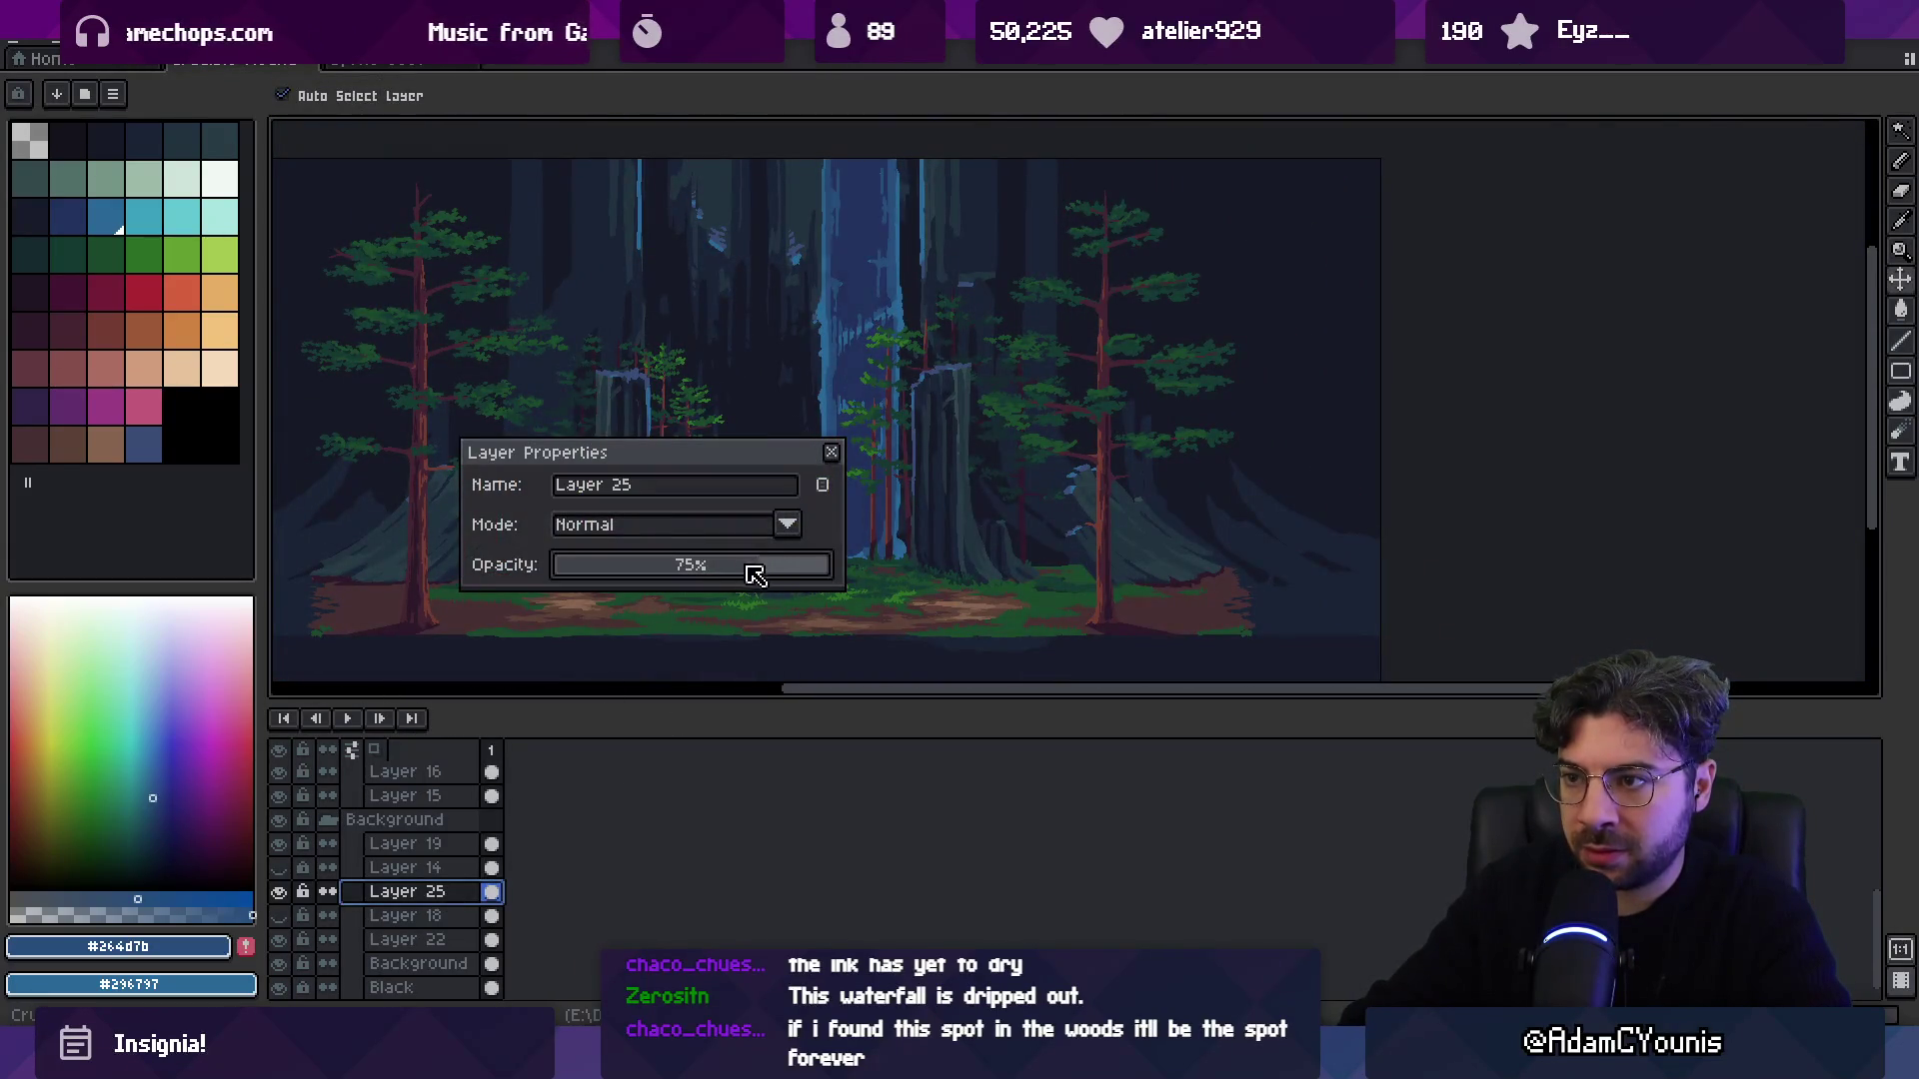
pyautogui.click(830, 452)
pyautogui.press('z')
pyautogui.scroll(4, 835, 398)
pyautogui.press('w')
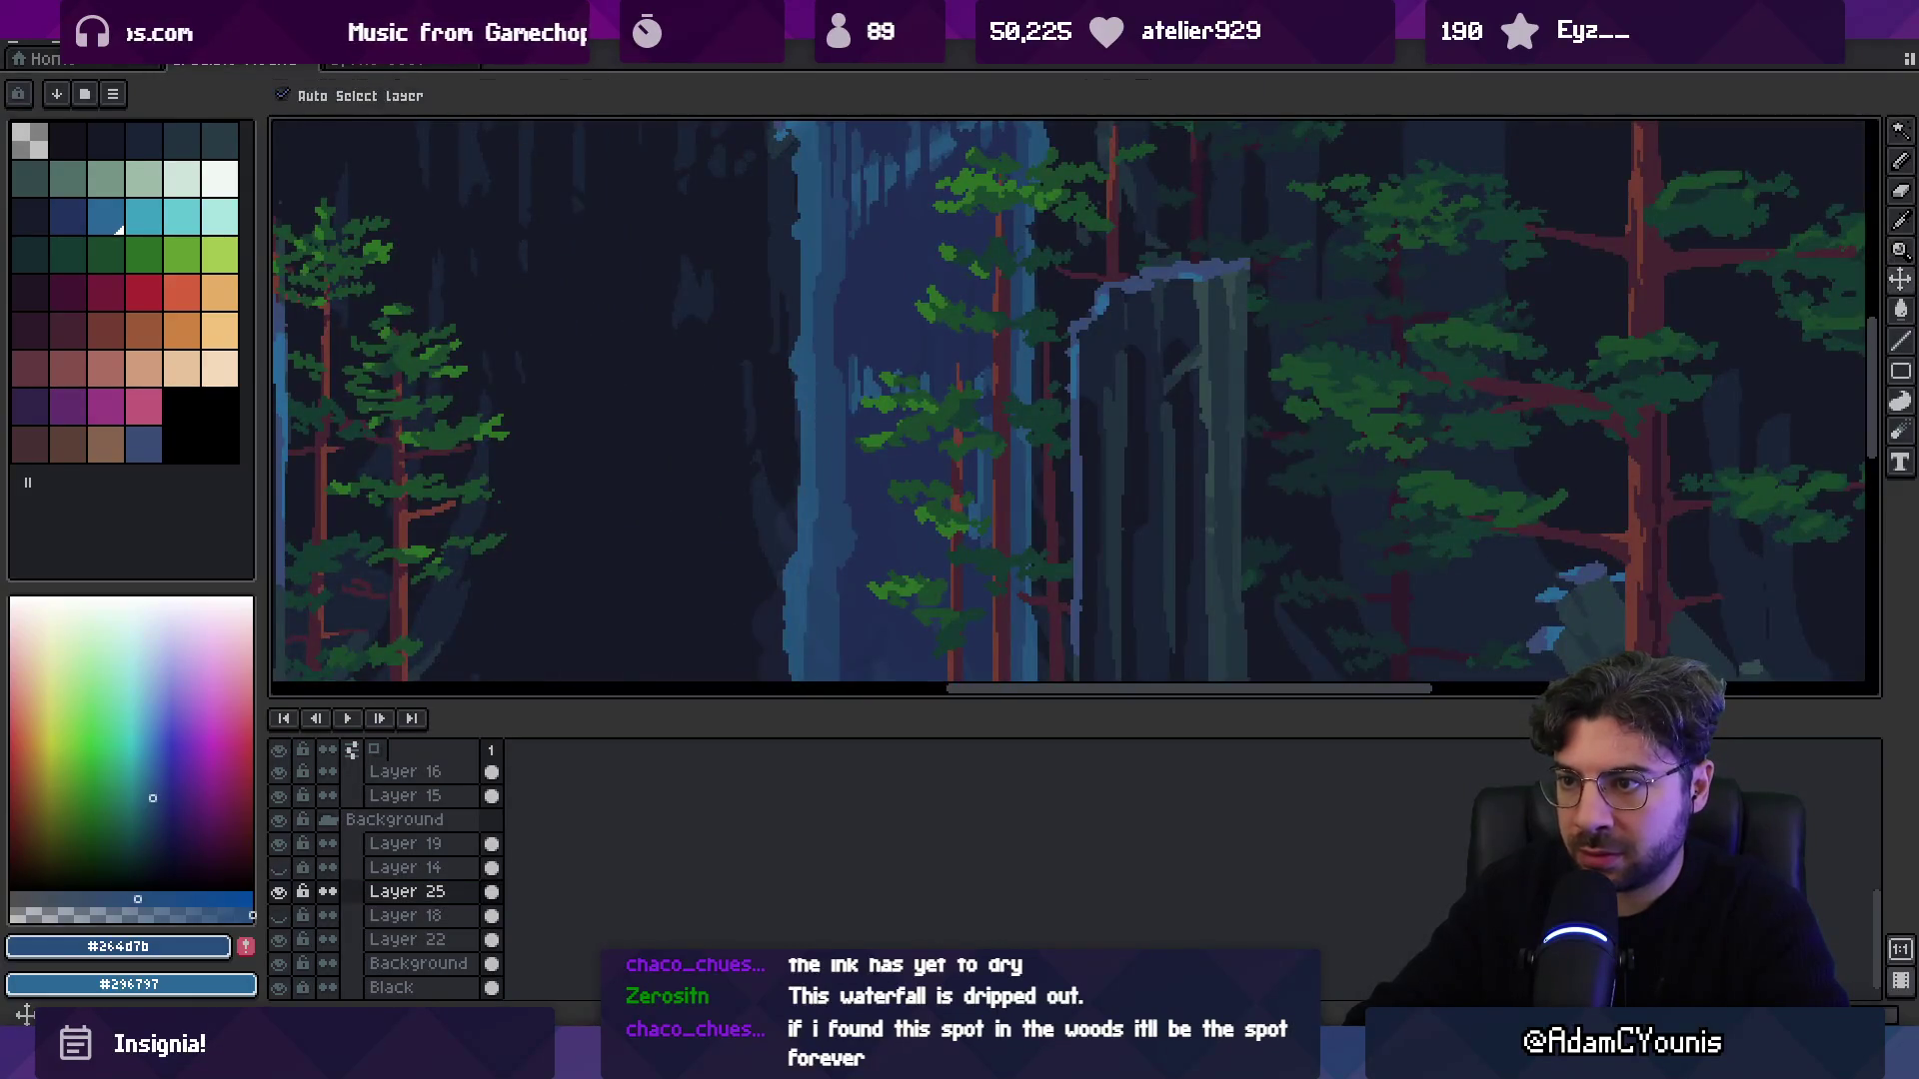
pyautogui.click(807, 399)
pyautogui.hotkey('ctrl', 'j')
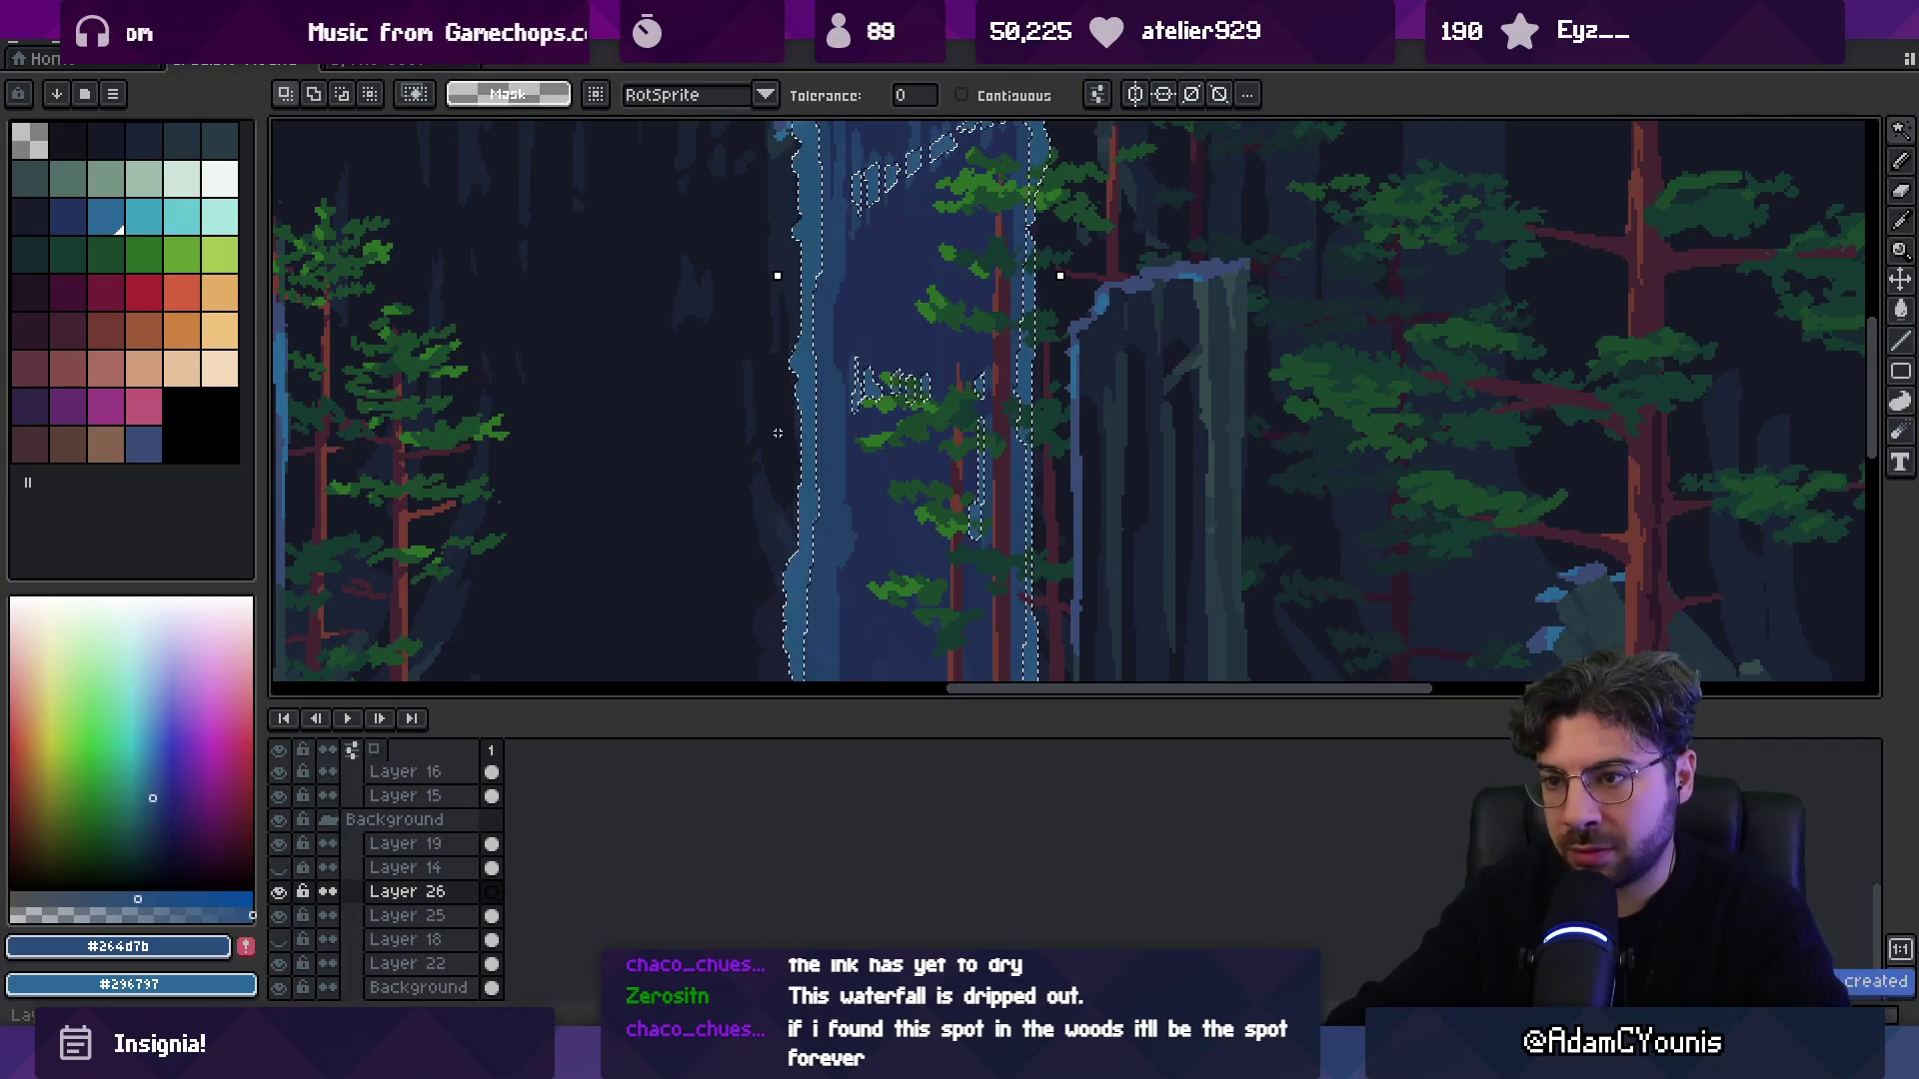
pyautogui.press('z')
pyautogui.scroll(-4, 828, 410)
pyautogui.scroll(3, 829, 411)
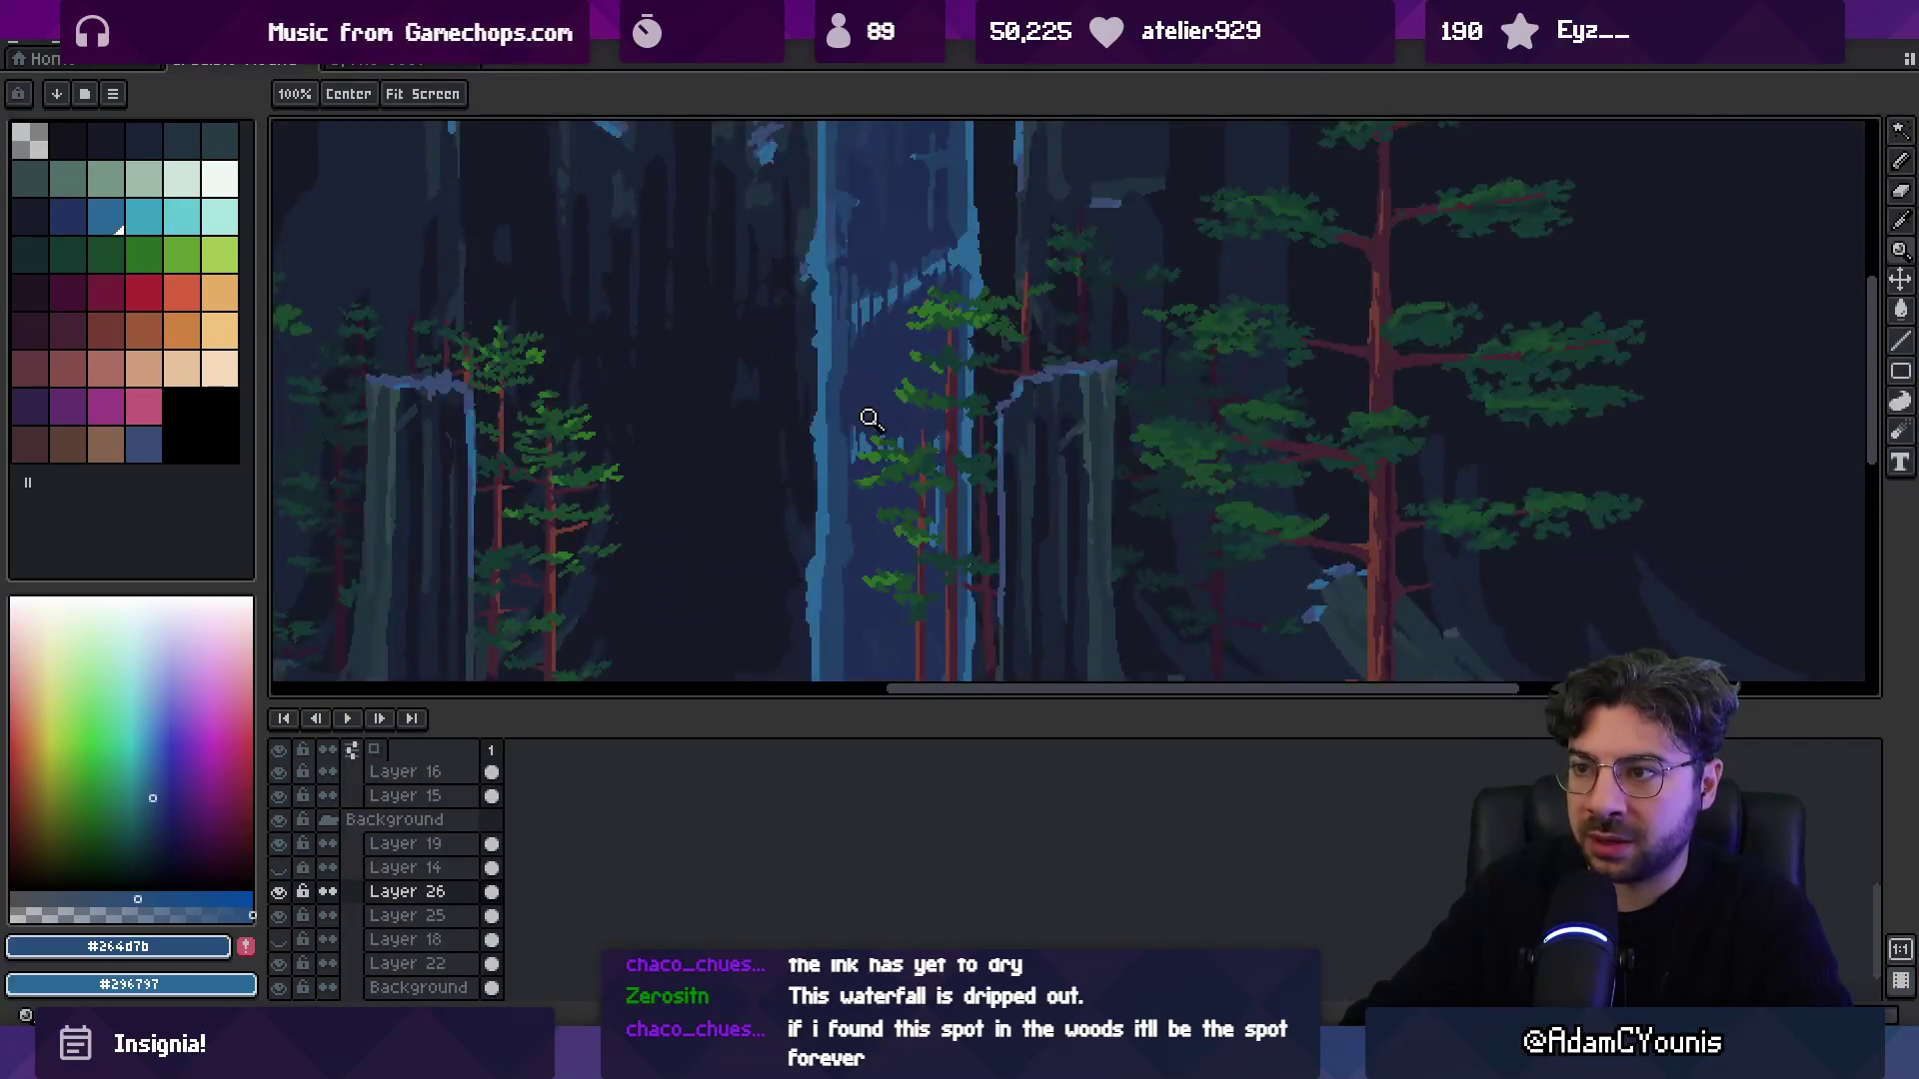
pyautogui.scroll(-3, 866, 420)
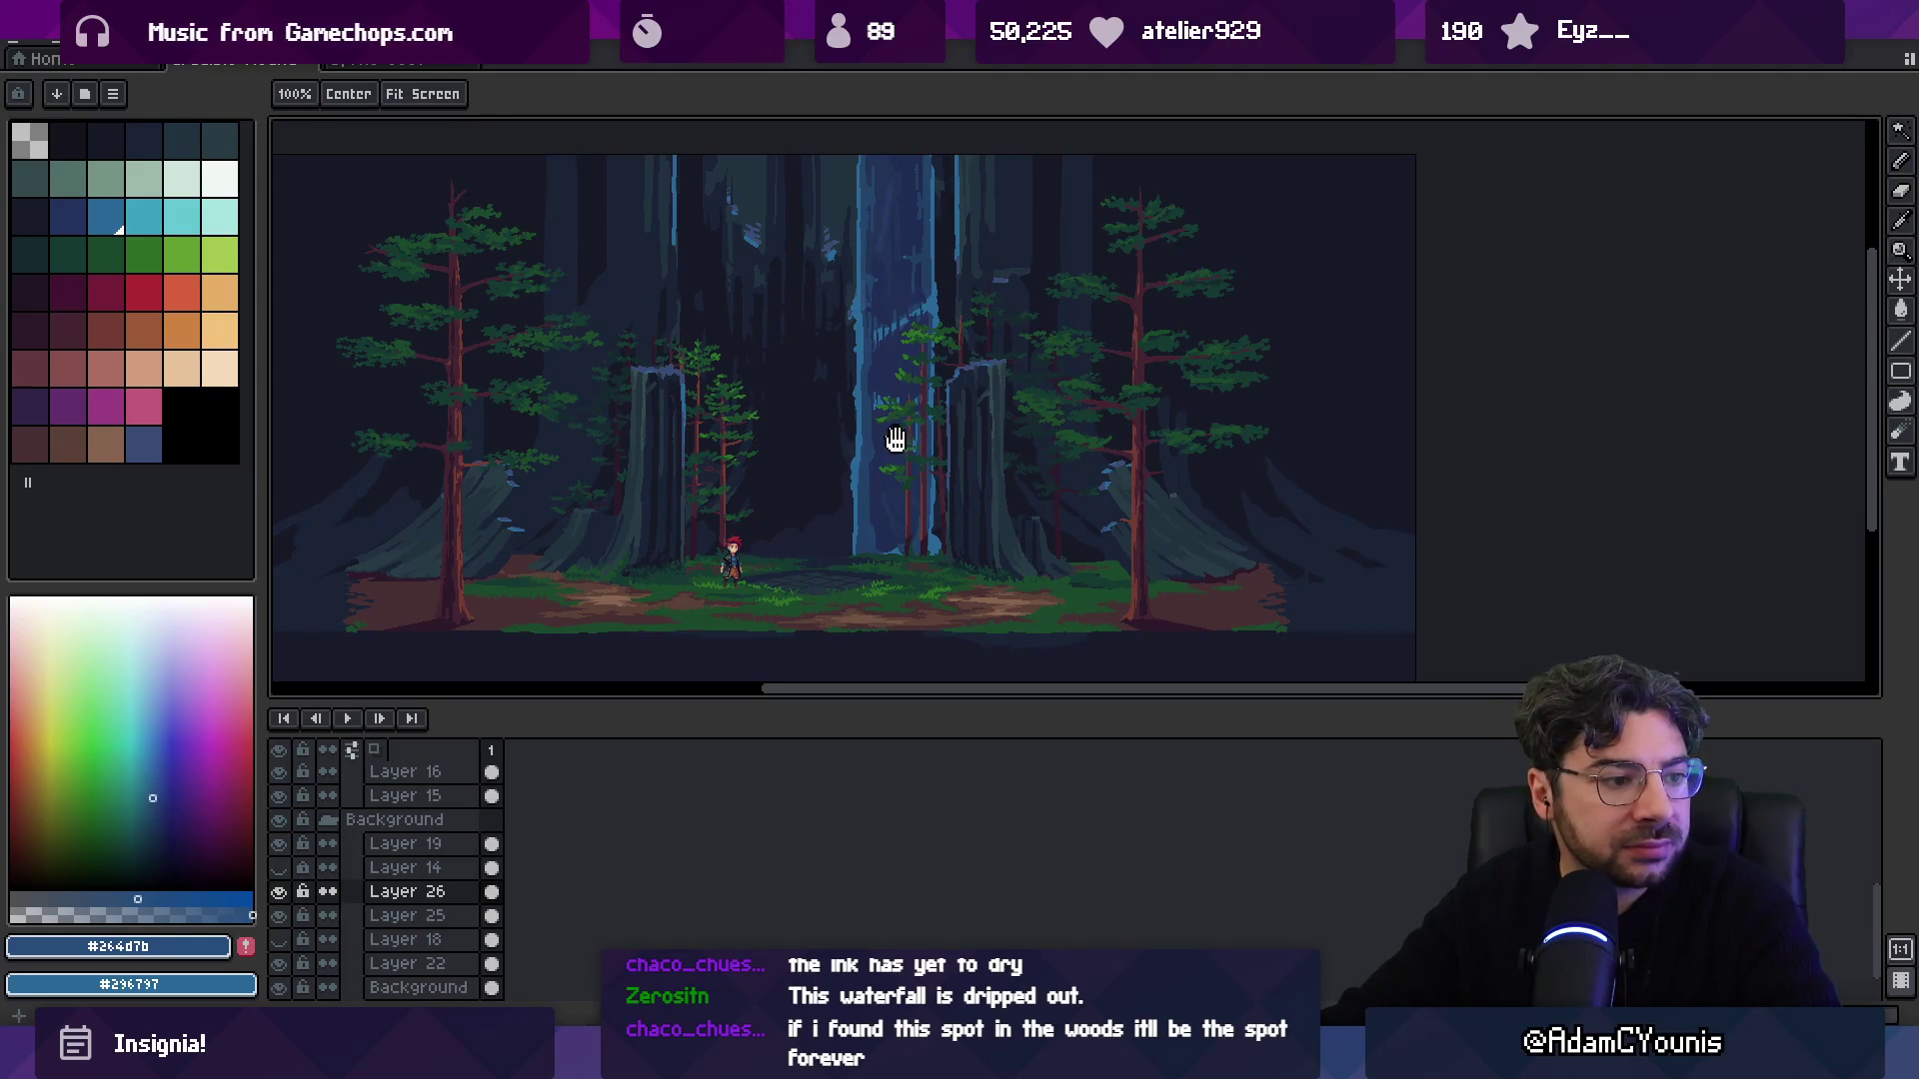
pyautogui.scroll(3, 890, 429)
pyautogui.press('v')
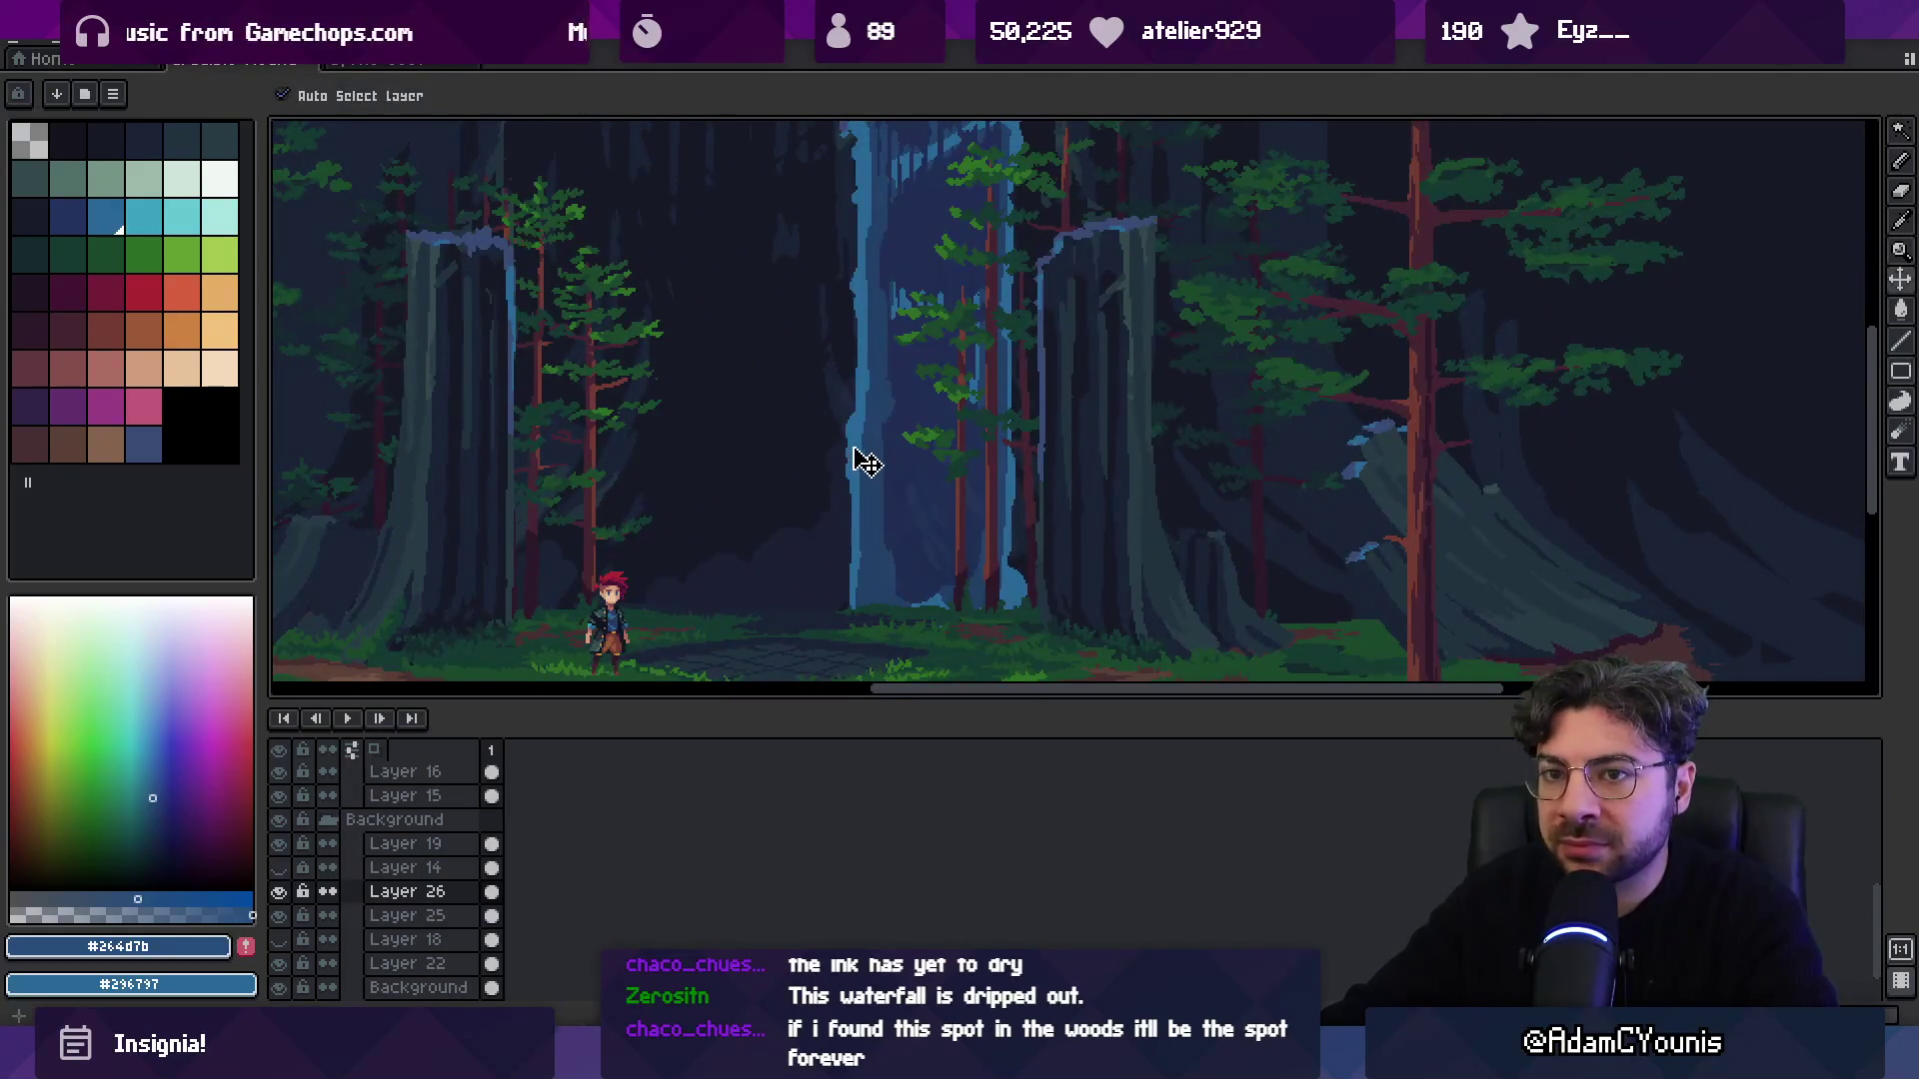
# On a new layer, paint pale mist along the ground at the waterfall base with a 12px brush.
pyautogui.click(110, 185)
pyautogui.press(']')
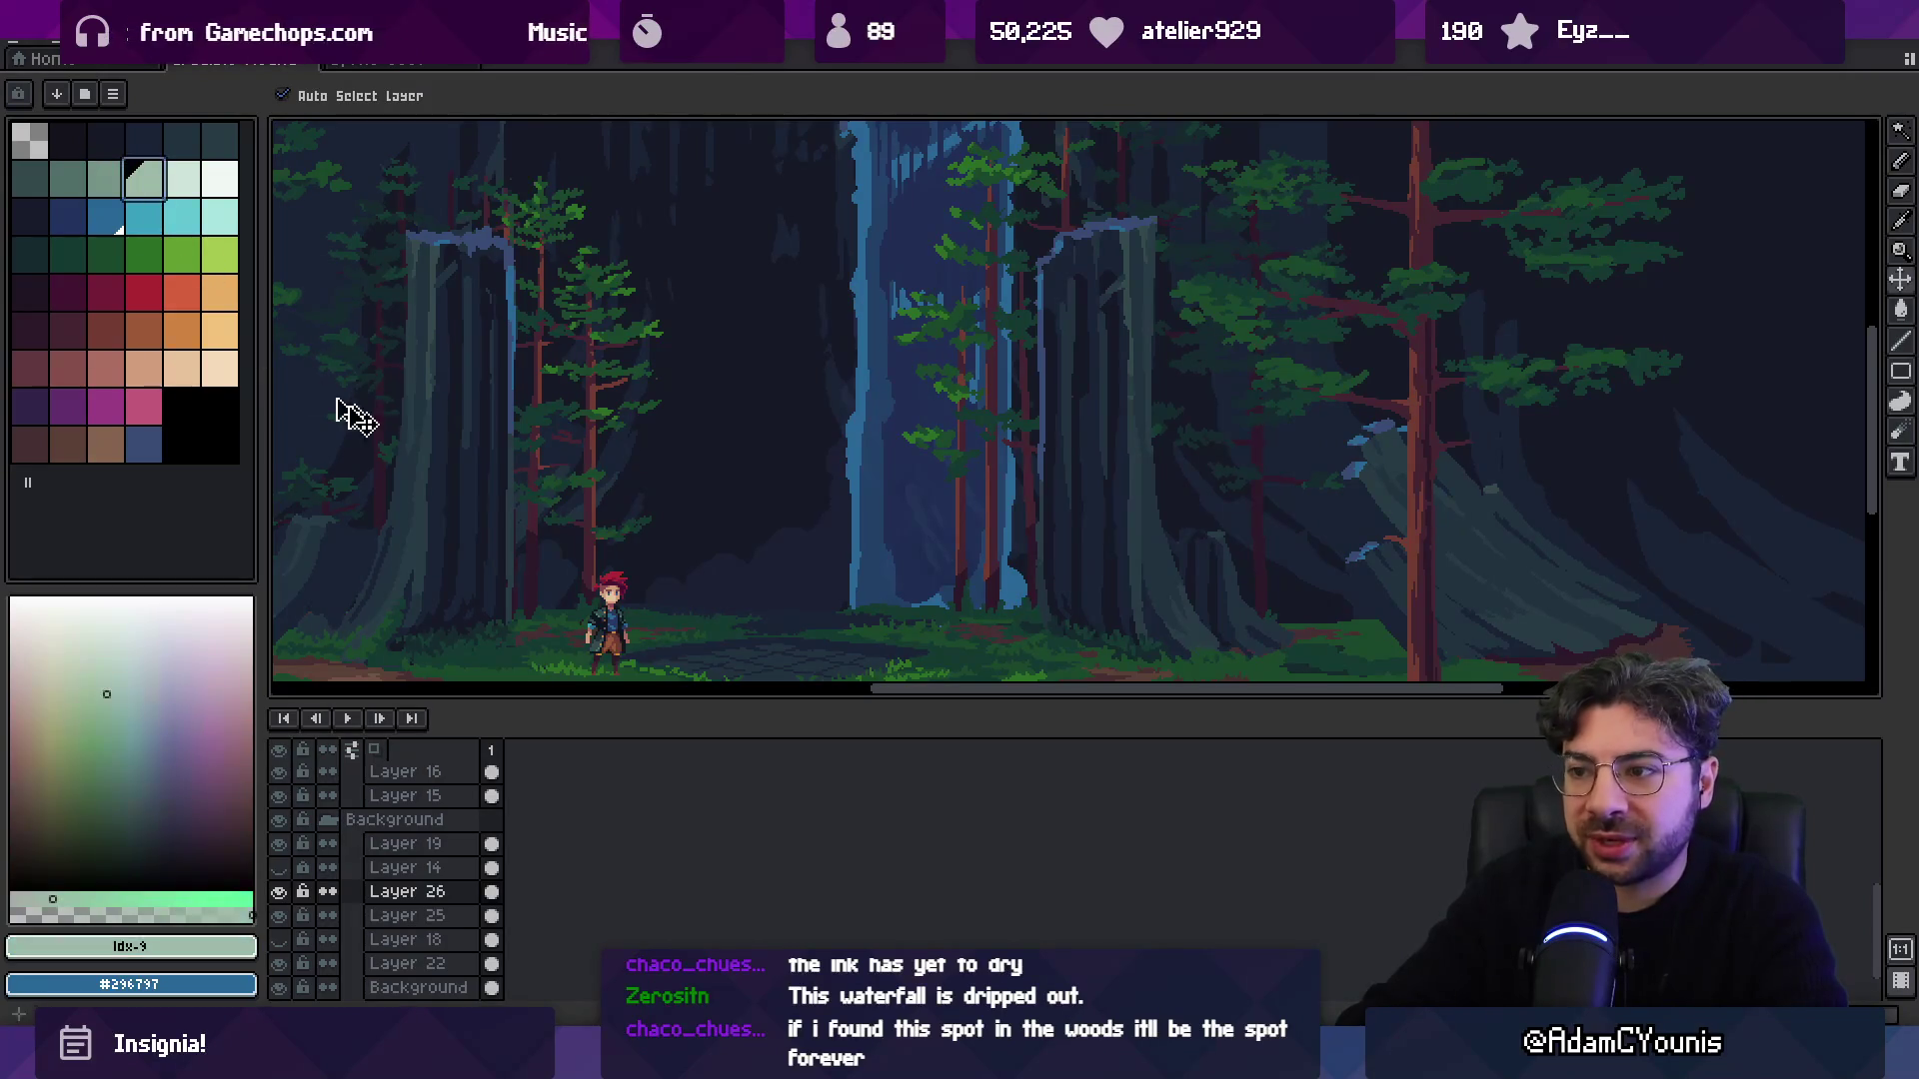
pyautogui.press('b')
pyautogui.hotkey('shift', 'n')
pyautogui.press('+')
pyautogui.press('+')
pyautogui.press('+')
pyautogui.moveTo(705, 600)
pyautogui.mouseDown()
pyautogui.moveTo(820, 598)
pyautogui.moveTo(861, 623)
pyautogui.mouseUp()
pyautogui.moveTo(830, 590)
pyautogui.mouseDown()
pyautogui.moveTo(1035, 607)
pyautogui.moveTo(904, 552)
pyautogui.moveTo(956, 592)
pyautogui.mouseUp()
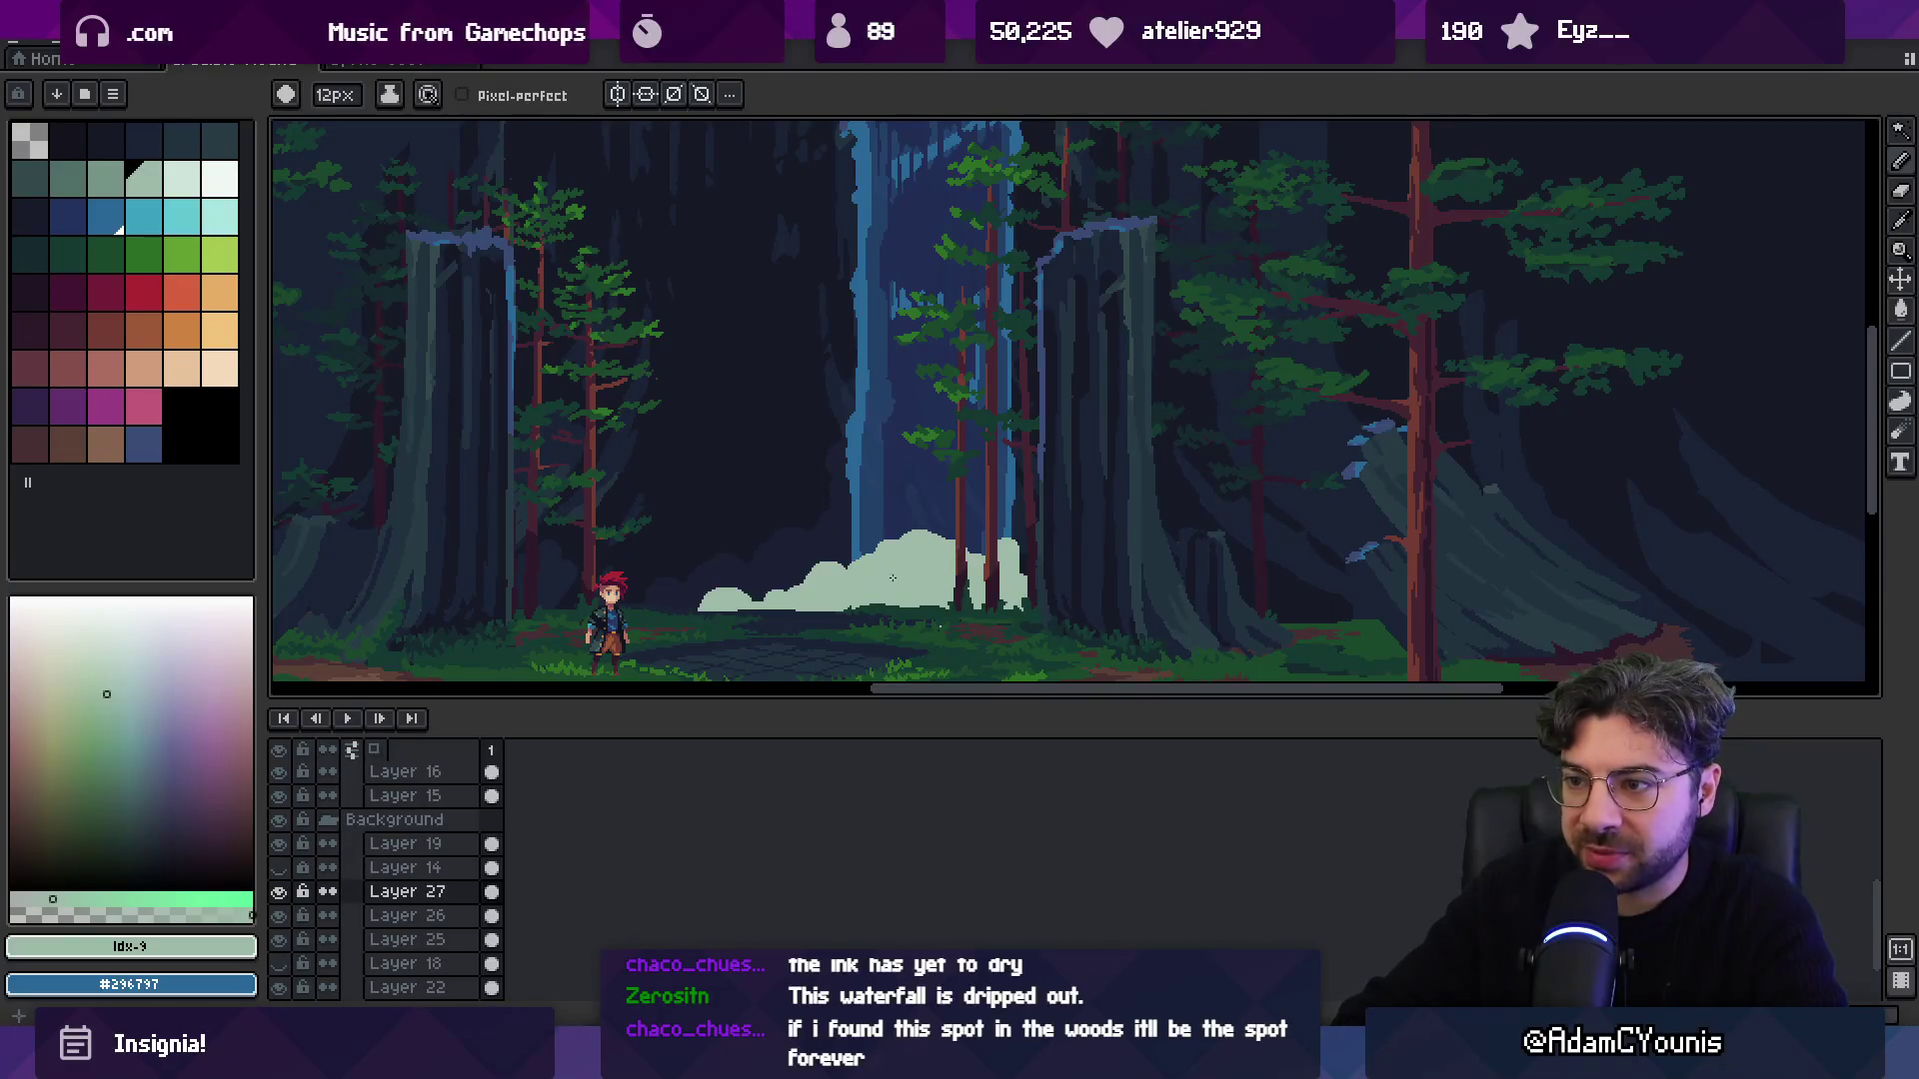
# Lower the mist layer Layer 27's opacity to 34%.
pyautogui.press('v')
pyautogui.doubleClick(429, 892)
pyautogui.click(744, 575)
pyautogui.moveTo(744, 575)
pyautogui.mouseDown()
pyautogui.moveTo(634, 574)
pyautogui.moveTo(664, 577)
pyautogui.mouseUp()
pyautogui.click(832, 452)
# Zoom back in on the forest scene and clear the selected frame range.
pyautogui.press('z')
pyautogui.scroll(-3, 857, 480)
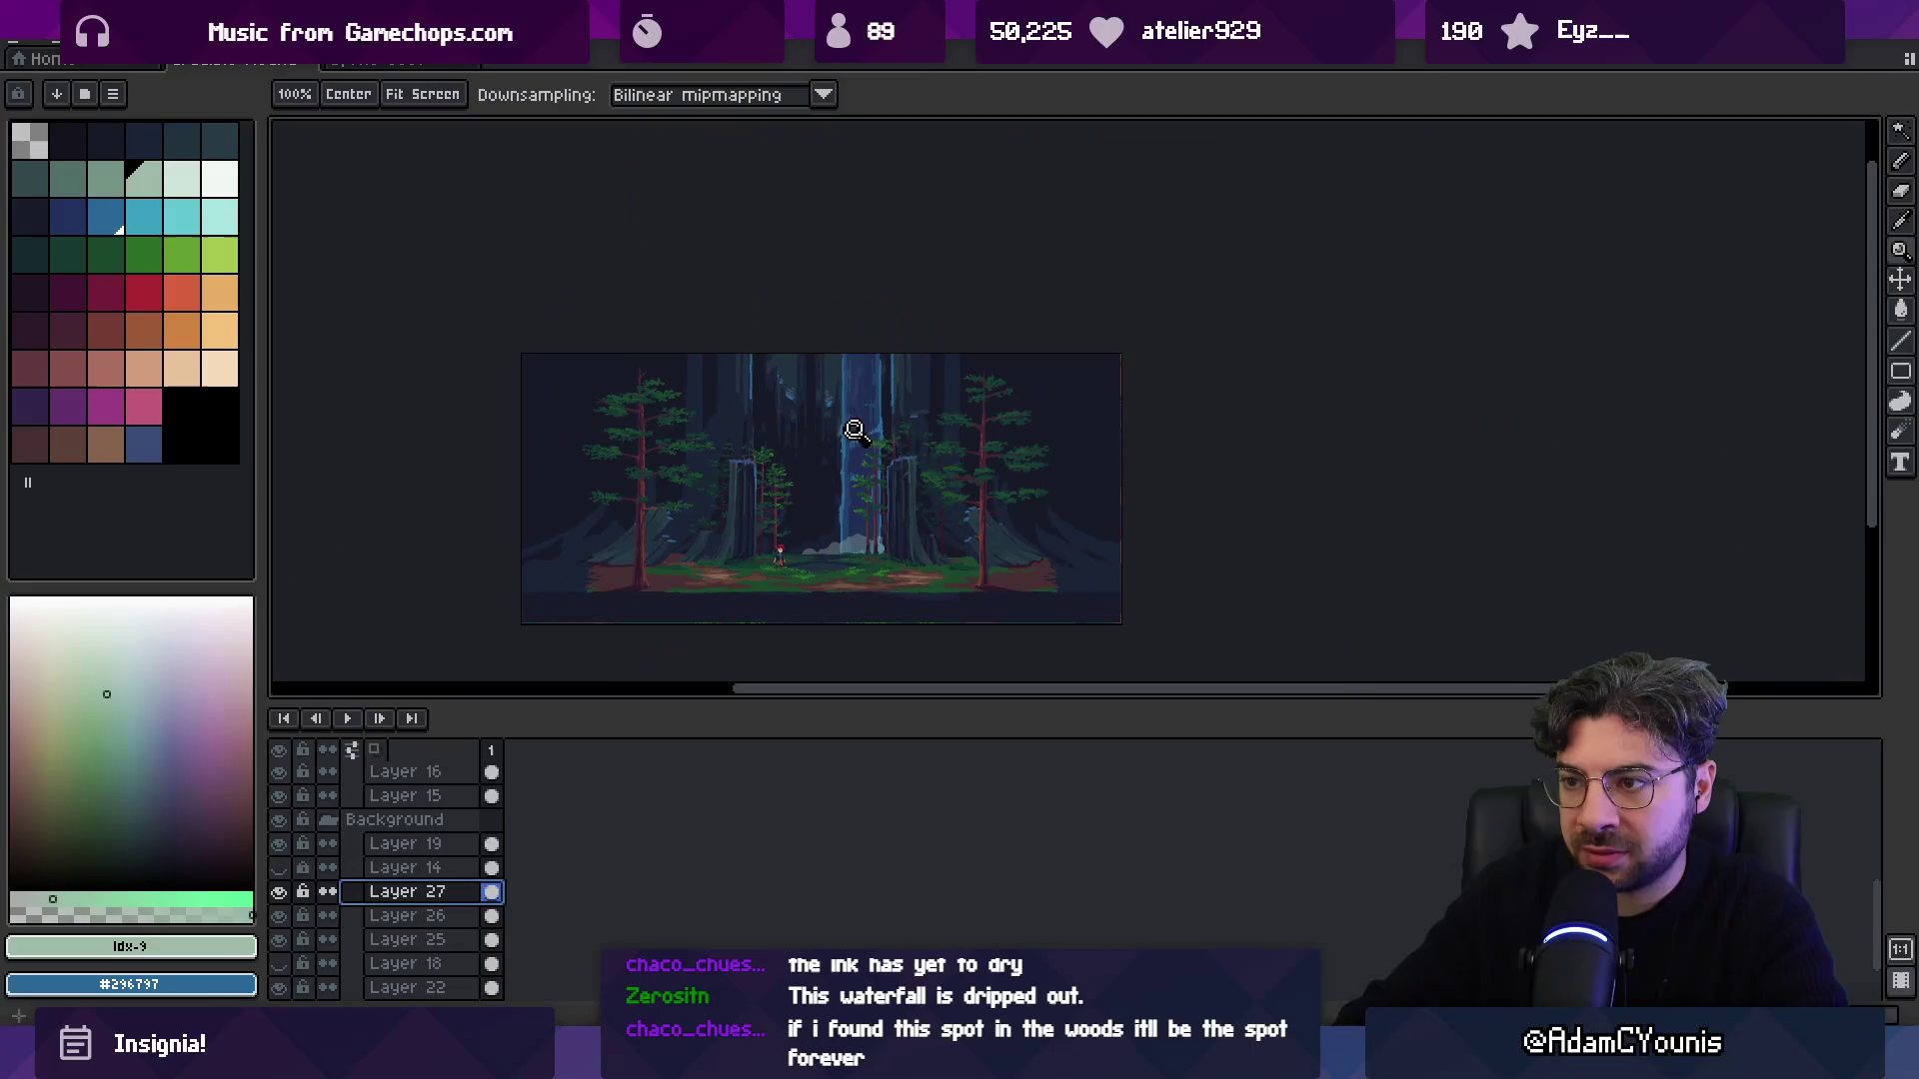
pyautogui.click(855, 497)
pyautogui.press('b')
pyautogui.press('Escape')
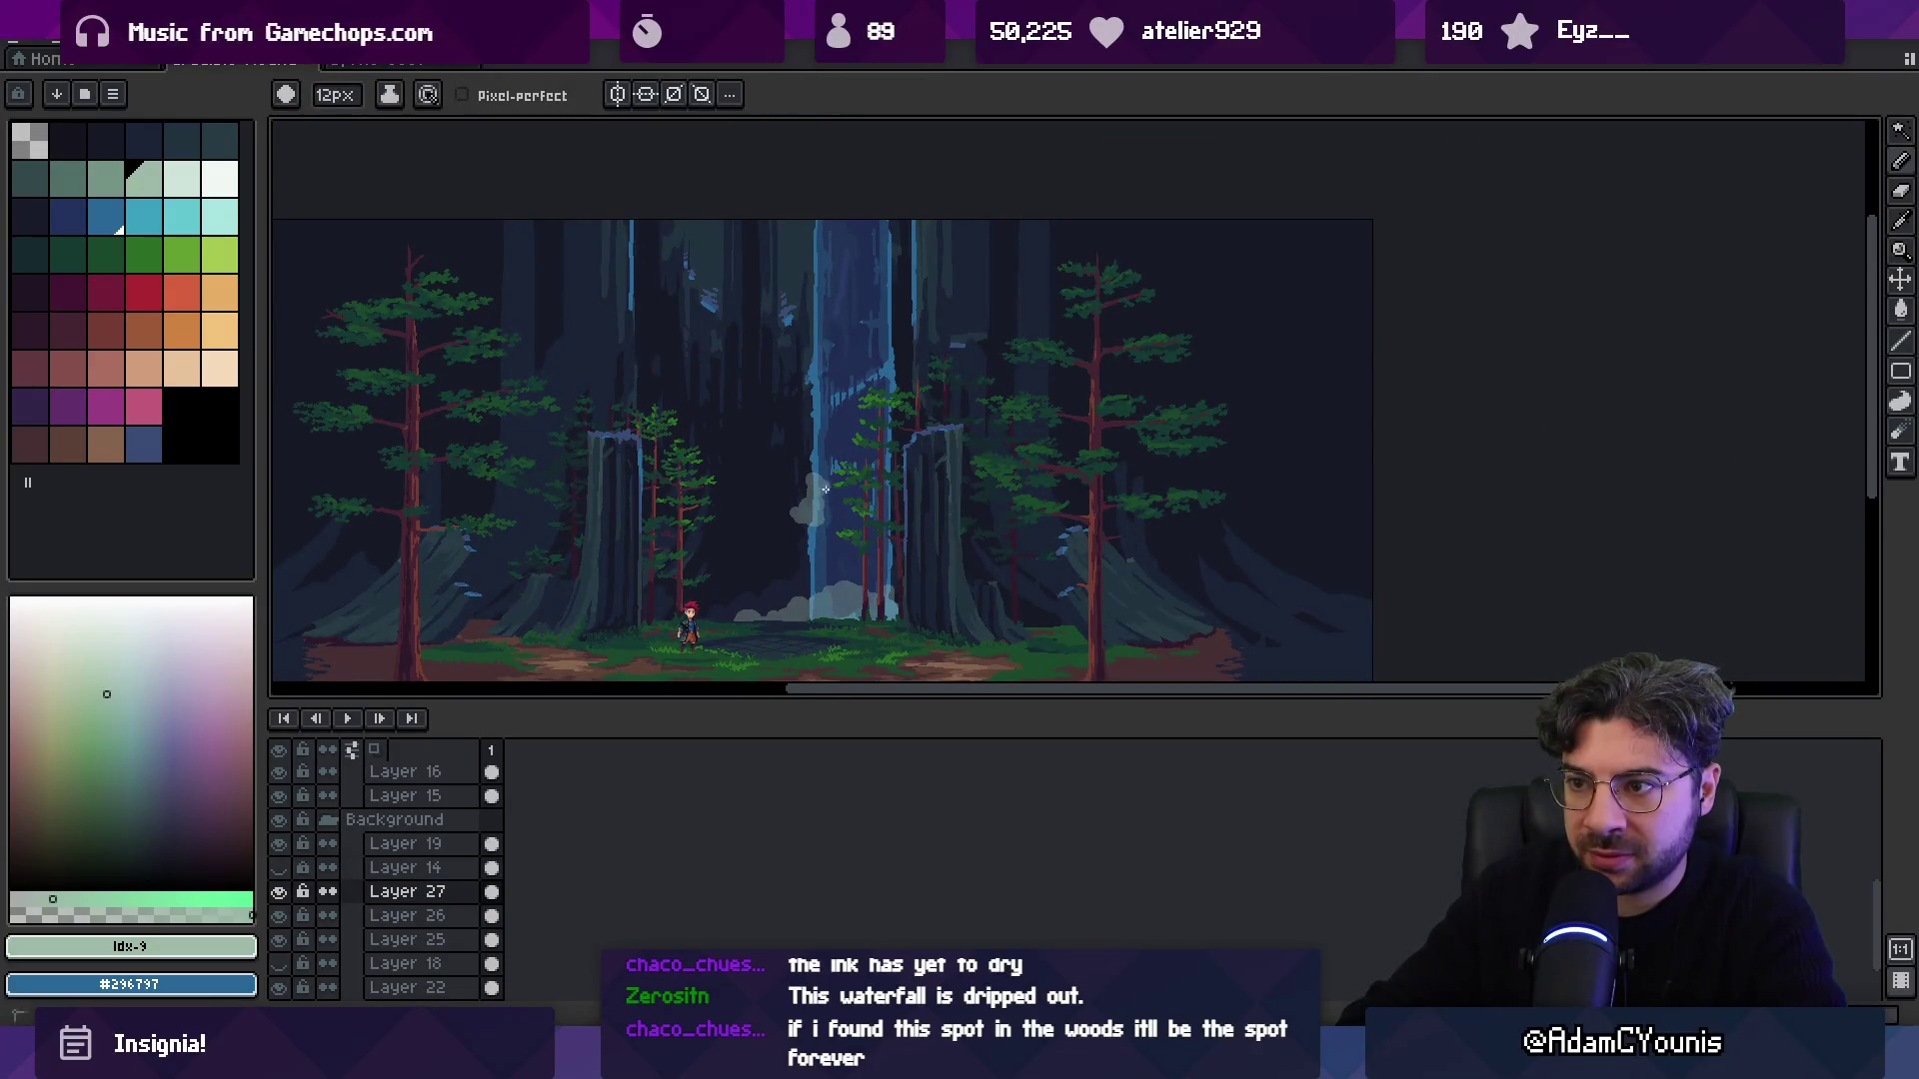
pyautogui.press('e')
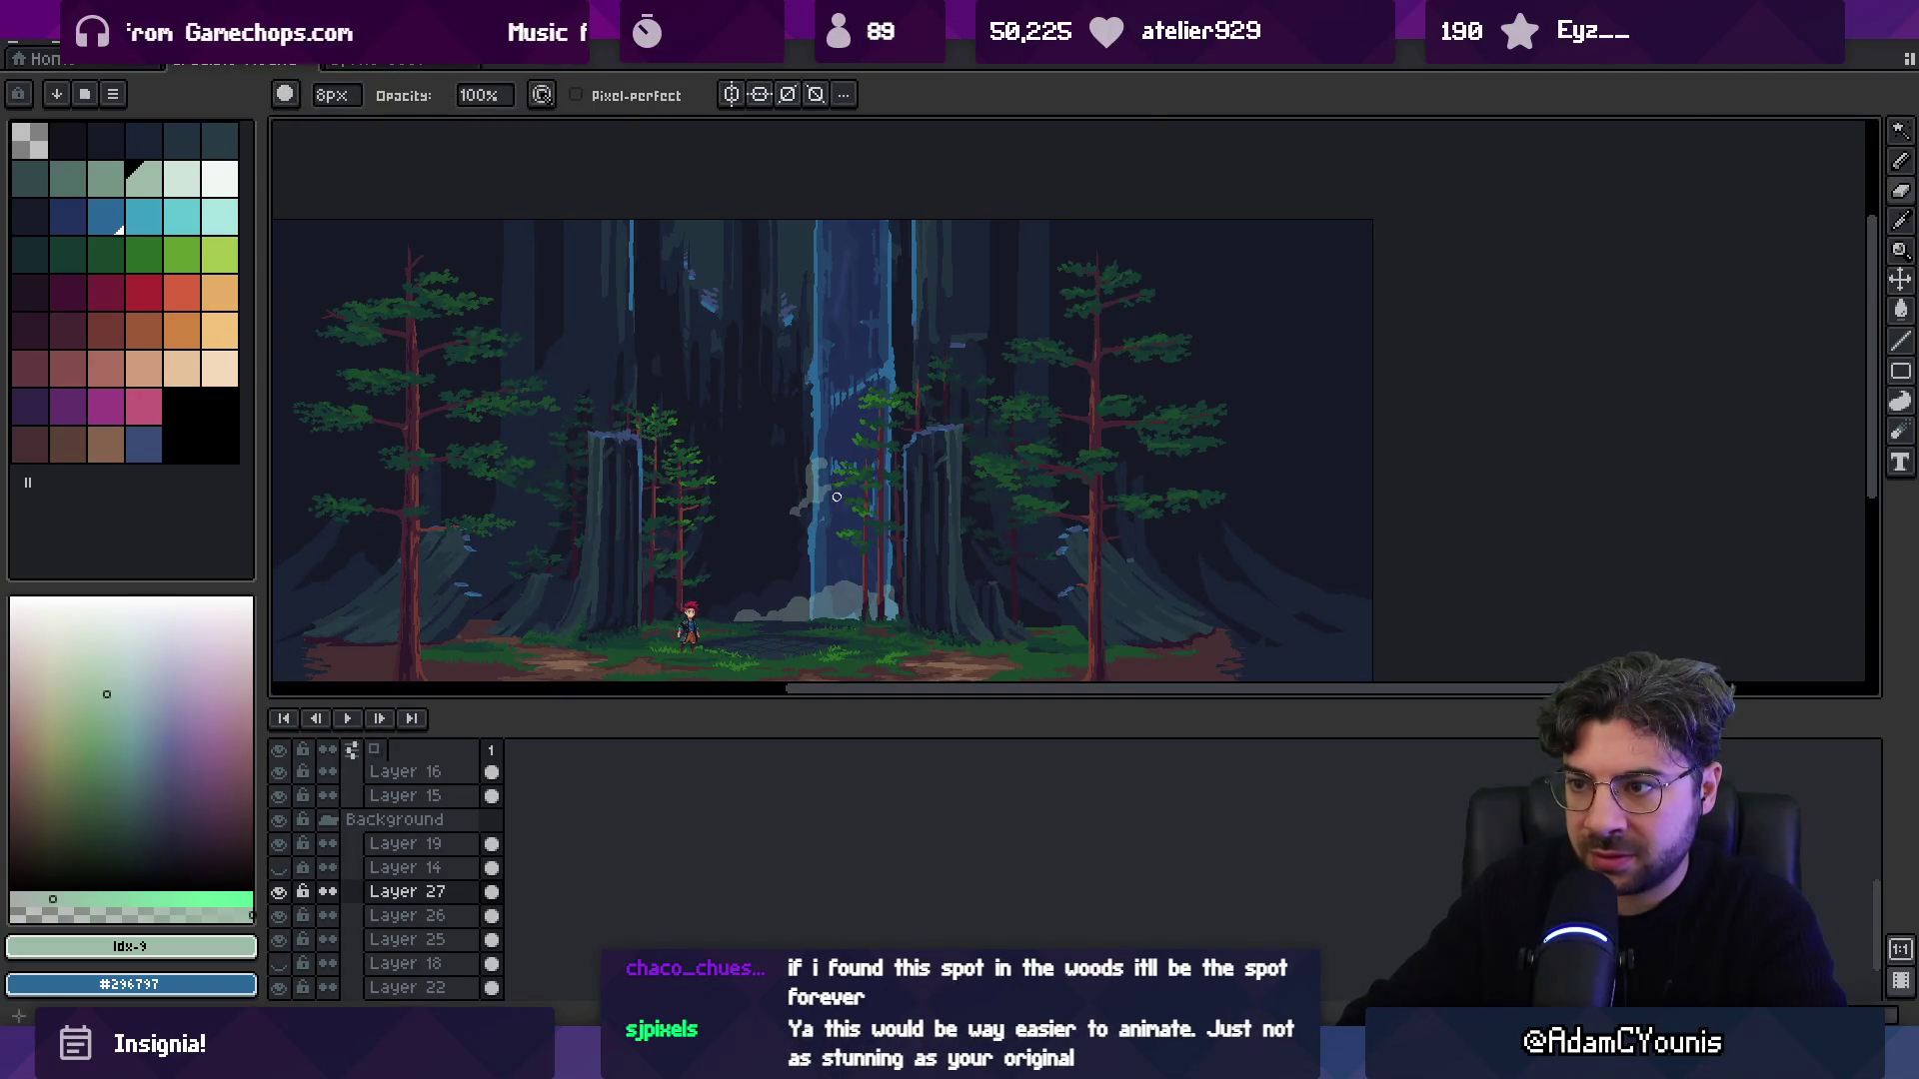
pyautogui.press('b')
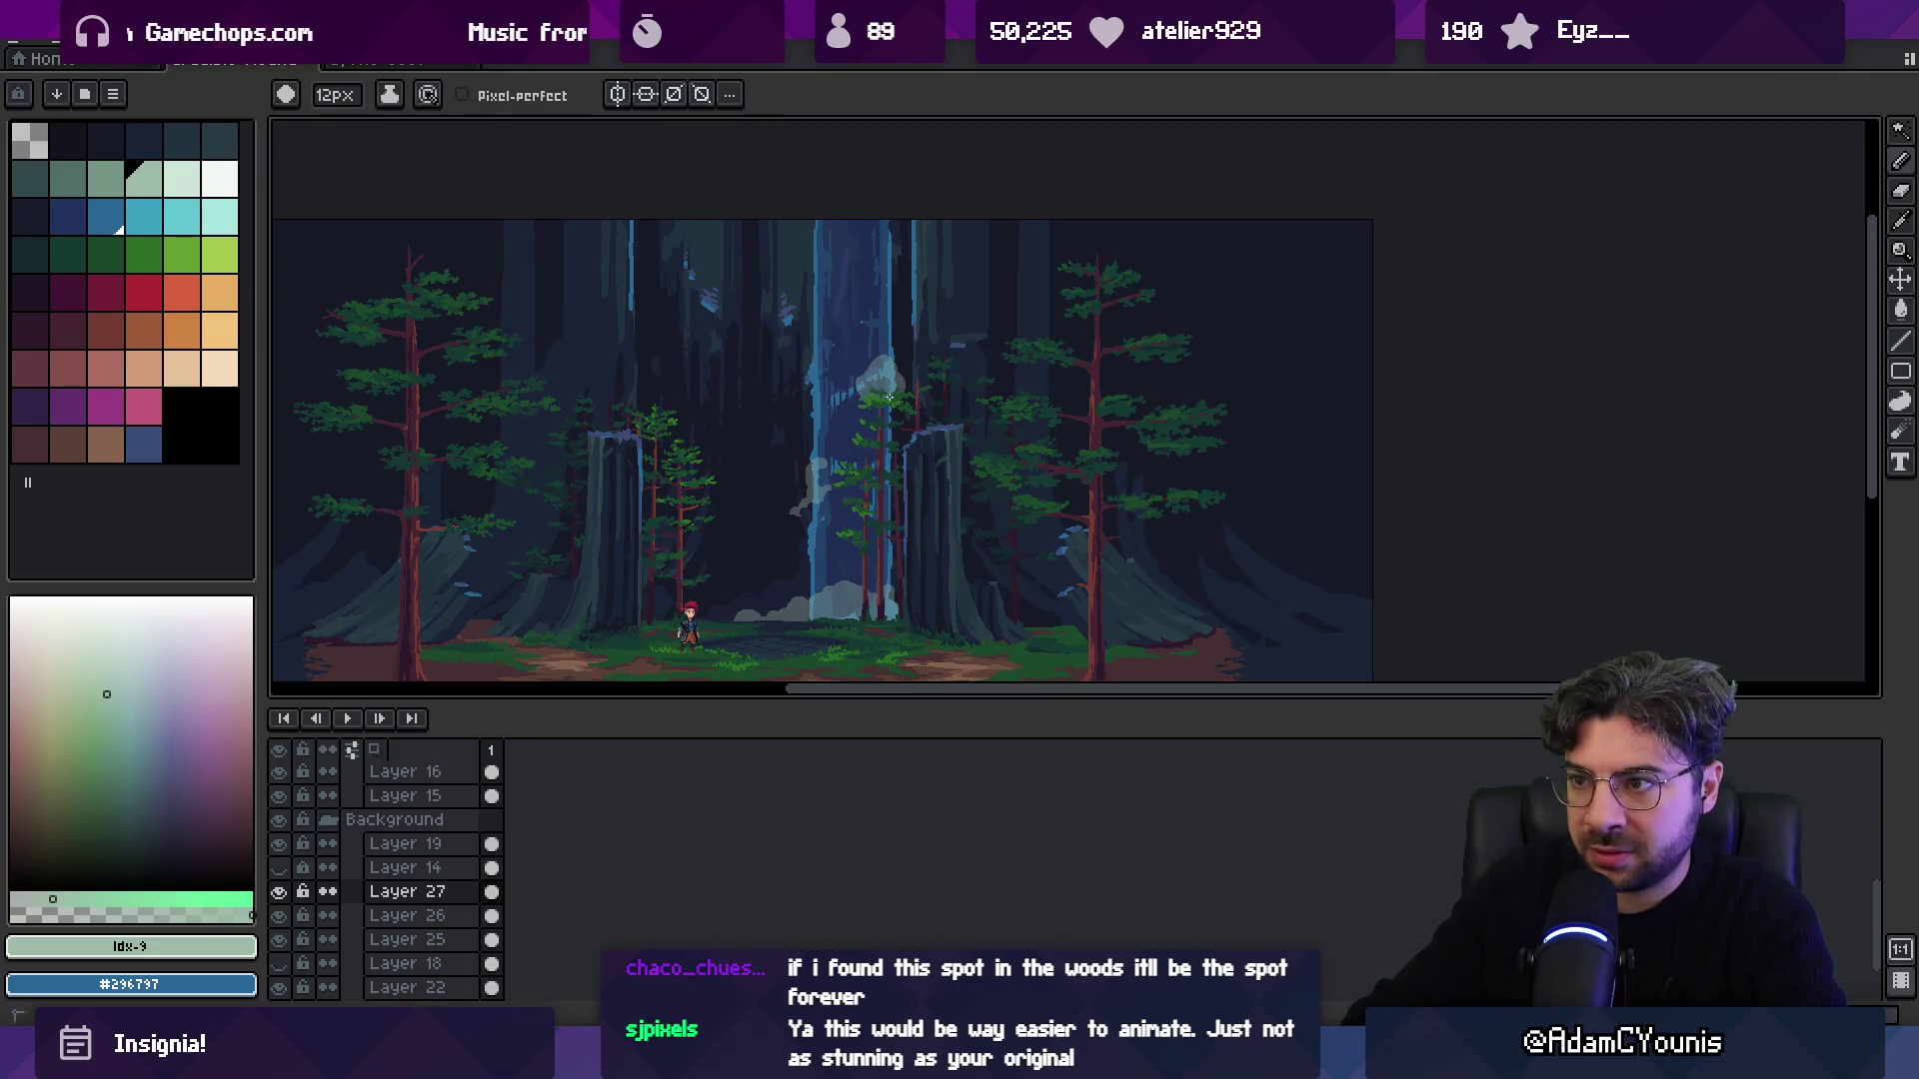
pyautogui.press('e')
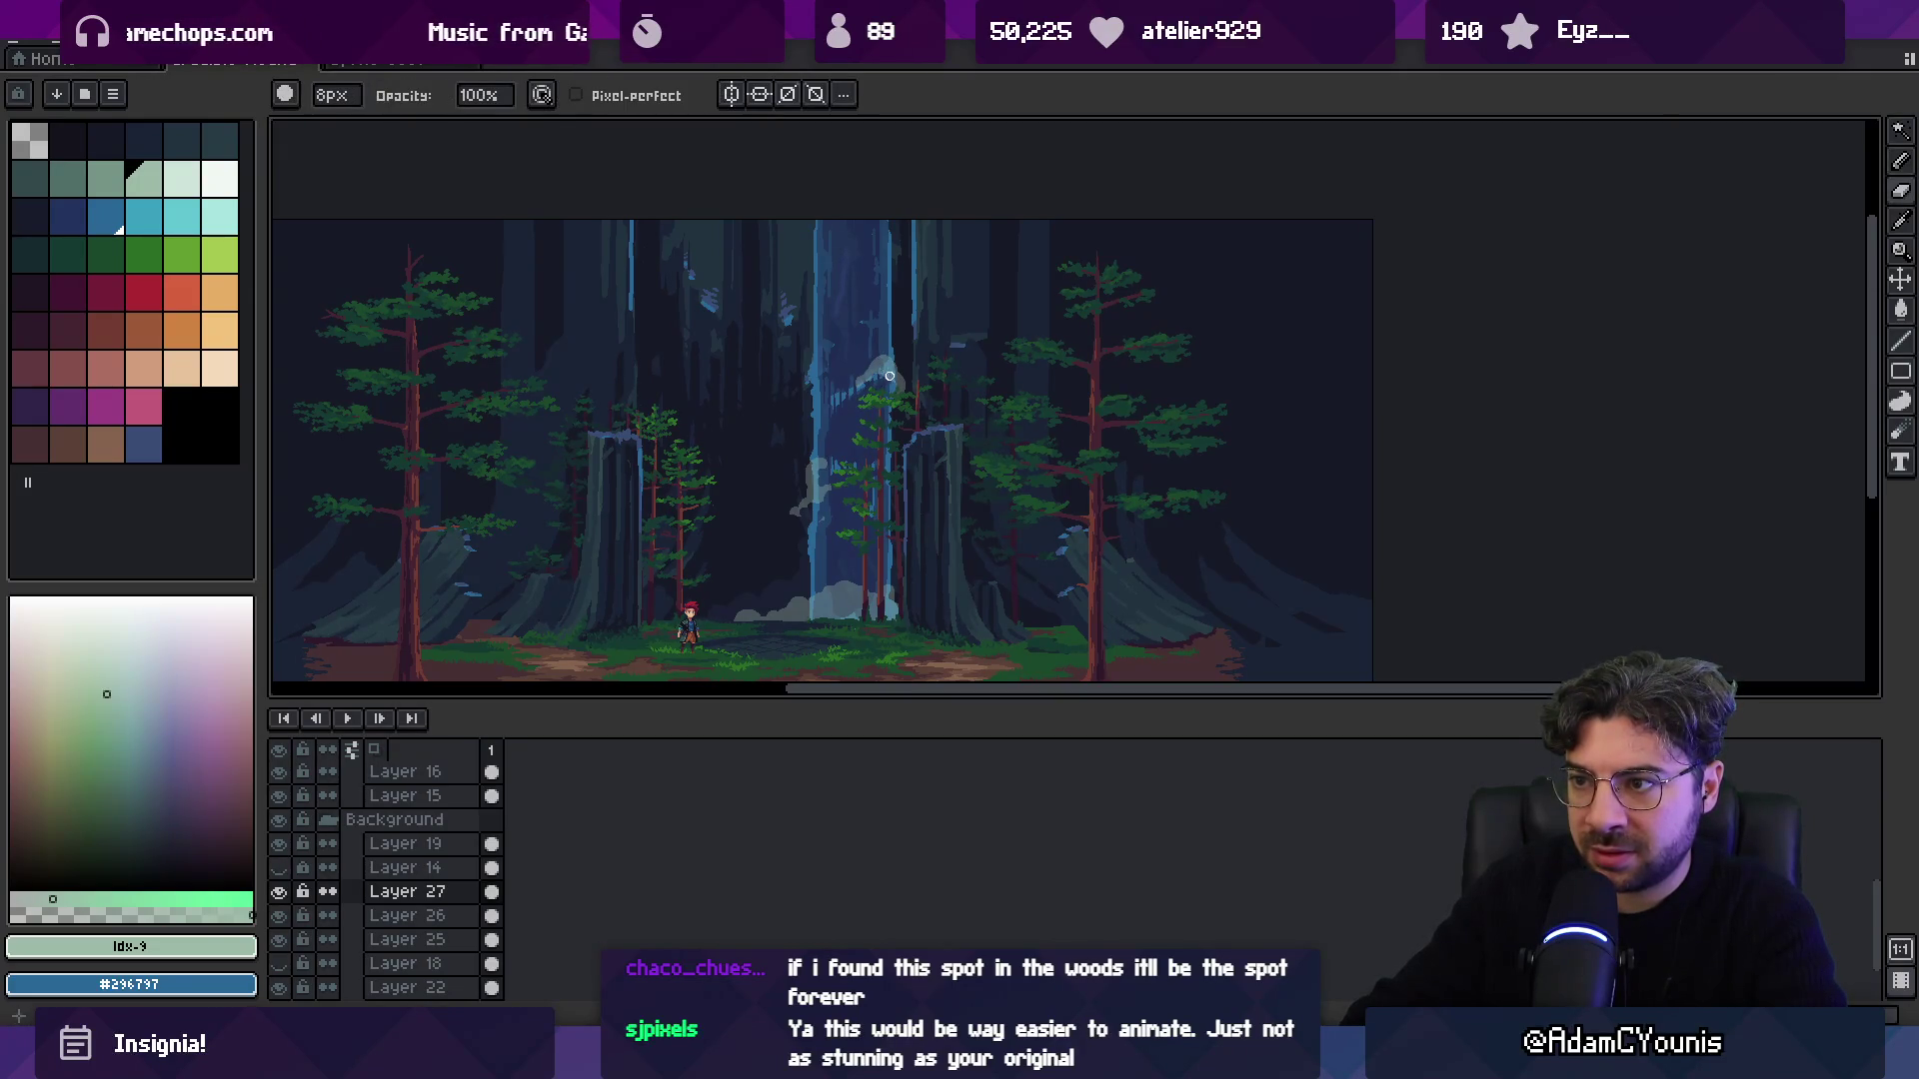
# Fill a small patch of the mist with a lighter palette colour.
pyautogui.click(220, 180)
pyautogui.press('g')
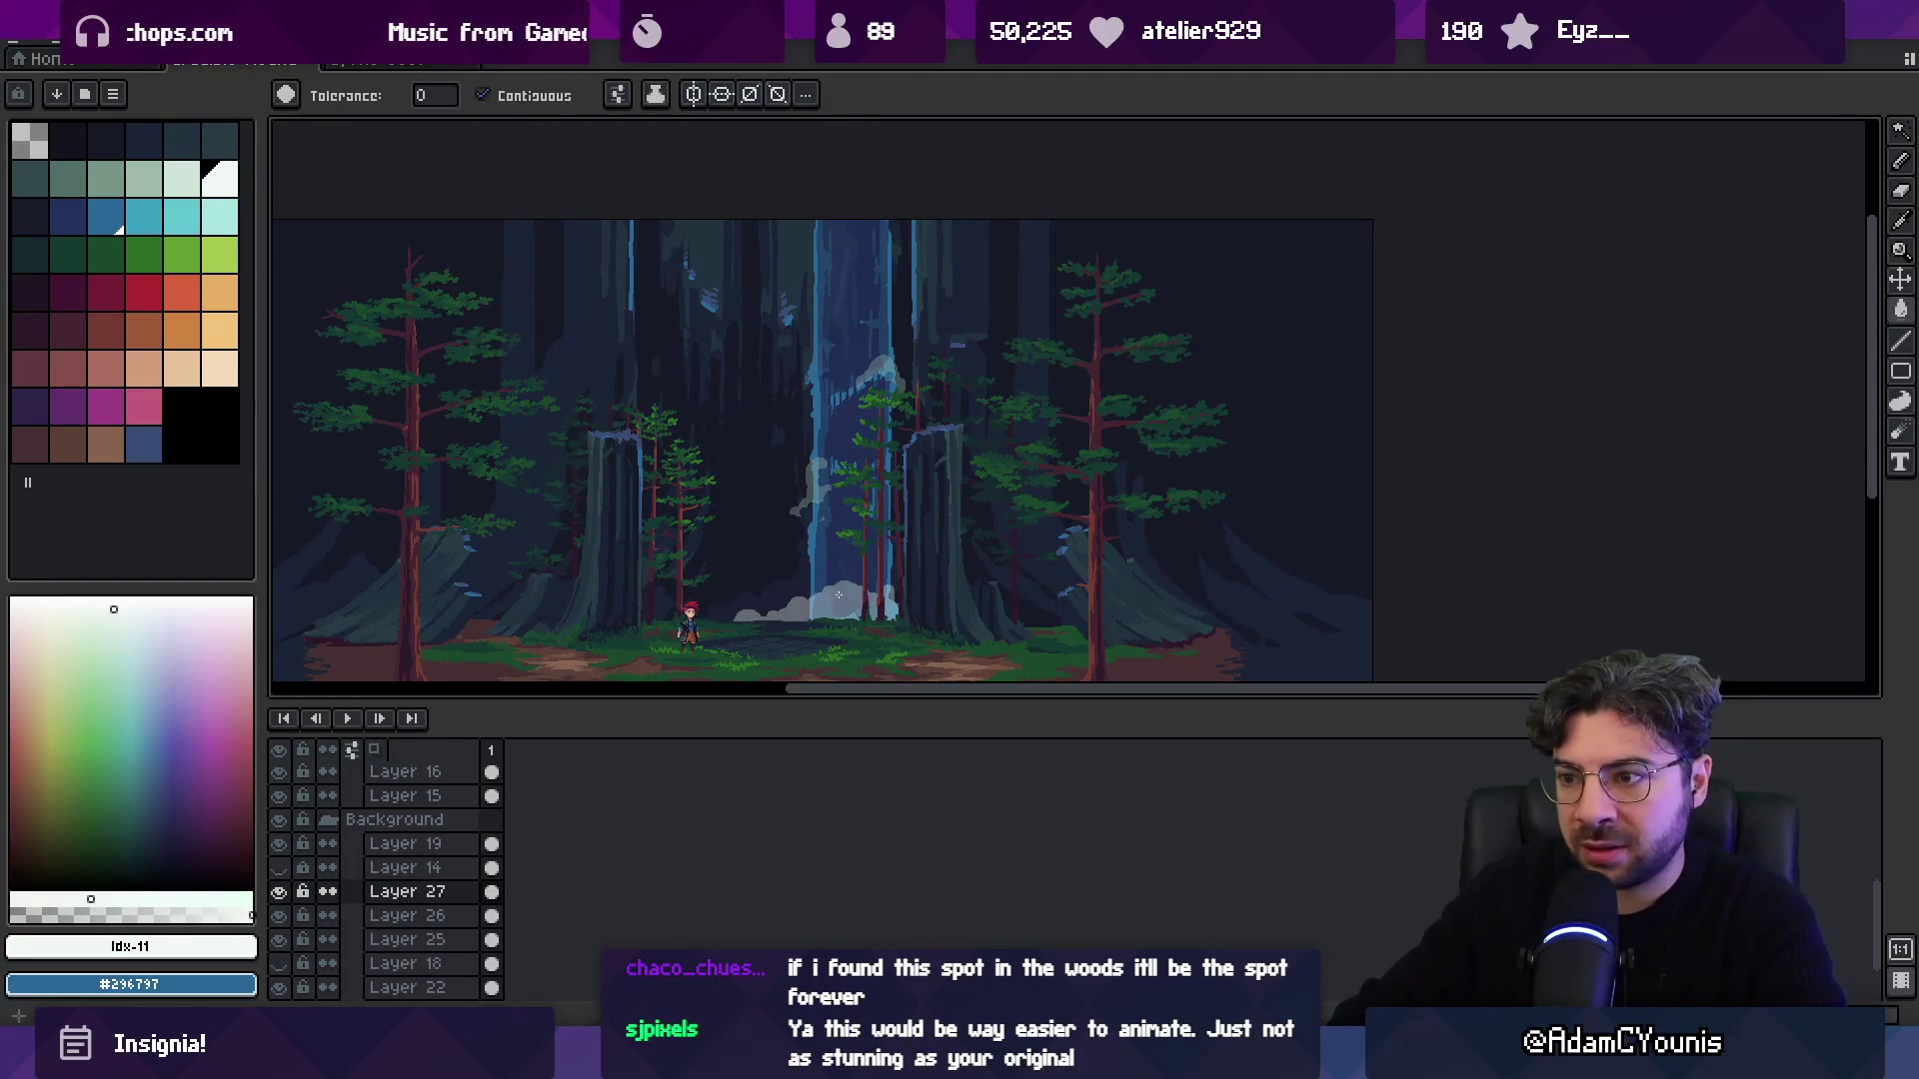
pyautogui.click(820, 482)
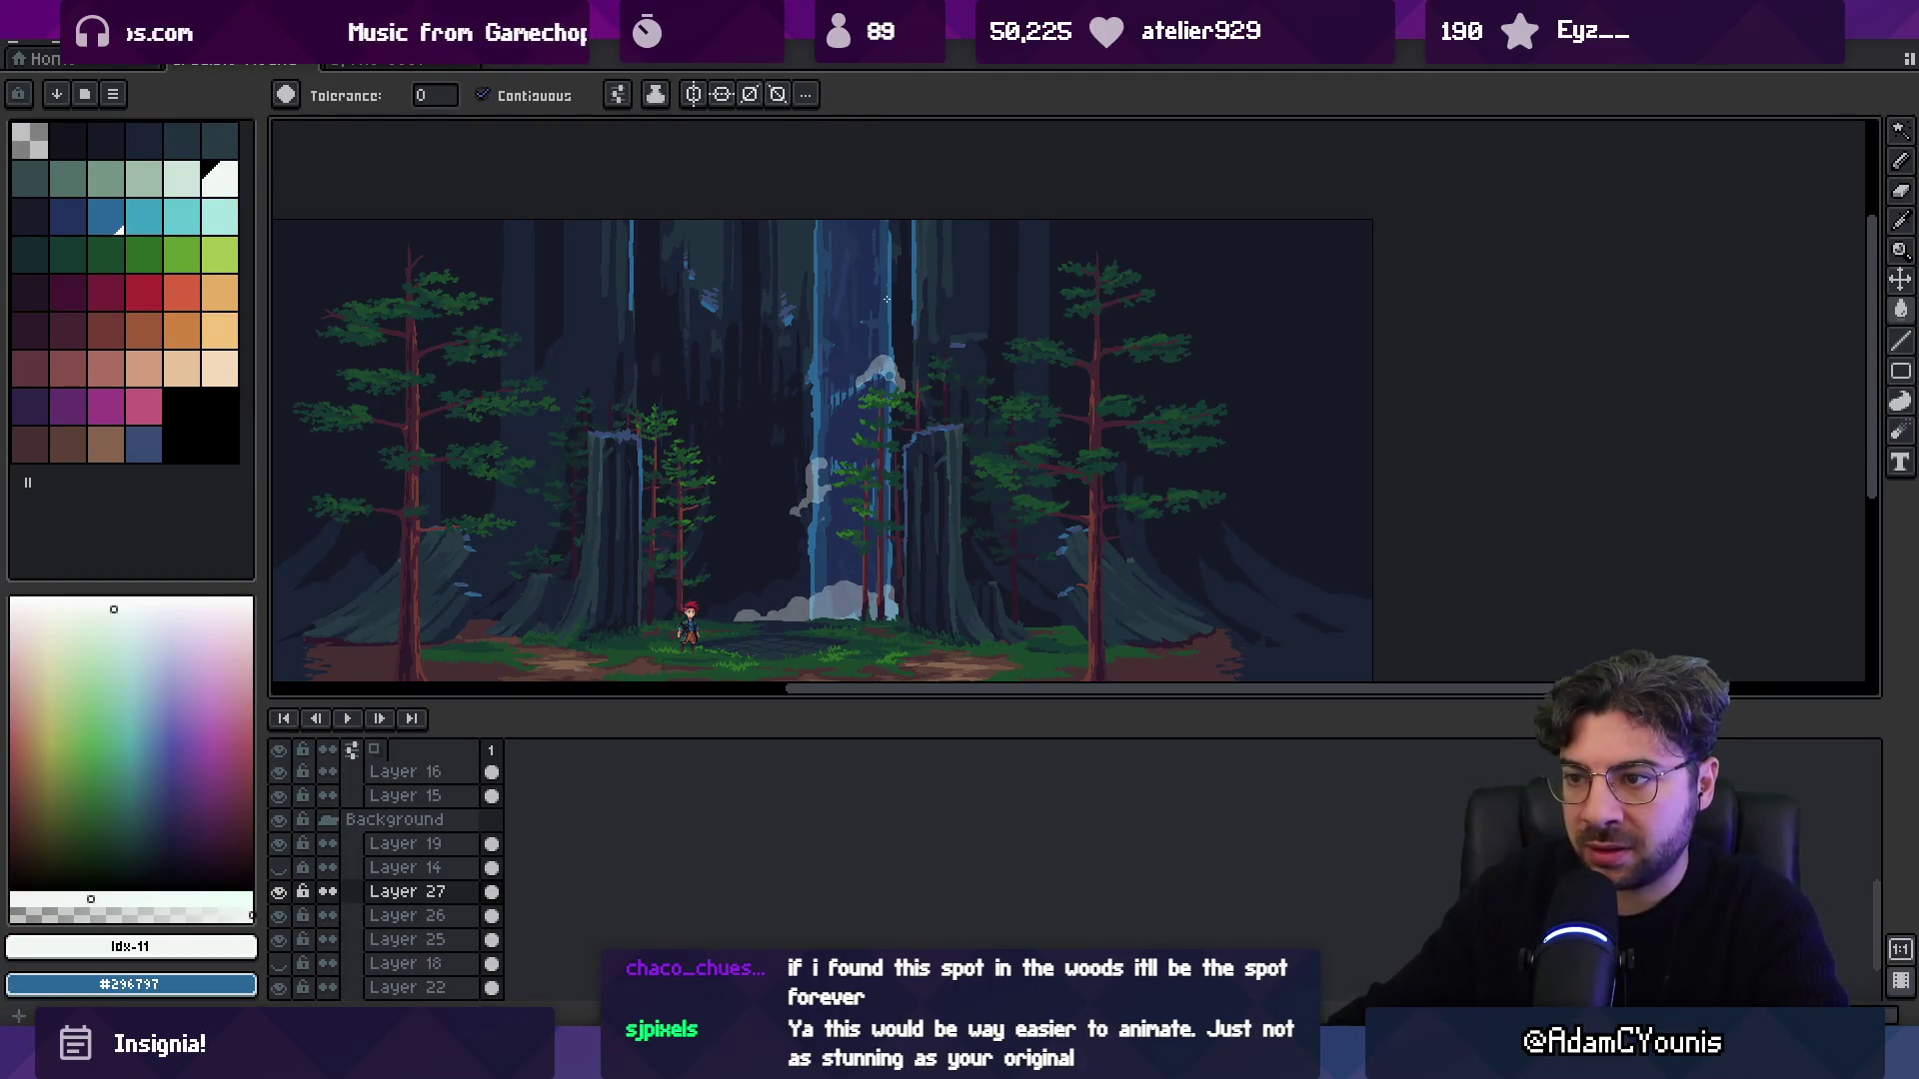
pyautogui.doubleClick(440, 891)
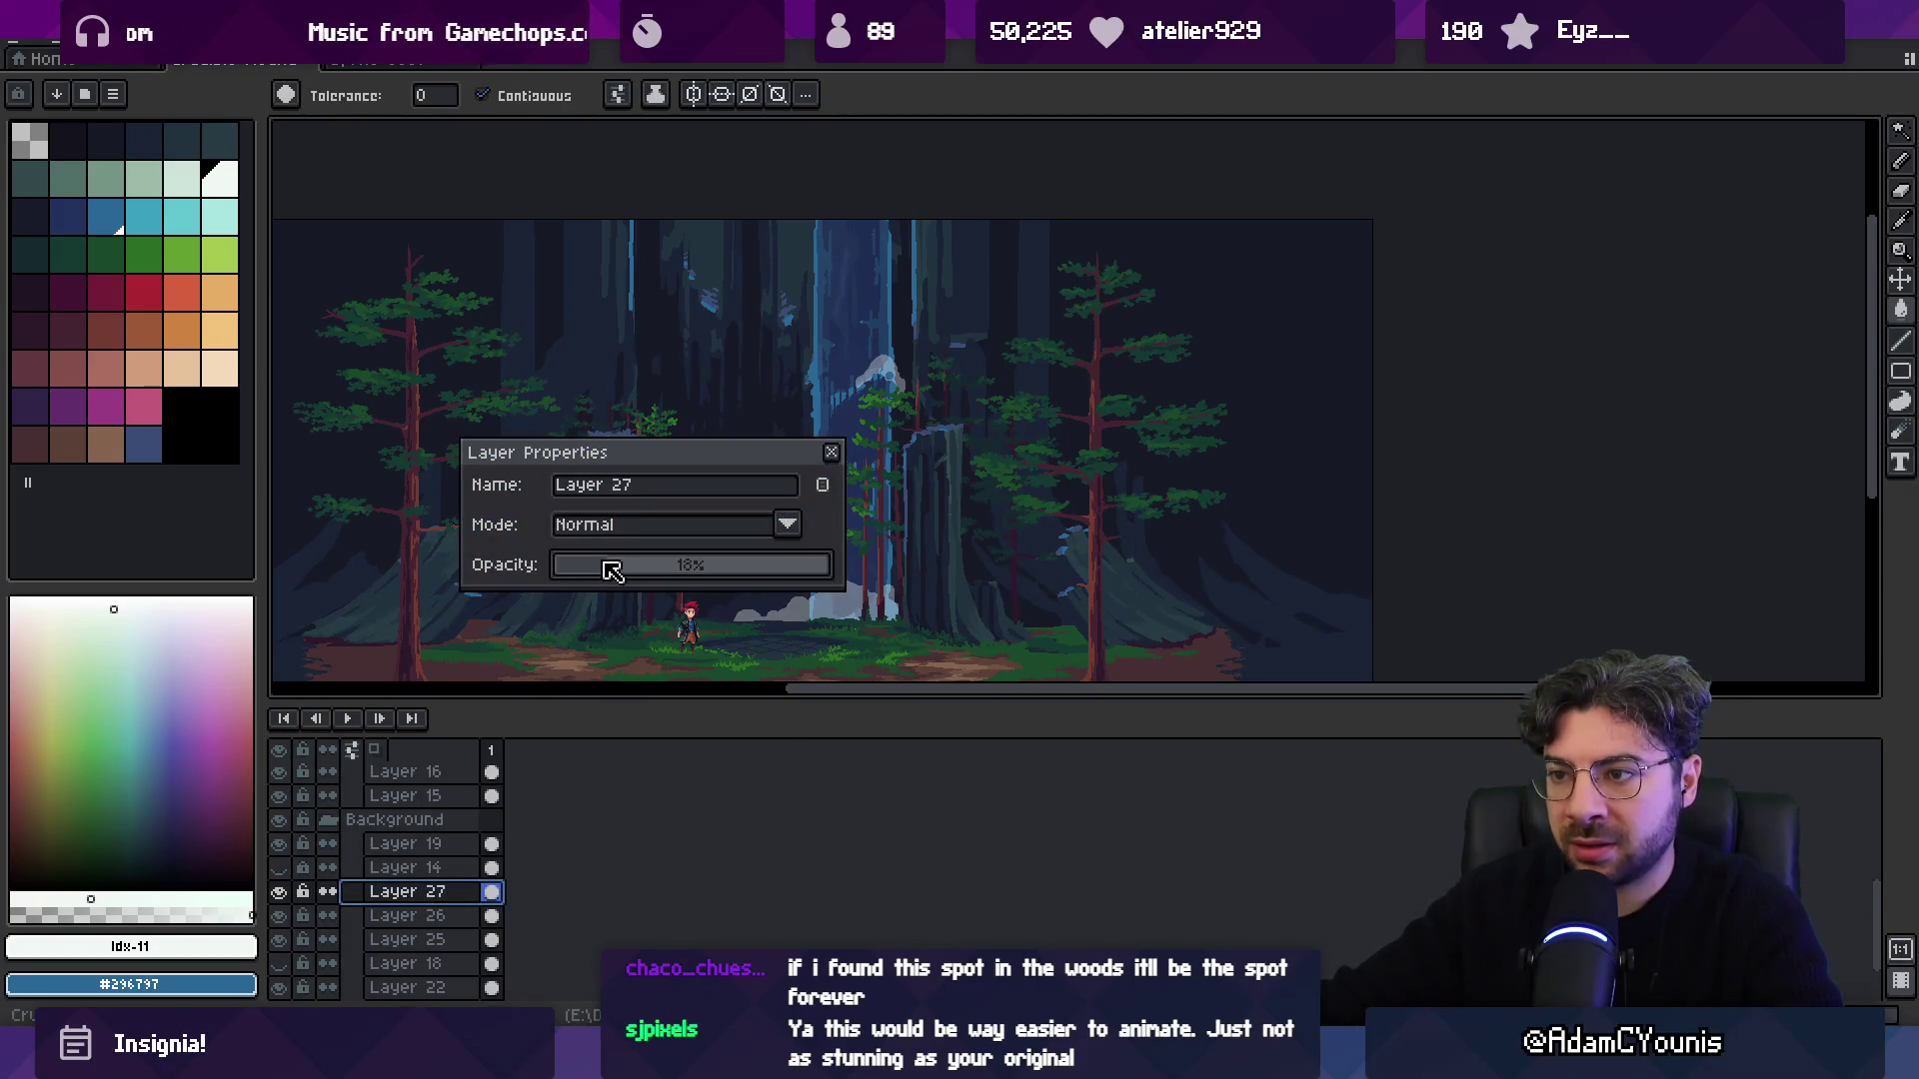
# Dim the mist further by lowering Layer 27's opacity.
pyautogui.moveTo(612, 569); pyautogui.dragTo(603, 566)
pyautogui.click(831, 452)
pyautogui.scroll(-2, 935, 490)
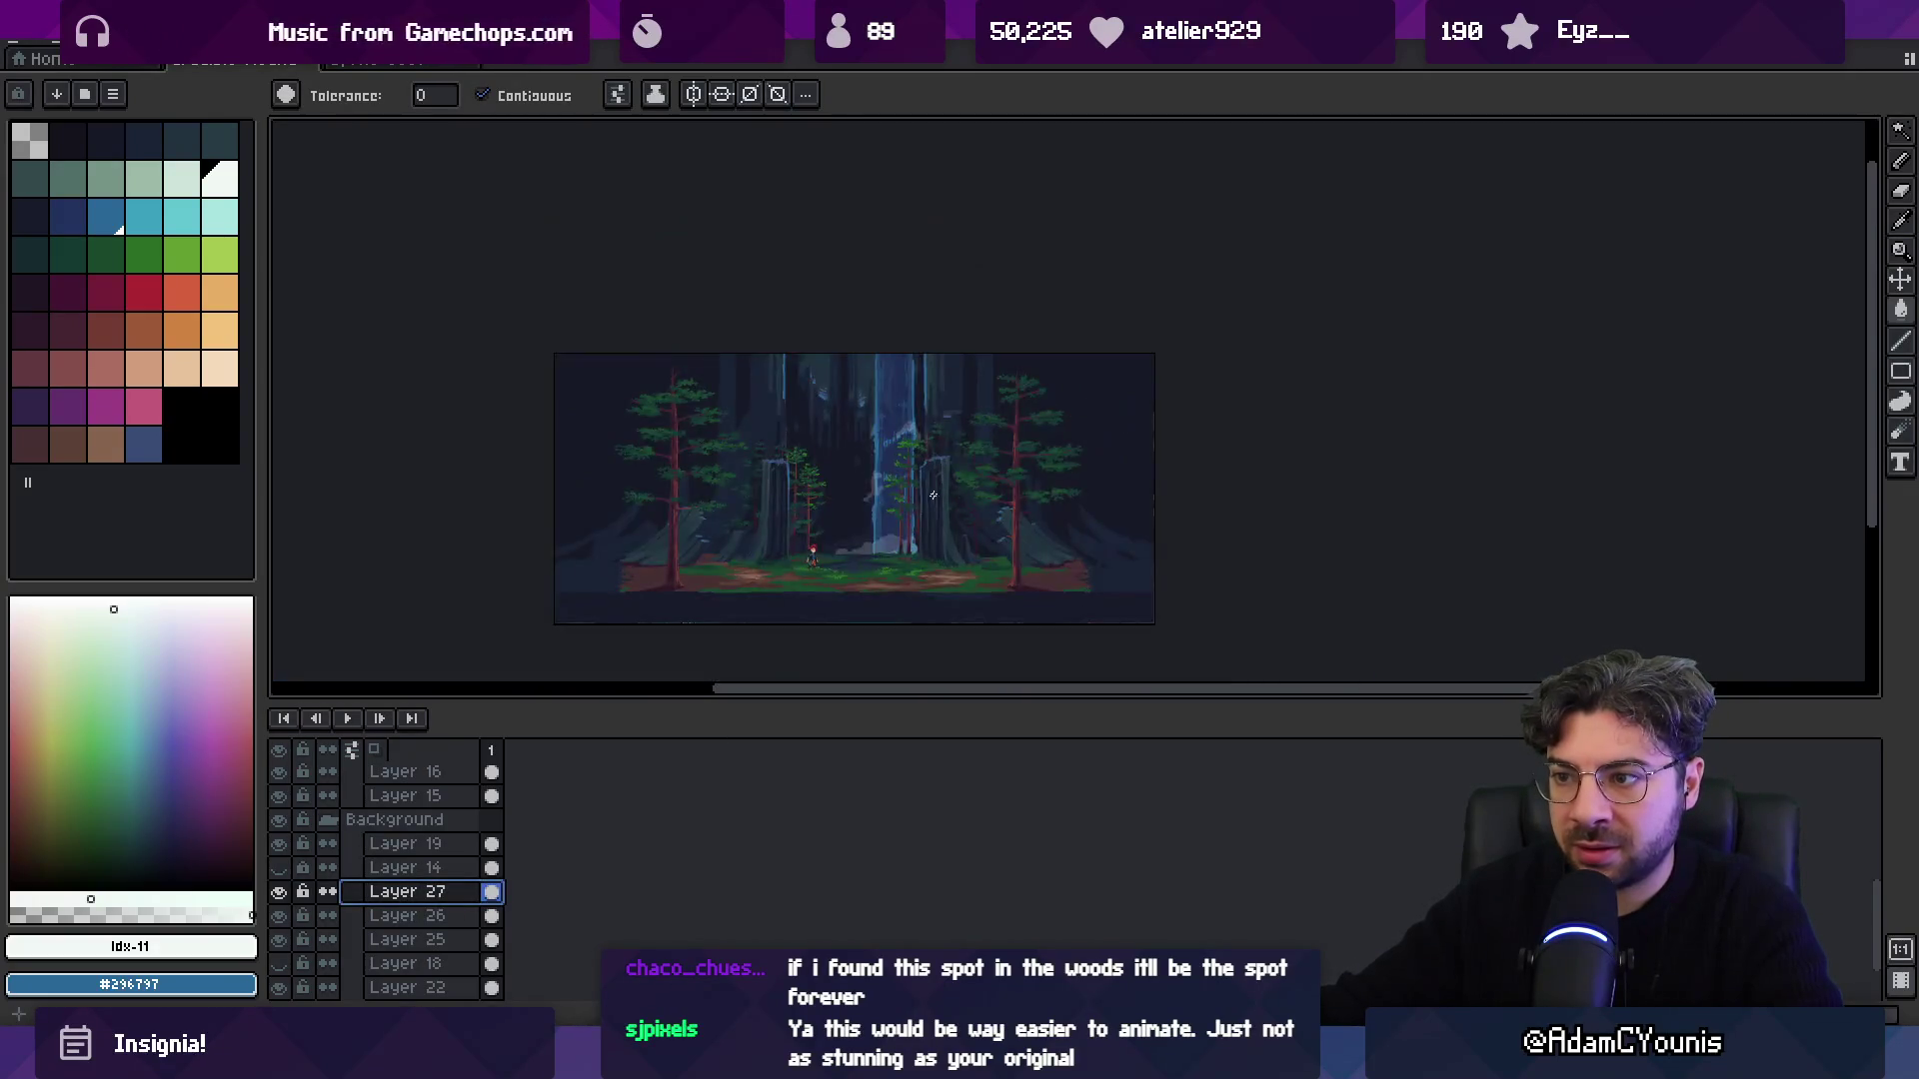
pyautogui.scroll(2, 804, 555)
pyautogui.scroll(1, 811, 544)
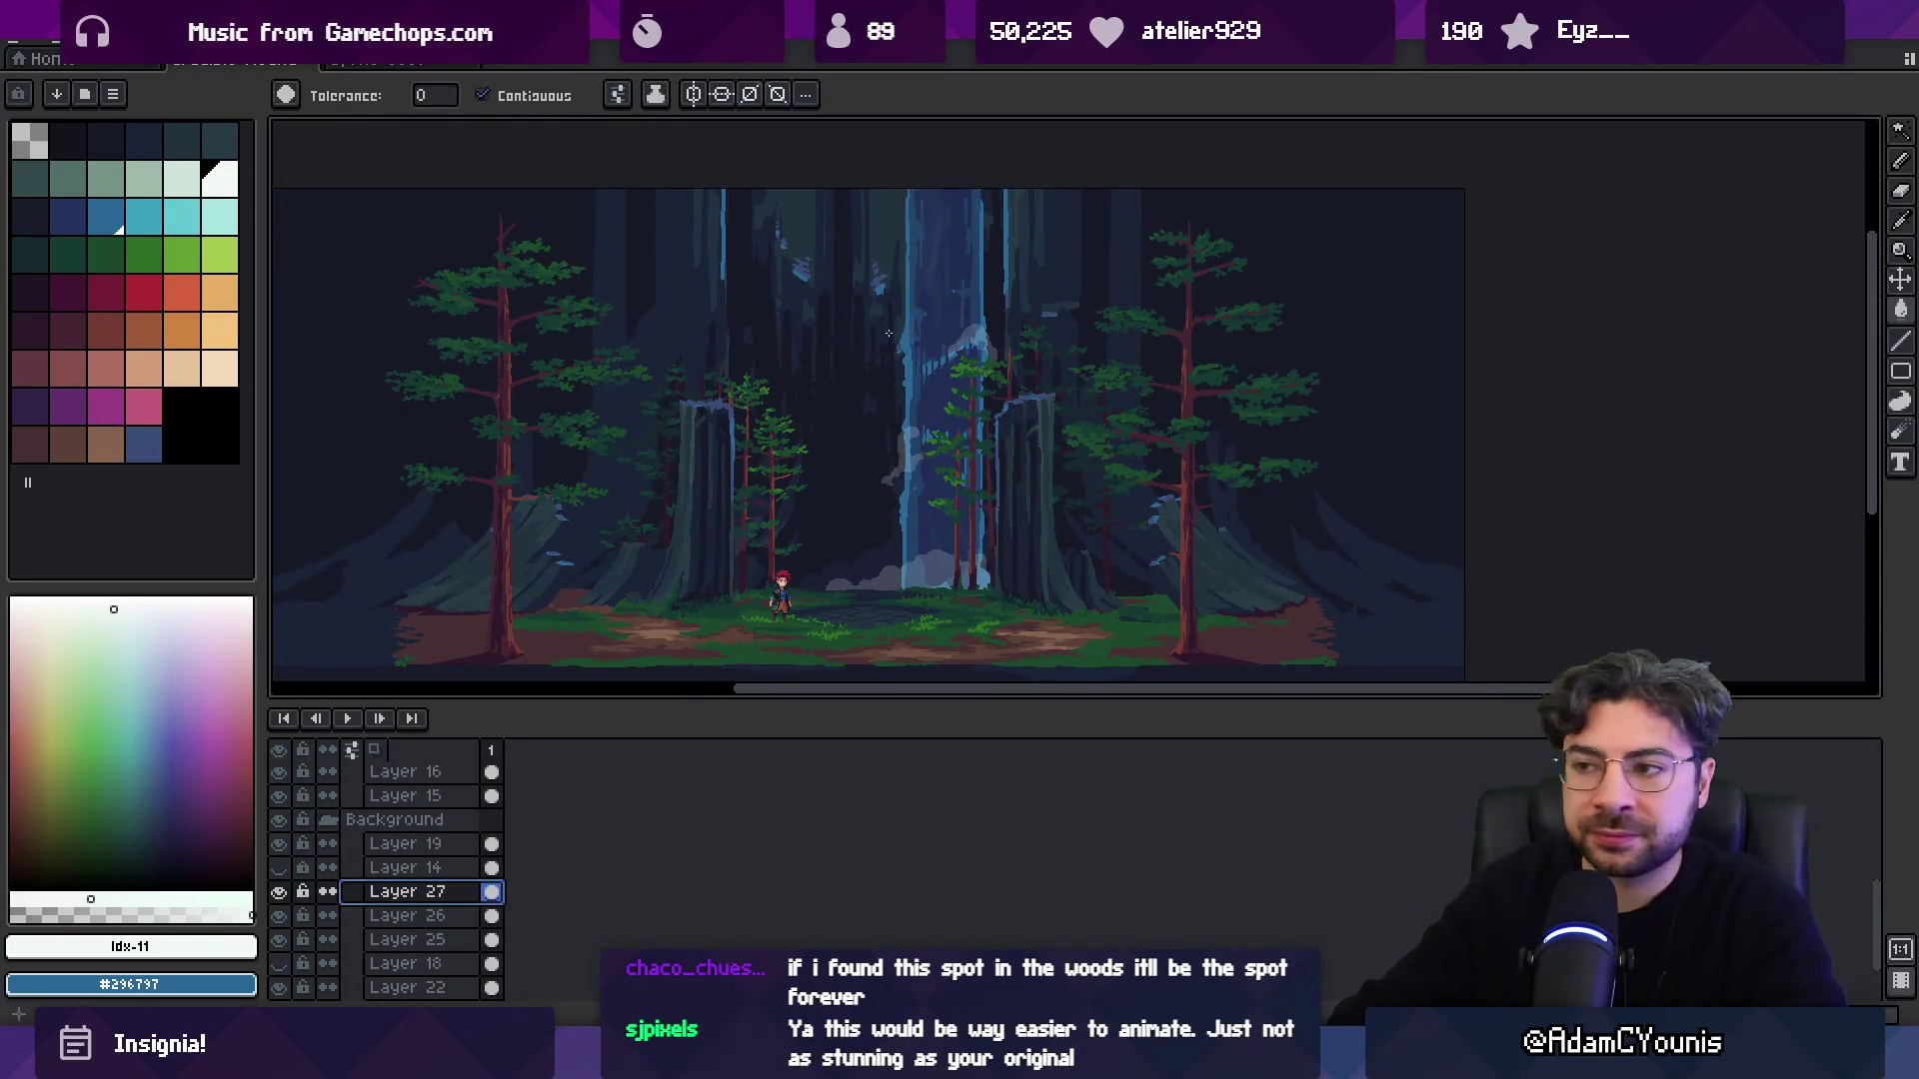
pyautogui.press('v')
pyautogui.scroll(2, 940, 470)
# Paint grey mist rising up beside the waterfall.
pyautogui.press('b')
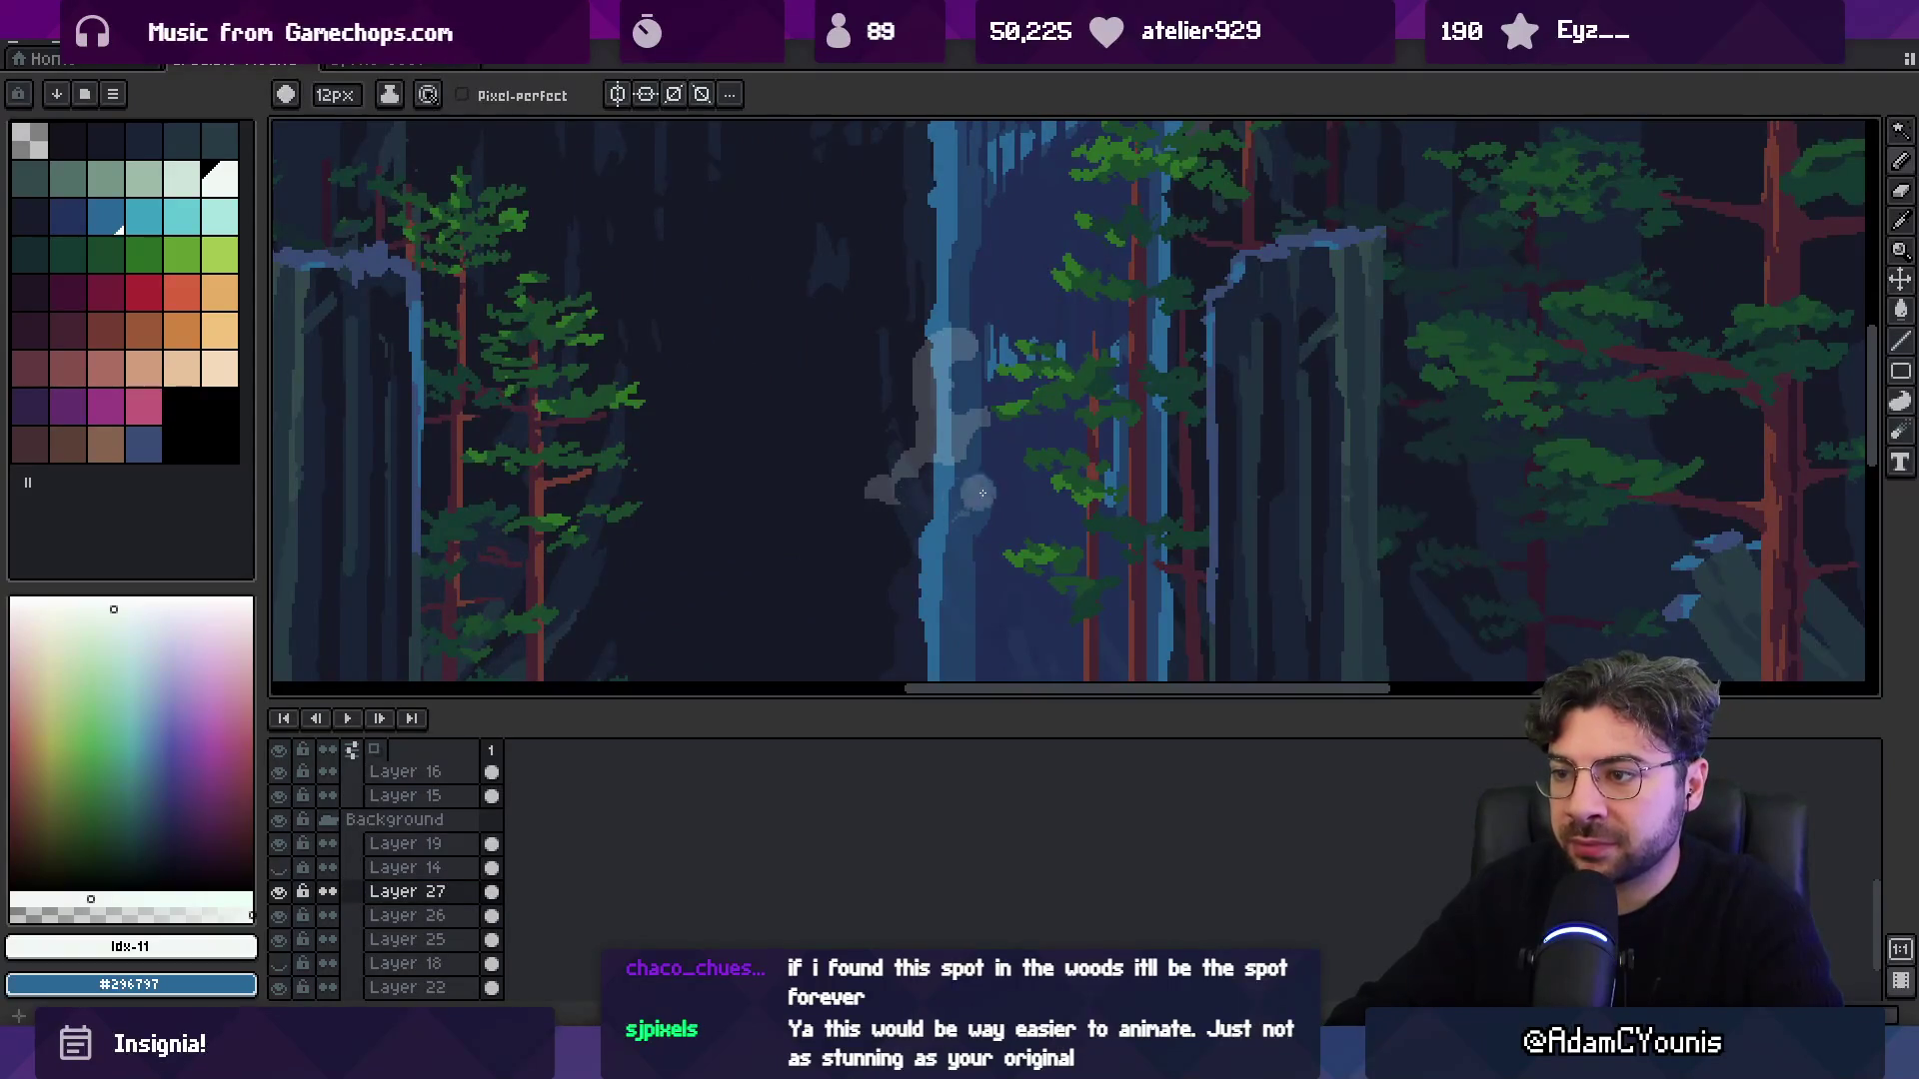
pyautogui.moveTo(953, 502)
pyautogui.mouseDown()
pyautogui.moveTo(869, 580)
pyautogui.moveTo(892, 594)
pyautogui.moveTo(830, 620)
pyautogui.mouseUp()
pyautogui.press('z')
pyautogui.scroll(-4, 956, 570)
pyautogui.scroll(1, 993, 523)
pyautogui.scroll(2, 992, 524)
pyautogui.press('b')
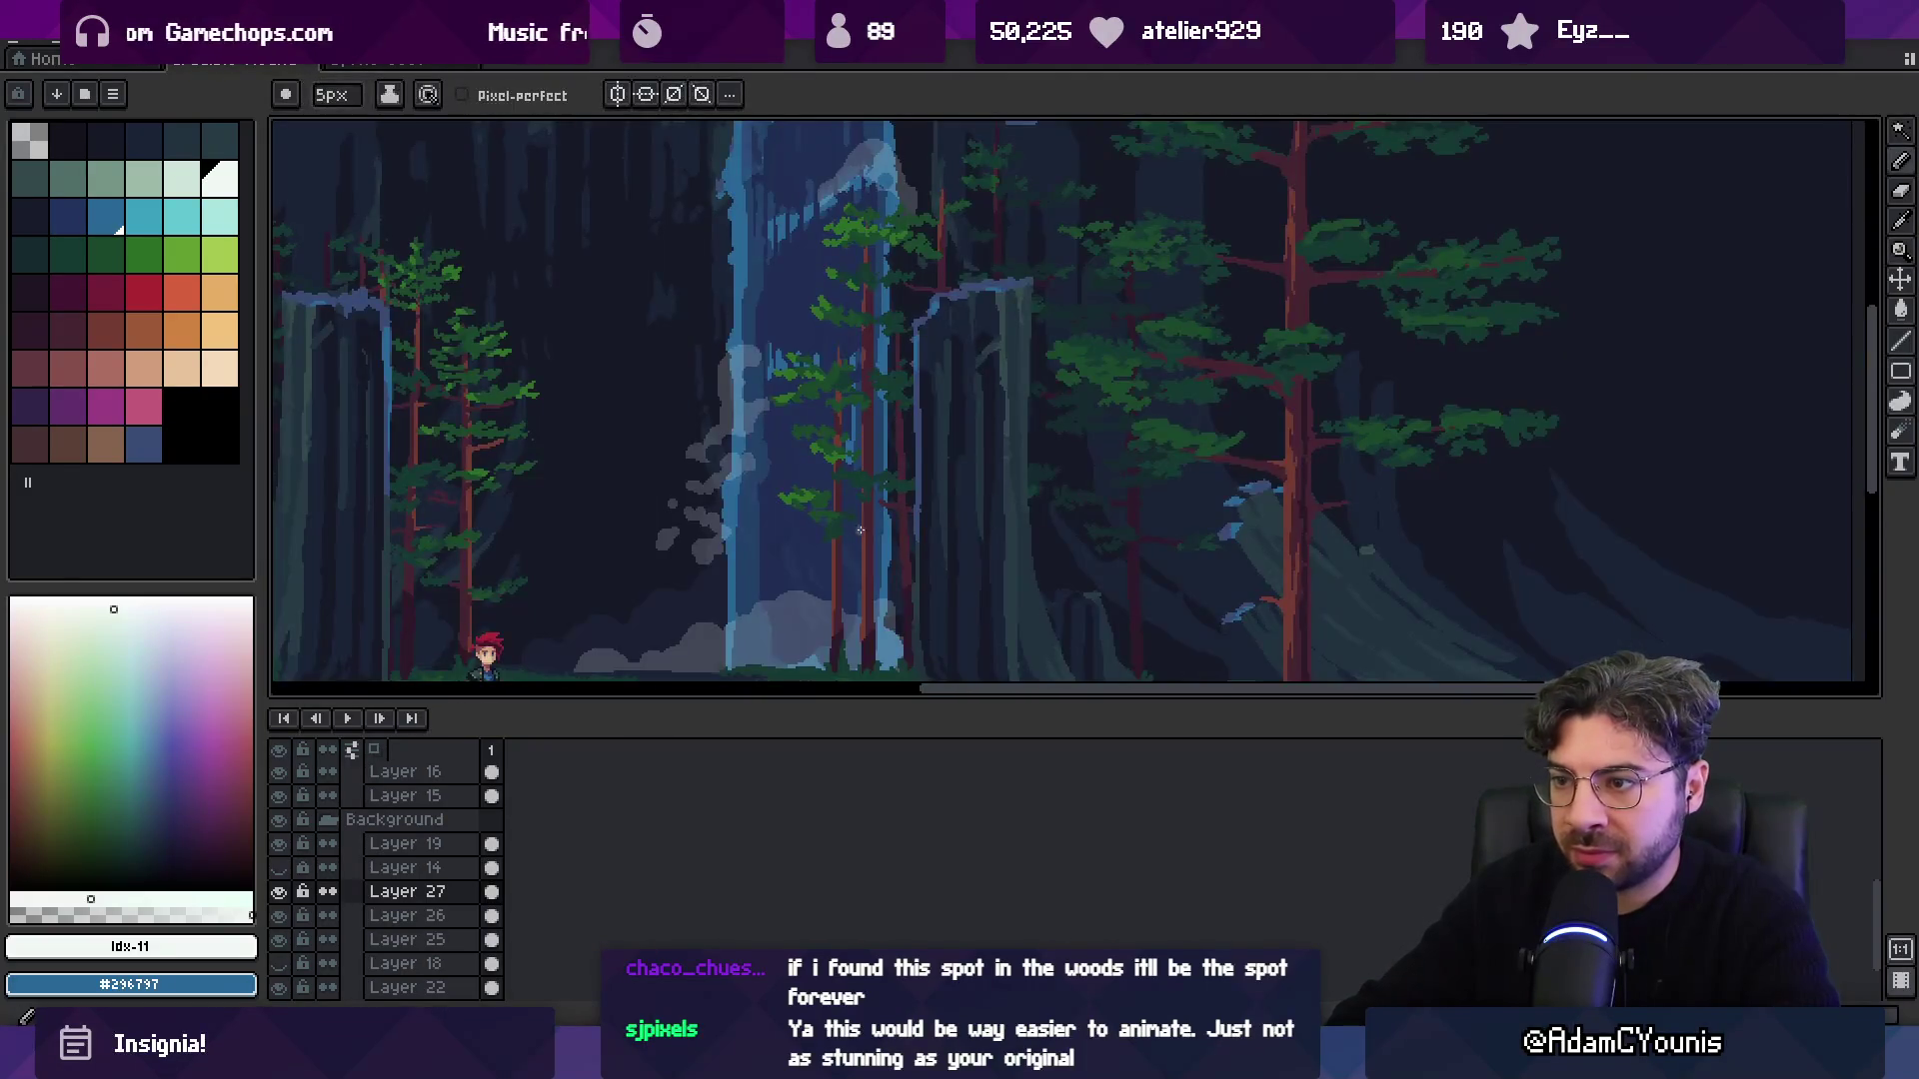
# Reposition the view and make the waterfall layer Layer 26 active.
pyautogui.press('e')
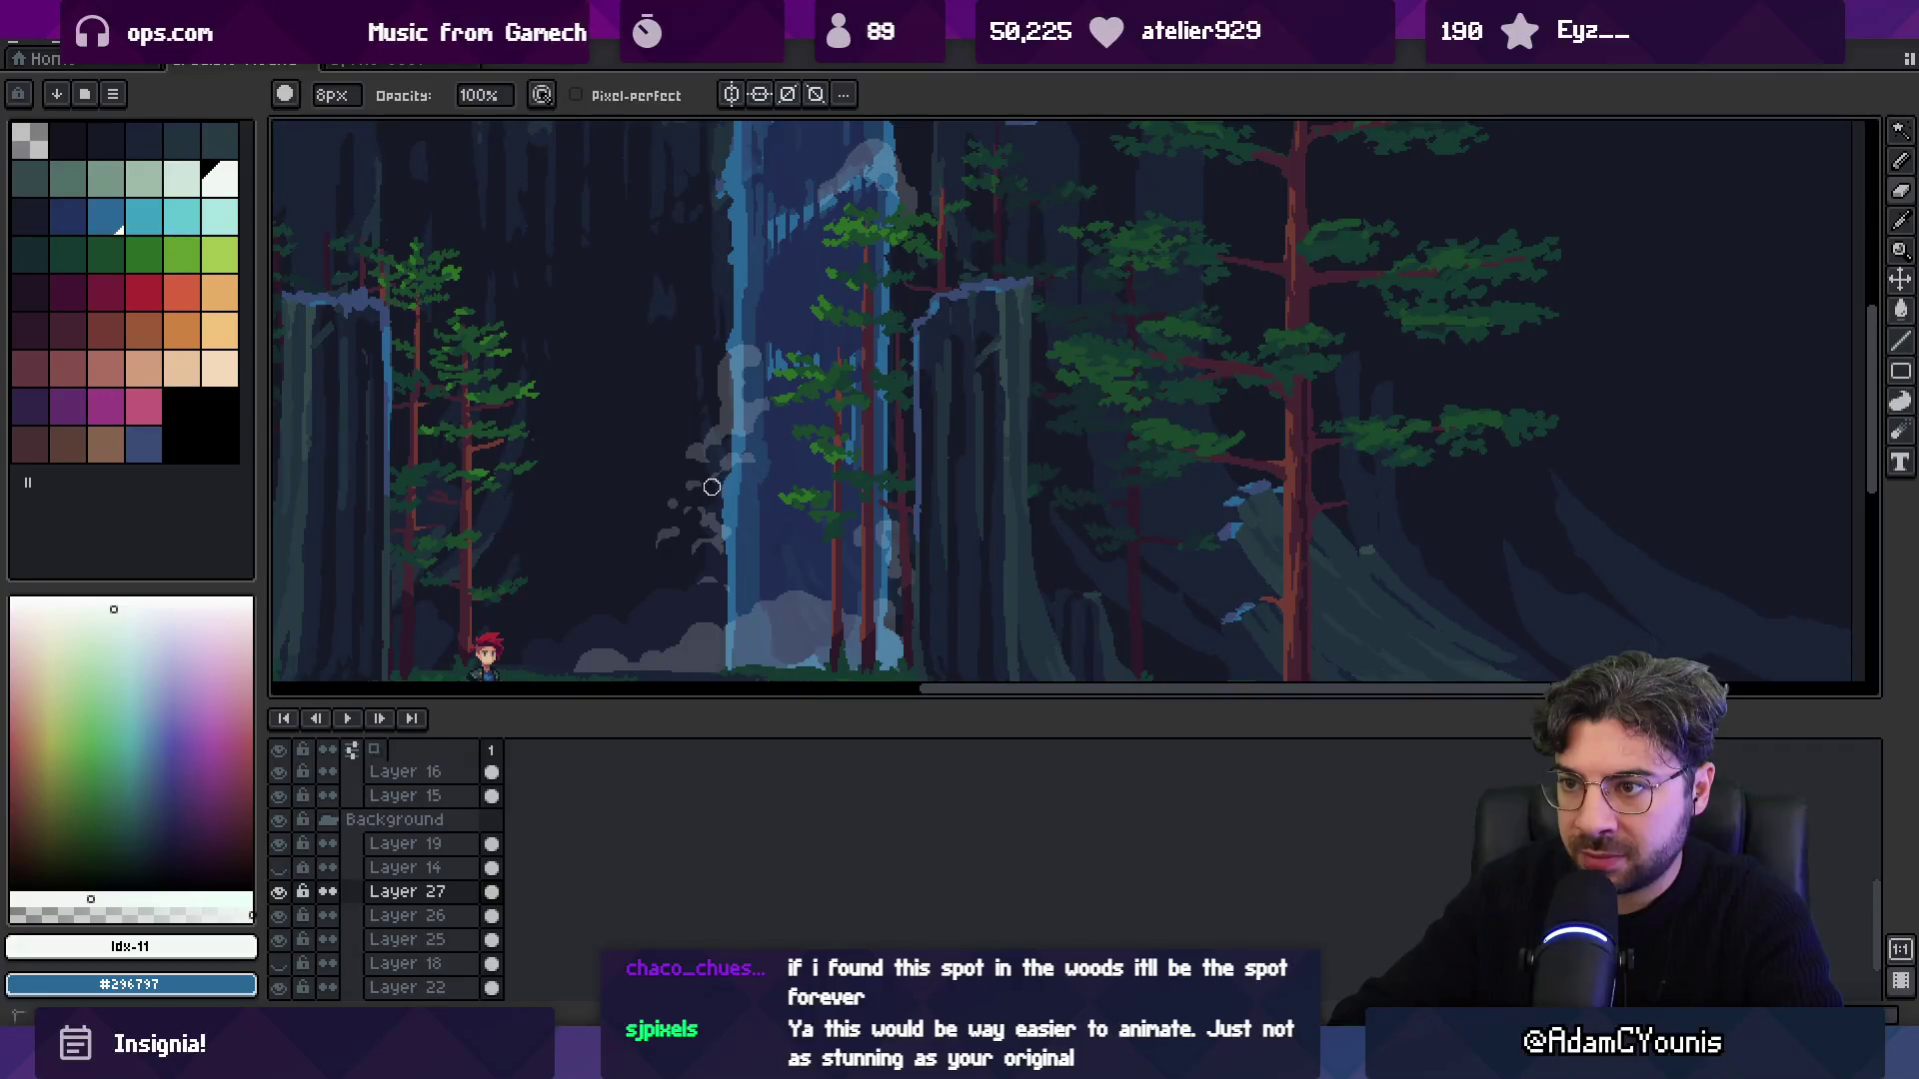
pyautogui.scroll(-5, 784, 429)
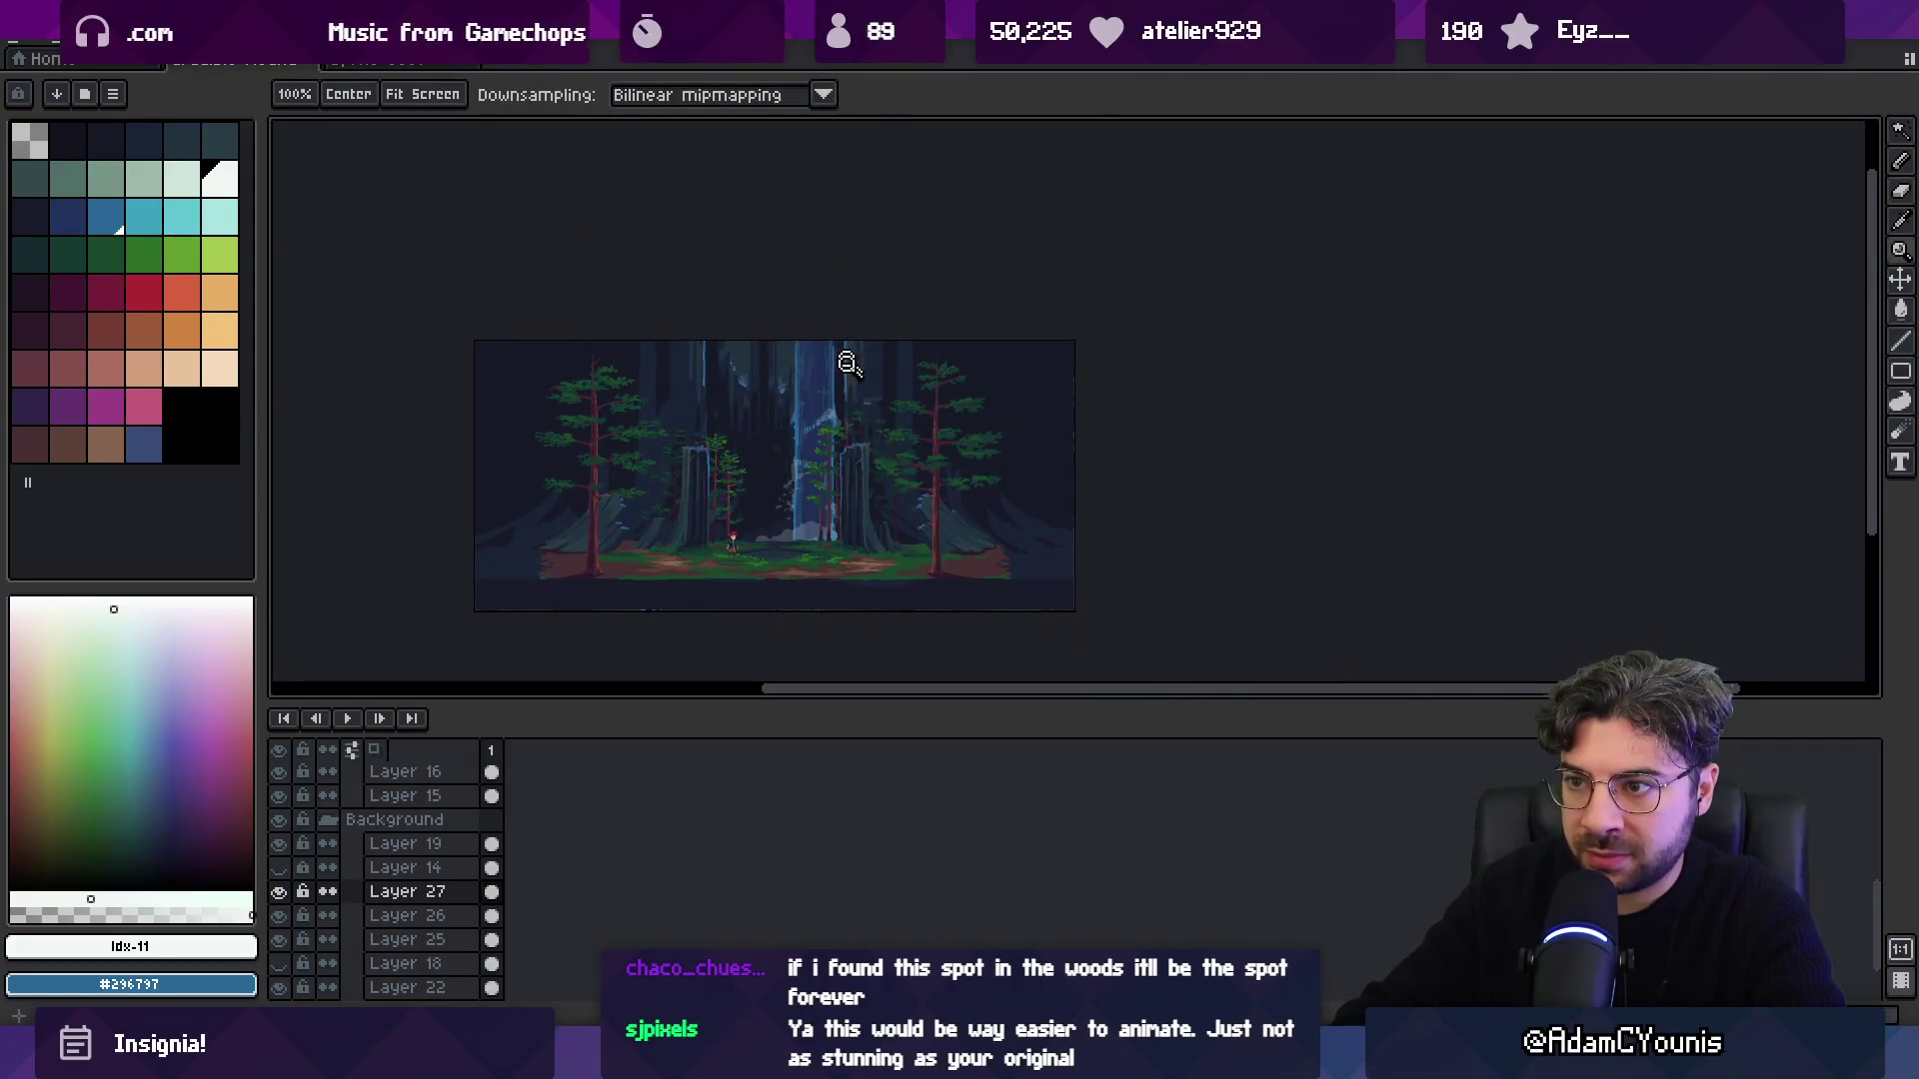
pyautogui.scroll(2, 843, 350)
pyautogui.press('space')
pyautogui.scroll(3, 951, 338)
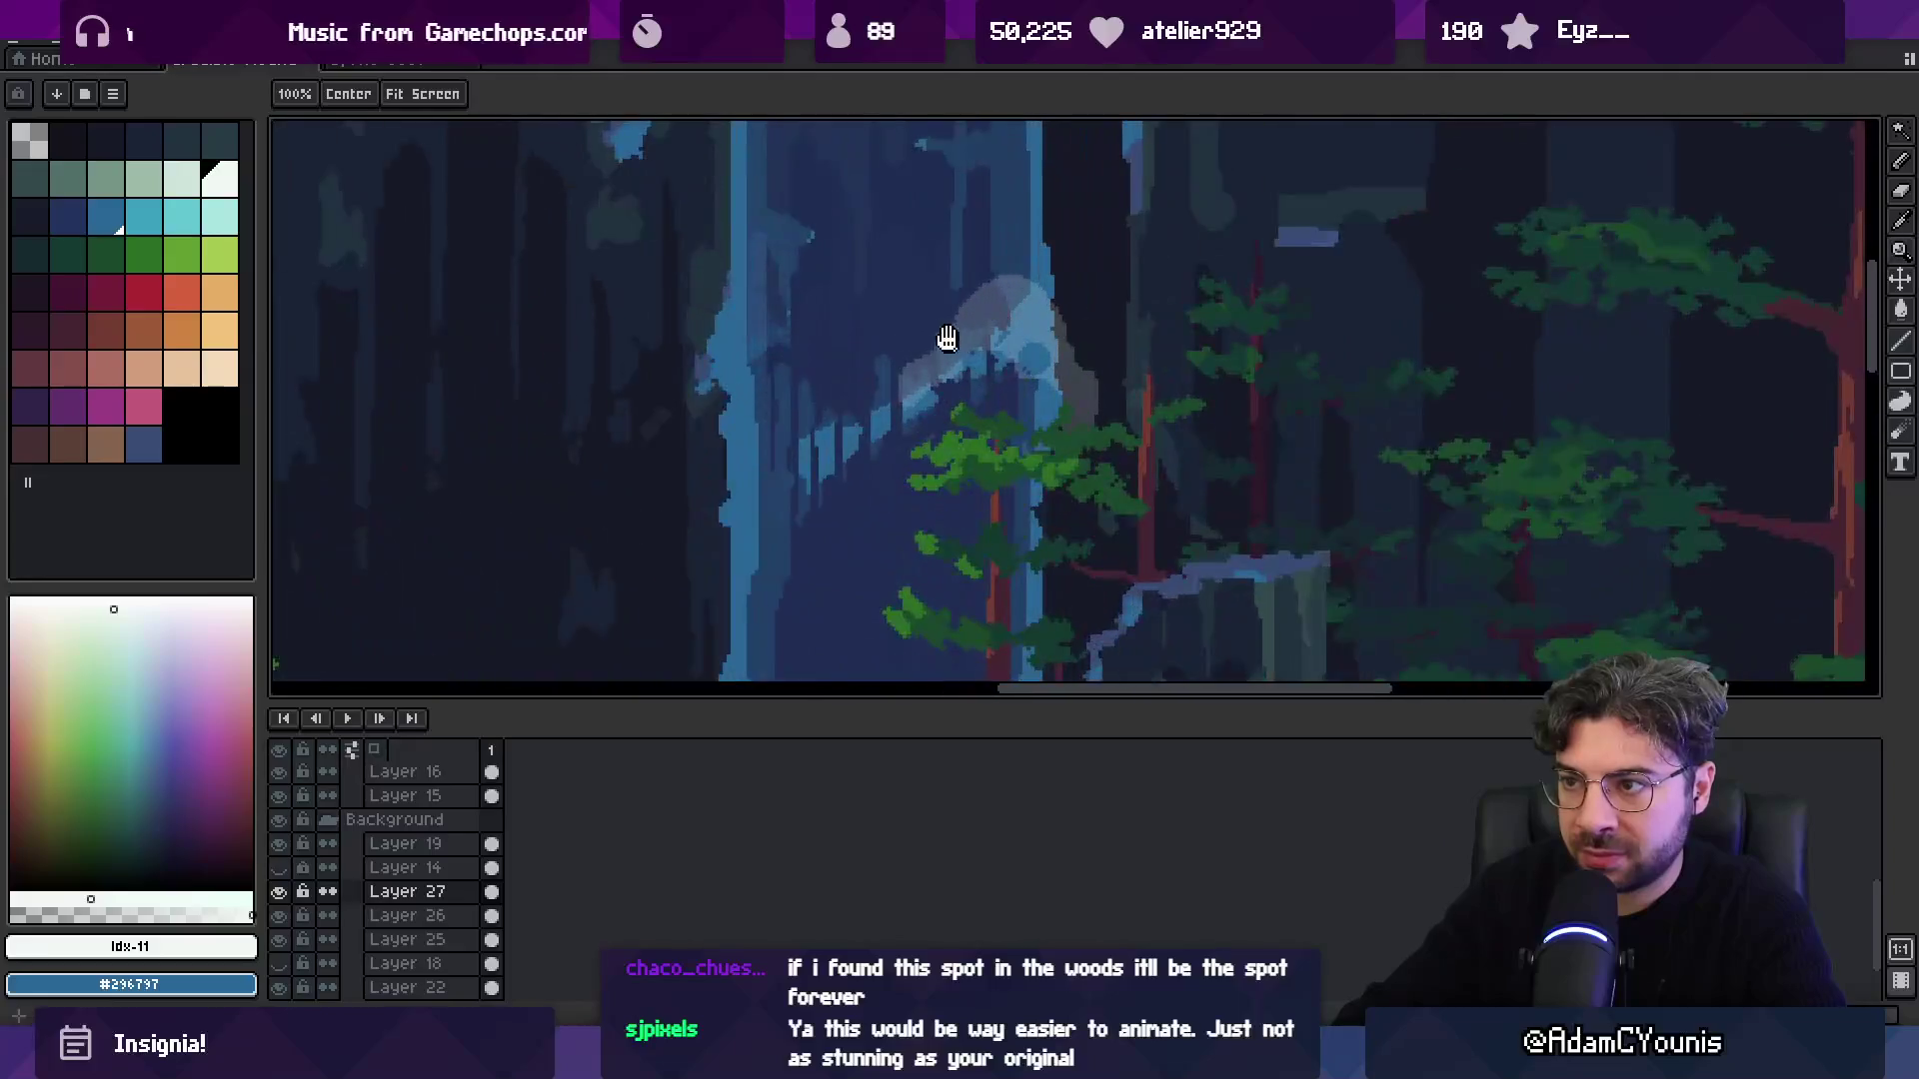
pyautogui.press('v')
pyautogui.click(1035, 356)
# Draw light-blue streaks down the waterfall with a 4px then 2px pencil.
pyautogui.press('b')
pyautogui.moveTo(1001, 221); pyautogui.dragTo(1004, 355)
pyautogui.press('+')
pyautogui.press('-')
pyautogui.press('-')
pyautogui.moveTo(962, 249); pyautogui.dragTo(962, 331)
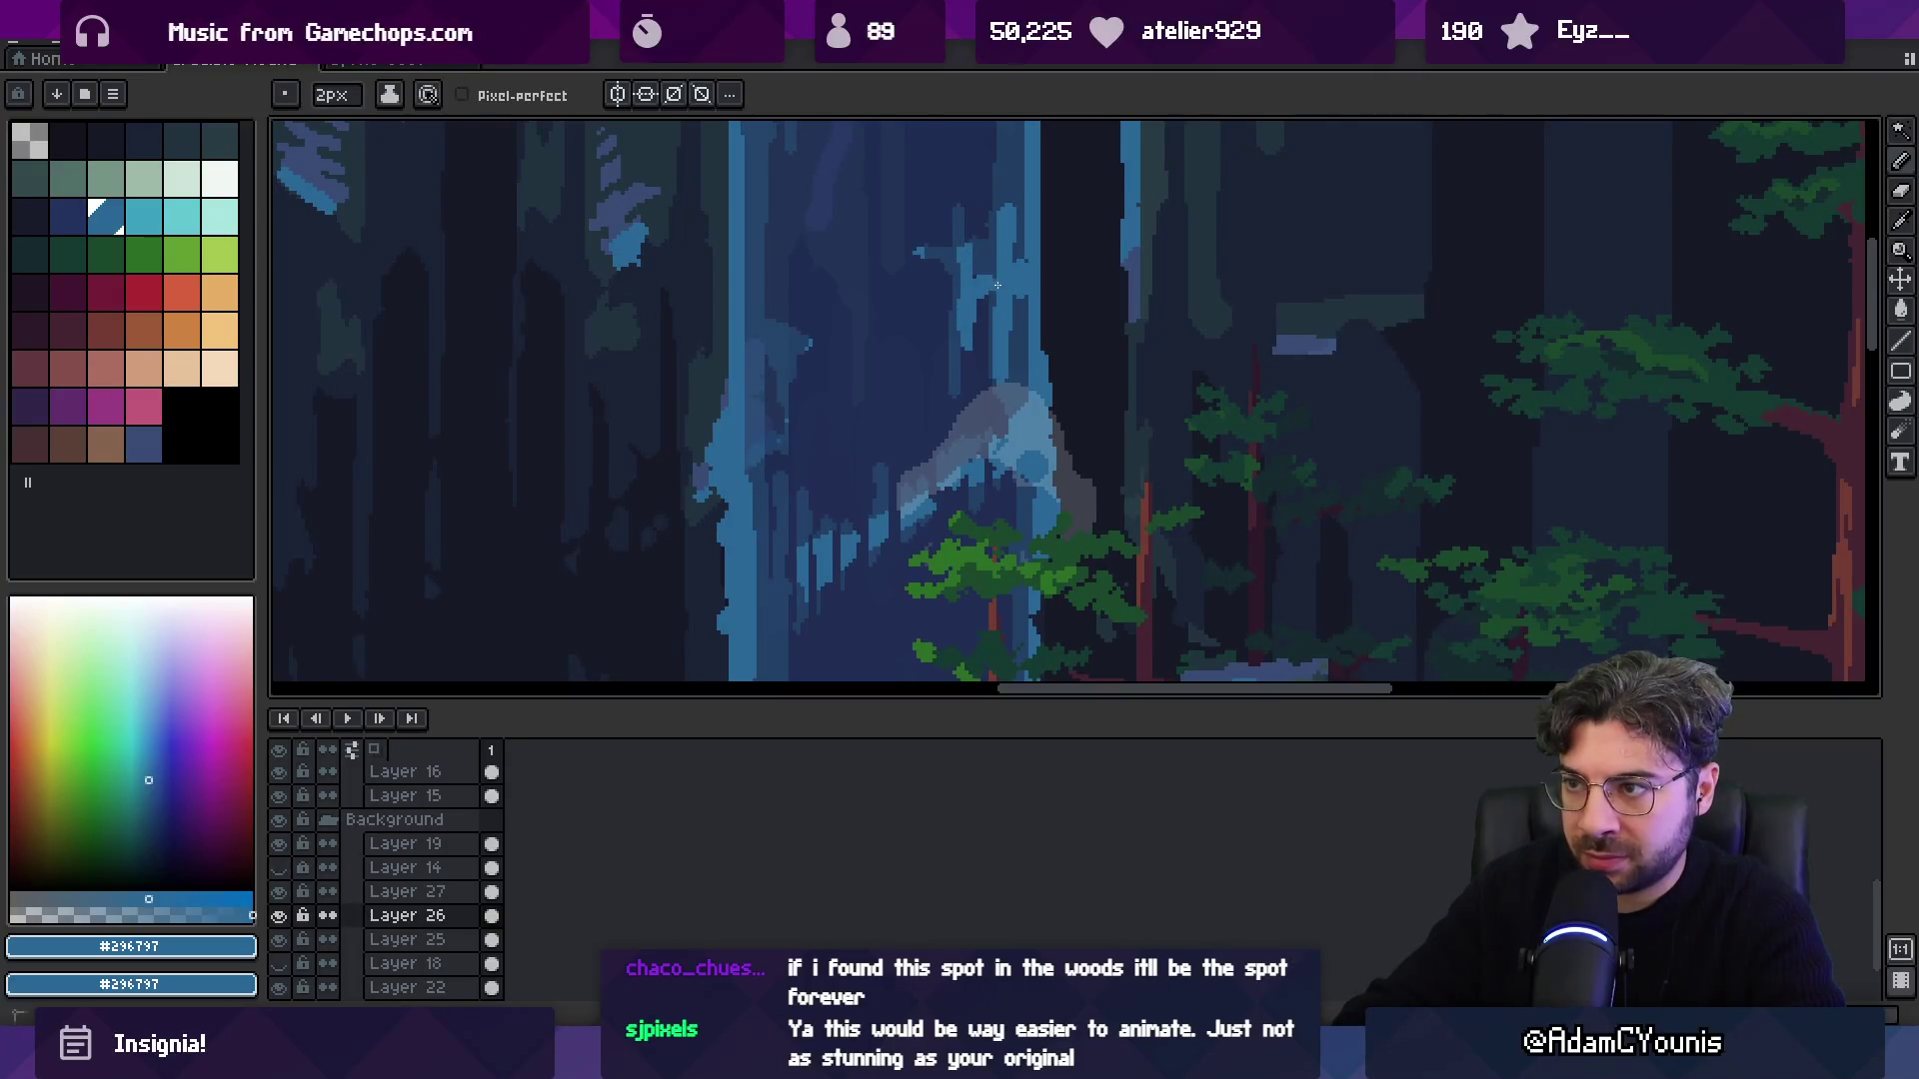
# Add lighter-blue streaks near the top and lower on the waterfall.
pyautogui.press('z')
pyautogui.scroll(-5, 960, 300)
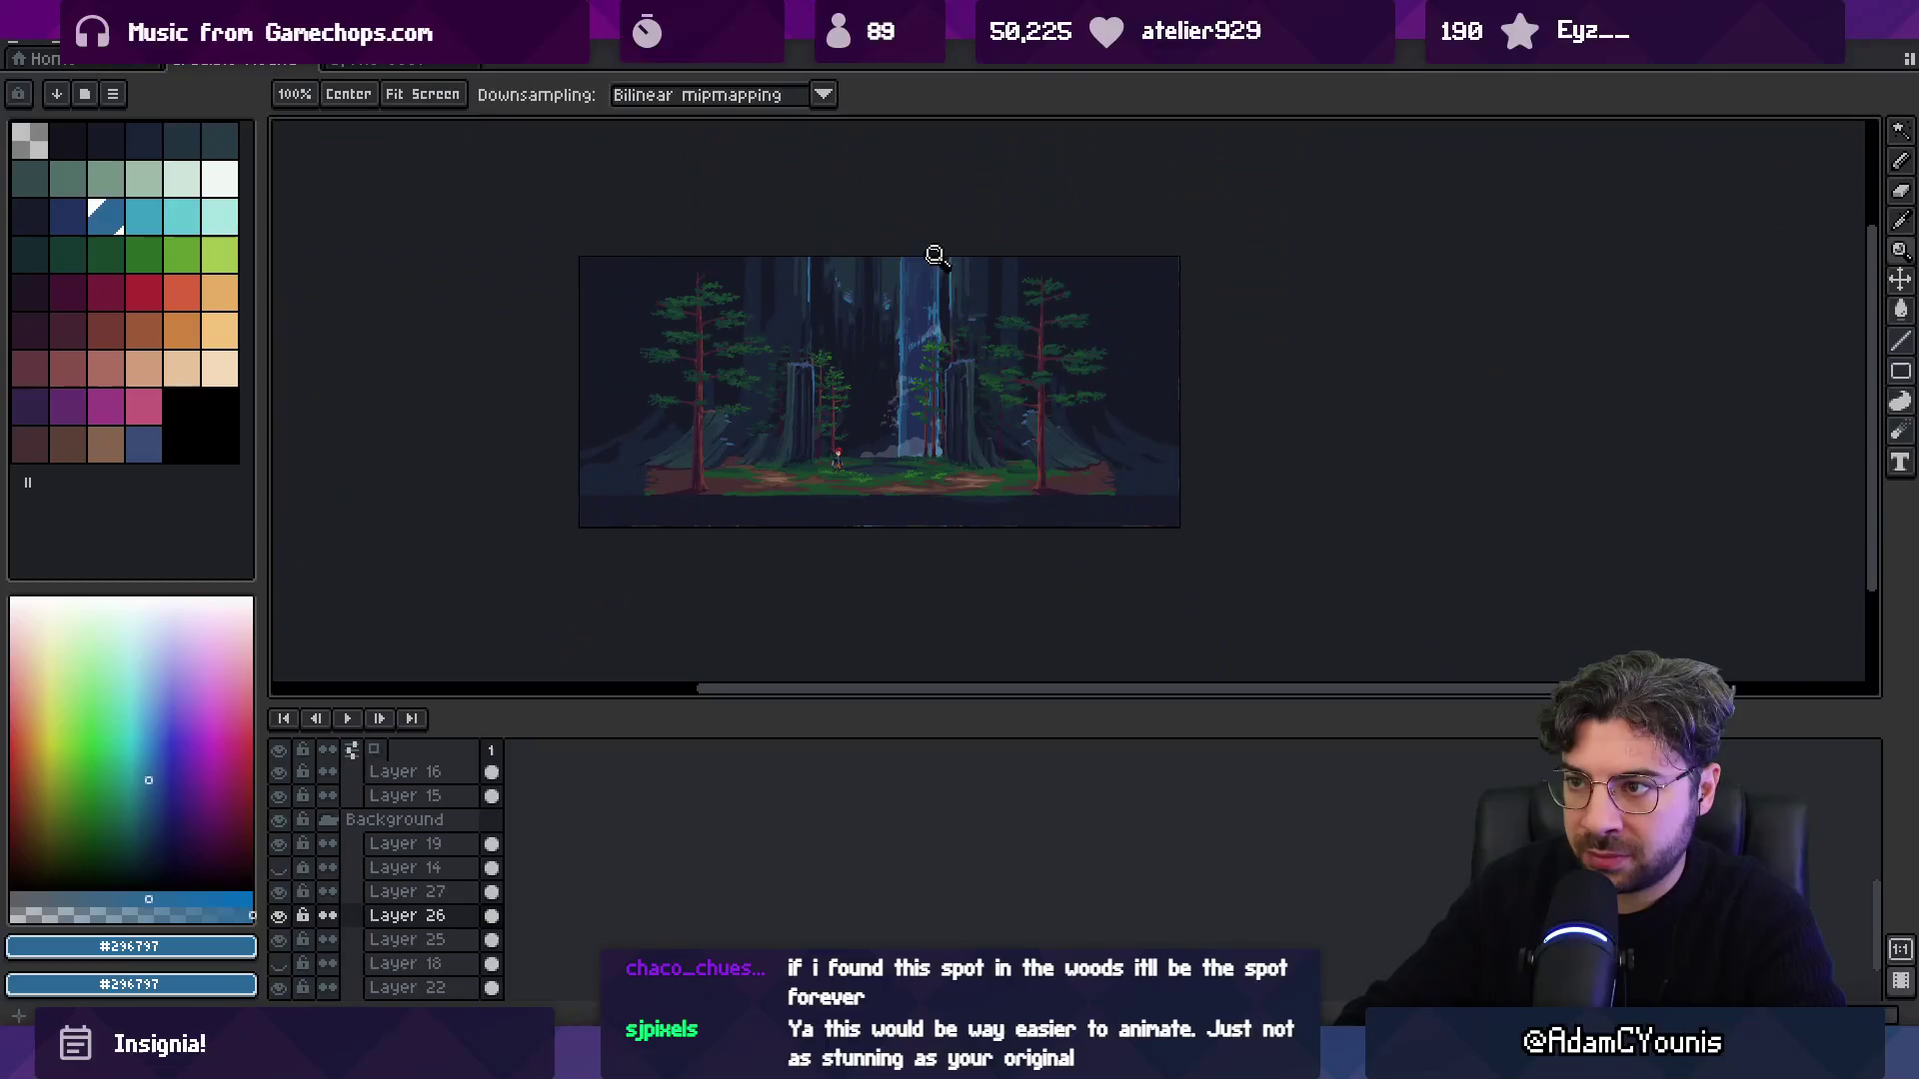
pyautogui.scroll(4, 944, 200)
pyautogui.press('b')
pyautogui.moveTo(791, 238)
pyautogui.mouseDown()
pyautogui.moveTo(768, 277)
pyautogui.moveTo(848, 360)
pyautogui.moveTo(872, 247)
pyautogui.mouseUp()
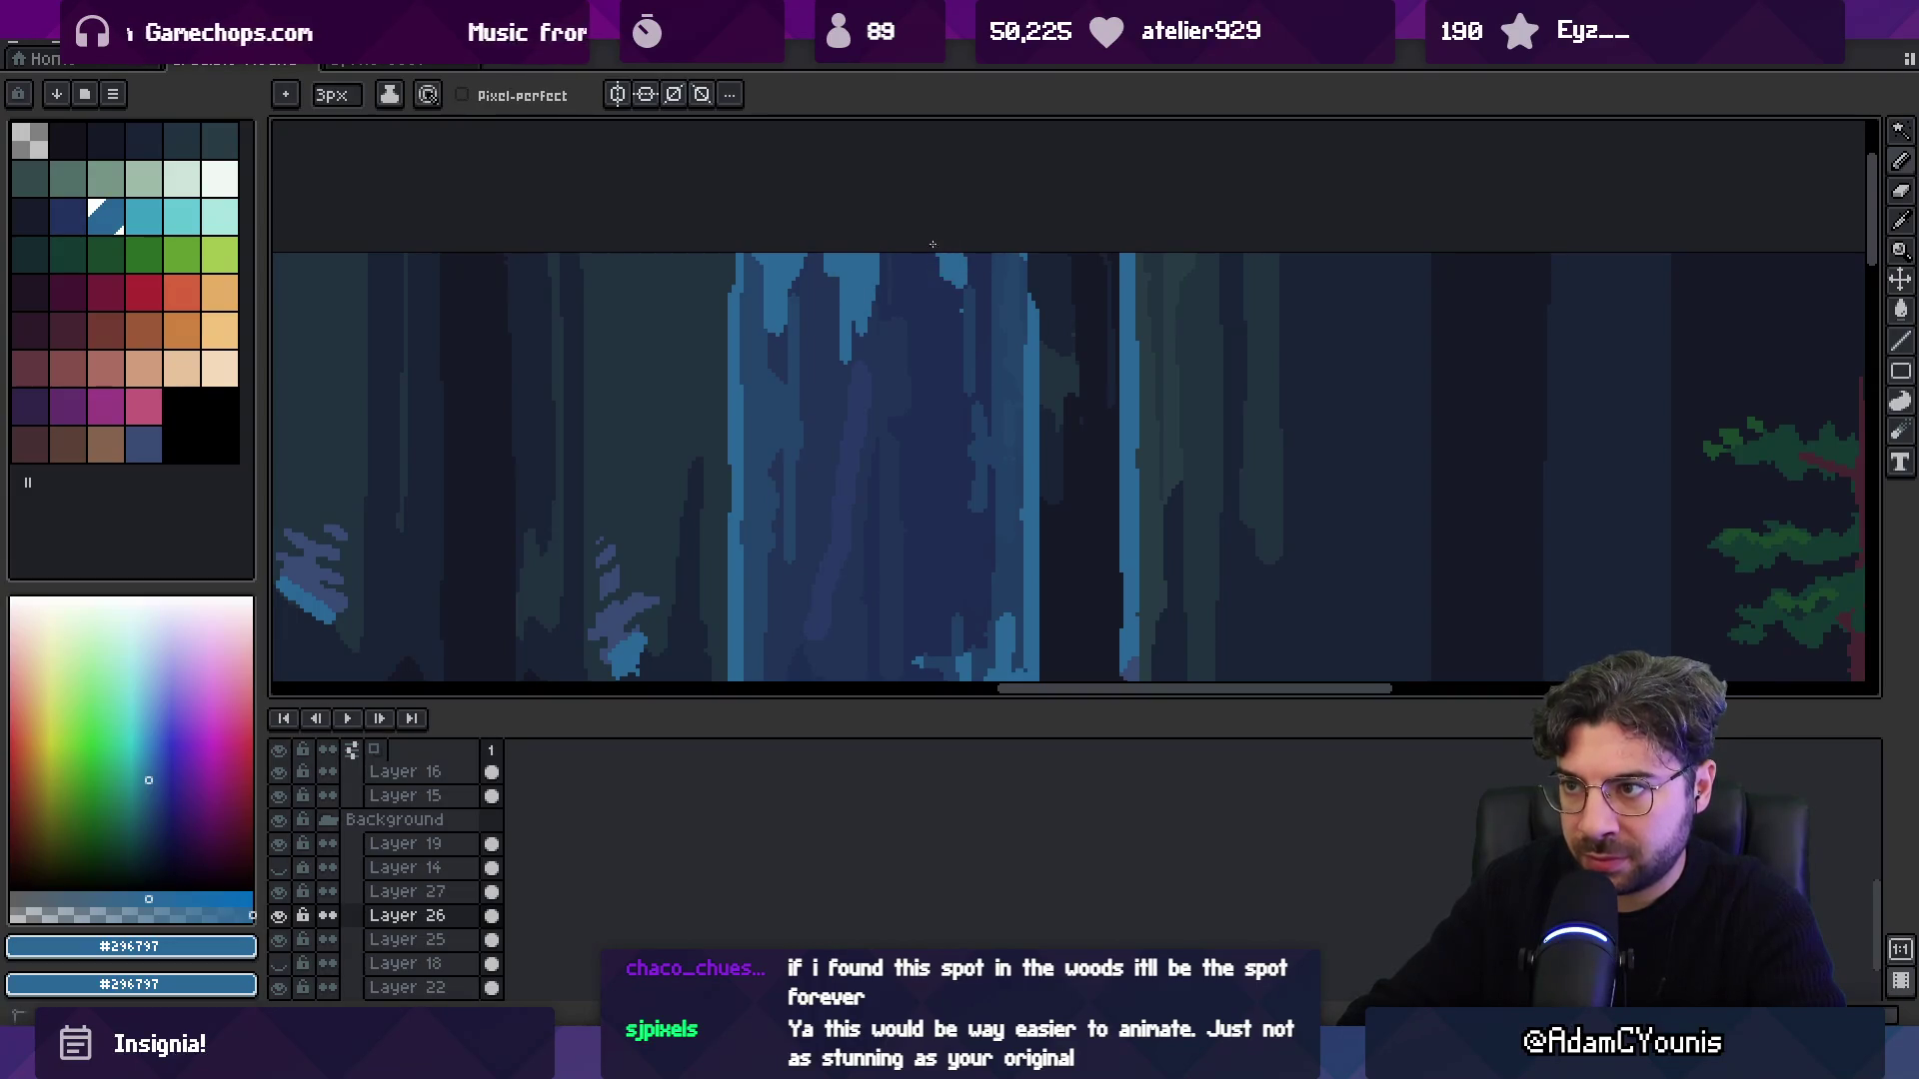
pyautogui.moveTo(838, 410); pyautogui.dragTo(841, 492)
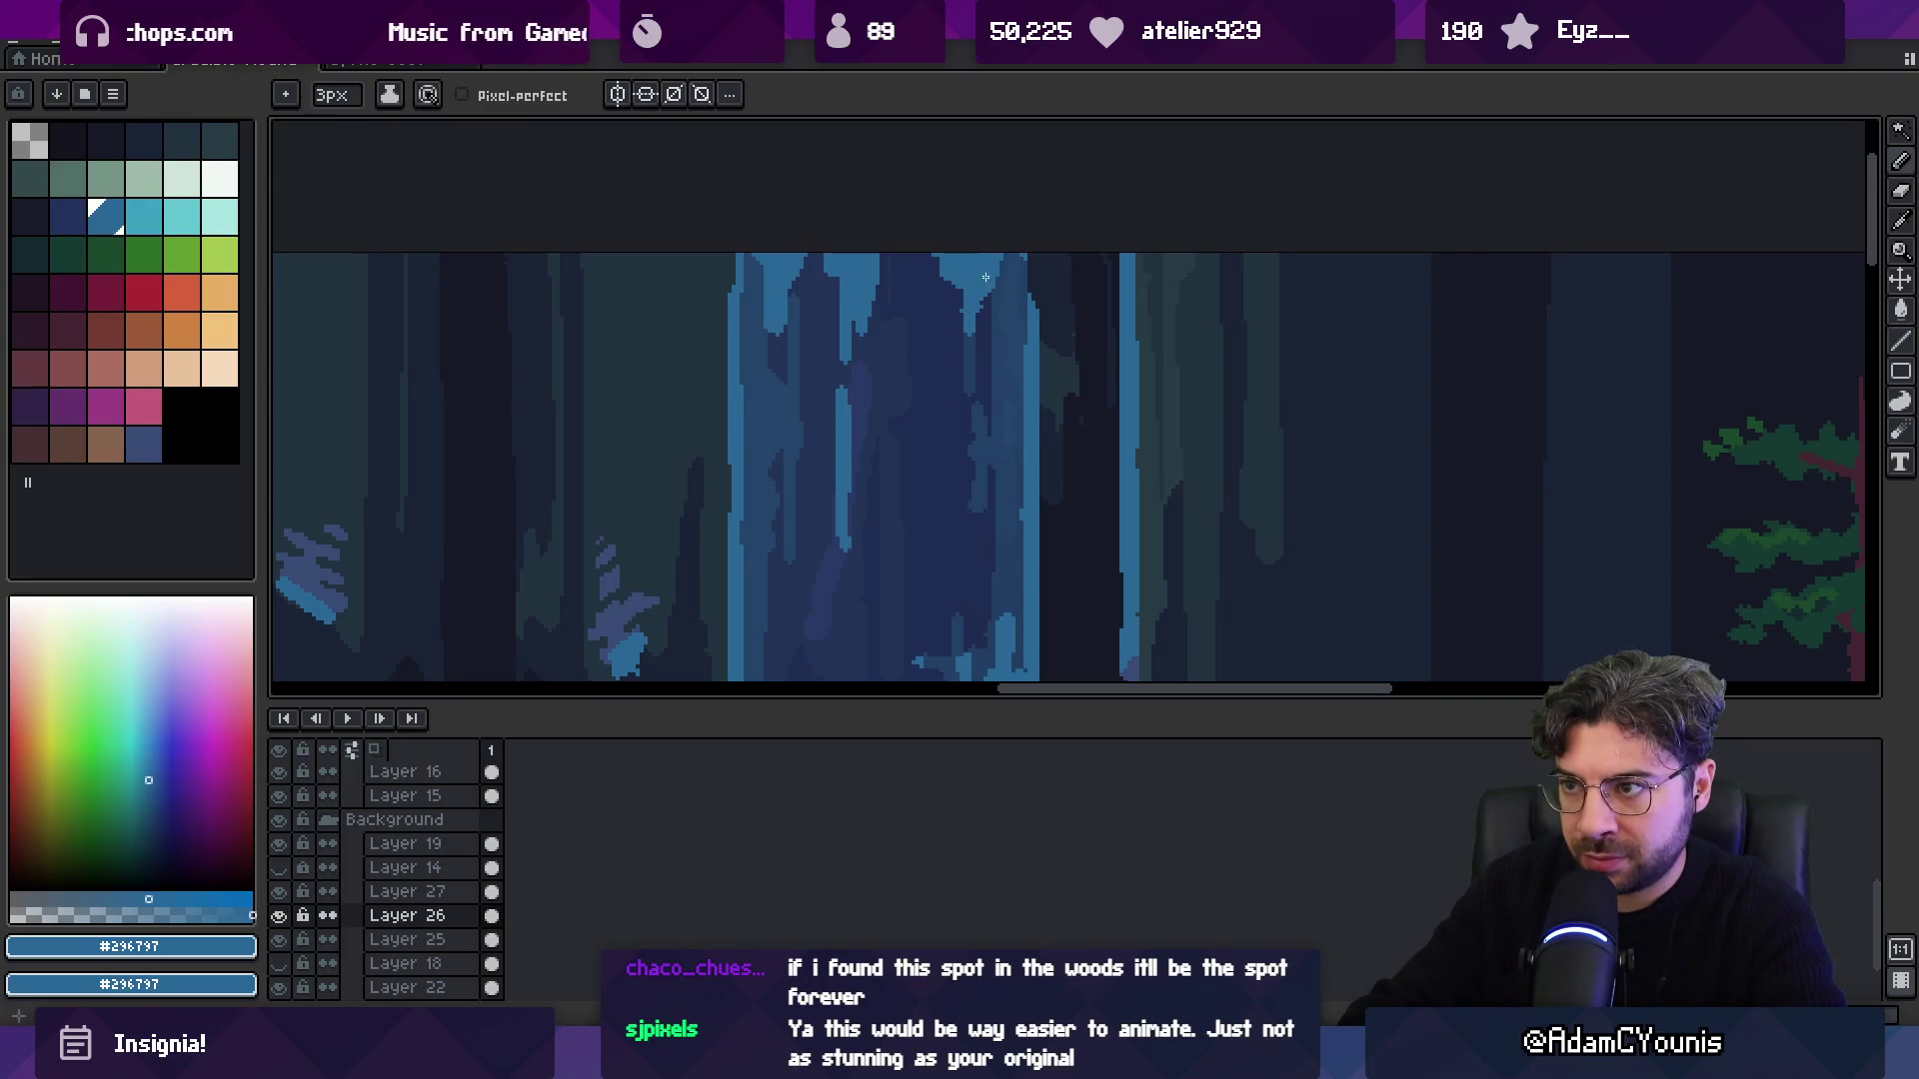
# Play and stop the animation to preview the waterfall.
pyautogui.scroll(-3, 966, 426)
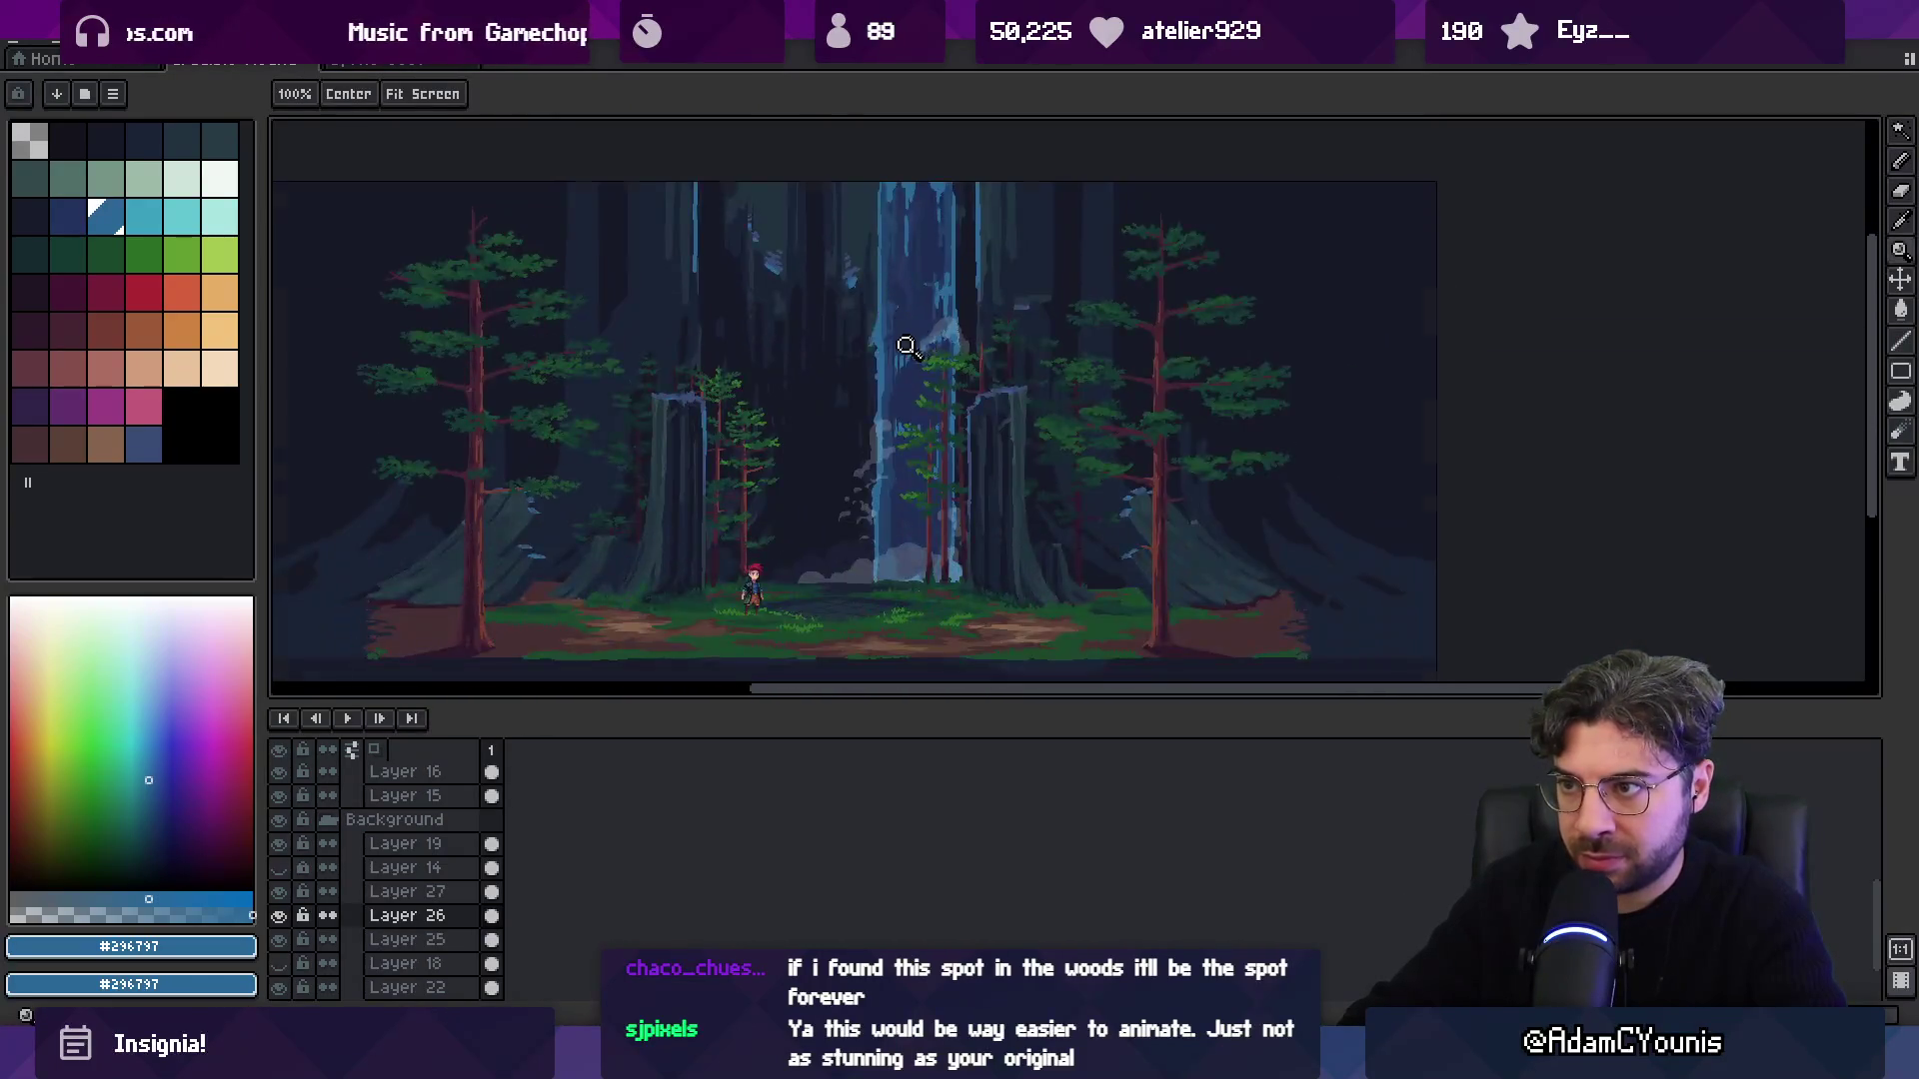
pyautogui.scroll(3, 913, 356)
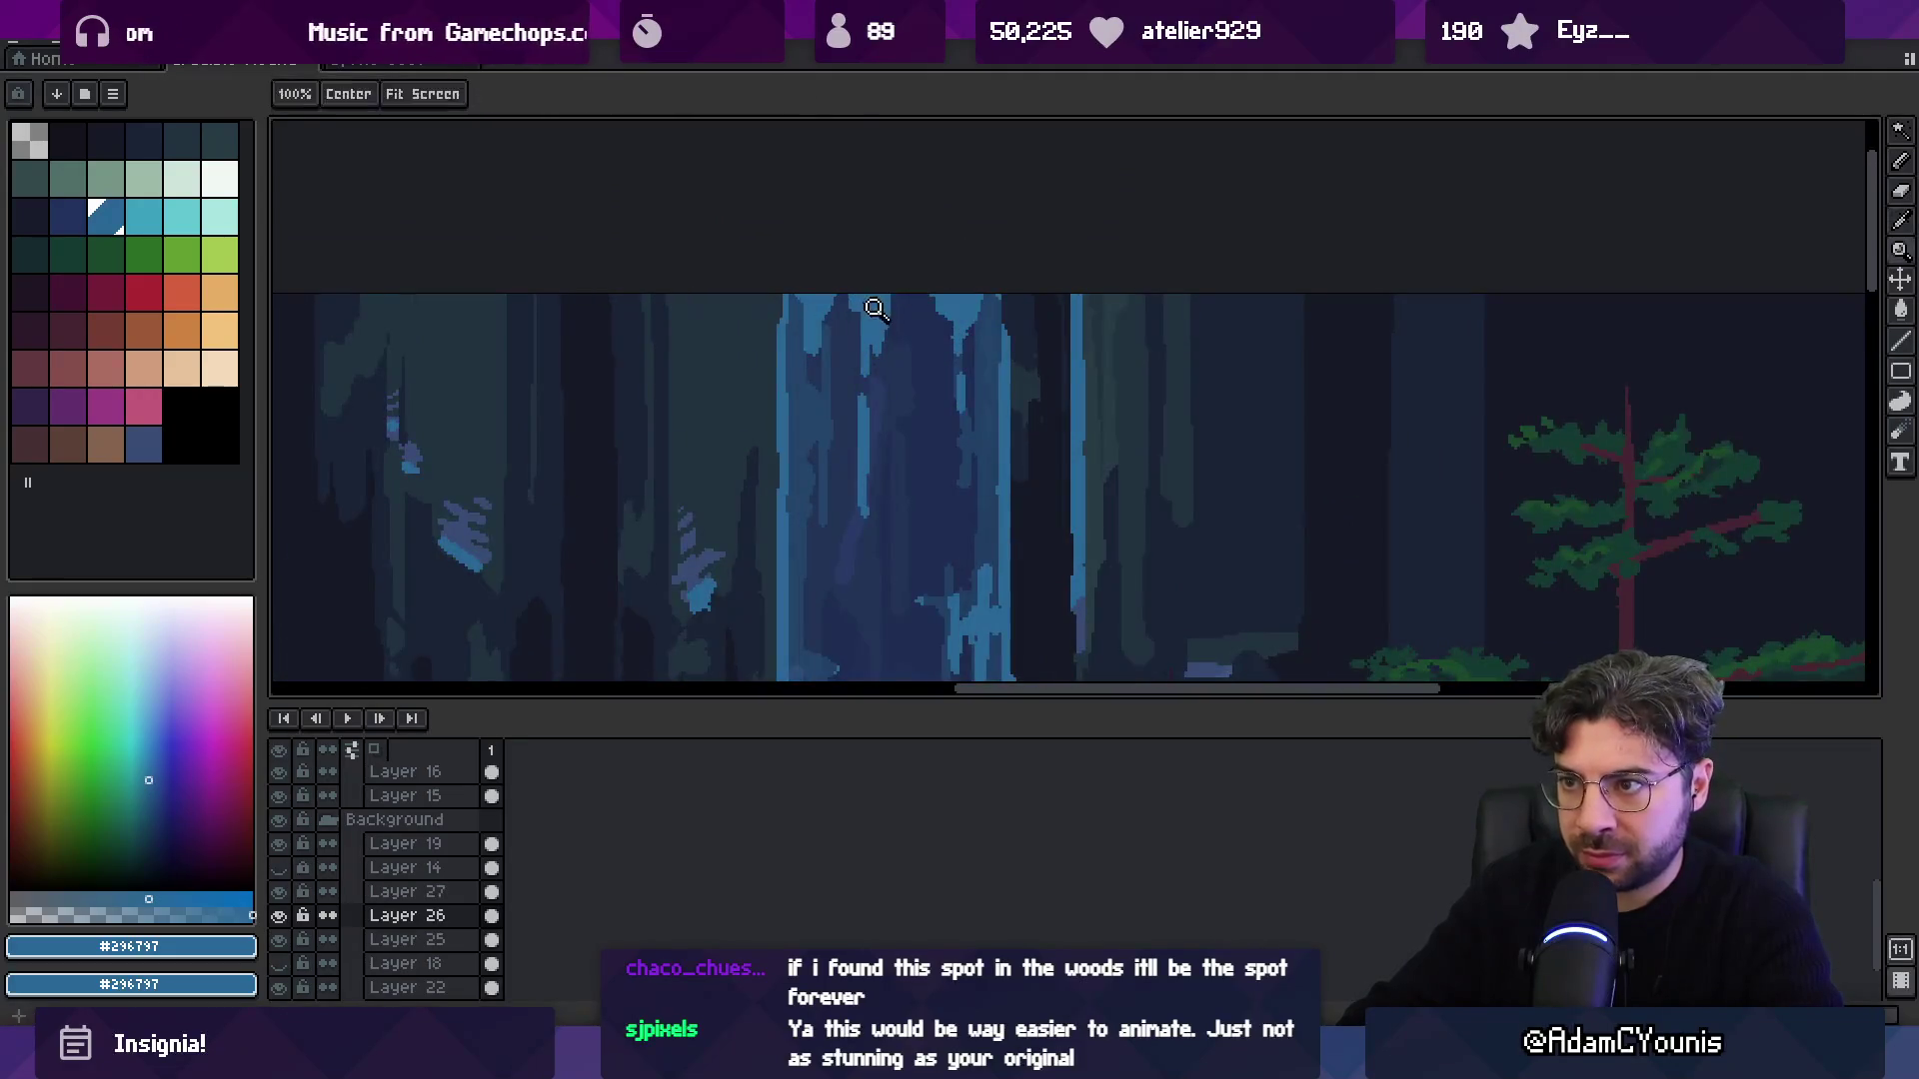
pyautogui.press('b')
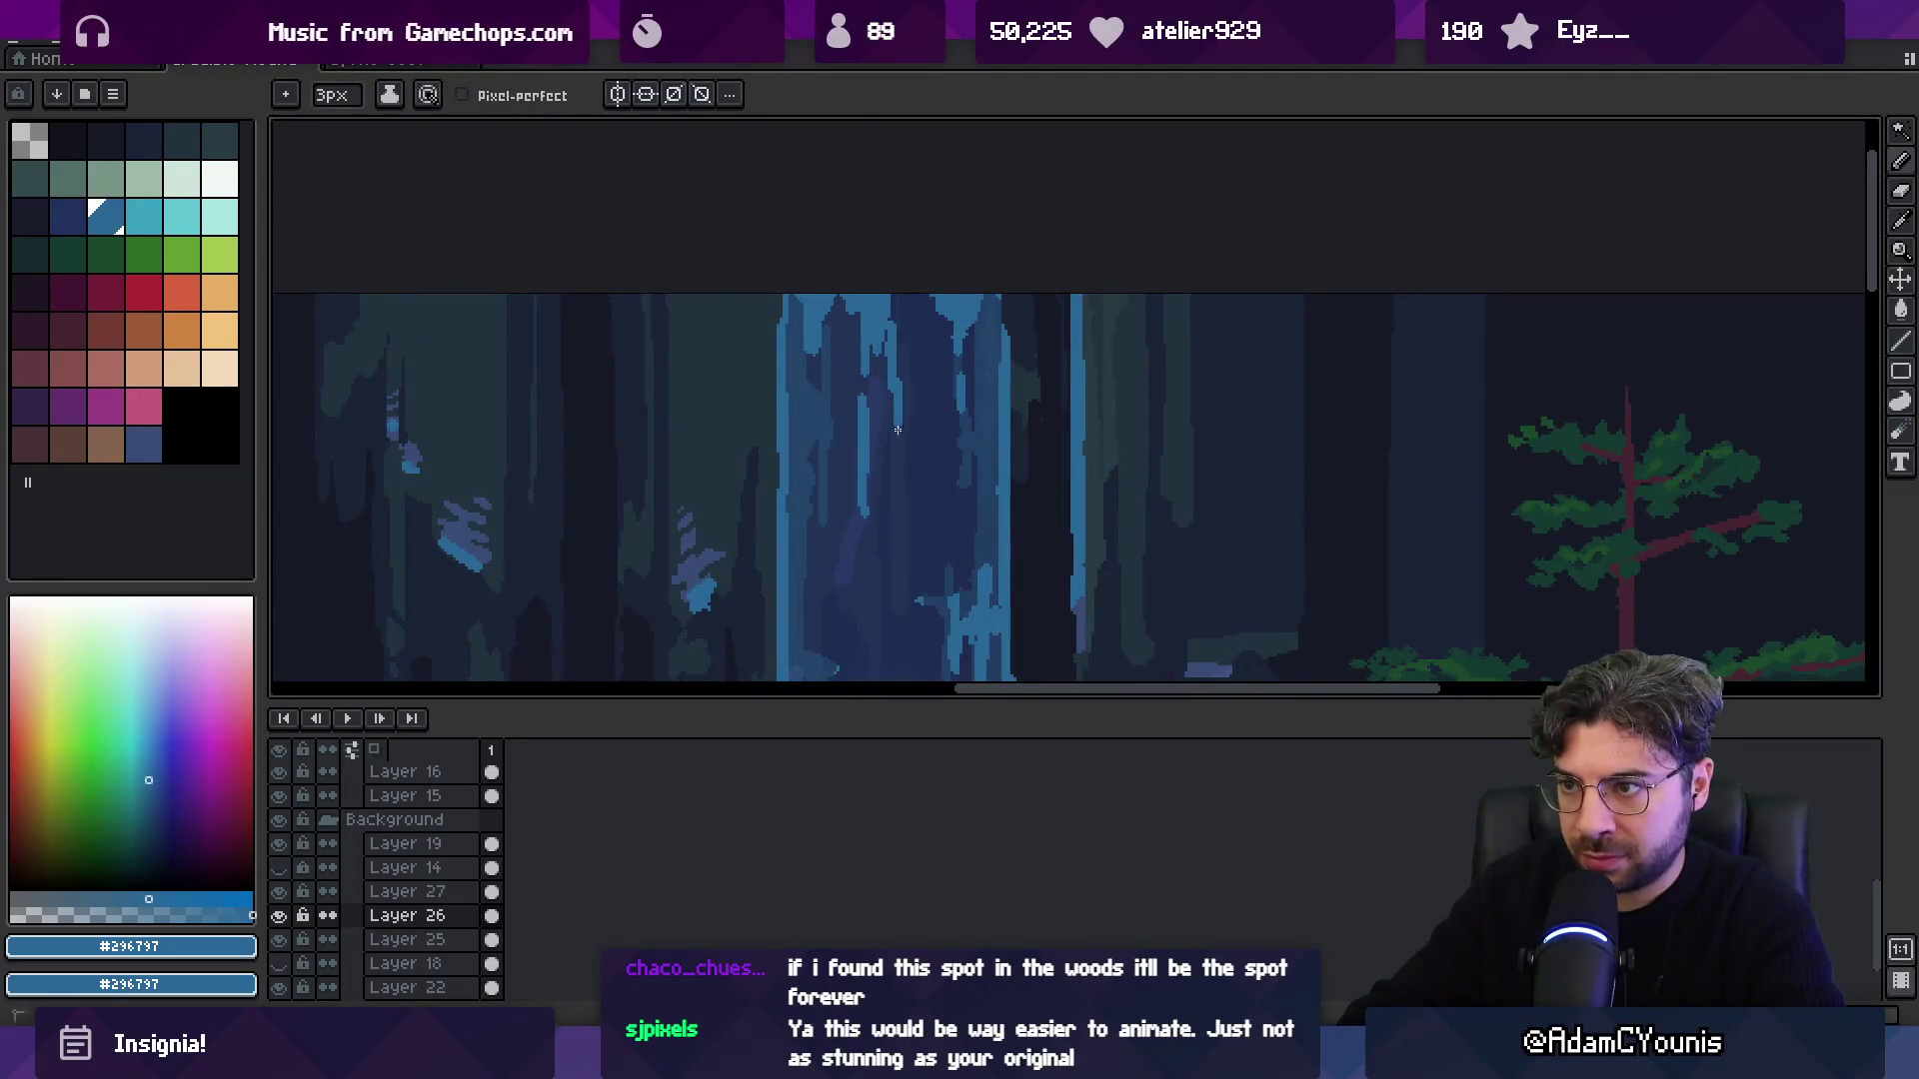
pyautogui.press('e')
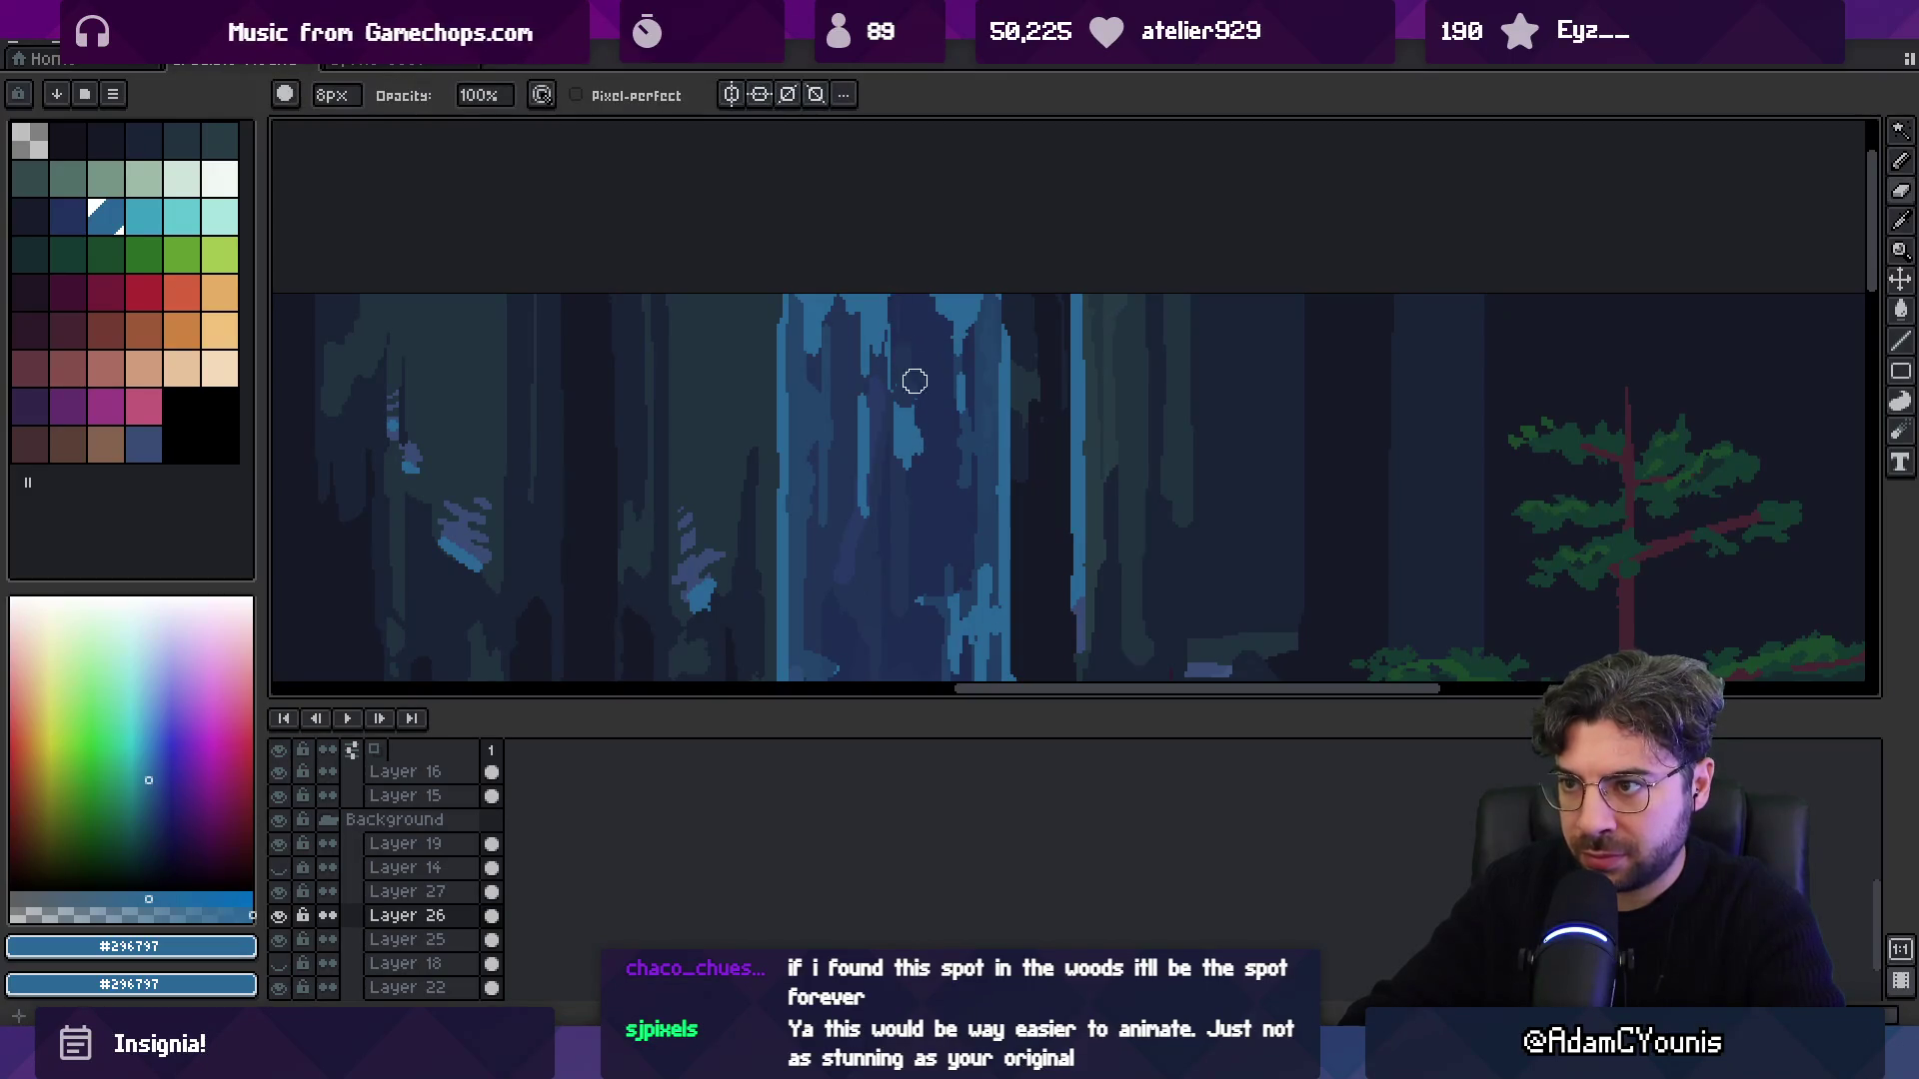
pyautogui.press('Return')
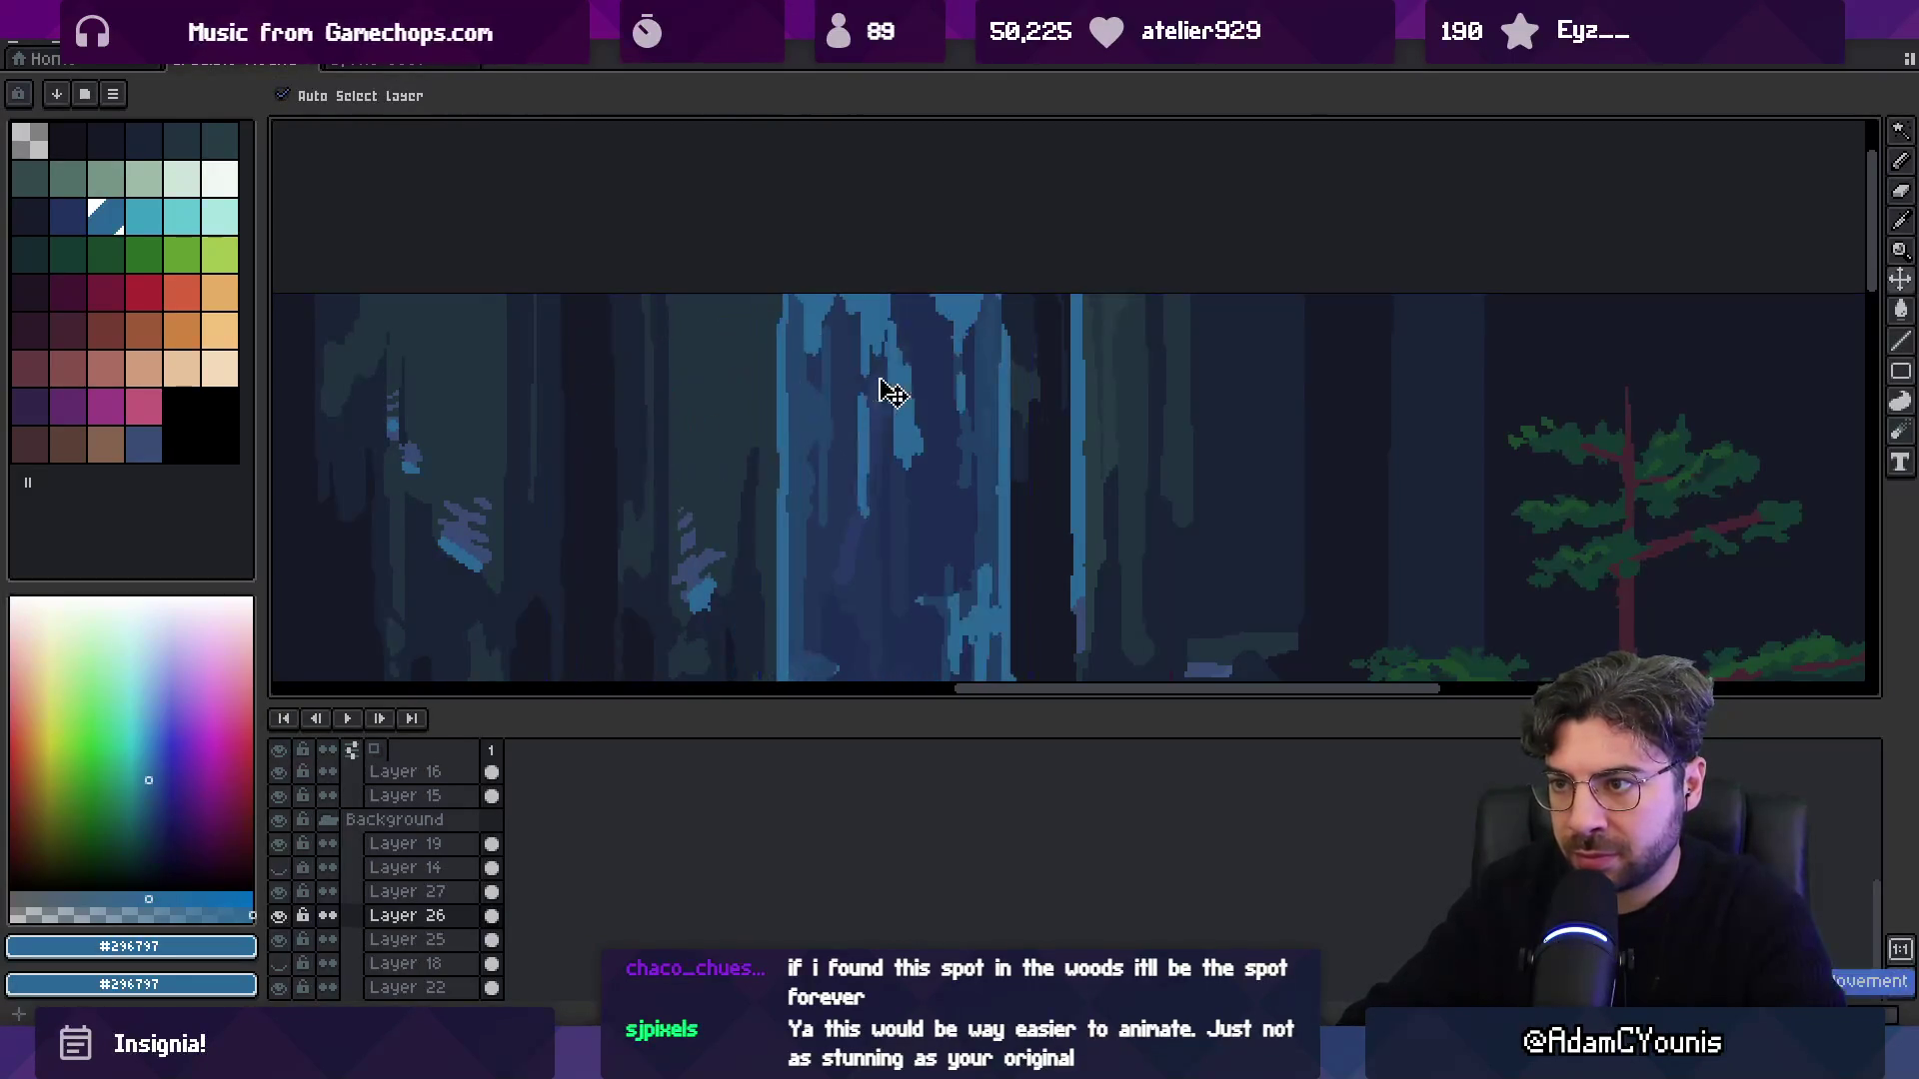
pyautogui.press('Return')
# Erase stray pixels down the waterfall column and centre the whole forest scene.
pyautogui.moveTo(899, 327); pyautogui.dragTo(904, 400)
pyautogui.press('b')
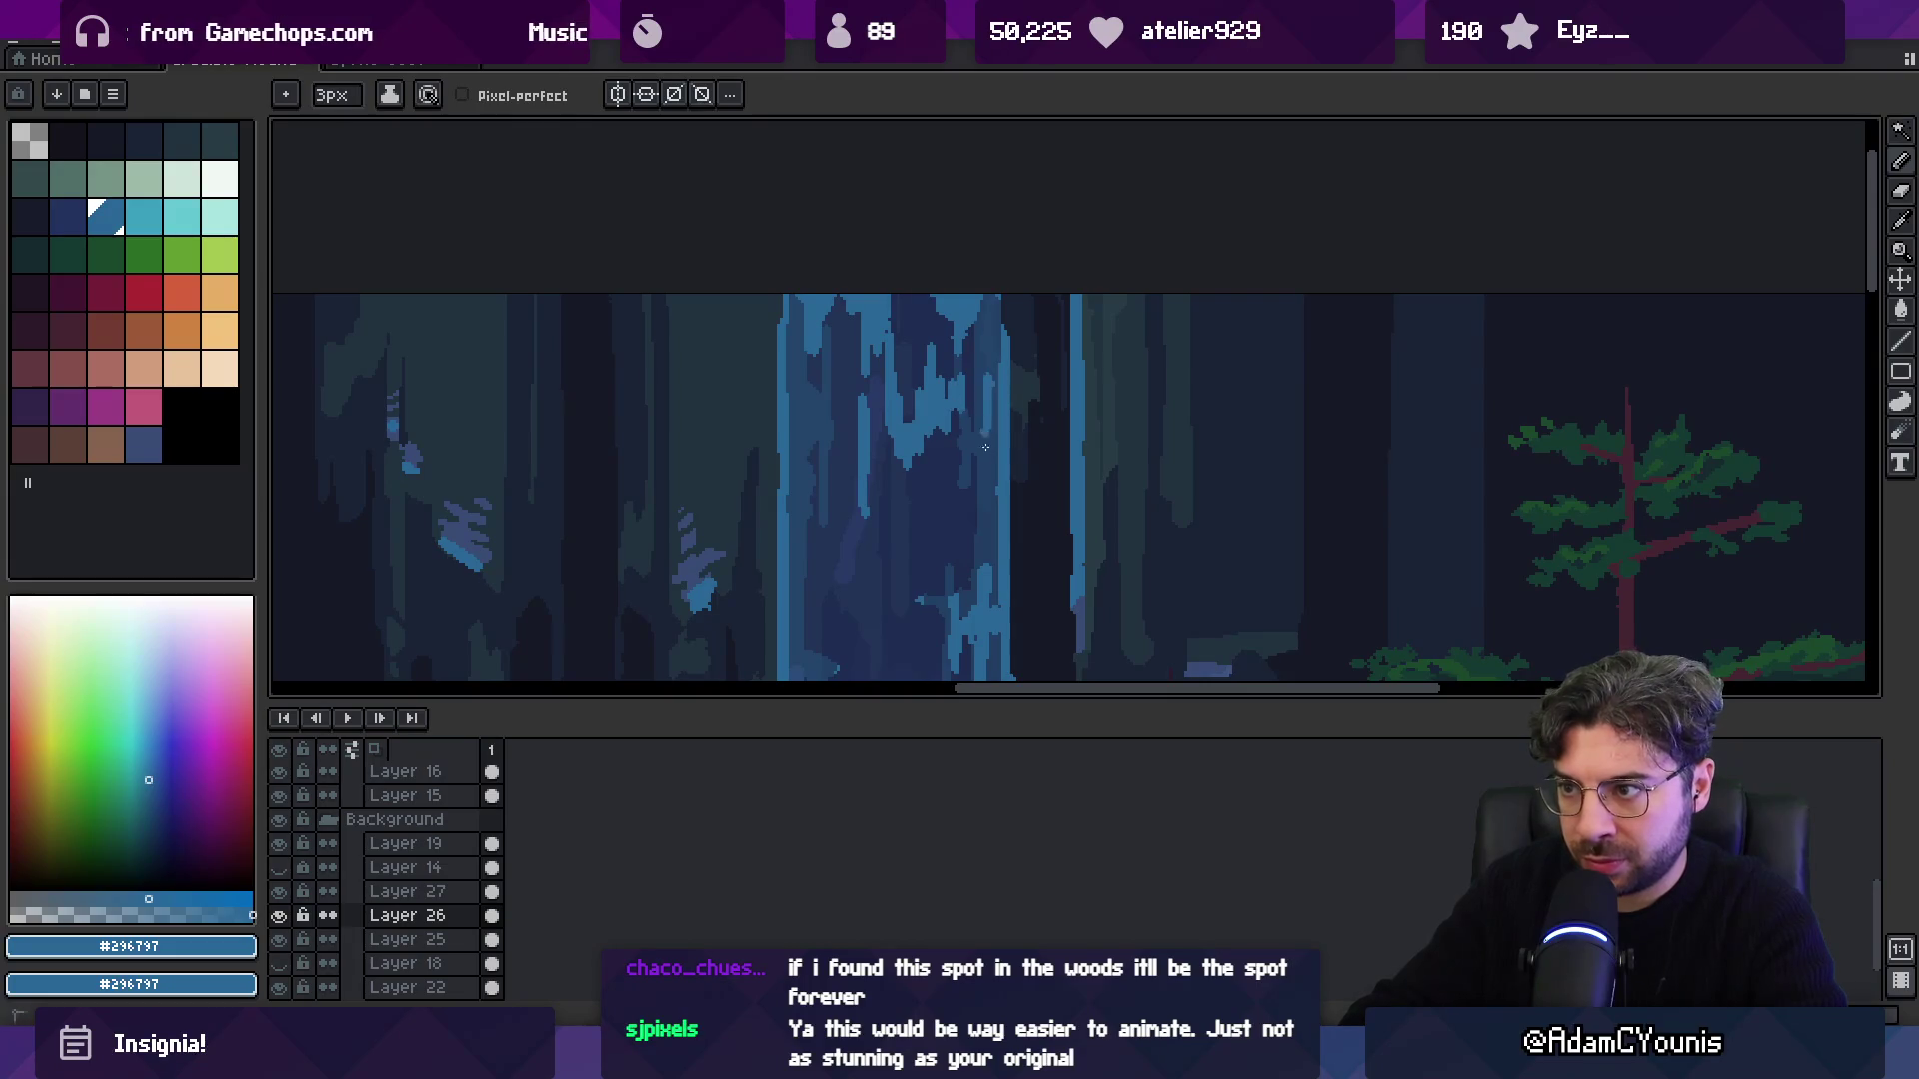
pyautogui.scroll(-3, 819, 420)
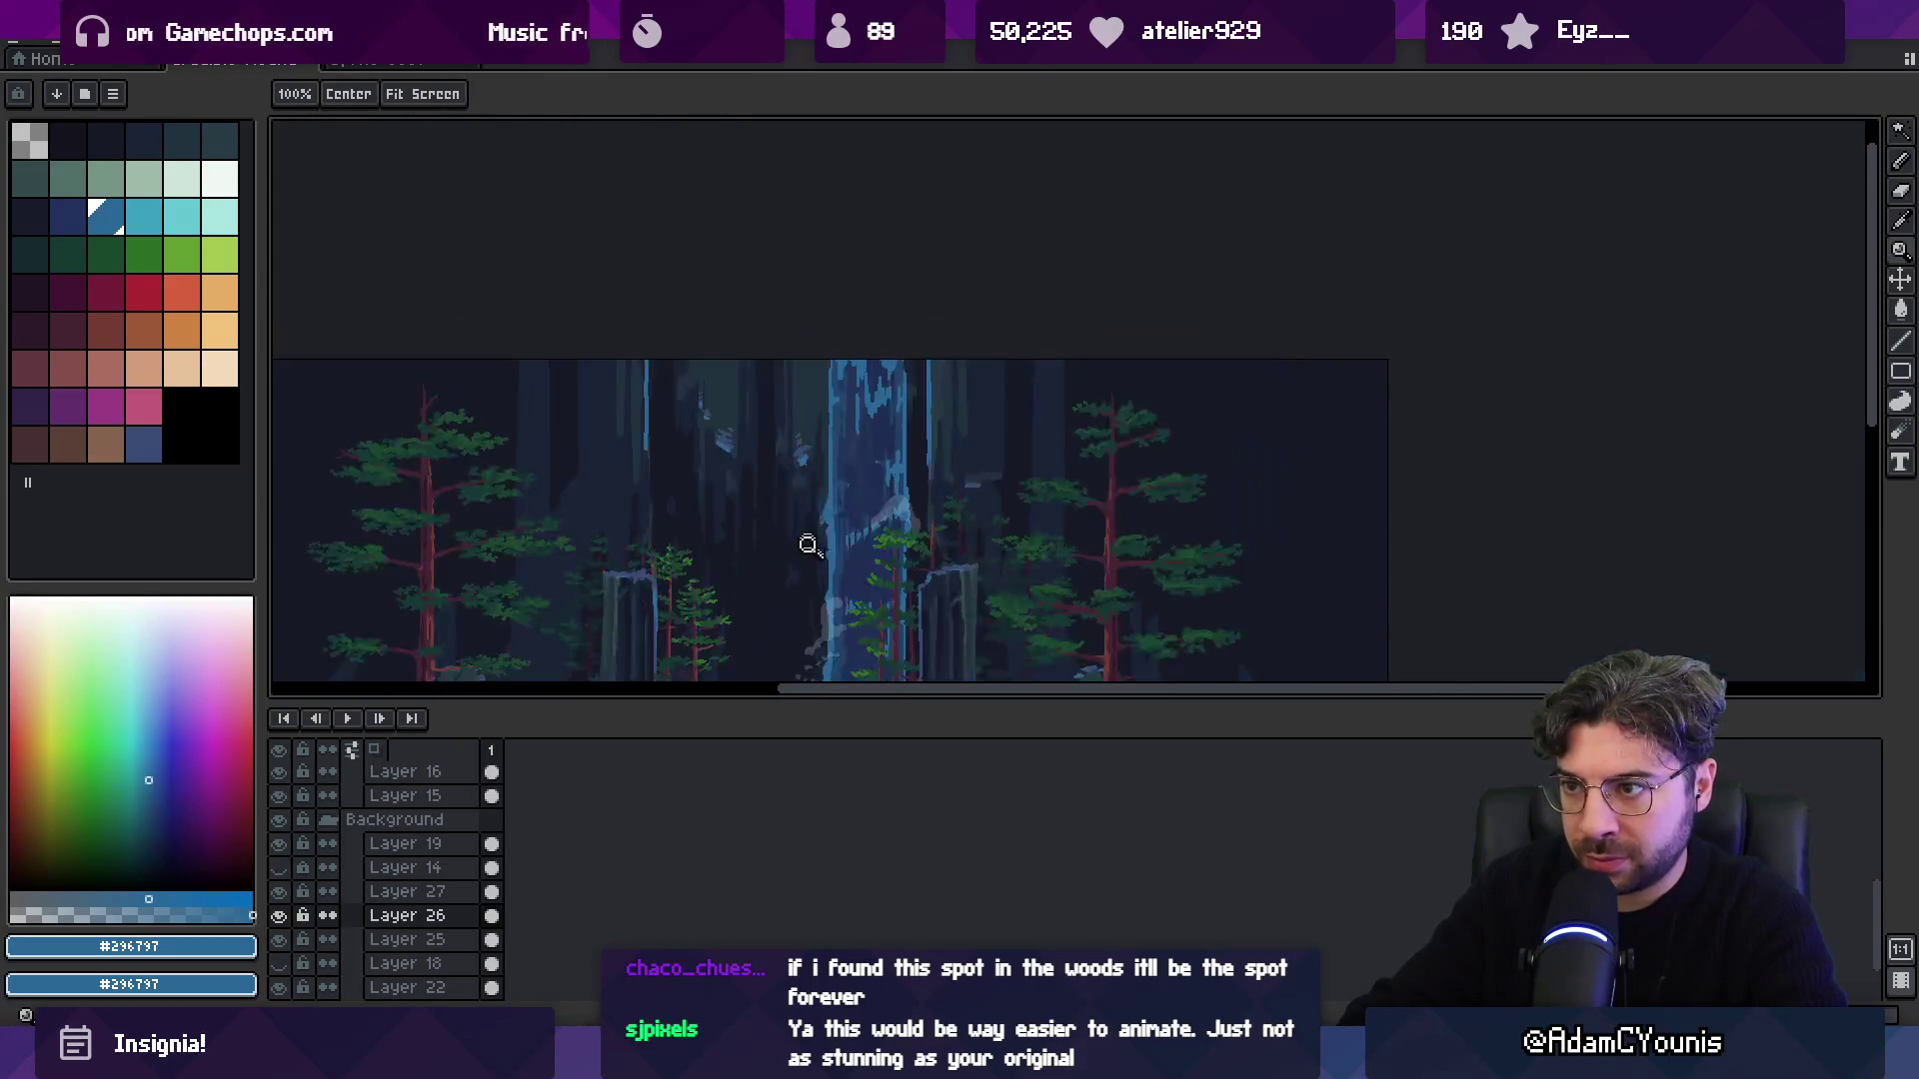
pyautogui.scroll(5, 940, 320)
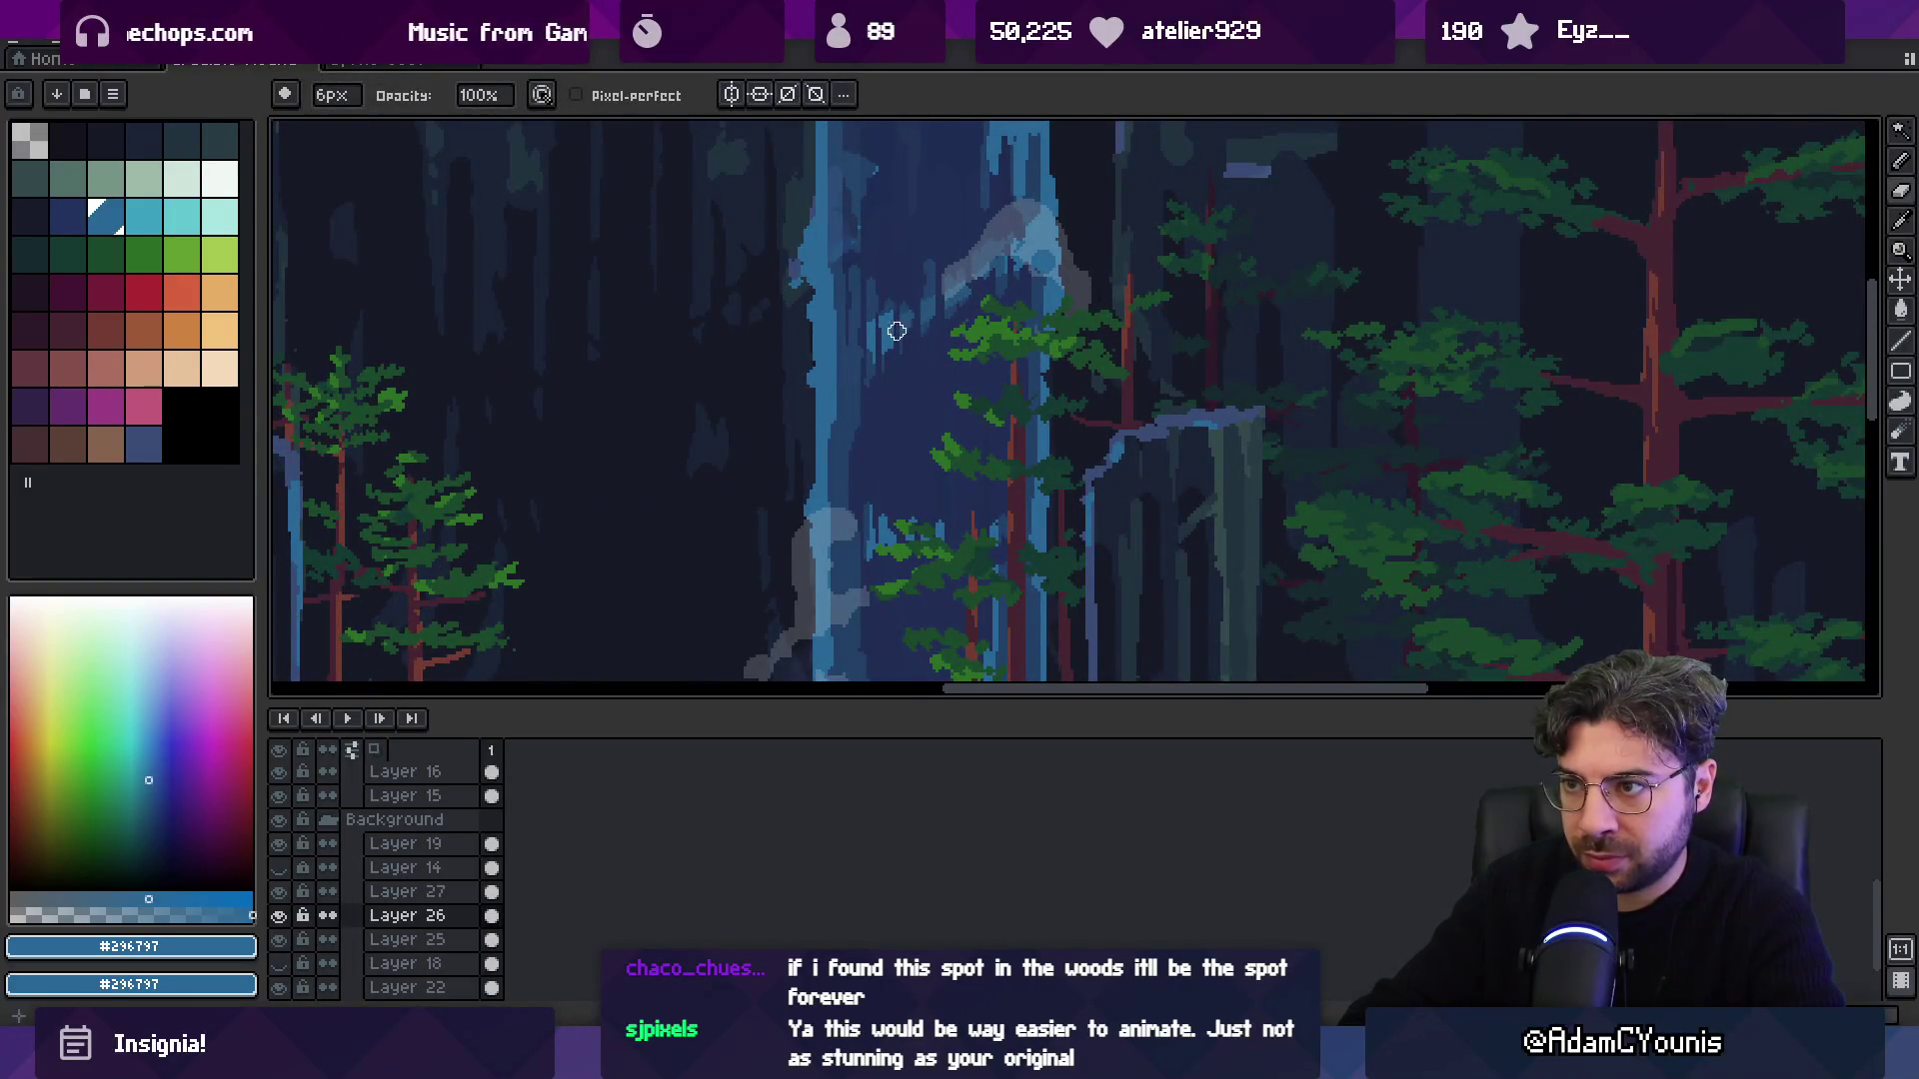
pyautogui.press('e')
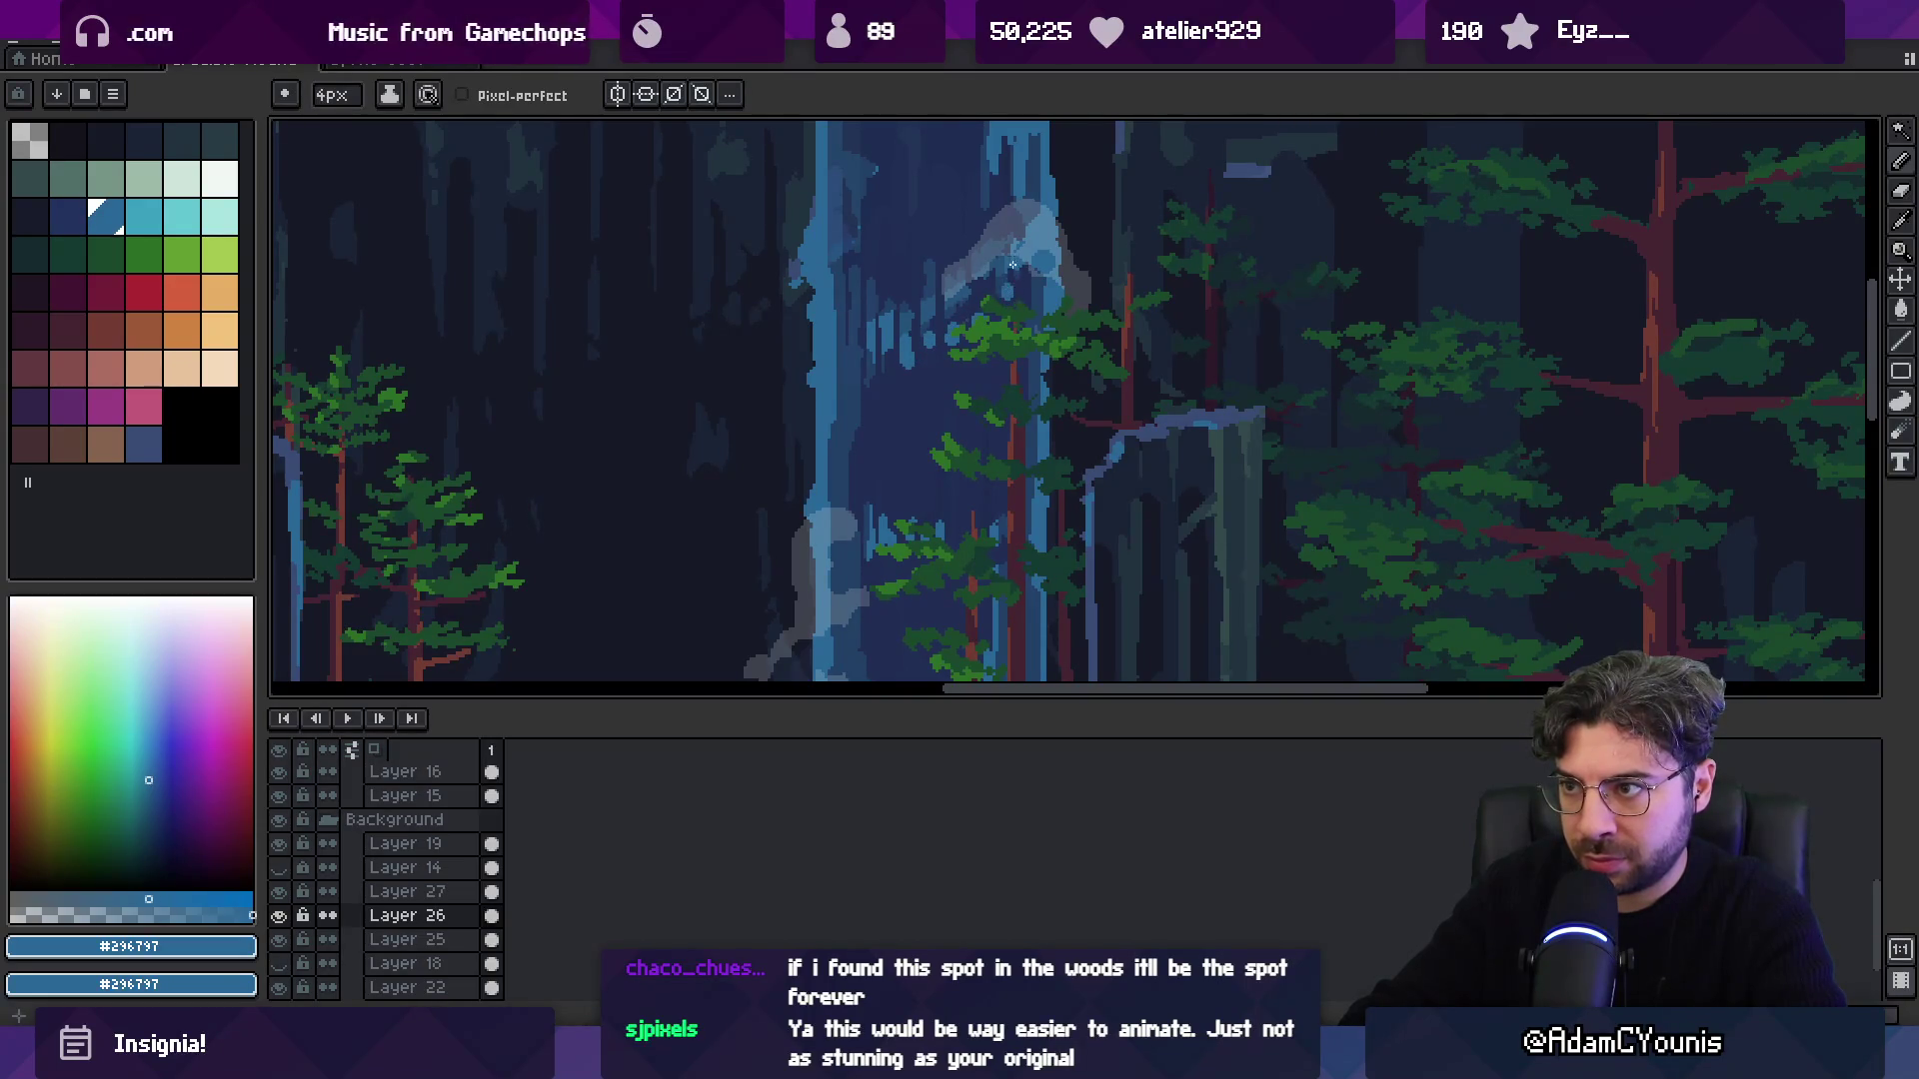
pyautogui.scroll(-5, 1000, 320)
pyautogui.scroll(2, 917, 350)
pyautogui.moveTo(878, 351)
pyautogui.mouseDown()
pyautogui.moveTo(909, 416)
pyautogui.moveTo(938, 415)
pyautogui.moveTo(925, 389)
pyautogui.mouseUp()
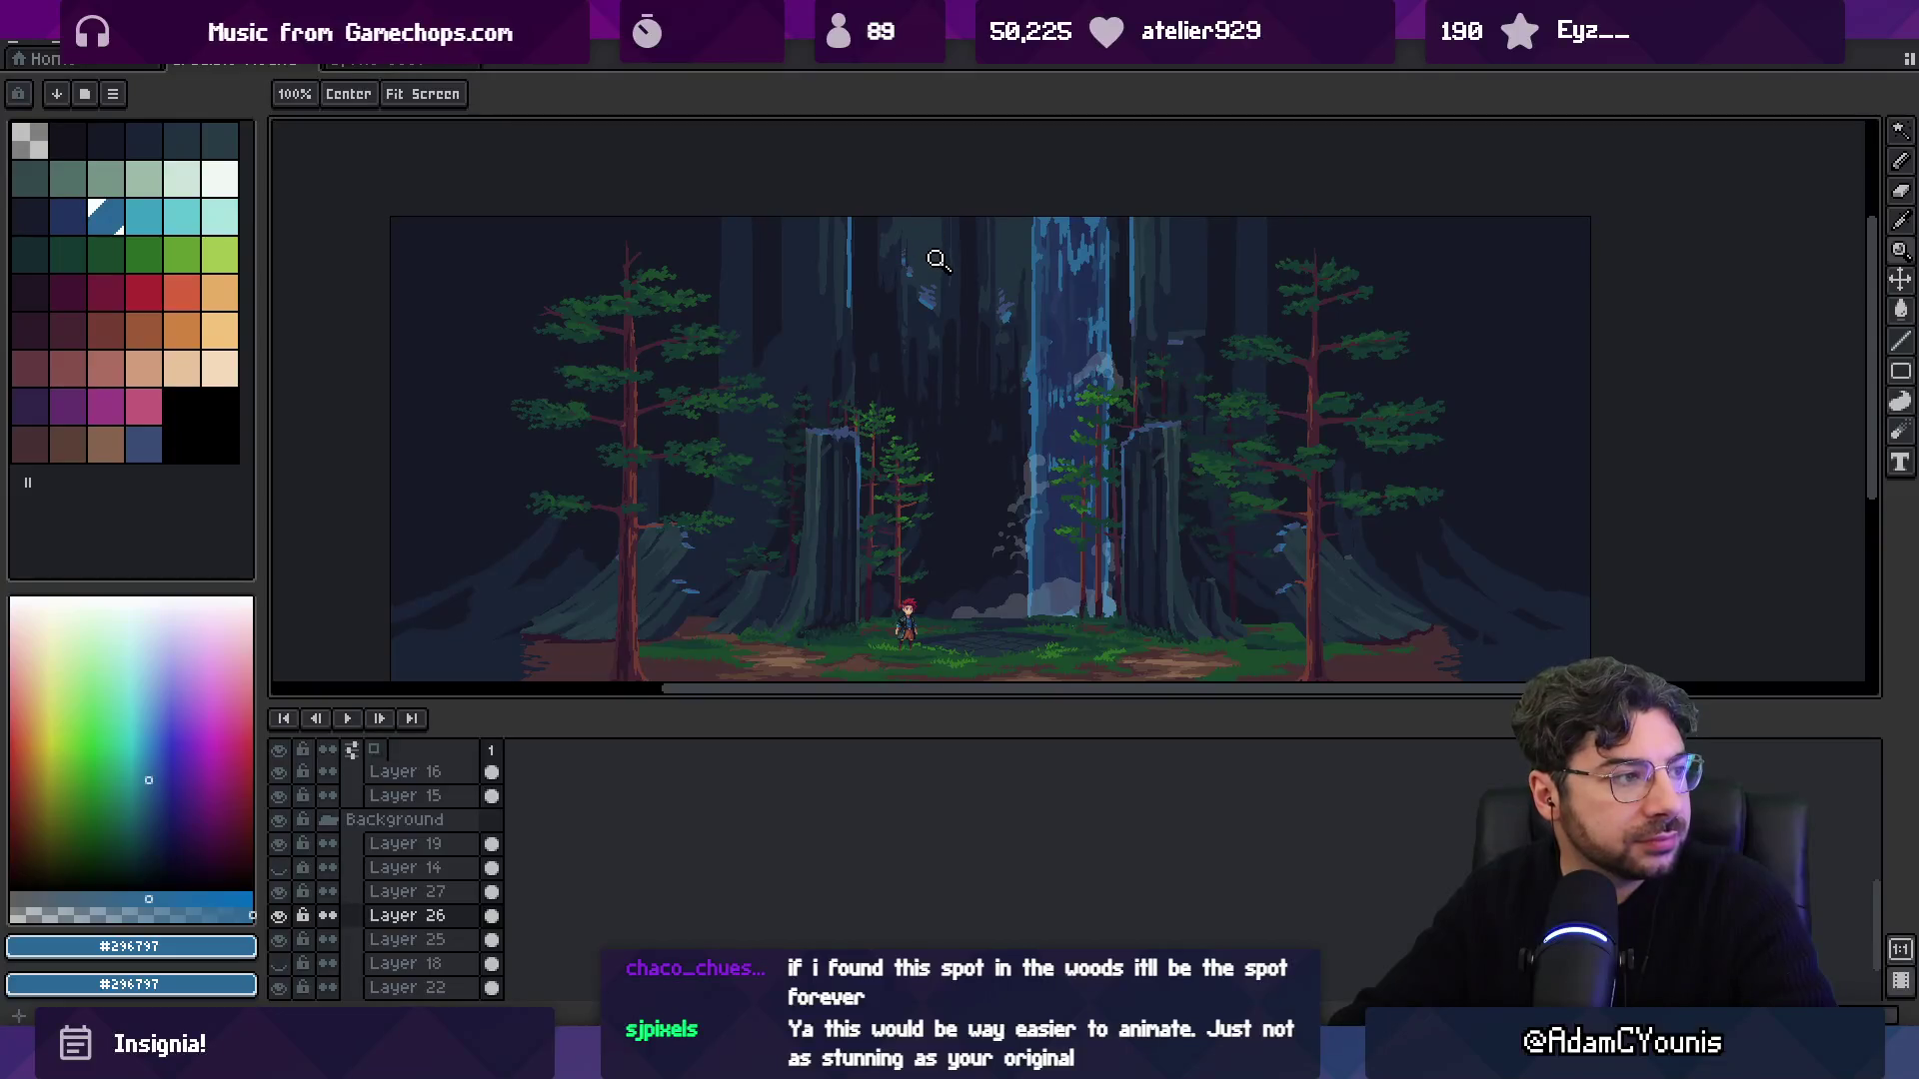
# Paint blue streaks down-left from the waterfall edge and along its base.
pyautogui.scroll(3, 1022, 408)
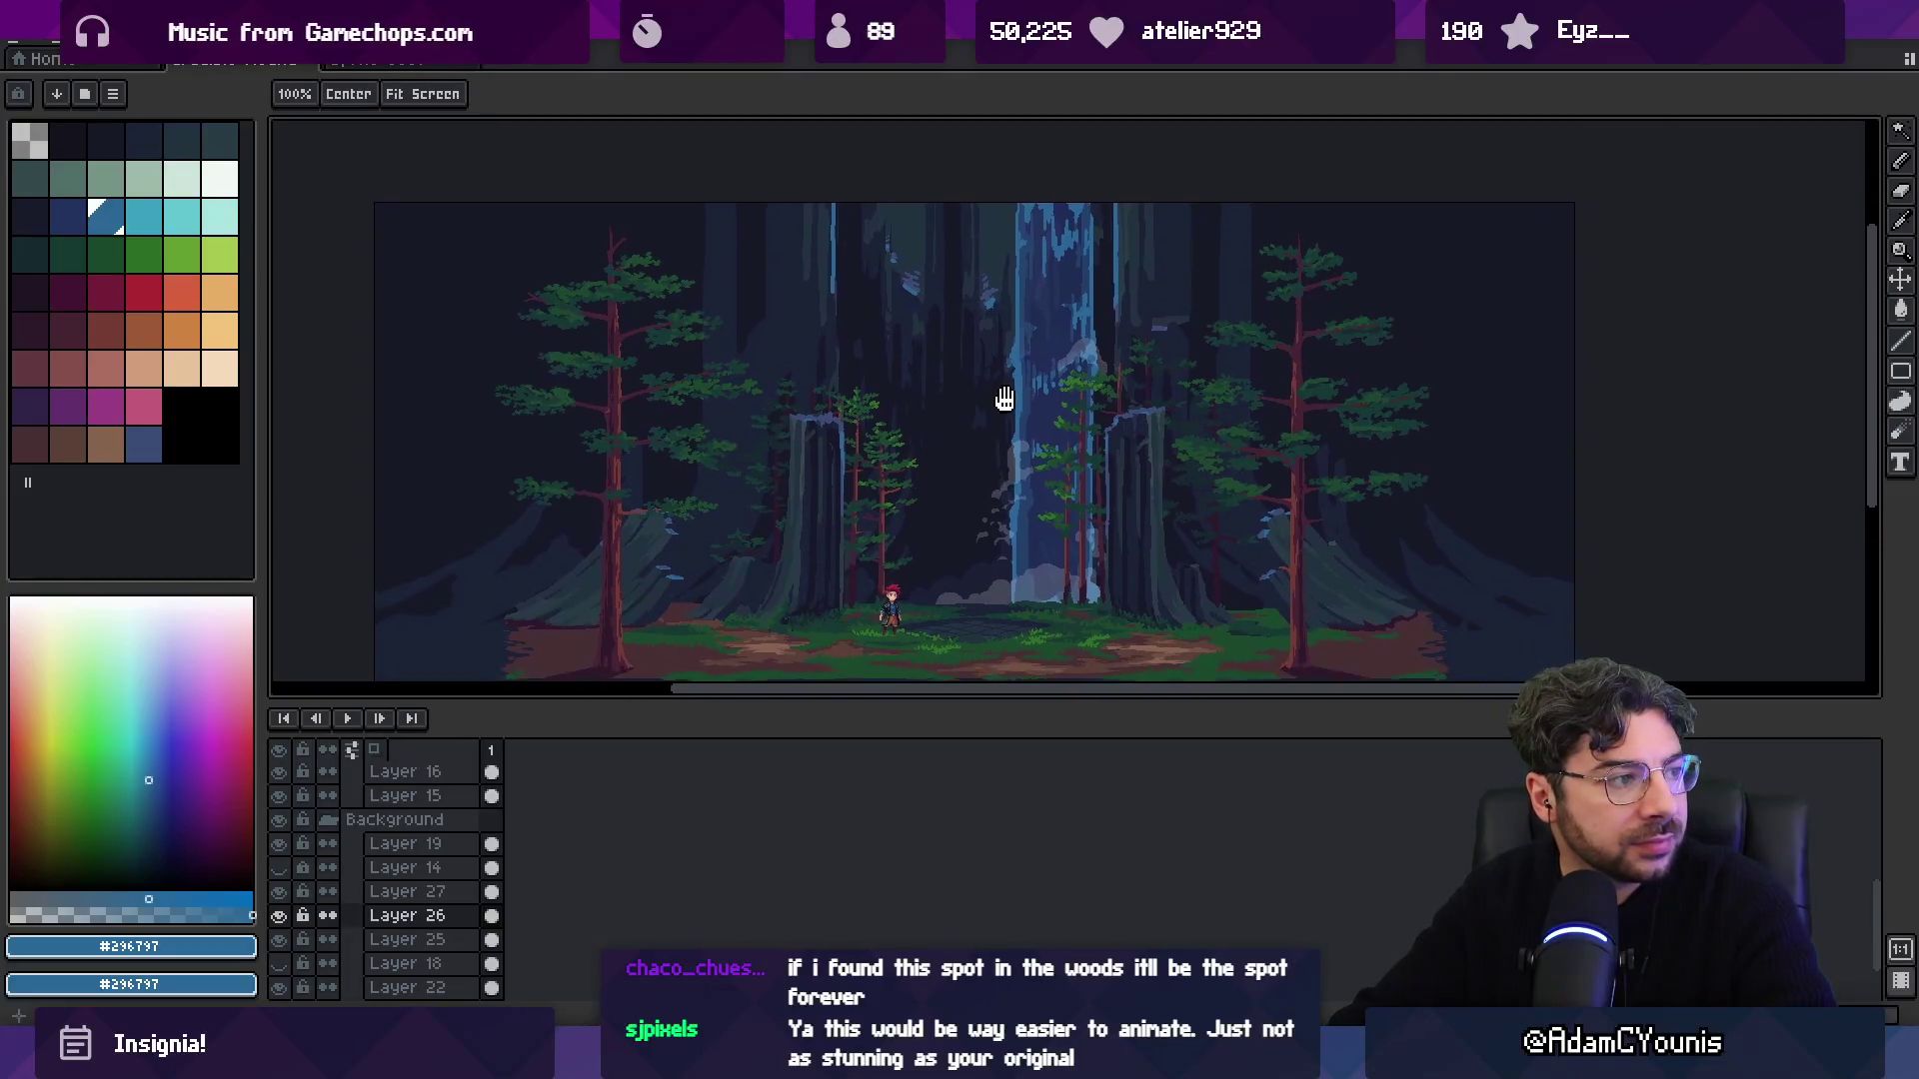
pyautogui.press('b')
pyautogui.moveTo(958, 551)
pyautogui.mouseDown()
pyautogui.moveTo(875, 629)
pyautogui.moveTo(940, 572)
pyautogui.mouseUp()
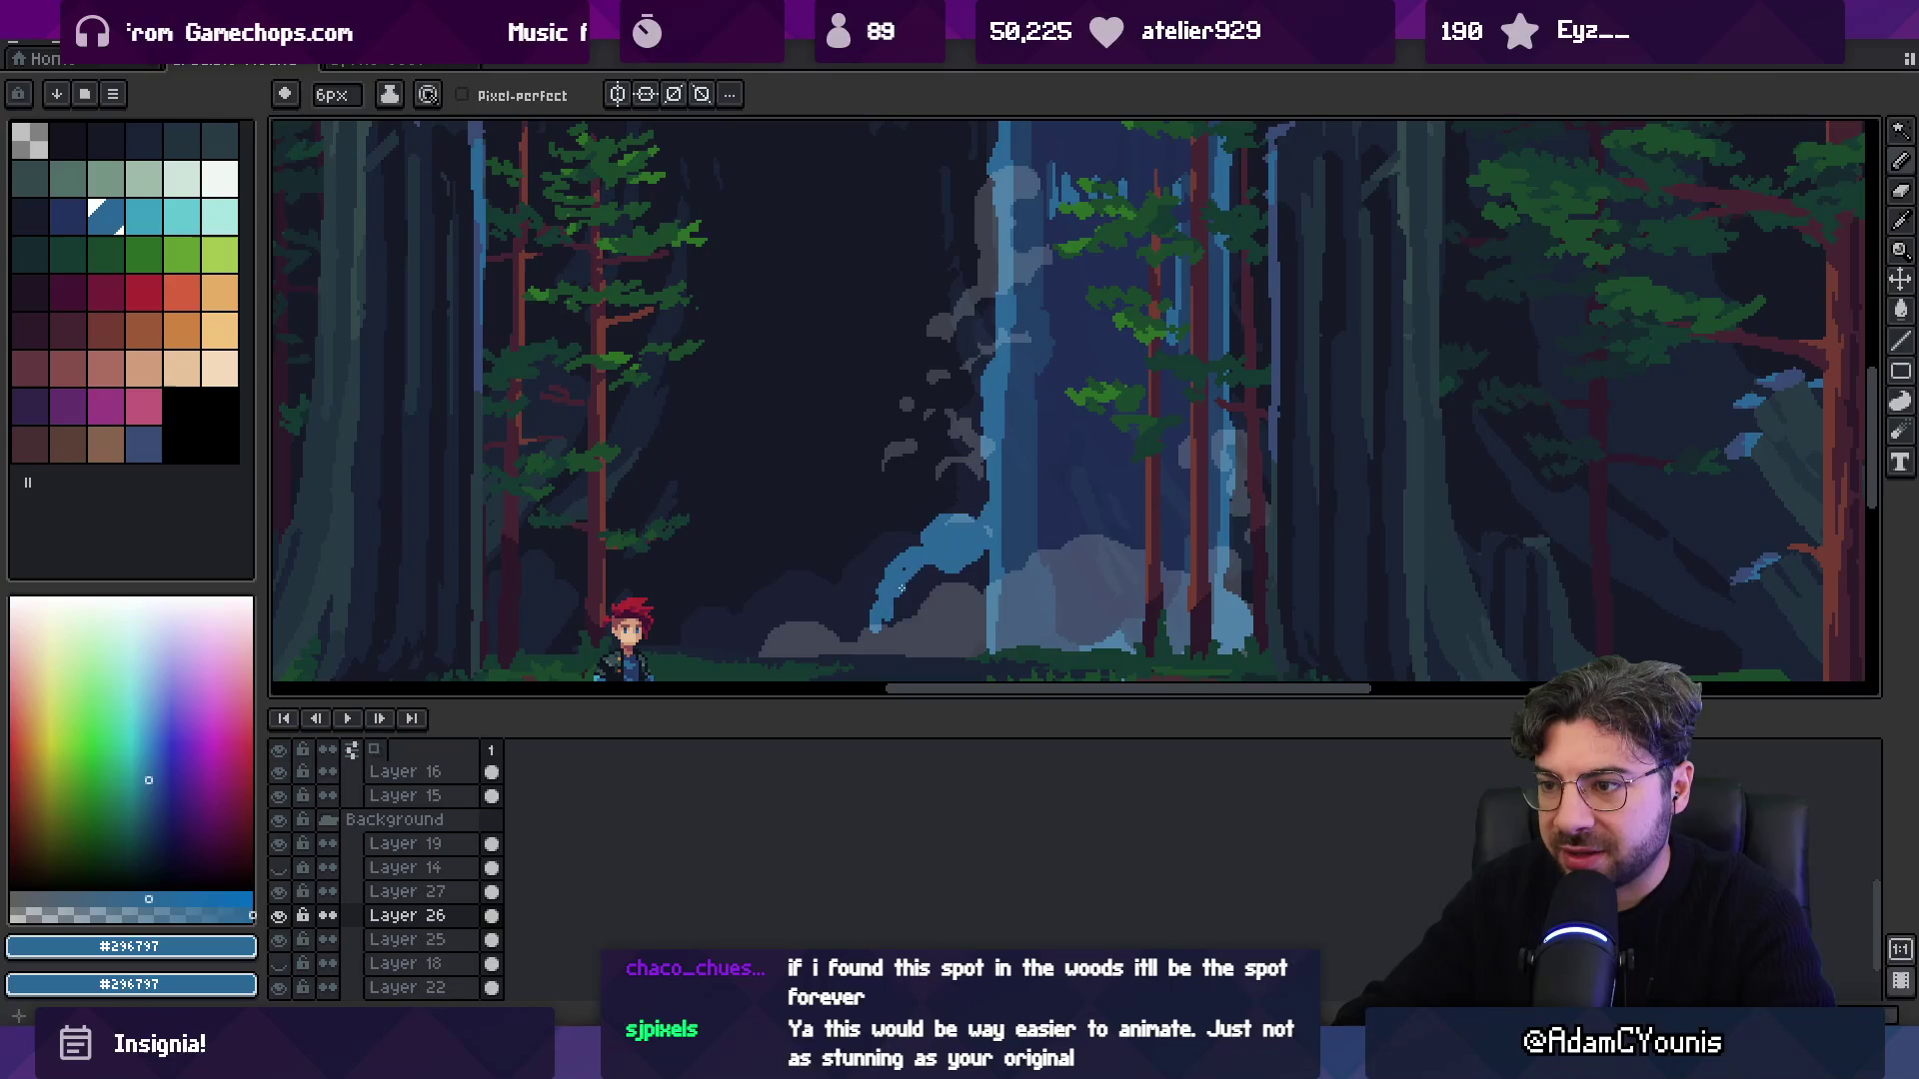
pyautogui.moveTo(870, 603)
pyautogui.mouseDown()
pyautogui.moveTo(859, 633)
pyautogui.moveTo(987, 605)
pyautogui.mouseUp()
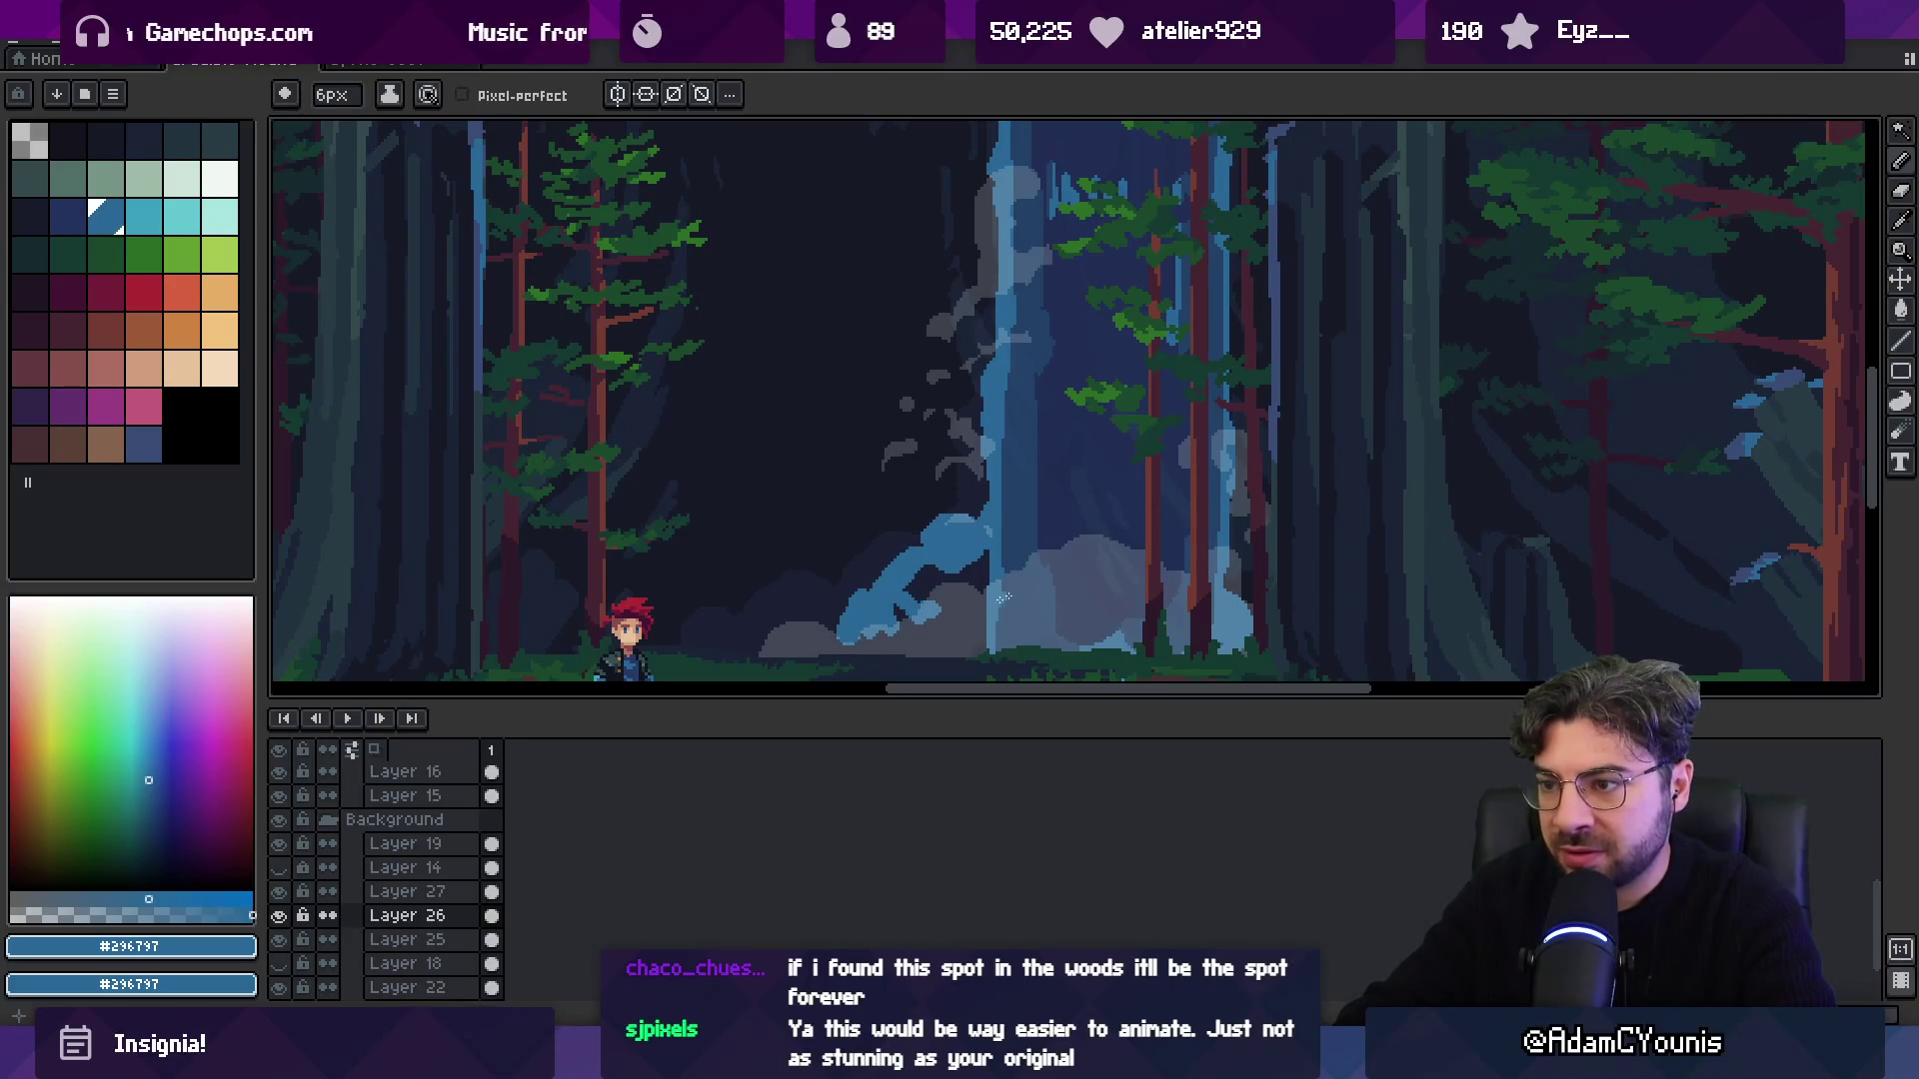
# Paint dark teal, eyedropped dark blue and mid blue #296797 strokes across the waterfall base.
pyautogui.keyDown('alt'); pyautogui.click(1058, 497); pyautogui.keyUp('alt')
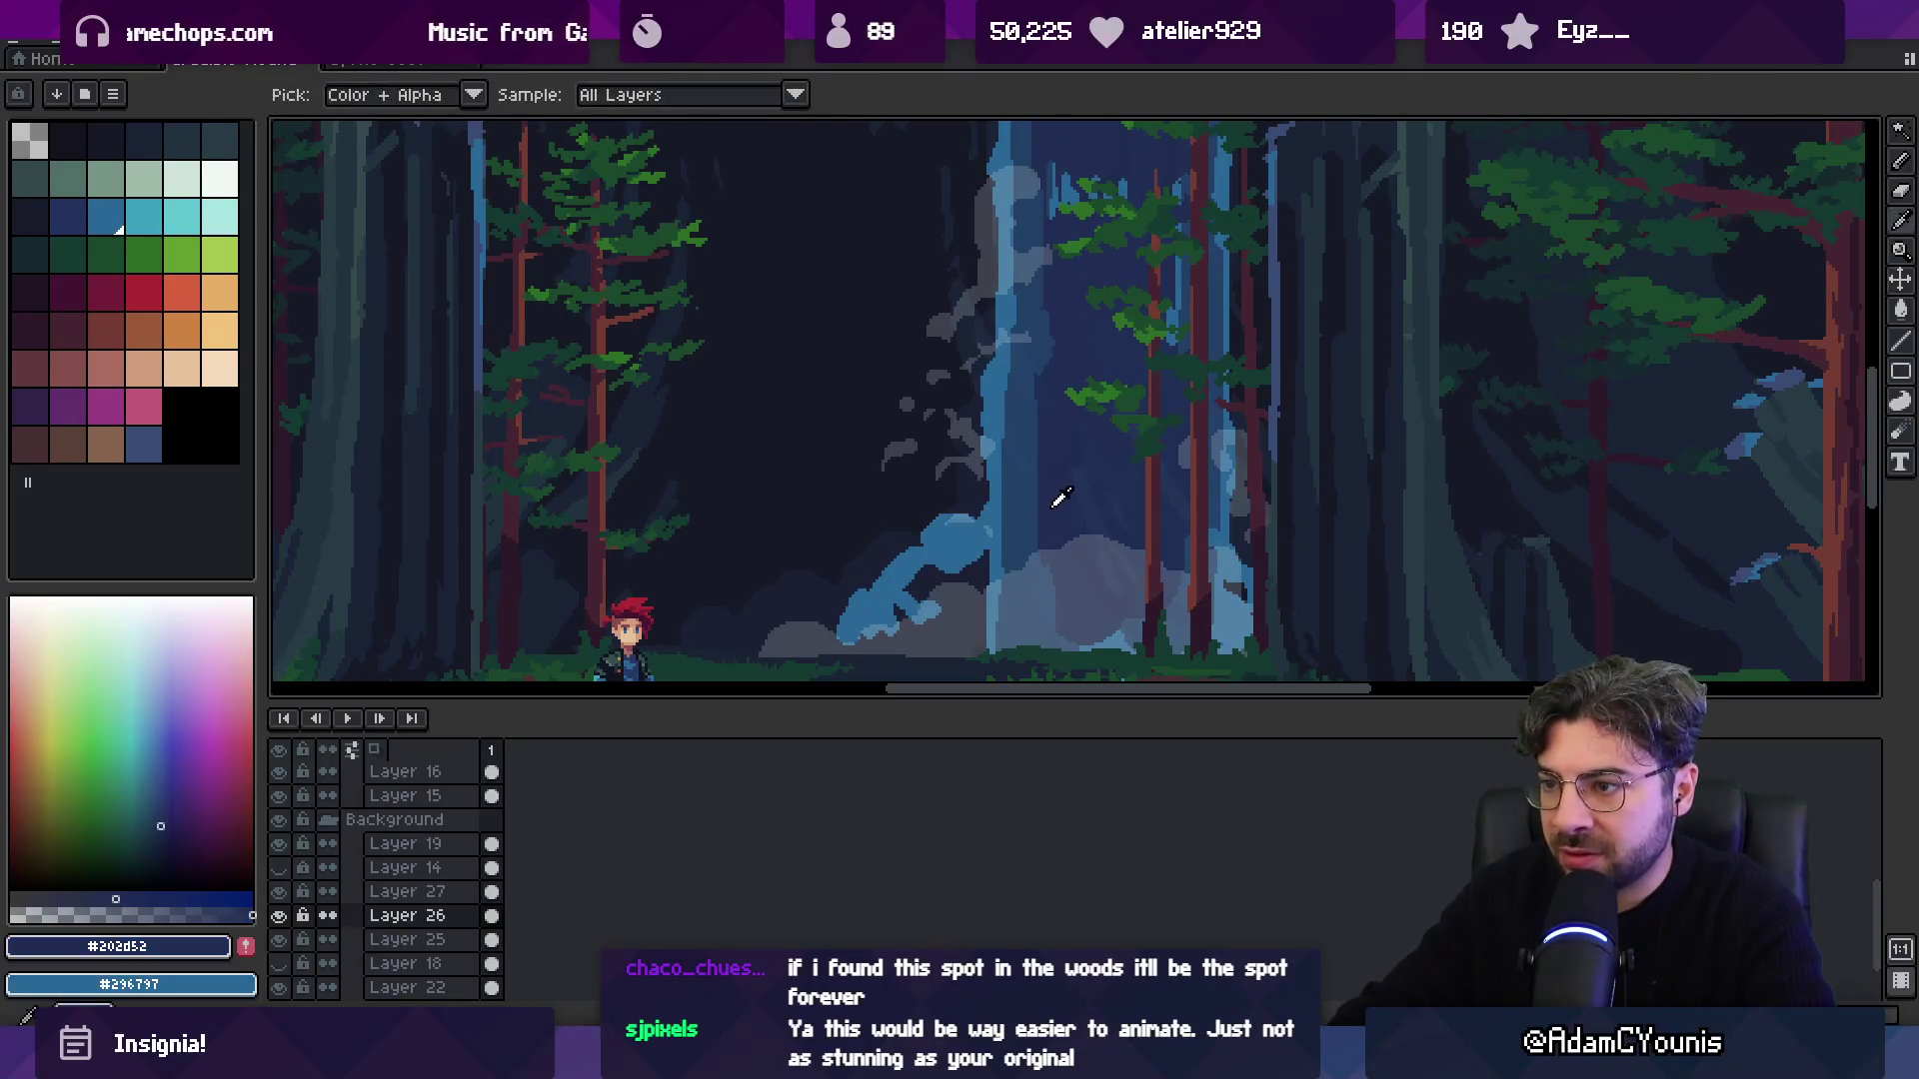
pyautogui.moveTo(930, 618)
pyautogui.mouseDown()
pyautogui.moveTo(924, 579)
pyautogui.moveTo(964, 587)
pyautogui.mouseUp()
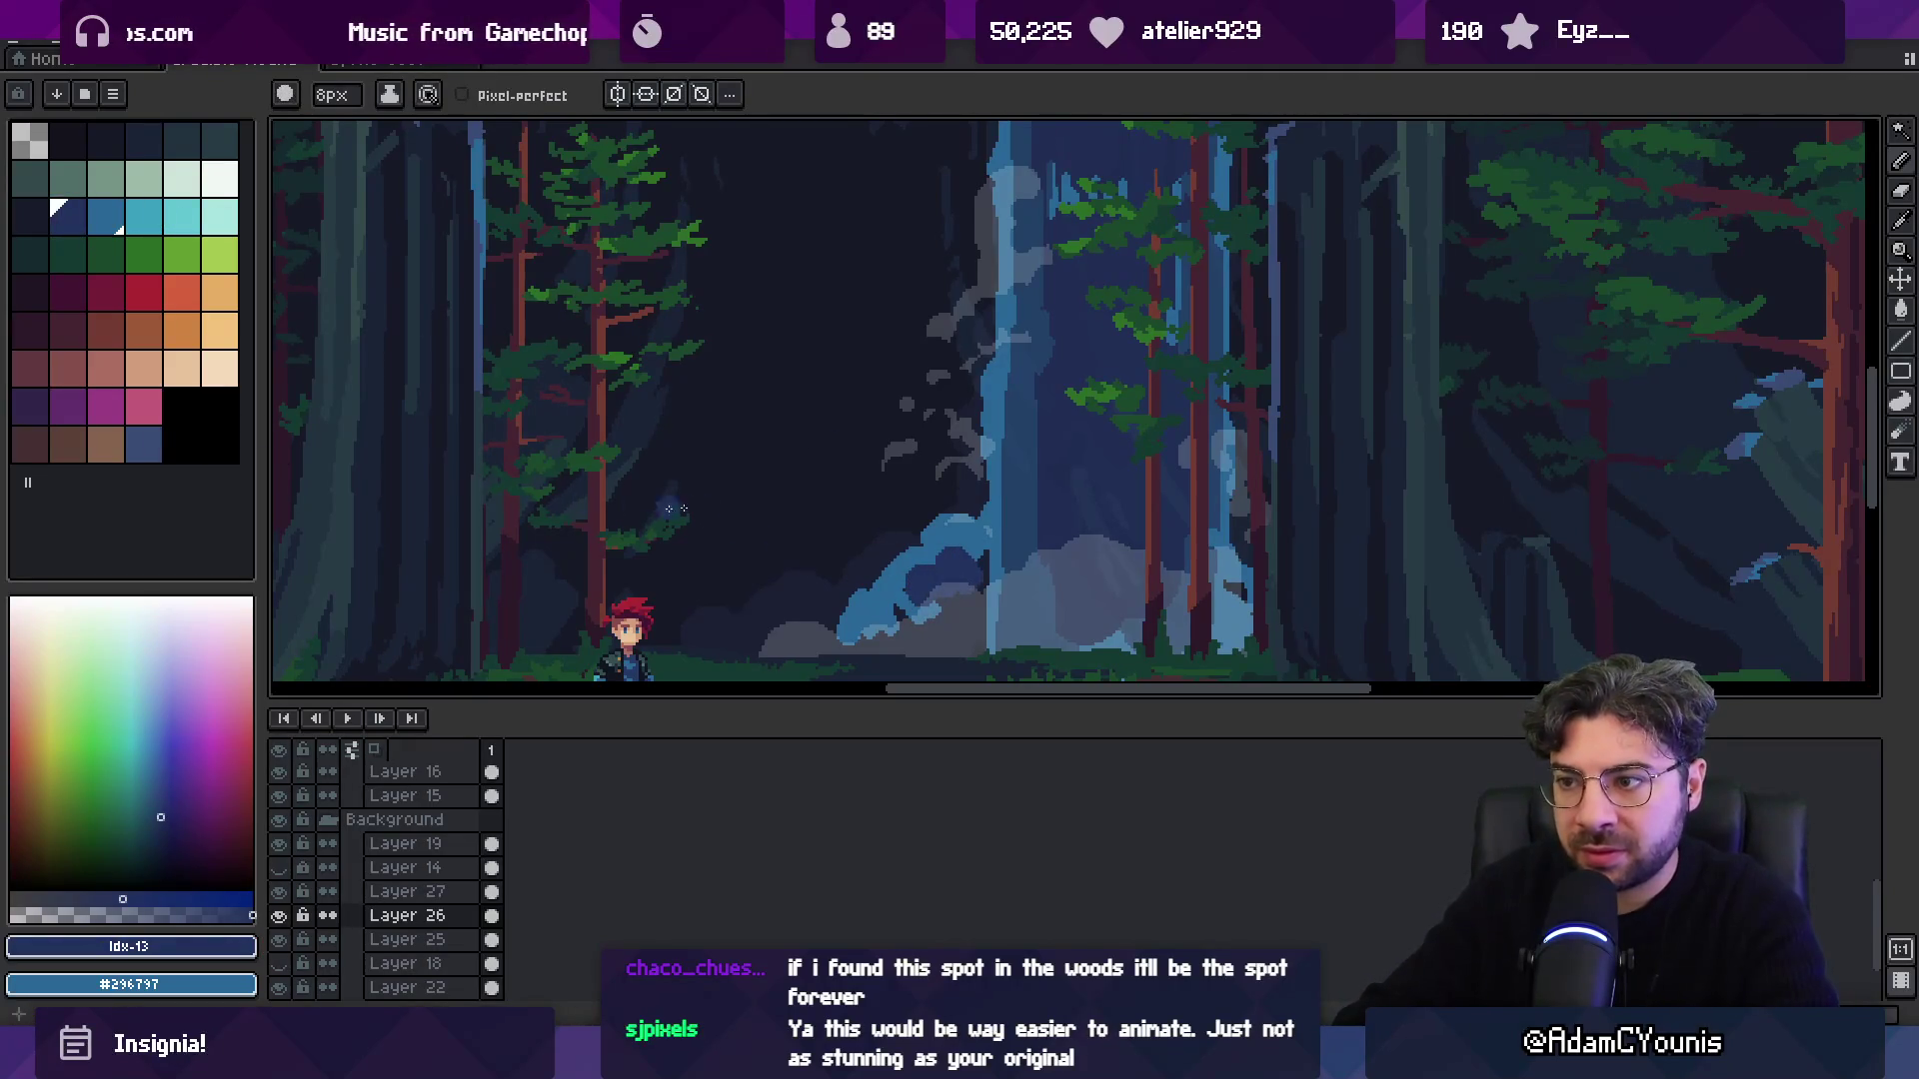
pyautogui.keyDown('alt'); pyautogui.click(904, 560); pyautogui.keyUp('alt')
pyautogui.press('v')
pyautogui.press('b')
pyautogui.moveTo(862, 639)
pyautogui.mouseDown()
pyautogui.moveTo(965, 571)
pyautogui.moveTo(943, 637)
pyautogui.mouseUp()
pyautogui.keyDown('alt'); pyautogui.click(995, 585); pyautogui.keyUp('alt')
pyautogui.moveTo(1001, 580)
pyautogui.mouseDown()
pyautogui.moveTo(1150, 595)
pyautogui.moveTo(1229, 561)
pyautogui.mouseUp()
# Zoom out and hide the upper waterfall Layers 25–27 to compare.
pyautogui.press('z')
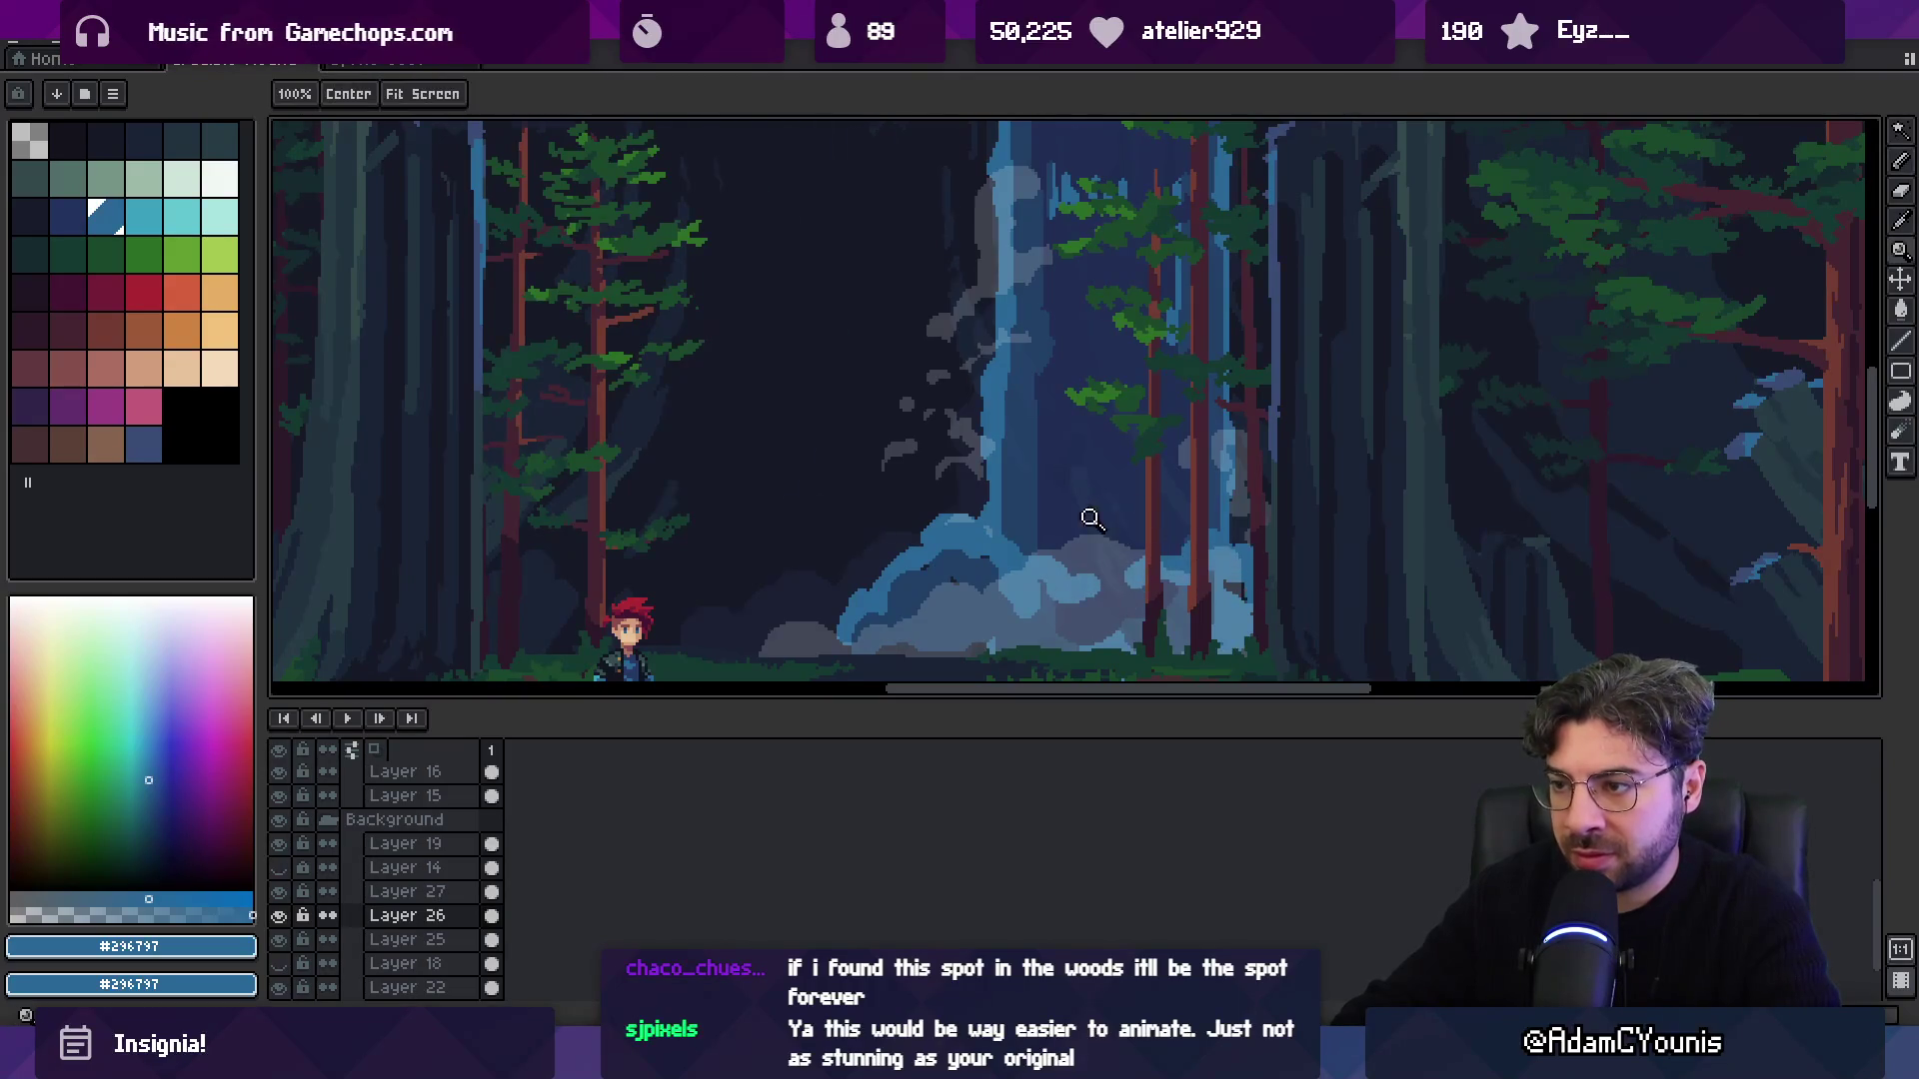
pyautogui.scroll(-5, 1104, 518)
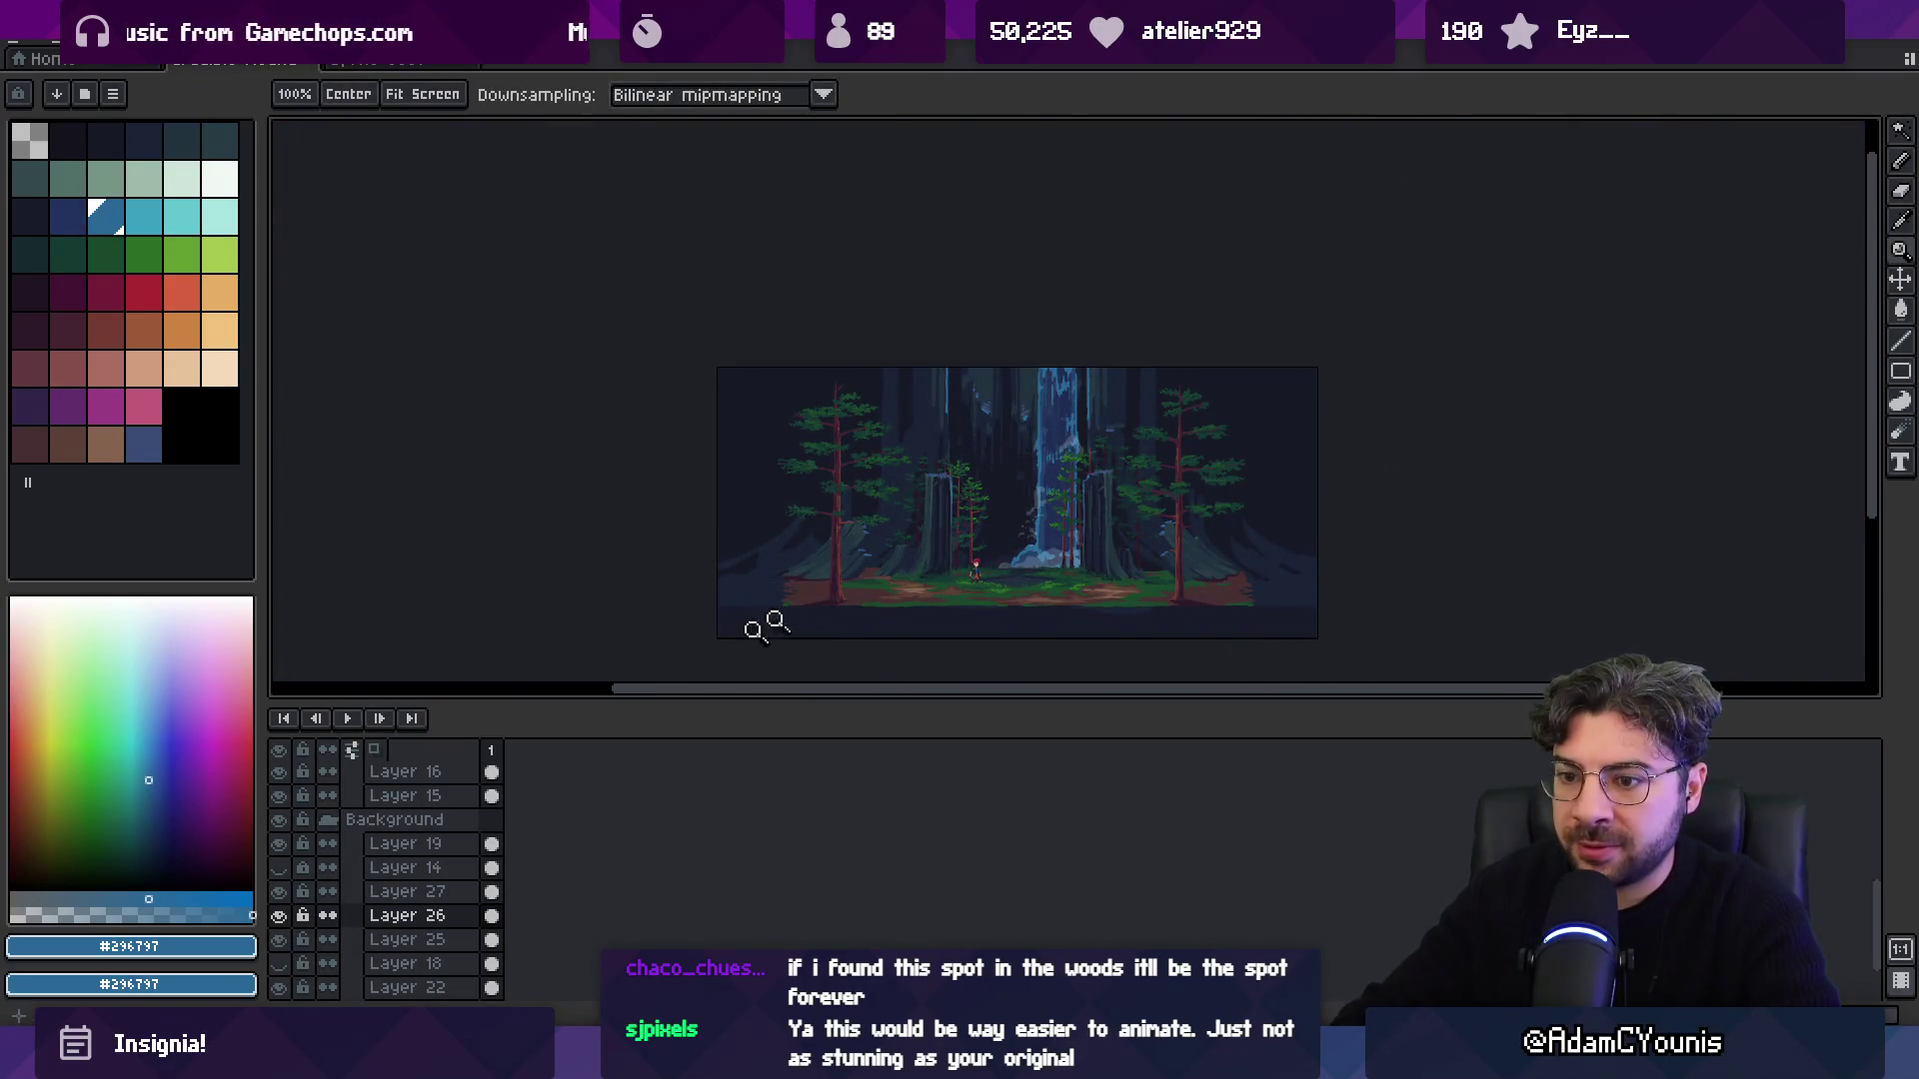
pyautogui.moveTo(279, 892); pyautogui.dragTo(287, 970)
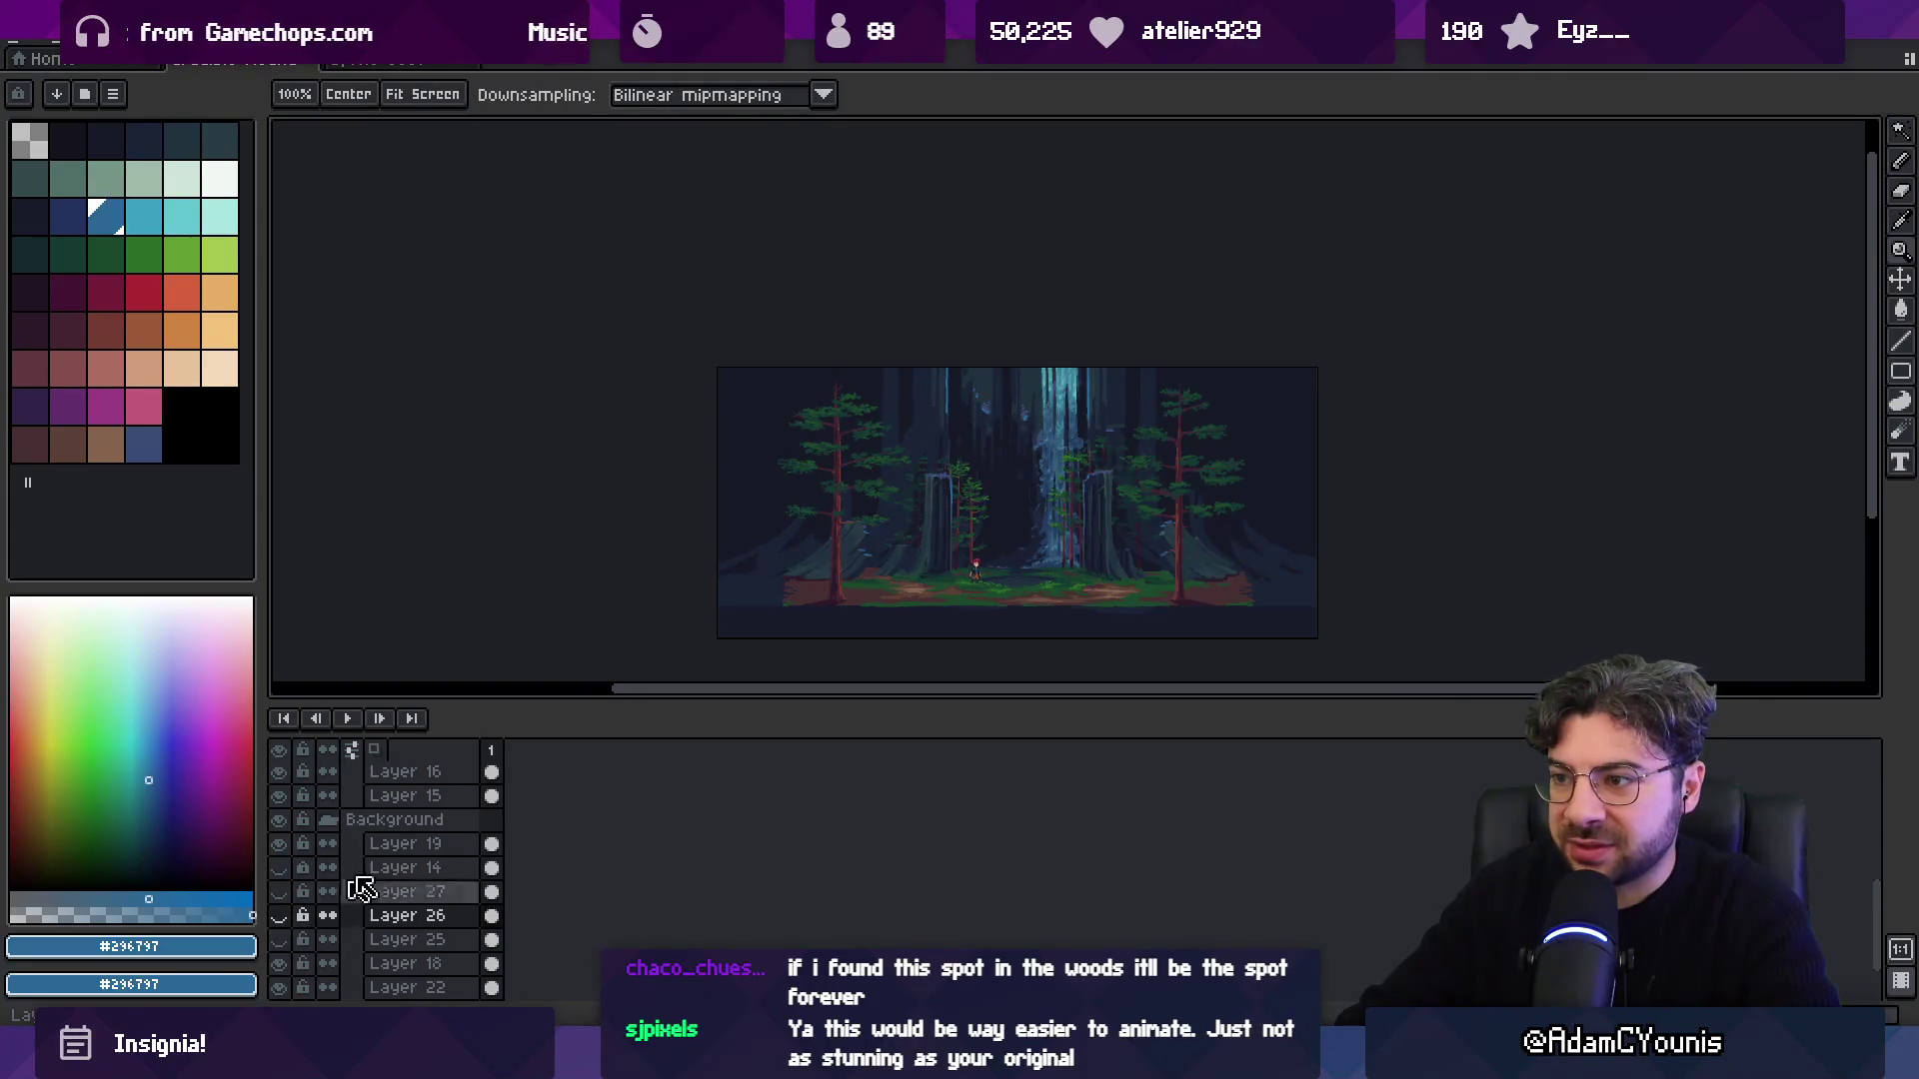
# Show the hidden waterfall Layers 14, 27, 26 and 25 again.
pyautogui.scroll(2, 986, 501)
pyautogui.moveTo(1055, 385); pyautogui.dragTo(1067, 317)
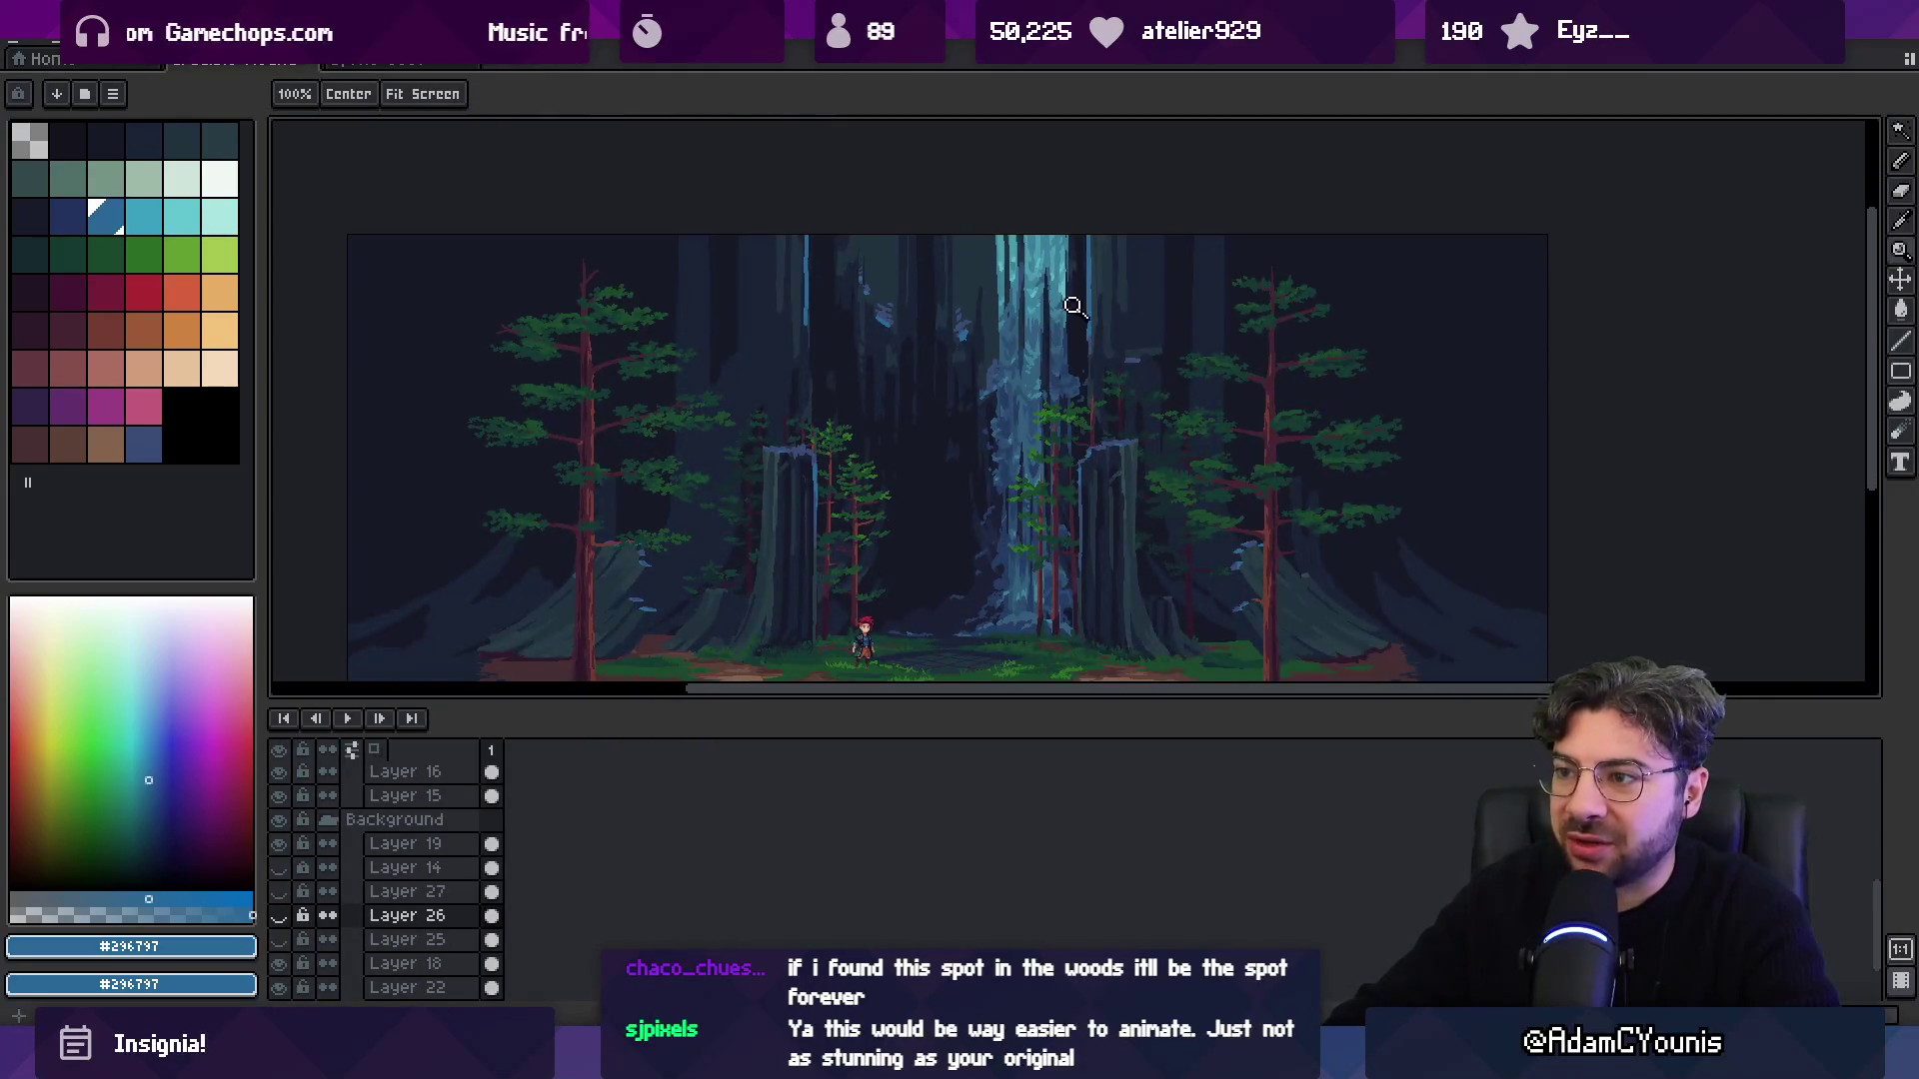
pyautogui.click(279, 916)
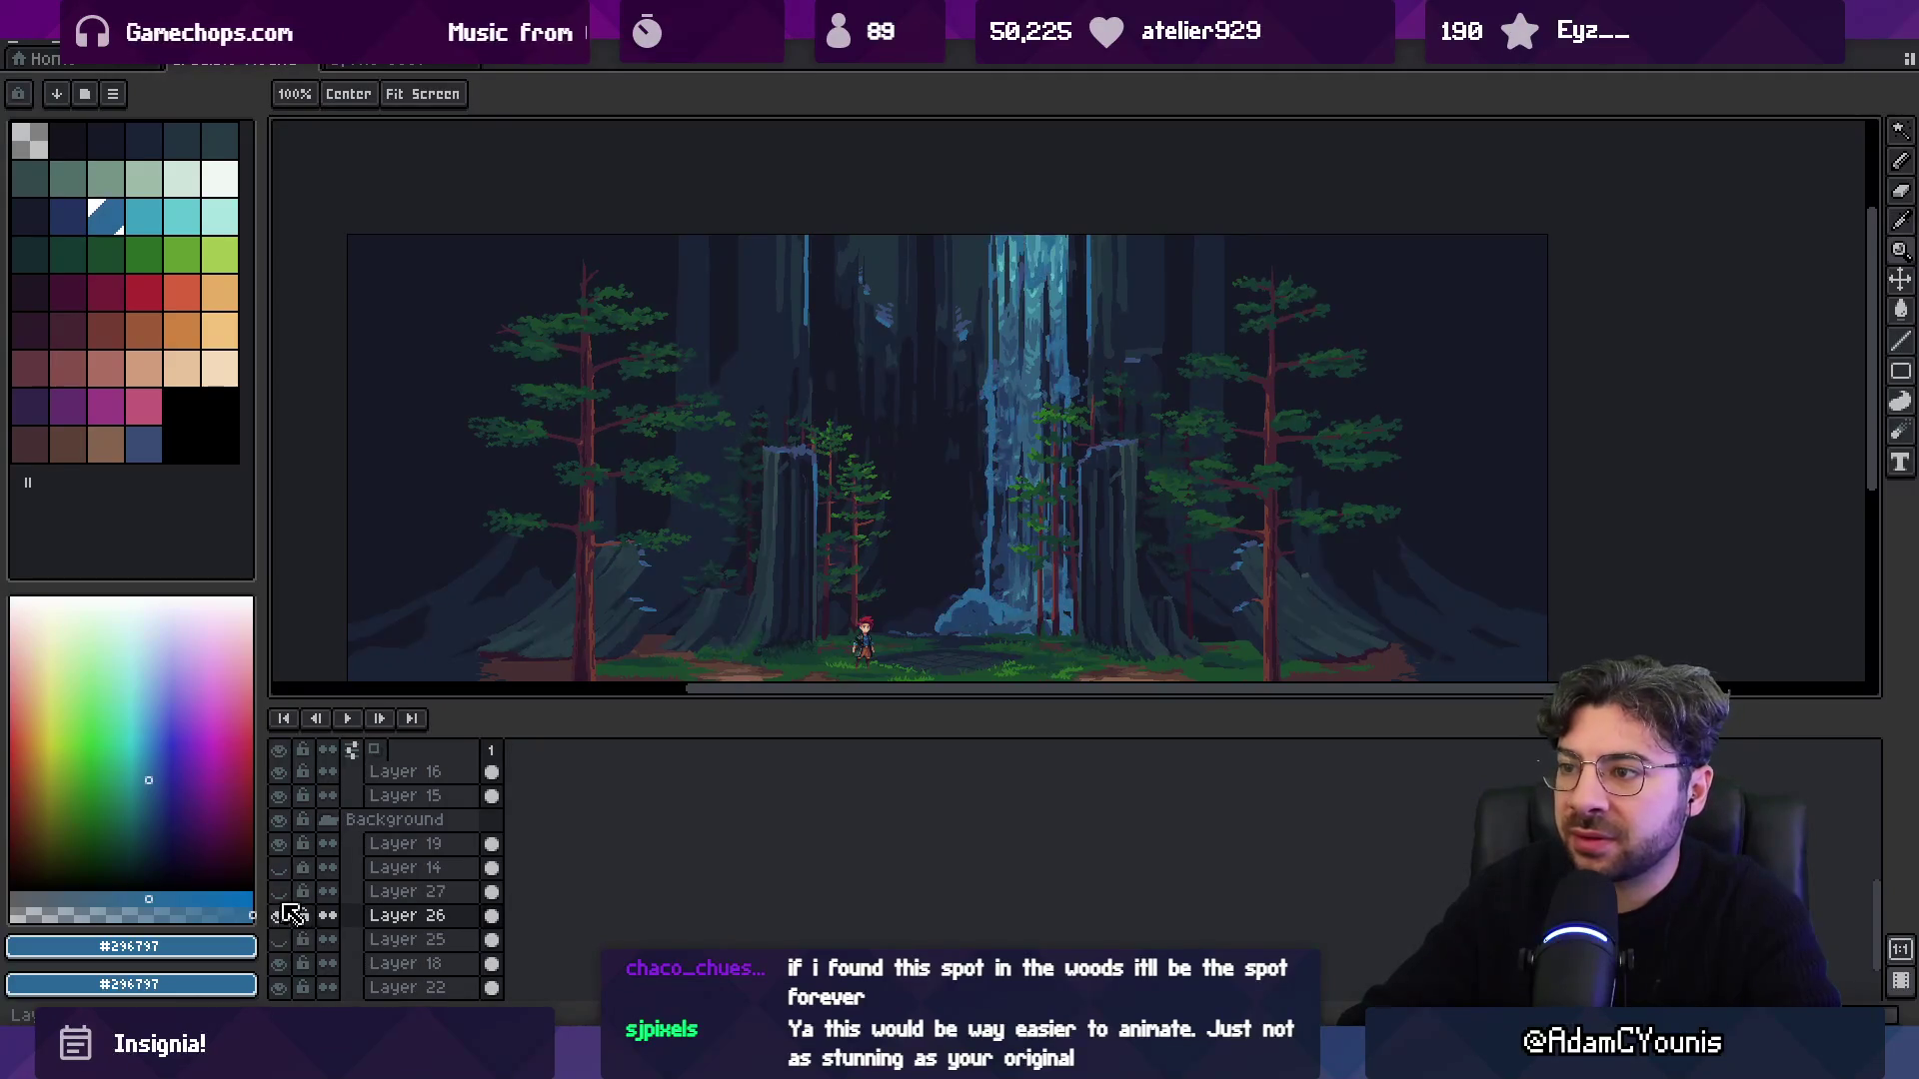
pyautogui.click(279, 891)
pyautogui.click(278, 867)
pyautogui.click(279, 939)
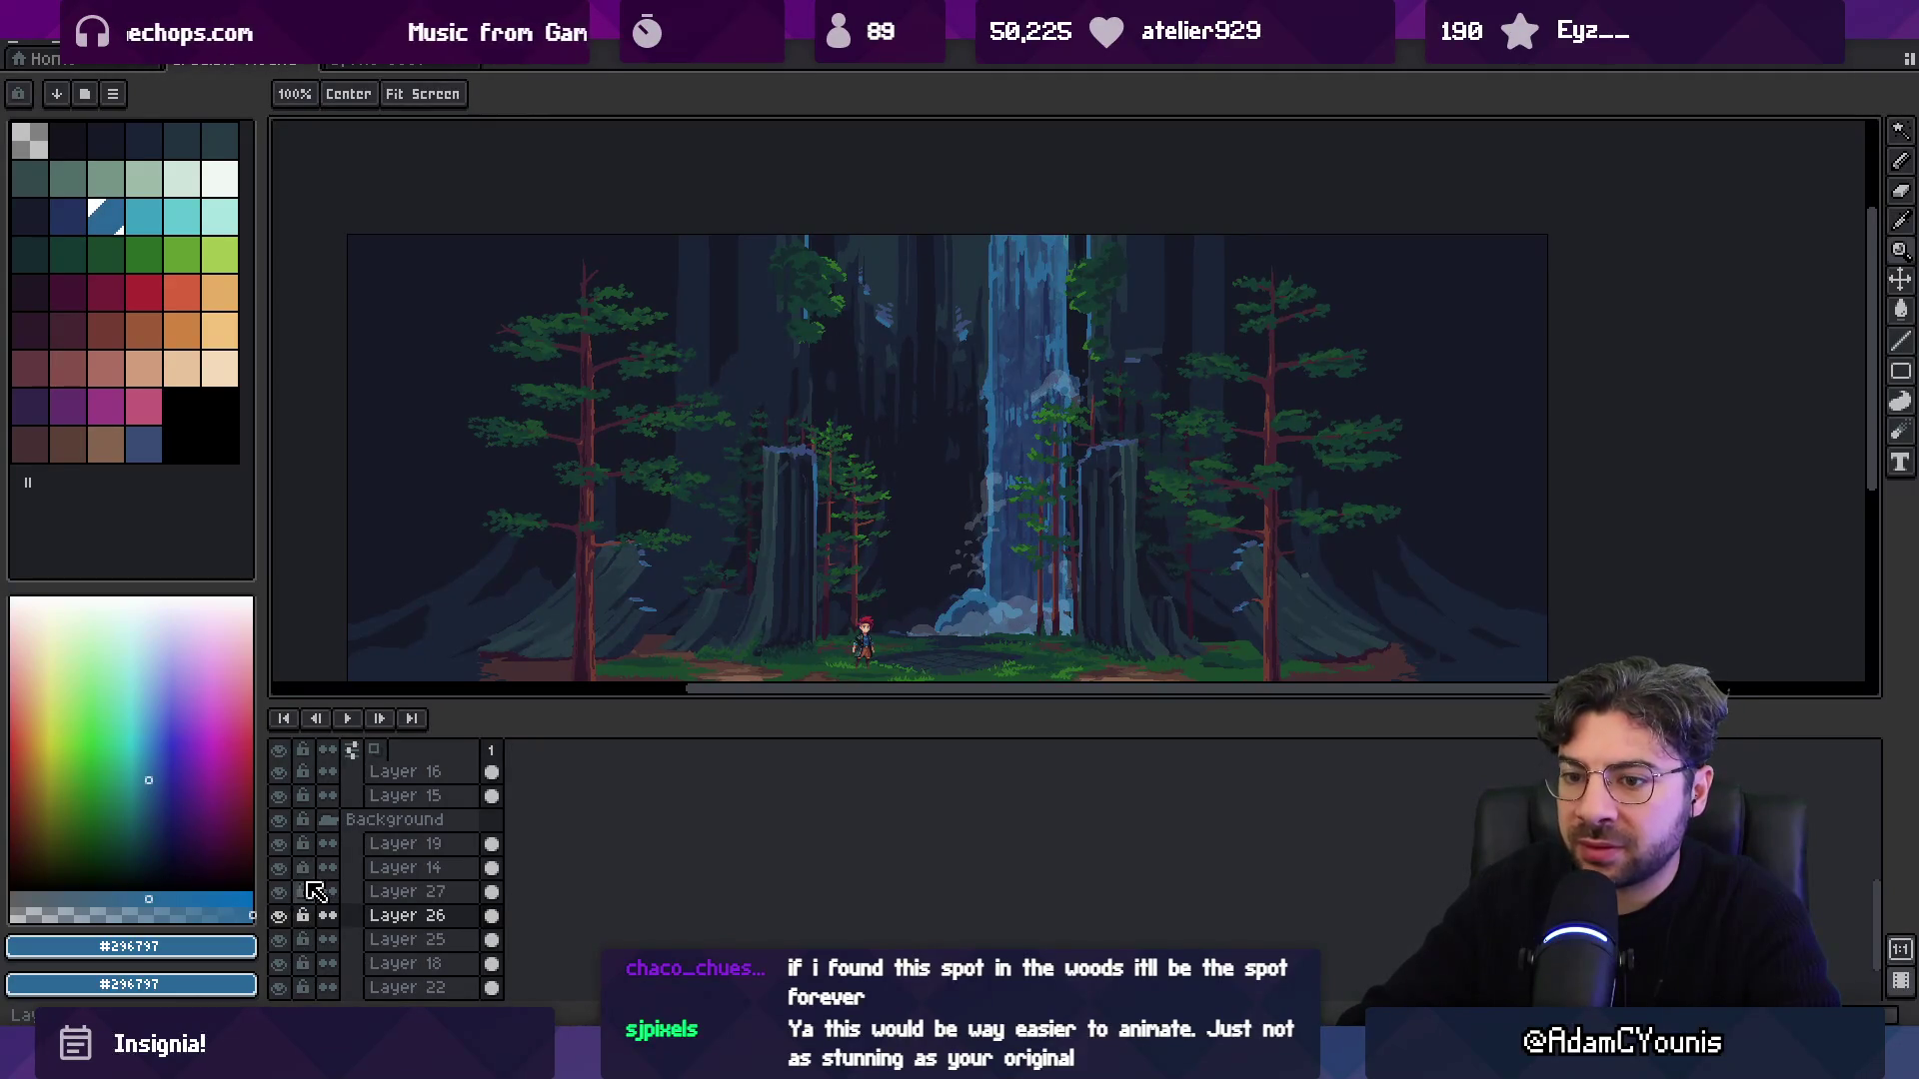
# Hide Layer 18, toggle Layer 25 on and off, and zoom to compare the splash.
pyautogui.click(281, 942)
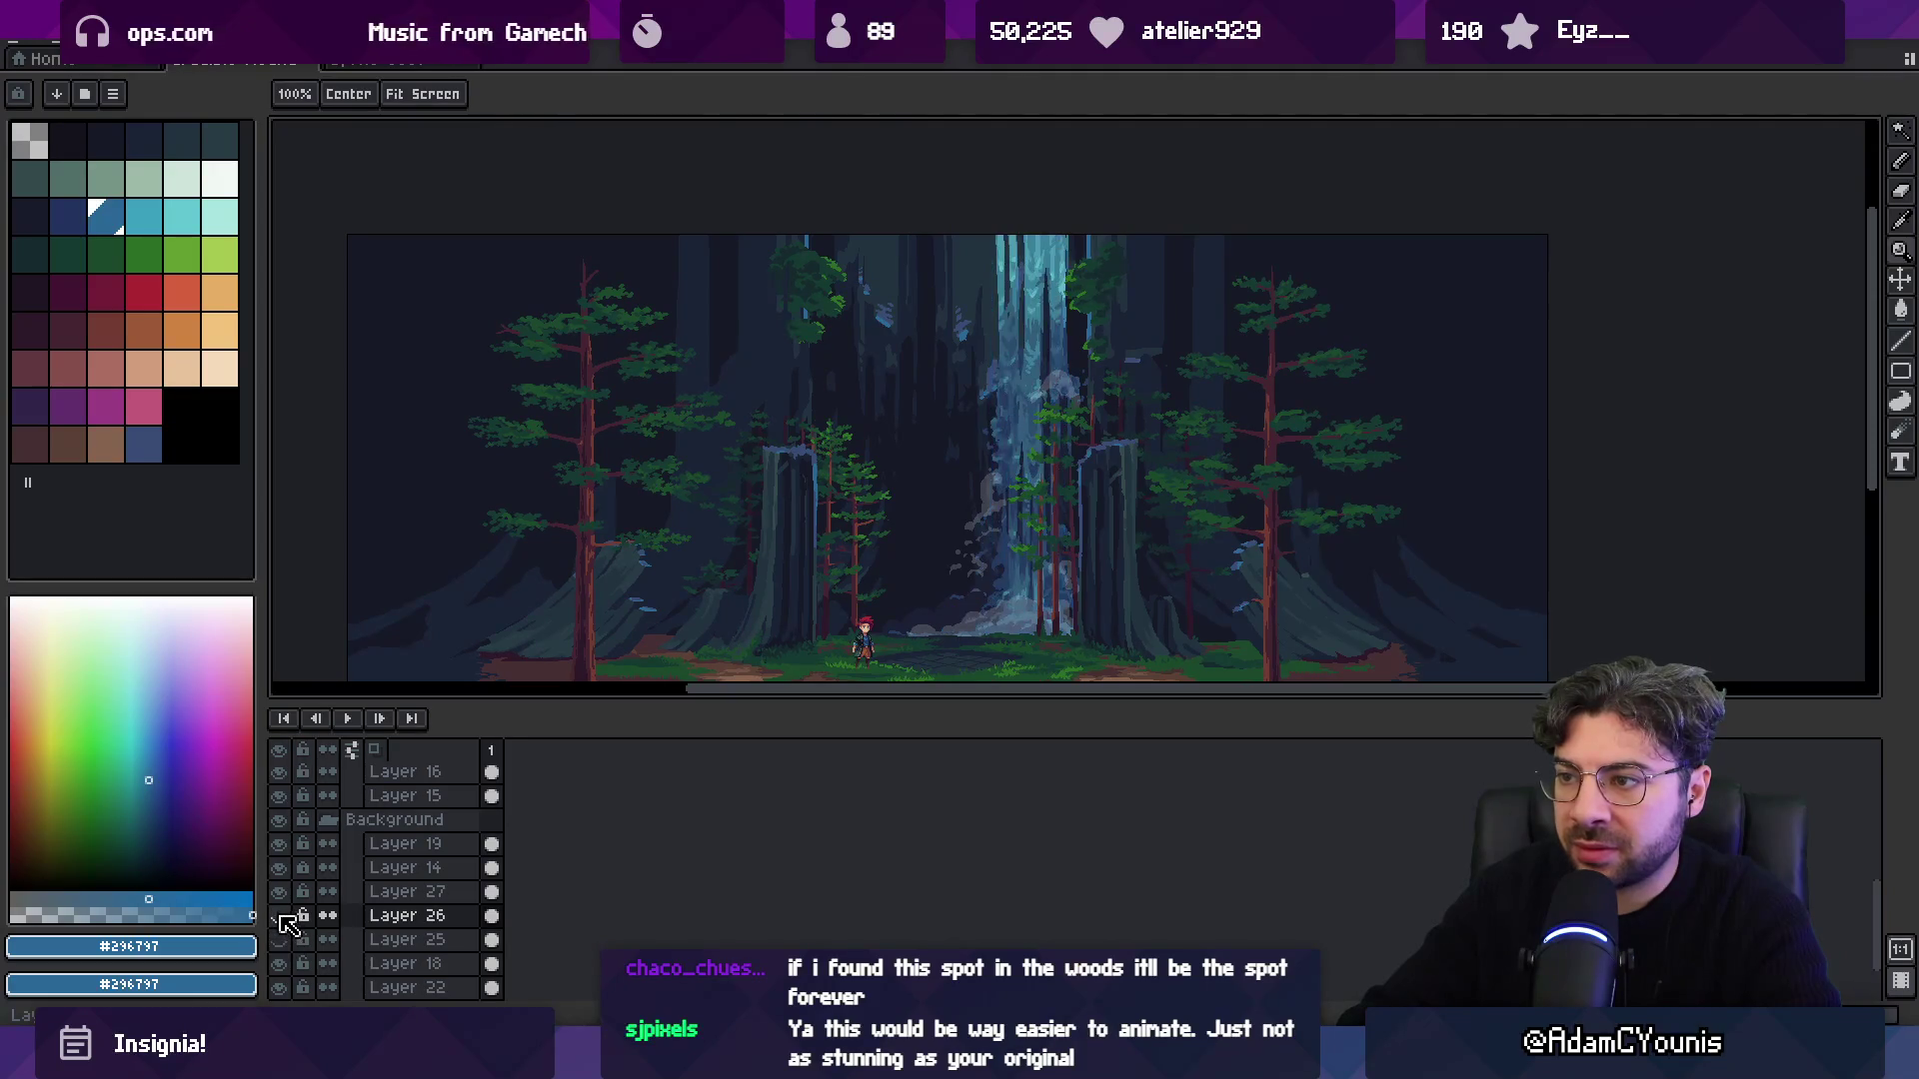
pyautogui.click(281, 962)
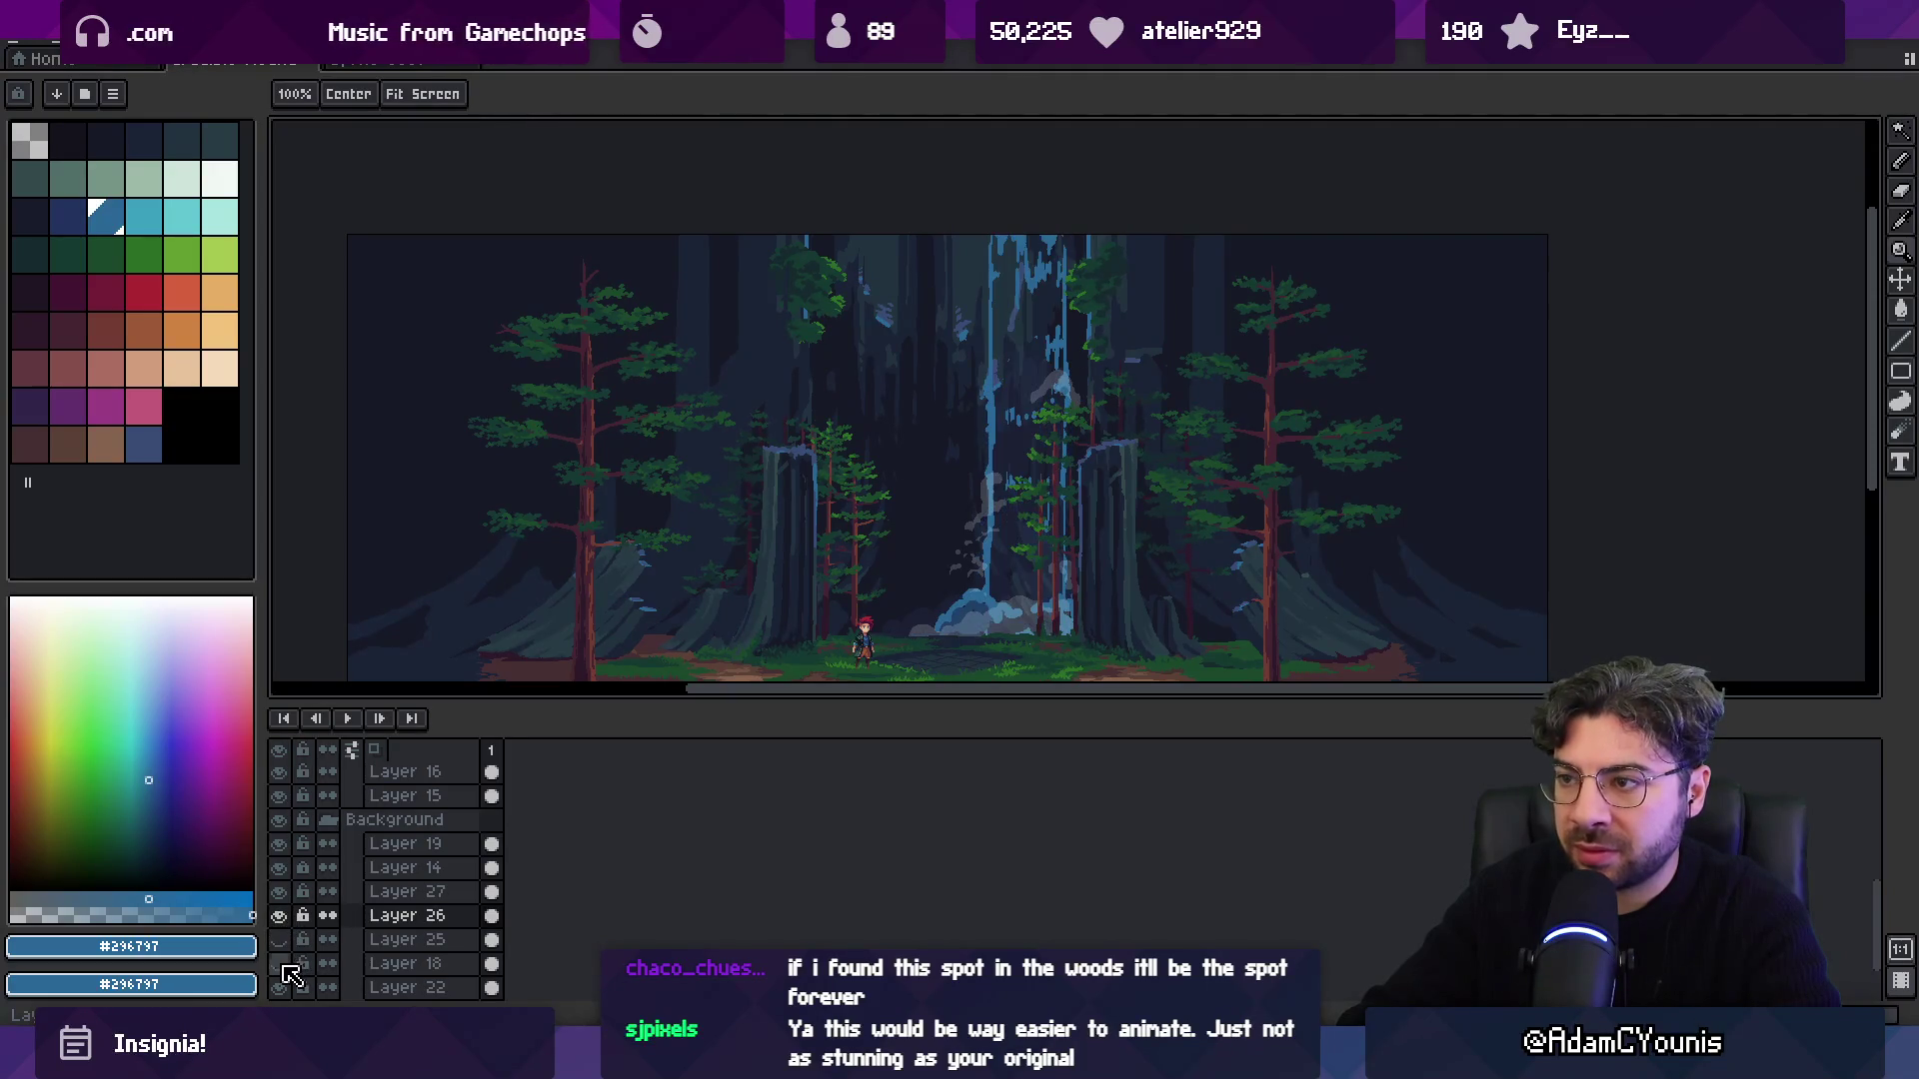
pyautogui.click(279, 939)
pyautogui.scroll(-1, 817, 530)
pyautogui.scroll(1, 818, 531)
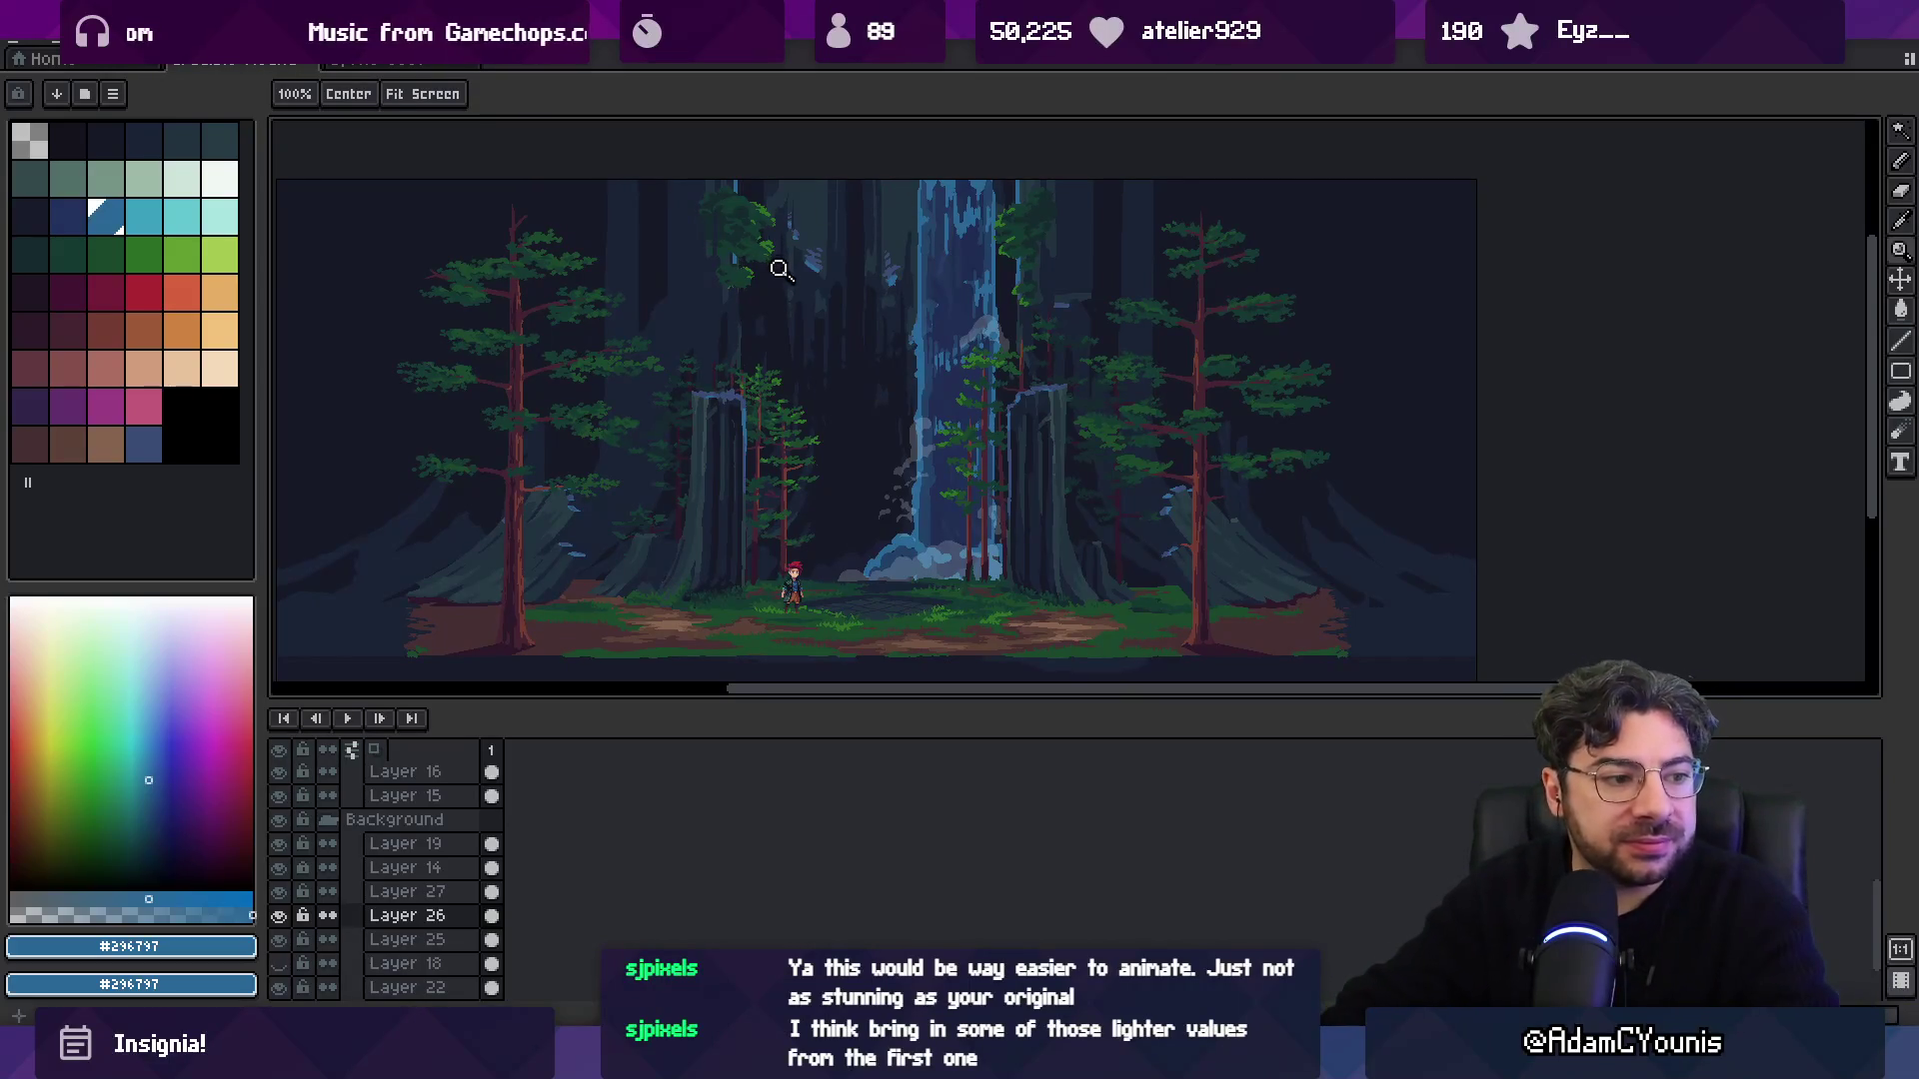
pyautogui.scroll(1, 937, 364)
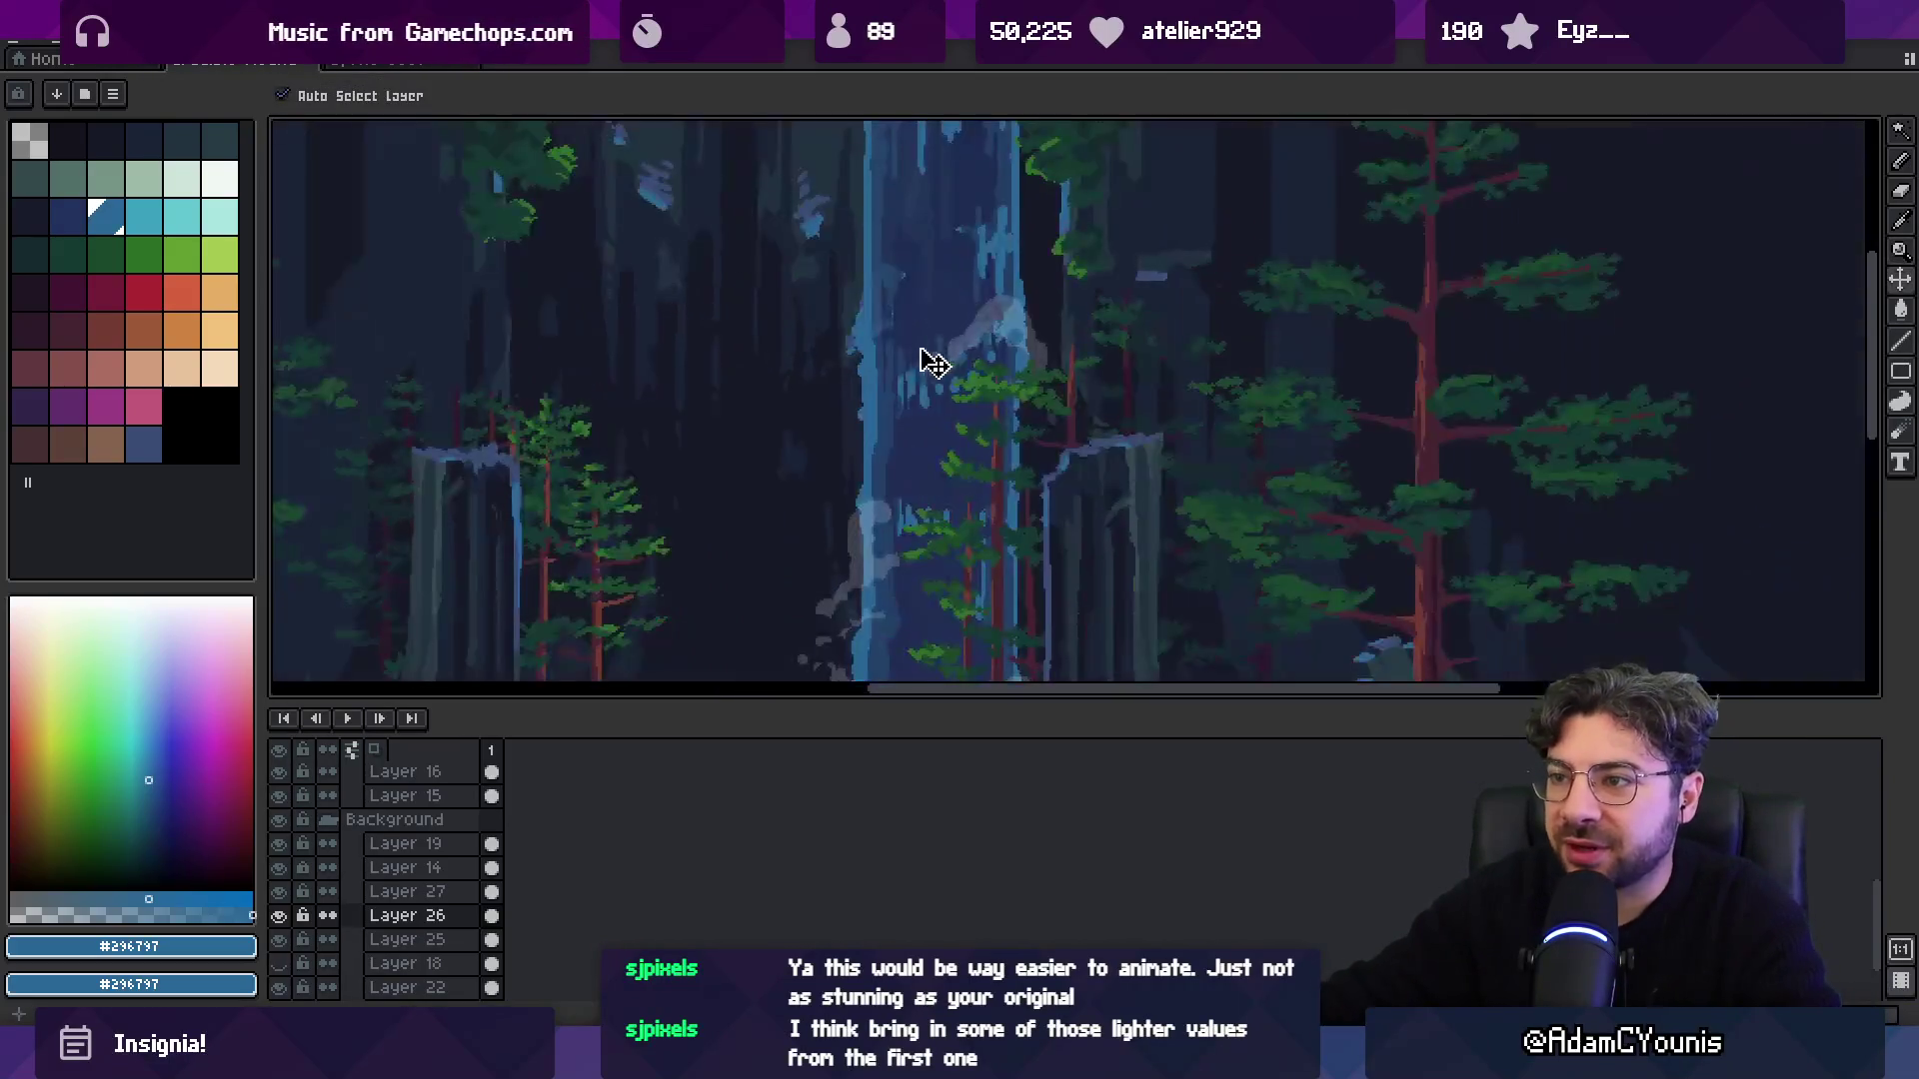
pyautogui.scroll(-2, 914, 292)
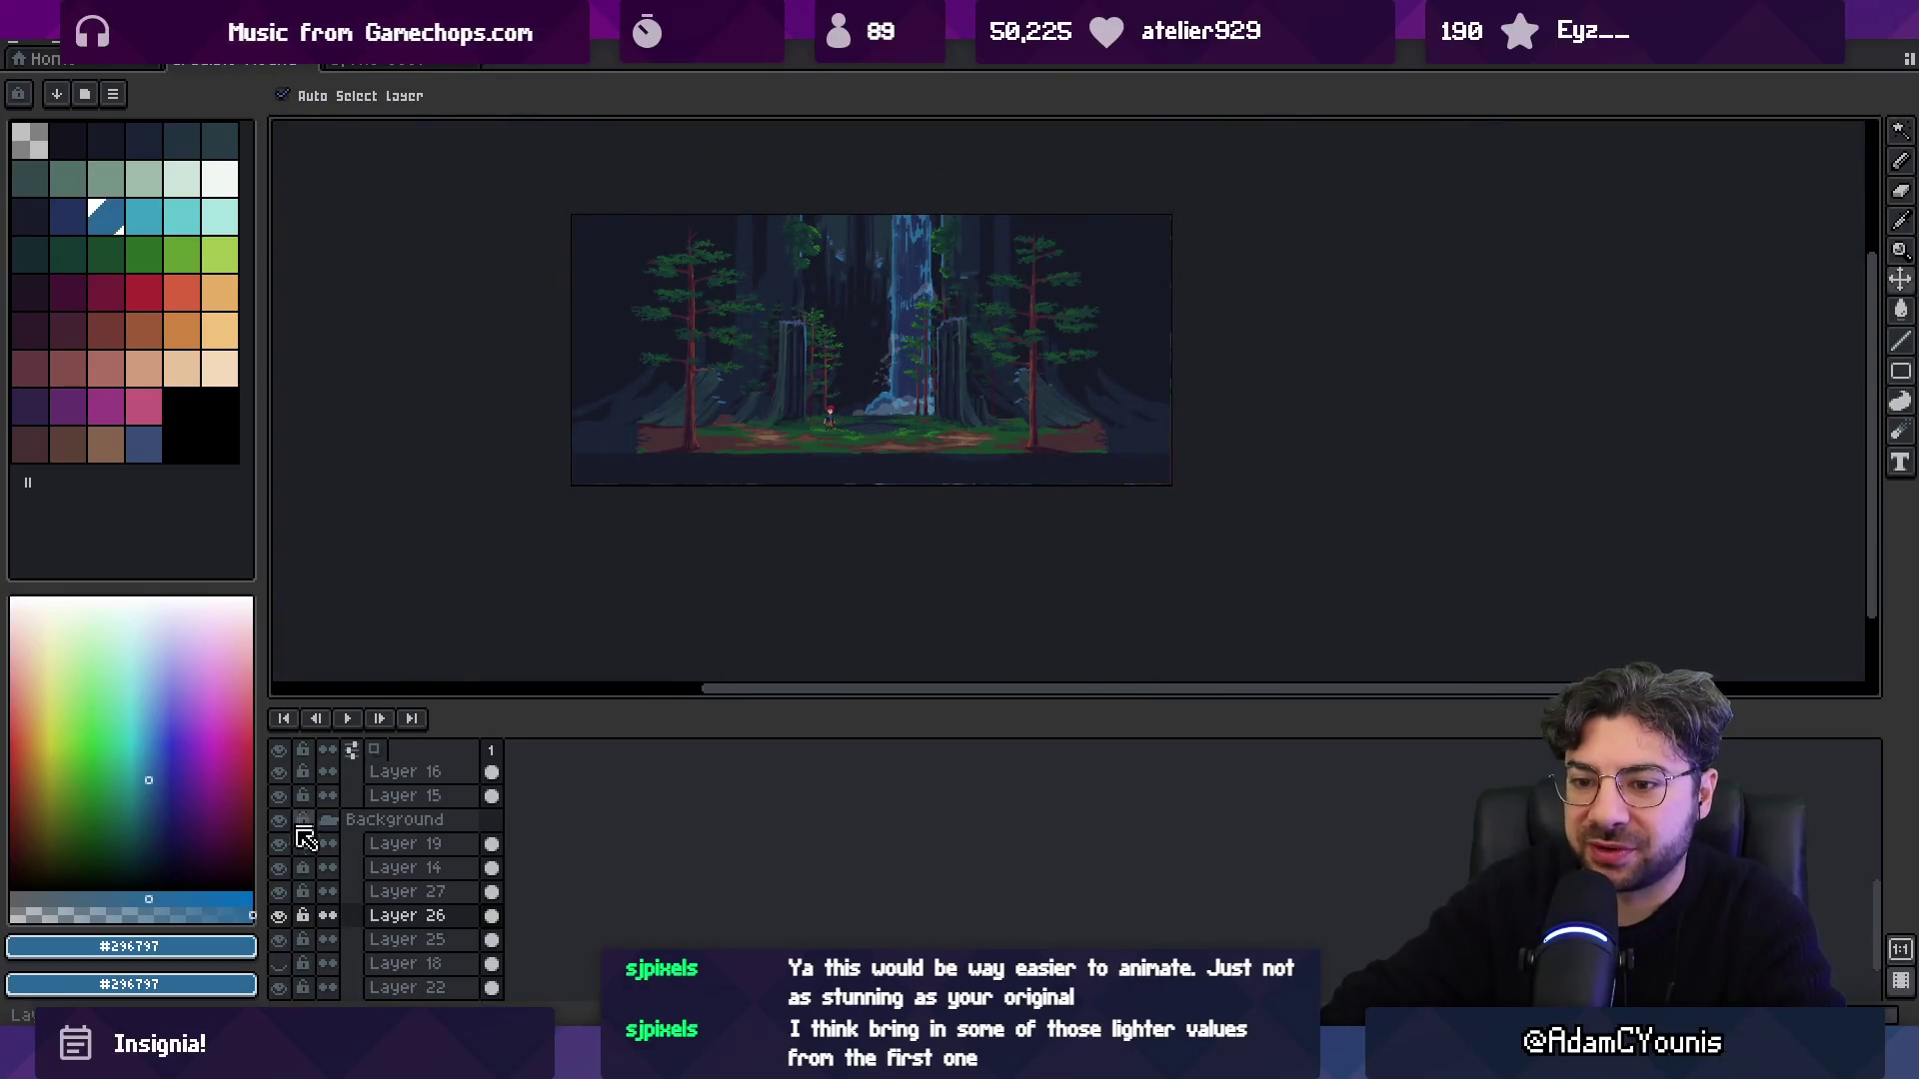
pyautogui.click(279, 939)
pyautogui.click(279, 939)
pyautogui.click(279, 939)
pyautogui.click(279, 940)
# On Layer 25, lighten the waterfall column using the blue palette row as a shading ramp.
pyautogui.click(491, 939)
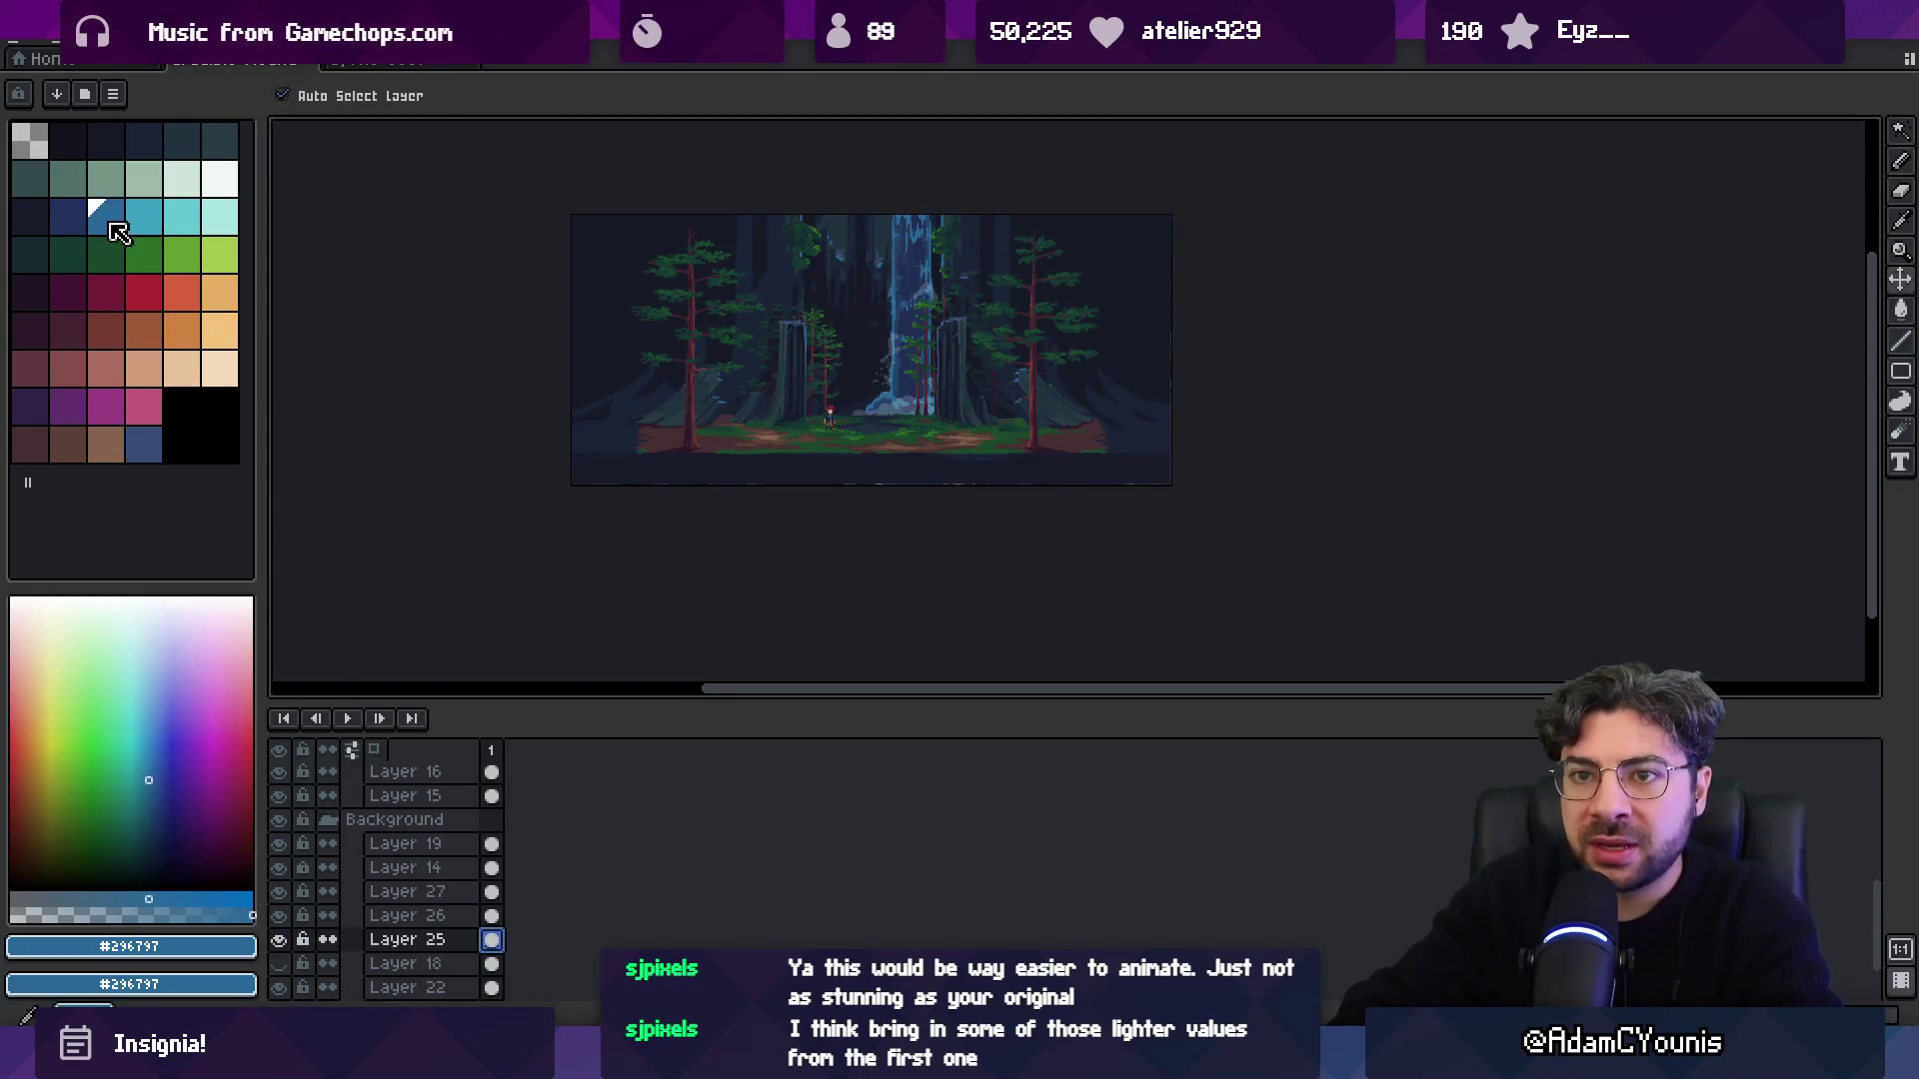
pyautogui.moveTo(47, 217); pyautogui.dragTo(220, 217)
pyautogui.press('b')
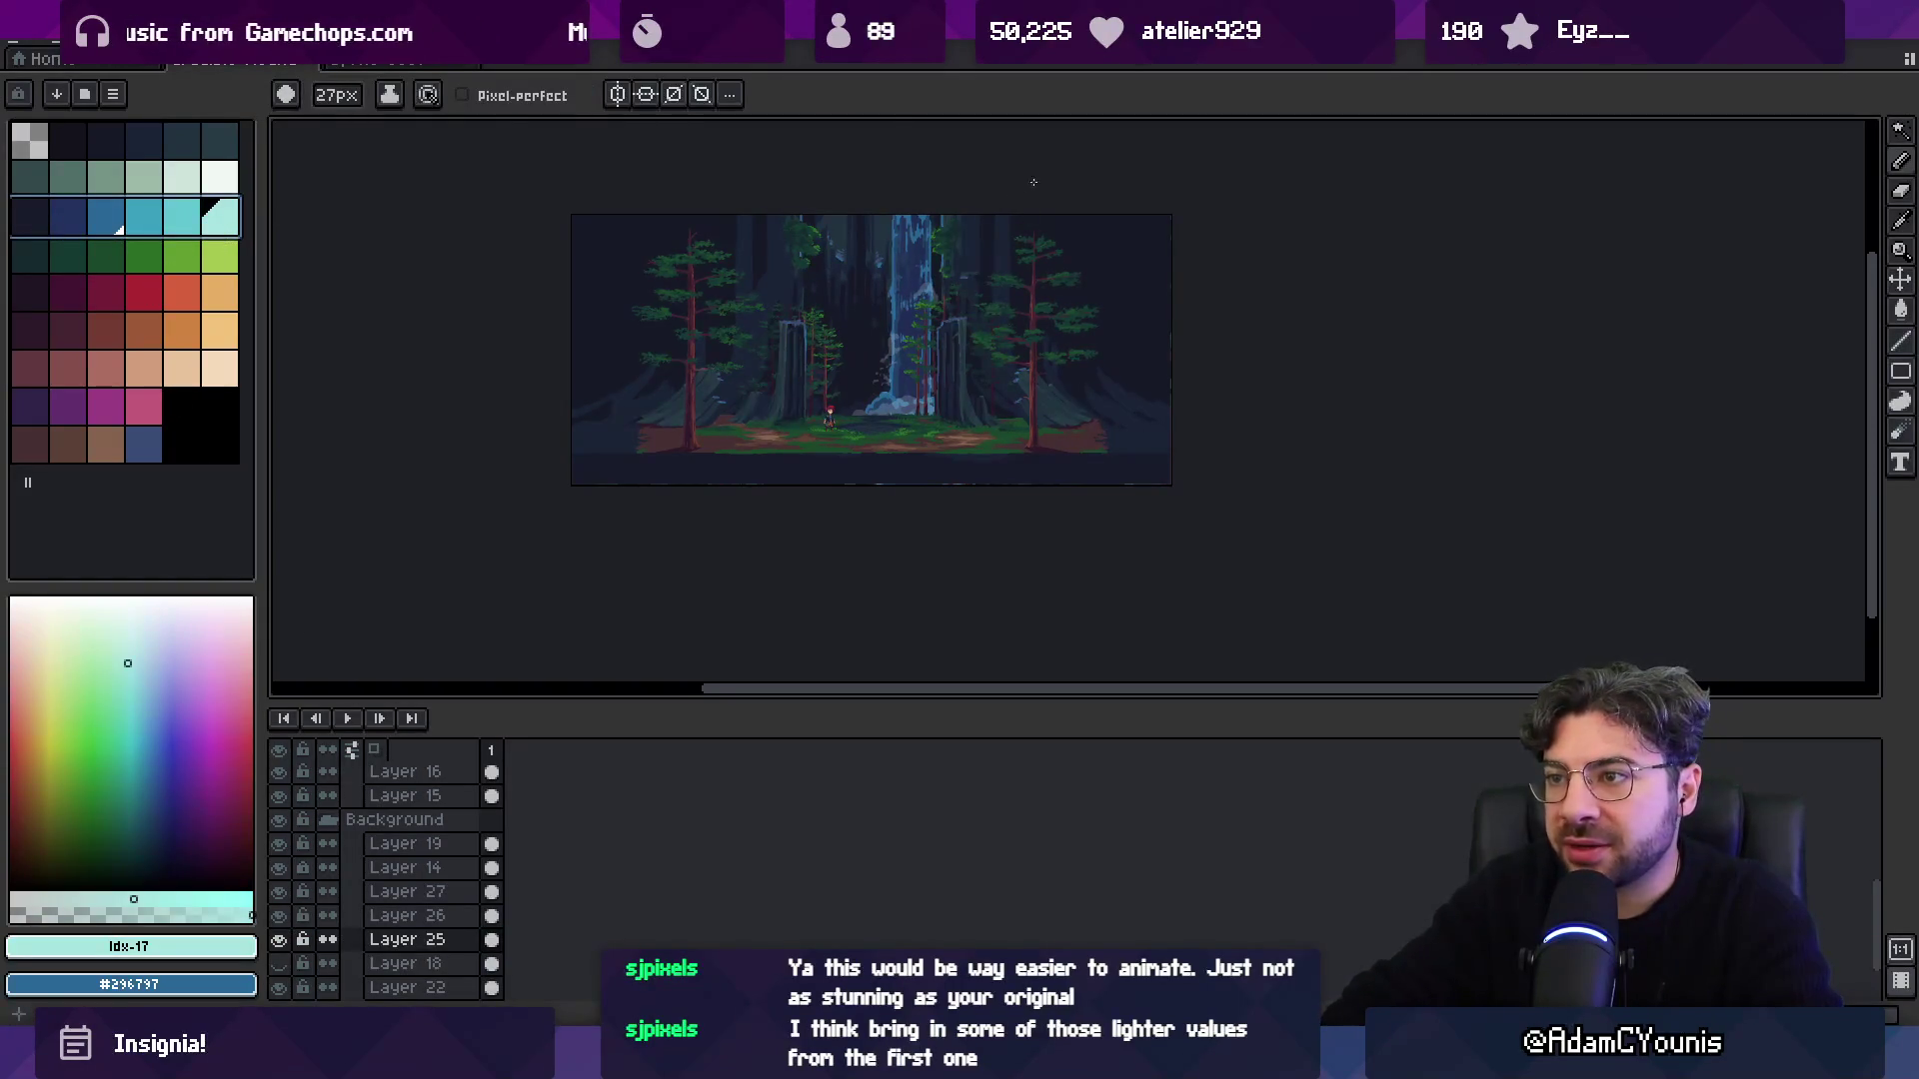
pyautogui.press('x')
pyautogui.press('x')
pyautogui.press('x')
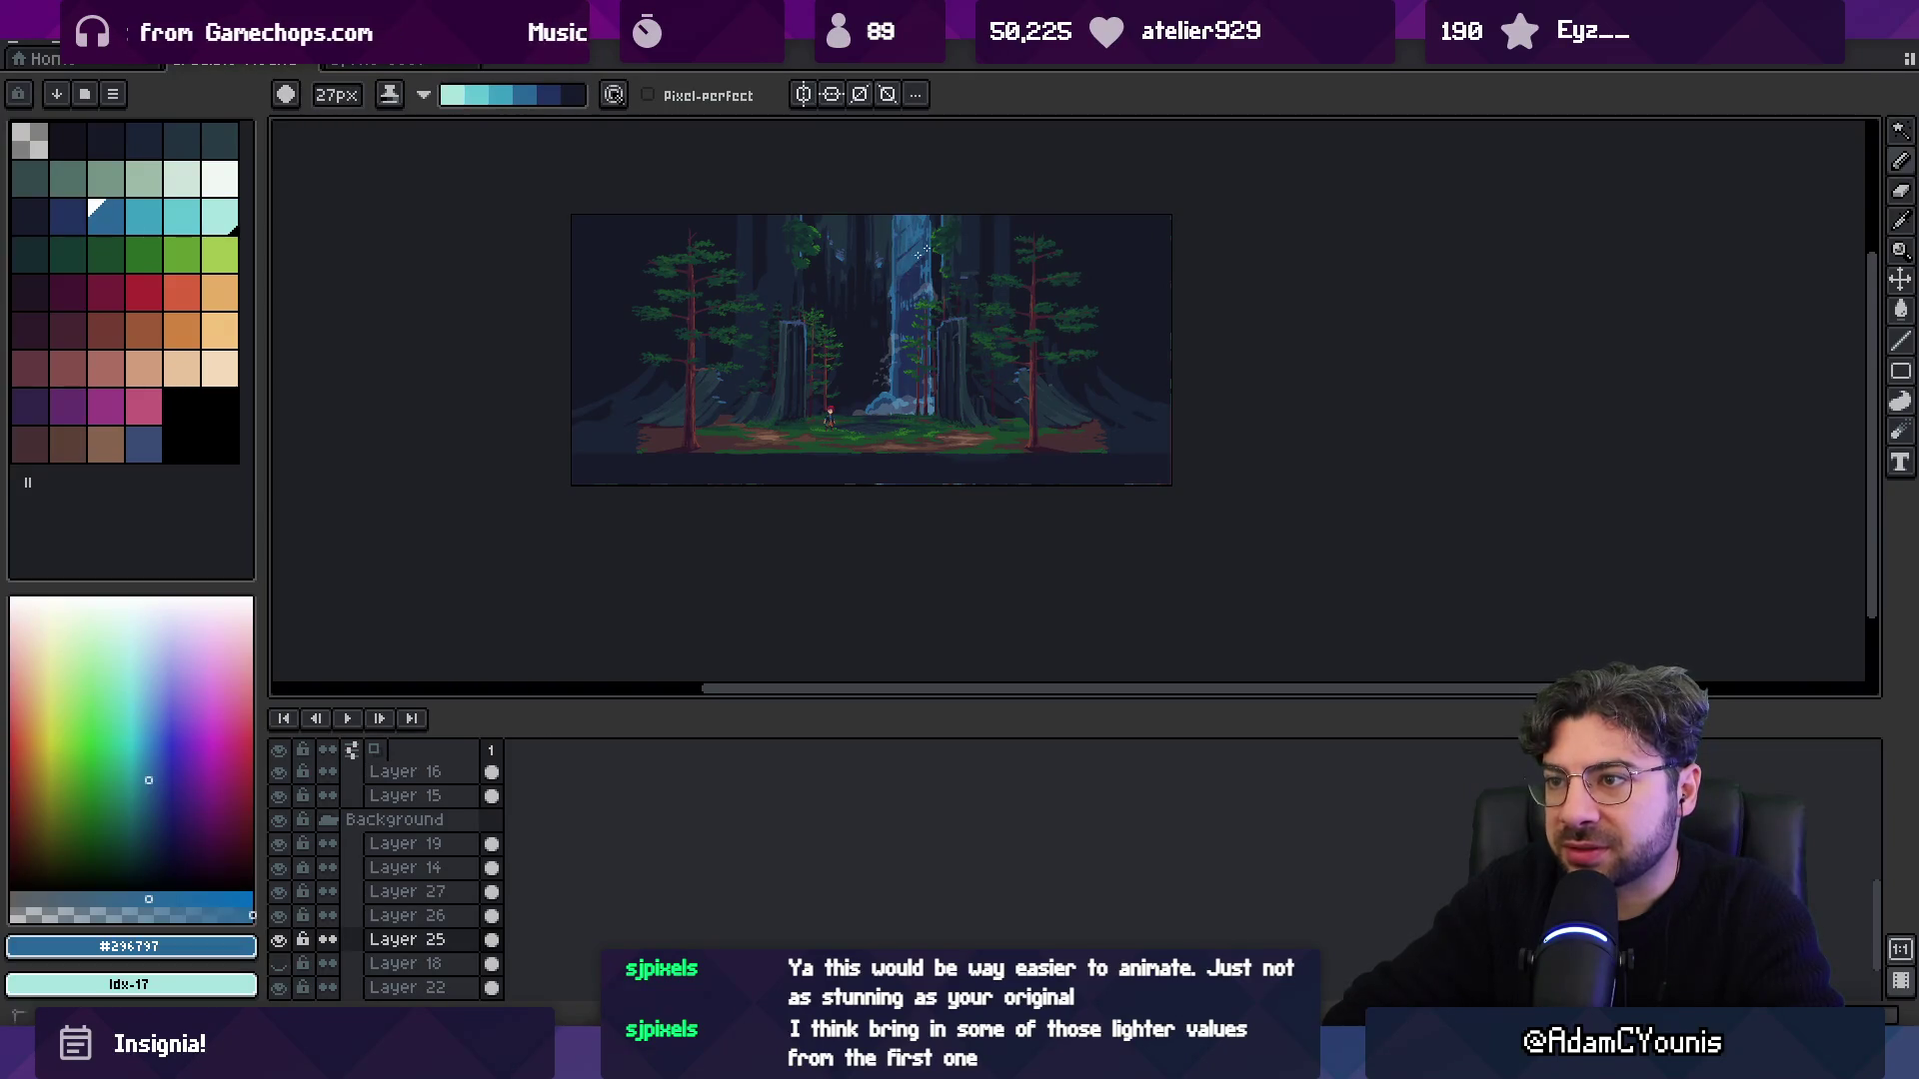
pyautogui.moveTo(928, 216)
pyautogui.mouseDown()
pyautogui.moveTo(907, 370)
pyautogui.moveTo(927, 410)
pyautogui.moveTo(865, 420)
pyautogui.moveTo(860, 391)
pyautogui.moveTo(887, 381)
pyautogui.moveTo(866, 394)
pyautogui.moveTo(900, 420)
pyautogui.moveTo(784, 420)
pyautogui.moveTo(826, 424)
pyautogui.mouseUp()
# Nudge the Layer 25 waterfall slightly right and check its layer properties.
pyautogui.press('z')
pyautogui.press('v')
pyautogui.press('b')
pyautogui.press('x')
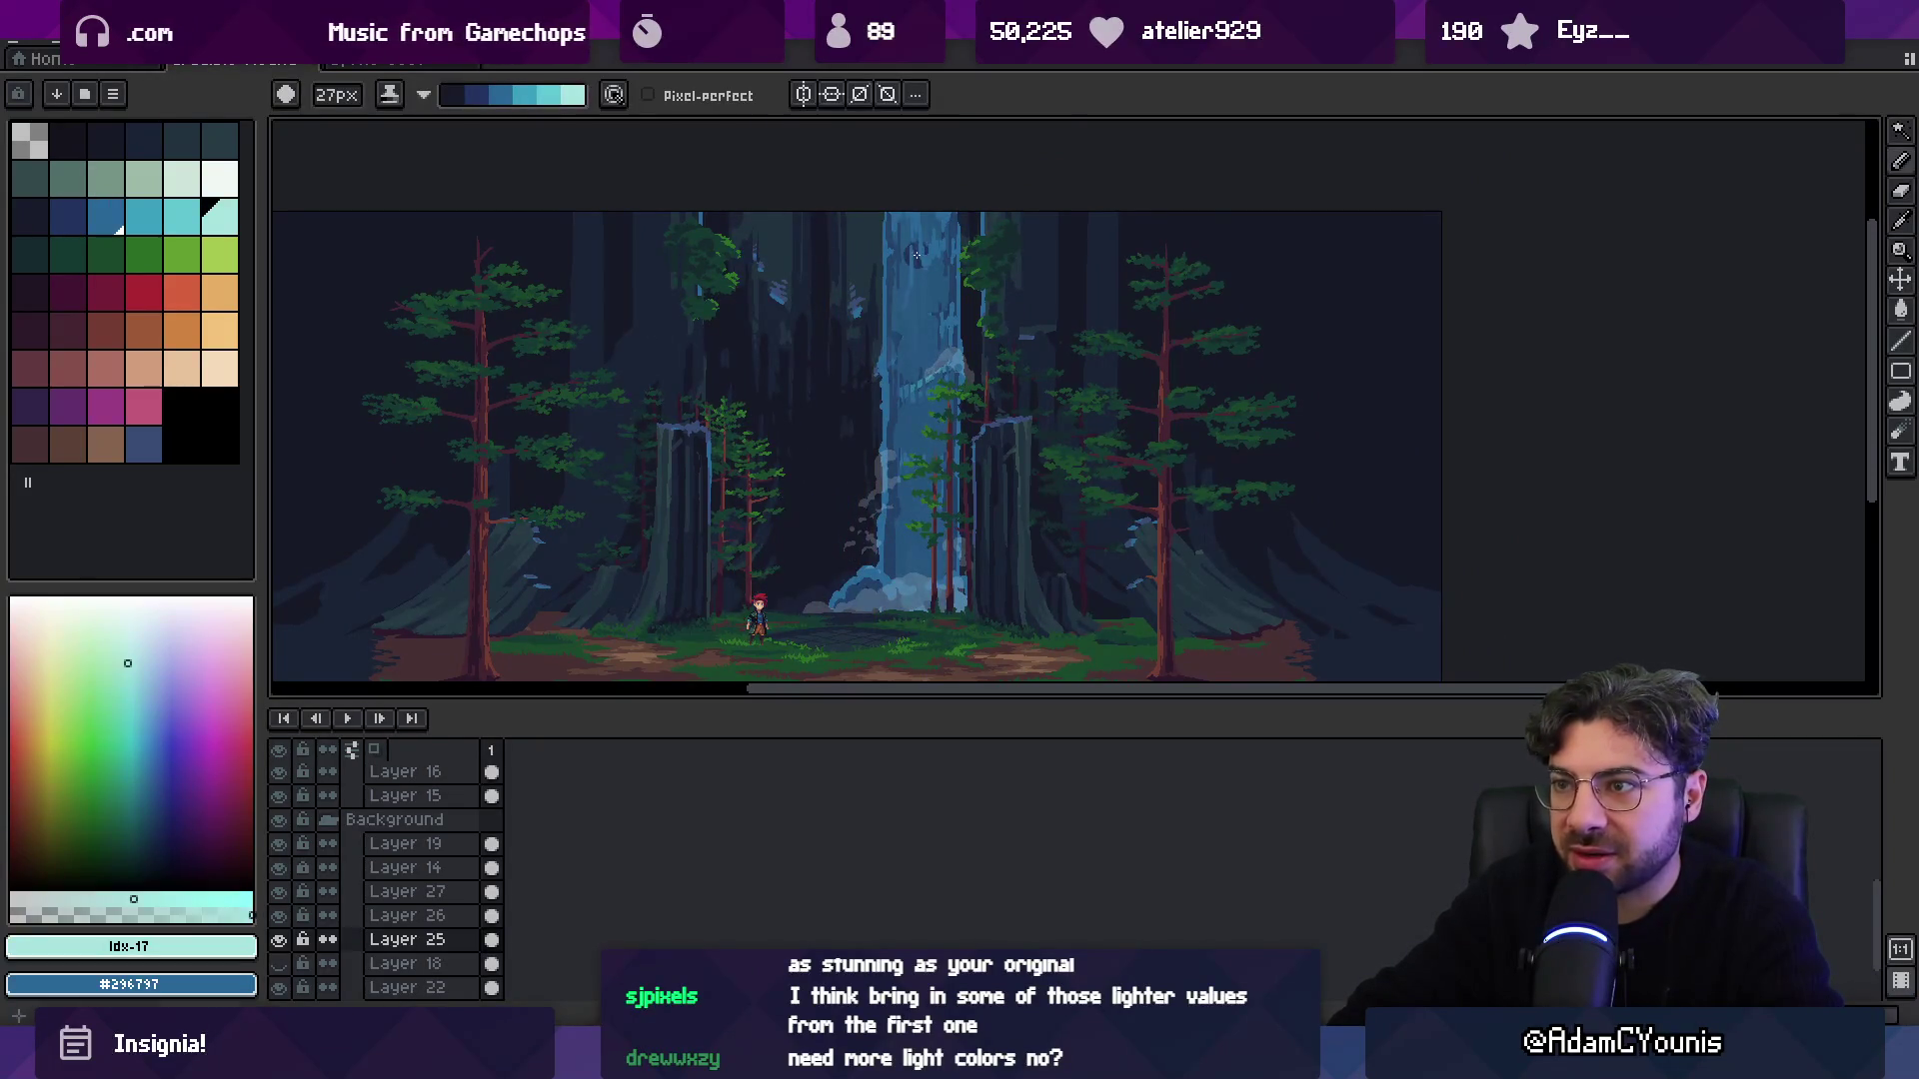
pyautogui.scroll(5, 902, 325)
pyautogui.press('v')
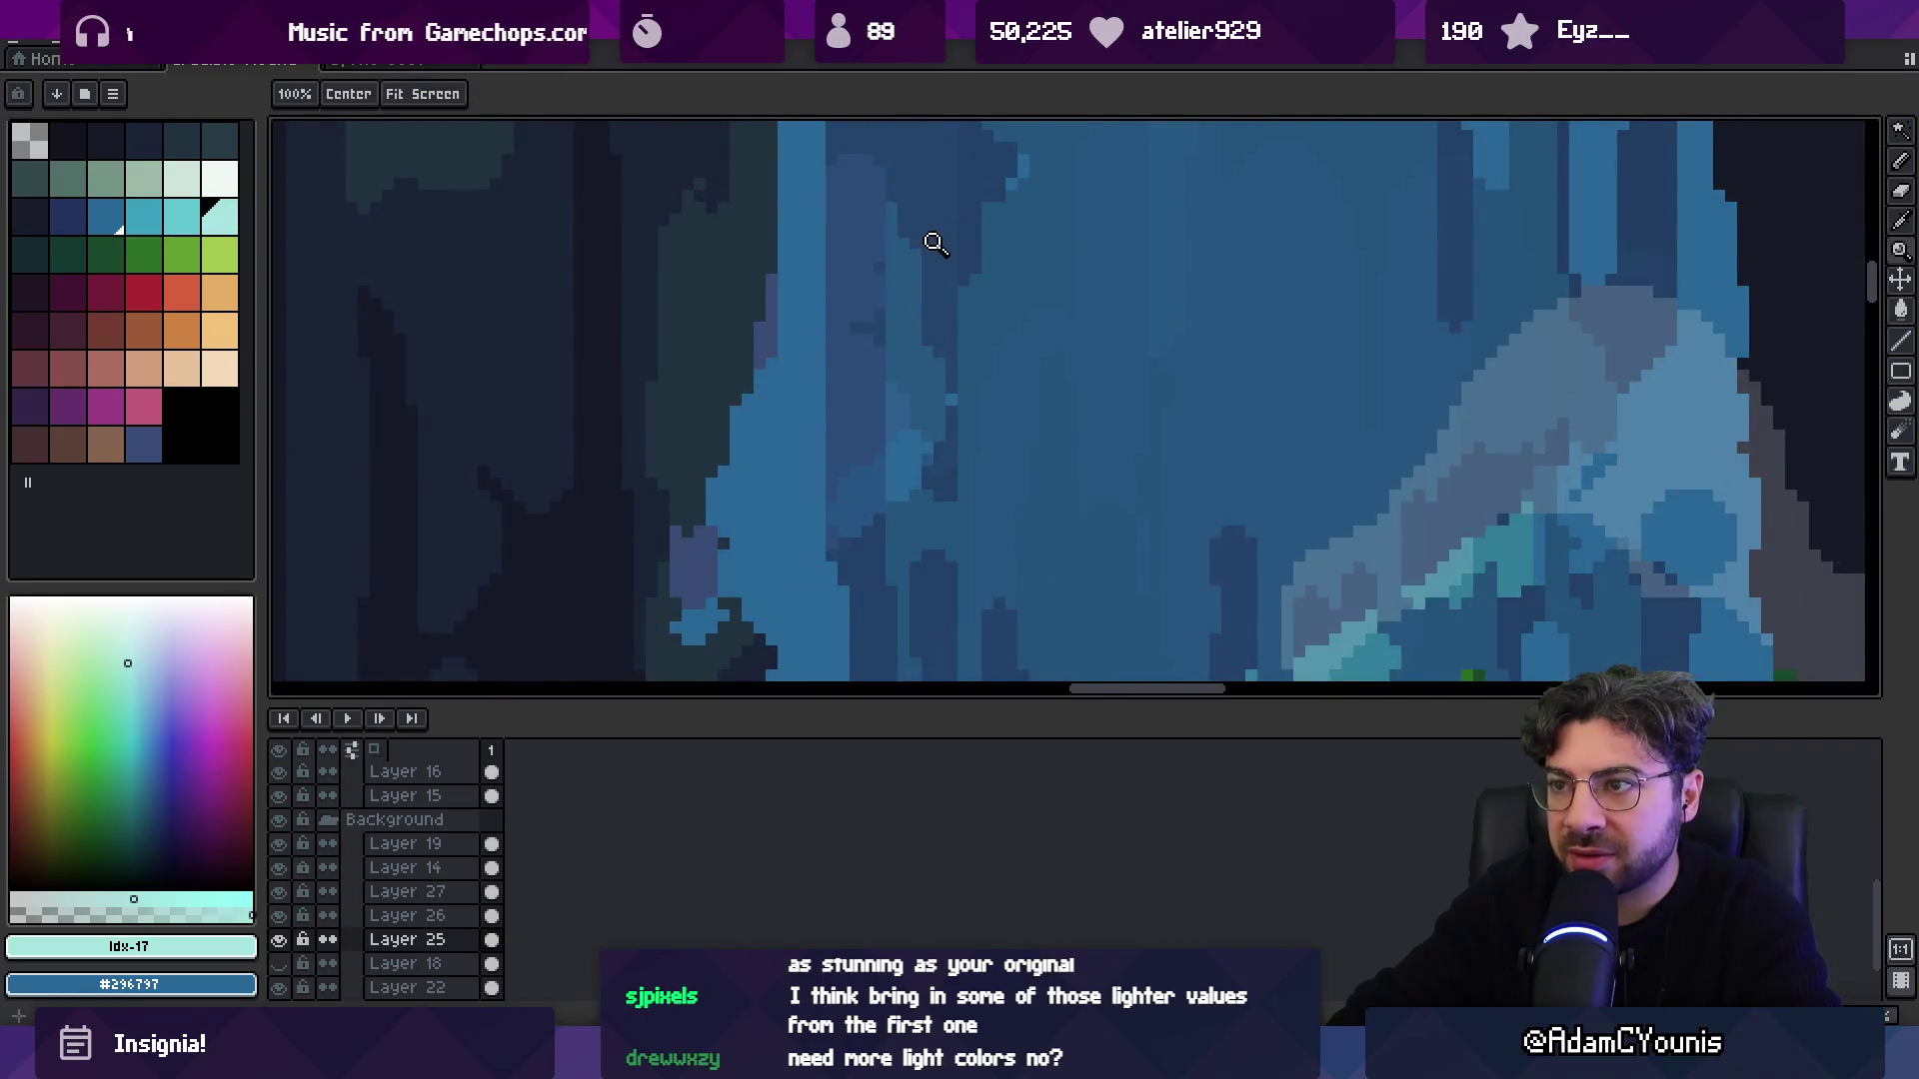
pyautogui.click(447, 953)
pyautogui.doubleClick(447, 952)
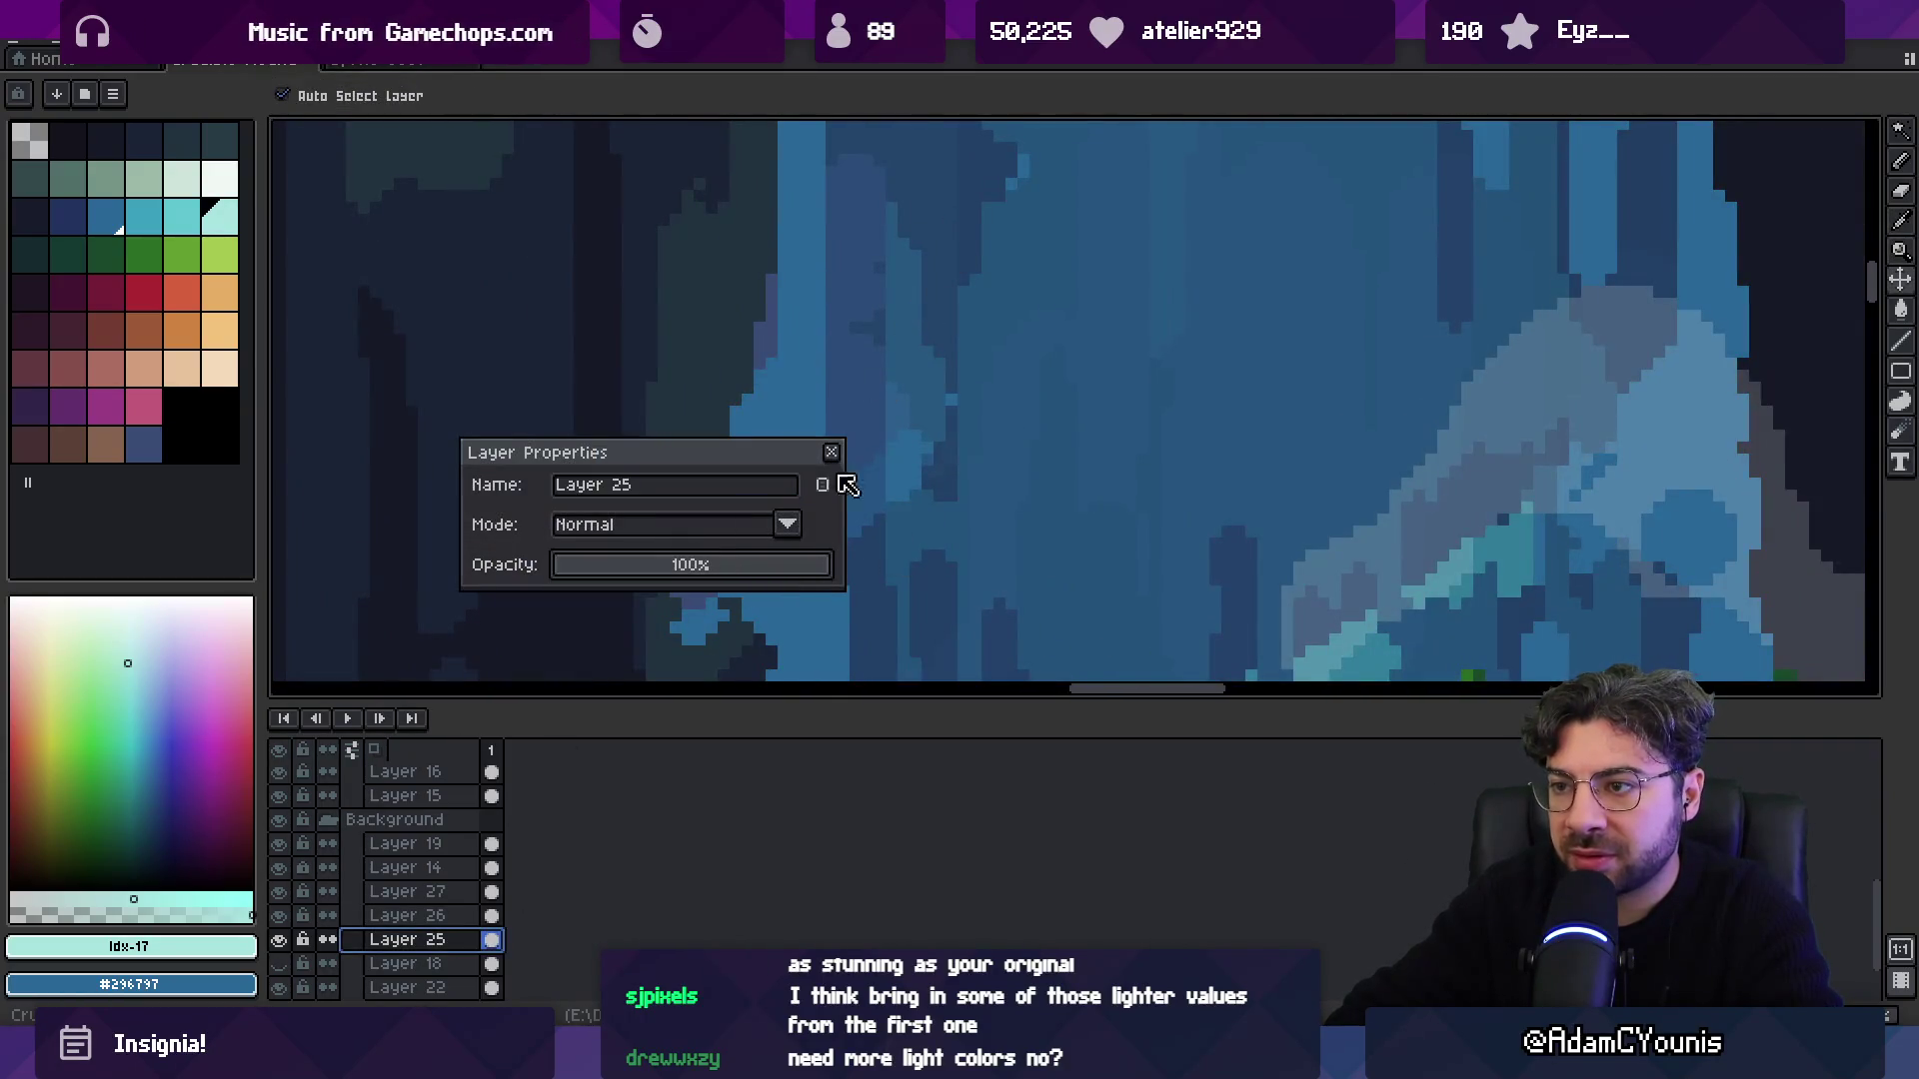
pyautogui.click(825, 447)
pyautogui.scroll(-3, 808, 443)
pyautogui.moveTo(807, 444); pyautogui.dragTo(713, 609)
# Add the current blue as a new palette swatch.
pyautogui.click(30, 485)
pyautogui.click(105, 217)
pyautogui.press('z')
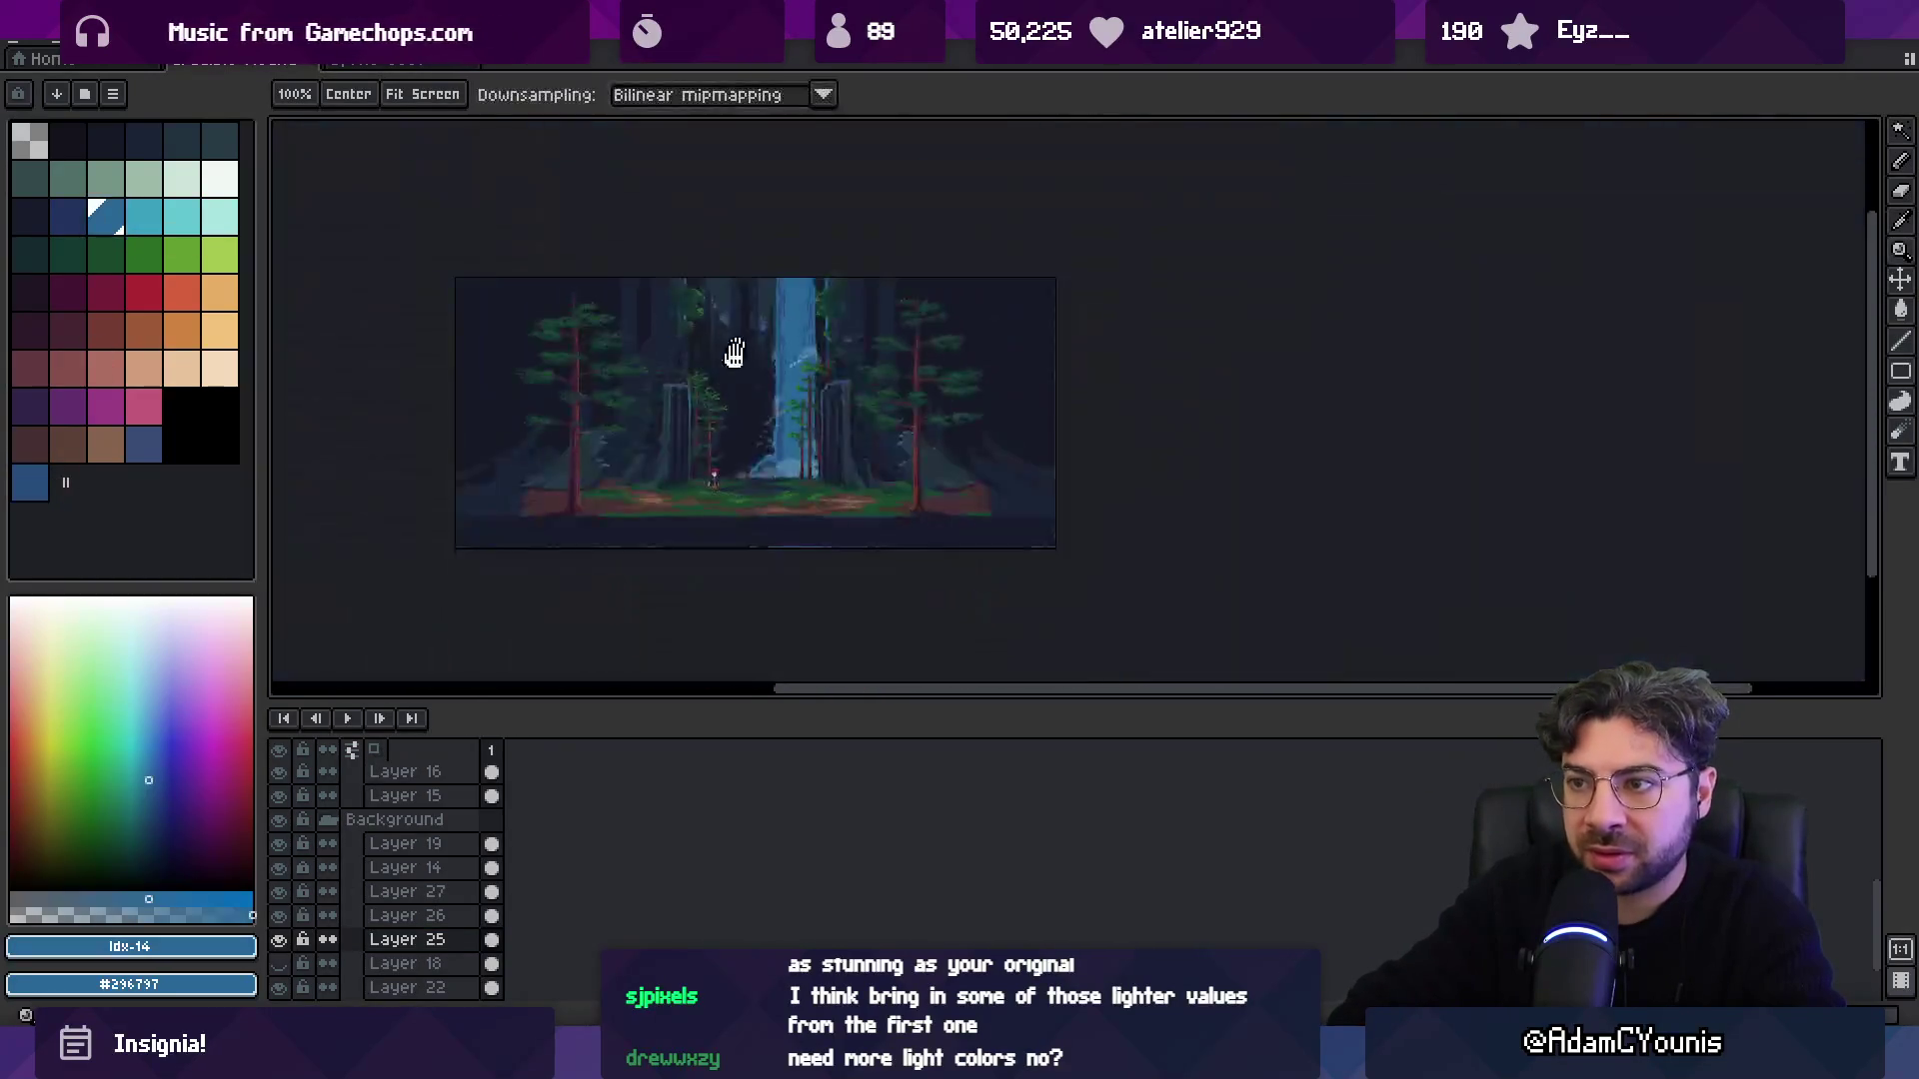
pyautogui.scroll(-5, 727, 343)
# Paint dark-blue streaks down the waterfall with a 19px brush using palette index 14.
pyautogui.press('e')
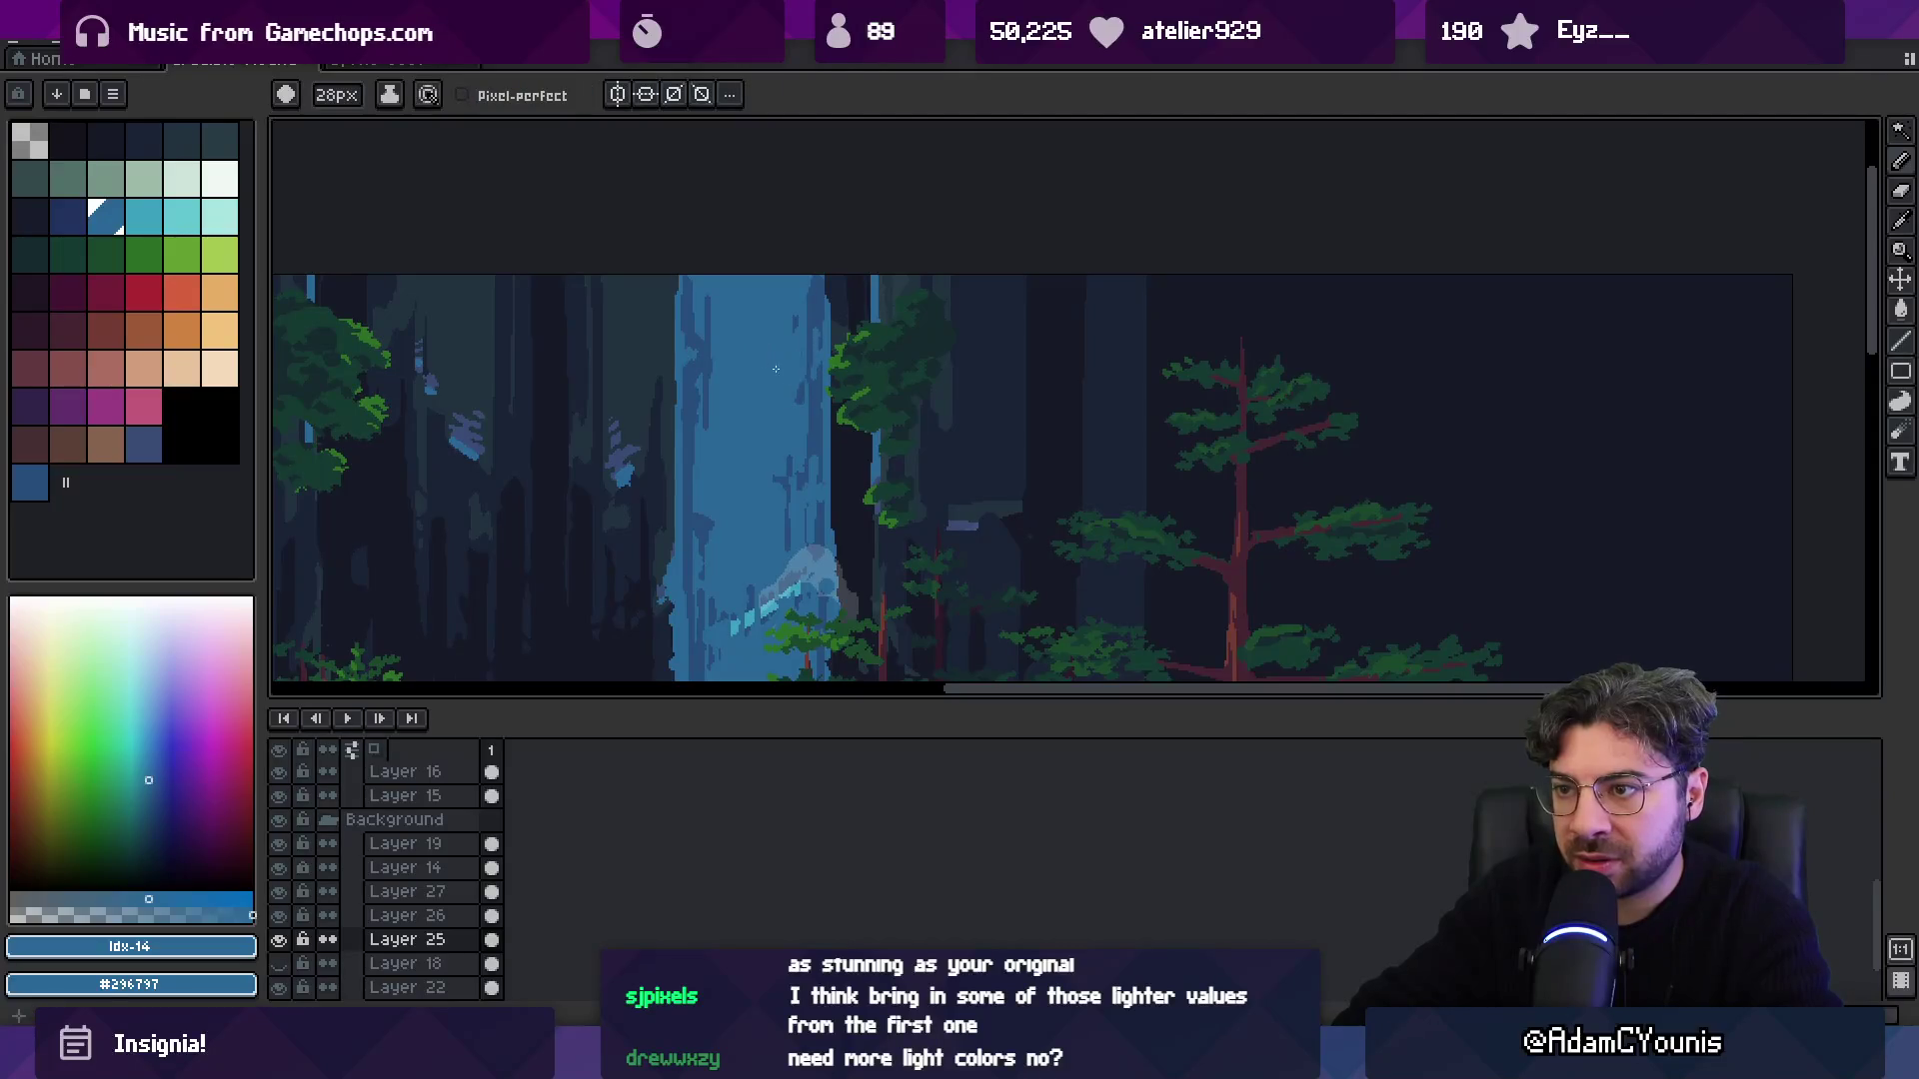
pyautogui.click(33, 489)
pyautogui.click(122, 205)
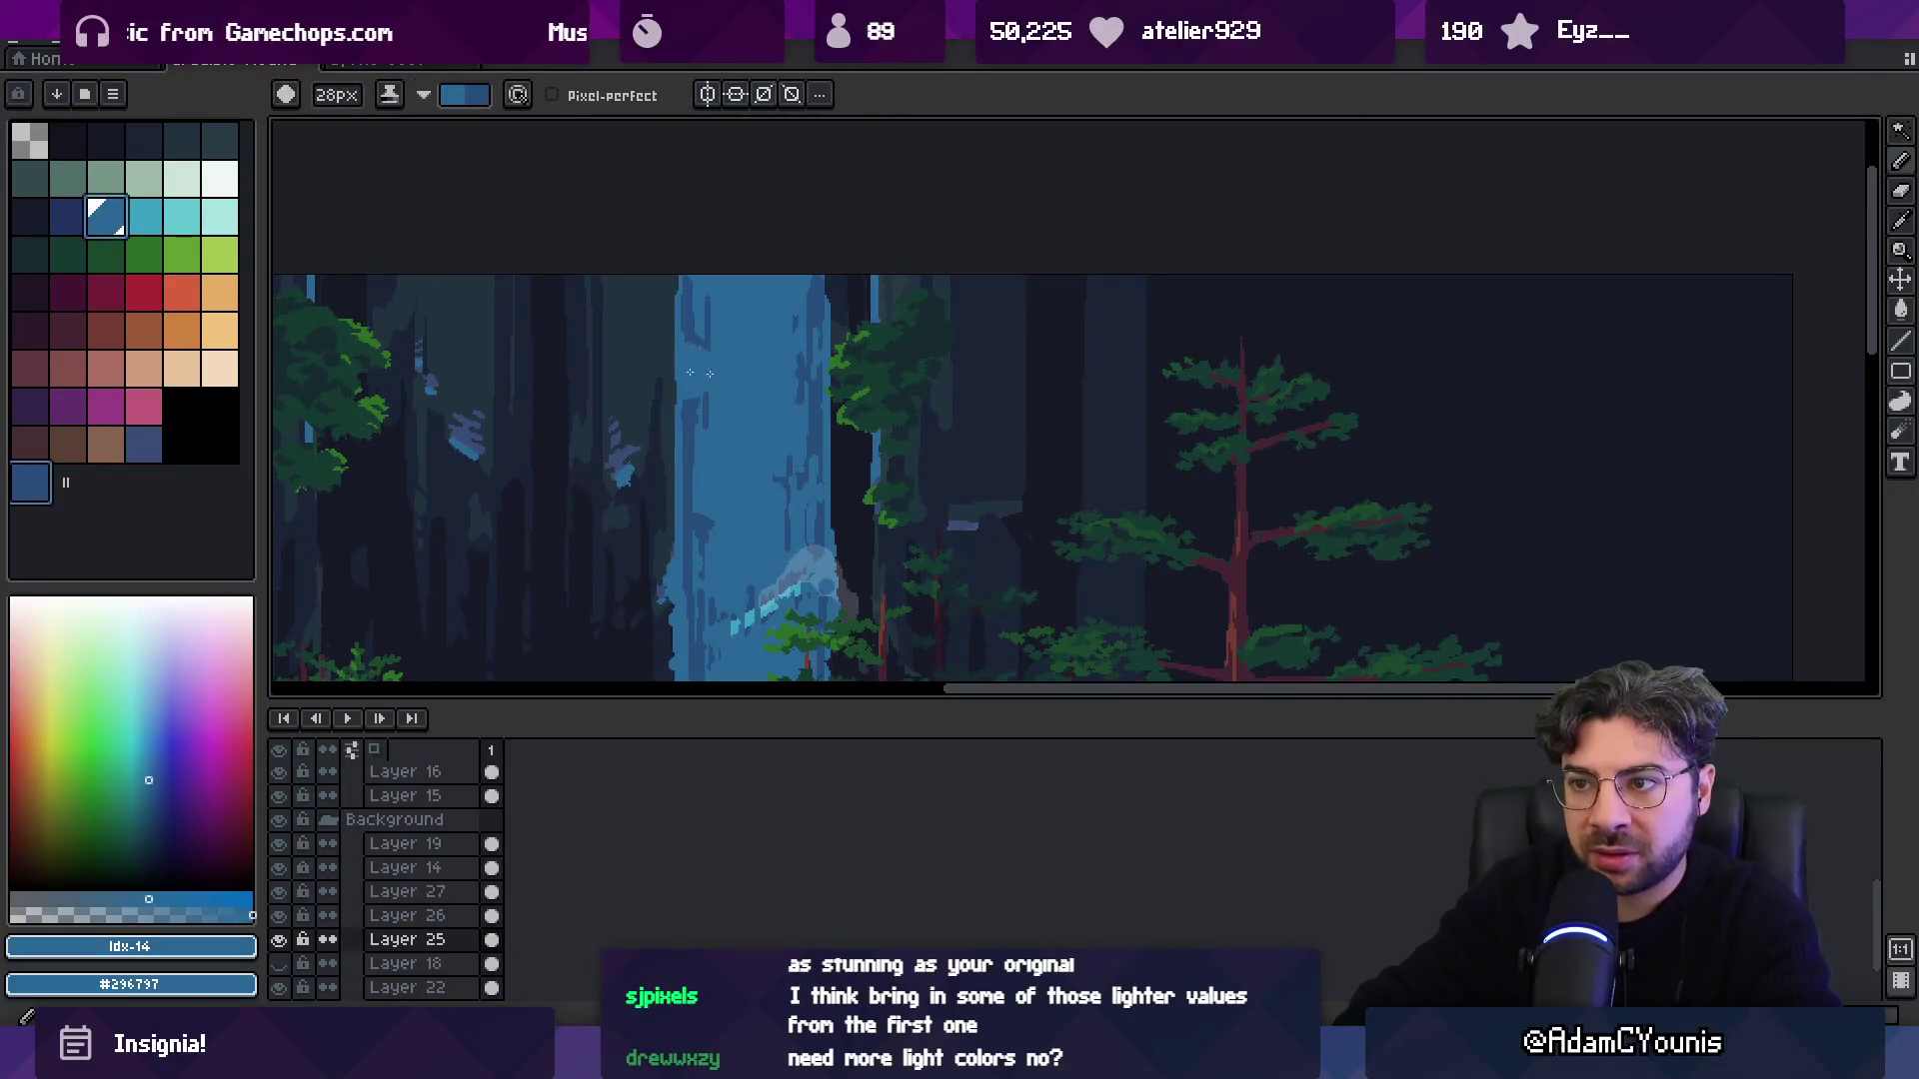
pyautogui.press('e')
pyautogui.press('b')
pyautogui.moveTo(784, 470)
pyautogui.mouseDown()
pyautogui.moveTo(796, 359)
pyautogui.moveTo(769, 450)
pyautogui.moveTo(740, 420)
pyautogui.mouseUp()
pyautogui.scroll(-2, 760, 396)
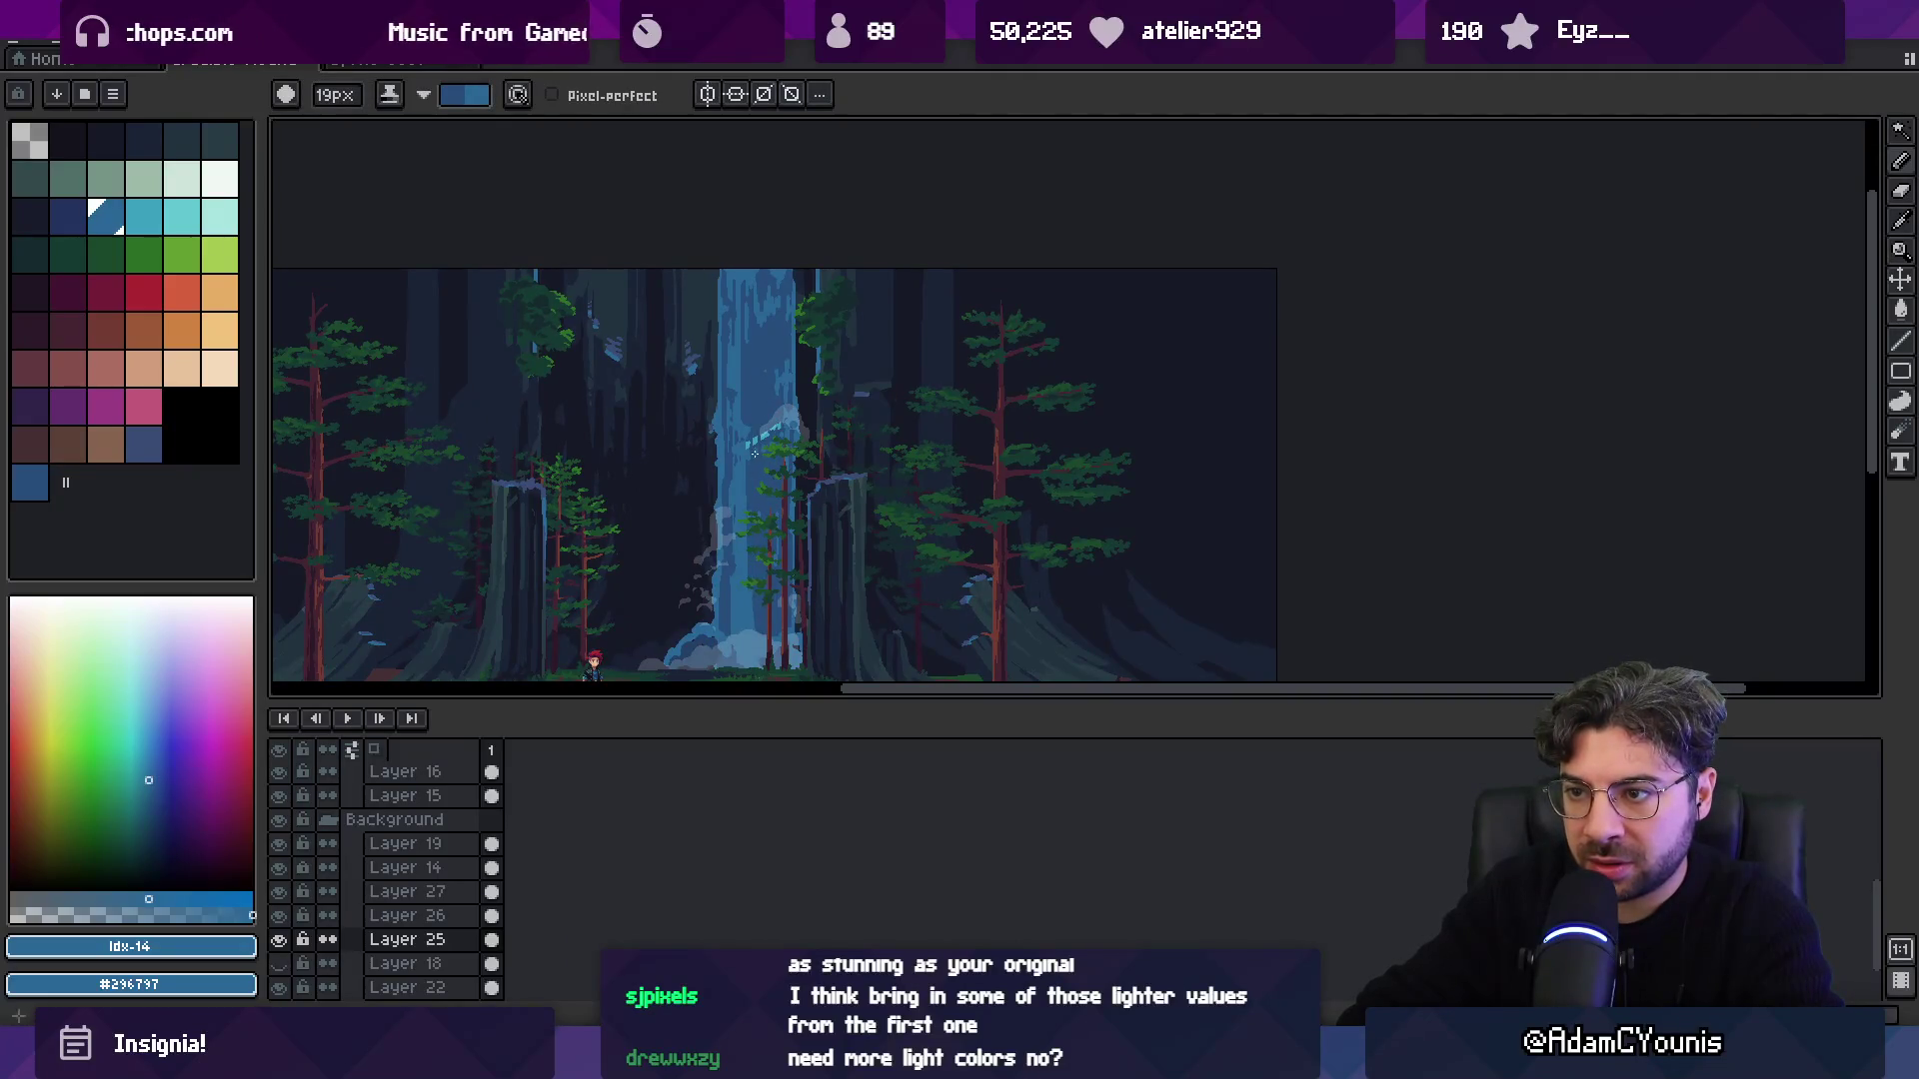
pyautogui.click(279, 941)
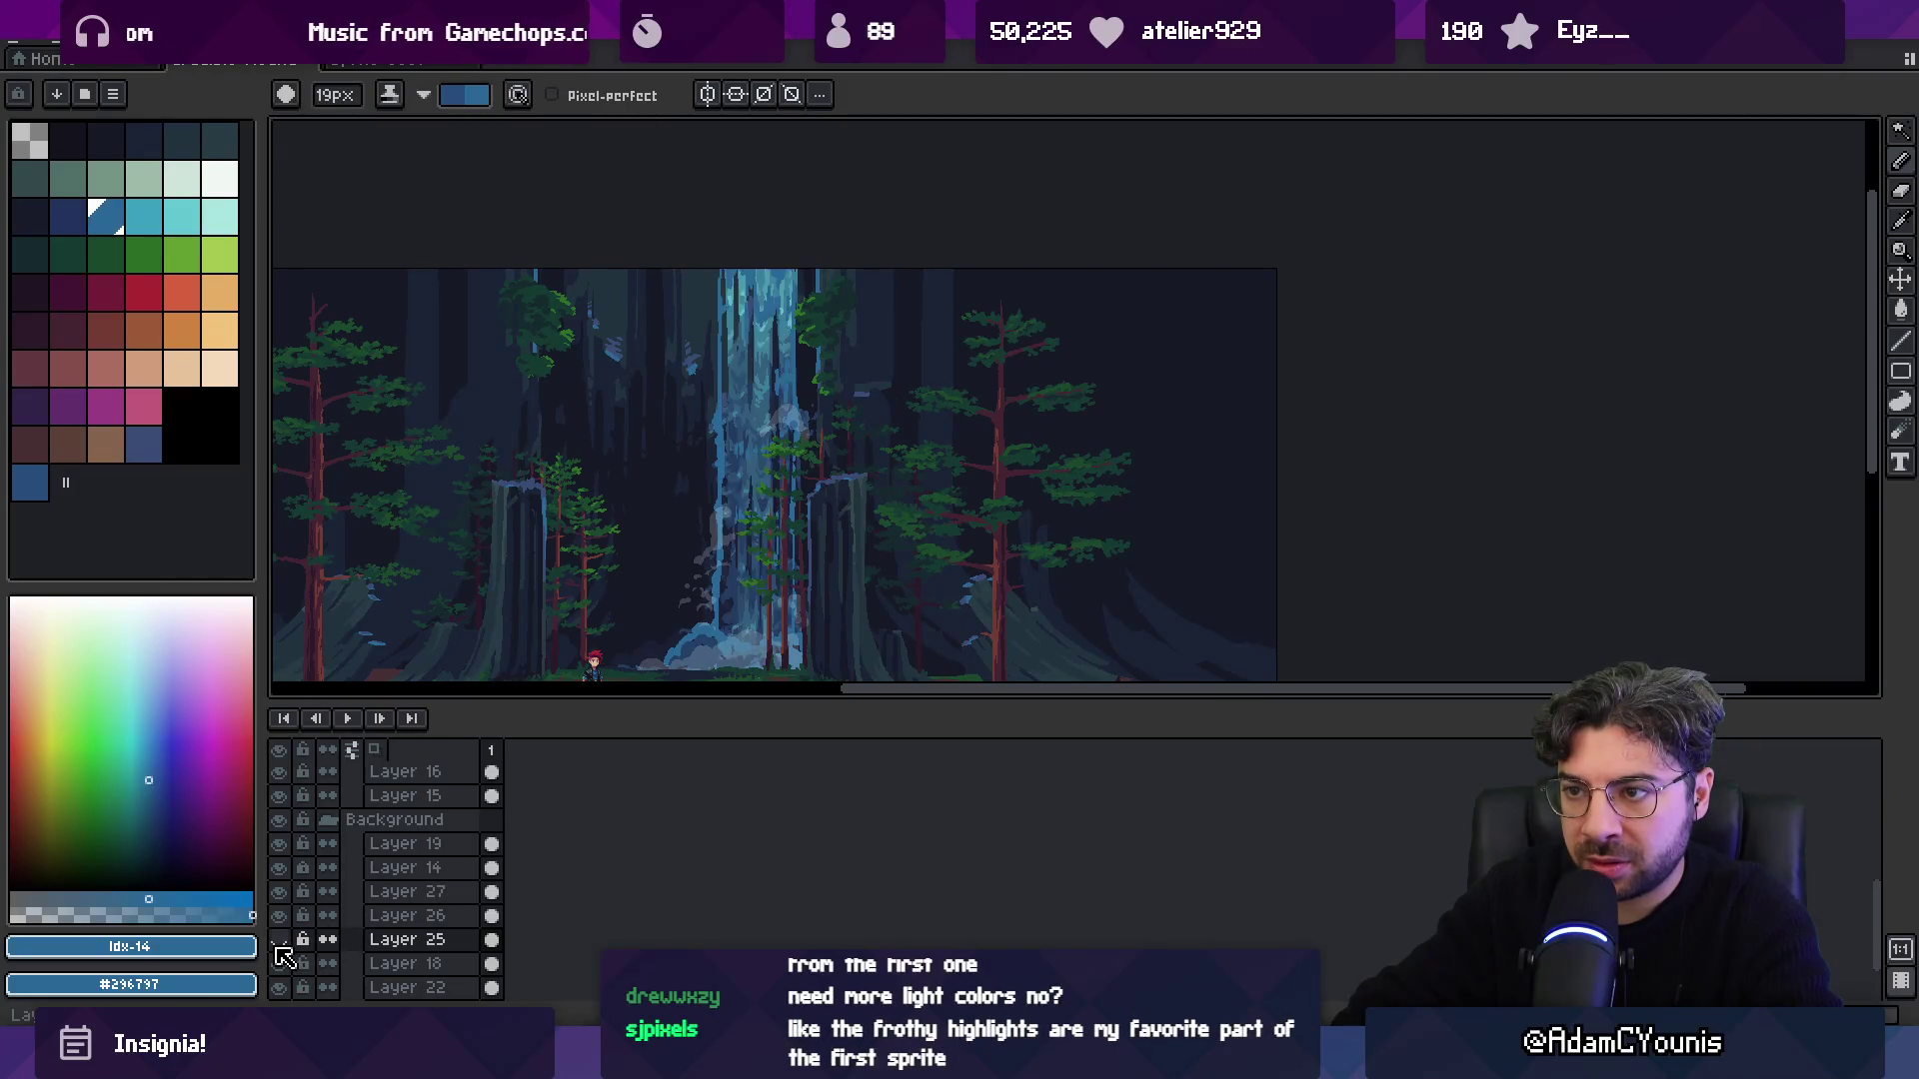
pyautogui.click(279, 940)
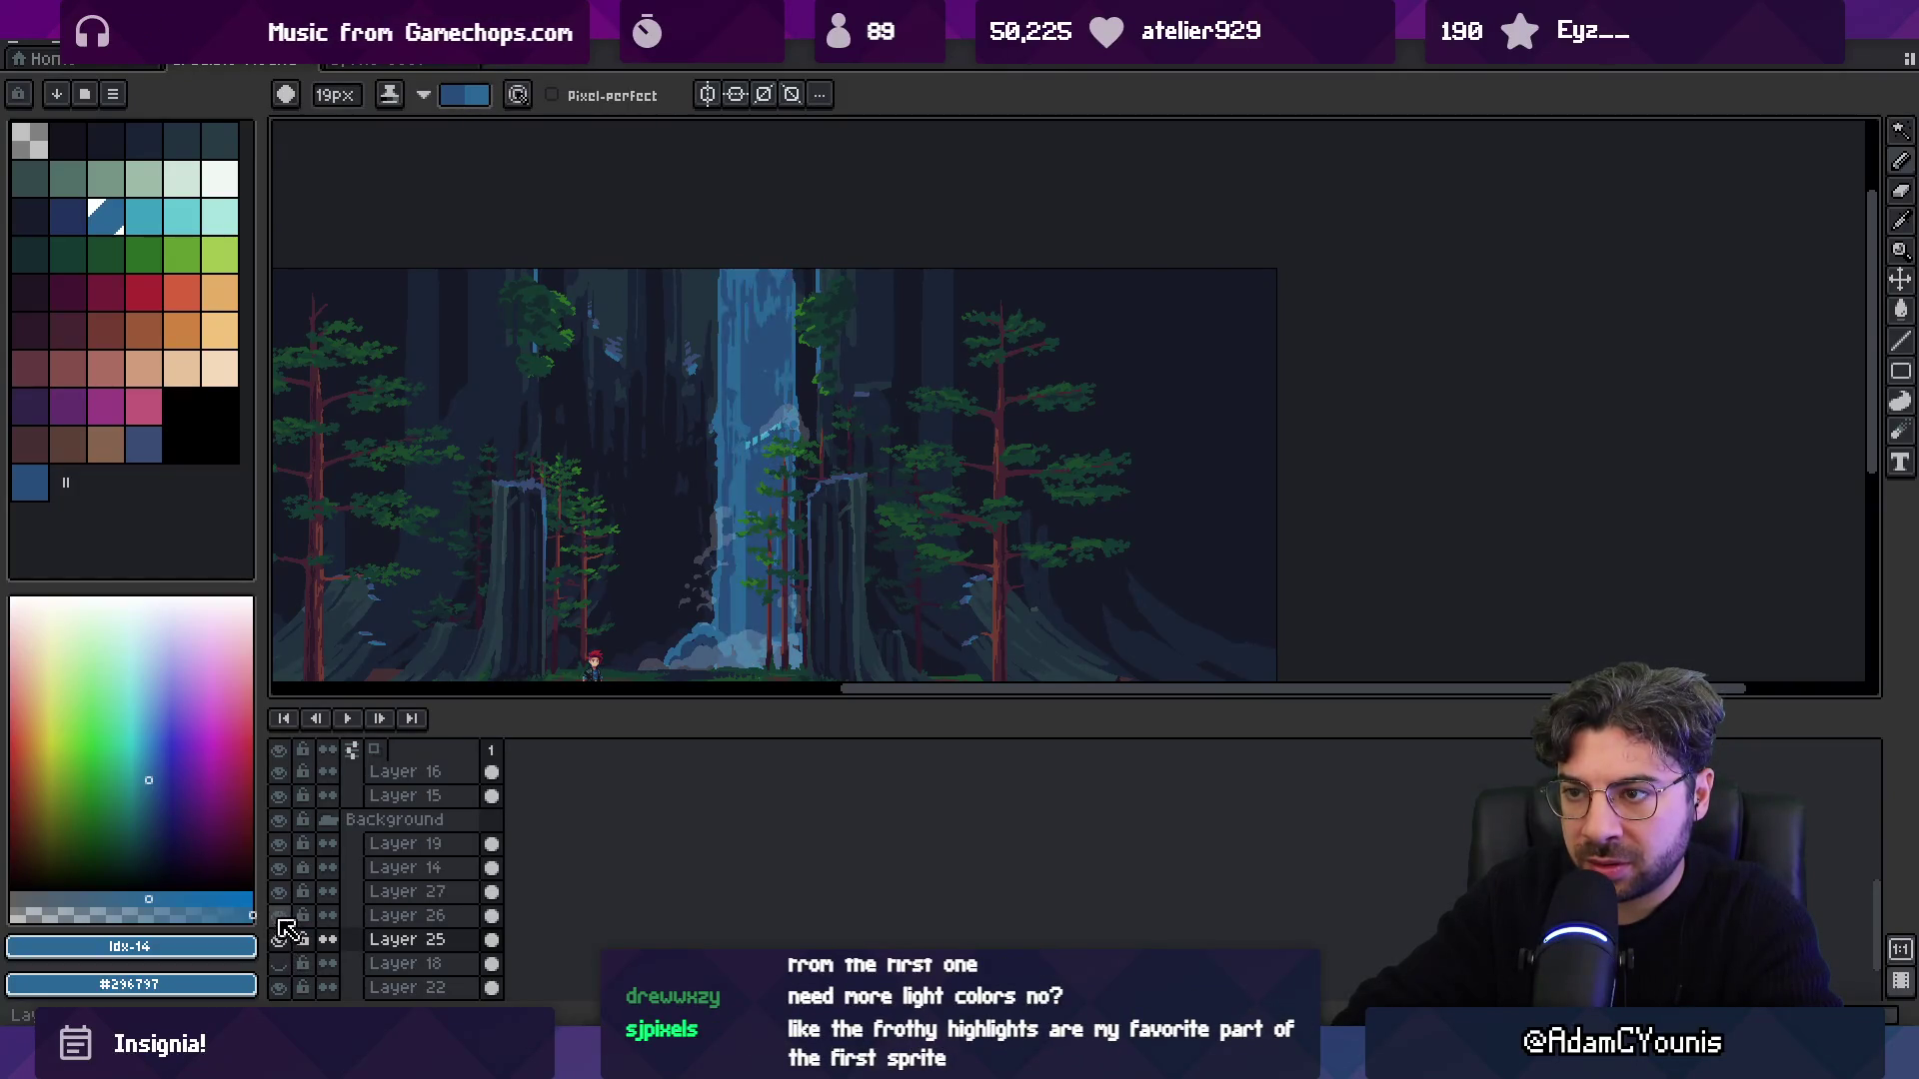
pyautogui.click(280, 941)
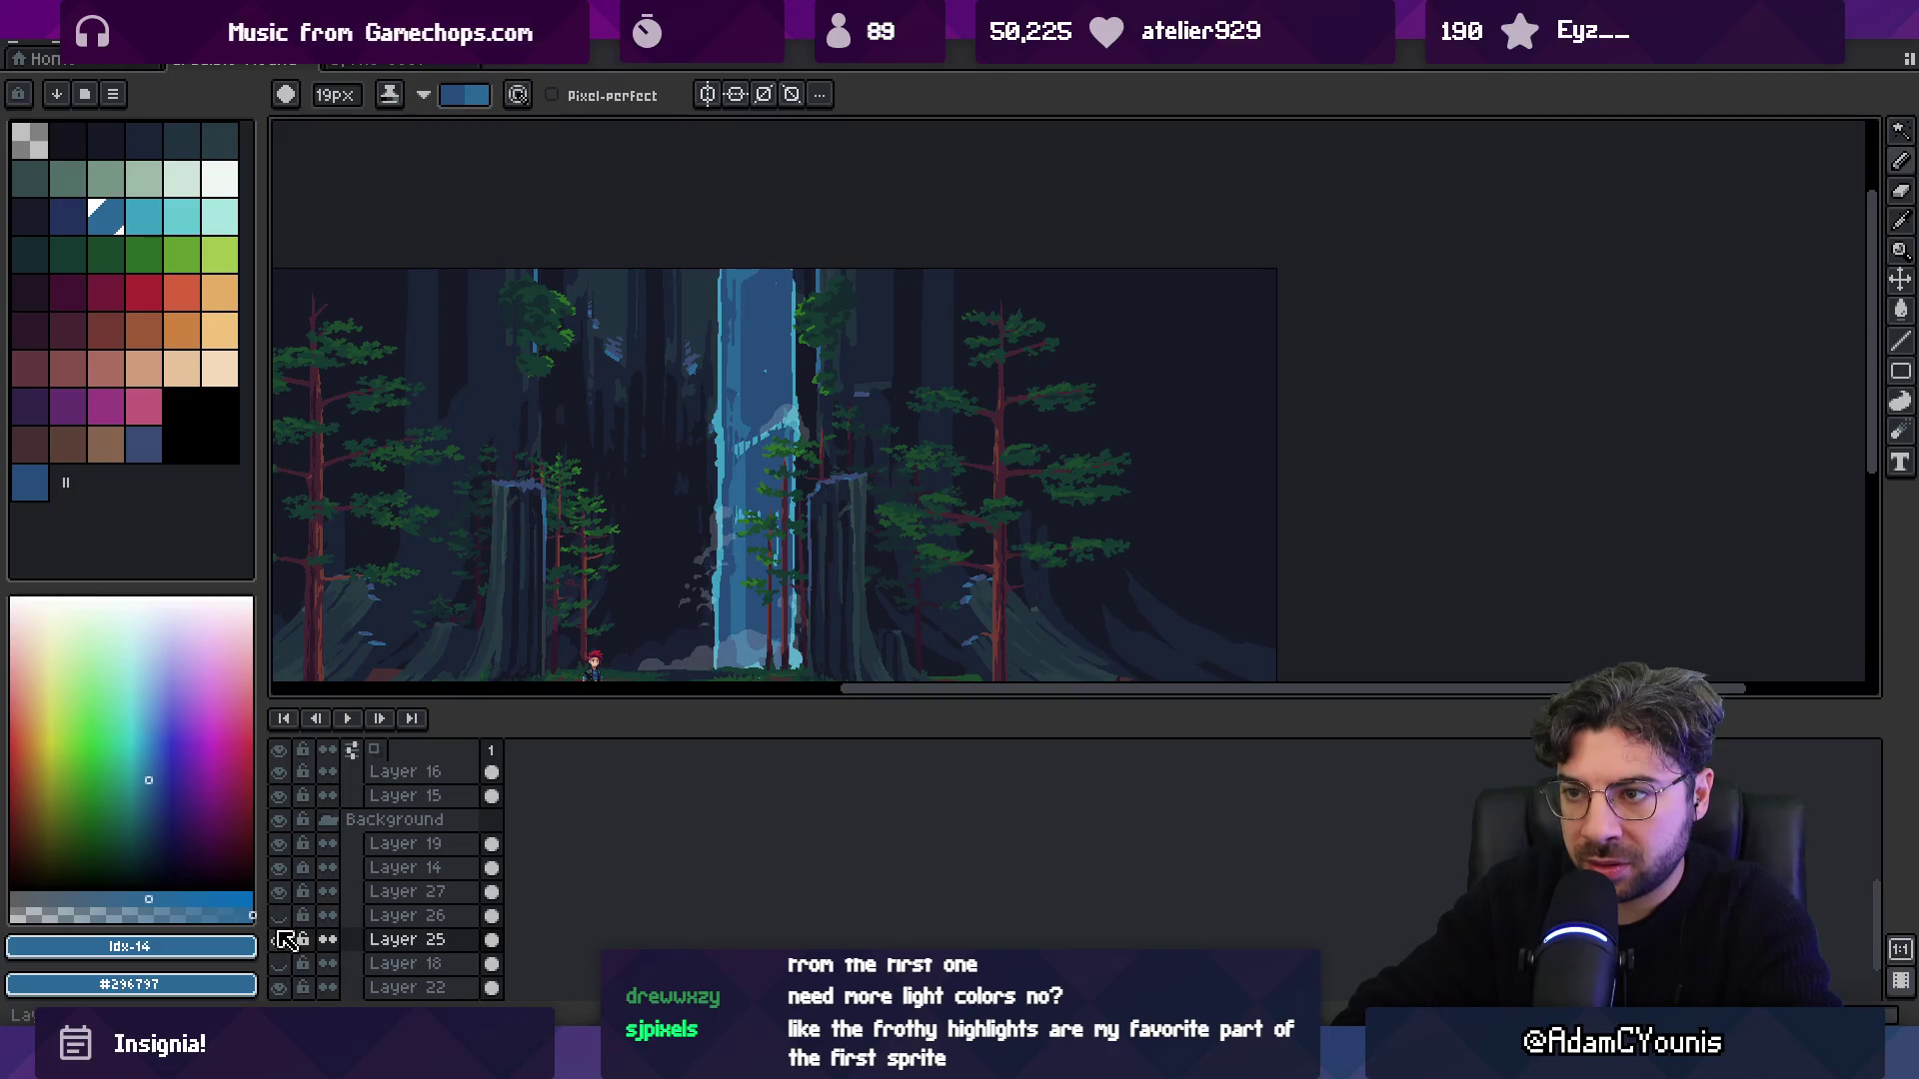
pyautogui.click(279, 940)
pyautogui.click(280, 940)
pyautogui.click(279, 941)
pyautogui.click(280, 941)
pyautogui.click(280, 940)
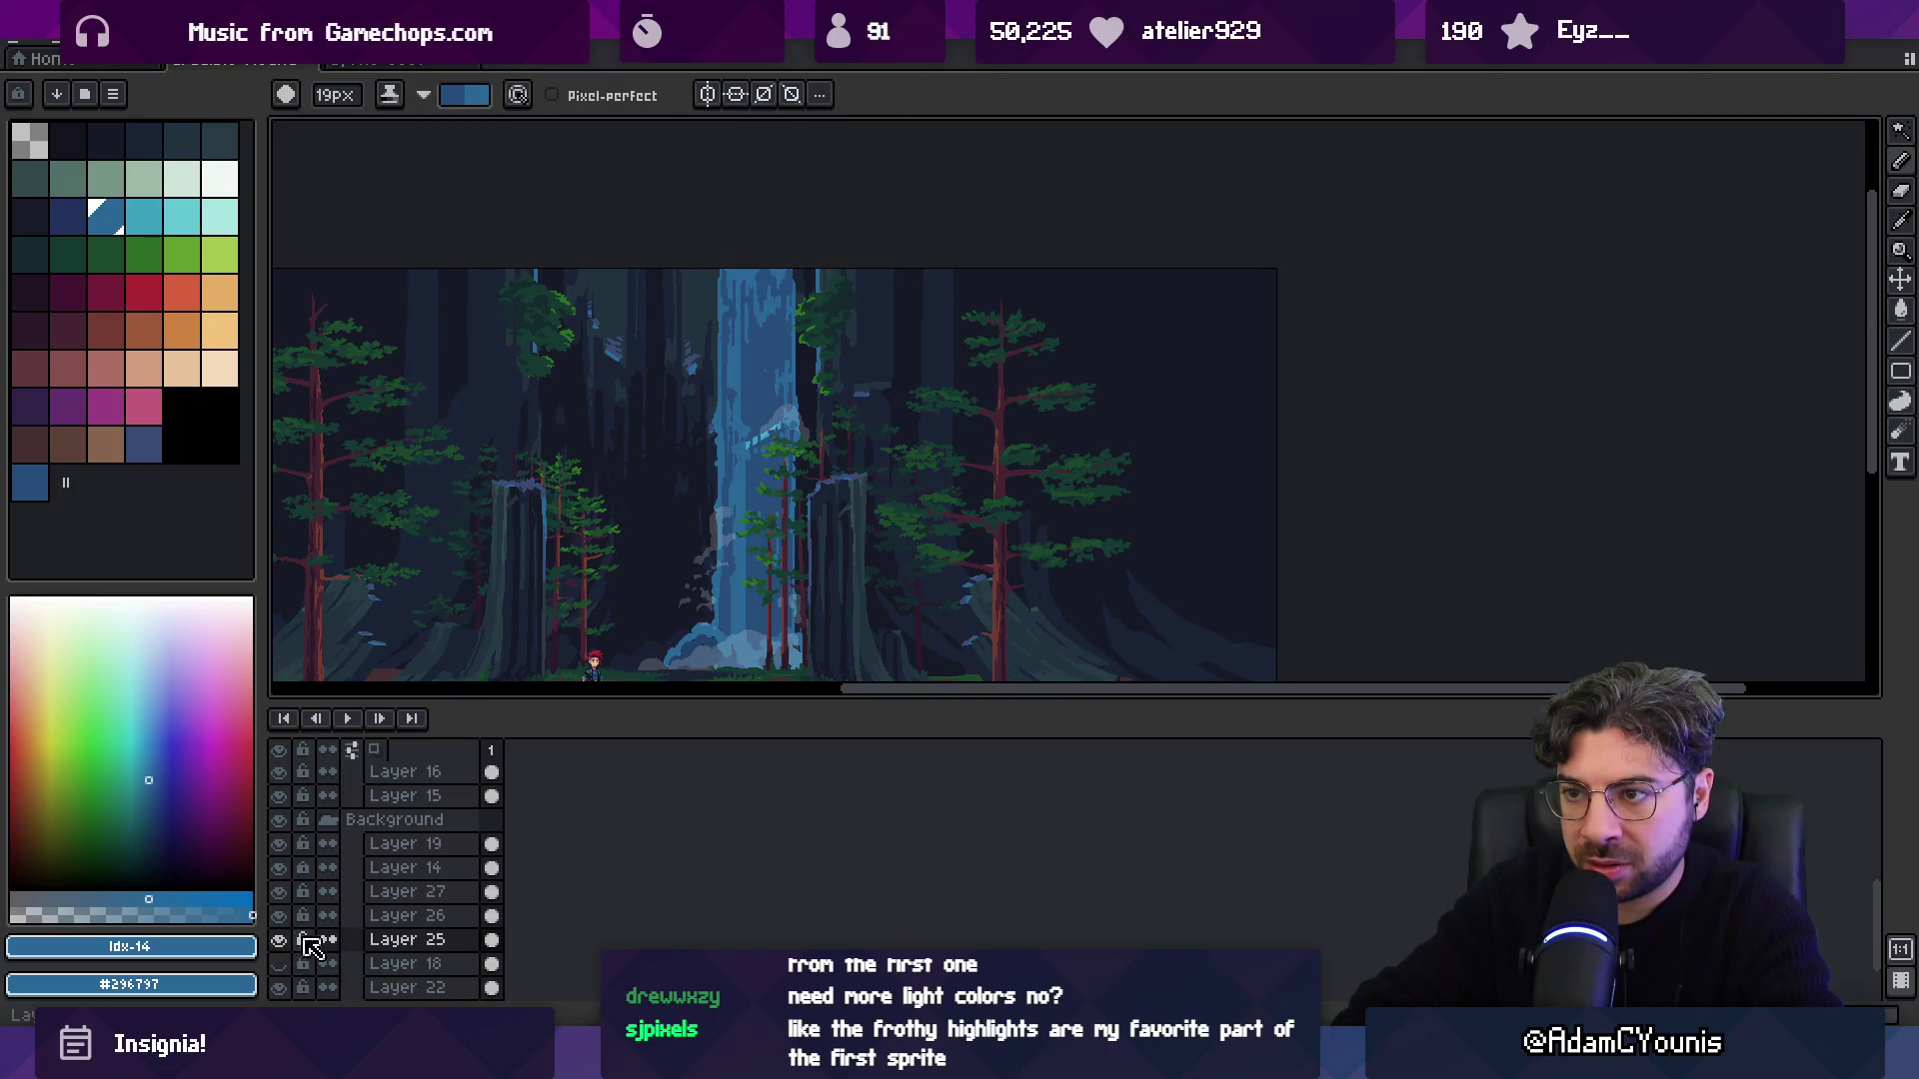
pyautogui.doubleClick(400, 940)
pyautogui.click(668, 566)
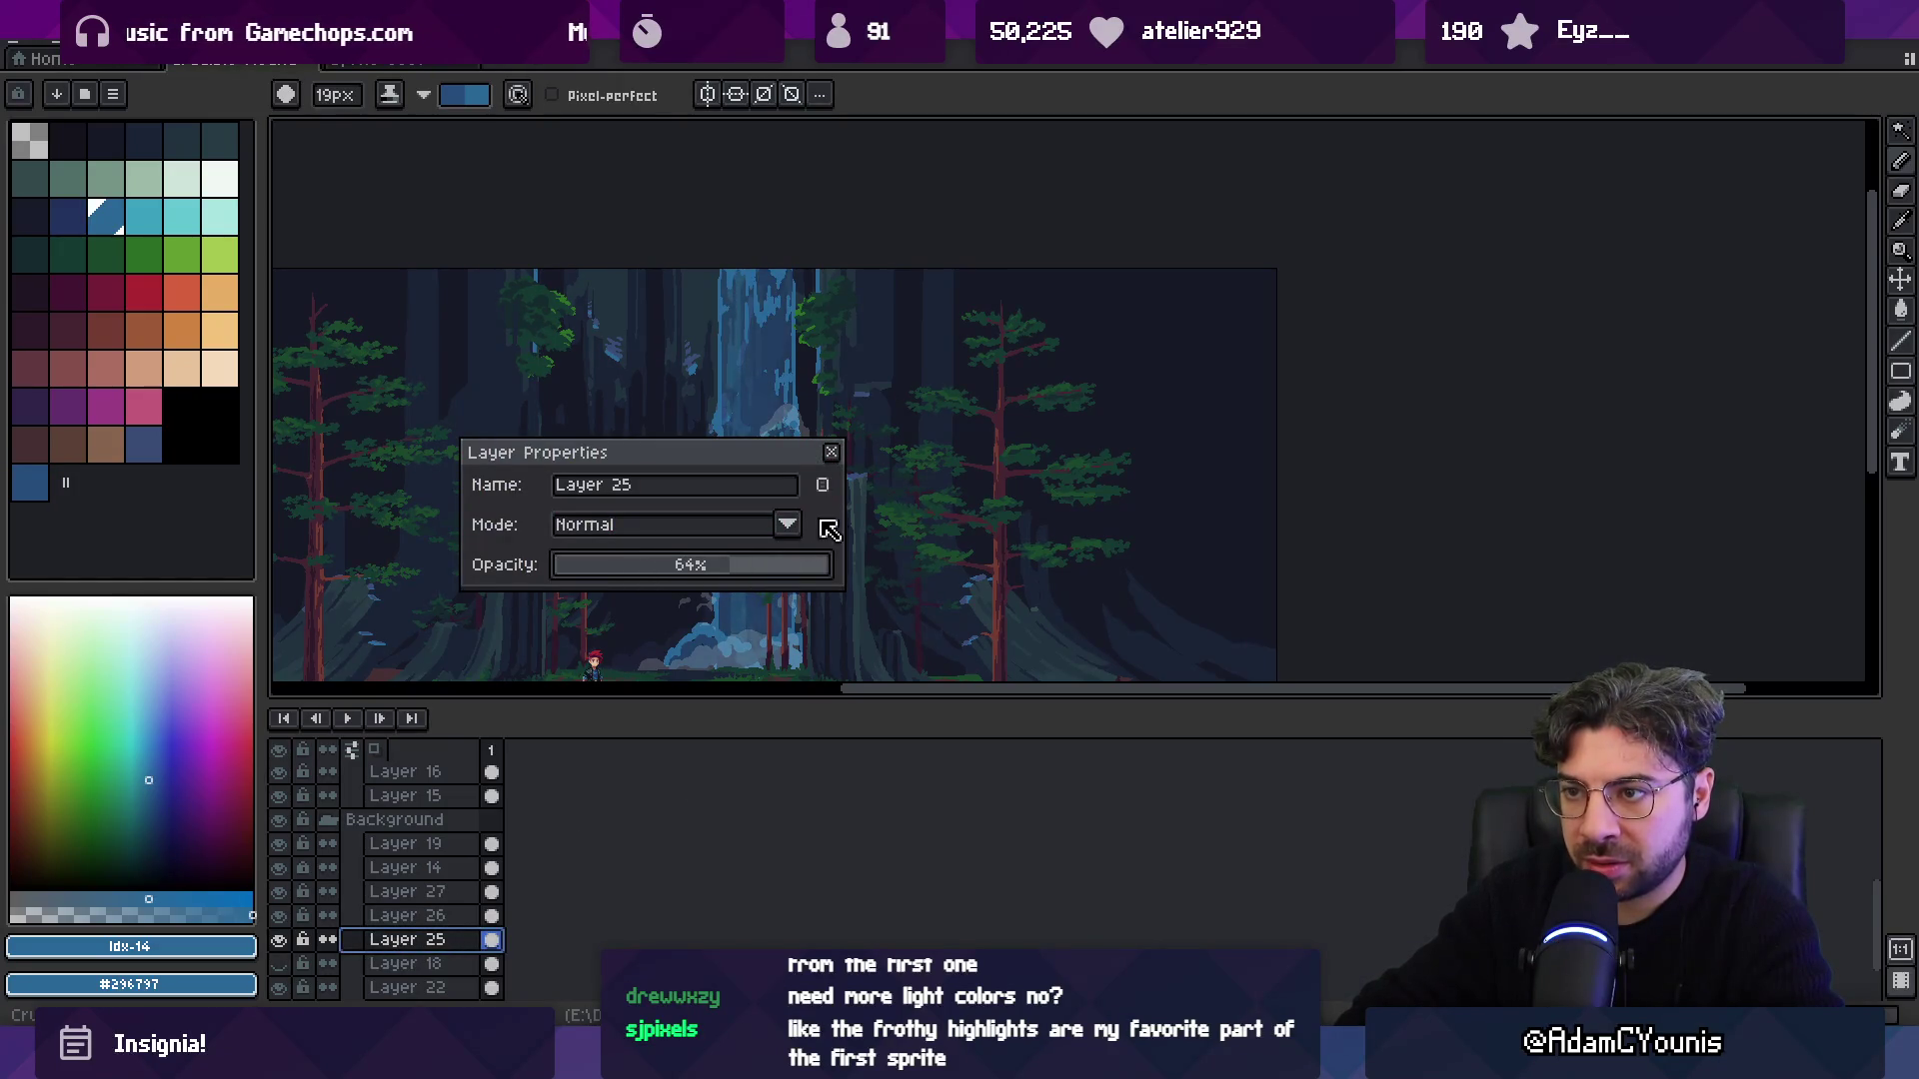
pyautogui.click(836, 456)
pyautogui.press('z')
pyautogui.scroll(-3, 805, 444)
pyautogui.scroll(3, 753, 519)
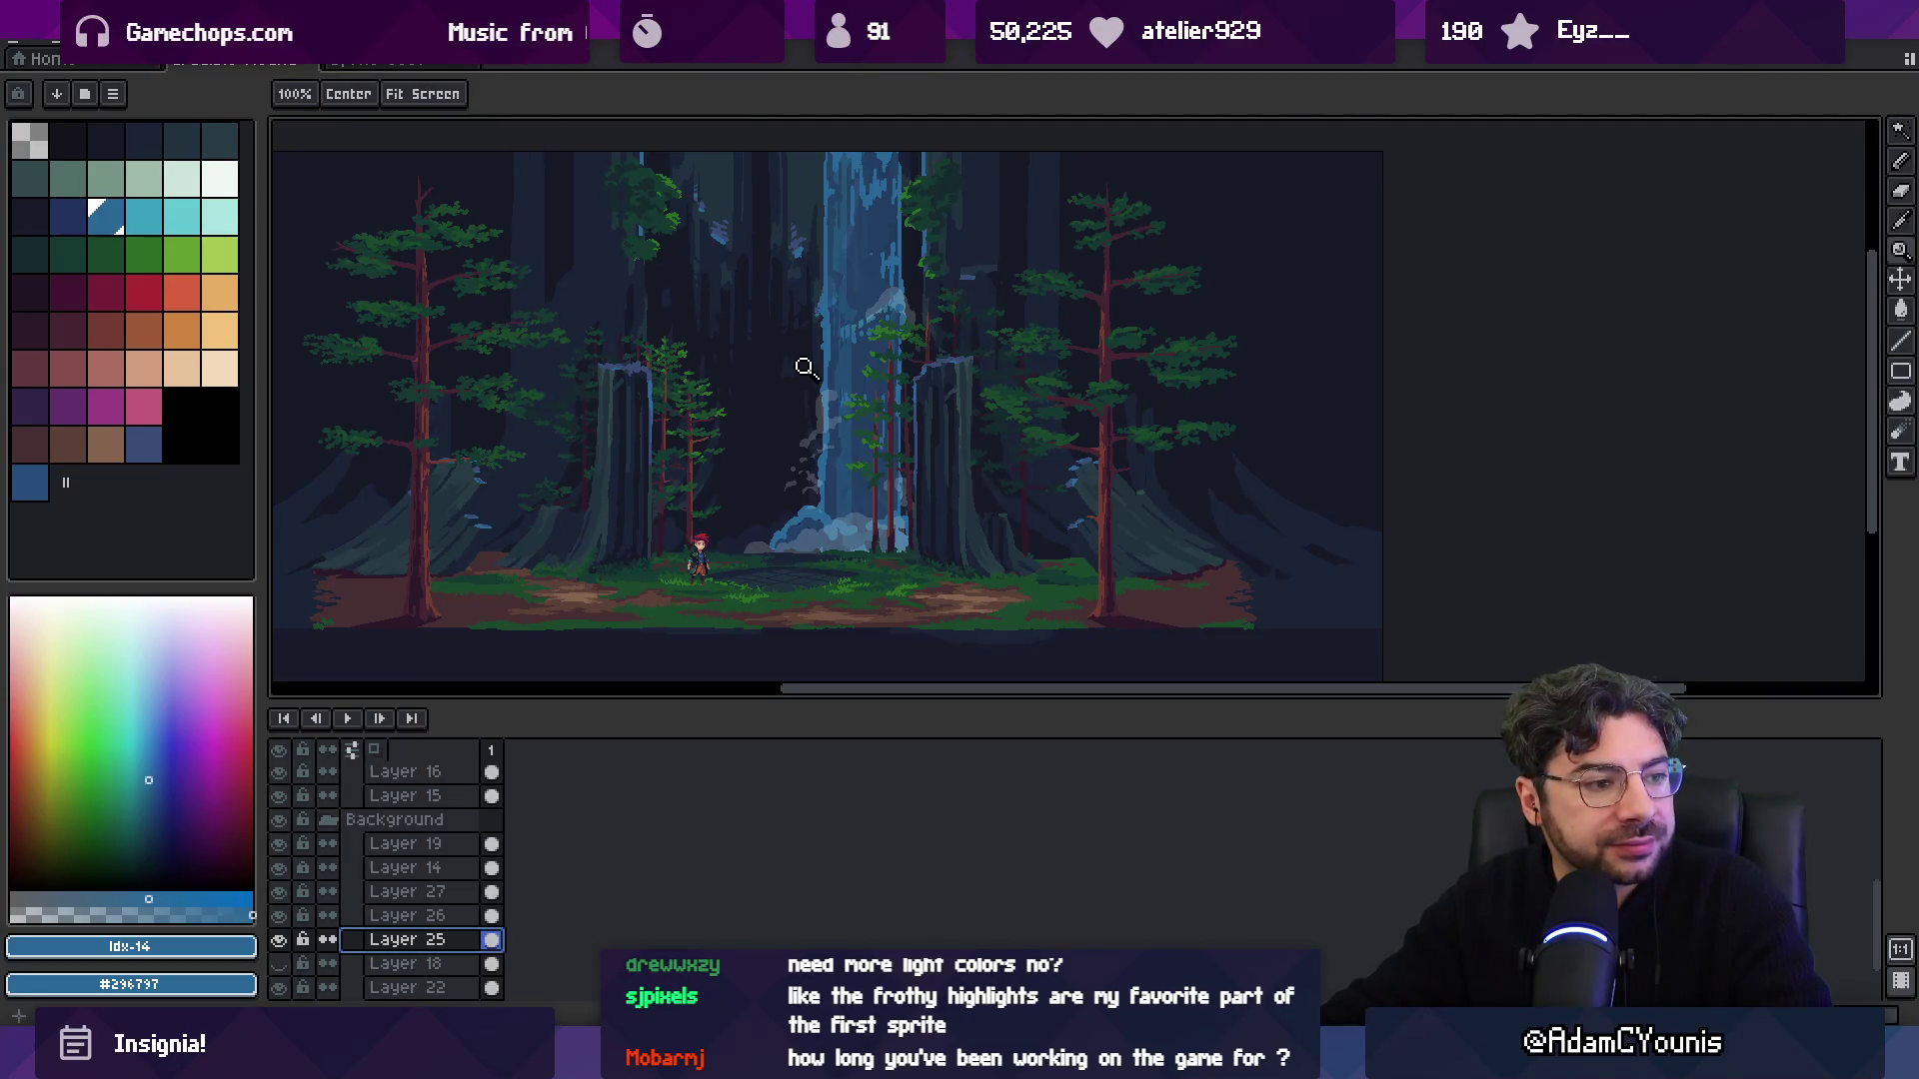
pyautogui.scroll(-2, 815, 335)
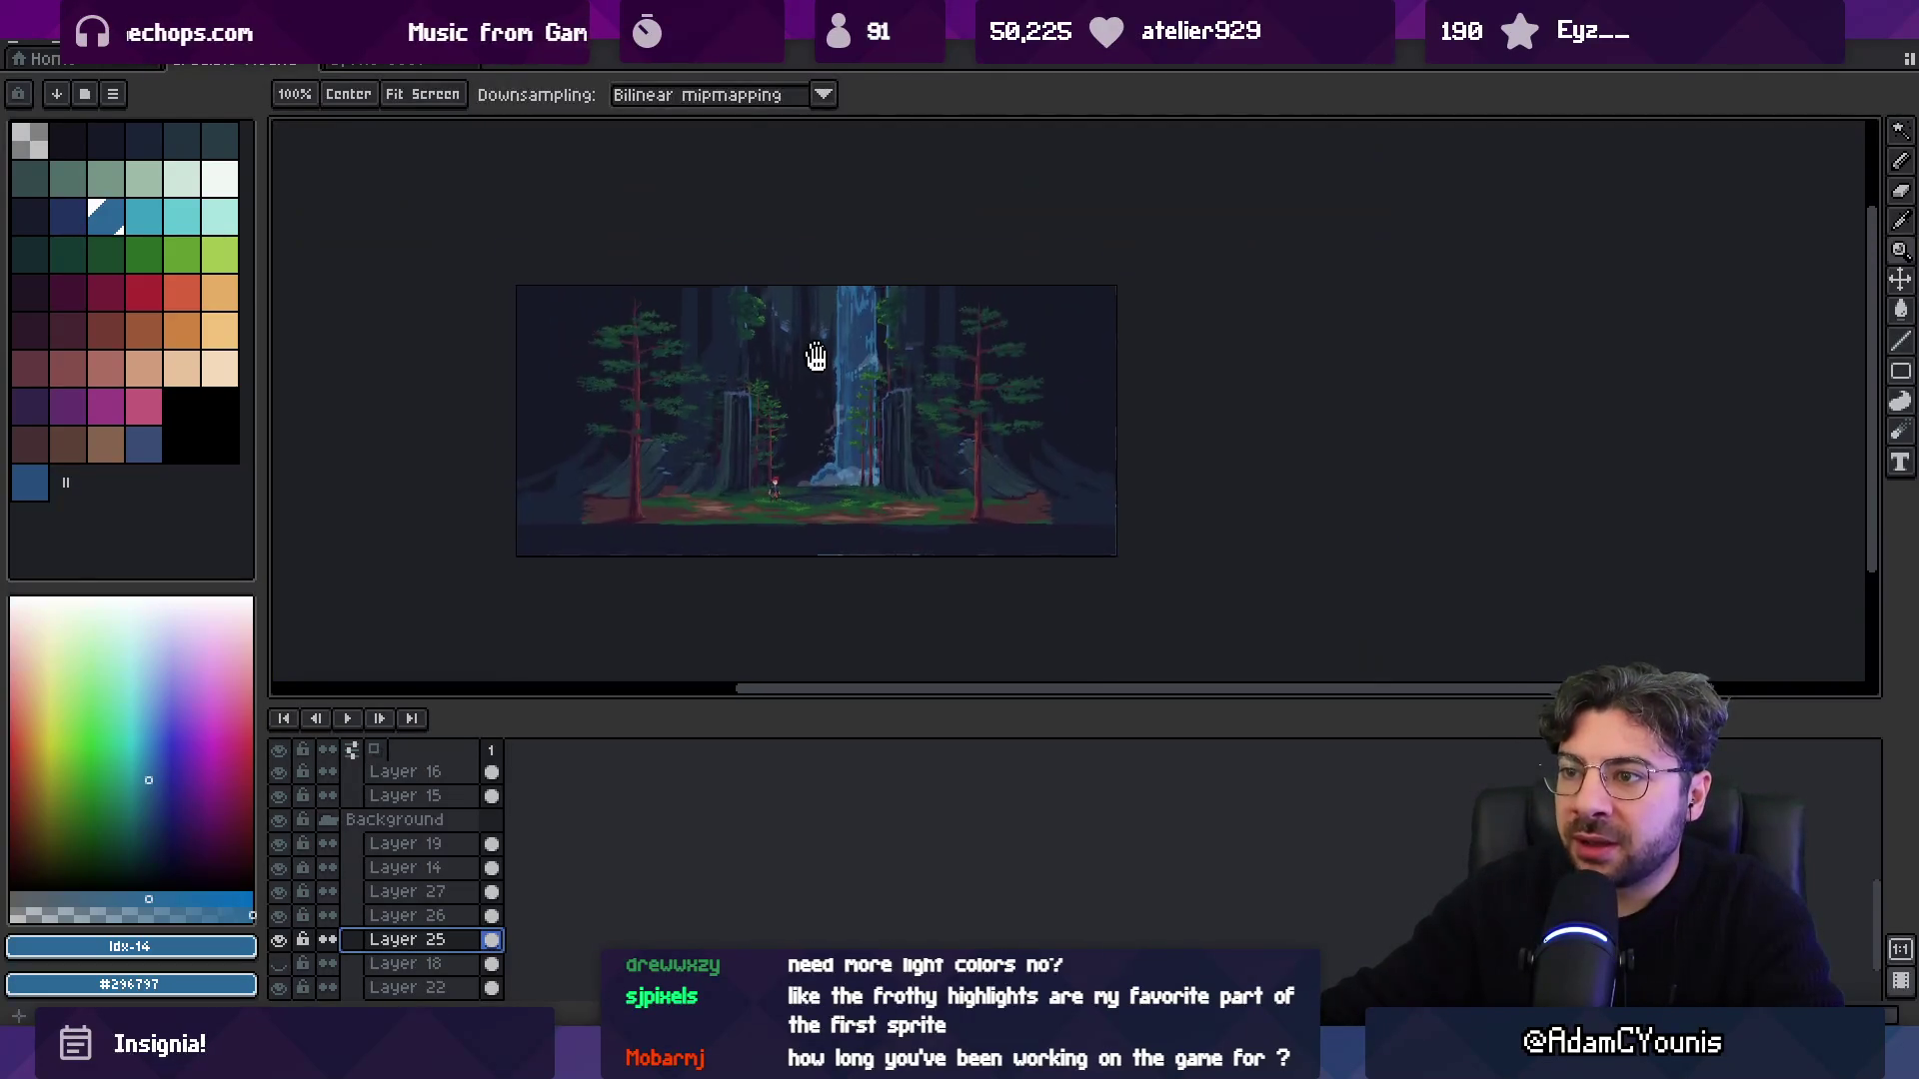
pyautogui.scroll(3, 797, 448)
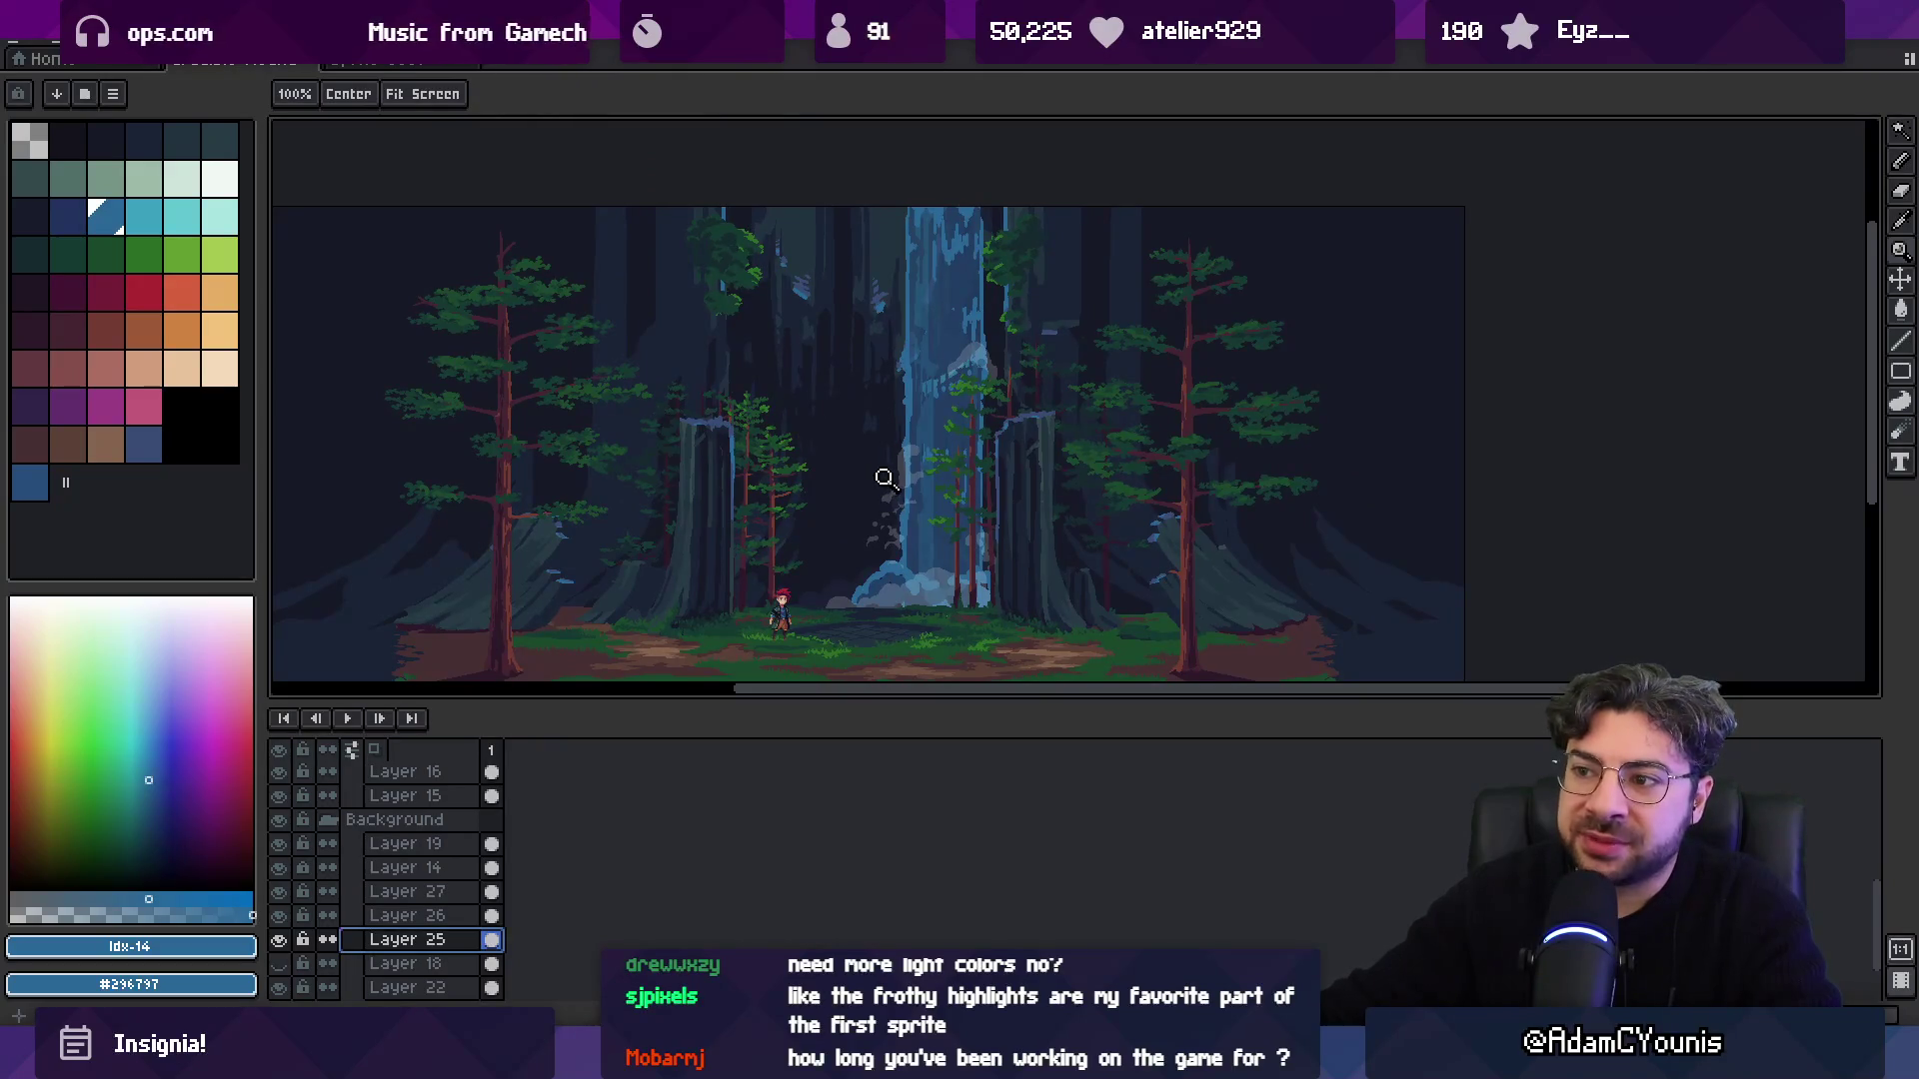
pyautogui.click(282, 964)
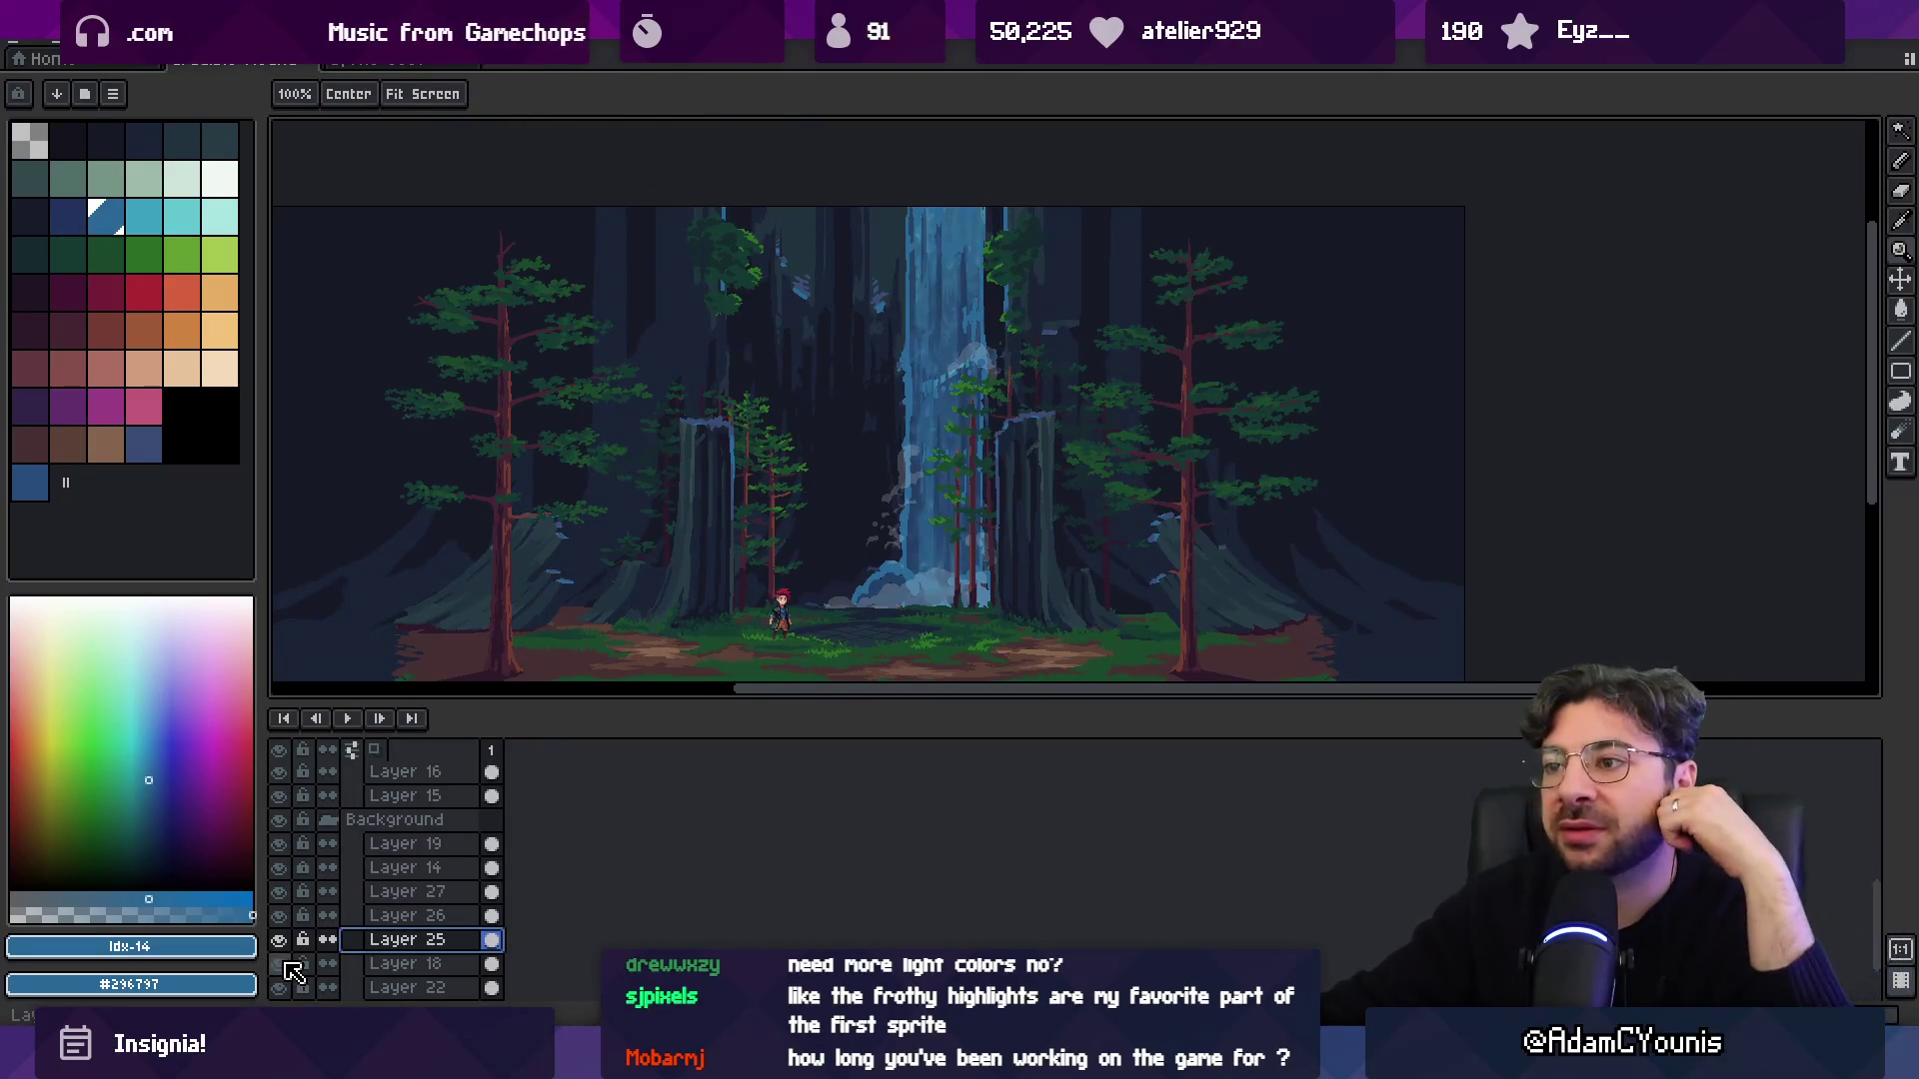
pyautogui.click(284, 963)
pyautogui.click(288, 961)
pyautogui.click(288, 960)
pyautogui.click(287, 958)
pyautogui.click(287, 956)
pyautogui.click(281, 966)
pyautogui.click(283, 968)
pyautogui.click(283, 967)
pyautogui.click(283, 968)
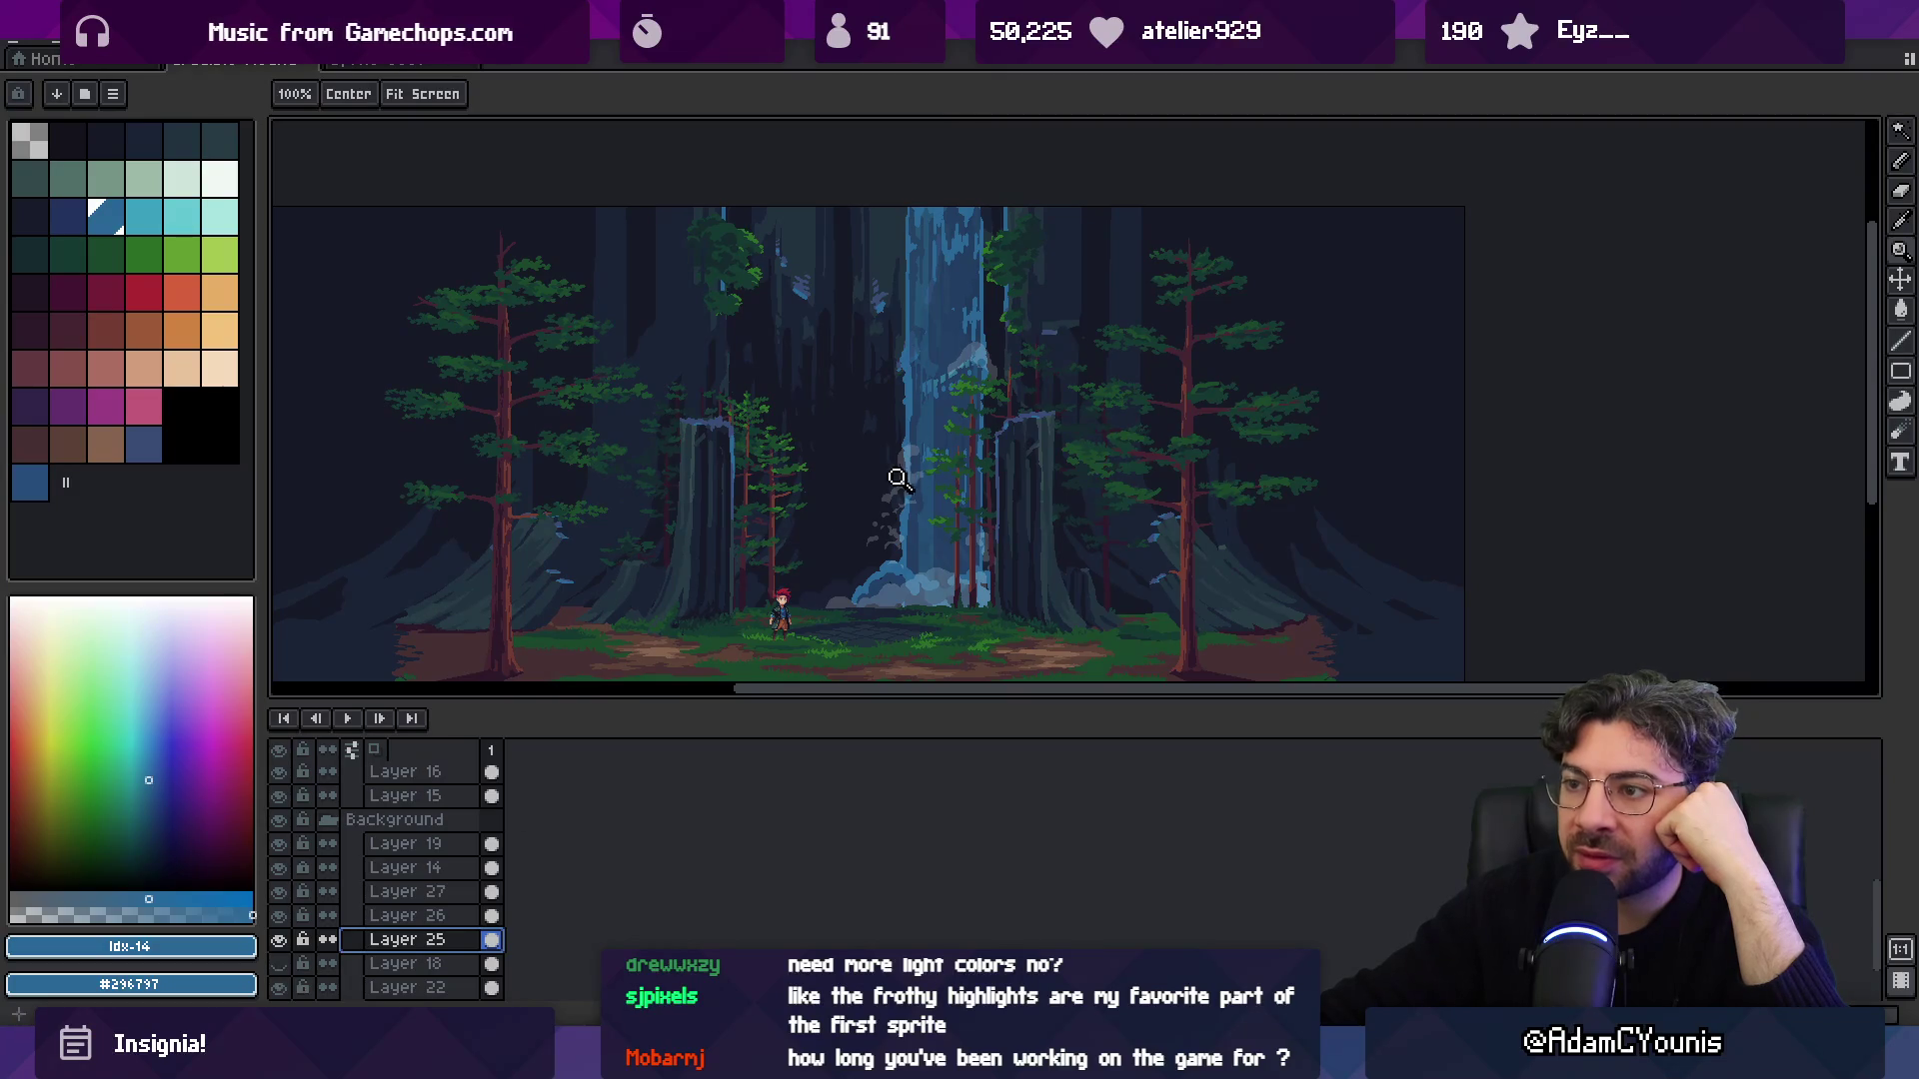
pyautogui.rightClick(900, 485)
pyautogui.click(900, 485)
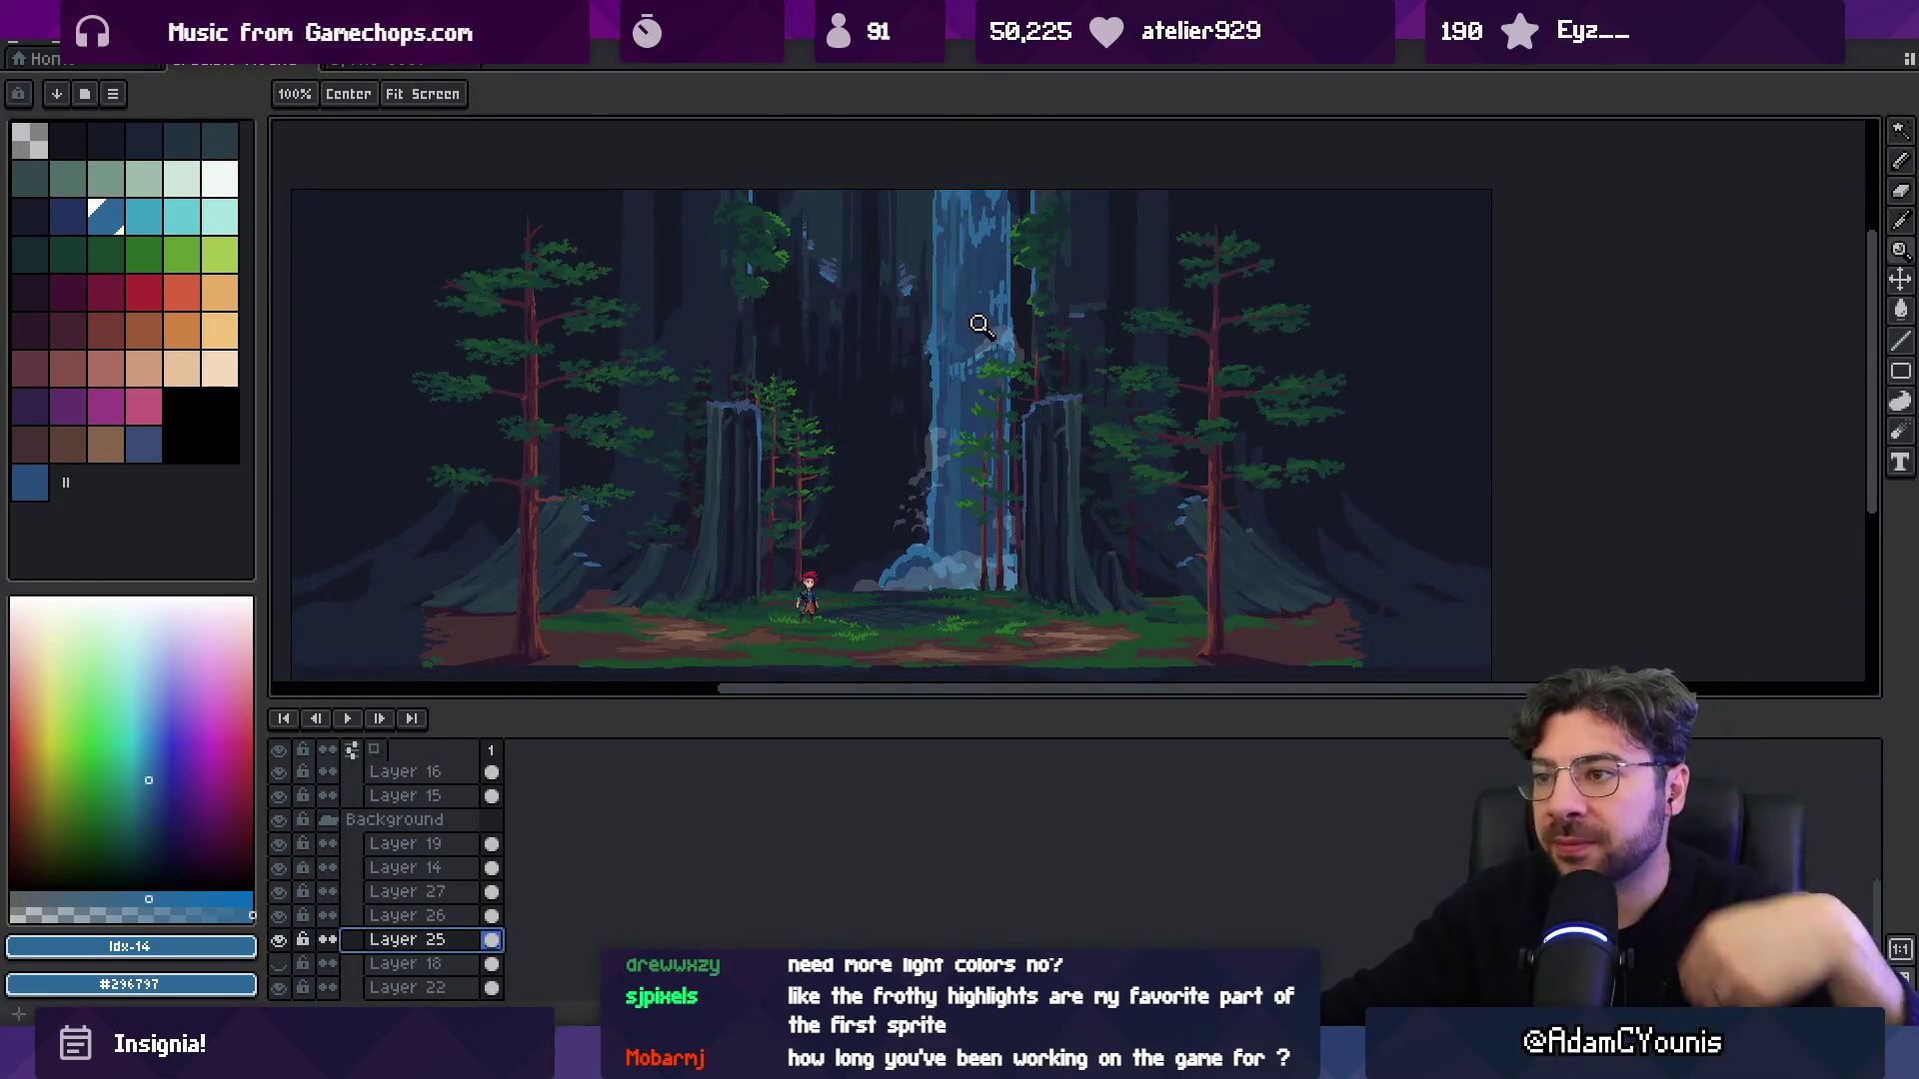
pyautogui.press('v')
# Set up a Shading ink ramp of three blues from palette indices 12–14.
pyautogui.moveTo(94, 214); pyautogui.dragTo(68, 216)
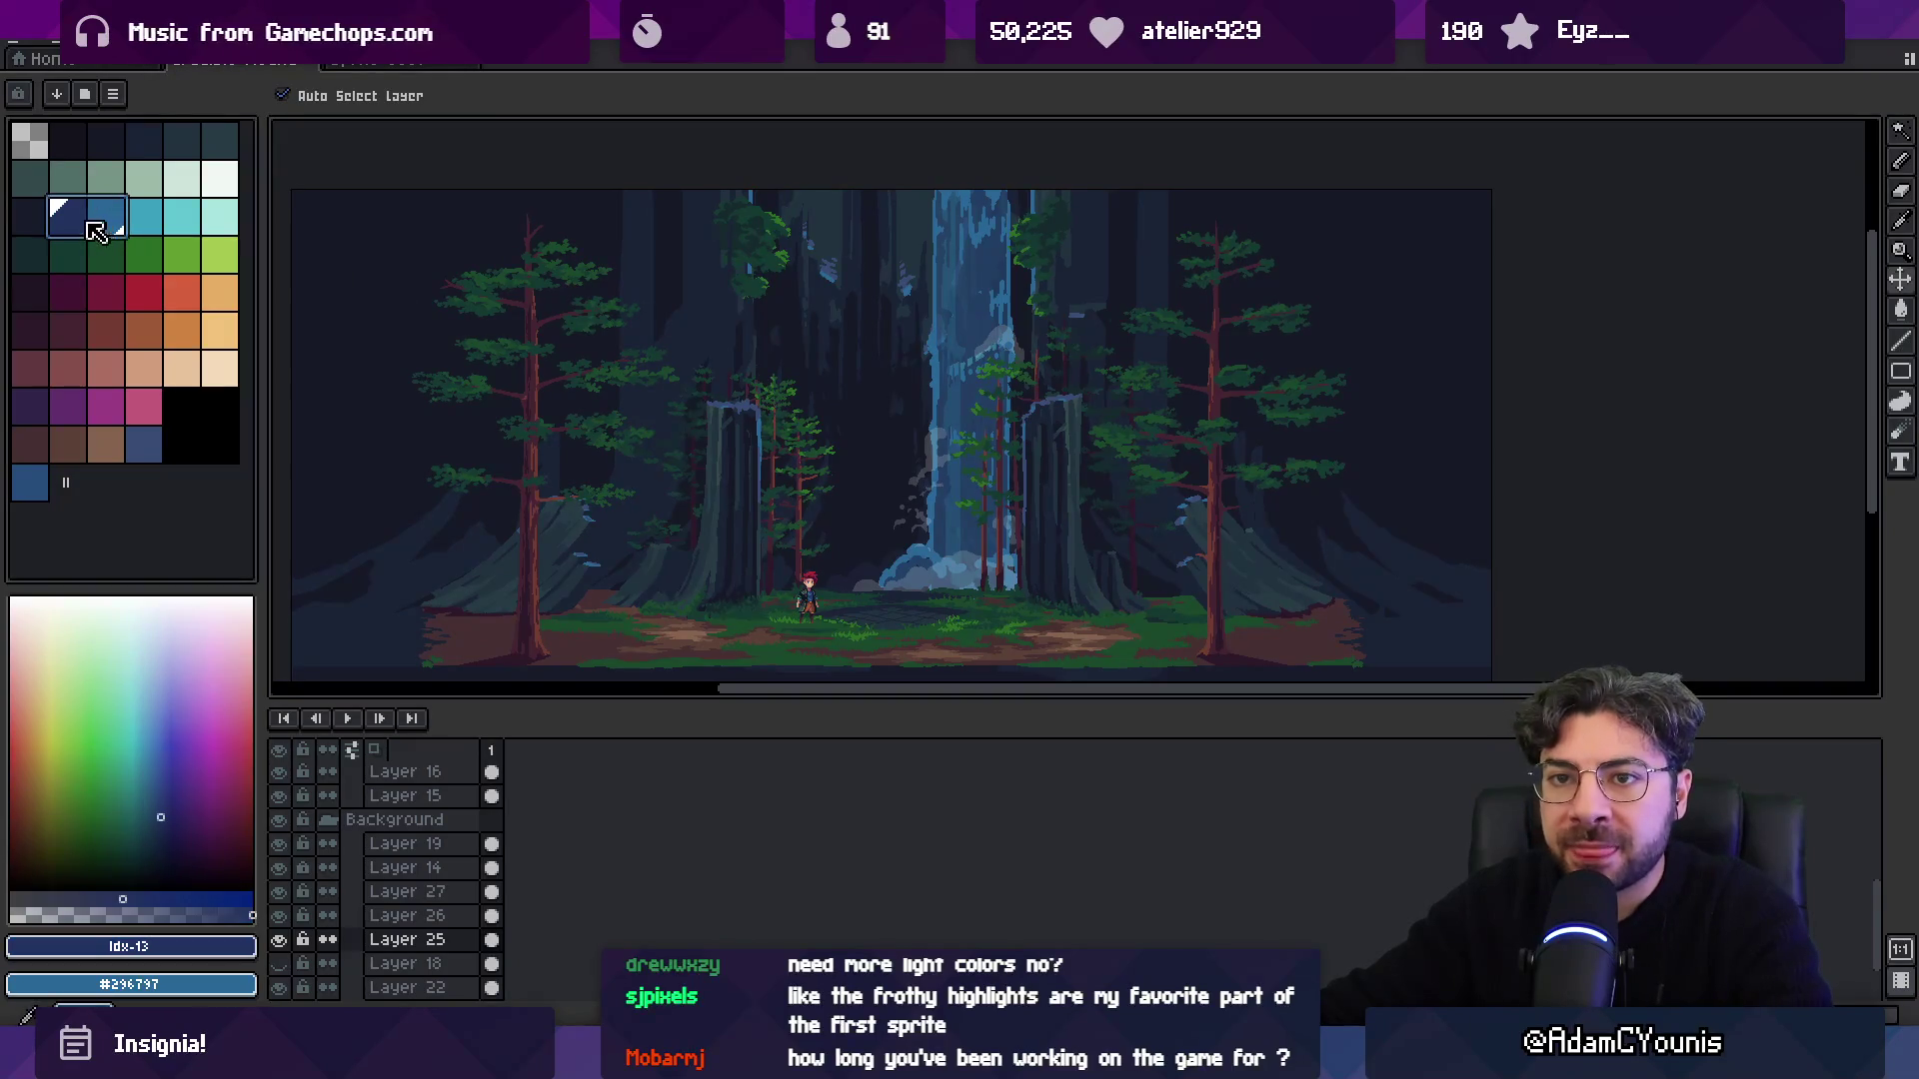
pyautogui.press('b')
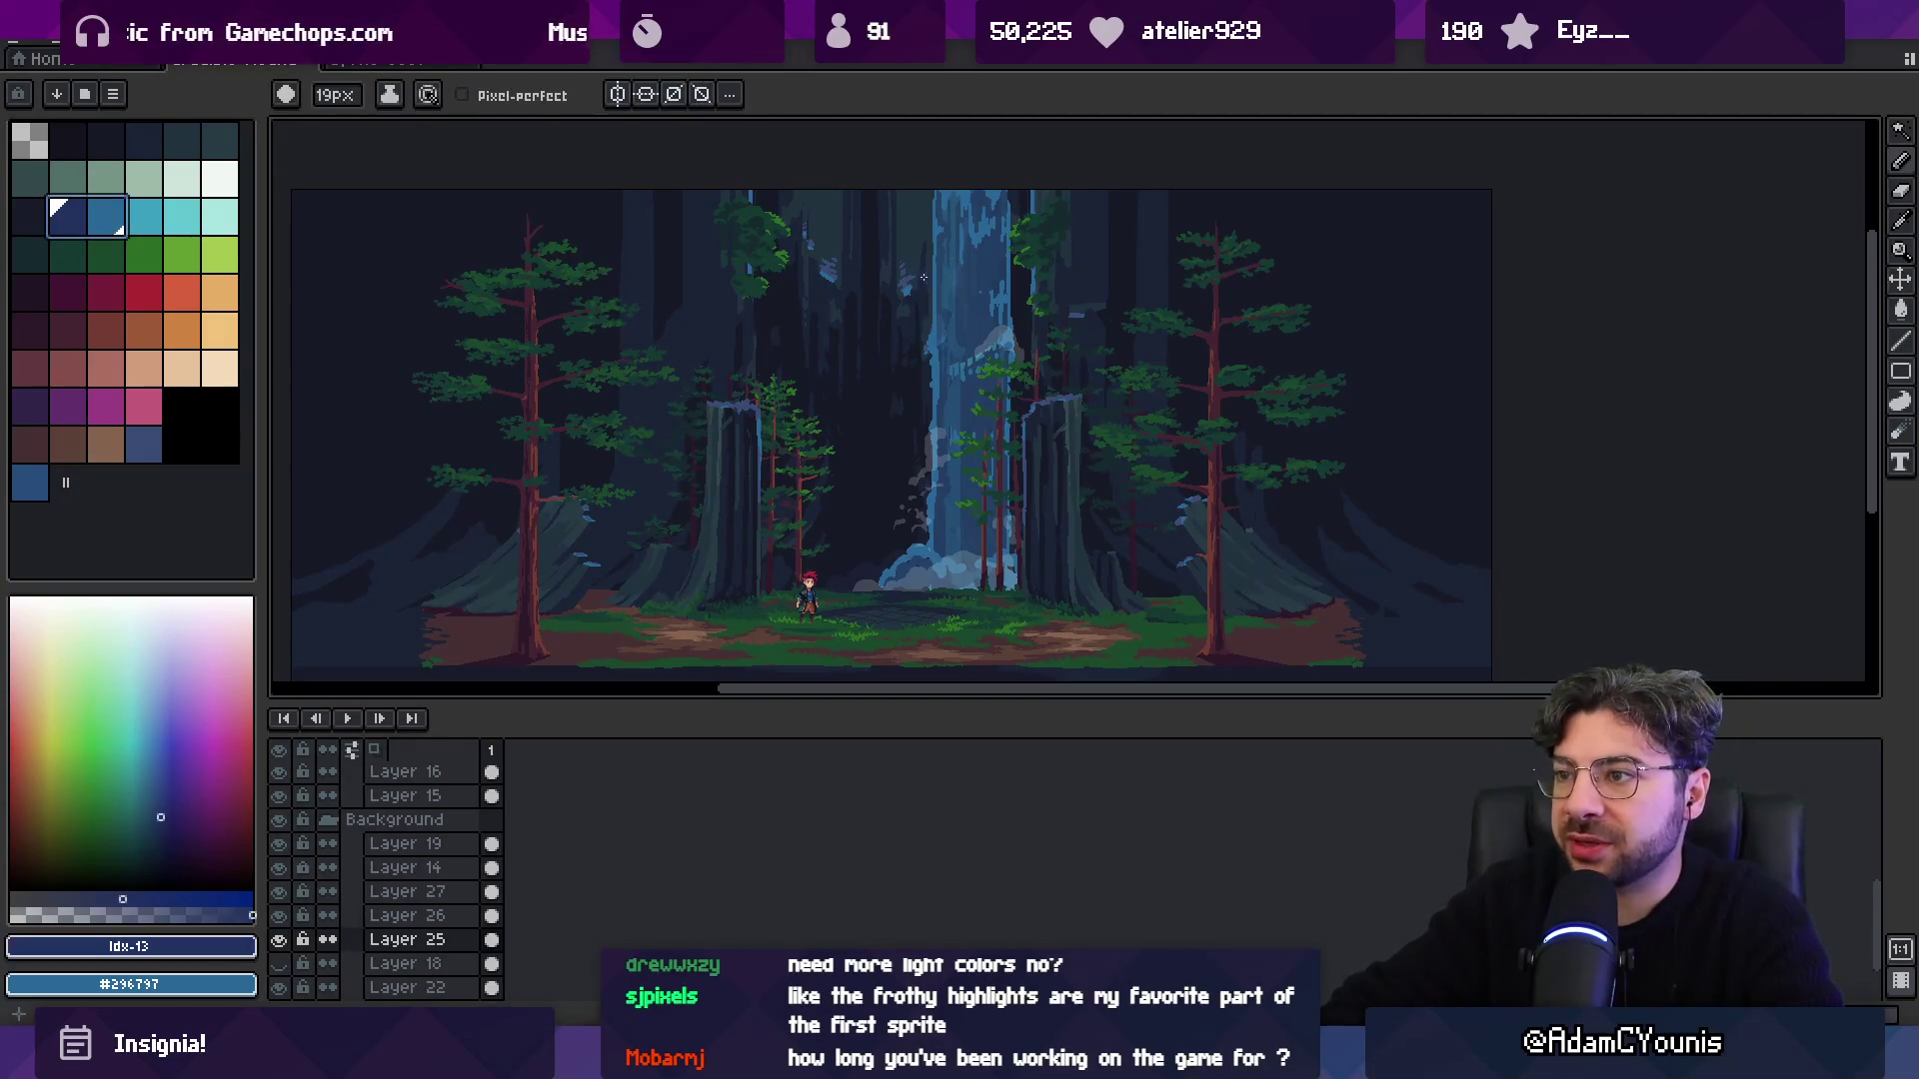
pyautogui.press('s')
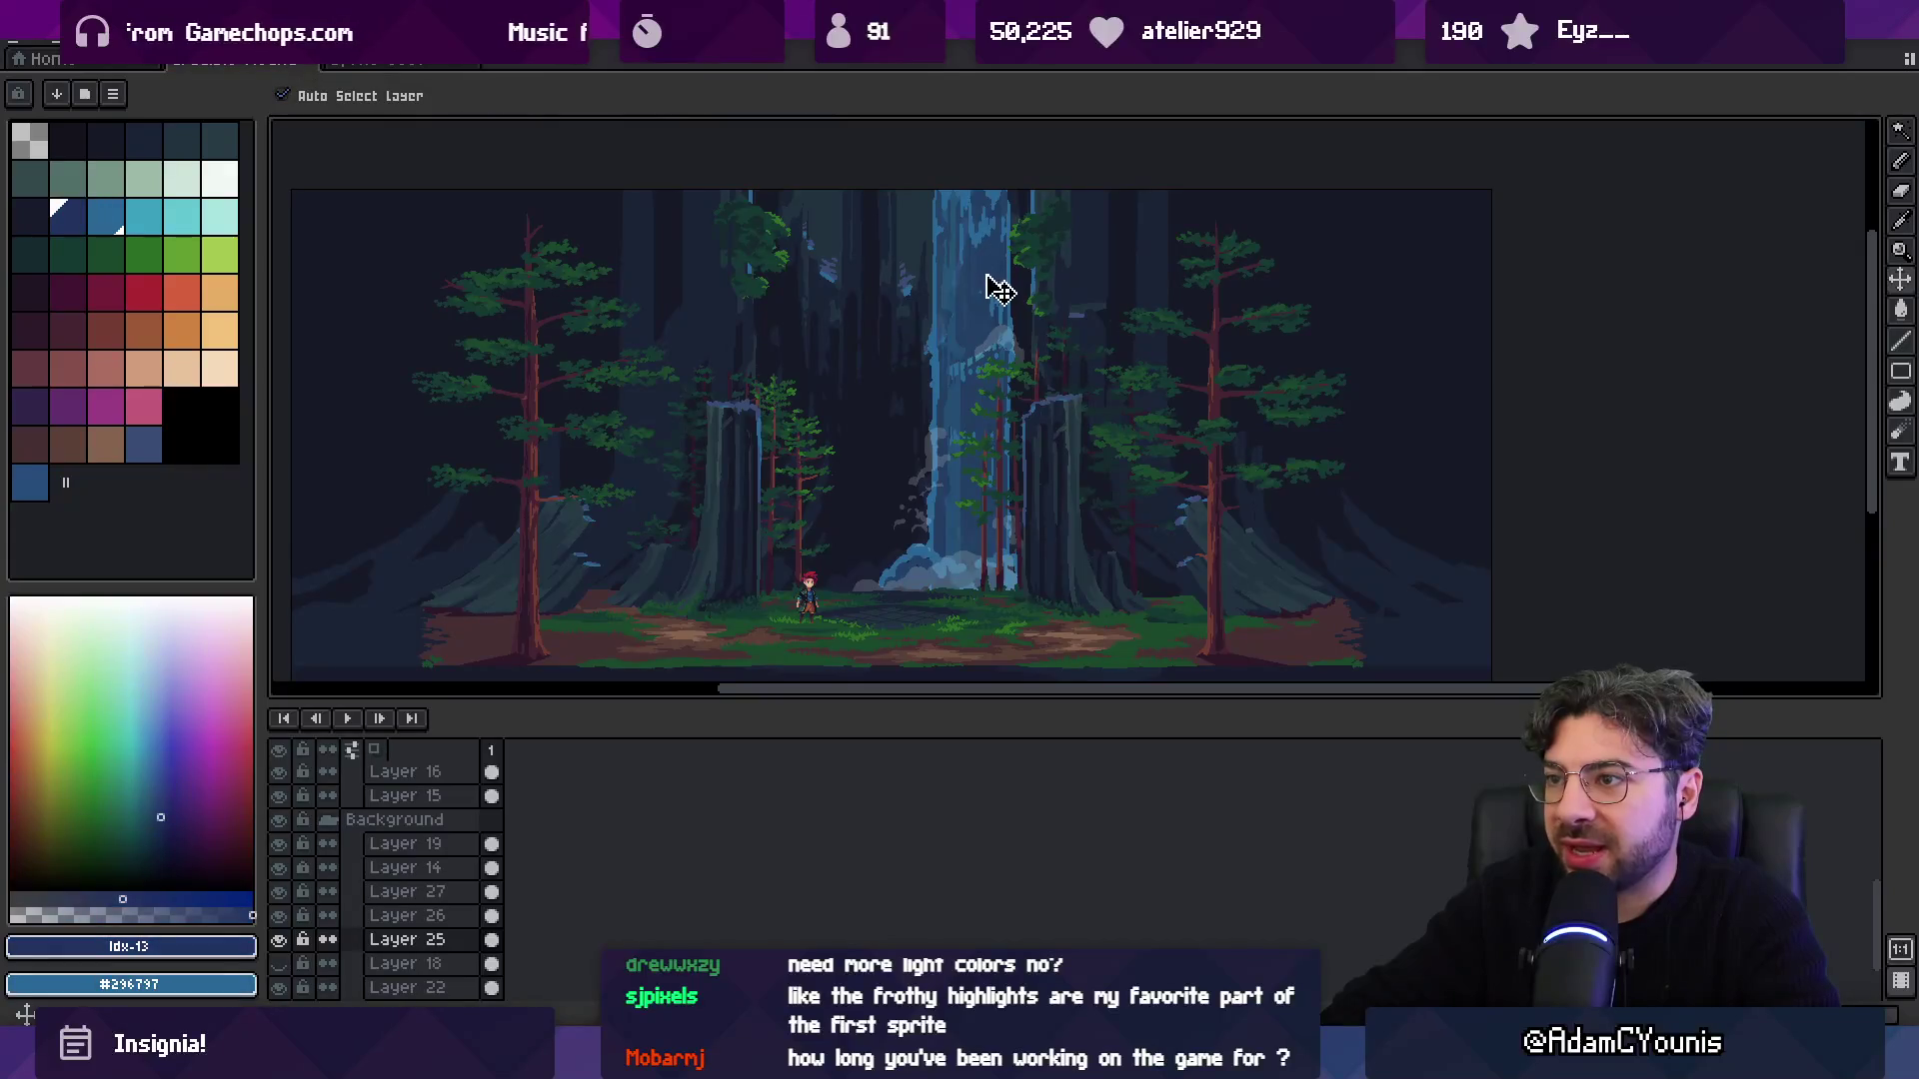
pyautogui.press('x')
pyautogui.press('x')
pyautogui.press('x')
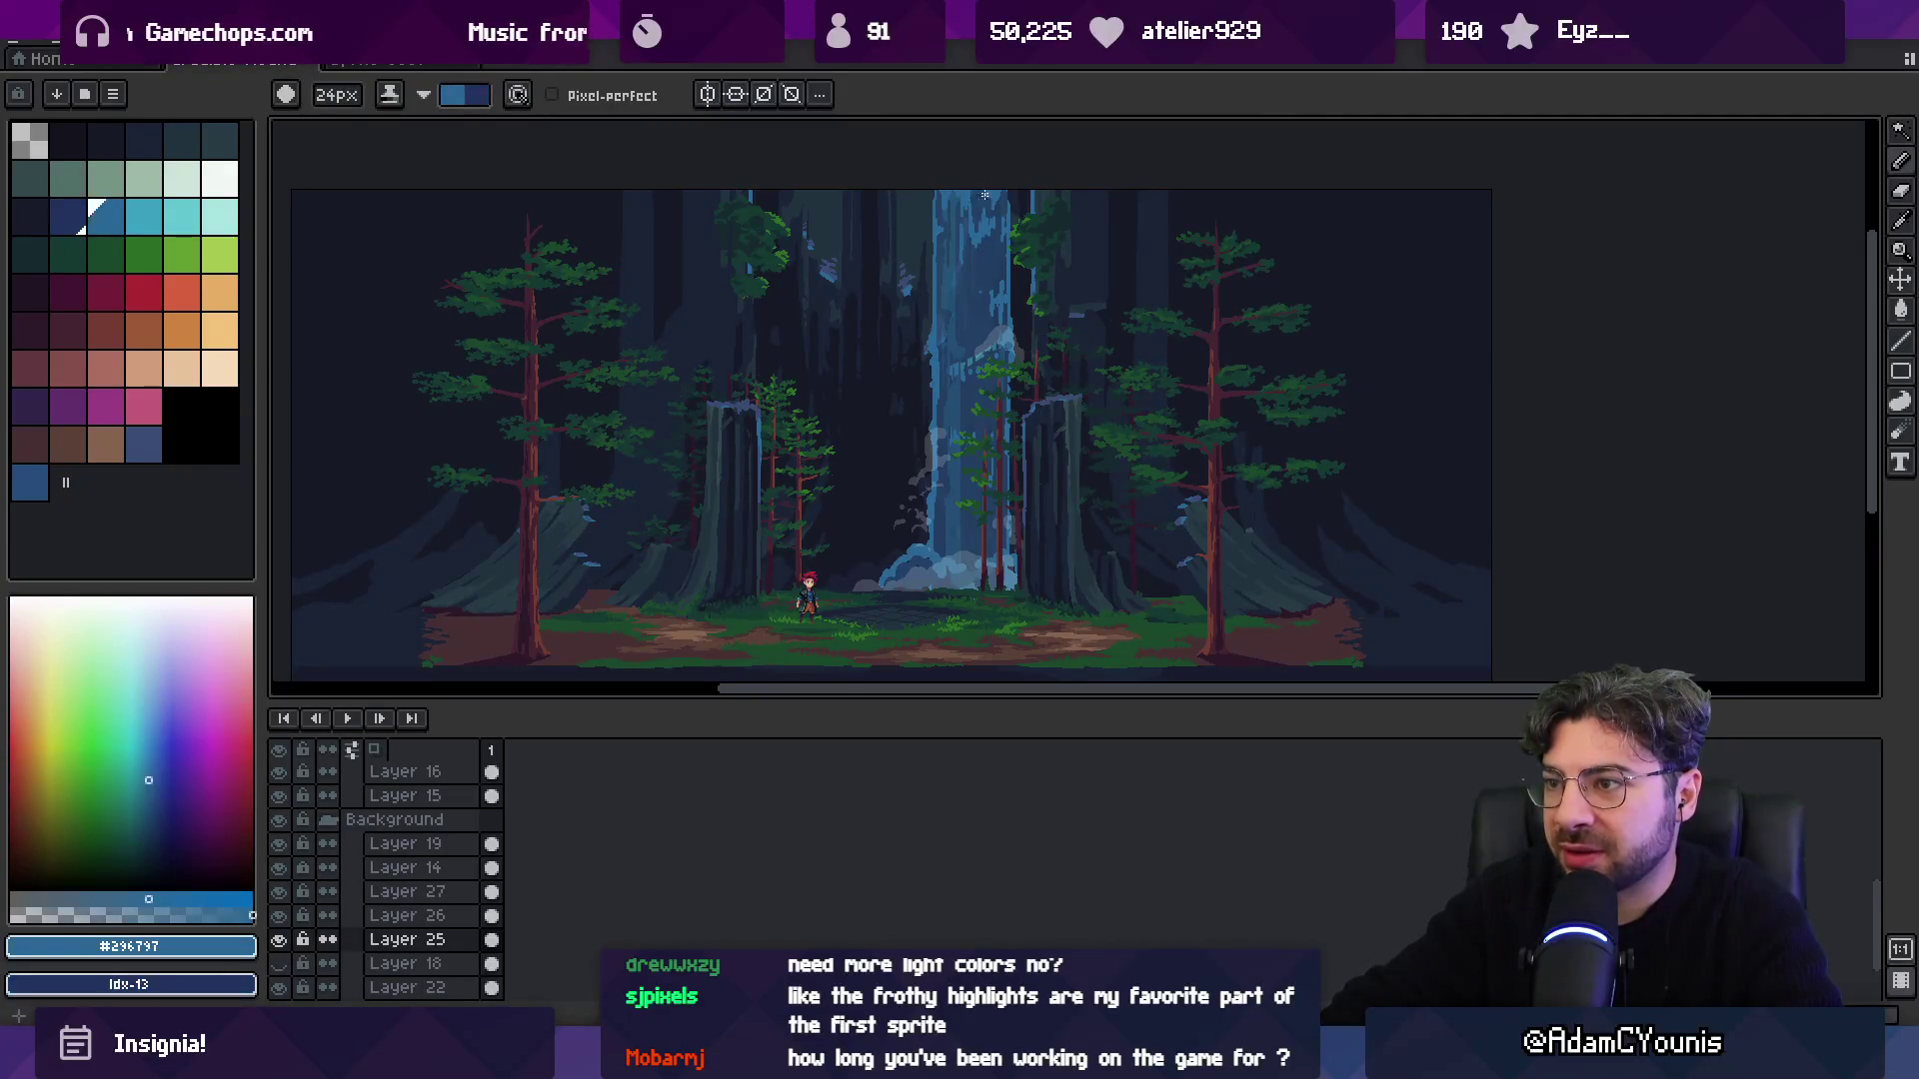
pyautogui.moveTo(108, 232); pyautogui.dragTo(30, 216)
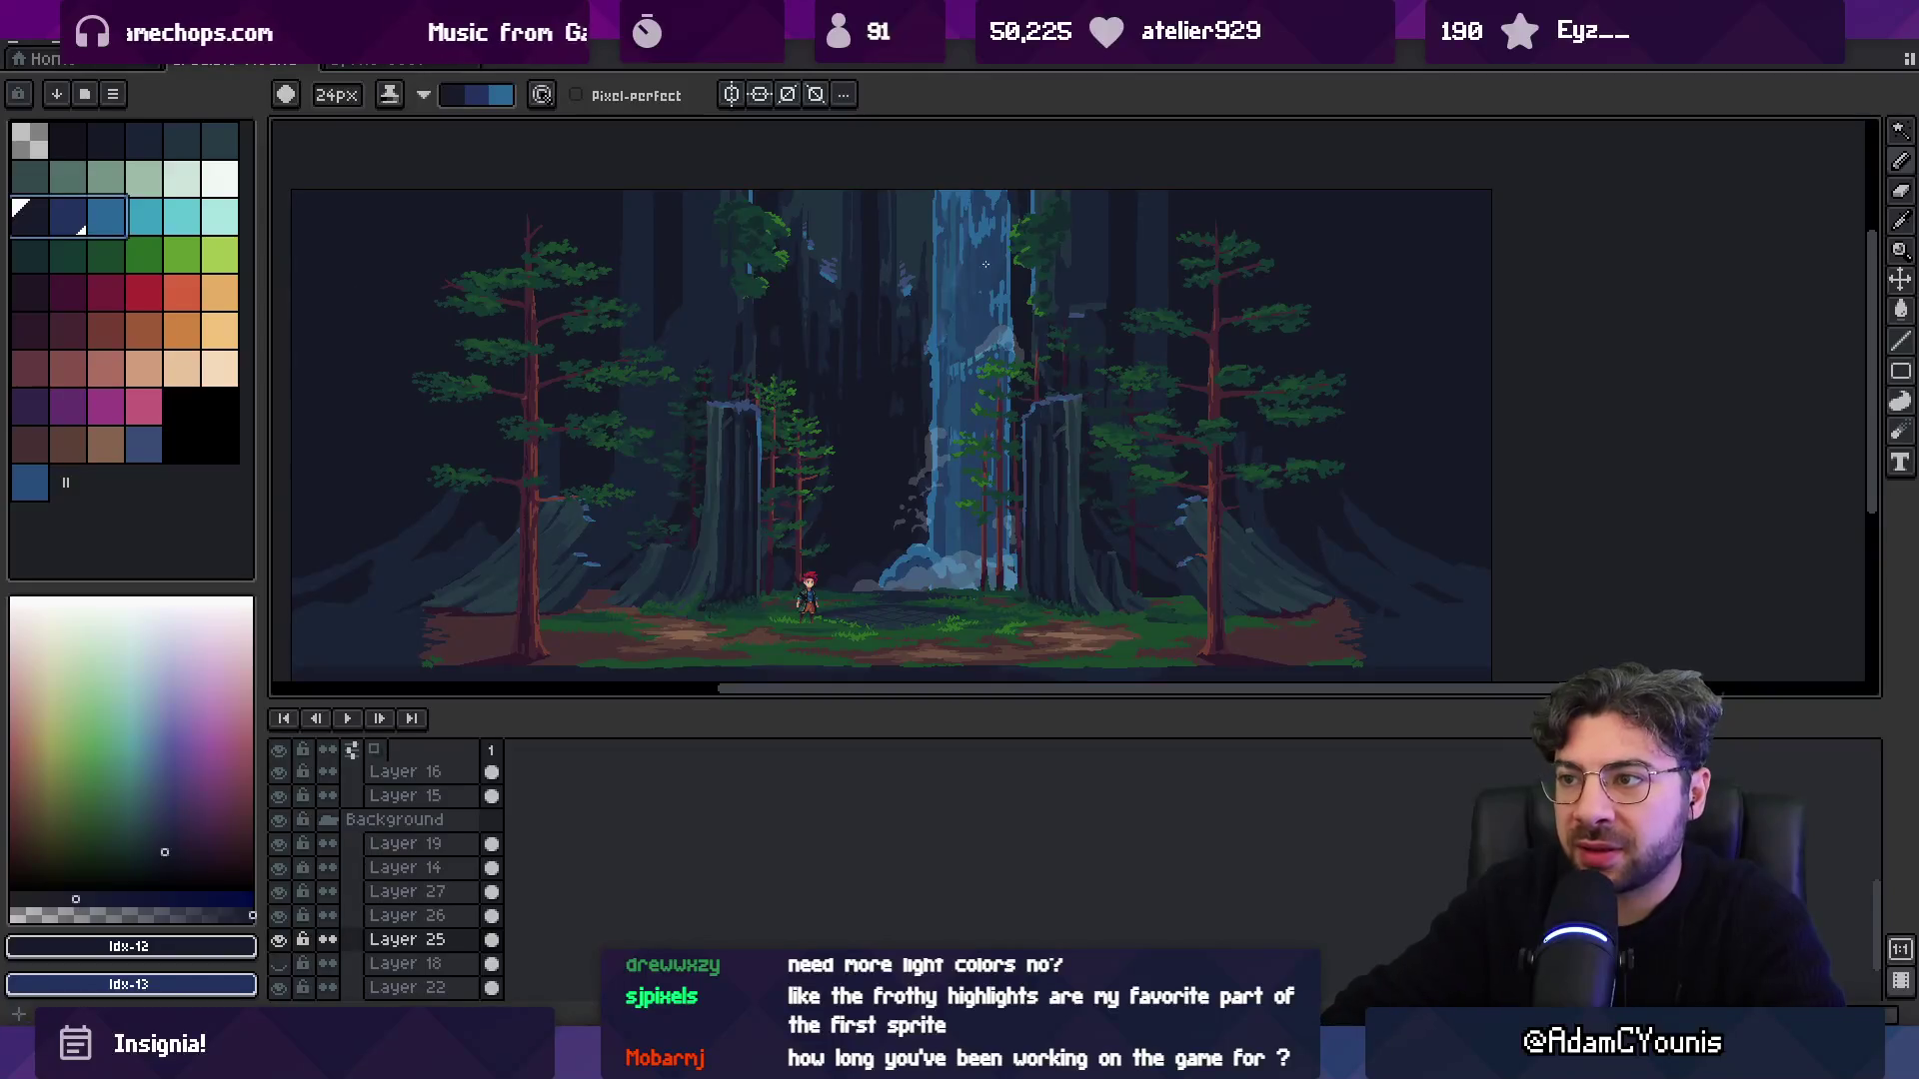
# Toggle Layer 25's waterfall visibility, make it the active layer, and pick the dark blue.
pyautogui.press('v')
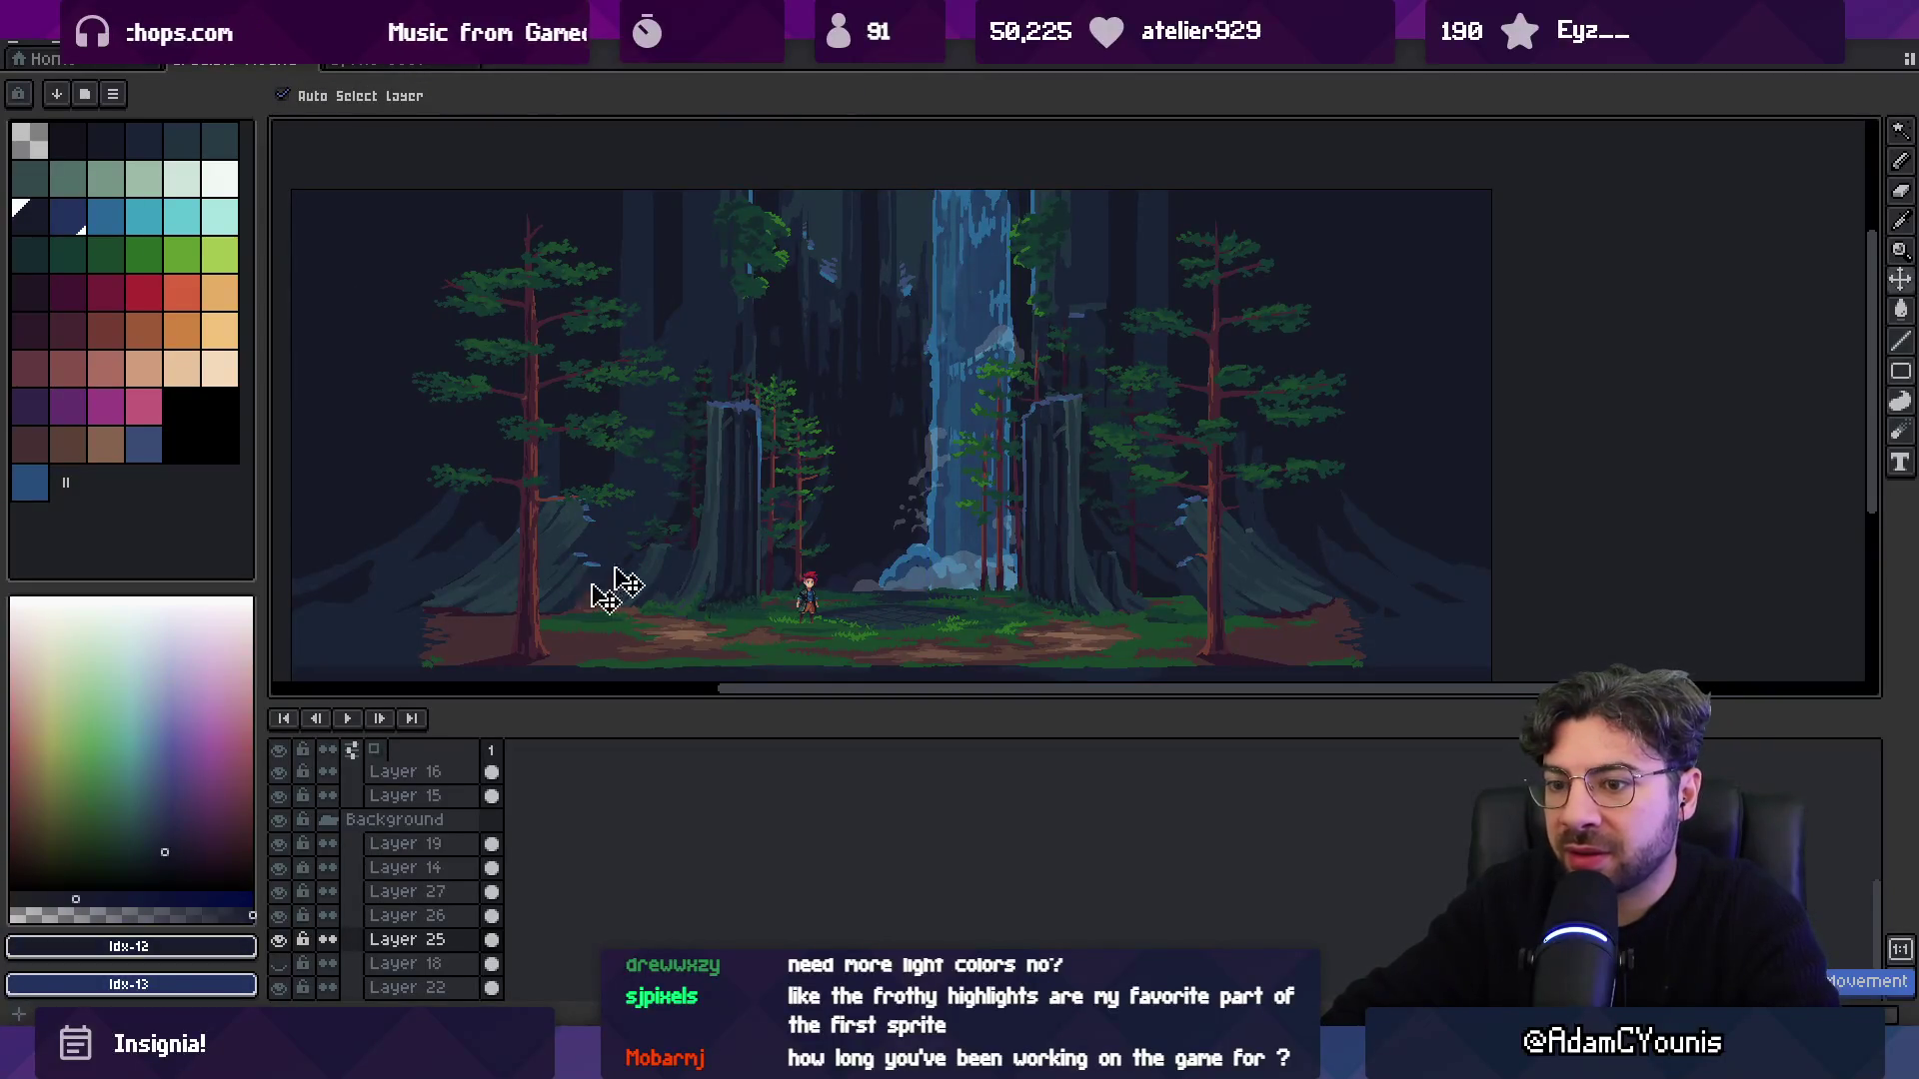
pyautogui.click(280, 939)
pyautogui.click(280, 940)
pyautogui.click(407, 939)
pyautogui.press('b')
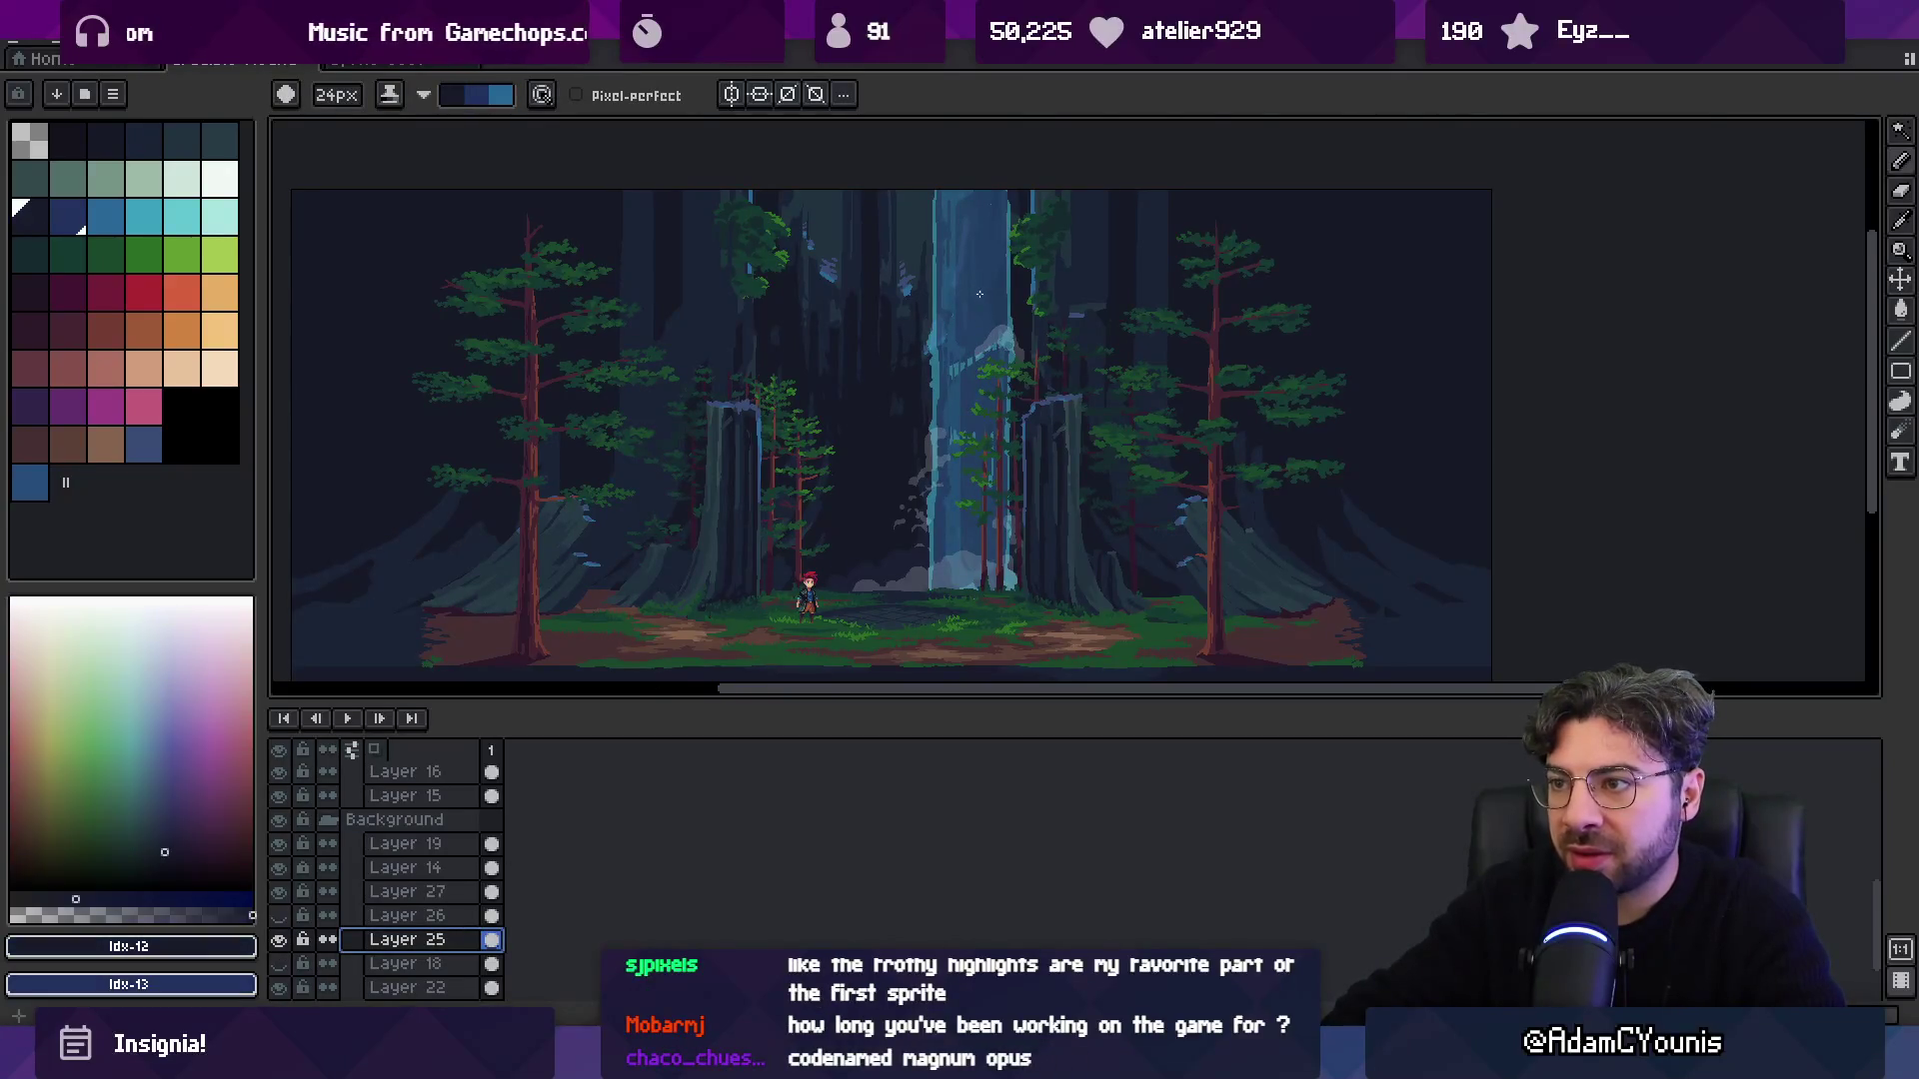
pyautogui.click(67, 216)
pyautogui.press('v')
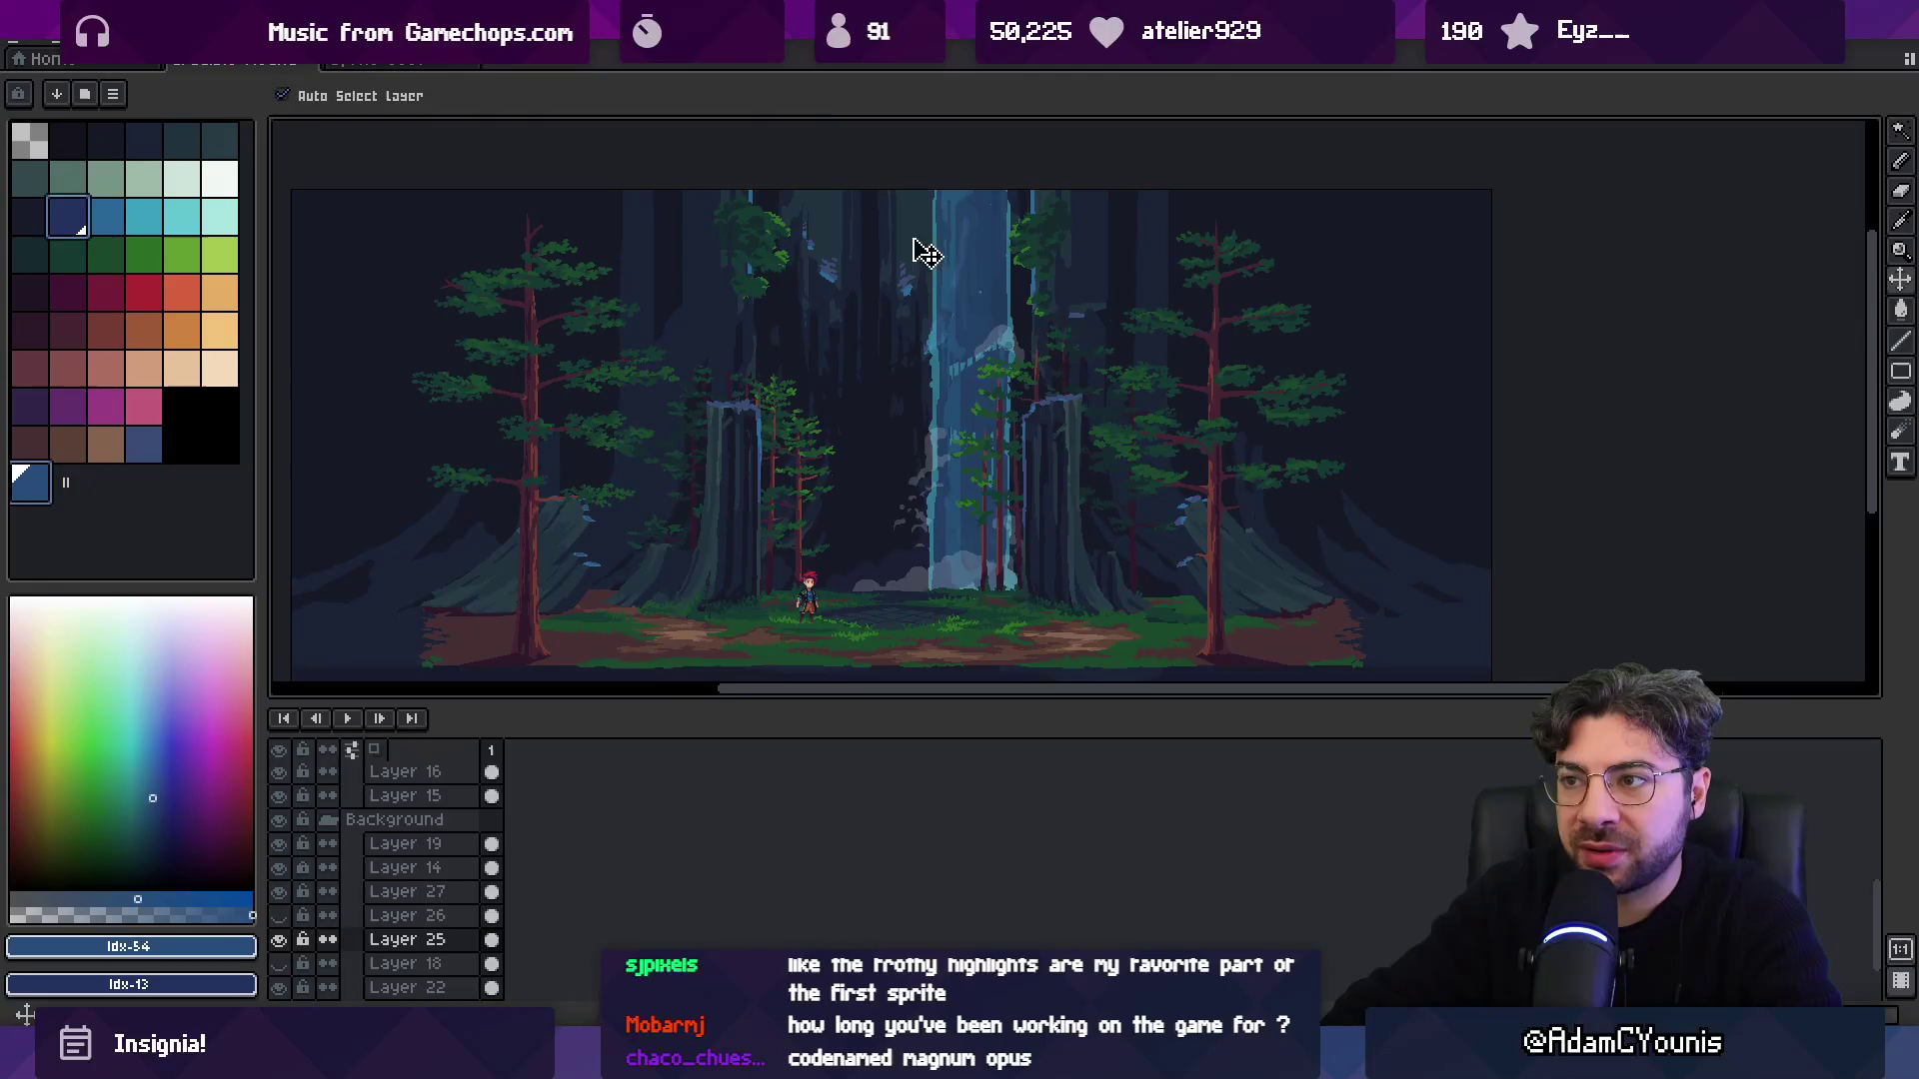
pyautogui.press('b')
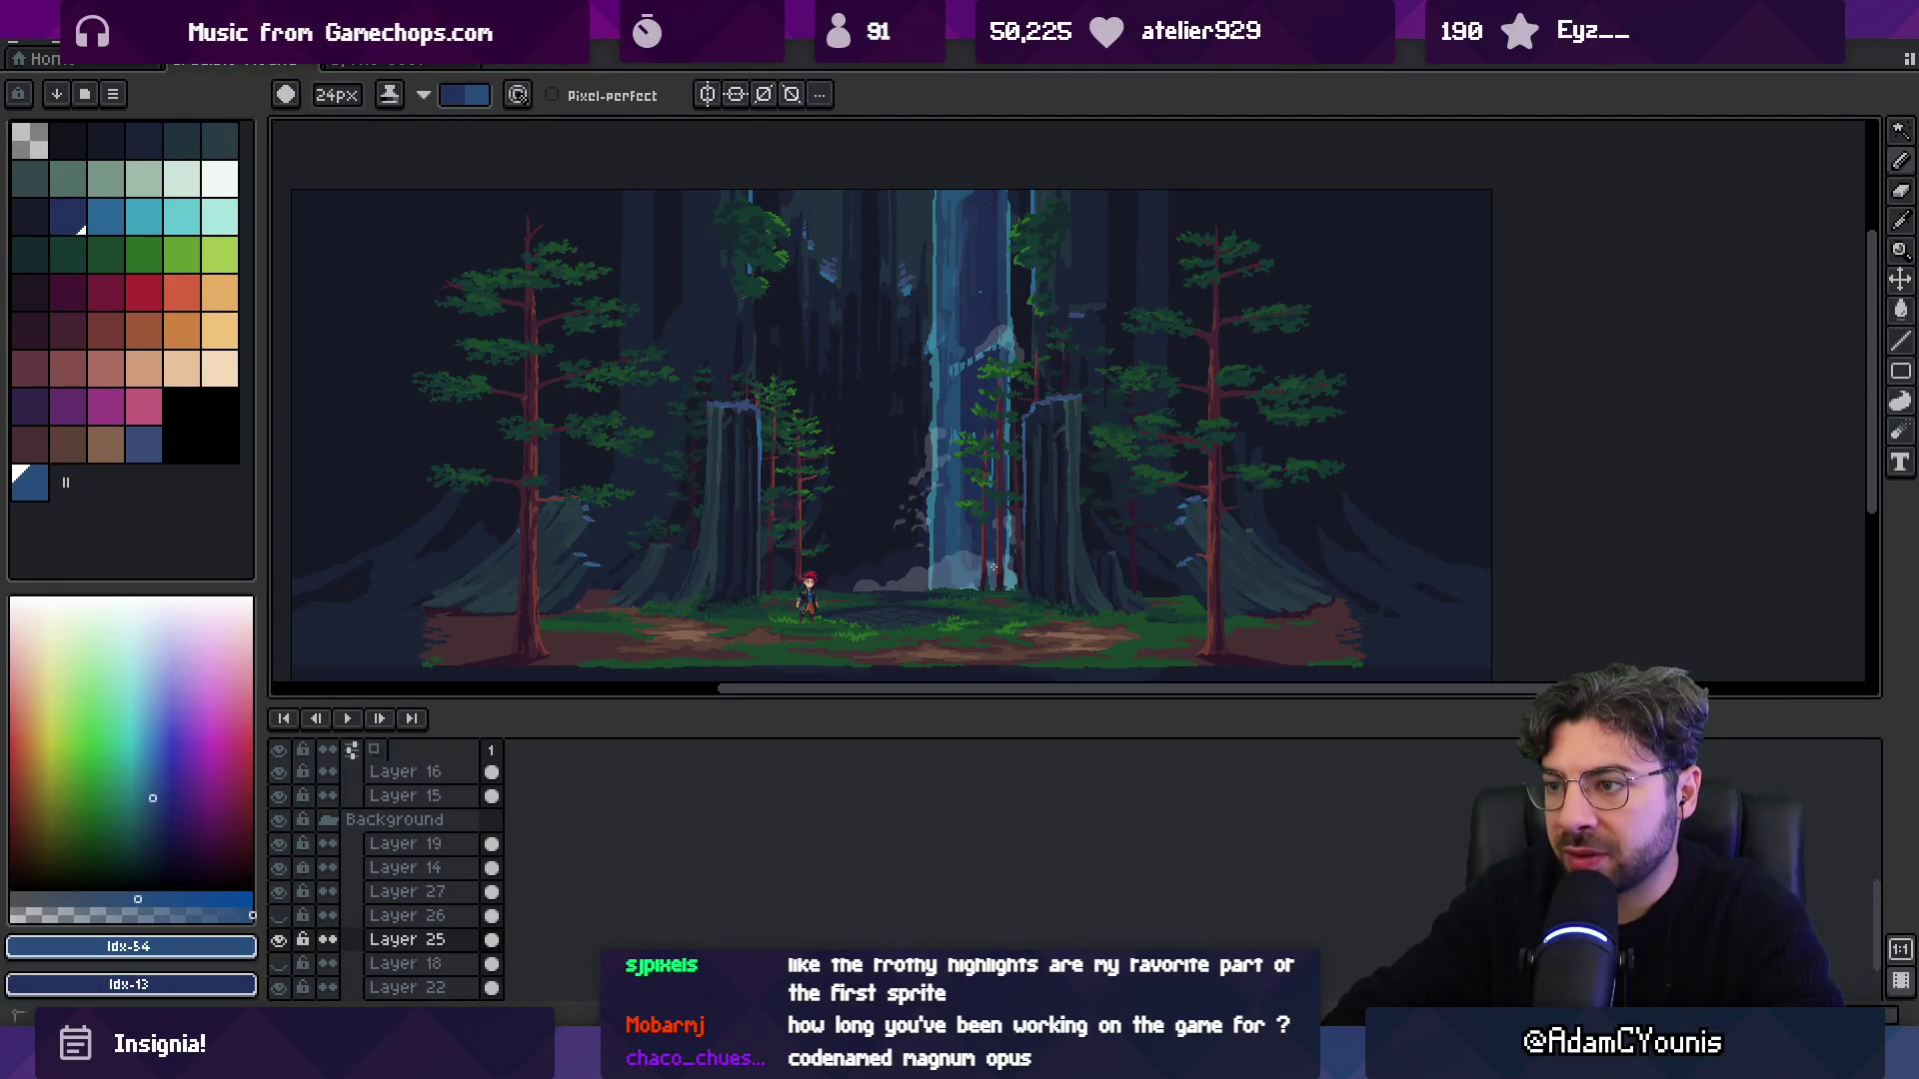
# Show Layer 26's foam splash at the waterfall base and zoom to check it.
pyautogui.click(279, 916)
pyautogui.press('v')
pyautogui.scroll(-2, 877, 407)
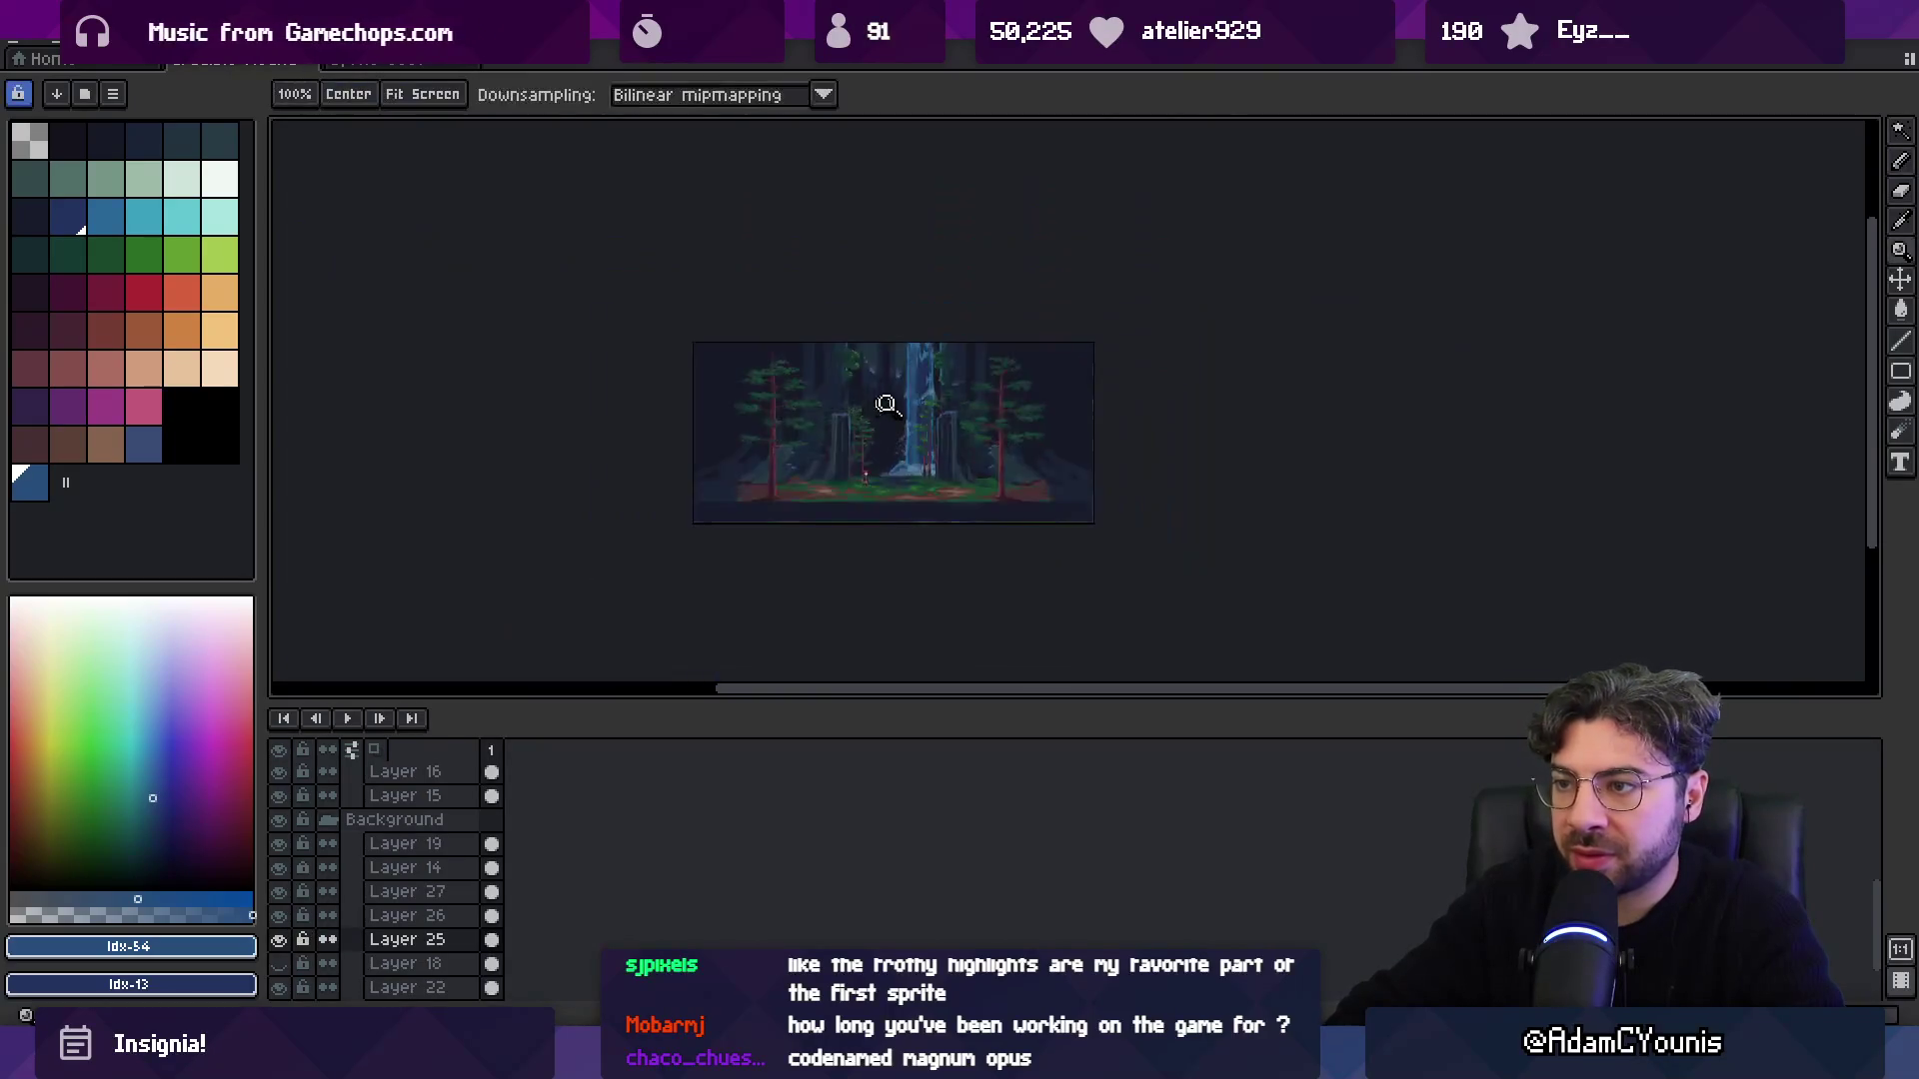
pyautogui.scroll(4, 946, 399)
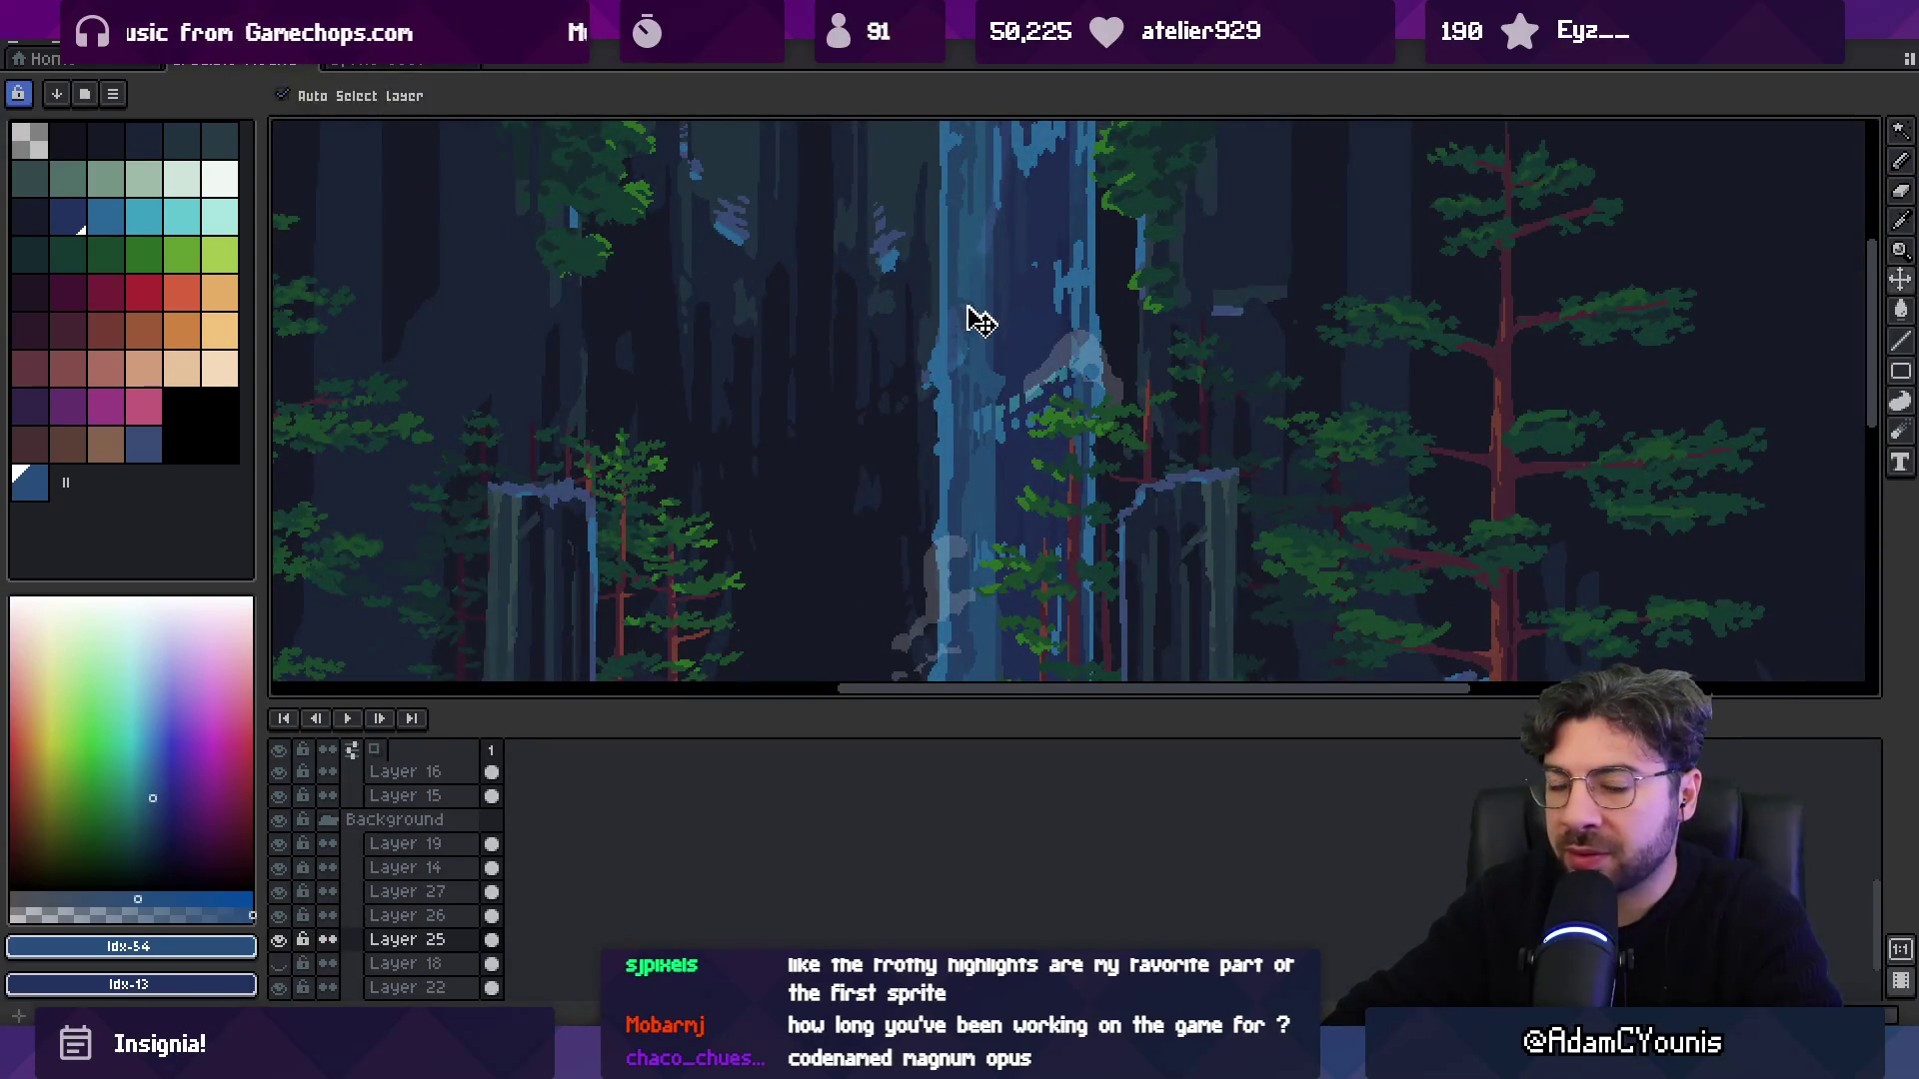
pyautogui.press('z')
pyautogui.scroll(-2, 964, 329)
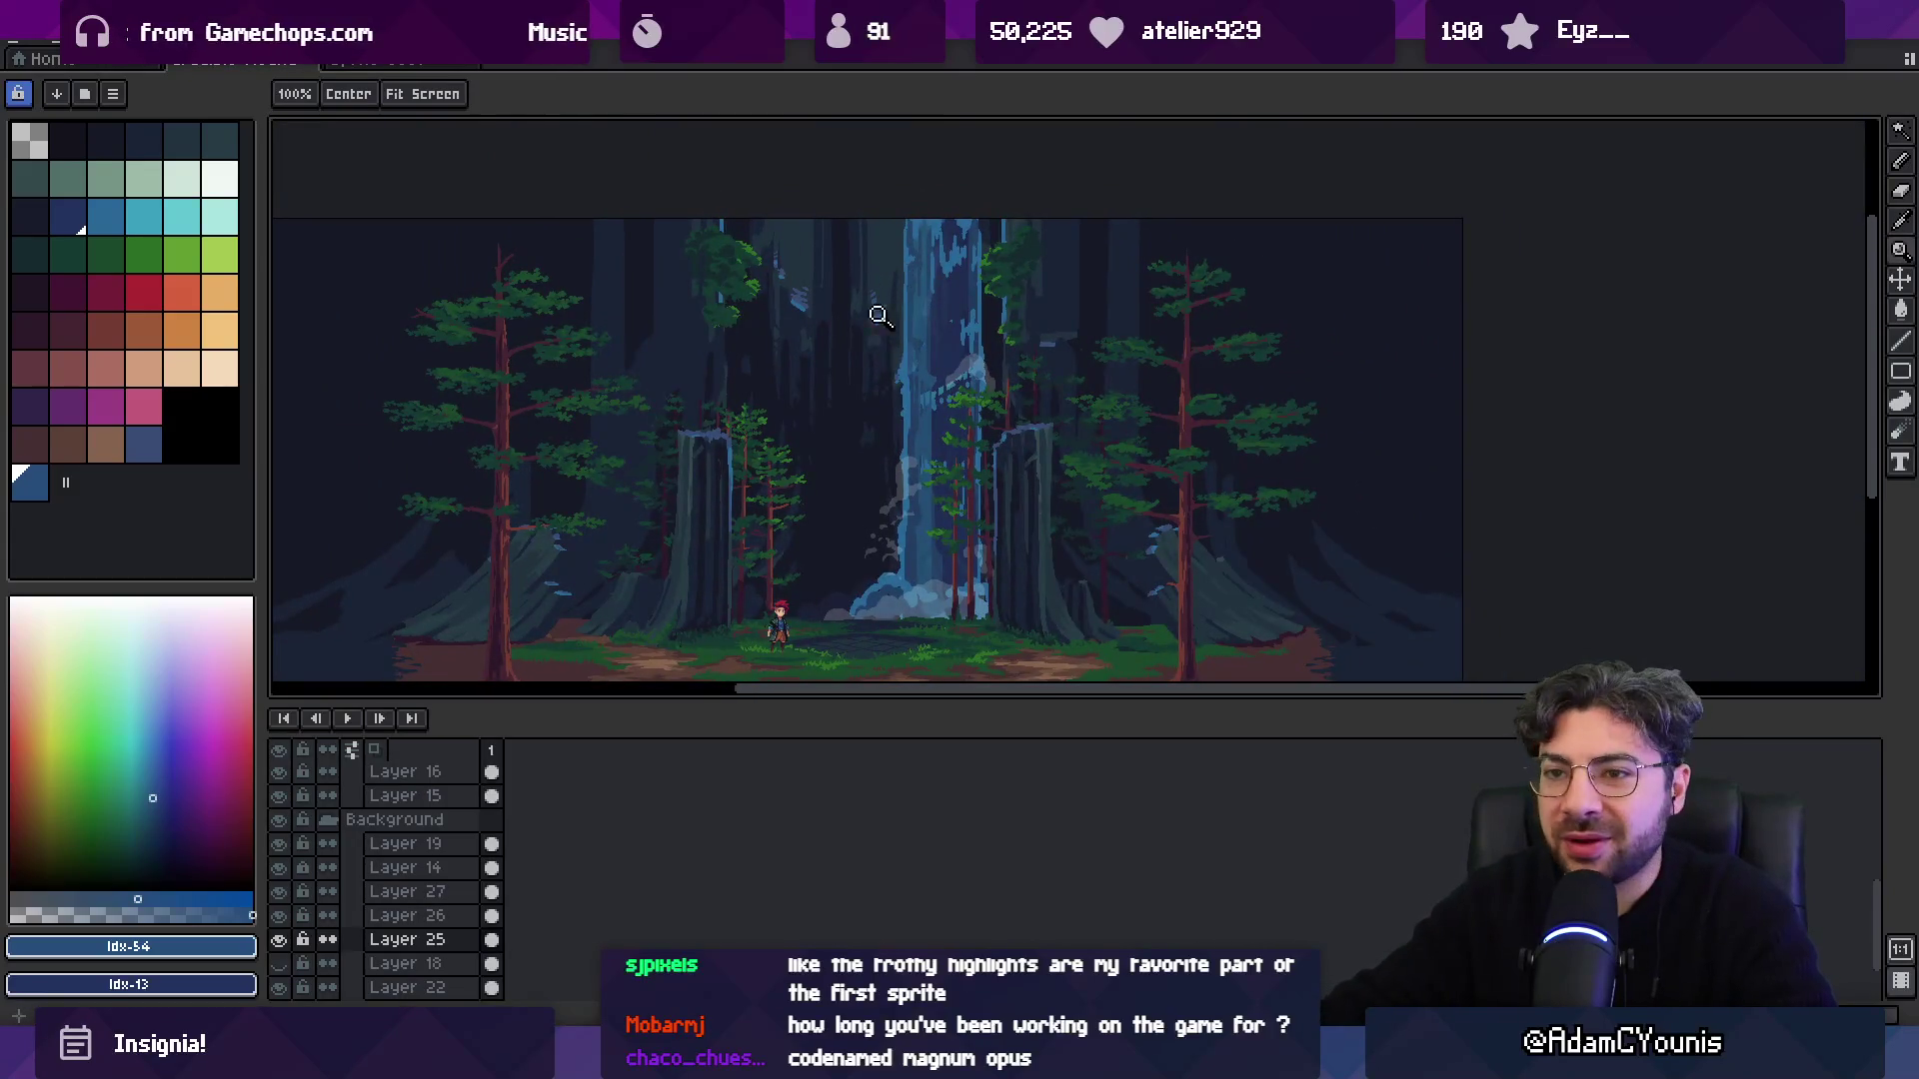
# Switch to the eraser and zoom in on the waterfall.
pyautogui.press('b')
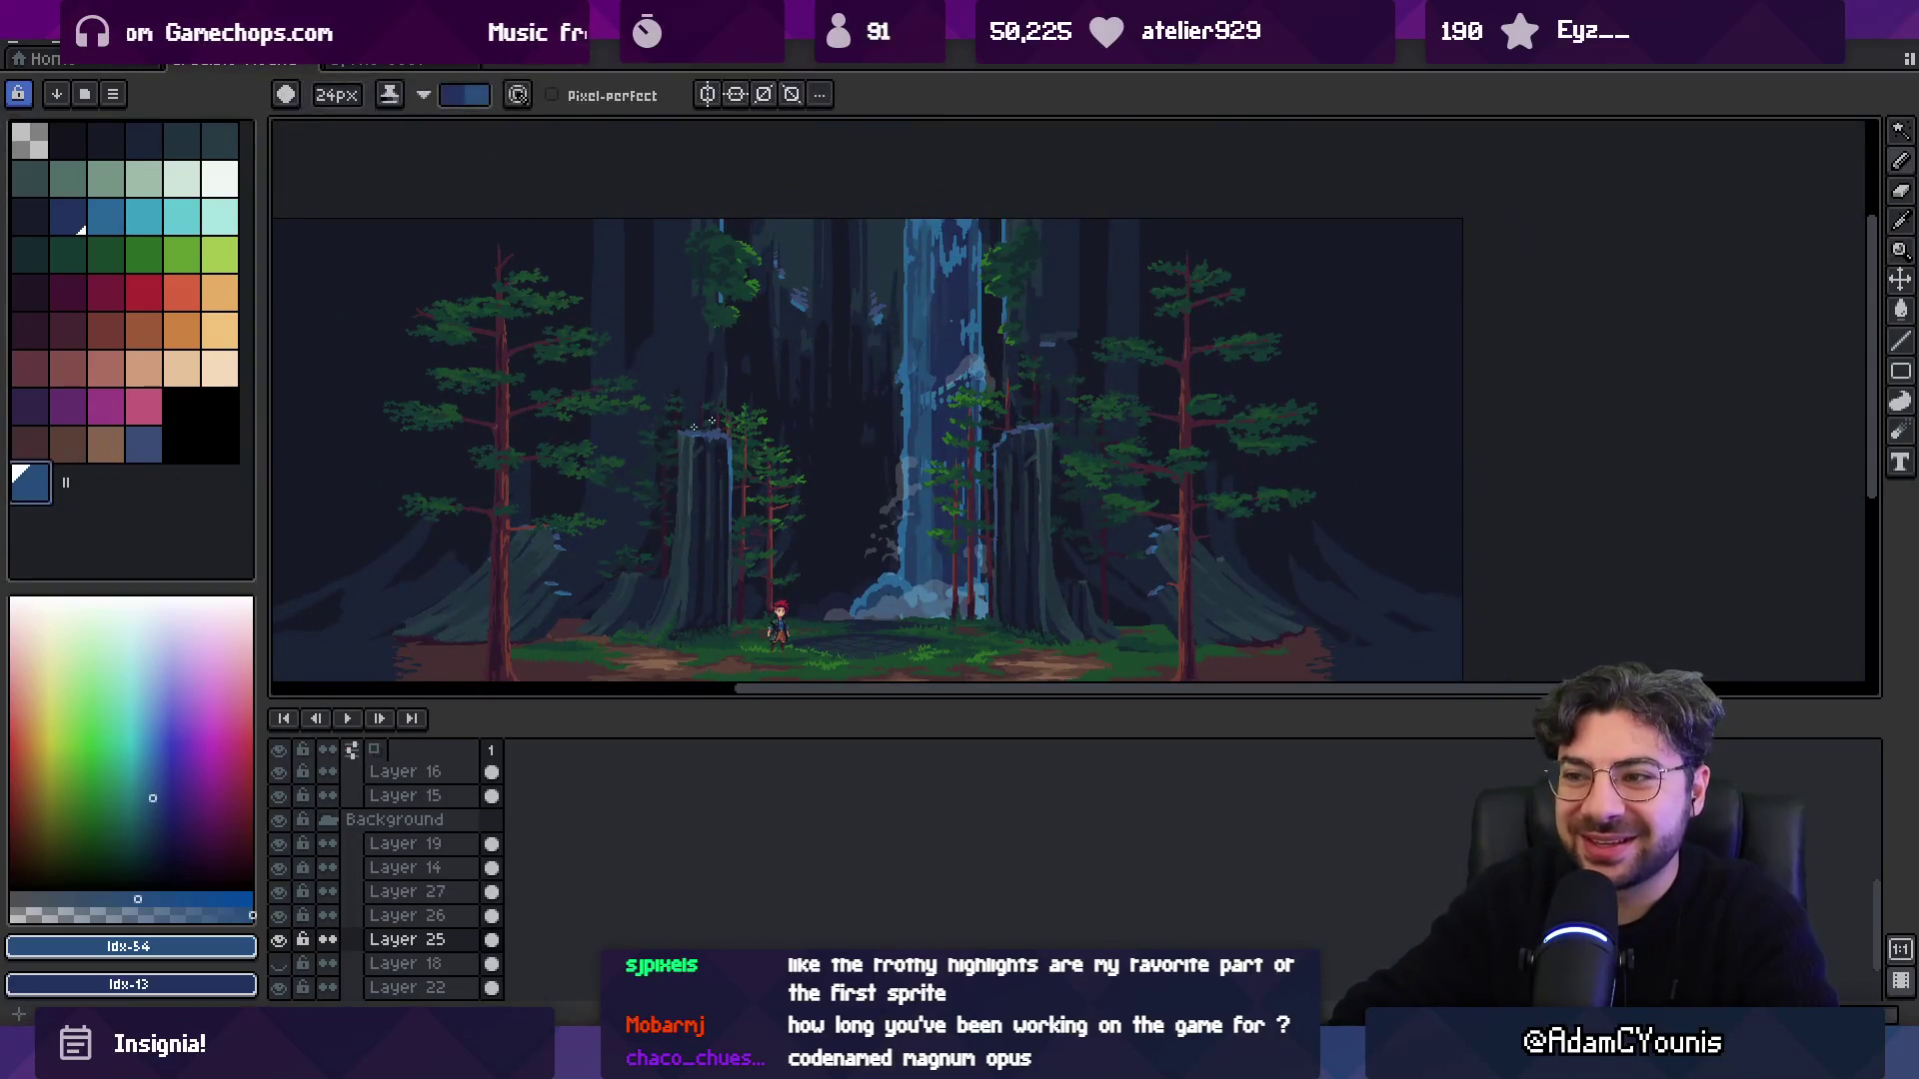
pyautogui.press('e')
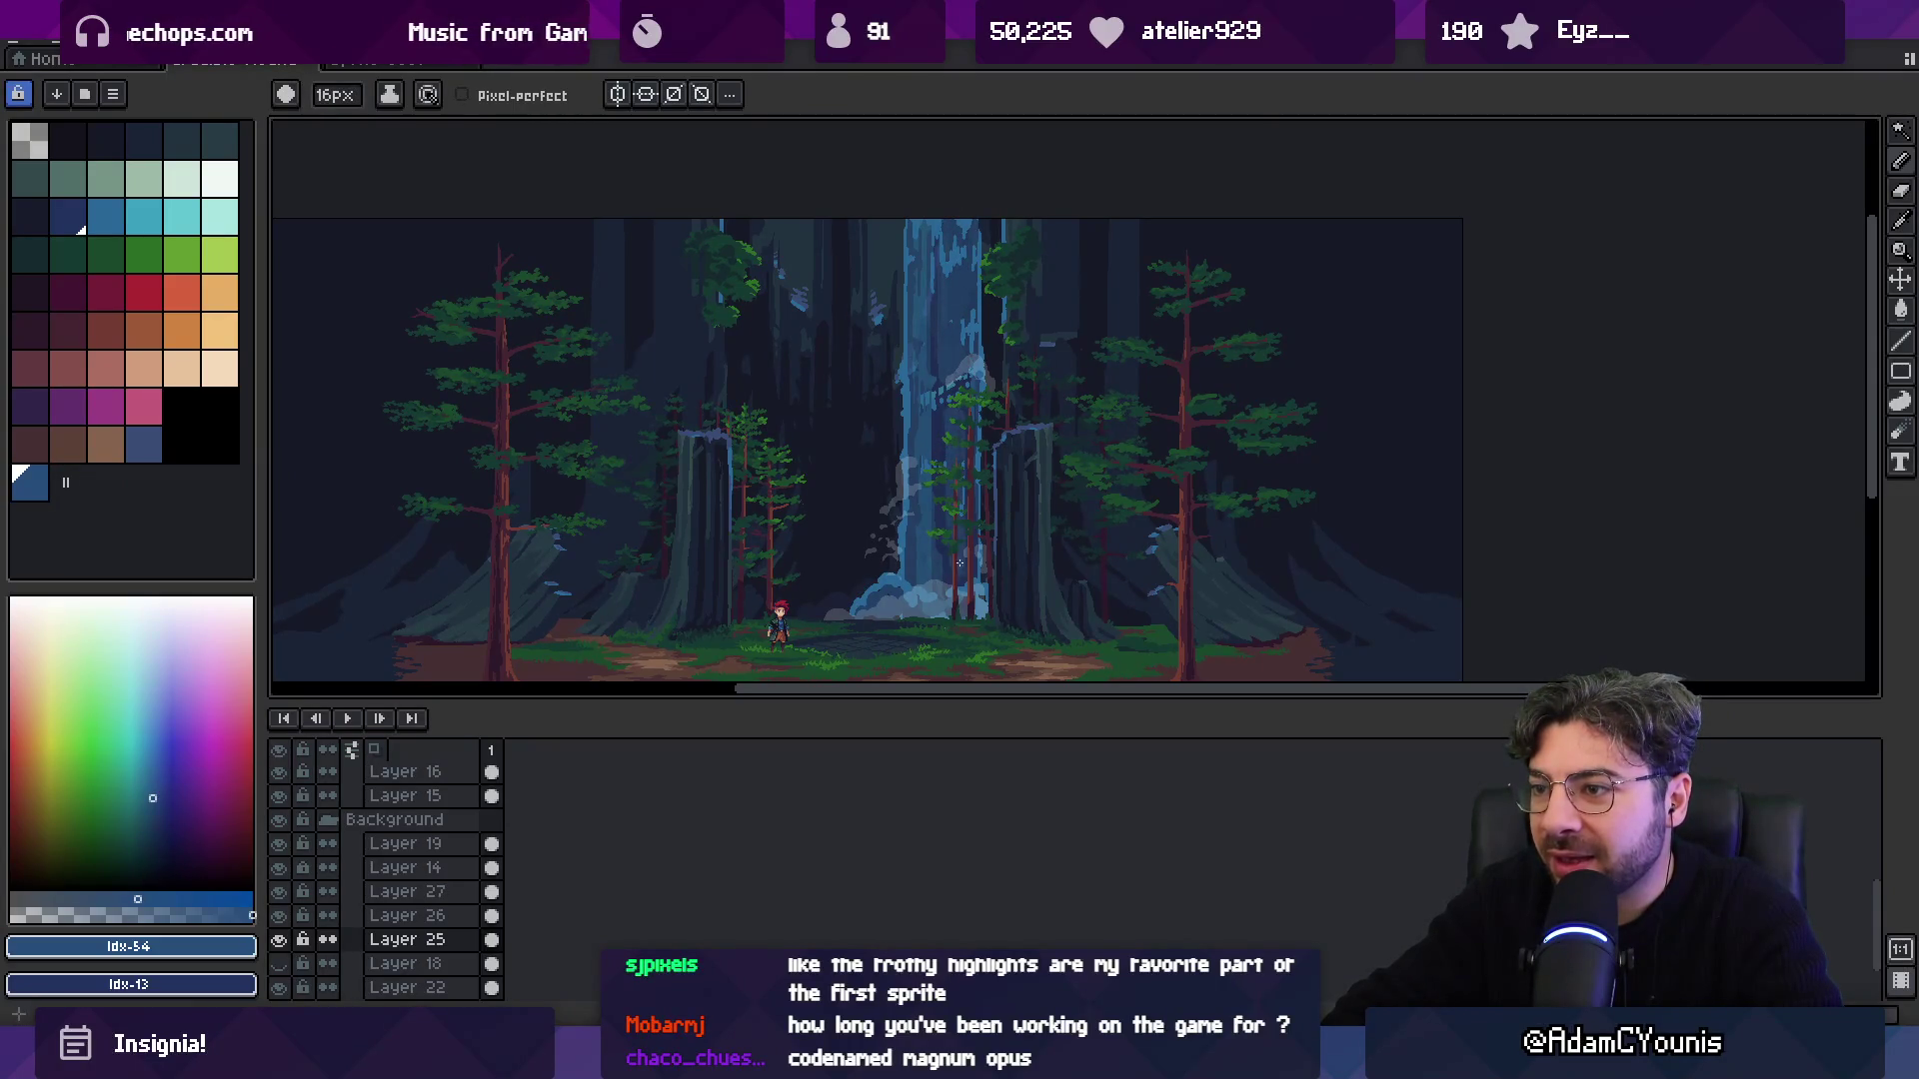
pyautogui.press('z')
pyautogui.scroll(1, 957, 459)
pyautogui.scroll(-3, 935, 442)
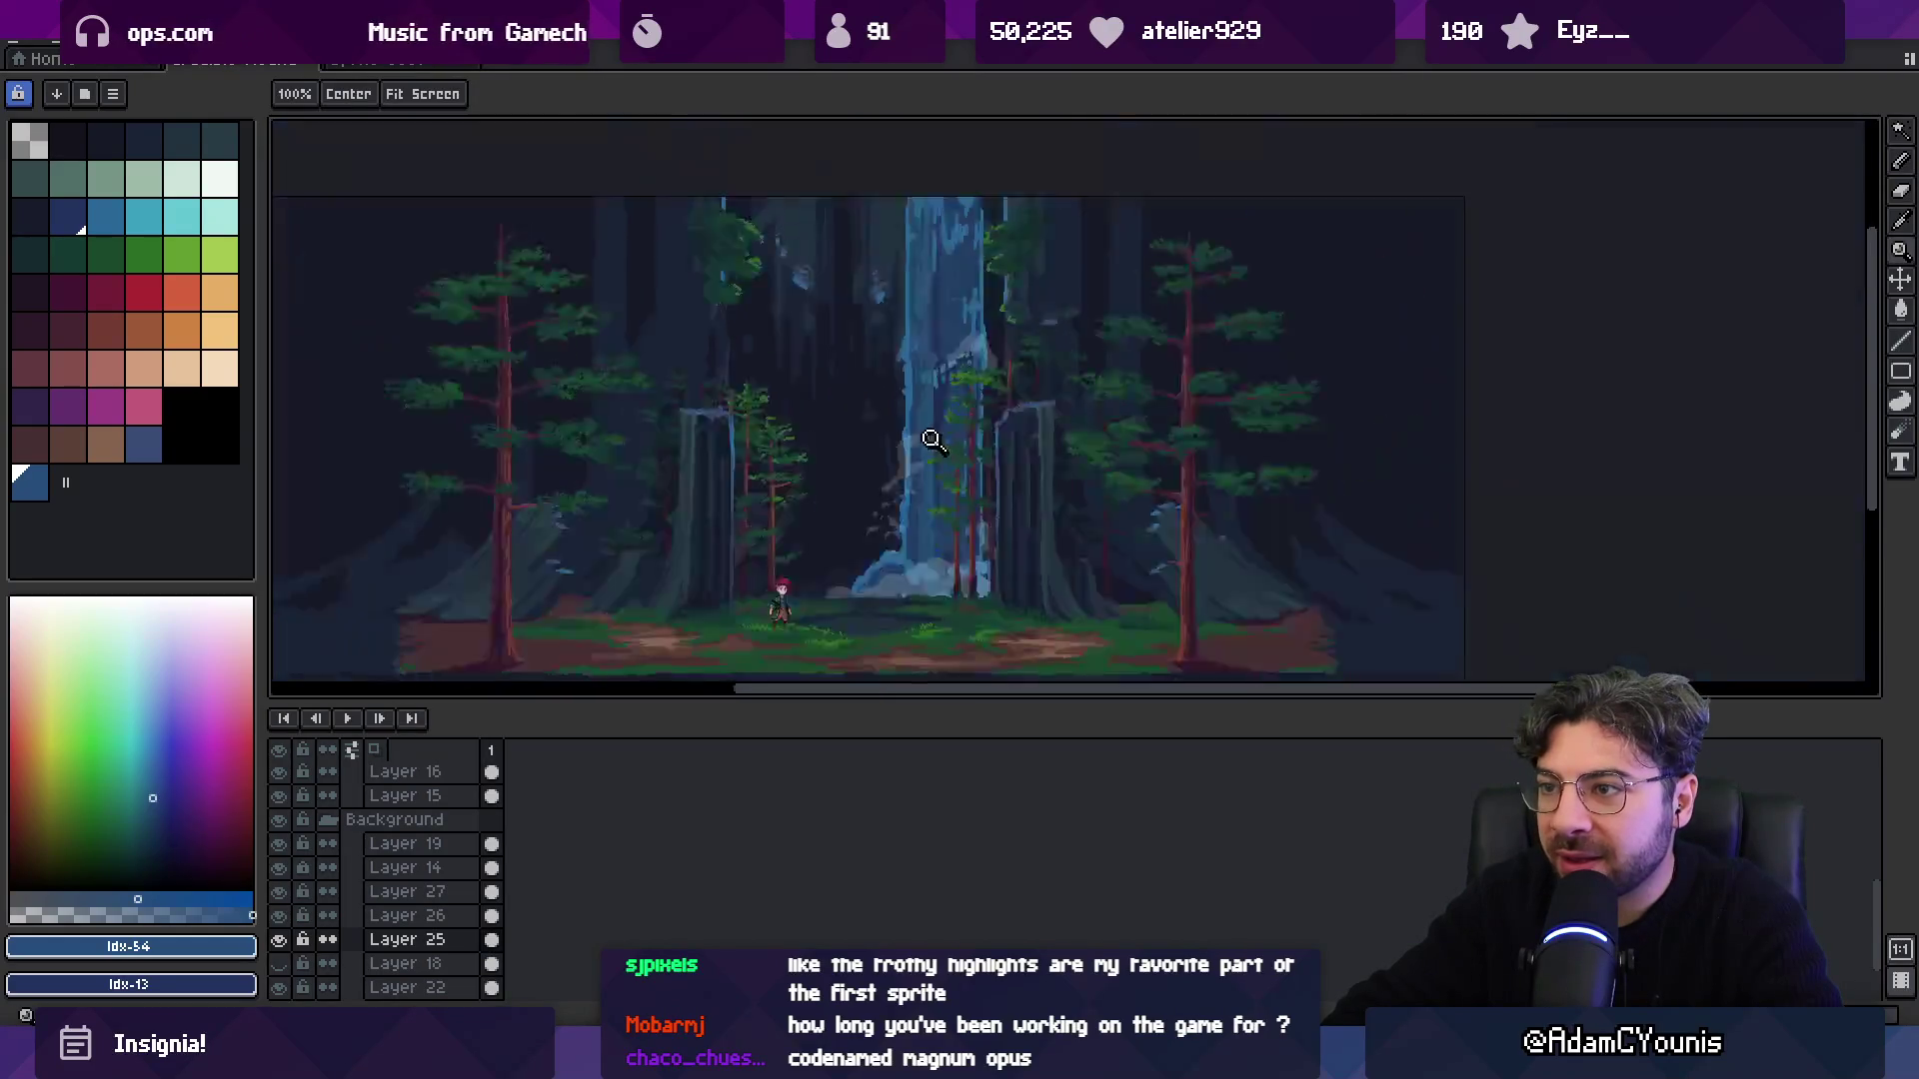
pyautogui.scroll(2, 948, 423)
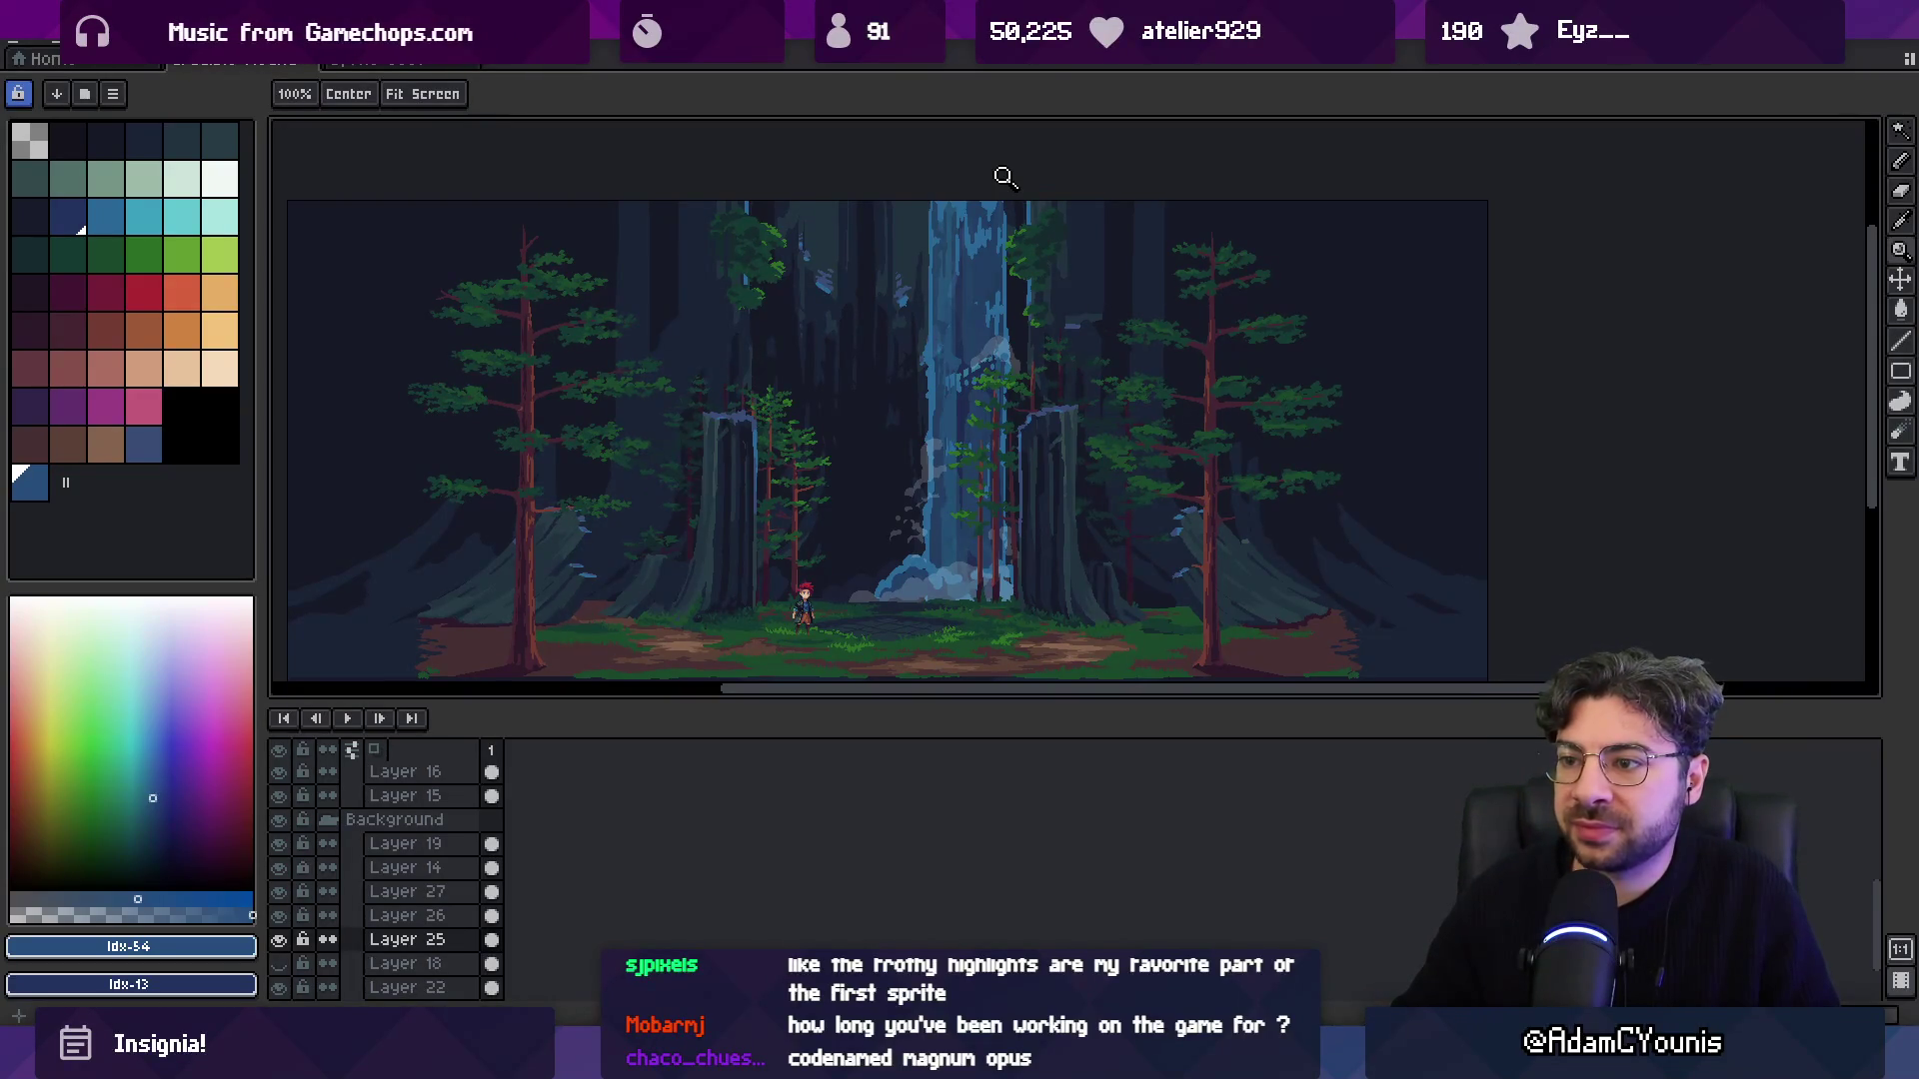
pyautogui.click(936, 251)
pyautogui.press('v')
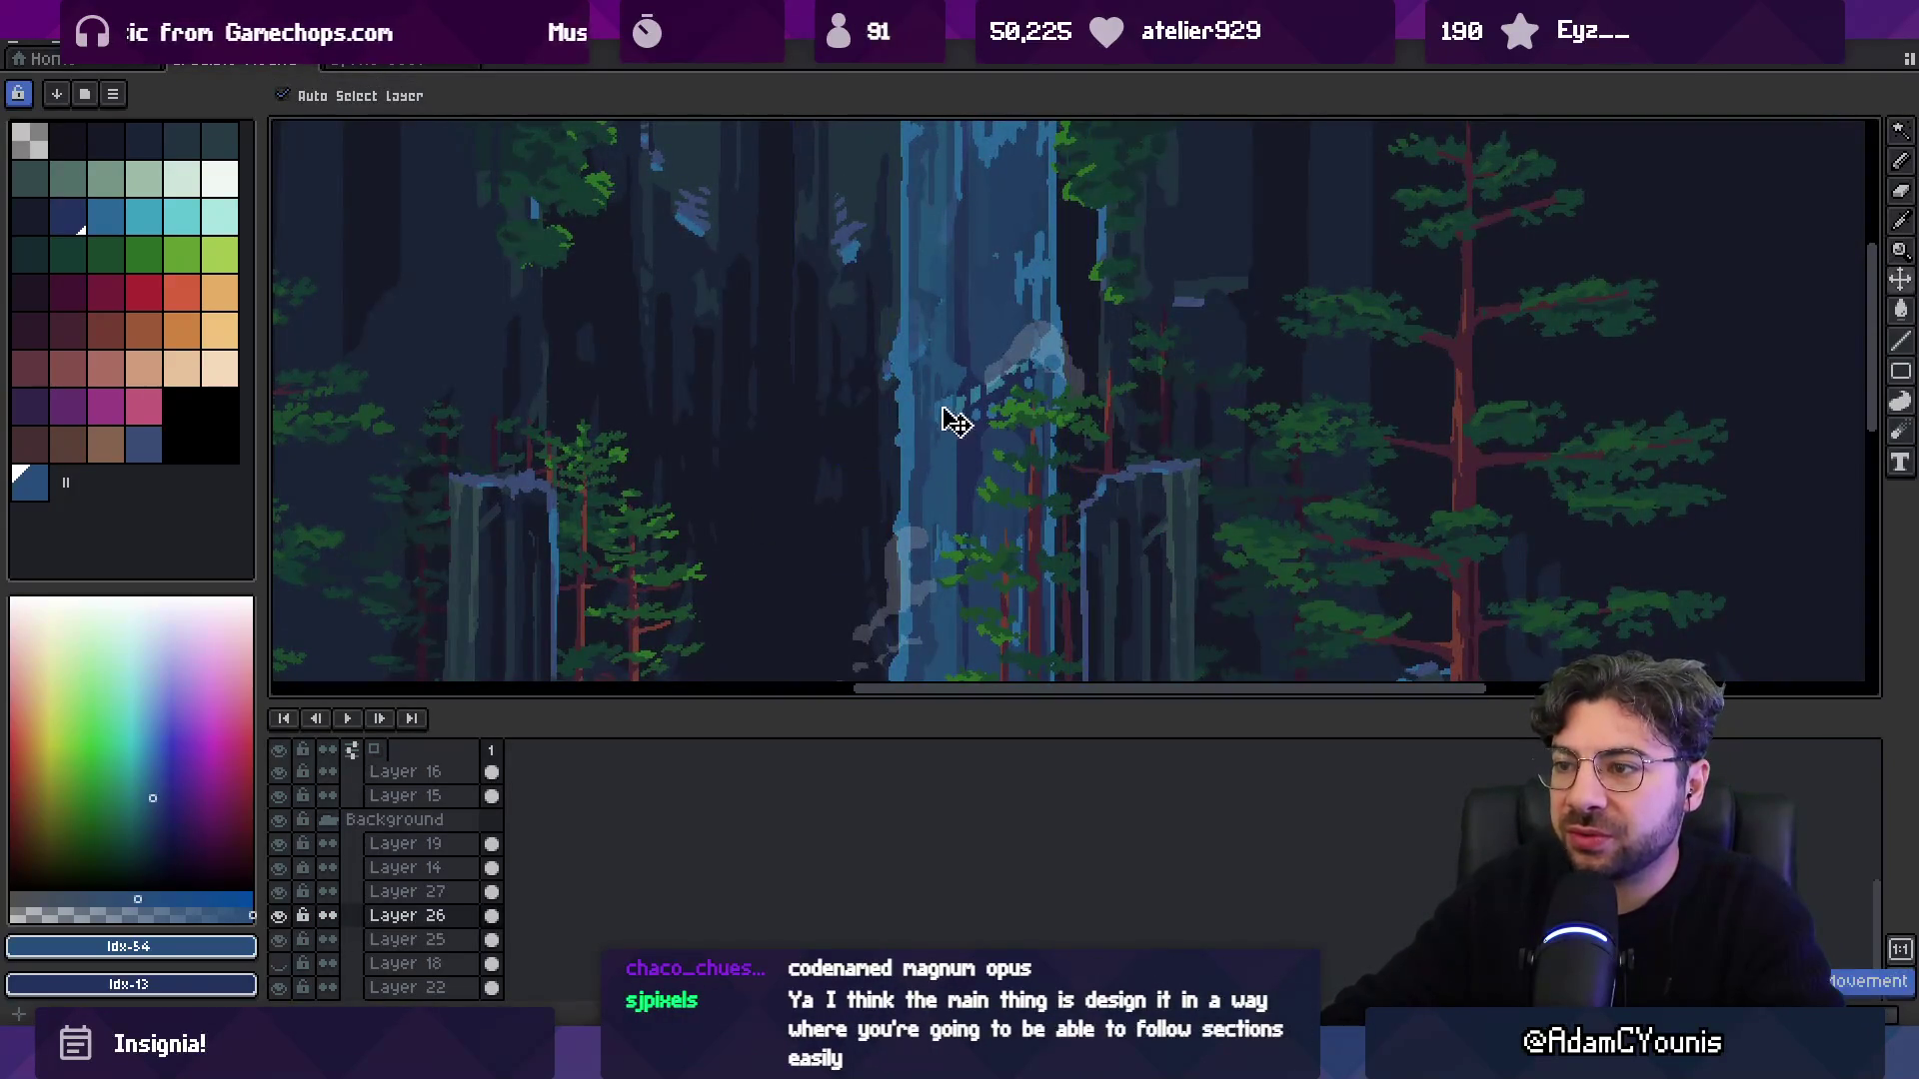
pyautogui.press('z')
pyautogui.scroll(-2, 904, 352)
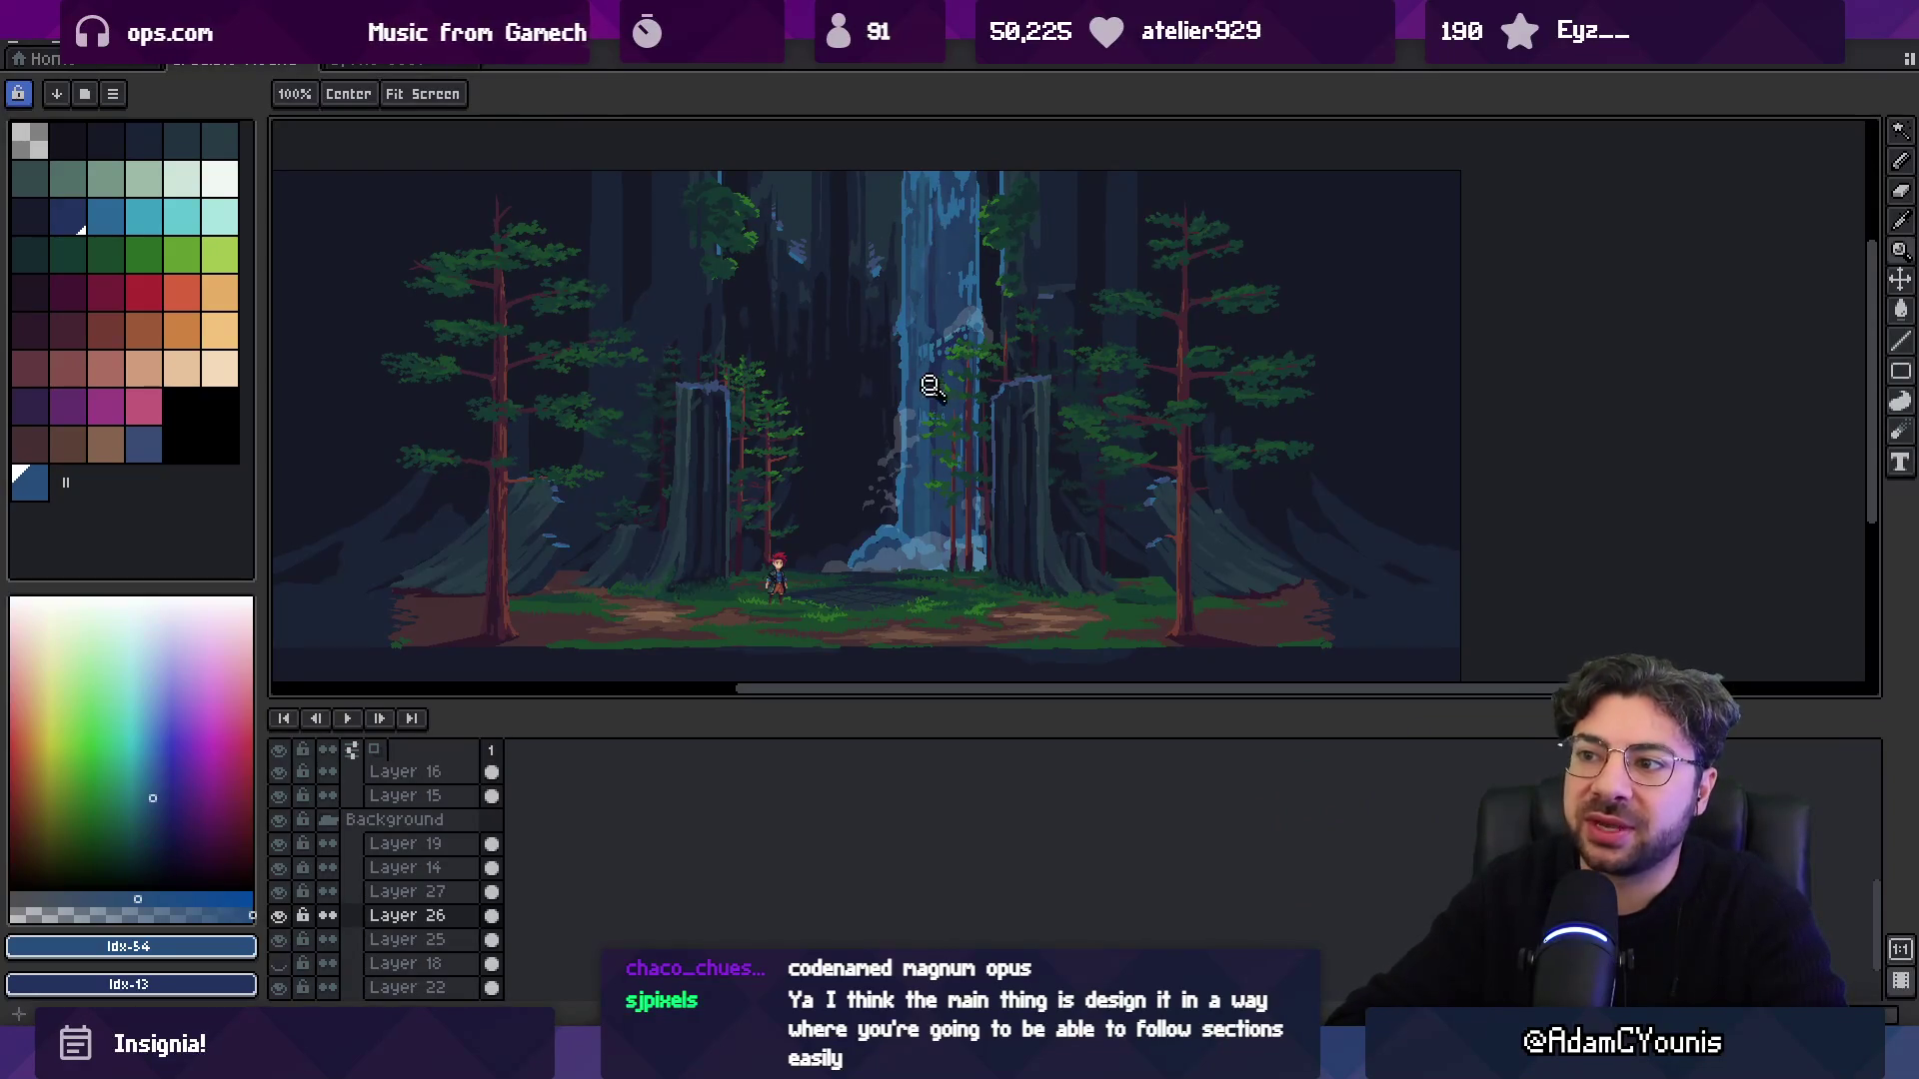
# Hide Layers 27, 14, 26 and 25, show Layer 18, then view Adobe Stock waterfall references.
pyautogui.click(279, 892)
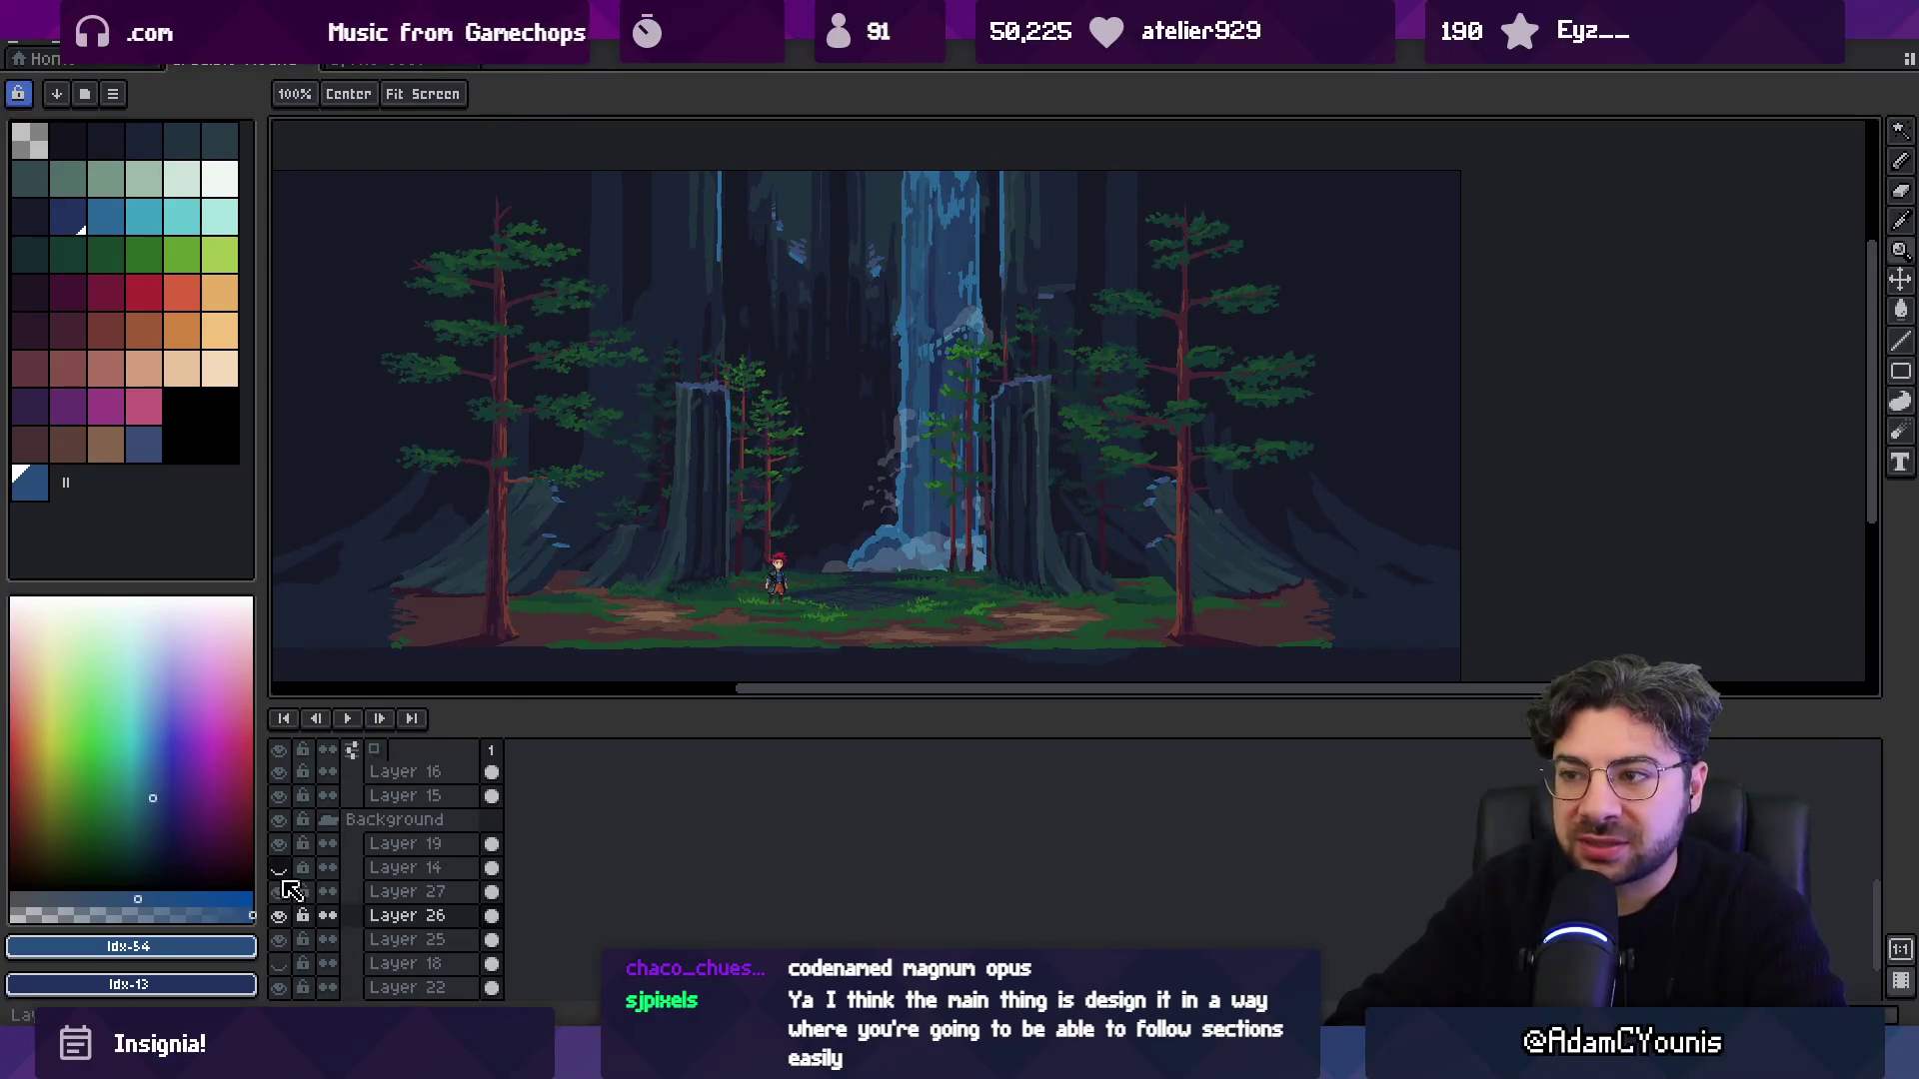
pyautogui.click(279, 867)
pyautogui.click(279, 916)
pyautogui.click(281, 963)
pyautogui.click(278, 939)
pyautogui.click(280, 963)
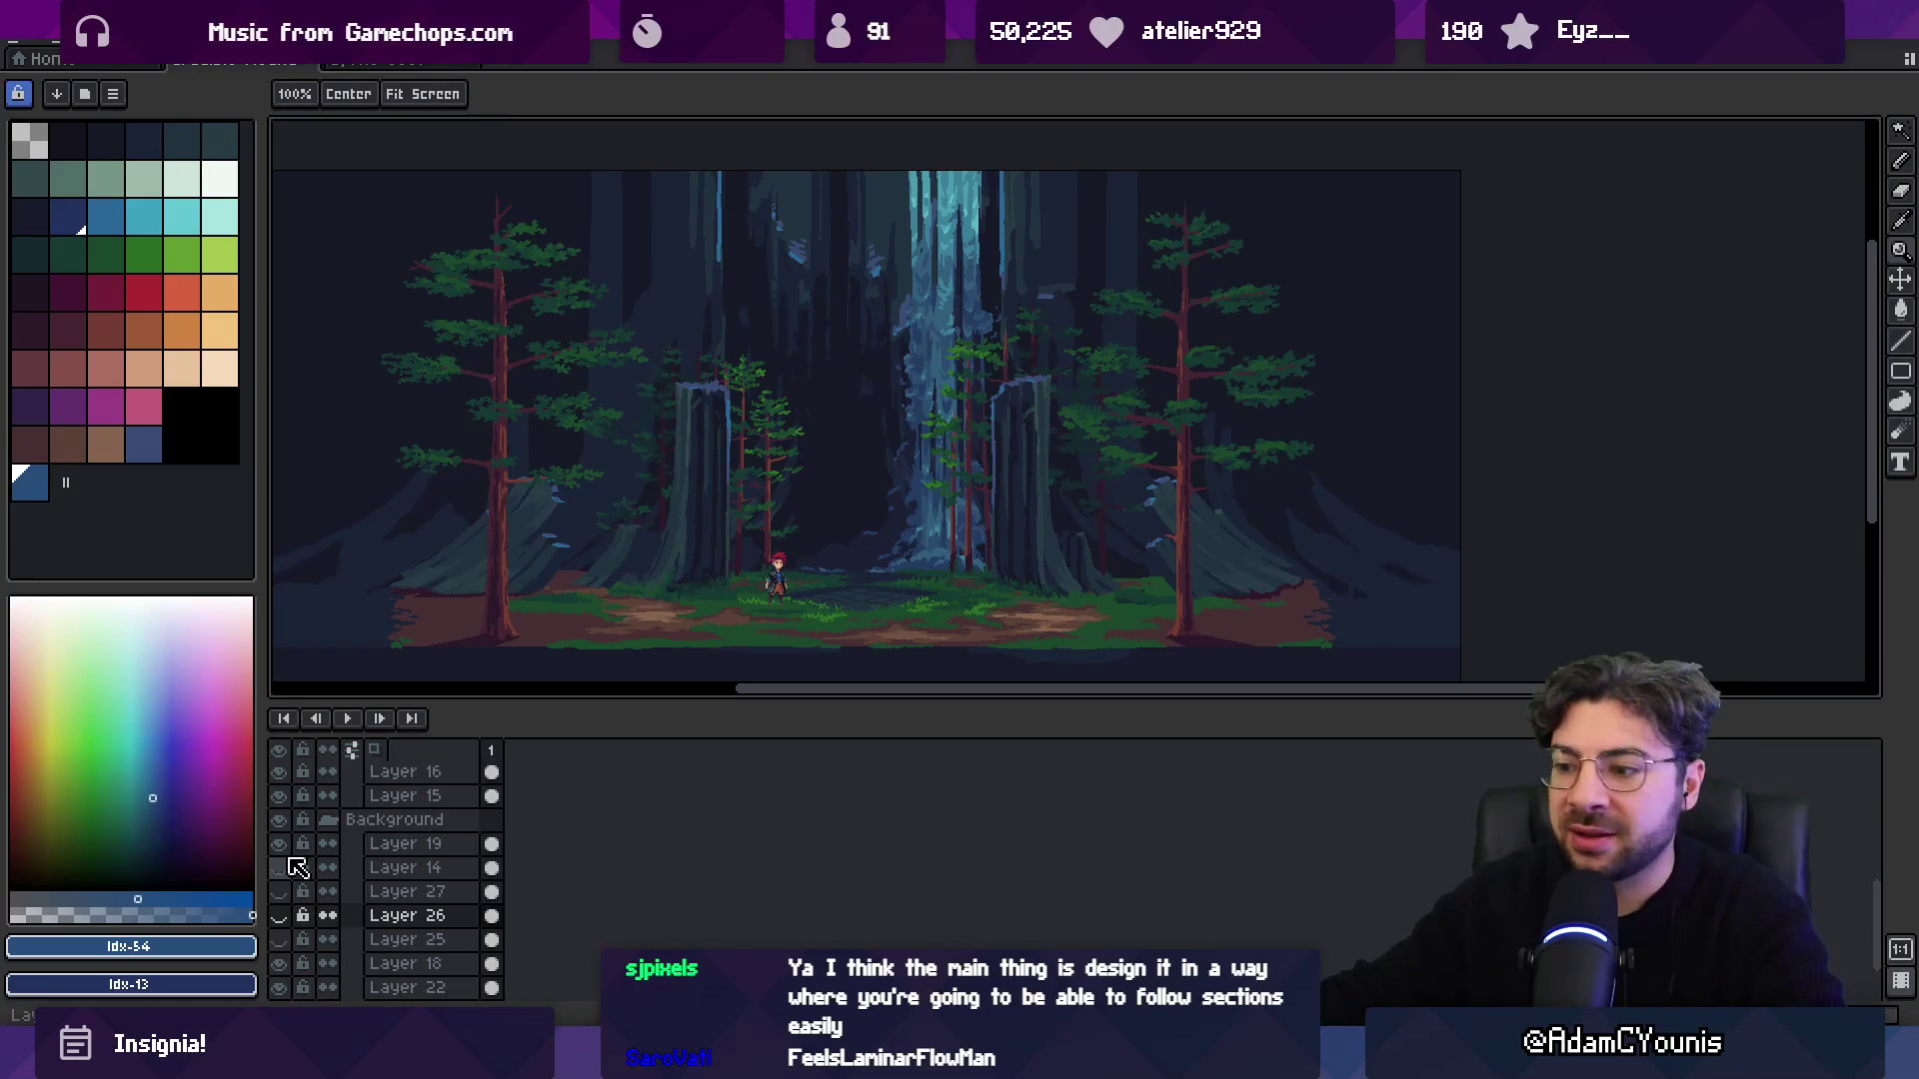
pyautogui.moveTo(965, 1065)
pyautogui.click(1044, 930)
pyautogui.scroll(-1, 920, 474)
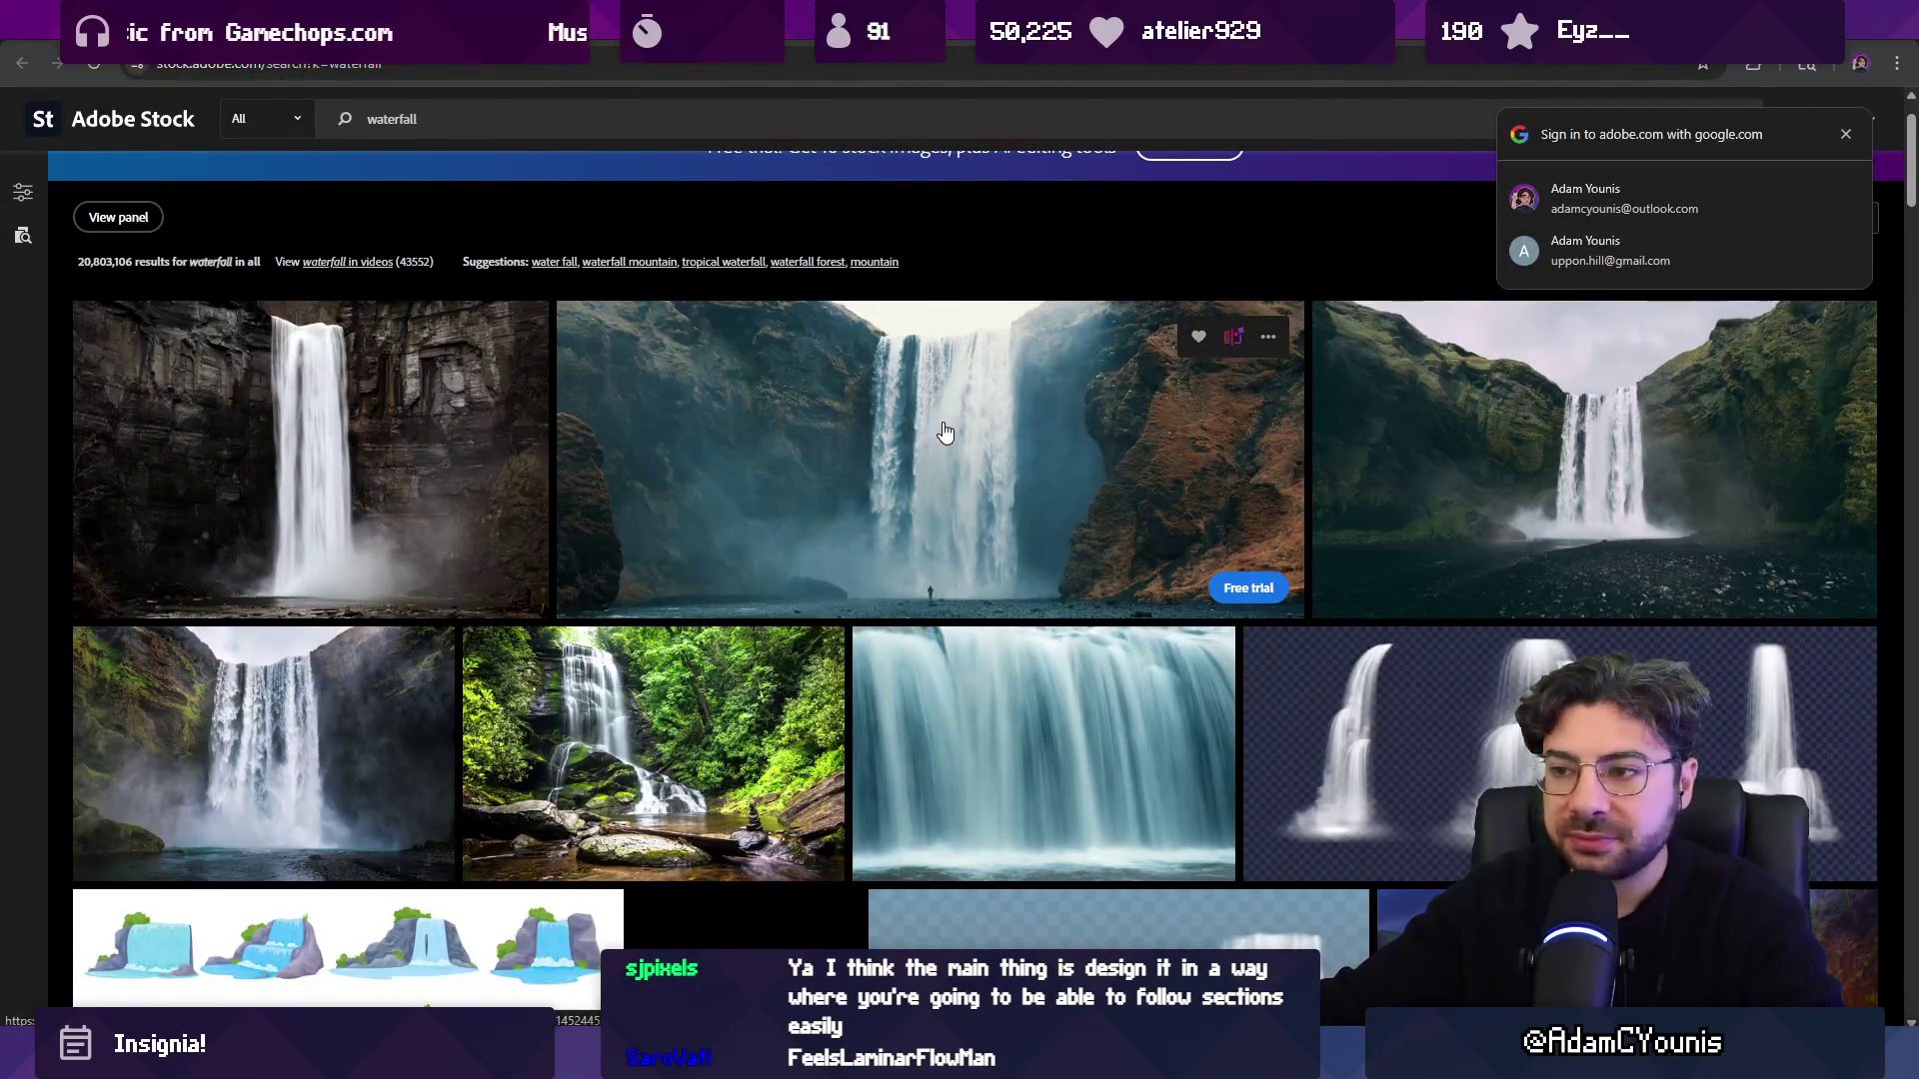
pyautogui.scroll(-6, 945, 431)
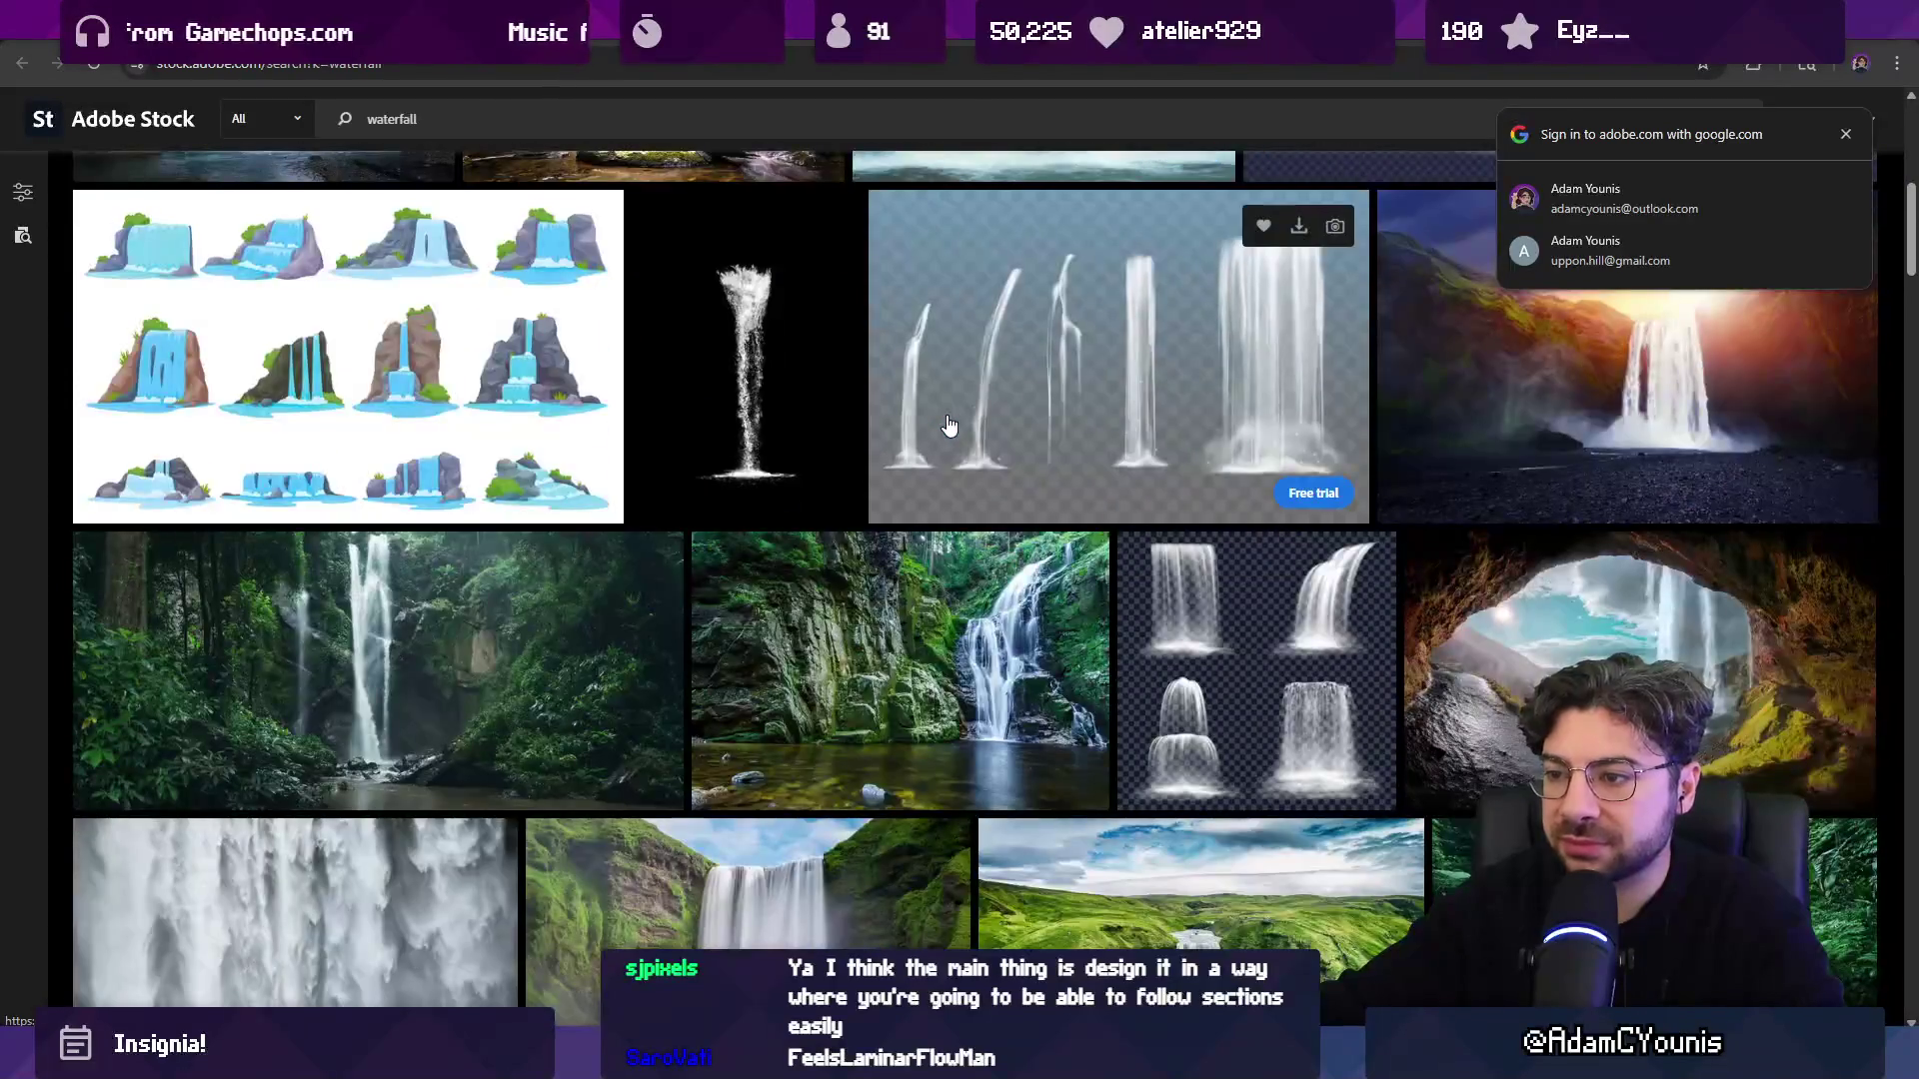
pyautogui.scroll(-7, 949, 425)
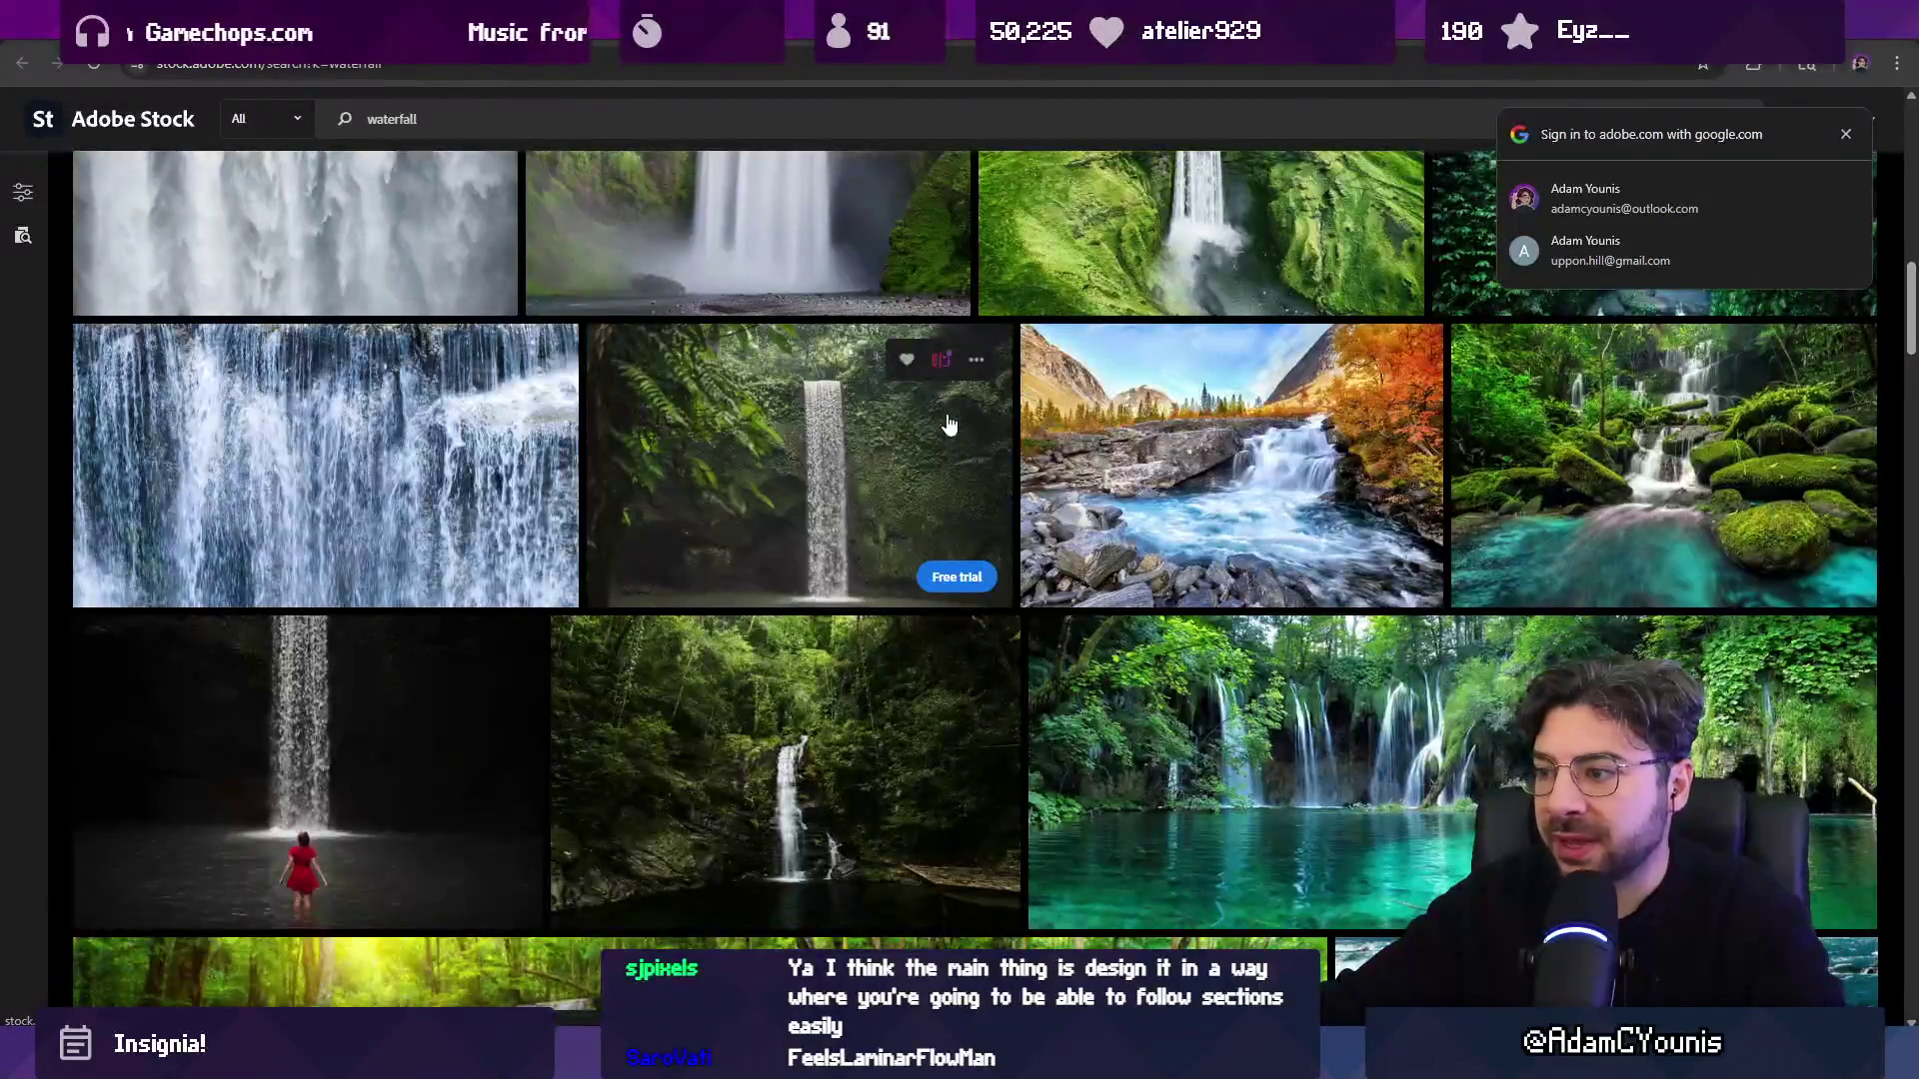
pyautogui.scroll(8, 946, 424)
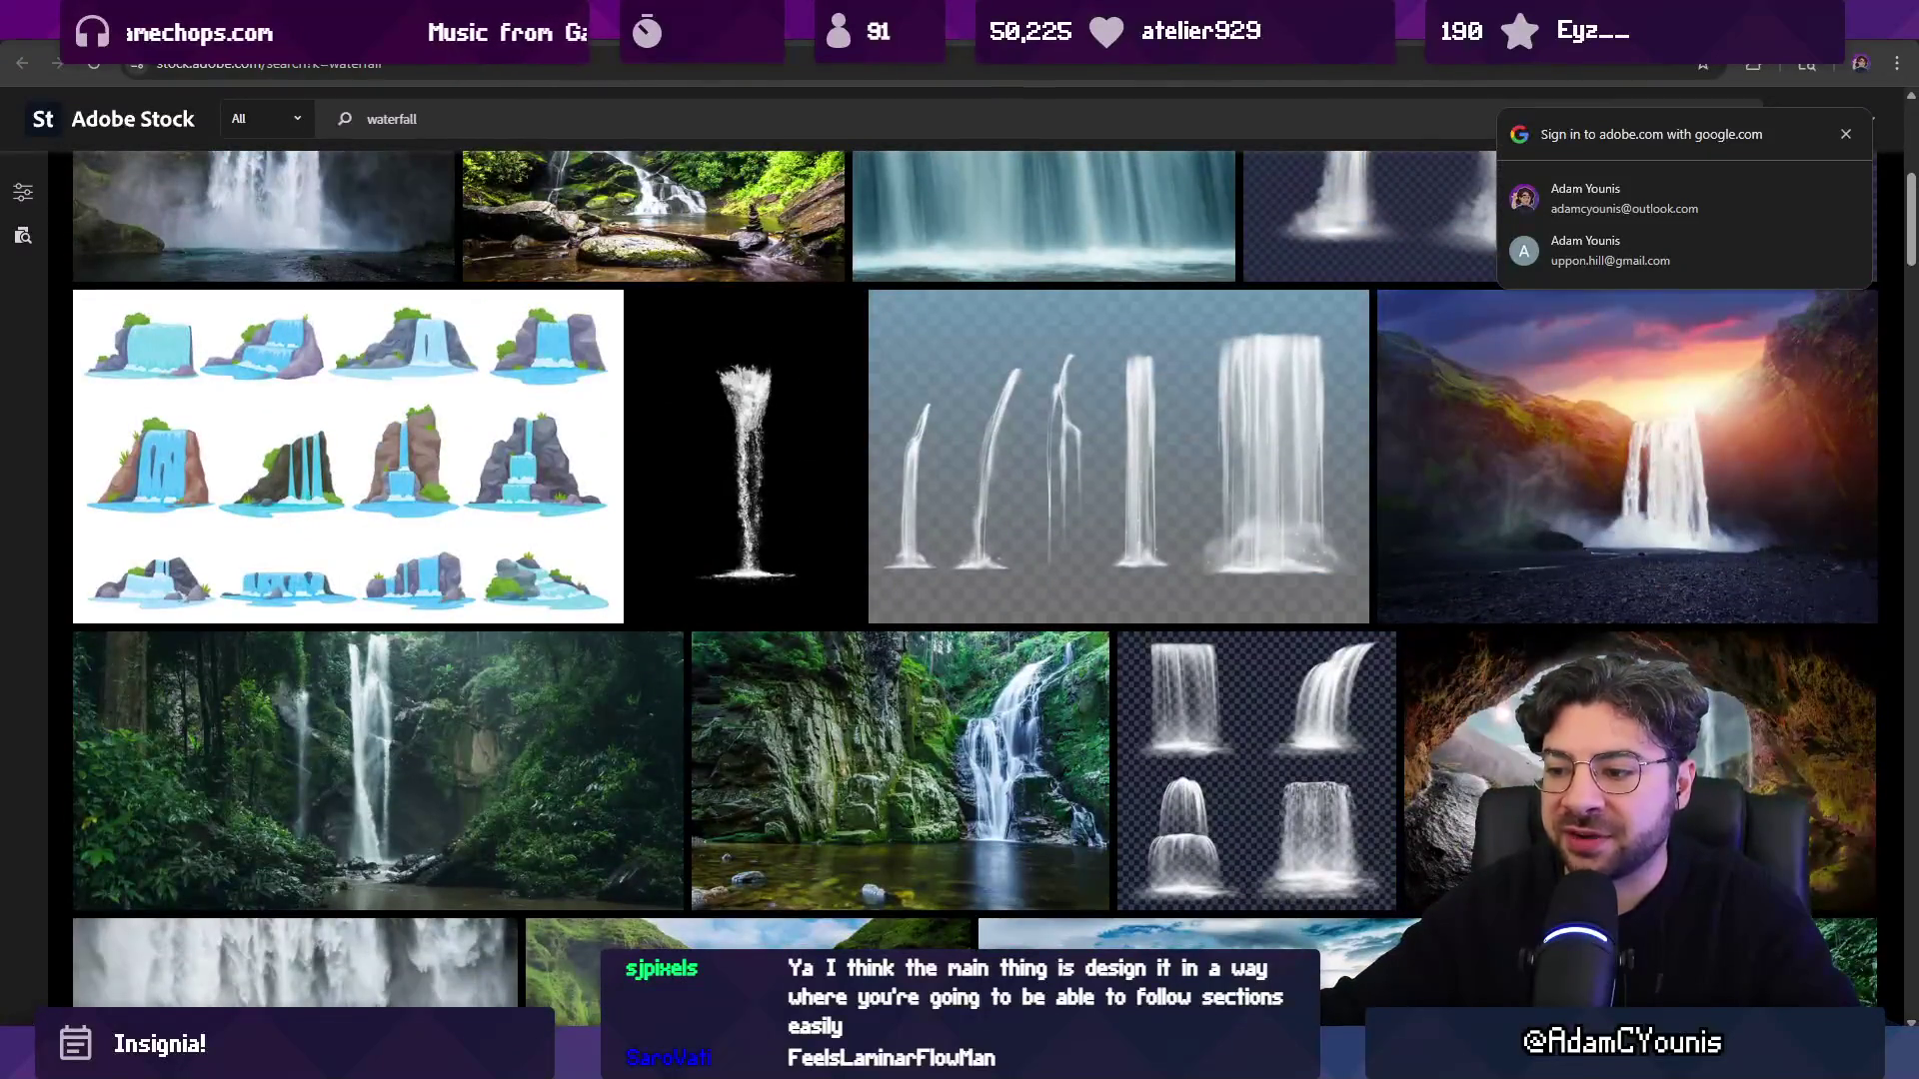
pyautogui.hotkey('alt', 'Tab')
pyautogui.hotkey('alt', 'Tab')
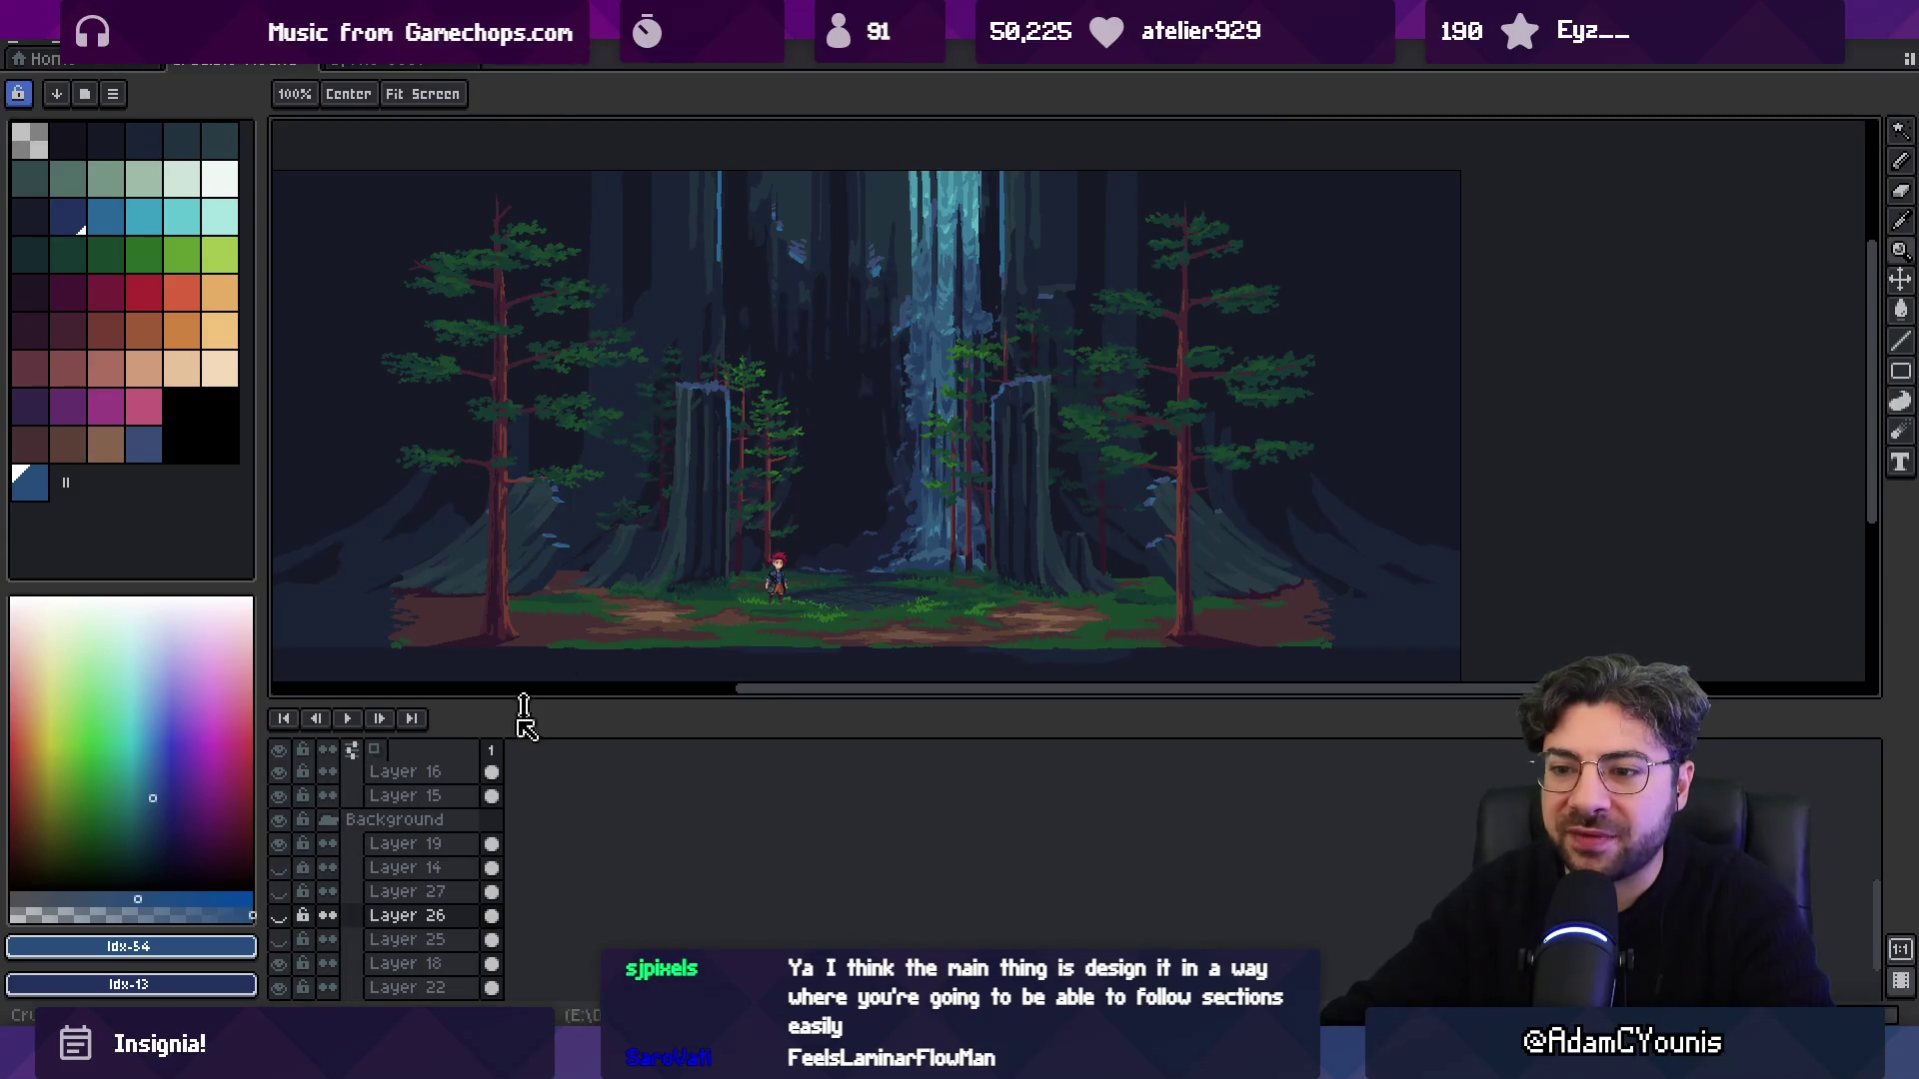
# Show Layer 26, toggle Layer 18, and pan around the forest scene's waterfall.
pyautogui.click(279, 916)
pyautogui.click(281, 964)
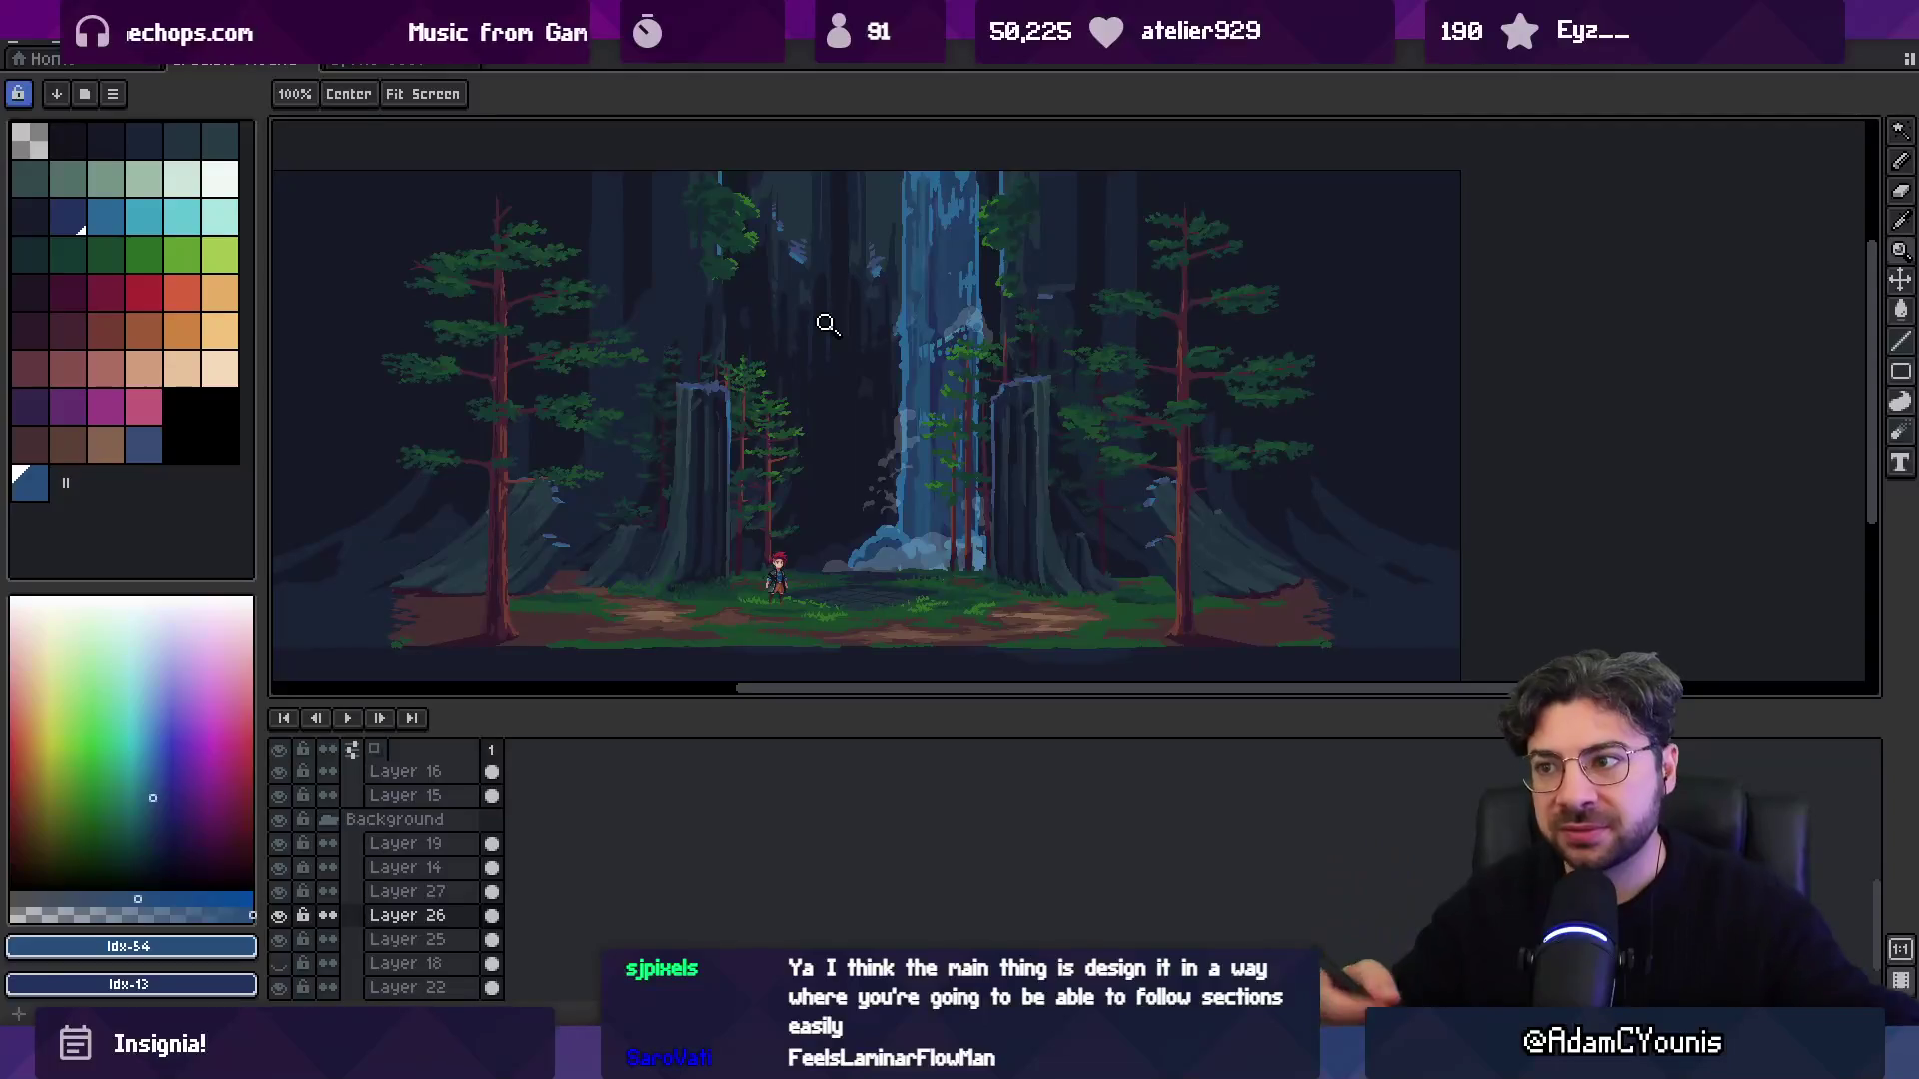
pyautogui.press('v')
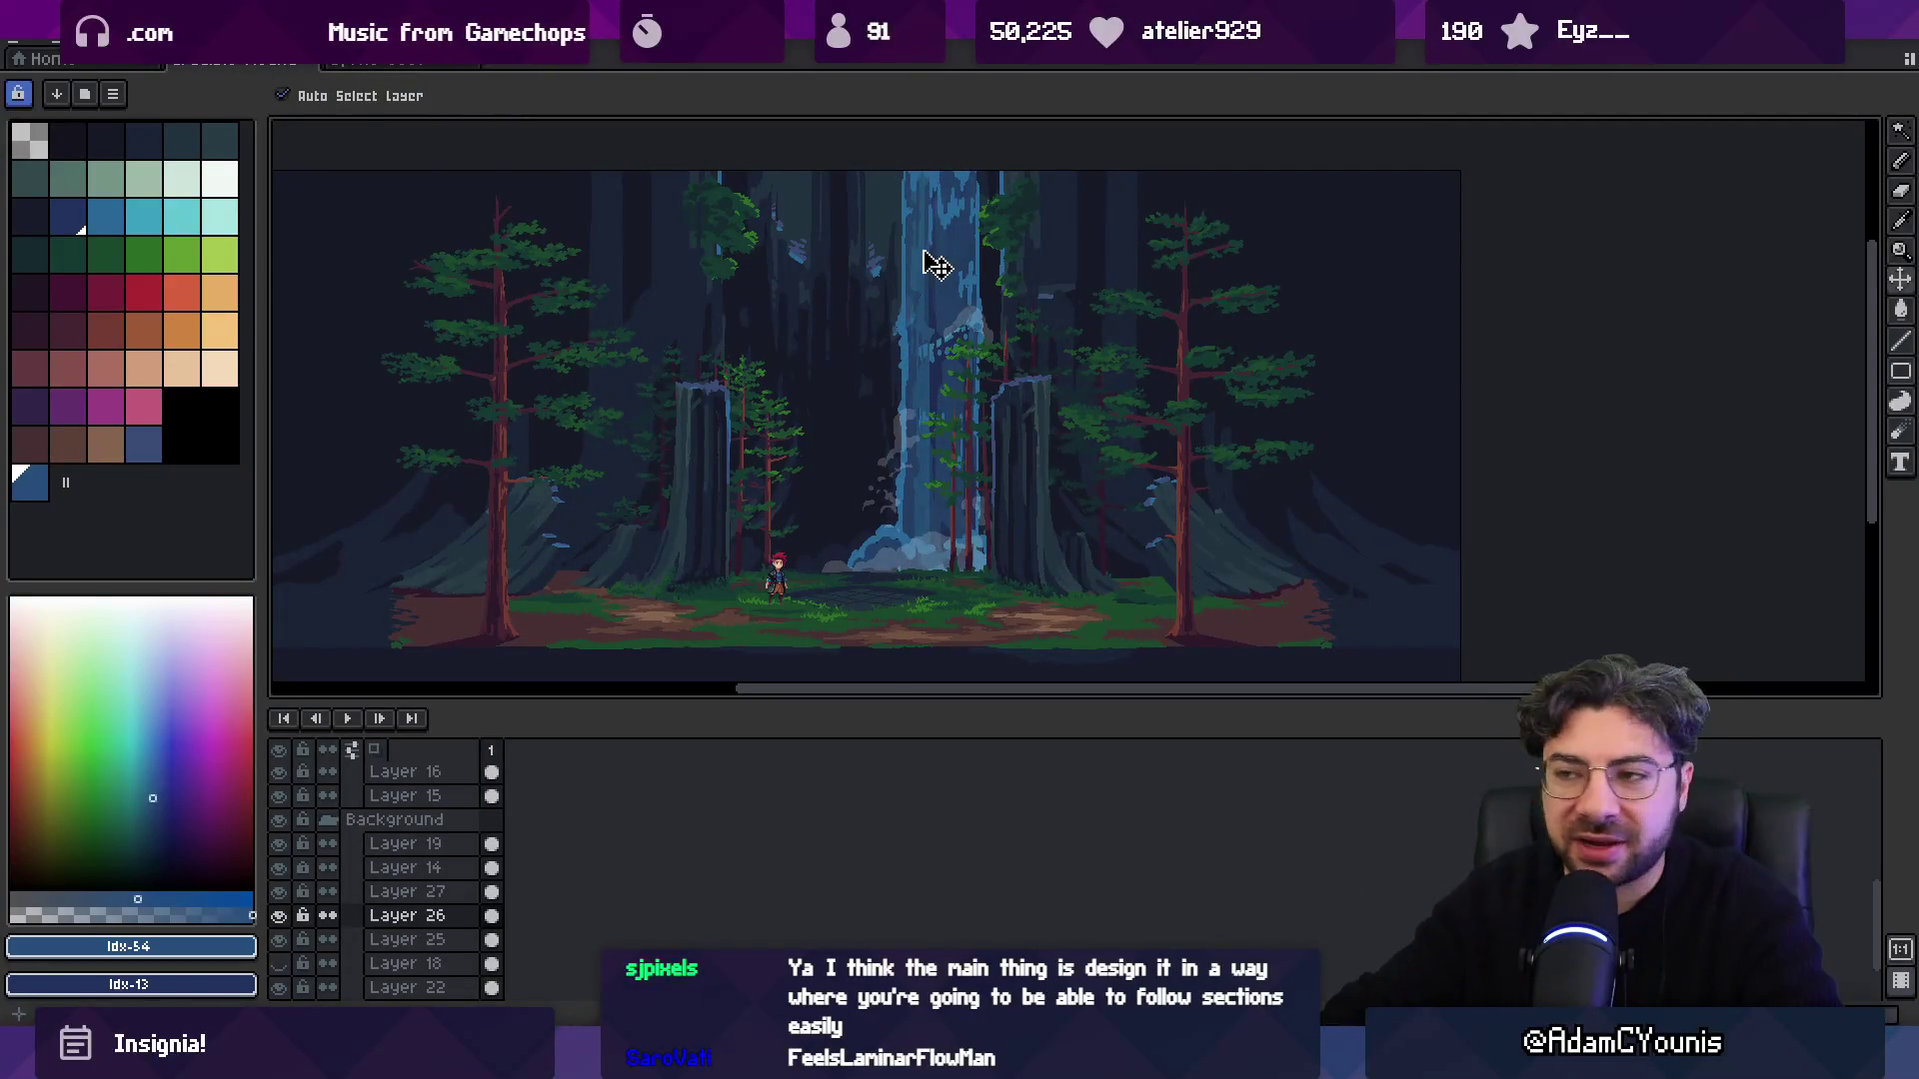
pyautogui.moveTo(707, 369)
pyautogui.mouseDown()
pyautogui.moveTo(793, 416)
pyautogui.moveTo(777, 458)
pyautogui.mouseUp()
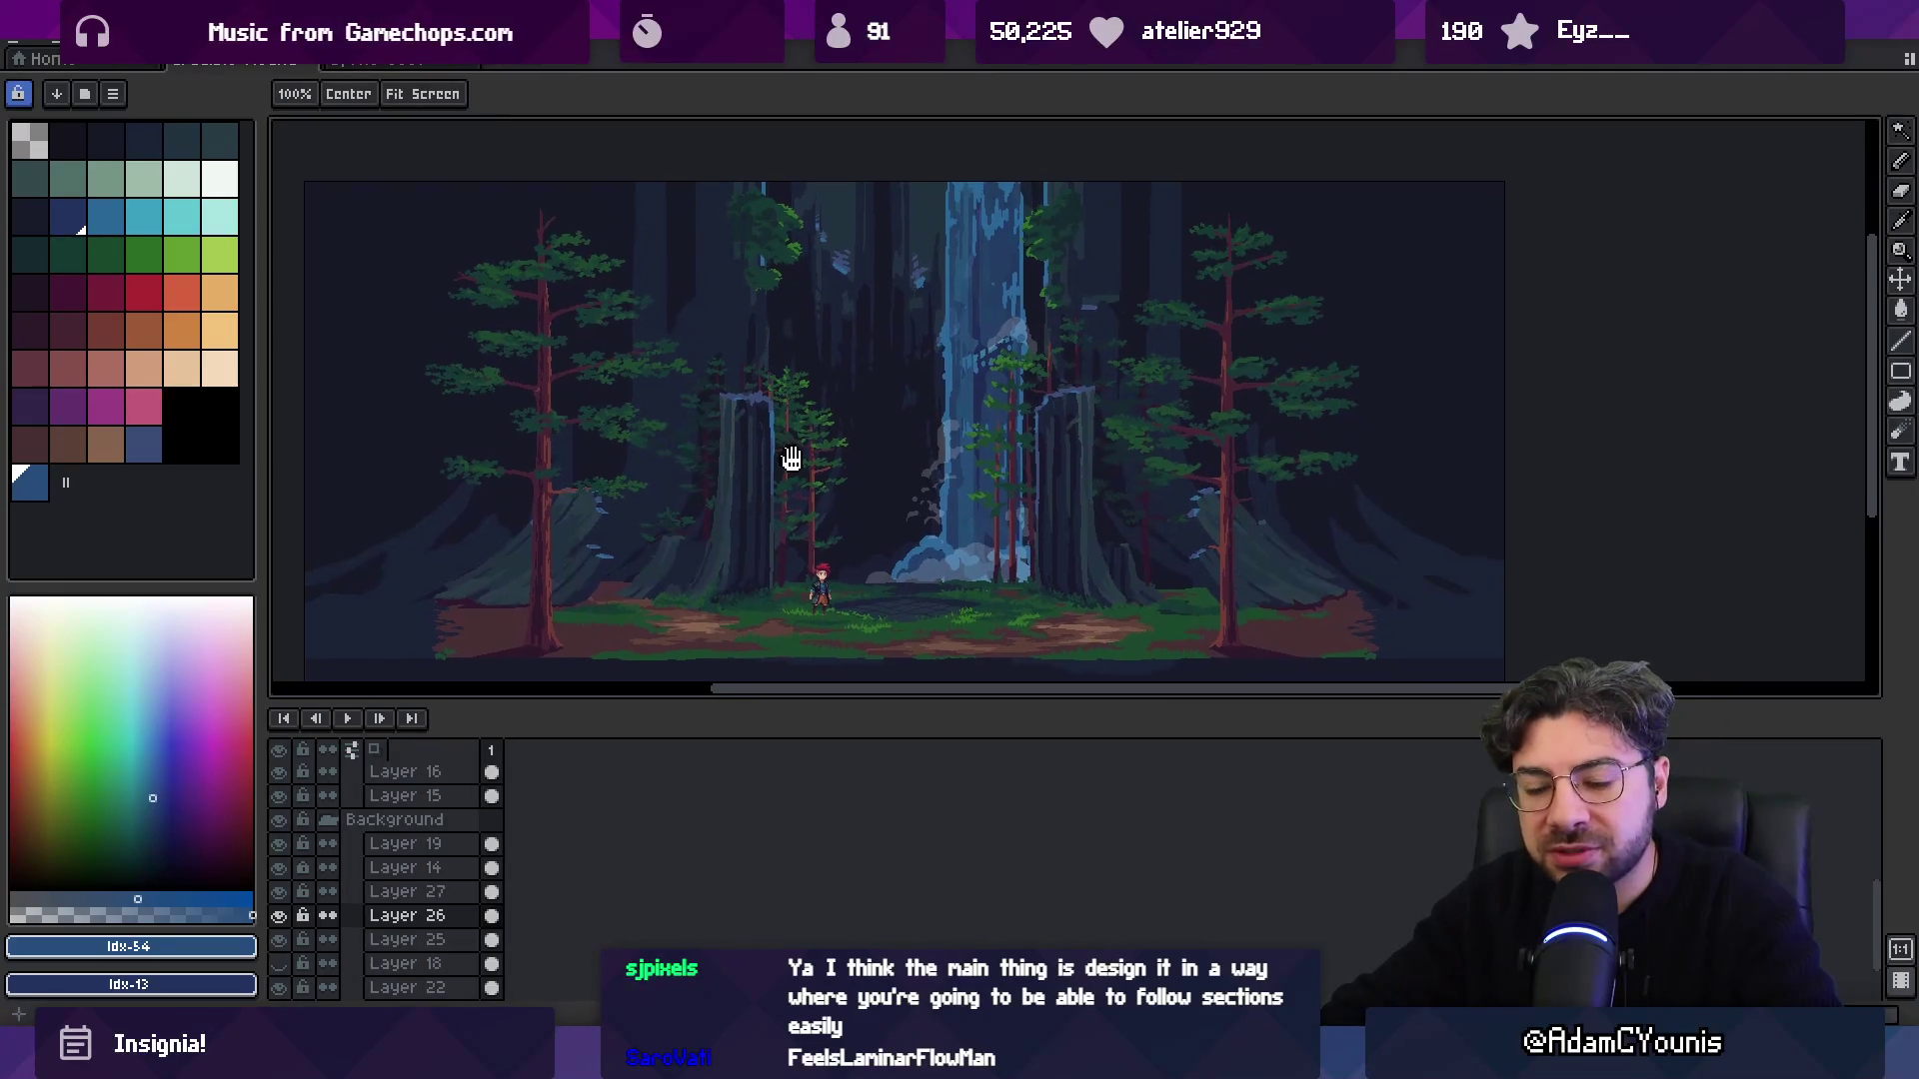
pyautogui.scroll(3, 889, 450)
pyautogui.scroll(-5, 947, 457)
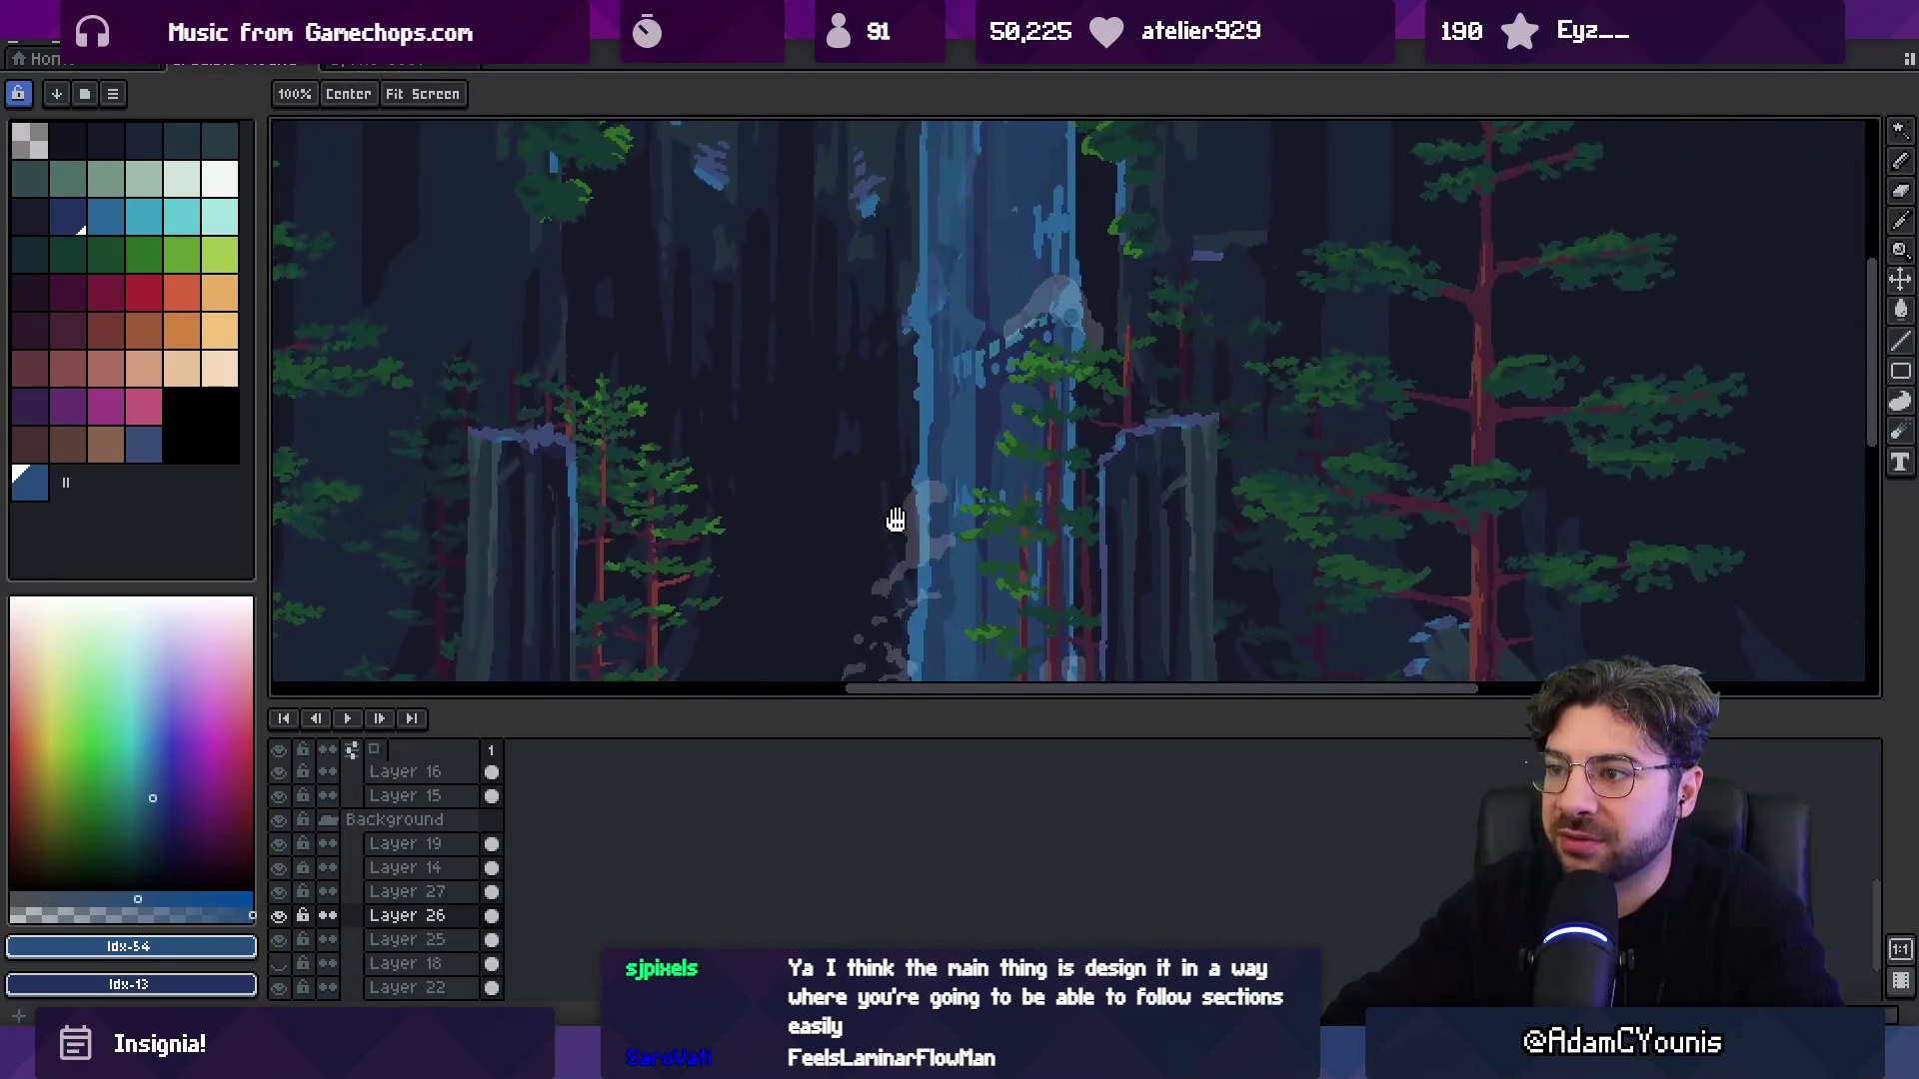
pyautogui.moveTo(908, 477); pyautogui.dragTo(908, 434)
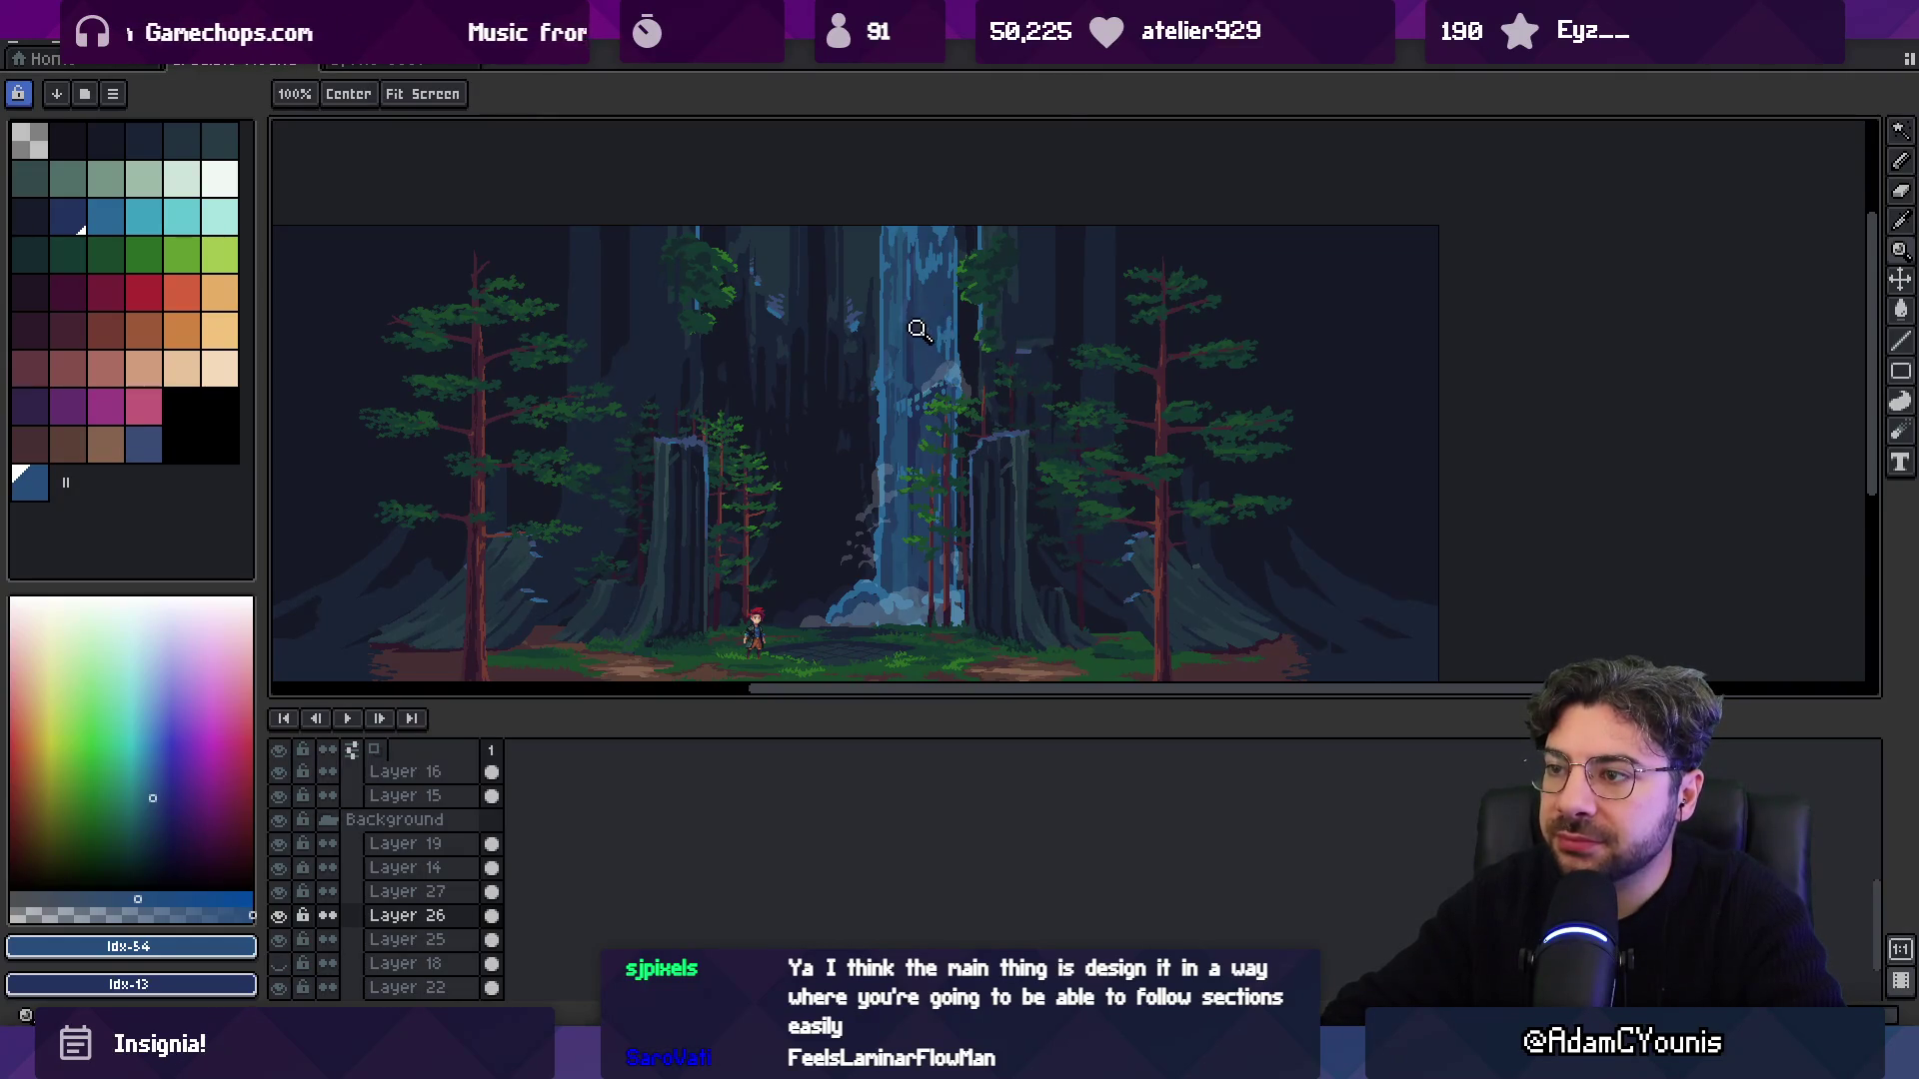
pyautogui.scroll(2, 917, 330)
pyautogui.scroll(-2, 956, 351)
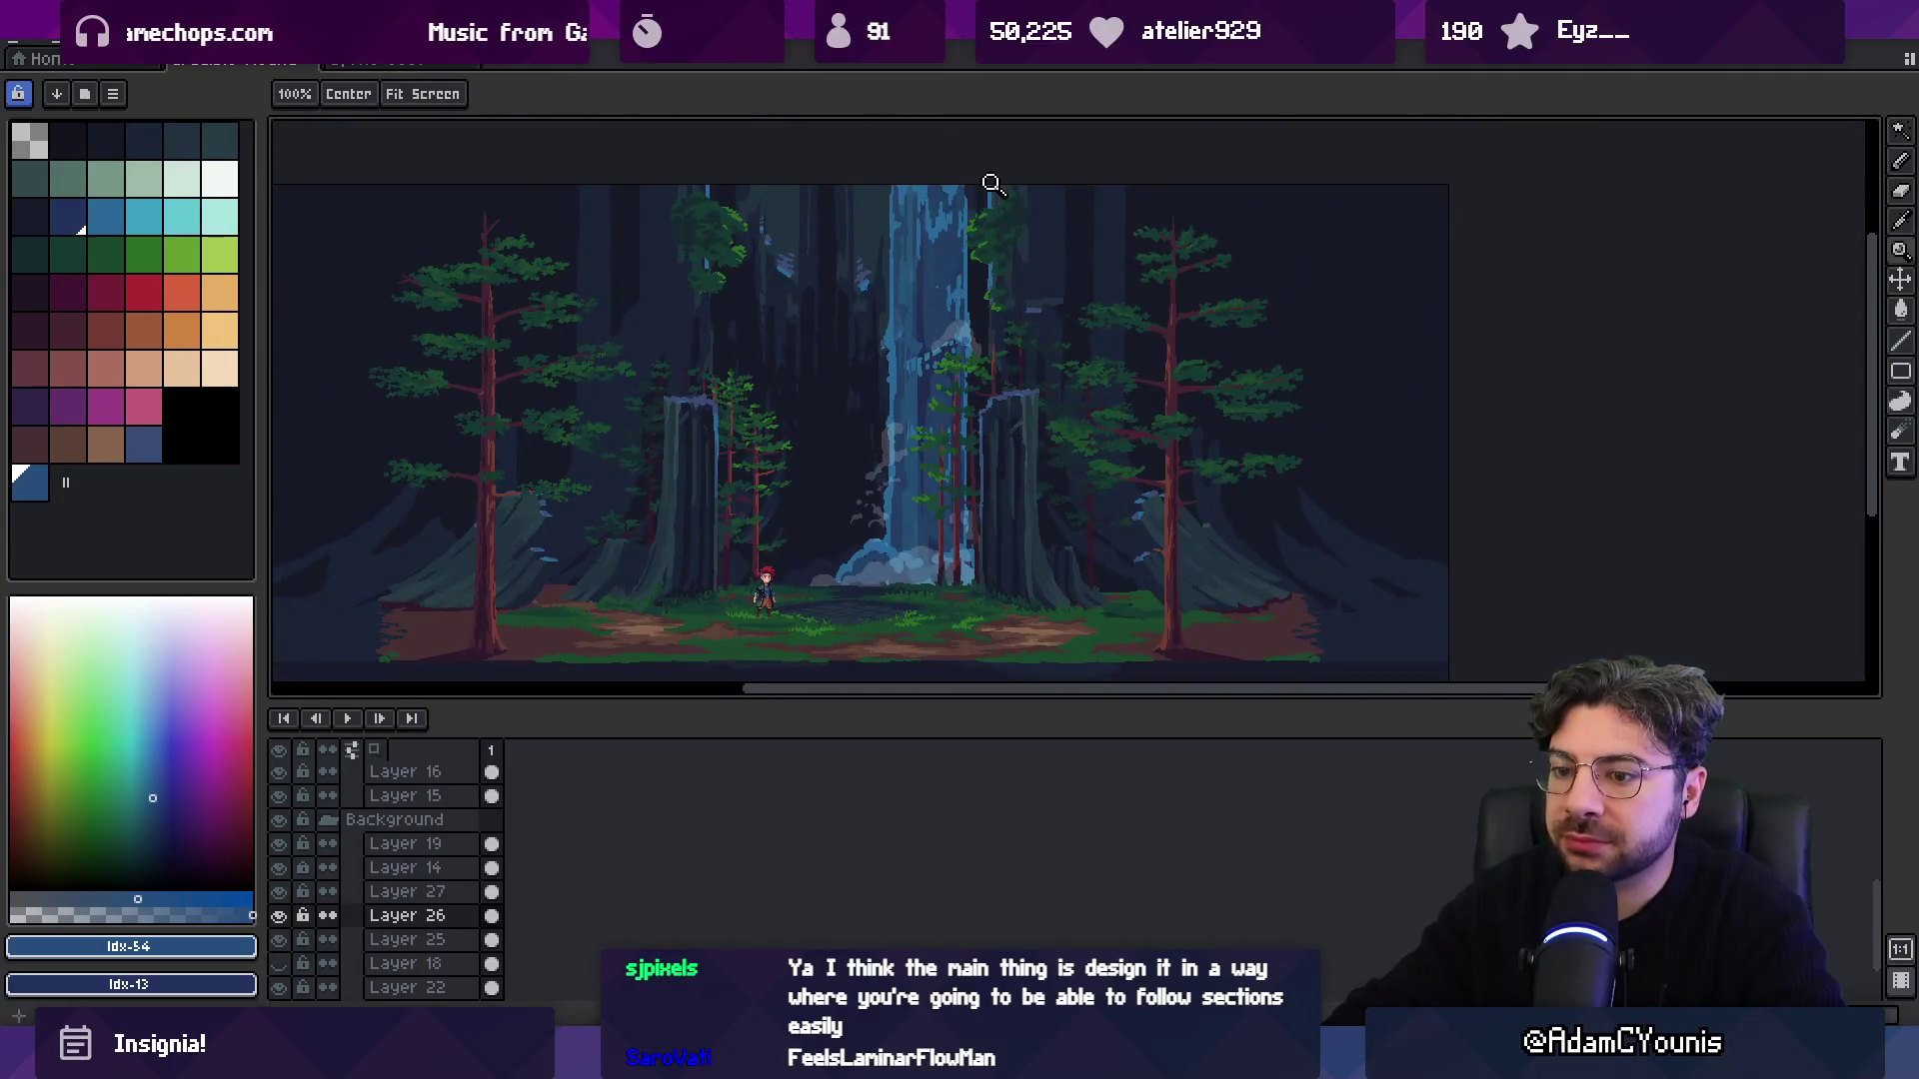
pyautogui.press('v')
pyautogui.moveTo(904, 330)
pyautogui.mouseDown()
pyautogui.moveTo(852, 304)
pyautogui.moveTo(753, 304)
pyautogui.moveTo(904, 333)
pyautogui.moveTo(849, 351)
pyautogui.moveTo(903, 356)
pyautogui.moveTo(903, 326)
pyautogui.moveTo(874, 330)
pyautogui.moveTo(977, 313)
pyautogui.moveTo(958, 311)
pyautogui.mouseUp()
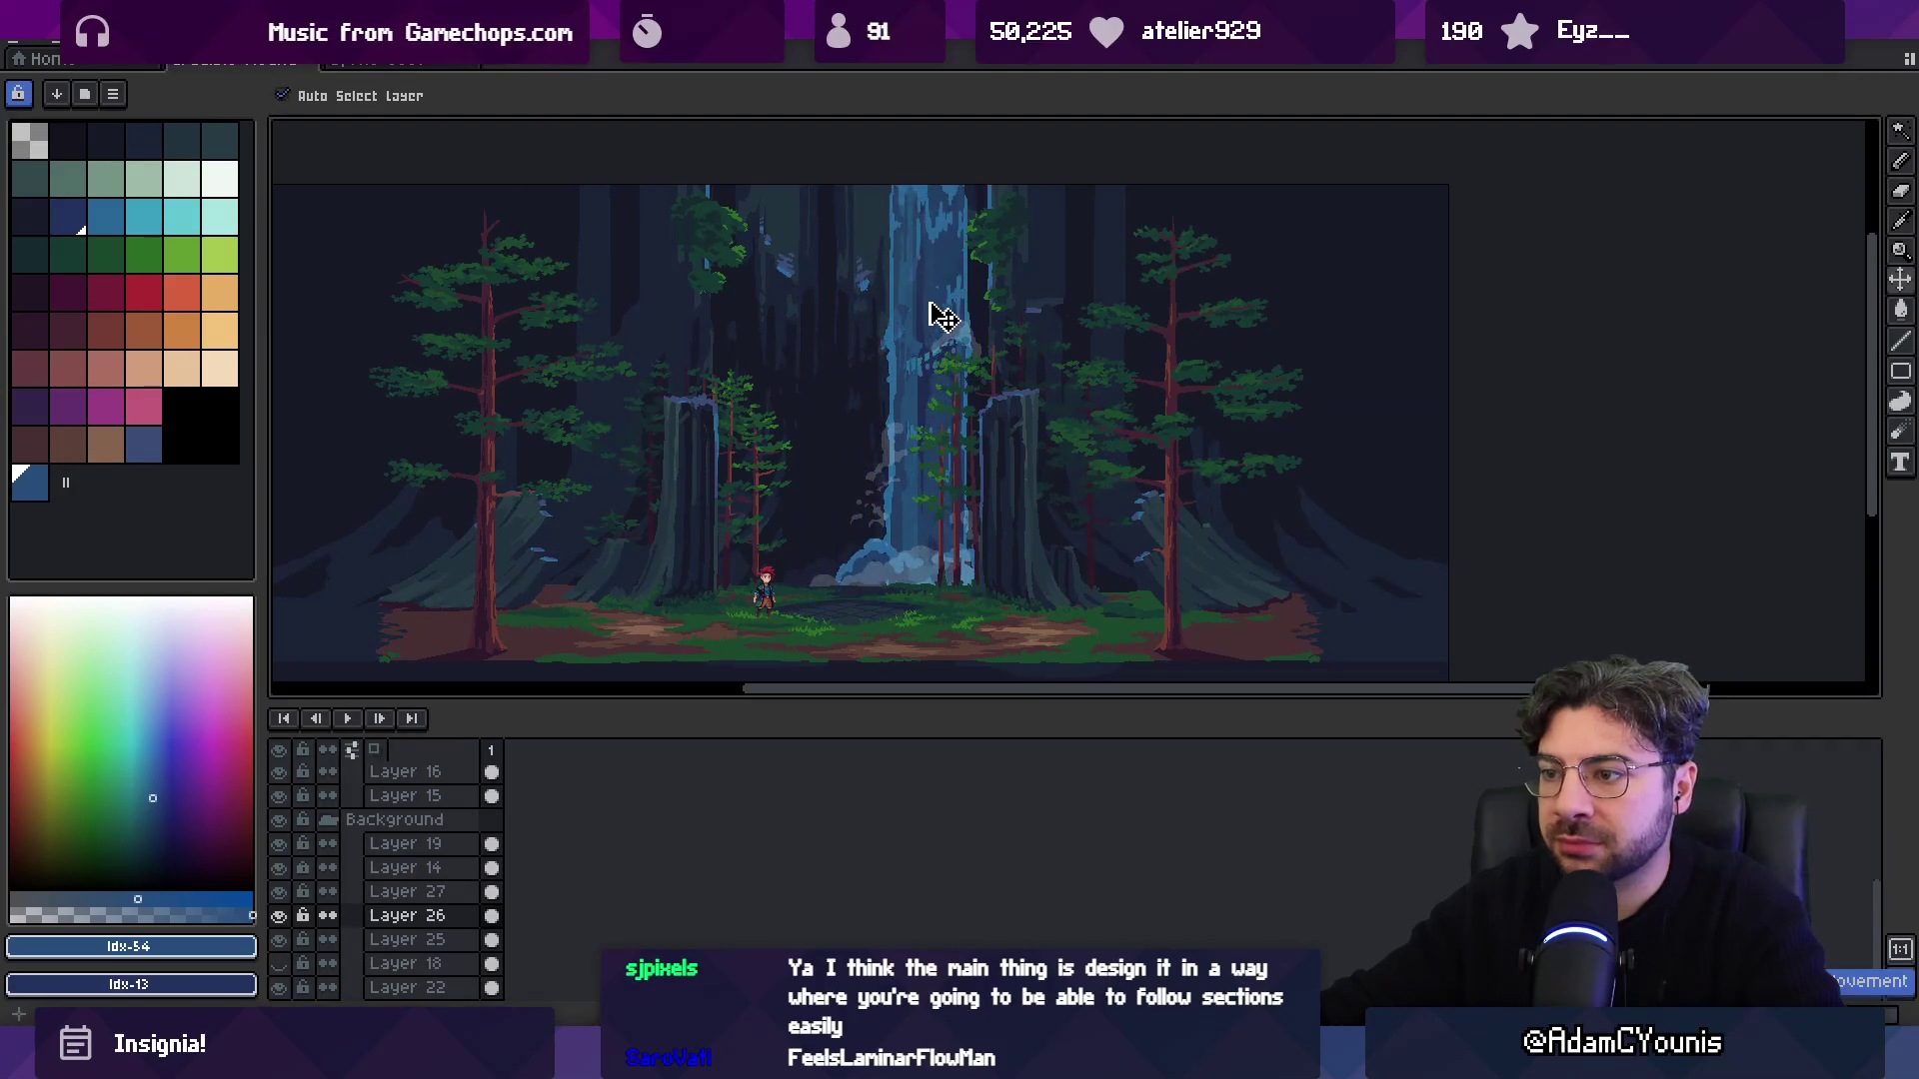
# Toggle Layers 27 and 26 to compare, hide Layers 26 and 25, and open the waterfall sprite document.
pyautogui.click(279, 892)
pyautogui.click(279, 915)
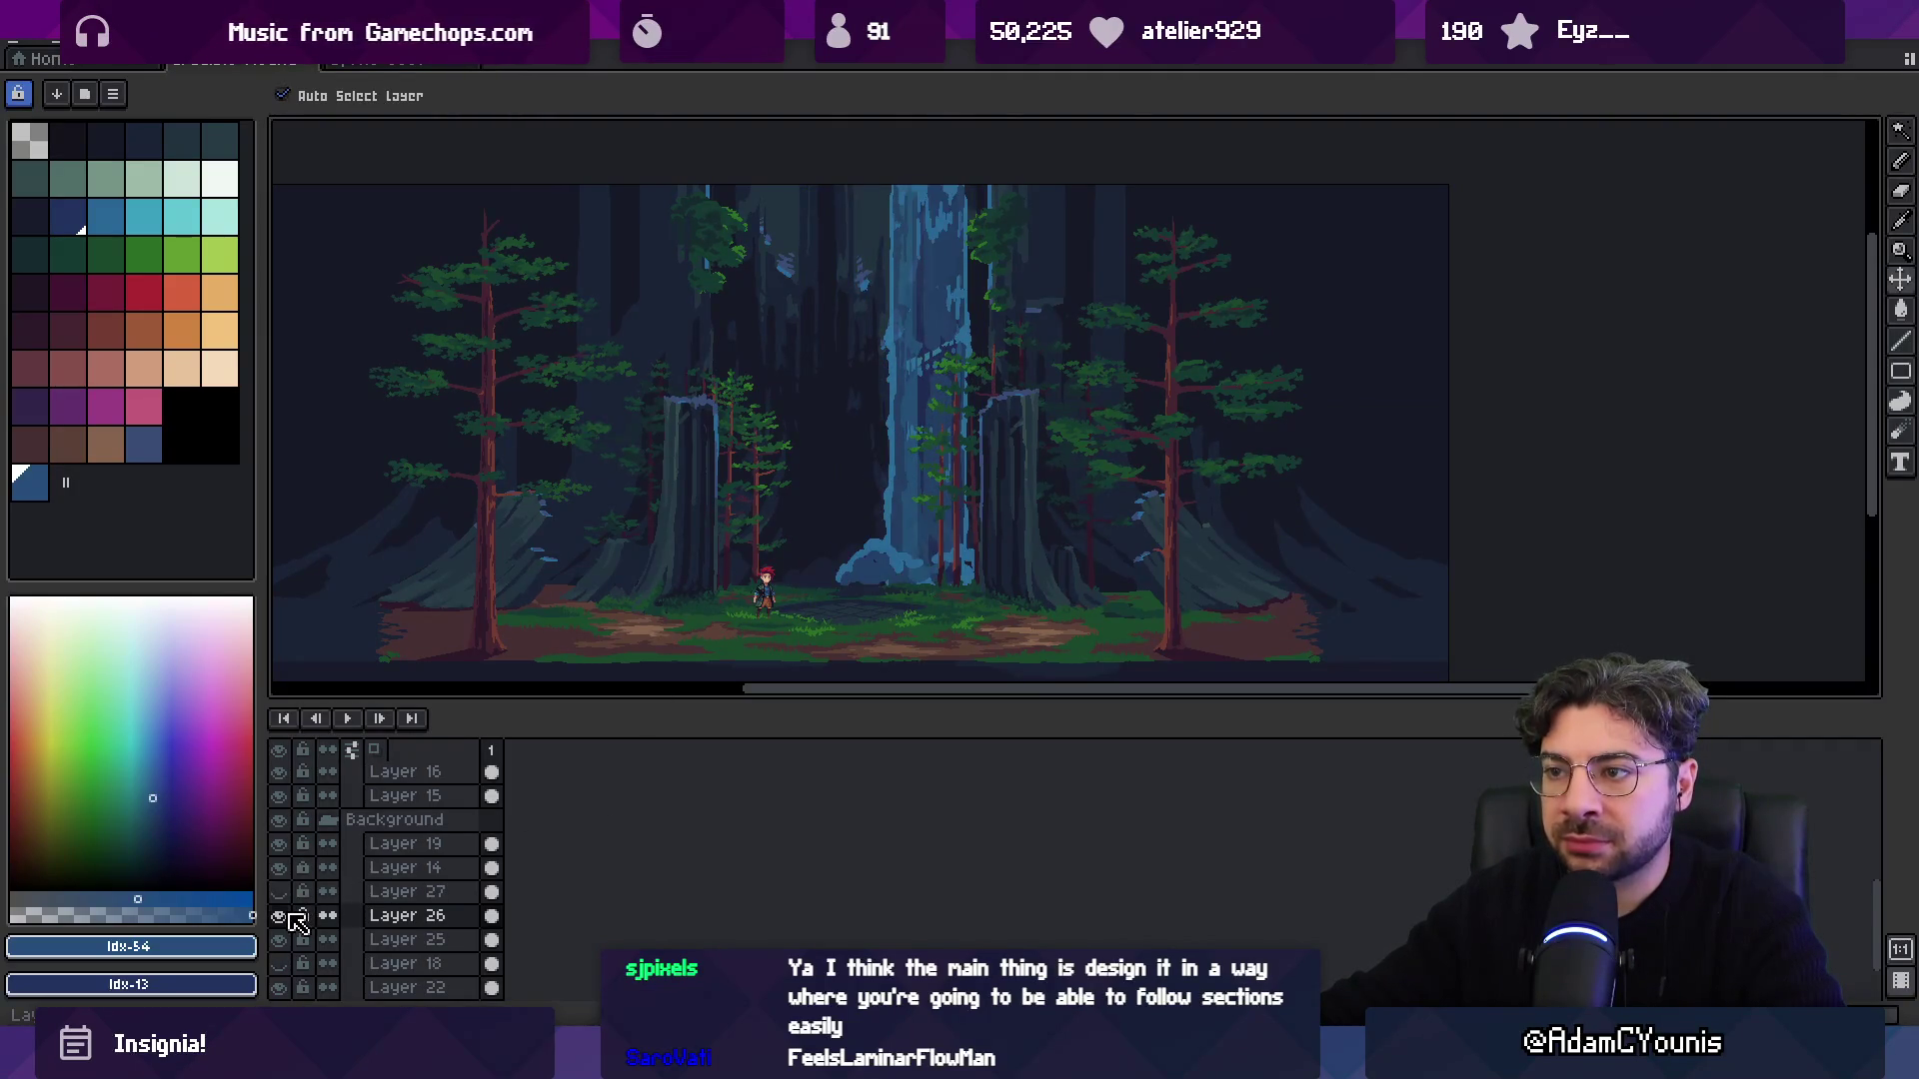
pyautogui.click(280, 892)
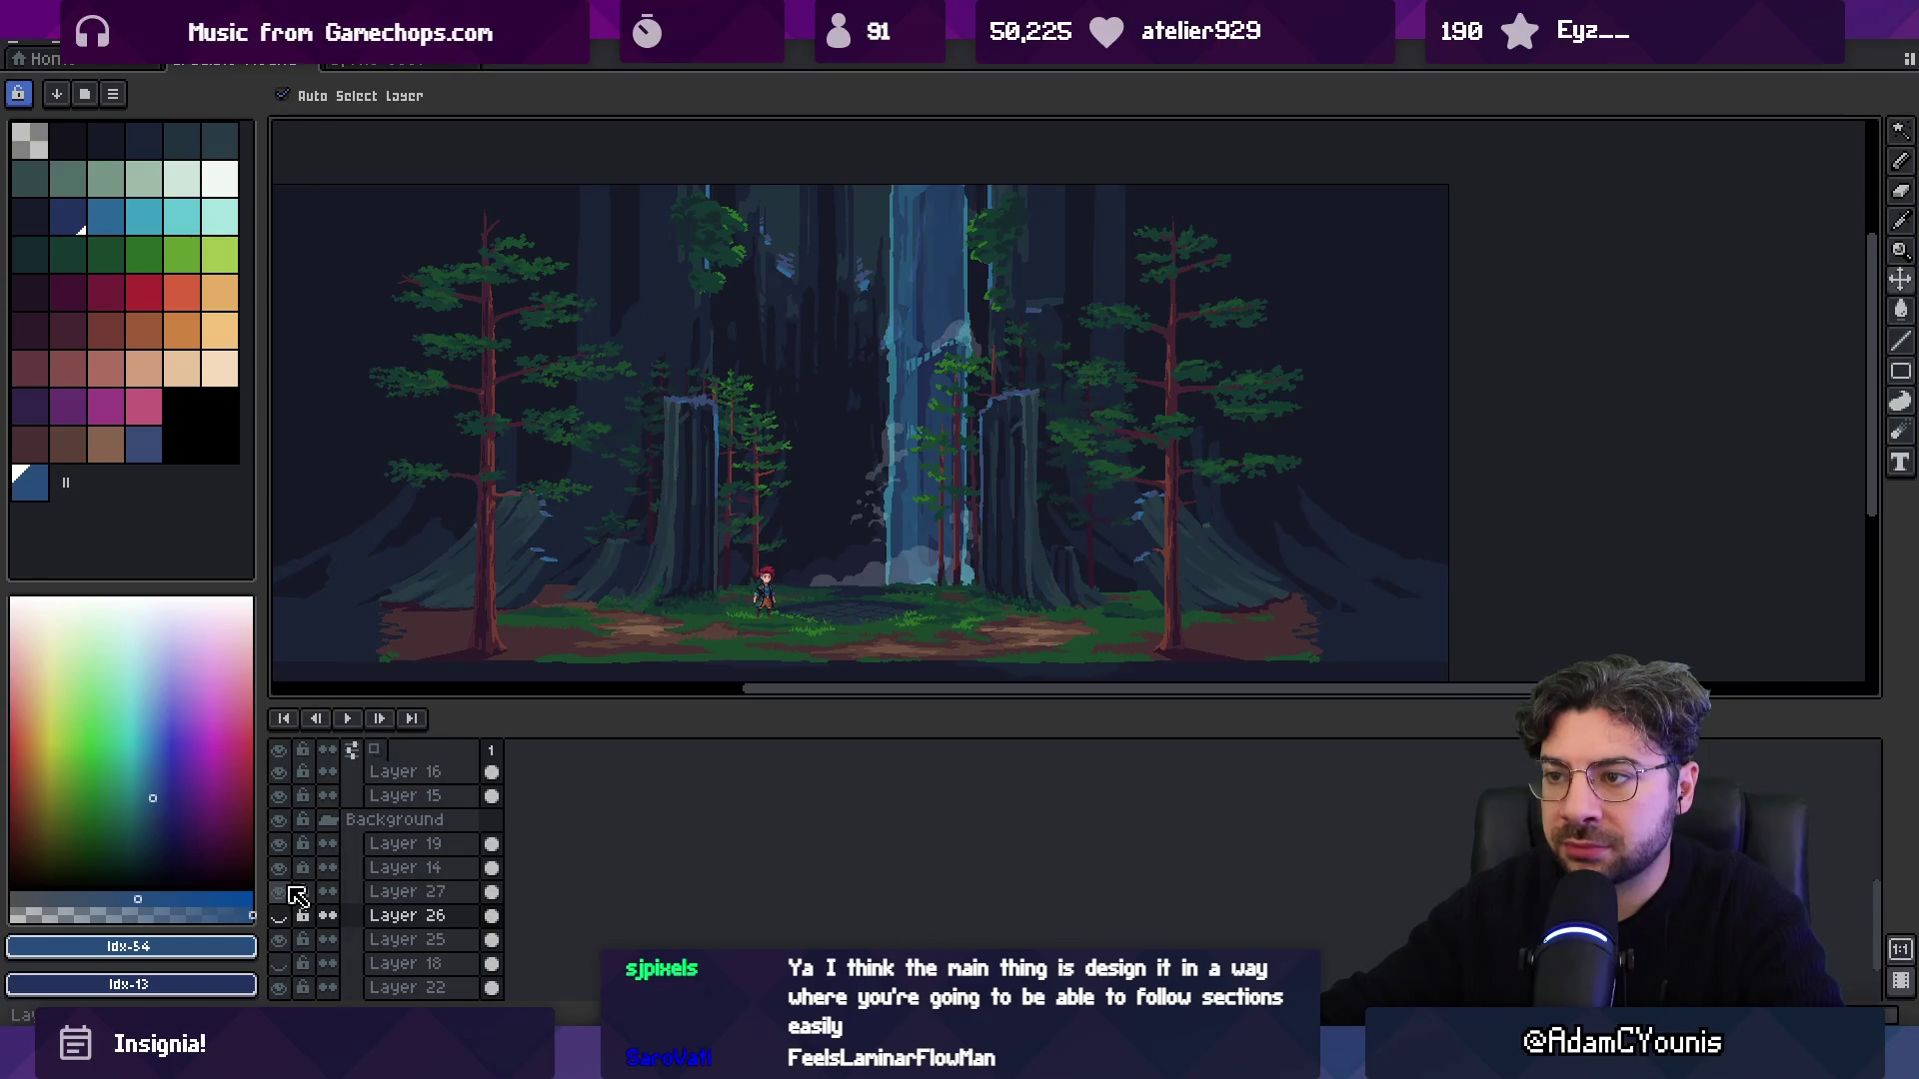
pyautogui.click(290, 892)
pyautogui.click(278, 916)
pyautogui.keyDown('shift'); pyautogui.click(418, 936); pyautogui.keyUp('shift')
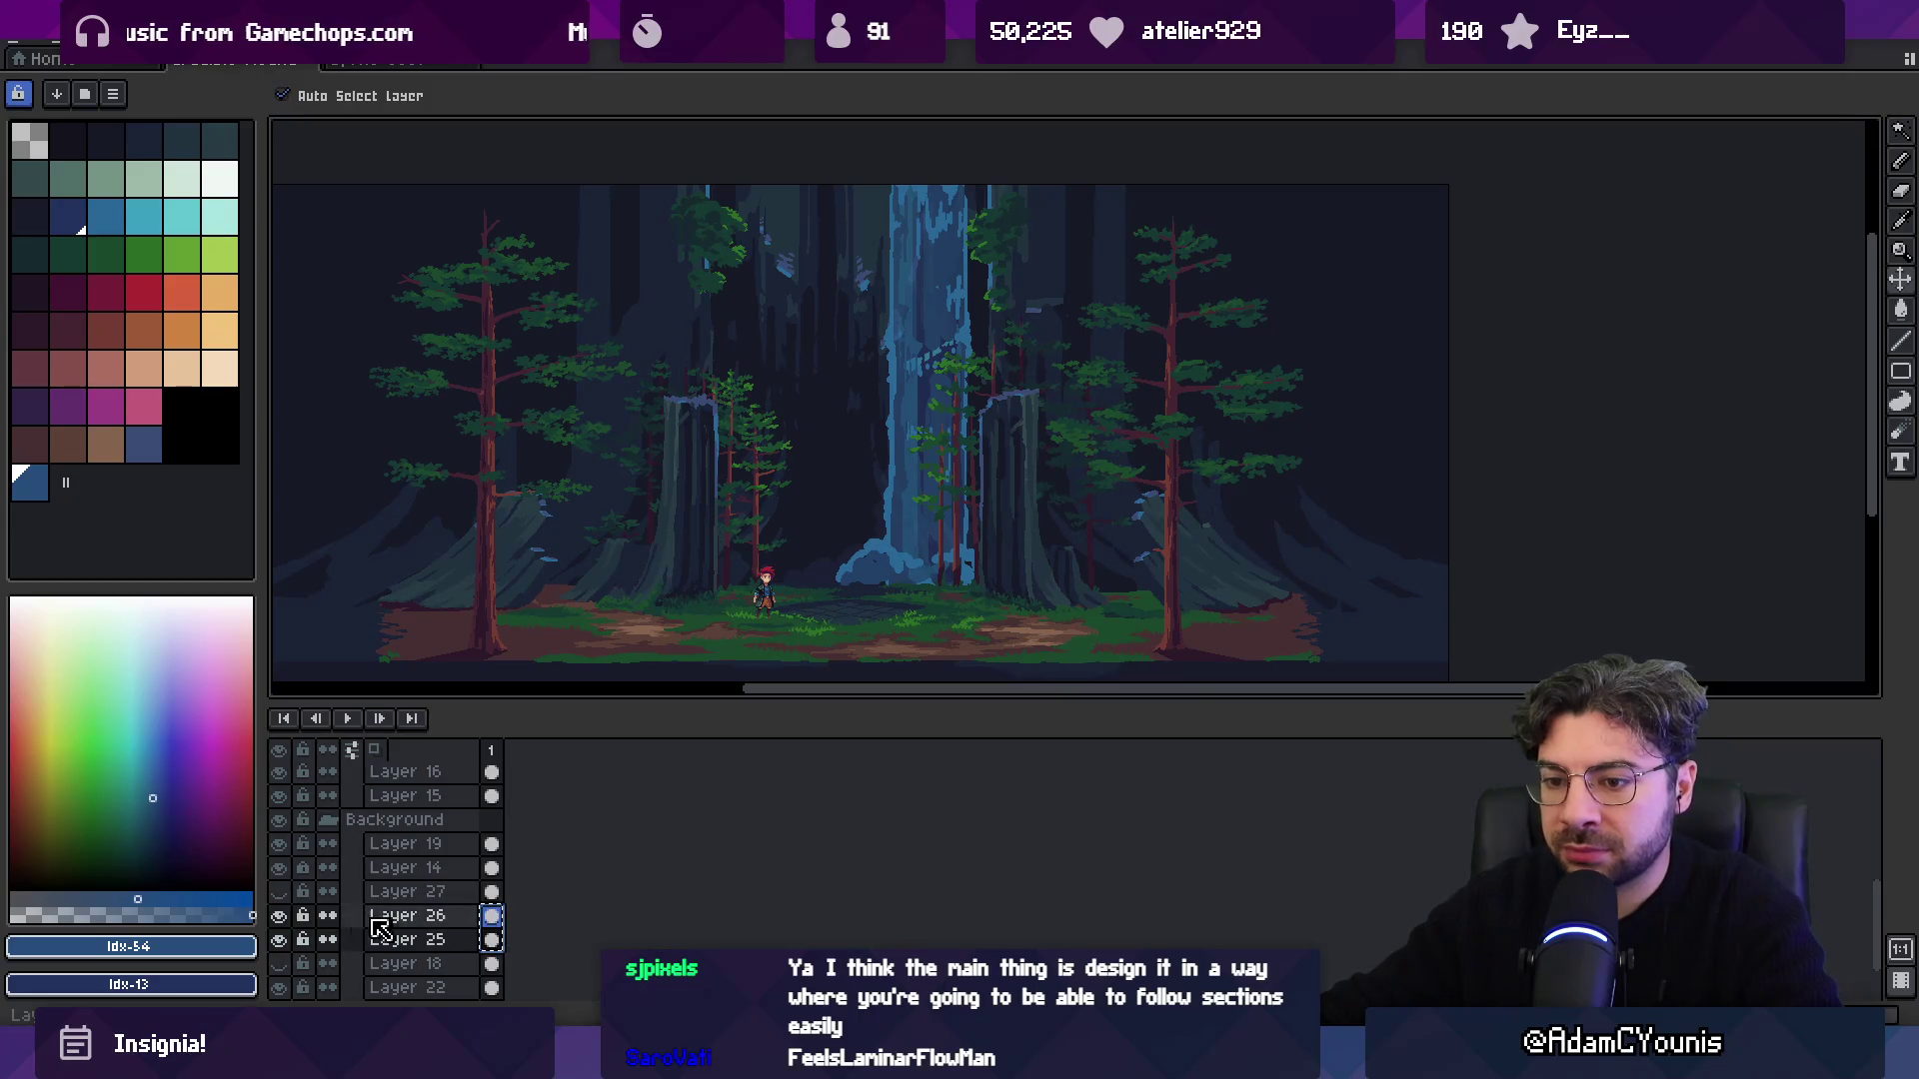
pyautogui.moveTo(279, 916); pyautogui.dragTo(279, 940)
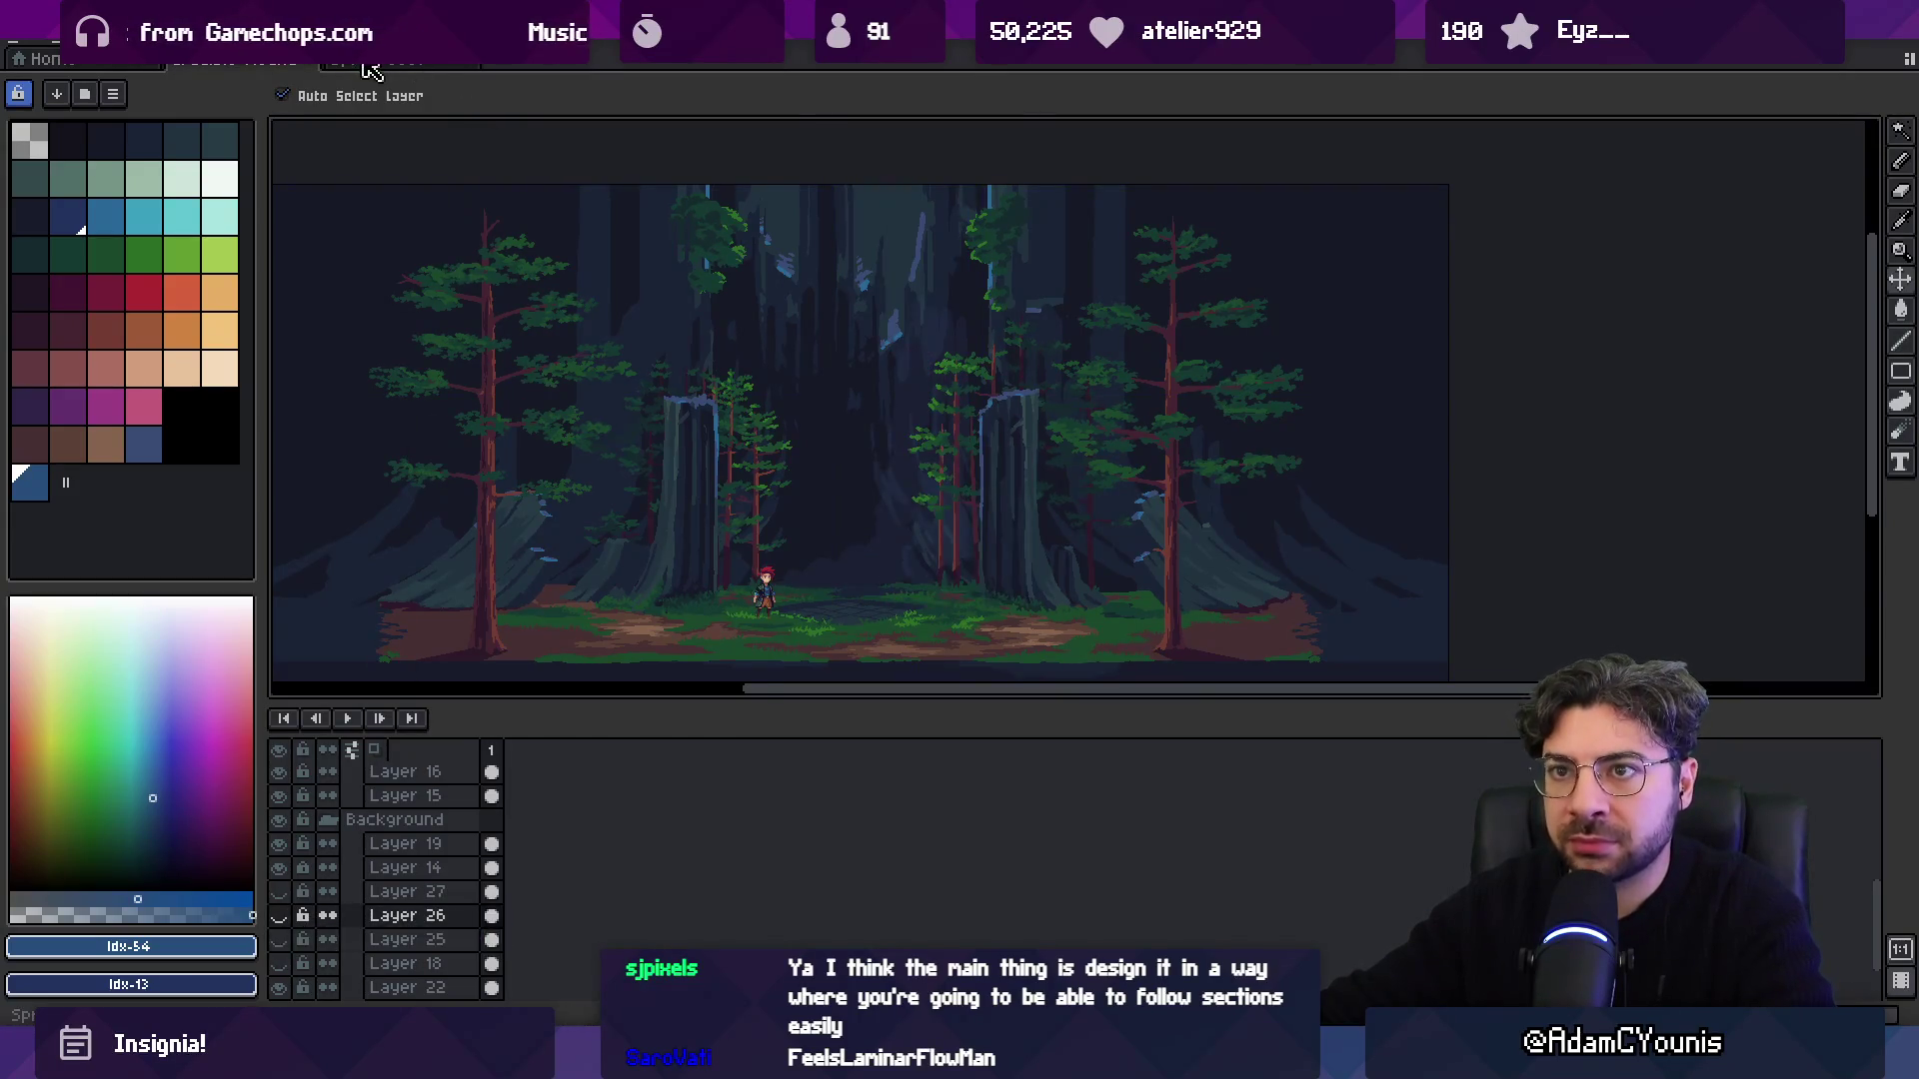
pyautogui.click(394, 58)
pyautogui.moveTo(749, 411); pyautogui.dragTo(784, 505)
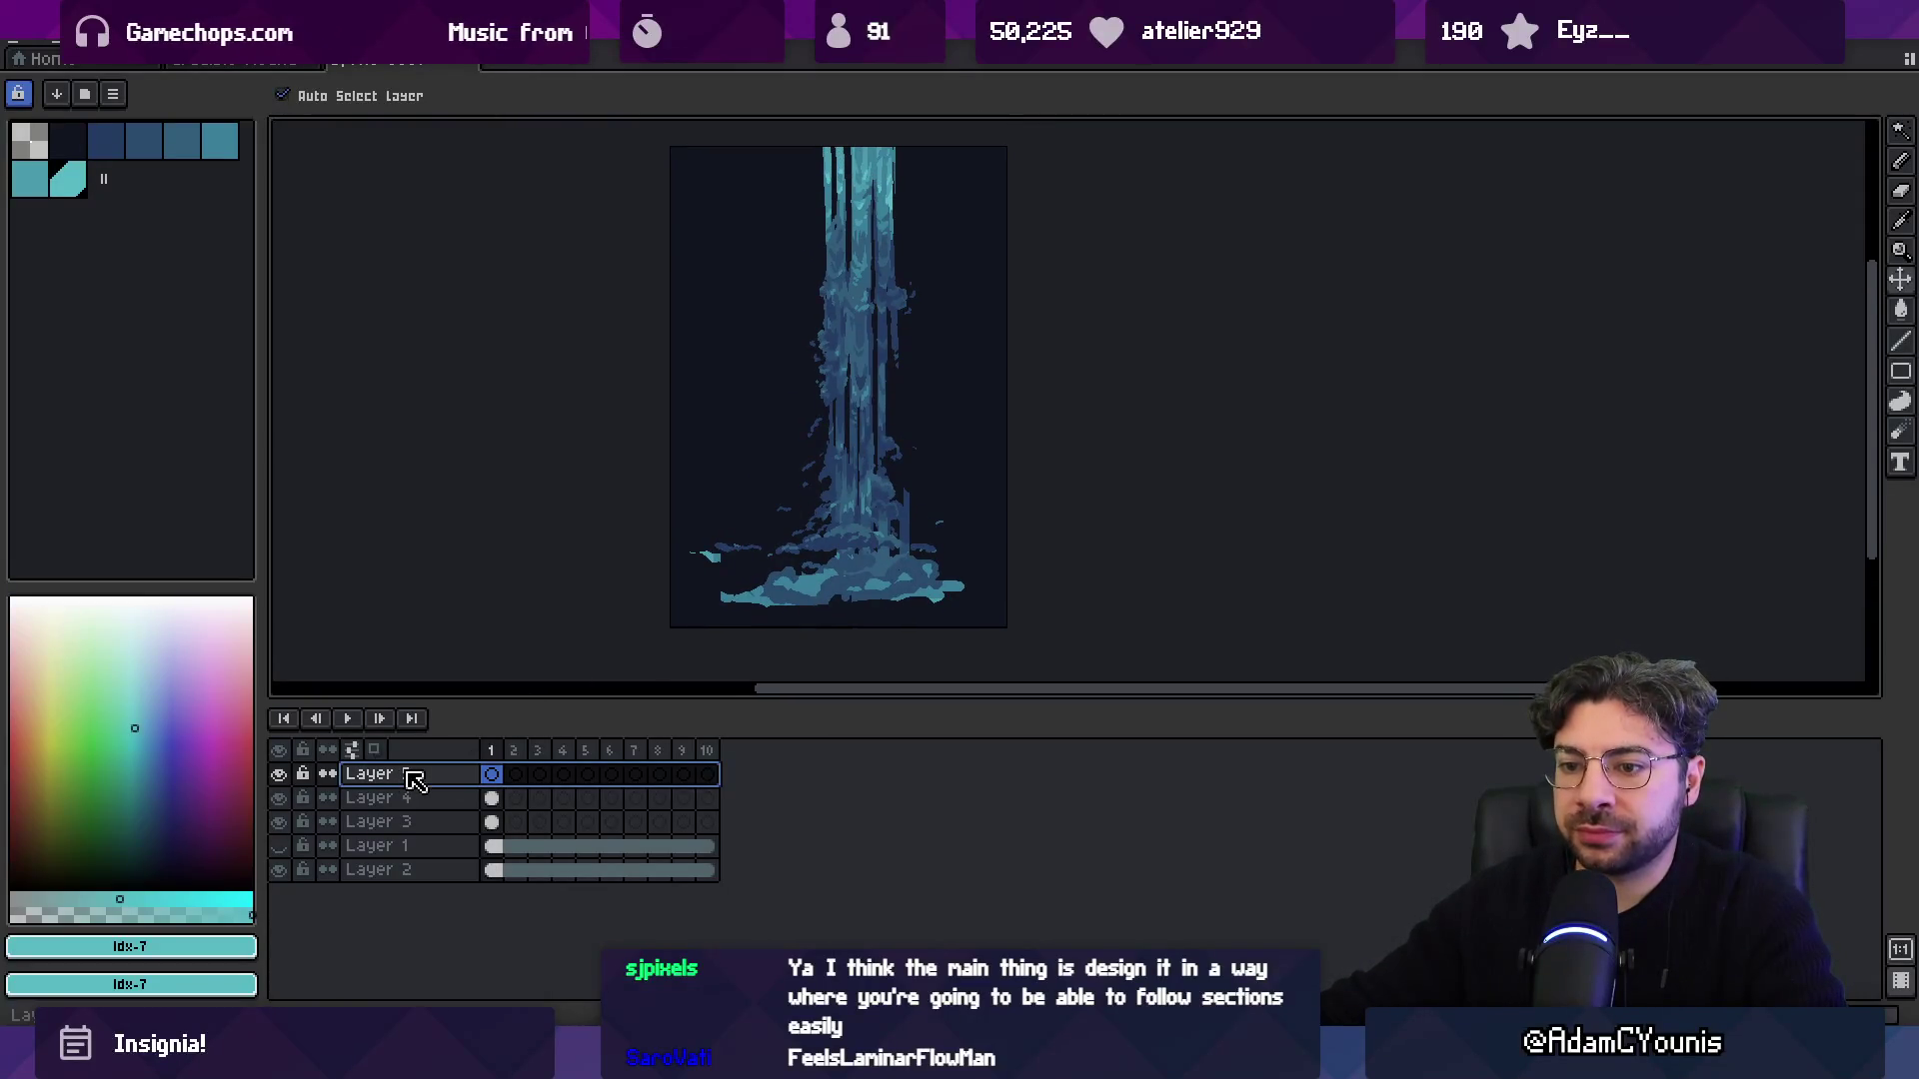
# Add a new layer to the waterfall sprite; in the forest scene, hide Layer 27 and show Layer 25.
pyautogui.hotkey('shift', 'n')
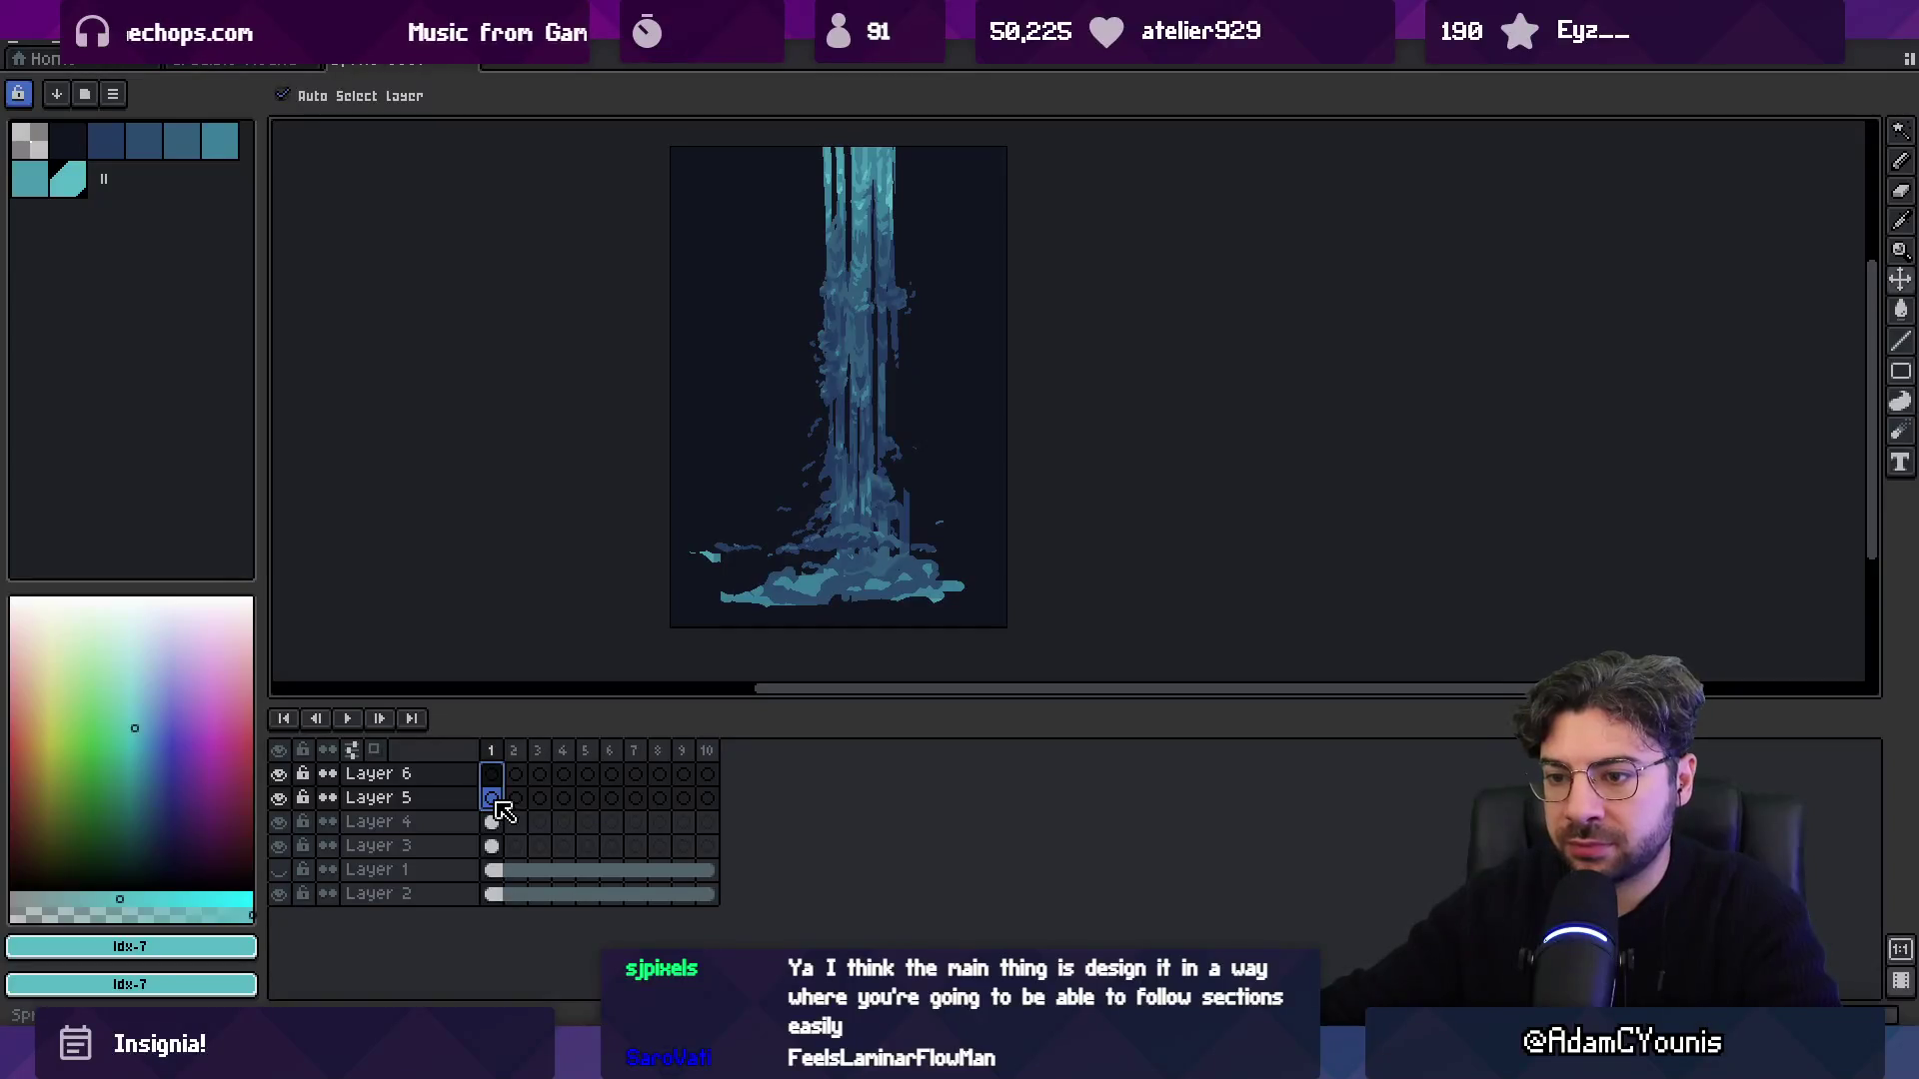
pyautogui.click(240, 58)
pyautogui.moveTo(280, 892); pyautogui.dragTo(286, 918)
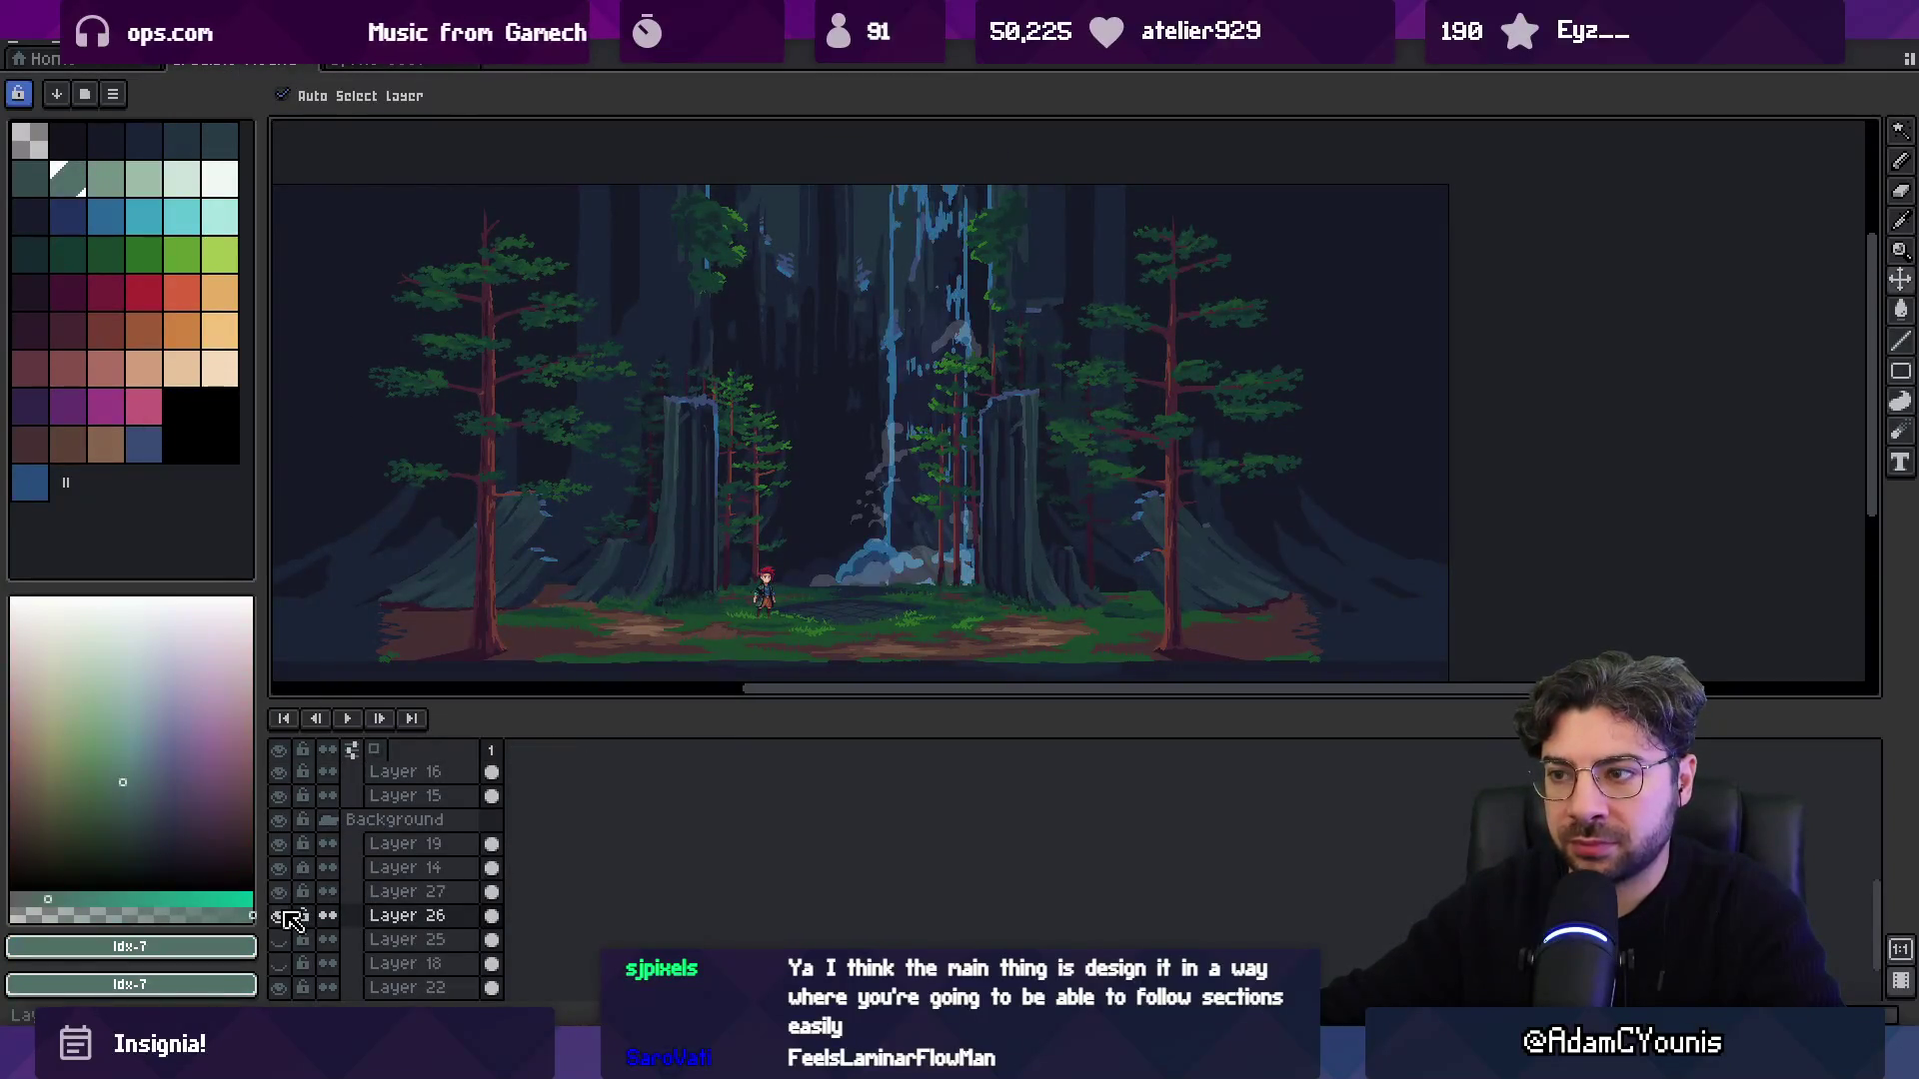
pyautogui.click(279, 891)
pyautogui.click(279, 939)
pyautogui.keyDown('shift'); pyautogui.click(407, 940); pyautogui.keyUp('shift')
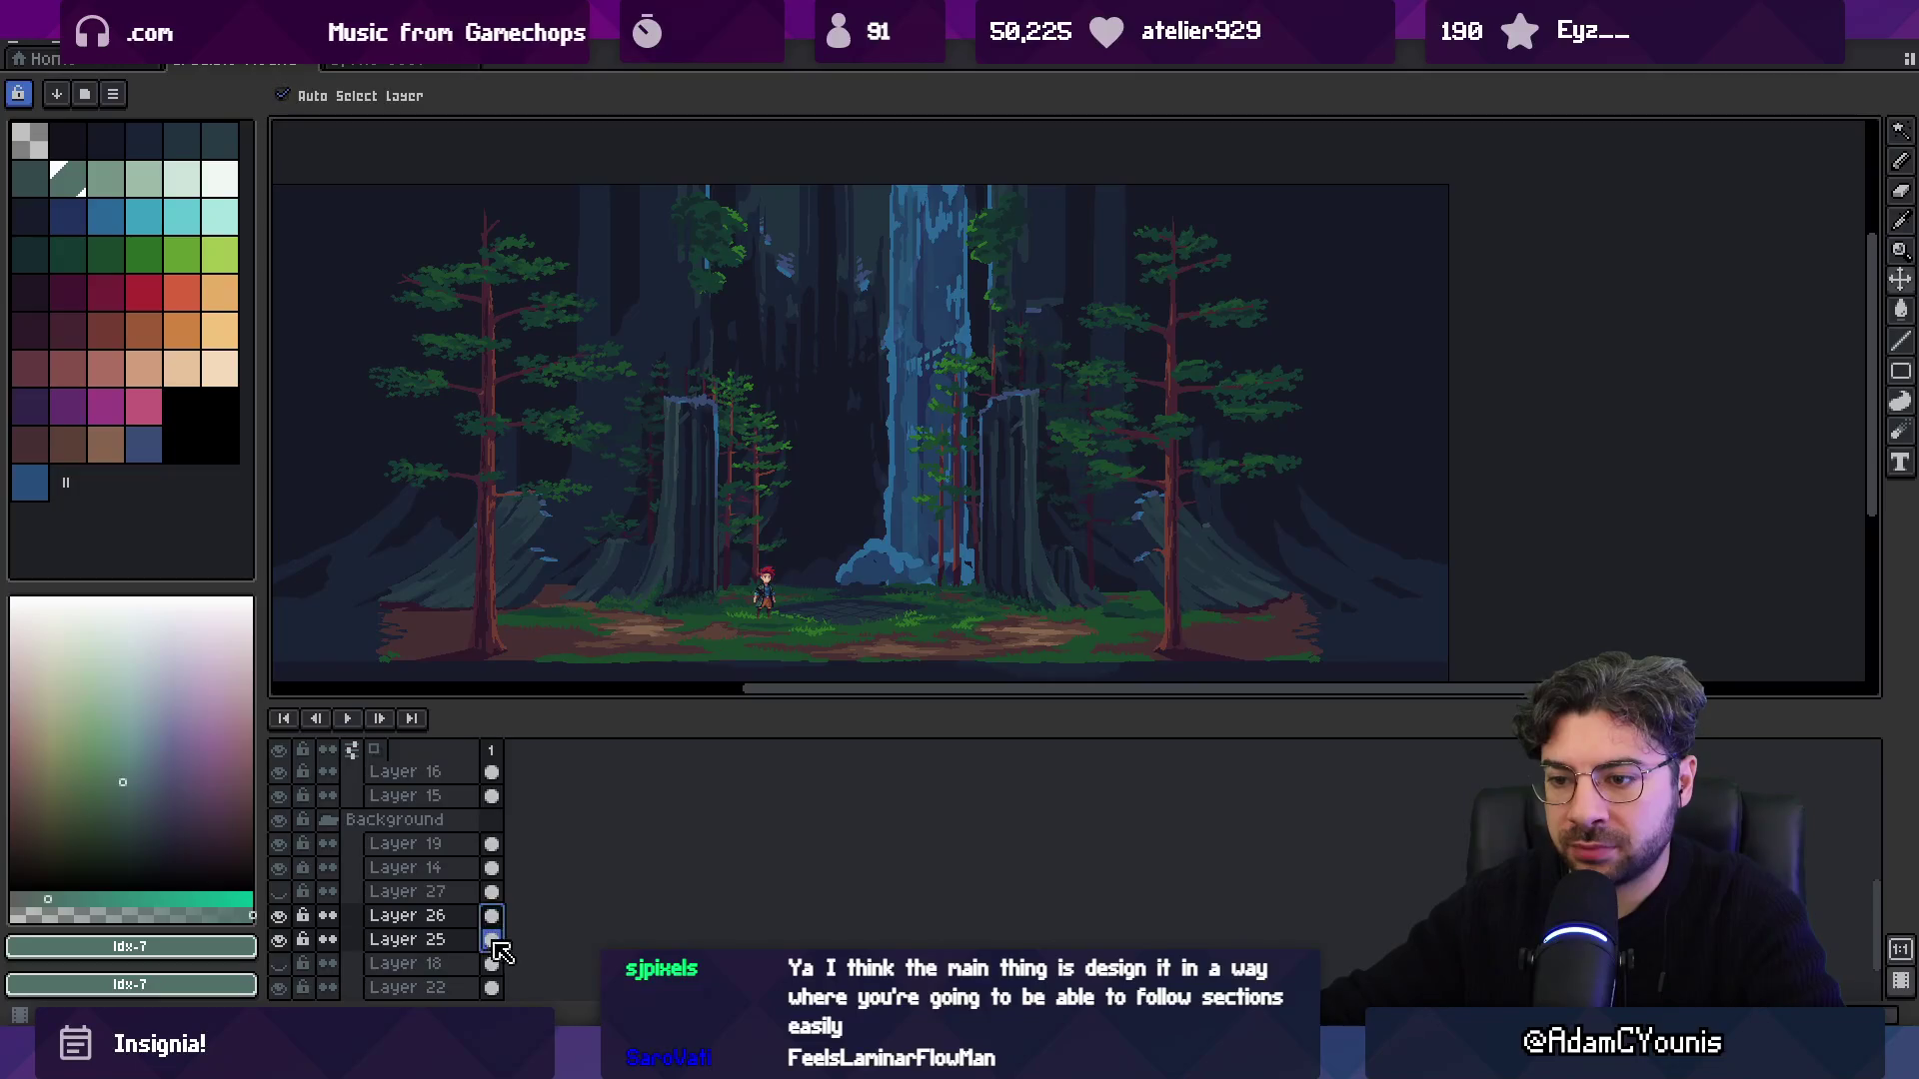
pyautogui.click(360, 42)
pyautogui.click(390, 58)
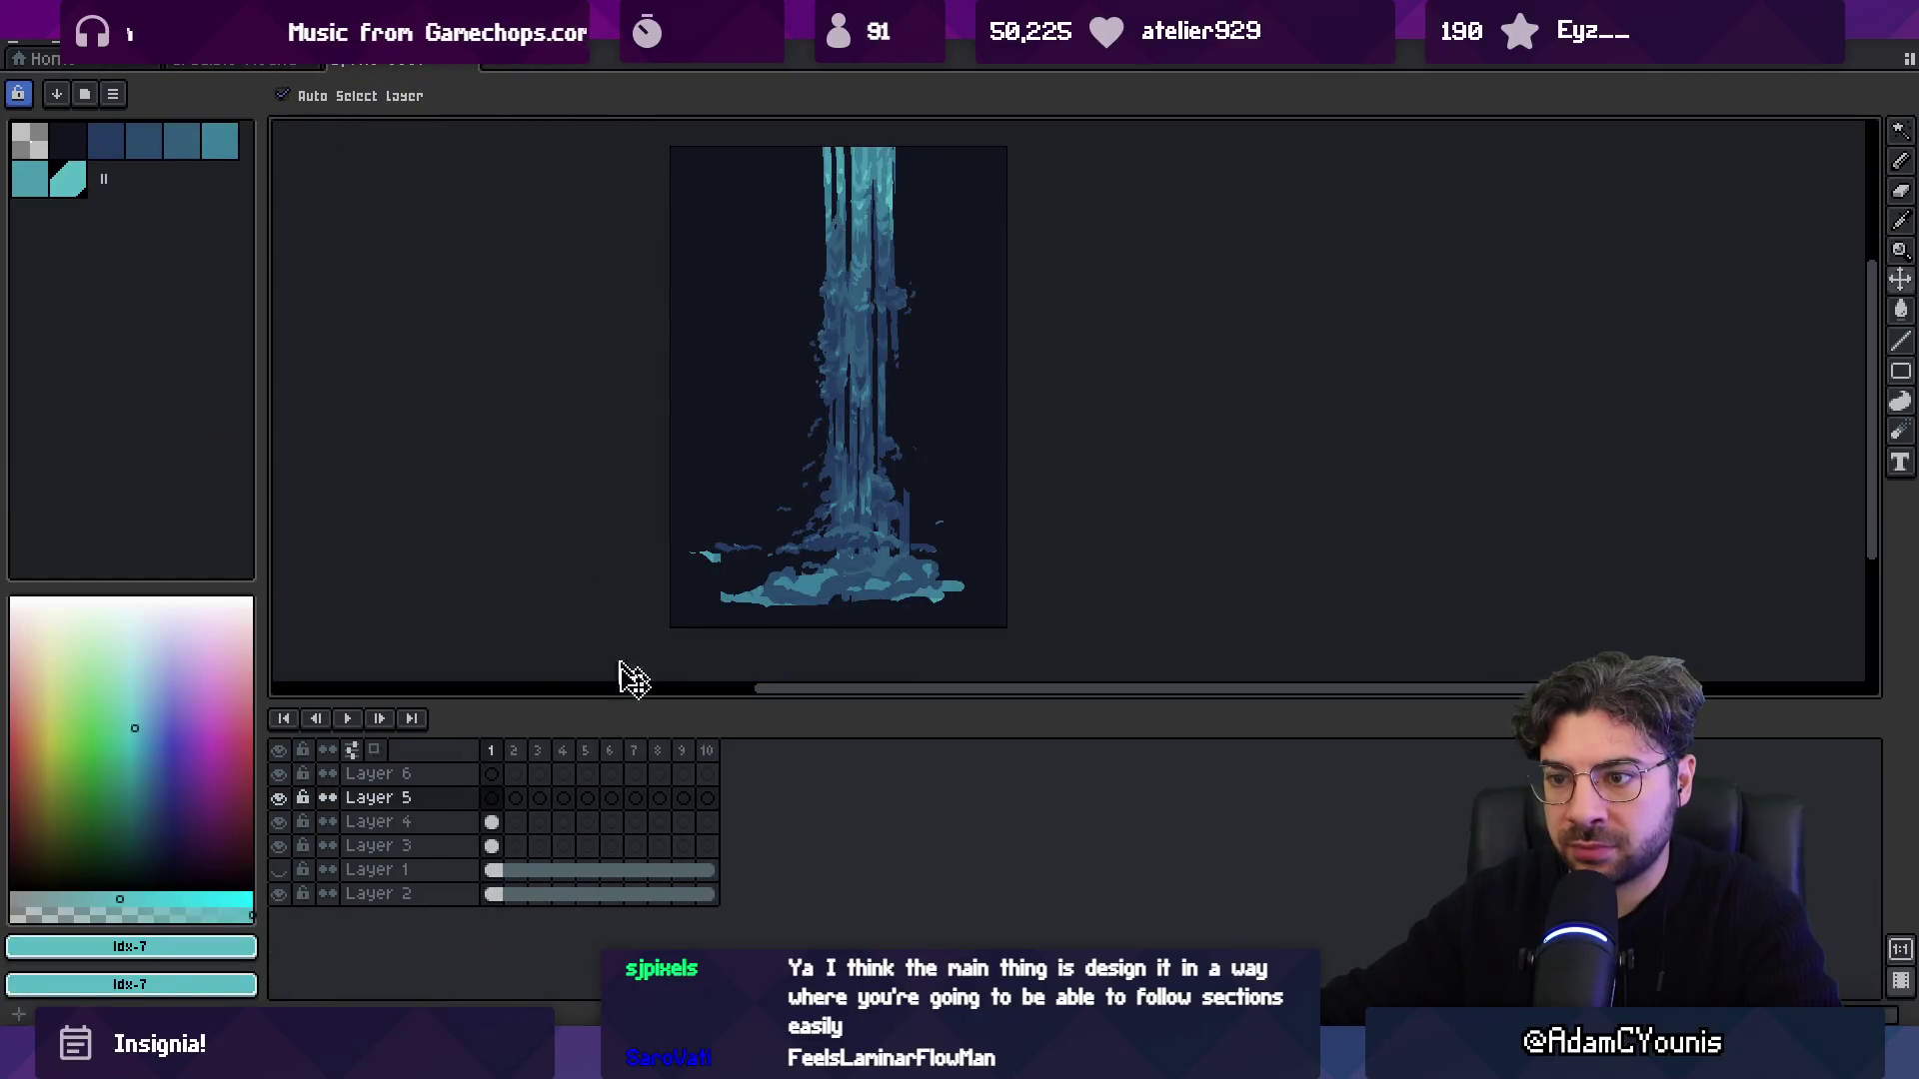
# Move Layers 6 and 5 together left onto the blue column, undoing a trial shift.
pyautogui.keyDown('shift'); pyautogui.click(490, 773); pyautogui.keyUp('shift')
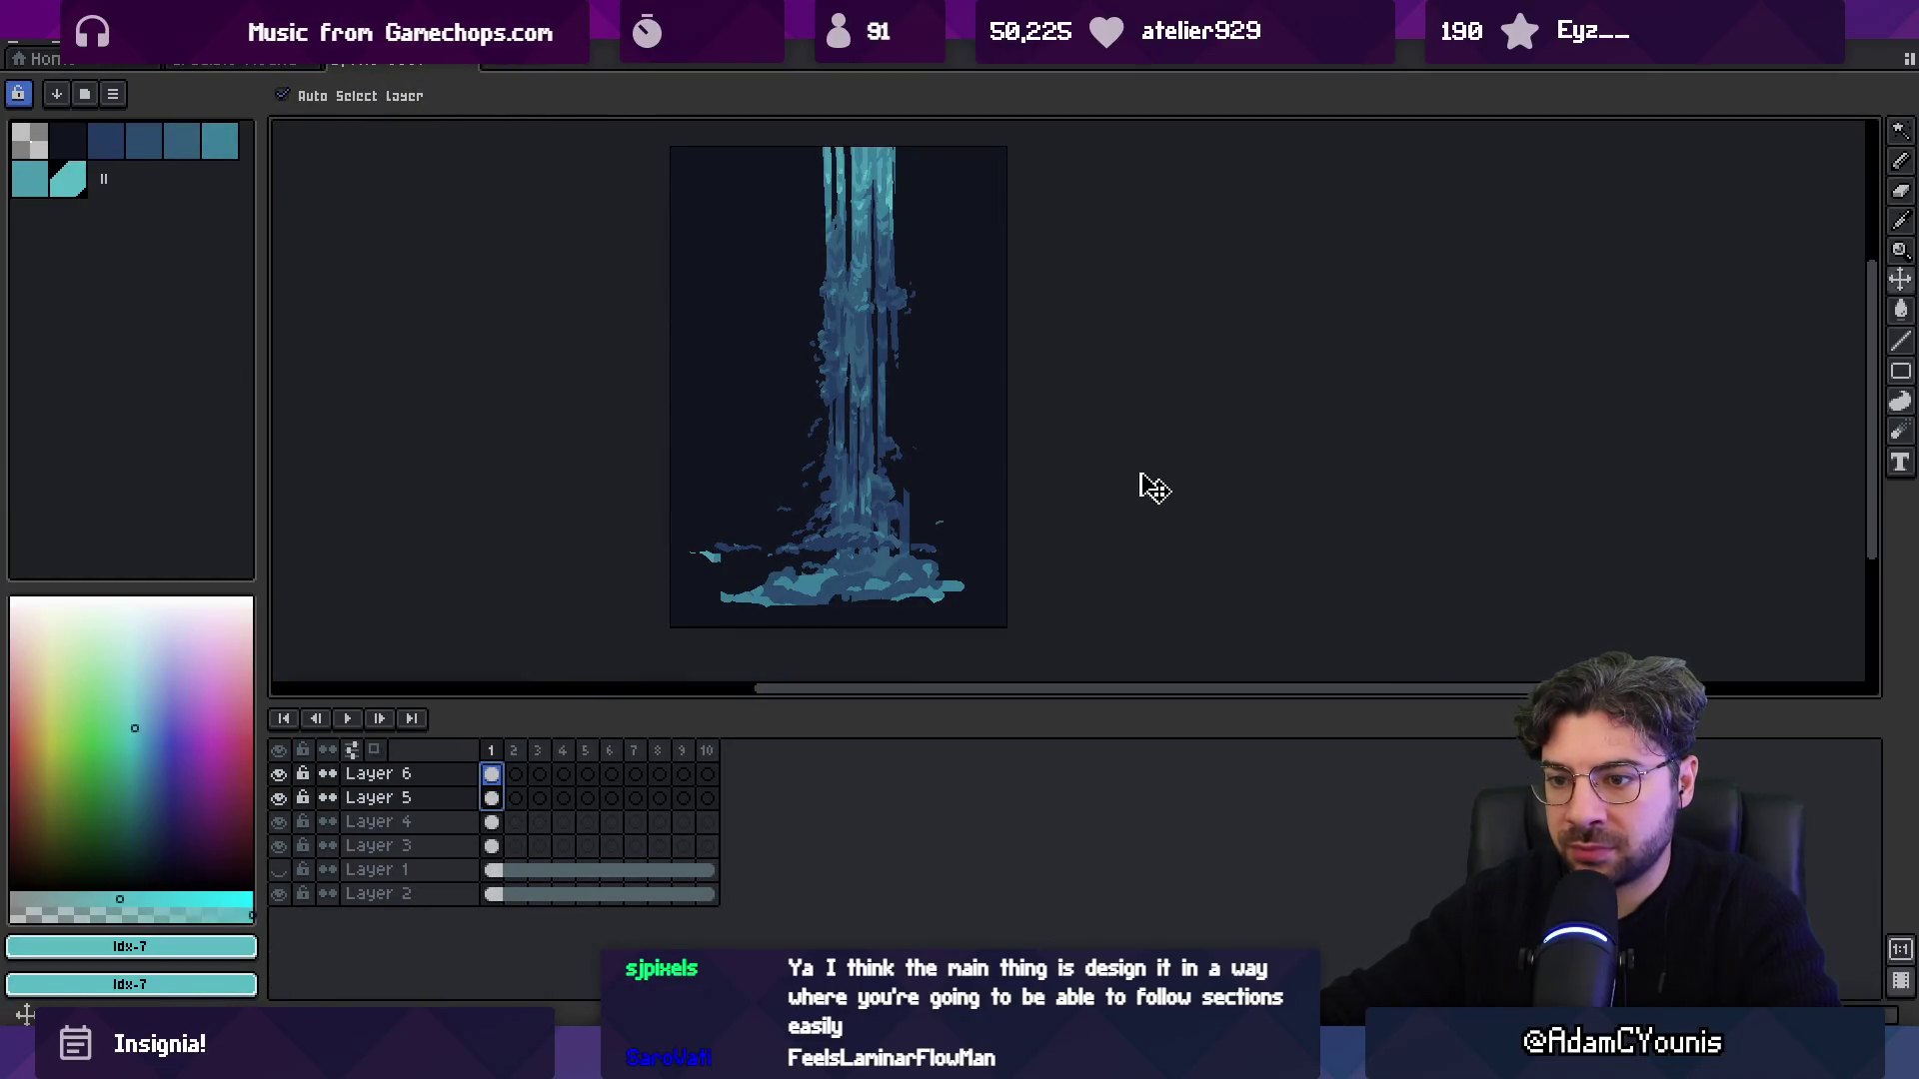
pyautogui.moveTo(835, 465)
pyautogui.mouseDown()
pyautogui.moveTo(656, 463)
pyautogui.moveTo(660, 523)
pyautogui.moveTo(668, 482)
pyautogui.mouseUp()
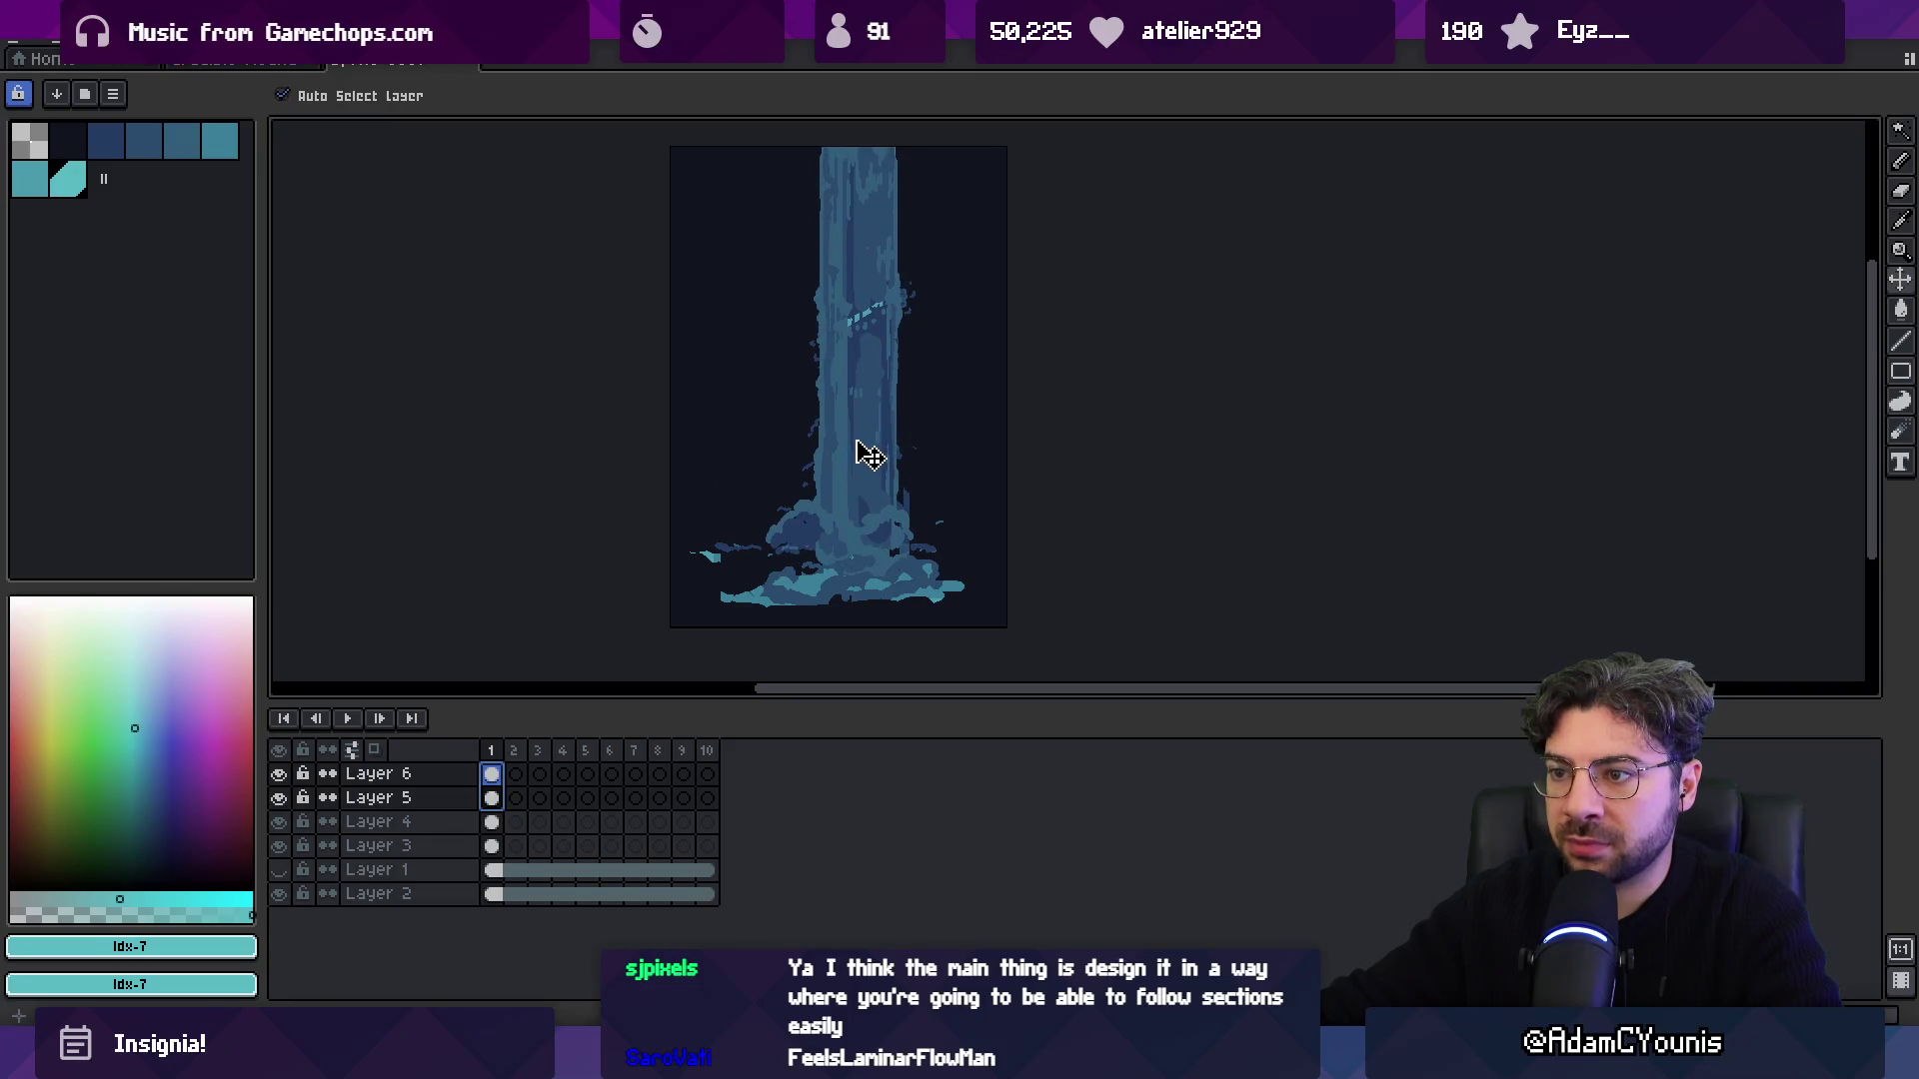
pyautogui.moveTo(869, 454)
pyautogui.mouseDown()
pyautogui.moveTo(762, 450)
pyautogui.moveTo(810, 440)
pyautogui.mouseUp()
pyautogui.hotkey('ctrl', 'z')
# Hide Layers 3, 4 and 5 so only Layer 6's waterfall outline shows.
pyautogui.click(279, 846)
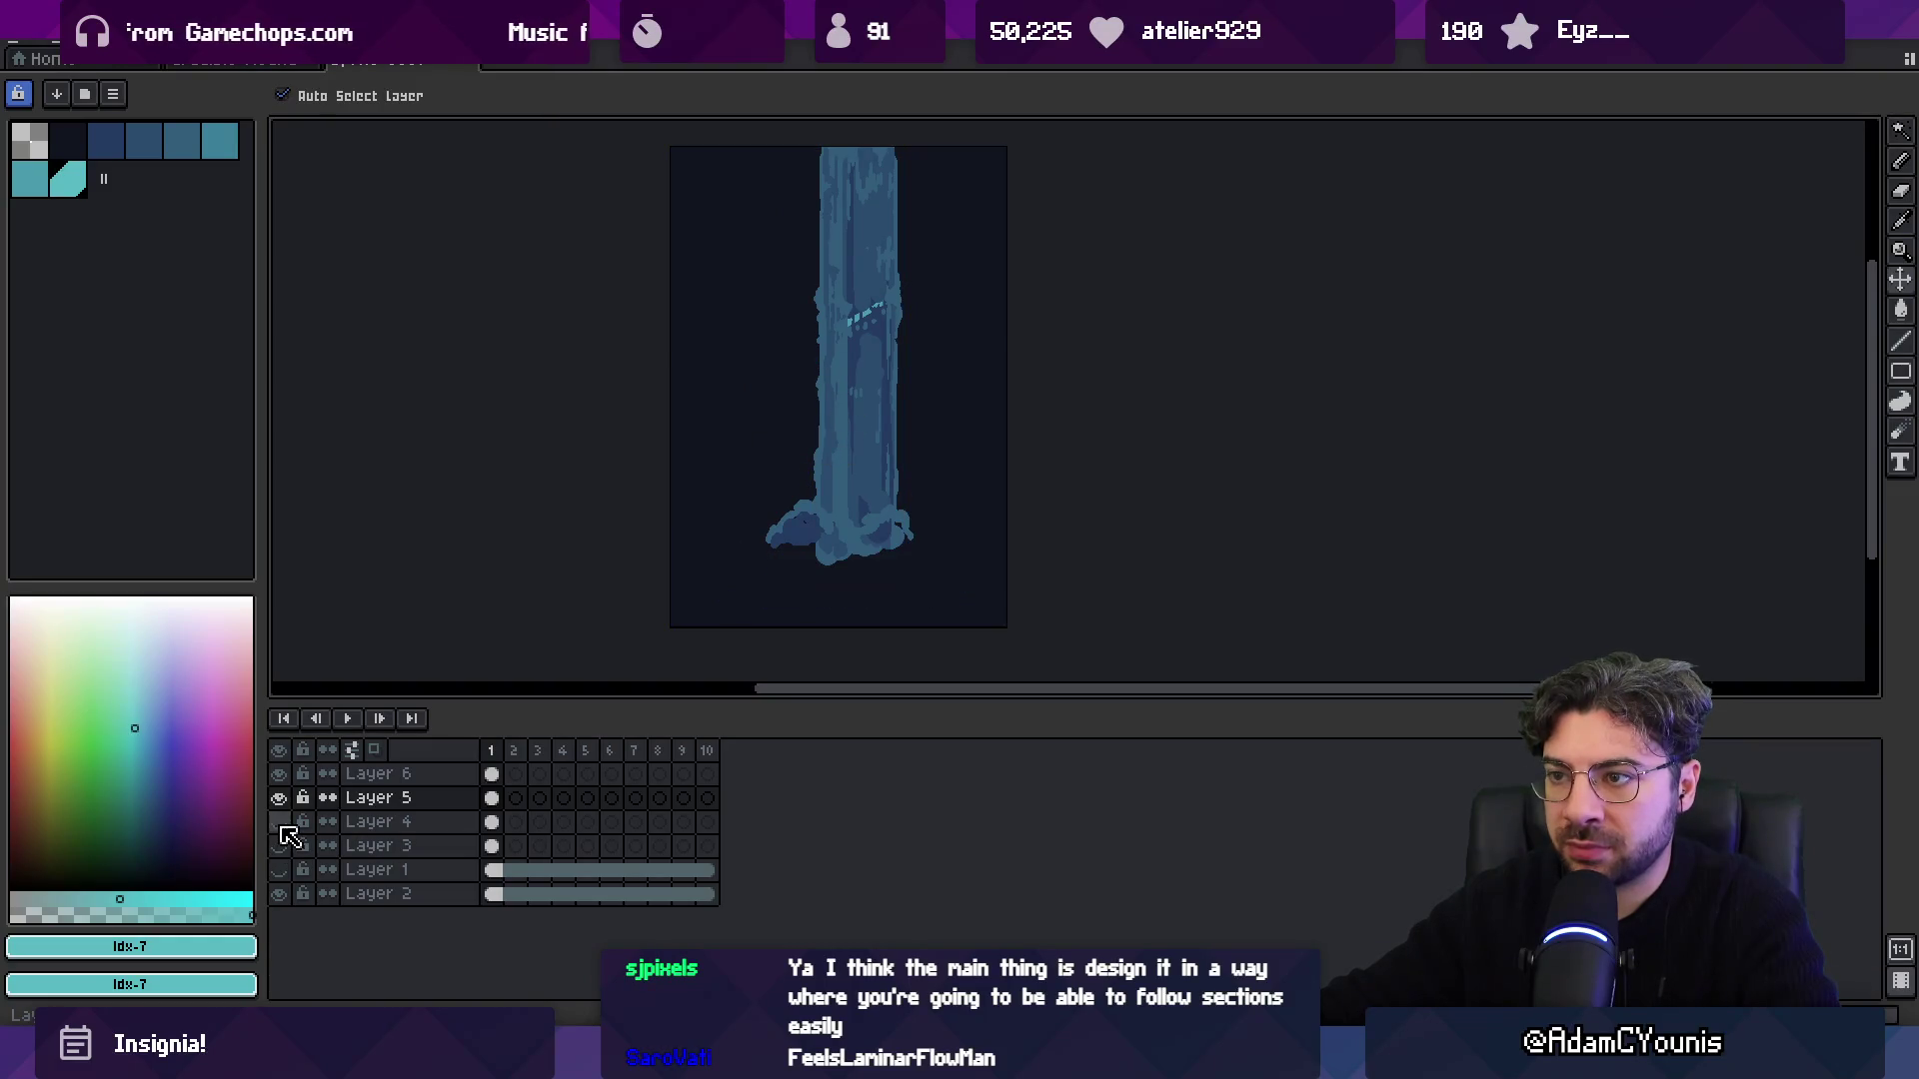
pyautogui.click(279, 822)
pyautogui.click(278, 798)
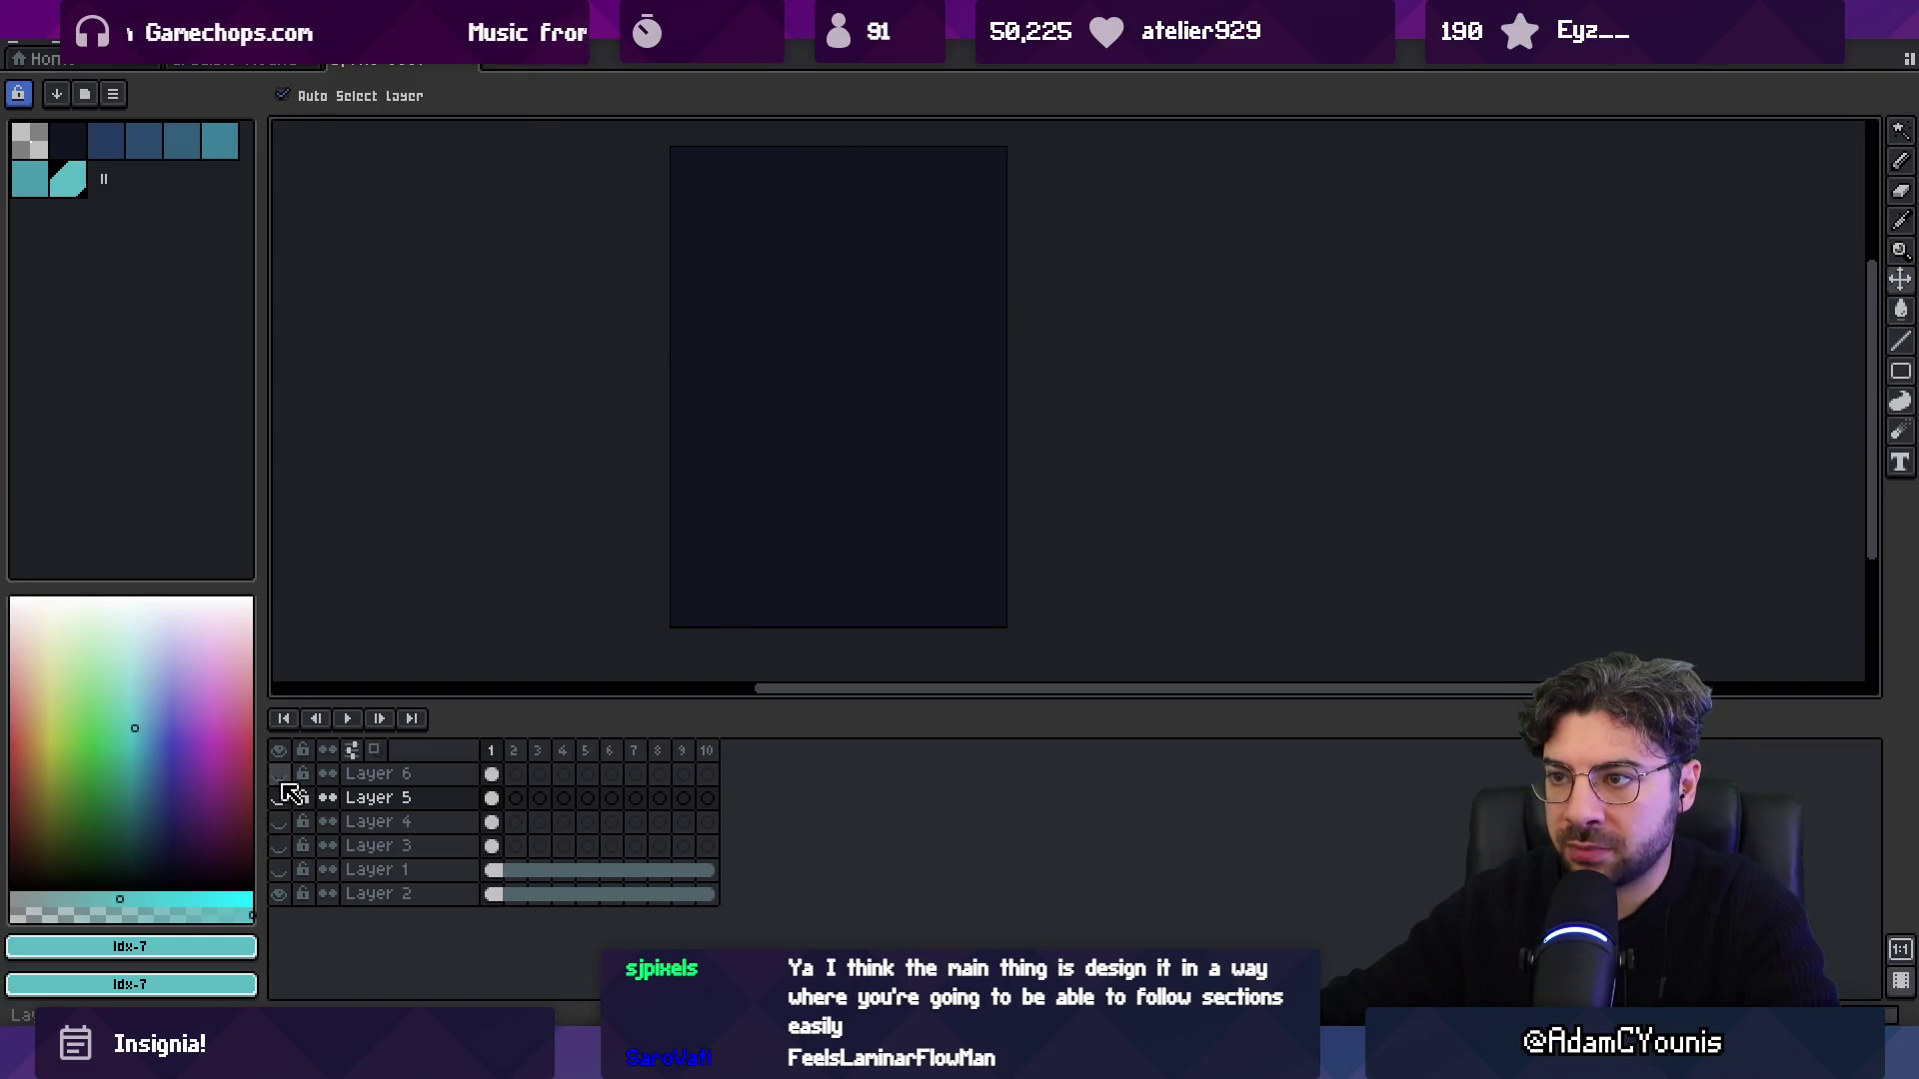
pyautogui.click(279, 798)
pyautogui.click(279, 773)
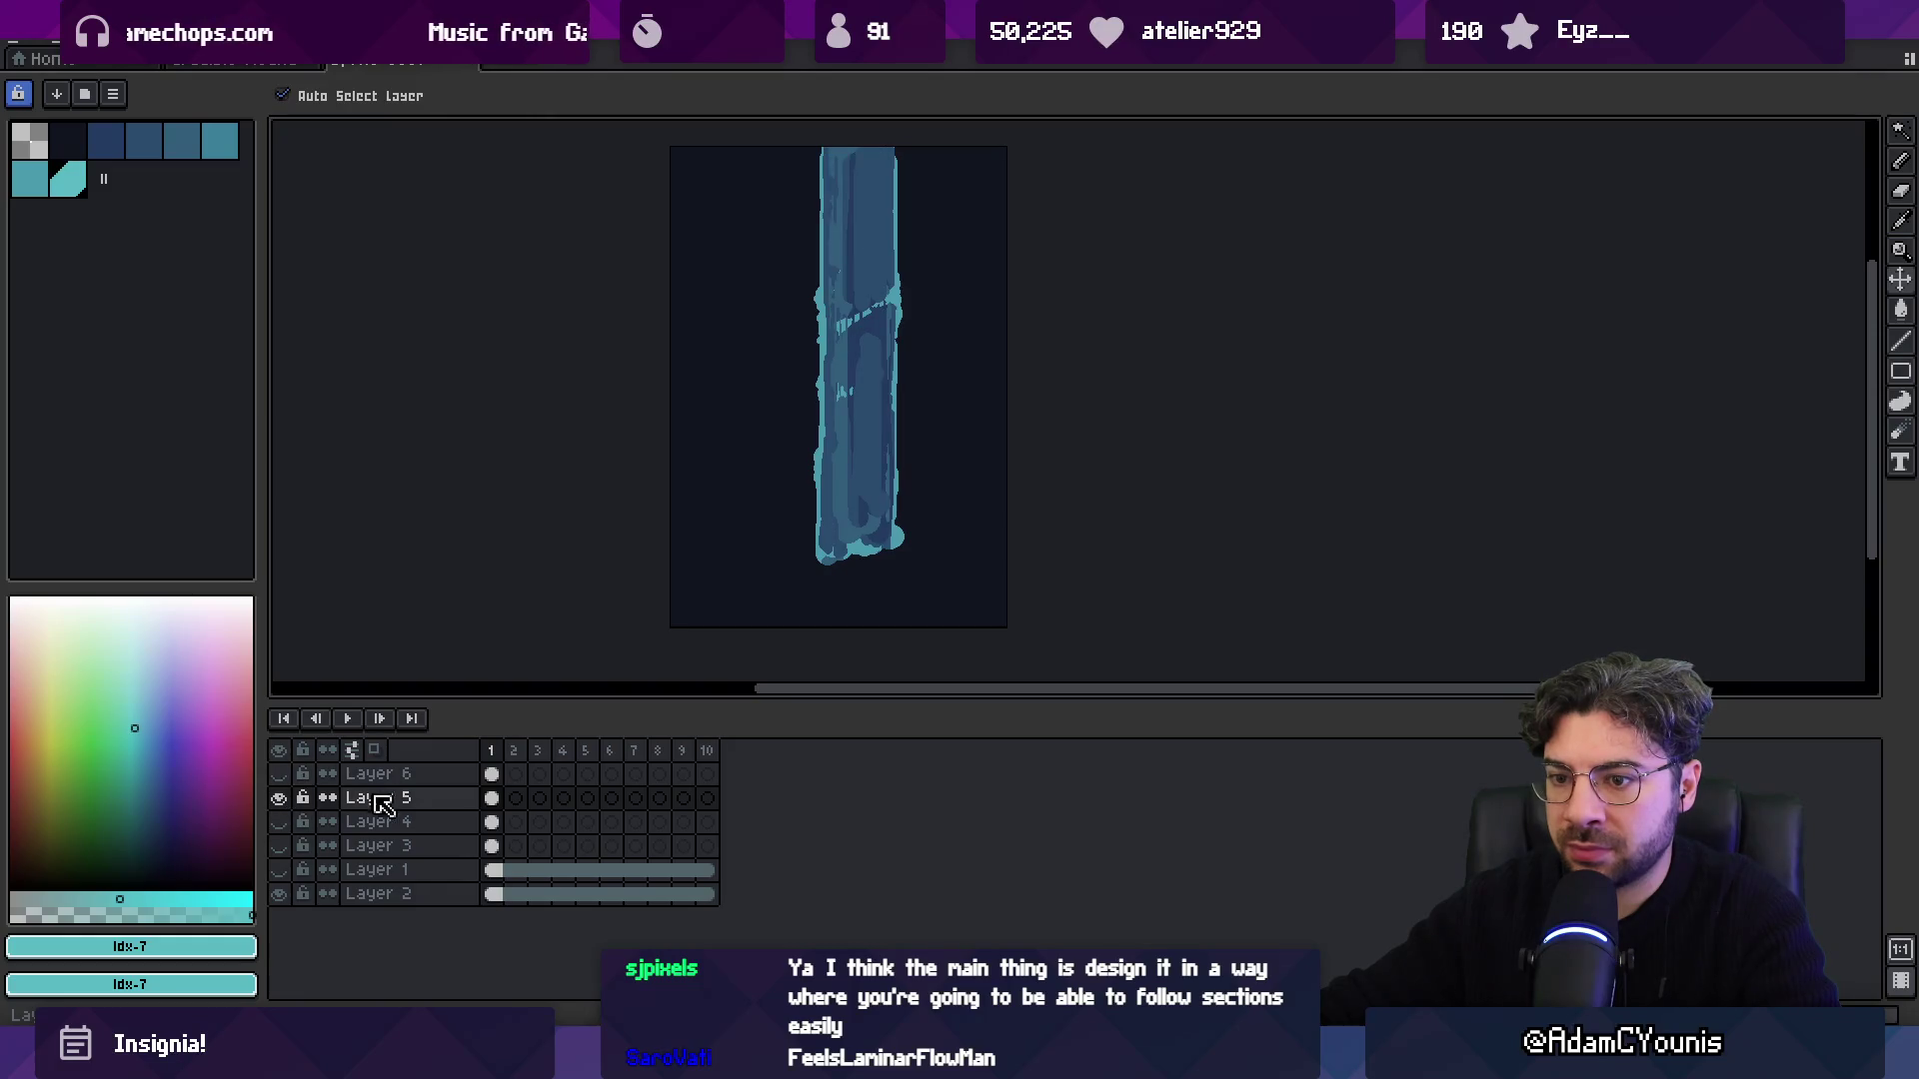
pyautogui.click(279, 773)
pyautogui.click(279, 797)
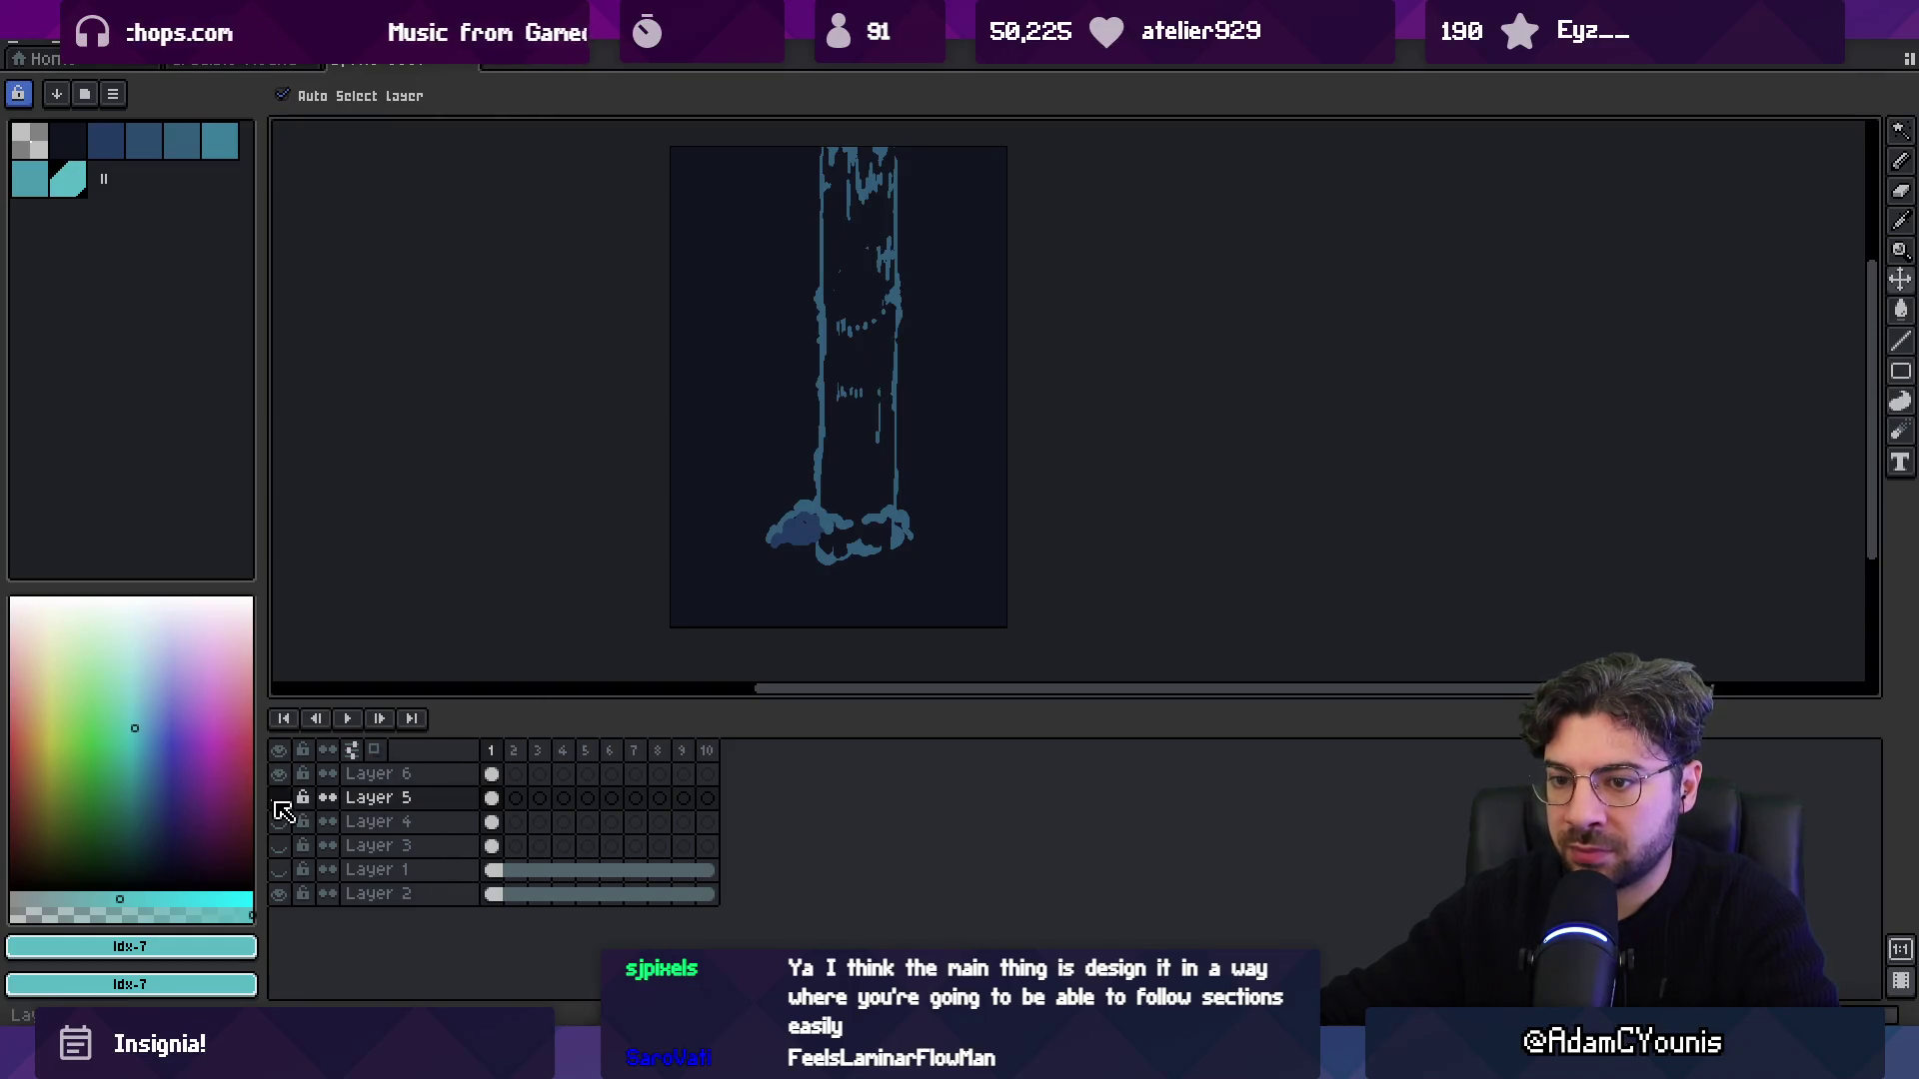
pyautogui.scroll(2, 900, 370)
# Paint Bucket the Layer 6 waterfall outline in lighter cyan, then show Layer 5 again.
pyautogui.click(30, 182)
pyautogui.press('b')
pyautogui.press('v')
pyautogui.moveTo(735, 325); pyautogui.dragTo(745, 337)
pyautogui.press('b')
pyautogui.click(728, 332)
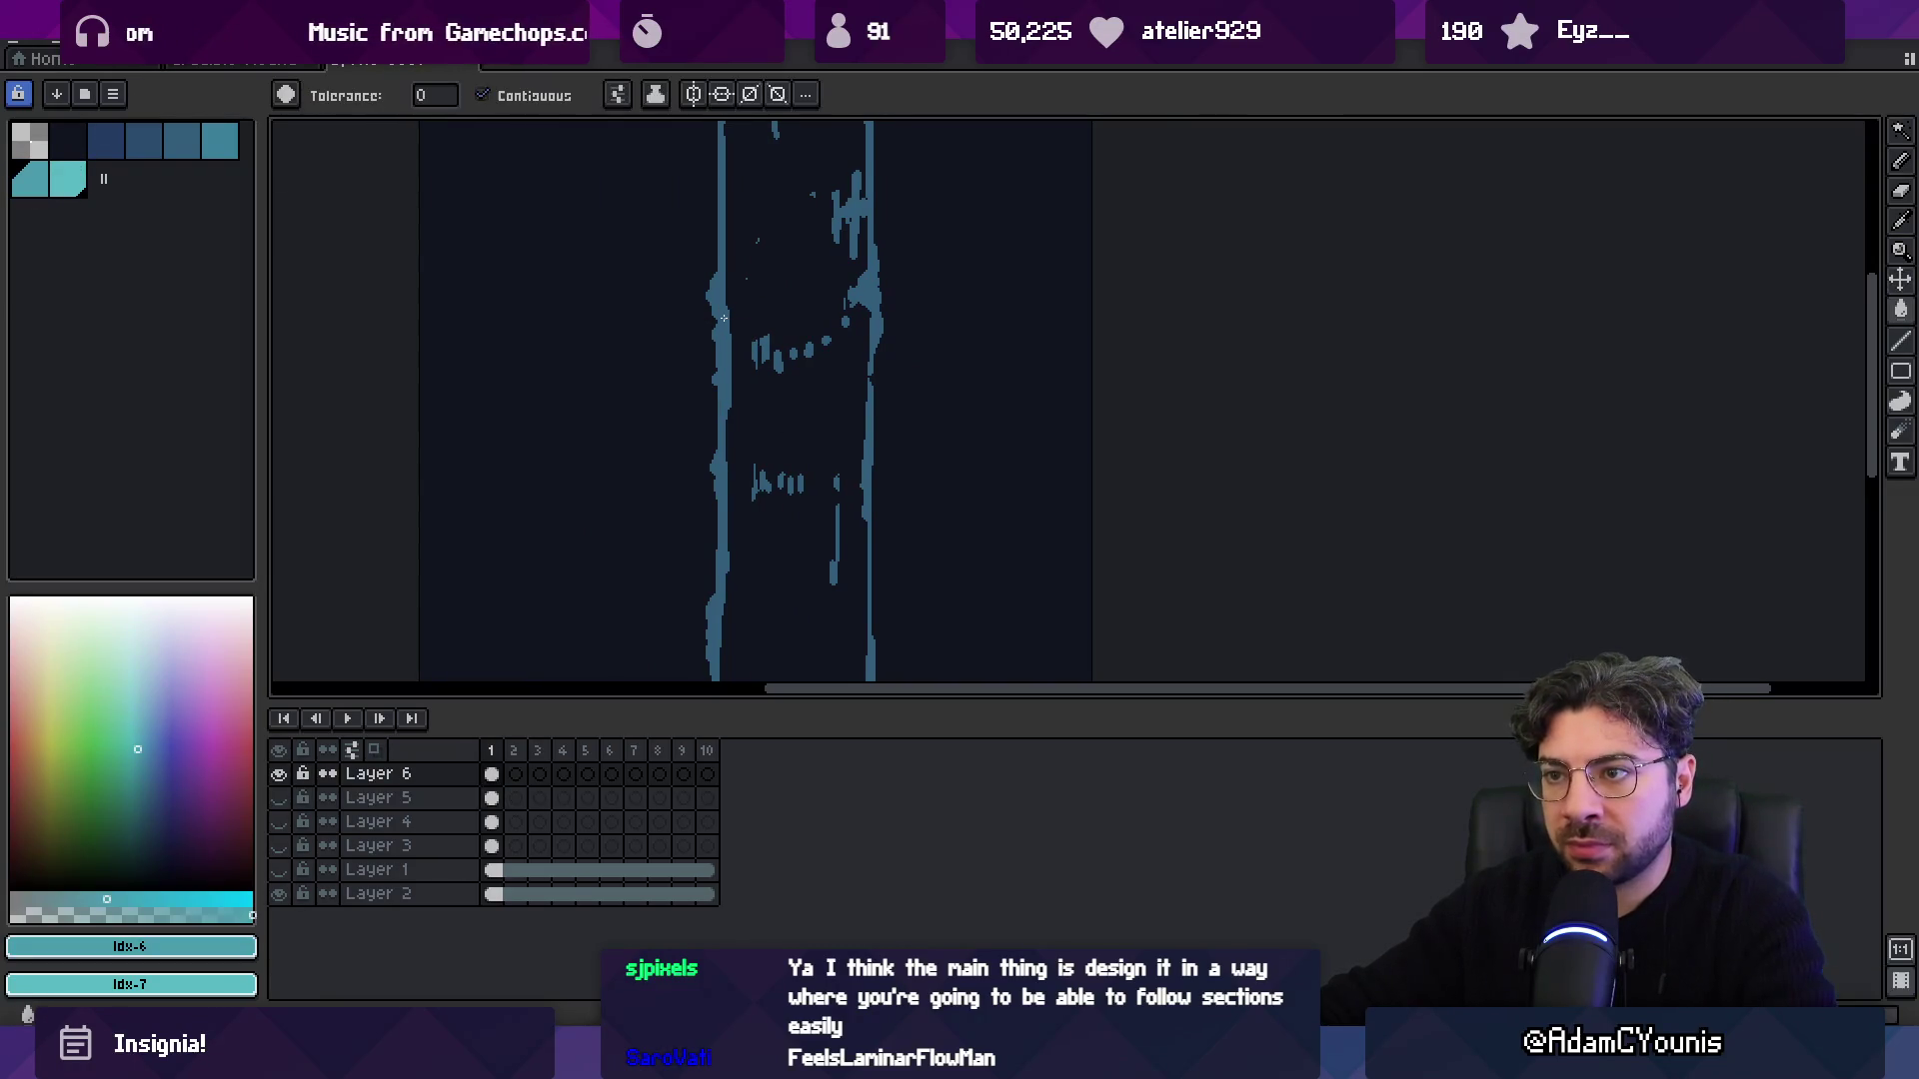
pyautogui.scroll(-5, 728, 332)
pyautogui.click(279, 798)
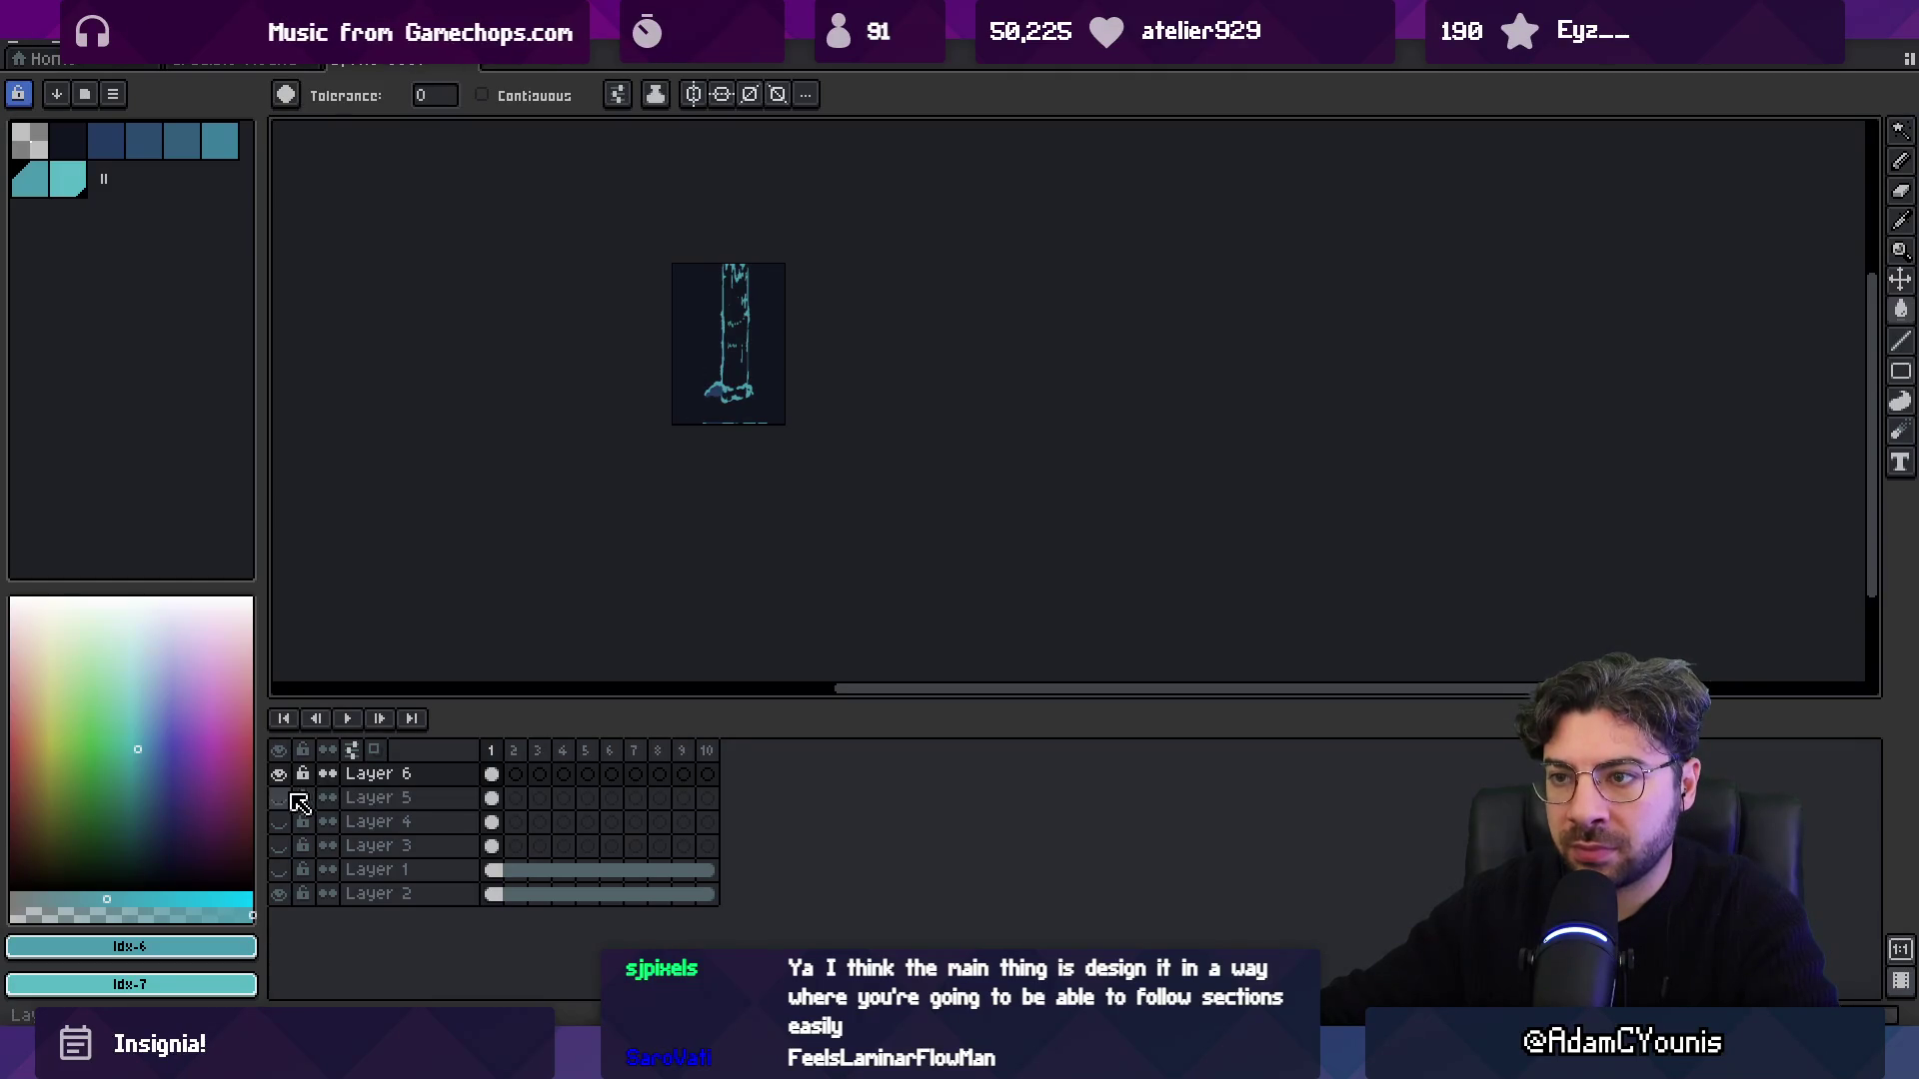
# Sample a darker blue from the waterfall and fill the outline's edge pixels with it.
pyautogui.scroll(3, 751, 367)
pyautogui.scroll(3, 617, 320)
pyautogui.press('v')
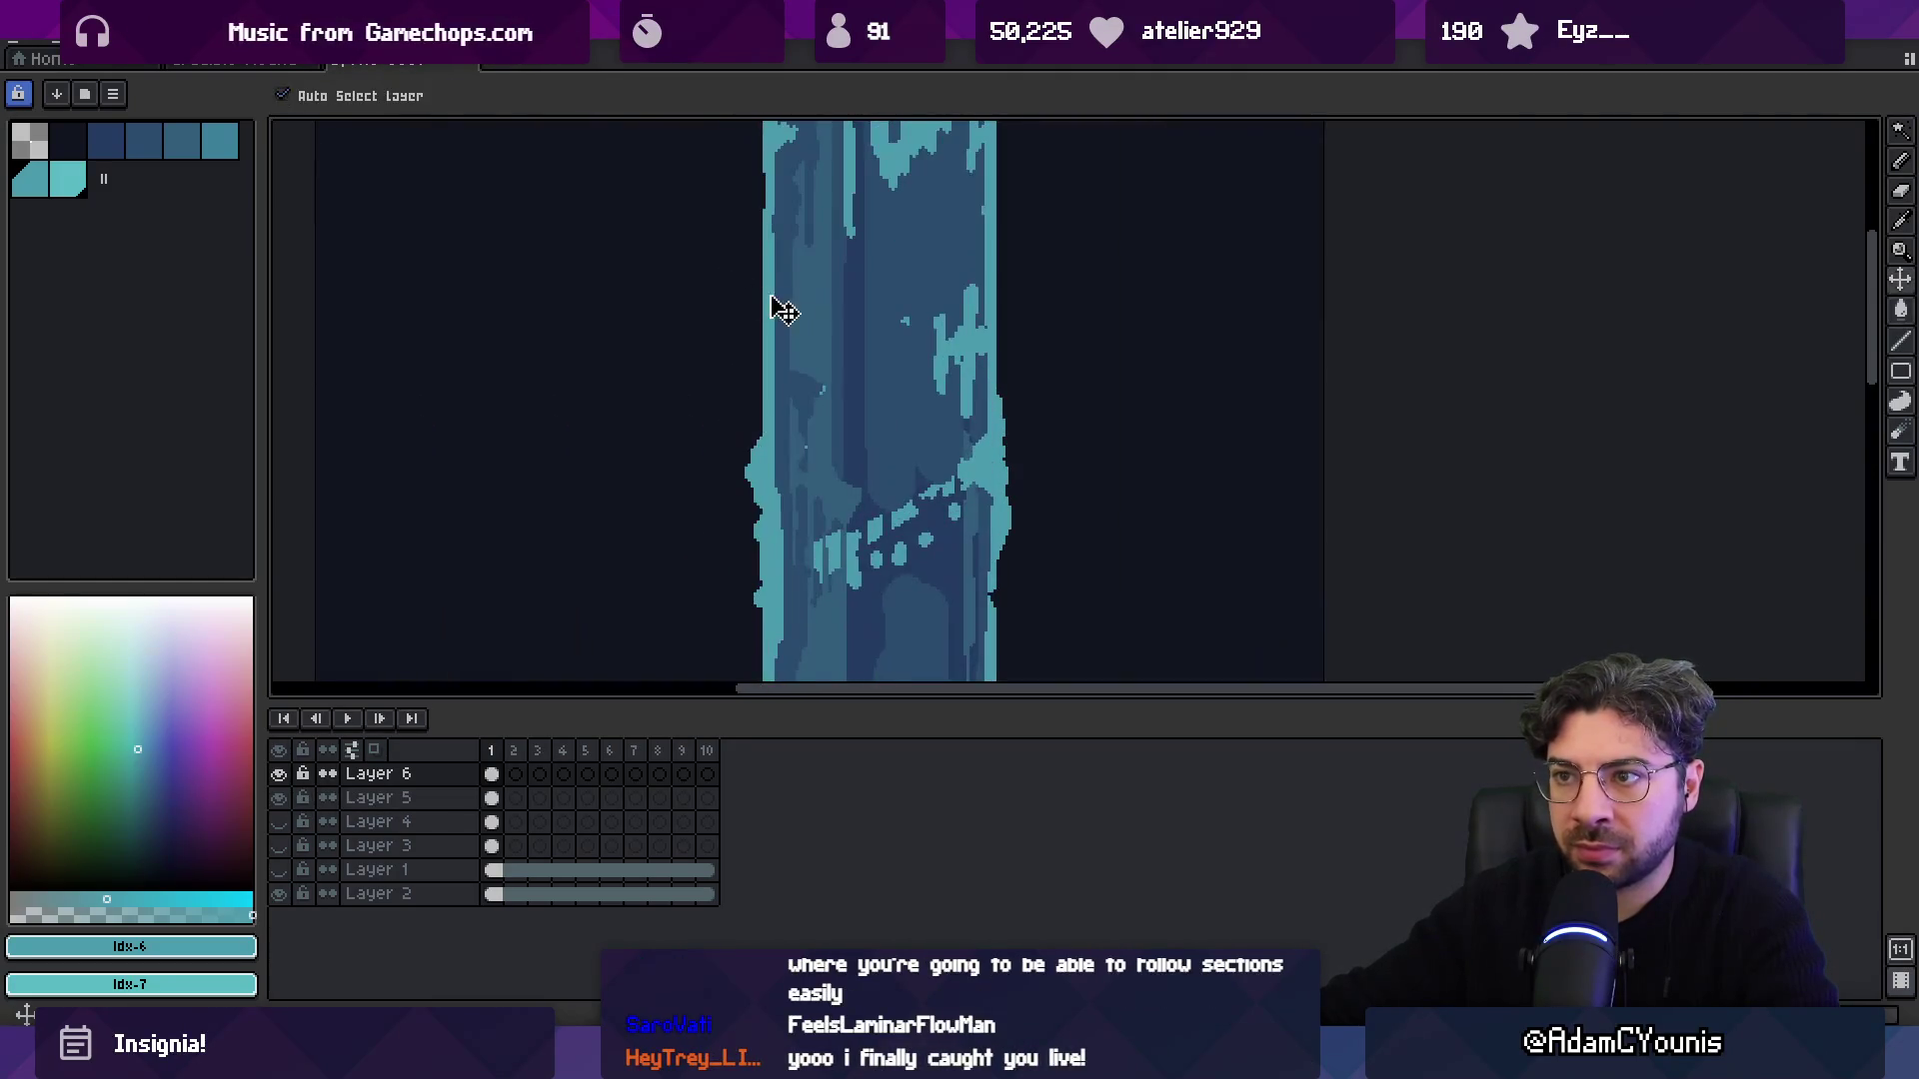
pyautogui.keyDown('alt'); pyautogui.click(775, 291); pyautogui.keyUp('alt')
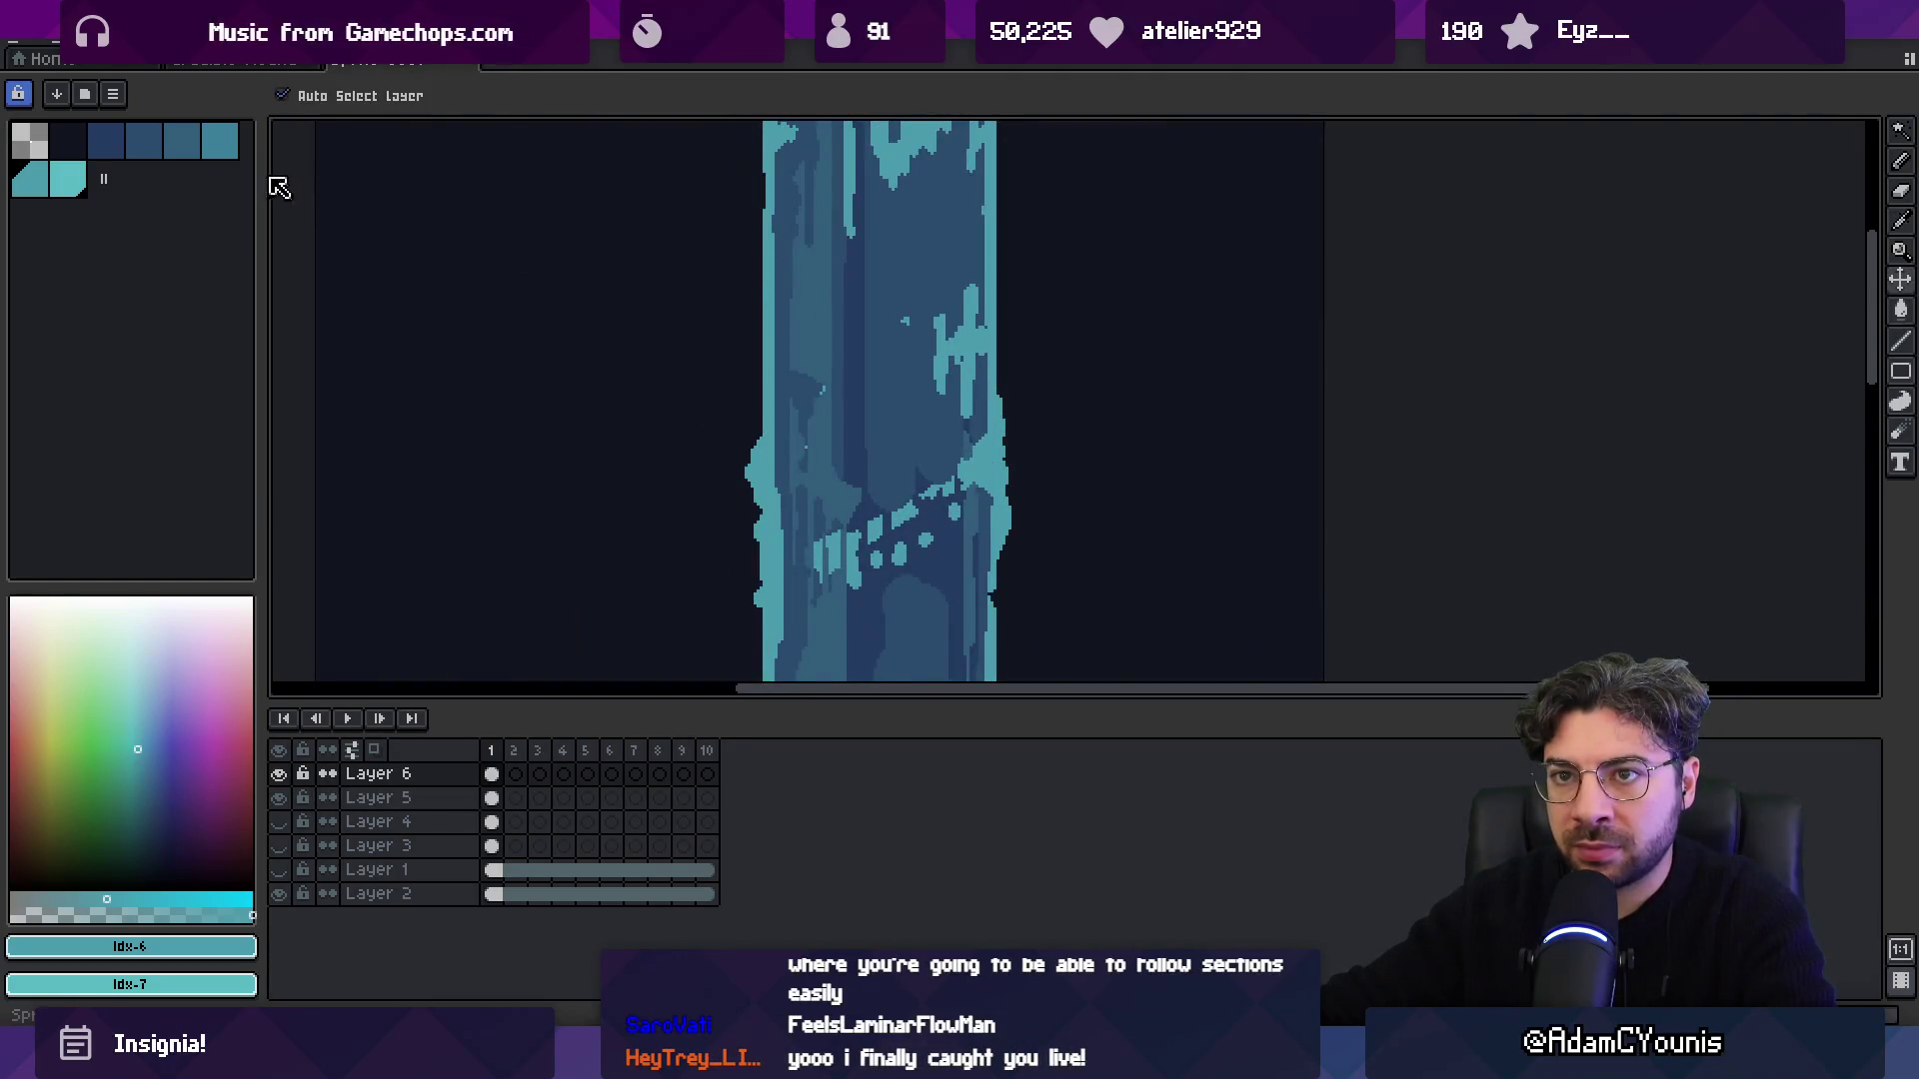
pyautogui.press('b')
pyautogui.click(770, 313)
pyautogui.scroll(-3, 769, 313)
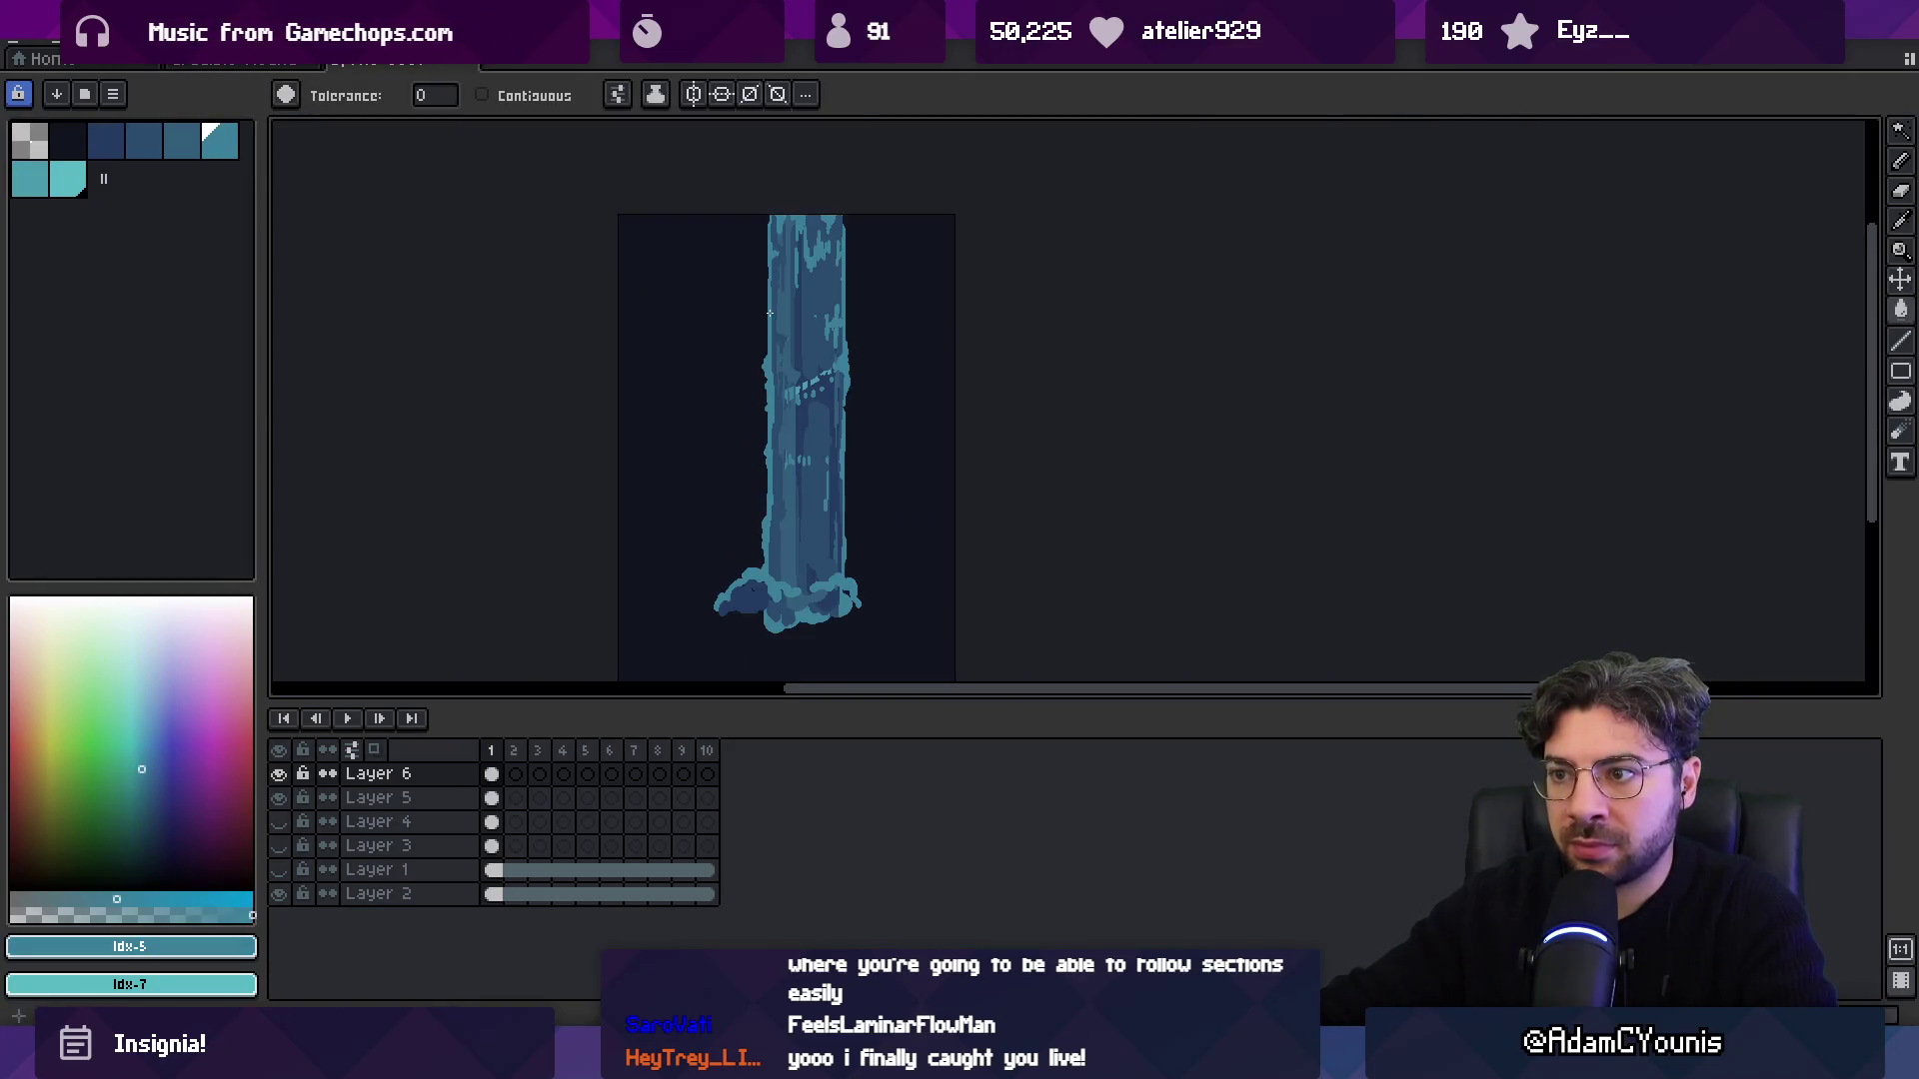
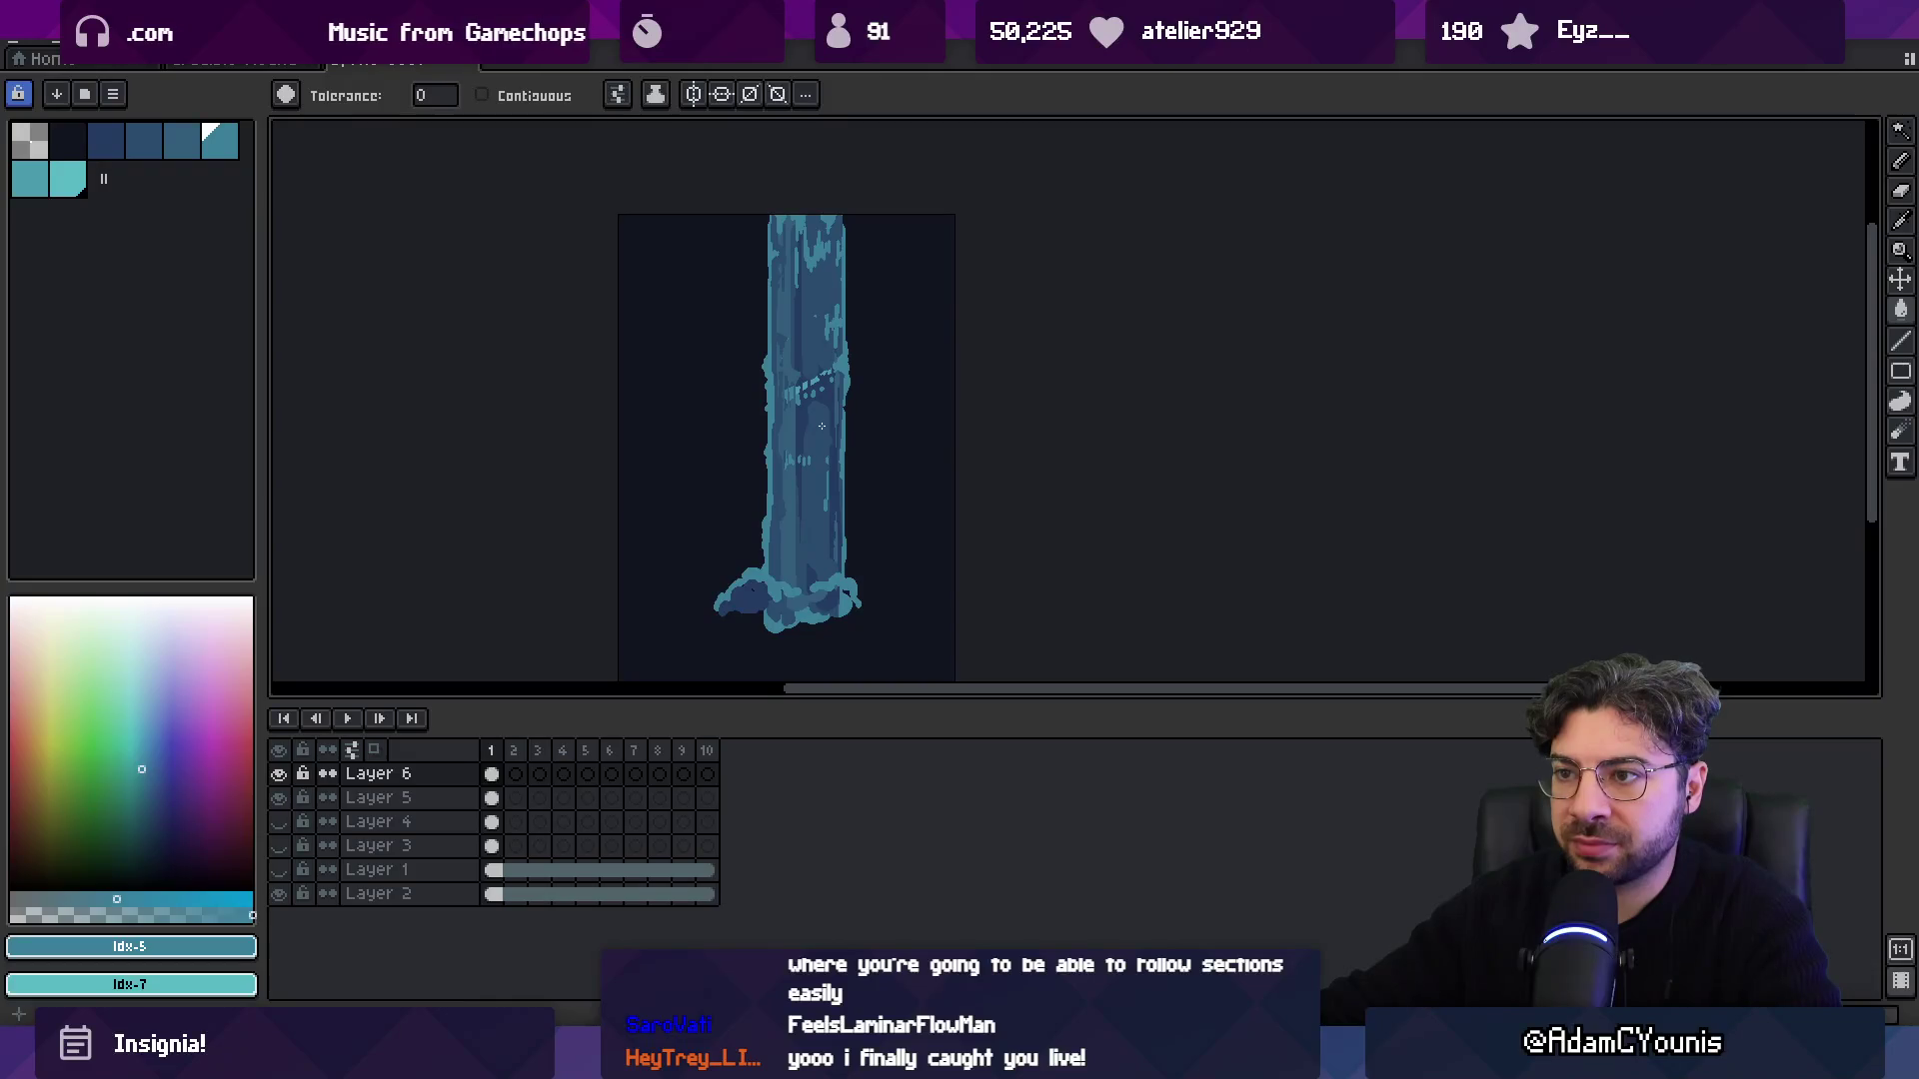
# Hide Layer 6, make Layer 5 active, and zoom in on the waterfall stripe.
pyautogui.press('v')
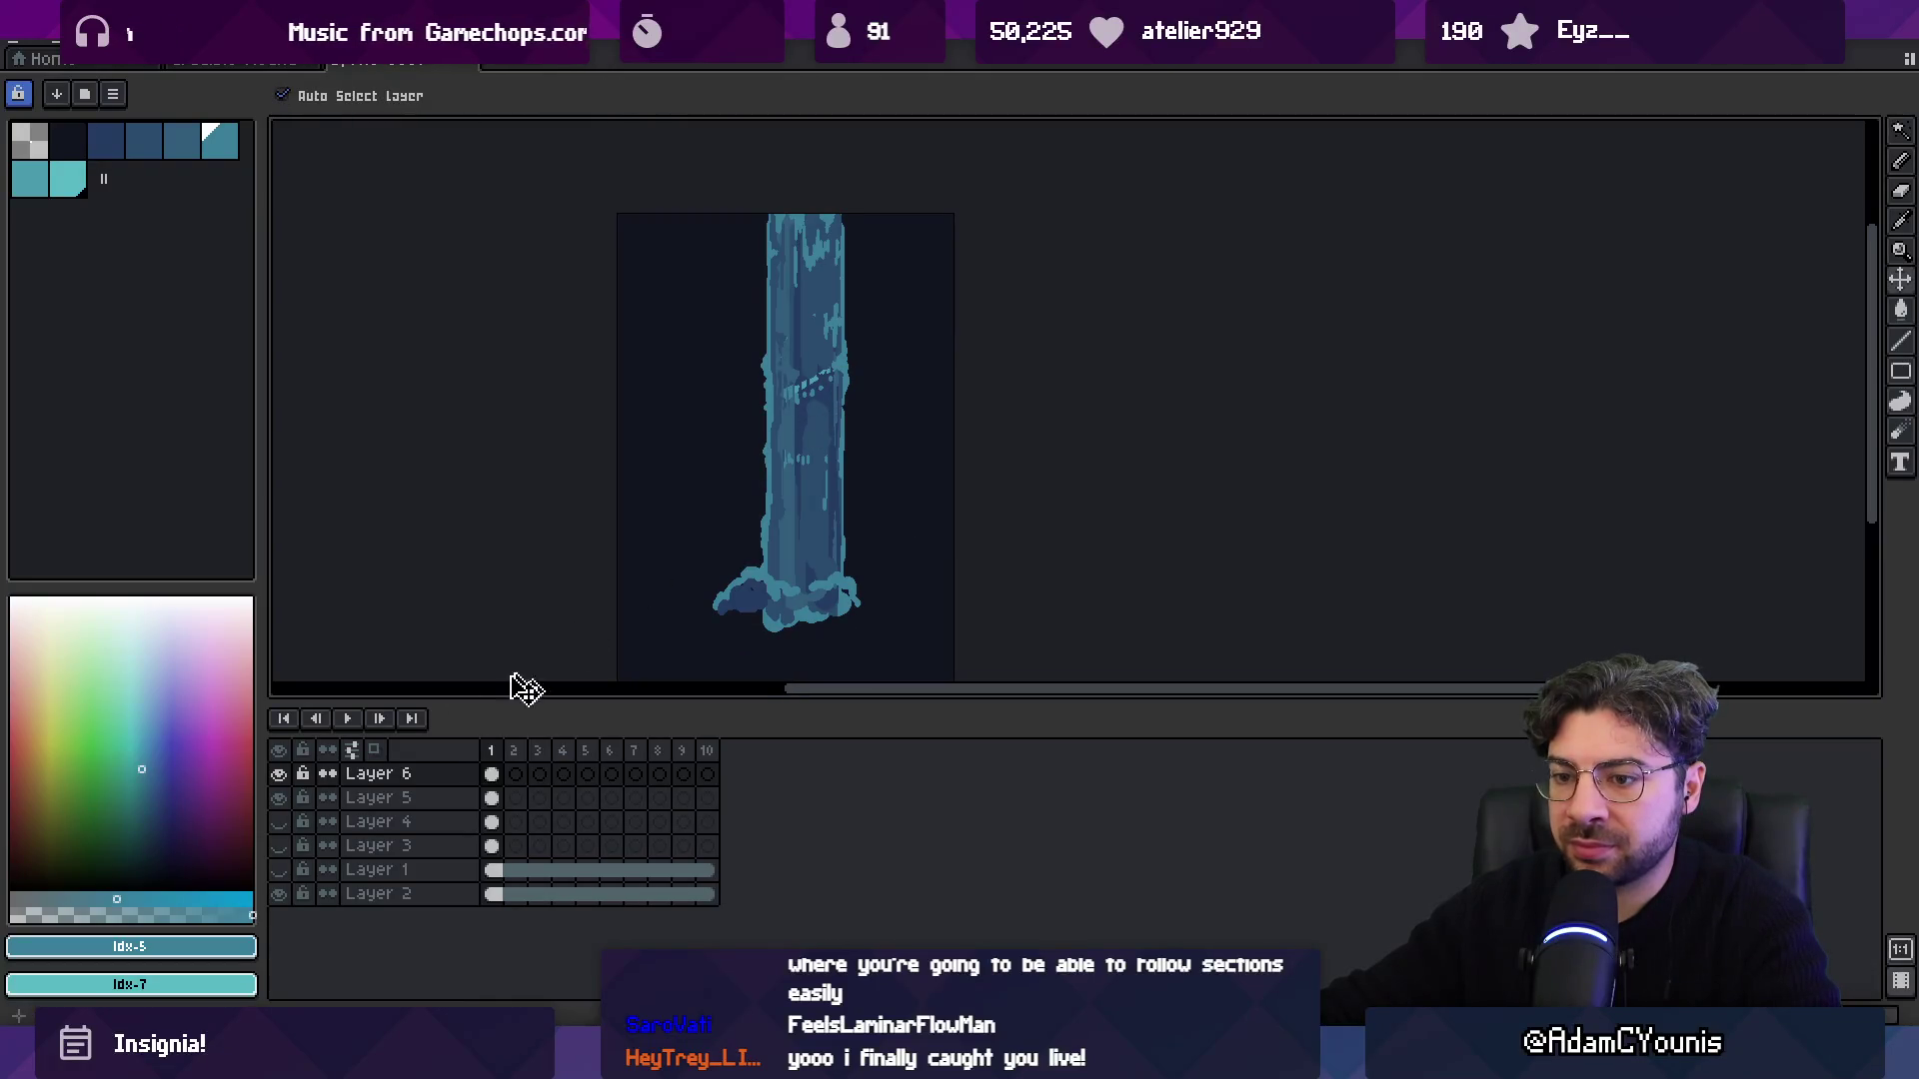
pyautogui.click(279, 774)
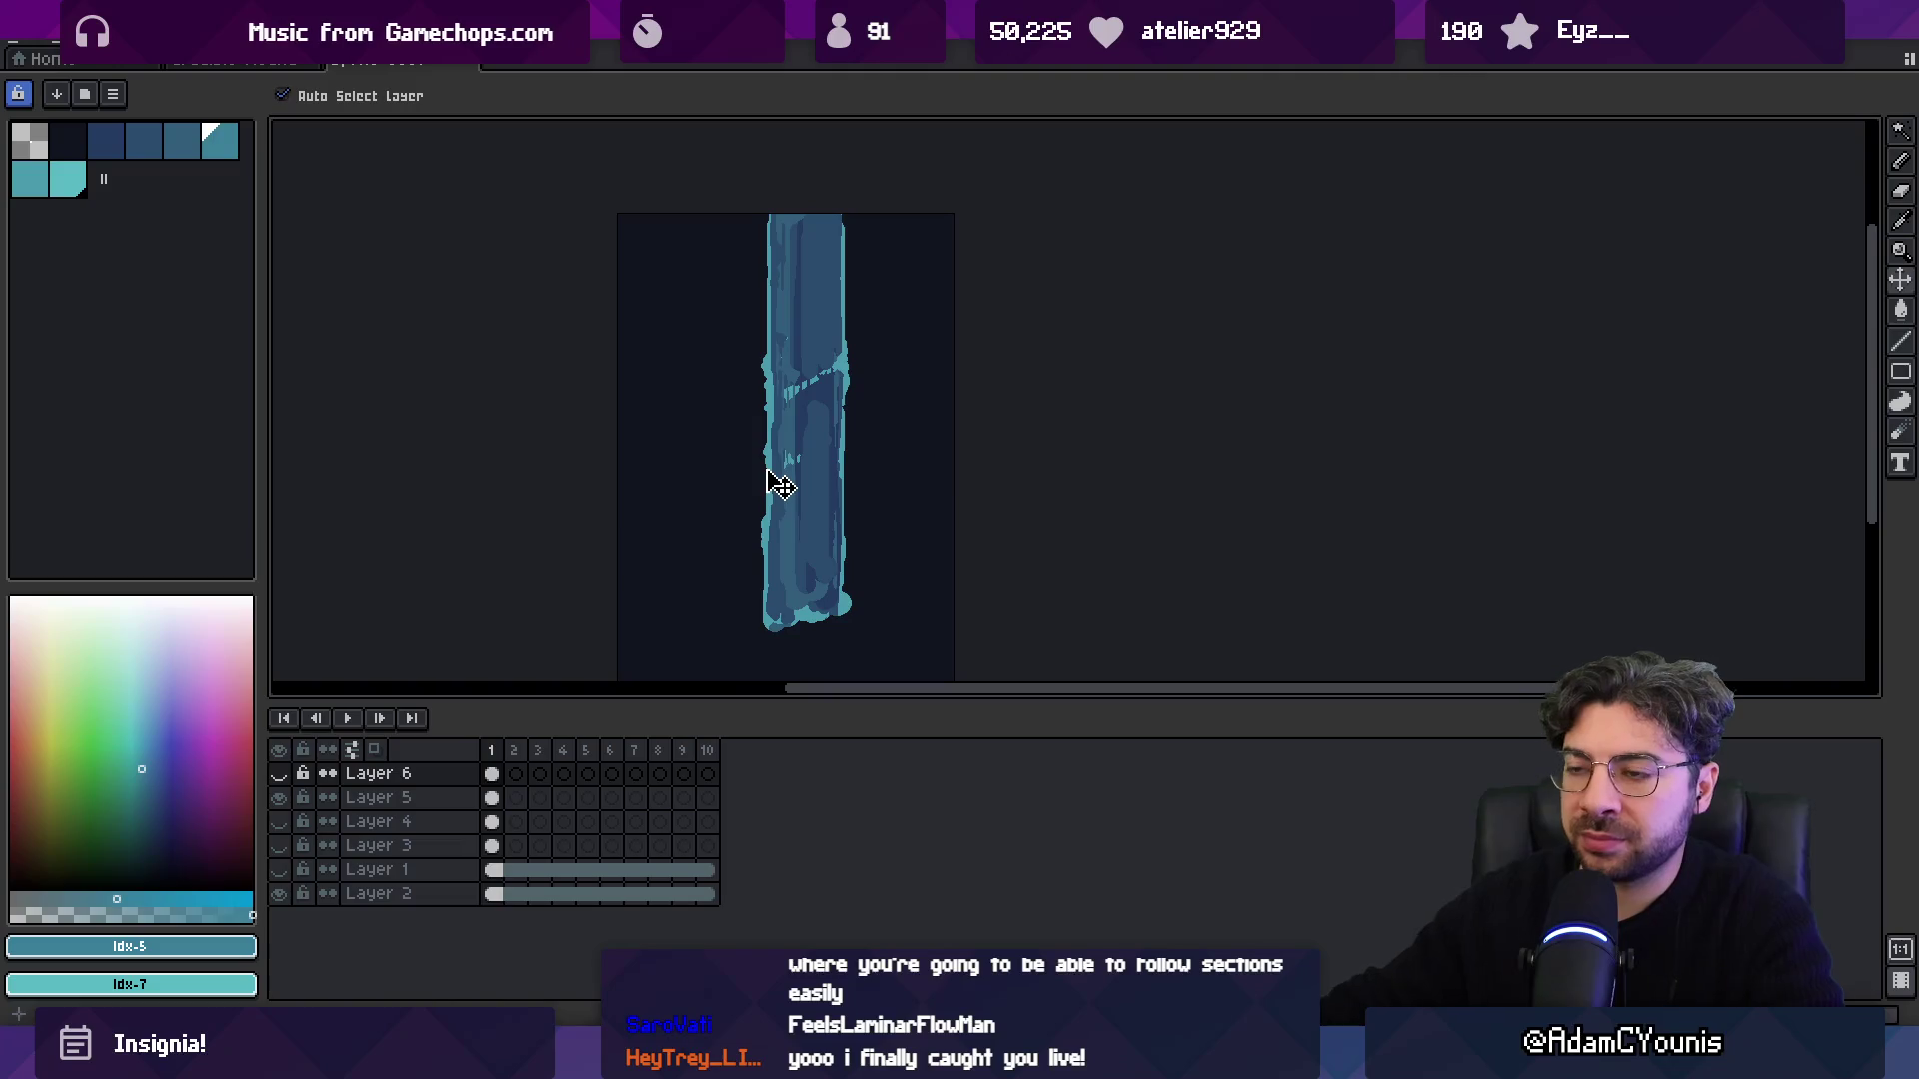
pyautogui.scroll(3, 763, 334)
pyautogui.click(921, 322)
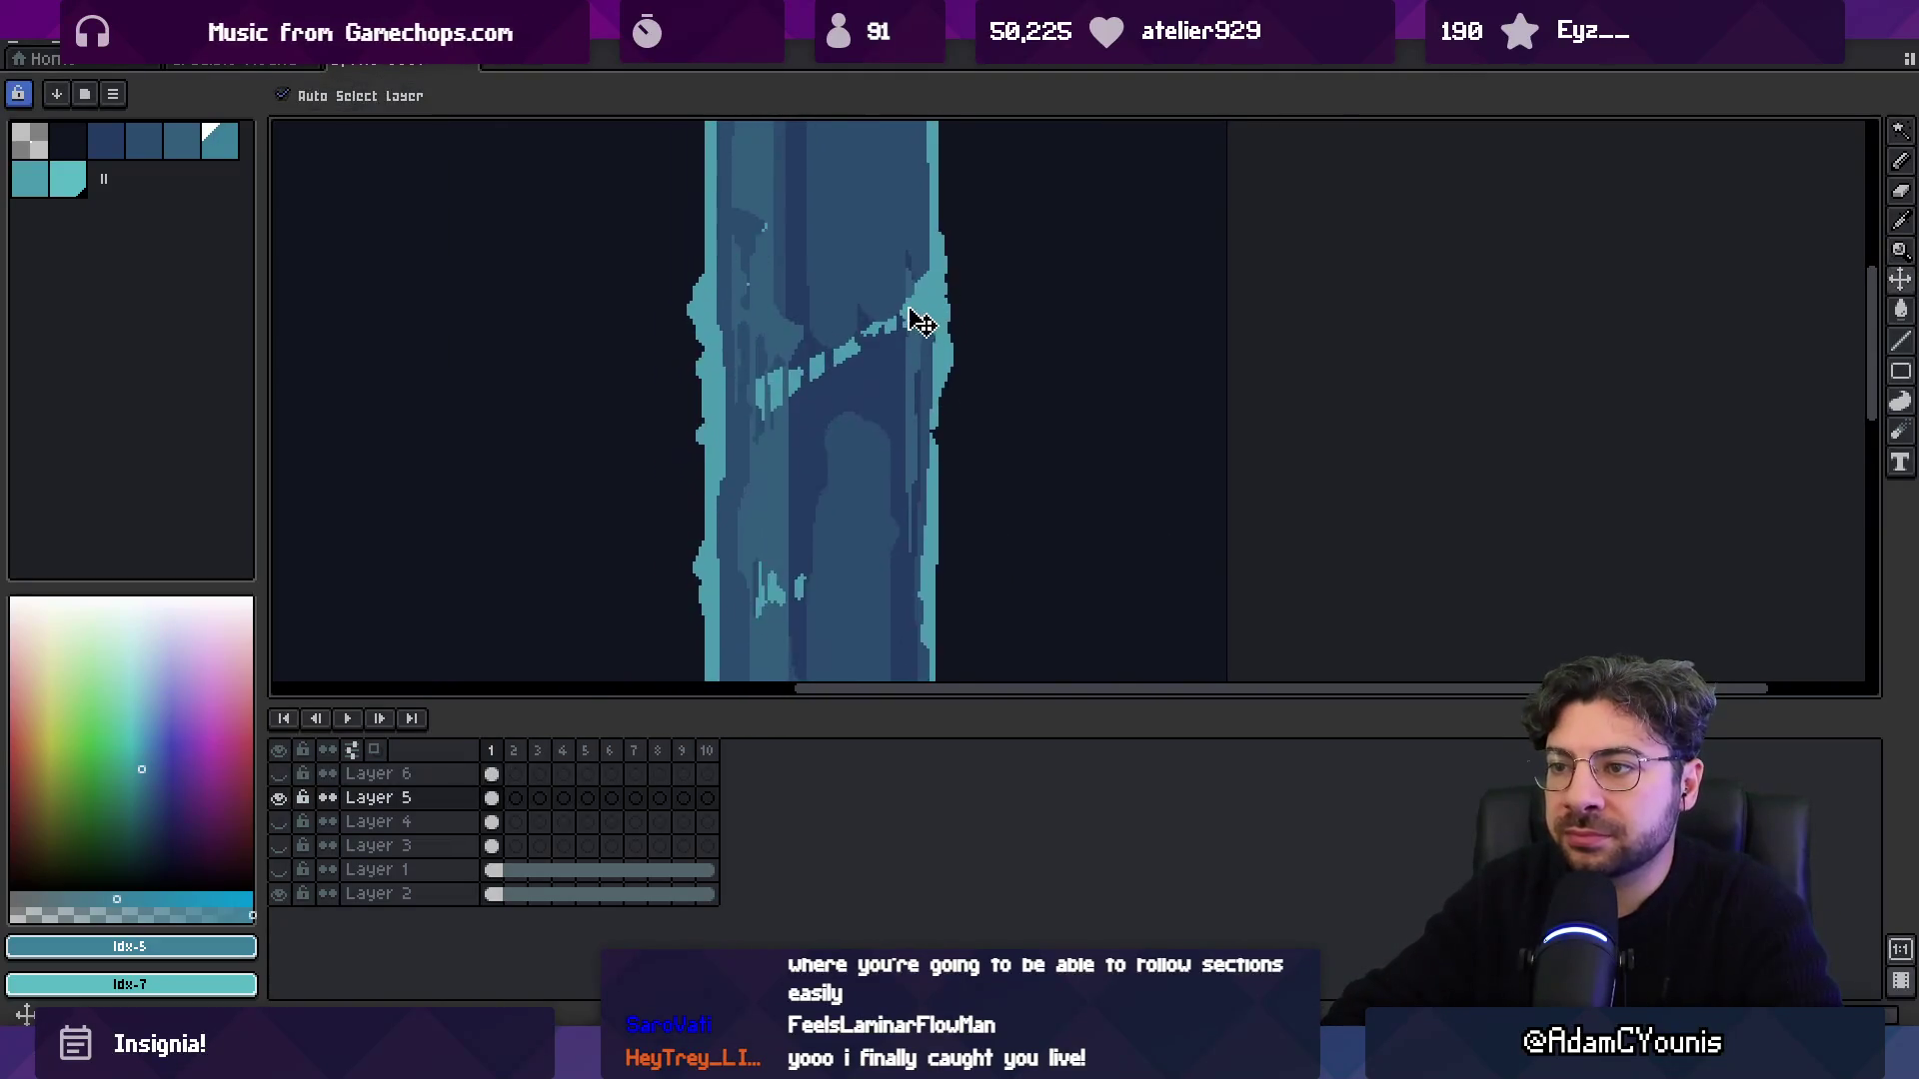
pyautogui.scroll(-3, 922, 322)
pyautogui.press('z')
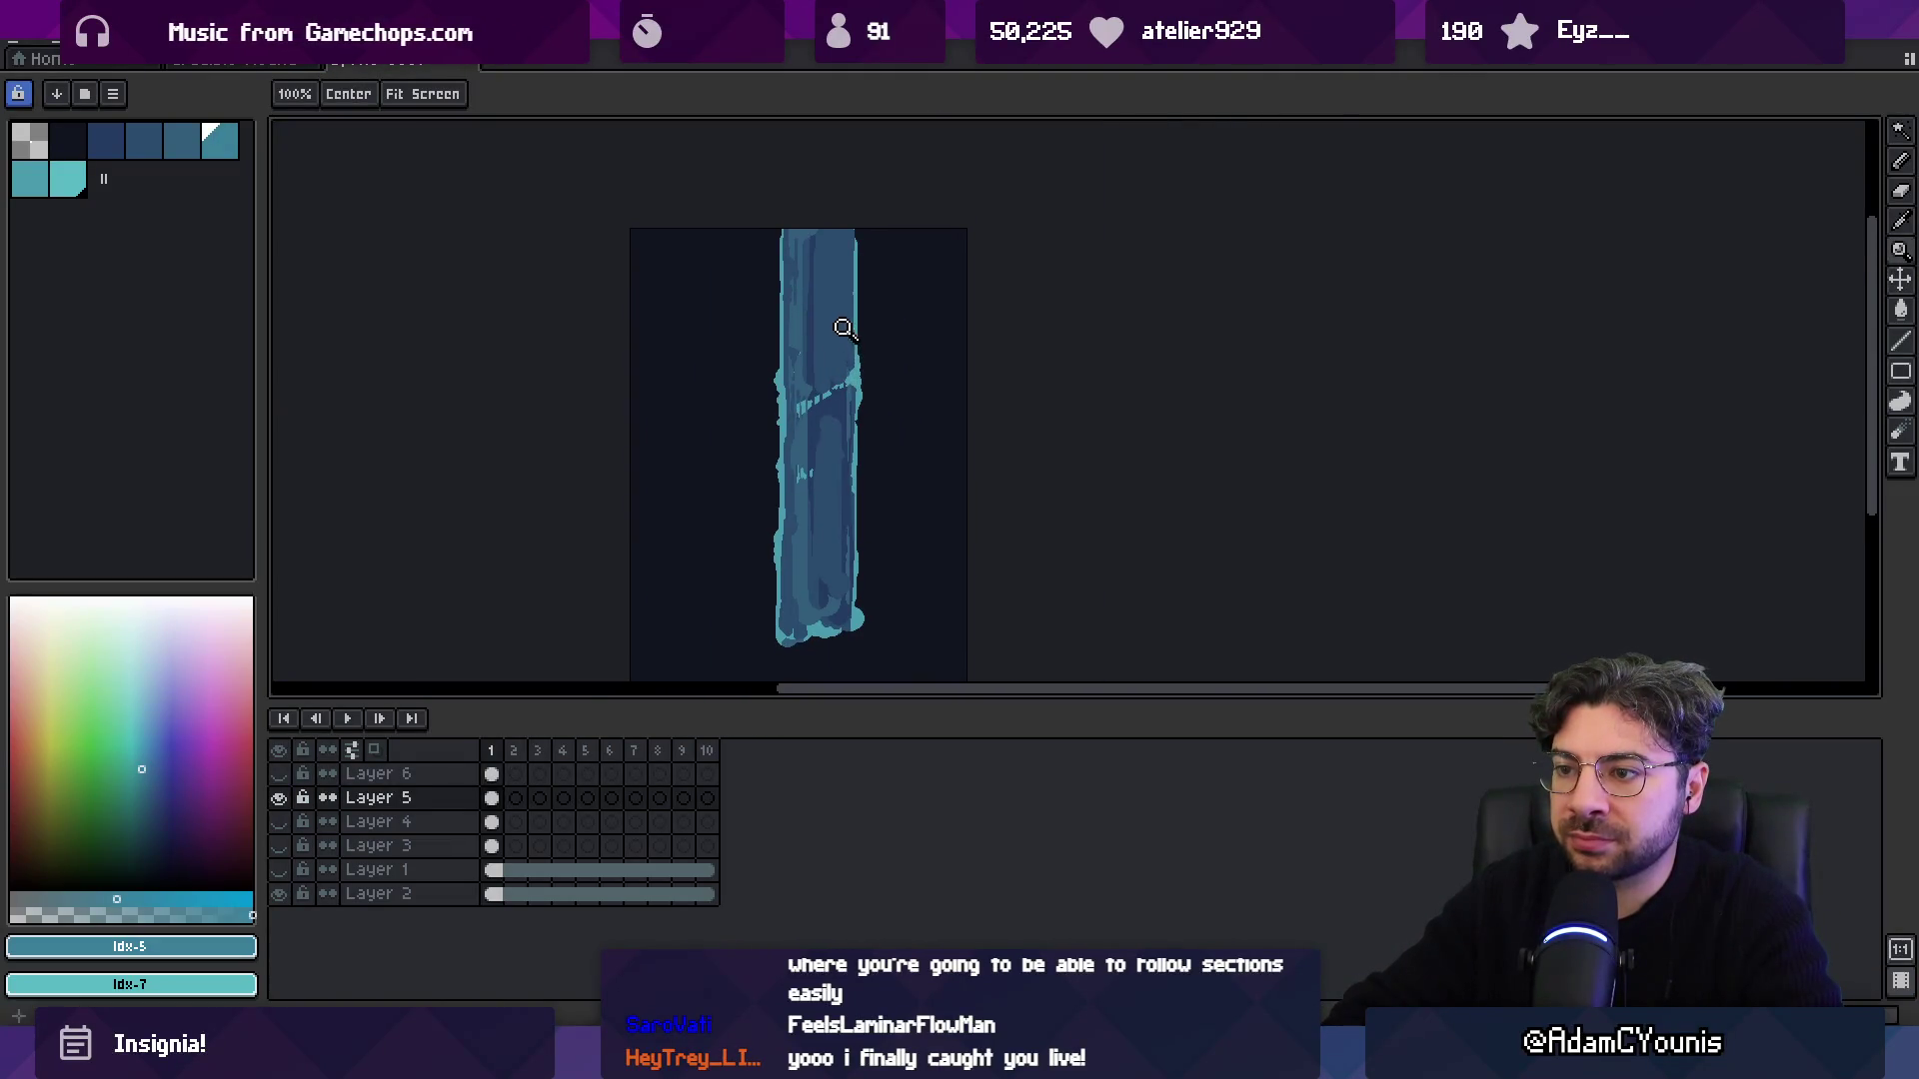
pyautogui.click(826, 386)
pyautogui.click(823, 384)
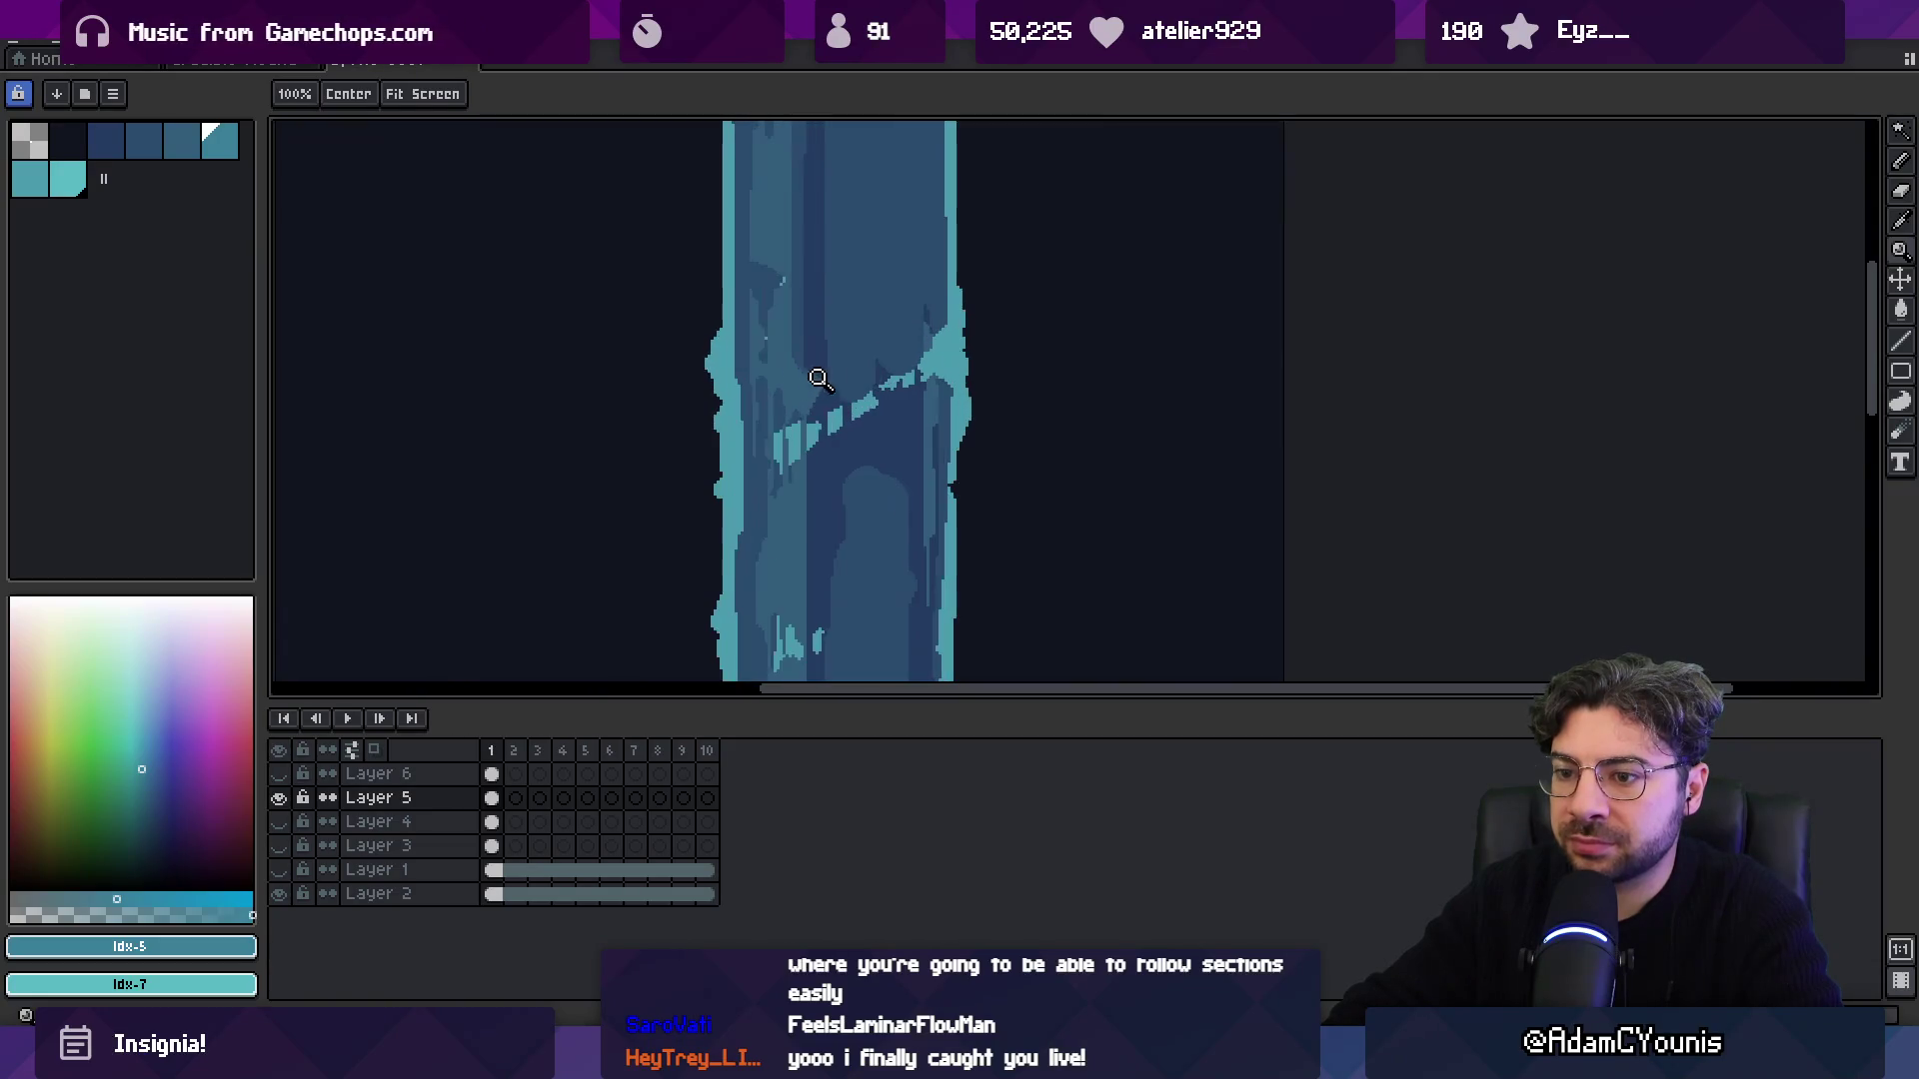
# Magic Wand the light teal waterfall pixels and delete them.
pyautogui.press('w')
pyautogui.click(756, 386)
pyautogui.press('Delete')
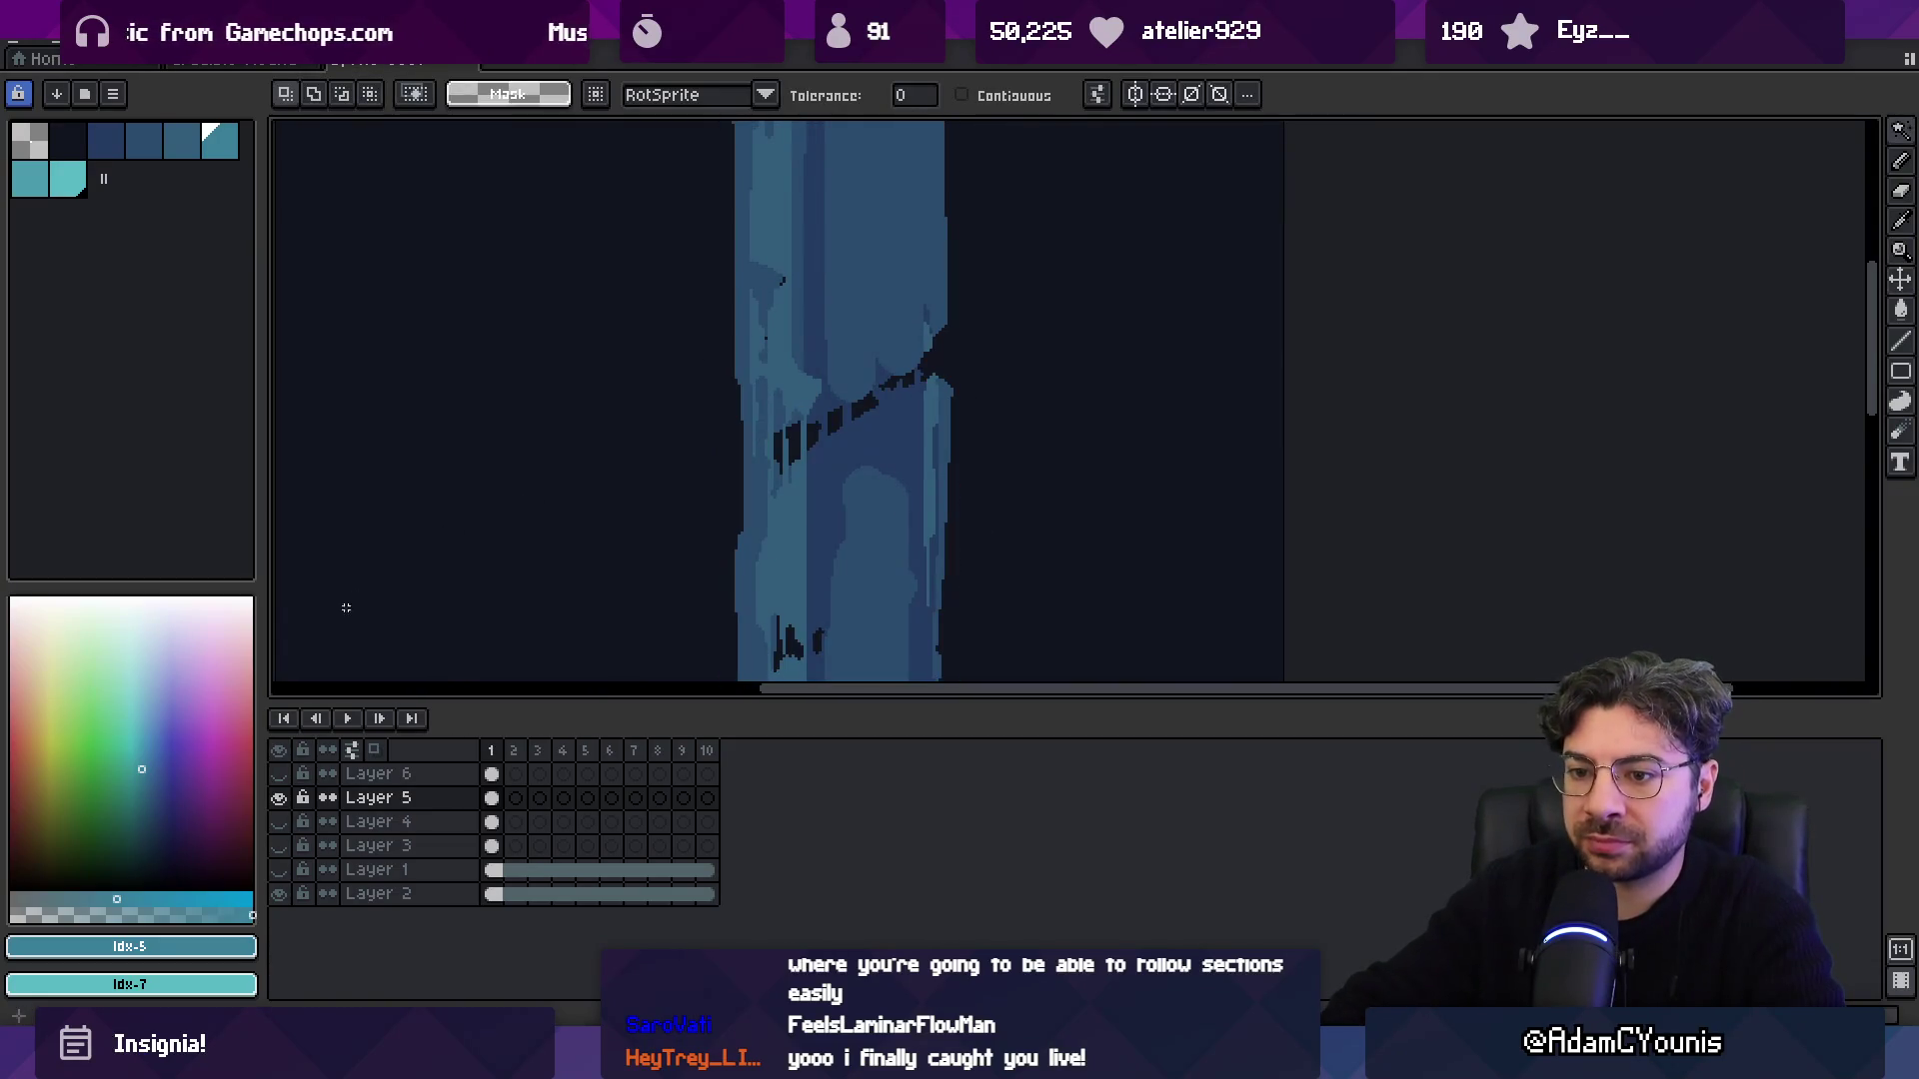
# Toggle Layer 6 on and off to compare the waterfall's new dark gaps.
pyautogui.click(279, 774)
pyautogui.press('z')
pyautogui.scroll(-3, 711, 437)
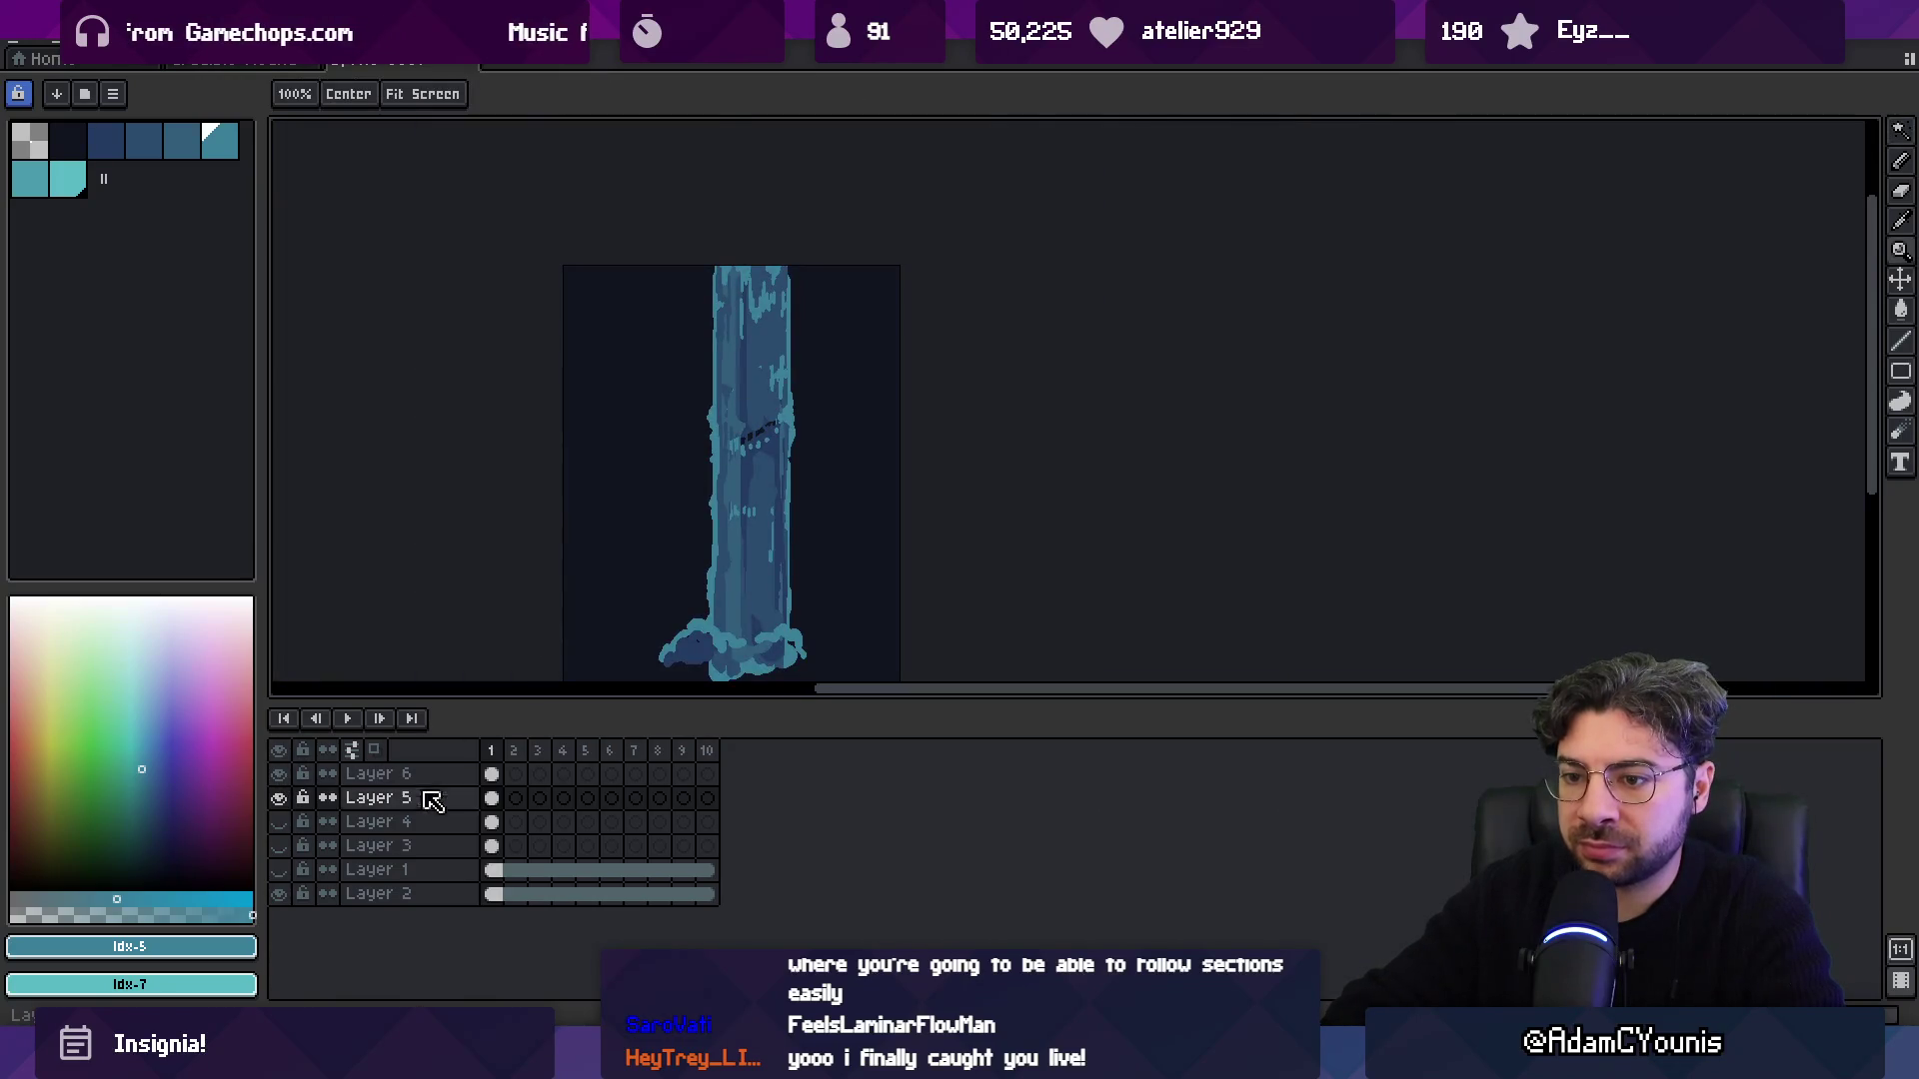
pyautogui.click(279, 774)
pyautogui.scroll(3, 746, 436)
pyautogui.press('v')
pyautogui.keyDown('alt'); pyautogui.click(899, 413); pyautogui.keyUp('alt')
# Sample the waterfall blue and try bucket-filling the gaps, undoing each fill.
pyautogui.press('b')
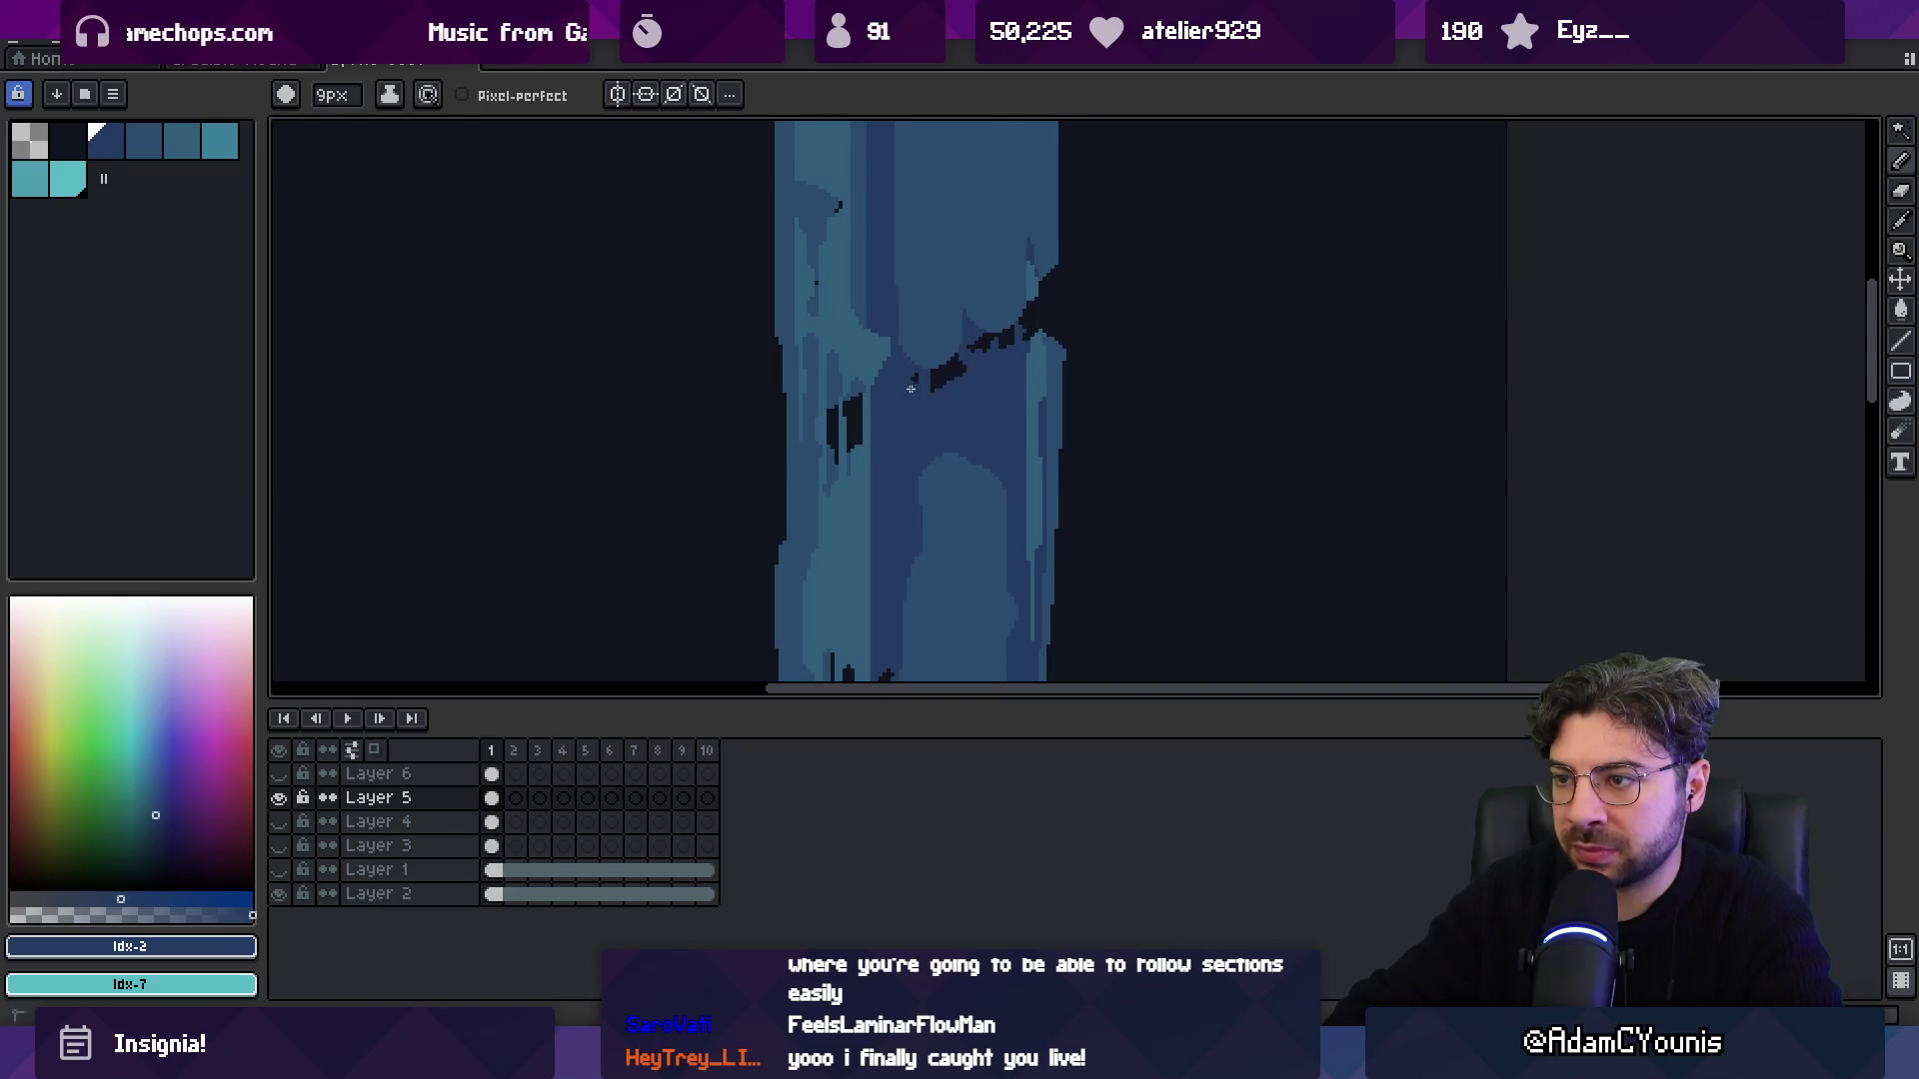
pyautogui.press('alt')
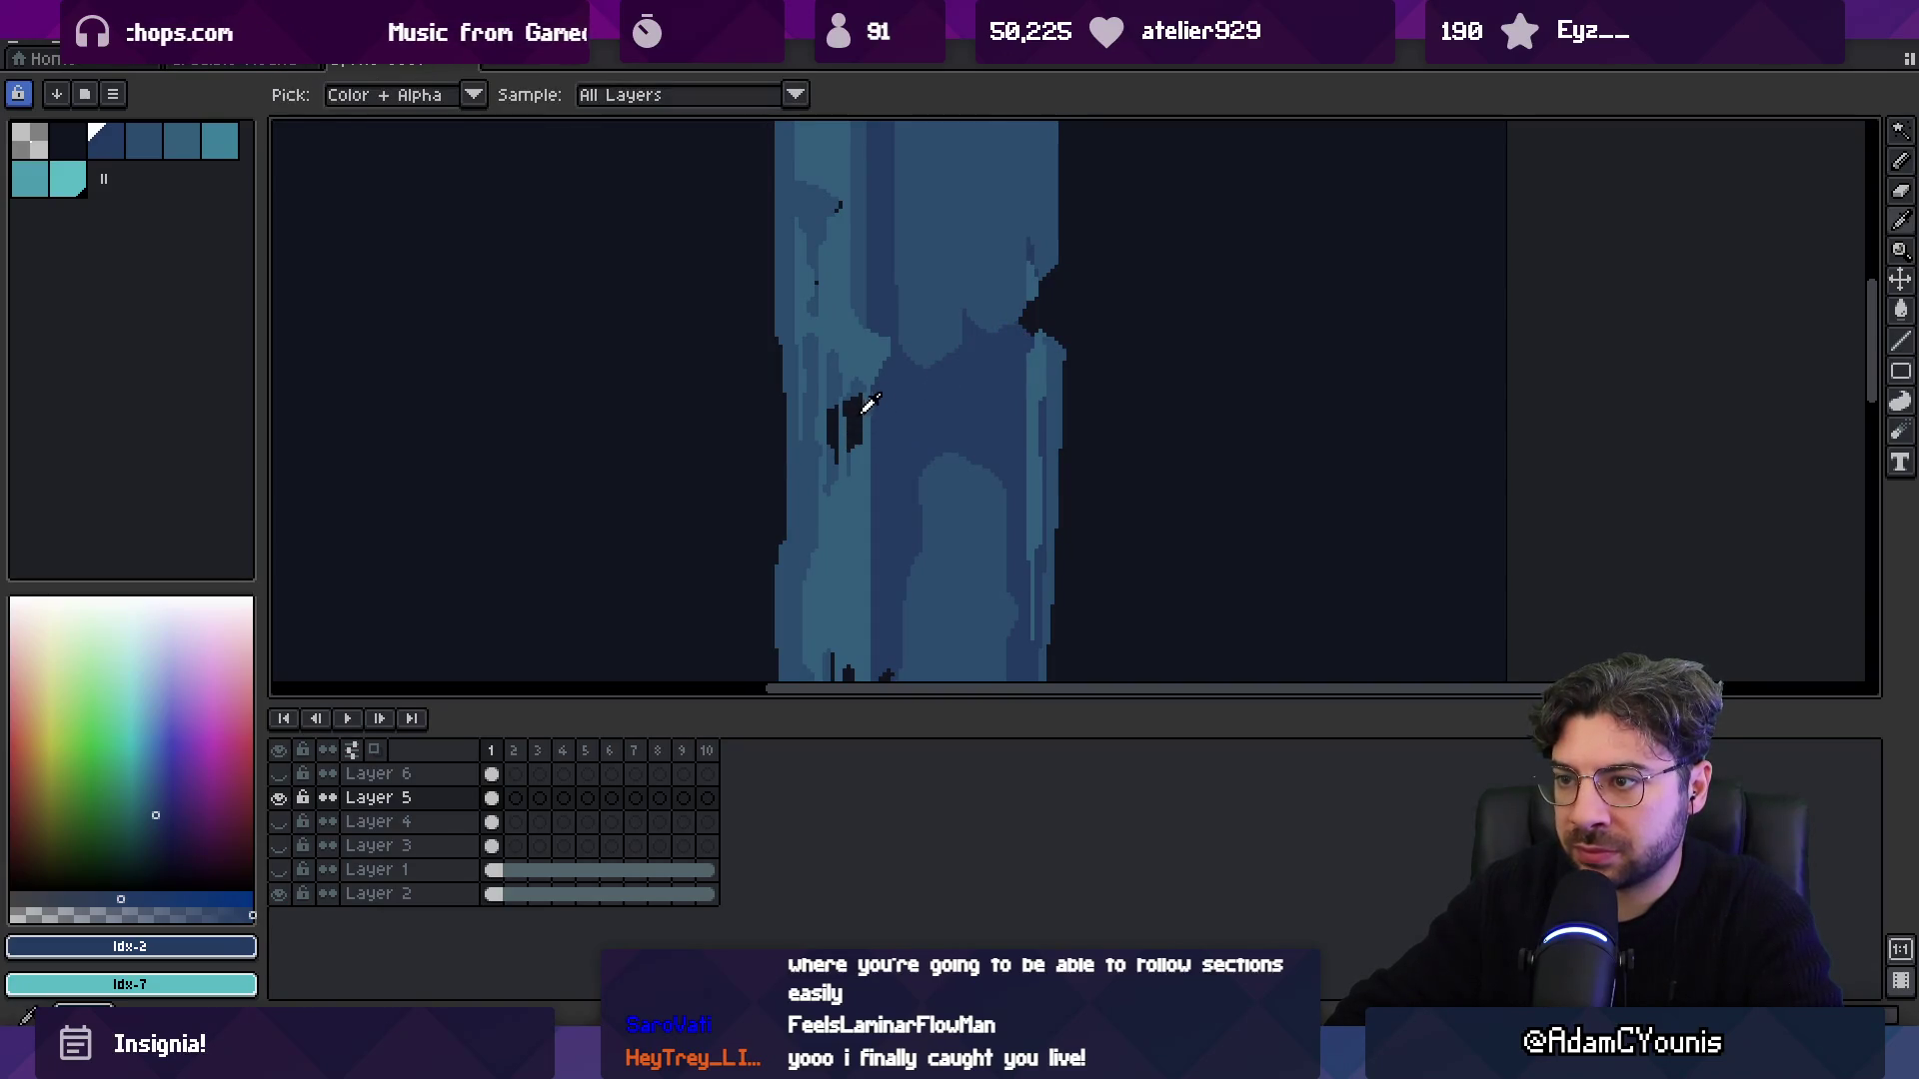
pyautogui.keyDown('alt'); pyautogui.click(856, 383); pyautogui.keyUp('alt')
pyautogui.press('g')
pyautogui.click(855, 423)
pyautogui.hotkey('ctrl', 'z')
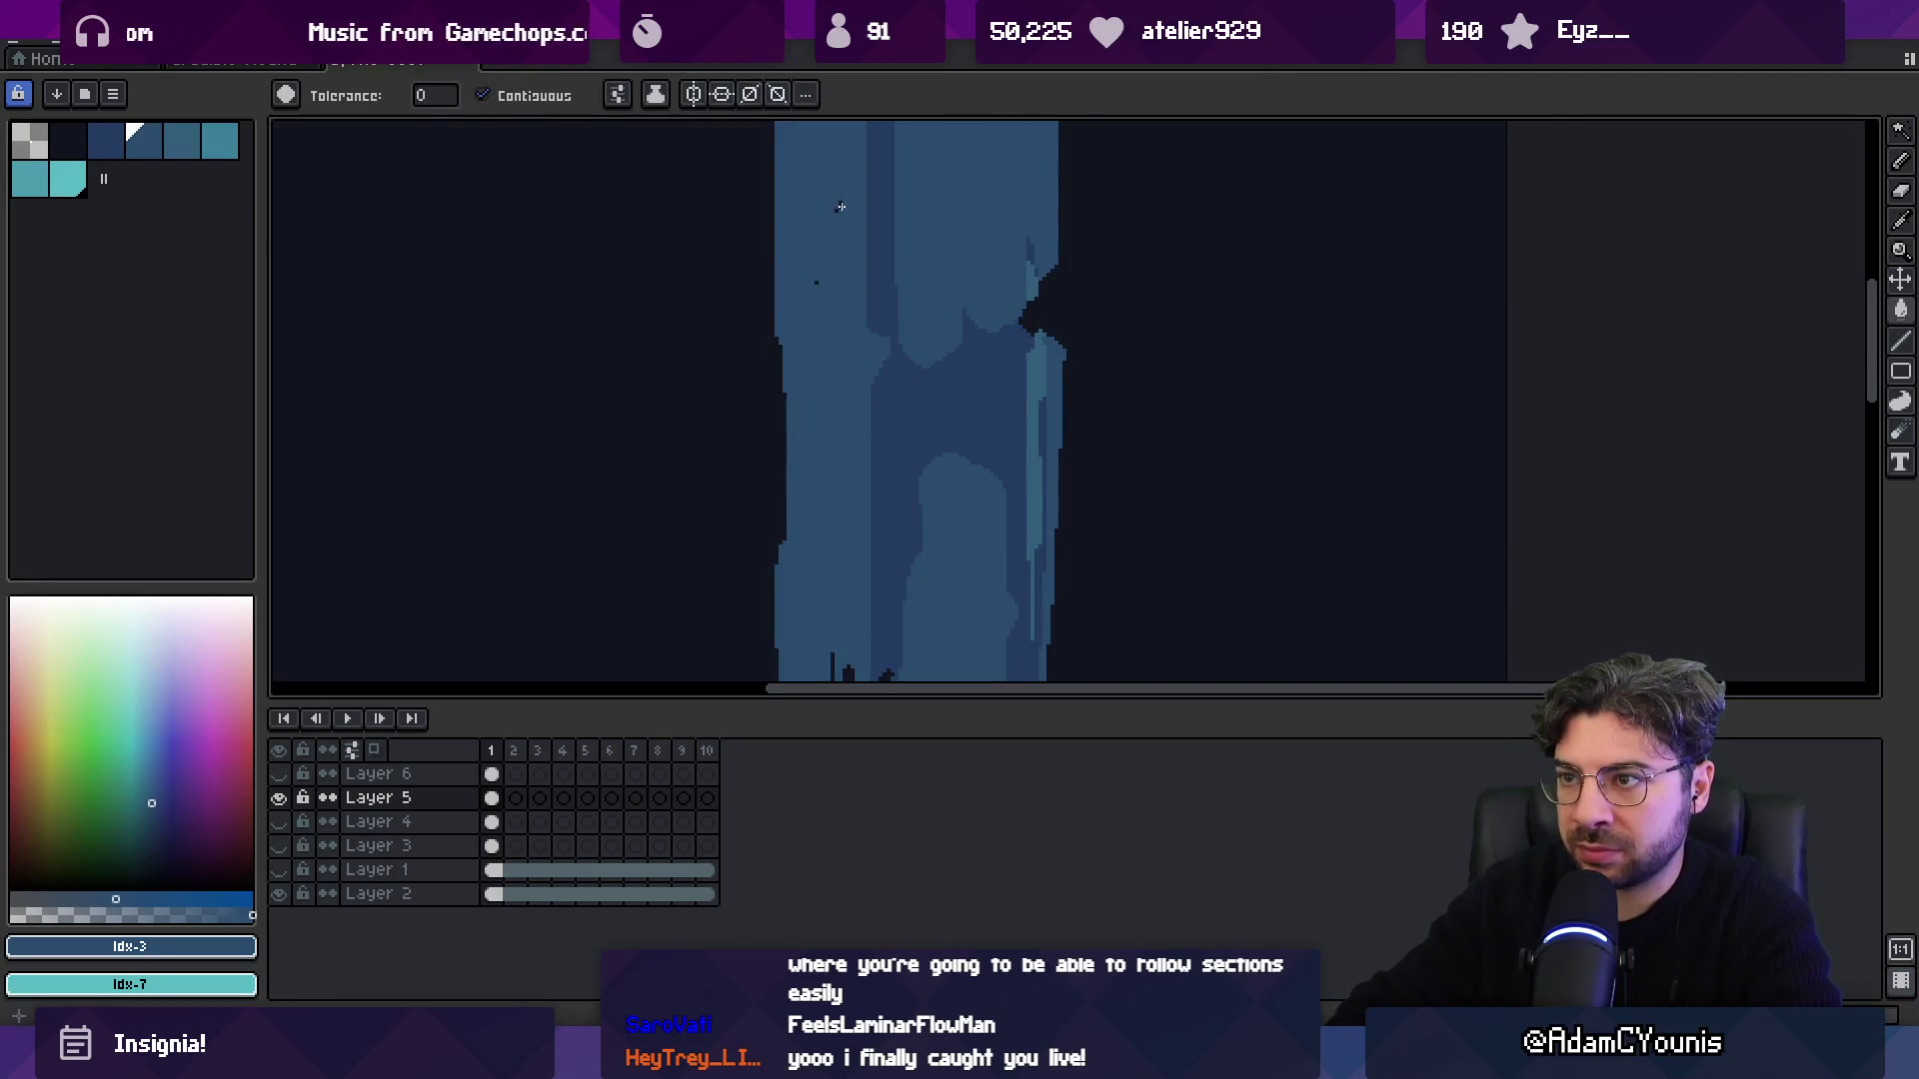
pyautogui.scroll(-3, 849, 380)
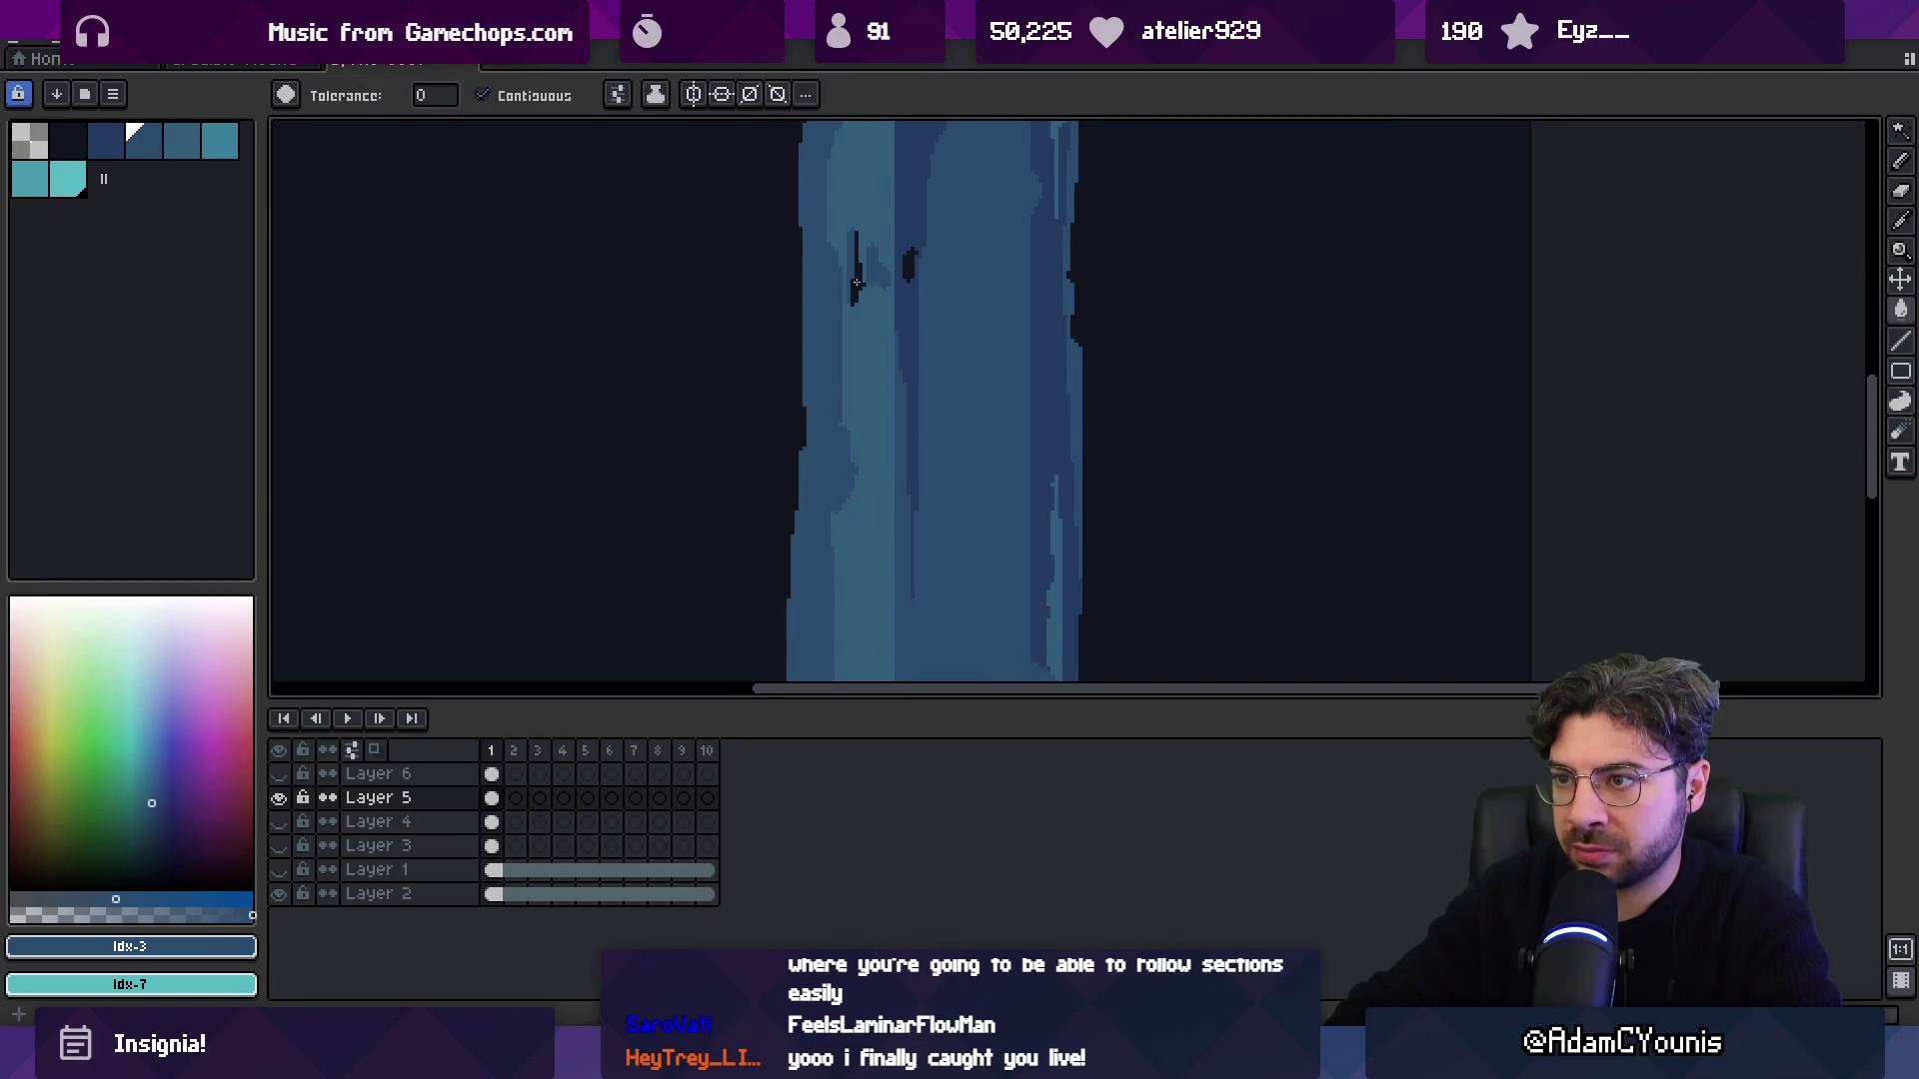
pyautogui.click(915, 270)
pyautogui.hotkey('ctrl', 'z')
# Switch to the next lighter blue with the pencil and pan to the lower waterfall.
pyautogui.press('z')
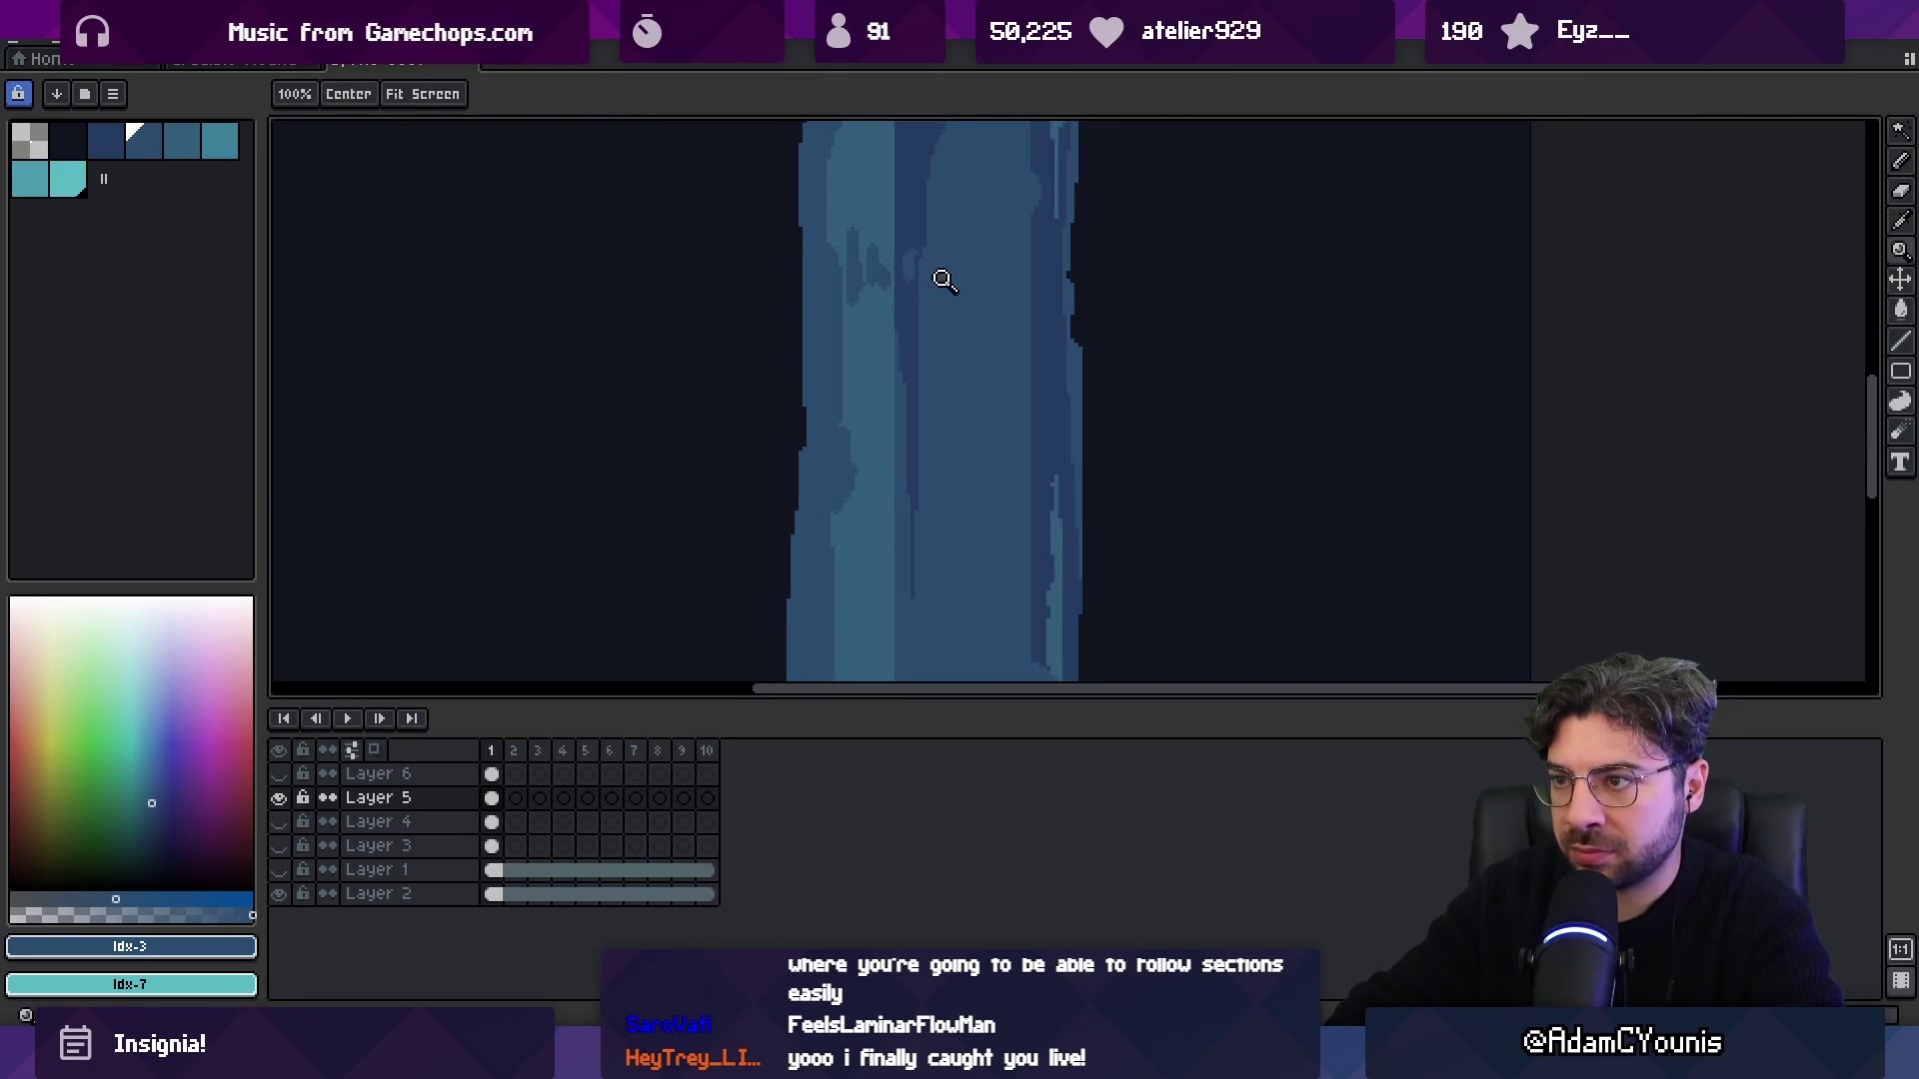
pyautogui.scroll(-2, 950, 283)
pyautogui.scroll(2, 942, 236)
pyautogui.scroll(1, 905, 414)
pyautogui.press(']')
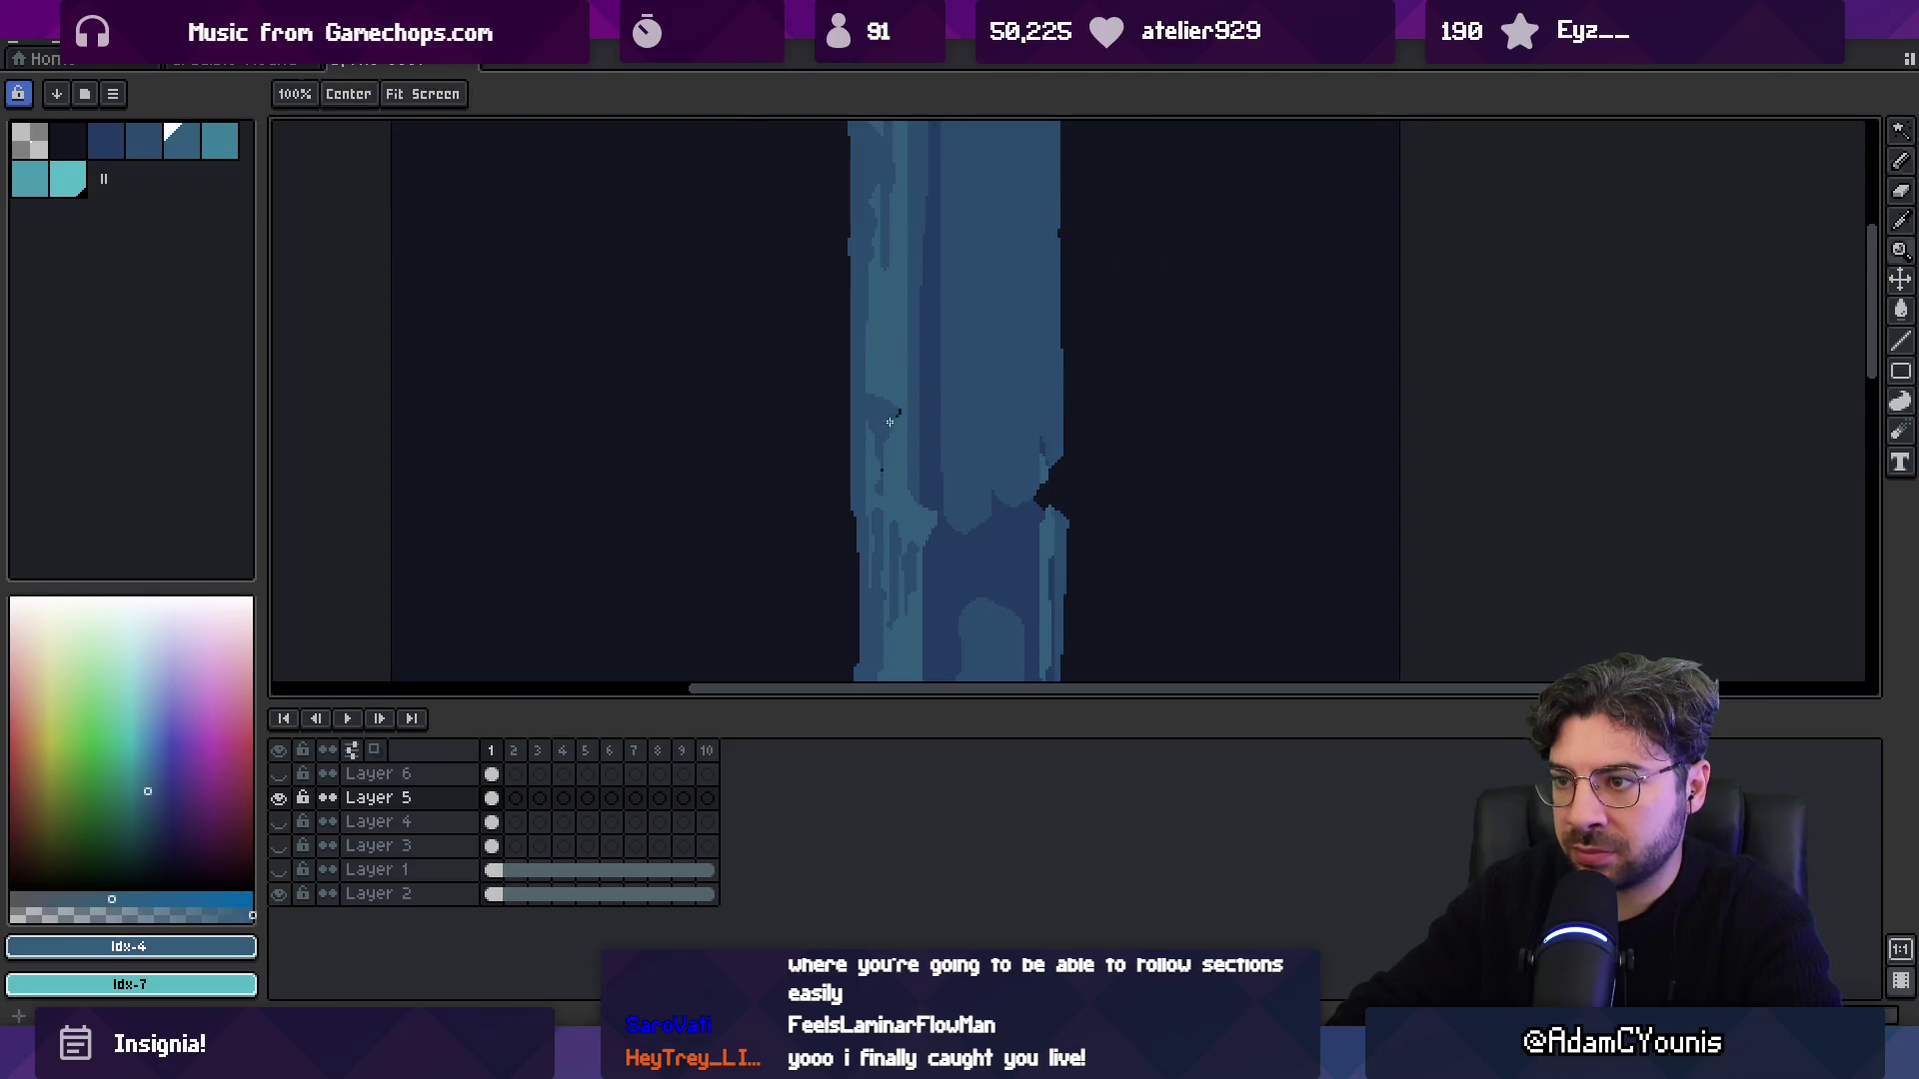
pyautogui.press('b')
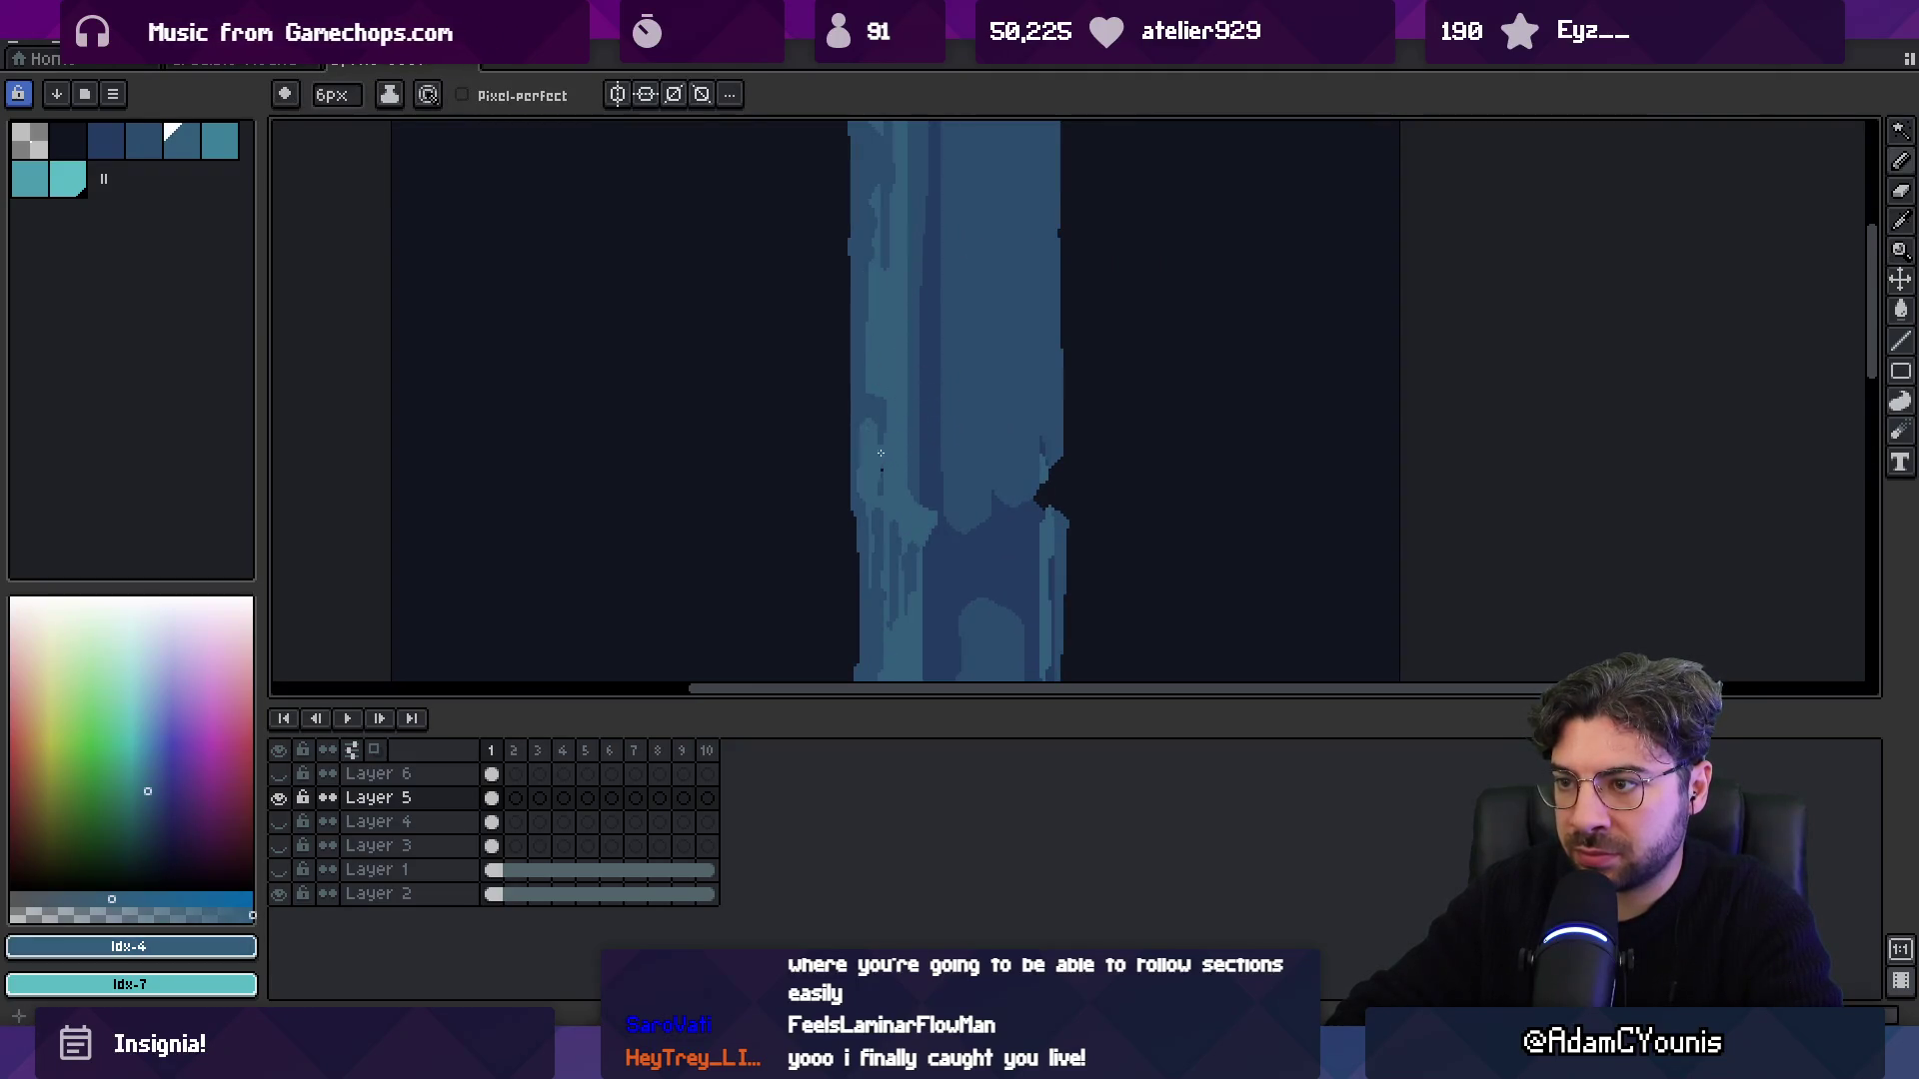
pyautogui.press('h')
pyautogui.scroll(-2, 895, 407)
pyautogui.scroll(3, 904, 330)
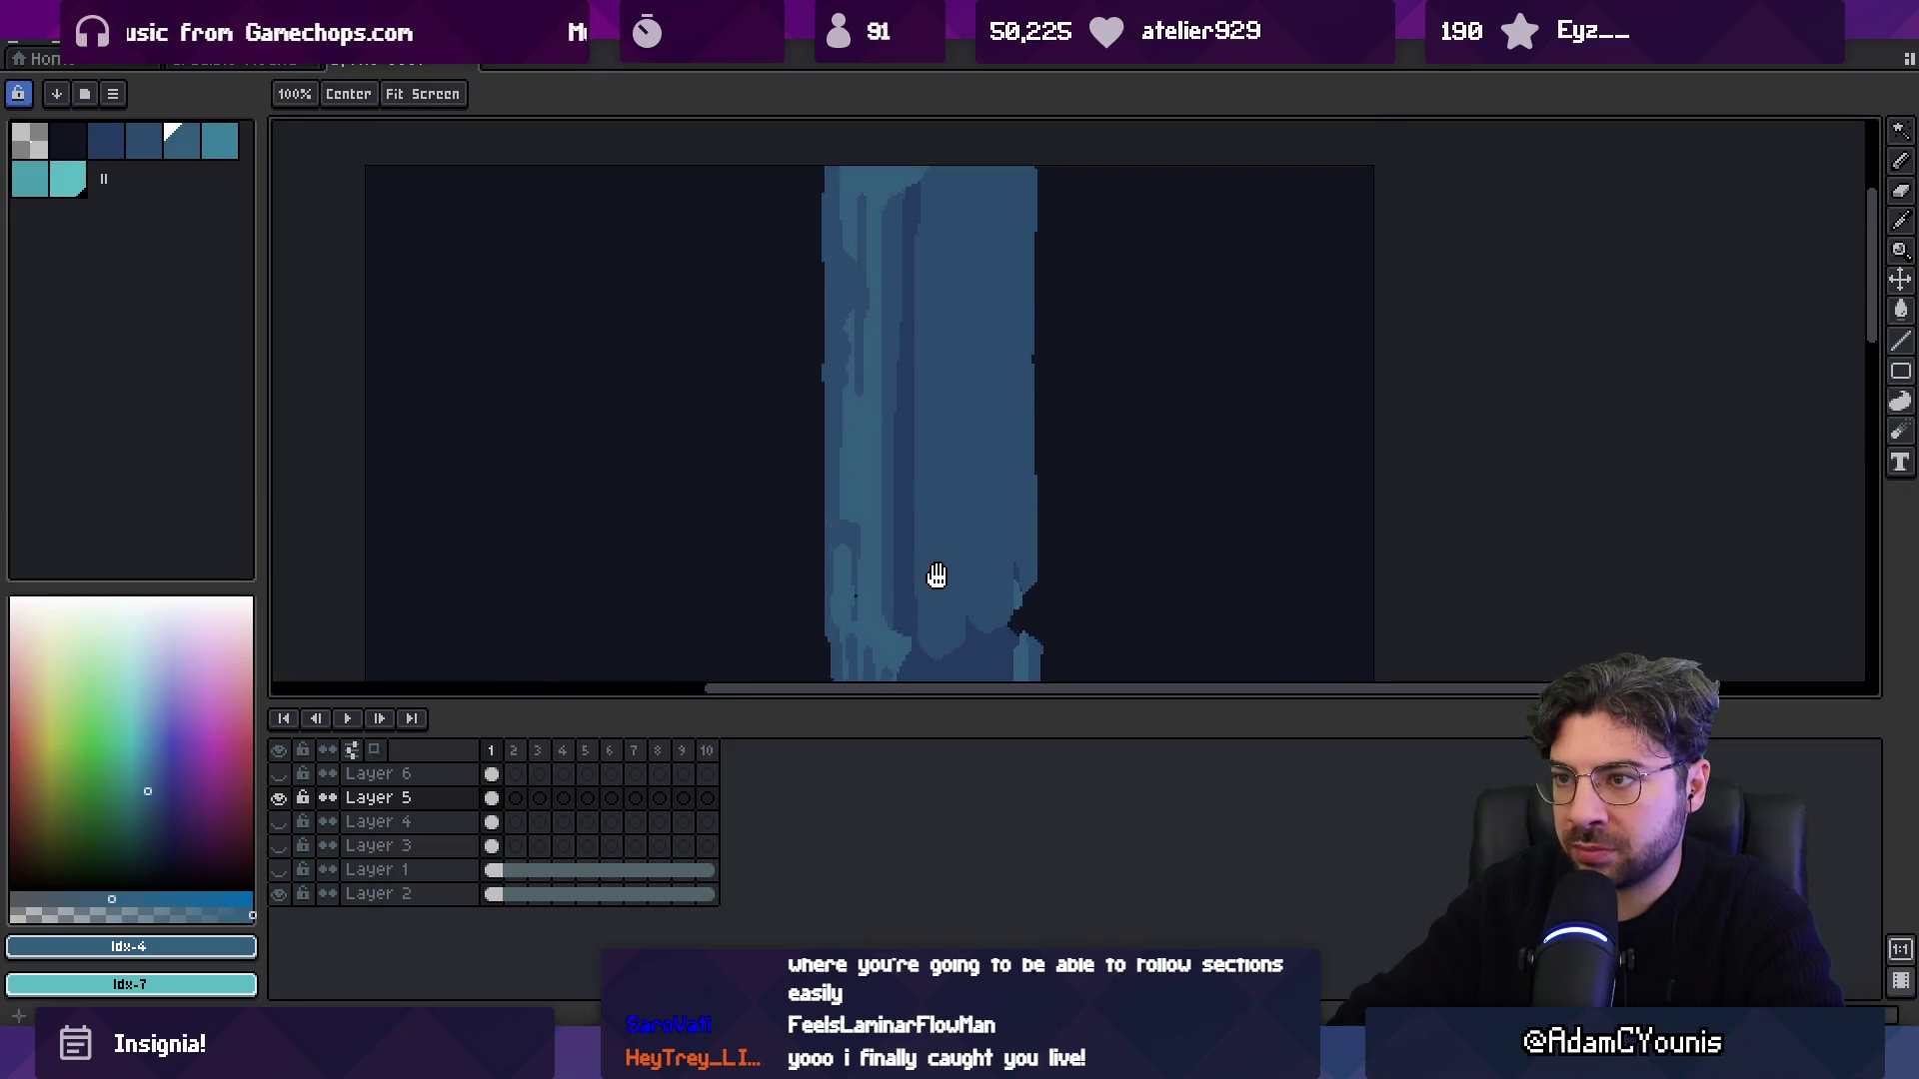
pyautogui.moveTo(936, 567); pyautogui.dragTo(936, 653)
pyautogui.press('b')
pyautogui.press('h')
pyautogui.scroll(-1, 896, 313)
# Eyedrop the darker and mid waterfall blues while panning up to the waterfall's top.
pyautogui.press('i')
pyautogui.click(908, 467)
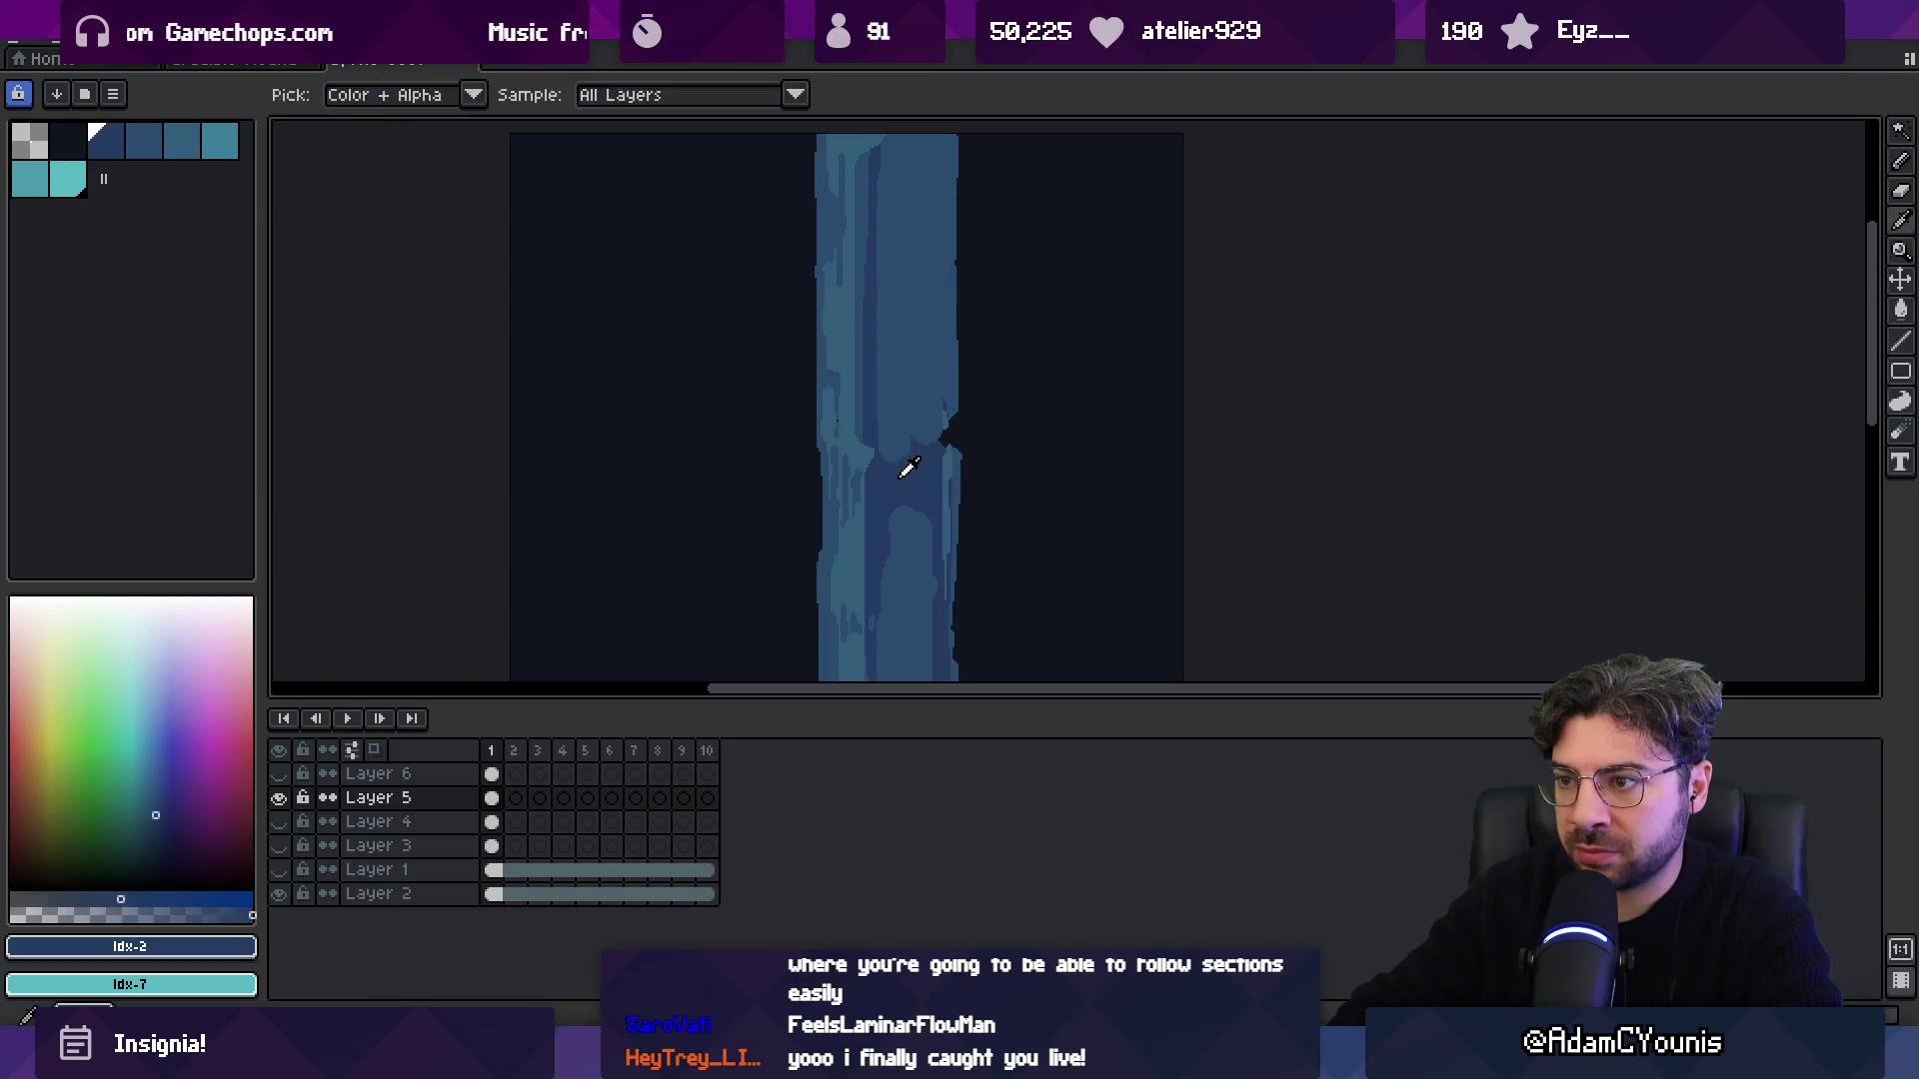
pyautogui.moveTo(904, 506); pyautogui.dragTo(894, 325)
pyautogui.press('b')
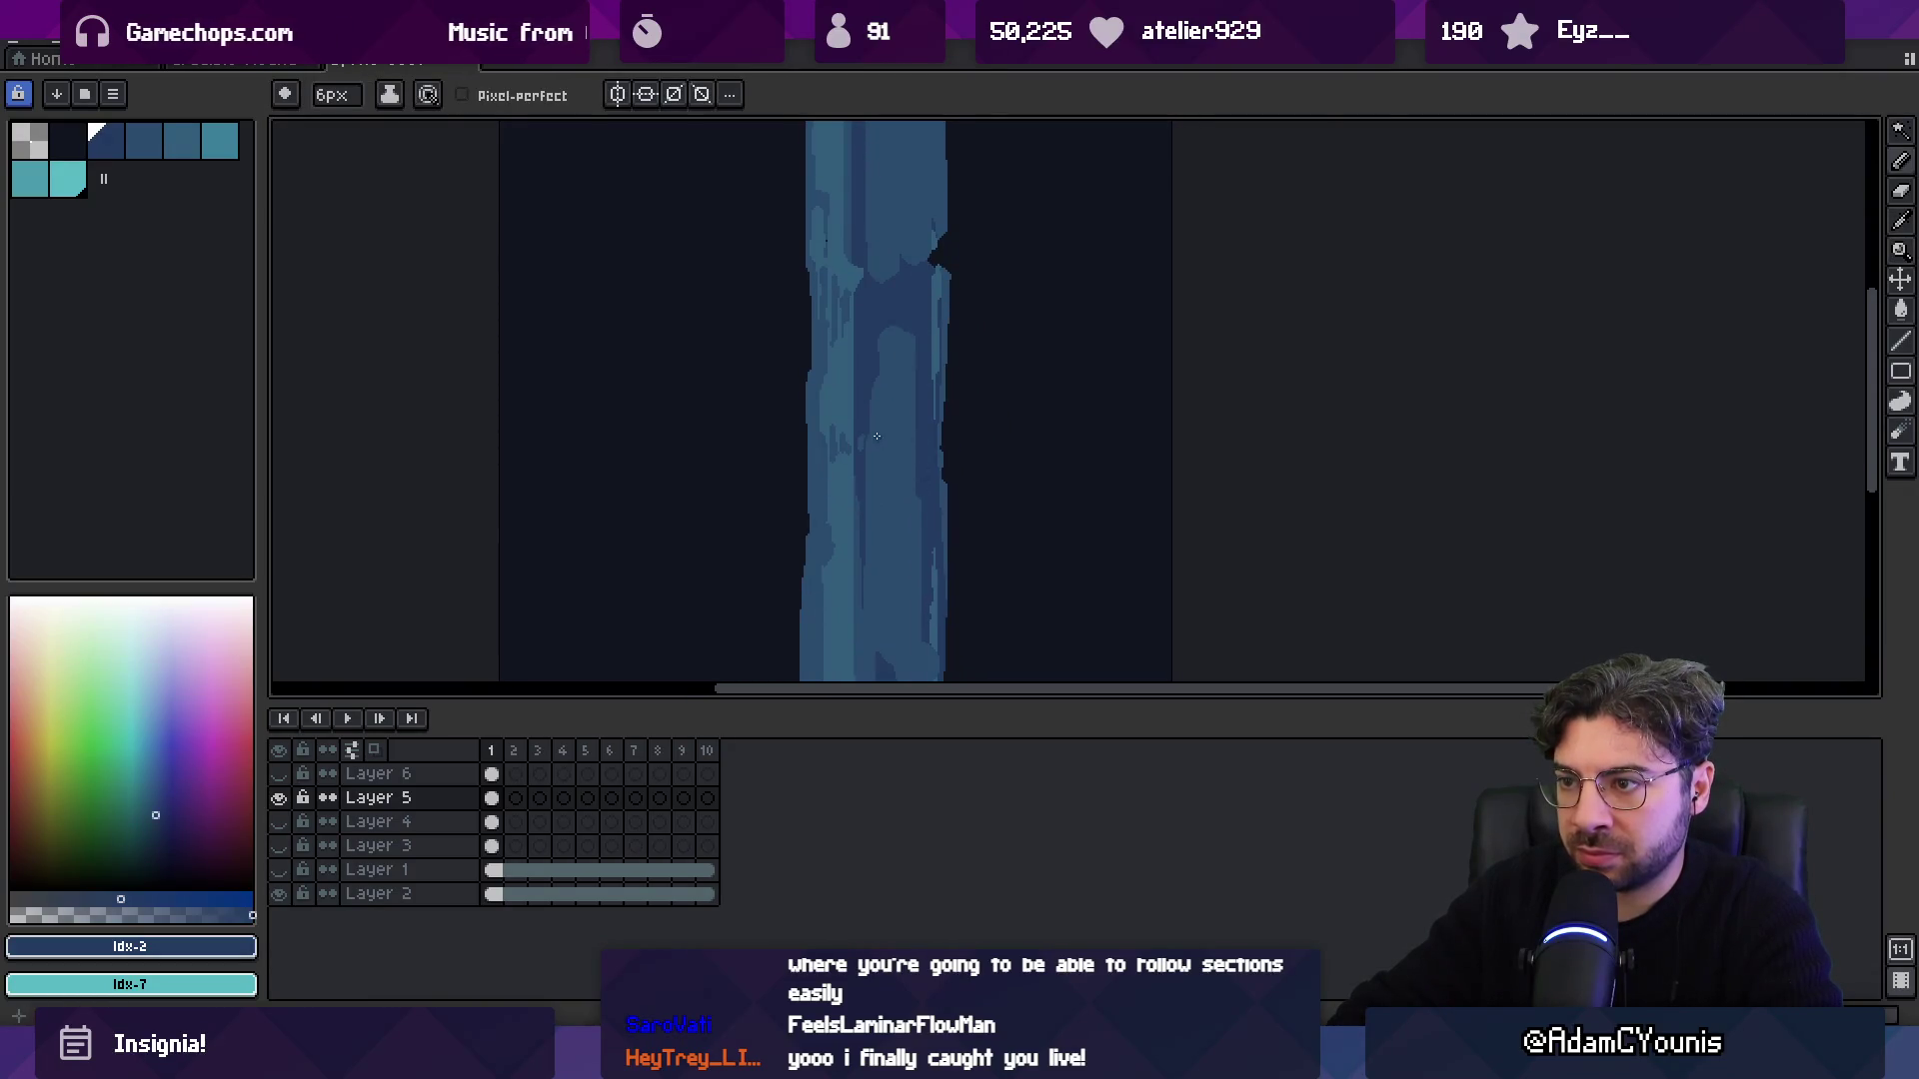
pyautogui.press('h')
pyautogui.moveTo(912, 480); pyautogui.dragTo(904, 389)
pyautogui.press('i')
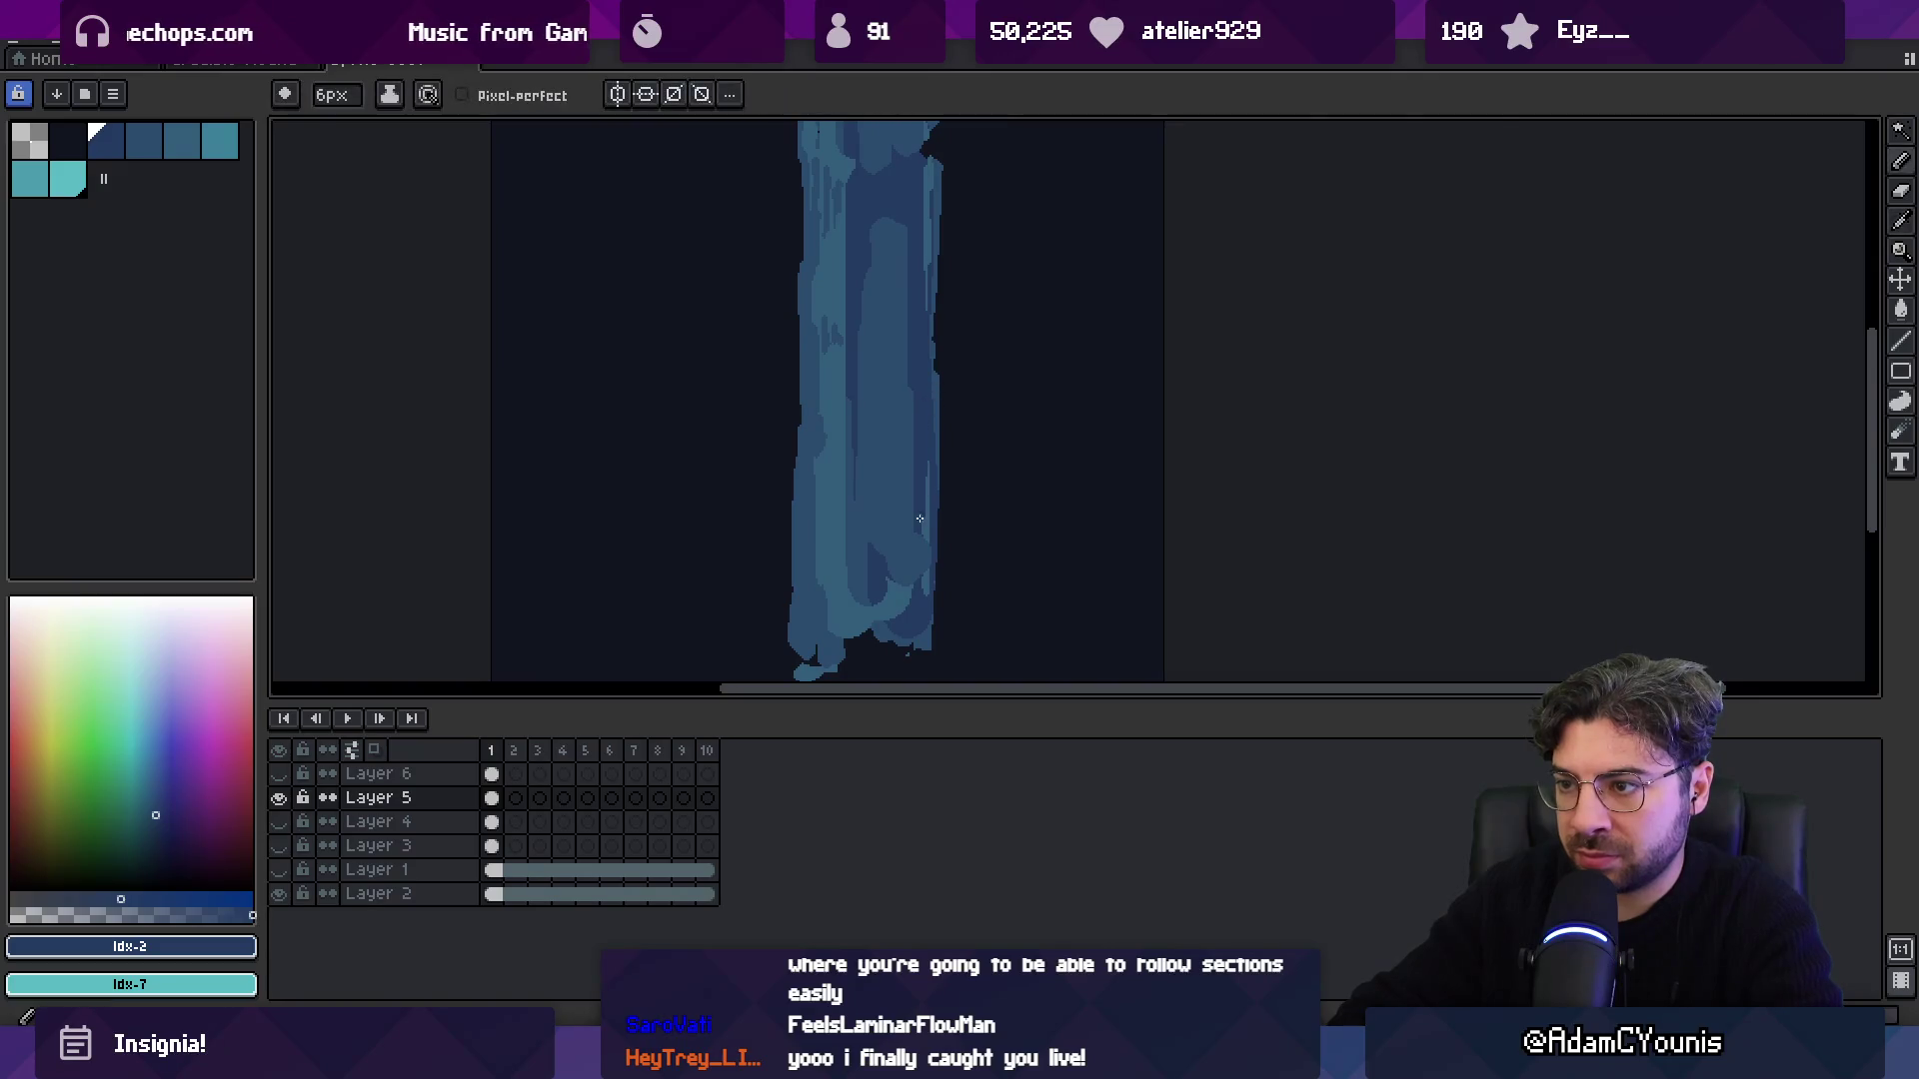
pyautogui.click(905, 503)
# Paint over the lower waterfall gaps with its darker, mid and lighter blues.
pyautogui.press('b')
pyautogui.press('h')
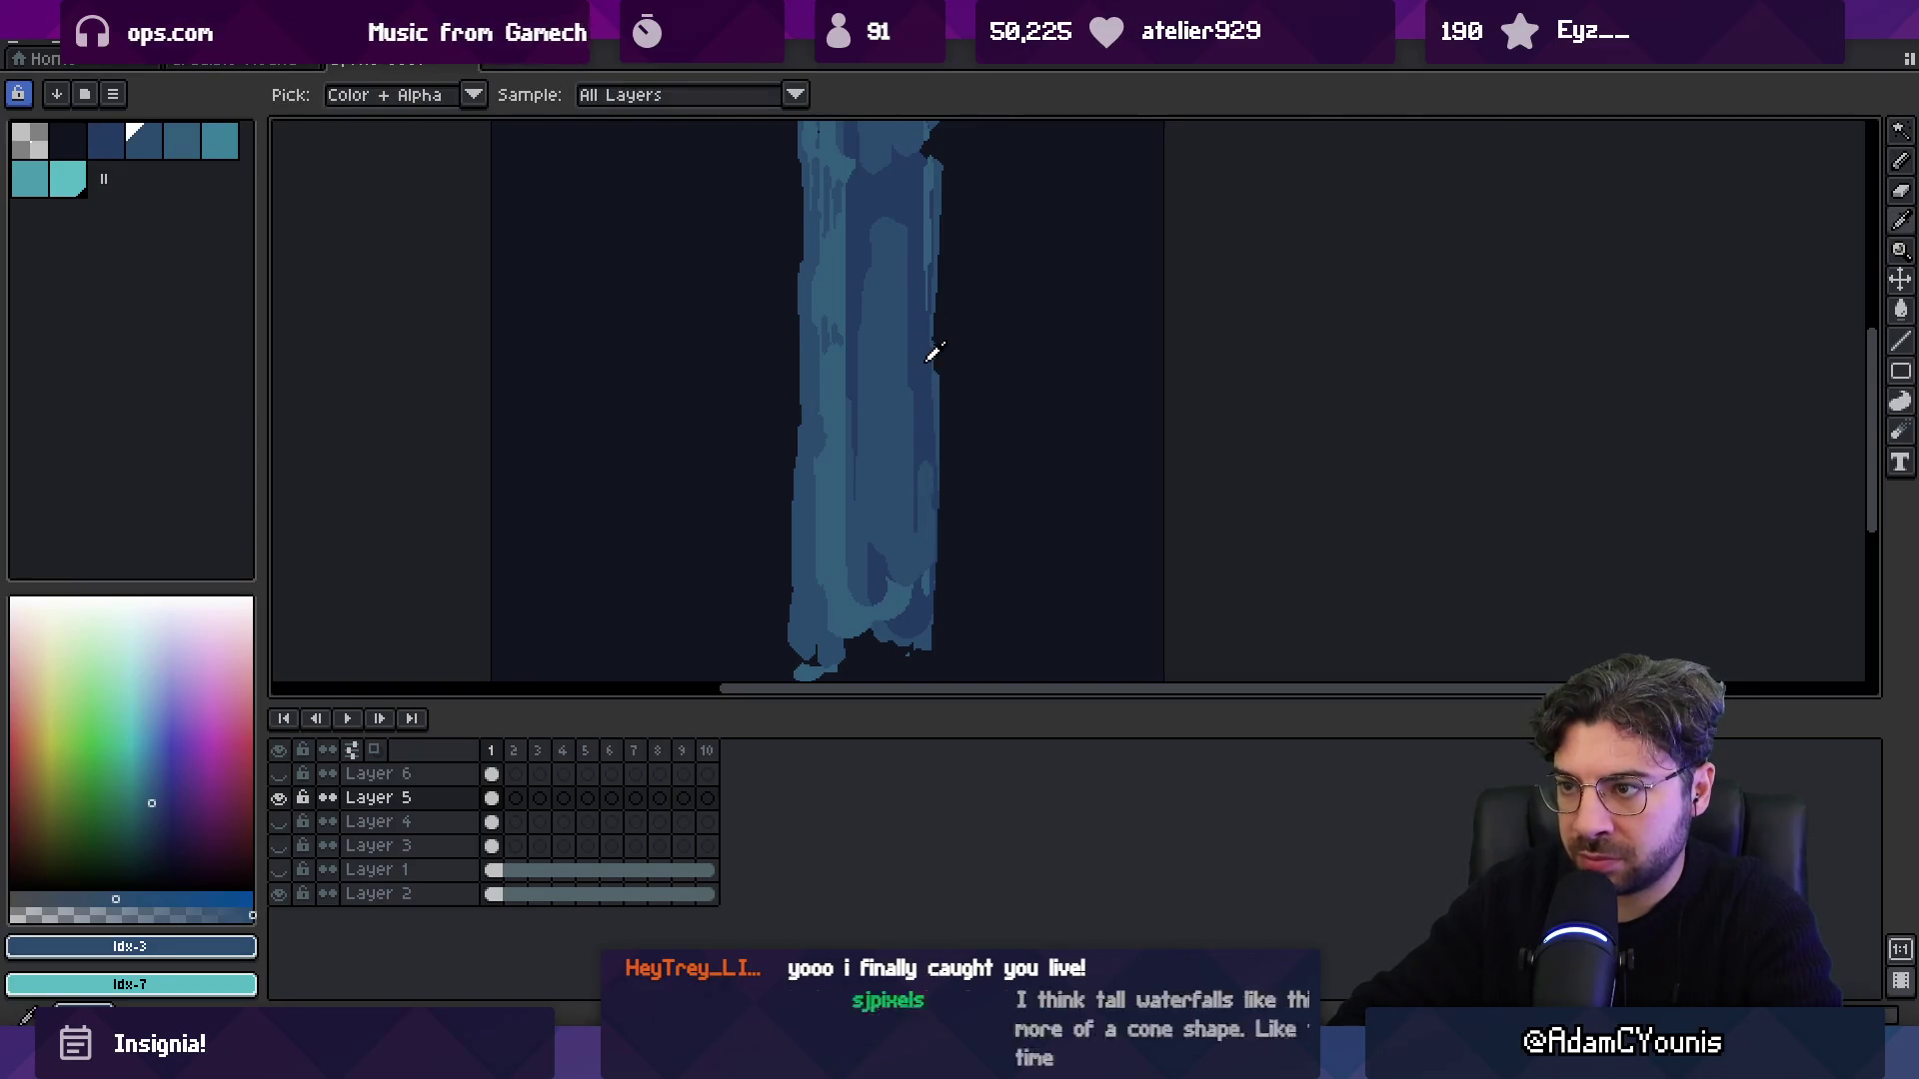
pyautogui.moveTo(907, 304); pyautogui.dragTo(908, 362)
pyautogui.press('b')
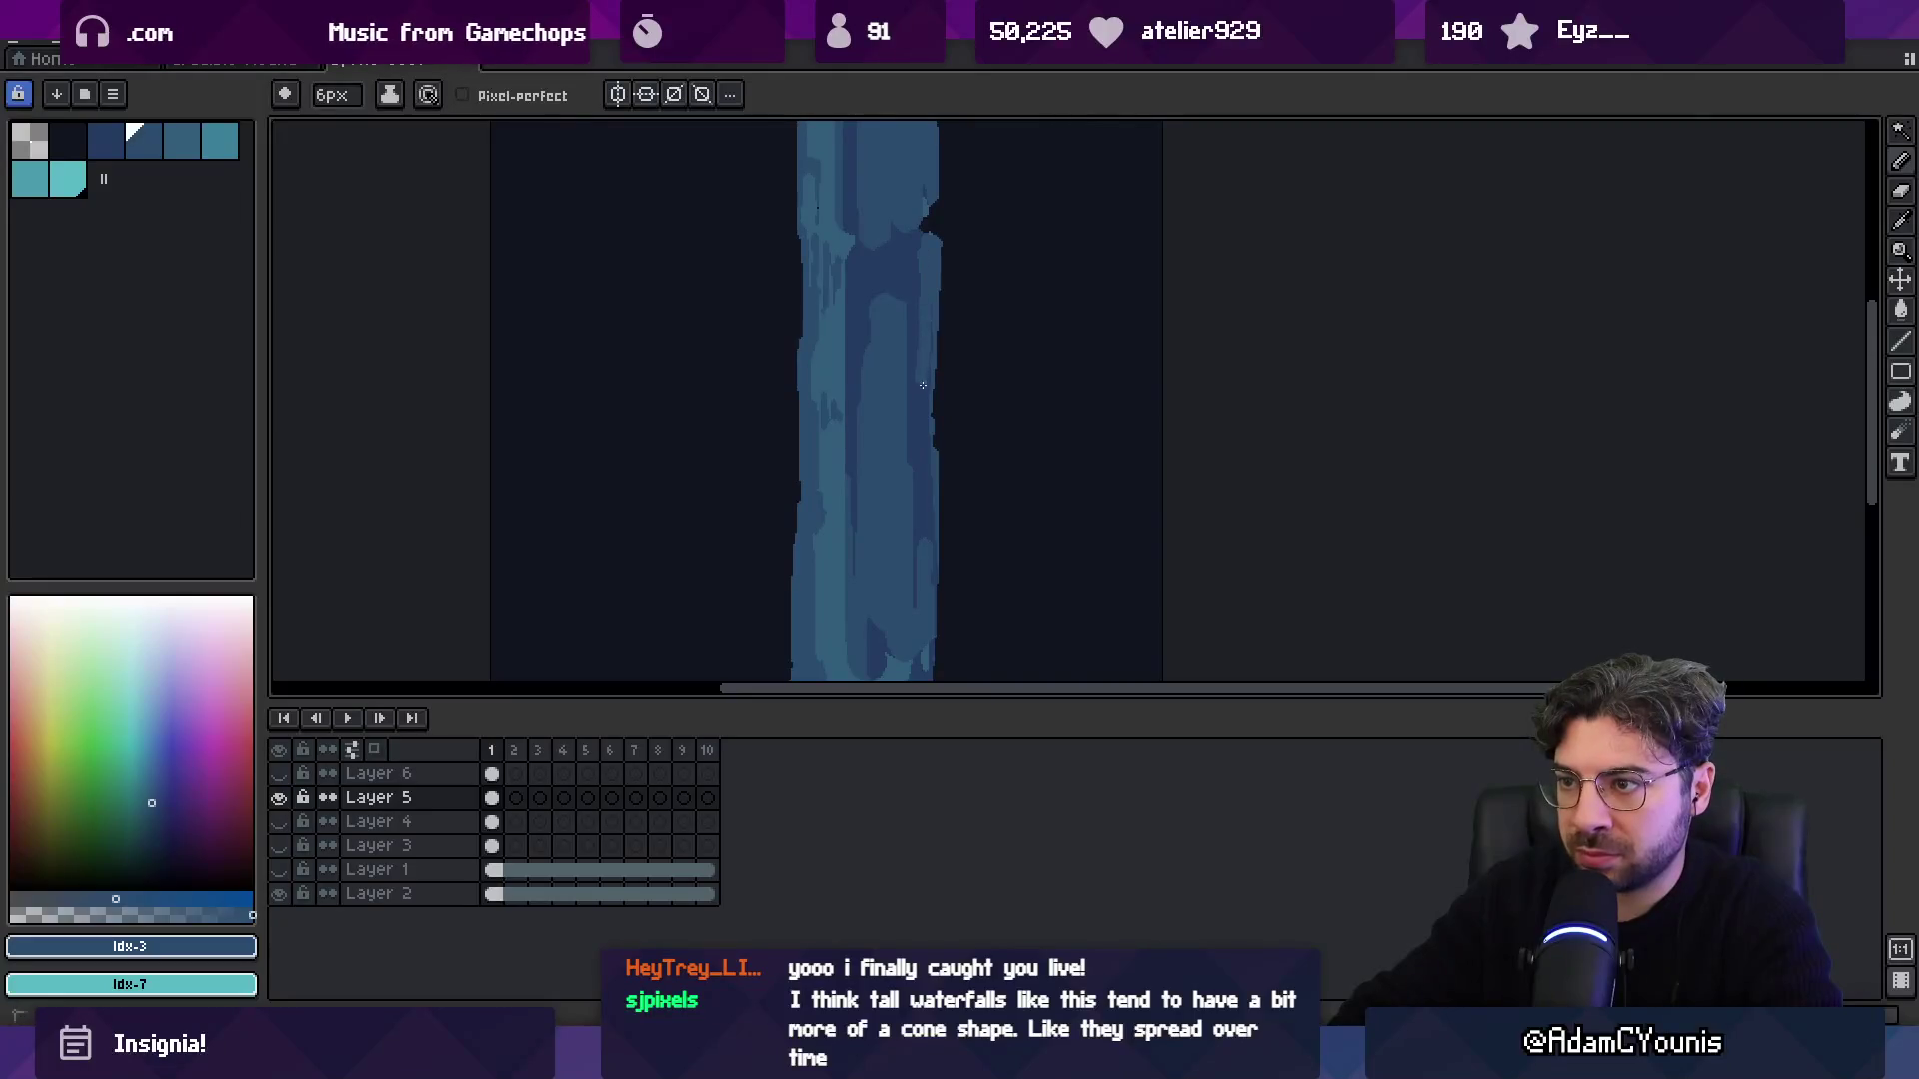
pyautogui.keyDown('alt'); pyautogui.click(927, 373); pyautogui.keyUp('alt')
pyautogui.keyDown('alt'); pyautogui.click(936, 402); pyautogui.keyUp('alt')
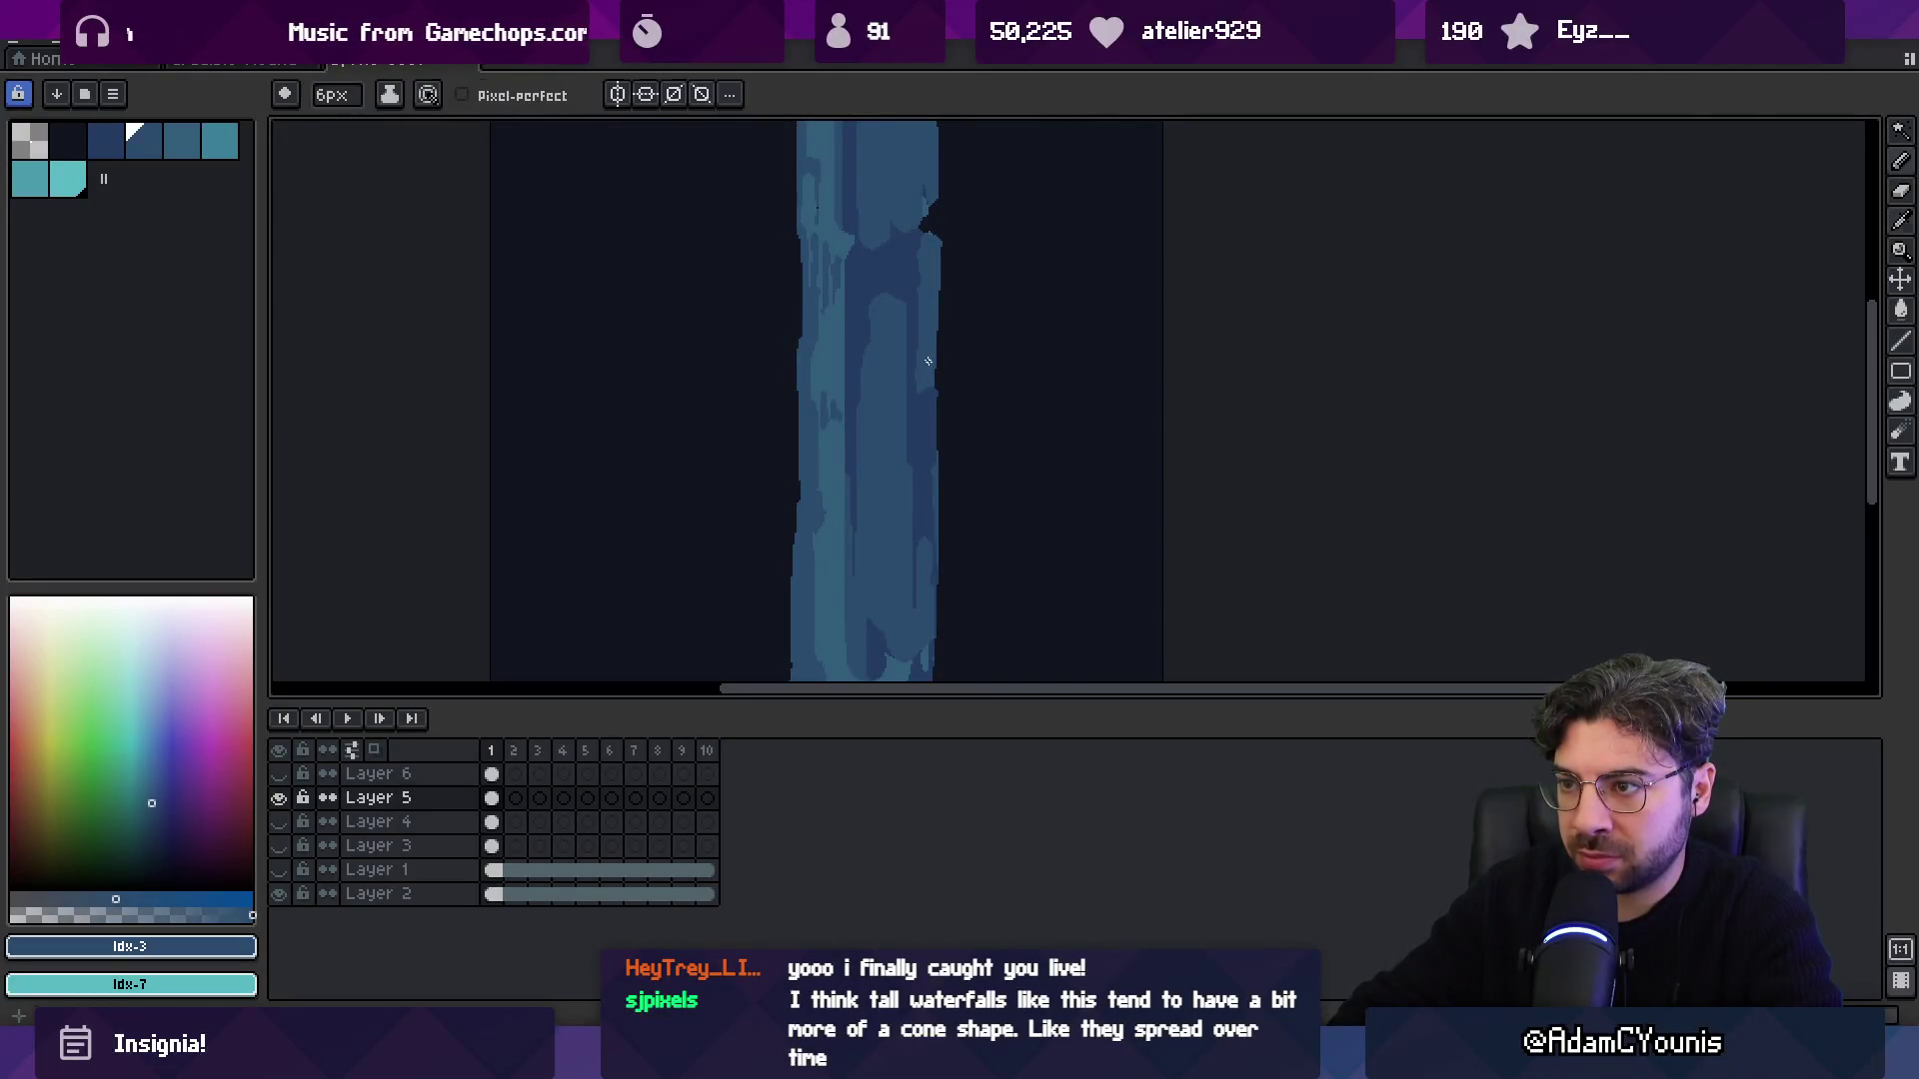
pyautogui.keyDown('alt'); pyautogui.click(929, 443); pyautogui.keyUp('alt')
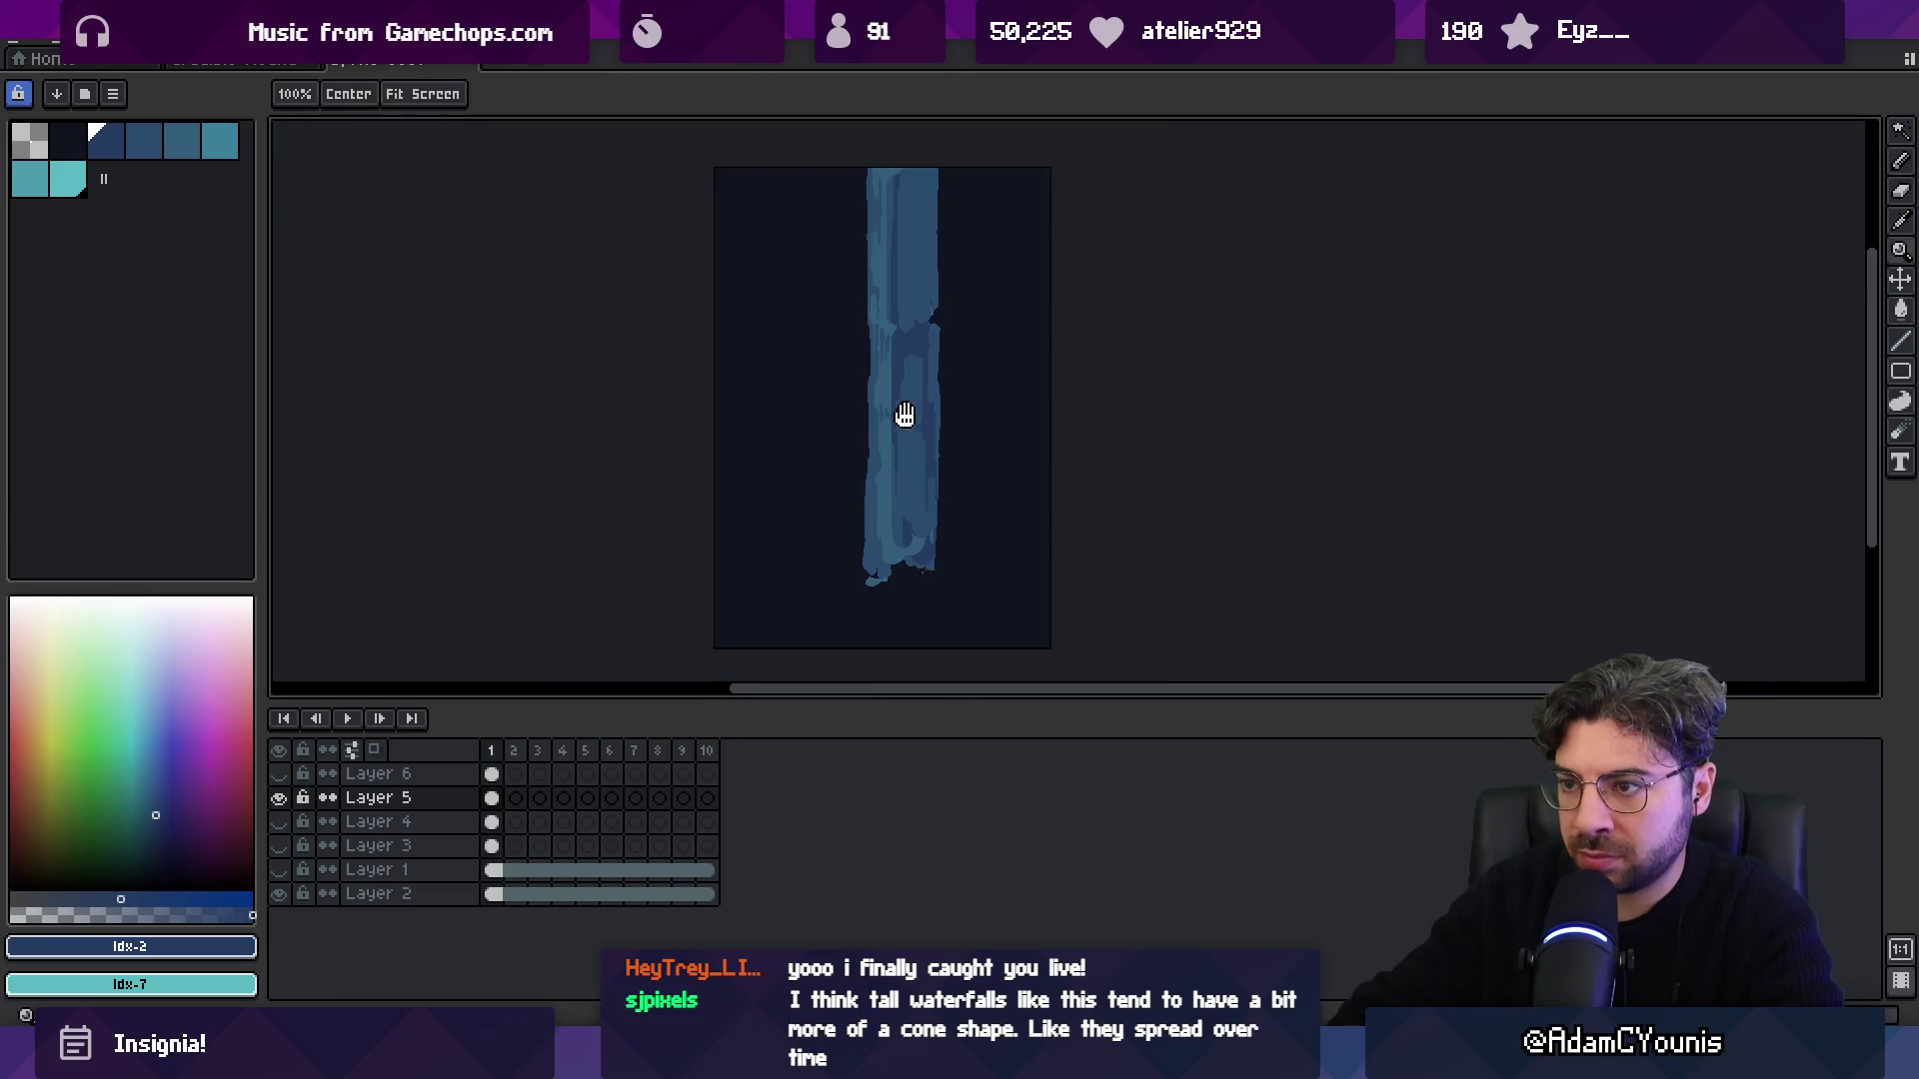
# Paint mid and lighter blue onto the waterfall, zooming to check the shading.
pyautogui.press('z')
pyautogui.scroll(-1, 904, 415)
pyautogui.scroll(2, 878, 412)
pyautogui.press('b')
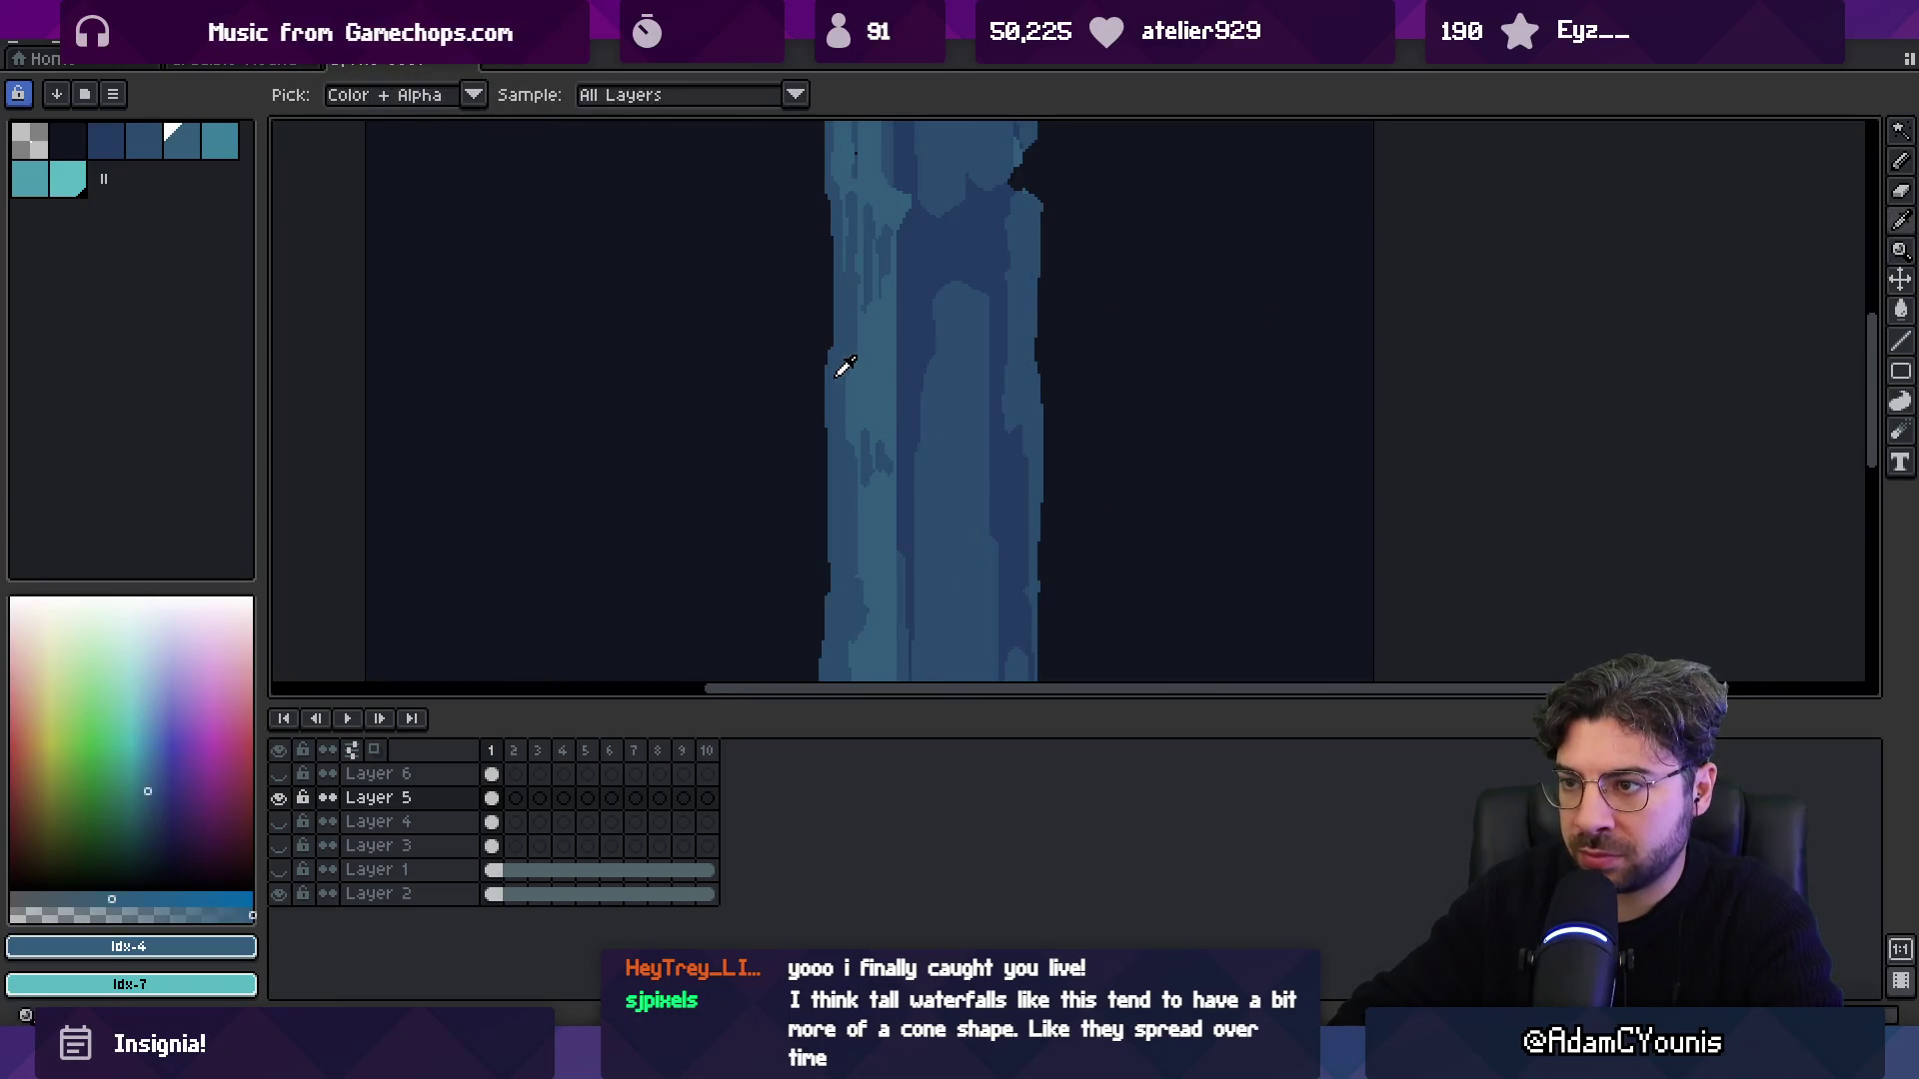
pyautogui.keyDown('alt'); pyautogui.click(888, 452); pyautogui.keyUp('alt')
pyautogui.scroll(-3, 880, 470)
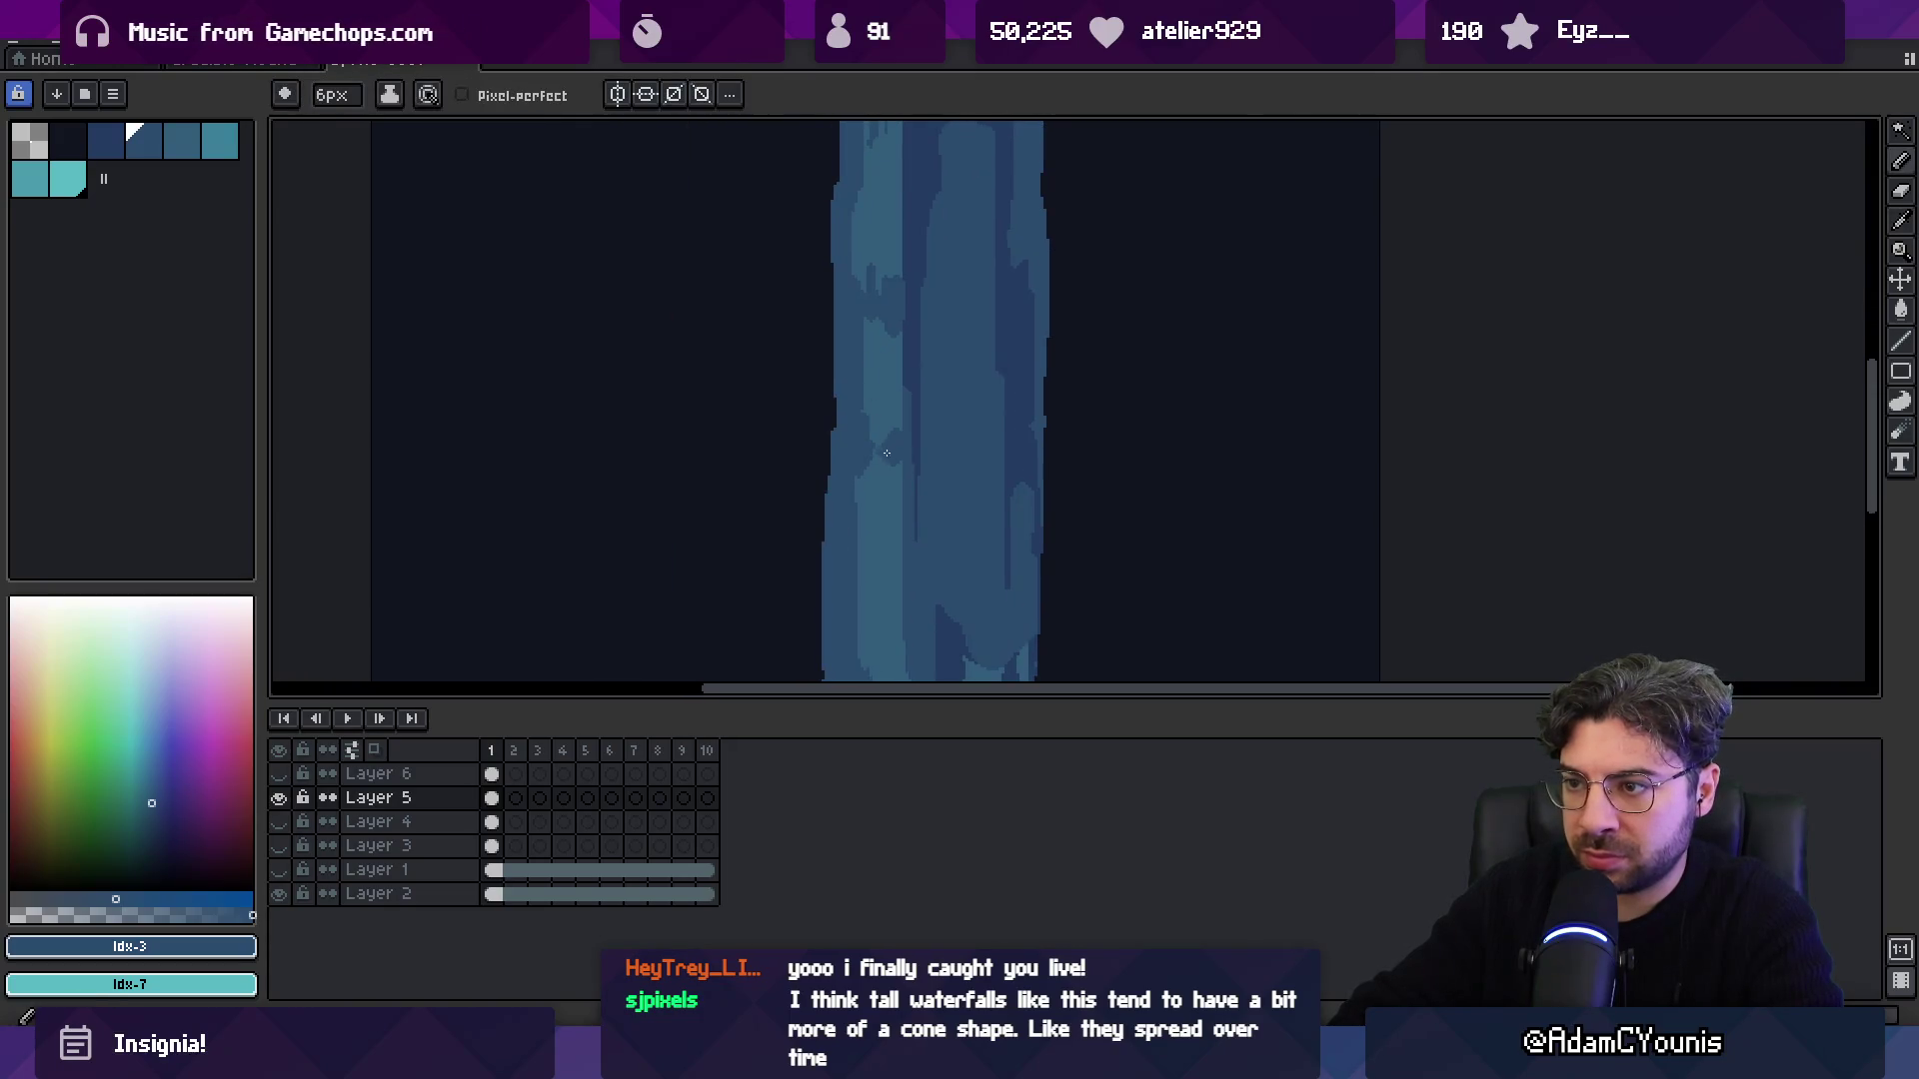
pyautogui.keyDown('alt'); pyautogui.click(882, 421); pyautogui.keyUp('alt')
pyautogui.press('z')
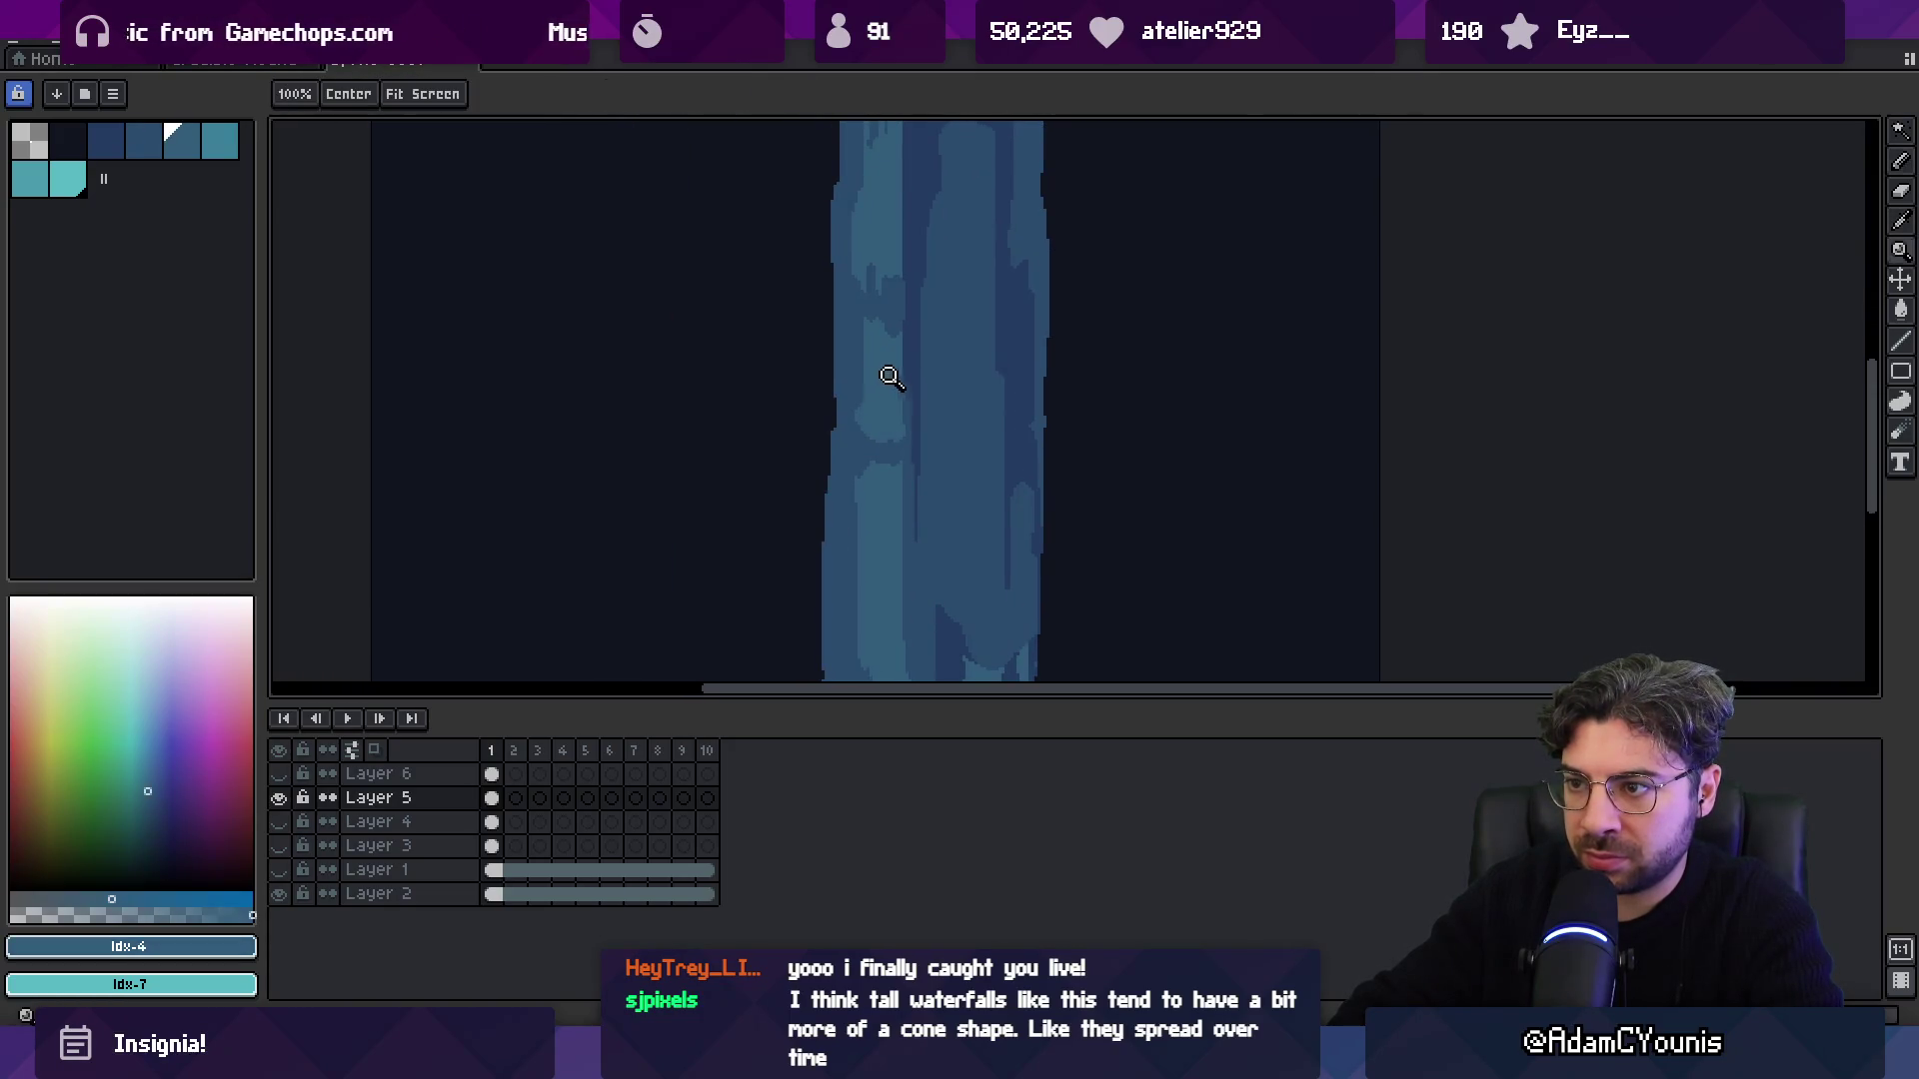
pyautogui.scroll(-3, 890, 389)
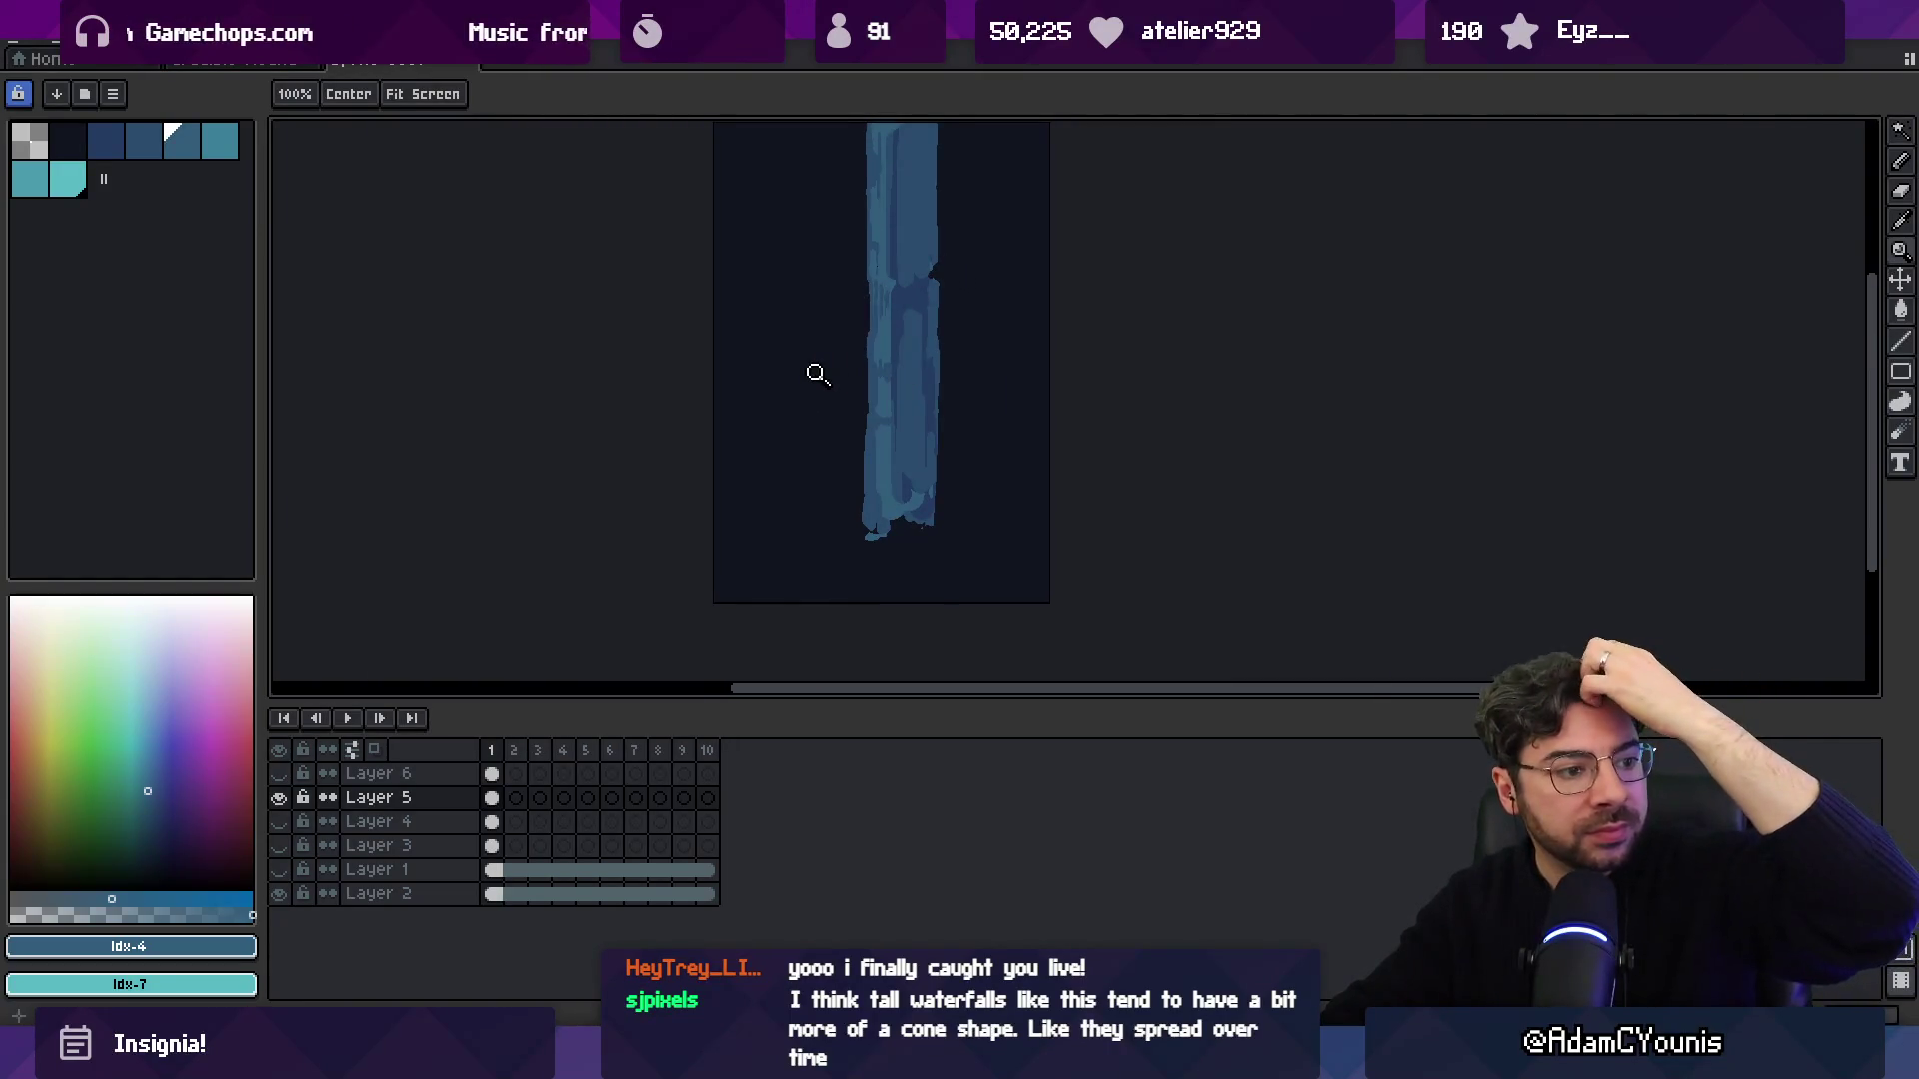
pyautogui.scroll(3, 912, 403)
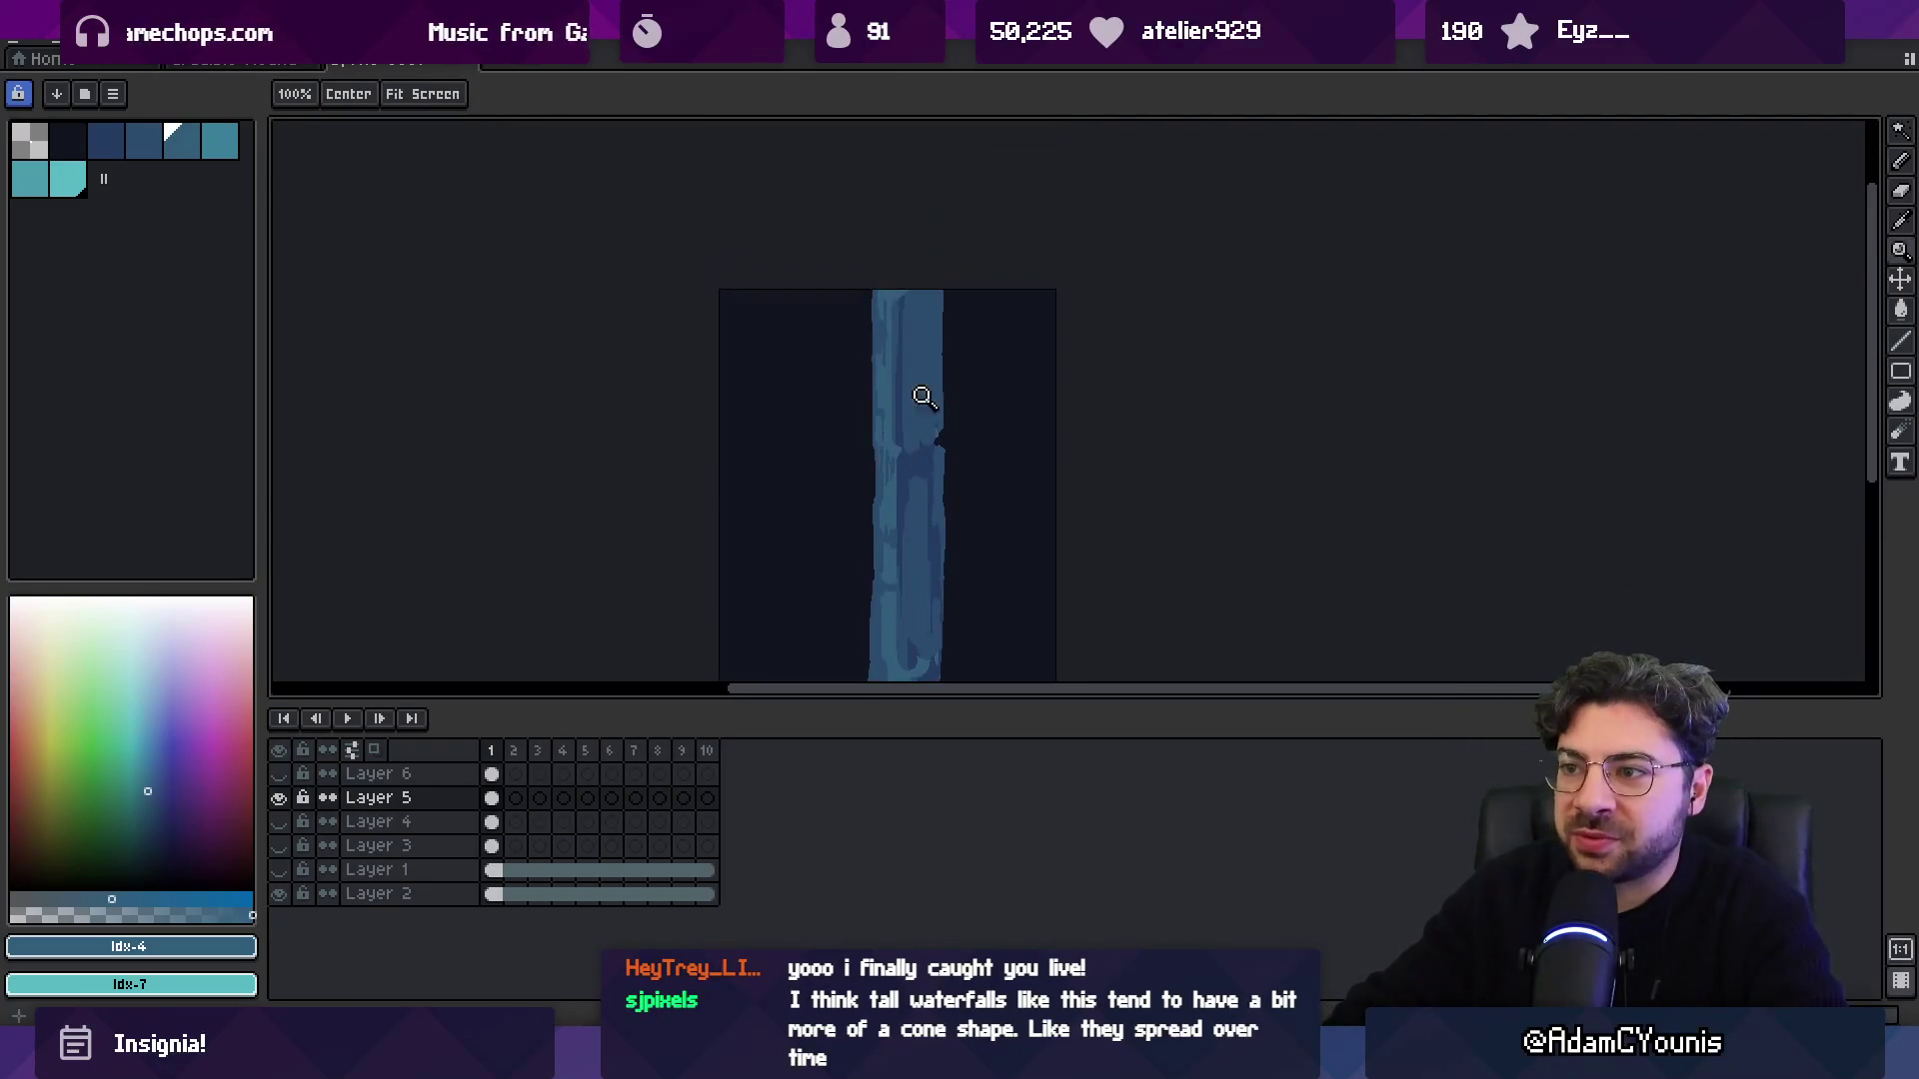
# Paint darker blue drips down the lower right side, alternating with mid and lighter blues.
pyautogui.press('b')
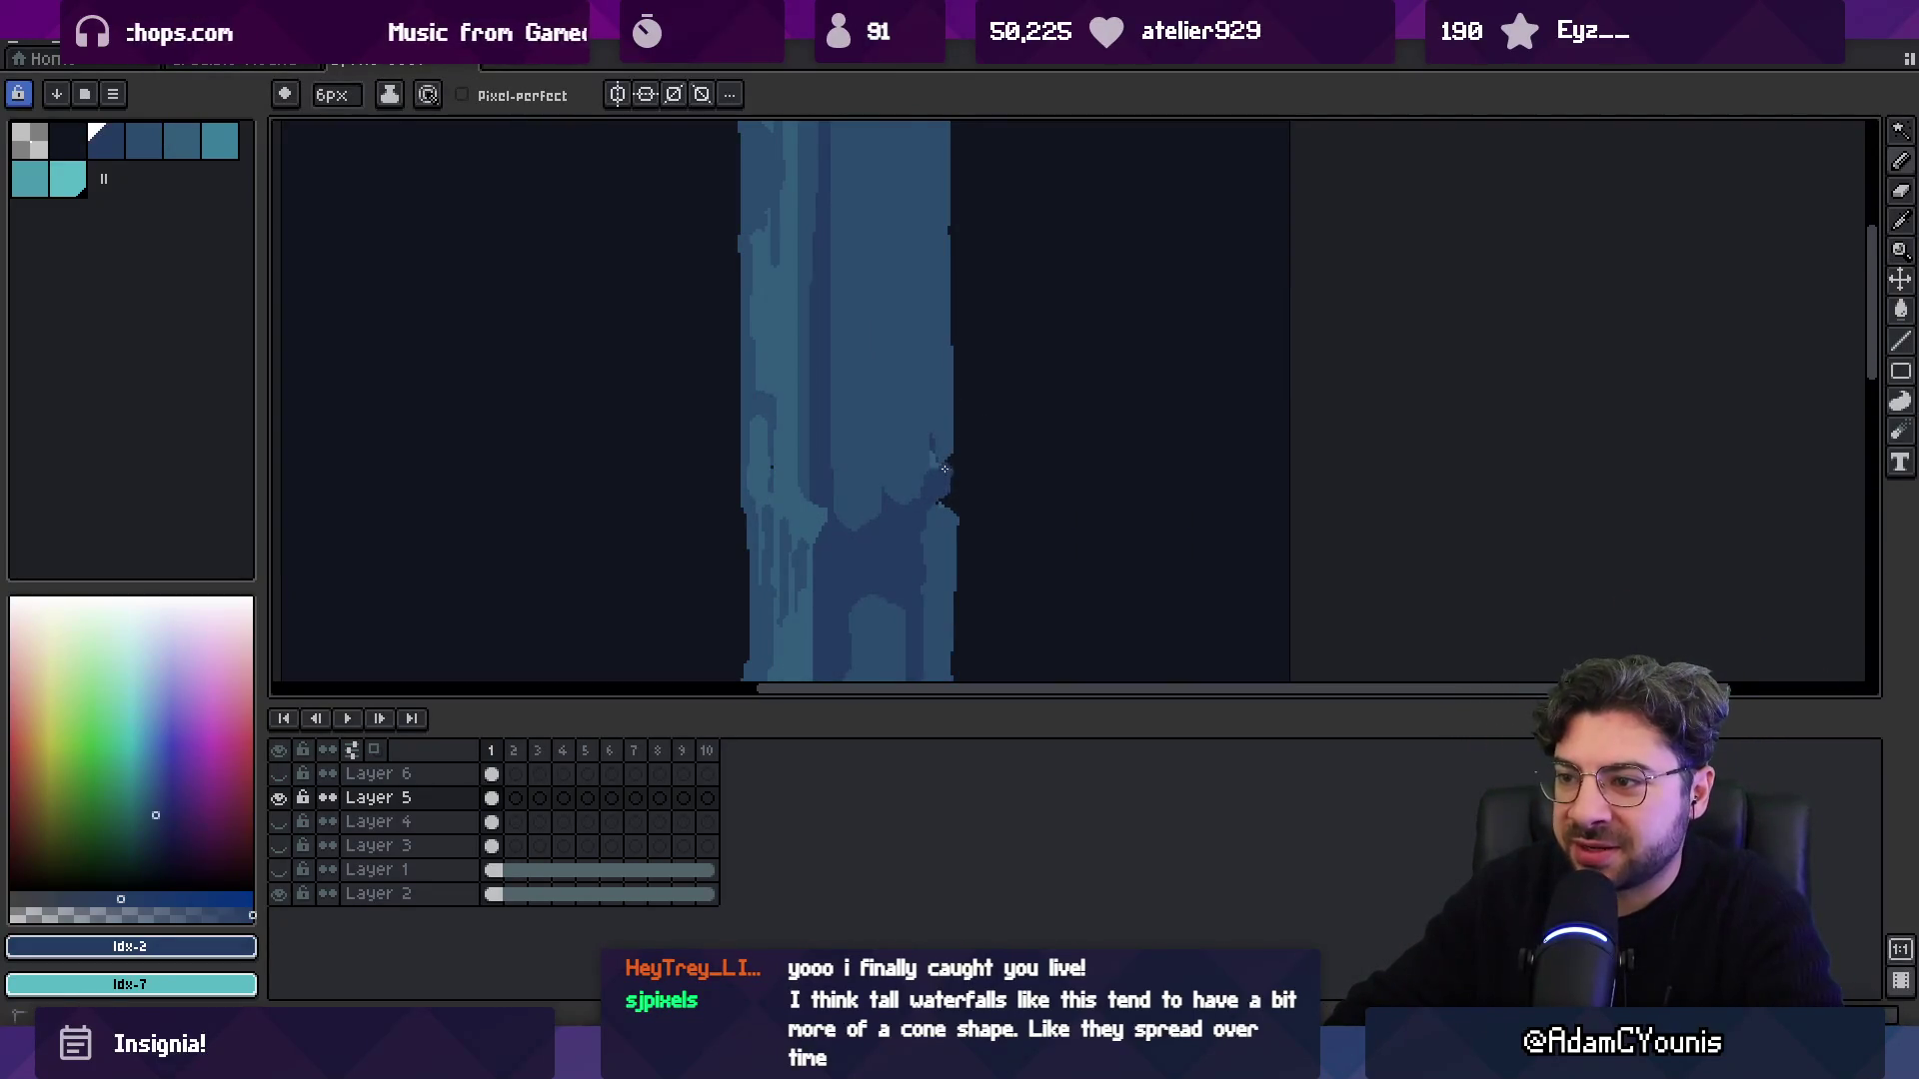
pyautogui.keyDown('alt'); pyautogui.click(948, 441); pyautogui.keyUp('alt')
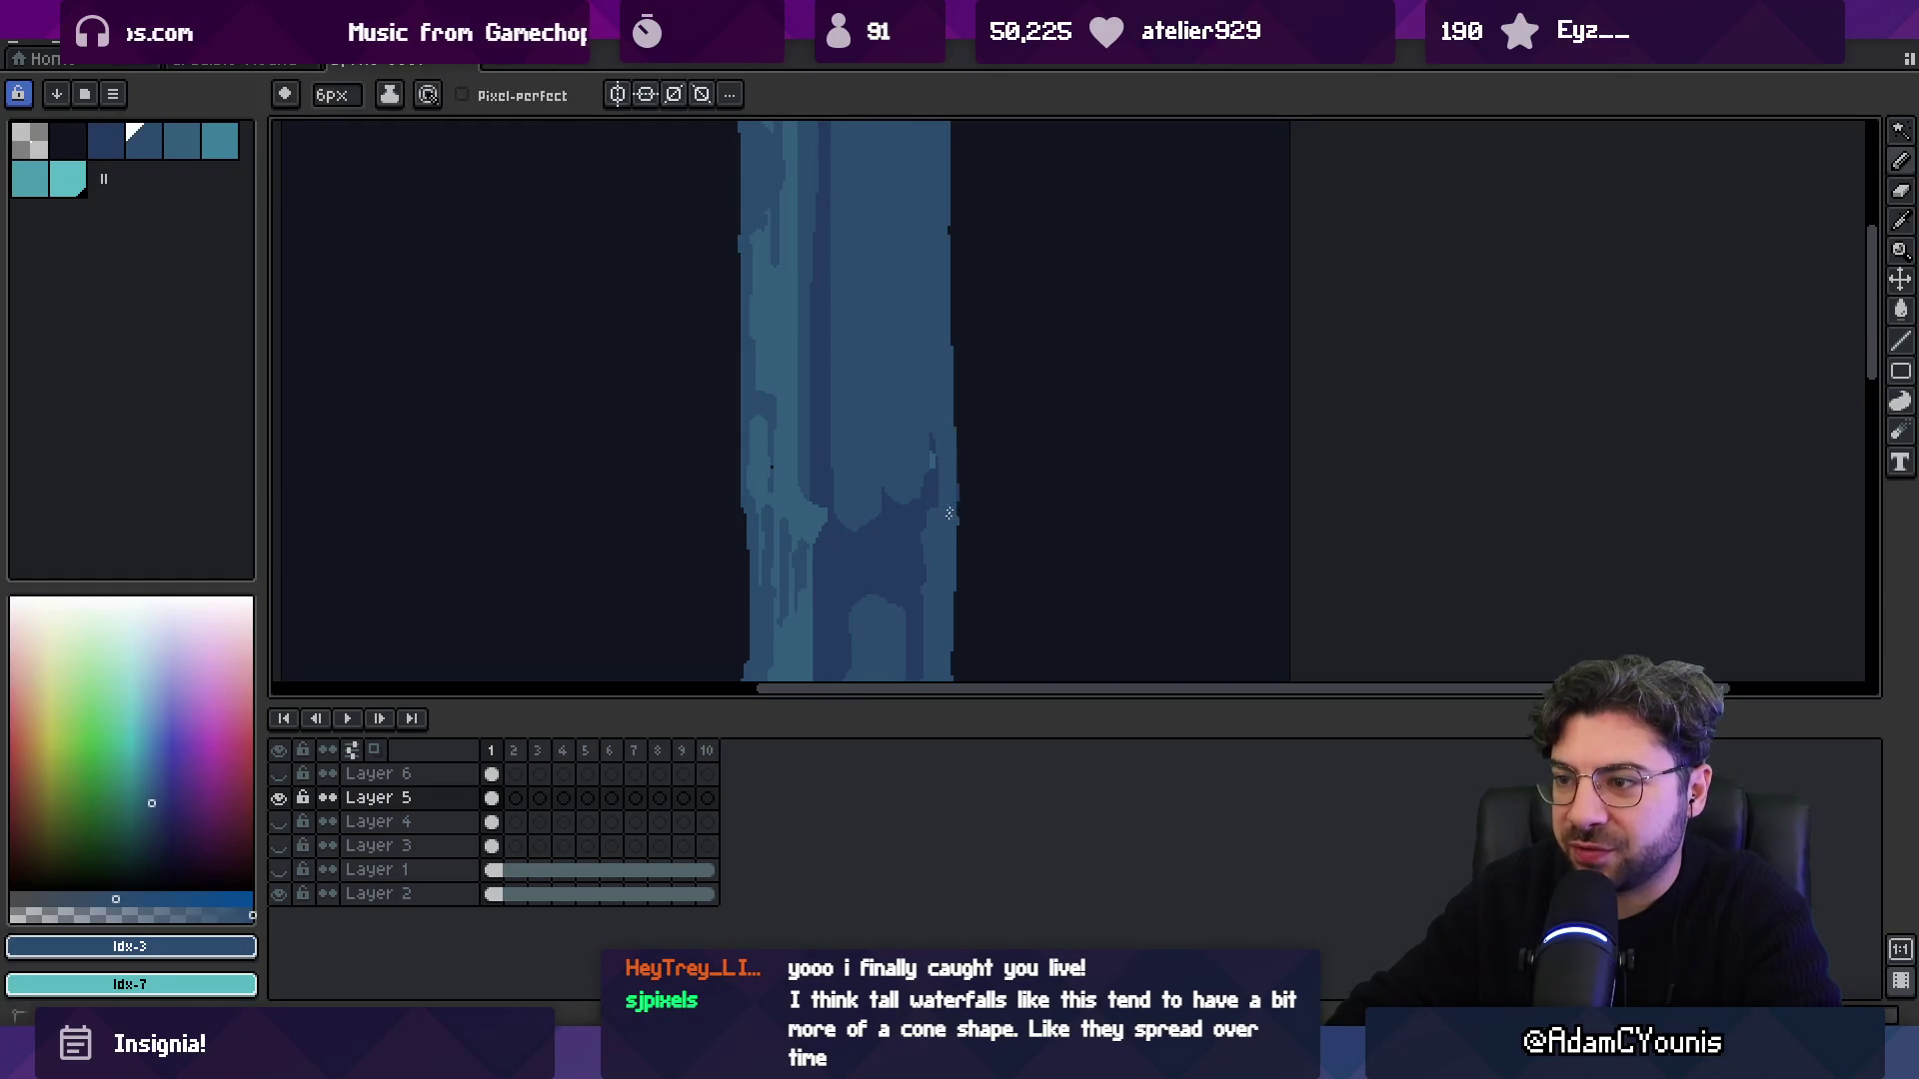
pyautogui.press('e')
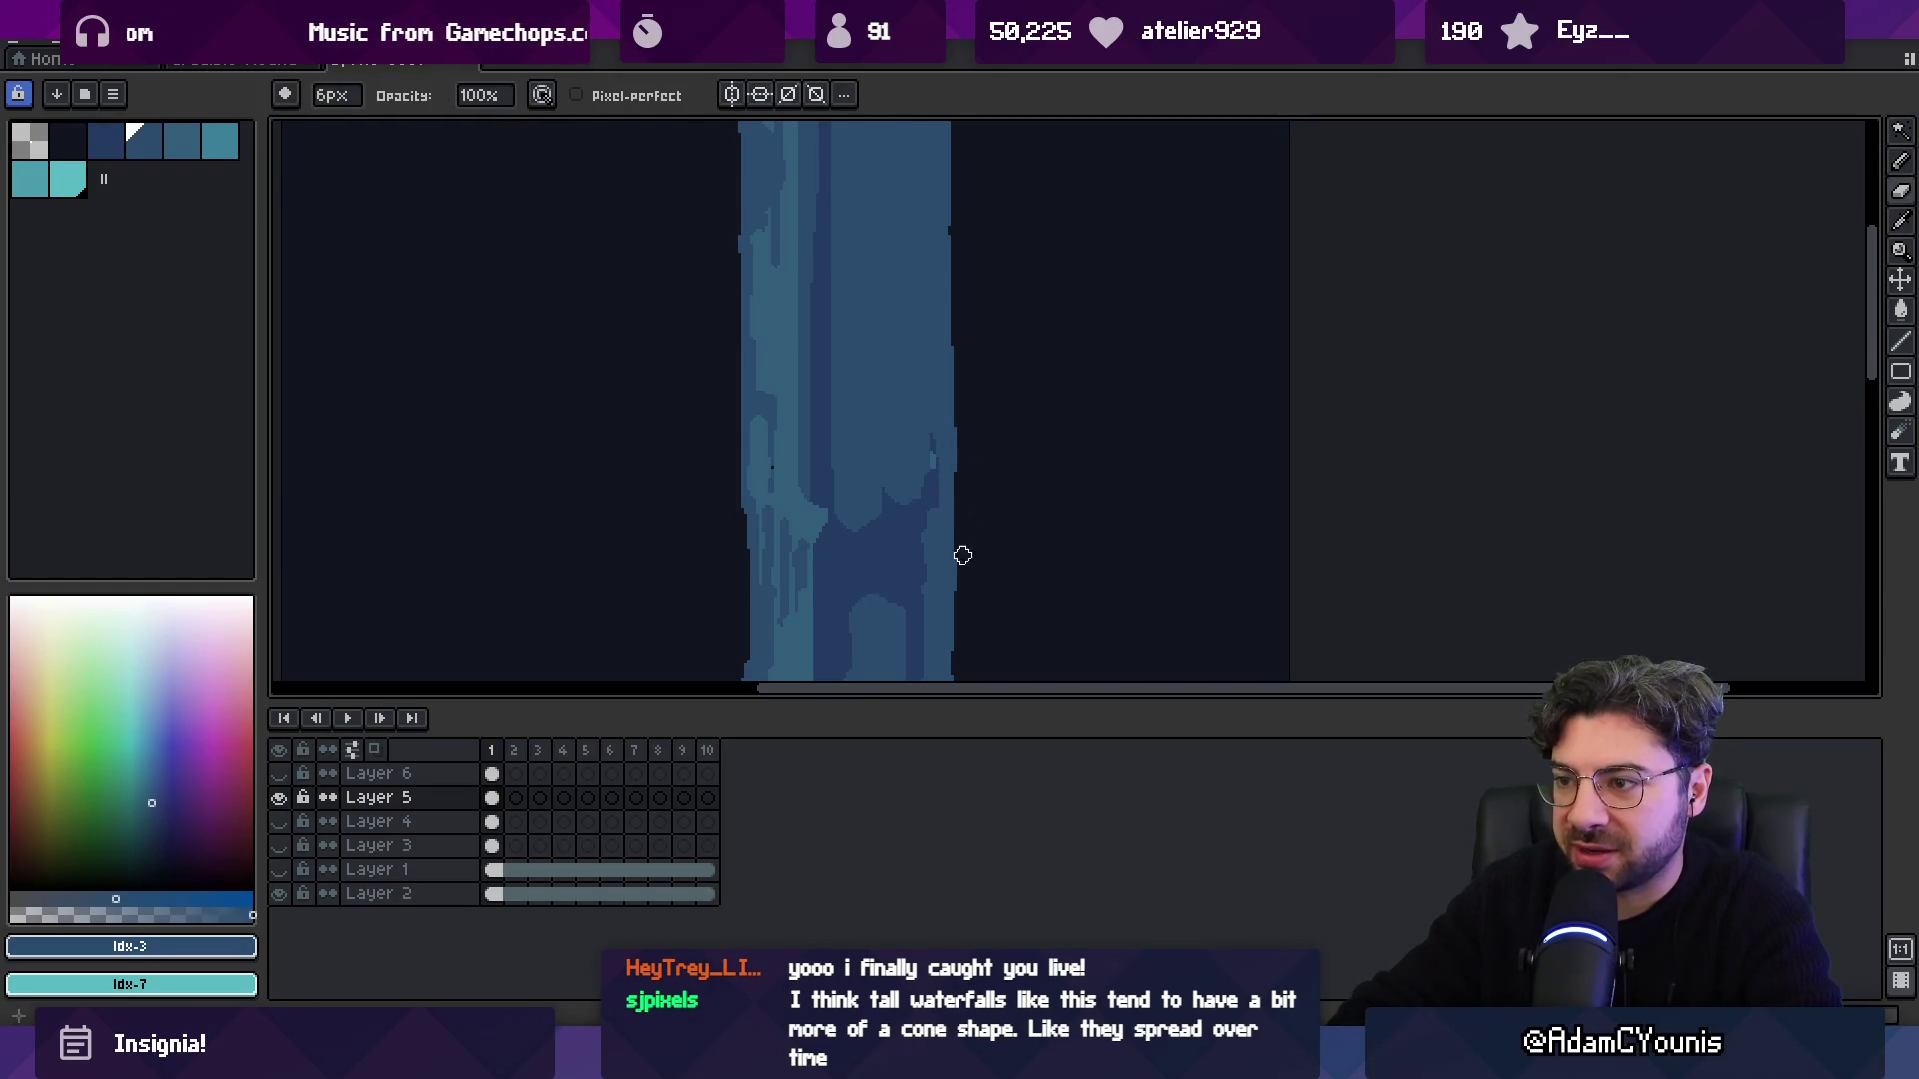
pyautogui.press('b')
pyautogui.keyDown('alt'); pyautogui.click(931, 472); pyautogui.keyUp('alt')
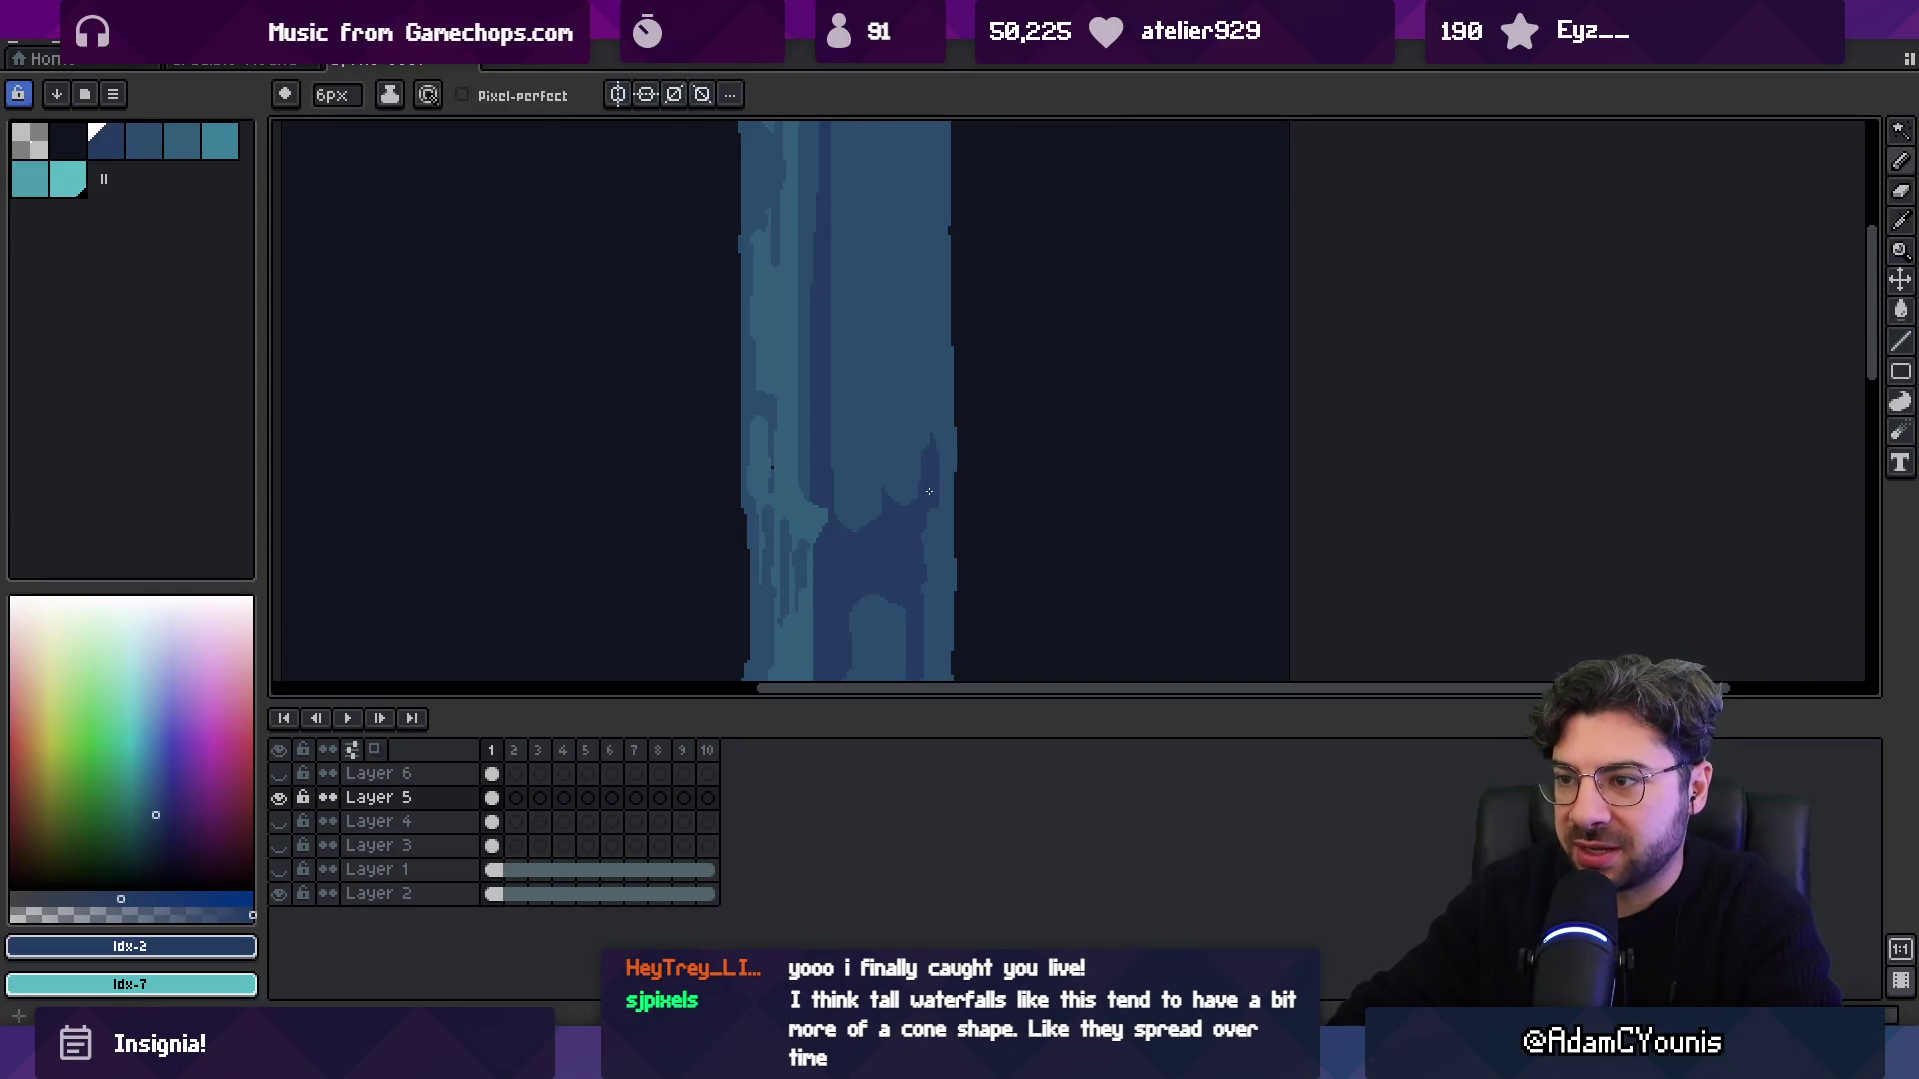
pyautogui.keyDown('alt'); pyautogui.click(935, 497); pyautogui.keyUp('alt')
pyautogui.keyDown('alt'); pyautogui.click(912, 483); pyautogui.keyUp('alt')
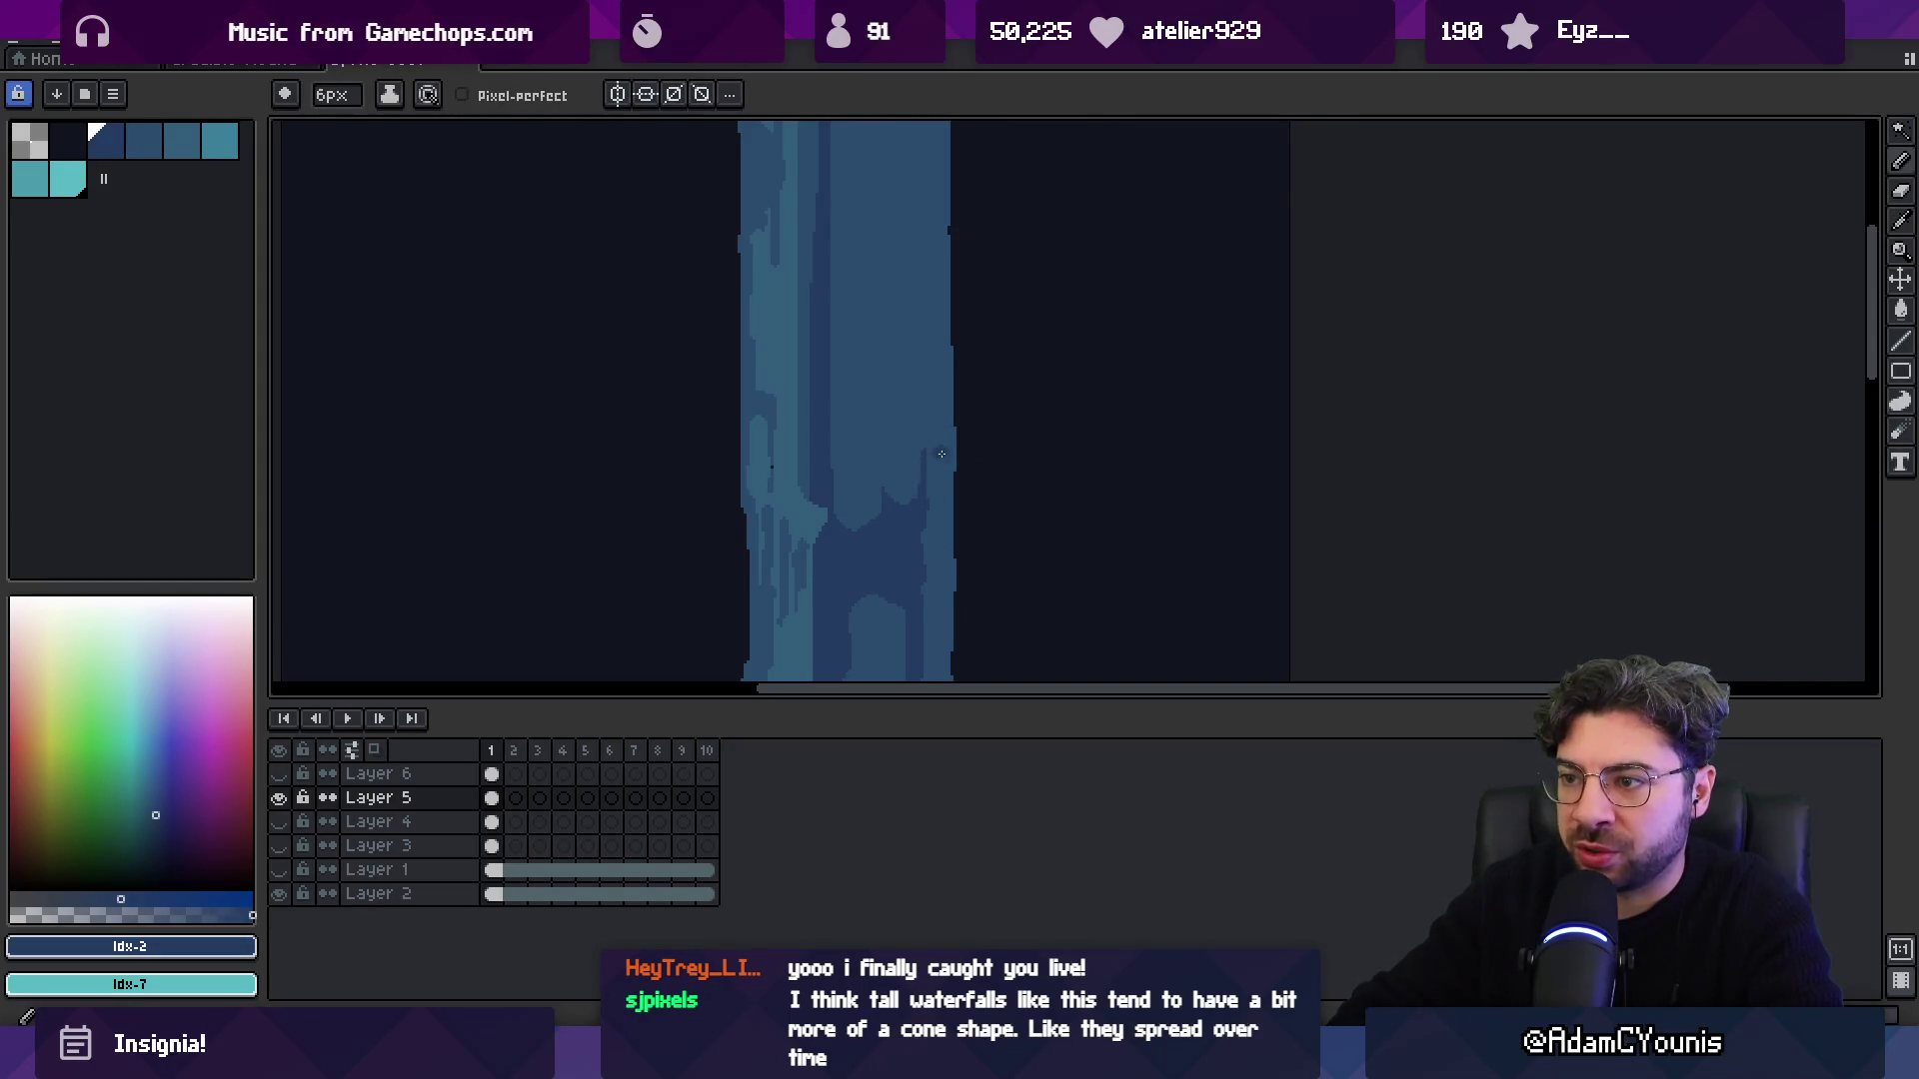
pyautogui.keyDown('alt'); pyautogui.click(922, 455); pyautogui.keyUp('alt')
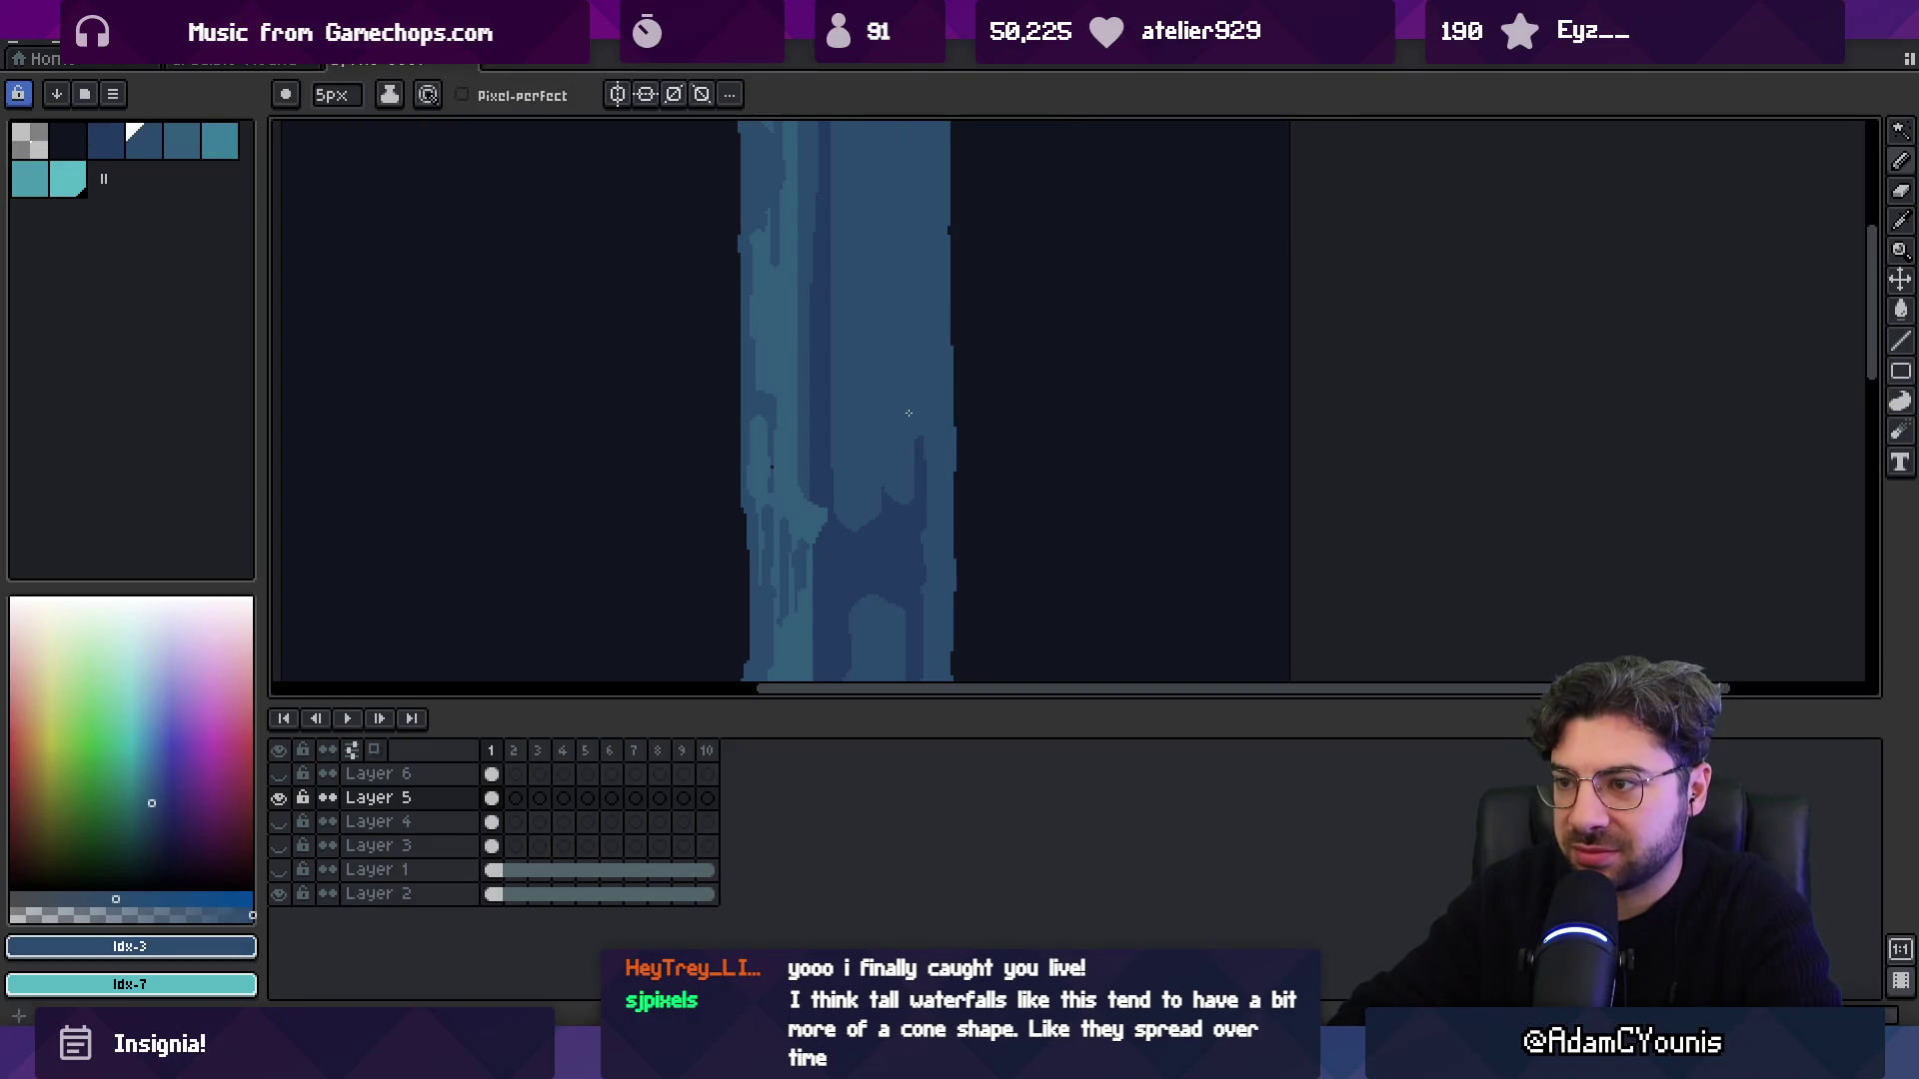
pyautogui.scroll(-3, 920, 418)
pyautogui.scroll(4, 909, 376)
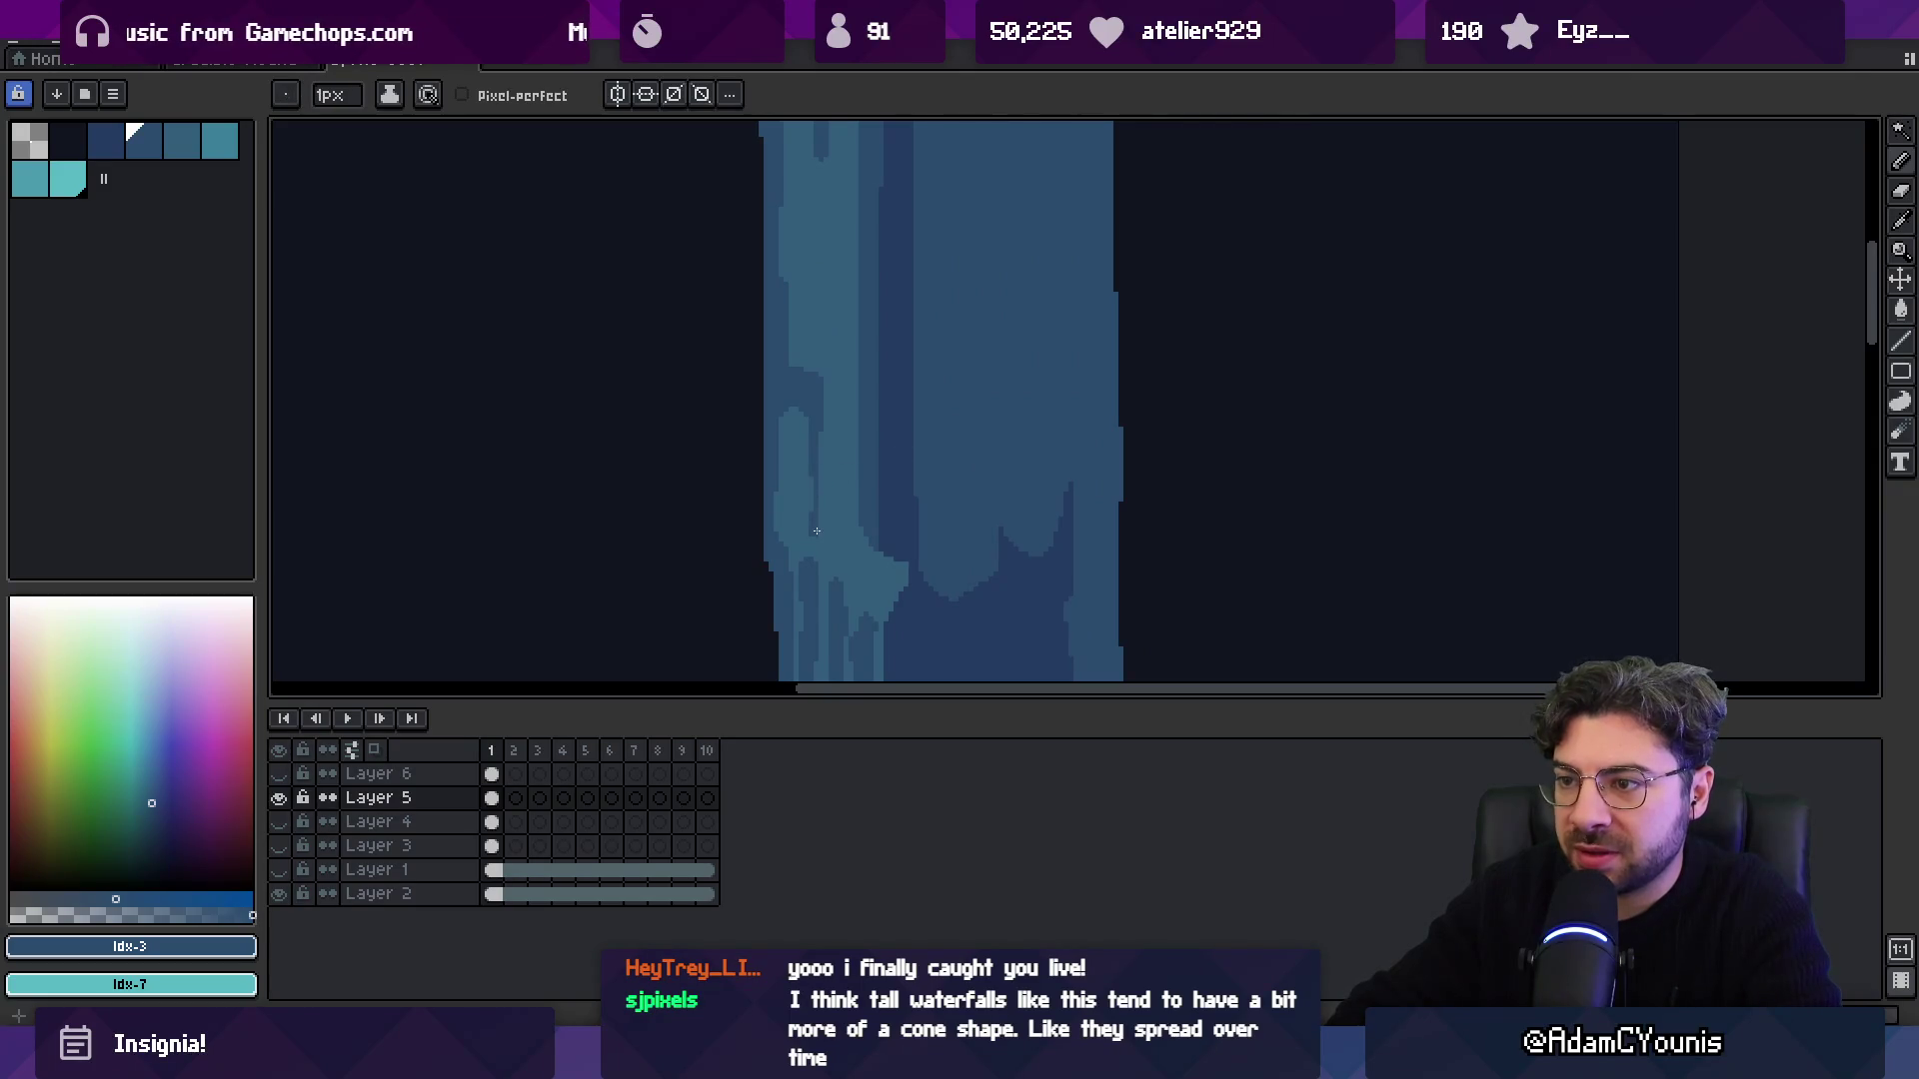
# Draw two thin dark blue vertical streaks down the waterfall, then shrink the brush to 3px.
pyautogui.scroll(-3, 844, 446)
pyautogui.scroll(2, 878, 459)
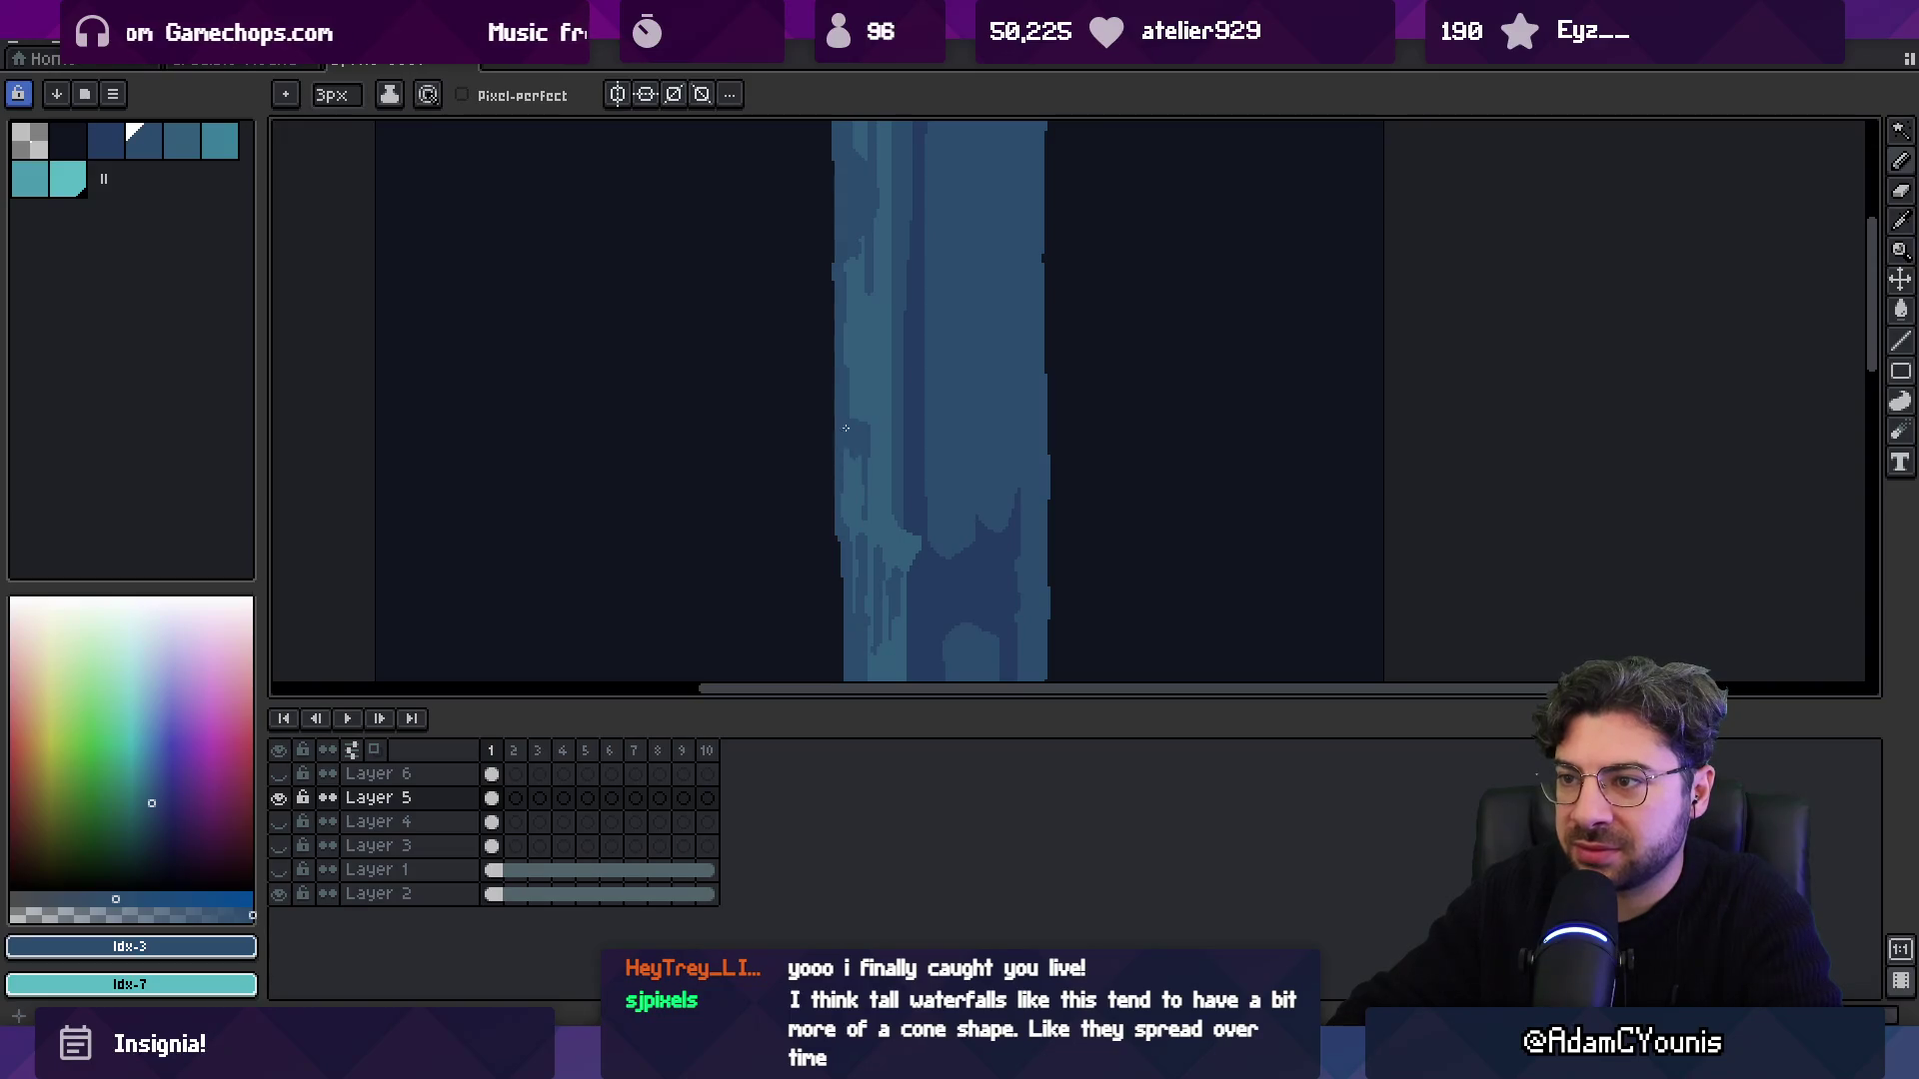
pyautogui.press('z')
pyautogui.scroll(-3, 922, 372)
pyautogui.scroll(3, 920, 424)
pyautogui.press('b')
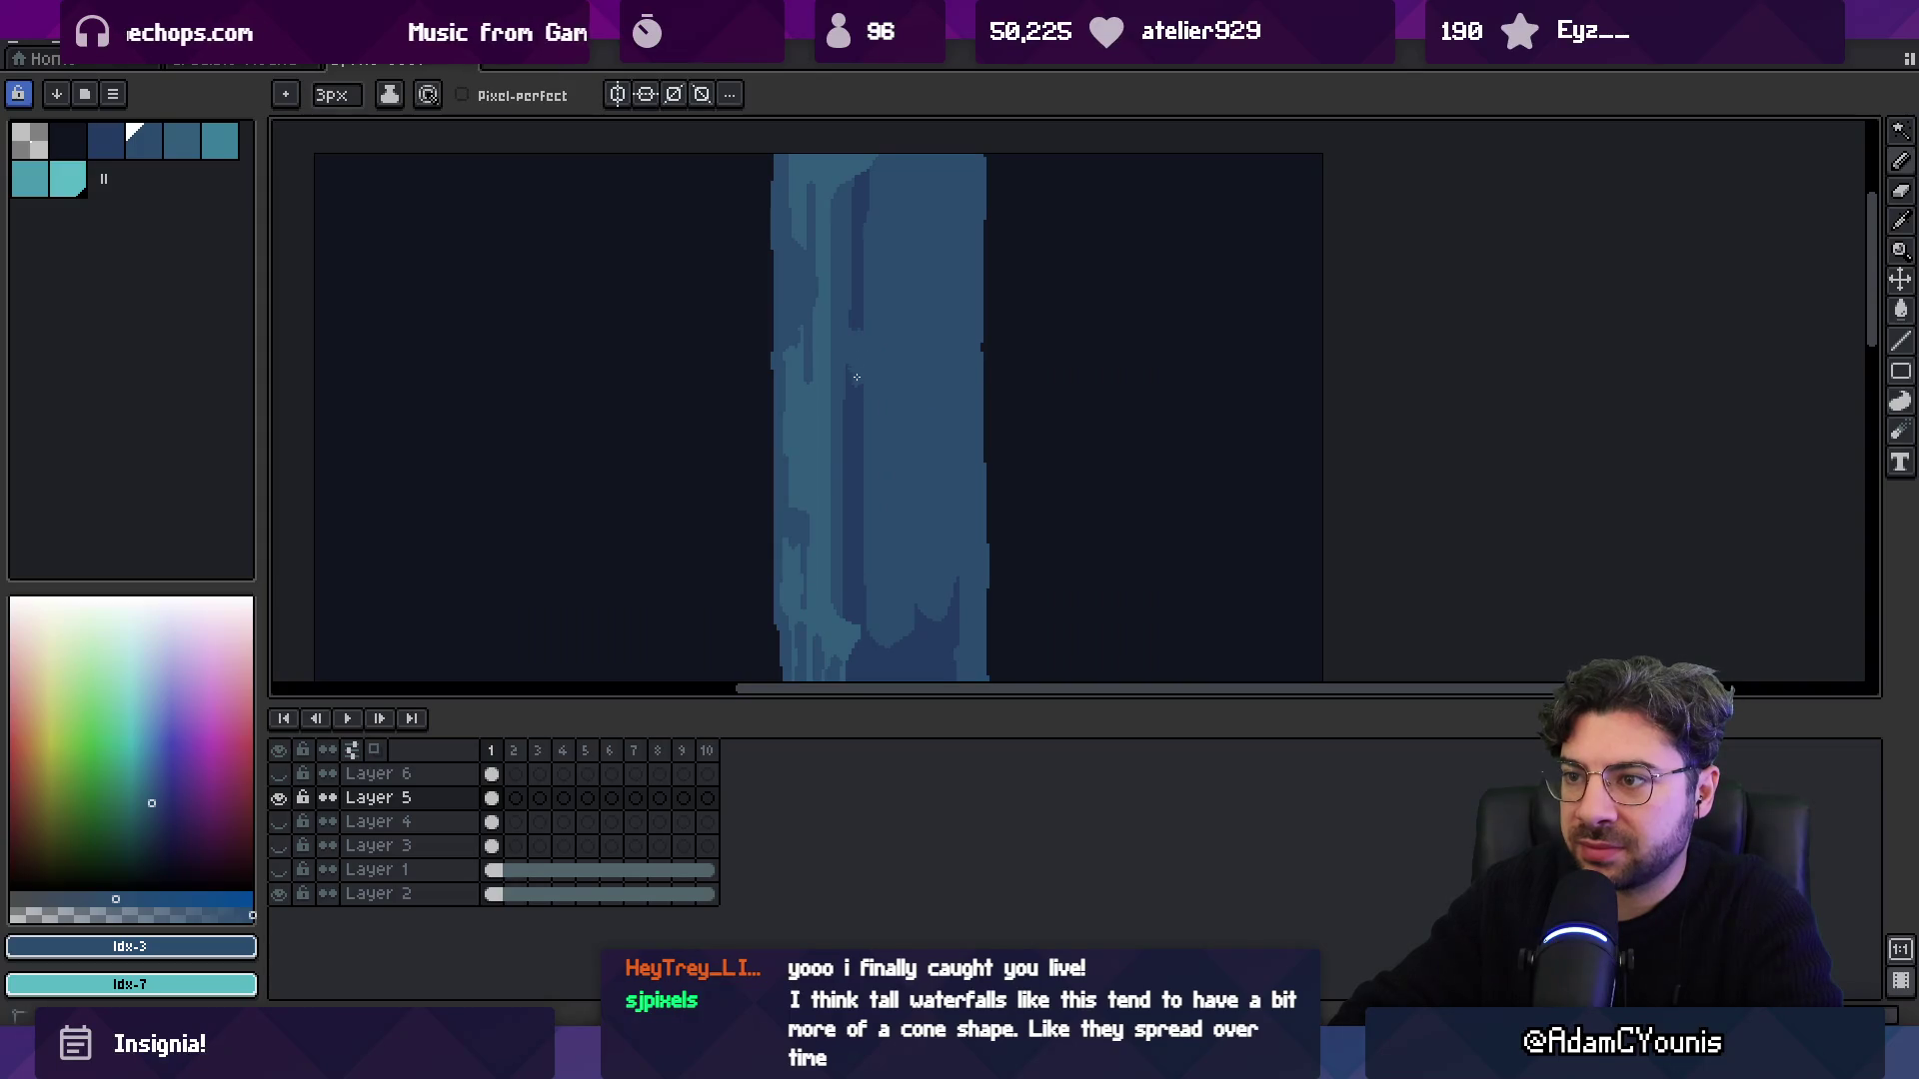
pyautogui.keyDown('alt'); pyautogui.click(866, 287); pyautogui.keyUp('alt')
pyautogui.moveTo(881, 182); pyautogui.dragTo(880, 399)
pyautogui.moveTo(874, 240); pyautogui.dragTo(871, 448)
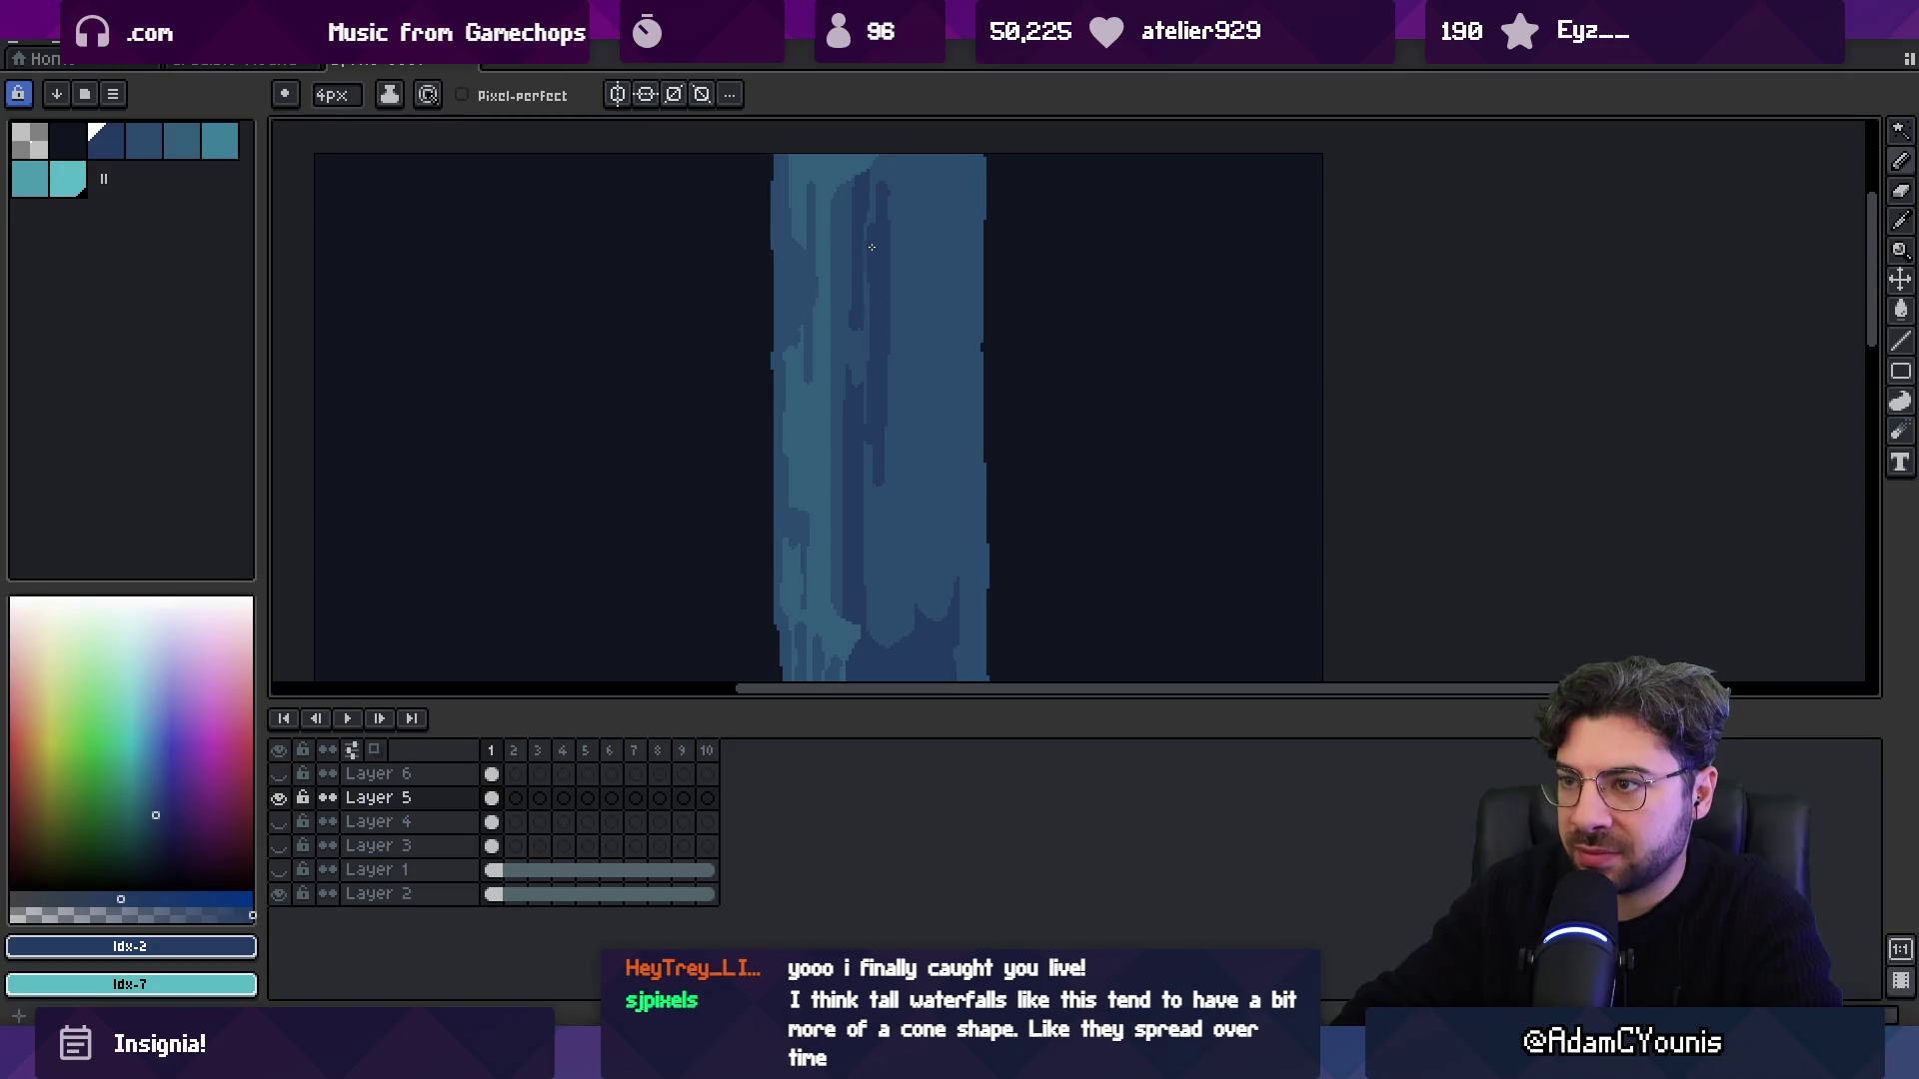
pyautogui.keyDown('alt'); pyautogui.click(862, 308); pyautogui.keyUp('alt')
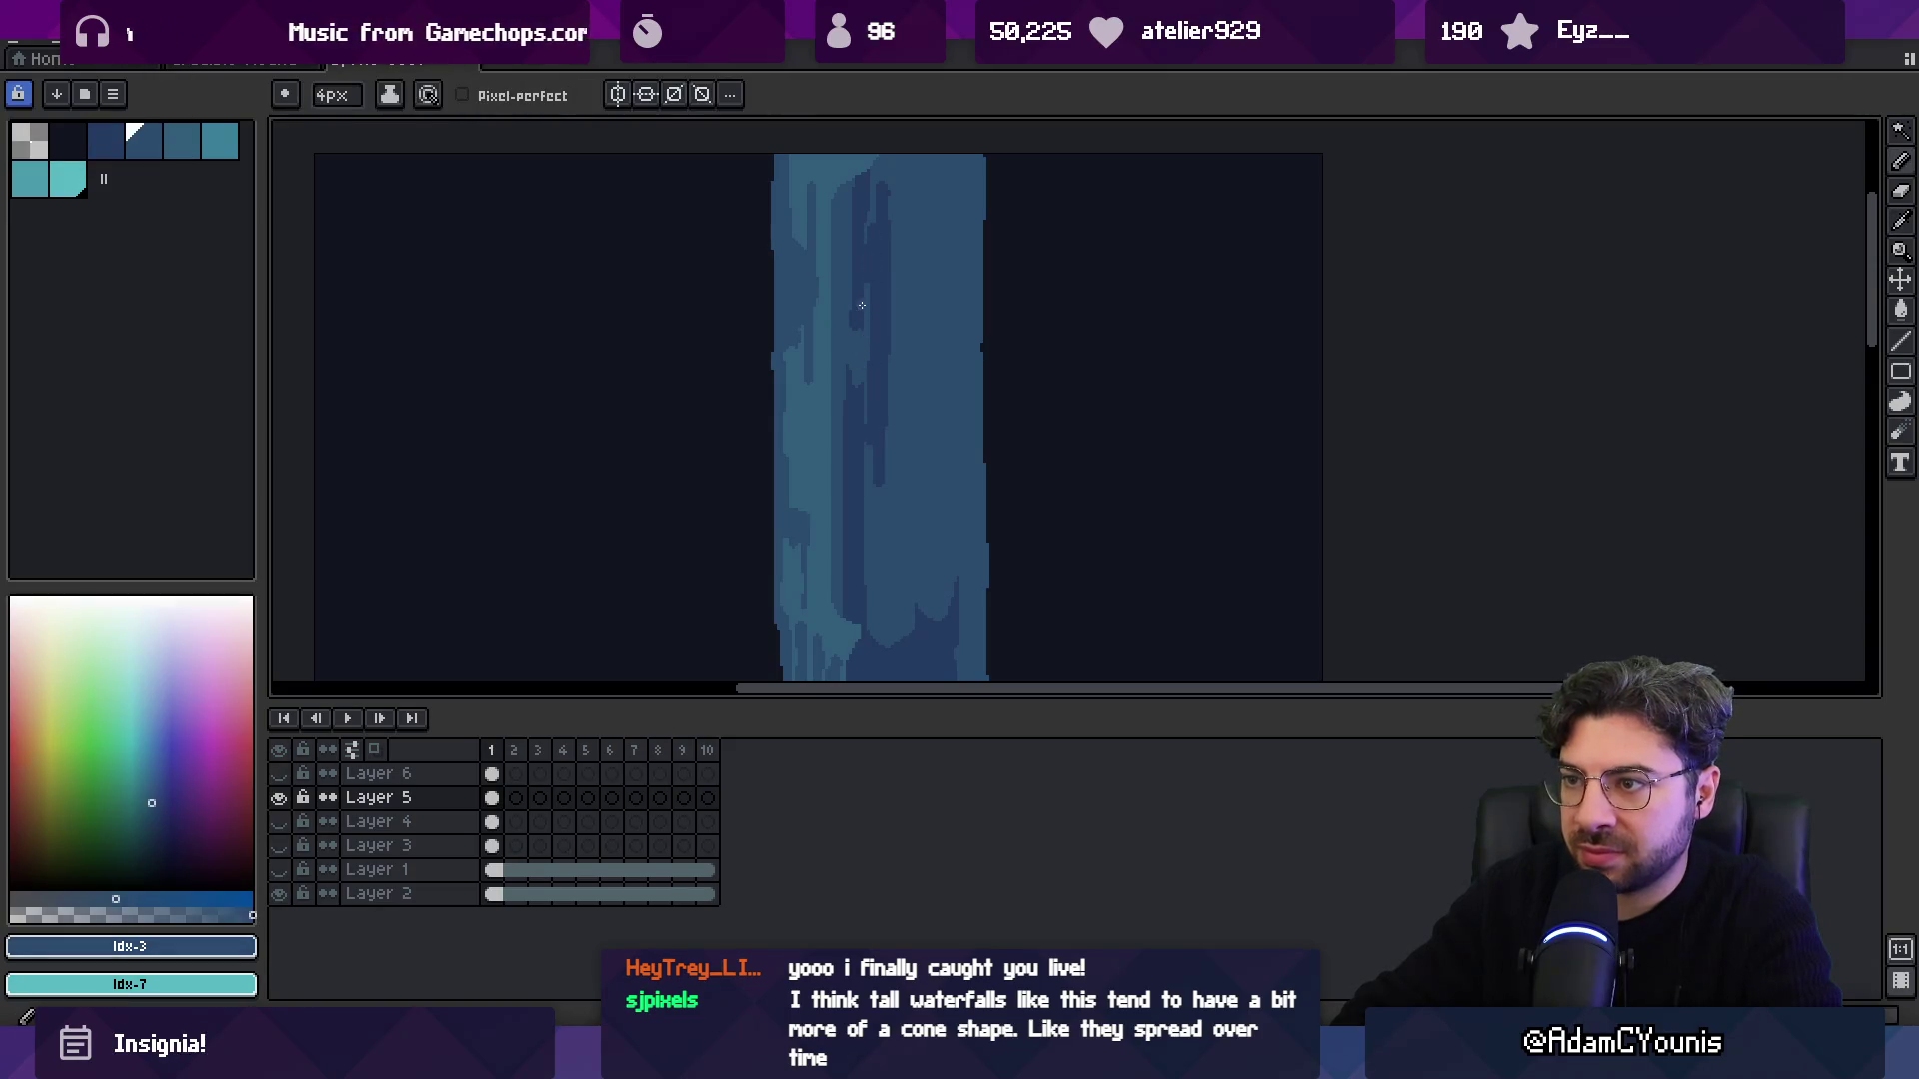
pyautogui.press('-')
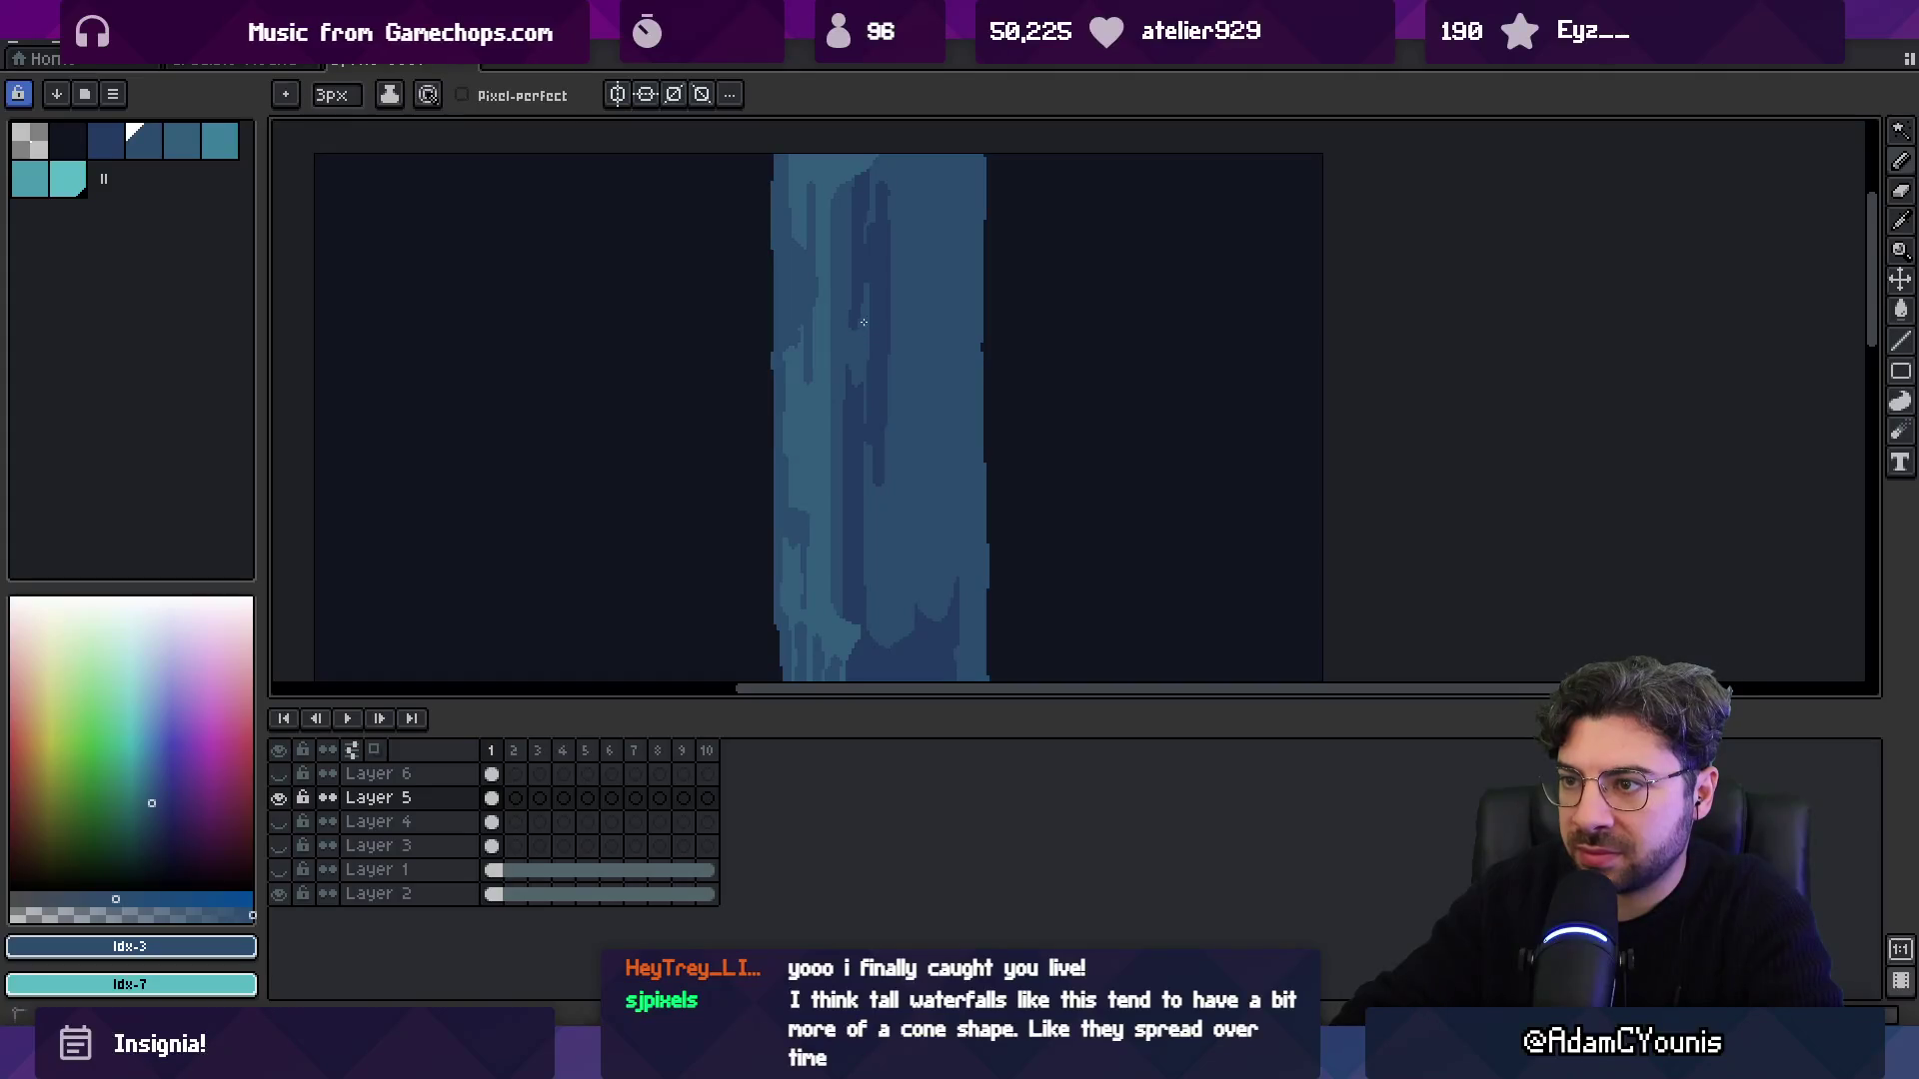
# Add alternating darker and lighter blue touches while panning along the waterfall.
pyautogui.keyDown('alt'); pyautogui.click(883, 428); pyautogui.keyUp('alt')
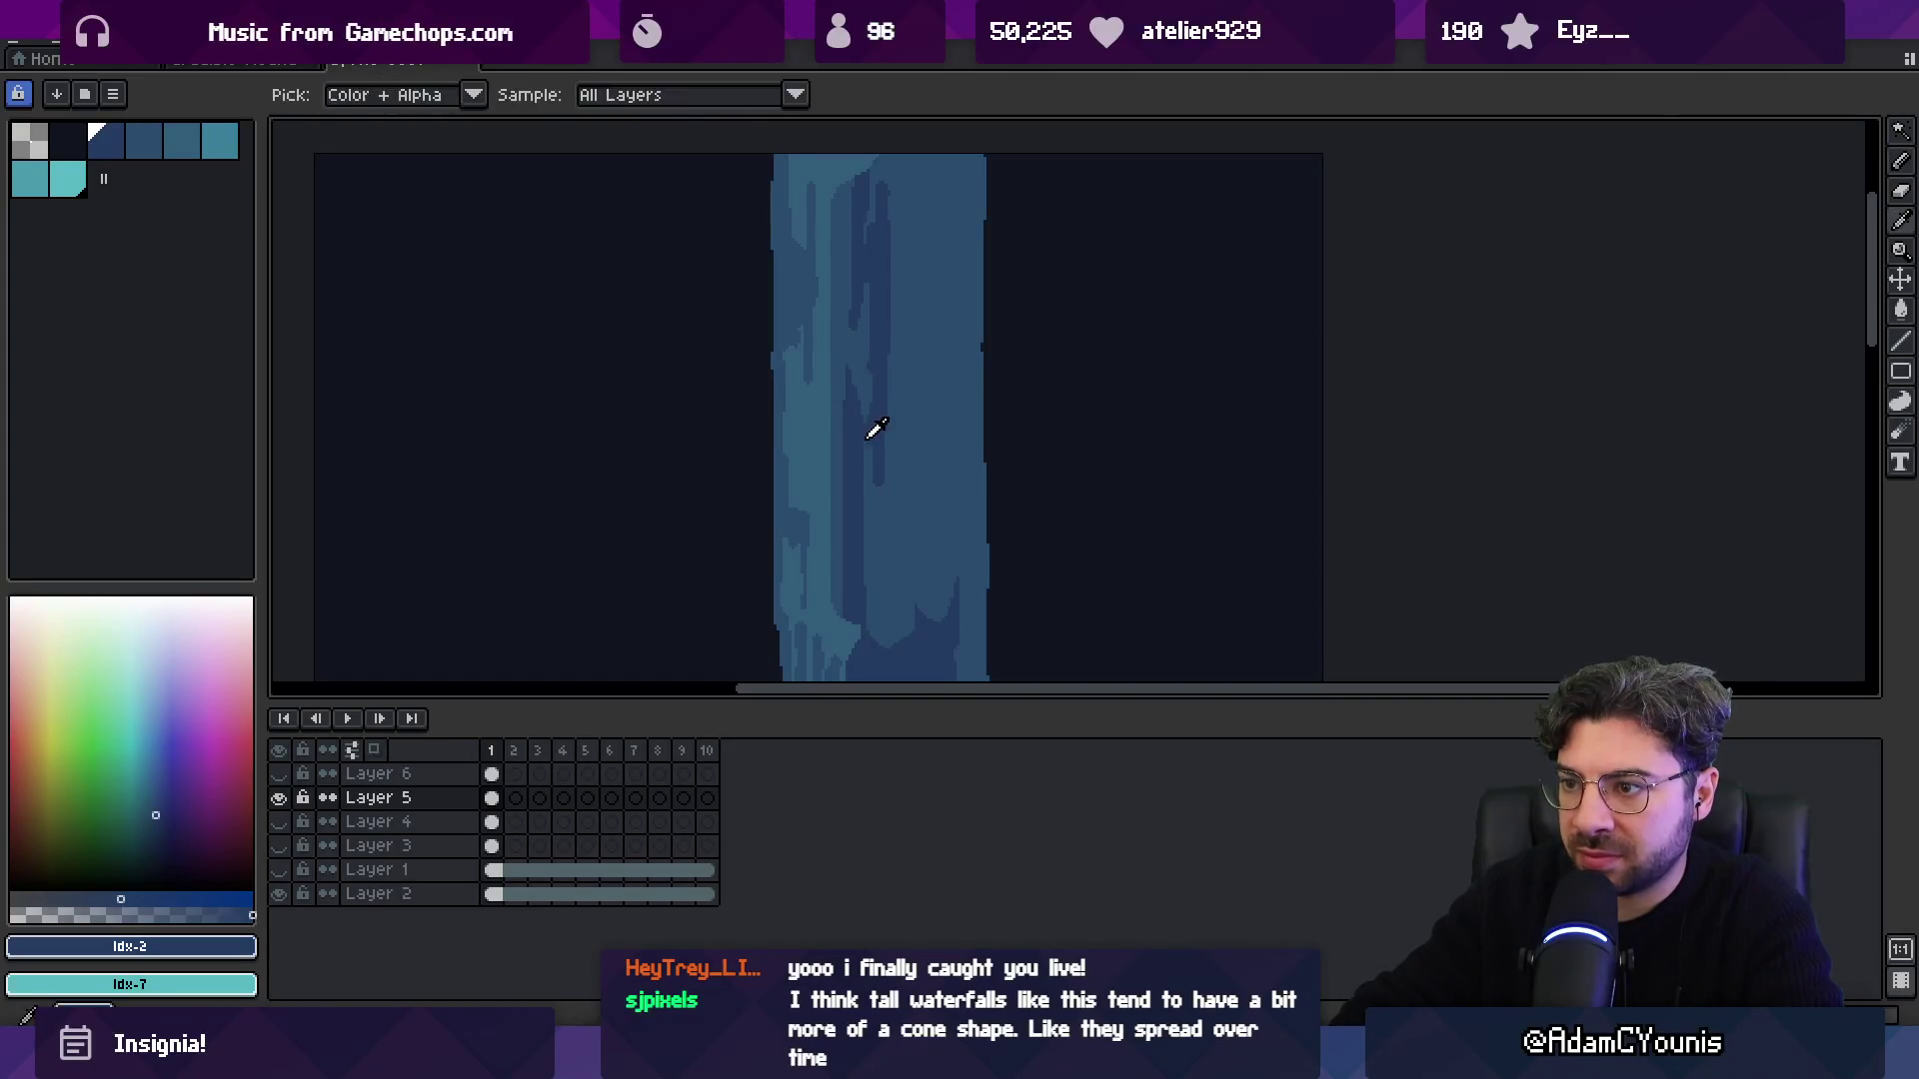
pyautogui.keyDown('alt'); pyautogui.click(874, 523); pyautogui.keyUp('alt')
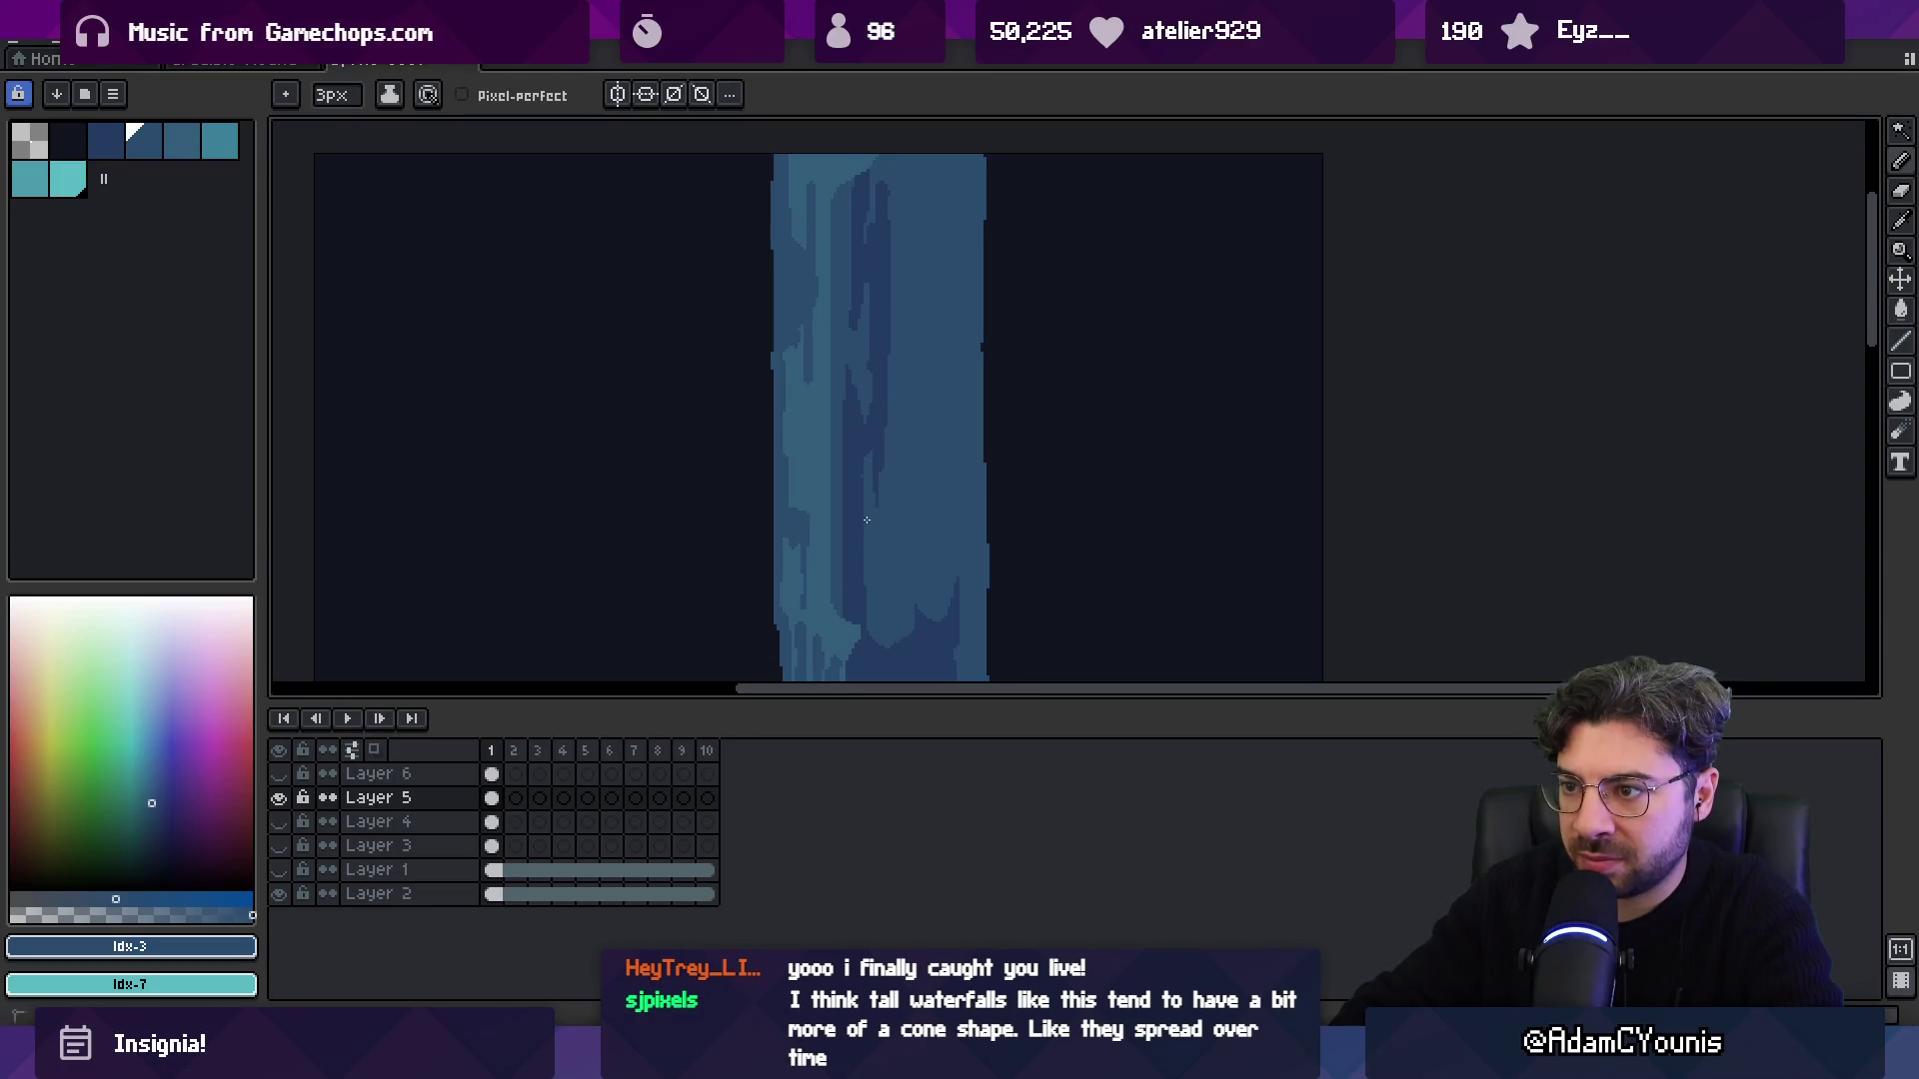
pyautogui.press('space')
pyautogui.scroll(-3, 863, 518)
pyautogui.moveTo(883, 545); pyautogui.dragTo(912, 346)
pyautogui.scroll(2, 912, 347)
pyautogui.keyDown('alt'); pyautogui.click(891, 429); pyautogui.keyUp('alt')
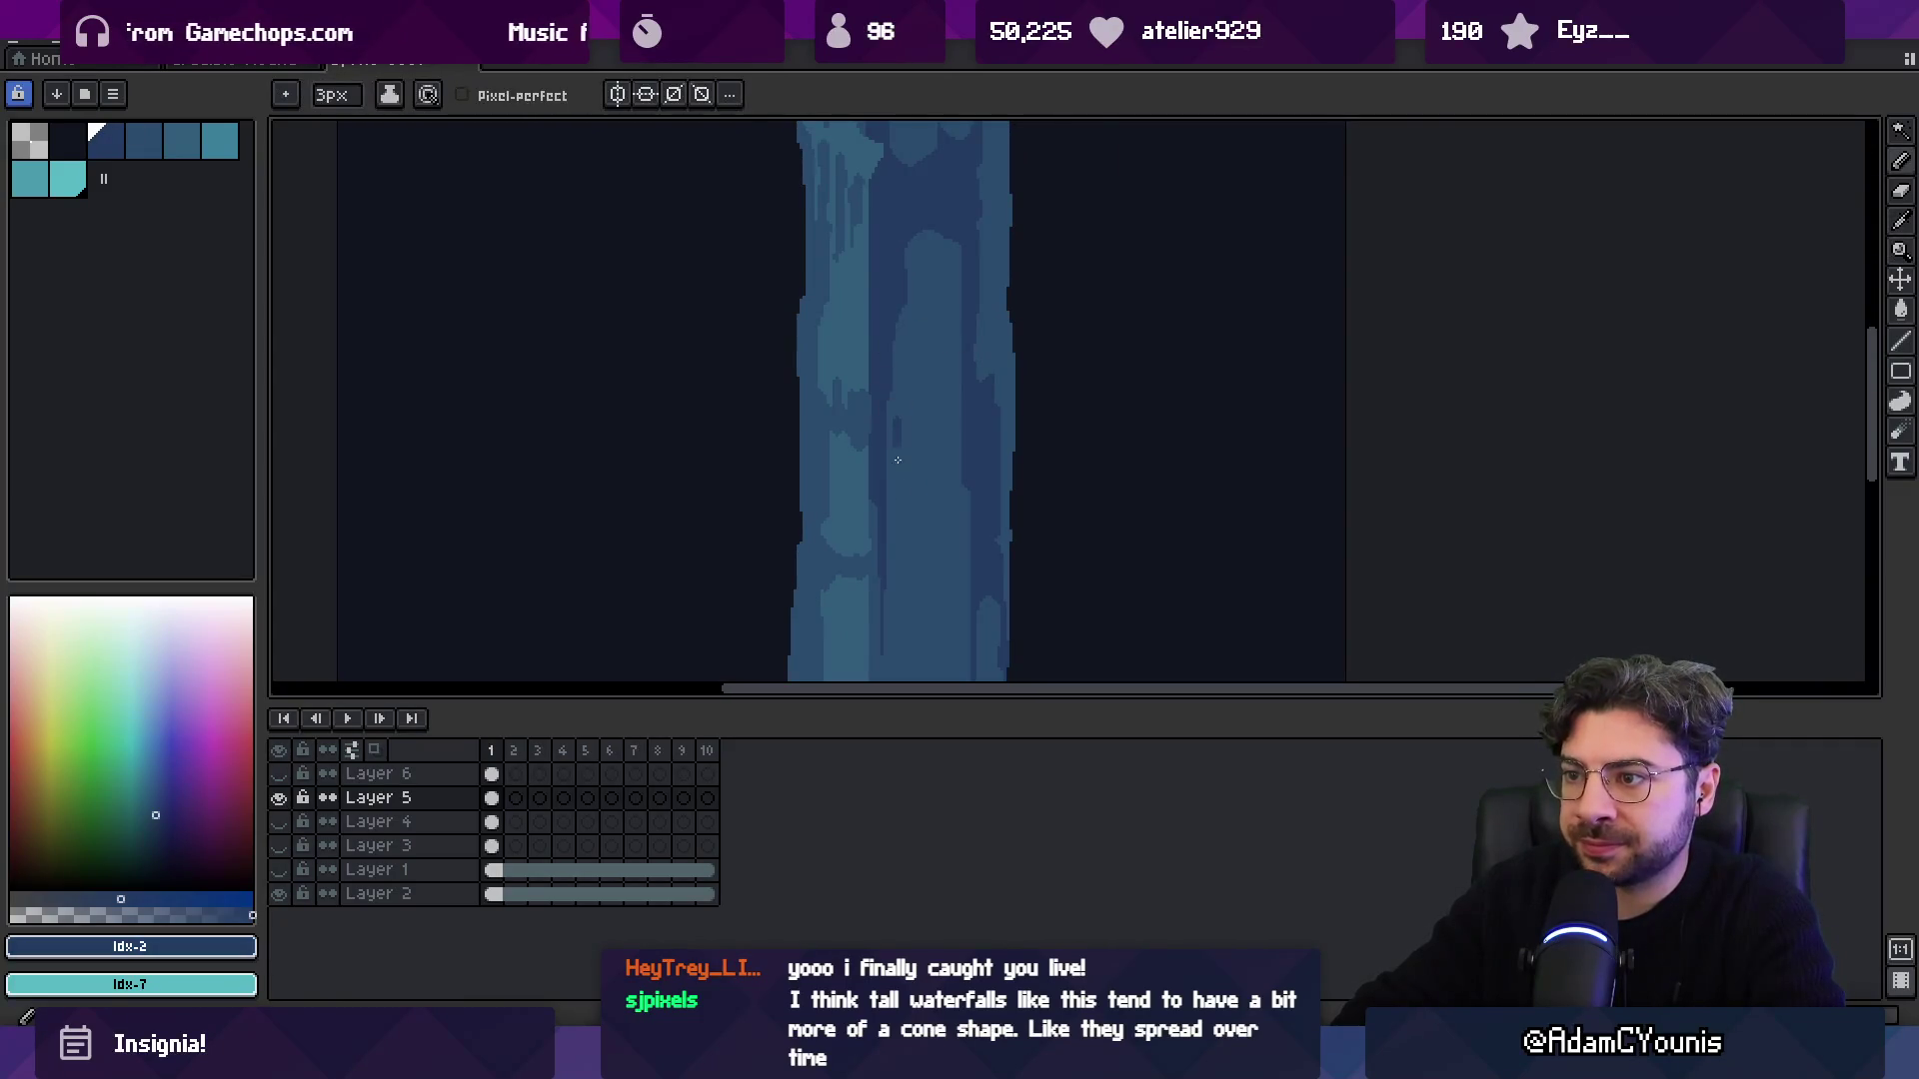
pyautogui.press('space')
pyautogui.moveTo(889, 504); pyautogui.dragTo(882, 385)
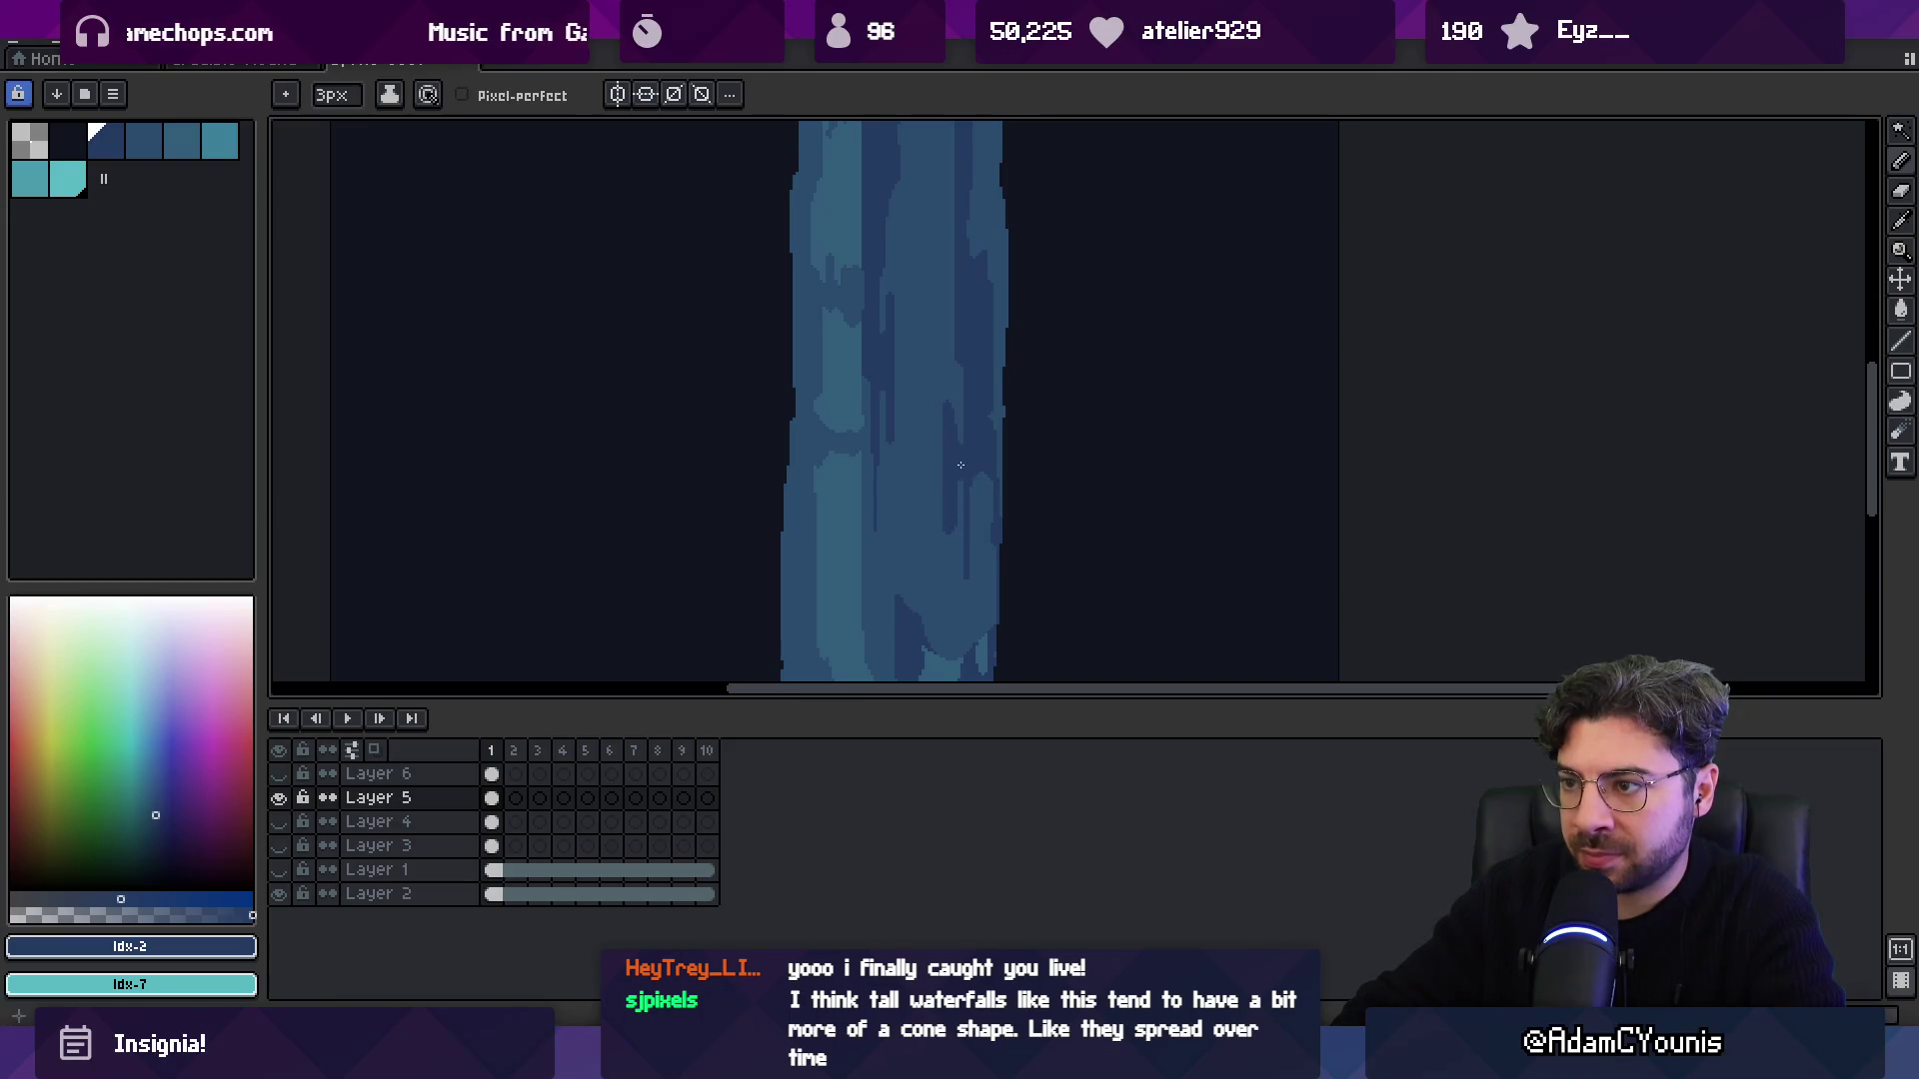
# Add lighter and darker streaks lower down, shrink the brush to 1px, and zoom out.
pyautogui.keyDown('alt'); pyautogui.click(951, 469); pyautogui.keyUp('alt')
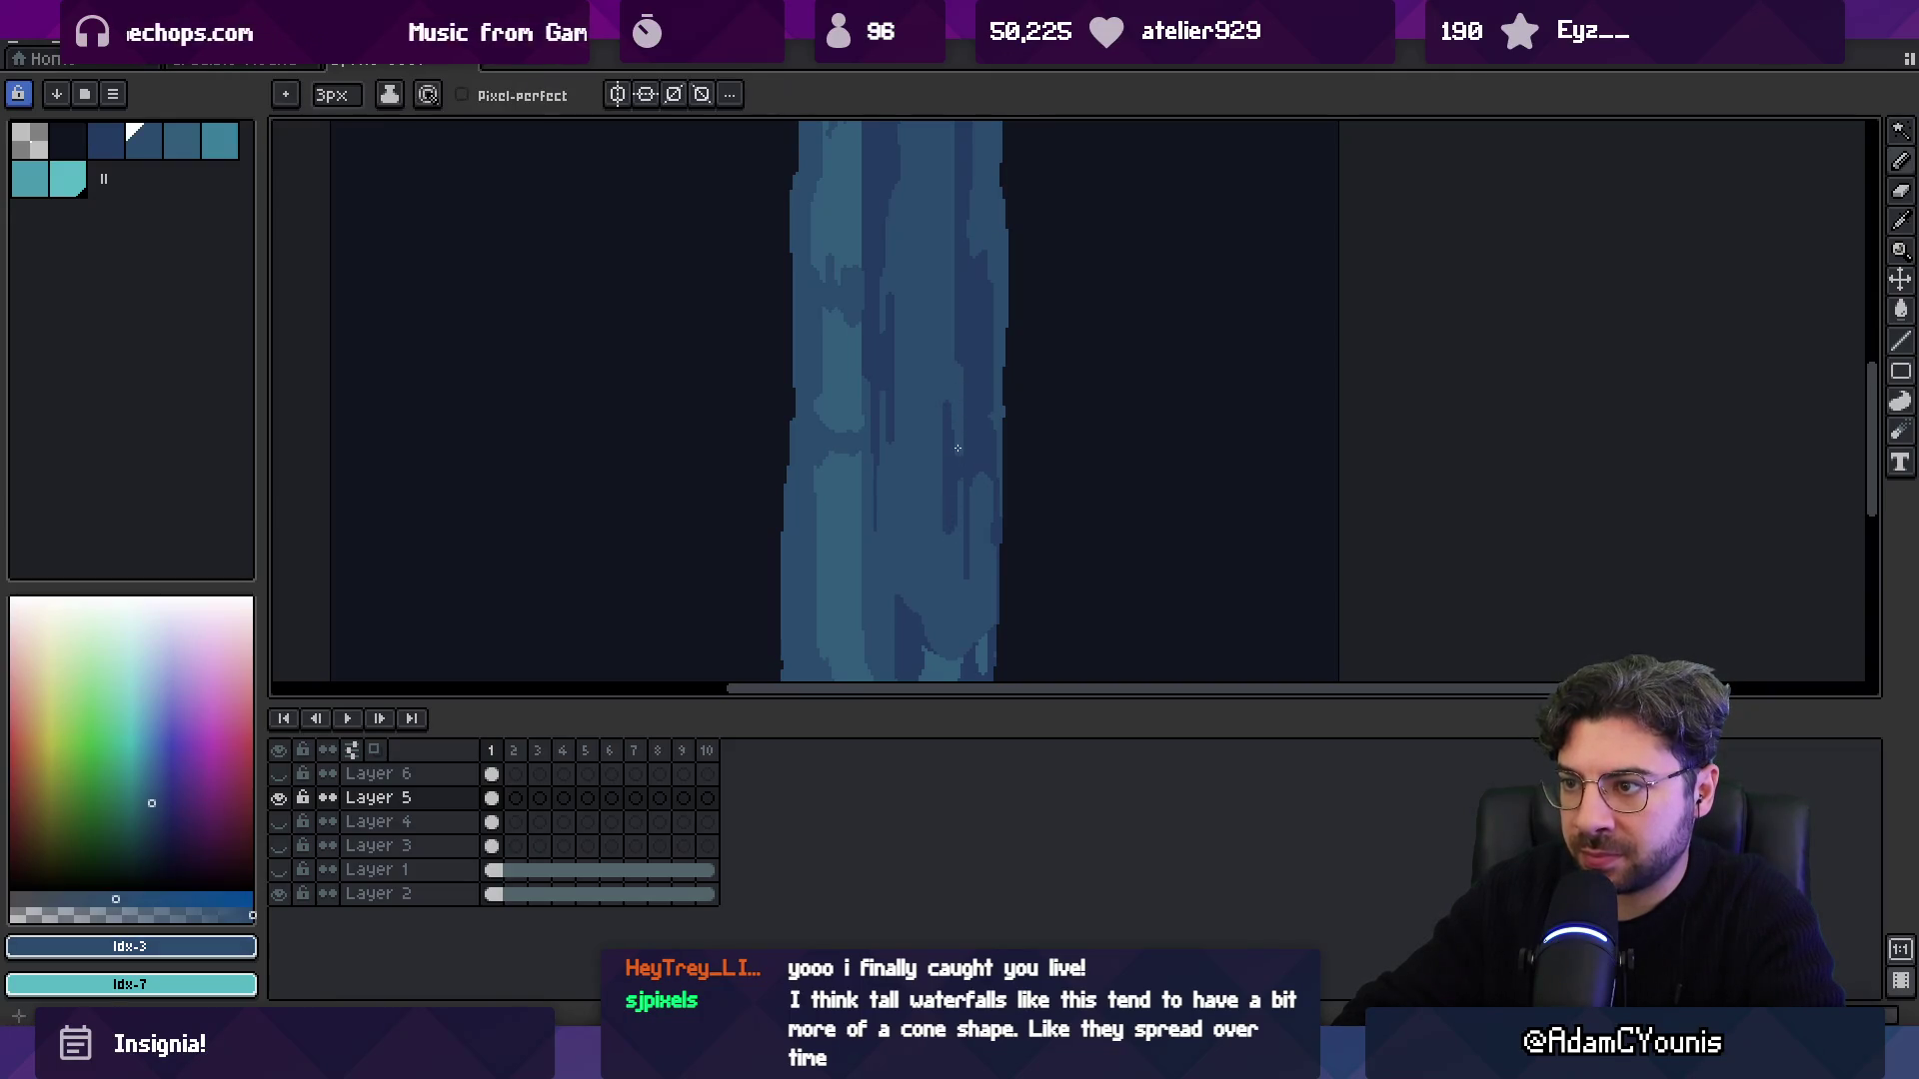
pyautogui.keyDown('alt'); pyautogui.click(942, 574); pyautogui.keyUp('alt')
pyautogui.scroll(1, 954, 470)
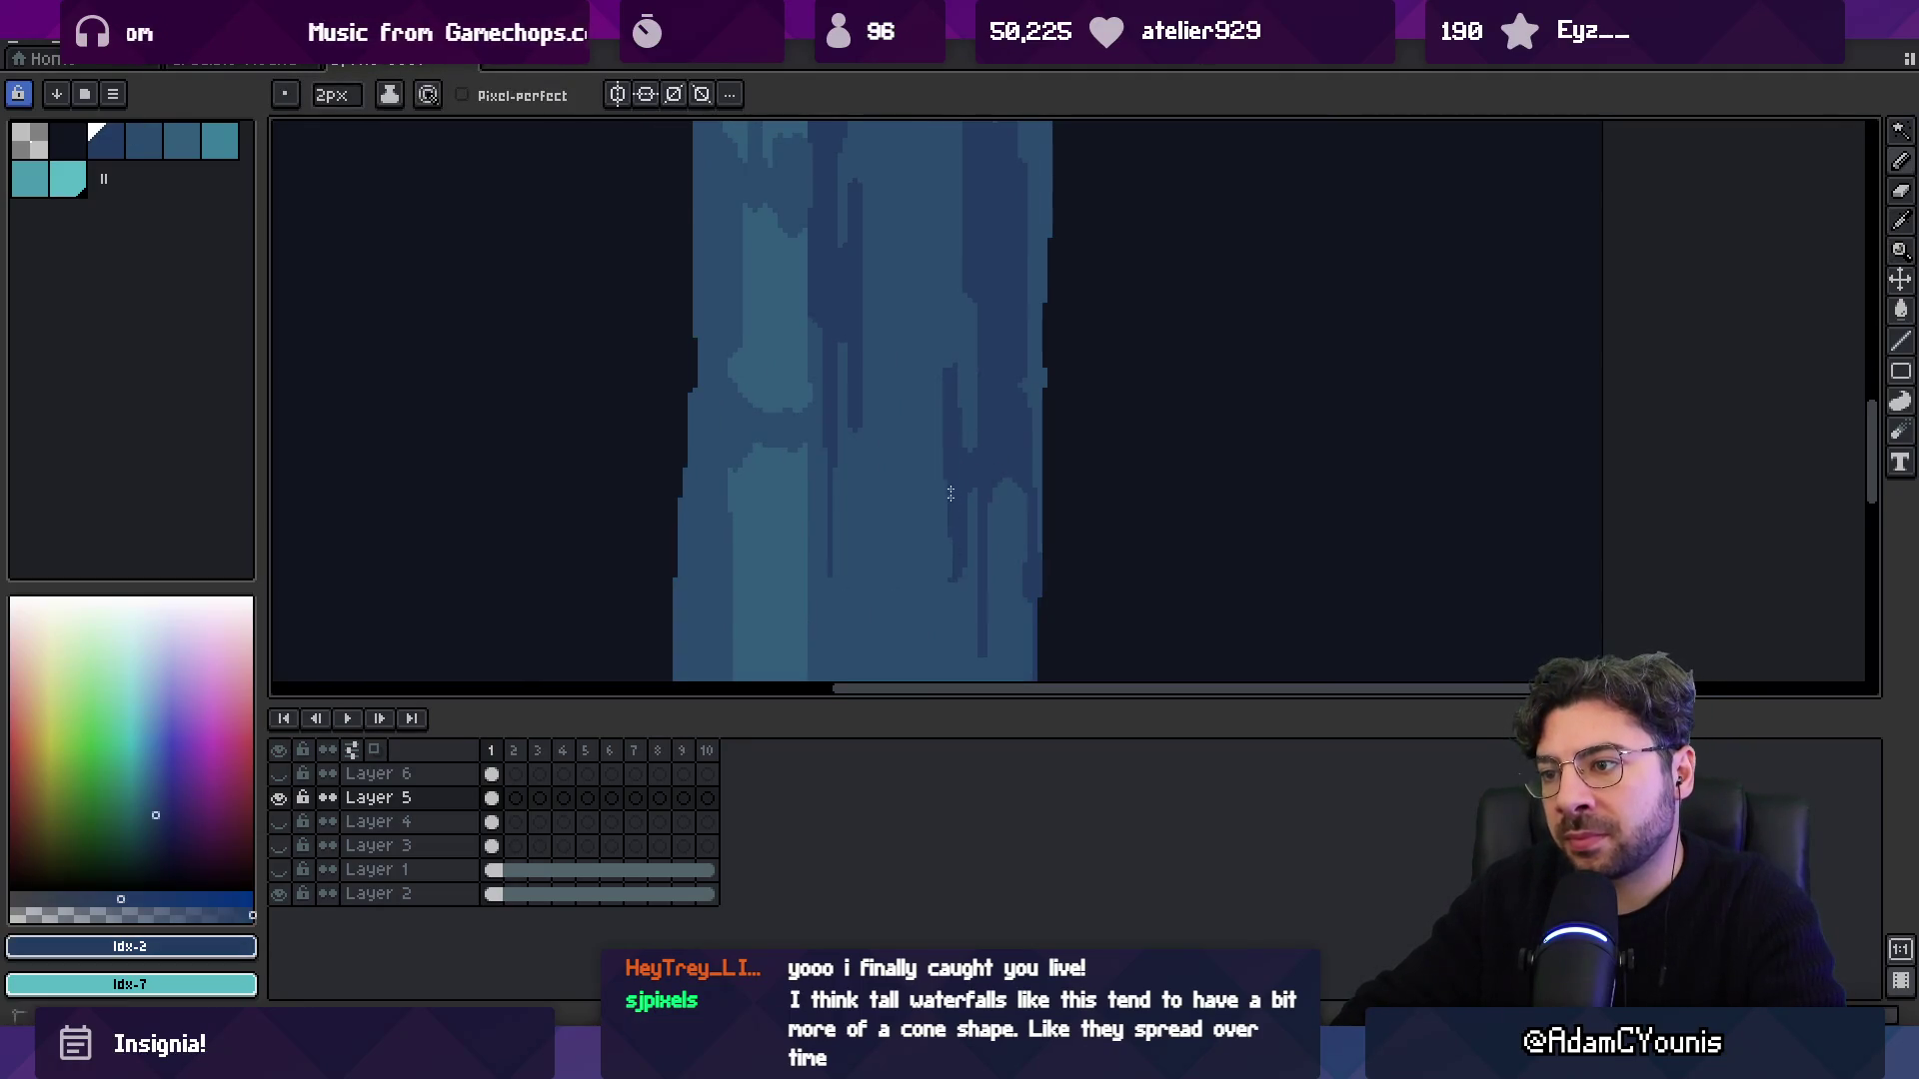
pyautogui.keyDown('alt'); pyautogui.click(929, 480); pyautogui.keyUp('alt')
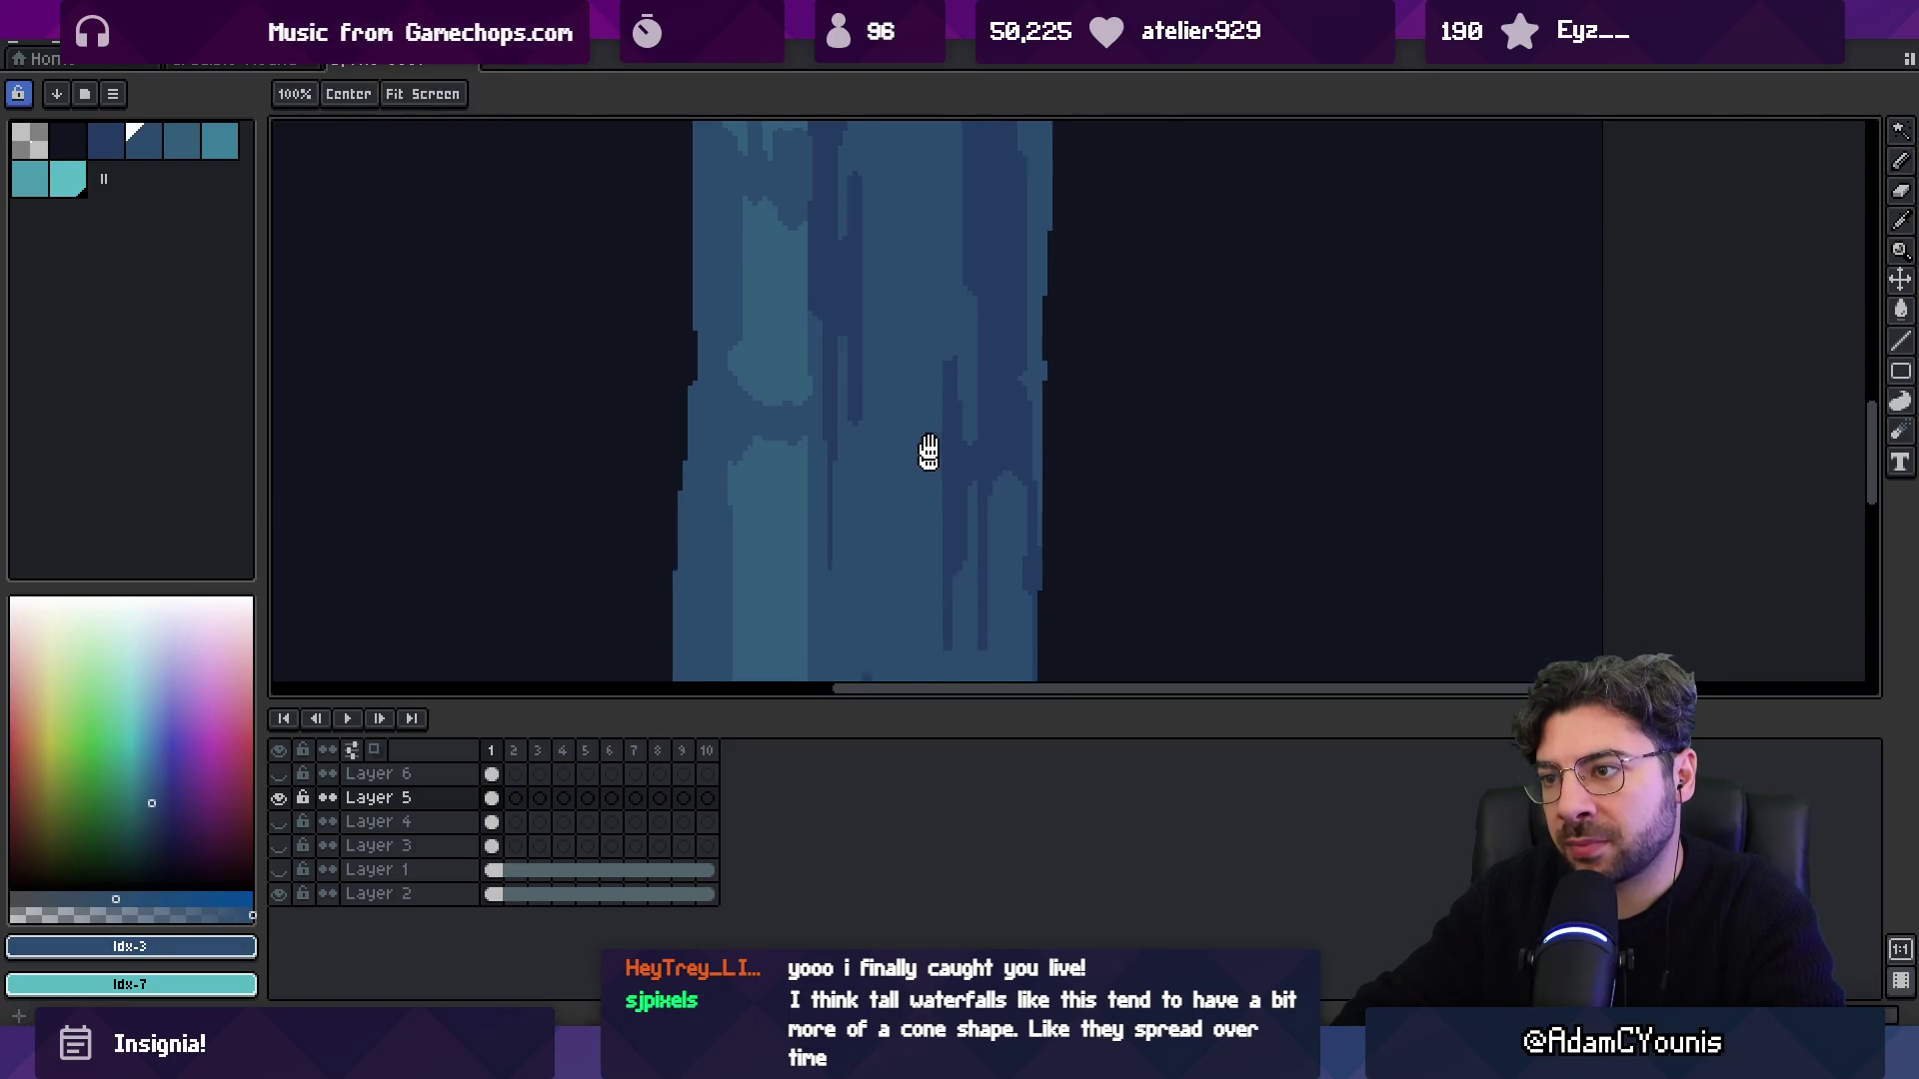
pyautogui.moveTo(942, 403); pyautogui.dragTo(948, 298)
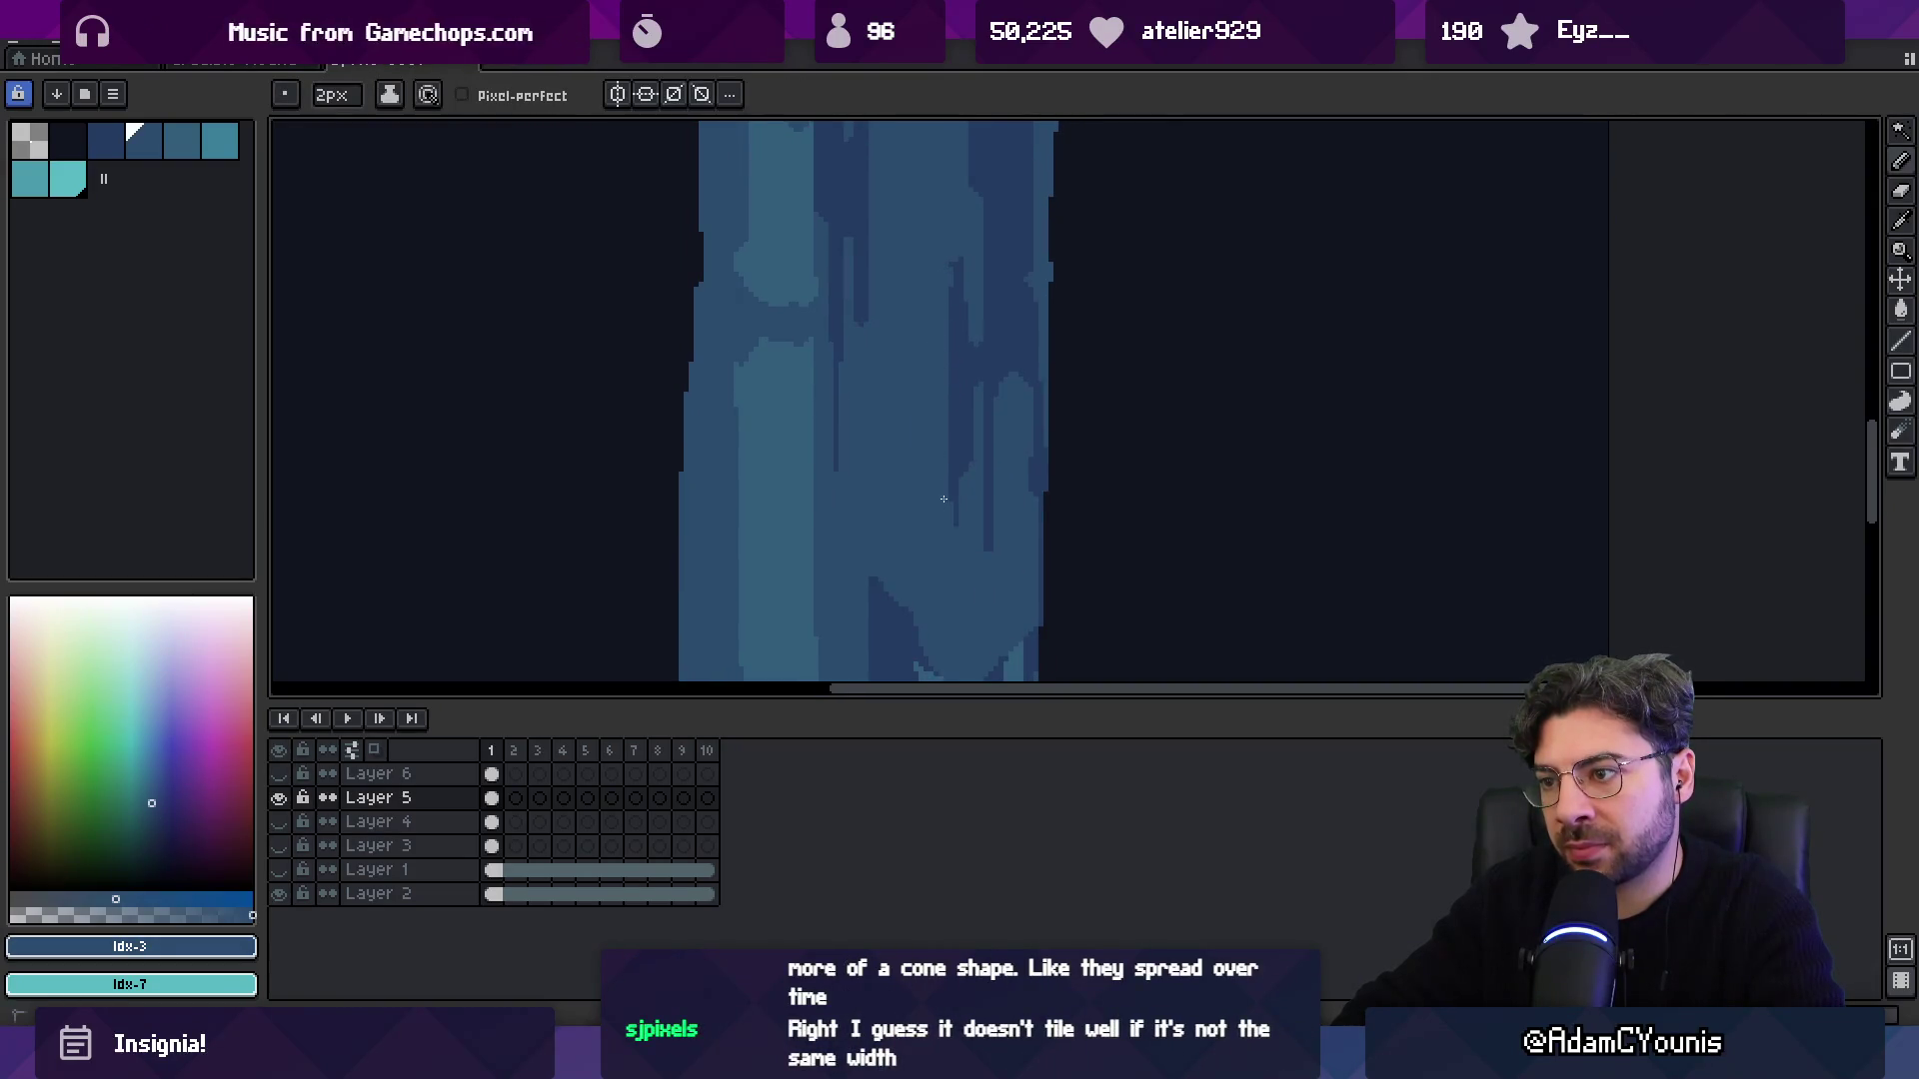
pyautogui.keyDown('alt'); pyautogui.click(960, 440); pyautogui.keyUp('alt')
pyautogui.press('-')
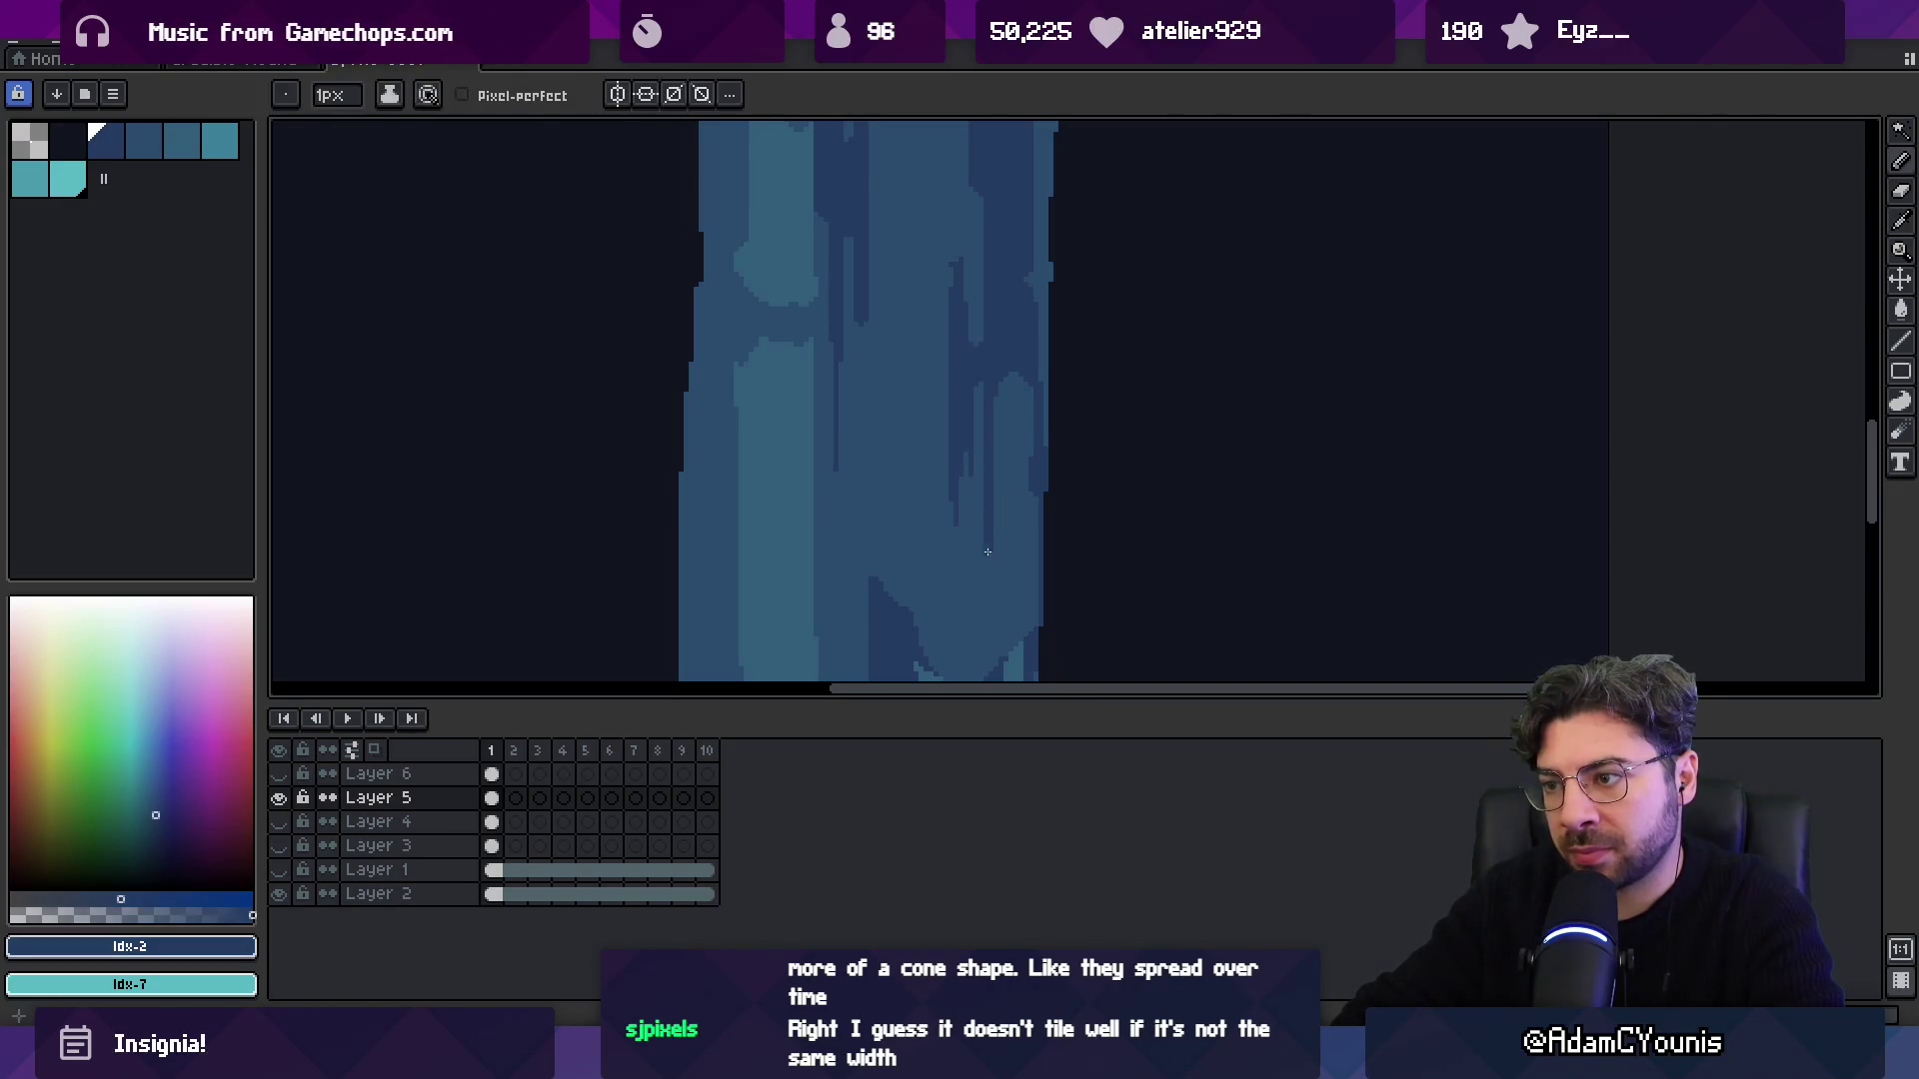
pyautogui.press('z')
pyautogui.scroll(-4, 900, 430)
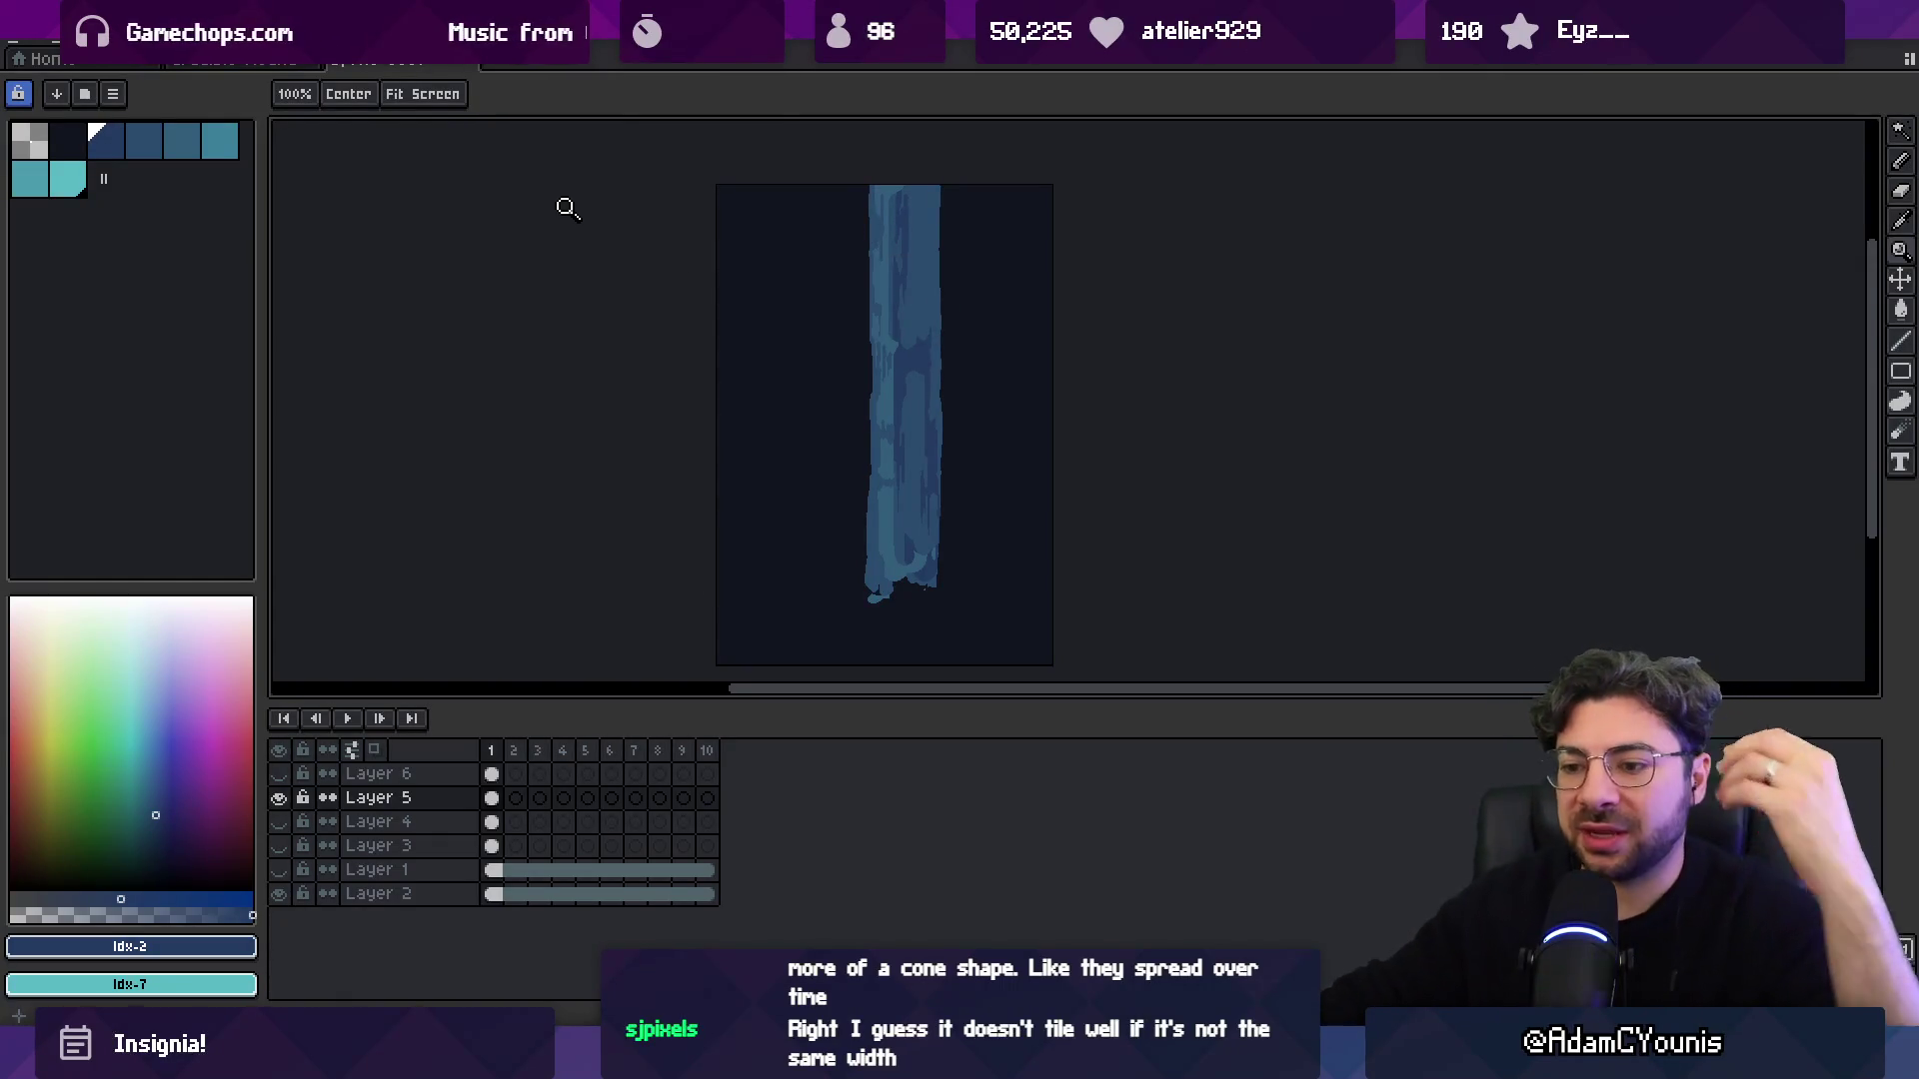
# Sketch trial lines beside the waterfall with the 1px pencil, undo them, and erase leftovers.
pyautogui.press('b')
pyautogui.click(808, 304)
pyautogui.press(']')
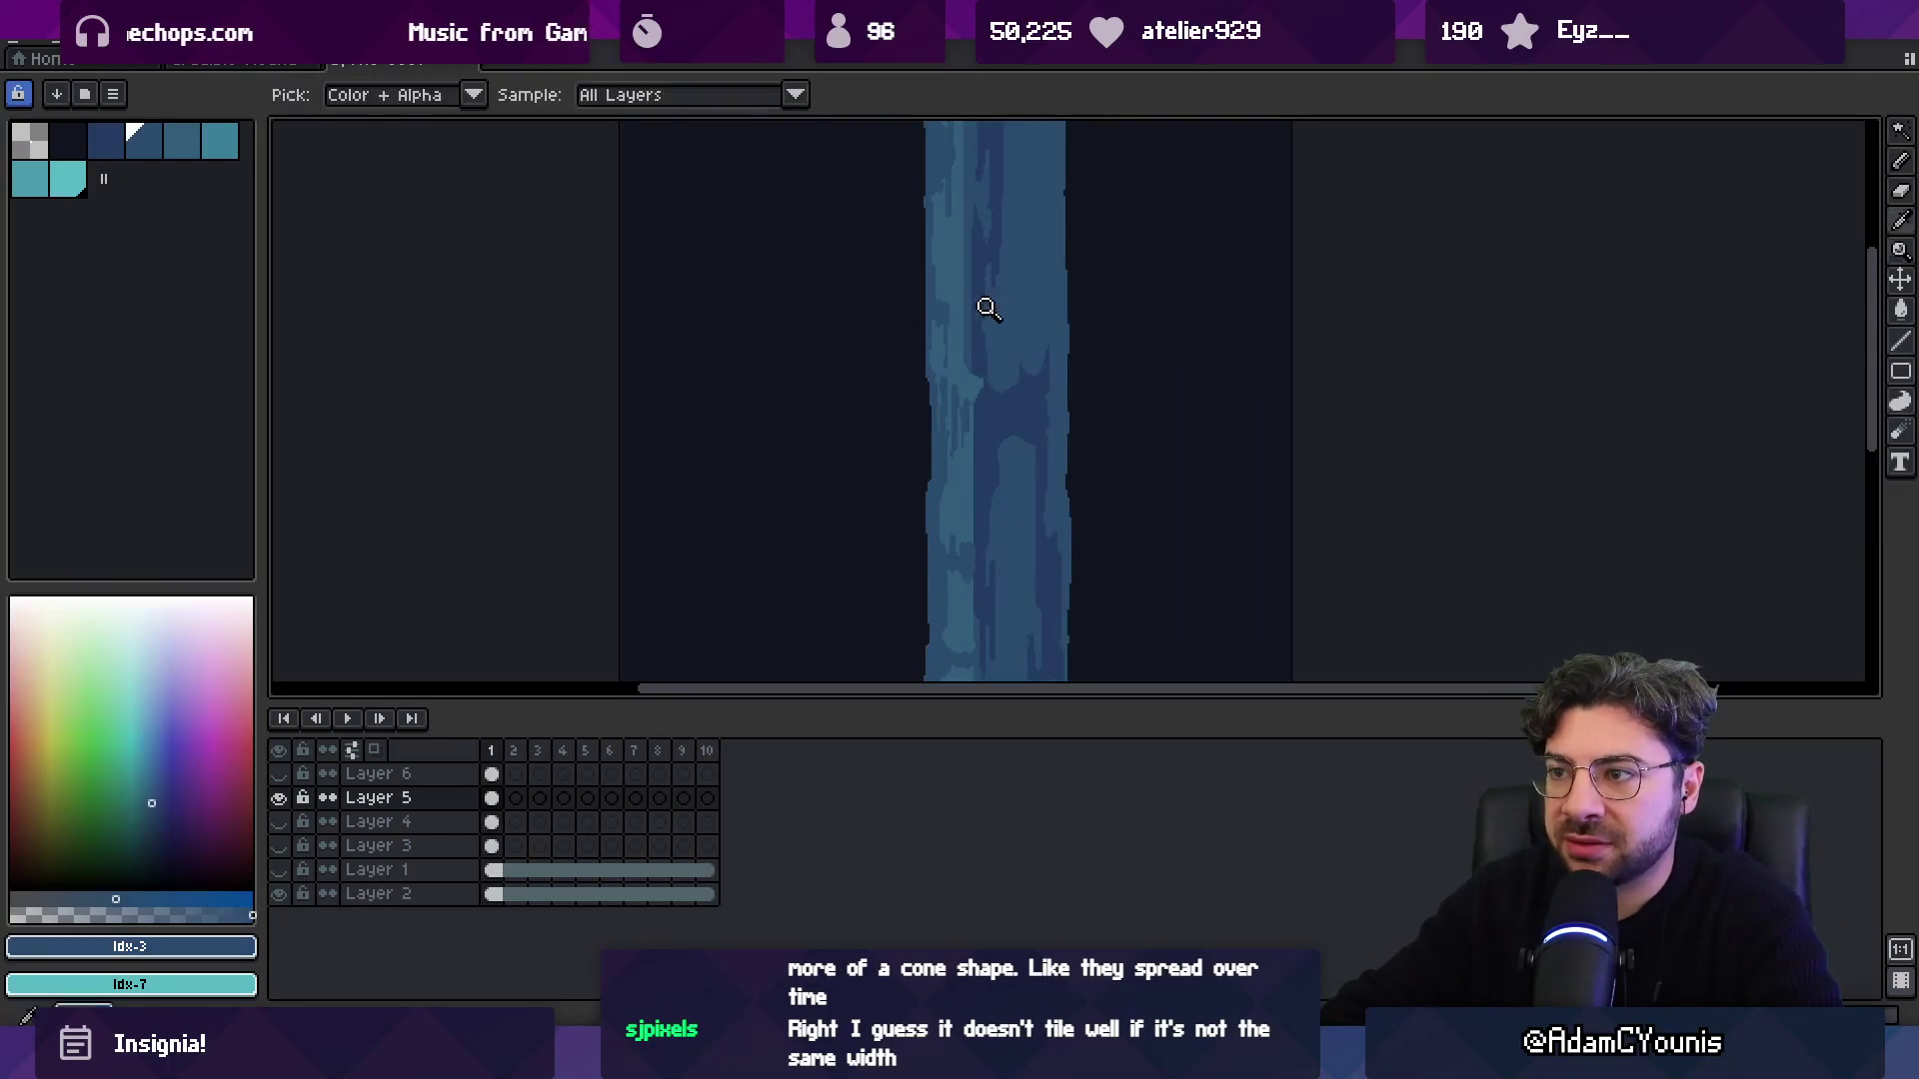
pyautogui.press('b')
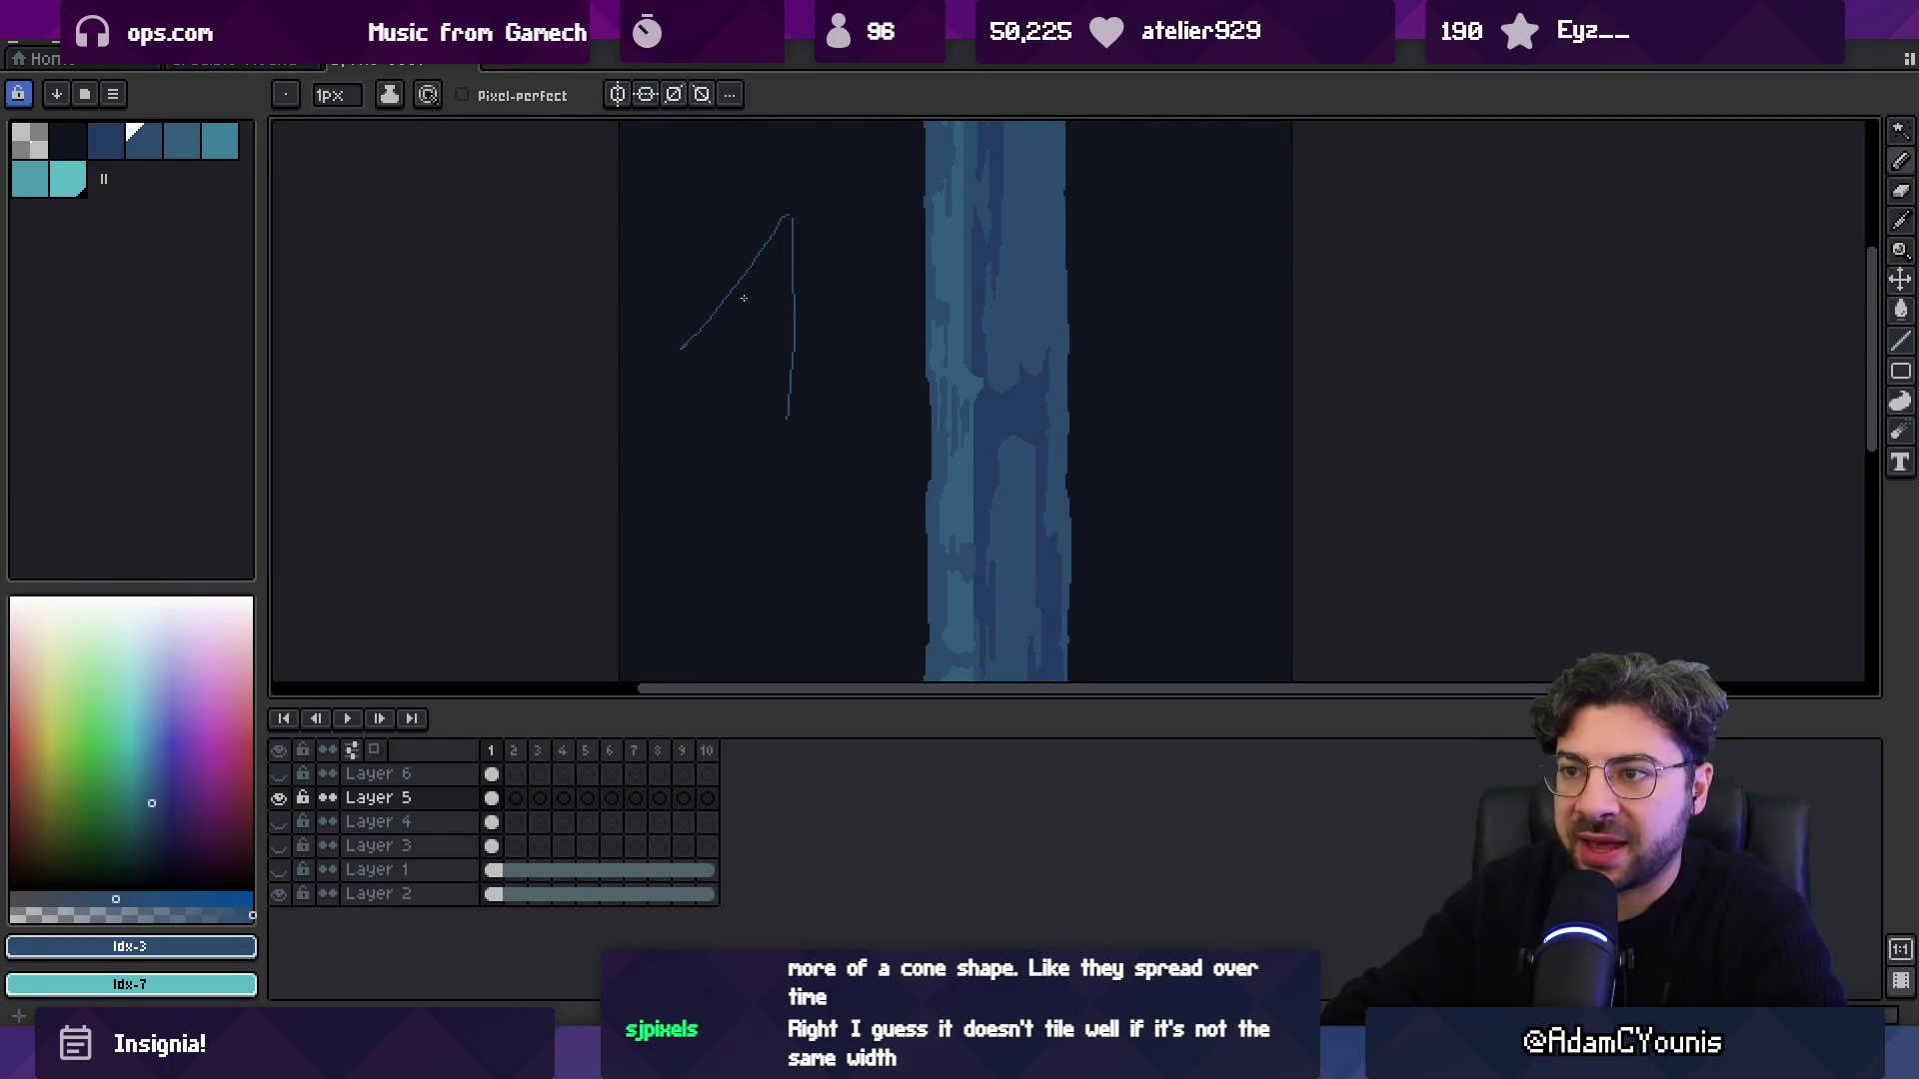
pyautogui.hotkey('ctrl', 'z')
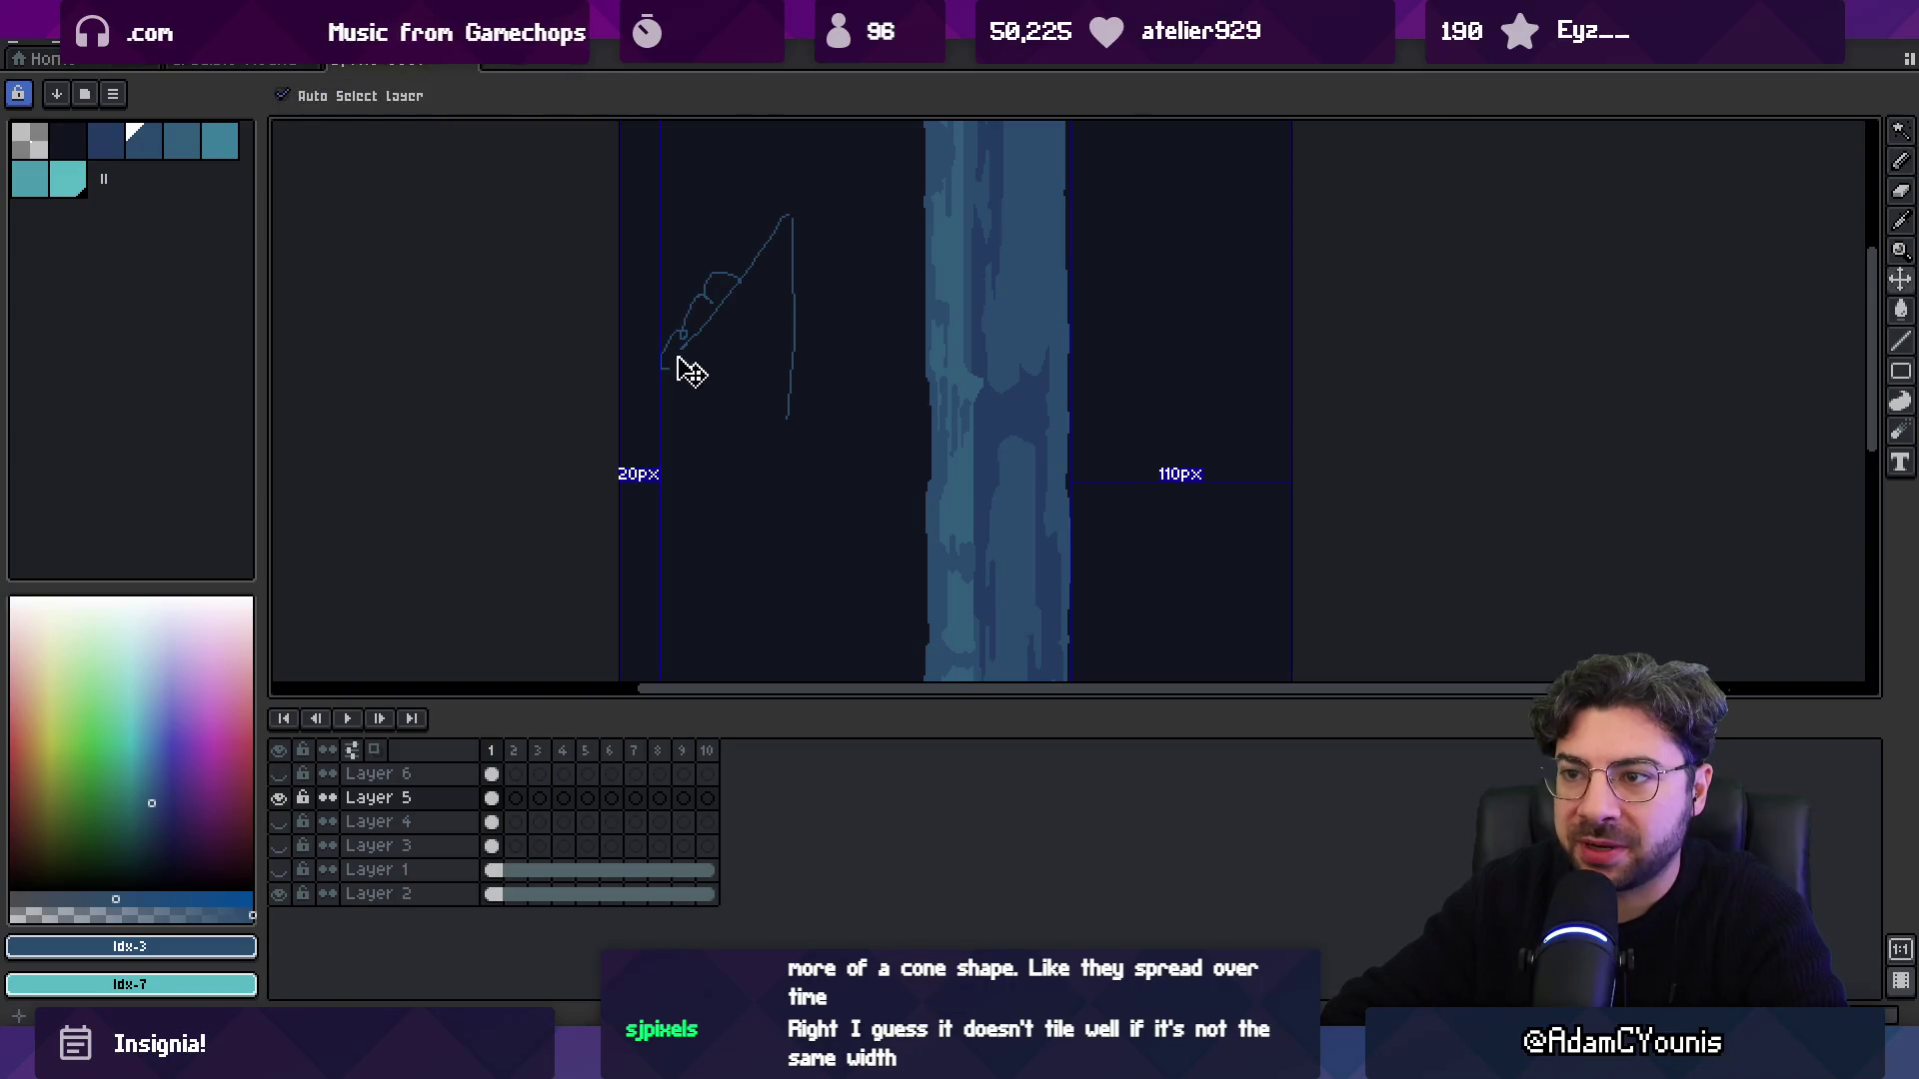
pyautogui.moveTo(662, 356); pyautogui.dragTo(667, 399)
pyautogui.hotkey('ctrl', 'z')
pyautogui.hotkey('ctrl', 'z')
pyautogui.hotkey('ctrl', 'z')
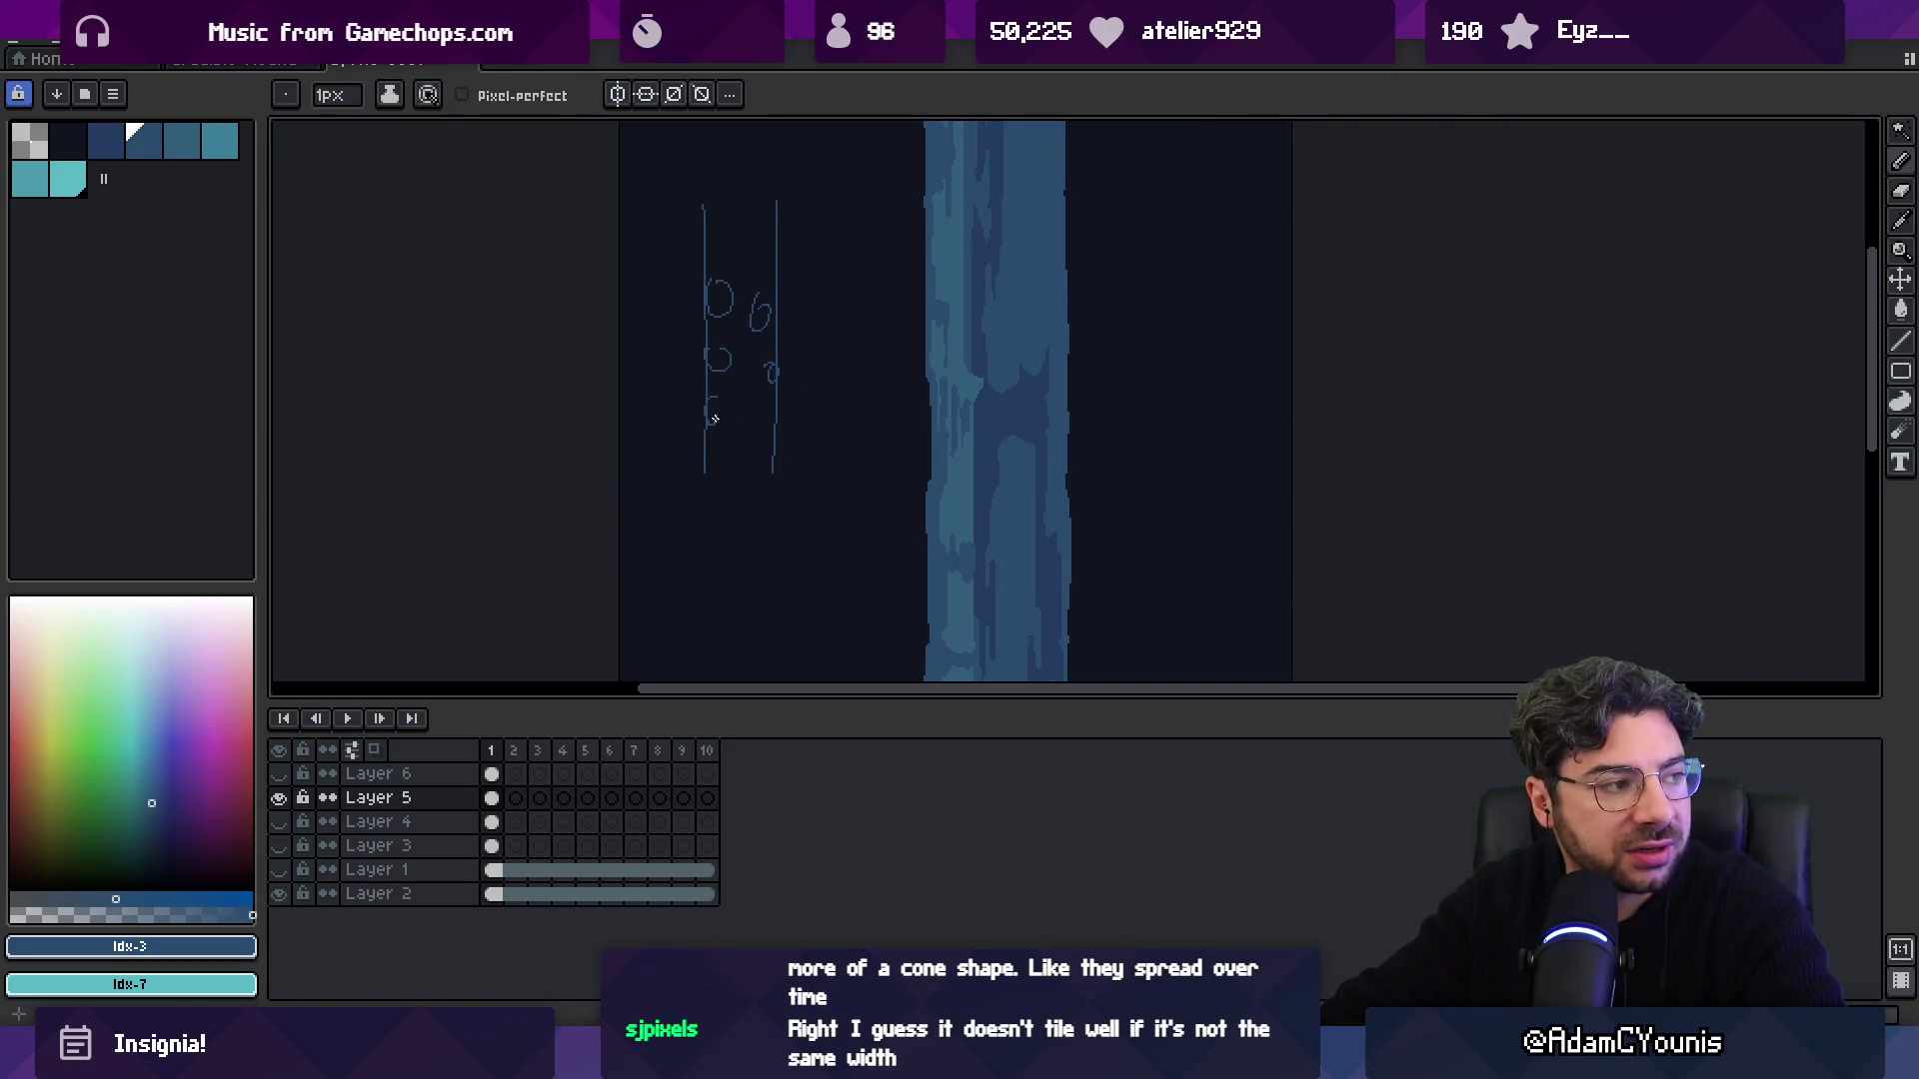
pyautogui.press('e')
pyautogui.moveTo(712, 180); pyautogui.dragTo(724, 208)
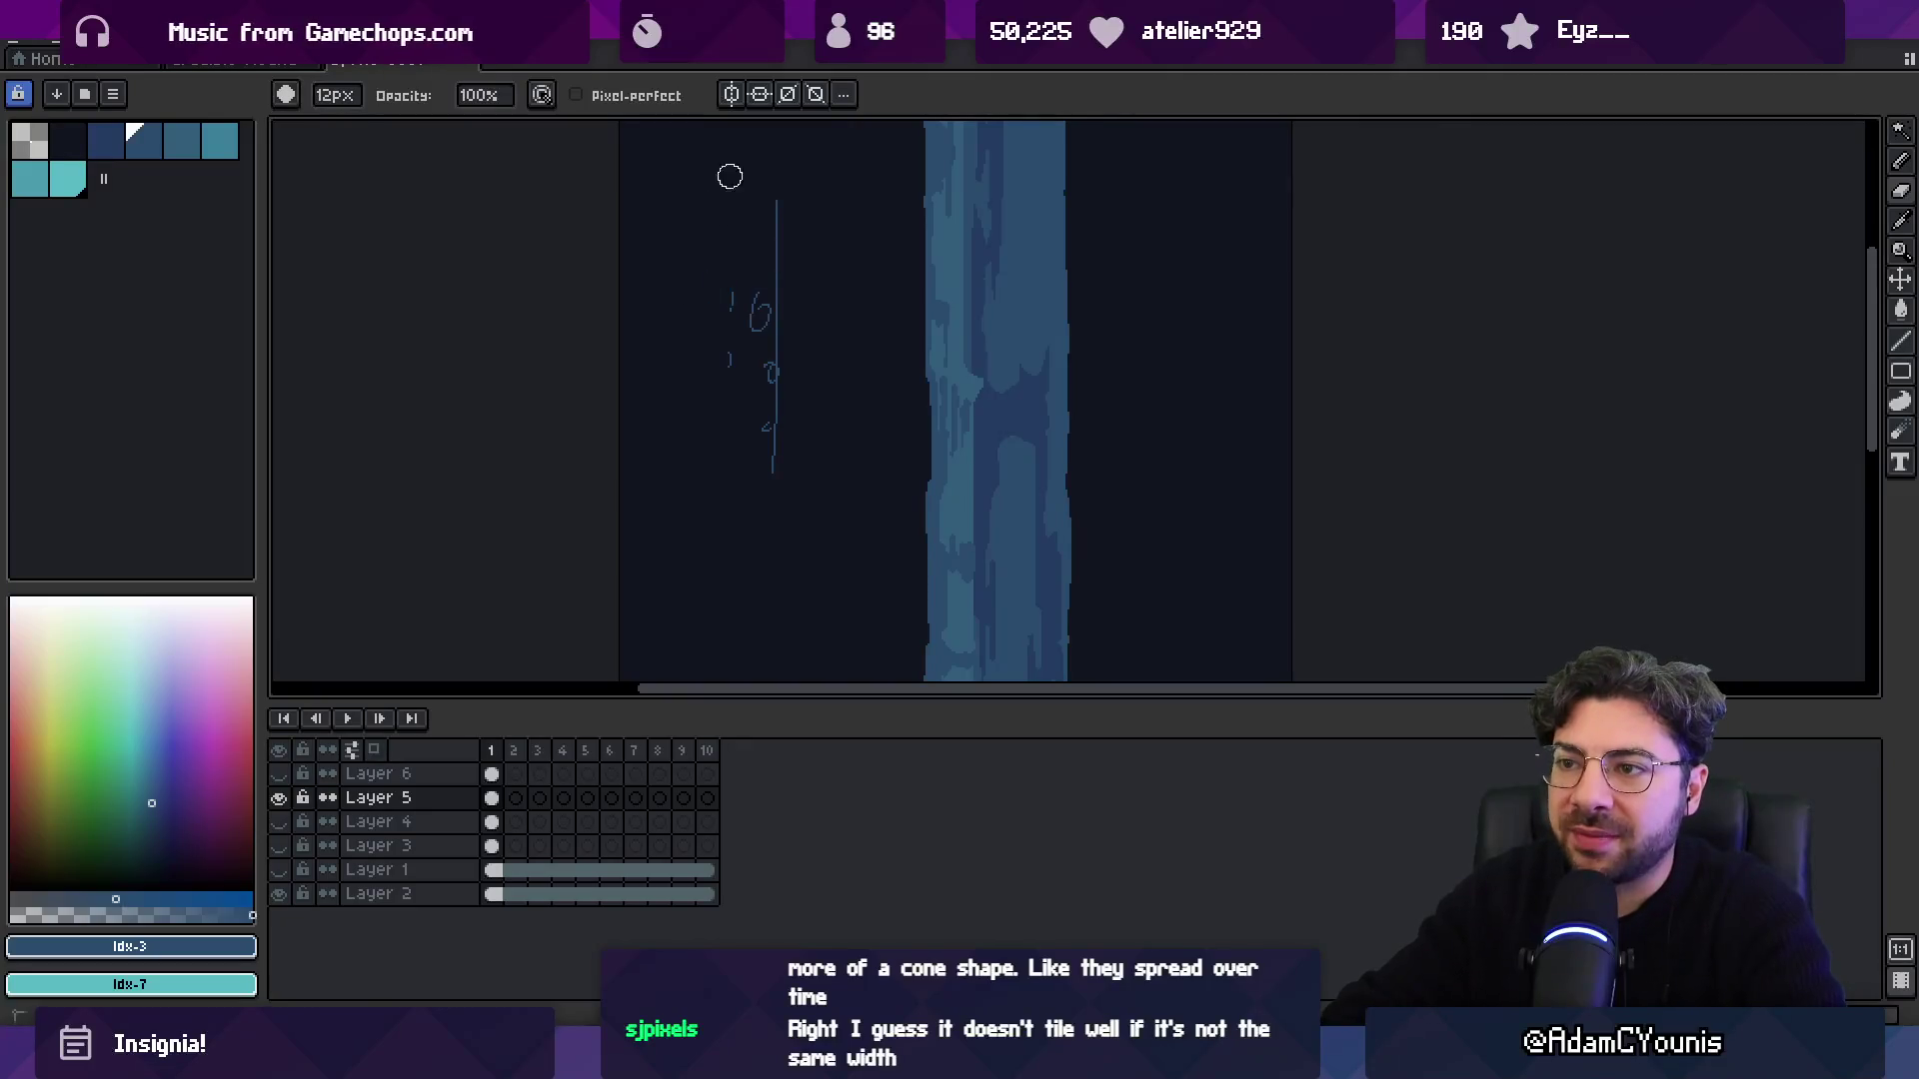
# Switch to the forest scene sprite with Ctrl+Tab.
pyautogui.hotkey('ctrl', 'Tab')
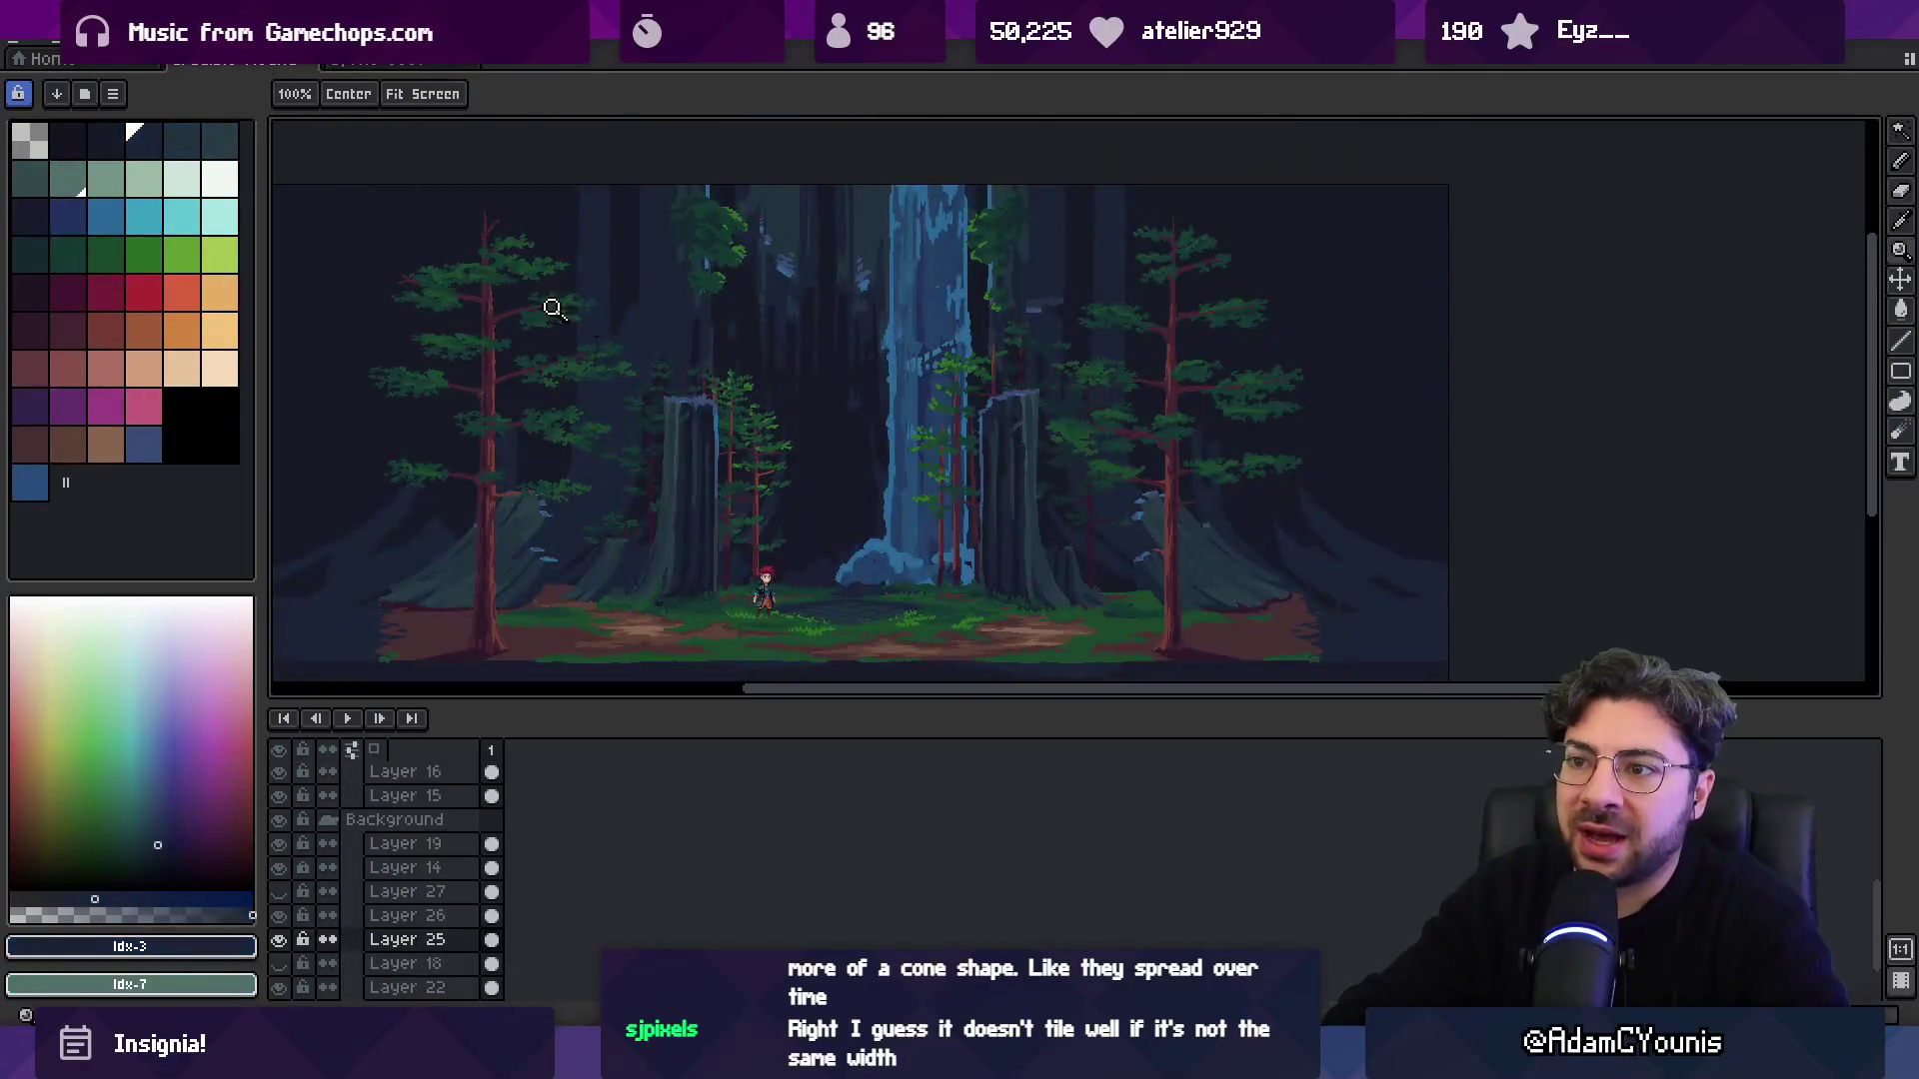
pyautogui.scroll(-2, 517, 296)
pyautogui.scroll(2, 795, 325)
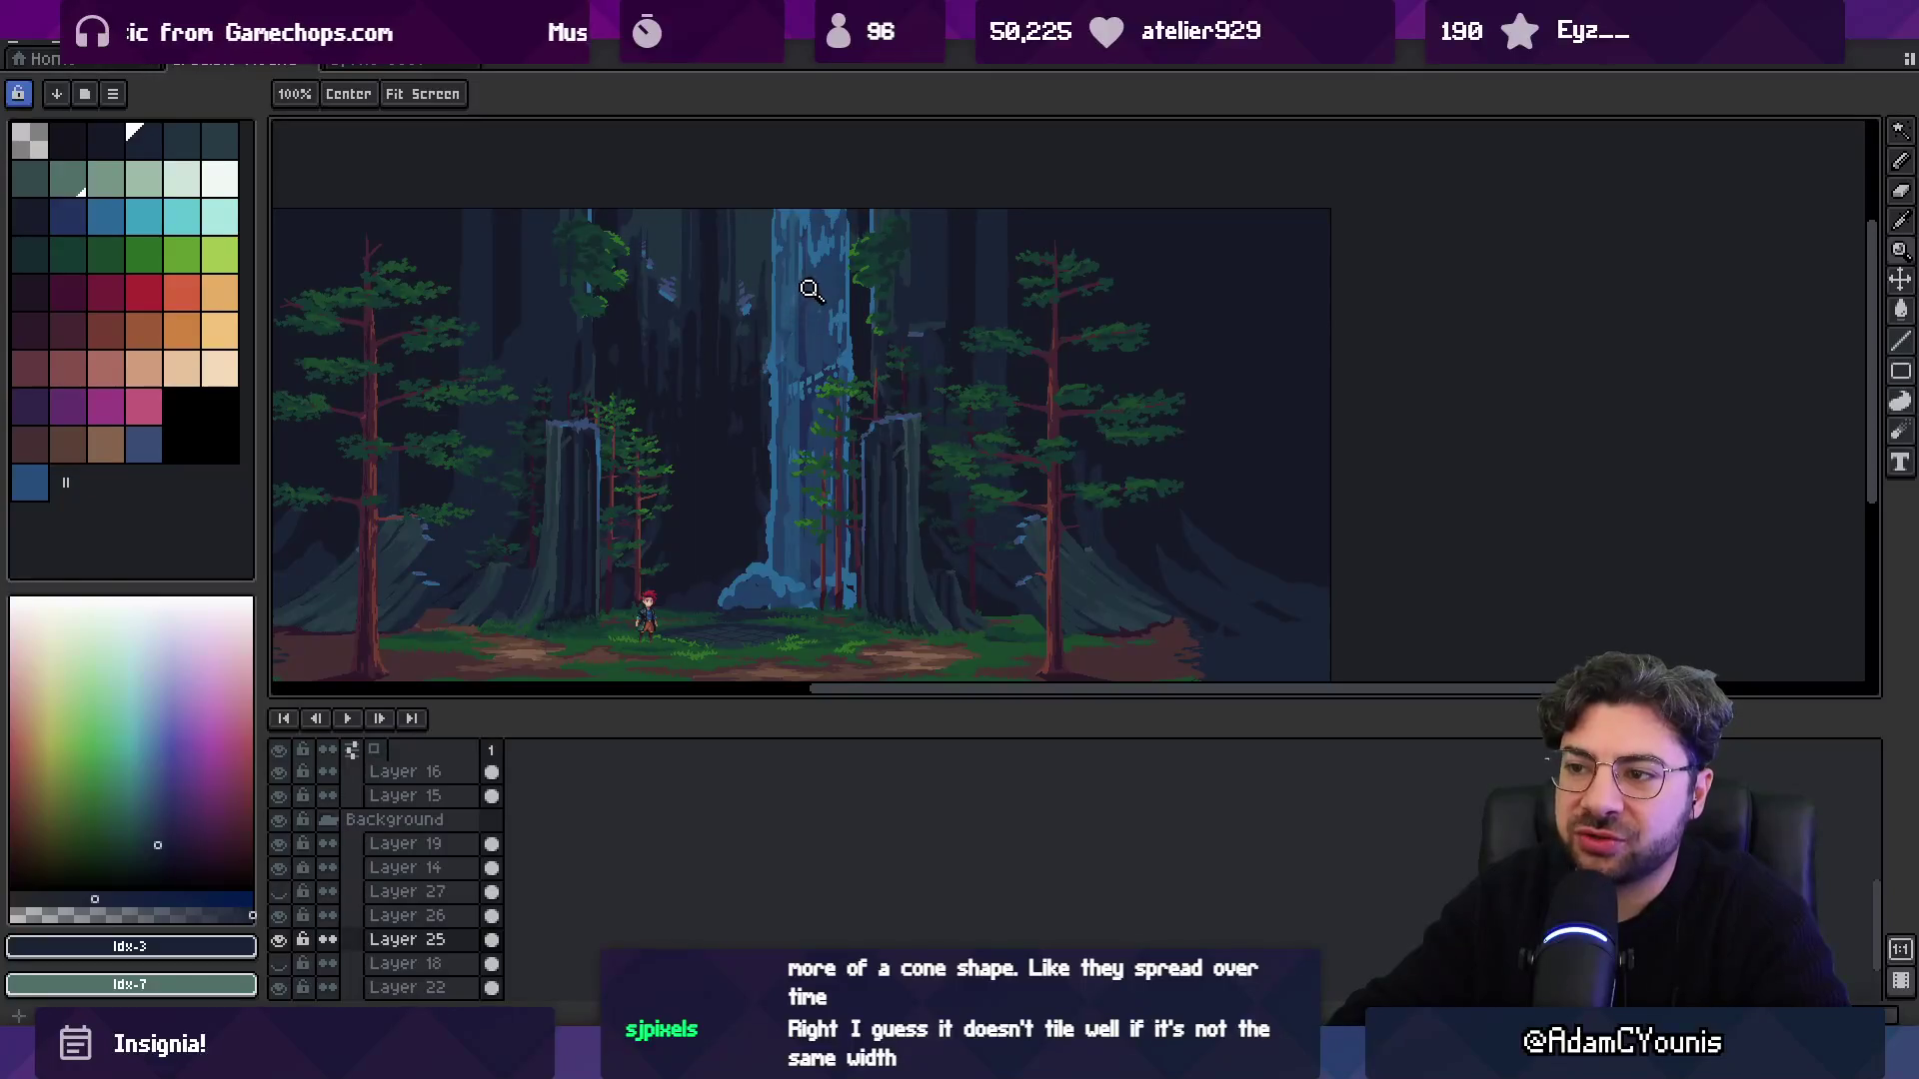
# Bring up the browser and scroll through the Adobe Stock waterfall search results.
pyautogui.moveTo(899, 1059)
pyautogui.click(1039, 910)
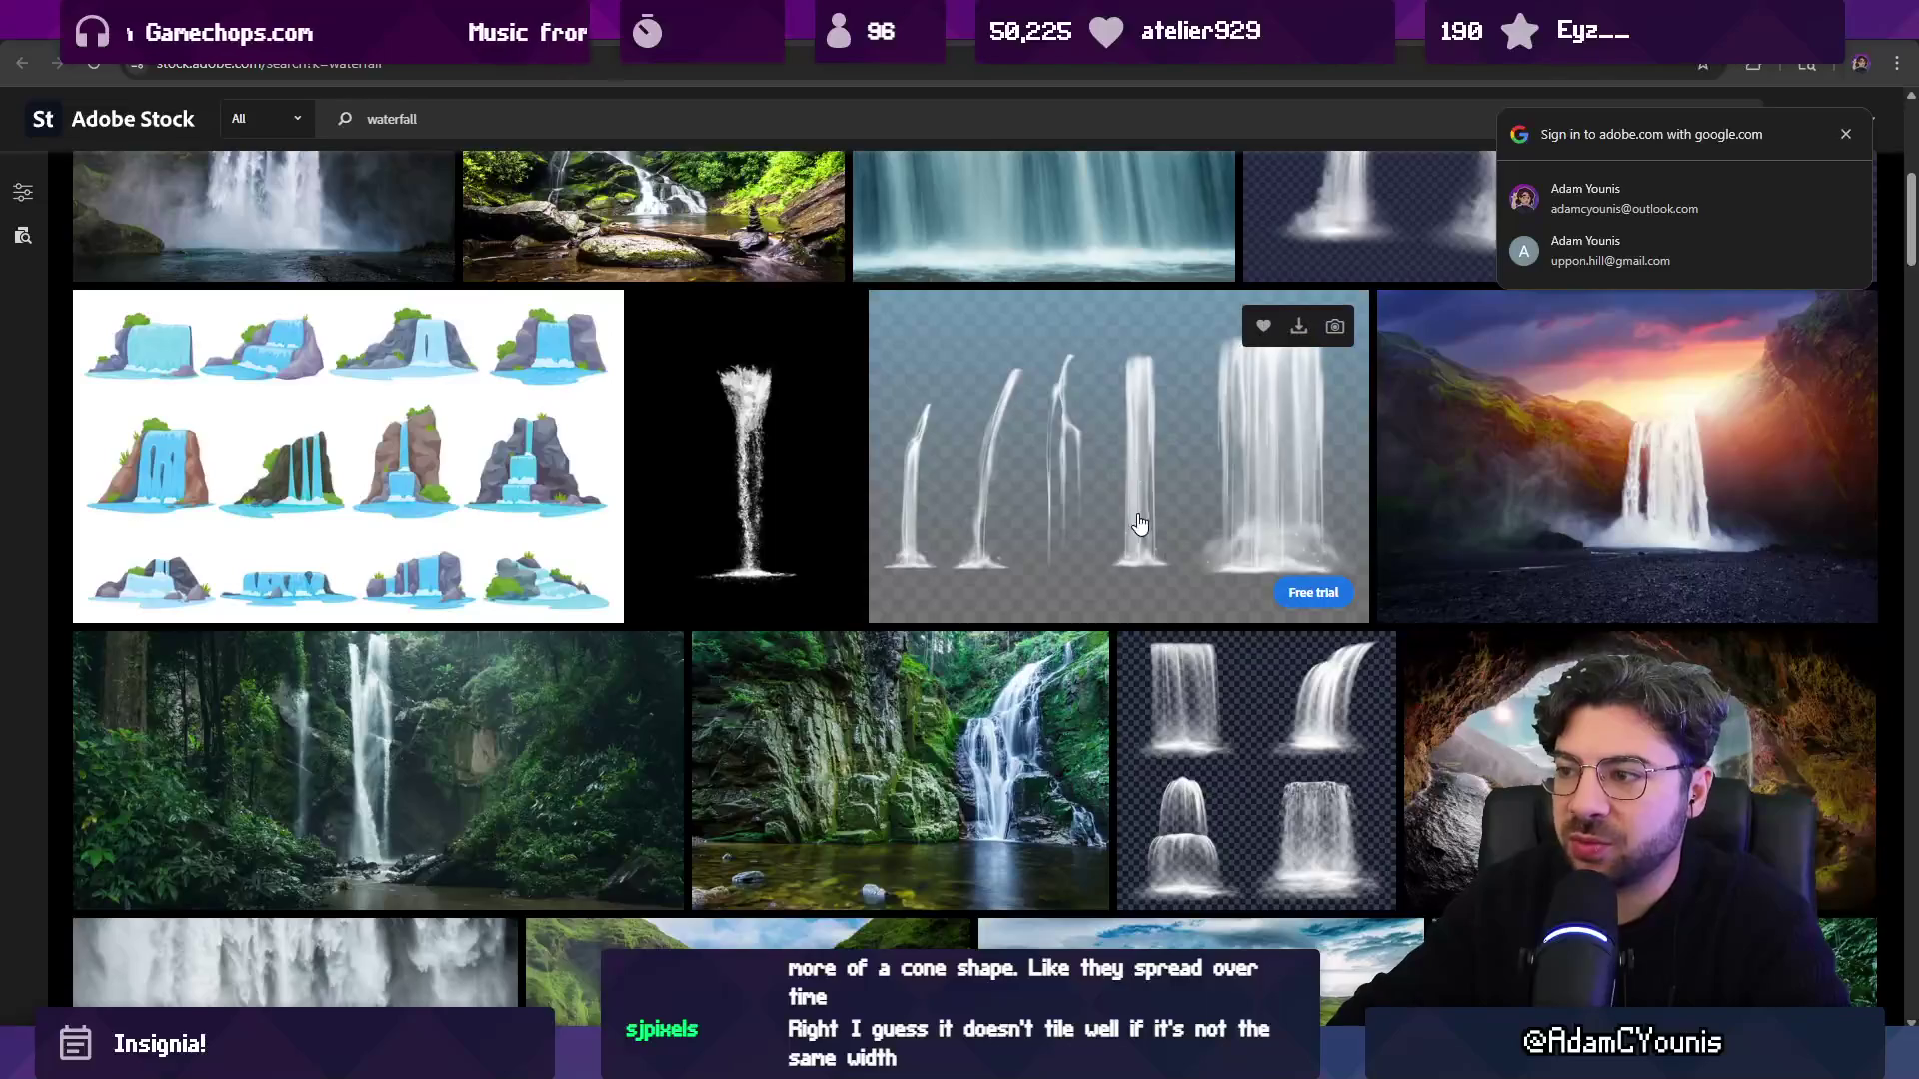
pyautogui.scroll(5, 1100, 640)
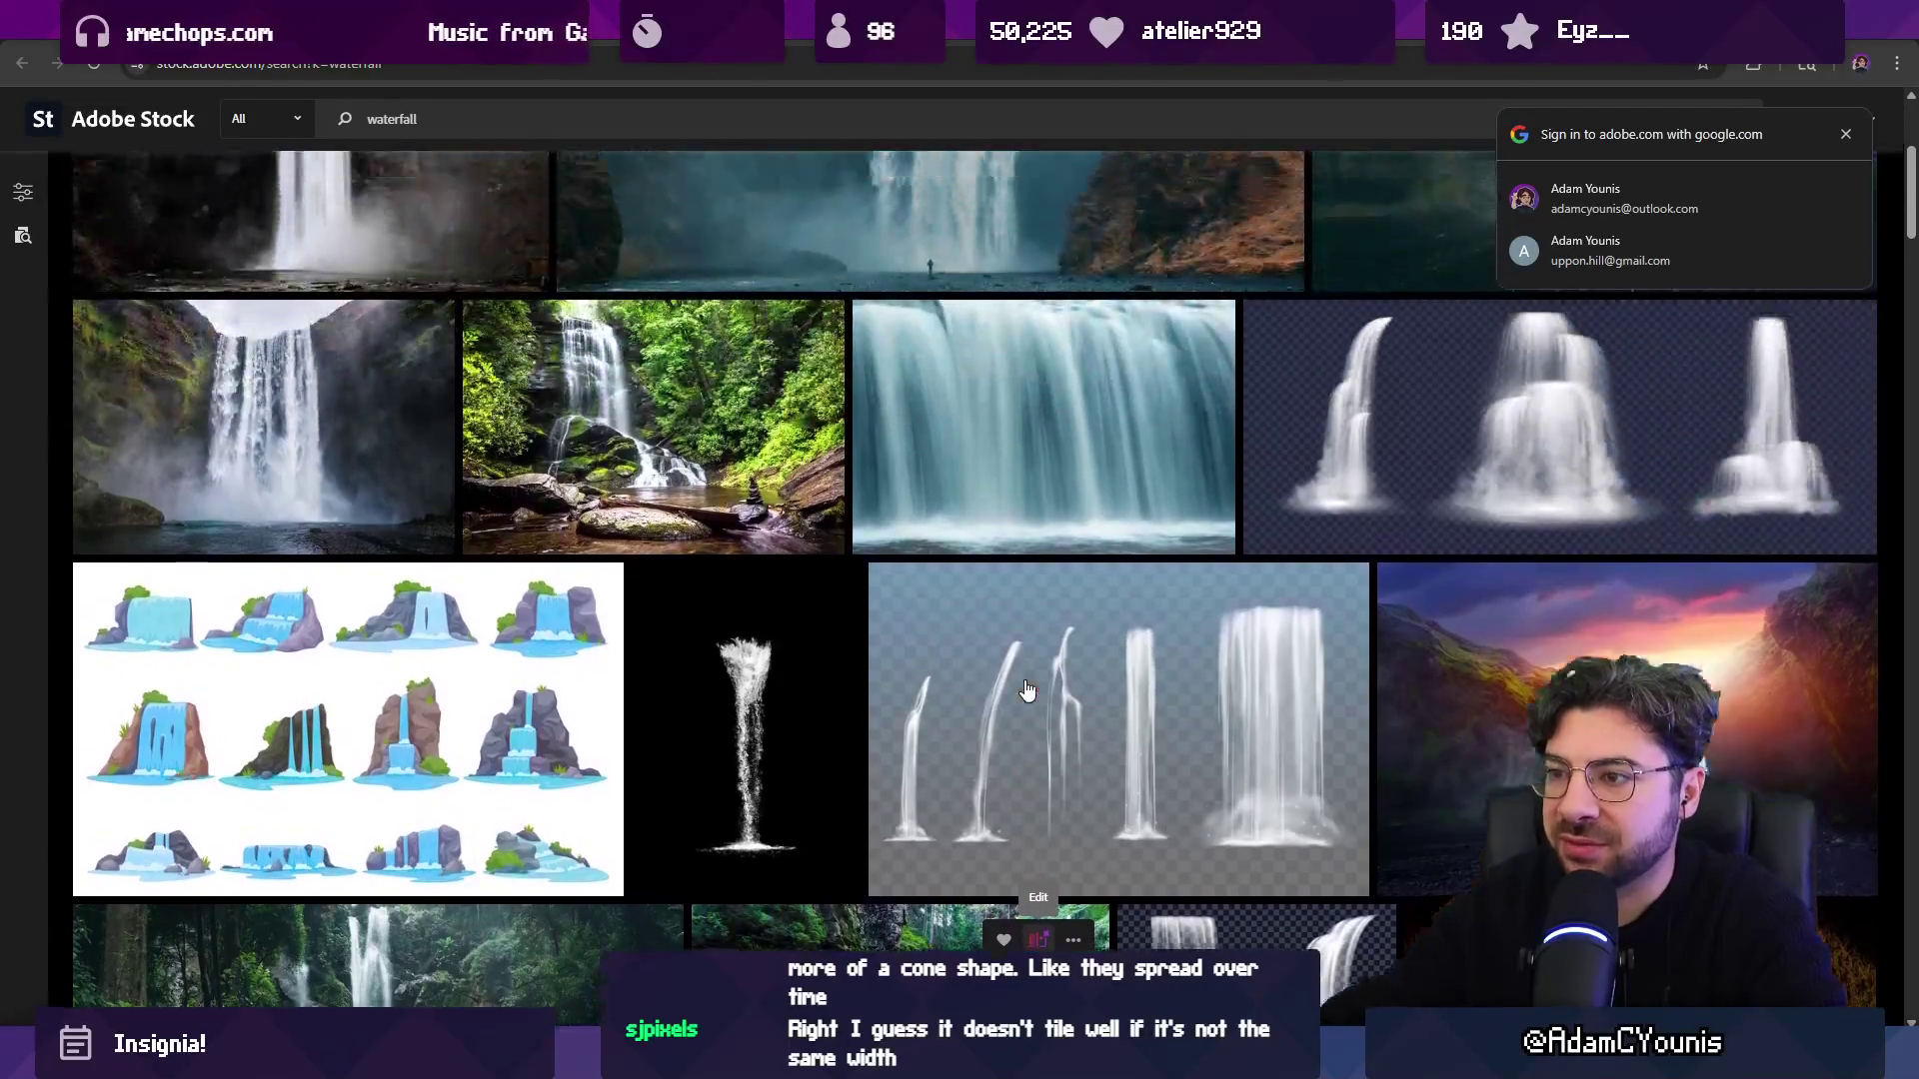
pyautogui.scroll(1, 1027, 690)
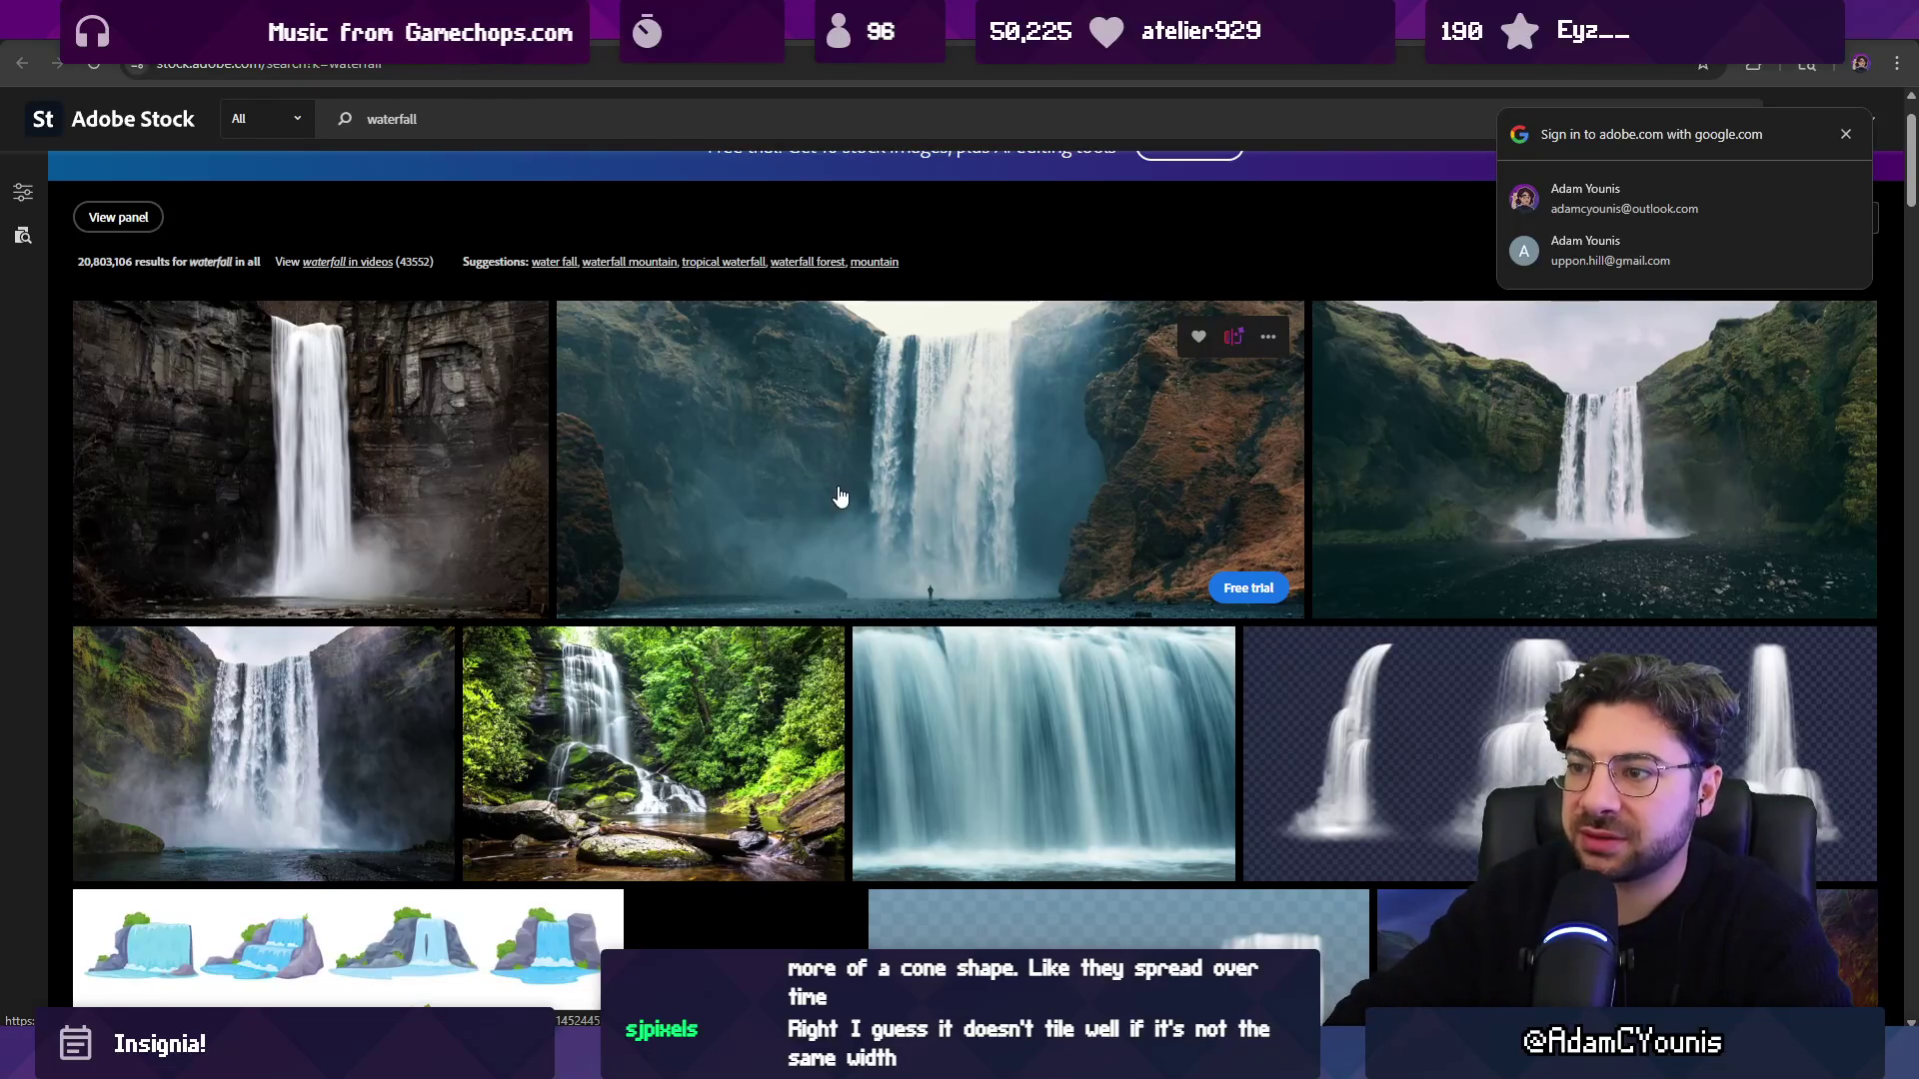
pyautogui.scroll(-7, 762, 563)
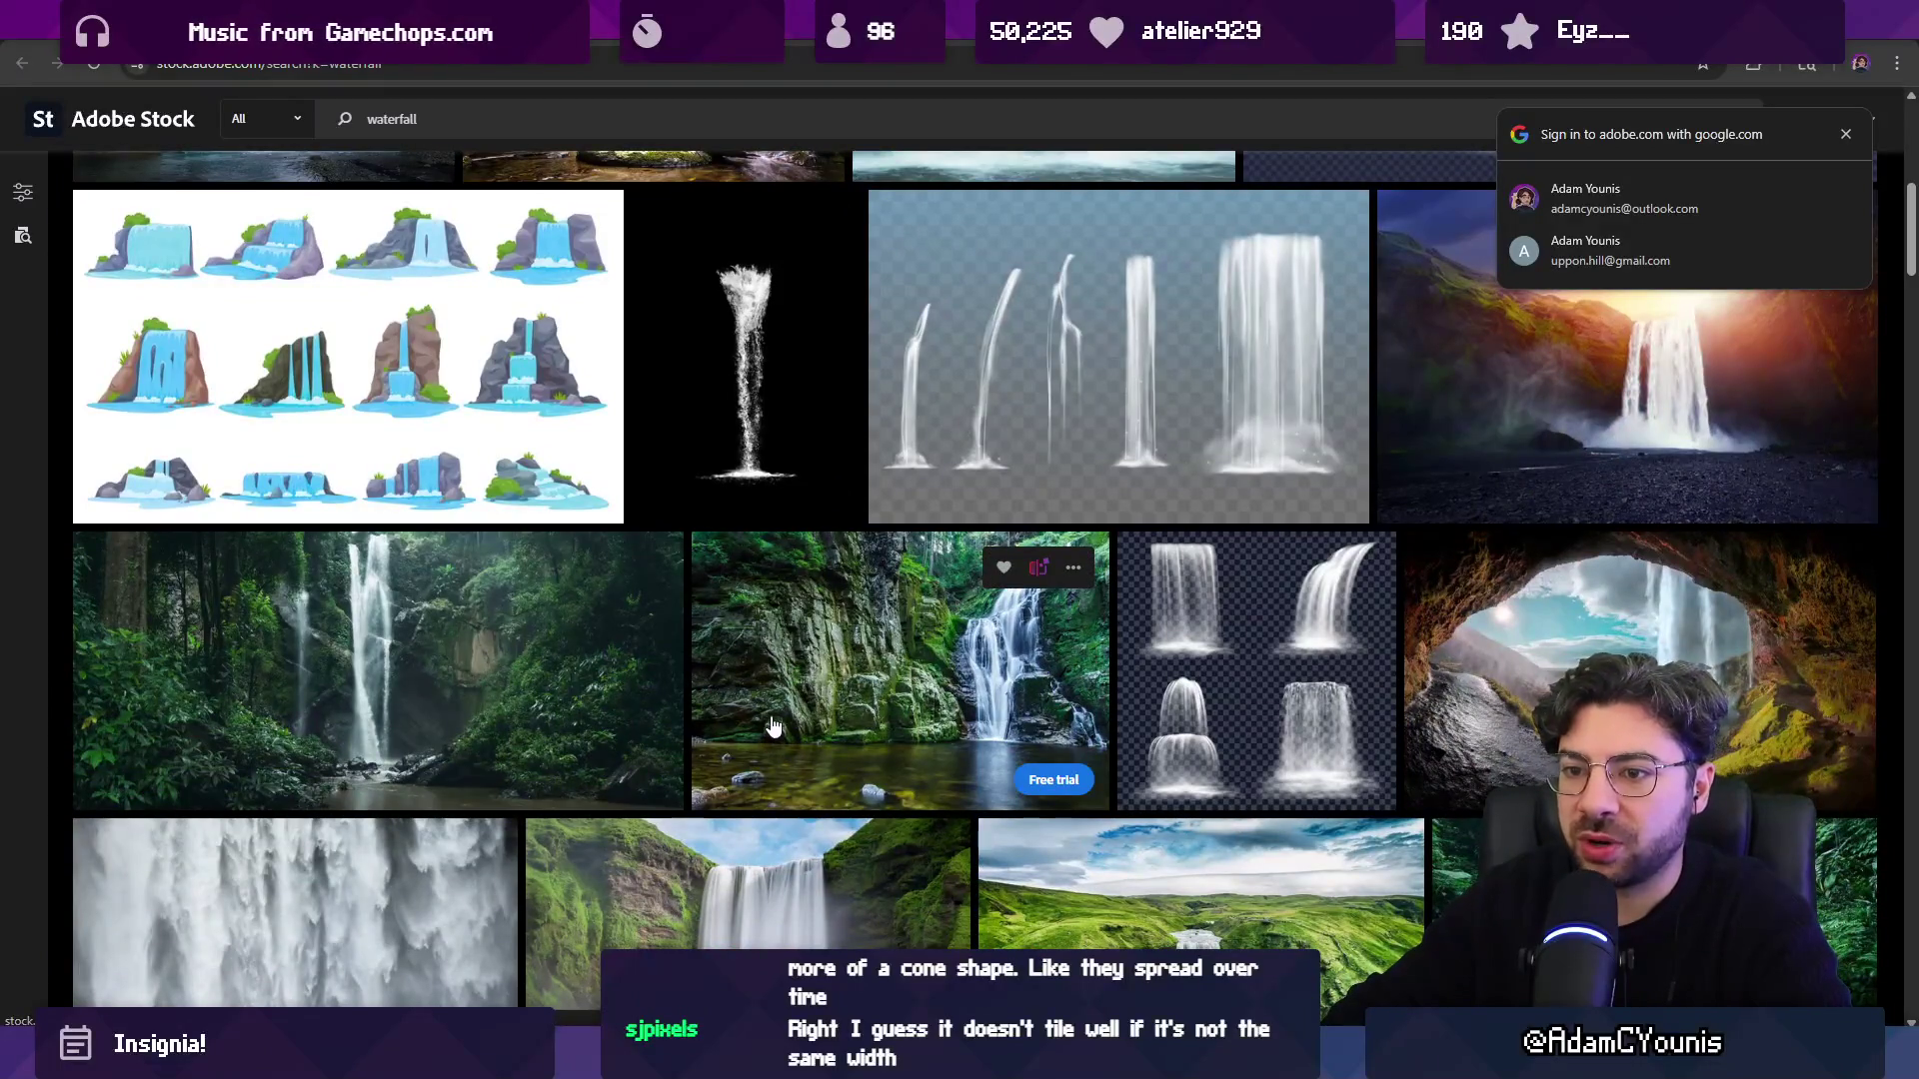
pyautogui.scroll(-5, 385, 697)
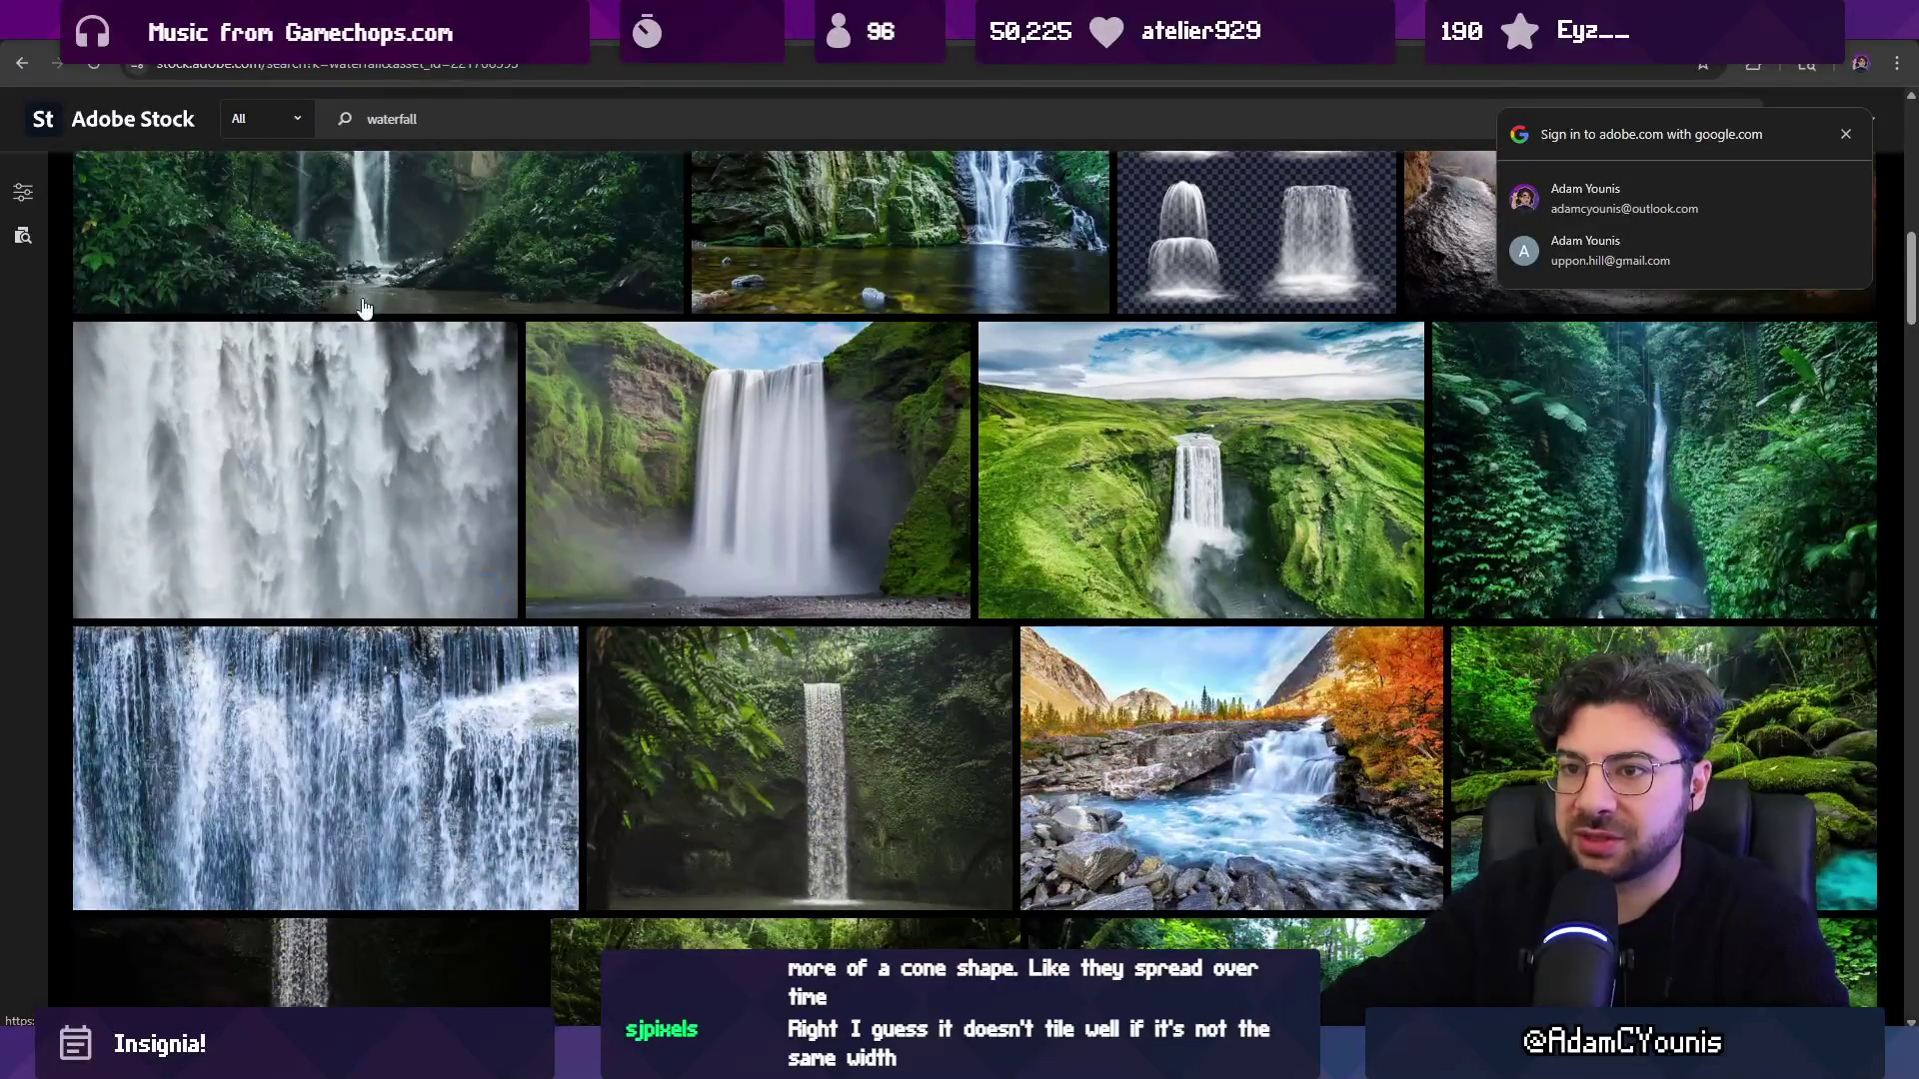
# Open the forest waterfall photo's details, then return to Aseprite.
pyautogui.click(370, 280)
pyautogui.scroll(3, 559, 460)
pyautogui.scroll(-3, 740, 670)
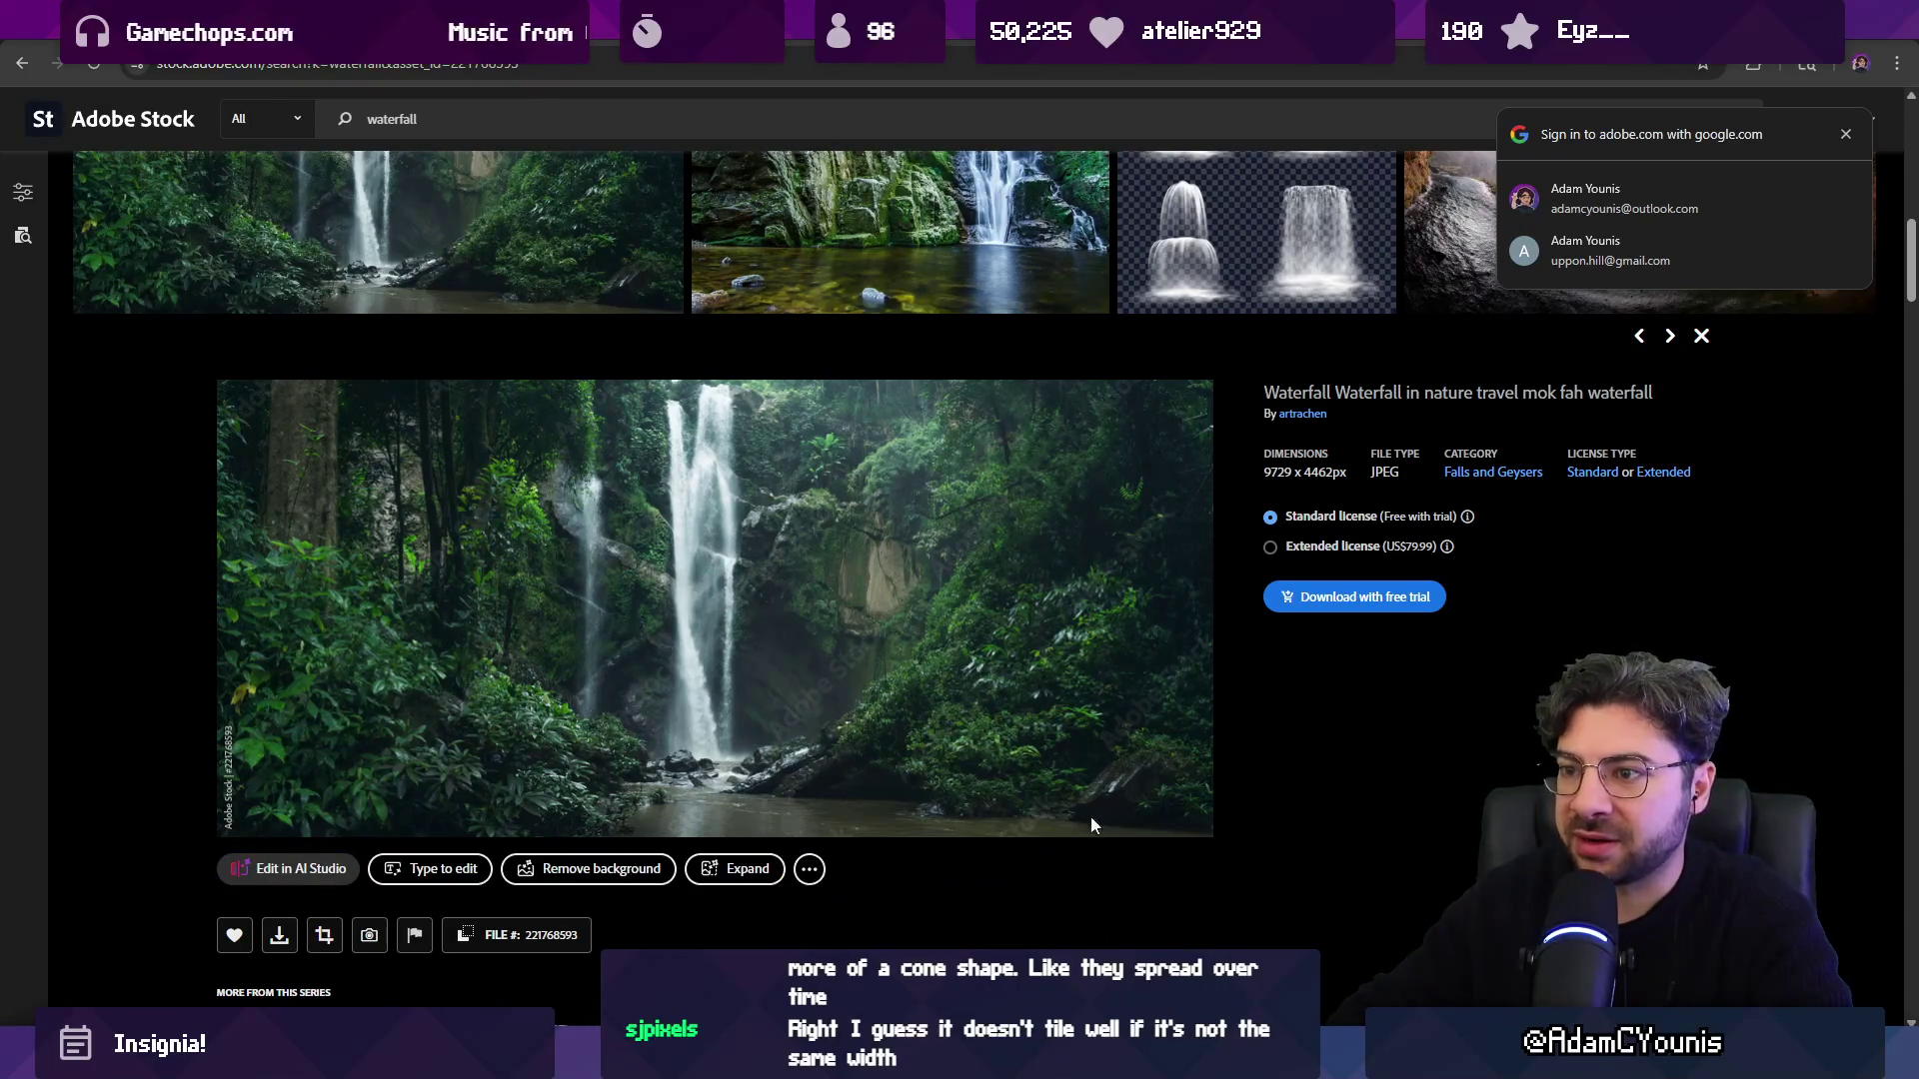
pyautogui.hotkey('alt', 'Tab')
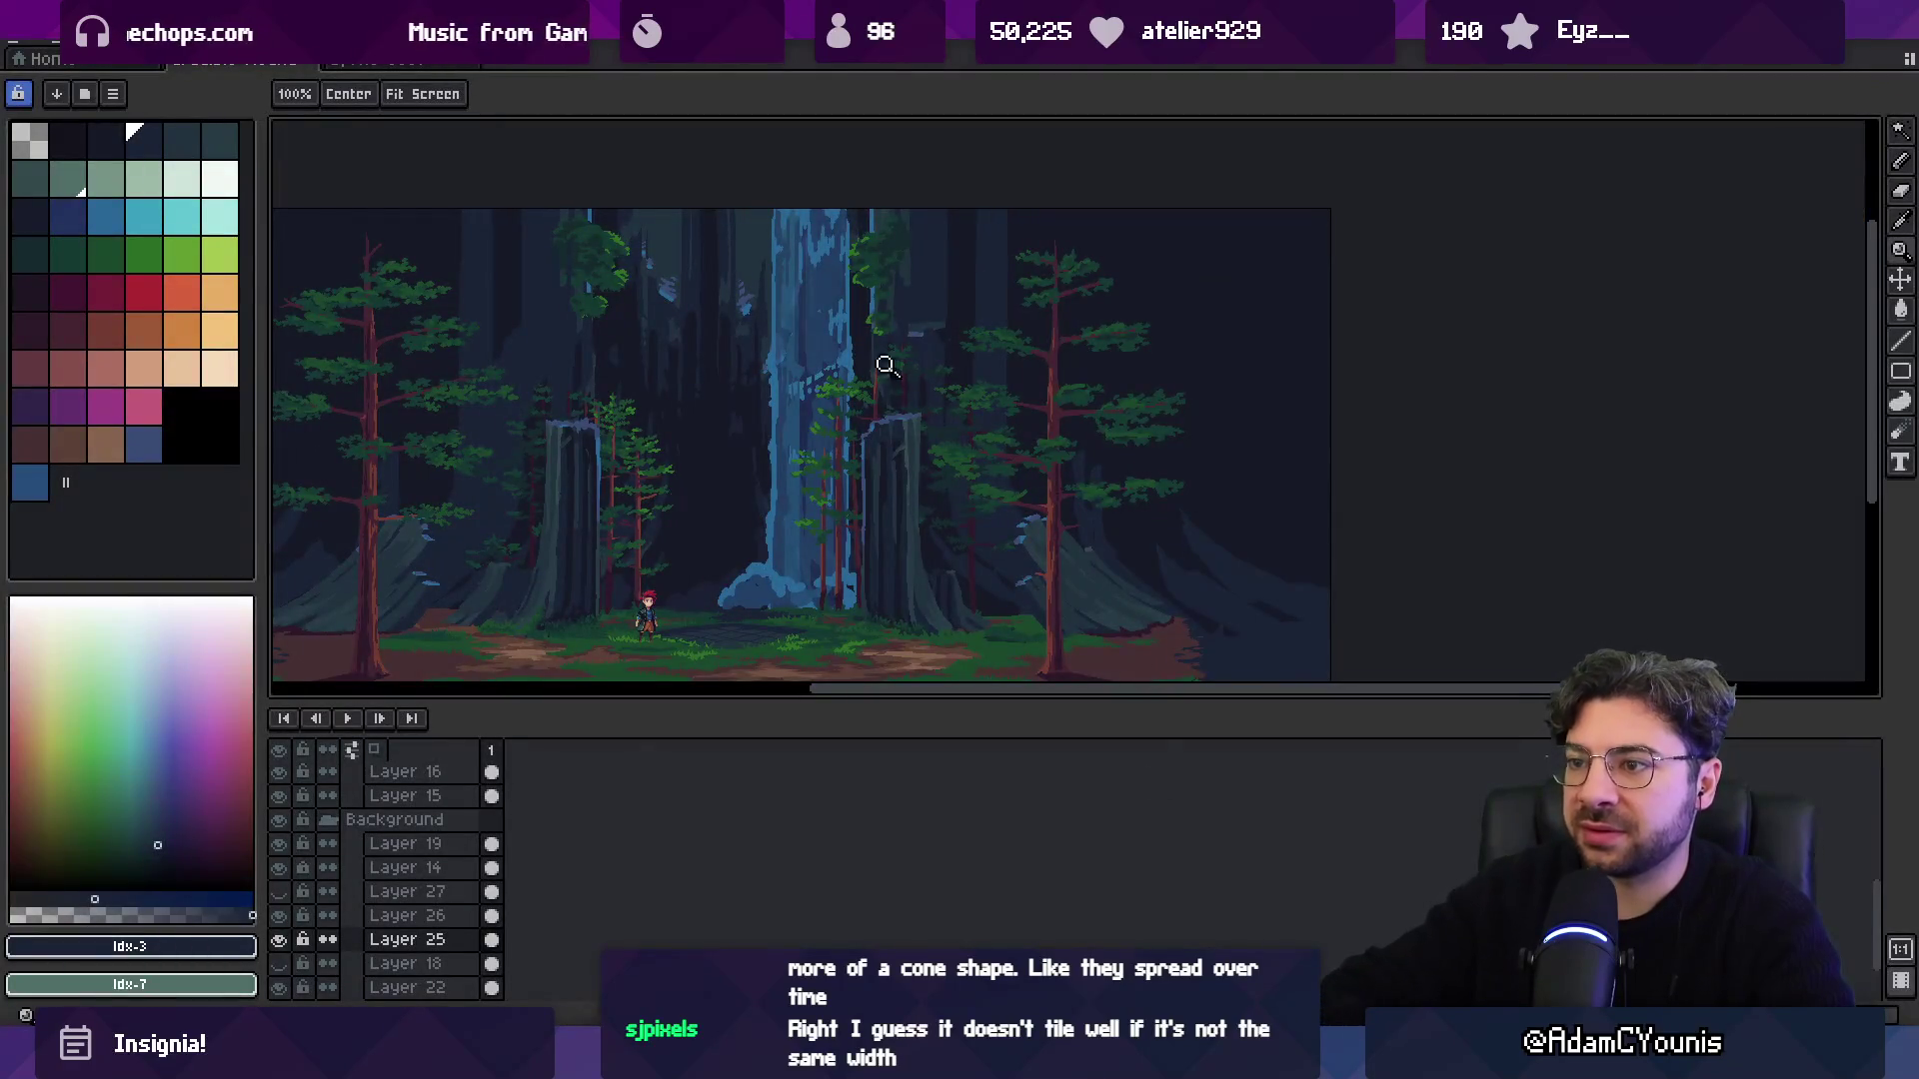
# Look over the forest scene and the other open sprite, switching between the two documents.
pyautogui.moveTo(848, 343); pyautogui.dragTo(917, 360)
pyautogui.scroll(-2, 917, 359)
pyautogui.scroll(5, 905, 370)
pyautogui.press('b')
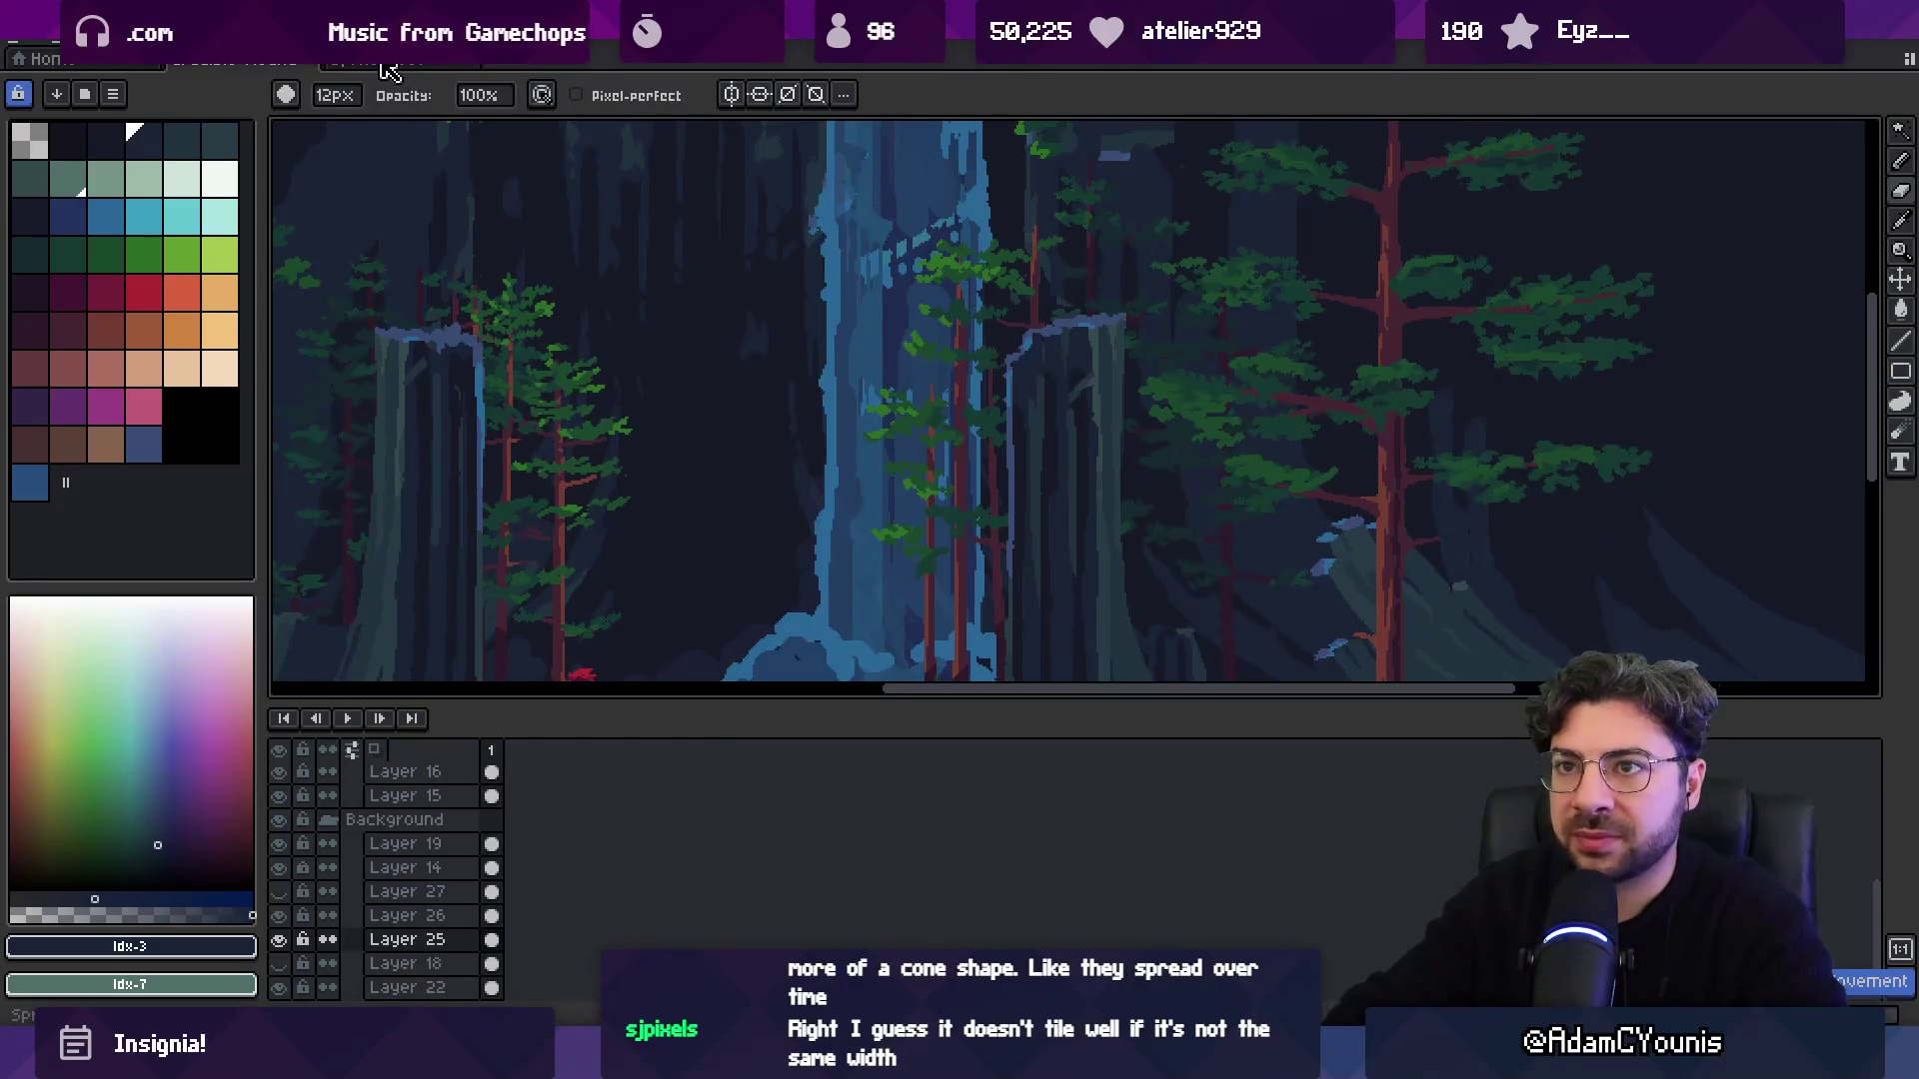
pyautogui.hotkey('ctrl', 'Tab')
pyautogui.press('z')
pyautogui.scroll(-1, 976, 441)
pyautogui.scroll(1, 927, 450)
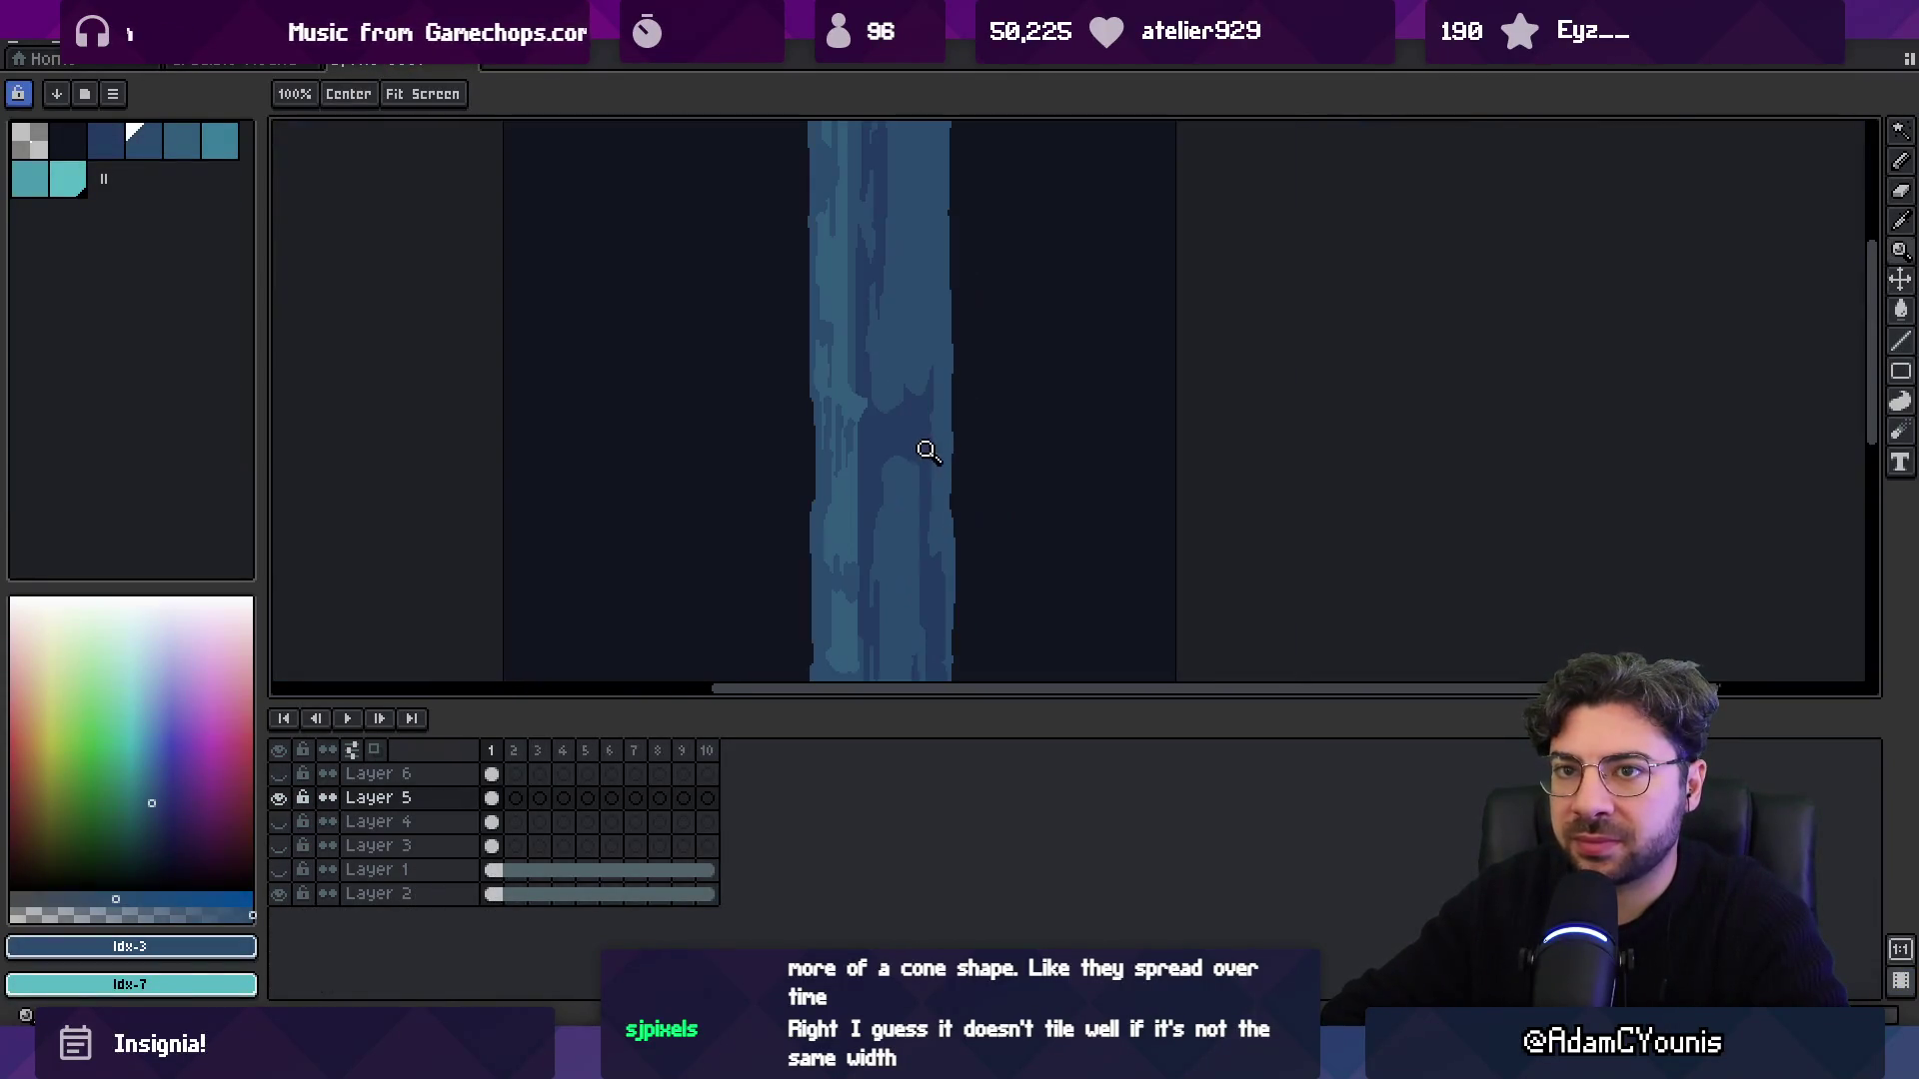
pyautogui.hotkey('ctrl', 'Tab')
# Select a run of five palette colours from Idx-13, then pick Idx-2 in the waterfall sprite.
pyautogui.click(84, 224)
pyautogui.moveTo(84, 224); pyautogui.dragTo(220, 217)
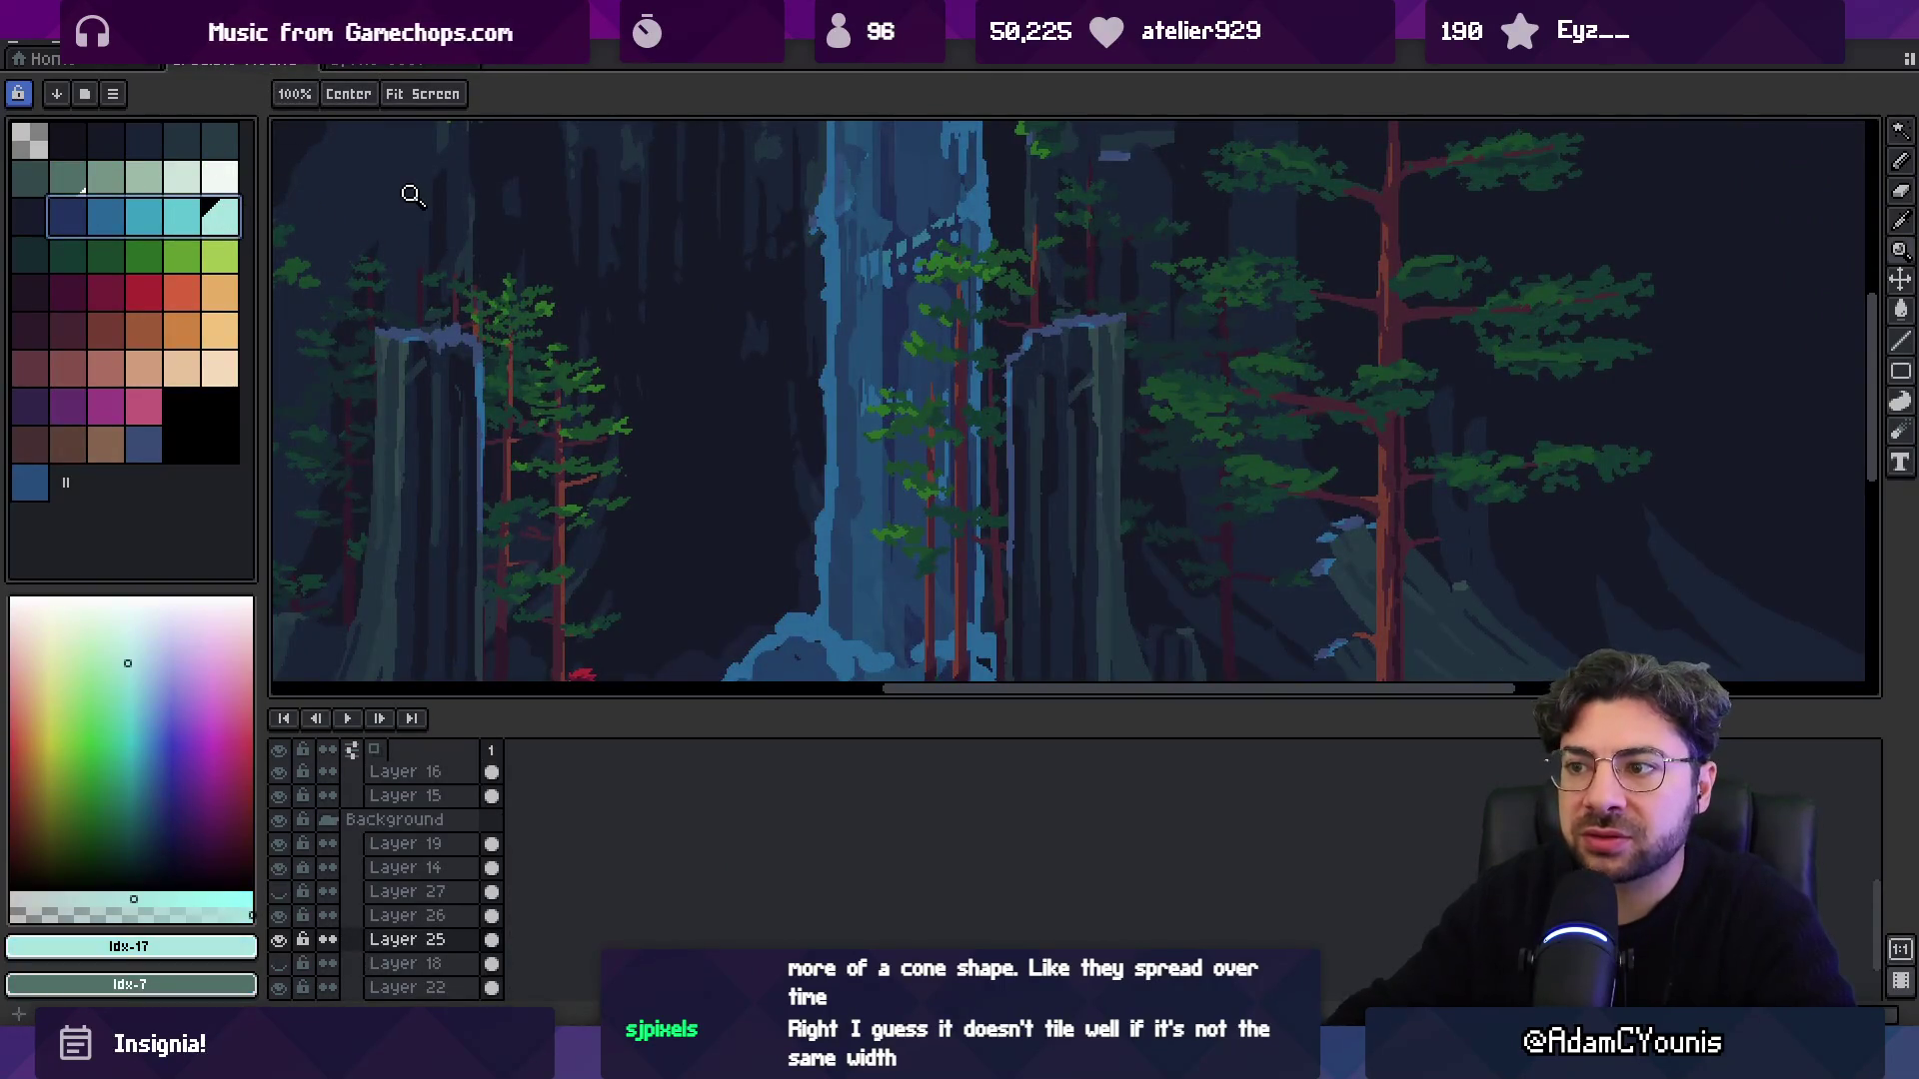
pyautogui.click(114, 66)
pyautogui.hotkey('ctrl', 'Tab')
pyautogui.hotkey('ctrl', 'Tab')
pyautogui.click(114, 144)
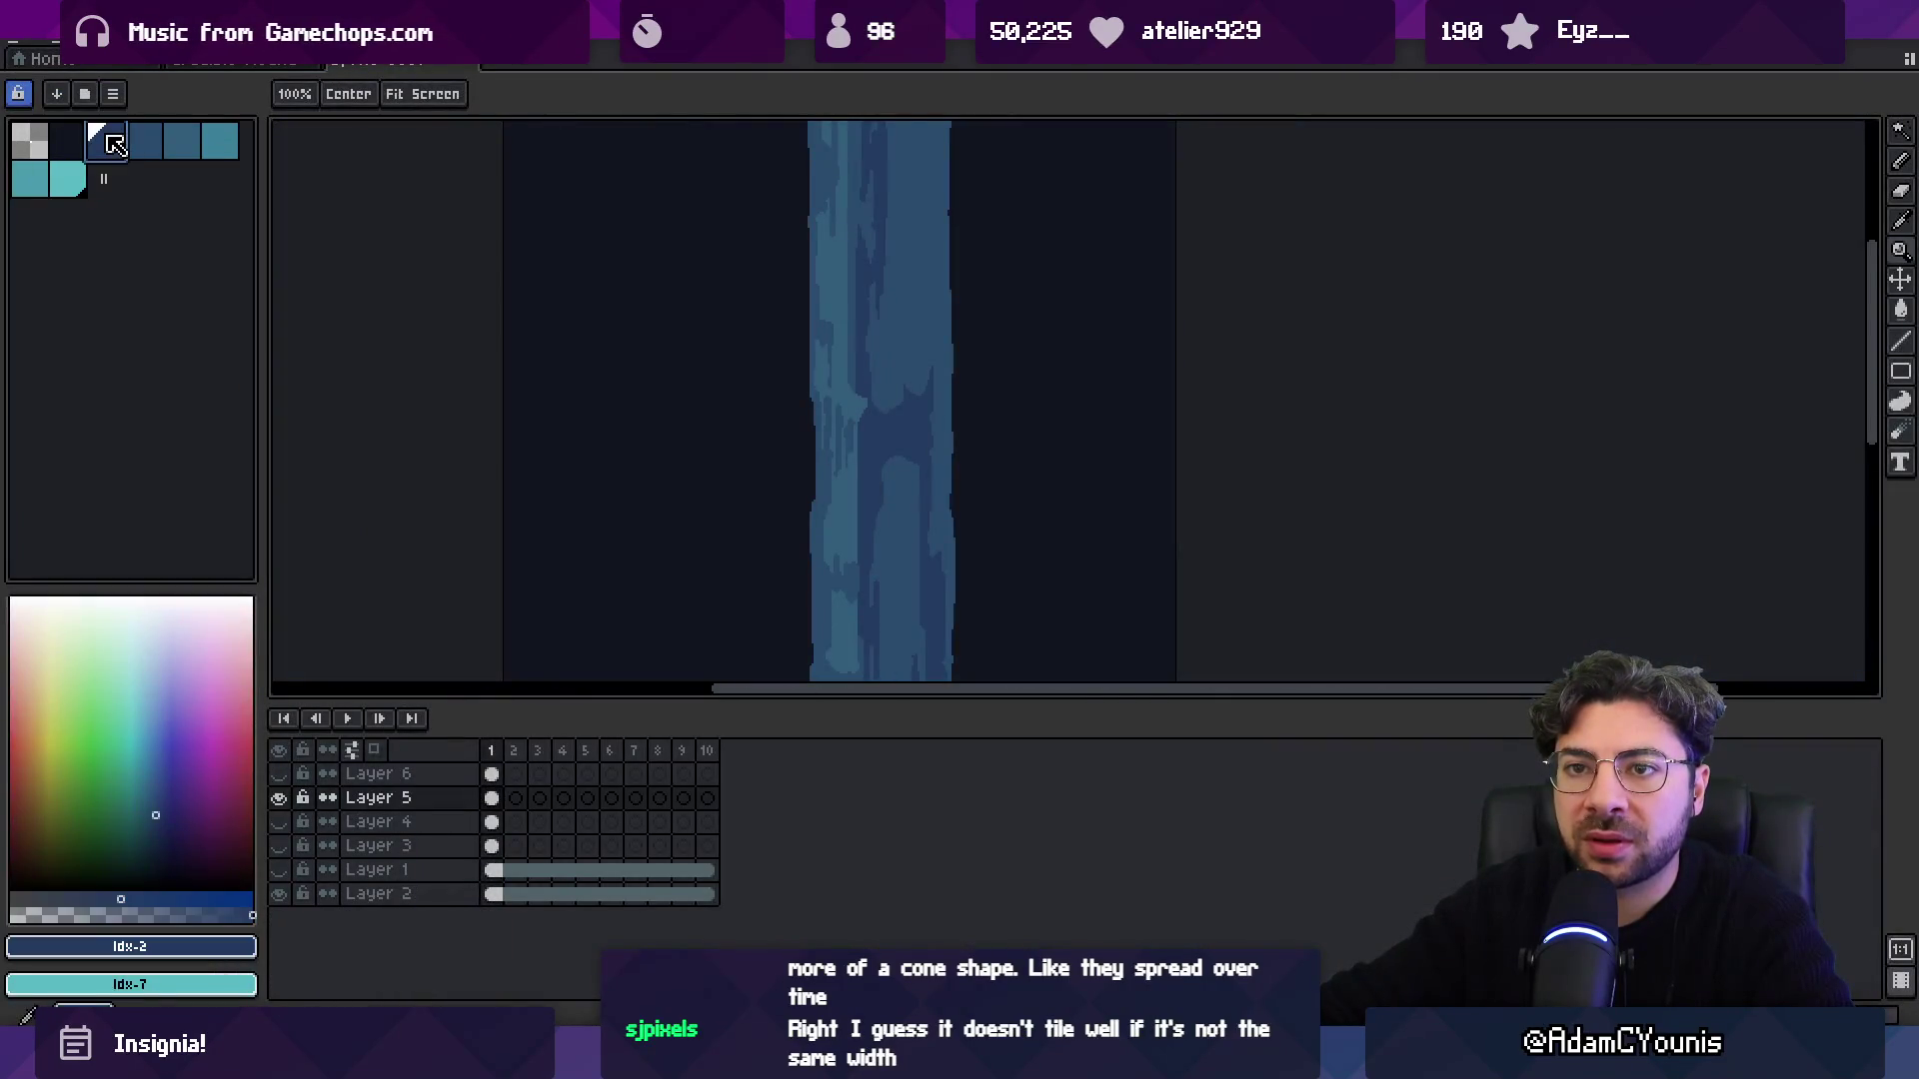
pyautogui.scroll(-3, 637, 398)
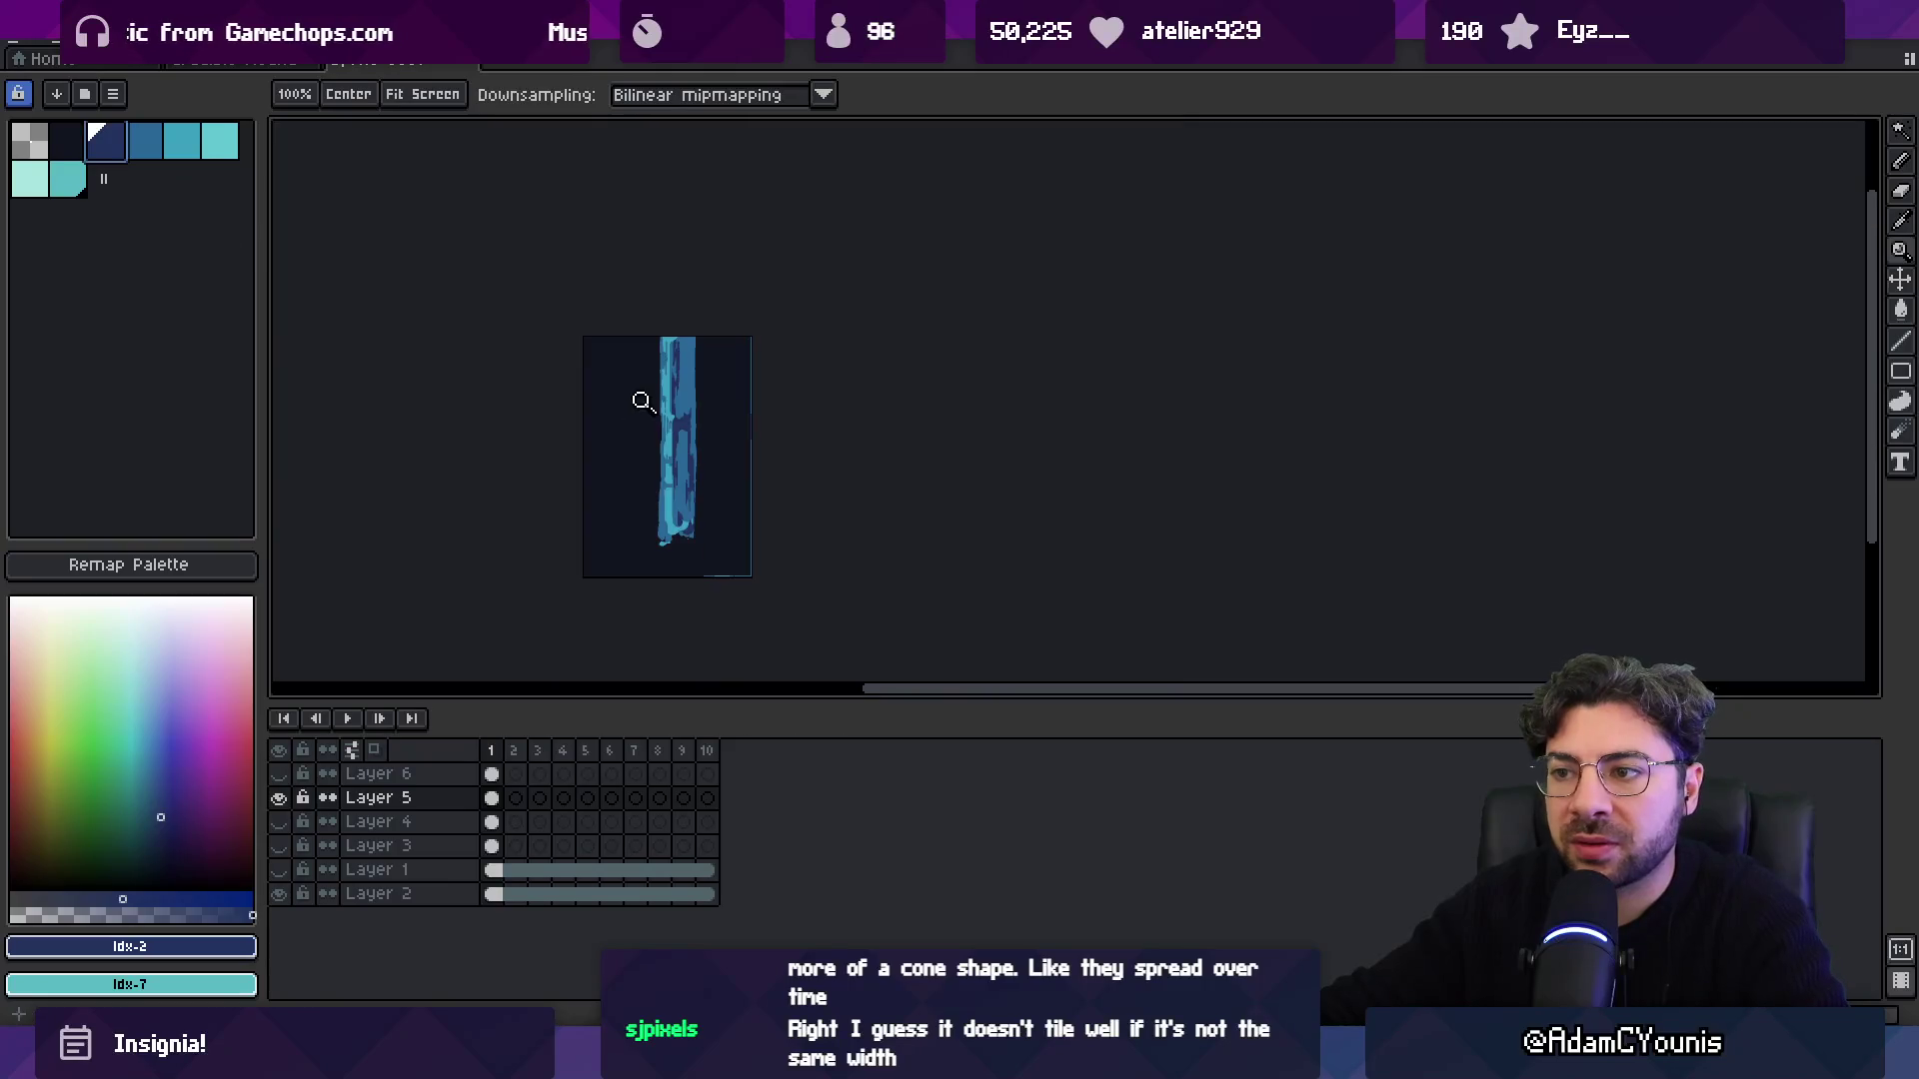
pyautogui.scroll(3, 763, 471)
pyautogui.moveTo(750, 469)
pyautogui.mouseDown()
pyautogui.moveTo(796, 450)
pyautogui.moveTo(720, 450)
pyautogui.moveTo(796, 440)
pyautogui.mouseUp()
pyautogui.scroll(-2, 719, 445)
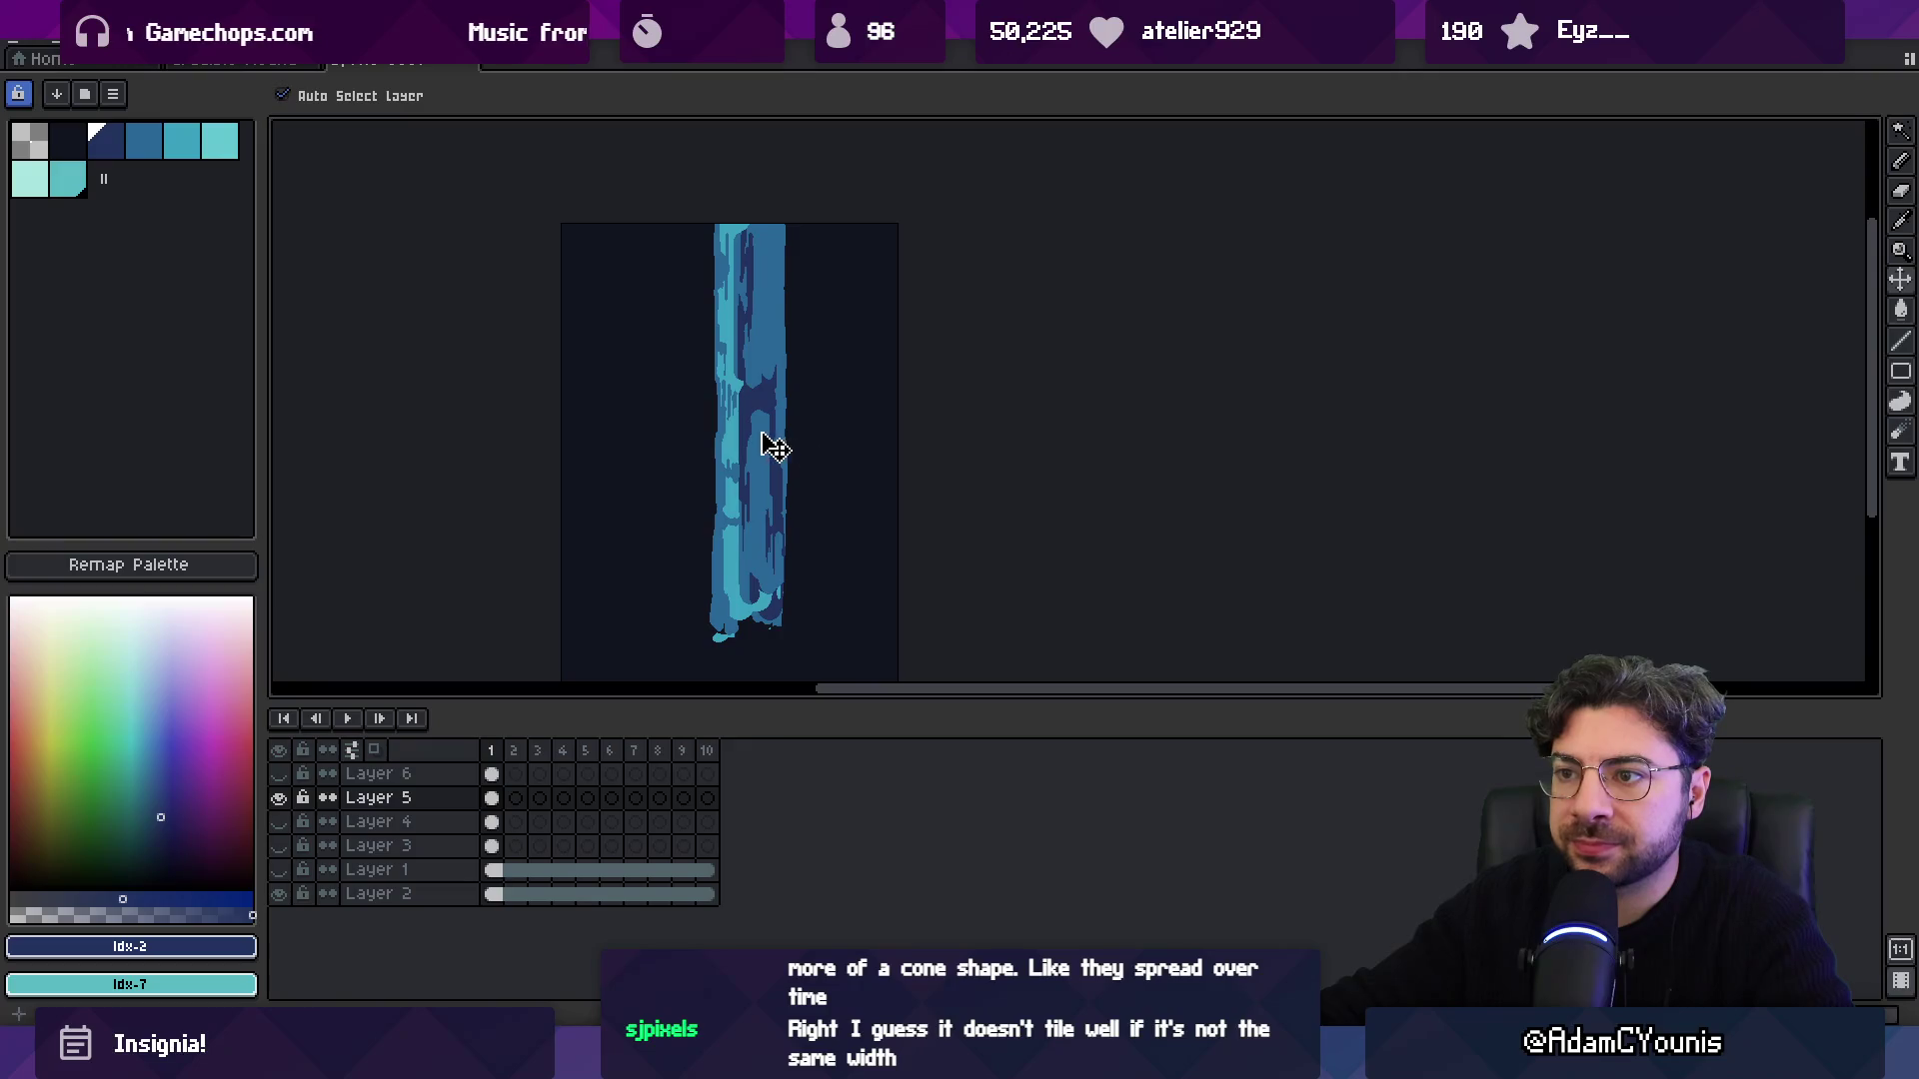
pyautogui.hotkey('ctrl', 'Tab')
# Try moving the waterfall 95 px left and undo it, then confirm Layer 25's opacity is 100%.
pyautogui.moveTo(814, 300)
pyautogui.mouseDown()
pyautogui.moveTo(634, 309)
pyautogui.moveTo(874, 321)
pyautogui.moveTo(784, 354)
pyautogui.mouseUp()
pyautogui.hotkey('ctrl', 'z')
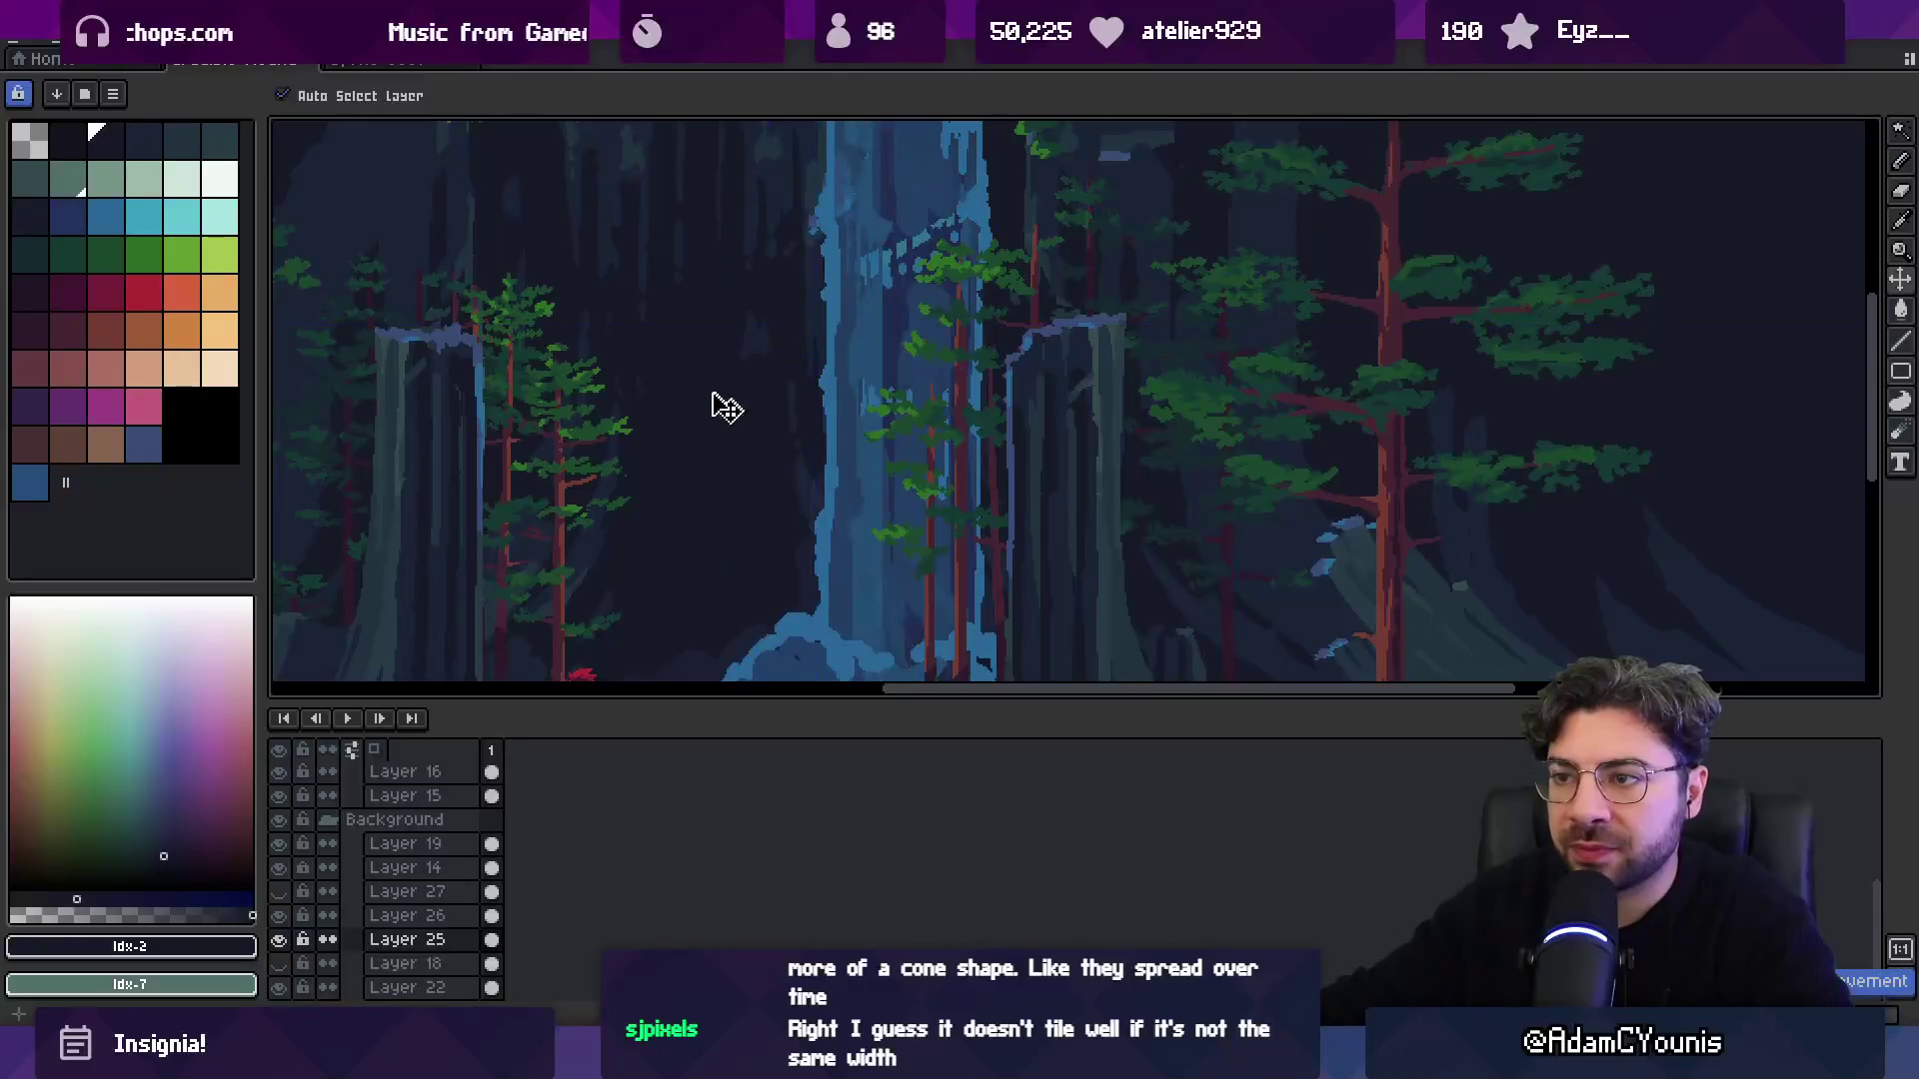
pyautogui.doubleClick(407, 940)
pyautogui.moveTo(739, 564); pyautogui.dragTo(920, 557)
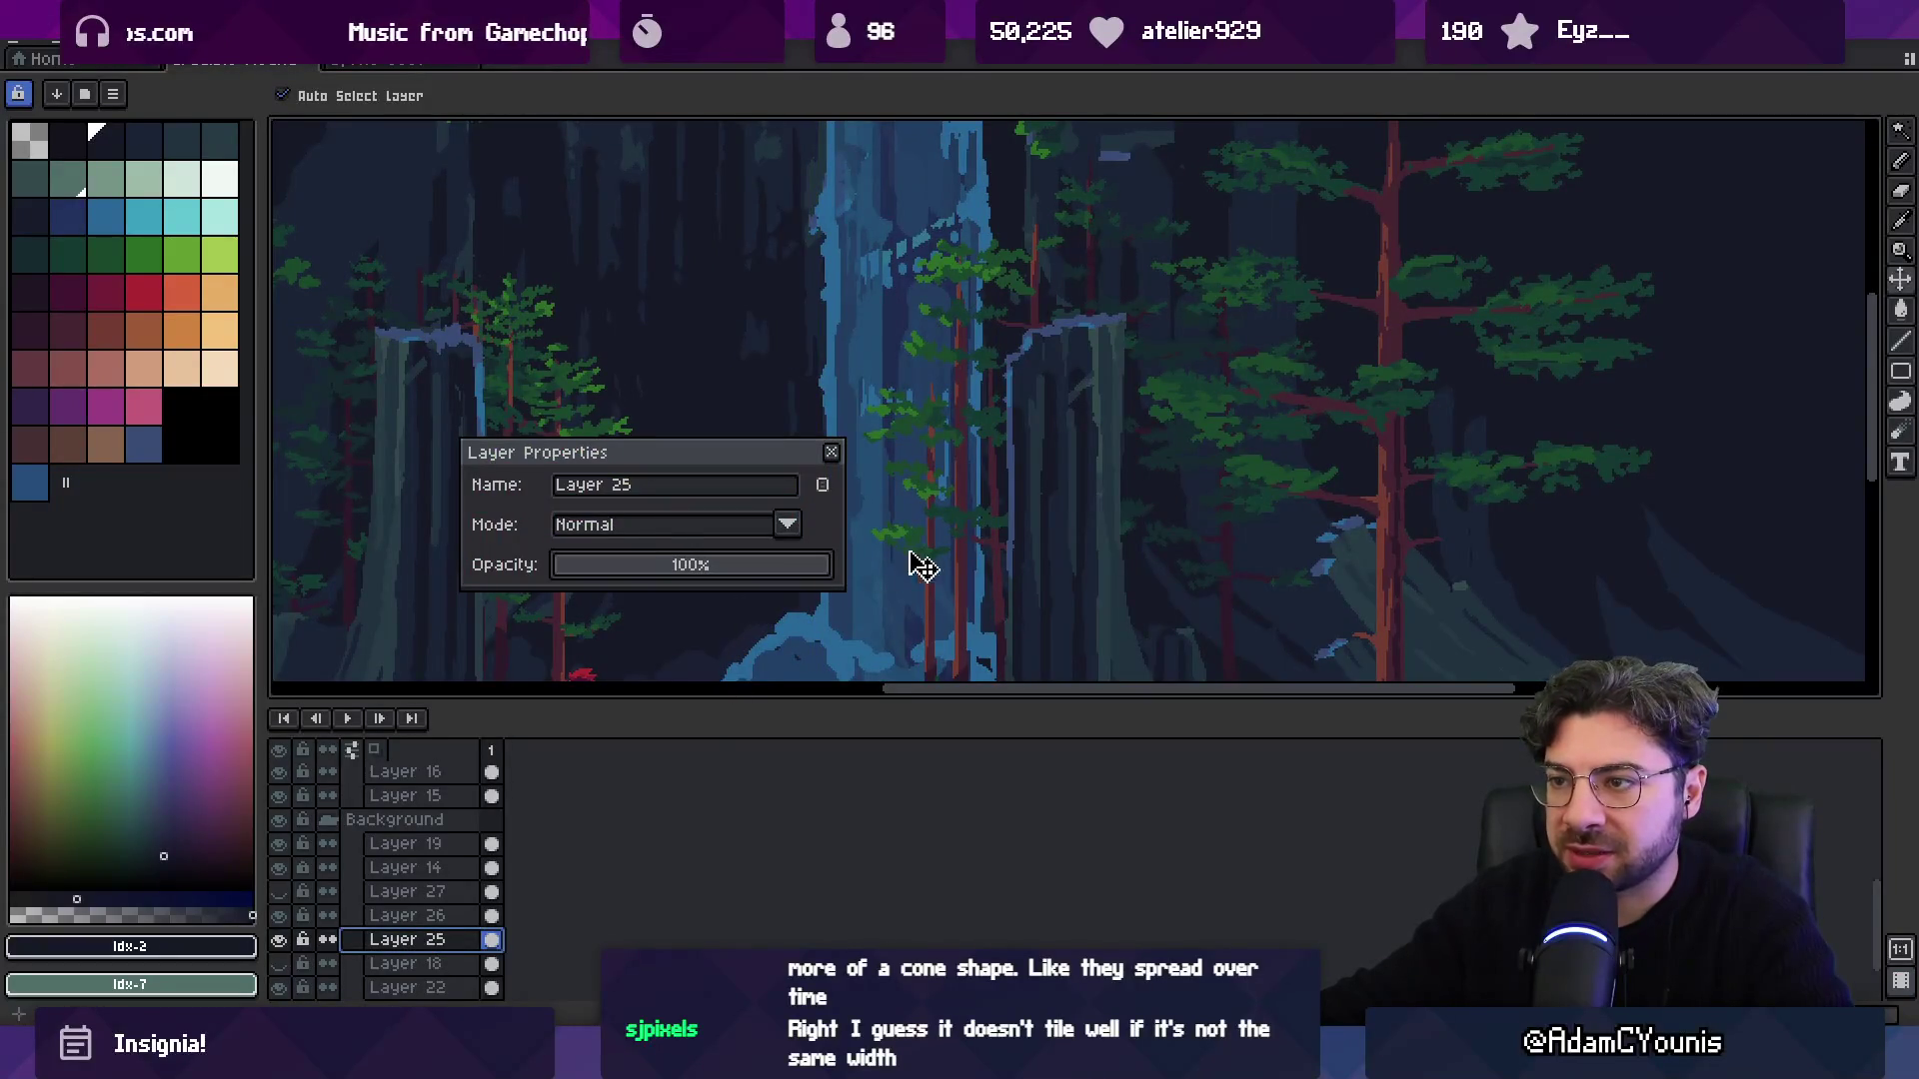
pyautogui.click(831, 452)
pyautogui.scroll(-3, 870, 420)
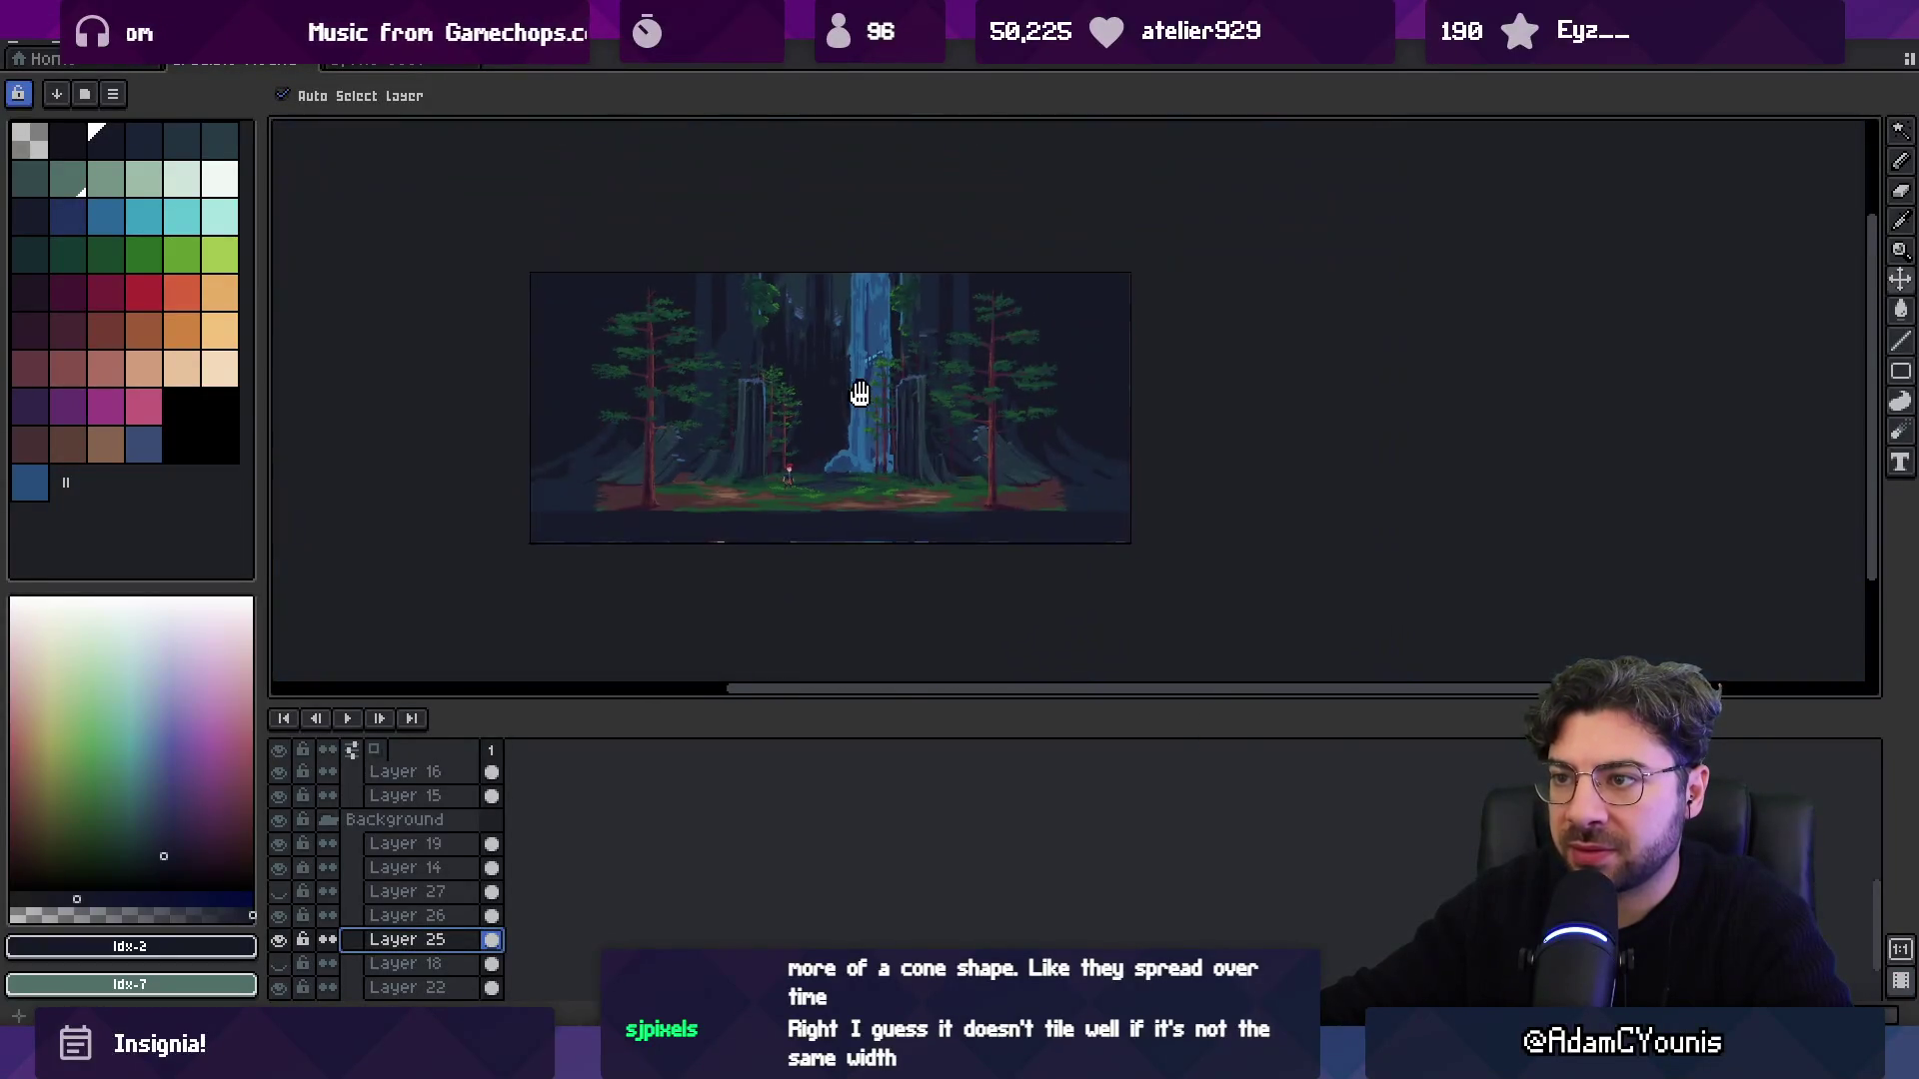
pyautogui.scroll(3, 860, 398)
pyautogui.click(886, 440)
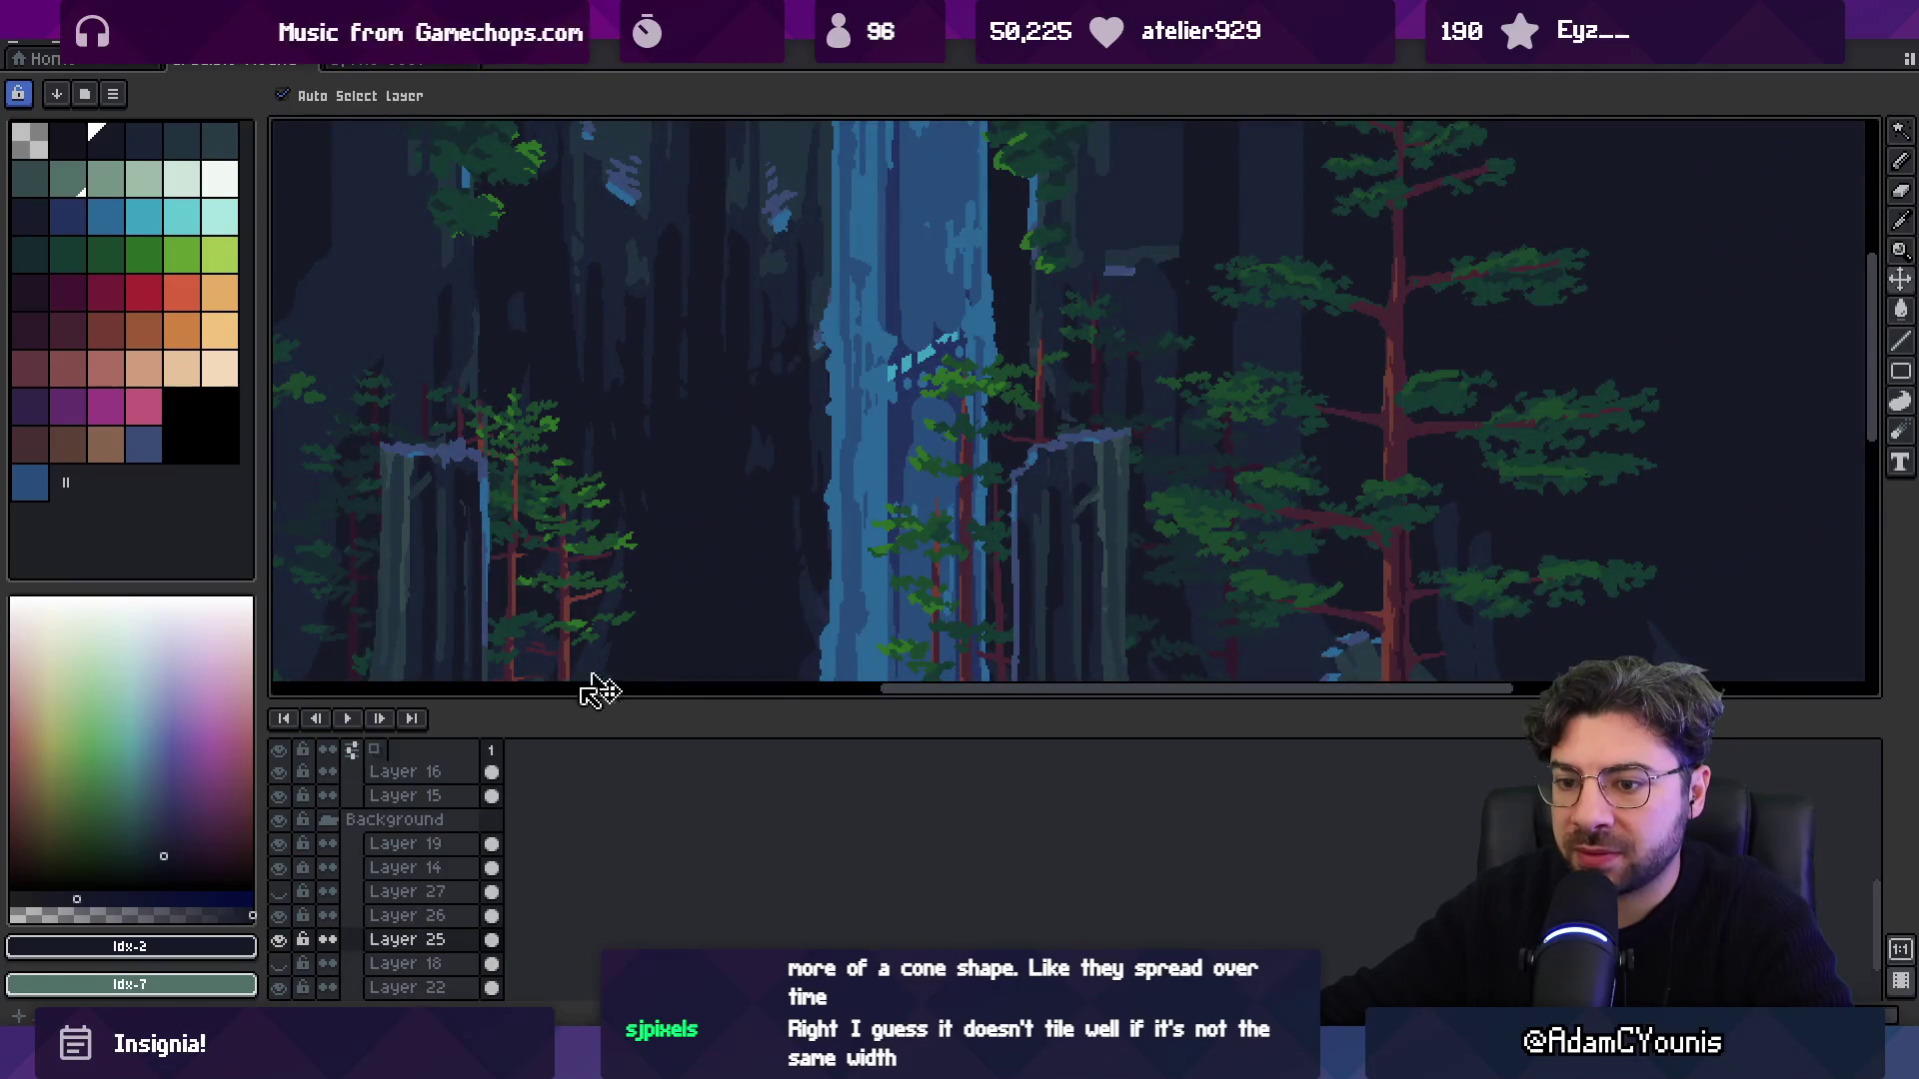
# Leave Layer 26 hidden and select the waterfall area on the canvas.
pyautogui.click(280, 917)
pyautogui.click(280, 917)
pyautogui.click(280, 917)
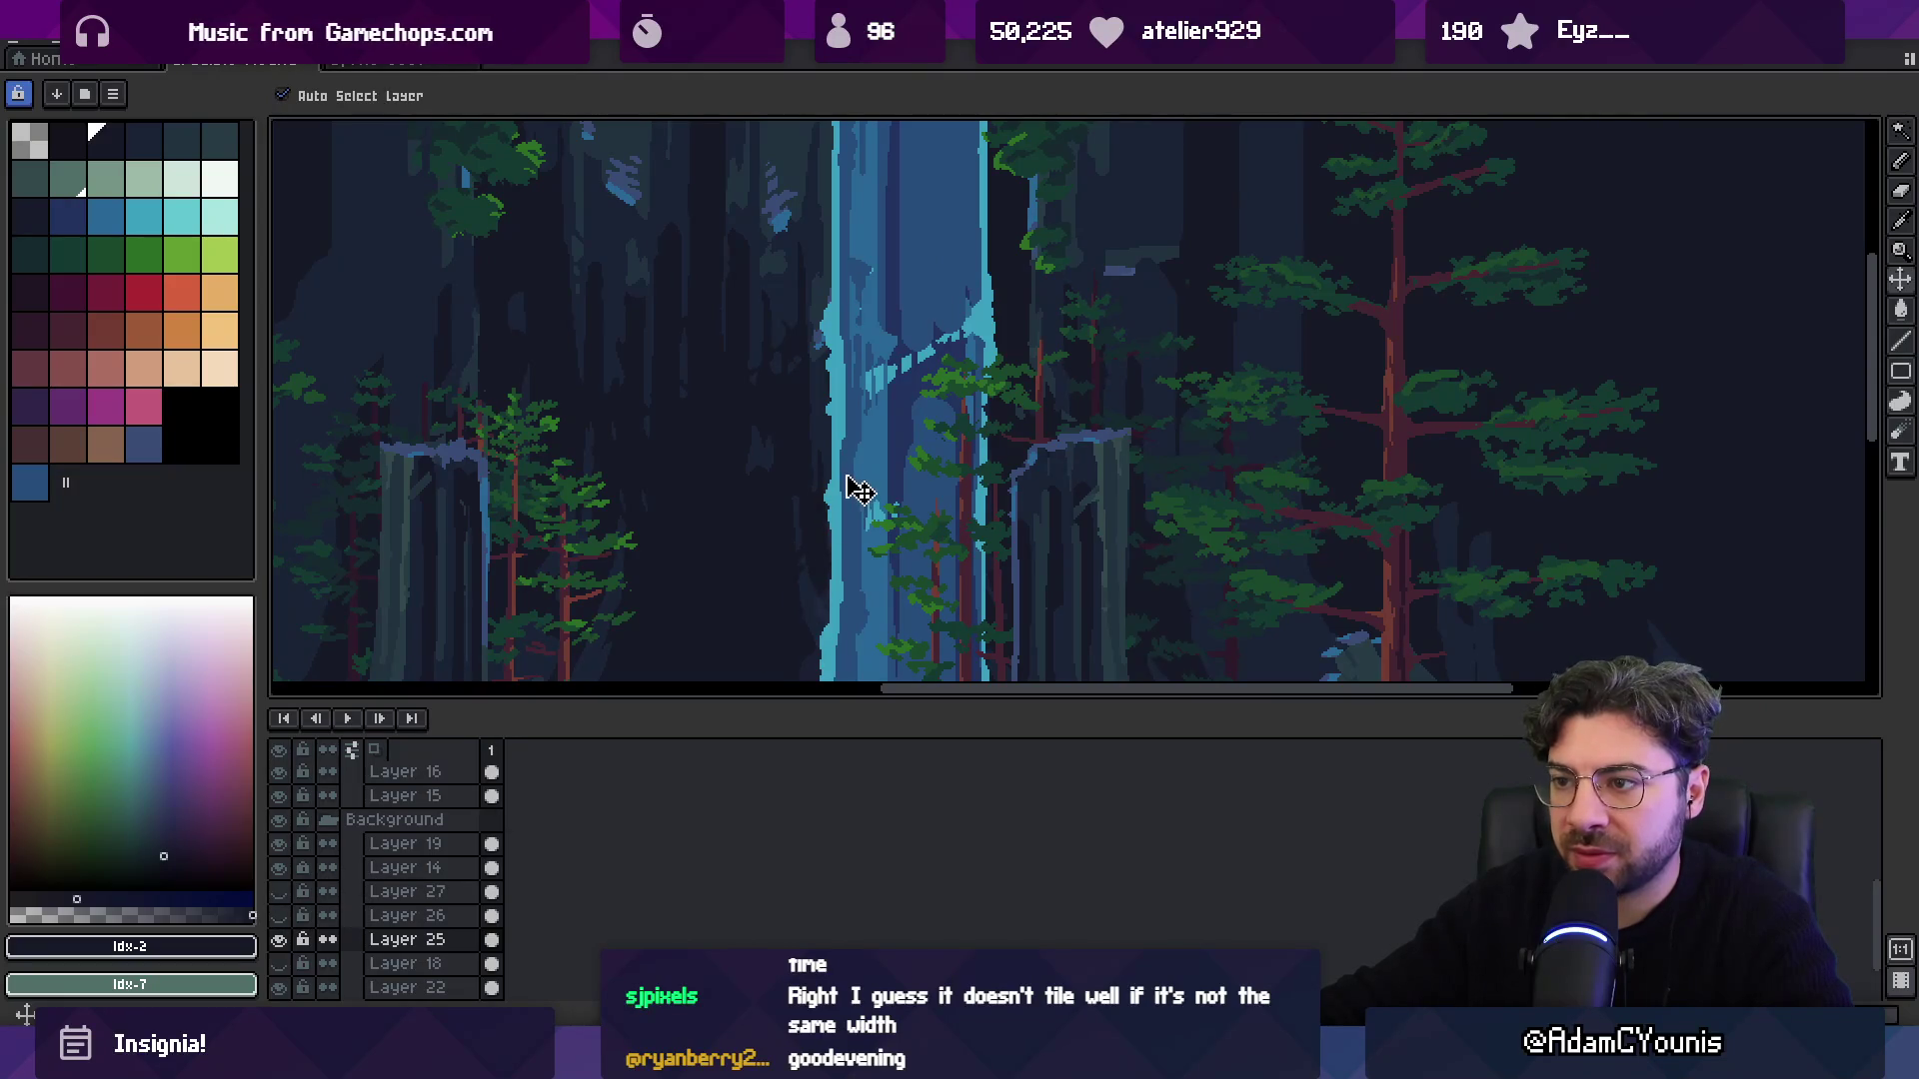
pyautogui.scroll(-2, 860, 489)
pyautogui.moveTo(860, 489)
pyautogui.mouseDown()
pyautogui.moveTo(886, 463)
pyautogui.moveTo(869, 447)
pyautogui.mouseUp()
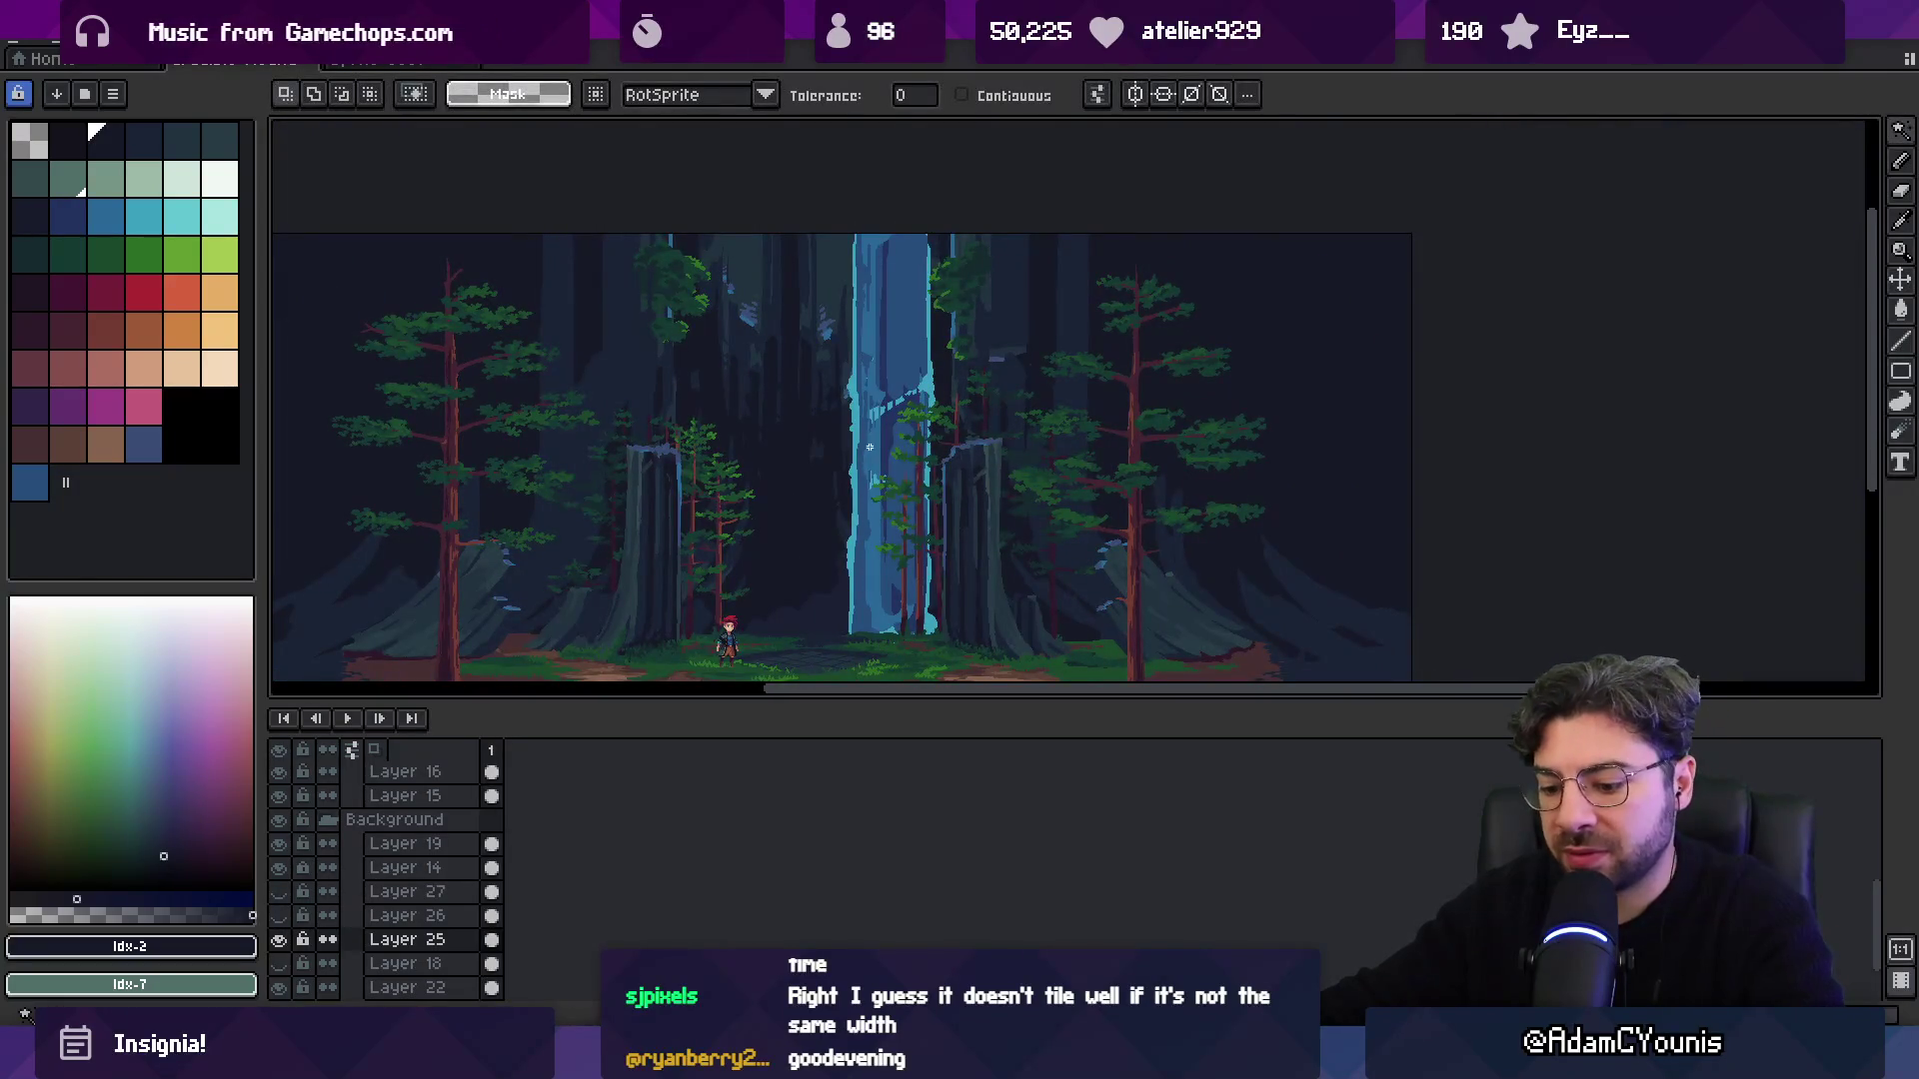
# Paste the copied pixels into the waterfall sprite over the waterfall and commit them.
pyautogui.press('m')
pyautogui.scroll(-1, 1062, 685)
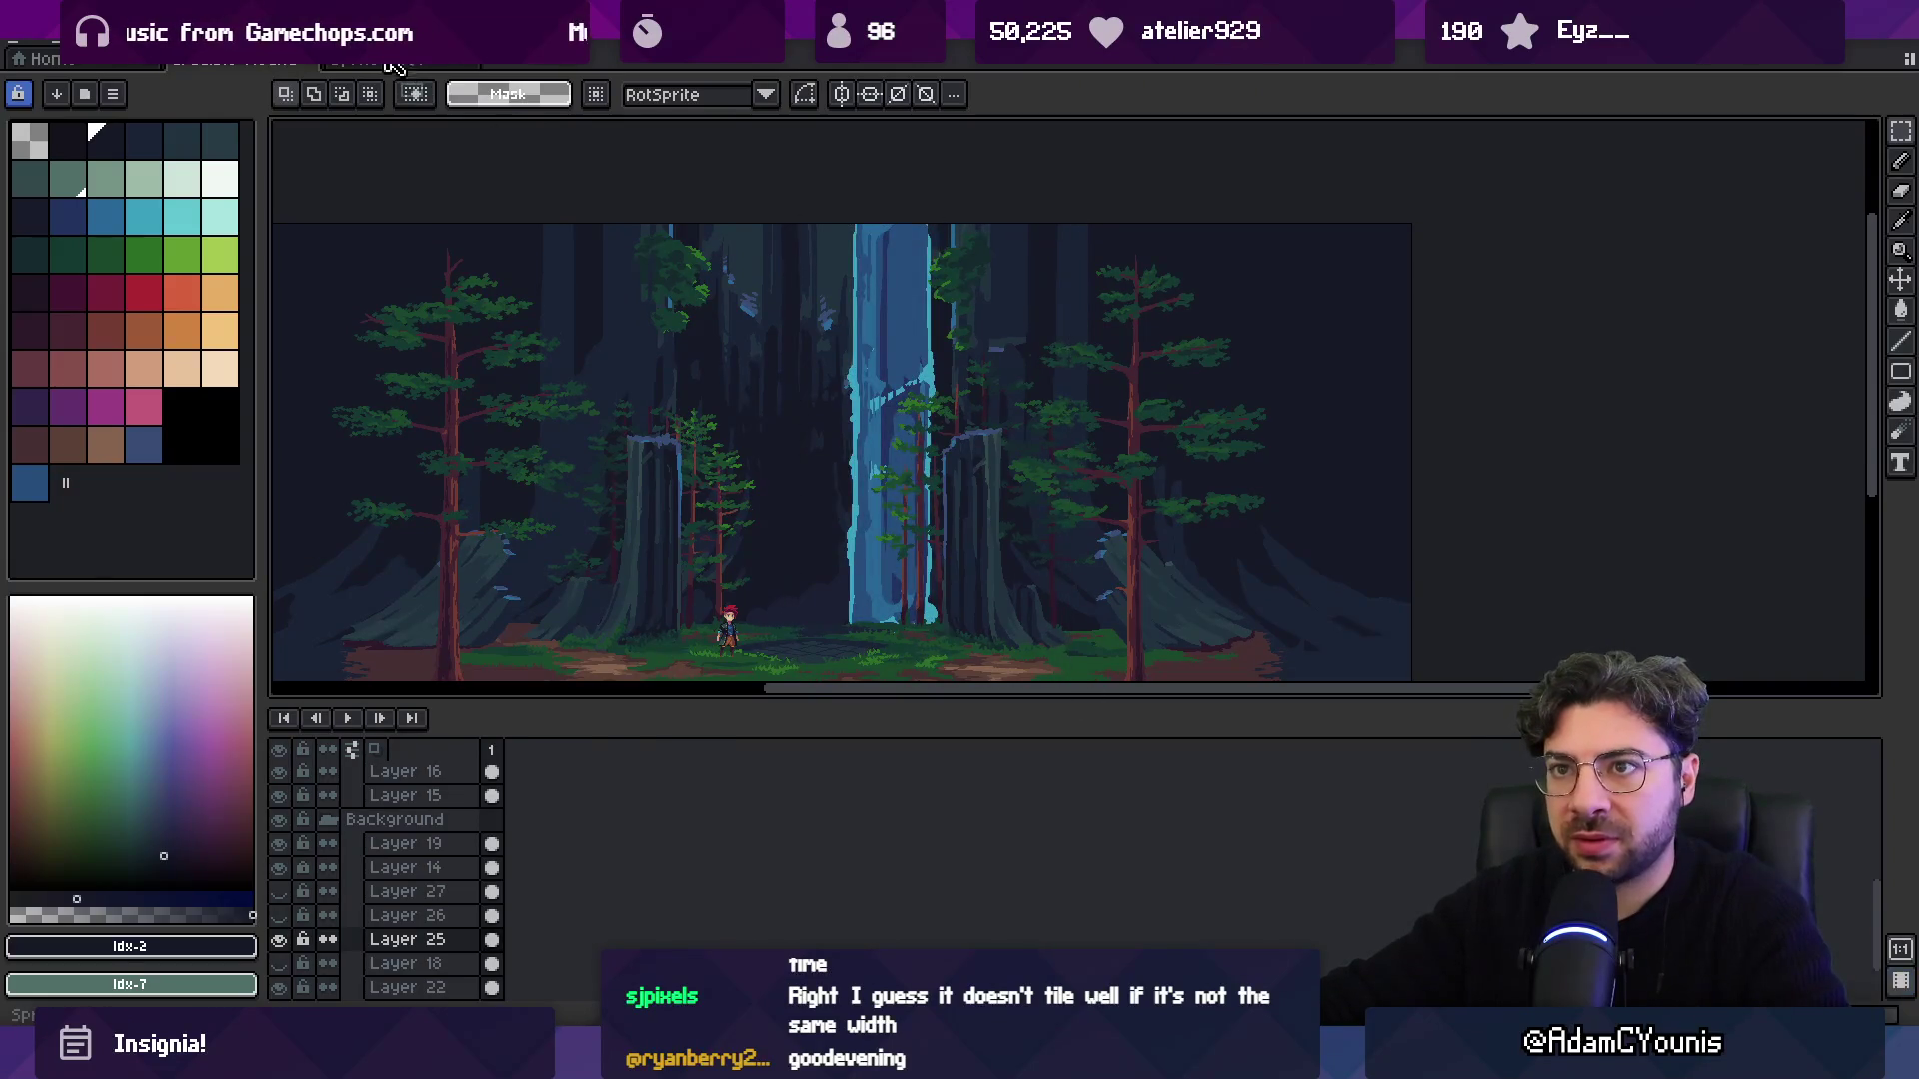
pyautogui.click(394, 65)
pyautogui.hotkey('ctrl', 'v')
pyautogui.moveTo(1011, 447)
pyautogui.mouseDown()
pyautogui.moveTo(815, 416)
pyautogui.moveTo(765, 265)
pyautogui.mouseUp()
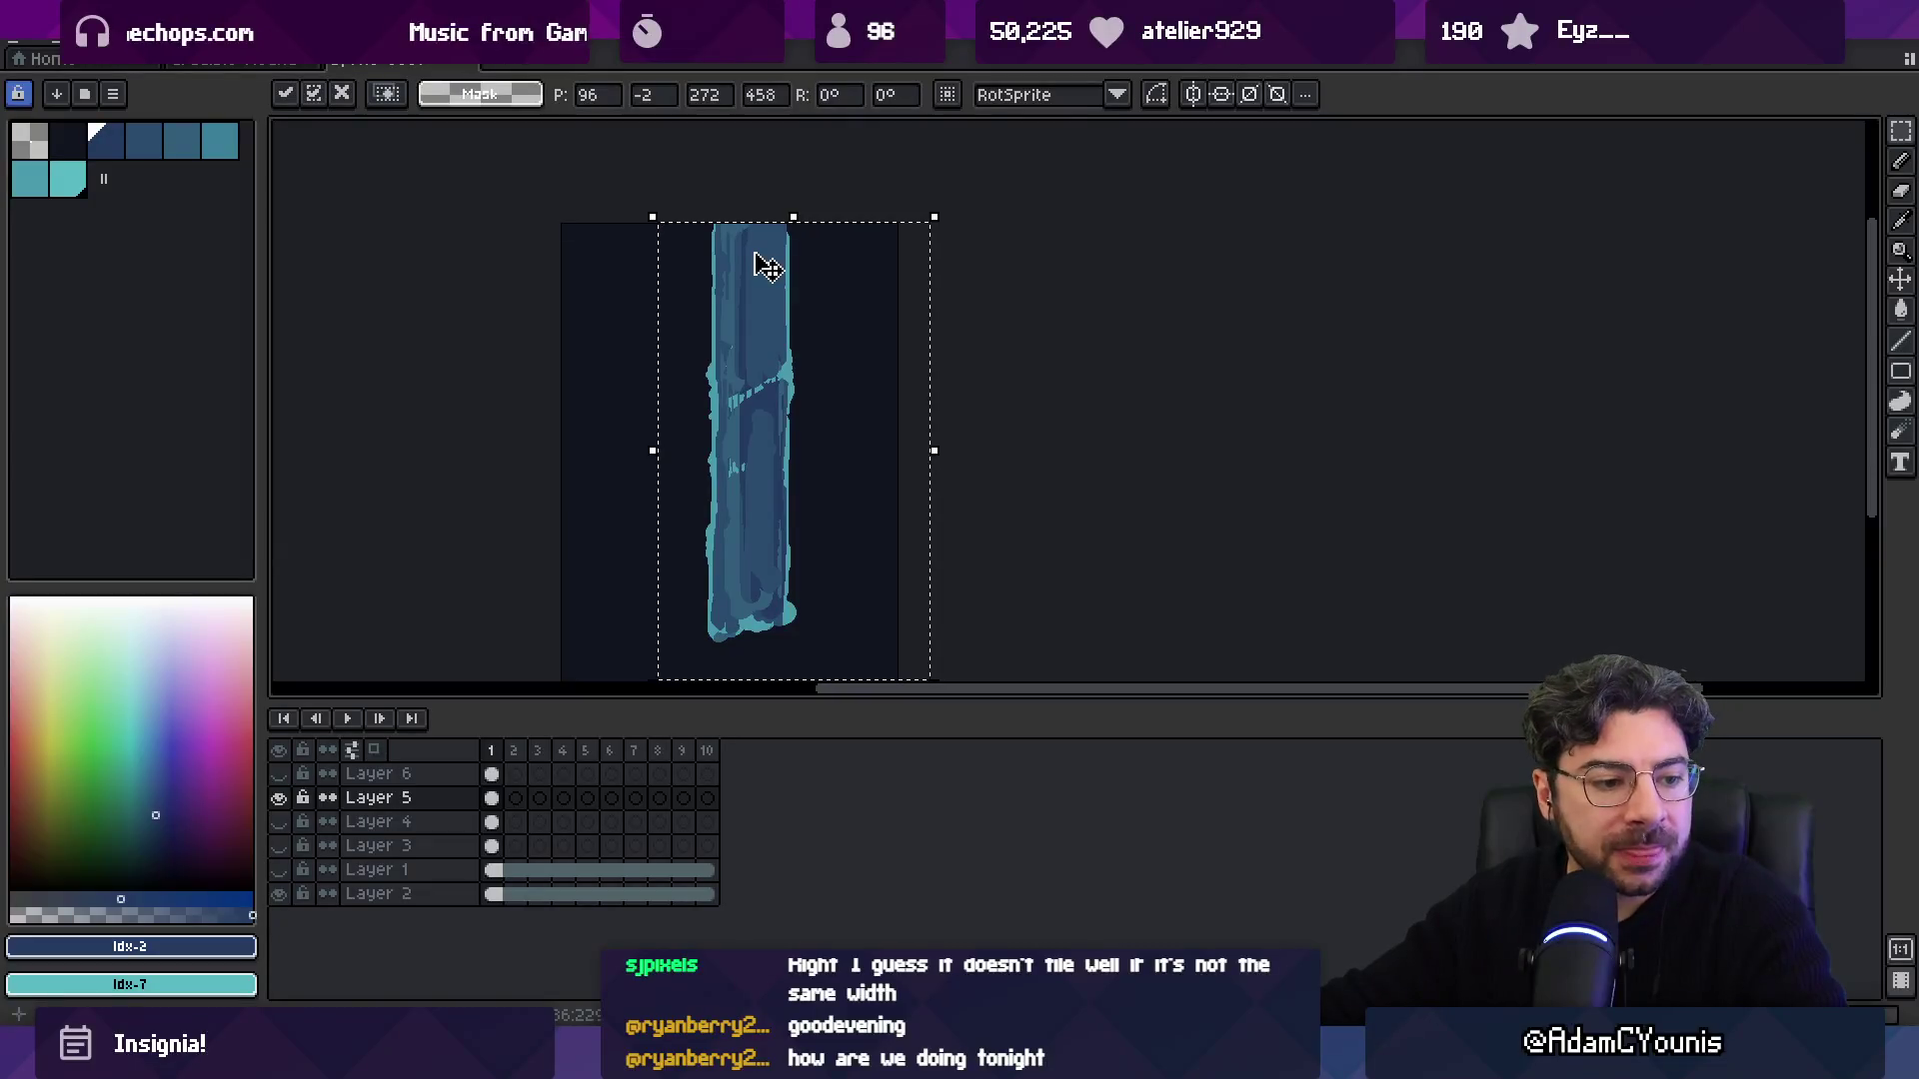
pyautogui.press('Return')
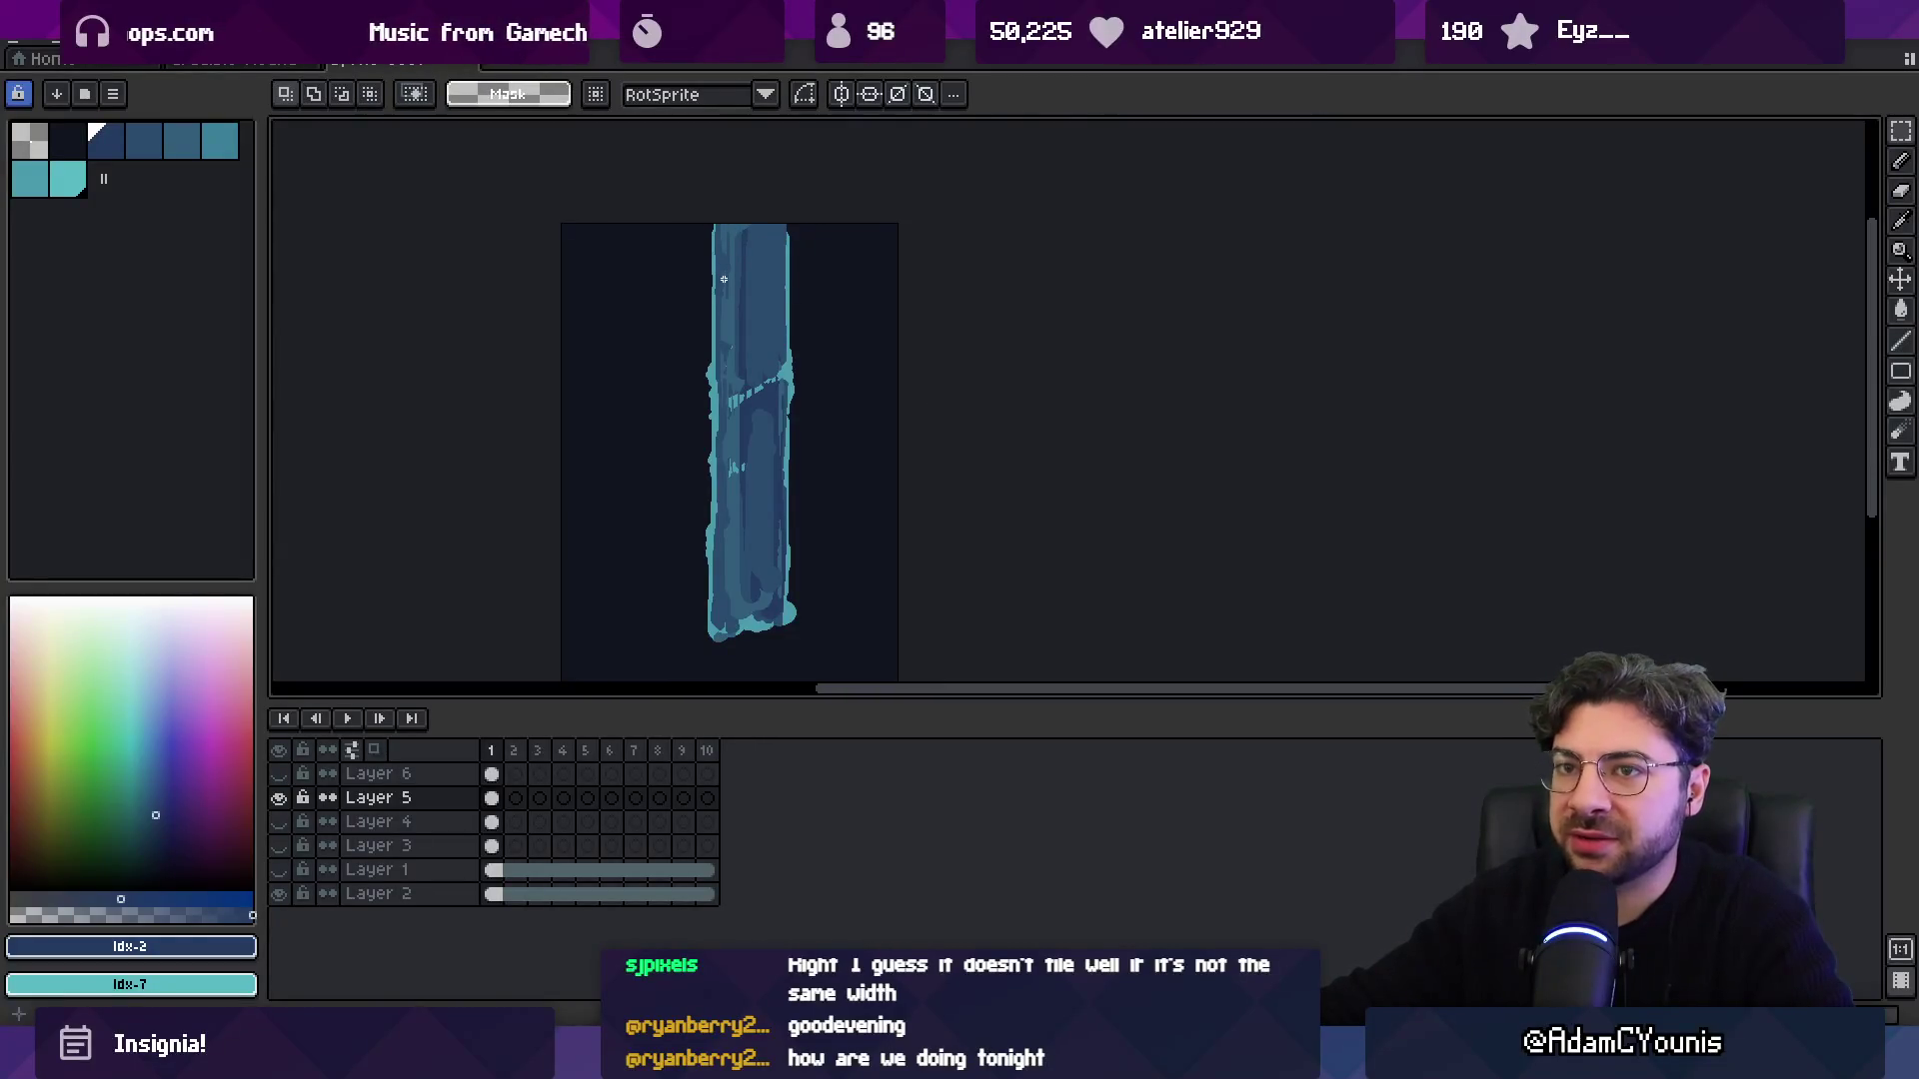
# Pick palette colour Idx-17 and rearrange colours in the waterfall sprite's palette.
pyautogui.click(242, 66)
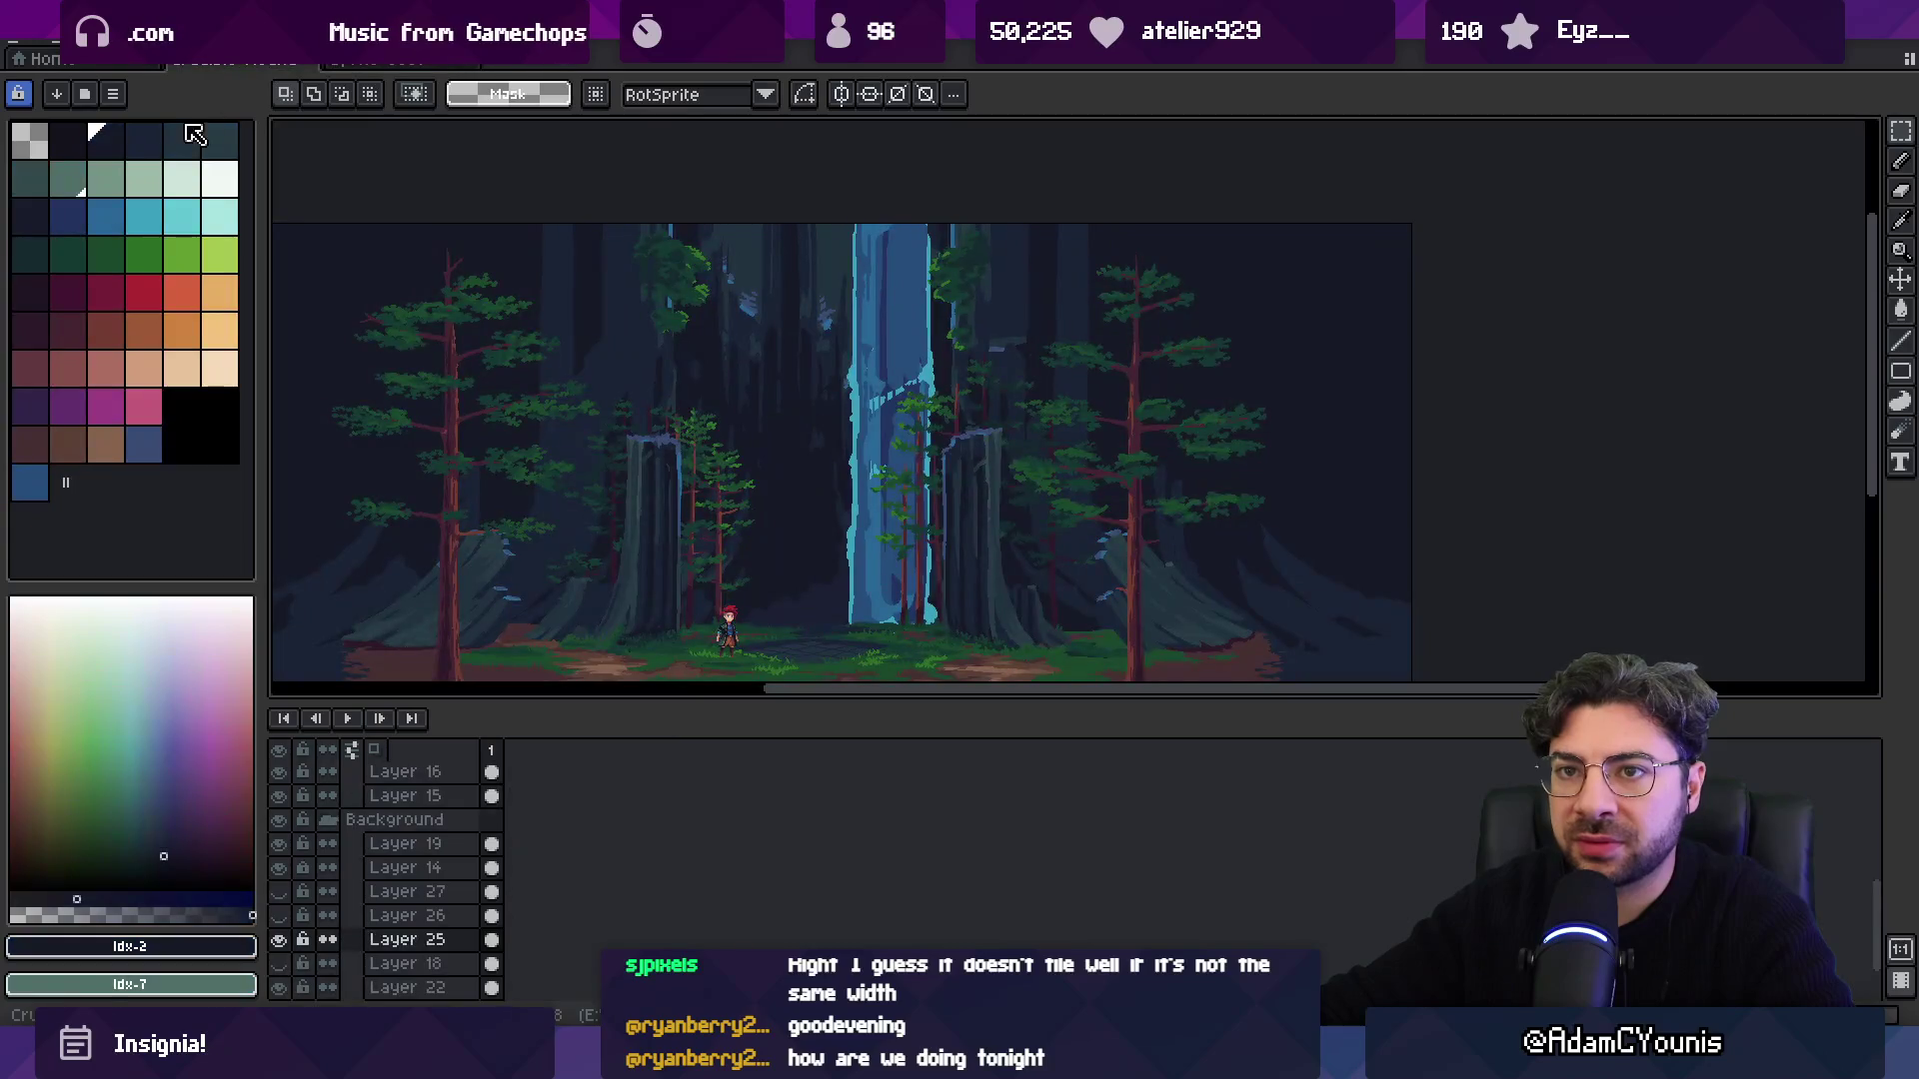
pyautogui.click(234, 213)
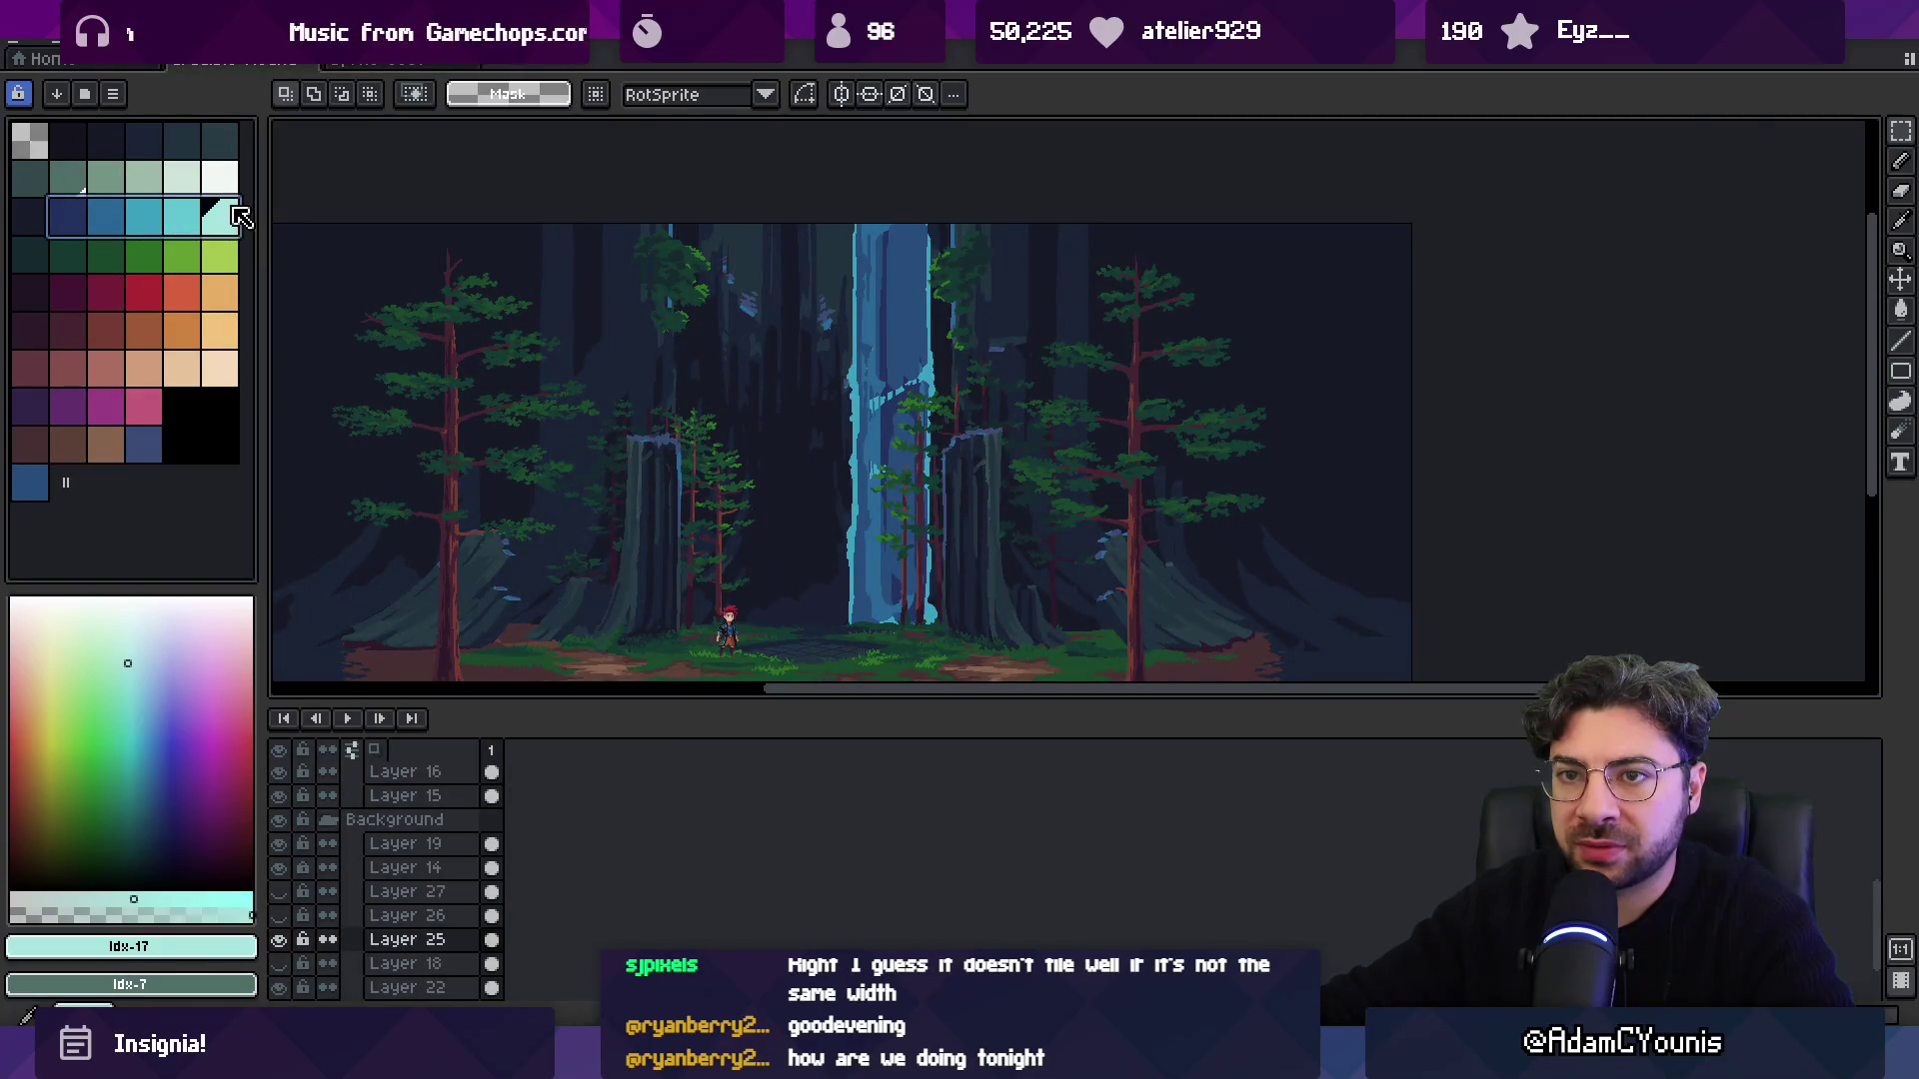
pyautogui.click(376, 62)
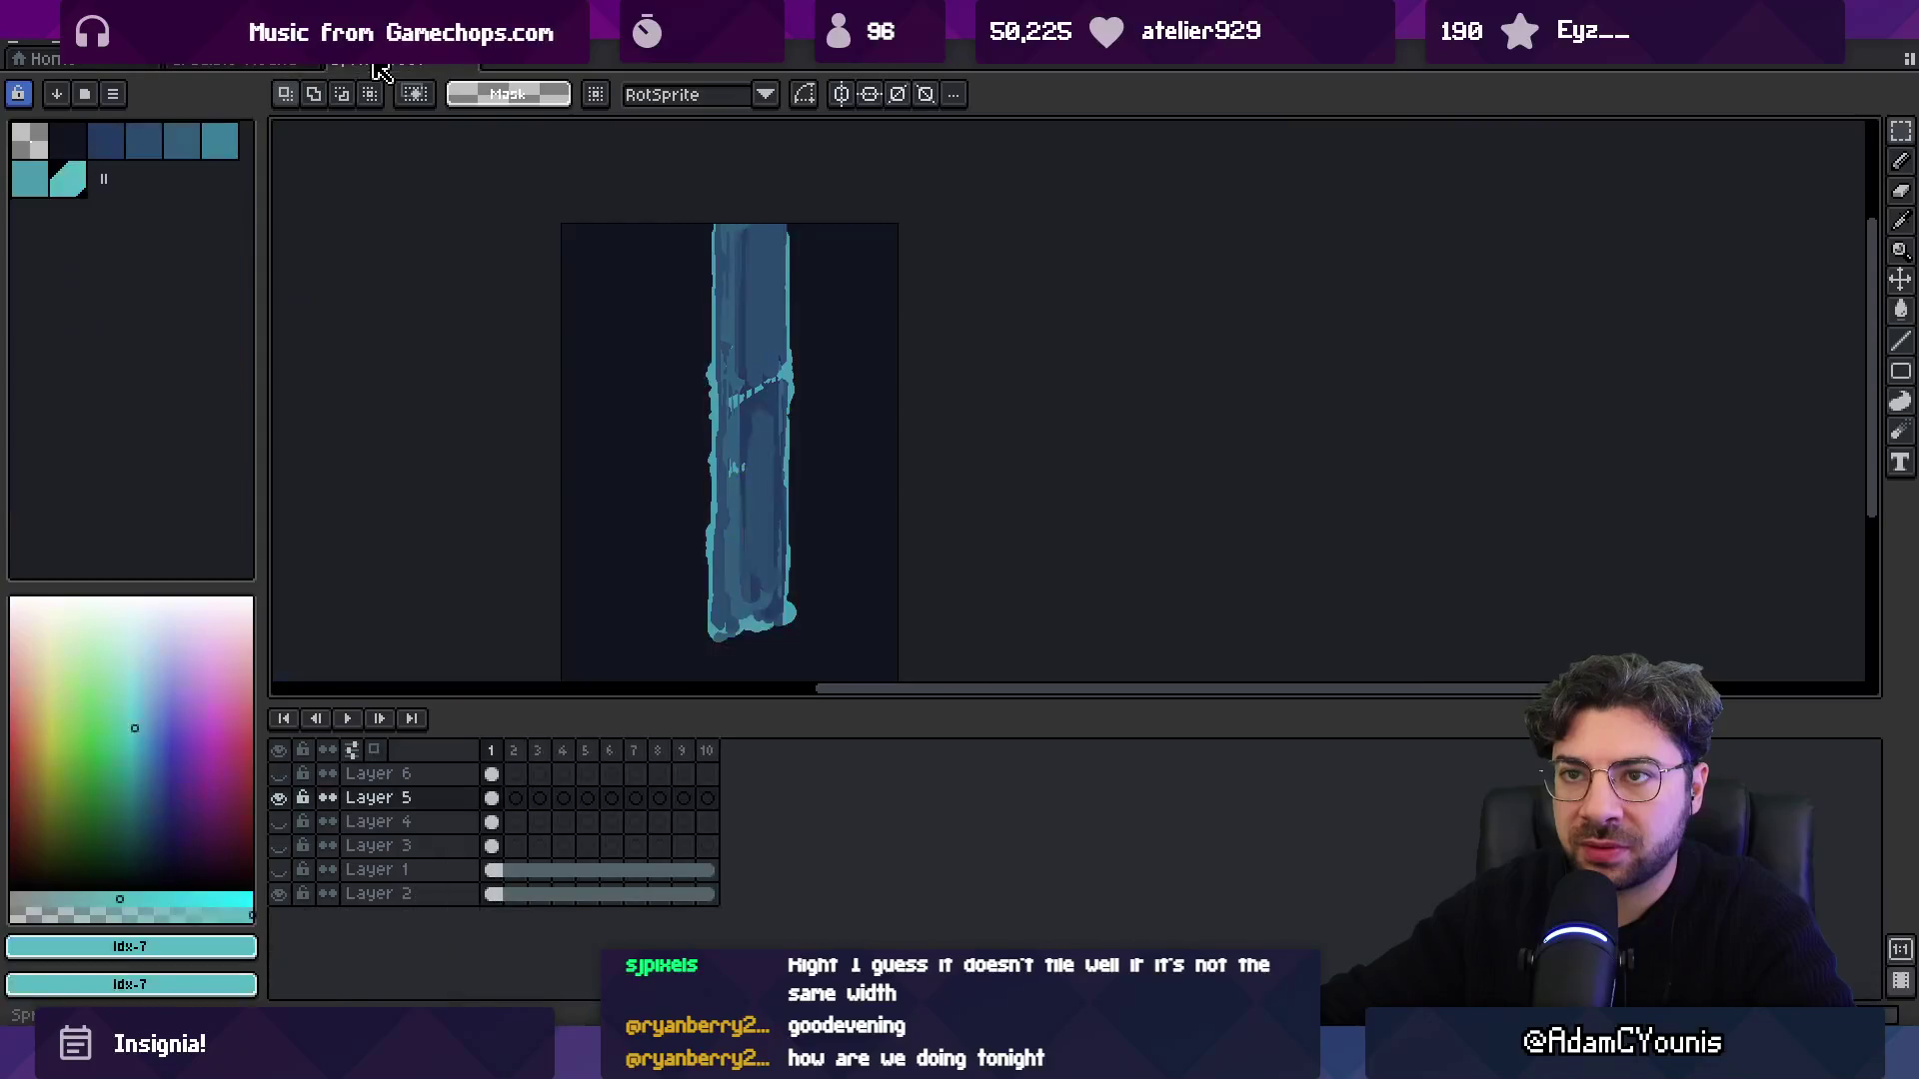
pyautogui.moveTo(110, 152)
pyautogui.mouseDown()
pyautogui.moveTo(74, 187)
pyautogui.moveTo(185, 200)
pyautogui.mouseUp()
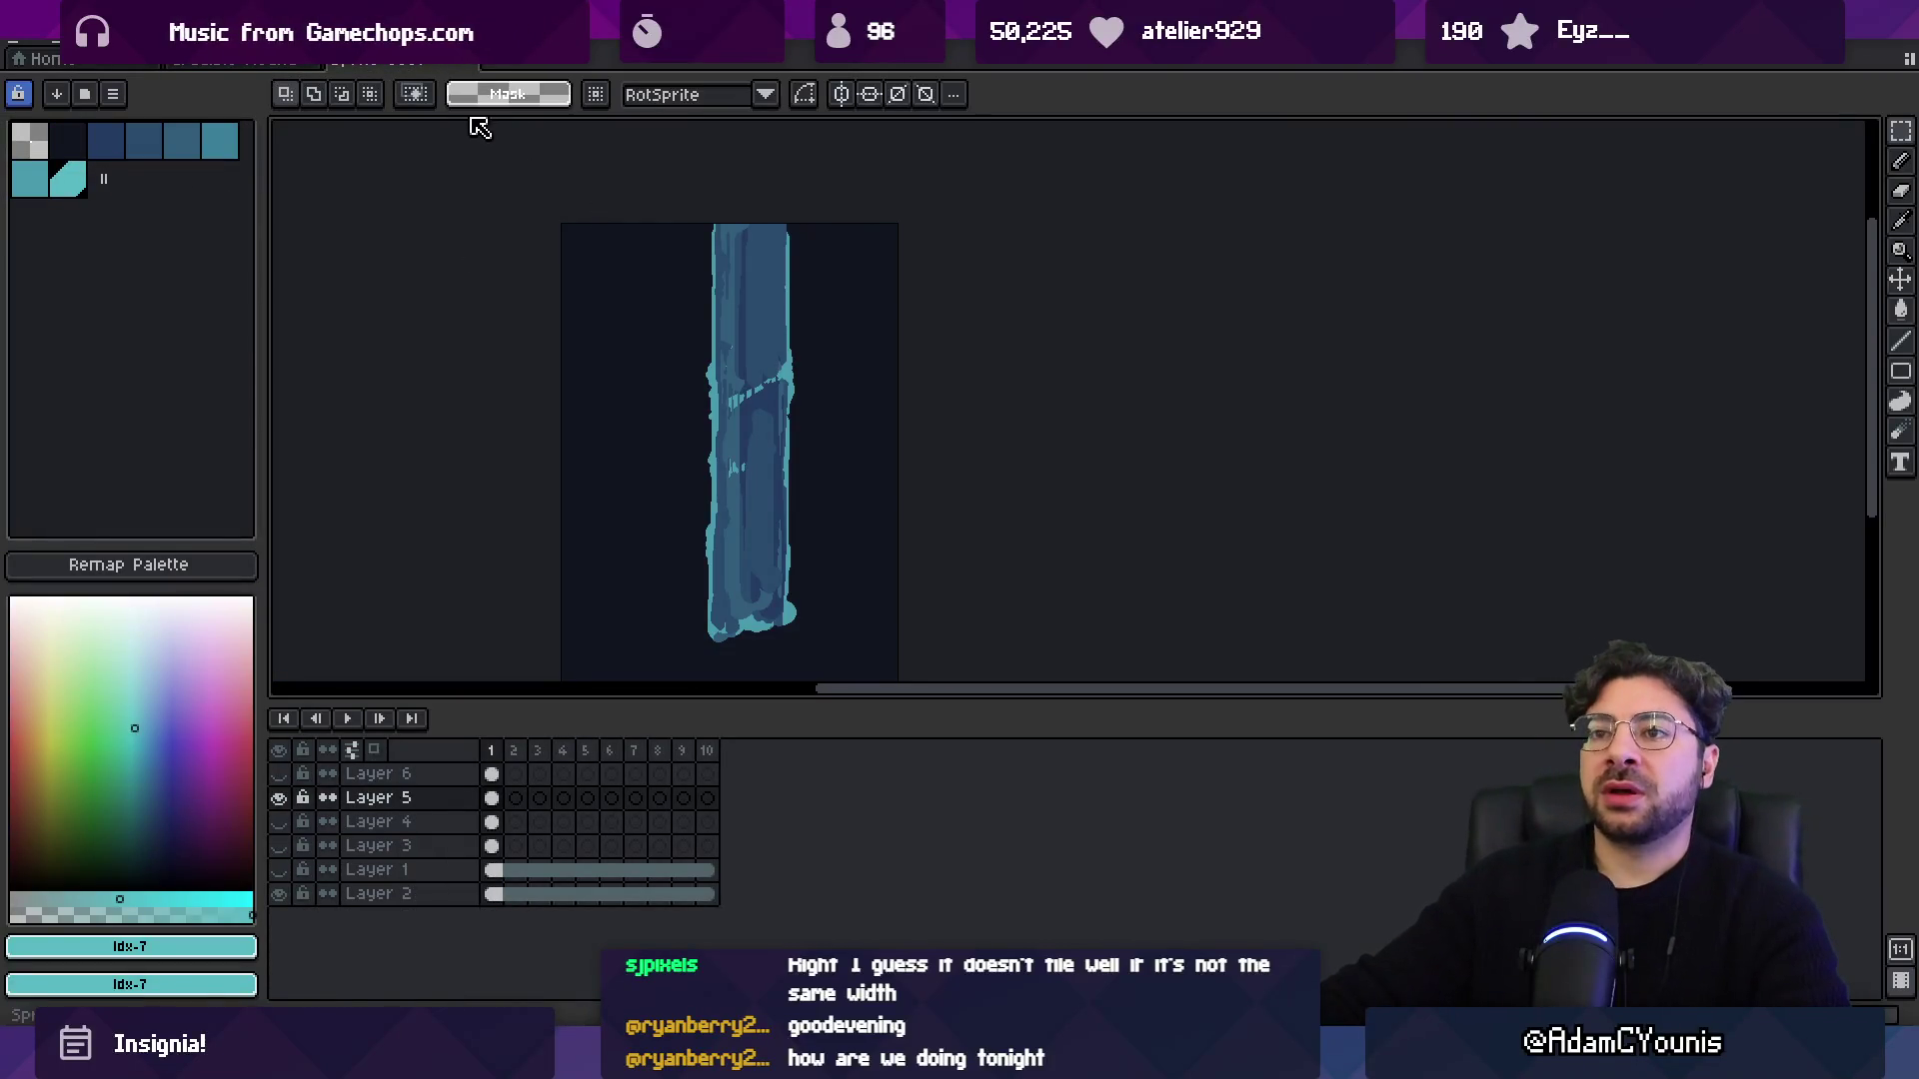
# Close Sprite-0001 without saving and turn both mist layers, 26 and 27, back on.
pyautogui.click(474, 62)
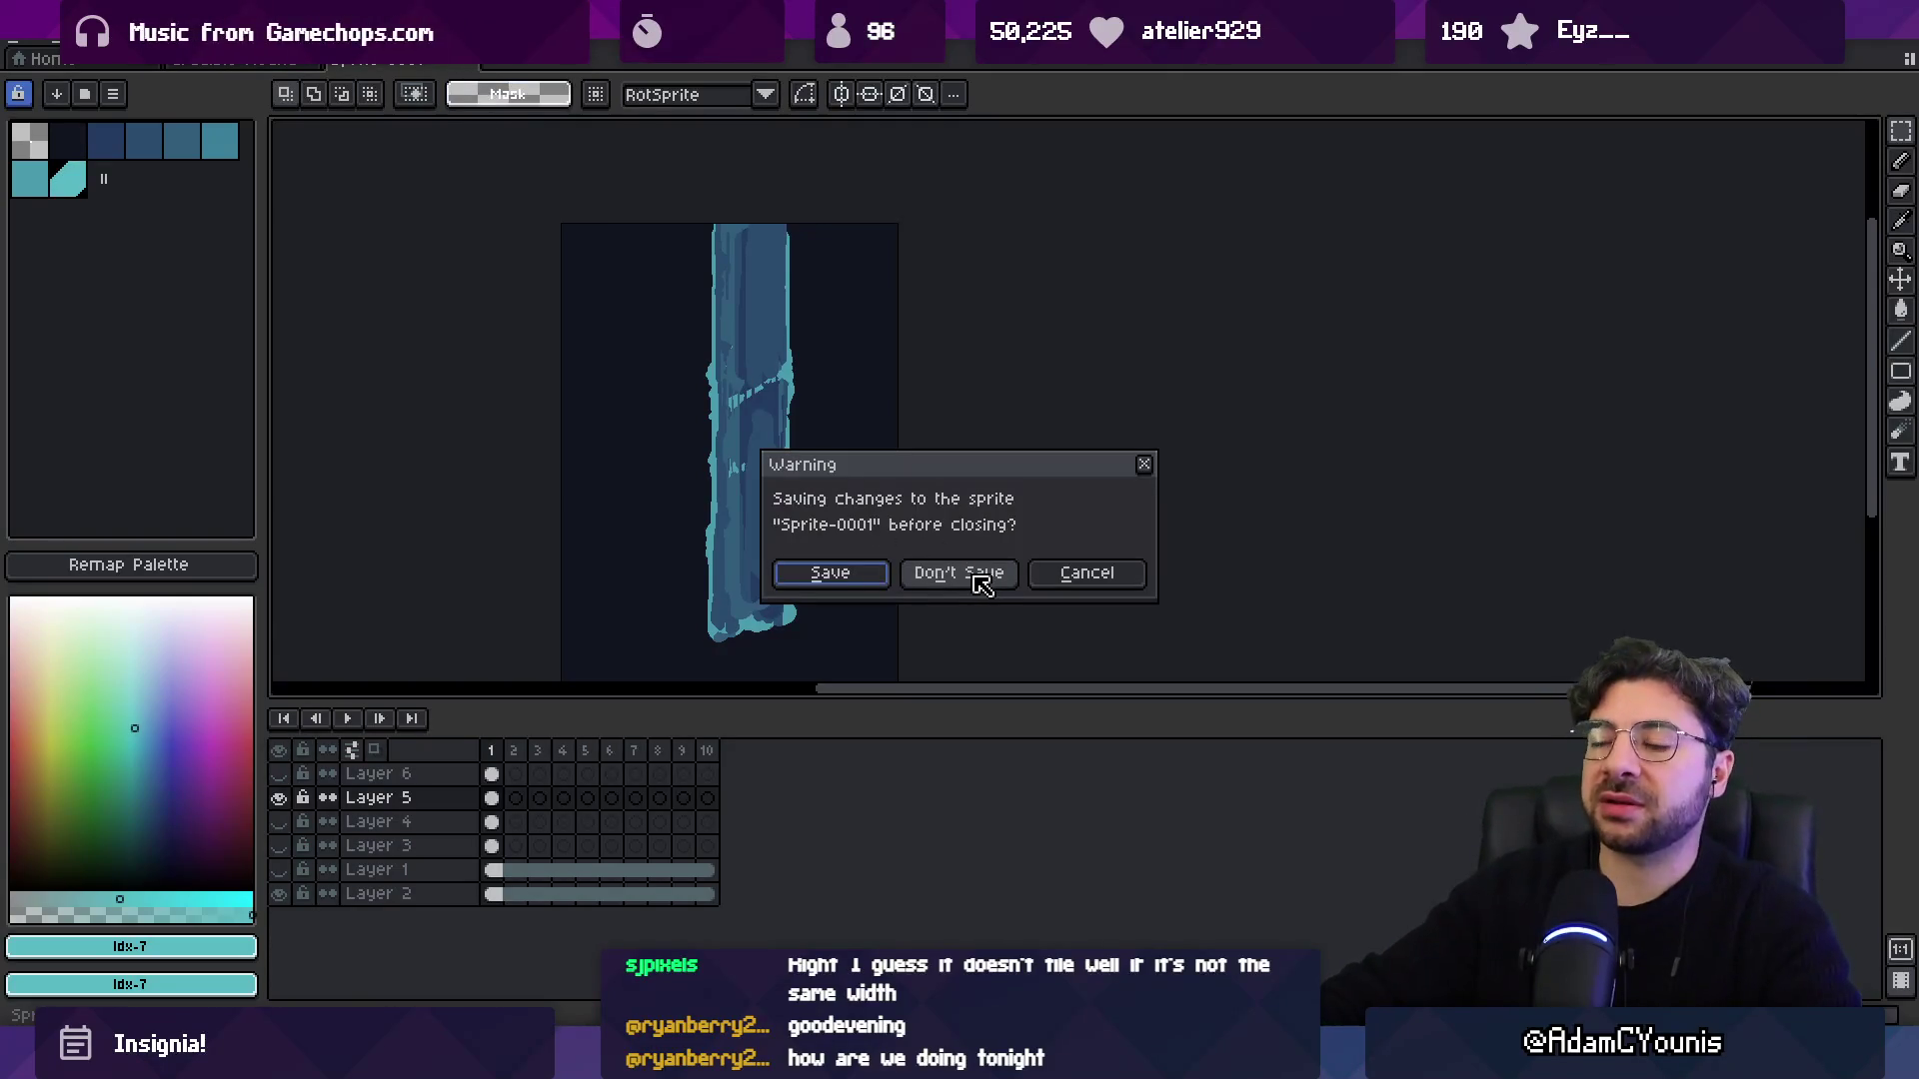
pyautogui.click(966, 577)
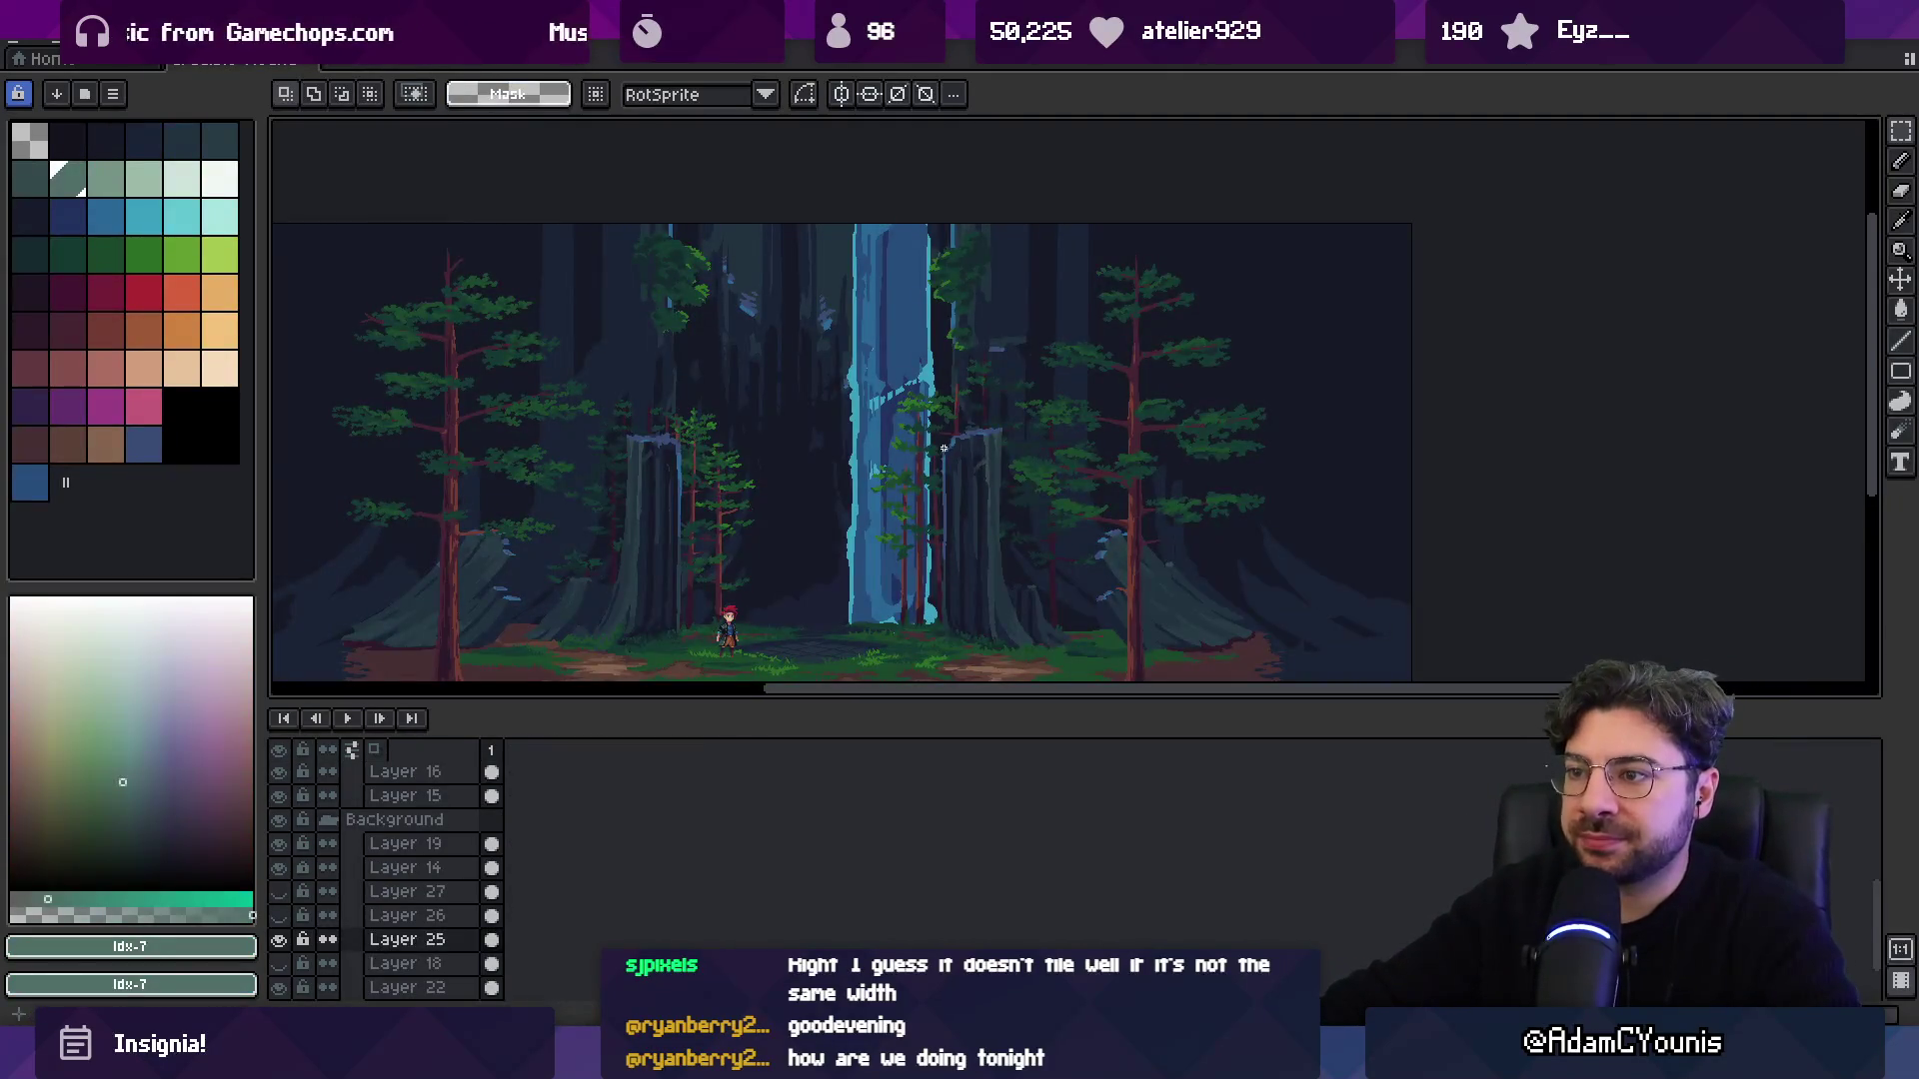
pyautogui.click(278, 914)
pyautogui.click(280, 892)
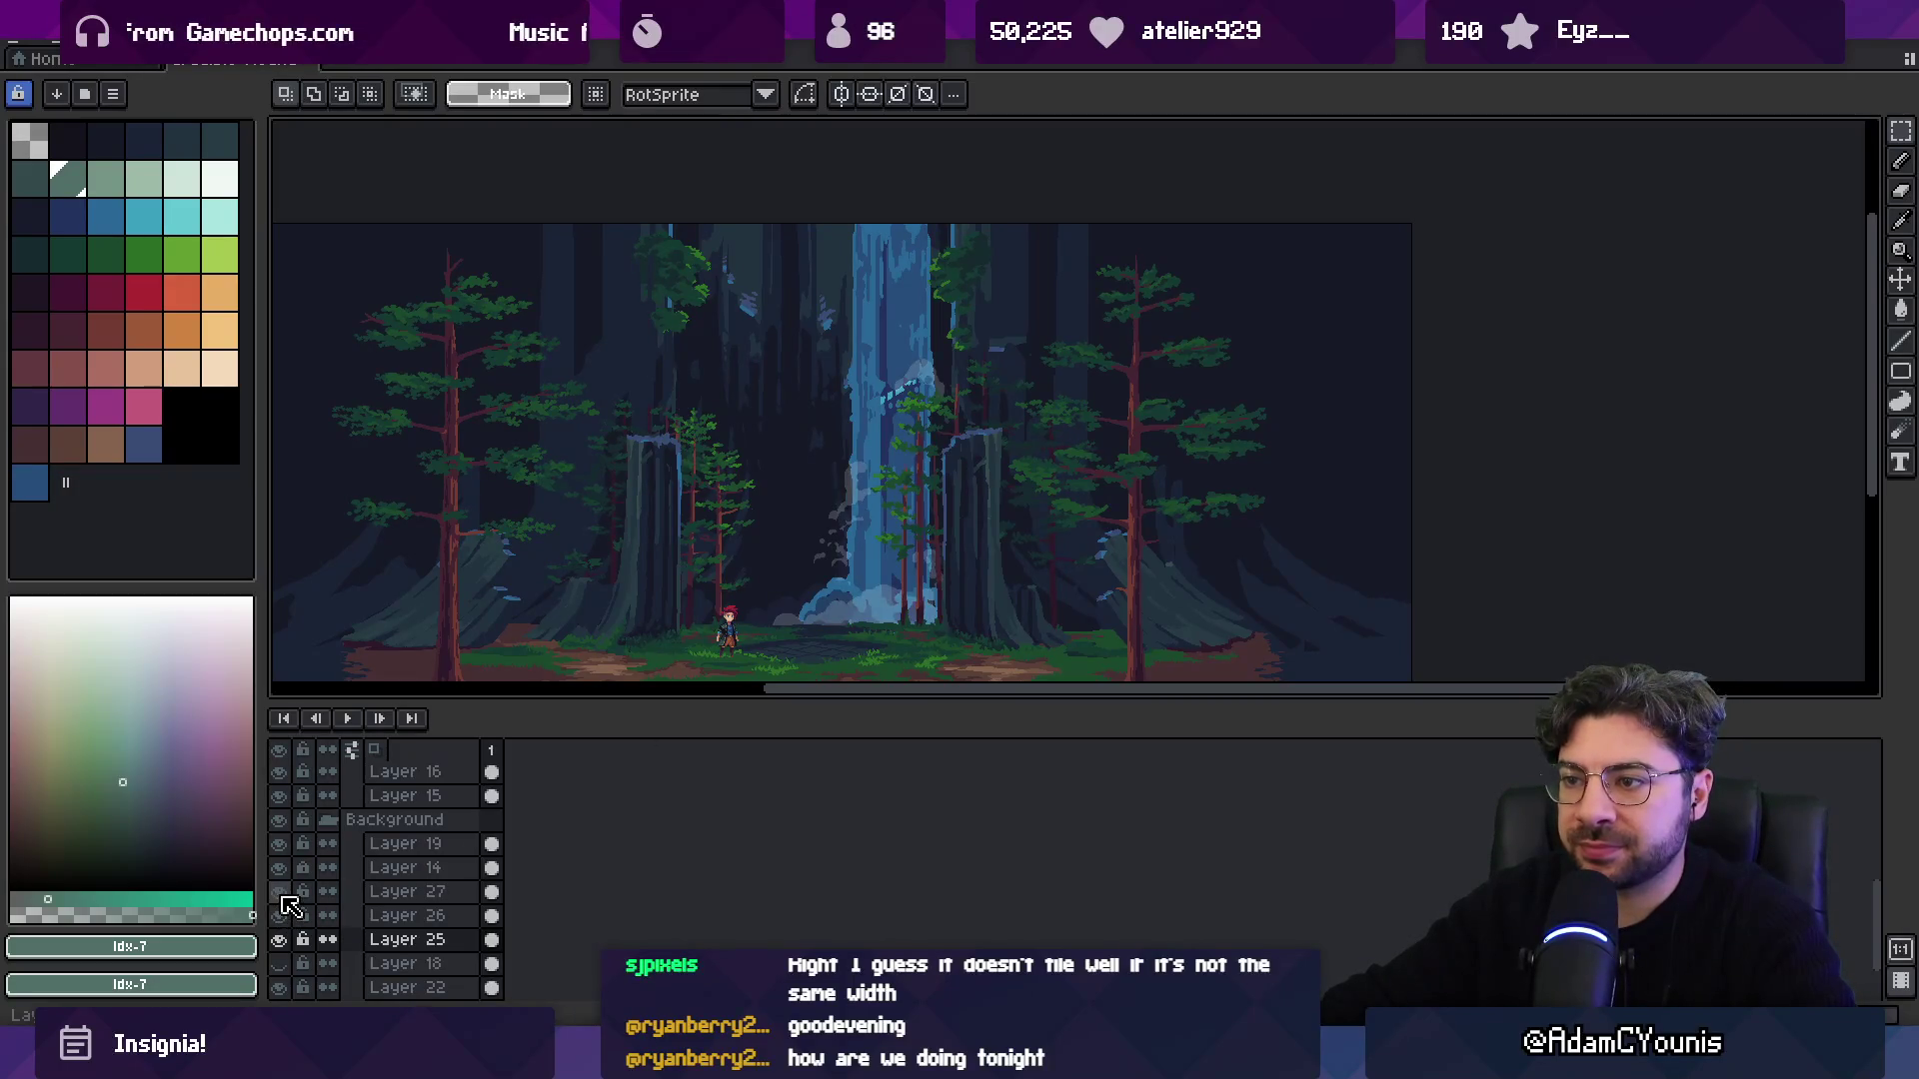
# Check Layer 26's properties, then hide the Layer 26 mist.
pyautogui.scroll(3, 850, 479)
pyautogui.press('v')
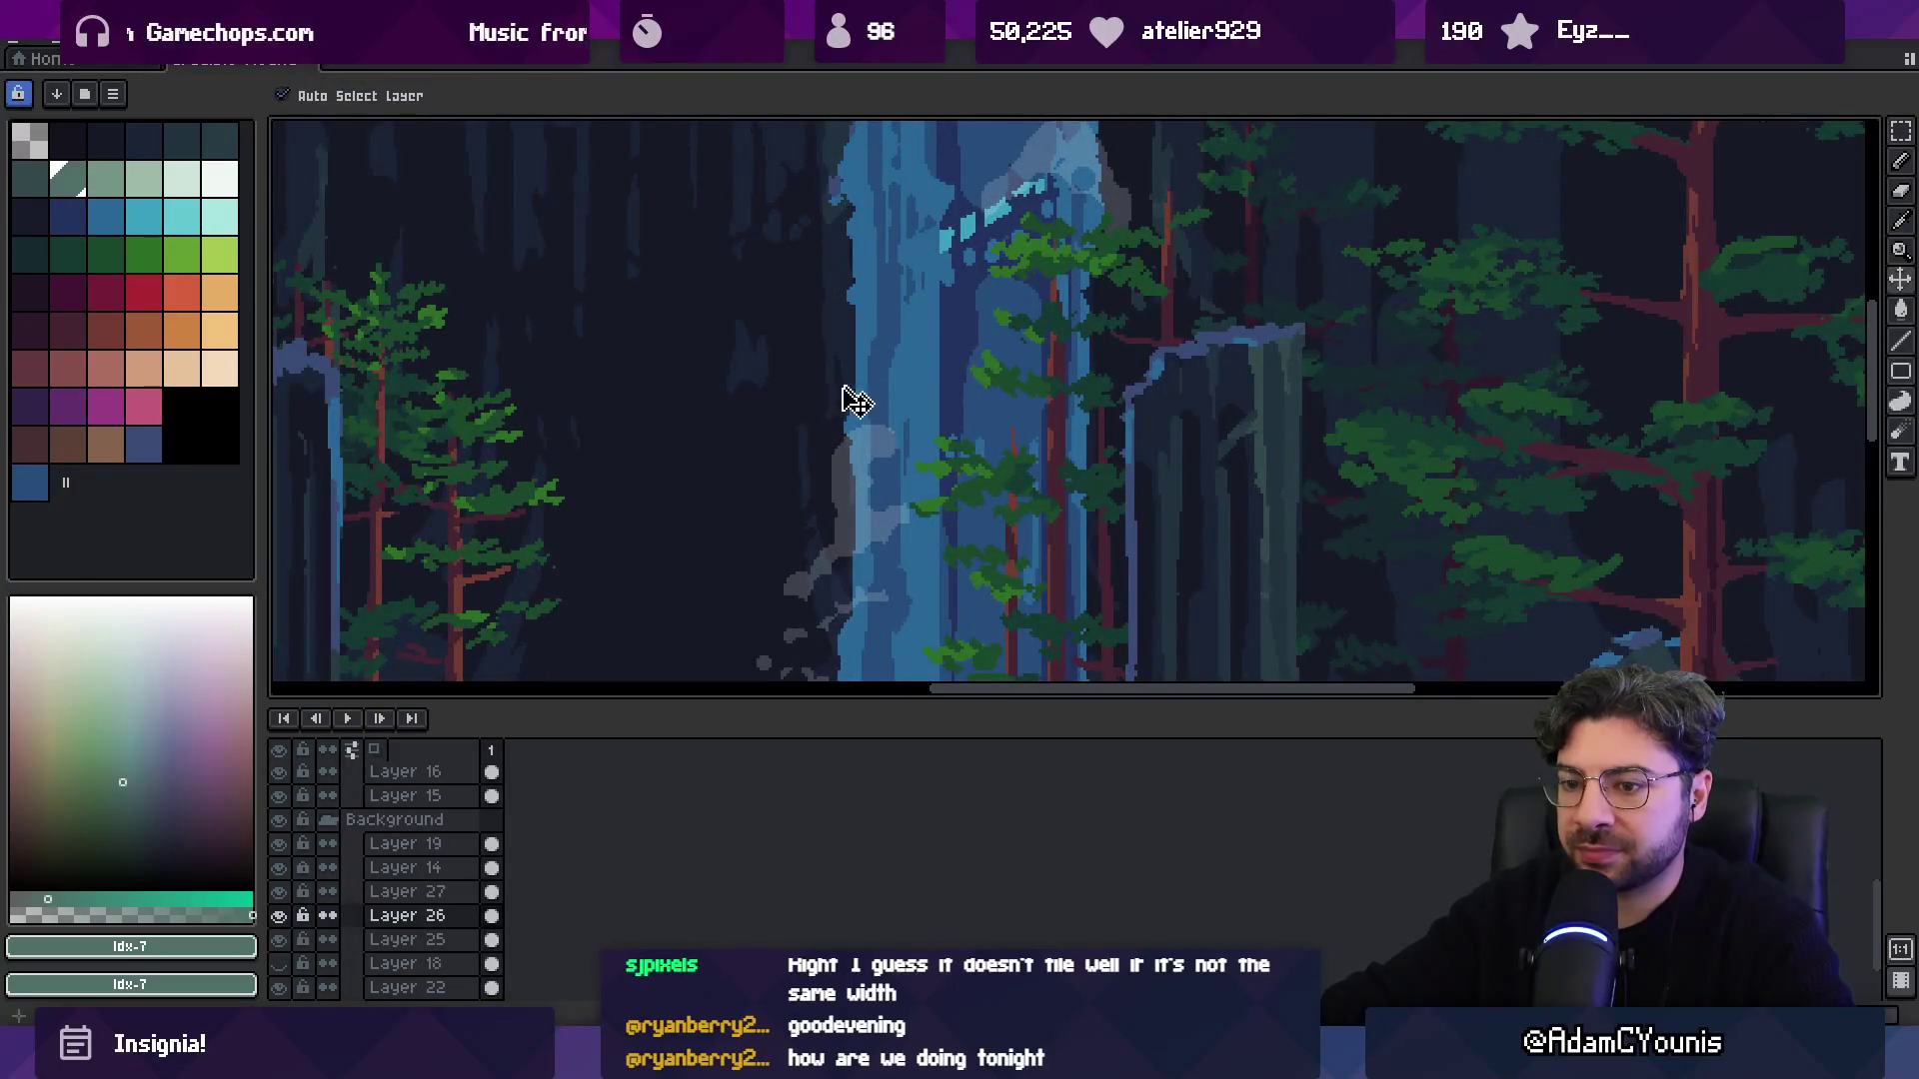
pyautogui.doubleClick(406, 916)
pyautogui.press('Escape')
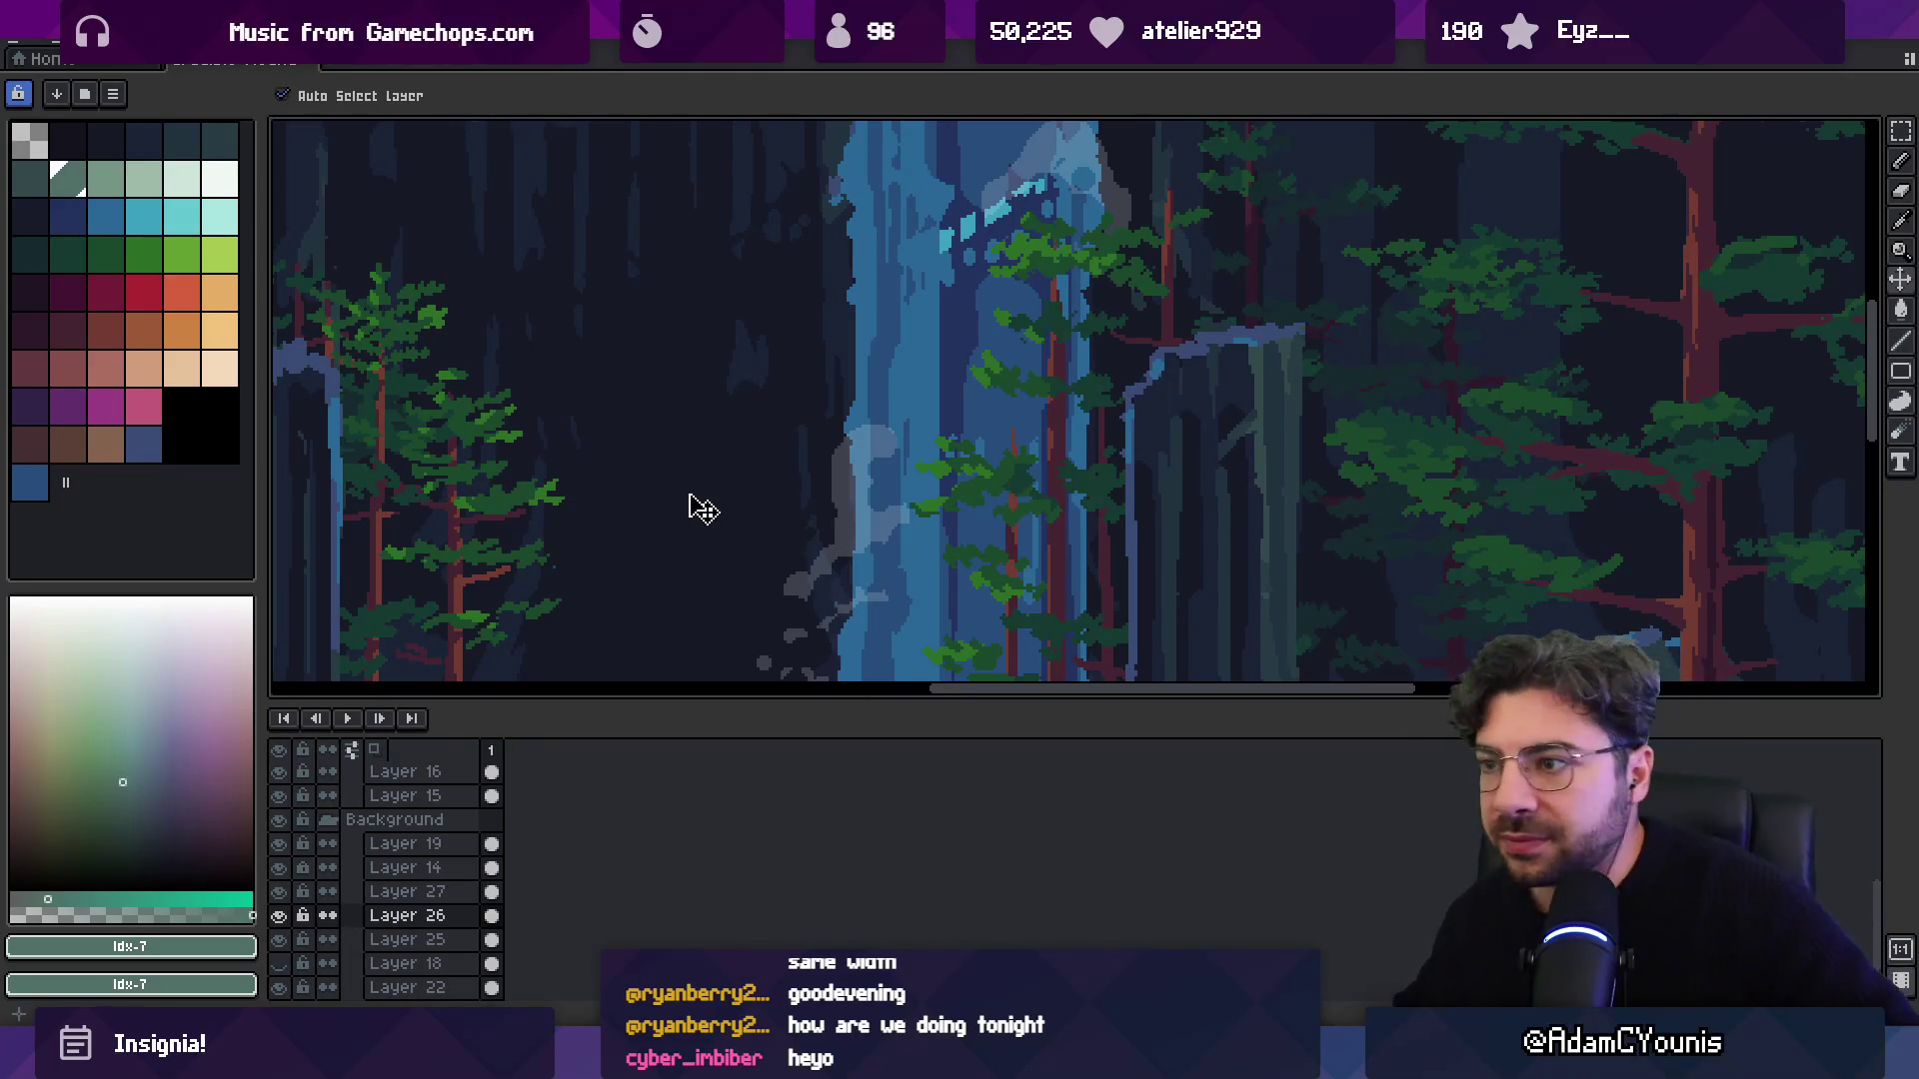
pyautogui.scroll(-3, 745, 373)
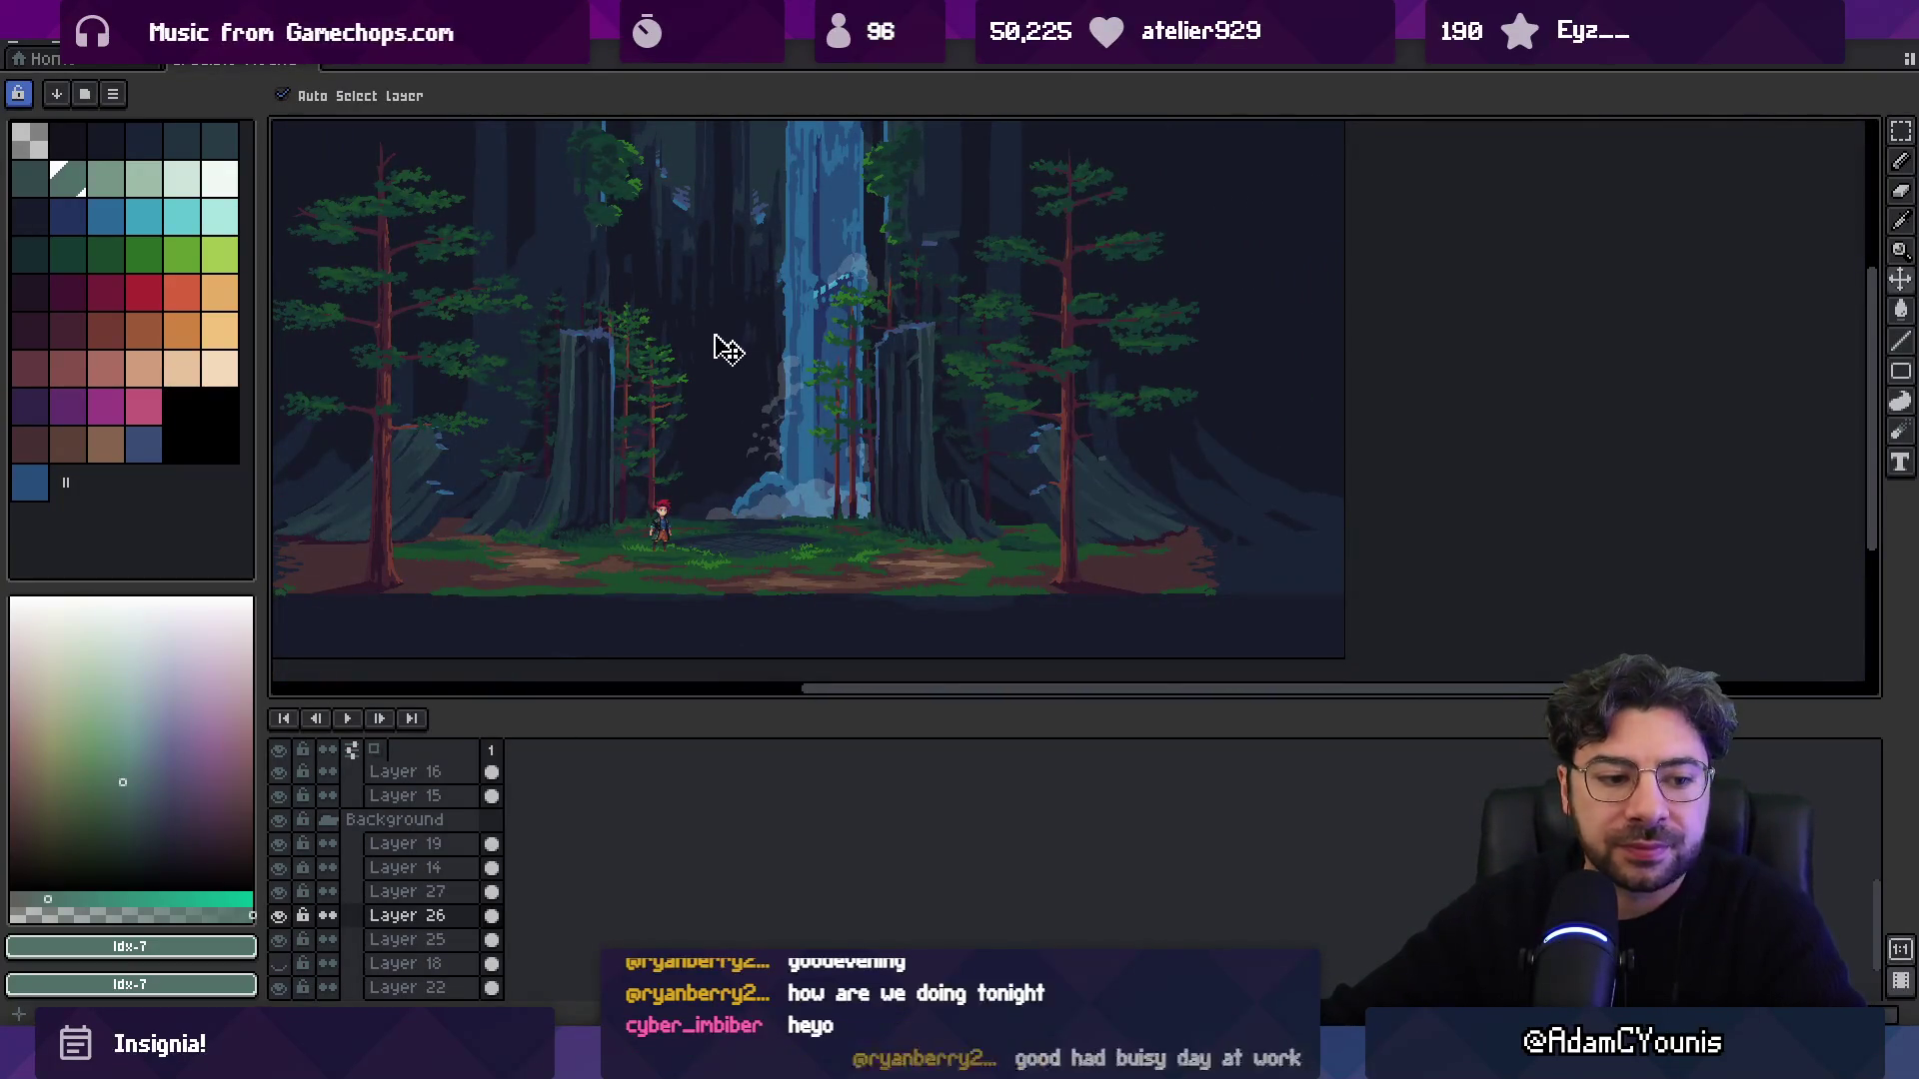
pyautogui.scroll(4, 730, 347)
pyautogui.scroll(-3, 770, 450)
pyautogui.click(744, 460)
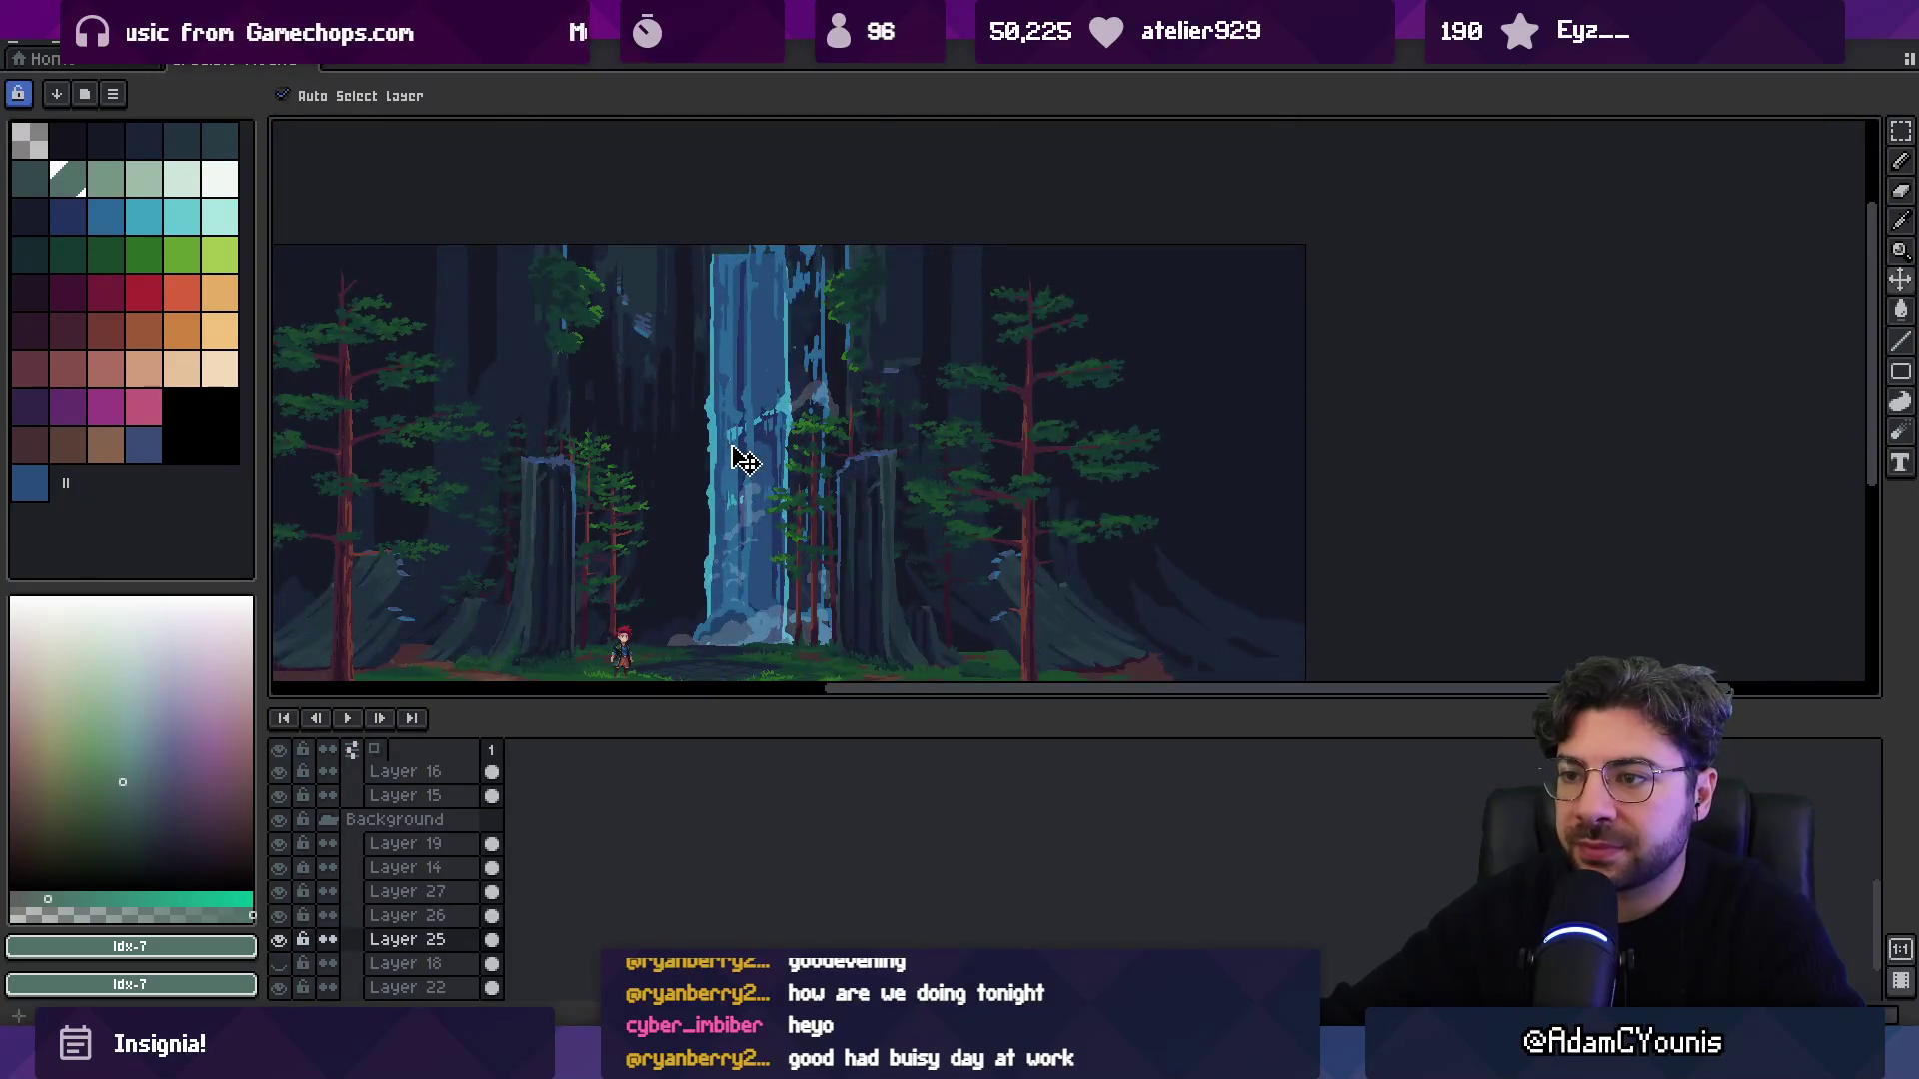
pyautogui.click(750, 415)
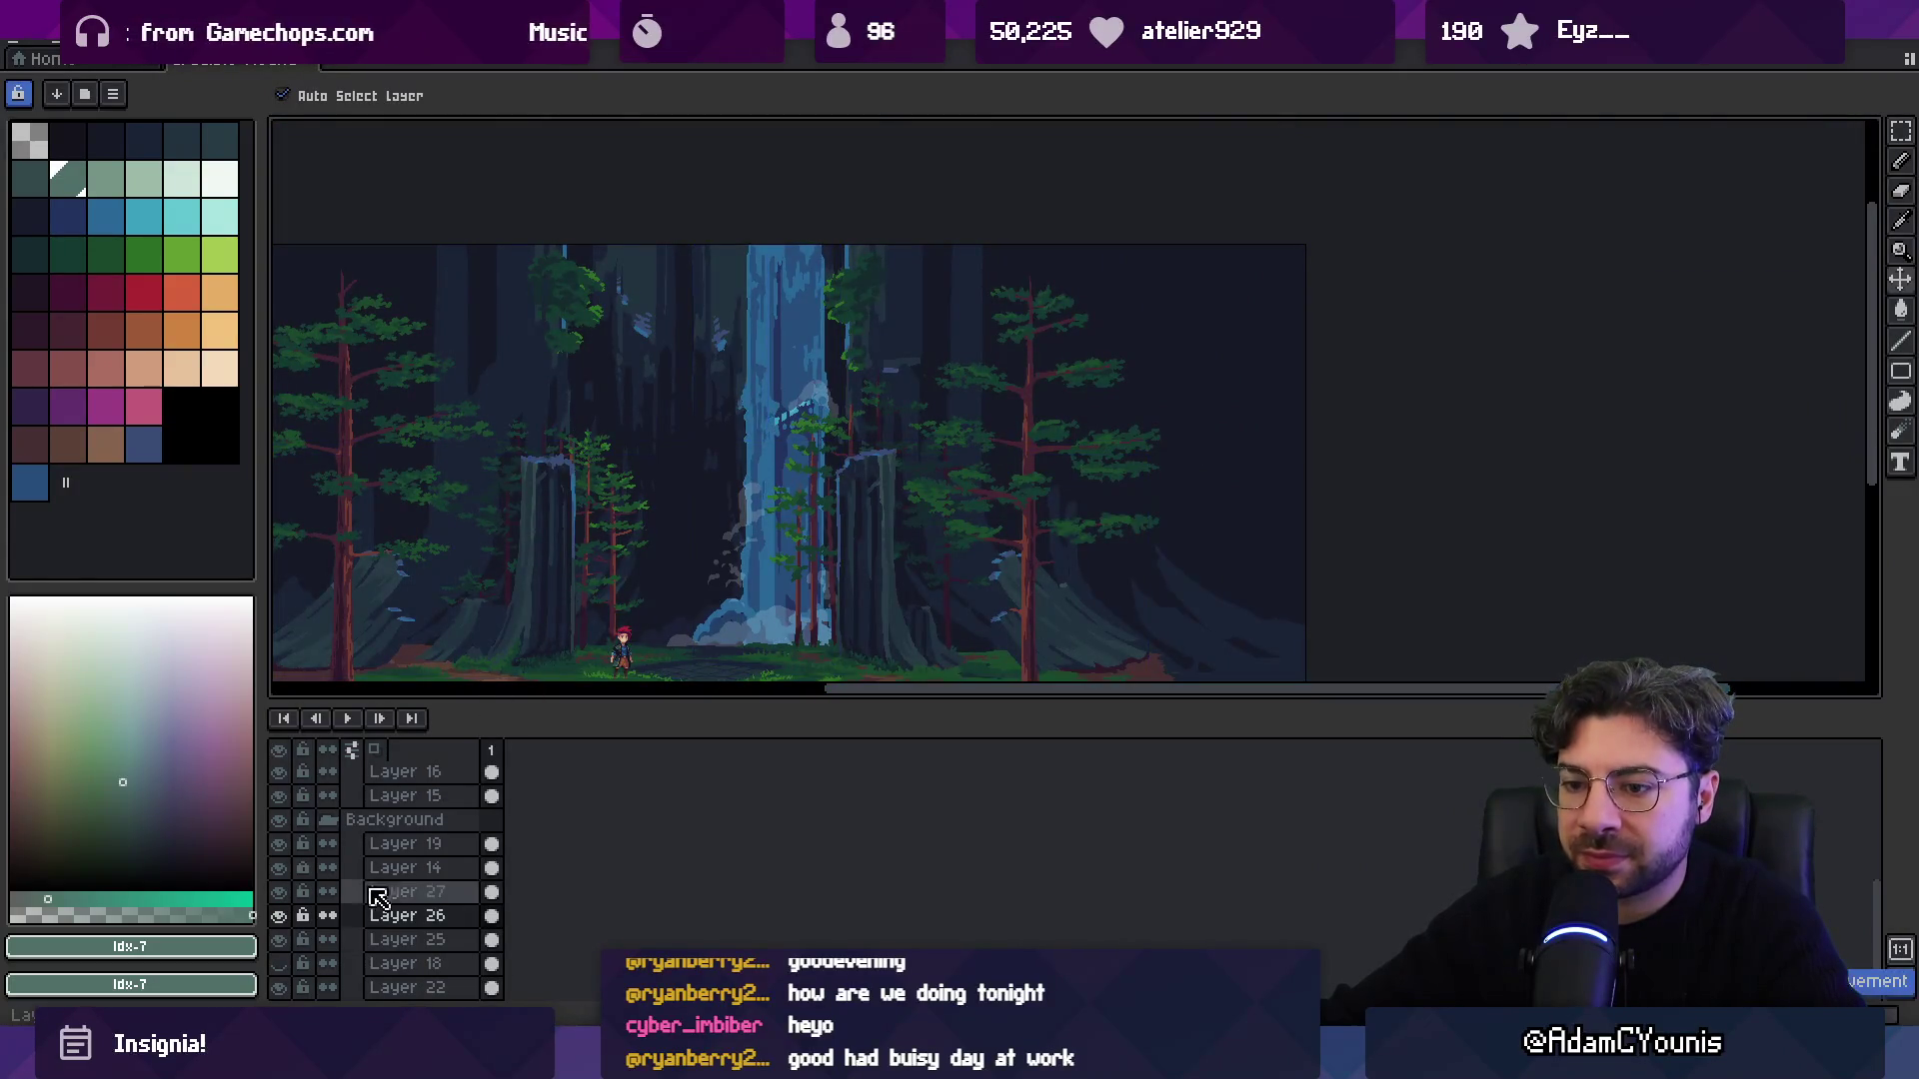
pyautogui.click(281, 916)
# Lower the Layer 25 waterfall's opacity to 68% and enlarge the canvas area above the timeline.
pyautogui.doubleClick(407, 940)
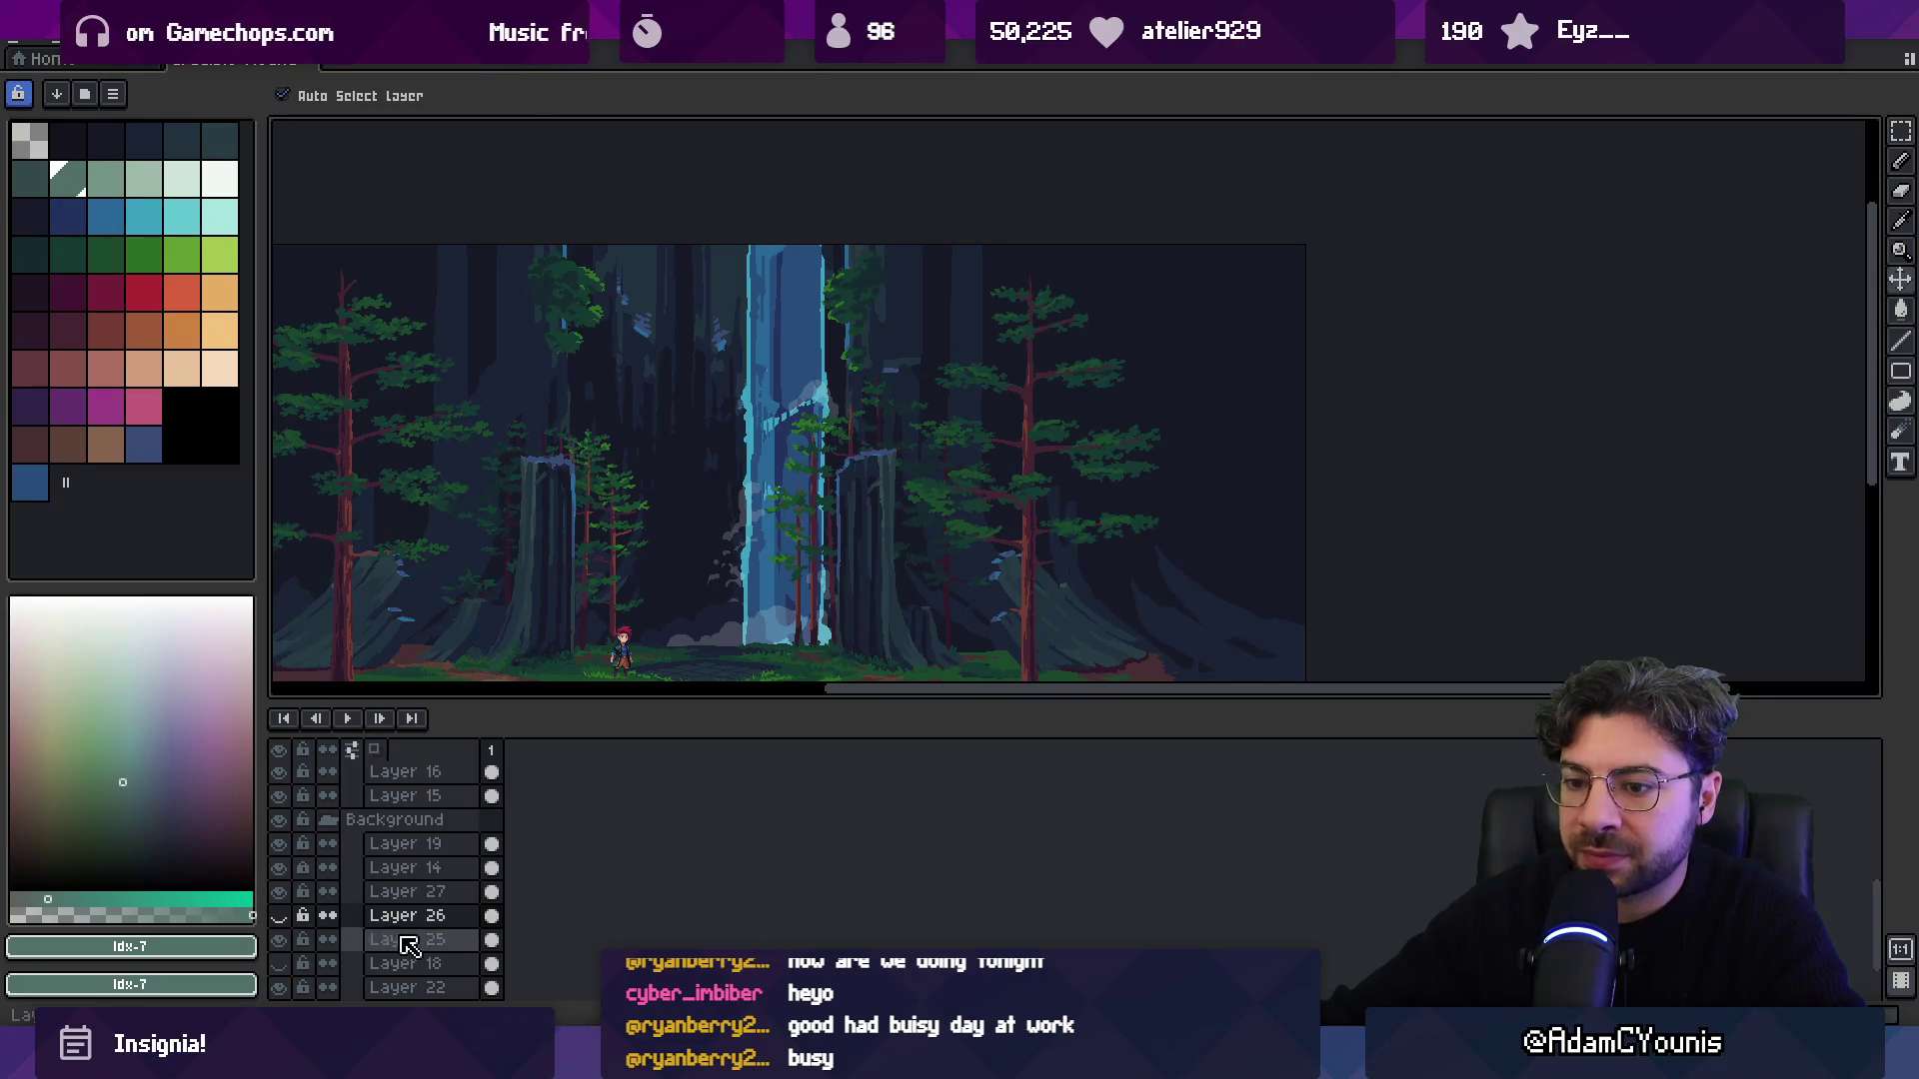
pyautogui.moveTo(767, 566); pyautogui.dragTo(743, 578)
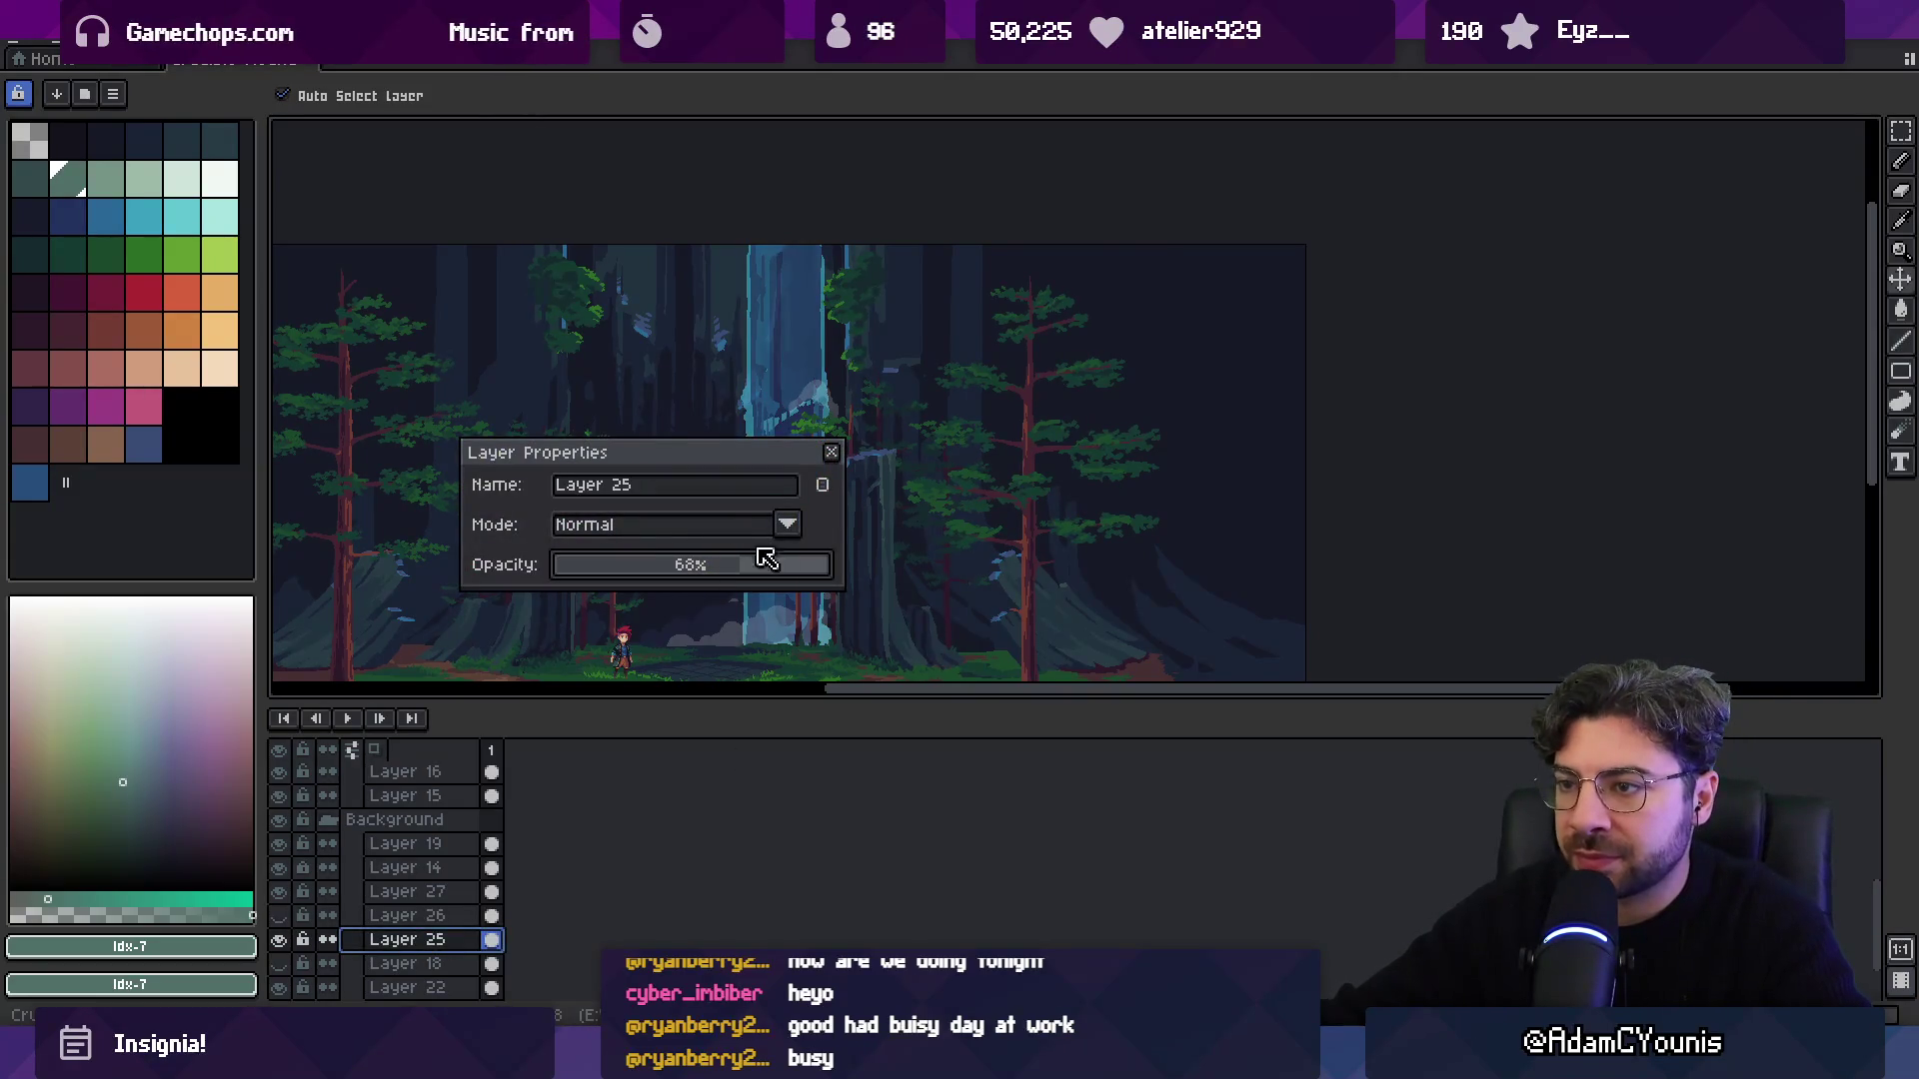
pyautogui.click(831, 453)
pyautogui.scroll(-2, 800, 479)
pyautogui.scroll(1, 731, 507)
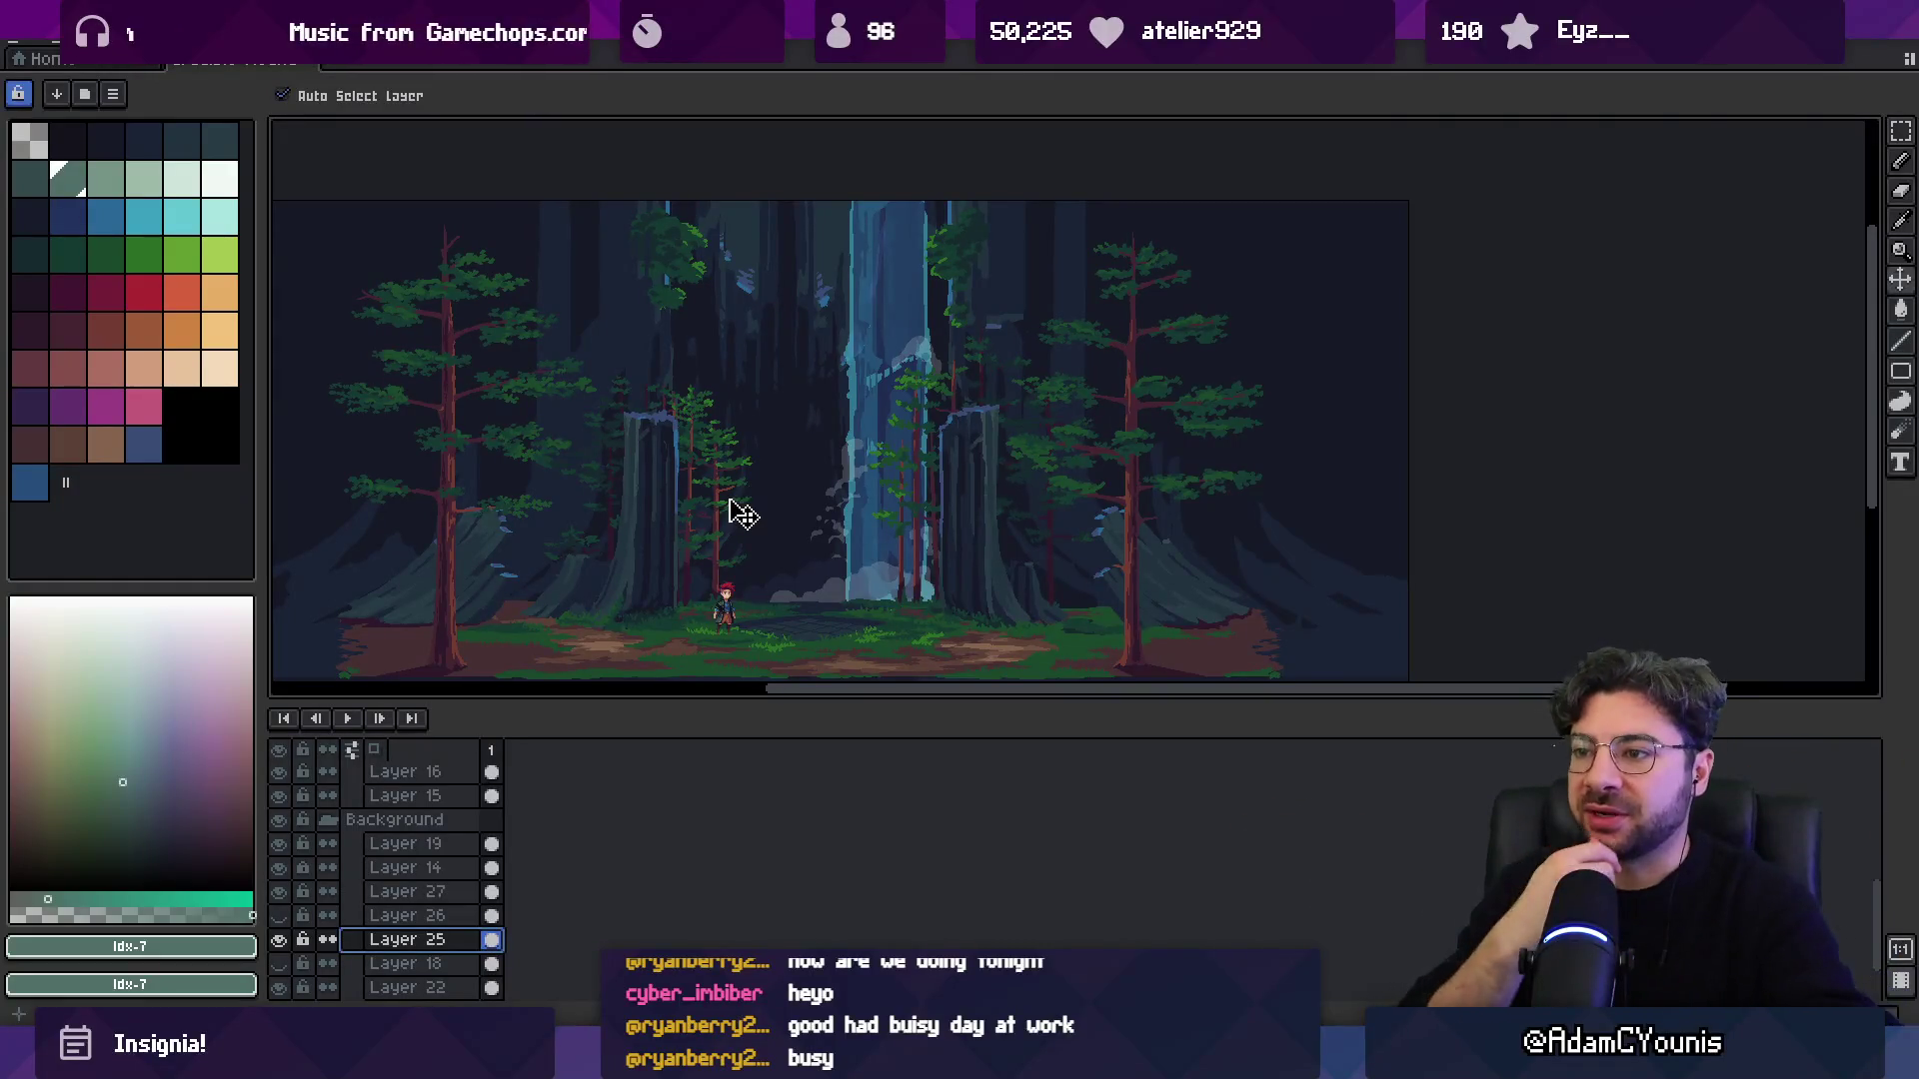
pyautogui.scroll(-1, 829, 424)
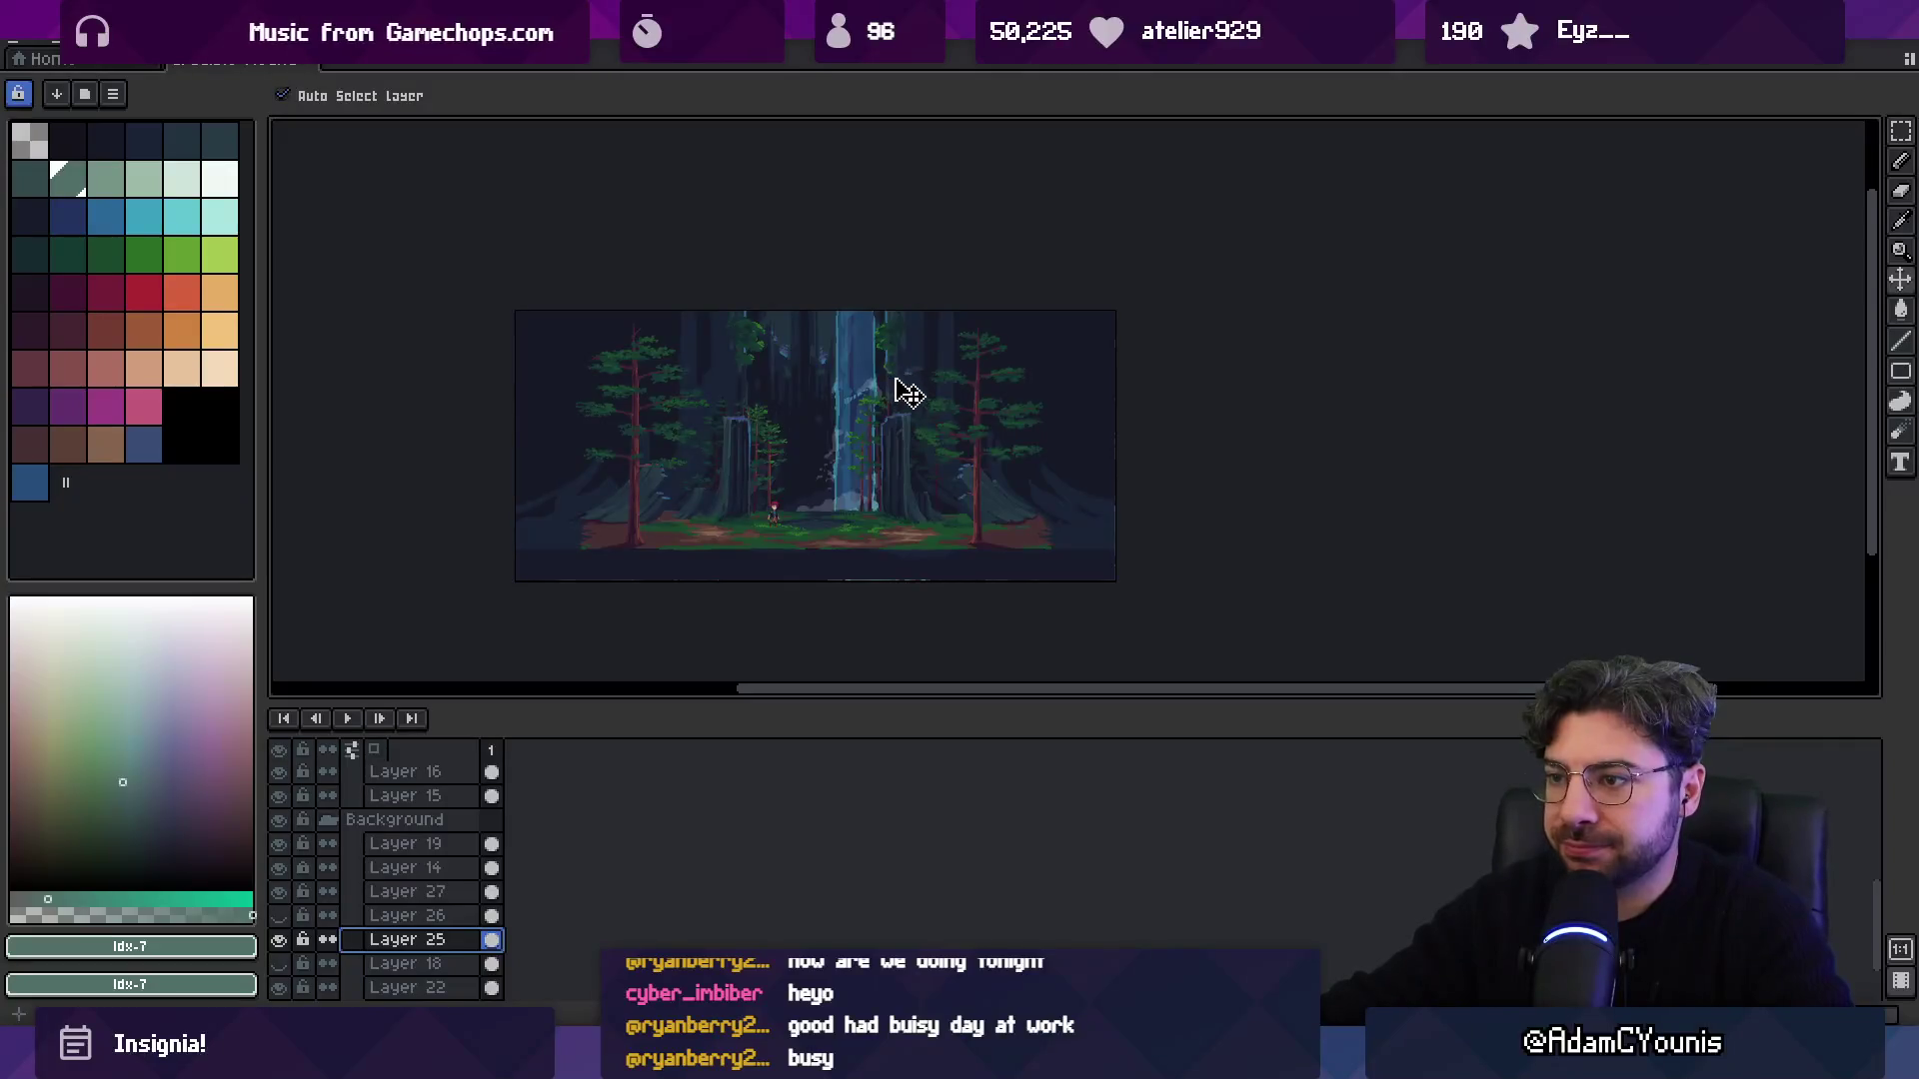
pyautogui.scroll(1, 908, 393)
pyautogui.moveTo(908, 702); pyautogui.dragTo(890, 732)
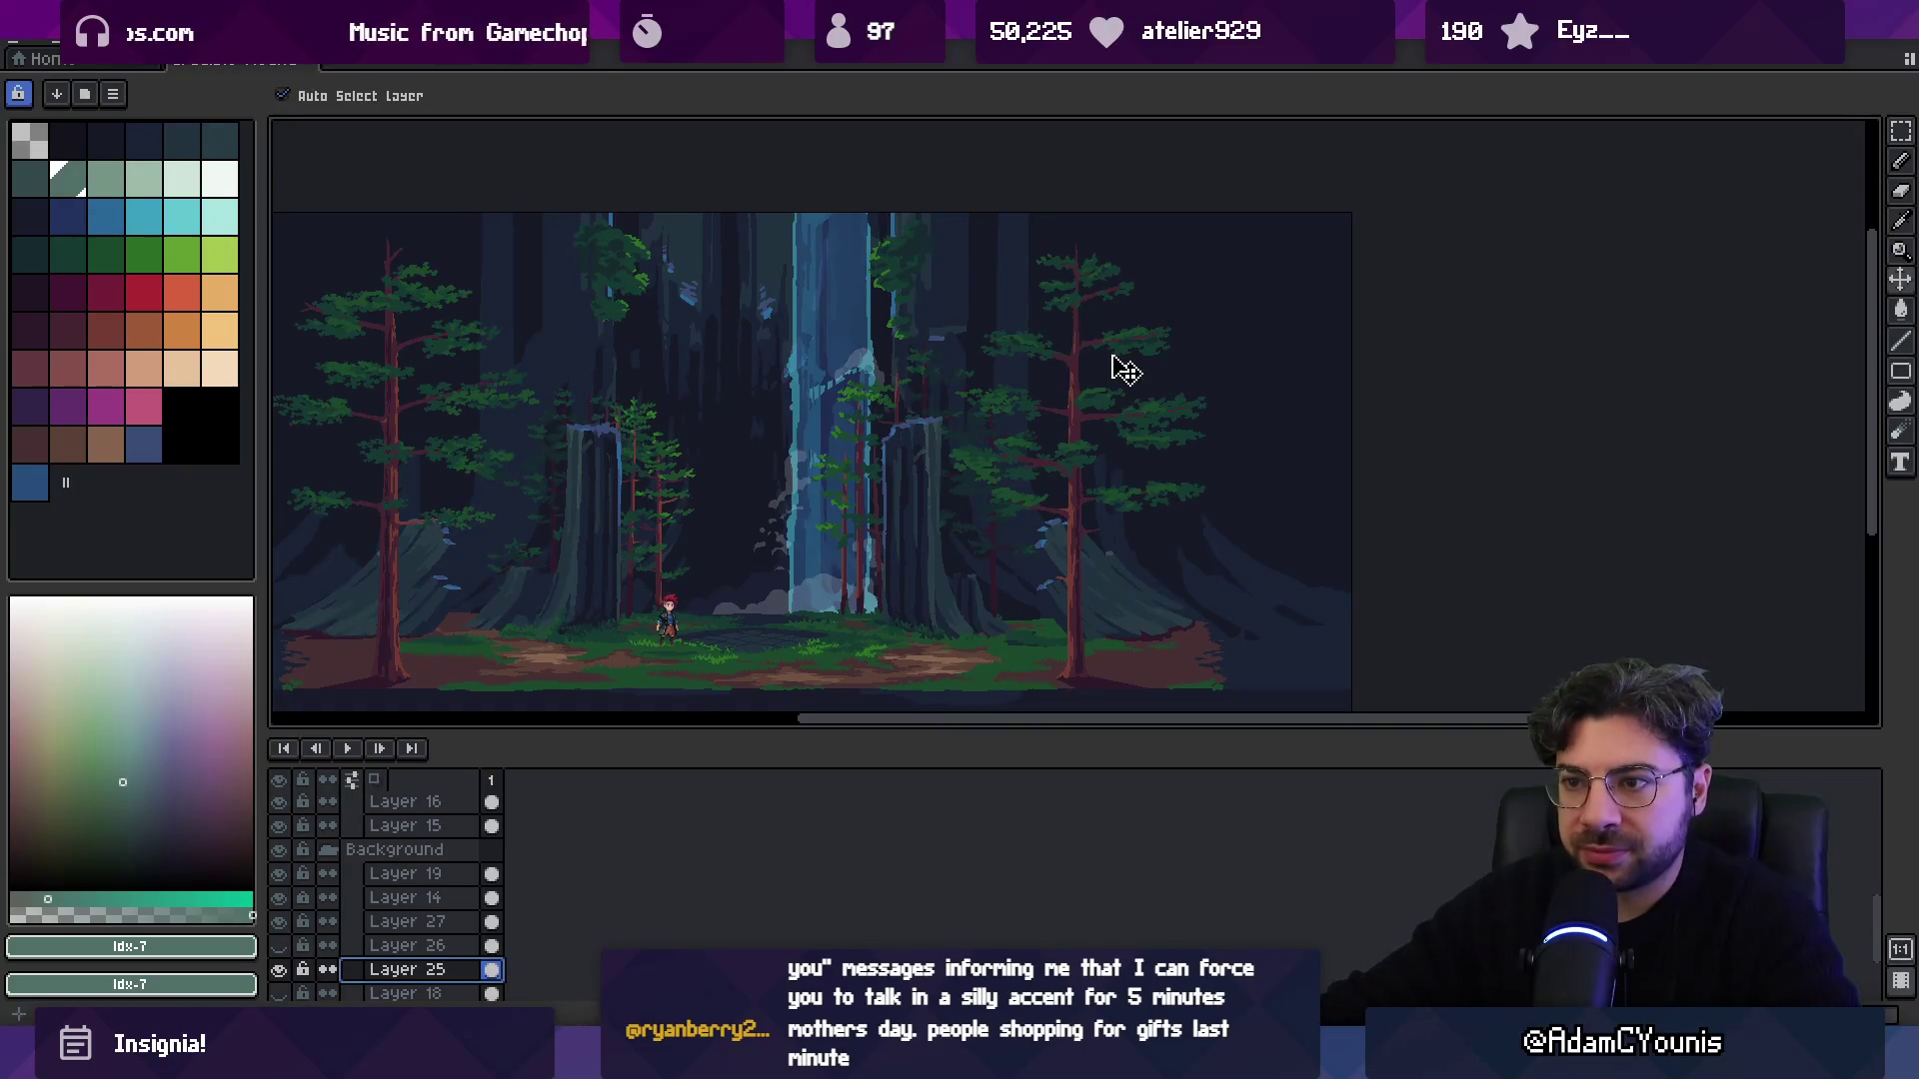
pyautogui.scroll(-1, 1099, 370)
pyautogui.scroll(1, 977, 430)
pyautogui.moveTo(1150, 507); pyautogui.dragTo(1164, 542)
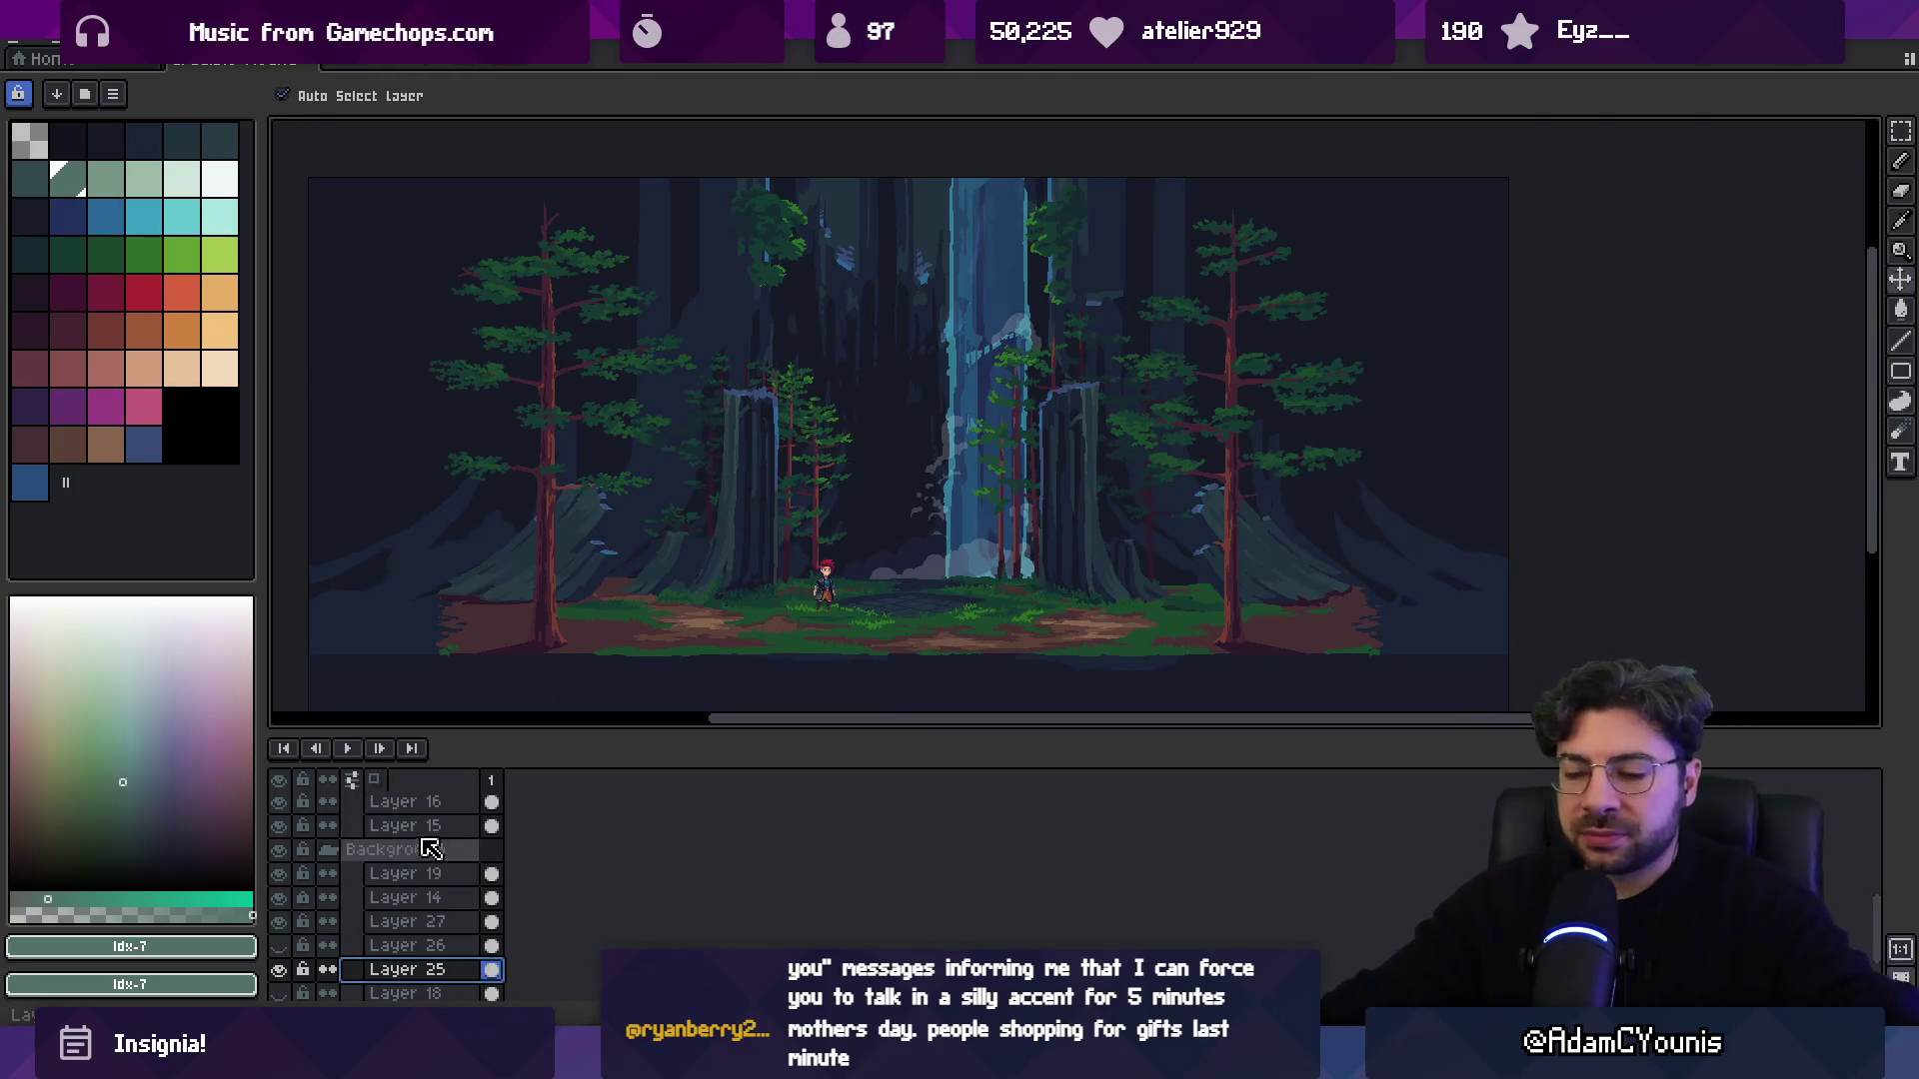
# Hide the Layer 27 mist and the Layer 25 waterfall, then select the Background layer.
pyautogui.click(281, 969)
pyautogui.click(281, 969)
pyautogui.scroll(2, 960, 460)
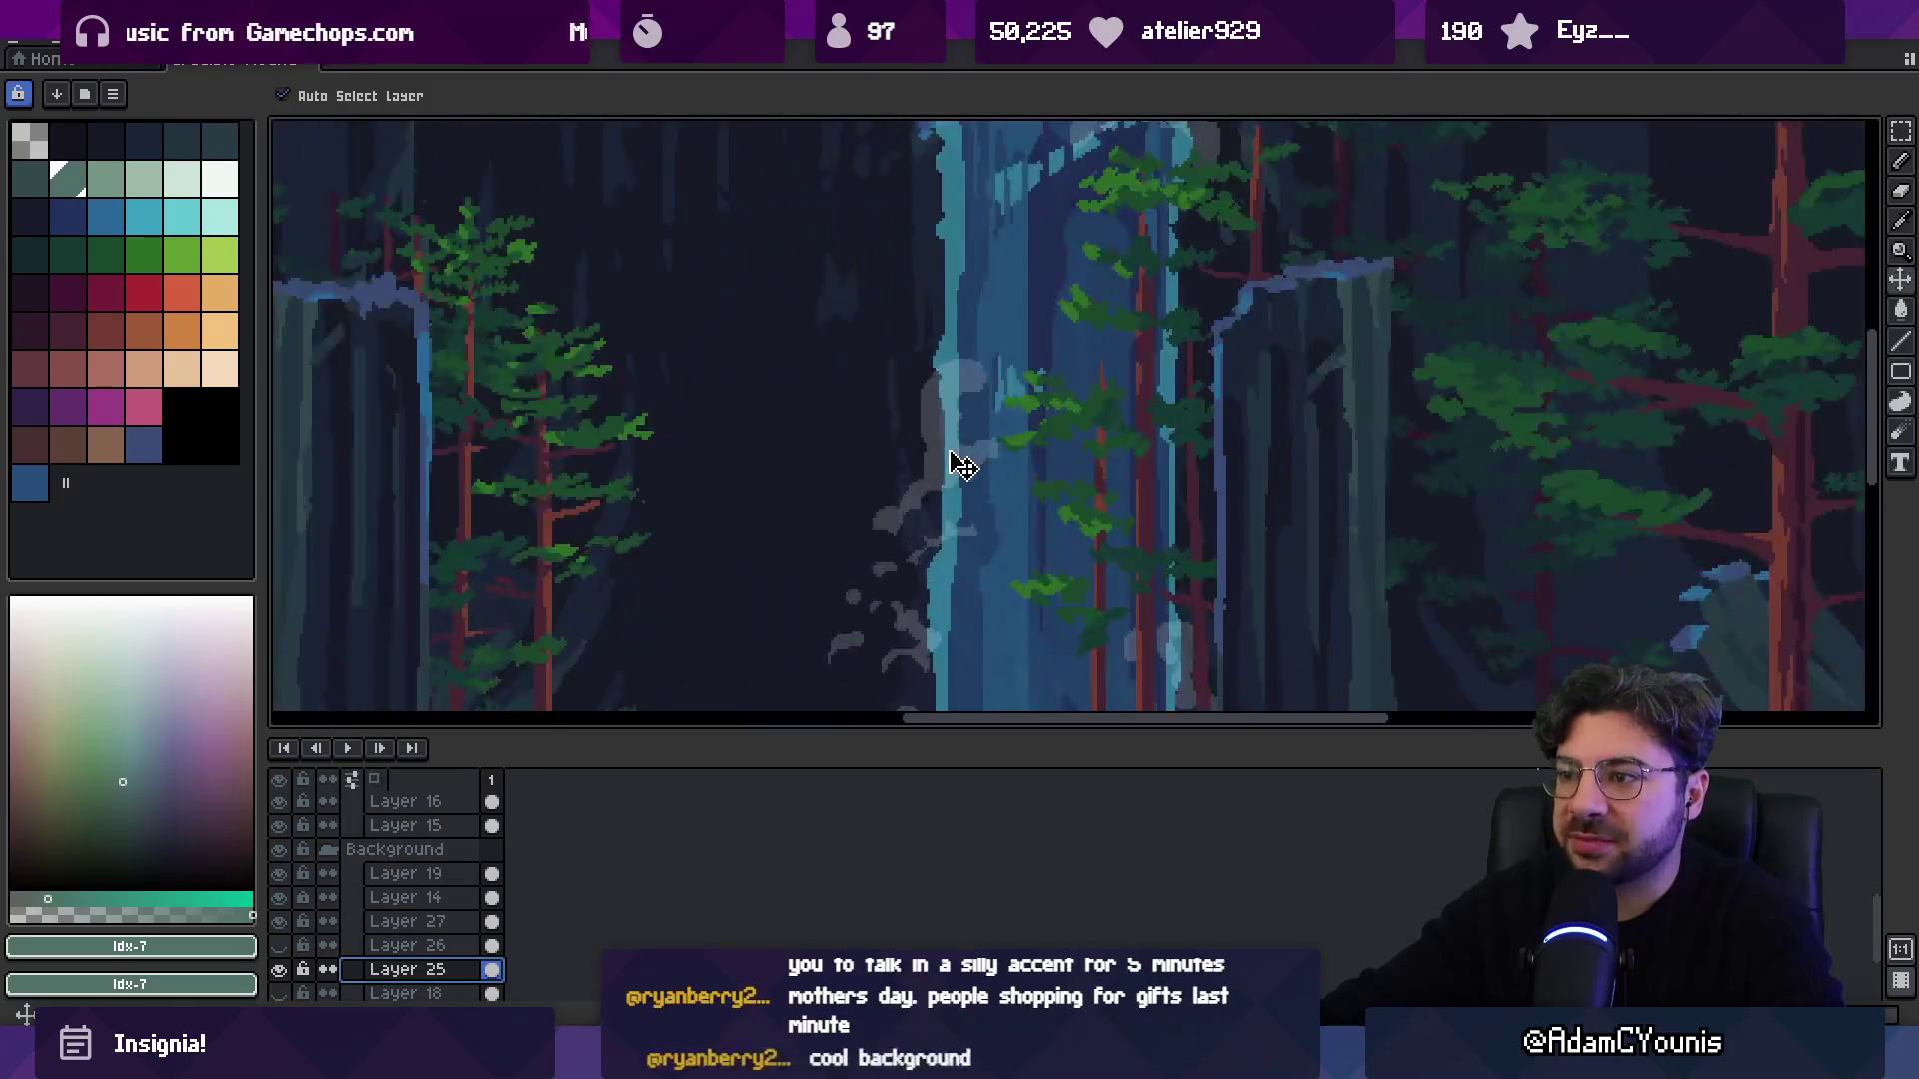
pyautogui.click(280, 921)
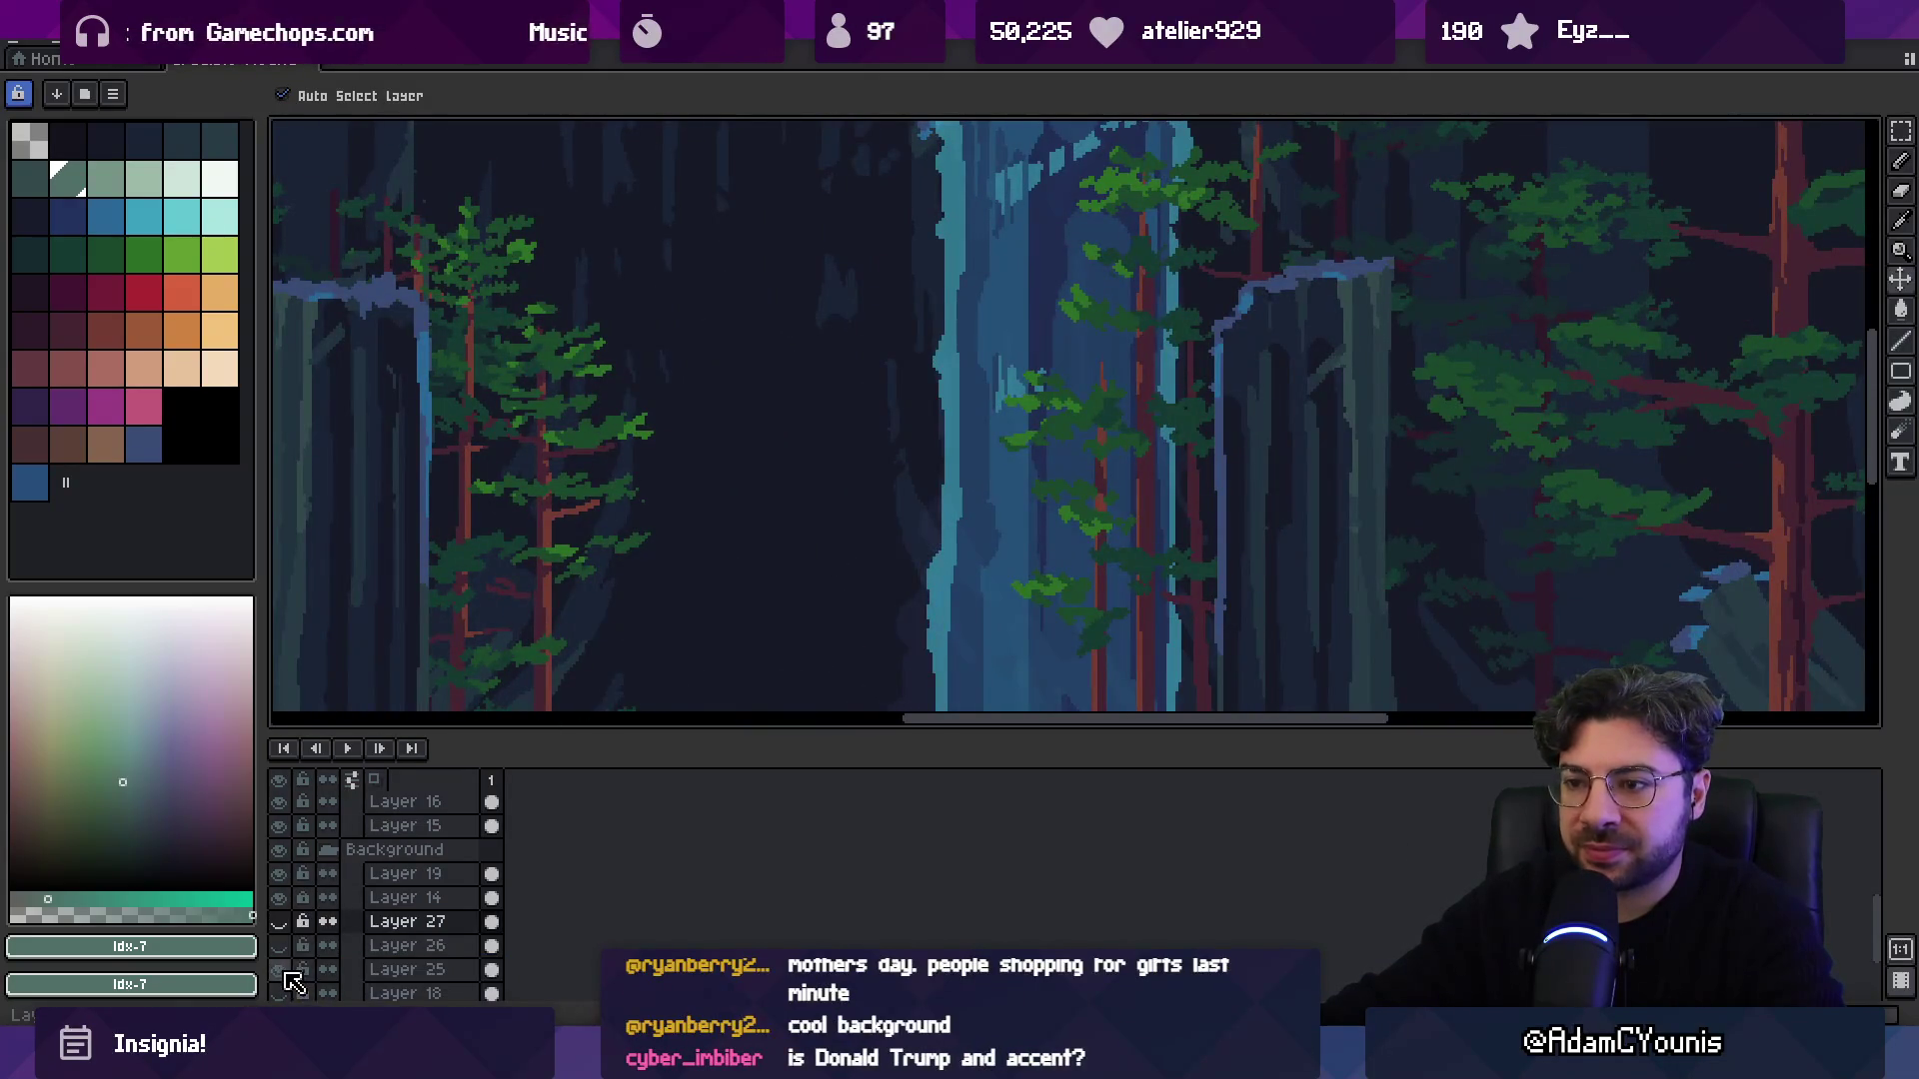
pyautogui.click(284, 971)
pyautogui.scroll(-2, 730, 499)
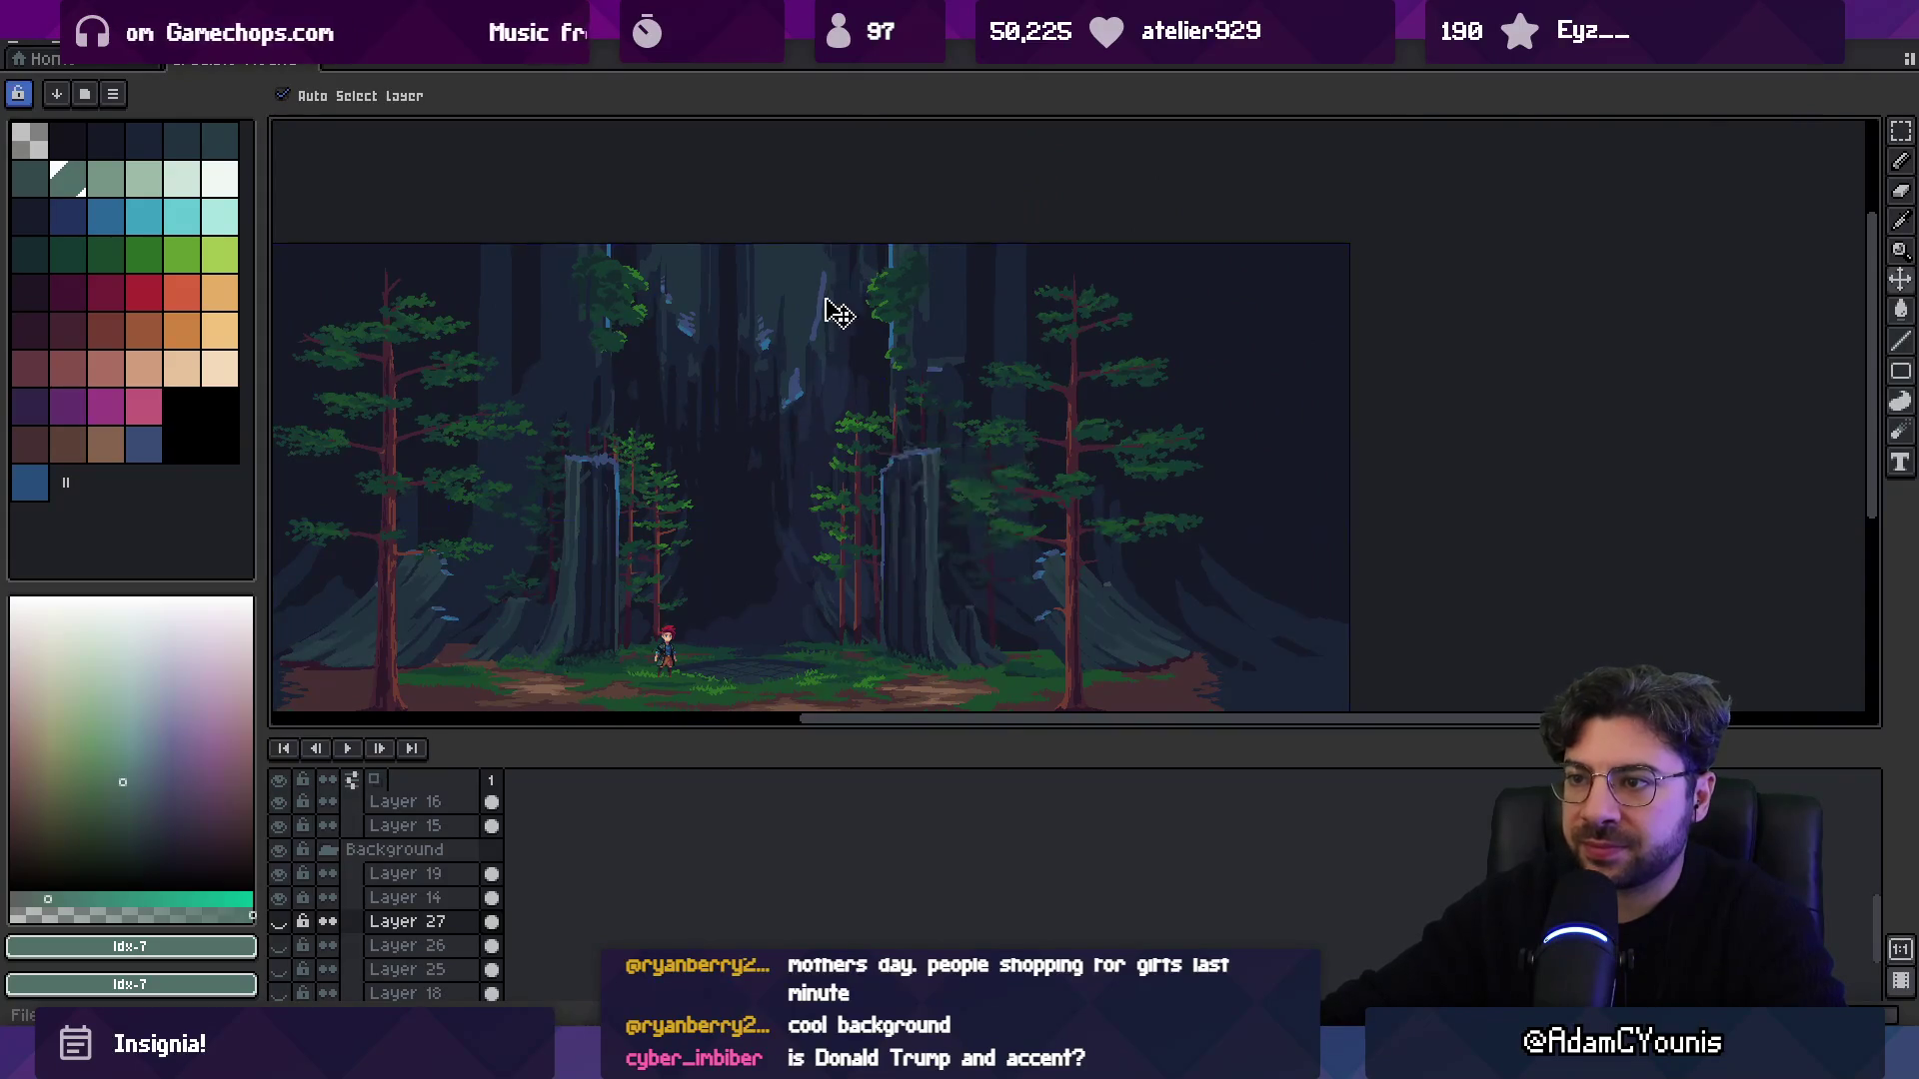
pyautogui.scroll(3, 828, 312)
pyautogui.click(754, 343)
pyautogui.press('b')
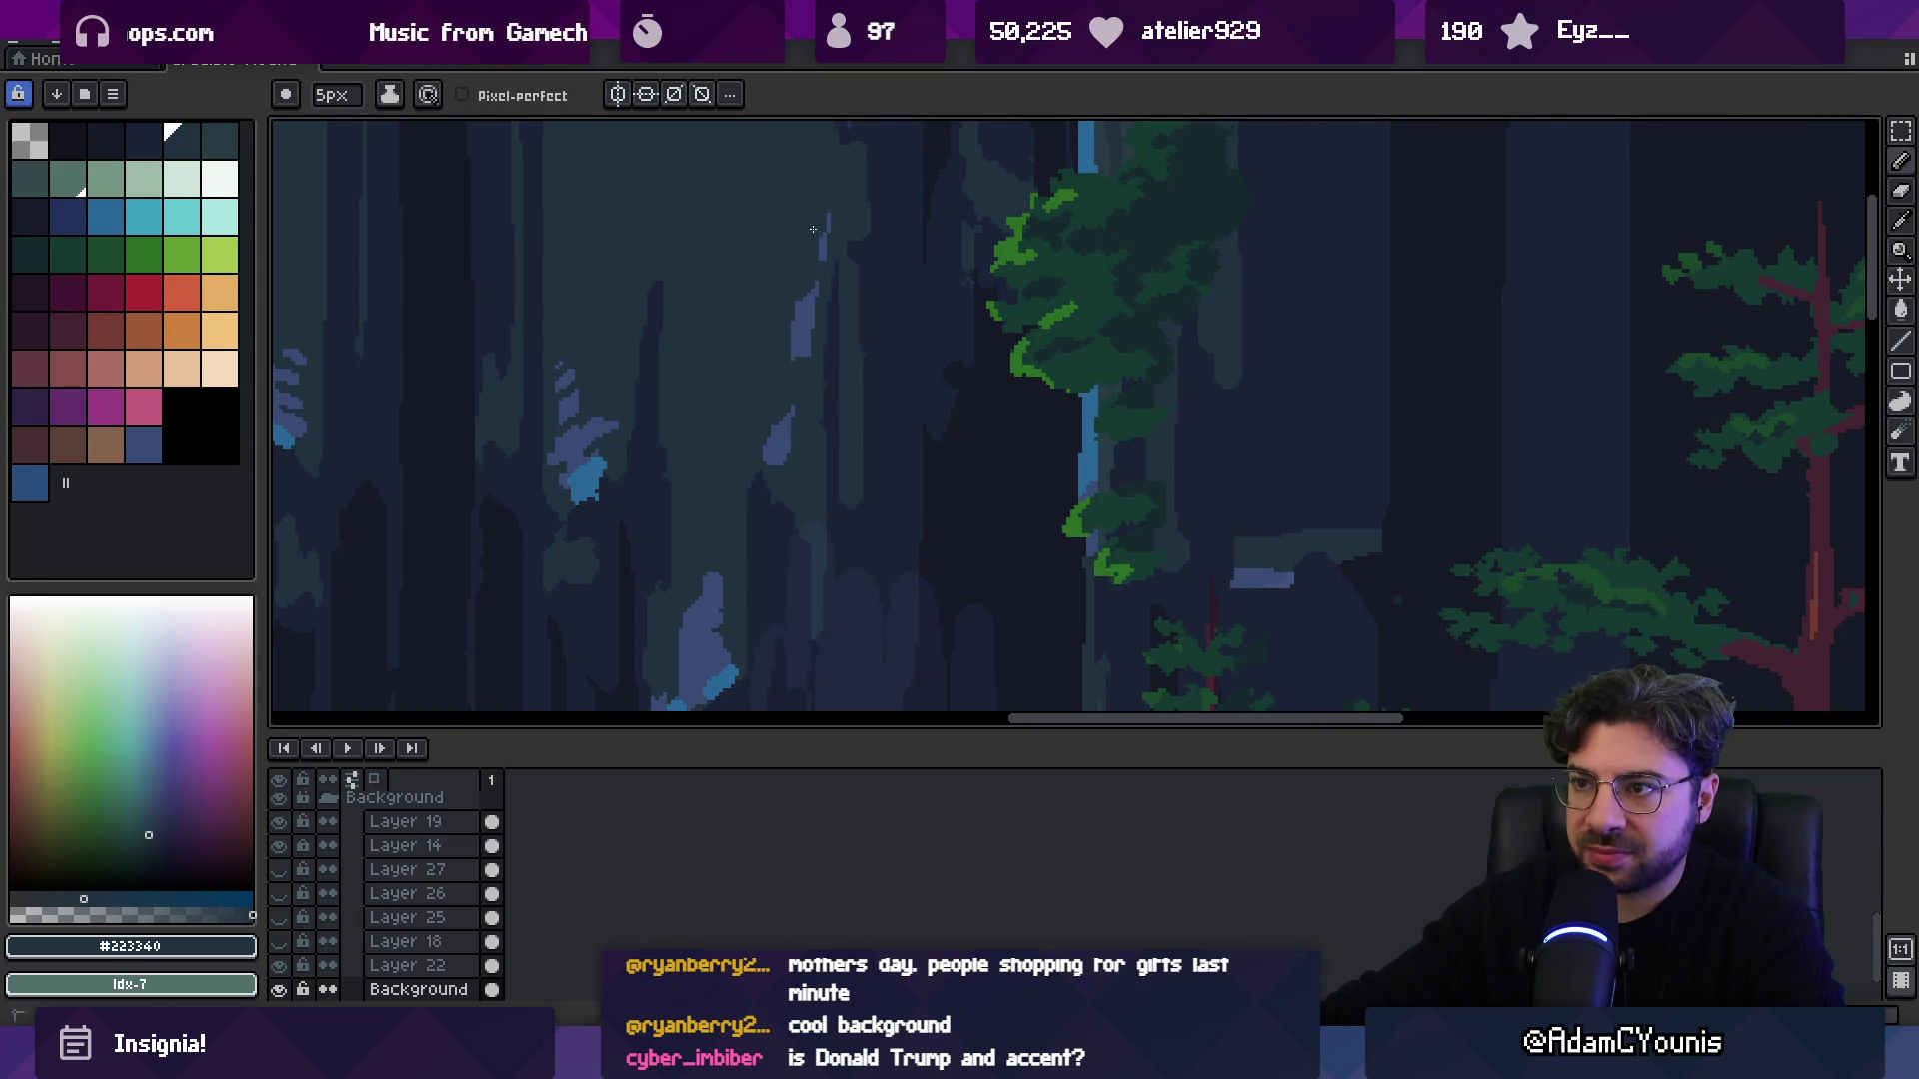
# Show the waterfall and mist layers, hide Layers 14 and 25–27 again, then move to Unity.
pyautogui.scroll(-3, 813, 228)
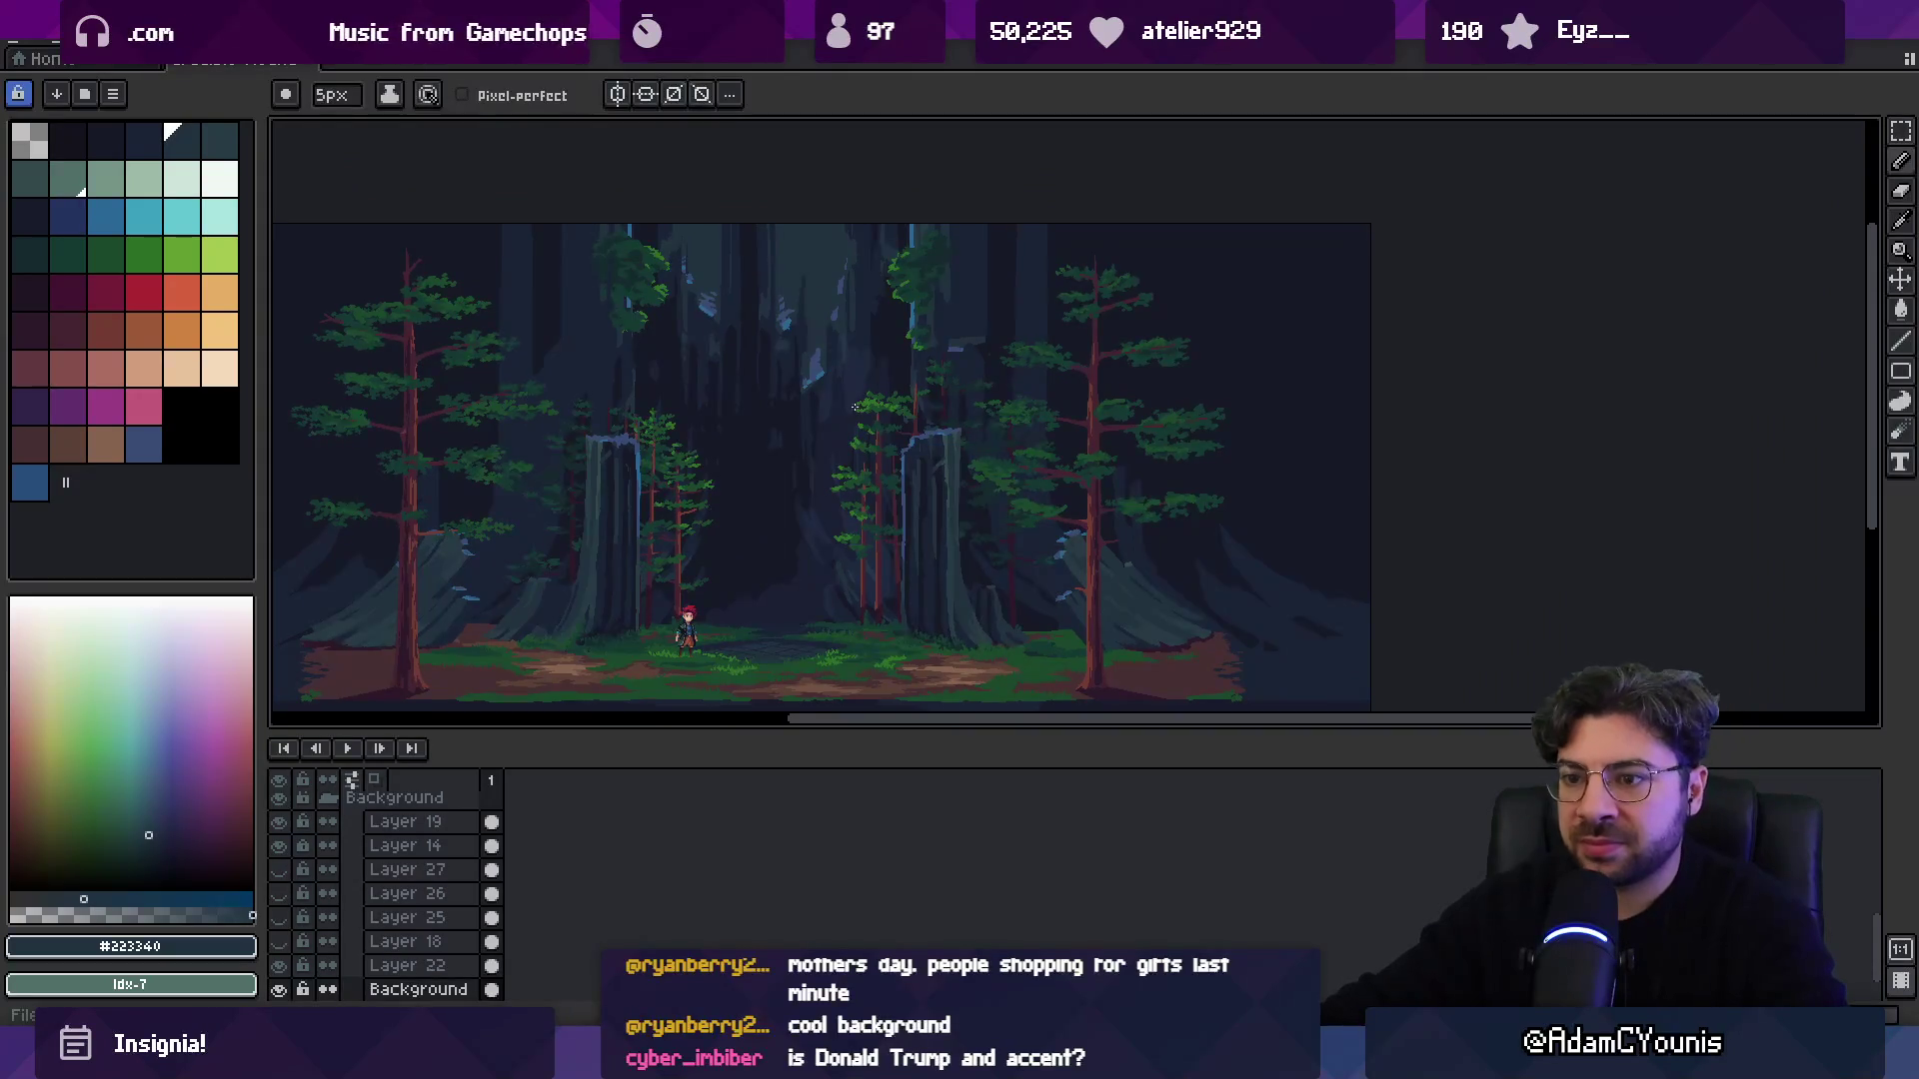
pyautogui.press('v')
pyautogui.press('b')
pyautogui.moveTo(279, 867); pyautogui.dragTo(295, 950)
pyautogui.moveTo(280, 846); pyautogui.dragTo(299, 924)
pyautogui.hscroll(-3, 844, 506)
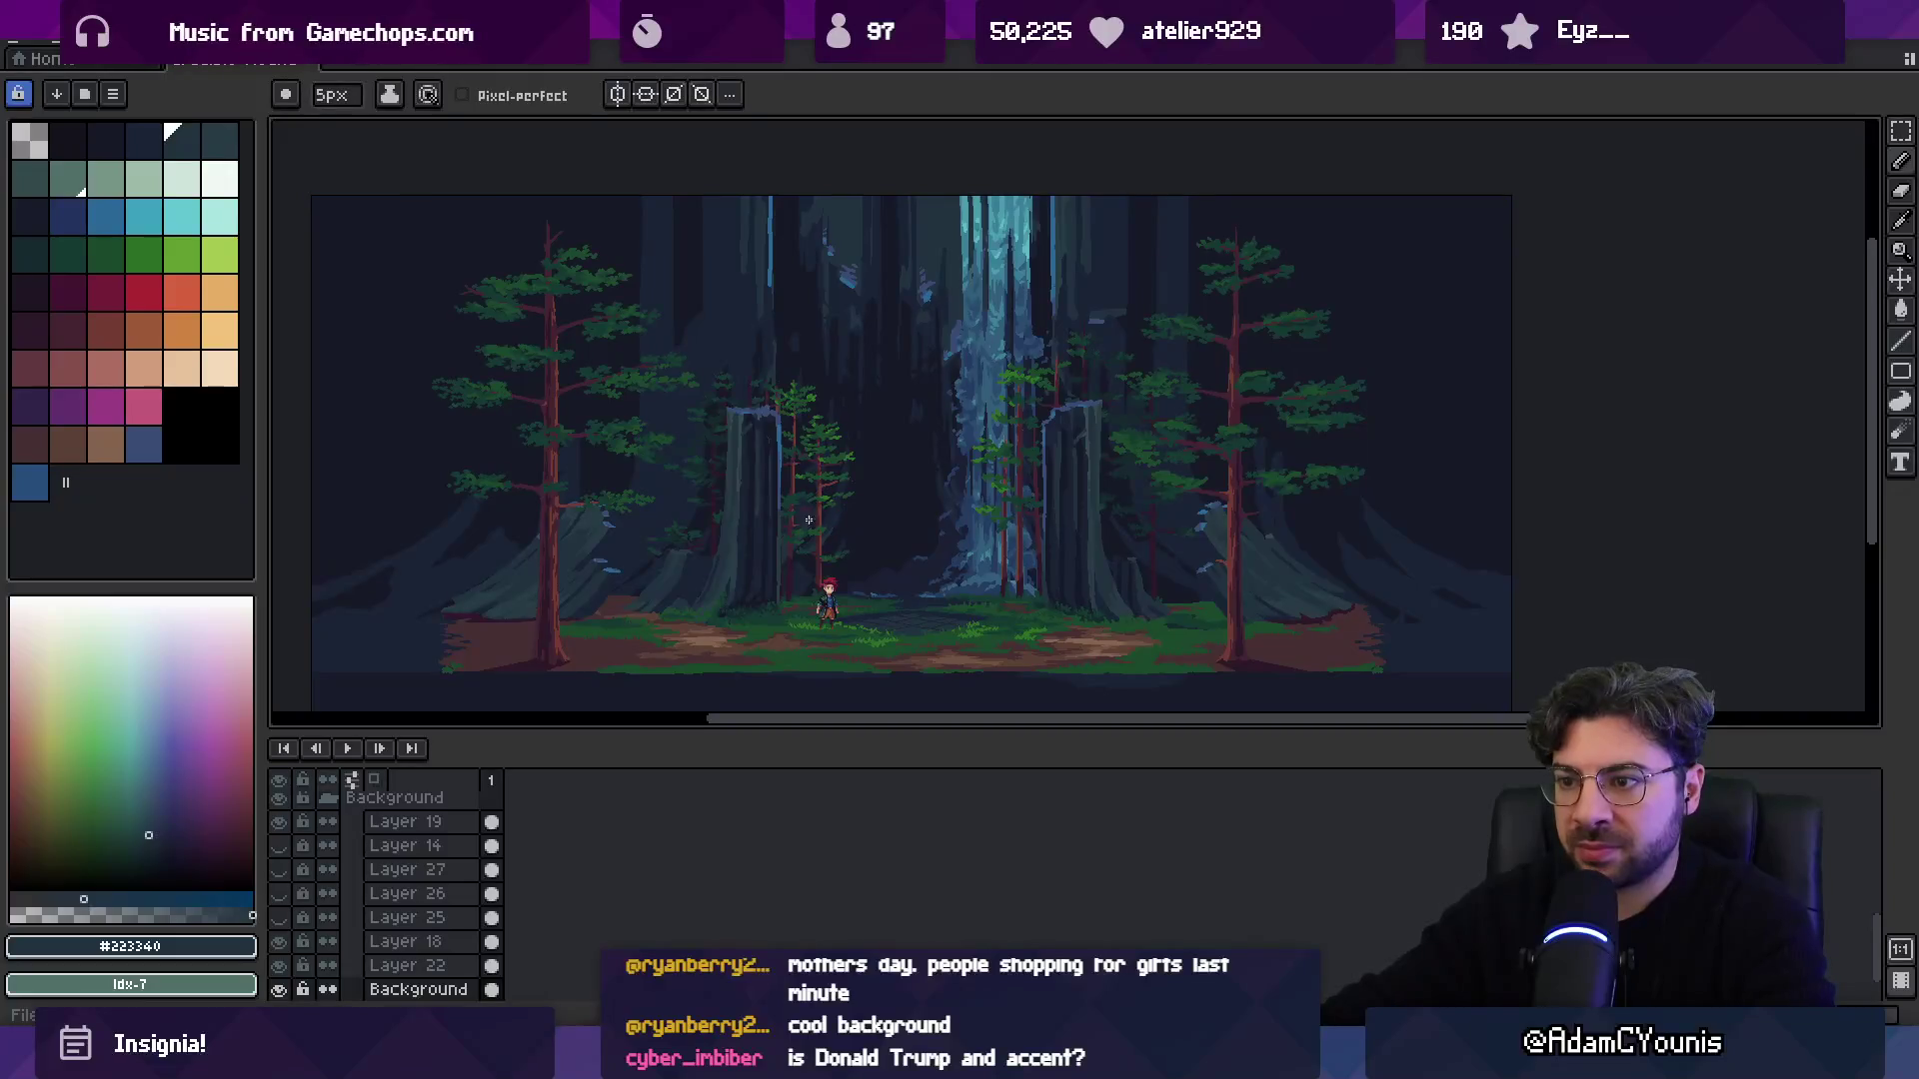
pyautogui.keyDown('ctrl'); pyautogui.click(838, 625); pyautogui.keyUp('ctrl')
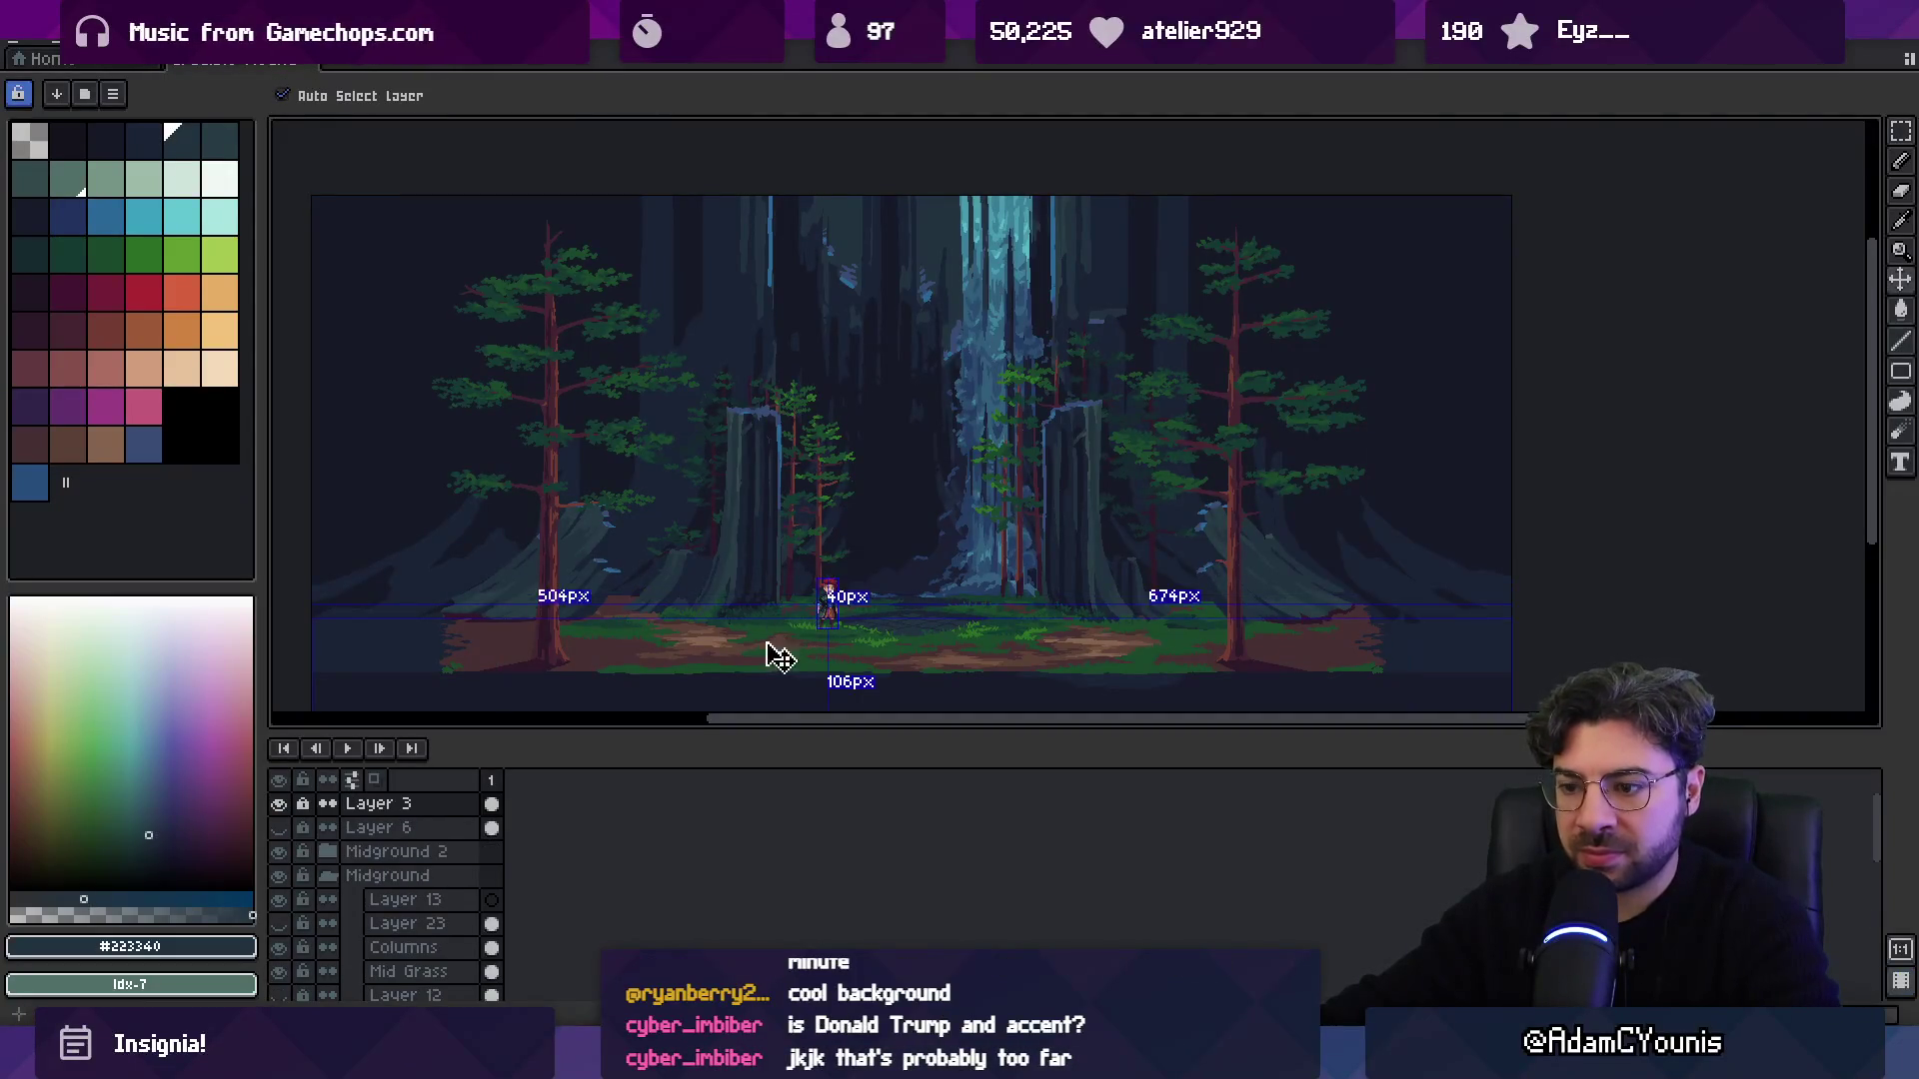
pyautogui.hotkey('alt', 'Tab')
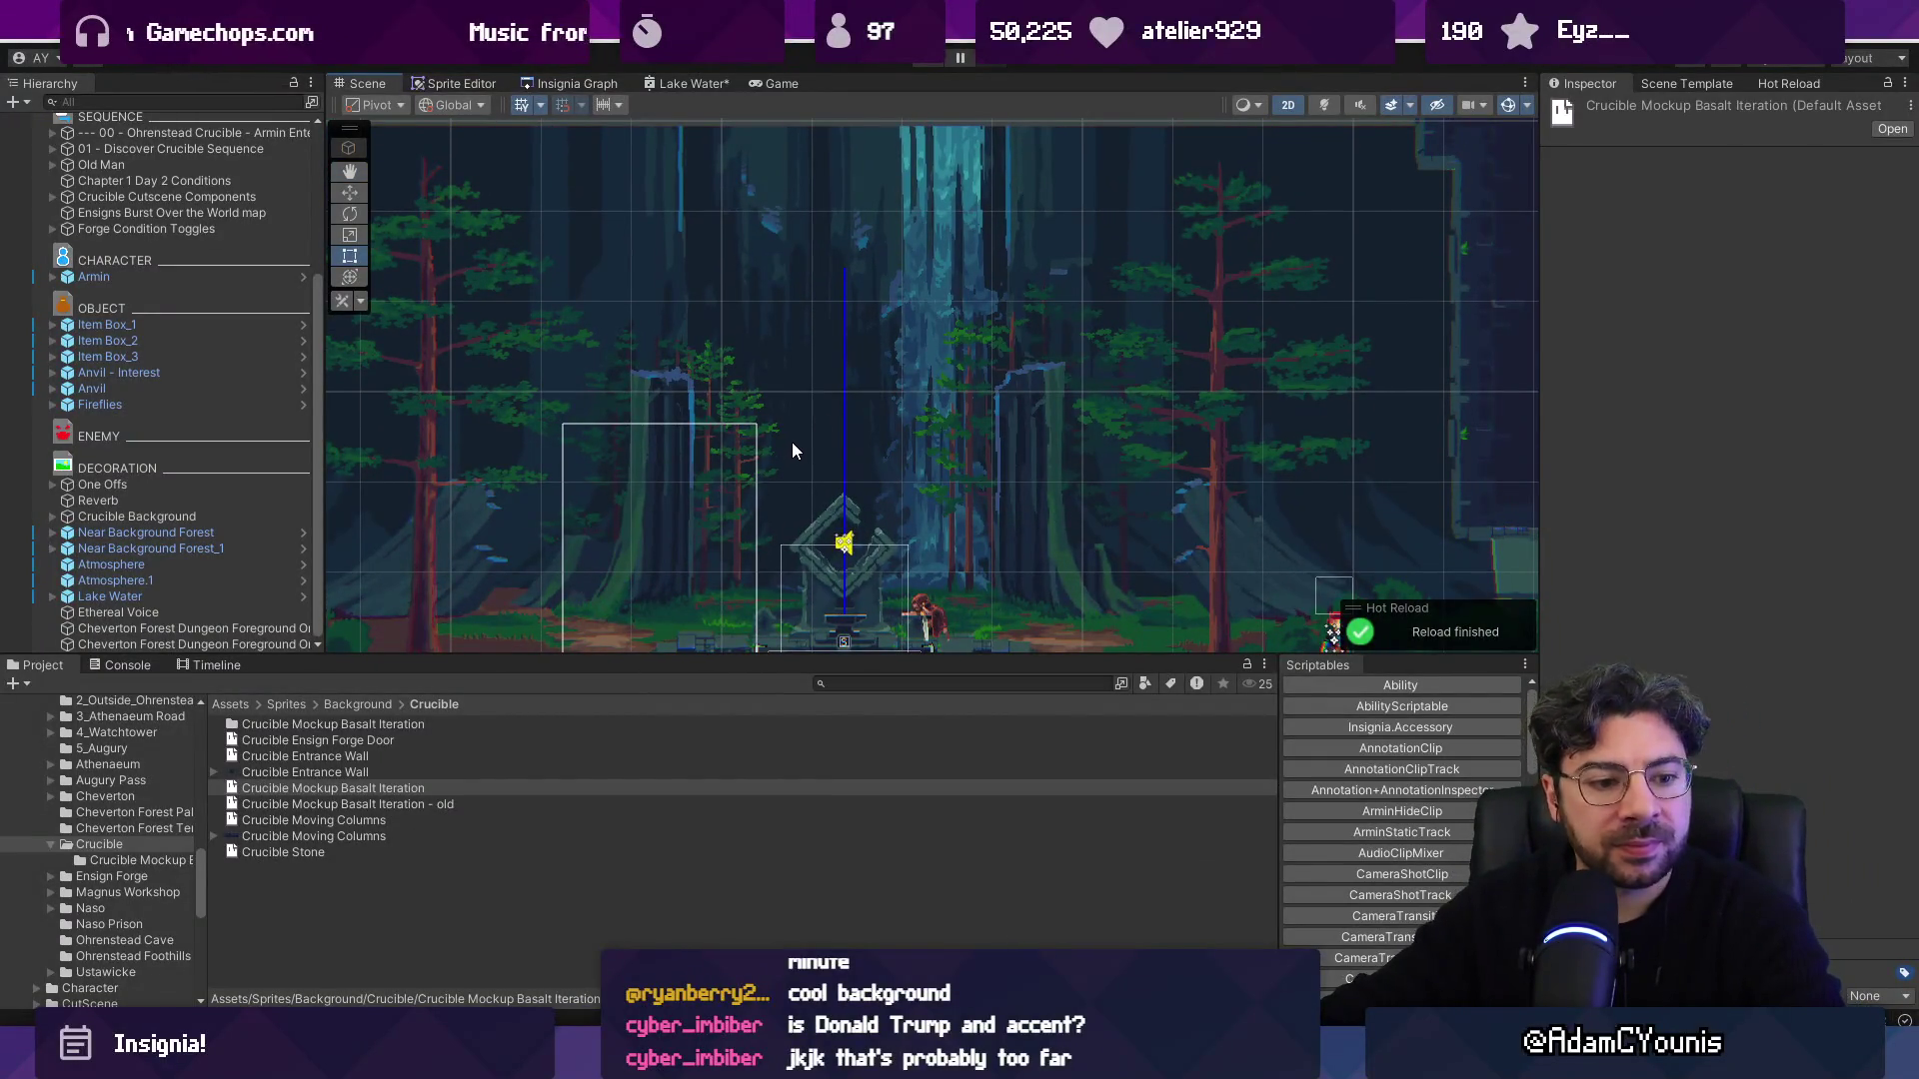
# Zoom out in the Scene view of the Crucible scene.
pyautogui.scroll(-3, 1011, 391)
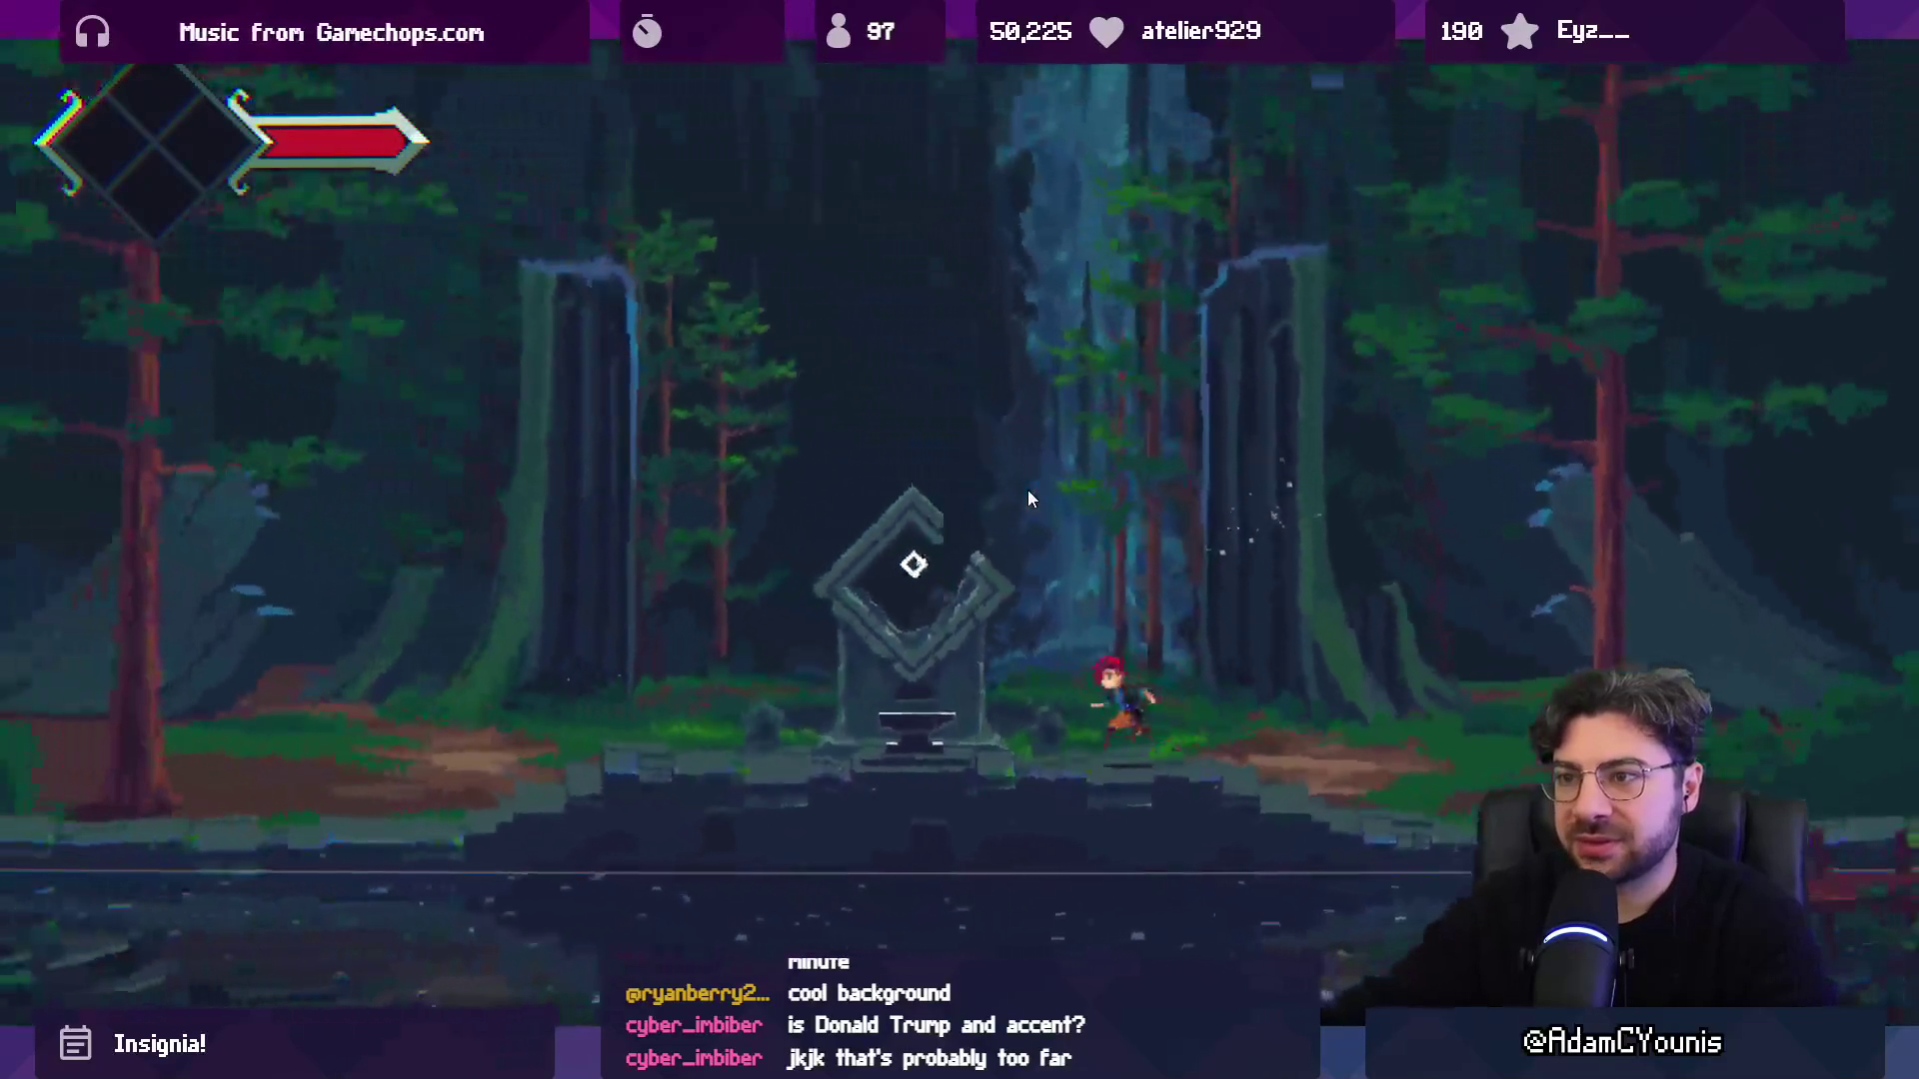
# Run Armin to the shrine and step onto the anvil, advancing through his dialogue lines.
pyautogui.press('a')
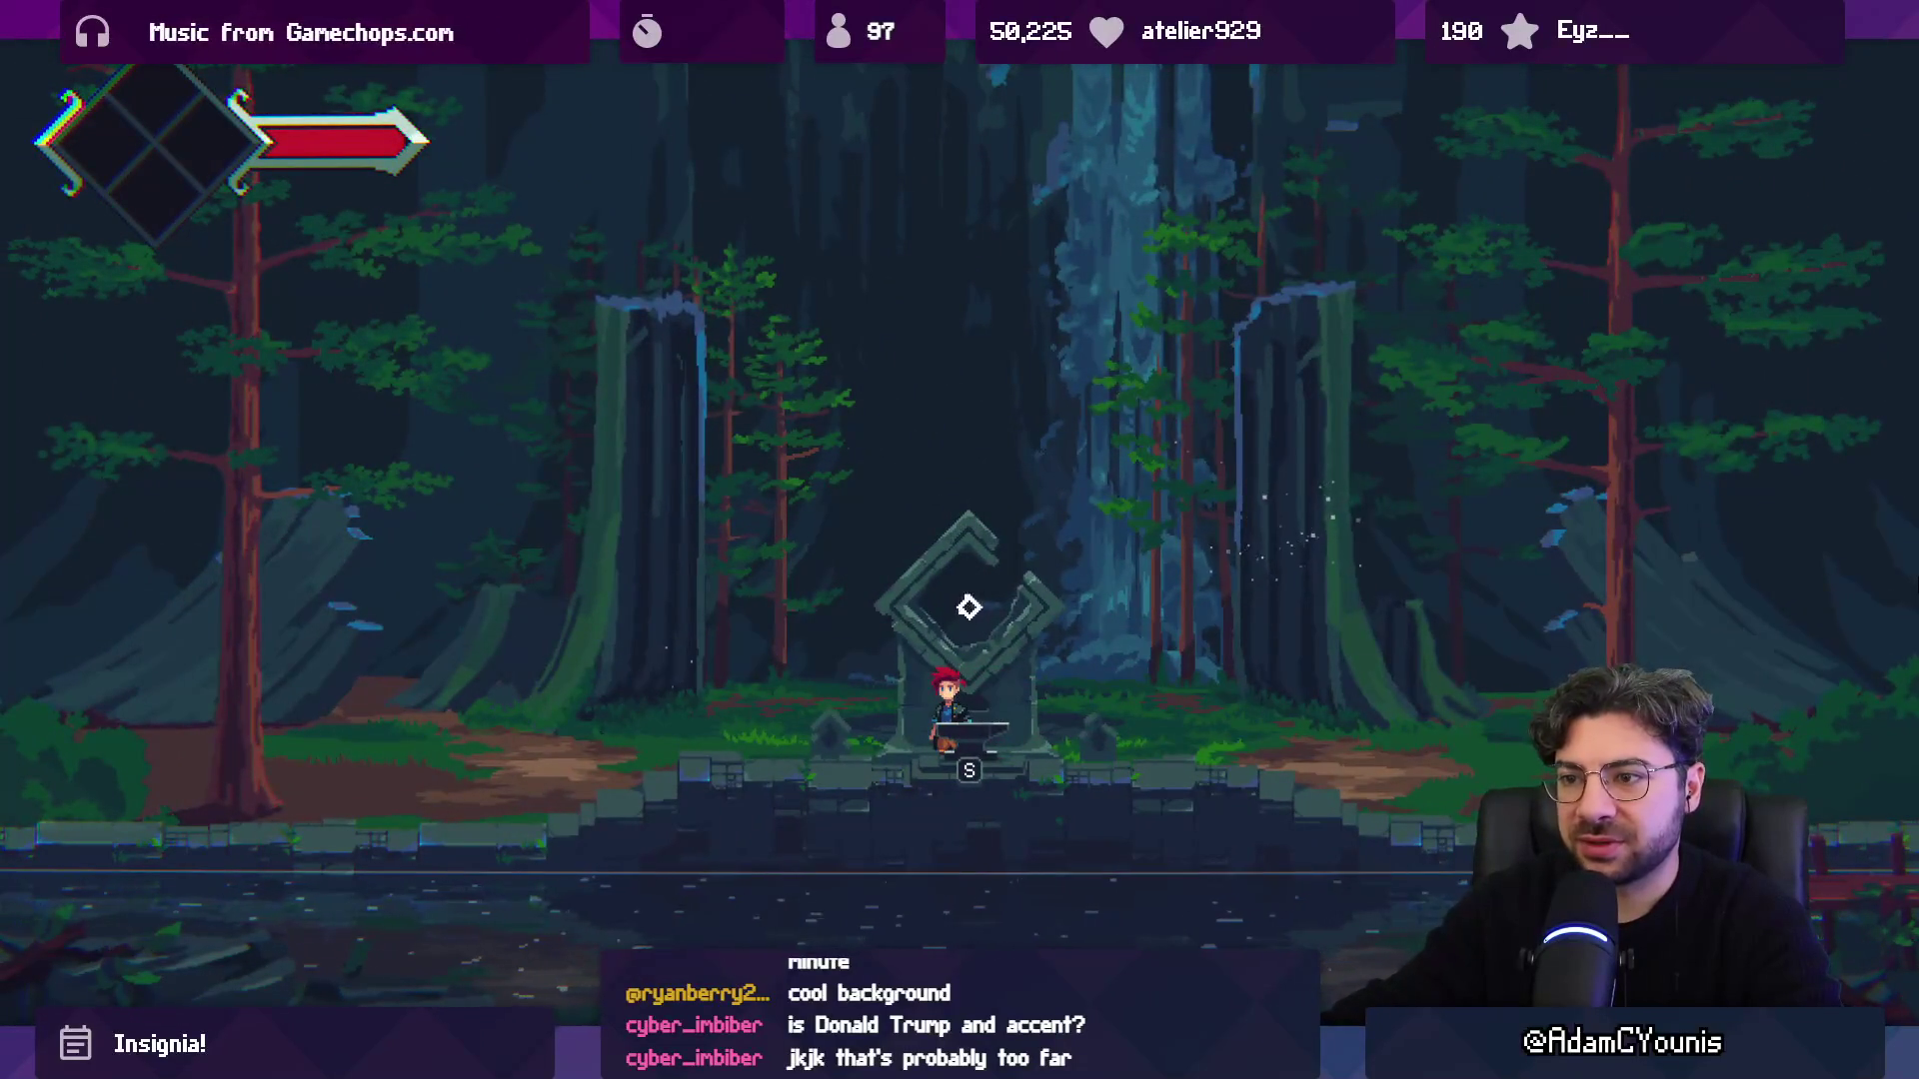
pyautogui.press('a')
pyautogui.press('d')
pyautogui.press('d')
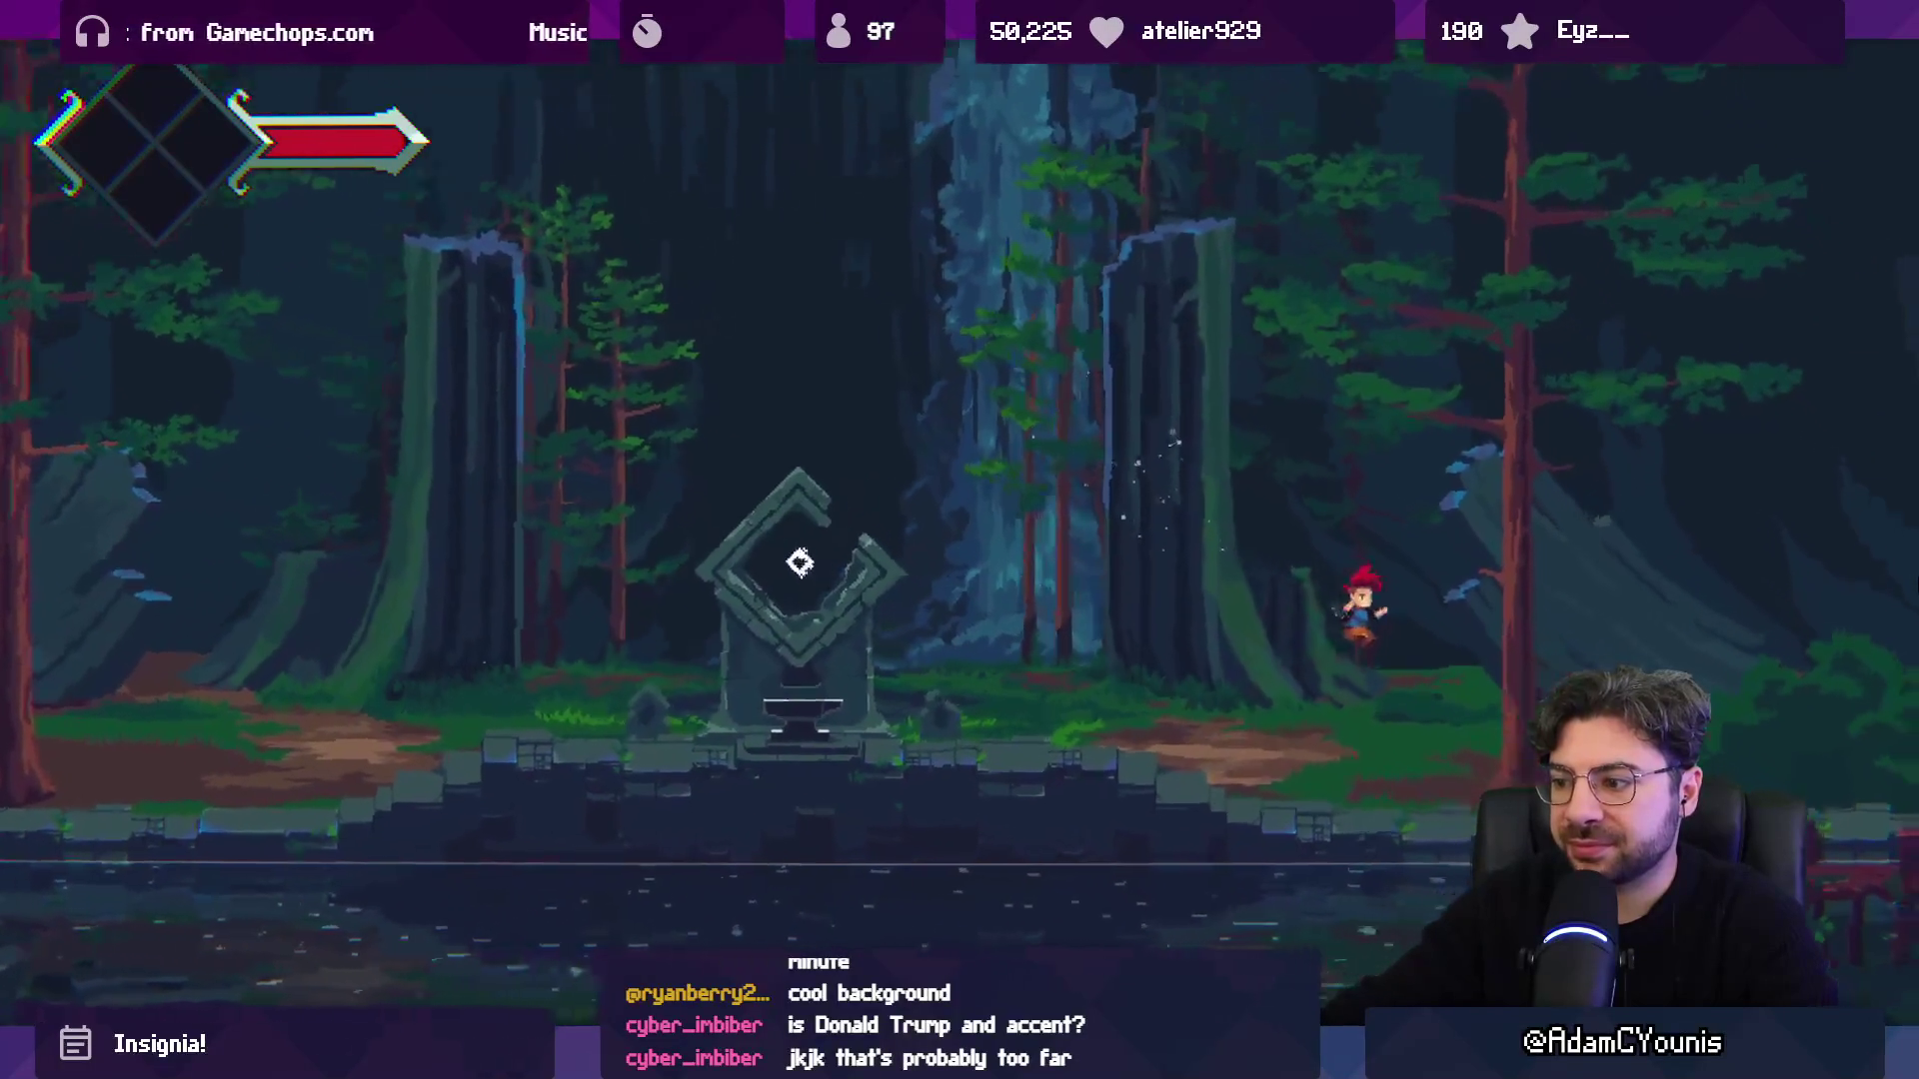
pyautogui.press('a')
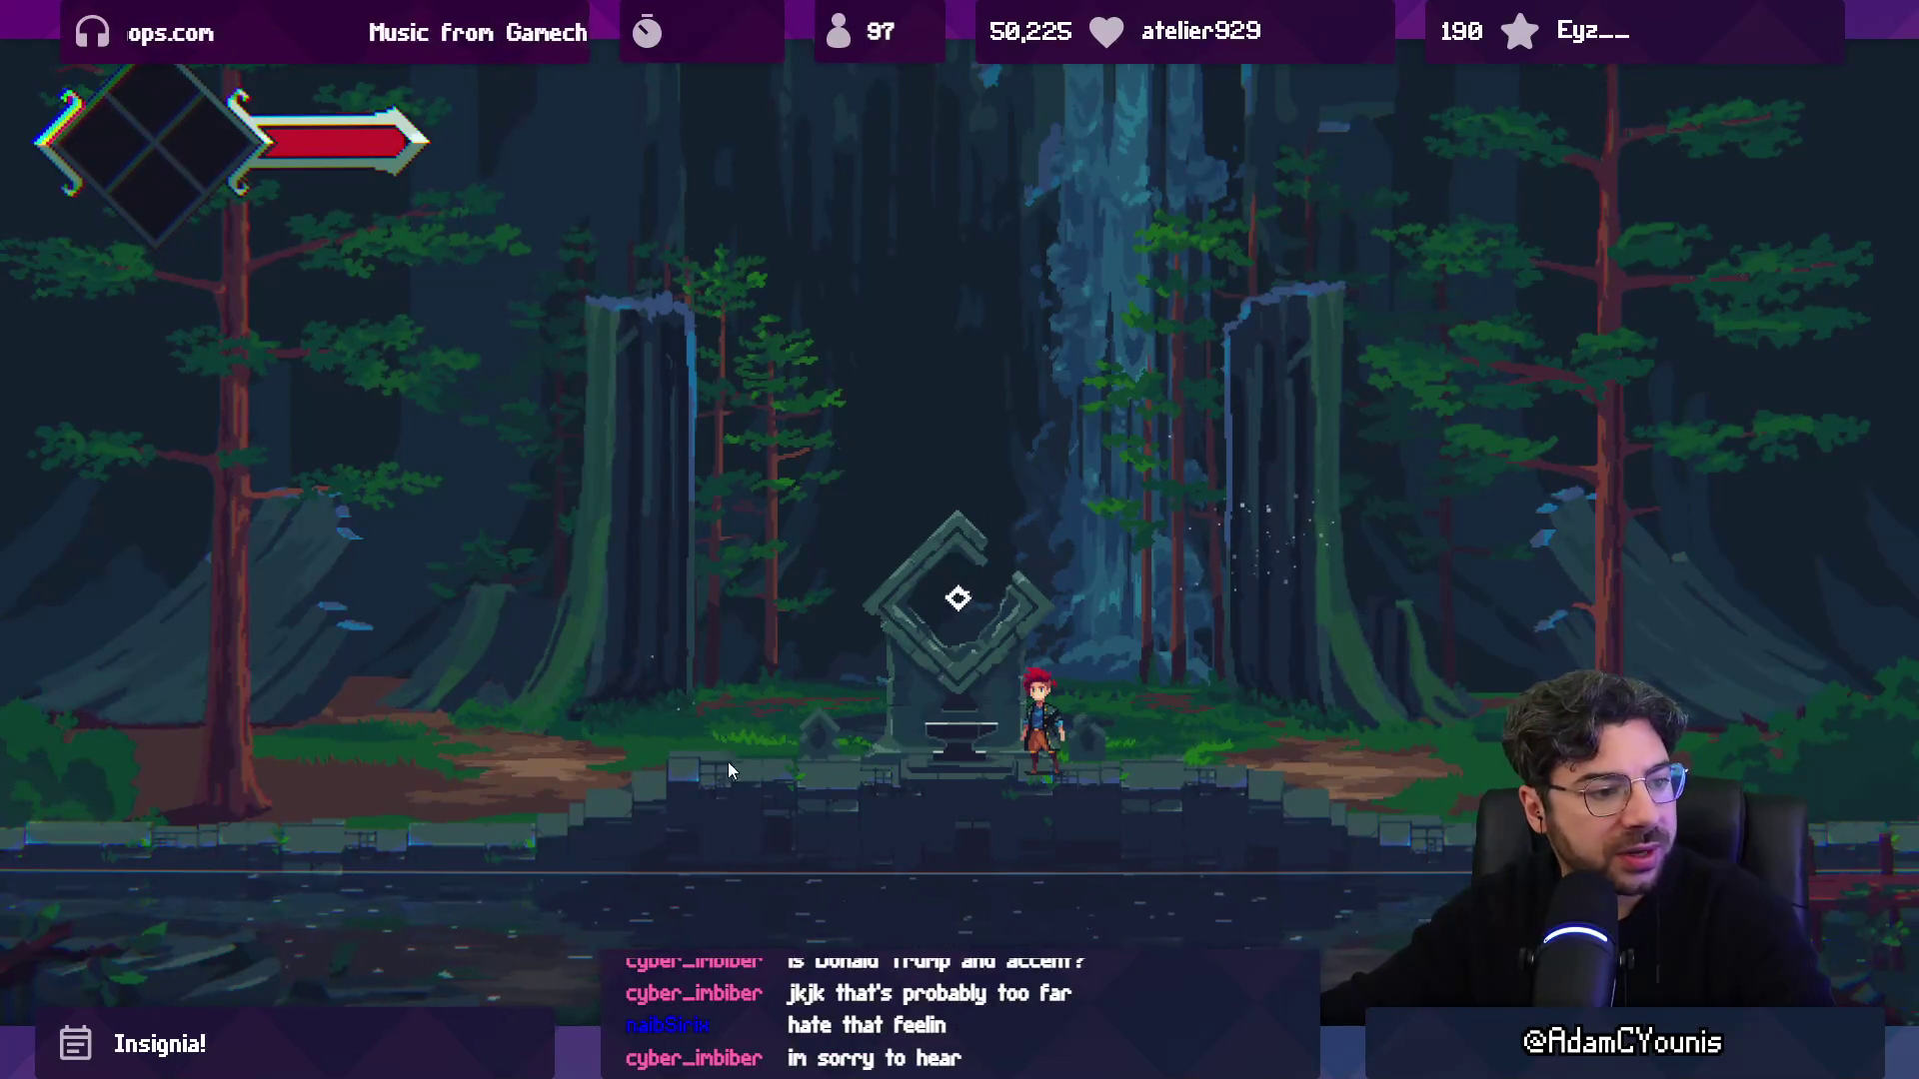
pyautogui.press('e')
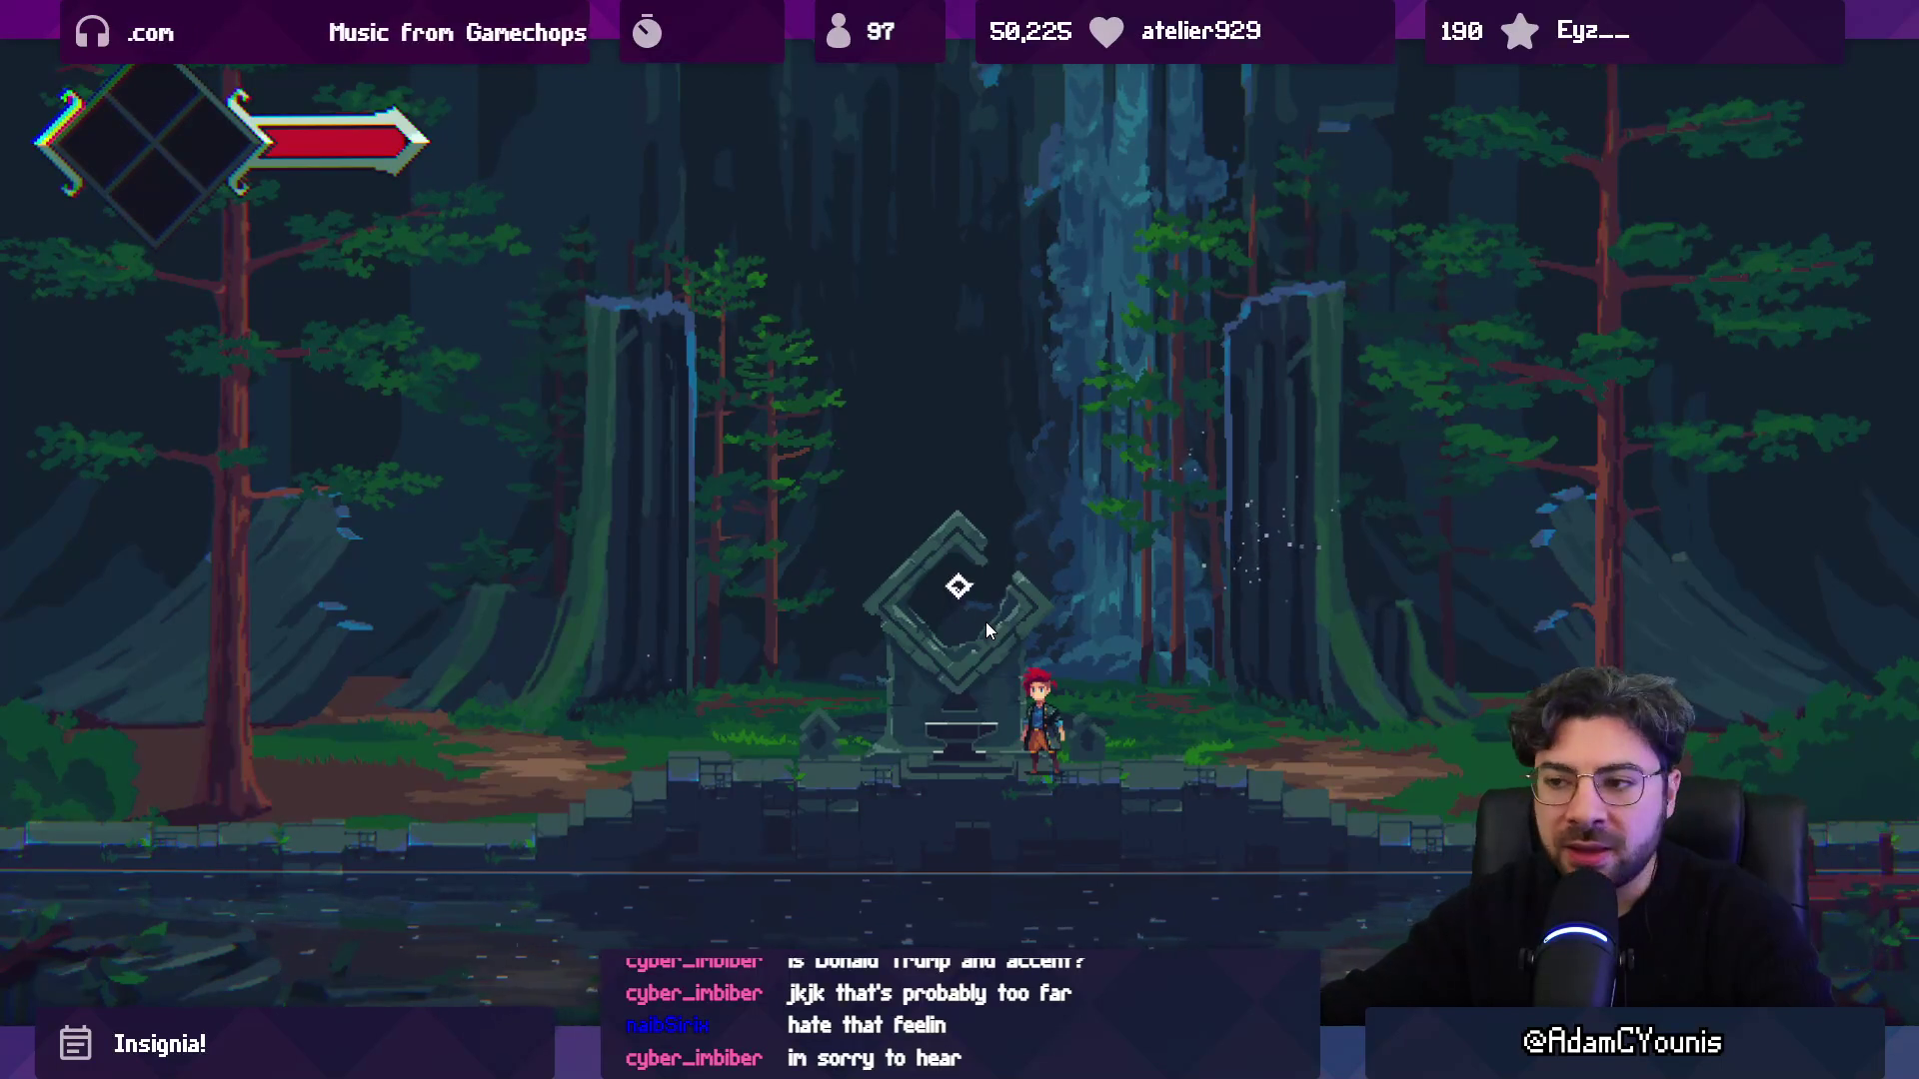
pyautogui.press('e')
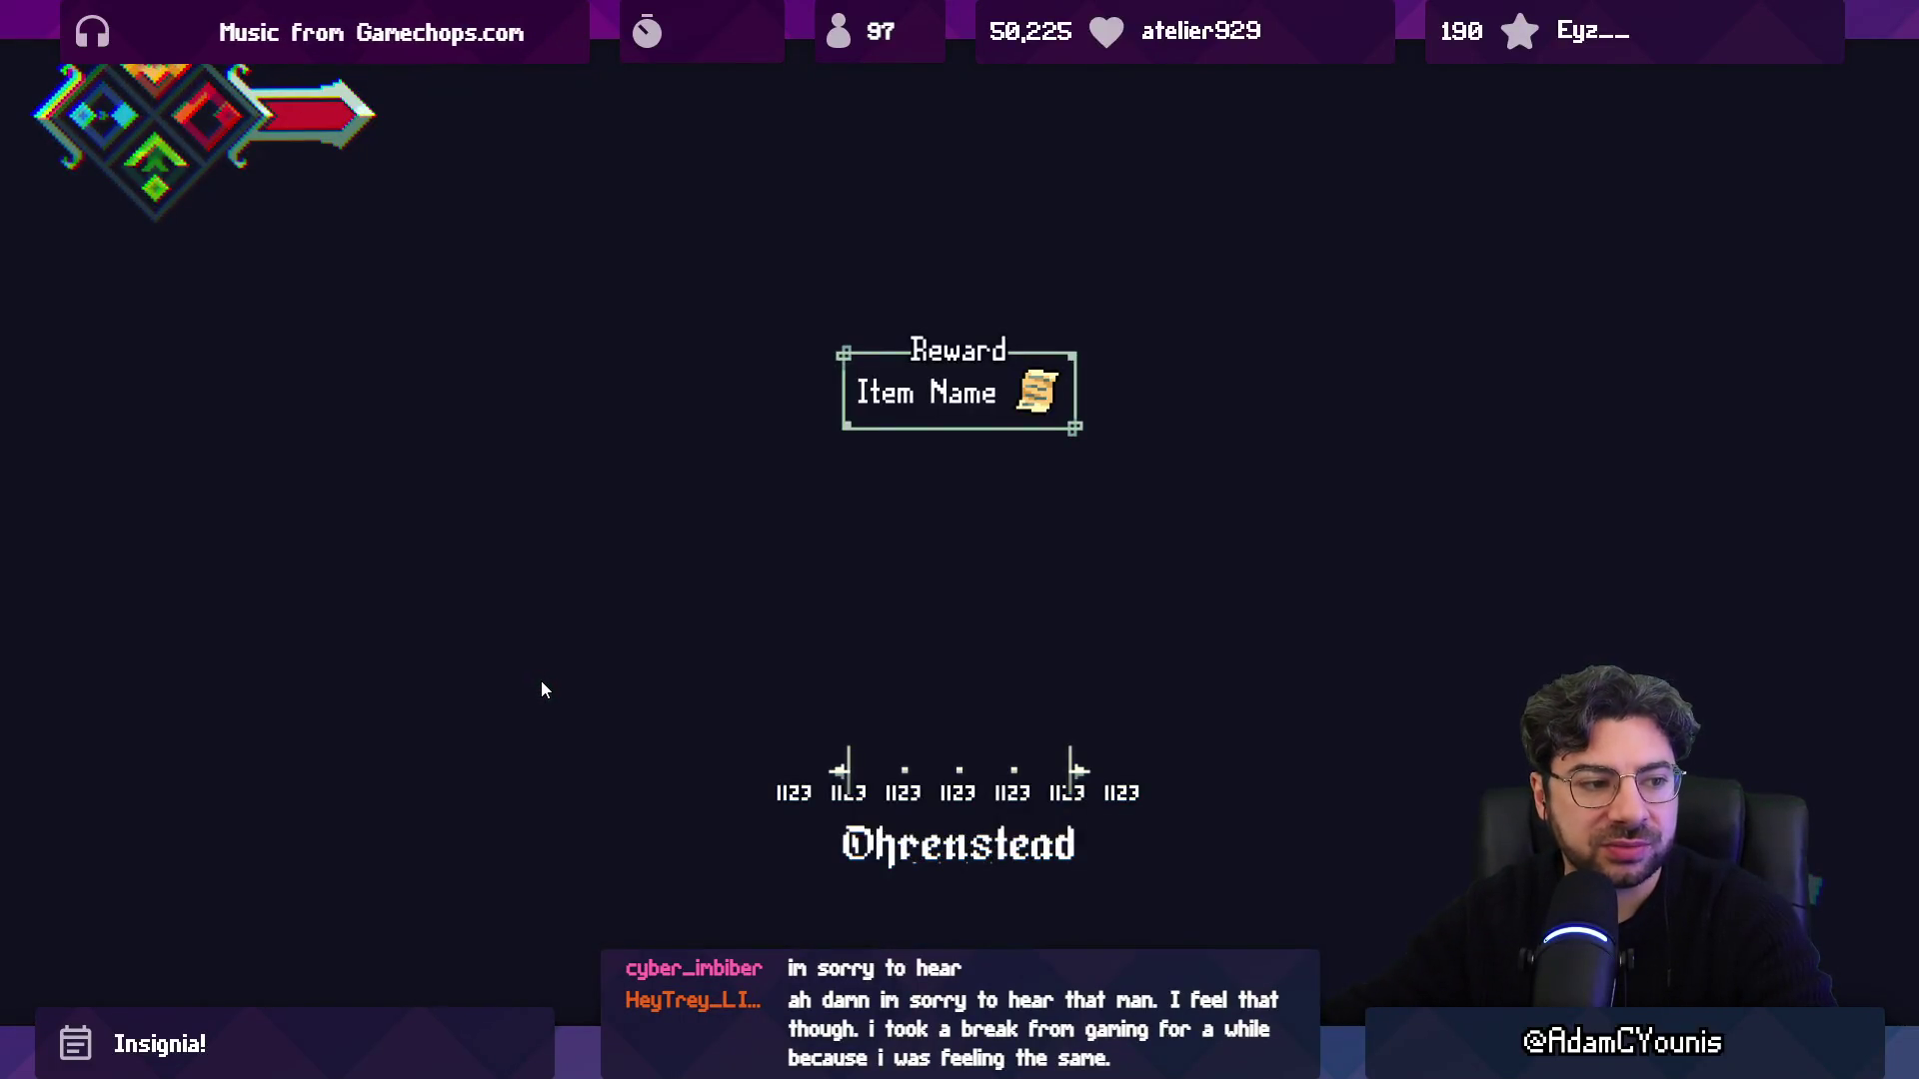
pyautogui.press('e')
pyautogui.press('e')
pyautogui.press('e')
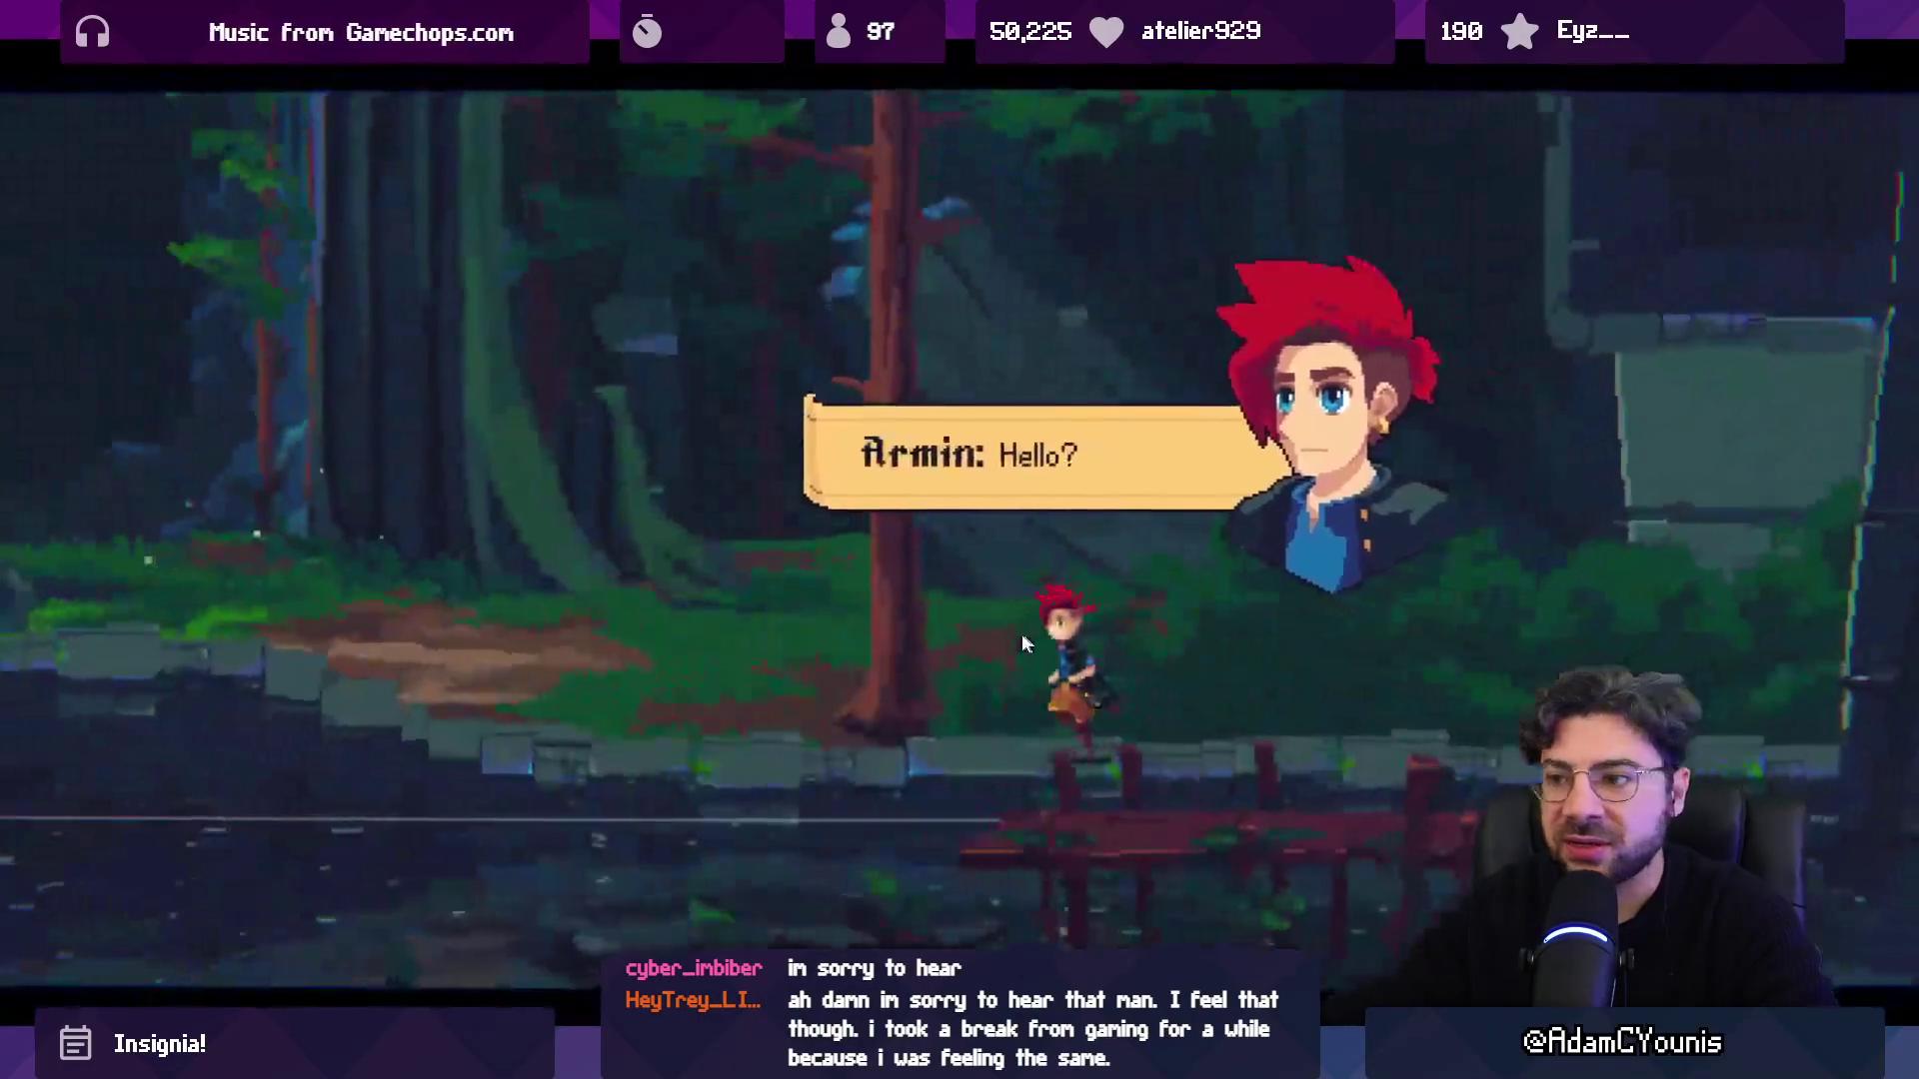
pyautogui.press('e')
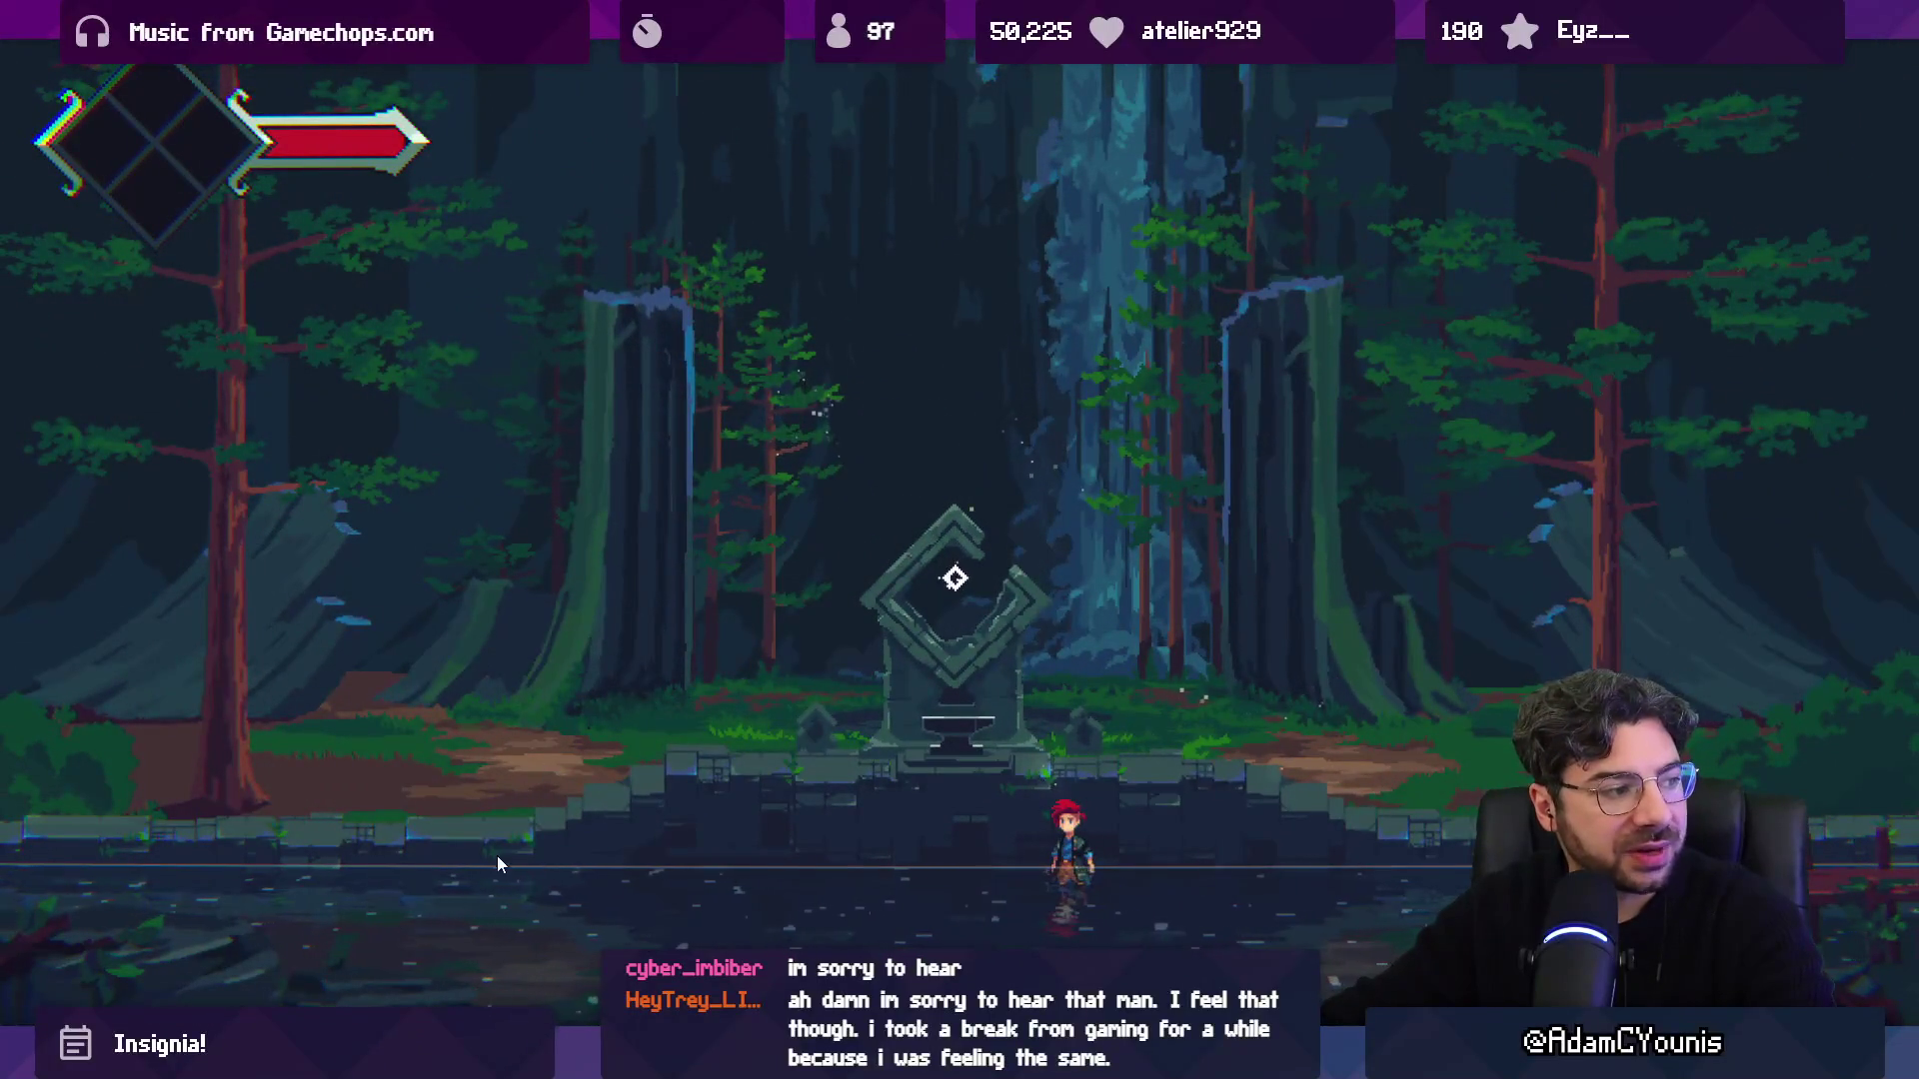
# Jump onto the shrine steps, interact with S and dismiss the dialogue, then stop Play mode.
pyautogui.press('space')
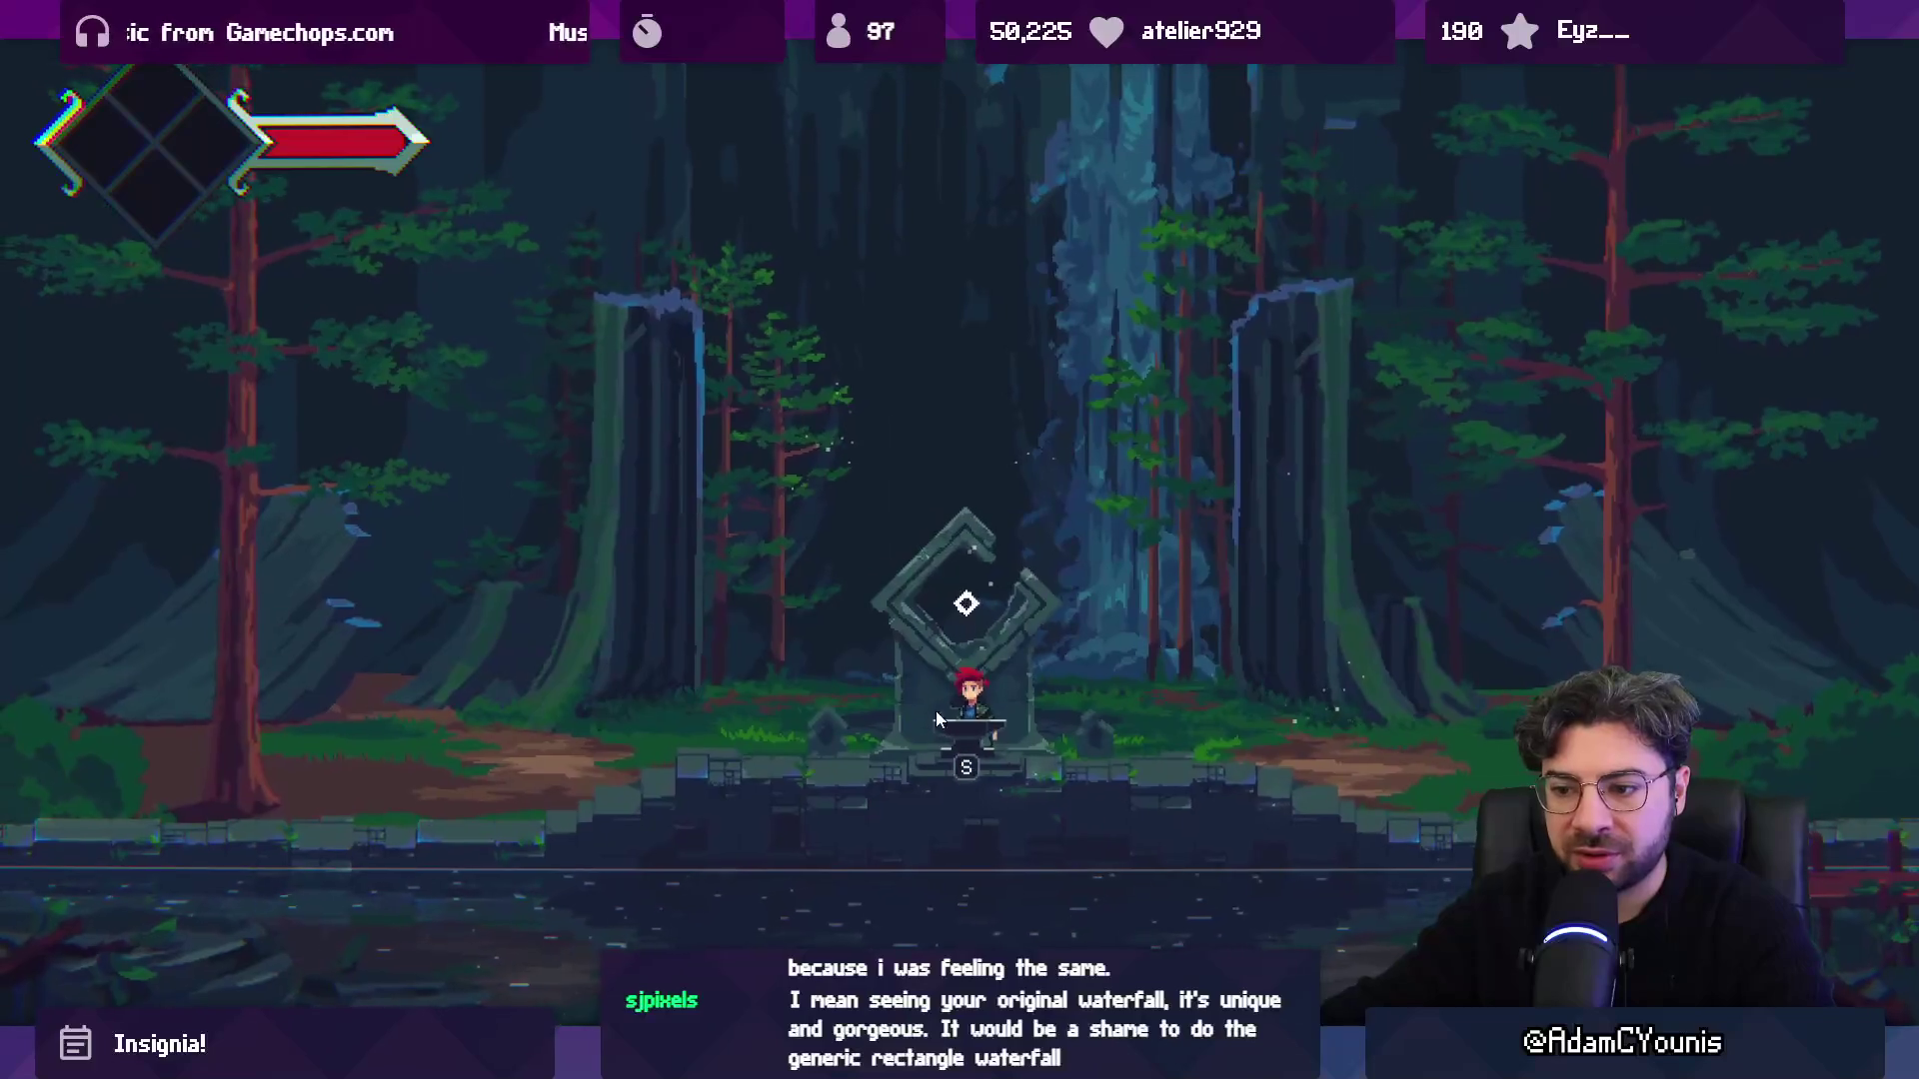
pyautogui.press('s')
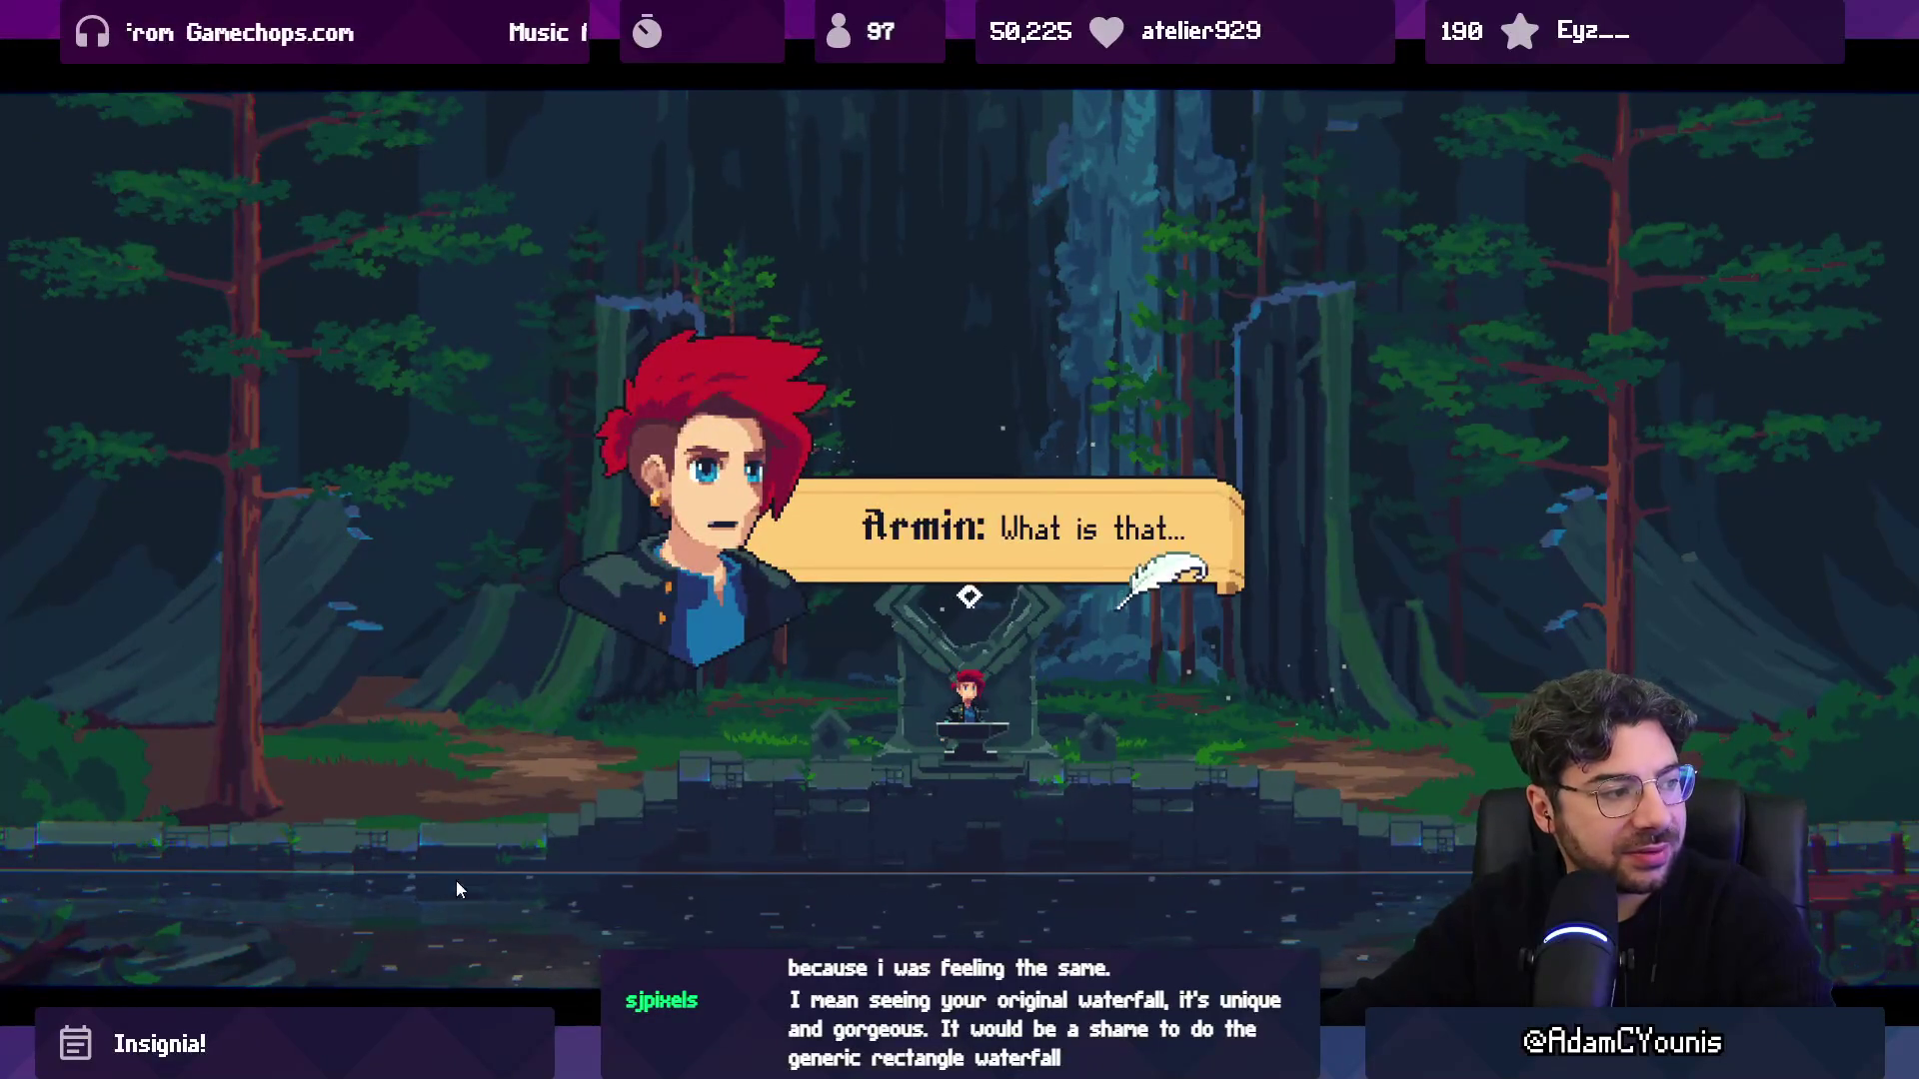
pyautogui.press('s')
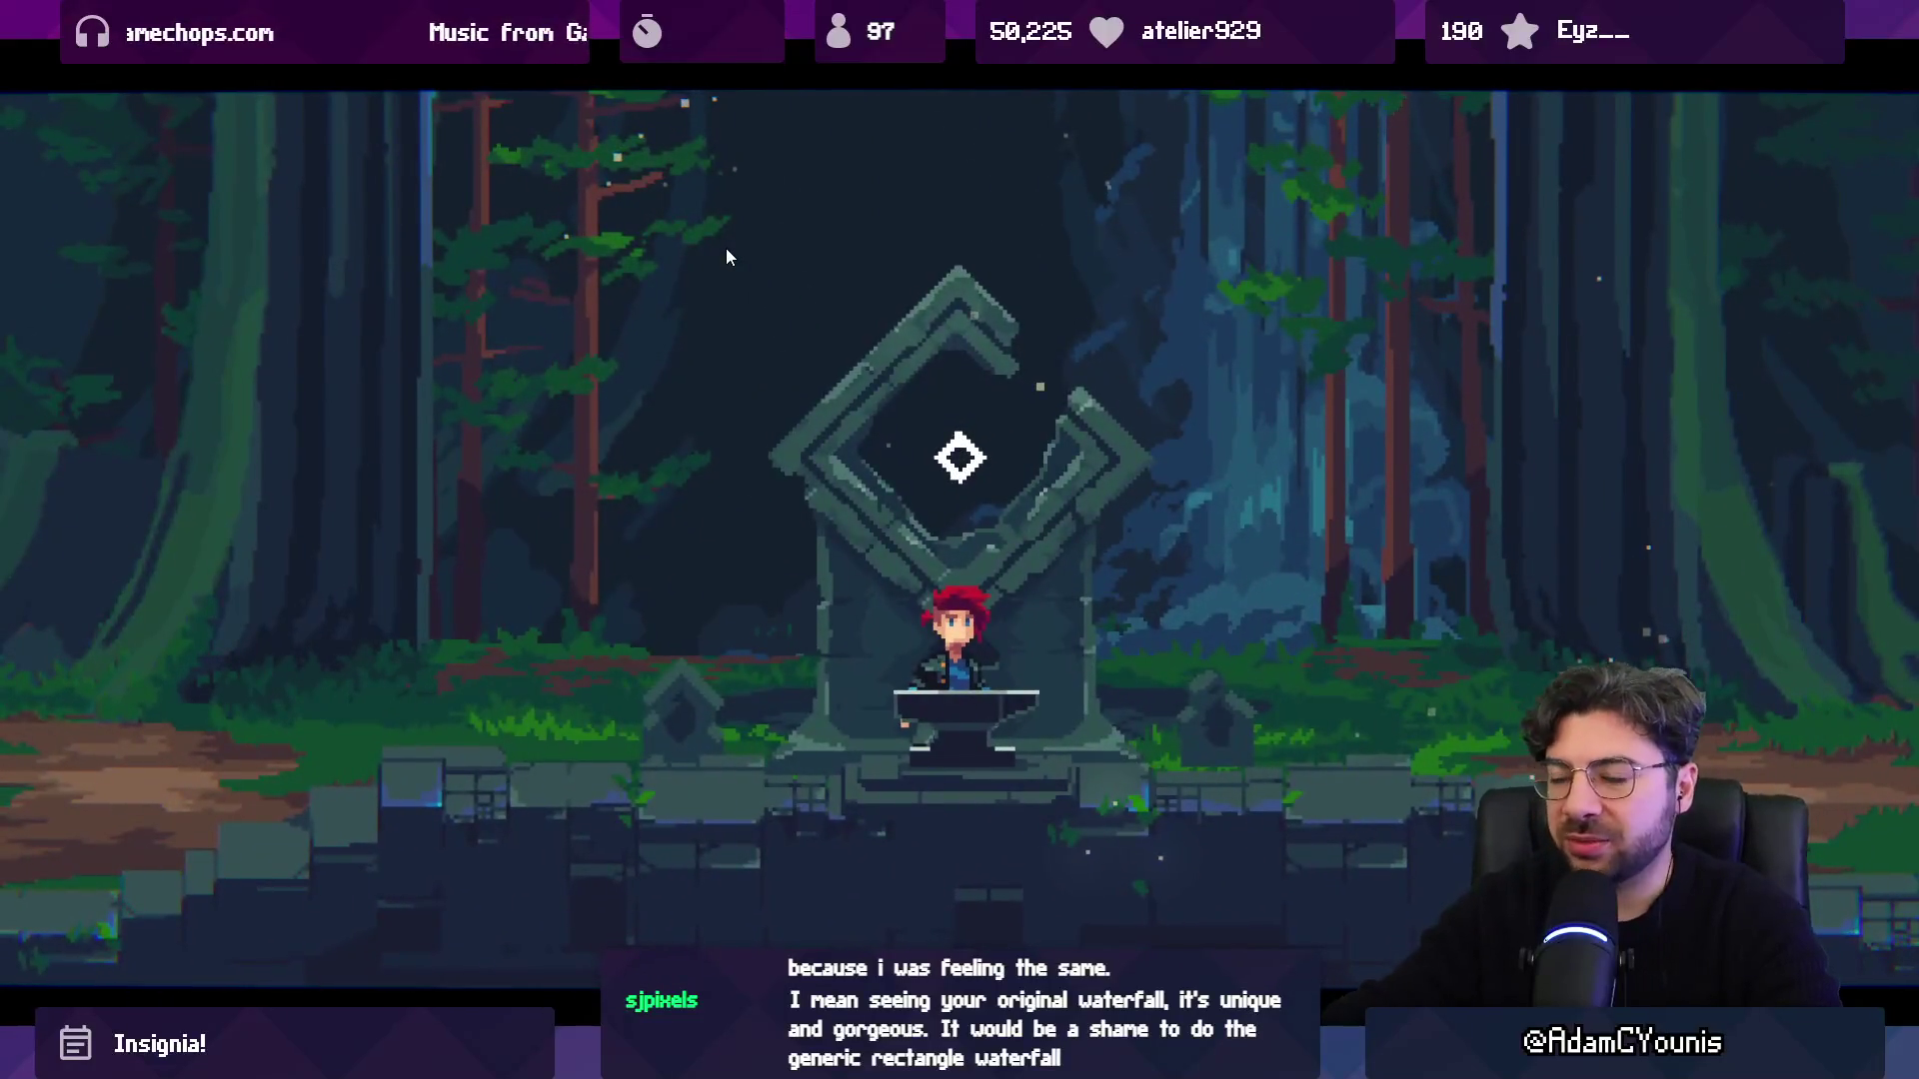
pyautogui.hotkey('ctrl', 'p')
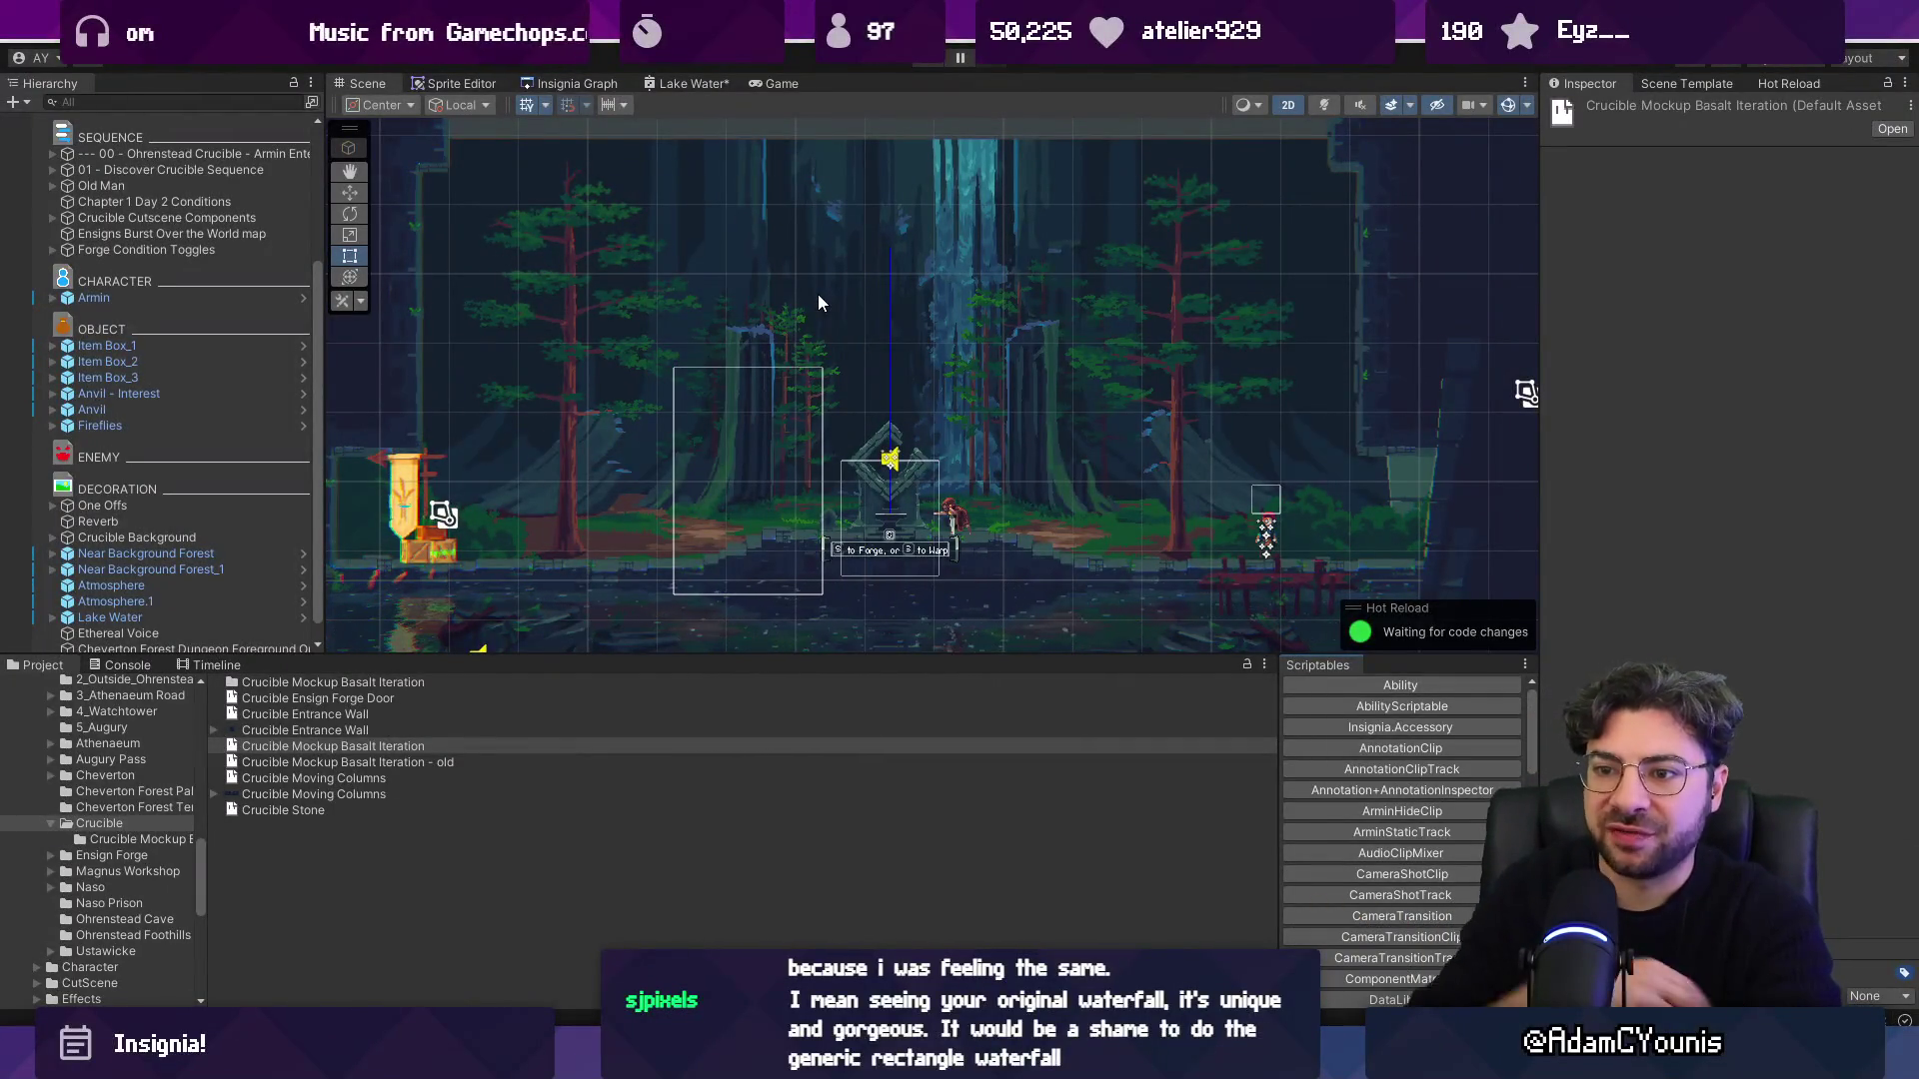
# Make the Scene view taller, recentre it on the forge, then switch to Figma.
pyautogui.click(788, 659)
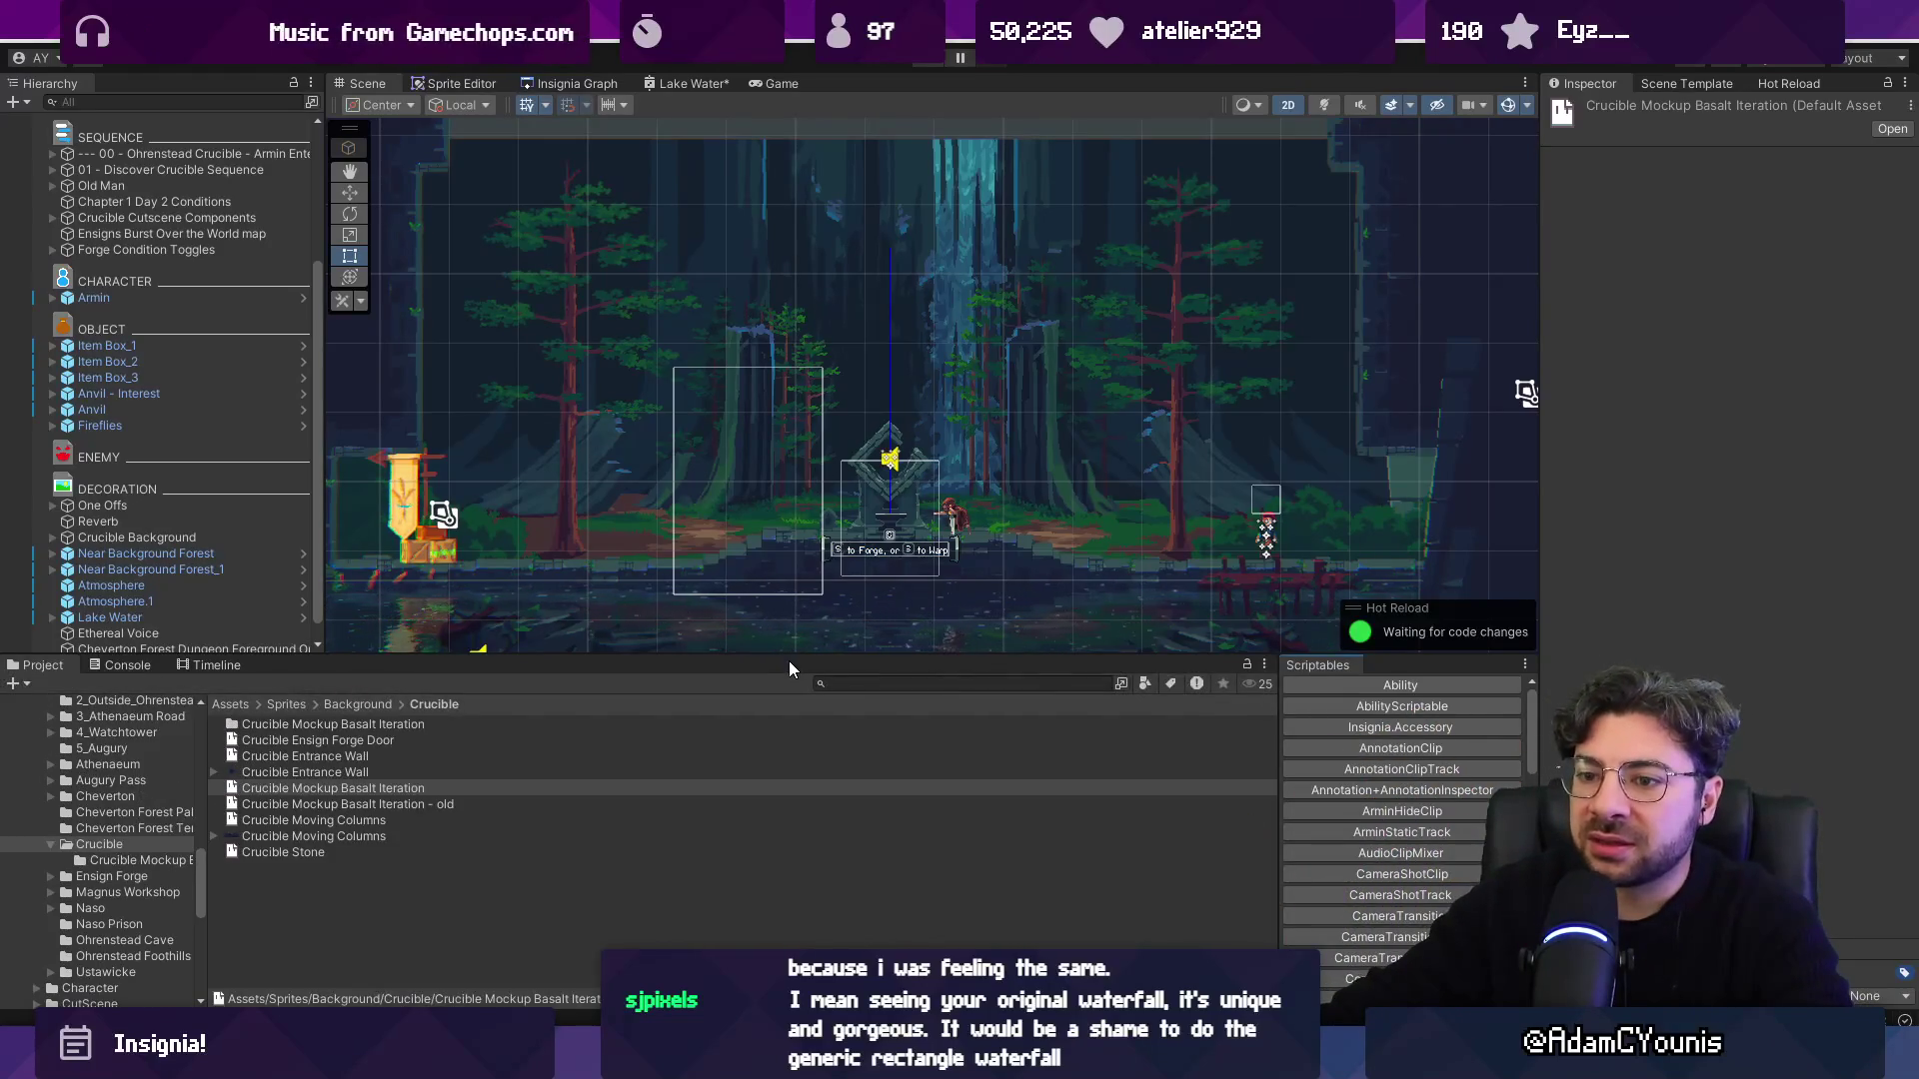
pyautogui.moveTo(786, 656); pyautogui.dragTo(799, 763)
pyautogui.scroll(-2, 759, 497)
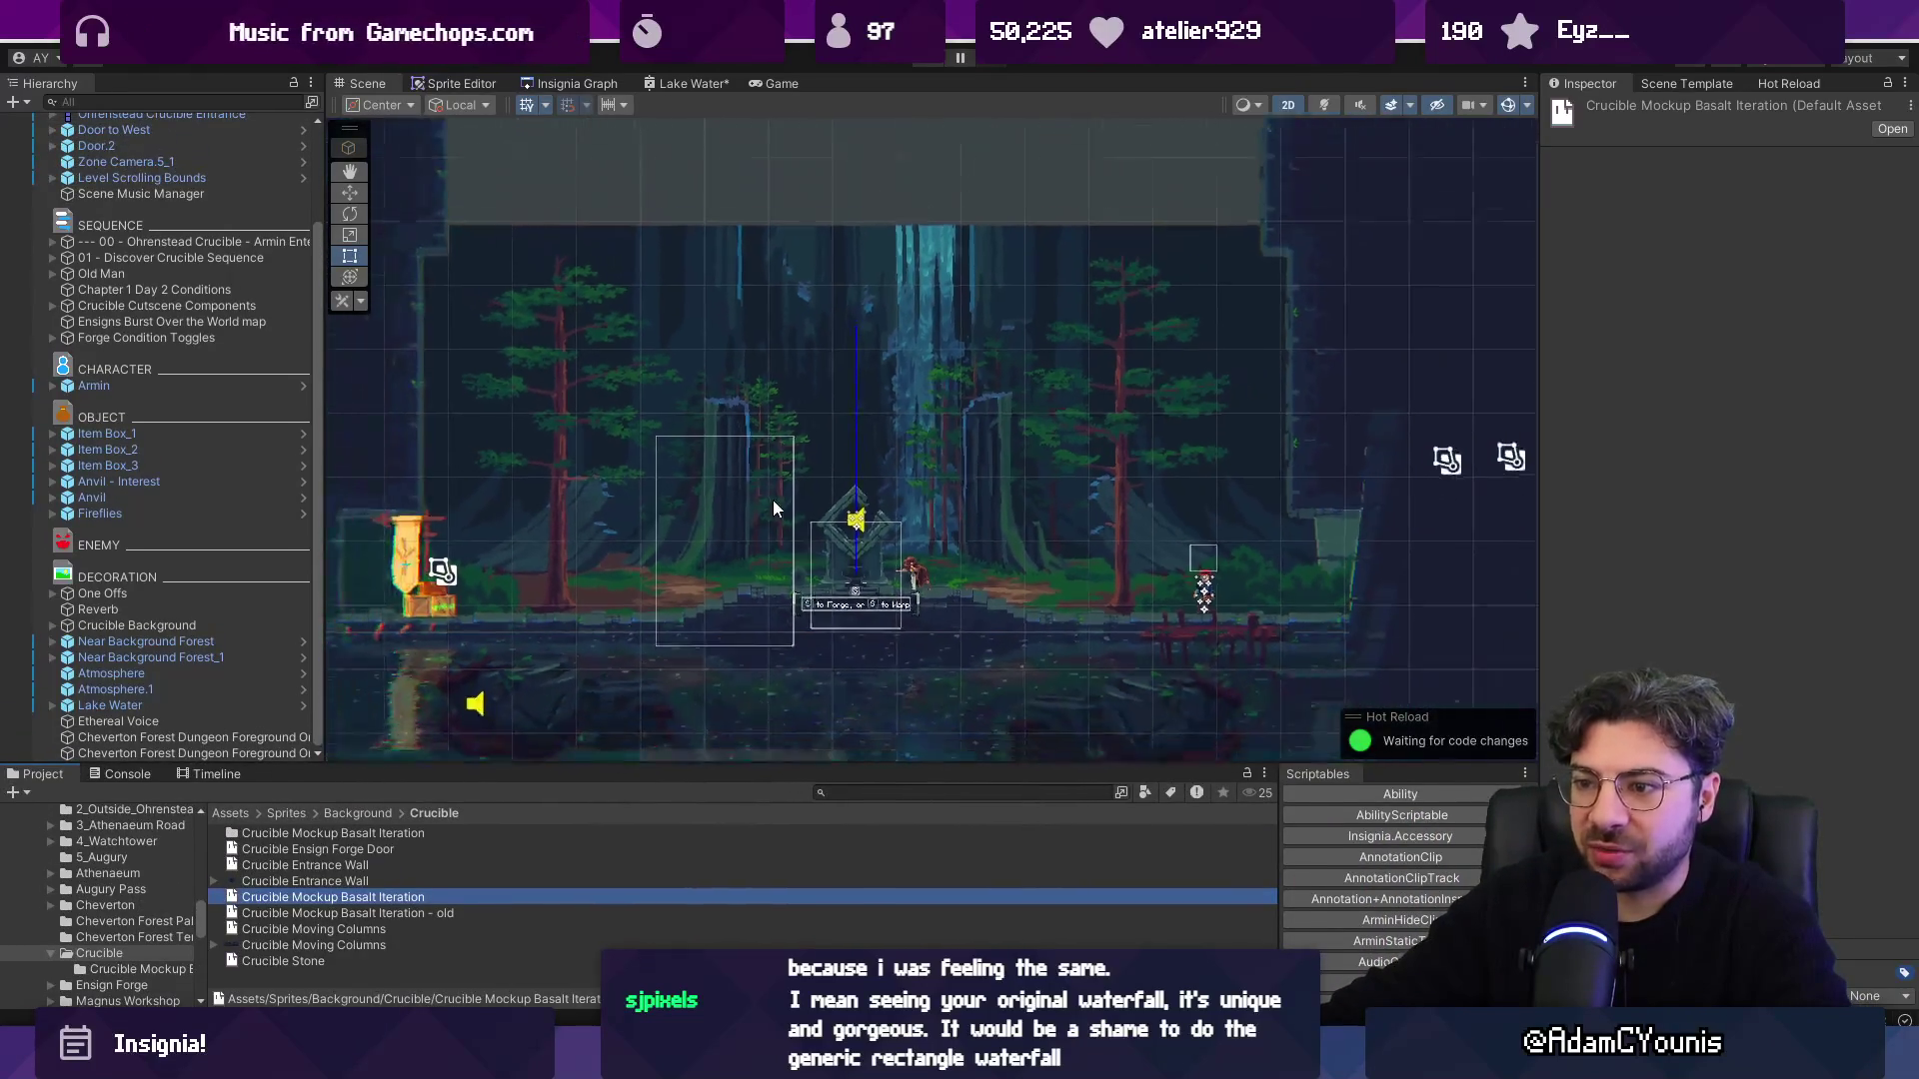
pyautogui.moveTo(772, 500); pyautogui.dragTo(796, 420)
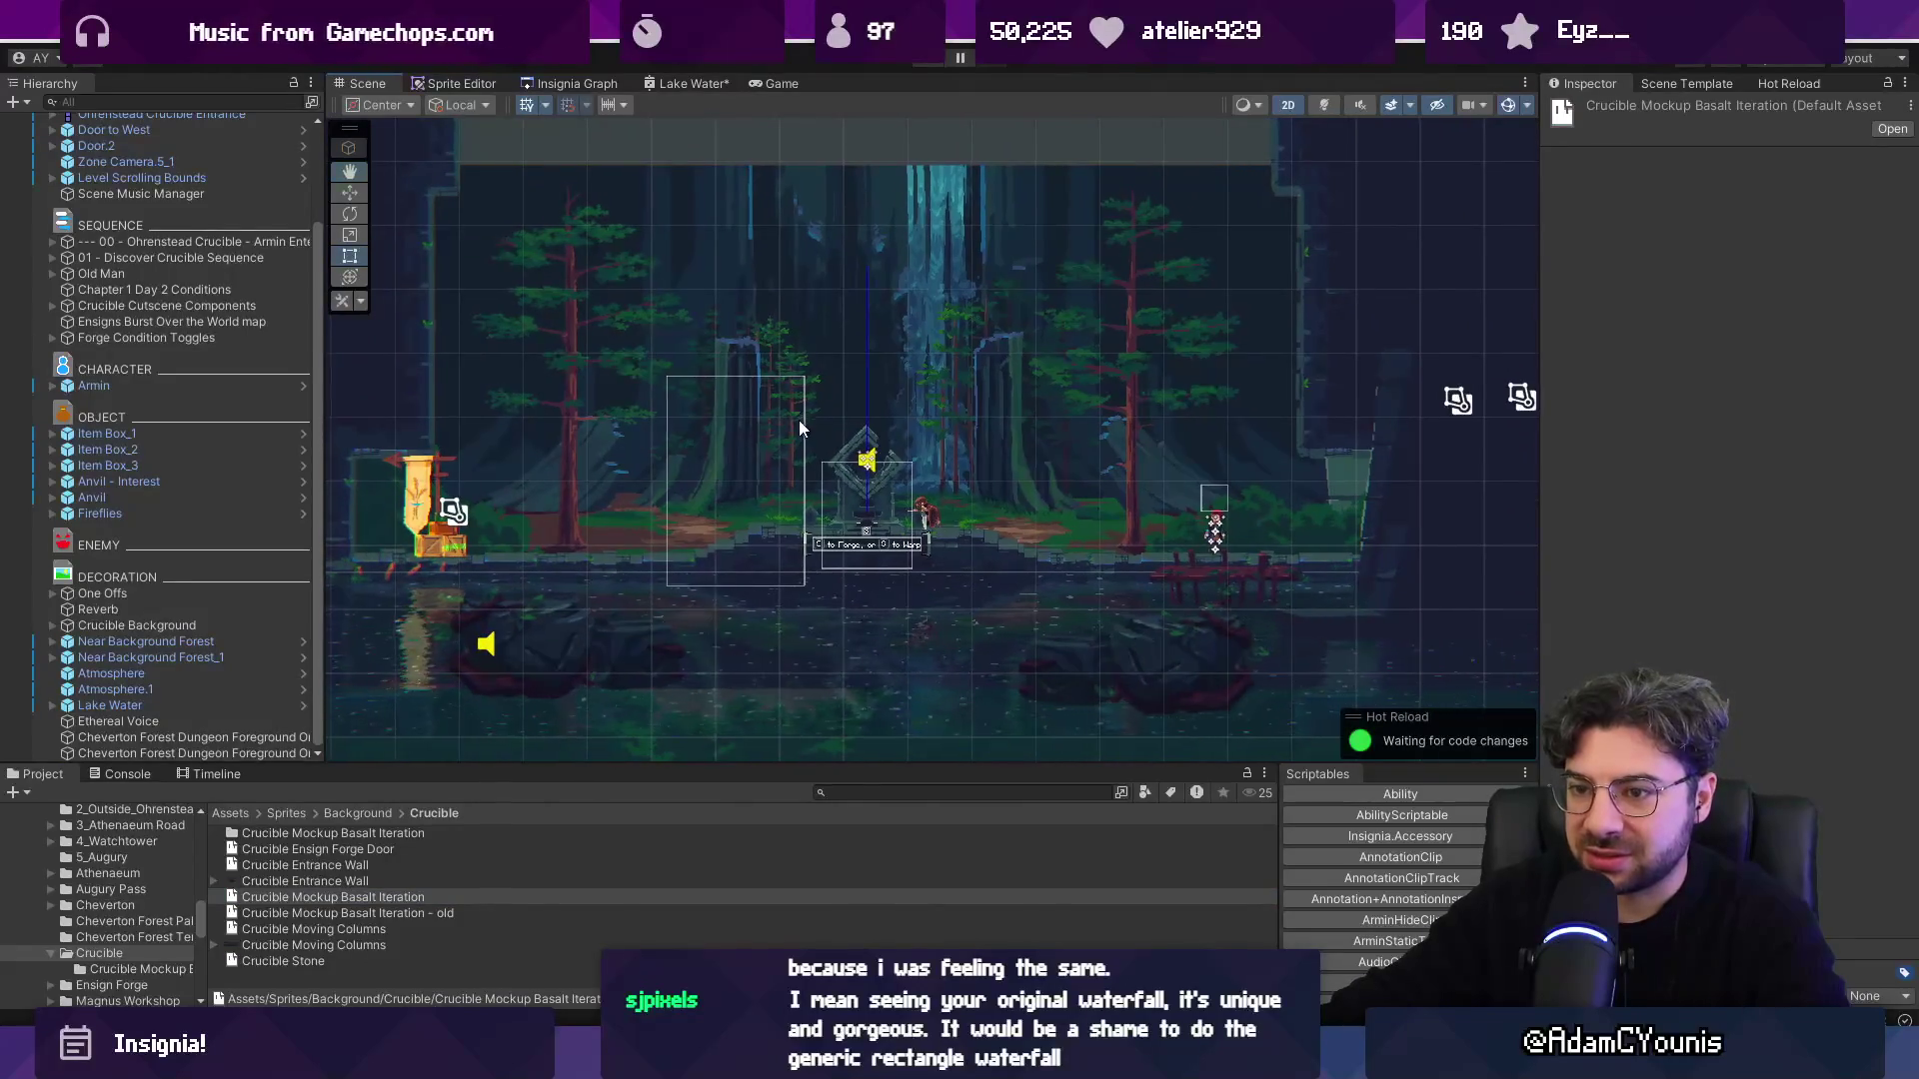
pyautogui.scroll(3, 825, 425)
pyautogui.scroll(1, 830, 449)
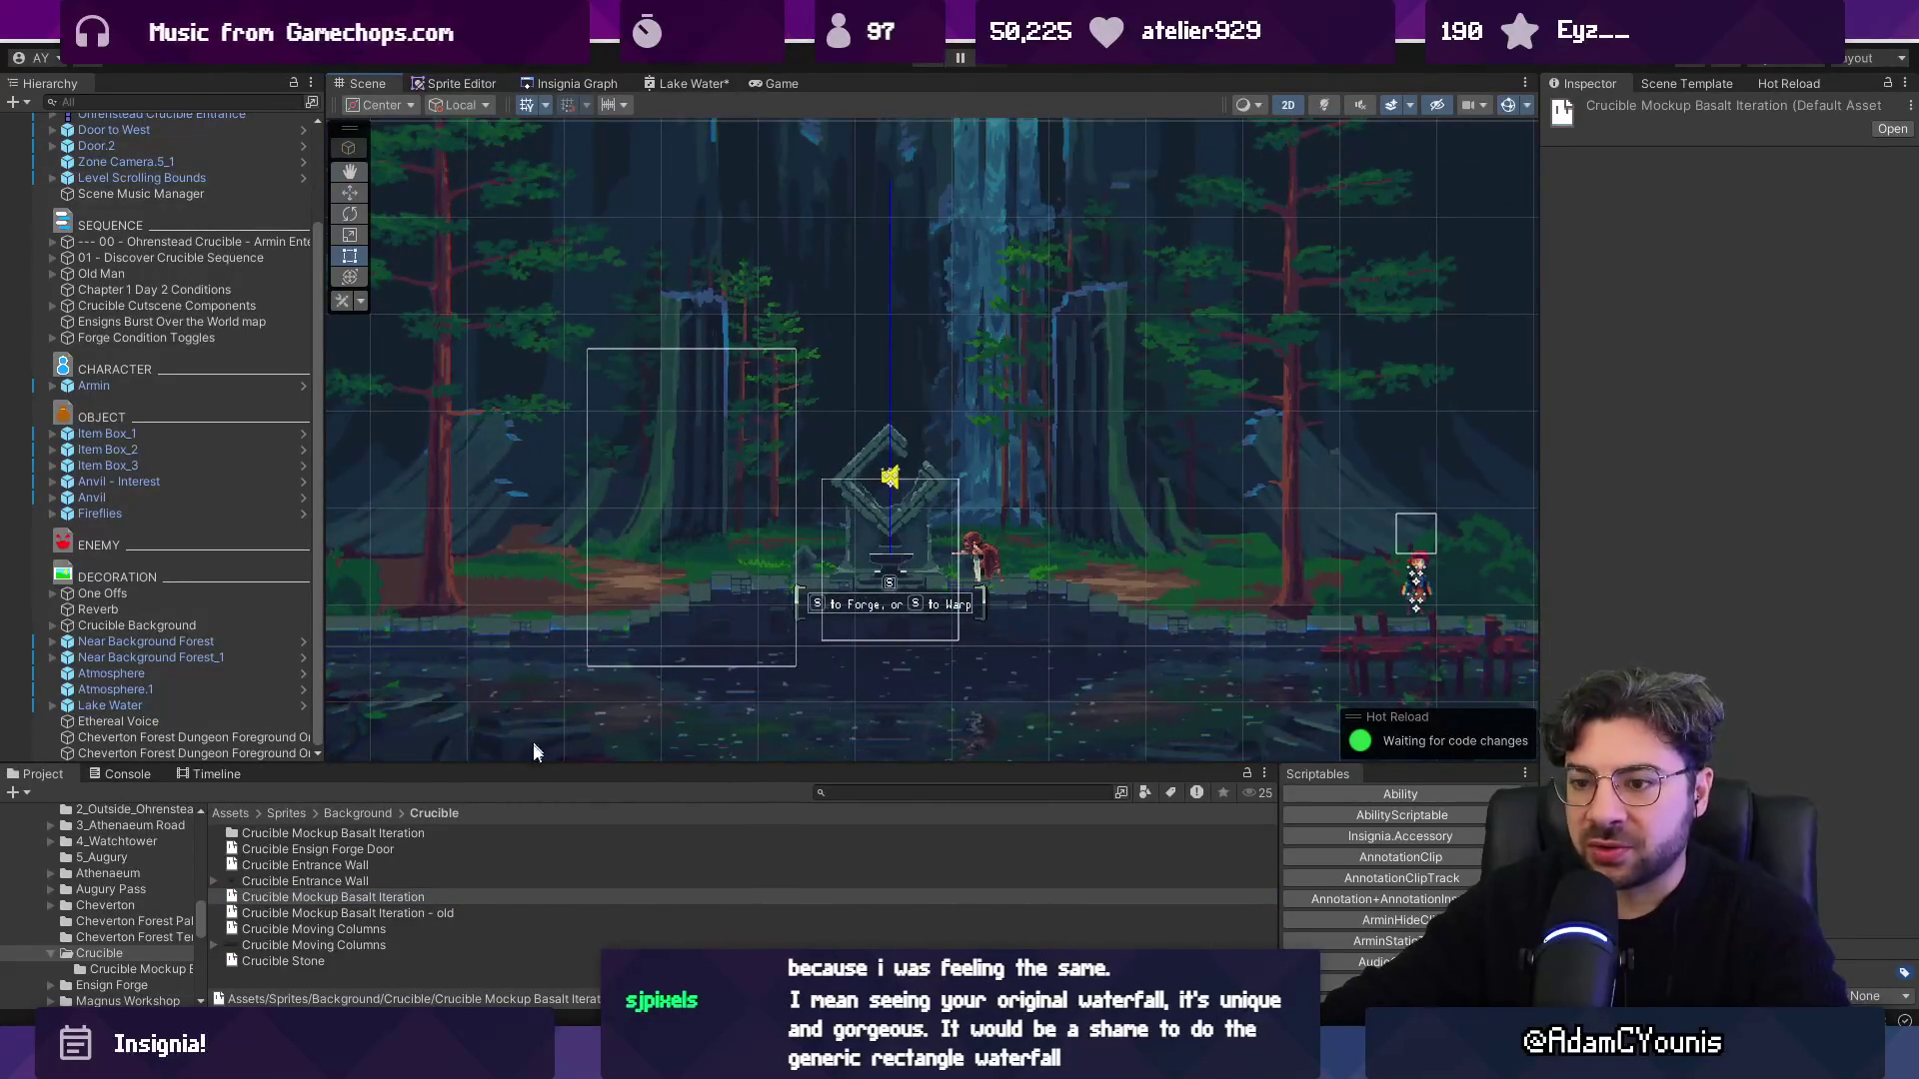
pyautogui.moveTo(1224, 1064)
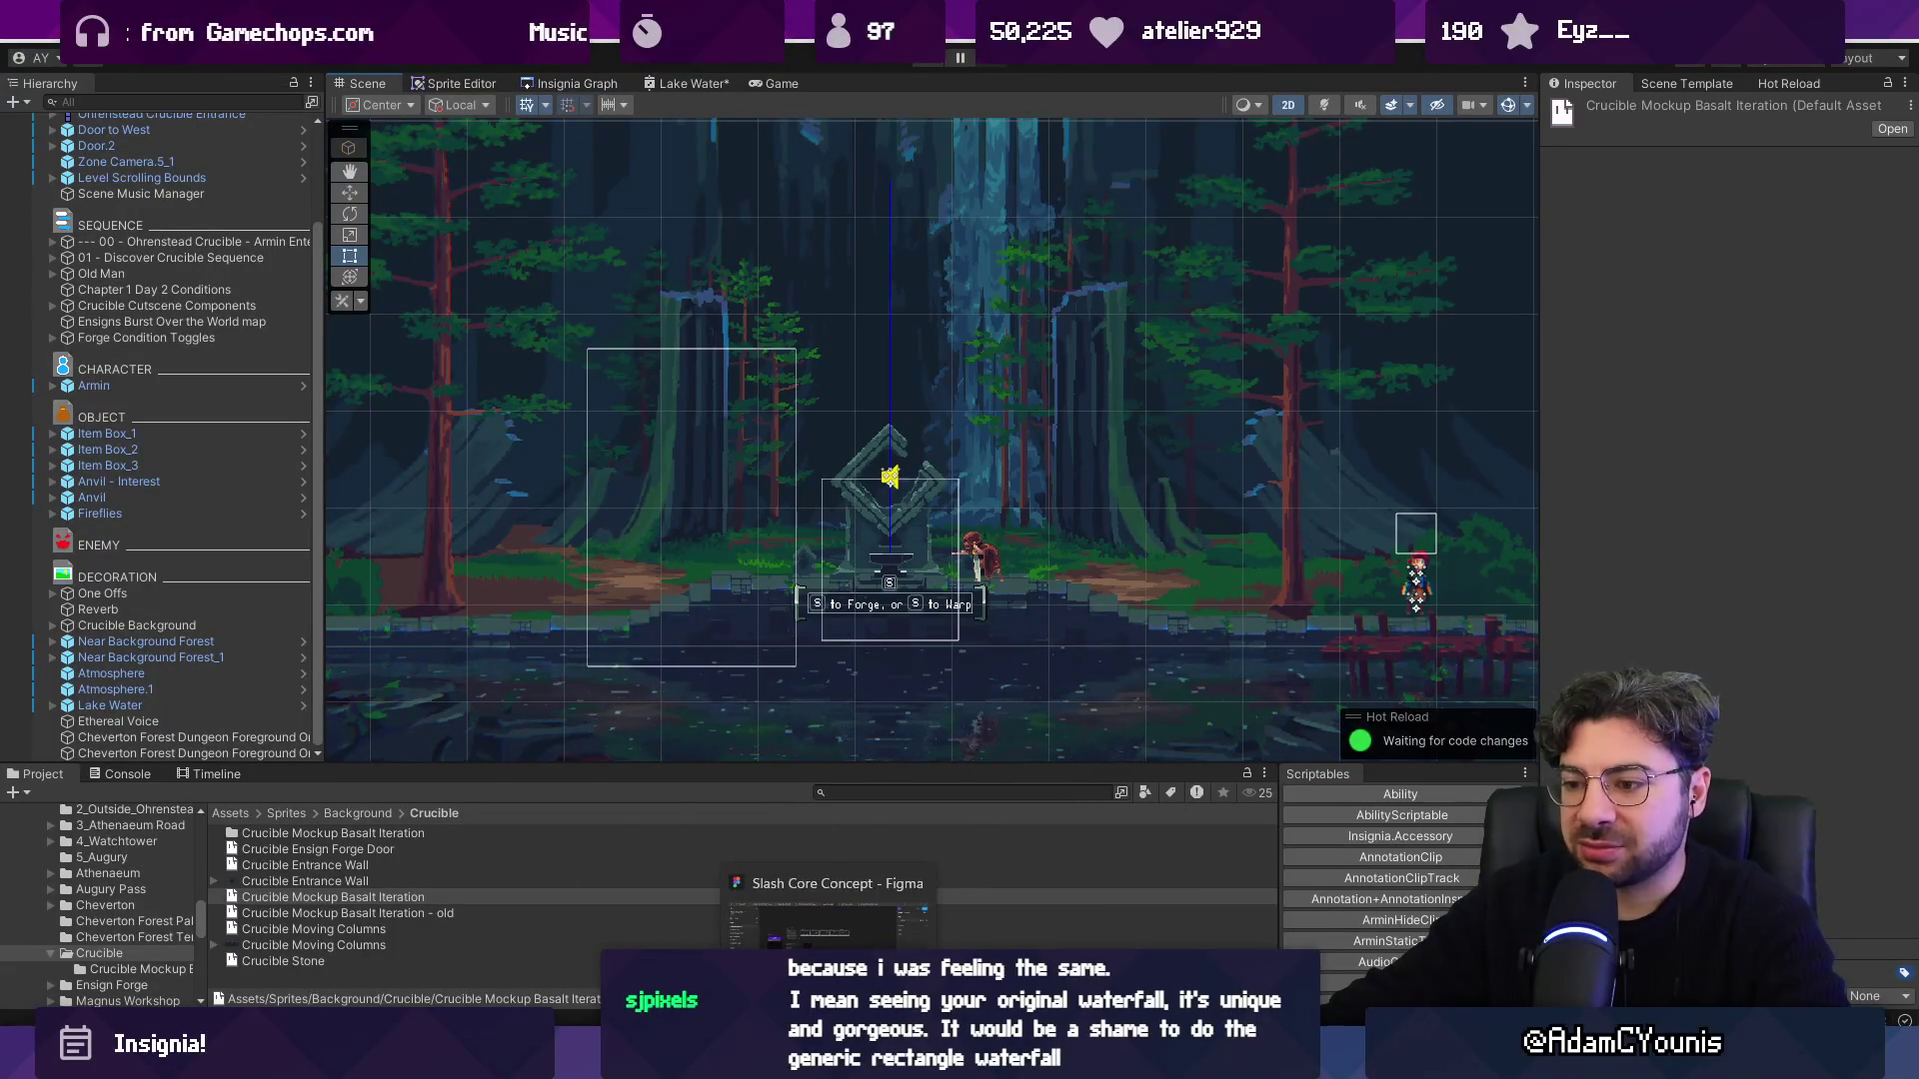
pyautogui.click(899, 1064)
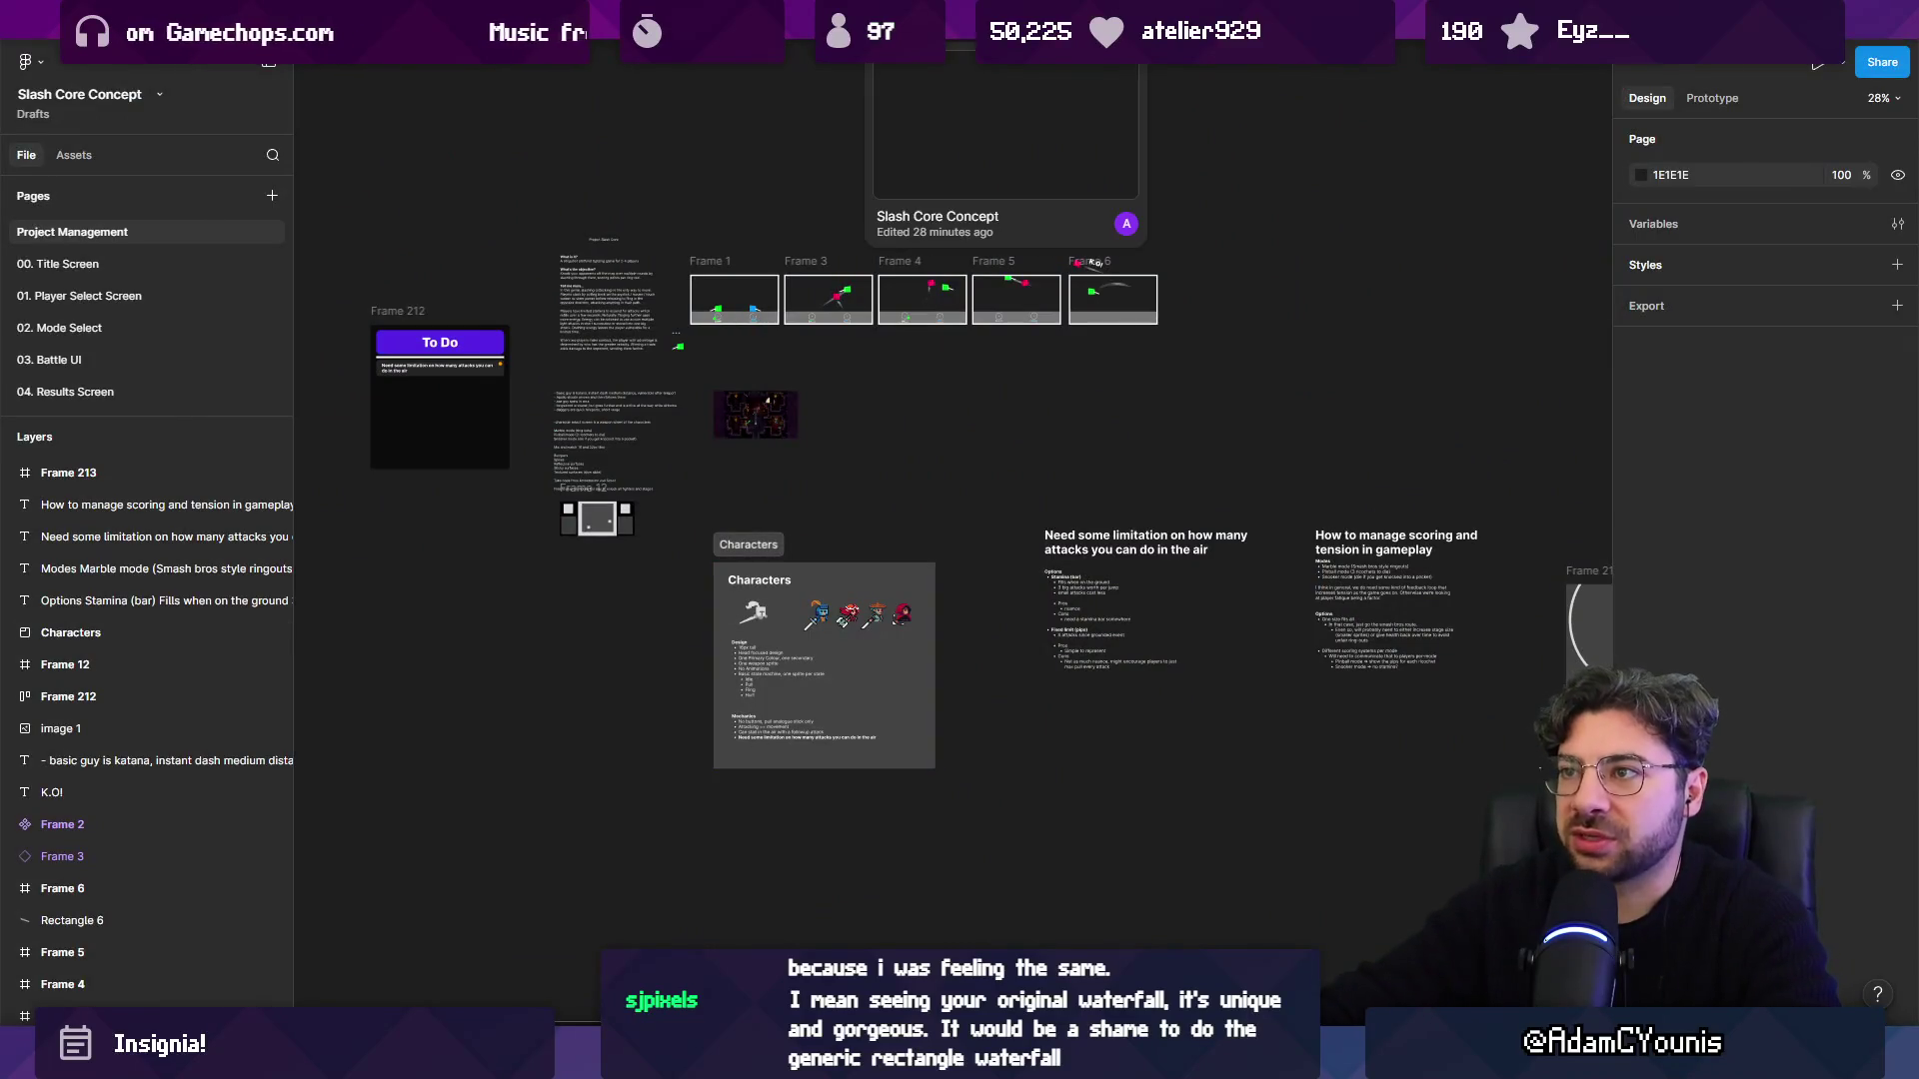
# Open The Desktop file and look over Frame 276's weekly schedule.
pyautogui.click(780, 45)
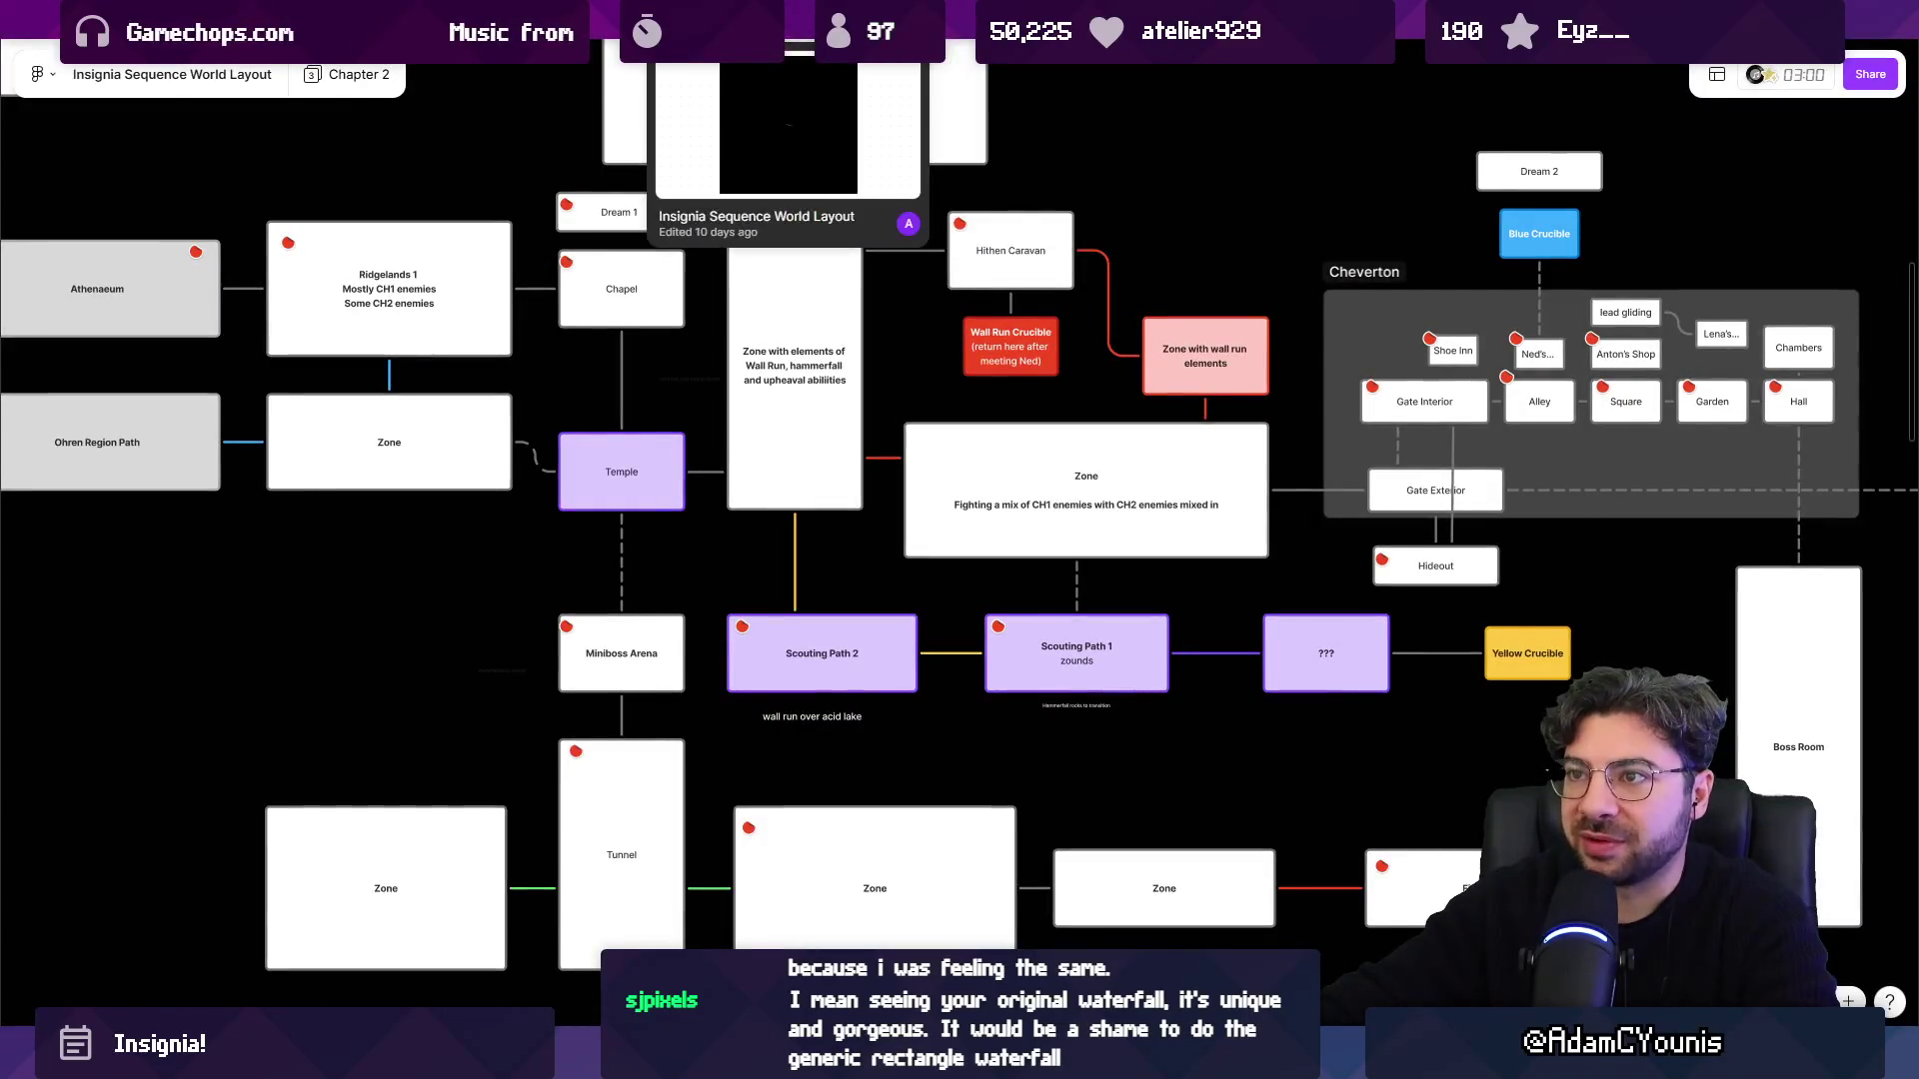
pyautogui.click(193, 45)
pyautogui.click(784, 450)
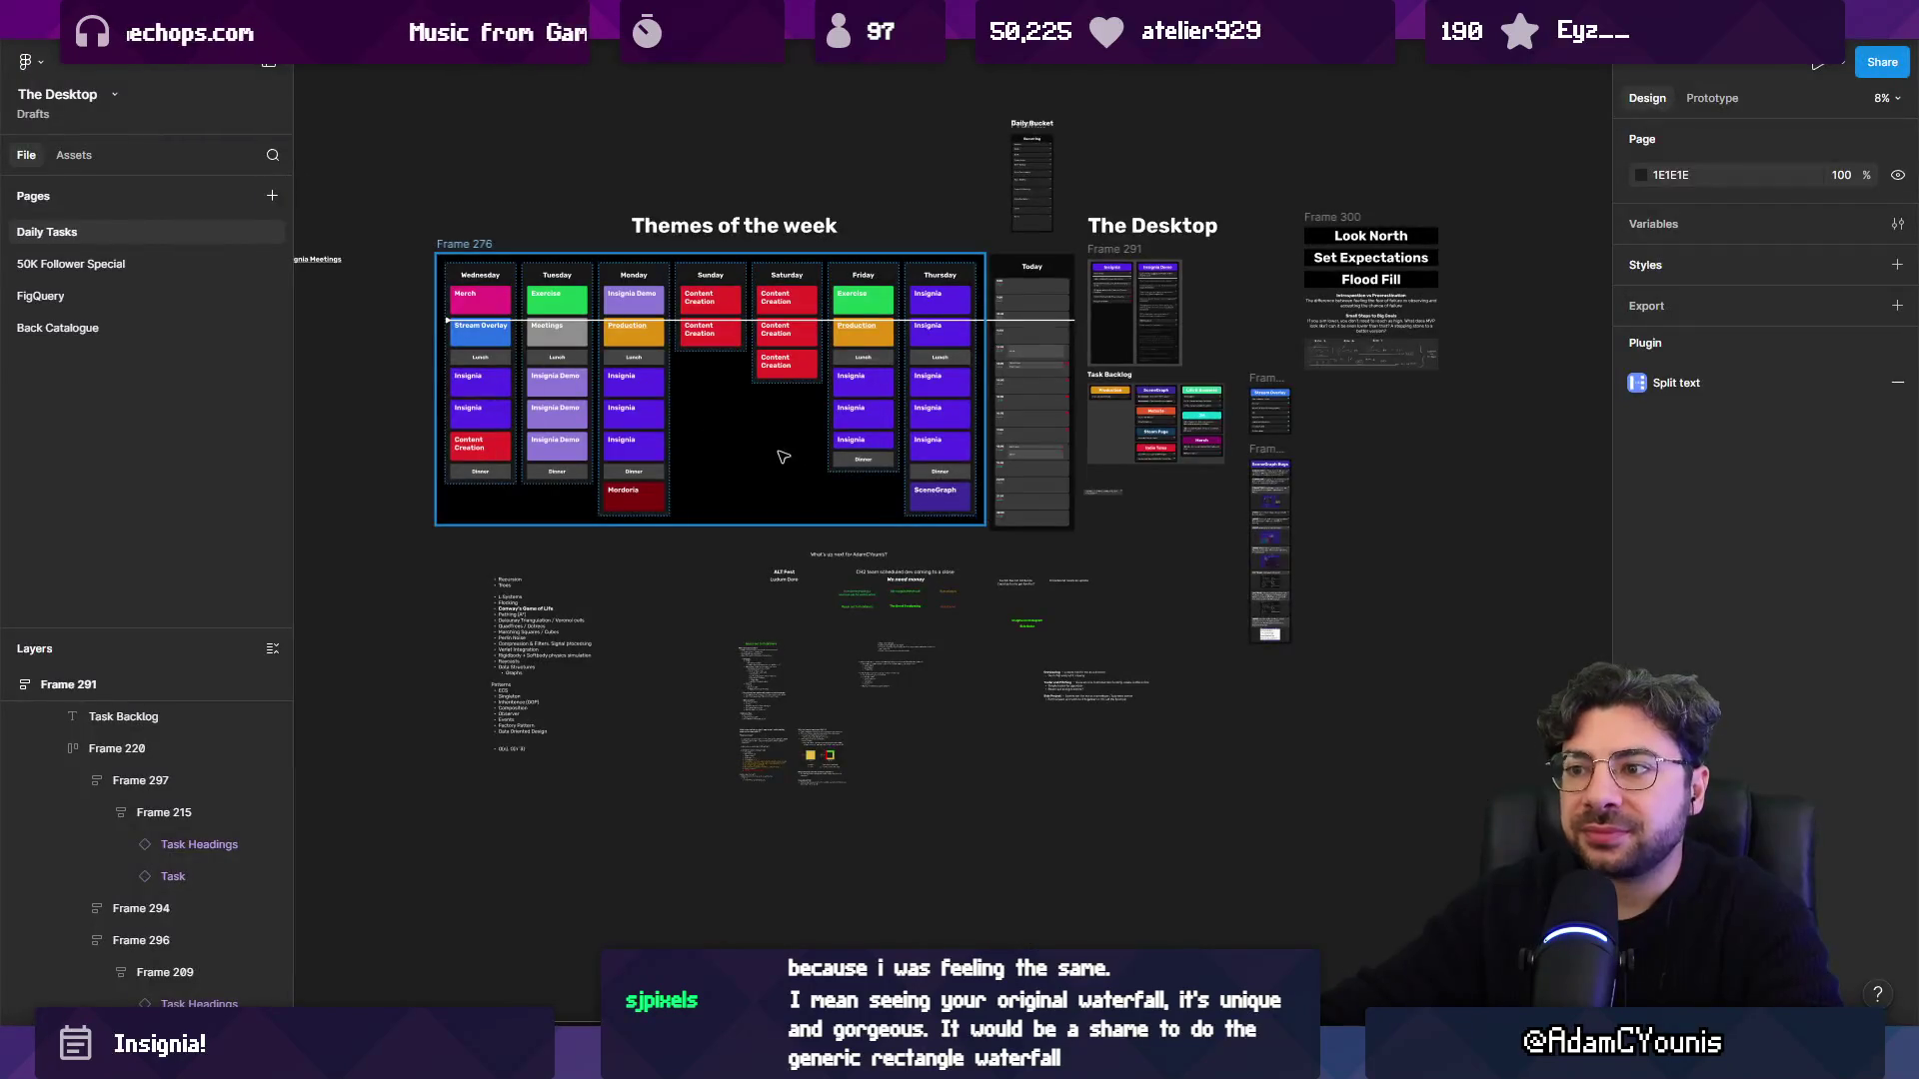
pyautogui.scroll(5, 783, 449)
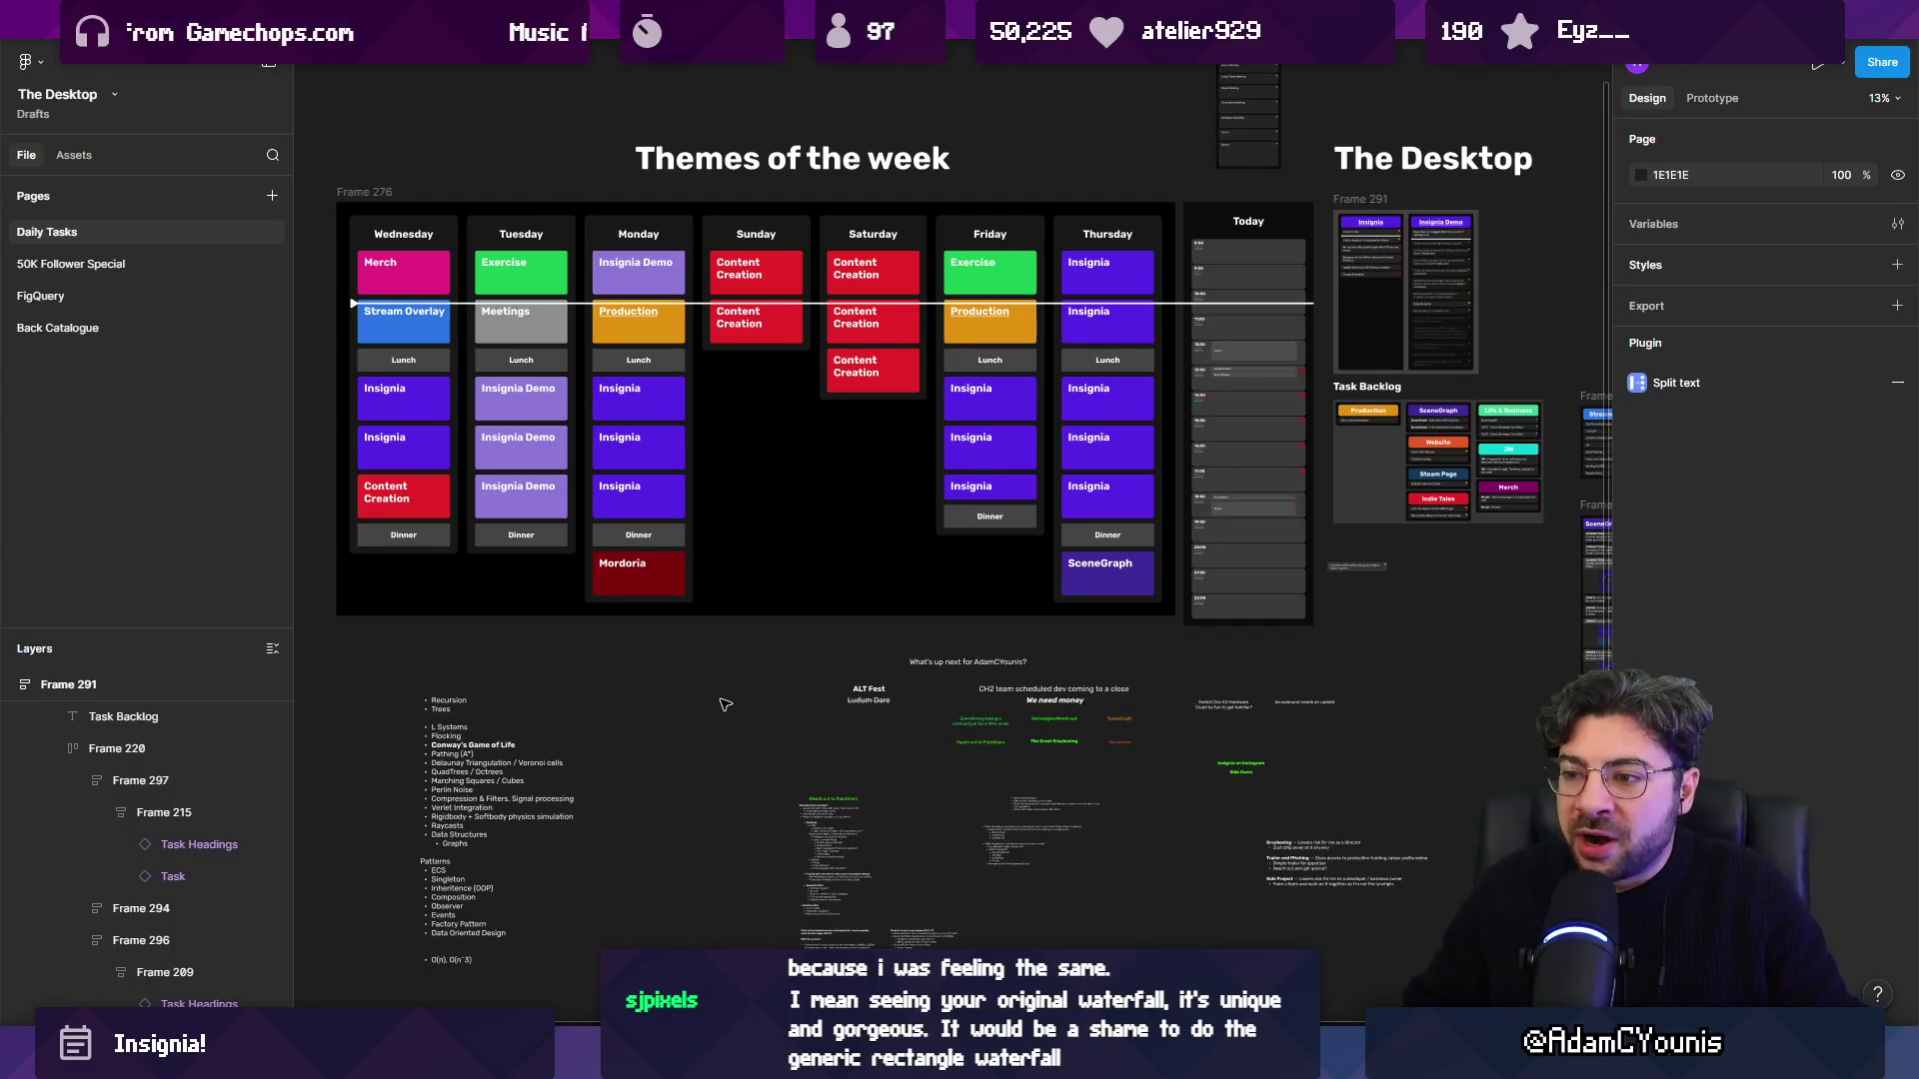
pyautogui.scroll(5, 779, 704)
pyautogui.hscroll(-5, 780, 705)
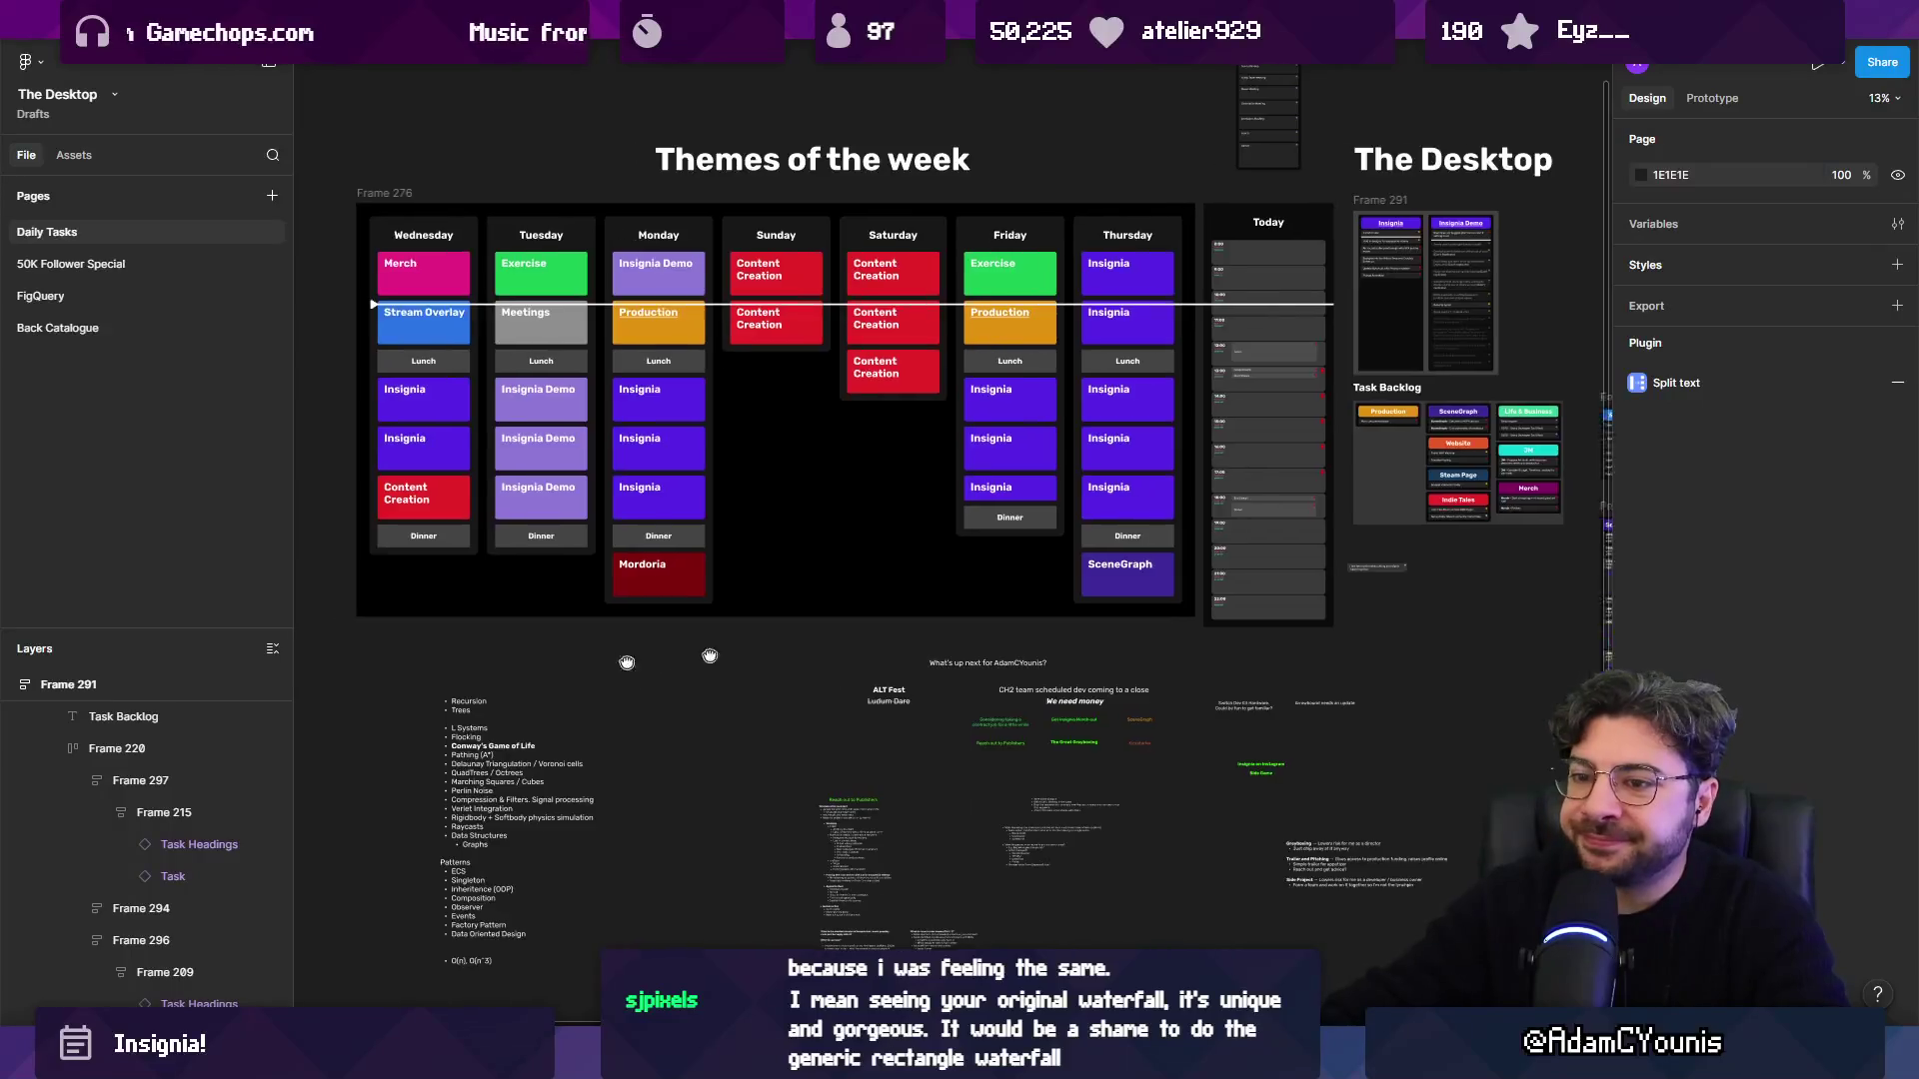
pyautogui.scroll(-3, 833, 705)
pyautogui.scroll(-5, 899, 690)
pyautogui.scroll(5, 978, 683)
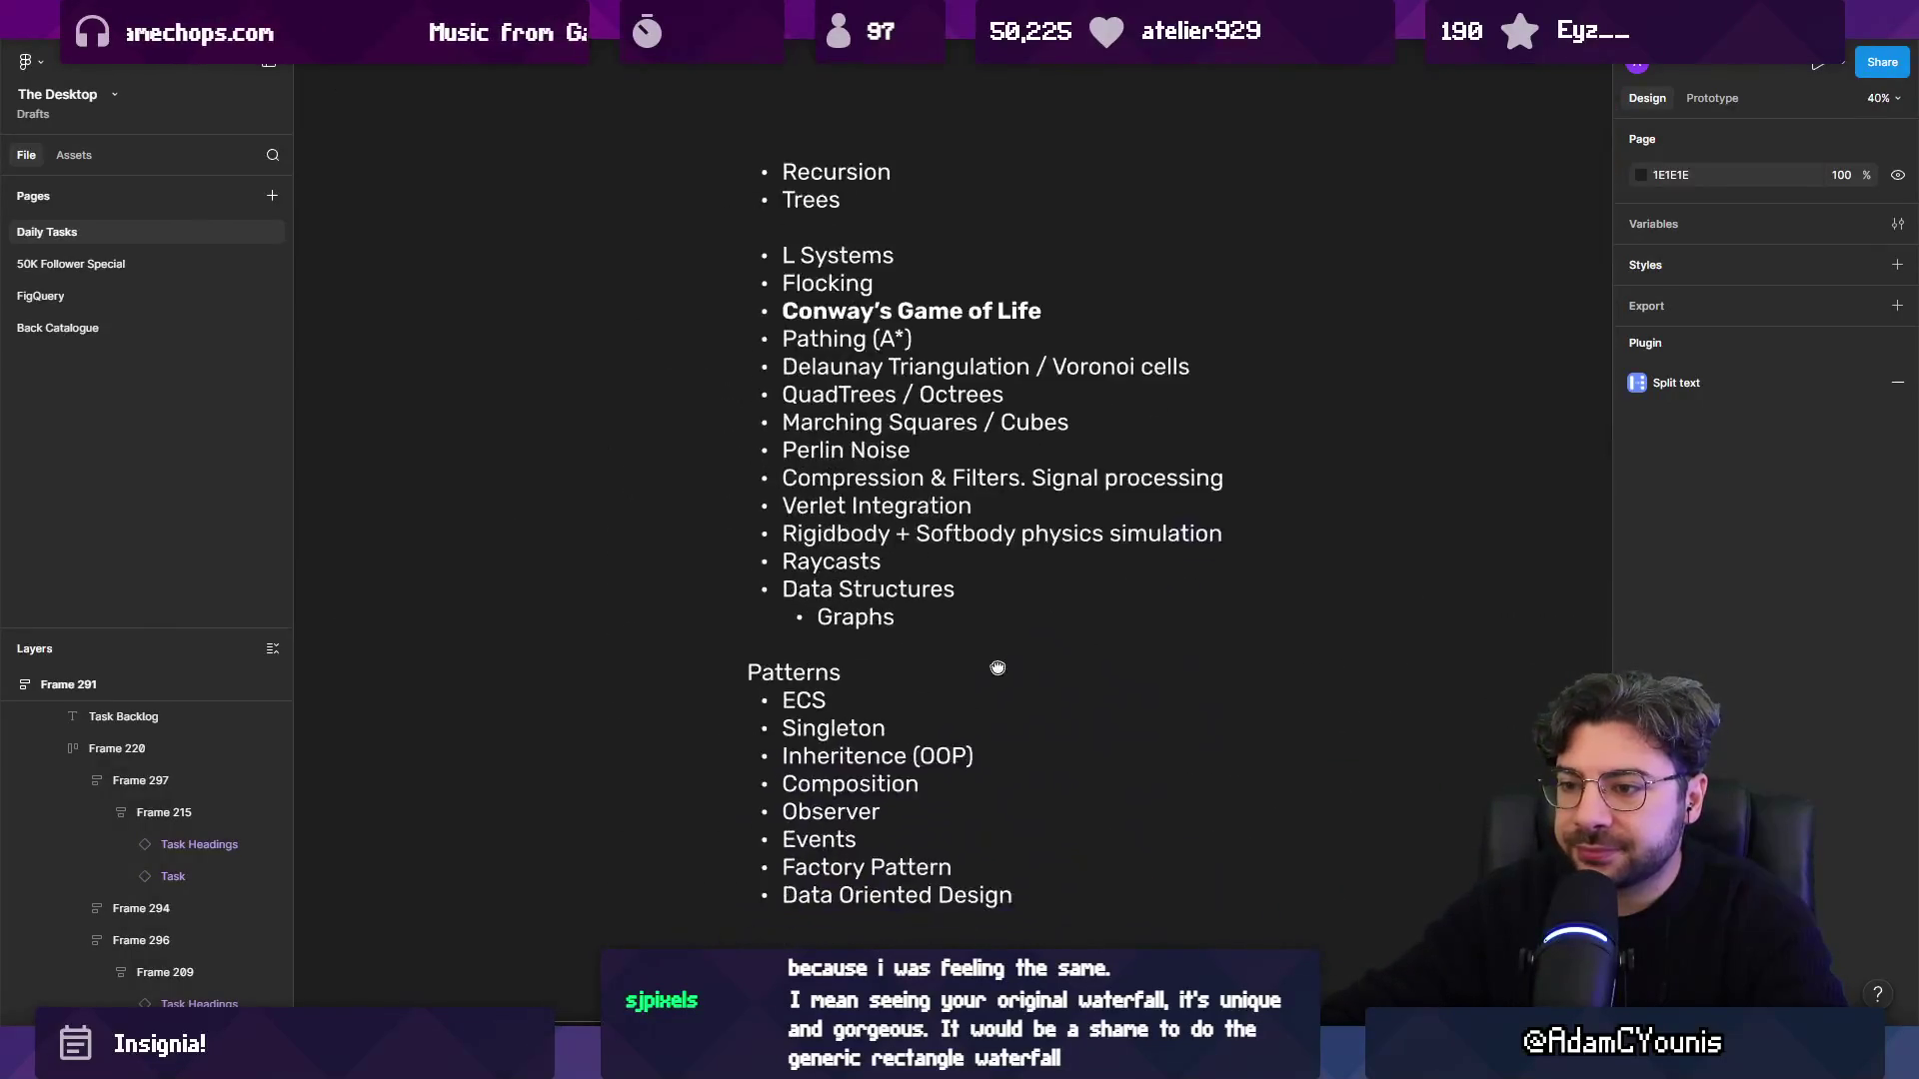
pyautogui.scroll(-2, 977, 684)
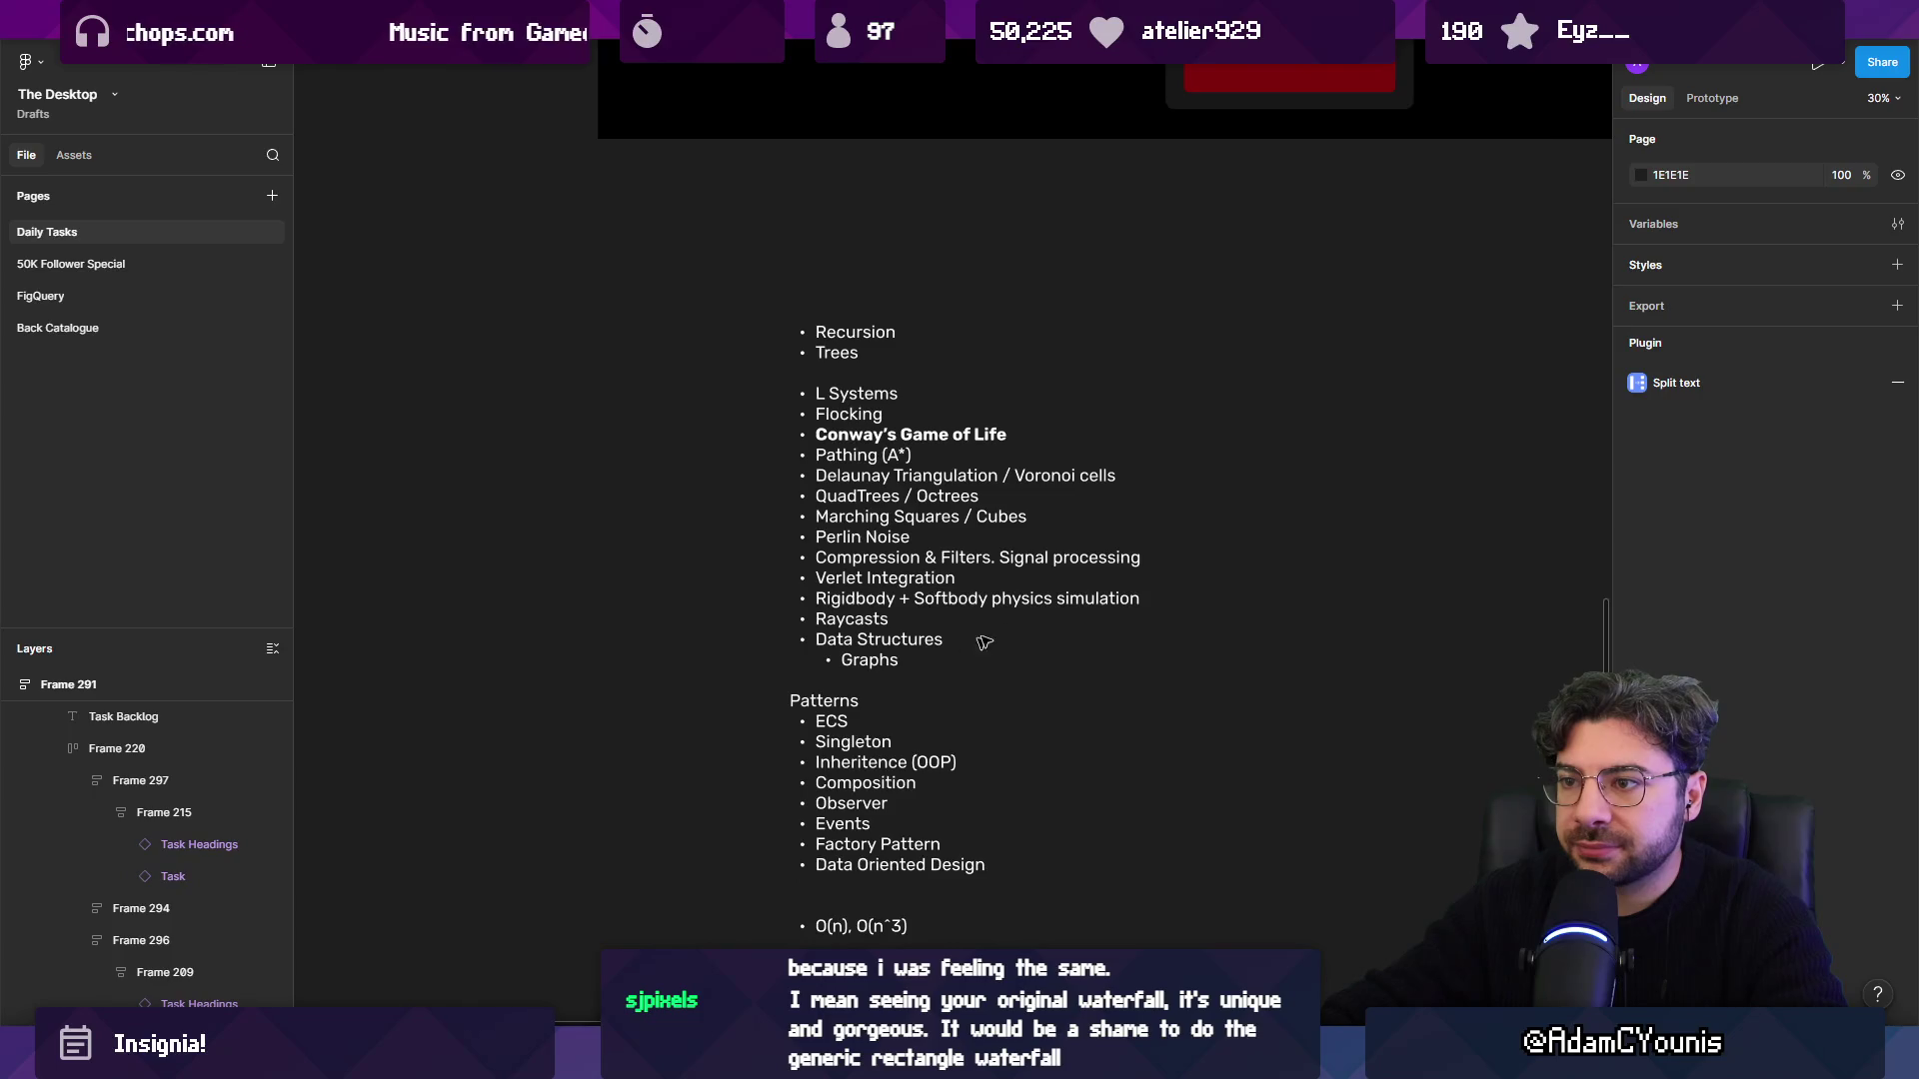
pyautogui.scroll(-2, 975, 646)
pyautogui.scroll(-3, 812, 636)
# Select the programming-topics bullet list, then press Escape to head for the Figma home page.
pyautogui.click(812, 635)
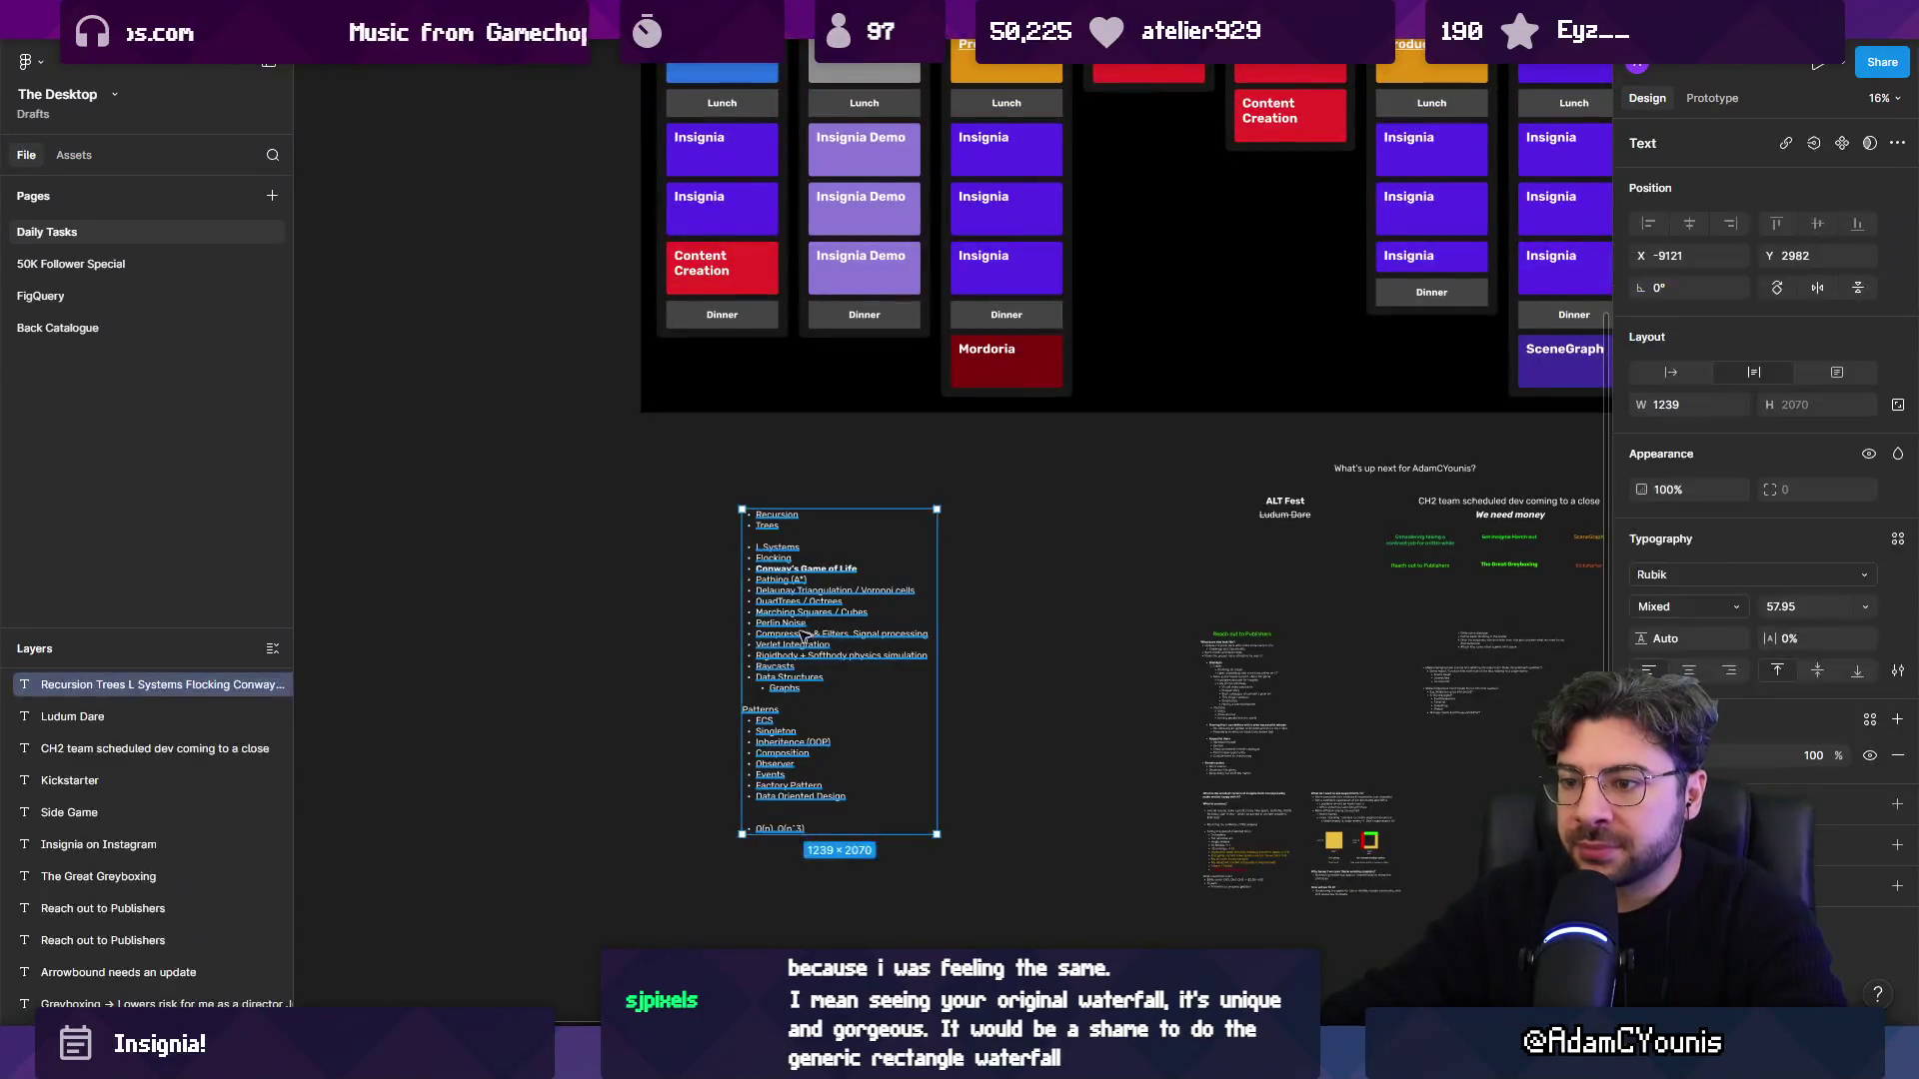
pyautogui.scroll(-2, 812, 635)
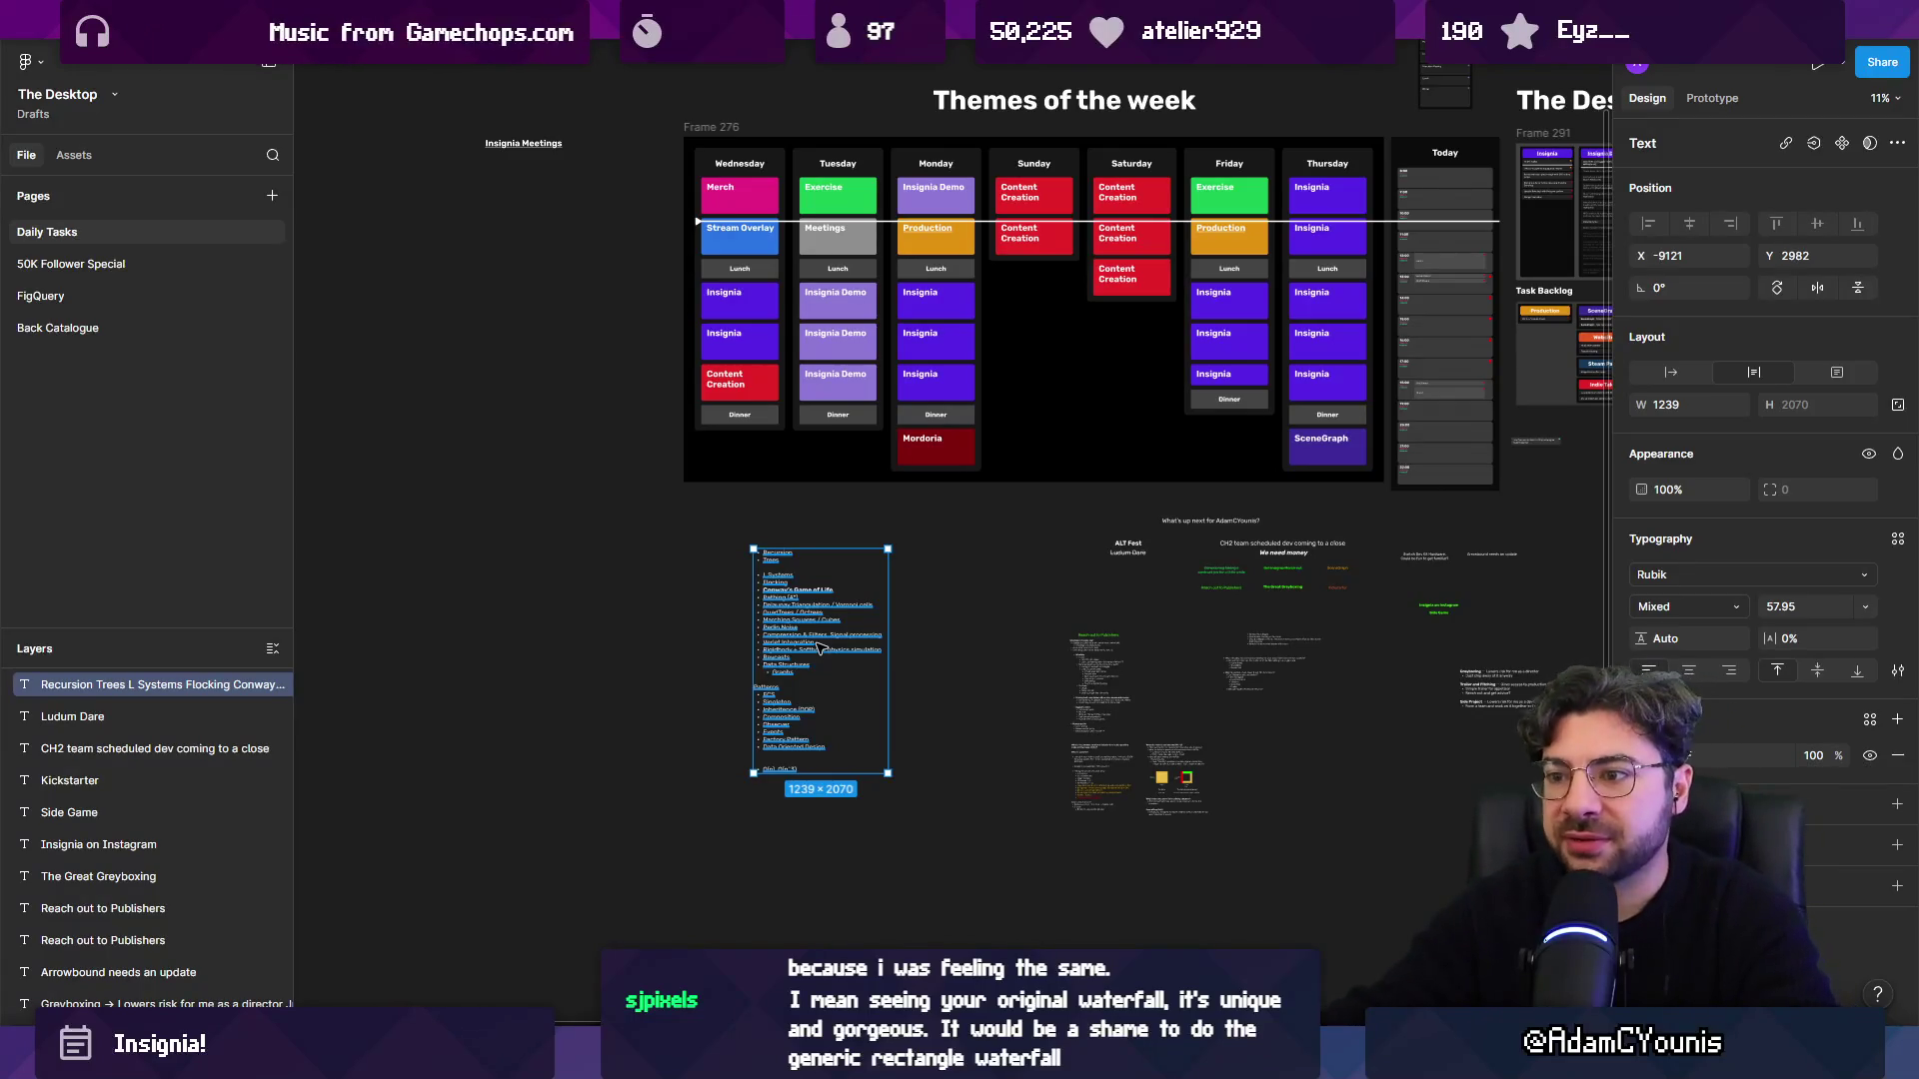
pyautogui.press('Escape')
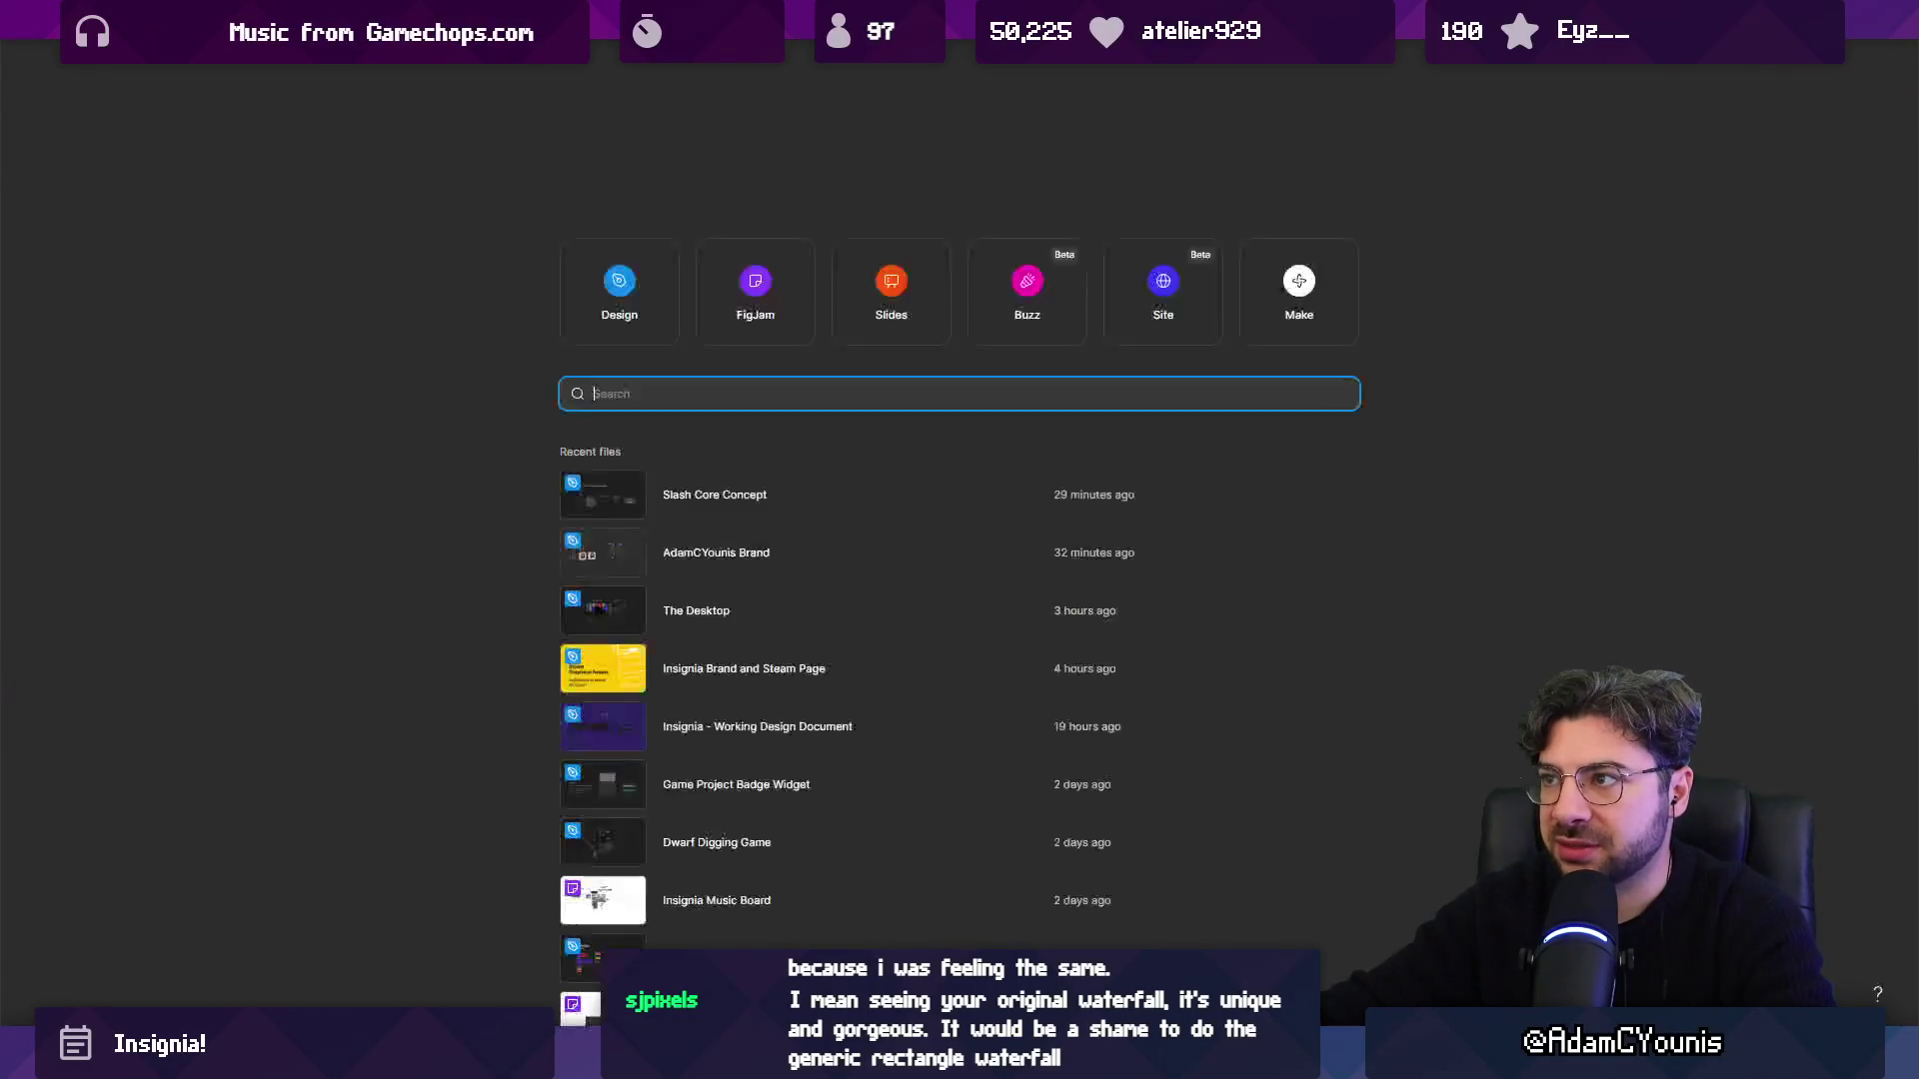
# Search for 'video ideas' and open the IndieTales Videos file, selecting a text block there.
pyautogui.write('video ideas')
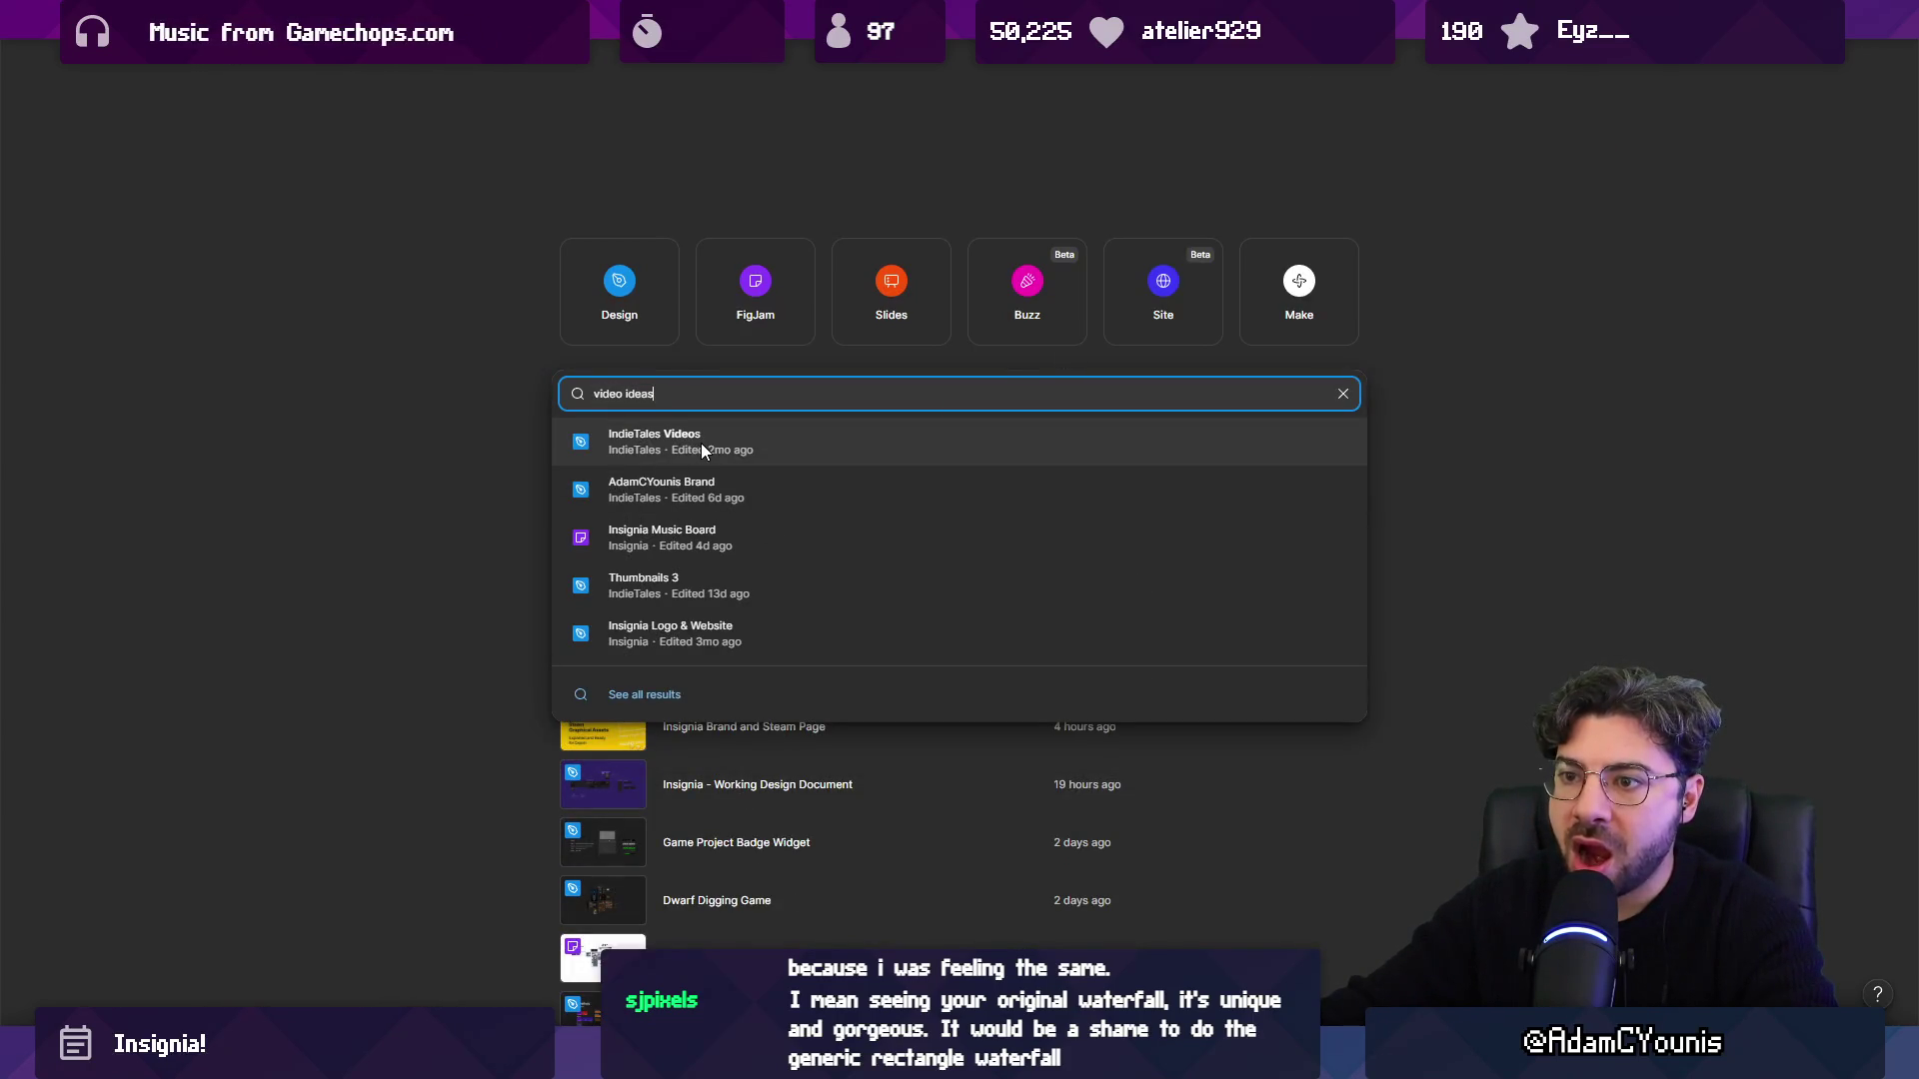
pyautogui.click(700, 443)
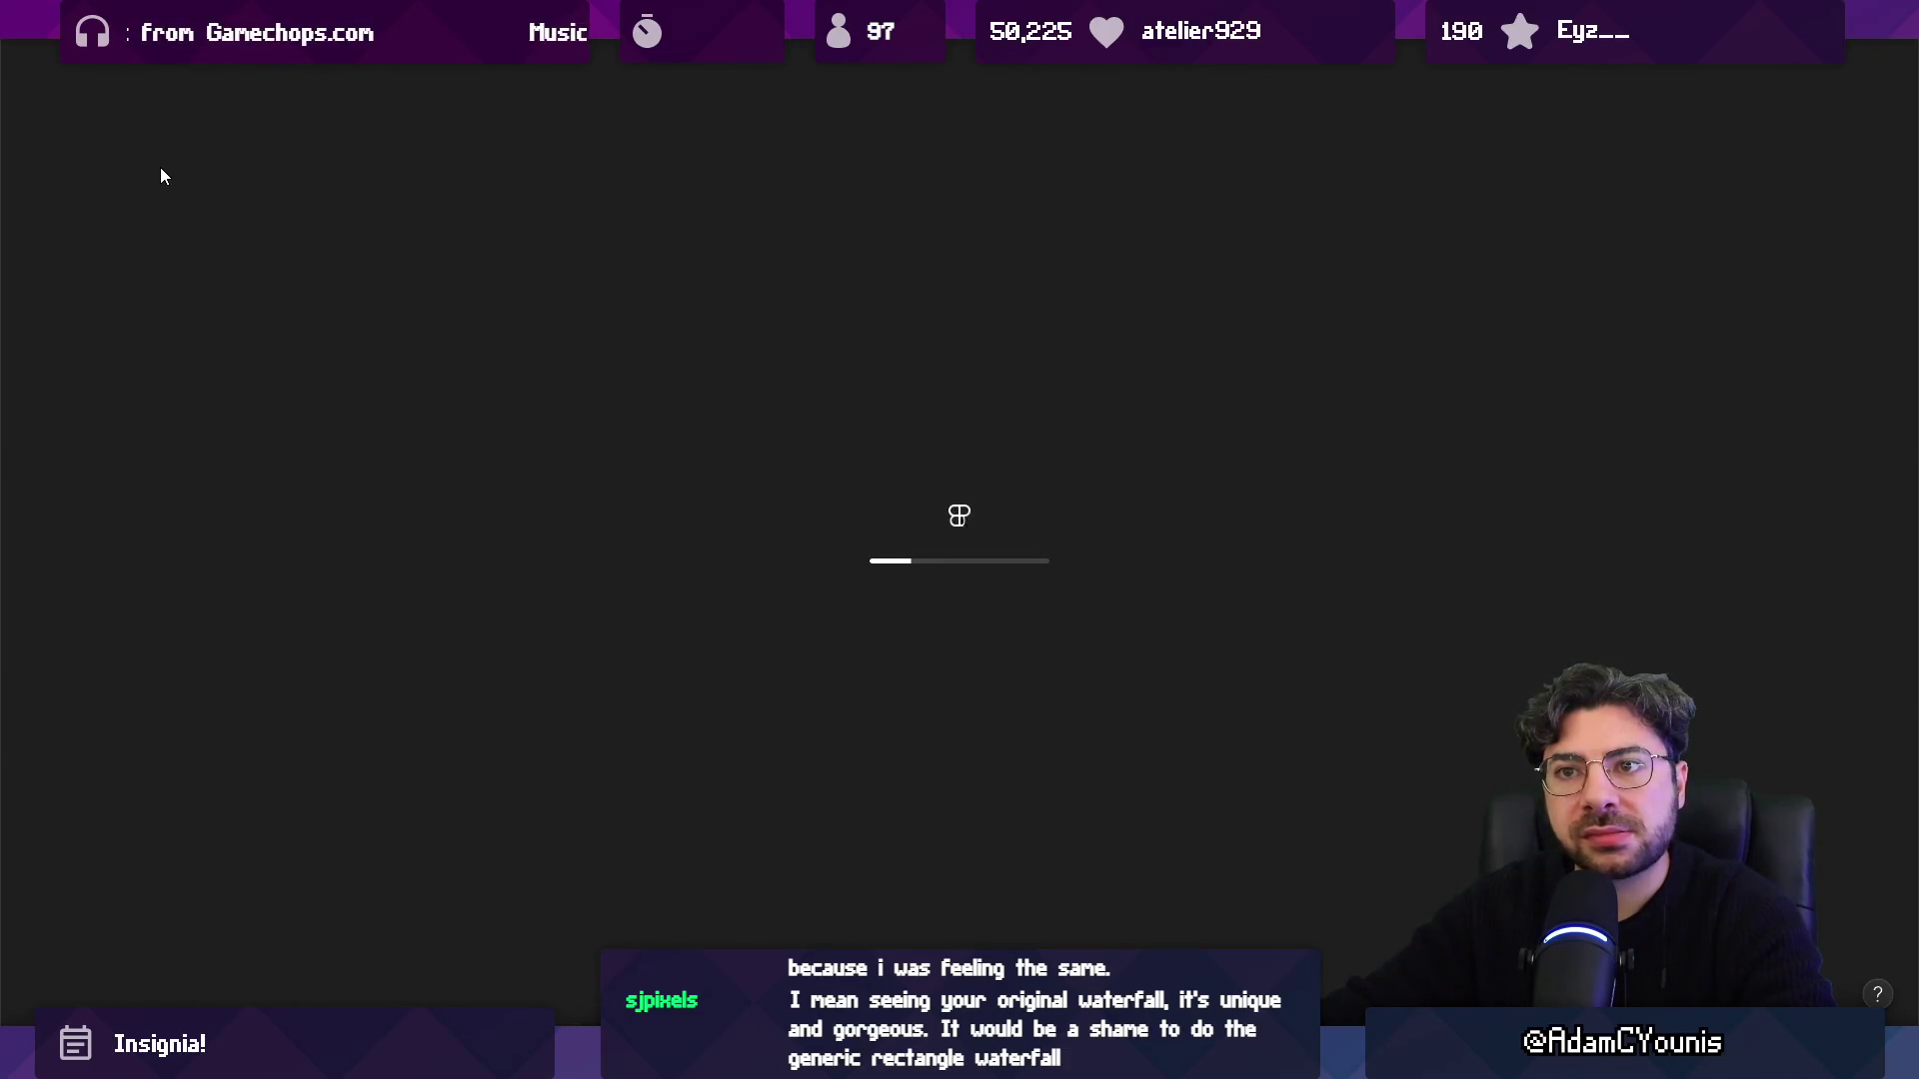
pyautogui.scroll(-2, 600, 498)
pyautogui.hscroll(3, 1057, 496)
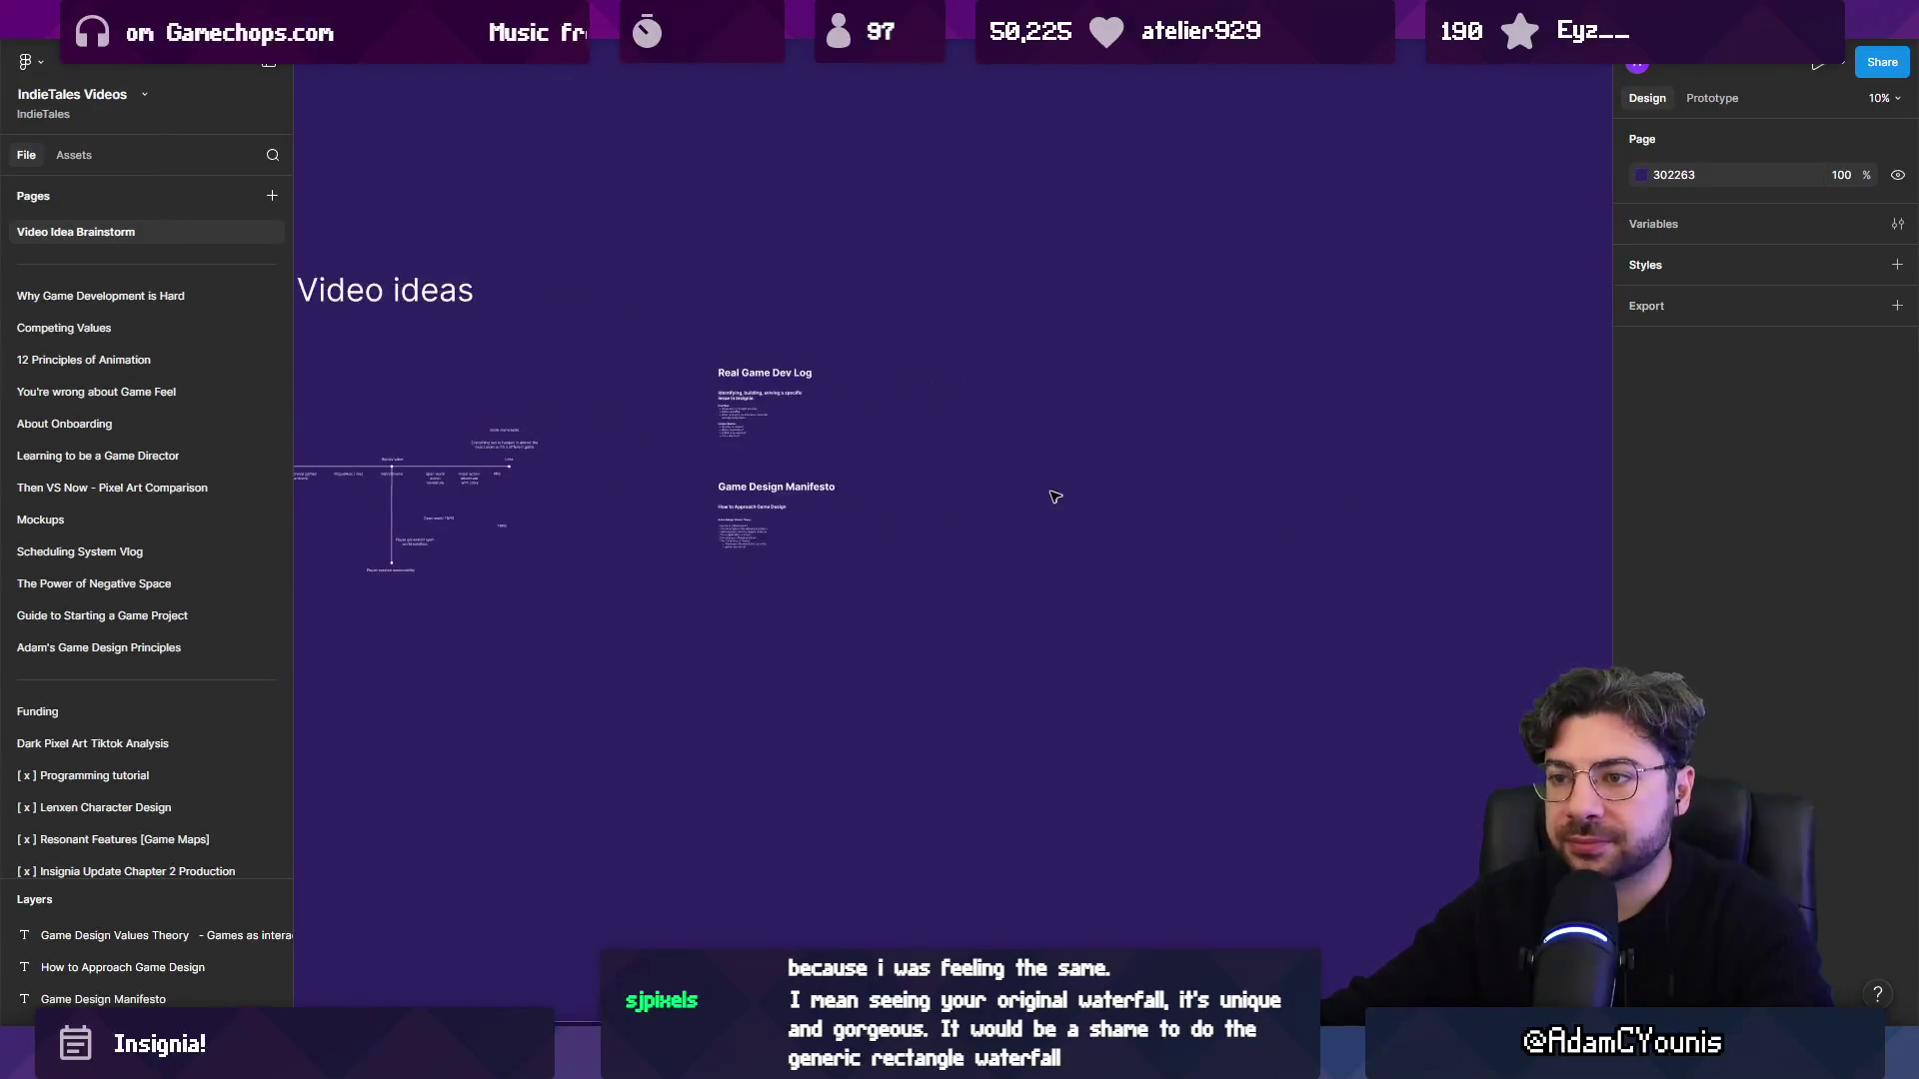
pyautogui.click(945, 499)
pyautogui.moveTo(944, 500); pyautogui.dragTo(1049, 450)
# Return to The Desktop file and scroll through the Daily Tasks page notes.
pyautogui.click(1289, 20)
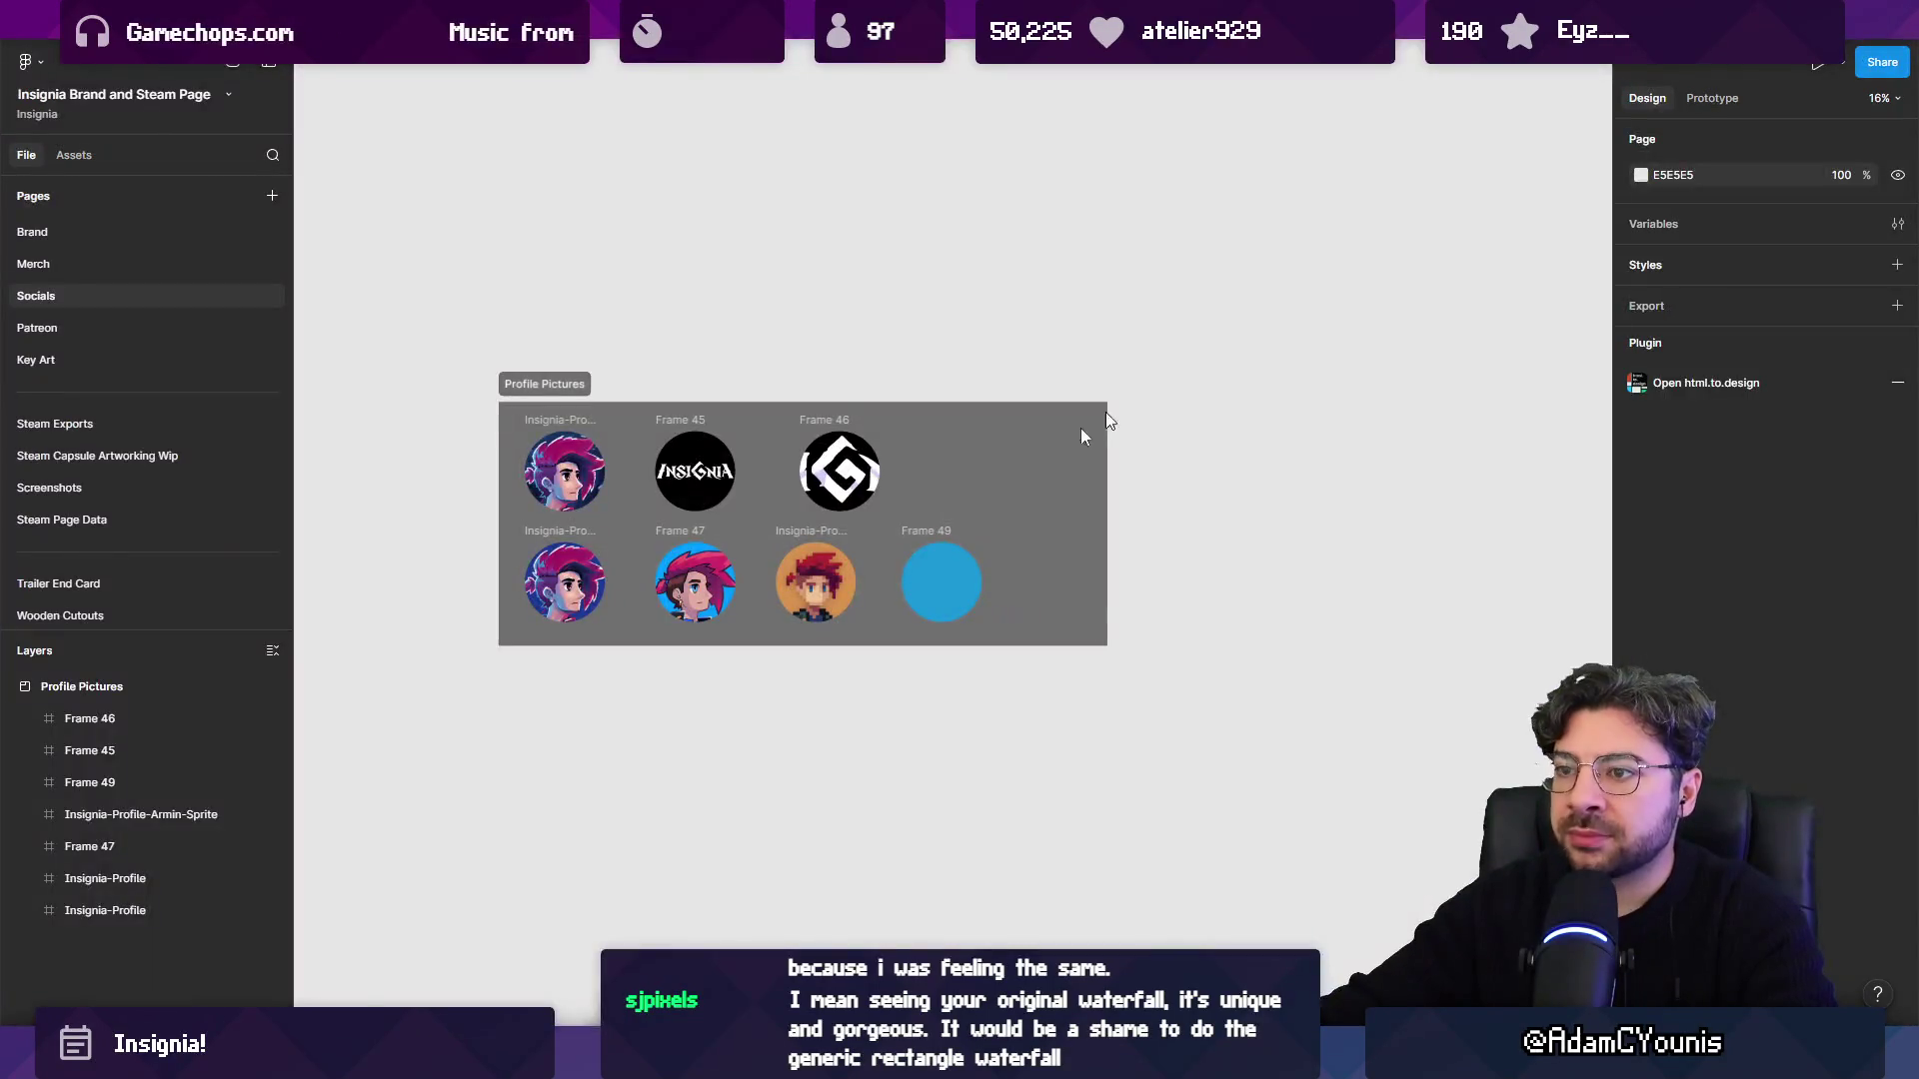
pyautogui.click(200, 20)
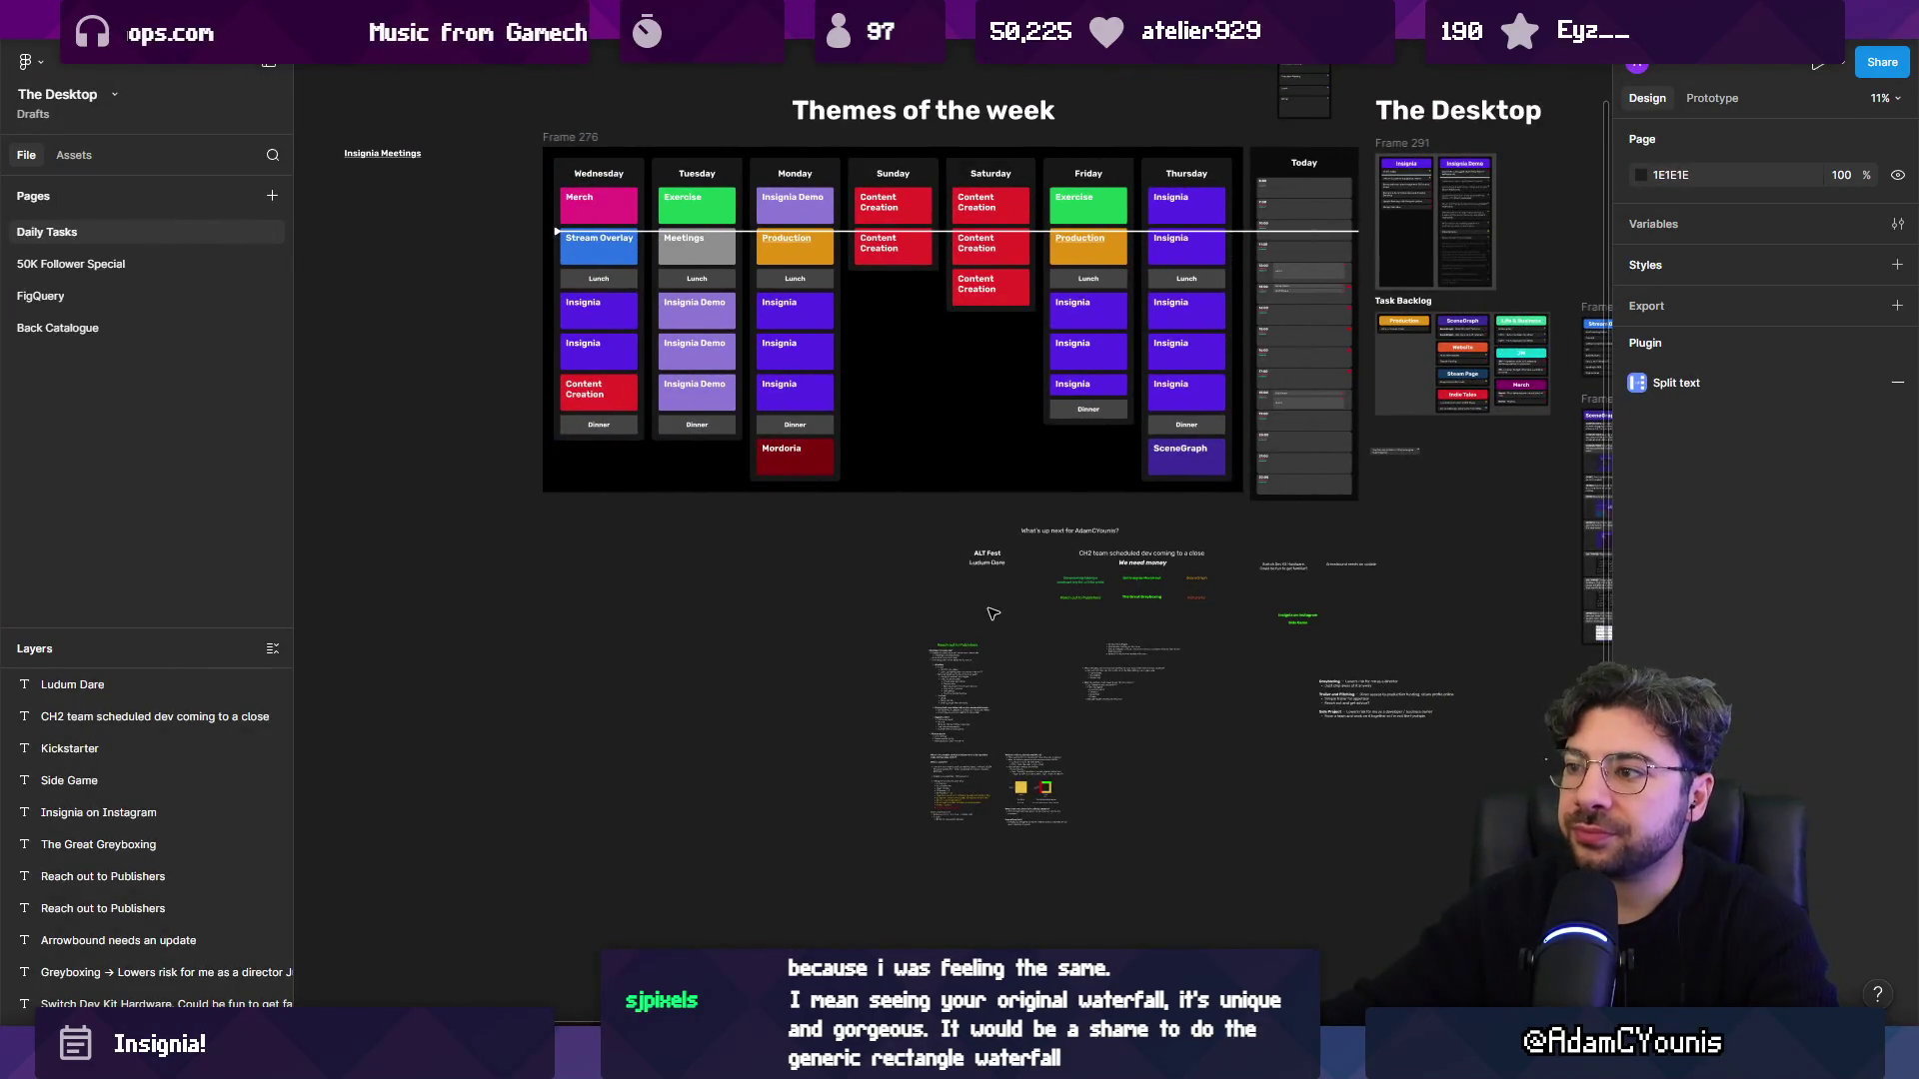
pyautogui.scroll(5, 993, 615)
pyautogui.scroll(-3, 829, 699)
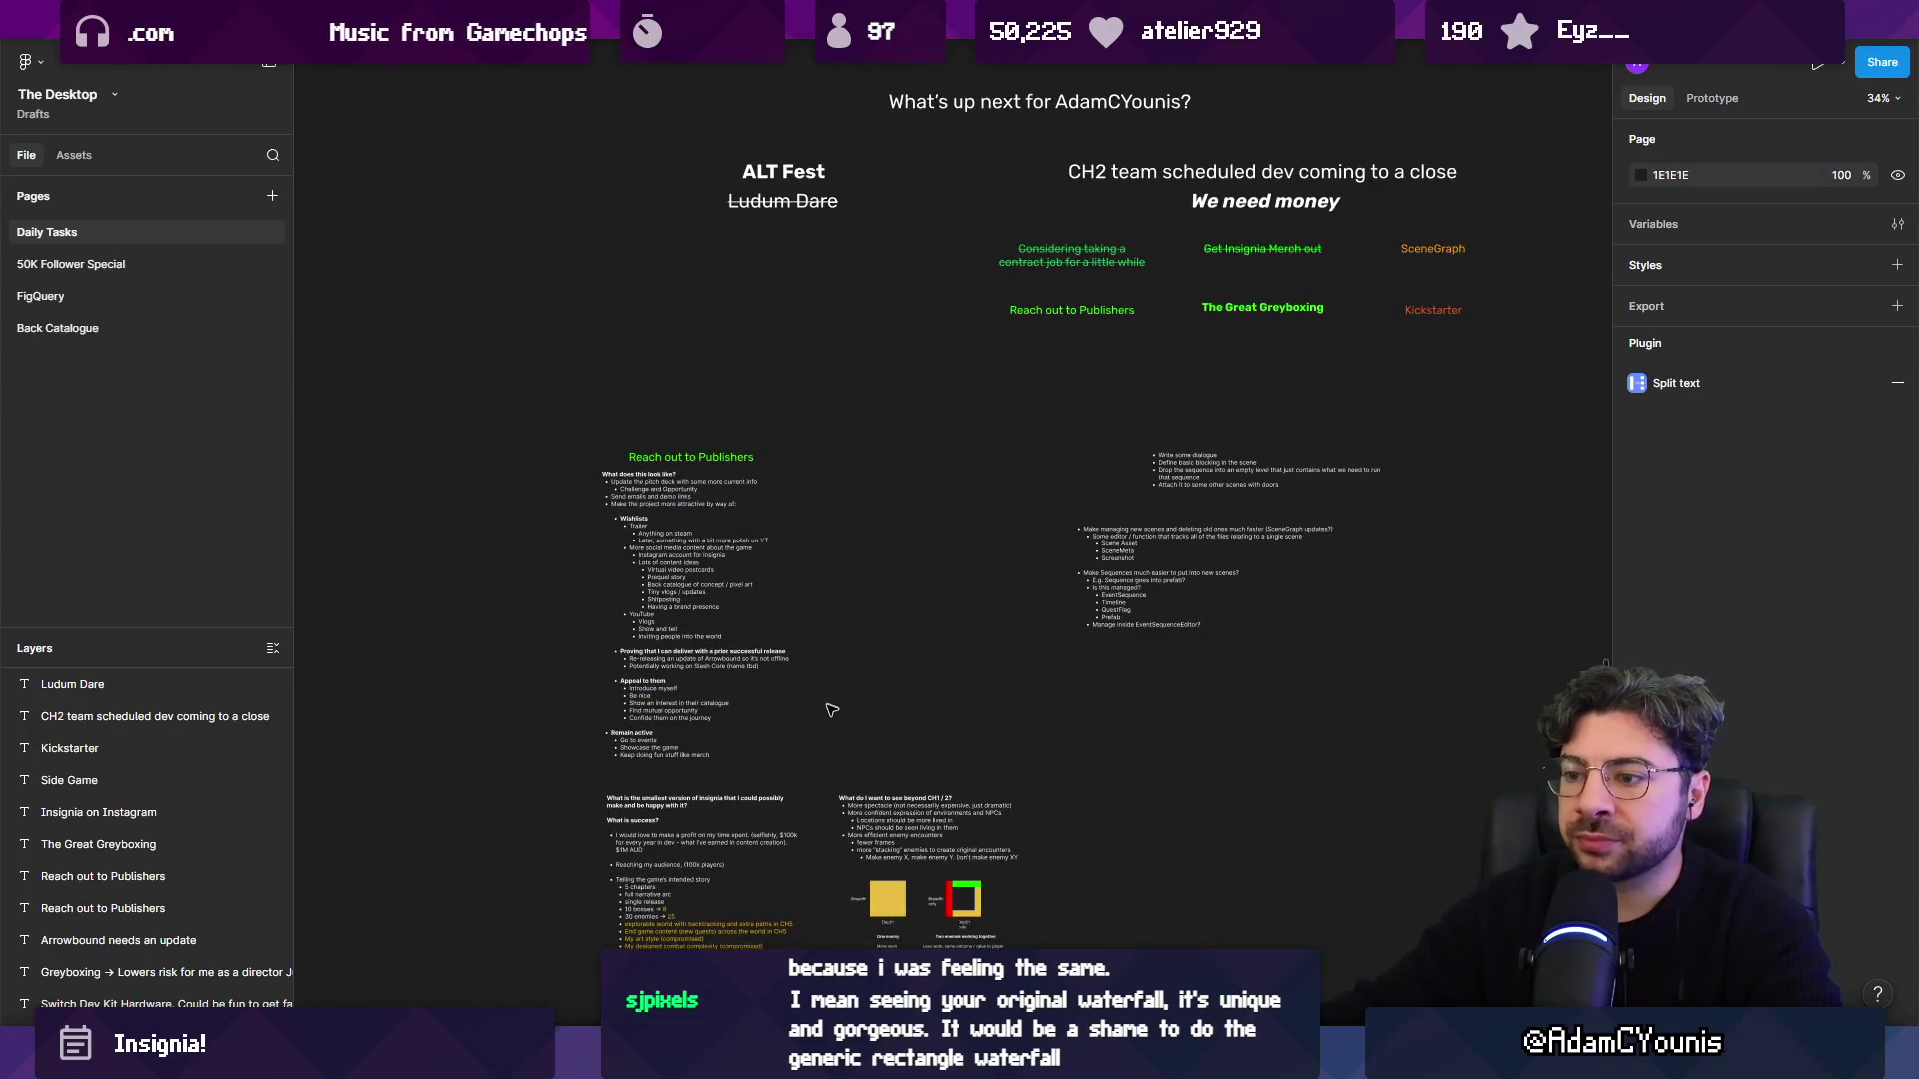
pyautogui.scroll(-3, 869, 599)
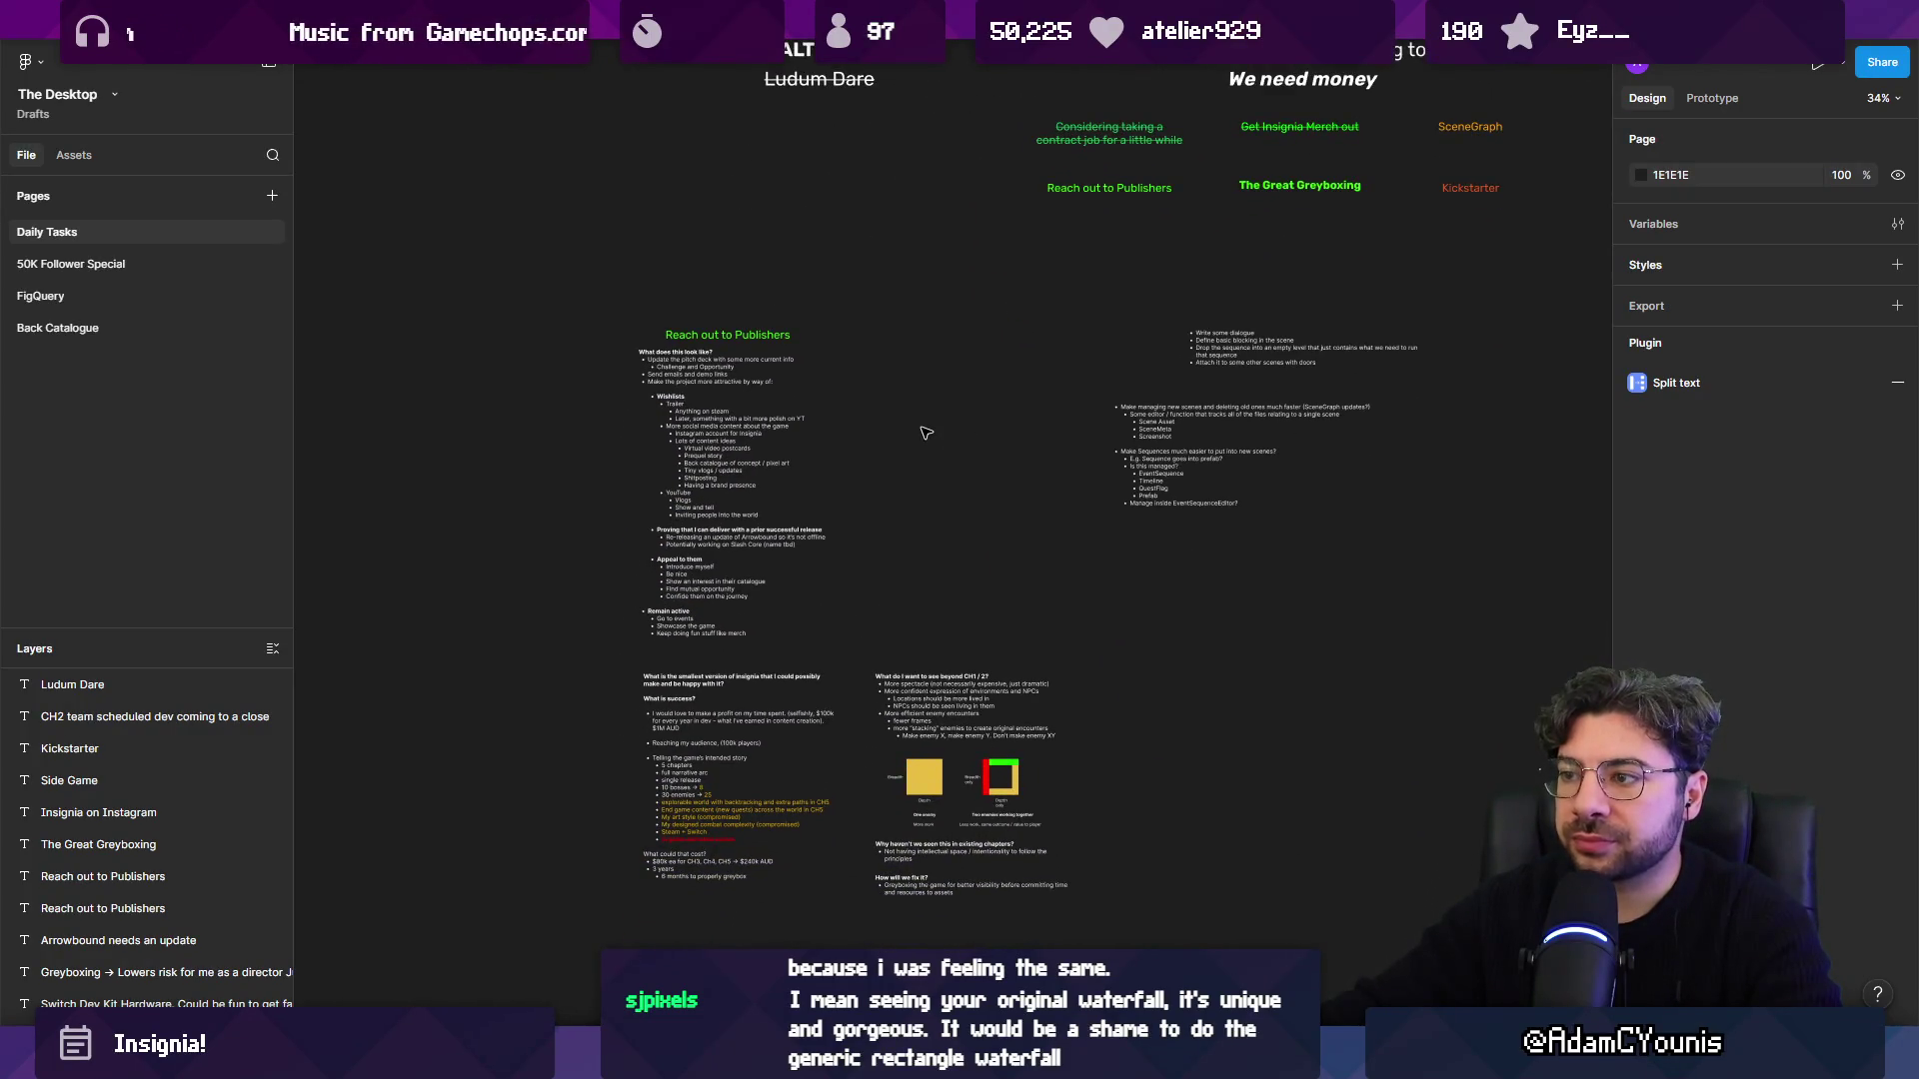
pyautogui.scroll(4, 927, 433)
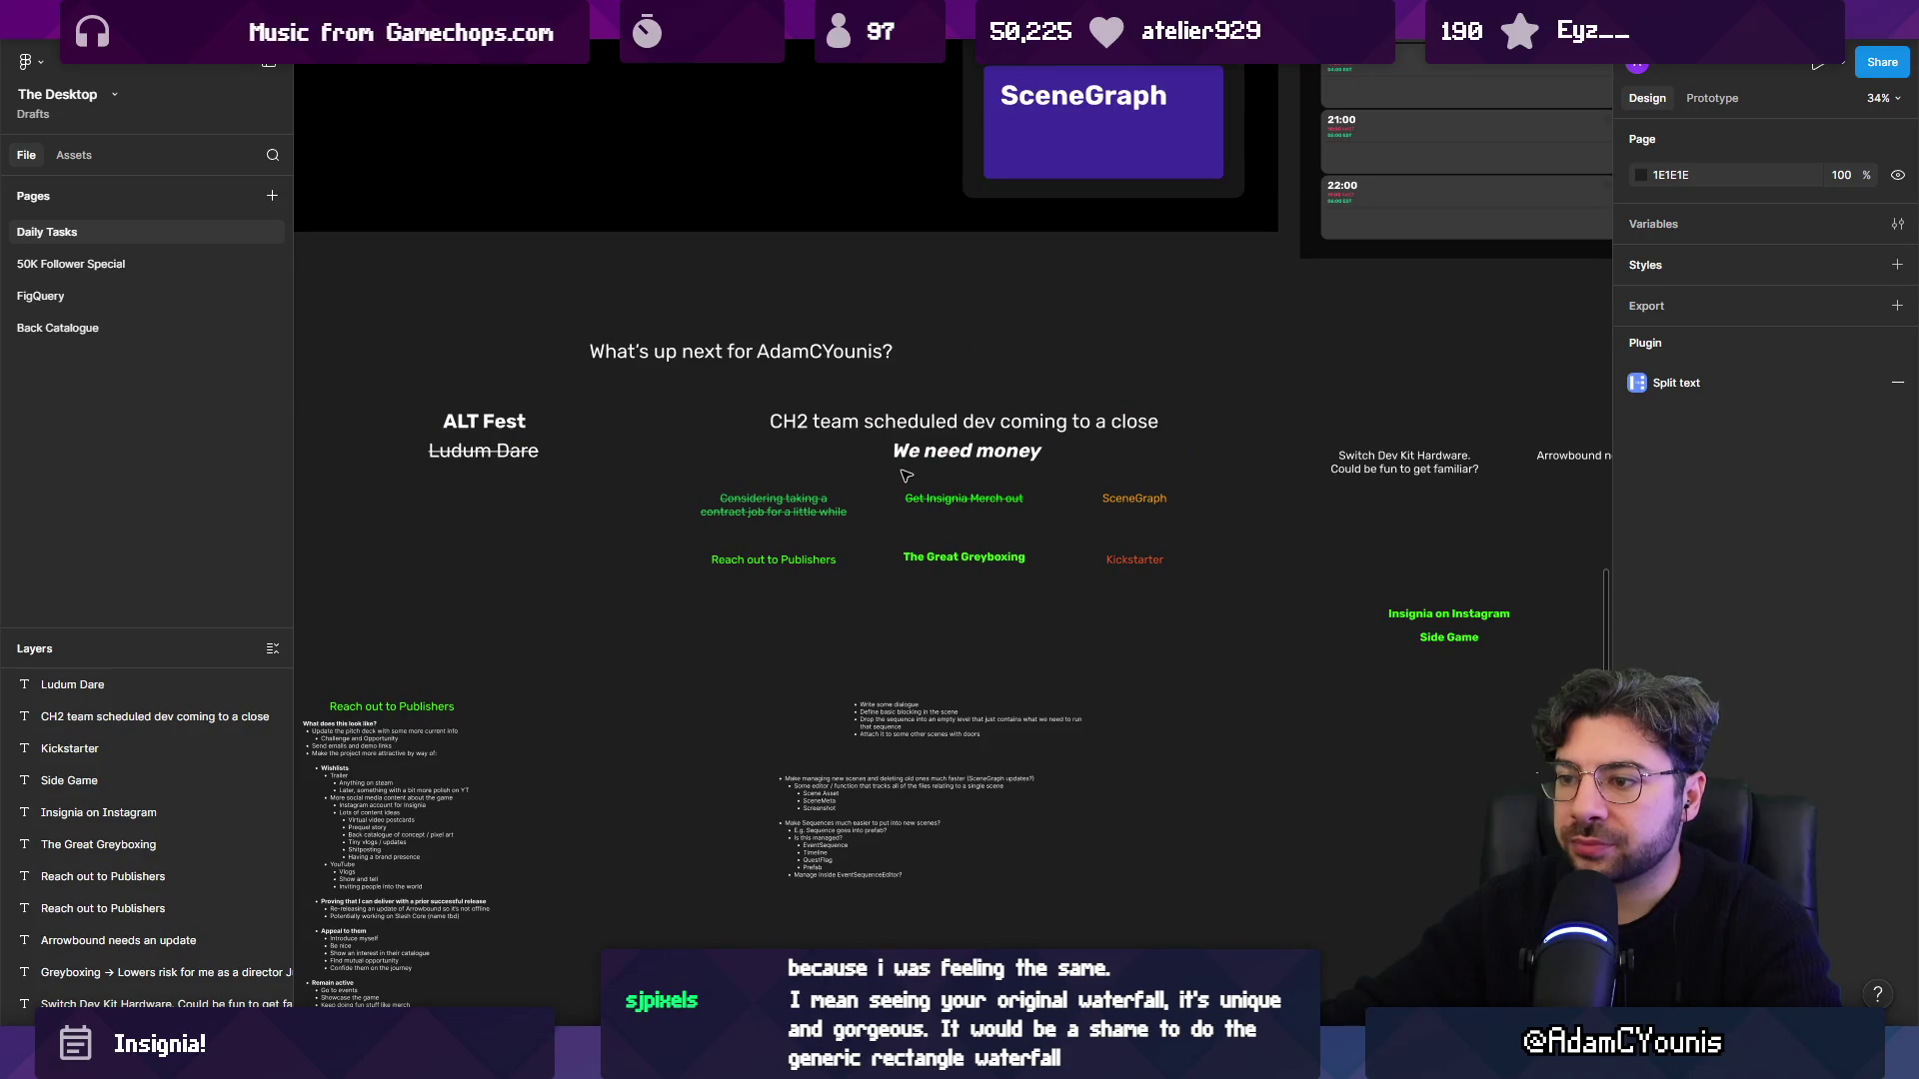
pyautogui.scroll(5, 907, 508)
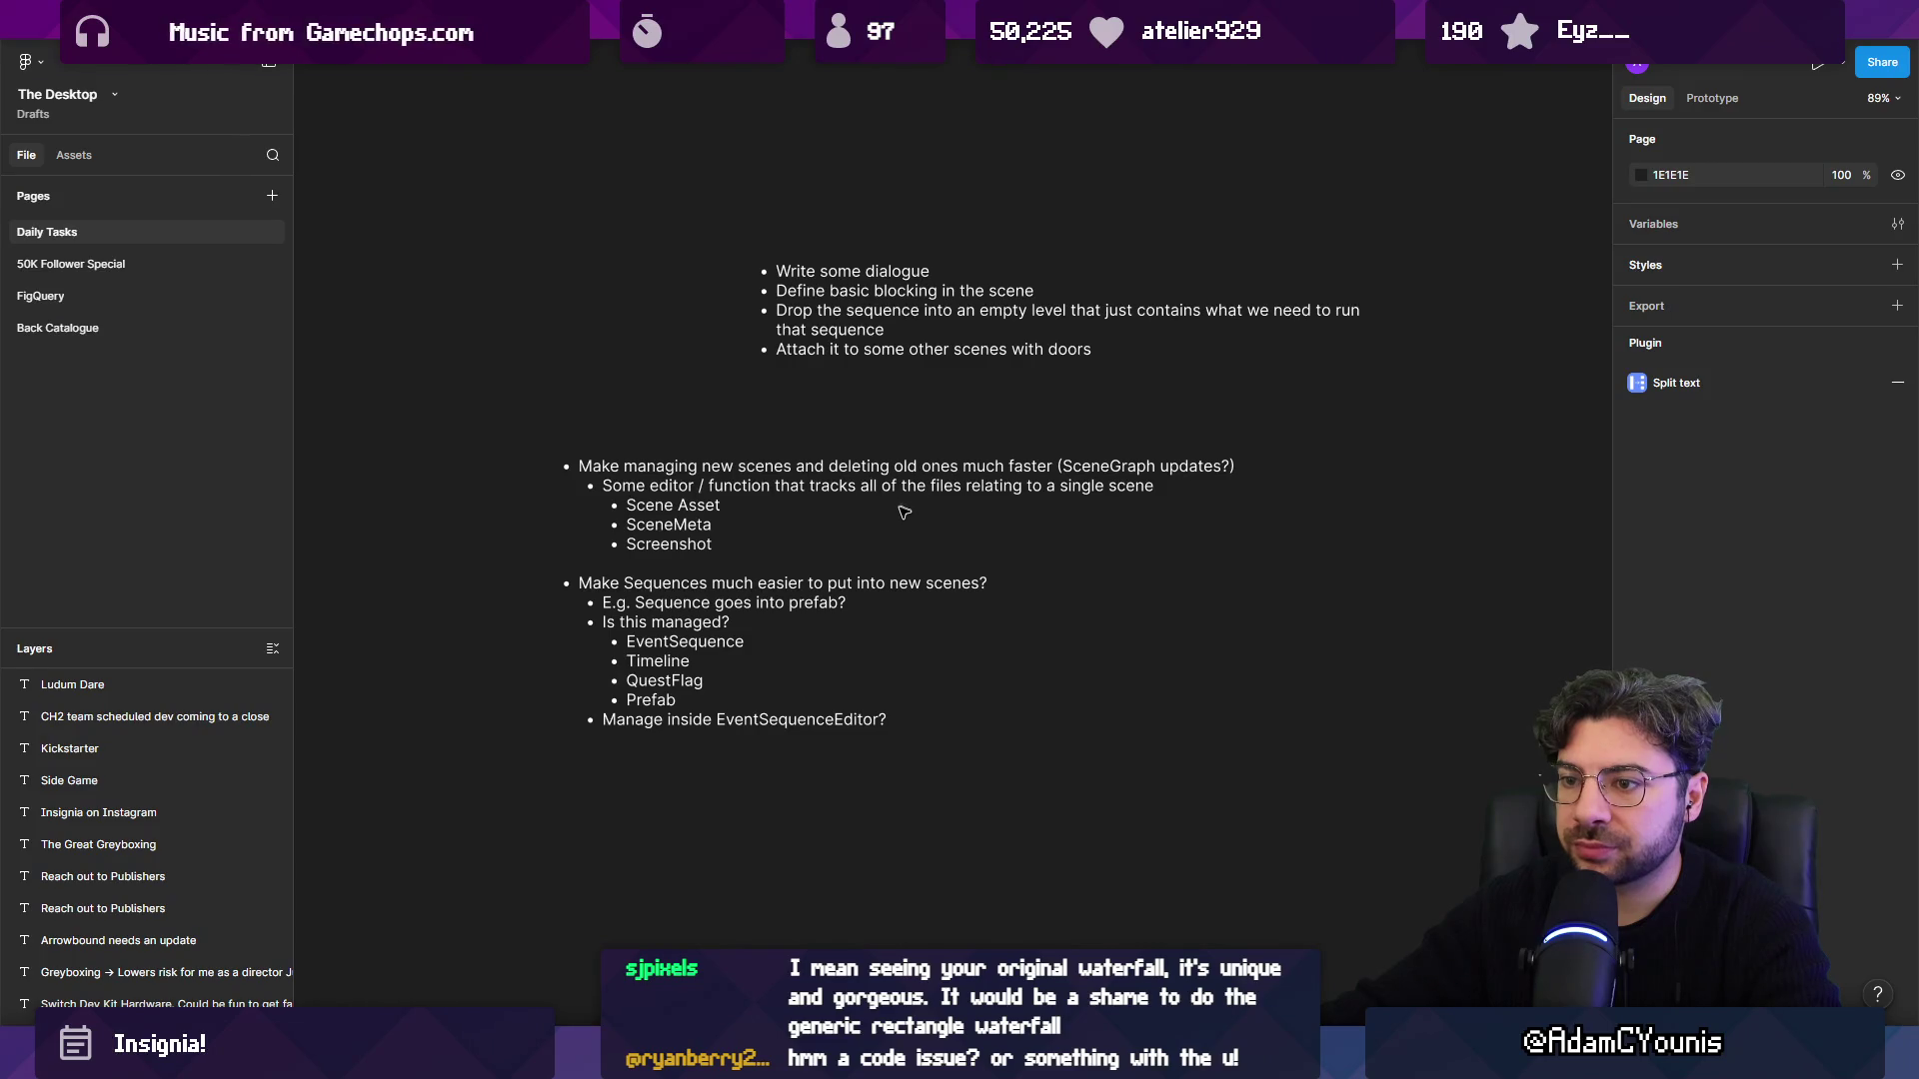
pyautogui.scroll(-5, 904, 512)
pyautogui.scroll(3, 1000, 599)
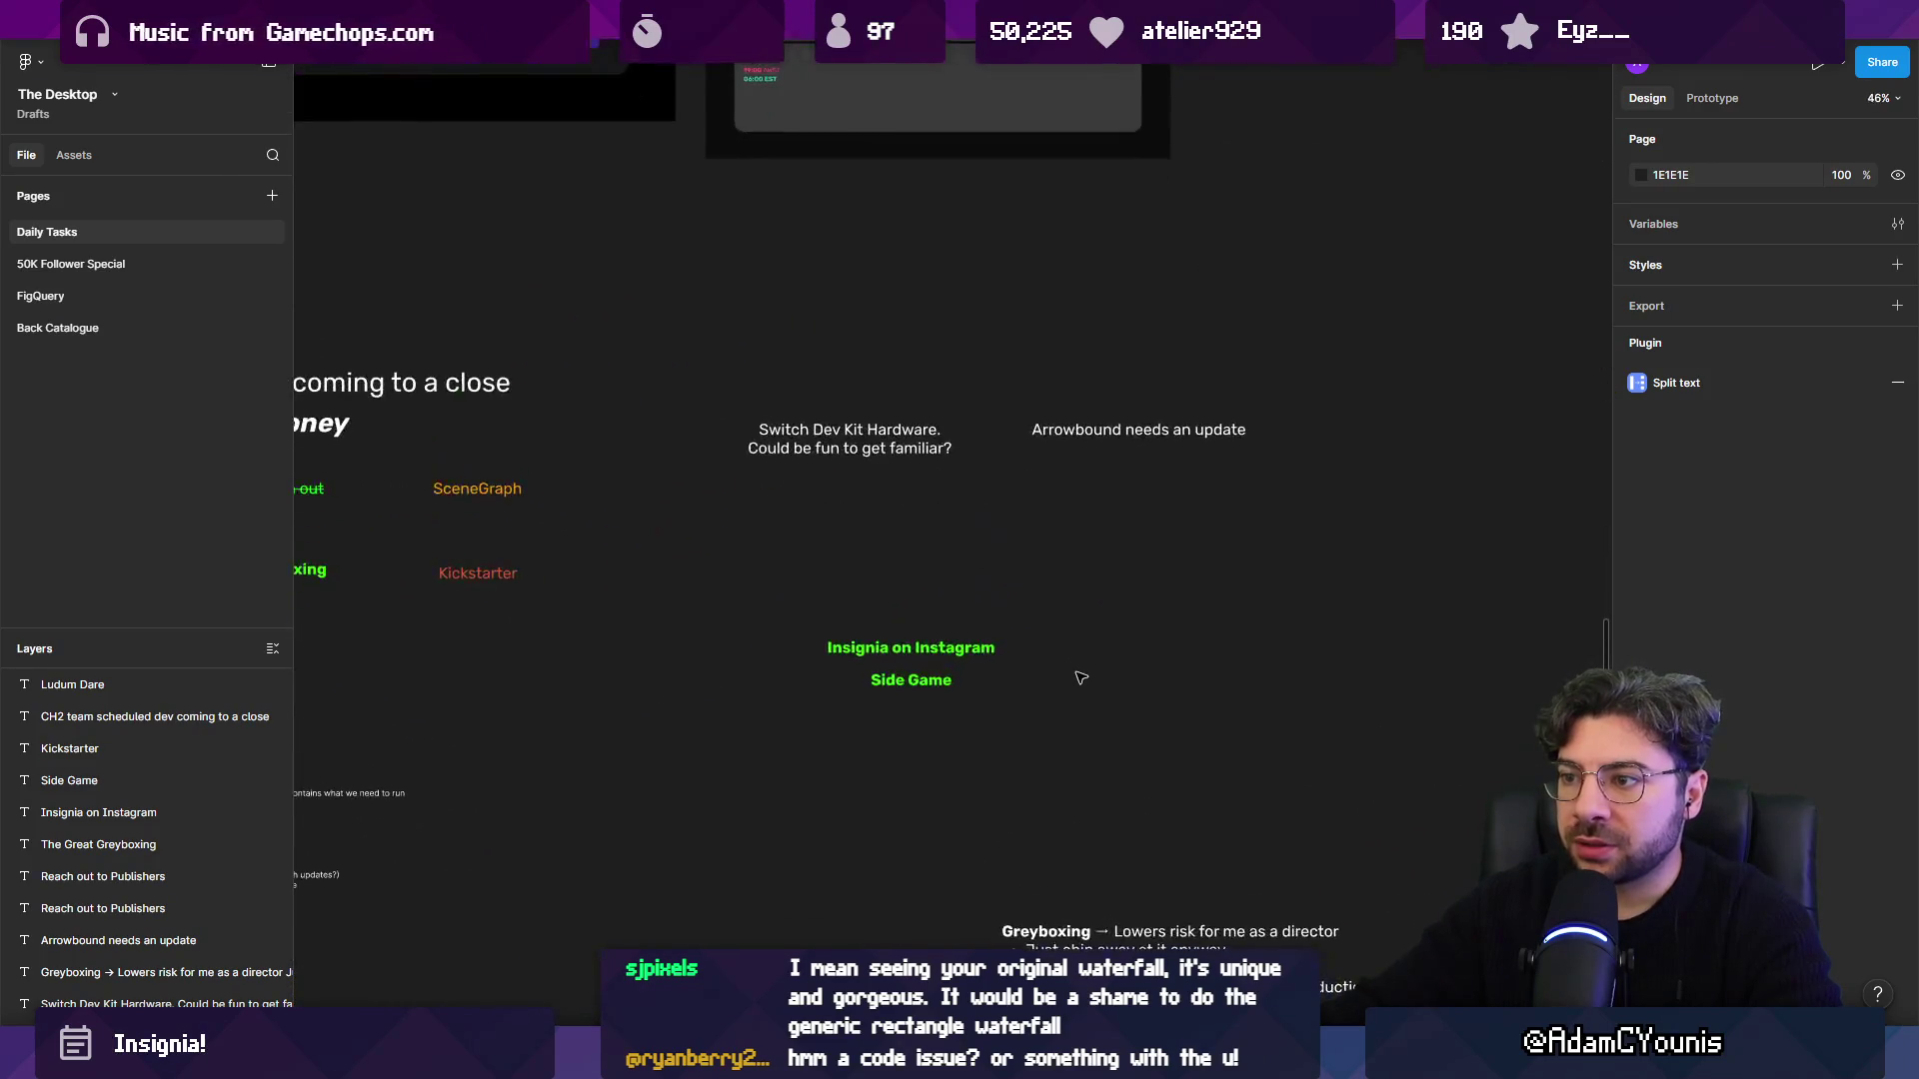
pyautogui.scroll(-3, 1082, 678)
pyautogui.scroll(4, 994, 651)
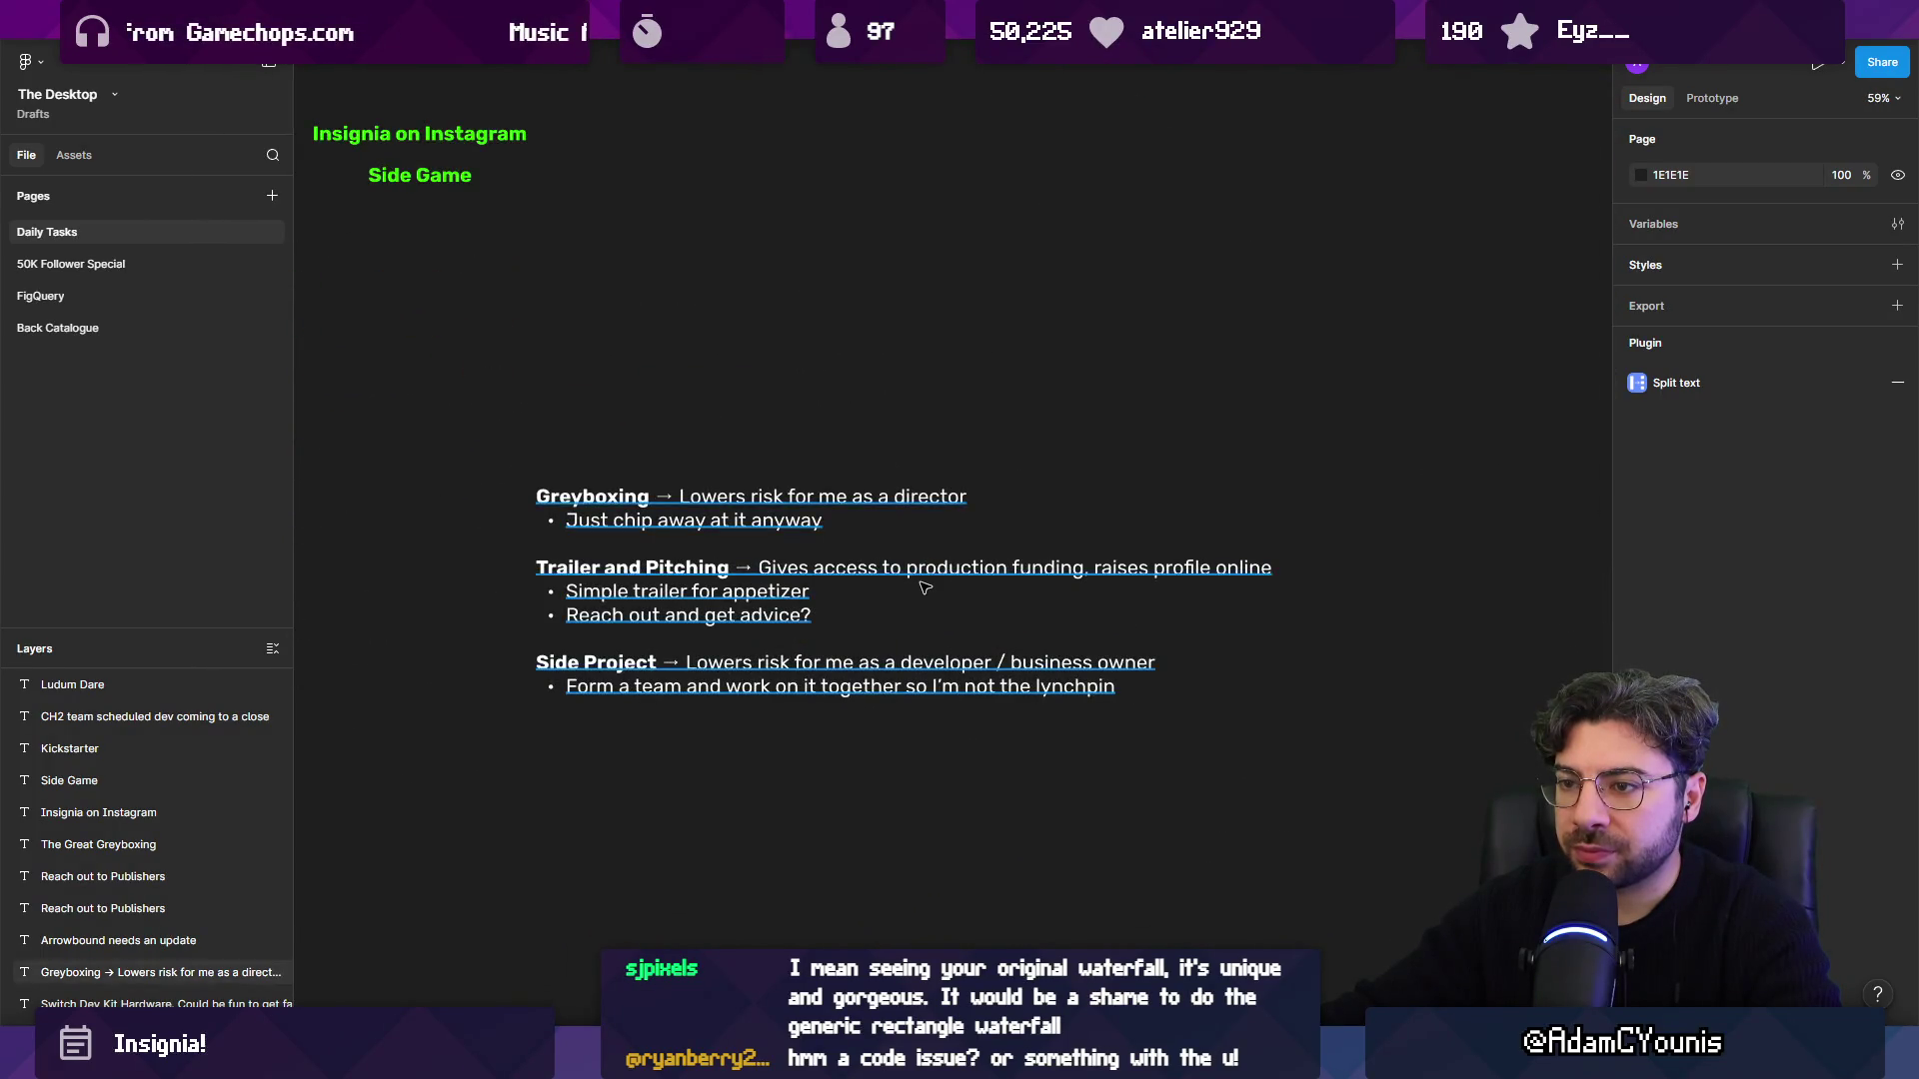
pyautogui.scroll(-5, 924, 588)
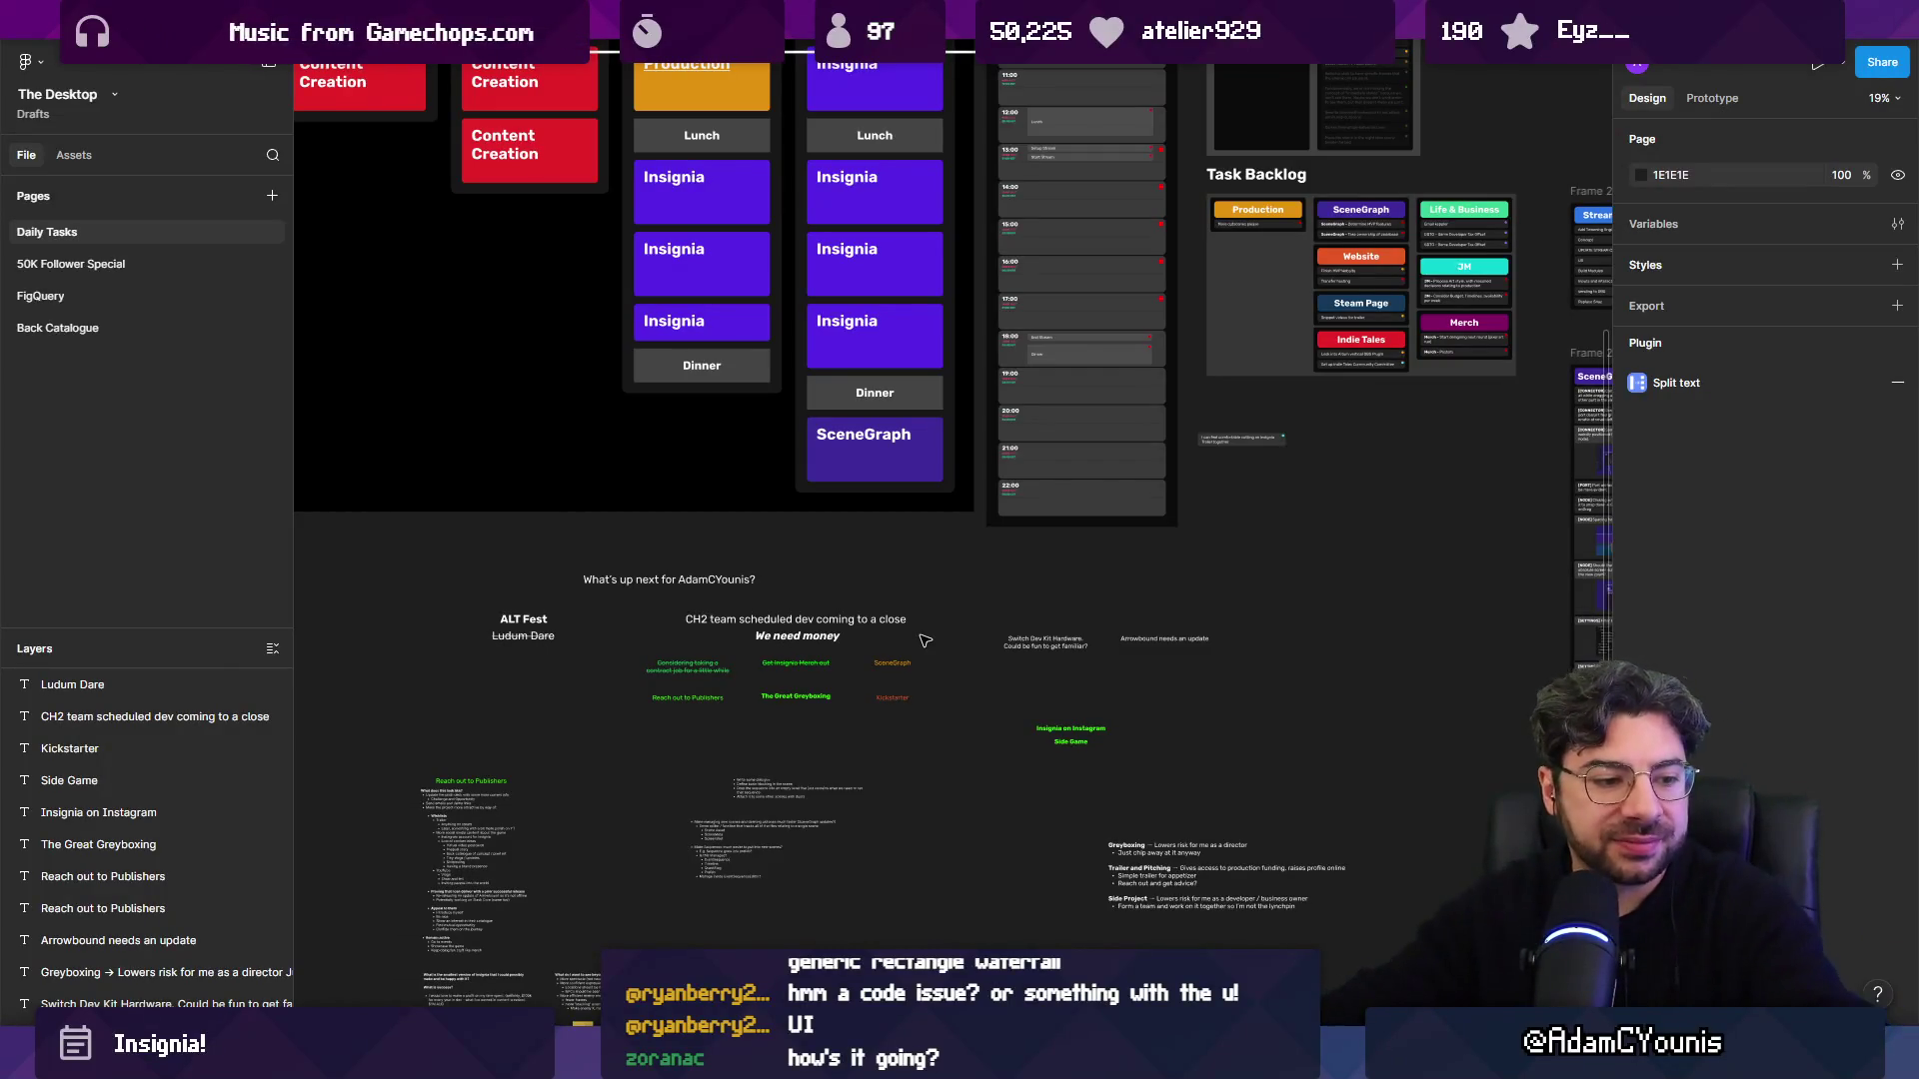
pyautogui.scroll(-5, 900, 650)
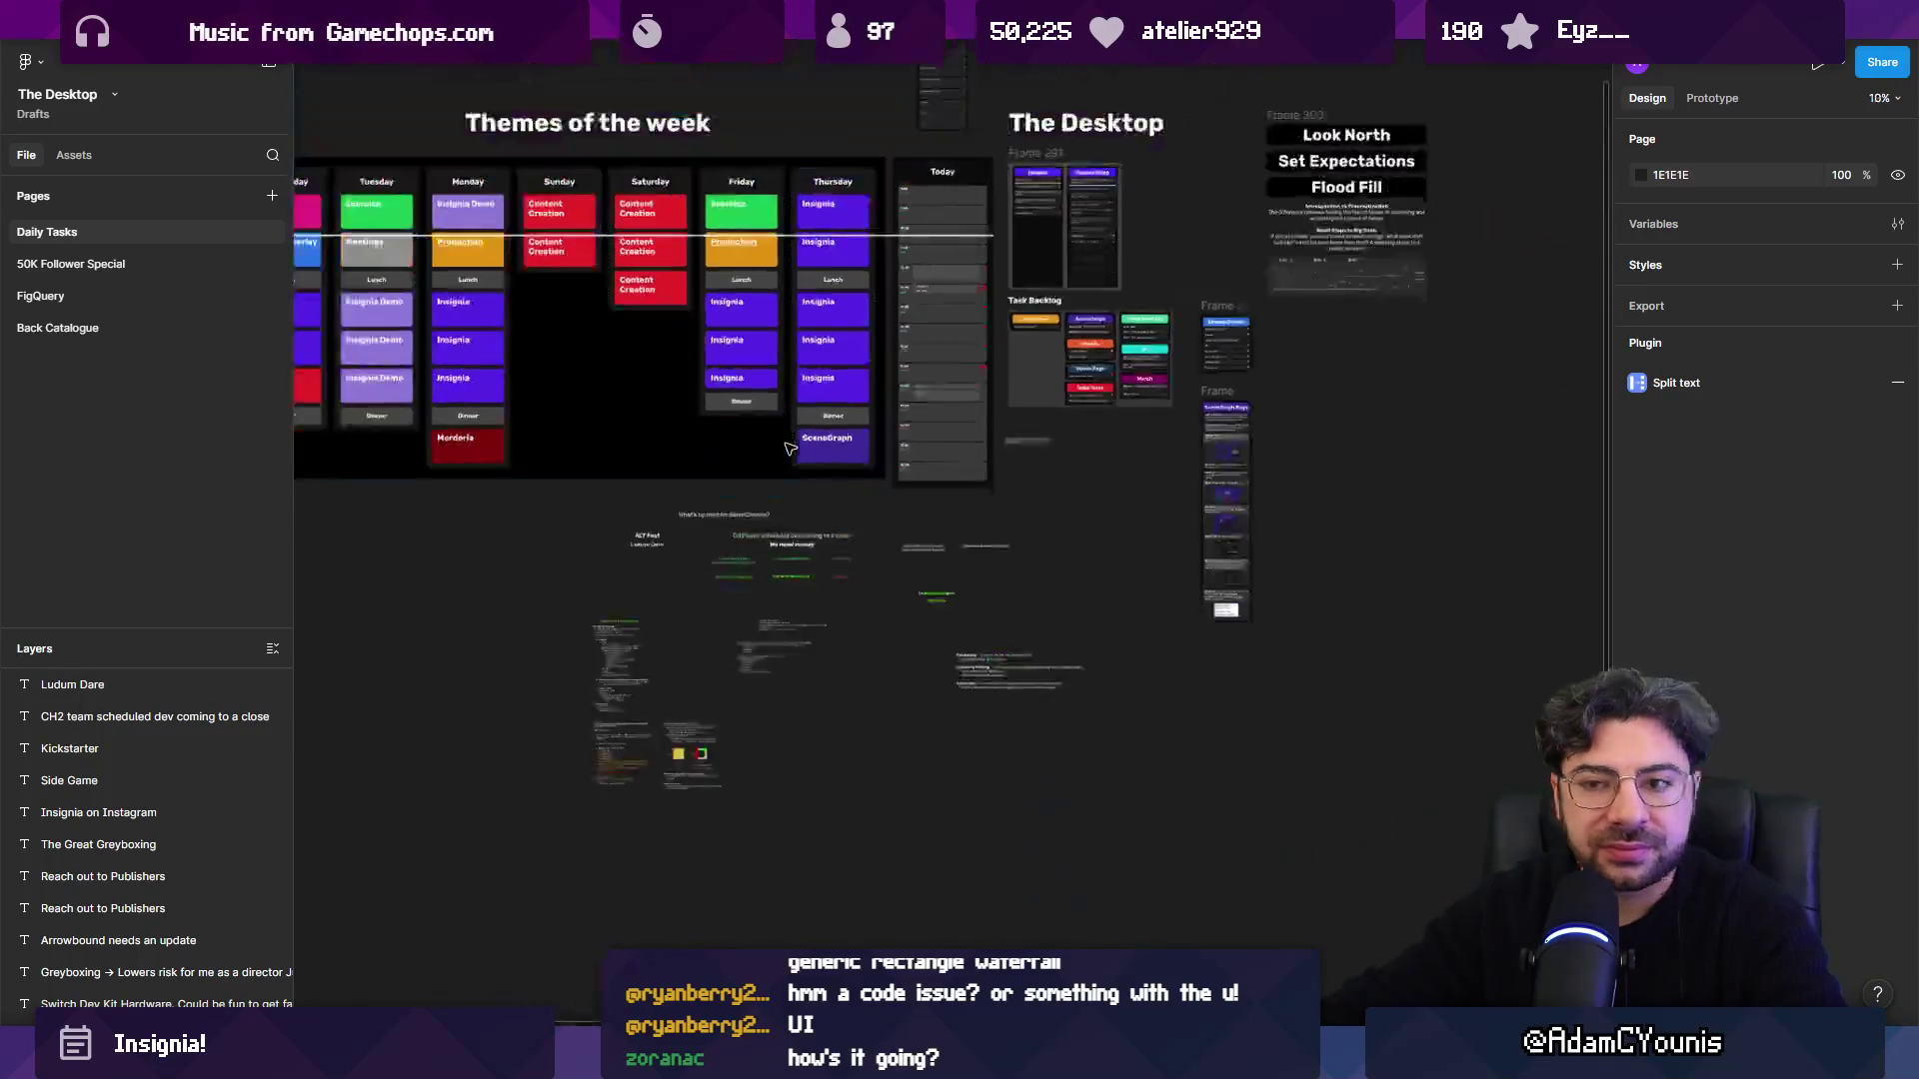
pyautogui.scroll(5, 742, 502)
# Select the Greyboxing notes block and delete all of its text.
pyautogui.click(741, 503)
pyautogui.scroll(5, 741, 503)
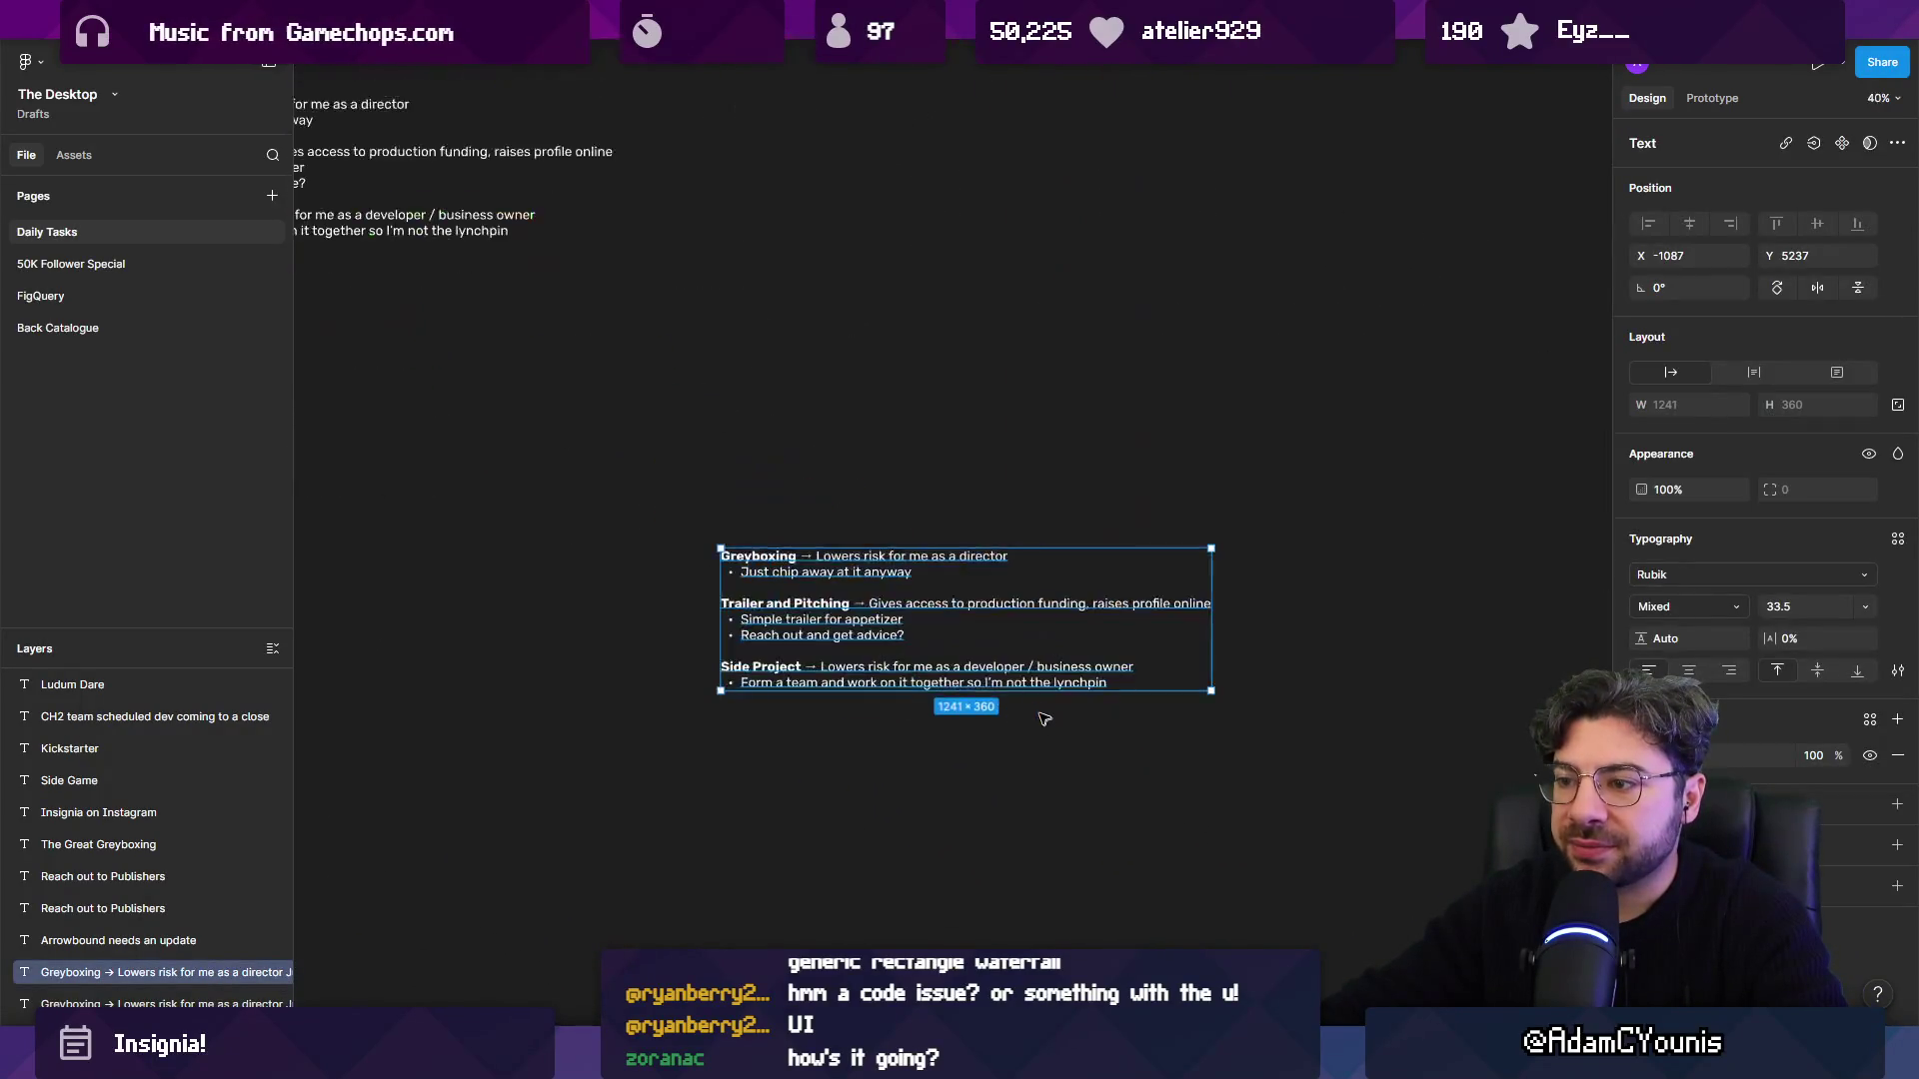
pyautogui.press('Return')
pyautogui.press('BackSpace')
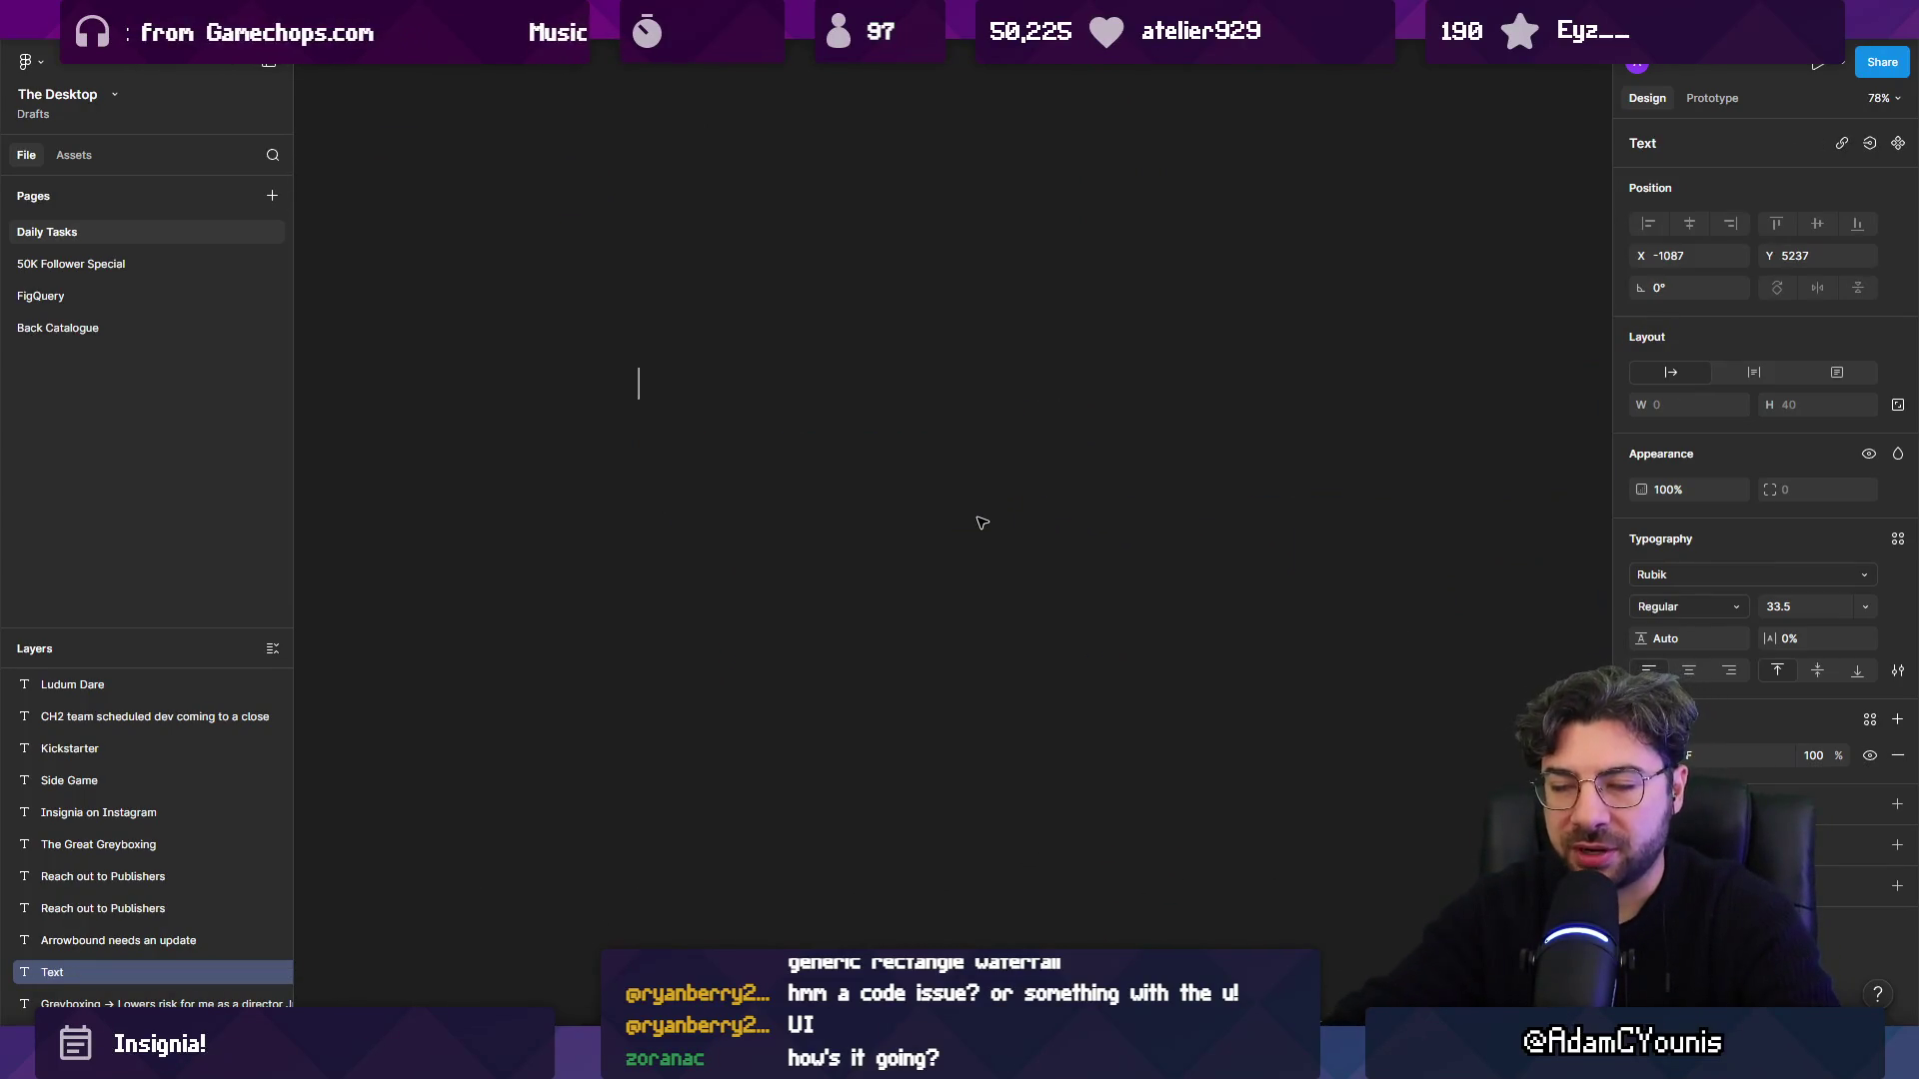
# Start a bulleted list with 'Trailer capture' and an indented Polish sub-bullet.
pyautogui.write('Trailer capture')
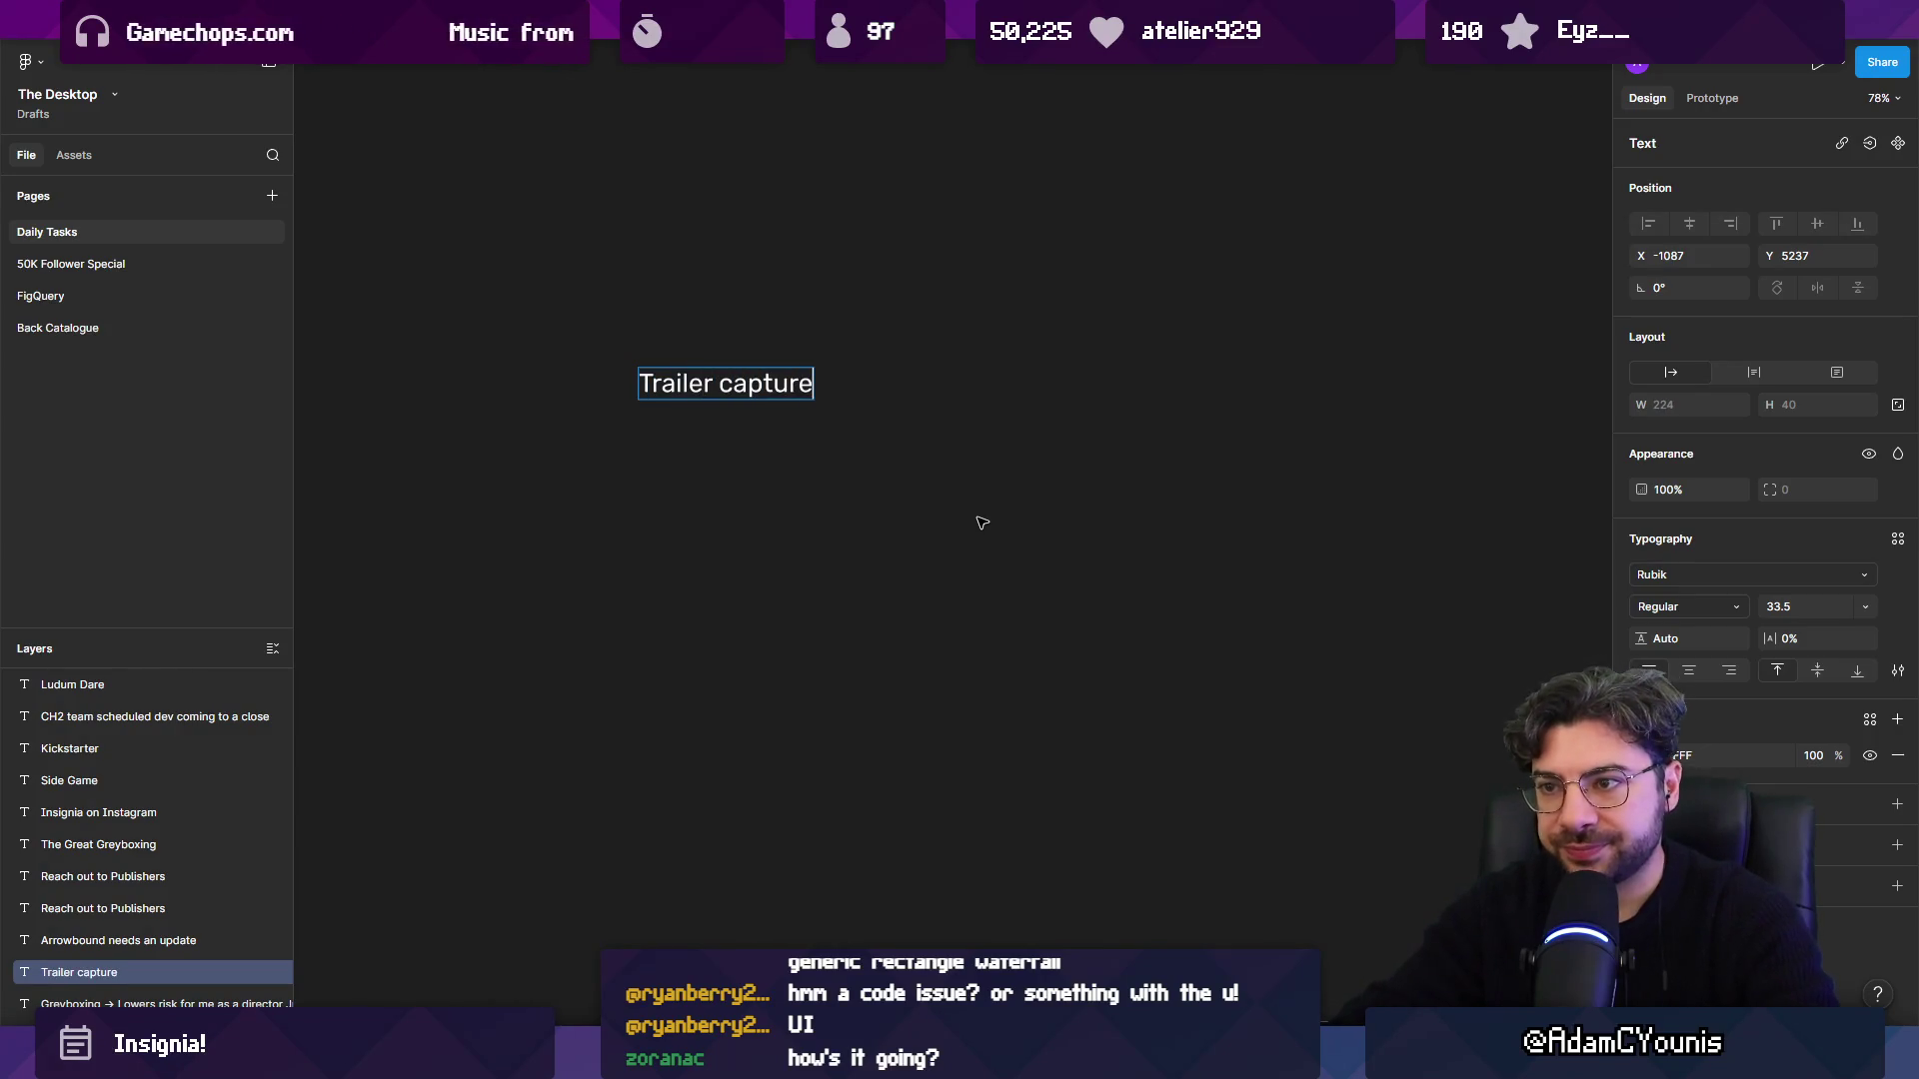
pyautogui.press('Return')
pyautogui.hotkey('ctrl', 'shift', '8')
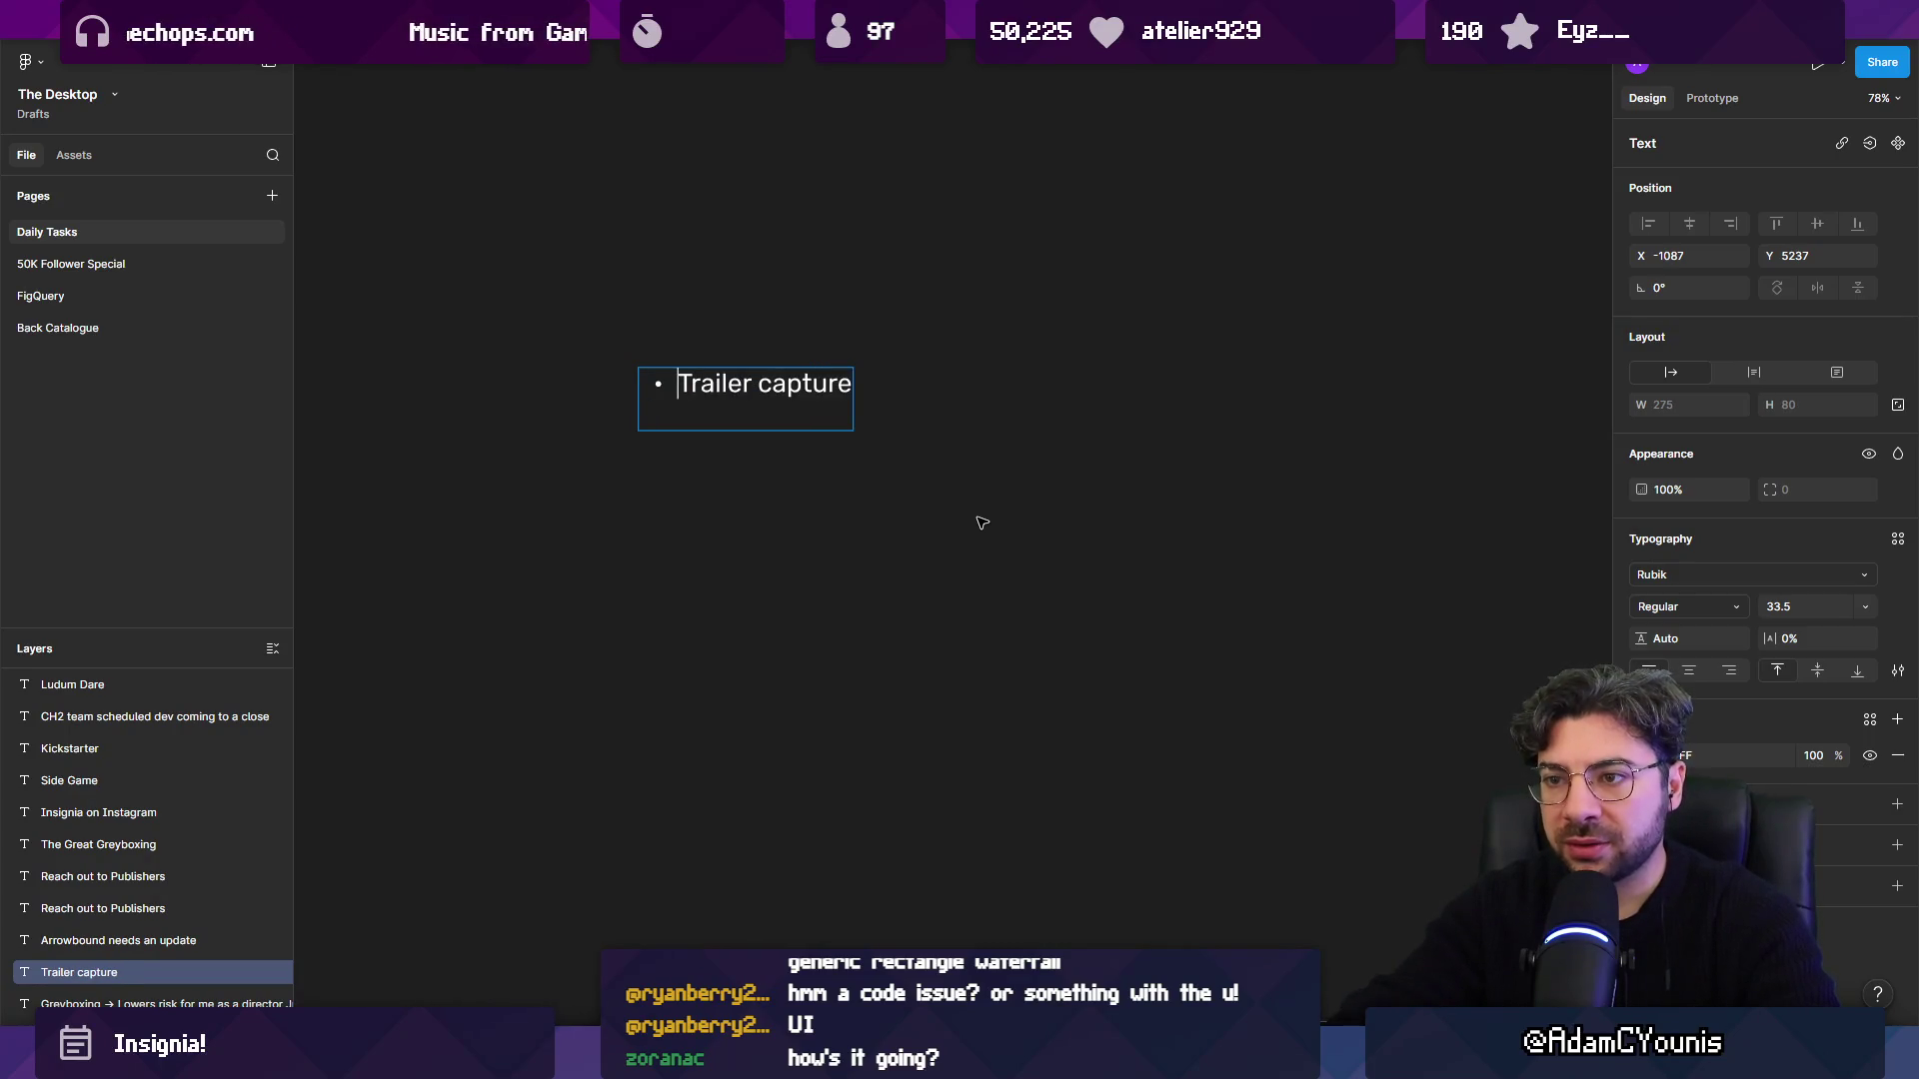
pyautogui.hotkey('ctrl', 'shift', '8')
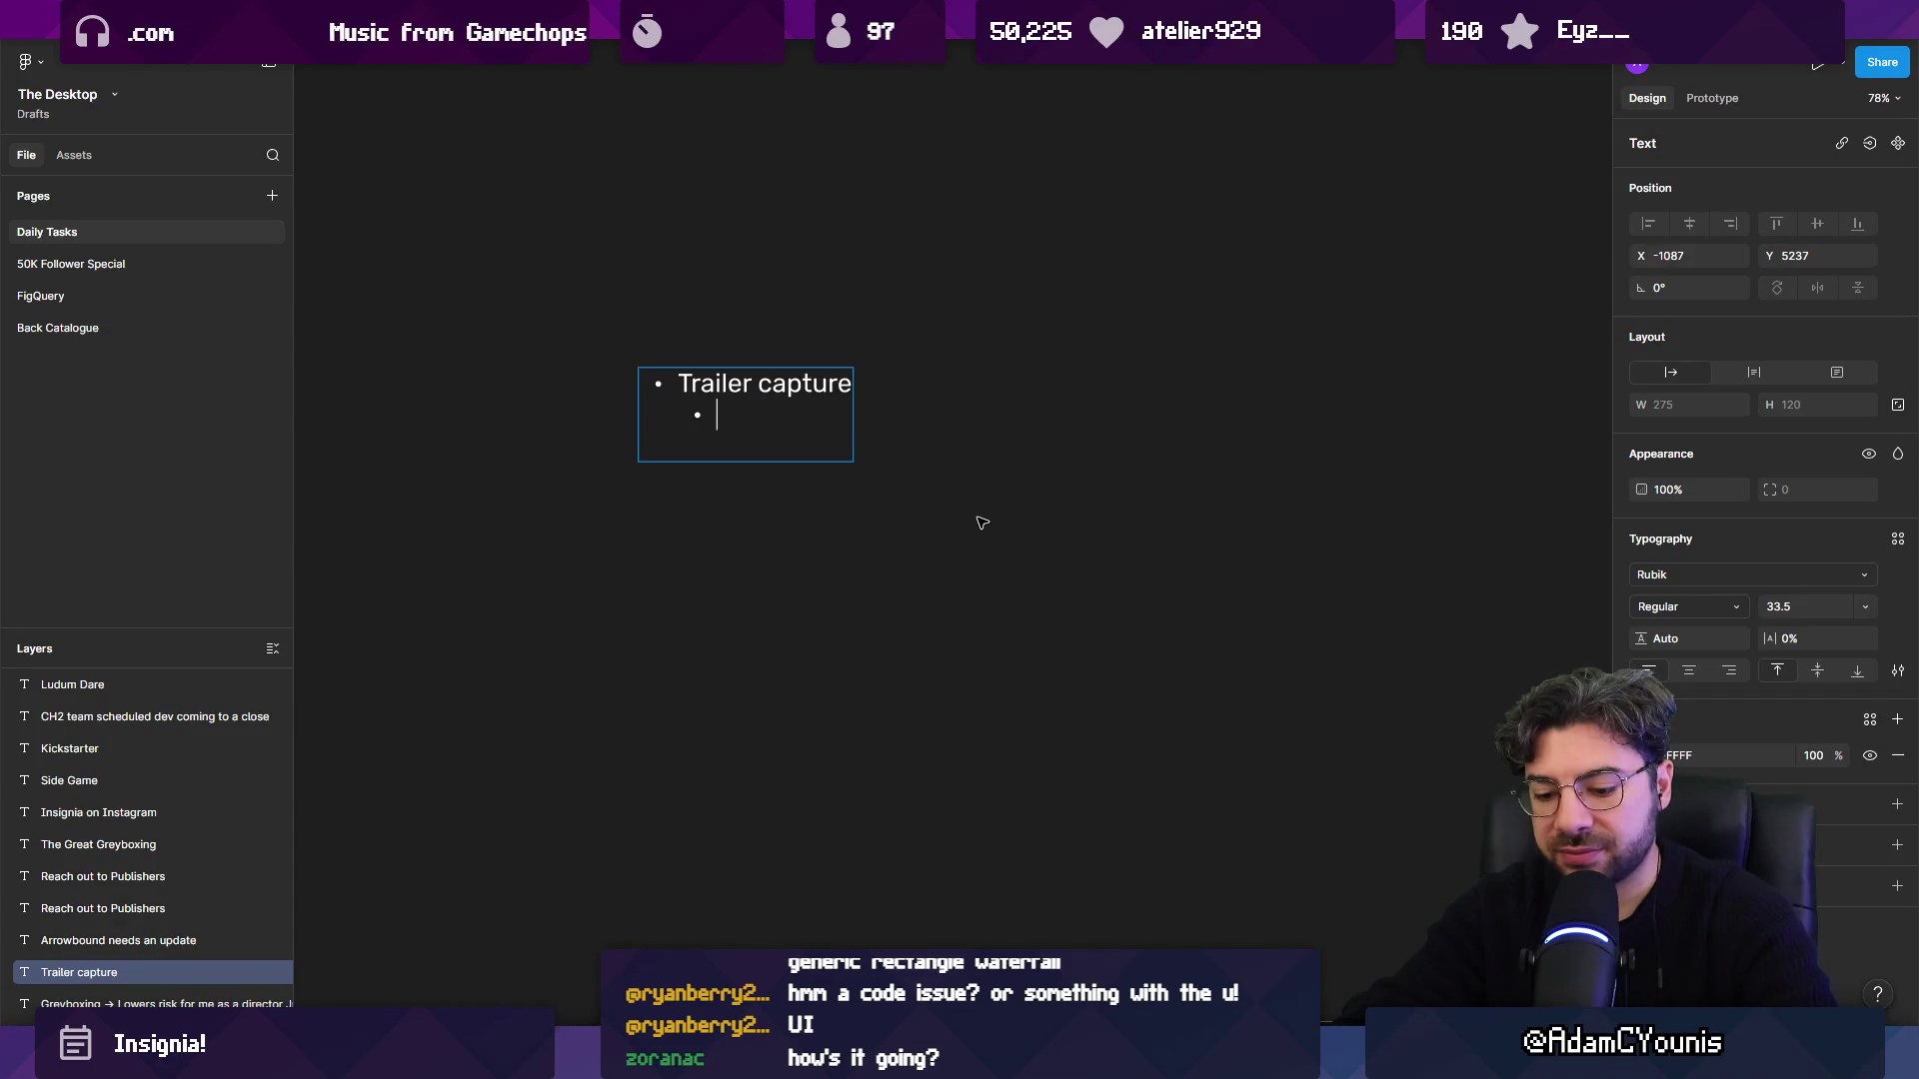
pyautogui.write('Polish')
pyautogui.press('Return')
pyautogui.press('Return')
pyautogui.press('BackSpace')
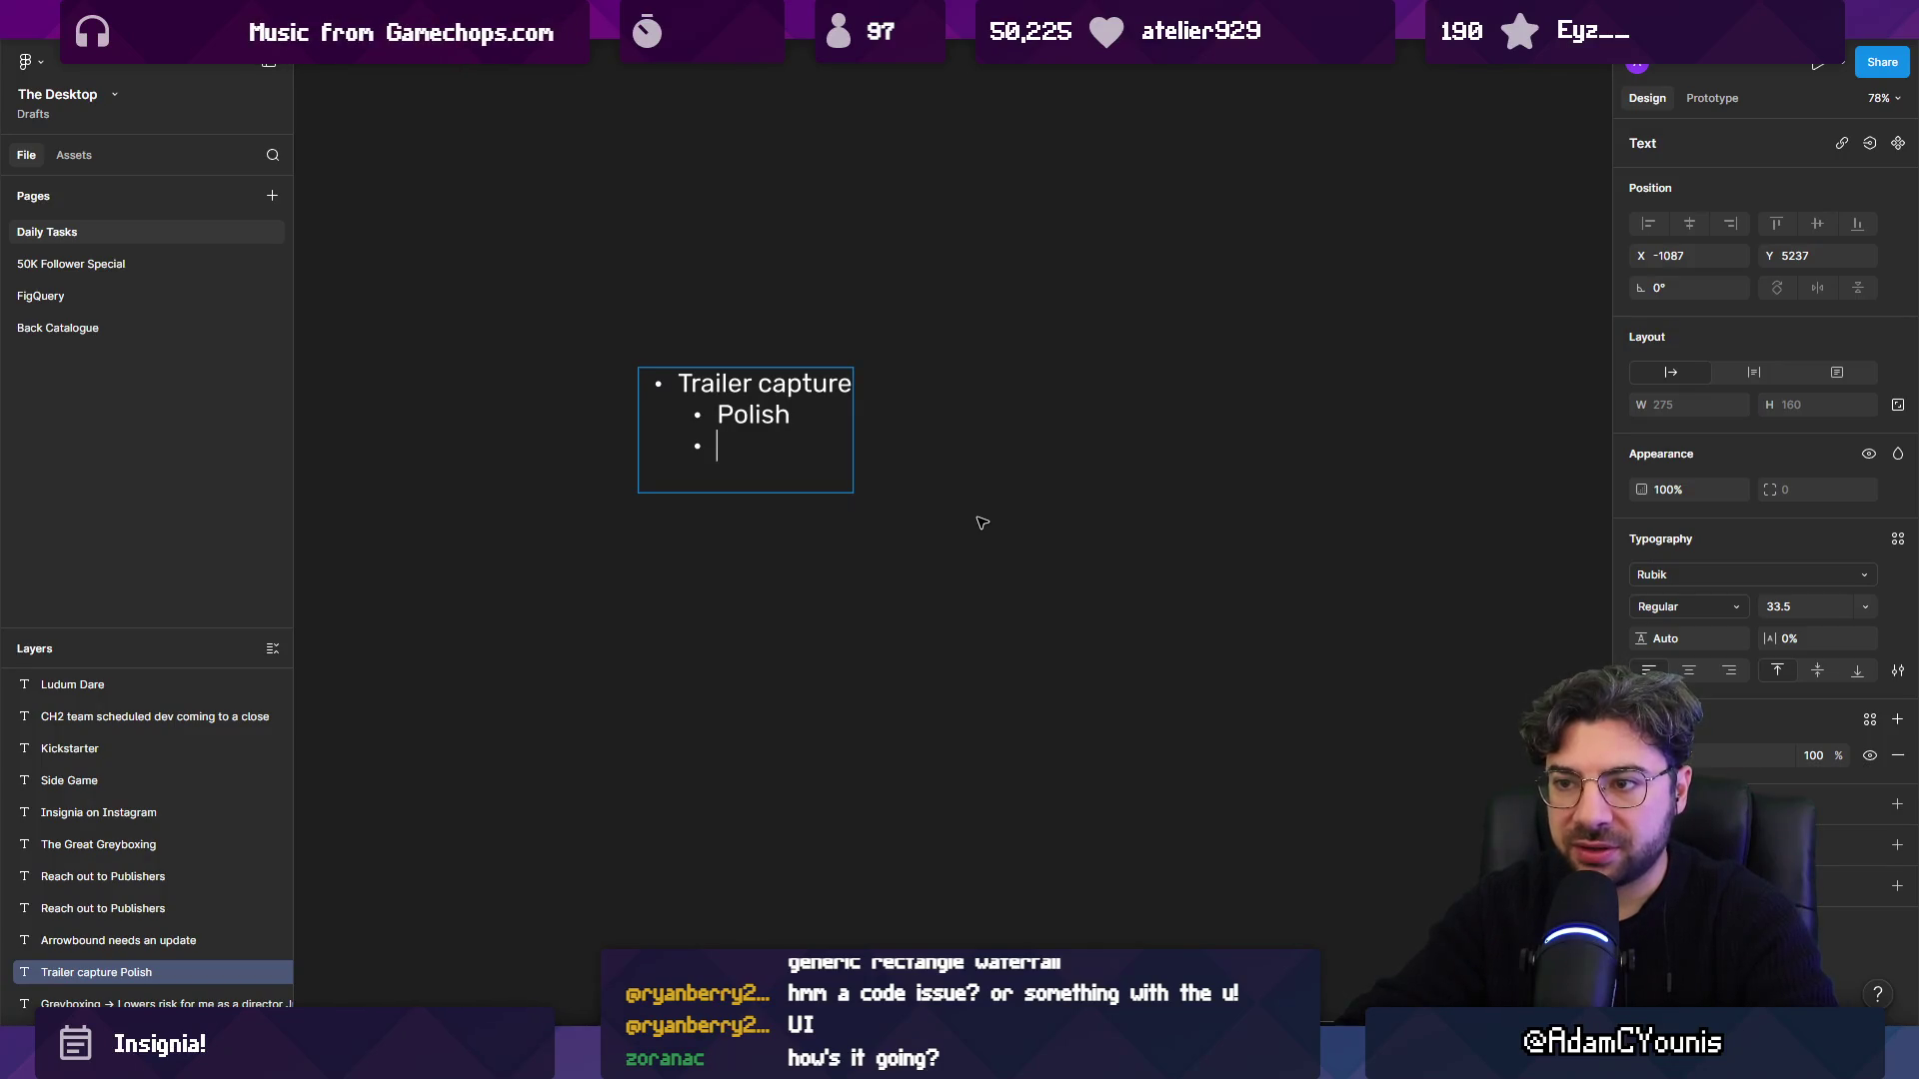
# Add a Scoping bullet with 'Greyboxing' and 'Making new levels' sub-bullets.
pyautogui.write('Scoping')
pyautogui.press('Return')
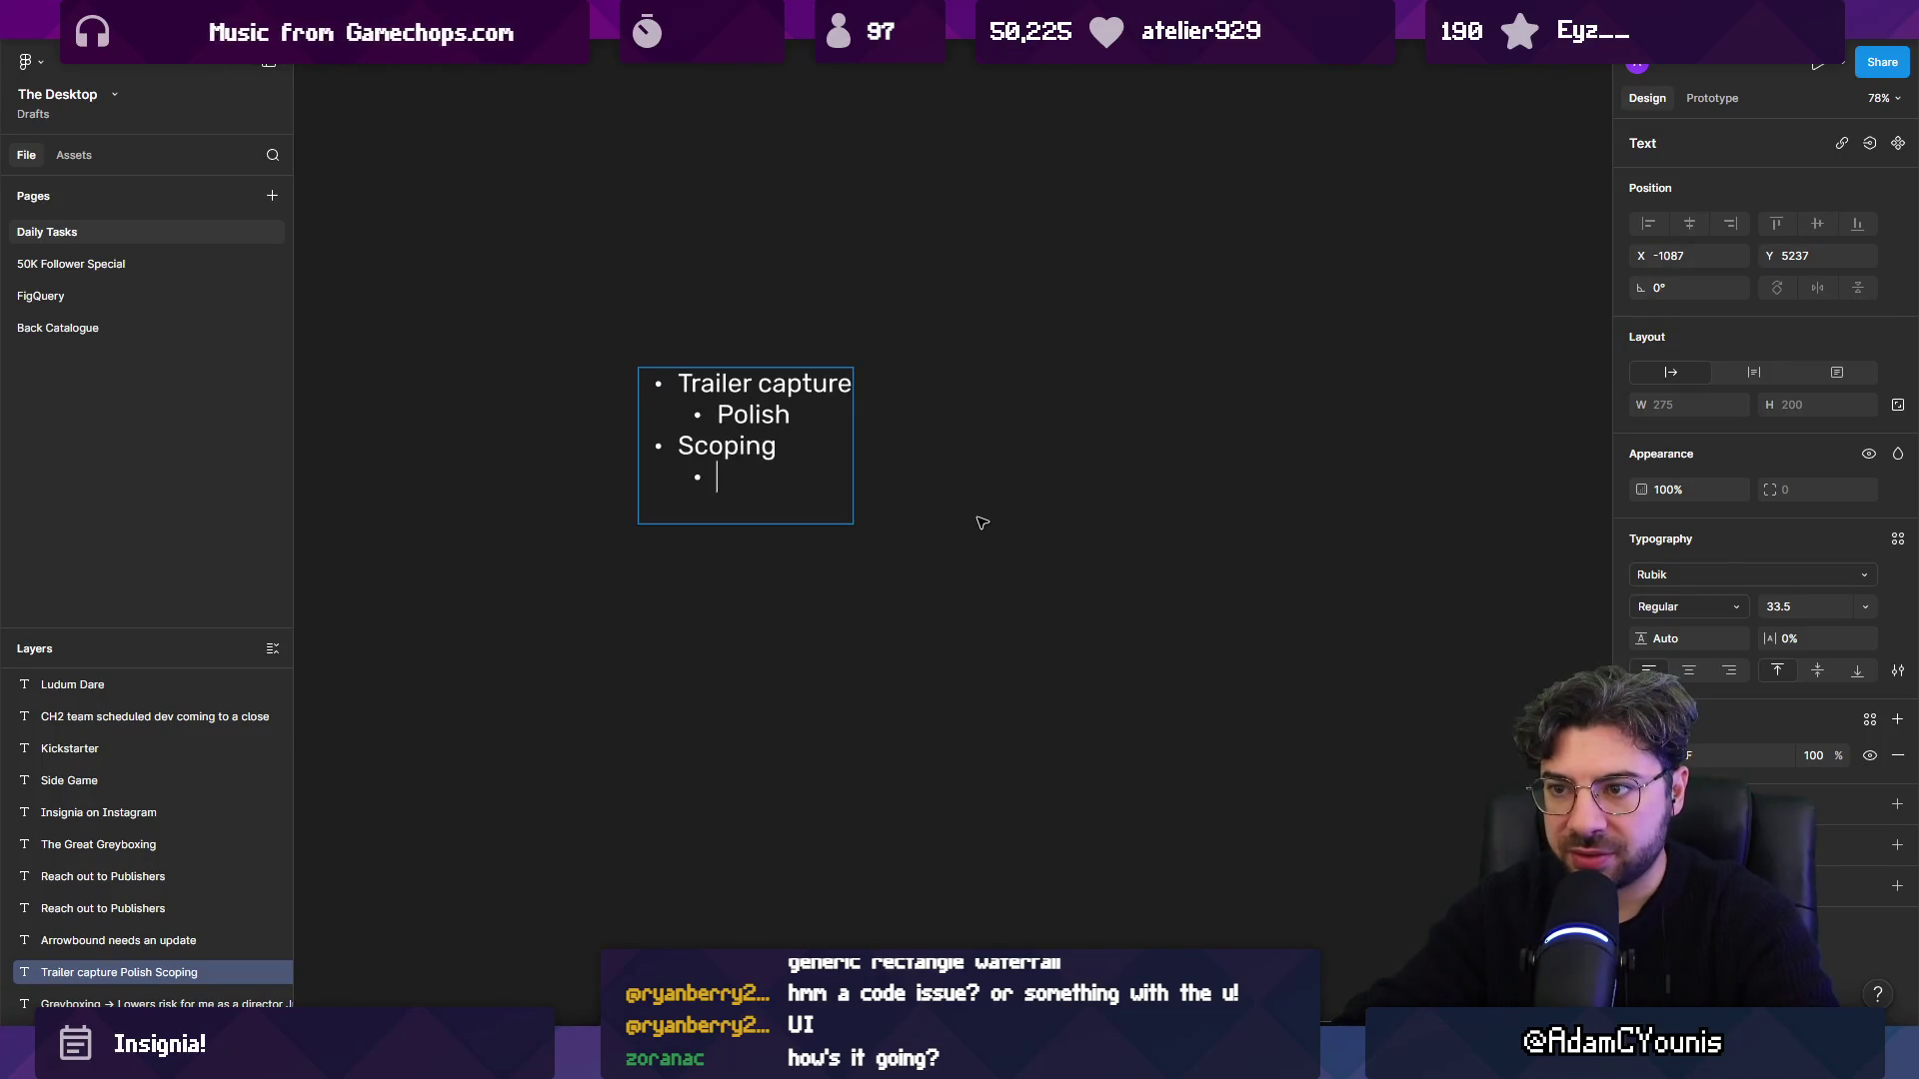
pyautogui.write('Greyboxing')
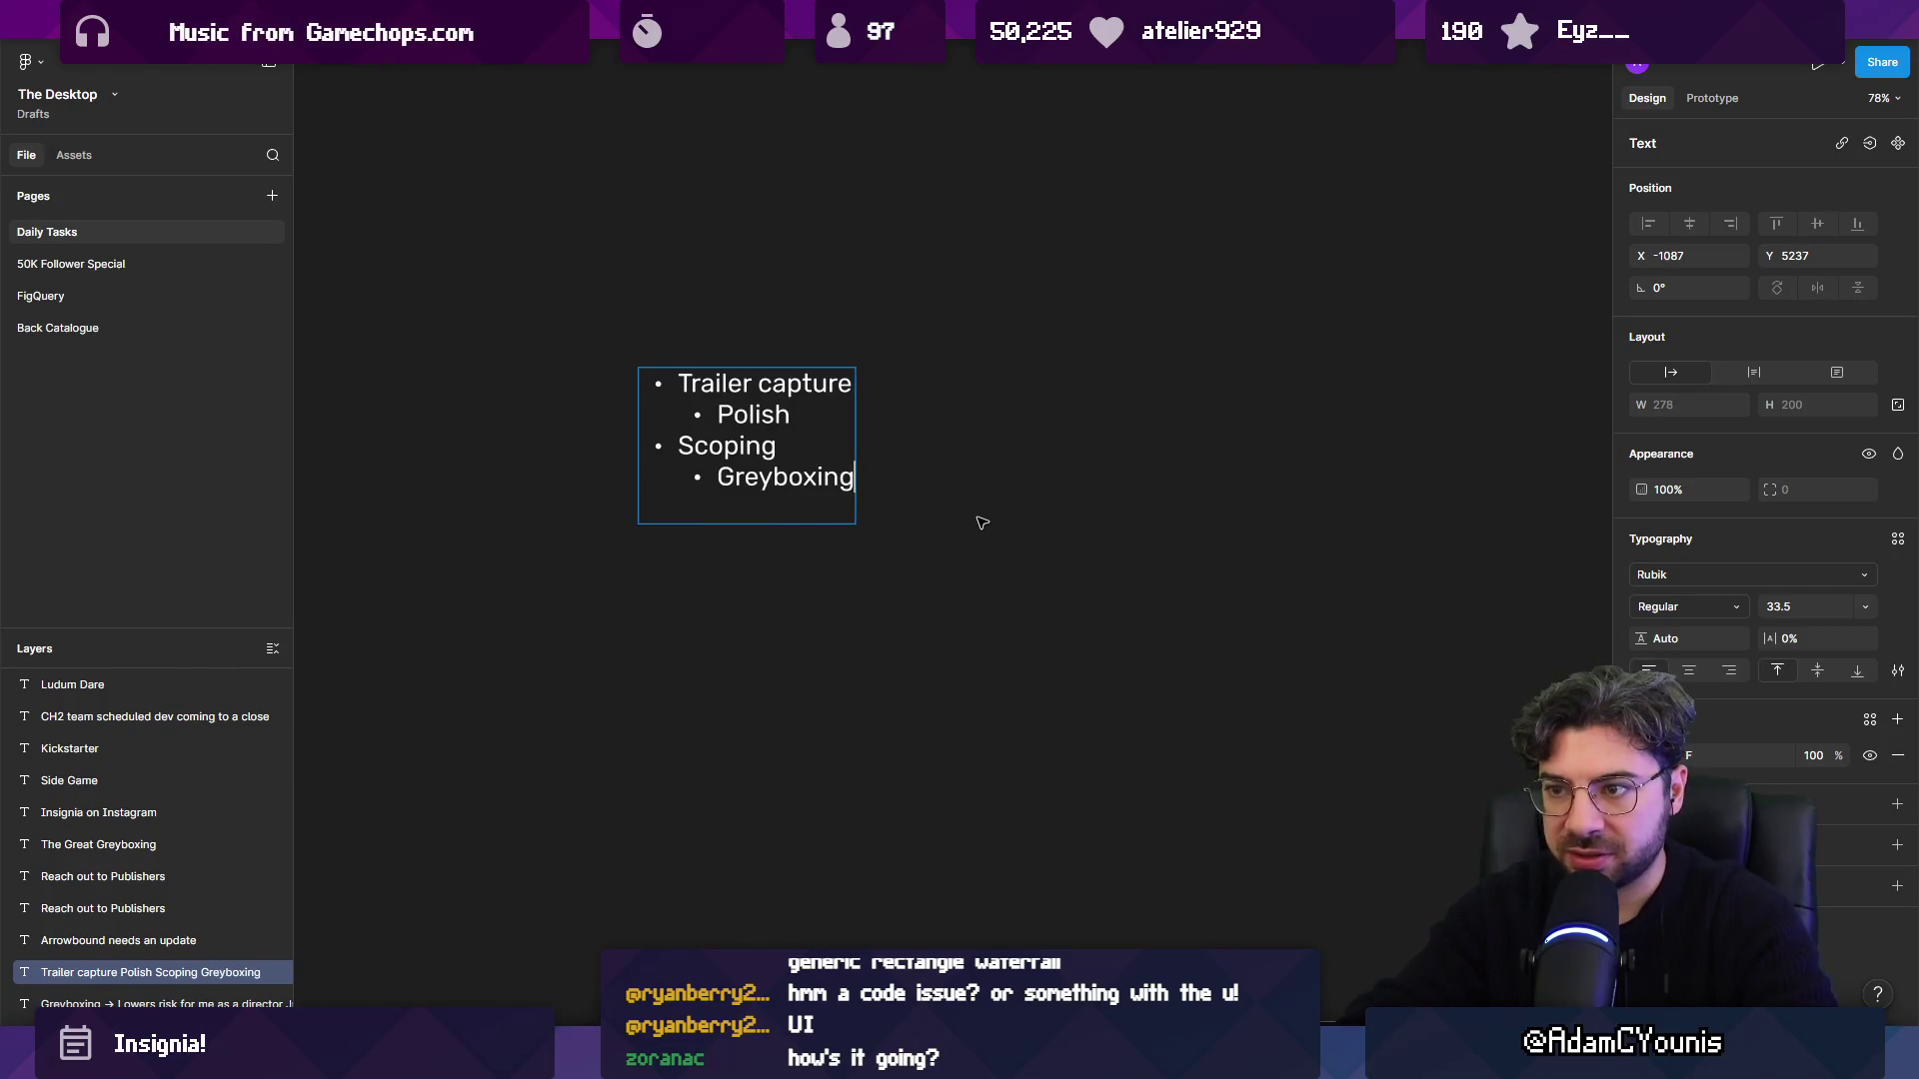
pyautogui.press('Return')
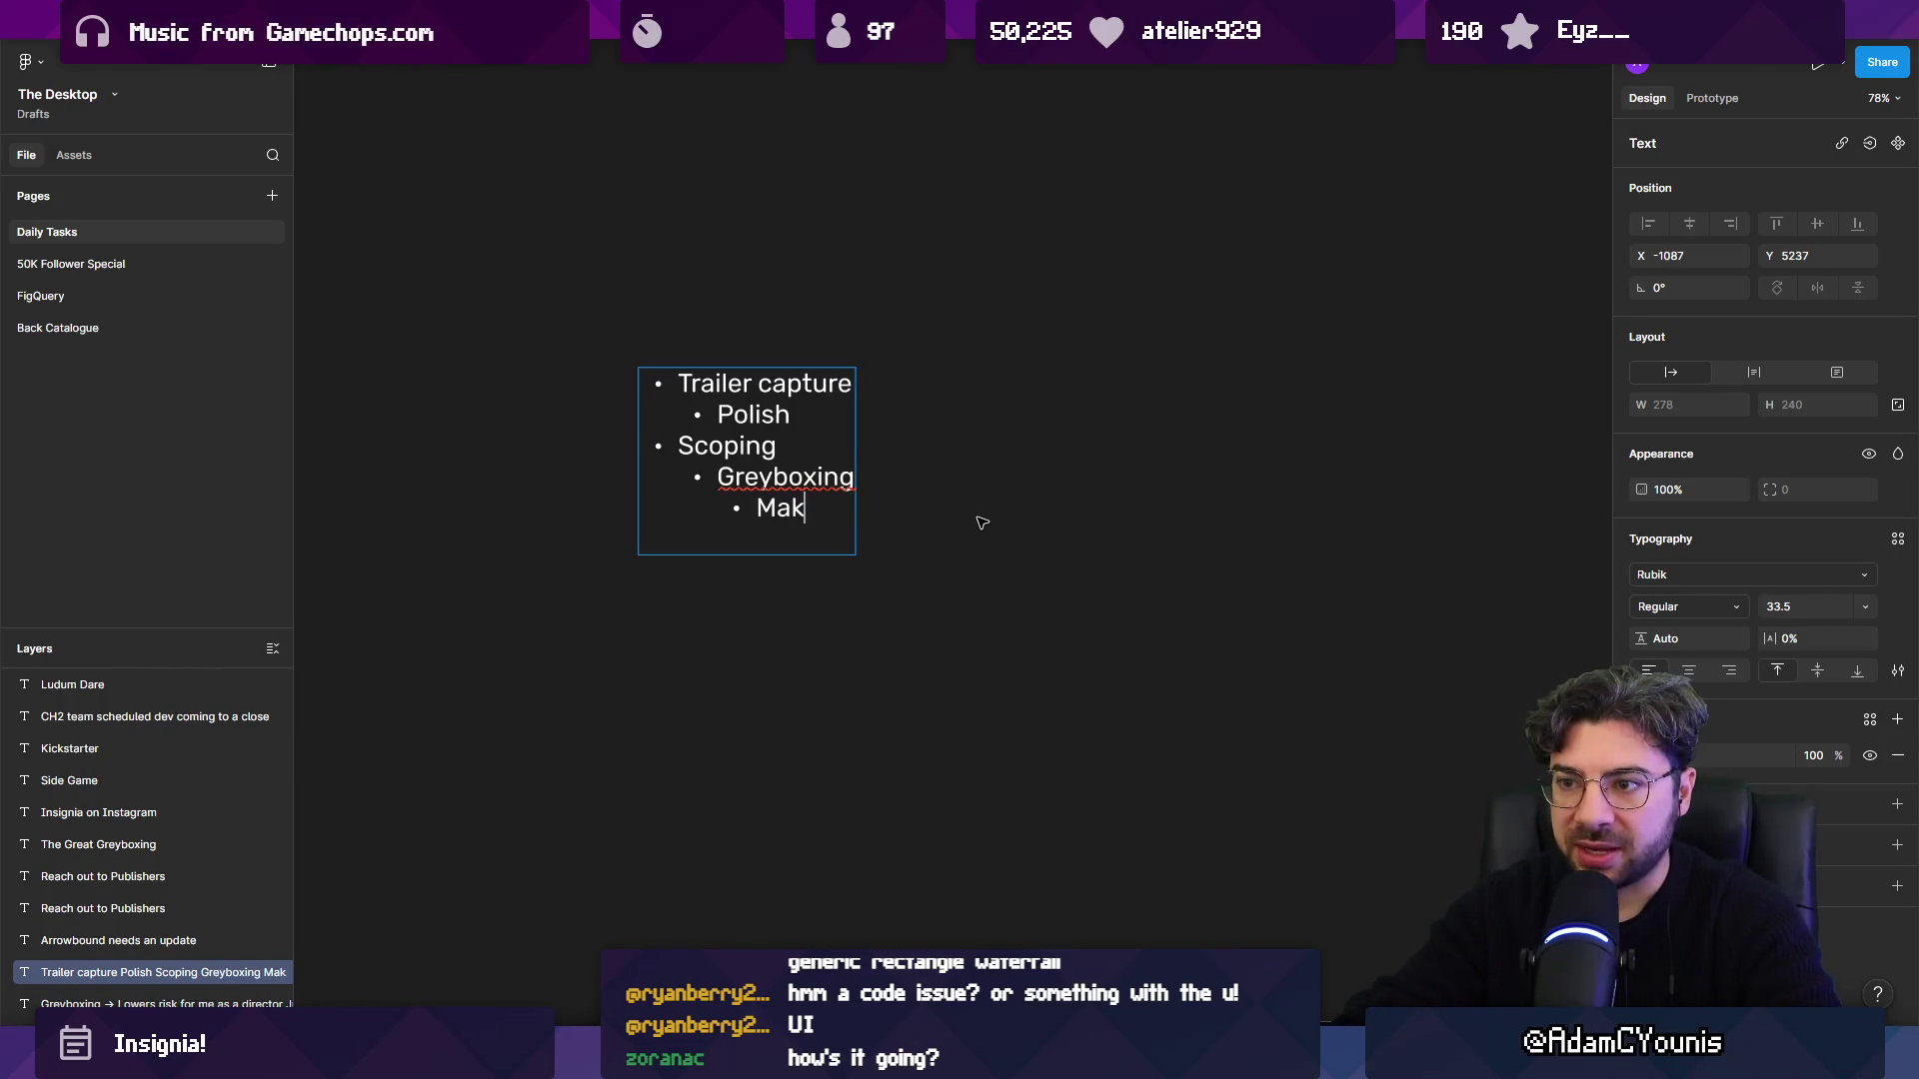
pyautogui.write('ing new levels')
# Add a top-level 'CH2 Production' bullet with a 'Scenario Implementation' sub-bullet.
pyautogui.press('Return')
pyautogui.hotkey('shift', 'Tab')
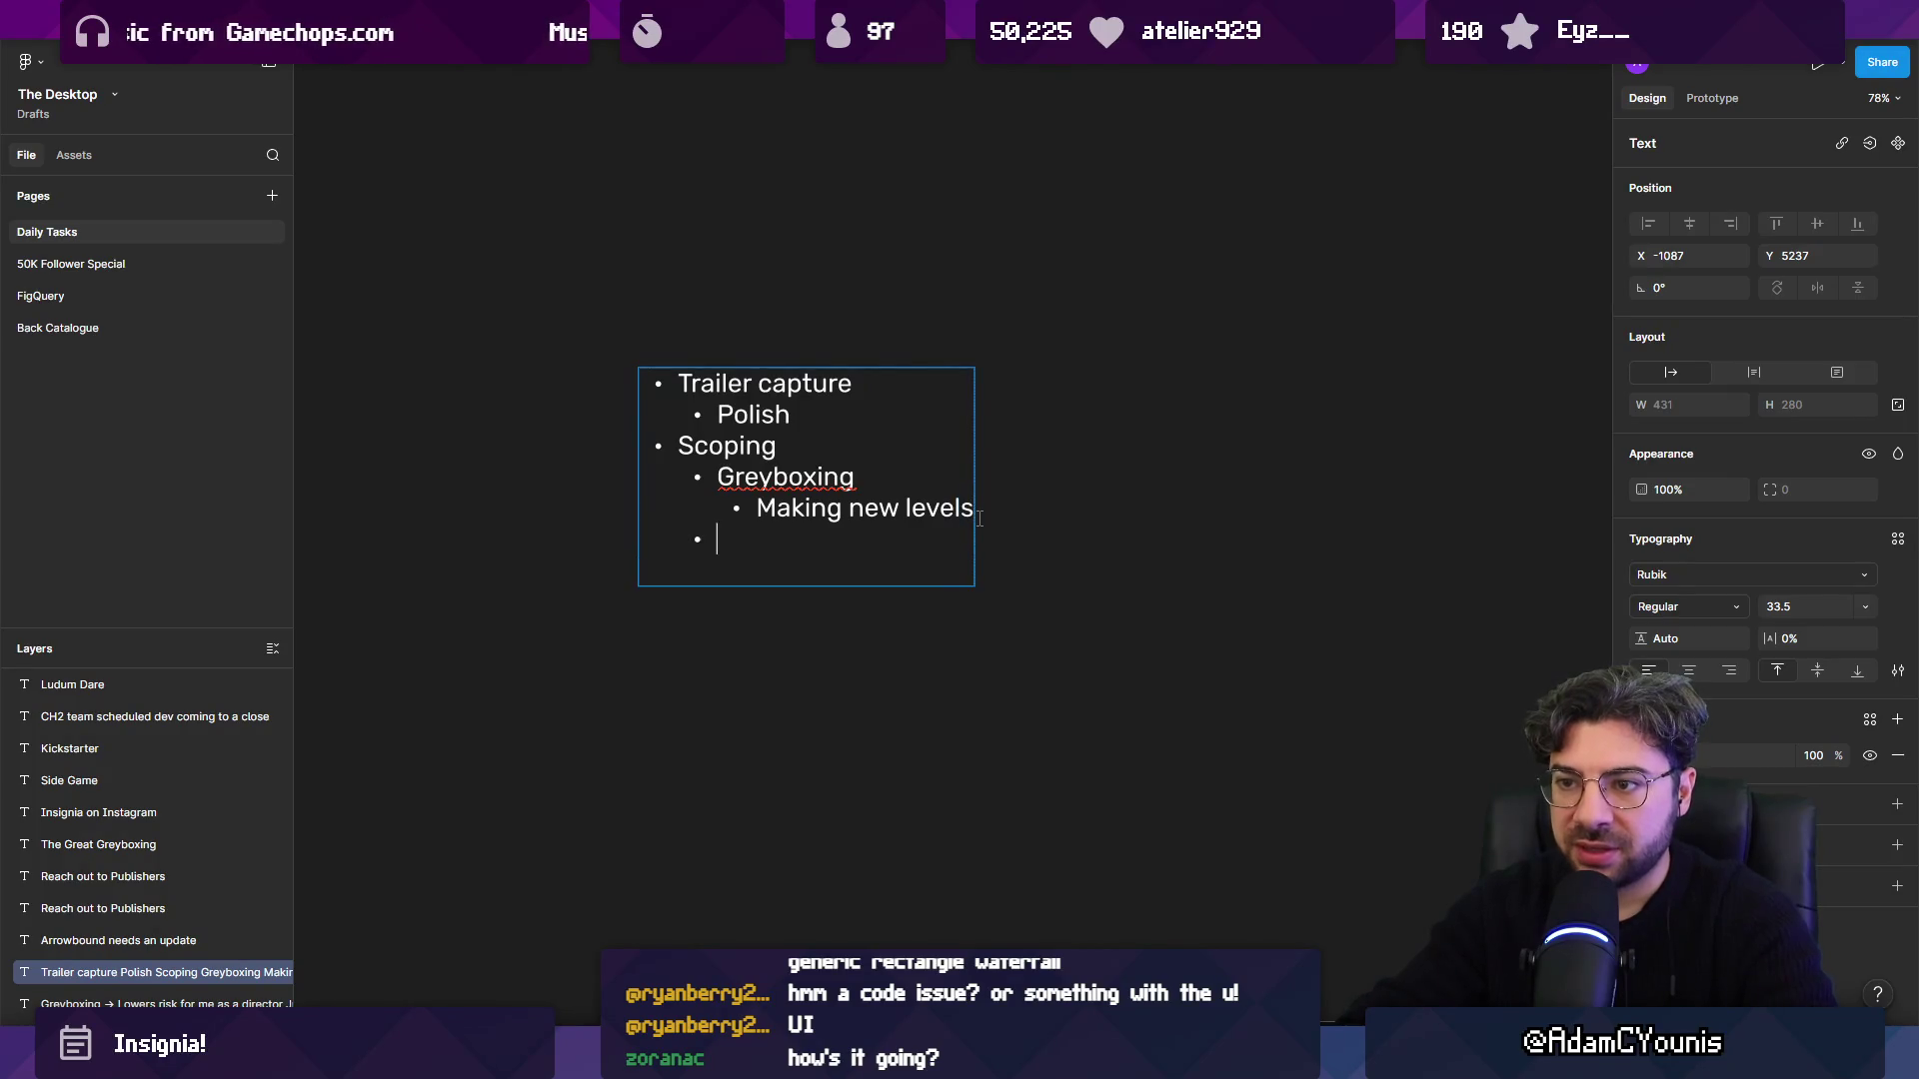
pyautogui.write('CH2 Production')
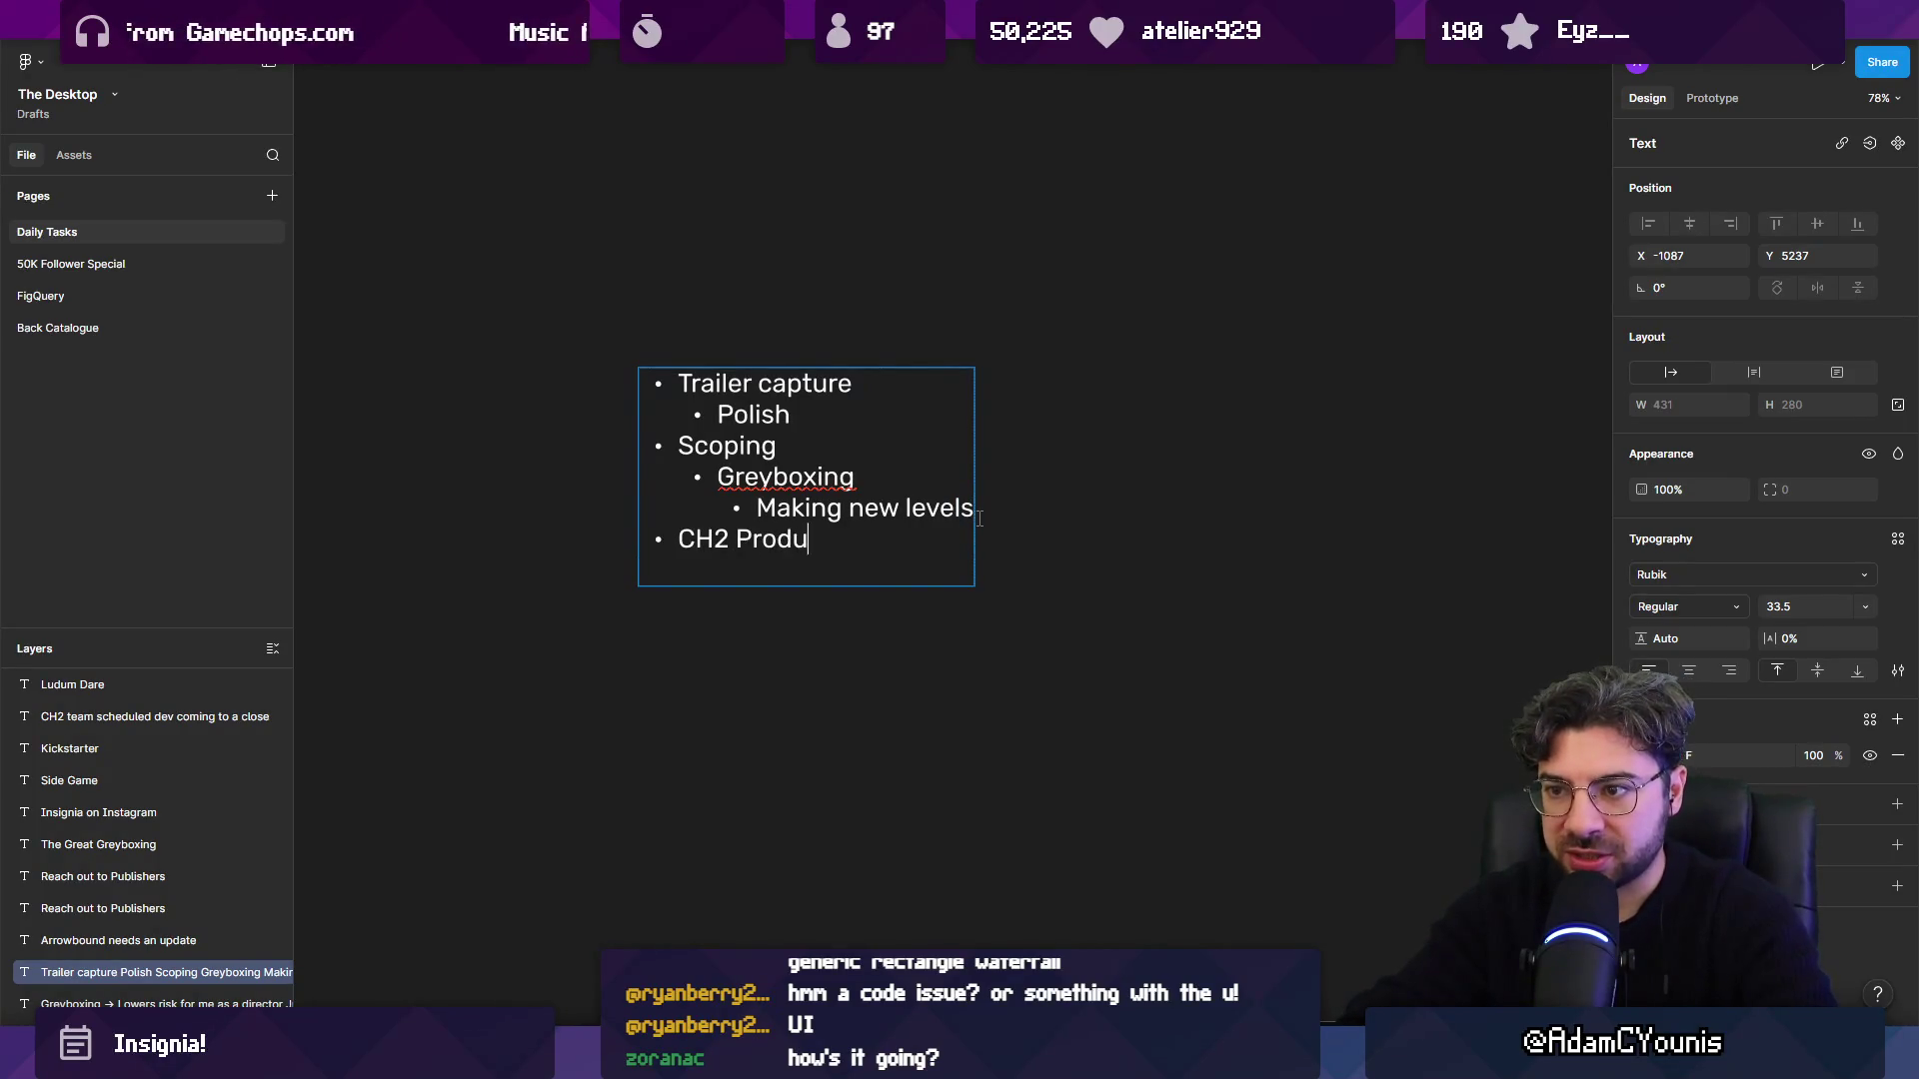
pyautogui.press('Return')
pyautogui.press('Tab')
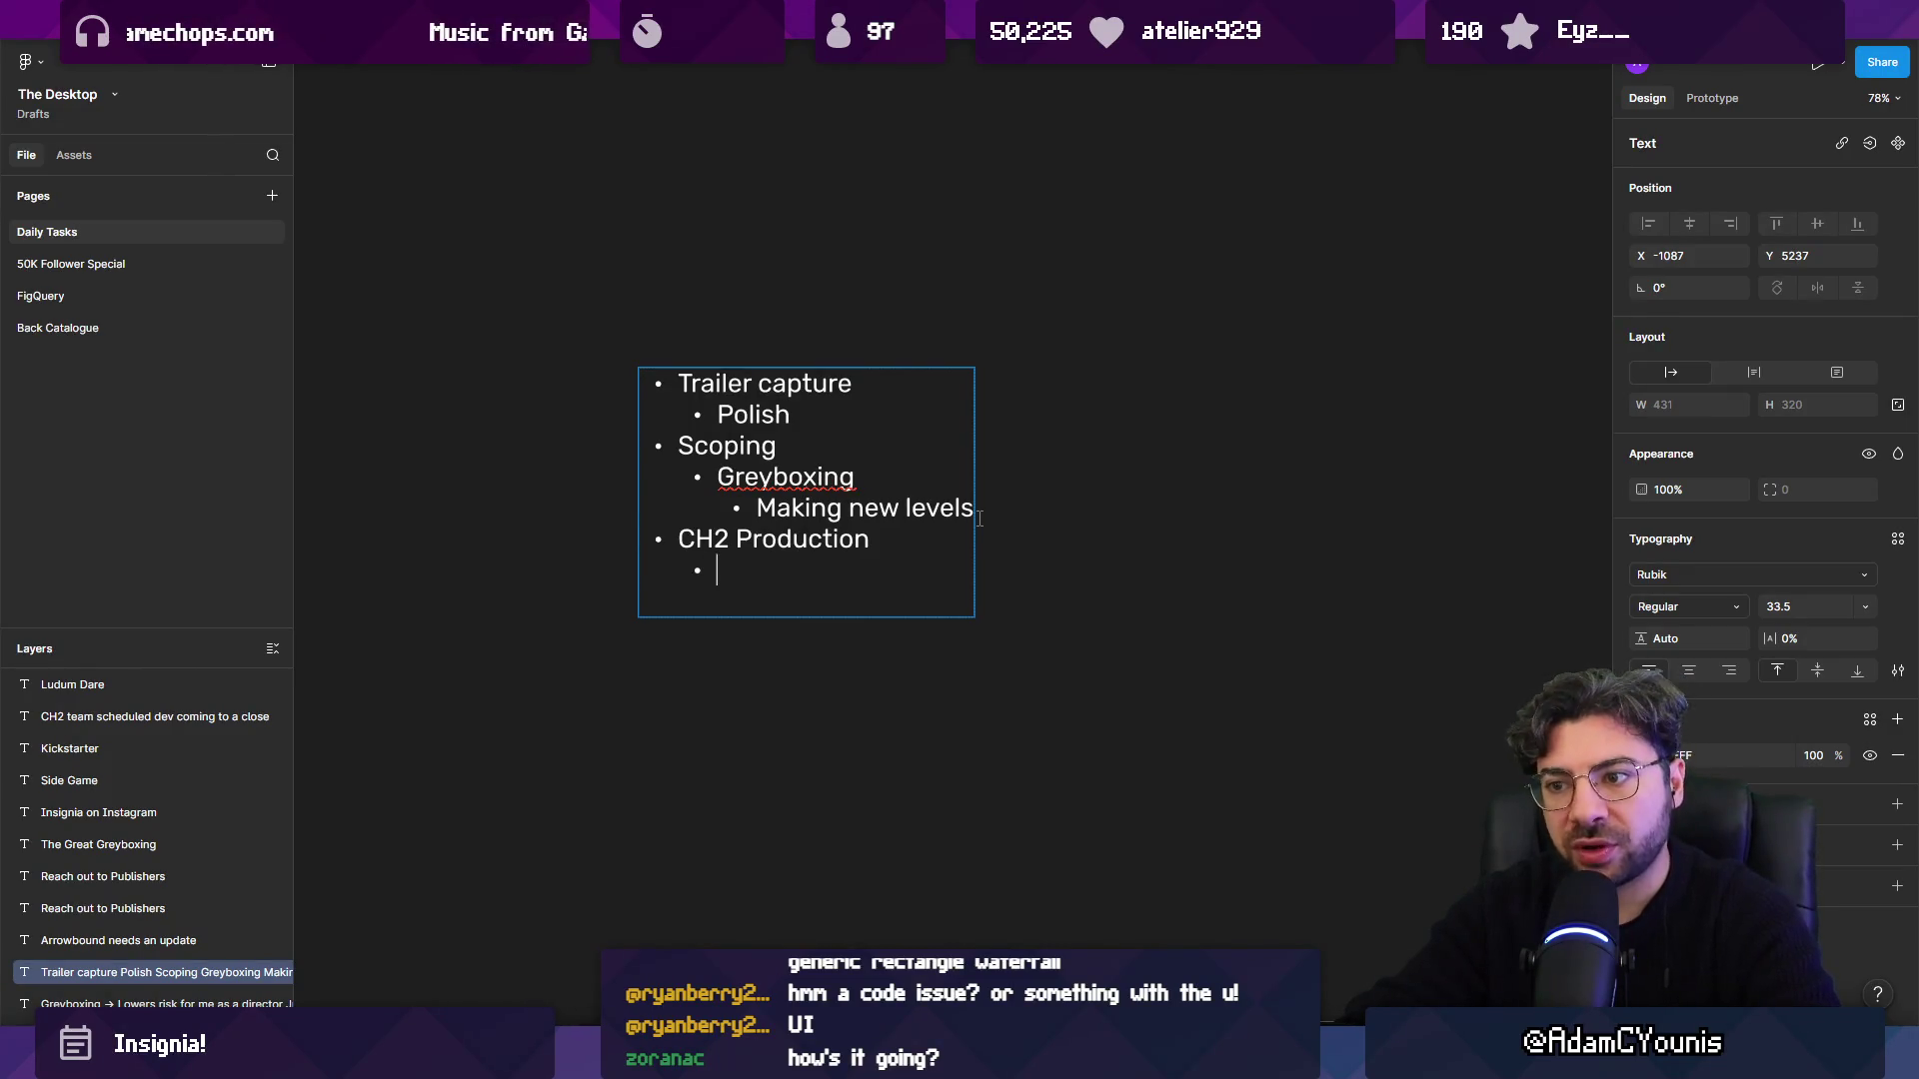
pyautogui.write('Scenario I')
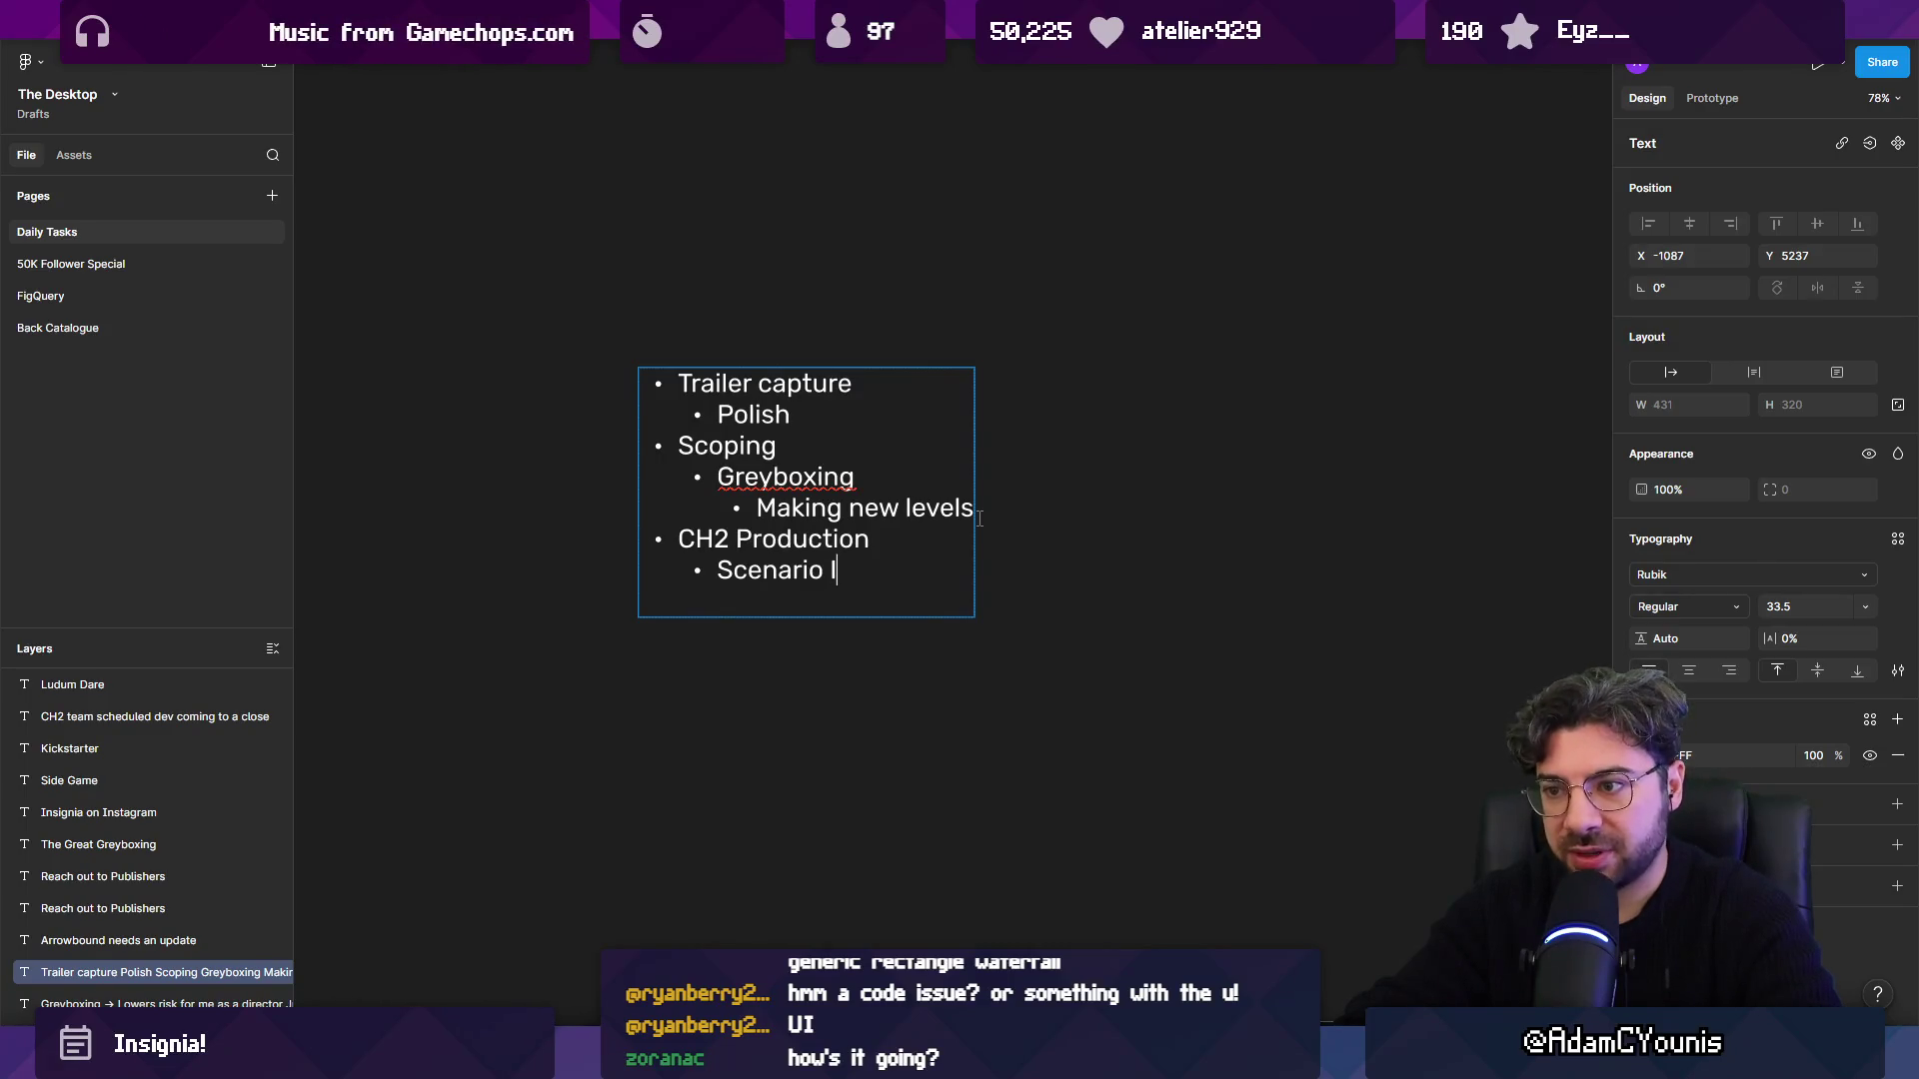
pyautogui.write('mplementation')
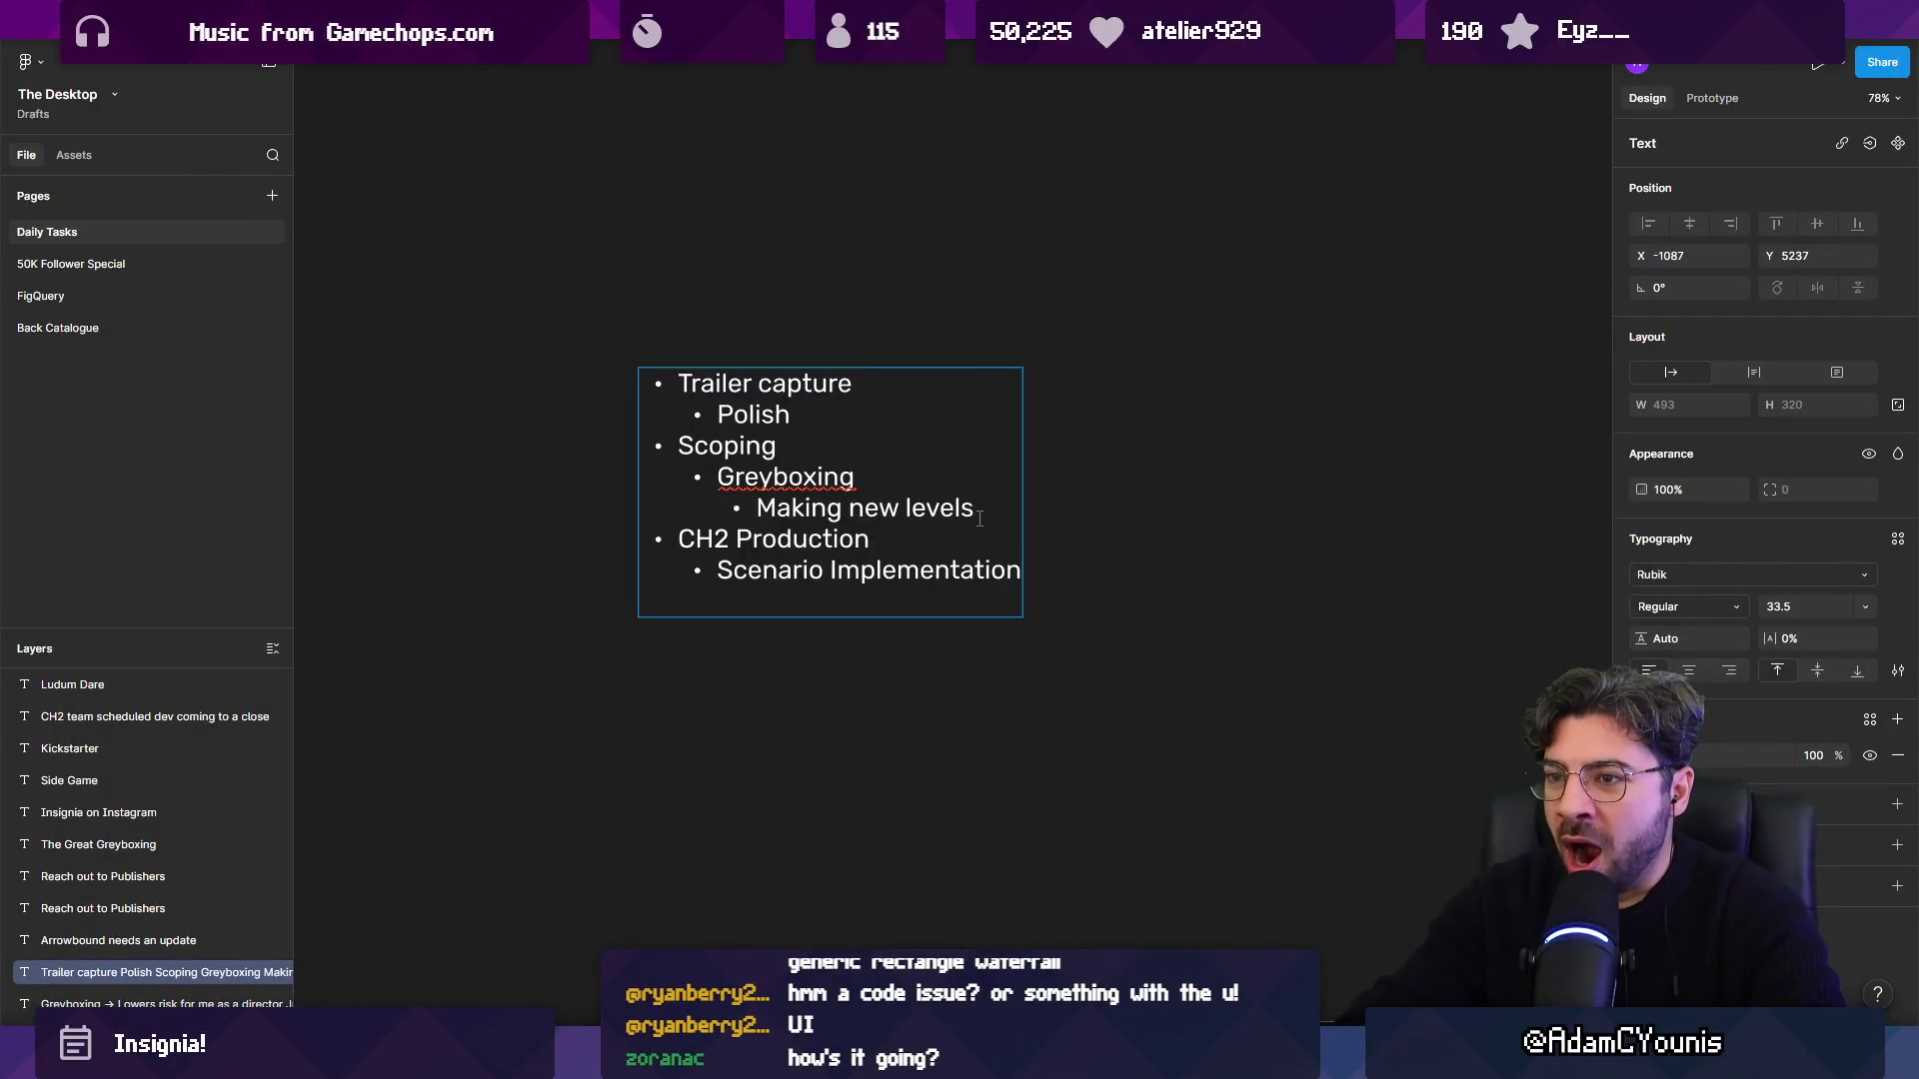
pyautogui.press('Return')
pyautogui.press('Return')
# Complete the top-level bullet as 'New Demo for validating pressure system' with an indented sub-bullet.
pyautogui.press('BackSpace')
pyautogui.write('New Demo')
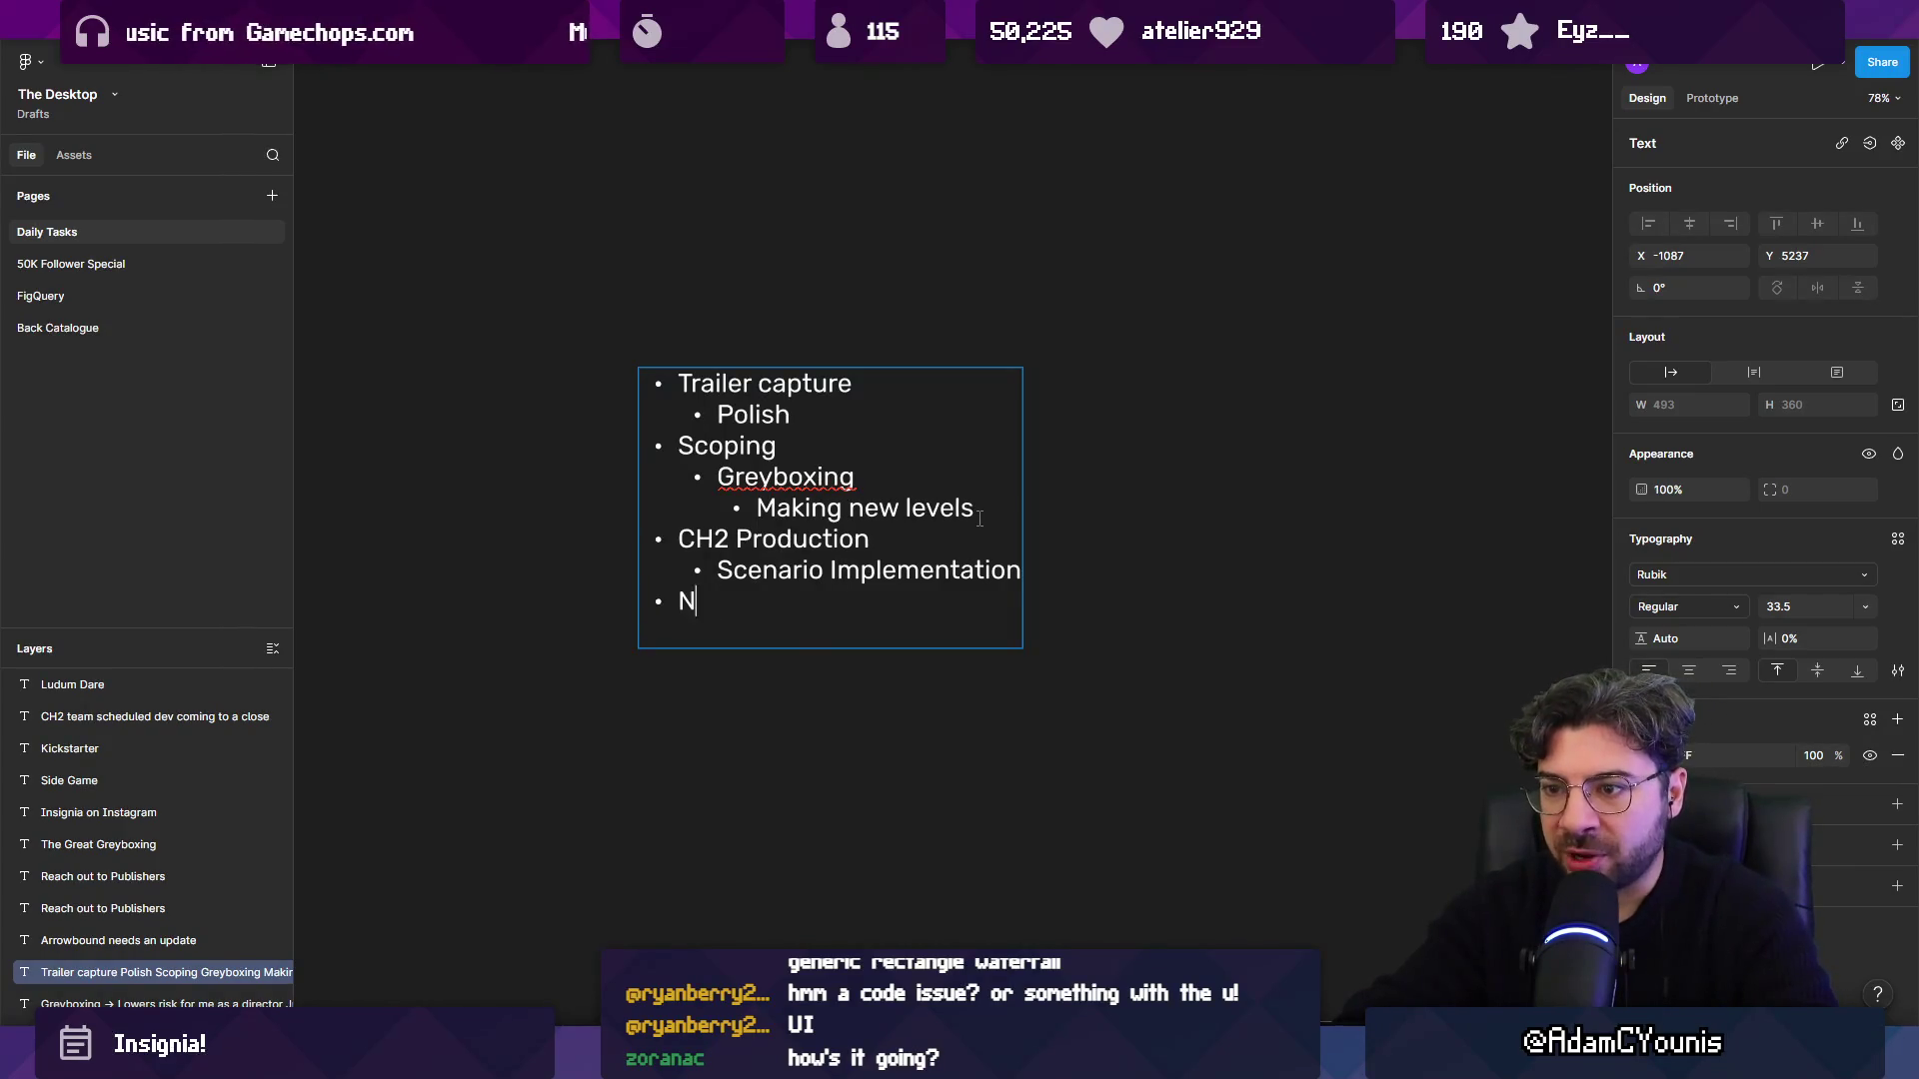
pyautogui.press('Return')
pyautogui.press('Tab')
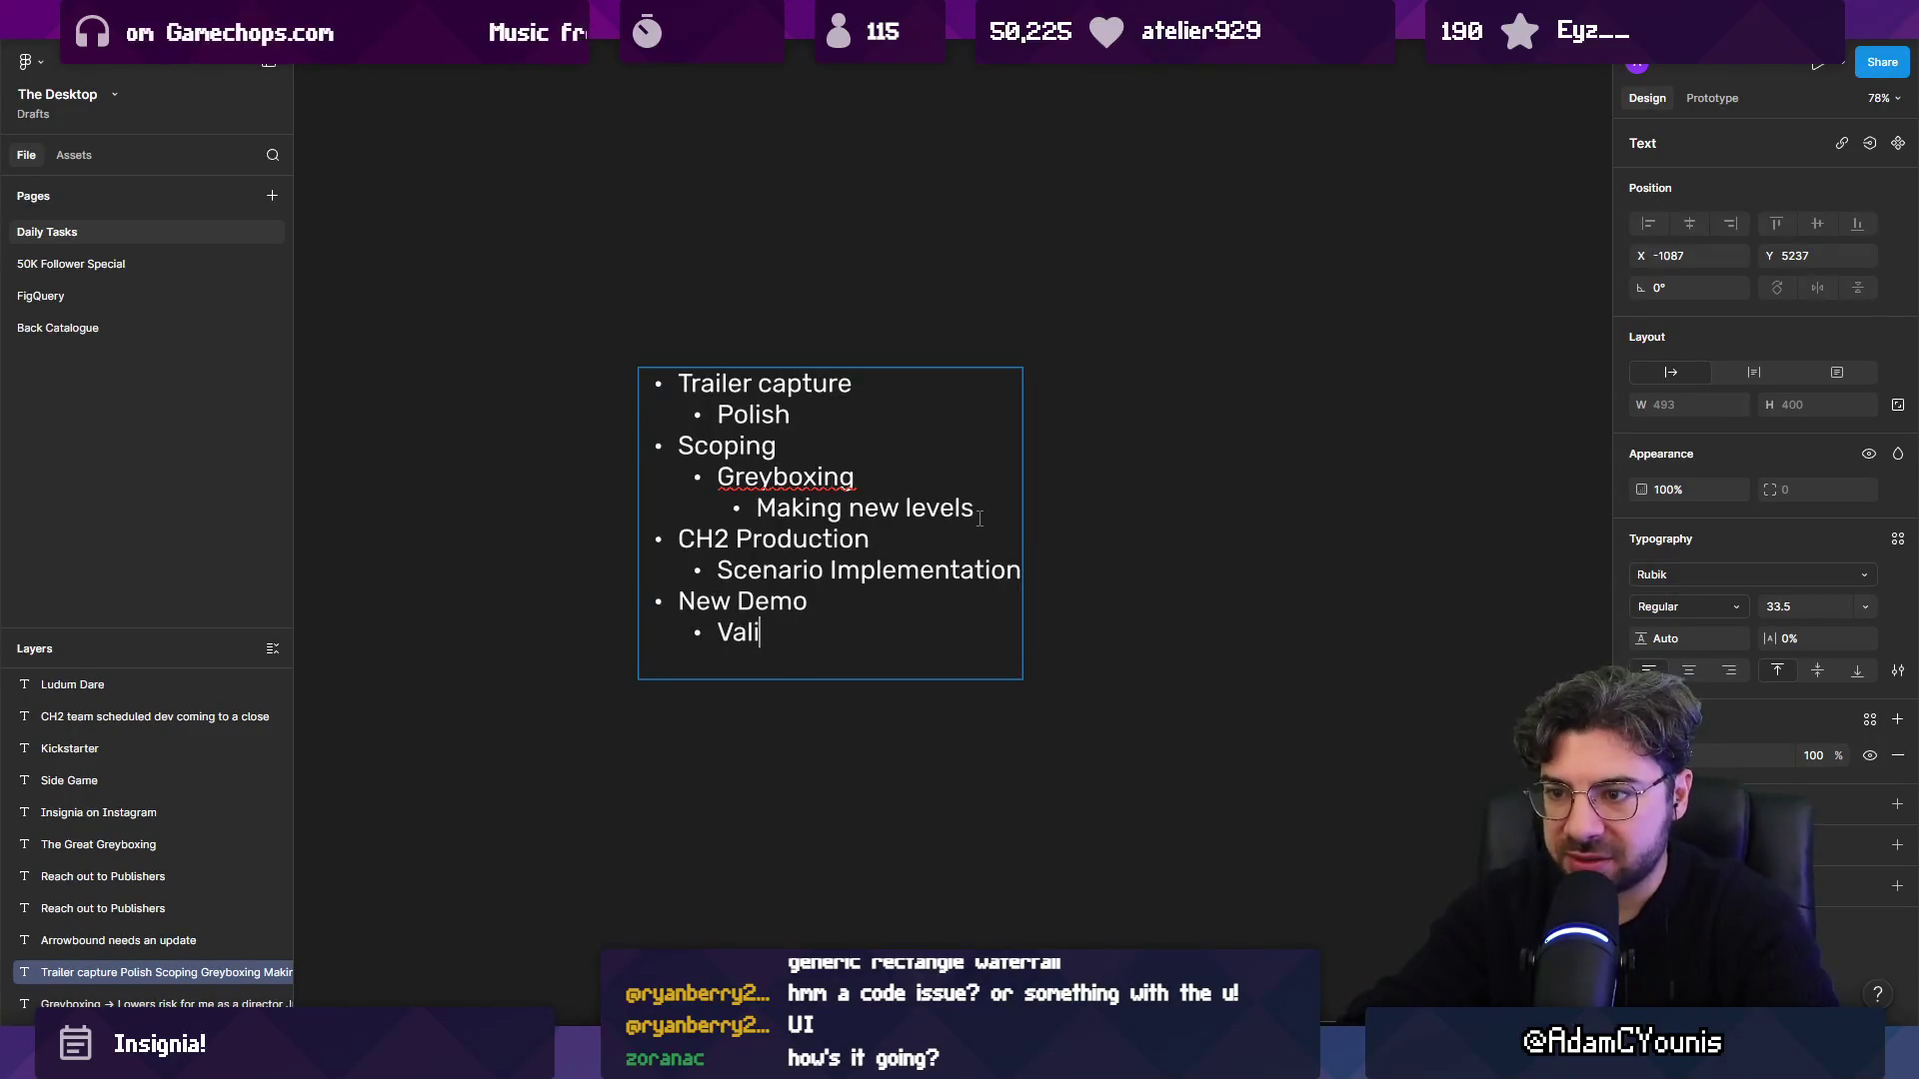
pyautogui.write('dates')
pyautogui.hotkey('ctrl', 'shift', 'Left')
pyautogui.hotkey('ctrl', 'shift', 'Left')
pyautogui.hotkey('ctrl', 'shift', 'Right')
pyautogui.press('Up')
pyautogui.press('BackSpace')
pyautogui.write('fo')
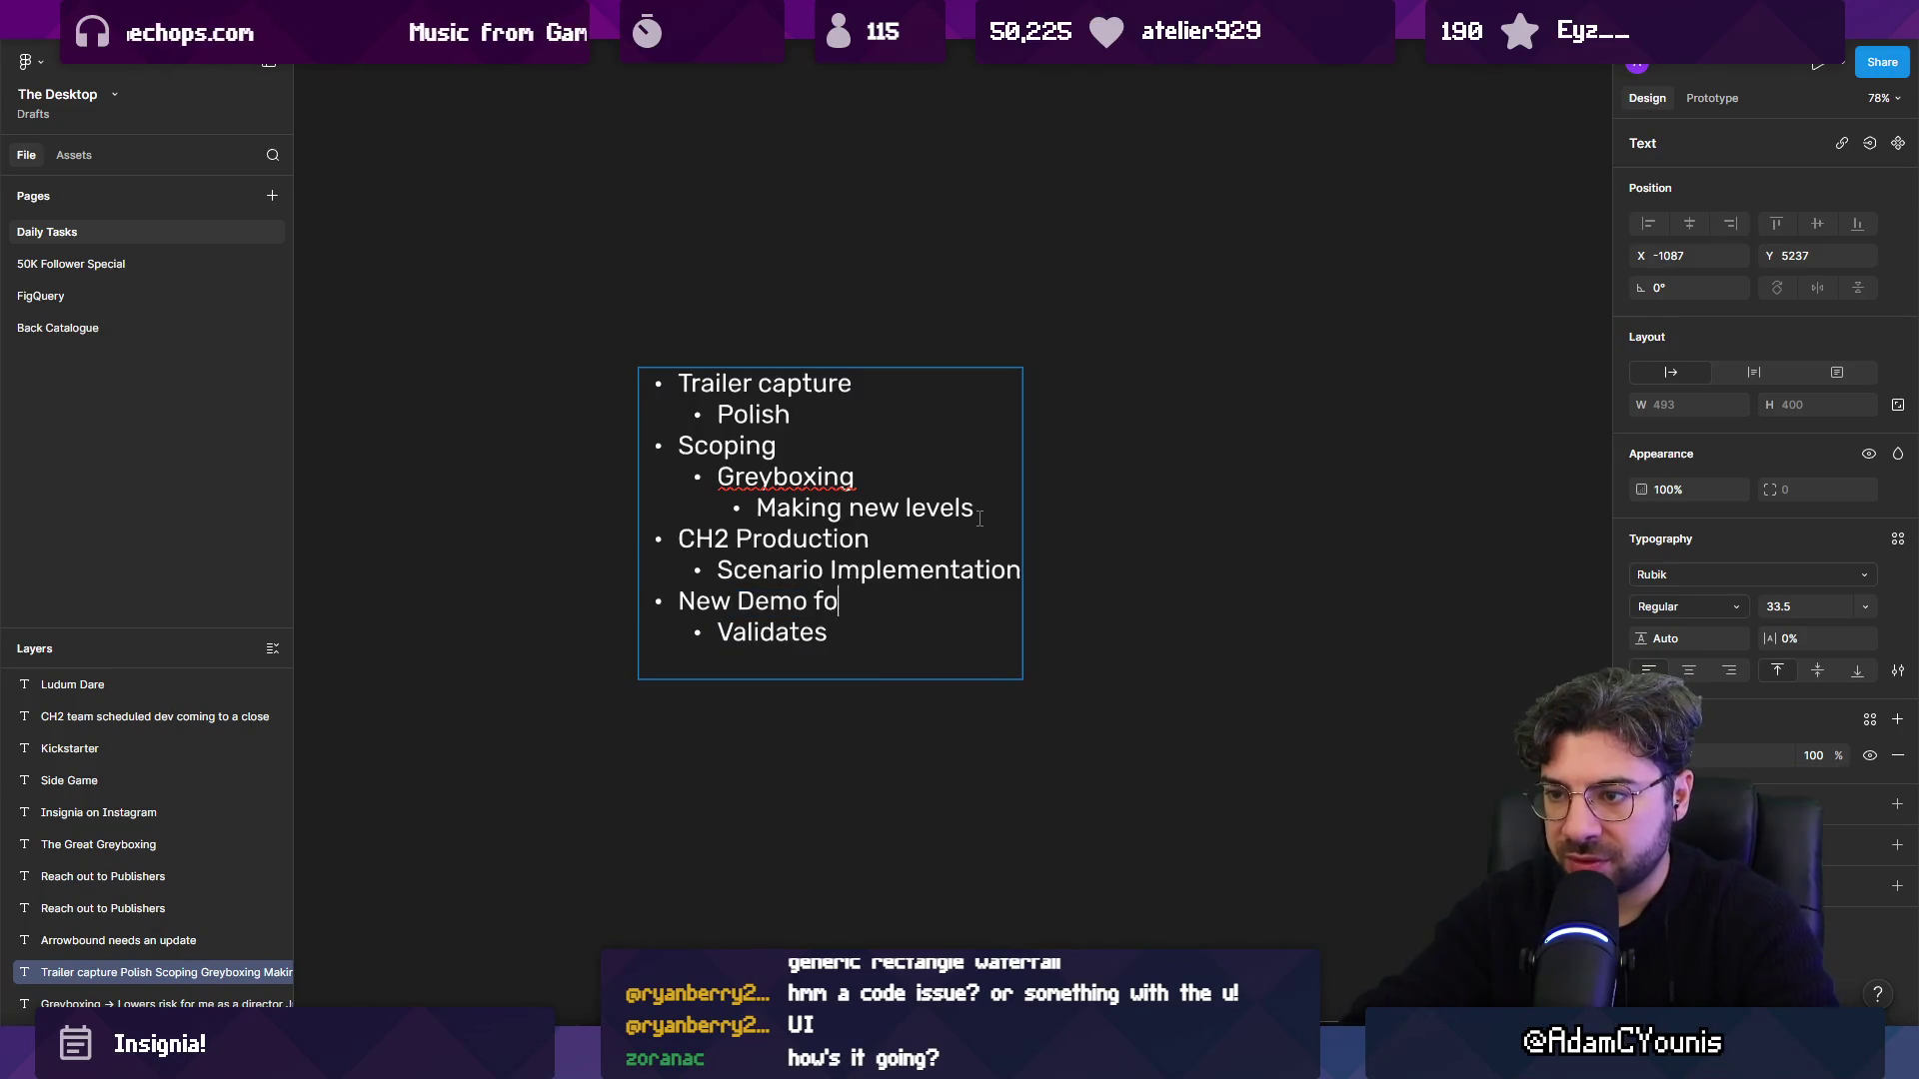
pyautogui.write('r validating pressure suys')
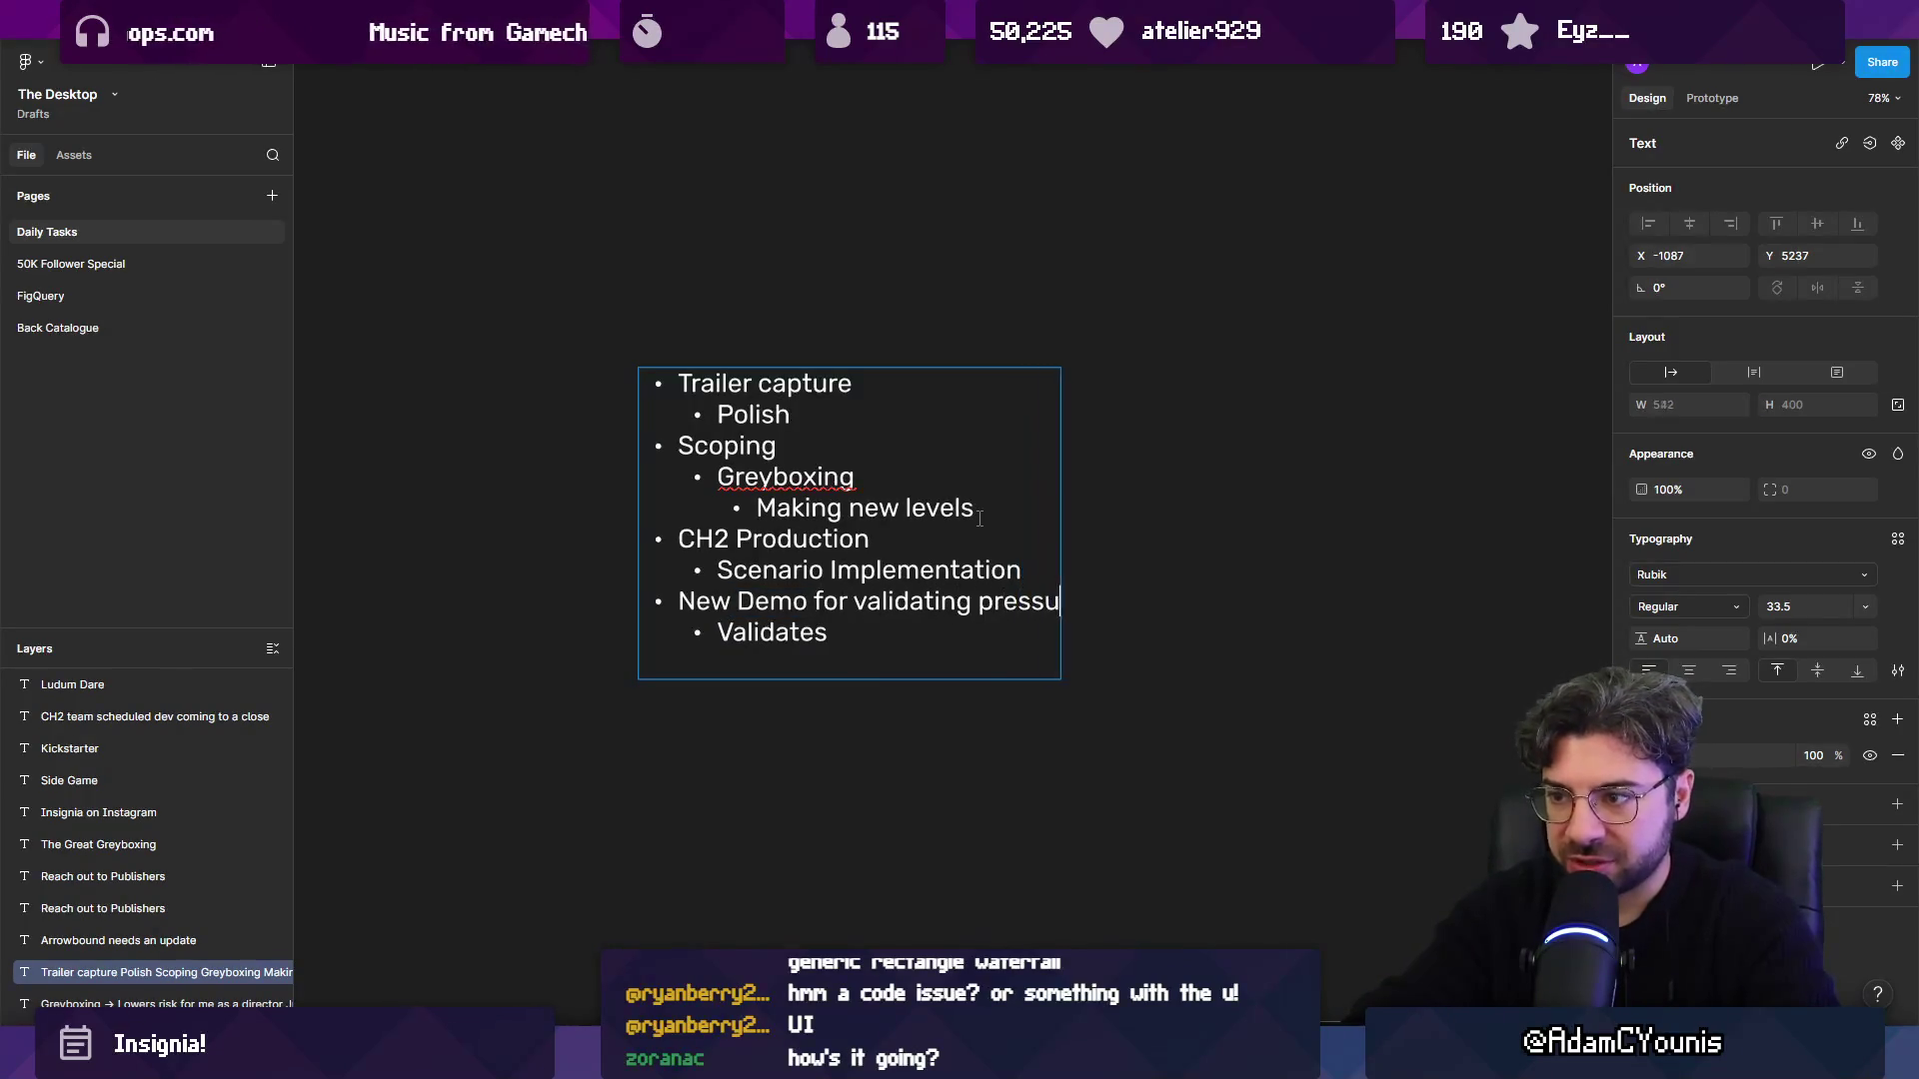
pyautogui.press('BackSpace')
pyautogui.press('BackSpace')
pyautogui.press('BackSpace')
pyautogui.write('ty')
pyautogui.press('BackSpace')
pyautogui.press('BackSpace')
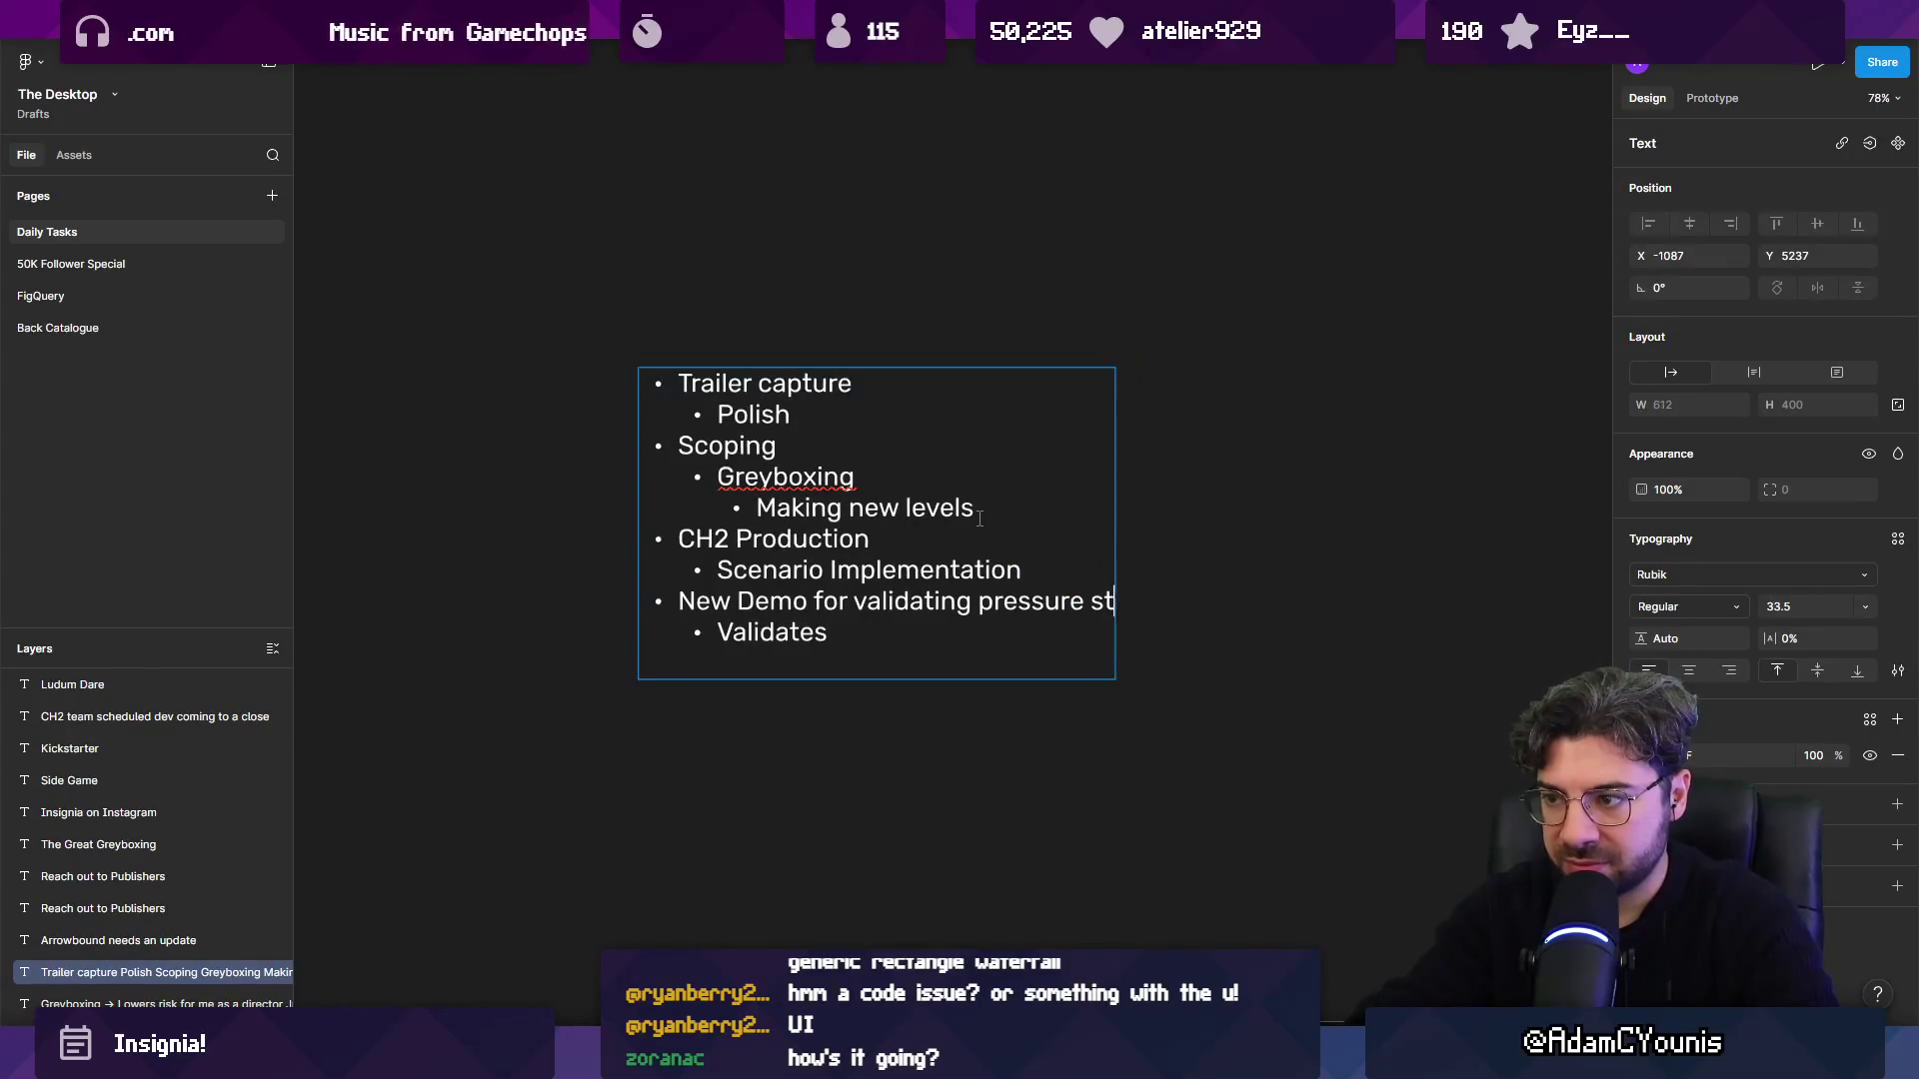
pyautogui.write('ystem')
pyautogui.press('Return')
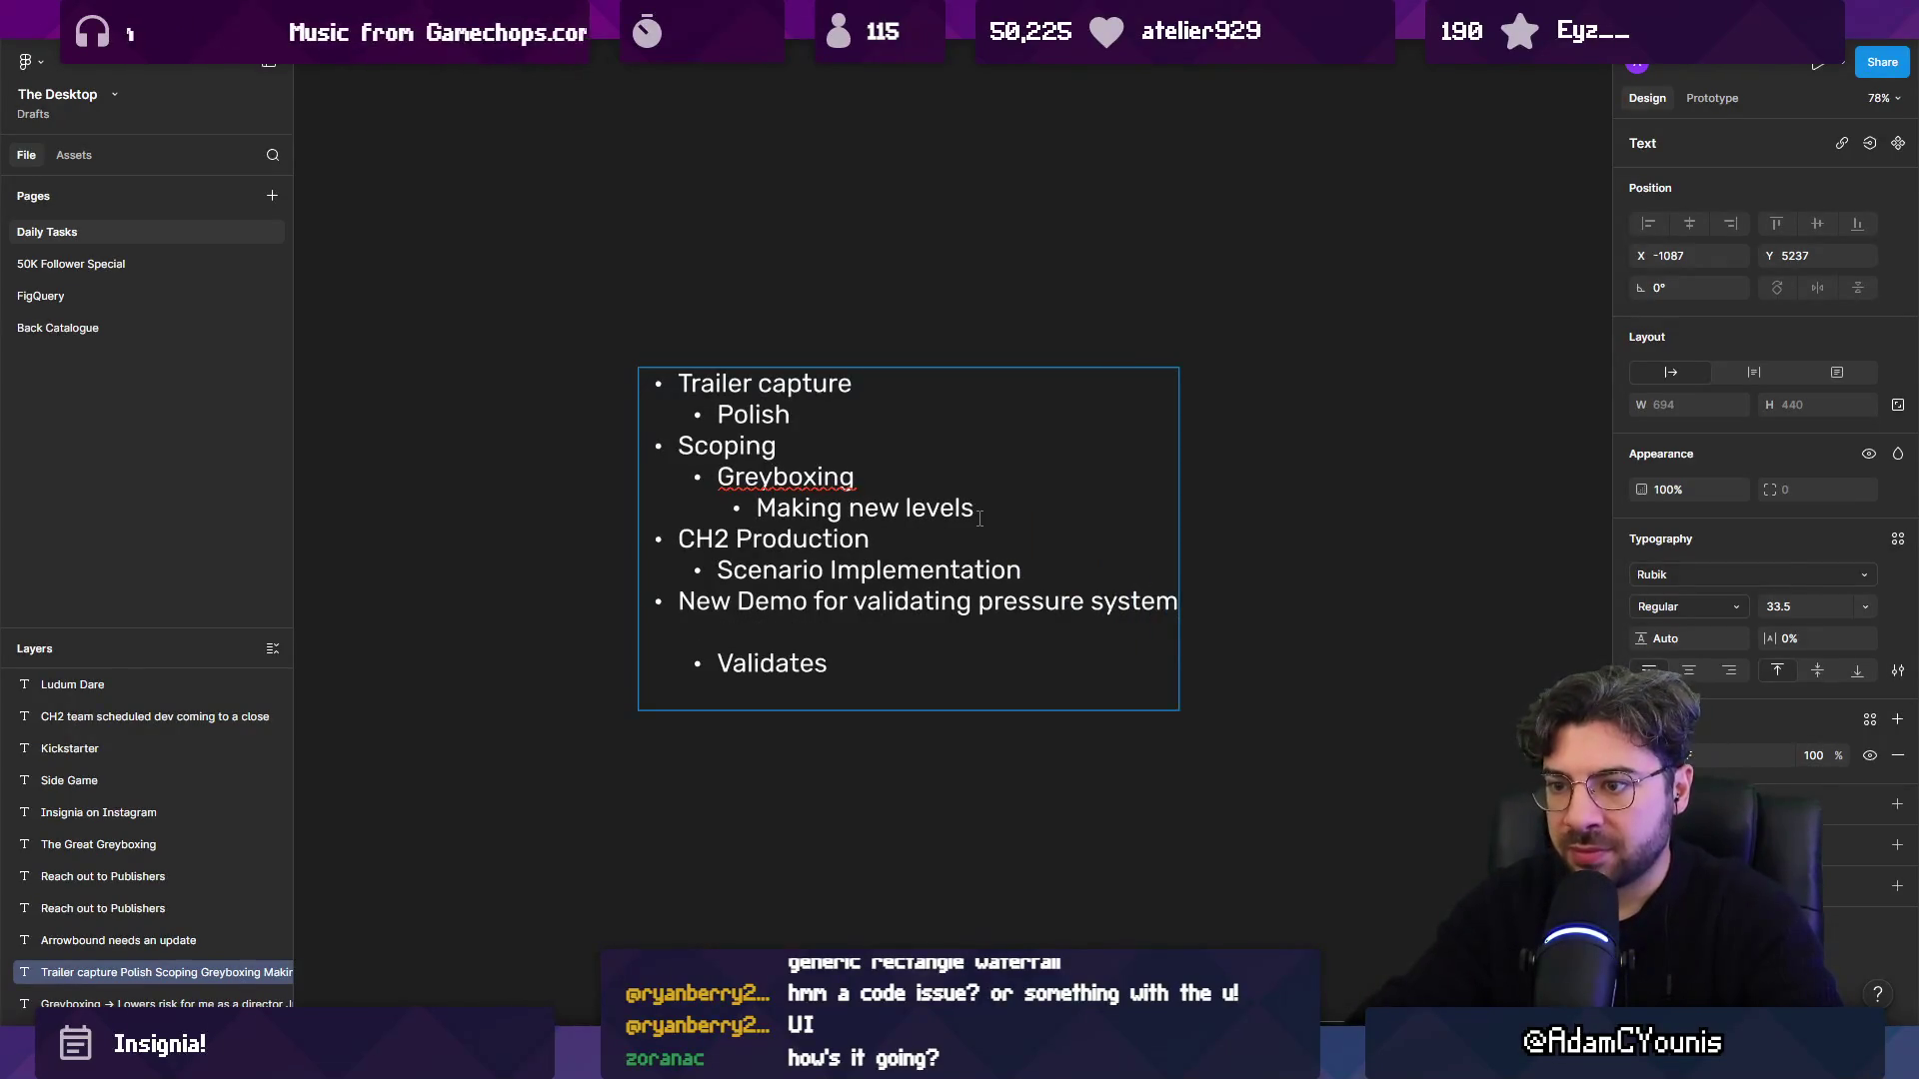
# Add Trailer capture sub-tasks for backgrounds, mockups of abilities and enemies, and Armin animations.
pyautogui.press('BackSpace')
pyautogui.hotkey('ctrl', 'shift', 'Left')
pyautogui.write('more animation')
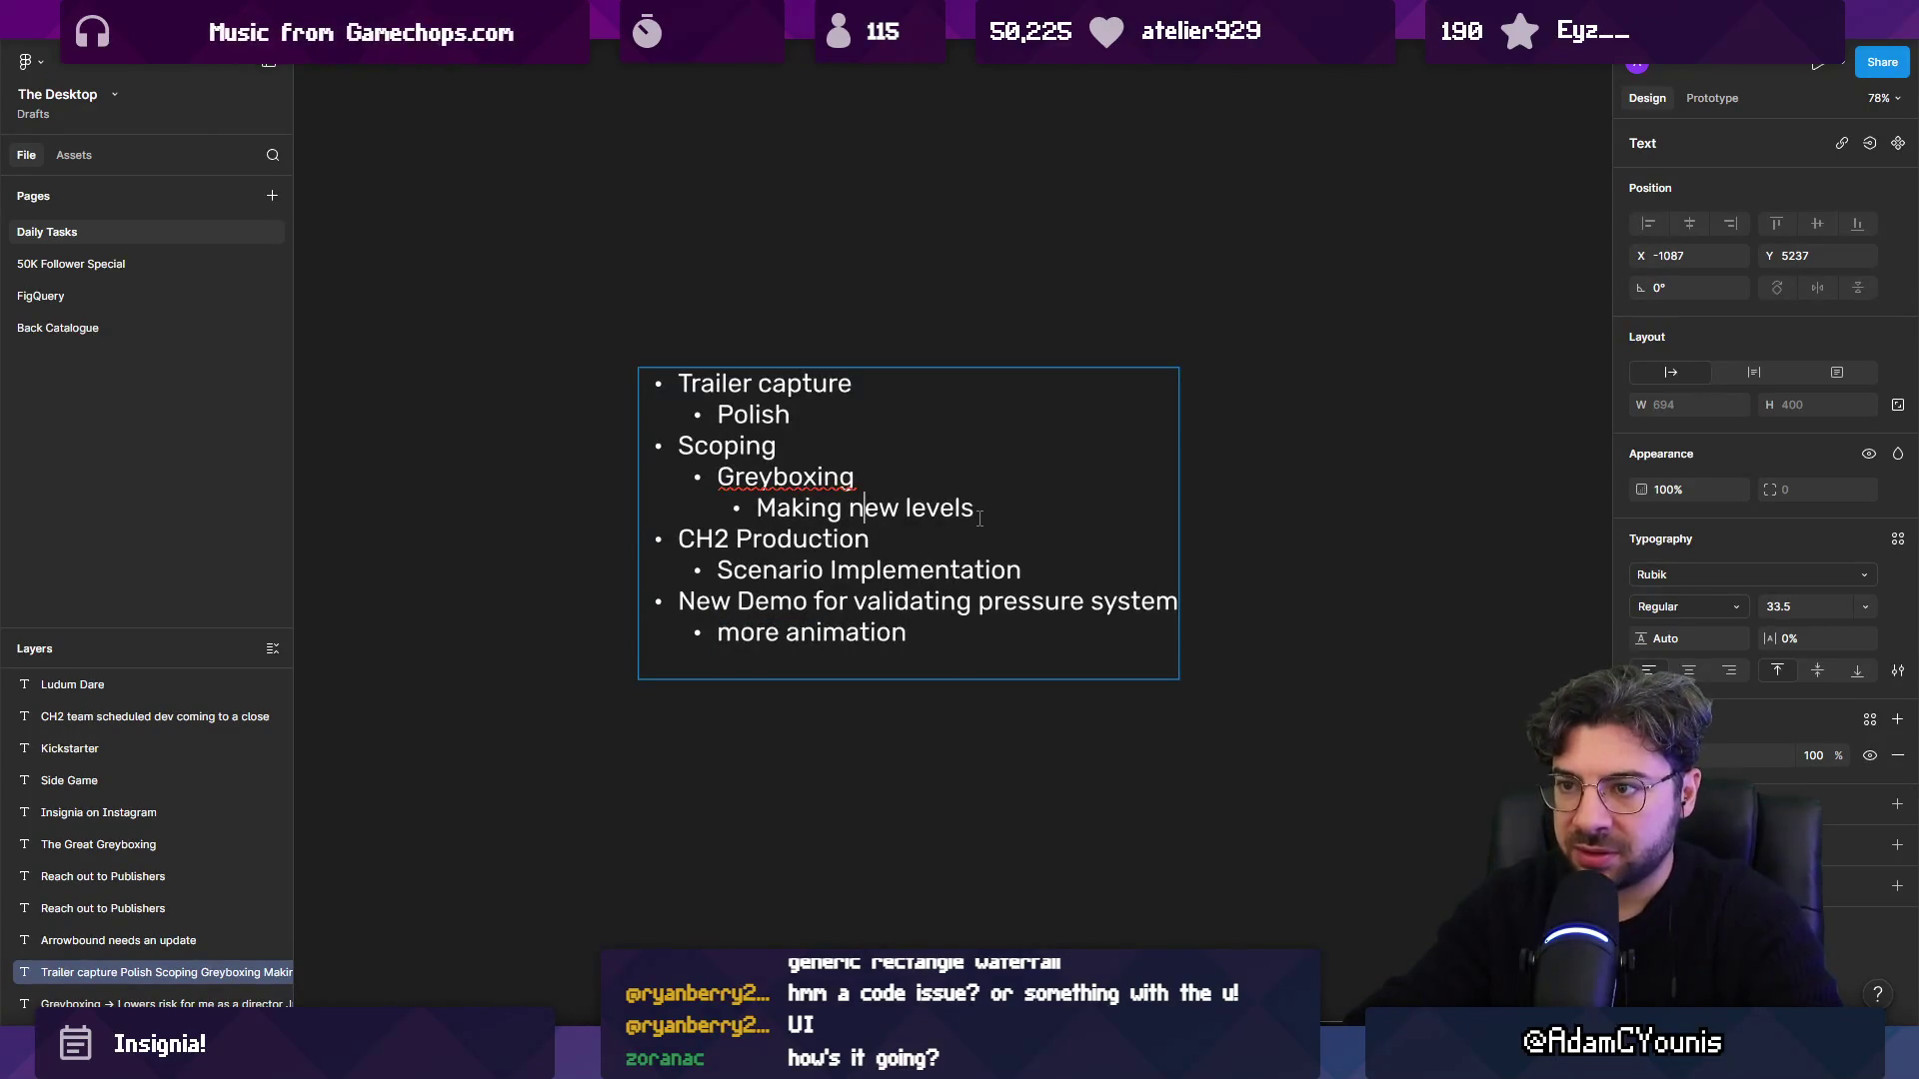
pyautogui.write('grounds')
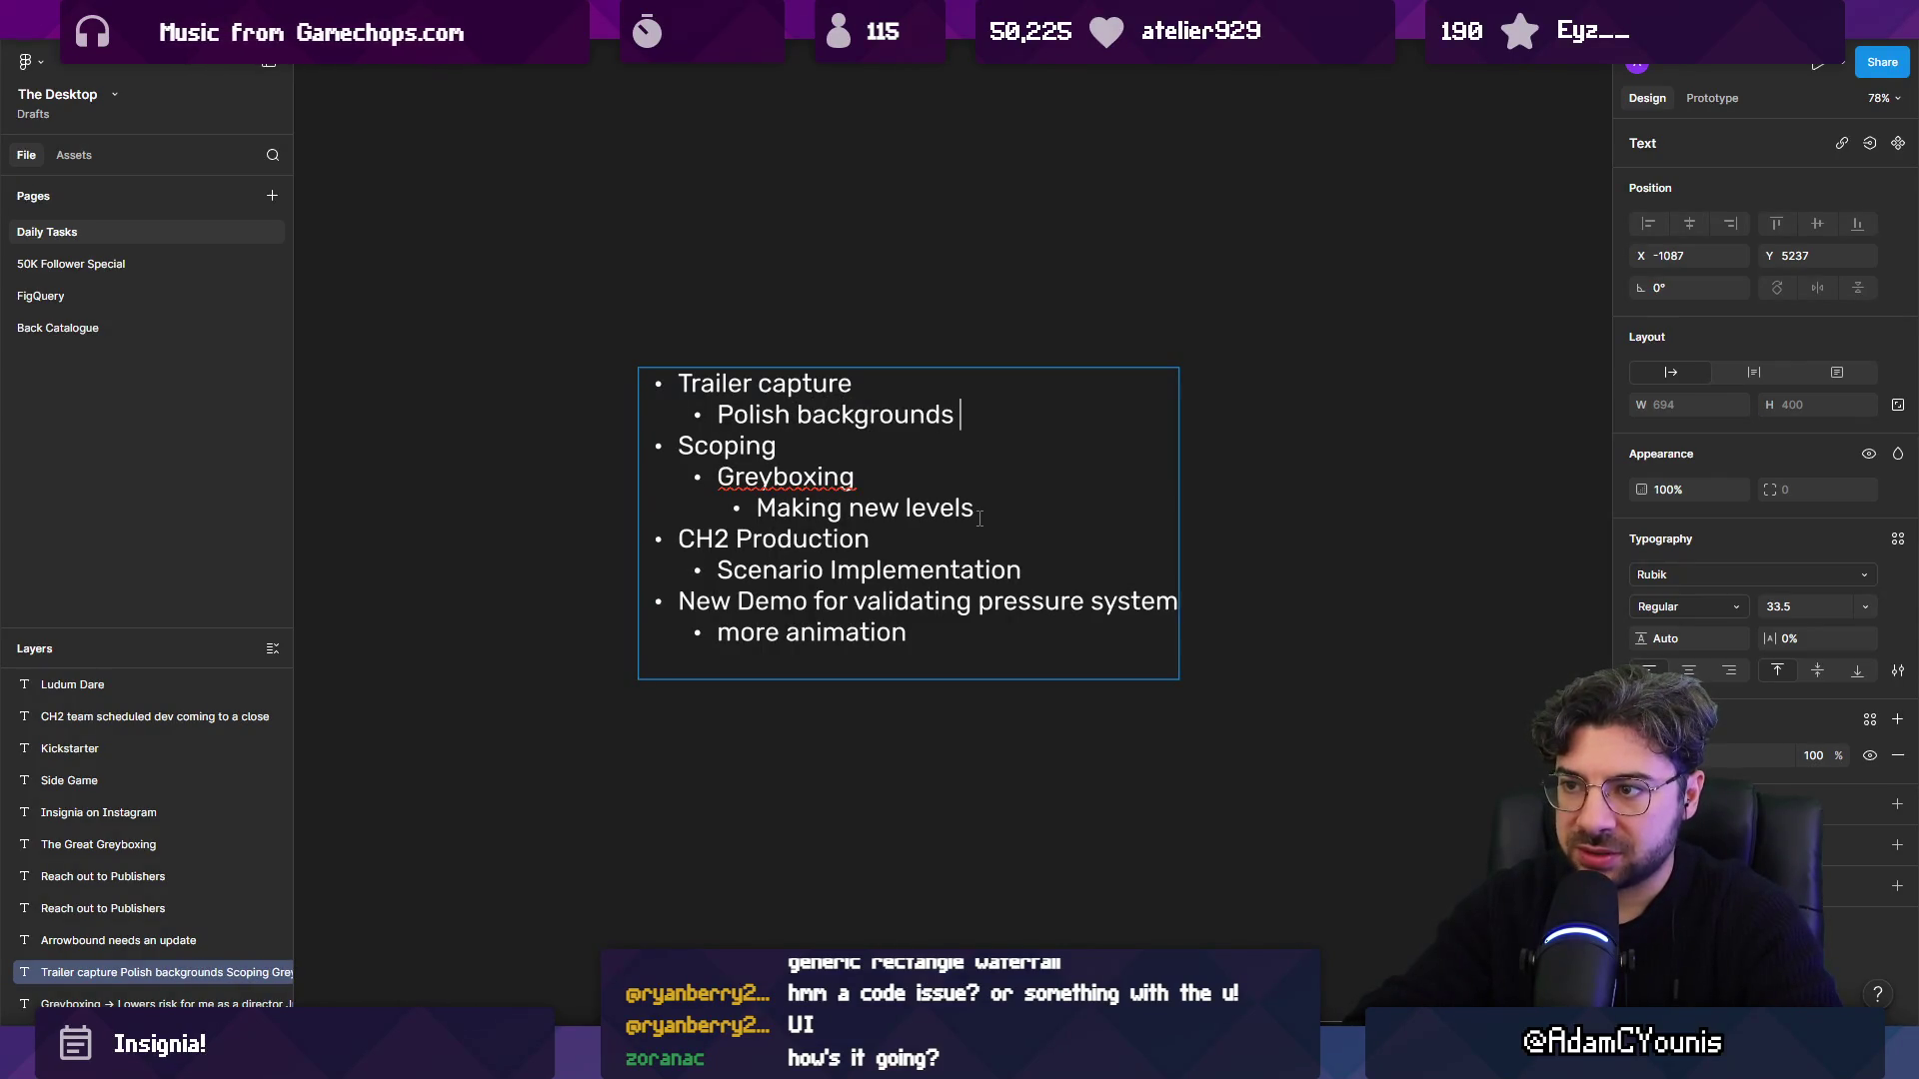
pyautogui.press('Return')
pyautogui.write('Create mockups for ')
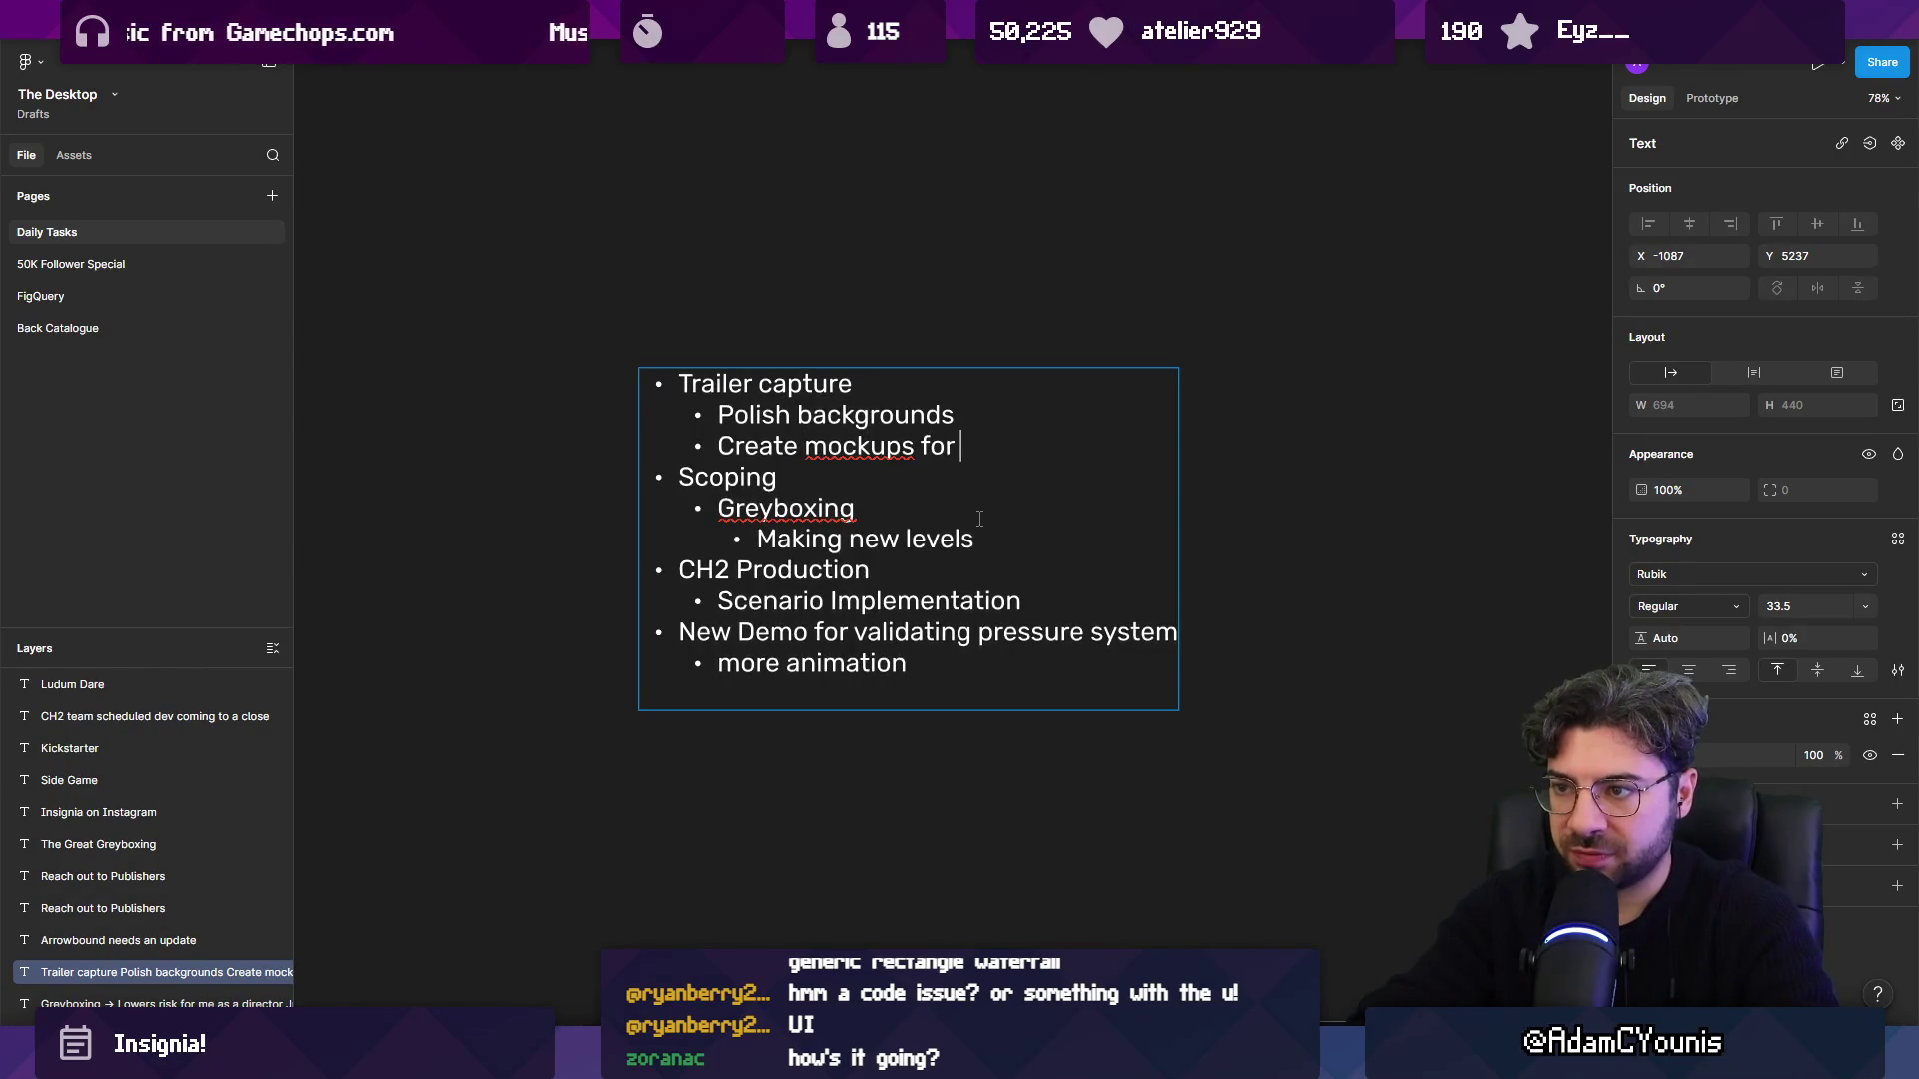
pyautogui.write('rnm ')
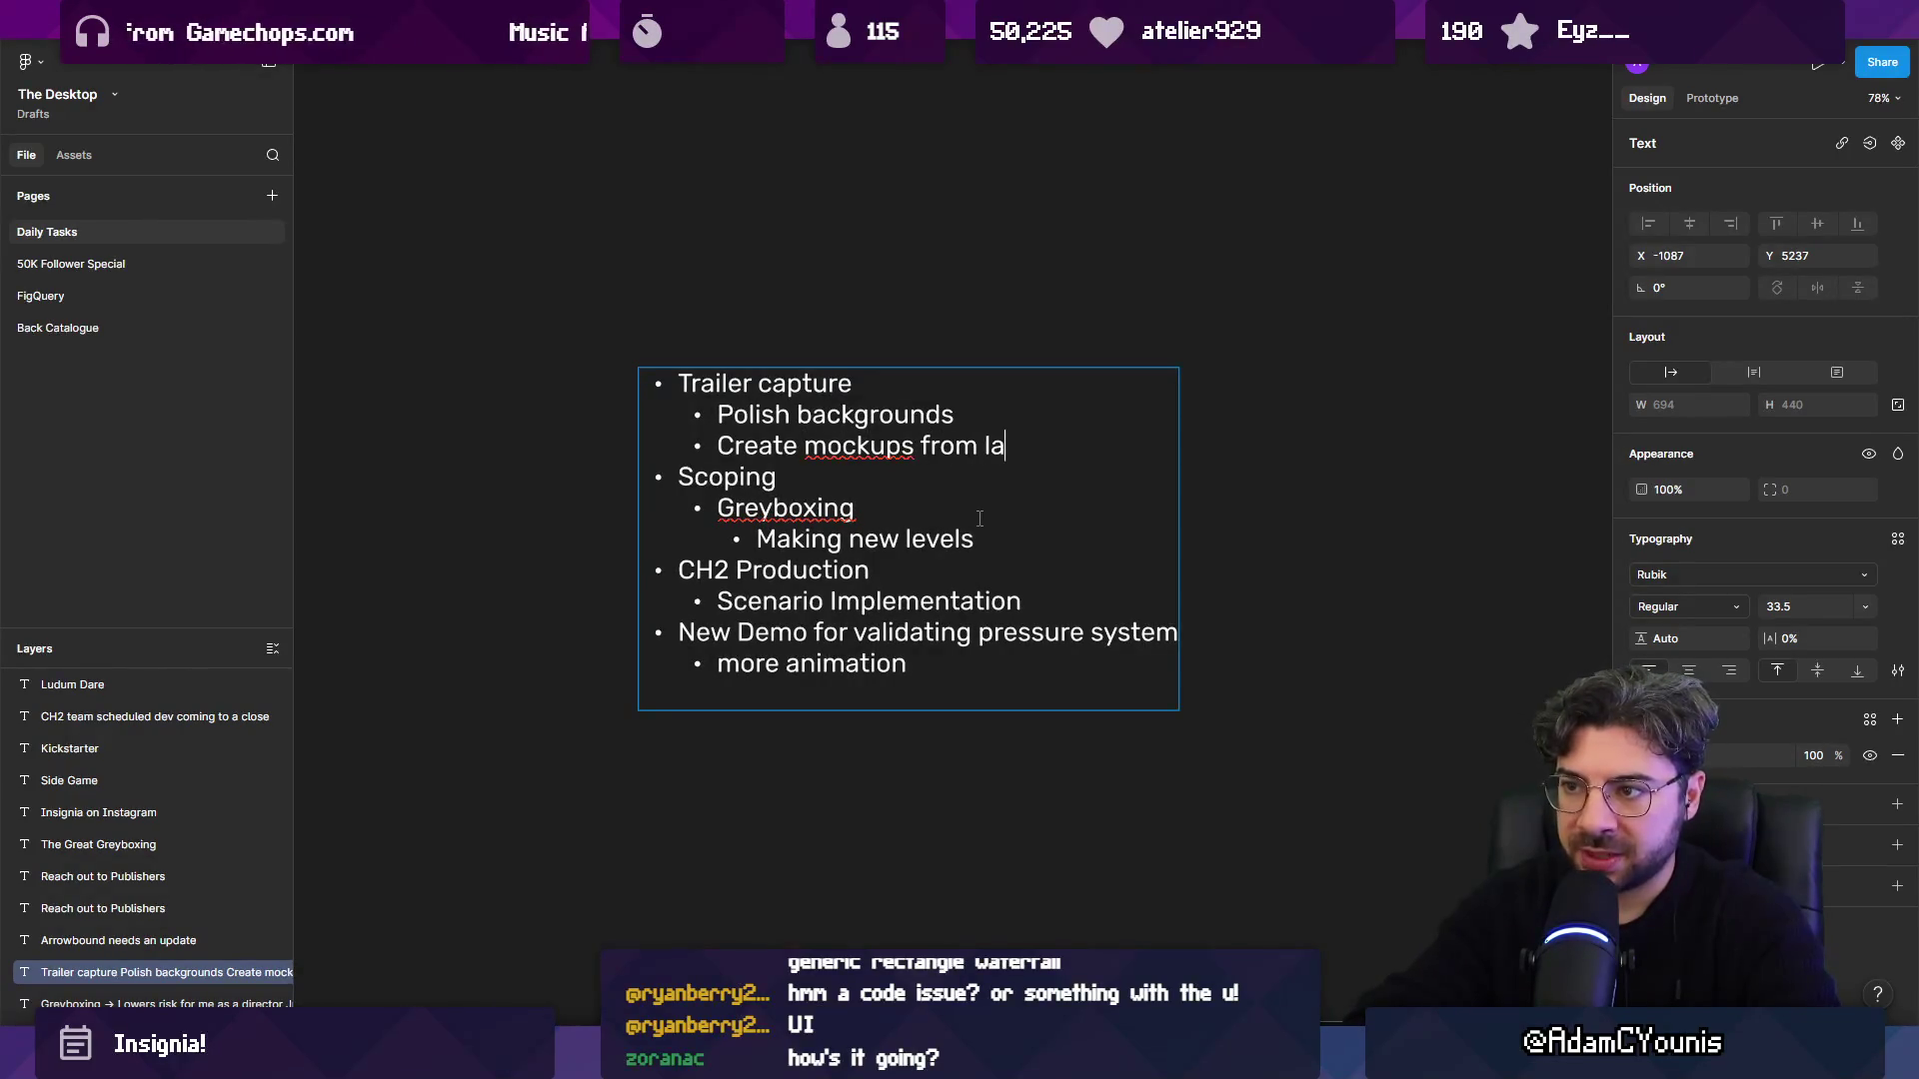
pyautogui.write('ame')
pyautogui.press('Return')
pyautogui.write('Finish animations')
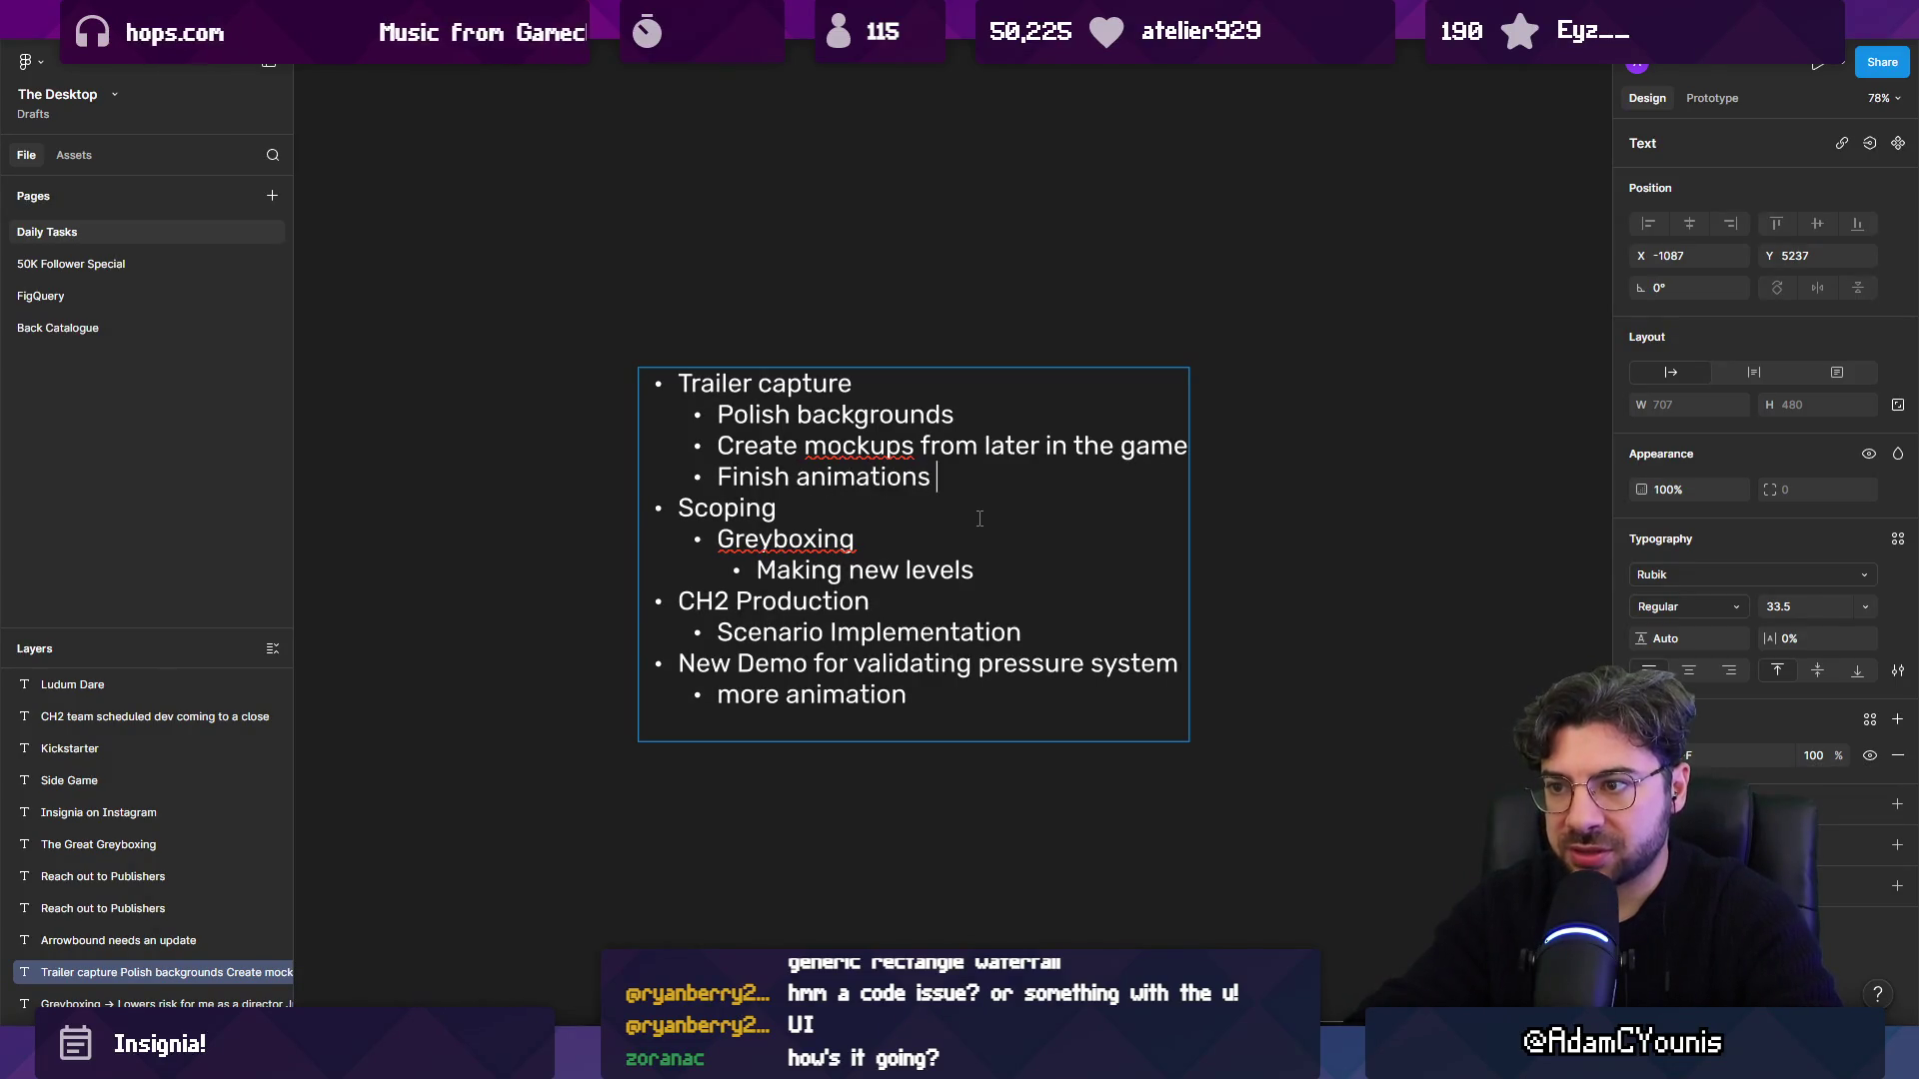
pyautogui.hotkey('ctrl', 'Left')
pyautogui.write('Armin')
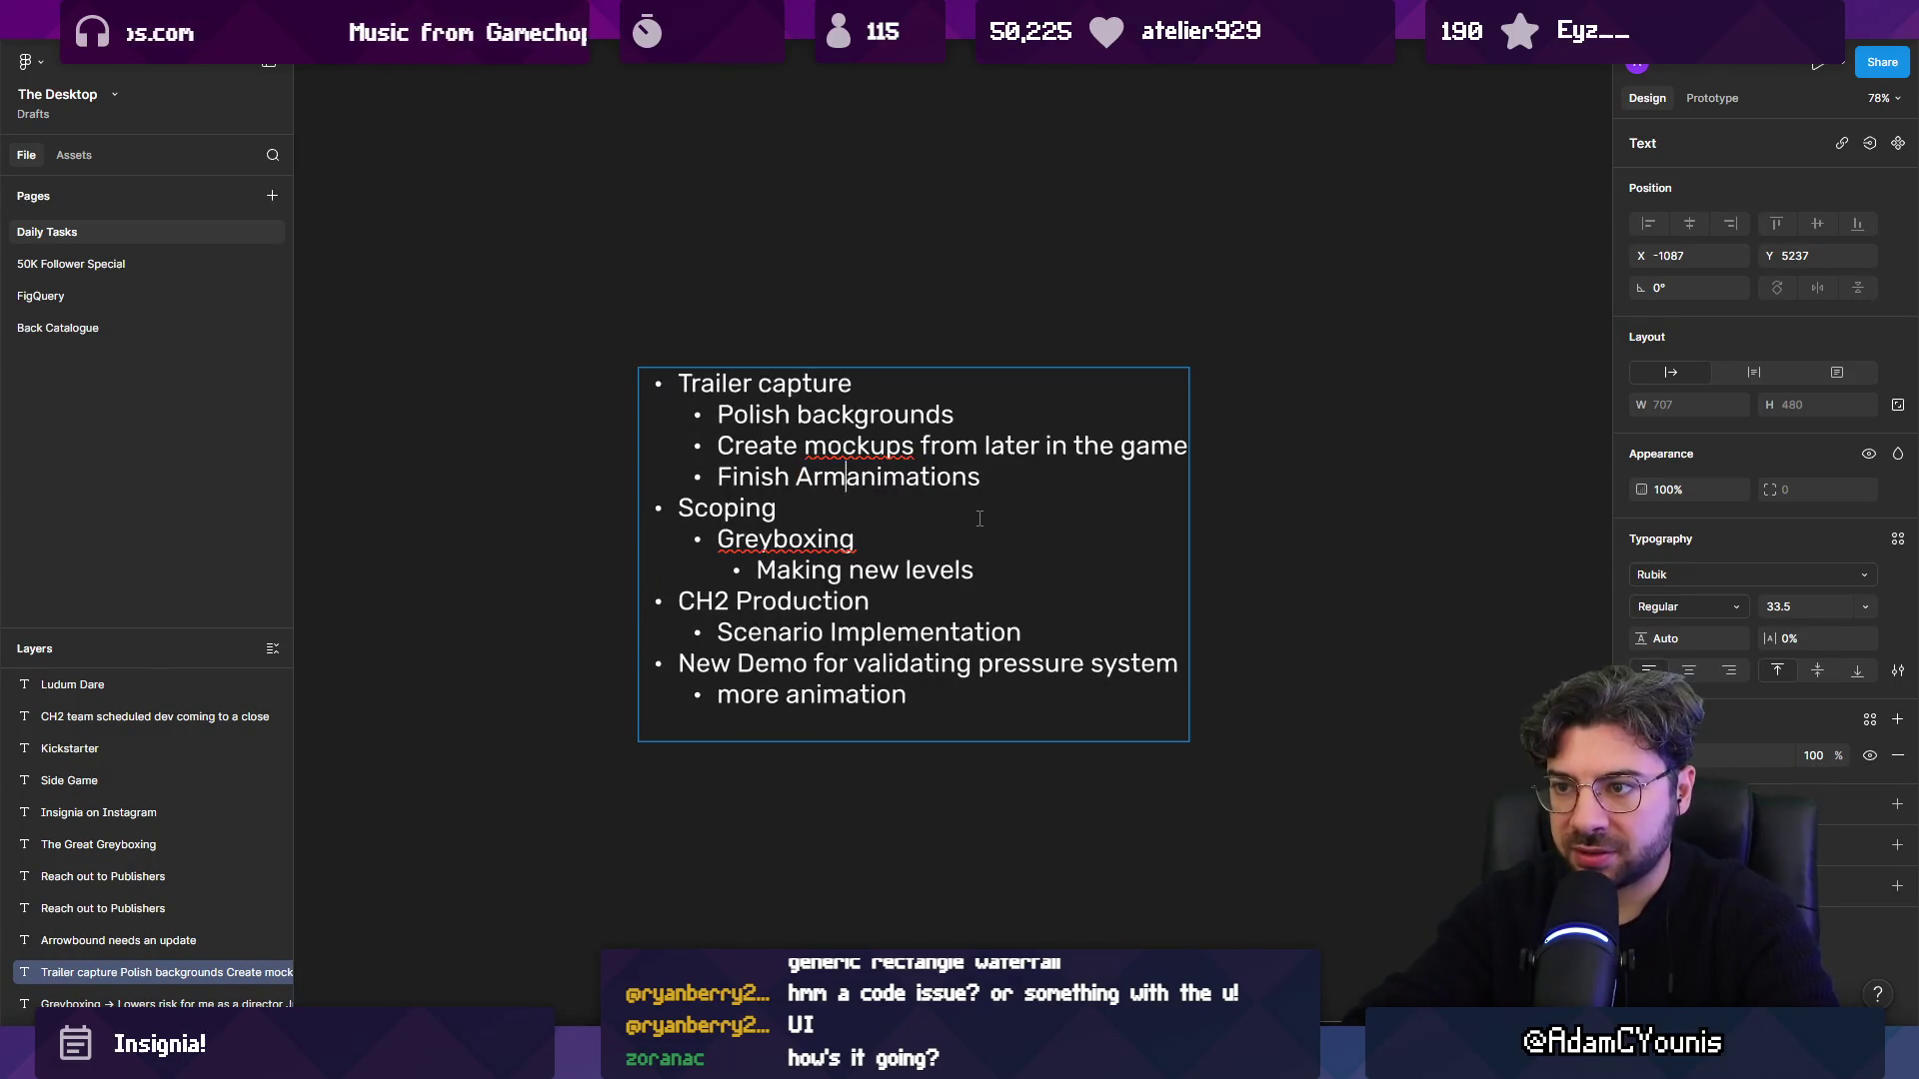
pyautogui.press('End')
pyautogui.write('abilities and mov')
pyautogui.press('BackSpace')
pyautogui.write('ck up enemies')
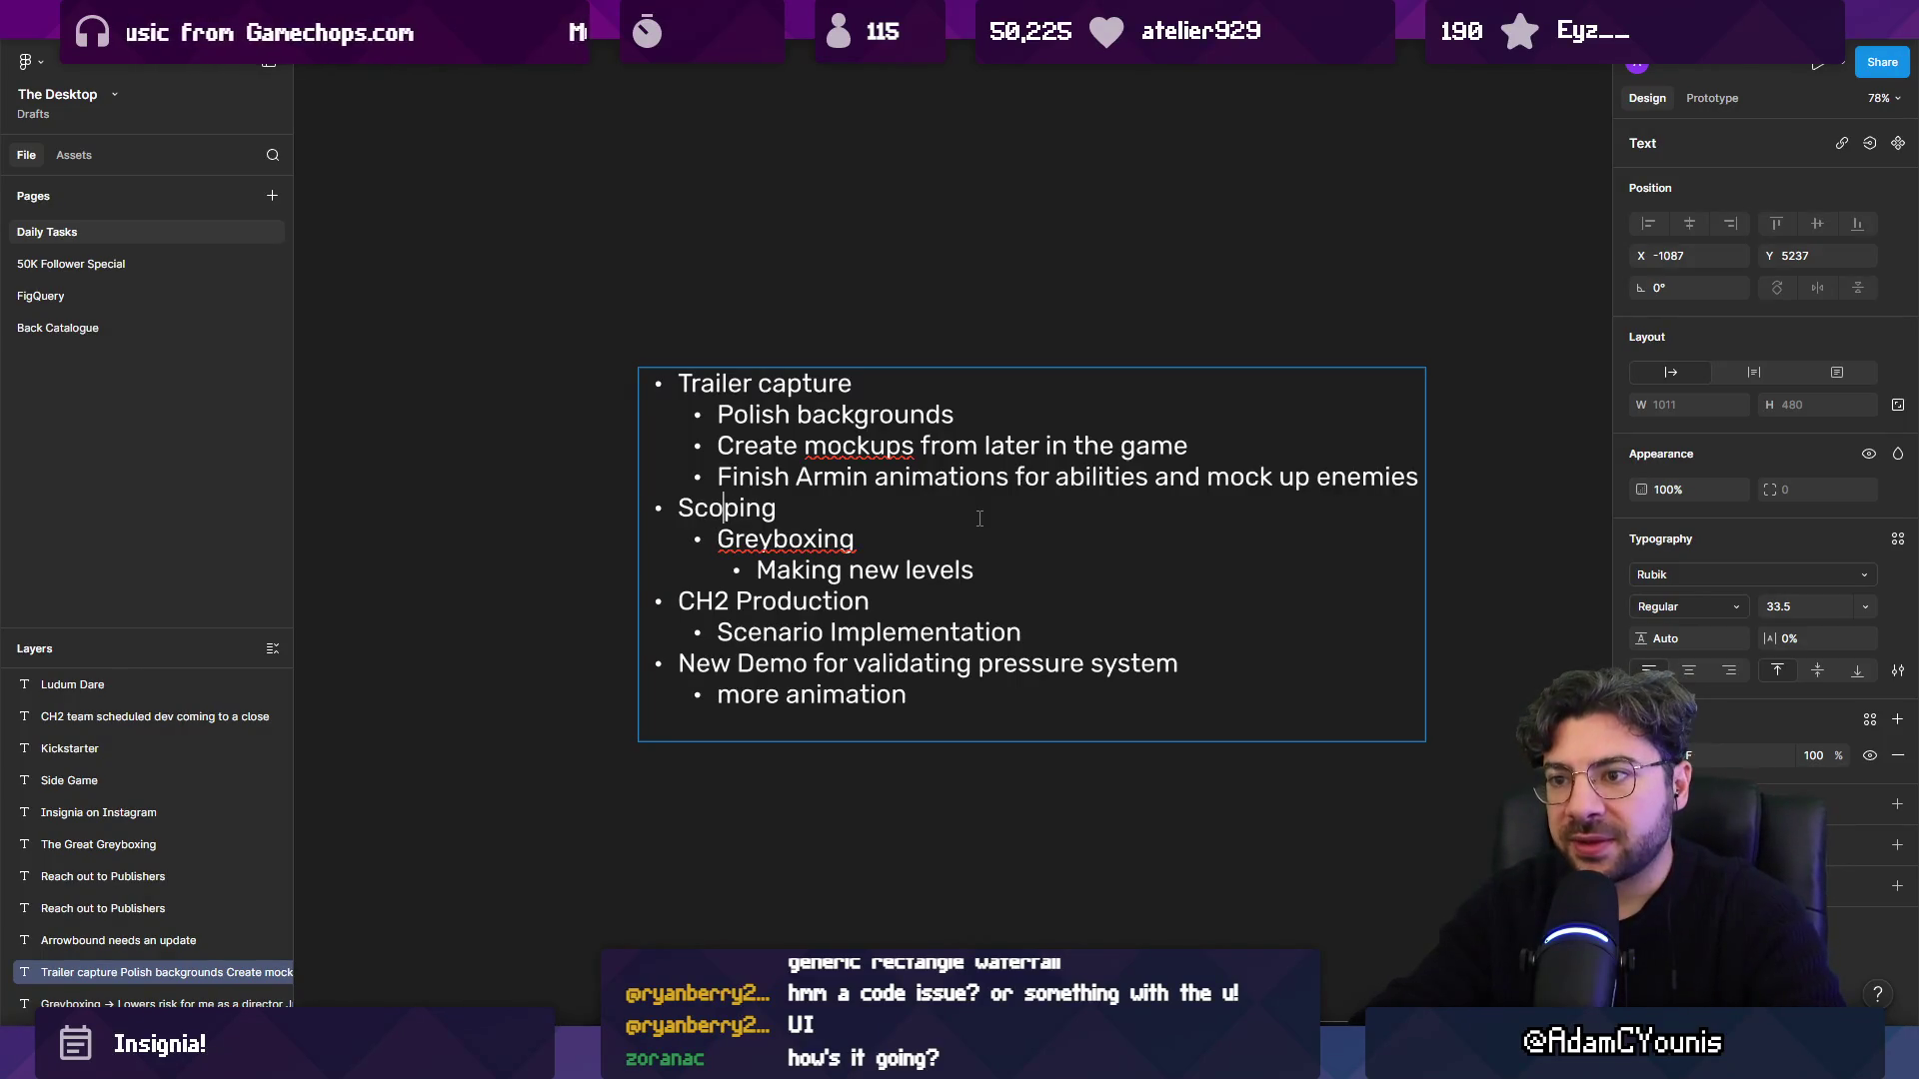
# Insert blank lines after the Trailer capture, Making new levels and Scenario Implementation groups.
pyautogui.hotkey('shift', 'Up')
pyautogui.hotkey('shift', 'Up')
pyautogui.hotkey('shift', 'Up')
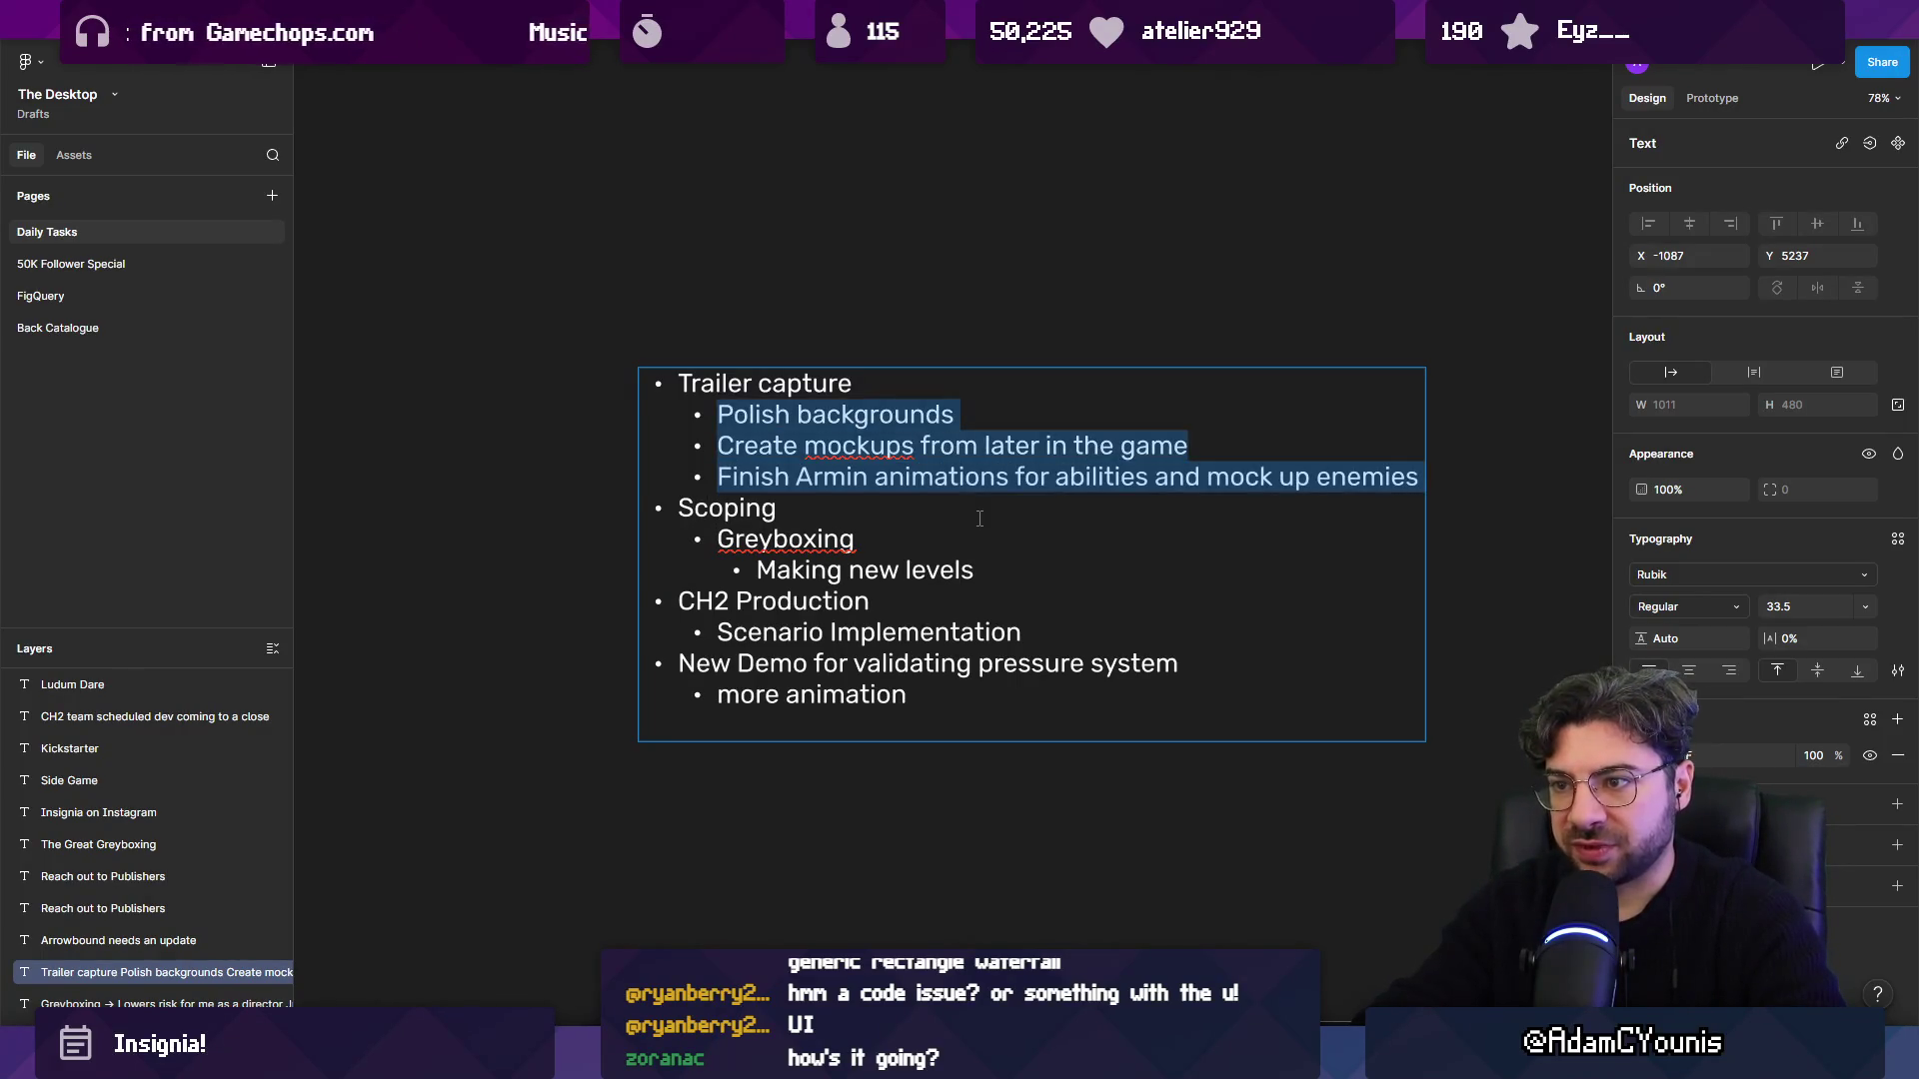
pyautogui.press('Right')
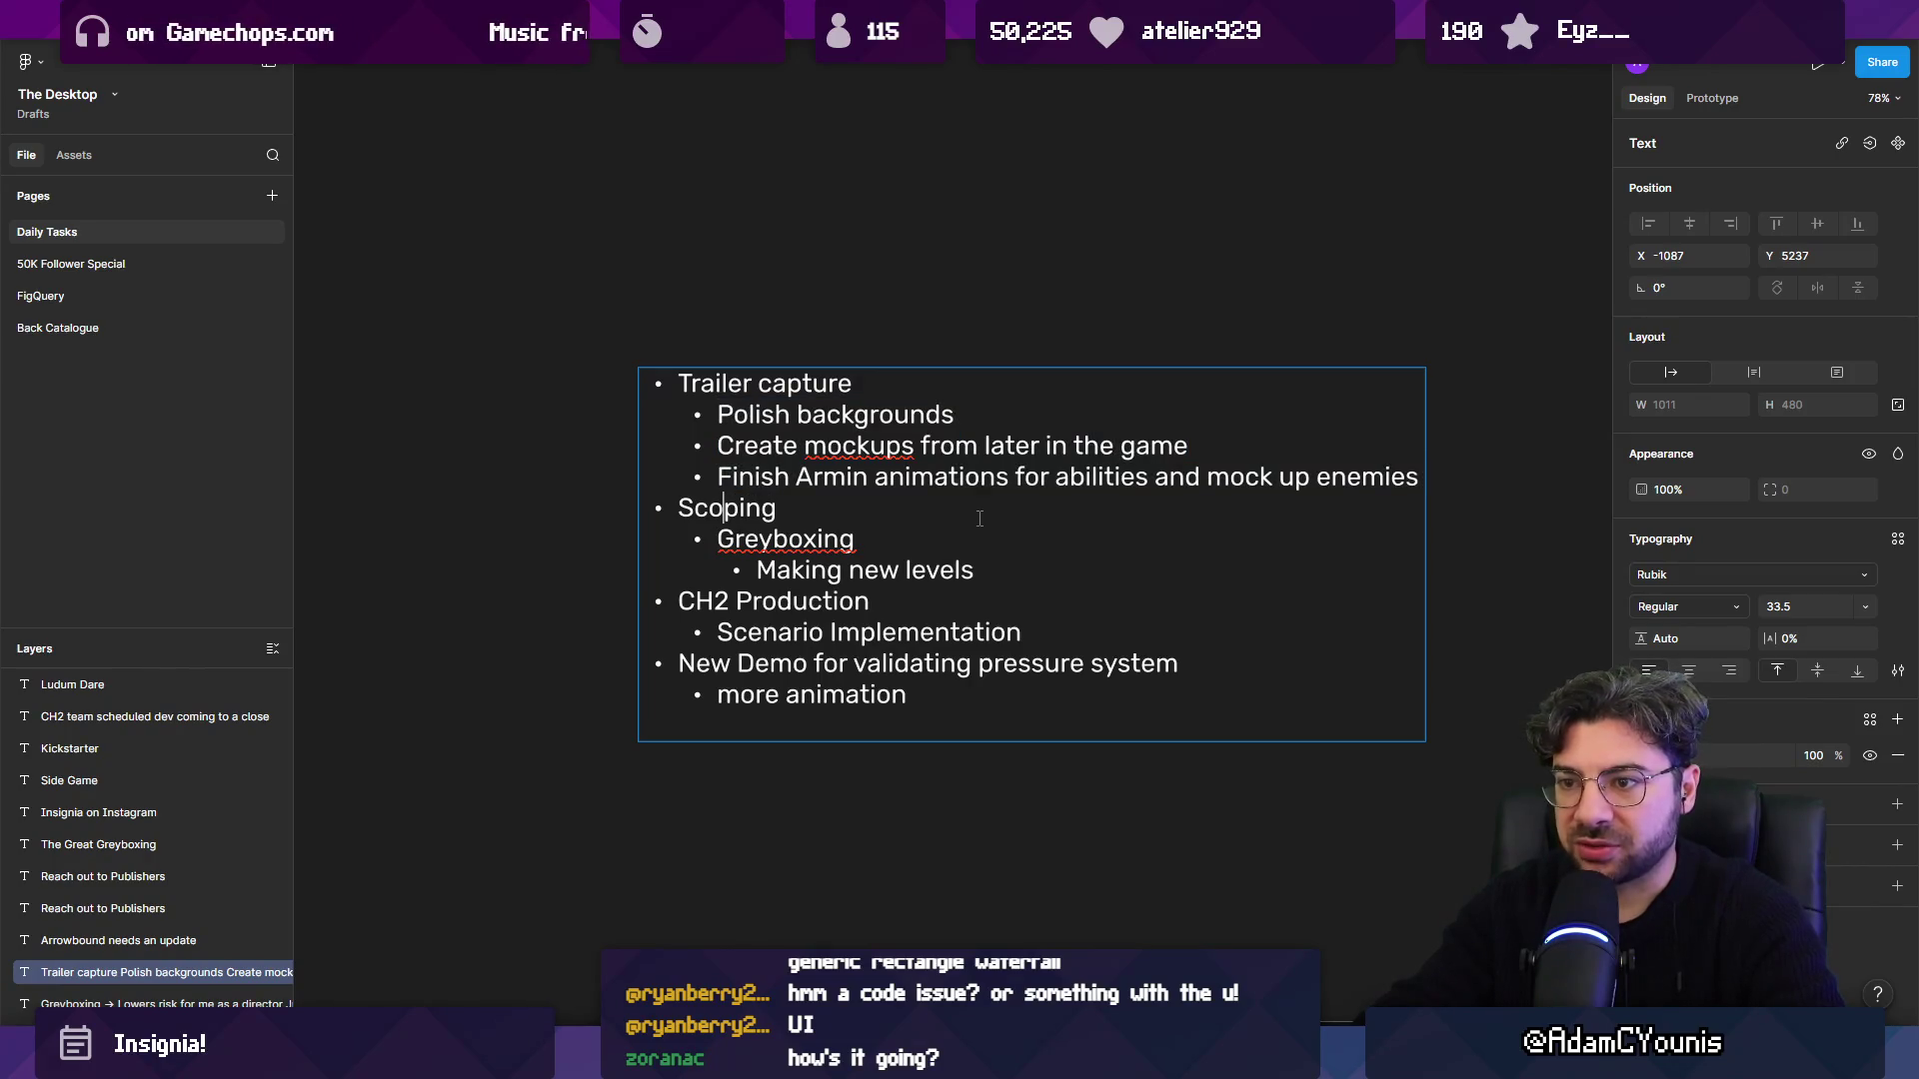
pyautogui.press('Return')
pyautogui.press('BackSpace')
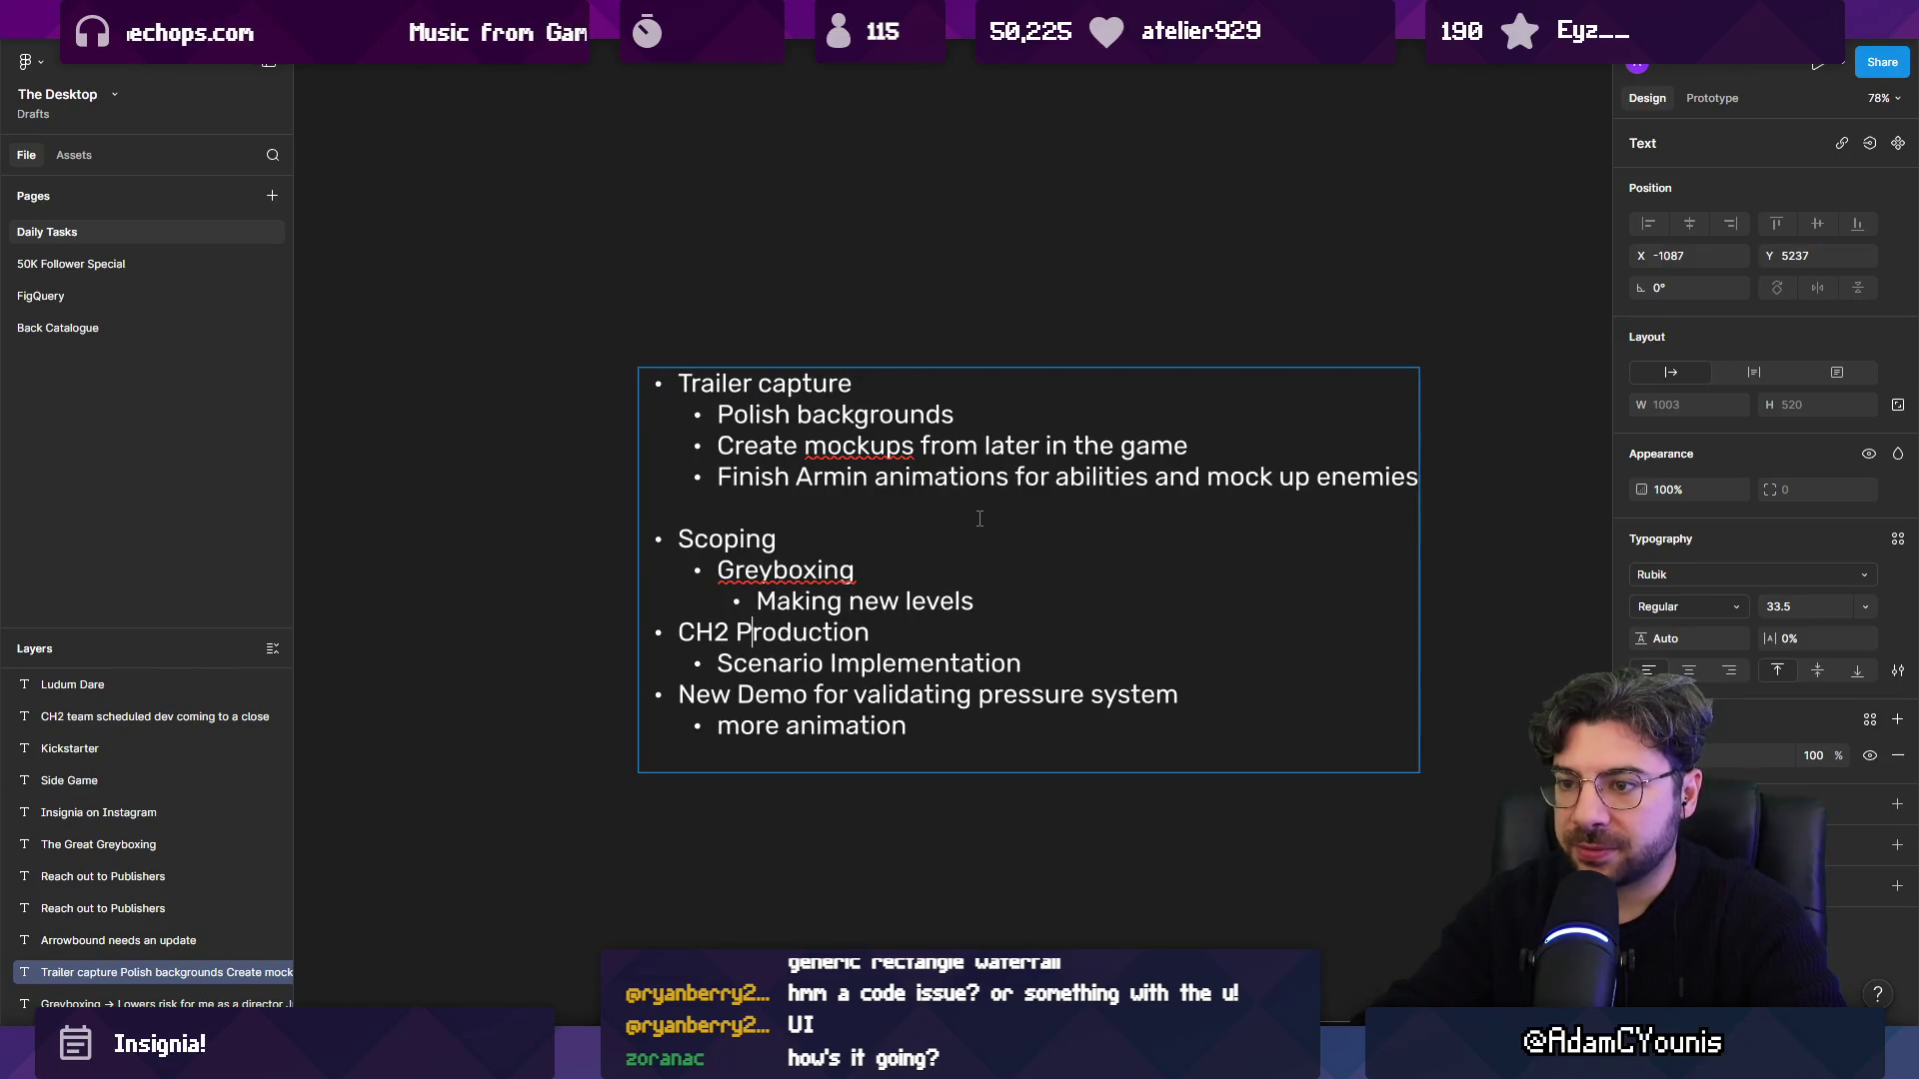
pyautogui.press('Left')
pyautogui.press('Return')
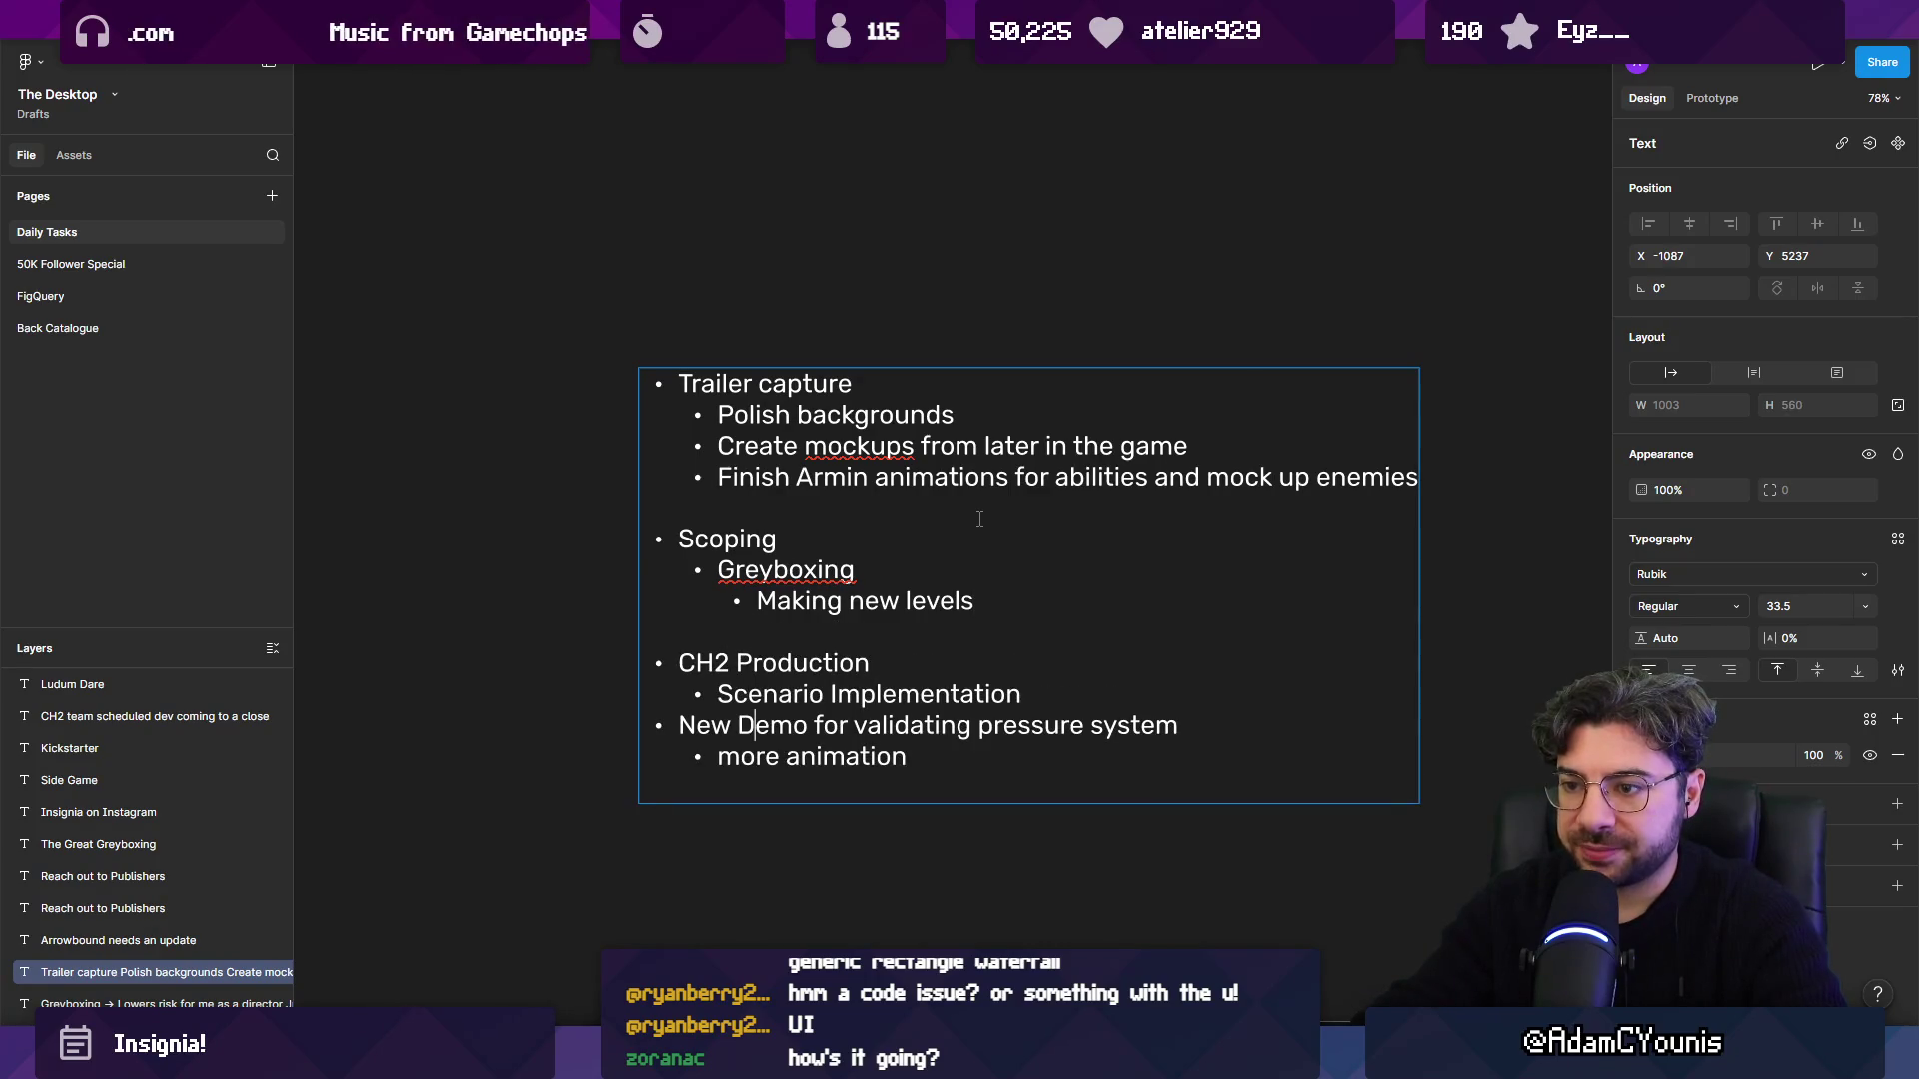
pyautogui.press('Return')
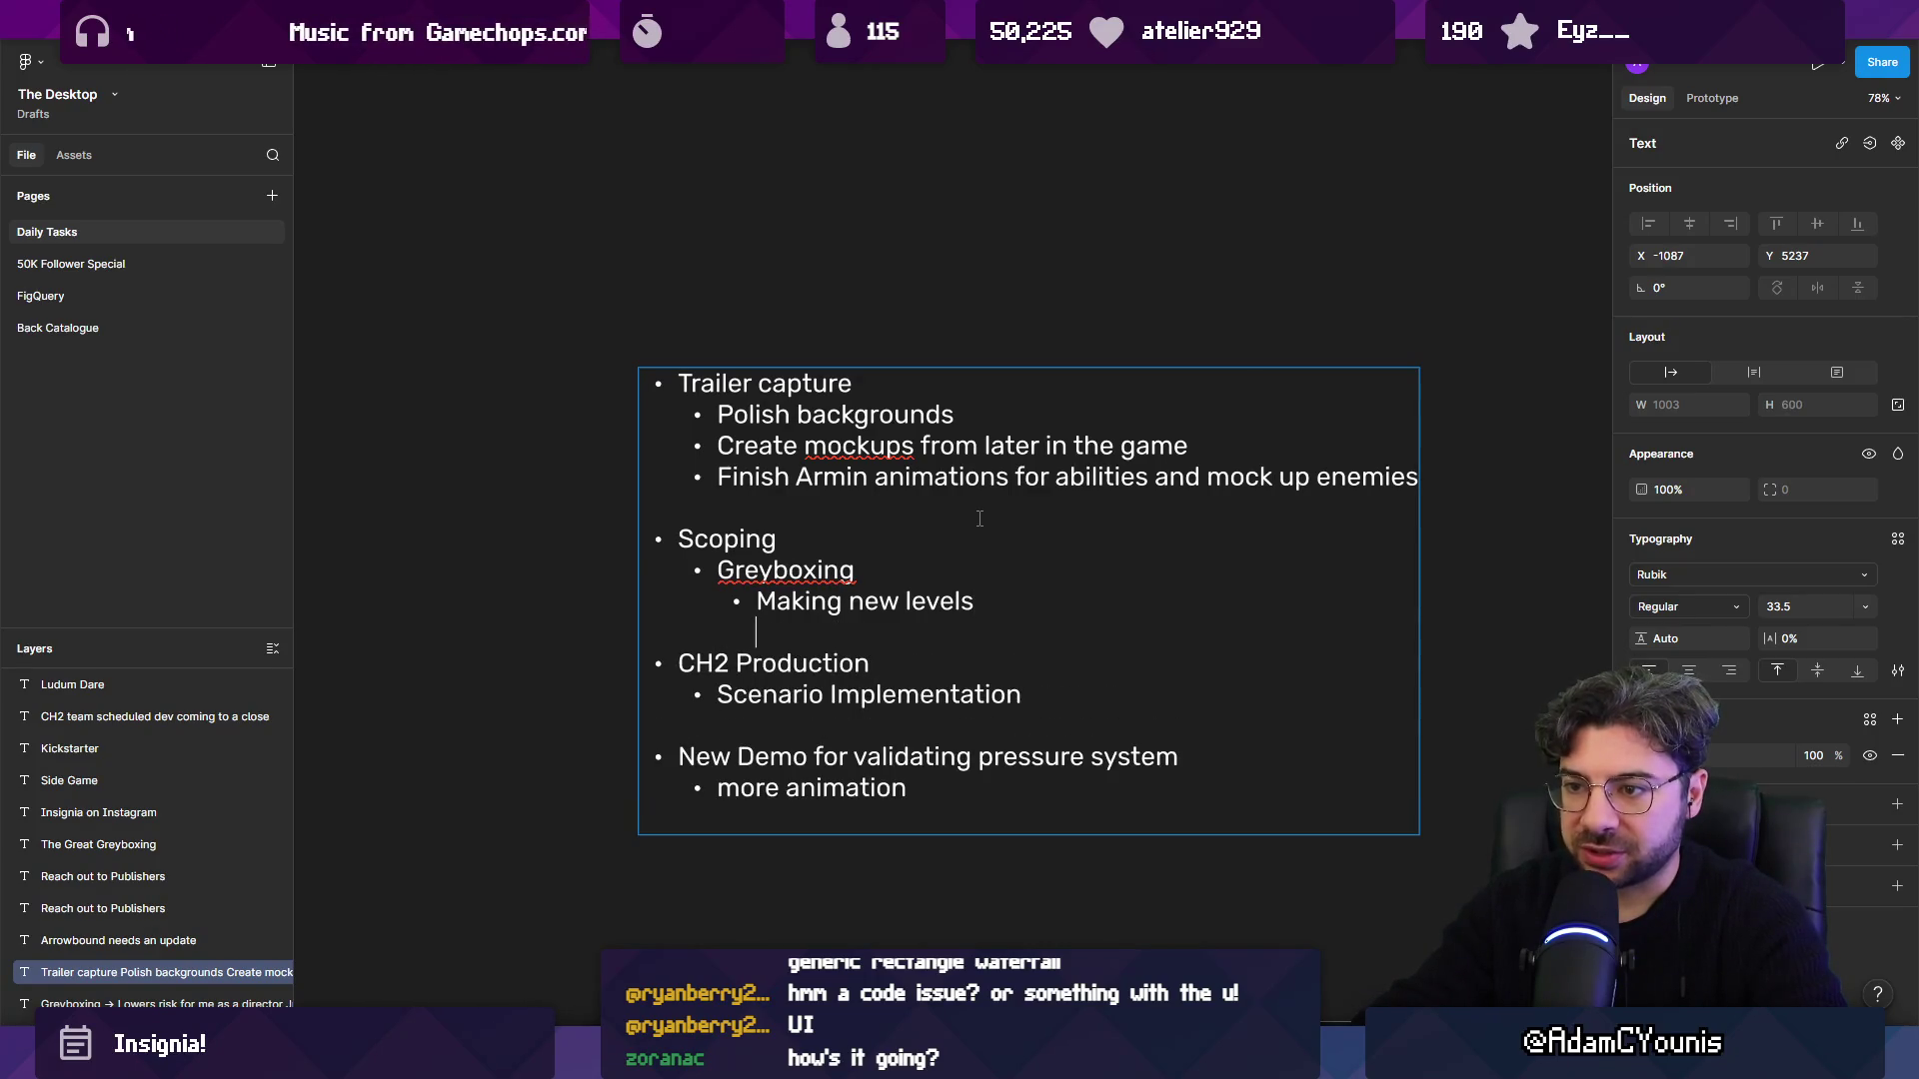
pyautogui.hotkey('shift', 'Down')
pyautogui.hotkey('shift', 'Down')
pyautogui.hotkey('shift', 'Down')
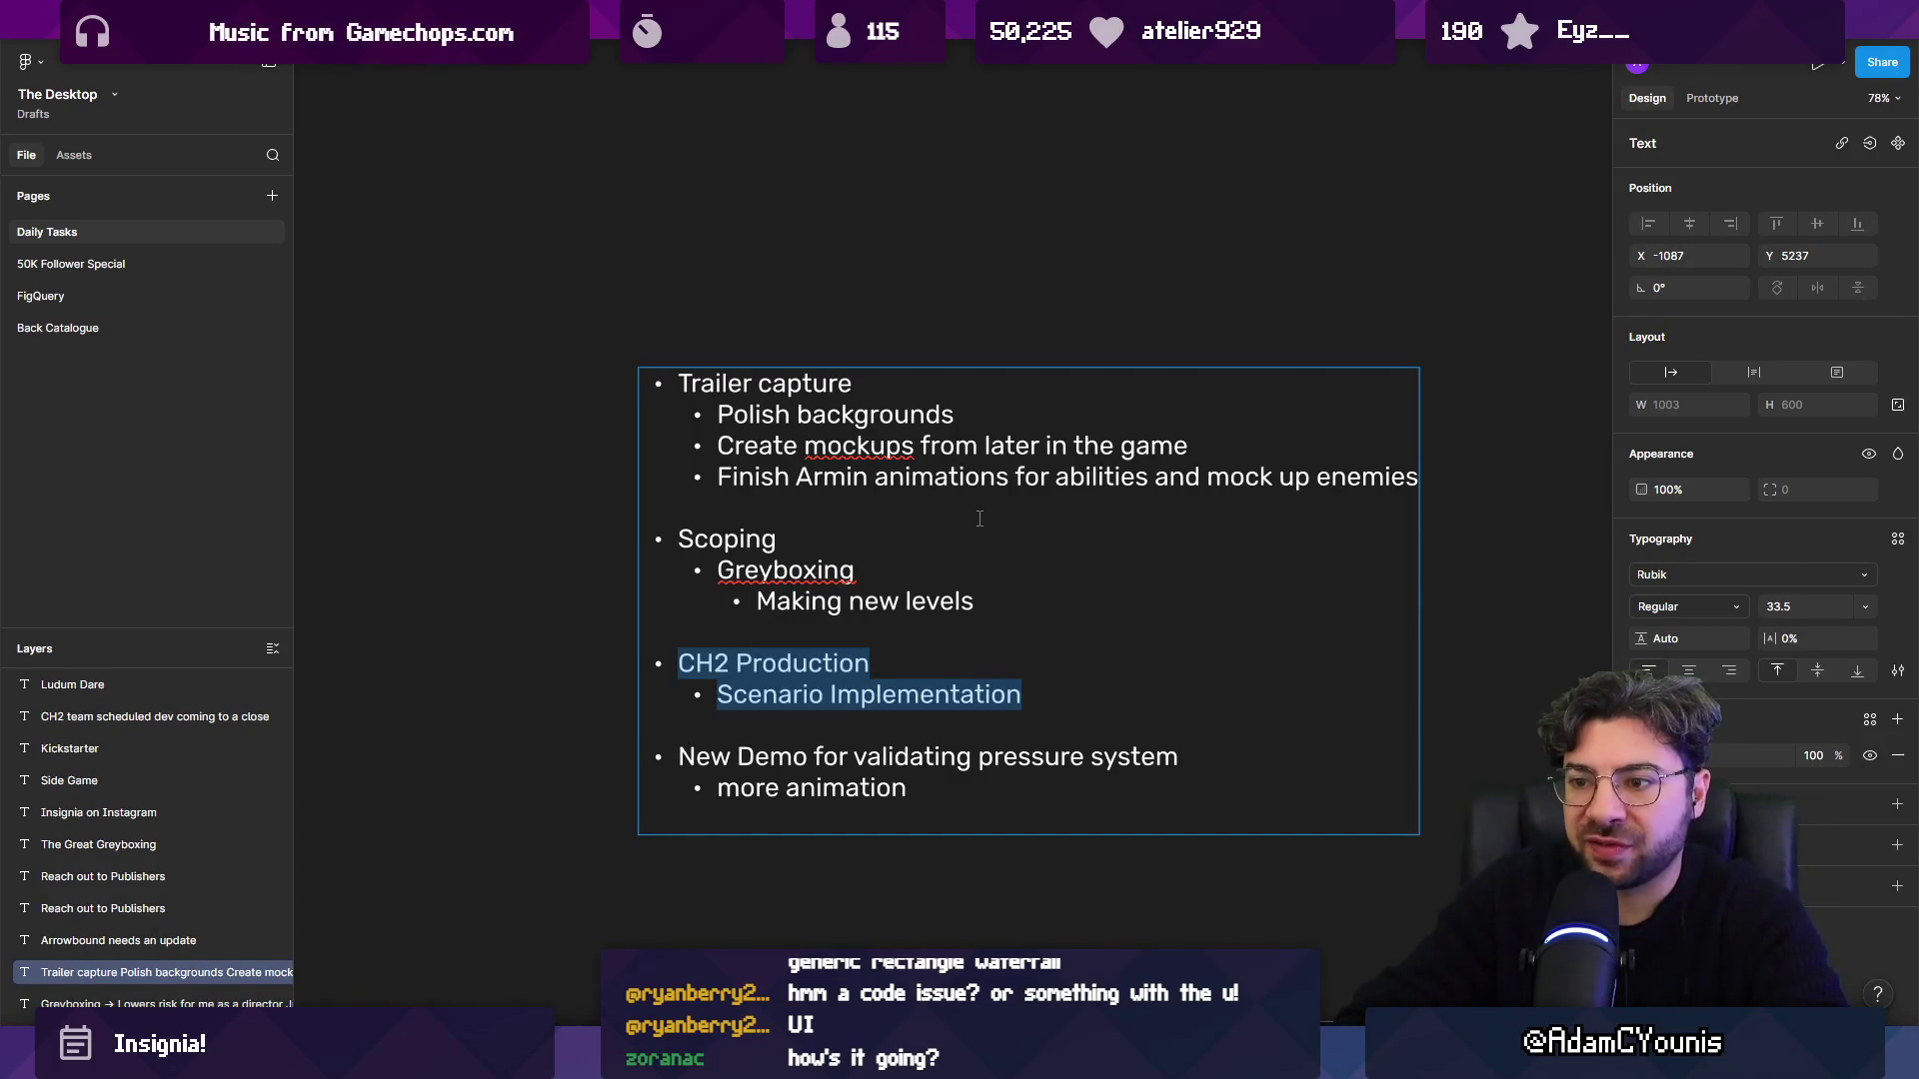
pyautogui.press('Down')
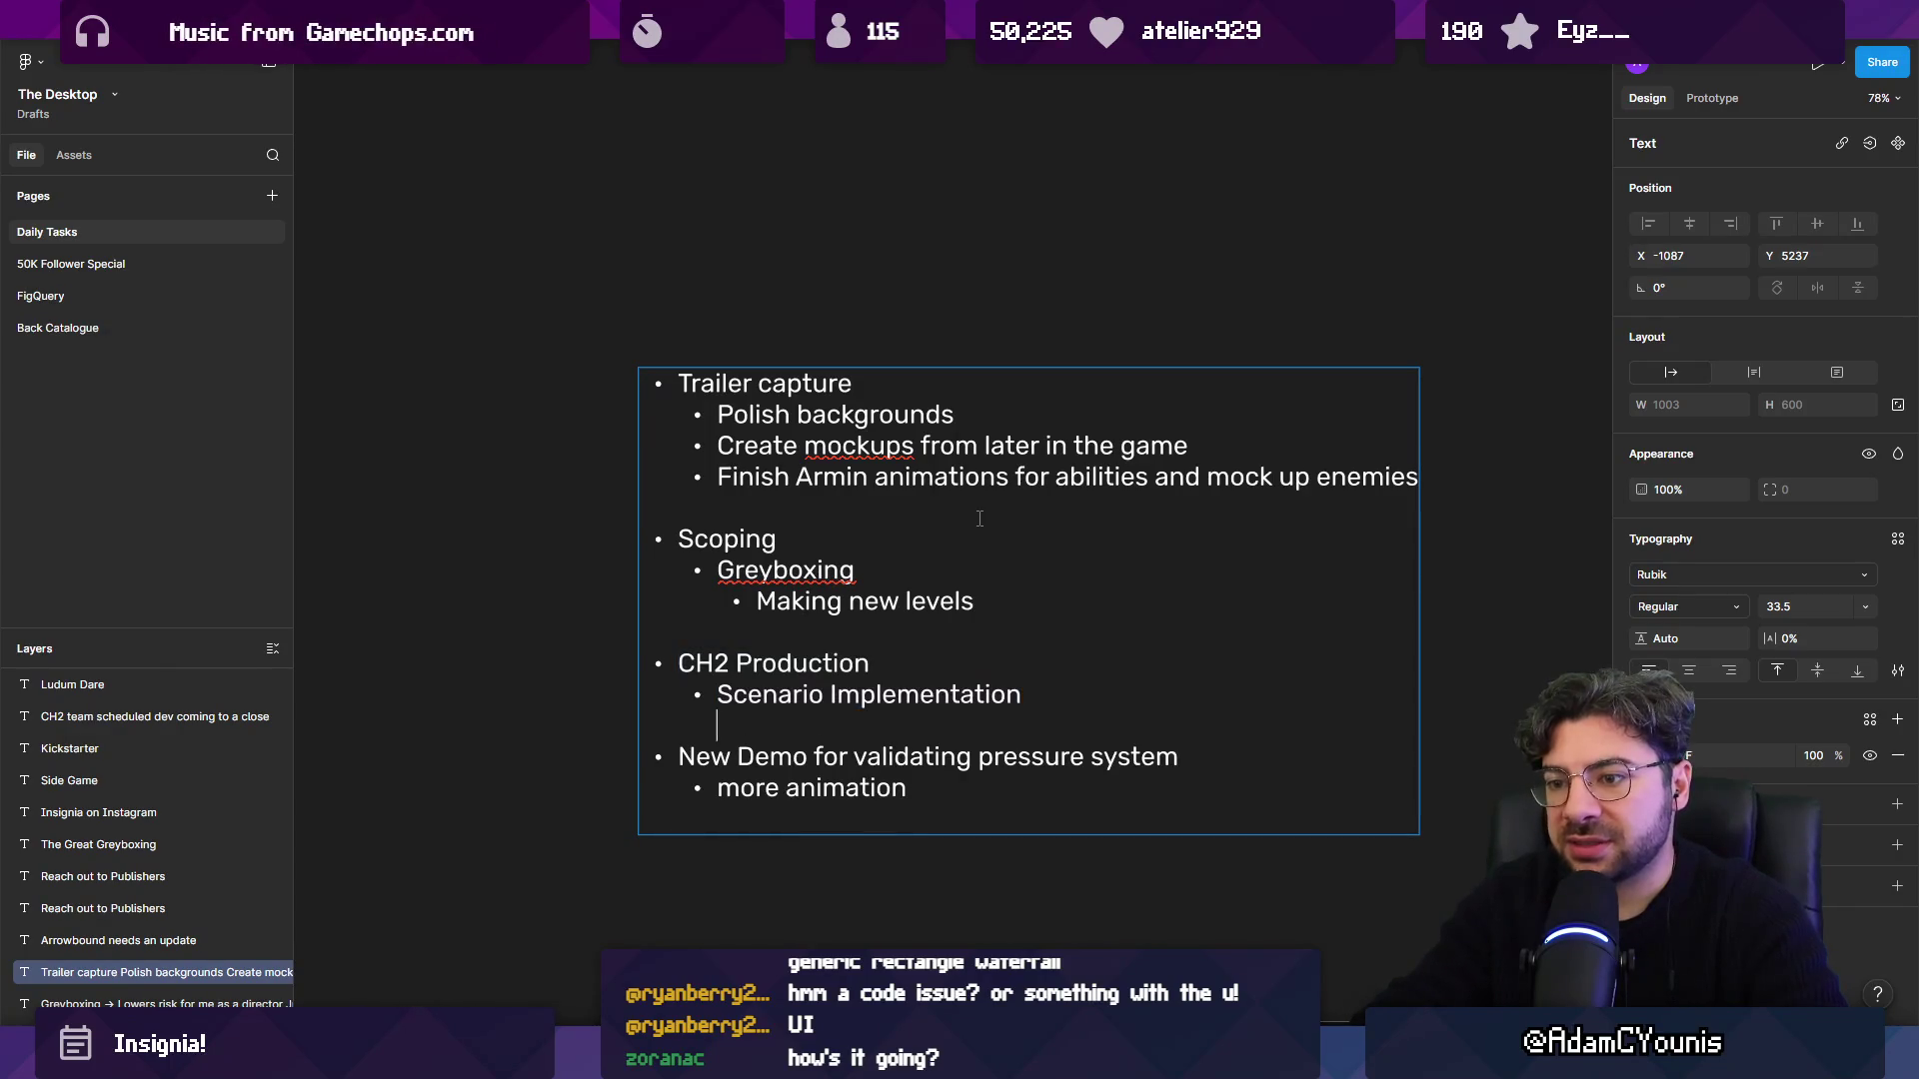
pyautogui.moveTo(964, 790); pyautogui.dragTo(931, 731)
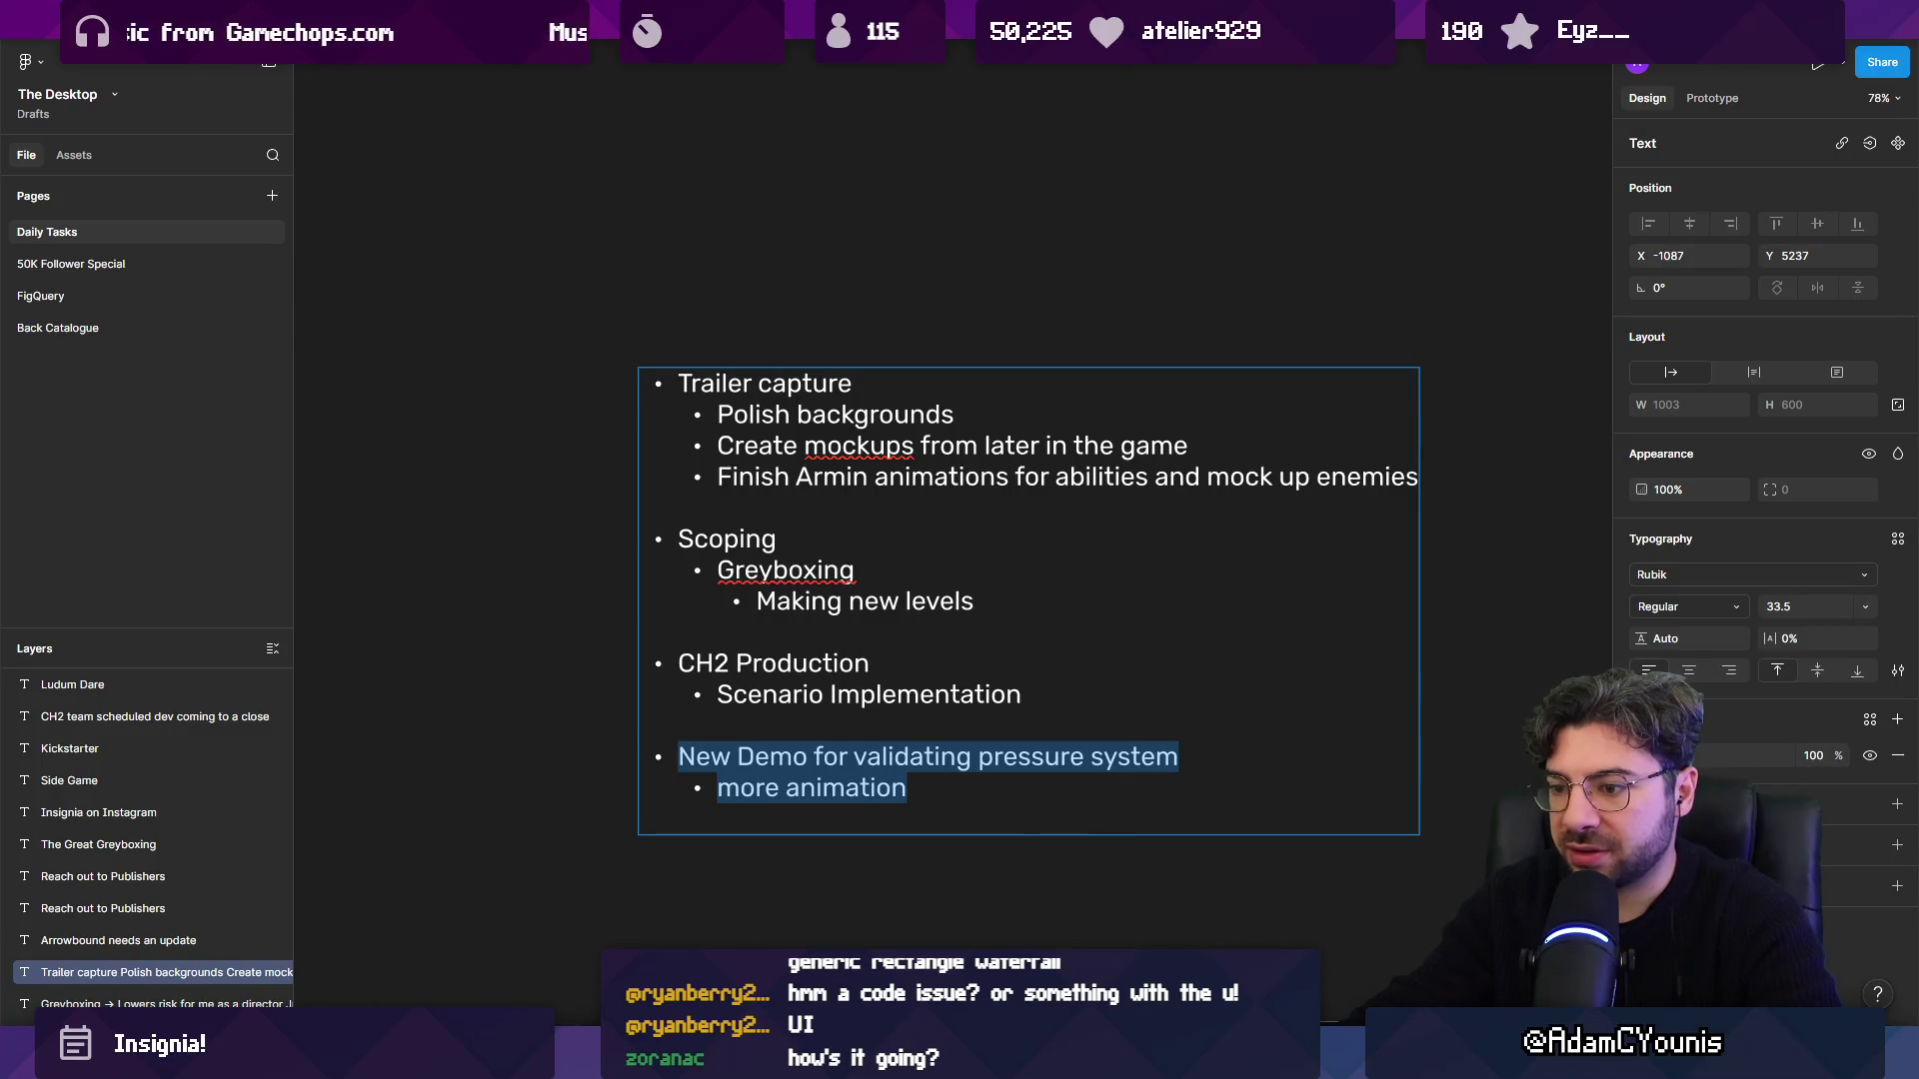
# Colour the New Demo lines pale yellow in the Fill colour picker.
pyautogui.click(1642, 756)
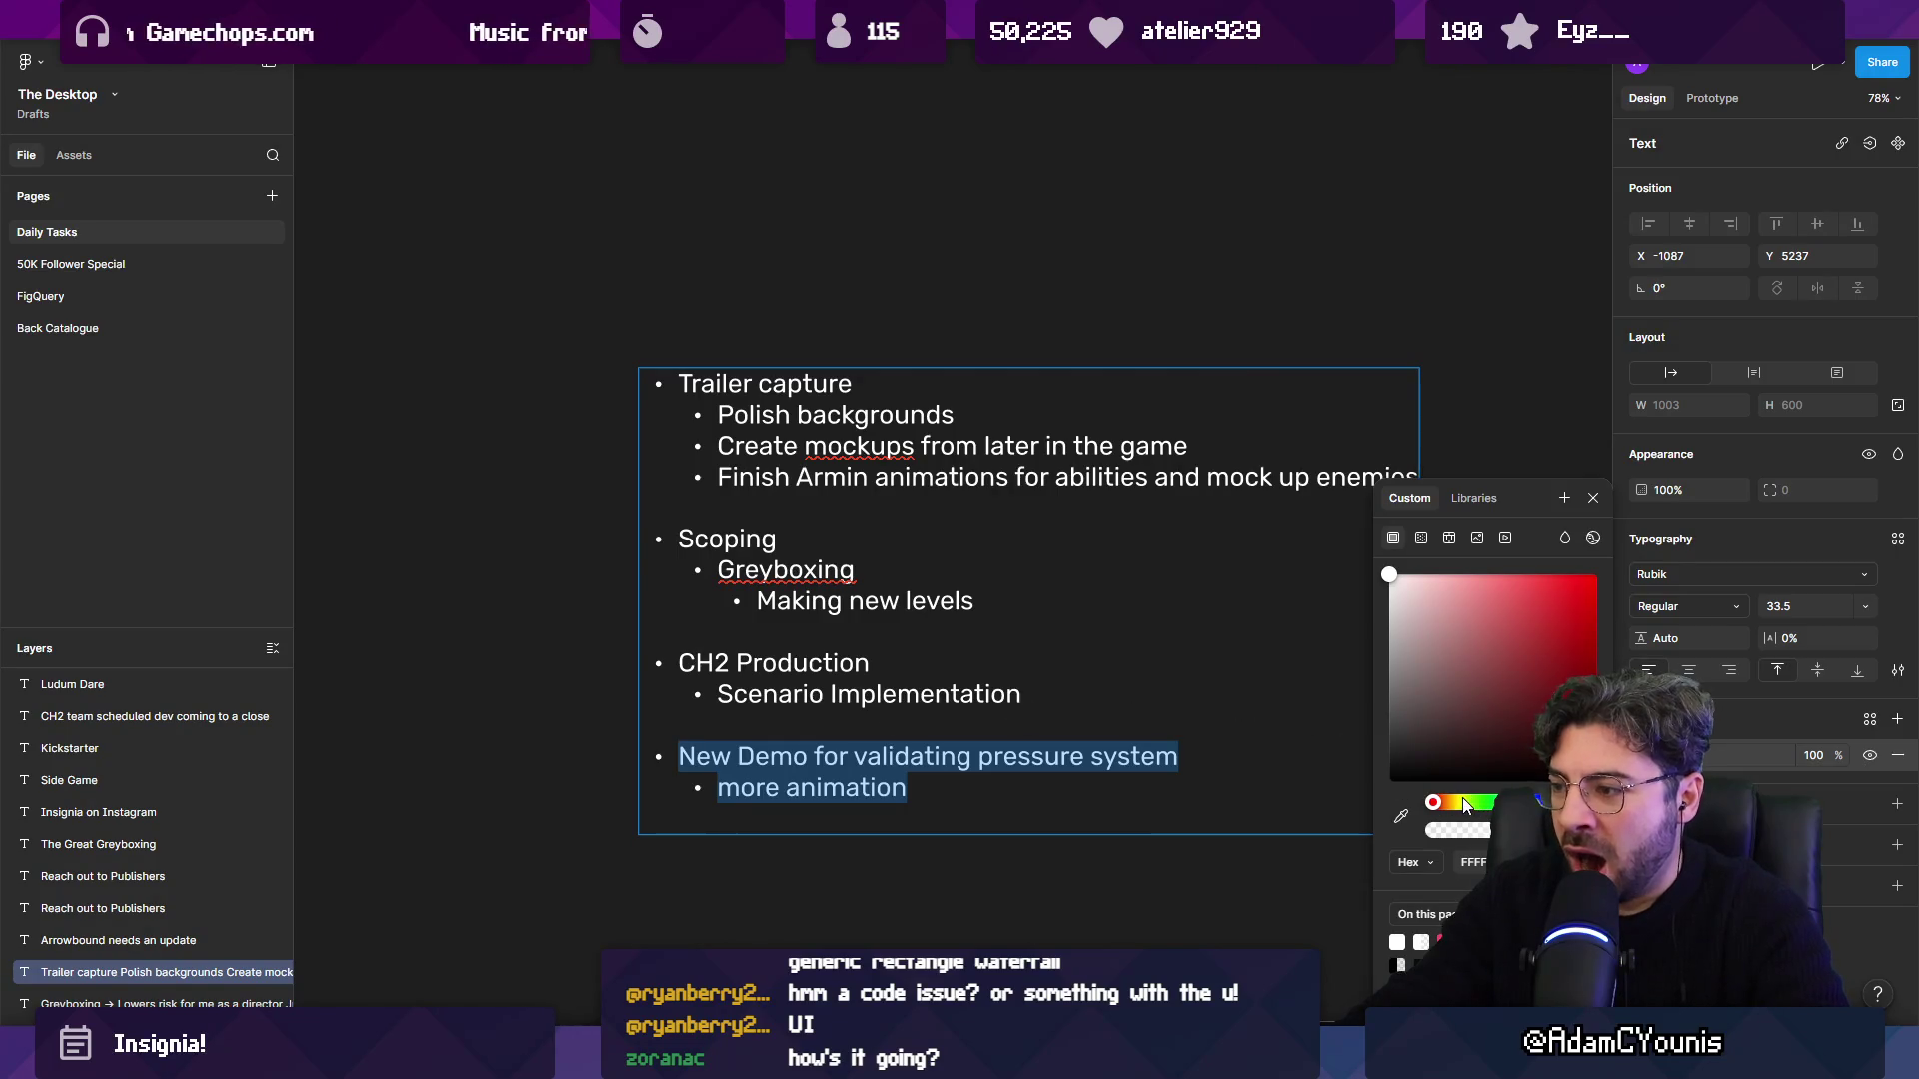
pyautogui.moveTo(1467, 807); pyautogui.dragTo(1443, 804)
pyautogui.click(960, 695)
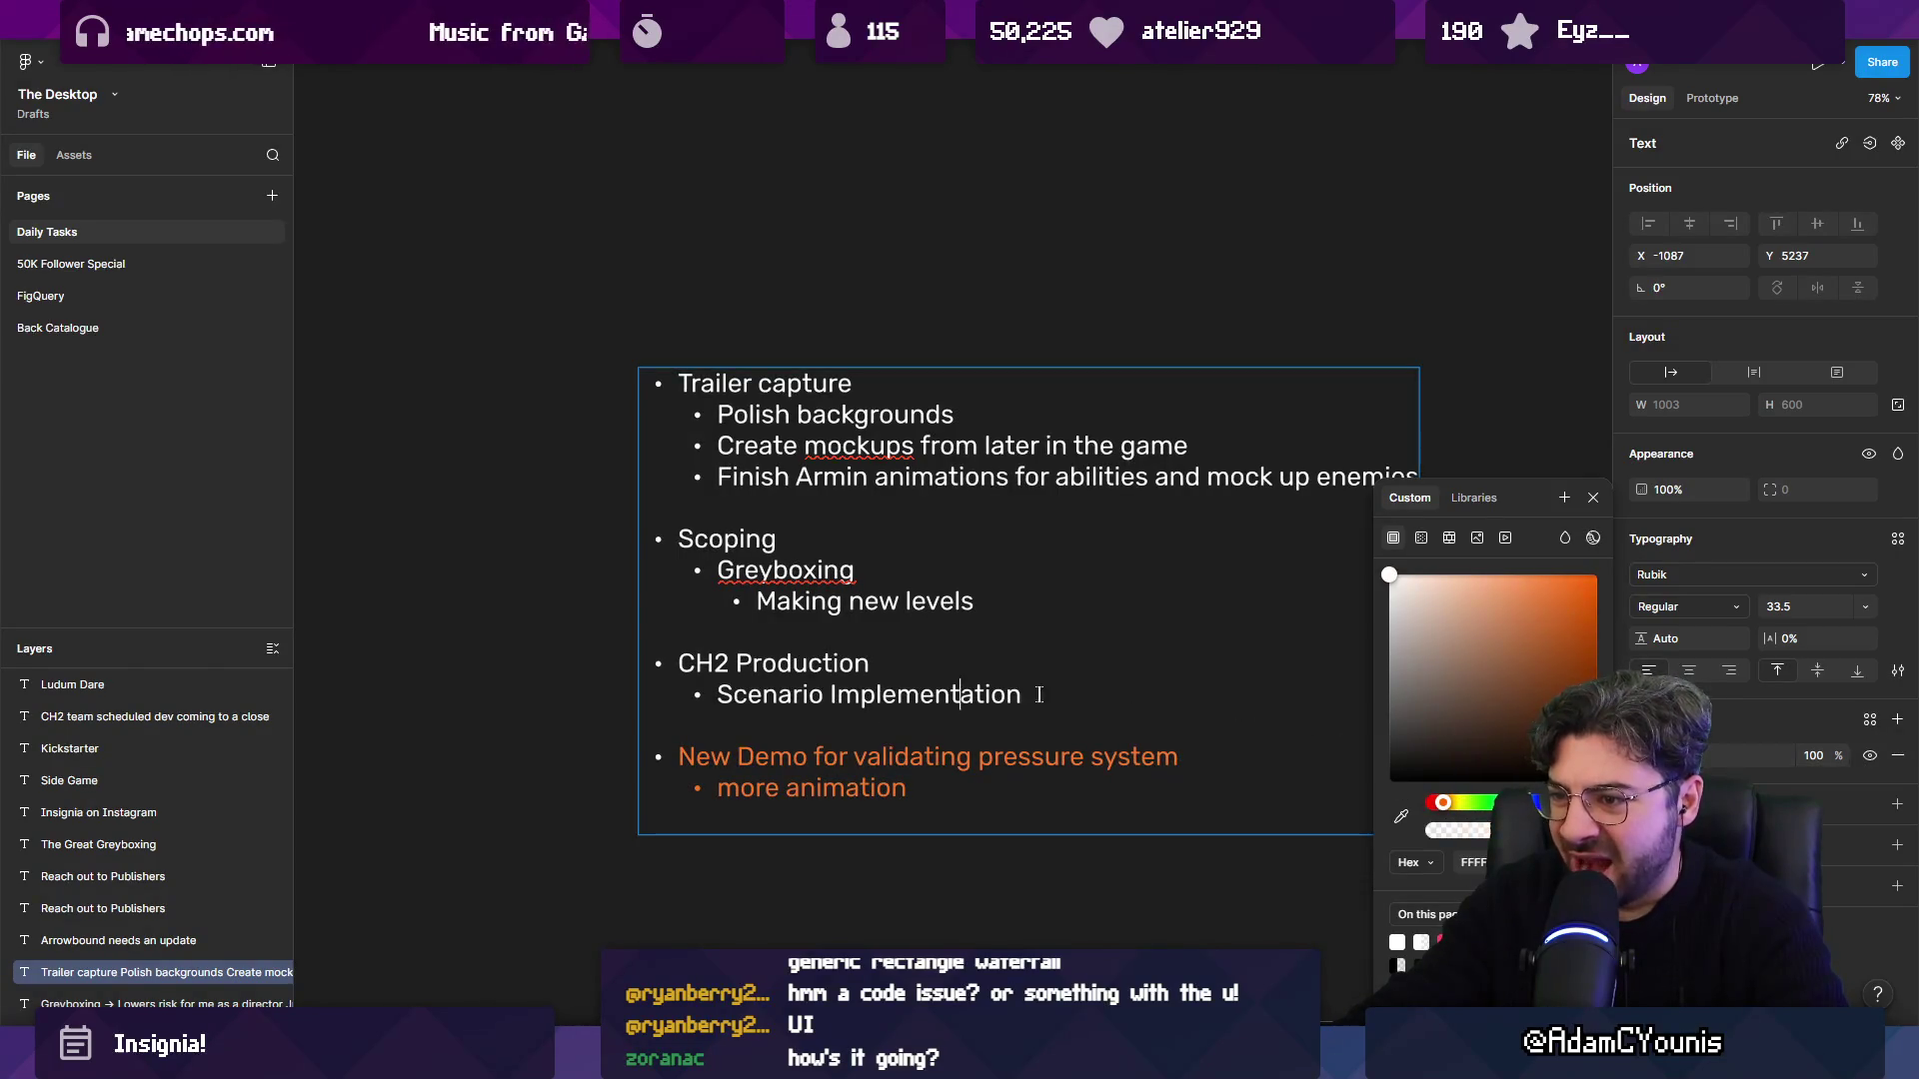
pyautogui.moveTo(1035, 695); pyautogui.dragTo(675, 662)
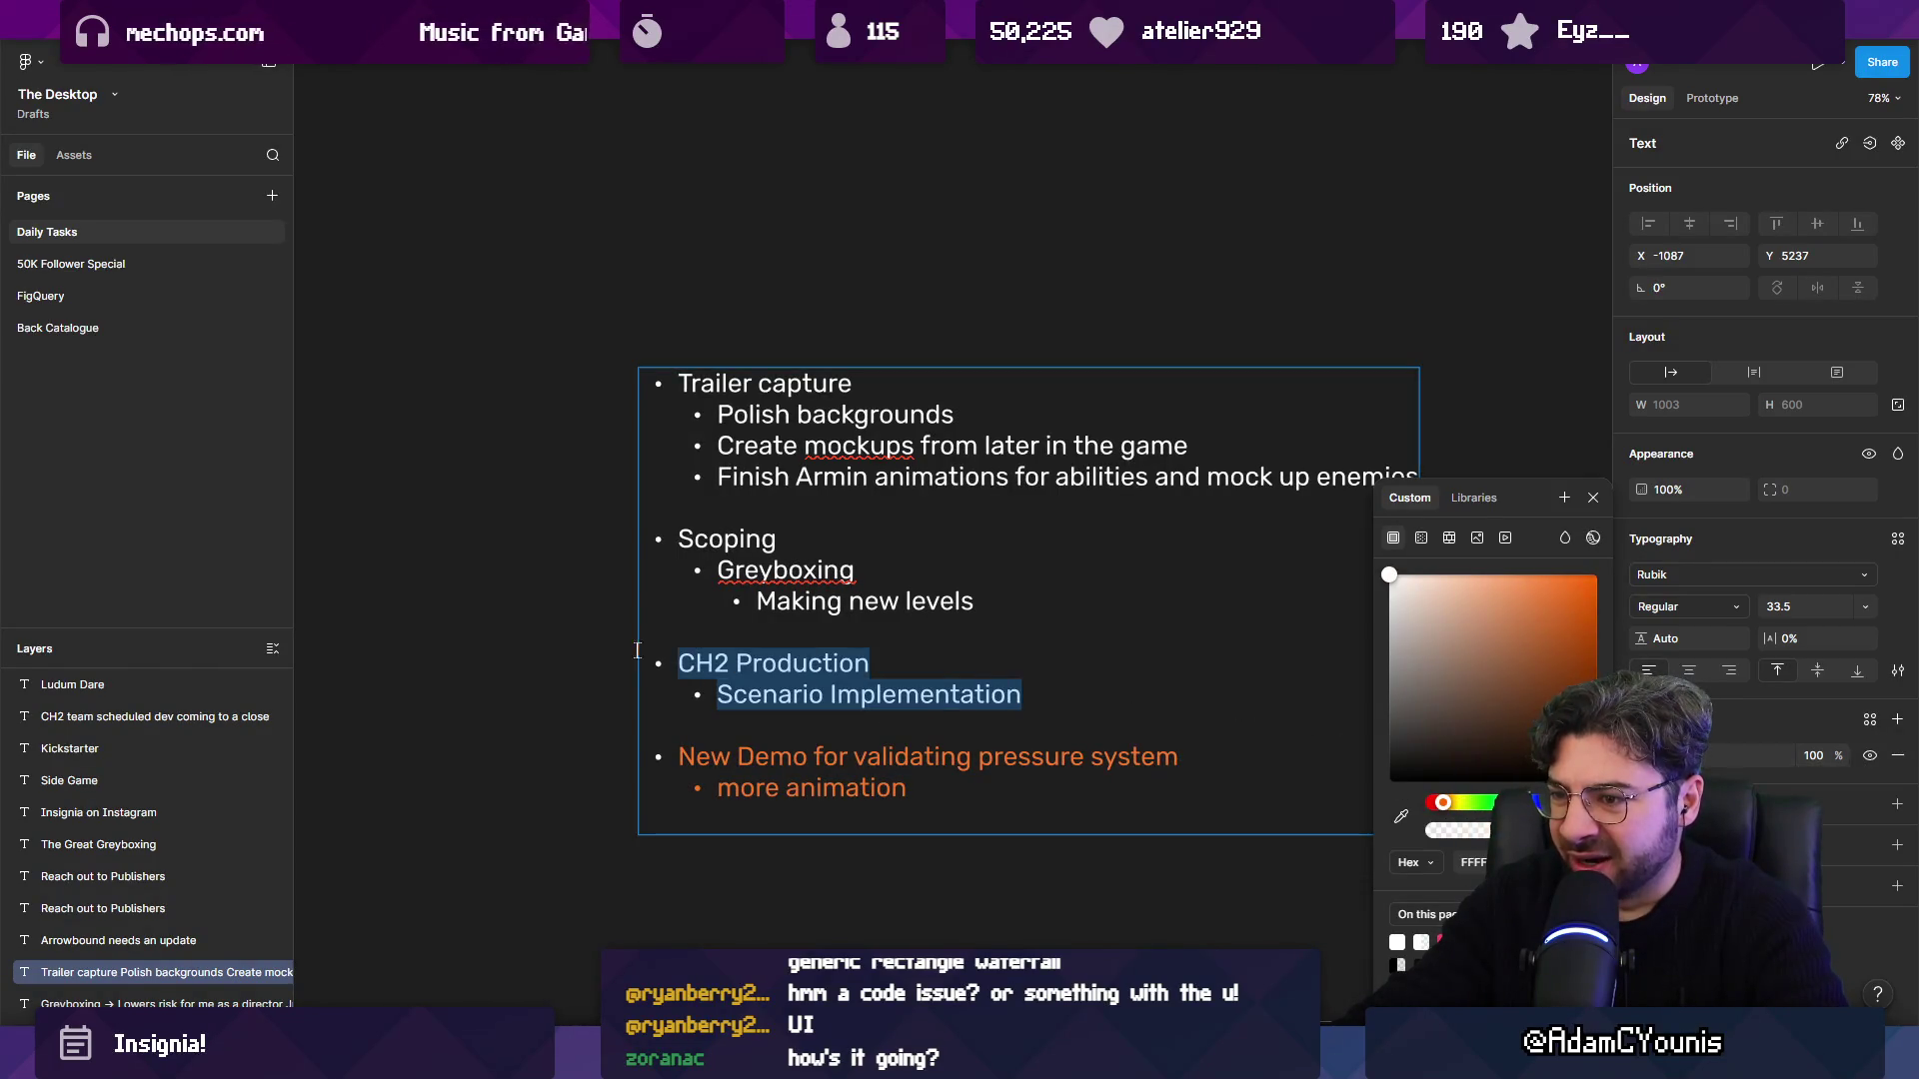
pyautogui.click(1451, 803)
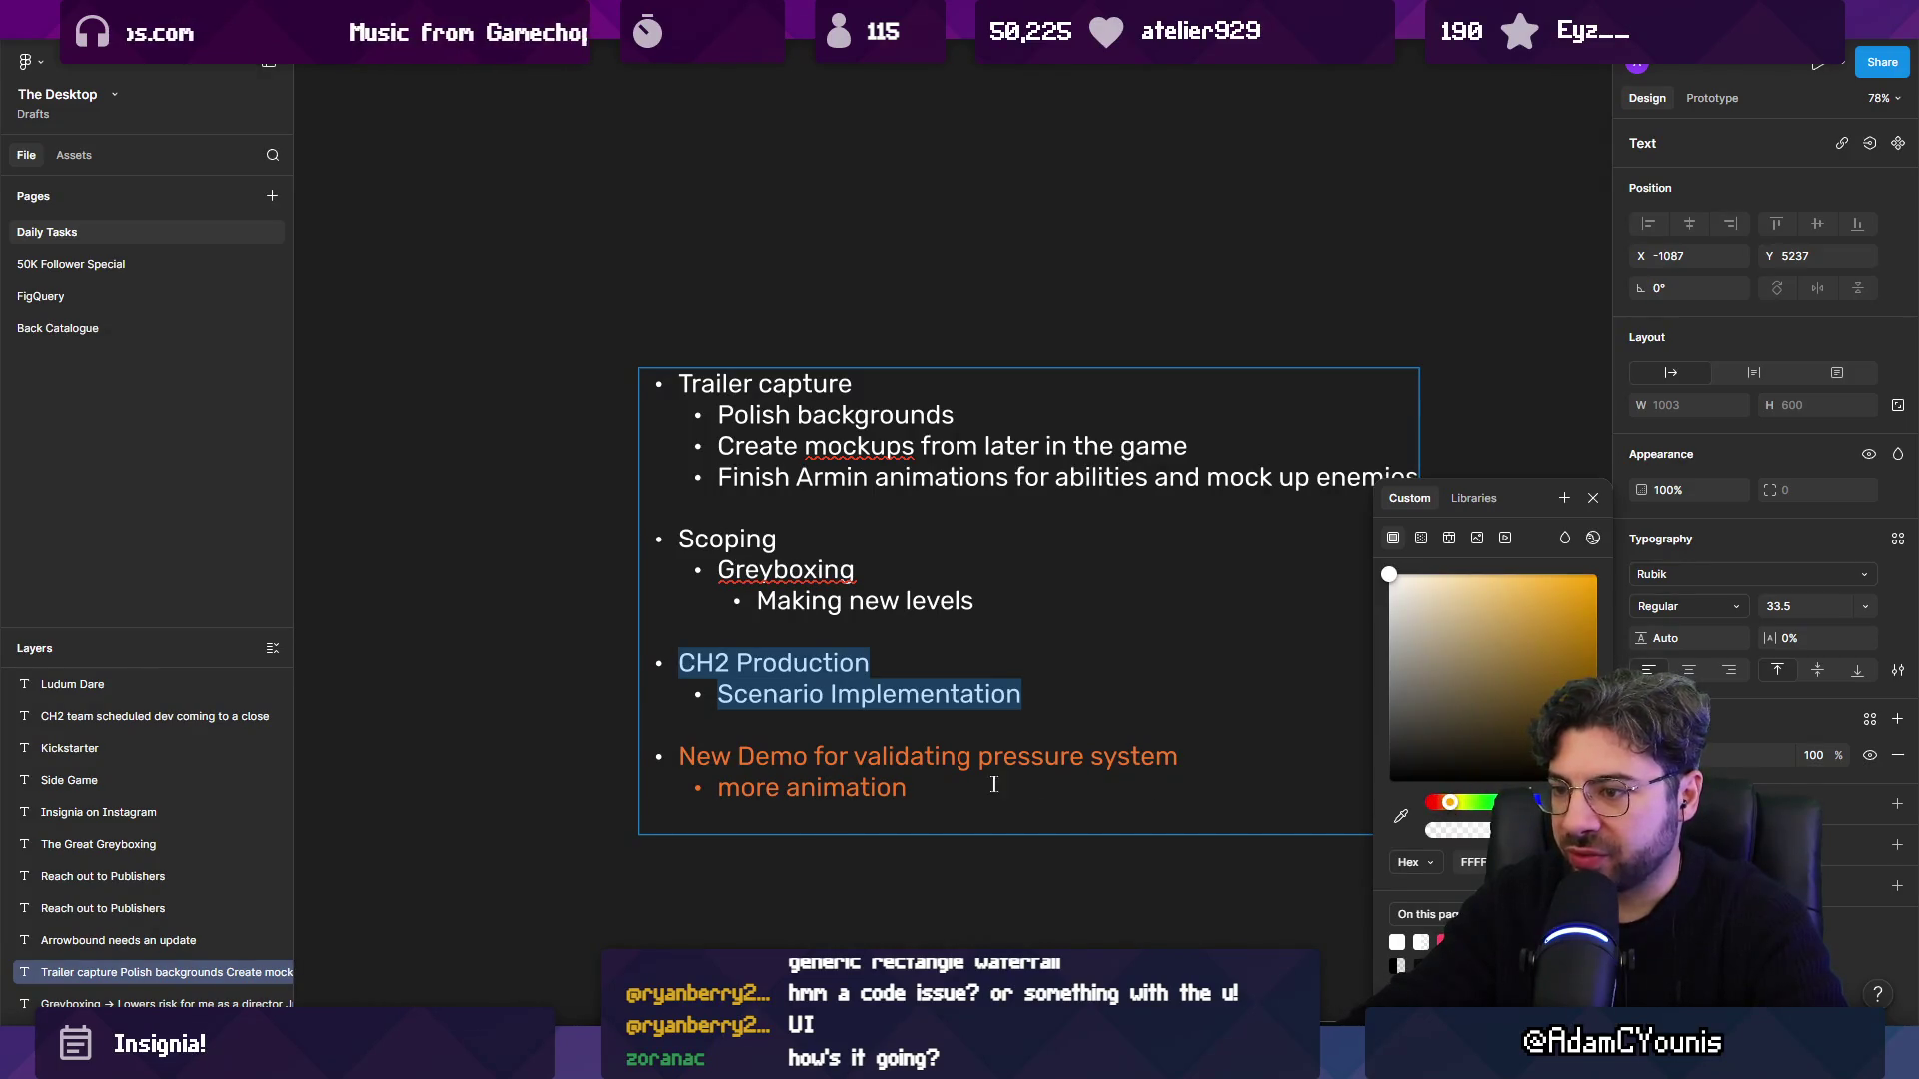
pyautogui.moveTo(1000, 788); pyautogui.dragTo(620, 760)
pyautogui.click(1461, 806)
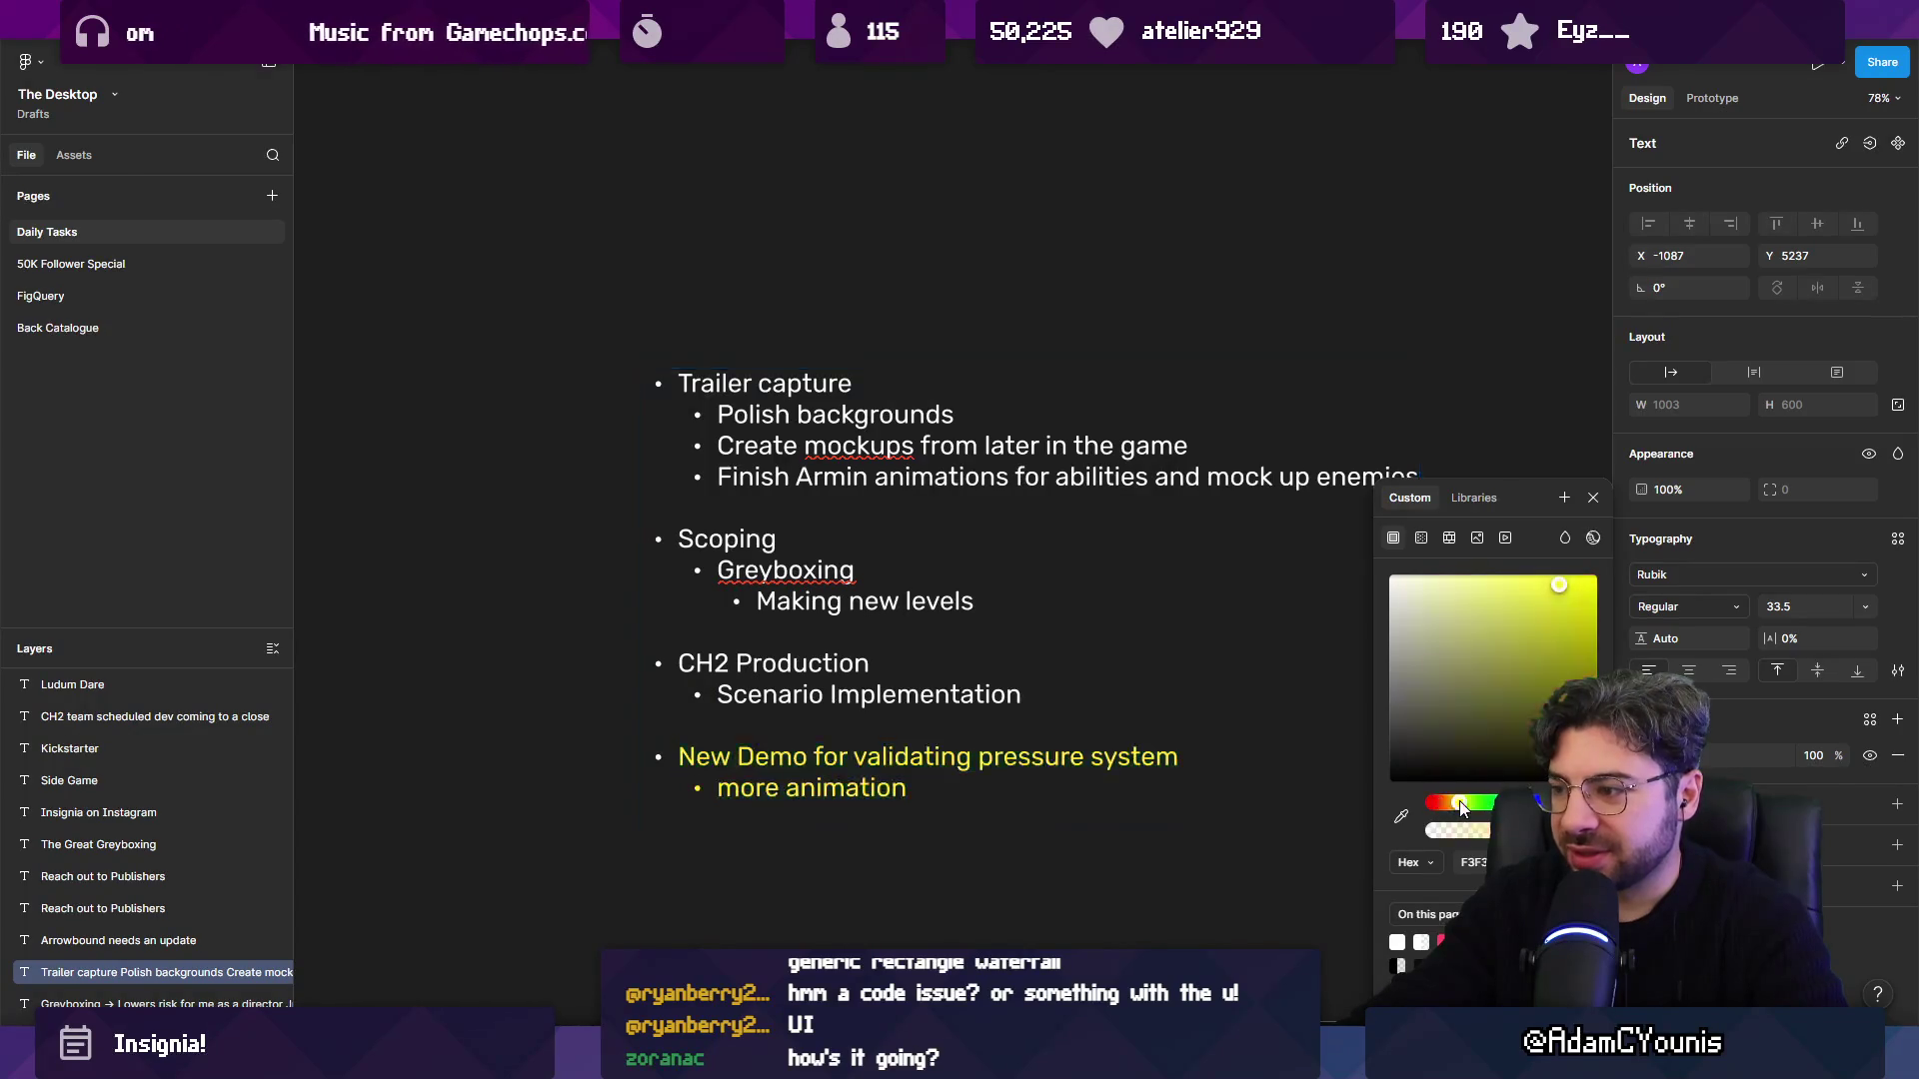
pyautogui.click(1453, 805)
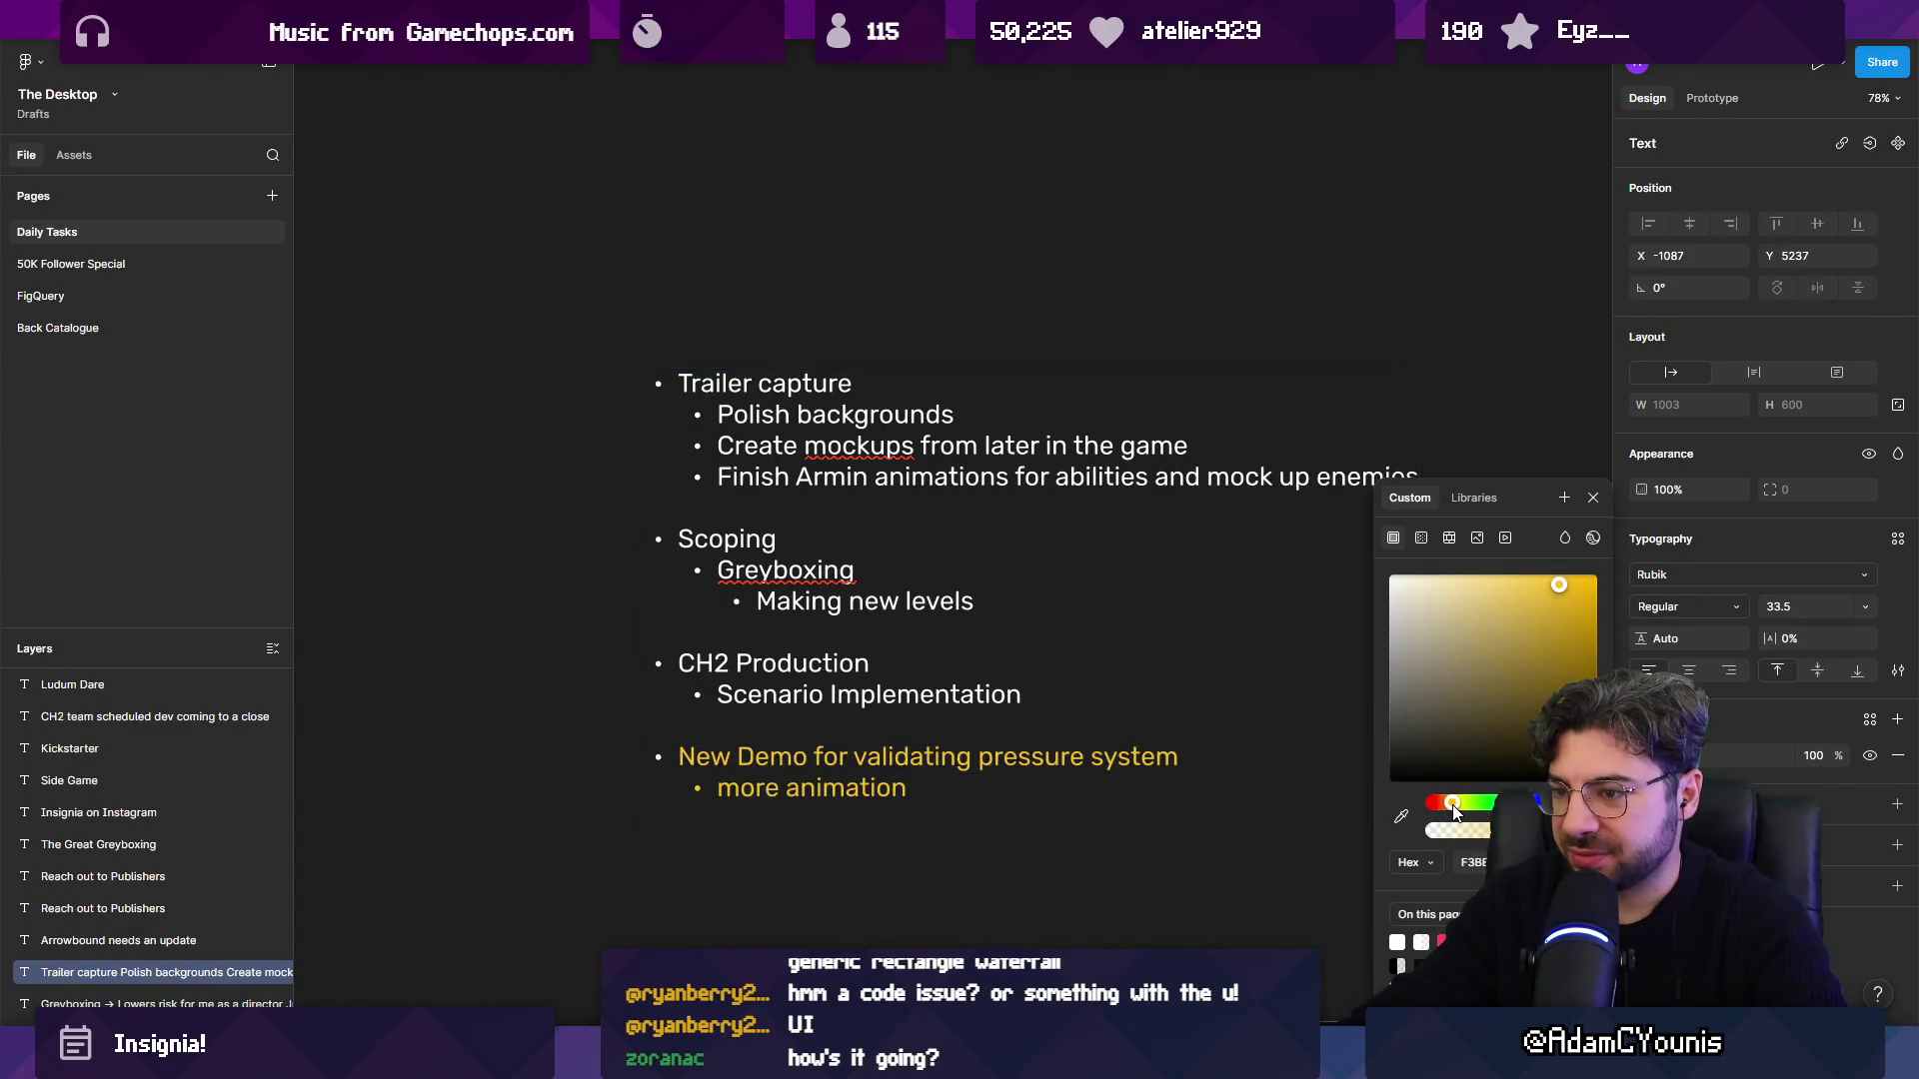
pyautogui.moveTo(1539, 580); pyautogui.dragTo(1482, 574)
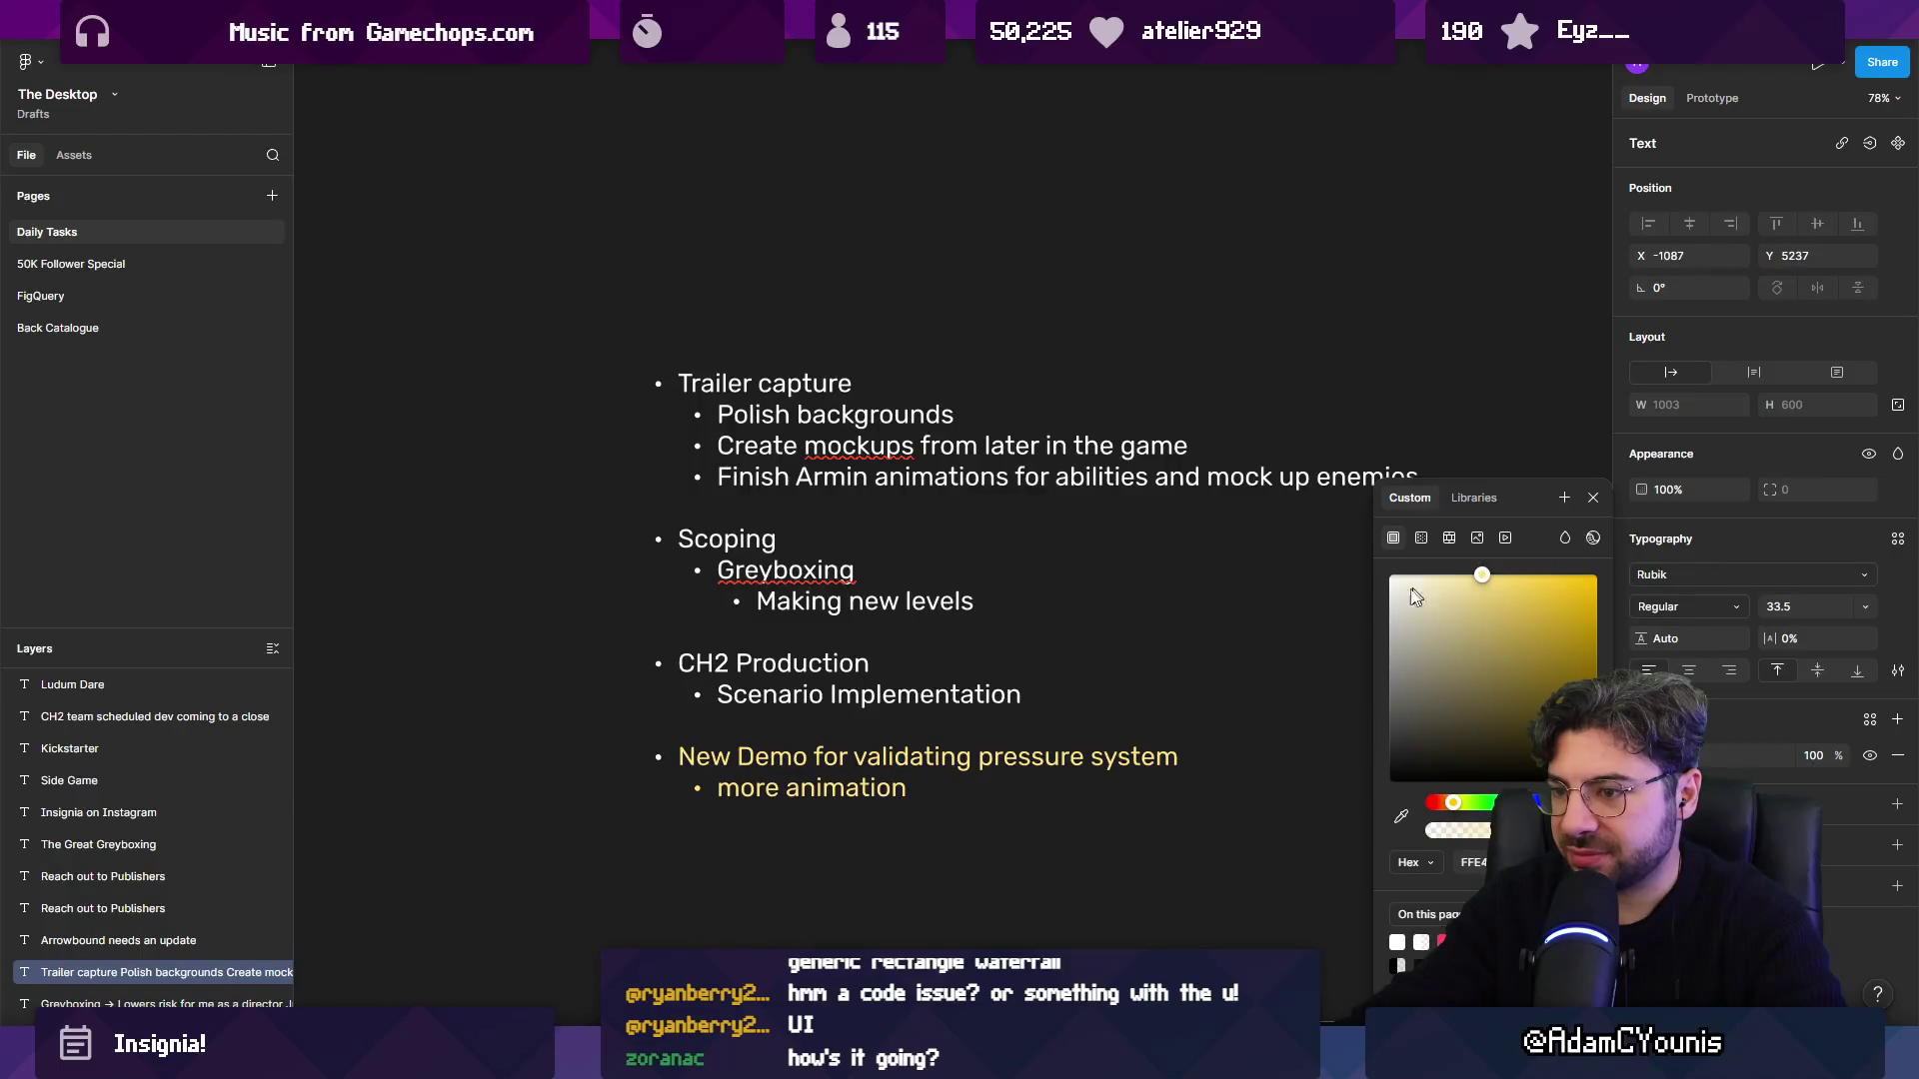
# Make the CH2 Production and Scenario Implementation lines red-orange.
pyautogui.moveTo(1045, 694); pyautogui.dragTo(665, 663)
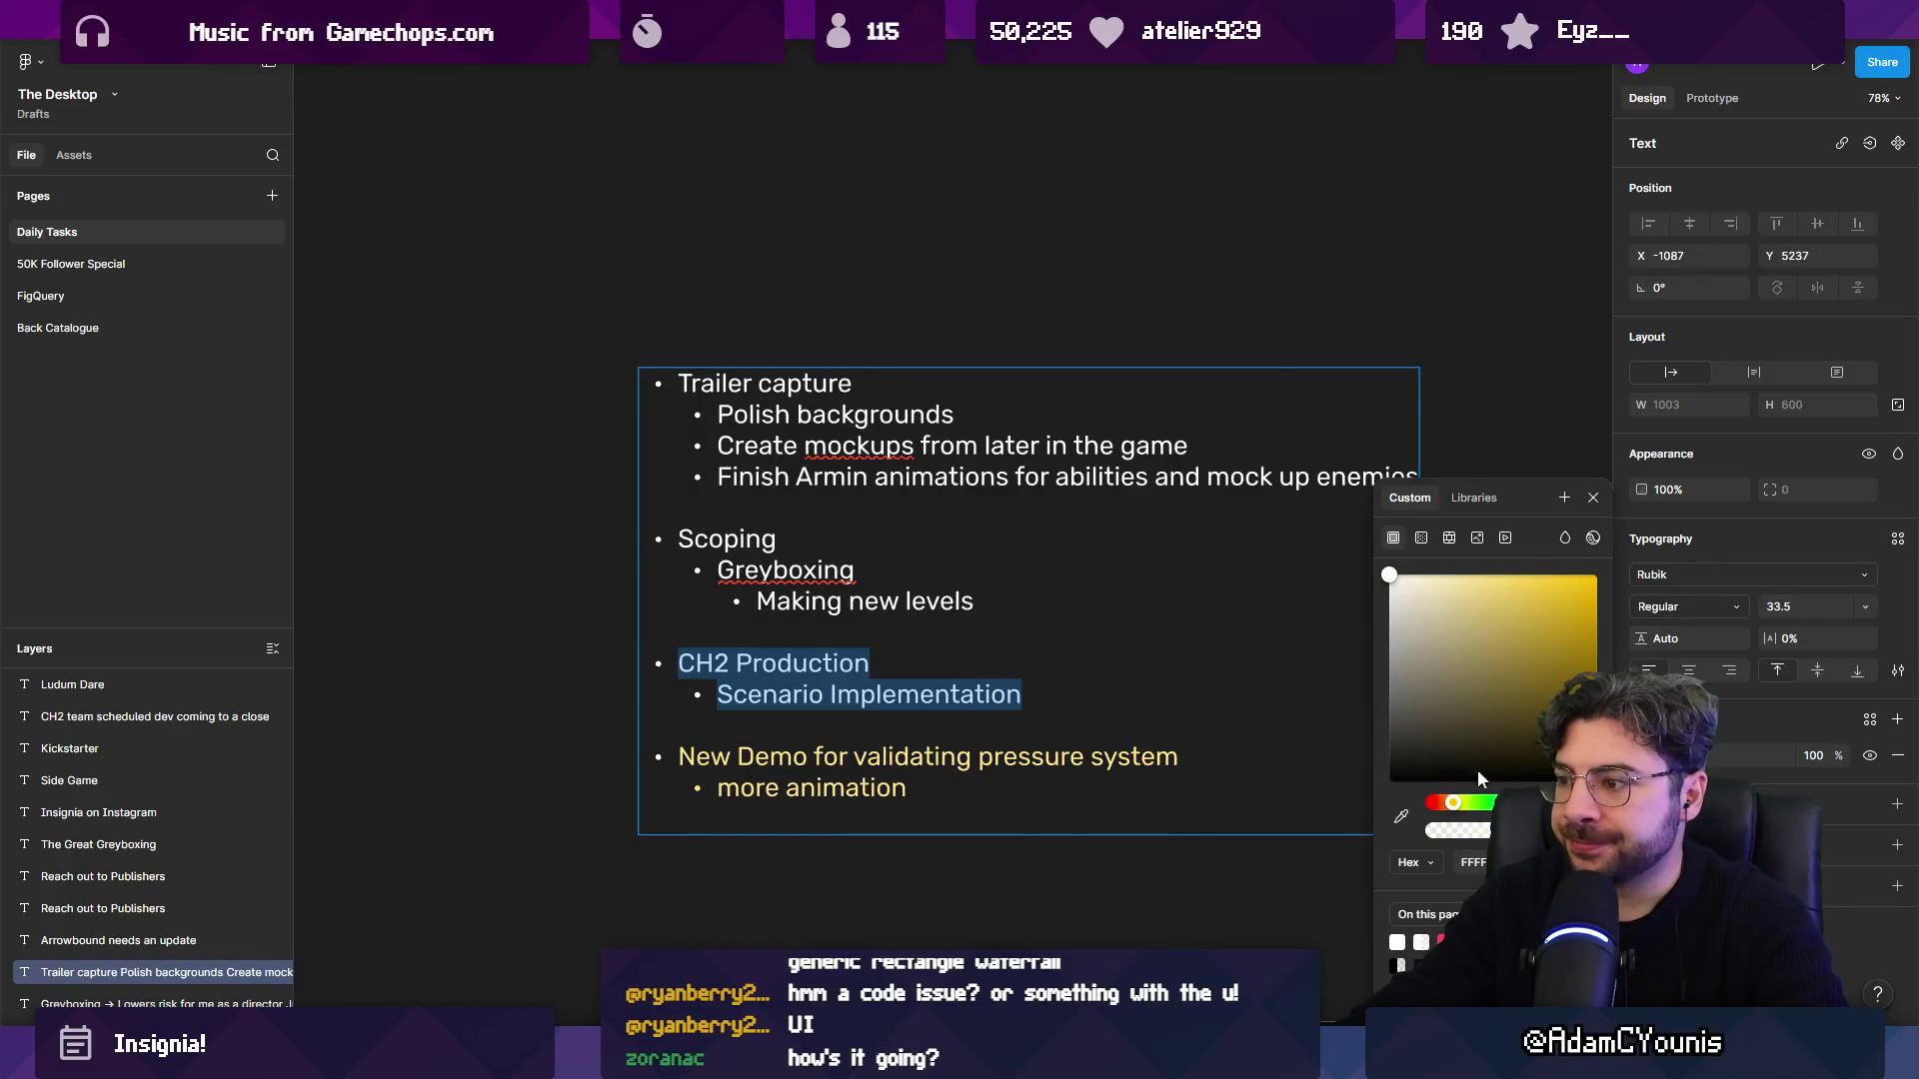
pyautogui.click(1441, 805)
pyautogui.click(1555, 570)
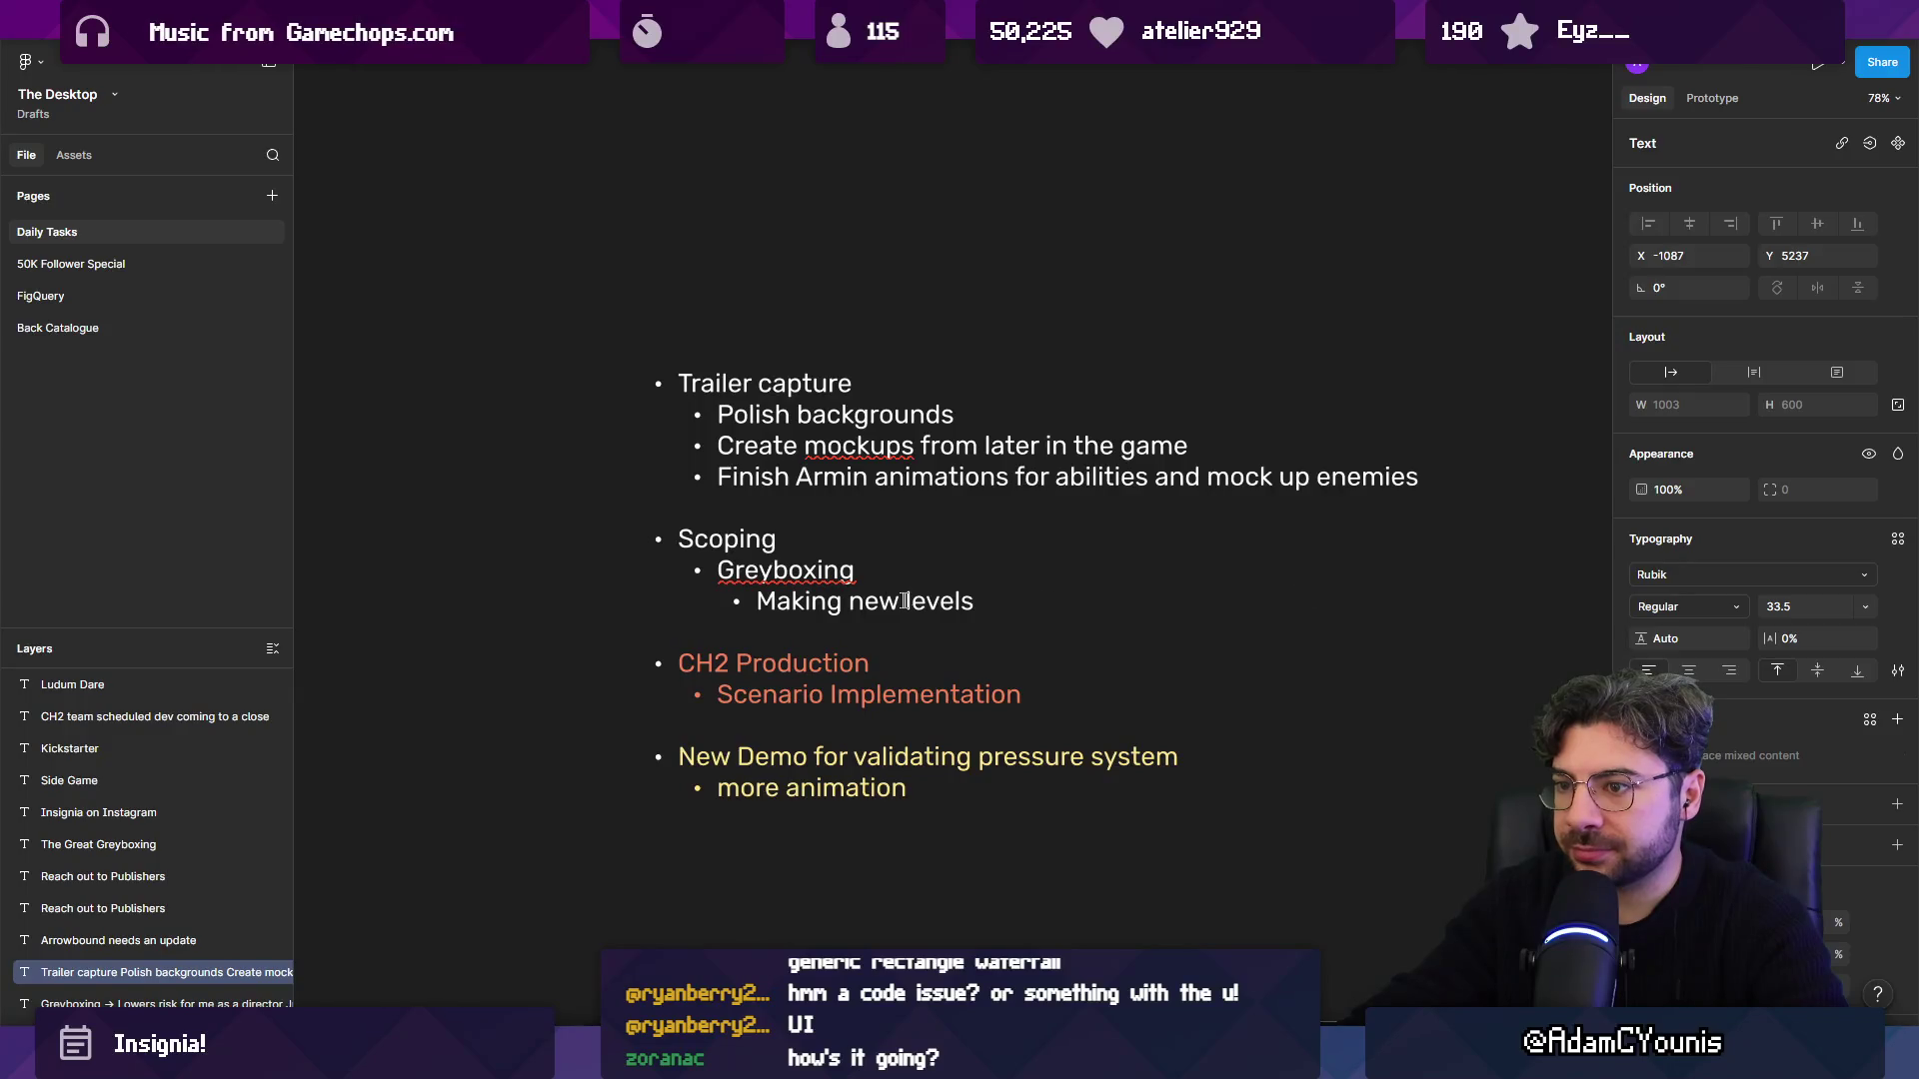
pyautogui.moveTo(1029, 697); pyautogui.dragTo(670, 663)
pyautogui.click(1640, 756)
pyautogui.moveTo(1528, 578); pyautogui.dragTo(1539, 594)
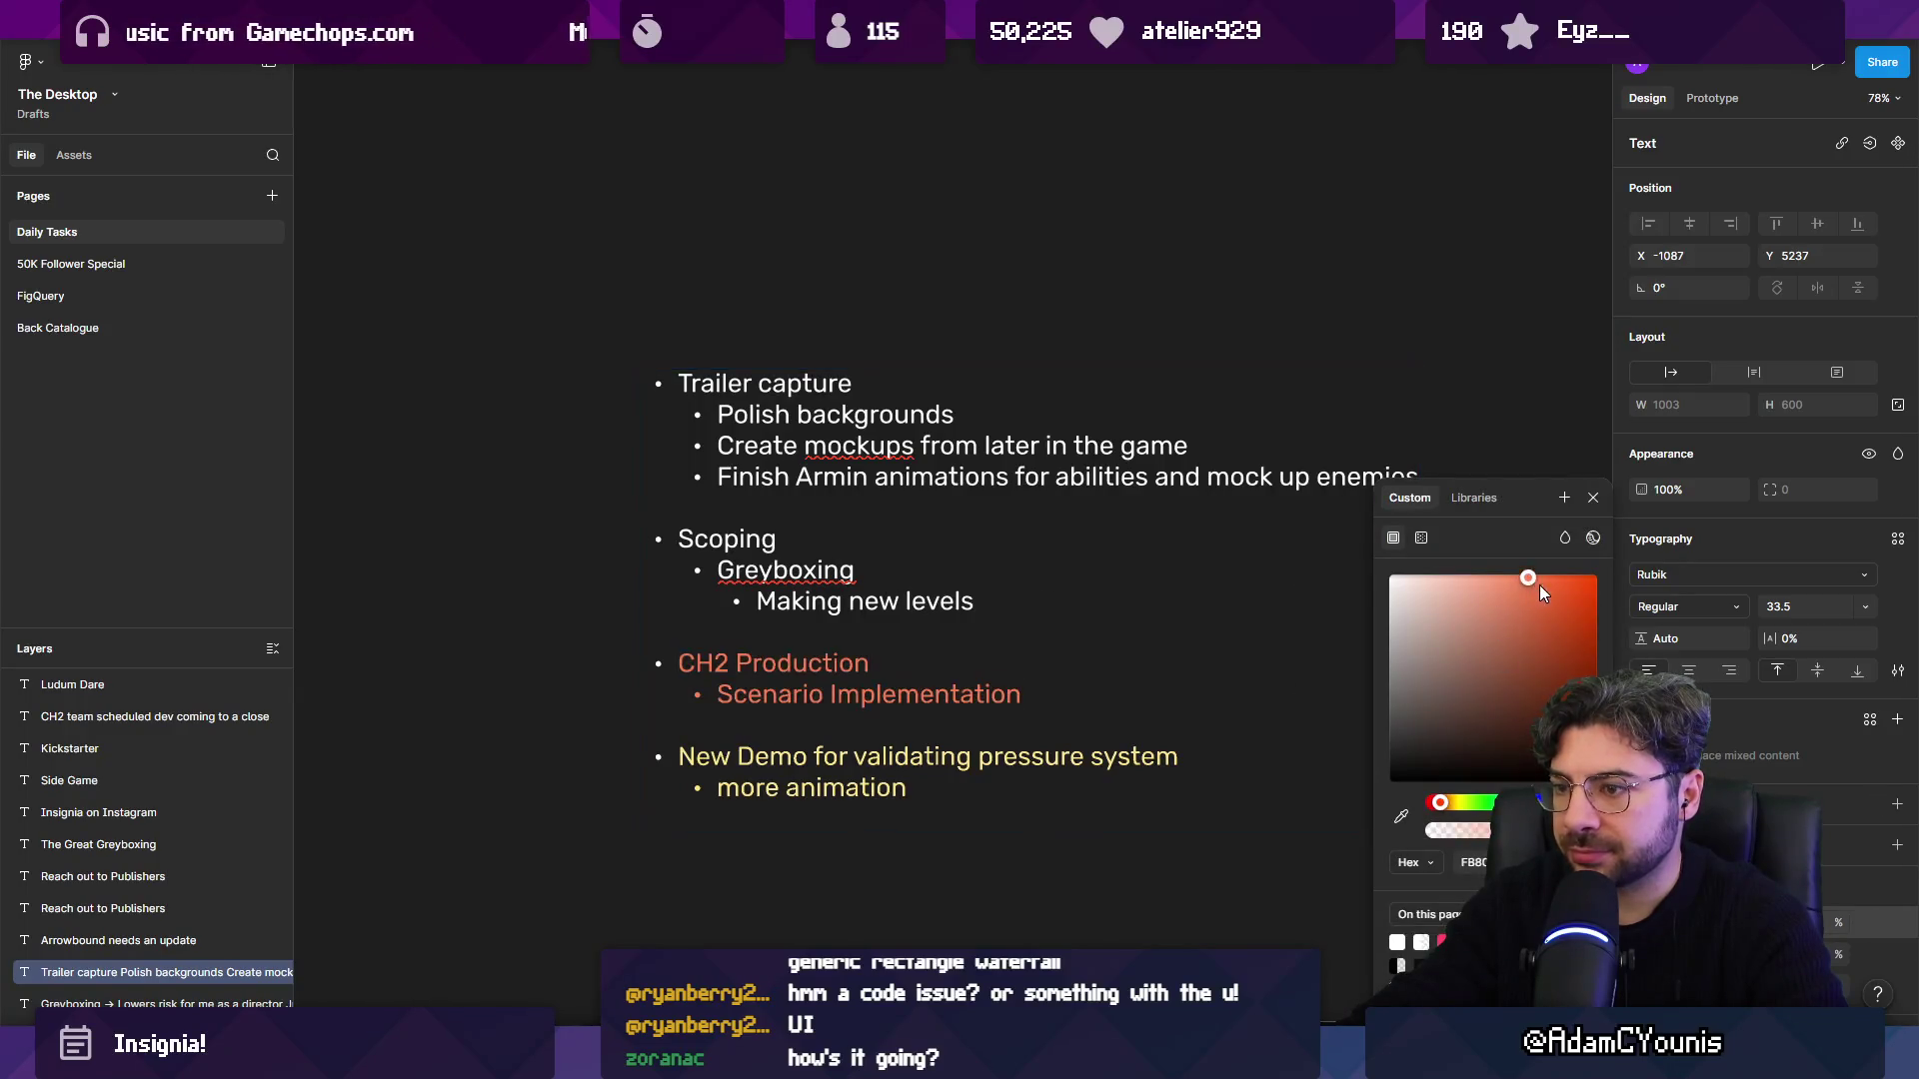
# Move a task card toward the list and reselect the New Demo lines.
pyautogui.scroll(-10, 1008, 564)
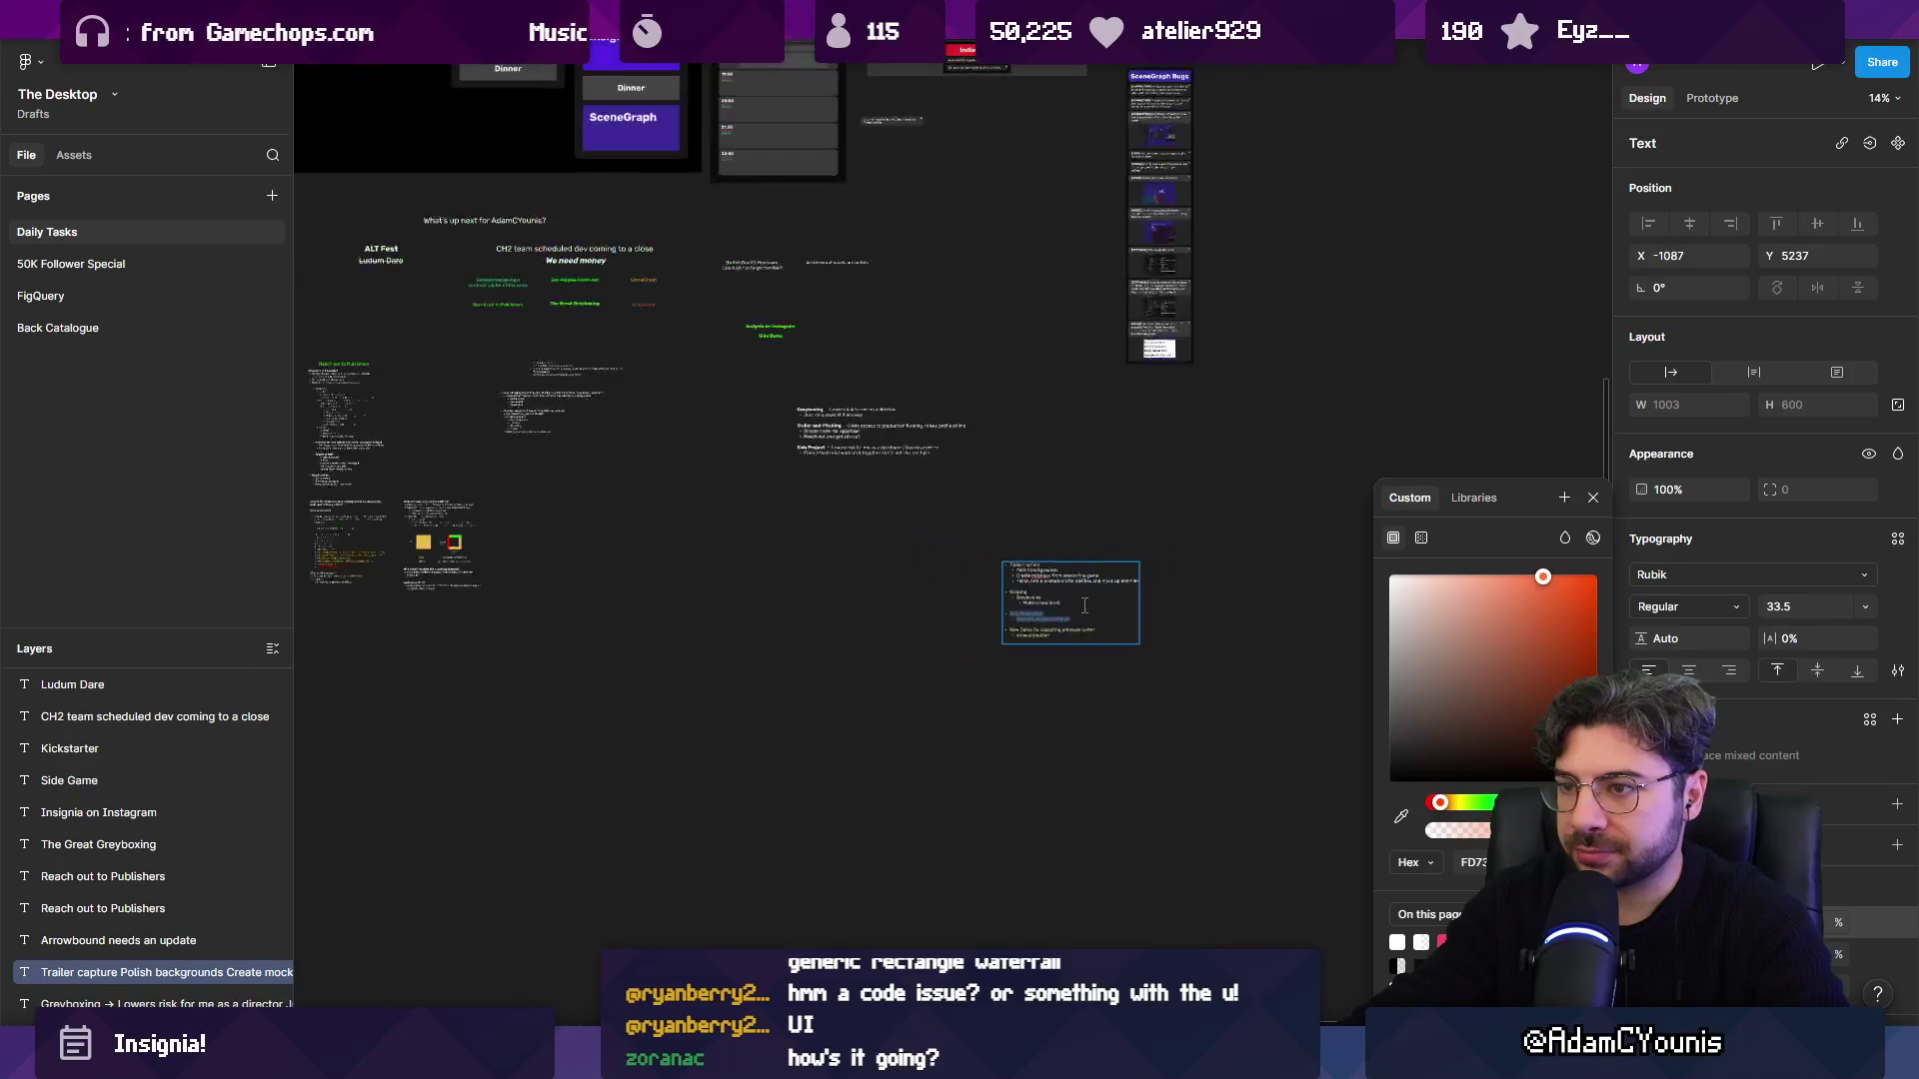
pyautogui.scroll(5, 862, 353)
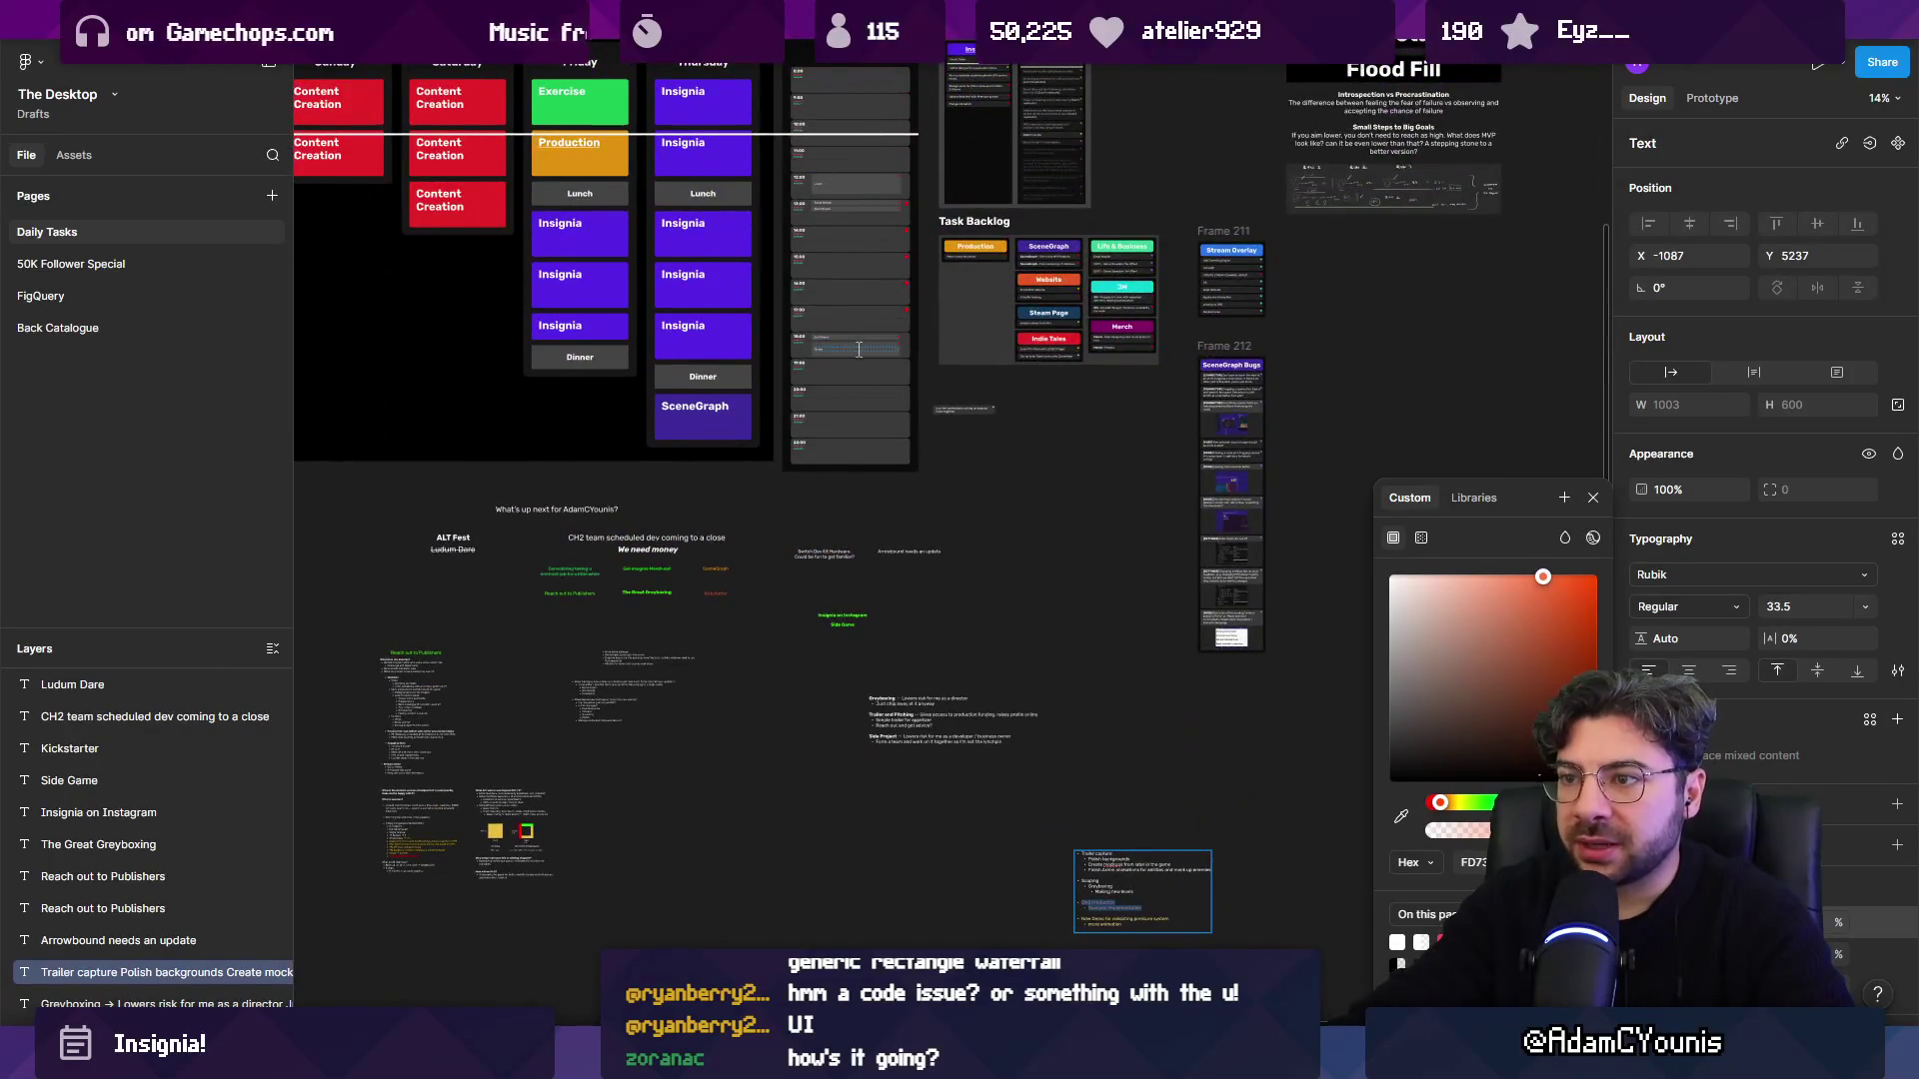
pyautogui.moveTo(861, 353)
pyautogui.mouseDown()
pyautogui.moveTo(1000, 449)
pyautogui.moveTo(1232, 802)
pyautogui.mouseUp()
pyautogui.scroll(-5, 862, 352)
pyautogui.scroll(4, 1149, 649)
pyautogui.scroll(5, 770, 664)
pyautogui.click(770, 600)
pyautogui.doubleClick(659, 591)
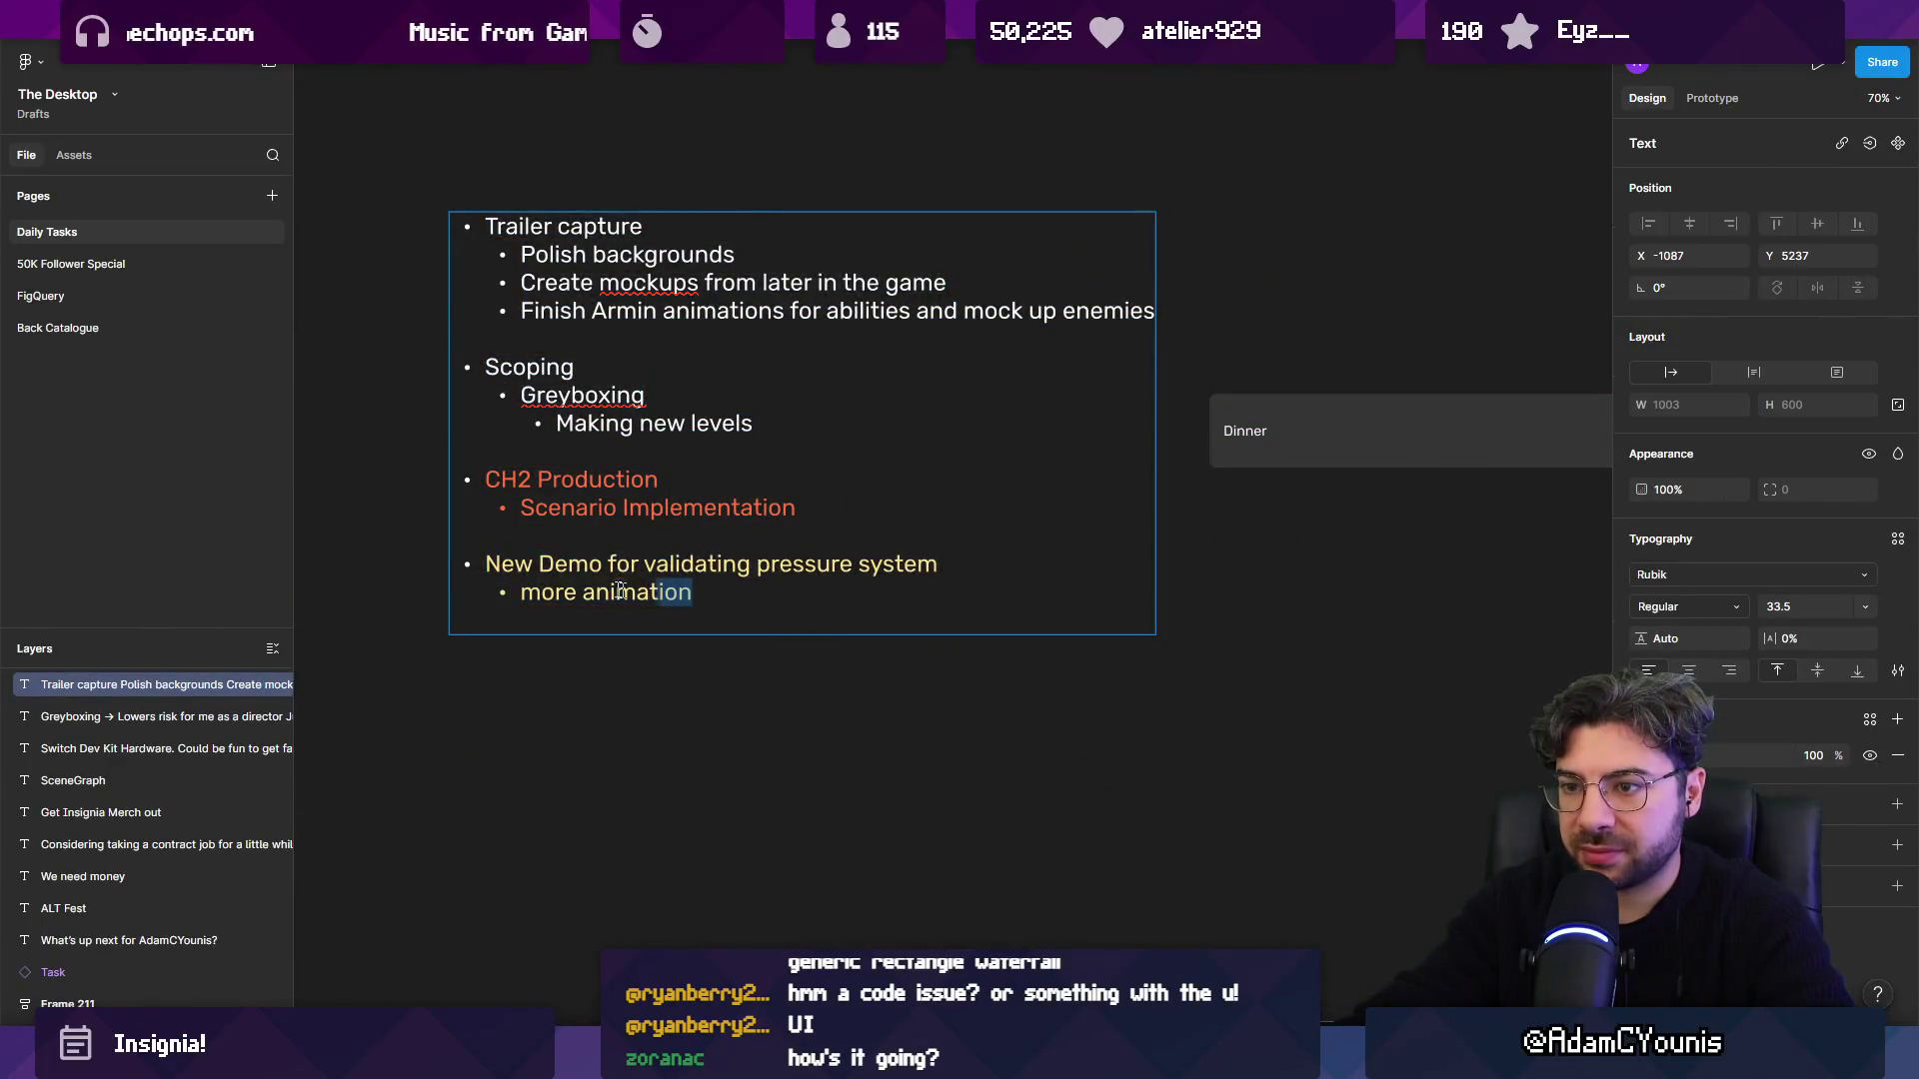
# Replace the Dinner card's text with the copied list lines as plain text, making the New Demo card.
pyautogui.hotkey('ctrl', 'c')
pyautogui.doubleClick(1244, 431)
pyautogui.hotkey('ctrl', 'v')
pyautogui.hscroll(4, 1078, 520)
pyautogui.scroll(2, 1078, 520)
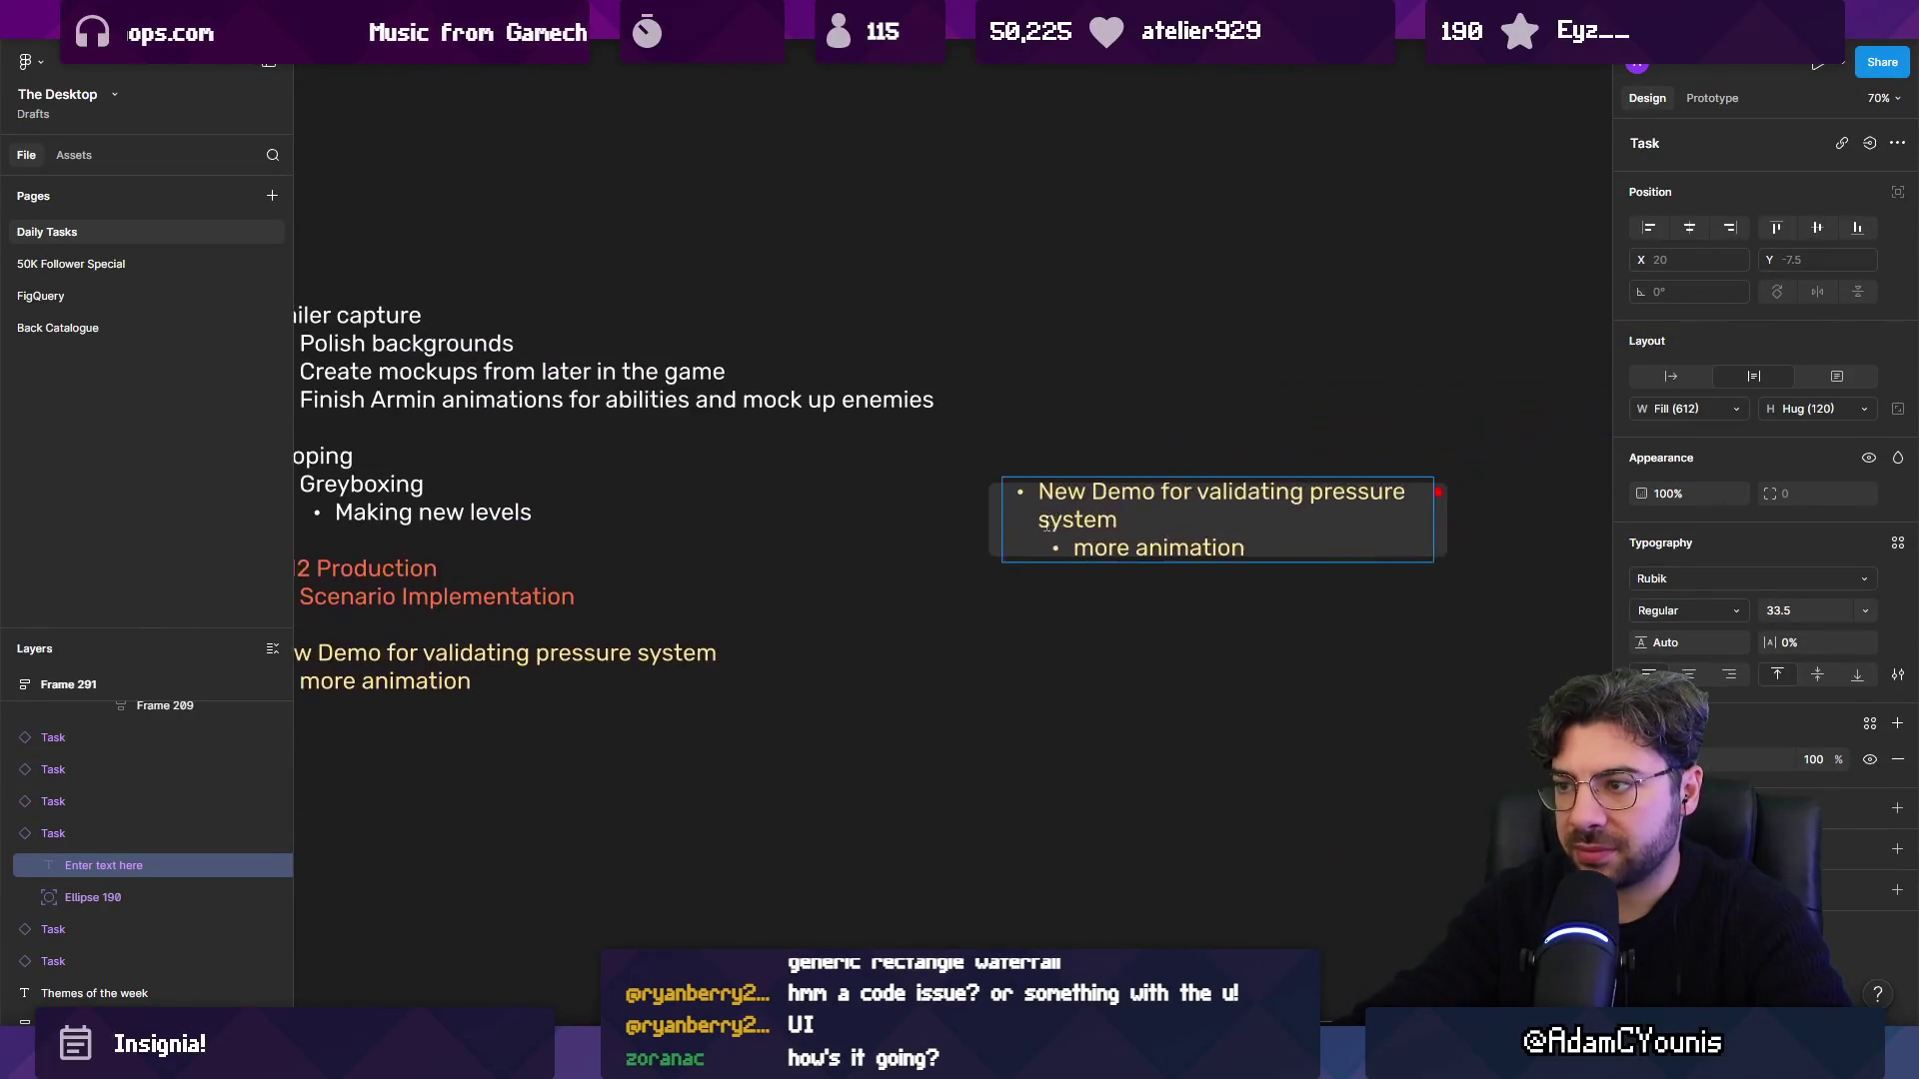
pyautogui.hotkey('ctrl', 'a')
pyautogui.hotkey('ctrl', 'v')
pyautogui.hotkey('ctrl', 'z')
pyautogui.hotkey('ctrl', 'shift', 'v')
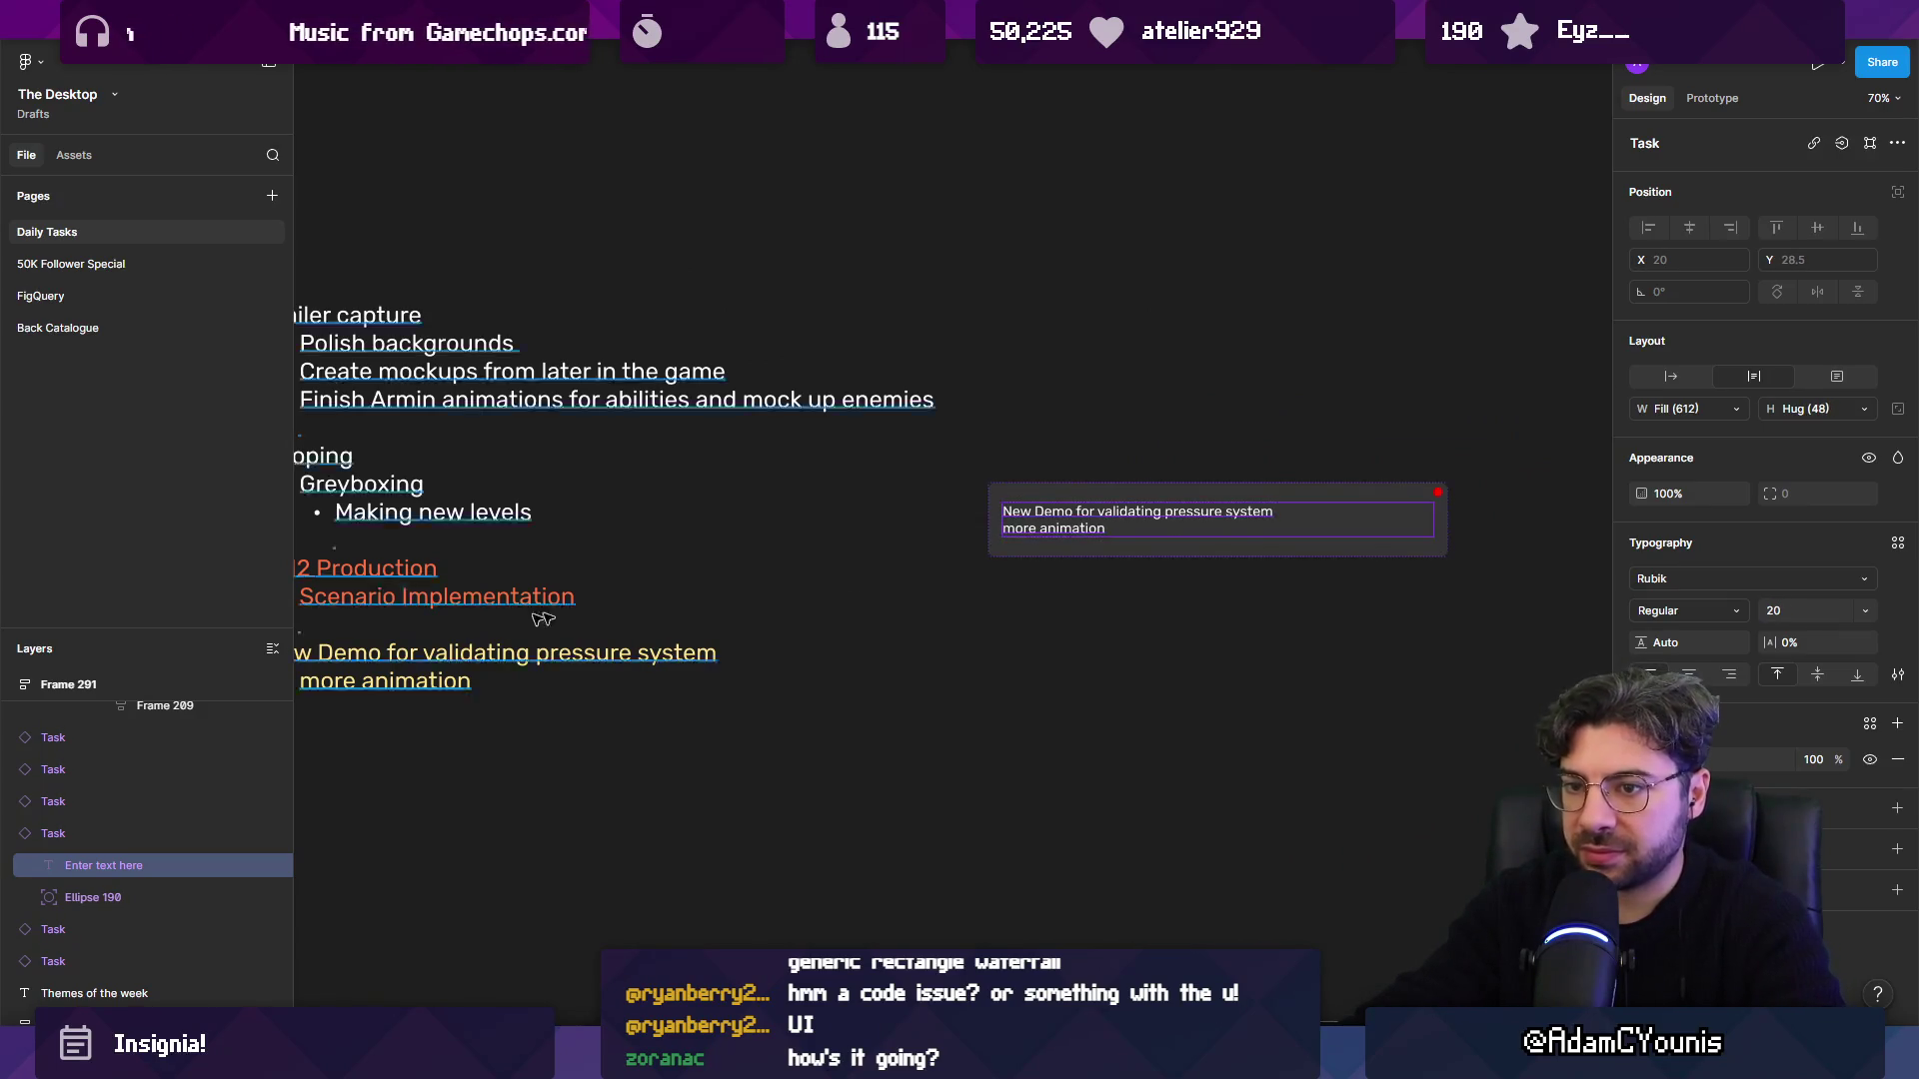
# Duplicate the New Demo card and fill it with the CH2 Production and Scenario Implementation lines.
pyautogui.hscroll(-3, 673, 585)
pyautogui.doubleClick(673, 585)
pyautogui.moveTo(735, 579); pyautogui.dragTo(364, 531)
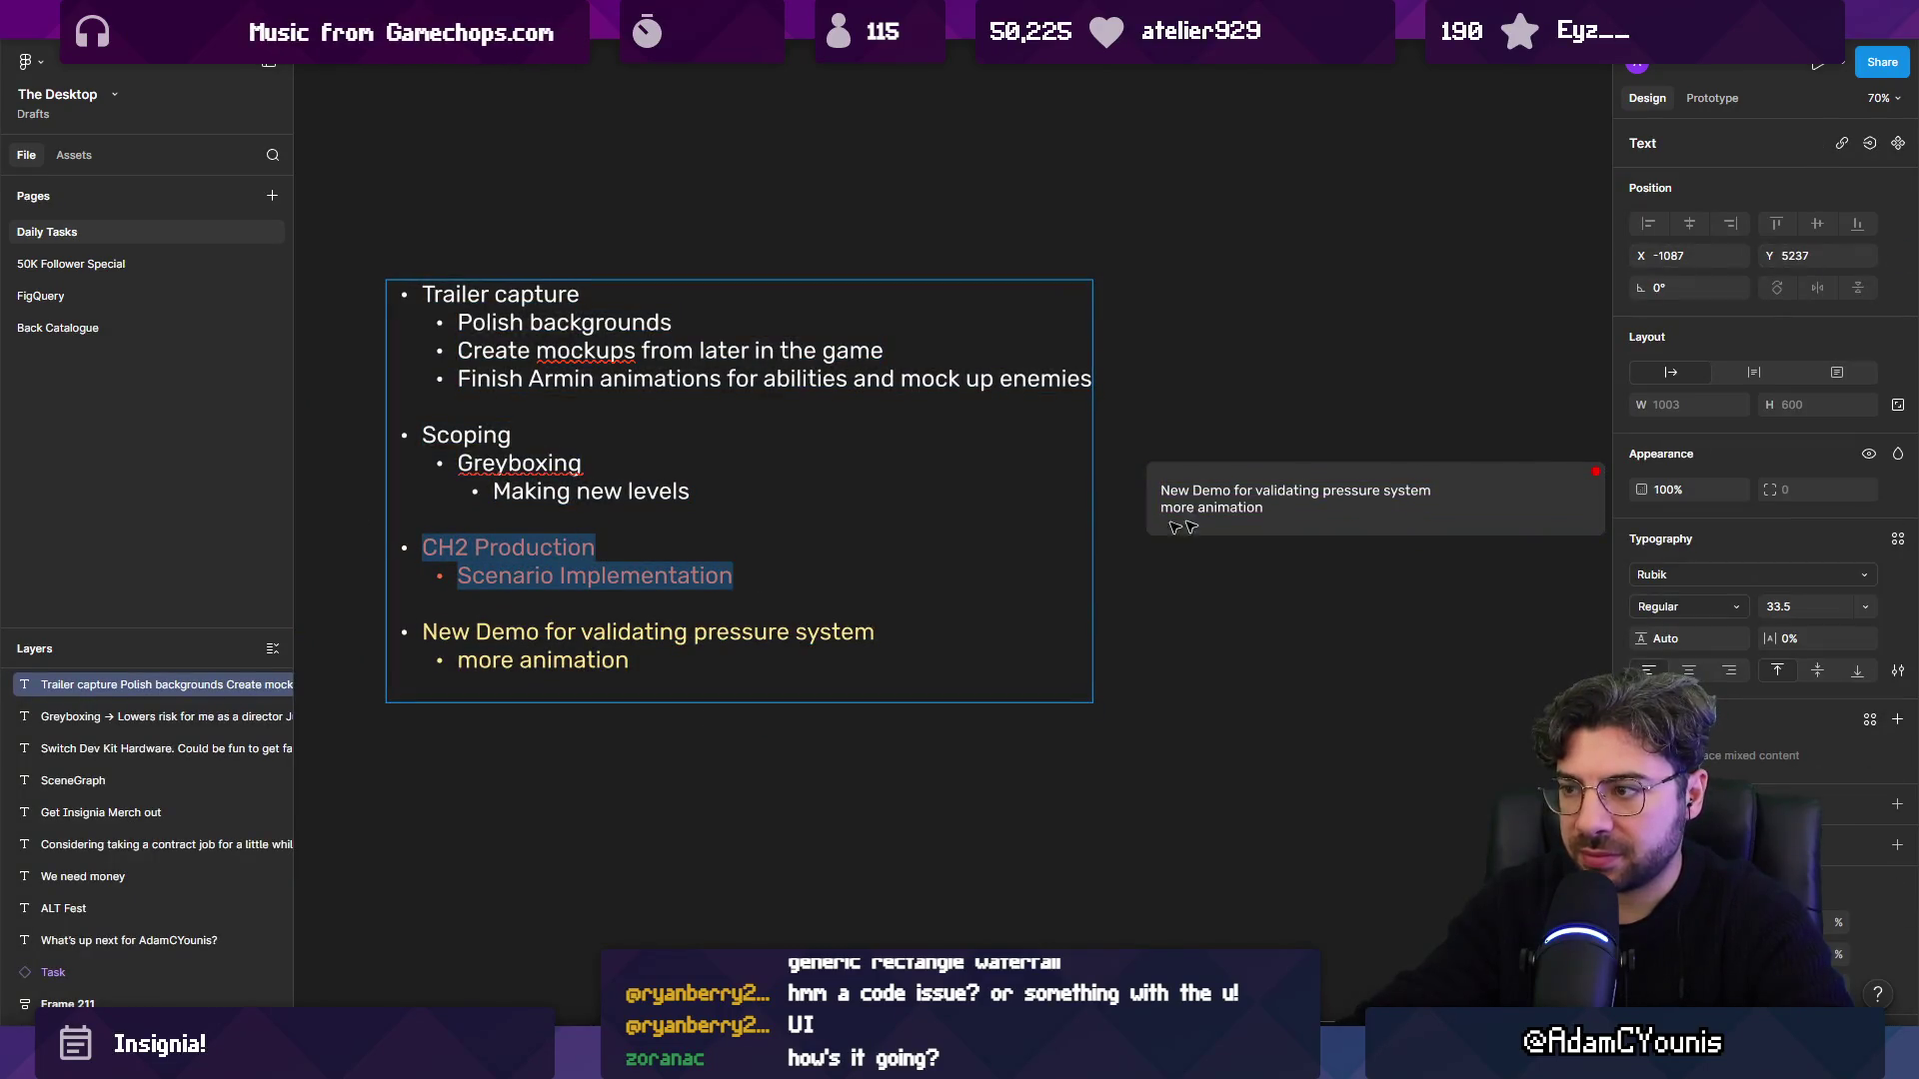
pyautogui.press('Escape')
pyautogui.click(1331, 499)
pyautogui.hotkey('ctrl', 'd')
pyautogui.doubleClick(1192, 454)
pyautogui.hotkey('ctrl', 'shift', 'v')
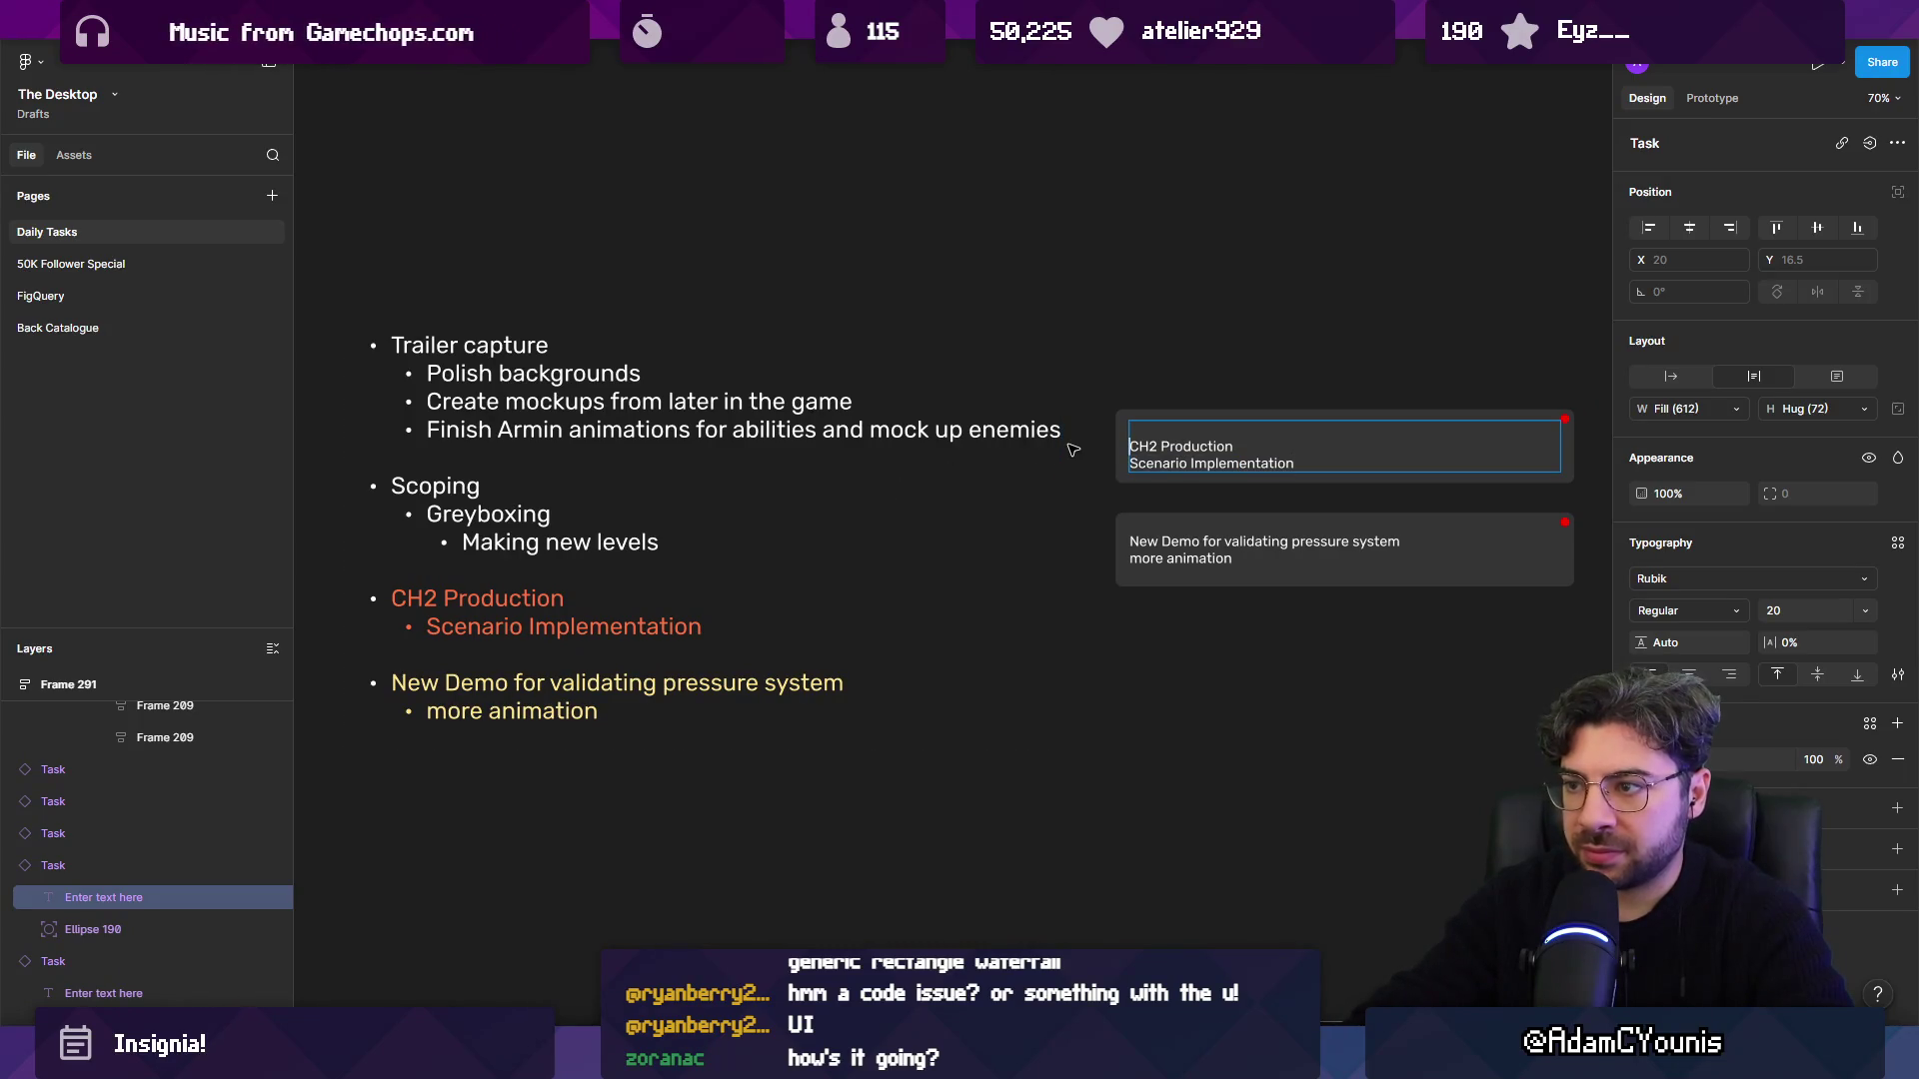
pyautogui.press('BackSpace')
# Make the CH2 Production and New Demo card titles bold.
pyautogui.hotkey('ctrl', 'b')
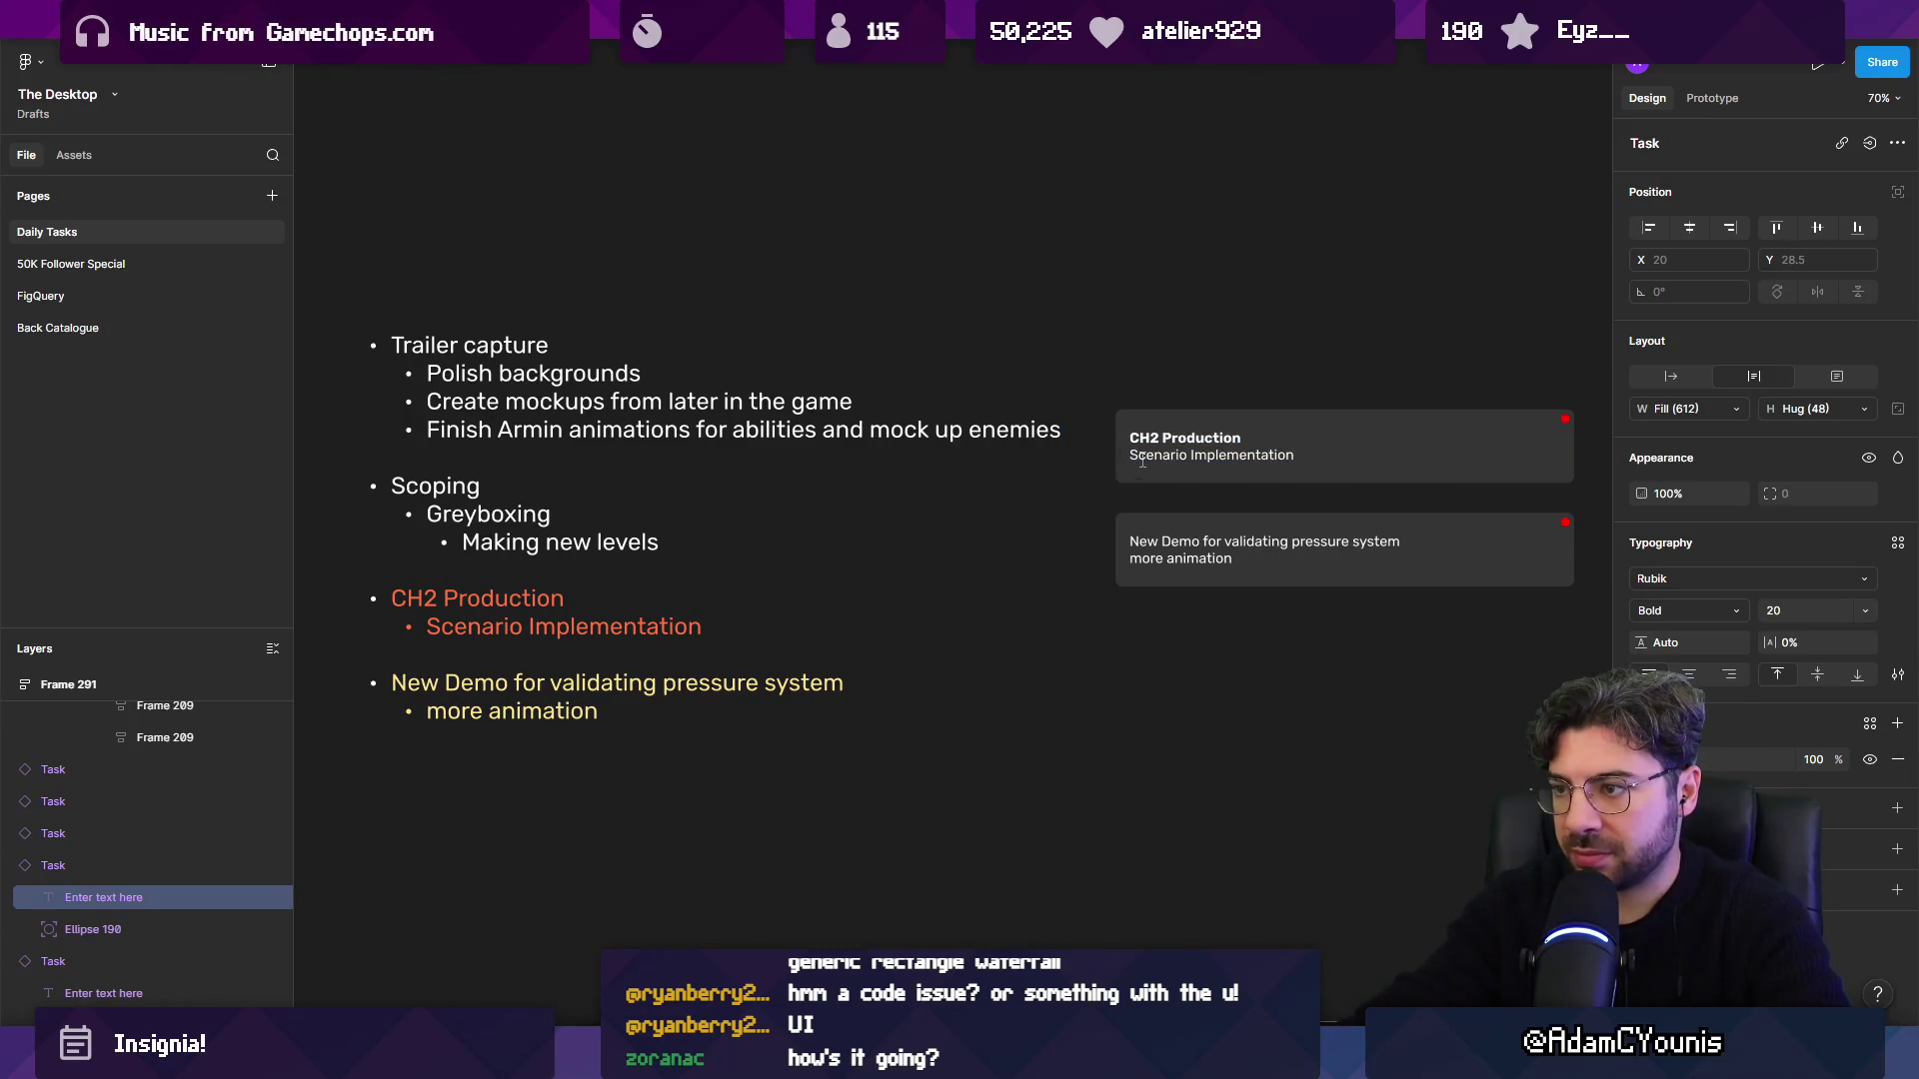
pyautogui.hotkey('ctrl', 'z')
pyautogui.hotkey('ctrl', 'shift', 'z')
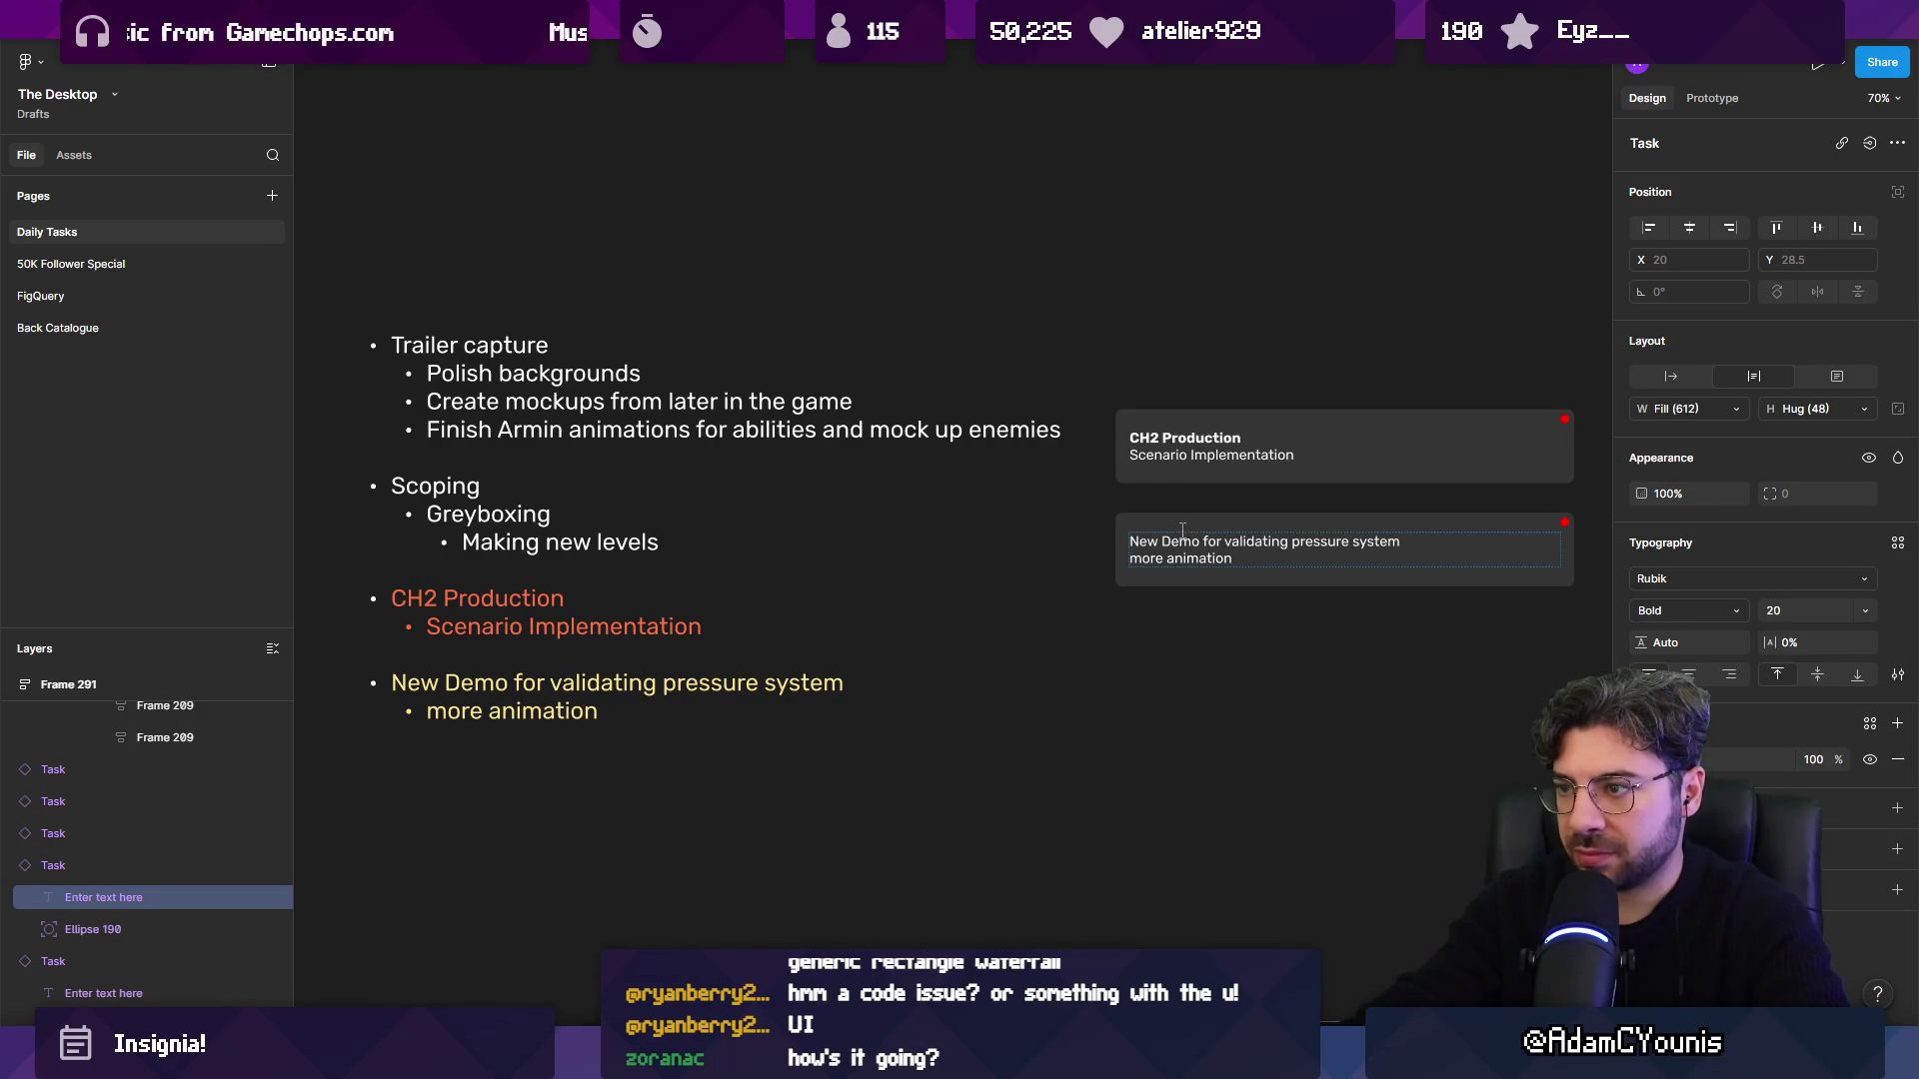
pyautogui.tripleClick(1182, 531)
pyautogui.hotkey('ctrl', 'b')
# Duplicate the CH2 Production card and paste the Scoping lines into it.
pyautogui.click(446, 519)
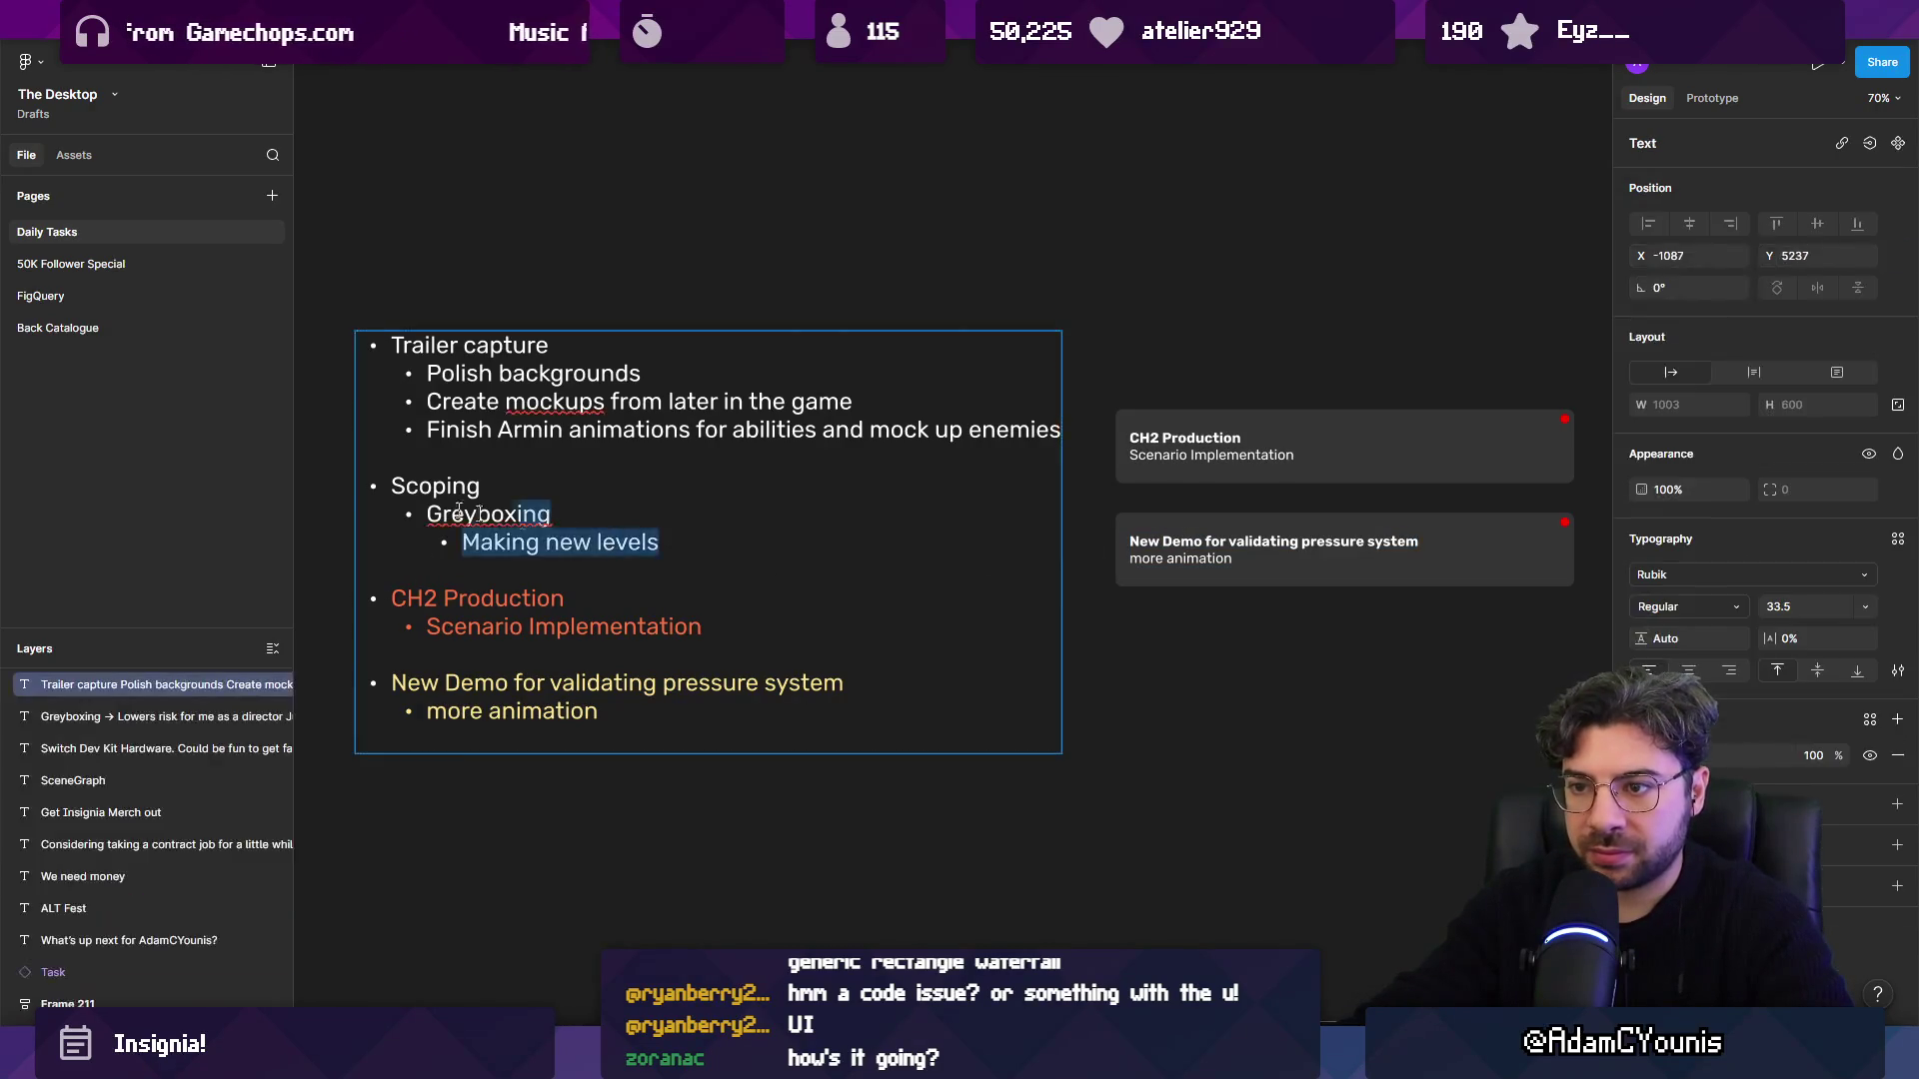
pyautogui.hotkey('ctrl', 'x')
pyautogui.hotkey('ctrl', 'v')
pyautogui.hotkey('ctrl', 'z')
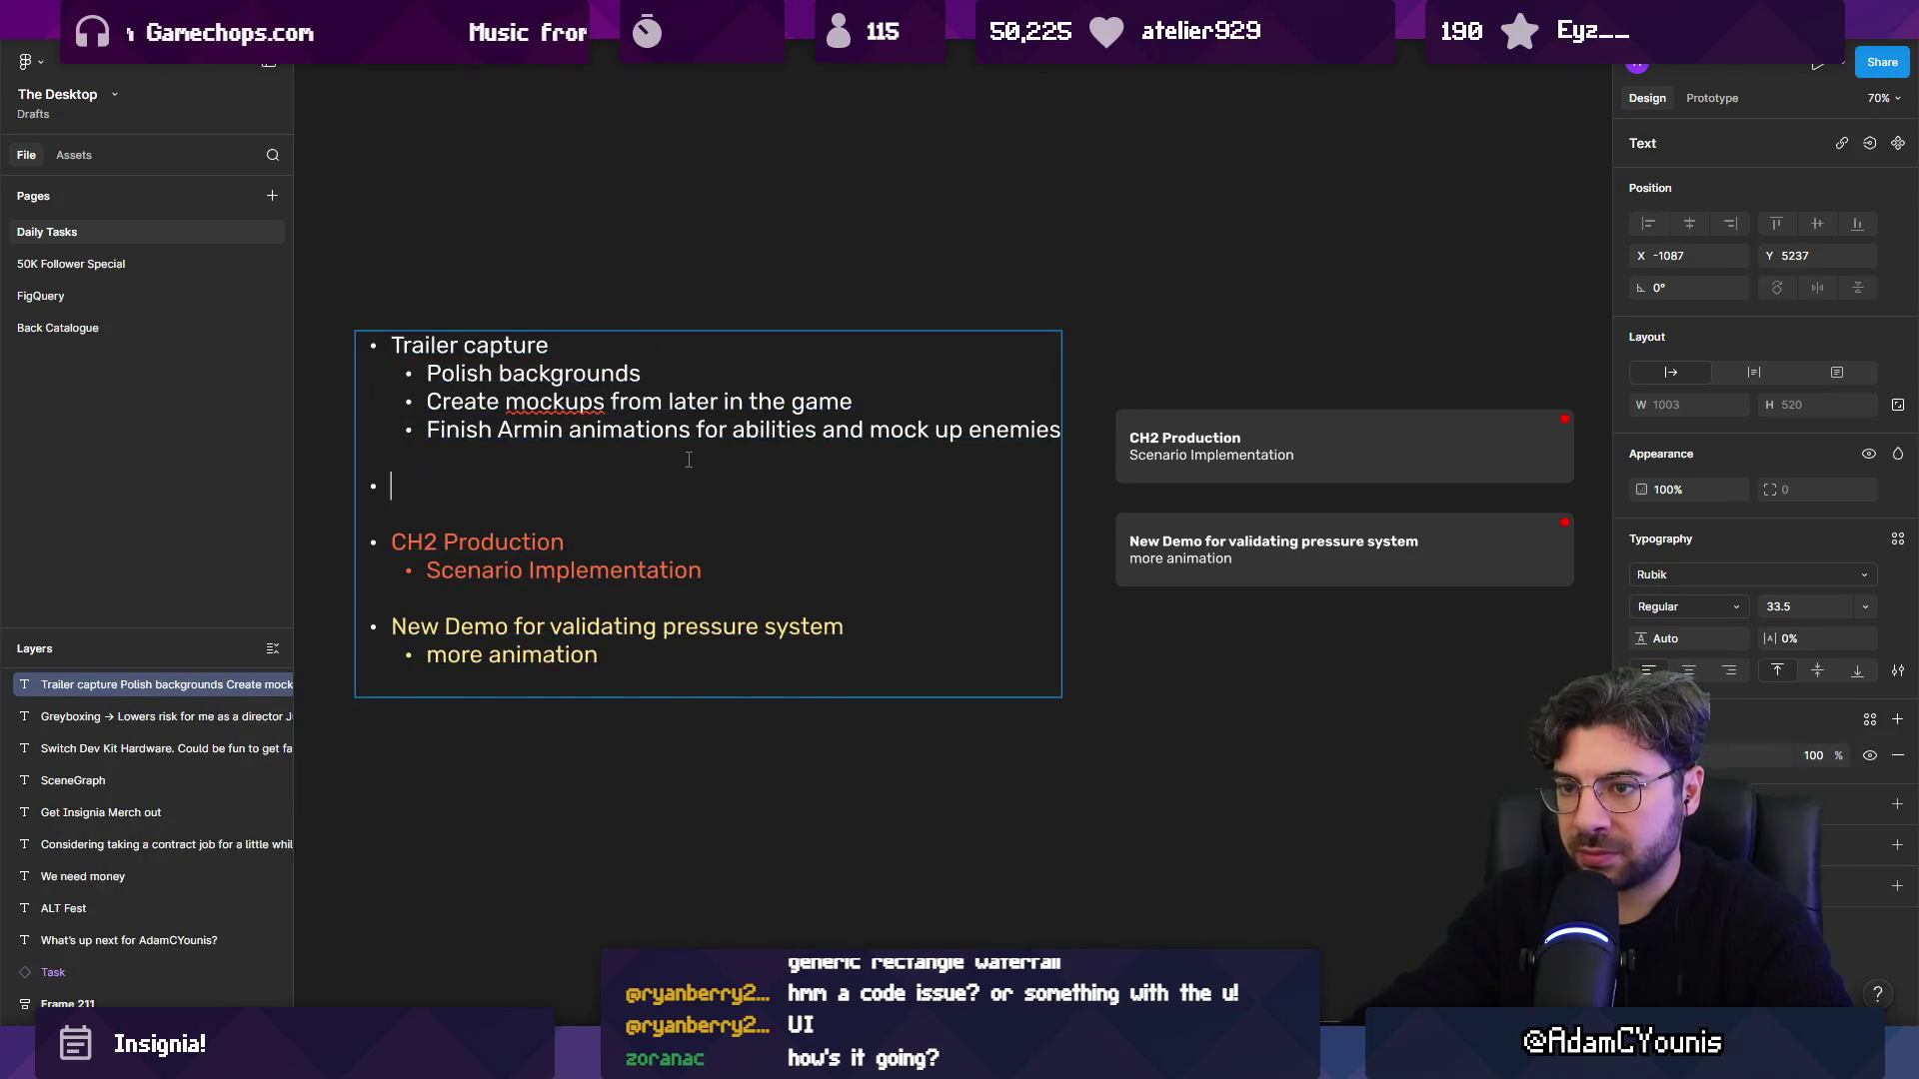
pyautogui.hotkey('ctrl', 'z')
pyautogui.press('Escape')
pyautogui.click(1265, 432)
pyautogui.hotkey('ctrl', 'd')
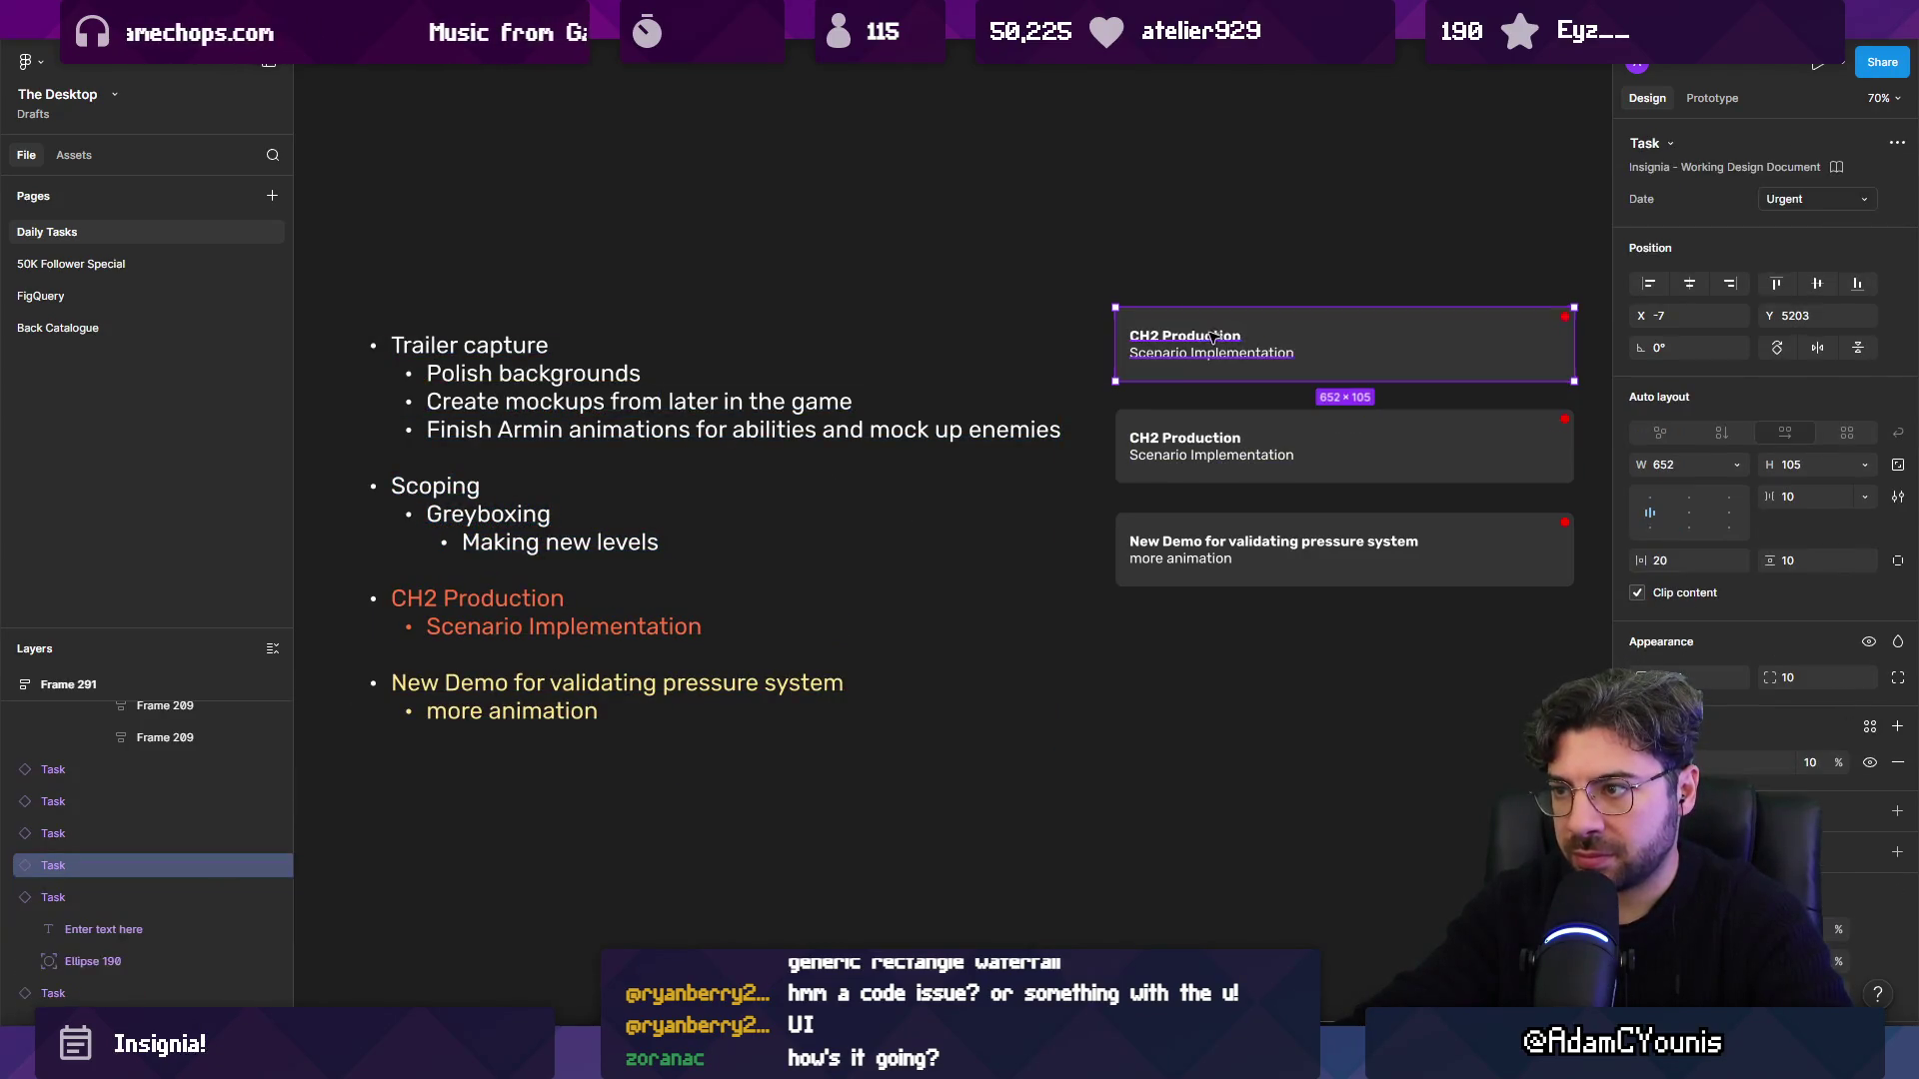
pyautogui.doubleClick(1223, 335)
pyautogui.hotkey('ctrl', 'v')
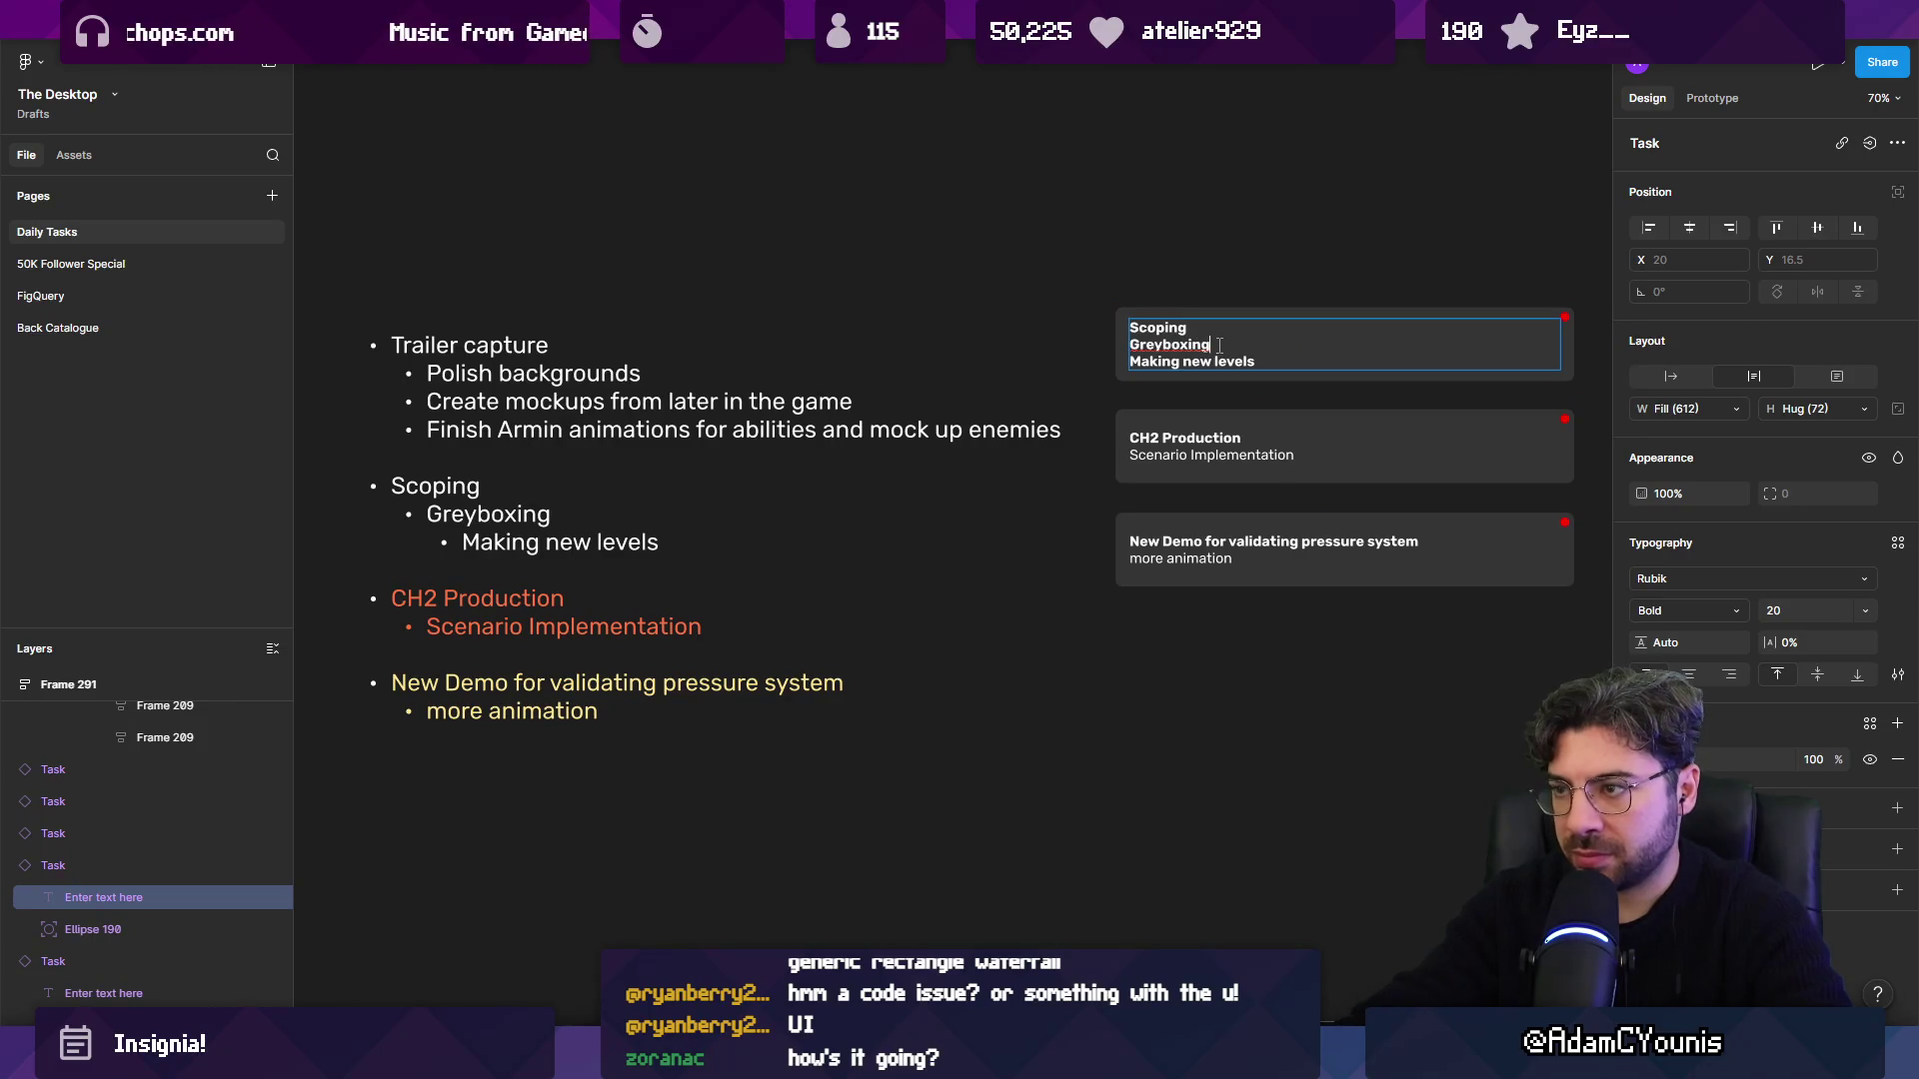
pyautogui.press('Escape')
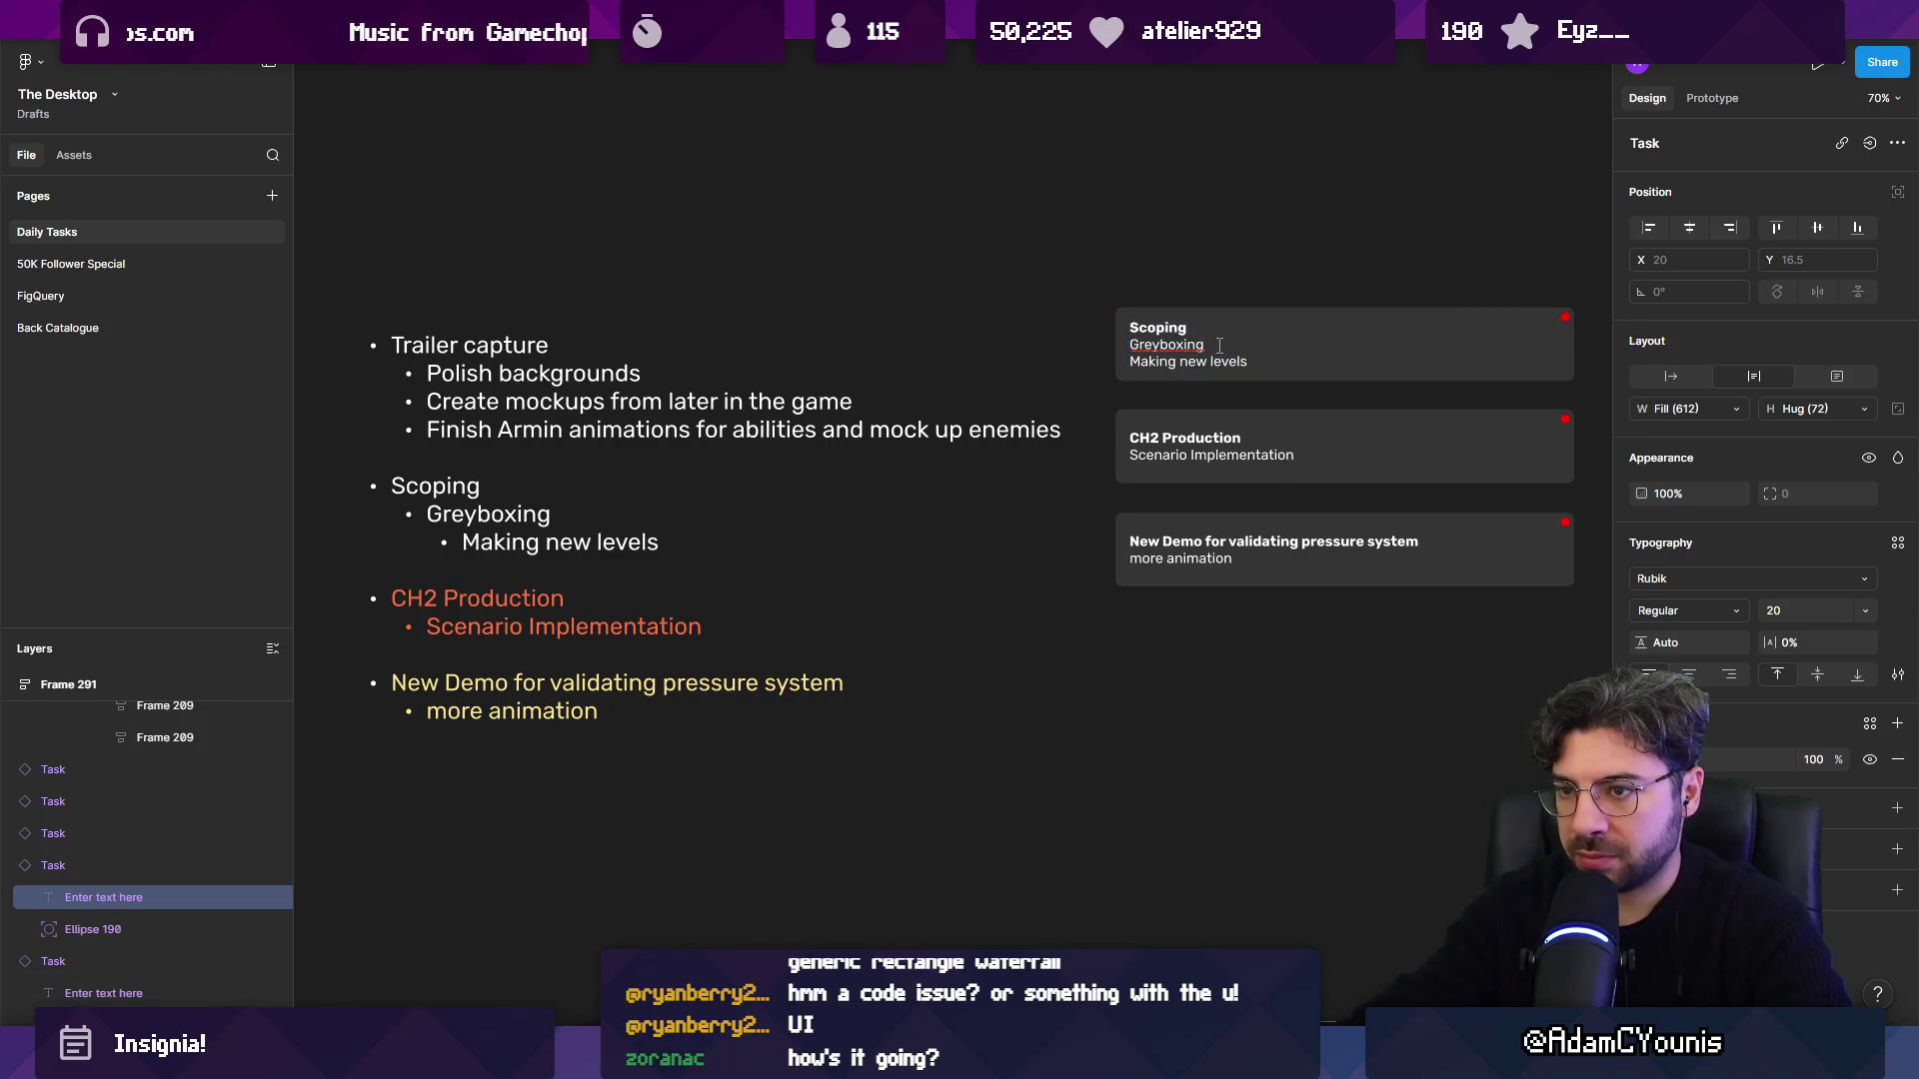
# Make a Trailer capture card from a Scoping duplicate, with its three sub-task lines not bold.
pyautogui.click(1032, 463)
pyautogui.moveTo(1061, 432); pyautogui.dragTo(374, 305)
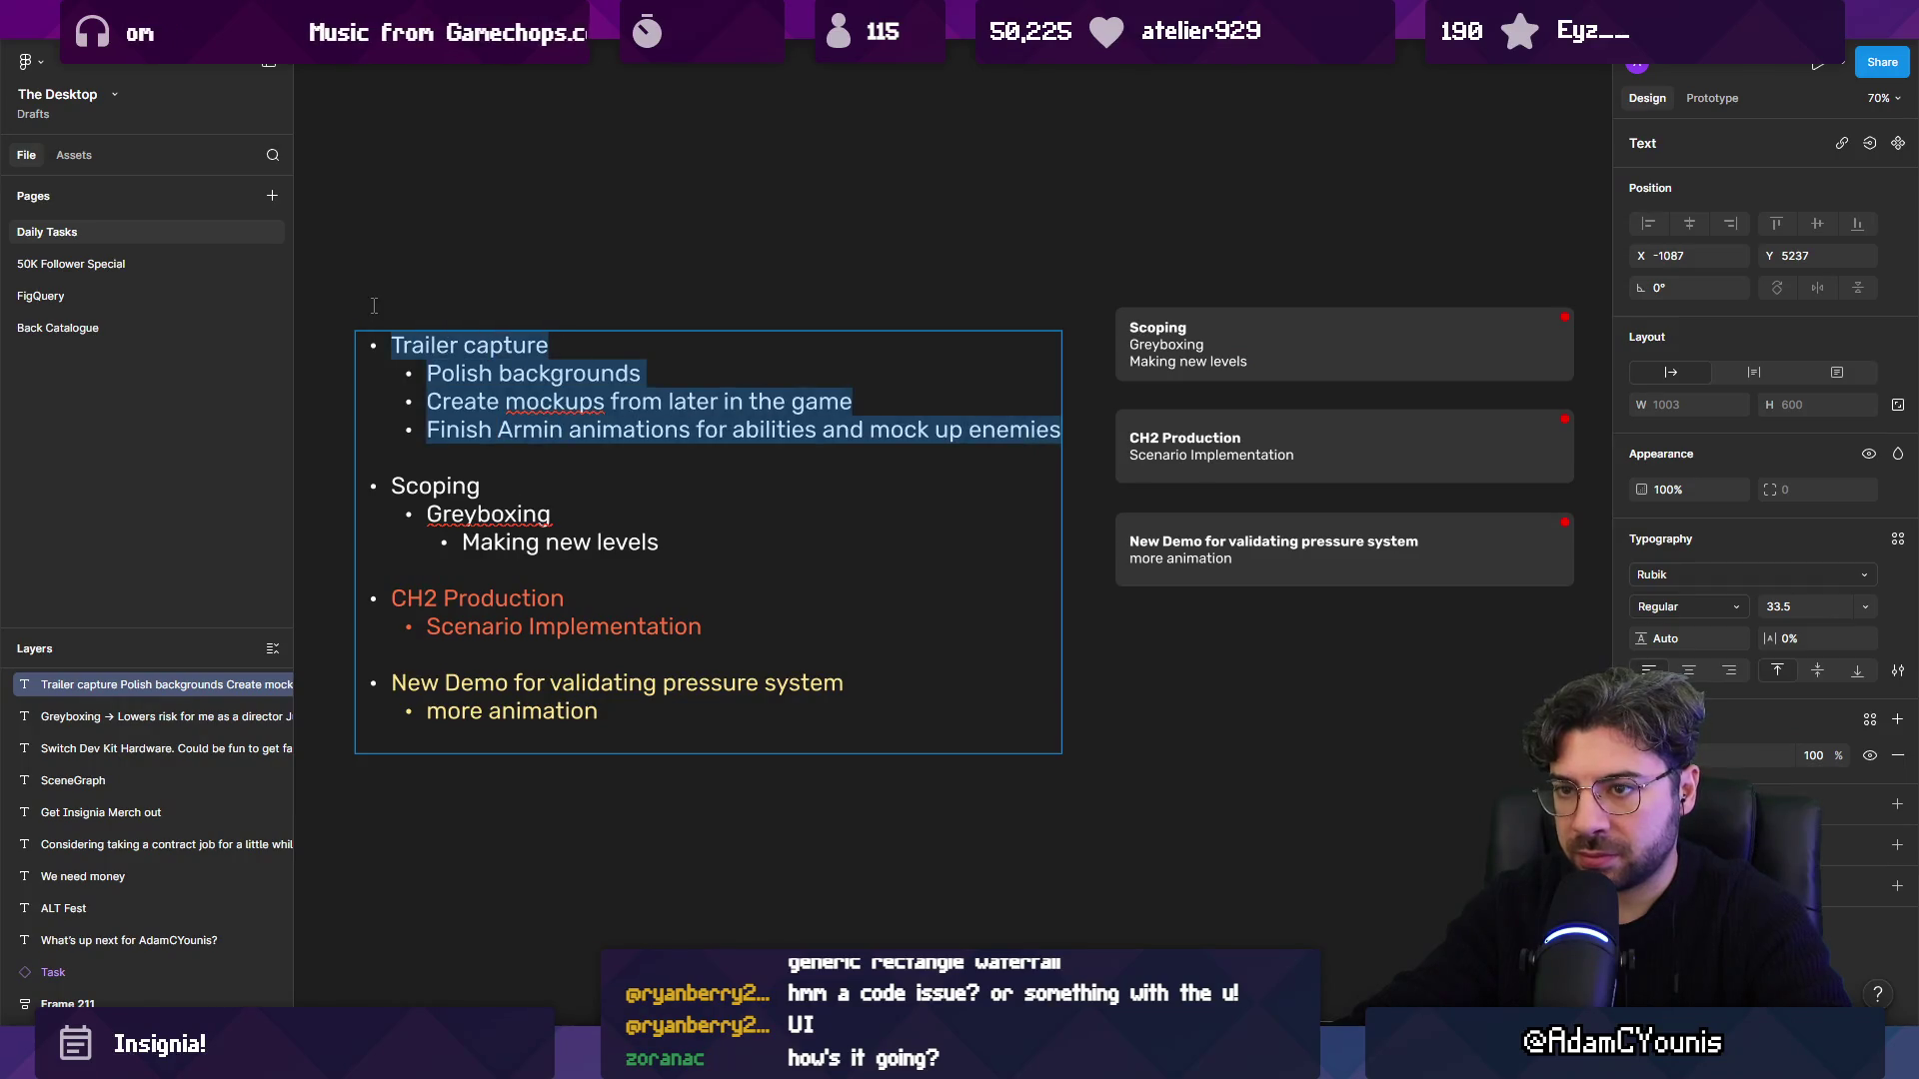
pyautogui.hotkey('ctrl', 'c')
pyautogui.press('Escape')
pyautogui.scroll(3, 1158, 340)
pyautogui.click(834, 560)
pyautogui.hotkey('ctrl', 'd')
pyautogui.doubleClick(882, 400)
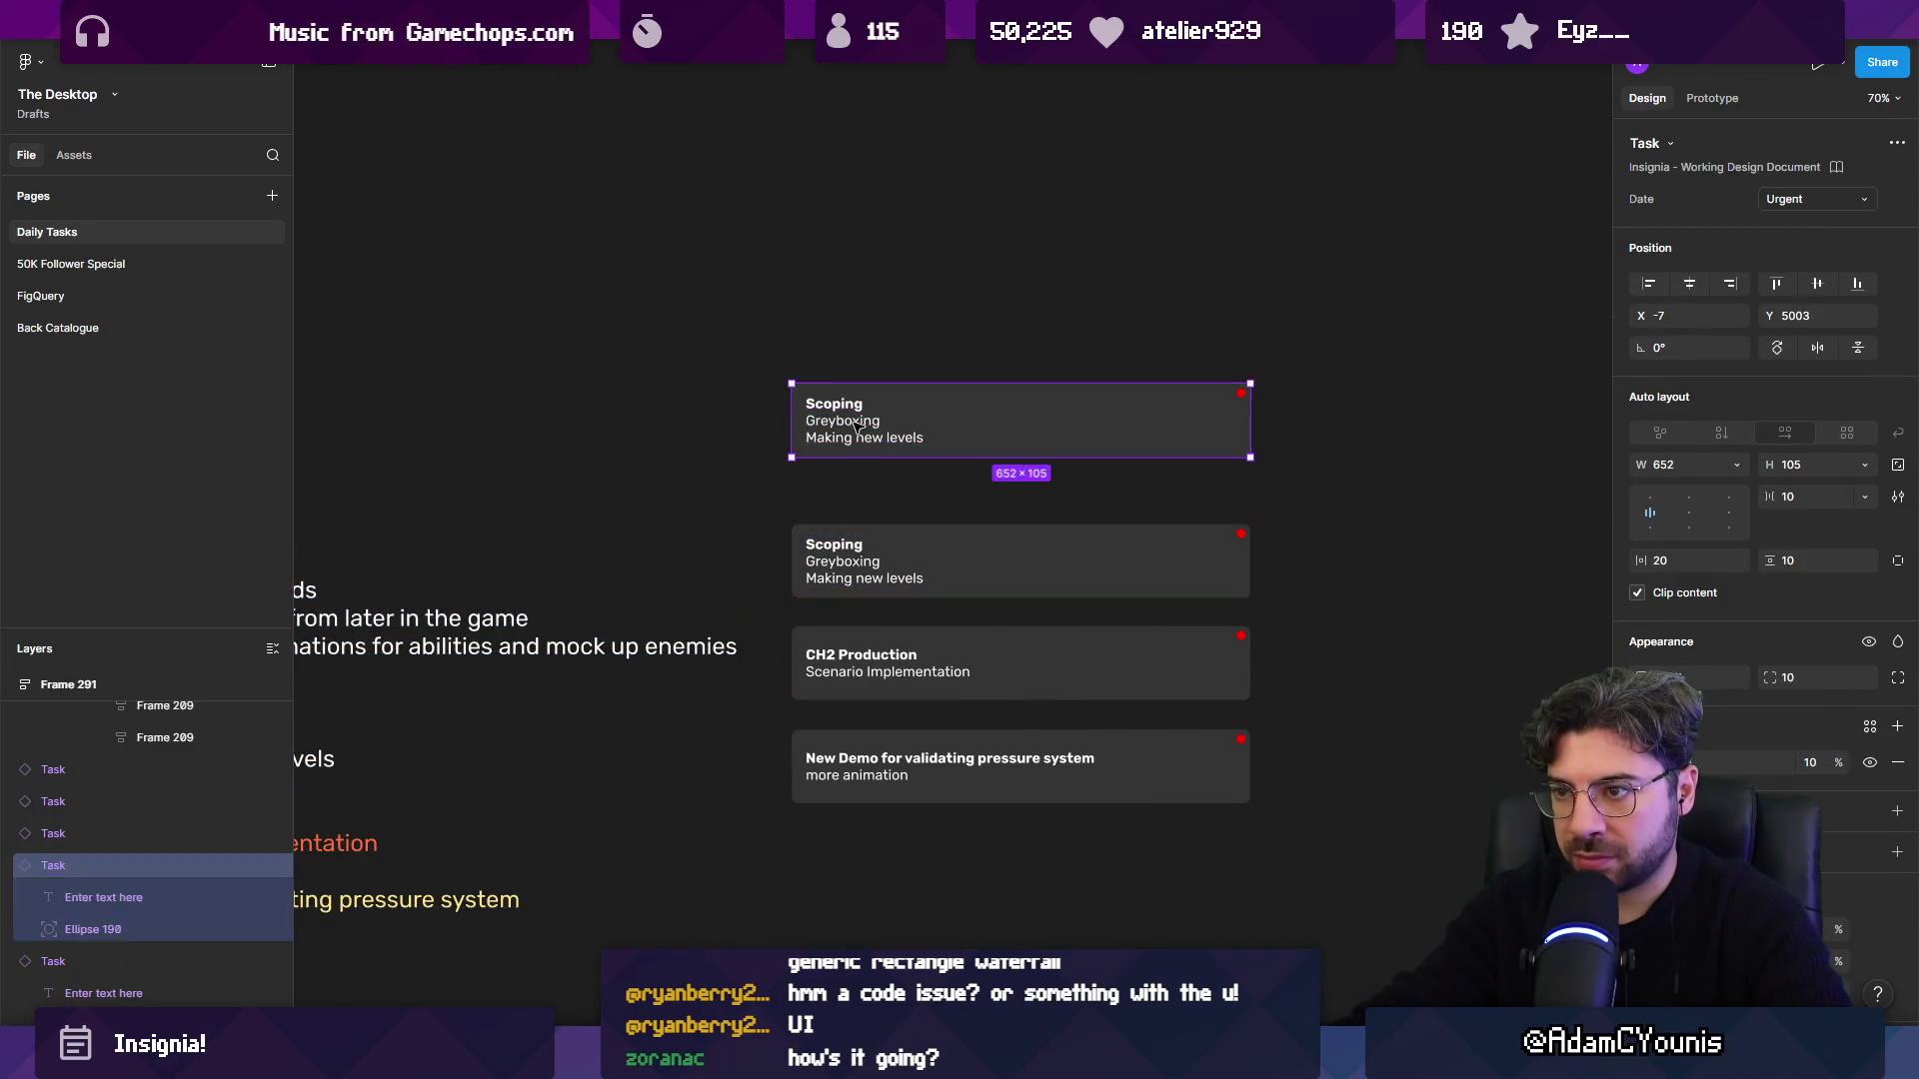
pyautogui.hotkey('ctrl', 'v')
pyautogui.click(863, 398)
pyautogui.hotkey('shift', 'Down')
pyautogui.hotkey('shift', 'Down')
pyautogui.hotkey('ctrl', 'b')
pyautogui.press('Escape')
# Delete the bulleted task list and move the Trailer capture card down against Scoping.
pyautogui.scroll(-3, 459, 376)
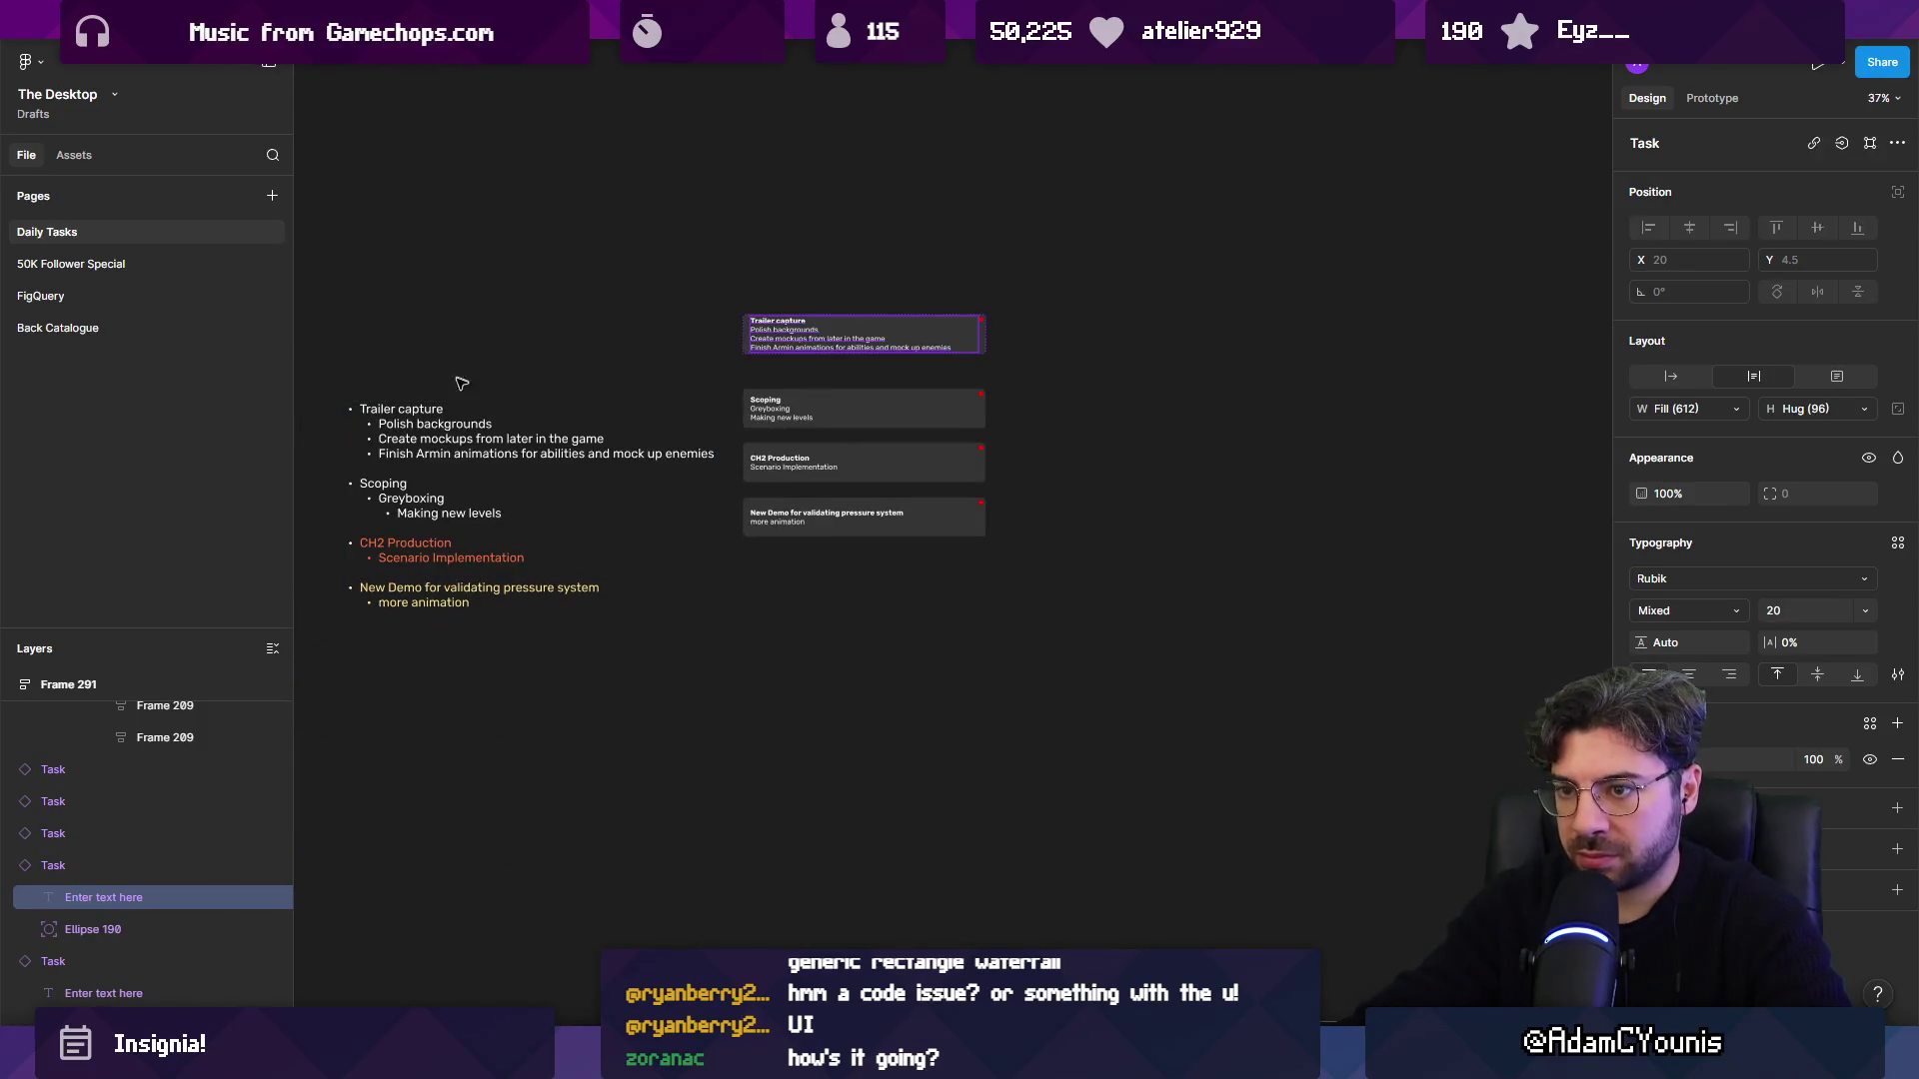
pyautogui.click(476, 445)
pyautogui.press('Delete')
pyautogui.press('pageup')
pyautogui.press('pagedown')
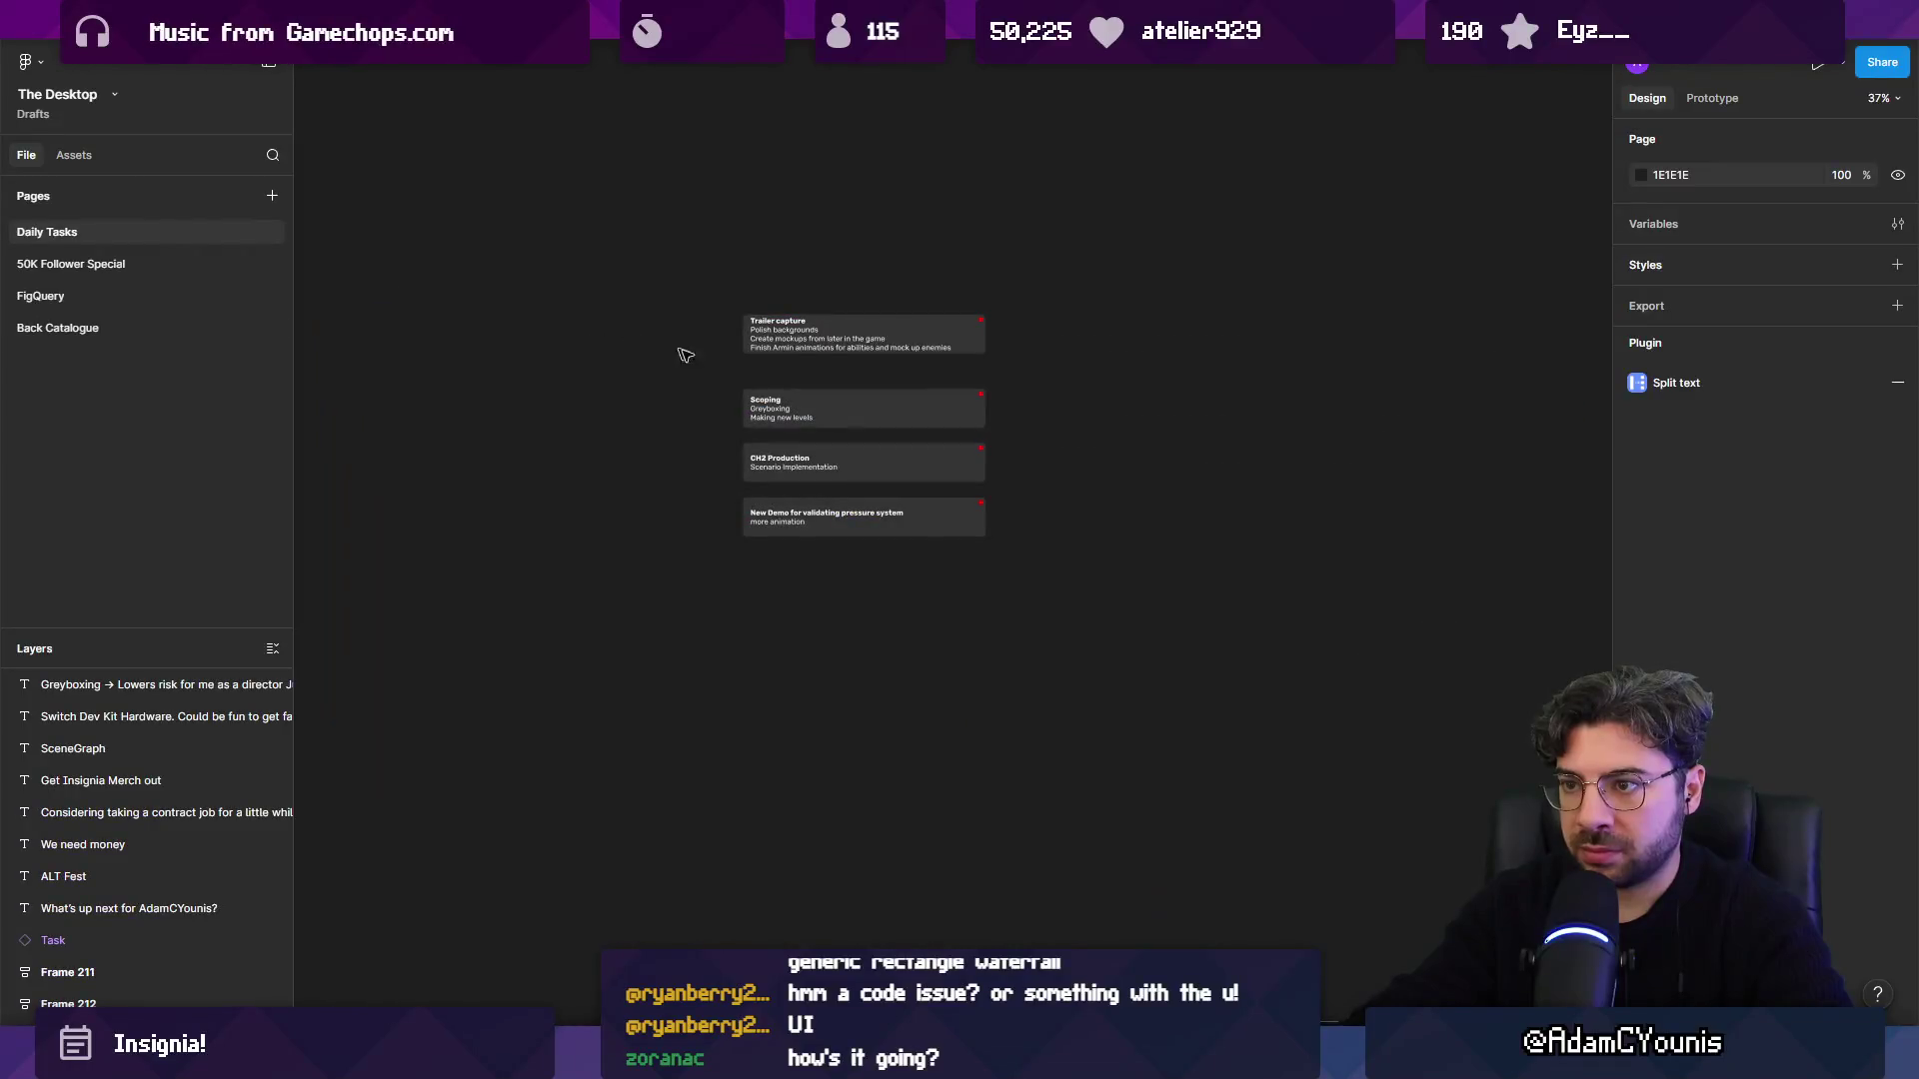
pyautogui.scroll(5, 821, 360)
pyautogui.click(887, 482)
pyautogui.moveTo(889, 484); pyautogui.dragTo(878, 527)
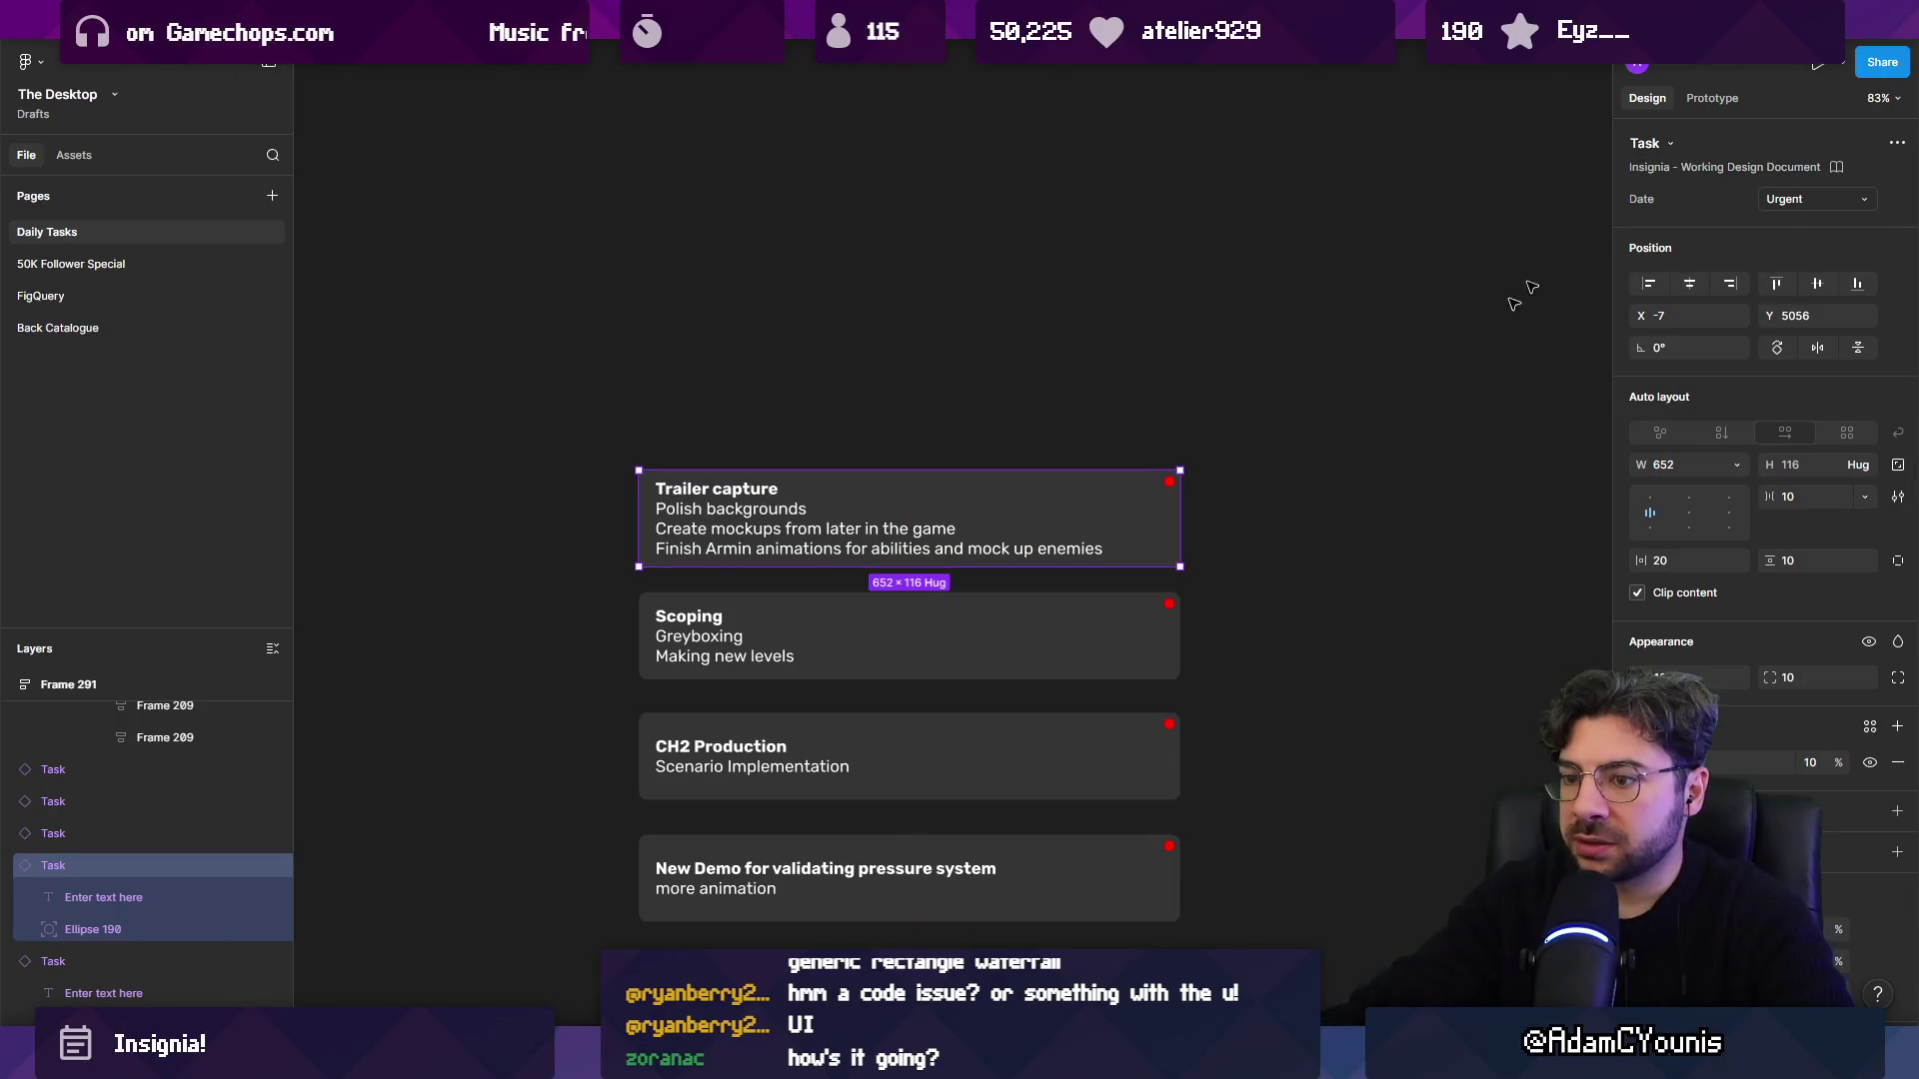
pyautogui.click(1000, 790)
pyautogui.scroll(-10, 1139, 700)
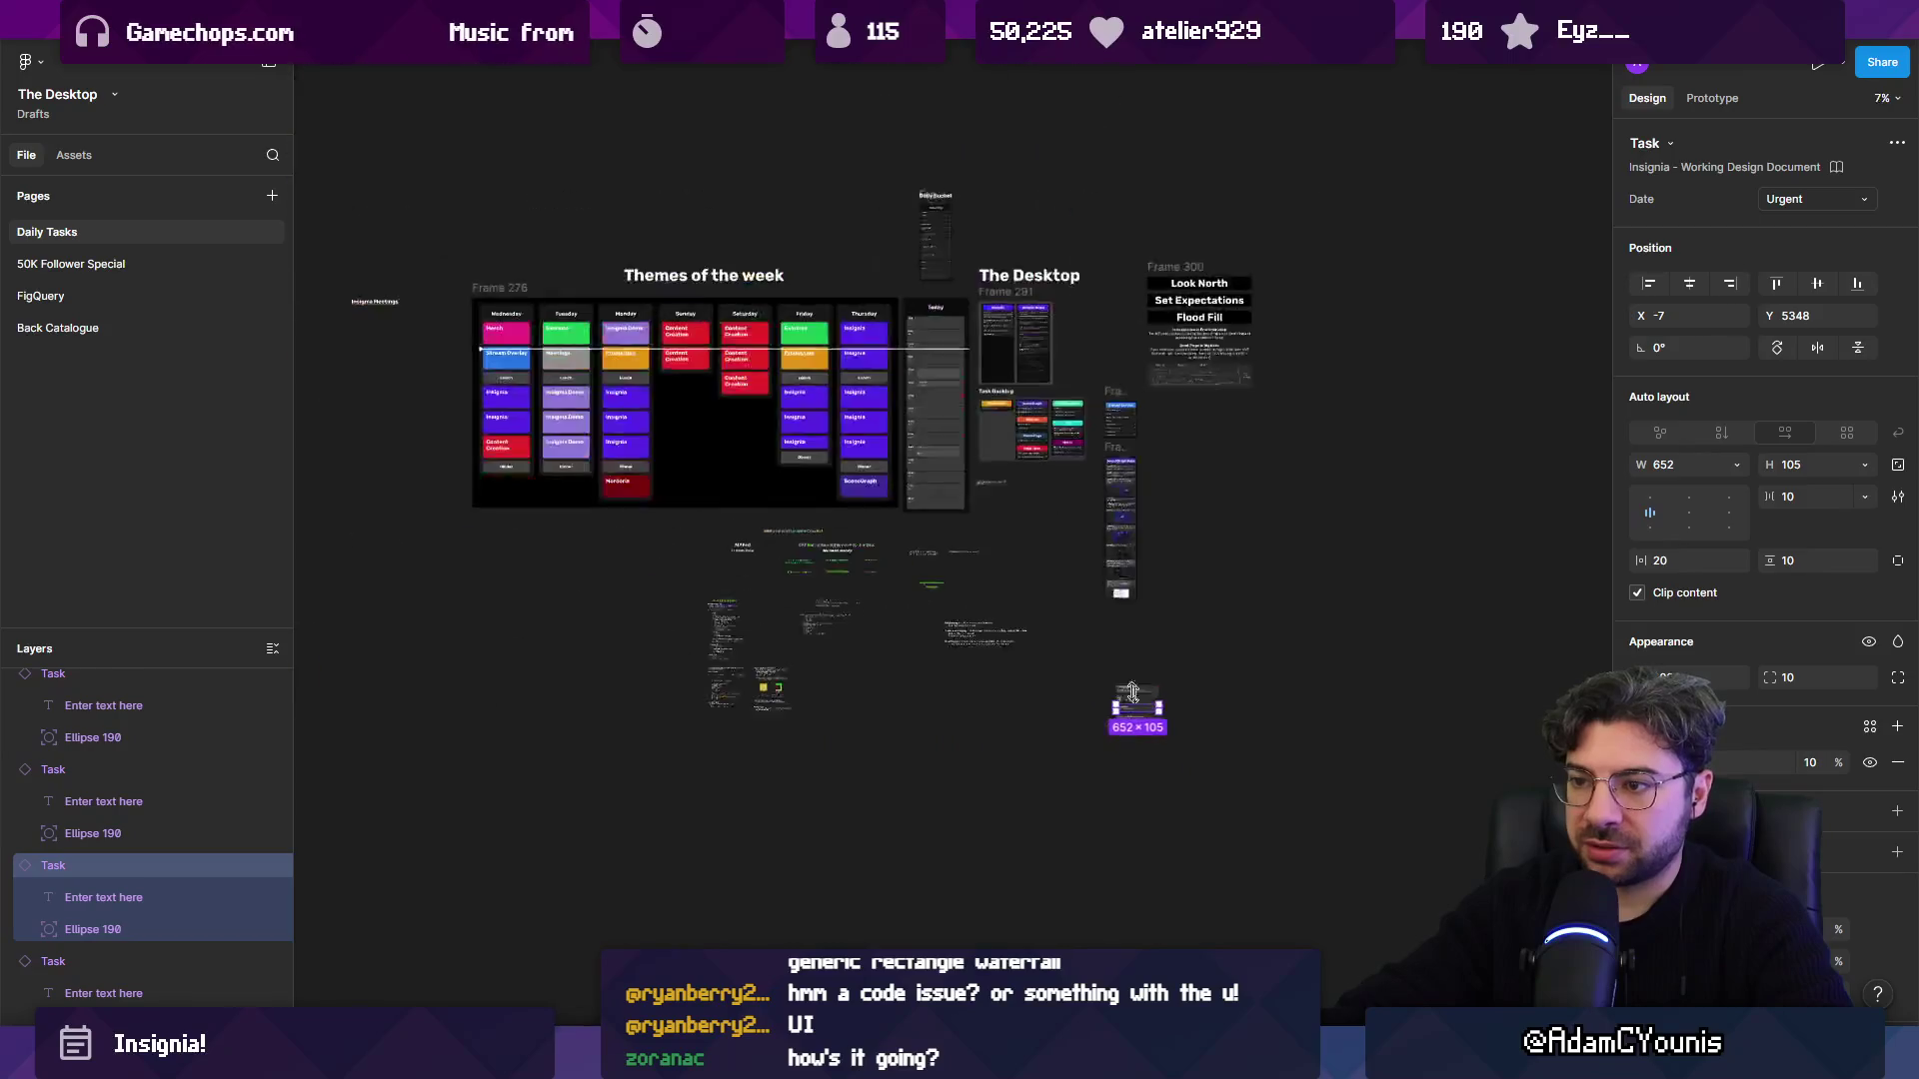
# Drag the four new task cards onto the board into the Insignia column below Plunge Animation.
pyautogui.click(1140, 760)
pyautogui.scroll(5, 1045, 608)
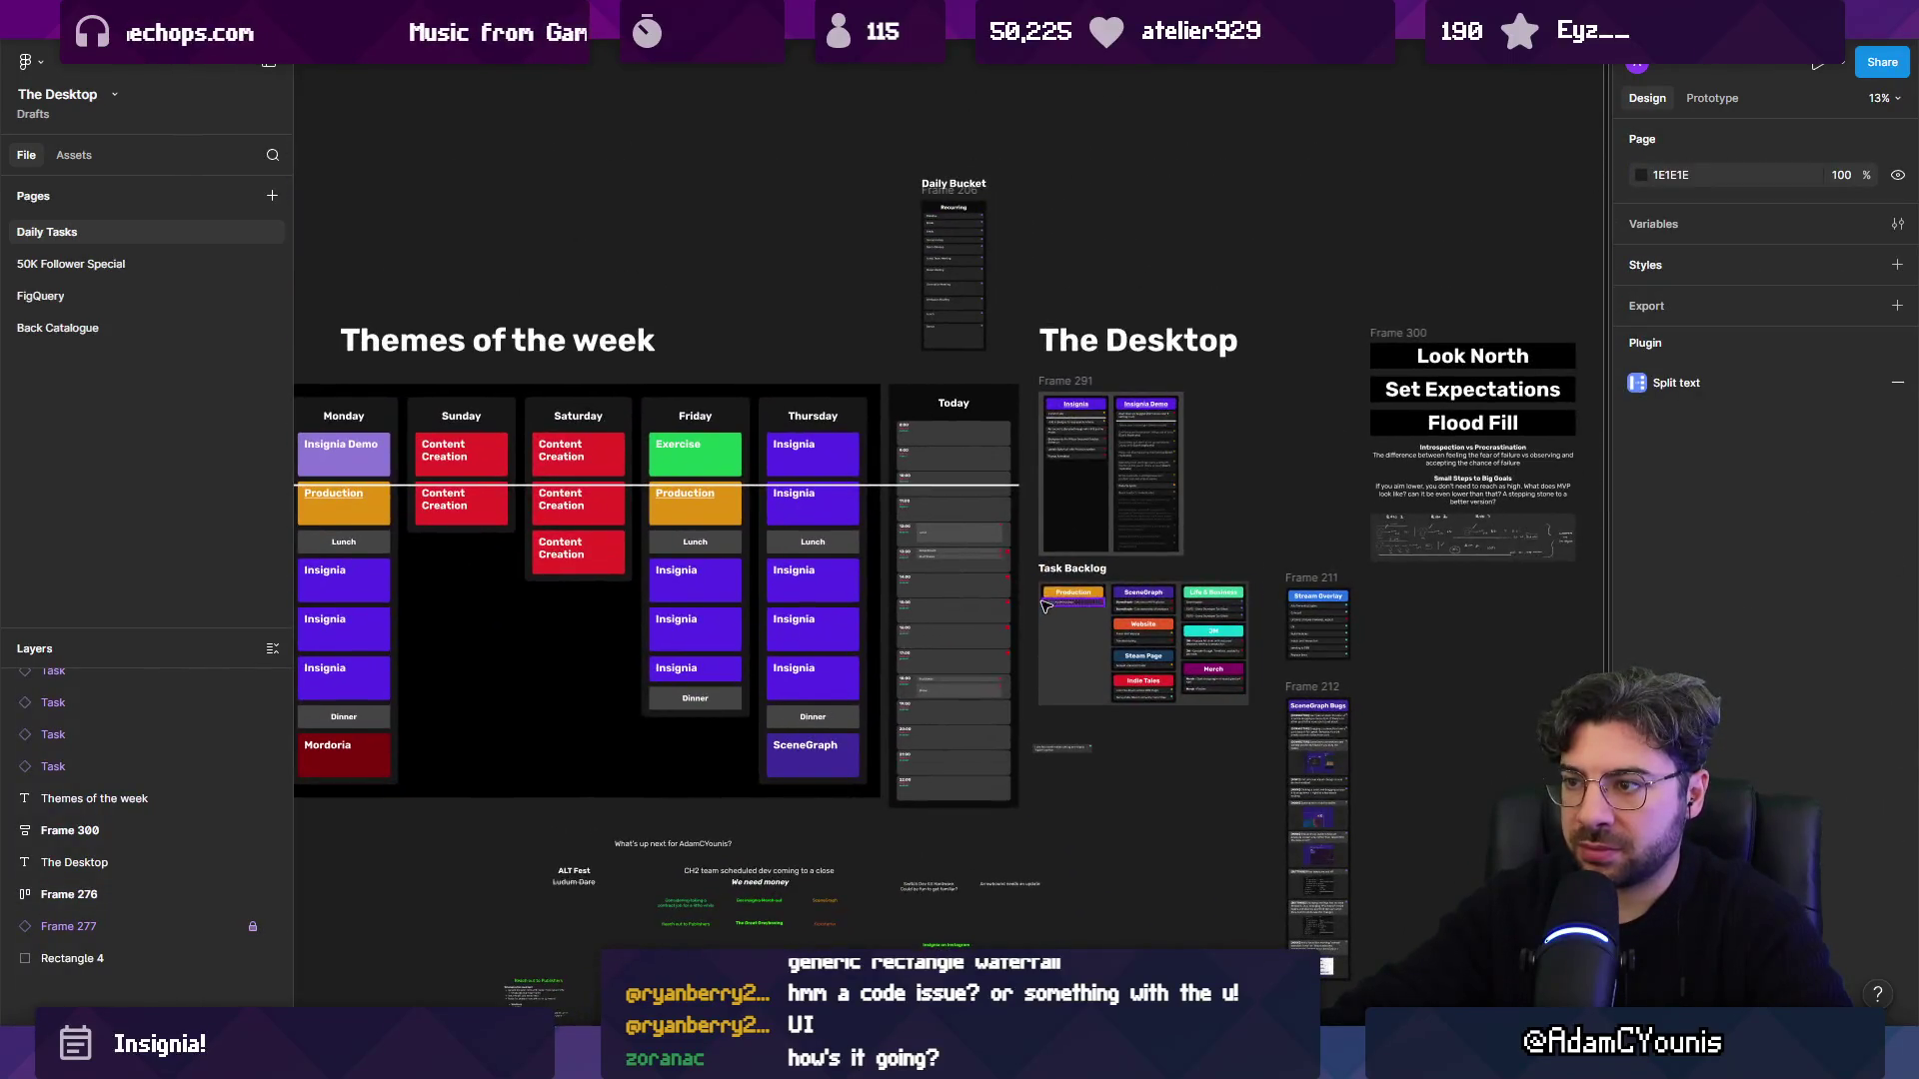
pyautogui.hscroll(-4, 1074, 519)
pyautogui.click(1439, 480)
pyautogui.hscroll(6, 1440, 480)
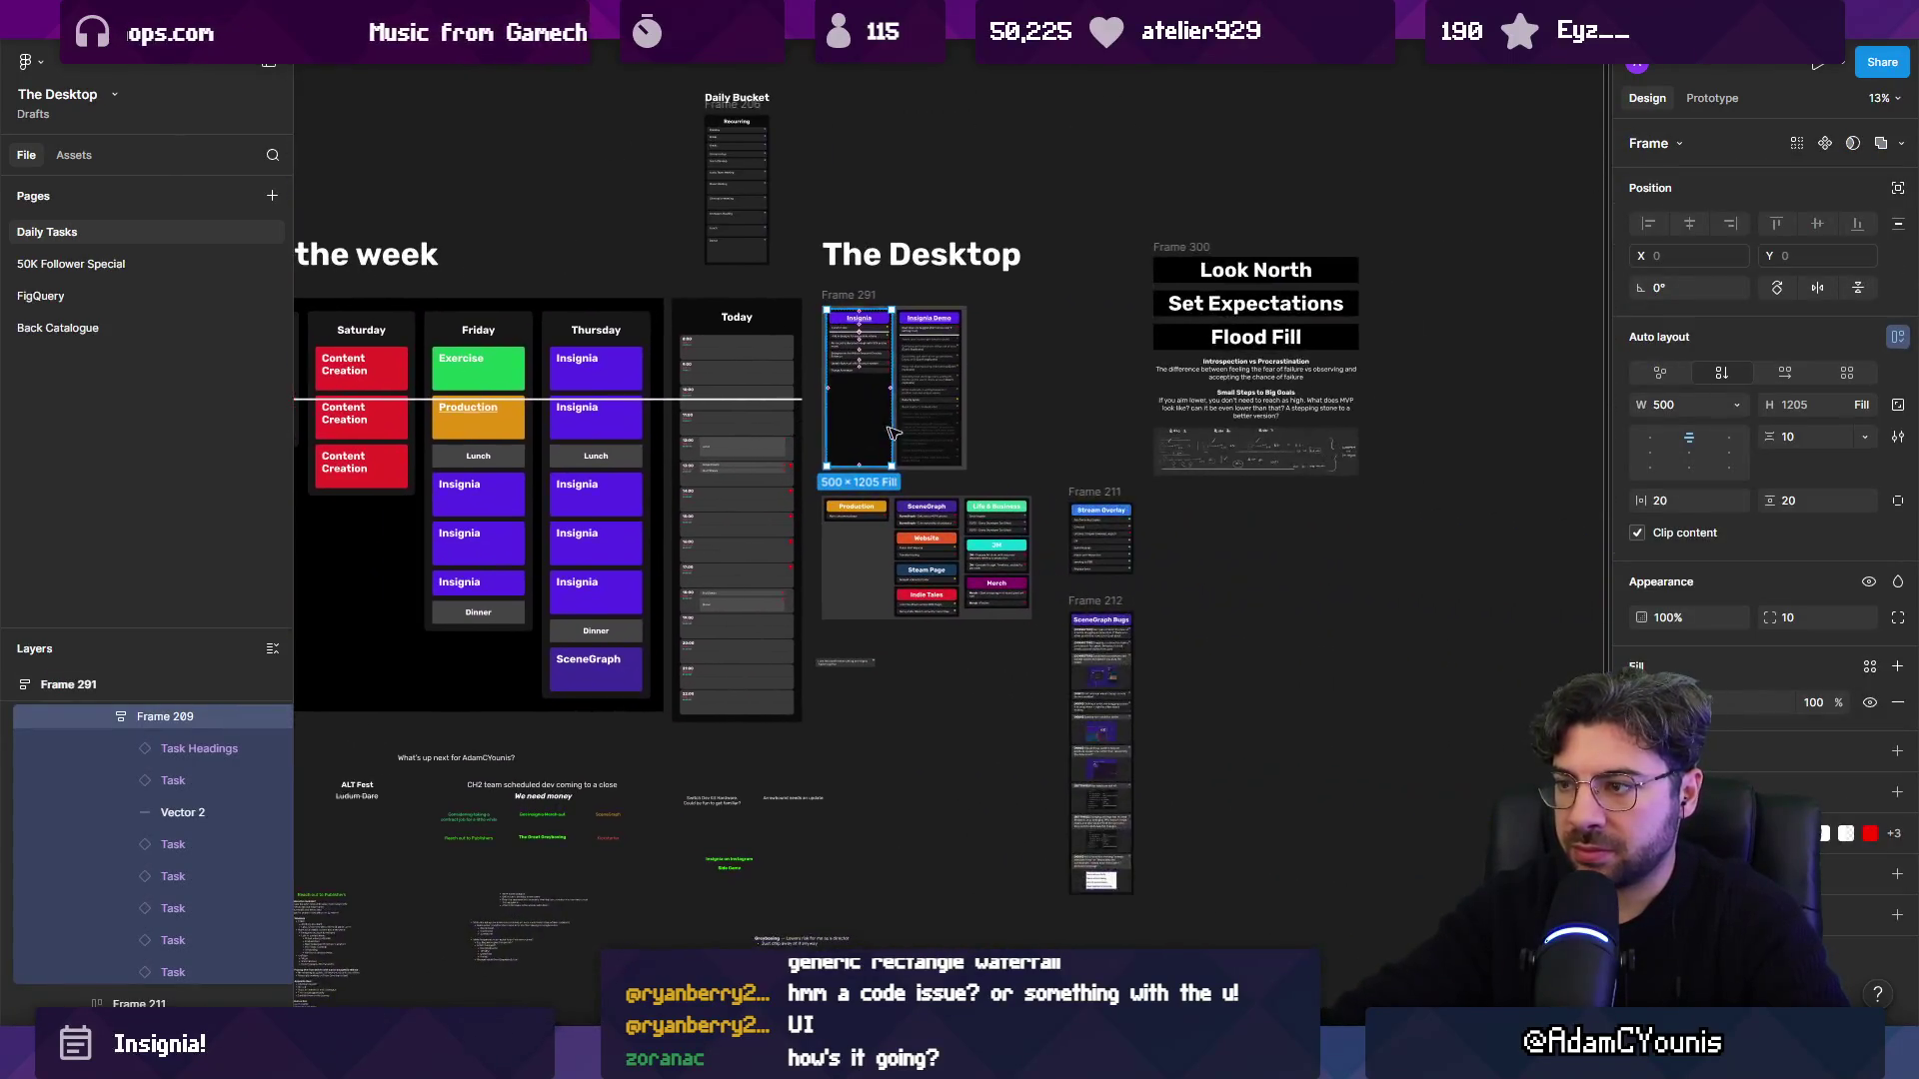
pyautogui.scroll(5, 870, 450)
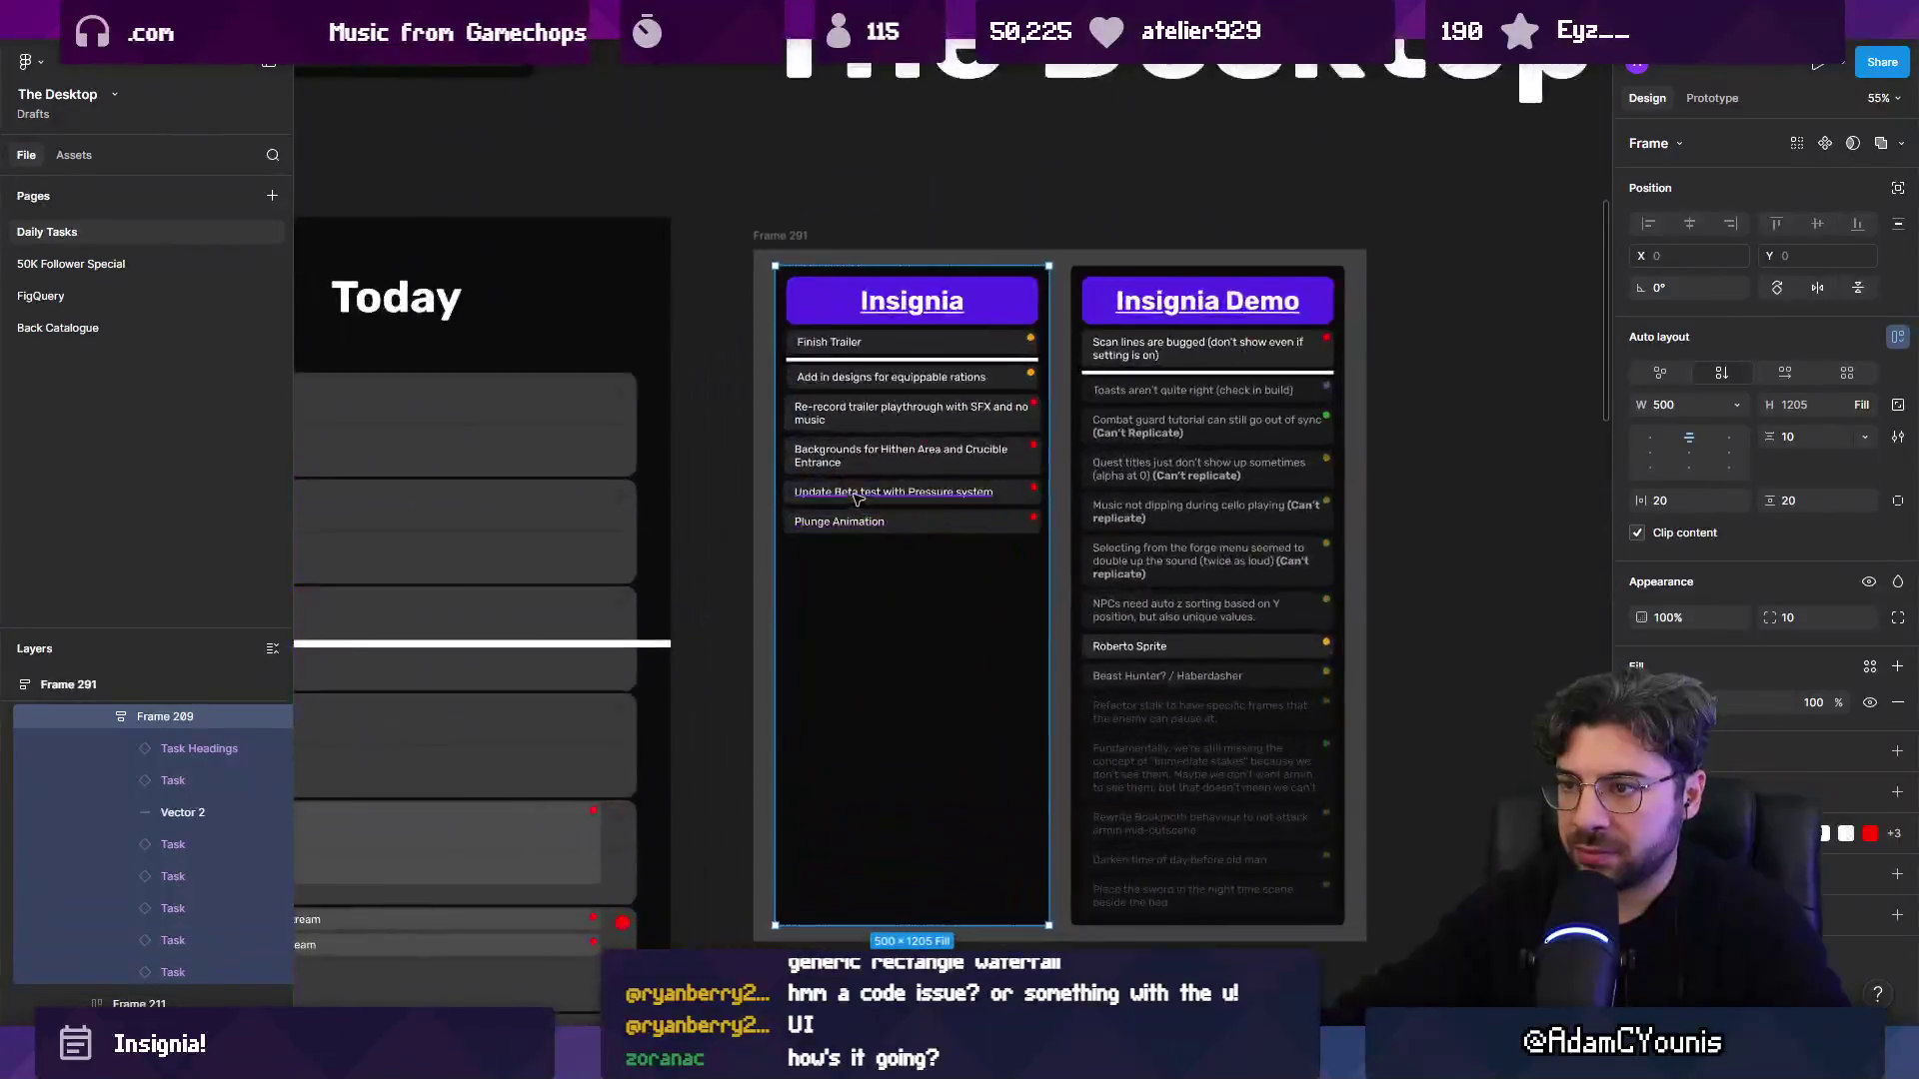
pyautogui.scroll(-3, 856, 500)
pyautogui.moveTo(1100, 640); pyautogui.dragTo(707, 442)
pyautogui.moveTo(1035, 600); pyautogui.dragTo(1269, 864)
# Shrink the Scoping, CH2 Production and New Demo cards together with the Scale tool (K).
pyautogui.scroll(2, 975, 590)
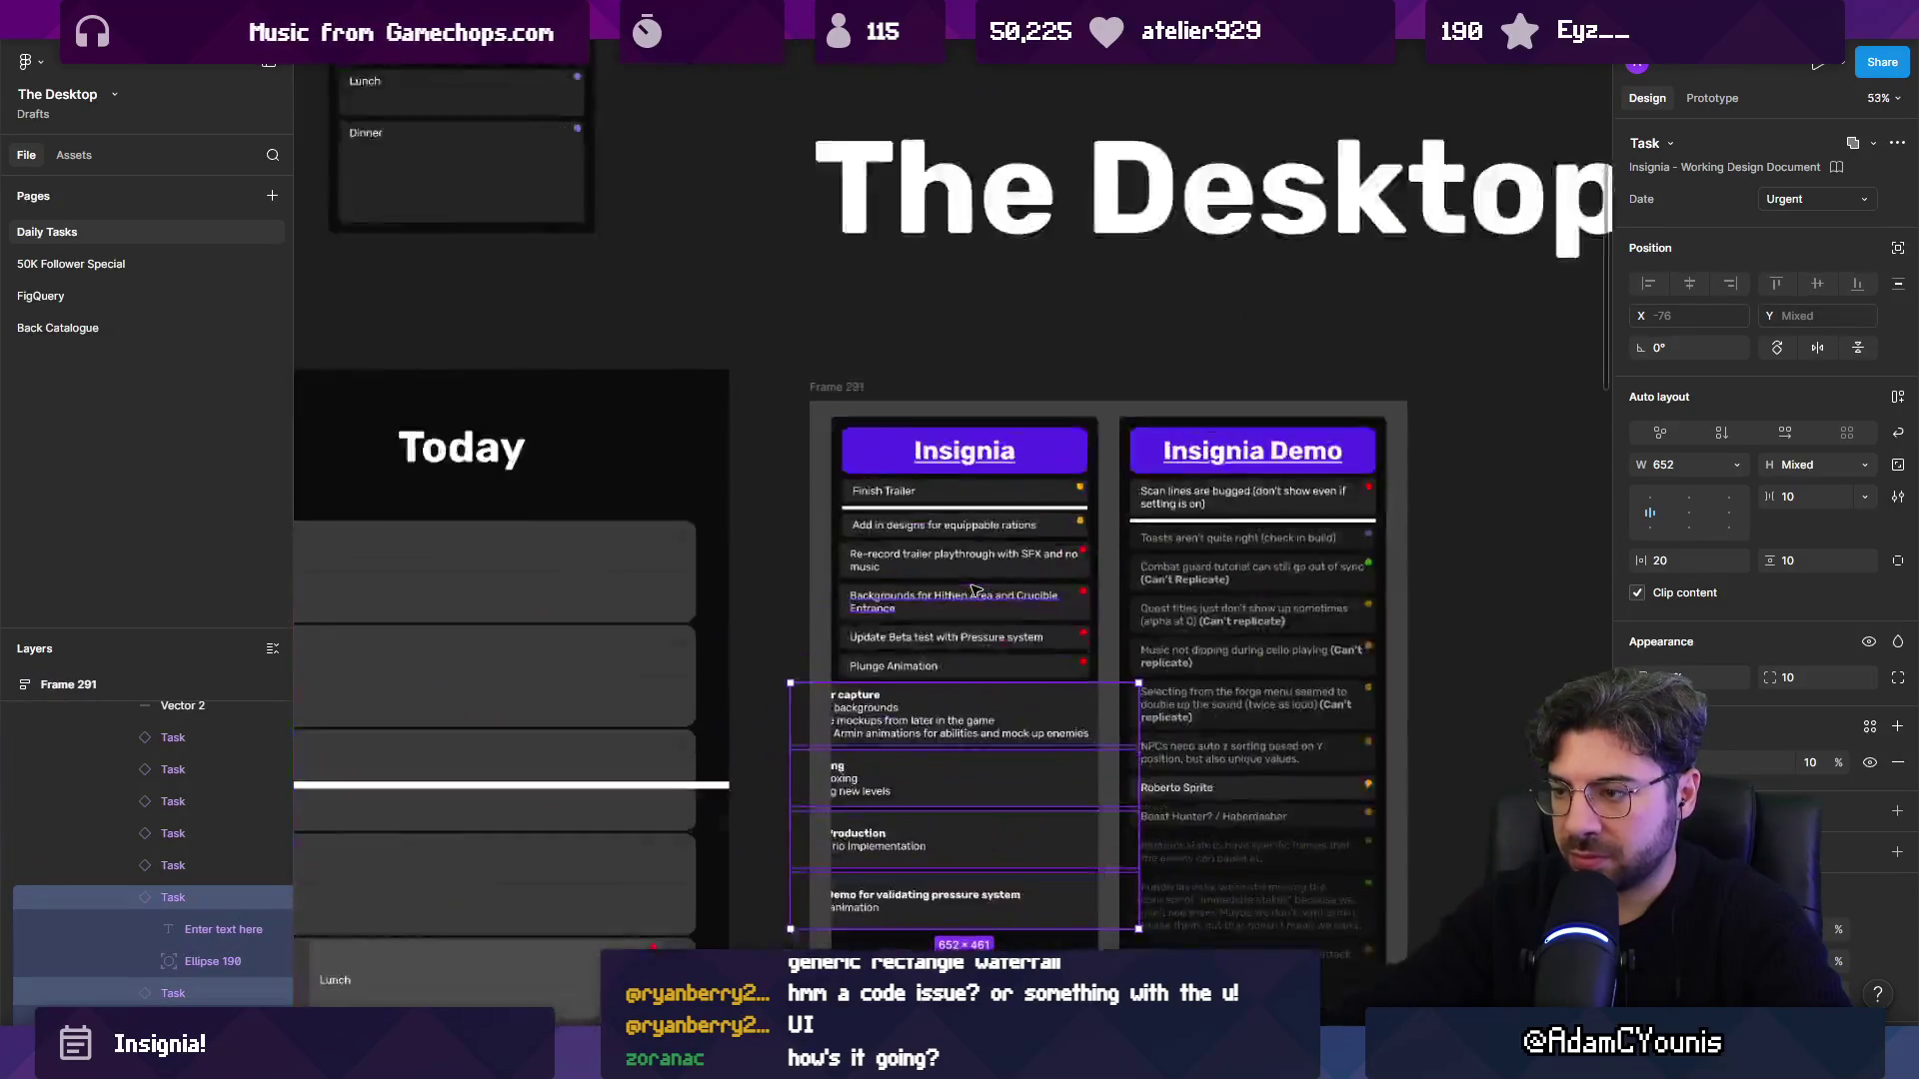
pyautogui.scroll(4, 975, 590)
pyautogui.click(1182, 548)
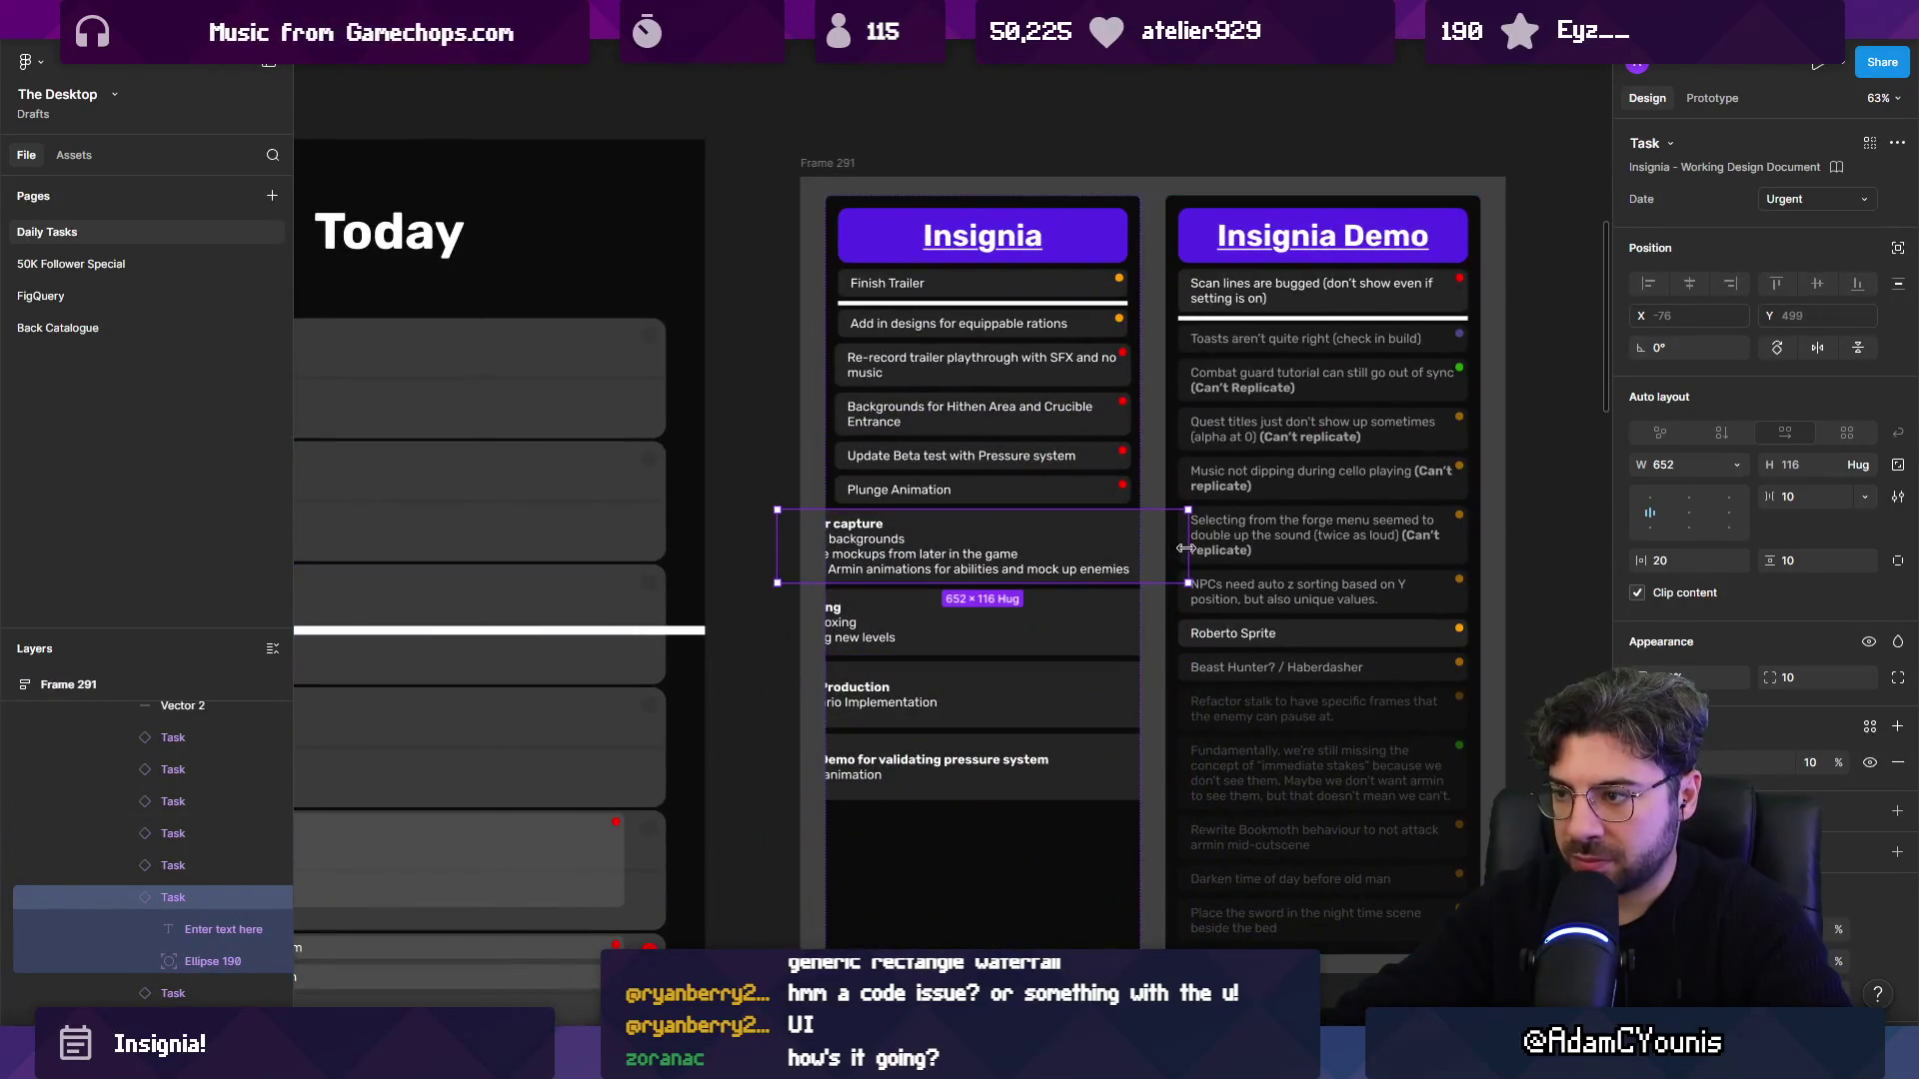
pyautogui.click(1093, 625)
pyautogui.click(1096, 693)
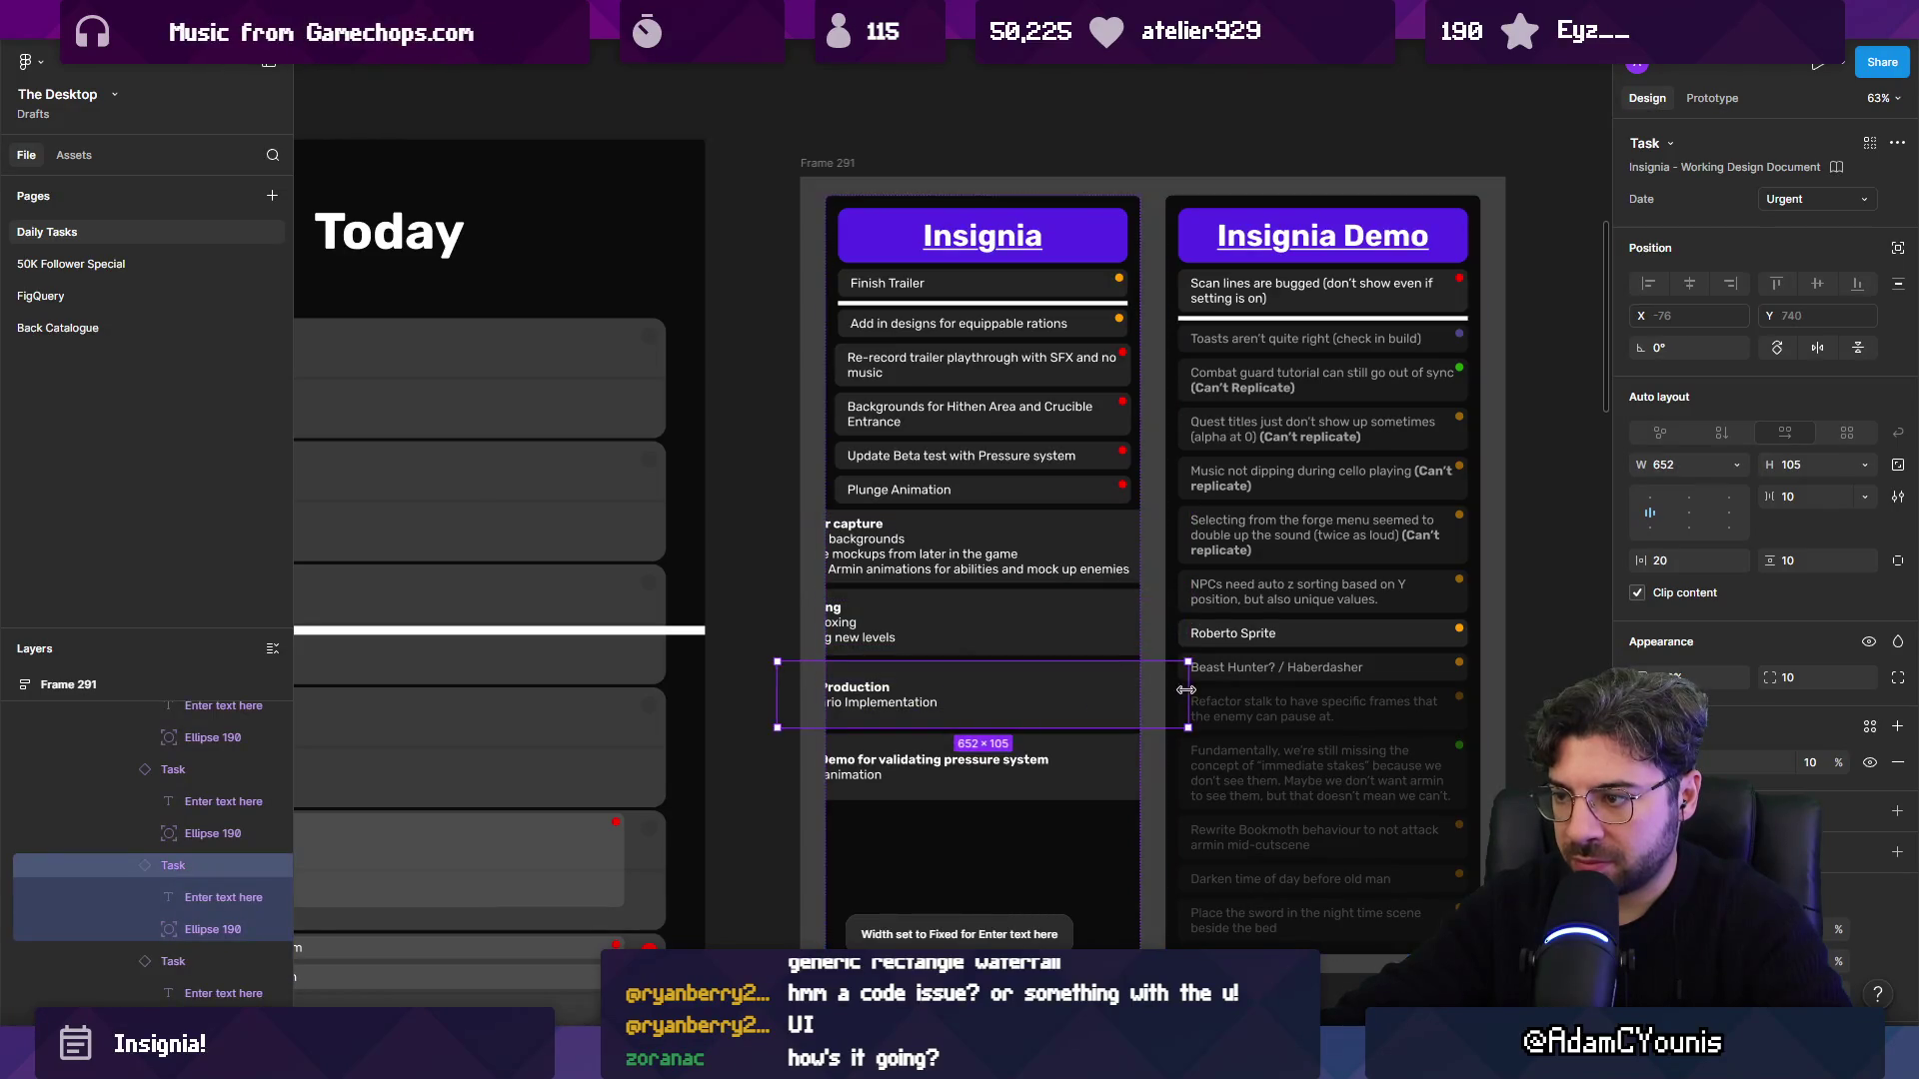
pyautogui.click(1070, 778)
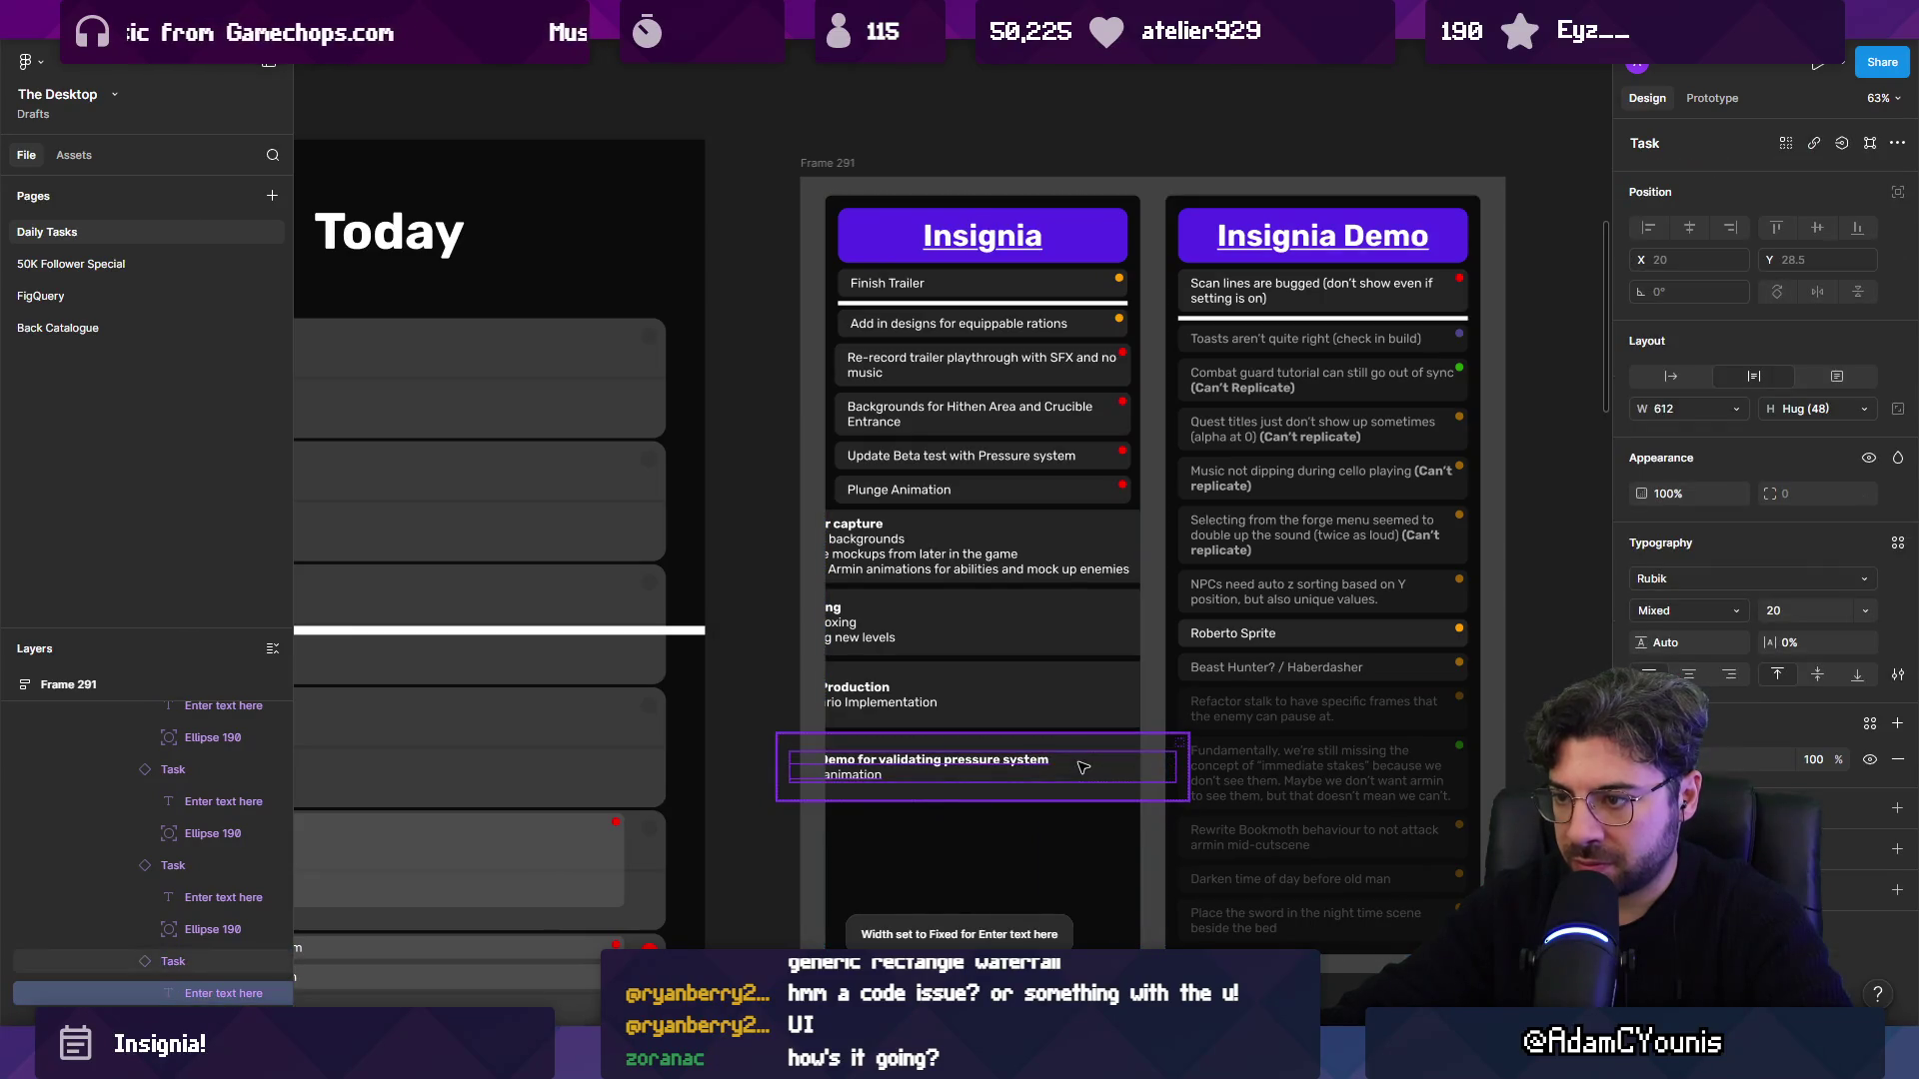
pyautogui.click(1065, 697)
pyautogui.keyDown('shift'); pyautogui.click(1060, 647); pyautogui.keyUp('shift')
pyautogui.keyDown('shift'); pyautogui.click(1060, 781); pyautogui.keyUp('shift')
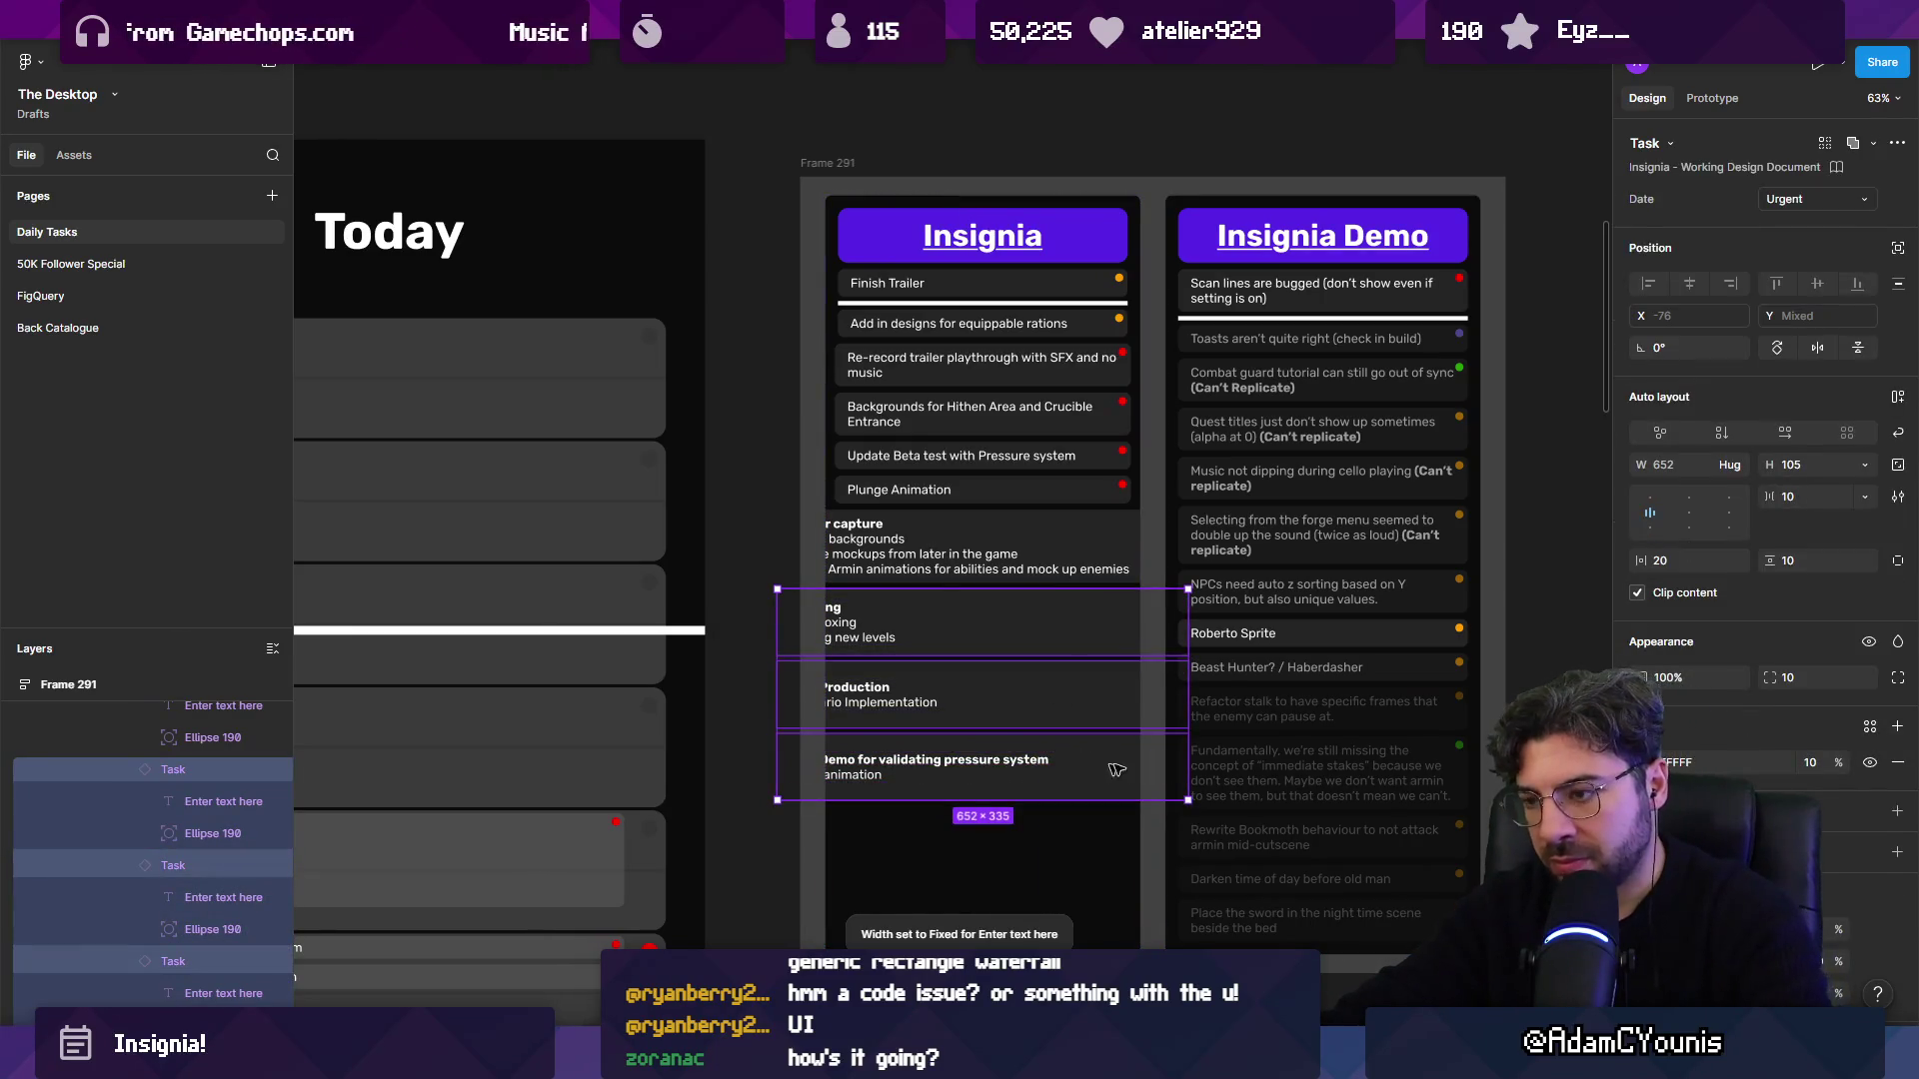
pyautogui.press('k')
pyautogui.moveTo(1187, 590)
pyautogui.mouseDown()
pyautogui.moveTo(1174, 615)
pyautogui.moveTo(1157, 591)
pyautogui.mouseUp()
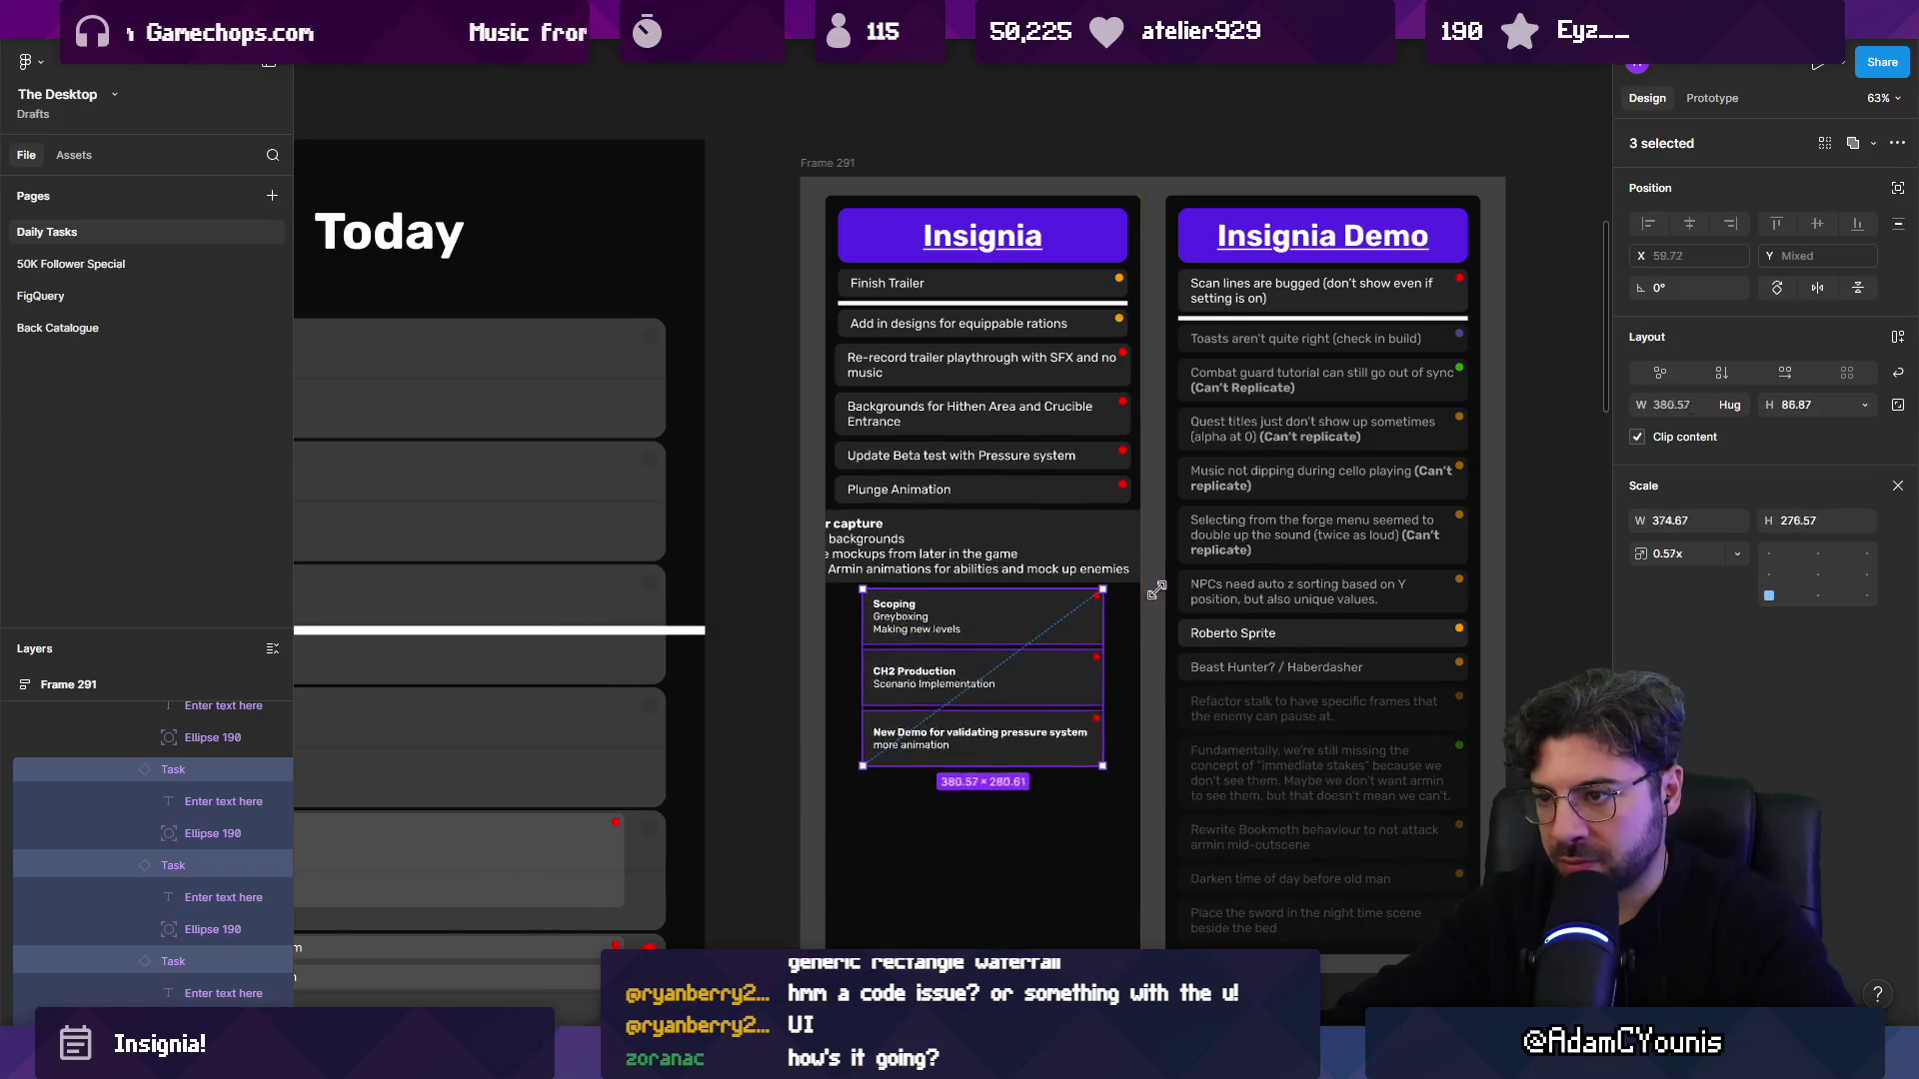
# Scale Trailer capture, Scoping, CH2 Production and New Demo individually to the column width.
pyautogui.click(1130, 544)
pyautogui.moveTo(1185, 510)
pyautogui.mouseDown()
pyautogui.moveTo(1166, 510)
pyautogui.moveTo(1184, 495)
pyautogui.mouseUp()
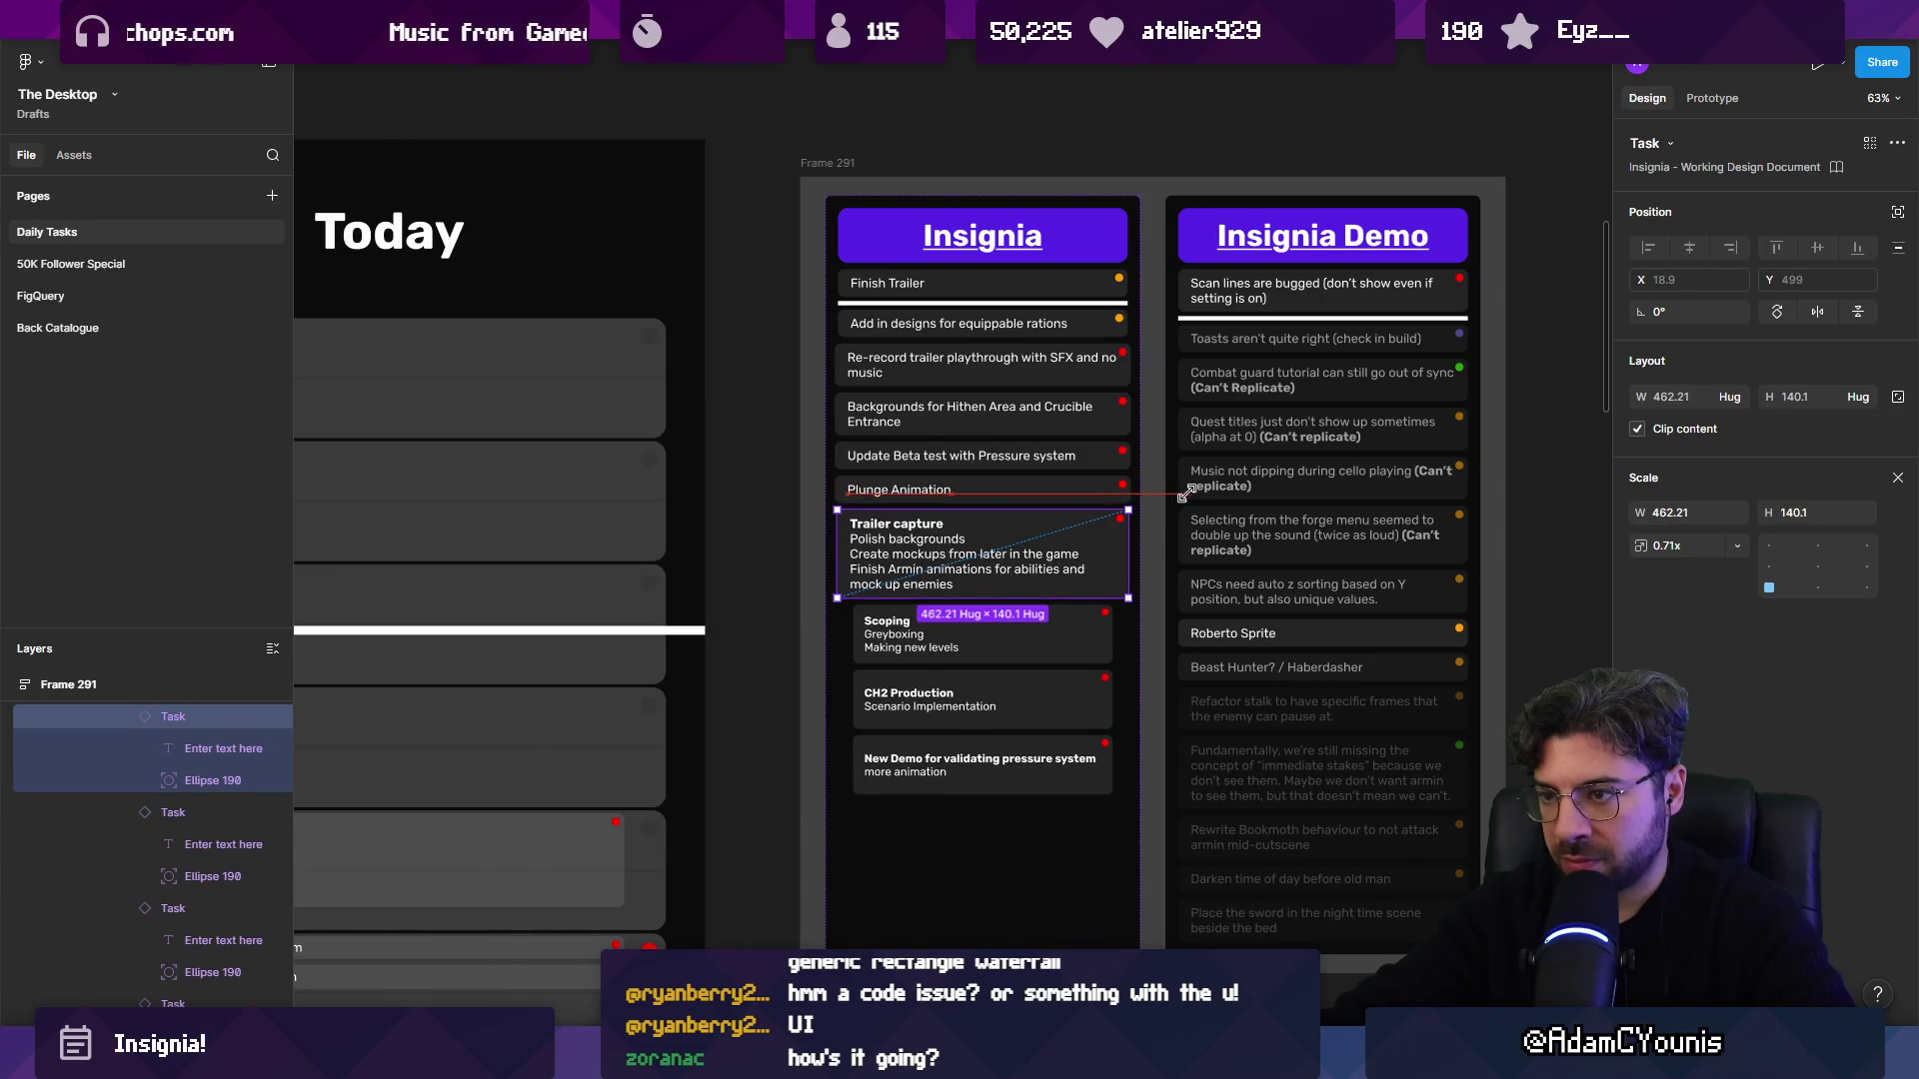
pyautogui.click(1108, 629)
pyautogui.scroll(5, 1113, 628)
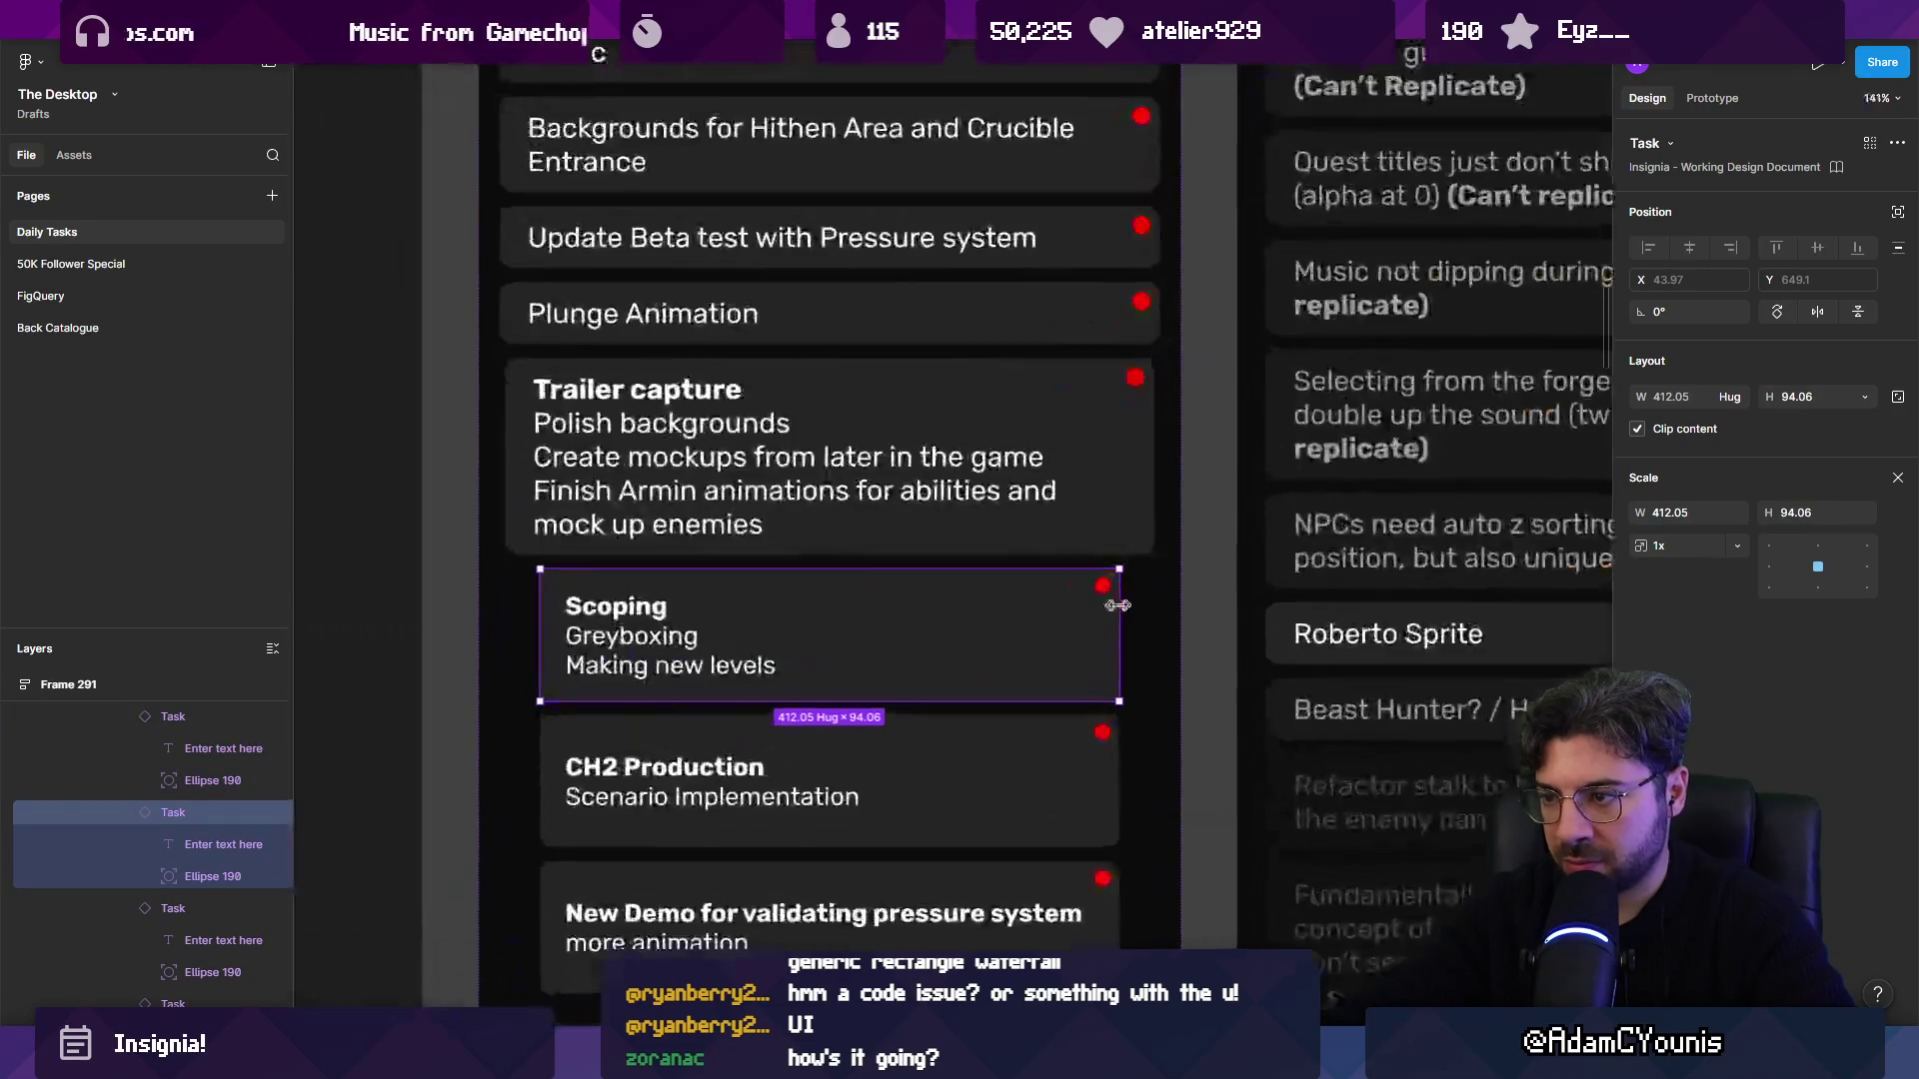
pyautogui.moveTo(1119, 571); pyautogui.dragTo(1146, 568)
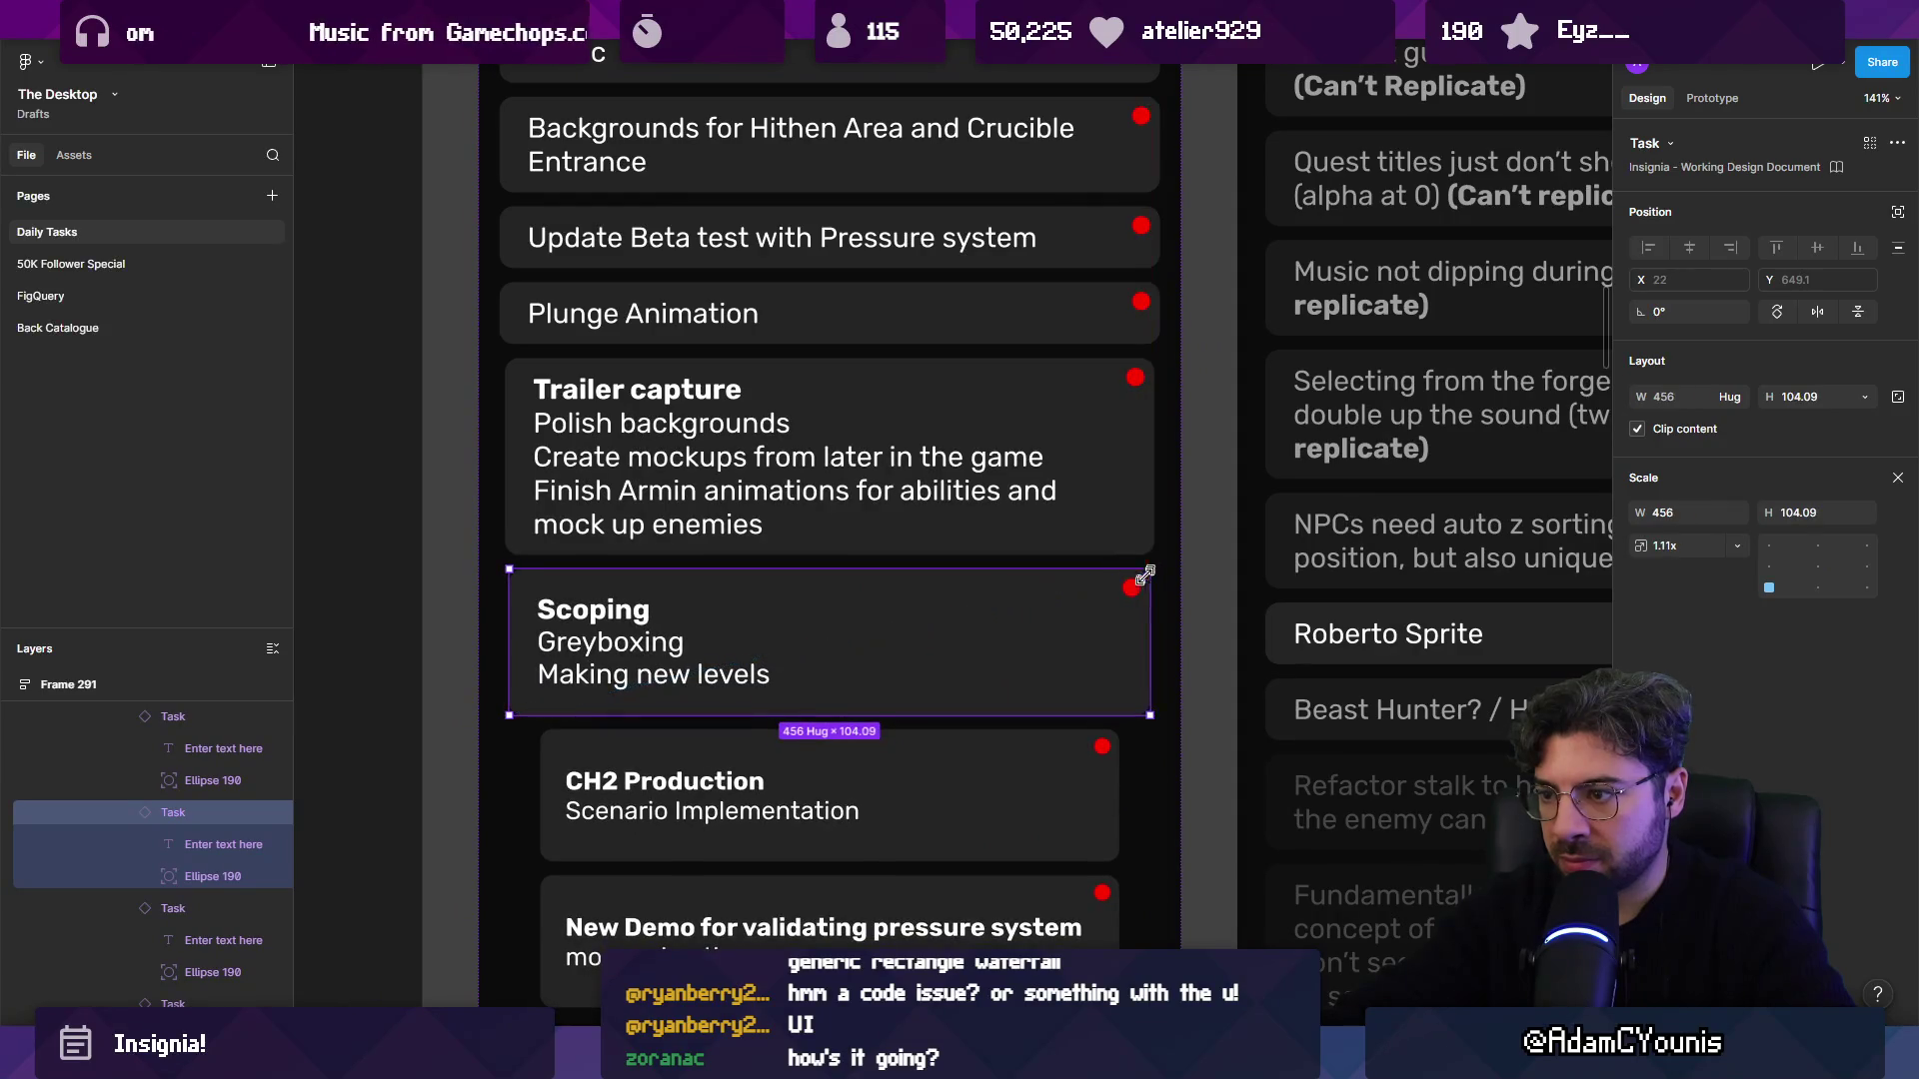
pyautogui.click(1112, 740)
pyautogui.moveTo(1119, 727); pyautogui.dragTo(1150, 725)
pyautogui.scroll(-3, 1146, 722)
pyautogui.click(1112, 734)
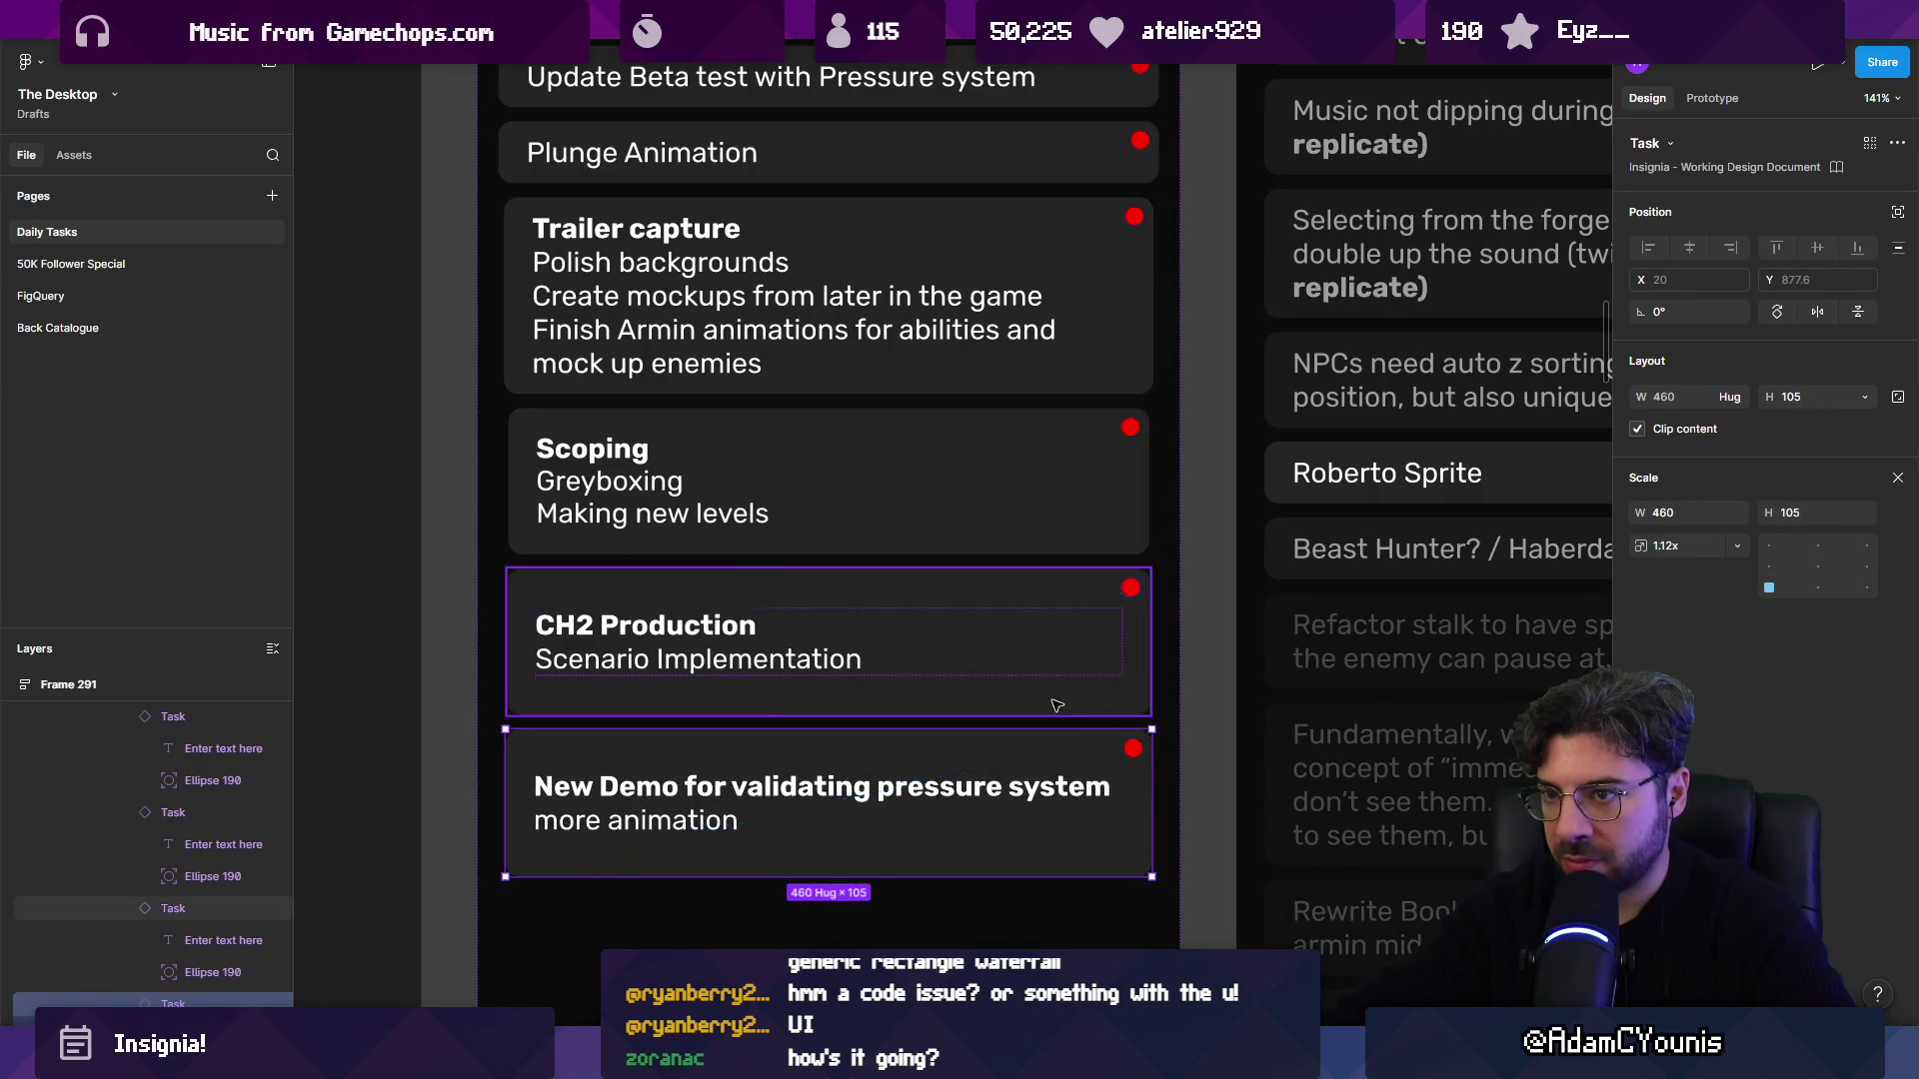
pyautogui.scroll(-5, 1130, 799)
pyautogui.press('v')
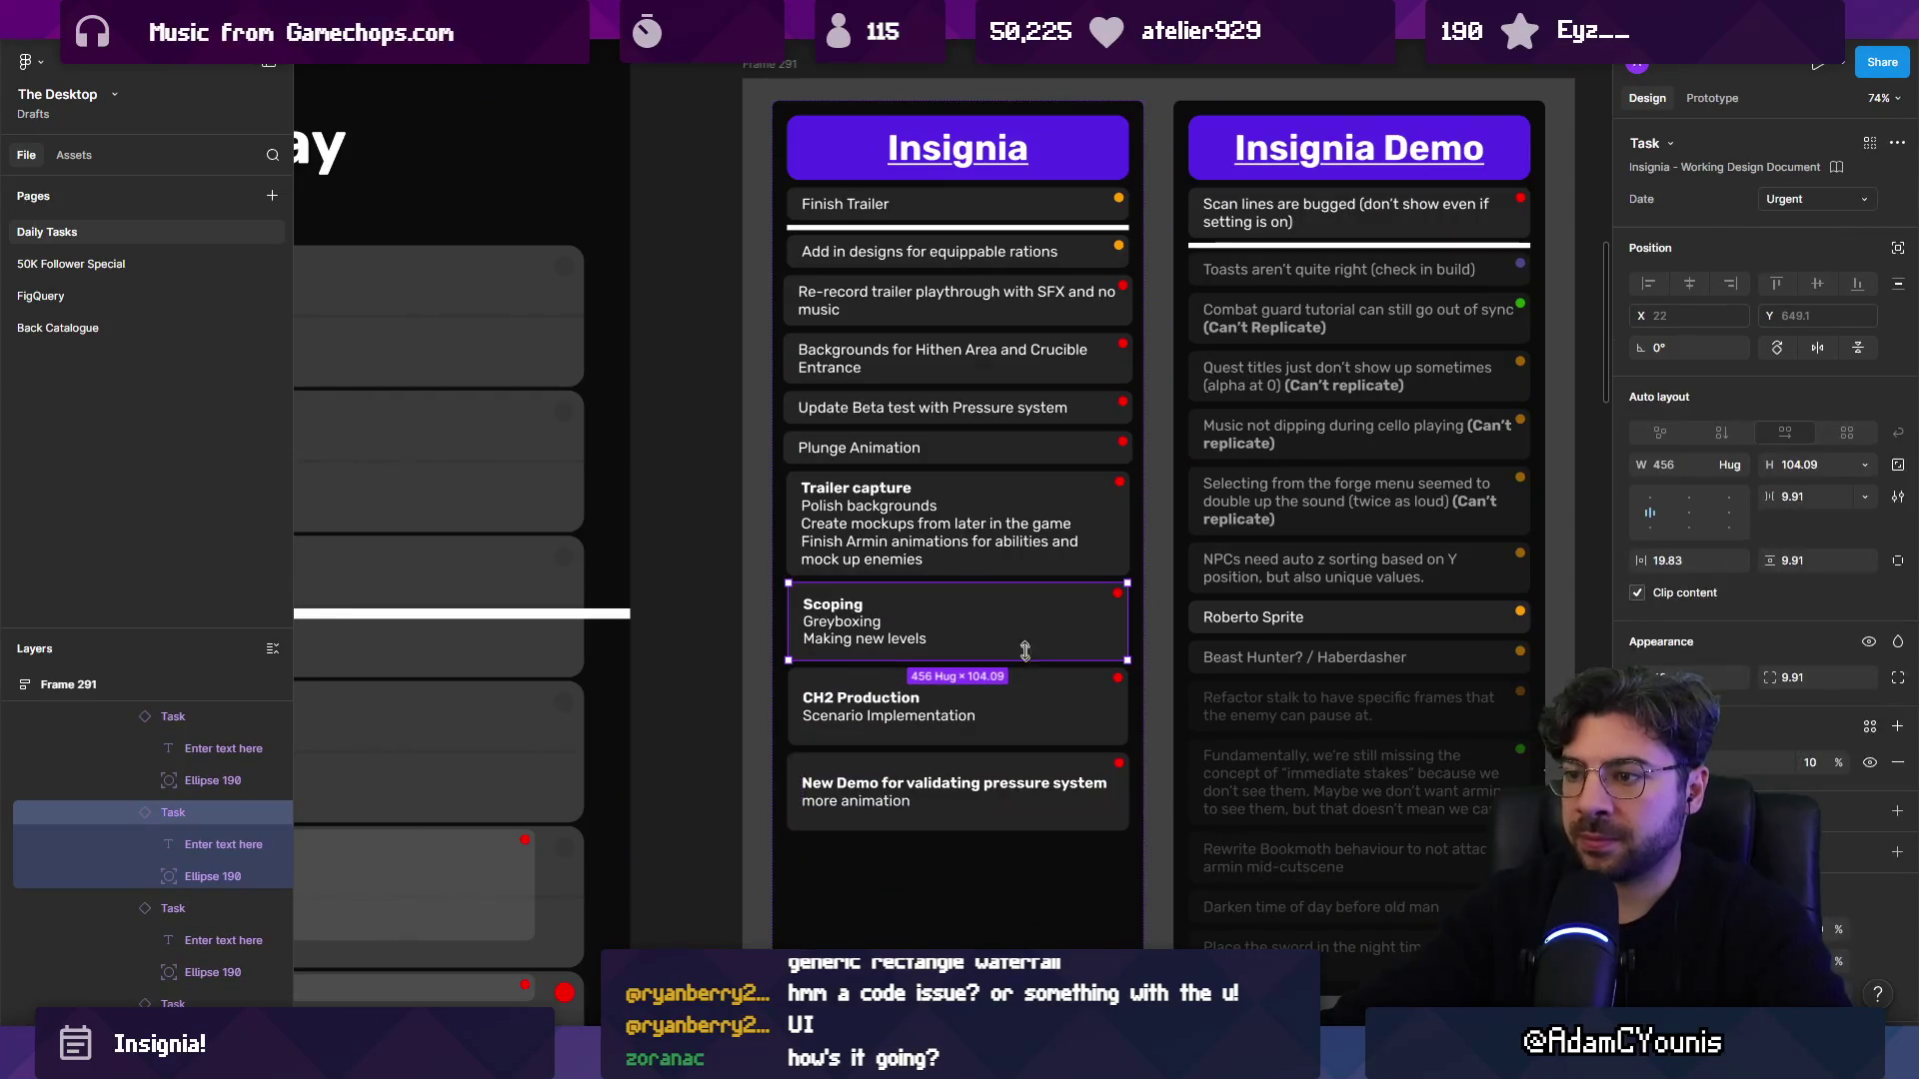
pyautogui.click(986, 697)
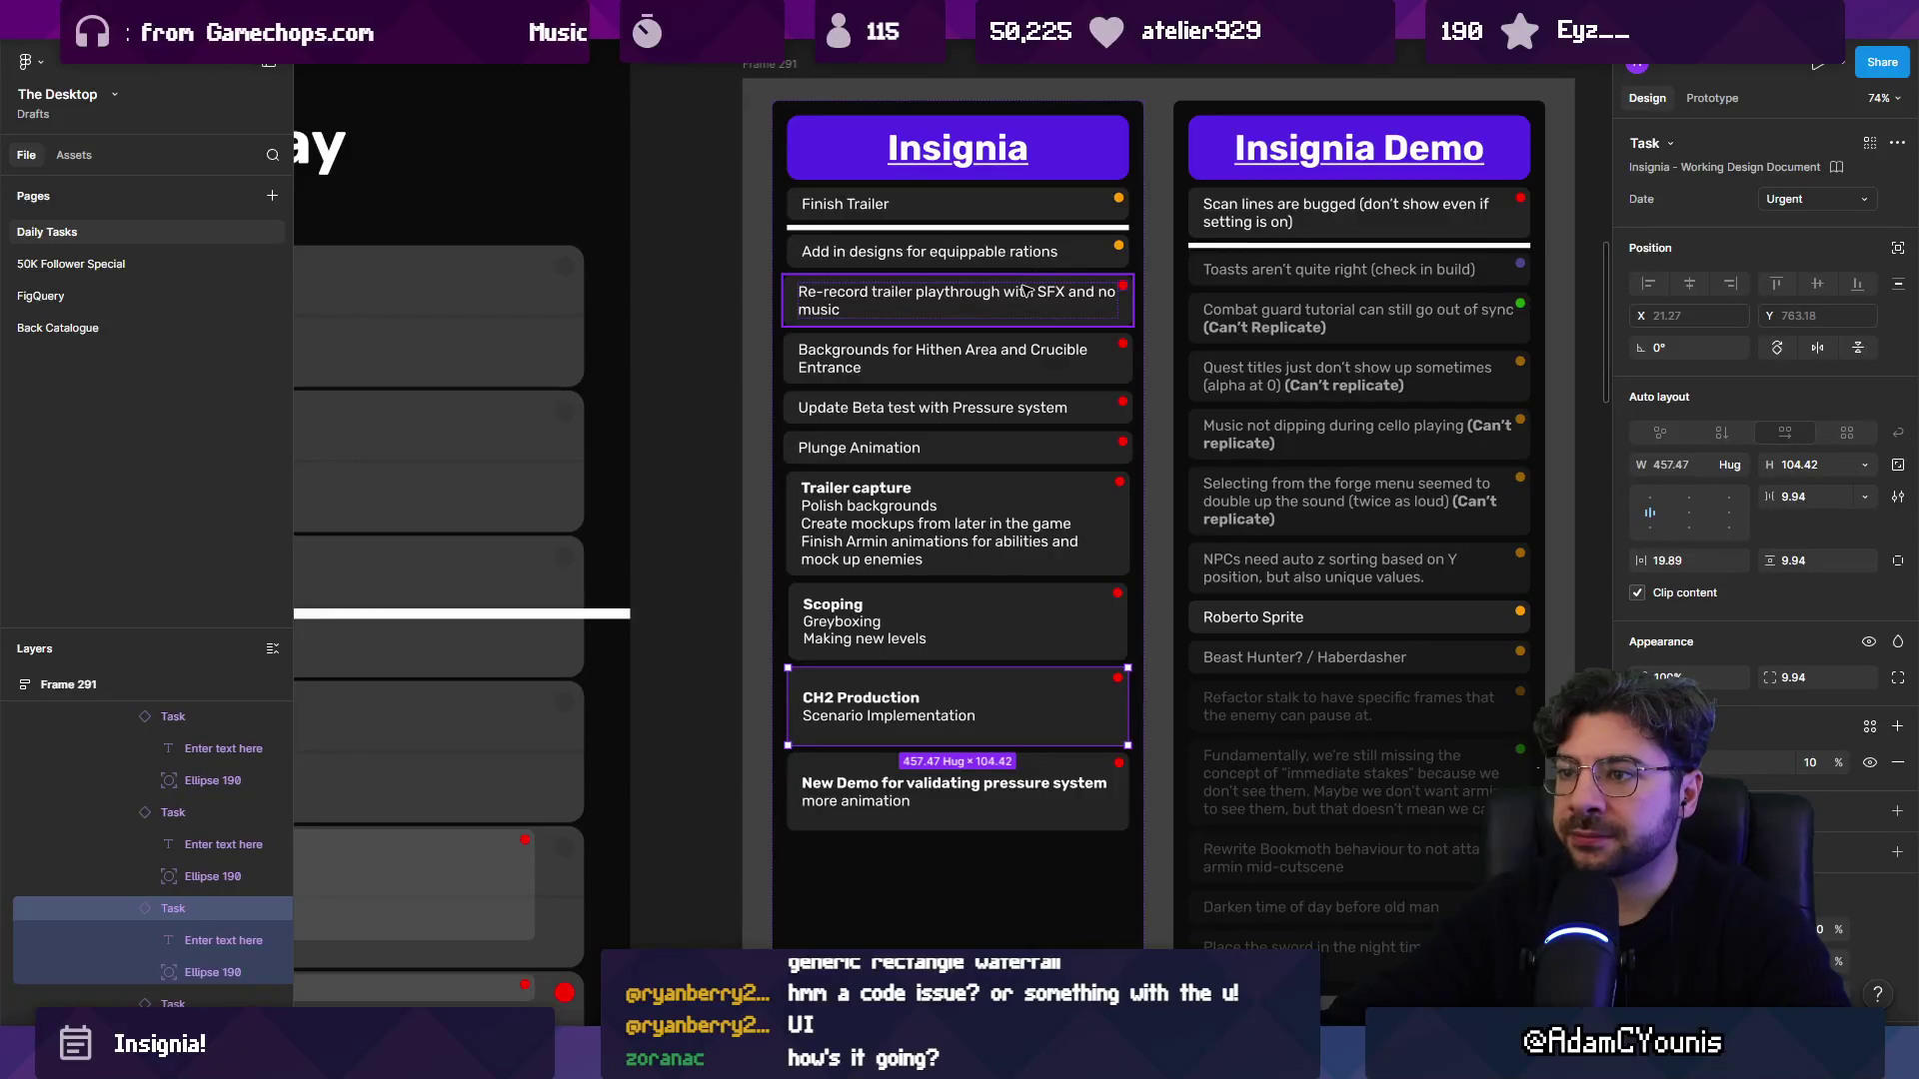
# Set Backgrounds for Hithen Area's date to Ongoing and delete the New Demo card.
pyautogui.click(1006, 358)
pyautogui.click(1805, 201)
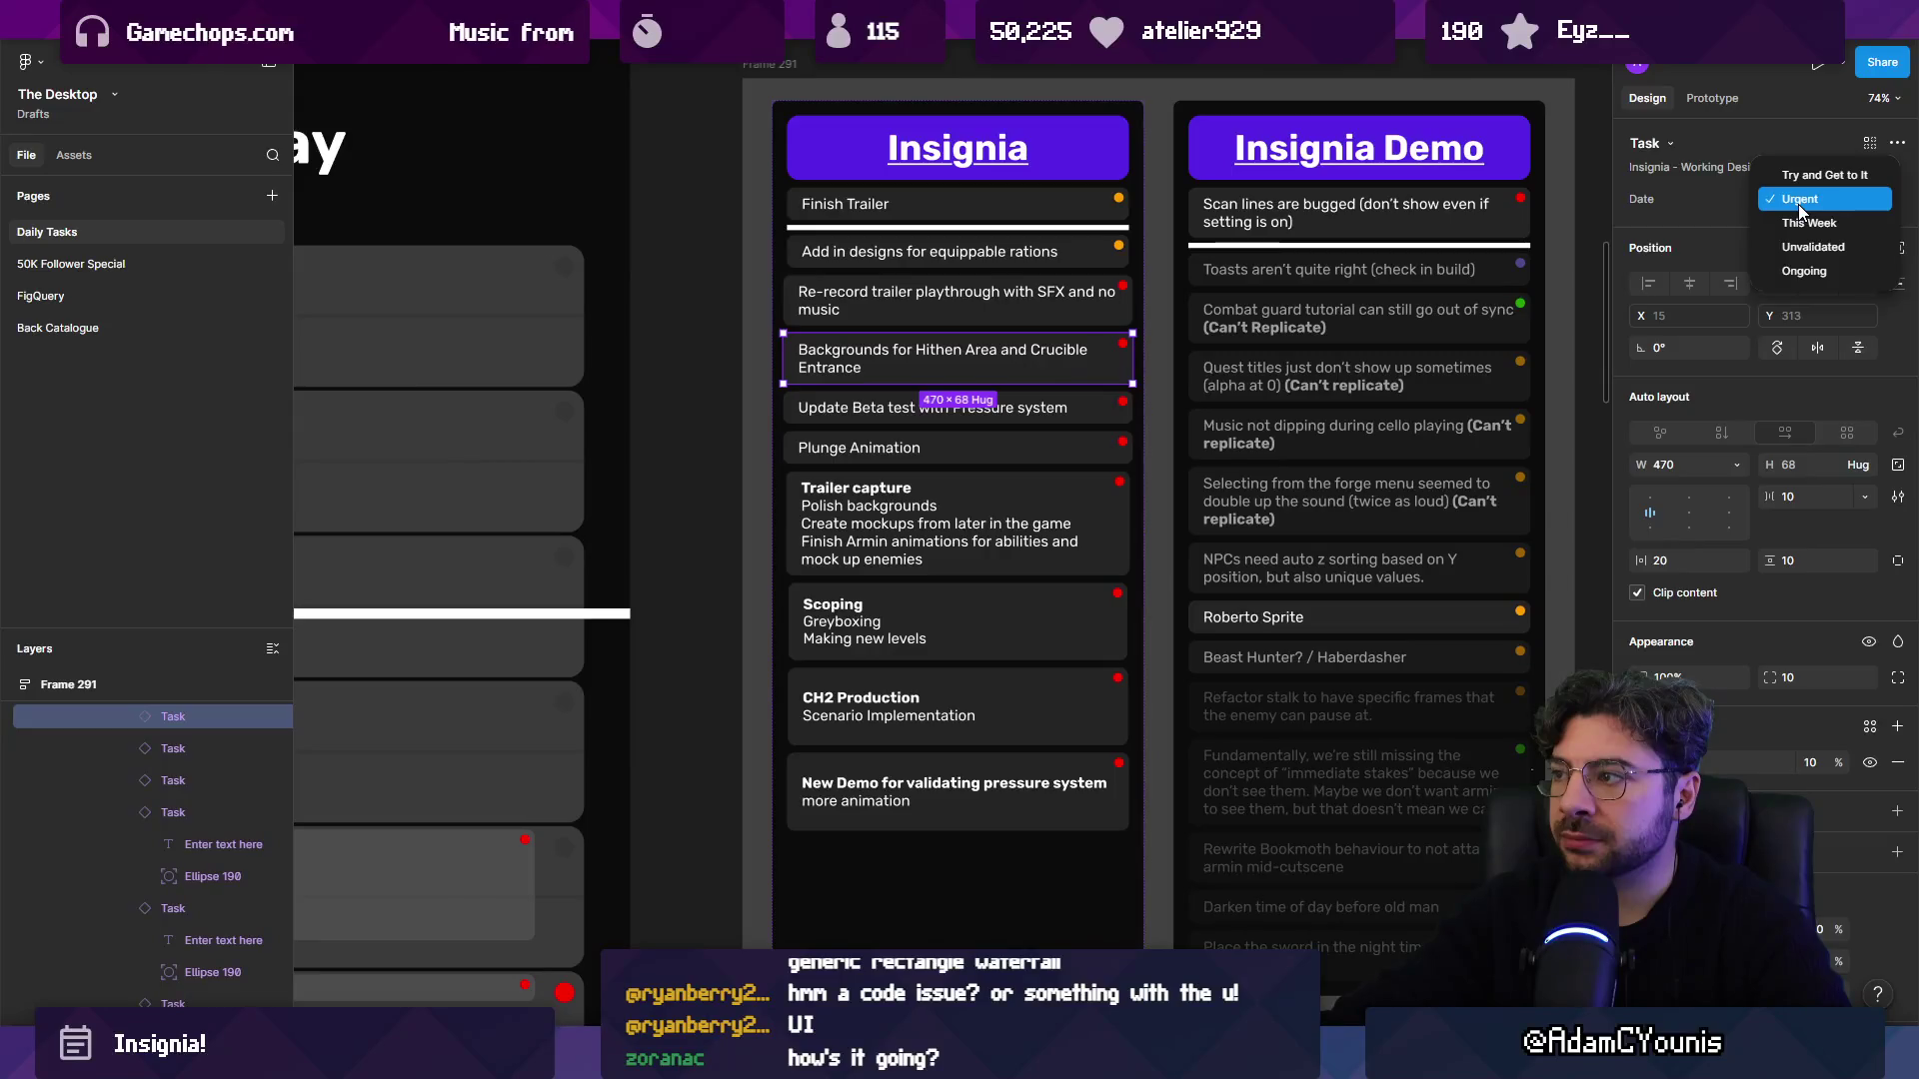
pyautogui.click(1805, 270)
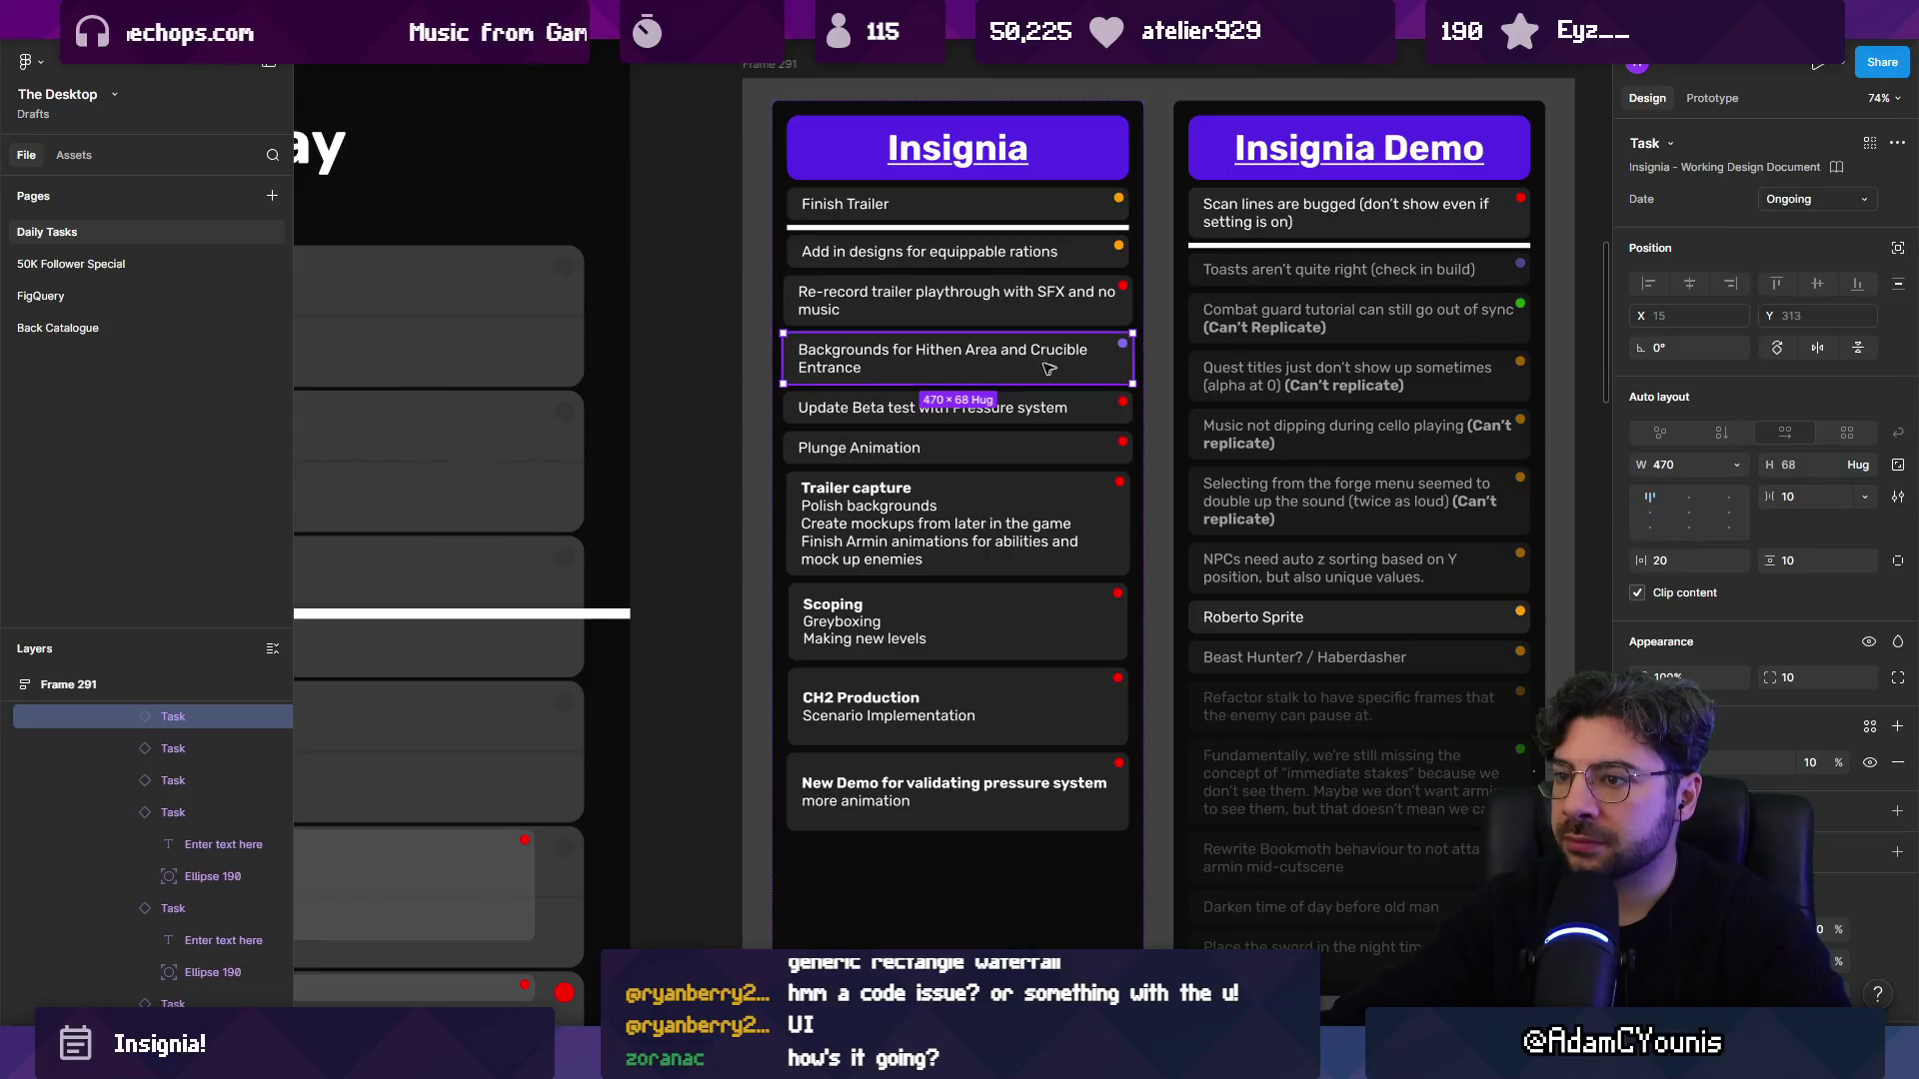
pyautogui.click(1049, 407)
pyautogui.click(977, 793)
pyautogui.press('Delete')
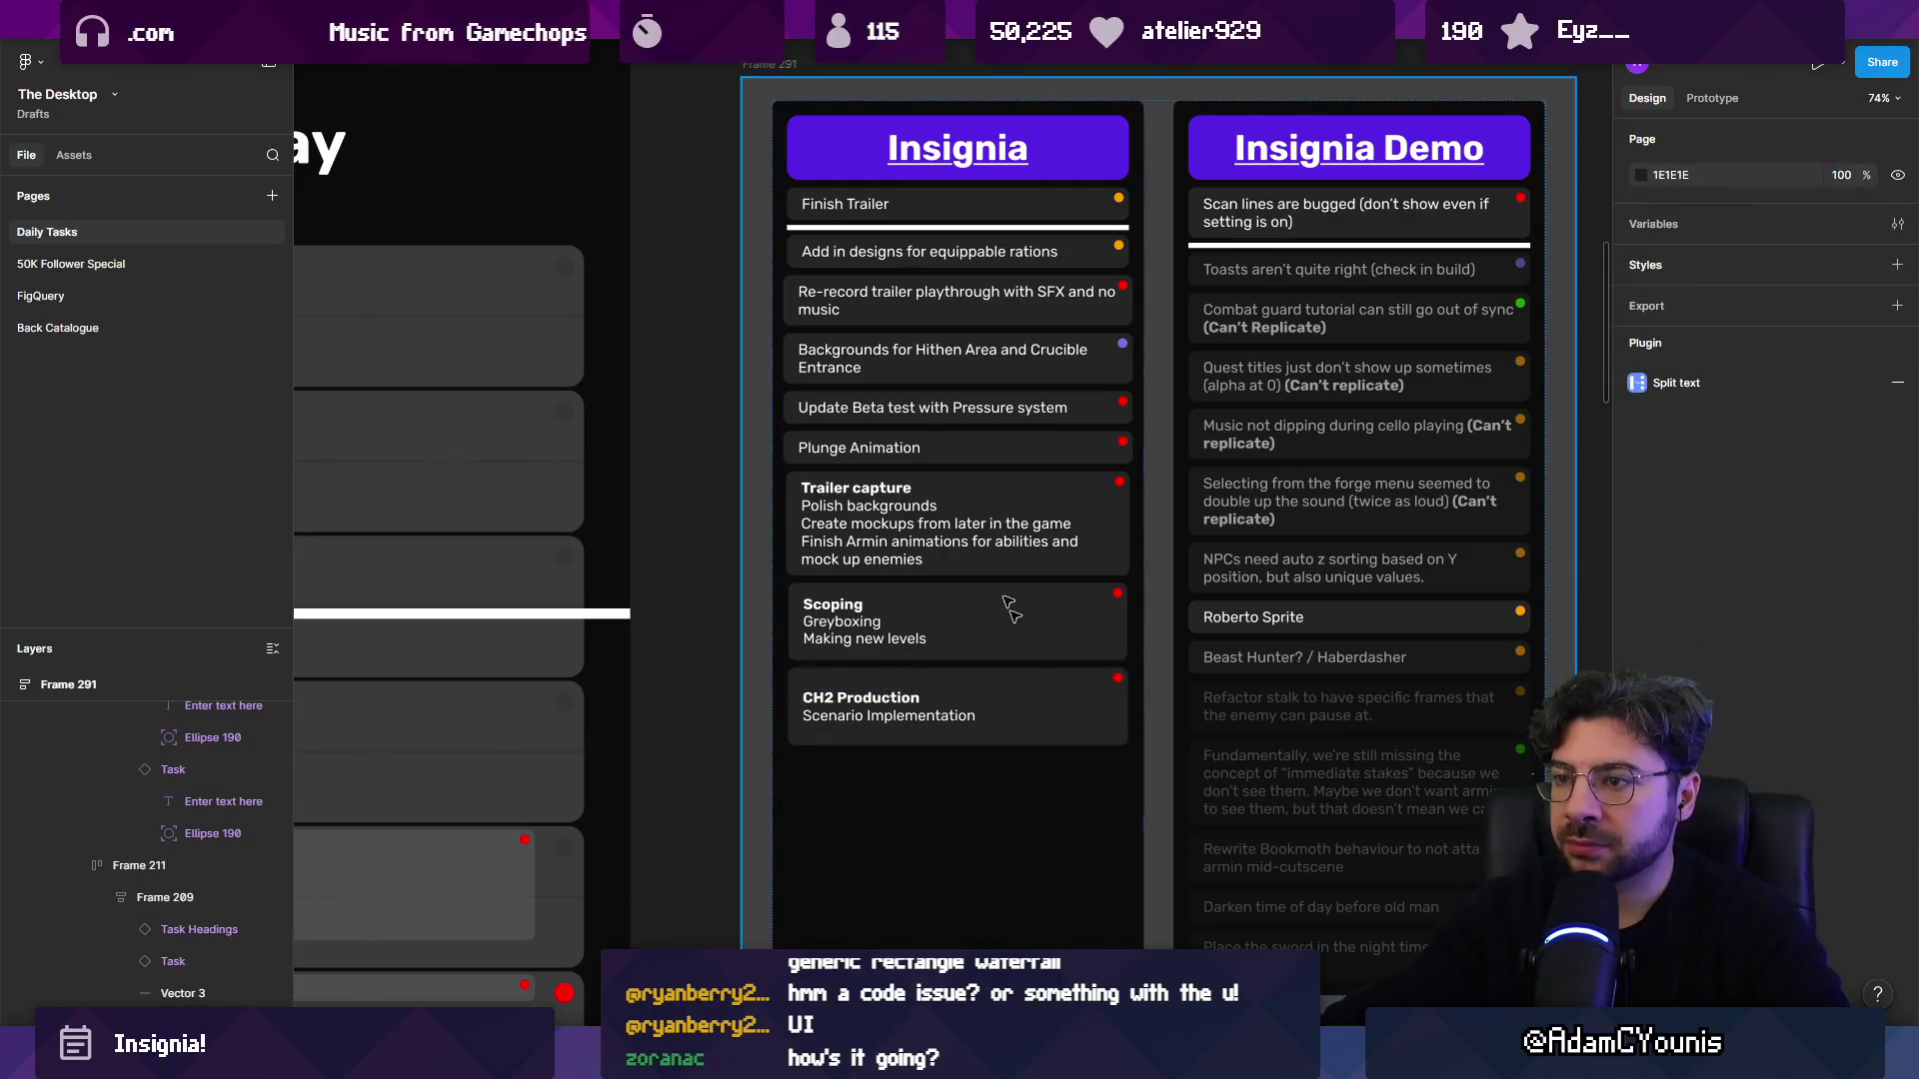
# Set the Update Beta test with Pressure system task's date to Ongoing.
pyautogui.click(963, 410)
pyautogui.doubleClick(1111, 418)
pyautogui.click(1110, 418)
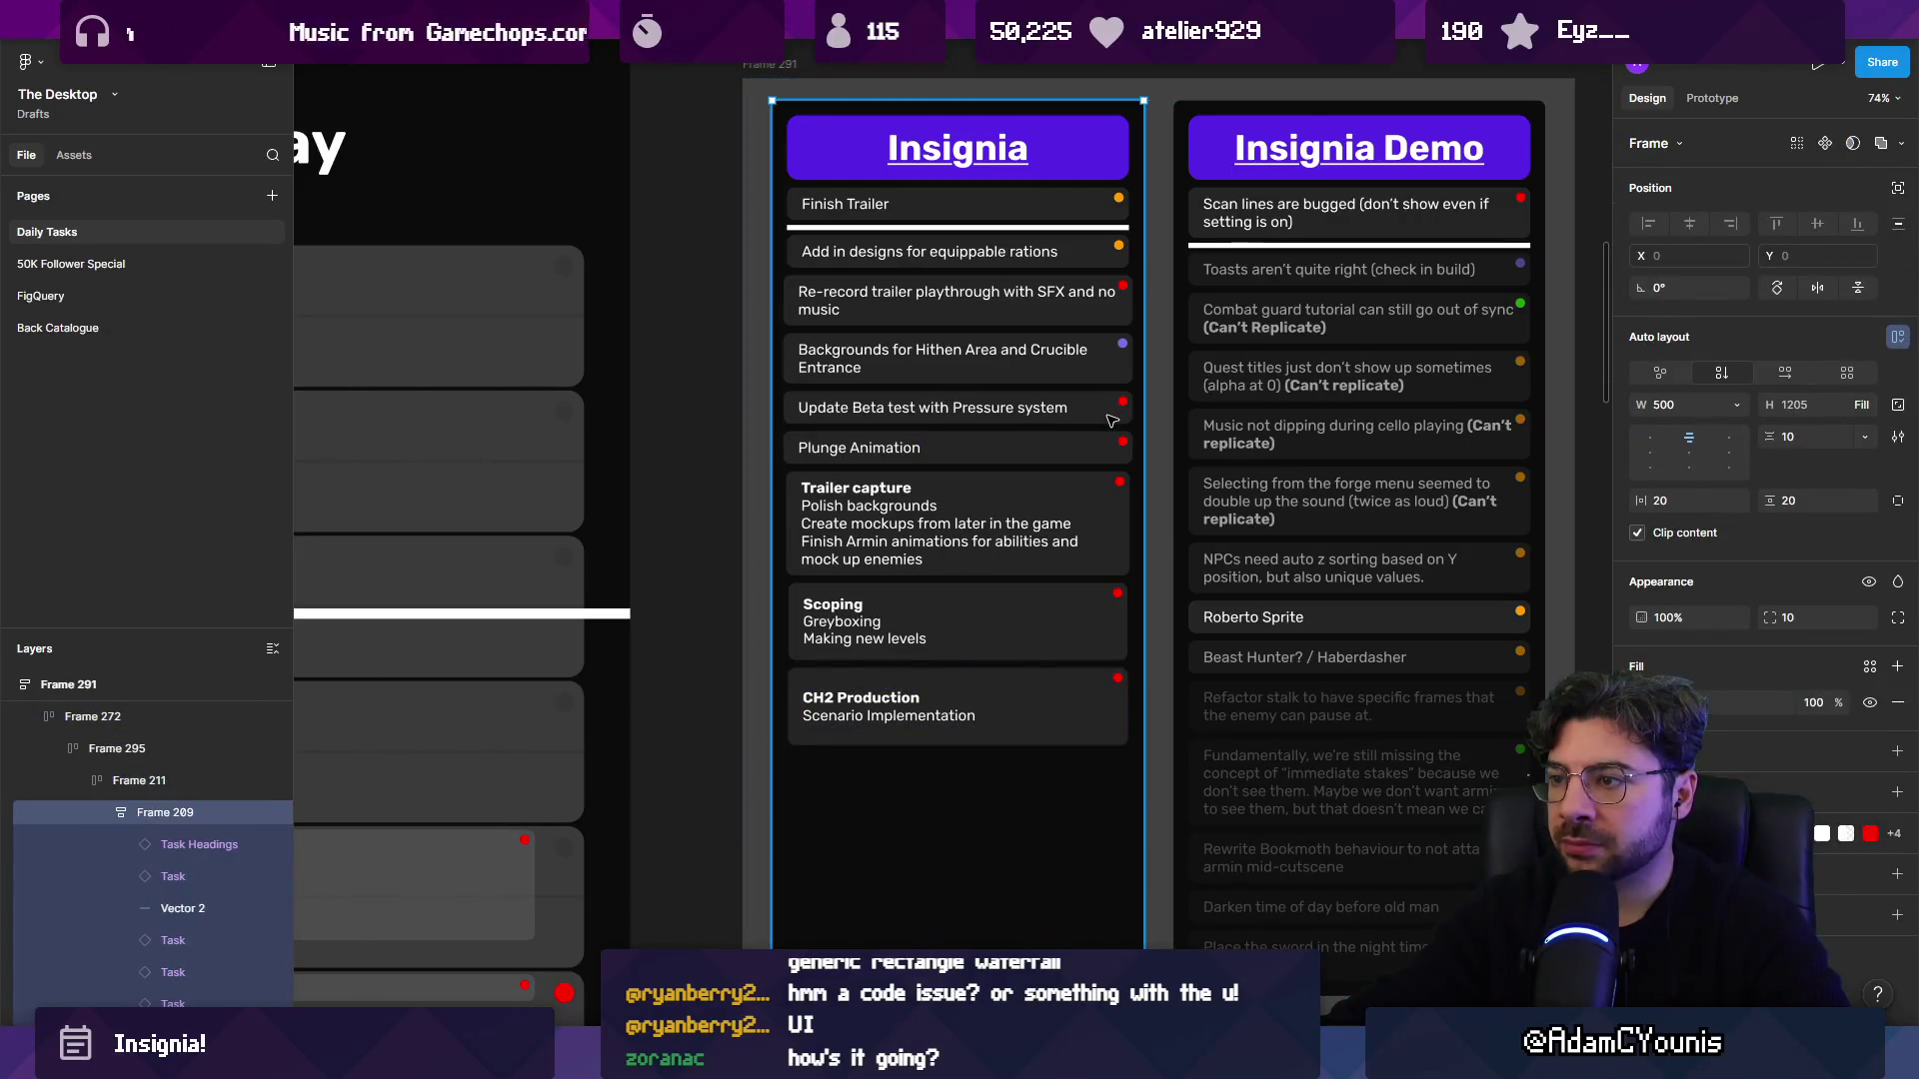
pyautogui.click(1111, 418)
pyautogui.click(1817, 199)
pyautogui.click(1837, 246)
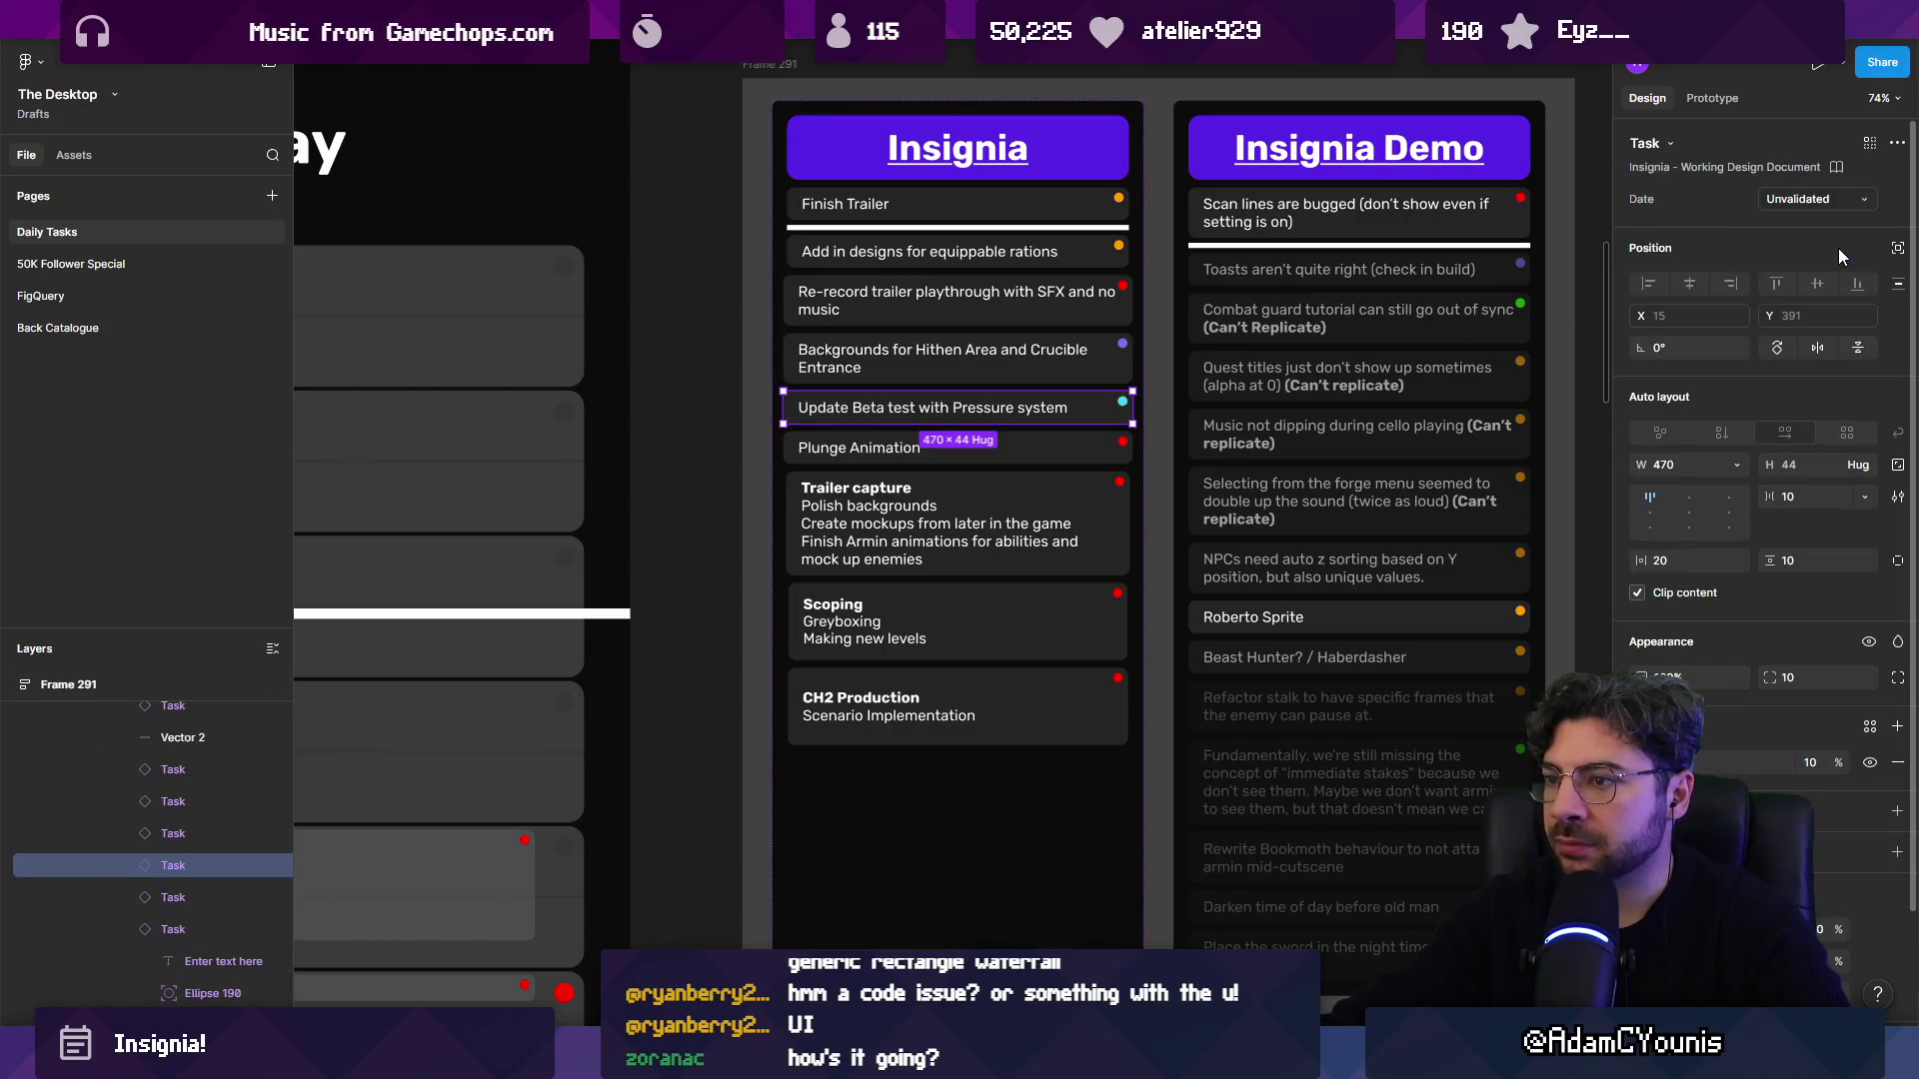
pyautogui.click(1821, 197)
pyautogui.click(1821, 224)
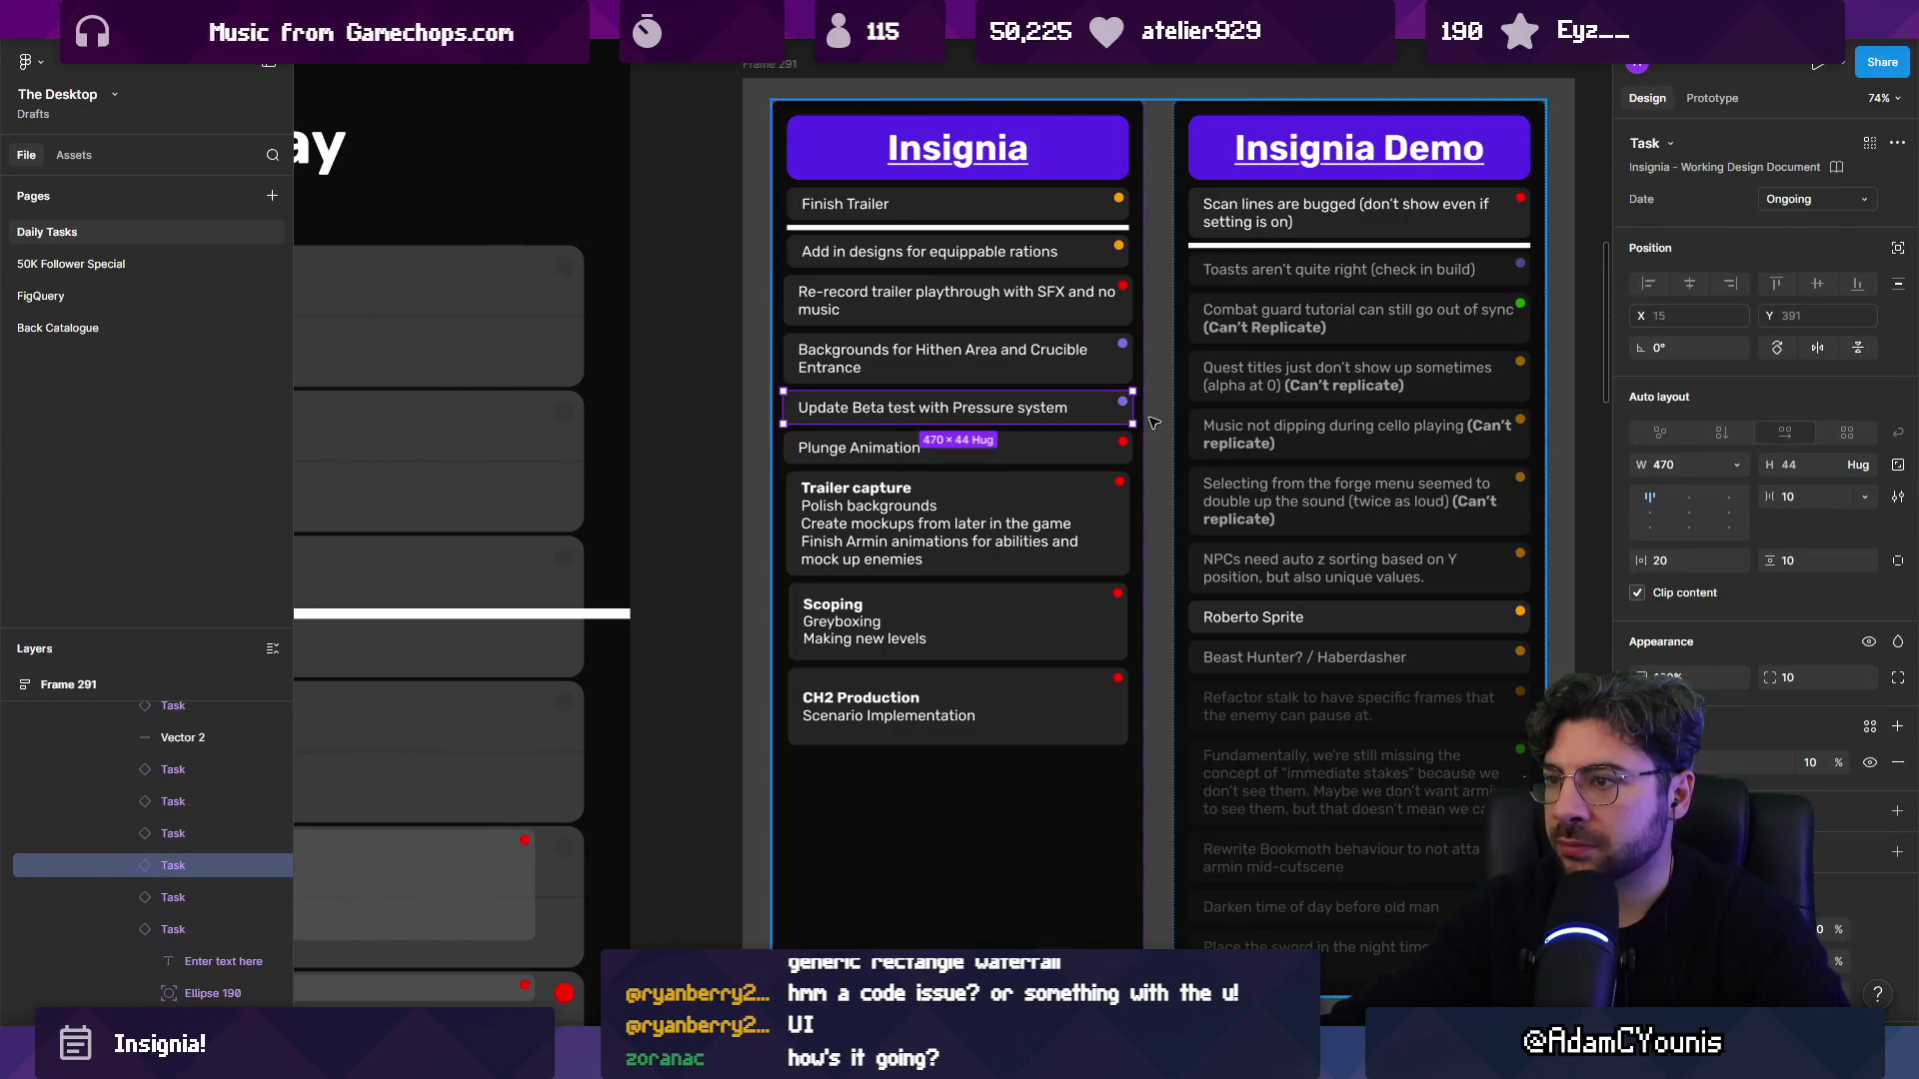
# Date Plunge Animation 'Try and Get to It' and Re-record trailer 'This Week', then select Scoping.
pyautogui.press('Tab')
pyautogui.click(1814, 199)
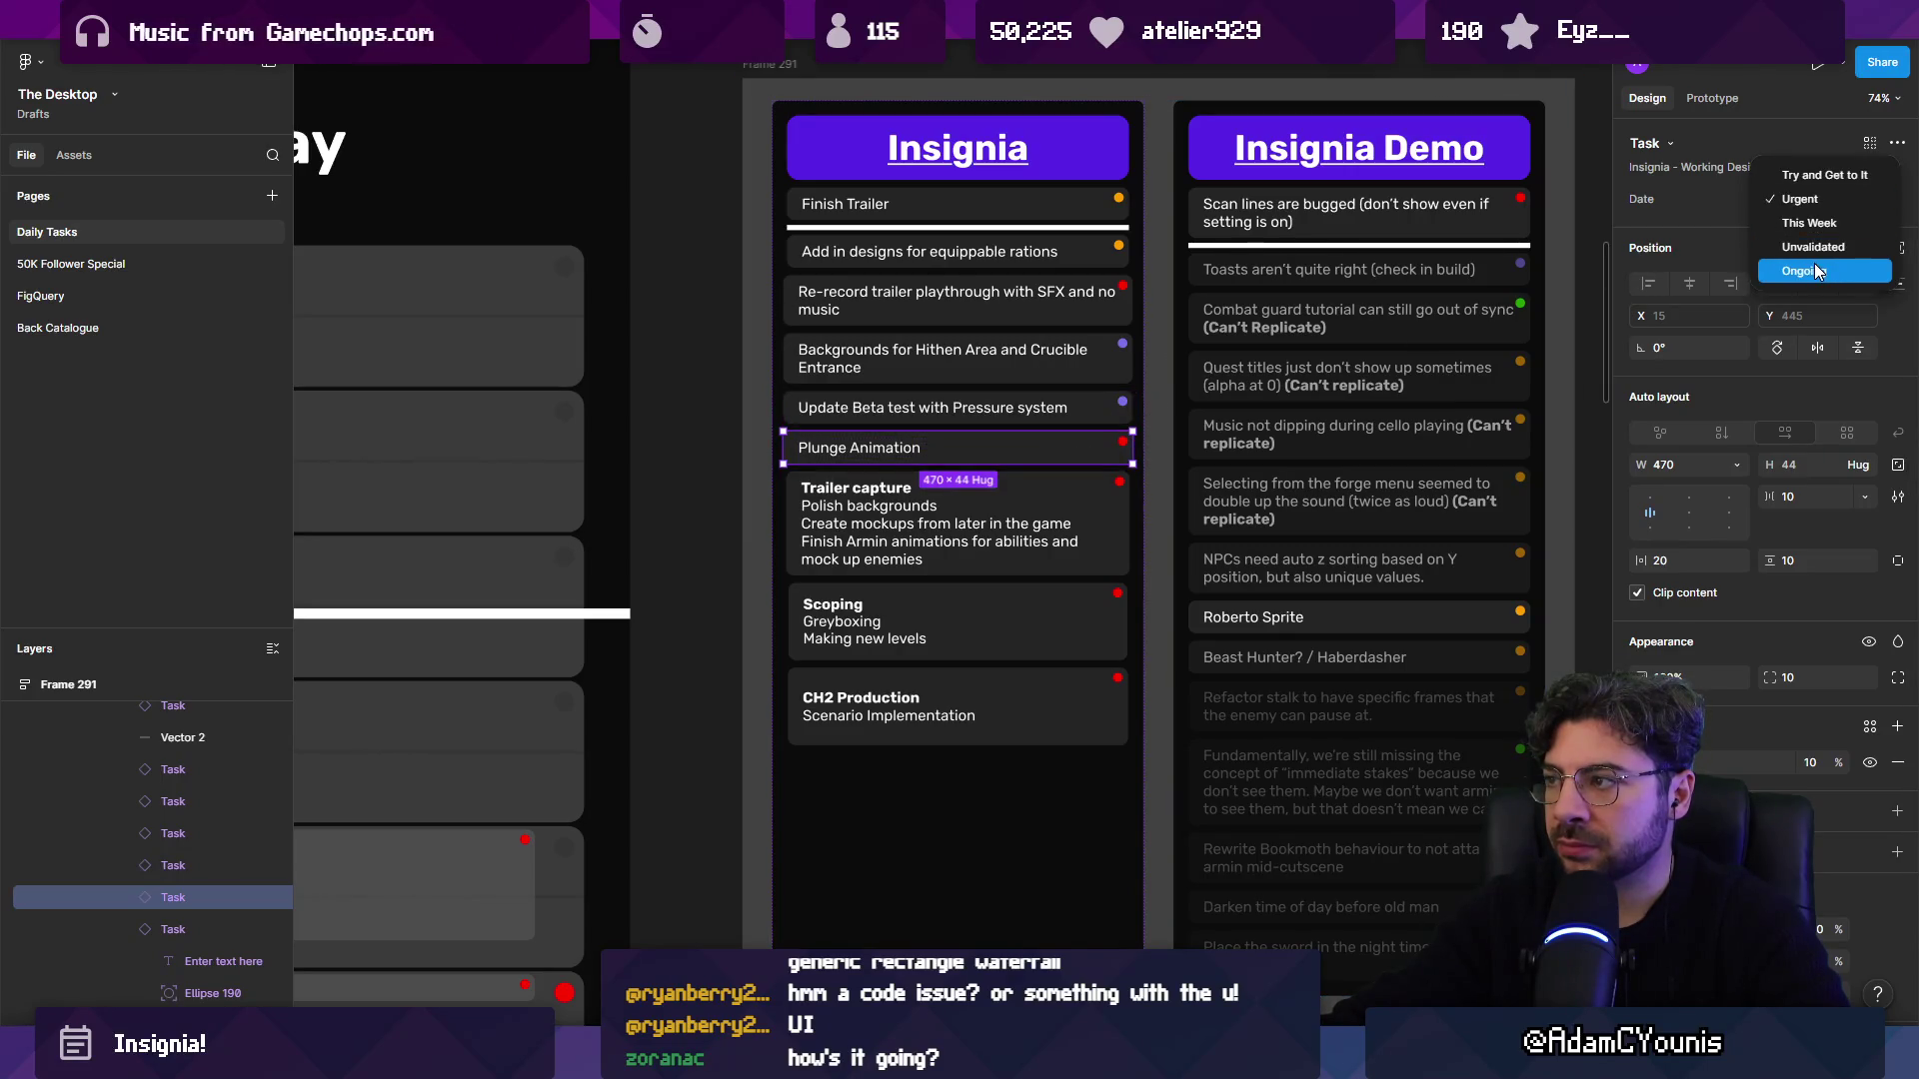
pyautogui.click(1821, 175)
pyautogui.hotkey('shift', 'Tab')
pyautogui.hotkey('shift', 'Tab')
pyautogui.hotkey('shift', 'Tab')
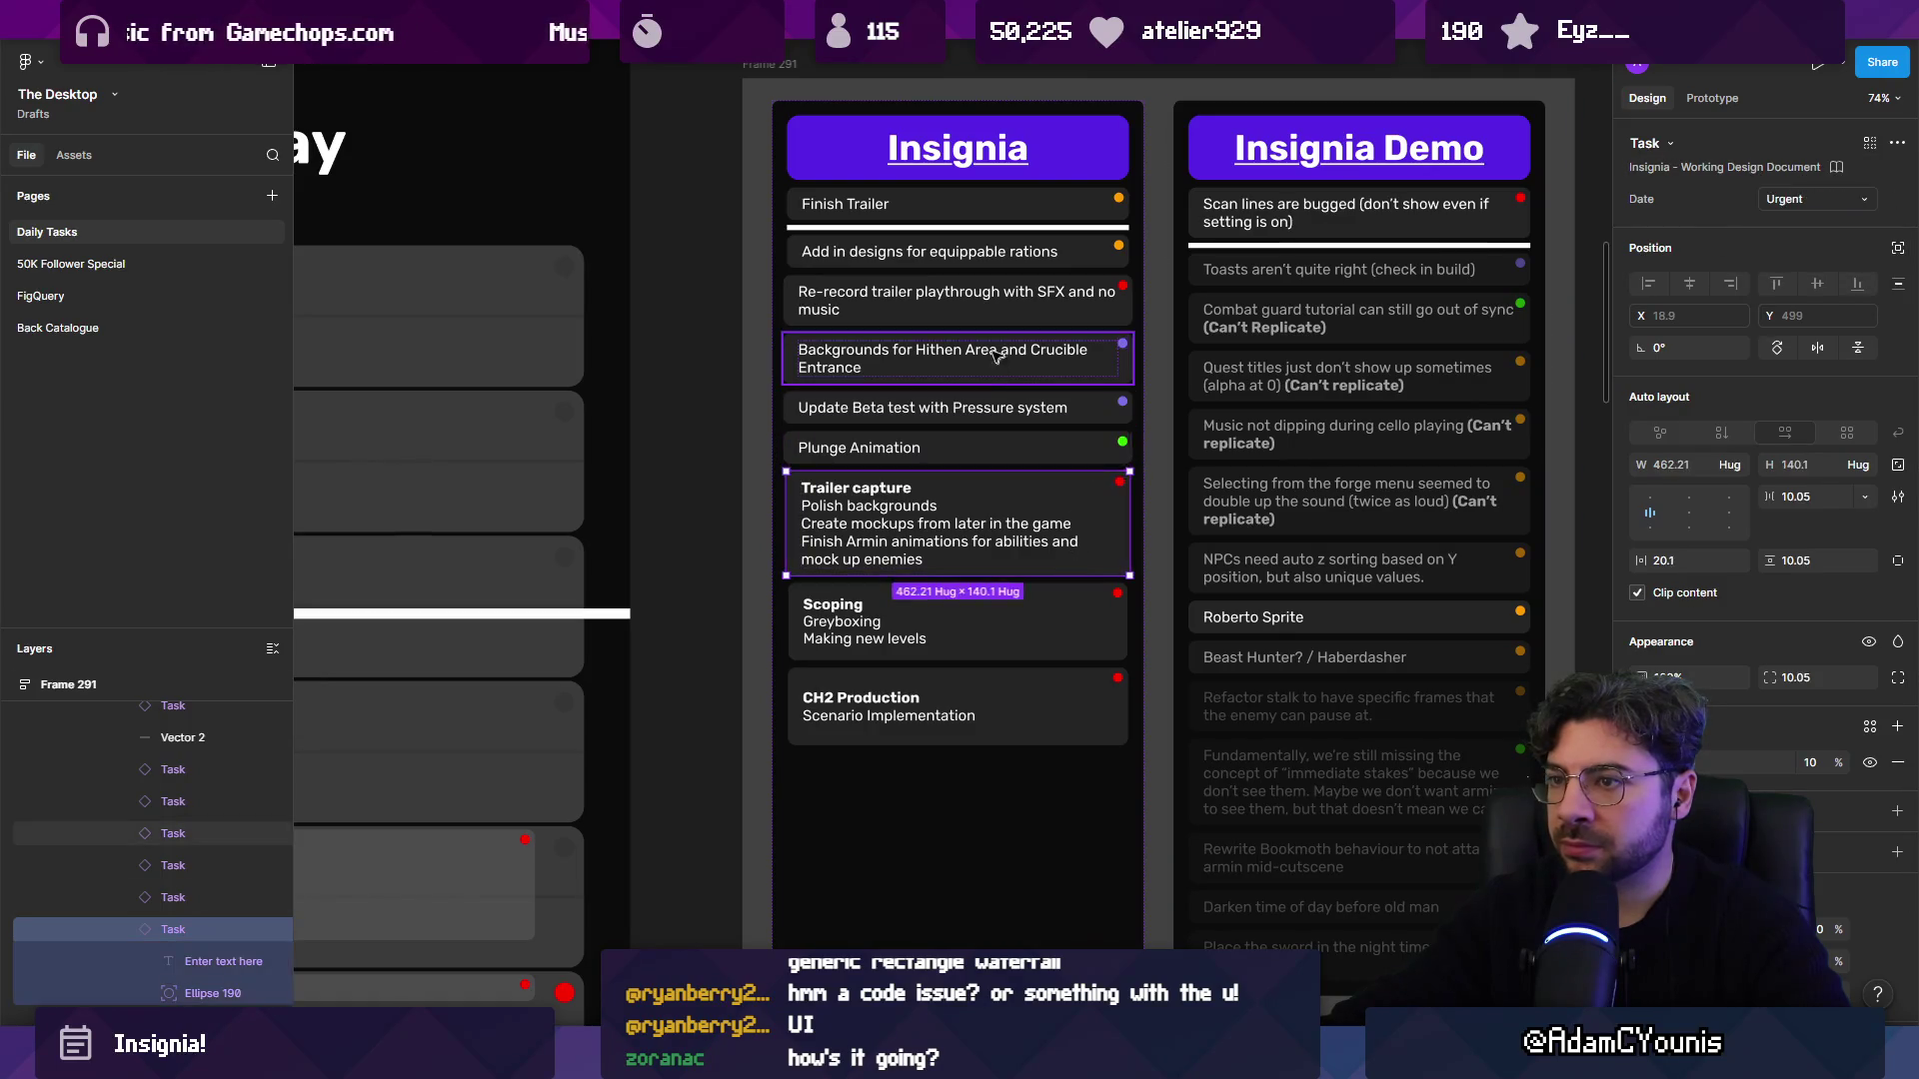
pyautogui.click(1833, 194)
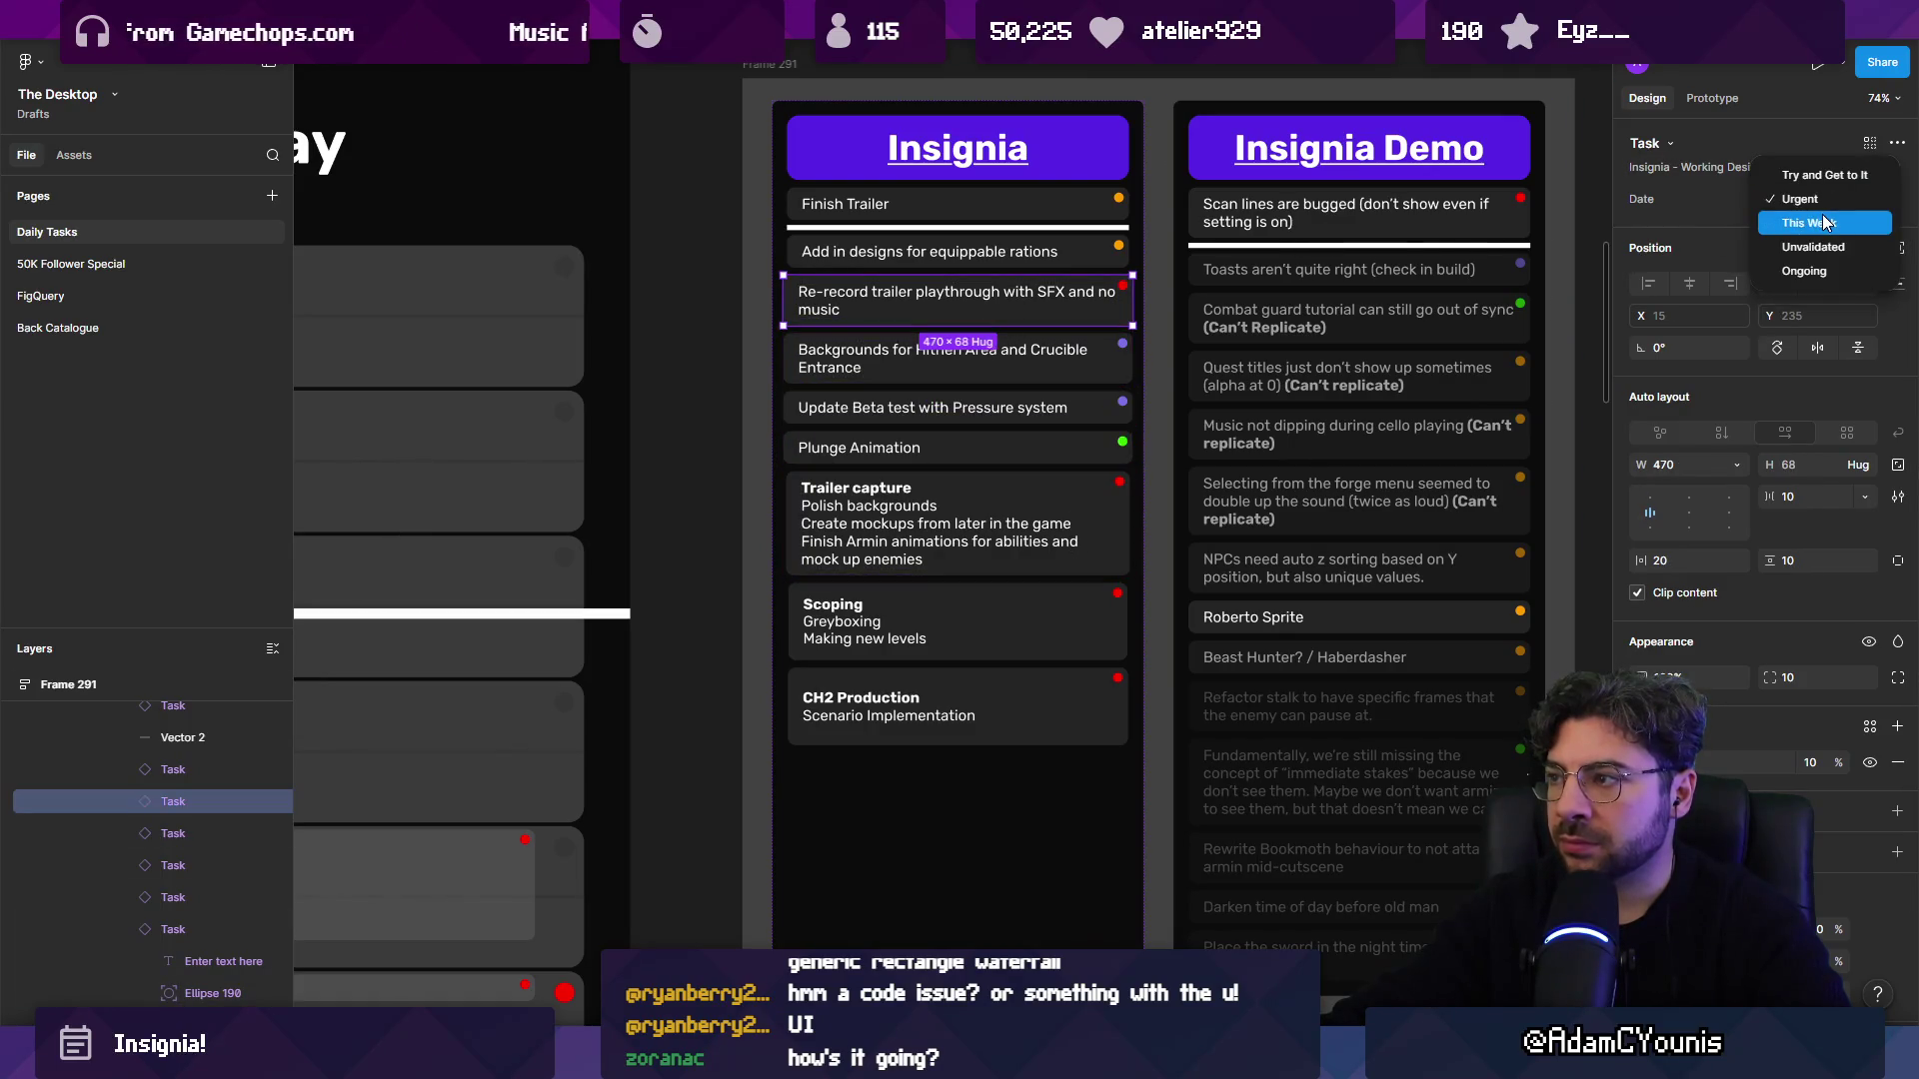
pyautogui.click(1821, 214)
pyautogui.click(1047, 506)
pyautogui.press('Tab')
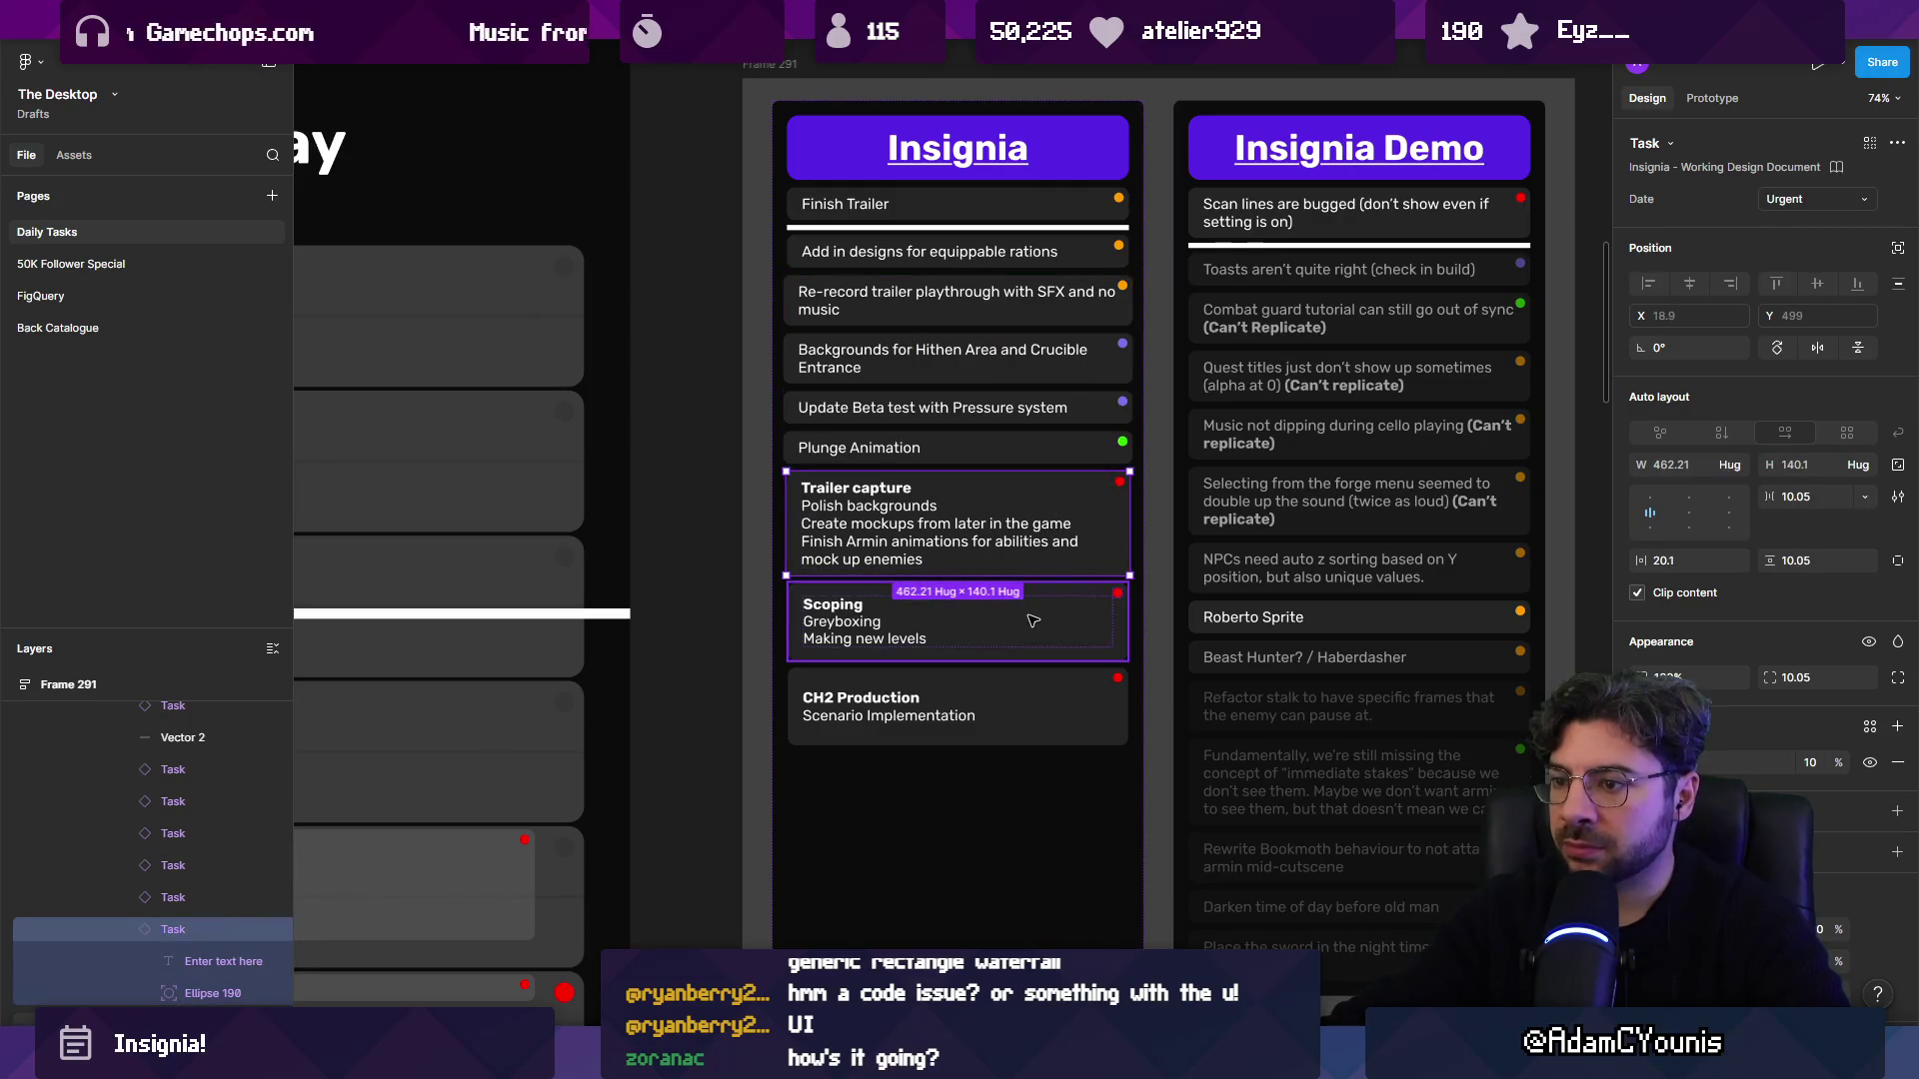
pyautogui.click(1796, 202)
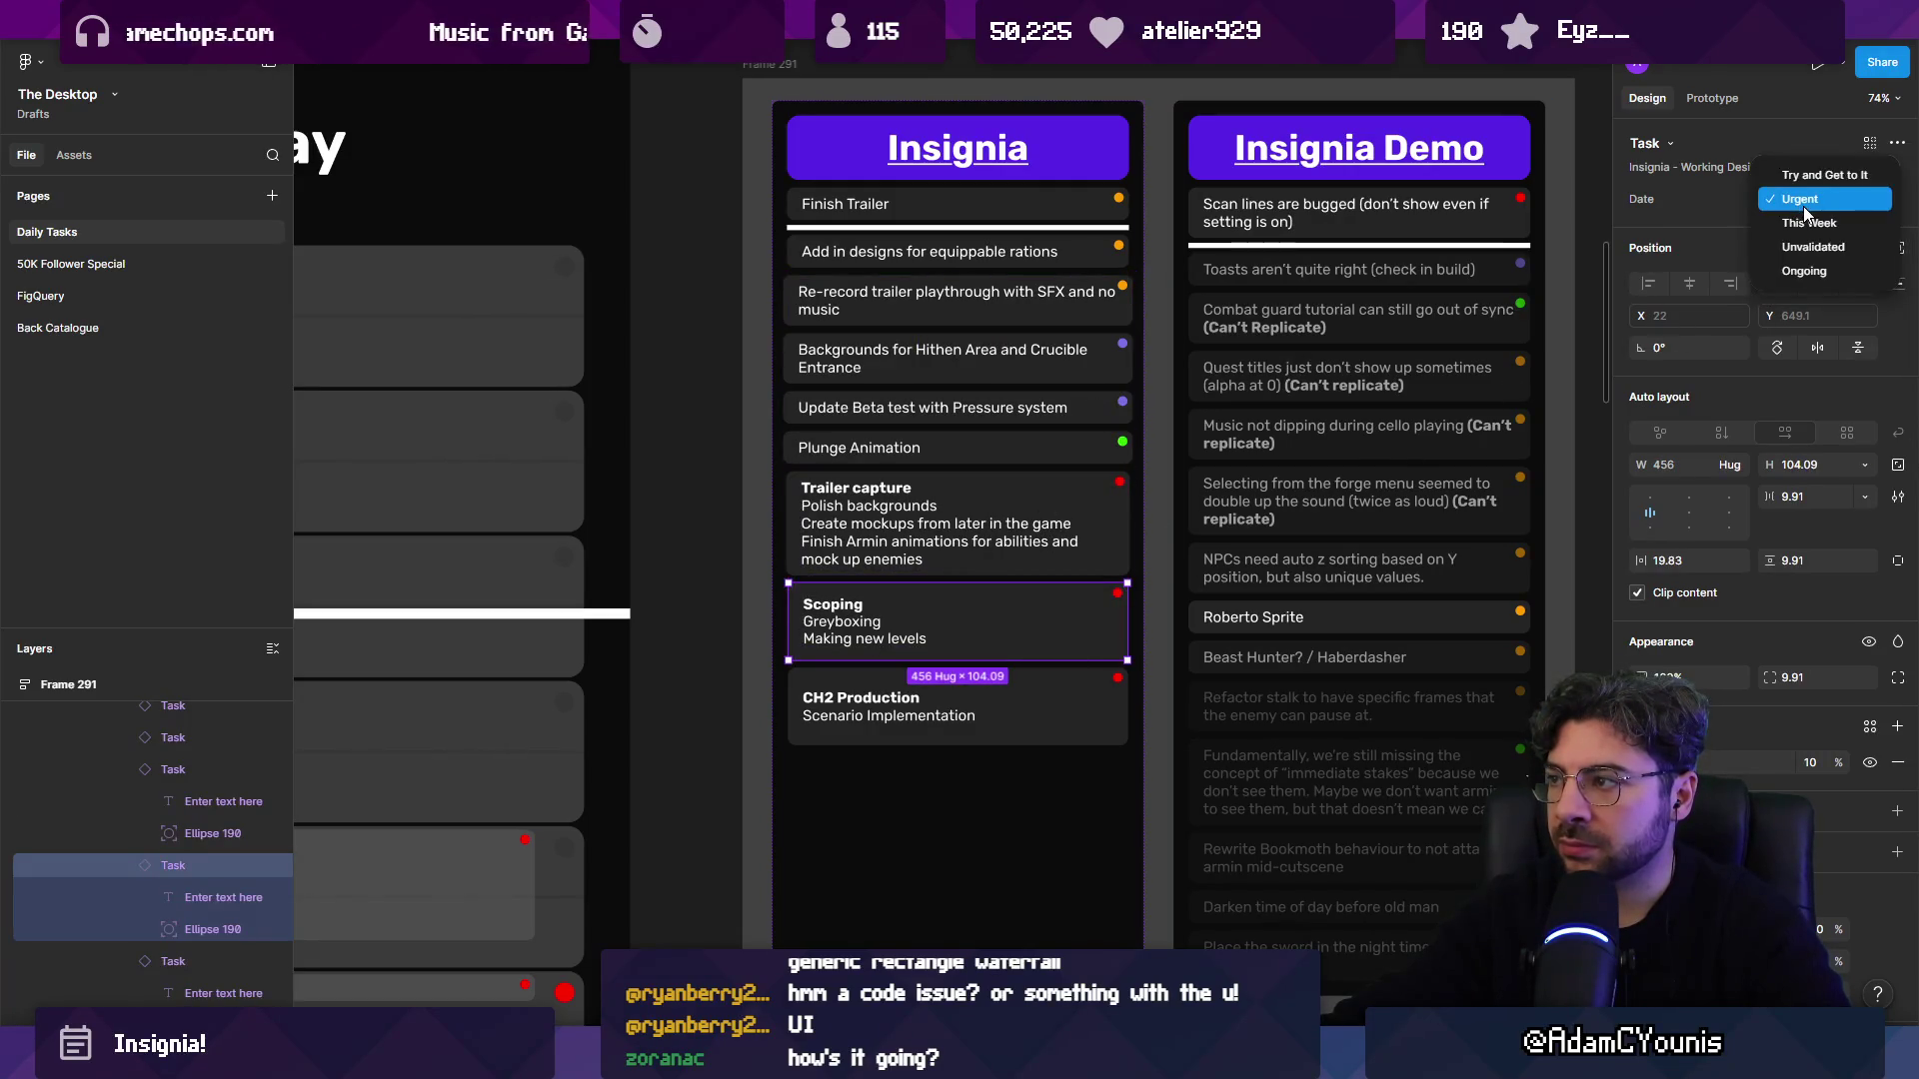
# Set Scoping to This Week; move CH2 Production, Scoping and Trailer capture up, Finish Trailer down.
pyautogui.click(1807, 218)
pyautogui.click(990, 736)
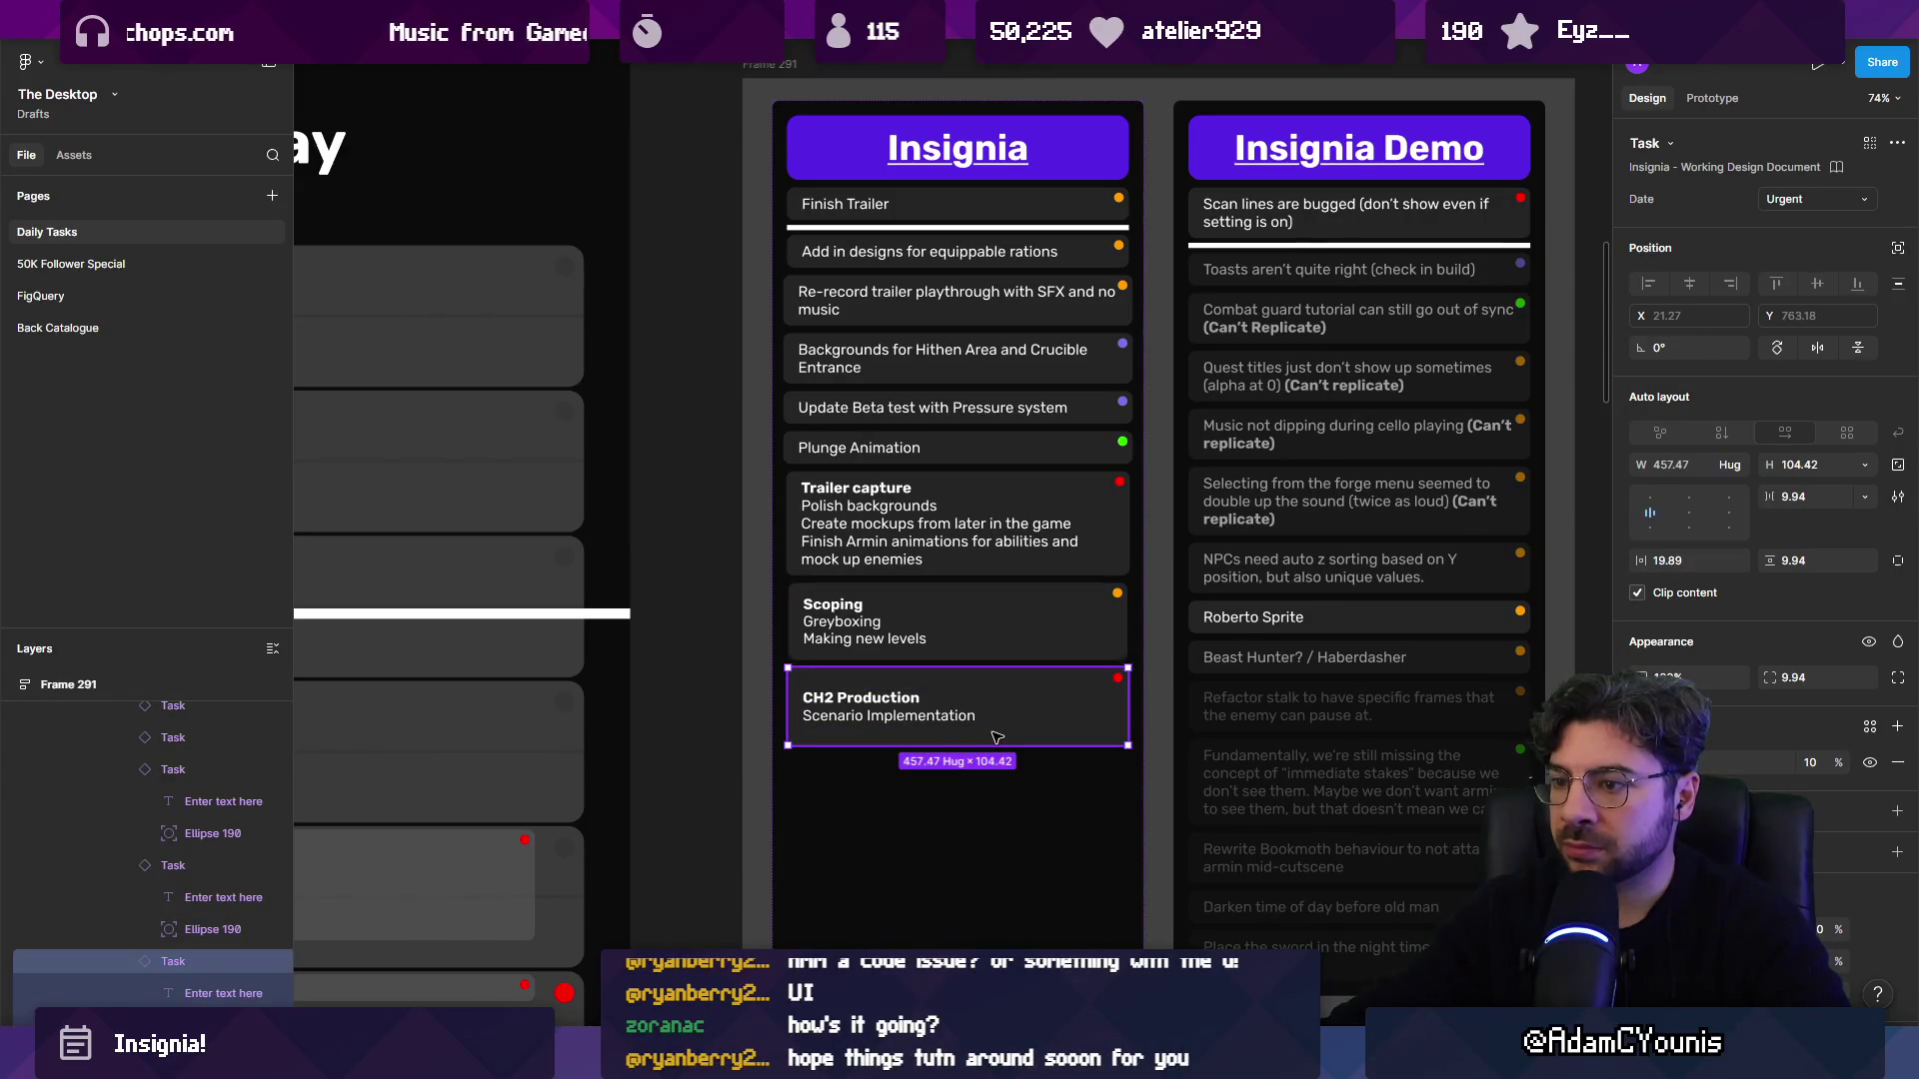
pyautogui.press('Up')
pyautogui.press('Up')
pyautogui.press('Up')
pyautogui.press('Up')
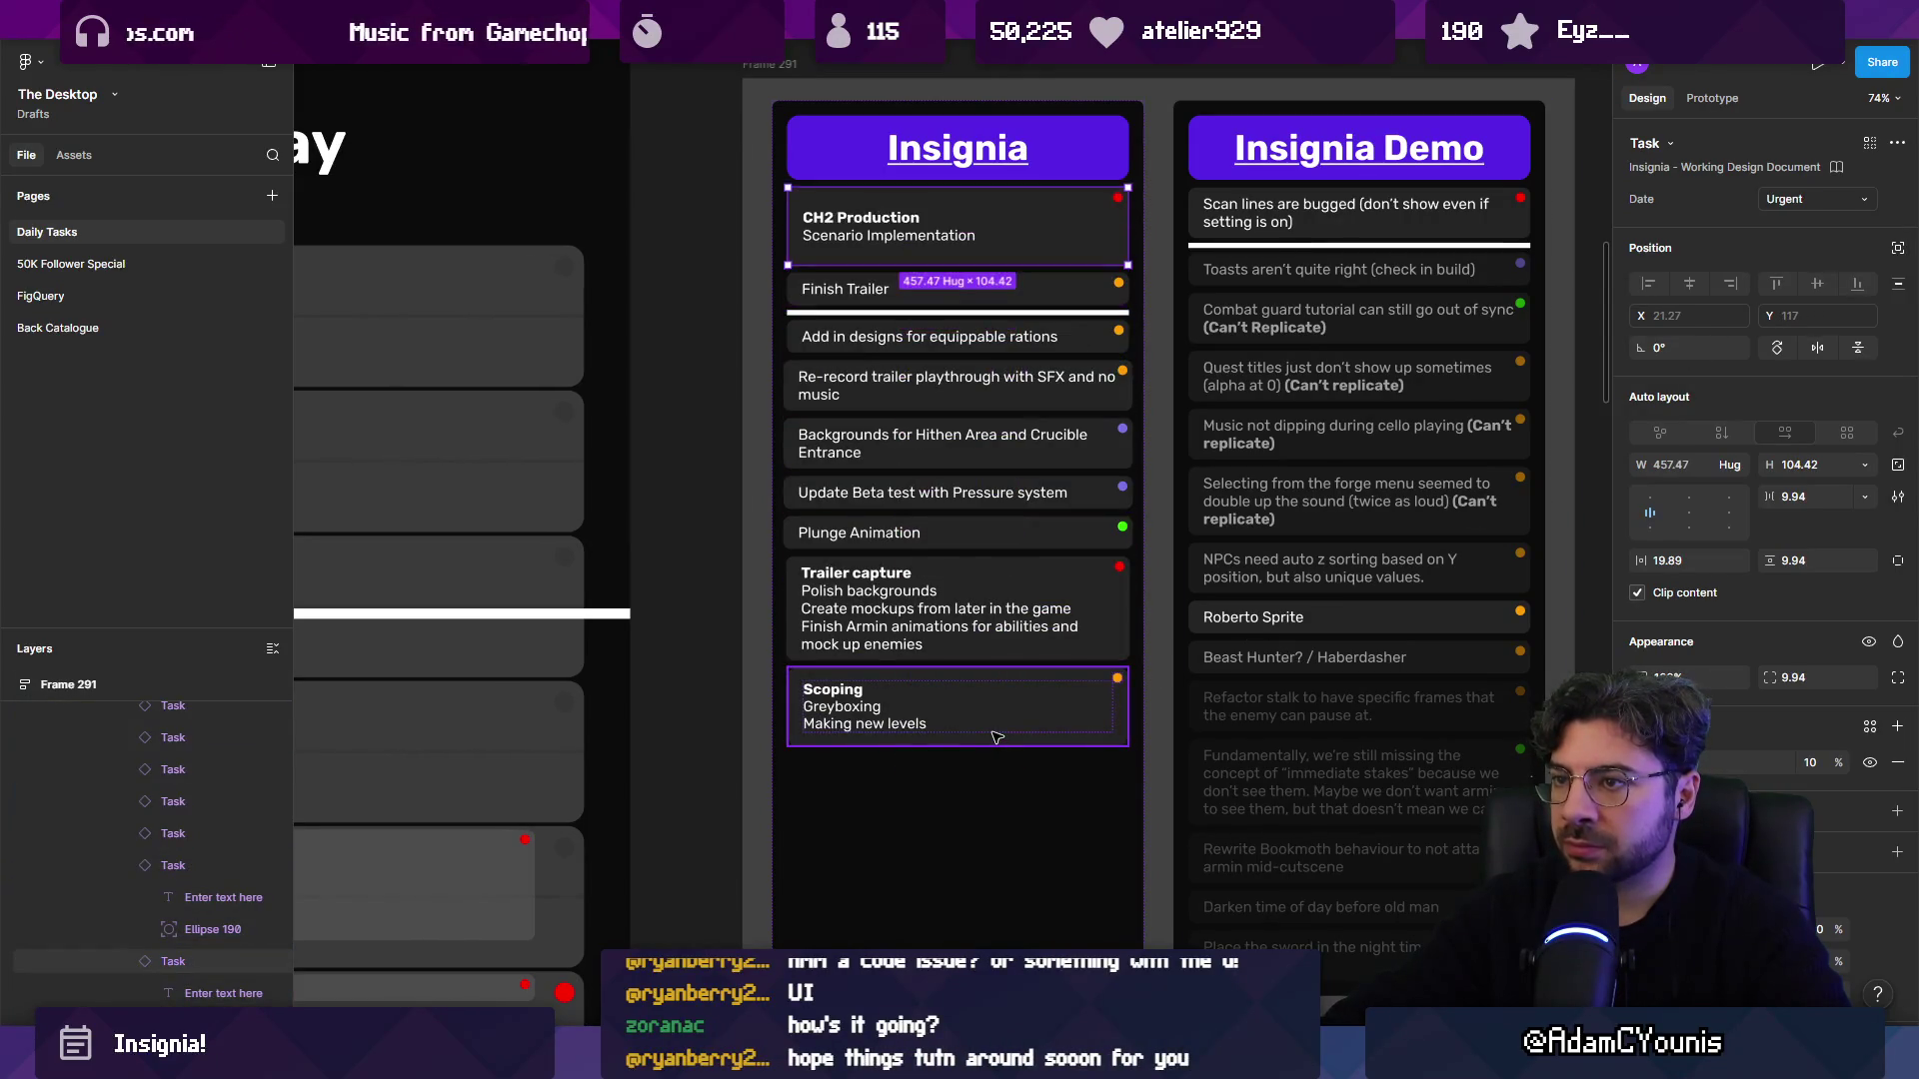
pyautogui.click(891, 300)
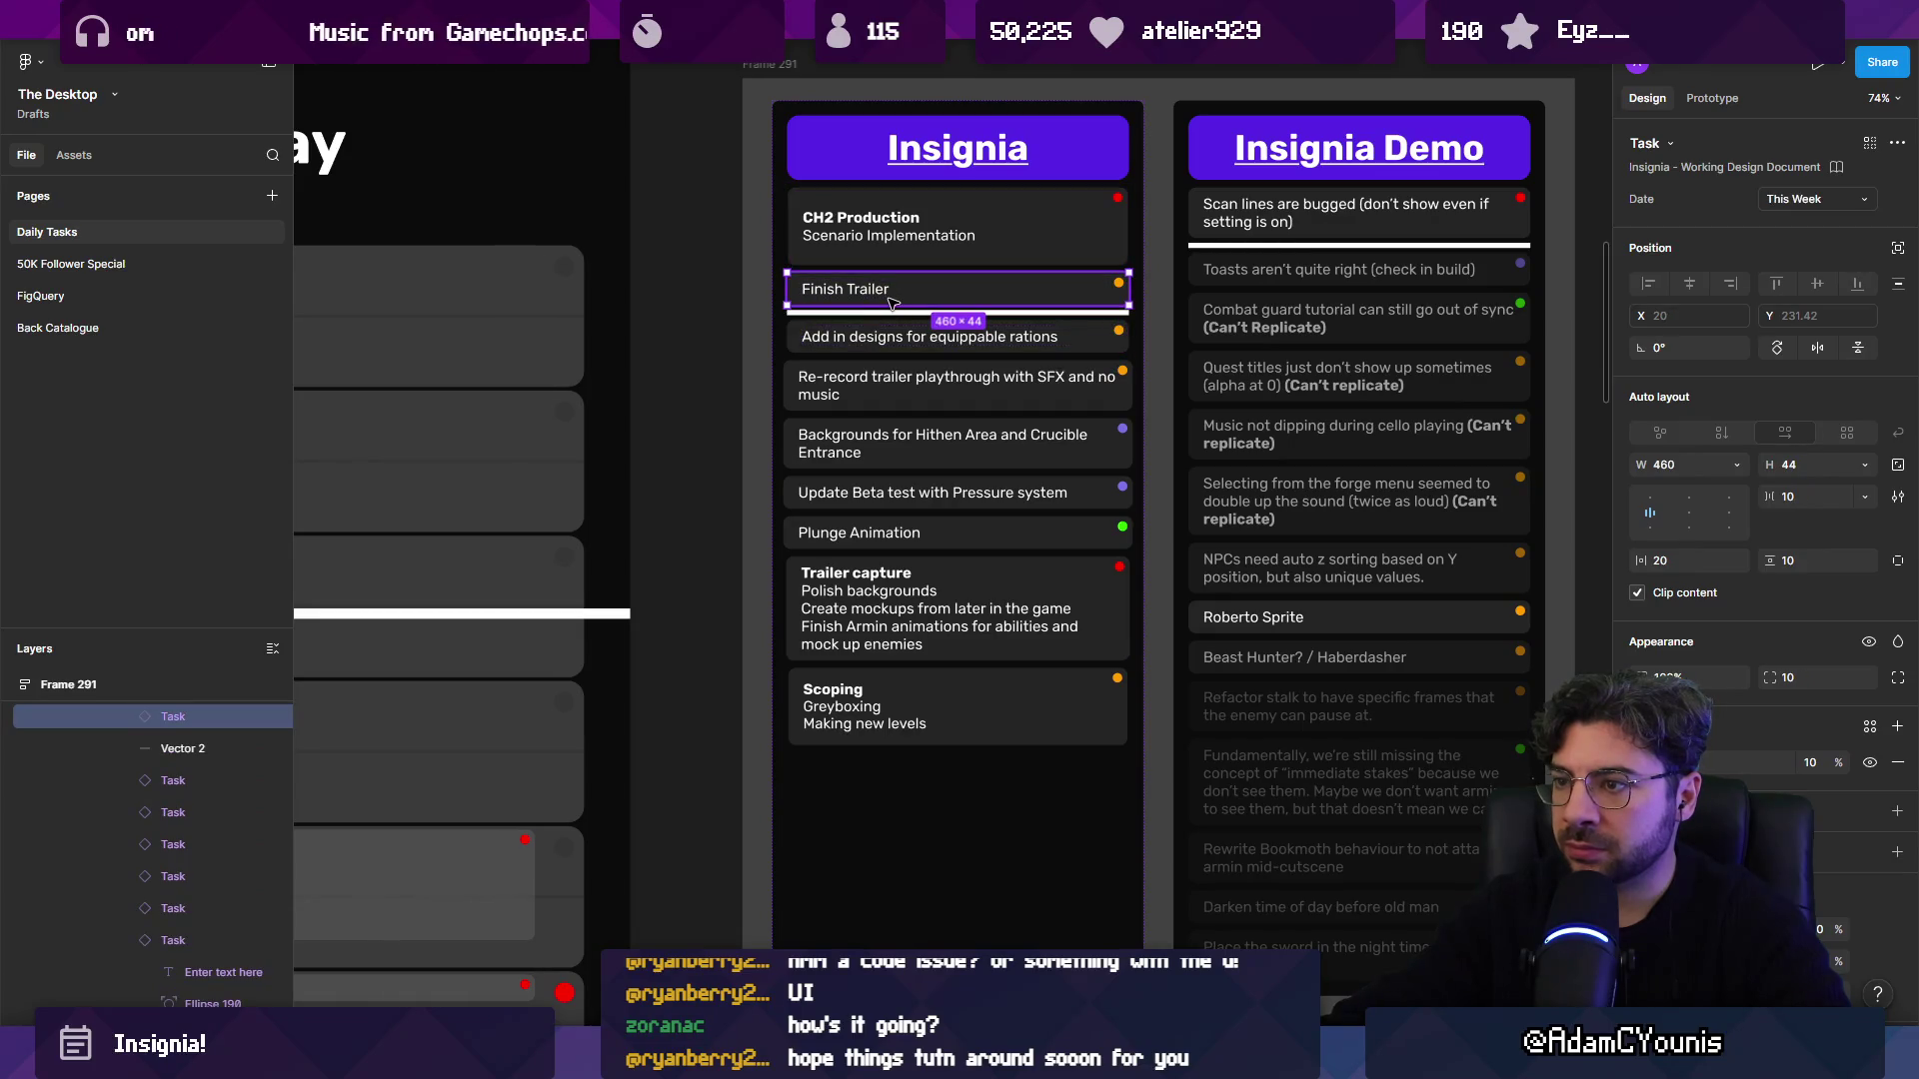
pyautogui.press('Down')
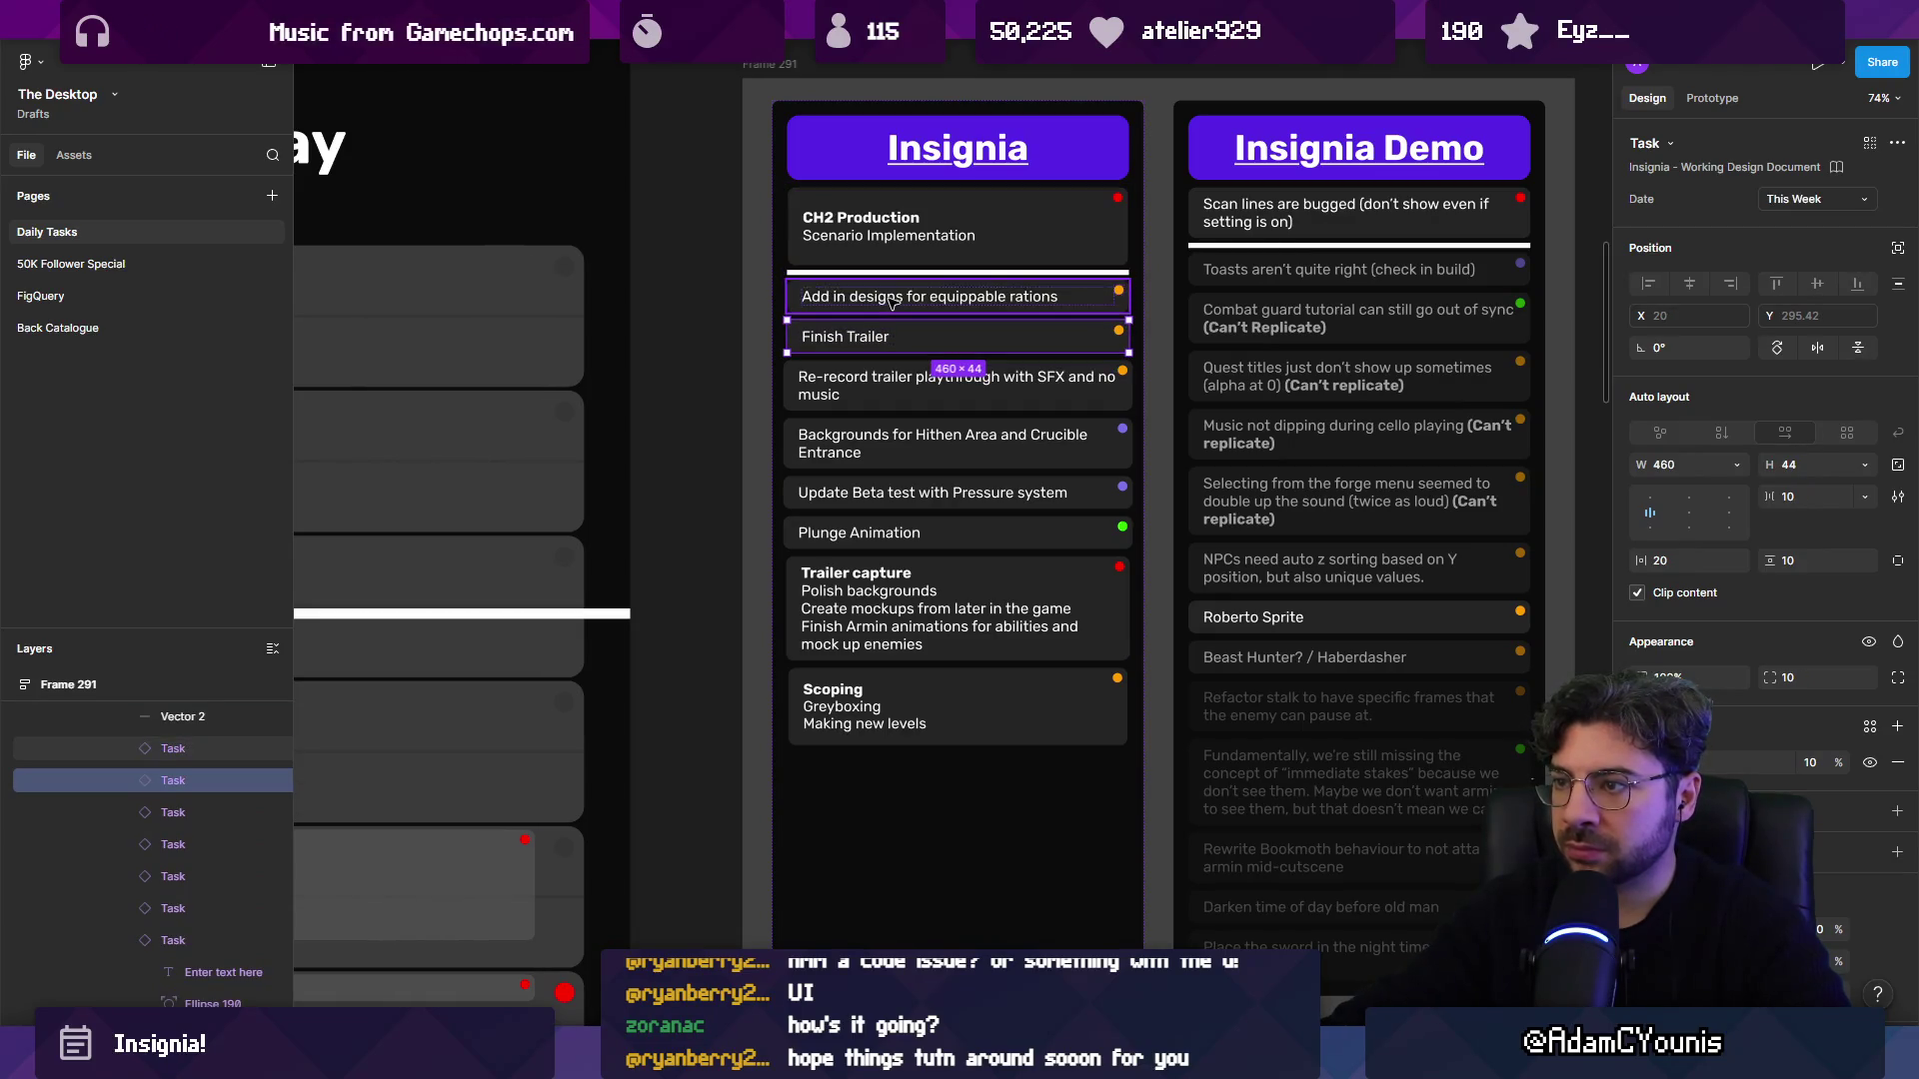
pyautogui.click(1046, 655)
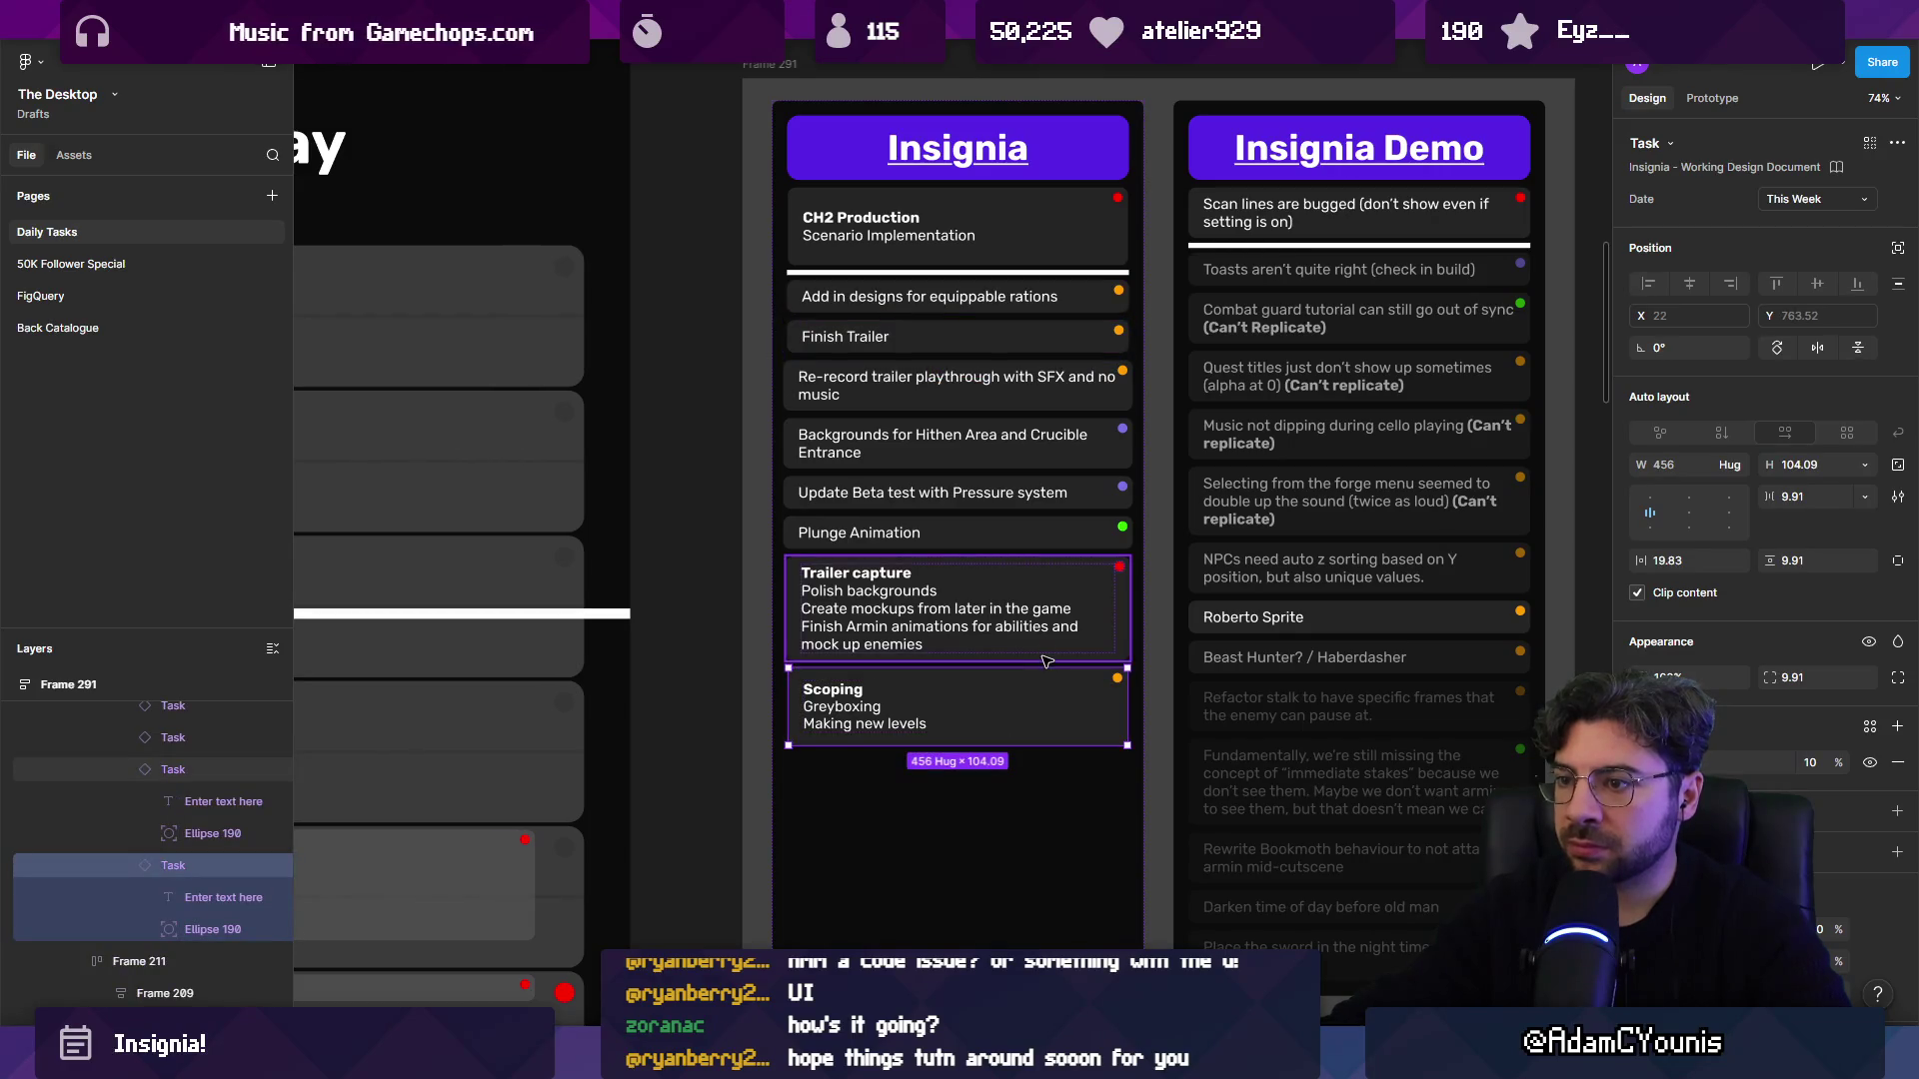
pyautogui.press('Up')
pyautogui.press('Up')
pyautogui.press('Up')
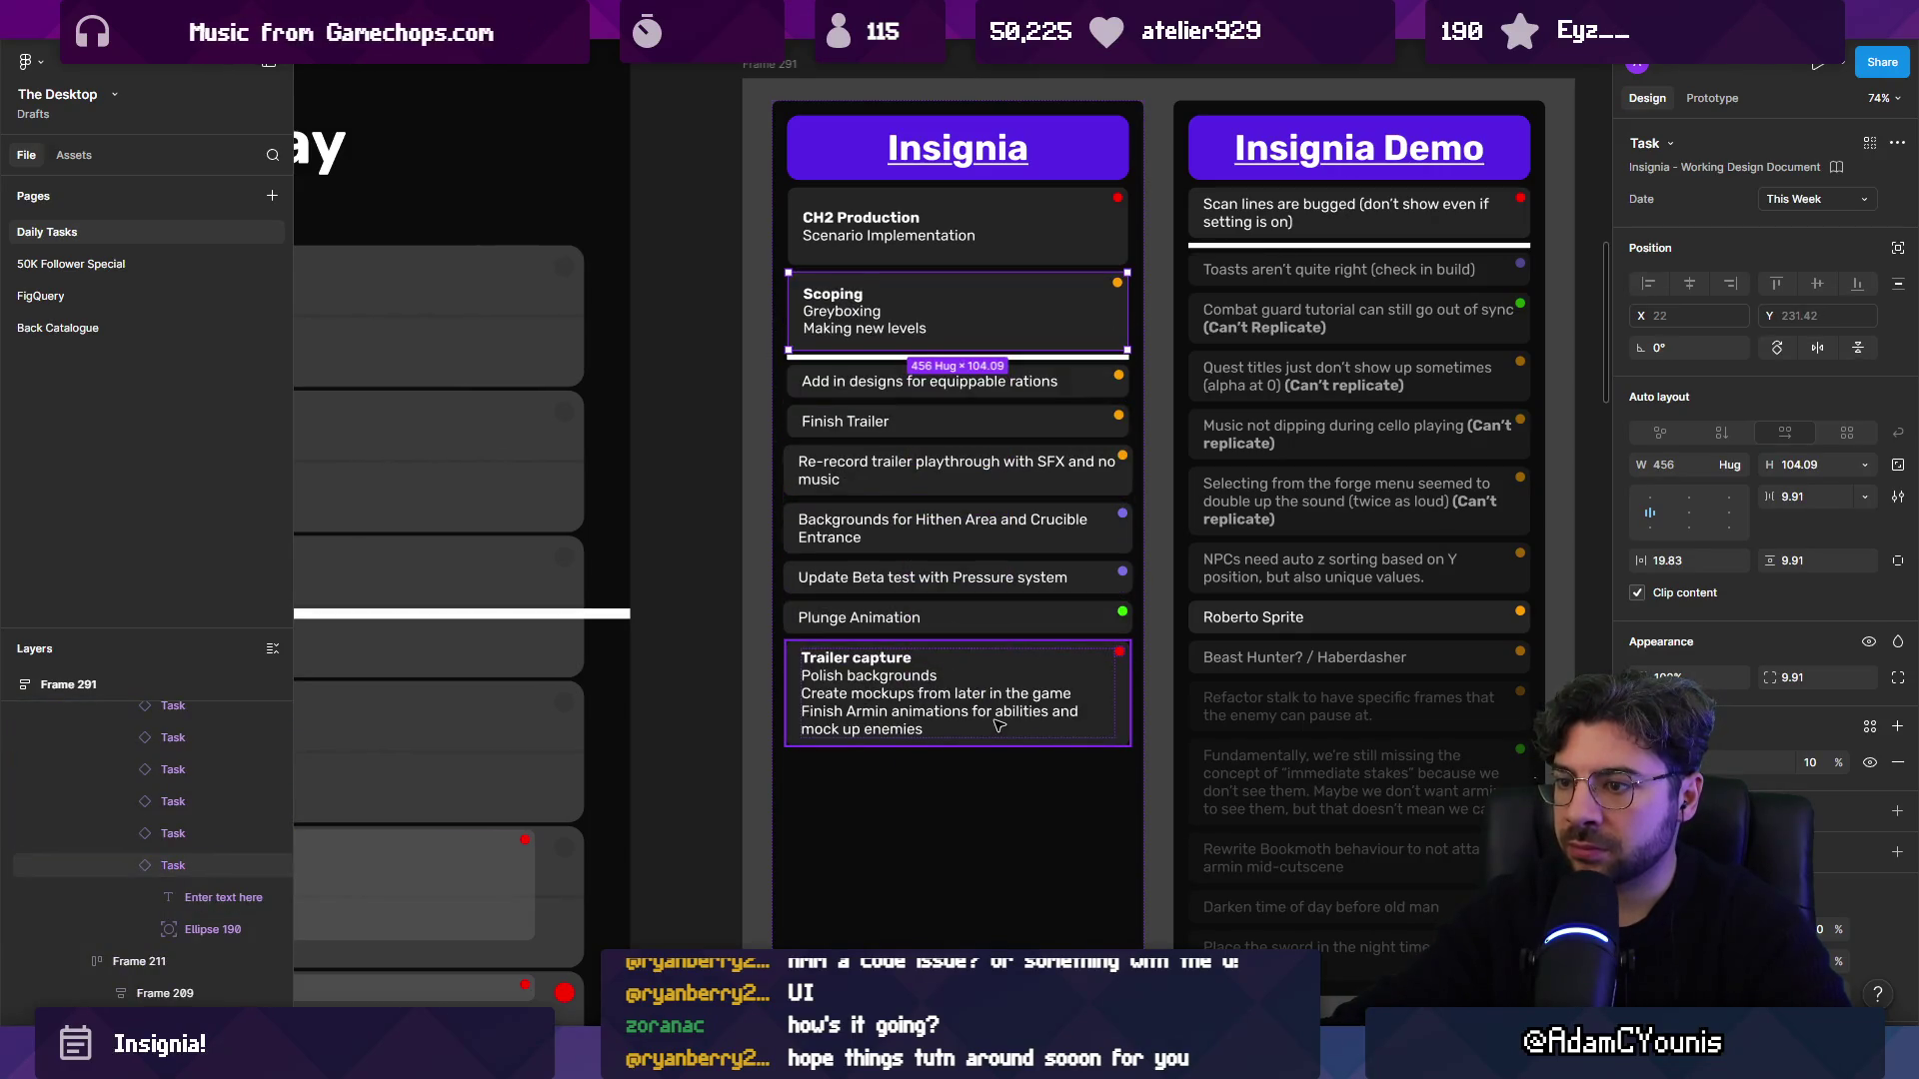
pyautogui.click(998, 725)
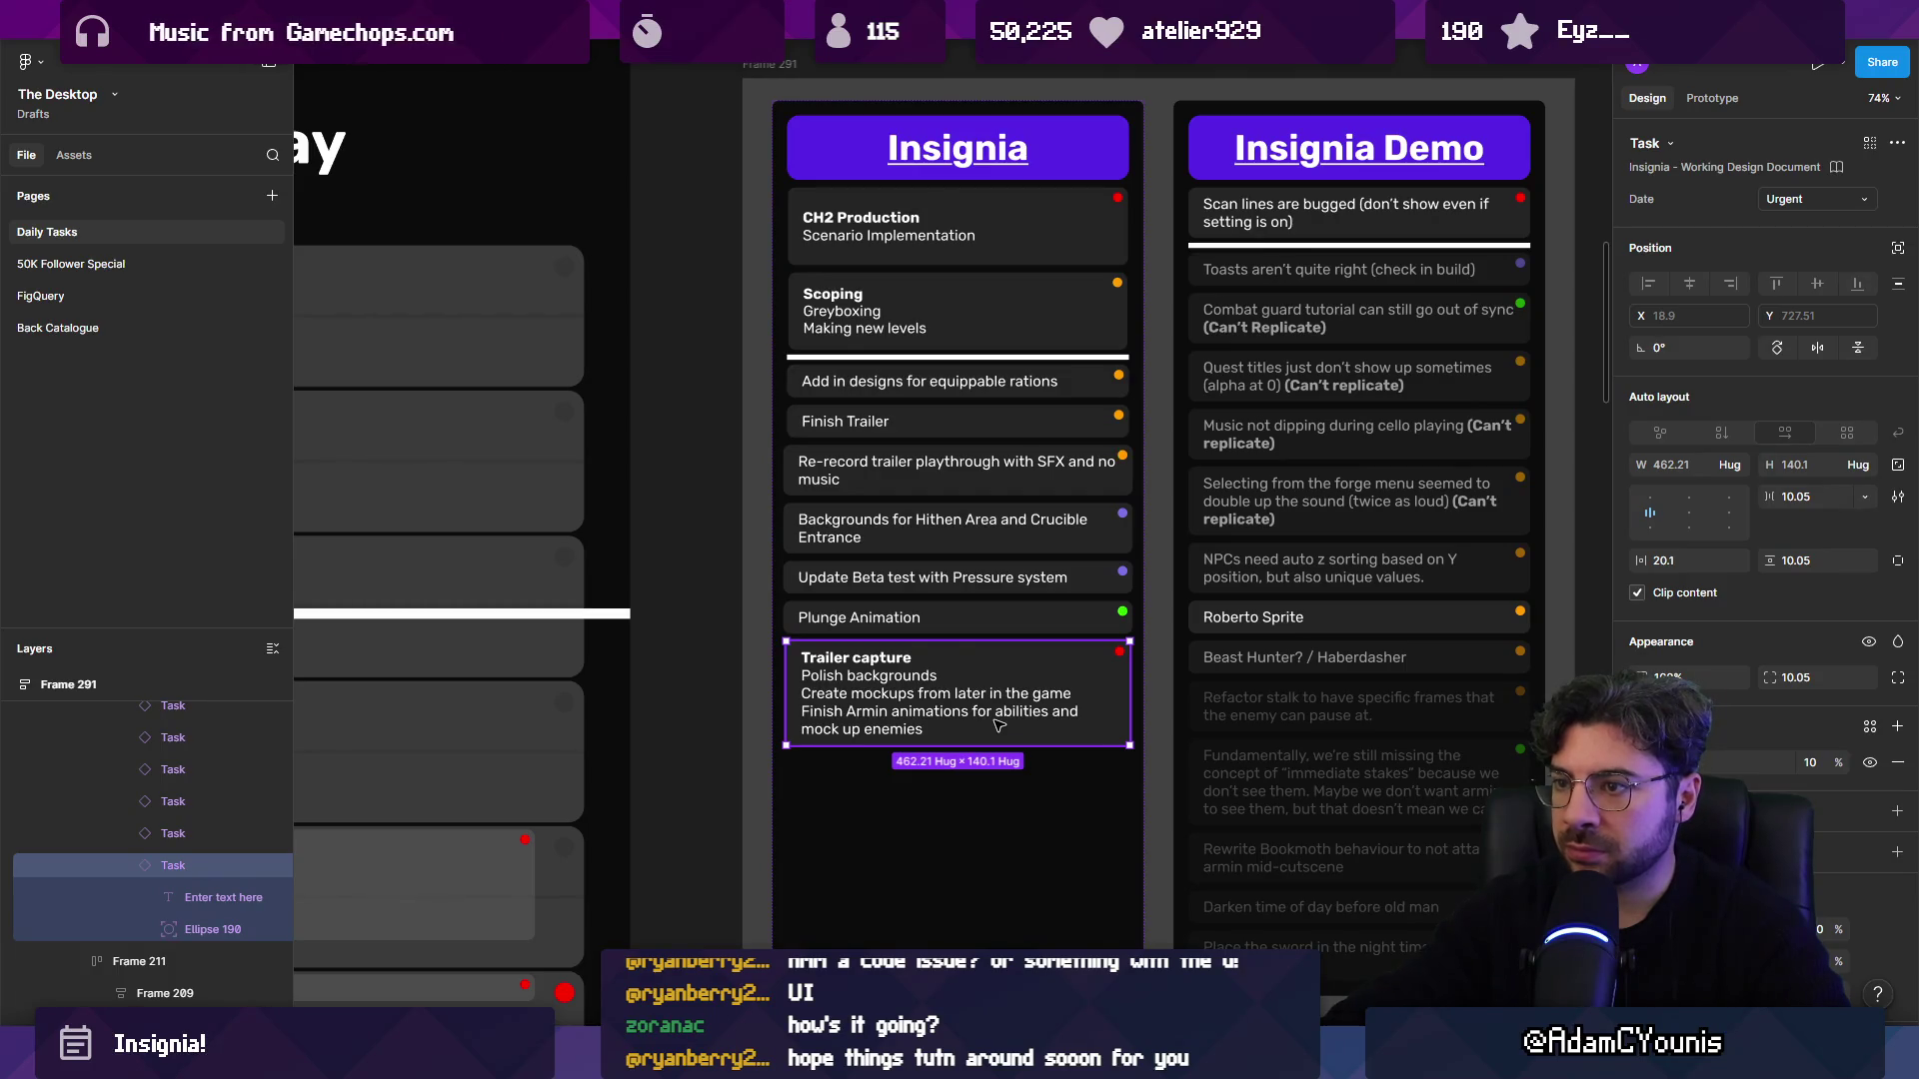
pyautogui.press('Up')
pyautogui.press('Up')
pyautogui.press('Up')
# Select the Re-record trailer, Finish Trailer and Trailer capture tasks together.
pyautogui.scroll(3, 904, 502)
pyautogui.click(939, 446)
pyautogui.keyDown('shift'); pyautogui.click(940, 392); pyautogui.keyUp('shift')
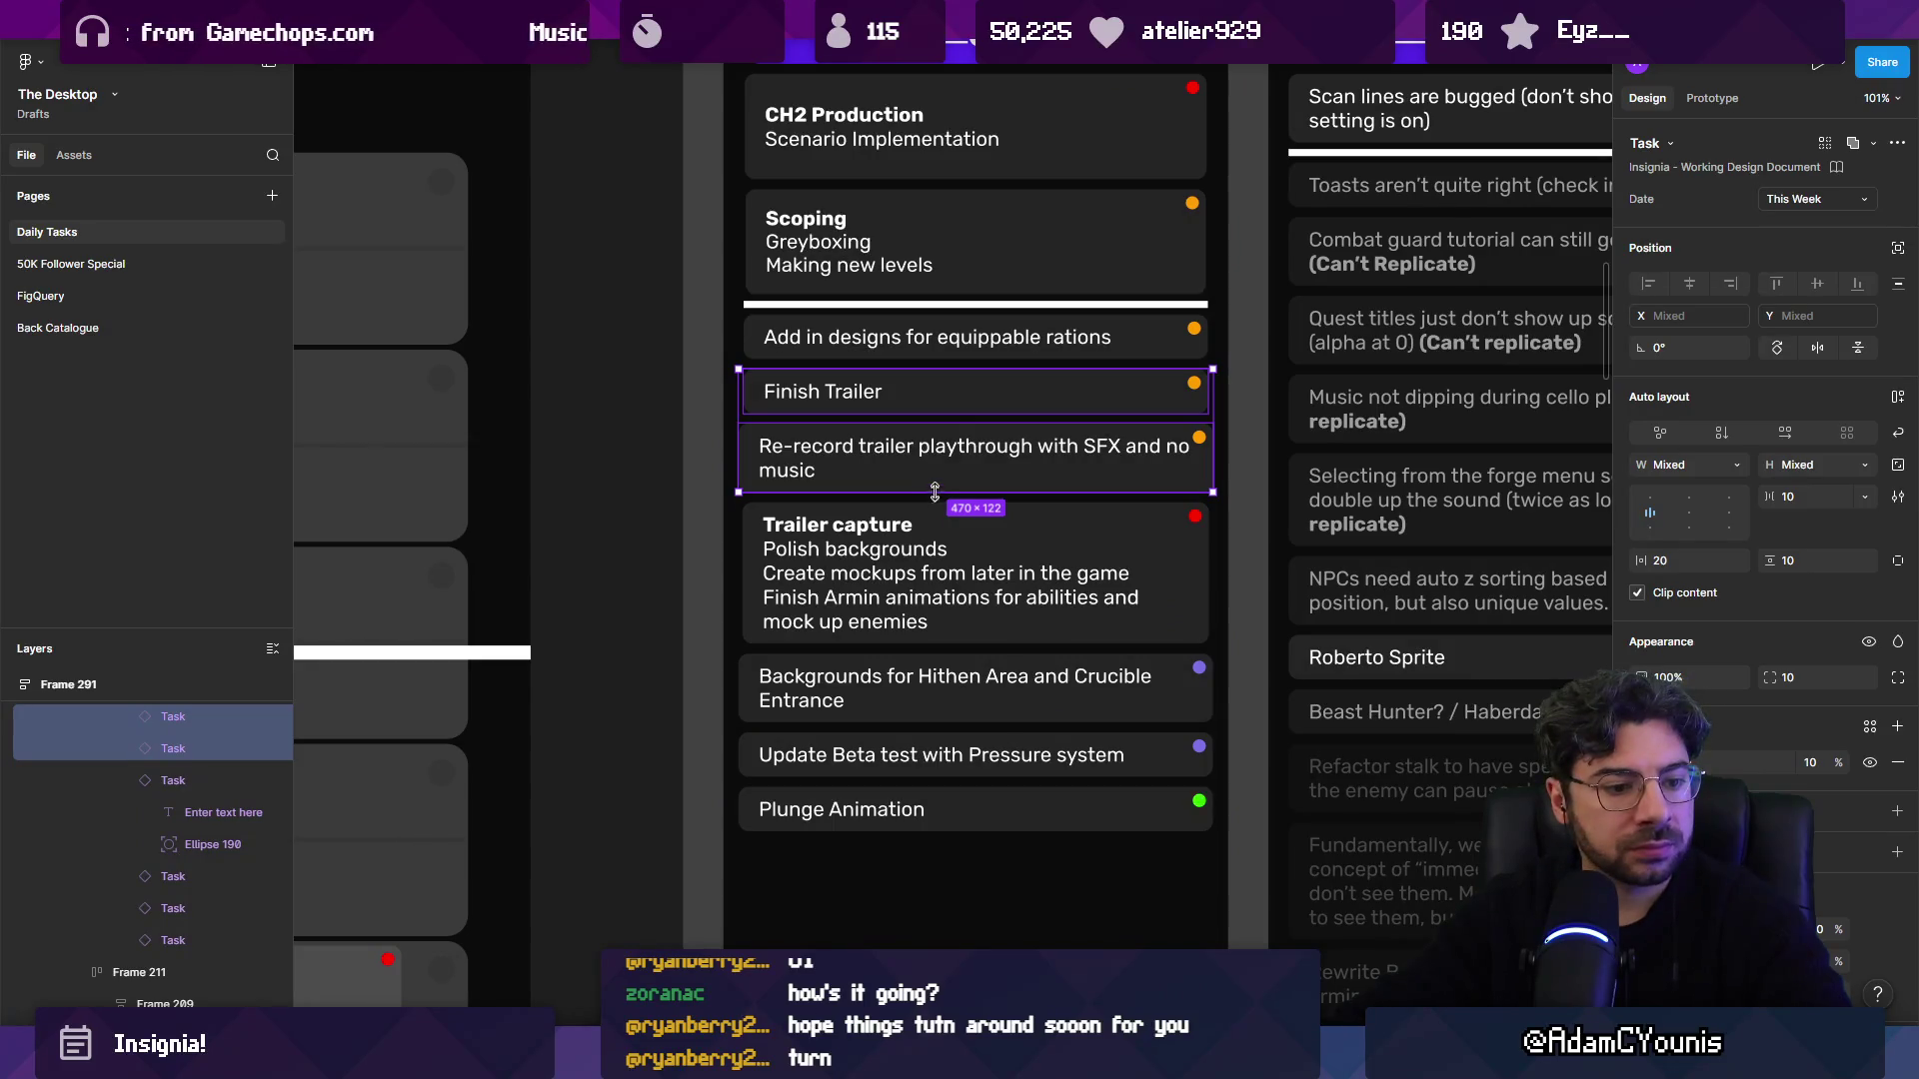
pyautogui.click(752, 408)
pyautogui.click(744, 438)
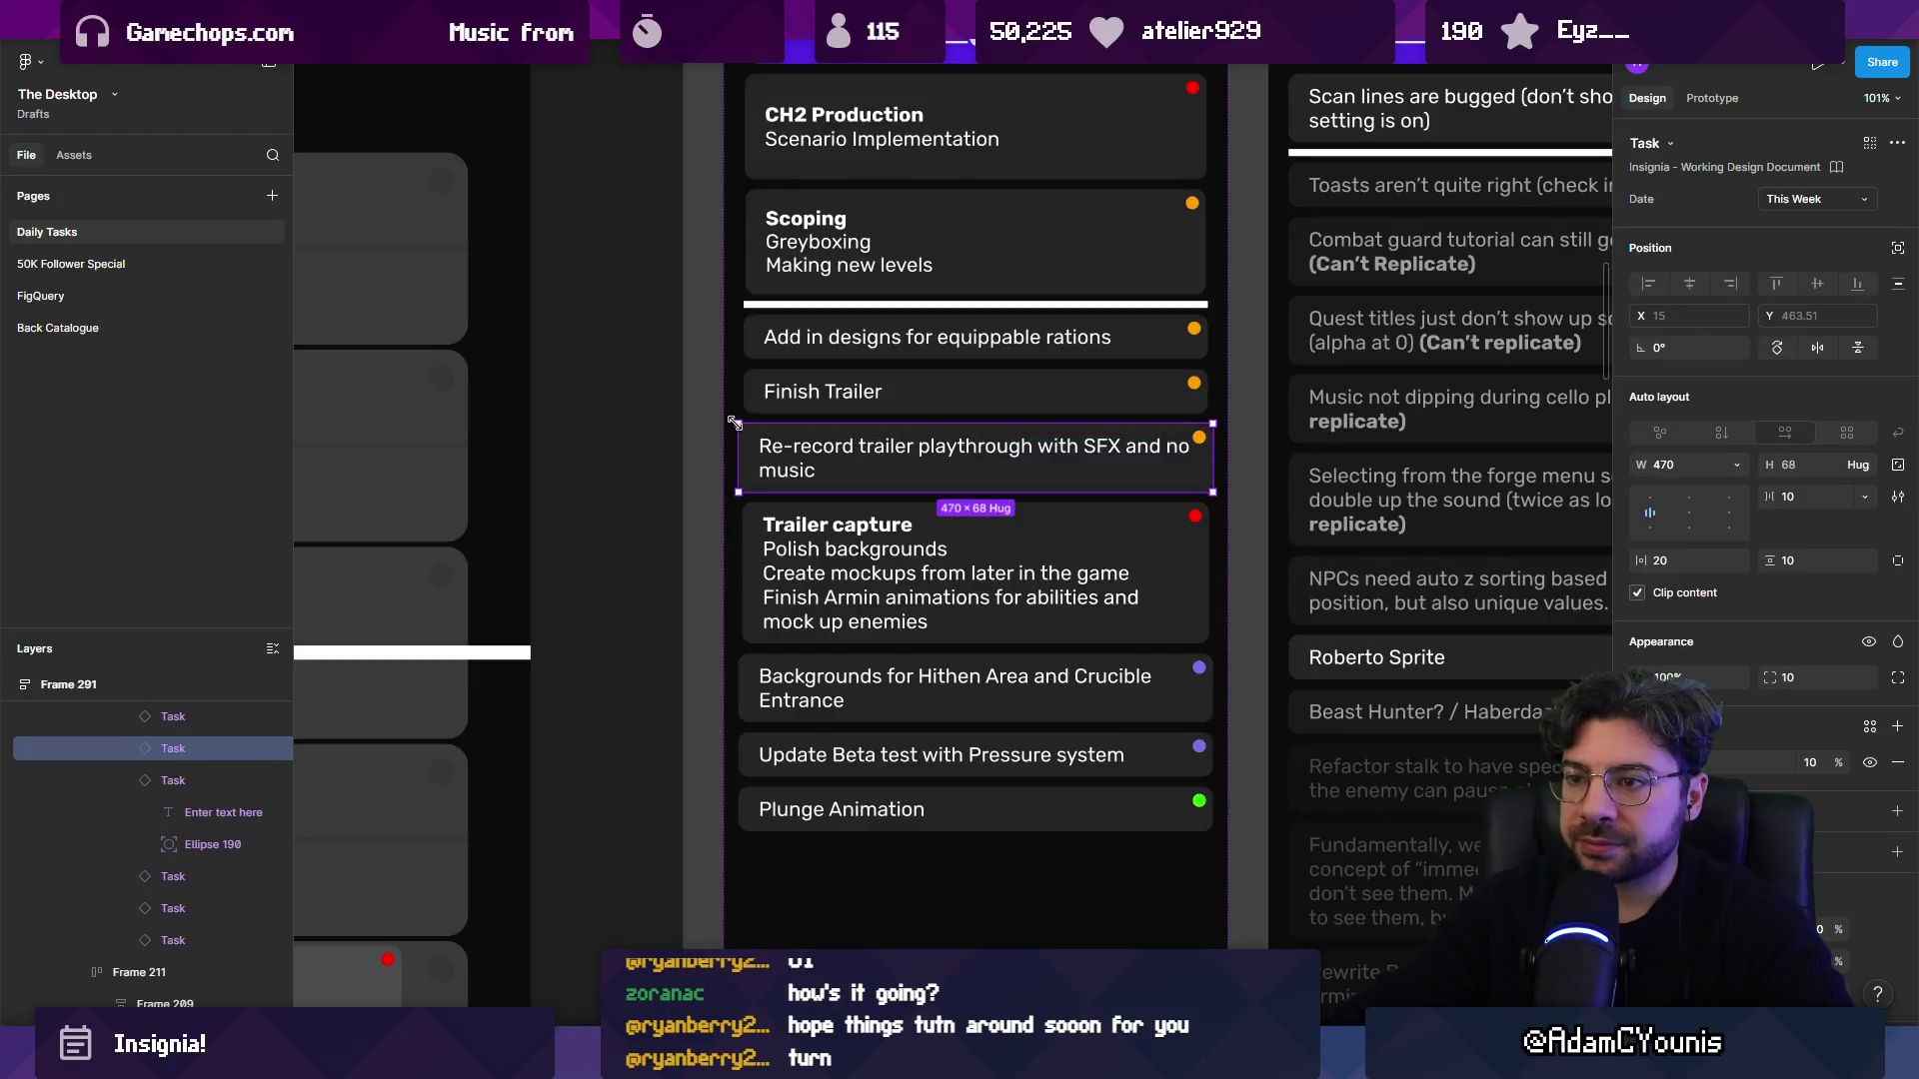
pyautogui.scroll(-5, 900, 440)
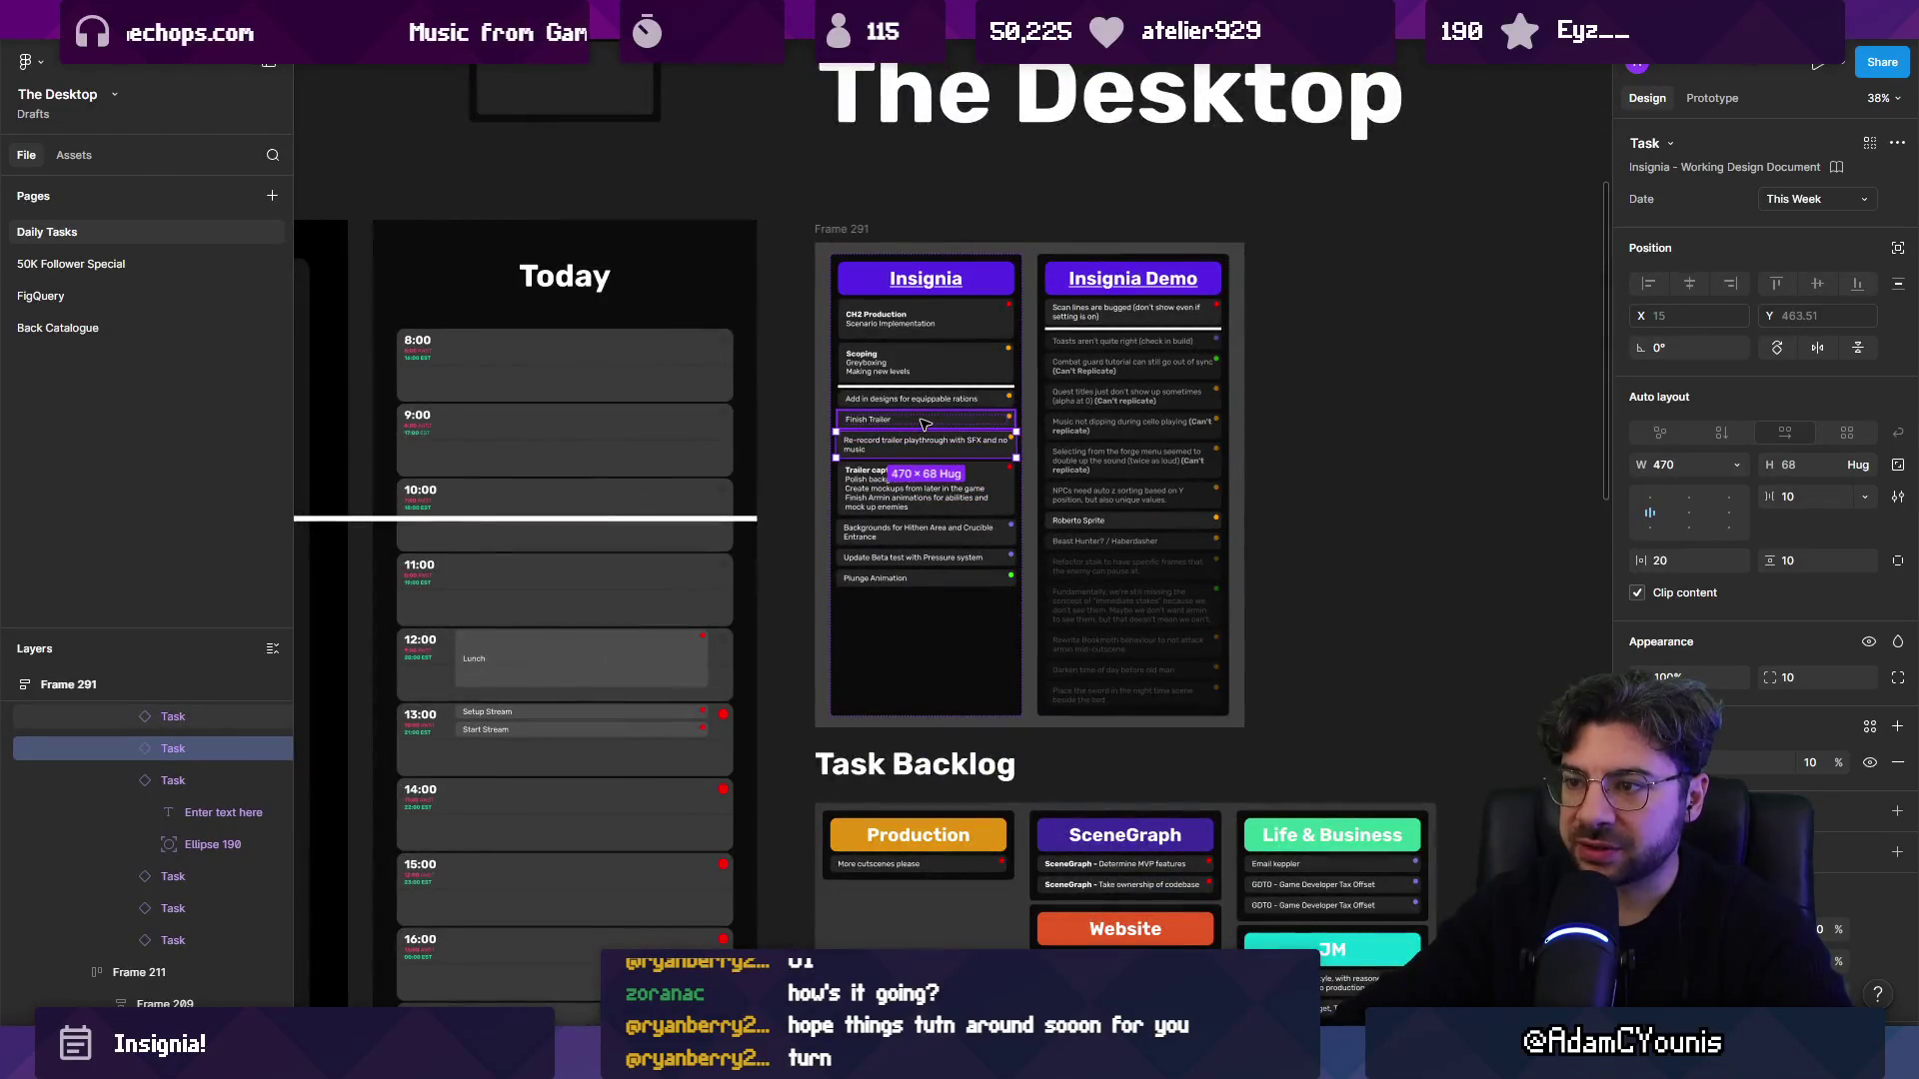
pyautogui.keyDown('shift'); pyautogui.click(924, 425); pyautogui.keyUp('shift')
pyautogui.scroll(5, 925, 425)
pyautogui.keyDown('shift'); pyautogui.click(985, 559); pyautogui.keyUp('shift')
pyautogui.scroll(-5, 990, 525)
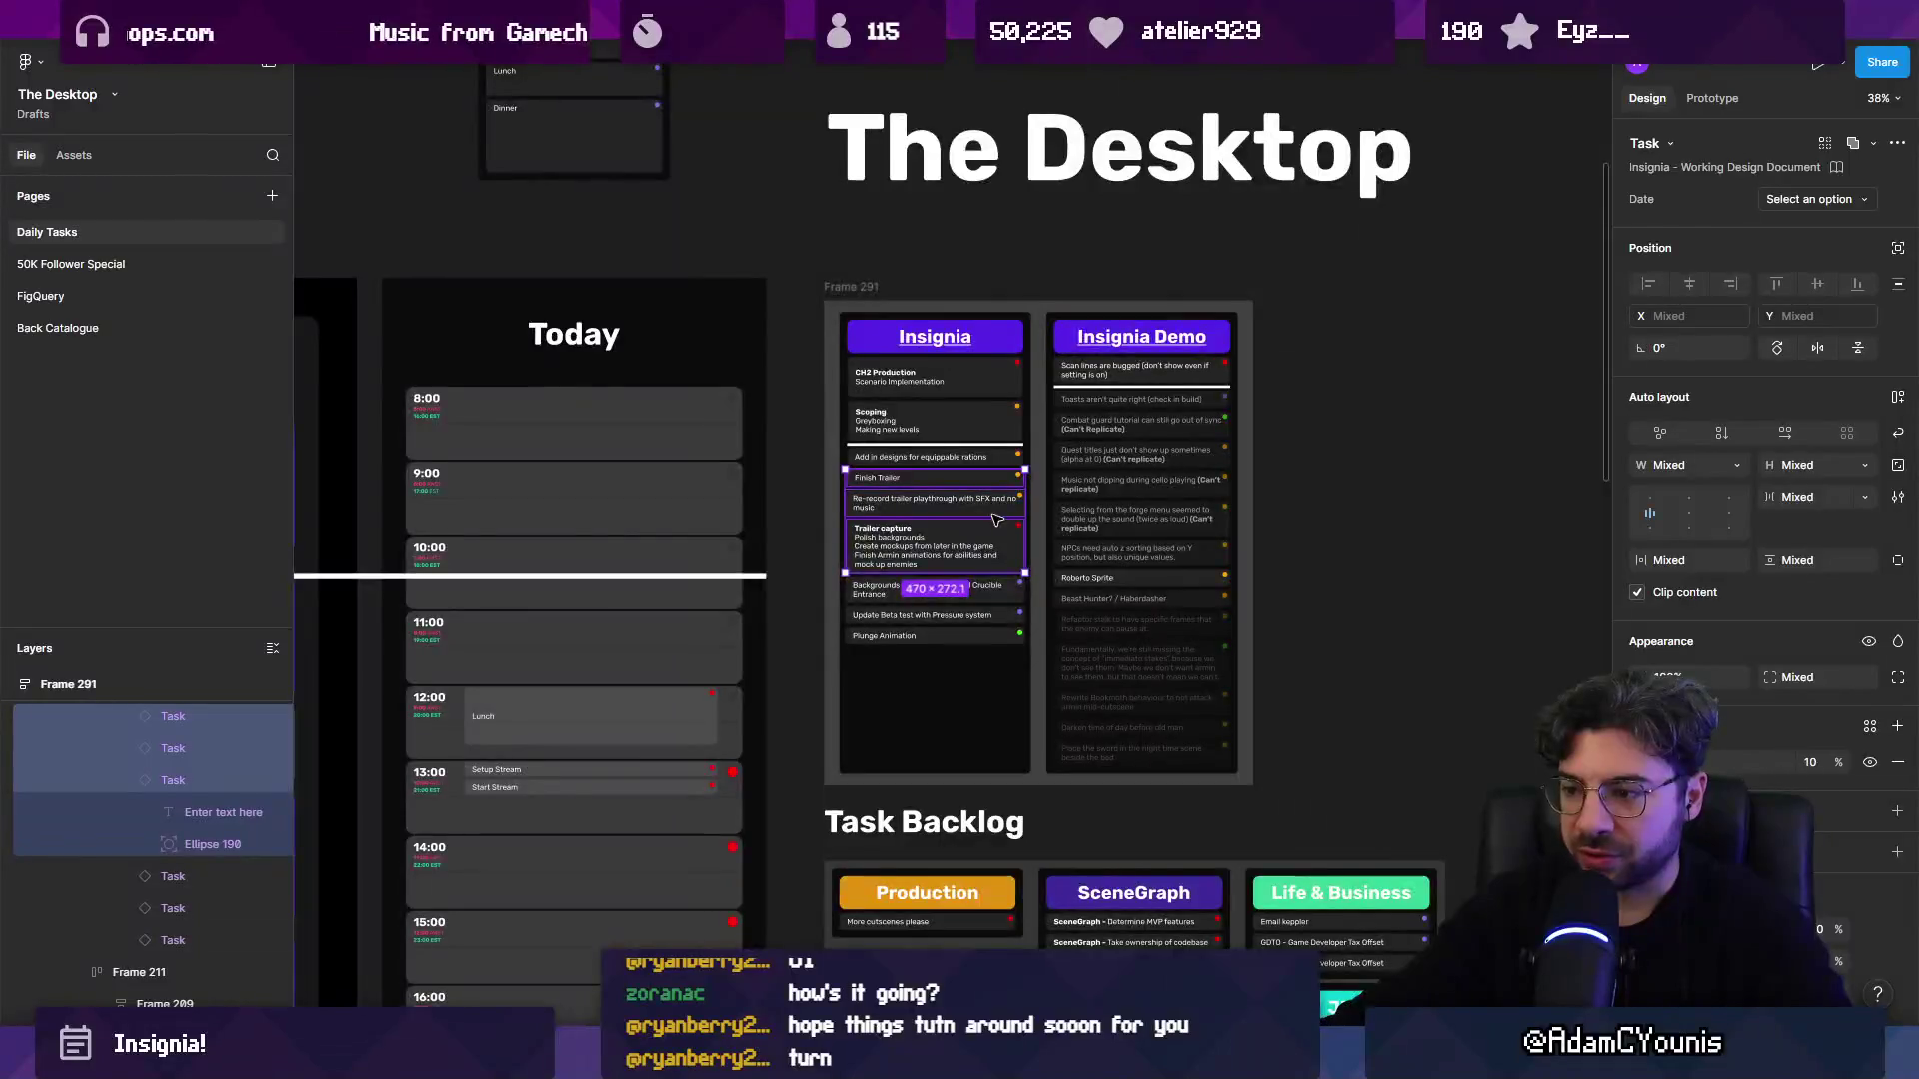
pyautogui.scroll(-5, 997, 519)
pyautogui.scroll(5, 1035, 596)
pyautogui.hscroll(5, 1036, 597)
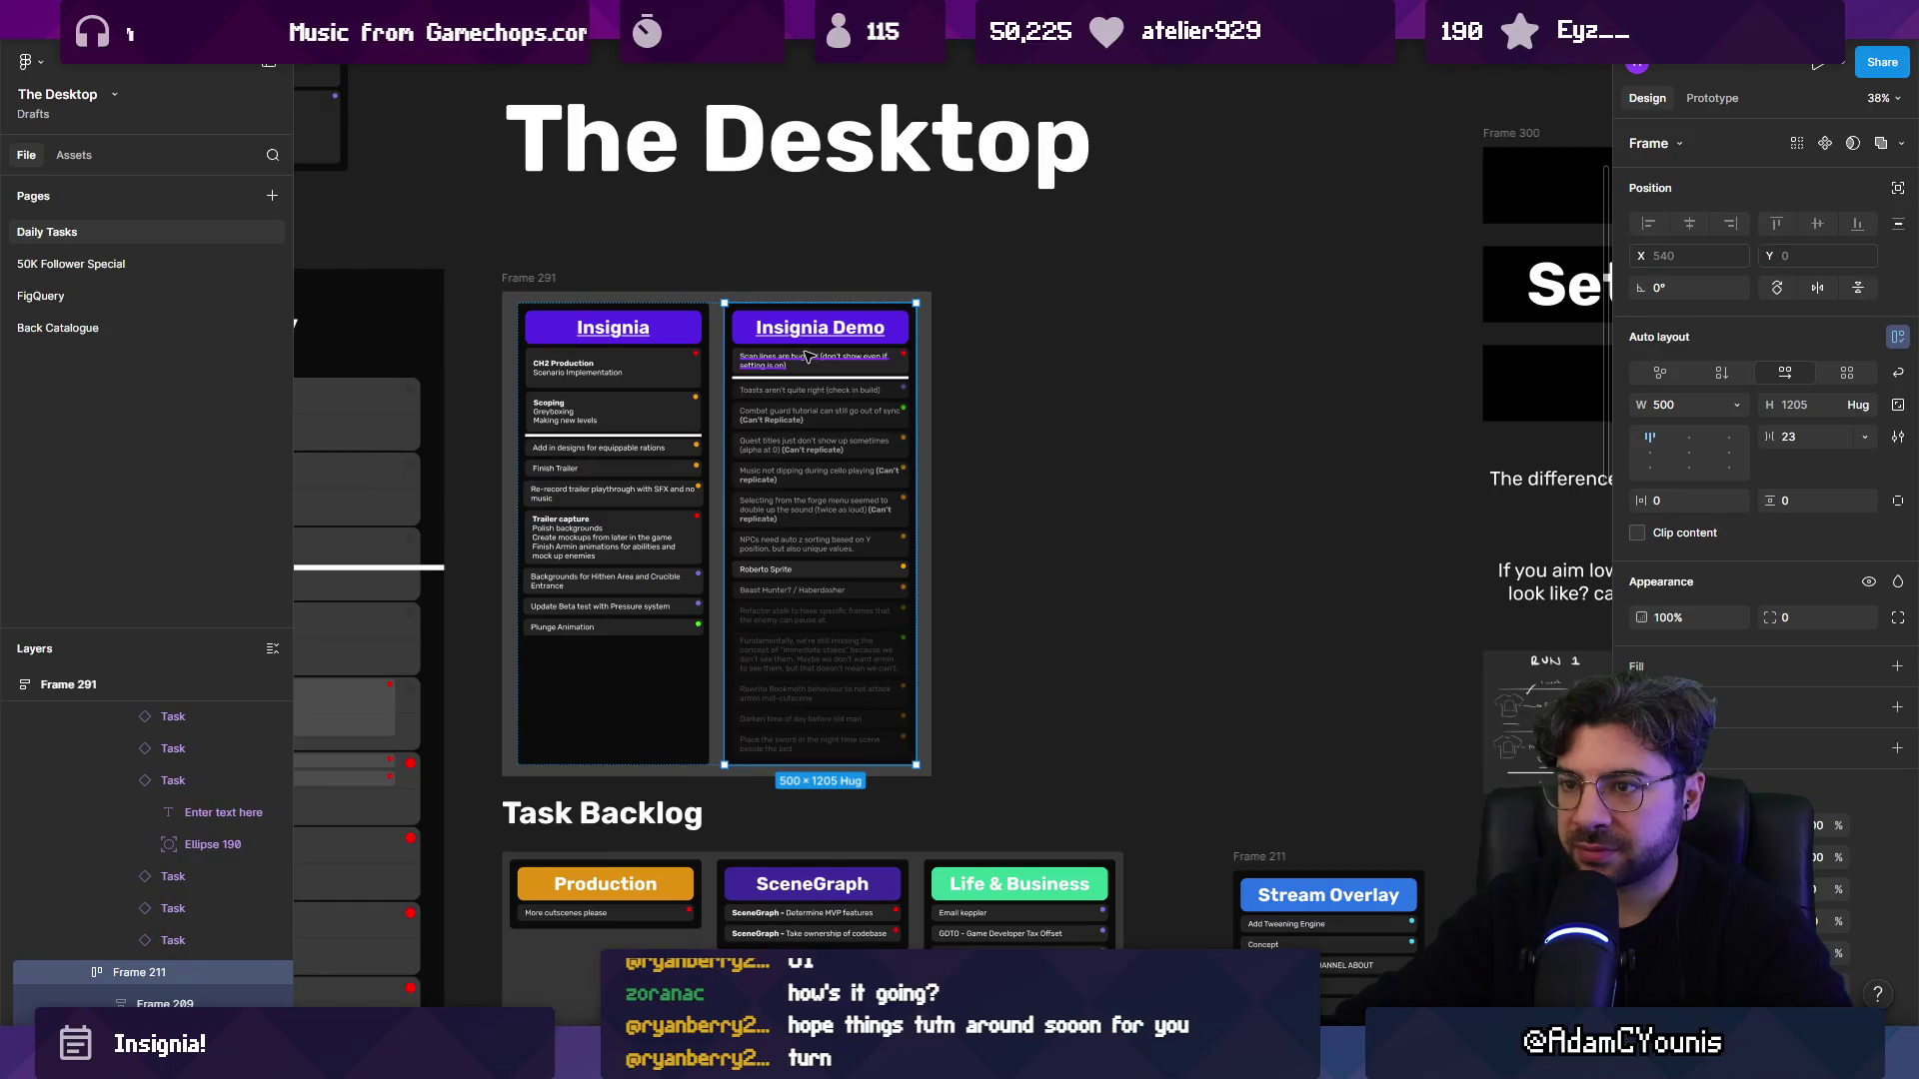
# Duplicate the Insignia column and rename the copy's heading to 'Trailer'.
pyautogui.press('Escape')
pyautogui.hotkey('ctrl', 'd')
pyautogui.scroll(3, 786, 351)
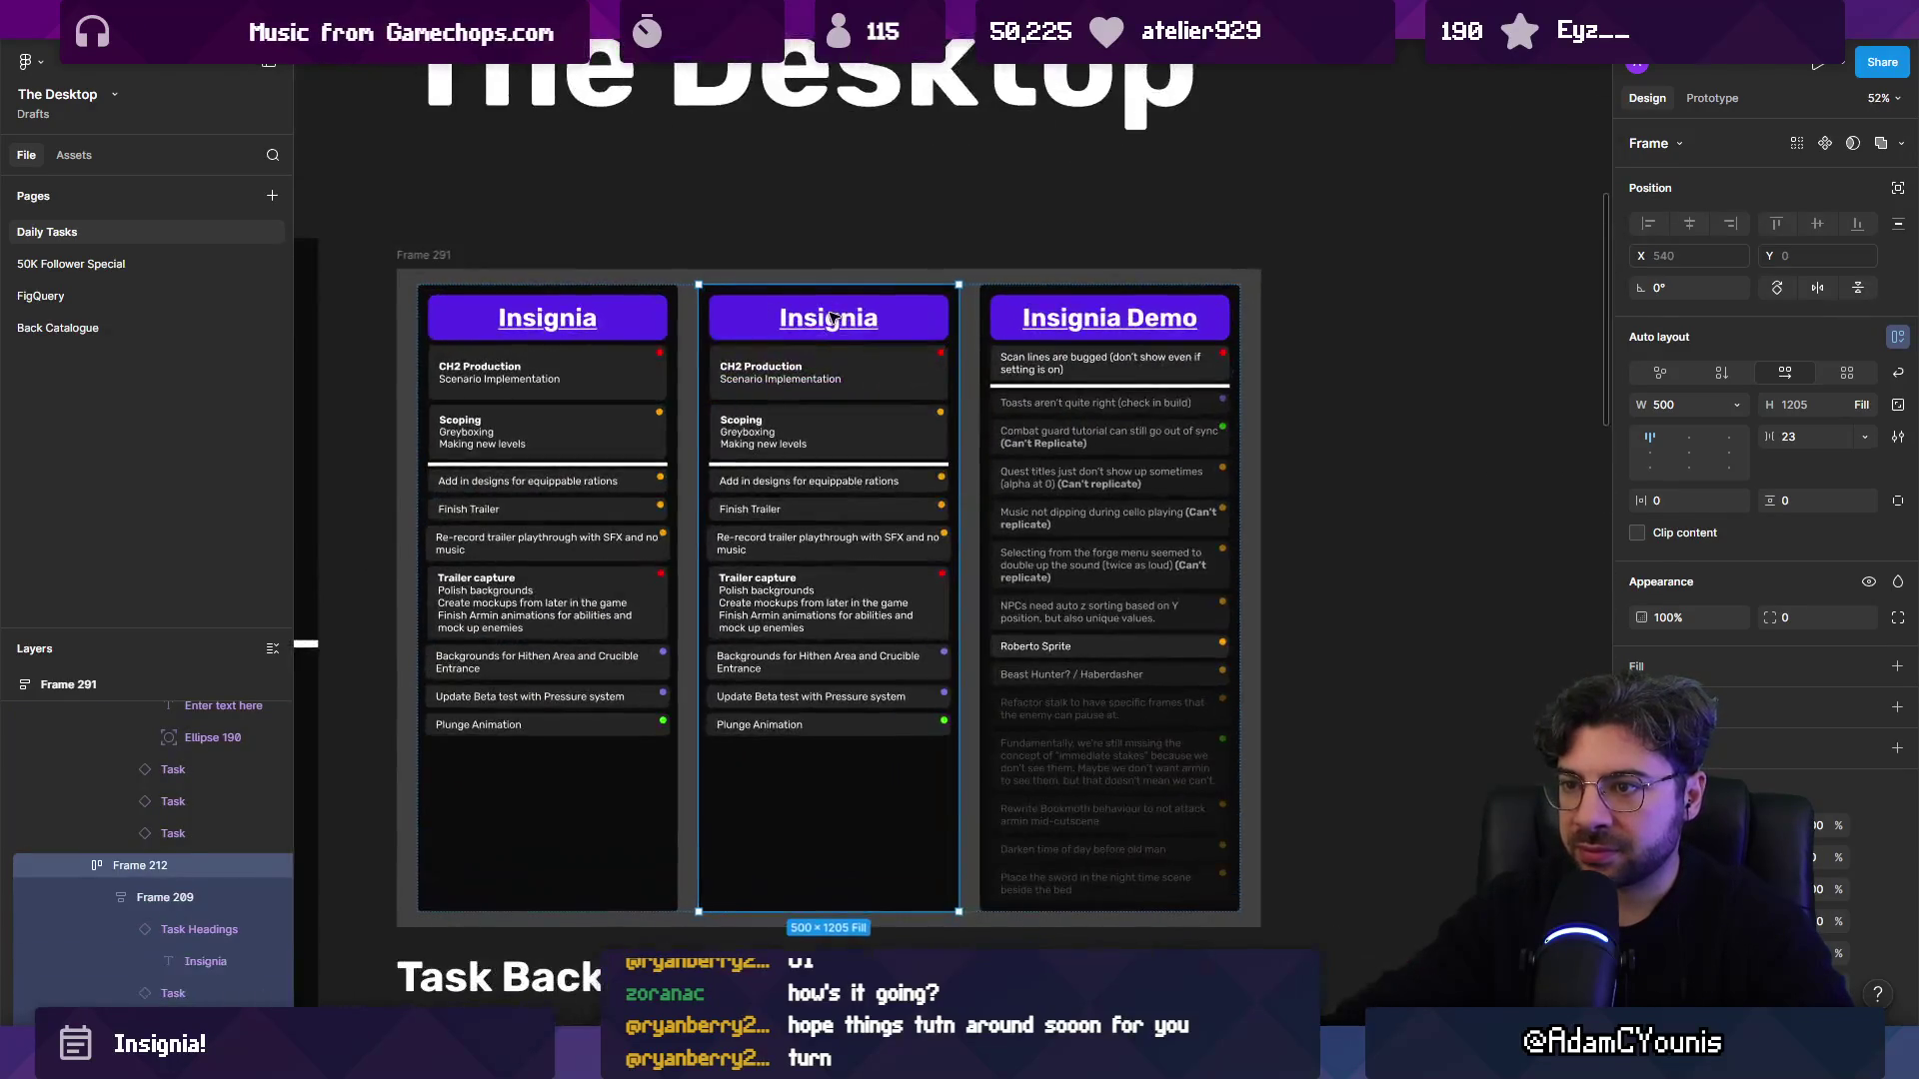
pyautogui.doubleClick(830, 315)
pyautogui.write('Trailer')
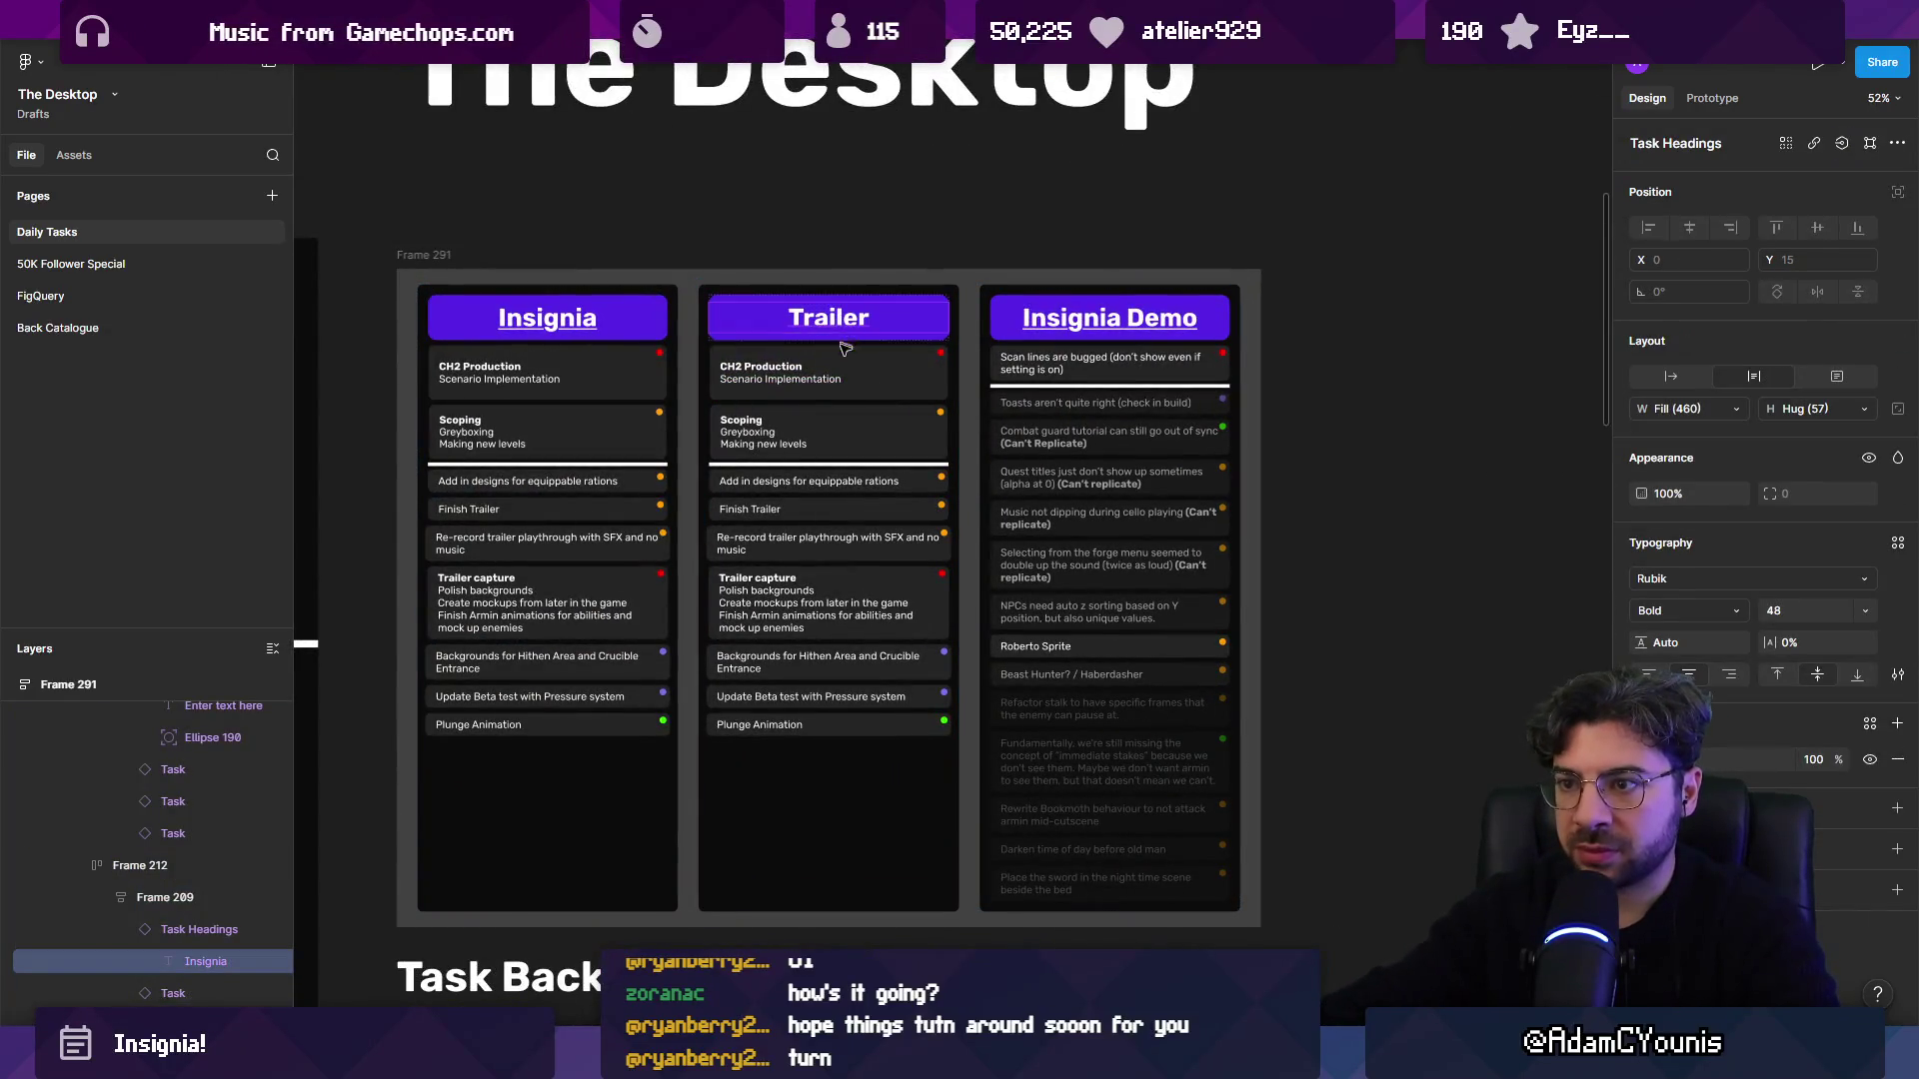
pyautogui.click(829, 372)
# Delete all copied tasks from the Trailer column, then undo that deletion.
pyautogui.keyDown('shift'); pyautogui.click(830, 431); pyautogui.keyUp('shift')
pyautogui.keyDown('shift'); pyautogui.click(830, 481); pyautogui.keyUp('shift')
pyautogui.keyDown('shift'); pyautogui.click(829, 509); pyautogui.keyUp('shift')
pyautogui.keyDown('shift'); pyautogui.click(838, 543); pyautogui.keyUp('shift')
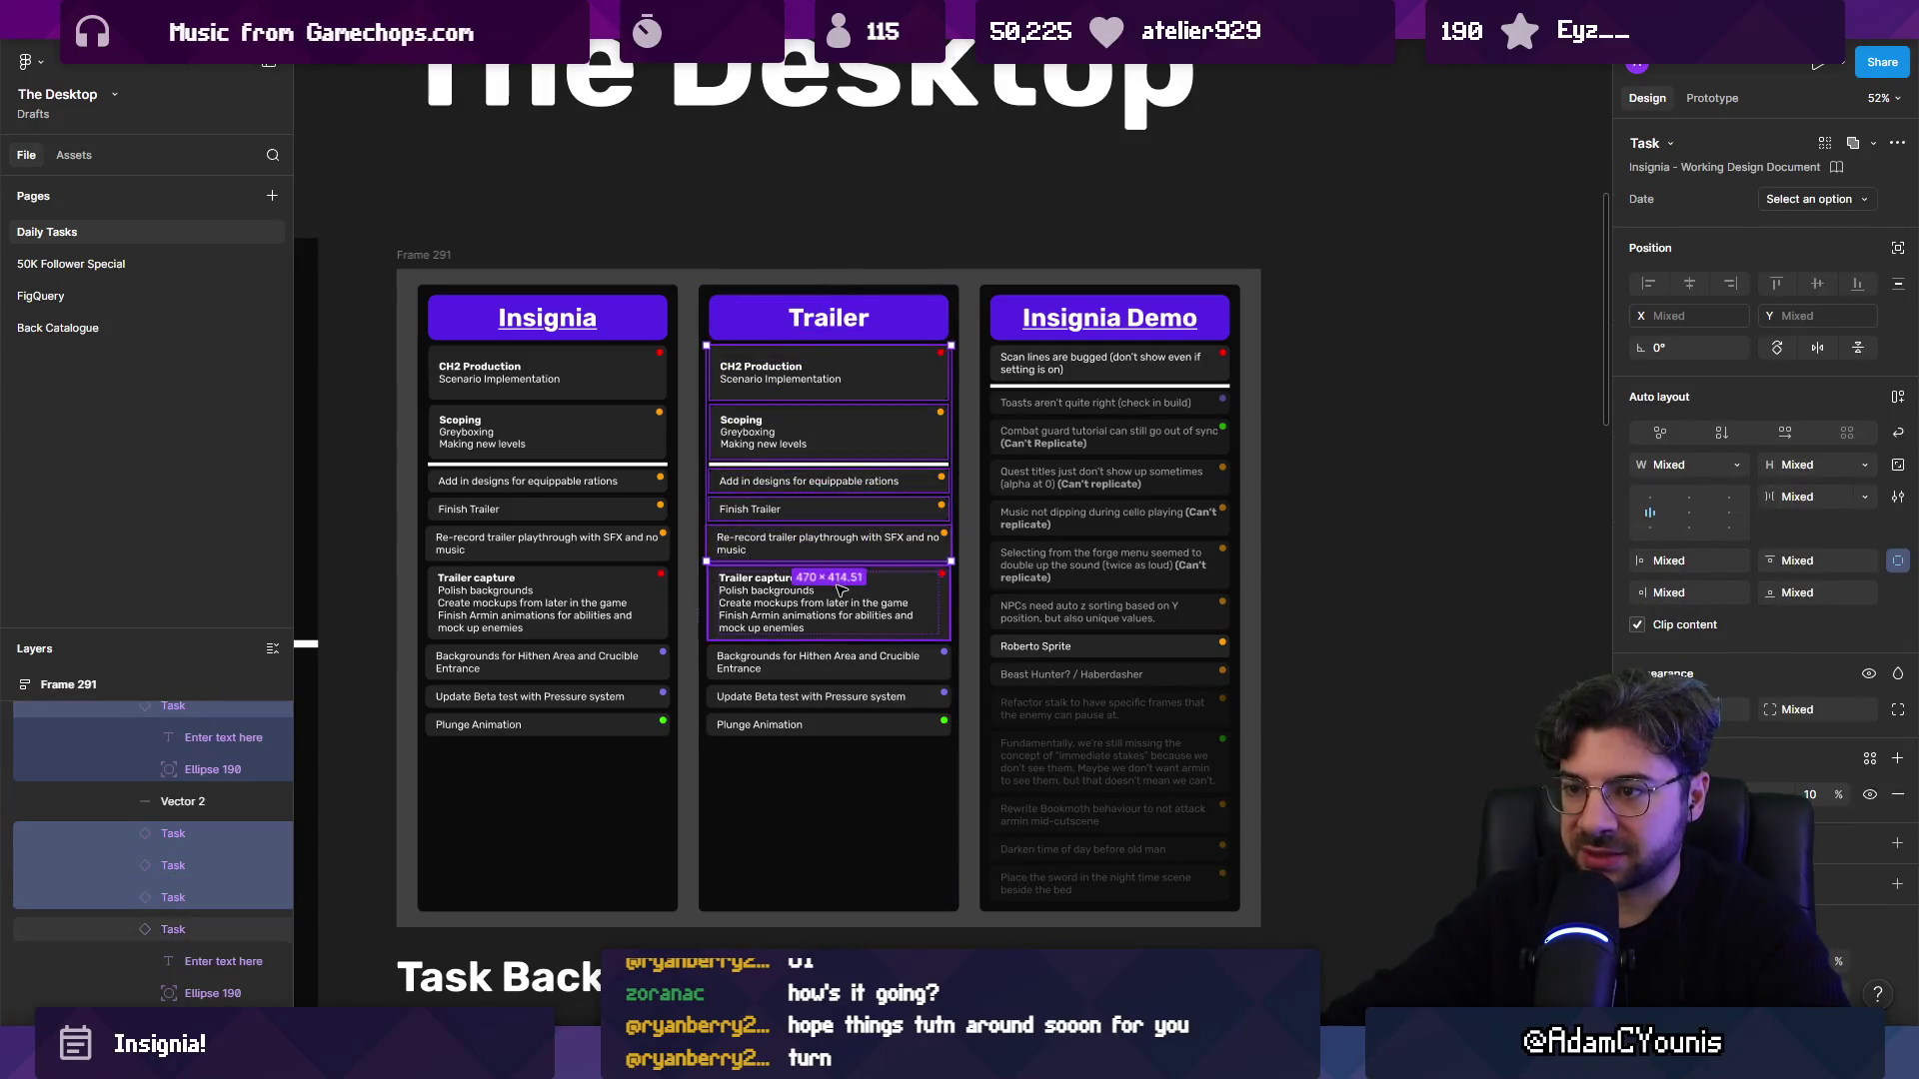
pyautogui.keyDown('shift'); pyautogui.click(829, 600); pyautogui.keyUp('shift')
pyautogui.keyDown('shift'); pyautogui.click(829, 662); pyautogui.keyUp('shift')
pyautogui.keyDown('shift'); pyautogui.click(839, 696); pyautogui.keyUp('shift')
pyautogui.keyDown('shift'); pyautogui.click(839, 724); pyautogui.keyUp('shift')
pyautogui.press('Delete')
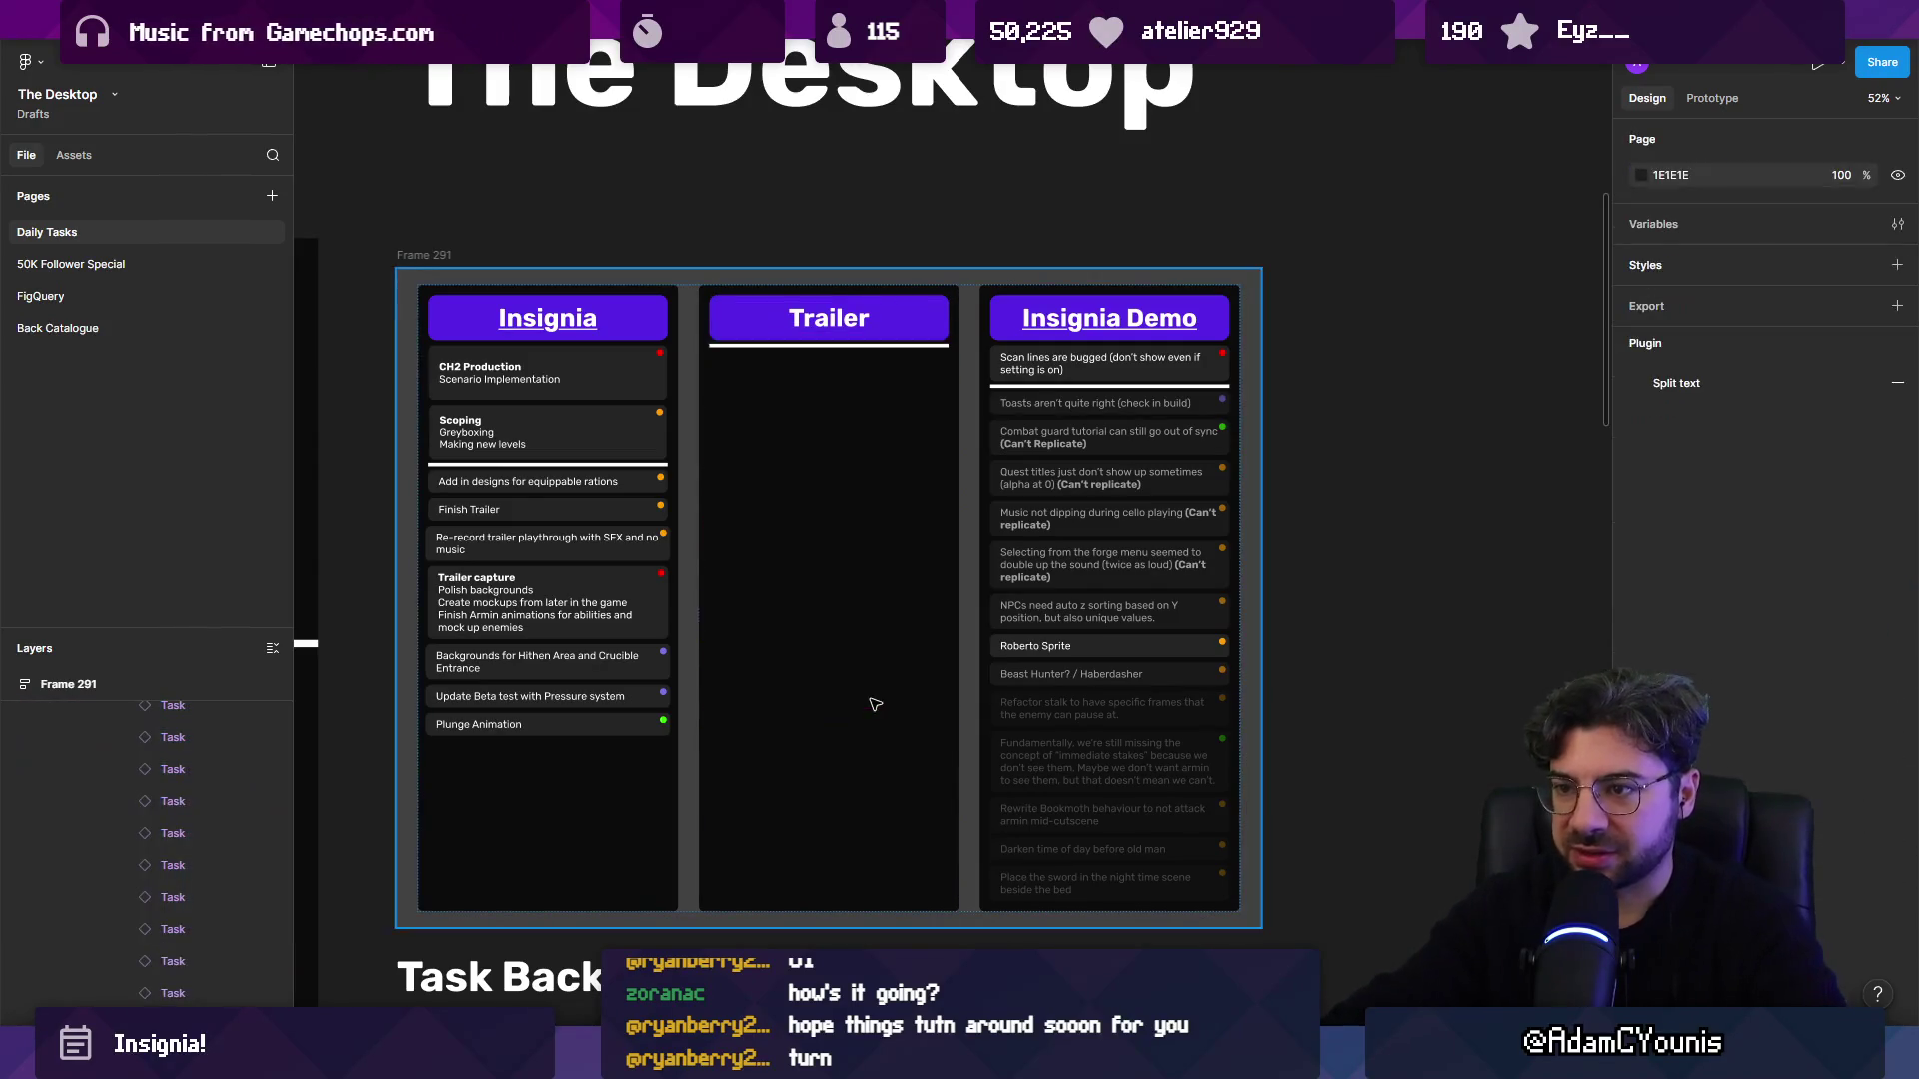
pyautogui.scroll(3, 870, 700)
pyautogui.hotkey('ctrl', 'z')
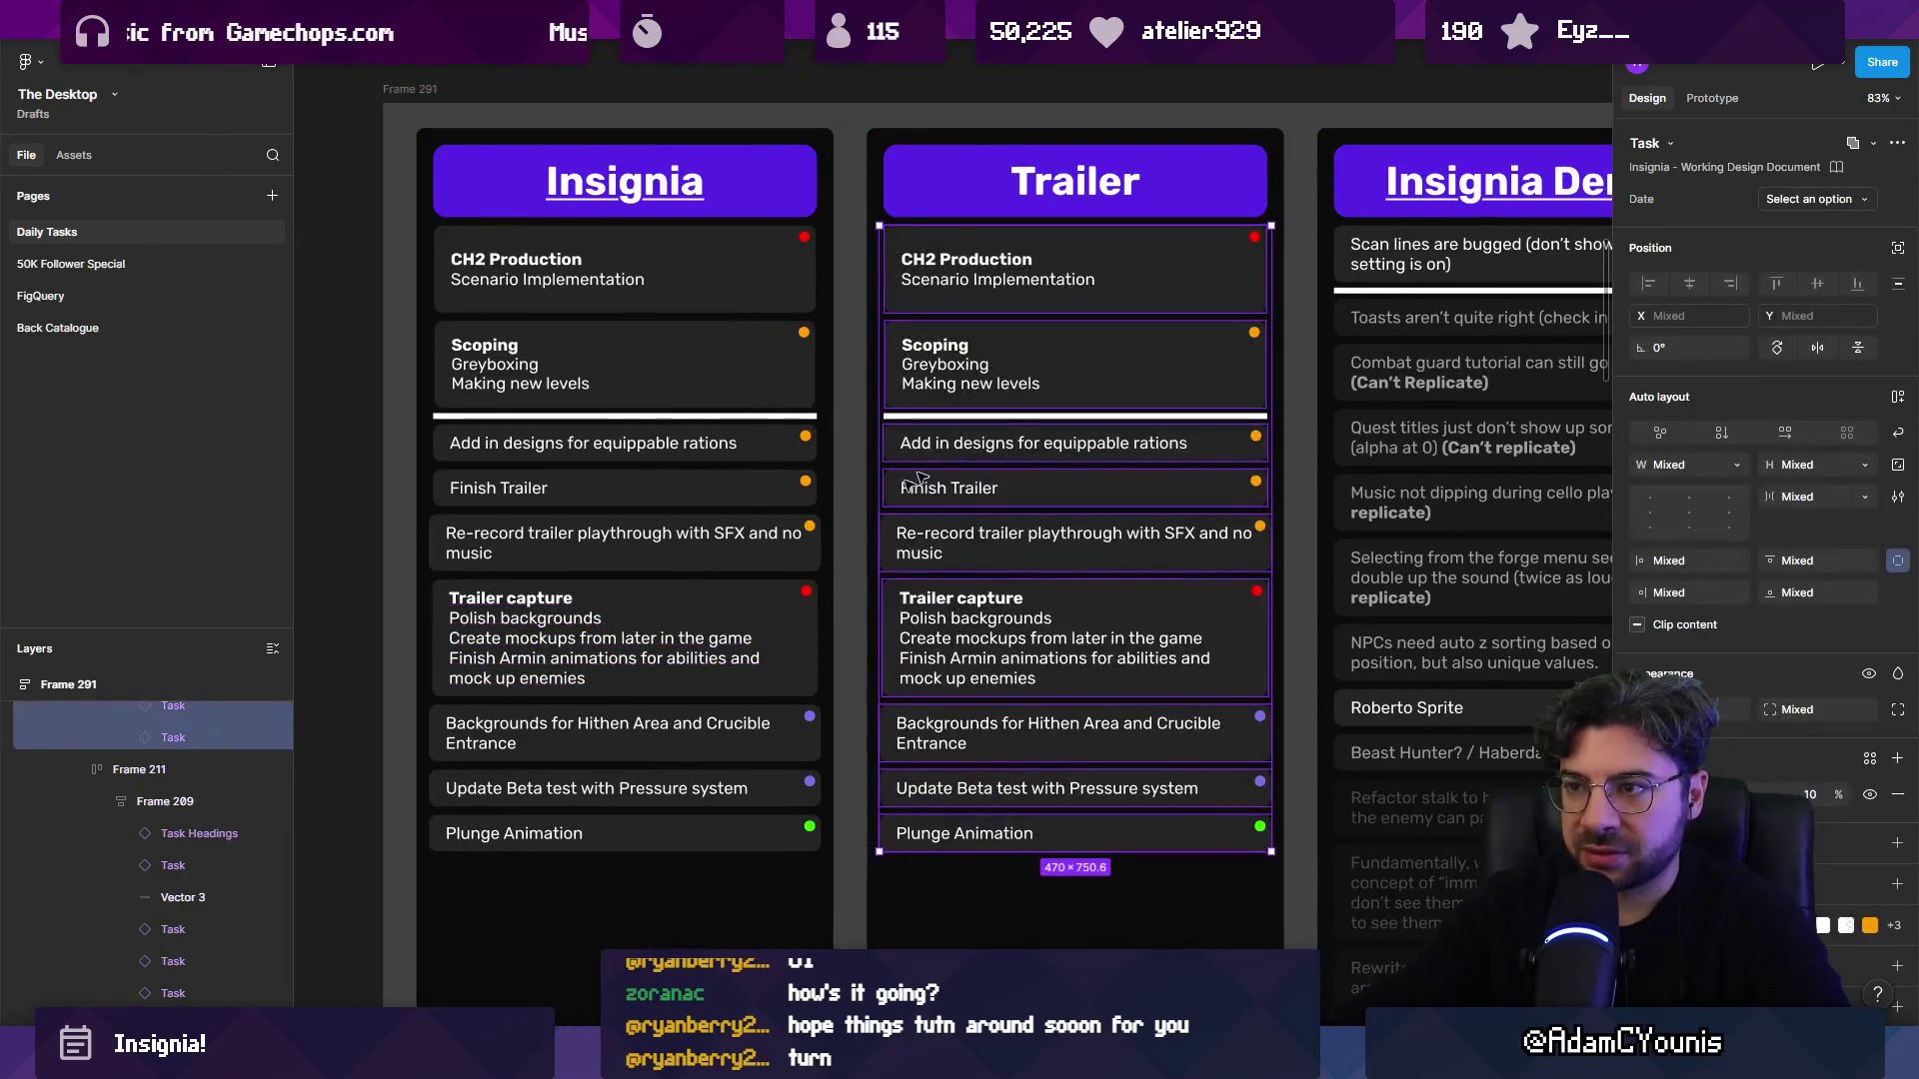
# Delete every Trailer column task except CH2 Production, down through Plunge Animation.
pyautogui.click(1069, 365)
pyautogui.keyDown('shift'); pyautogui.click(1070, 443); pyautogui.keyUp('shift')
pyautogui.keyDown('shift'); pyautogui.click(1070, 488); pyautogui.keyUp('shift')
pyautogui.keyDown('shift'); pyautogui.click(1069, 542); pyautogui.keyUp('shift')
pyautogui.keyDown('shift'); pyautogui.click(1069, 638); pyautogui.keyUp('shift')
pyautogui.keyDown('shift'); pyautogui.click(1068, 727); pyautogui.keyUp('shift')
pyautogui.keyDown('shift'); pyautogui.click(1070, 790); pyautogui.keyUp('shift')
pyautogui.keyDown('shift'); pyautogui.click(1072, 836); pyautogui.keyUp('shift')
pyautogui.press('Delete')
# Move Finish Trailer, Re-record trailer and Trailer capture from Insignia into the Trailer column.
pyautogui.click(671, 495)
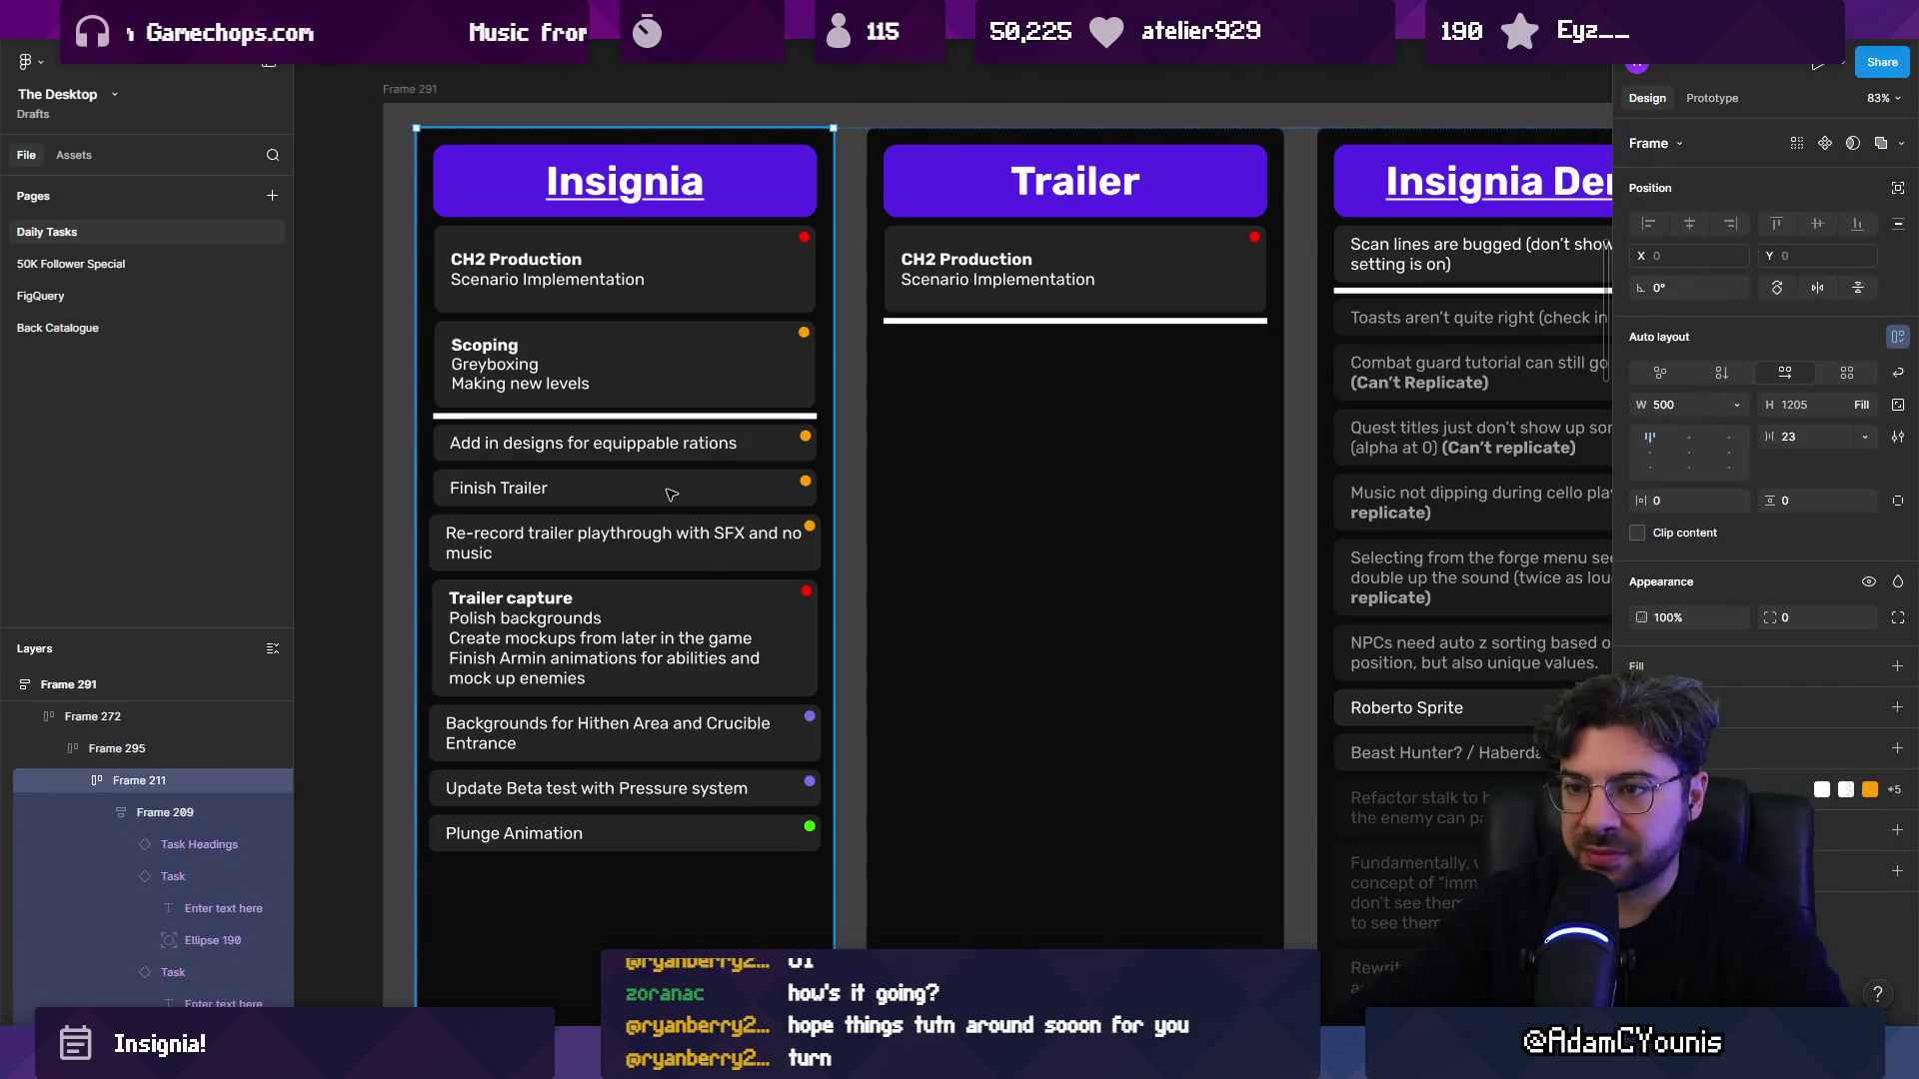
pyautogui.keyDown('shift'); pyautogui.click(676, 544); pyautogui.keyUp('shift')
pyautogui.keyDown('shift'); pyautogui.click(680, 624); pyautogui.keyUp('shift')
pyautogui.moveTo(680, 623); pyautogui.dragTo(1070, 410)
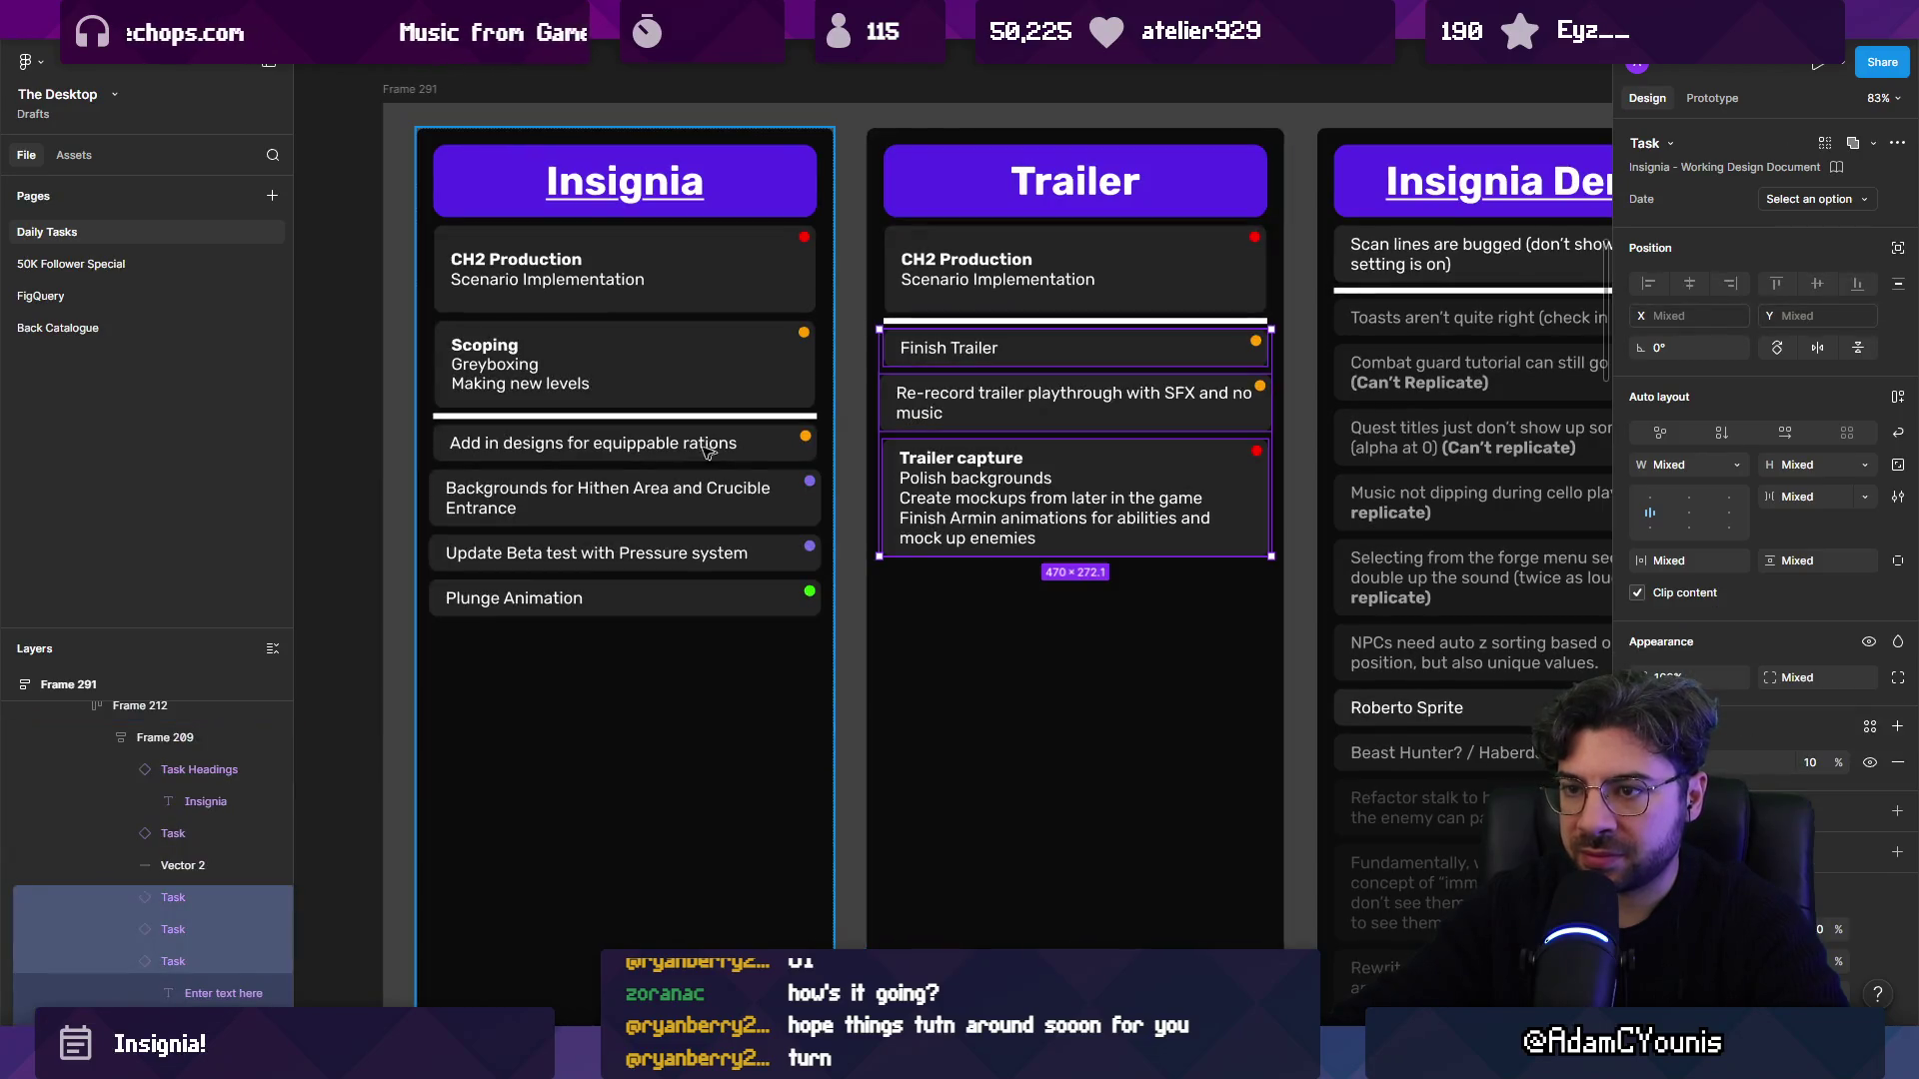
pyautogui.click(625, 449)
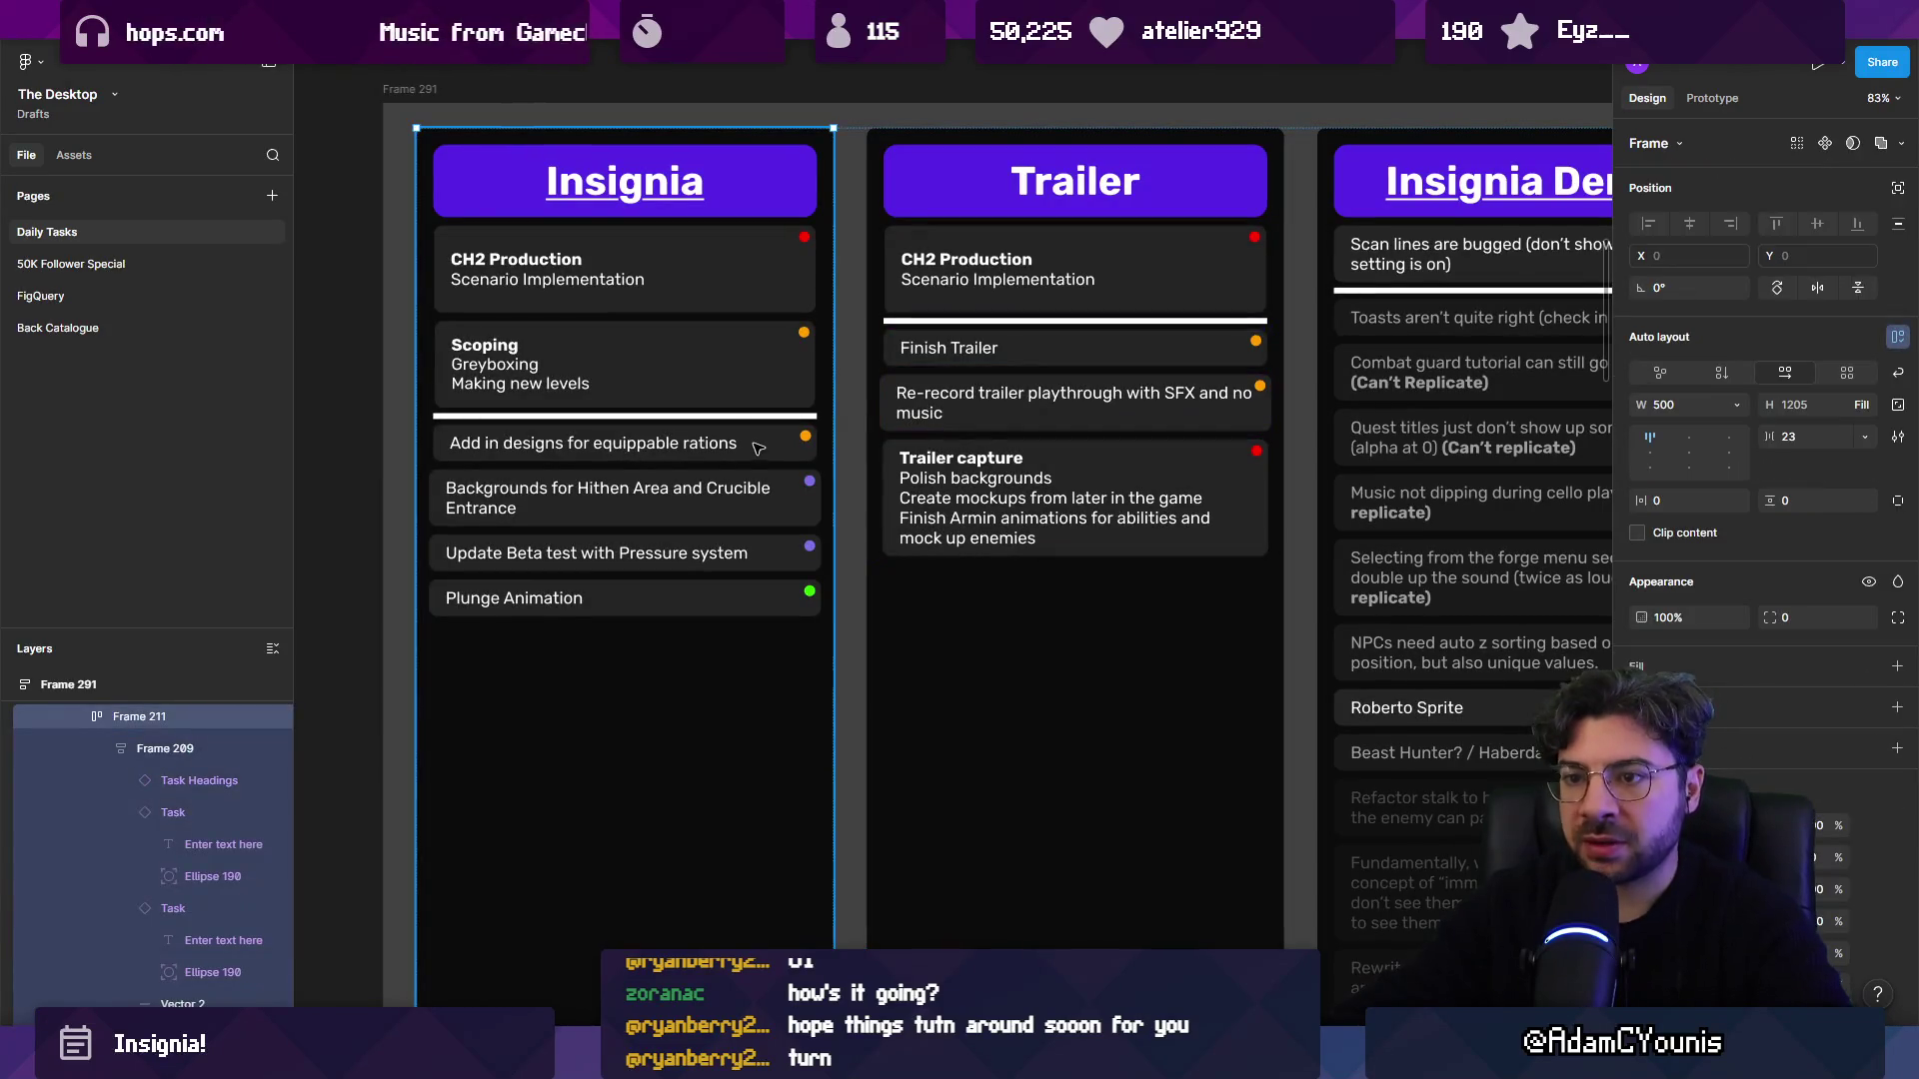
# Delete the CH2 Production card from Trailer and move Trailer capture to the column's top.
pyautogui.click(1038, 298)
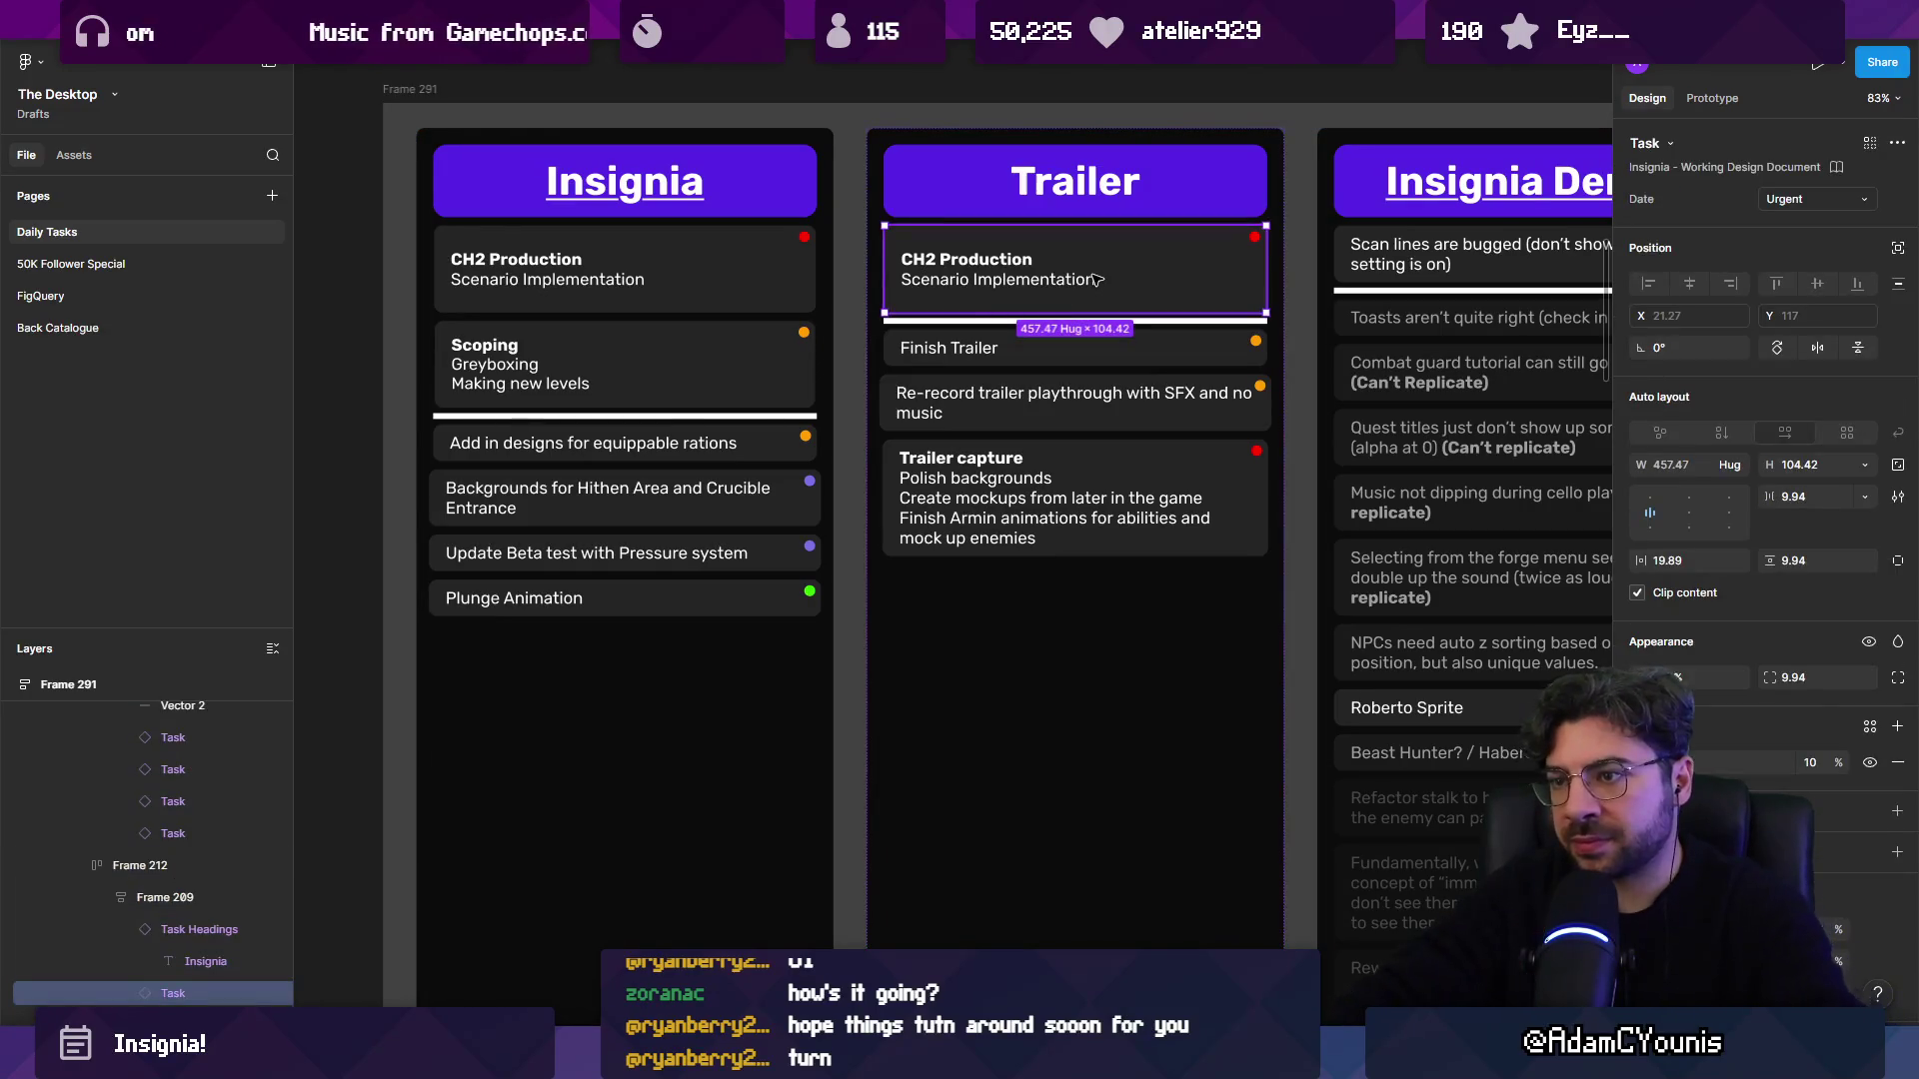
pyautogui.press('Delete')
pyautogui.click(1121, 386)
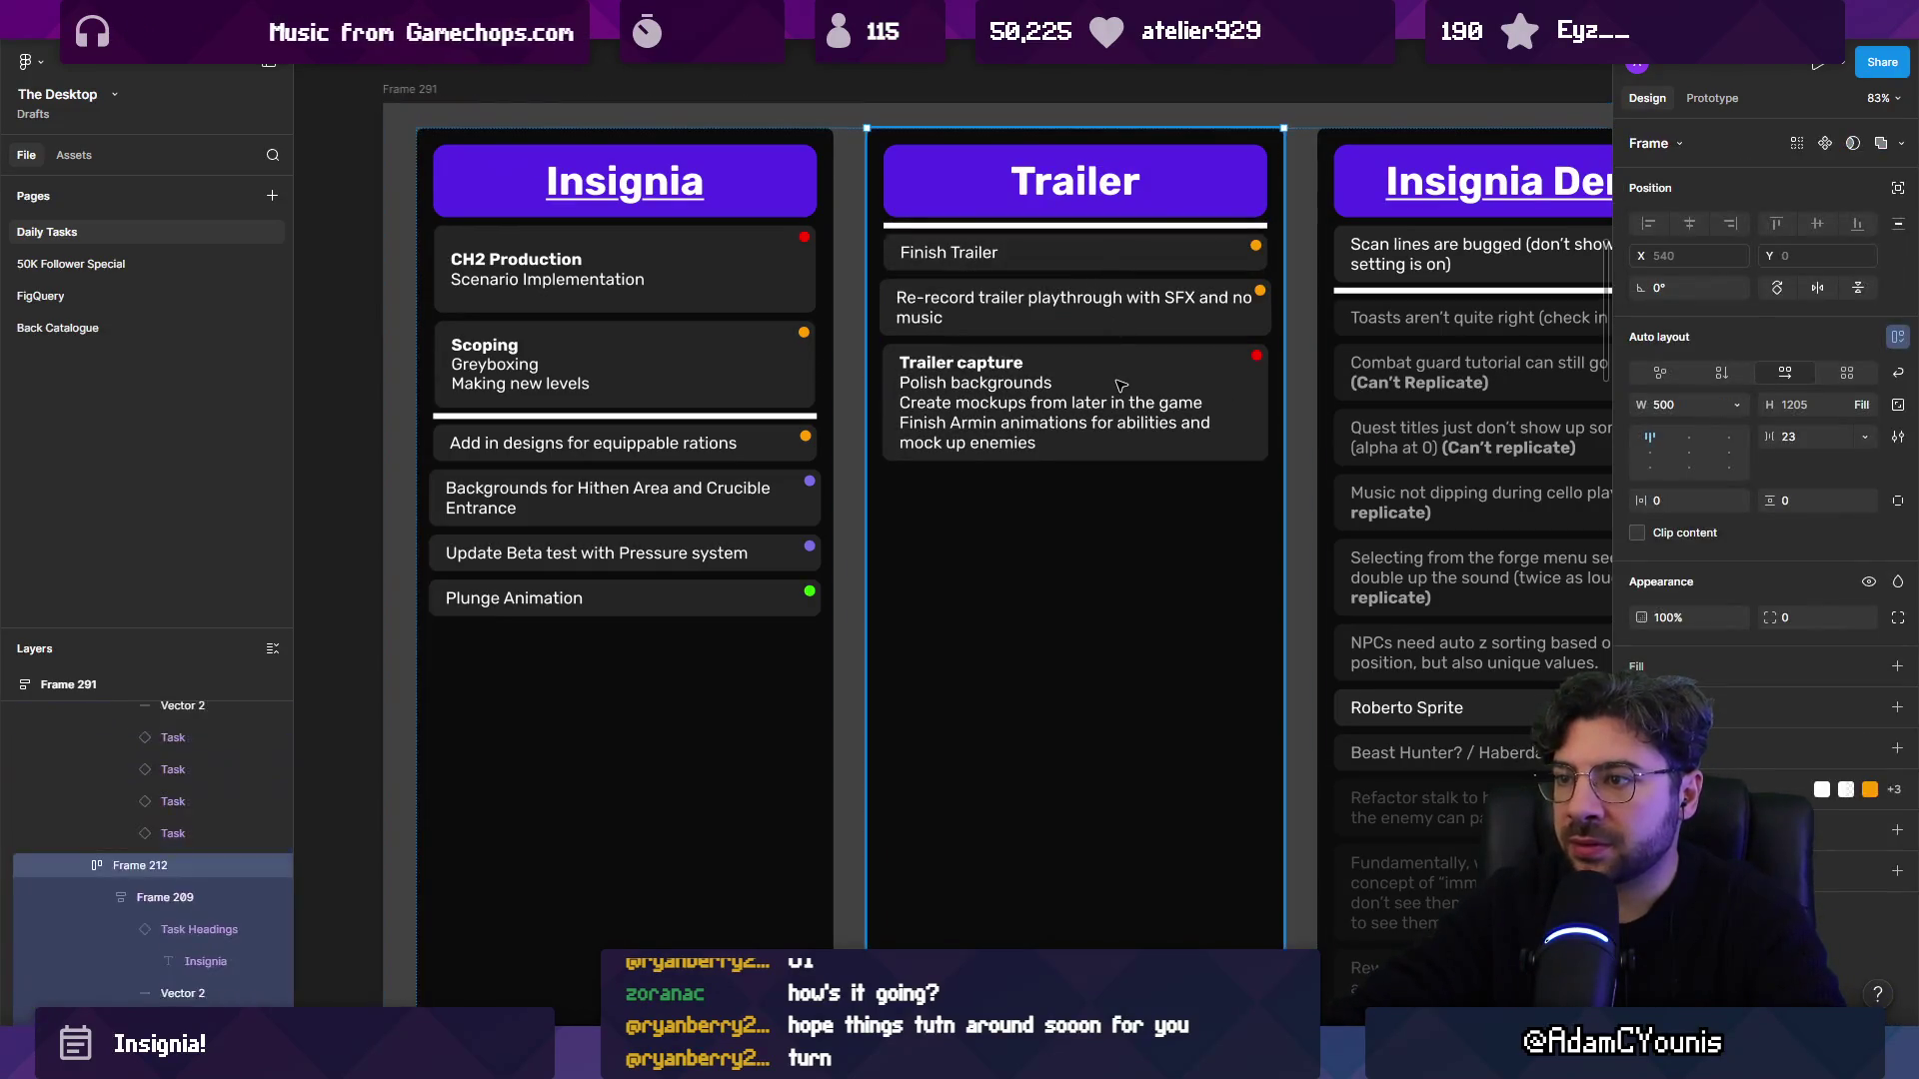
pyautogui.click(1122, 385)
pyautogui.press('Up')
pyautogui.press('Up')
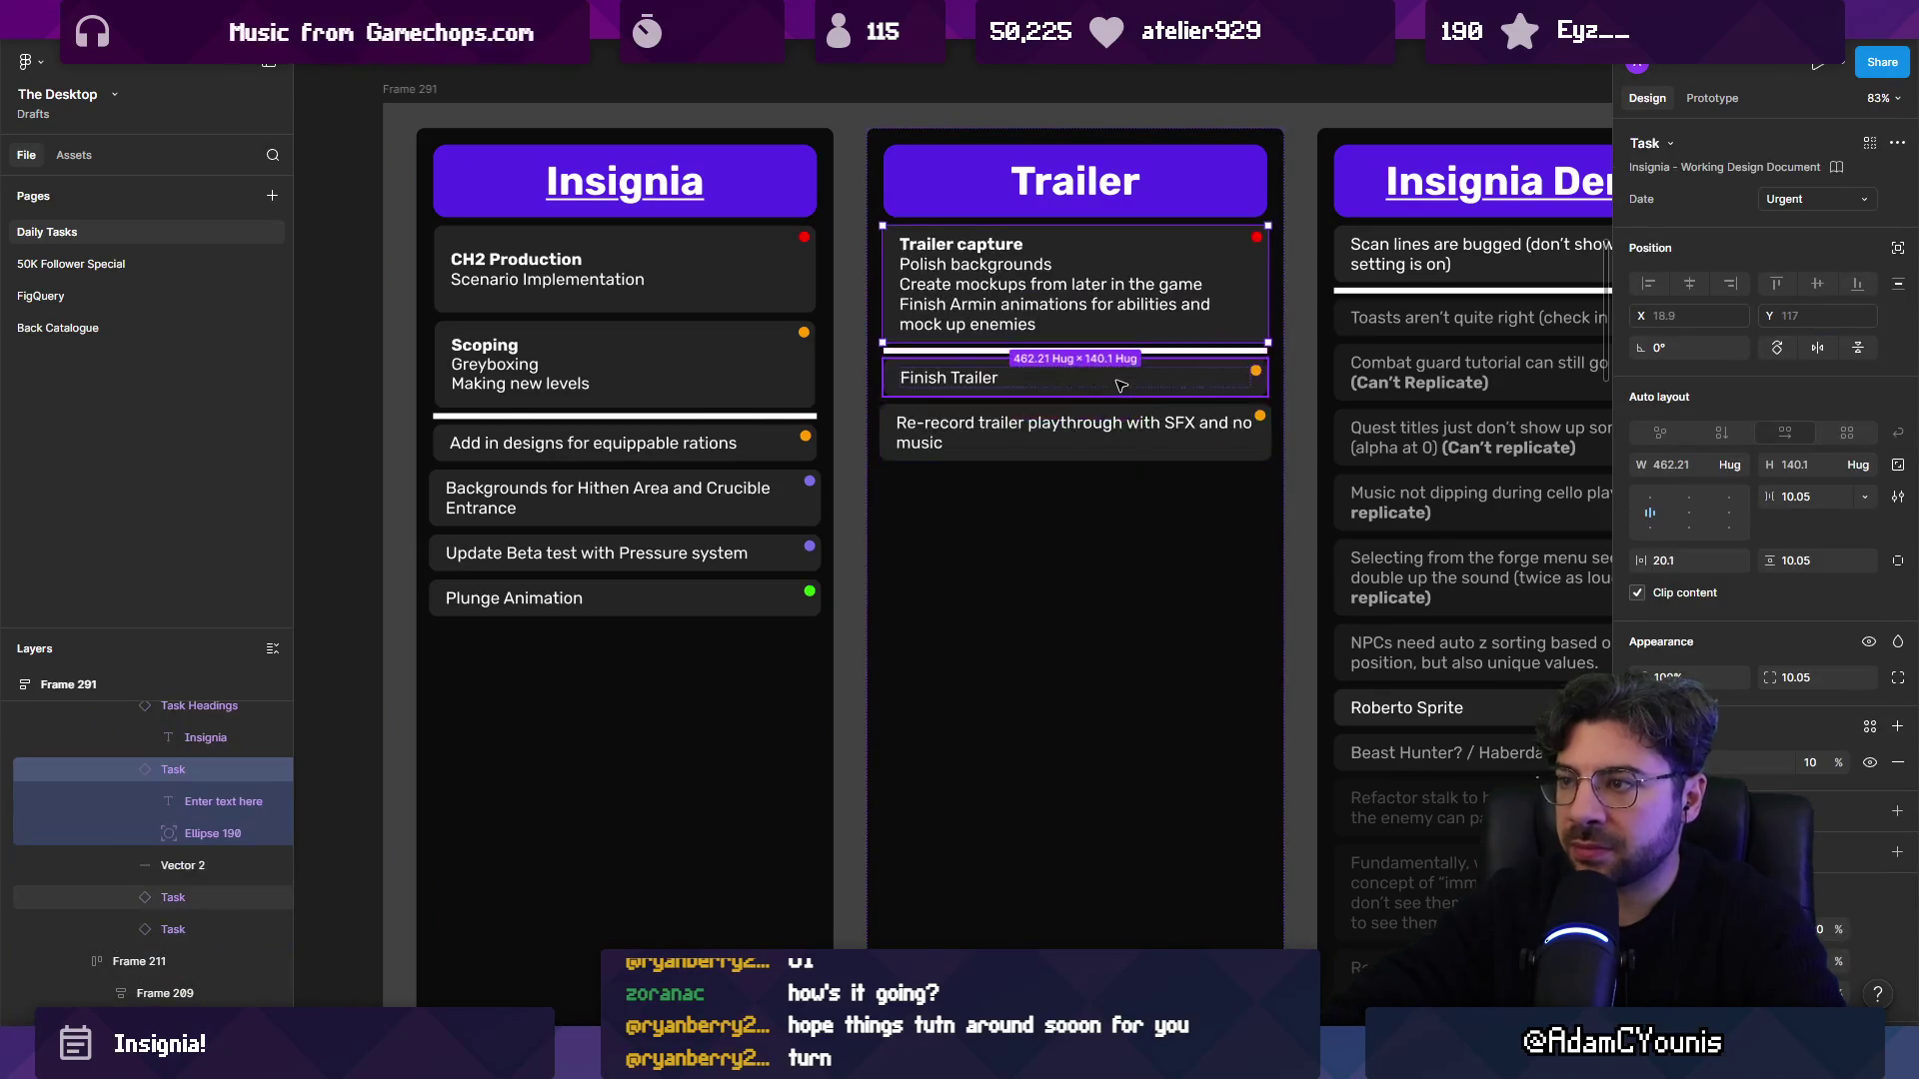
pyautogui.click(1047, 356)
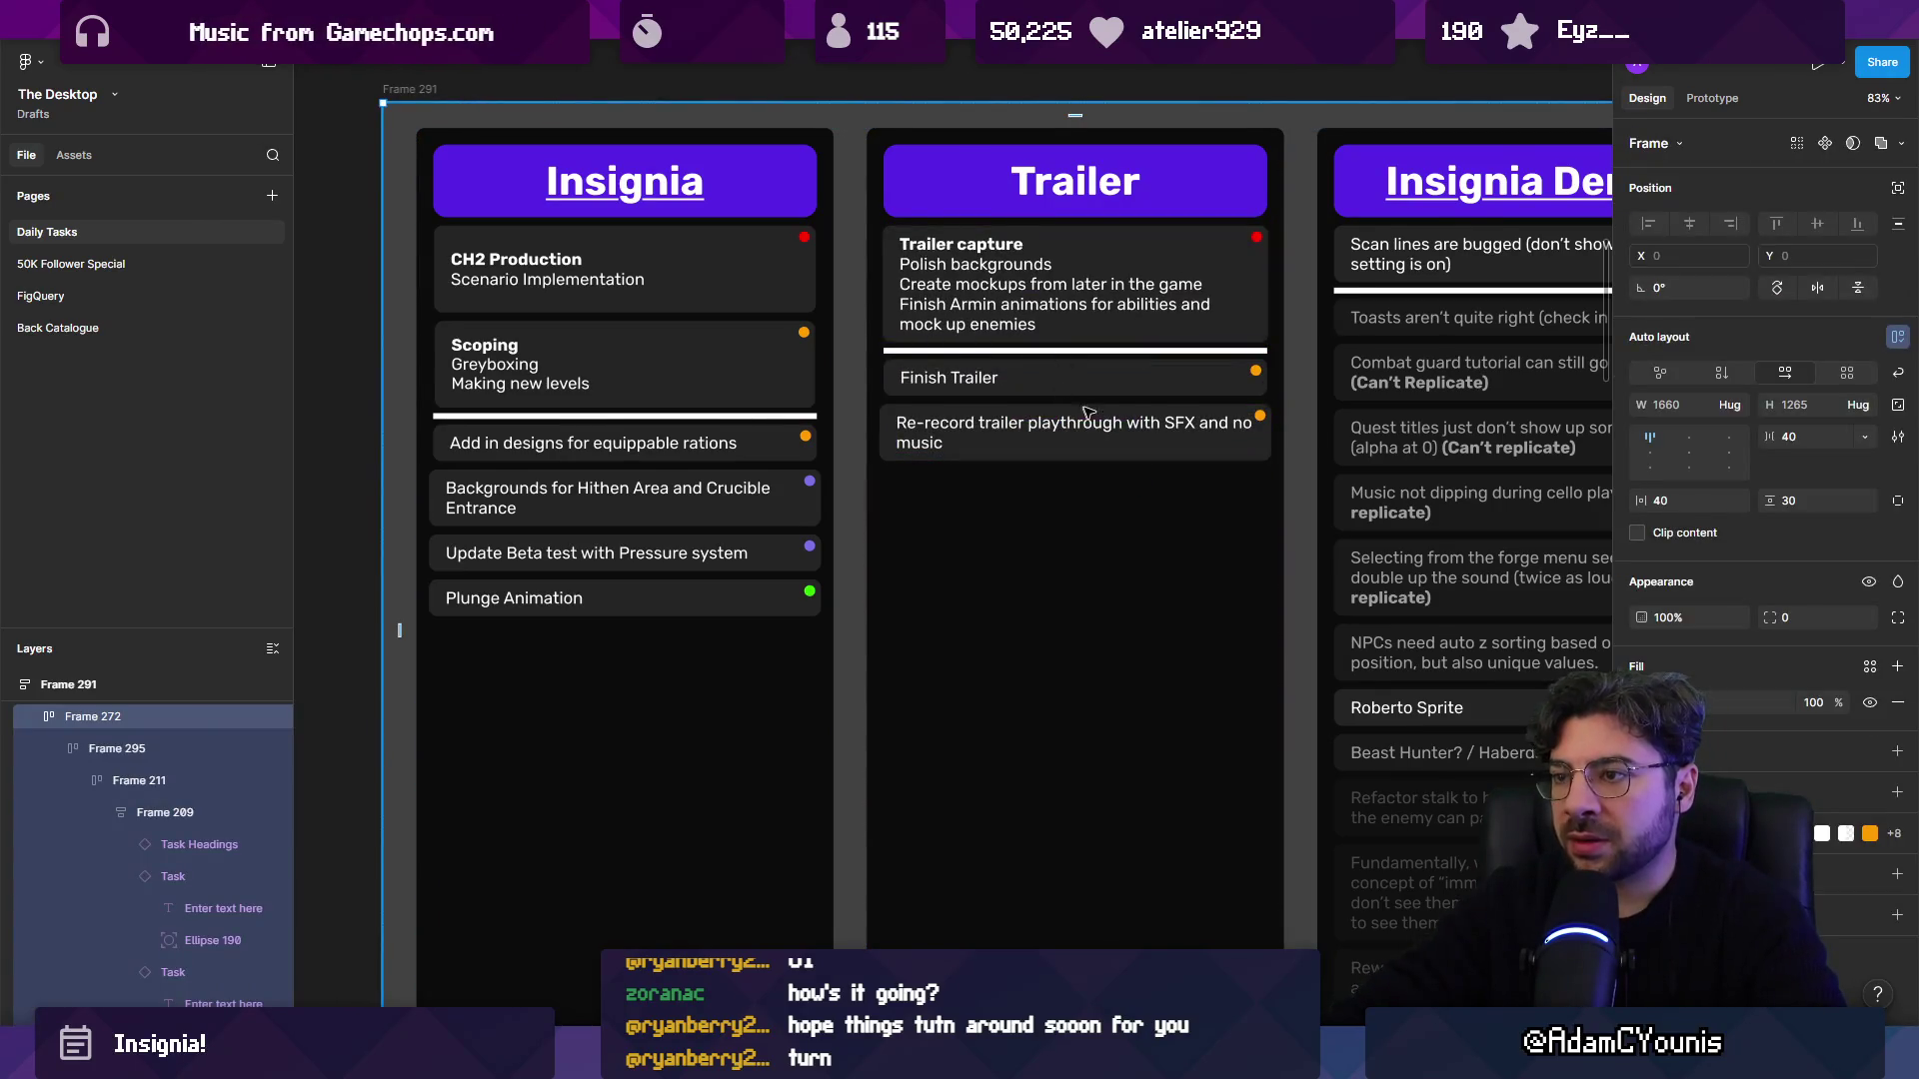
pyautogui.moveTo(1082, 413); pyautogui.dragTo(990, 385)
pyautogui.click(989, 277)
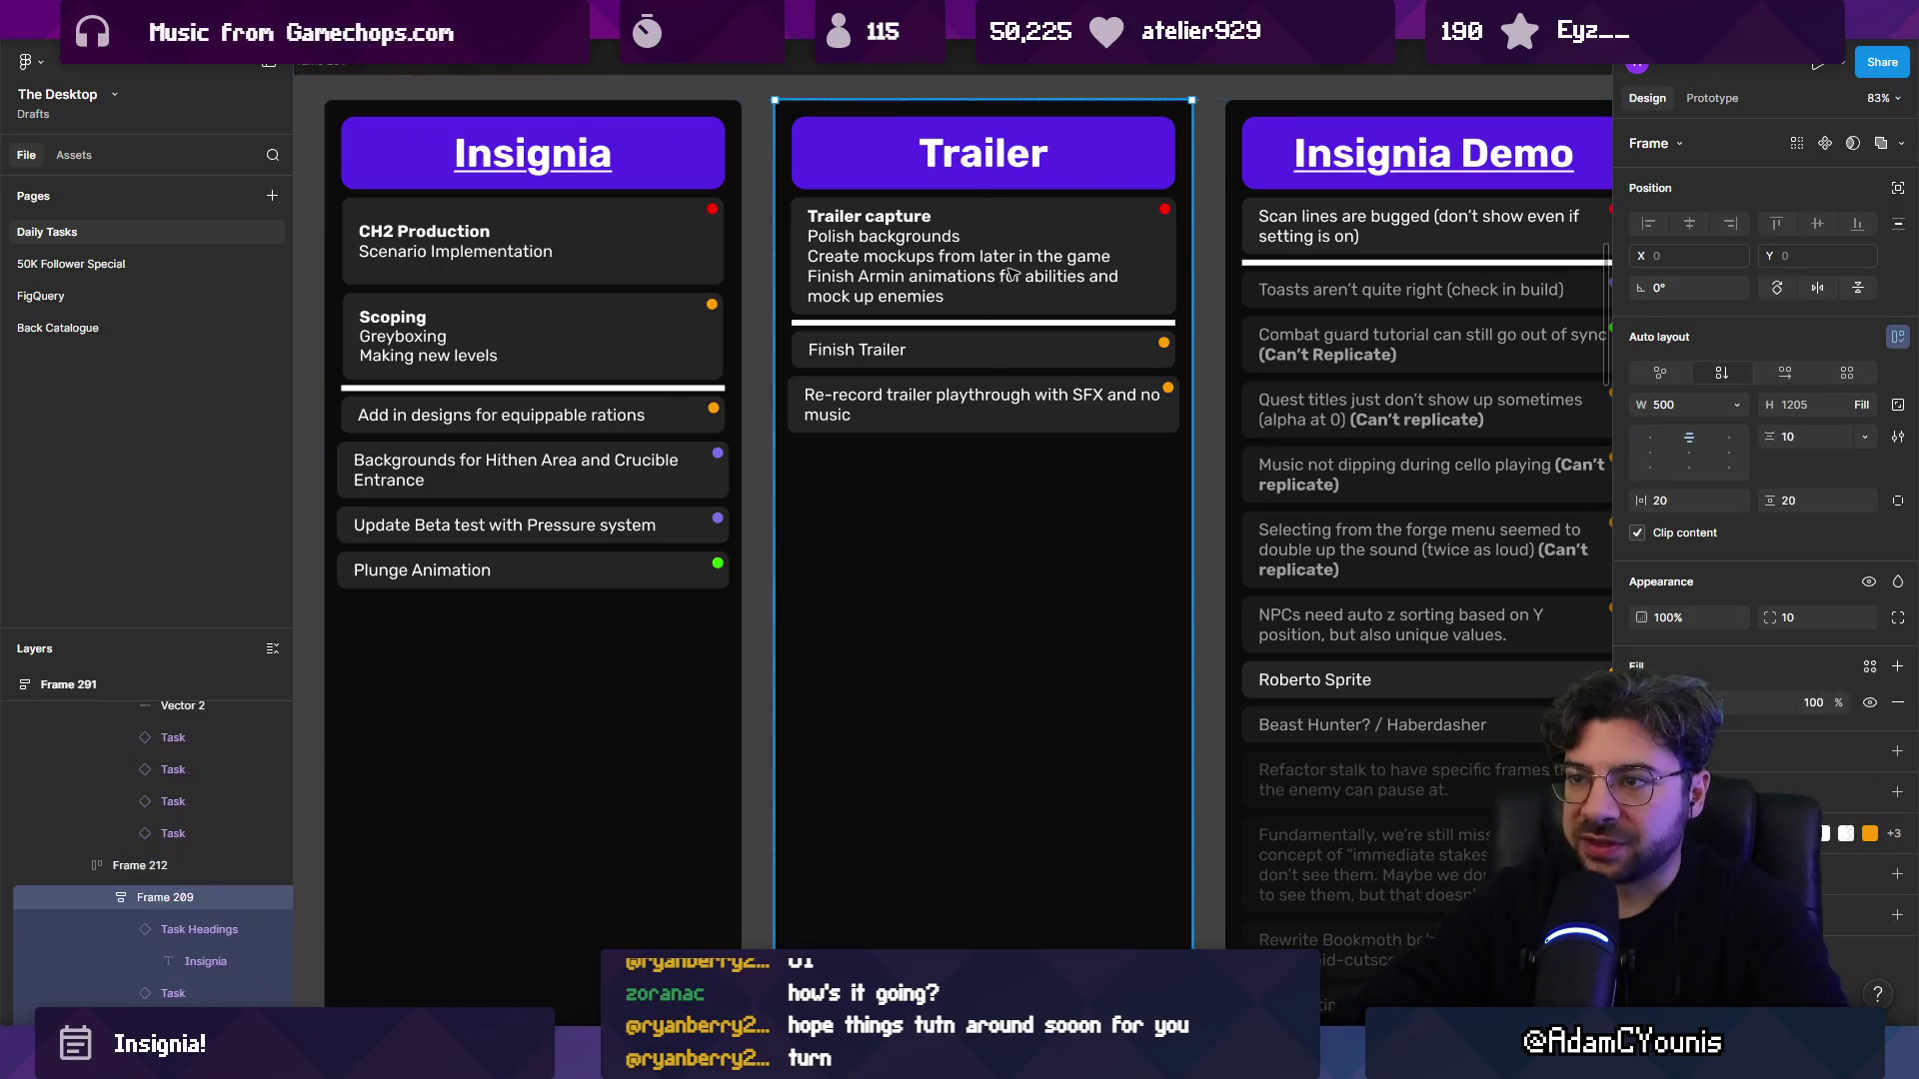
# Duplicate Trailer capture and rewrite it as 'MVP Content Clips' with 'clips of the game with content happening'.
pyautogui.click(1011, 272)
pyautogui.hotkey('ctrl', 'd')
pyautogui.doubleClick(903, 240)
pyautogui.press('Return')
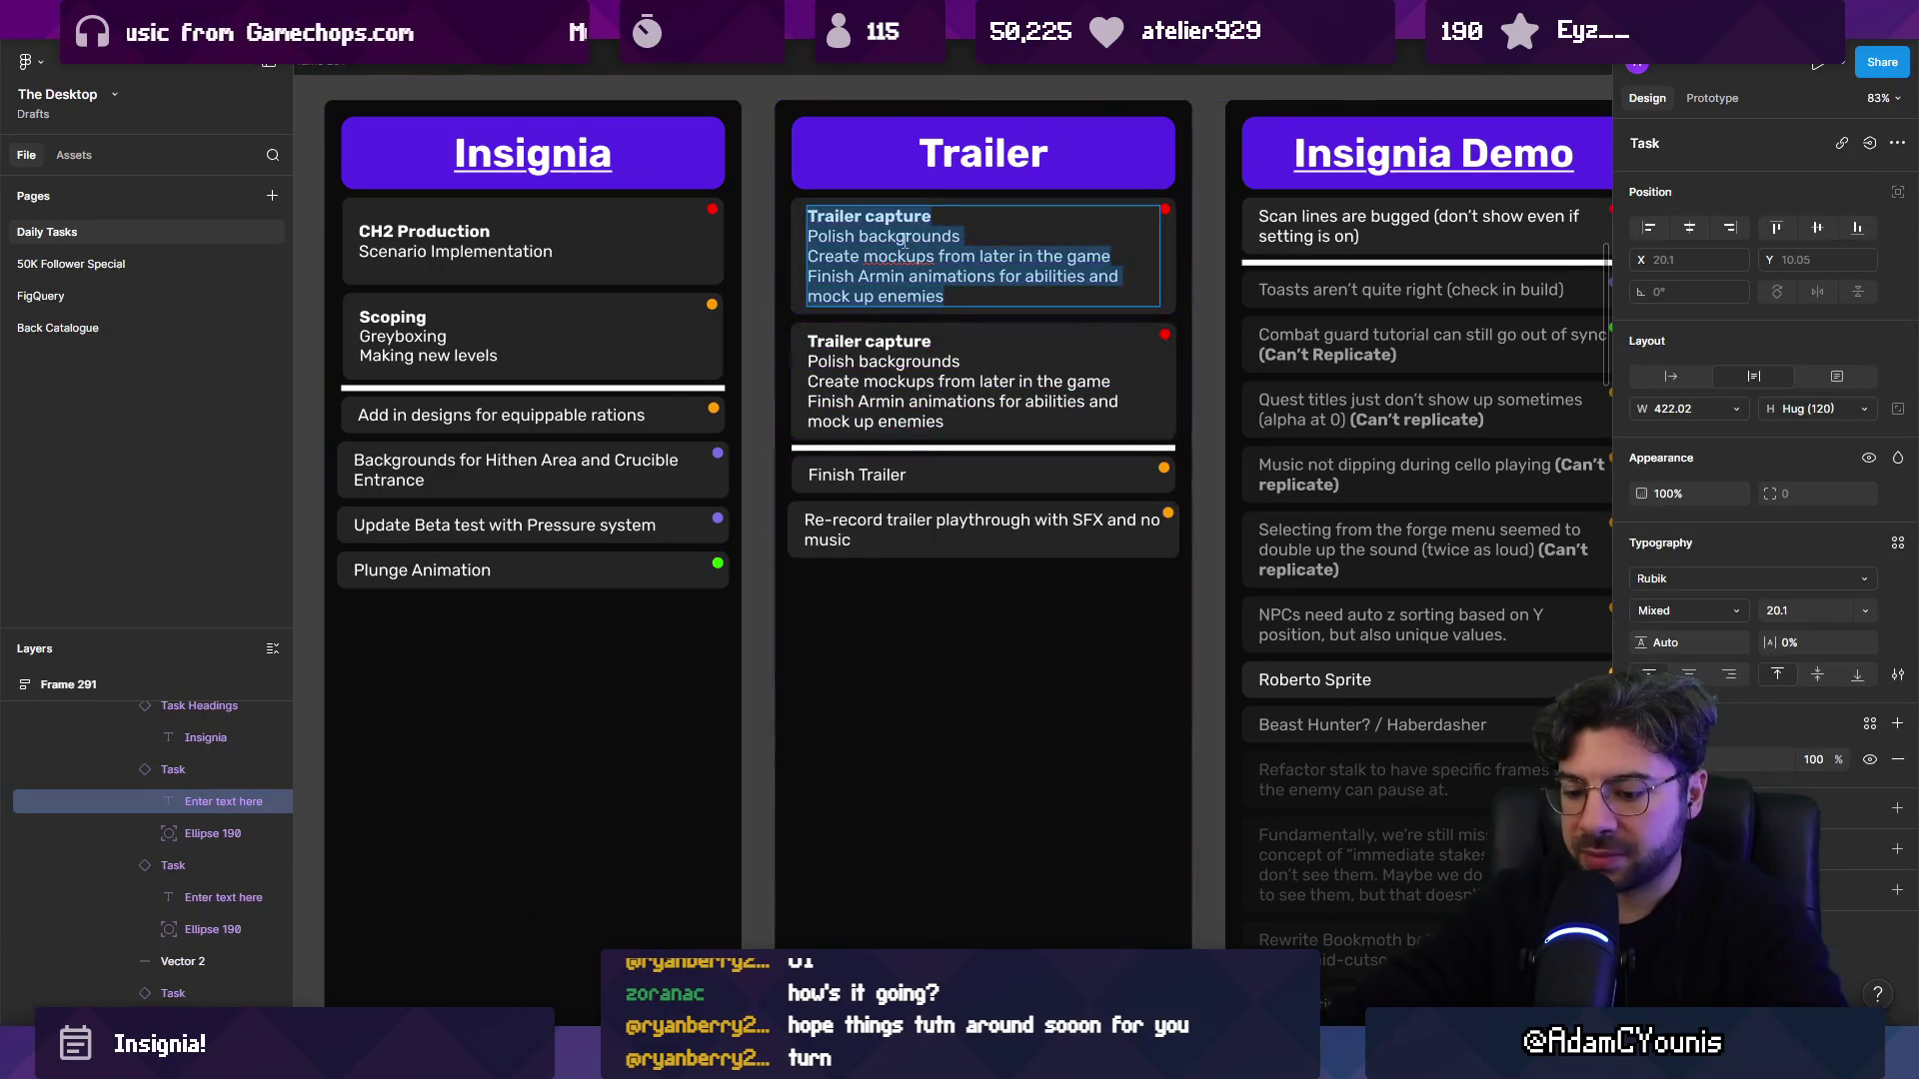
pyautogui.write('MVP Content Clips')
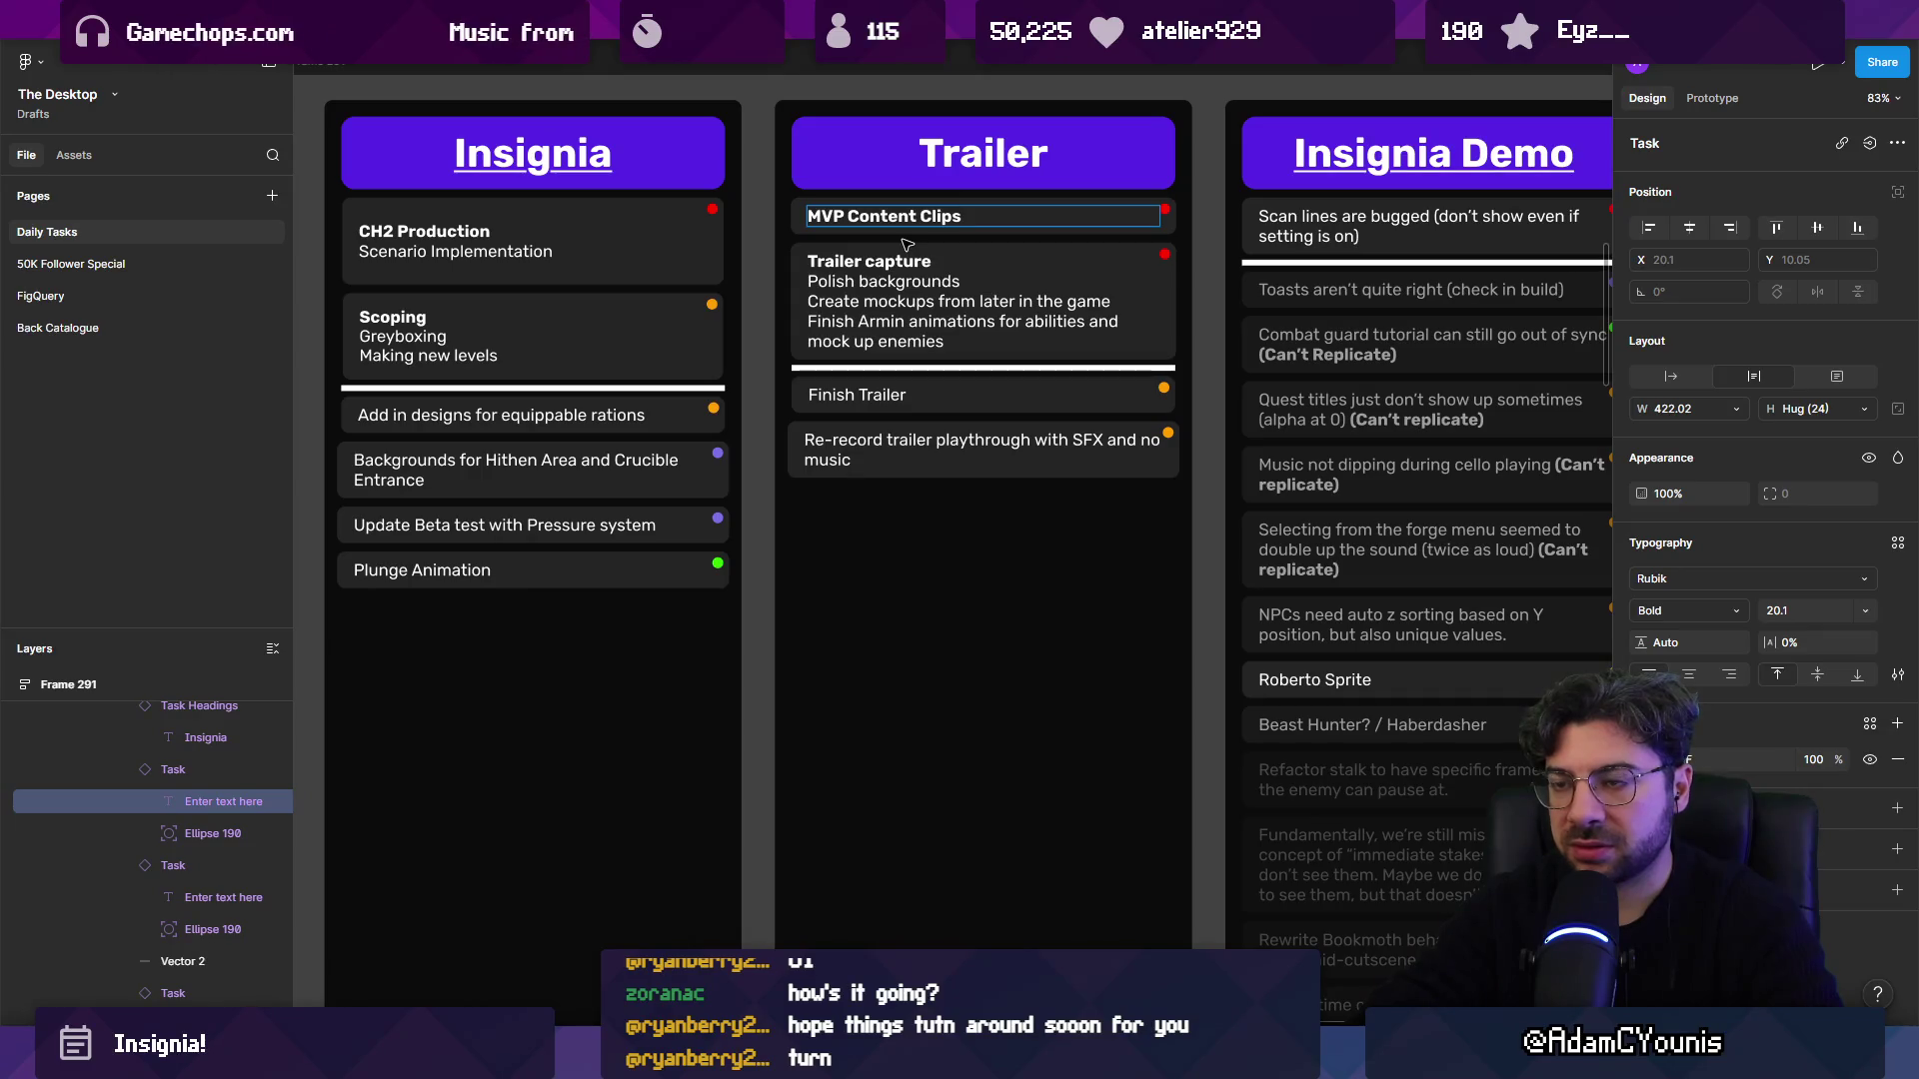
pyautogui.press('Return')
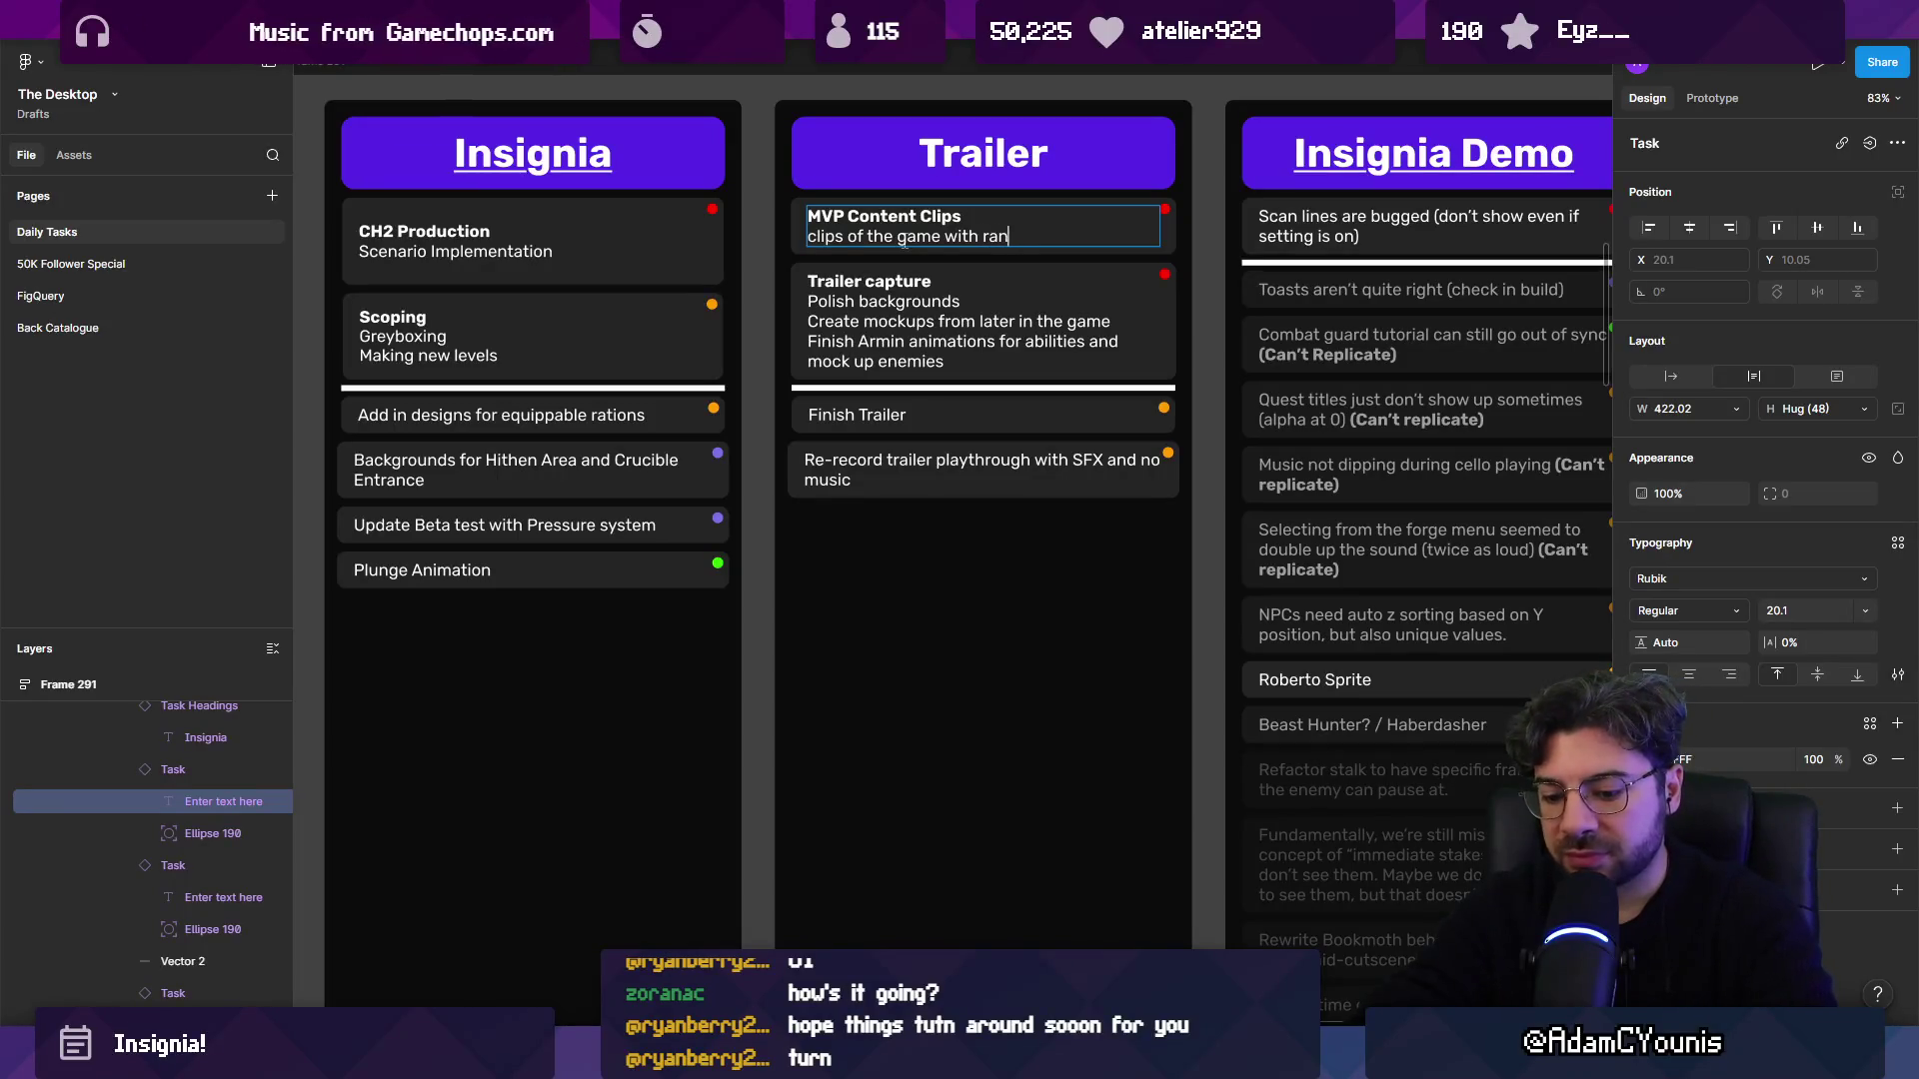
pyautogui.write('dom things happening')
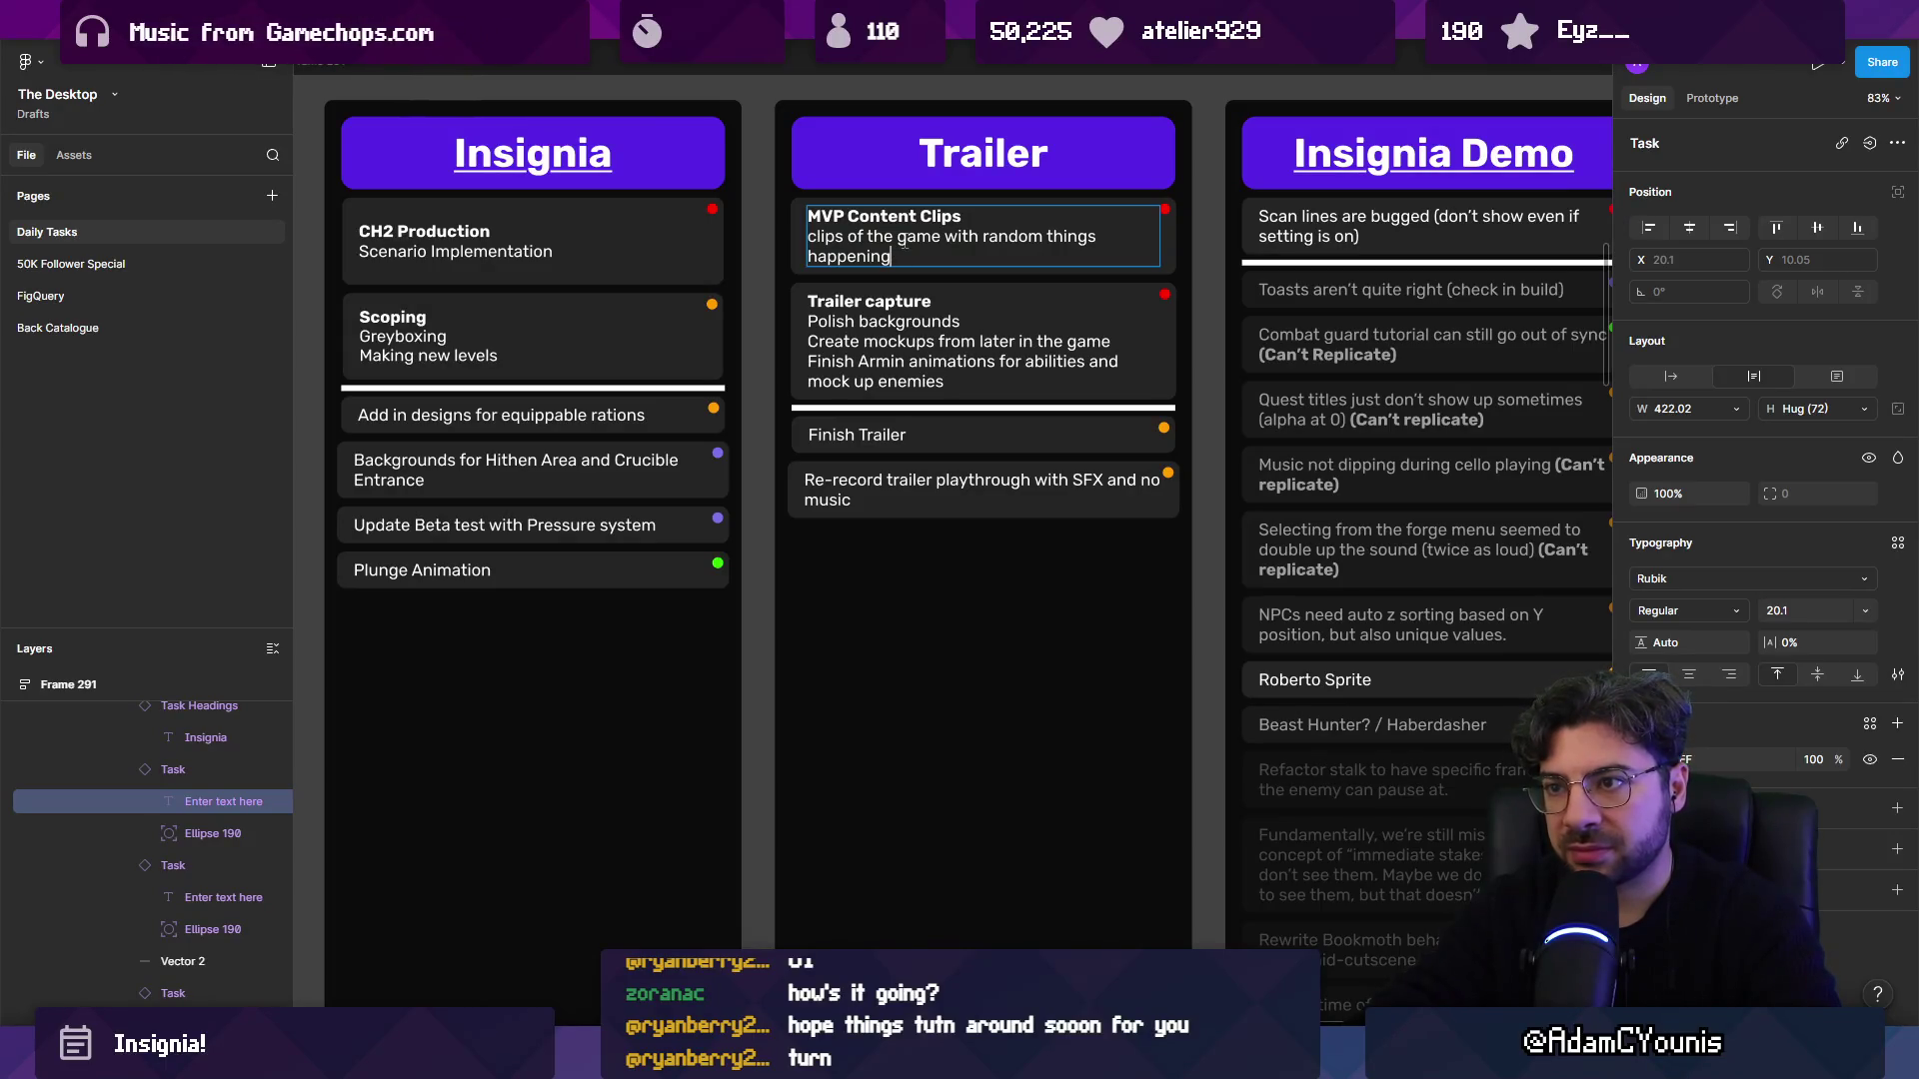
pyautogui.doubleClick(904, 256)
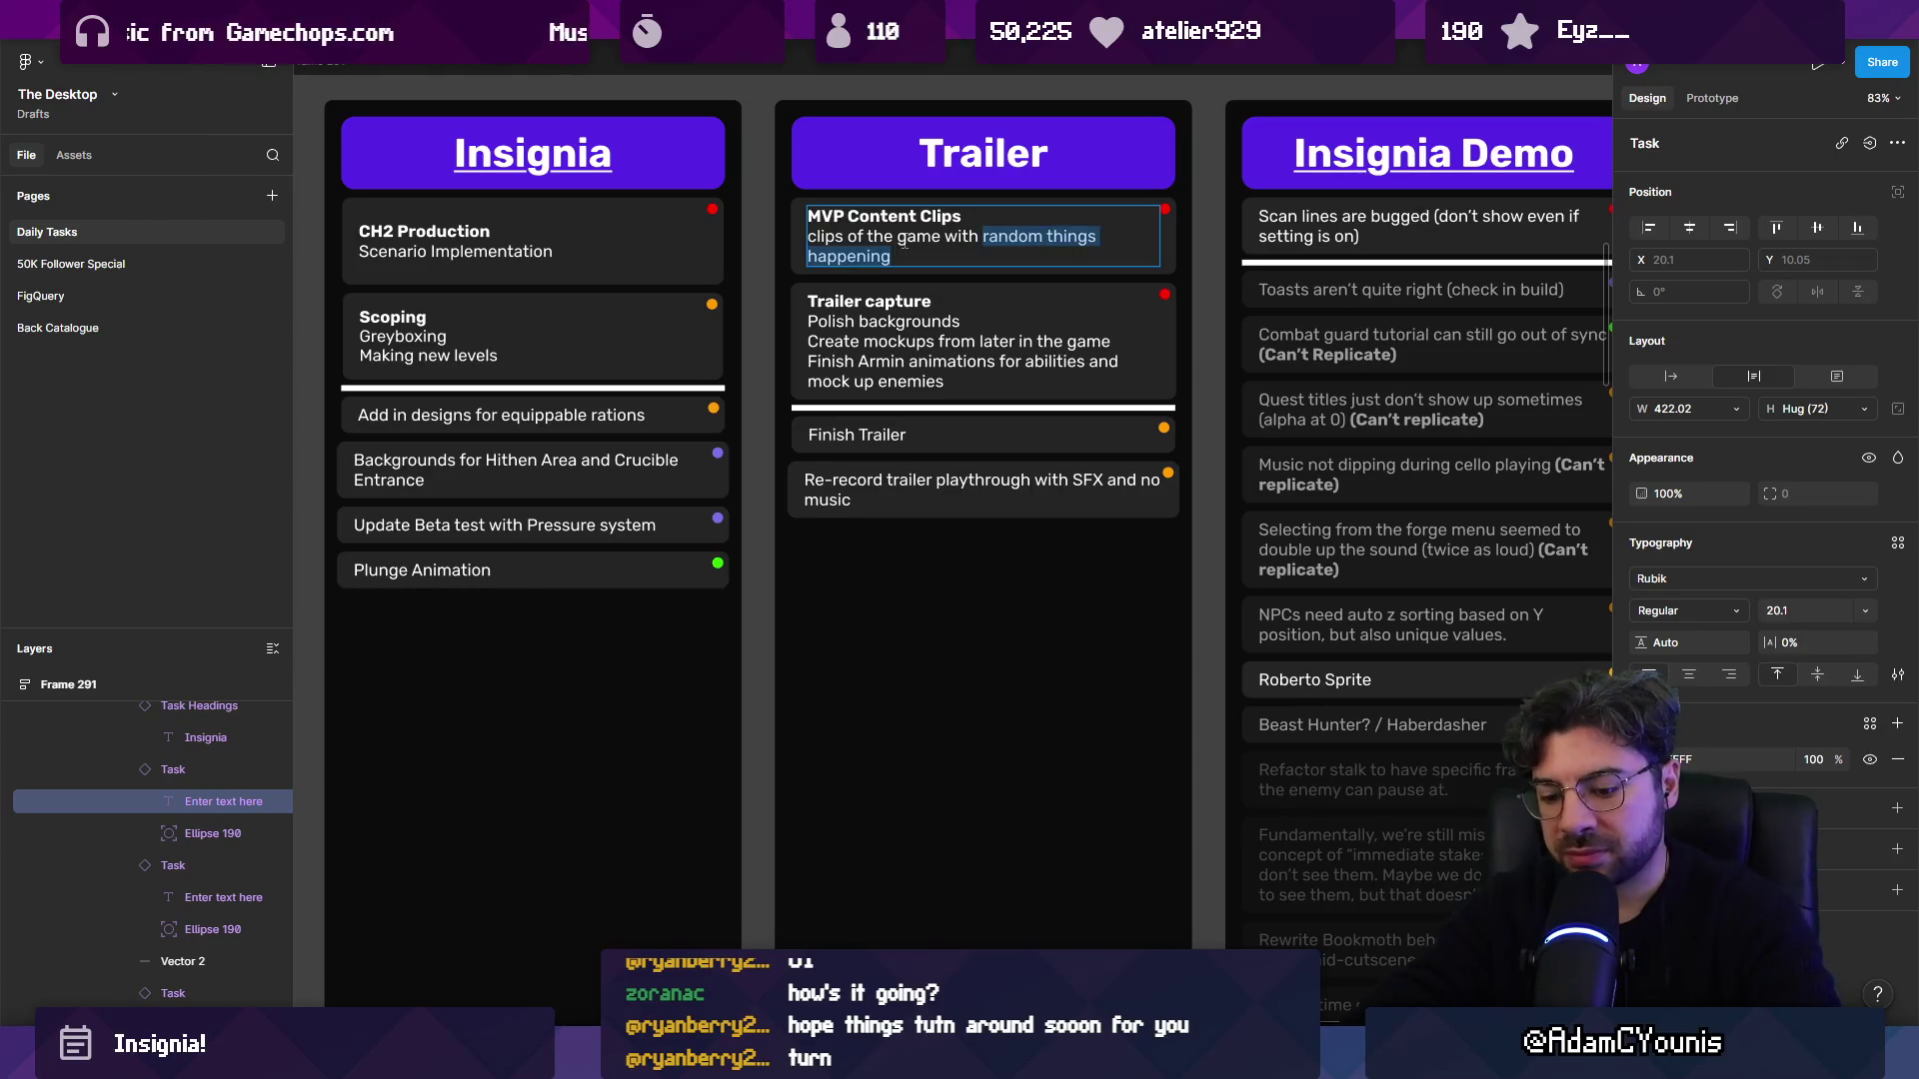
pyautogui.write('content')
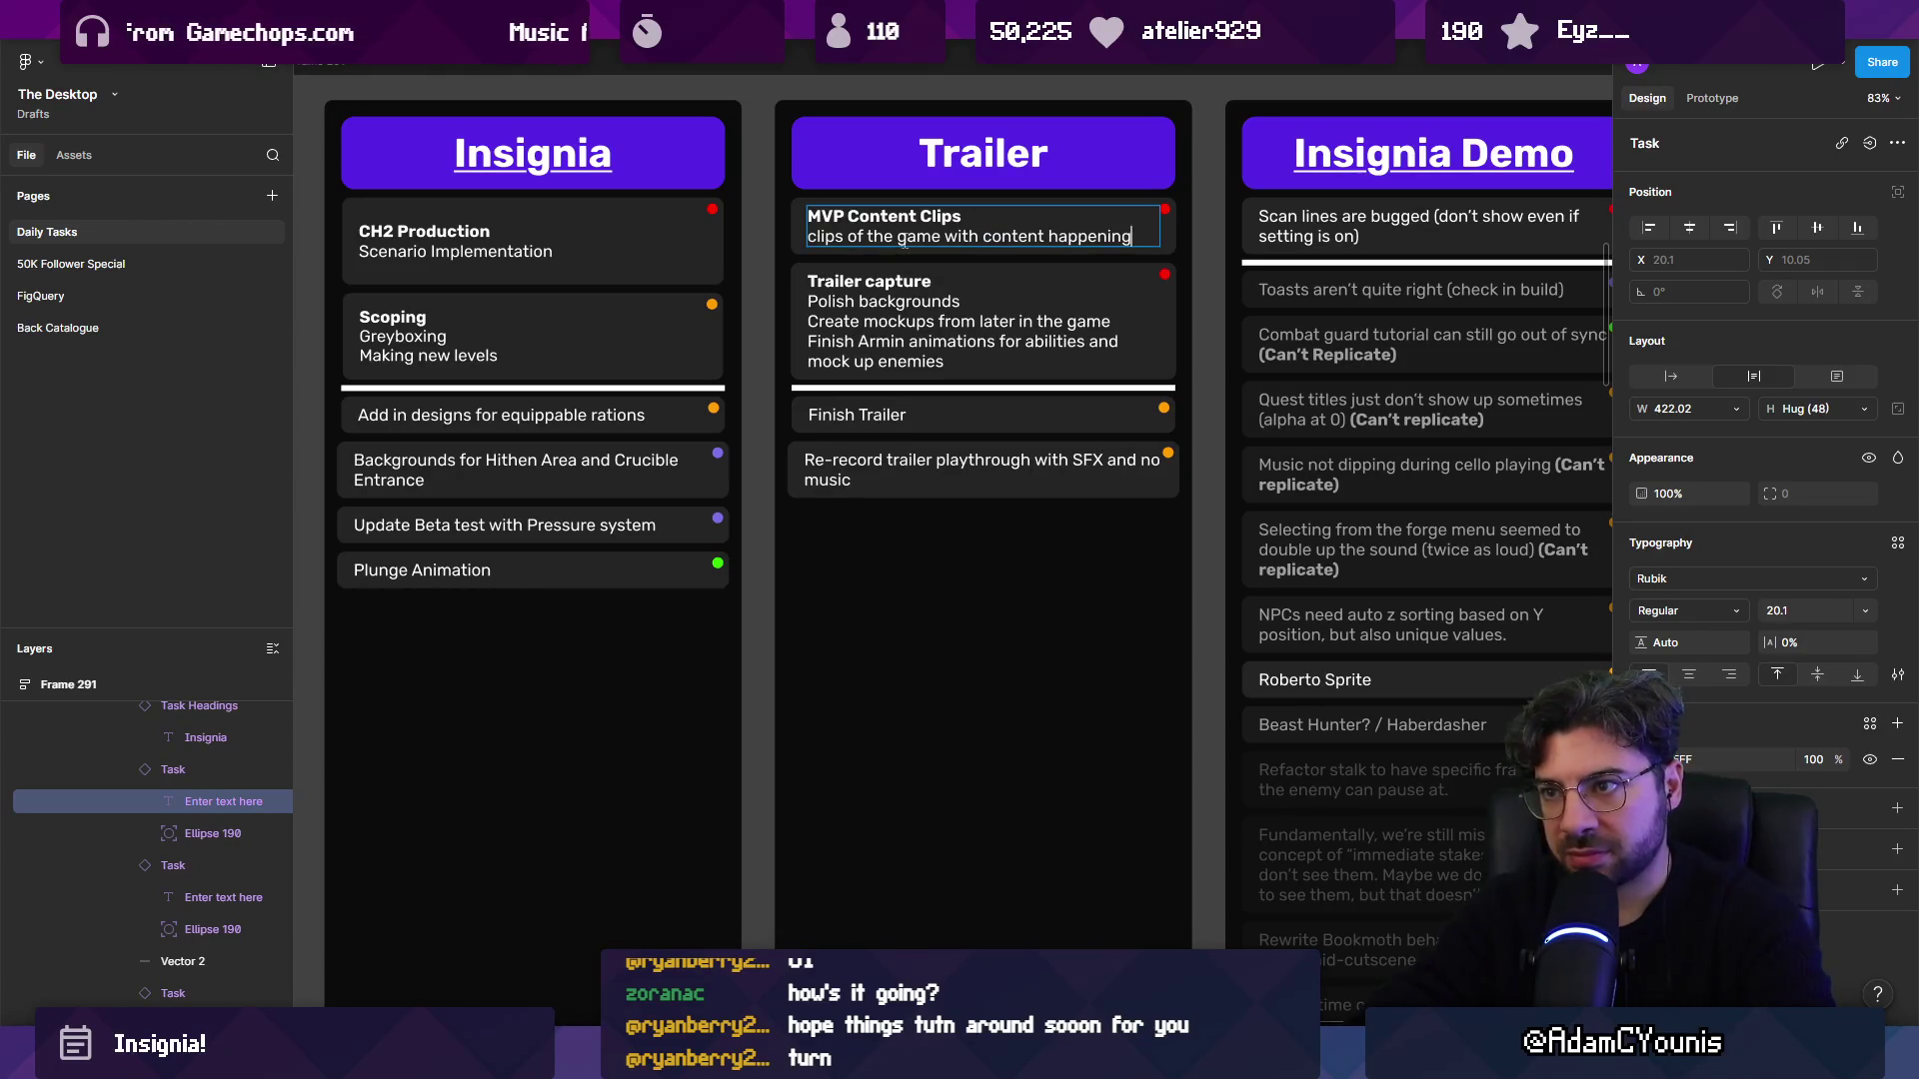
pyautogui.press('Escape')
pyautogui.press('Escape')
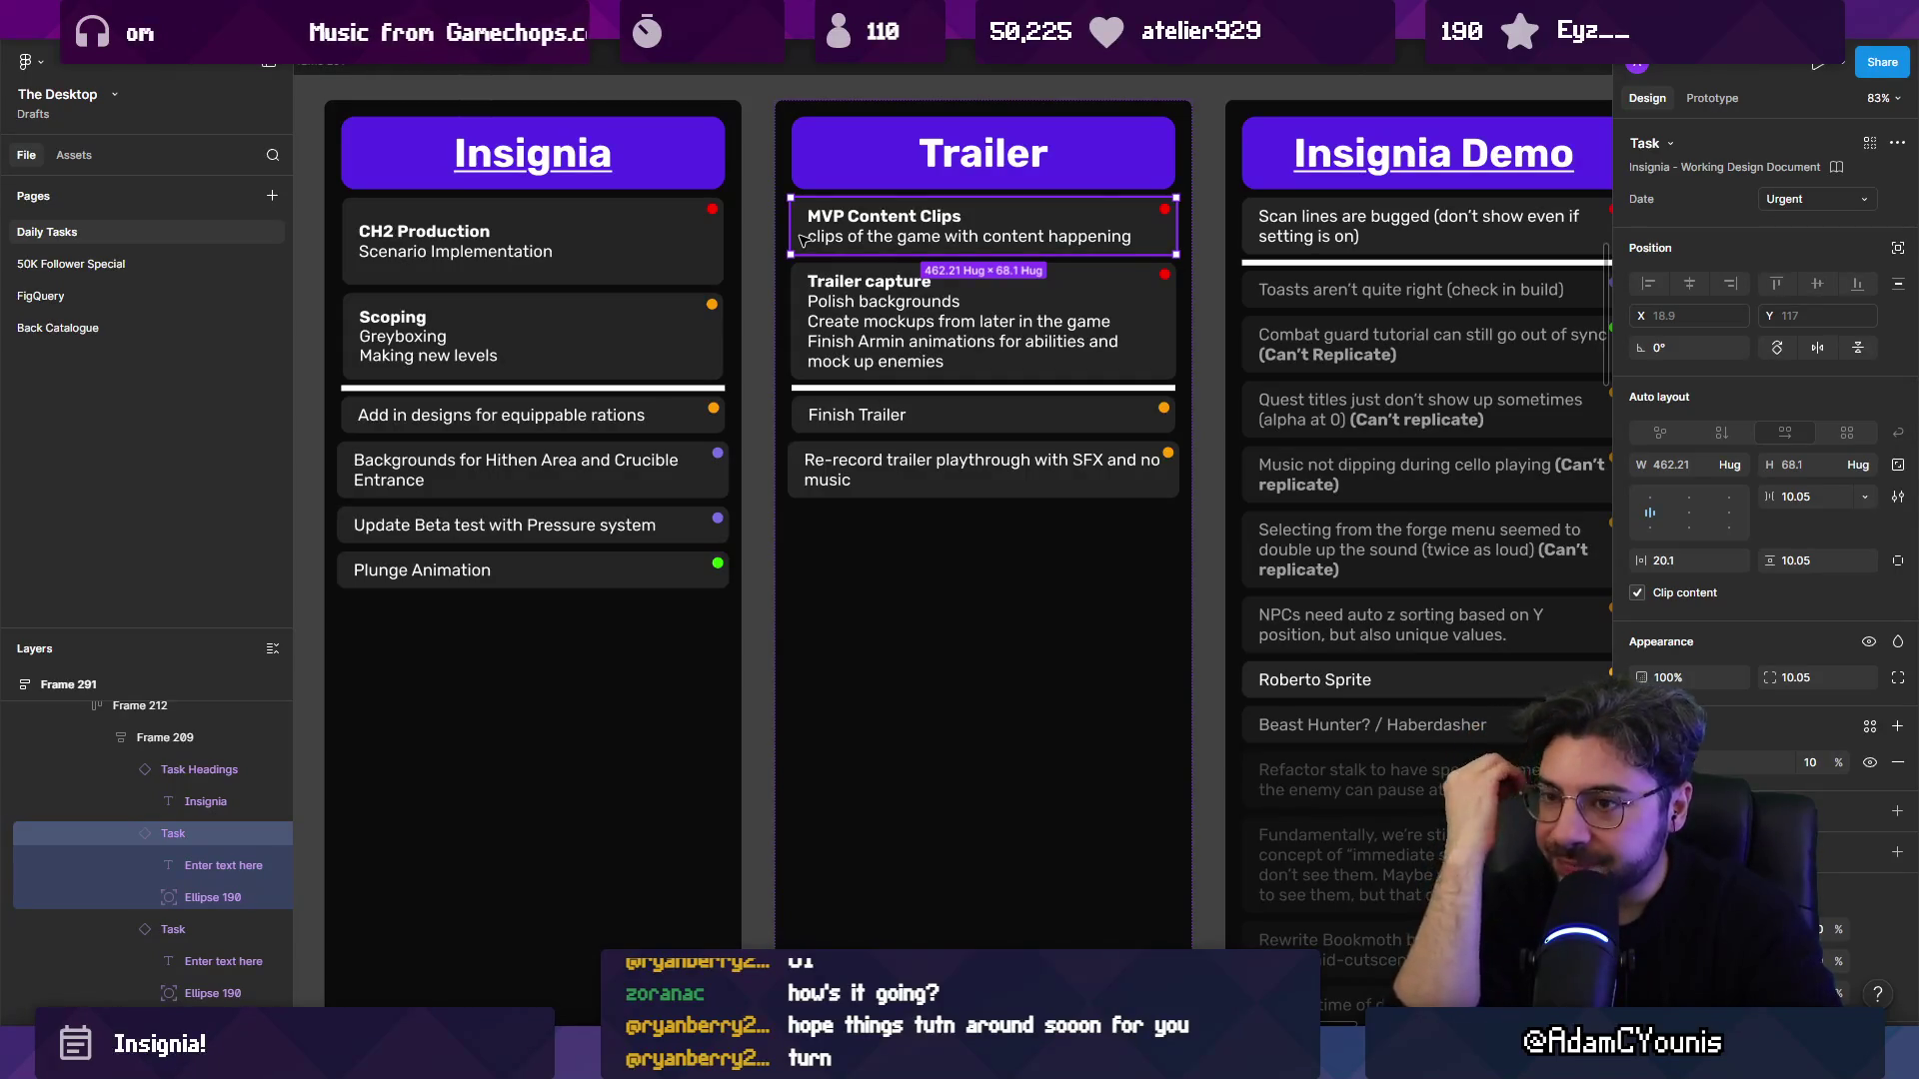
pyautogui.click(757, 252)
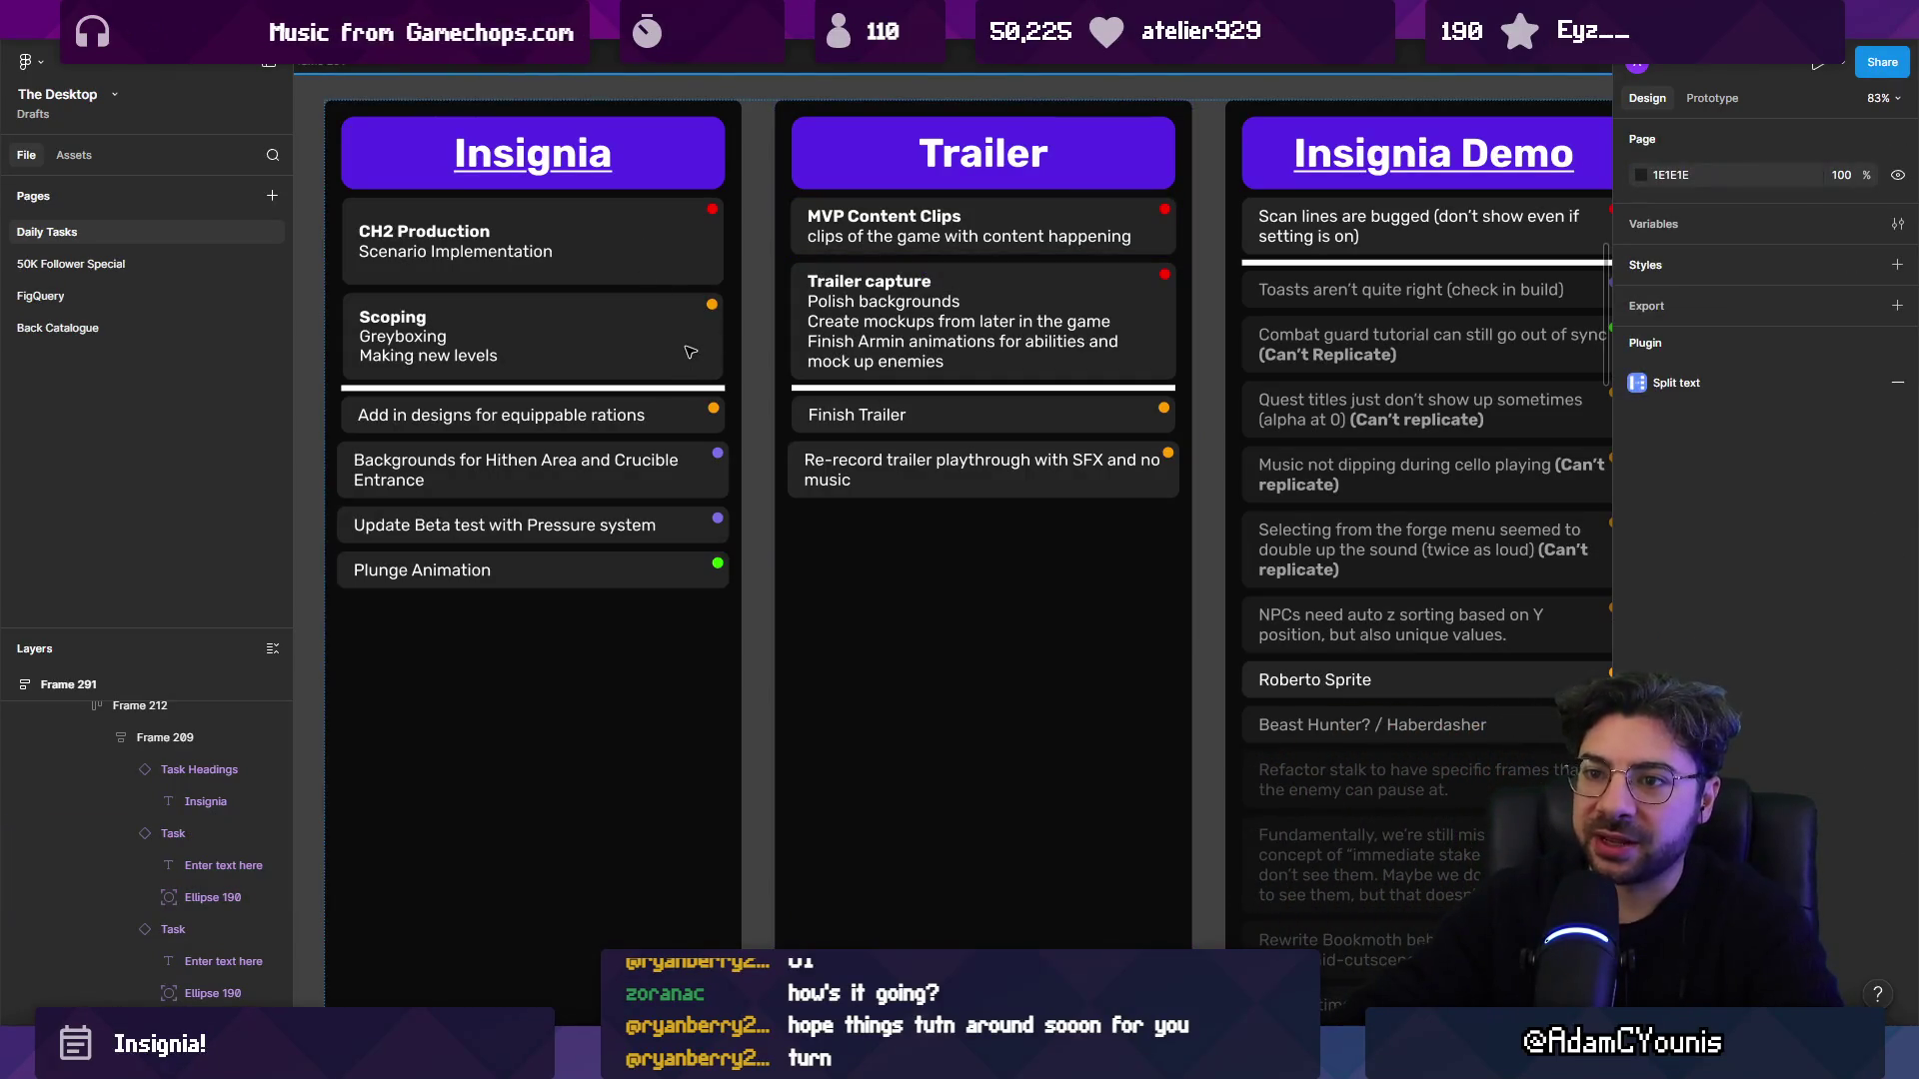
# Select the Plunge Animation, Backgrounds, Scoping and CH2 Production cards in Insignia, then switch to Unity.
pyautogui.scroll(5, 599, 313)
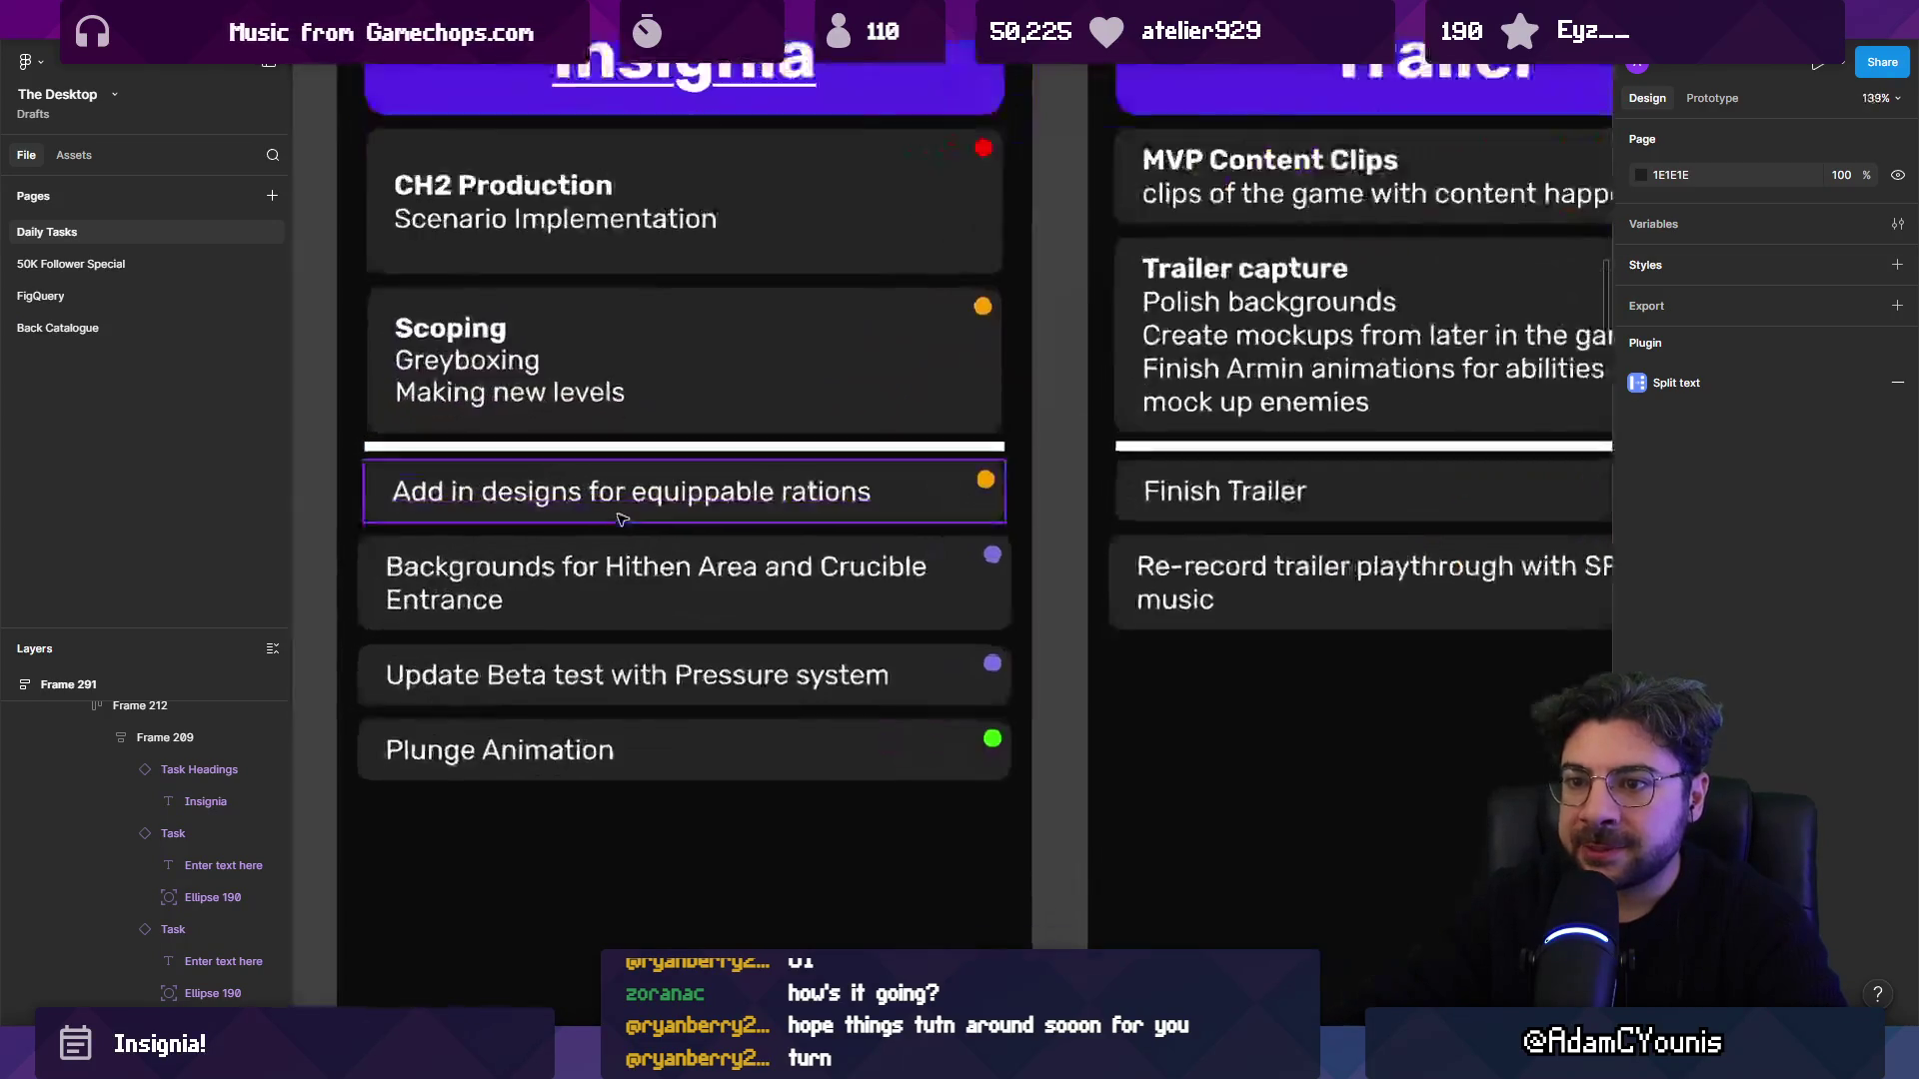
pyautogui.click(796, 762)
pyautogui.click(780, 676)
pyautogui.click(773, 620)
pyautogui.scroll(2, 760, 519)
pyautogui.click(737, 517)
pyautogui.click(792, 437)
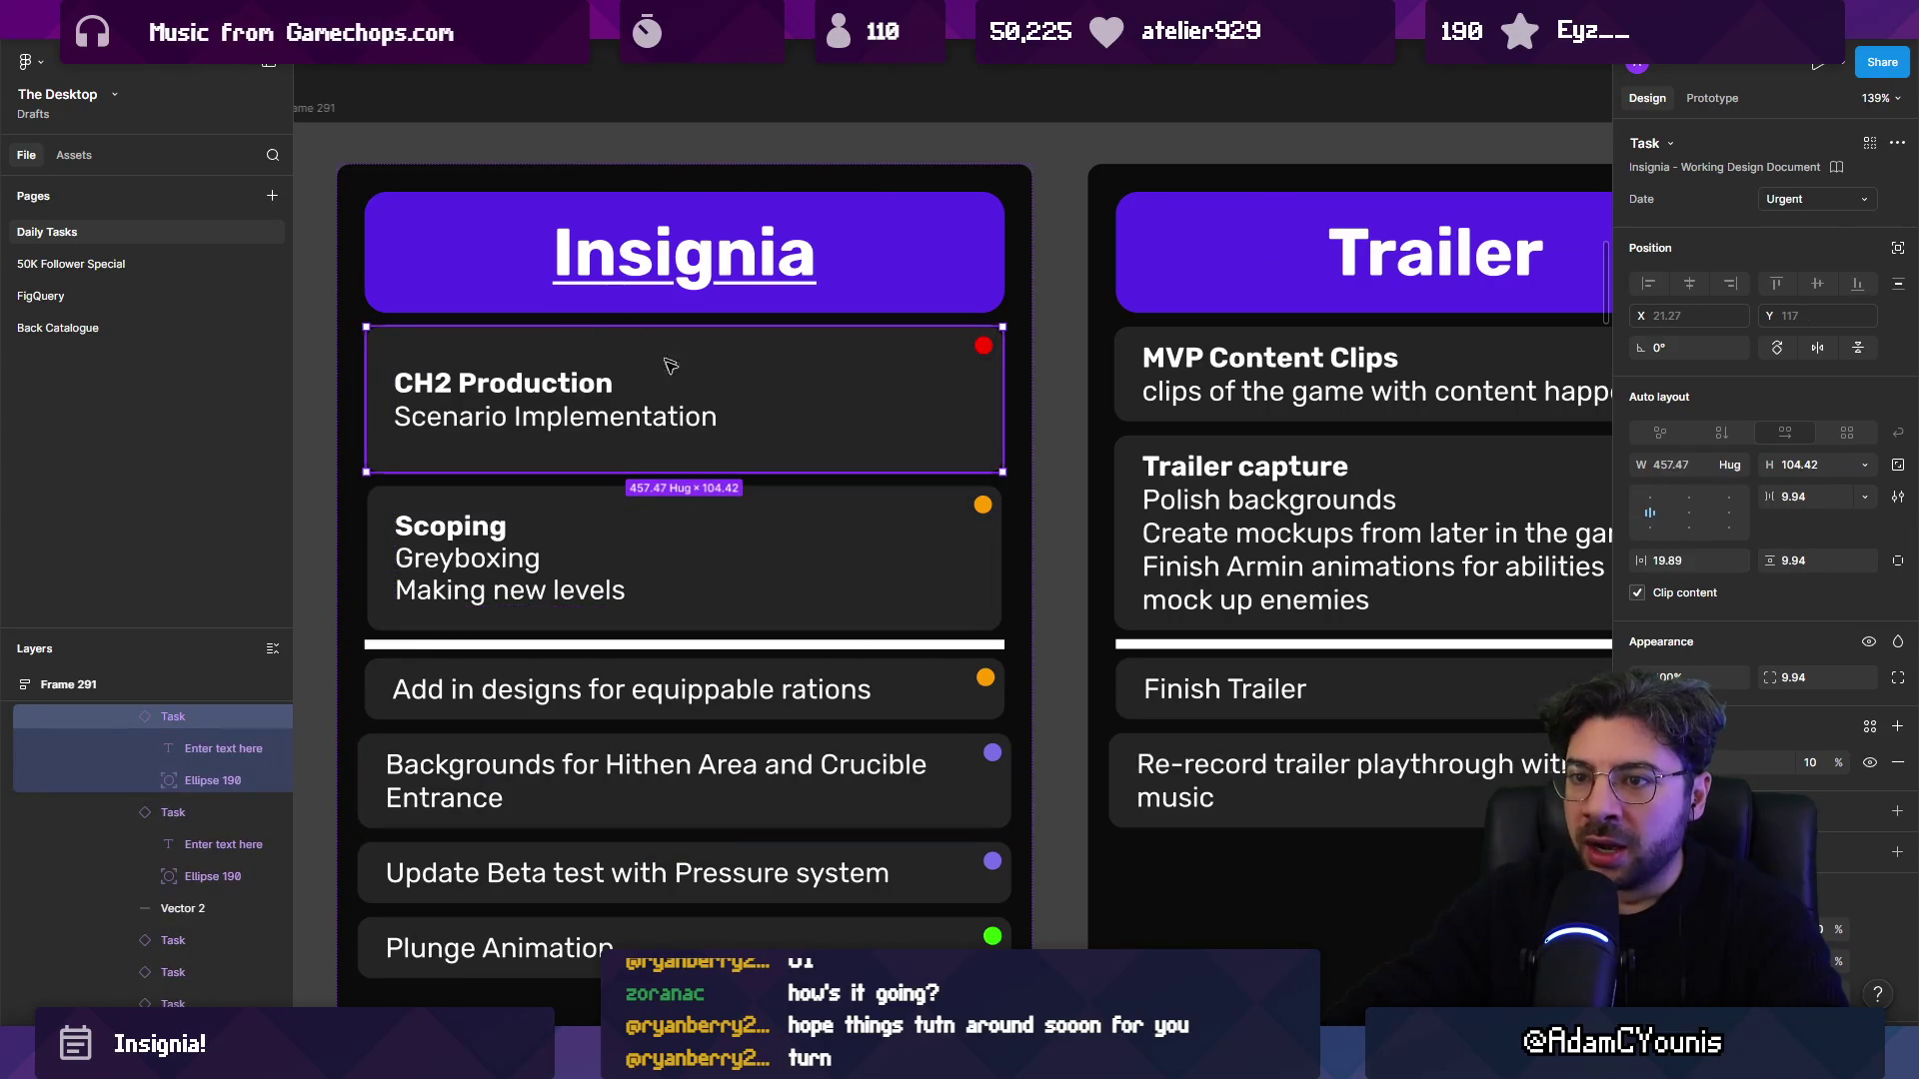
pyautogui.hotkey('alt', 'Tab')
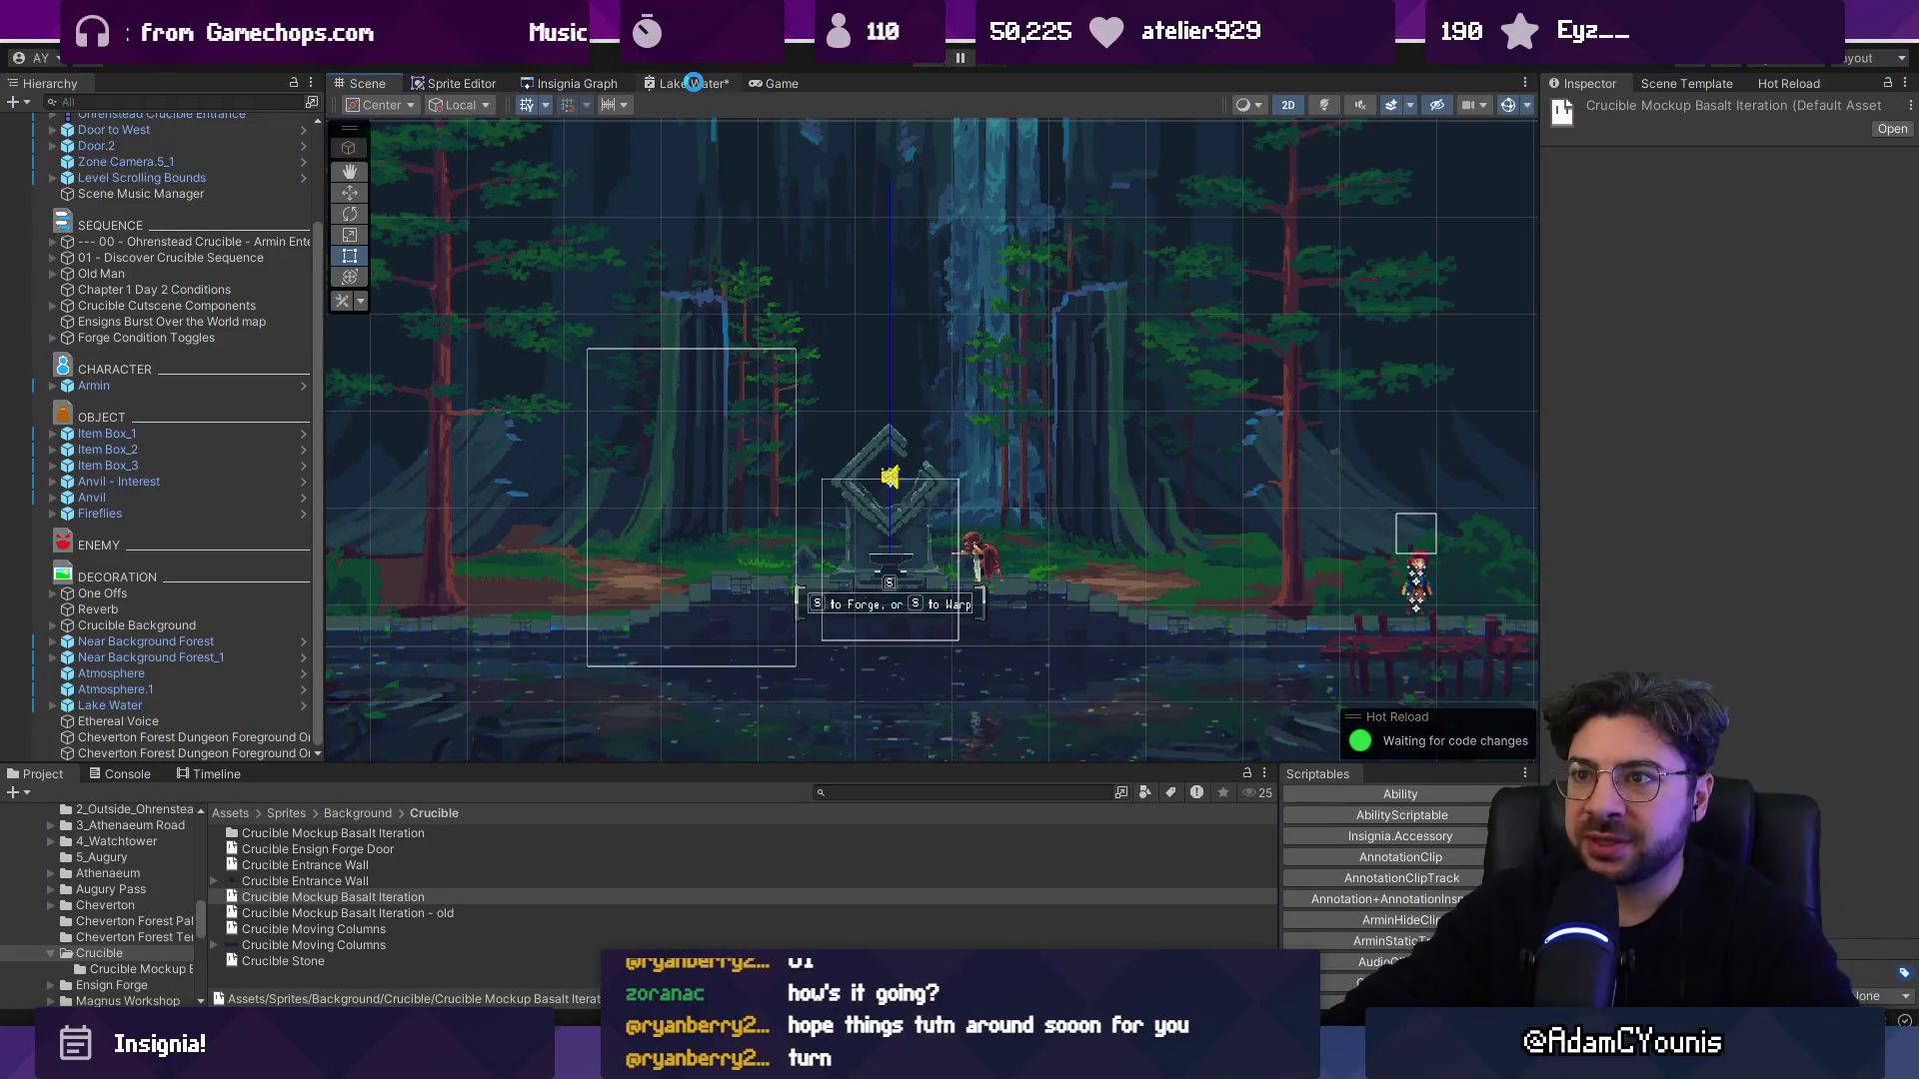
# Close the Lake Water shader graph tab, saving its changes.
pyautogui.rightClick(697, 87)
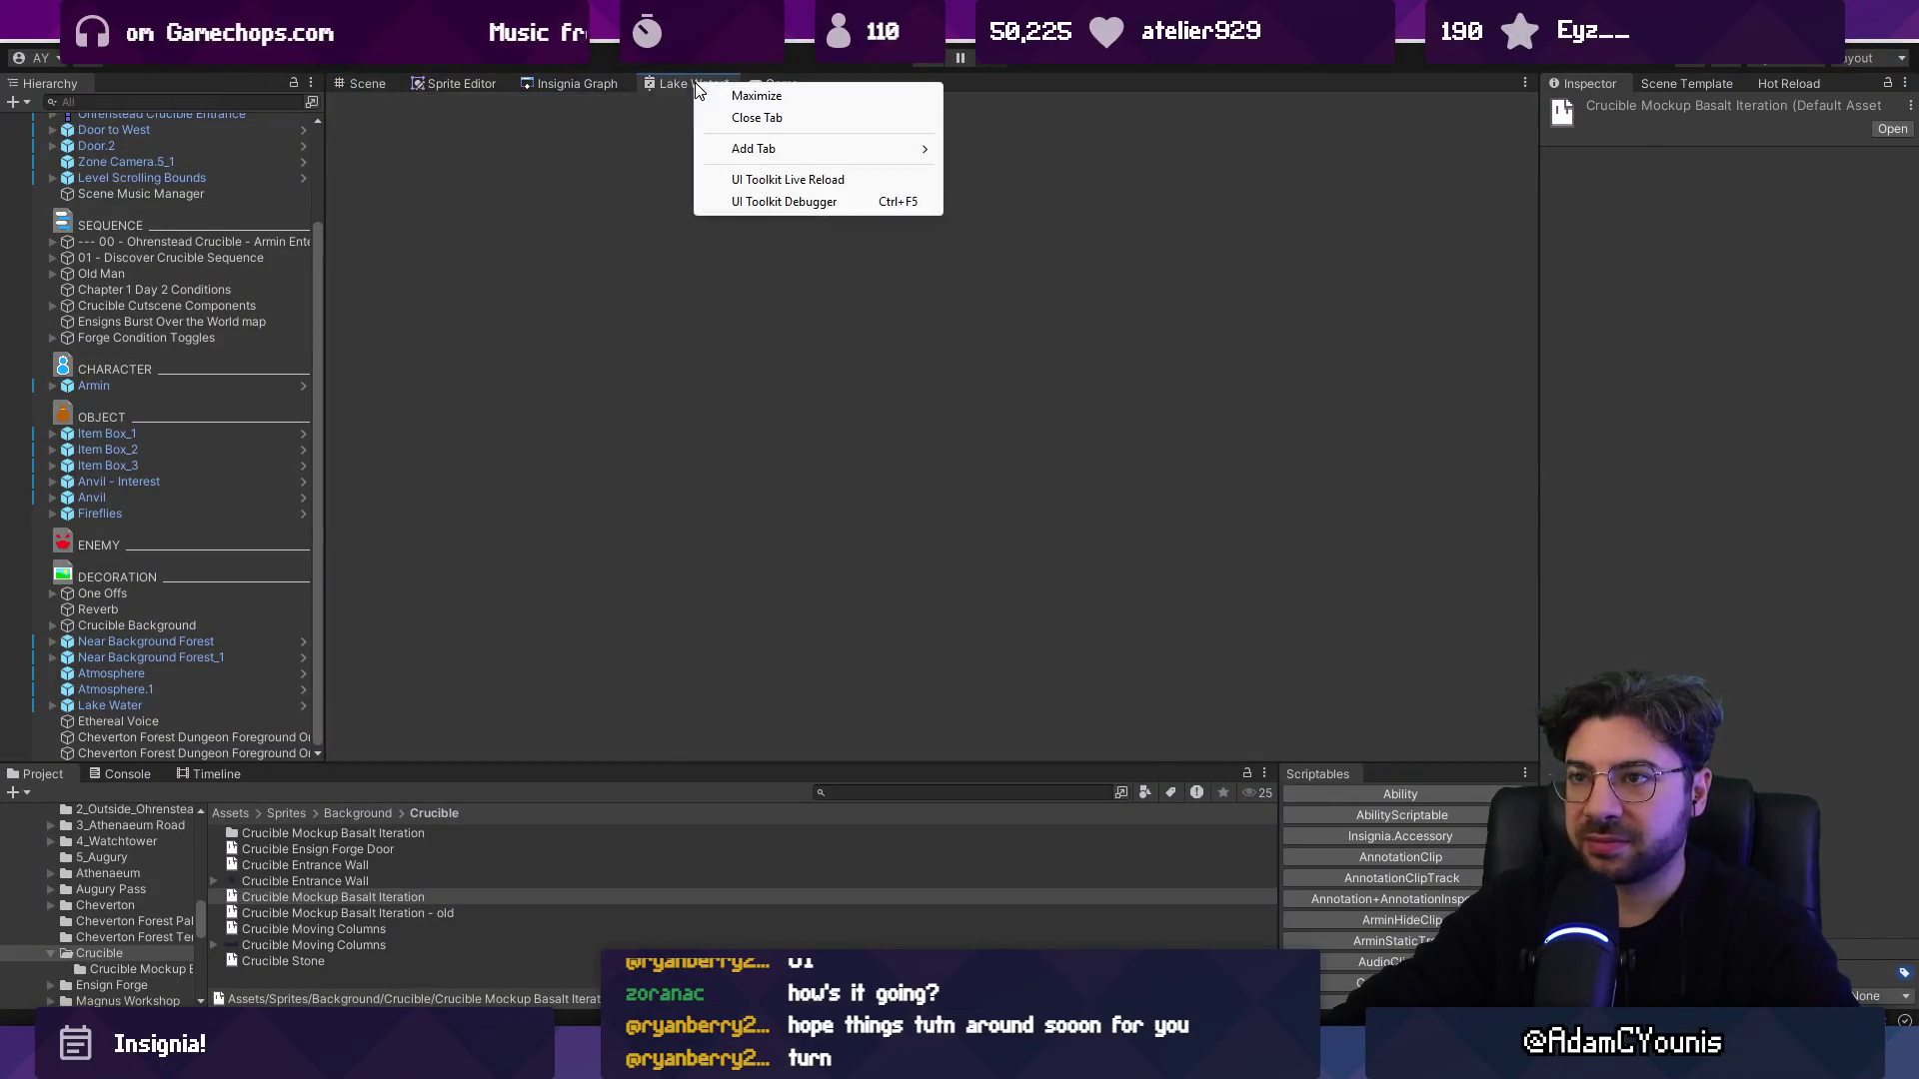
pyautogui.click(772, 116)
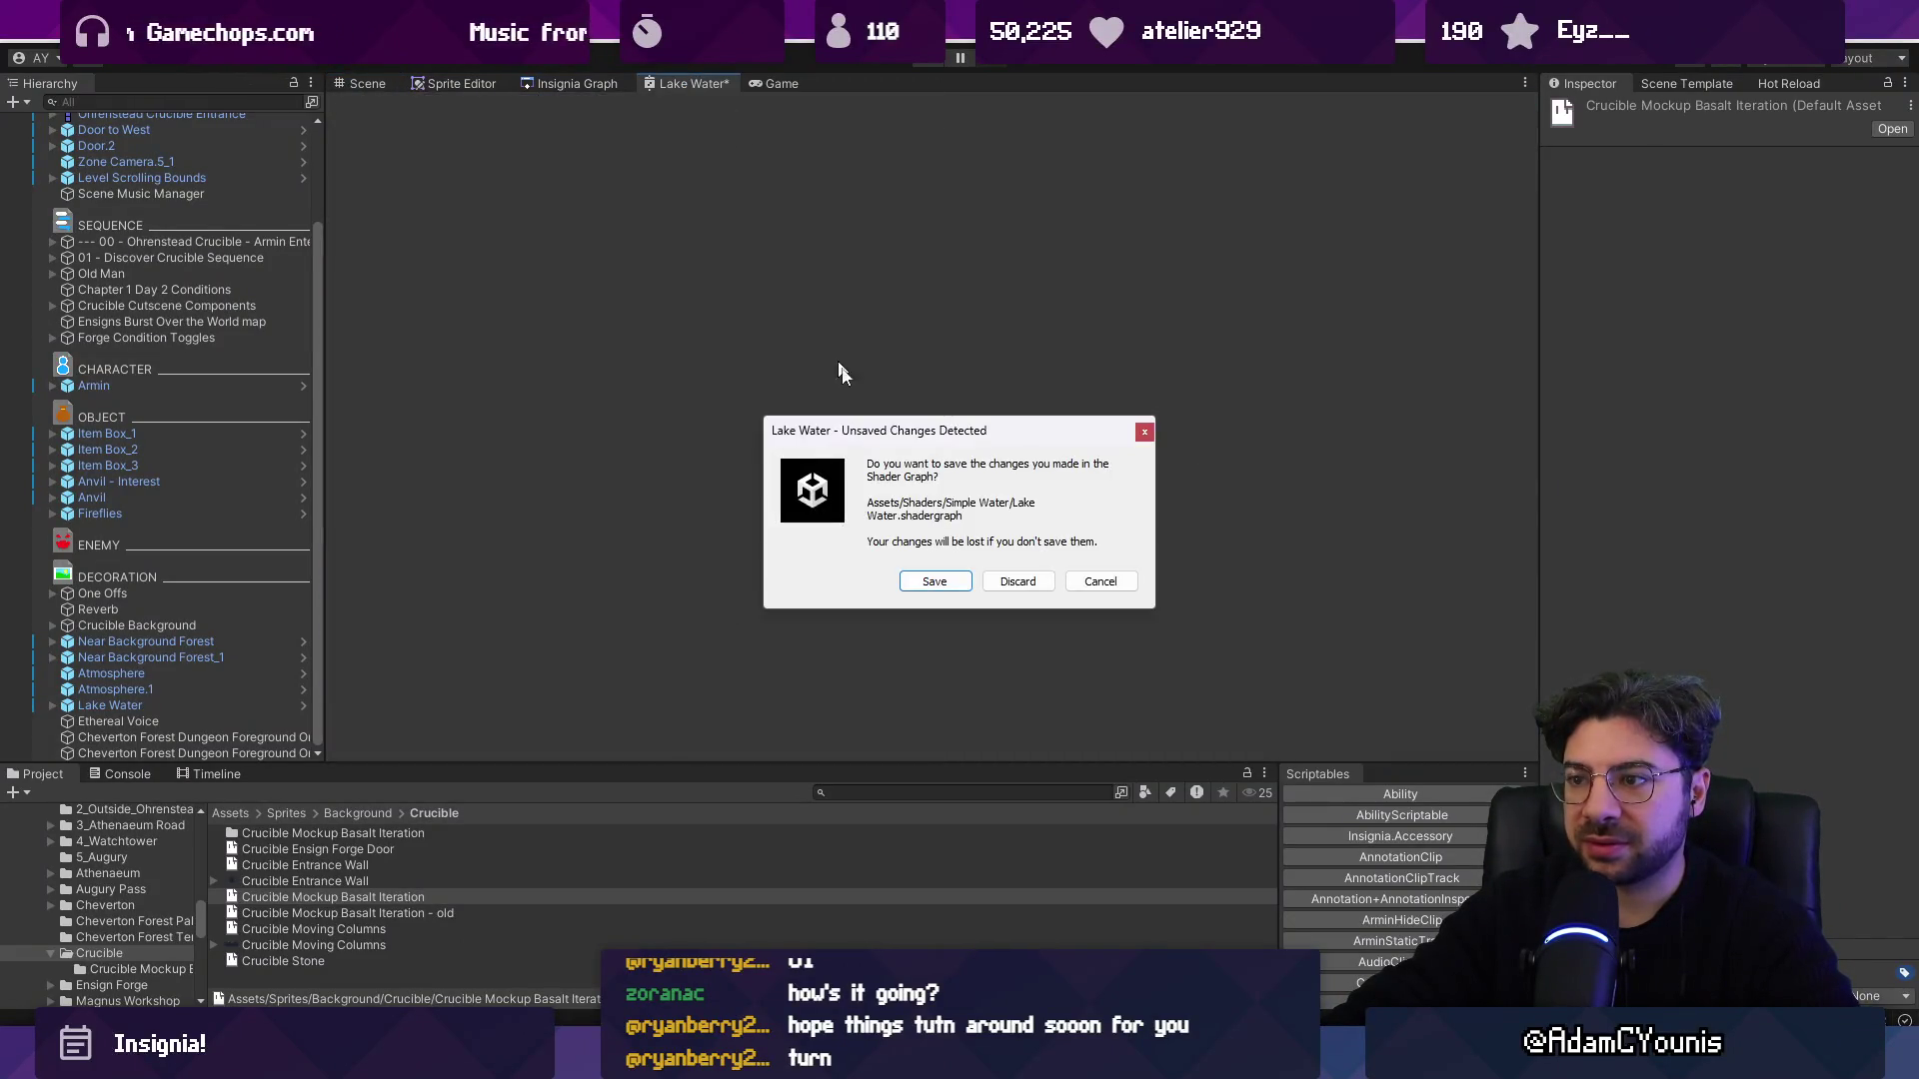
pyautogui.click(954, 583)
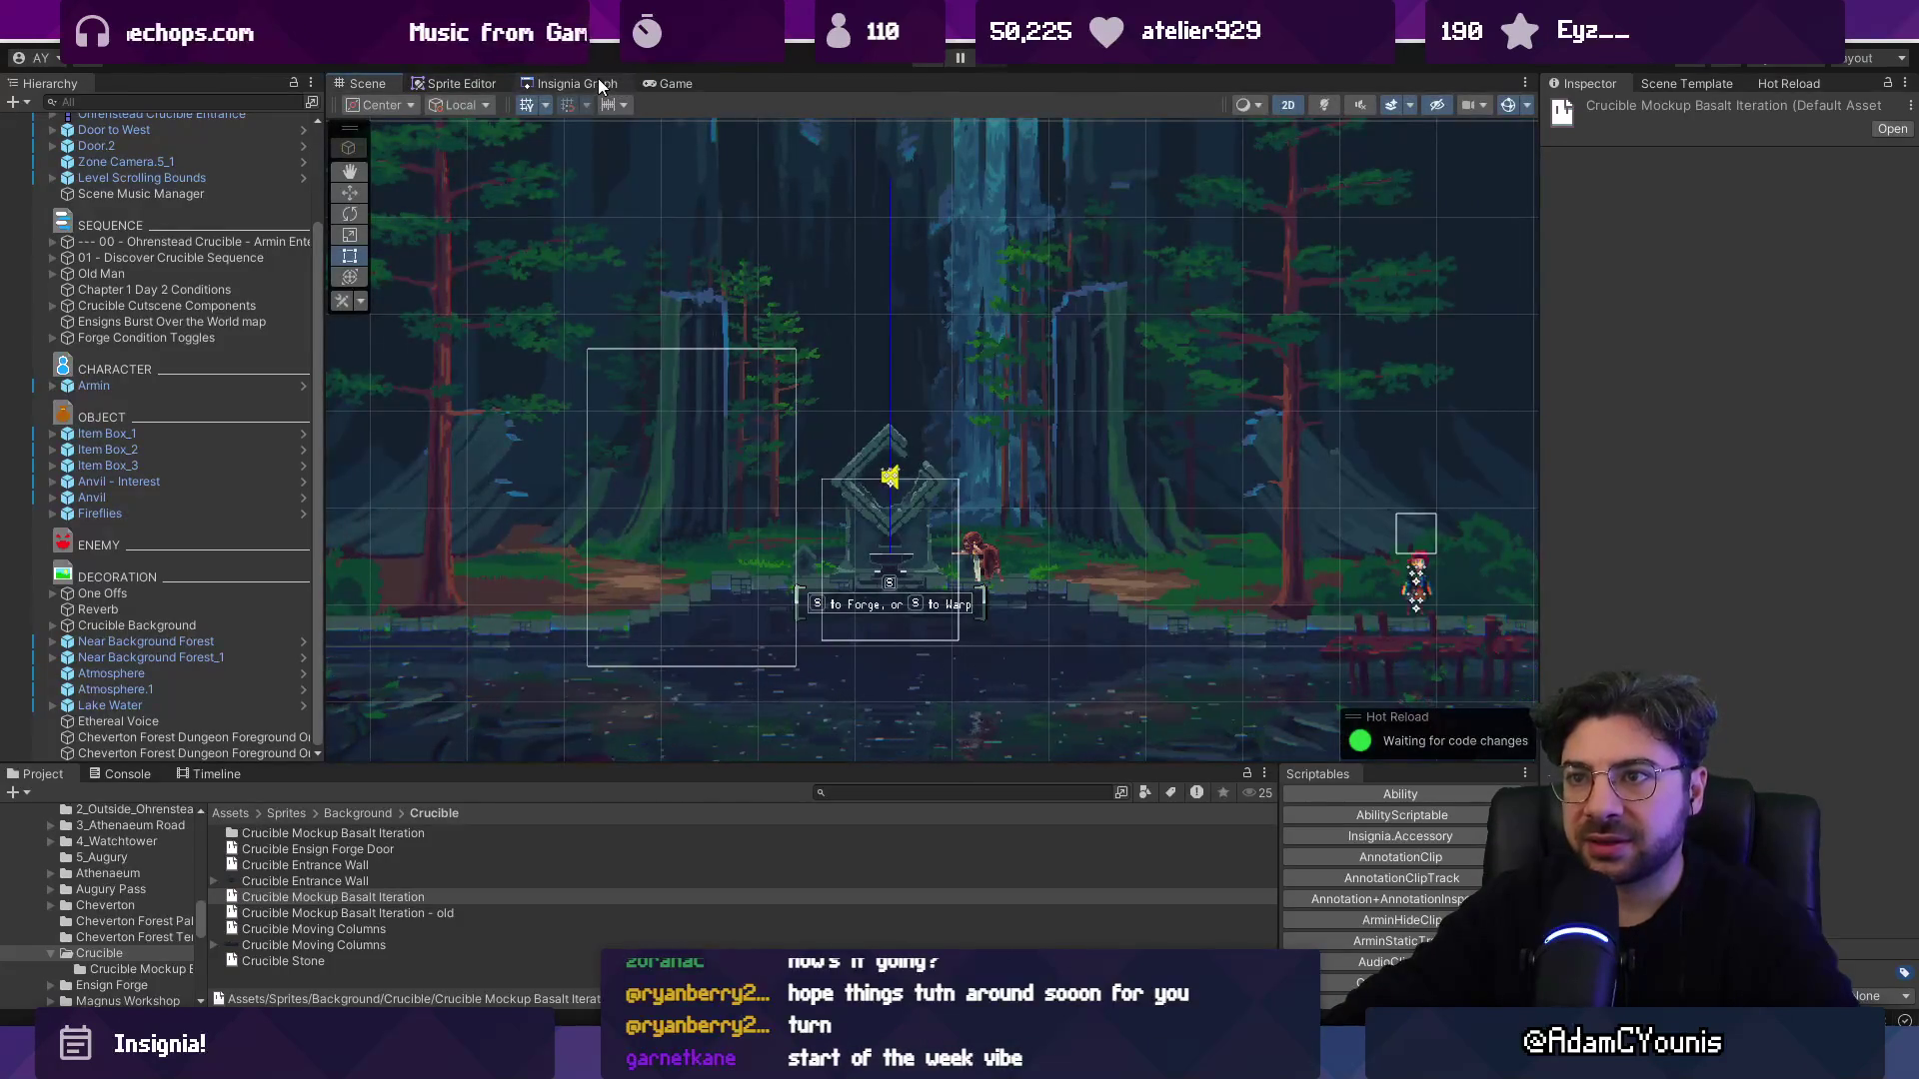
# Open the Insignia Graph and pan and zoom across the connected room nodes.
pyautogui.click(598, 78)
pyautogui.scroll(-3, 775, 335)
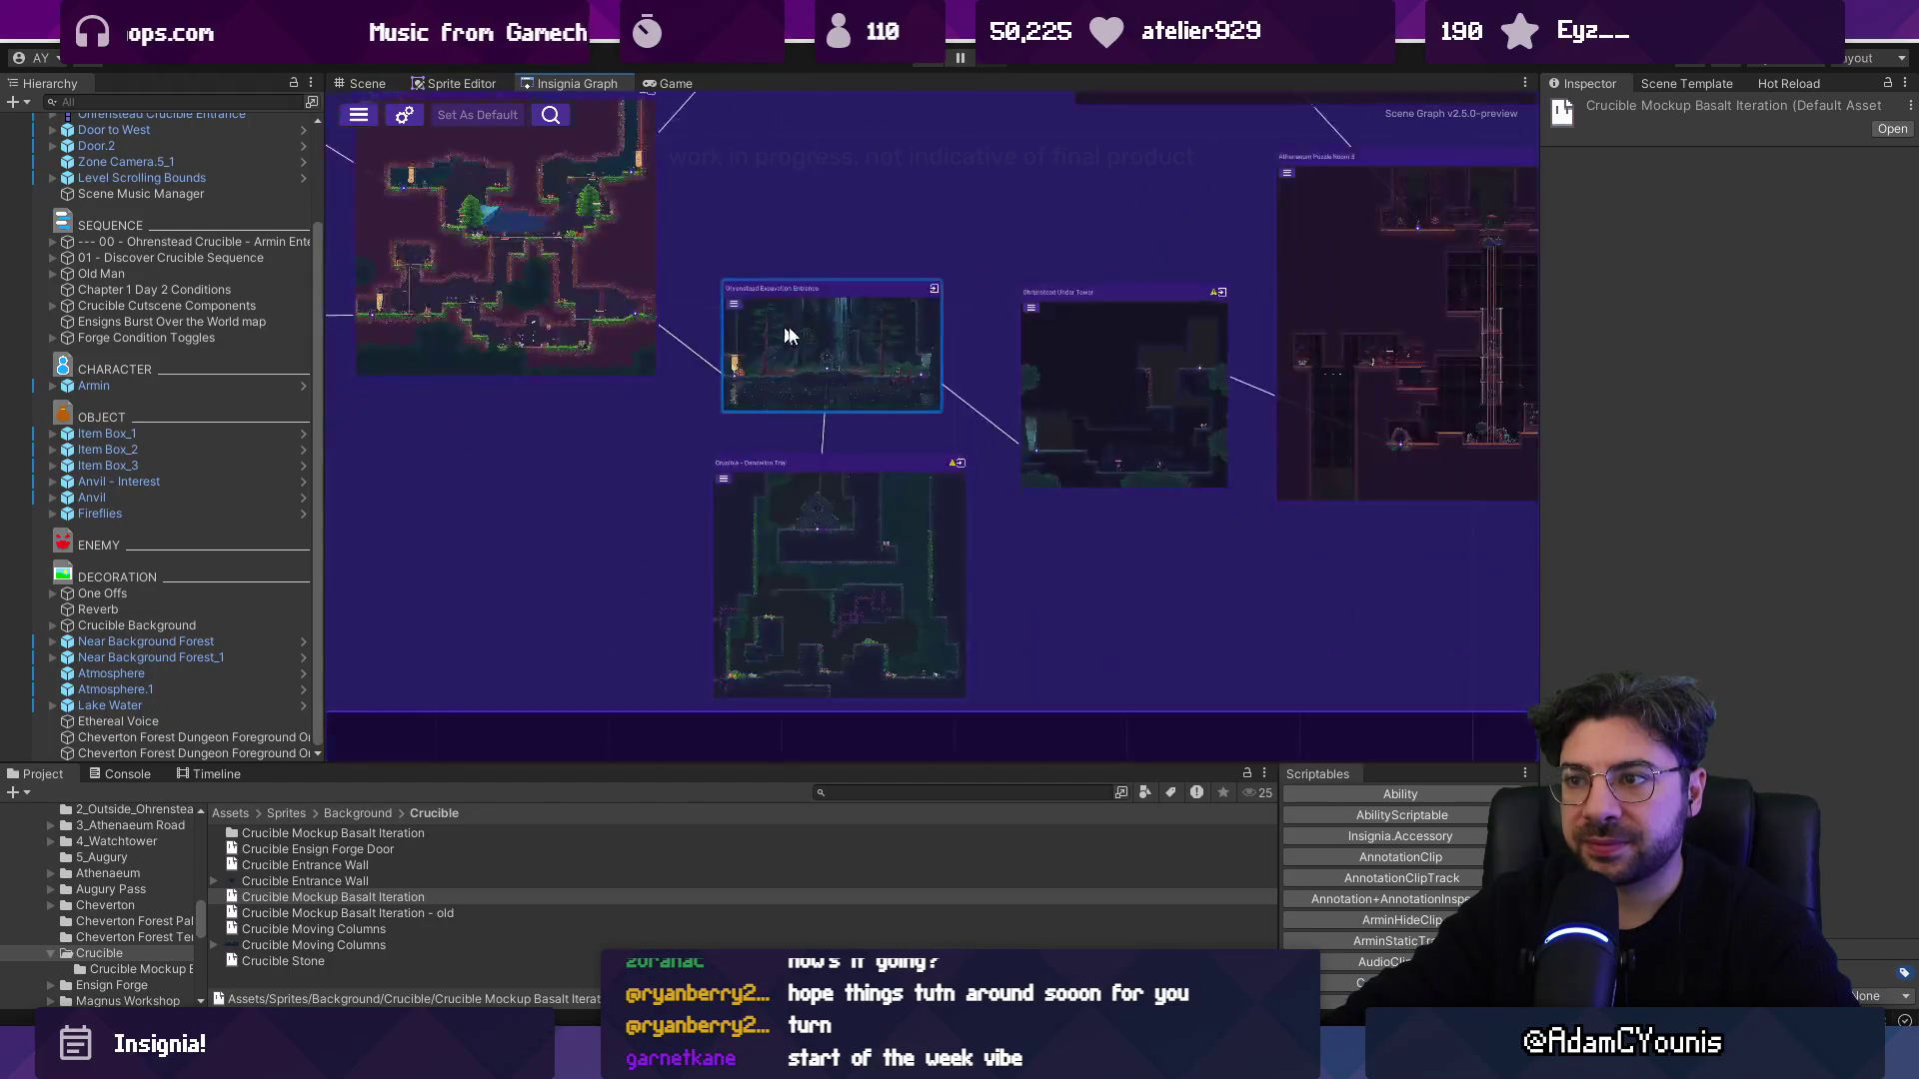
pyautogui.scroll(-5, 775, 335)
pyautogui.scroll(3, 865, 488)
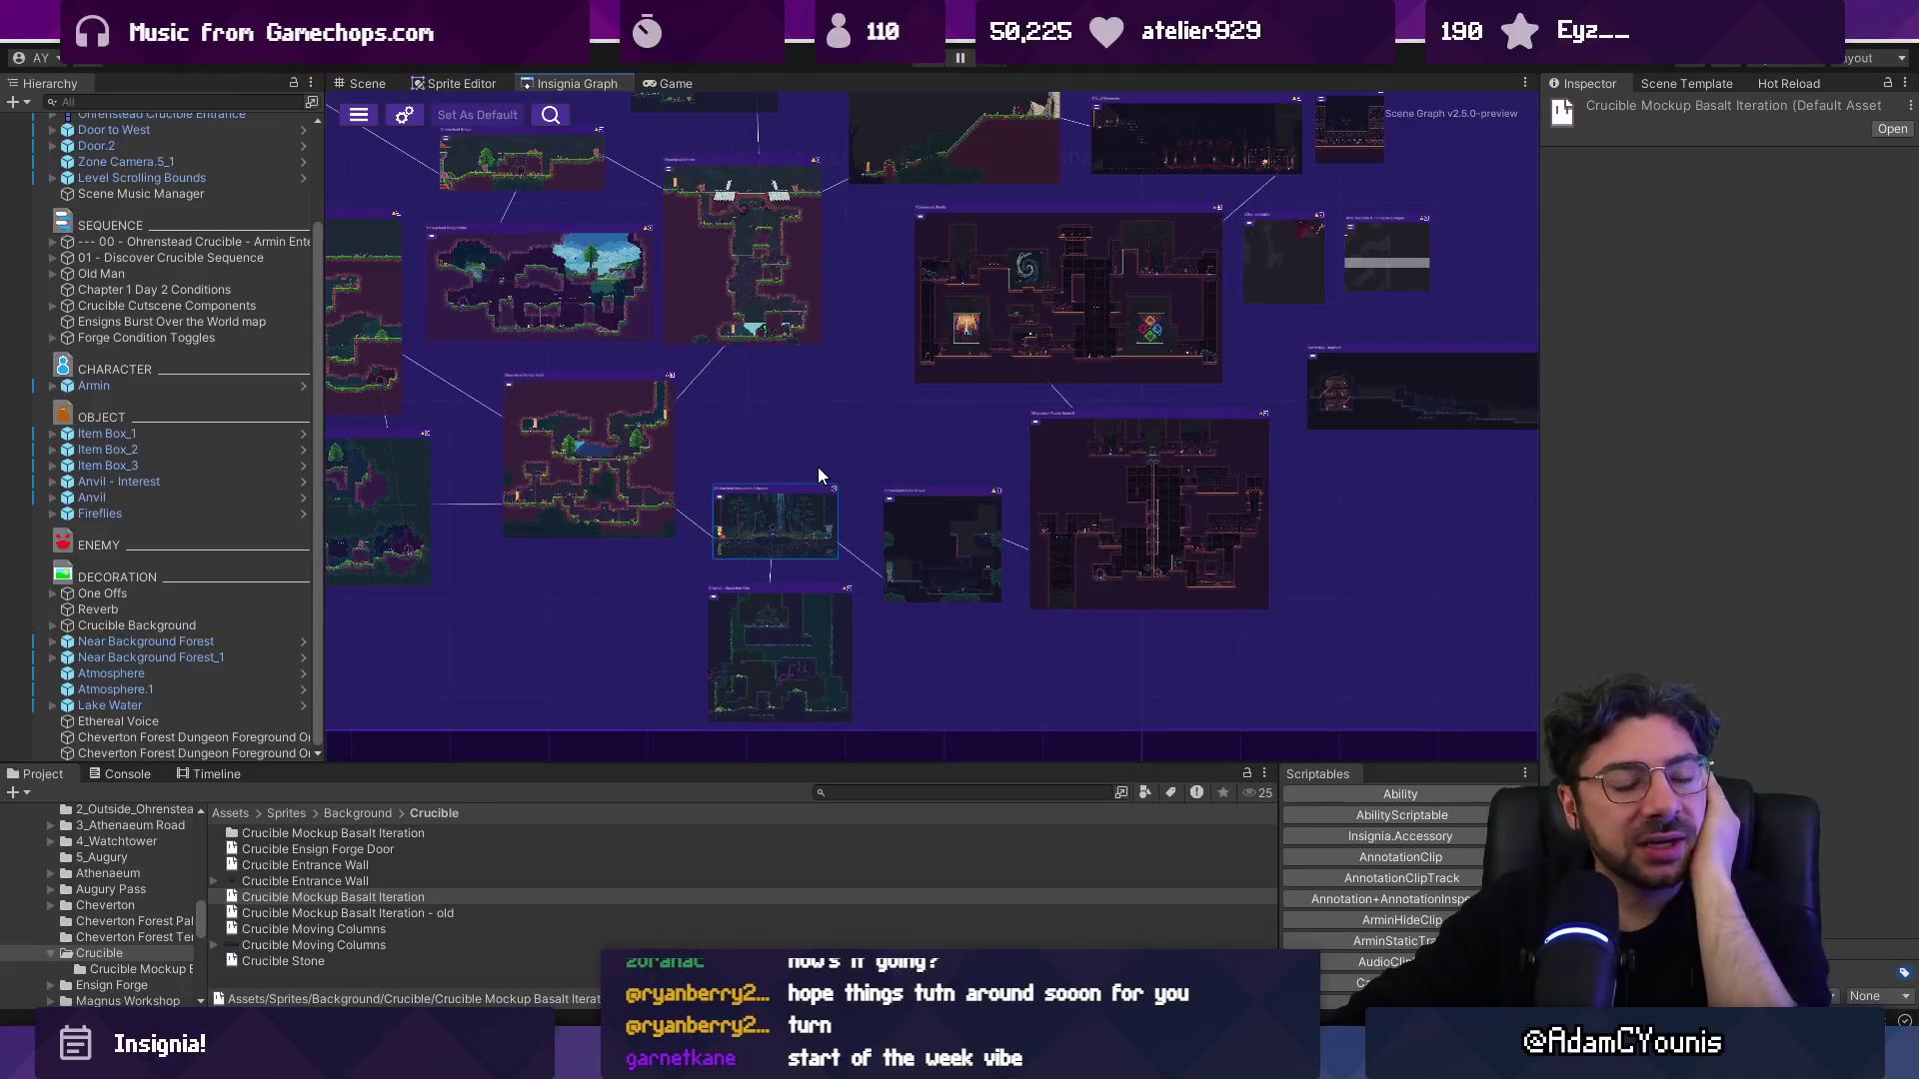
pyautogui.scroll(-3, 693, 461)
pyautogui.moveTo(1146, 362); pyautogui.dragTo(1064, 396)
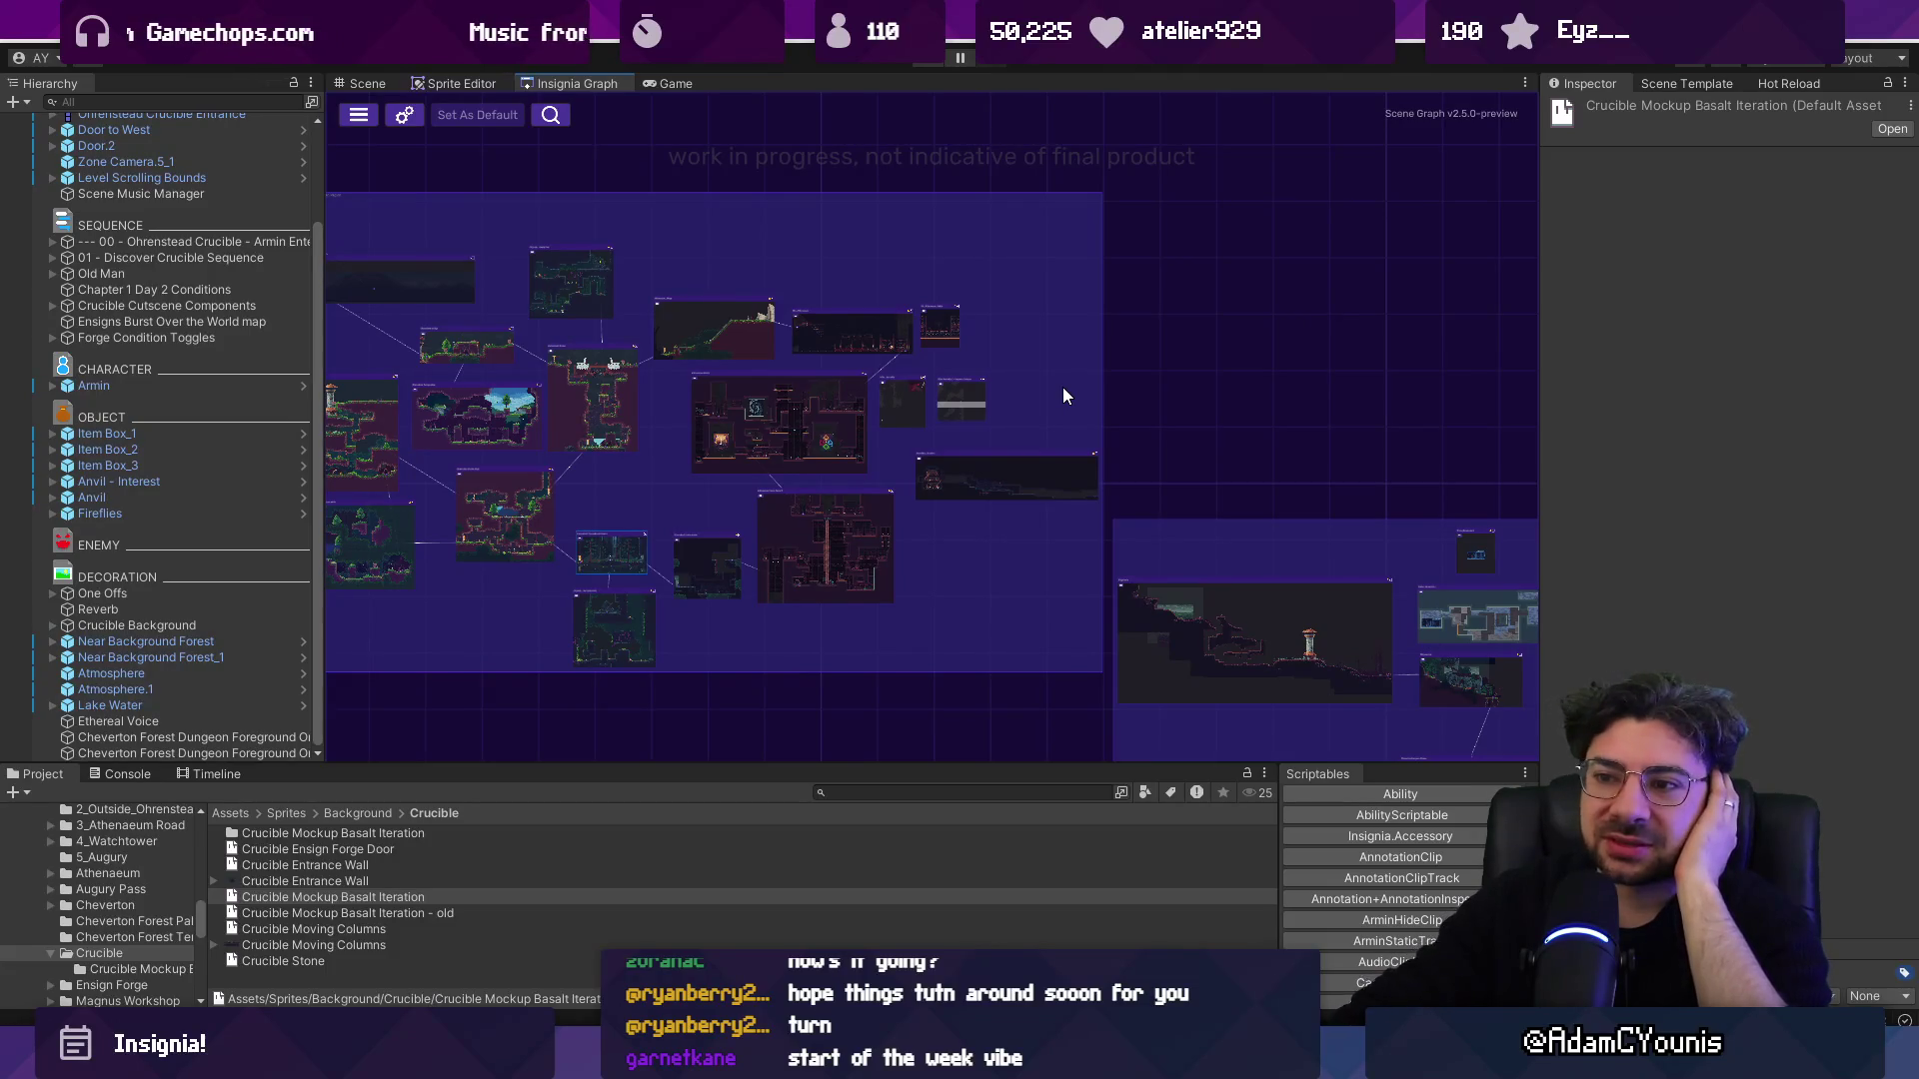
pyautogui.scroll(3, 1043, 530)
pyautogui.moveTo(1069, 558)
pyautogui.mouseDown()
pyautogui.moveTo(1041, 540)
pyautogui.moveTo(1112, 561)
pyautogui.mouseUp()
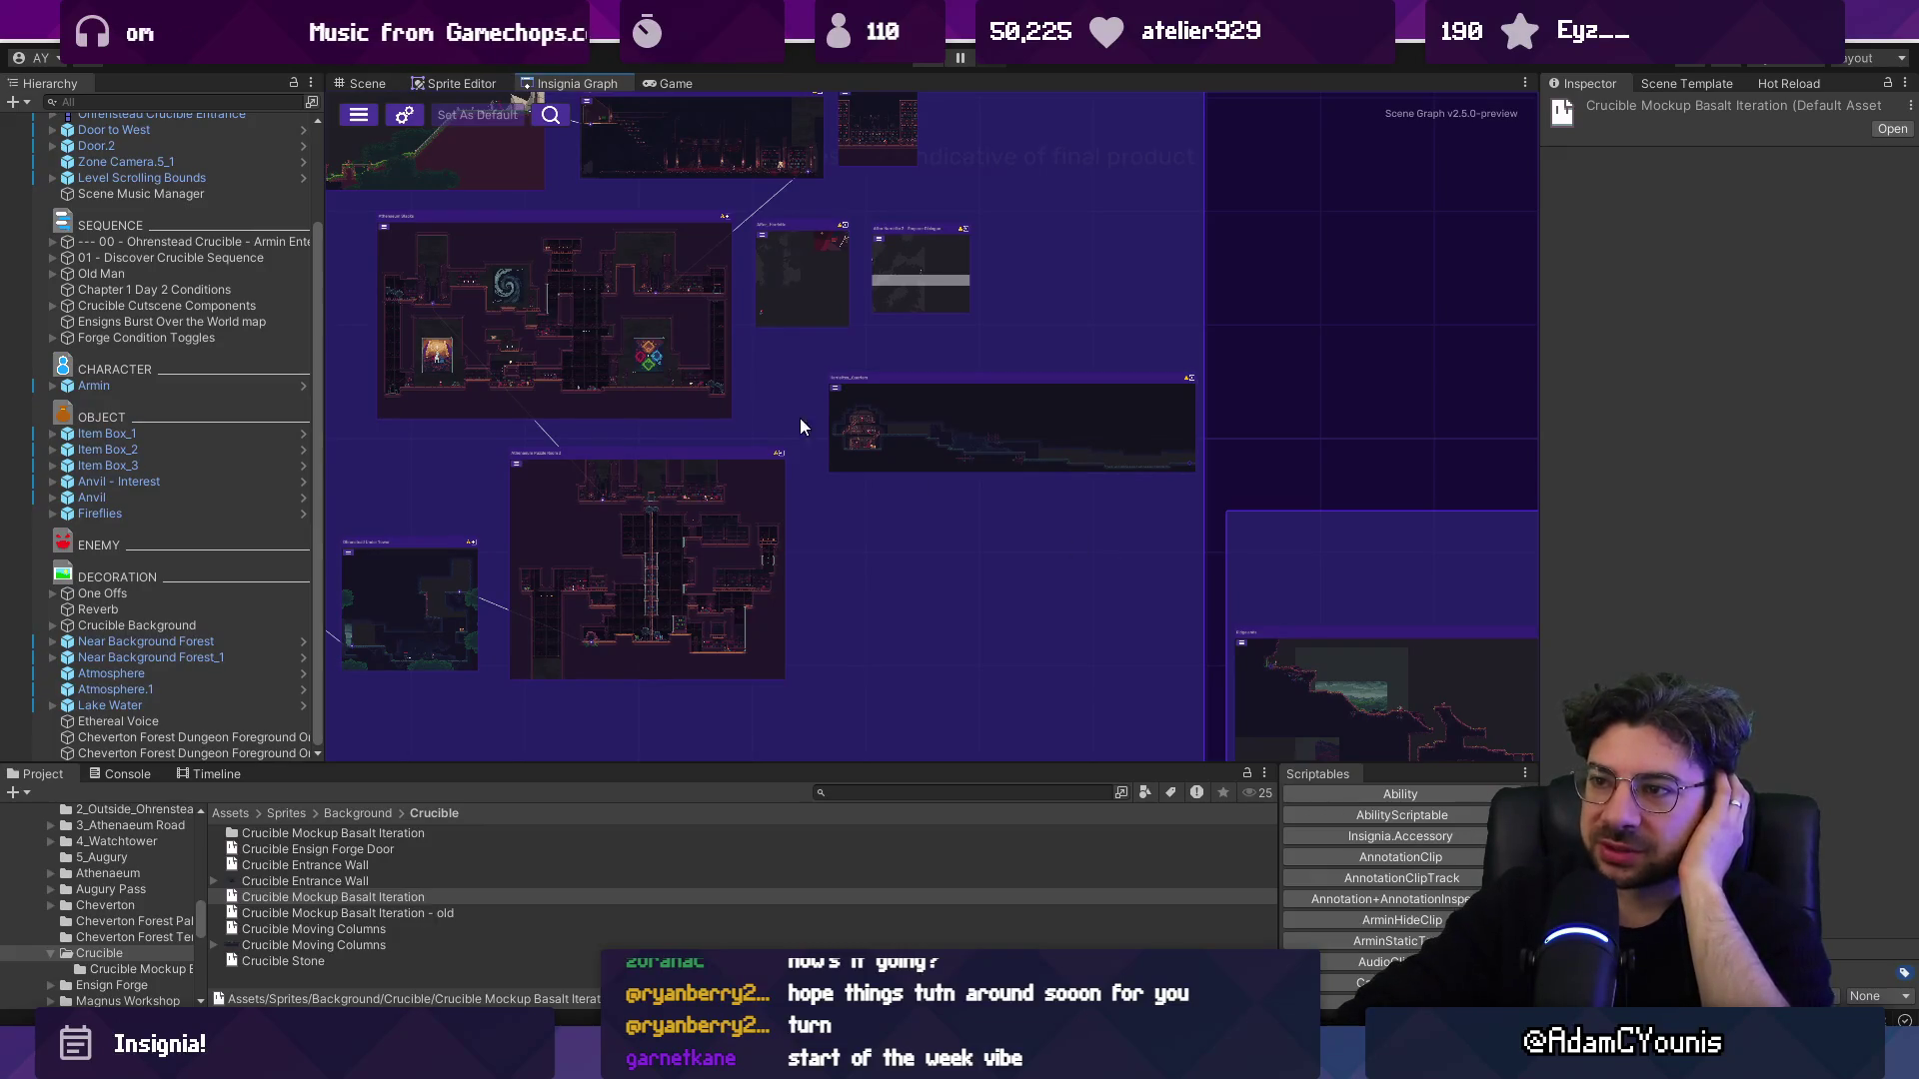
pyautogui.scroll(-3, 771, 404)
pyautogui.moveTo(967, 526); pyautogui.dragTo(565, 397)
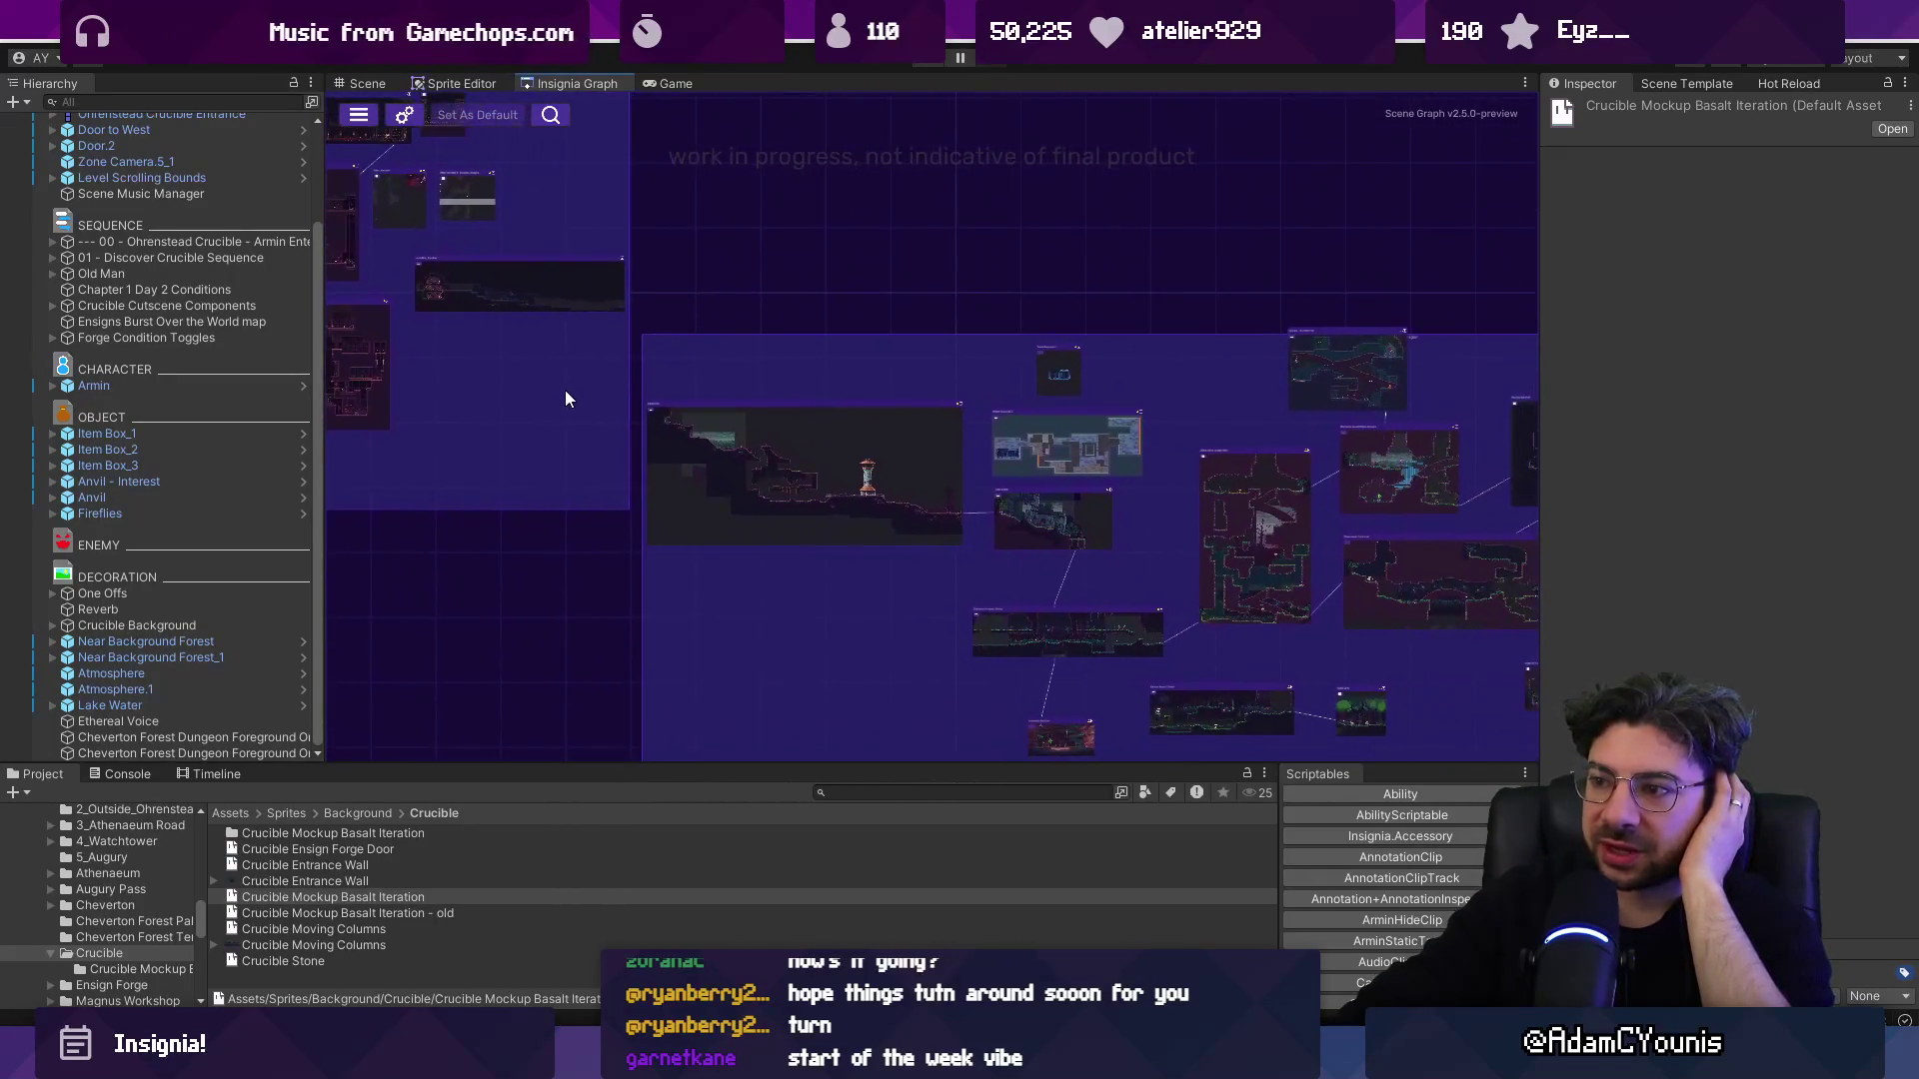
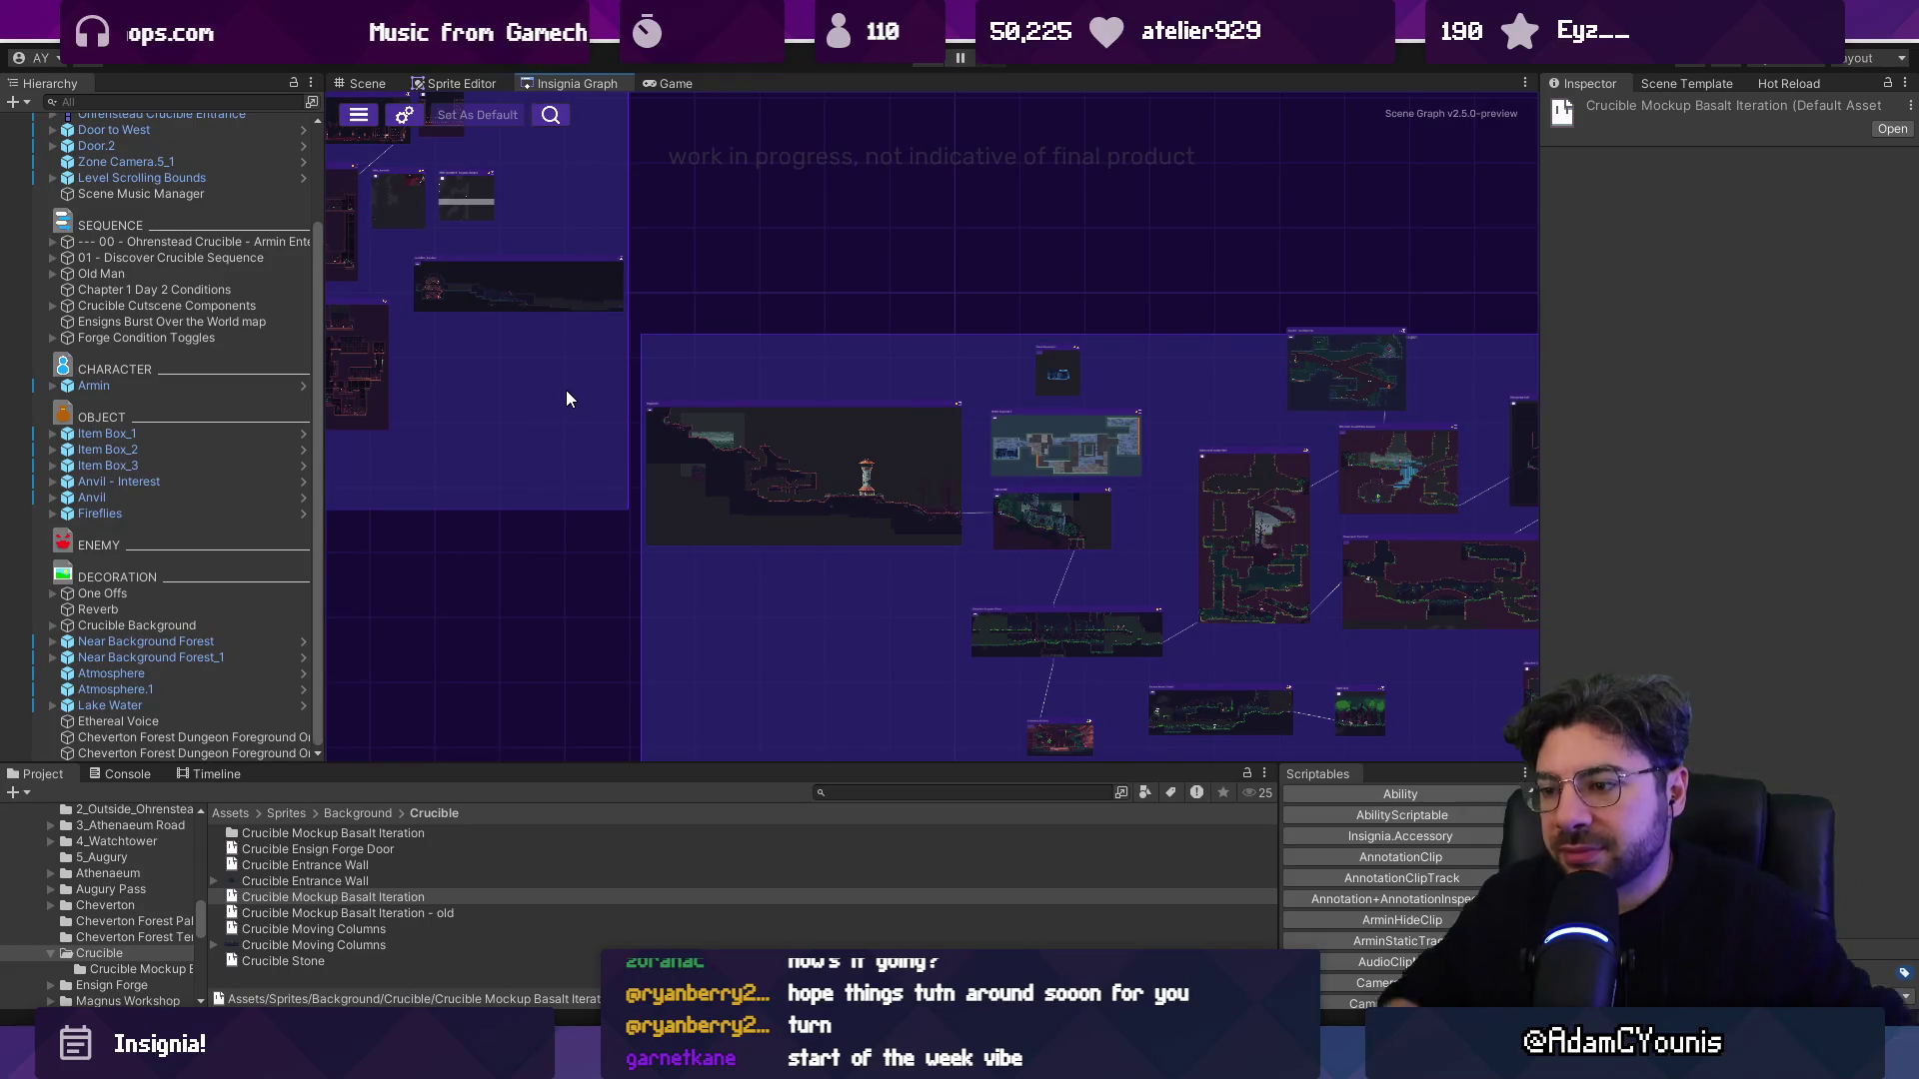
# Zoom and pan around the Insignia scene graph of Crucible rooms, then switch to the Daily Tasks board.
pyautogui.scroll(-3, 861, 409)
pyautogui.moveTo(1176, 446); pyautogui.dragTo(770, 416)
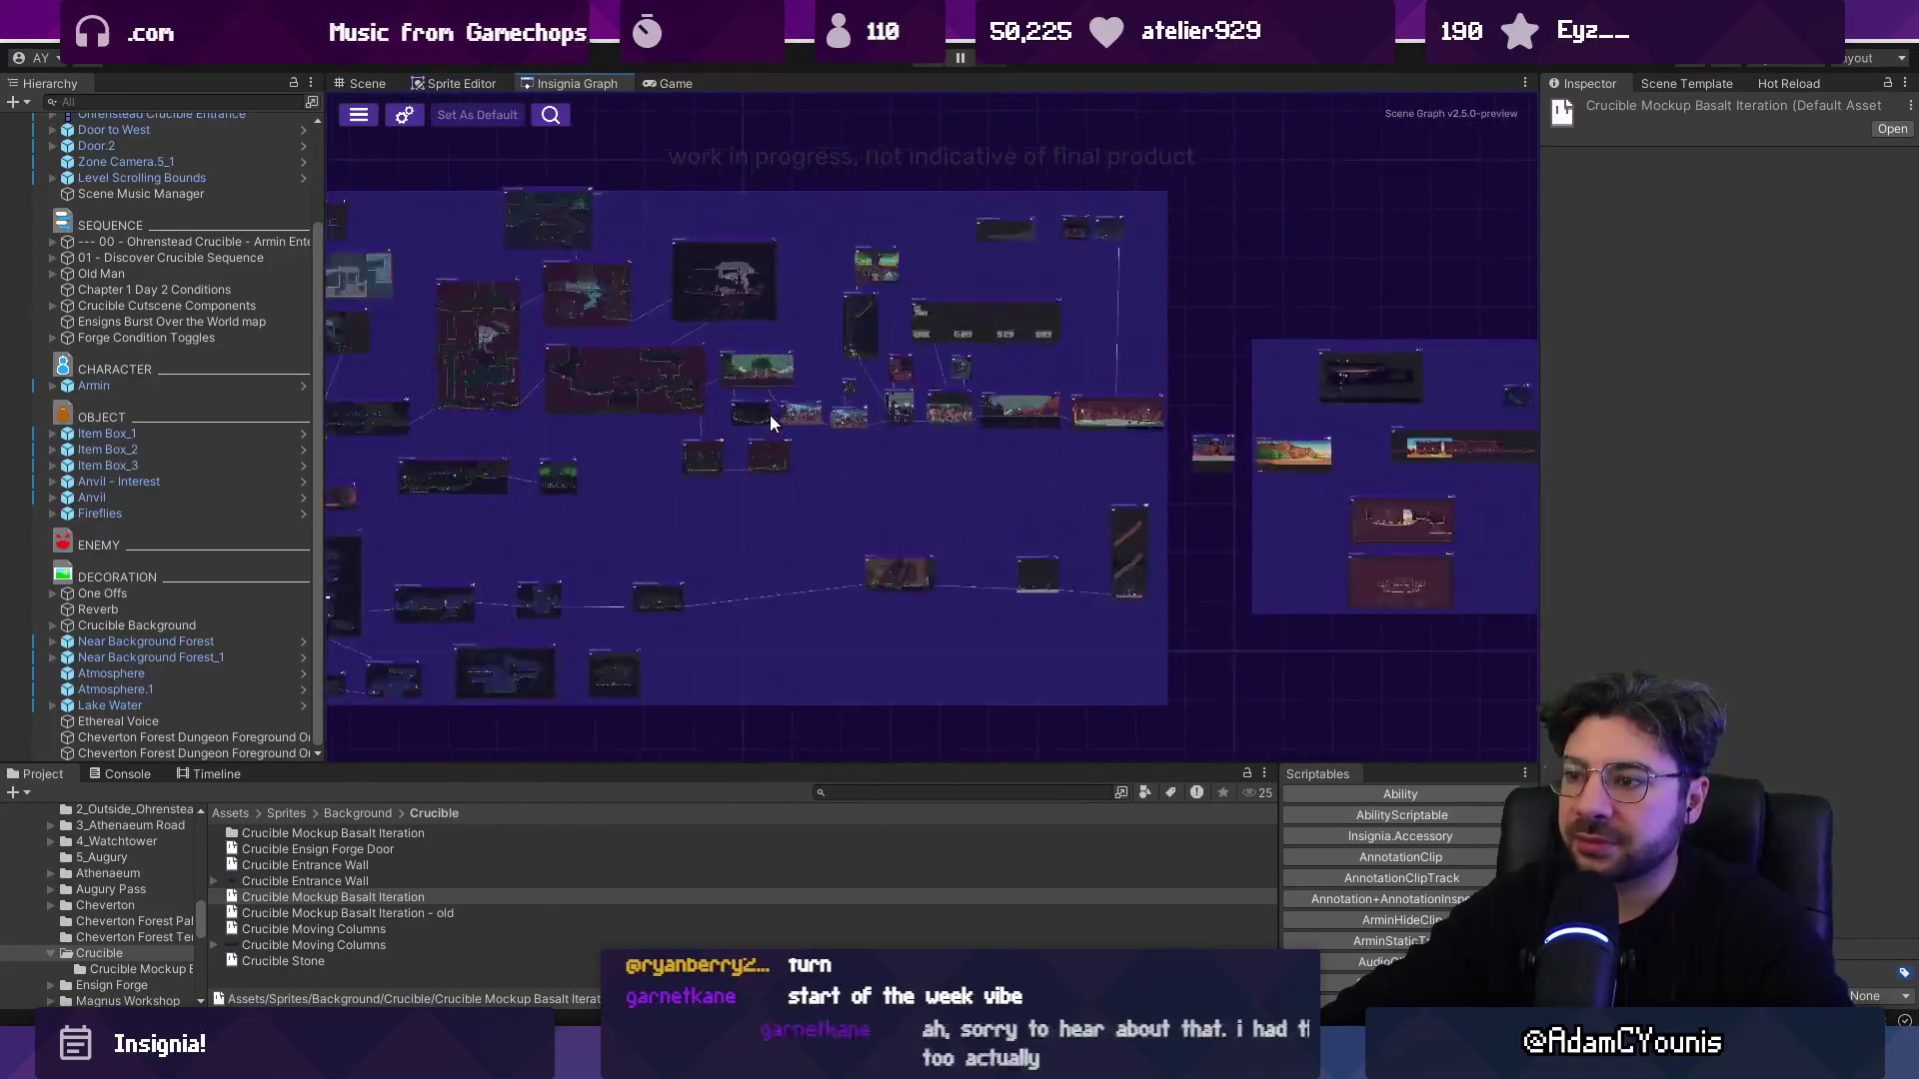
pyautogui.scroll(3, 919, 483)
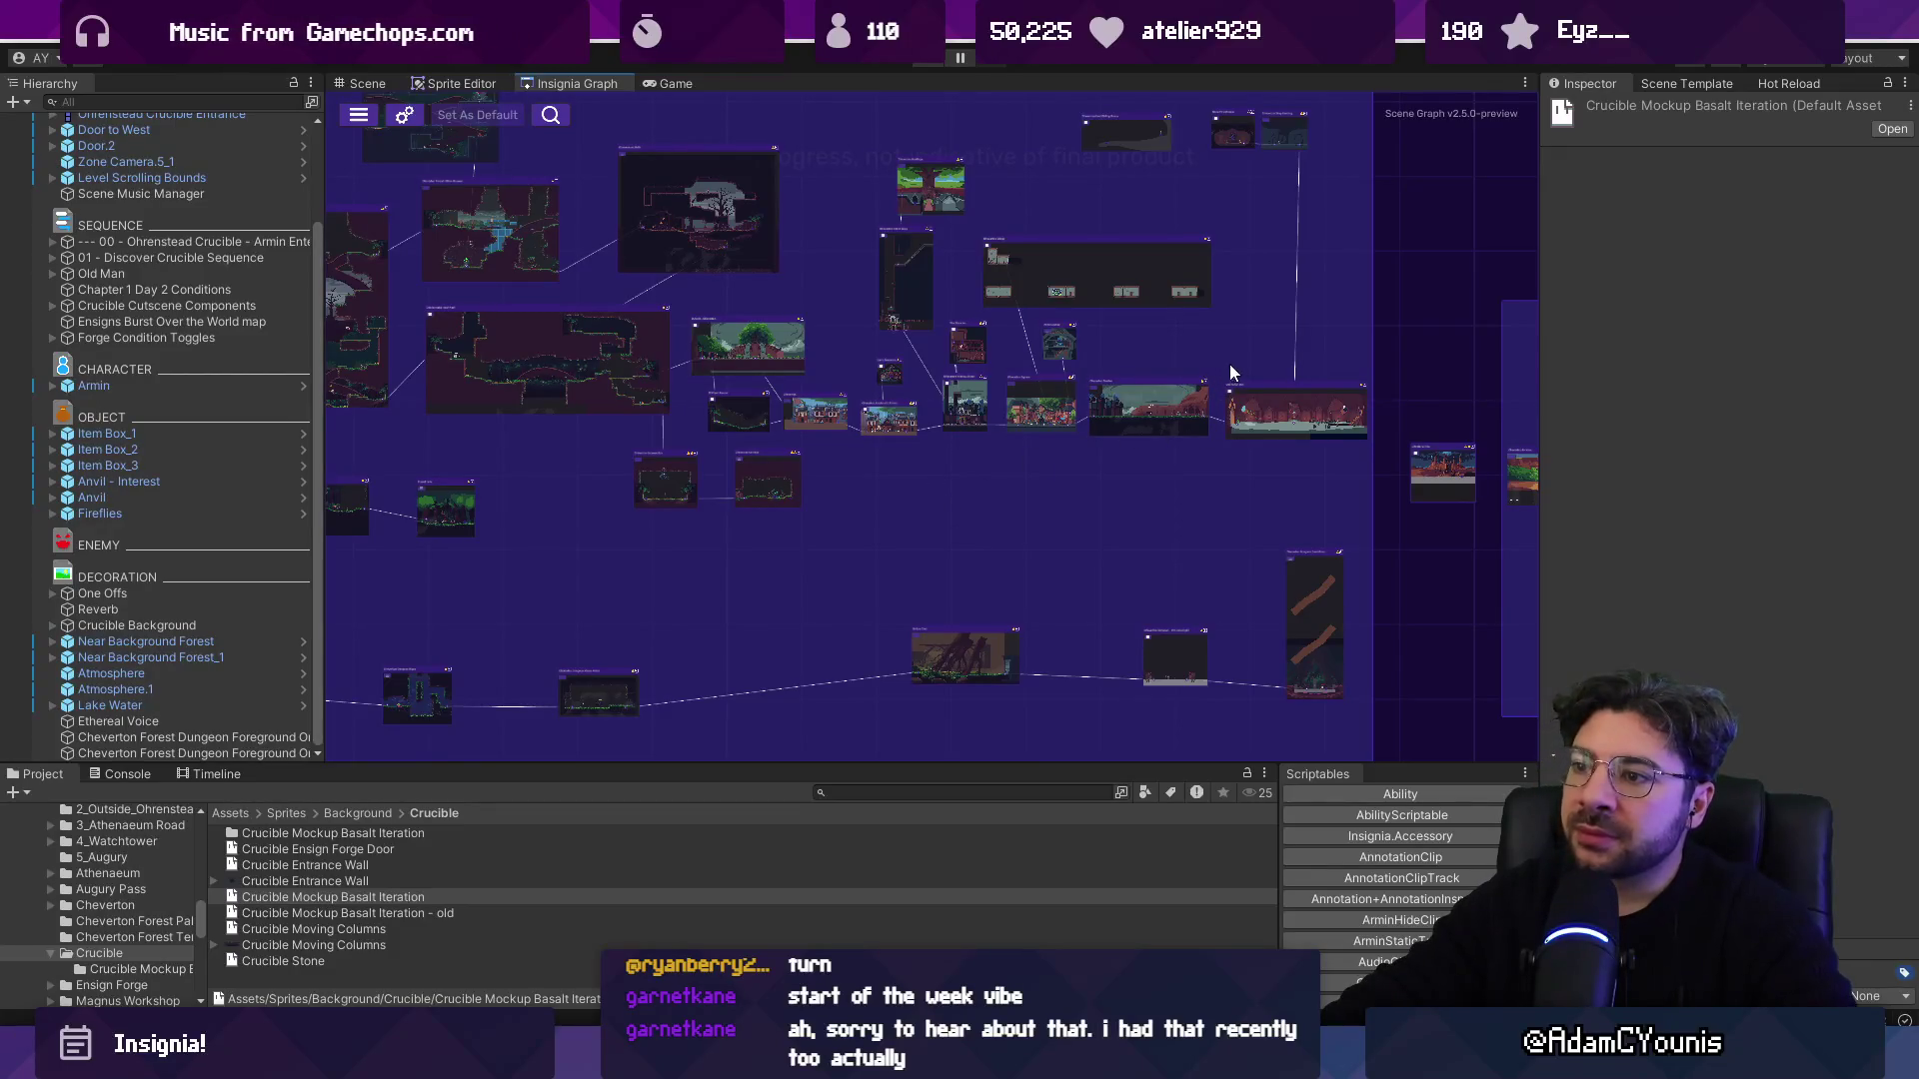
pyautogui.scroll(-3, 1228, 372)
pyautogui.moveTo(827, 399)
pyautogui.mouseDown()
pyautogui.moveTo(1097, 480)
pyautogui.moveTo(976, 436)
pyautogui.mouseUp()
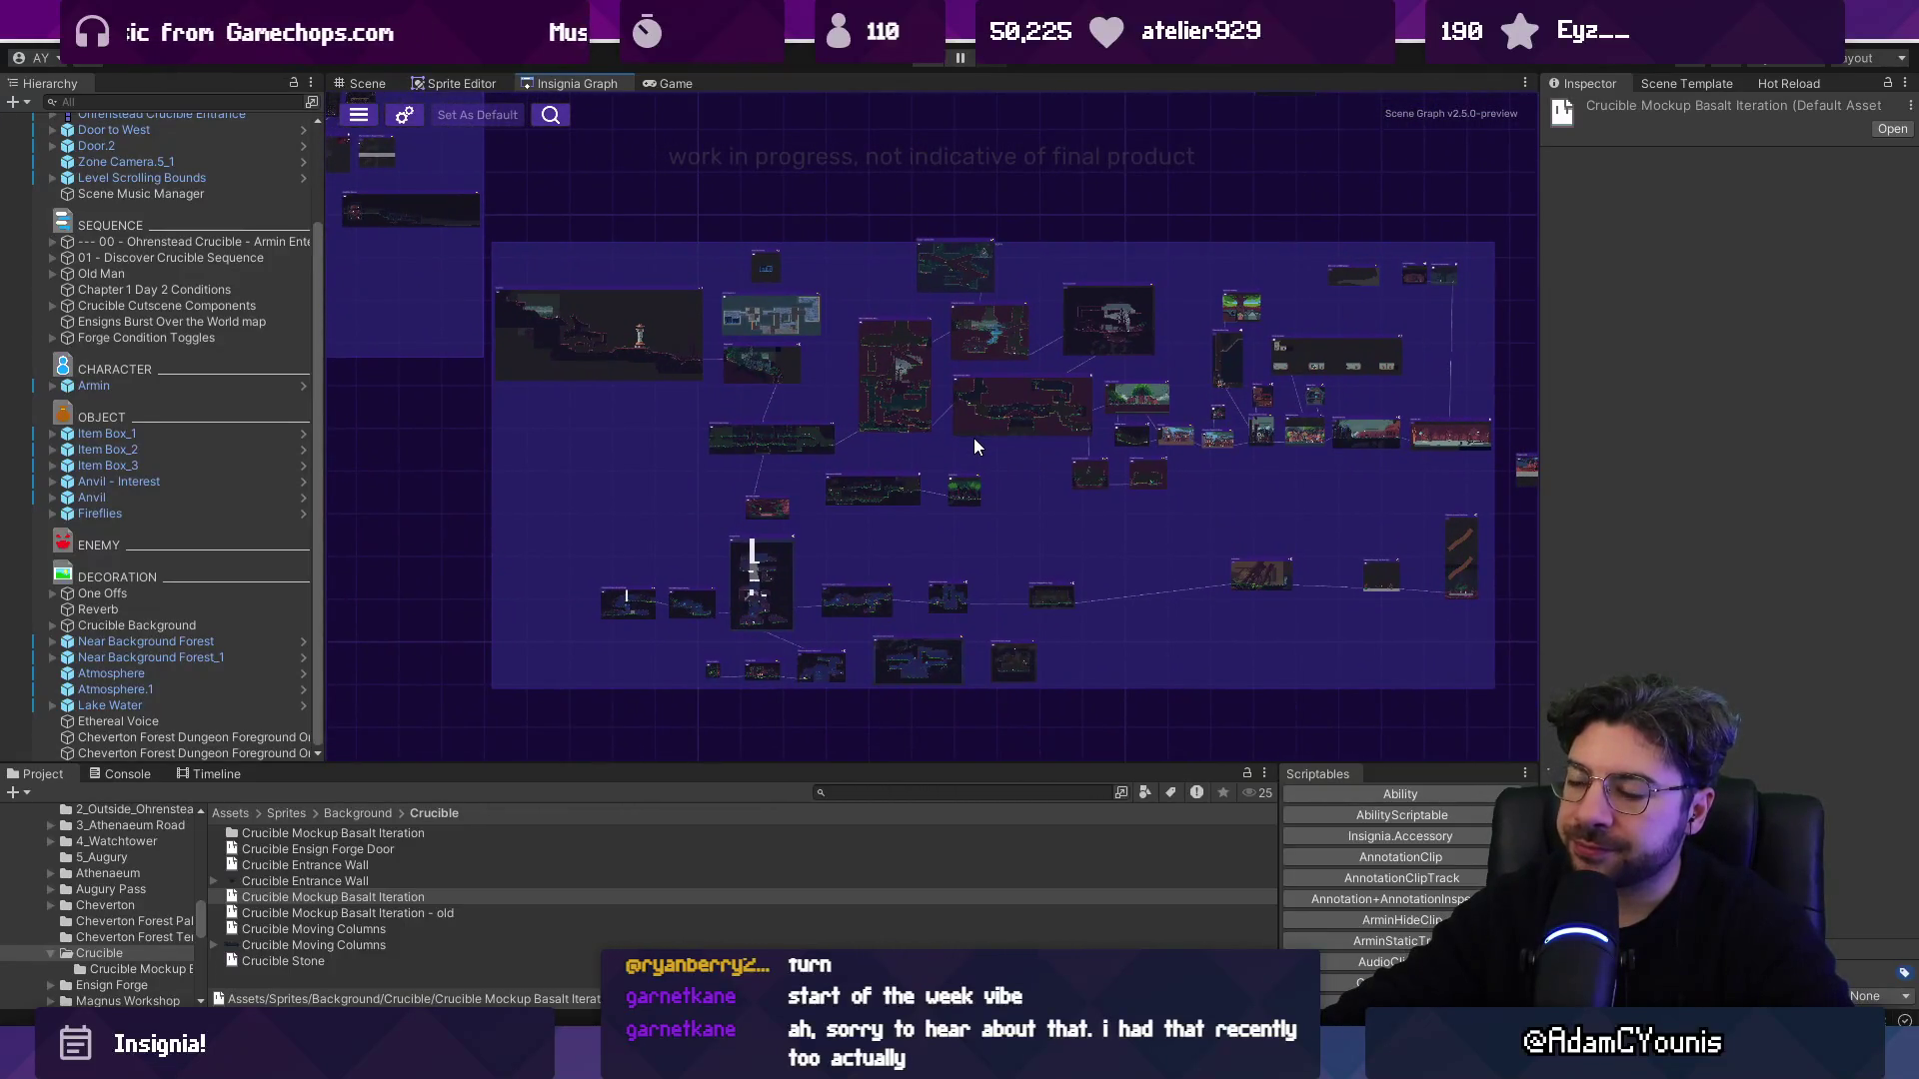
pyautogui.hotkey('alt', 'Tab')
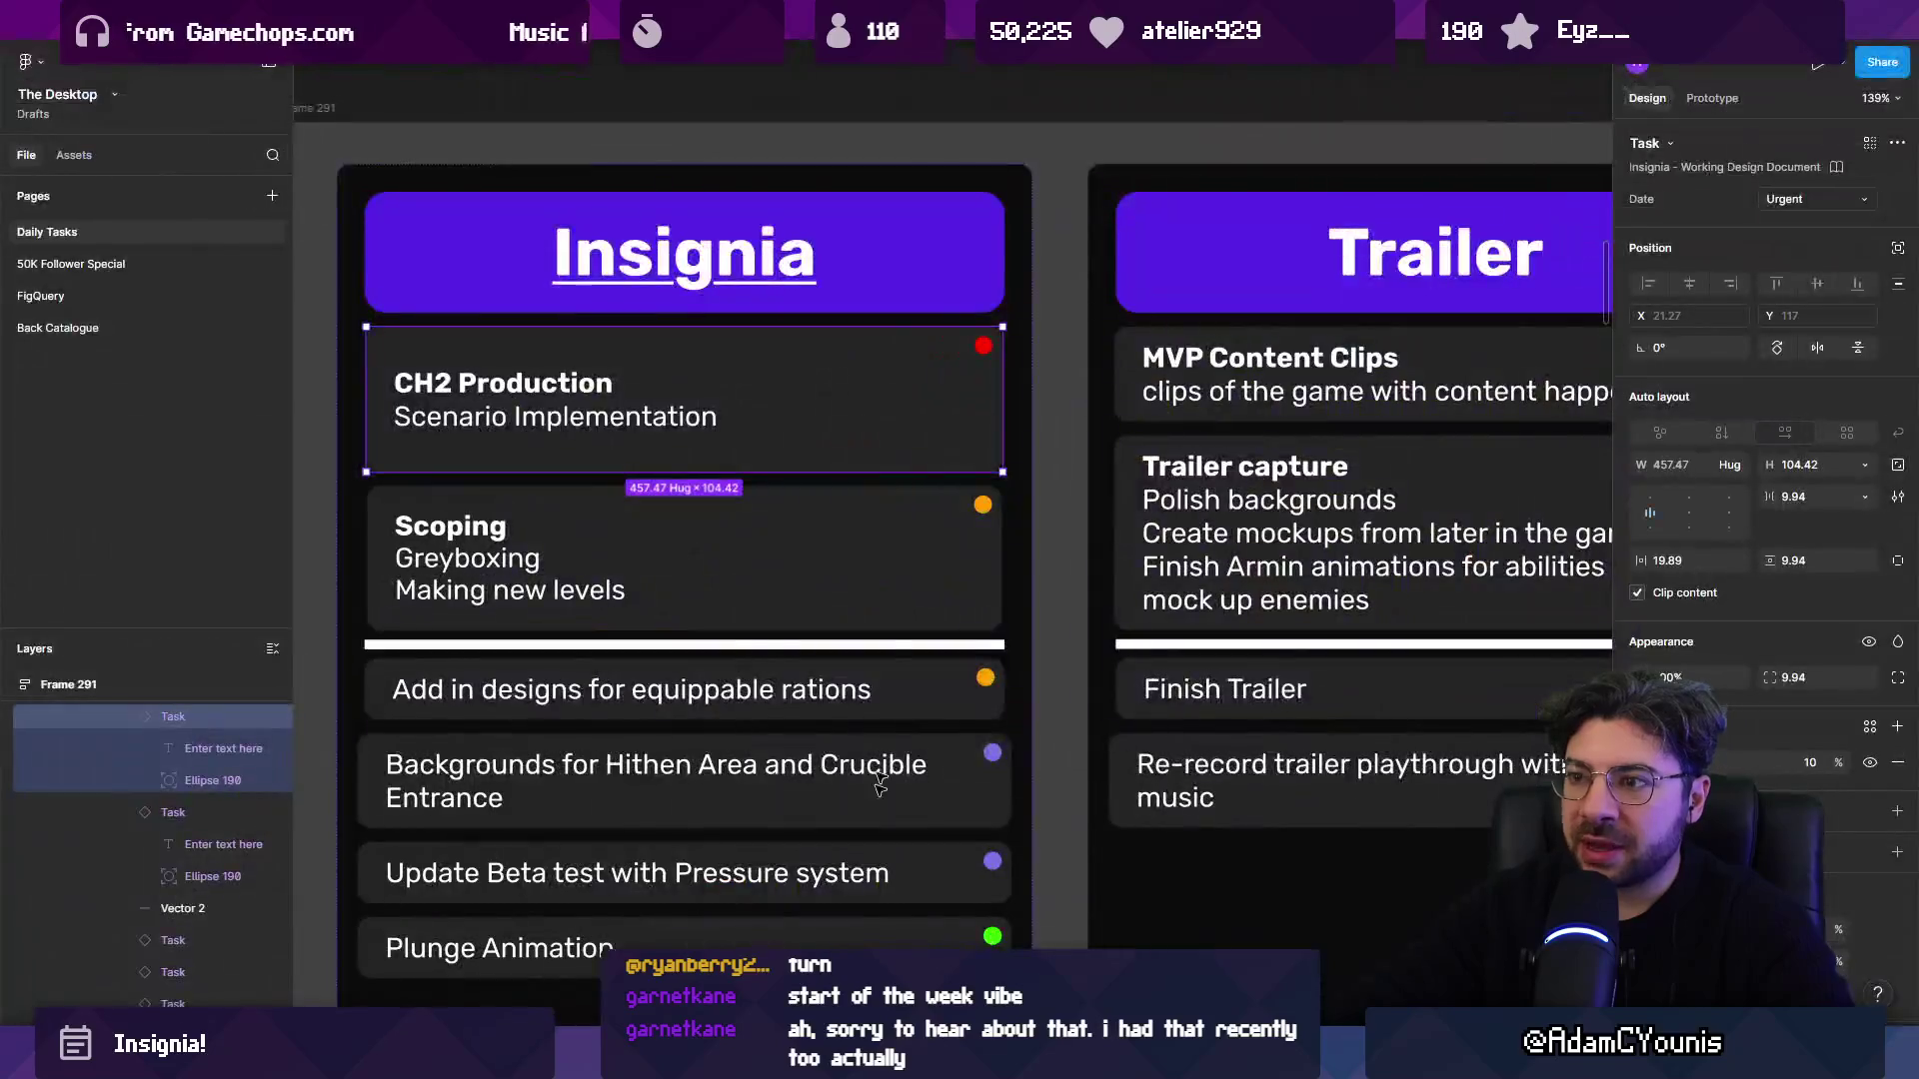
# Open the Insignia Sequence World Layout board and shift the right zone cluster down and right.
pyautogui.click(798, 46)
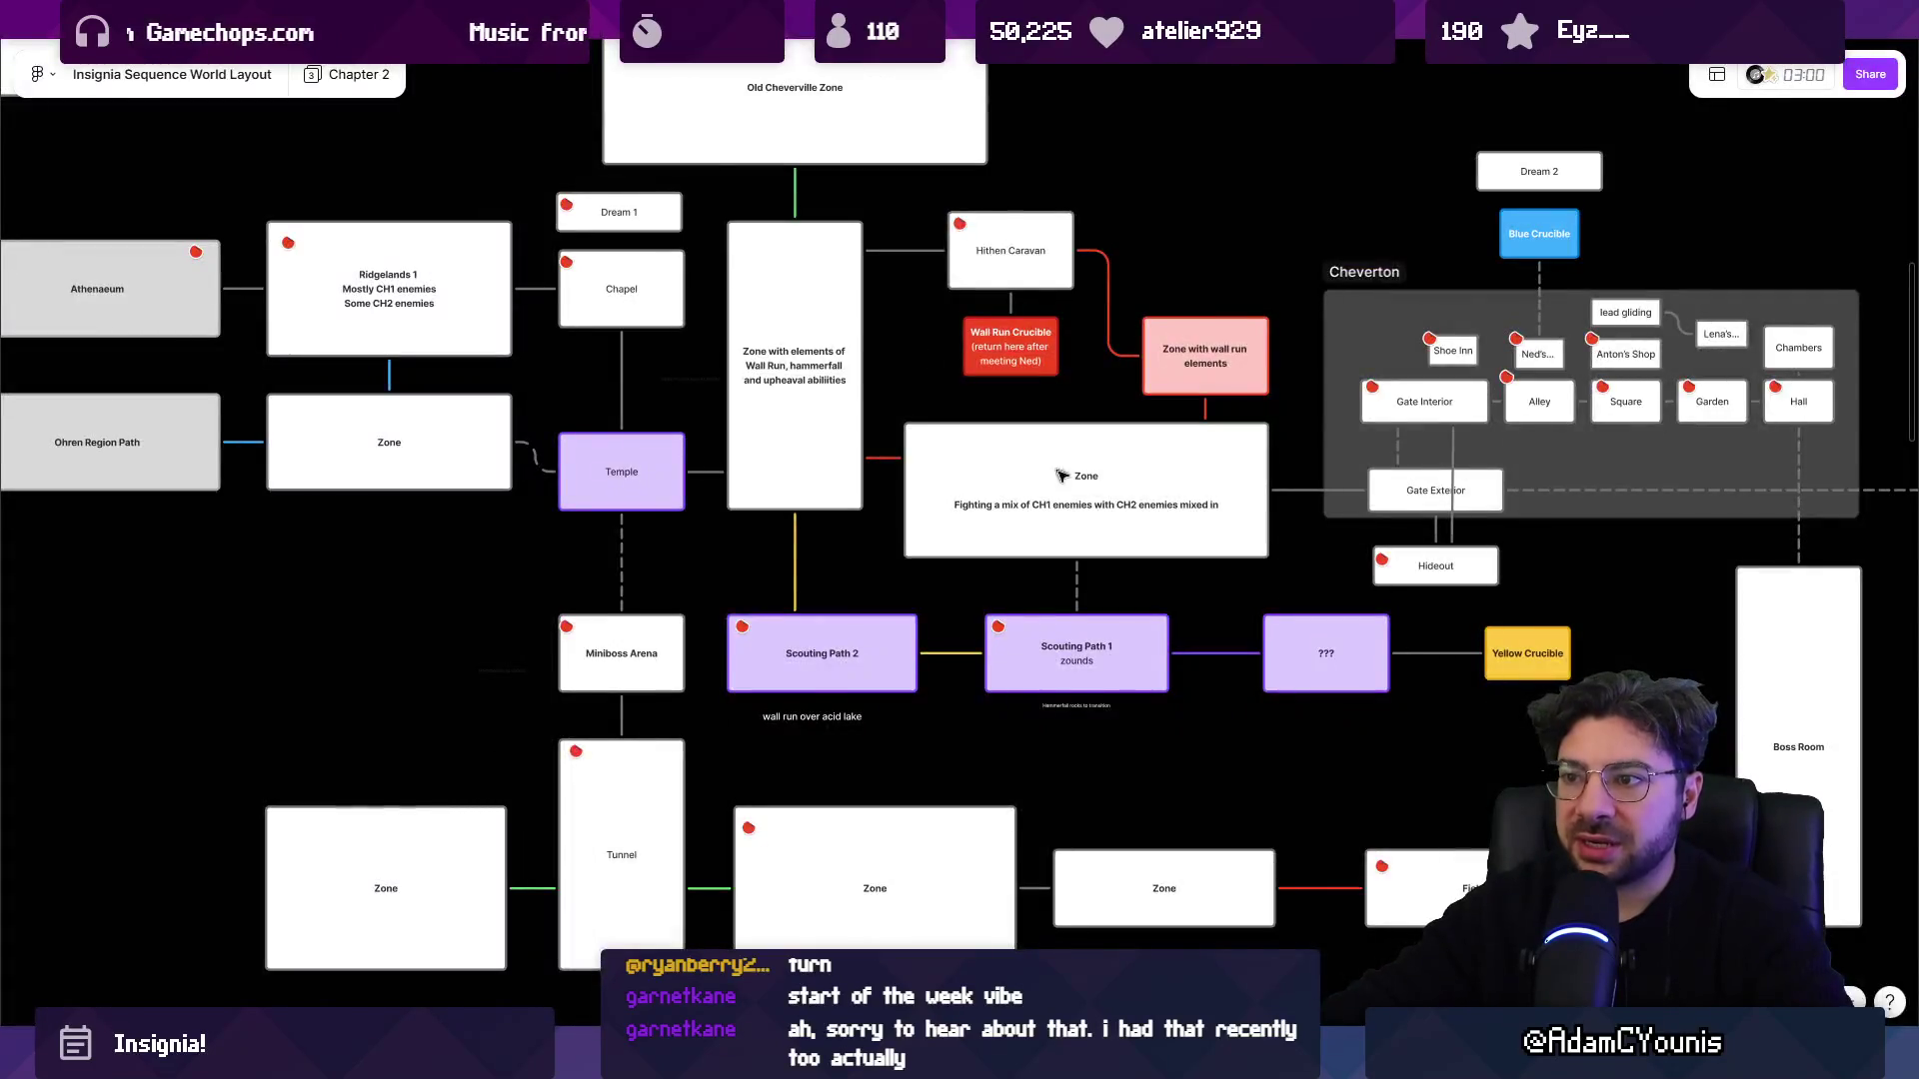
pyautogui.scroll(-10, 1136, 441)
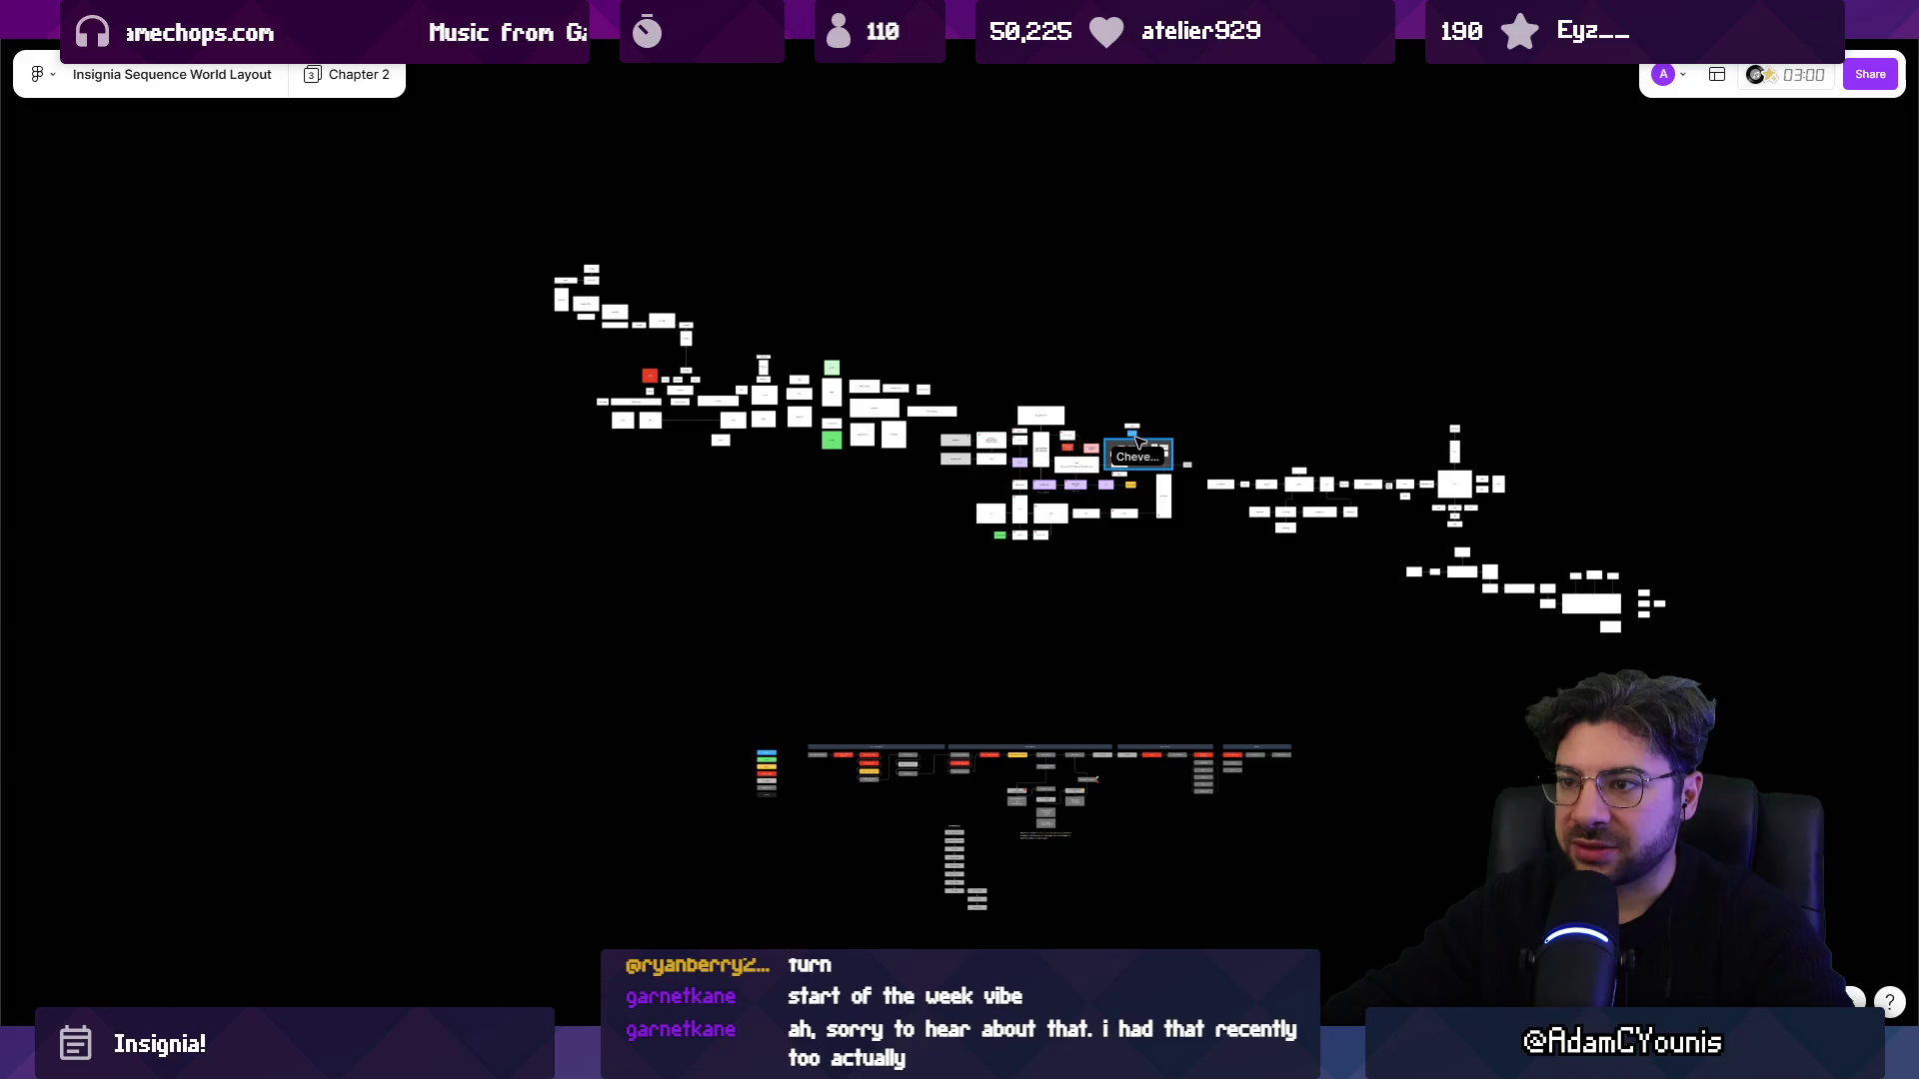
pyautogui.moveTo(539, 268); pyautogui.dragTo(935, 475)
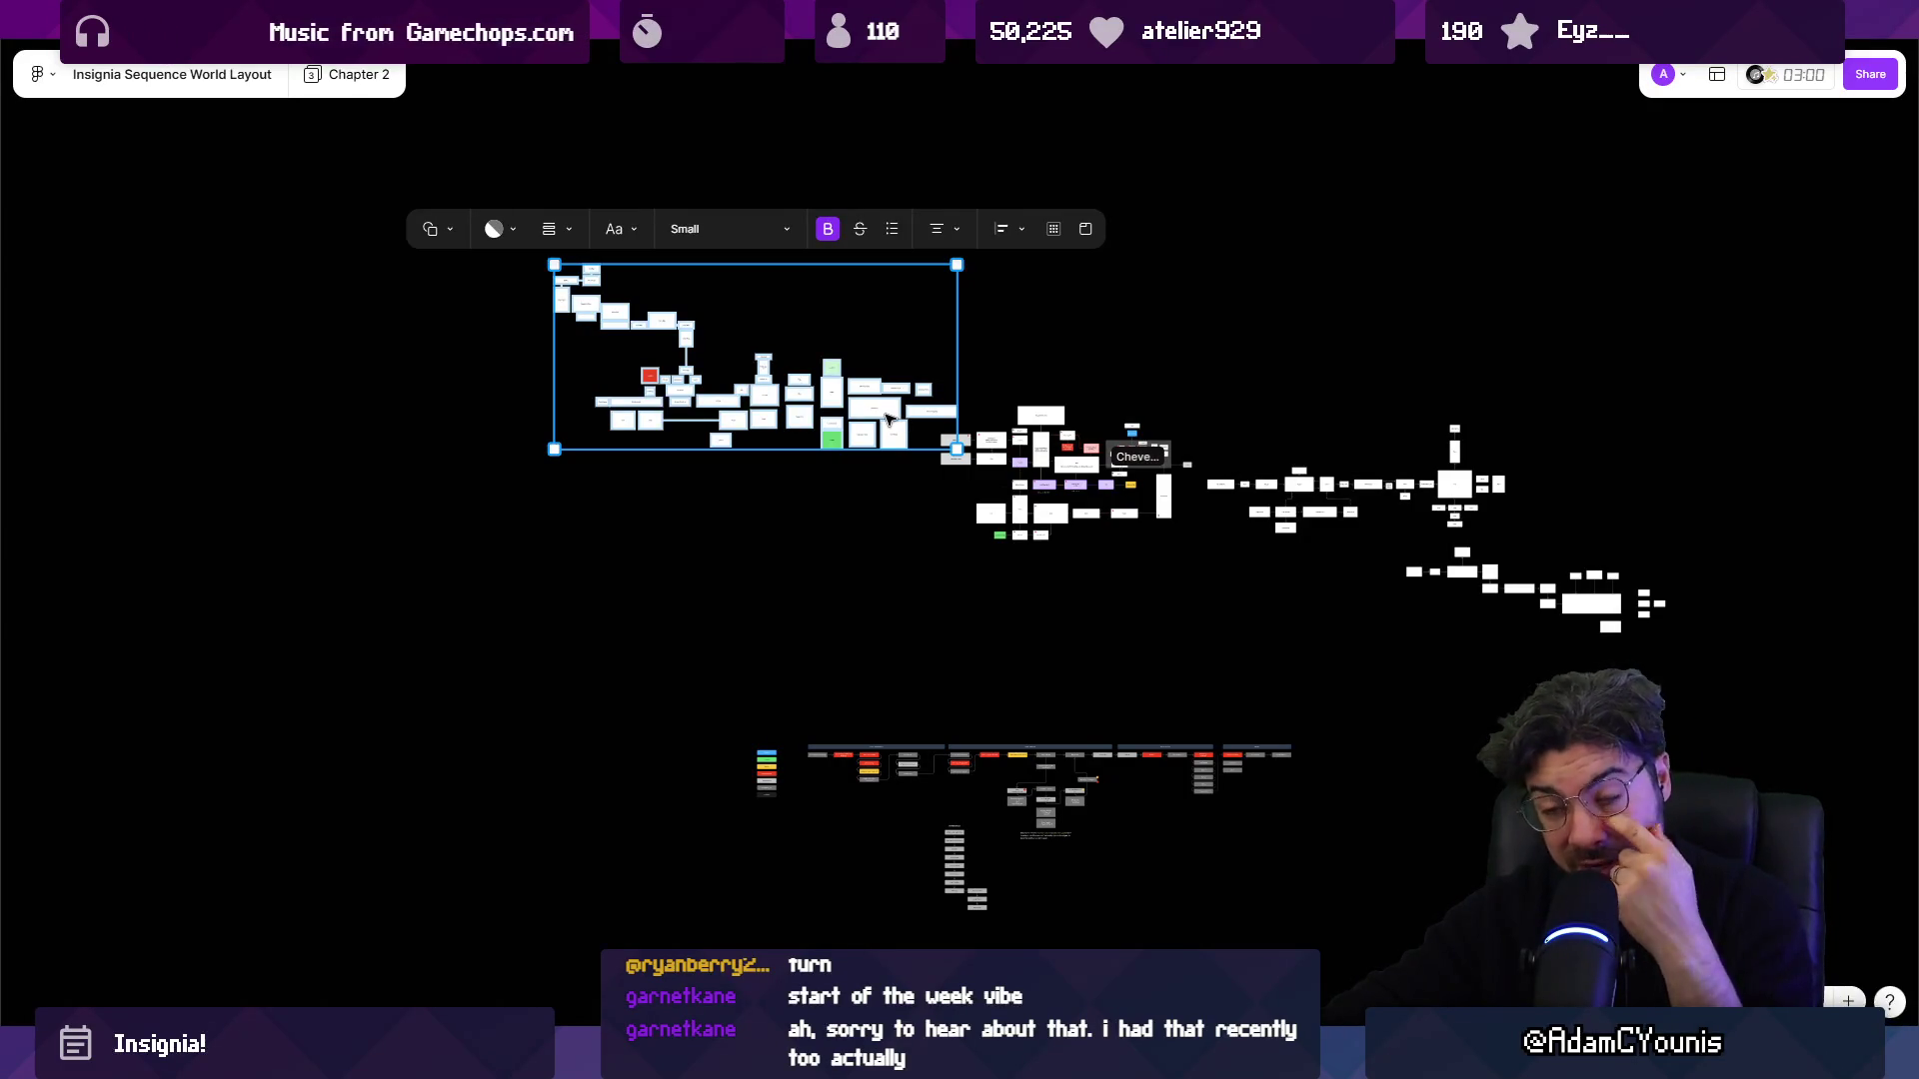
pyautogui.scroll(3, 886, 418)
pyautogui.hscroll(2, 900, 409)
pyautogui.scroll(-1, 899, 410)
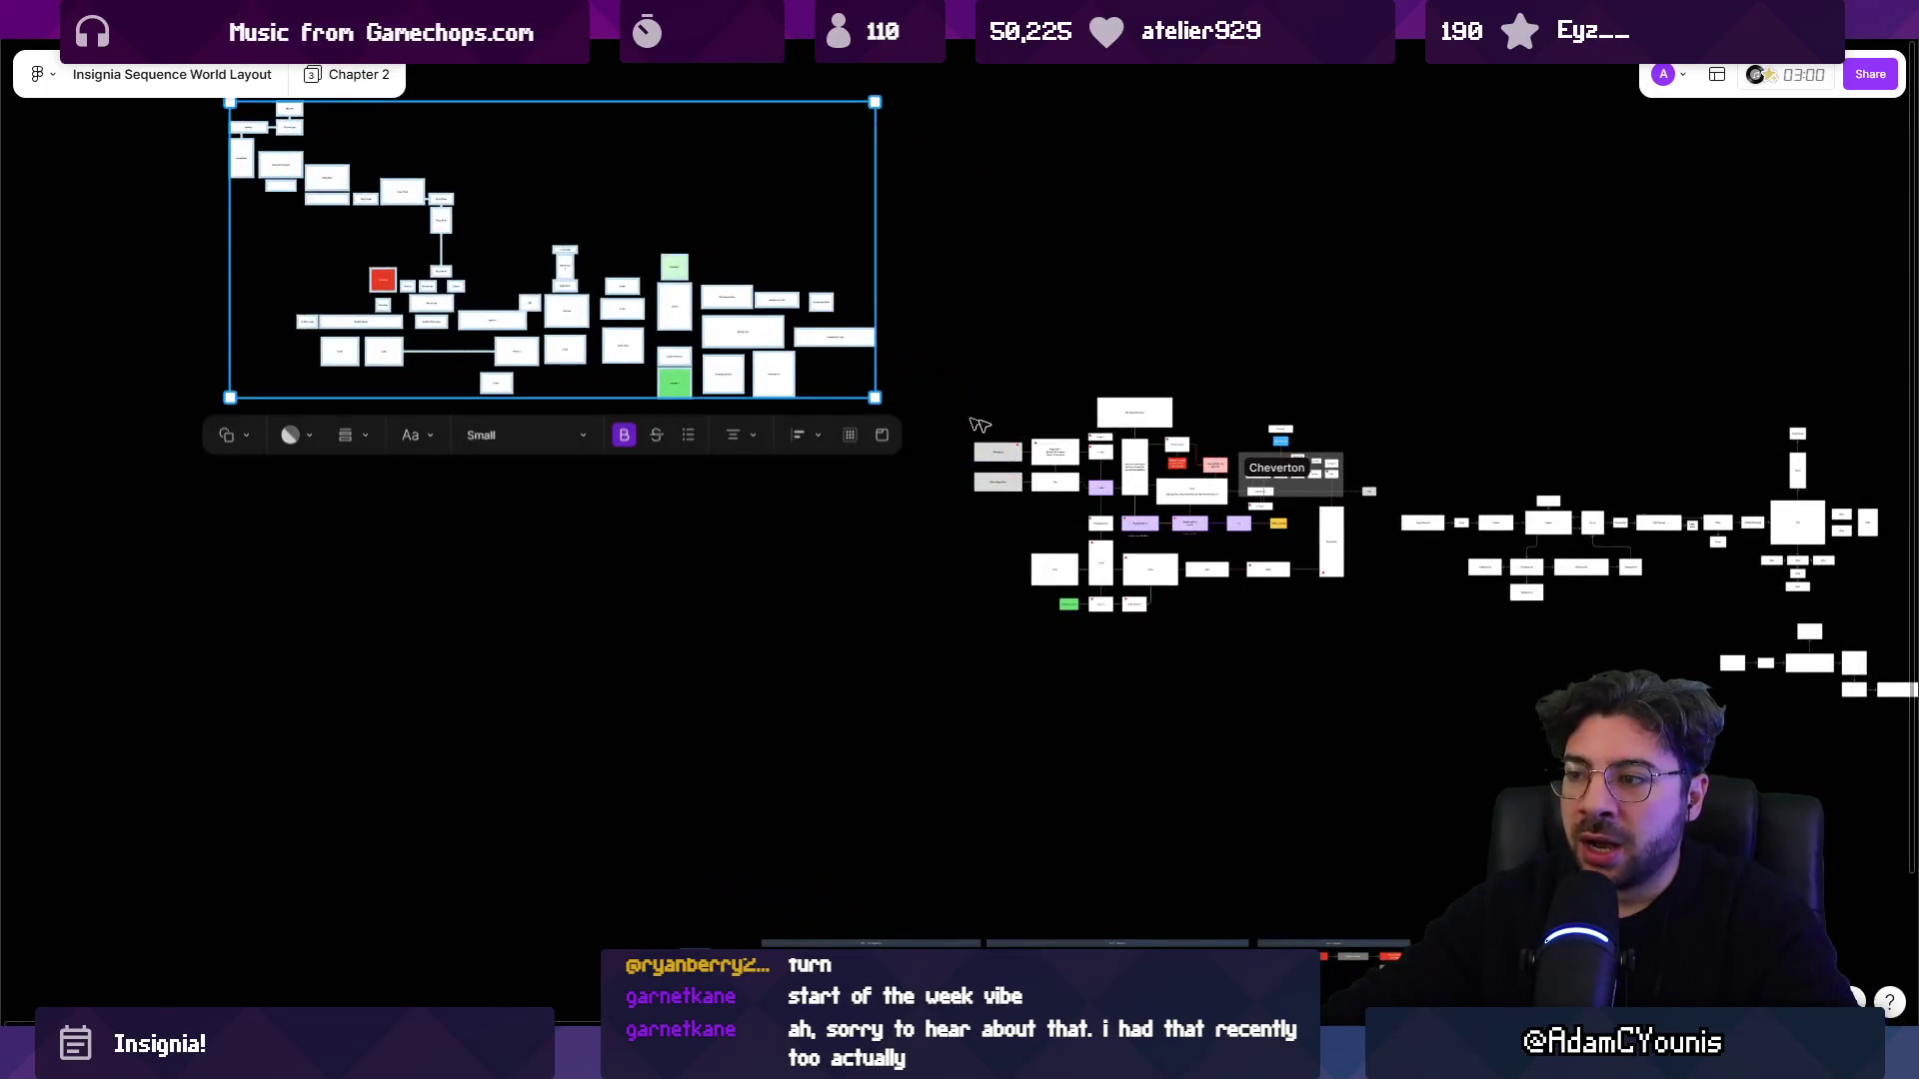
pyautogui.hscroll(5, 906, 408)
pyautogui.scroll(-1, 906, 408)
pyautogui.moveTo(899, 276)
pyautogui.mouseDown()
pyautogui.moveTo(1534, 655)
pyautogui.moveTo(1599, 650)
pyautogui.mouseUp()
pyautogui.moveTo(1300, 425); pyautogui.dragTo(1454, 470)
pyautogui.click(967, 500)
# Move the lower story-beat flowchart group up under the zone map.
pyautogui.scroll(3, 505, 362)
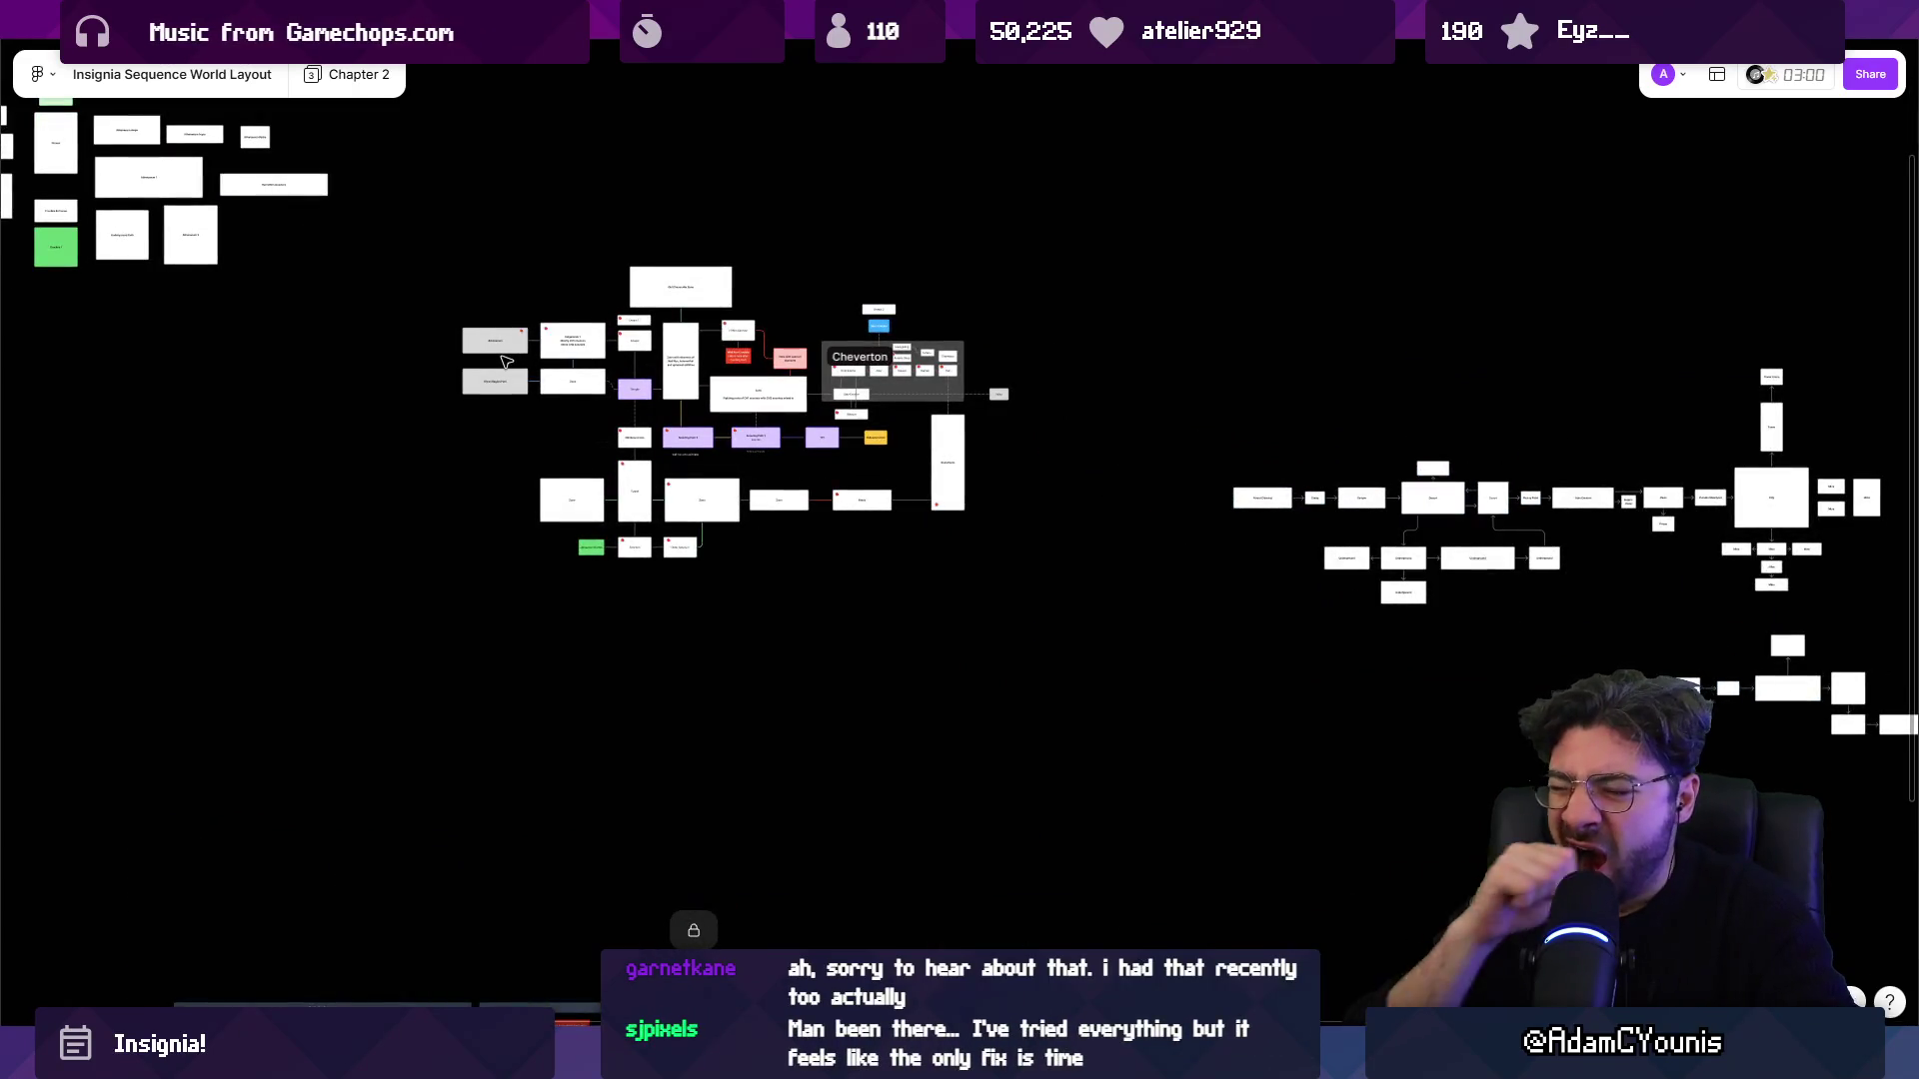
pyautogui.scroll(6, 500, 370)
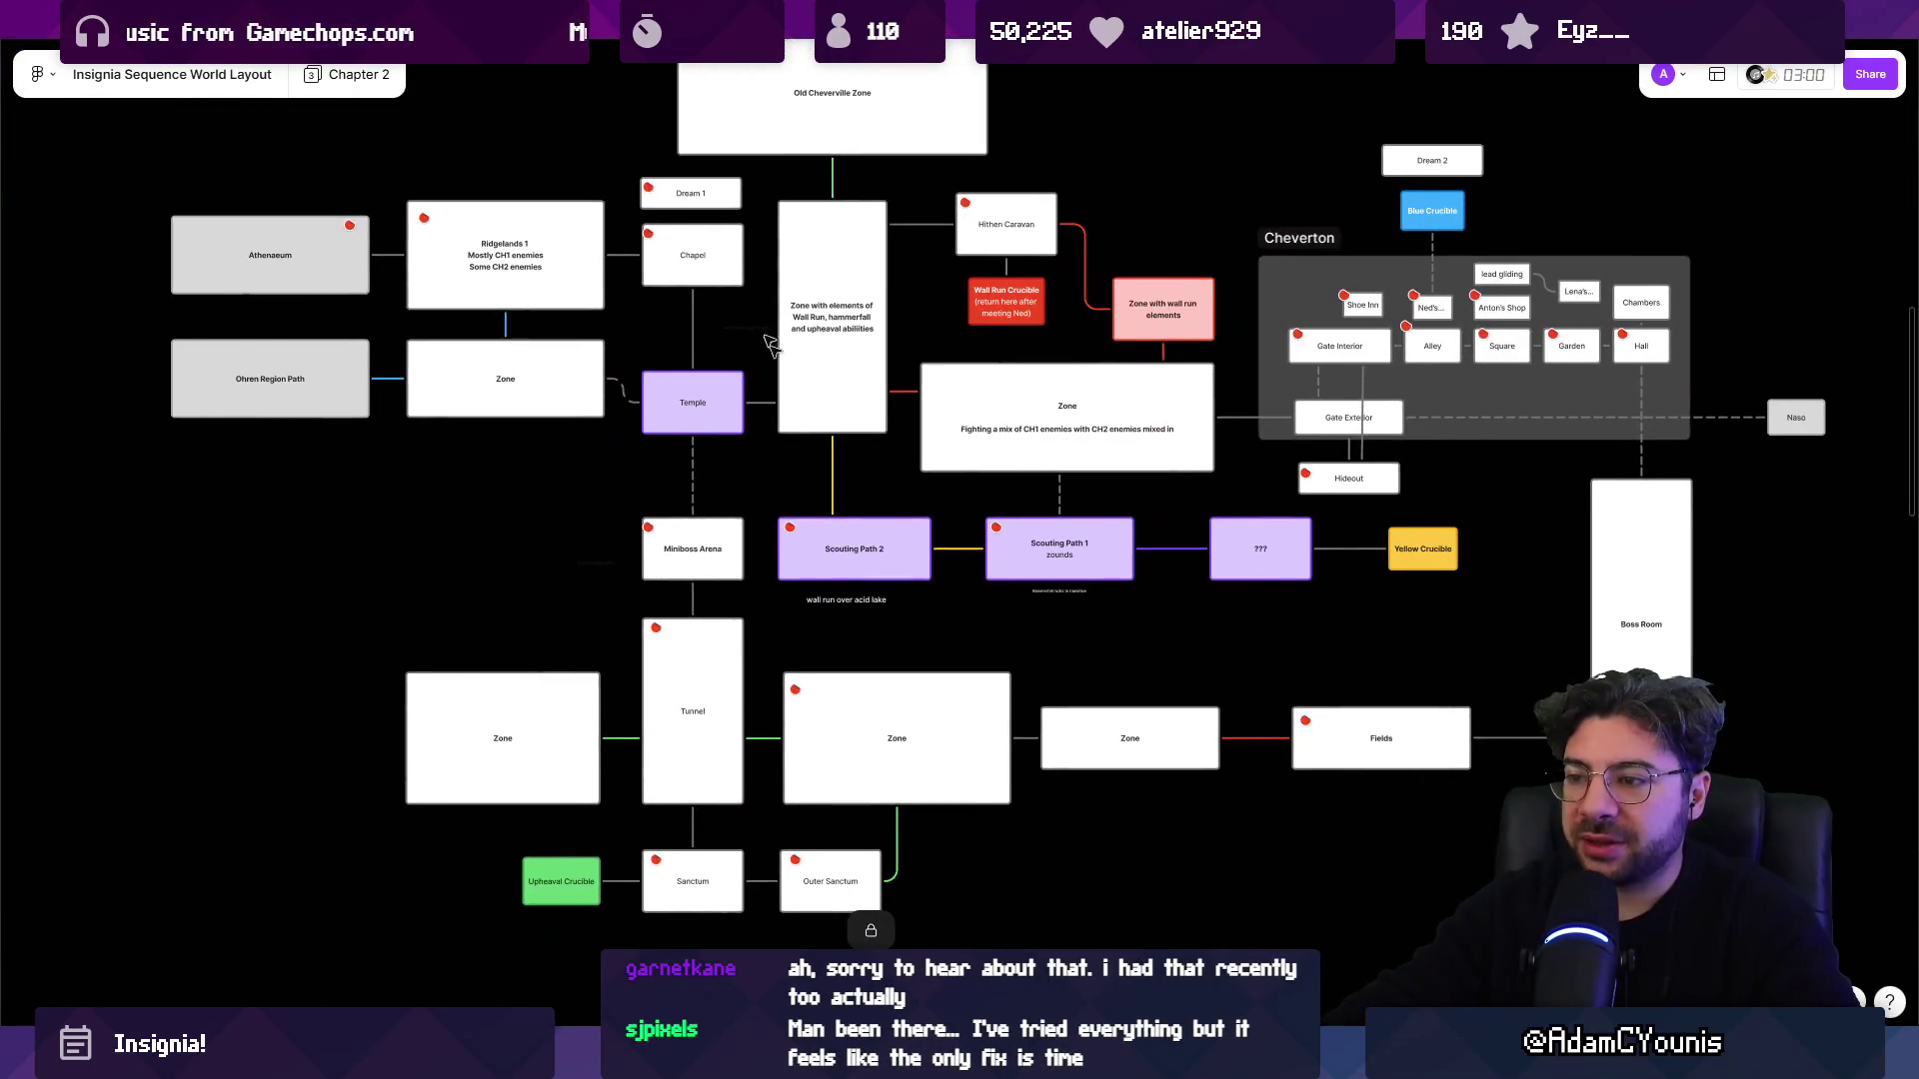
pyautogui.scroll(-1, 781, 341)
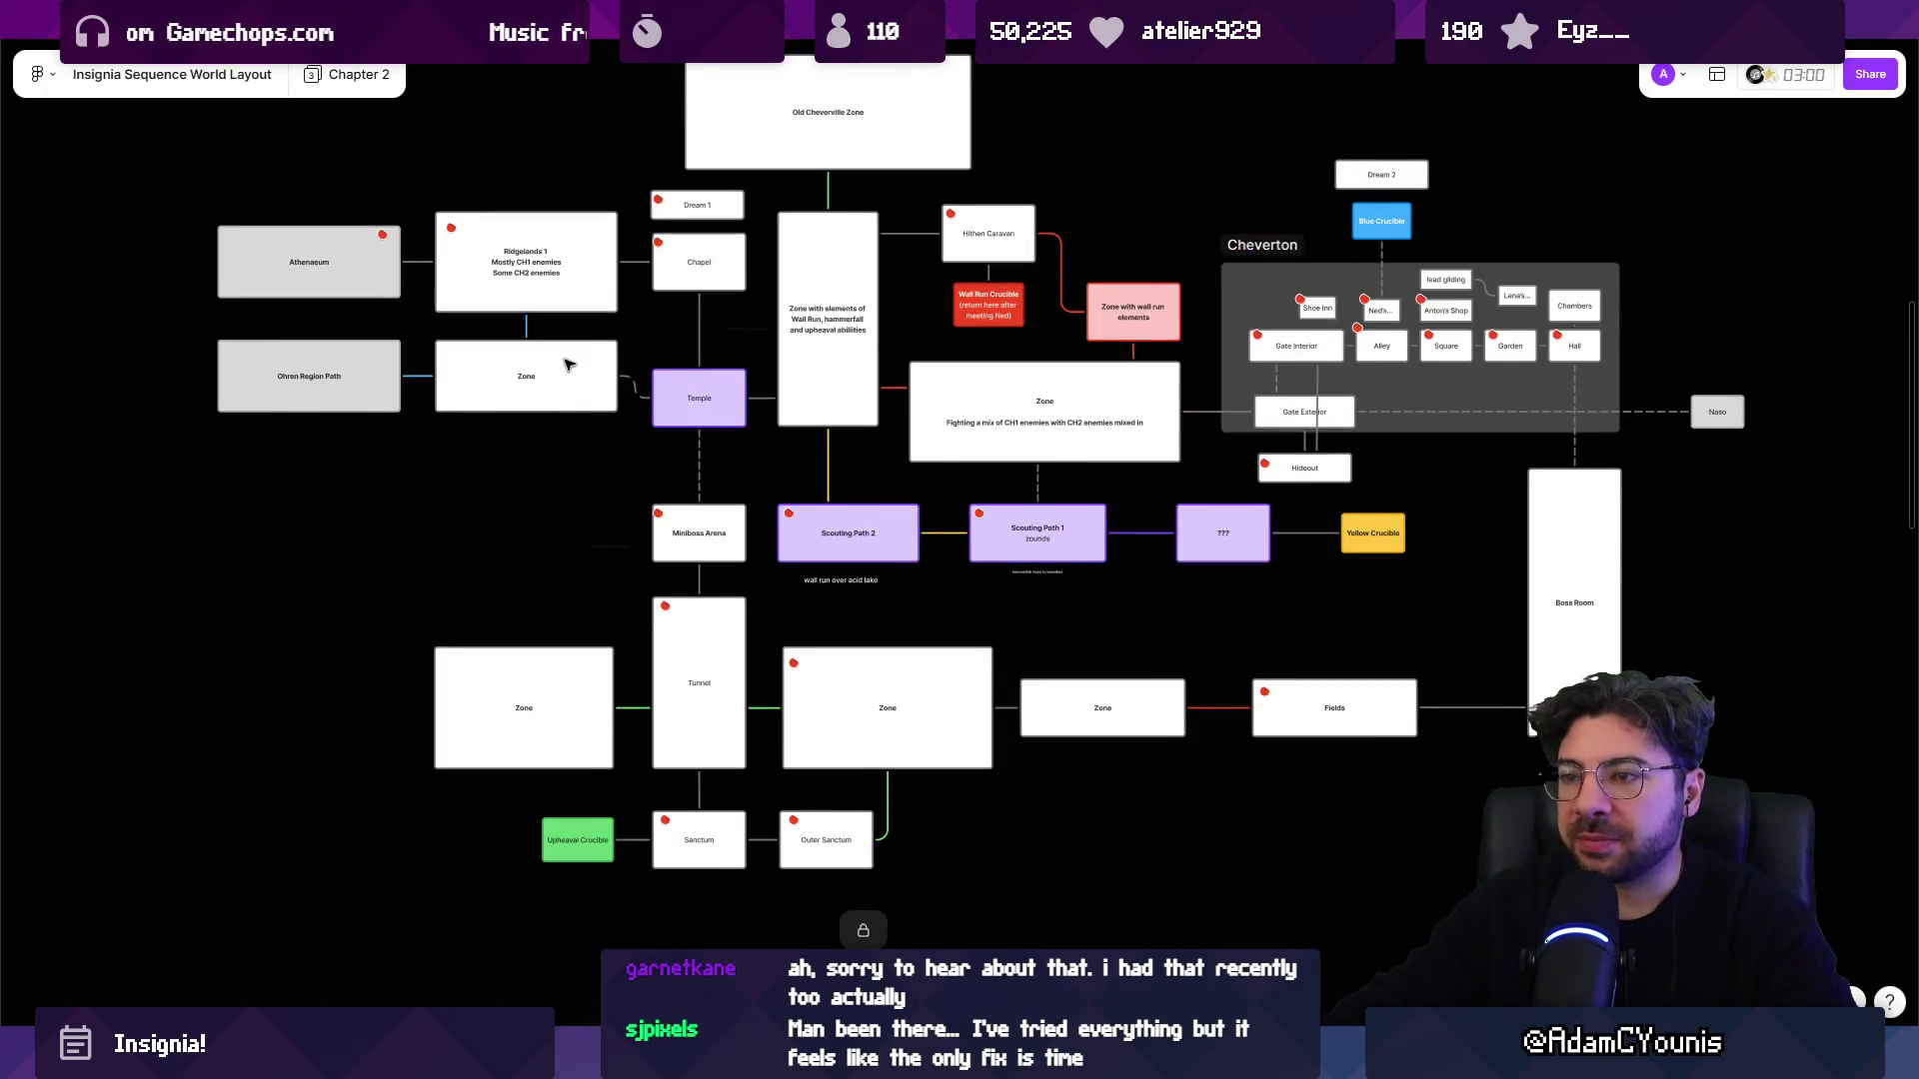
pyautogui.scroll(3, 575, 361)
pyautogui.hscroll(-2, 576, 361)
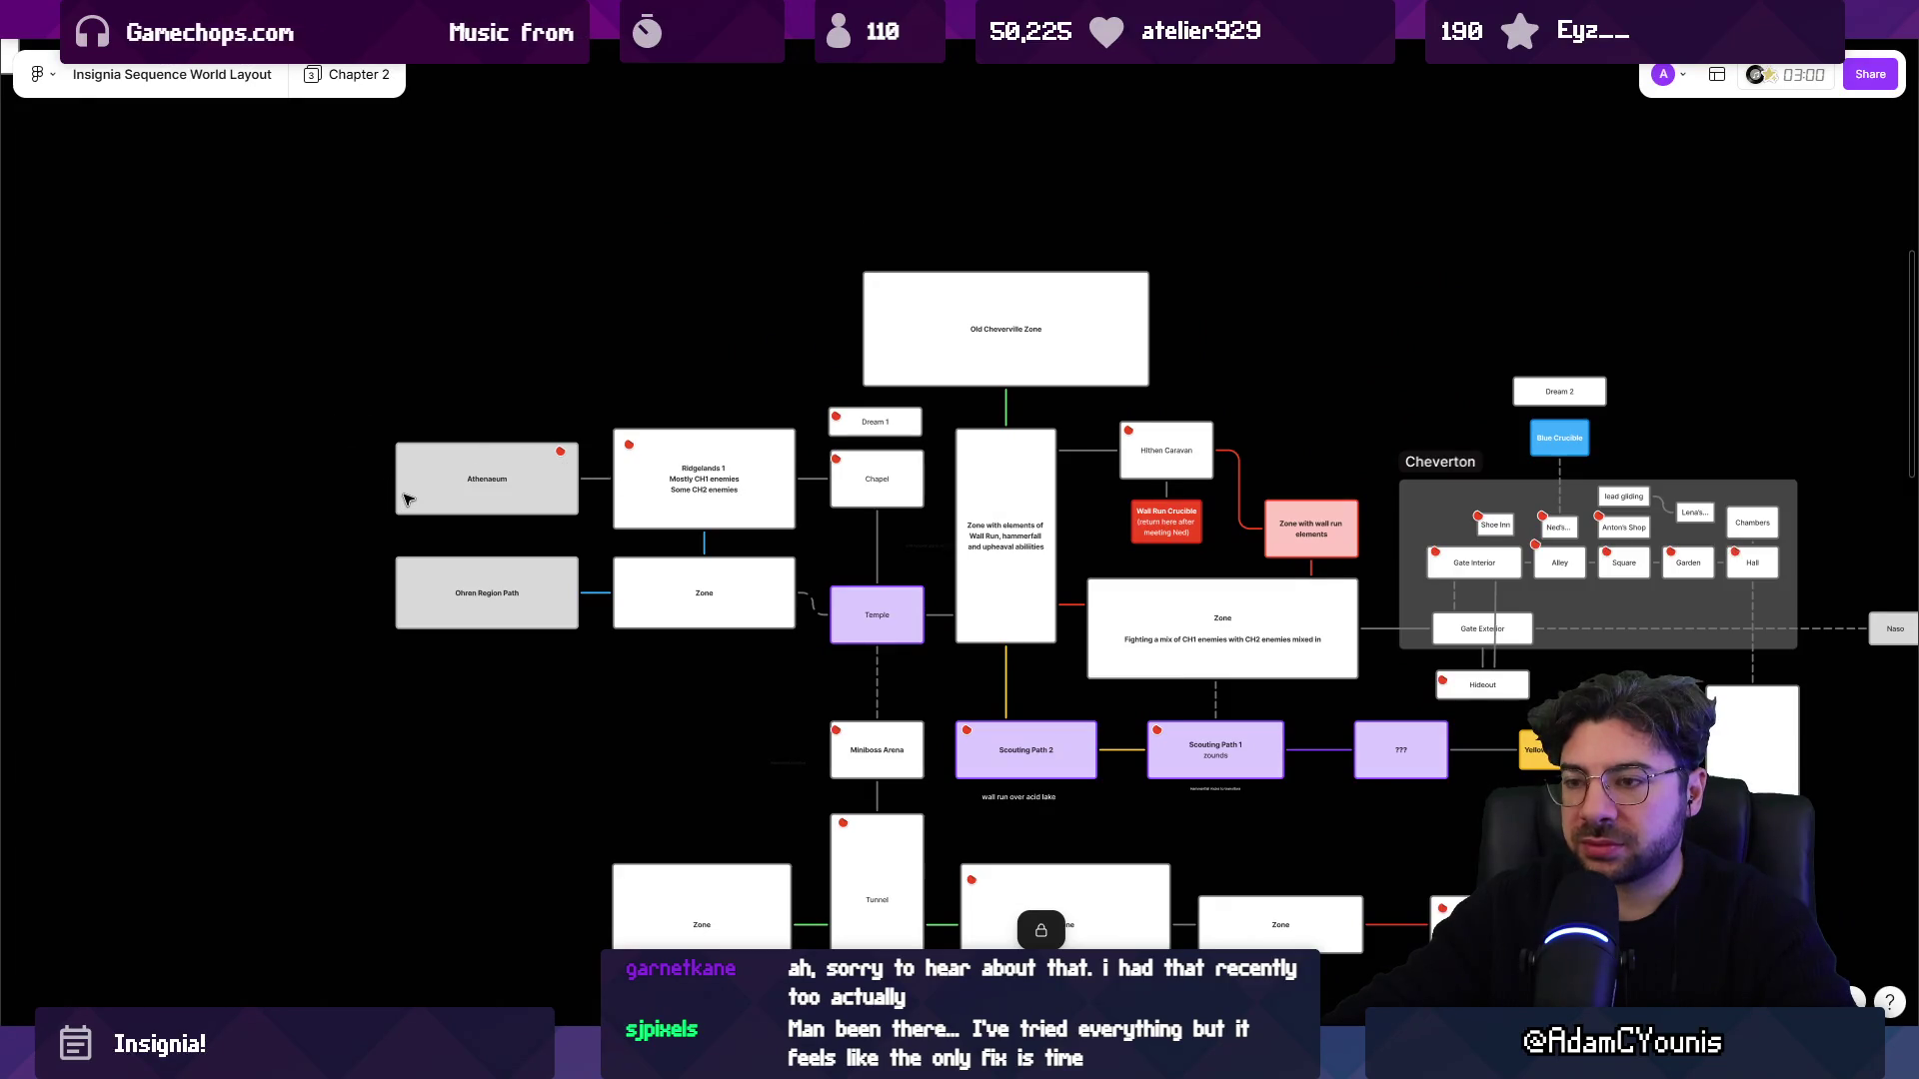
pyautogui.scroll(-6, 1608, 462)
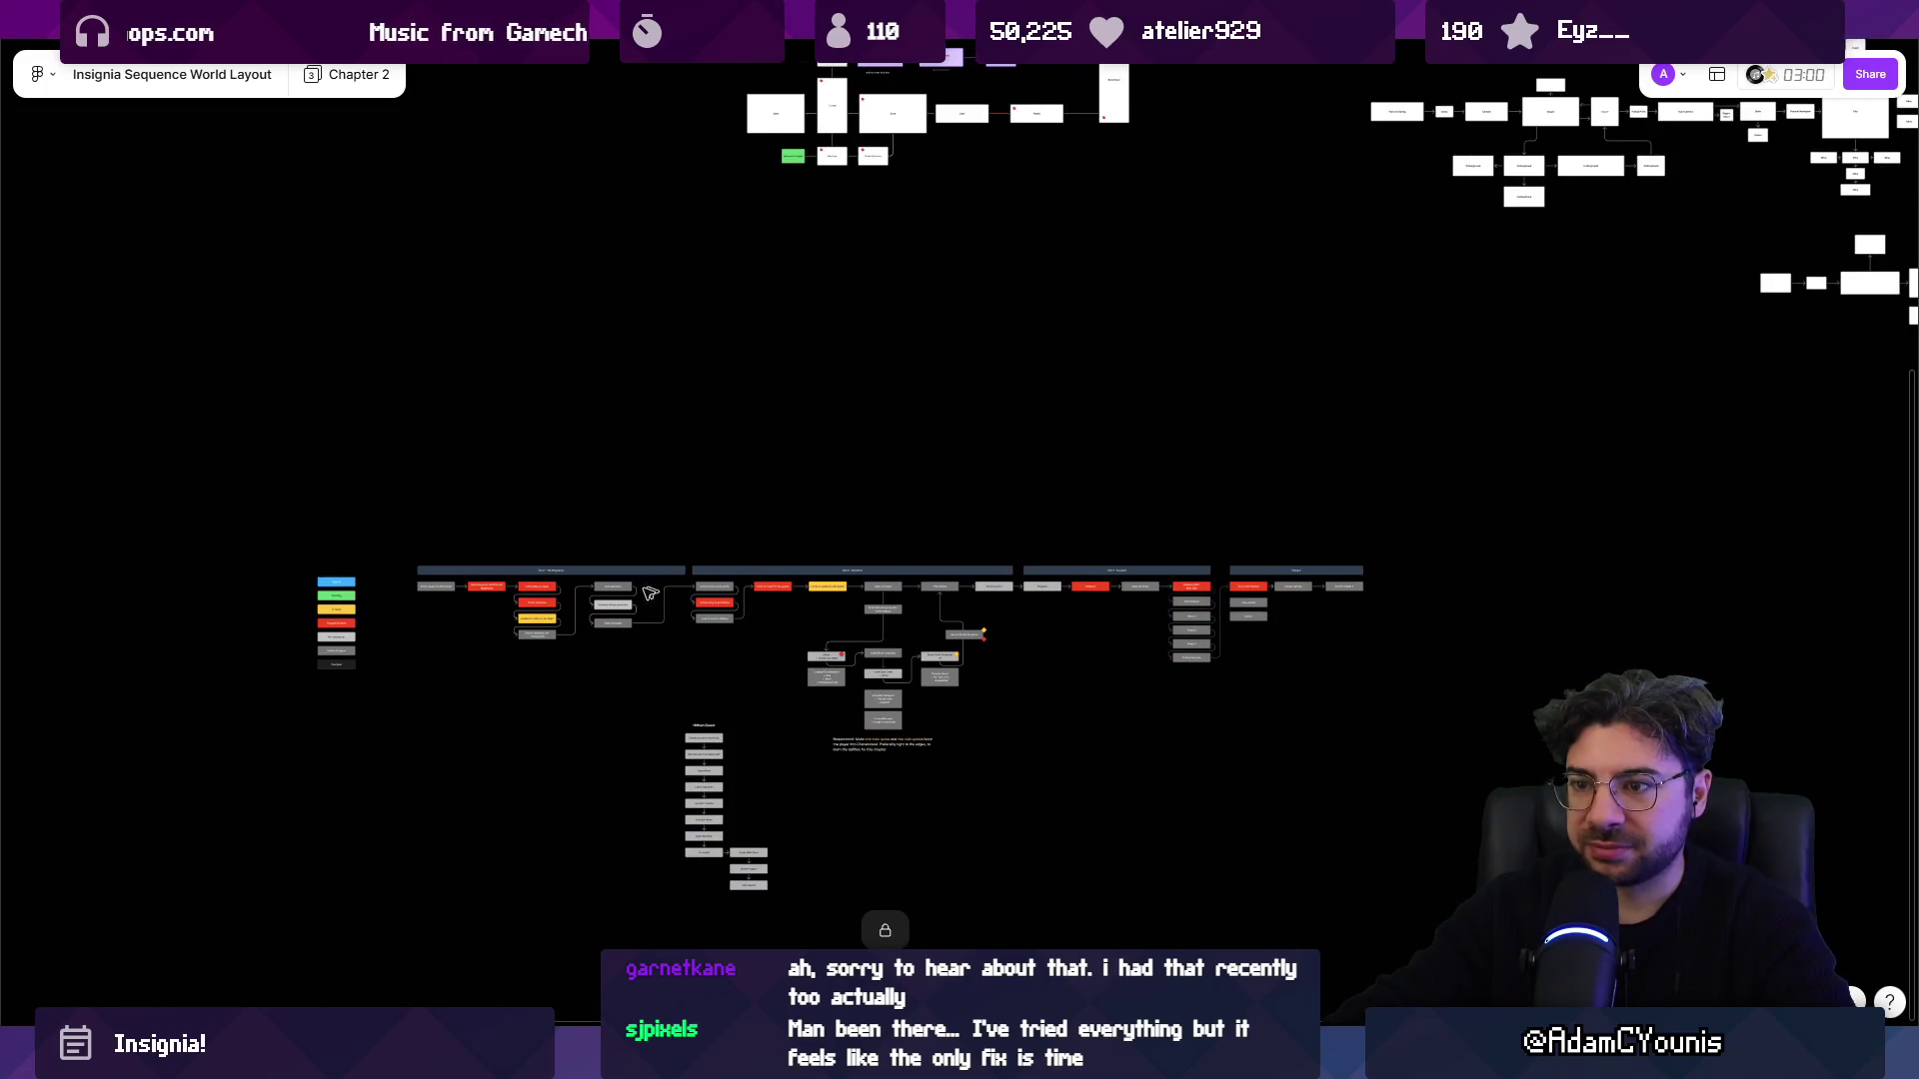
pyautogui.moveTo(213, 514); pyautogui.dragTo(1591, 889)
pyautogui.moveTo(866, 722); pyautogui.dragTo(910, 376)
pyautogui.hotkey('ctrl', 'z')
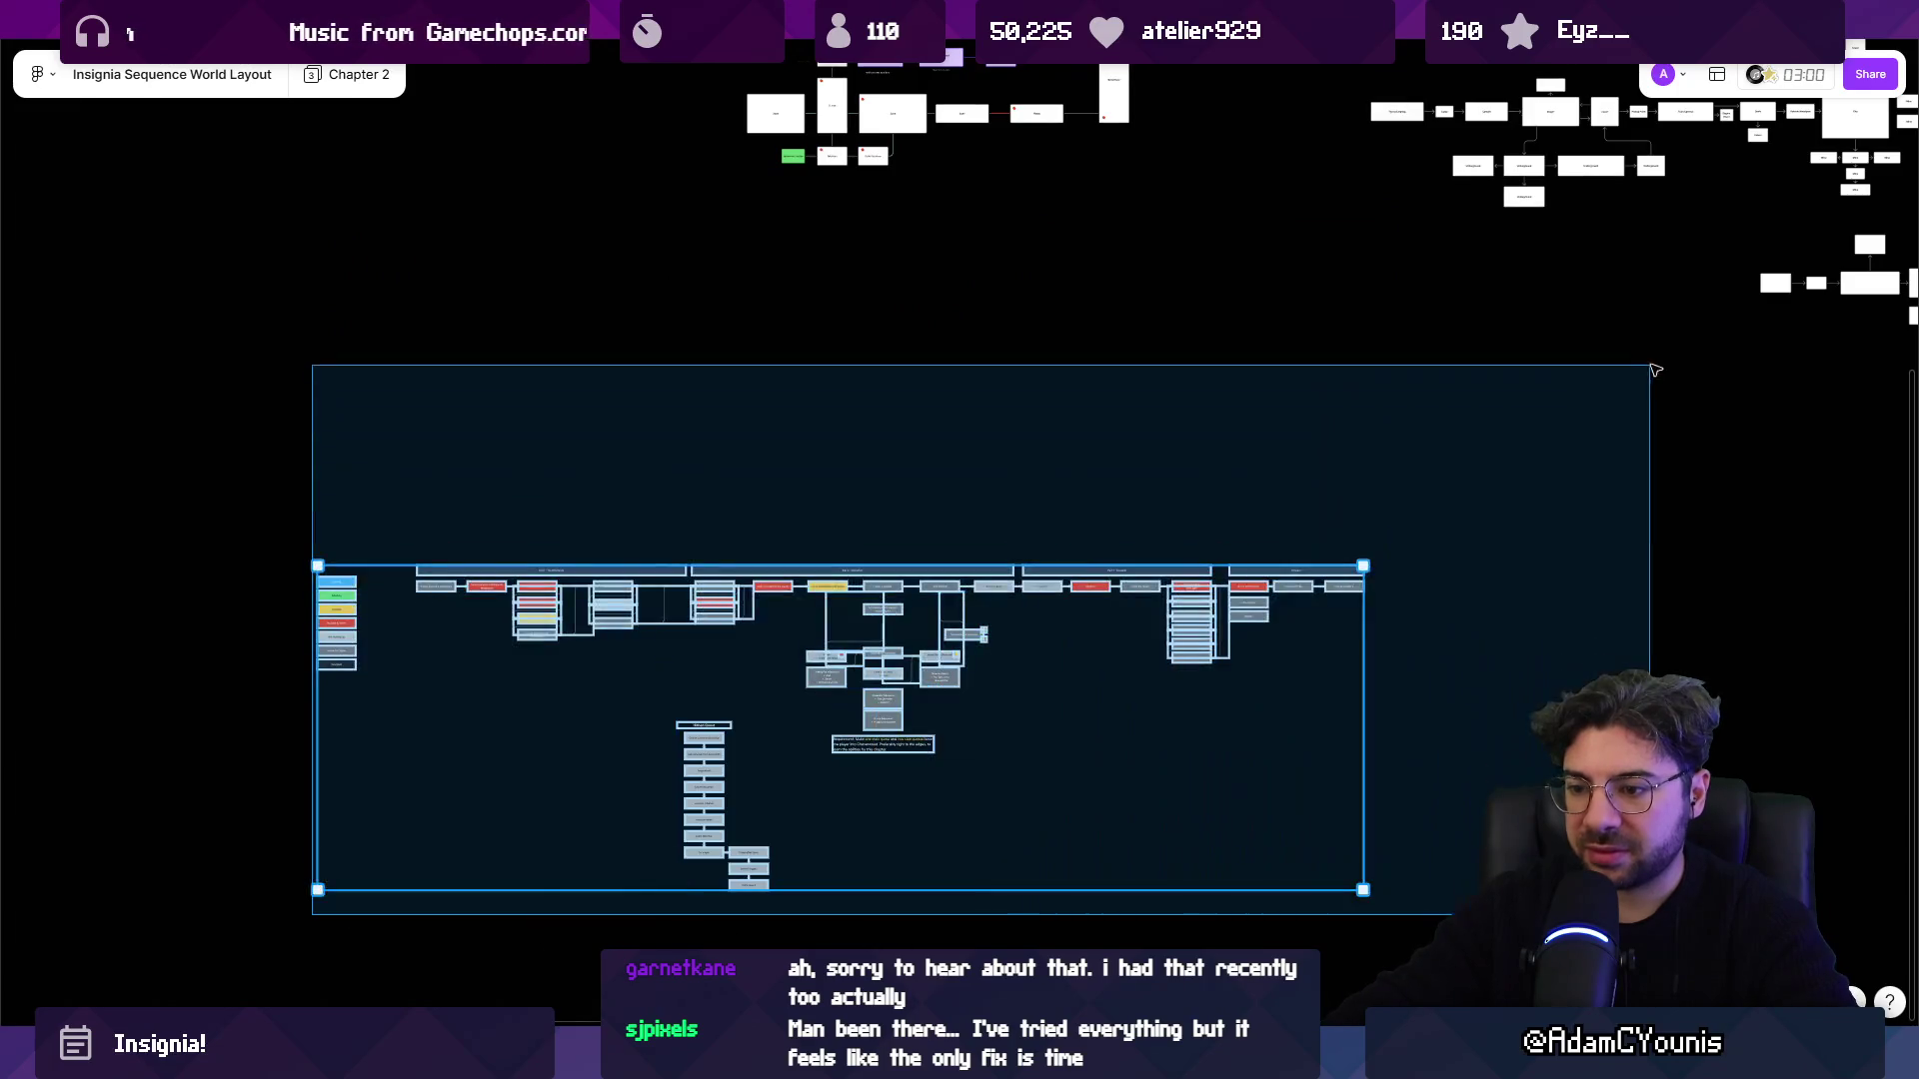
pyautogui.moveTo(1151, 651)
pyautogui.mouseDown()
pyautogui.moveTo(1254, 312)
pyautogui.moveTo(1246, 325)
pyautogui.mouseUp()
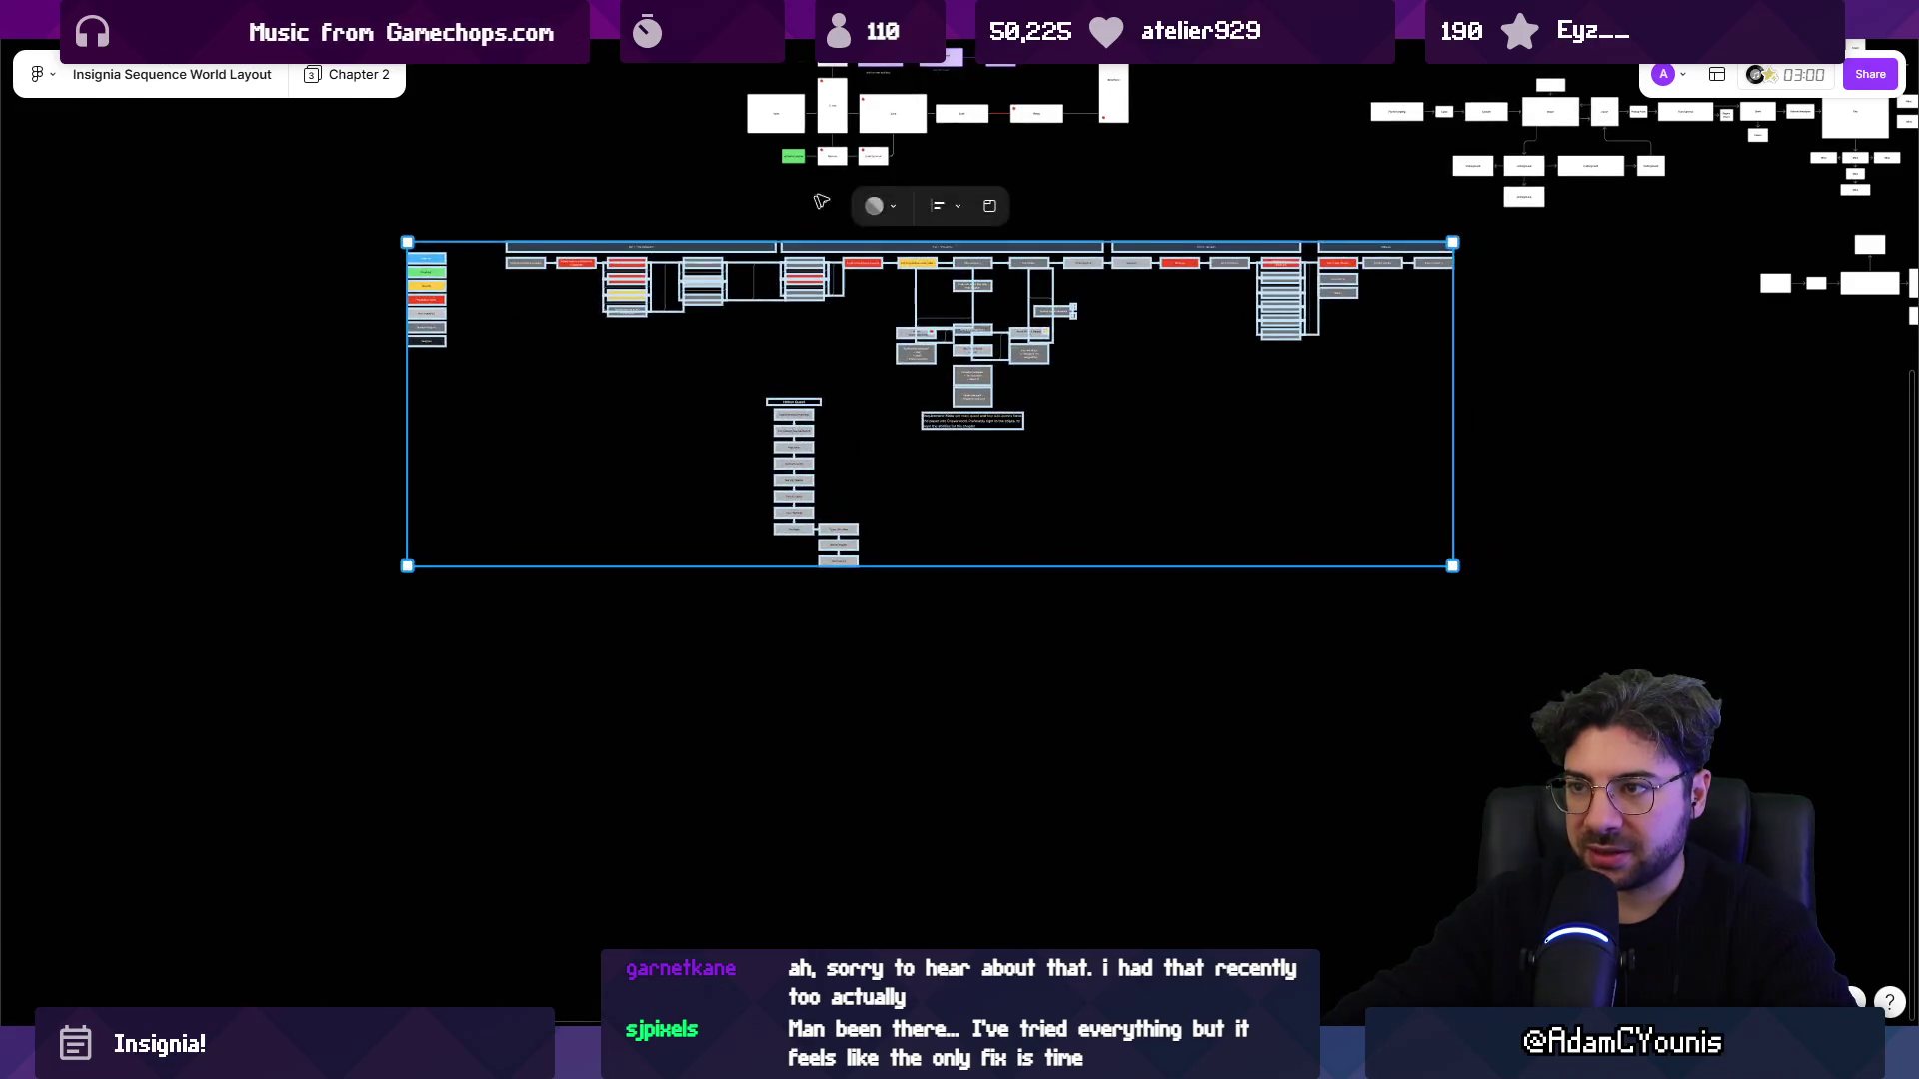
# Check the spacing by selecting the zone map cluster and the flowchart's top row.
pyautogui.scroll(5, 892, 521)
pyautogui.scroll(-5, 944, 410)
pyautogui.moveTo(660, 136); pyautogui.dragTo(1395, 466)
pyautogui.moveTo(489, 628)
pyautogui.mouseDown()
pyautogui.moveTo(843, 598)
pyautogui.moveTo(1737, 595)
pyautogui.mouseUp()
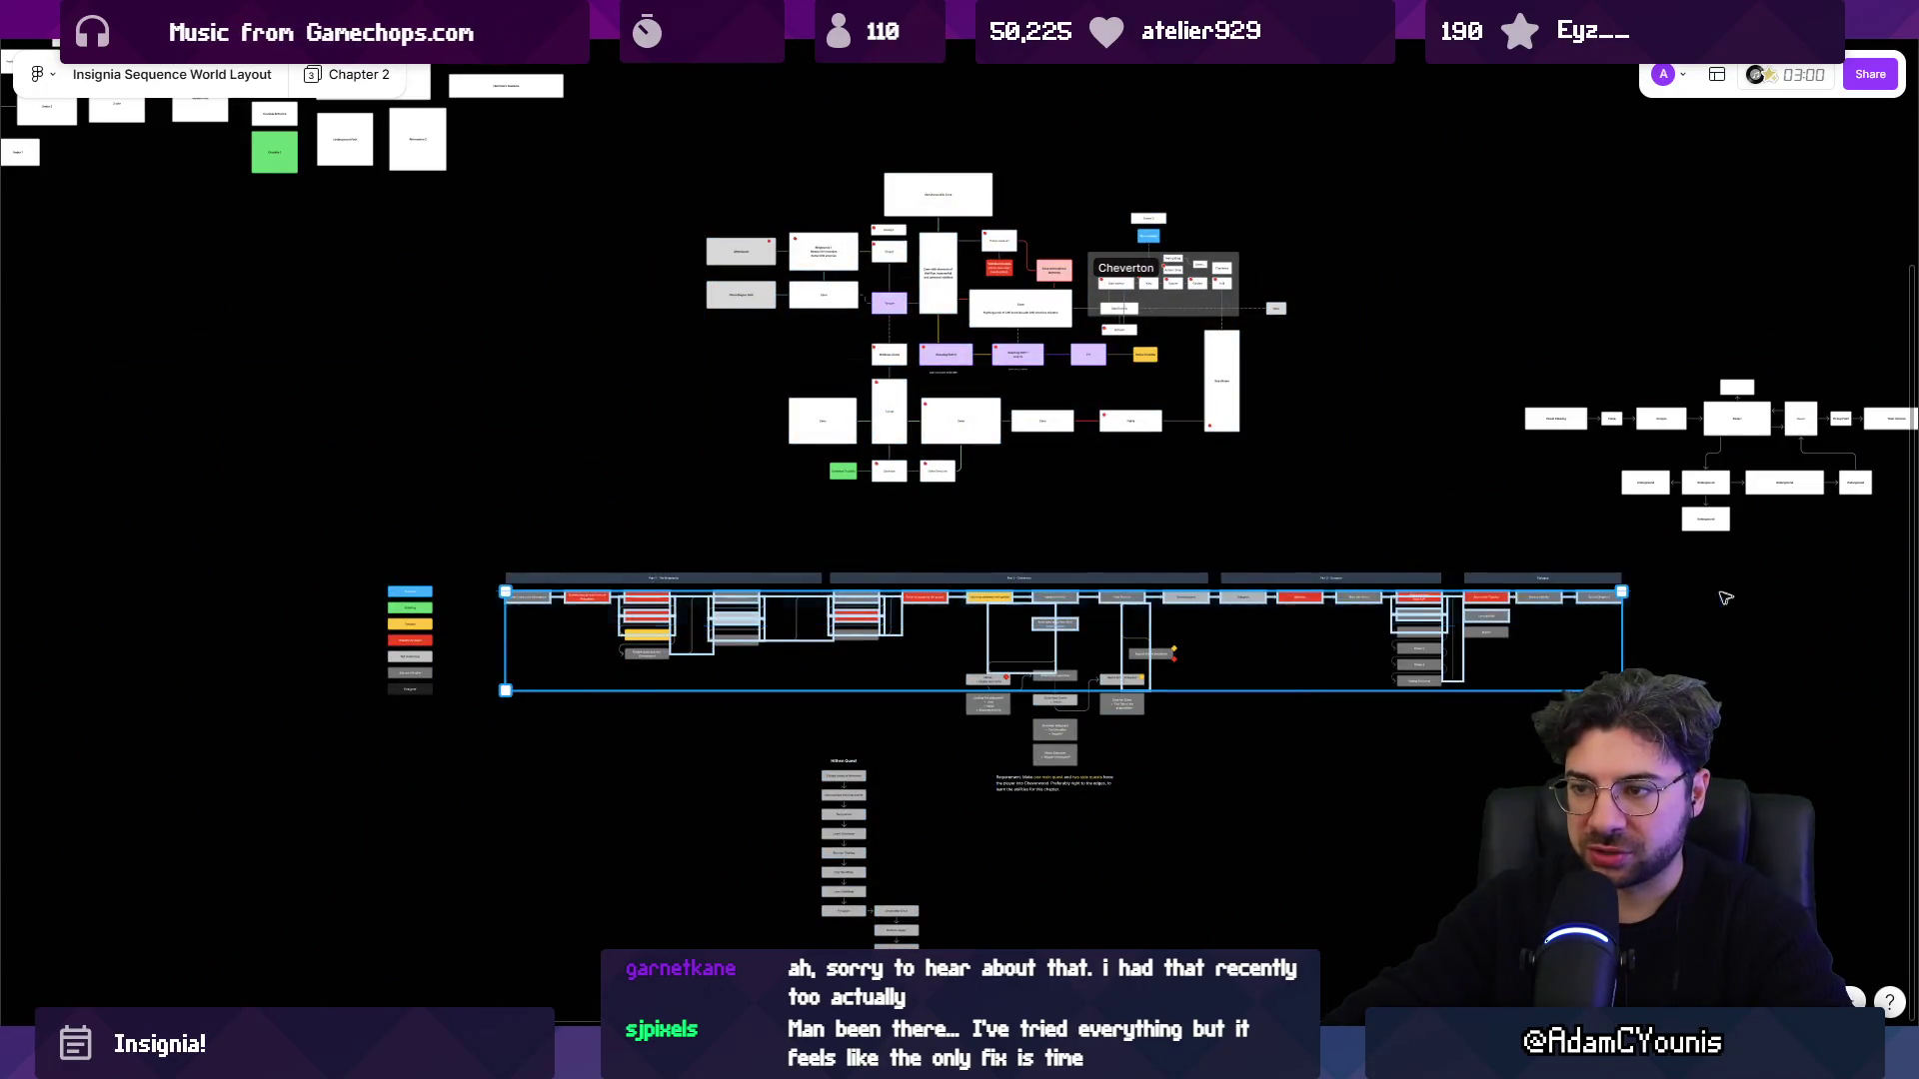
pyautogui.click(864, 607)
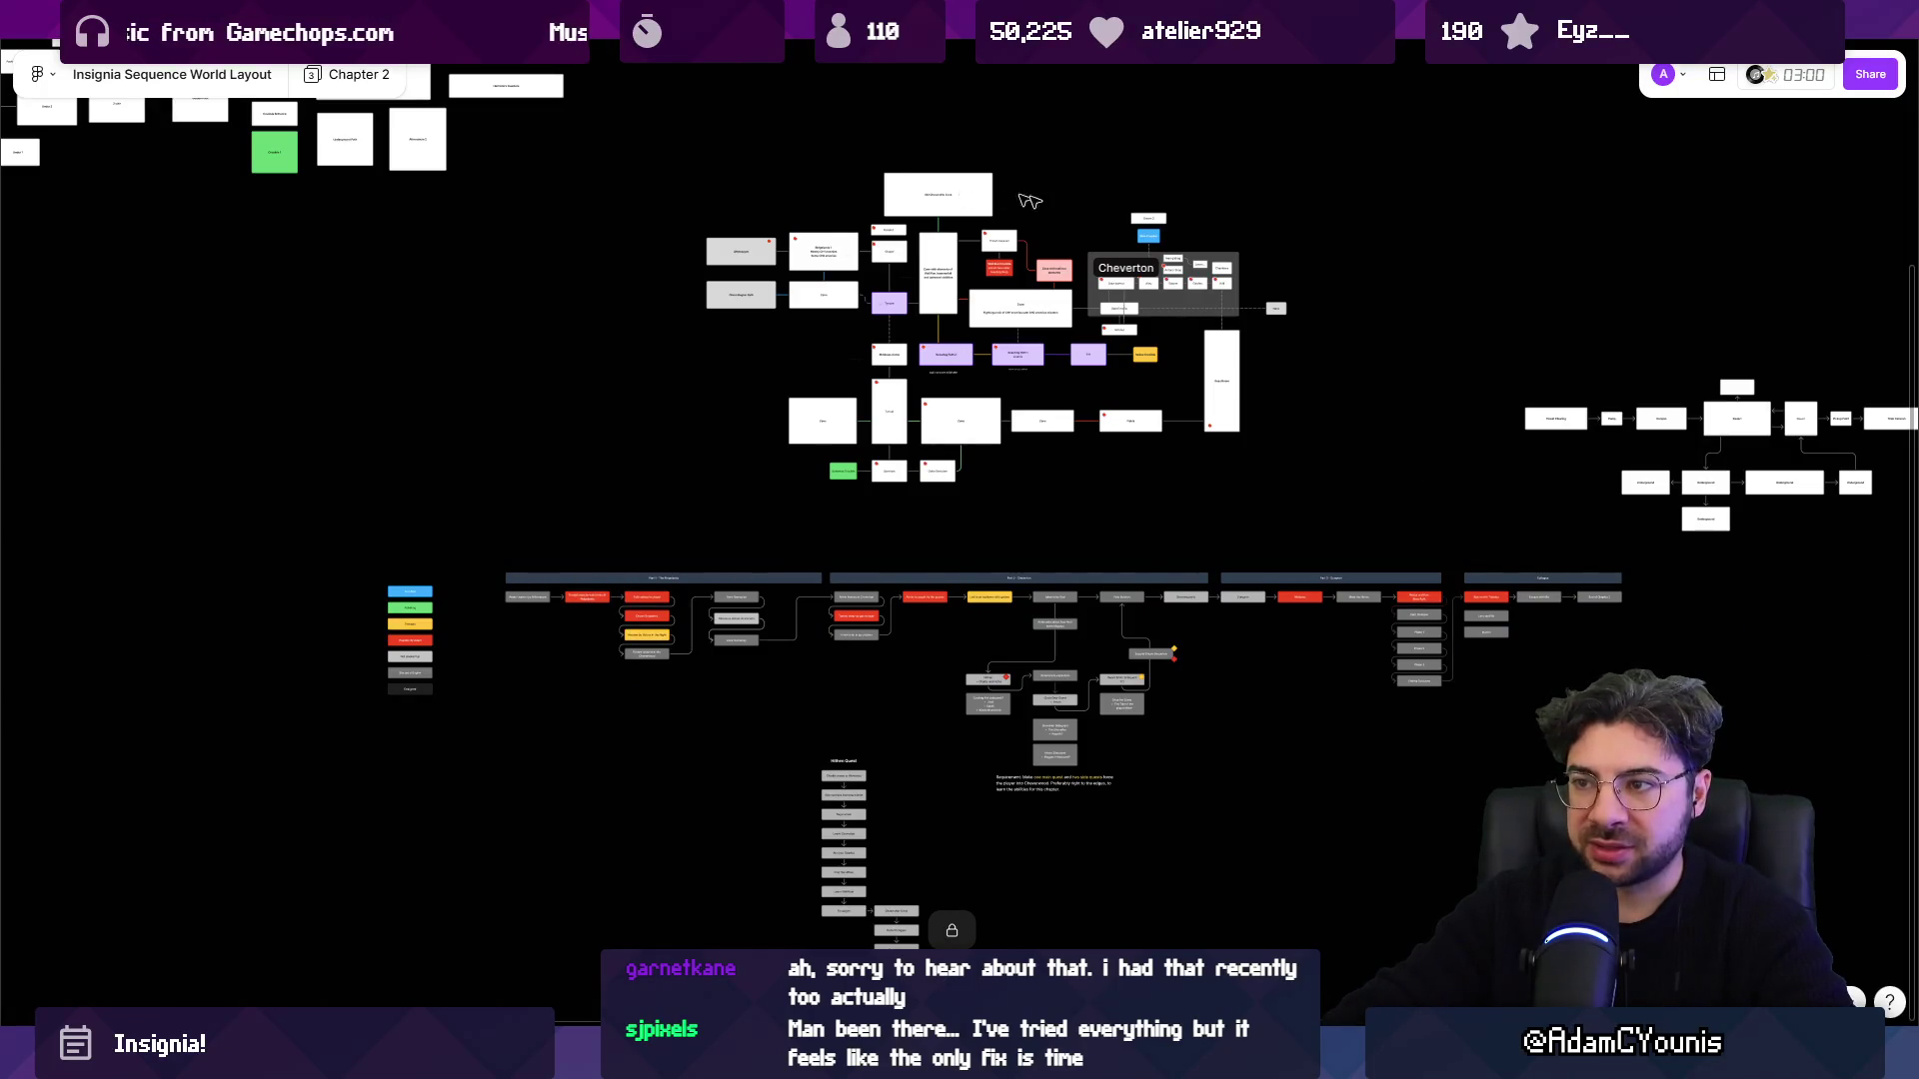
pyautogui.scroll(10, 554, 590)
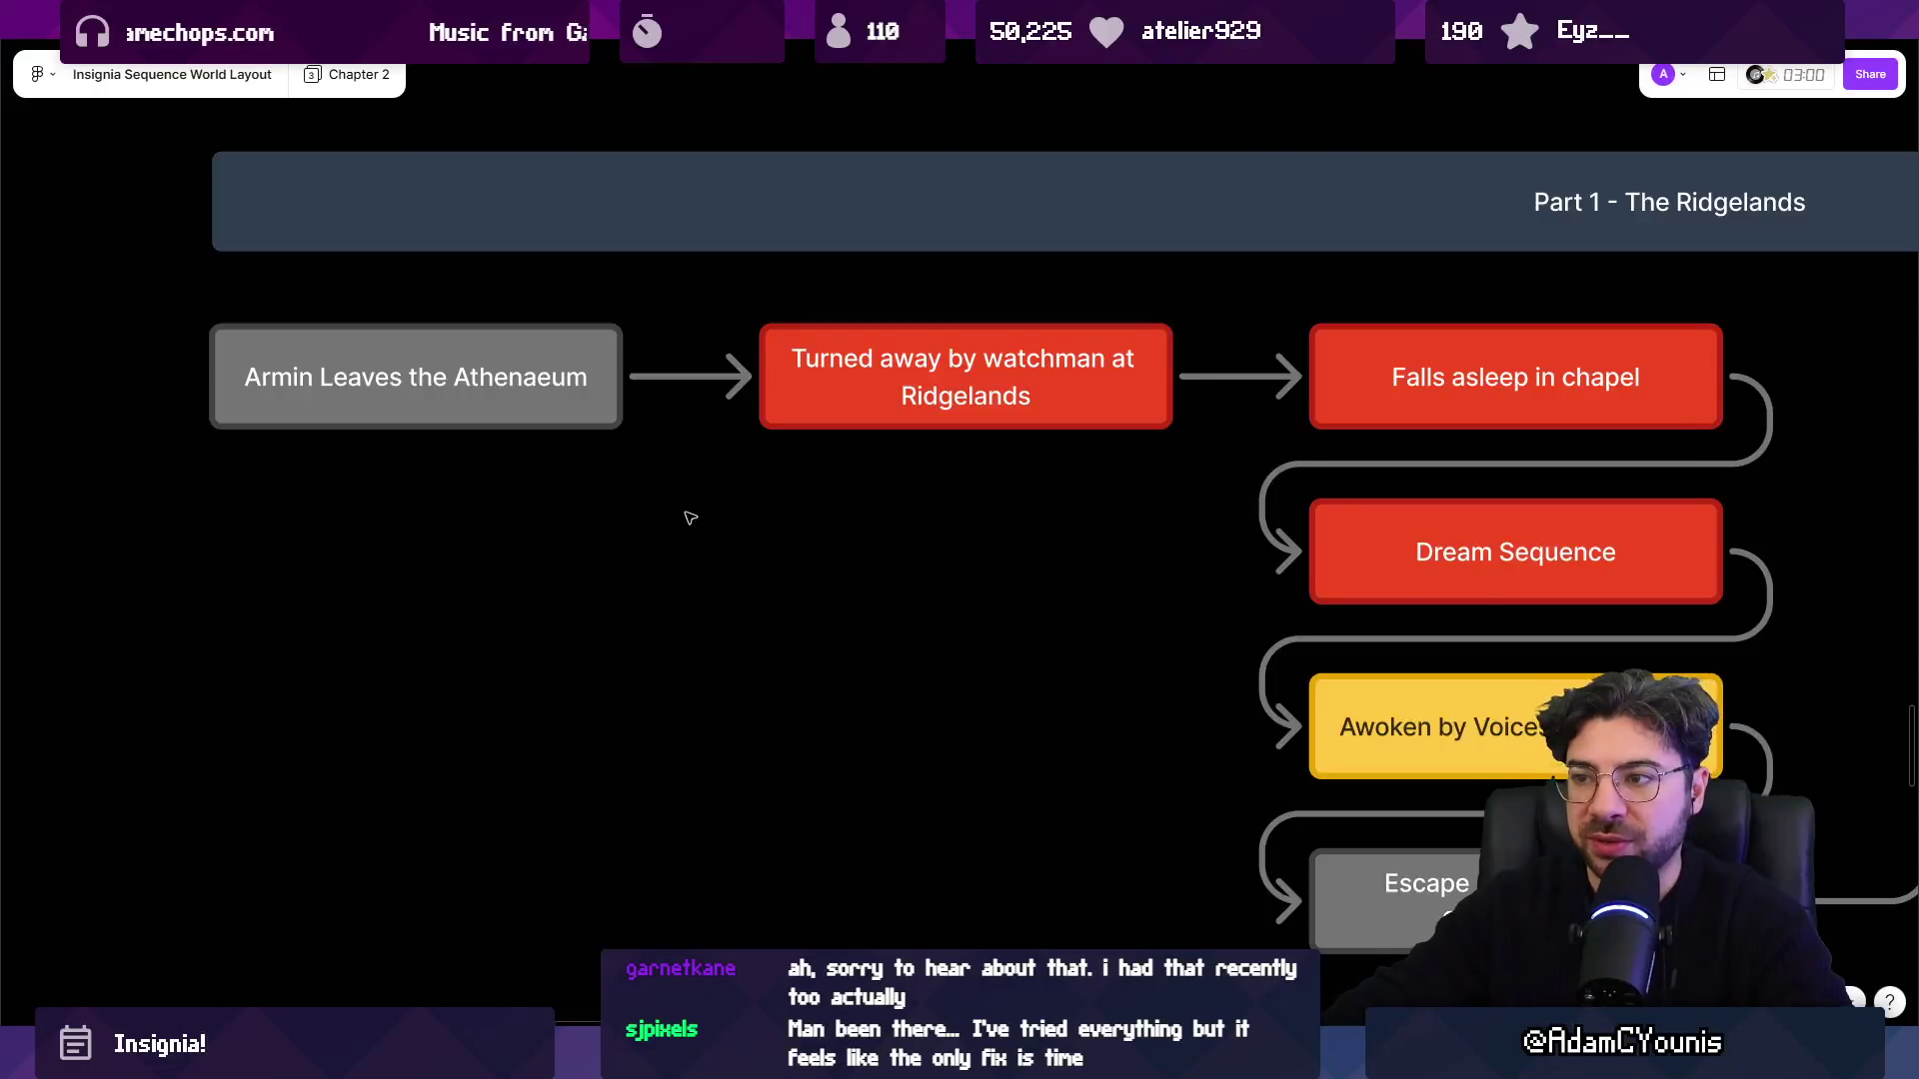
# Fill the Lena and Ilia epilogue box red to mark it Playable By Adam.
pyautogui.scroll(-4, 689, 518)
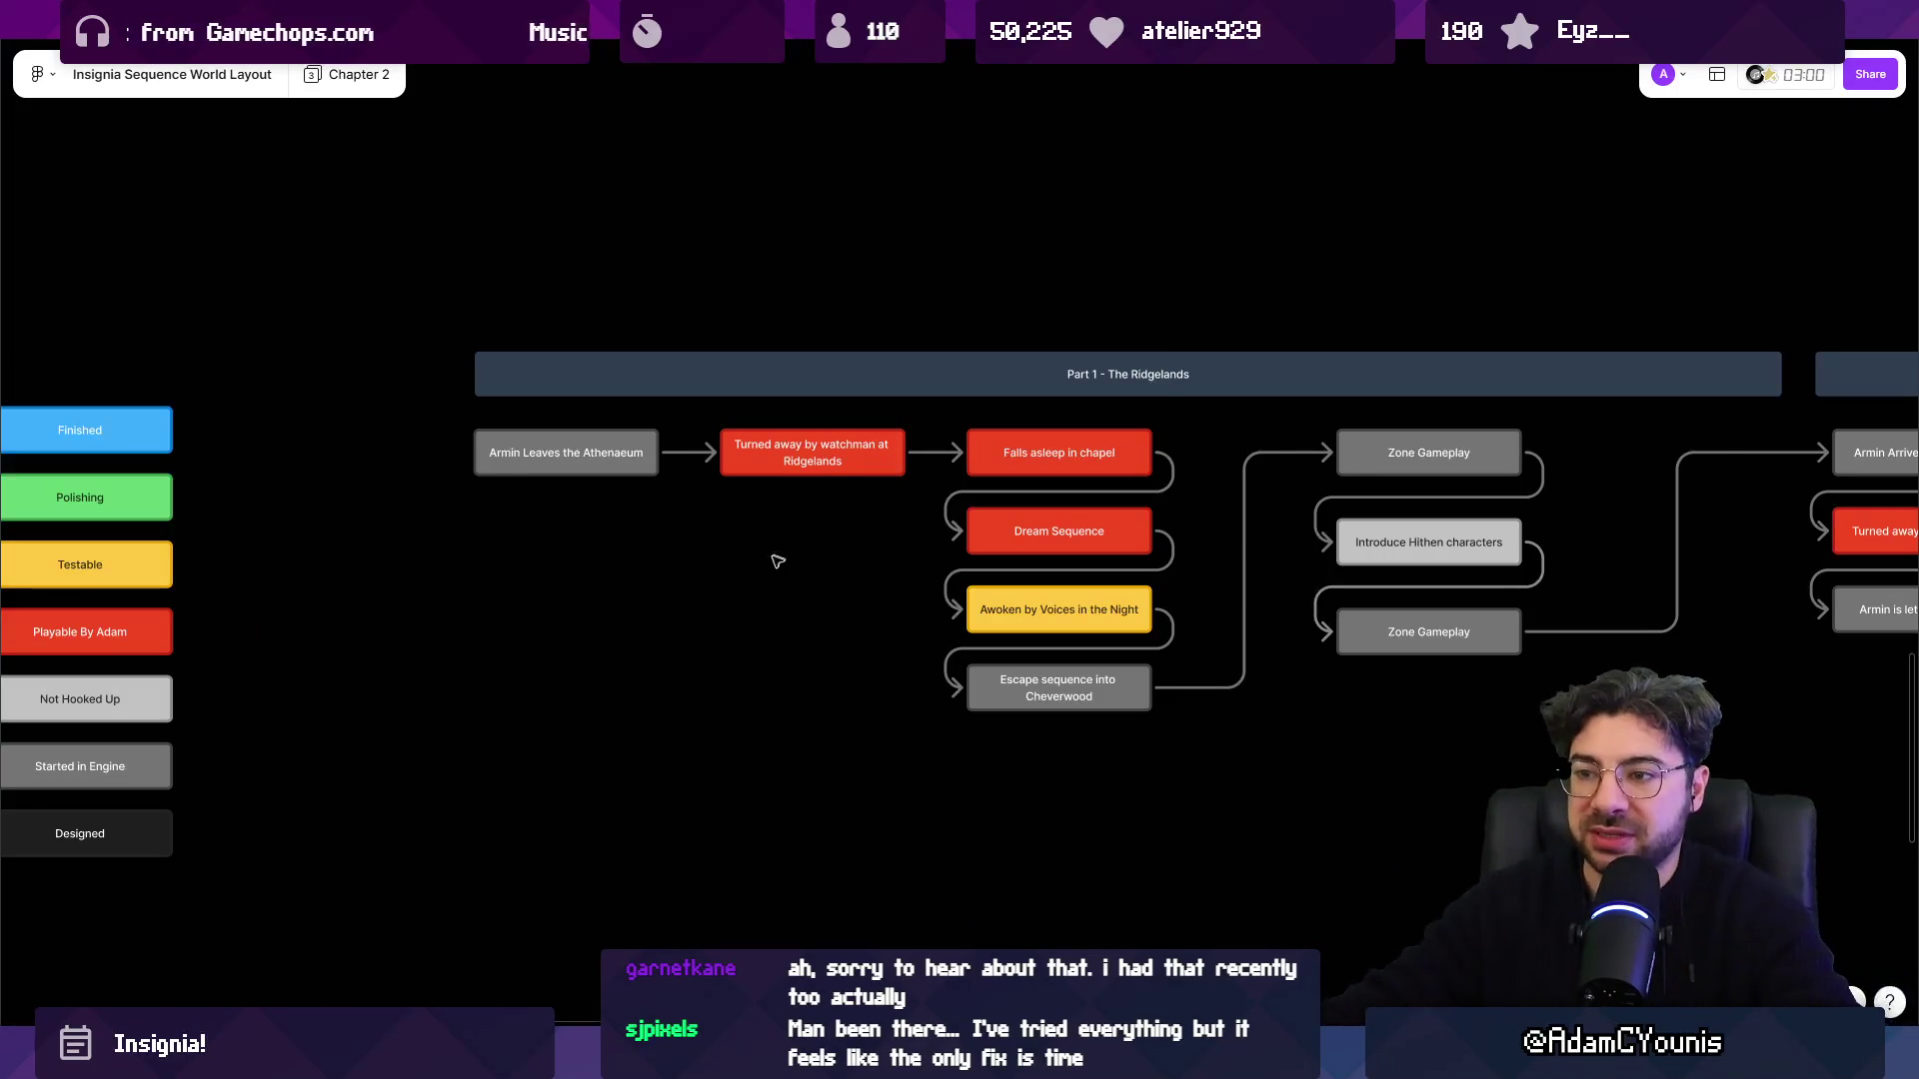
pyautogui.scroll(-6, 784, 527)
pyautogui.moveTo(876, 643); pyautogui.dragTo(862, 436)
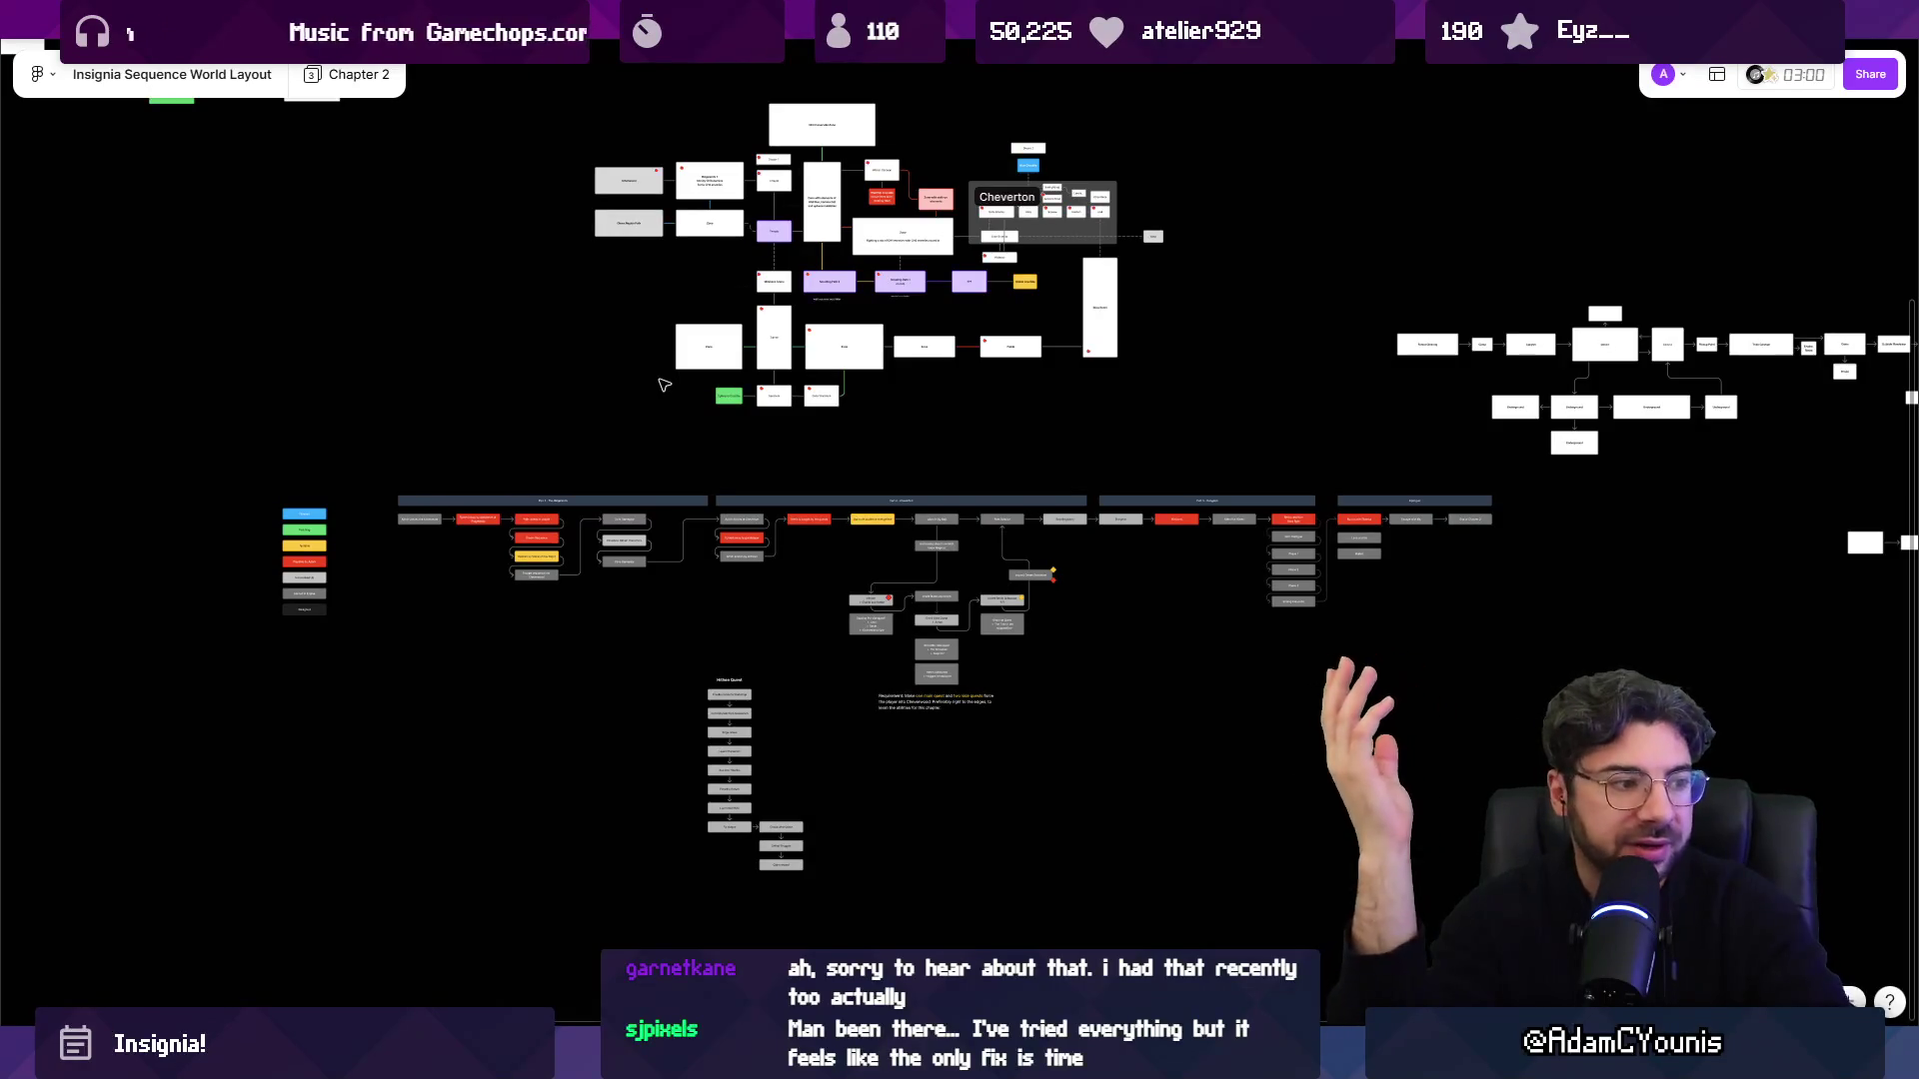
pyautogui.scroll(10, 1399, 540)
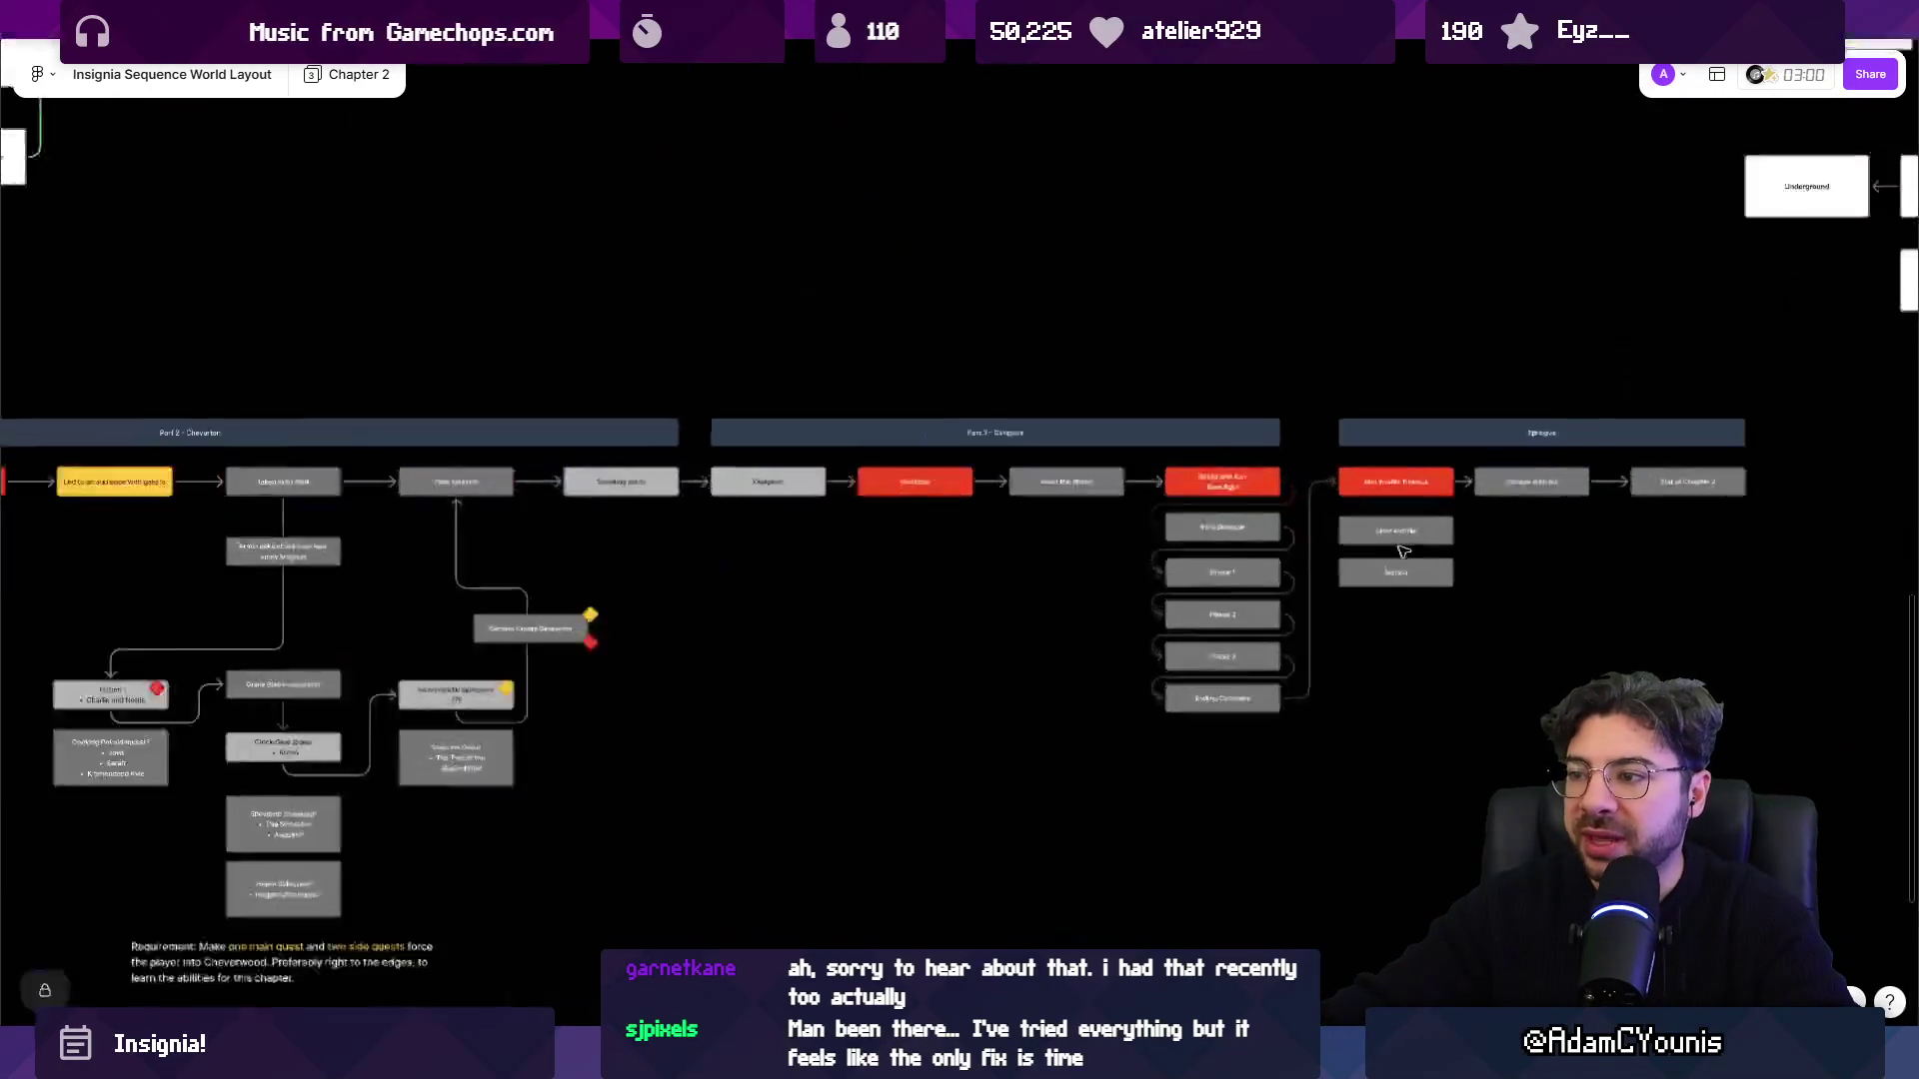
pyautogui.hscroll(4, 1413, 534)
pyautogui.doubleClick(1009, 418)
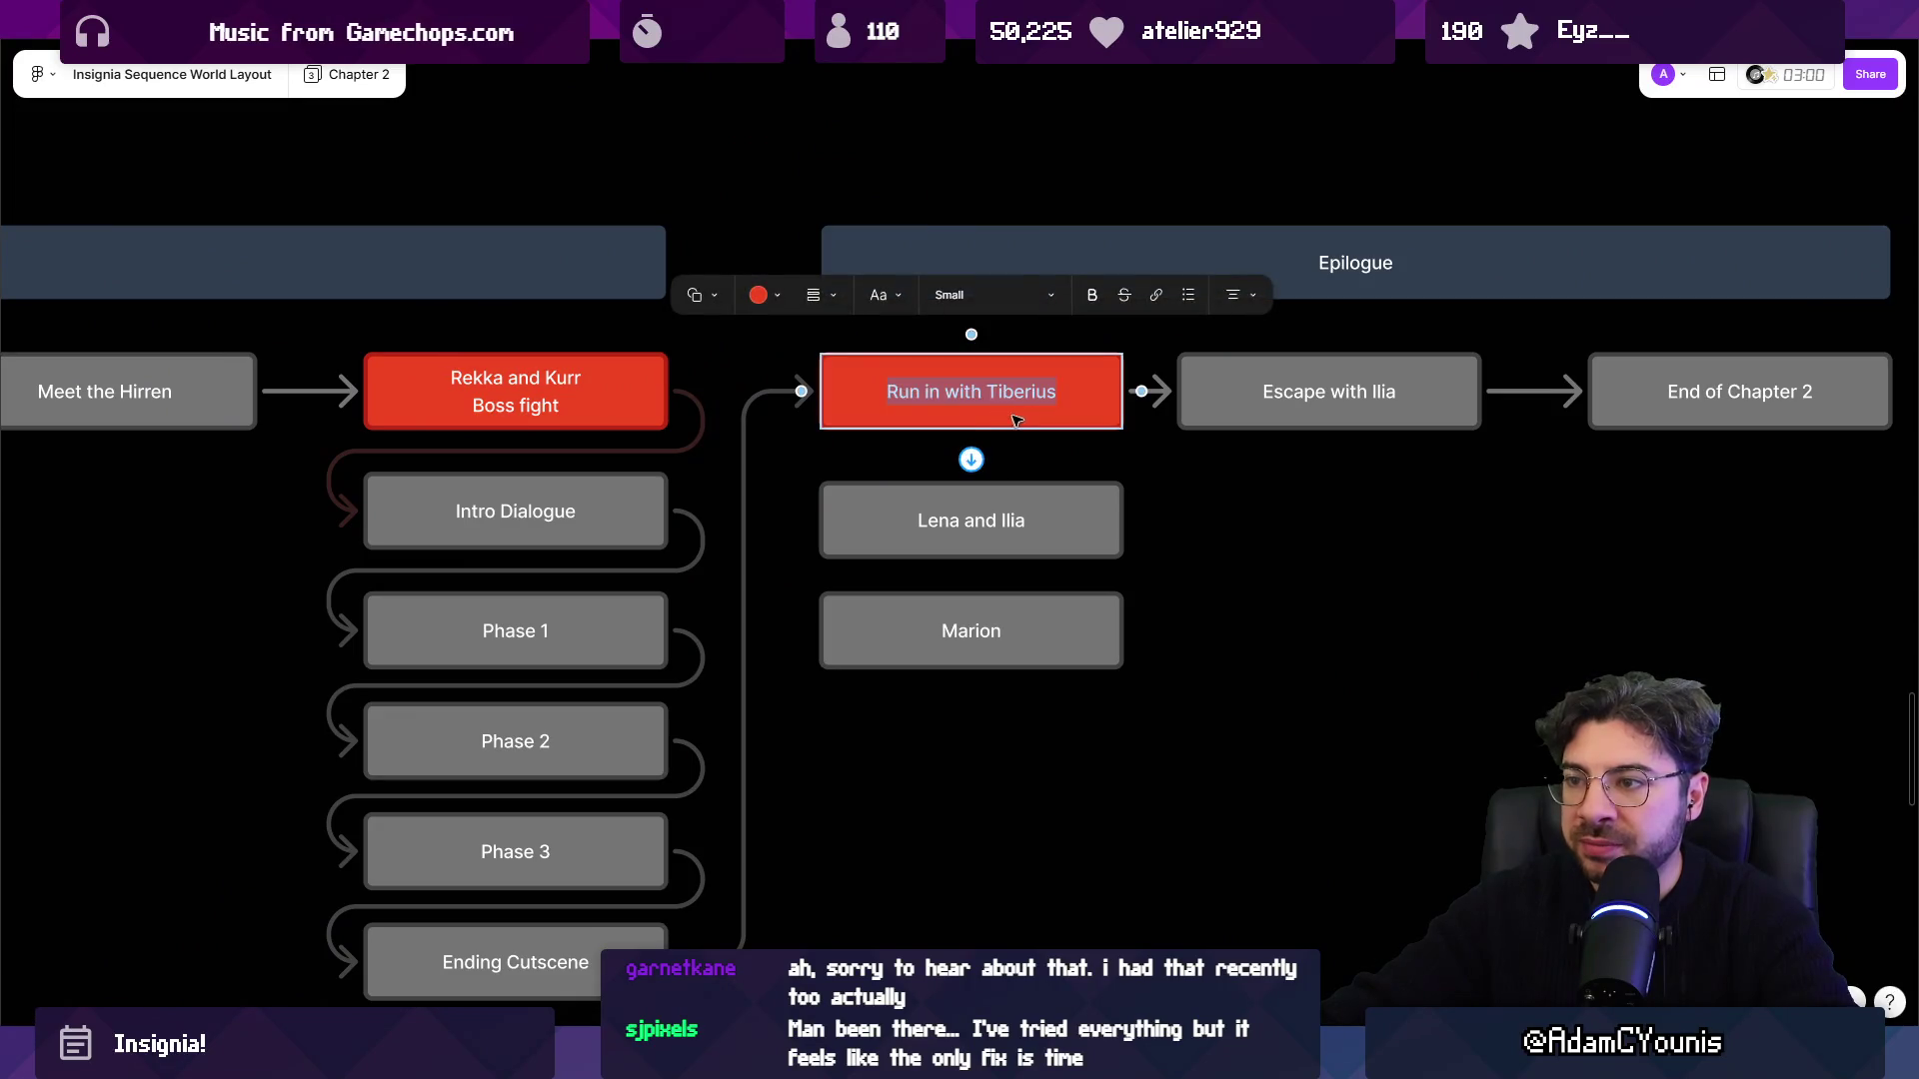
pyautogui.doubleClick(890, 520)
pyautogui.click(759, 424)
pyautogui.click(680, 346)
# Look over the Marion and Escape with Ilia steps, then bring the status legend into view.
pyautogui.click(975, 625)
pyautogui.hscroll(2, 1349, 528)
pyautogui.click(1037, 465)
pyautogui.scroll(-6, 1256, 630)
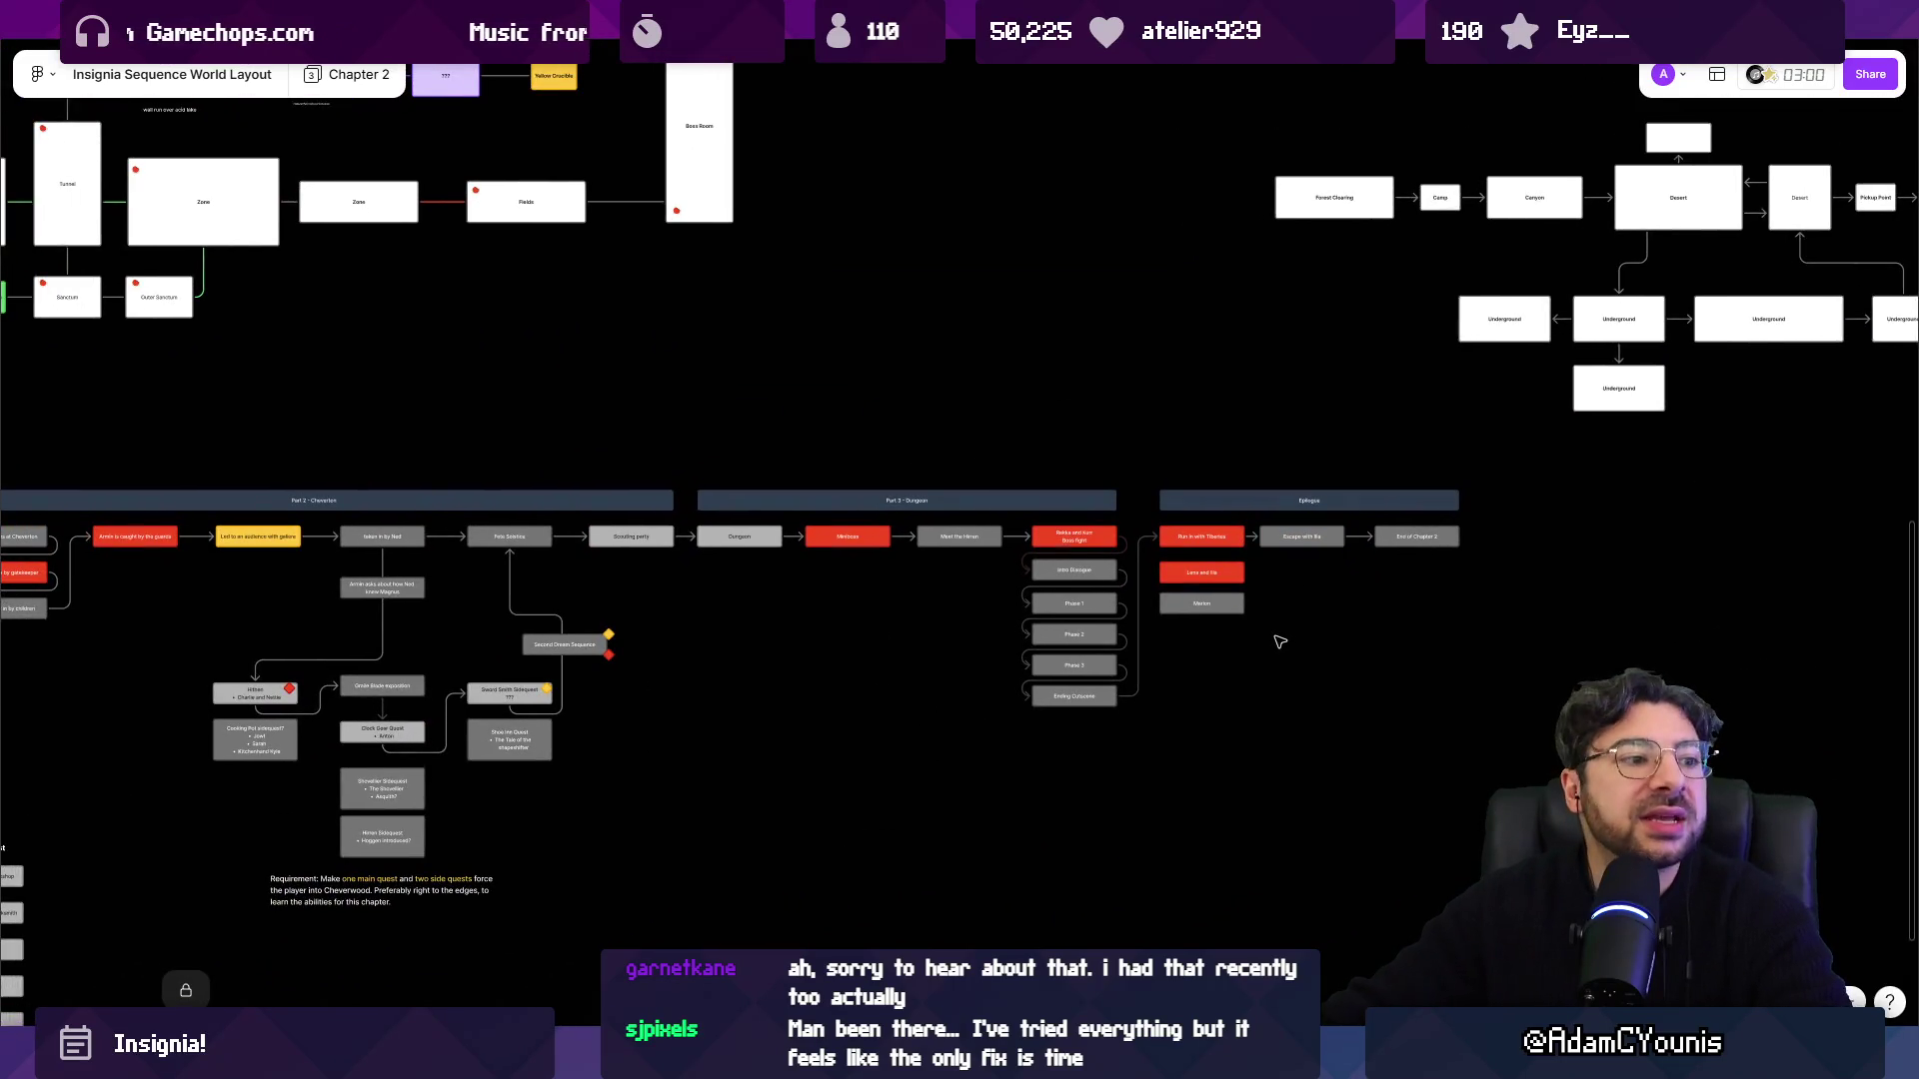
pyautogui.scroll(-3, 1271, 642)
pyautogui.hscroll(-3, 380, 505)
pyautogui.scroll(8, 429, 509)
pyautogui.click(505, 547)
pyautogui.click(523, 685)
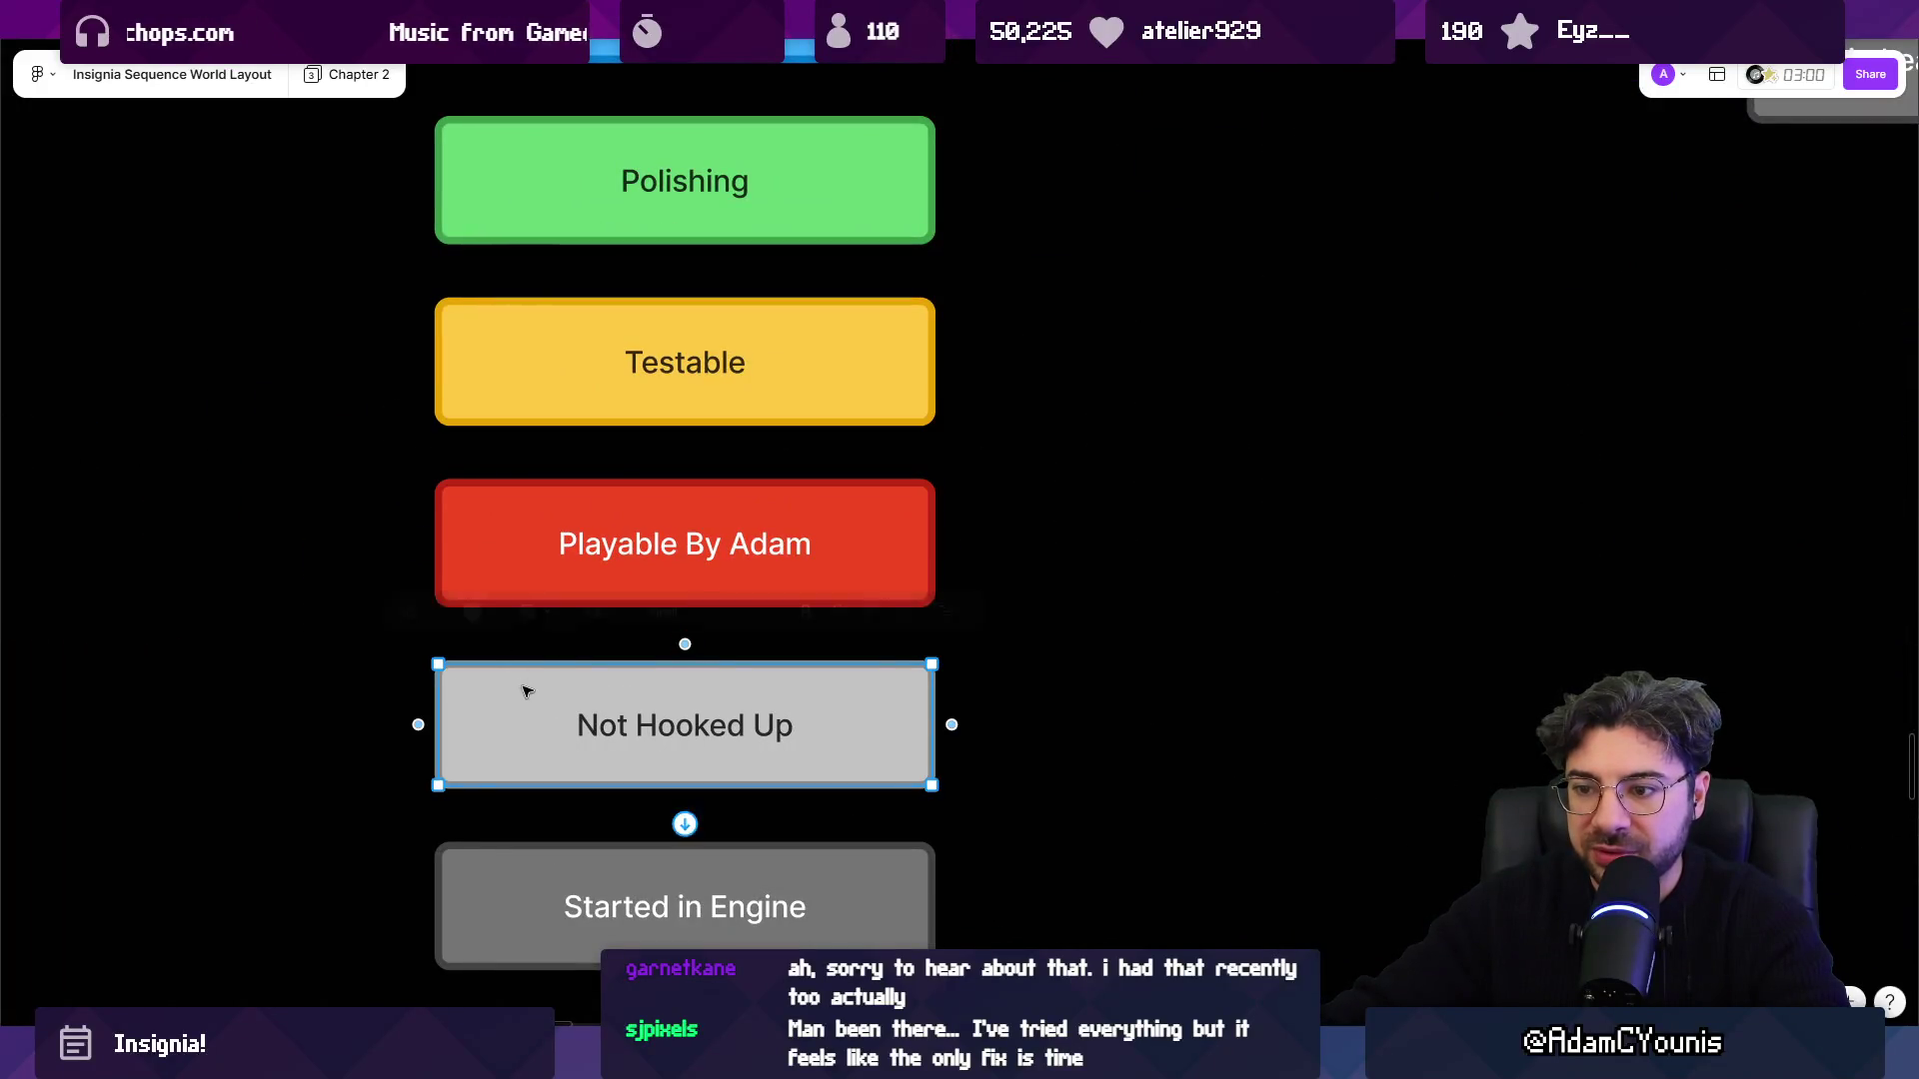
pyautogui.scroll(-3, 520, 640)
pyautogui.click(391, 455)
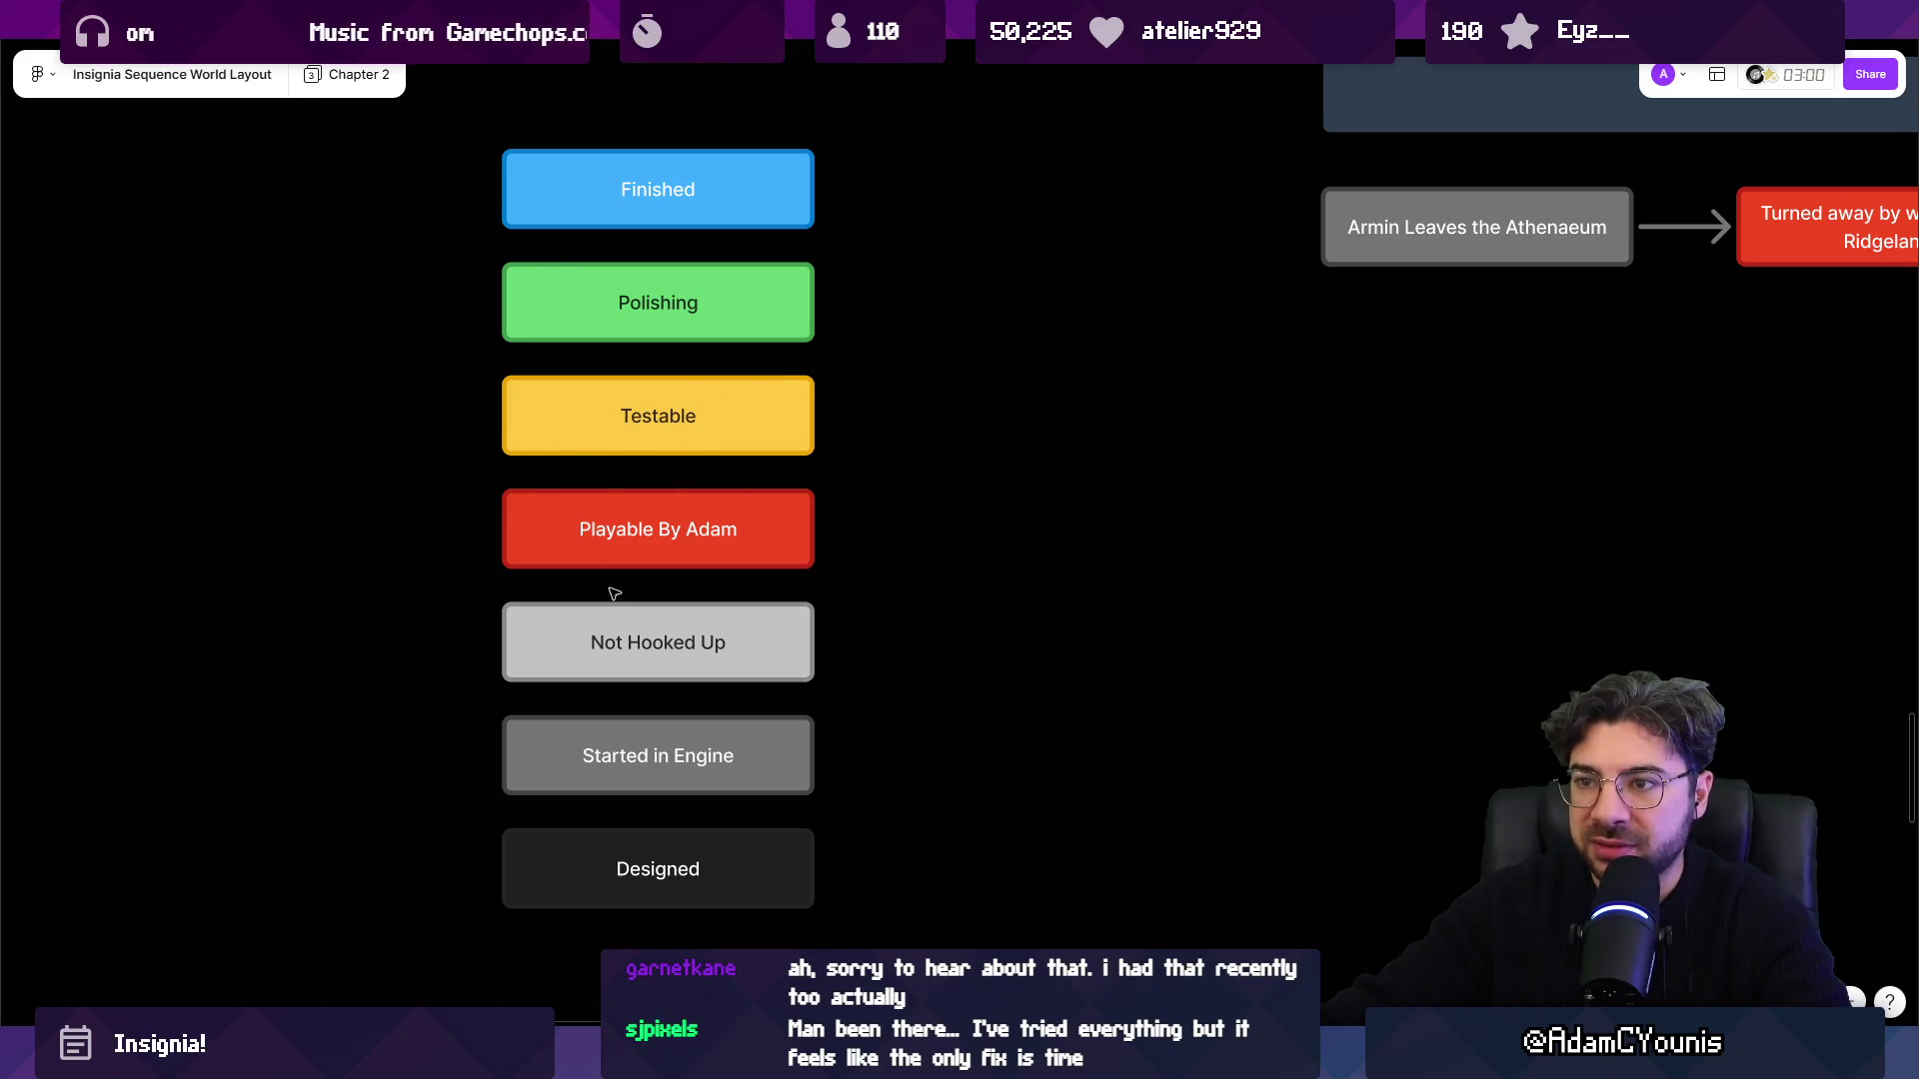
pyautogui.hscroll(-3, 626, 471)
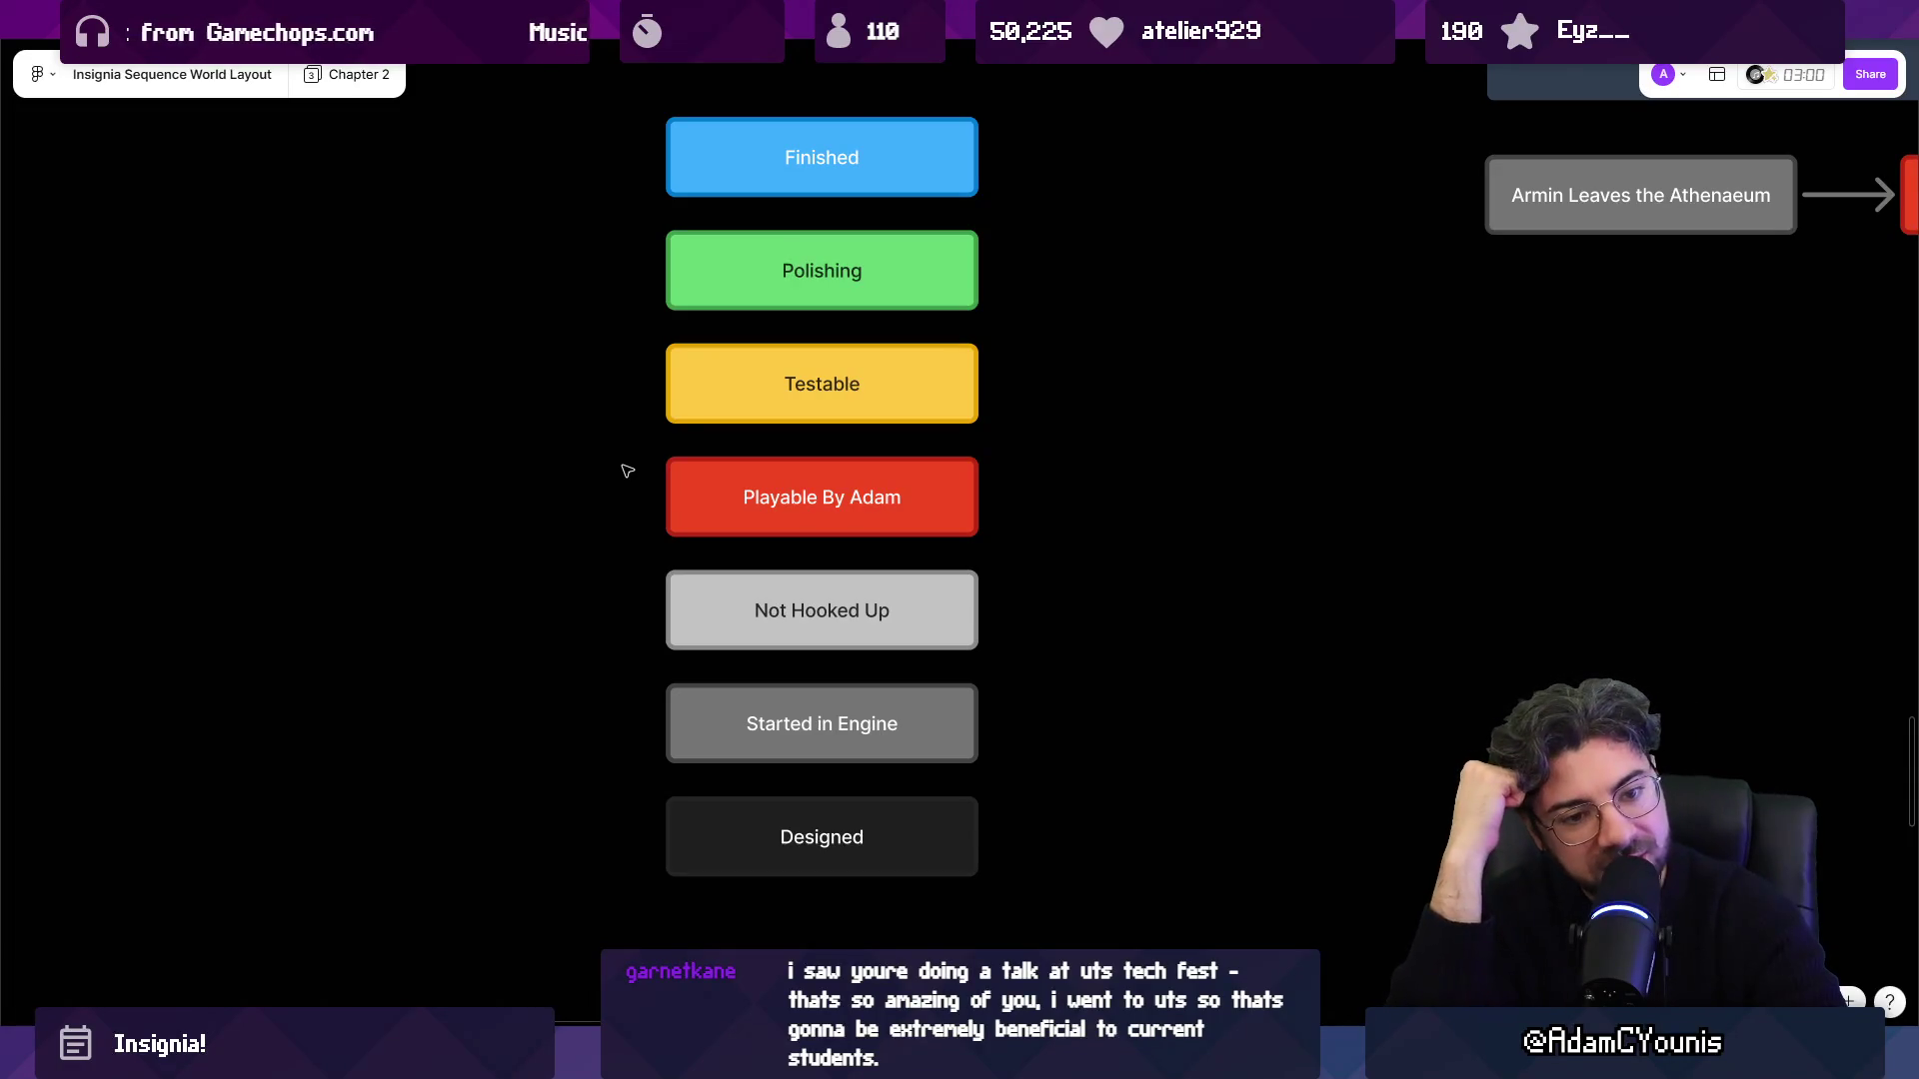
# Move the bottom three legend statuses down and duplicate Playable By Adam into the gap.
pyautogui.moveTo(540, 130)
pyautogui.mouseDown()
pyautogui.moveTo(980, 655)
pyautogui.moveTo(979, 882)
pyautogui.mouseUp()
pyautogui.moveTo(586, 596); pyautogui.dragTo(979, 912)
pyautogui.moveTo(766, 693); pyautogui.dragTo(746, 830)
pyautogui.click(741, 505)
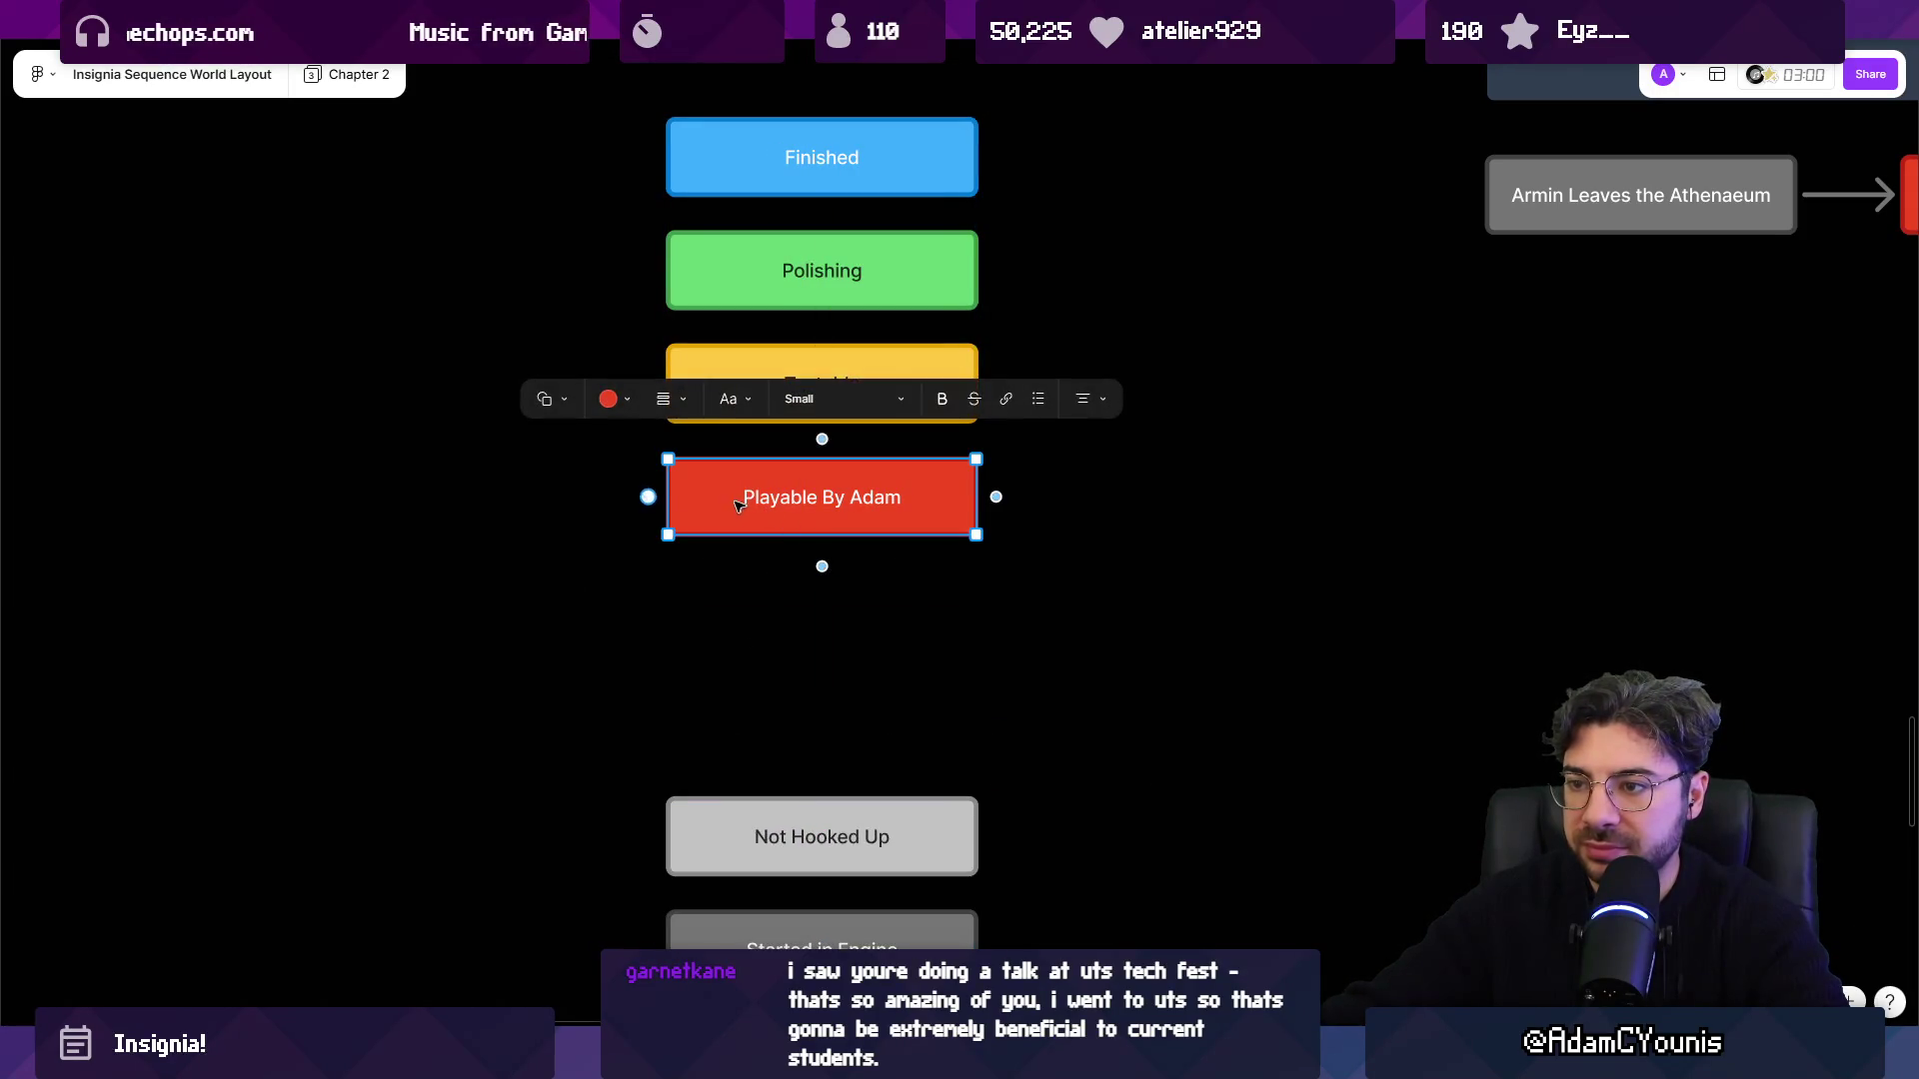
pyautogui.moveTo(735, 508); pyautogui.dragTo(1075, 726)
# Label the copied status box 'Scene Exists'.
pyautogui.doubleClick(1124, 720)
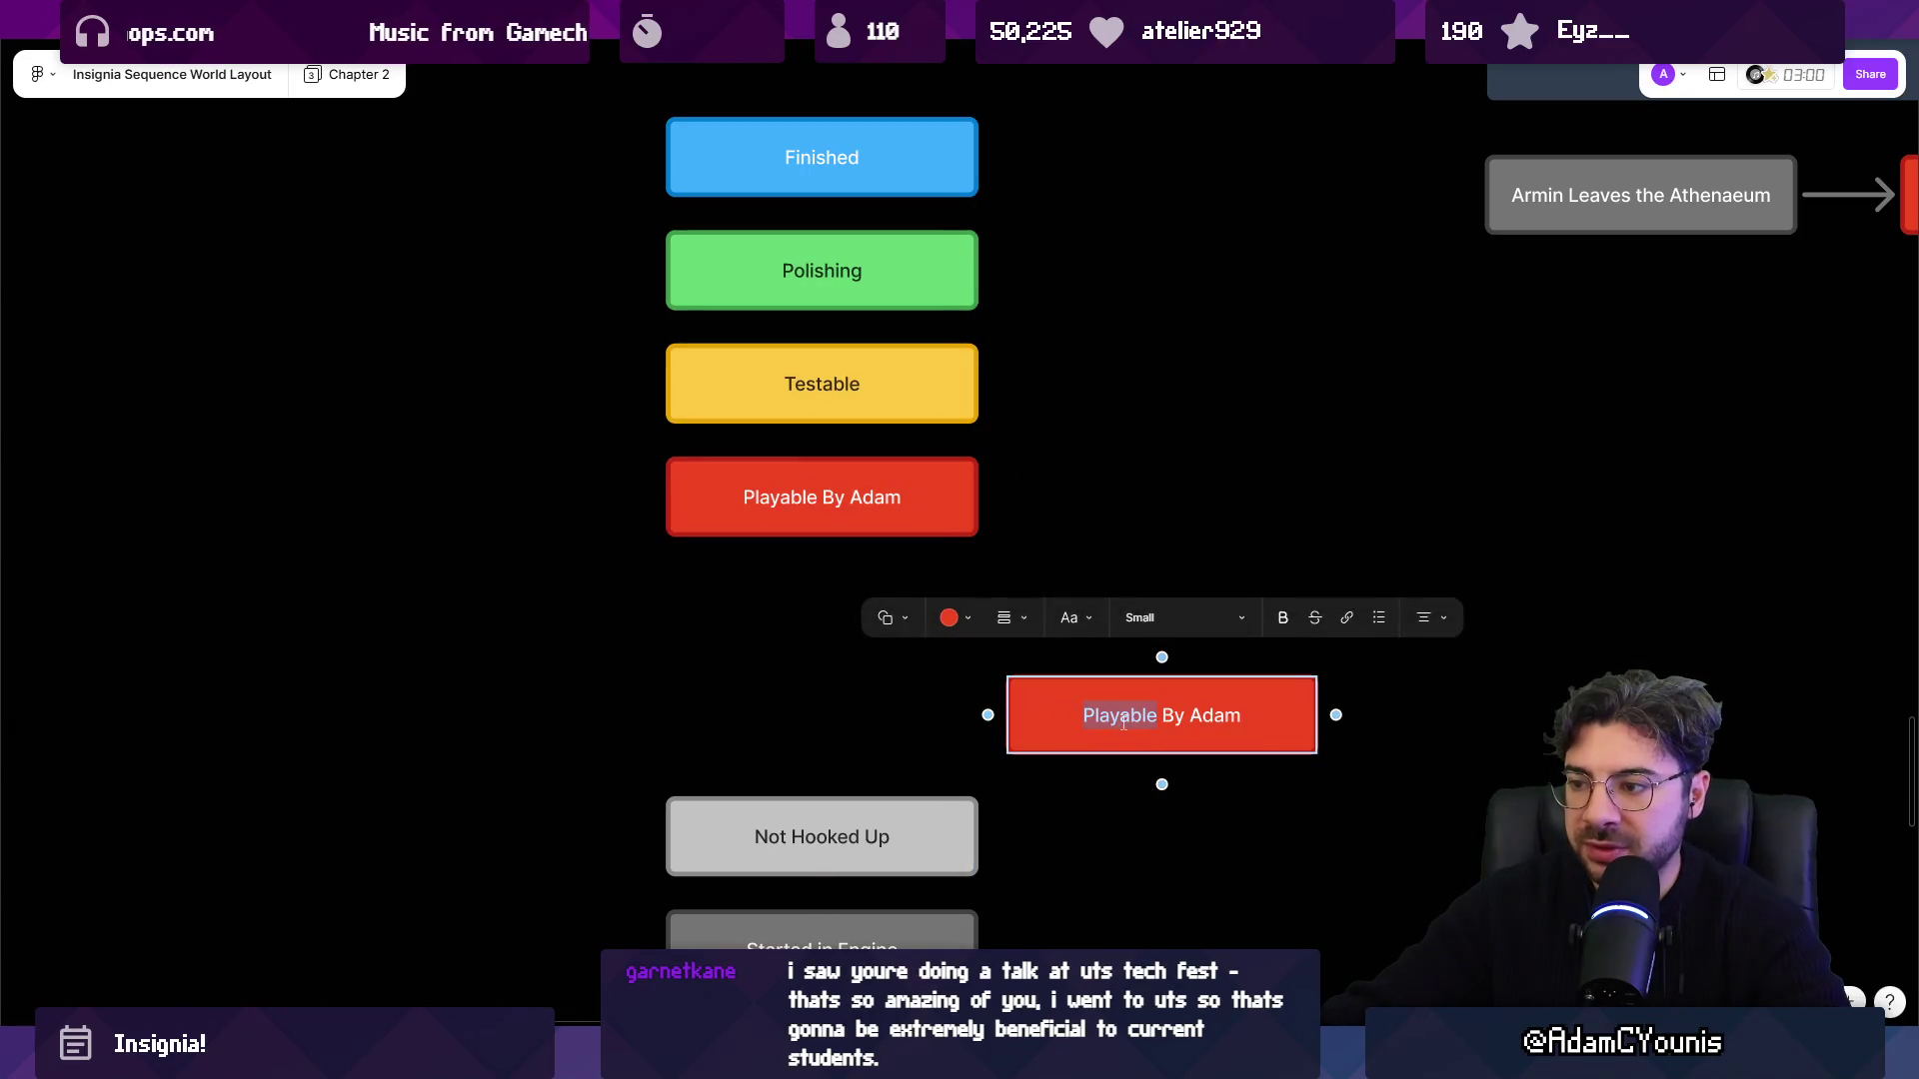
pyautogui.write('Scene Exists\\')
pyautogui.press('Escape')
pyautogui.click(1125, 721)
pyautogui.press('BackSpace')
pyautogui.press('Escape')
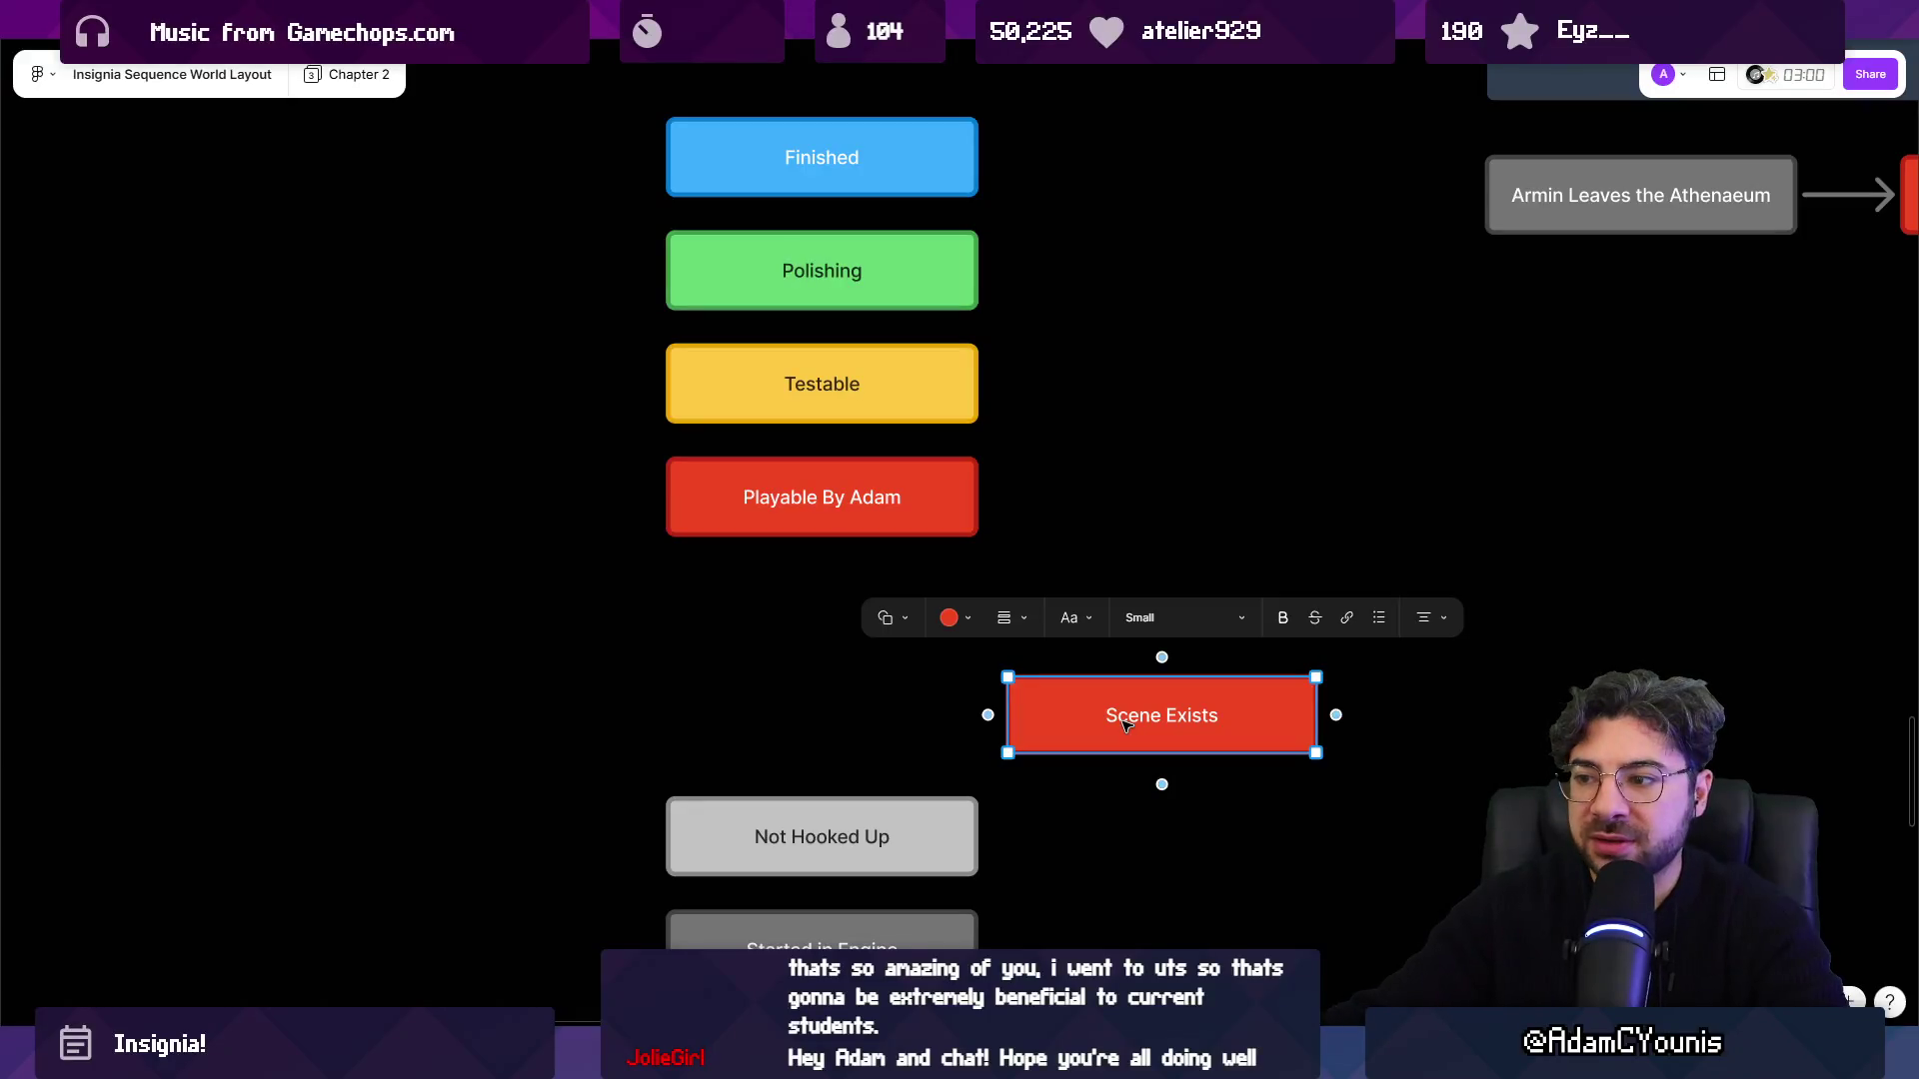
# Fill the Scene Exists box light pink and place a copy above it.
pyautogui.hscroll(5, 1127, 725)
pyautogui.click(652, 571)
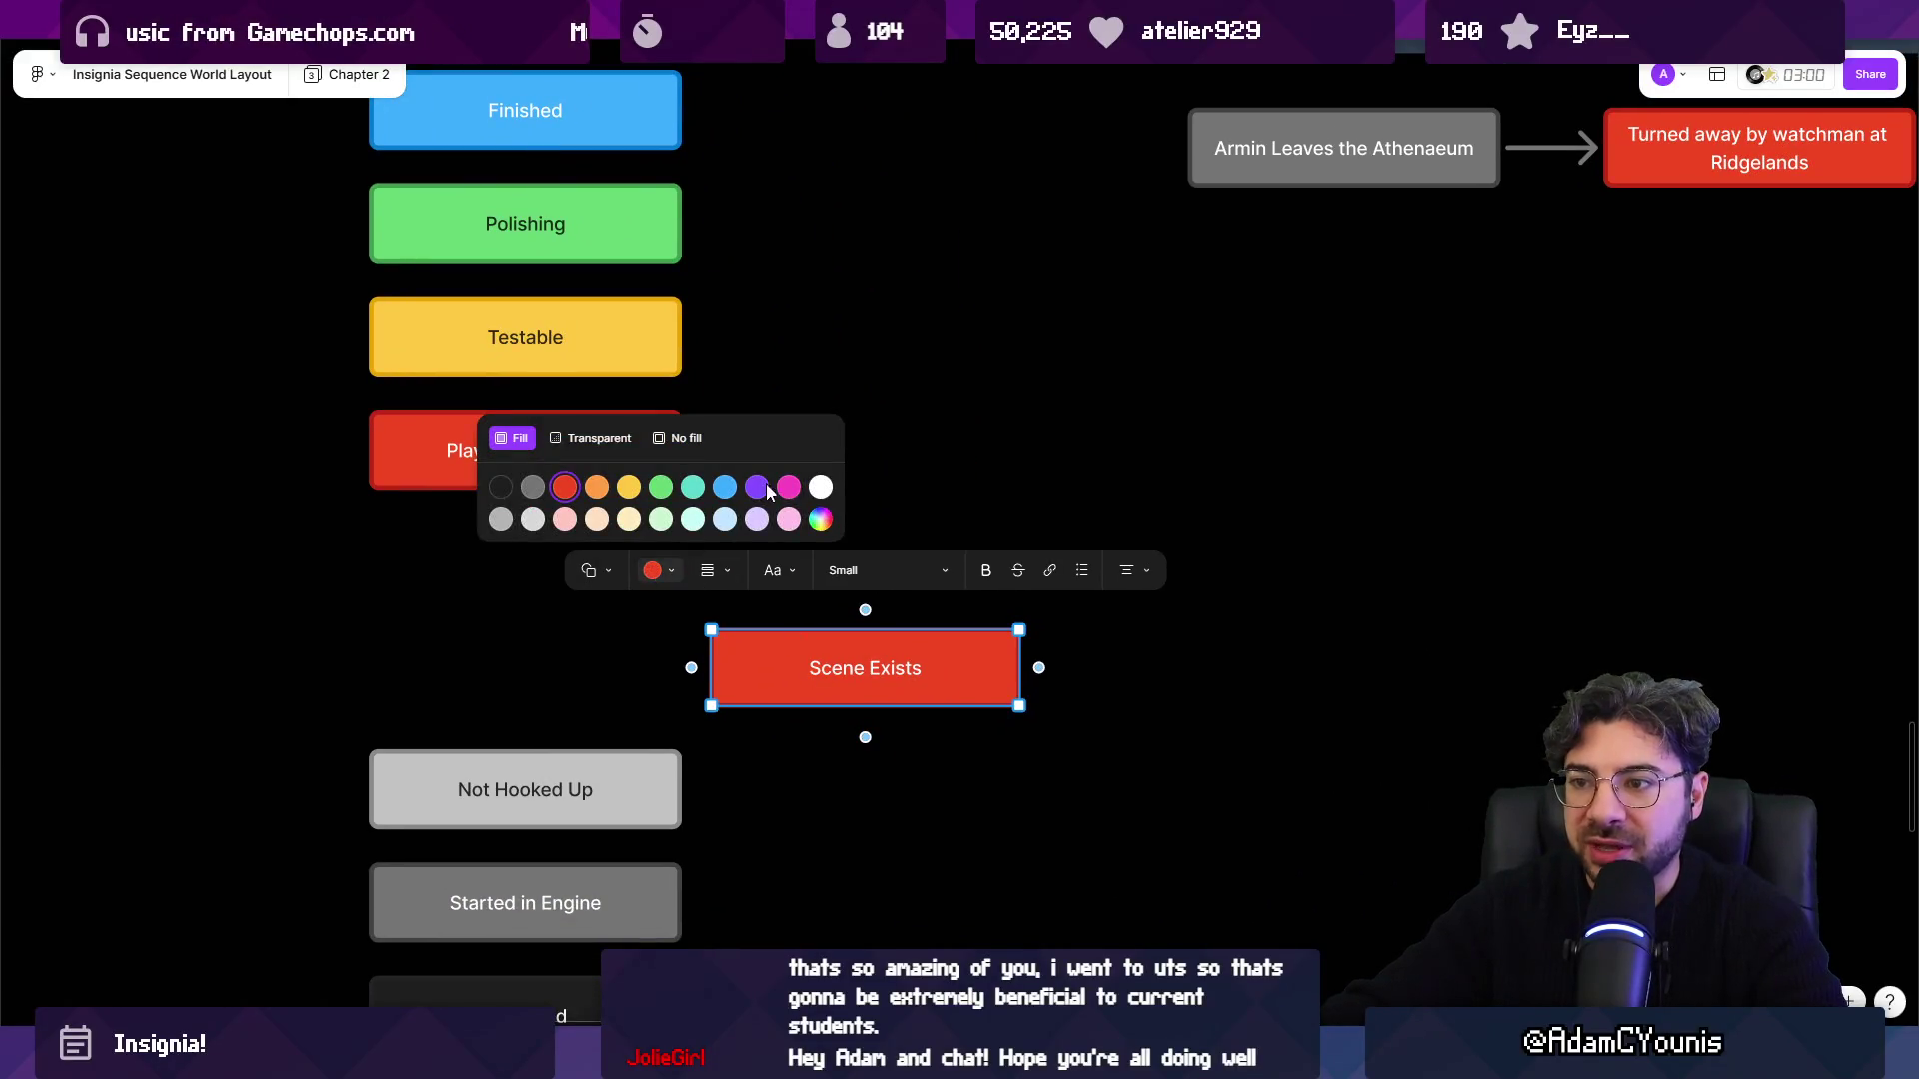
pyautogui.click(789, 520)
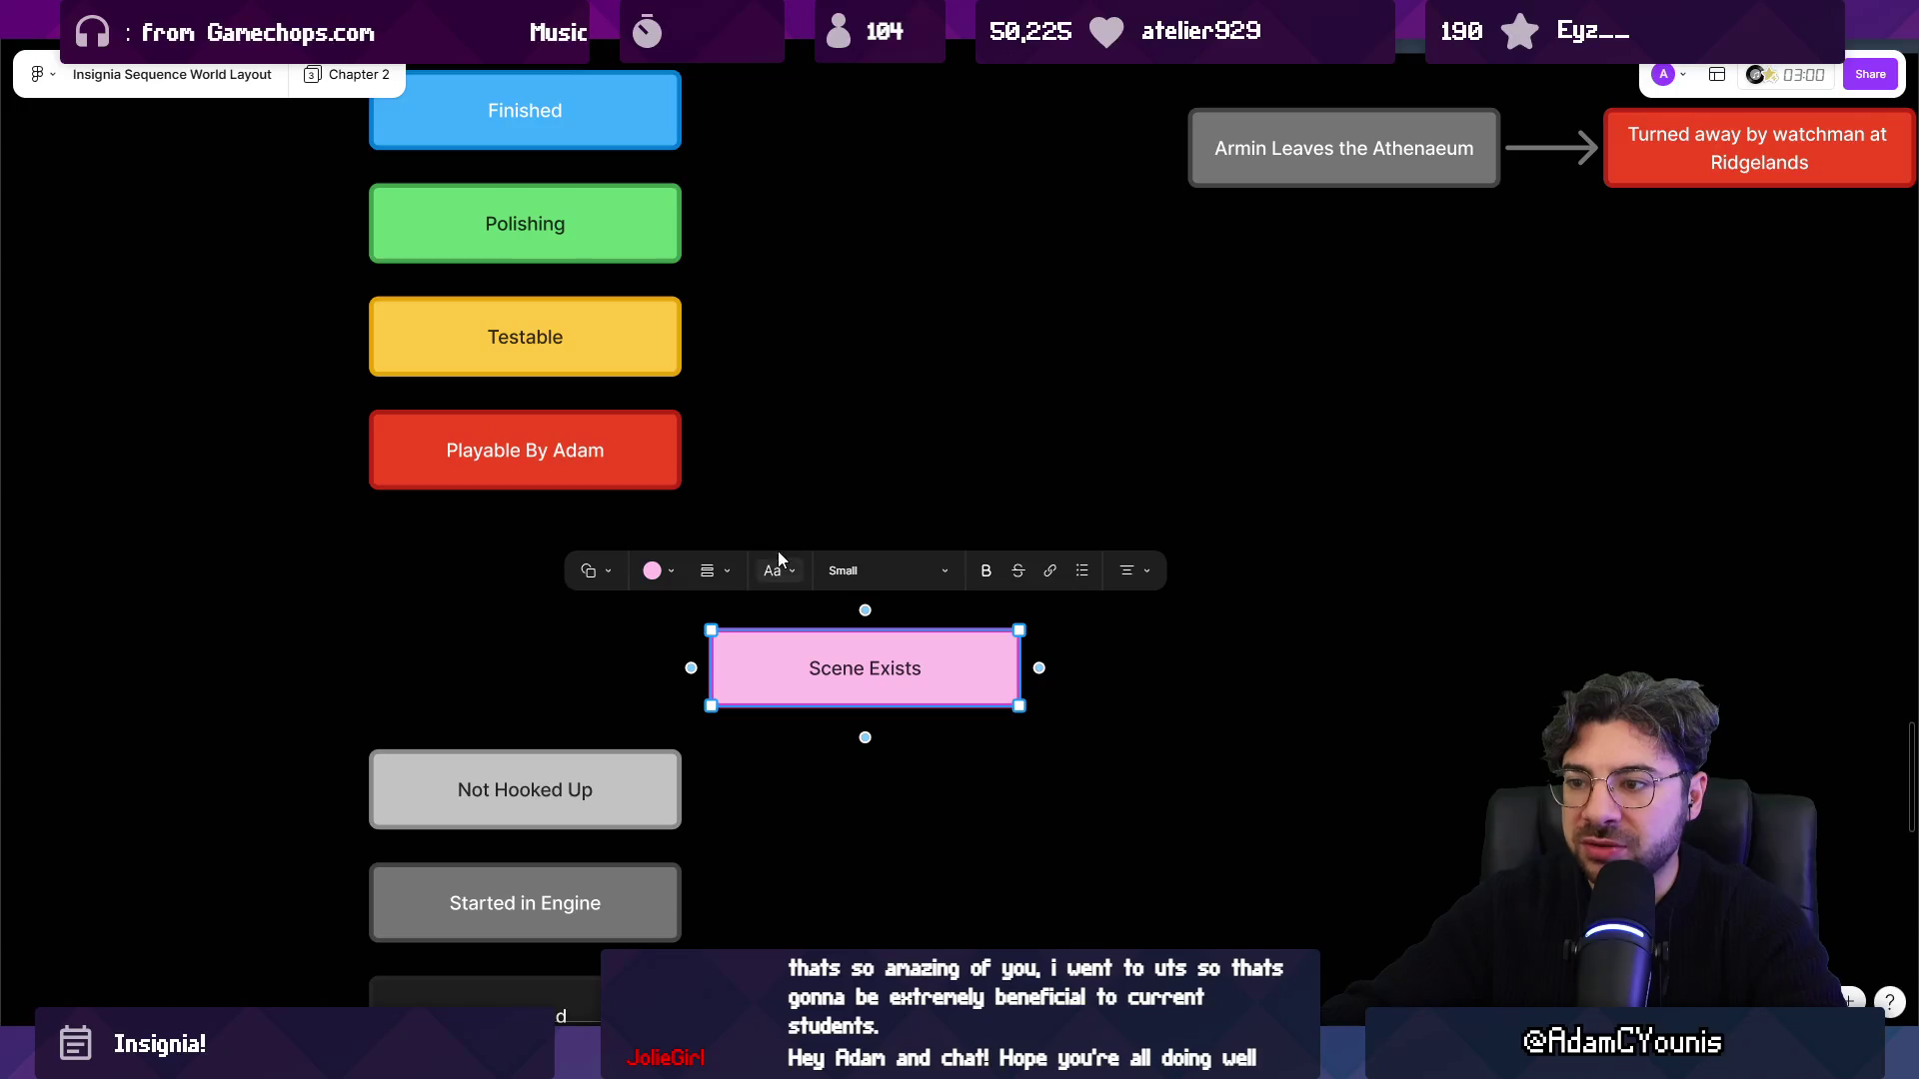
pyautogui.press('Escape')
pyautogui.moveTo(754, 640)
pyautogui.mouseDown()
pyautogui.moveTo(767, 553)
pyautogui.moveTo(766, 570)
pyautogui.mouseUp()
# Label the new box 'Sequences Exist' and correct the Scene Exists label.
pyautogui.doubleClick(870, 577)
pyautogui.hotkey('ctrl', 'a')
pyautogui.write('Sc')
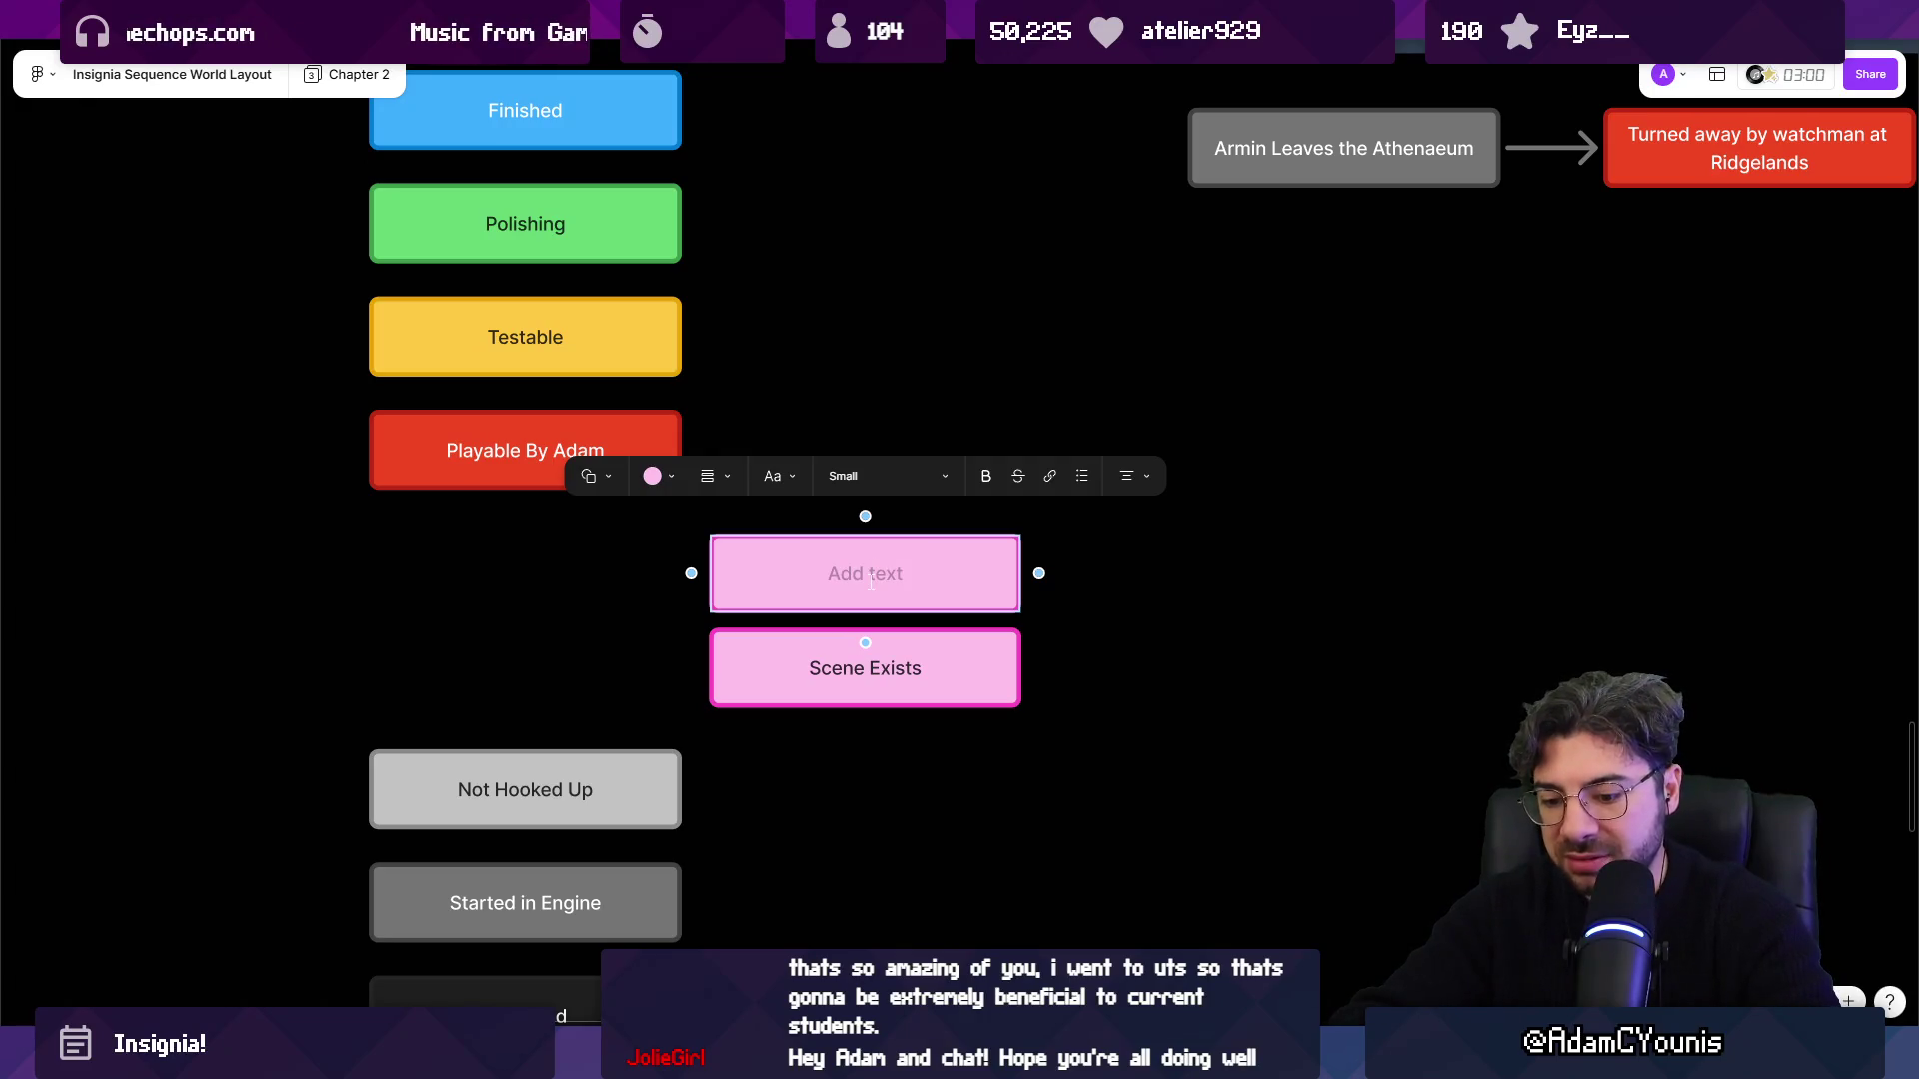
pyautogui.write('equential')
pyautogui.hotkey('ctrl', 'a')
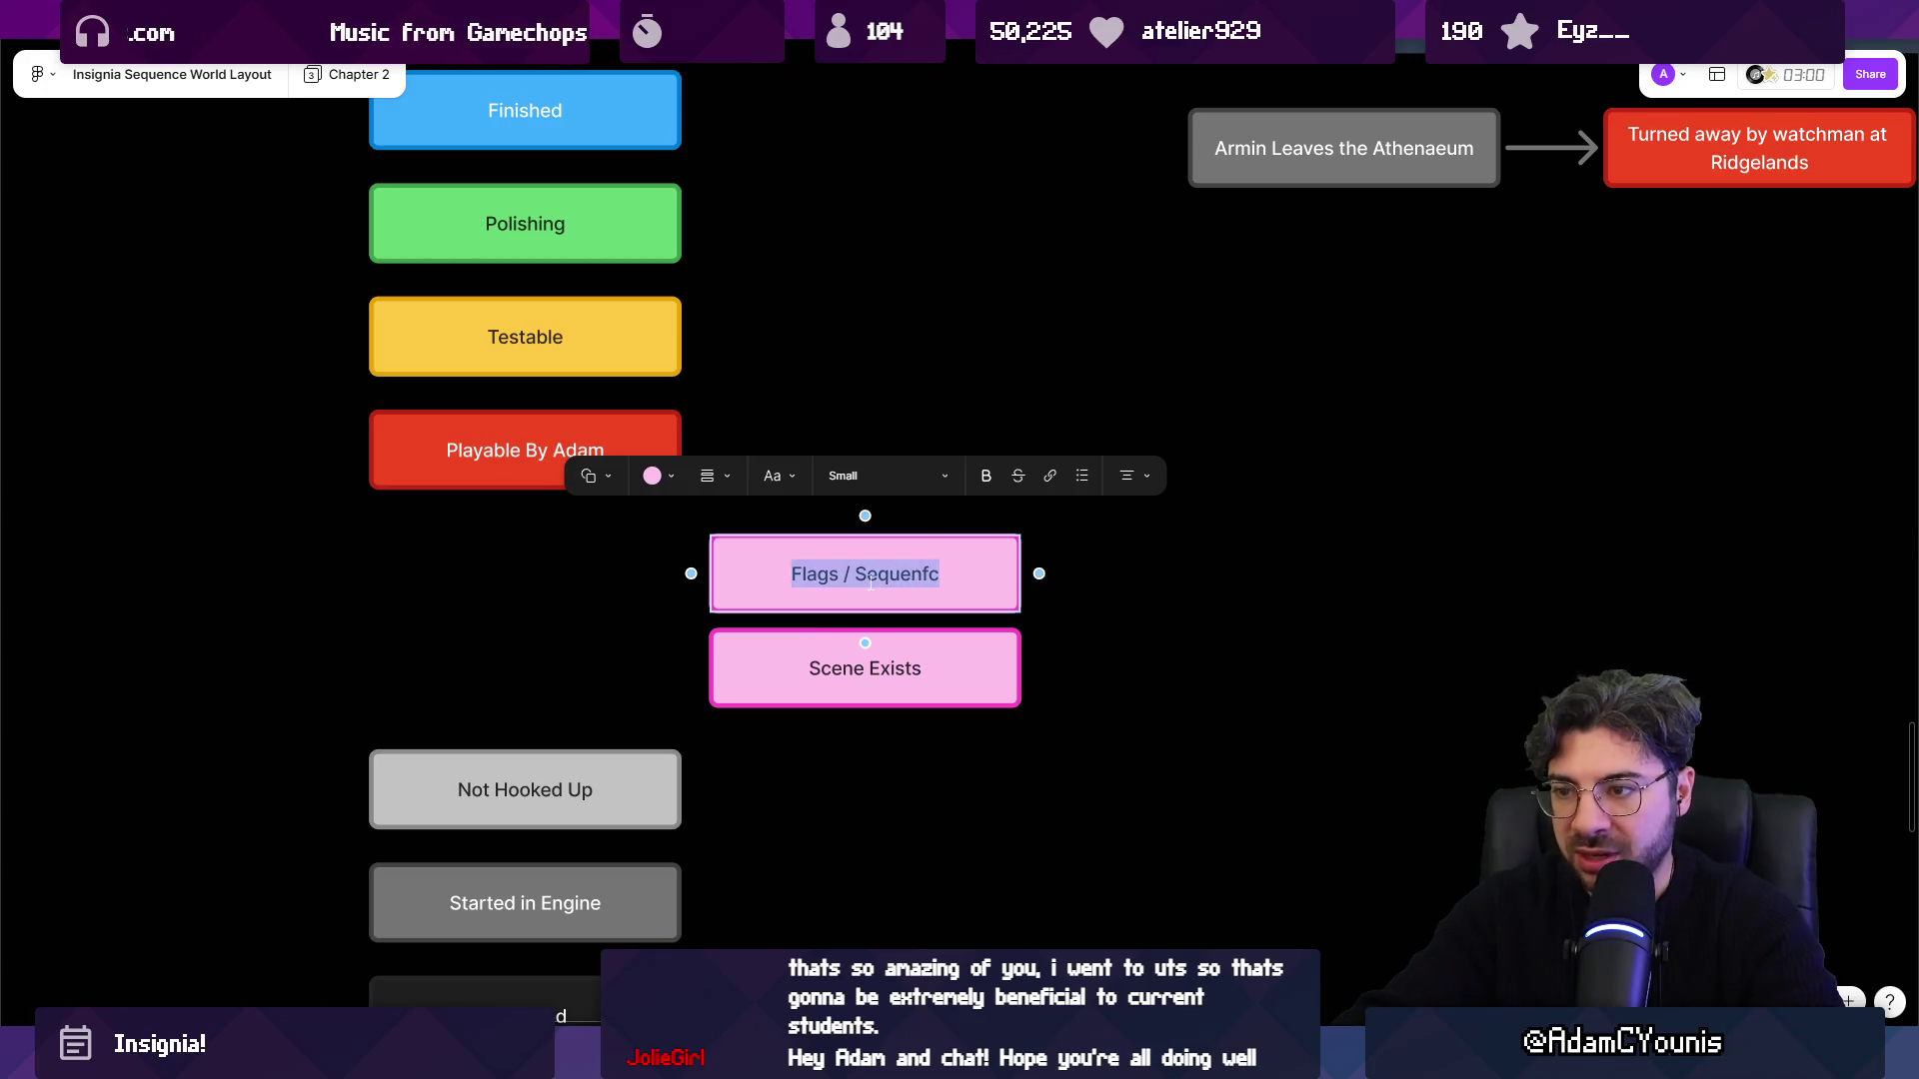
pyautogui.write('Sequ')
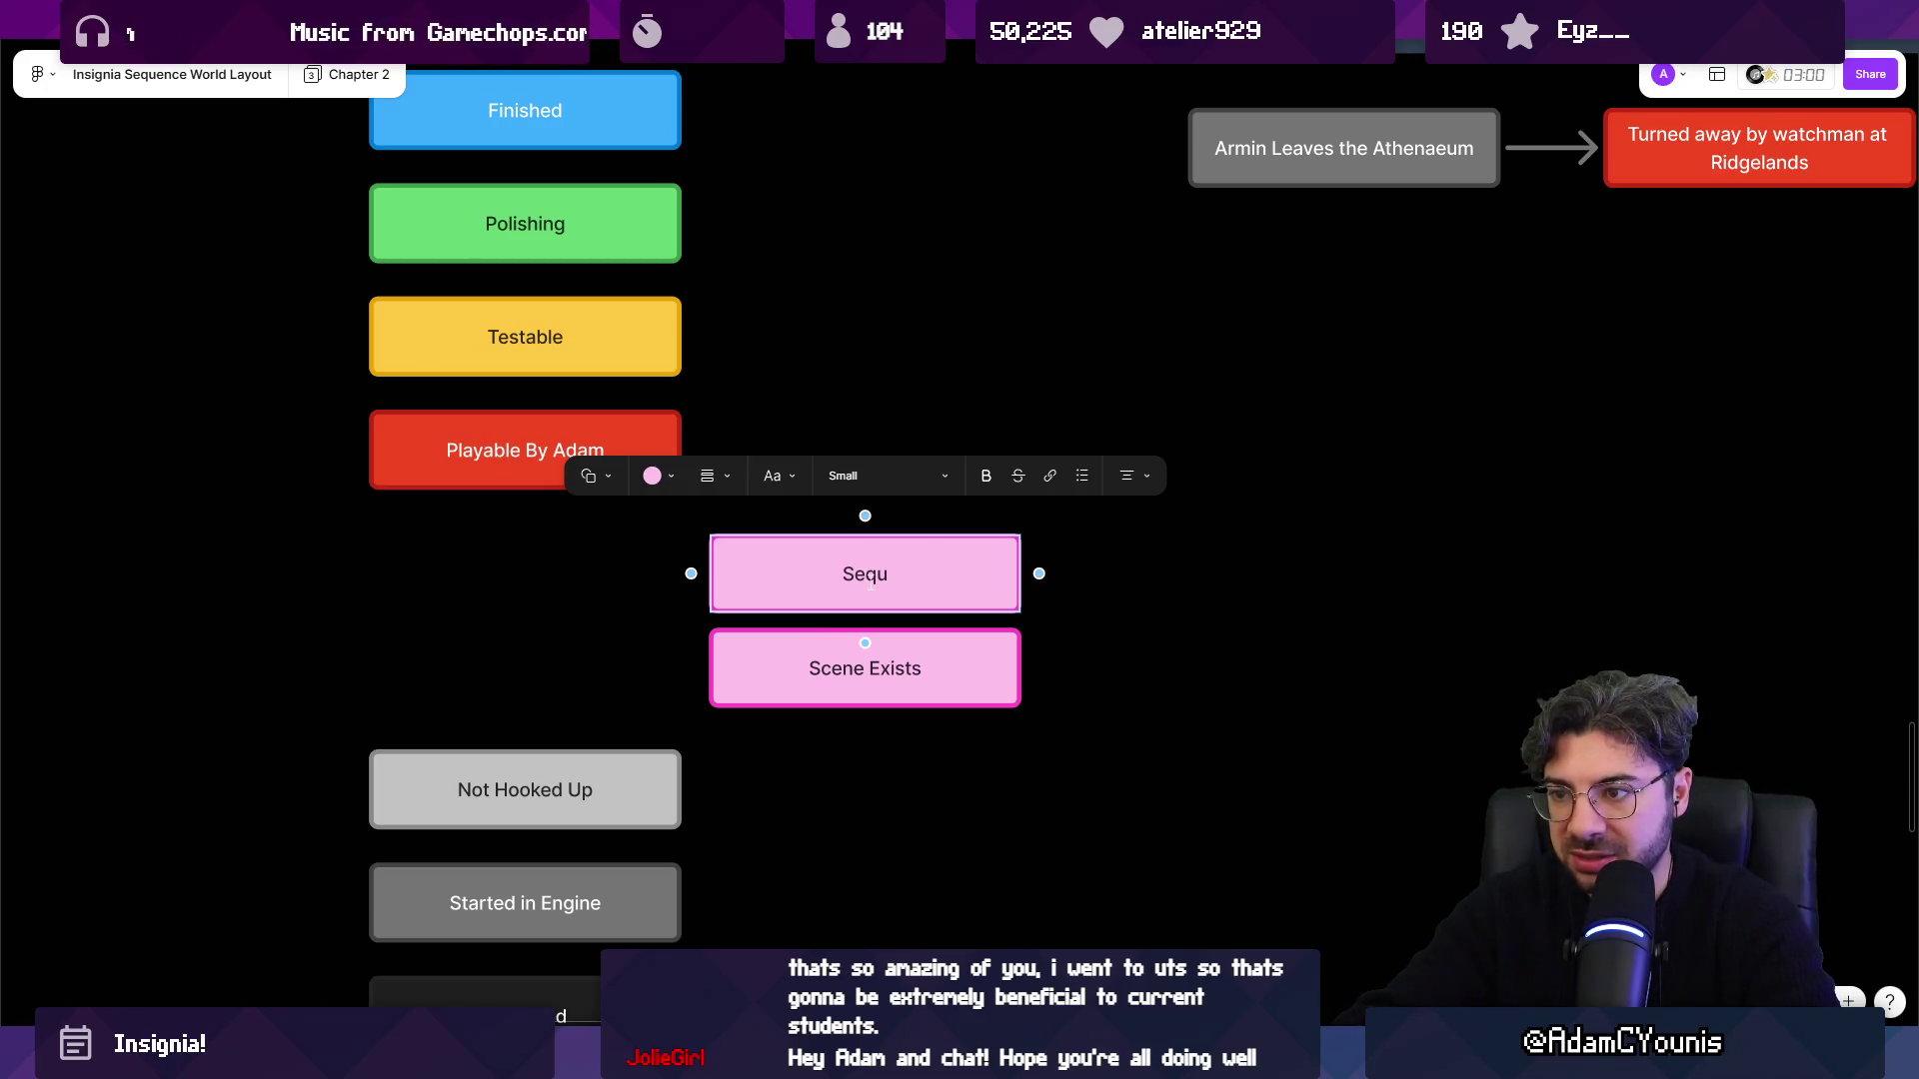
pyautogui.write('ences Existy')
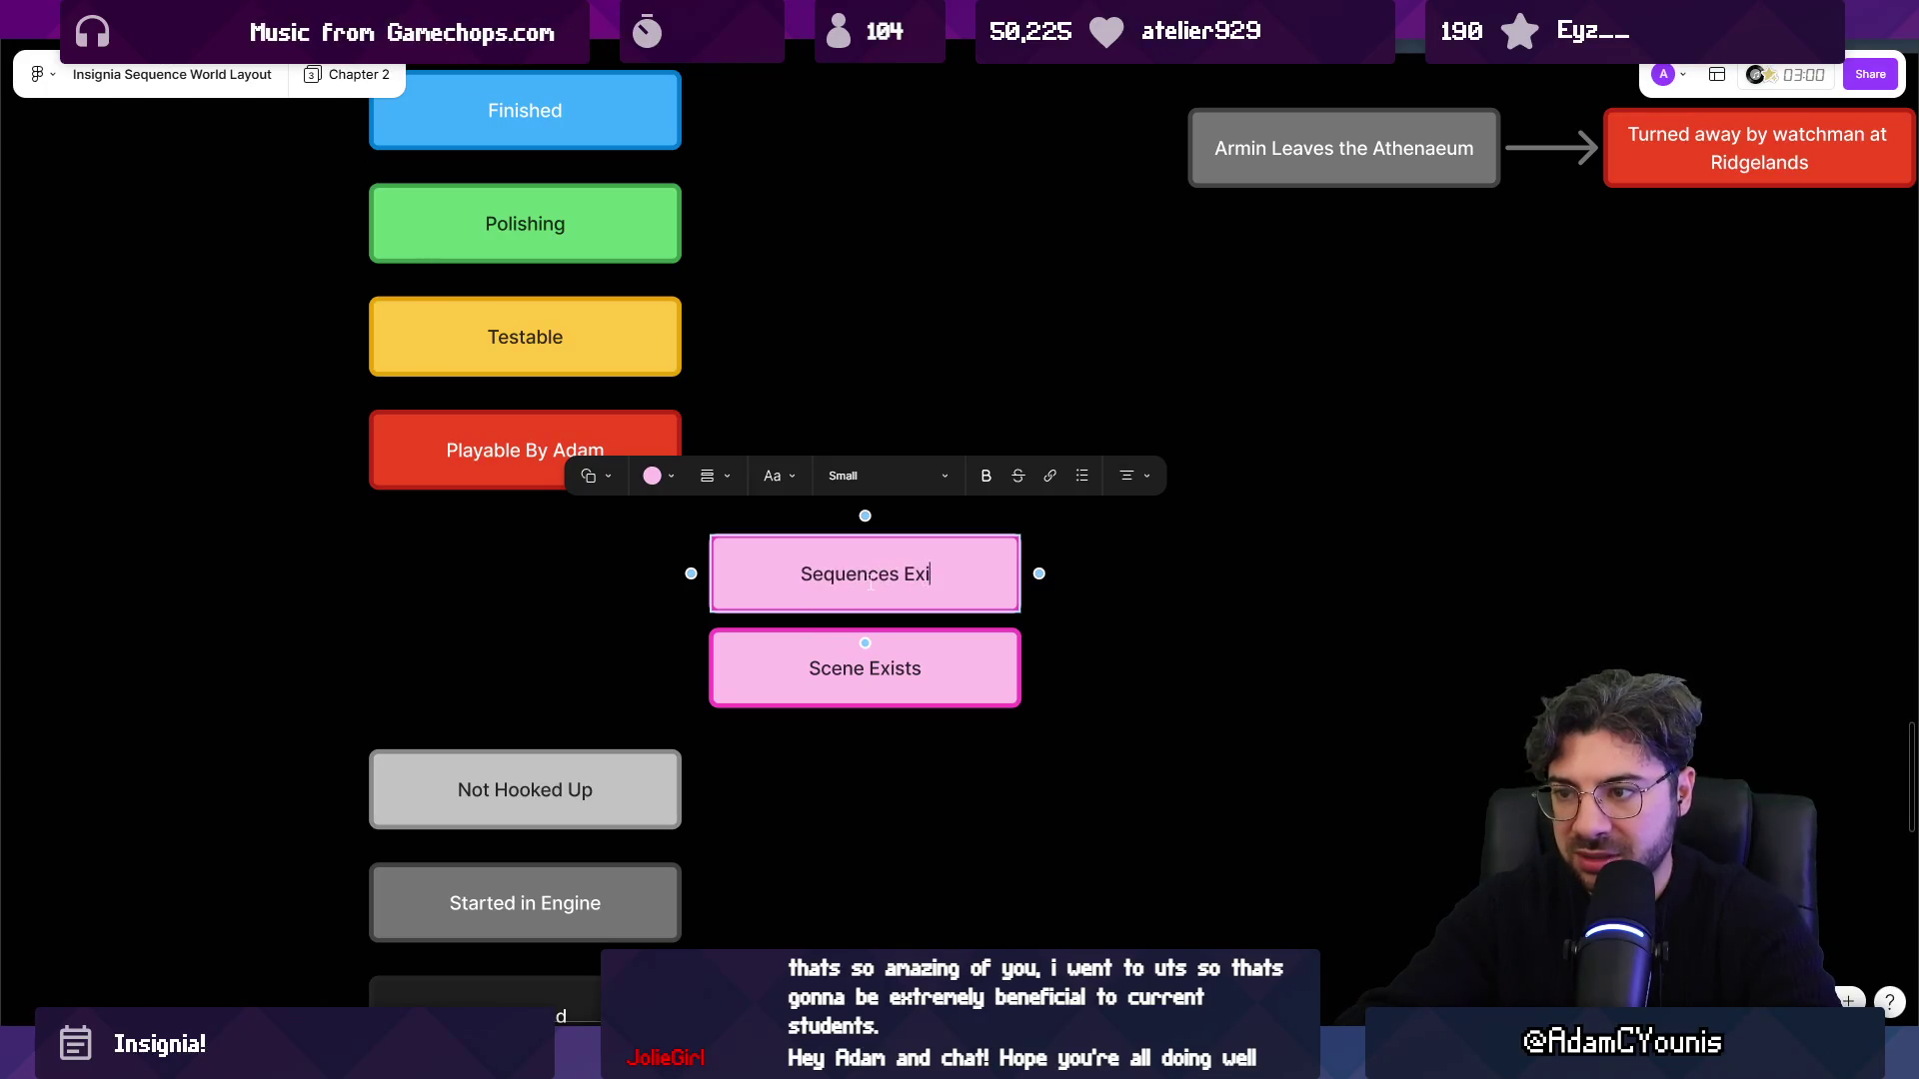
pyautogui.press('BackSpace')
pyautogui.press('Escape')
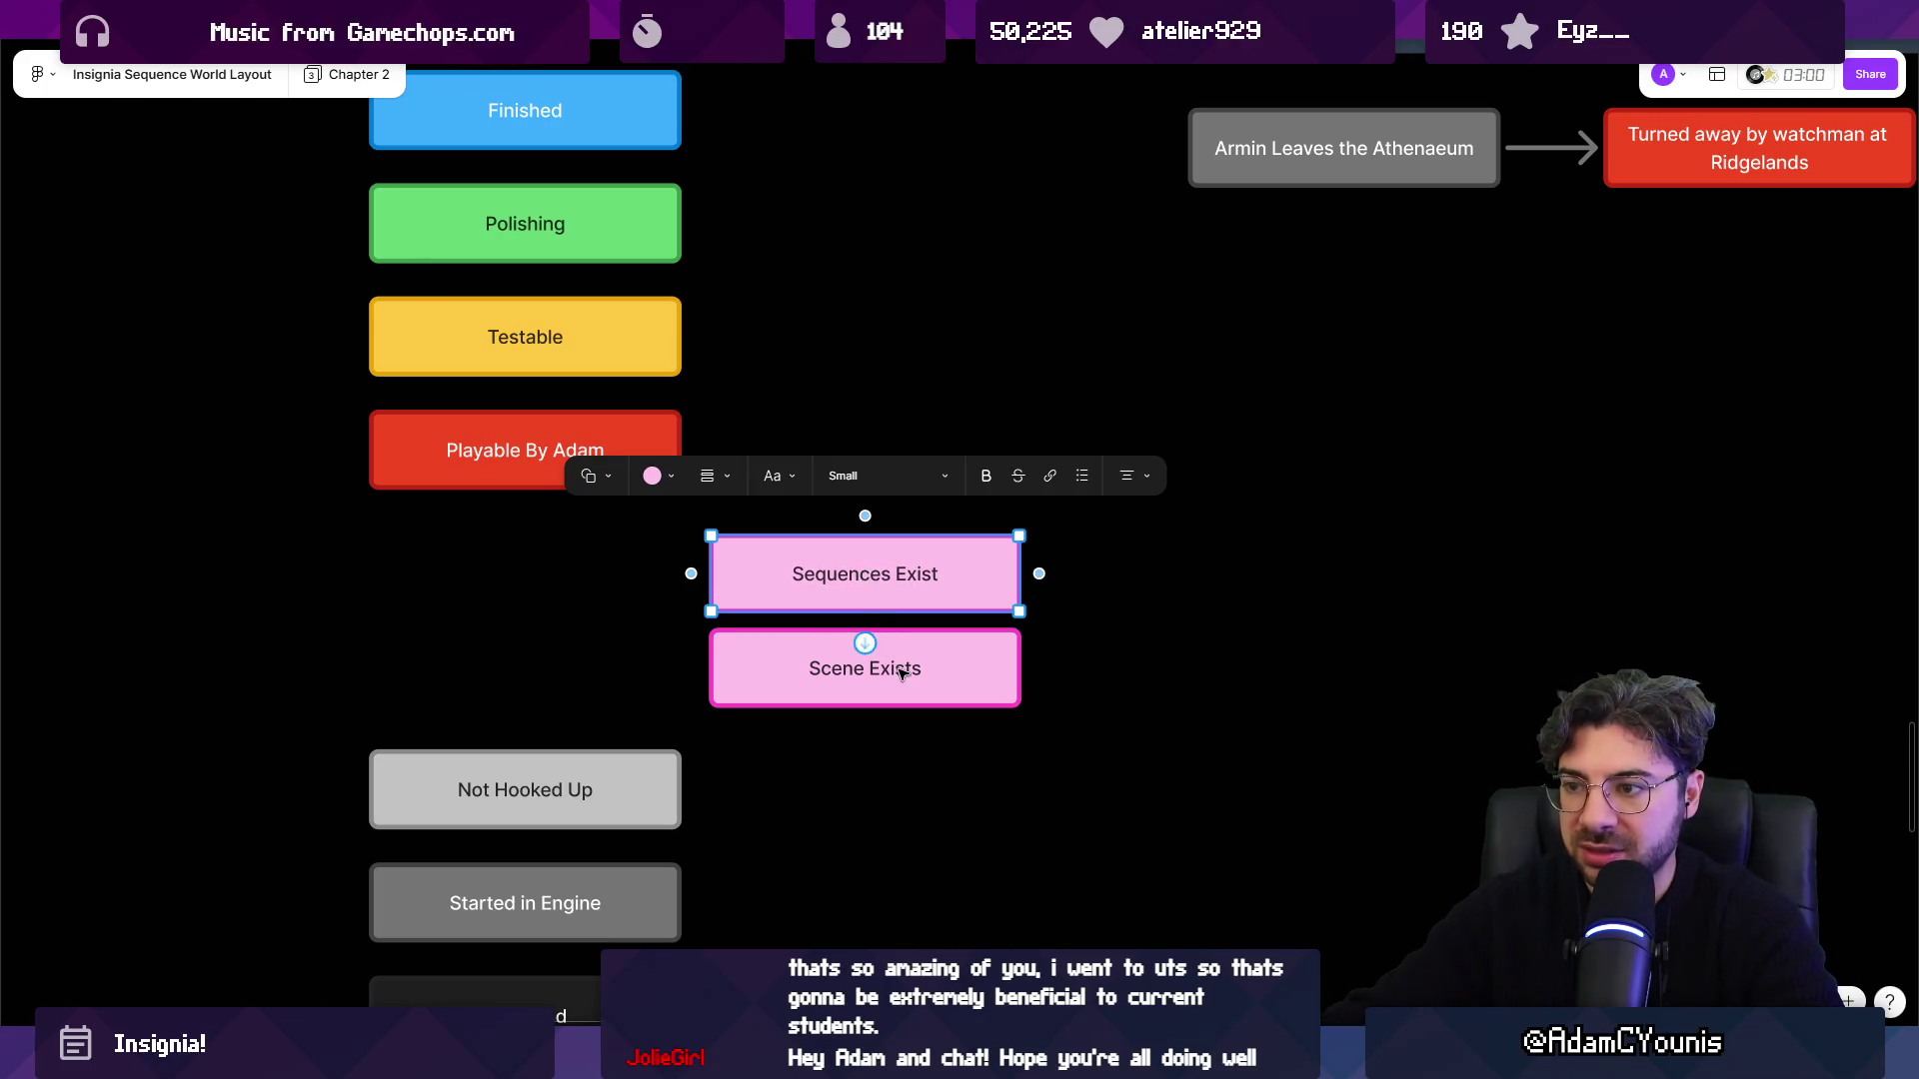
pyautogui.click(901, 672)
pyautogui.click(985, 673)
pyautogui.press('BackSpace')
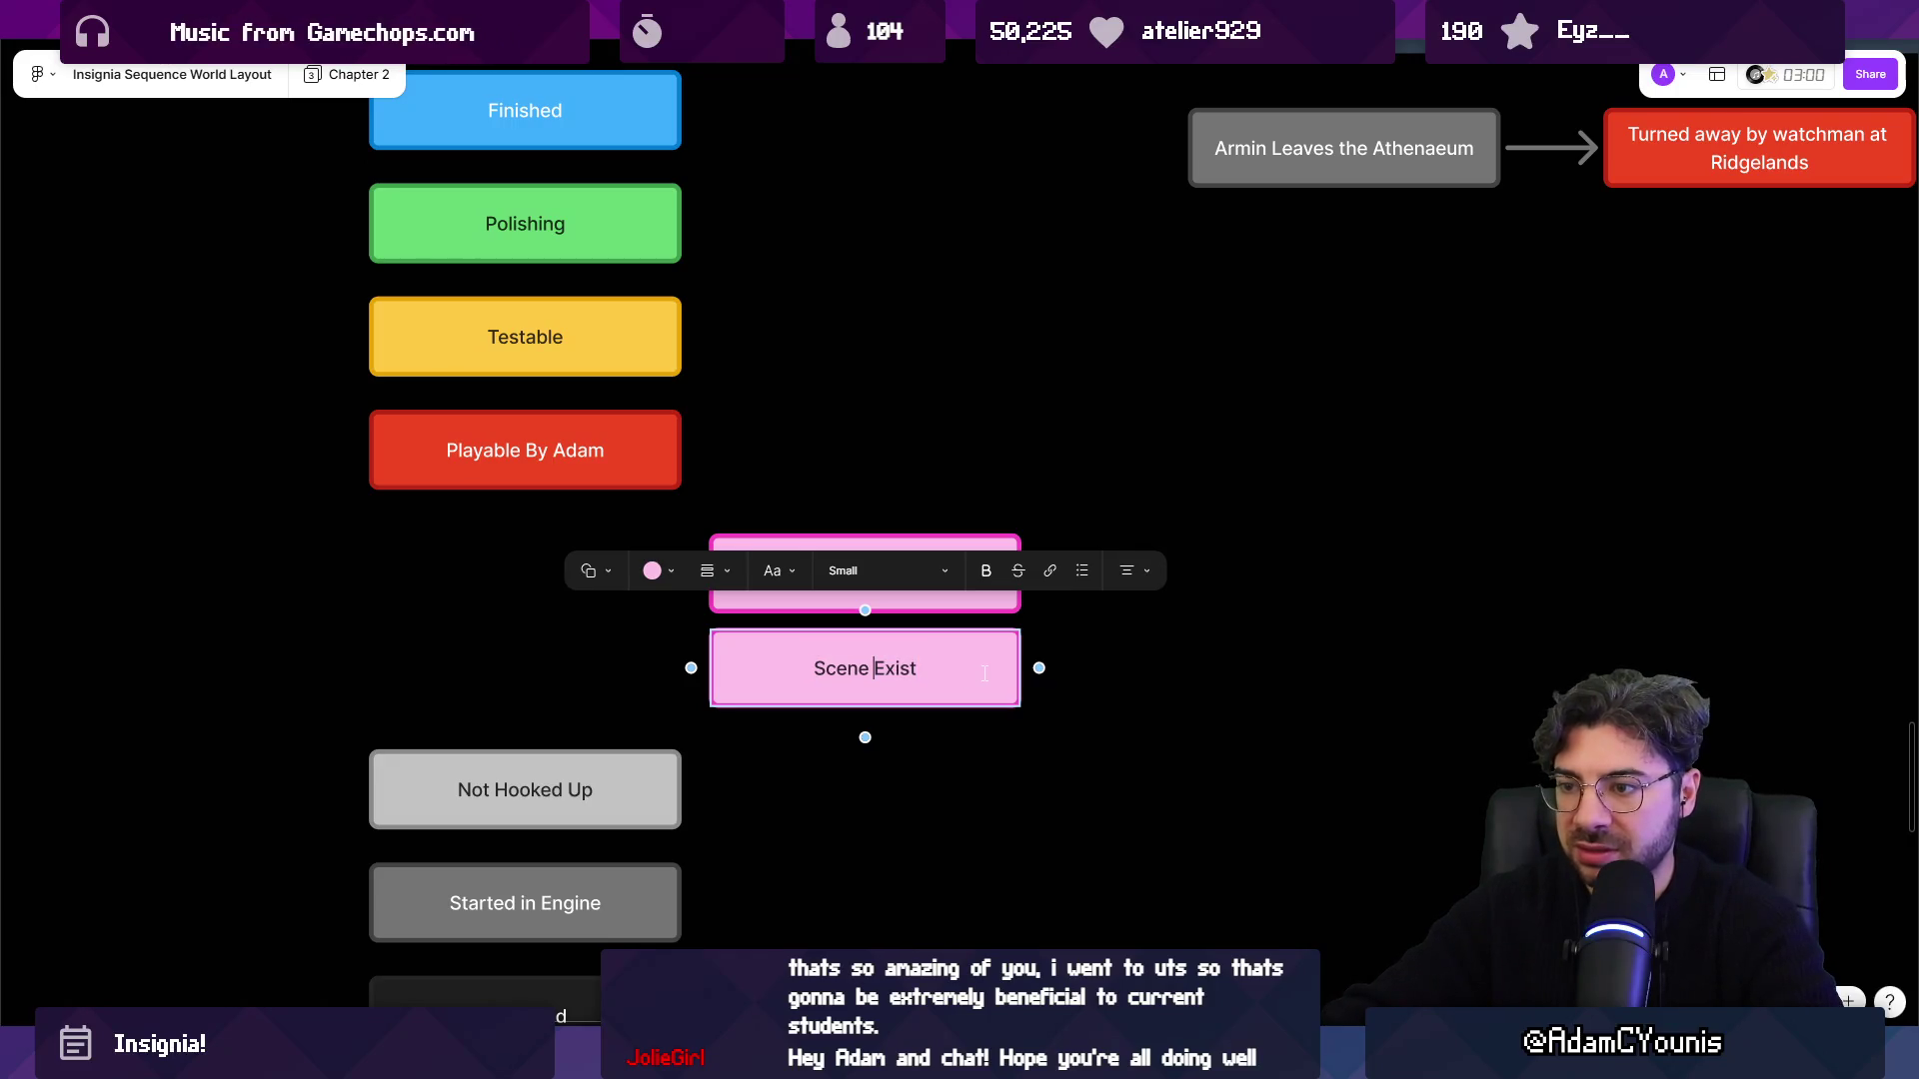
pyautogui.write('s')
pyautogui.press('Escape')
# Add a 'Flags Connected' status box above Sequences Exist.
pyautogui.moveTo(889, 566); pyautogui.dragTo(886, 475)
pyautogui.doubleClick(880, 479)
pyautogui.write('Flags Connected')
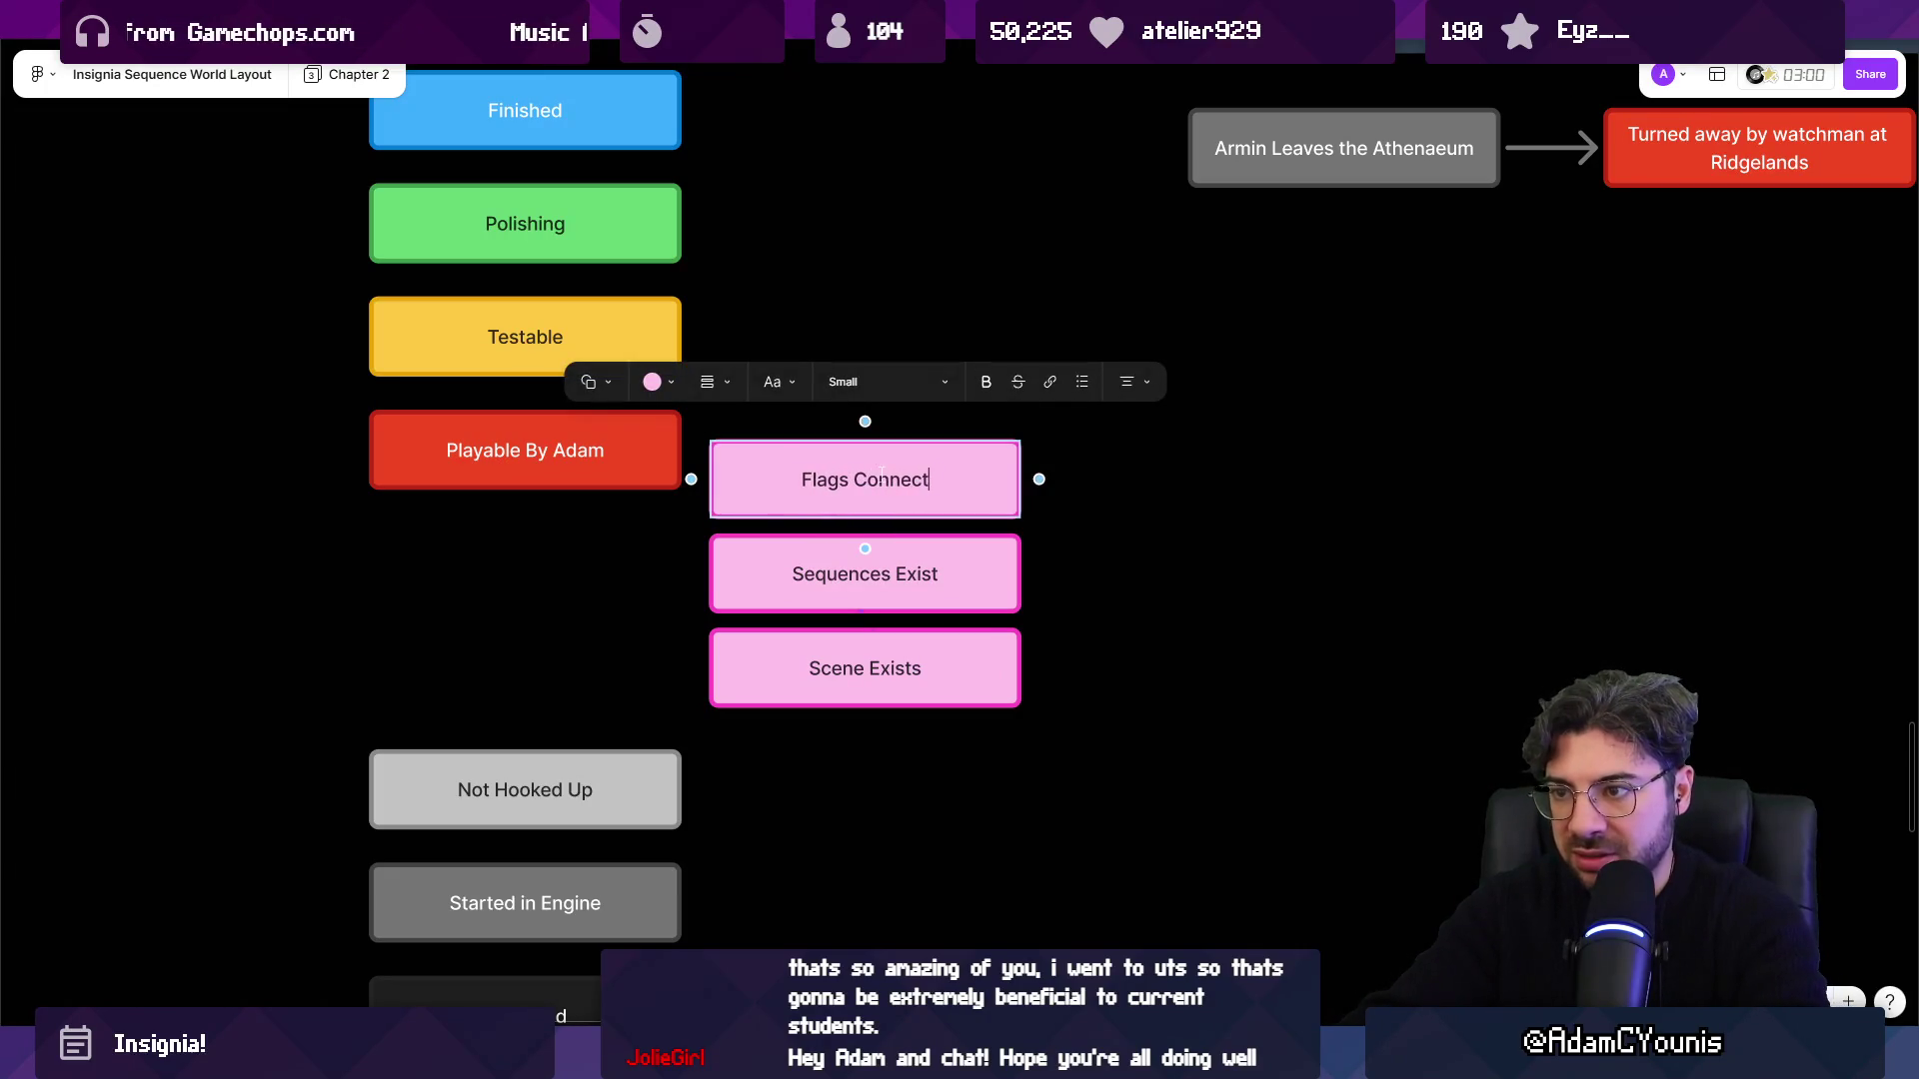
pyautogui.click(829, 480)
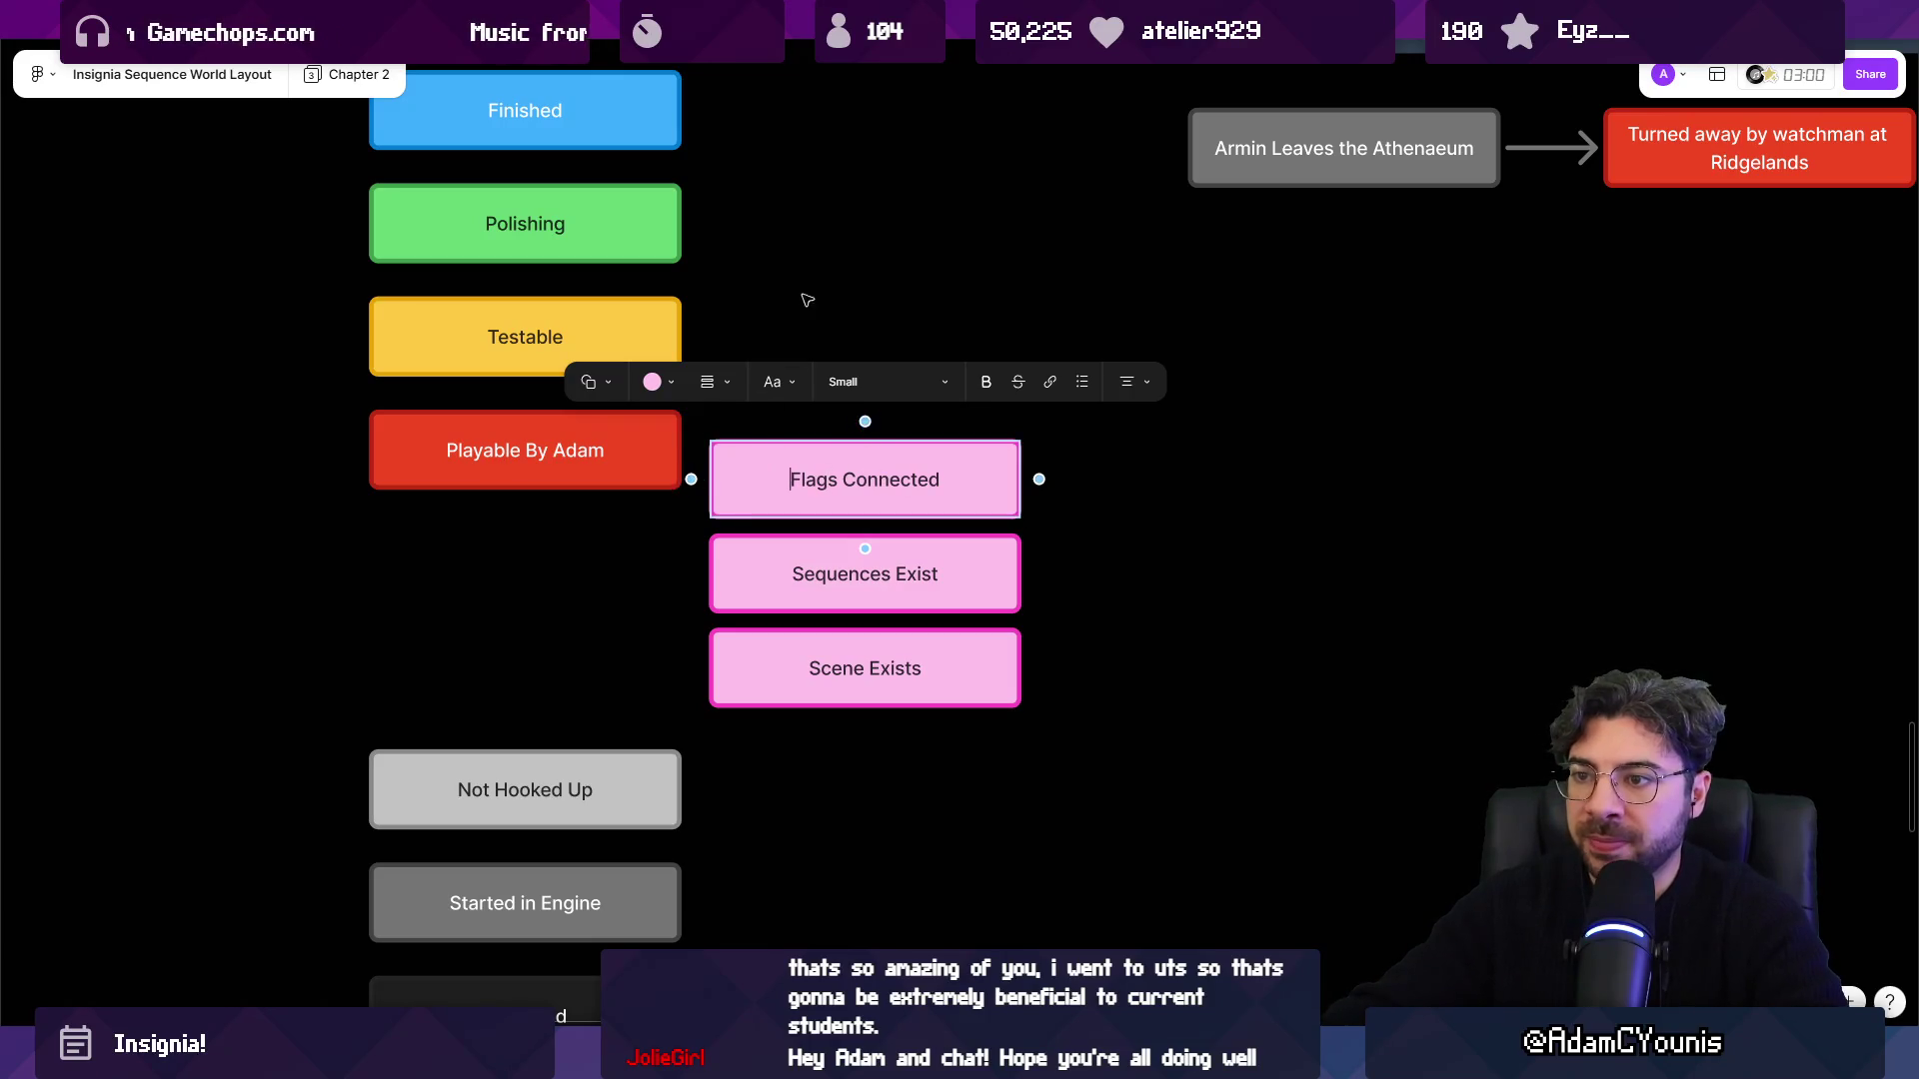
pyautogui.press('Escape')
# Add a 'Gameplay Accurate' status box above Flags Connected.
pyautogui.moveTo(778, 484); pyautogui.dragTo(761, 390)
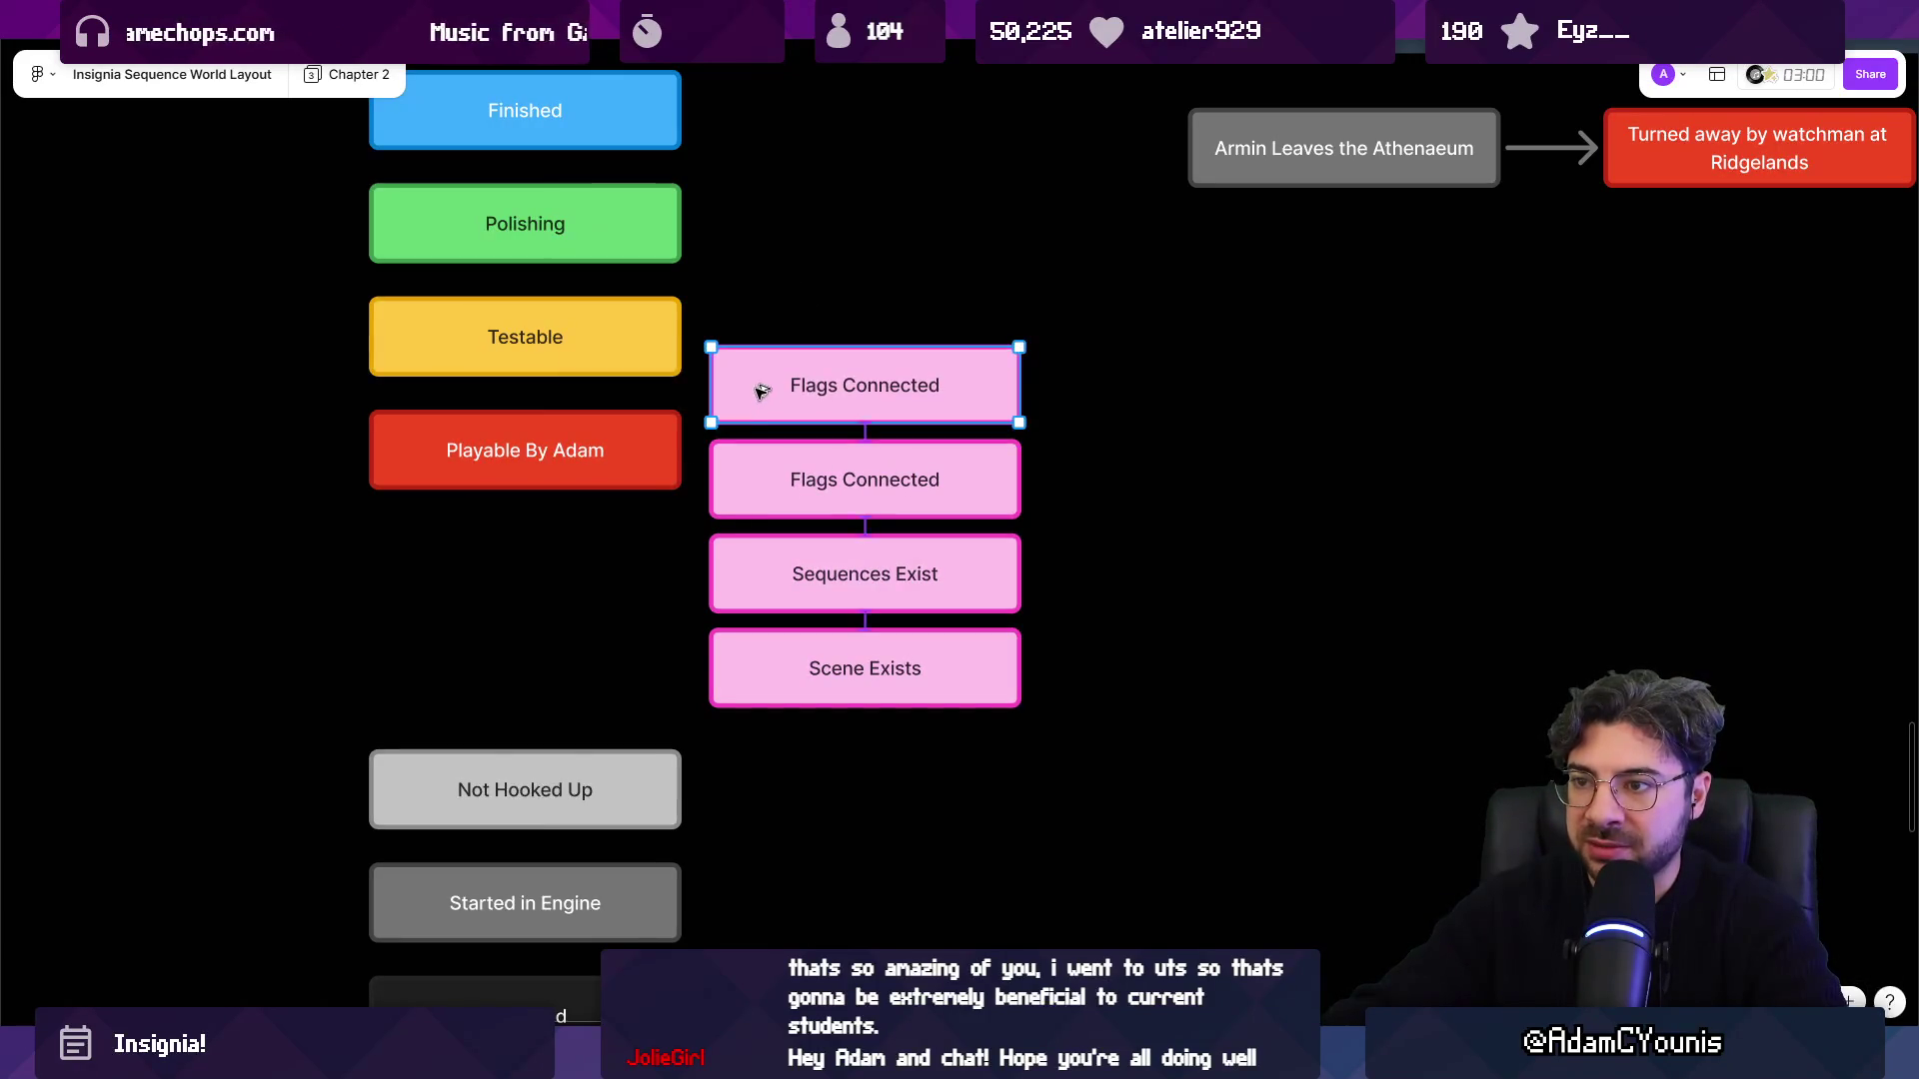
pyautogui.doubleClick(801, 392)
pyautogui.write('Game')
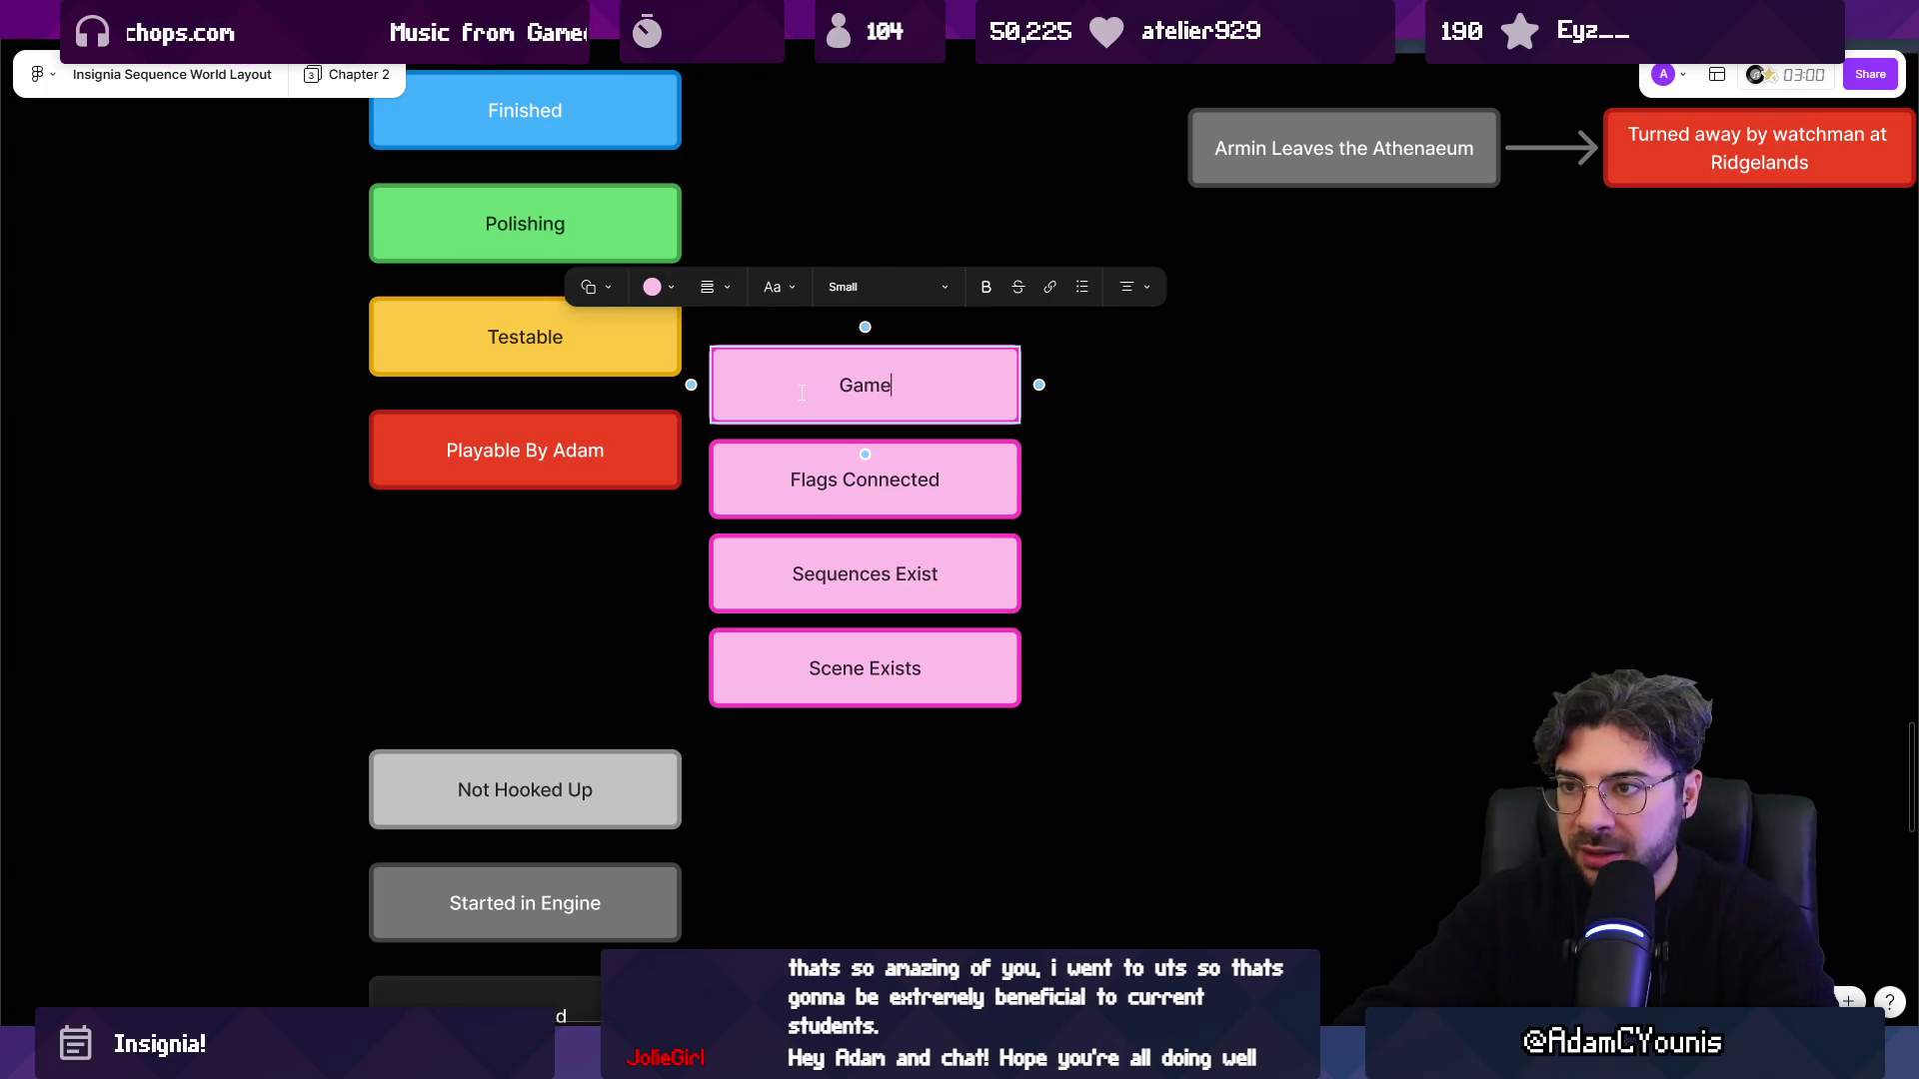
pyautogui.write('play Accurate')
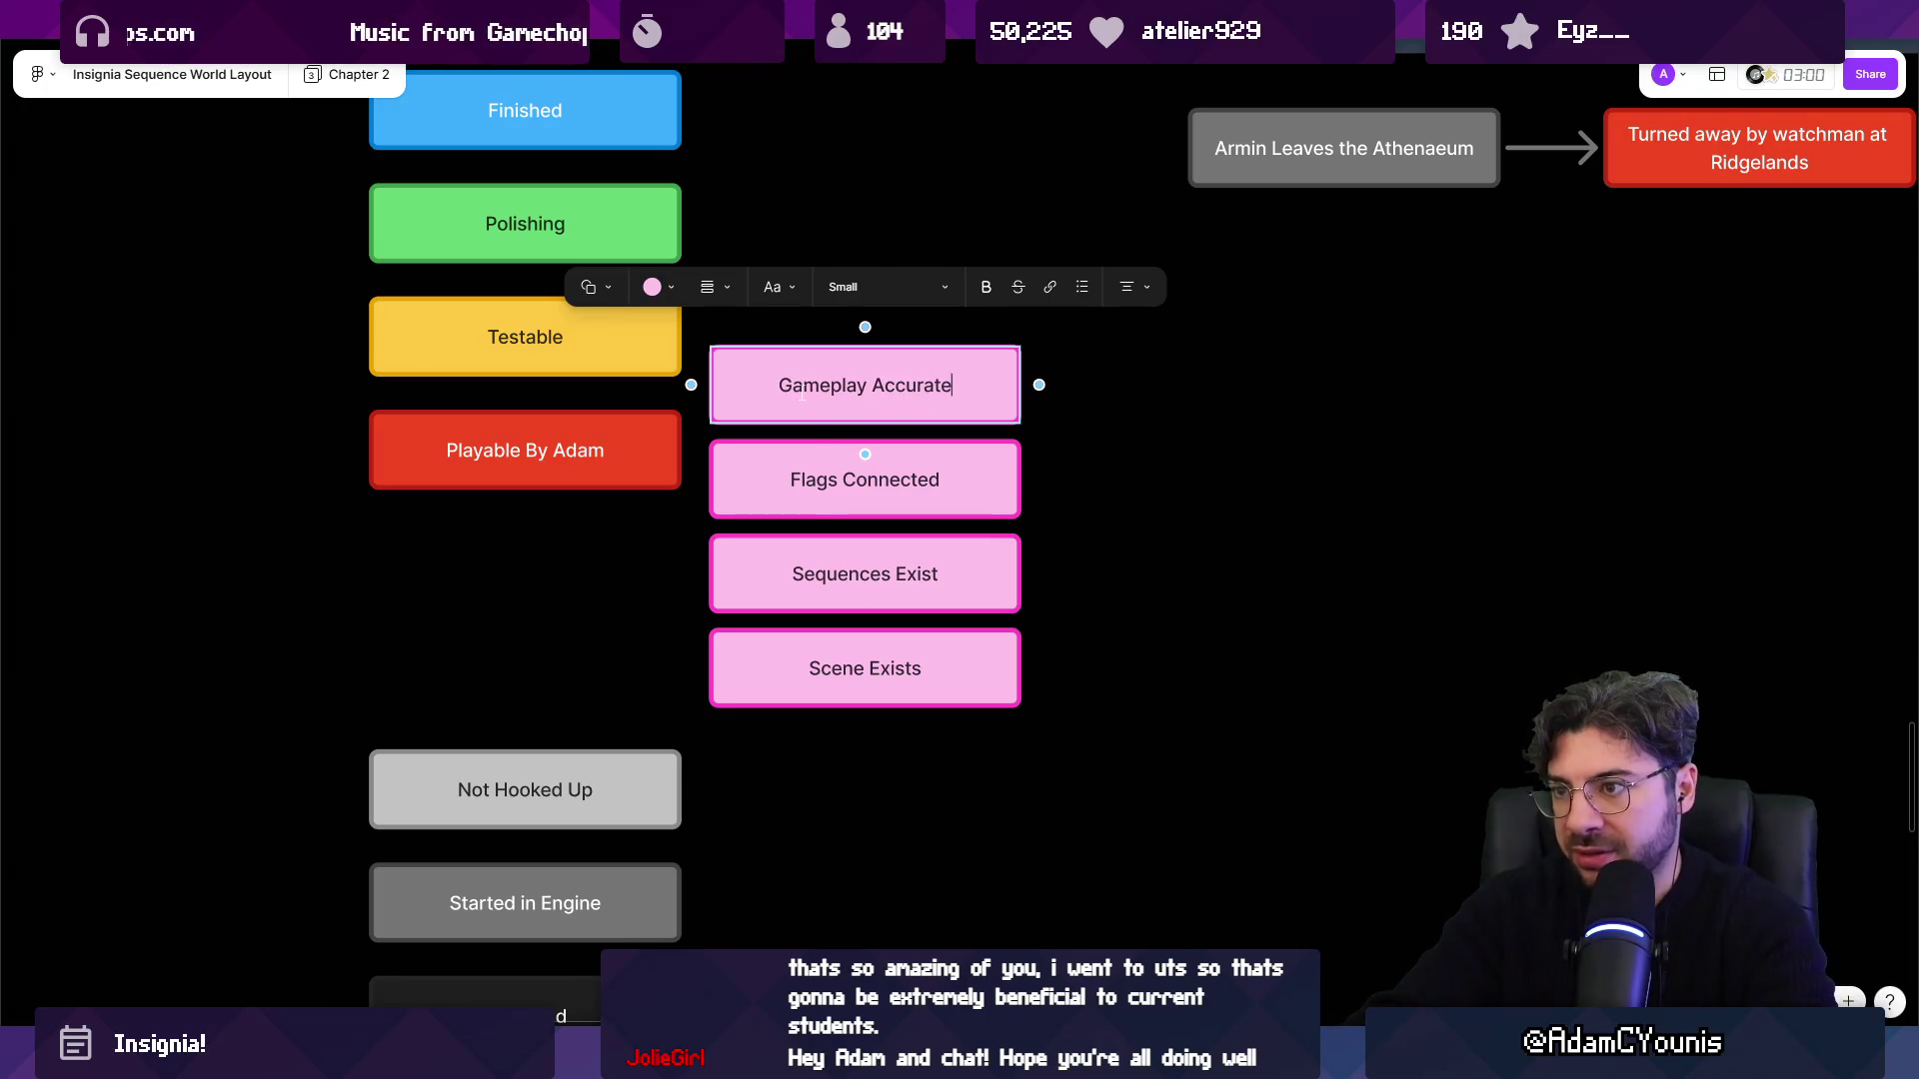
pyautogui.tripleClick(802, 395)
pyautogui.doubleClick(802, 395)
pyautogui.press('Right')
pyautogui.press('Escape')
# Fill Gameplay Accurate red and Flags Connected violet.
pyautogui.moveTo(626, 450); pyautogui.dragTo(664, 514)
pyautogui.click(664, 514)
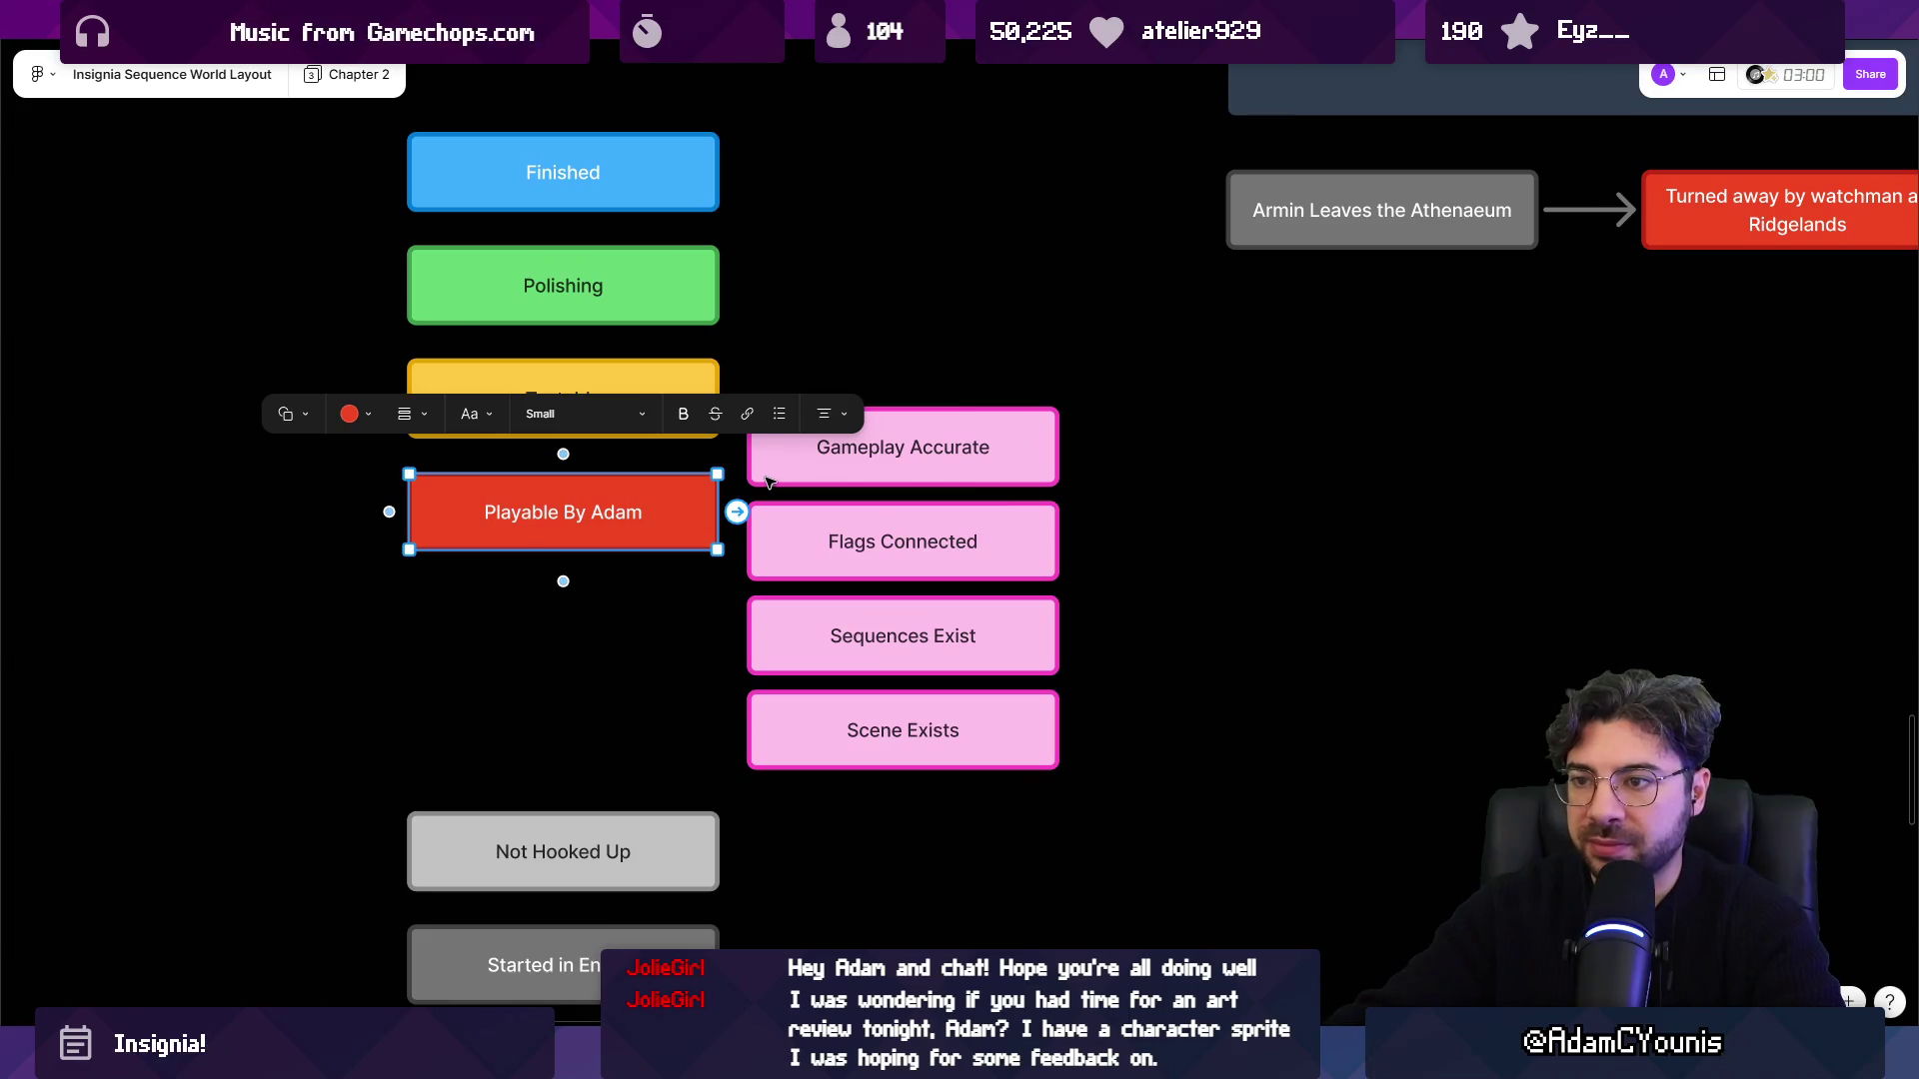
pyautogui.click(774, 480)
pyautogui.click(692, 350)
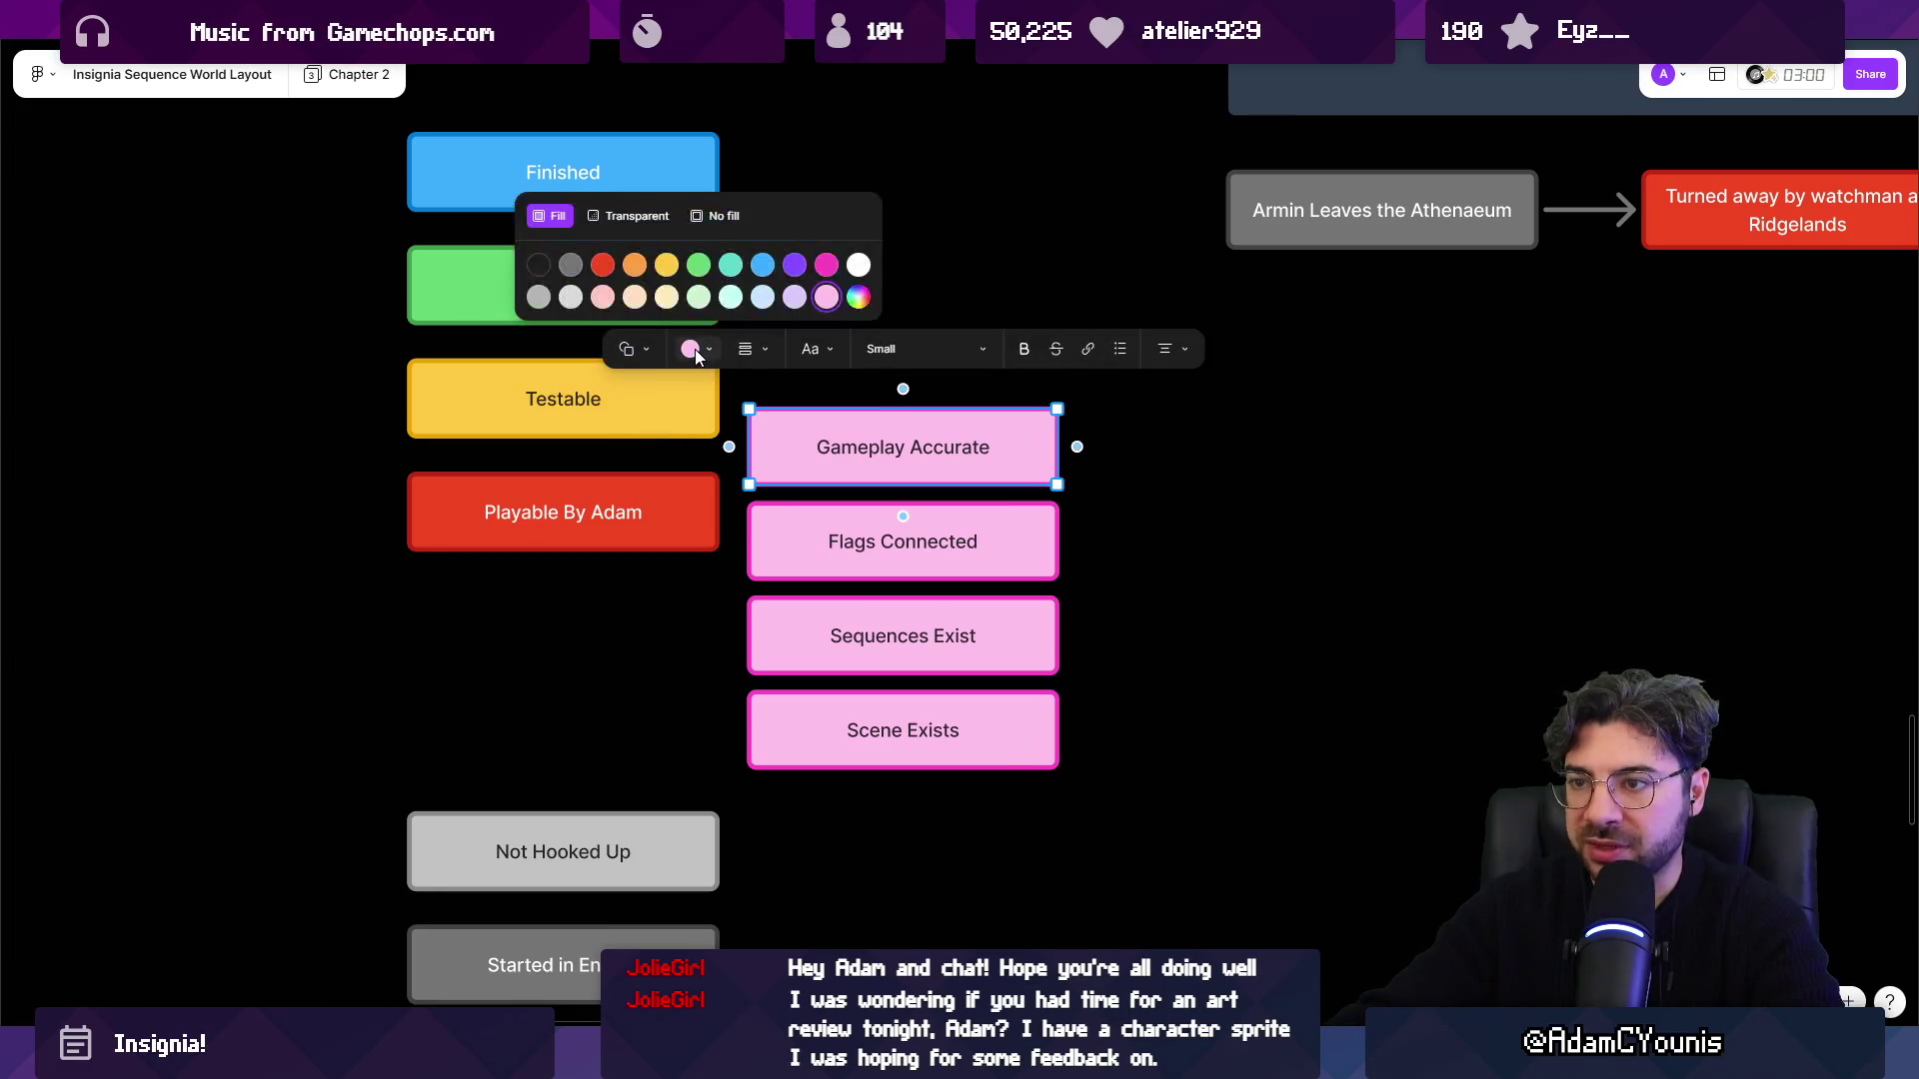
pyautogui.click(604, 265)
pyautogui.click(799, 515)
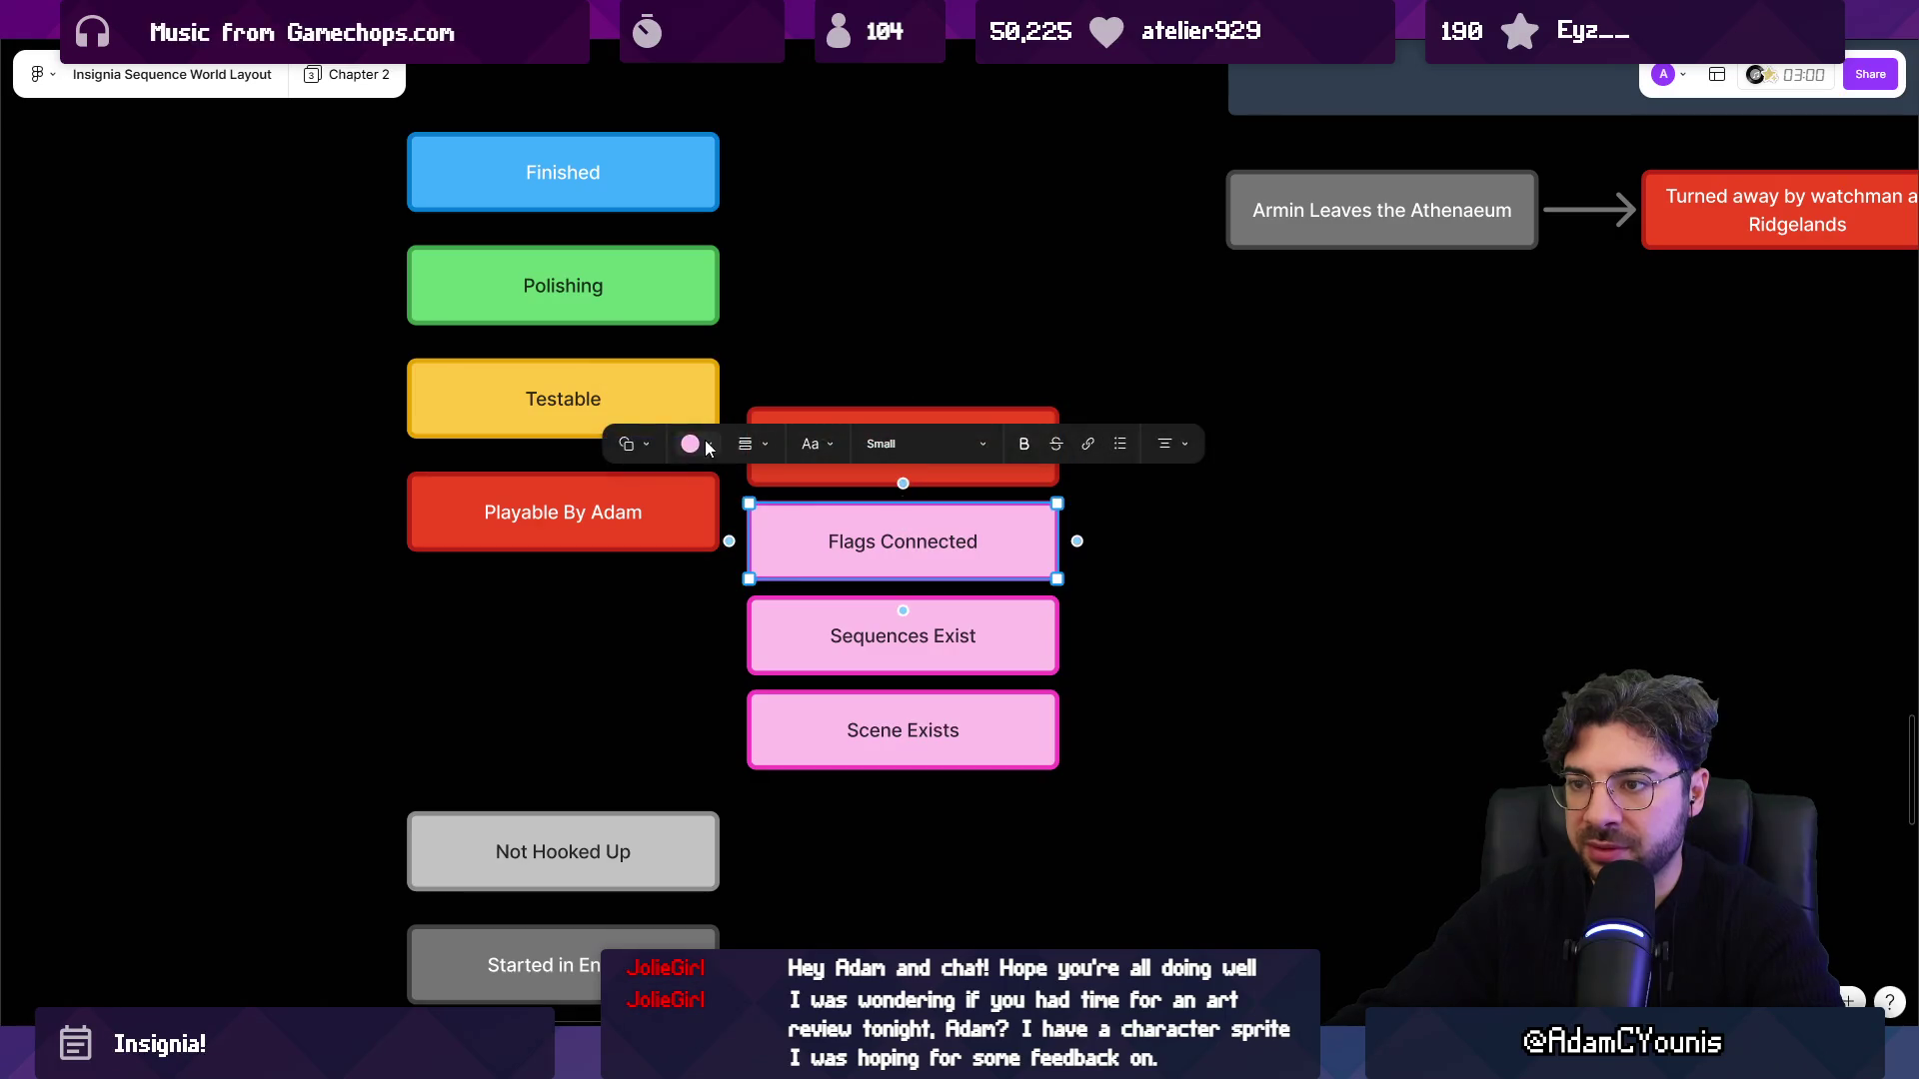
pyautogui.click(699, 446)
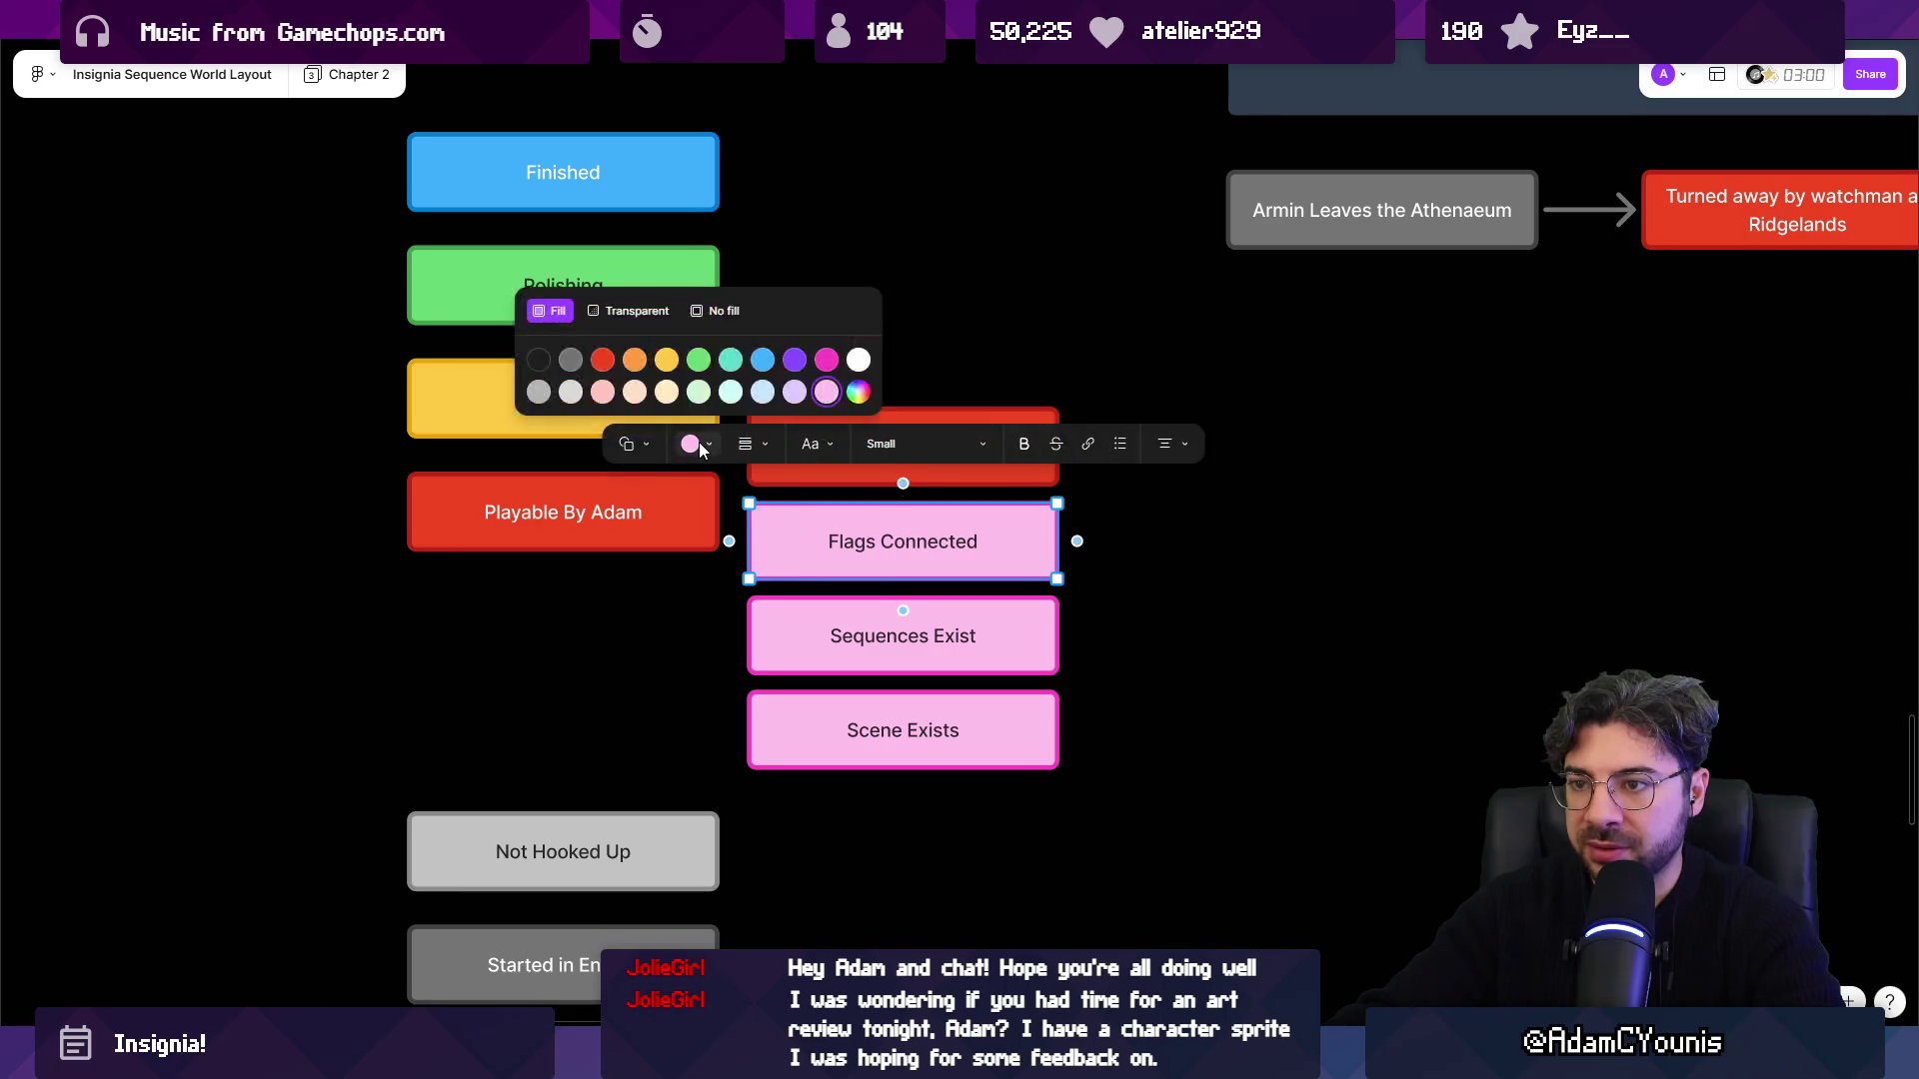
pyautogui.click(796, 361)
# Fill Sequences Exist magenta, replacing an initial light blue choice.
pyautogui.click(837, 615)
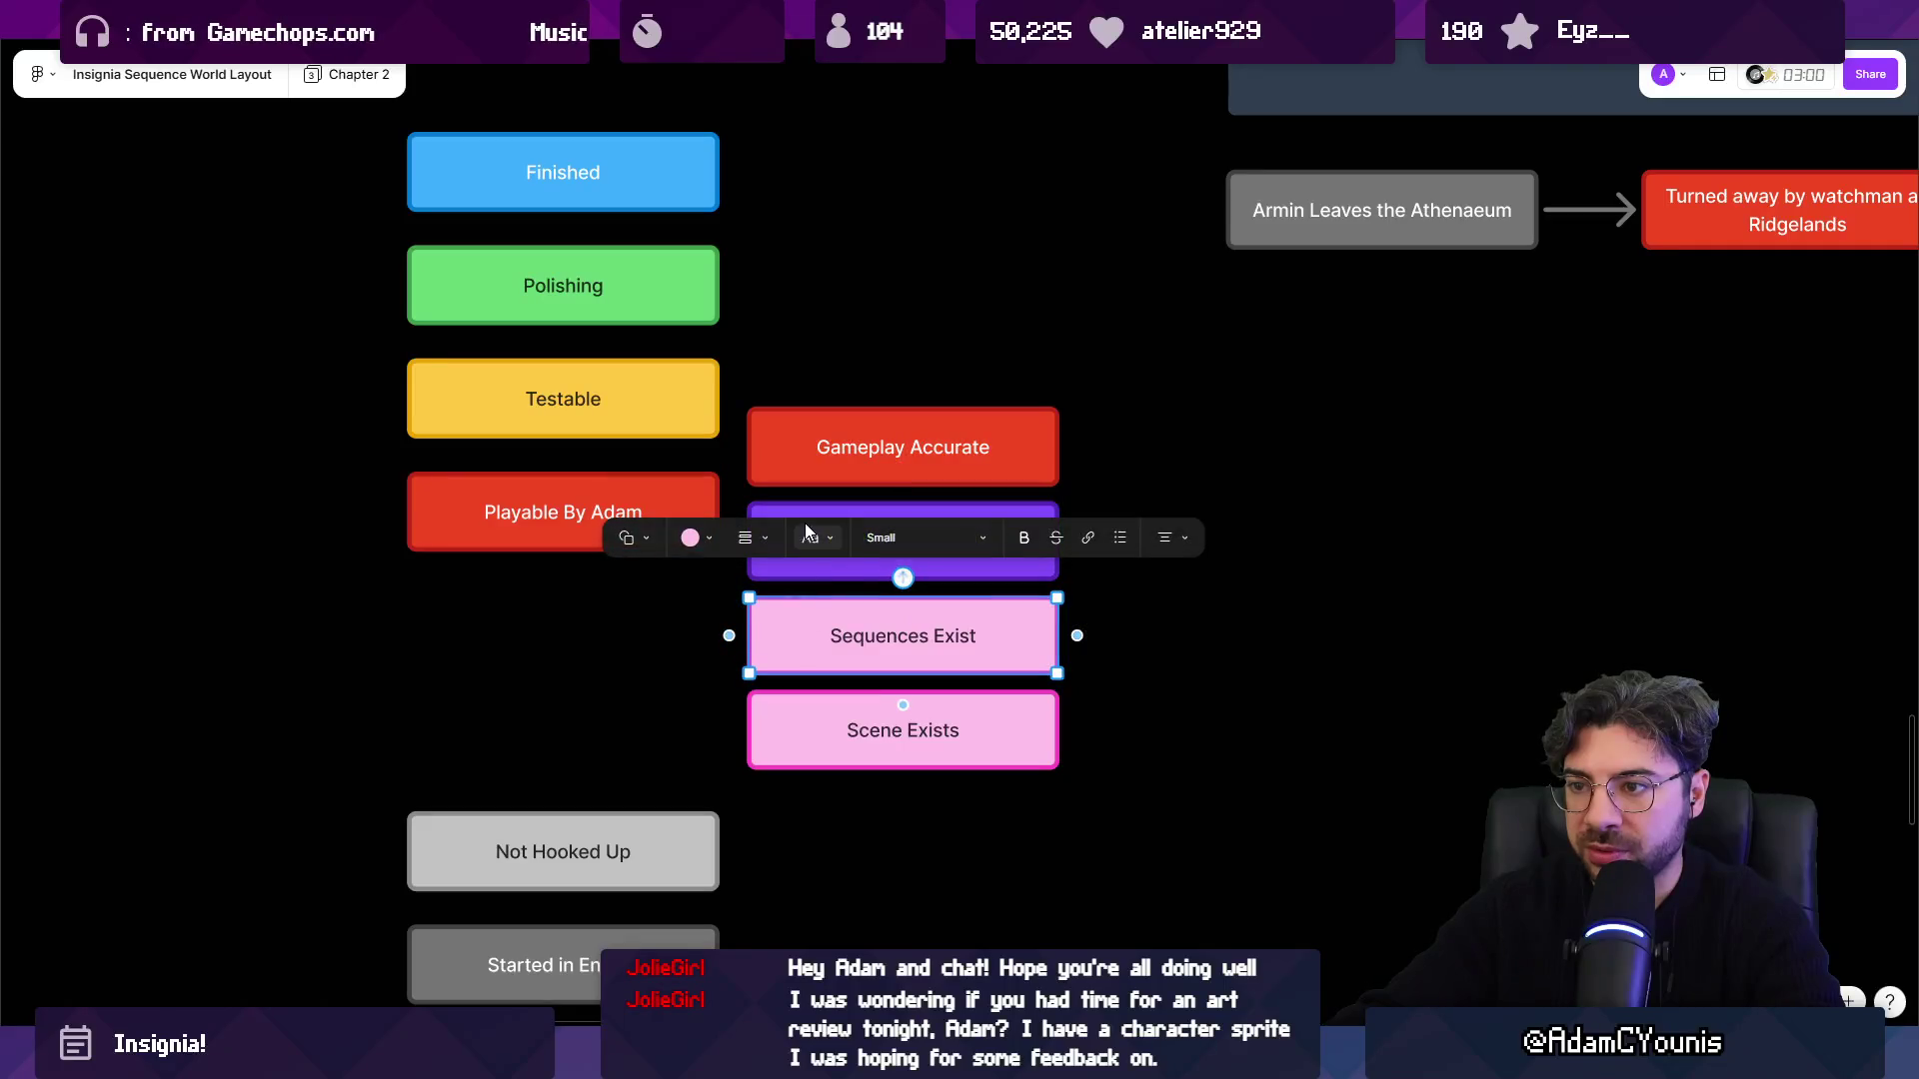
pyautogui.click(694, 540)
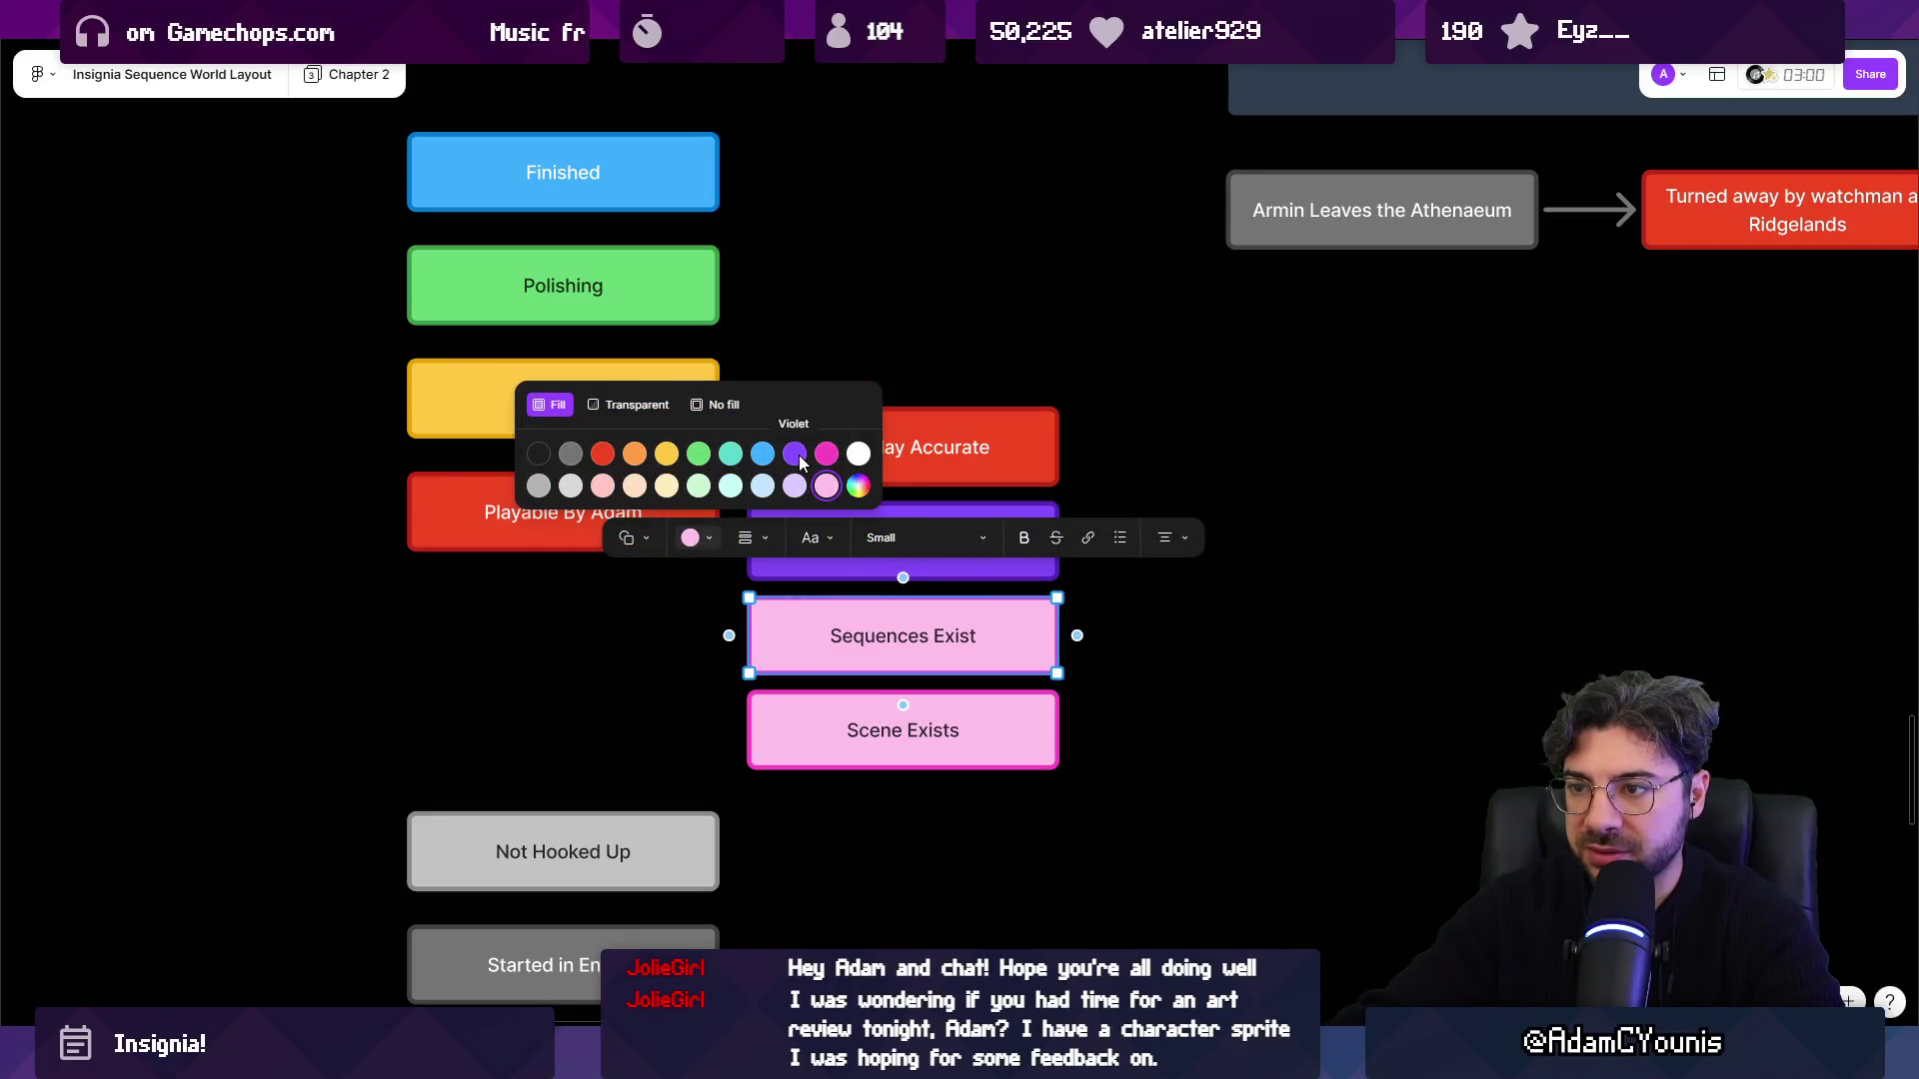
pyautogui.click(764, 453)
pyautogui.press('Tab')
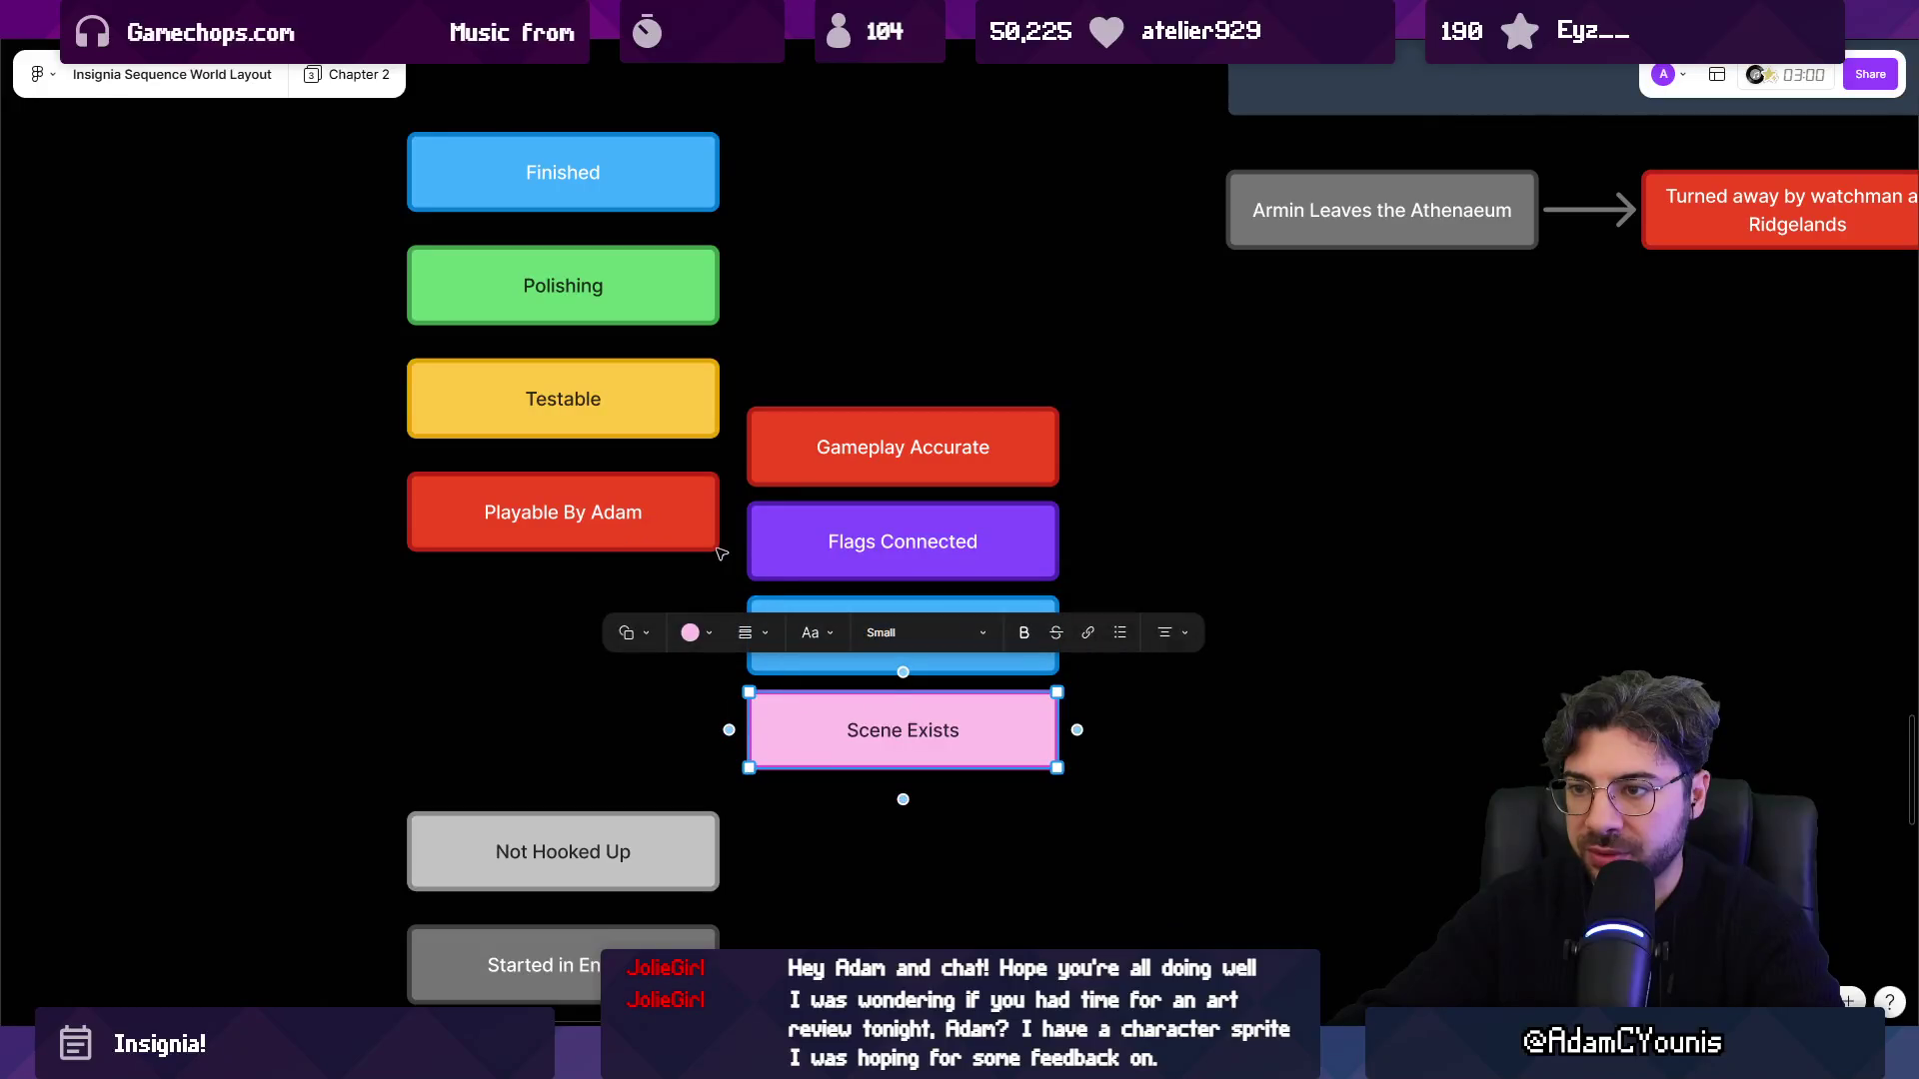
pyautogui.hotkey('ctrl', 'alt', 'v')
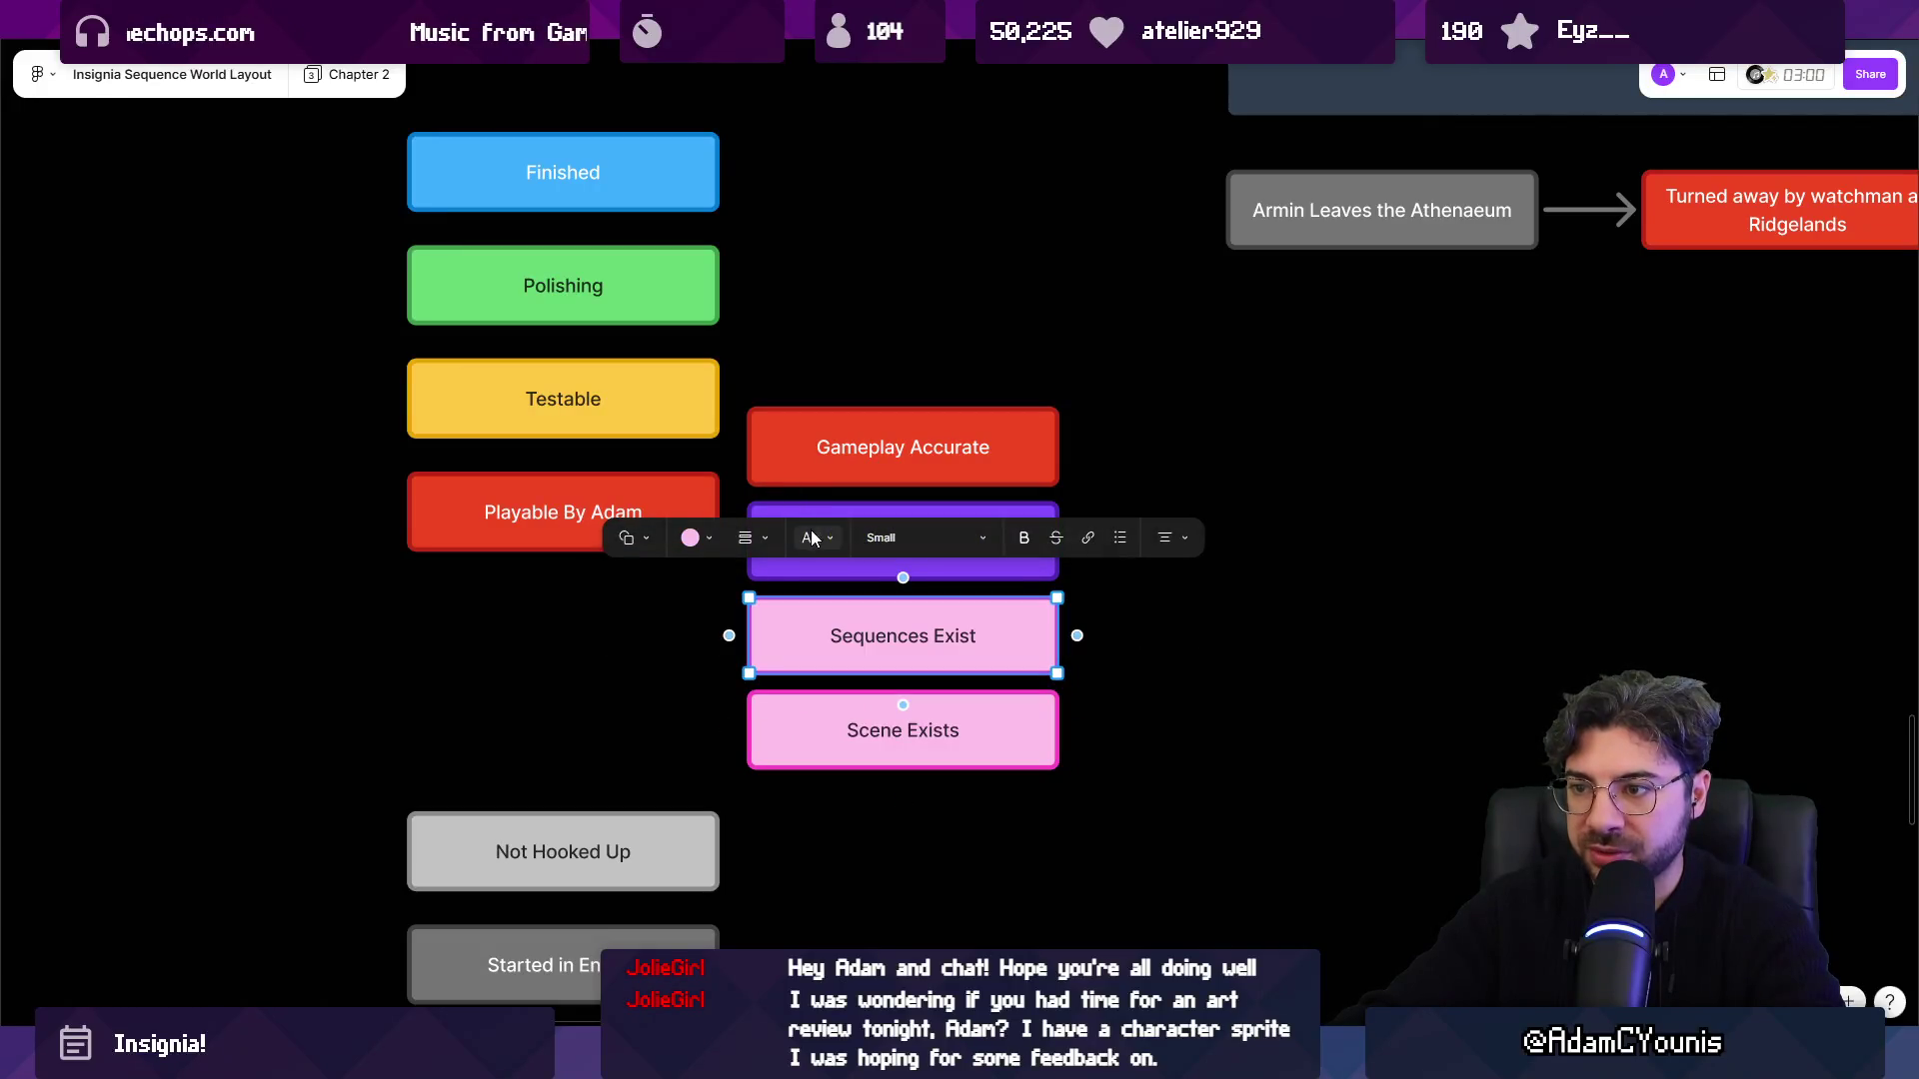
pyautogui.click(699, 539)
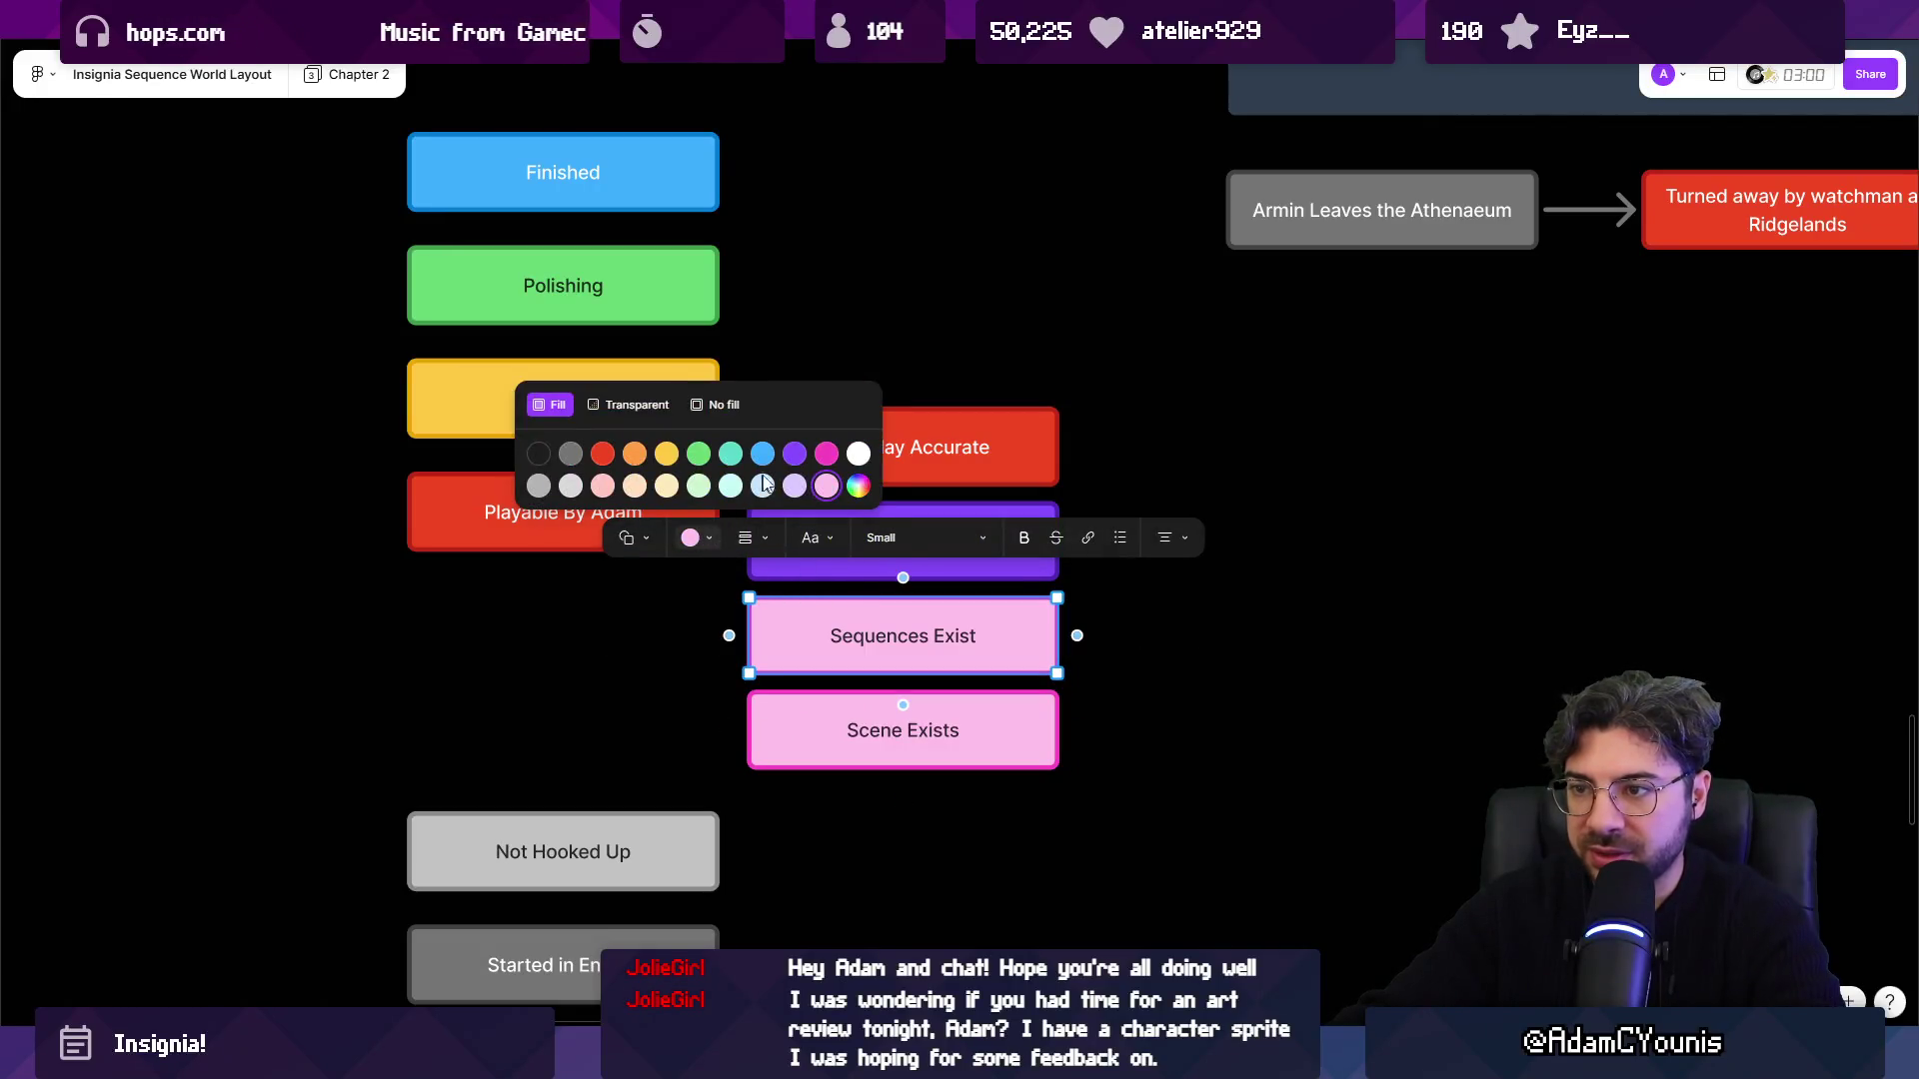
pyautogui.click(826, 454)
pyautogui.click(812, 731)
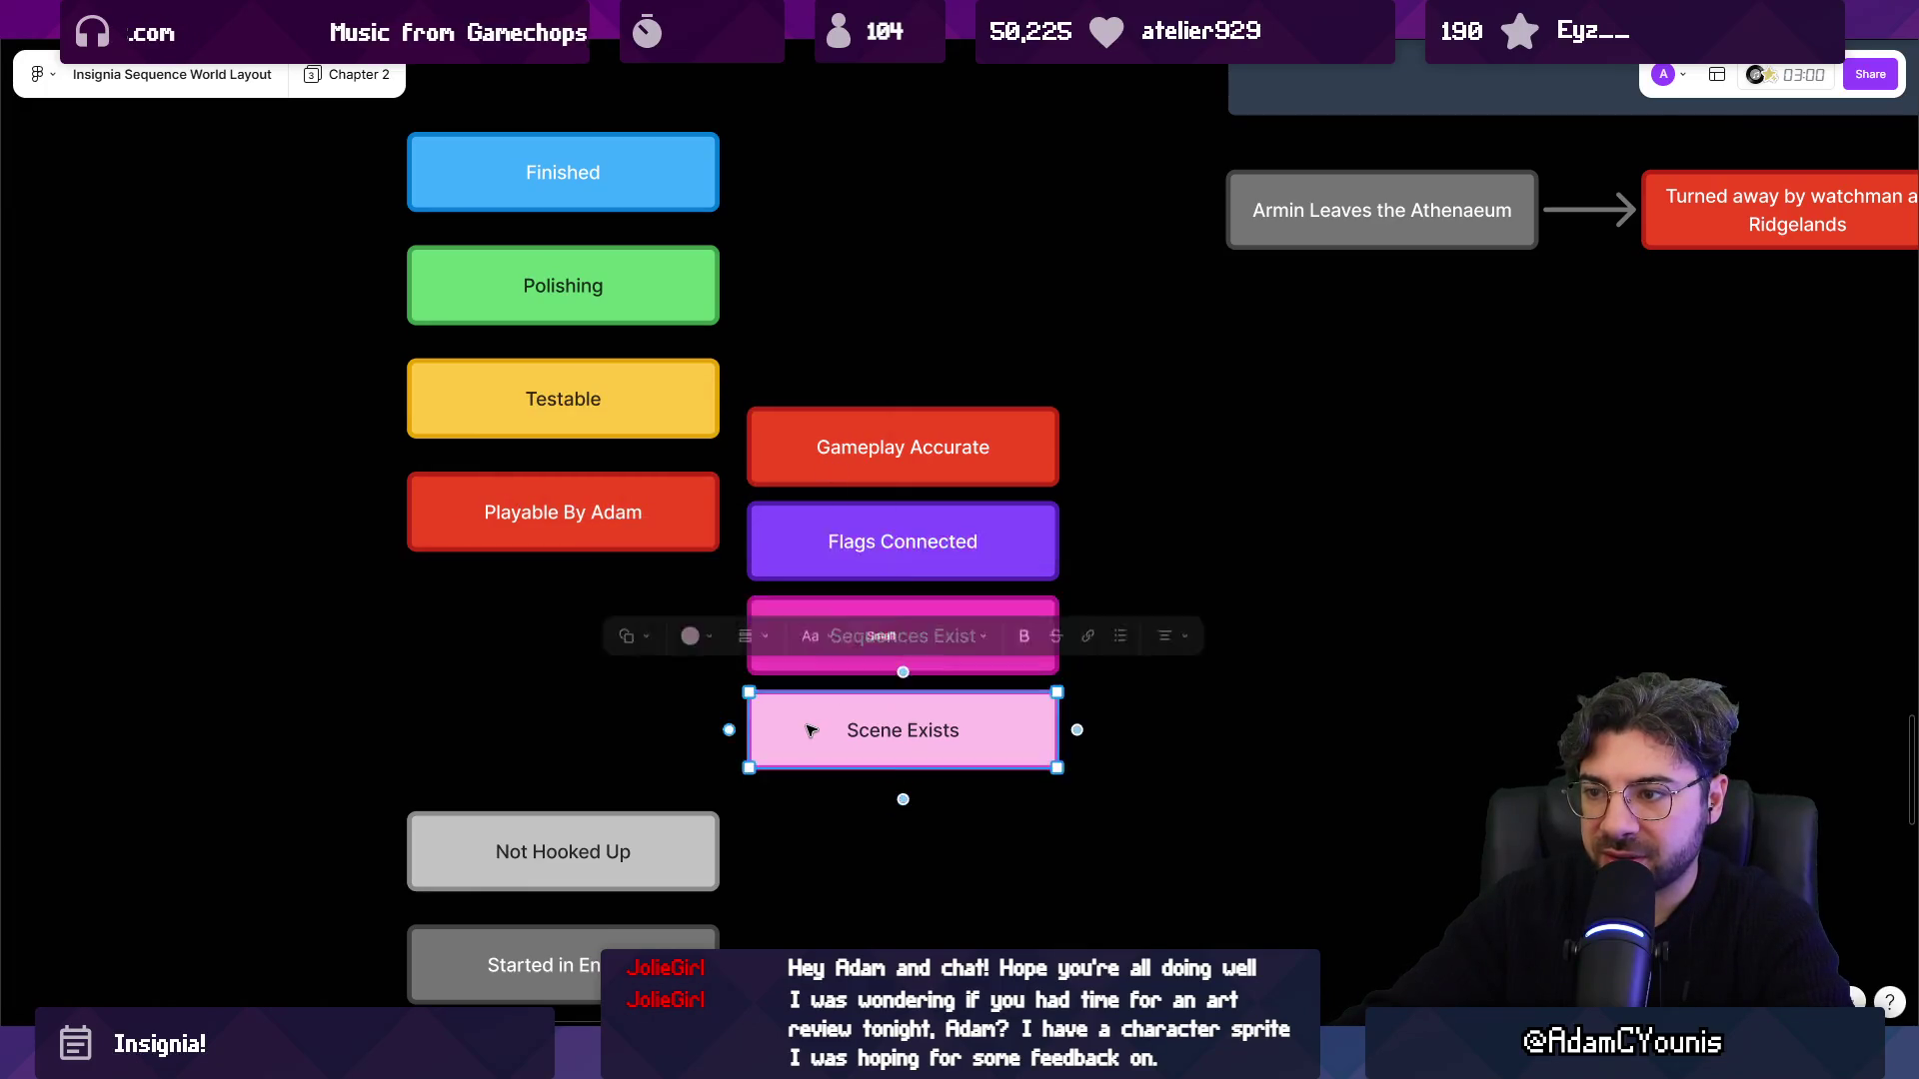
pyautogui.click(525, 540)
pyautogui.scroll(-5, 596, 585)
pyautogui.click(977, 597)
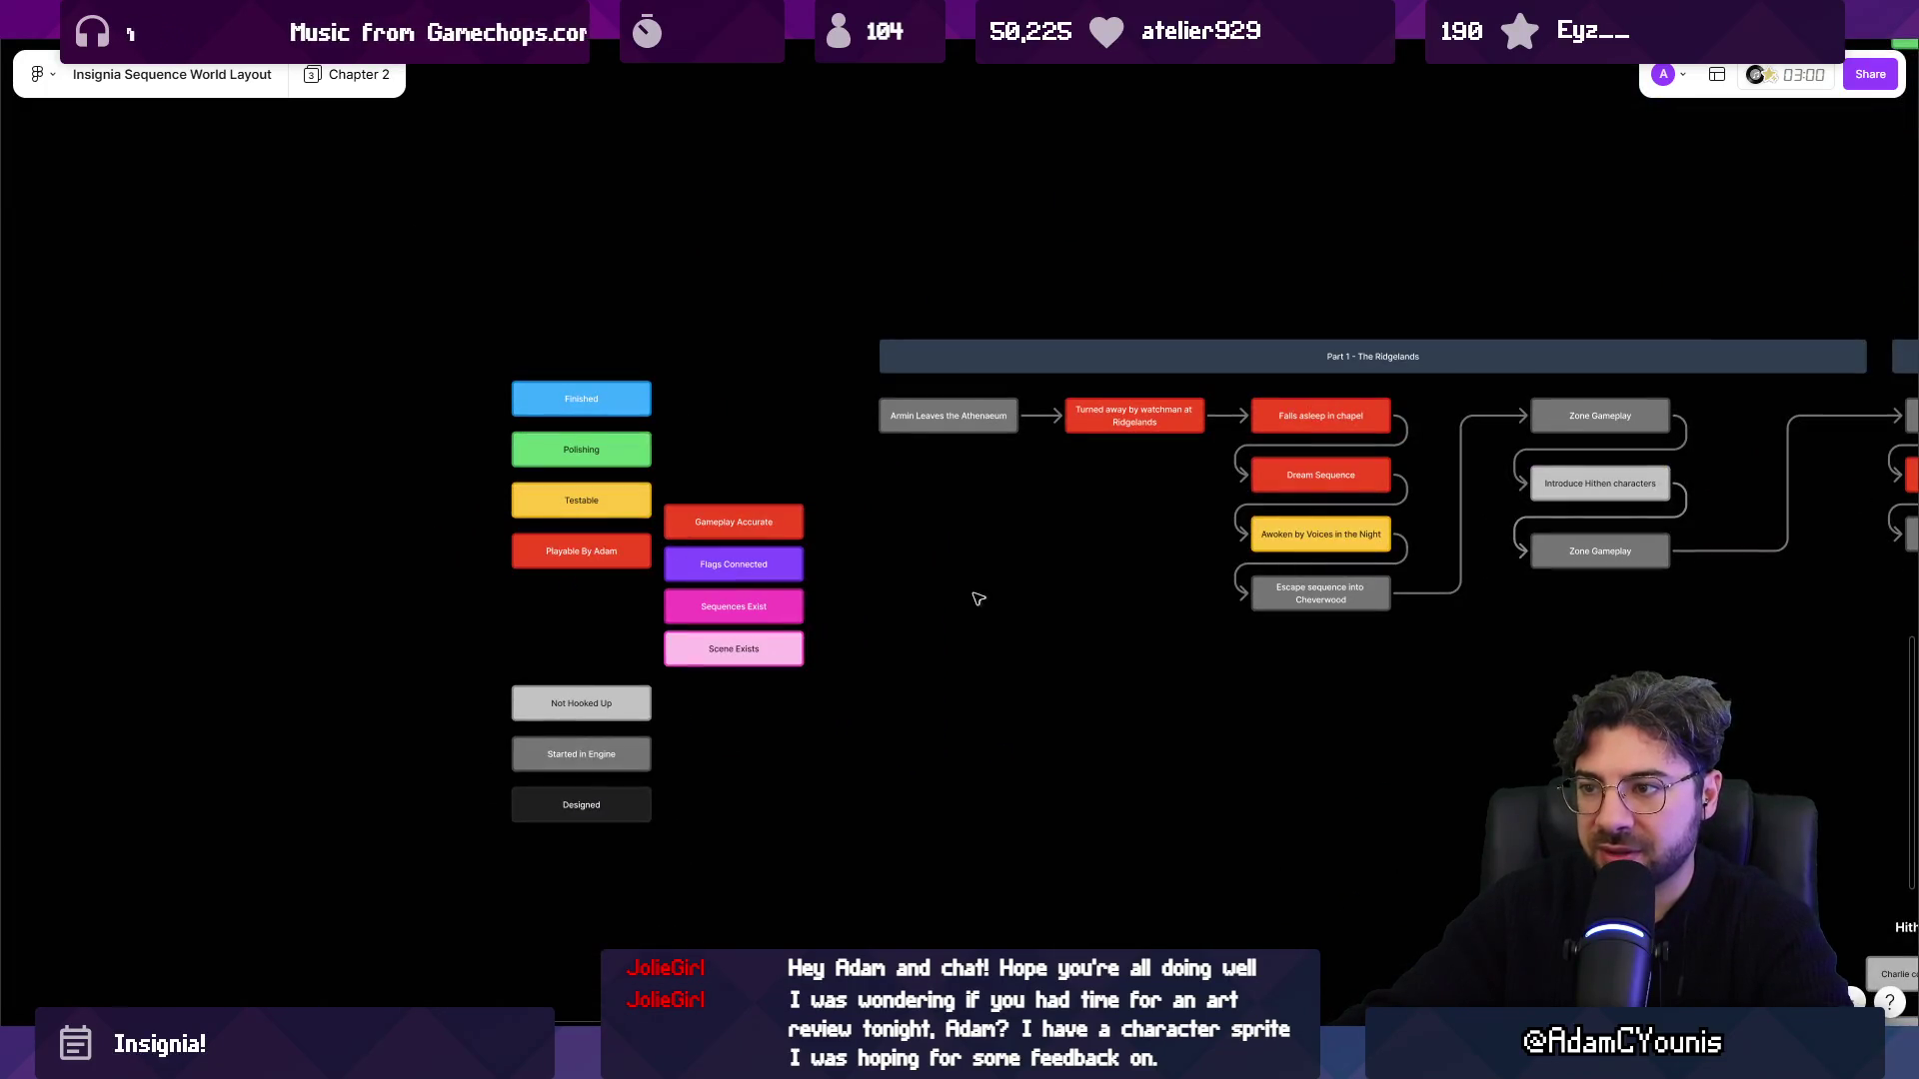
# Delete the Playable By Adam status box and zoom out over the whole board.
pyautogui.click(612, 558)
pyautogui.press('Delete')
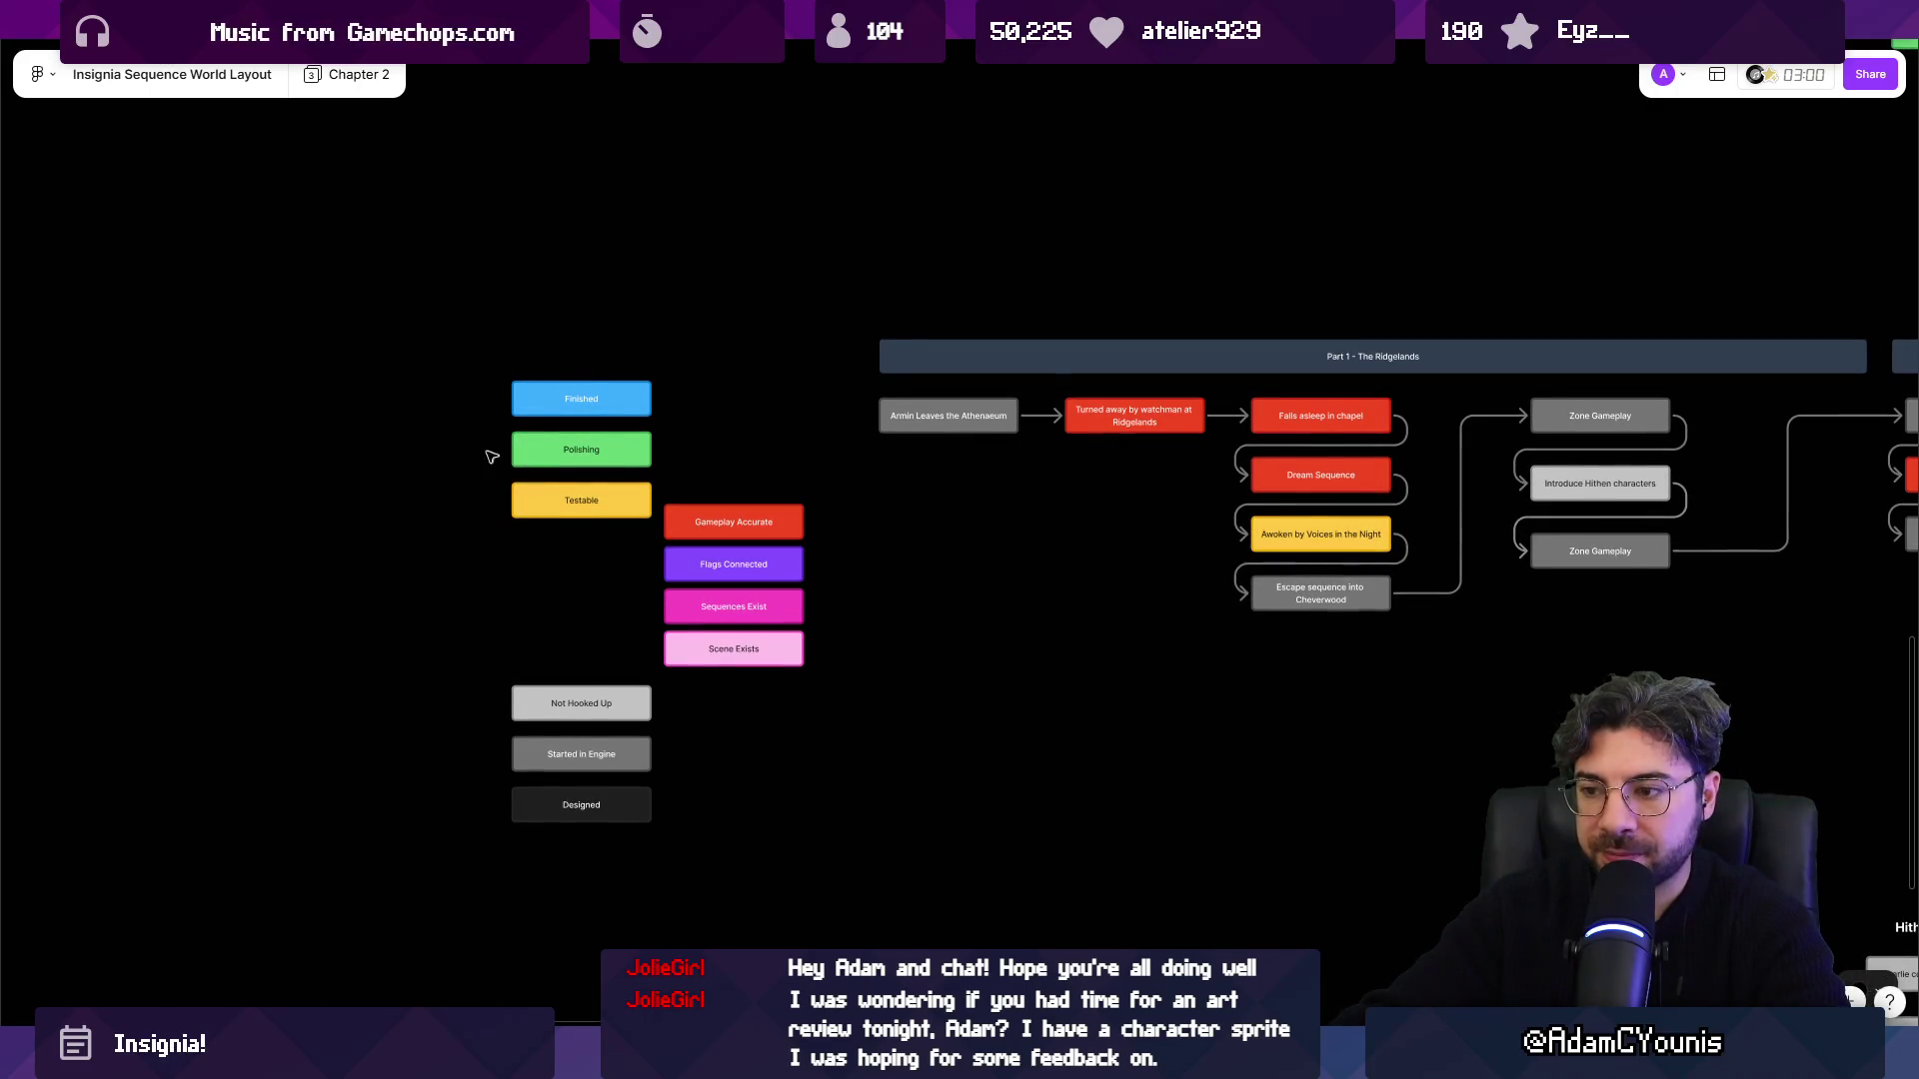
pyautogui.hotkey('ctrl', 'l')
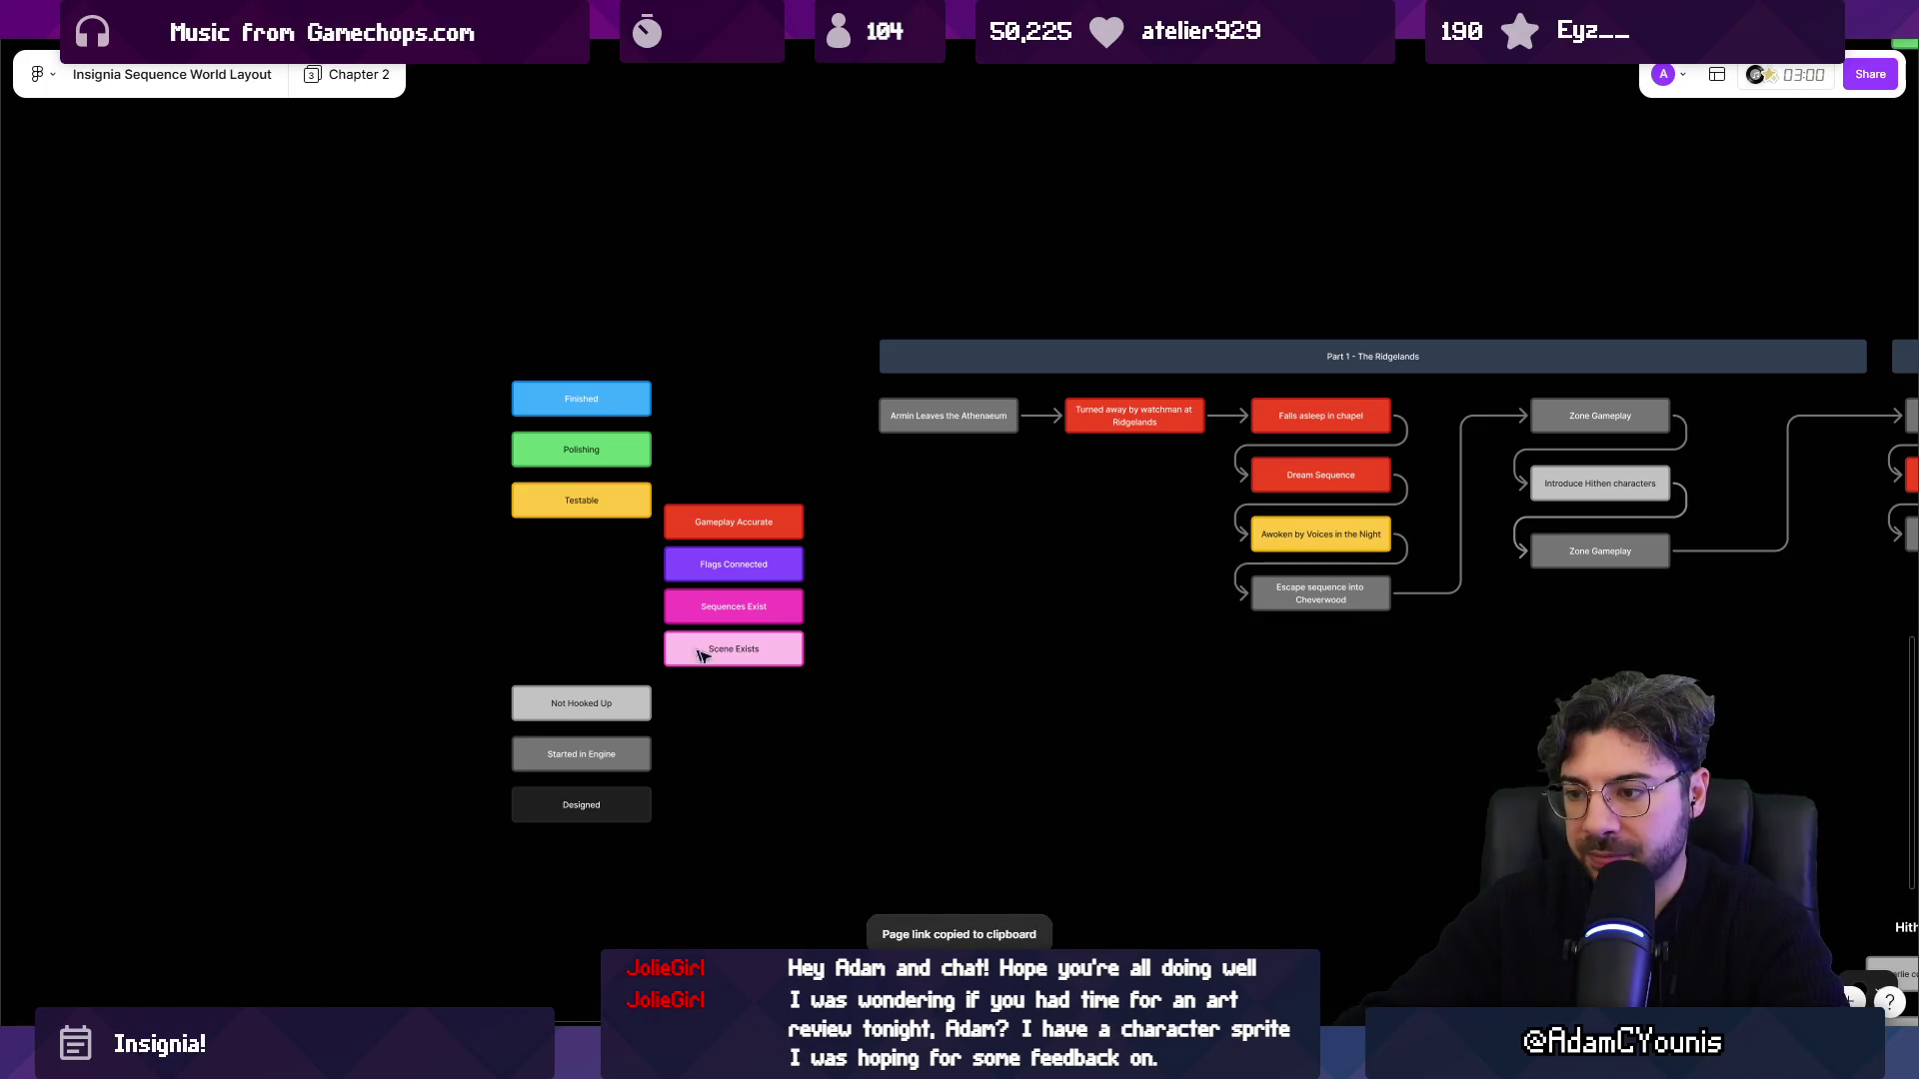
pyautogui.press('x')
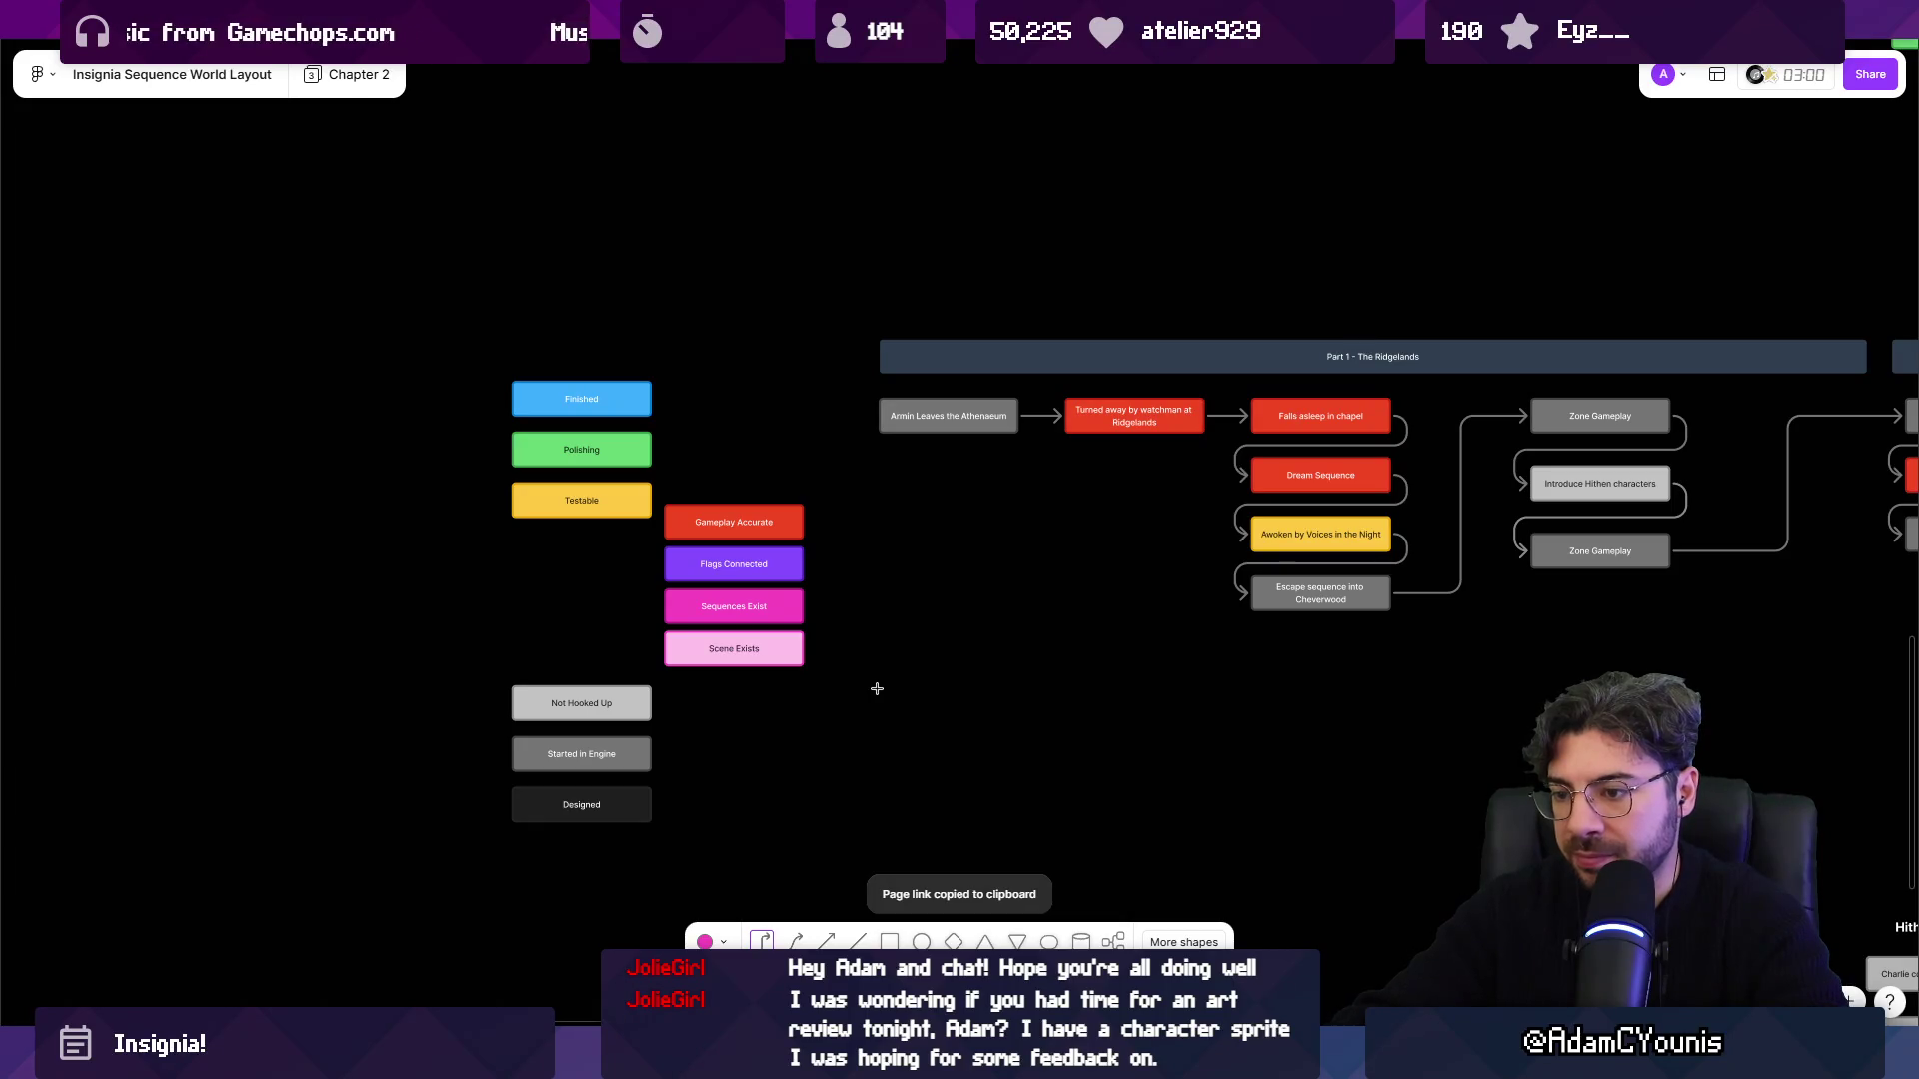
pyautogui.press('Escape')
pyautogui.scroll(-10, 869, 693)
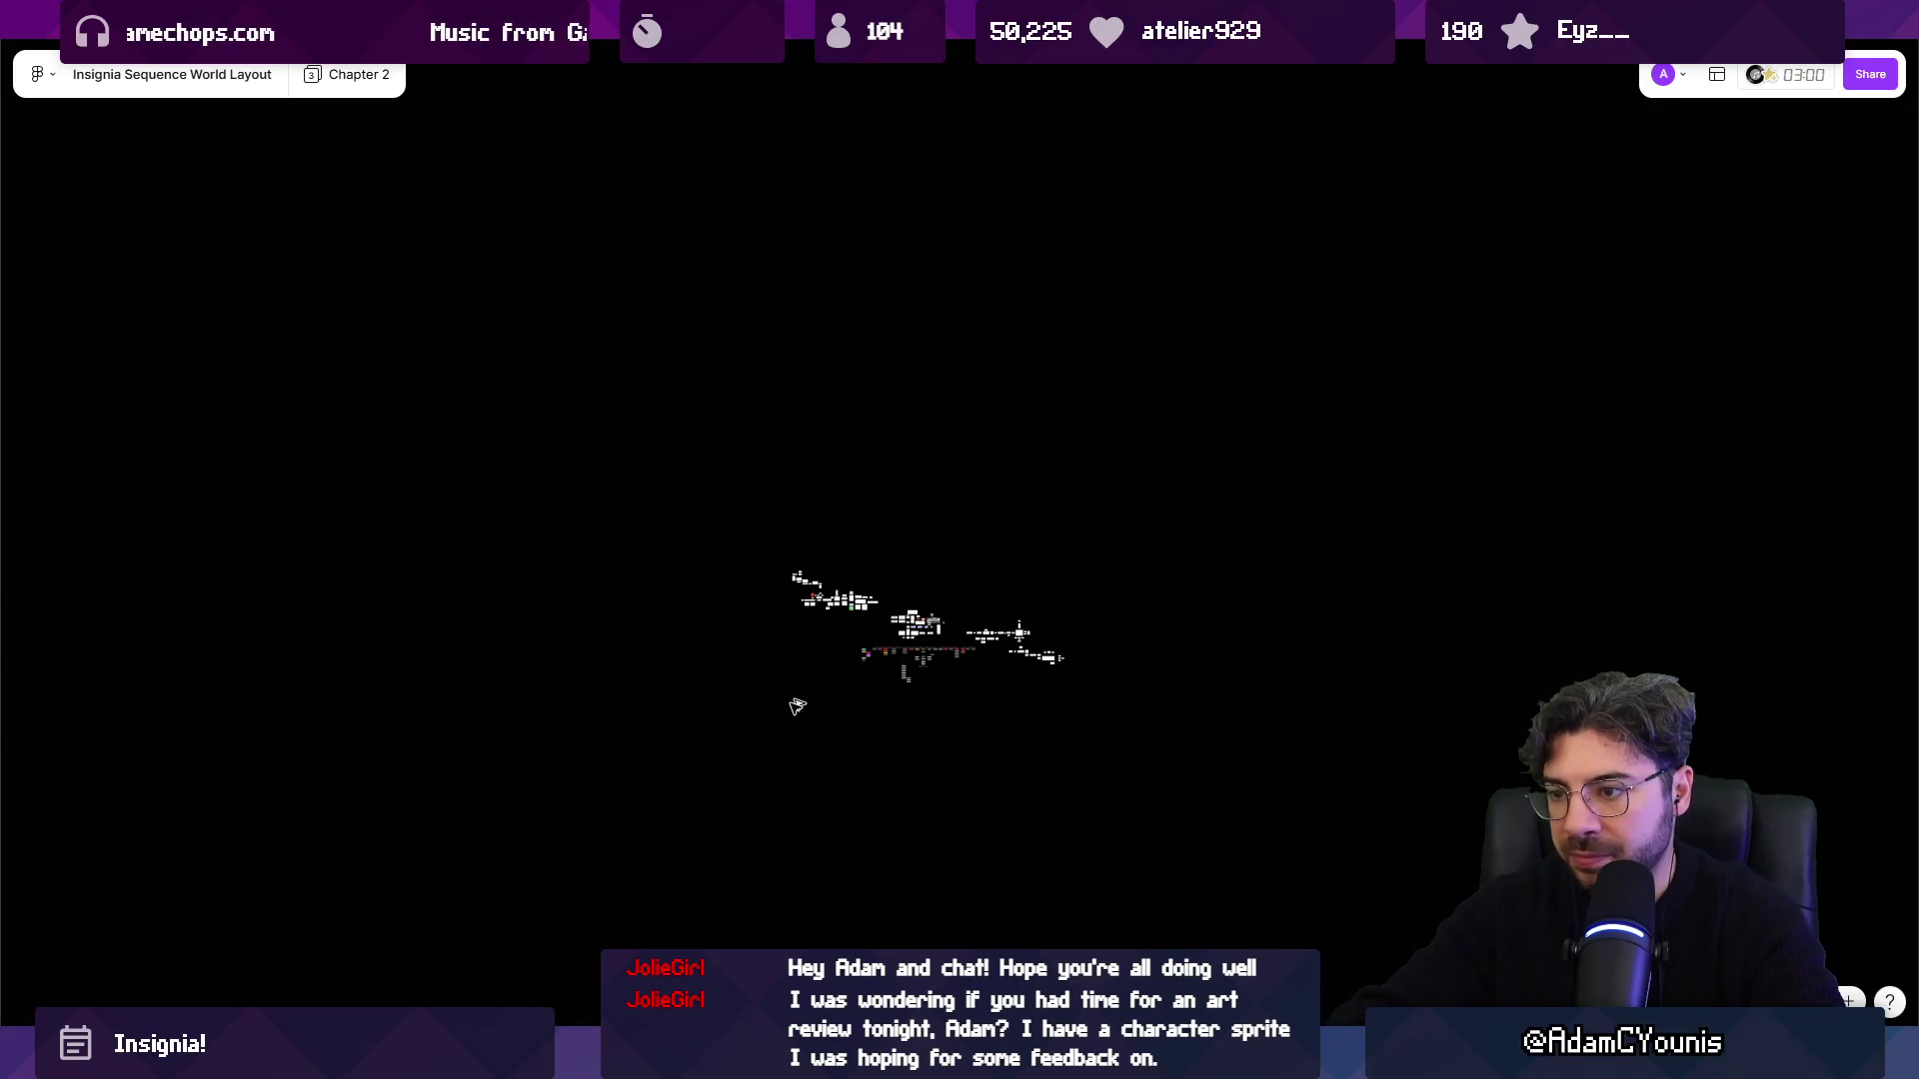
pyautogui.scroll(5, 799, 619)
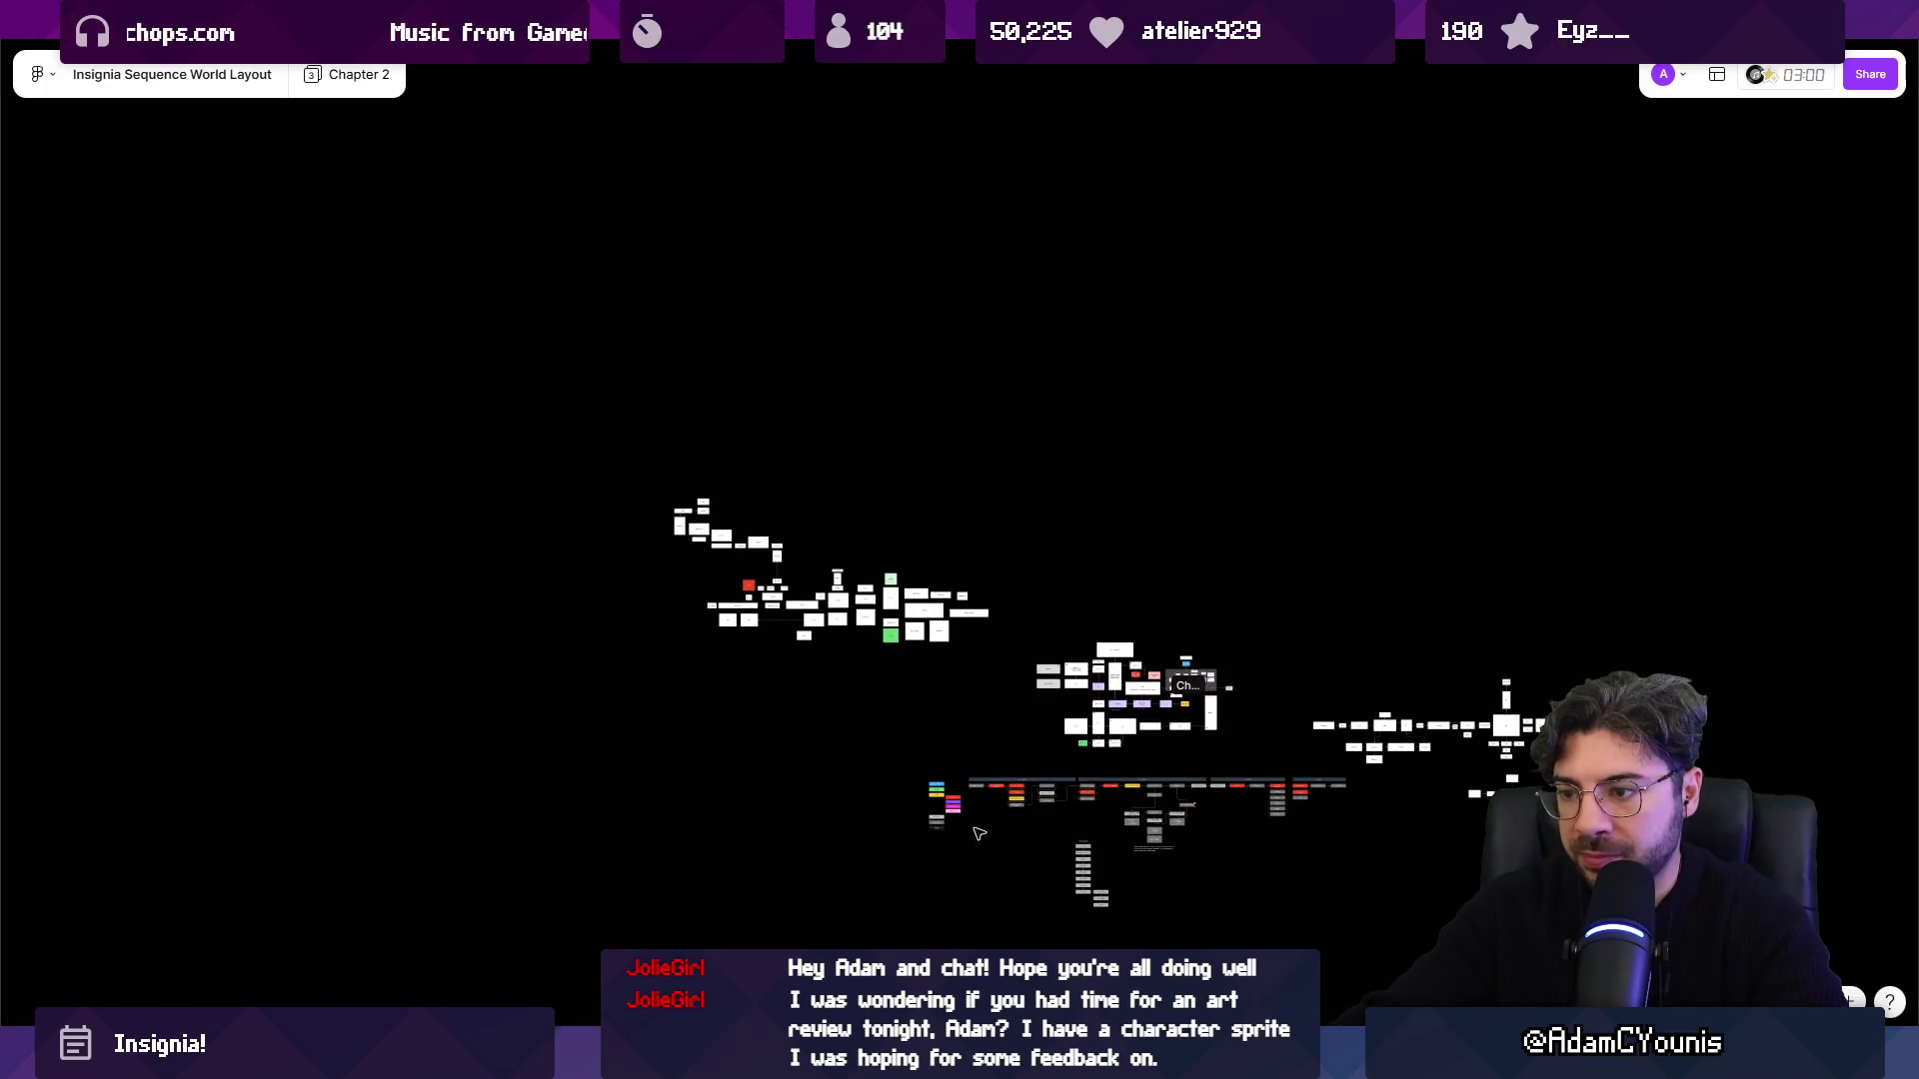
pyautogui.rightClick(580, 704)
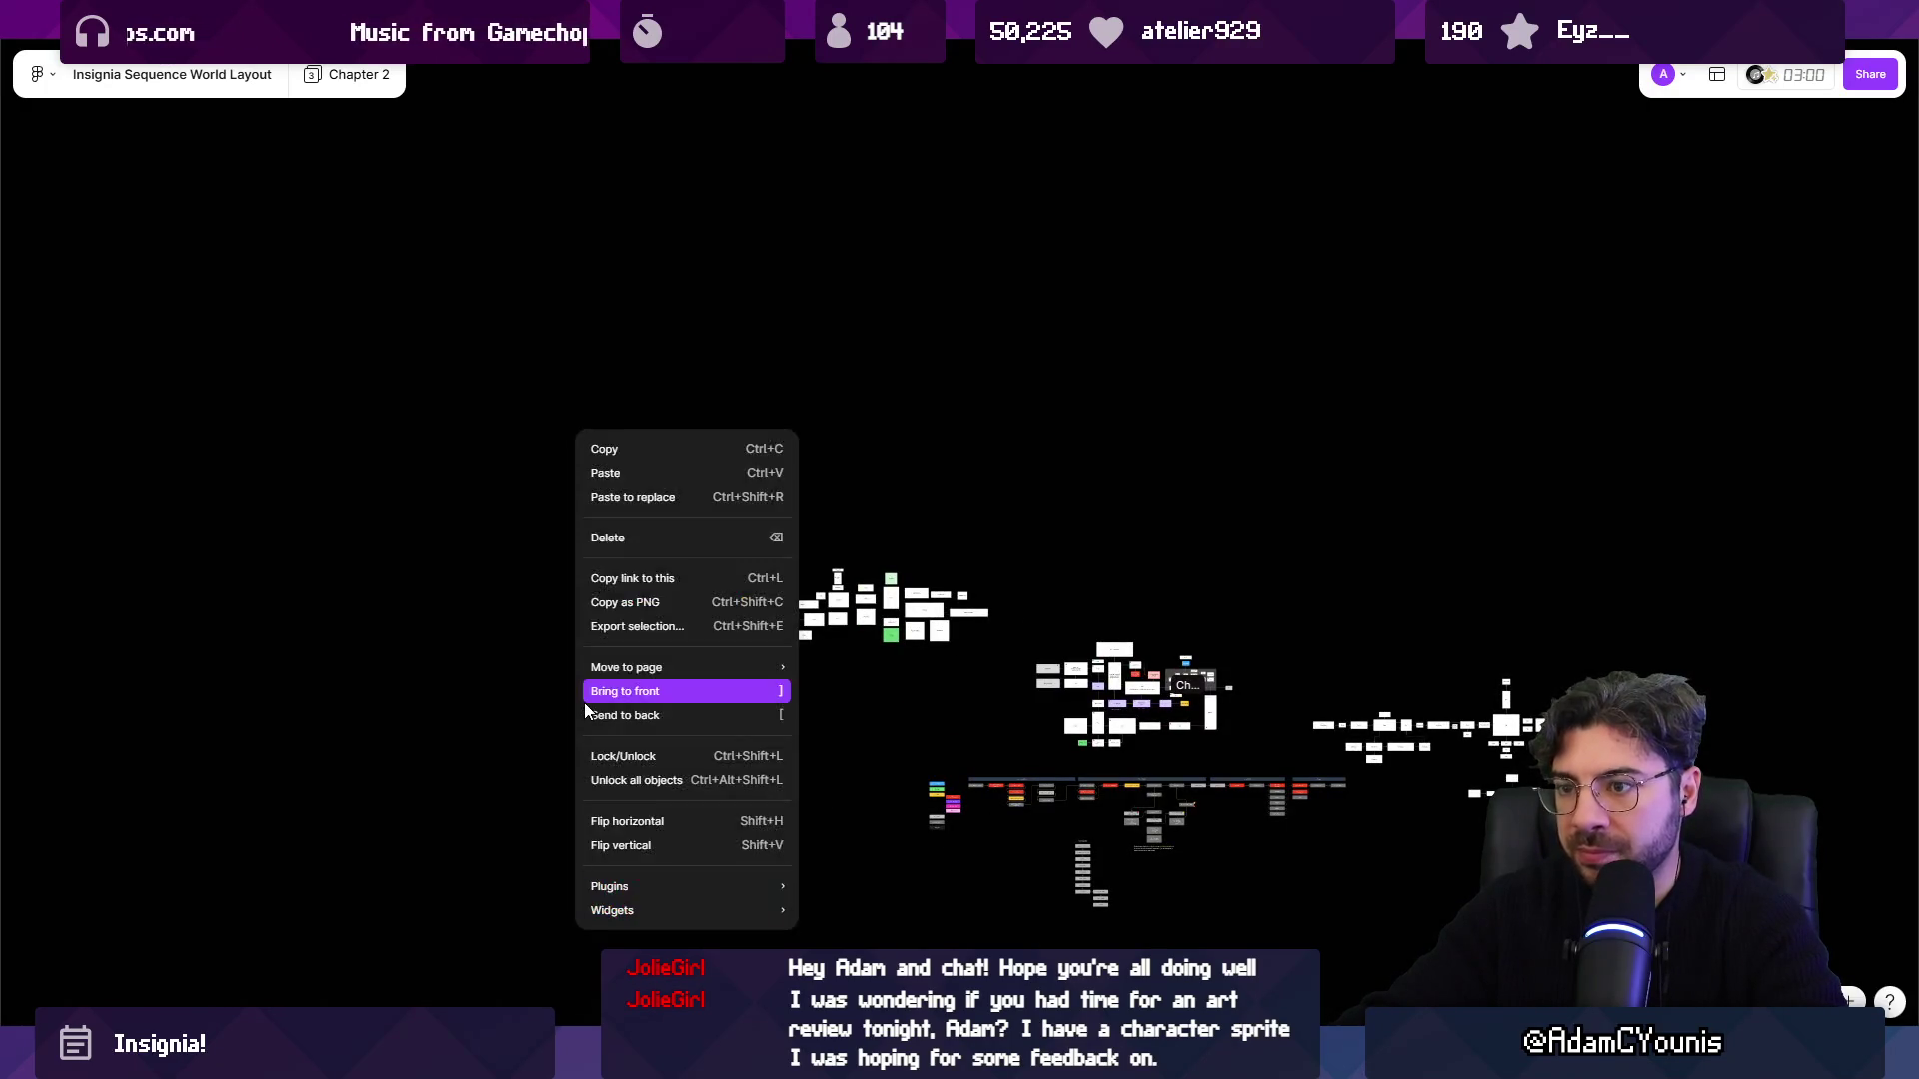
pyautogui.click(634, 757)
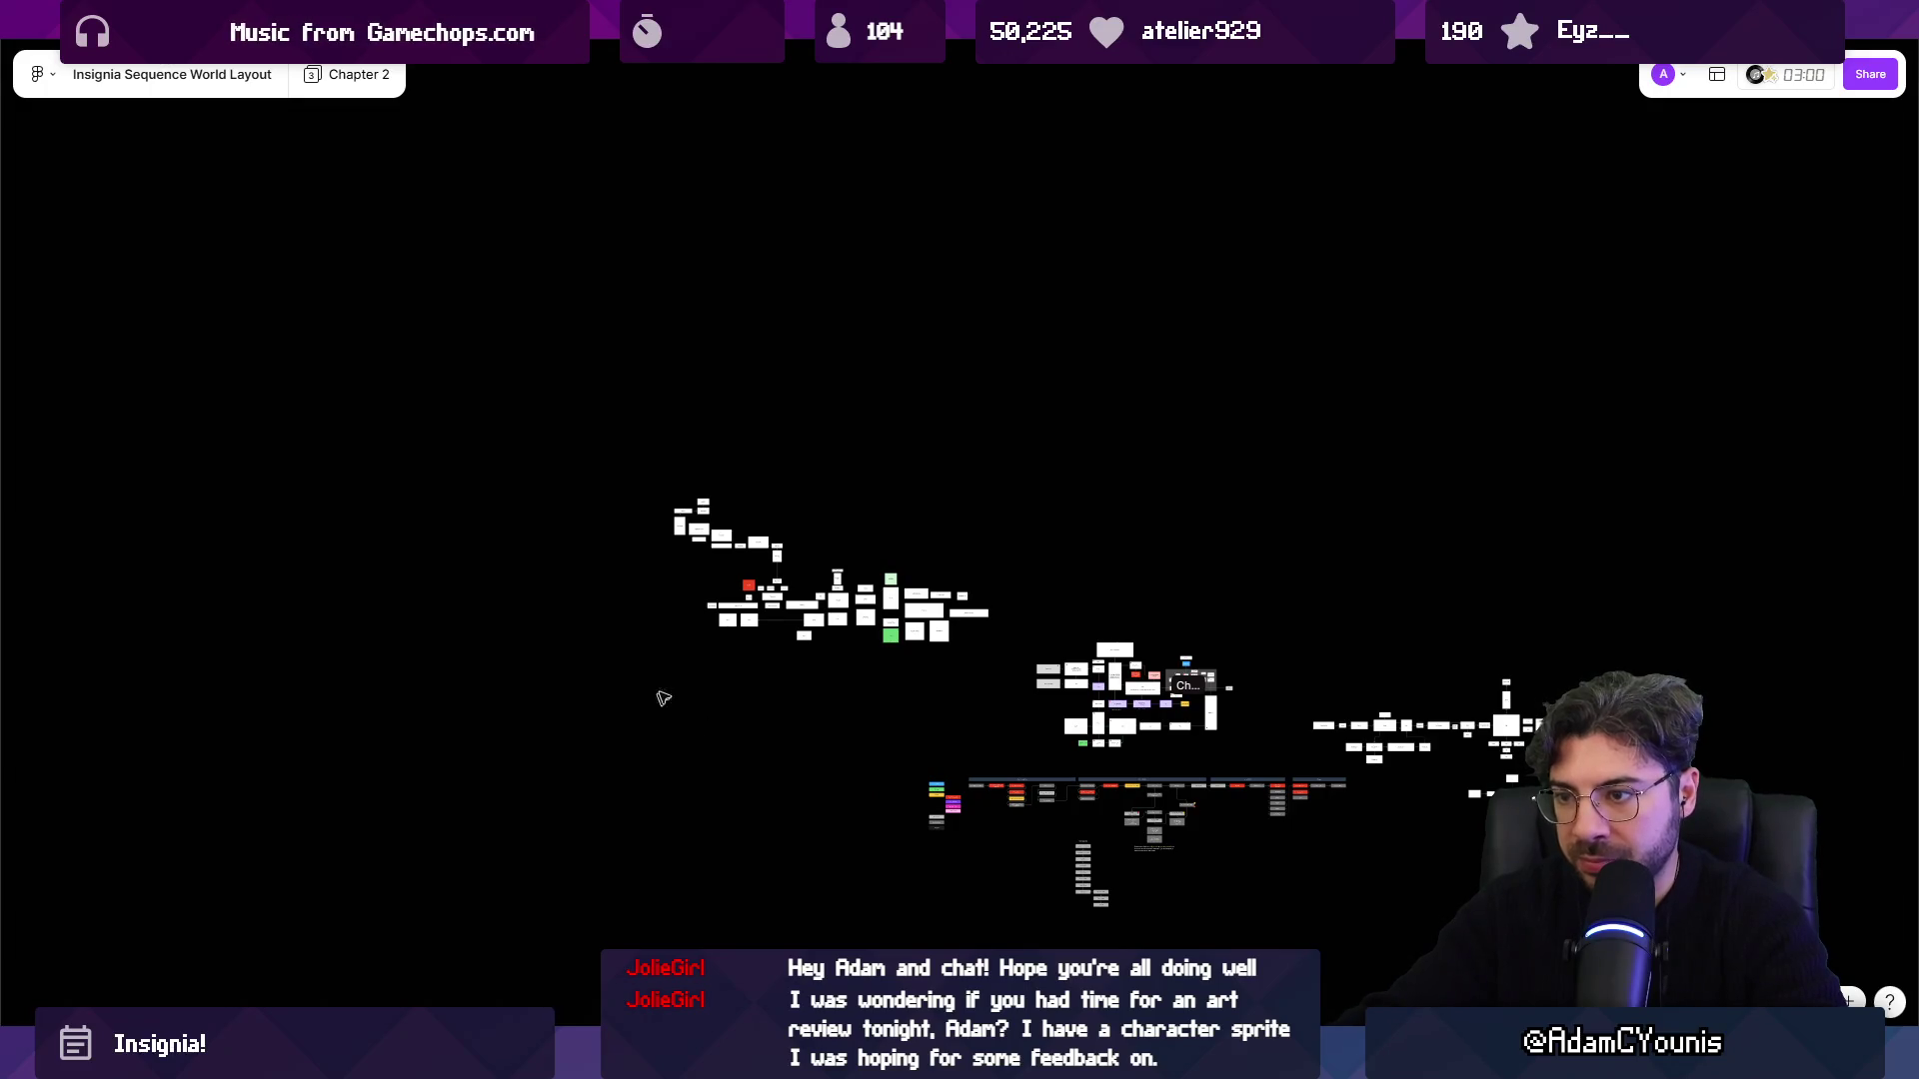
pyautogui.moveTo(651, 711); pyautogui.dragTo(899, 446)
# Align the four new statuses under Testable and move Not Hooked Up, Started in Engine and Designed beneath Scene Exists.
pyautogui.scroll(10, 741, 799)
pyautogui.scroll(-3, 741, 799)
pyautogui.click(717, 594)
pyautogui.click(566, 715)
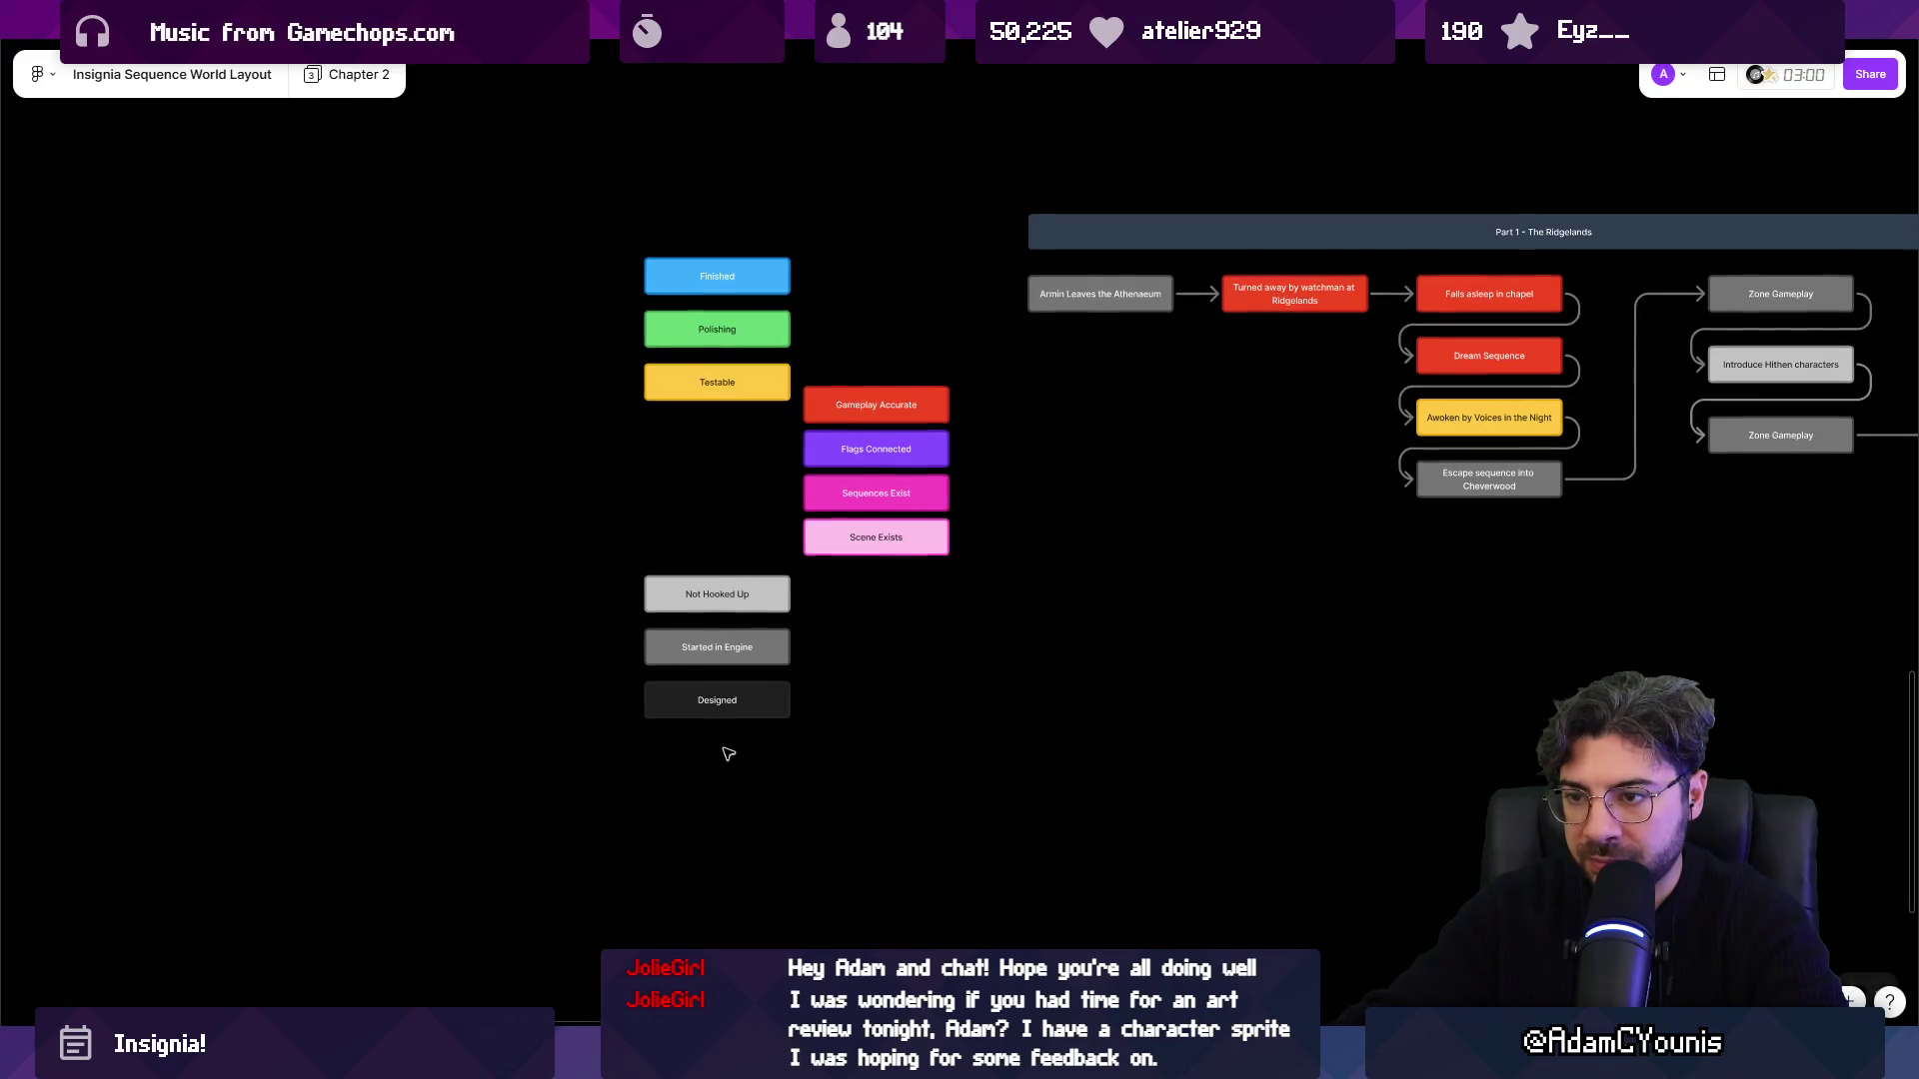
pyautogui.moveTo(535, 668)
pyautogui.mouseDown()
pyautogui.moveTo(634, 857)
pyautogui.moveTo(660, 860)
pyautogui.mouseUp()
pyautogui.moveTo(720, 595)
pyautogui.mouseDown()
pyautogui.moveTo(720, 689)
pyautogui.moveTo(801, 557)
pyautogui.moveTo(950, 385)
pyautogui.moveTo(740, 470)
pyautogui.moveTo(722, 451)
pyautogui.mouseUp()
pyautogui.moveTo(615, 600); pyautogui.dragTo(775, 815)
pyautogui.moveTo(712, 746); pyautogui.dragTo(712, 672)
pyautogui.click(891, 600)
pyautogui.hscroll(2, 849, 574)
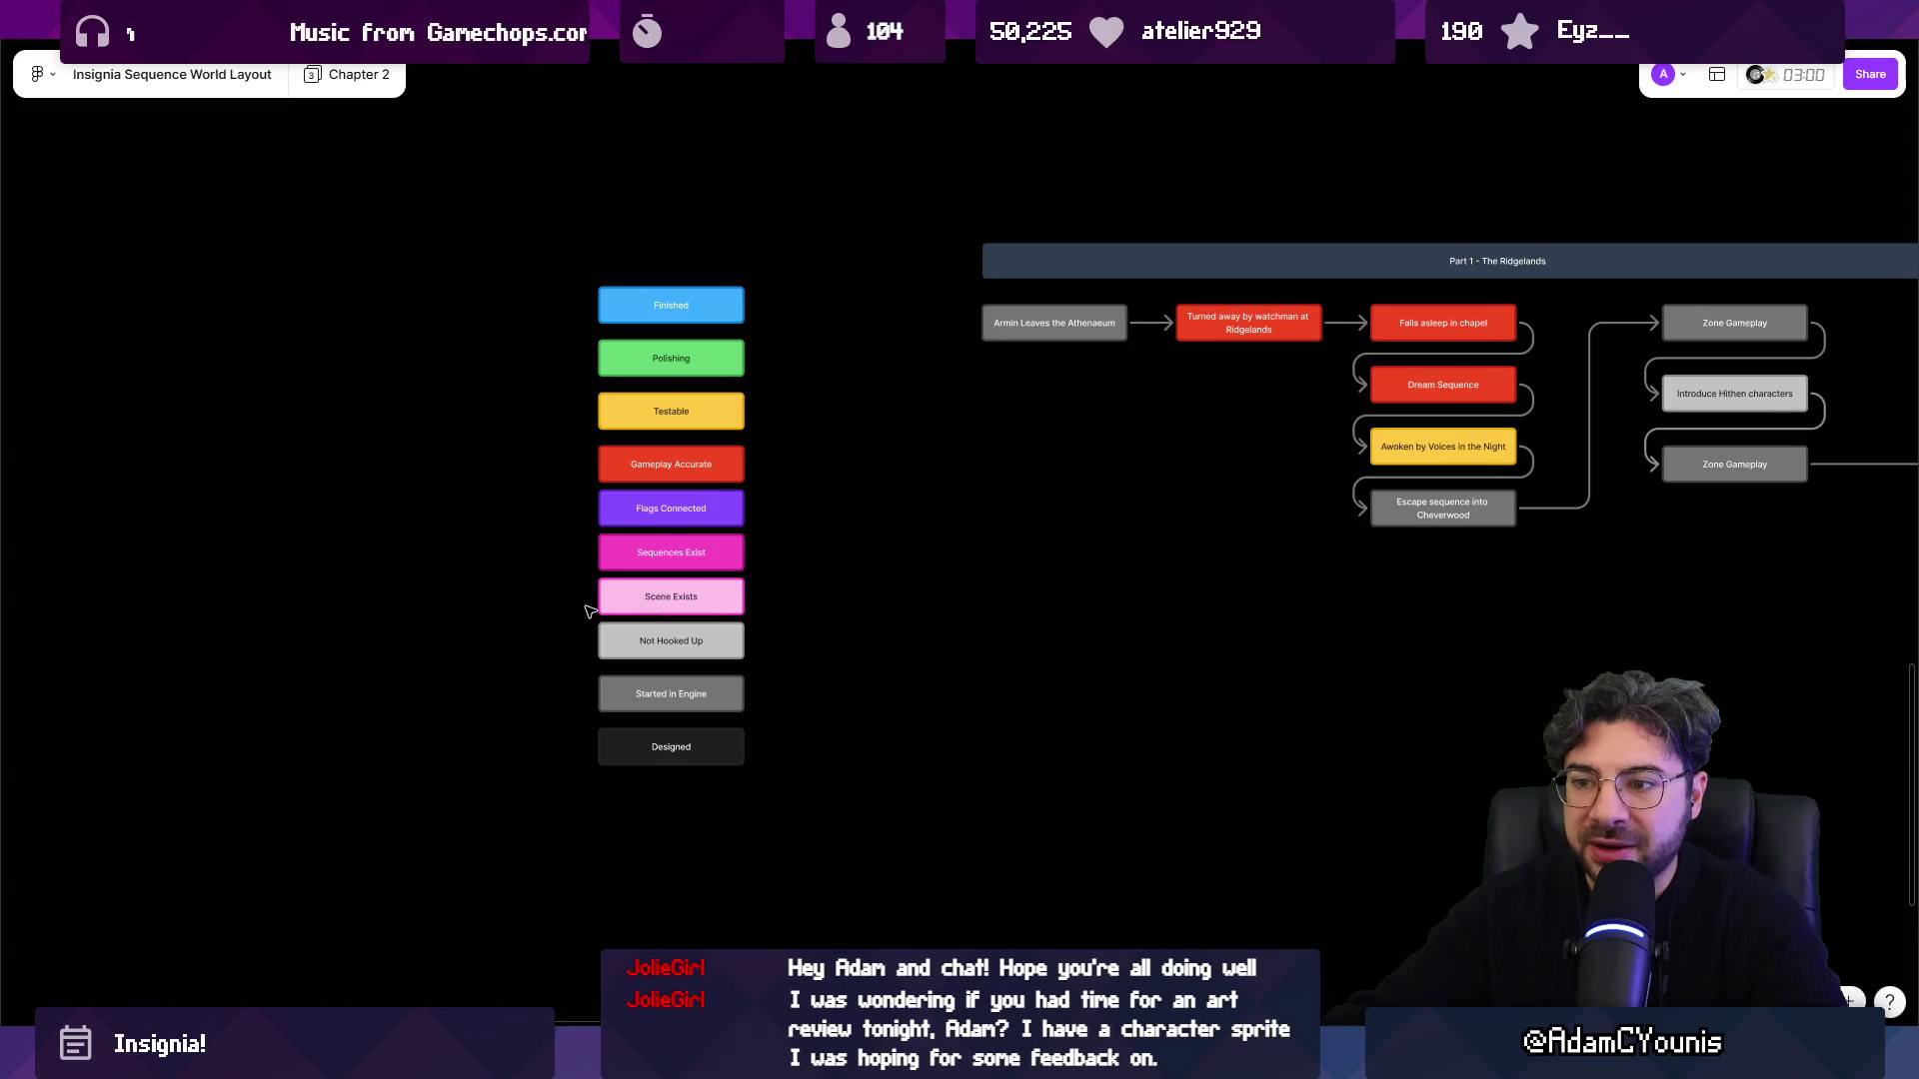
pyautogui.scroll(5, 594, 610)
pyautogui.click(629, 664)
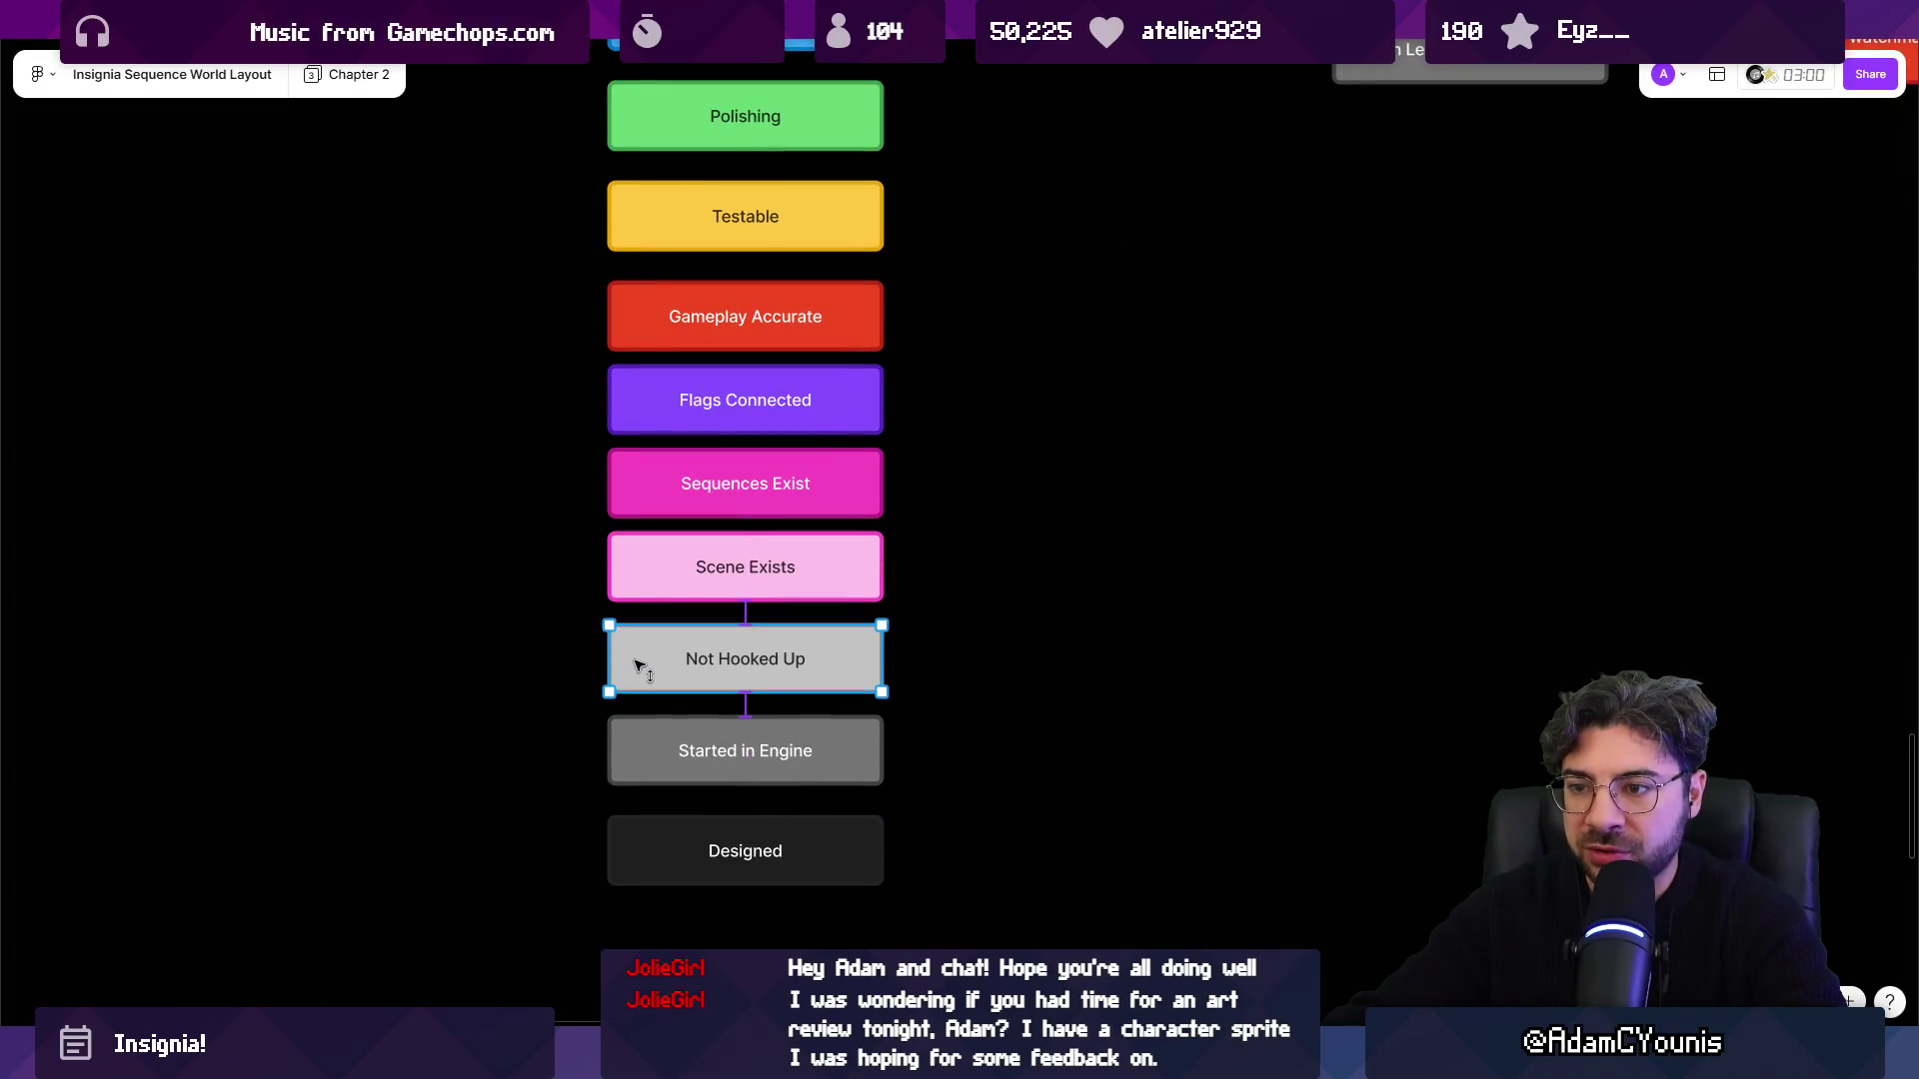
# Recolour the Turned away by watchman box from red to purple.
pyautogui.click(742, 841)
pyautogui.scroll(2, 841, 660)
pyautogui.hscroll(-2, 841, 660)
pyautogui.scroll(-3, 841, 660)
pyautogui.hscroll(3, 947, 527)
pyautogui.scroll(4, 970, 480)
pyautogui.click(969, 456)
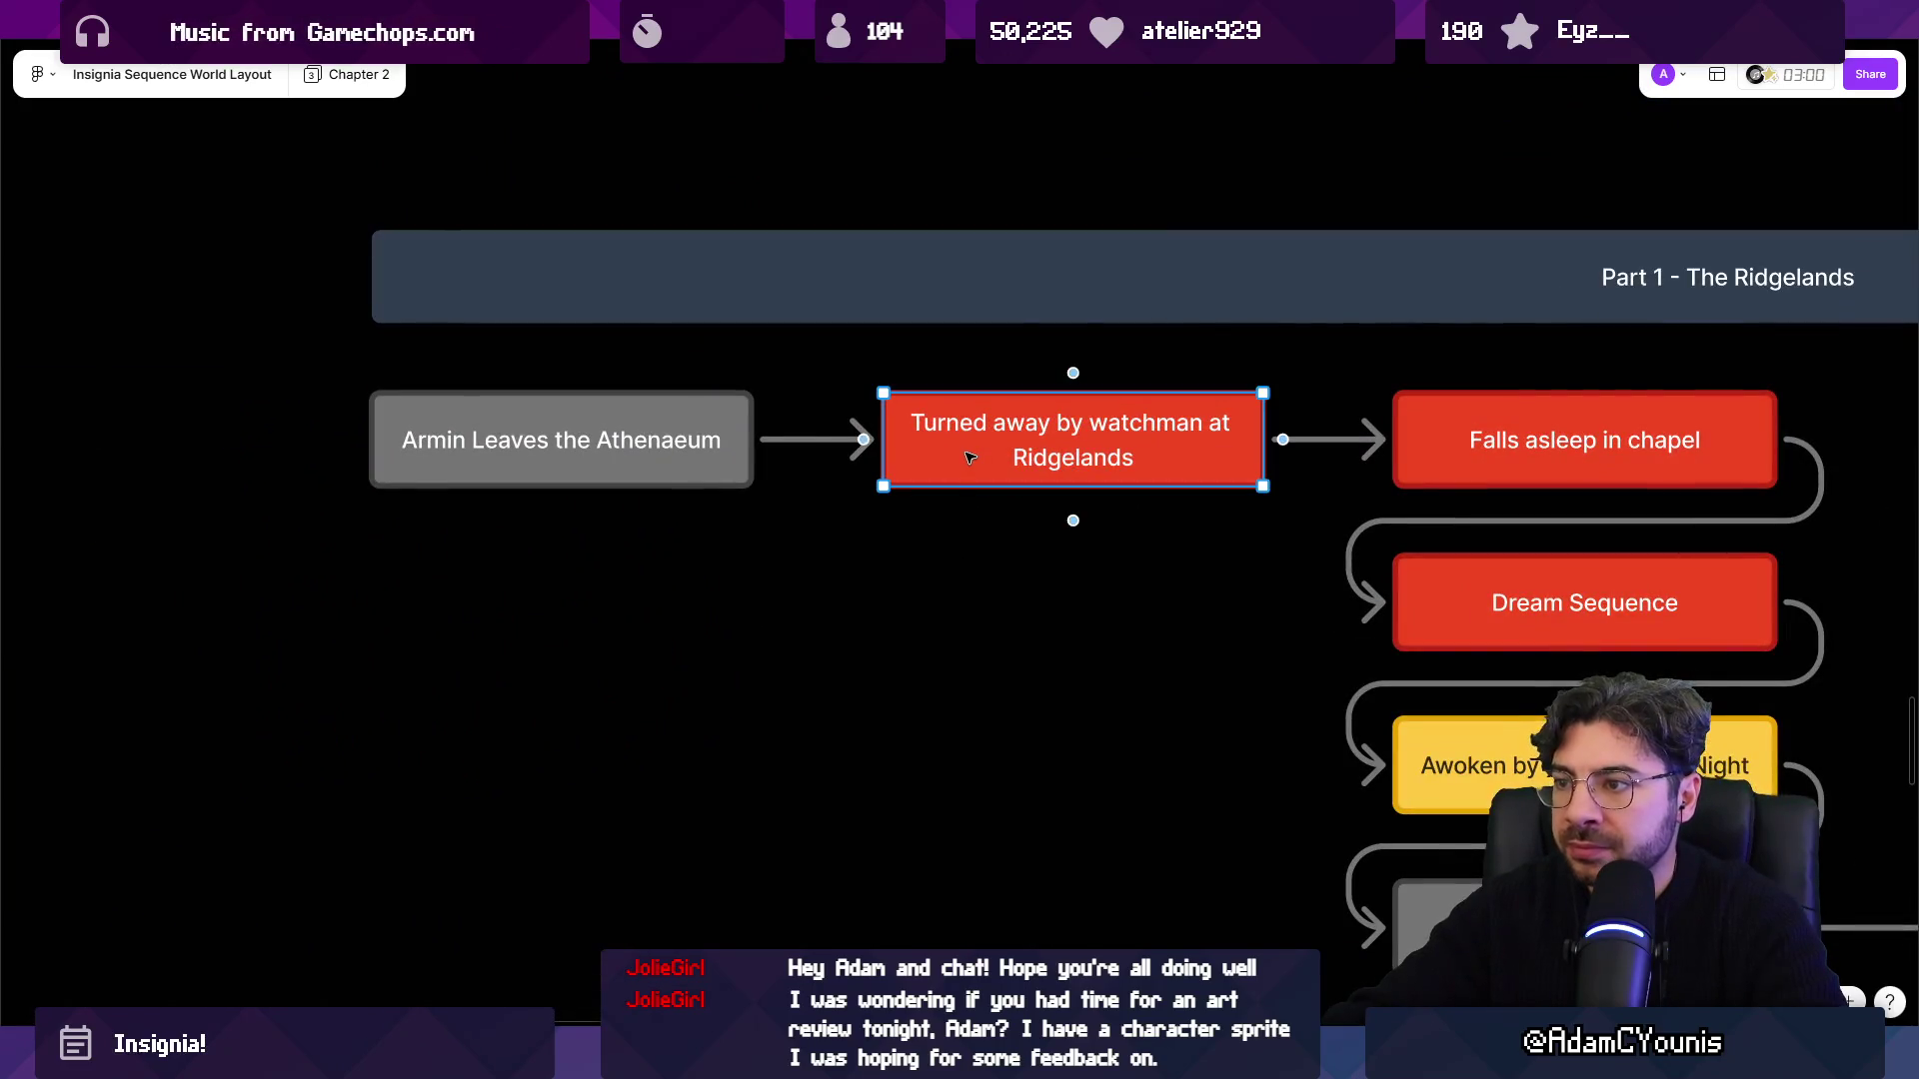
pyautogui.click(867, 336)
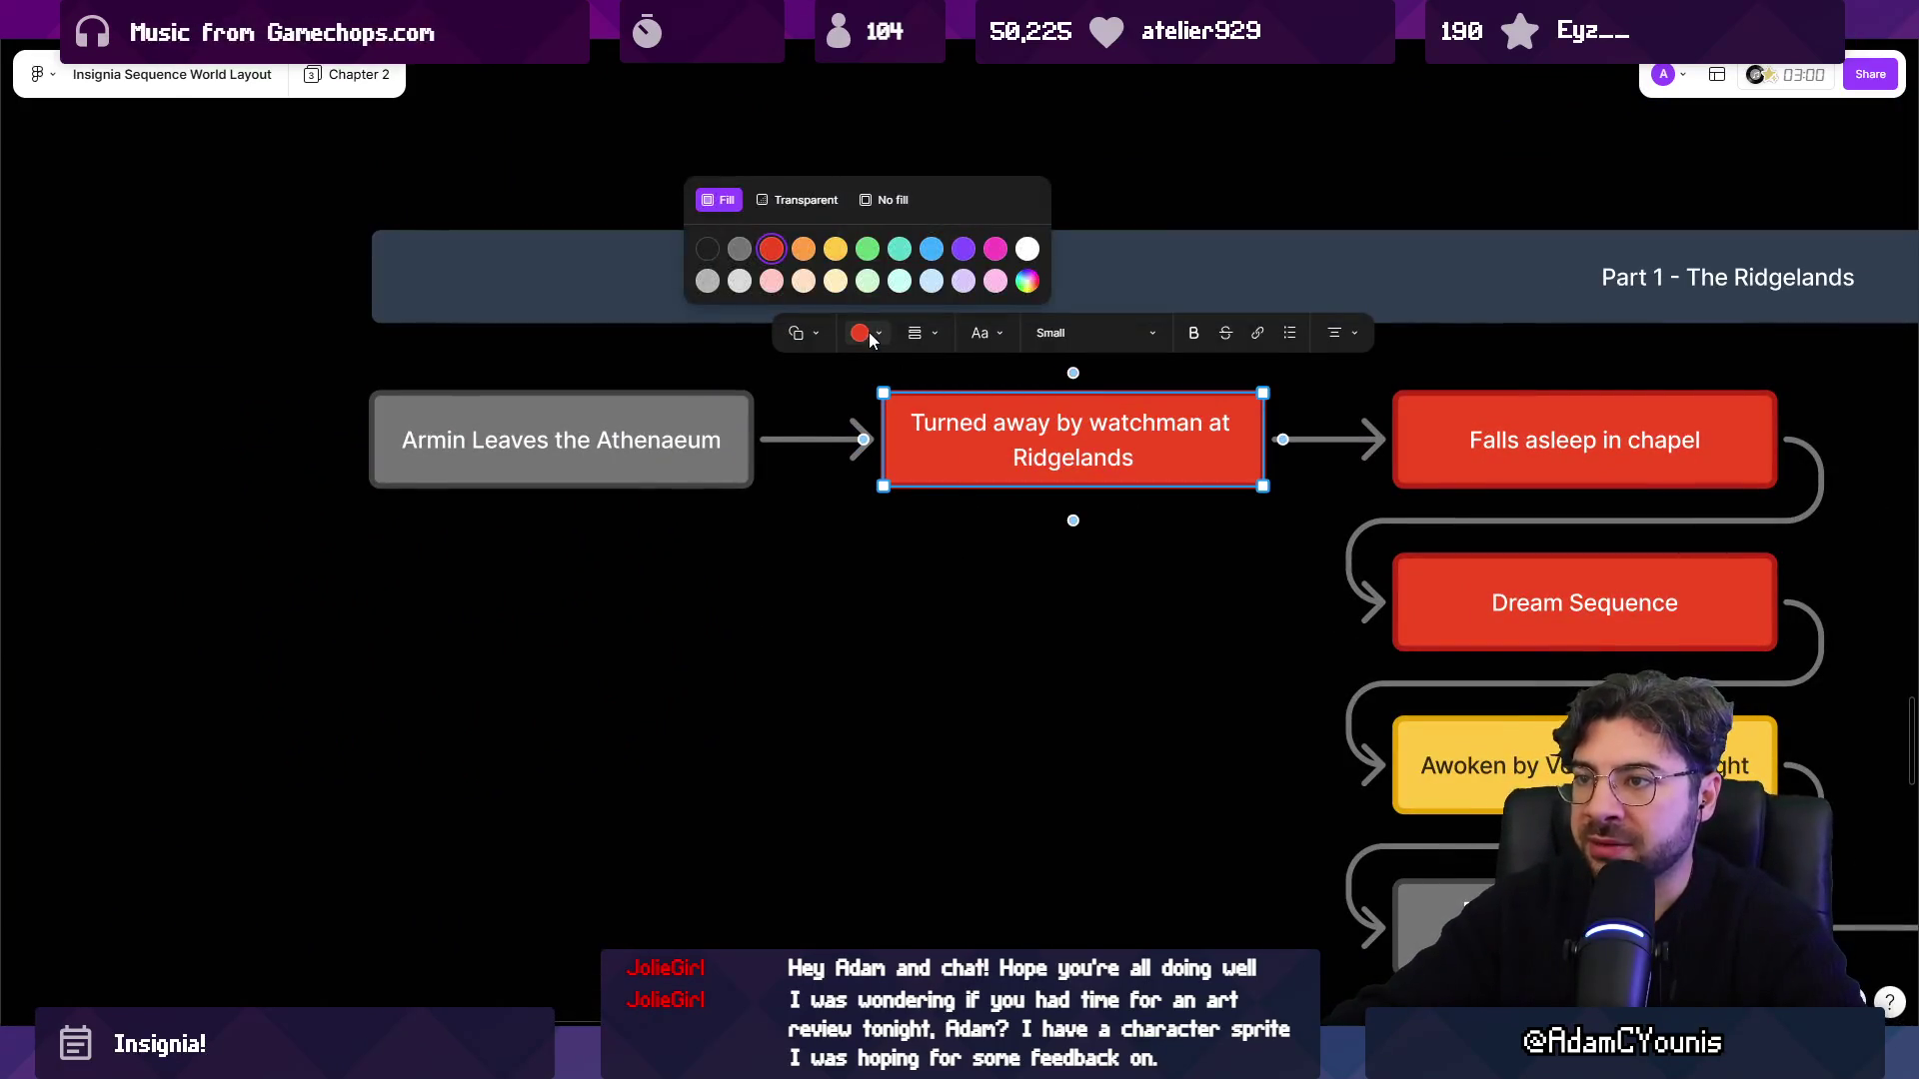
pyautogui.scroll(-3, 1035, 396)
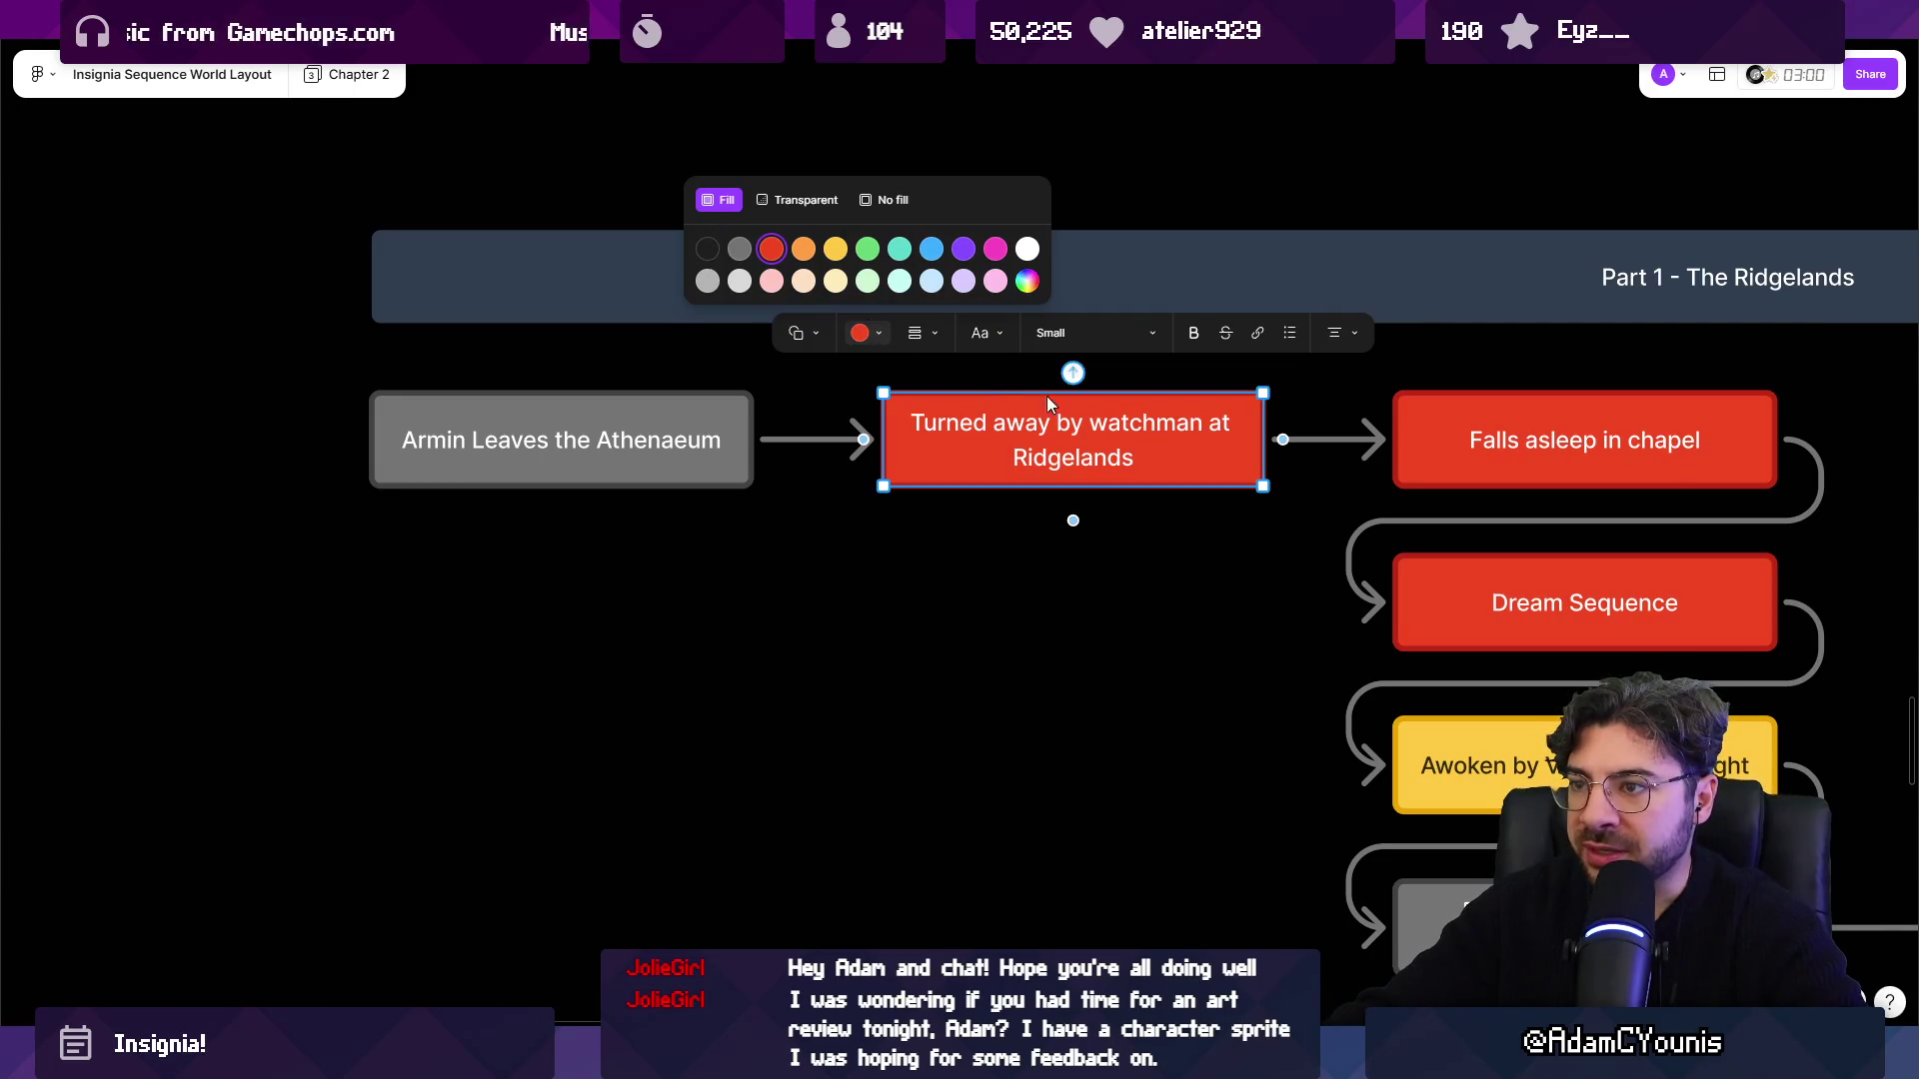
pyautogui.click(959, 250)
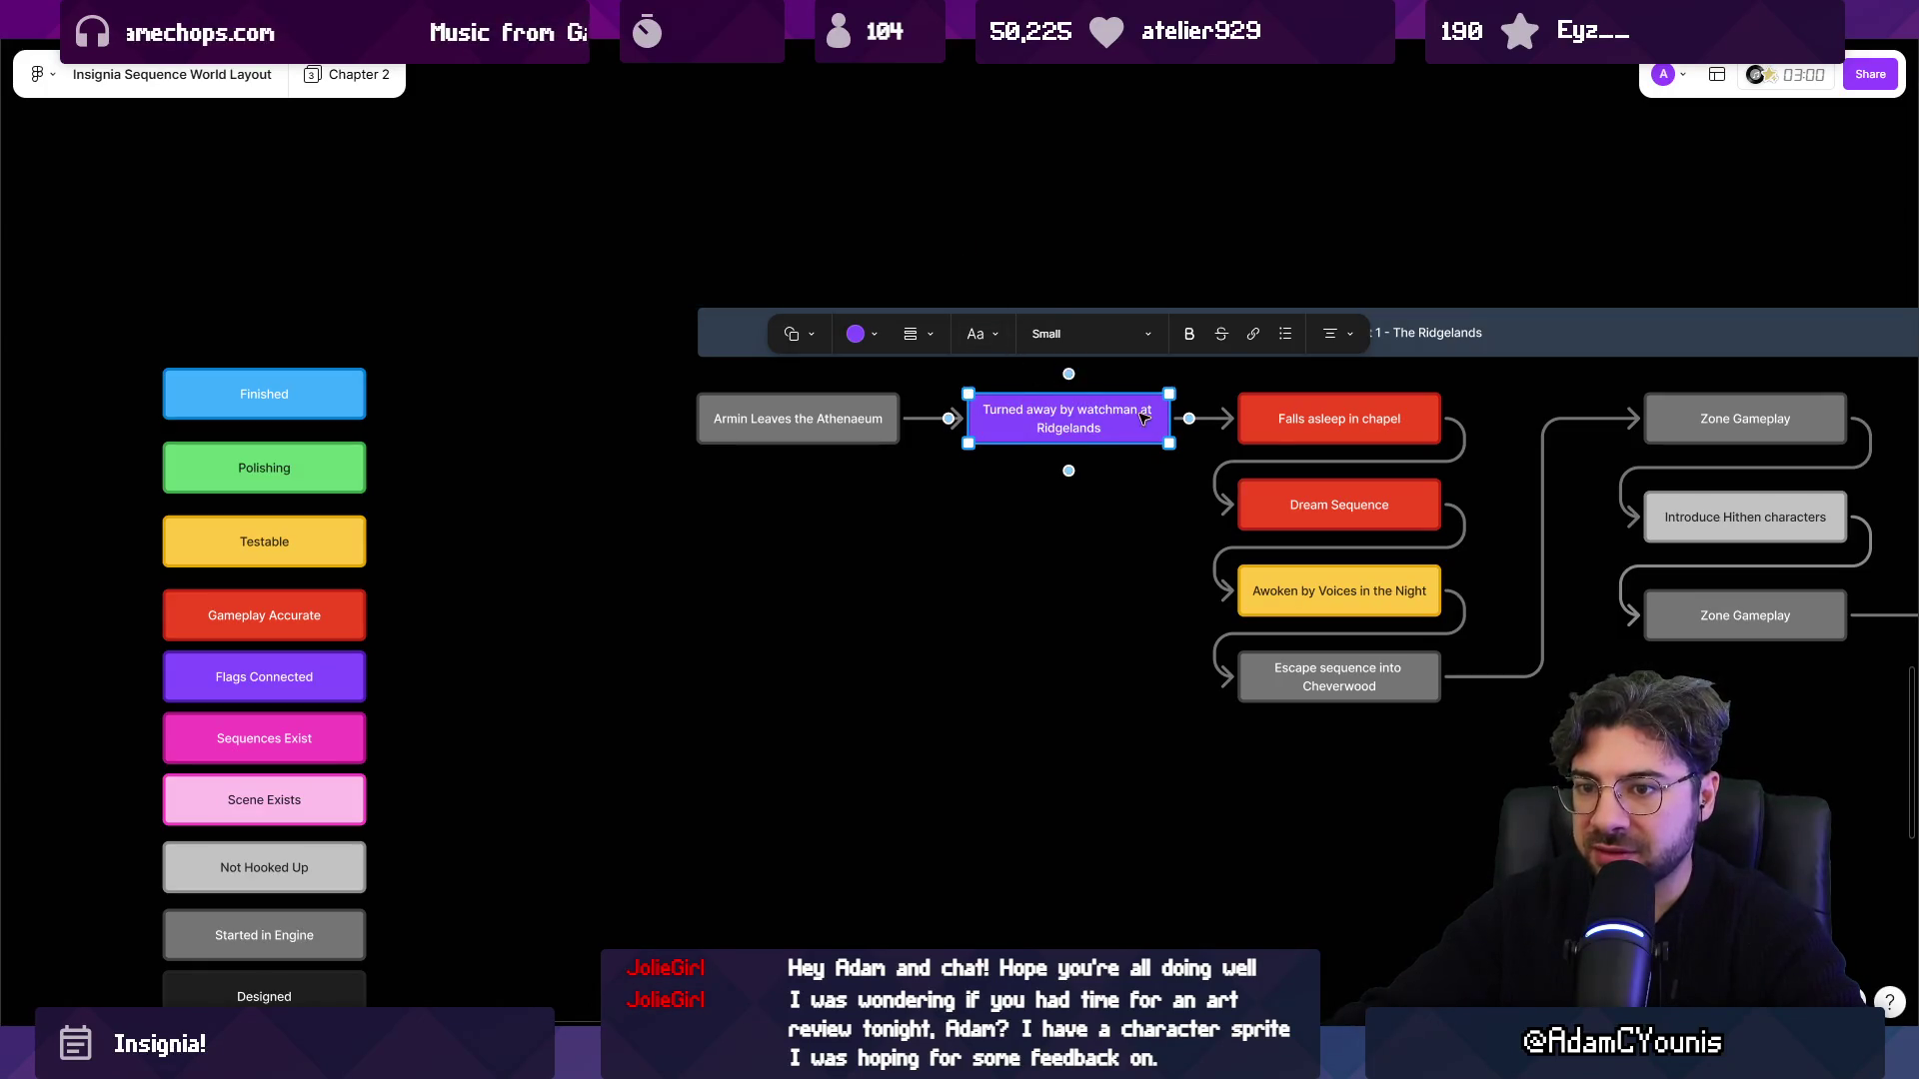
# Make the Falls asleep in chapel and Dream Sequence boxes purple together.
pyautogui.hscroll(5, 1235, 440)
pyautogui.scroll(2, 999, 480)
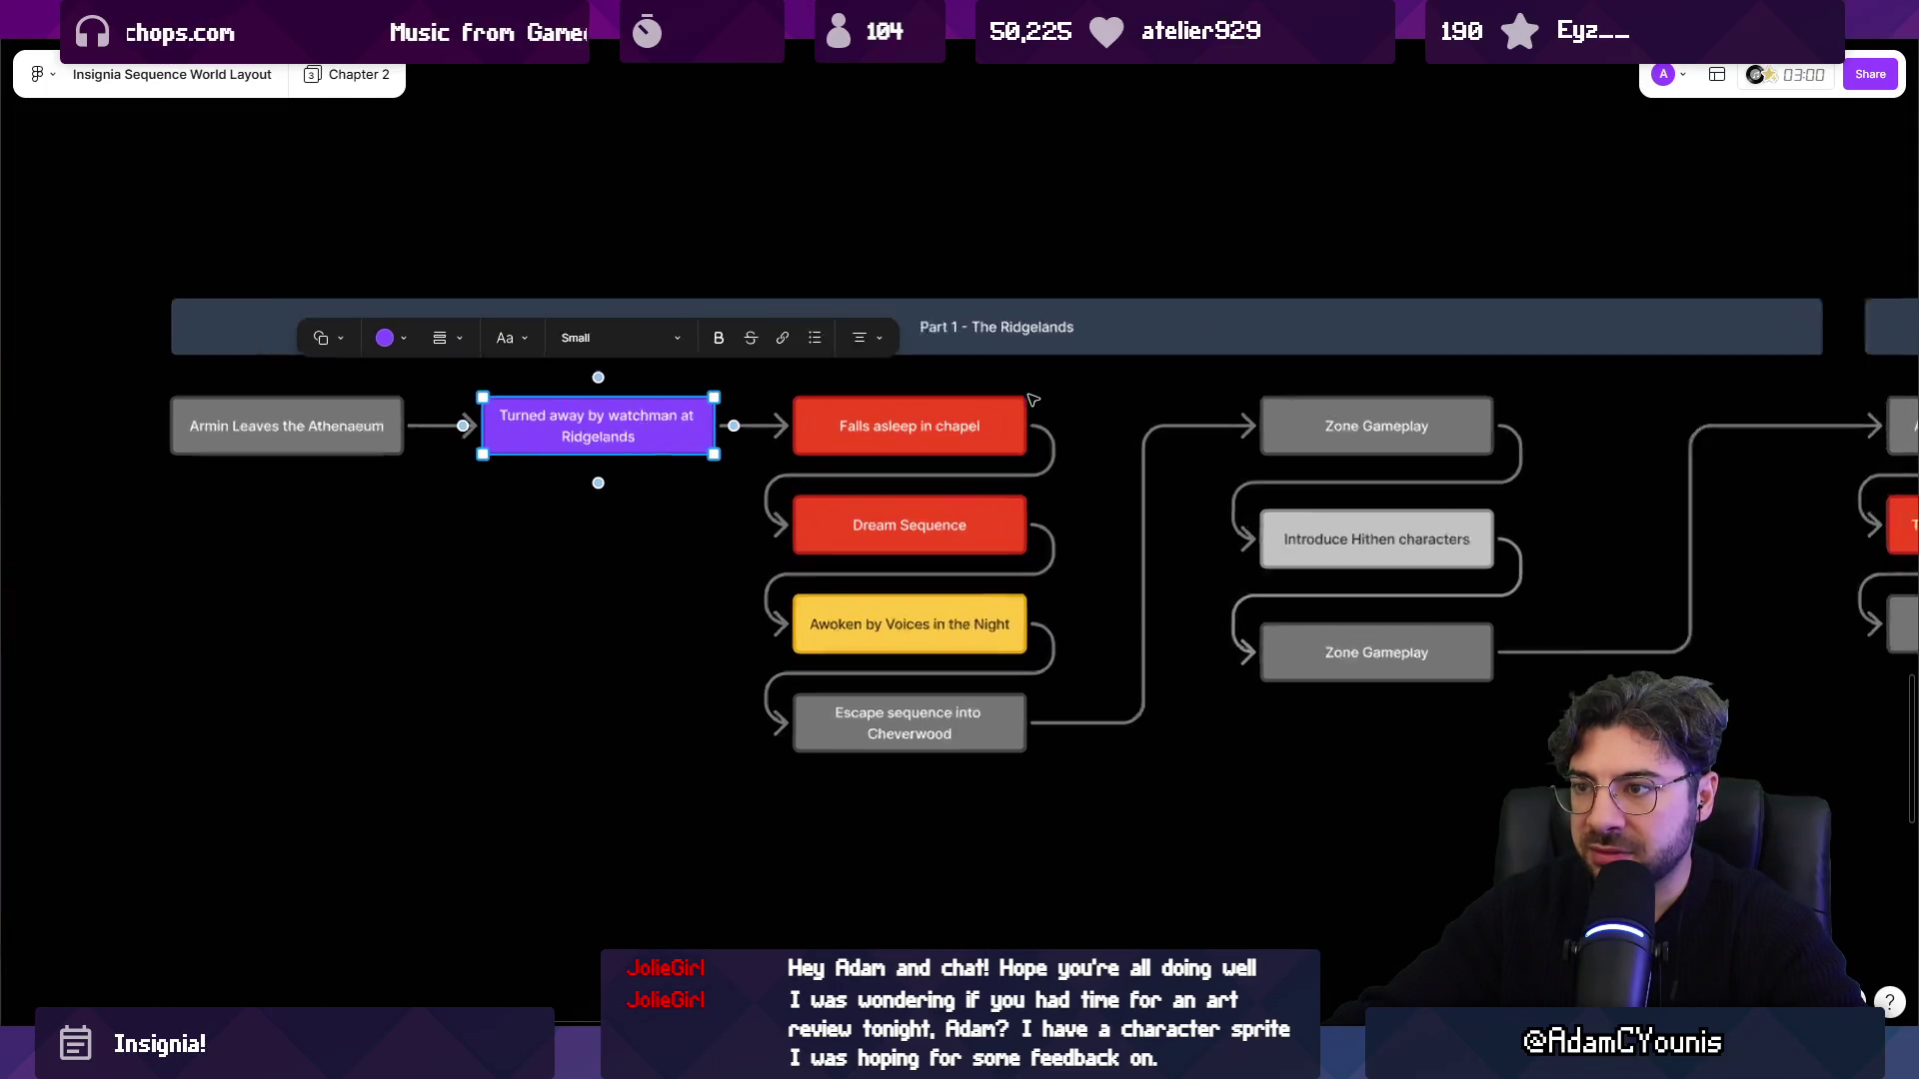
pyautogui.click(850, 440)
pyautogui.keyDown('shift'); pyautogui.click(838, 540); pyautogui.keyUp('shift')
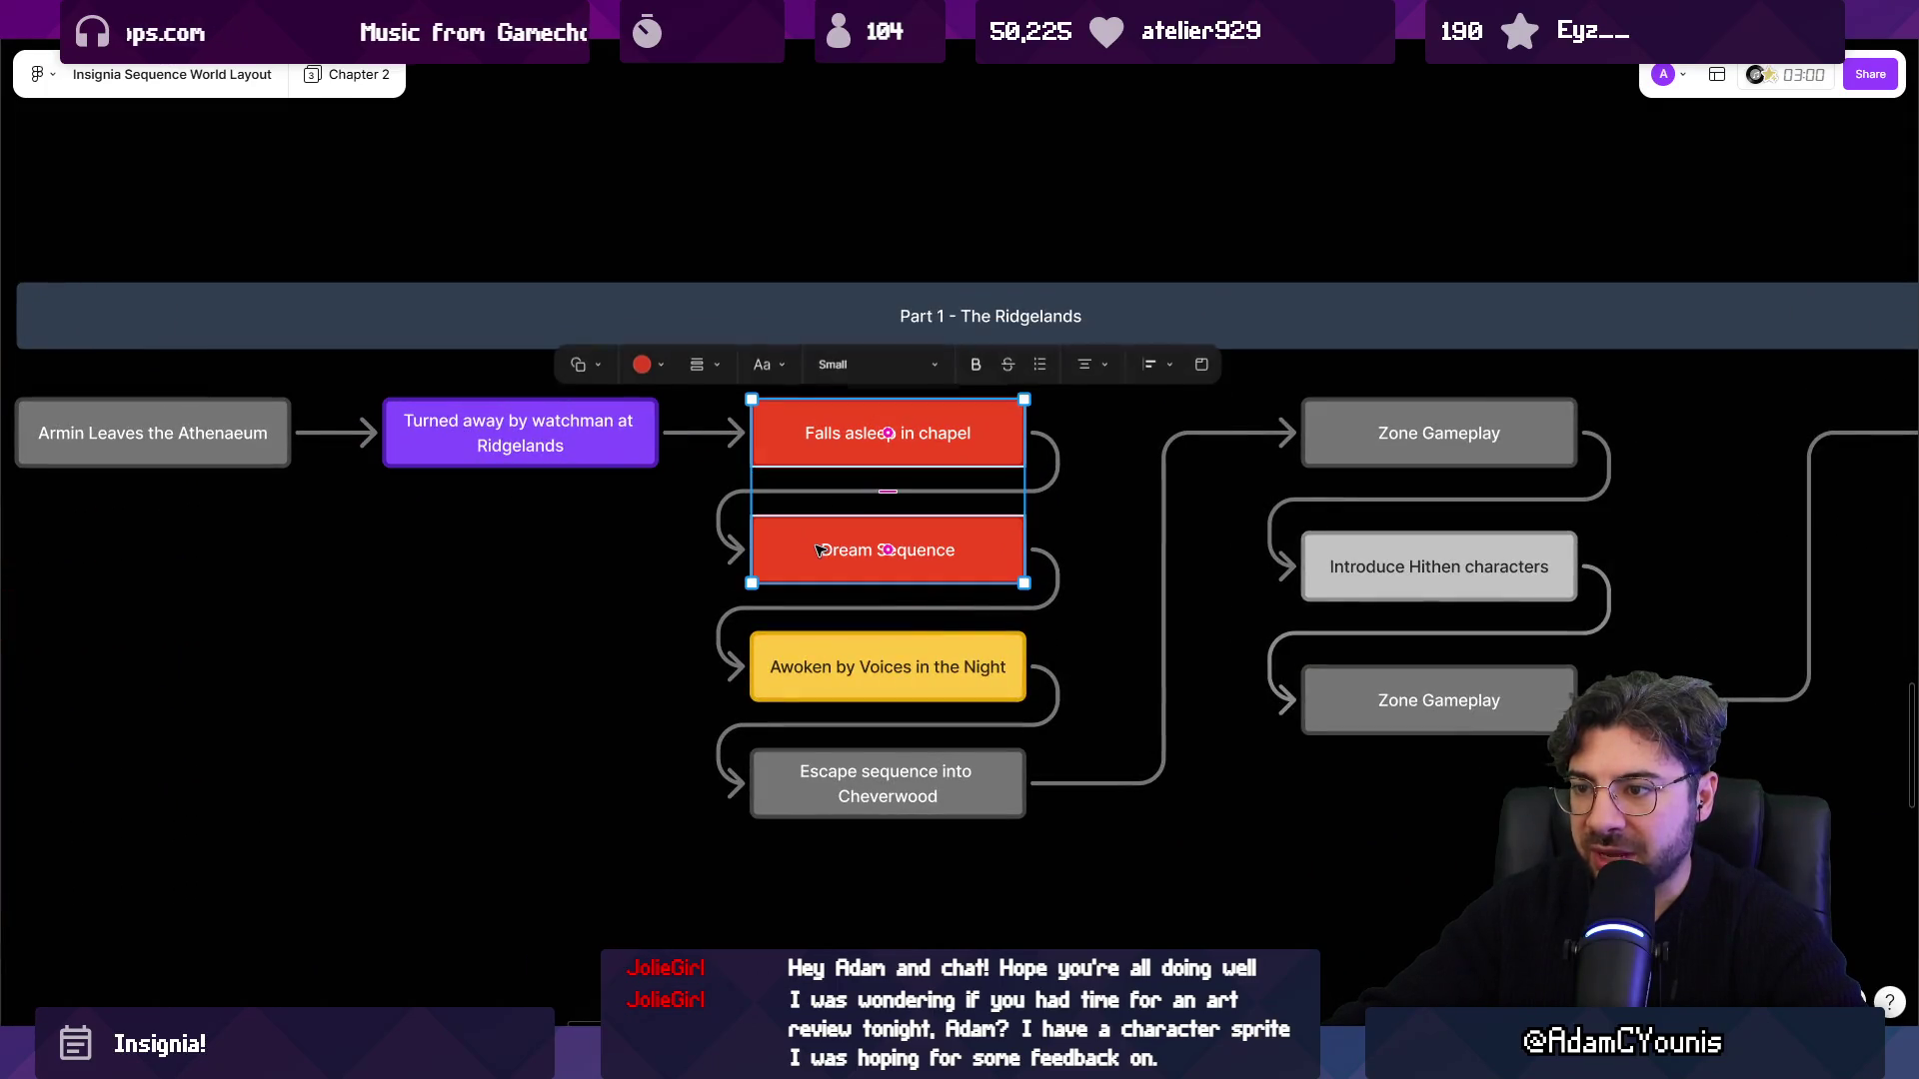
pyautogui.click(645, 364)
pyautogui.click(739, 282)
pyautogui.scroll(-5, 799, 470)
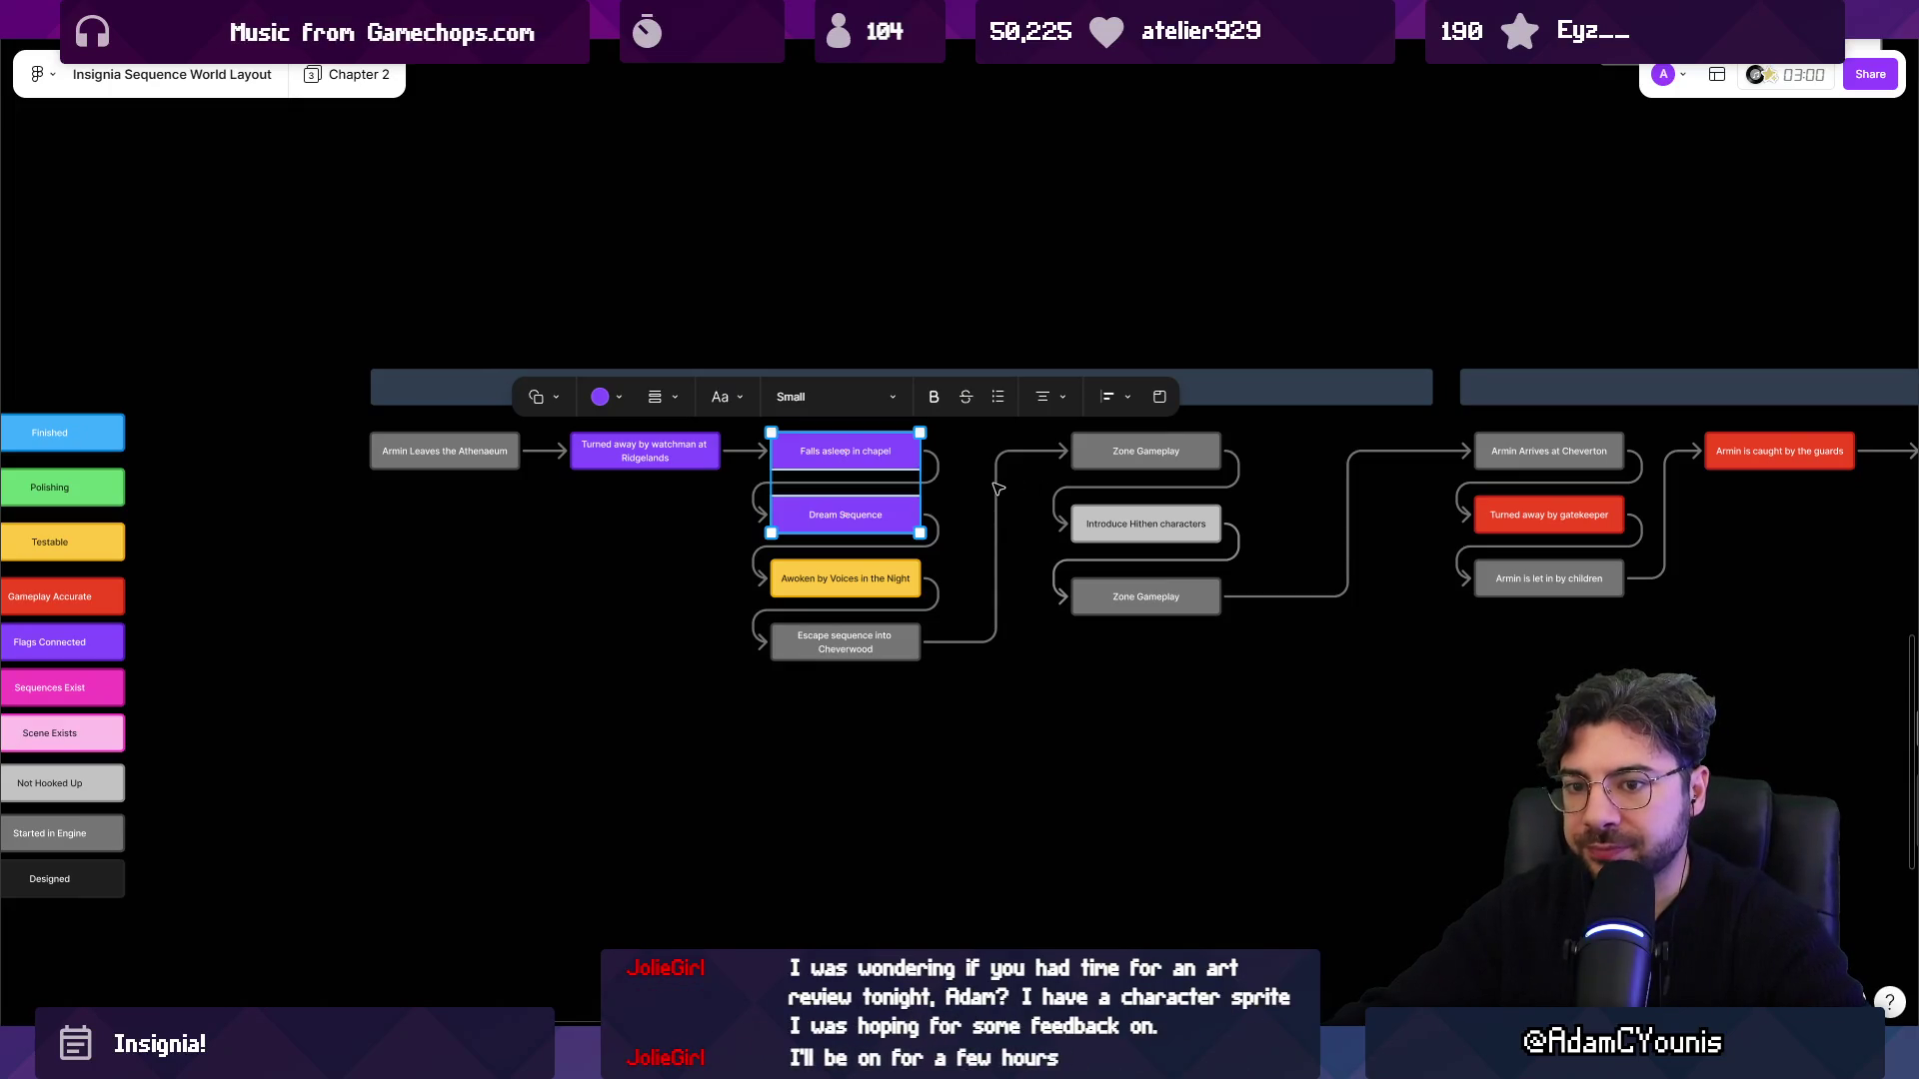
pyautogui.scroll(3, 985, 557)
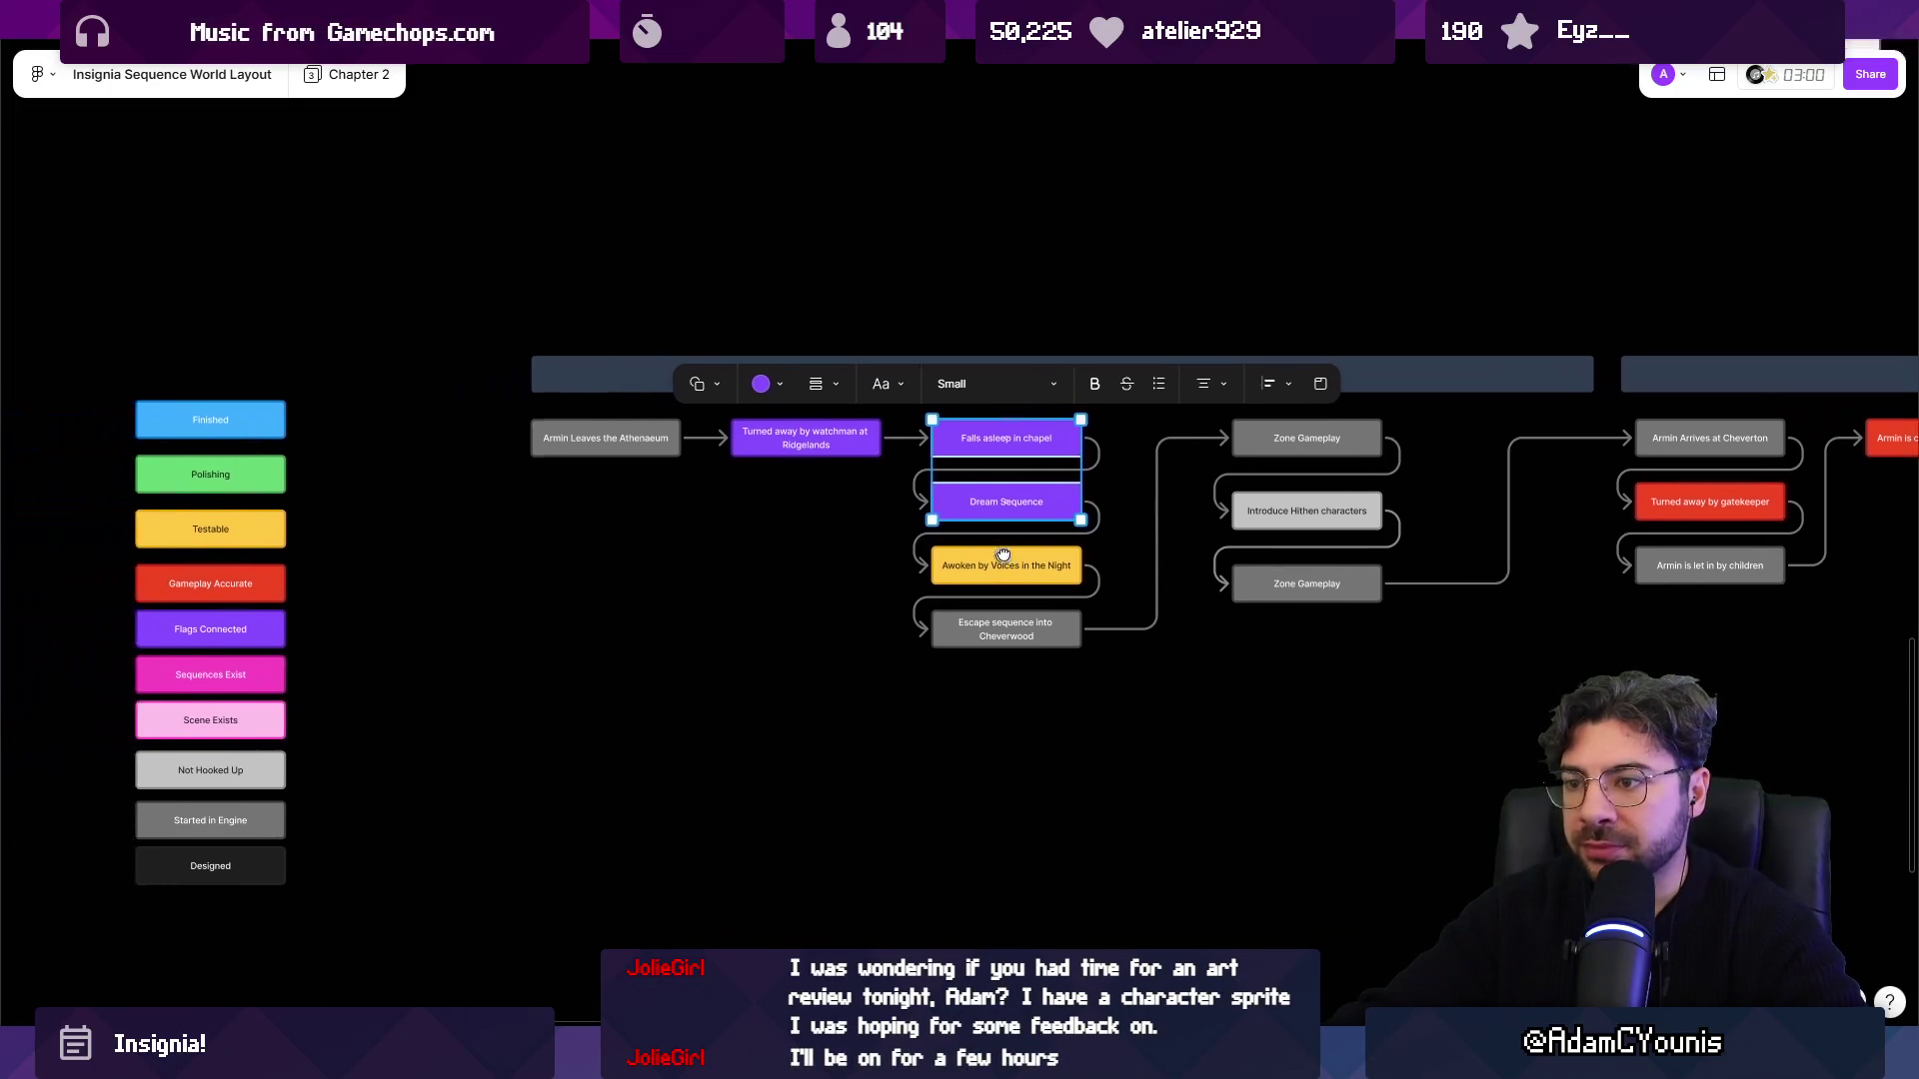
# Undo an accidental purple fill so Awoken by Voices in the Night stays yellow.
pyautogui.click(1004, 548)
pyautogui.click(828, 483)
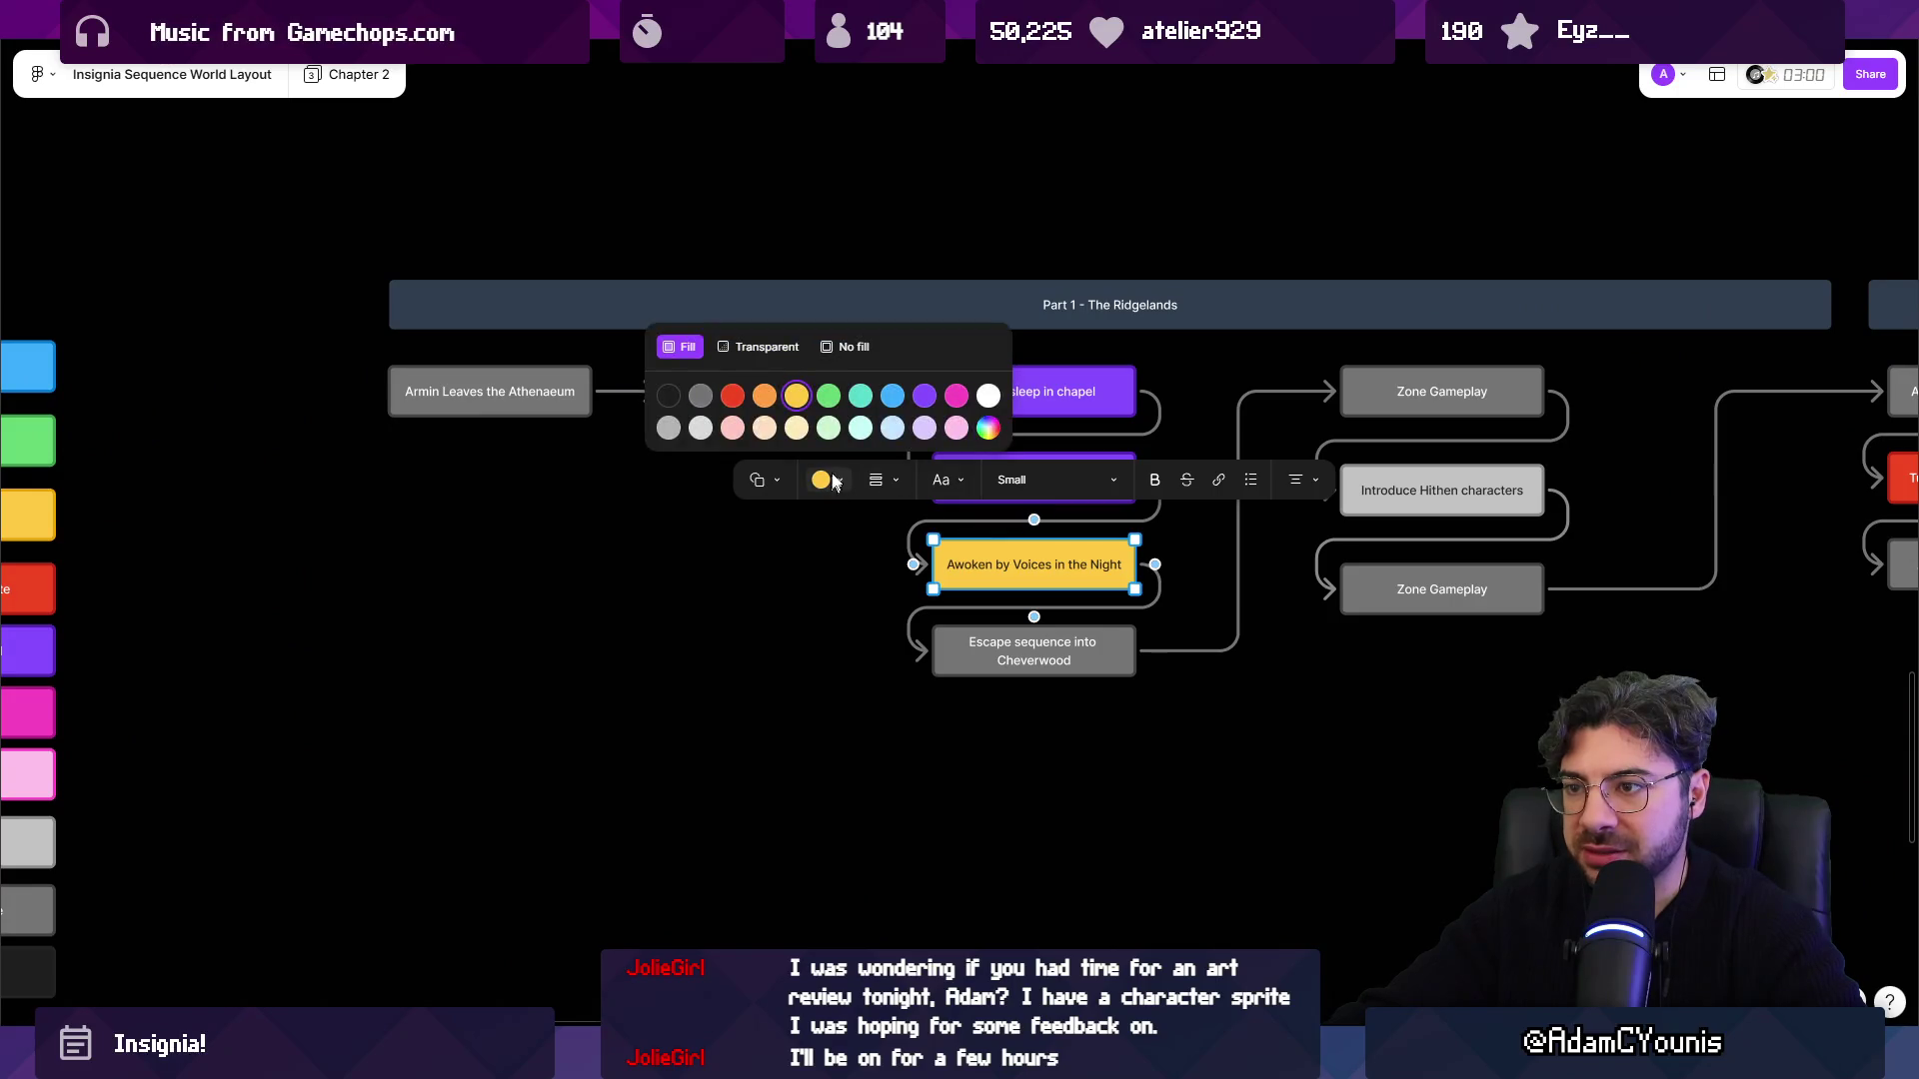
pyautogui.click(920, 392)
pyautogui.hscroll(-4, 842, 573)
pyautogui.hotkey('ctrl', 'z')
pyautogui.press('Escape')
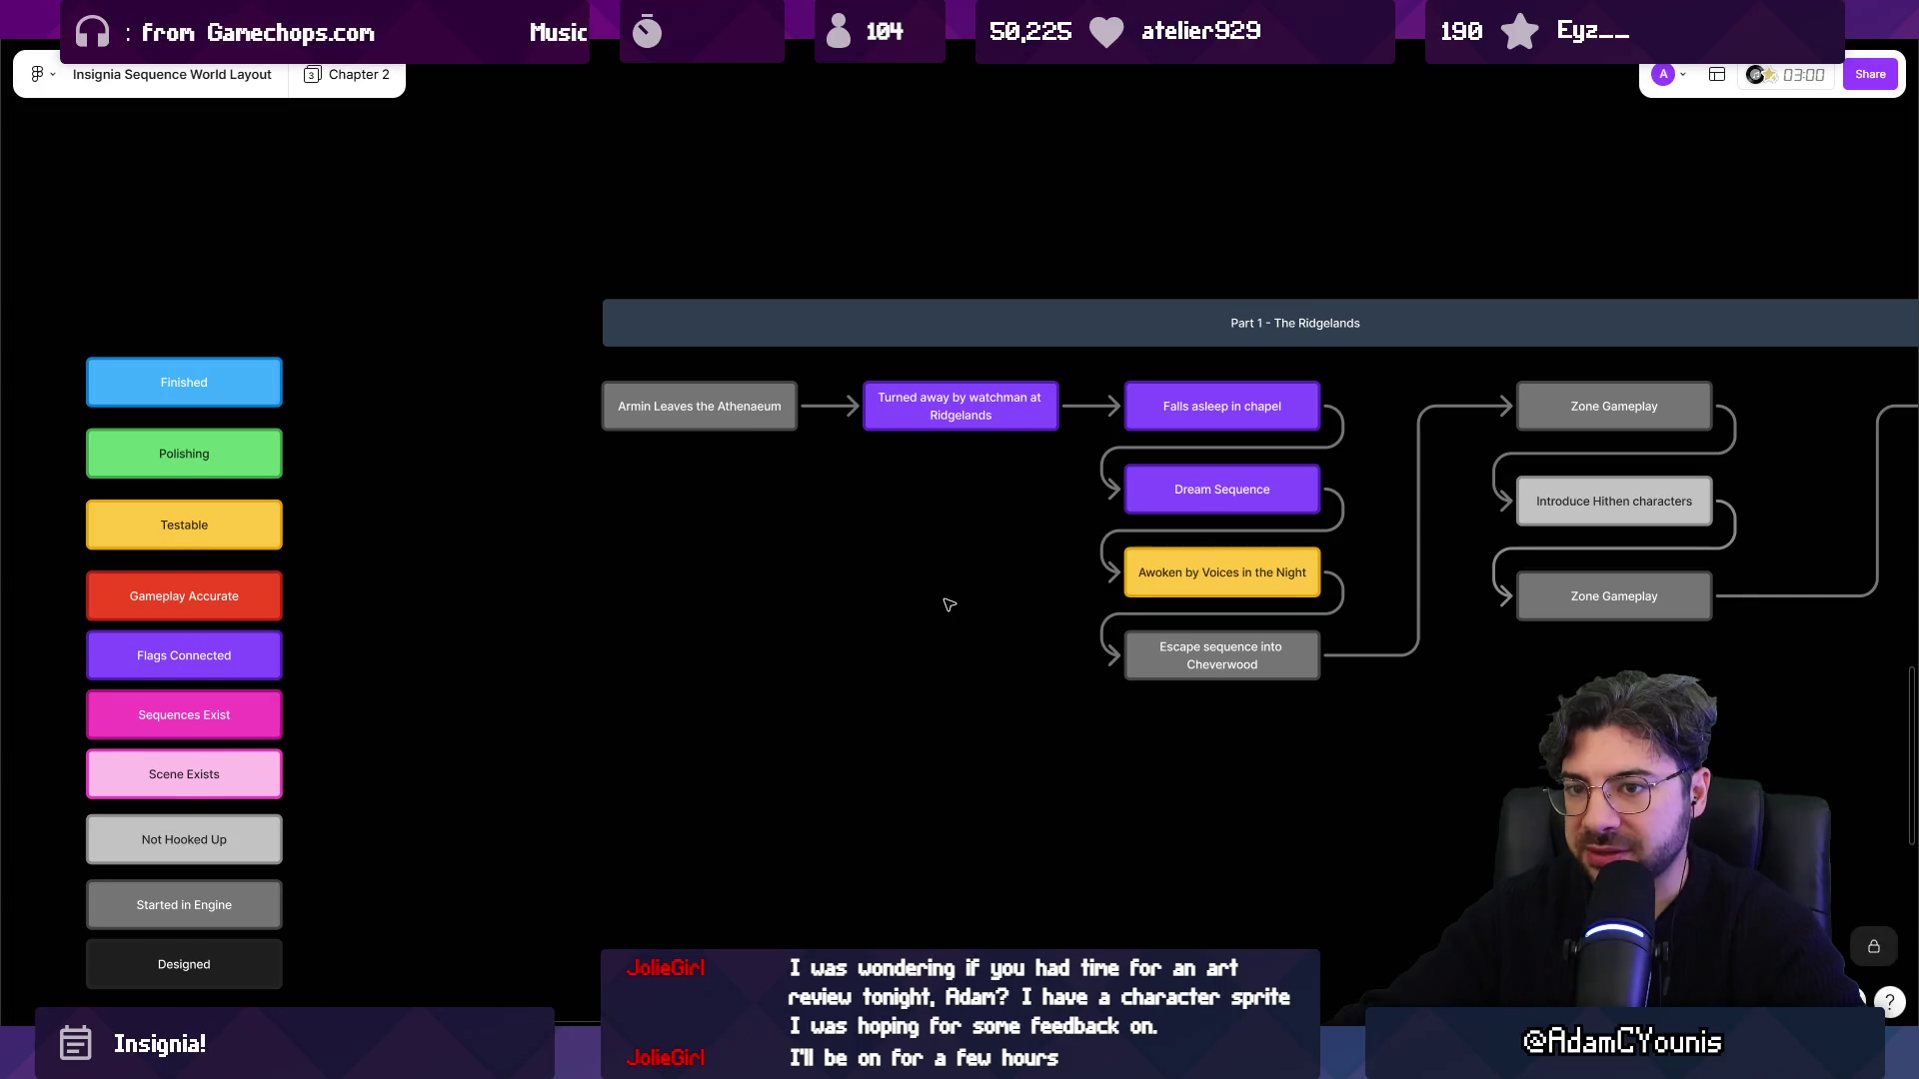
pyautogui.keyDown('ctrl'); pyautogui.scroll(-2, 949, 605); pyautogui.keyUp('ctrl')
pyautogui.click(352, 416)
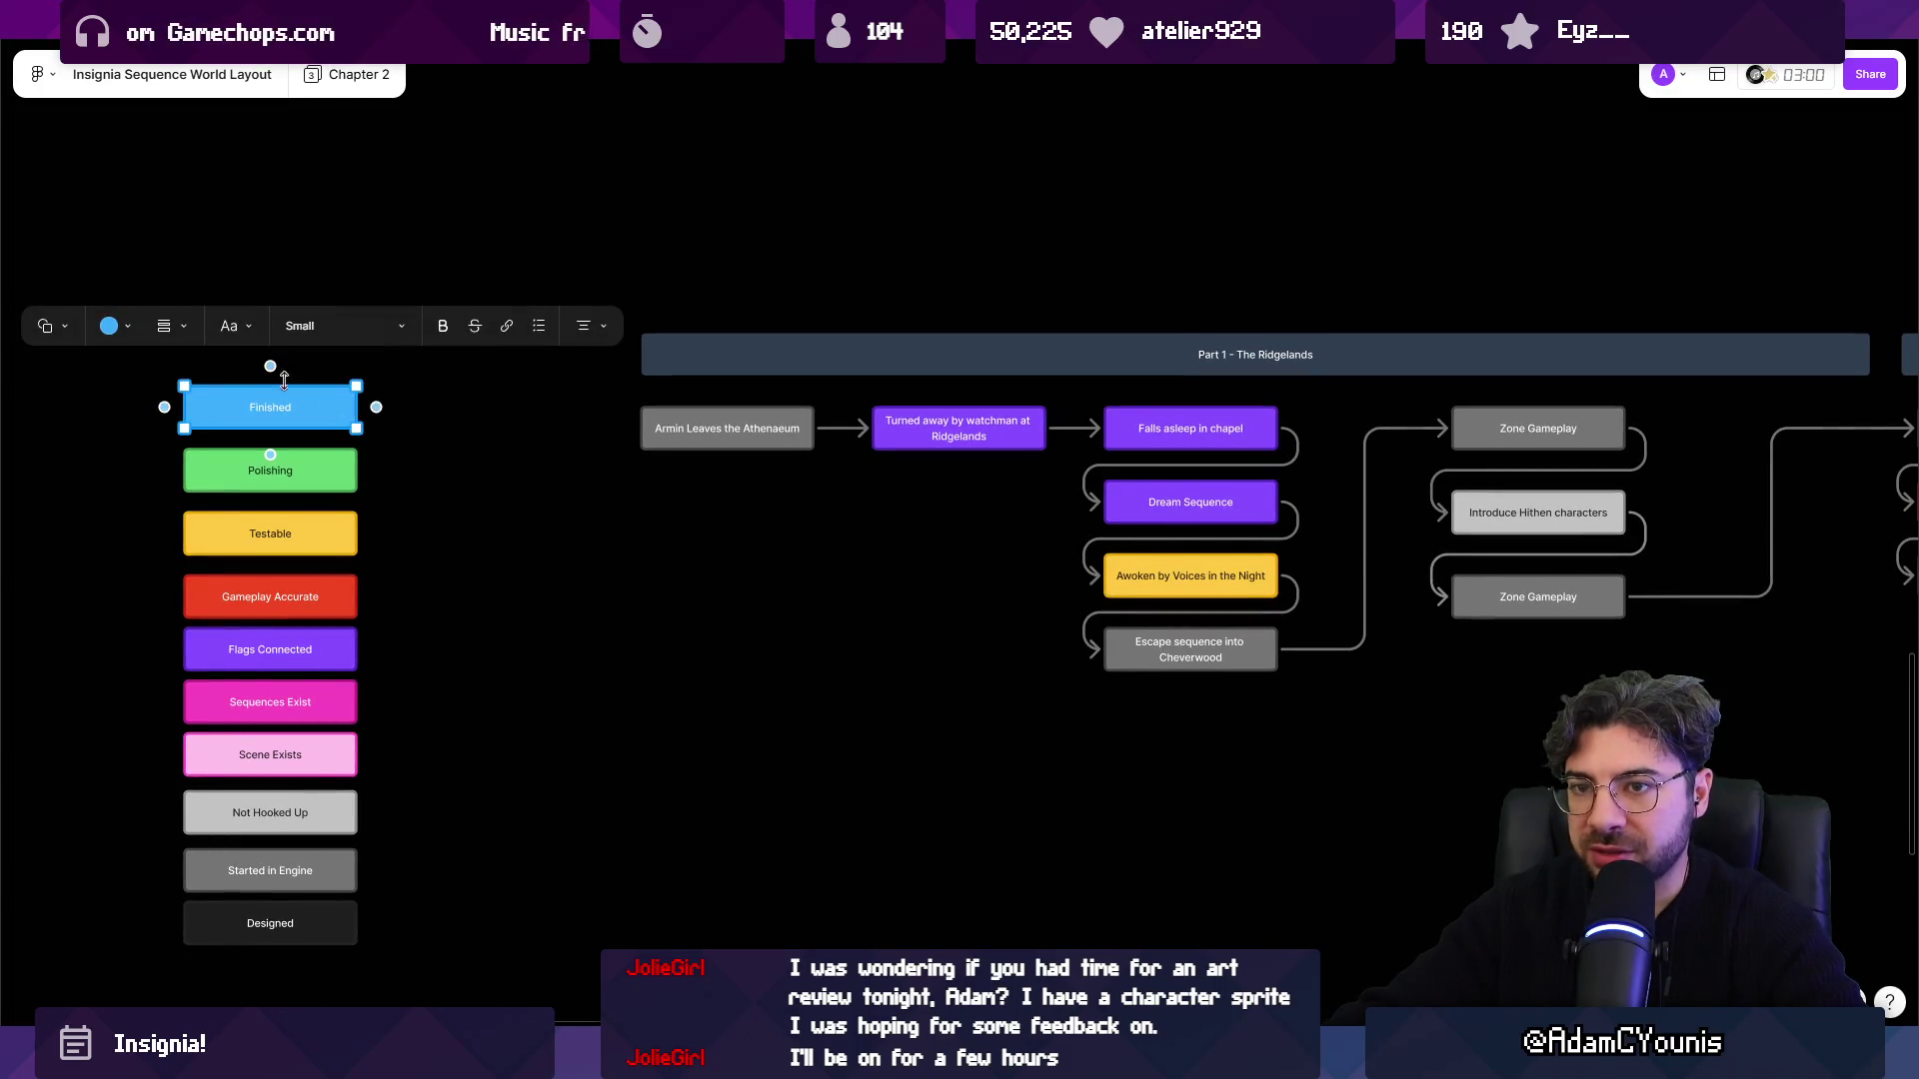
# Fill the Finished legend box with a bright custom green from the hue slider.
pyautogui.click(115, 326)
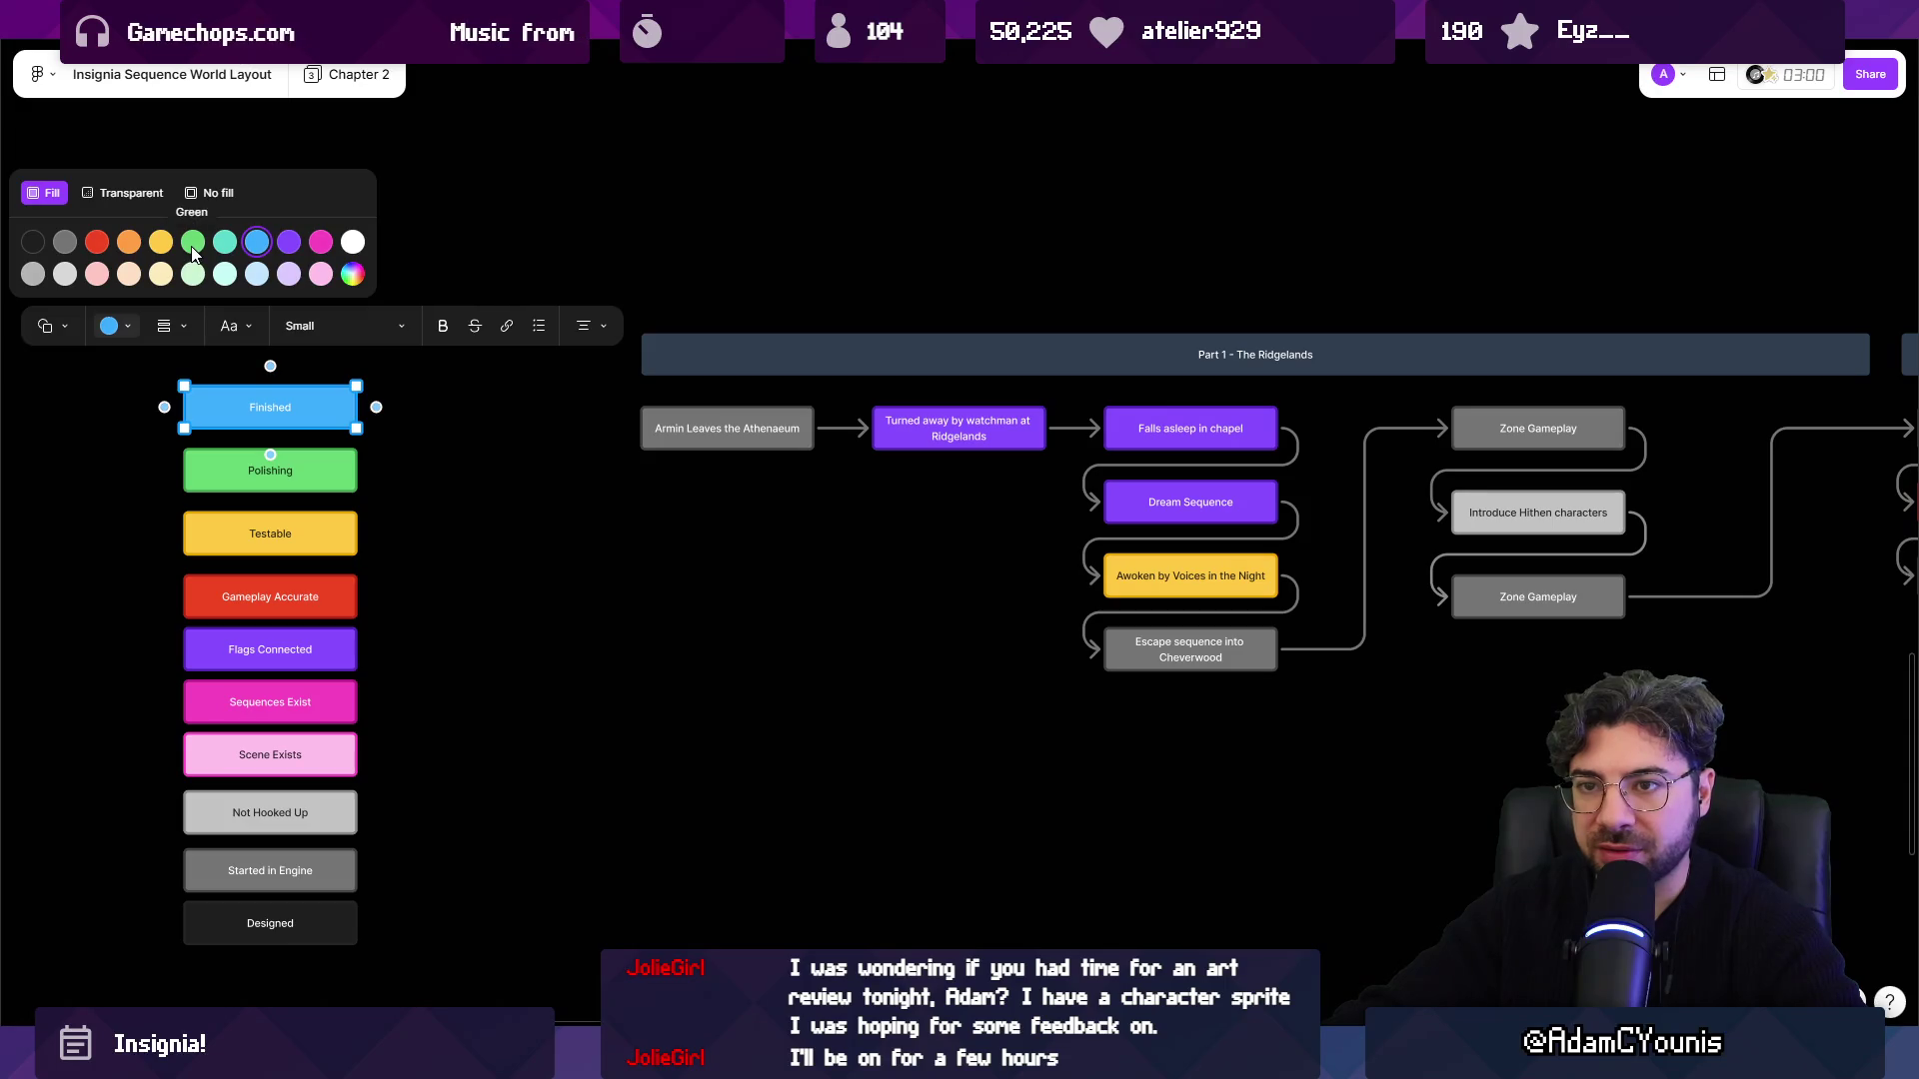
pyautogui.click(353, 275)
pyautogui.click(335, 382)
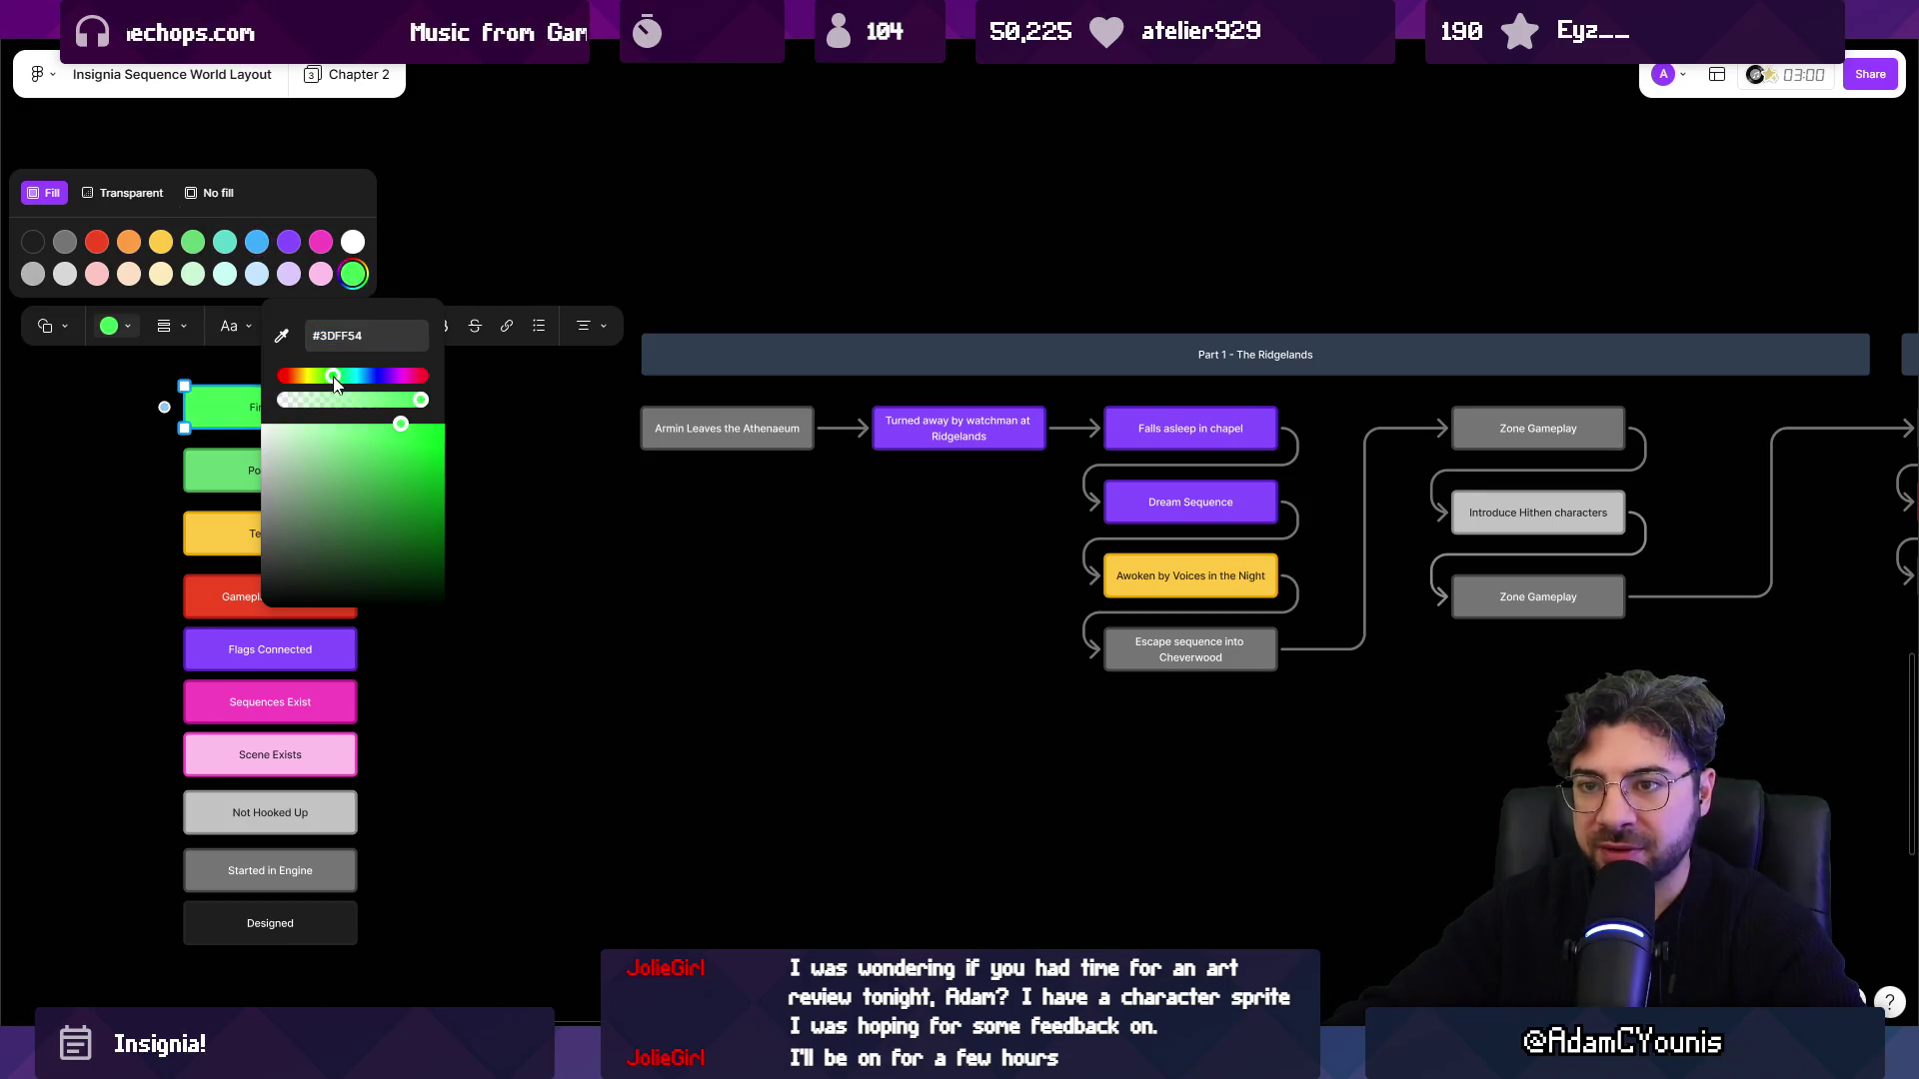
pyautogui.click(321, 399)
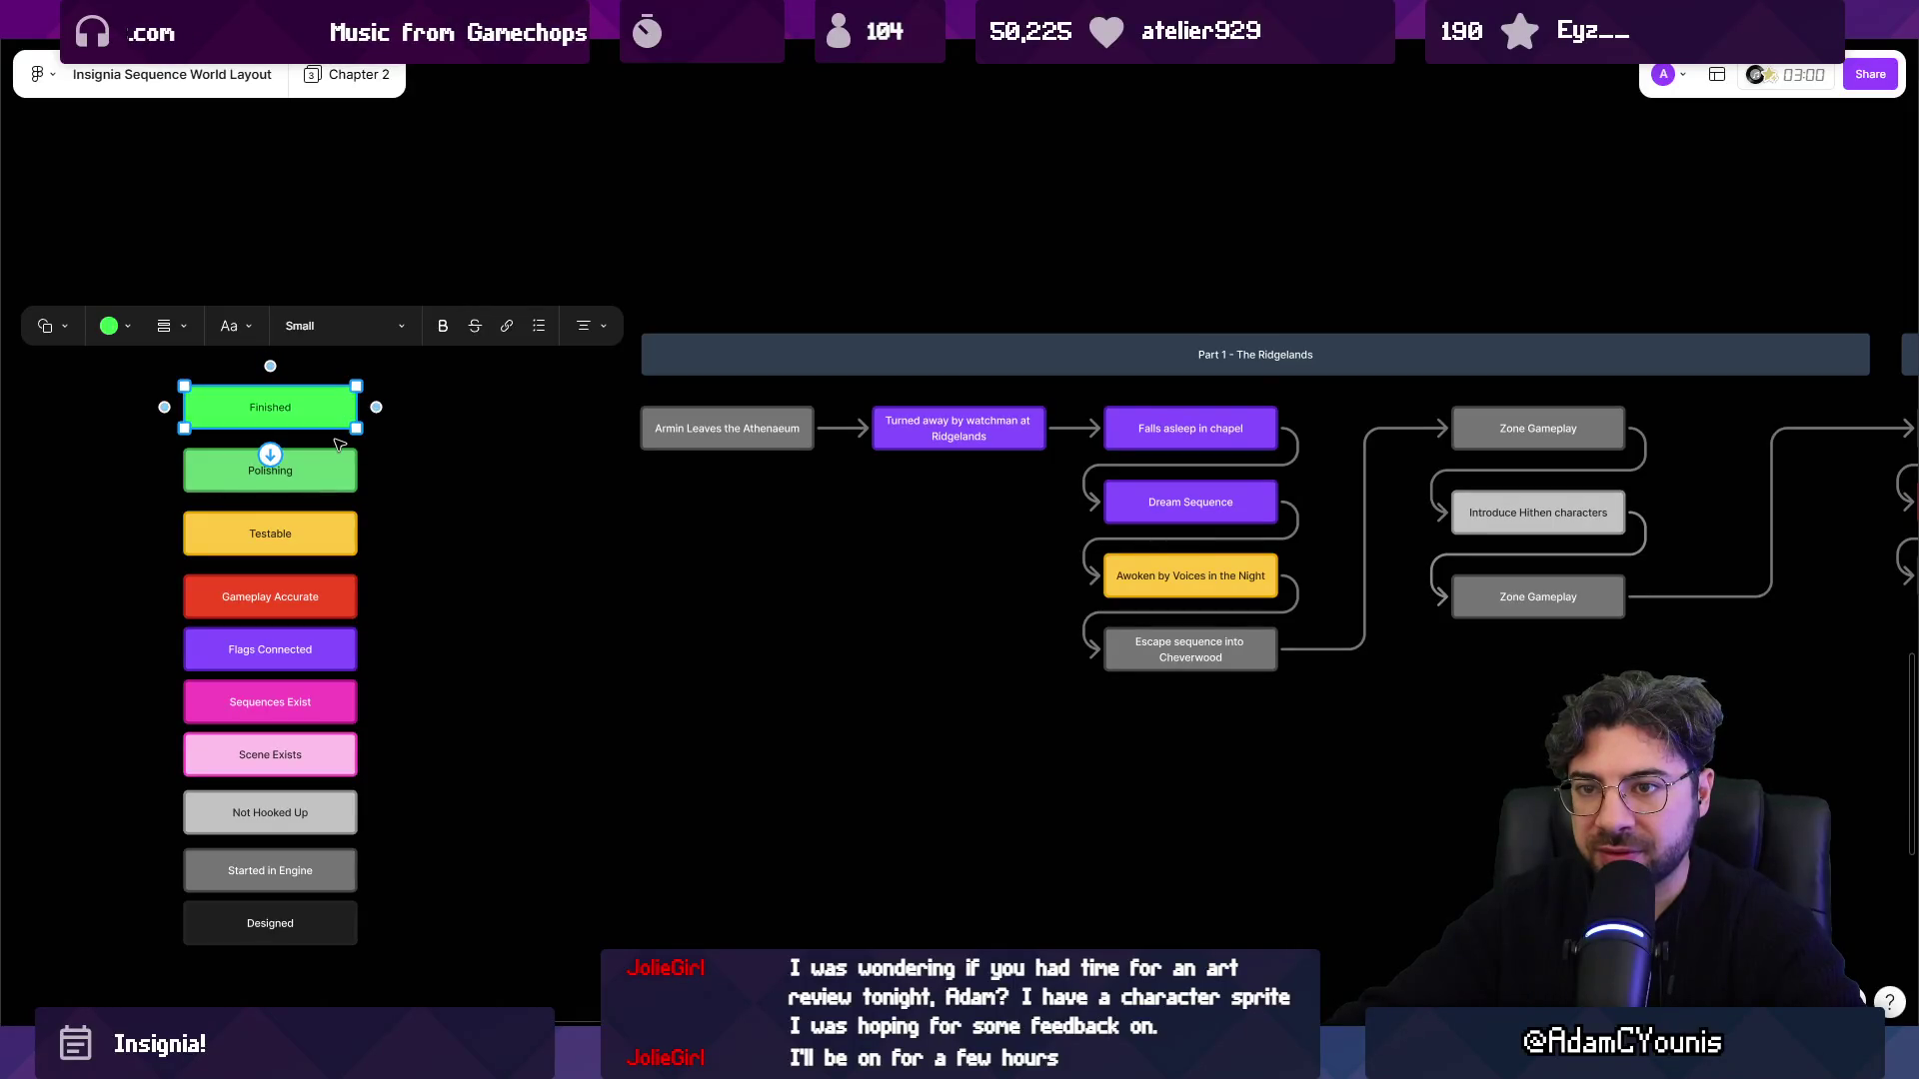
pyautogui.press('Escape')
# Bring the whole status legend into view and select the Scene Exists box.
pyautogui.scroll(-3, 439, 460)
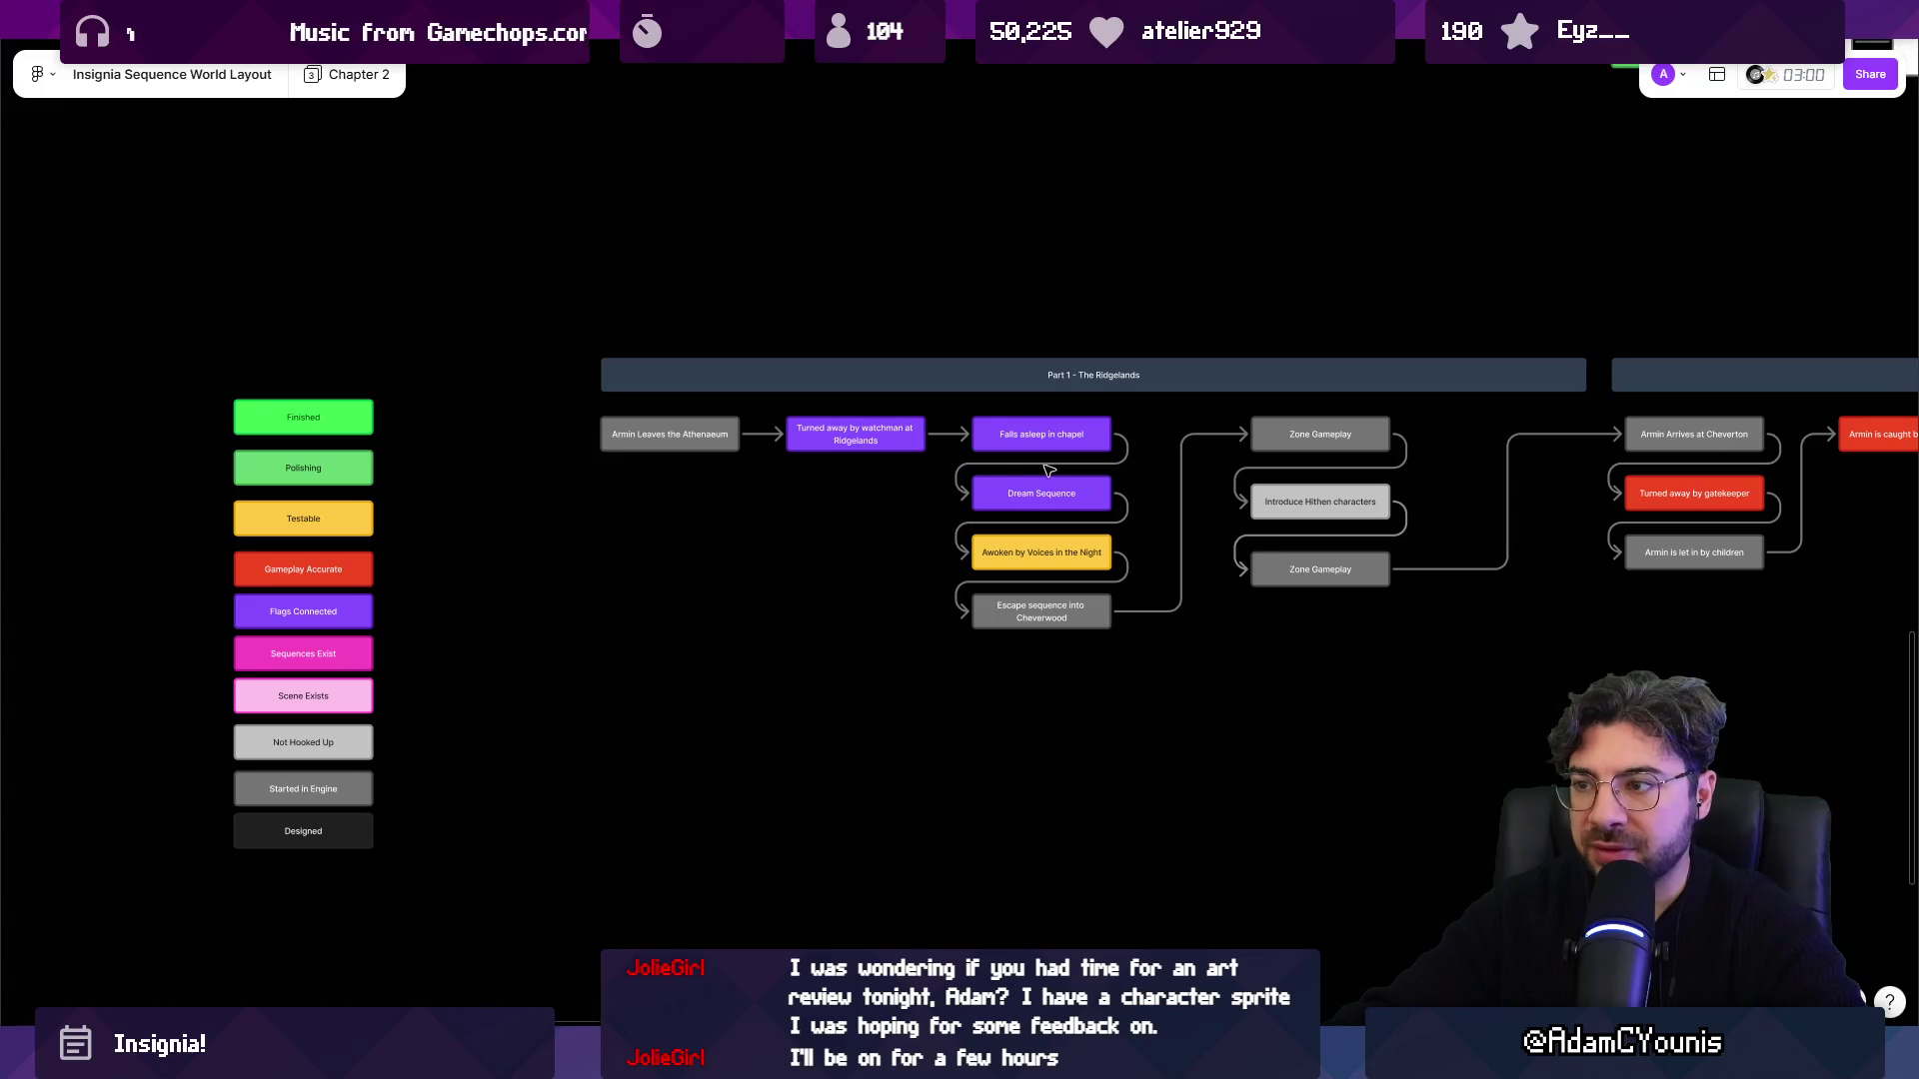
pyautogui.hscroll(4, 442, 460)
pyautogui.scroll(-3, 850, 512)
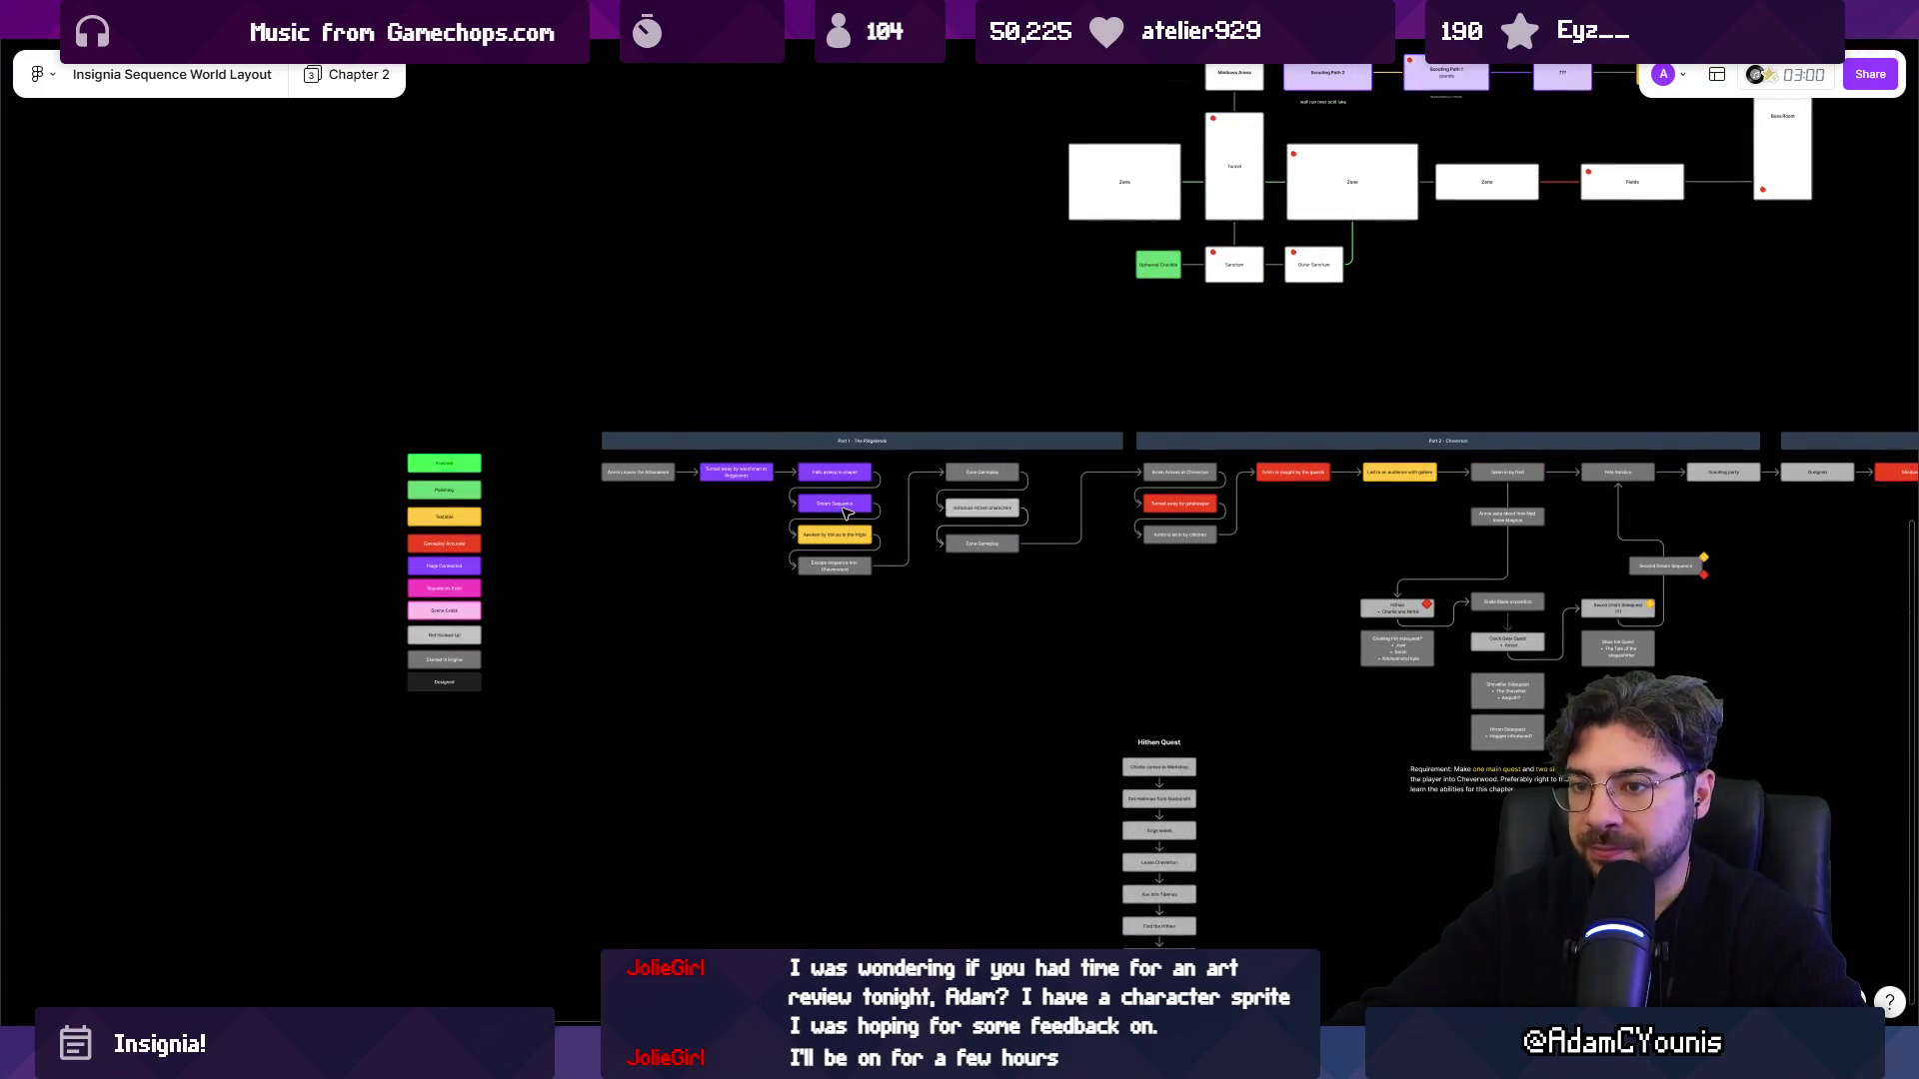
pyautogui.scroll(5, 435, 519)
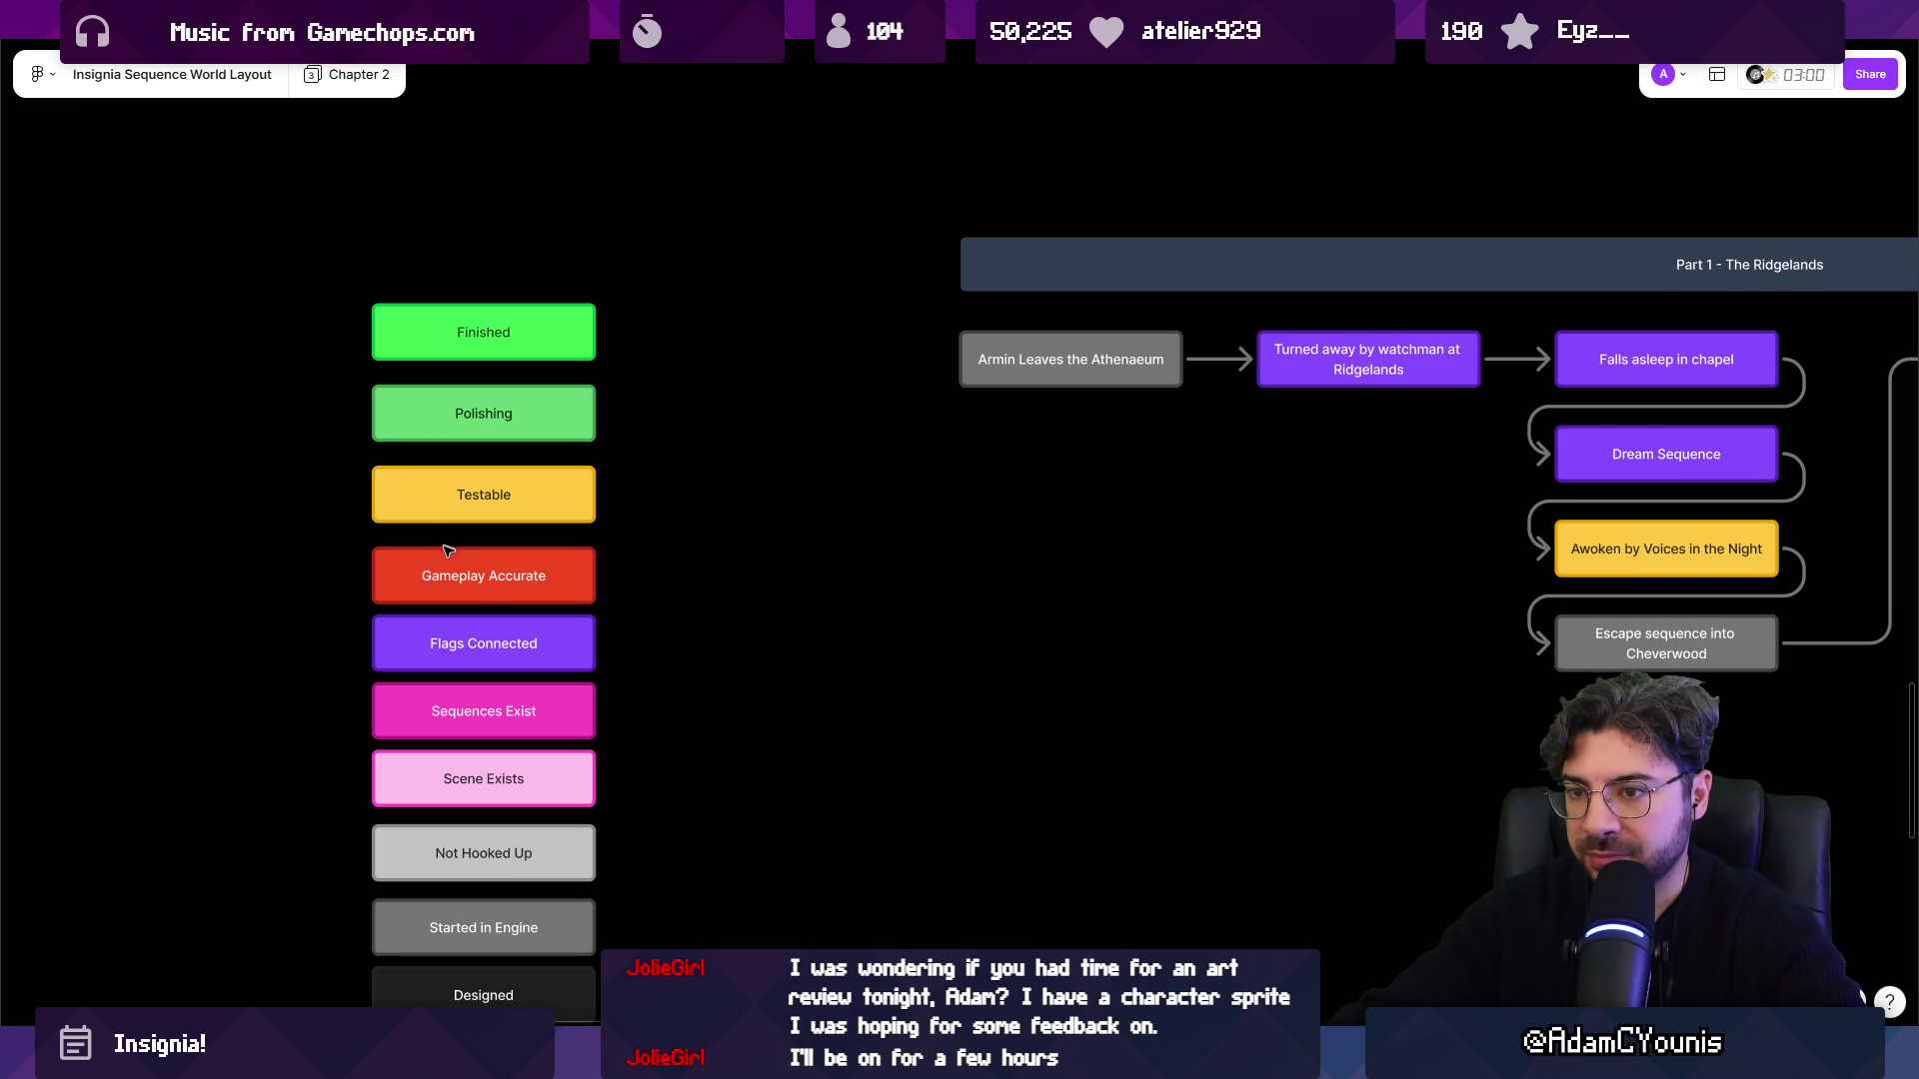
pyautogui.scroll(-2, 560, 620)
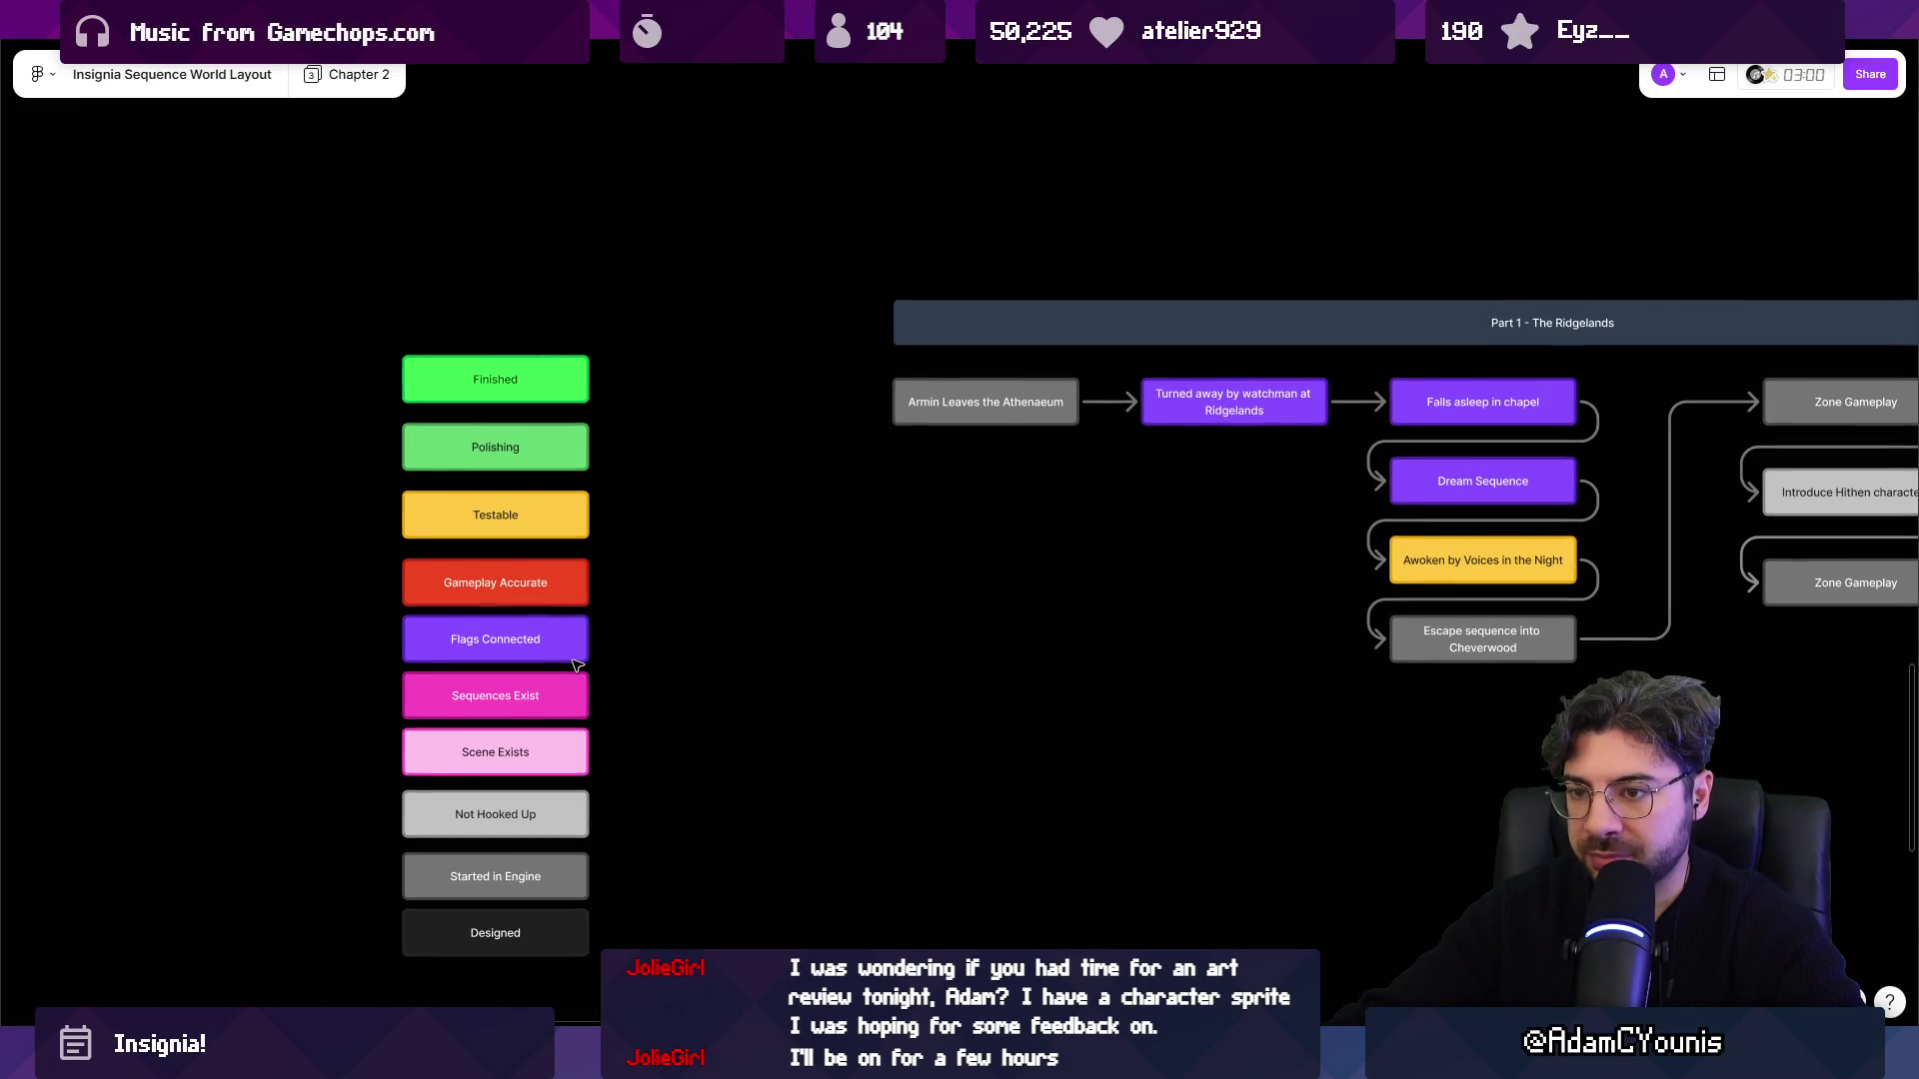
pyautogui.hscroll(10, 686, 506)
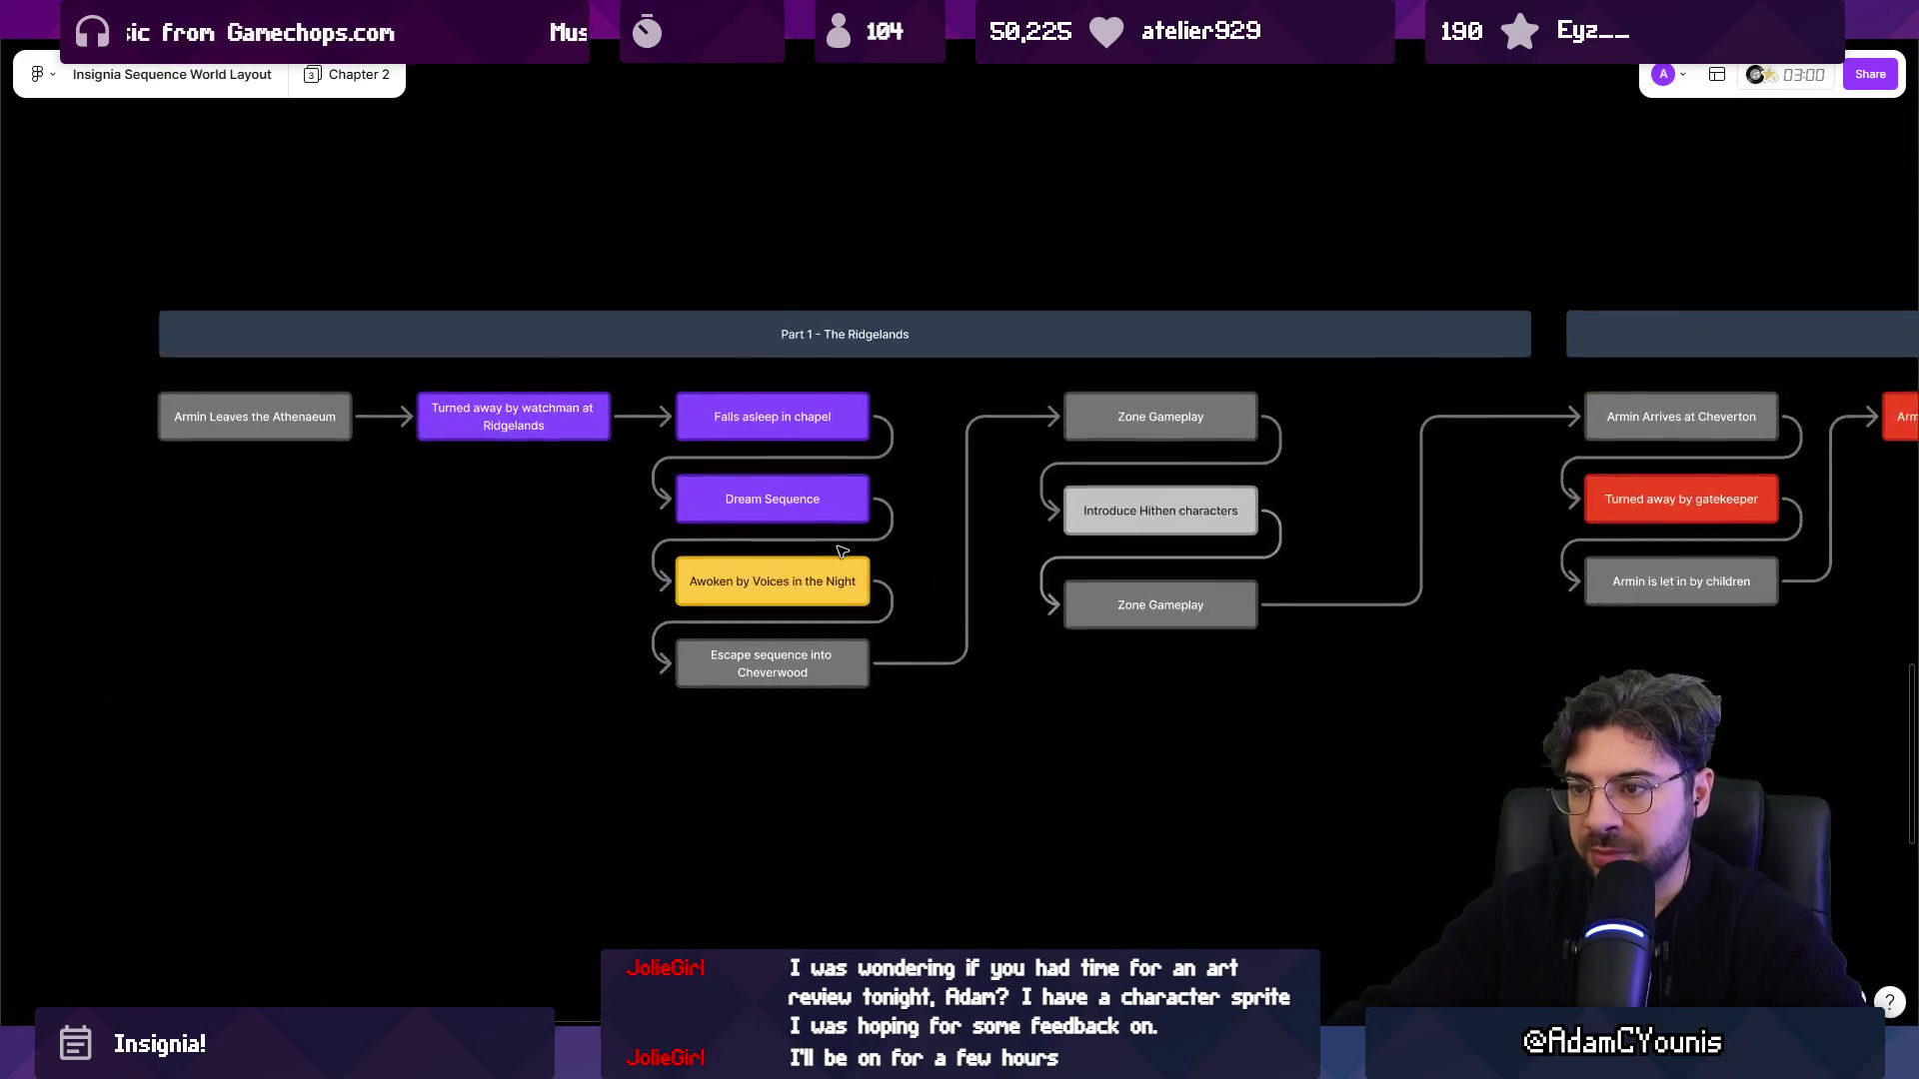
pyautogui.click(784, 666)
pyautogui.scroll(3, 784, 666)
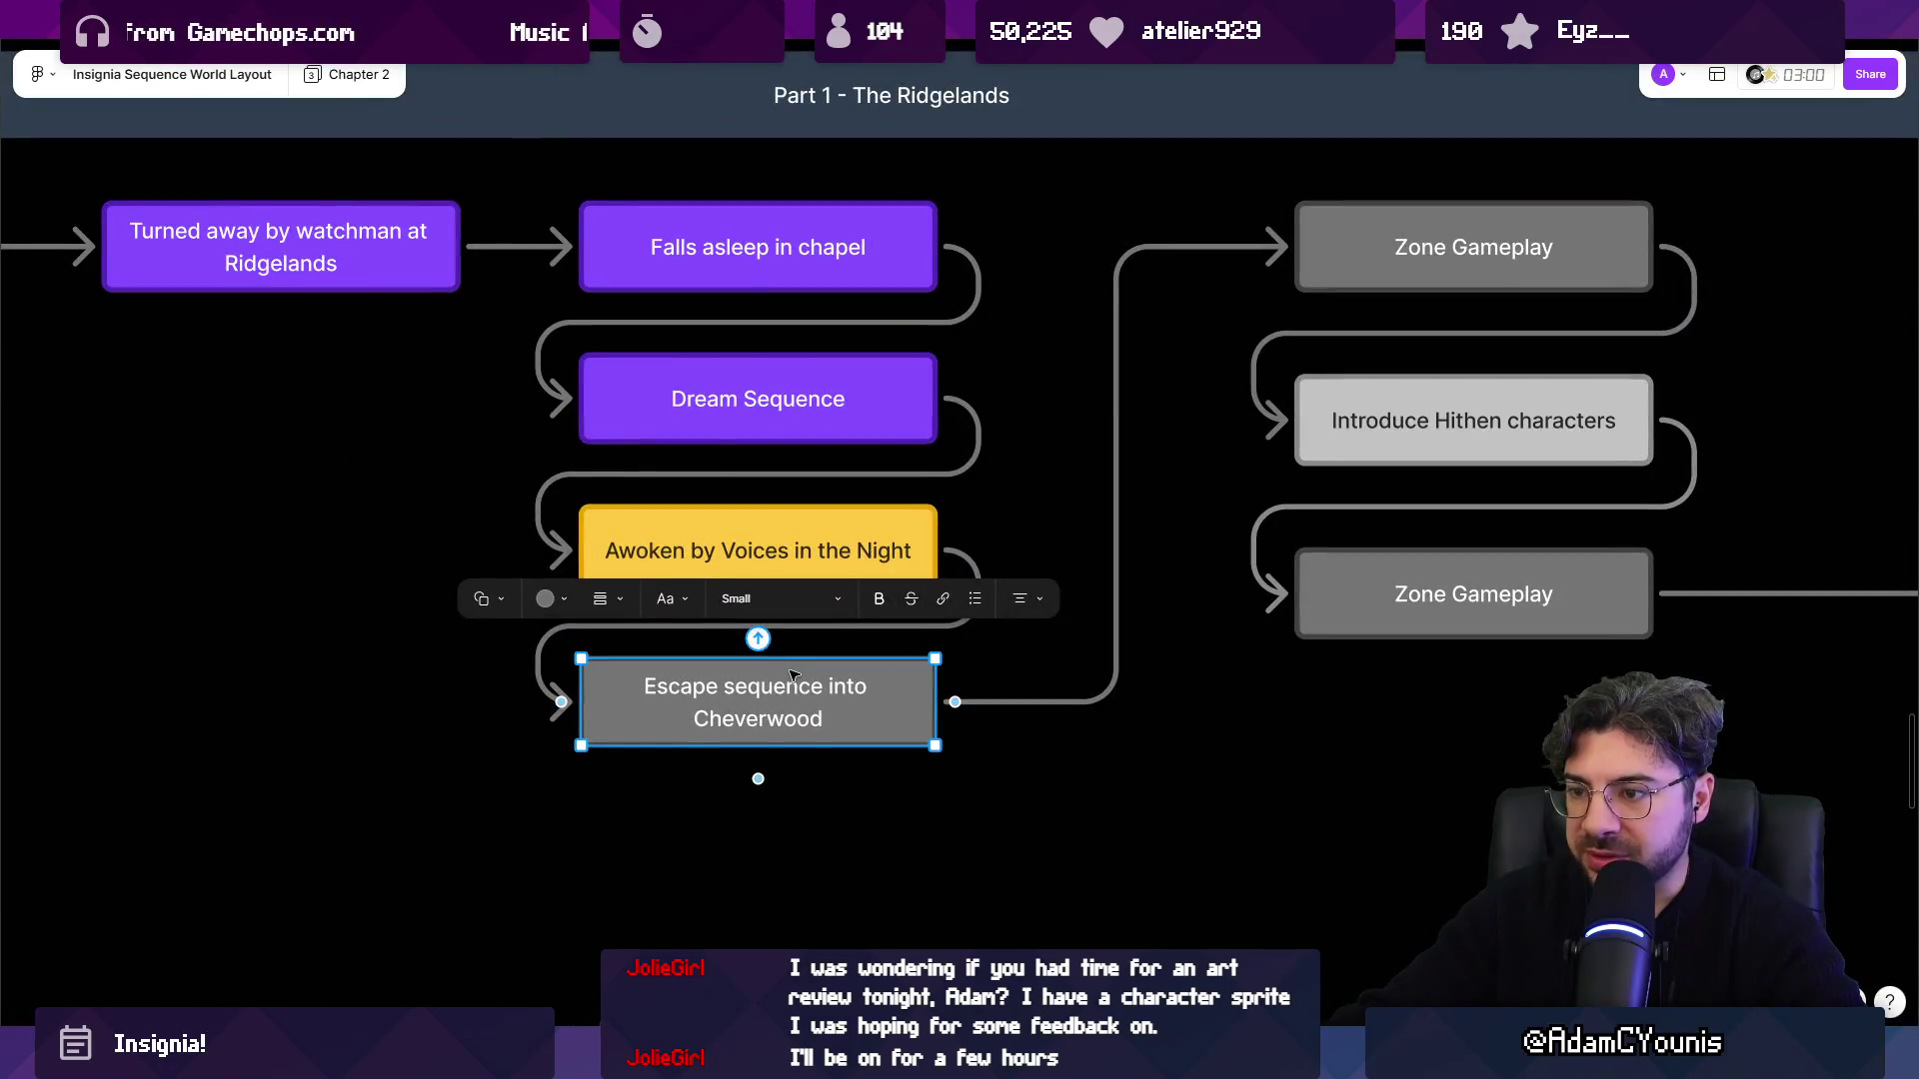
pyautogui.scroll(-5, 987, 568)
pyautogui.moveTo(460, 519); pyautogui.dragTo(559, 511)
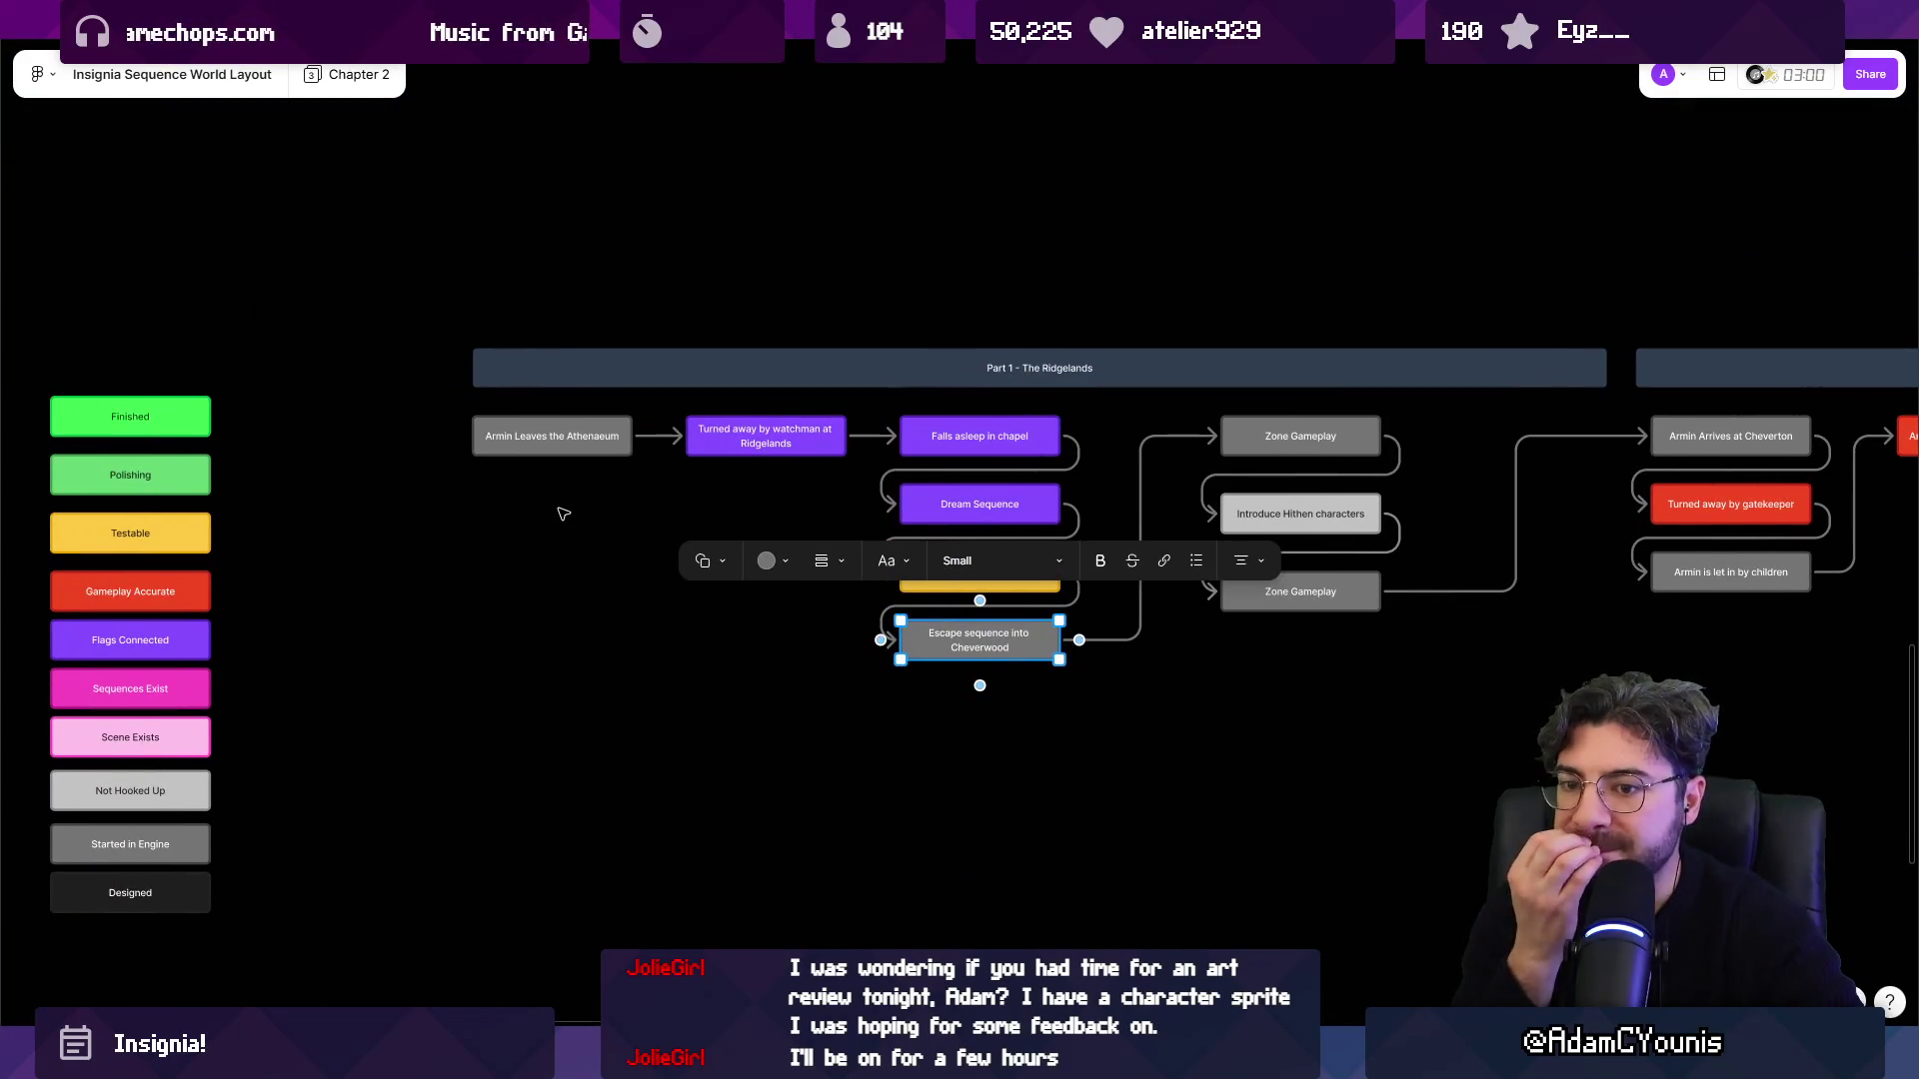
pyautogui.scroll(3, 398, 570)
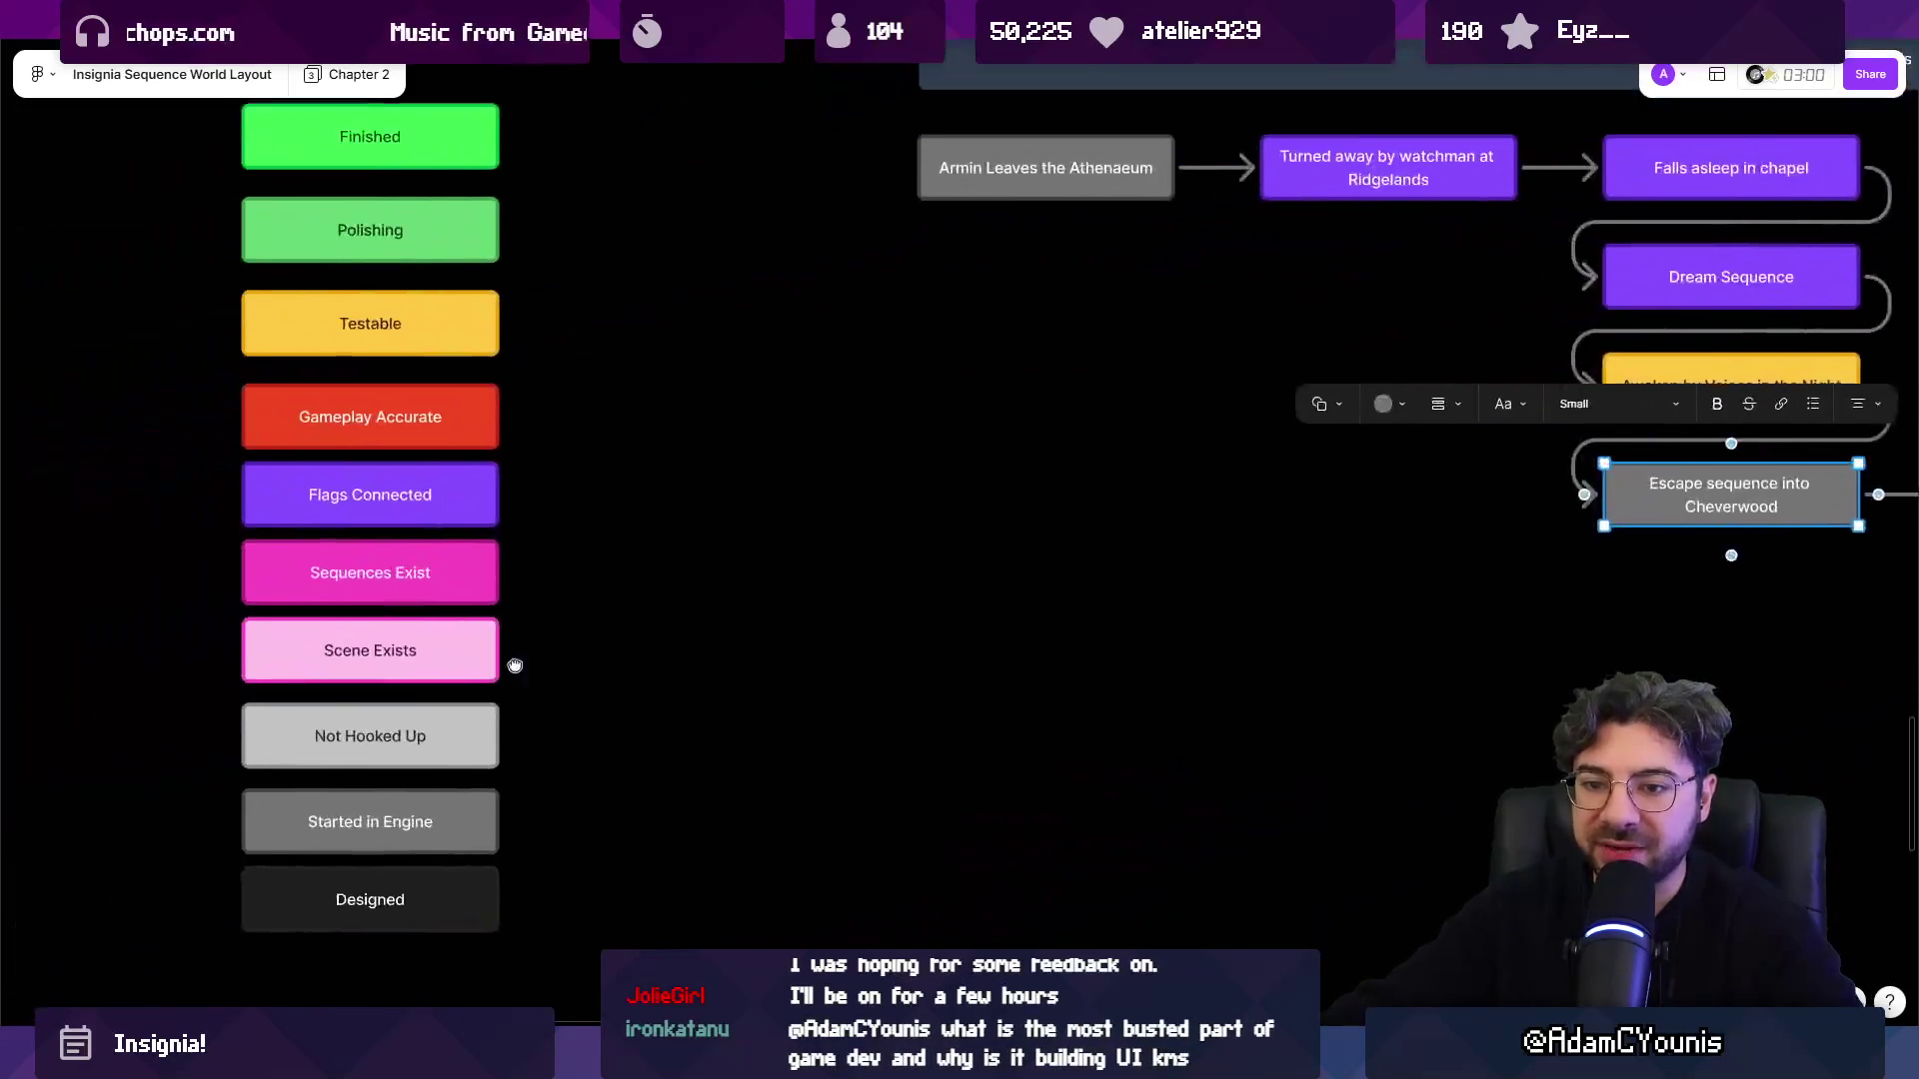
pyautogui.click(442, 628)
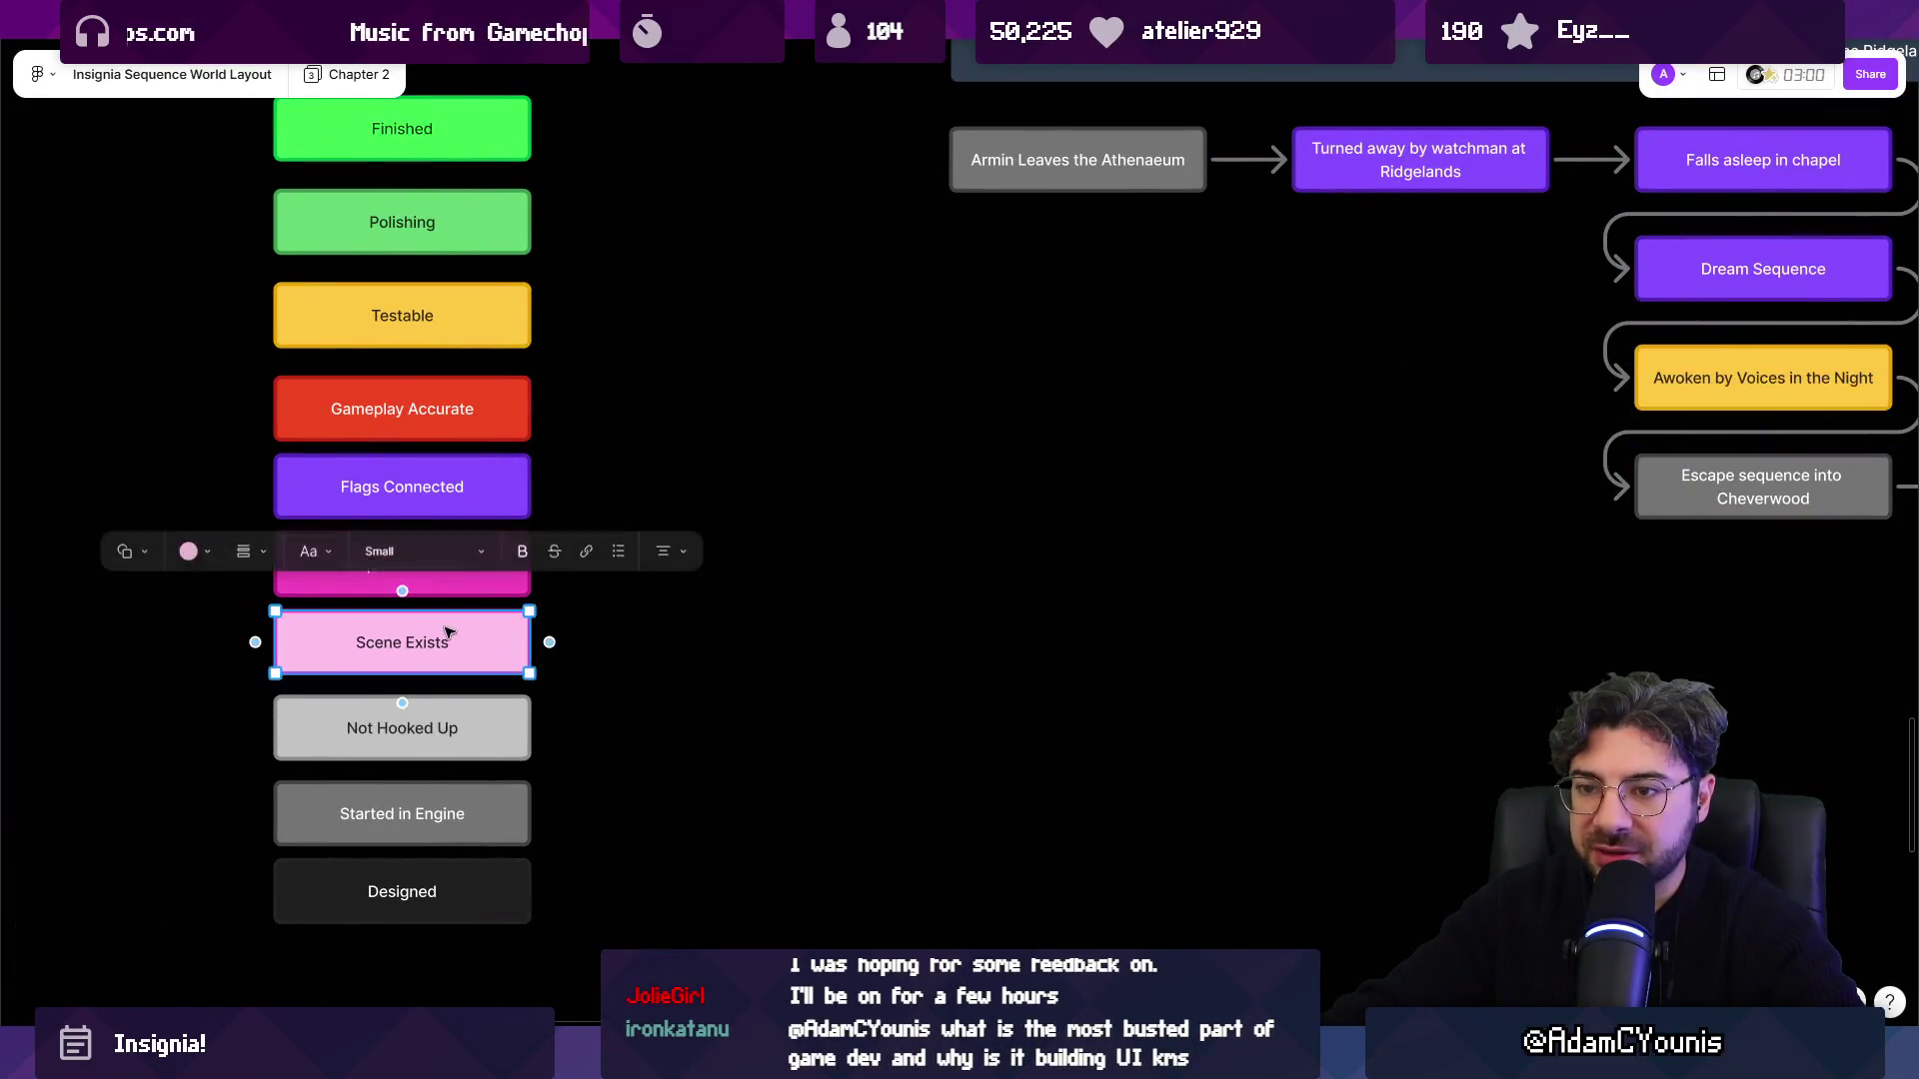
pyautogui.click(629, 661)
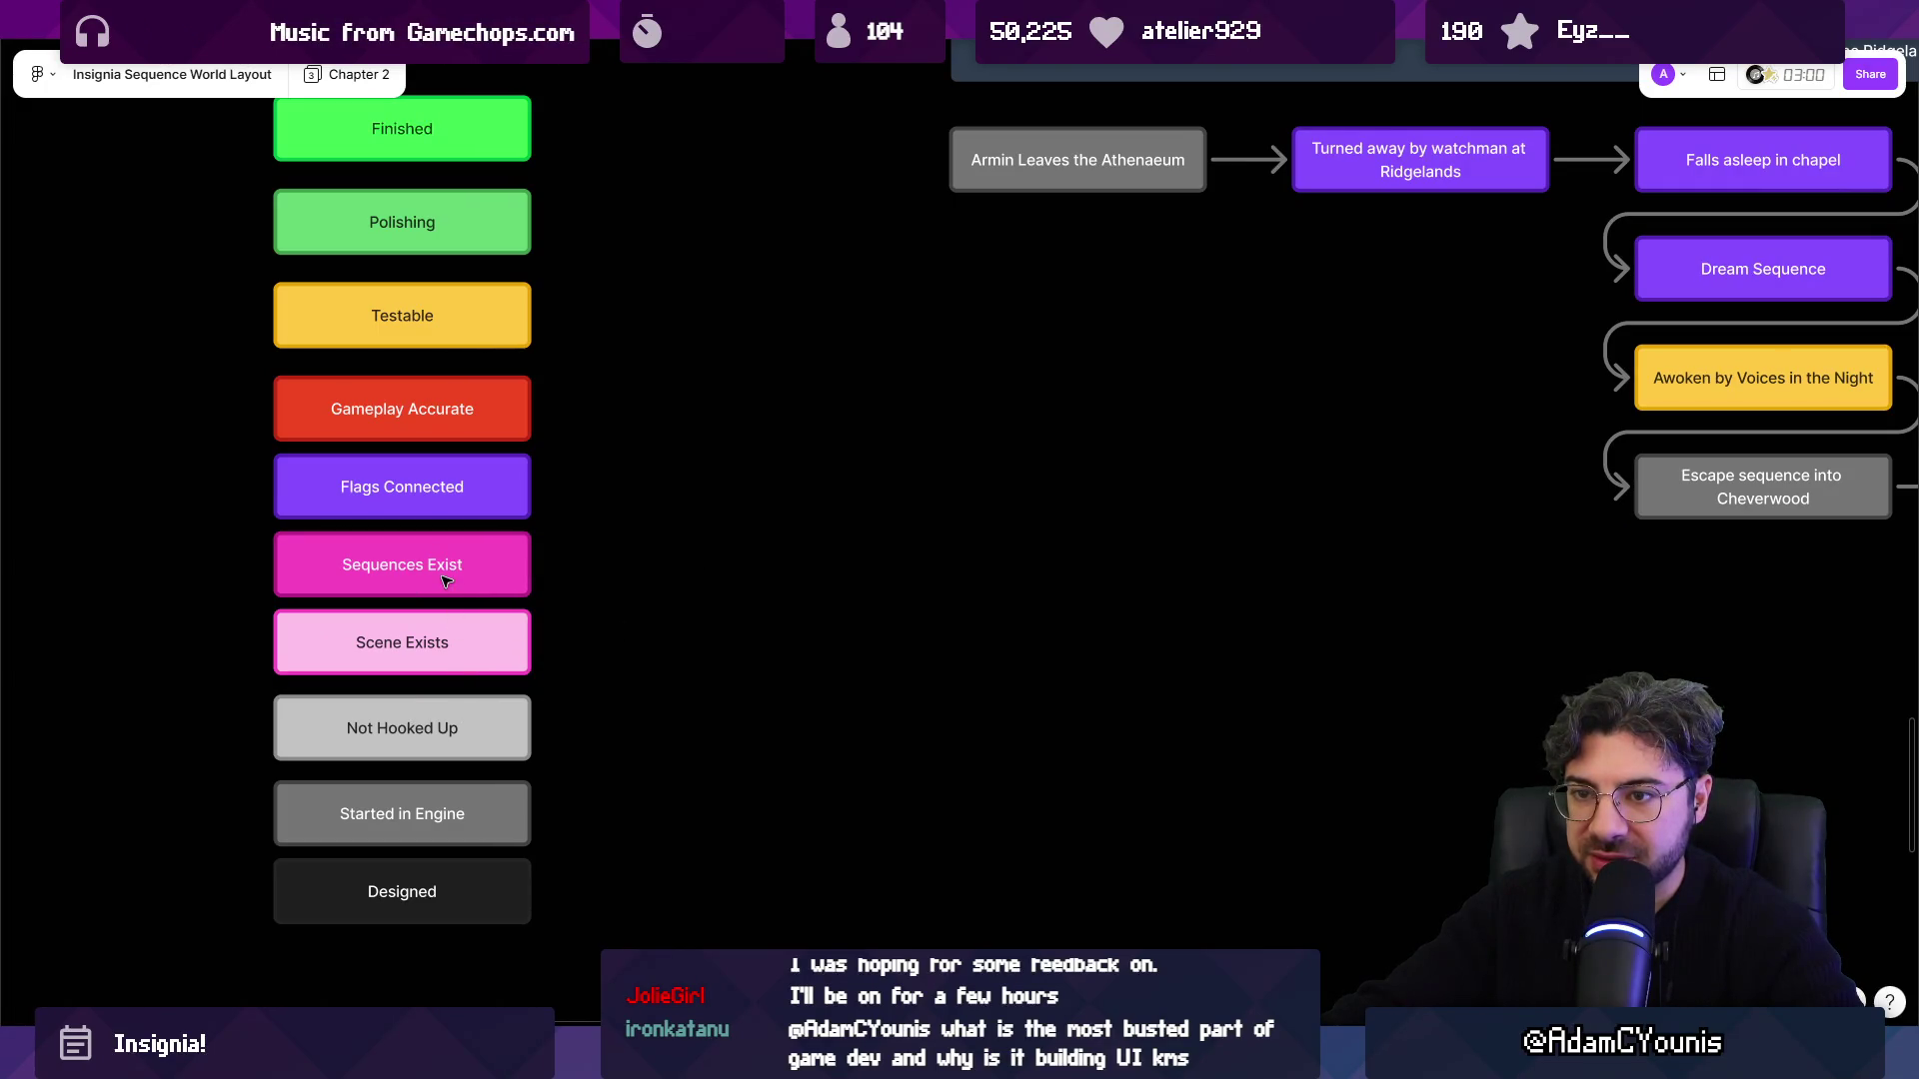
pyautogui.click(446, 630)
# Delete the Scene Exists legend box and move the three boxes below up into the gap.
pyautogui.press('Delete')
pyautogui.moveTo(555, 632); pyautogui.dragTo(274, 921)
pyautogui.moveTo(336, 745); pyautogui.dragTo(336, 660)
pyautogui.click(356, 643)
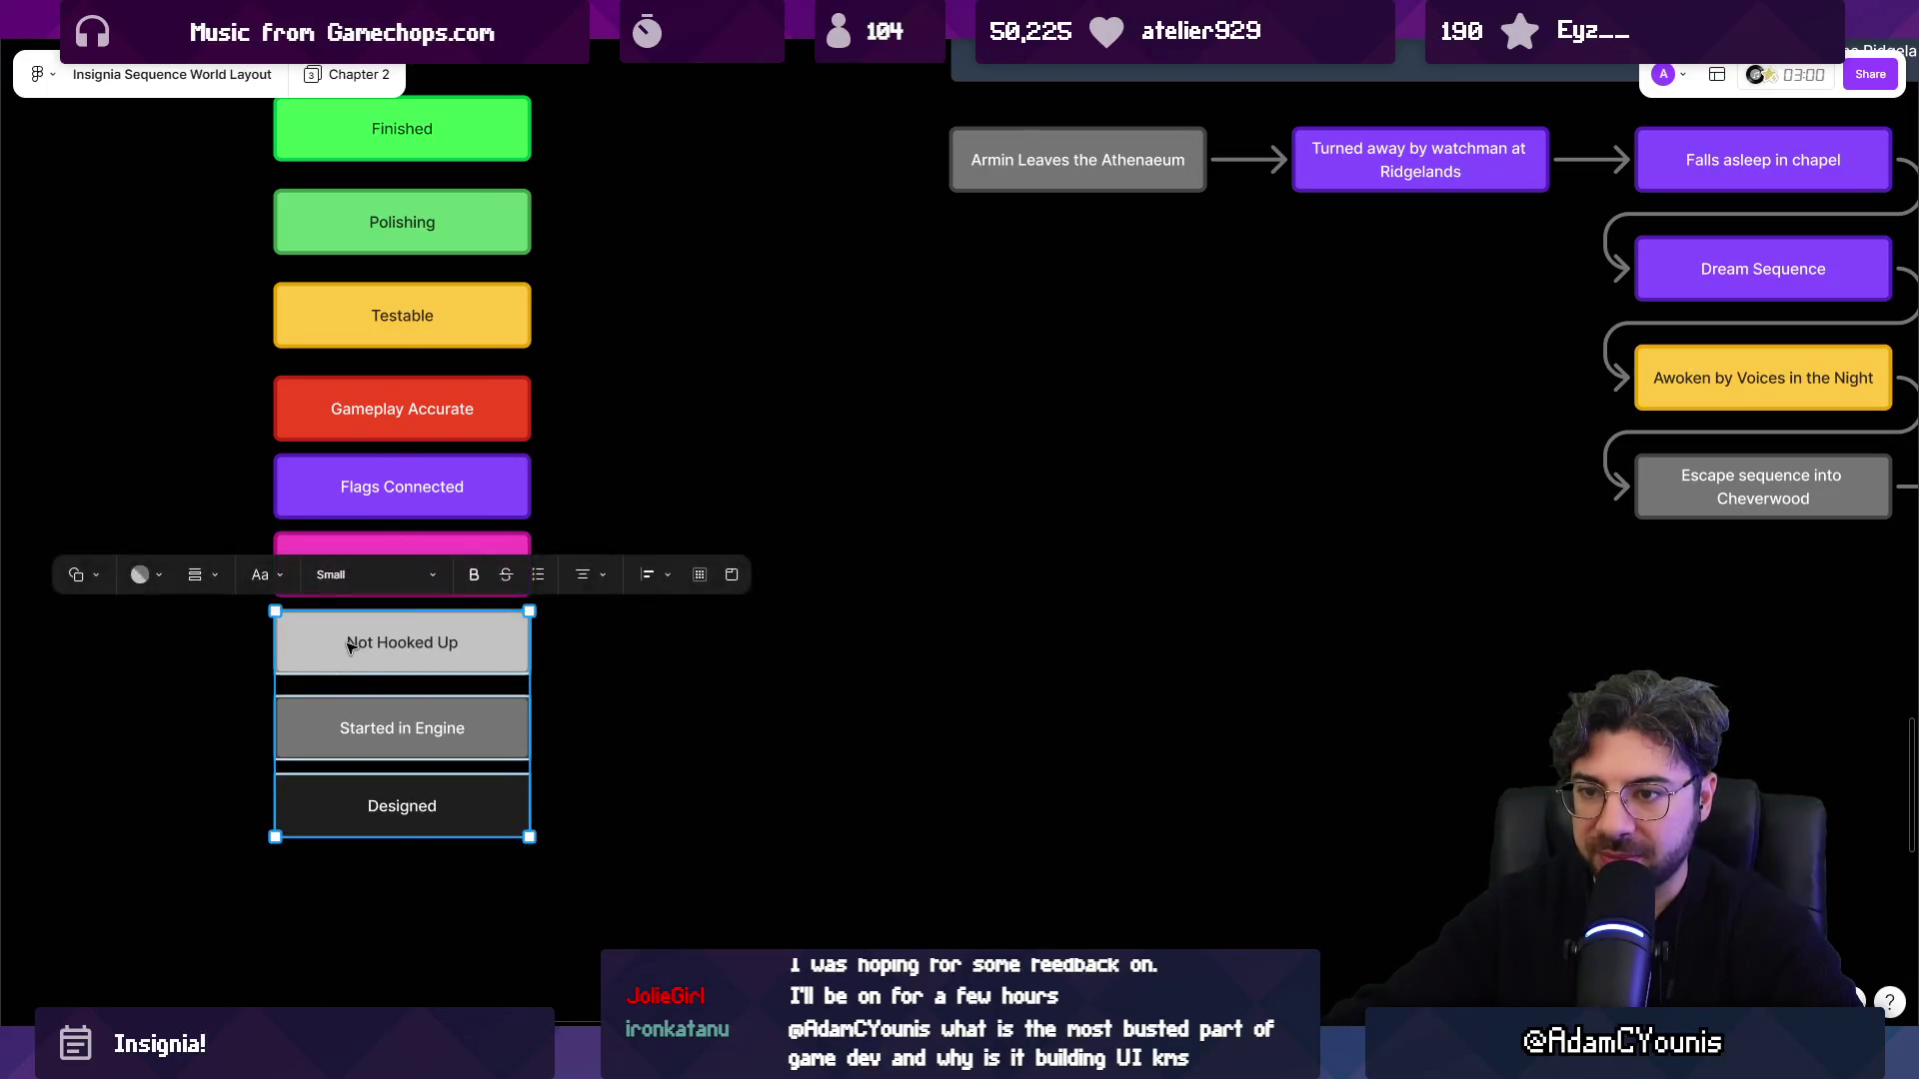
pyautogui.click(634, 651)
# Delete the Sequences Exist legend box and shift the bottom three boxes up.
pyautogui.click(470, 565)
pyautogui.press('Delete')
pyautogui.moveTo(491, 588); pyautogui.dragTo(418, 800)
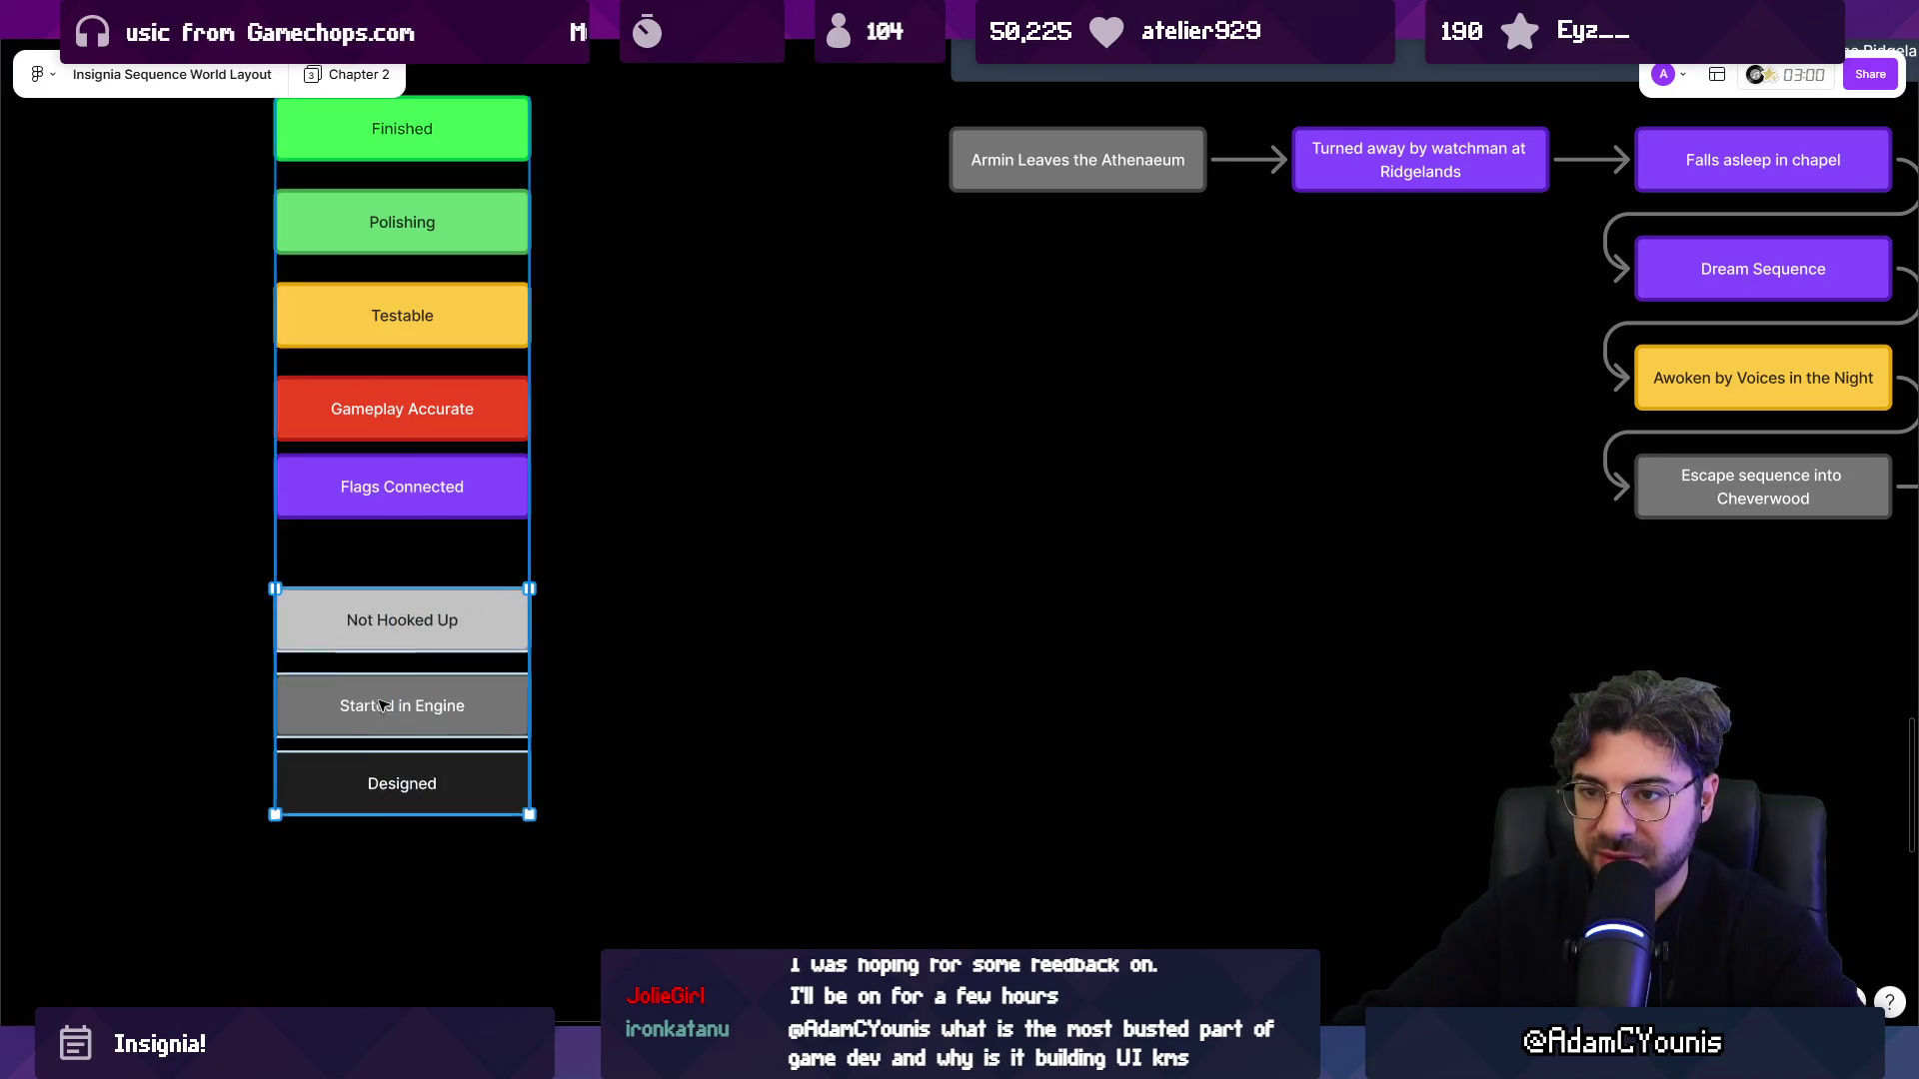
pyautogui.moveTo(402, 720); pyautogui.dragTo(402, 658)
pyautogui.click(654, 601)
pyautogui.scroll(-3, 655, 600)
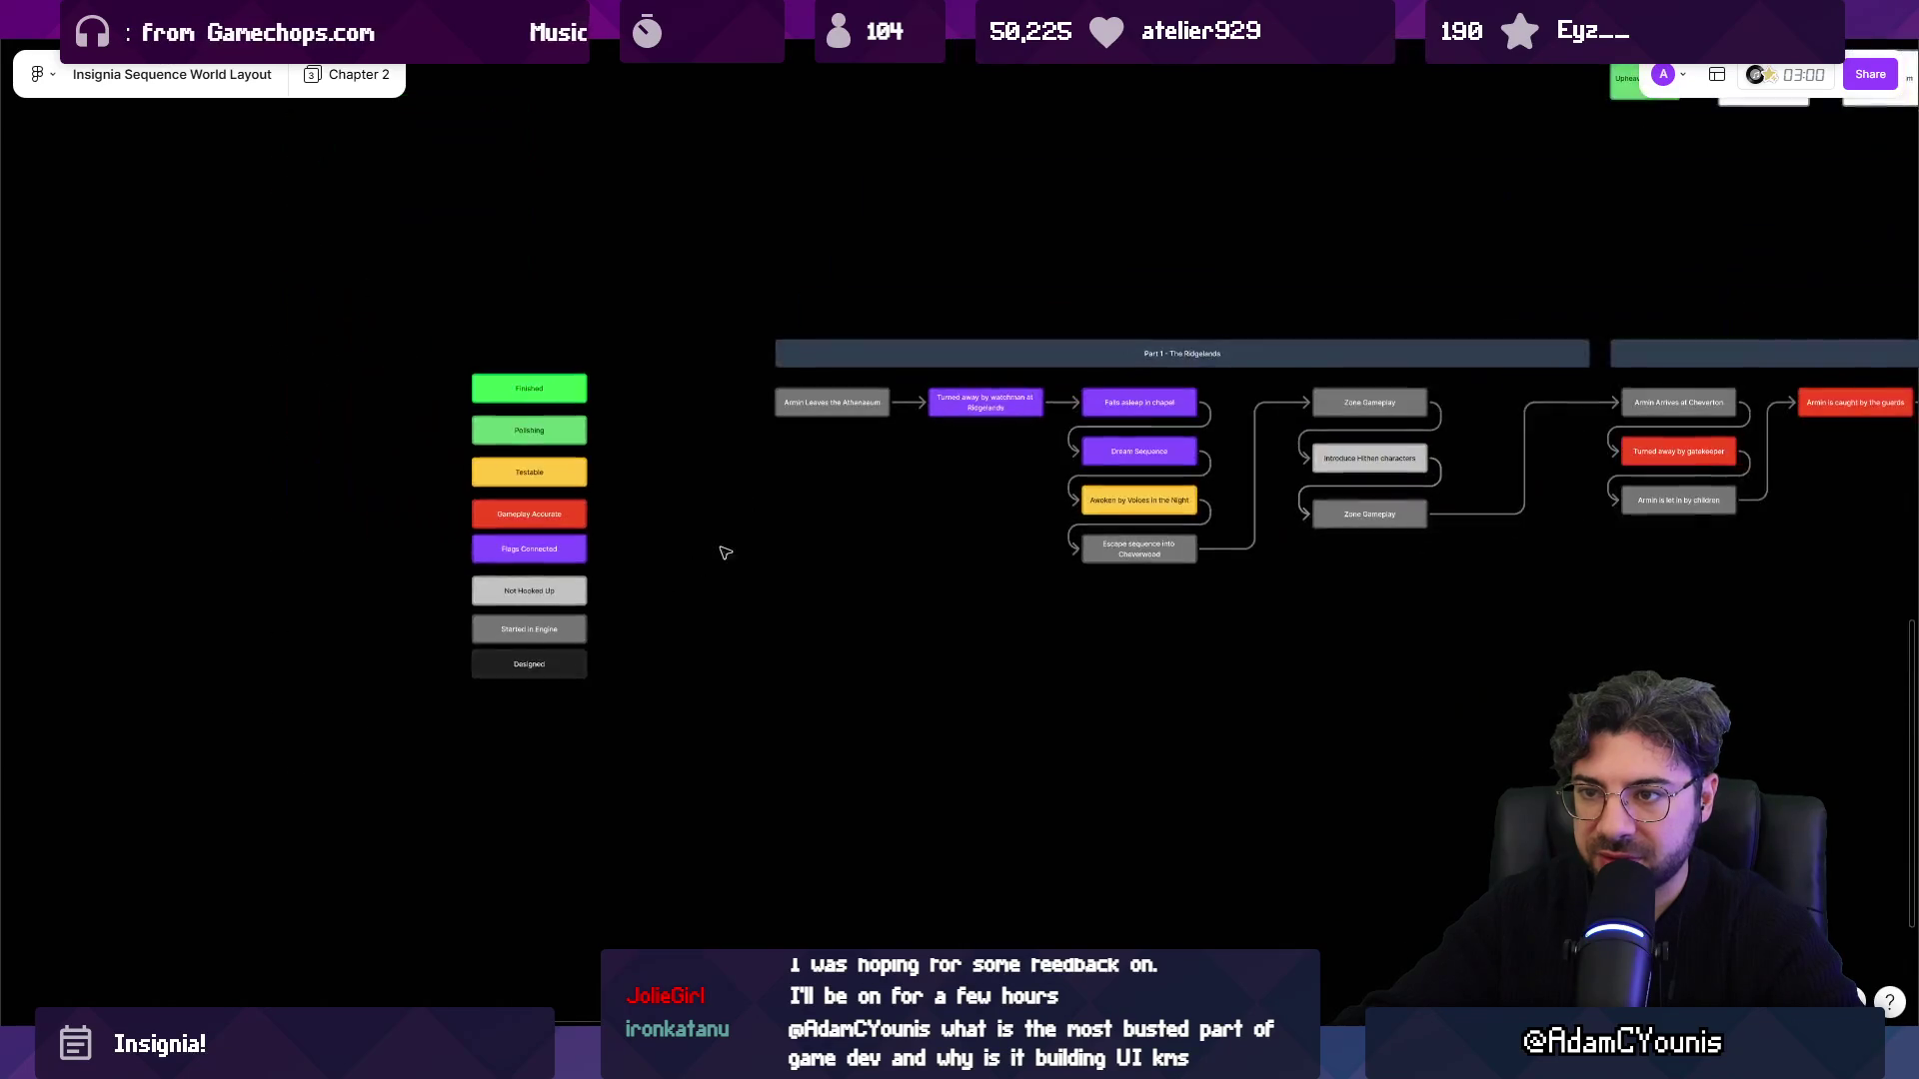
pyautogui.scroll(5, 476, 596)
# Change the Flags Connected legend box fill to light pink.
pyautogui.click(474, 595)
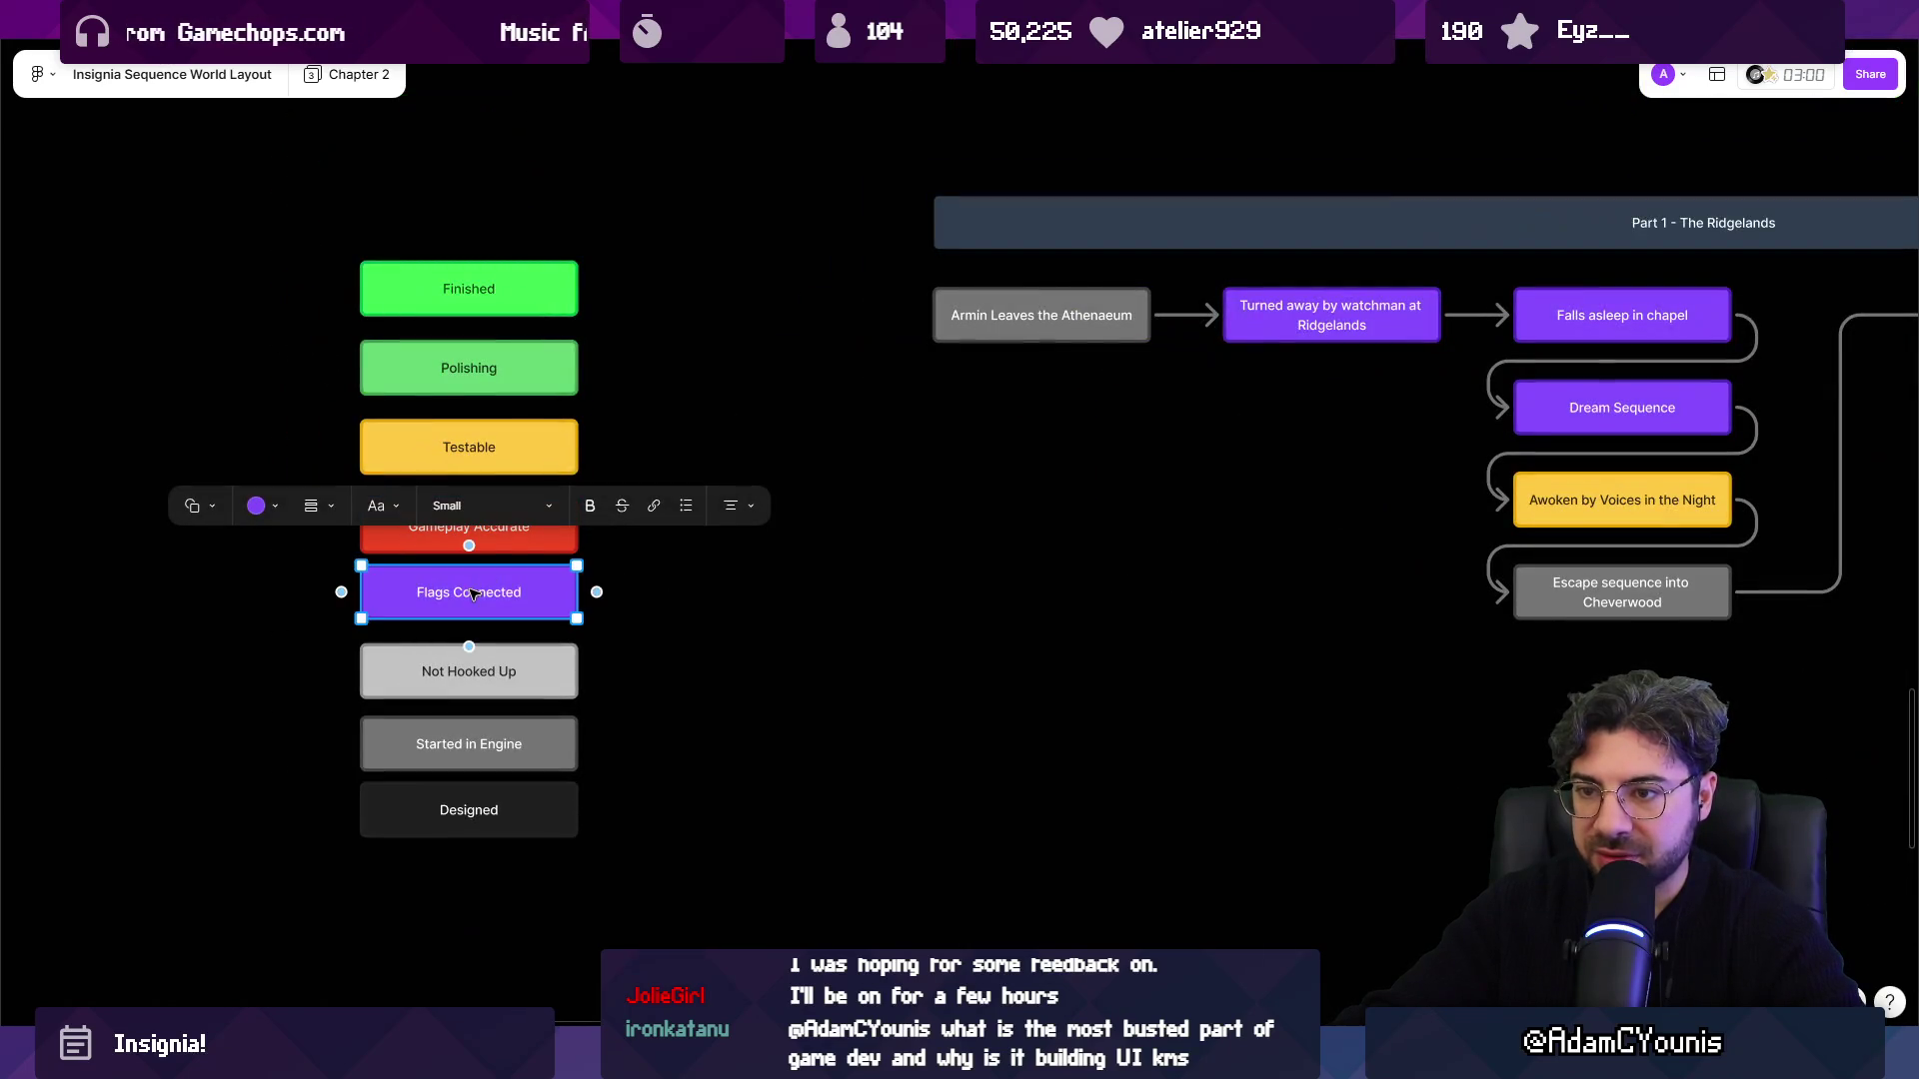
pyautogui.click(262, 508)
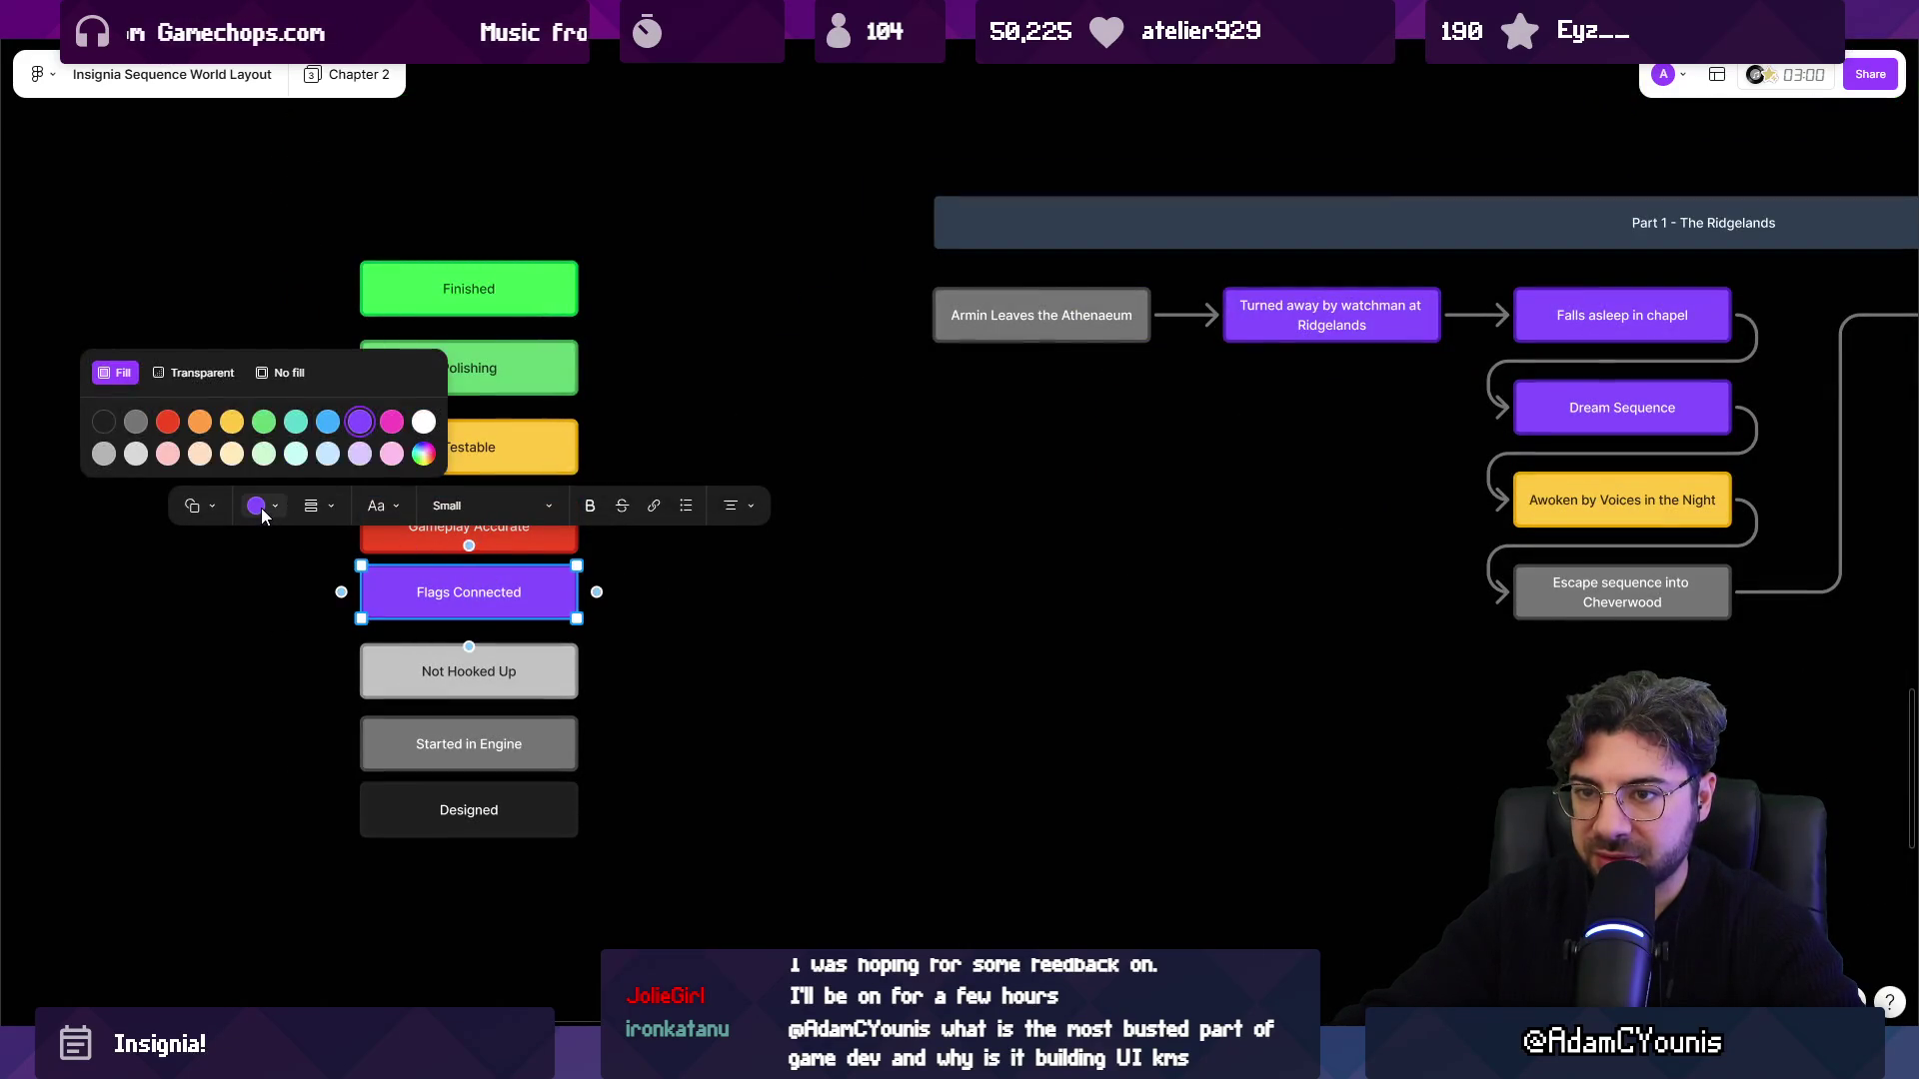
pyautogui.click(170, 454)
pyautogui.click(639, 569)
pyautogui.scroll(-5, 639, 569)
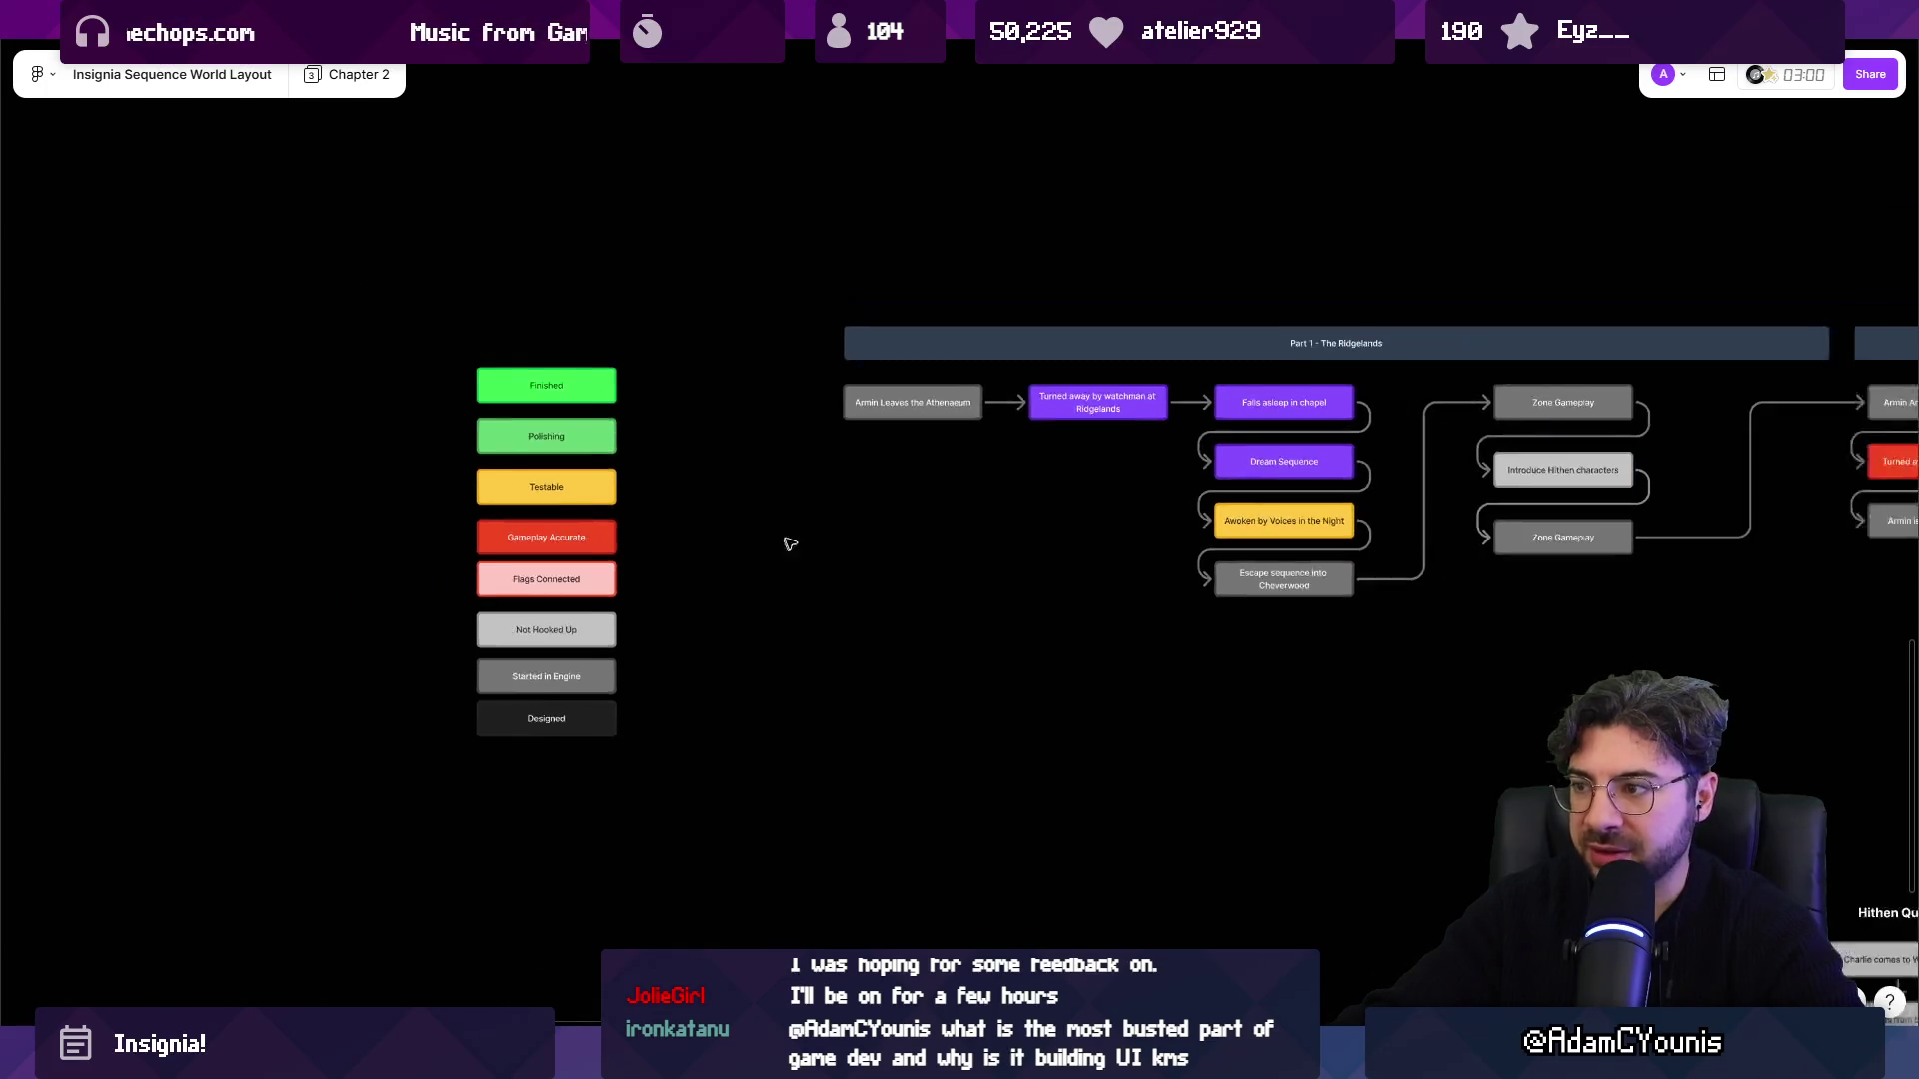
pyautogui.scroll(3, 578, 577)
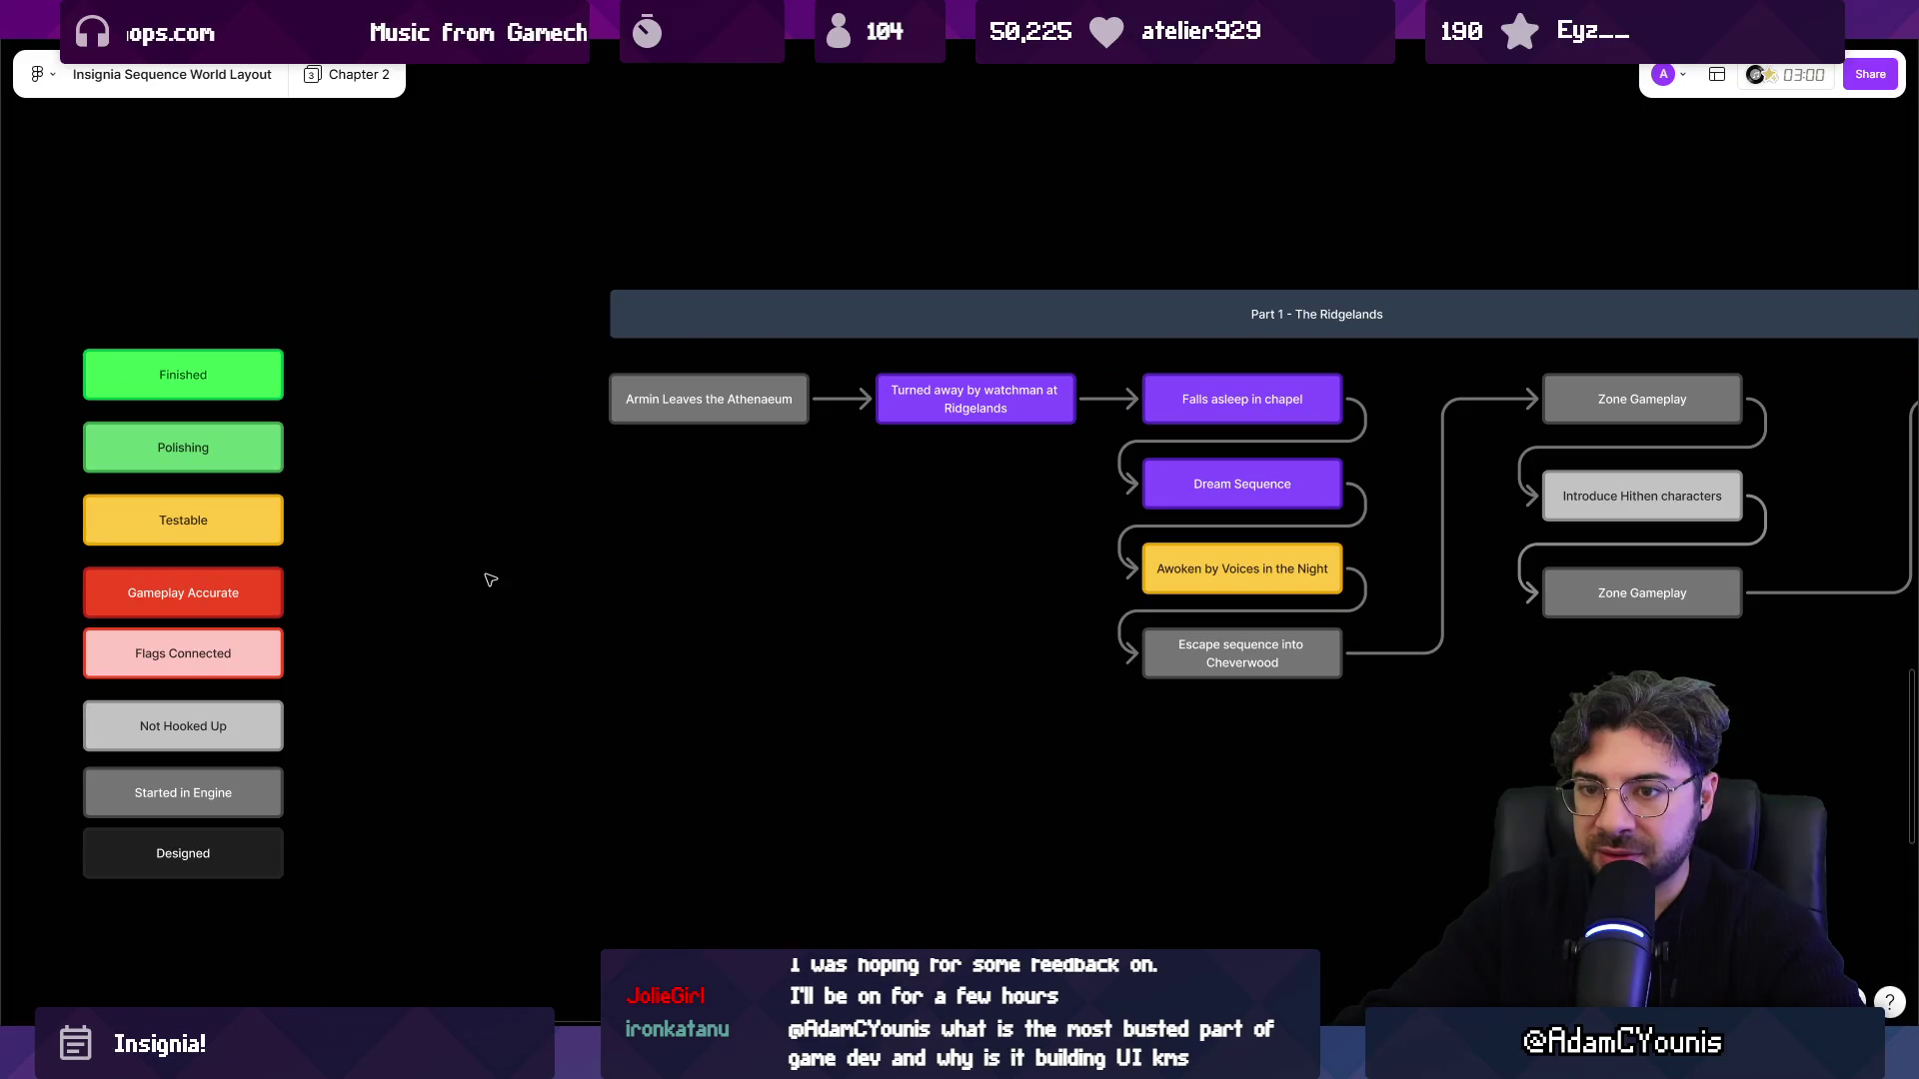
# Change the Gameplay Accurate legend box fill to orange.
pyautogui.click(252, 596)
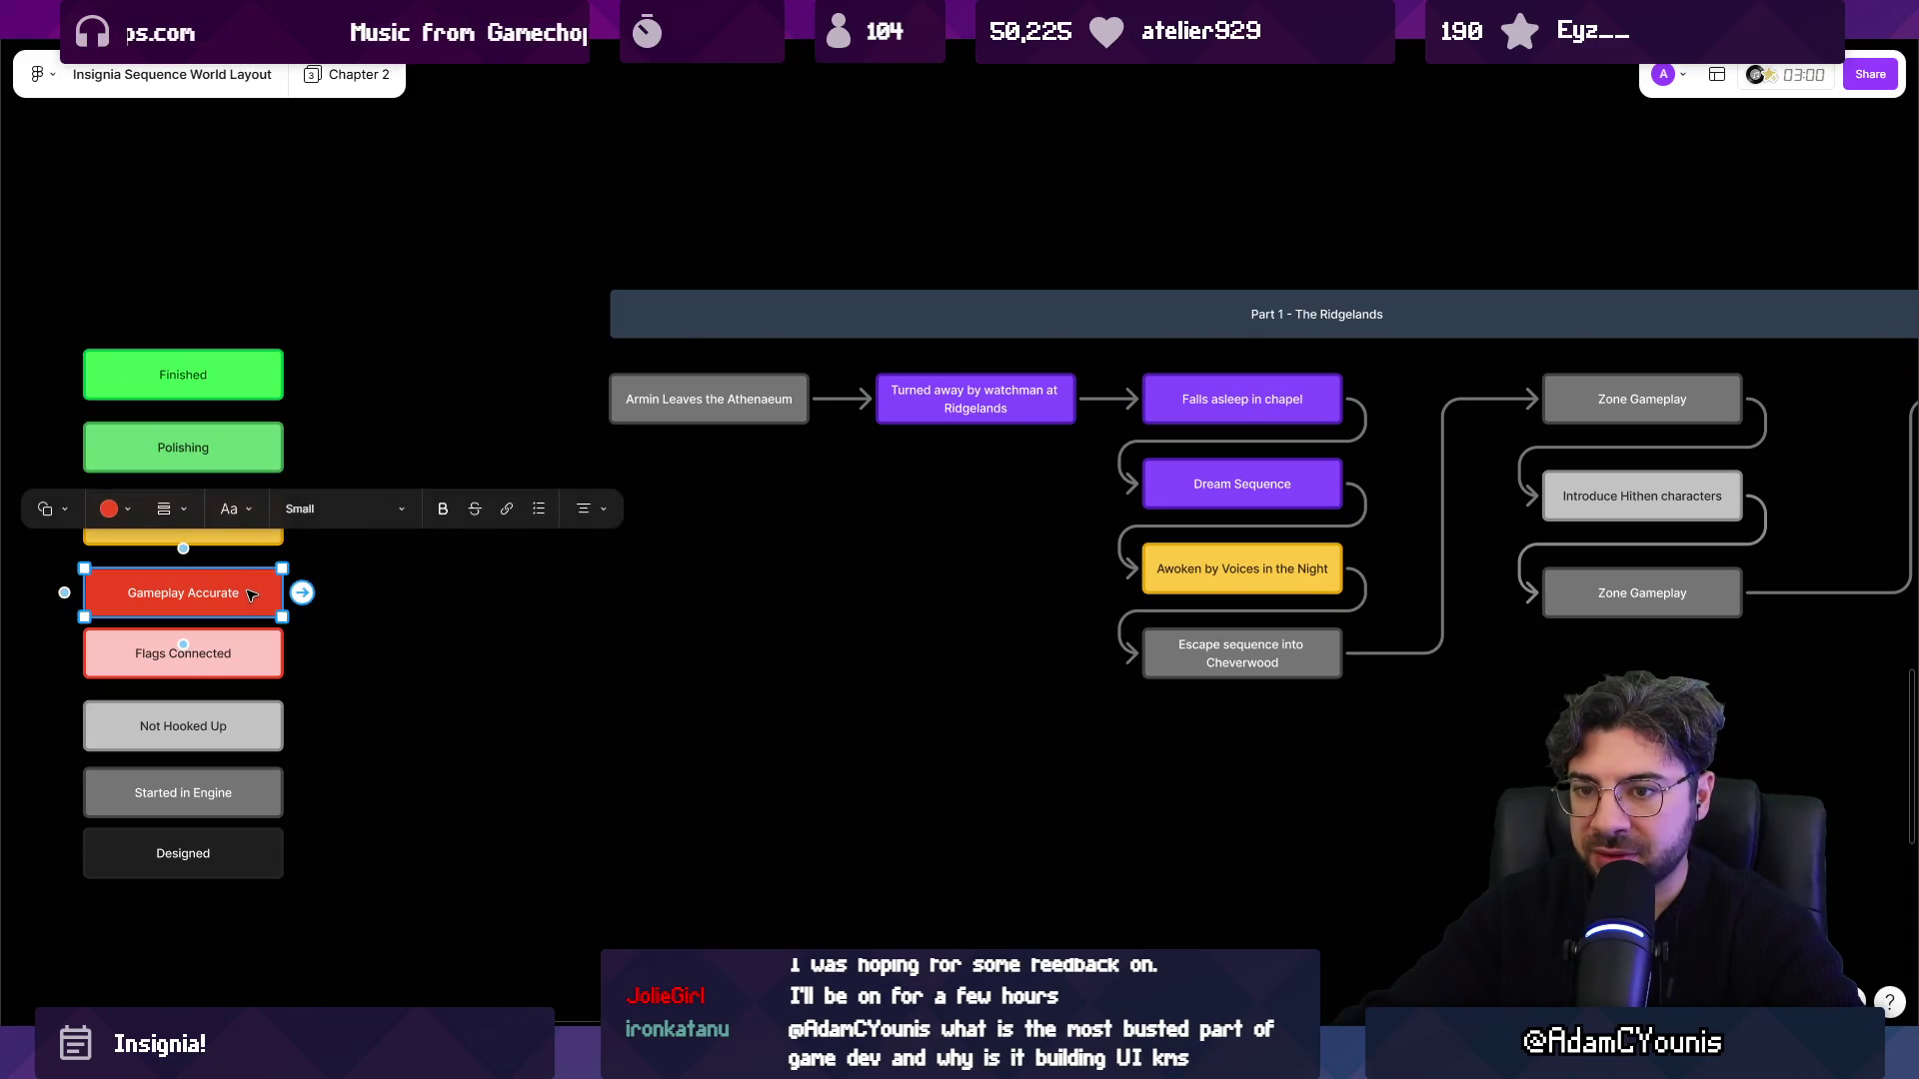
pyautogui.click(120, 505)
pyautogui.click(129, 425)
pyautogui.hscroll(-5, 499, 610)
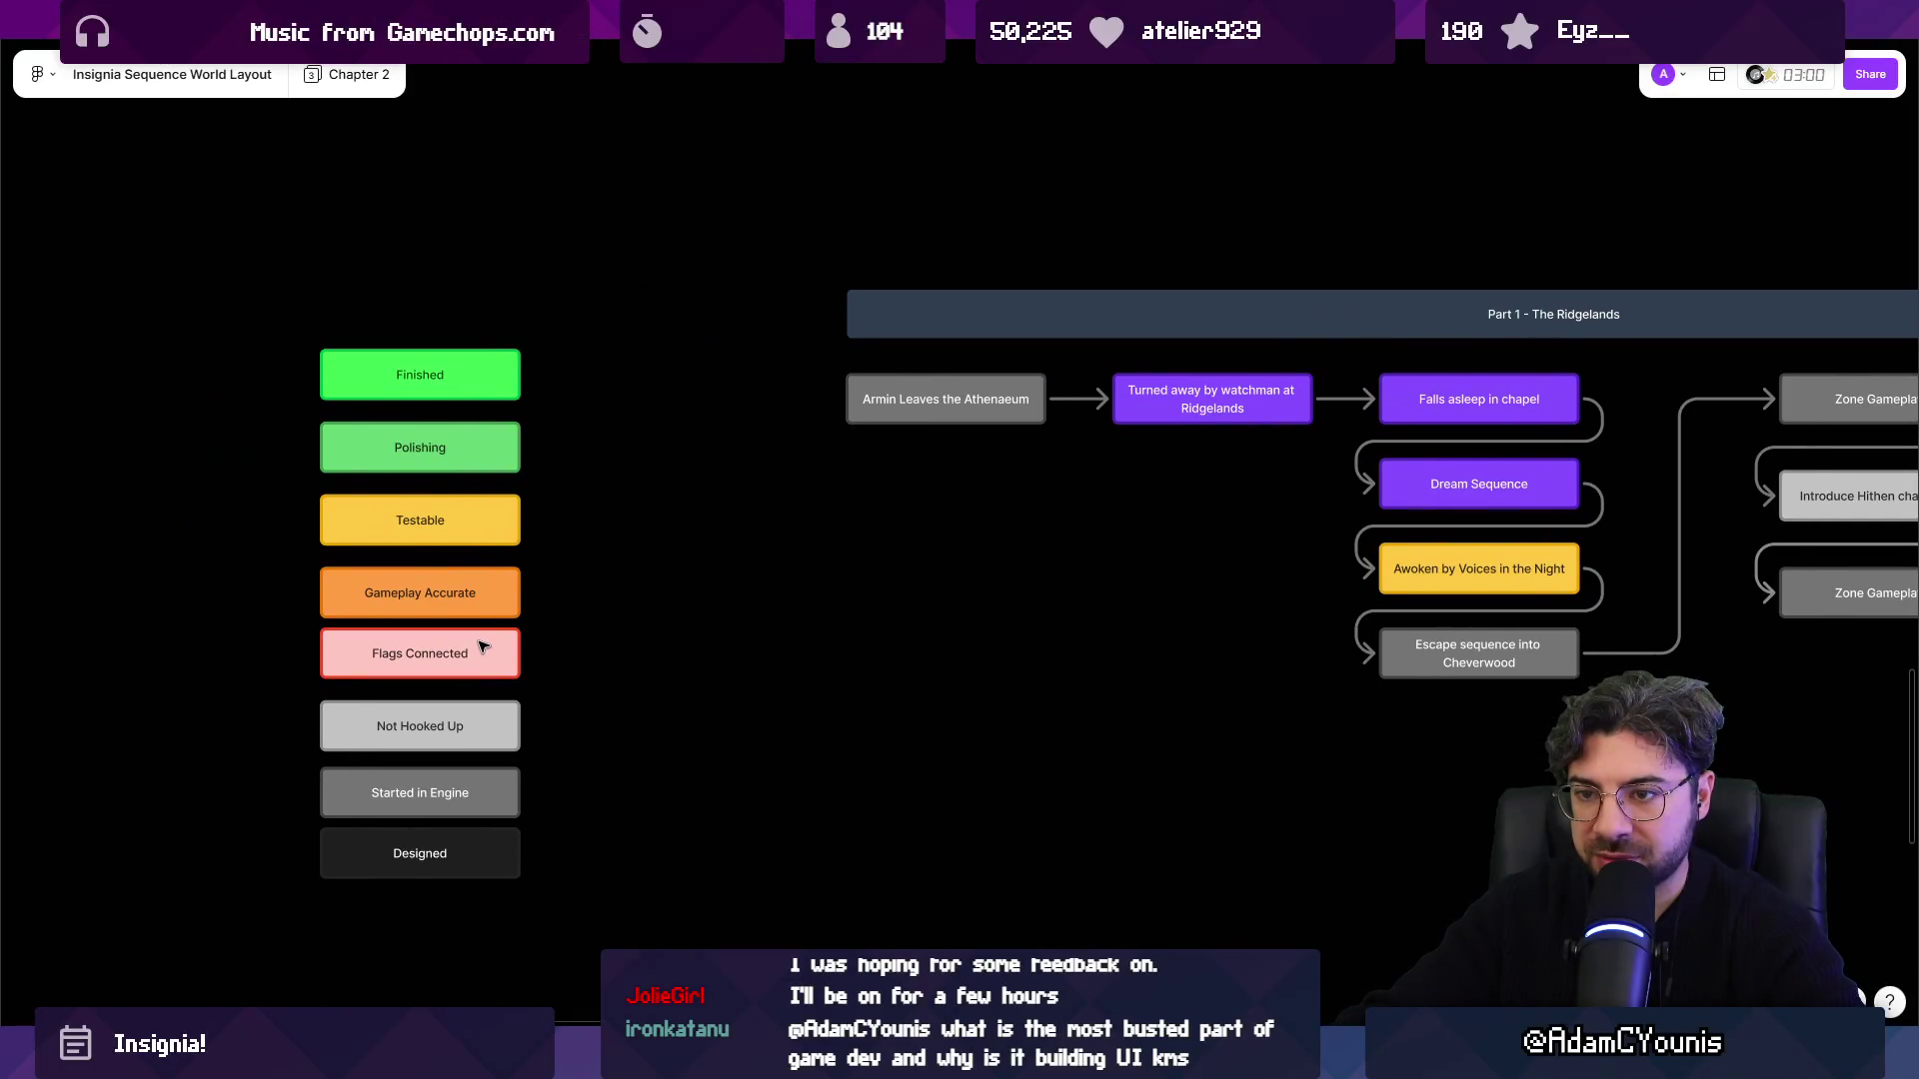
# Delete Not Hooked Up and move Started in Engine and Designed up beneath Flags Connected.
pyautogui.scroll(-5, 804, 586)
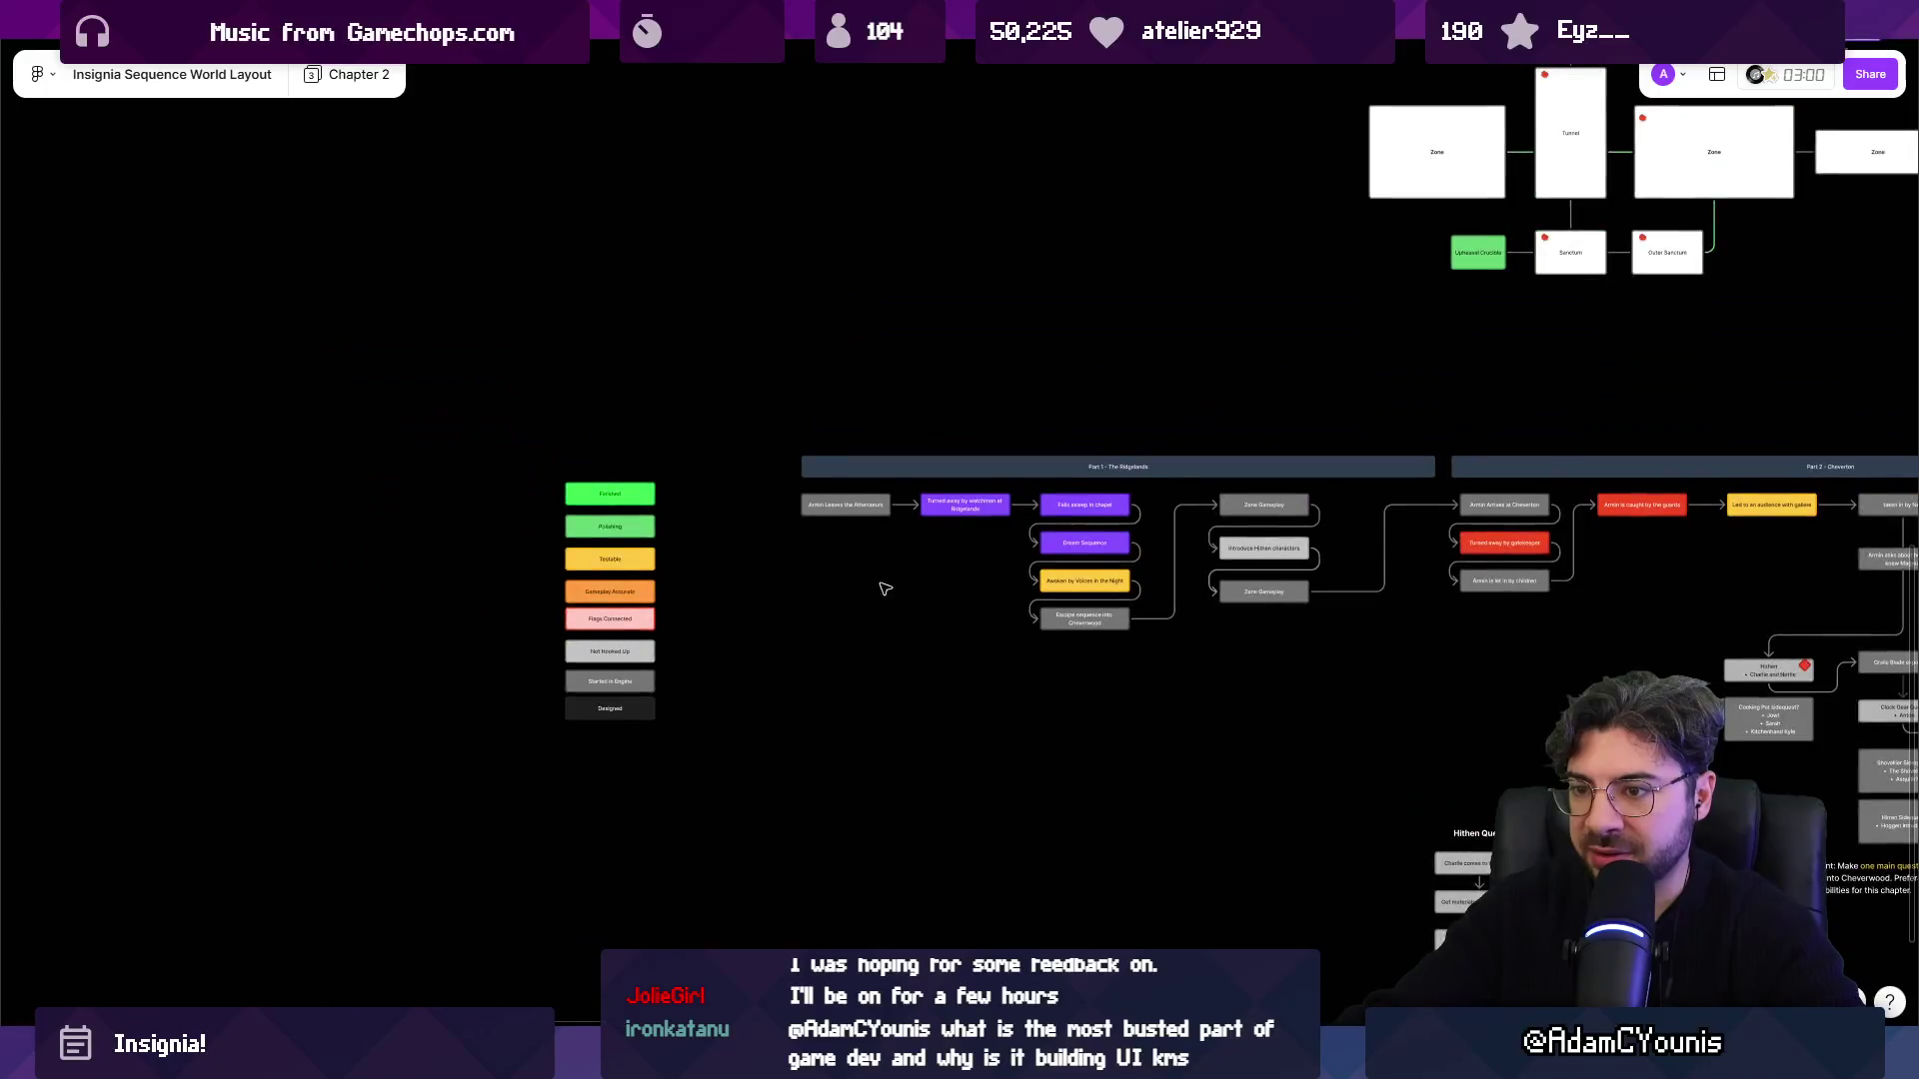
pyautogui.scroll(7, 201, 613)
pyautogui.hscroll(-3, 398, 671)
pyautogui.click(214, 682)
pyautogui.click(214, 683)
pyautogui.press('Escape')
pyautogui.press('Delete')
pyautogui.moveTo(383, 712)
pyautogui.mouseDown()
pyautogui.moveTo(230, 908)
pyautogui.moveTo(231, 766)
pyautogui.mouseUp()
pyautogui.click(515, 730)
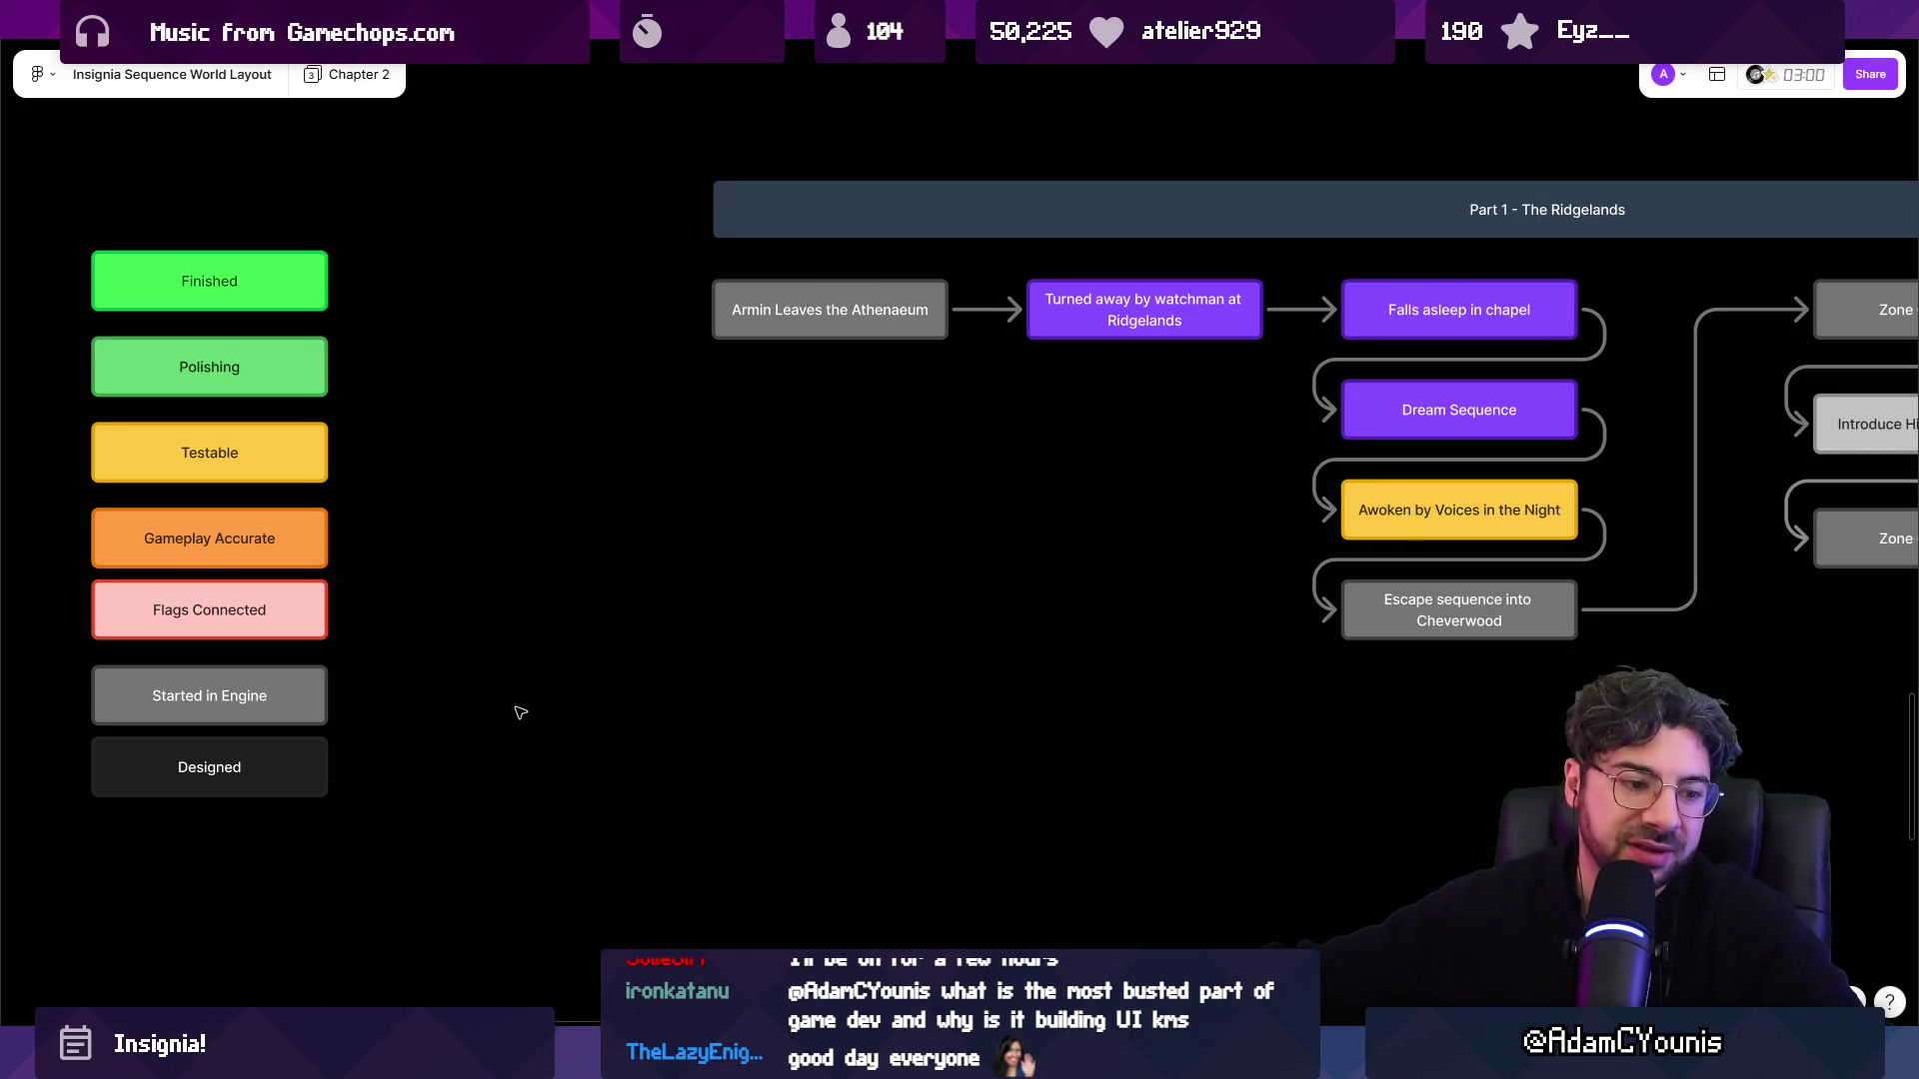
pyautogui.scroll(-5, 596, 656)
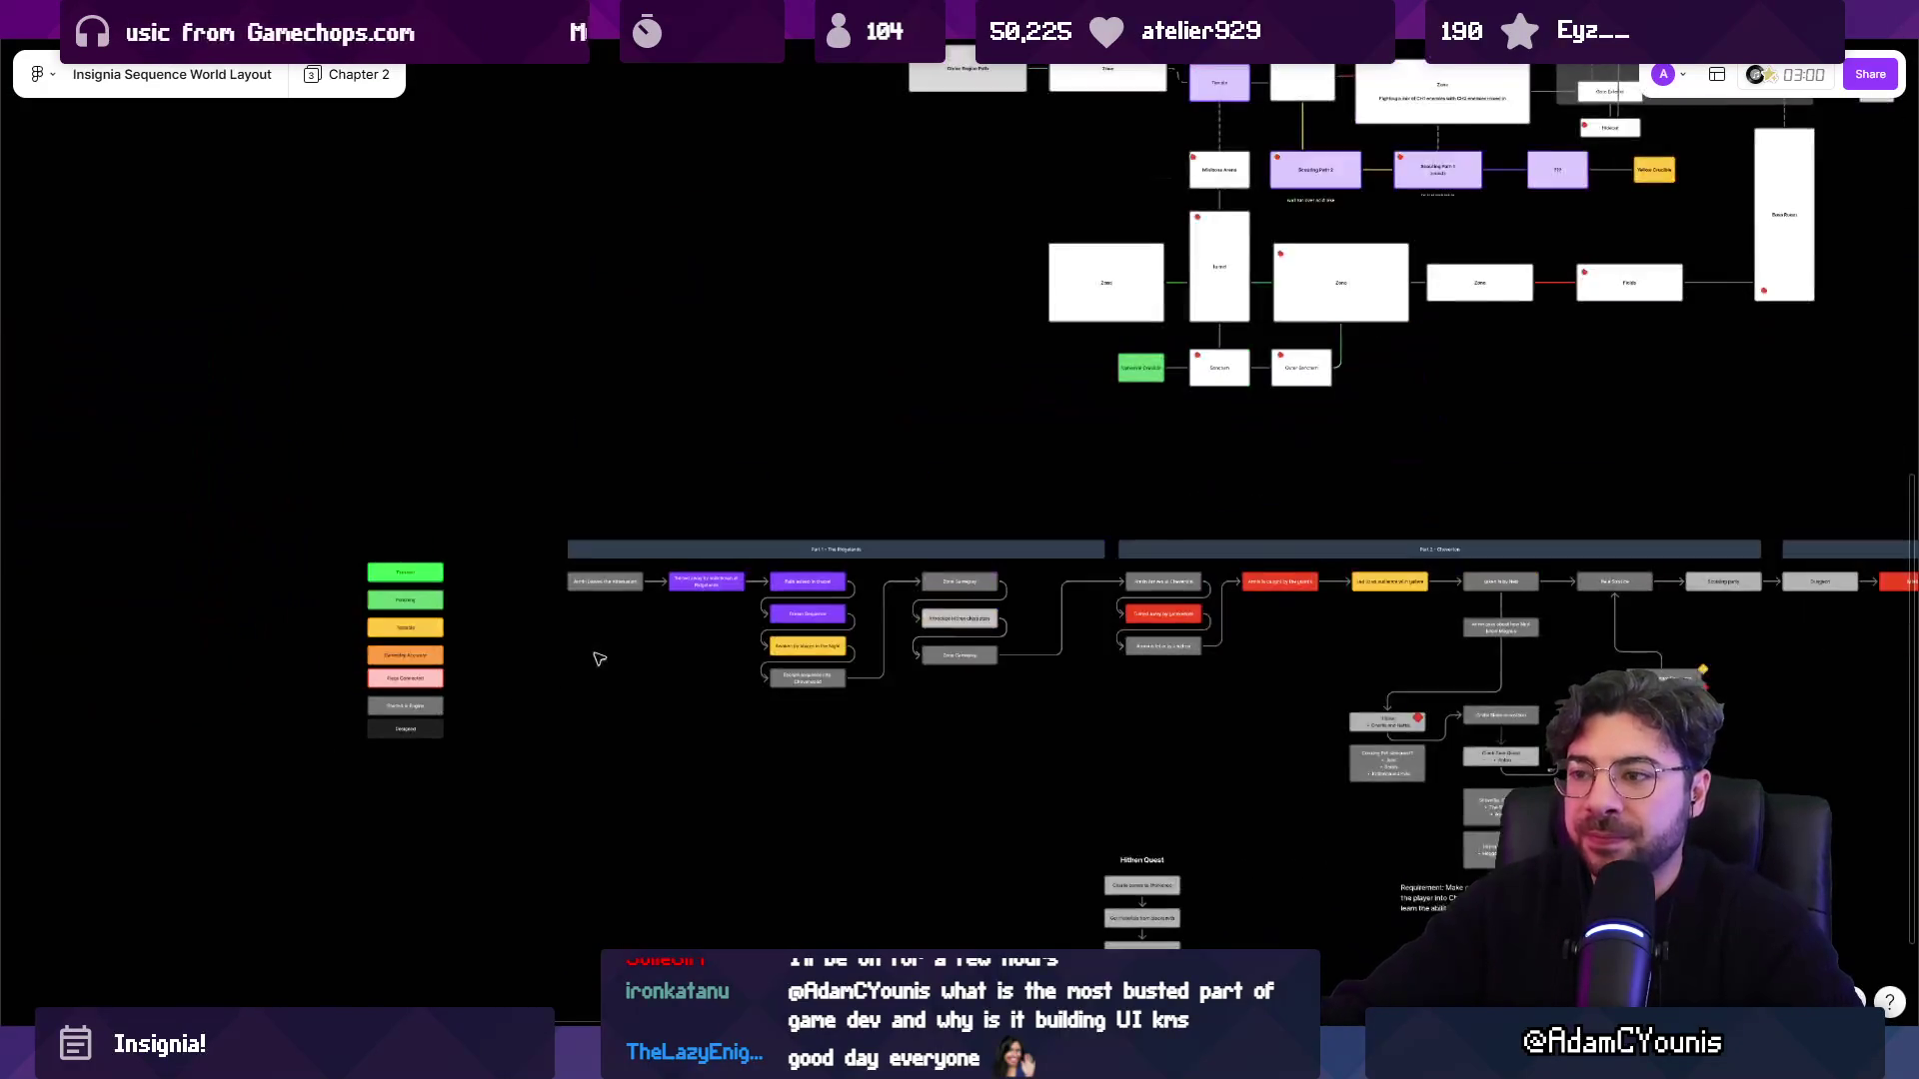
# Select the six red events, from Turned away by gatekeeper through Lena and Ilia.
pyautogui.scroll(4, 634, 651)
pyautogui.click(401, 606)
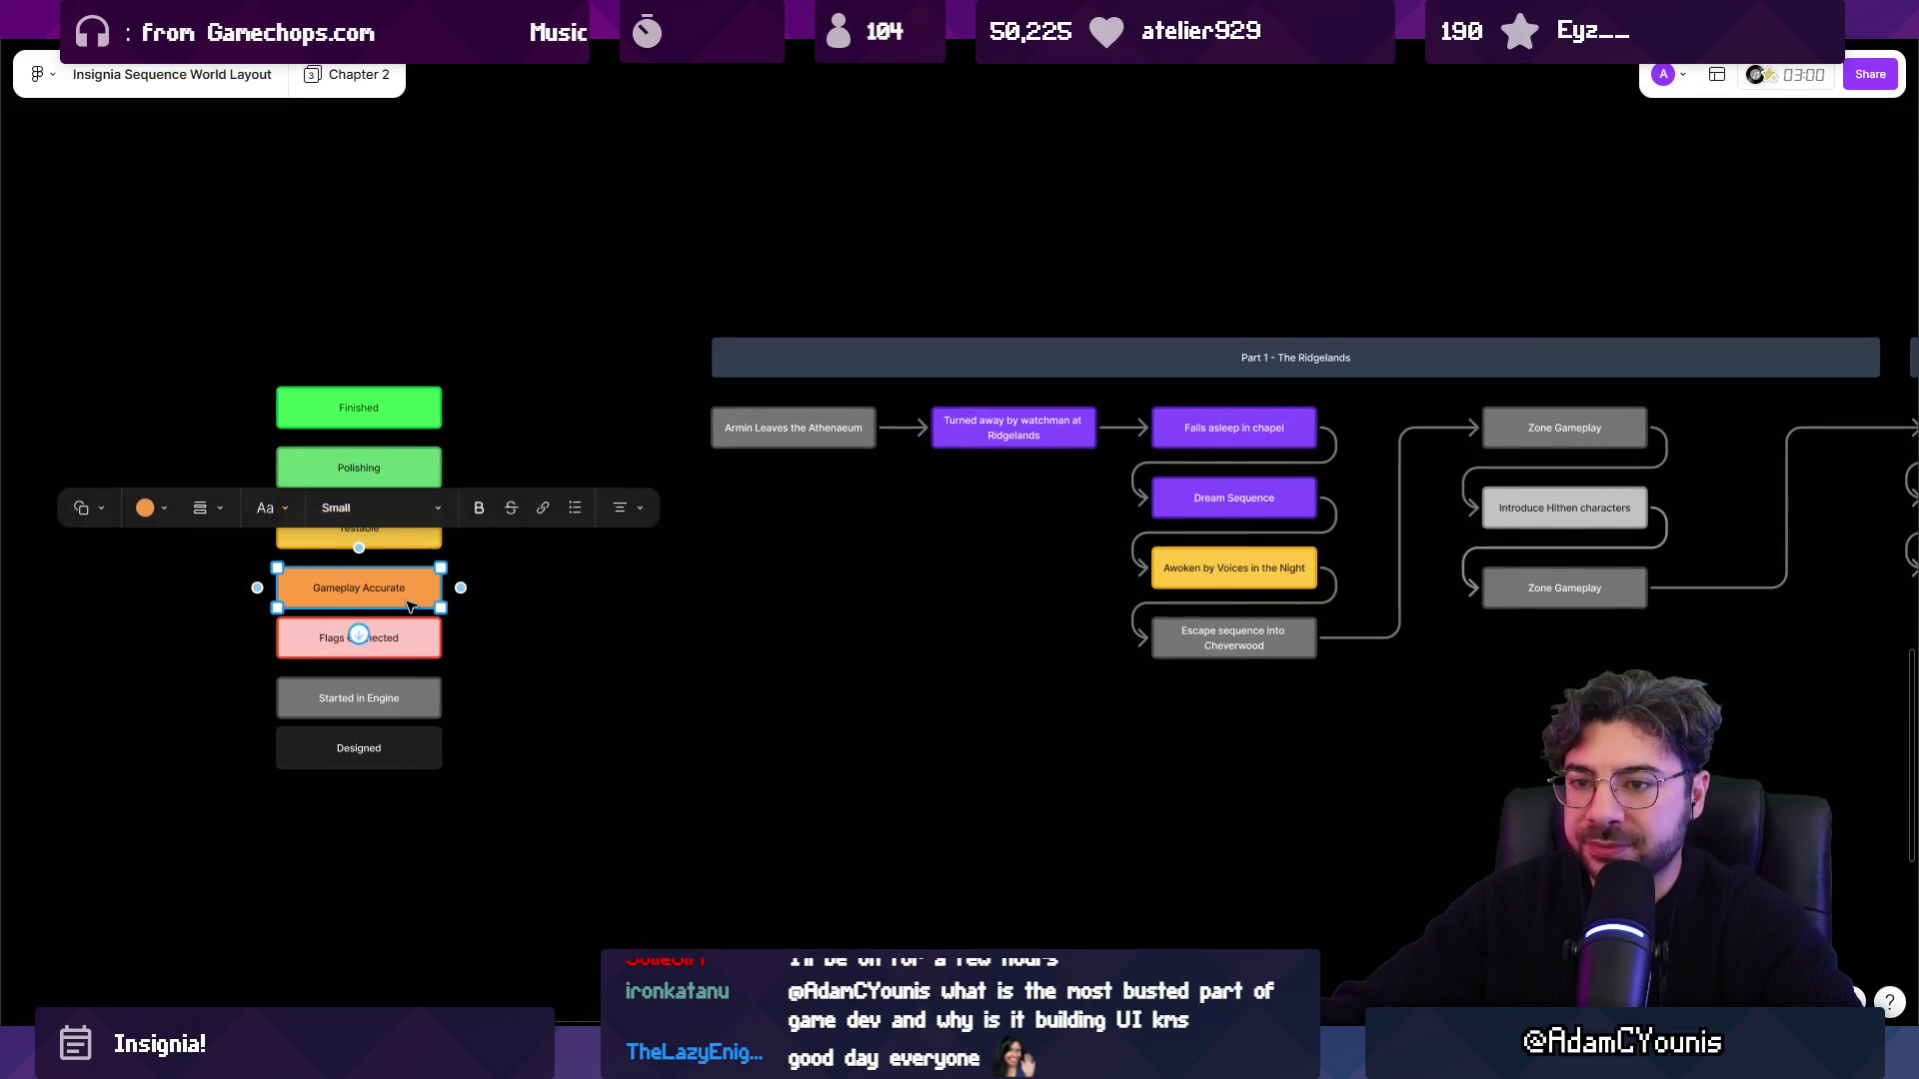
pyautogui.click(409, 644)
pyautogui.hscroll(7, 640, 639)
pyautogui.click(1319, 496)
pyautogui.keyDown('shift'); pyautogui.click(1512, 420); pyautogui.keyUp('shift')
pyautogui.hscroll(15, 1272, 518)
pyautogui.hscroll(6, 1272, 519)
pyautogui.keyDown('shift'); pyautogui.click(795, 482); pyautogui.keyUp('shift')
pyautogui.keyDown('shift'); pyautogui.click(1235, 482); pyautogui.keyUp('shift')
pyautogui.keyDown('shift'); pyautogui.click(1483, 482); pyautogui.keyUp('shift')
pyautogui.keyDown('shift'); pyautogui.click(1546, 556); pyautogui.keyUp('shift')
pyautogui.scroll(-5, 819, 539)
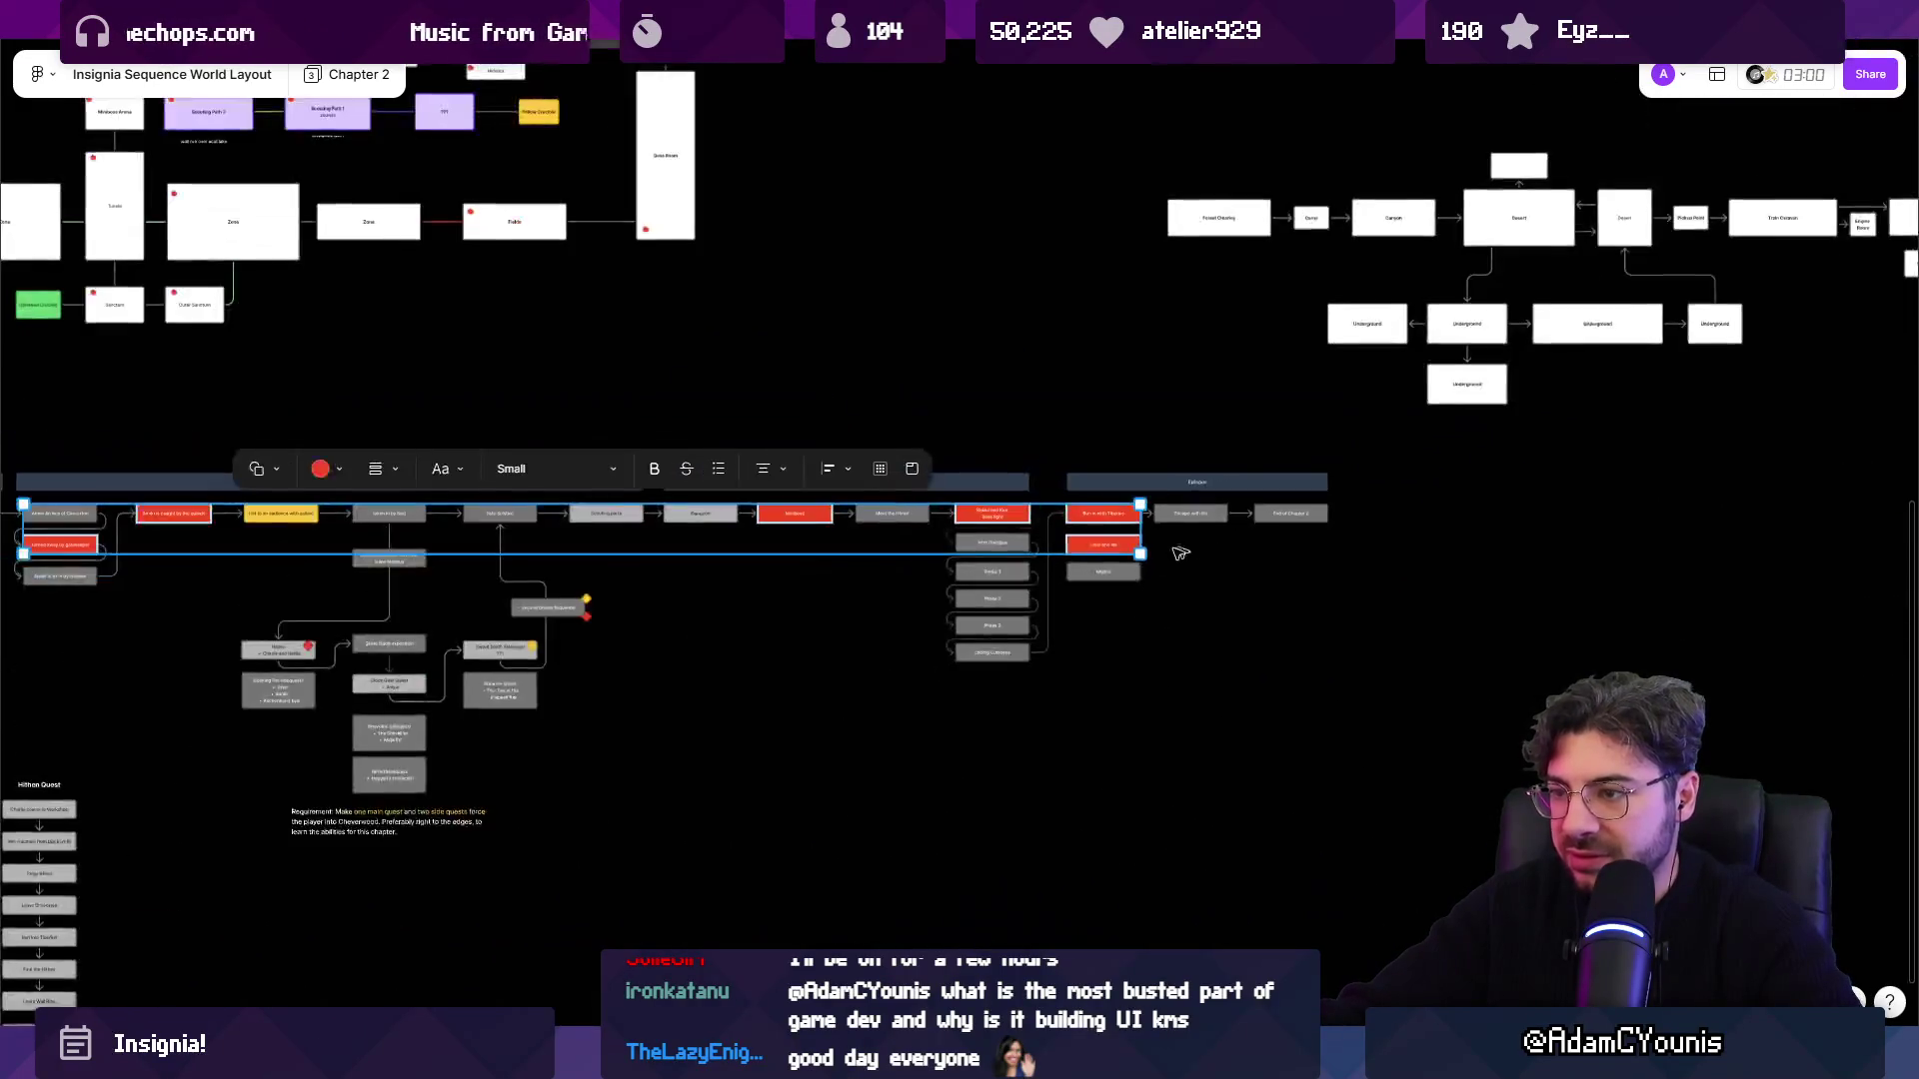
pyautogui.hscroll(-5, 854, 475)
# Fill the selected events light pink and compare them with the Flags Connected status.
pyautogui.click(851, 472)
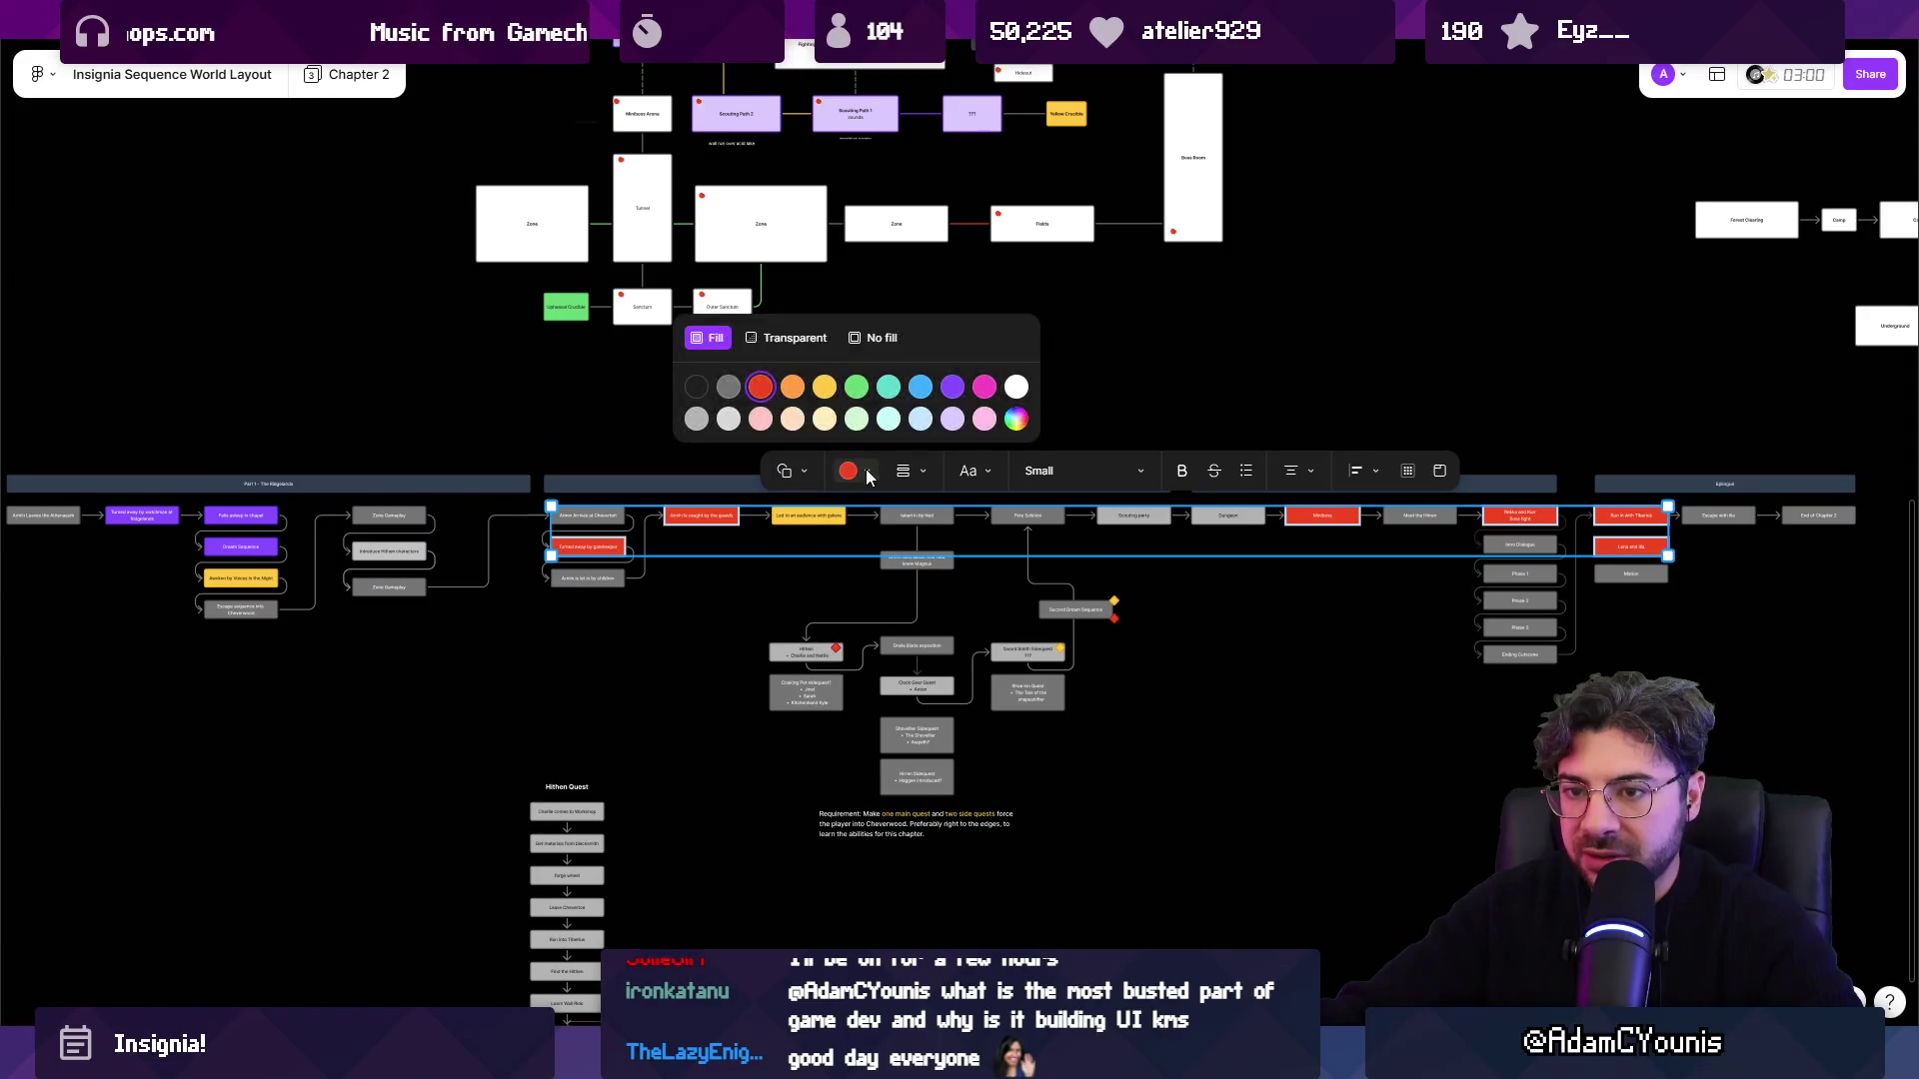
pyautogui.click(778, 421)
pyautogui.scroll(-1, 1190, 651)
pyautogui.scroll(-3, 1190, 652)
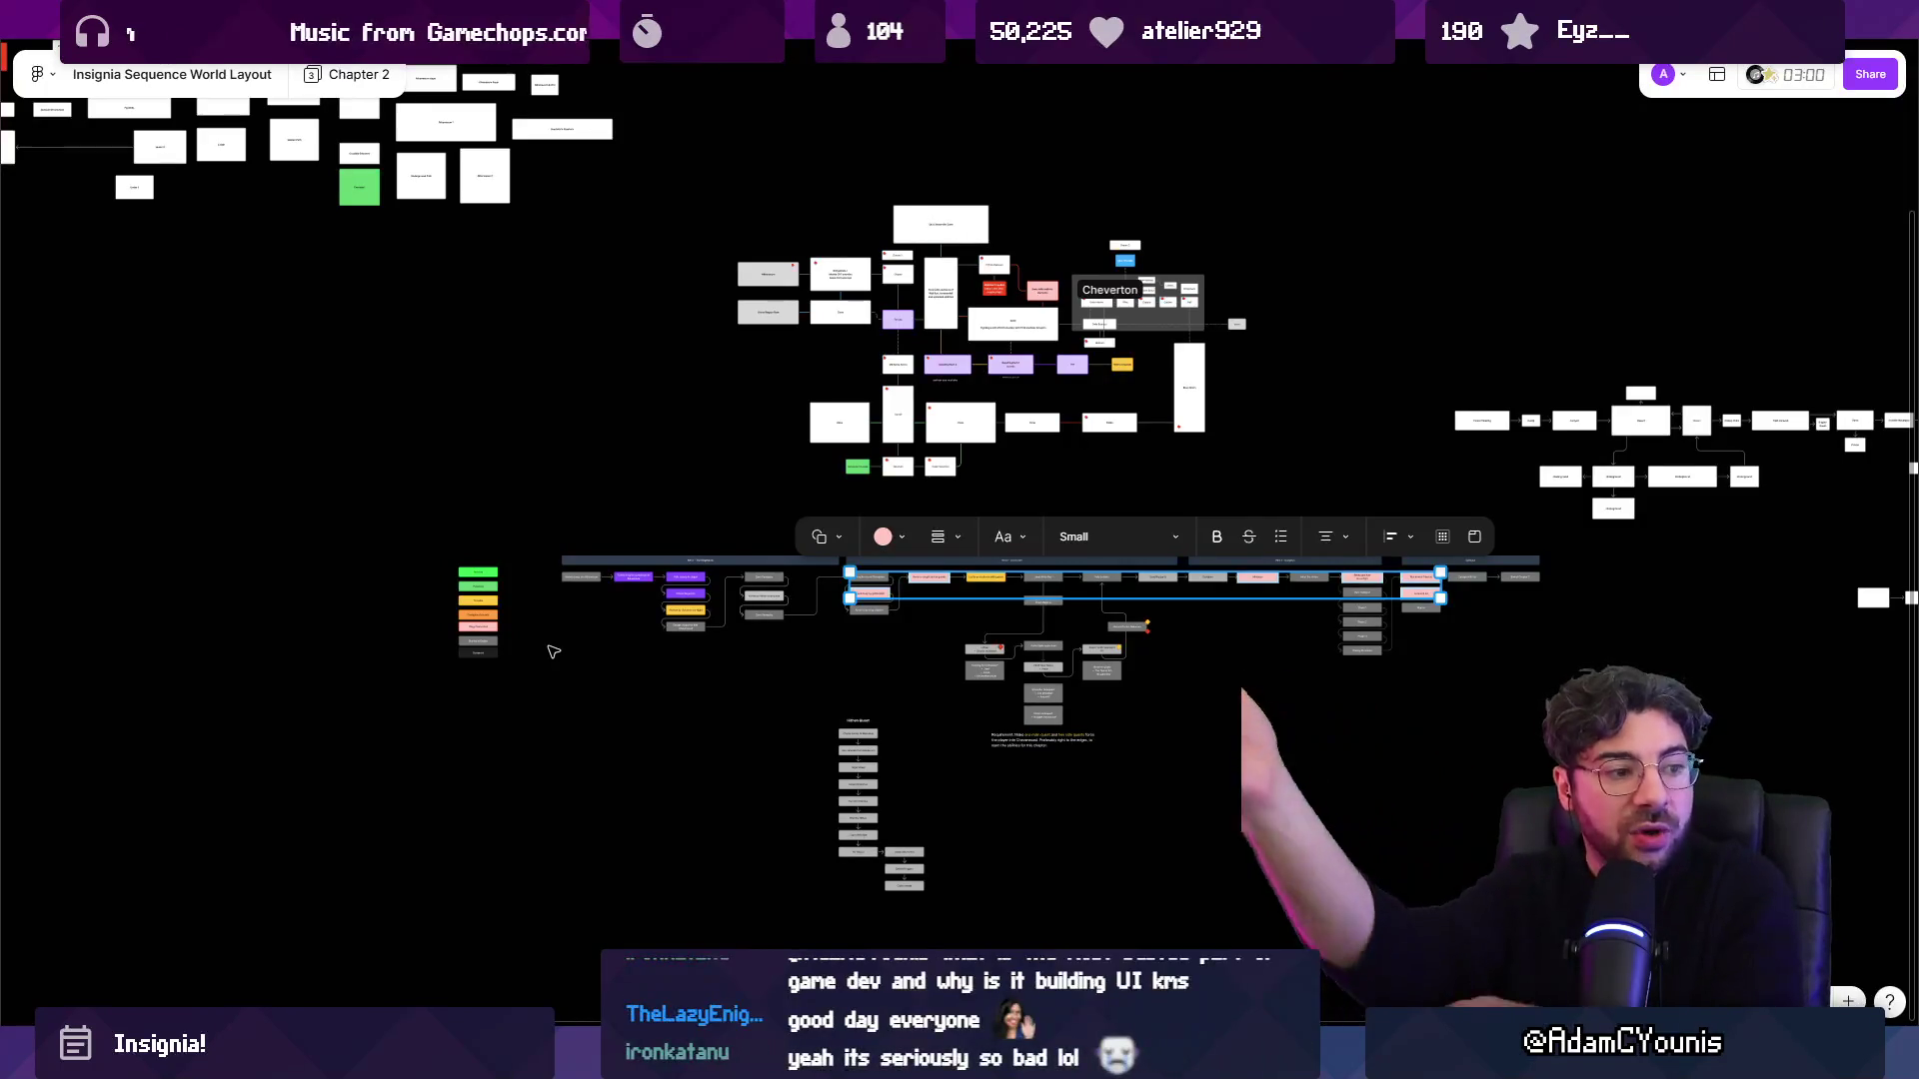
pyautogui.click(609, 745)
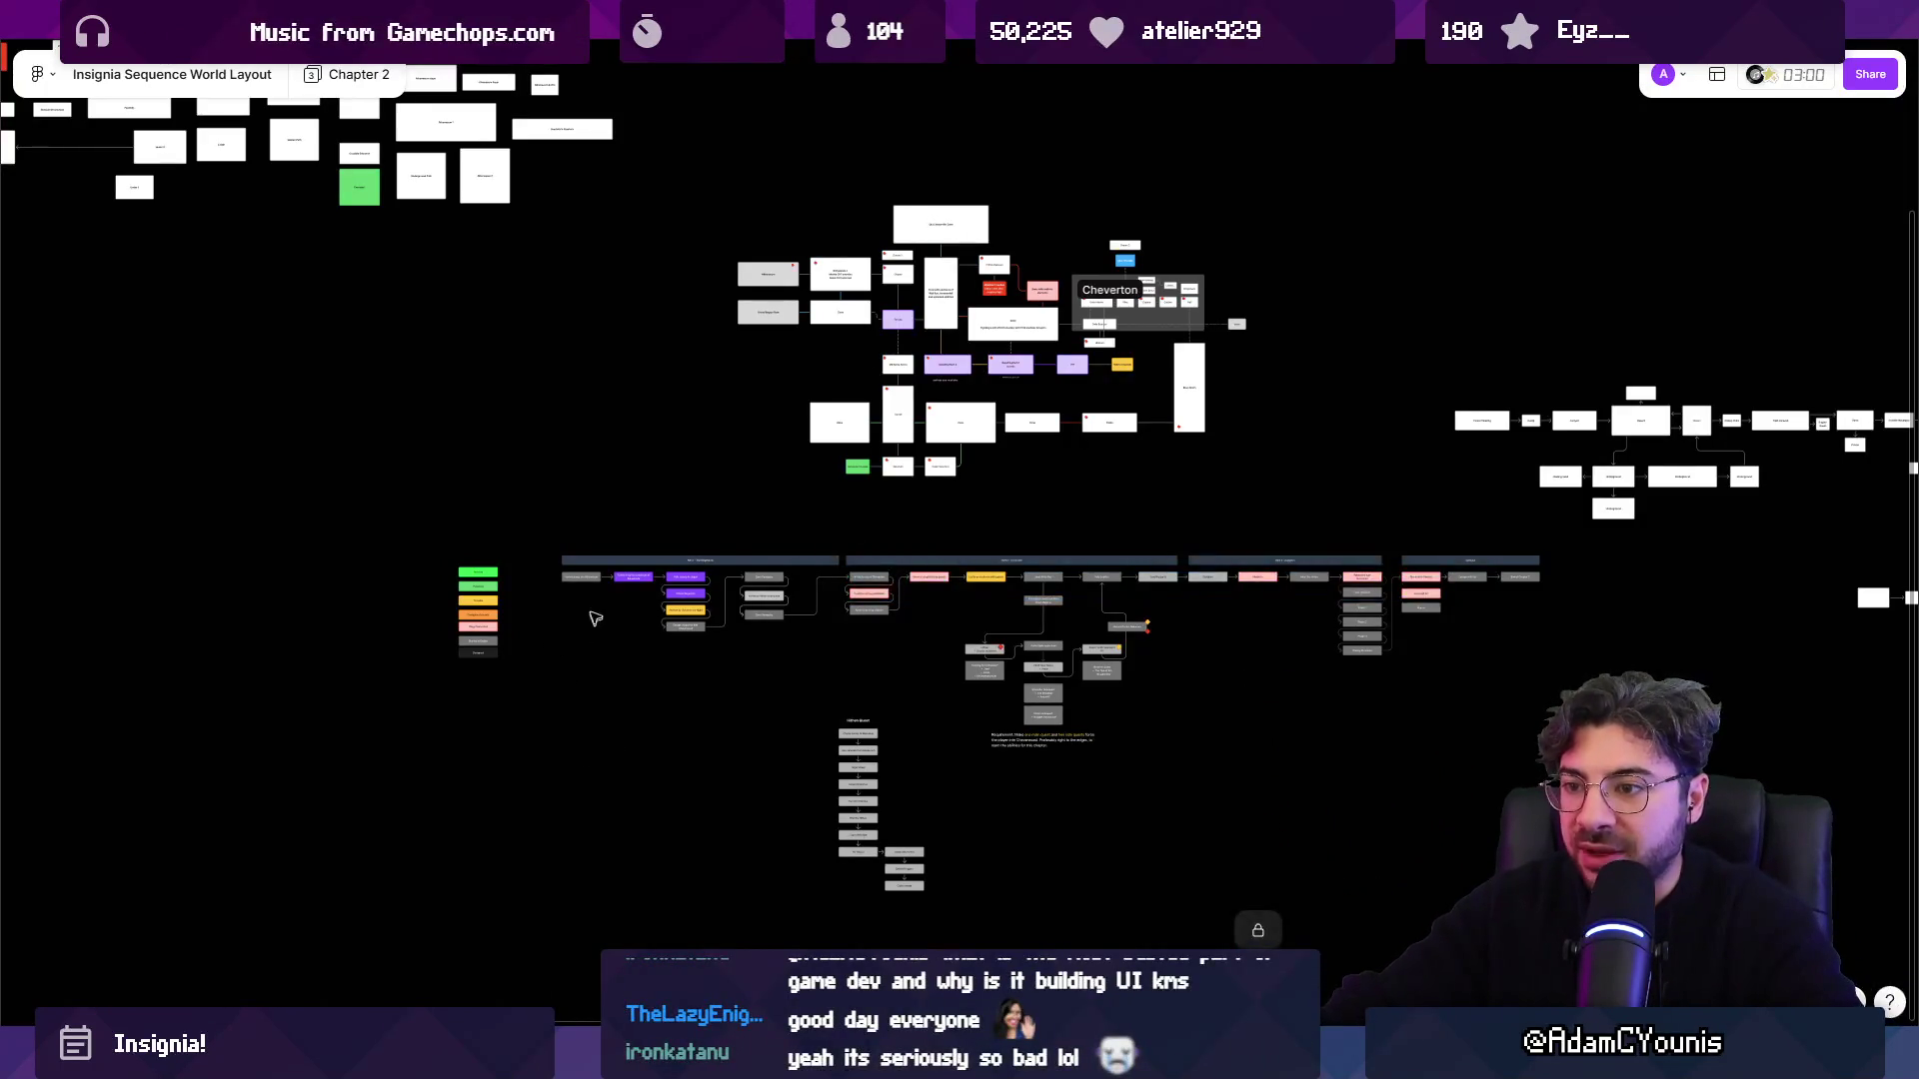
pyautogui.scroll(5, 597, 622)
pyautogui.scroll(3, 586, 592)
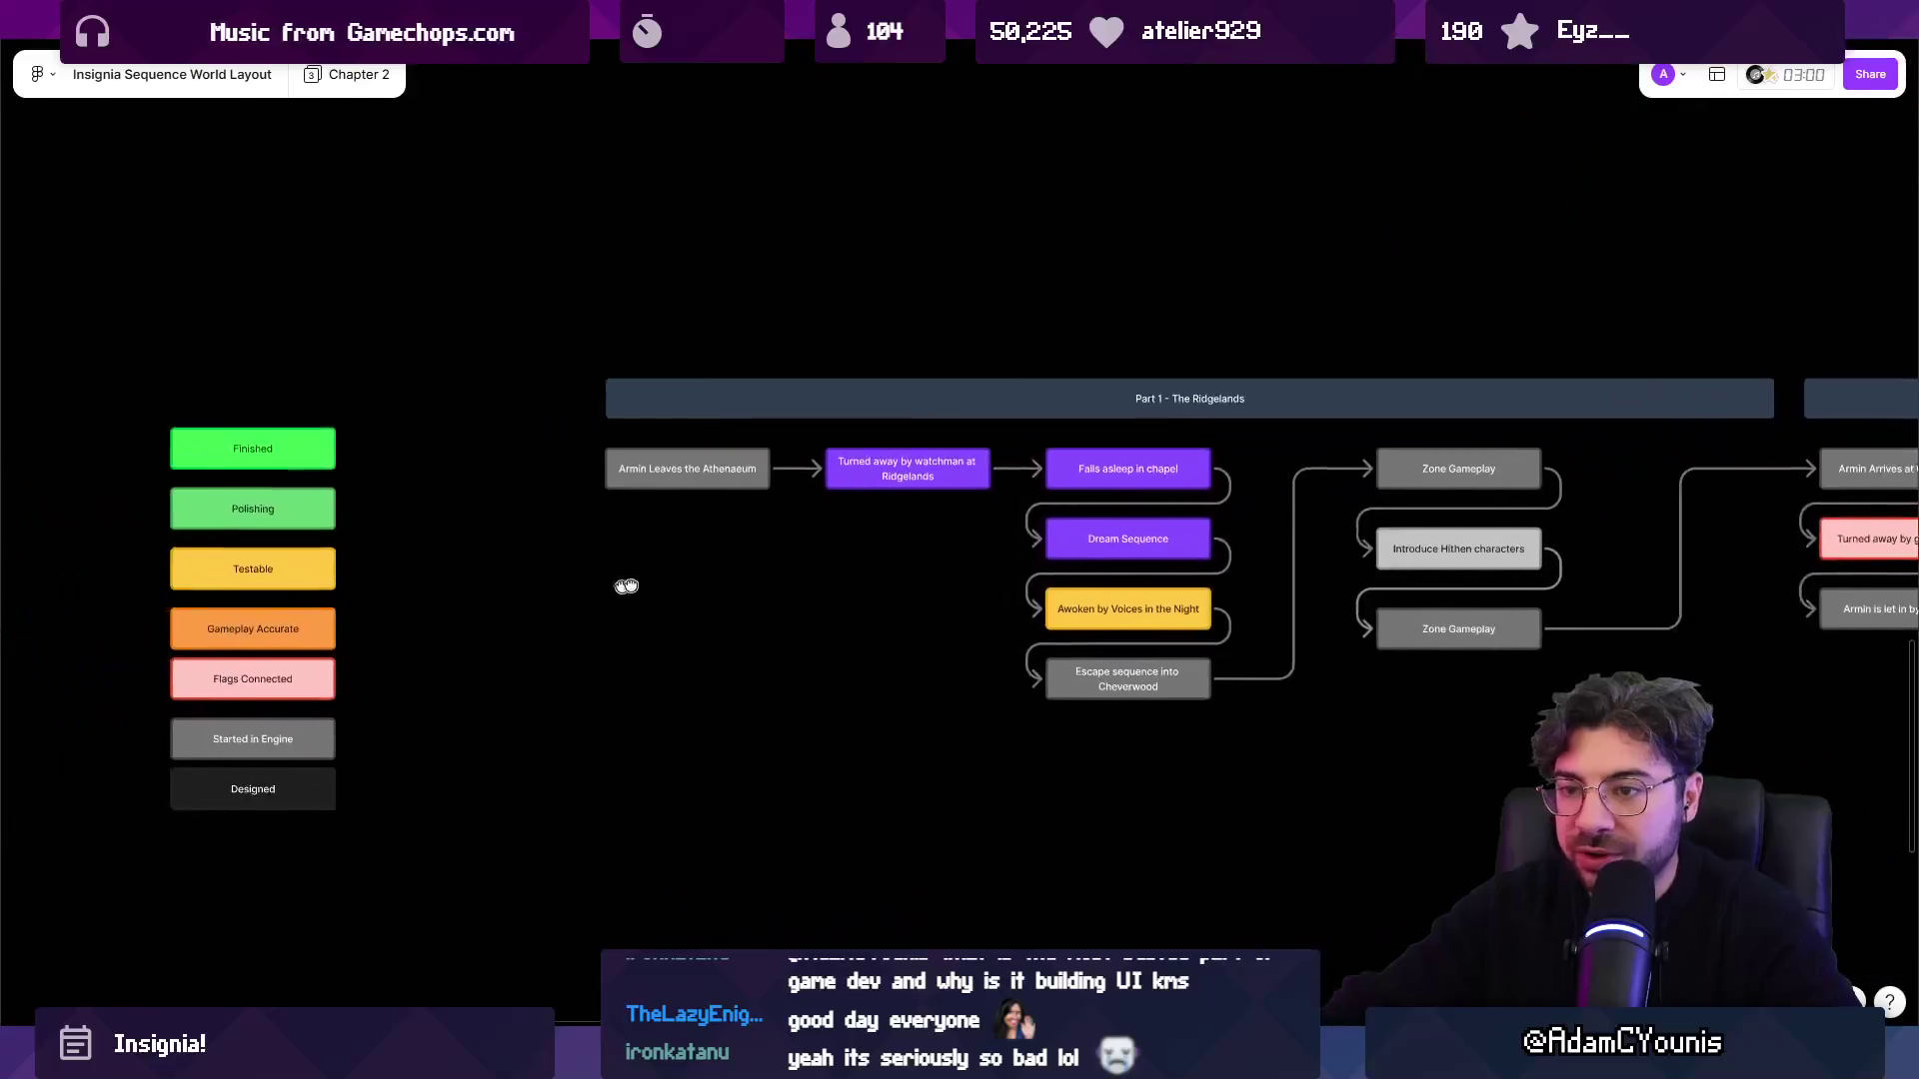
pyautogui.click(343, 678)
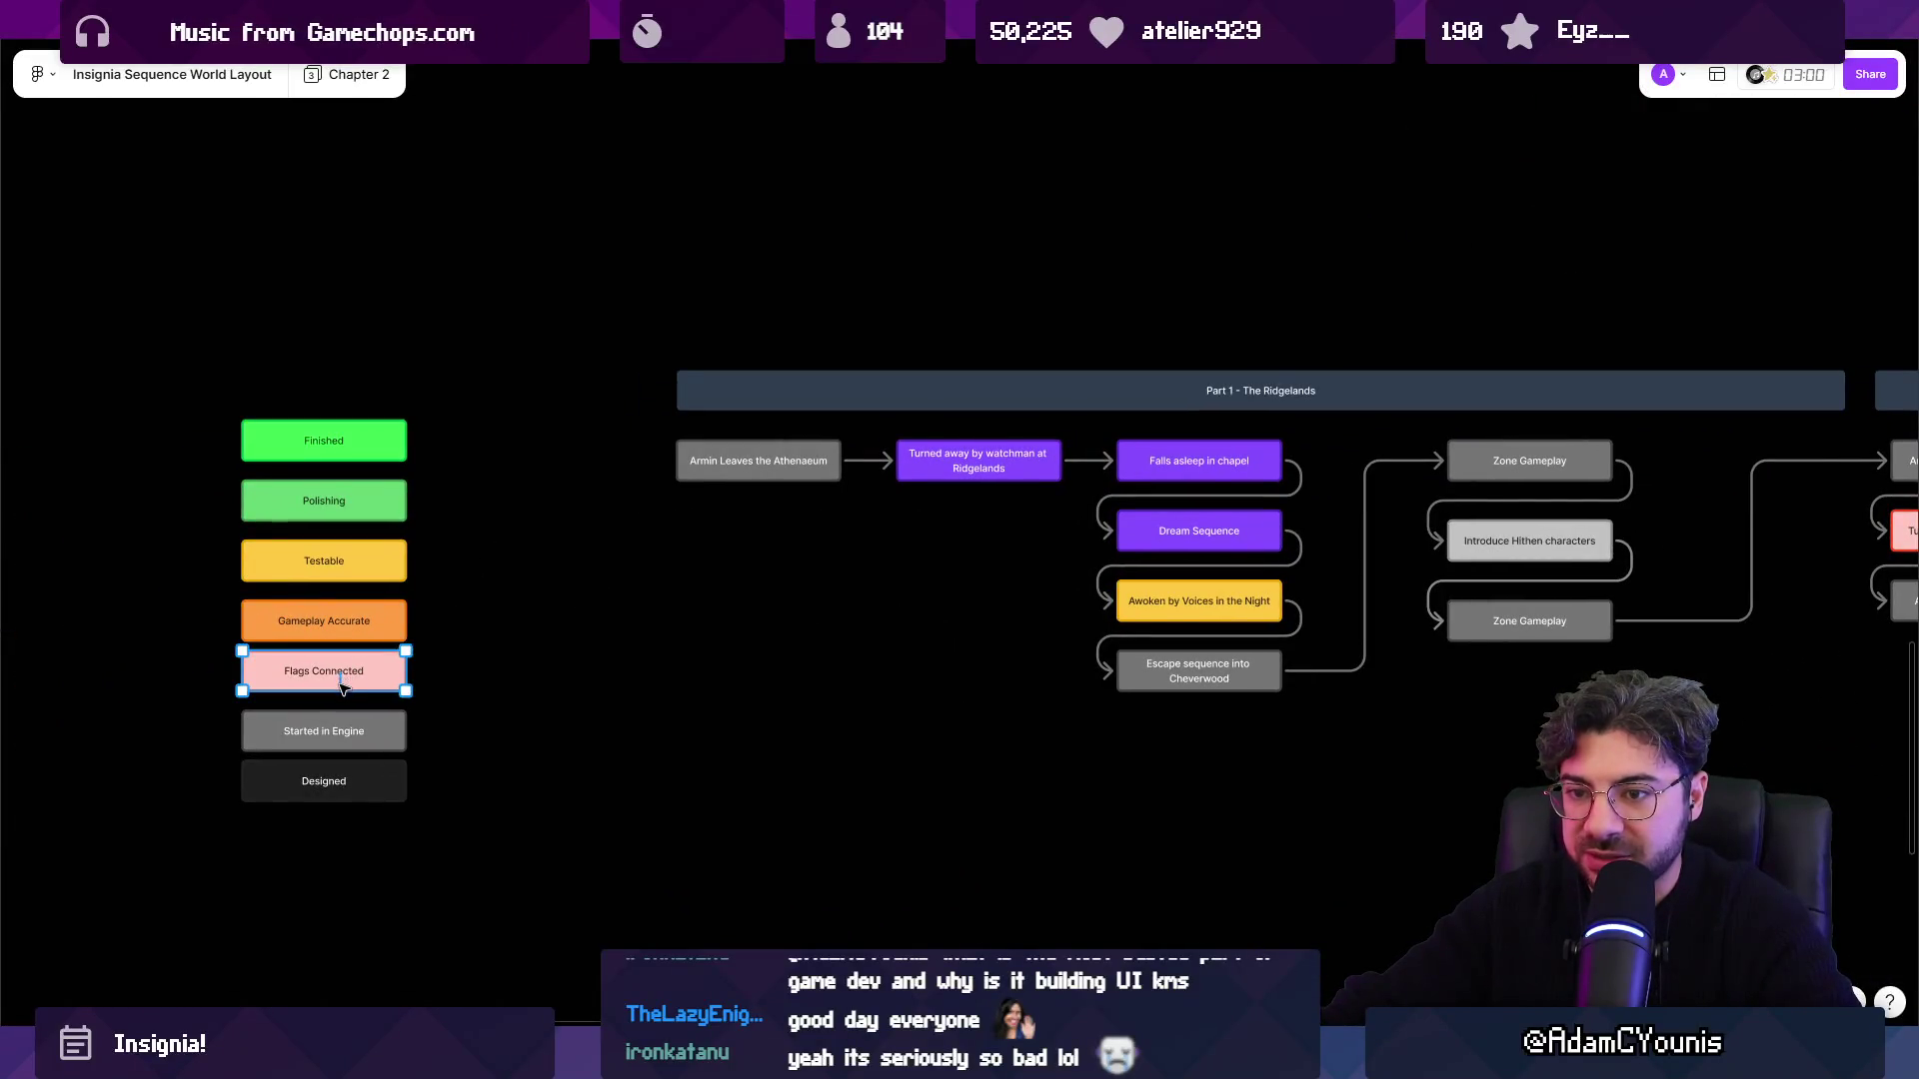
# Fill the Armin Arrives at Cheverton box with the pink (light red) swatch.
pyautogui.scroll(-8, 540, 654)
pyautogui.hscroll(3, 790, 634)
pyautogui.scroll(-1, 857, 612)
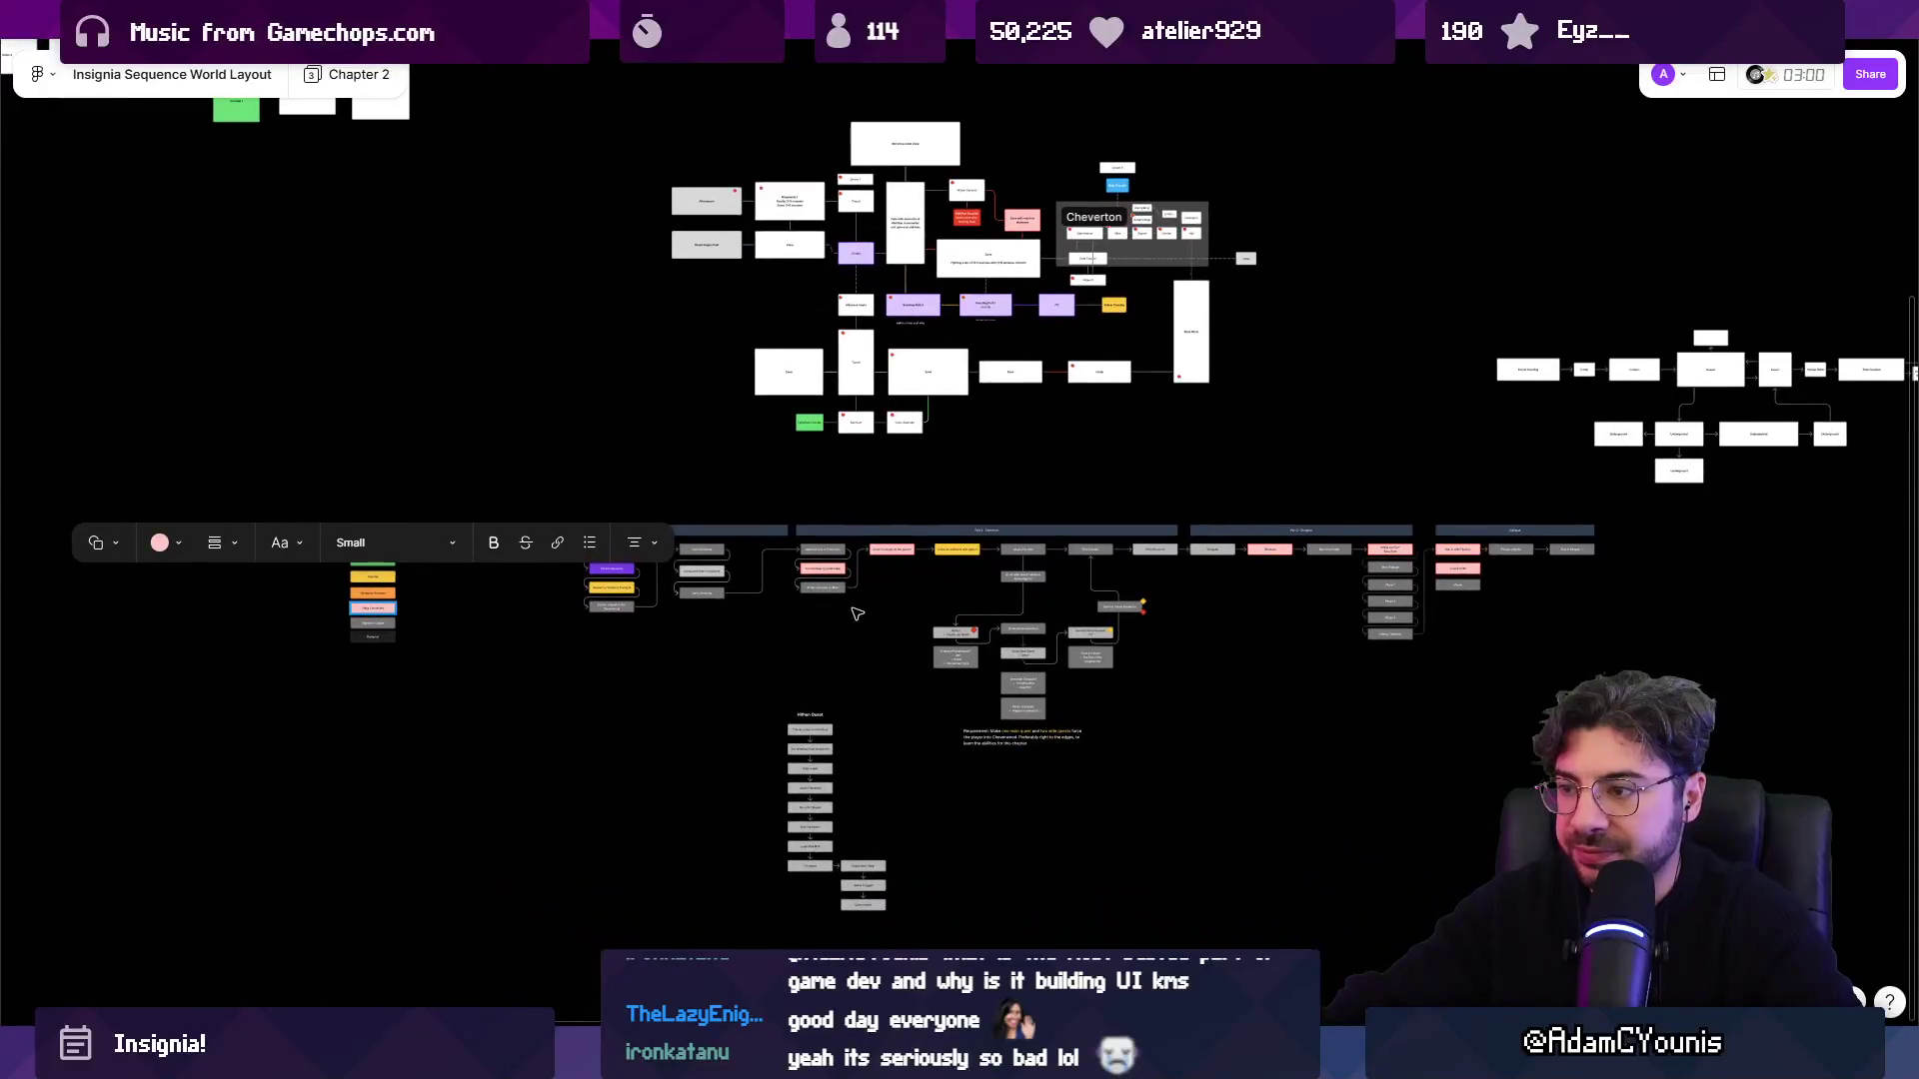
pyautogui.scroll(10, 615, 589)
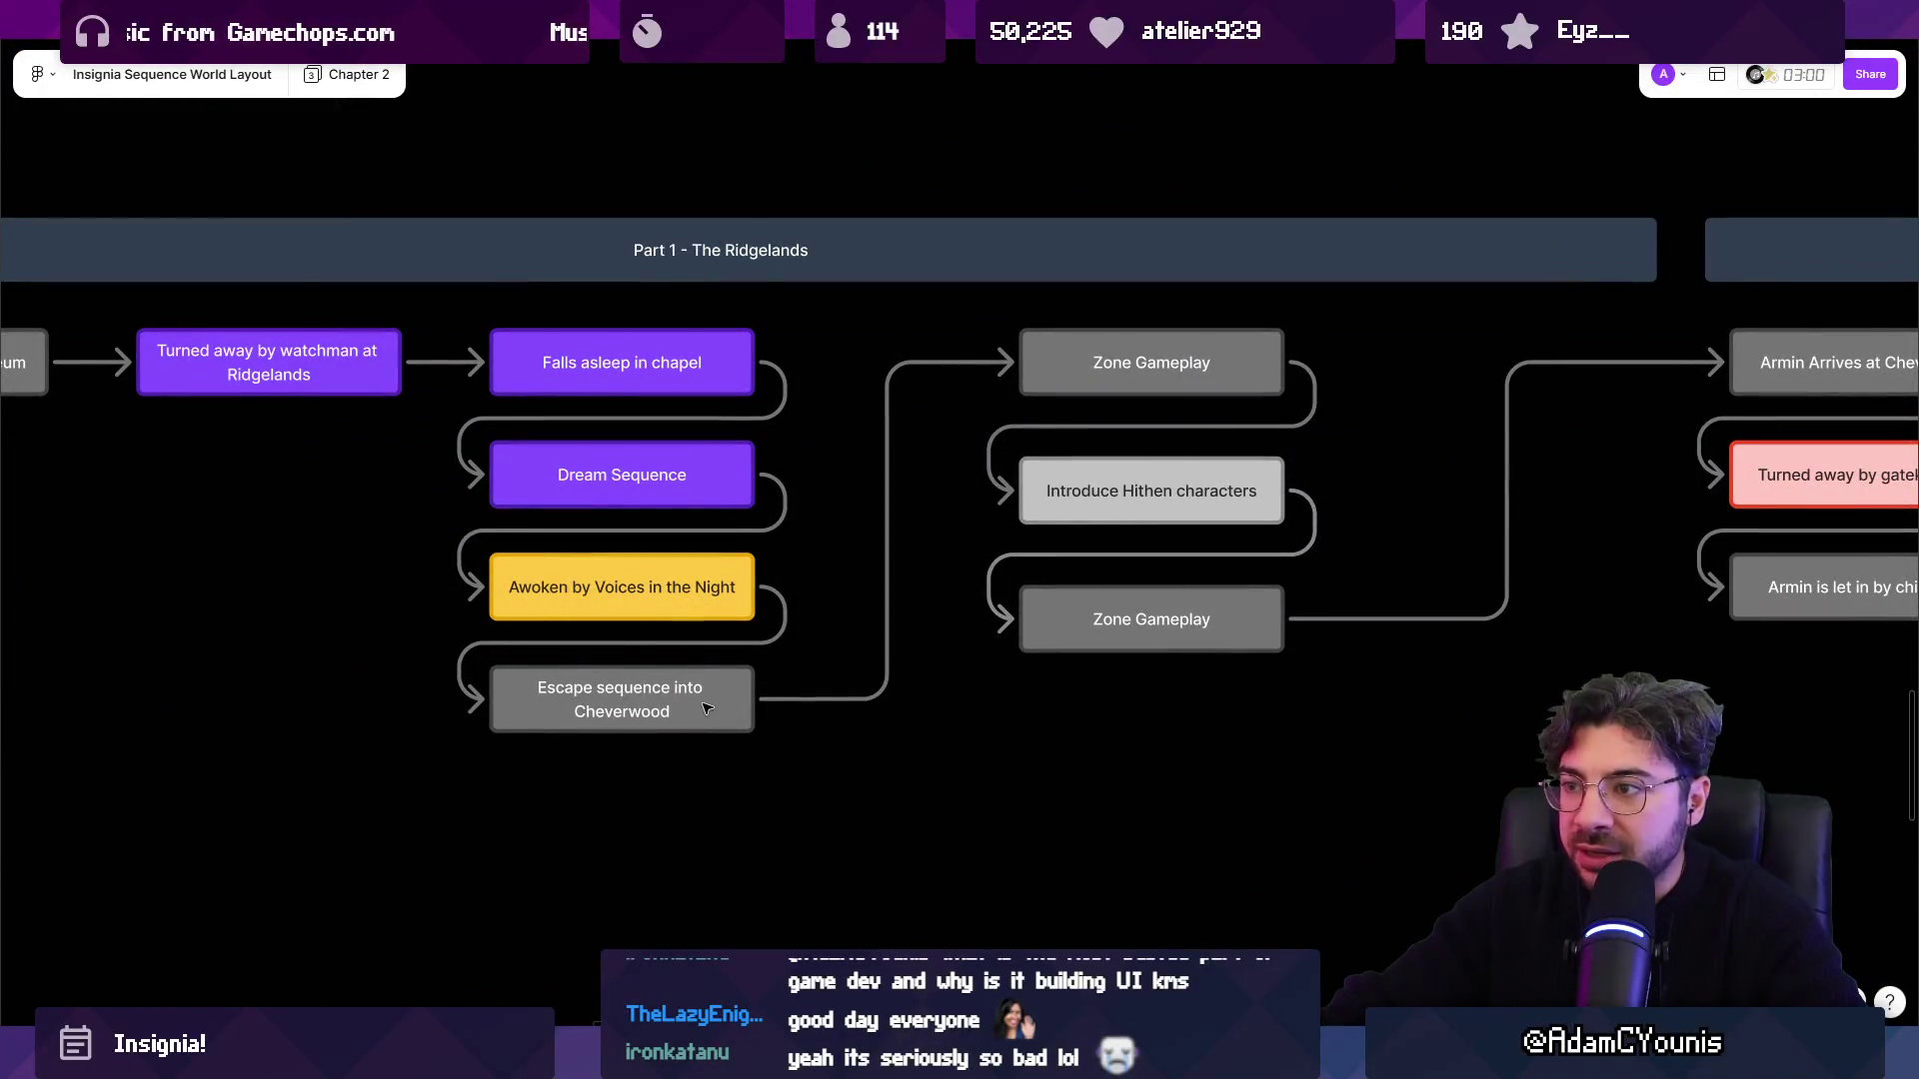
pyautogui.click(707, 708)
pyautogui.click(1079, 382)
pyautogui.click(1089, 474)
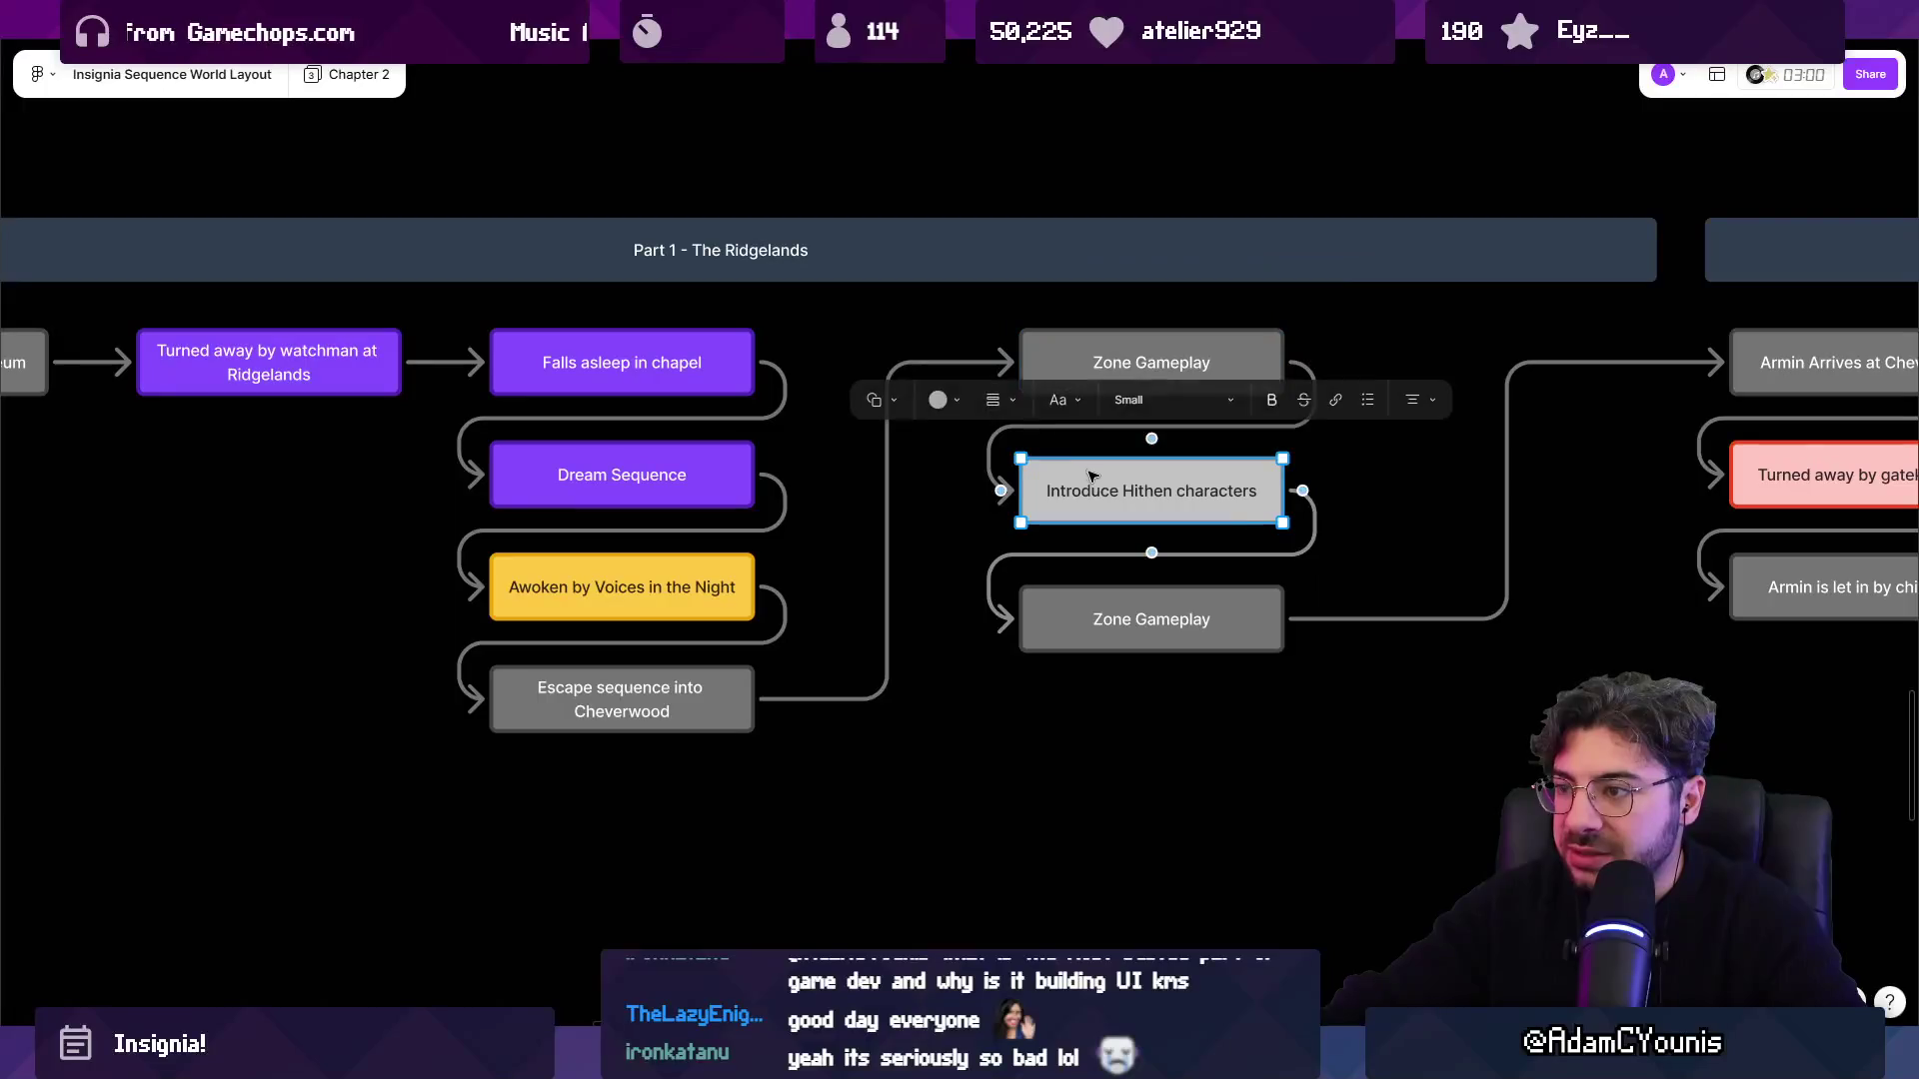
pyautogui.scroll(-2, 1123, 487)
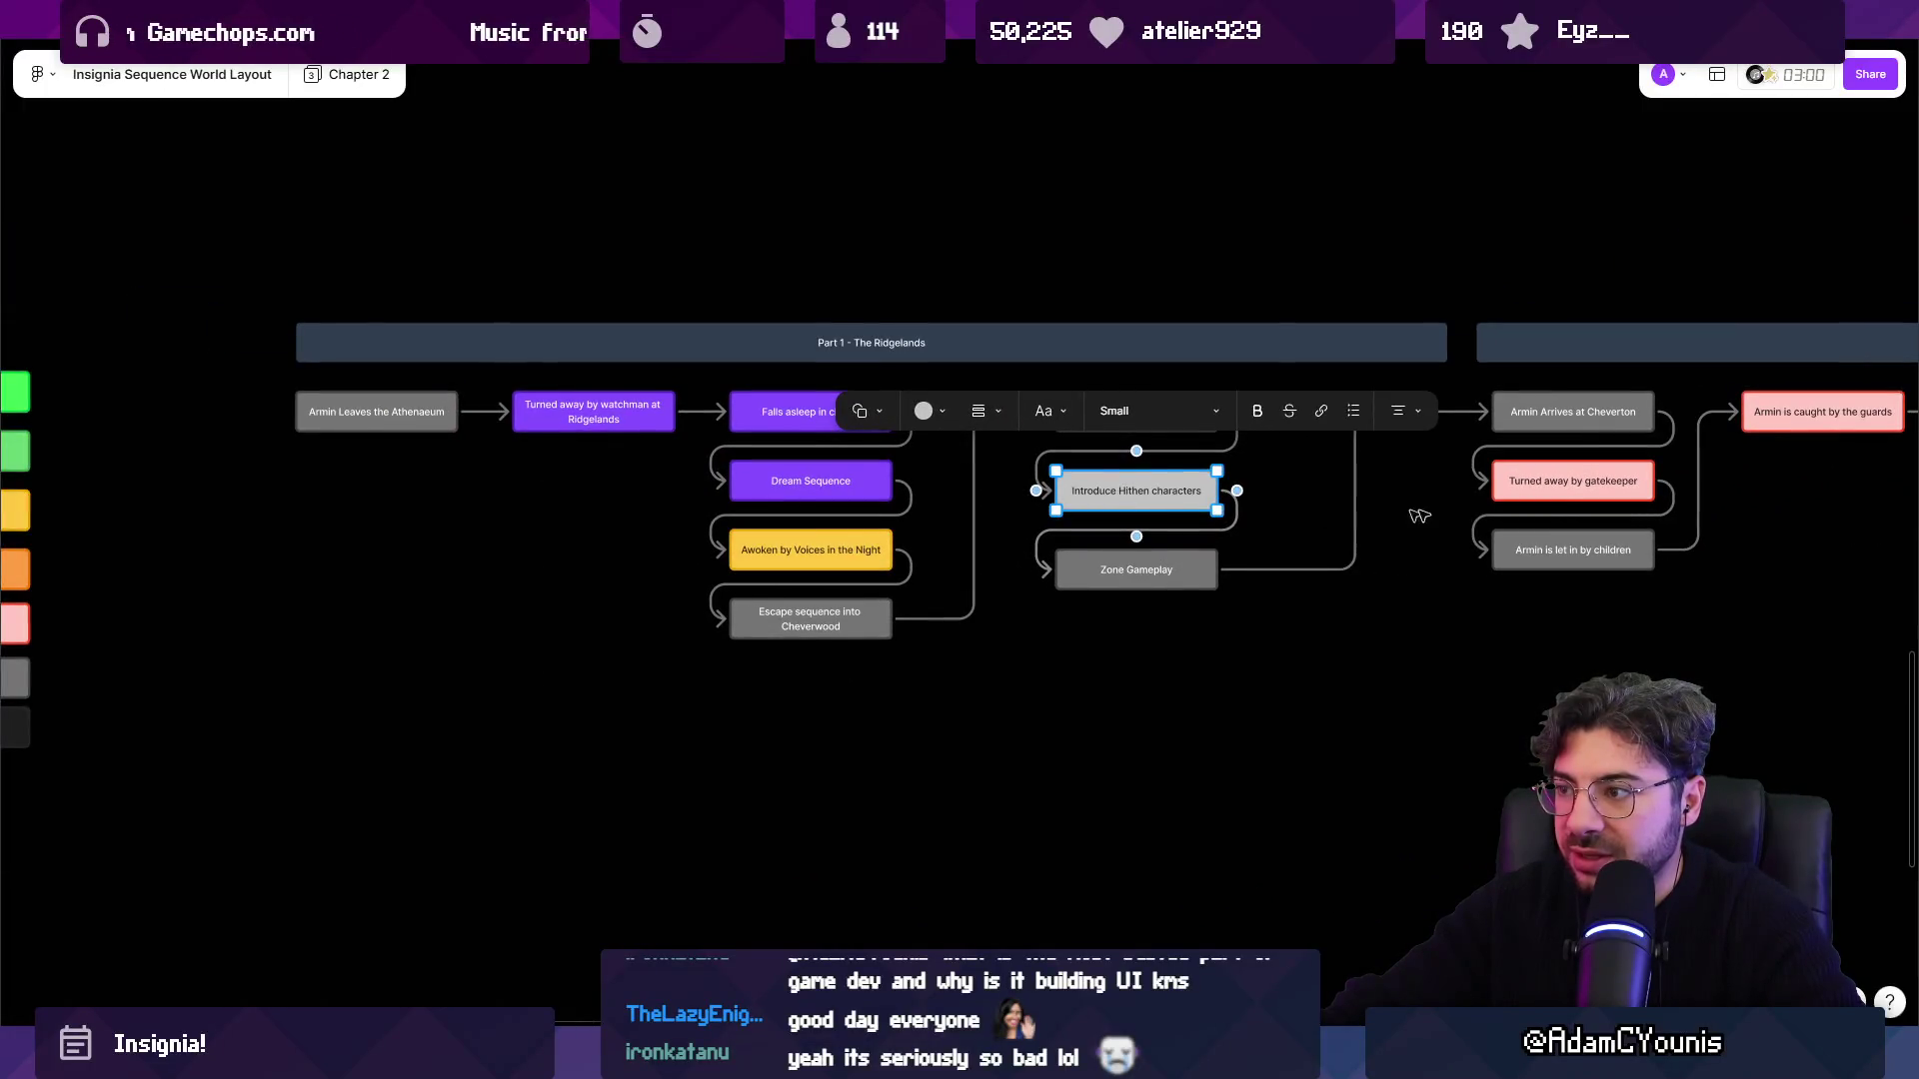
pyautogui.hscroll(5, 763, 489)
pyautogui.scroll(3, 762, 490)
pyautogui.click(763, 490)
pyautogui.scroll(-3, 835, 492)
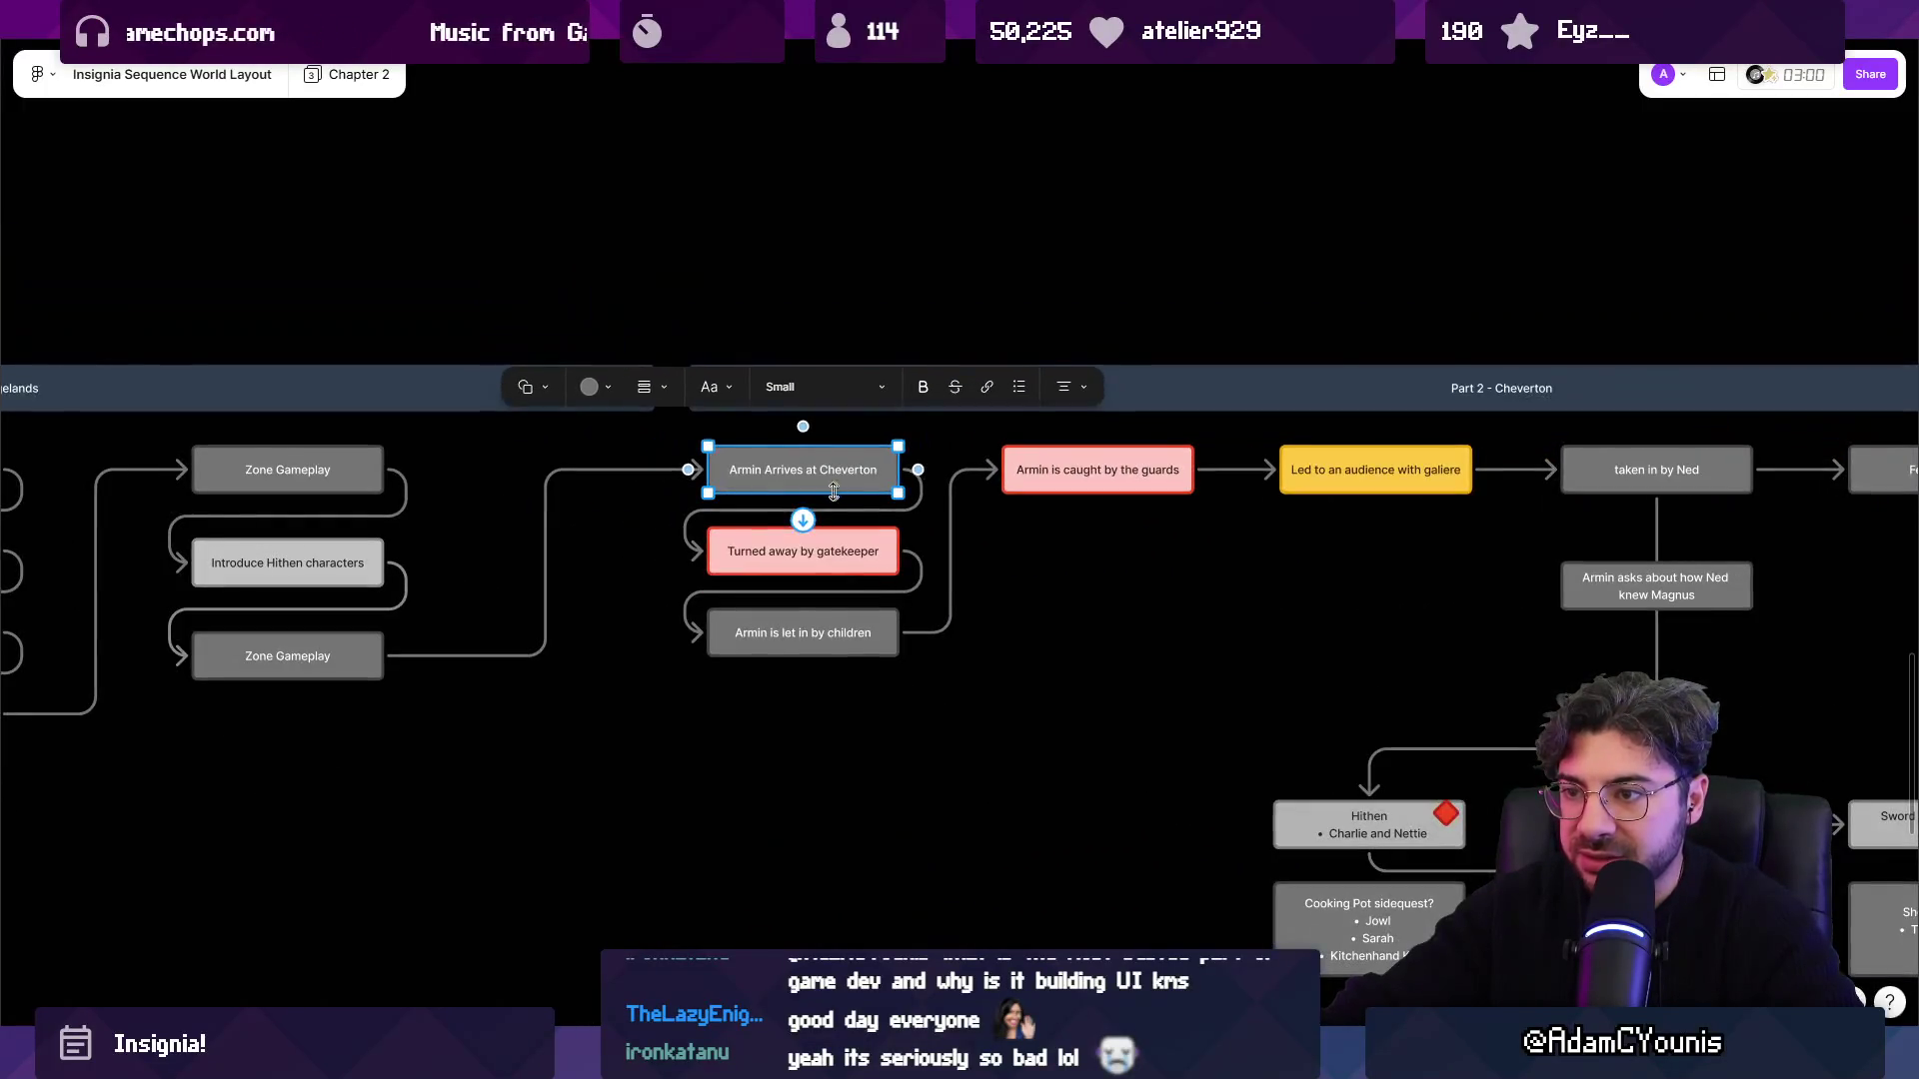
pyautogui.scroll(-3, 918, 487)
pyautogui.hscroll(-5, 1099, 484)
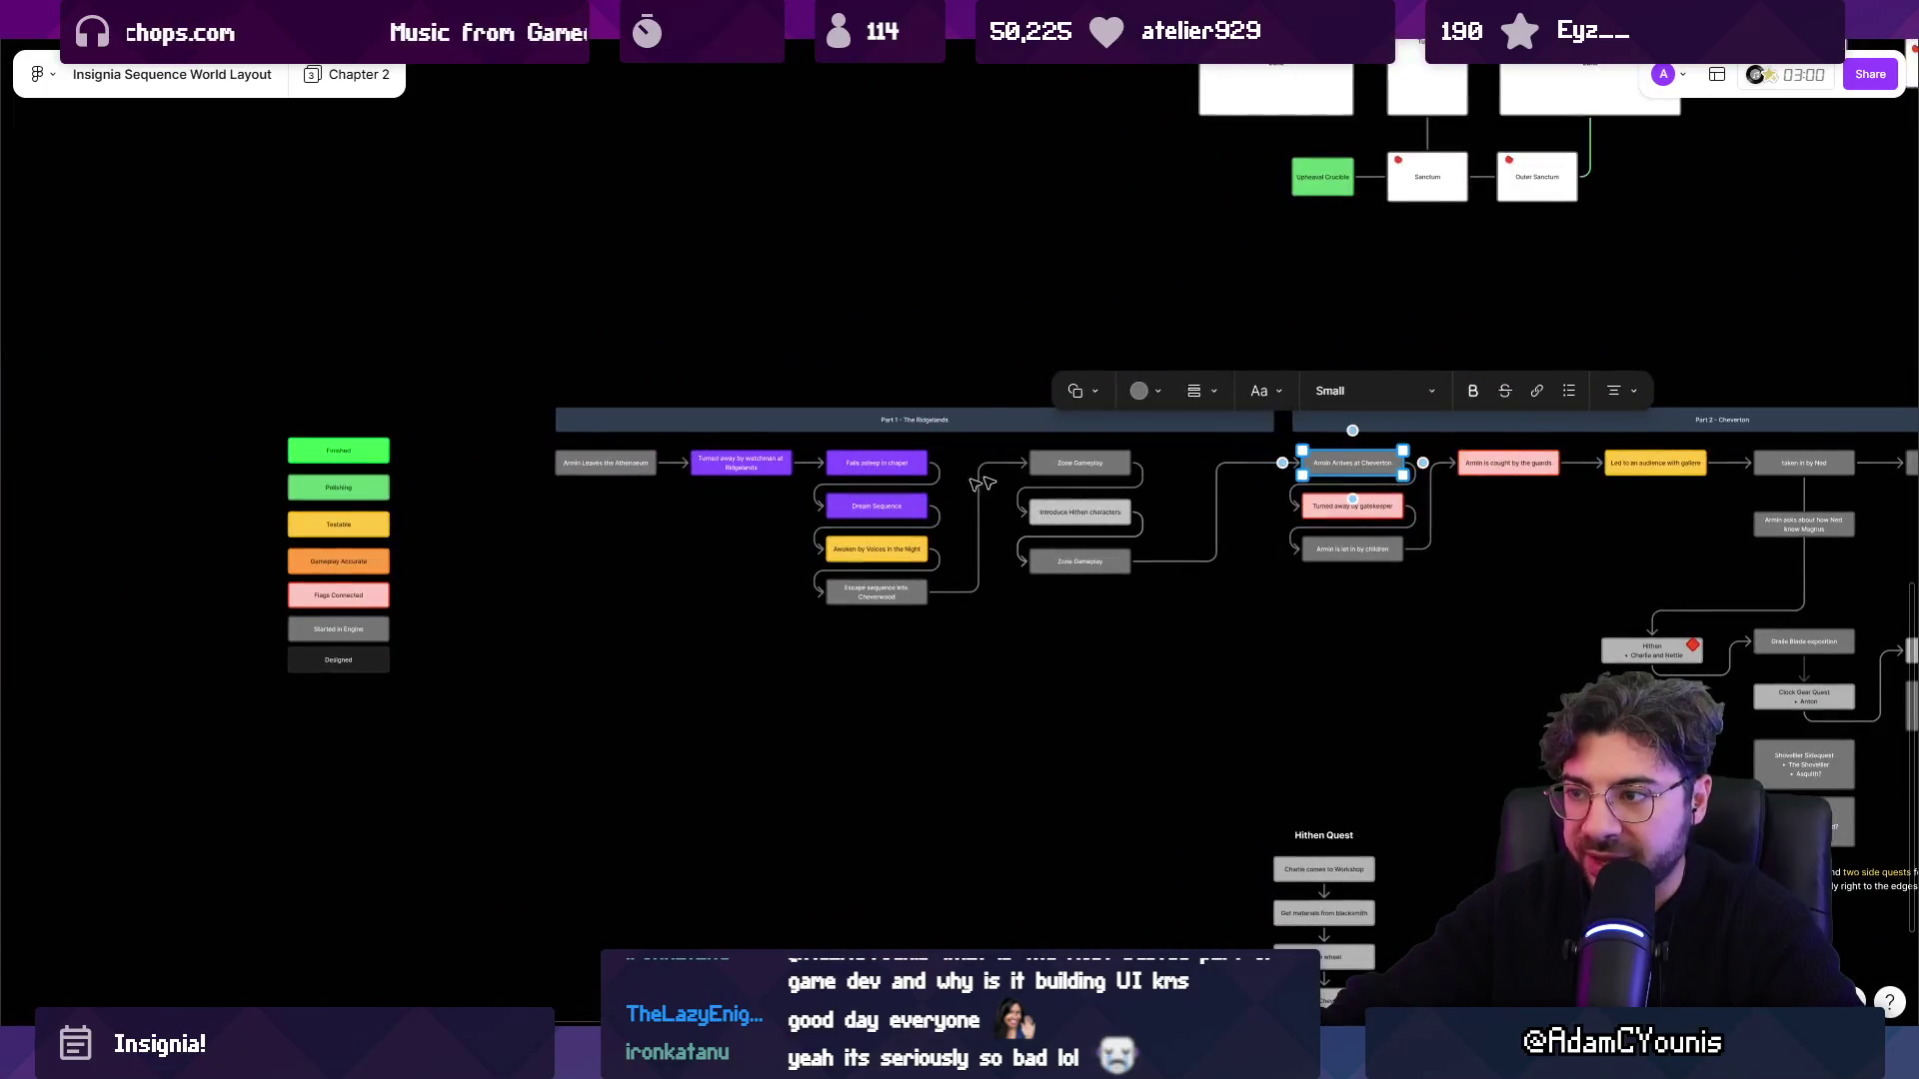
pyautogui.scroll(2, 1430, 482)
pyautogui.scroll(-2, 1399, 481)
pyautogui.scroll(-1, 1400, 481)
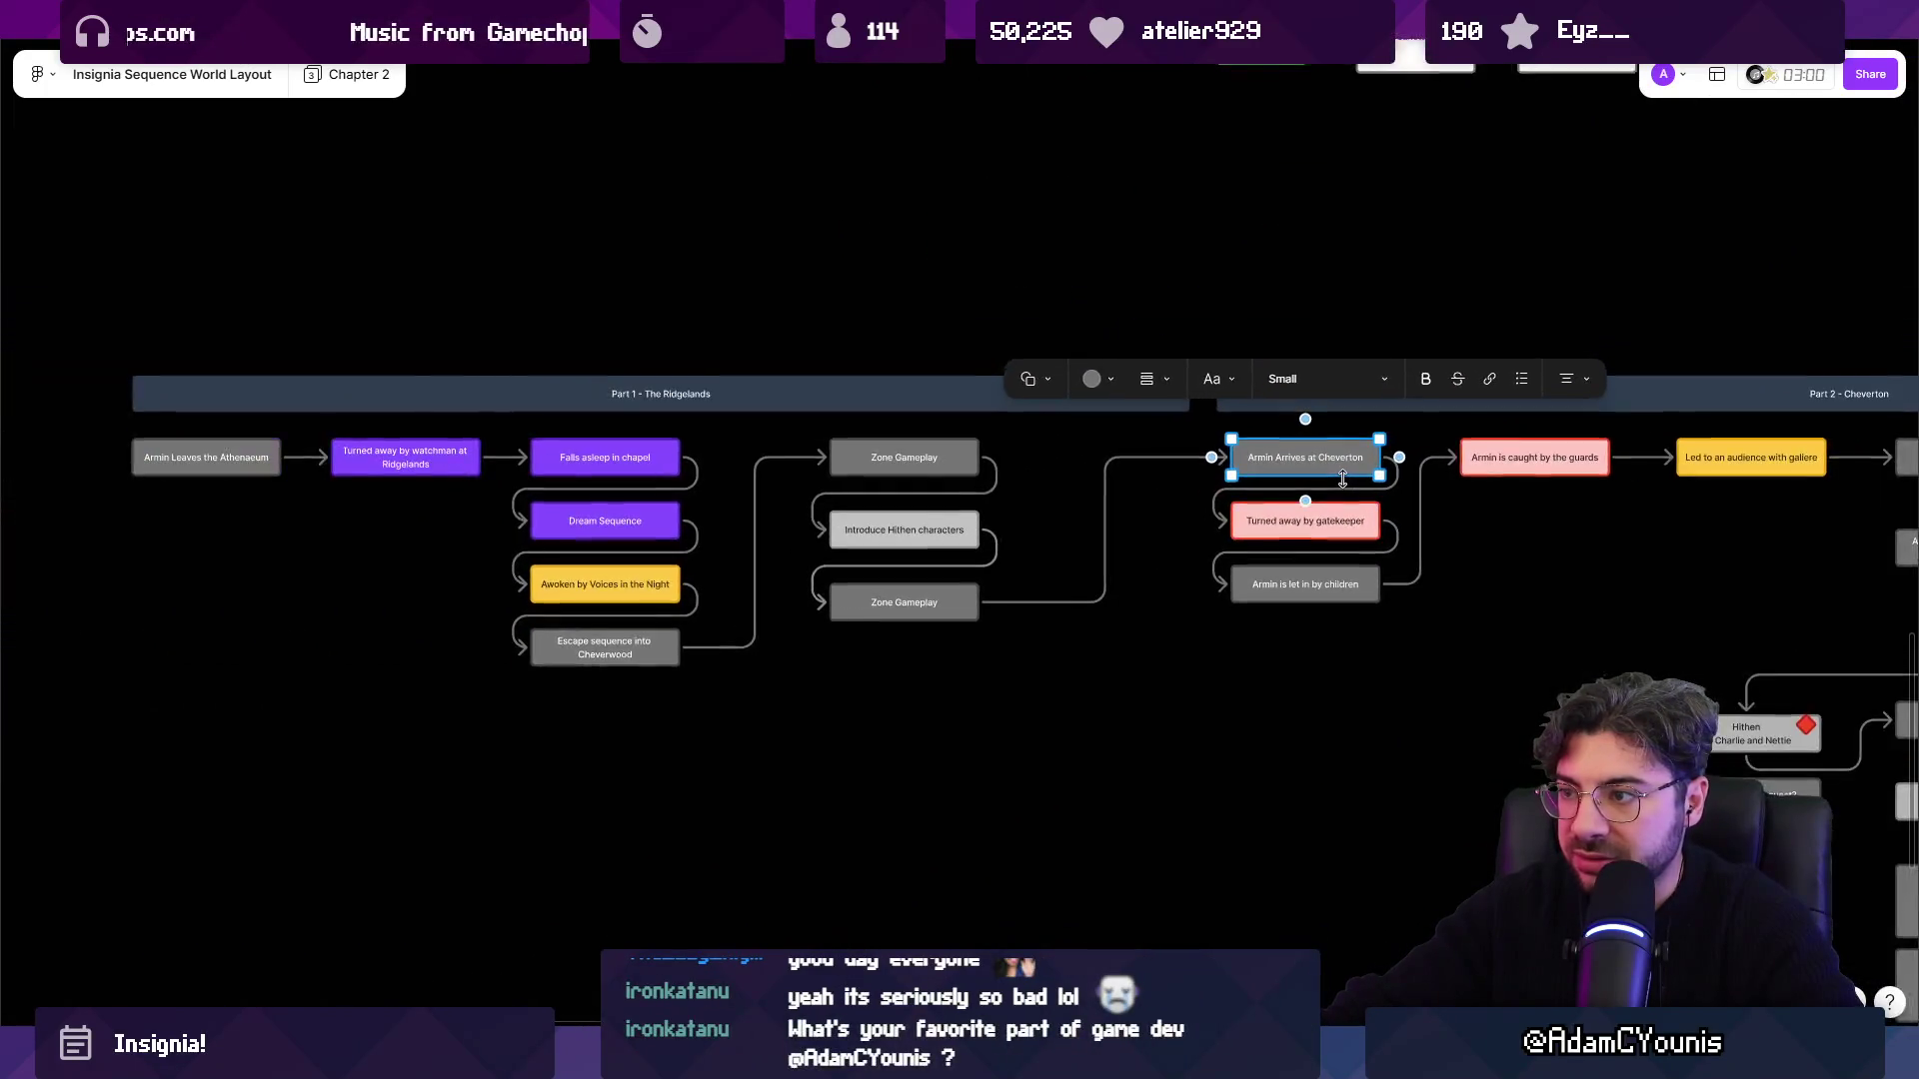
pyautogui.scroll(-1, 1337, 479)
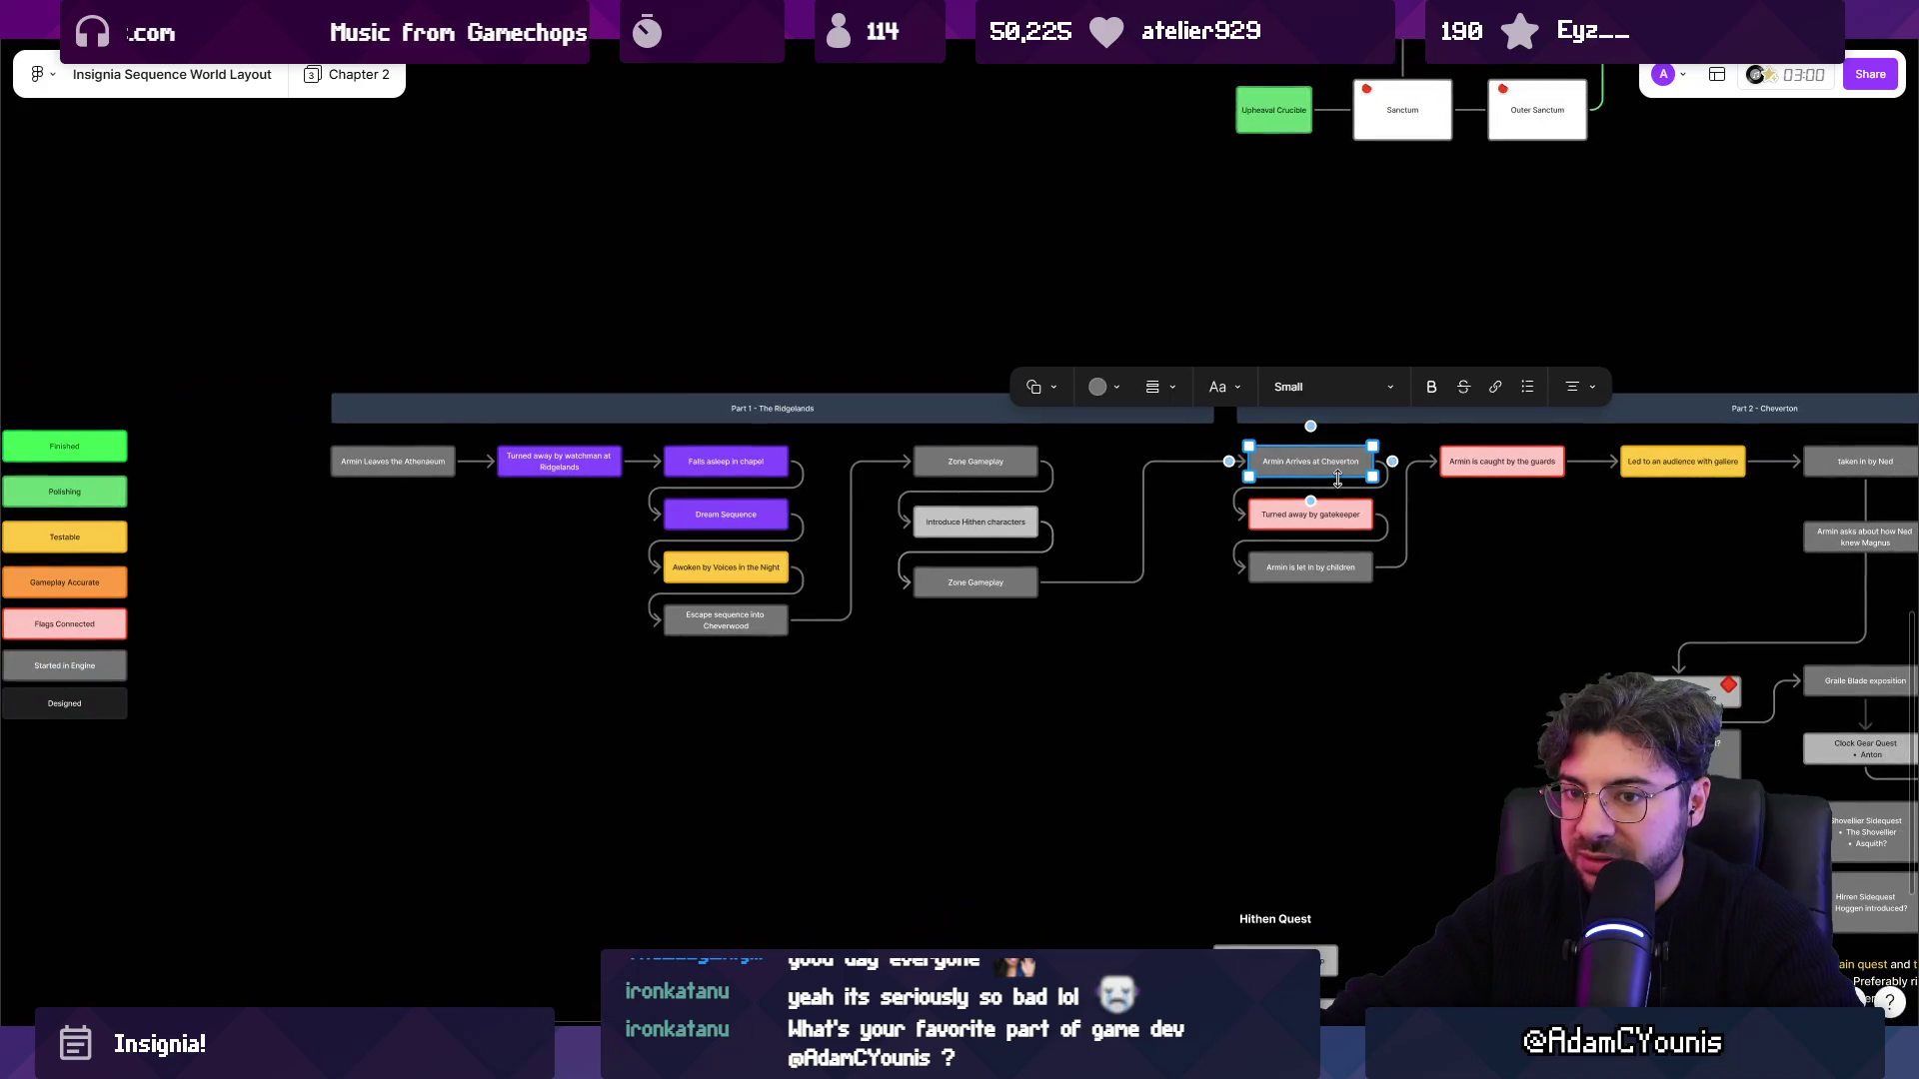
pyautogui.click(1096, 386)
pyautogui.click(1009, 335)
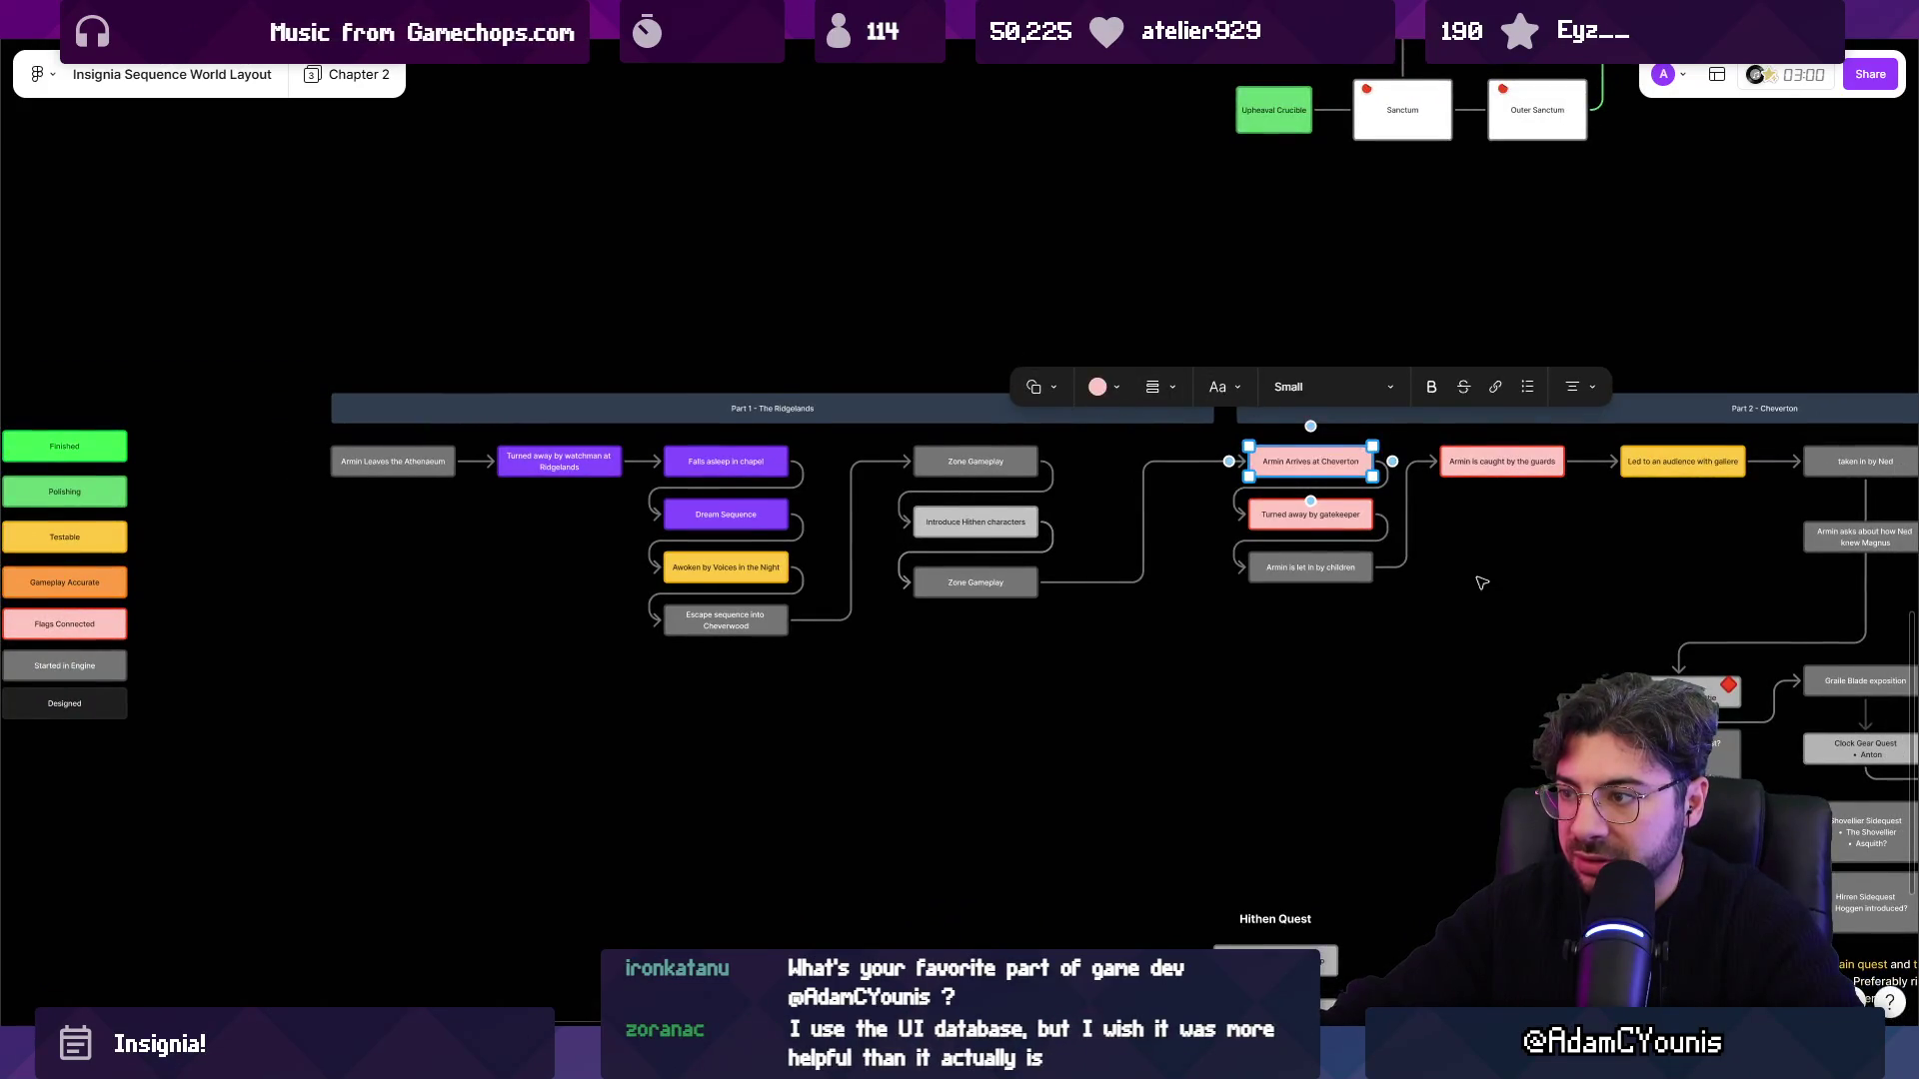
# Check the nearby guard and audience boxes and the audience box's fill palette.
pyautogui.scroll(2, 1479, 579)
pyautogui.scroll(2, 1060, 554)
pyautogui.click(947, 668)
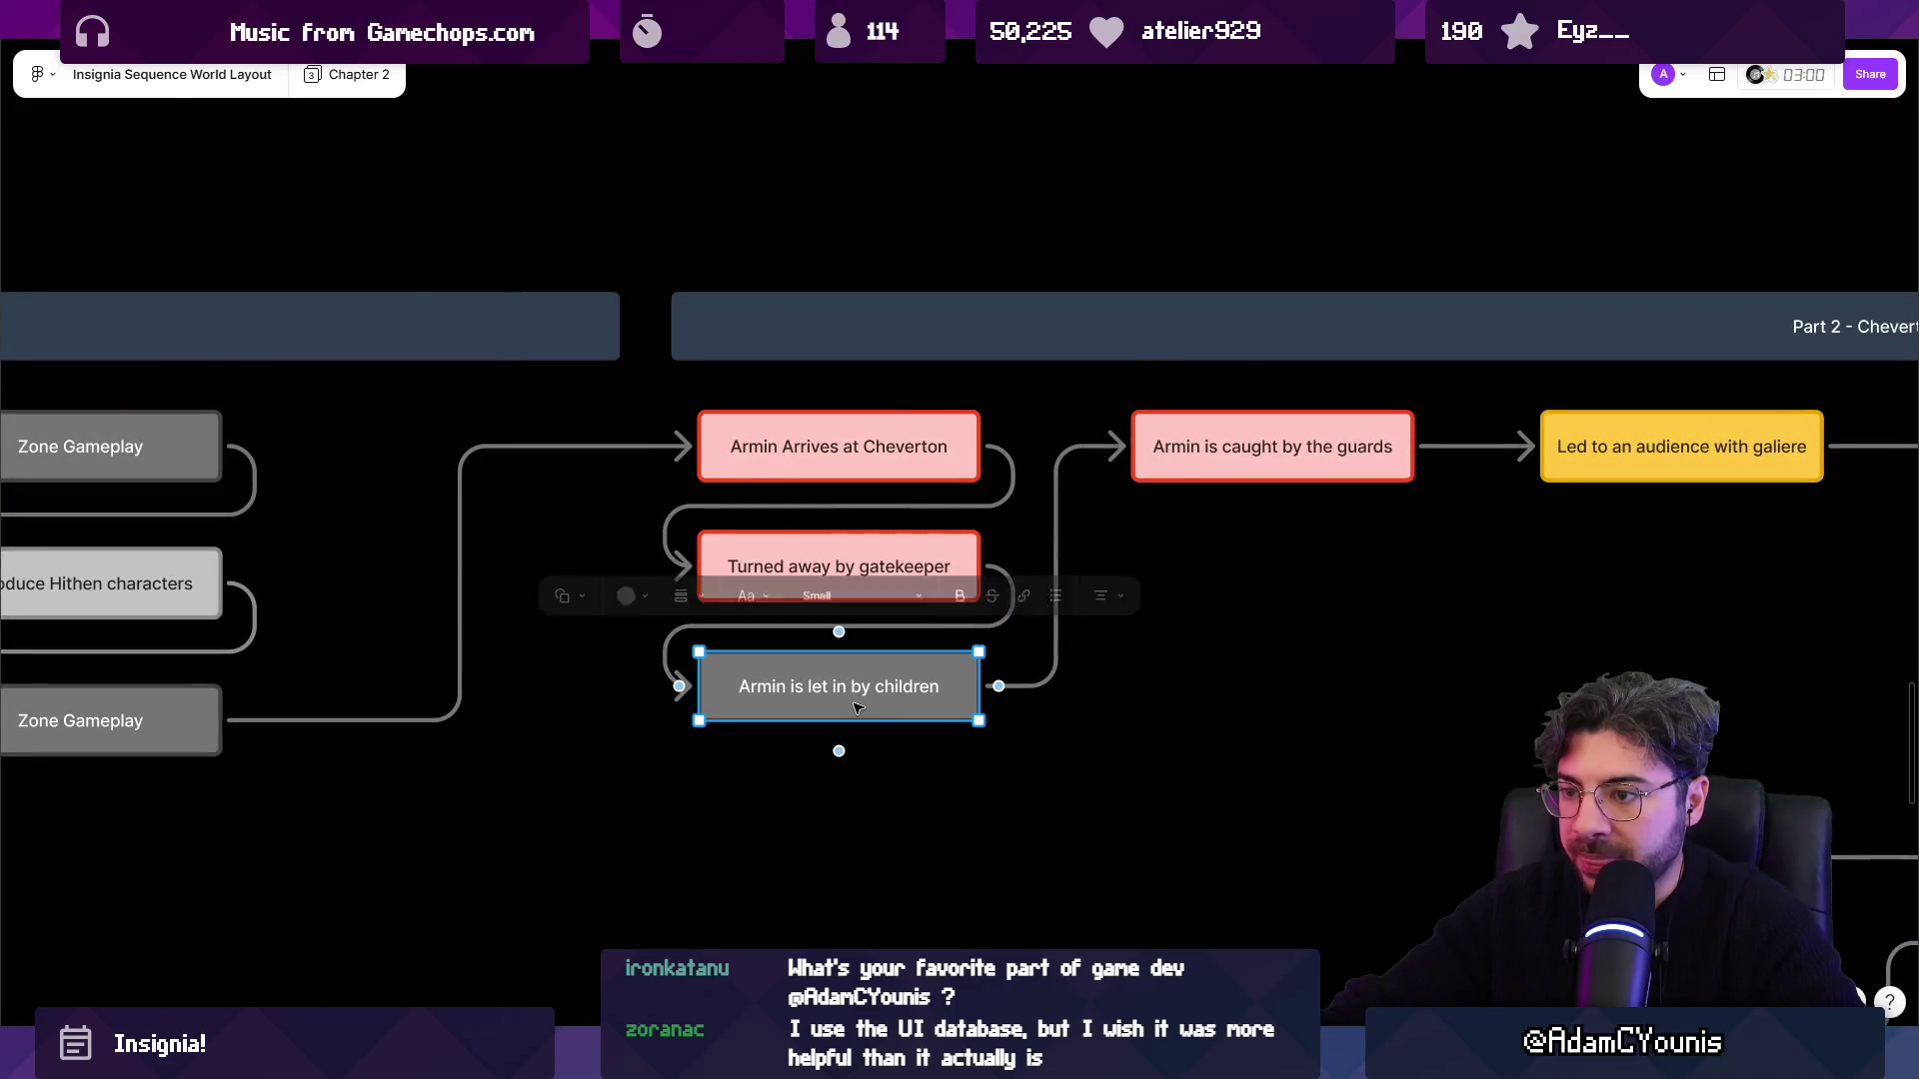
pyautogui.hscroll(7, 756, 645)
pyautogui.click(576, 486)
pyautogui.click(958, 483)
pyautogui.hscroll(4, 1269, 518)
pyautogui.click(376, 391)
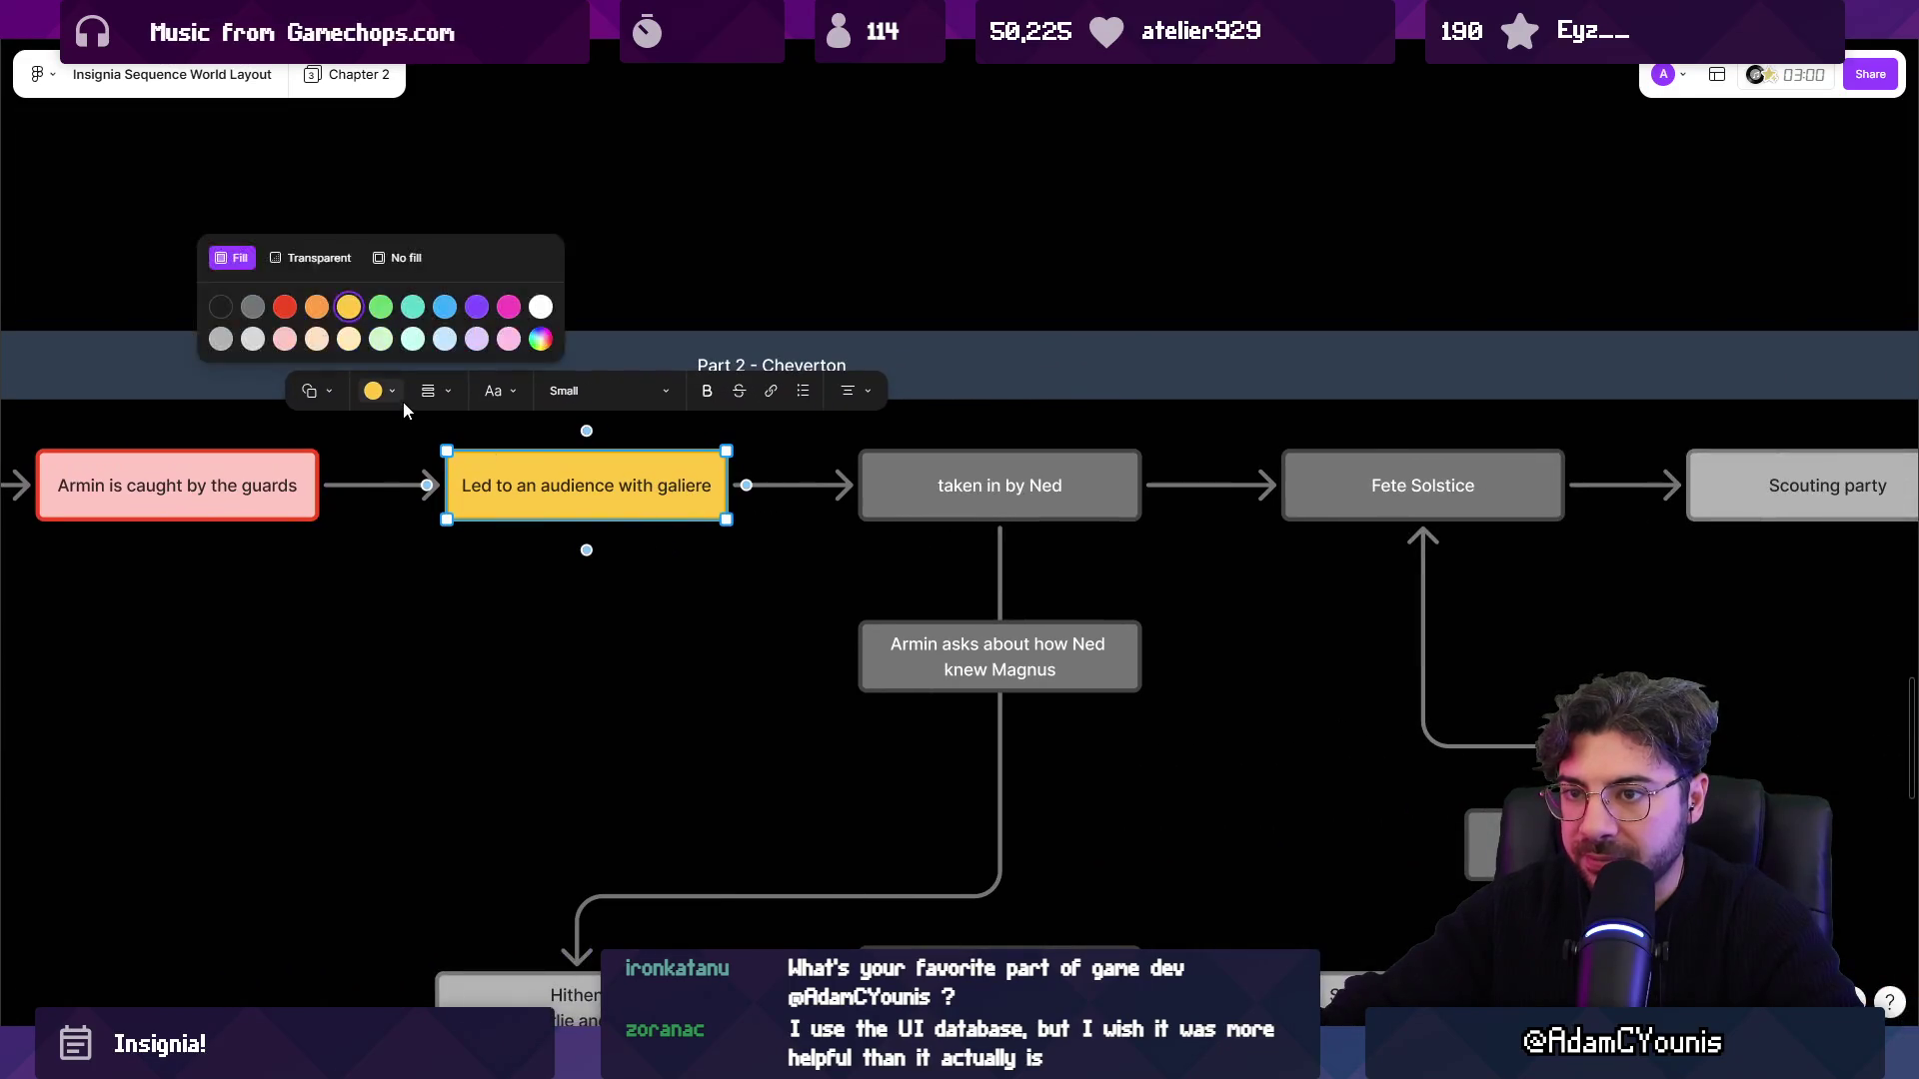
pyautogui.scroll(-6, 990, 554)
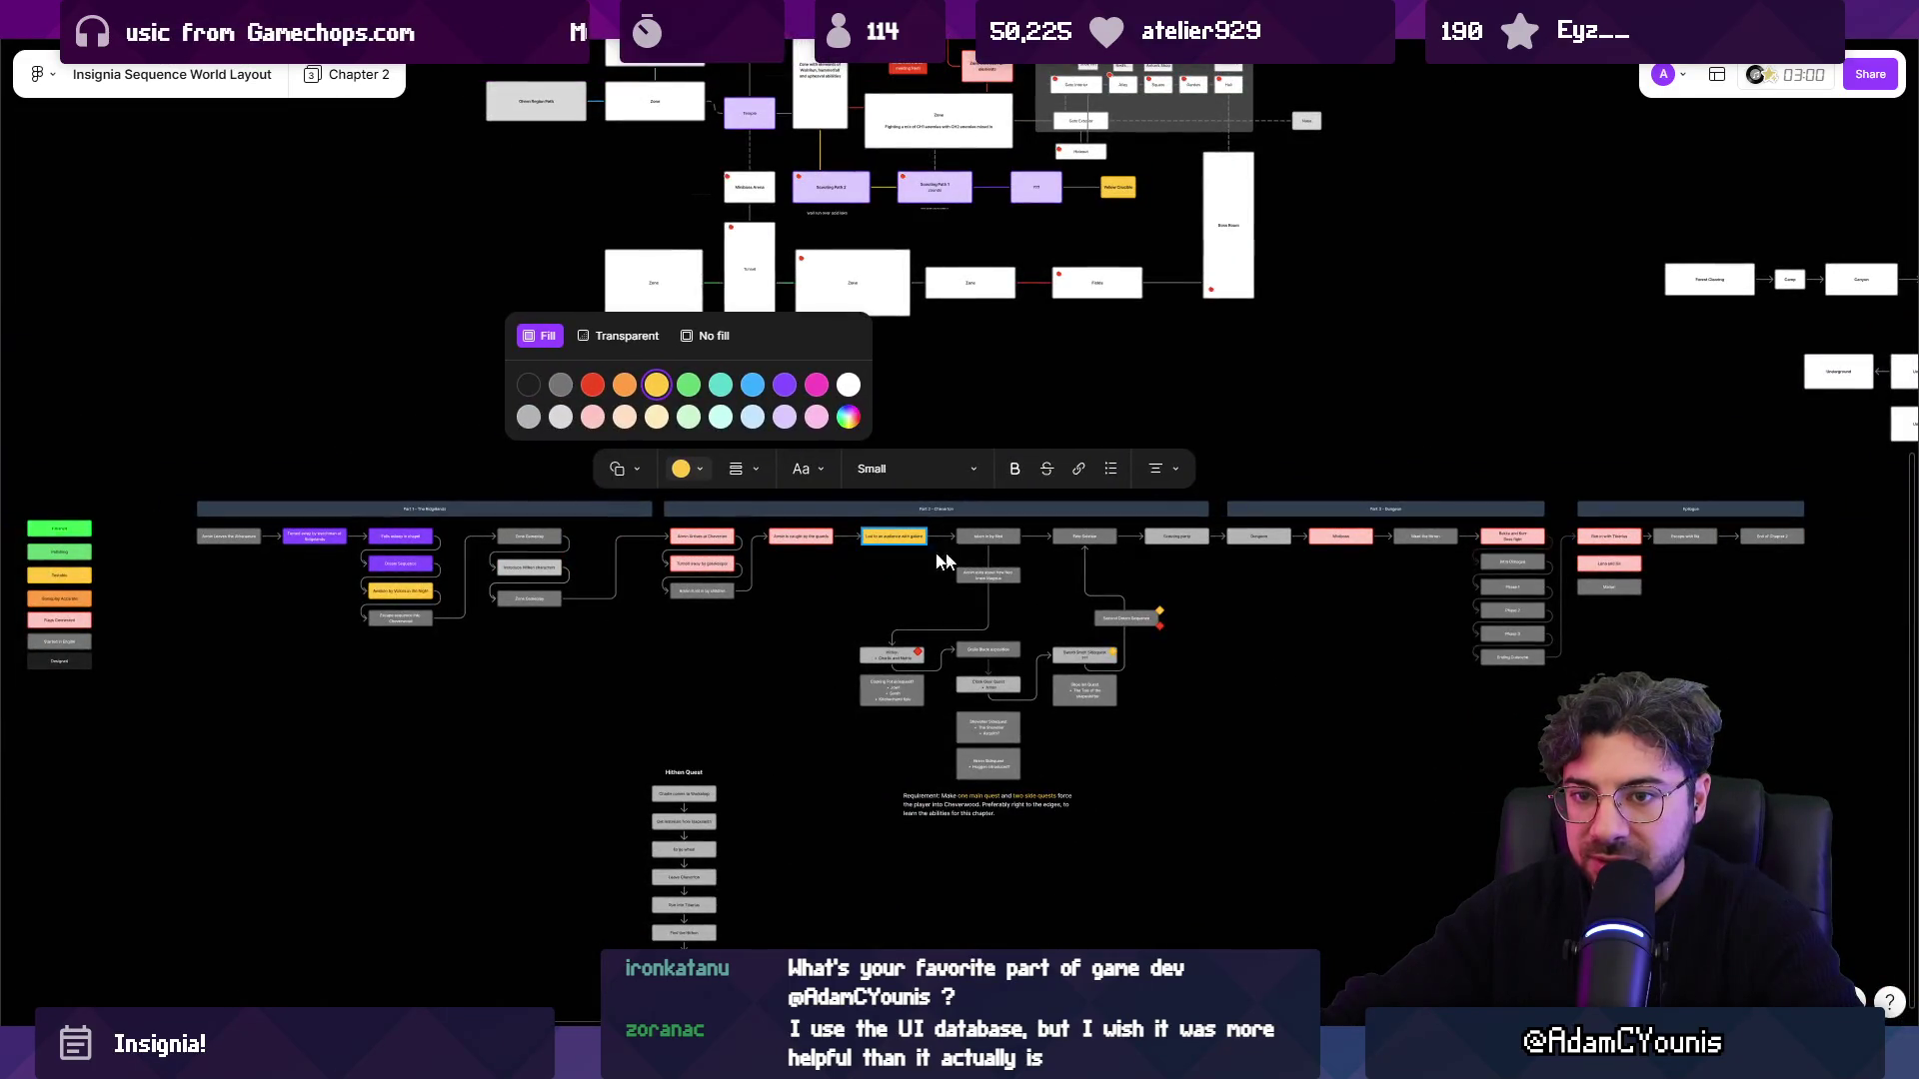
pyautogui.scroll(6, 961, 559)
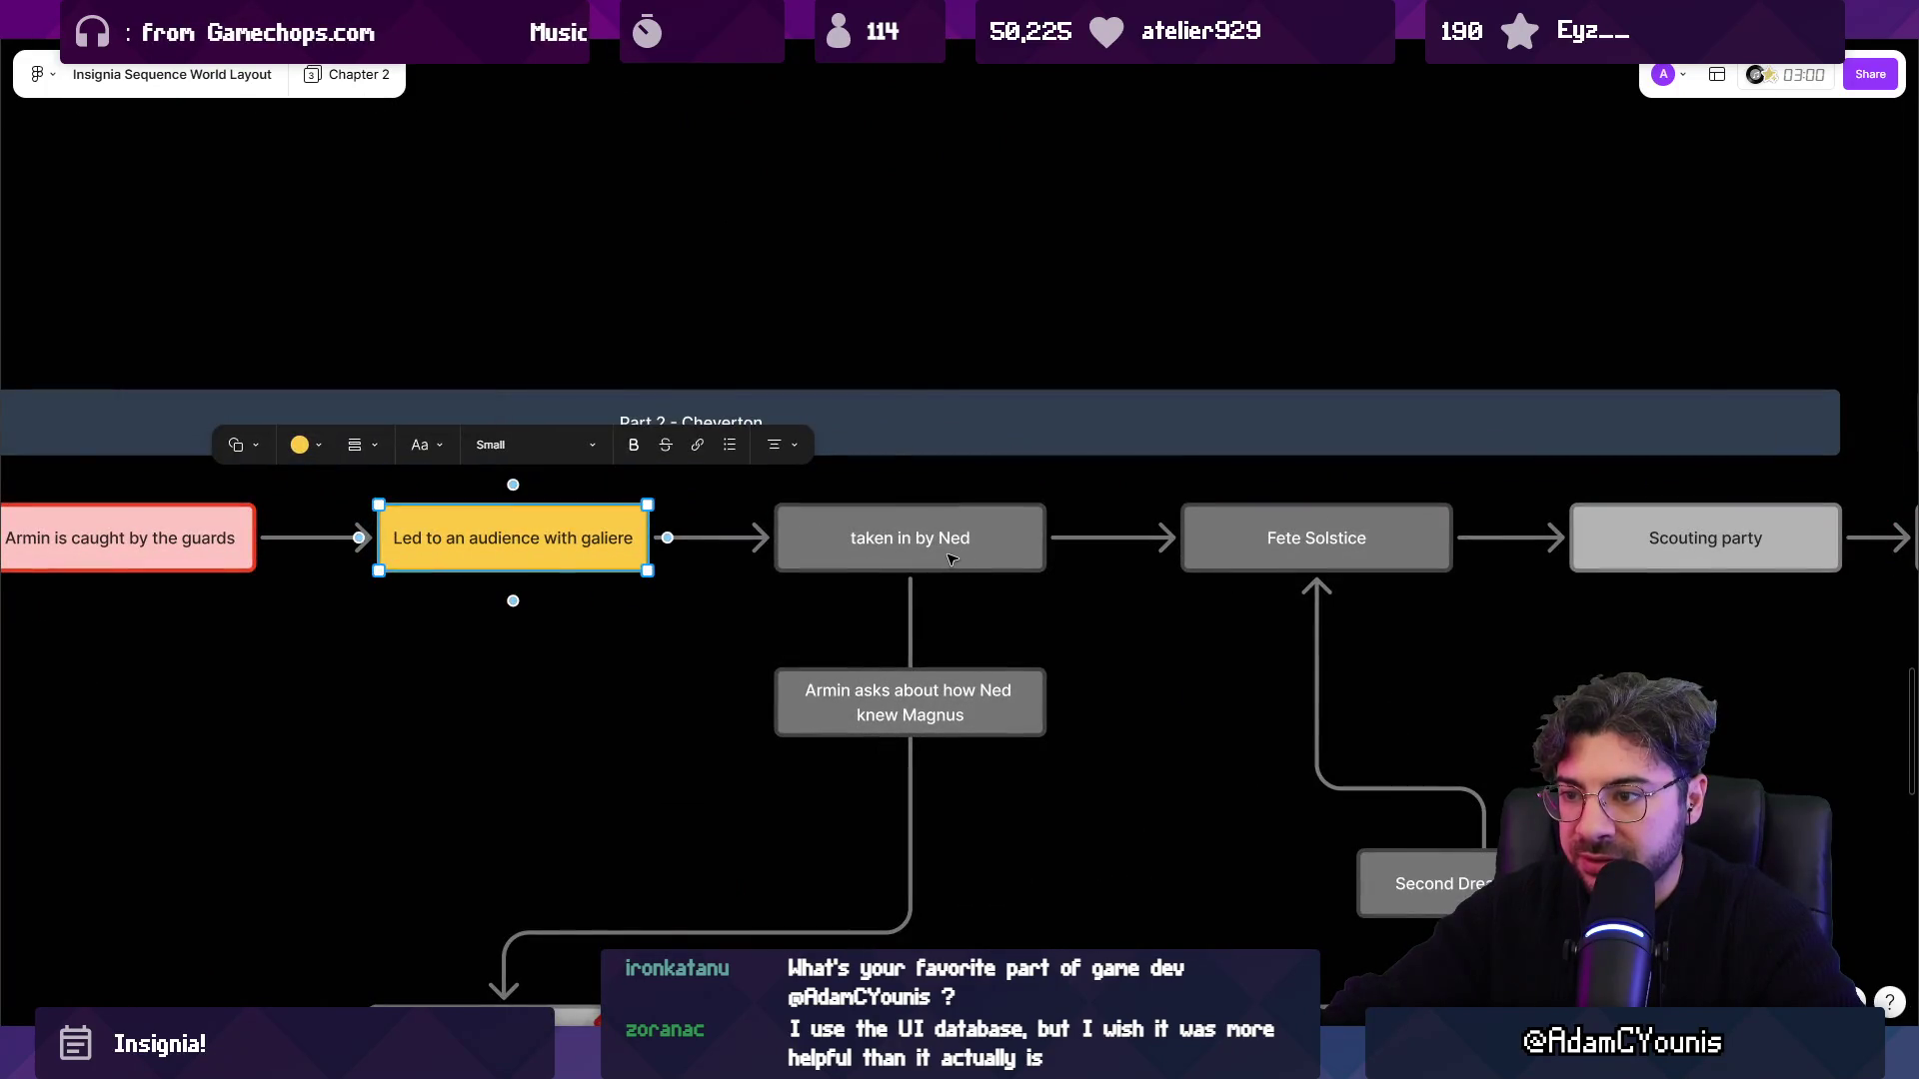
# Colour the 'taken in by Ned' and 'Armin asks about how Ned knew Magnus' boxes pink.
pyautogui.click(845, 556)
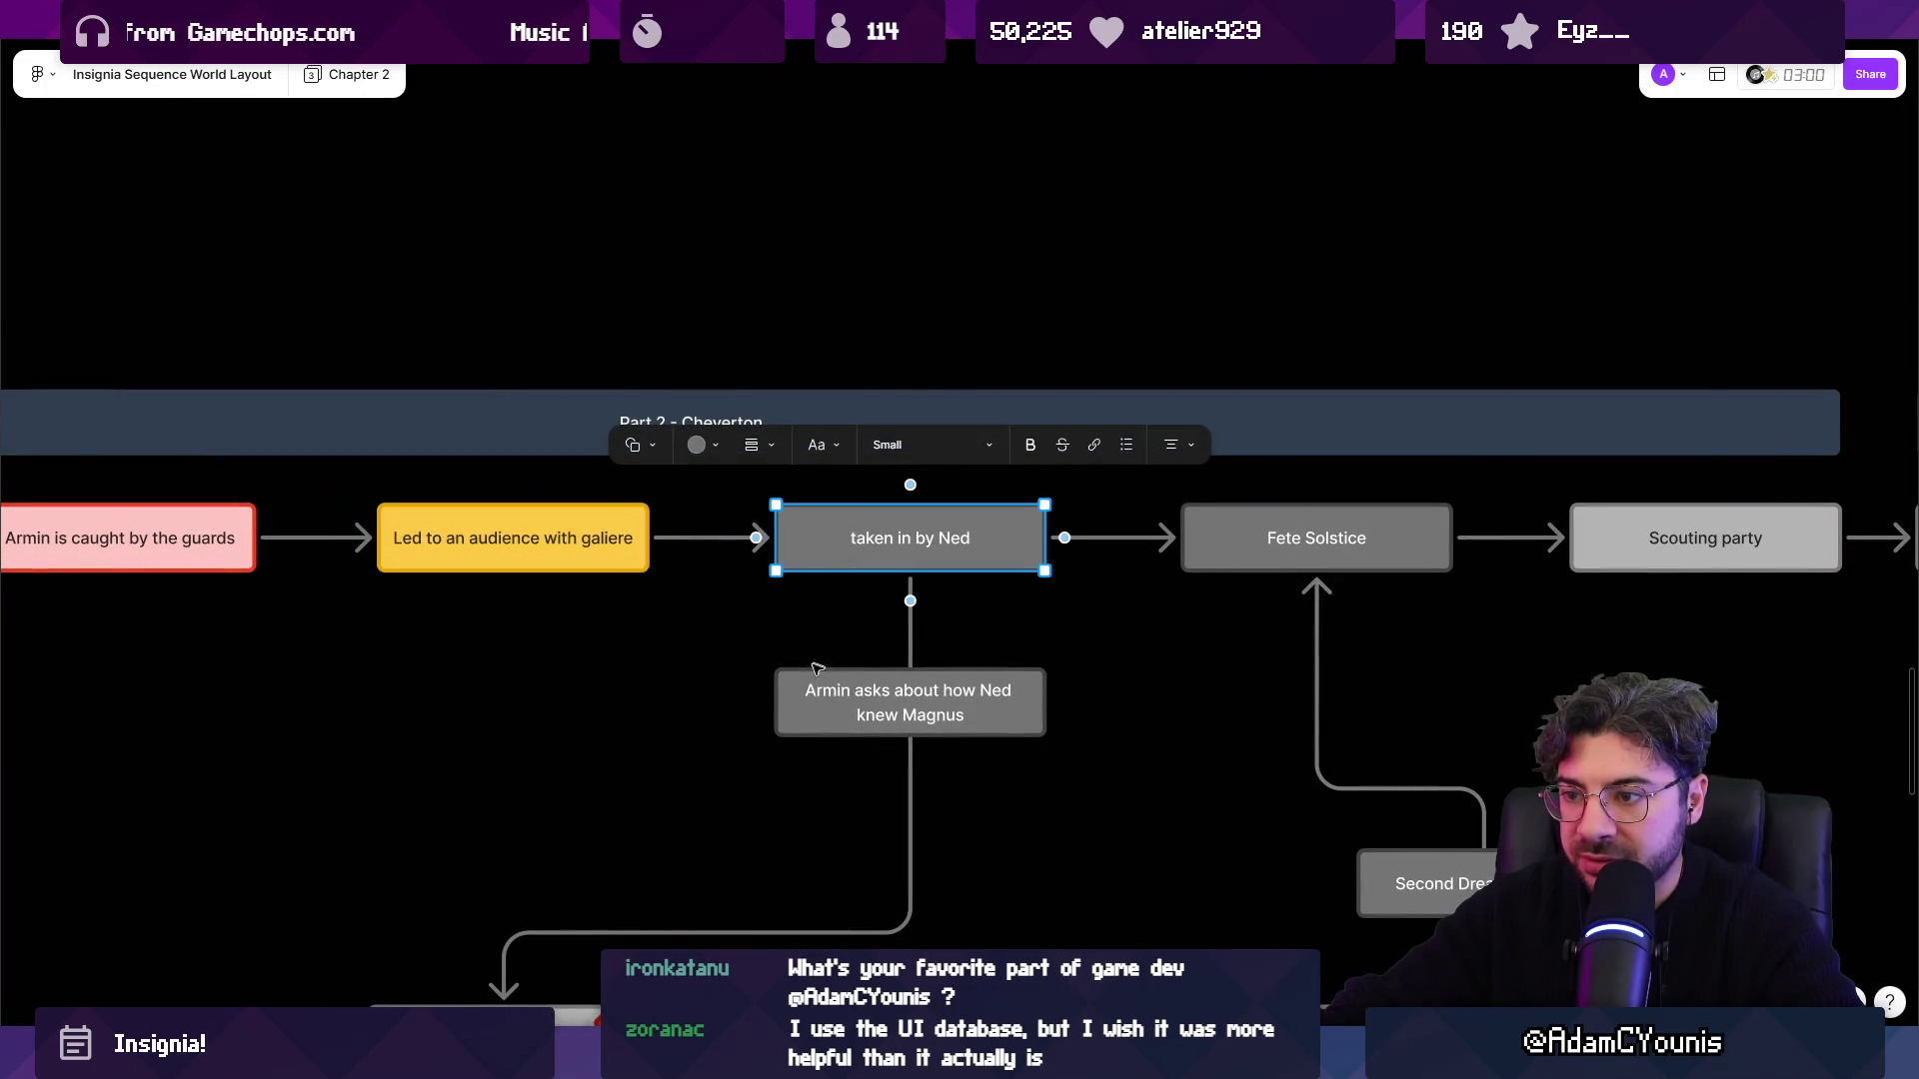
pyautogui.click(700, 447)
pyautogui.click(646, 394)
pyautogui.click(795, 704)
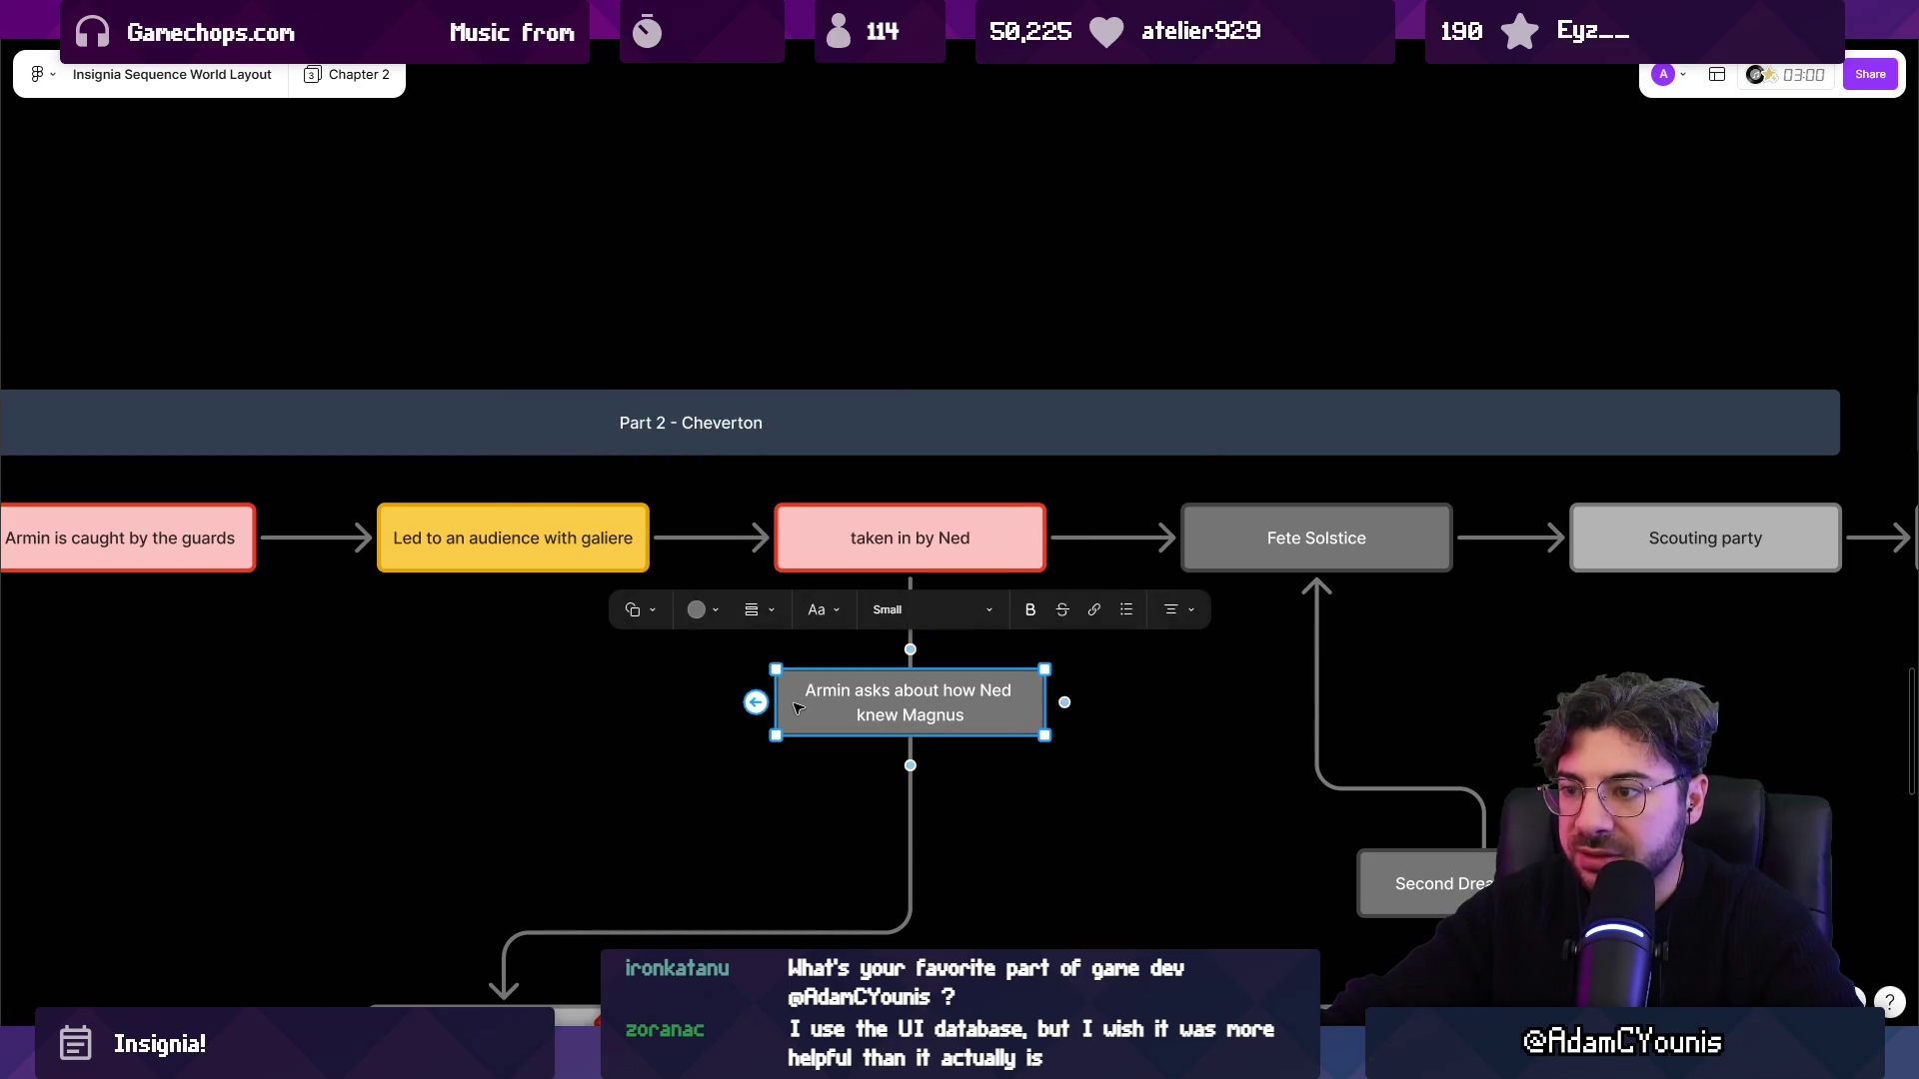
pyautogui.click(710, 612)
pyautogui.click(612, 556)
# Review the Cooking Pot, Graile Blade, Clock Gear Quest and Hithen boxes.
pyautogui.scroll(-5, 782, 786)
pyautogui.click(705, 756)
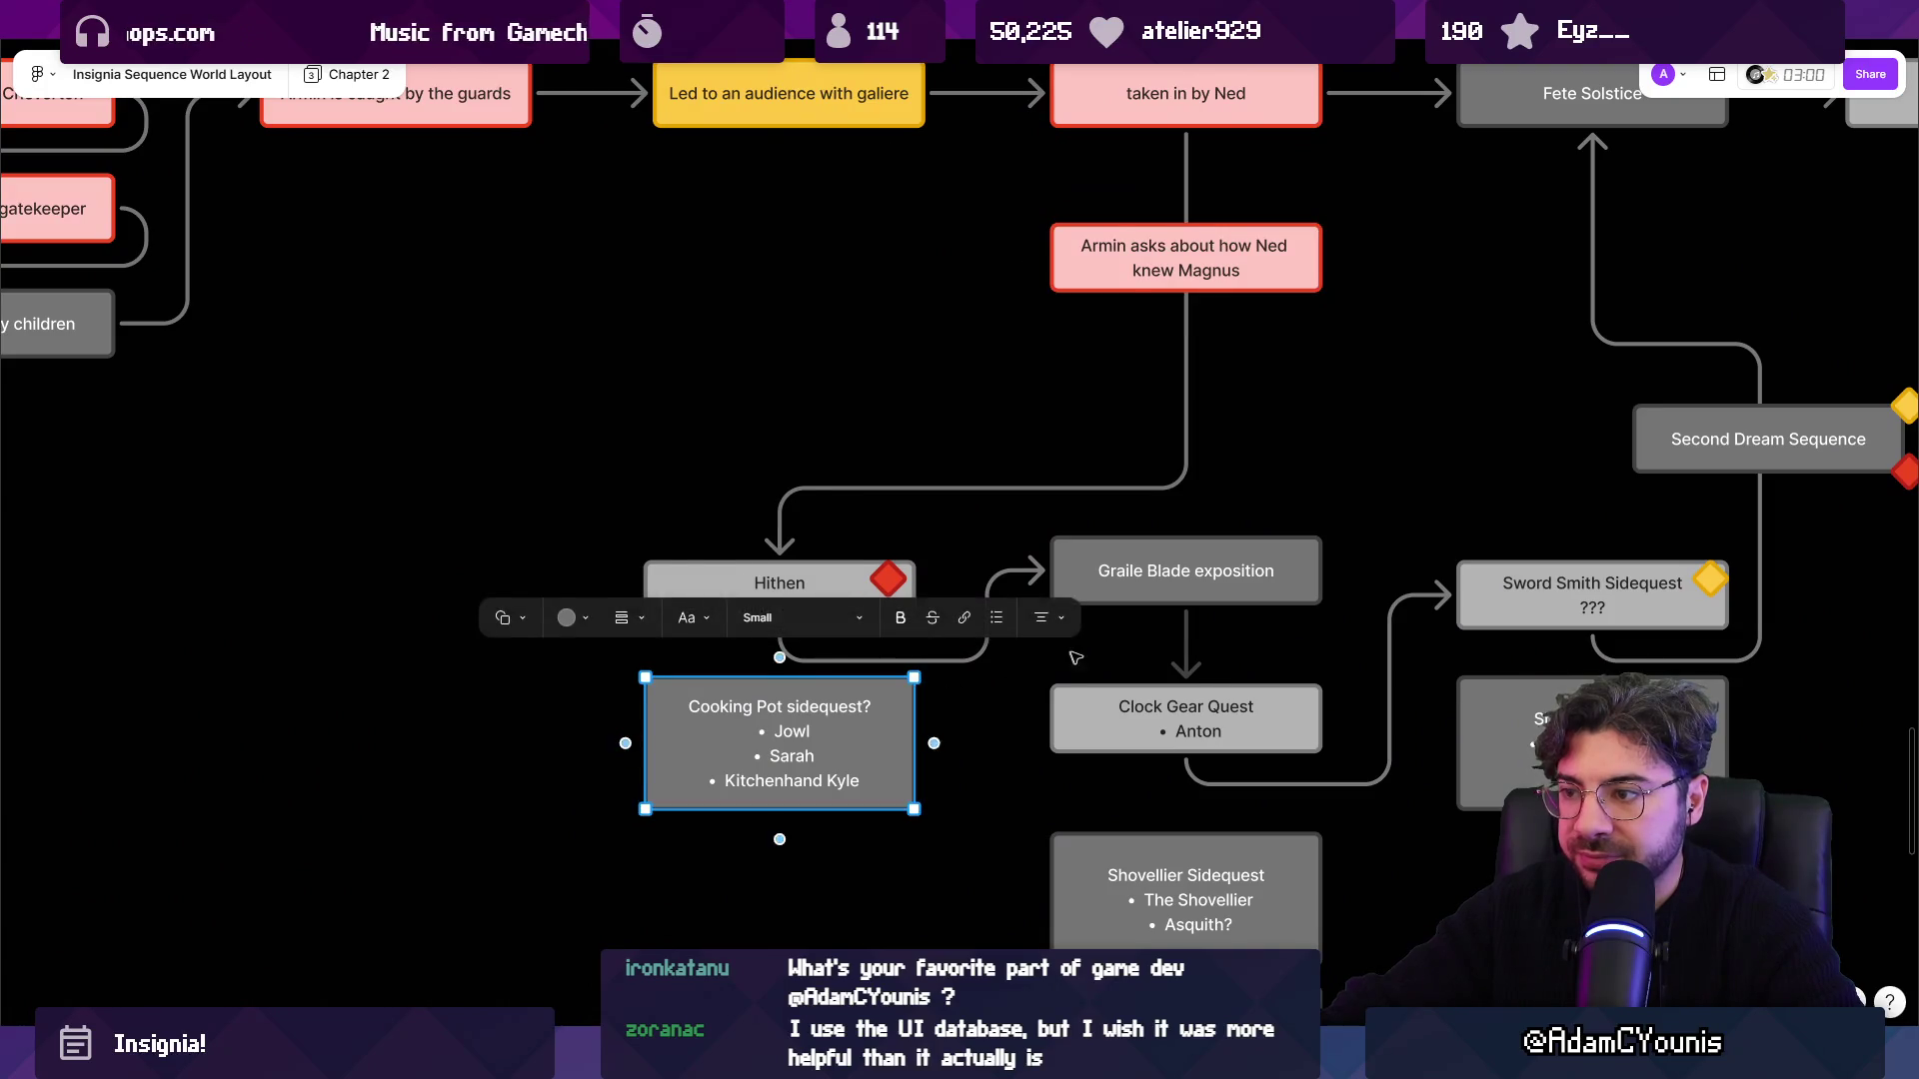
pyautogui.hscroll(3, 706, 757)
pyautogui.click(1039, 580)
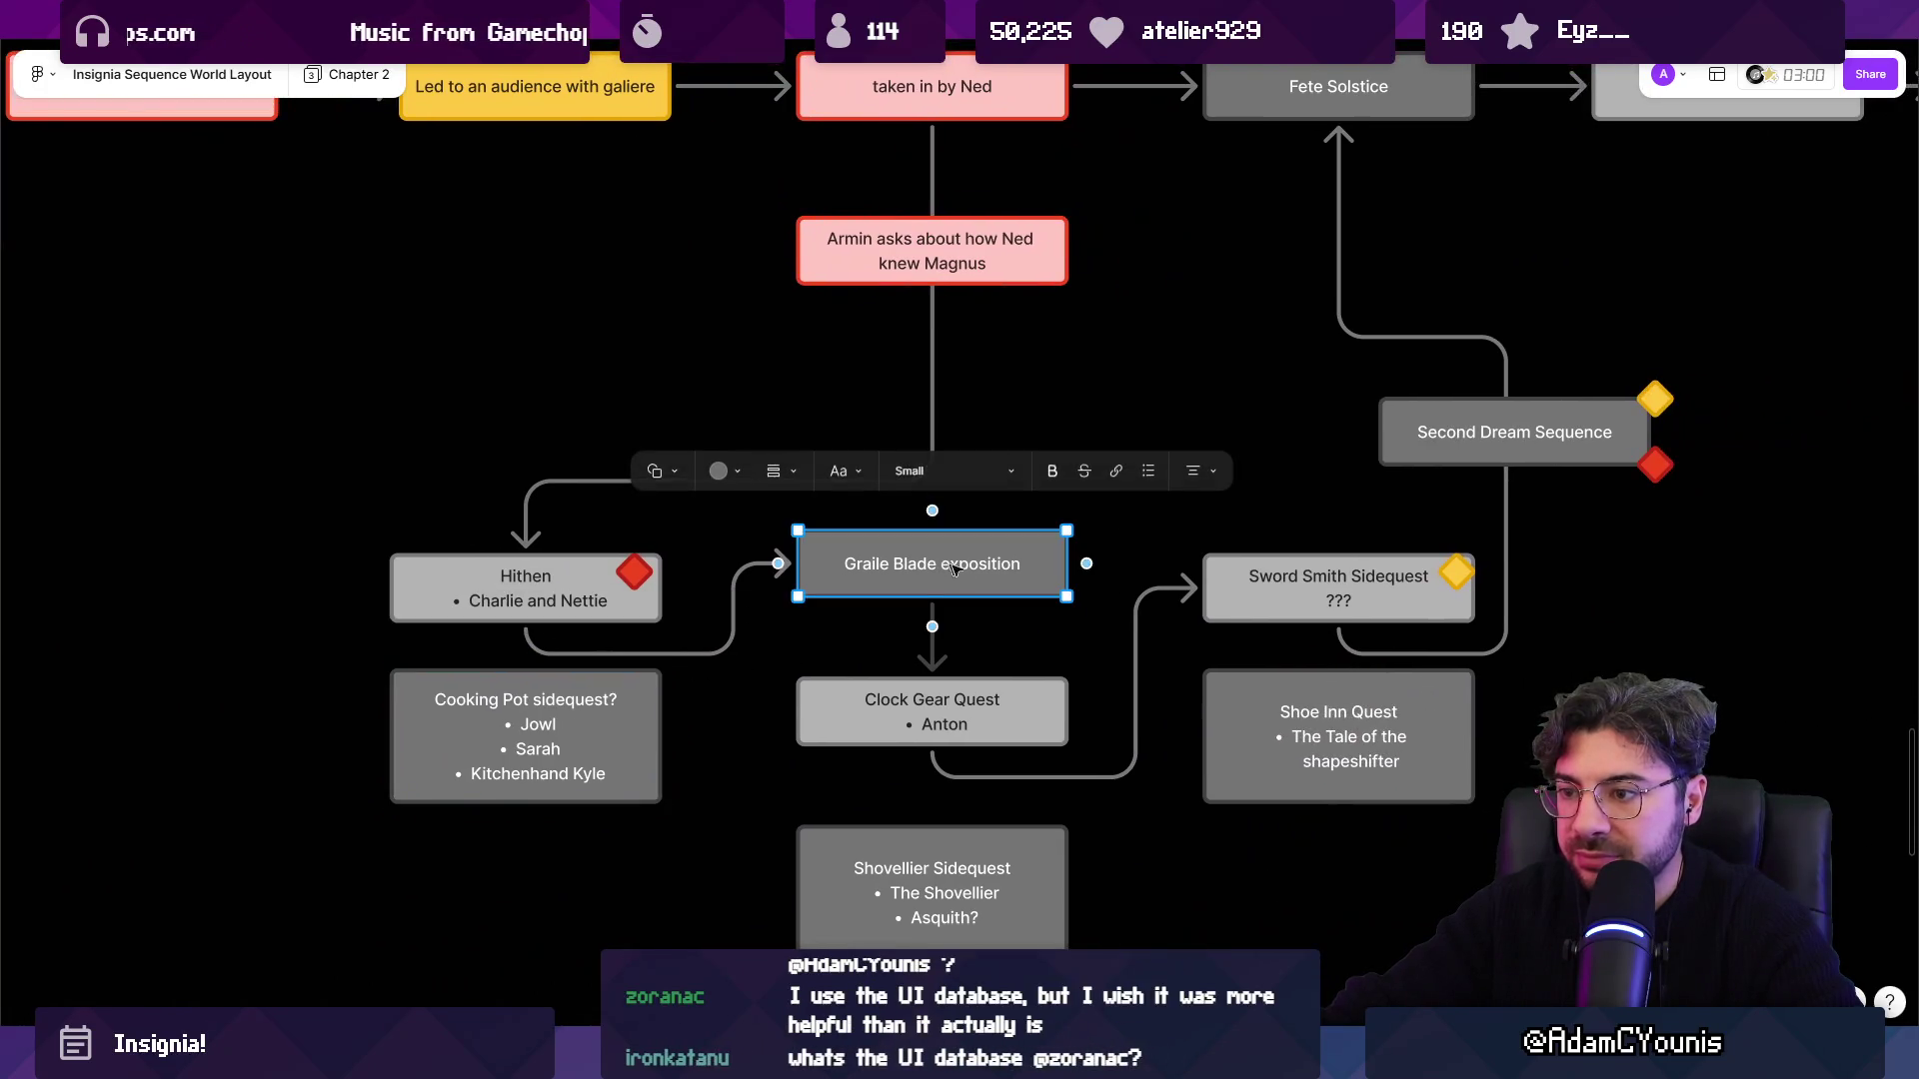
pyautogui.click(949, 726)
pyautogui.click(500, 596)
pyautogui.scroll(-2, 1149, 600)
pyautogui.scroll(-5, 1209, 511)
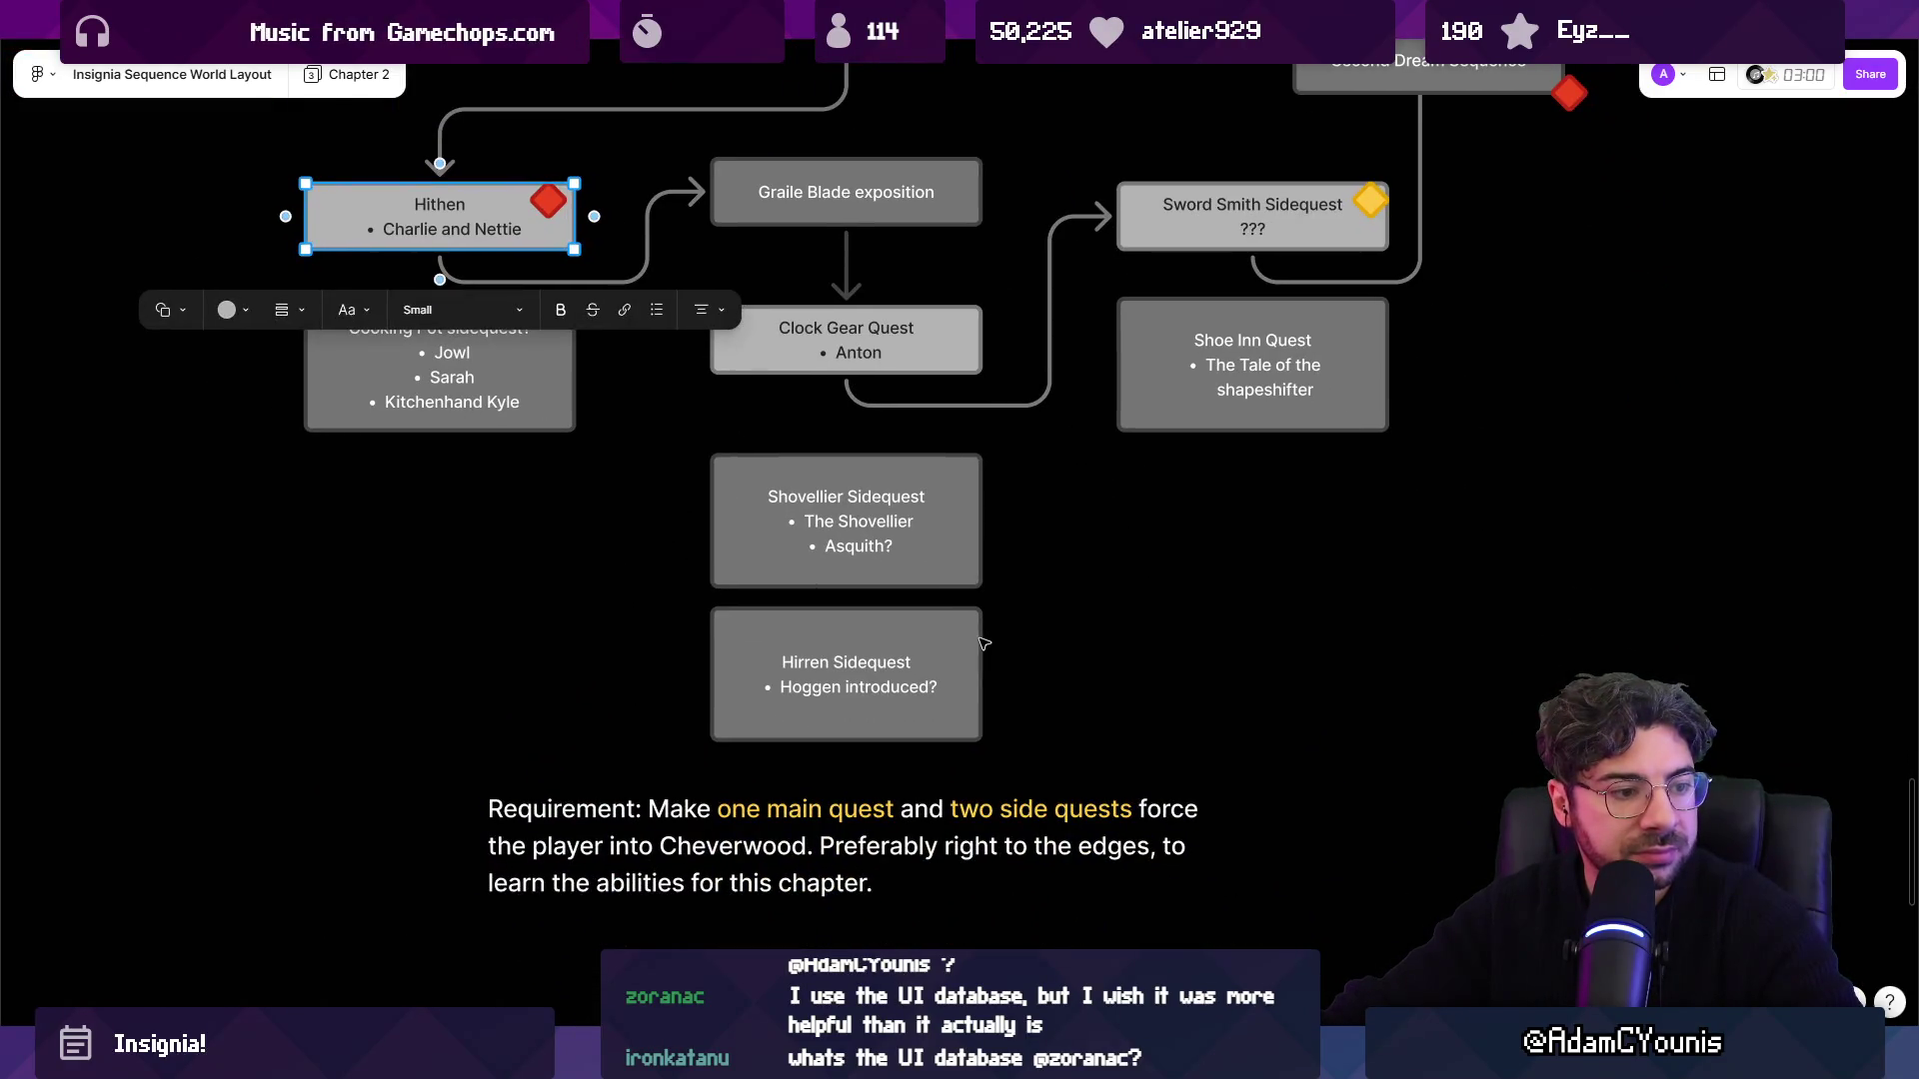
pyautogui.scroll(-5, 984, 645)
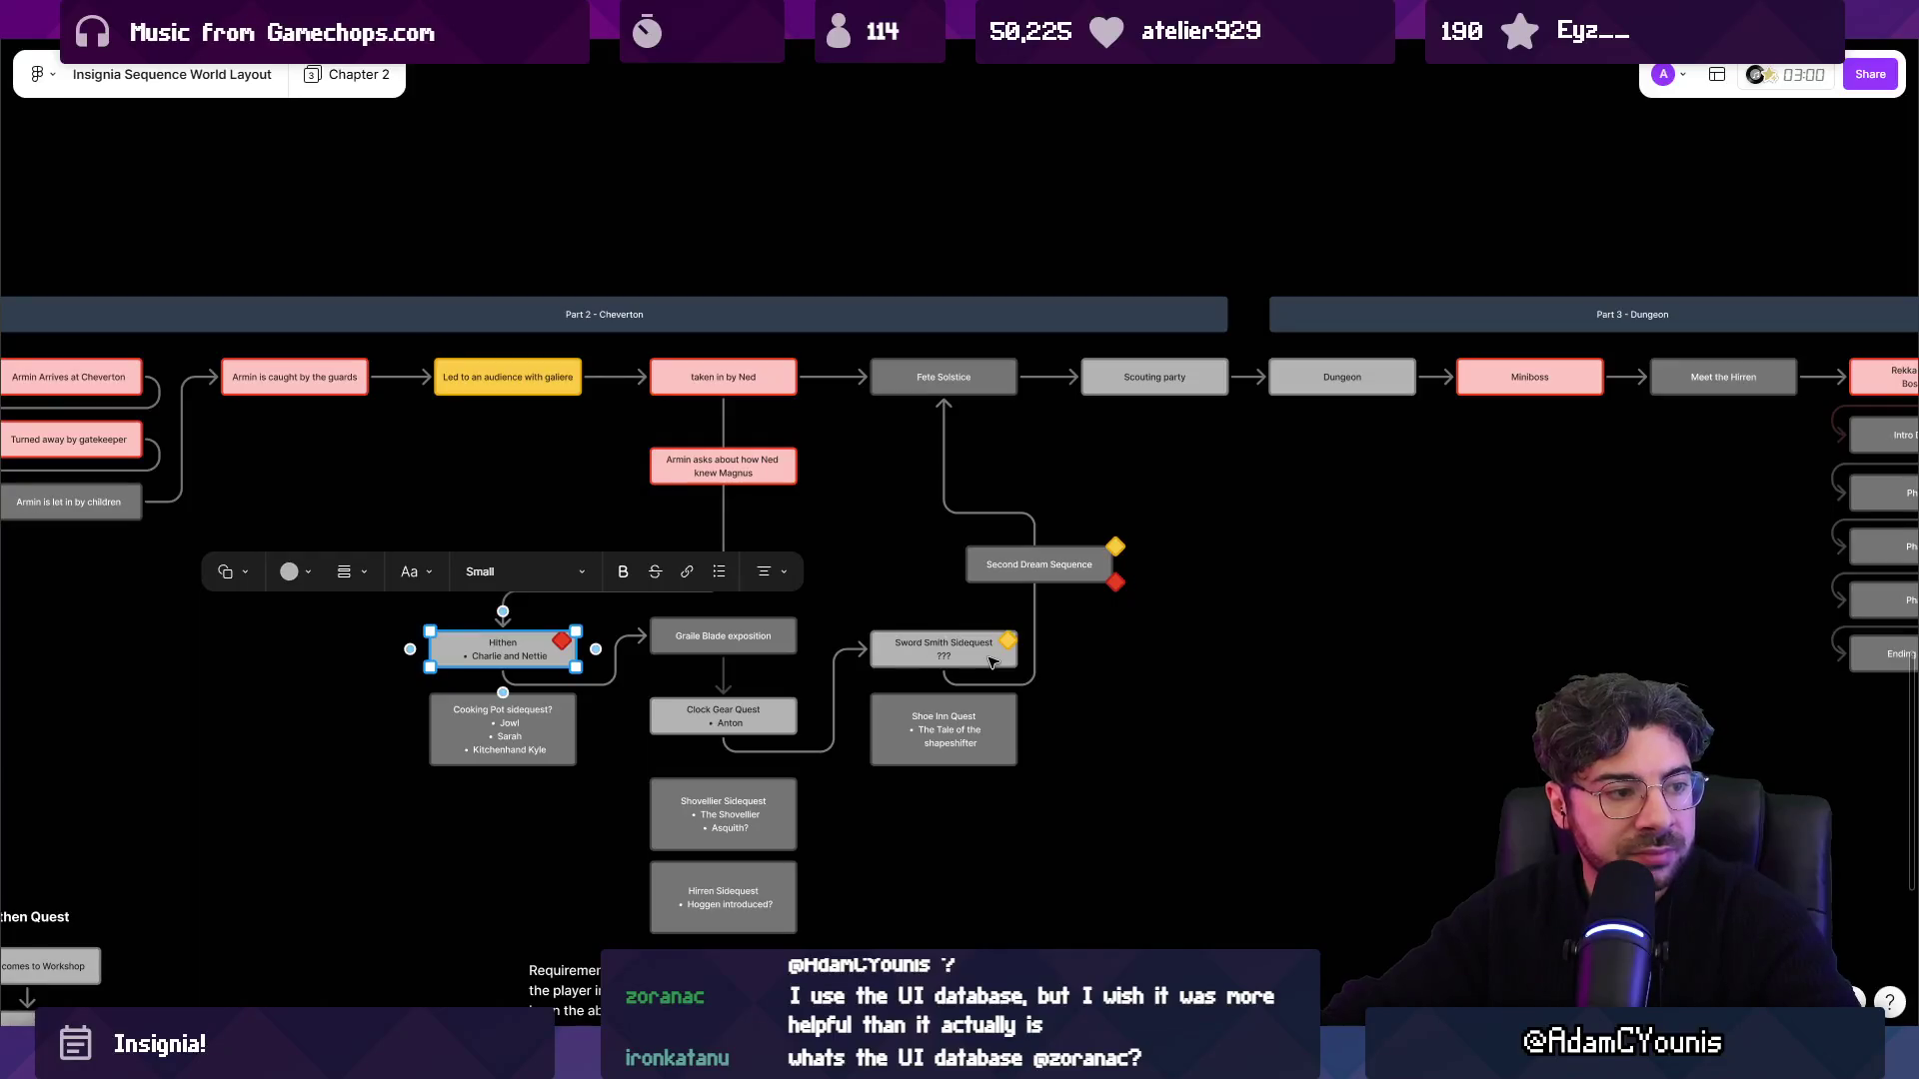
pyautogui.click(908, 594)
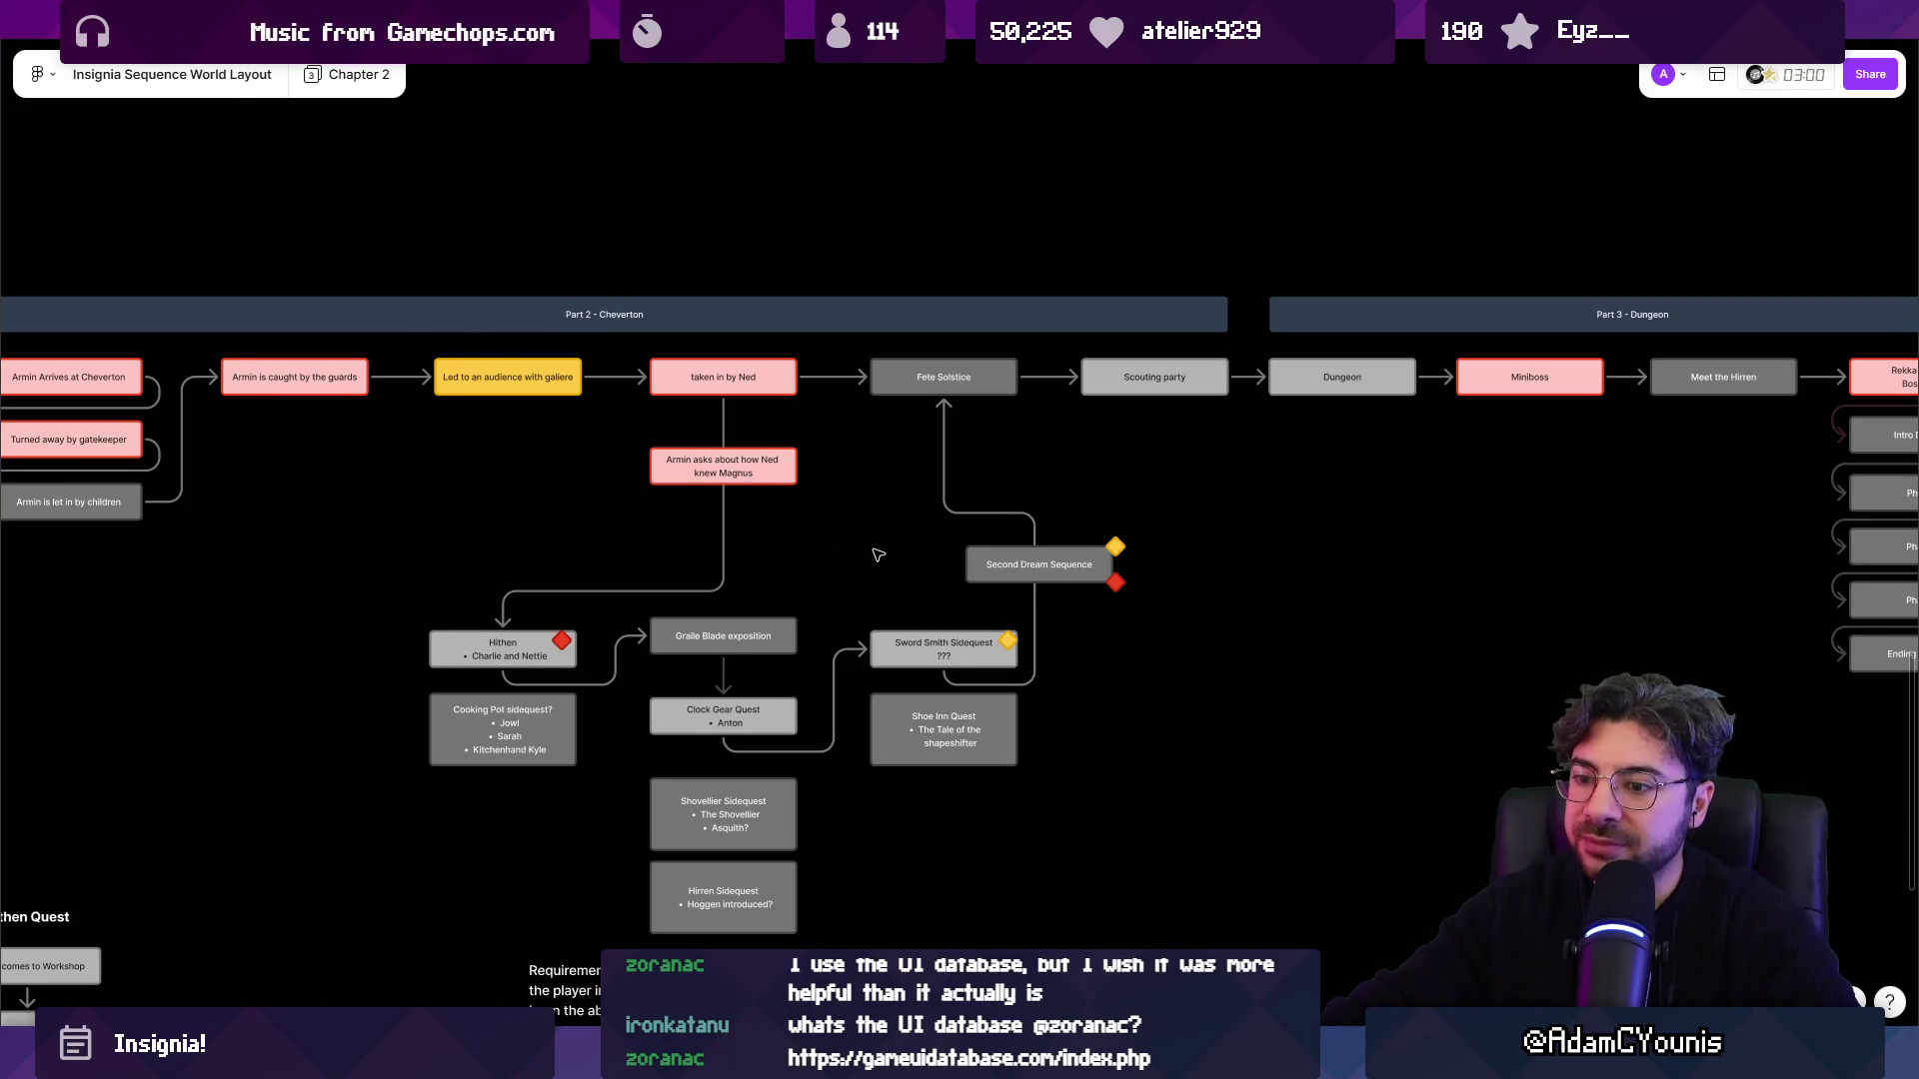
pyautogui.scroll(-1, 883, 555)
pyautogui.scroll(1, 878, 510)
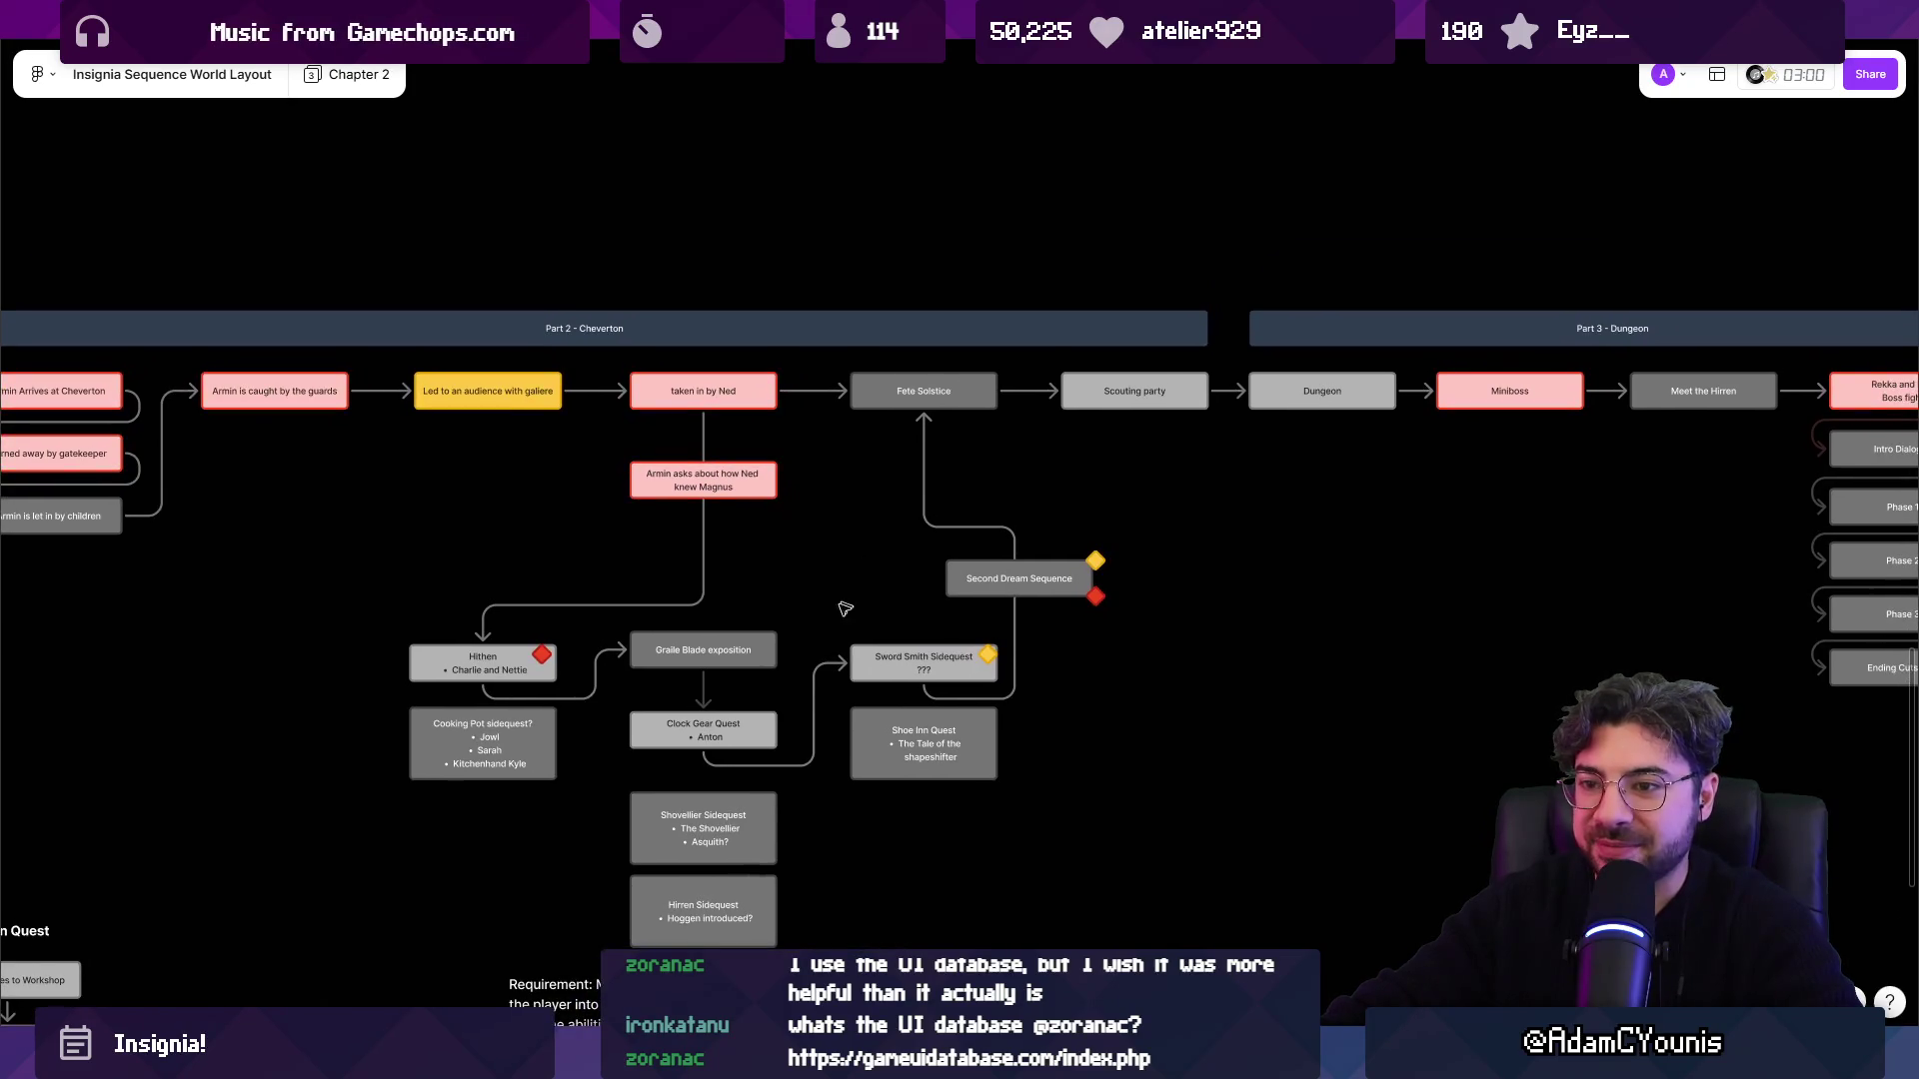
pyautogui.scroll(3, 879, 599)
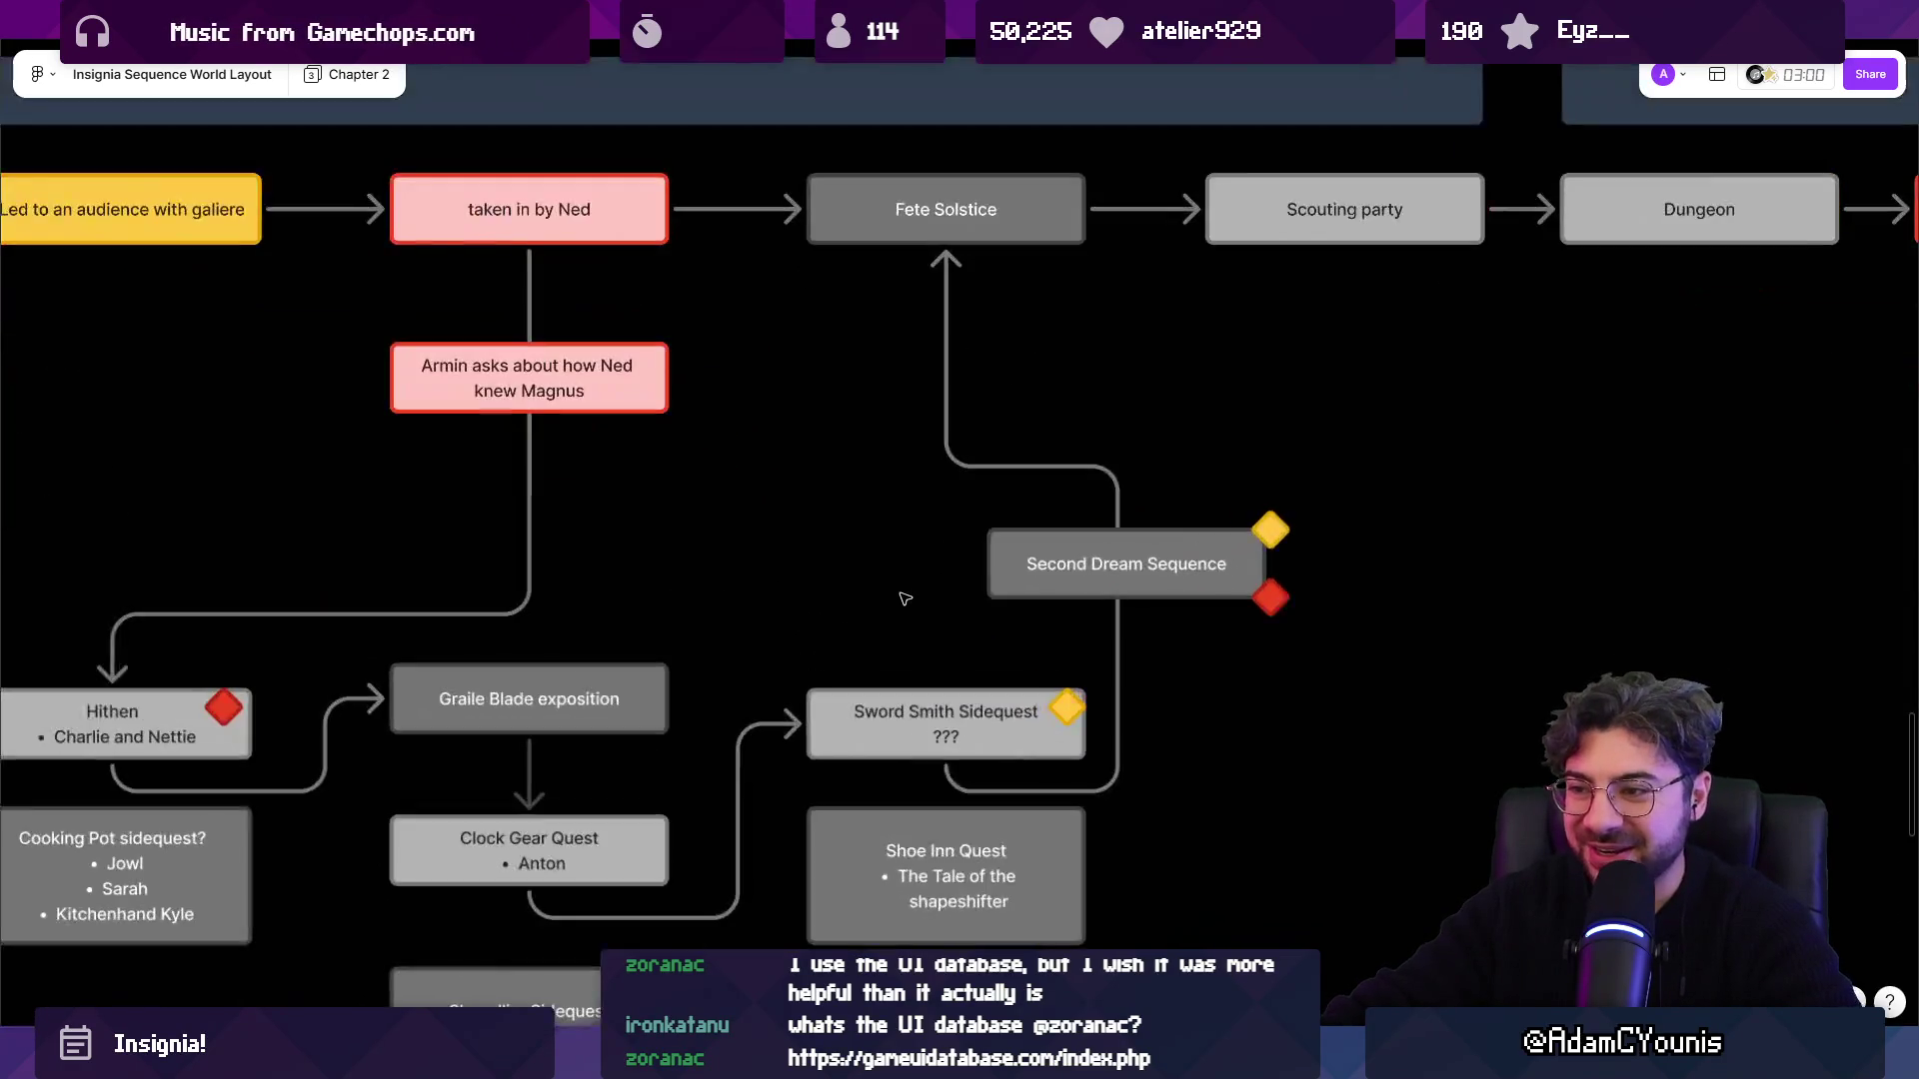
pyautogui.scroll(2, 784, 535)
pyautogui.hscroll(1, 700, 509)
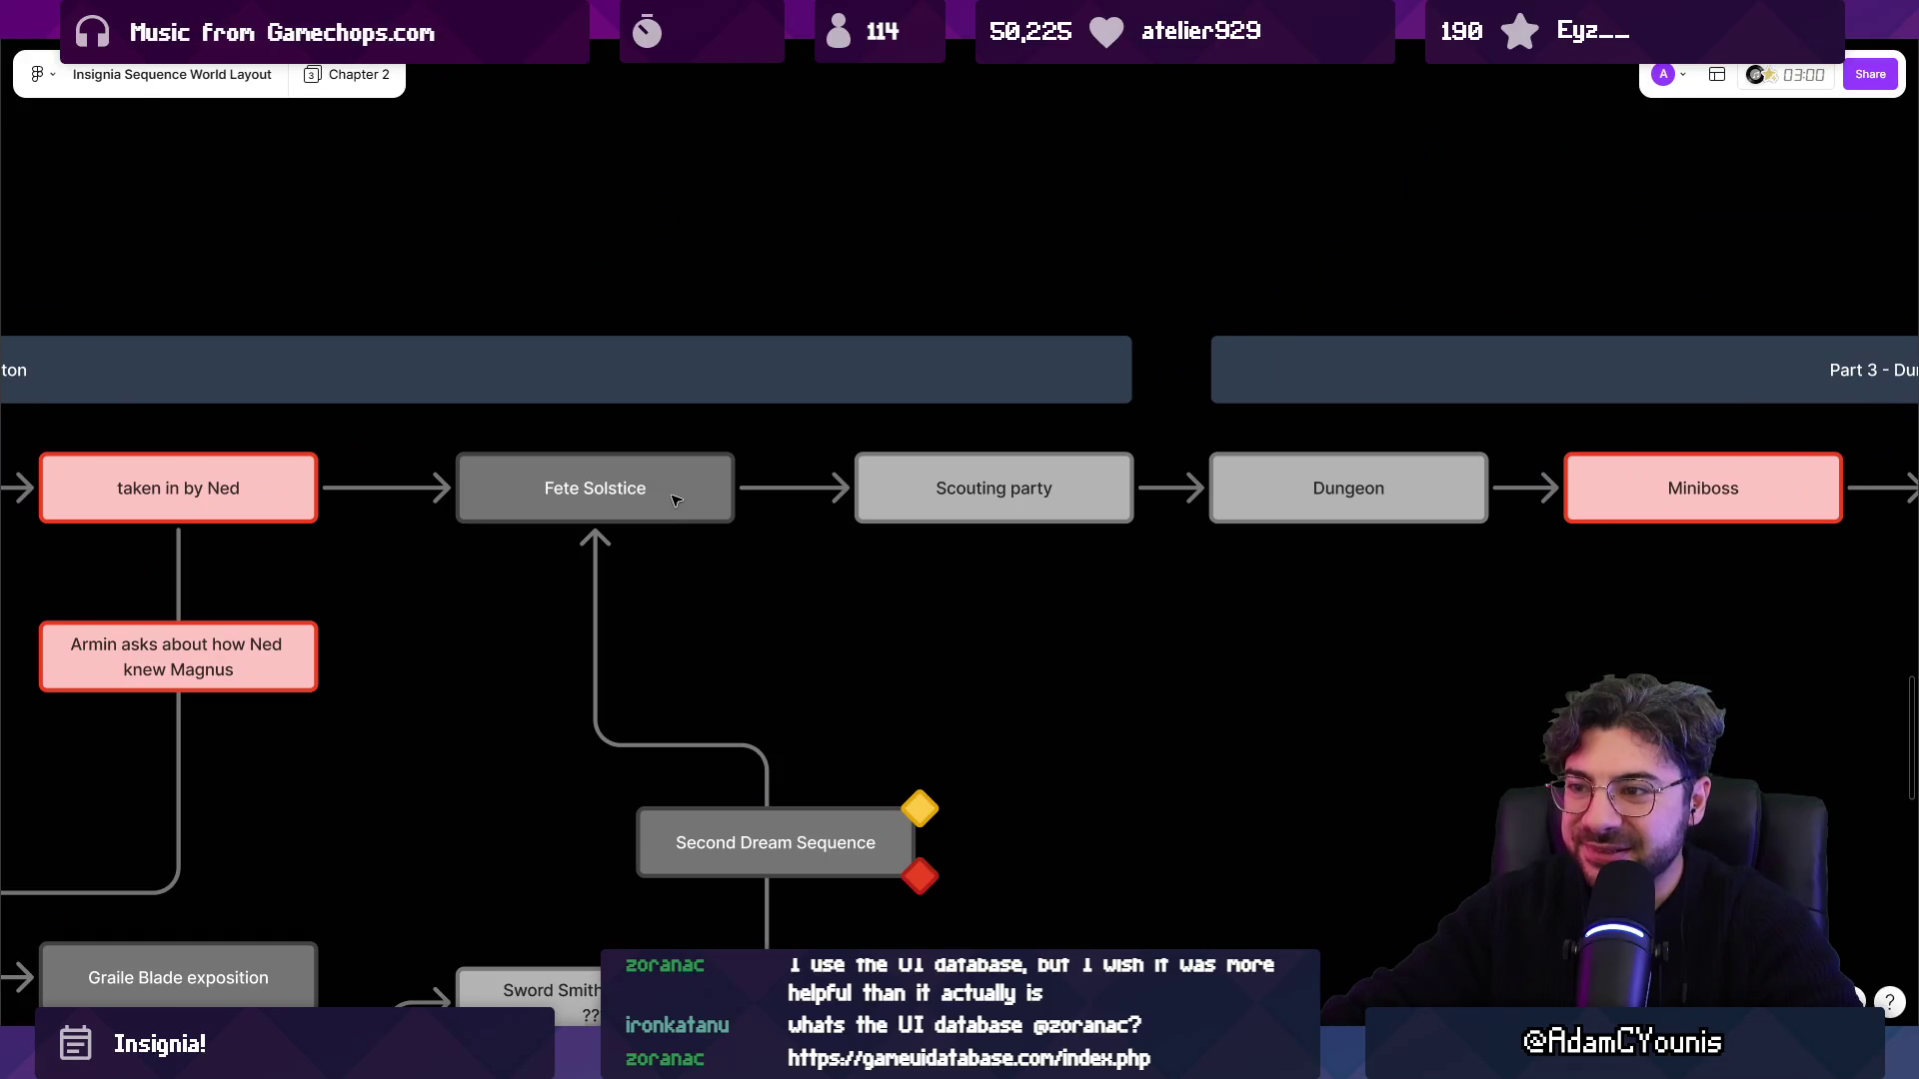
pyautogui.click(669, 505)
pyautogui.hscroll(5, 899, 505)
pyautogui.click(640, 510)
pyautogui.click(320, 410)
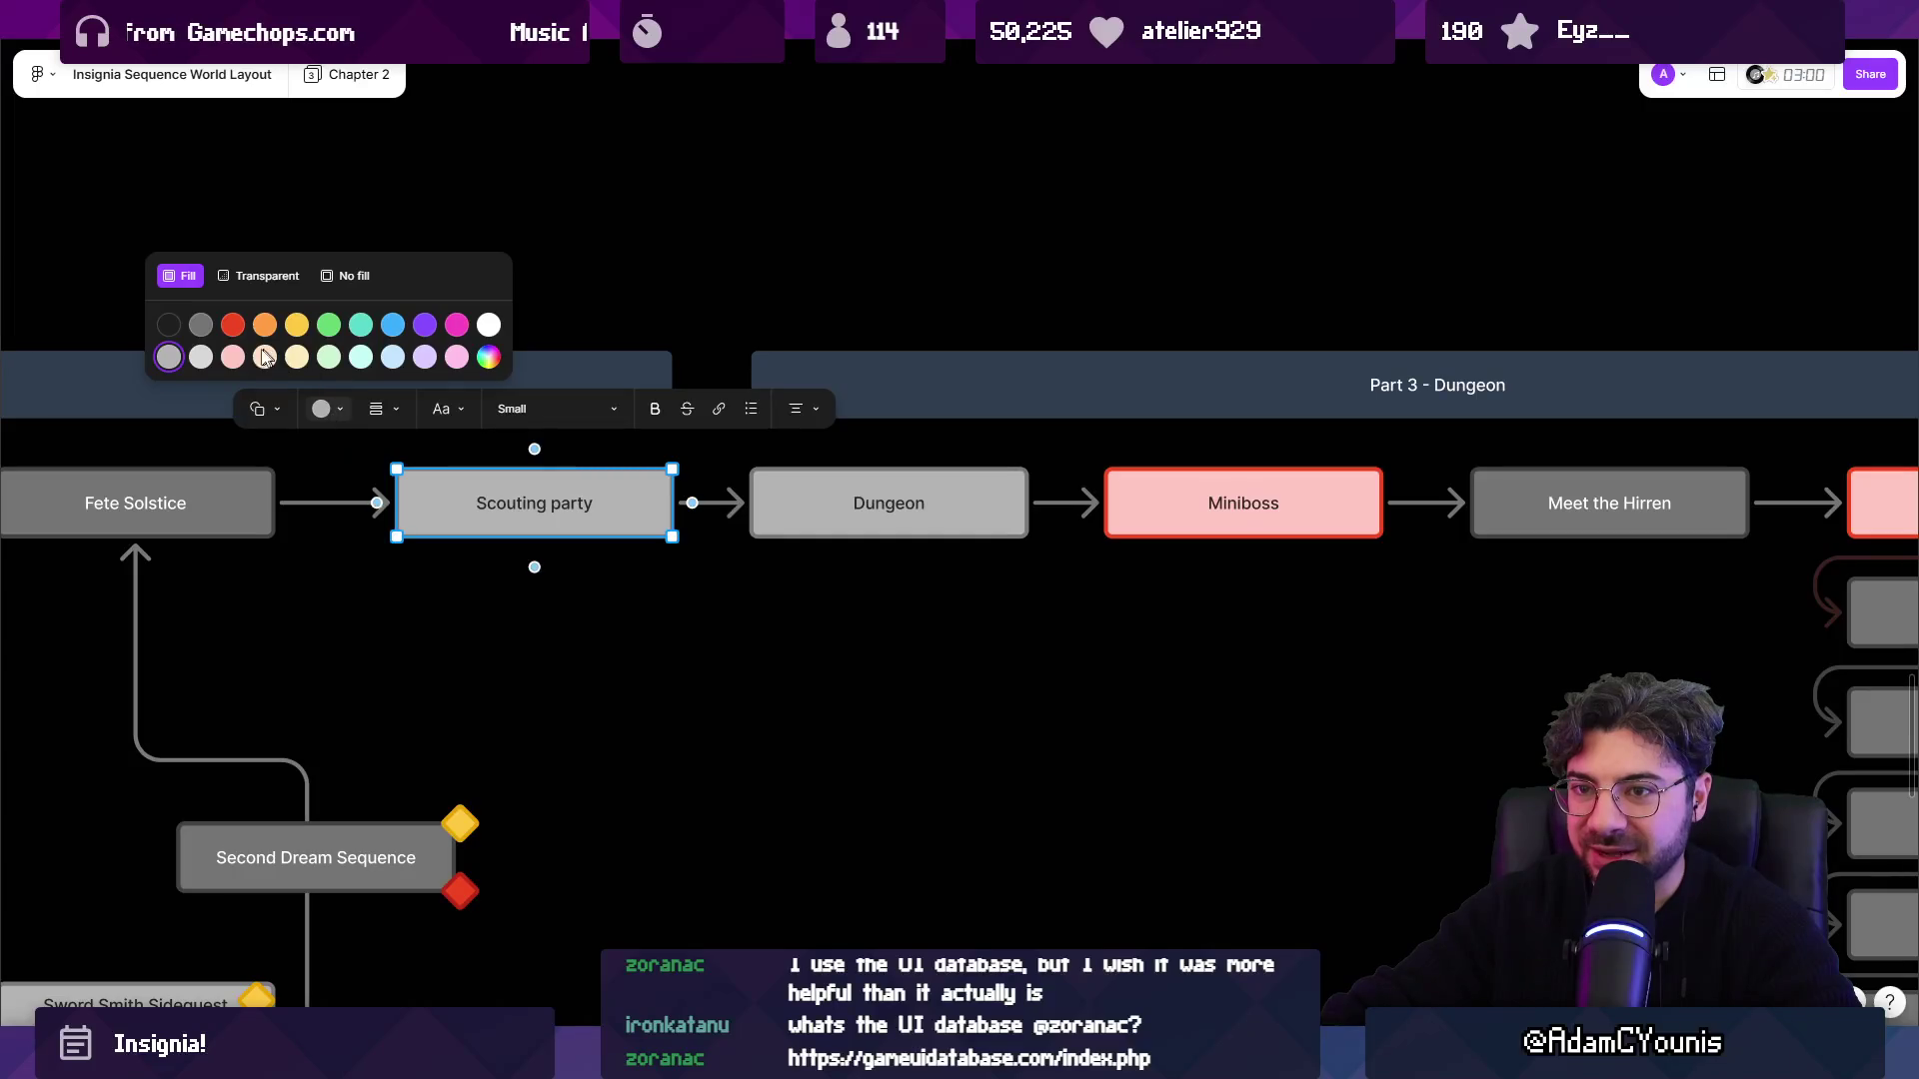
pyautogui.click(729, 613)
pyautogui.hscroll(4, 700, 589)
pyautogui.click(650, 548)
pyautogui.scroll(-2, 679, 540)
pyautogui.hscroll(4, 796, 519)
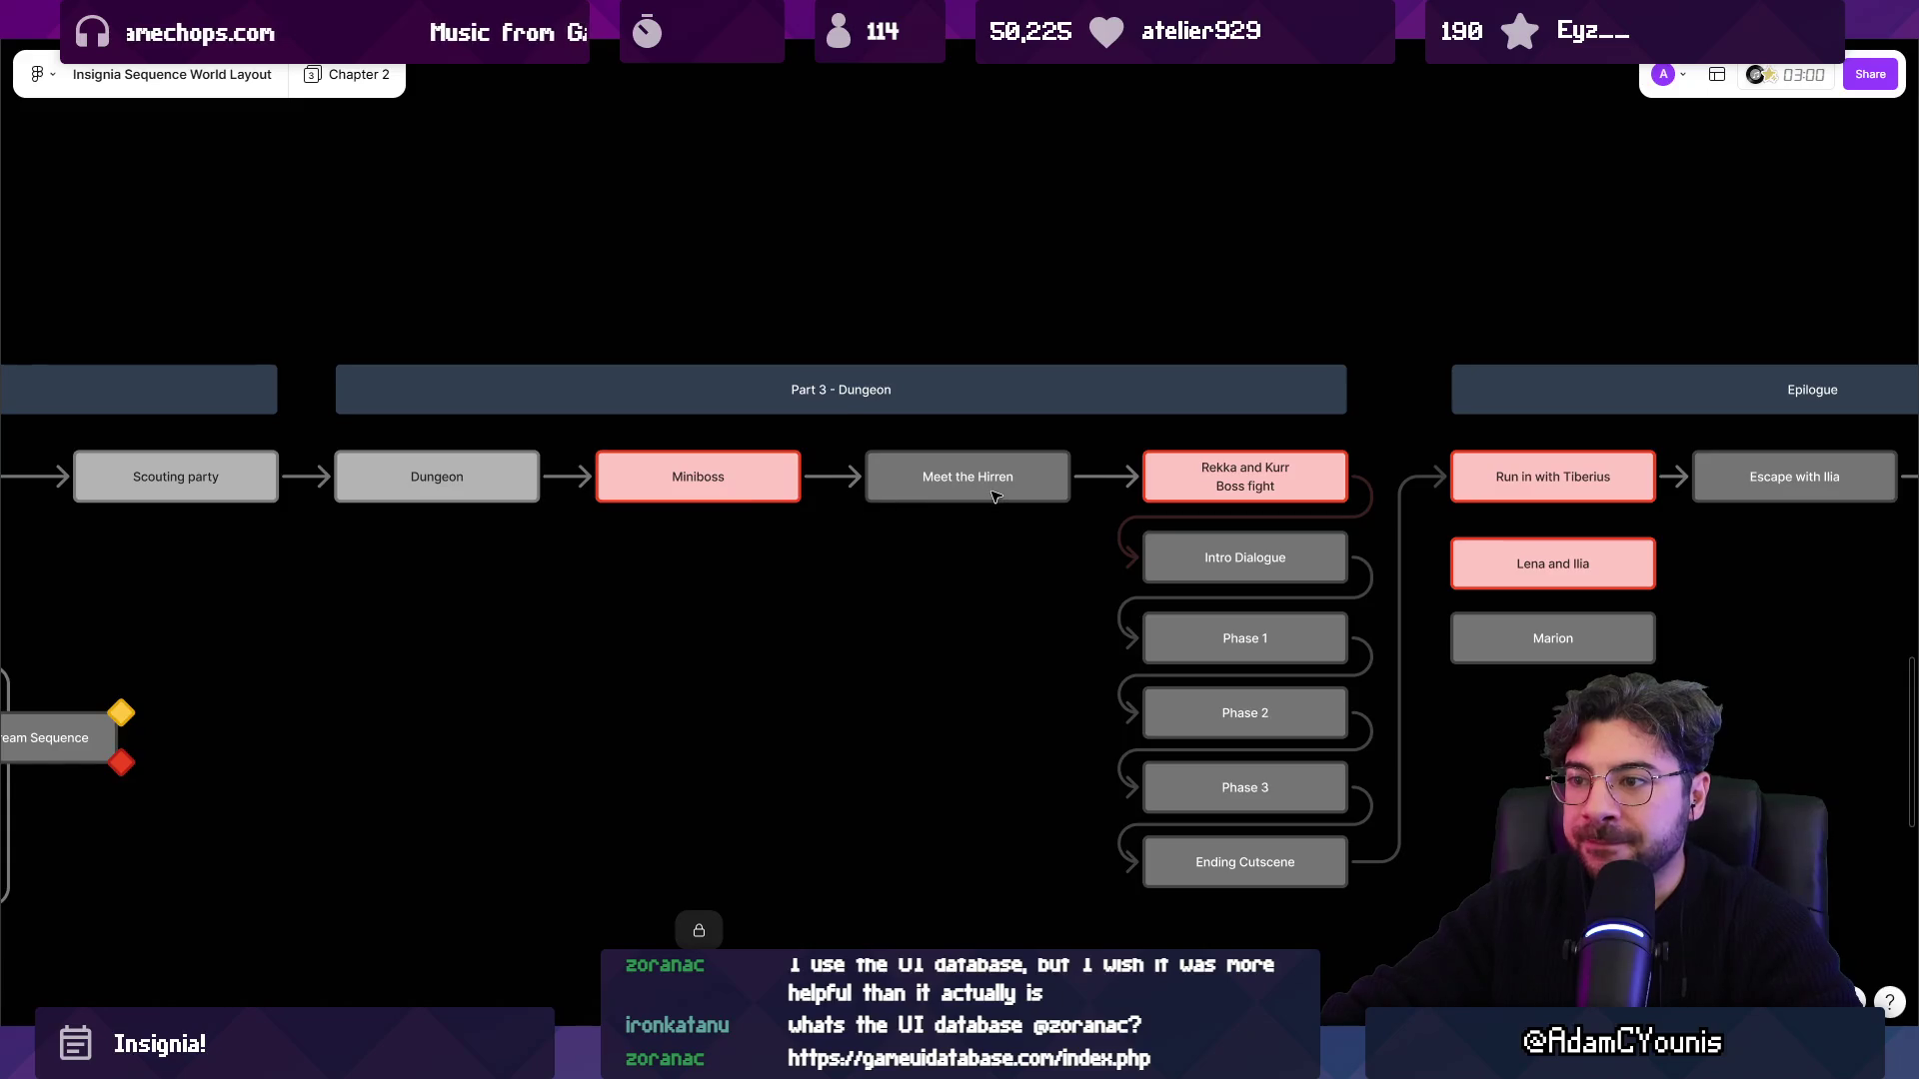
pyautogui.scroll(1, 1116, 525)
pyautogui.hscroll(5, 1117, 525)
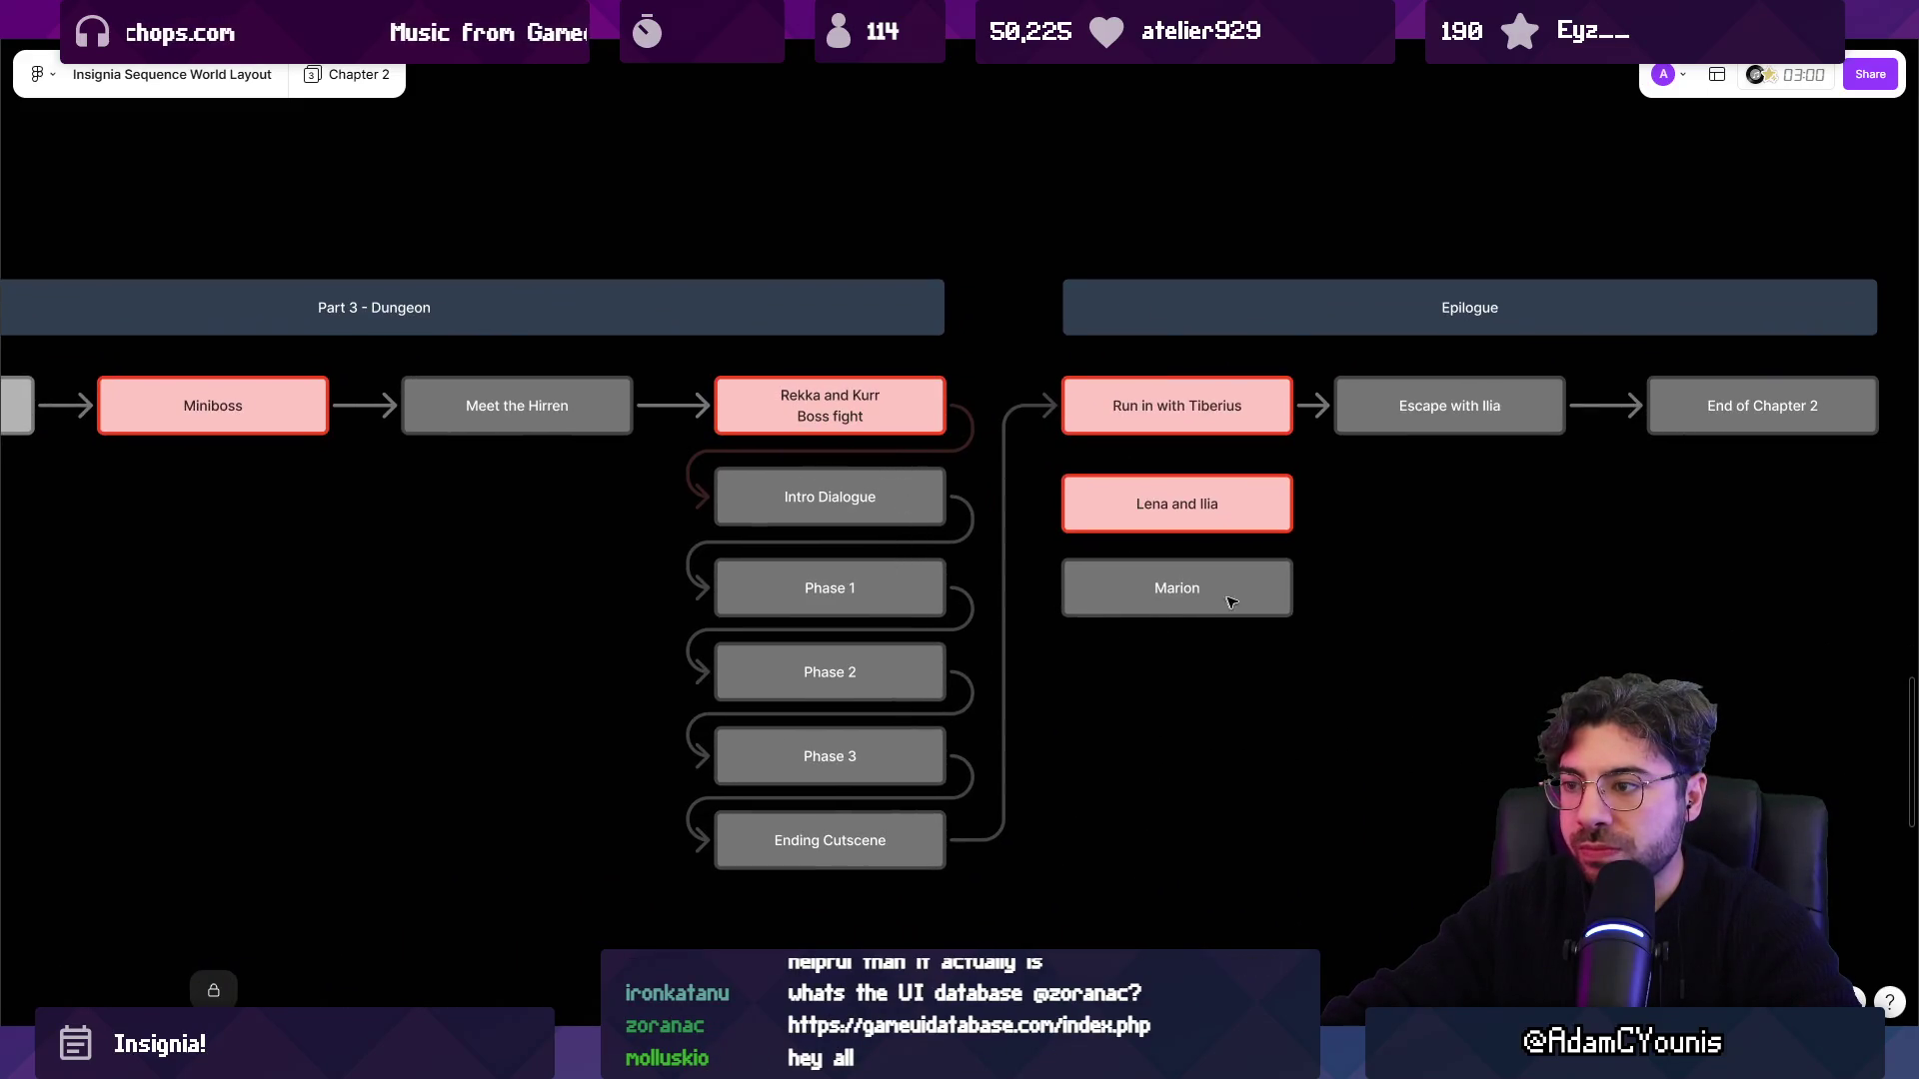
pyautogui.hscroll(3, 1227, 603)
pyautogui.scroll(1, 1227, 603)
pyautogui.scroll(-5, 1259, 564)
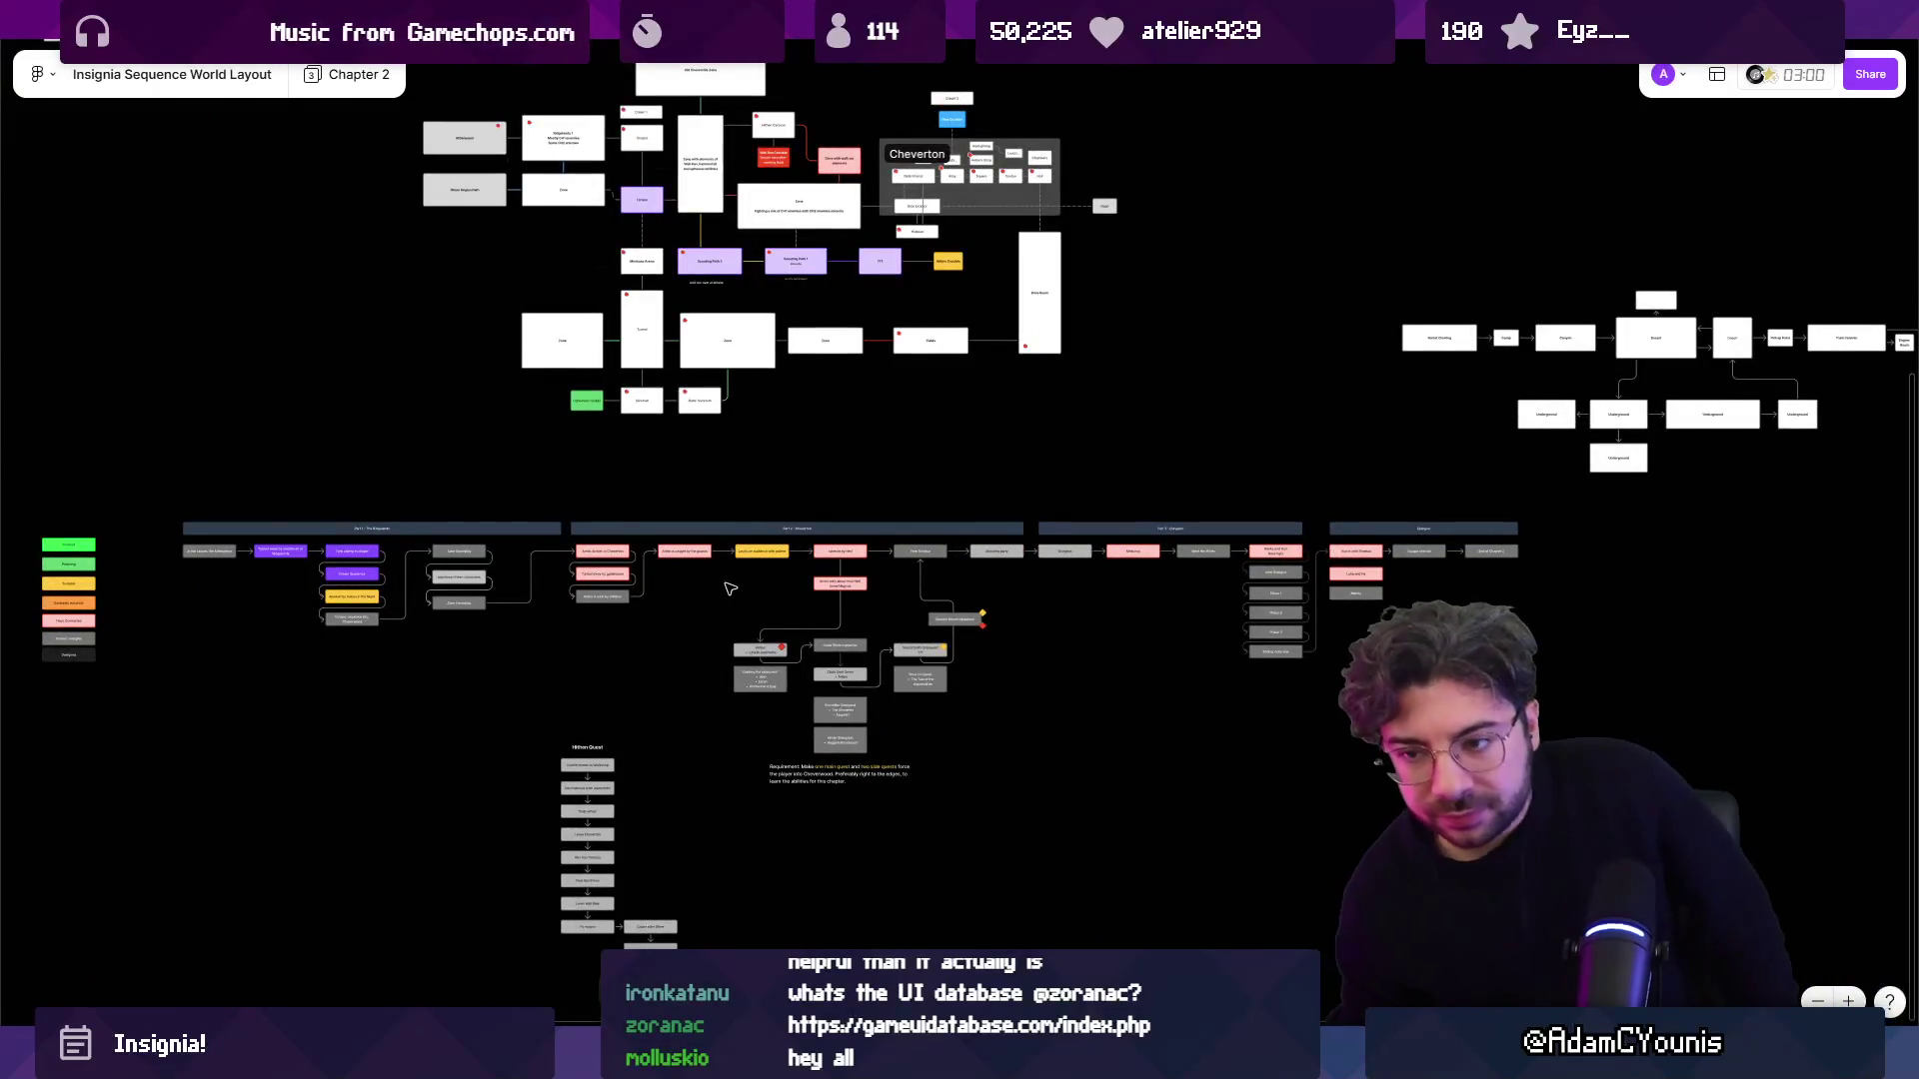
# Scroll through the Part 1 Ridgelands and Part 2 Cheverton story nodes in Whimsical.
pyautogui.scroll(5, 612, 818)
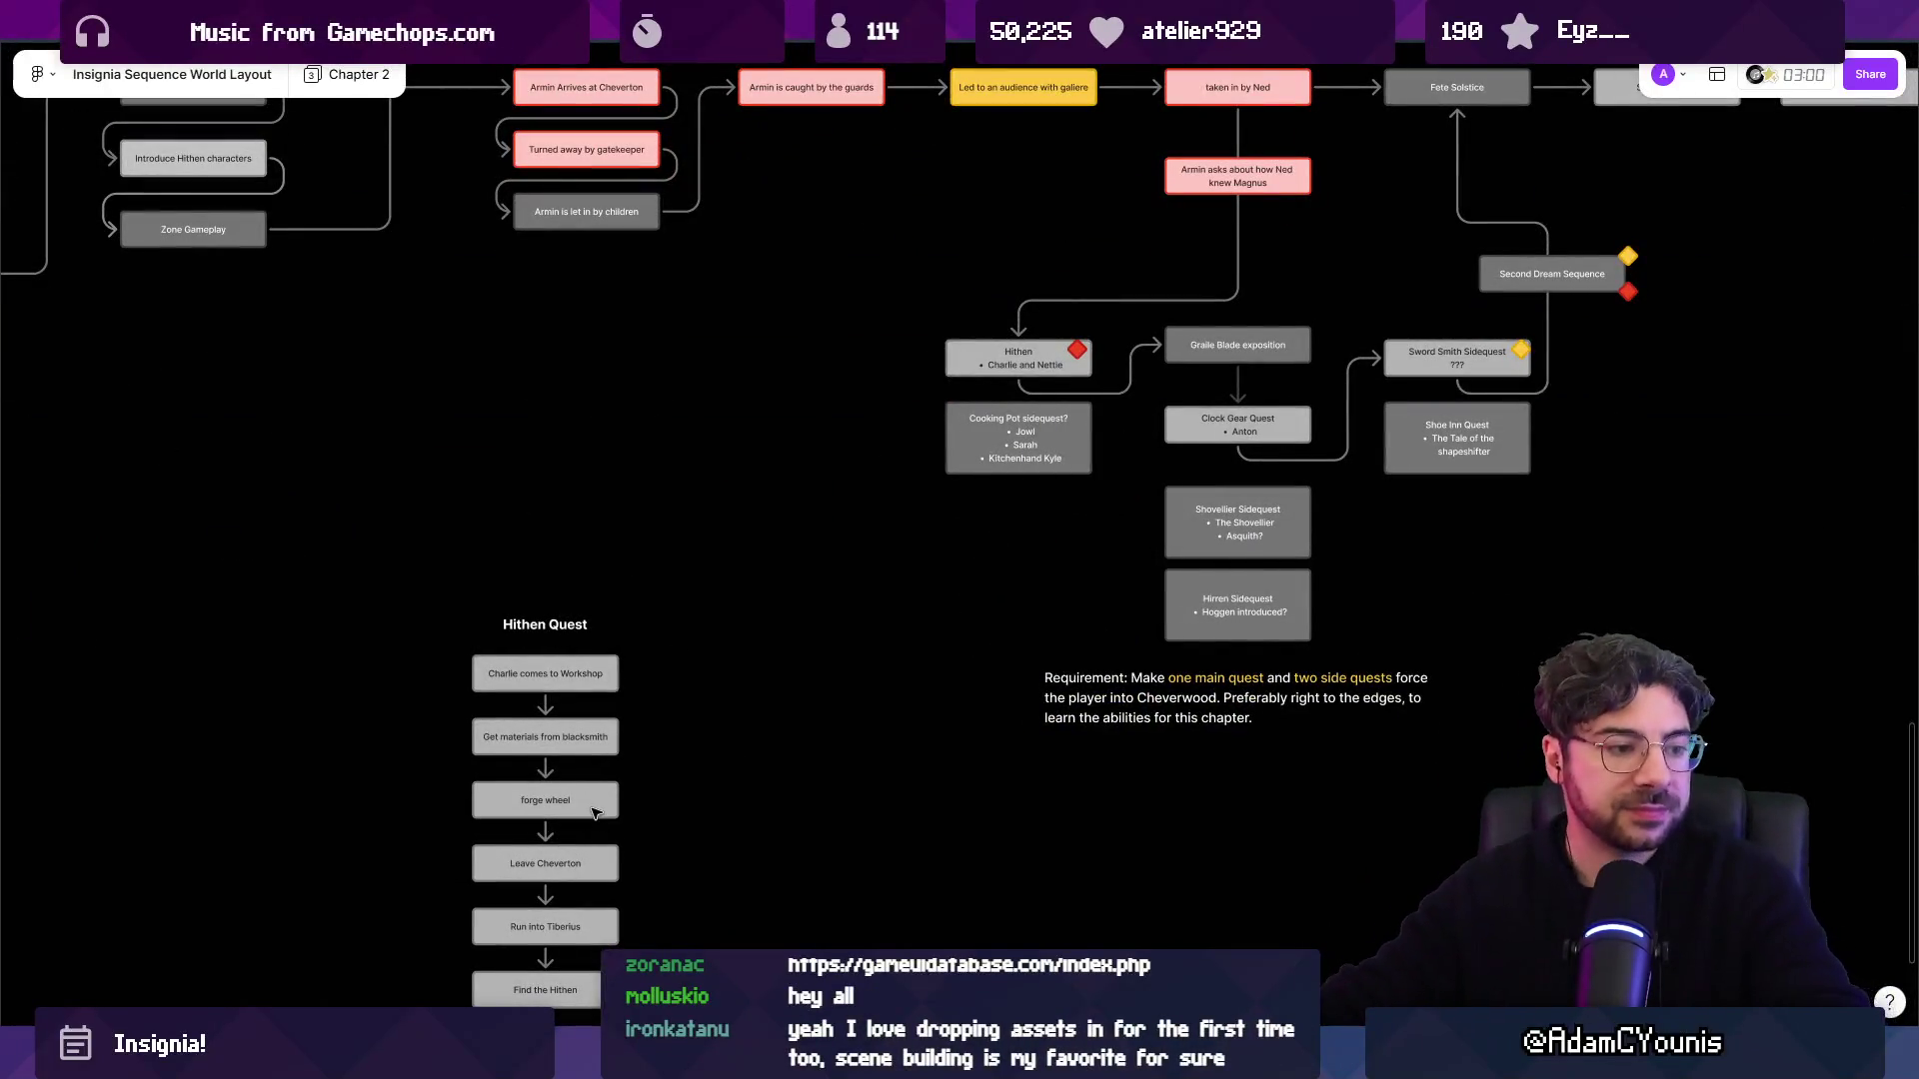
pyautogui.scroll(-5, 744, 592)
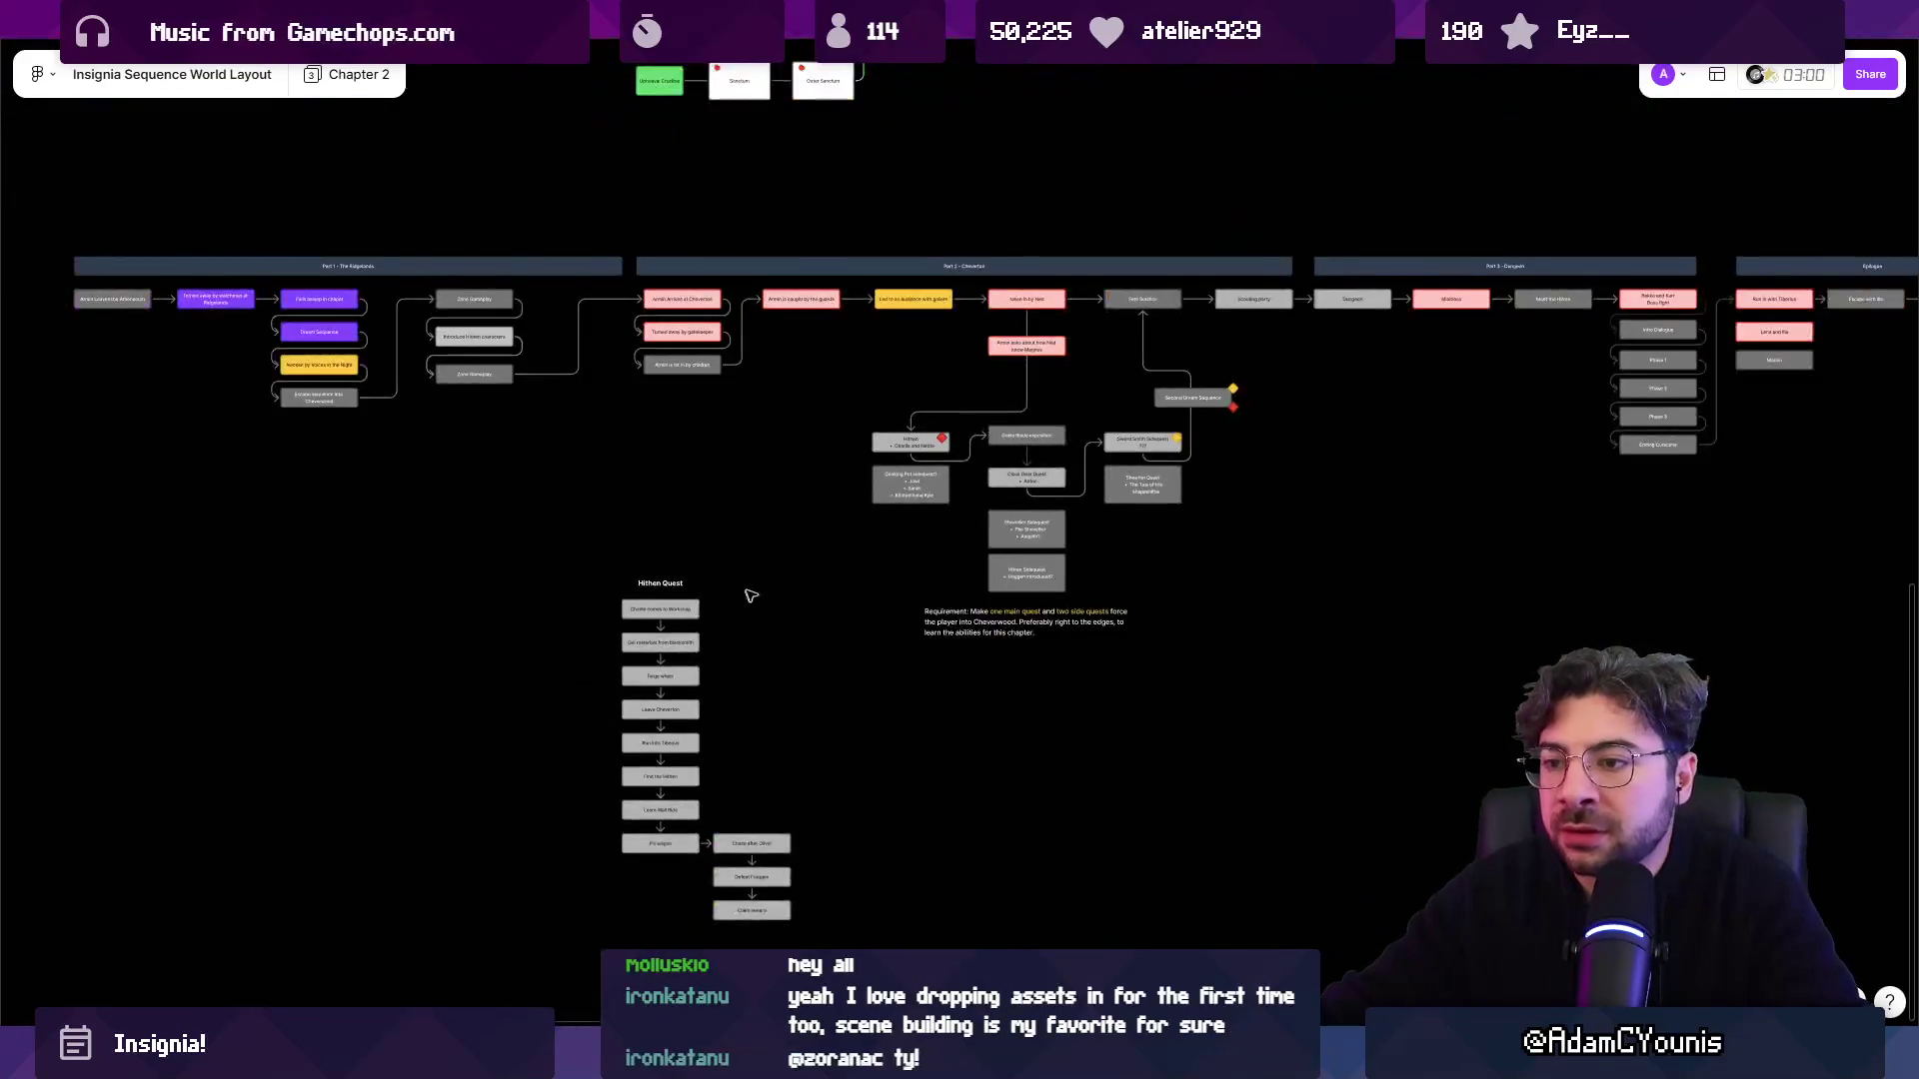
pyautogui.scroll(5, 486, 486)
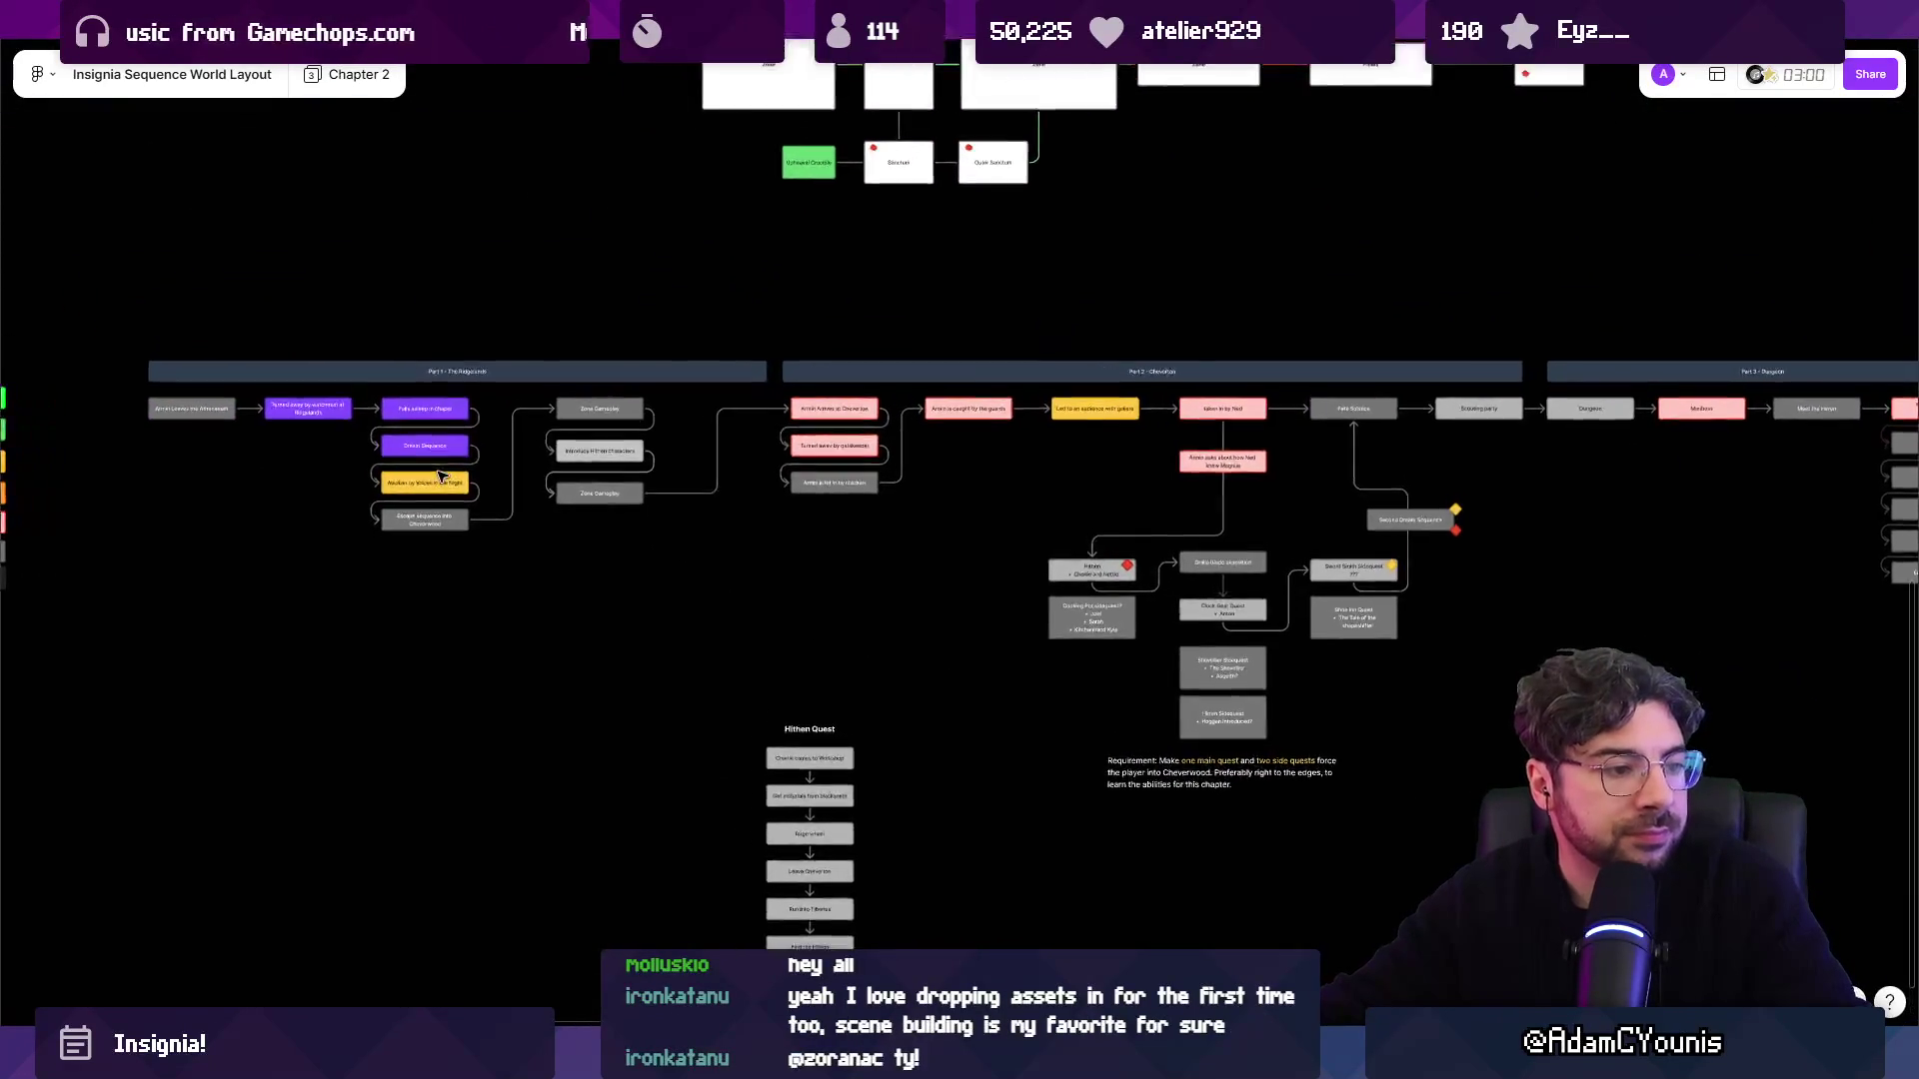
pyautogui.scroll(2, 654, 603)
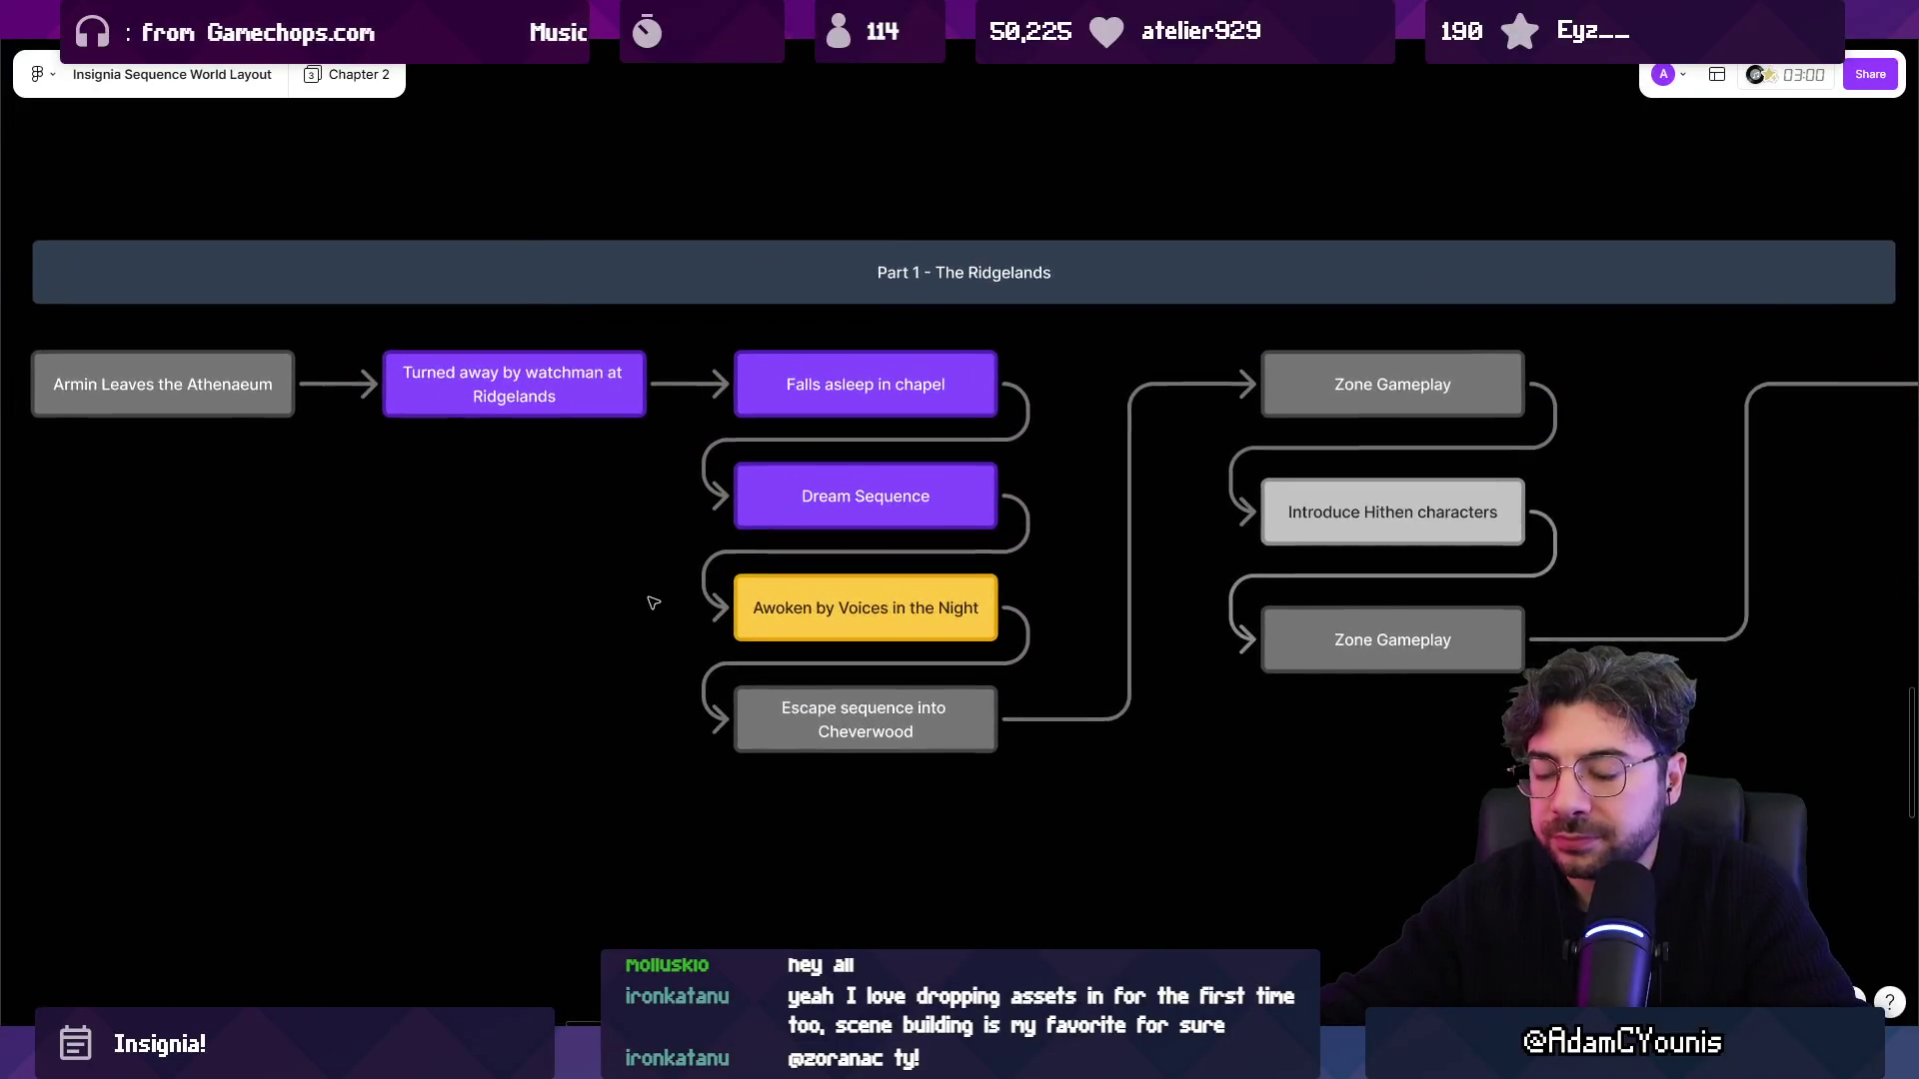
pyautogui.scroll(-2, 1110, 604)
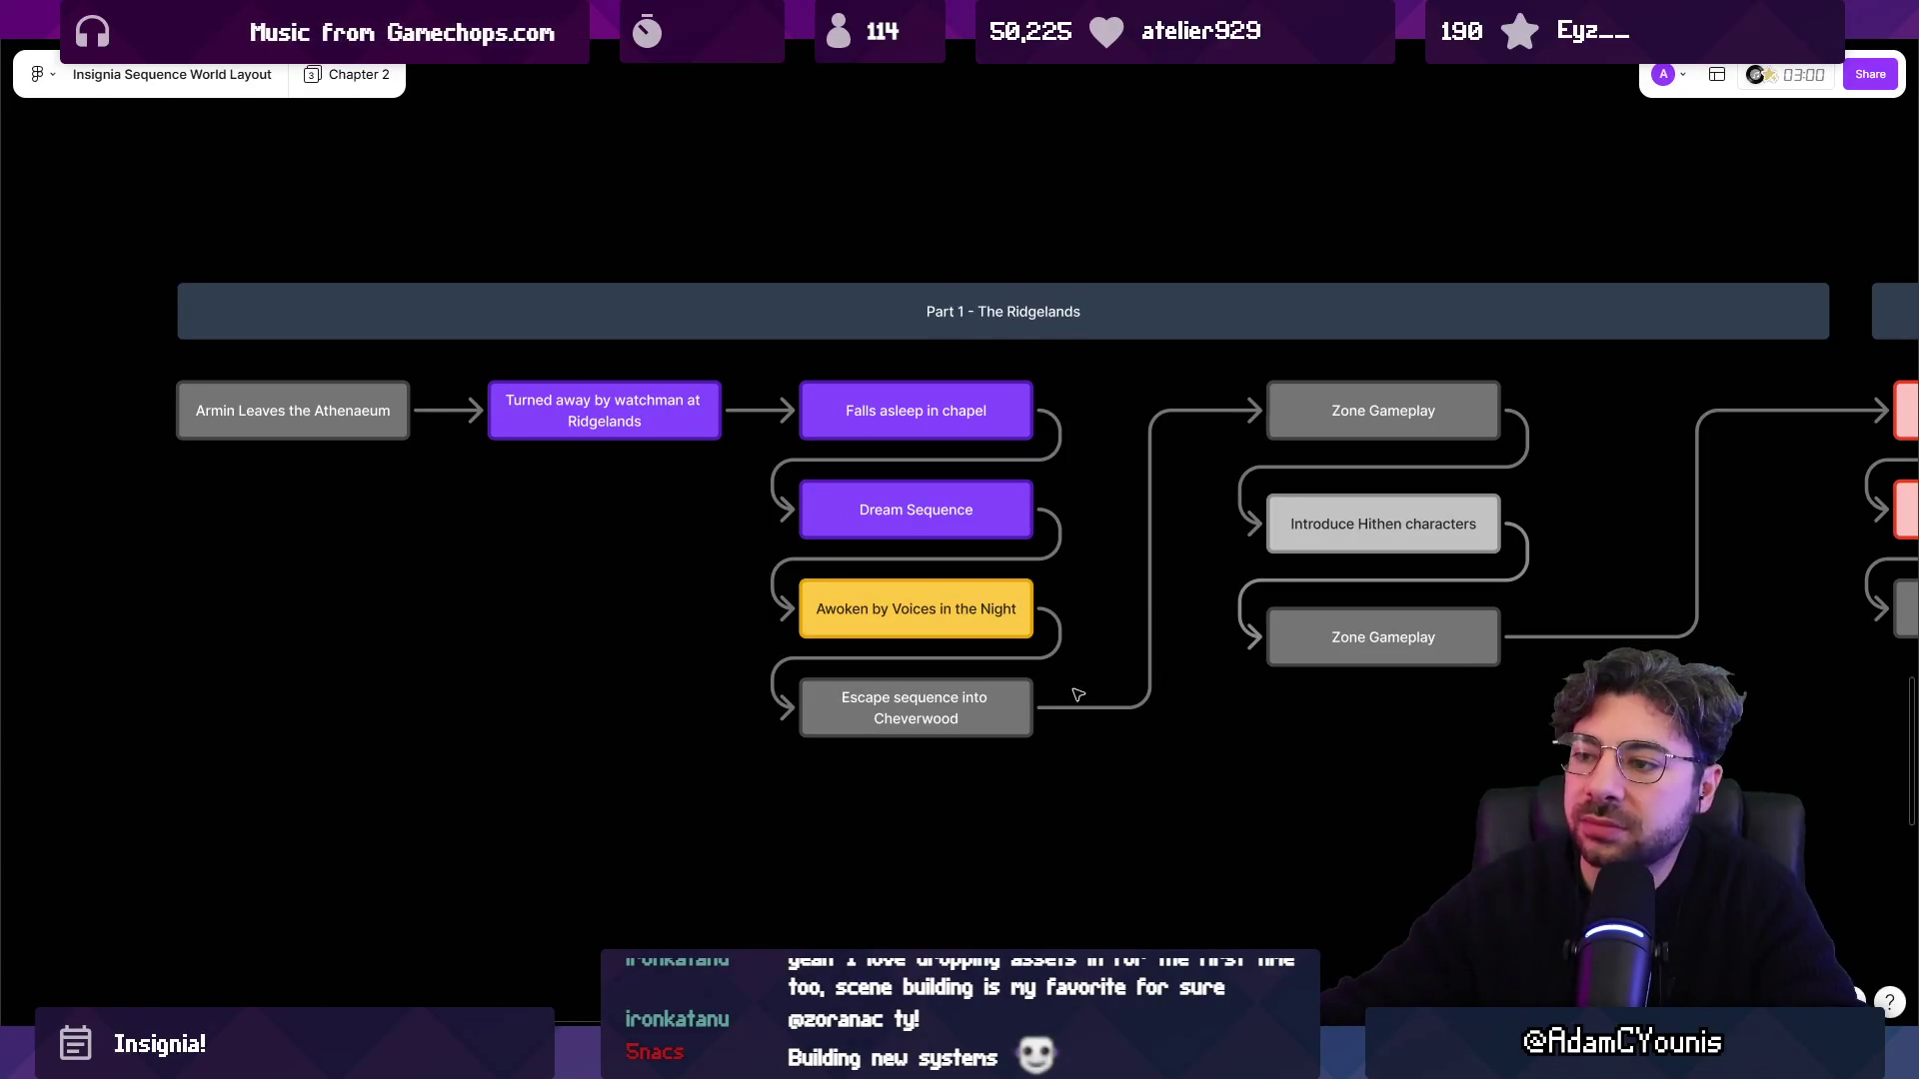
pyautogui.scroll(-2, 658, 640)
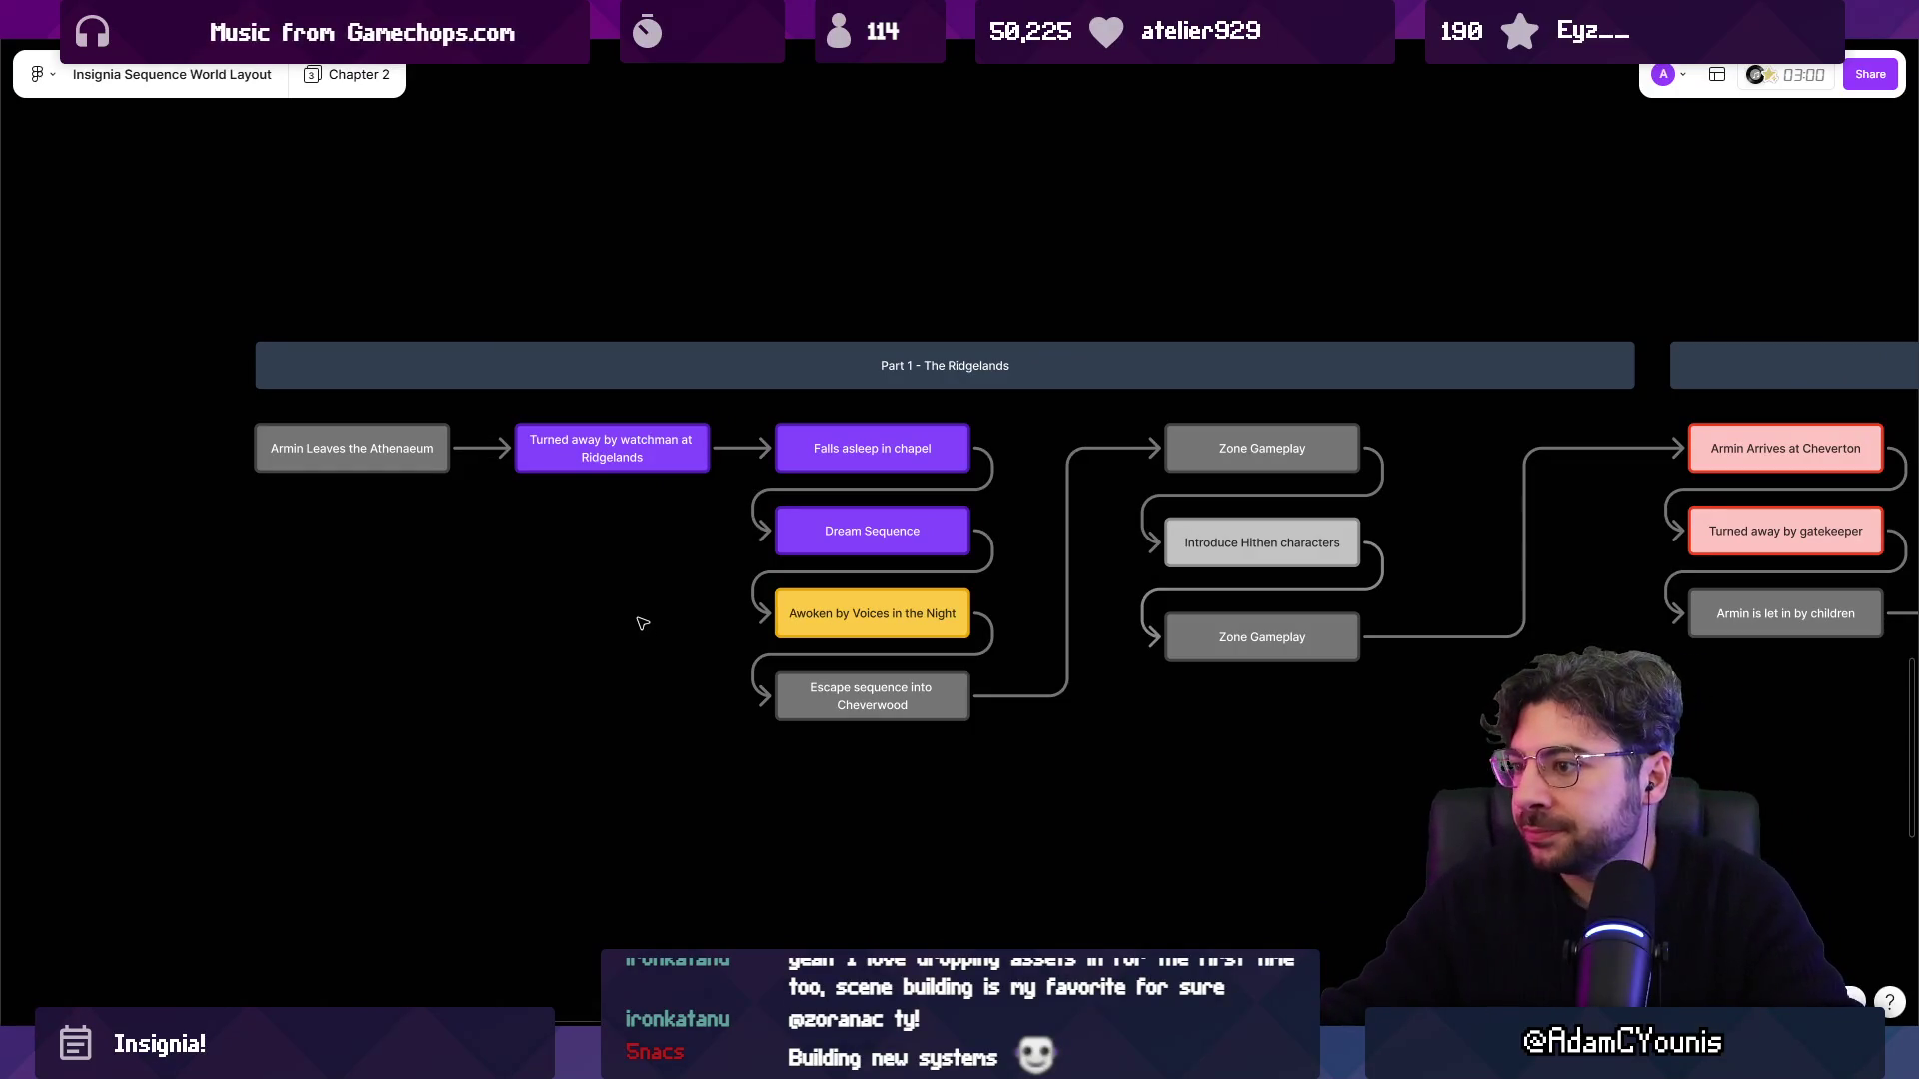
pyautogui.scroll(-3, 640, 628)
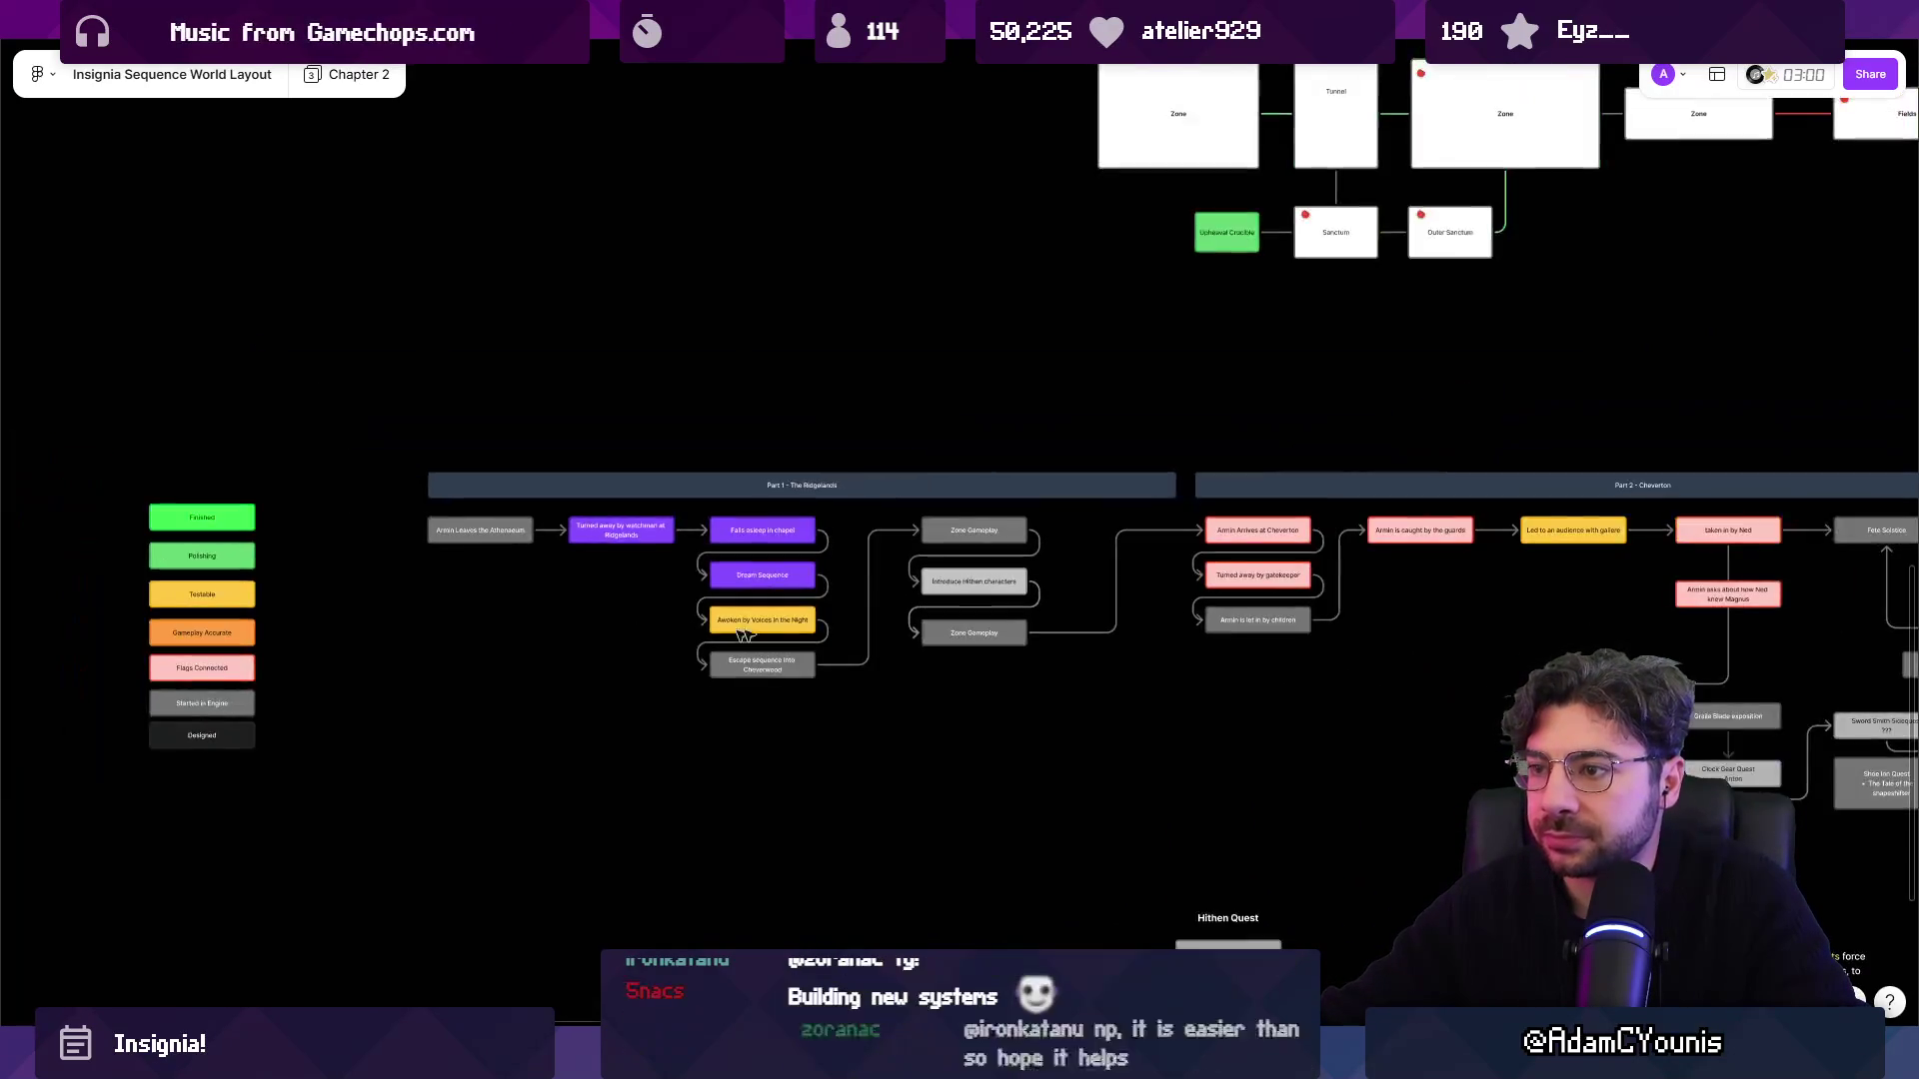
pyautogui.scroll(4, 620, 560)
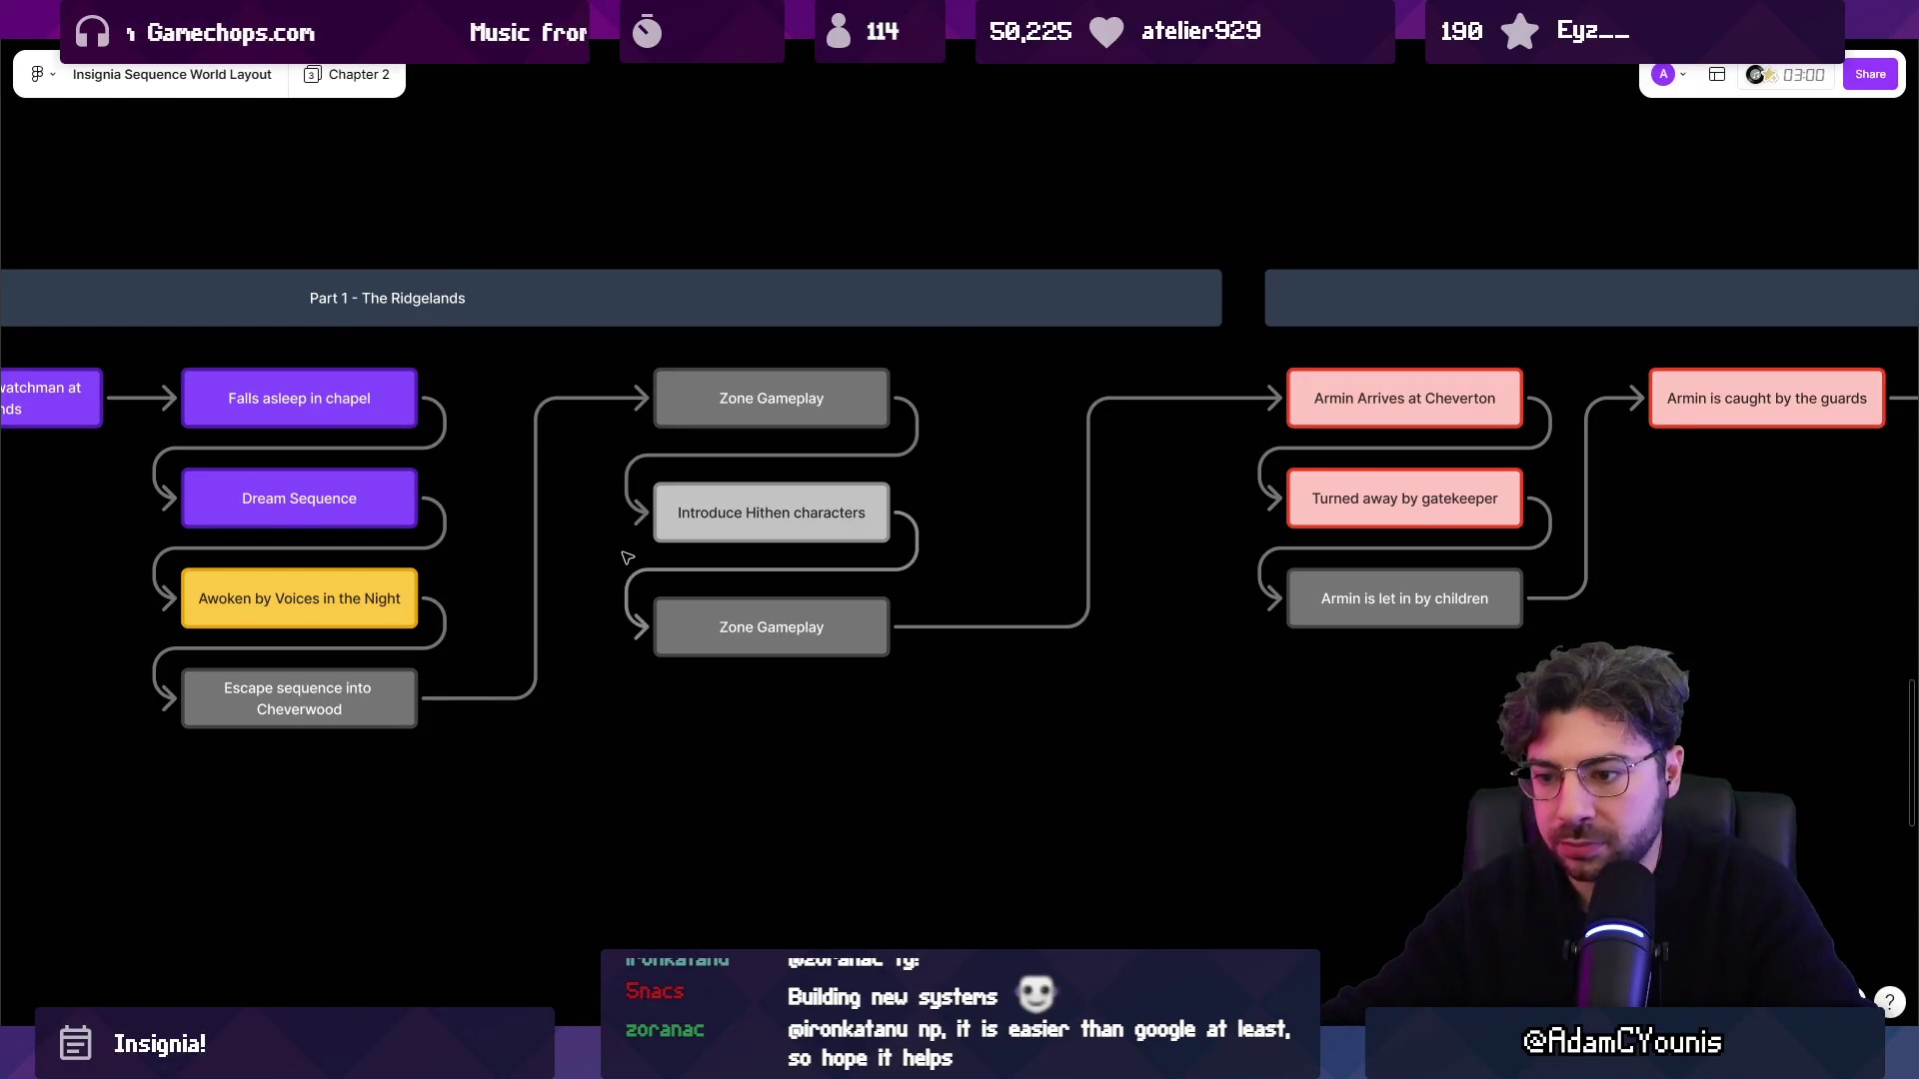
# Glance at Unity, recheck the Whimsical sequence diagram, then return to the Unity editor.
pyautogui.hotkey('alt', 'Tab')
pyautogui.scroll(5, 944, 496)
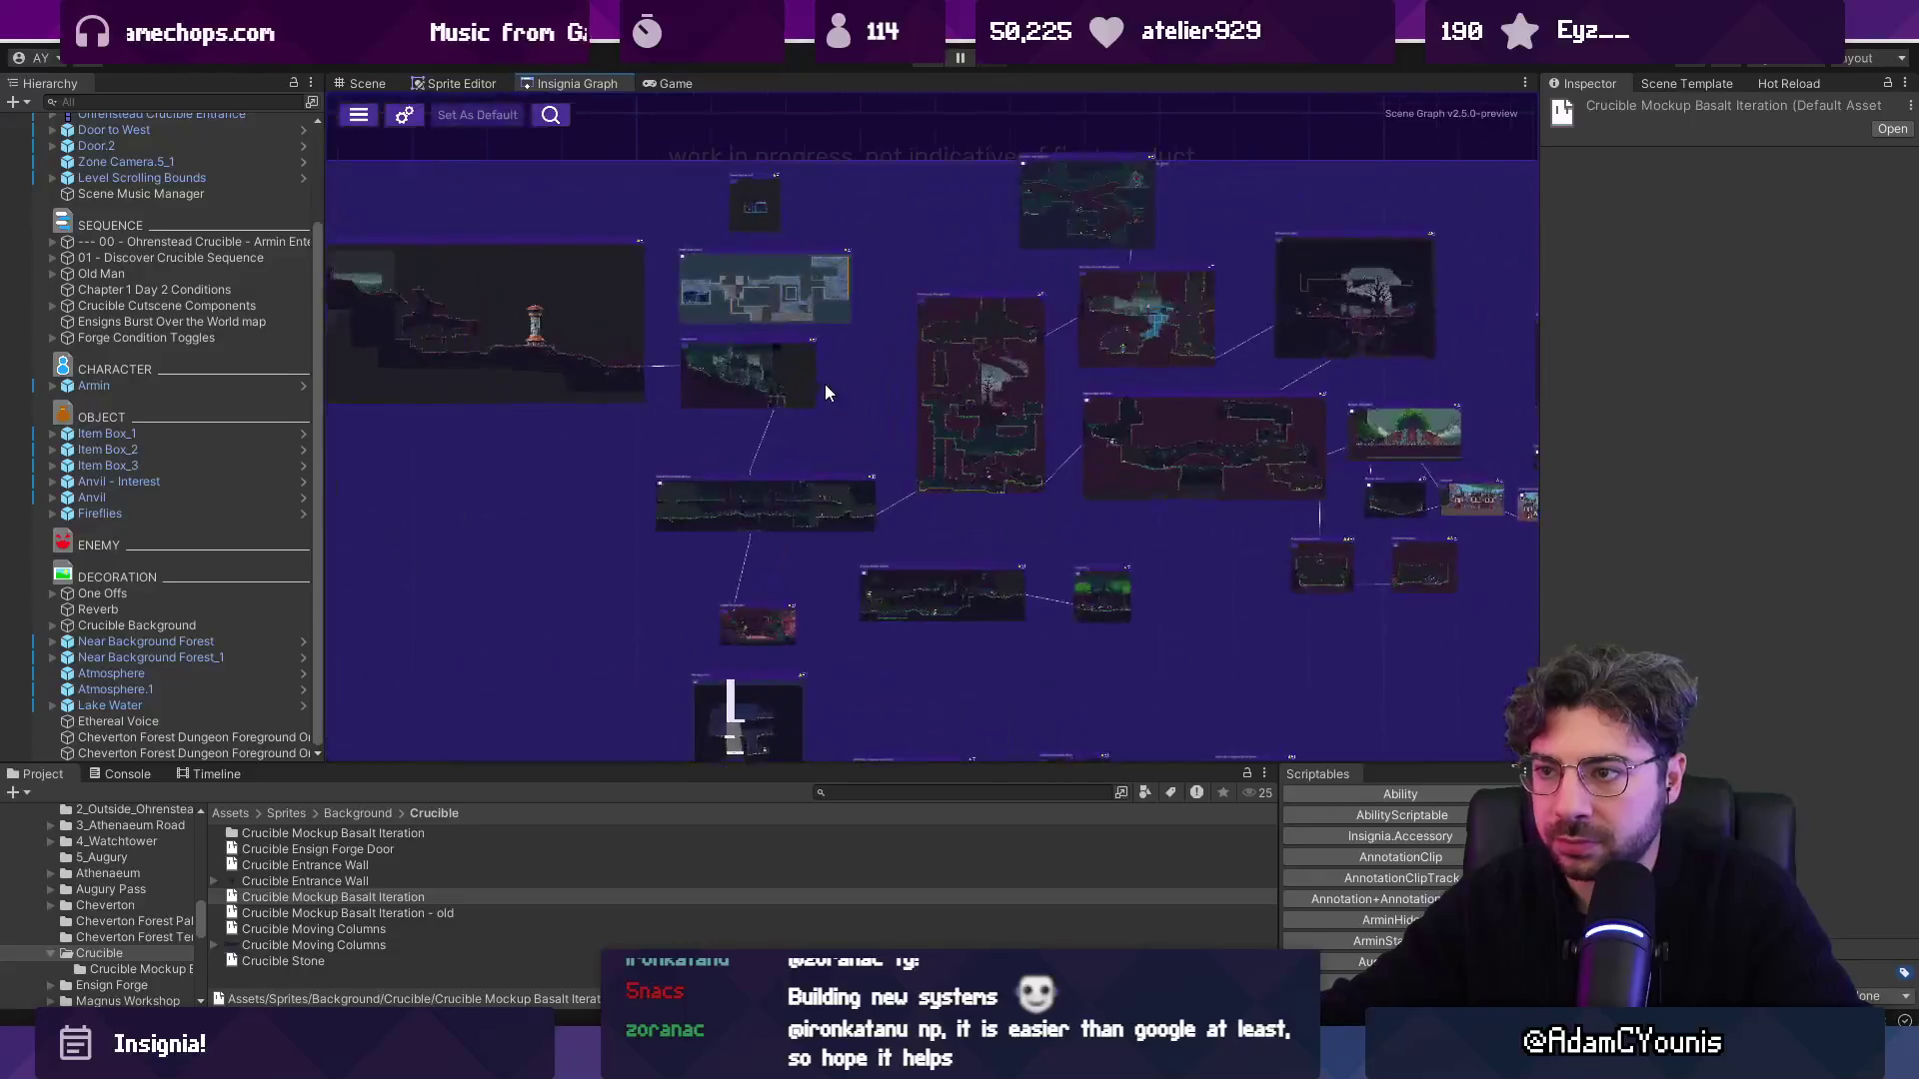
pyautogui.hotkey('alt', 'Tab')
pyautogui.hscroll(5, 815, 626)
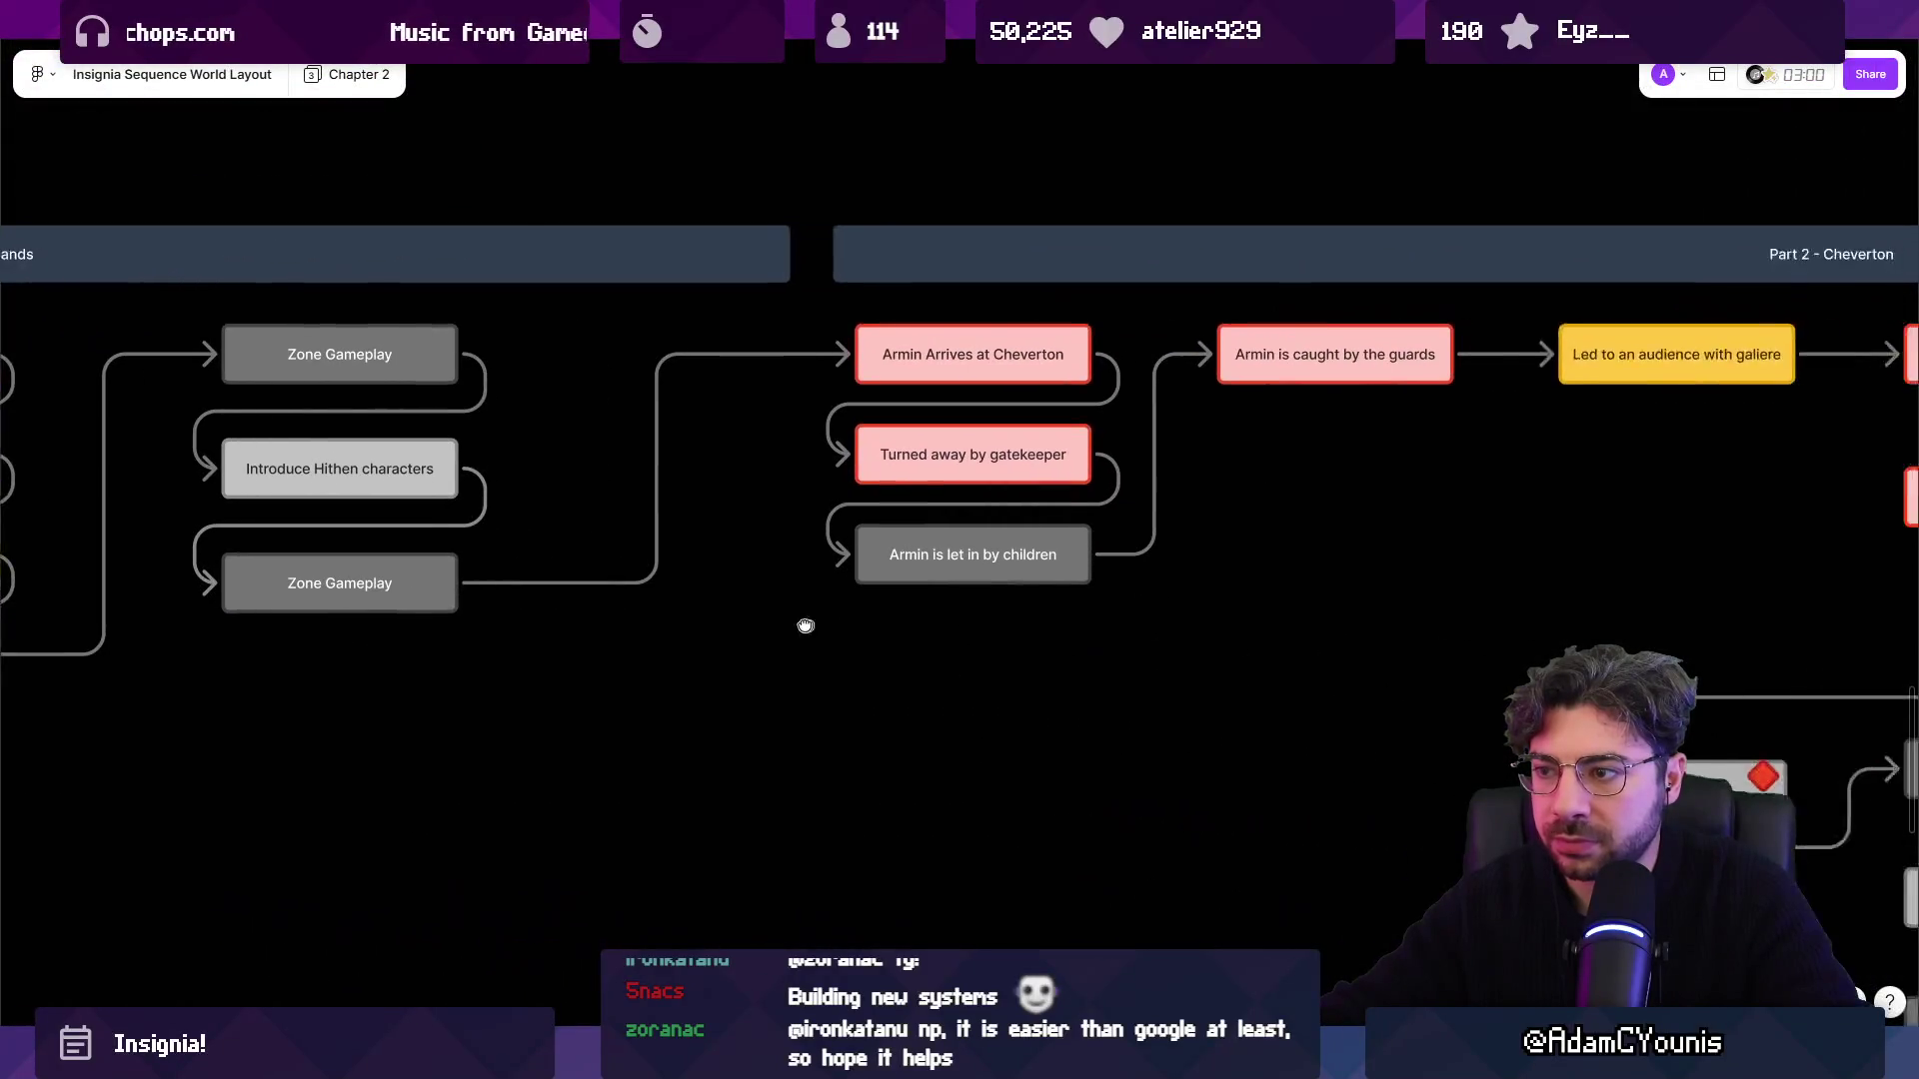
pyautogui.hscroll(3, 1016, 617)
pyautogui.scroll(1, 1004, 634)
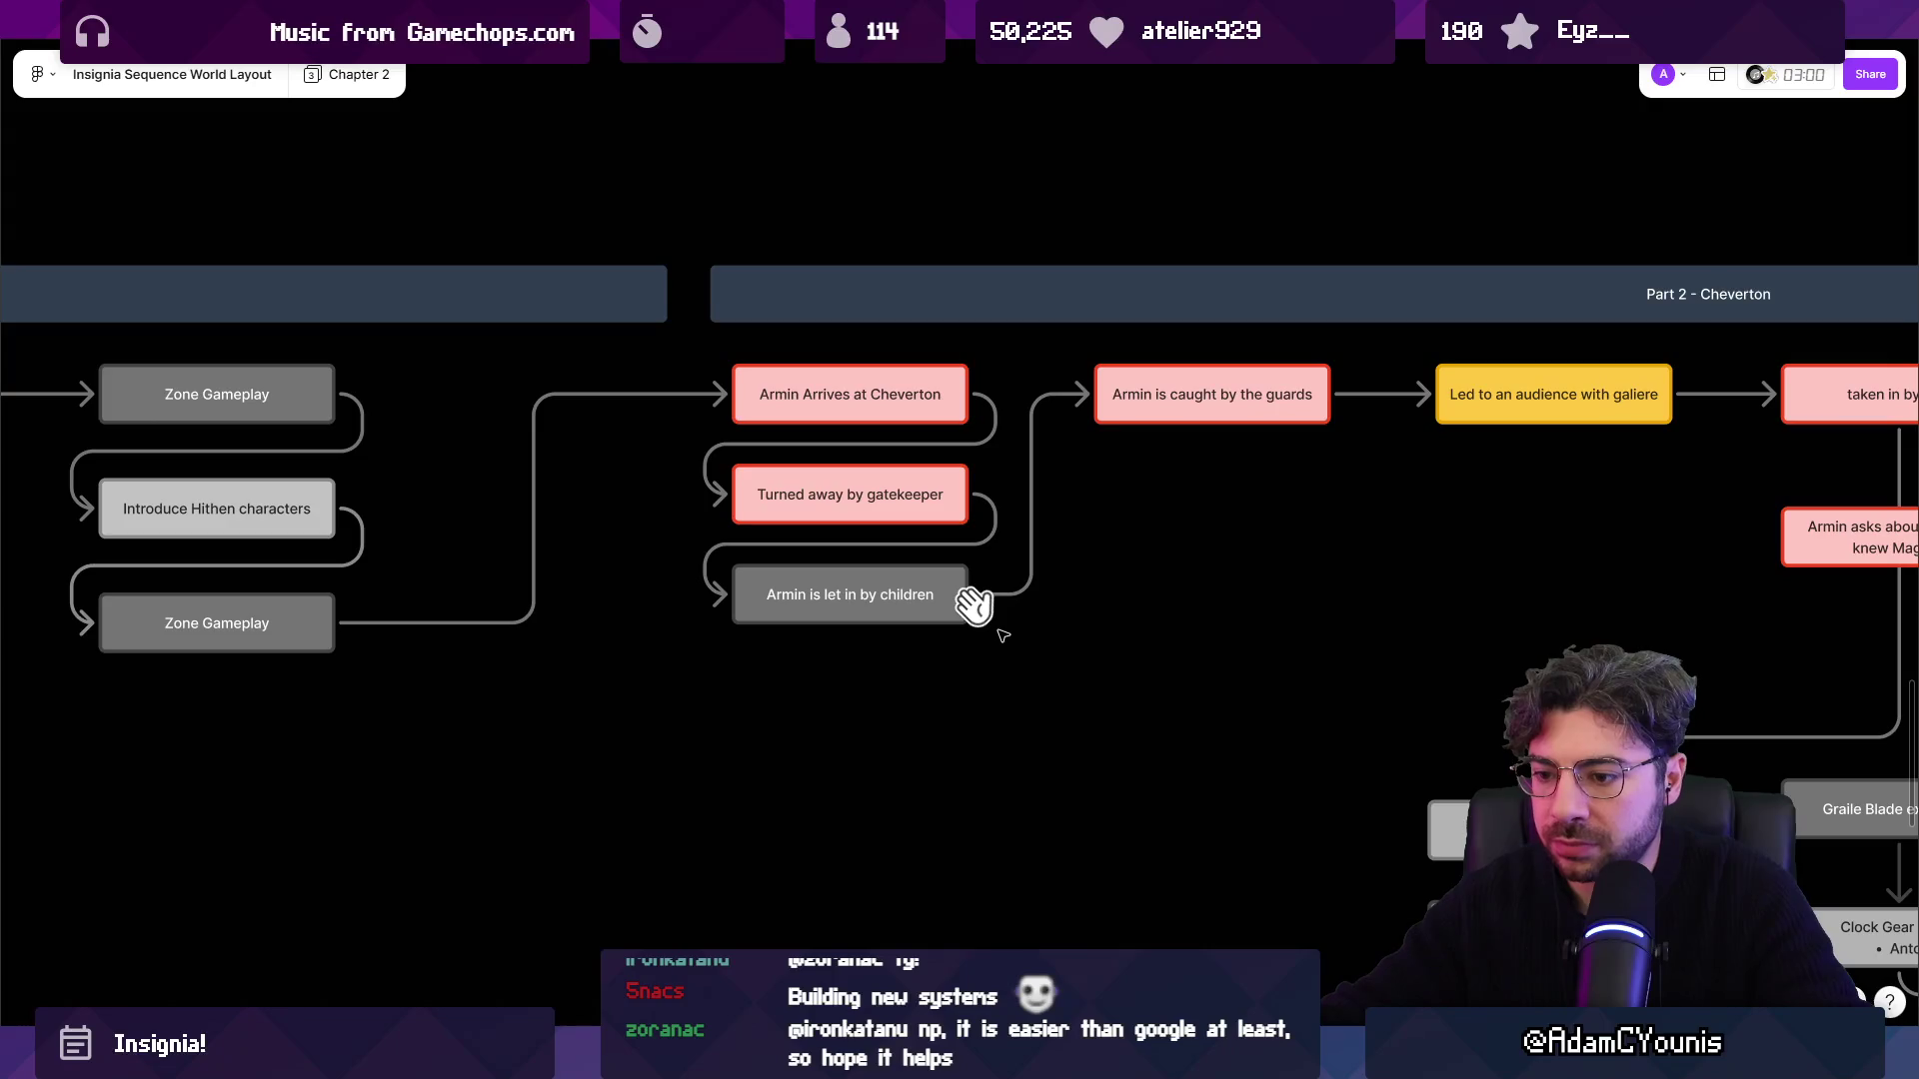
pyautogui.hotkey('alt', 'Tab')
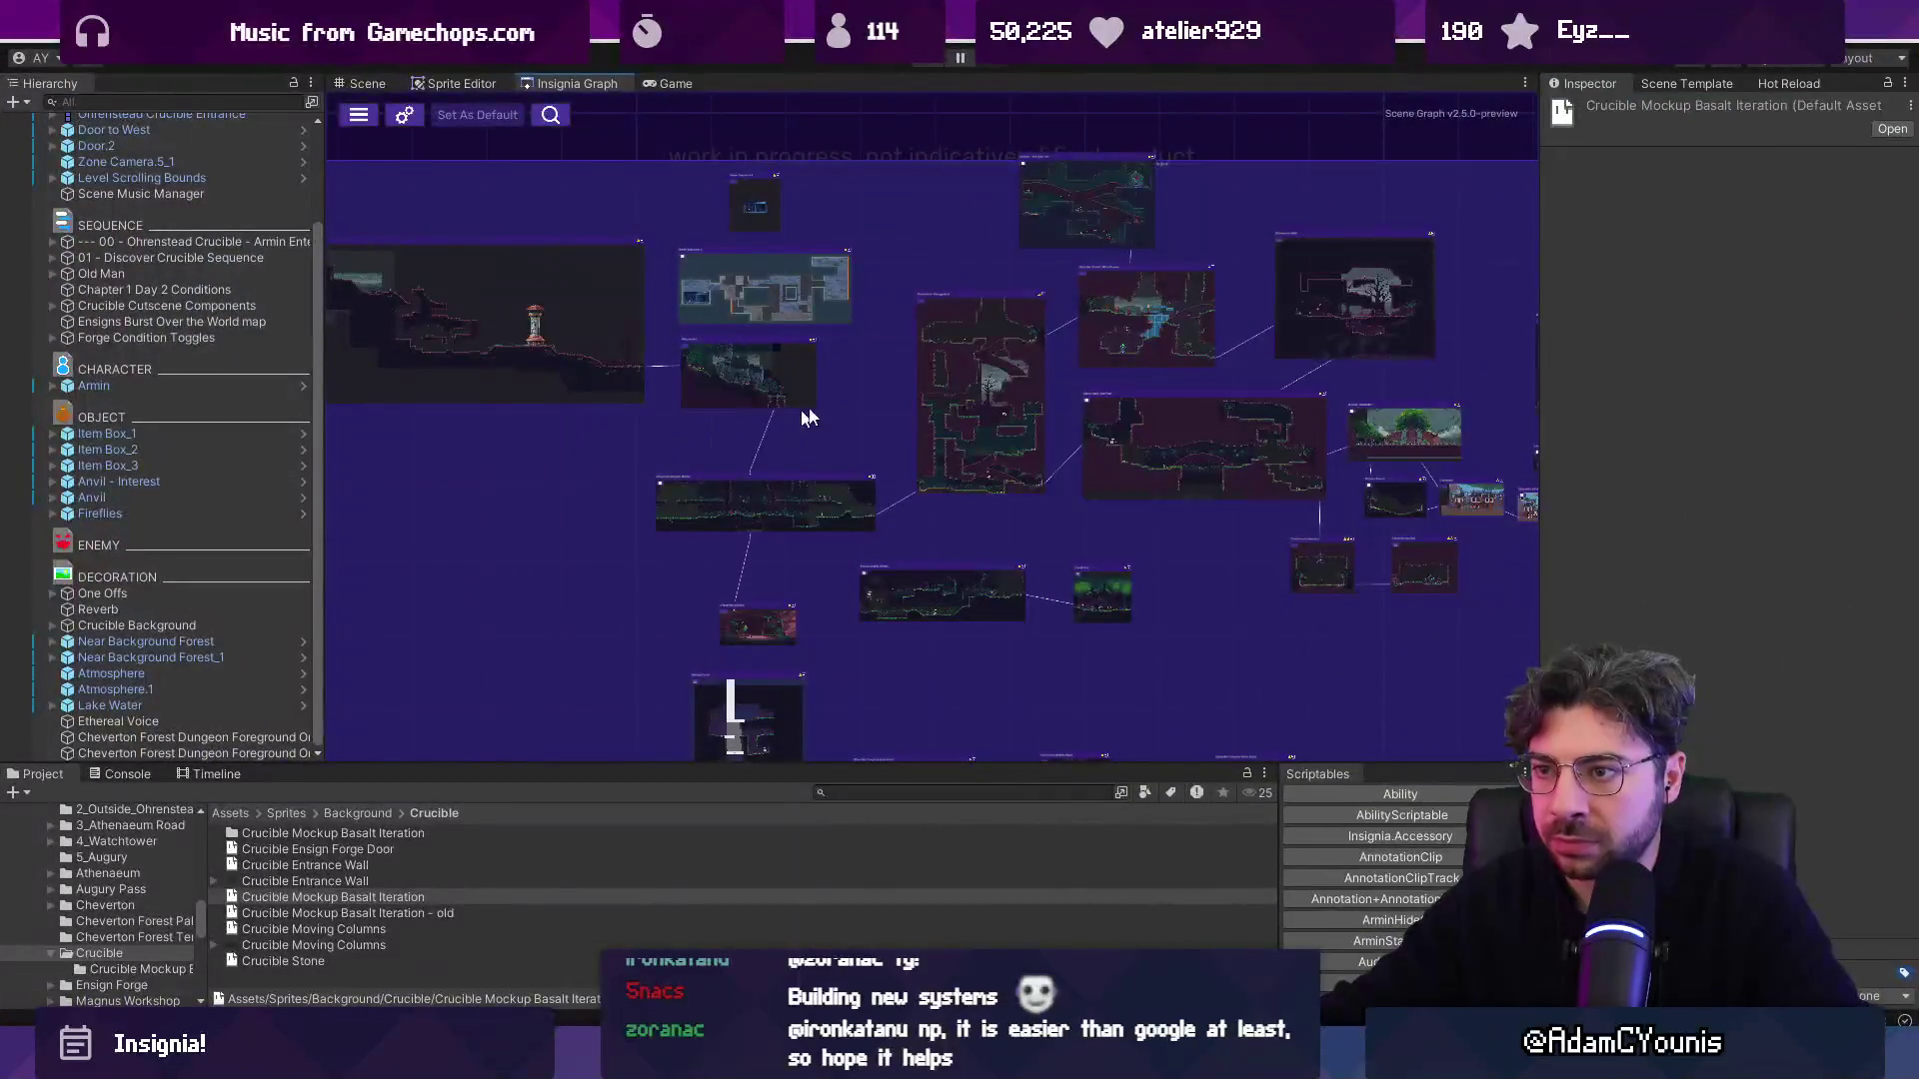
# Zoom the Insignia Graph and load the Harriette's Quarters room from its node.
pyautogui.scroll(-3, 776, 424)
pyautogui.scroll(5, 713, 406)
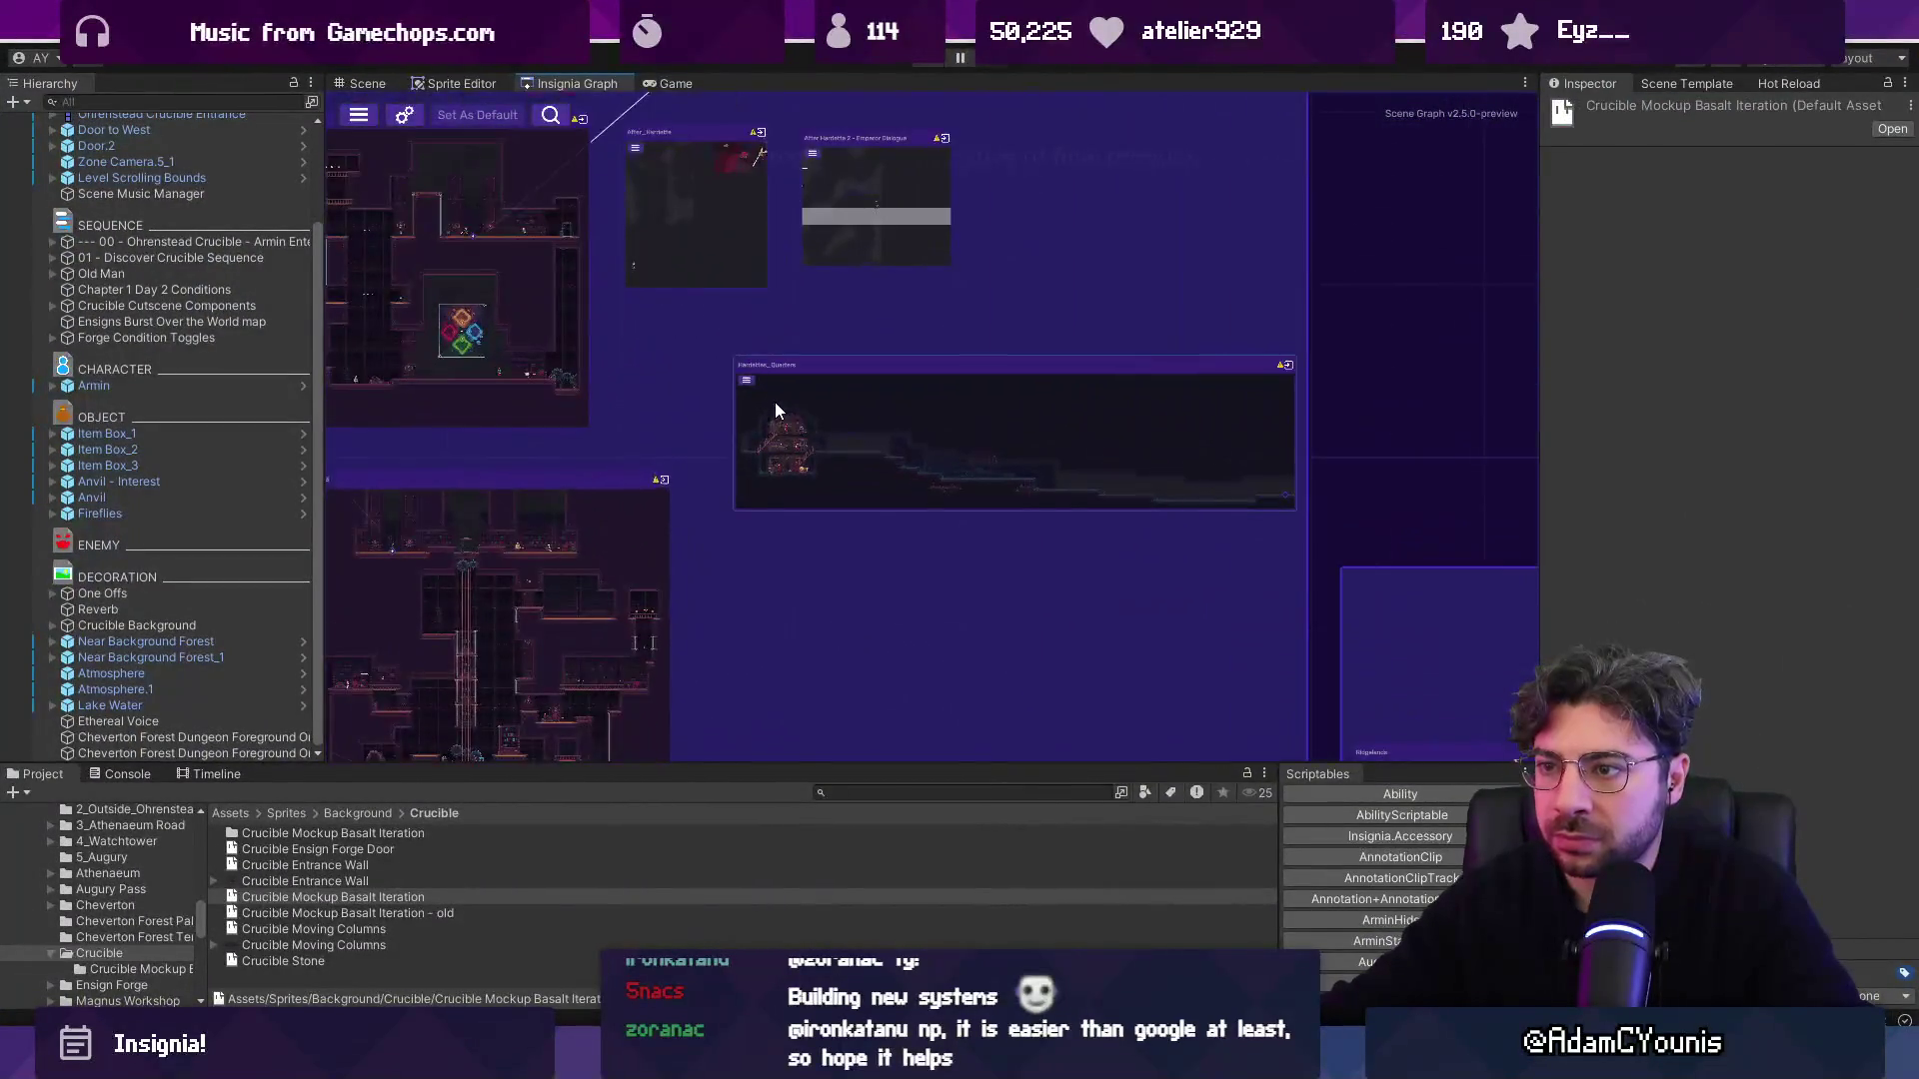
pyautogui.scroll(-5, 793, 411)
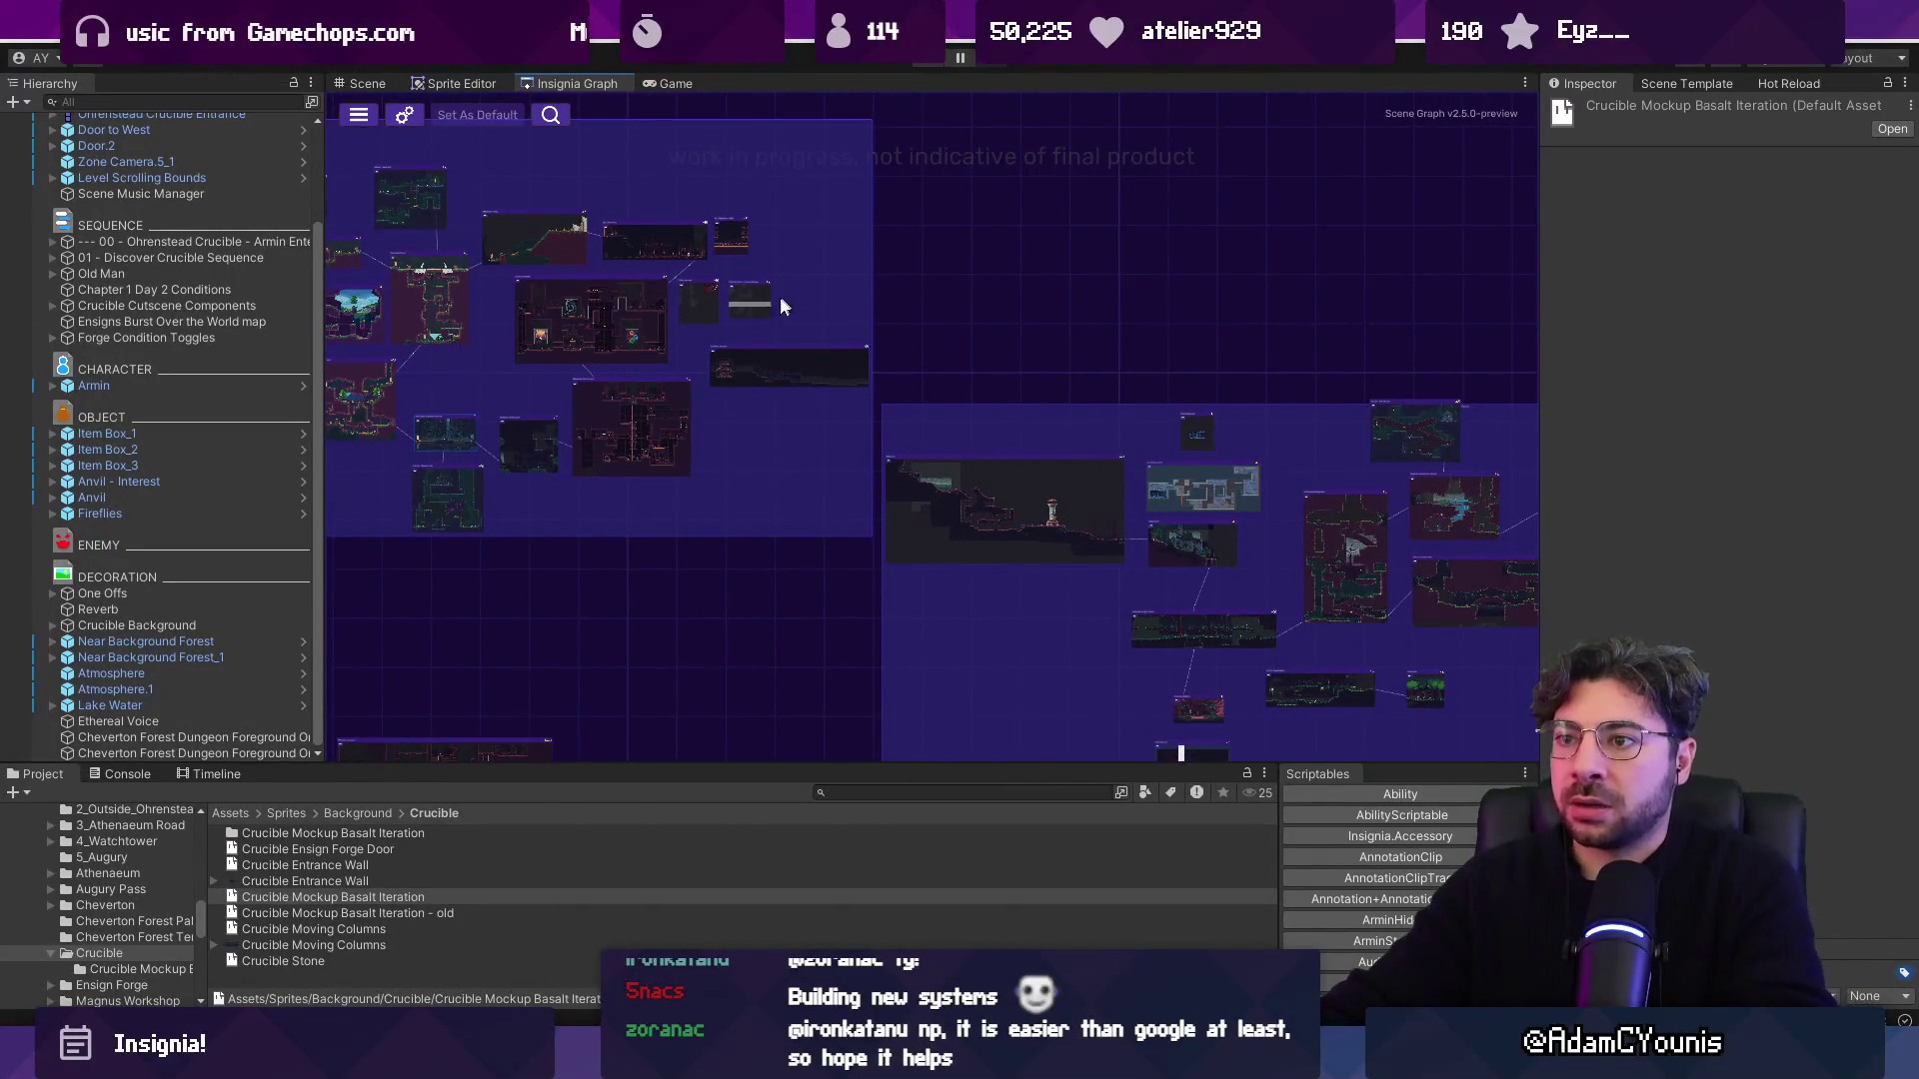
pyautogui.doubleClick(785, 375)
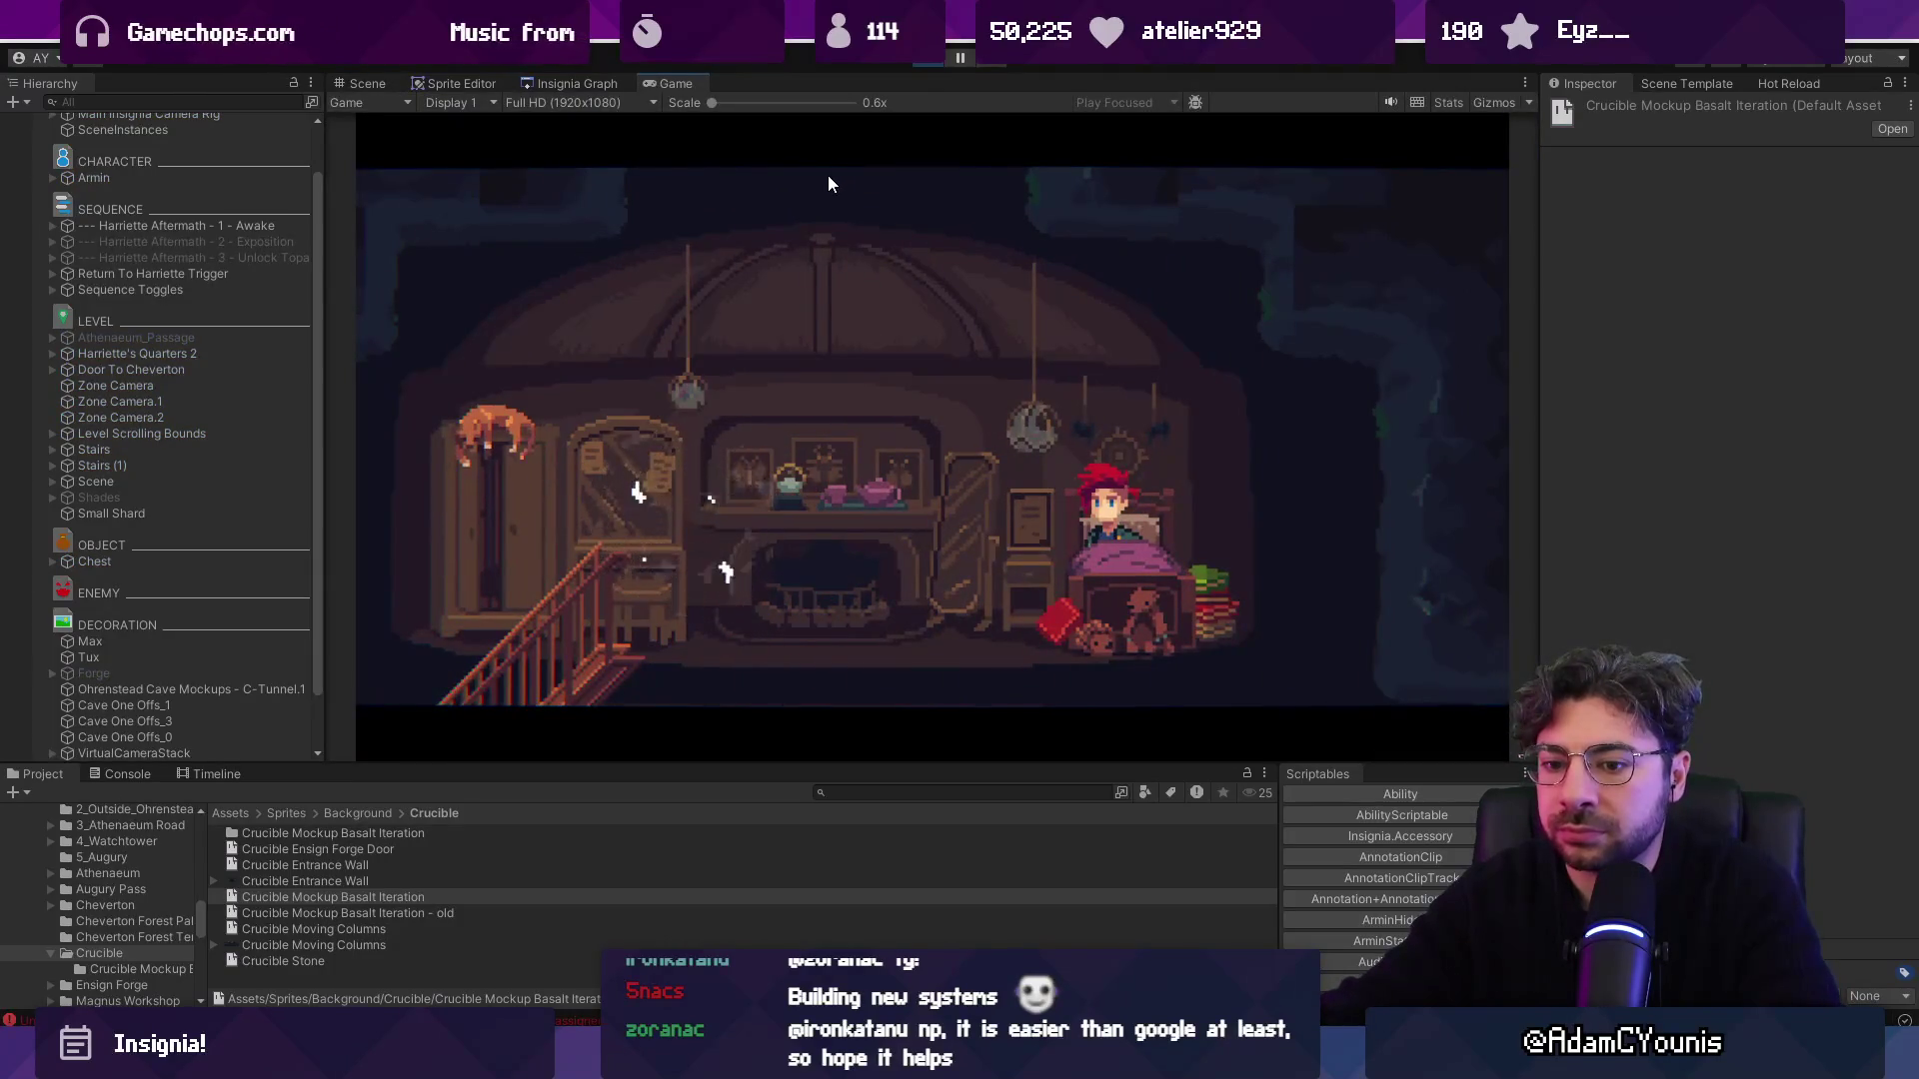
# Open the Map of the World from the Journal and test zooming in and out.
pyautogui.press('Escape')
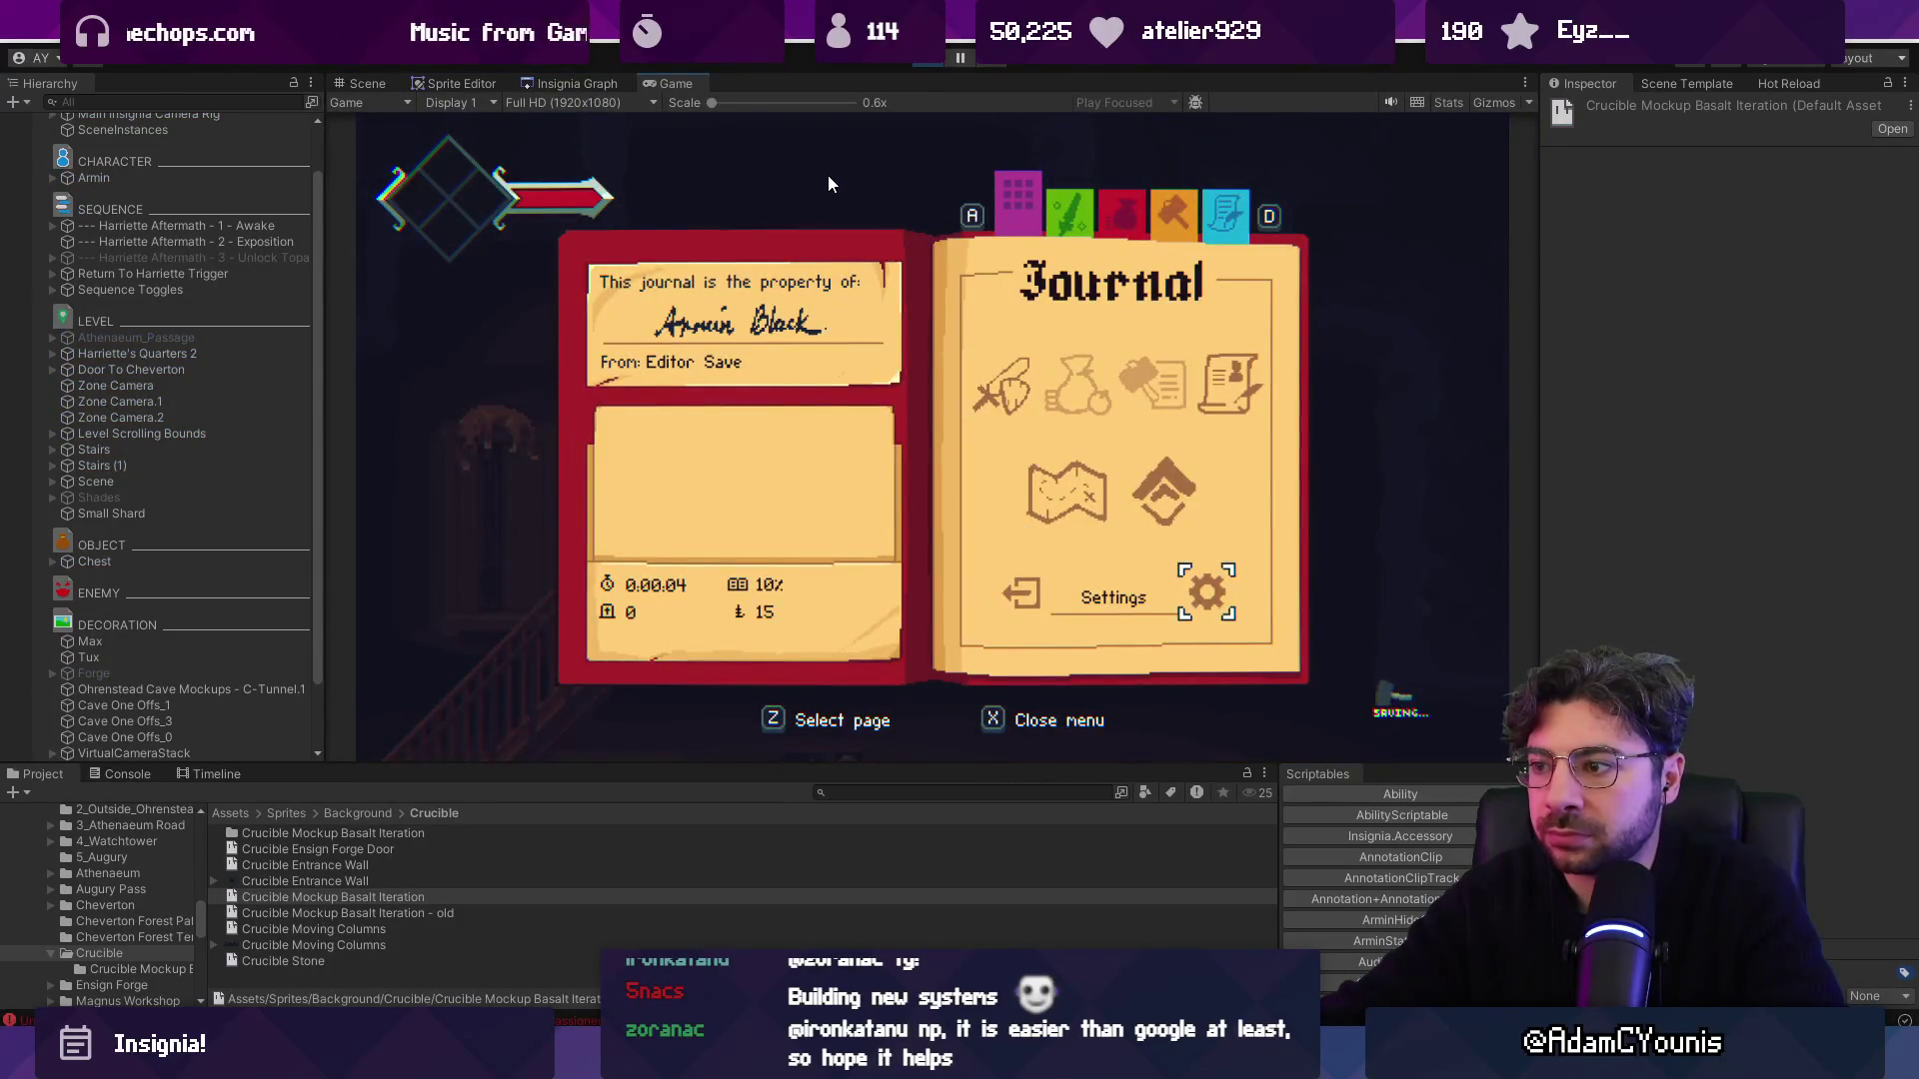
pyautogui.press('Up')
pyautogui.press('z')
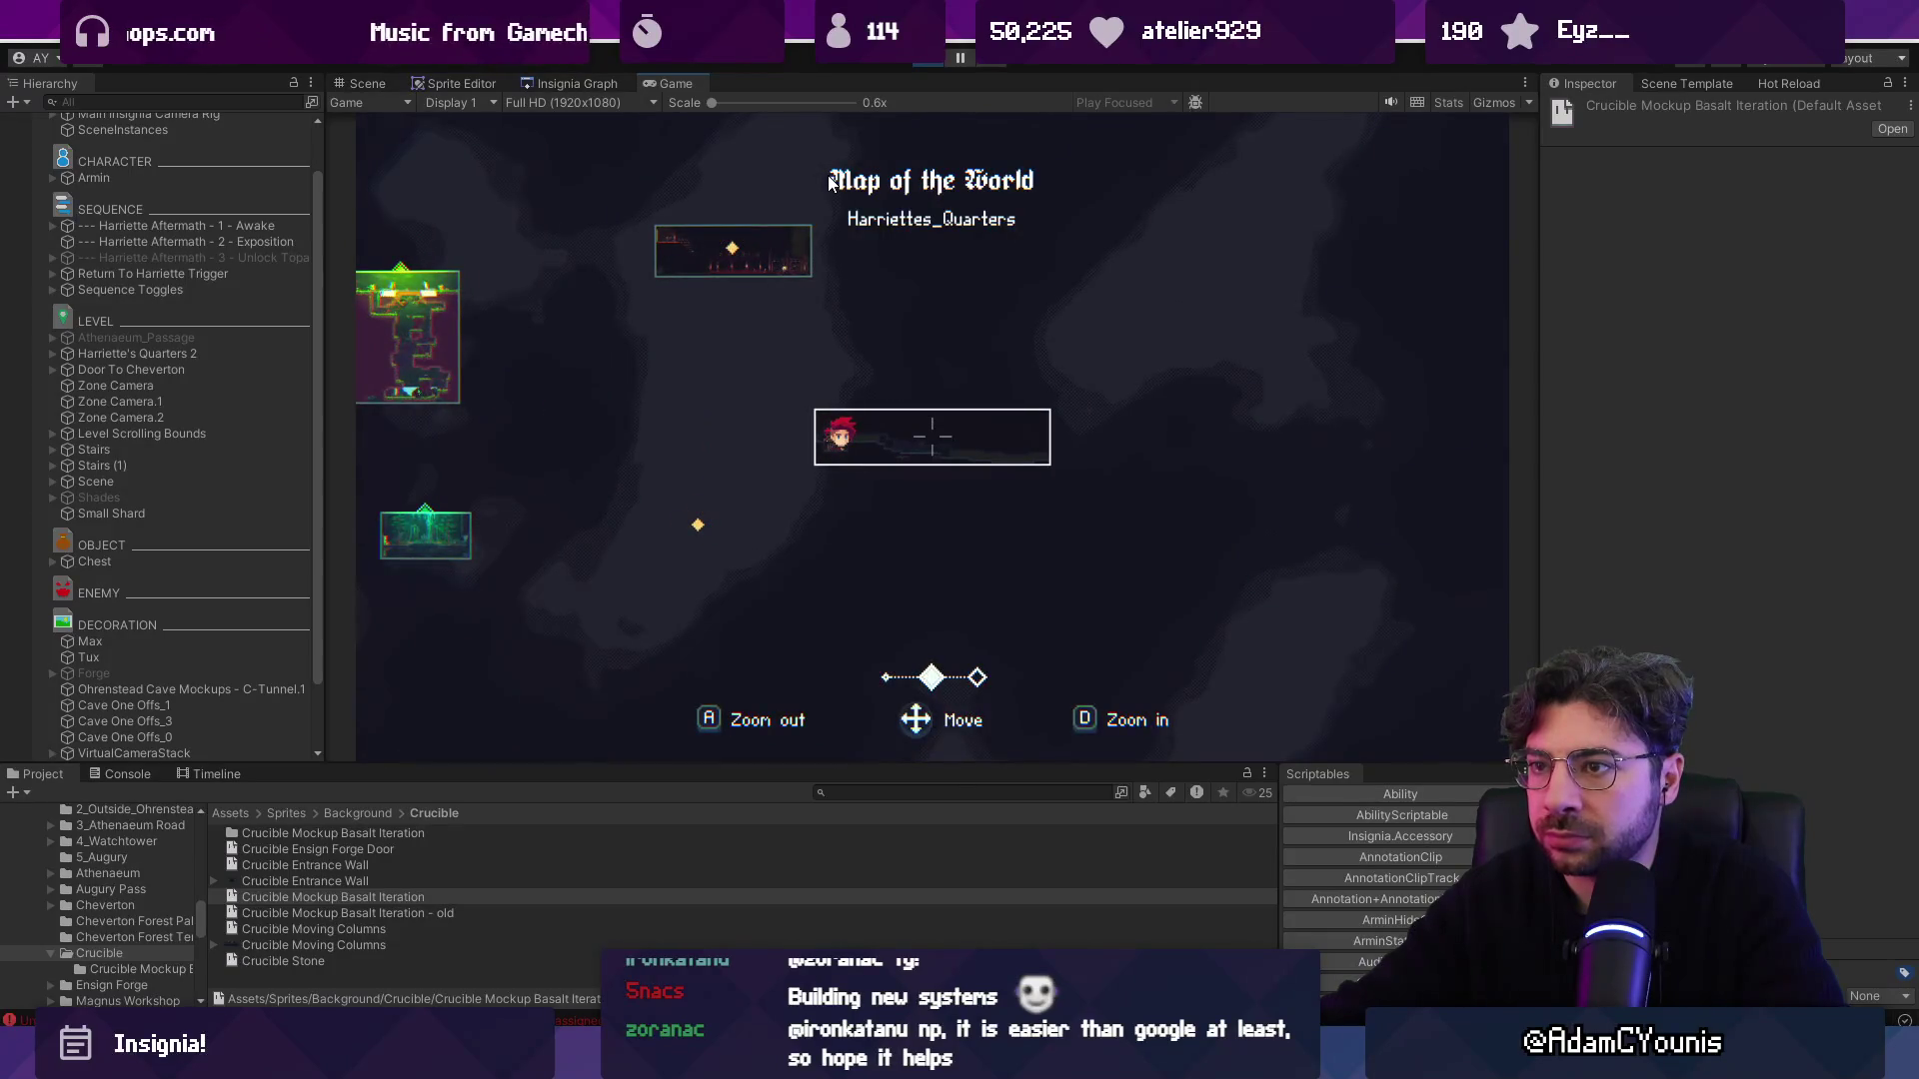
pyautogui.press('Escape')
pyautogui.press('z')
pyautogui.press('d')
pyautogui.press('a')
pyautogui.press('a')
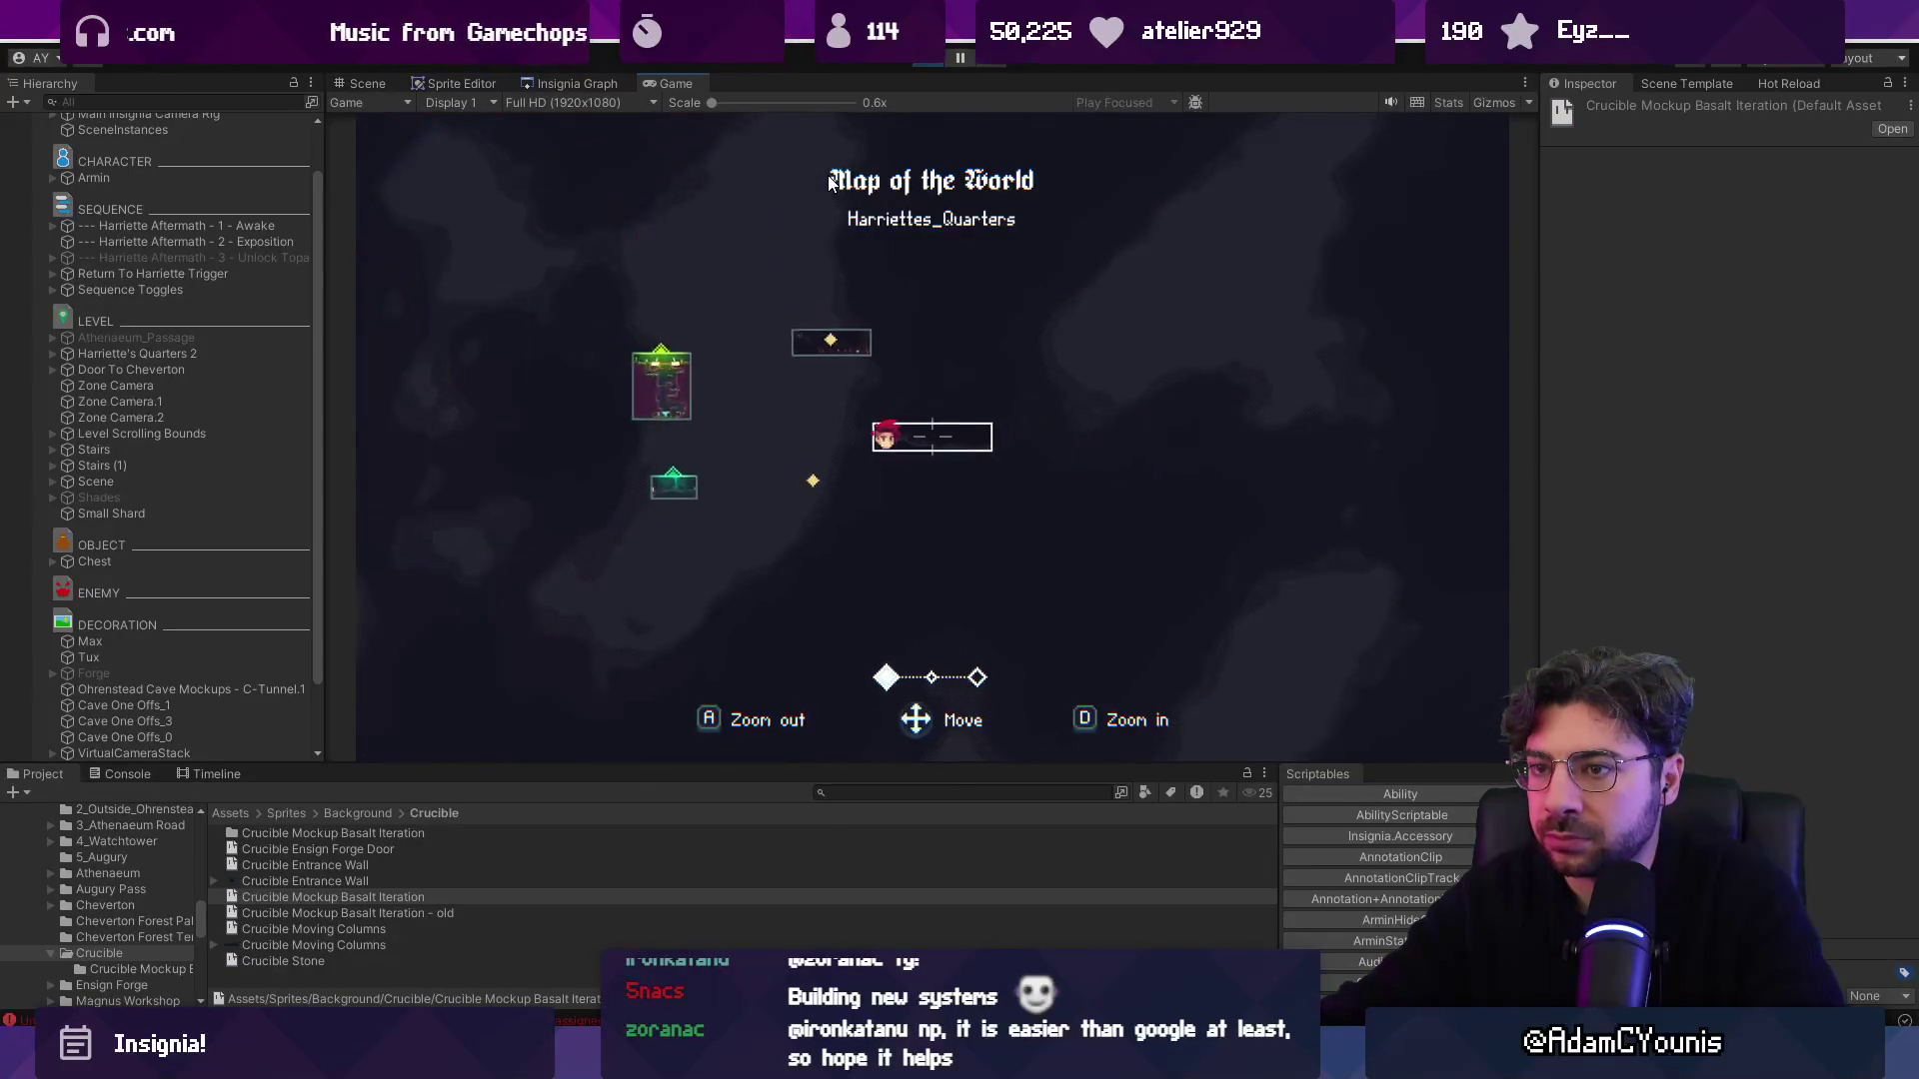
# Close the world map and walk Armin downstairs over to Harriette.
pyautogui.press('Escape')
pyautogui.press('Left')
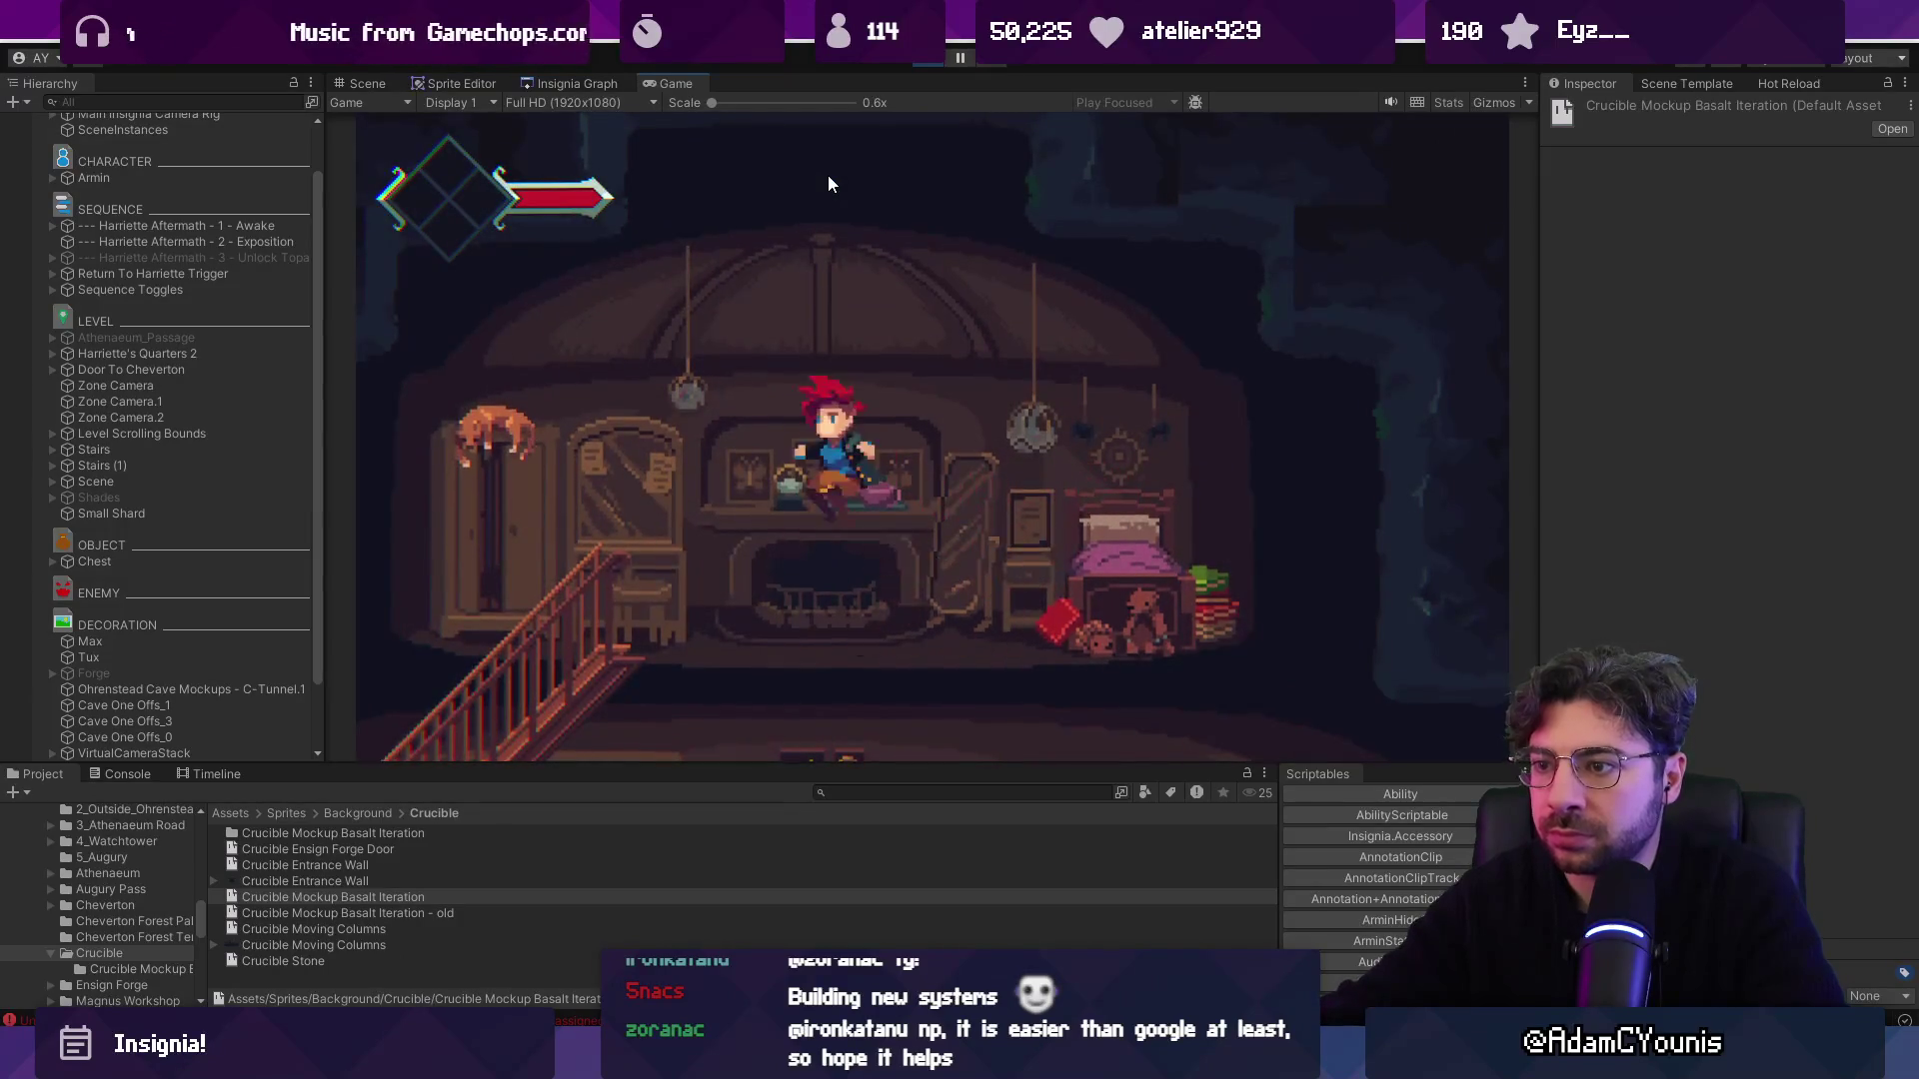
pyautogui.press('Right')
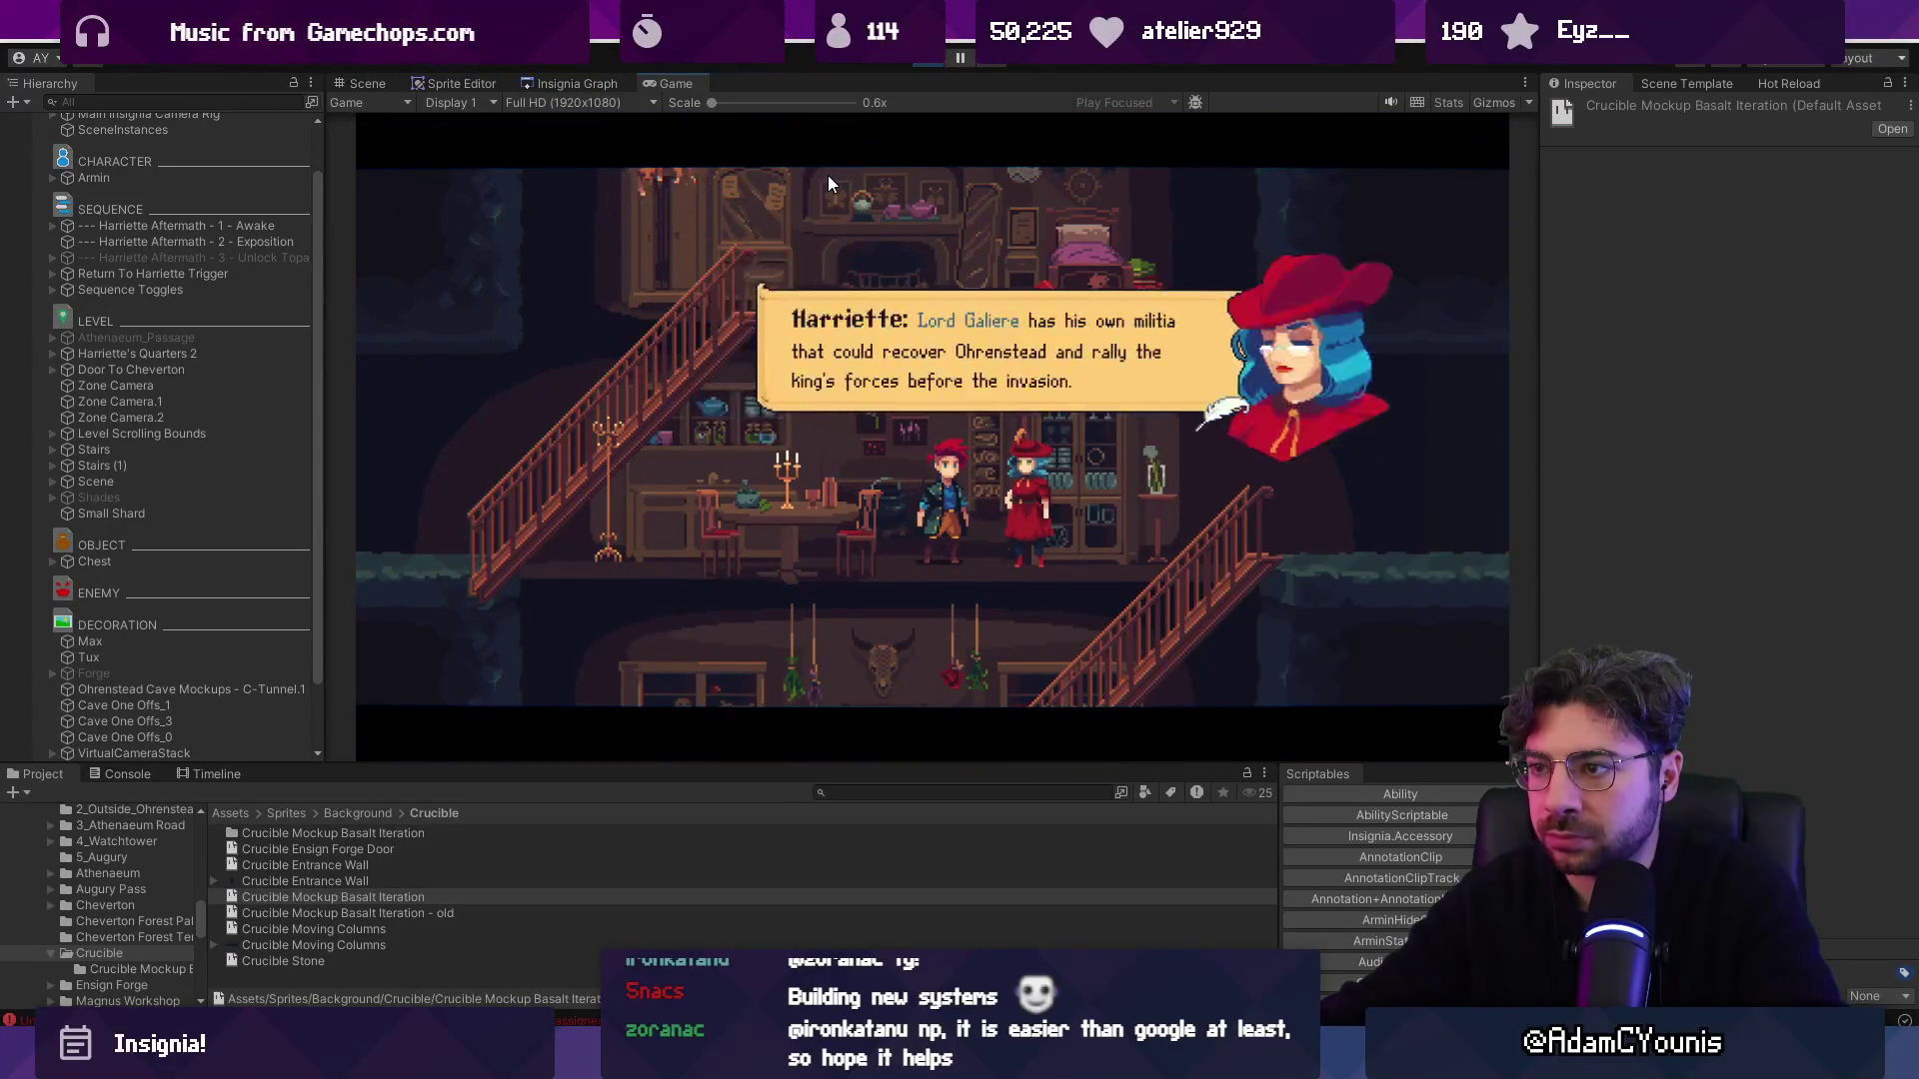
# Skip the cutscene and walk Armin down to the lower floor beside Harriette.
pyautogui.press('Escape')
pyautogui.press('Up')
pyautogui.press('Return')
pyautogui.press('Right')
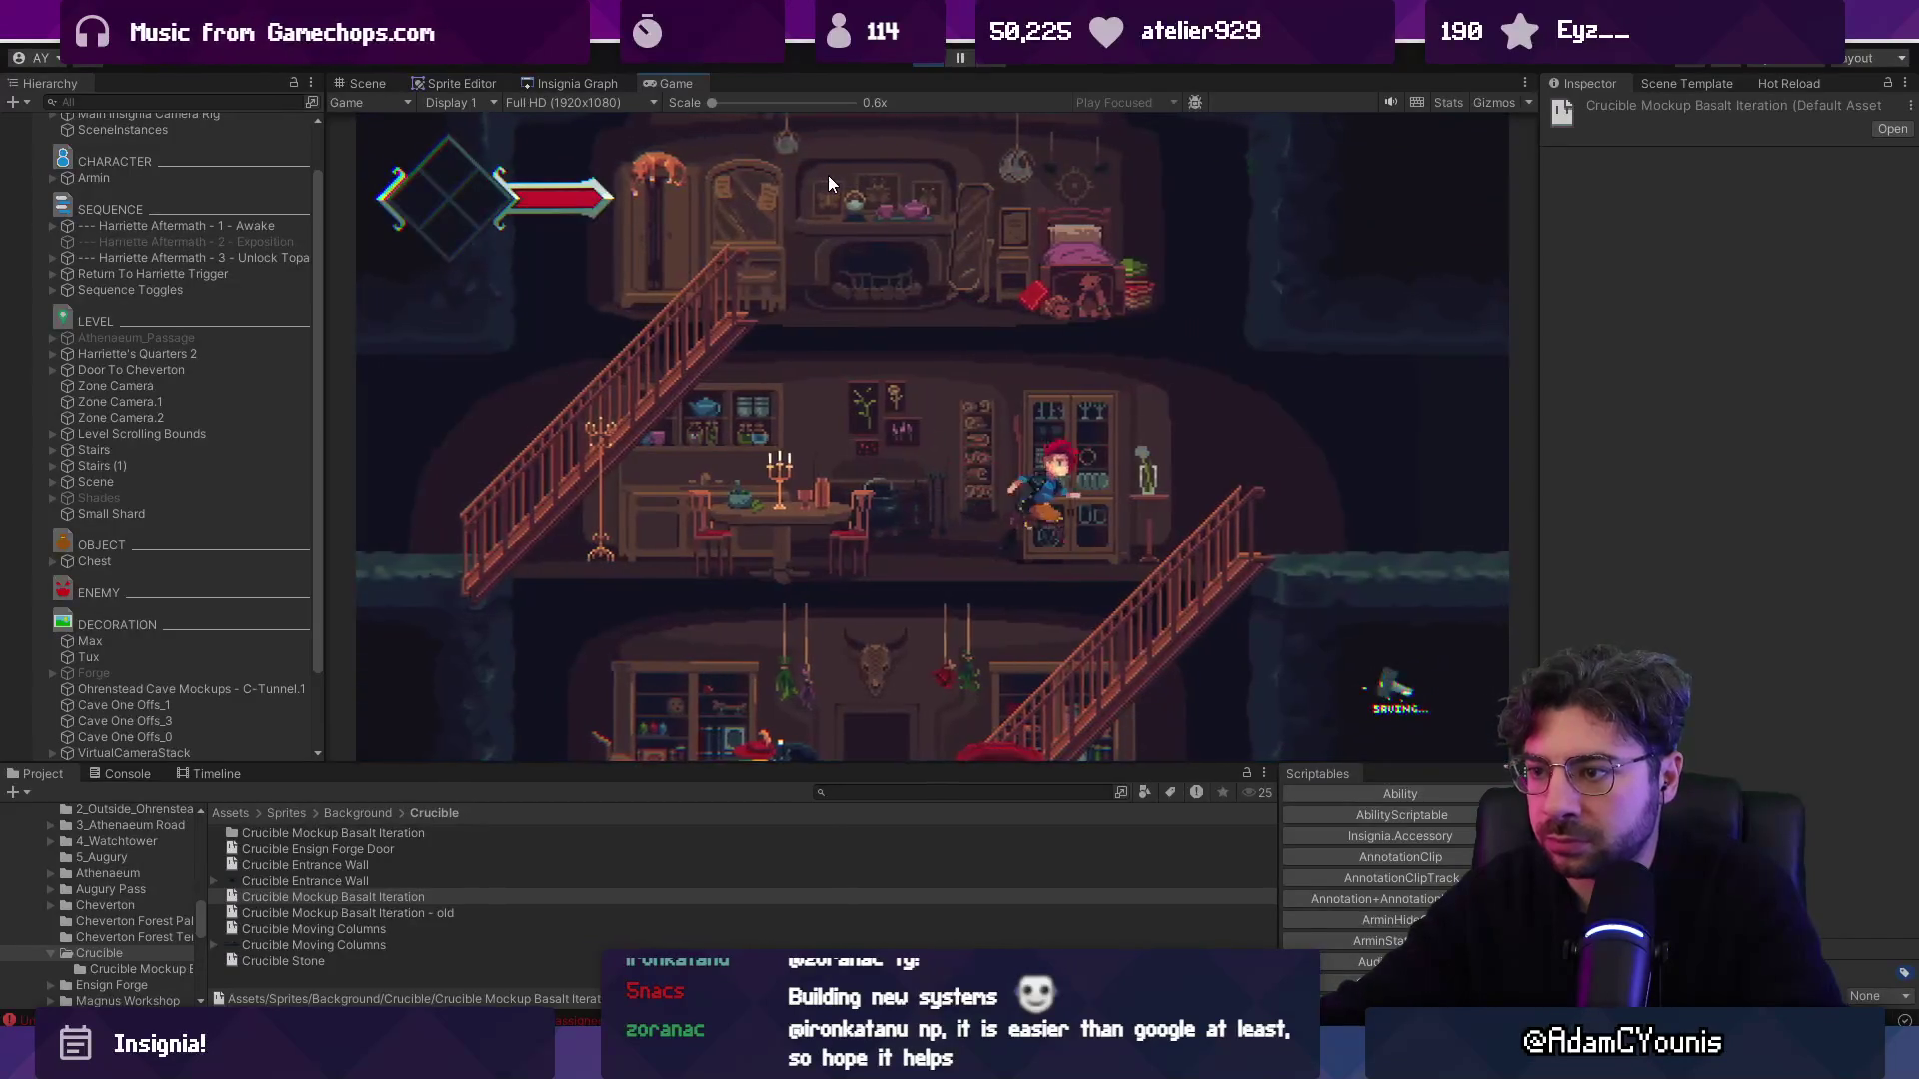
pyautogui.press('Left')
# Talk with Harriette, advancing through to her line about the hilt.
pyautogui.press('s')
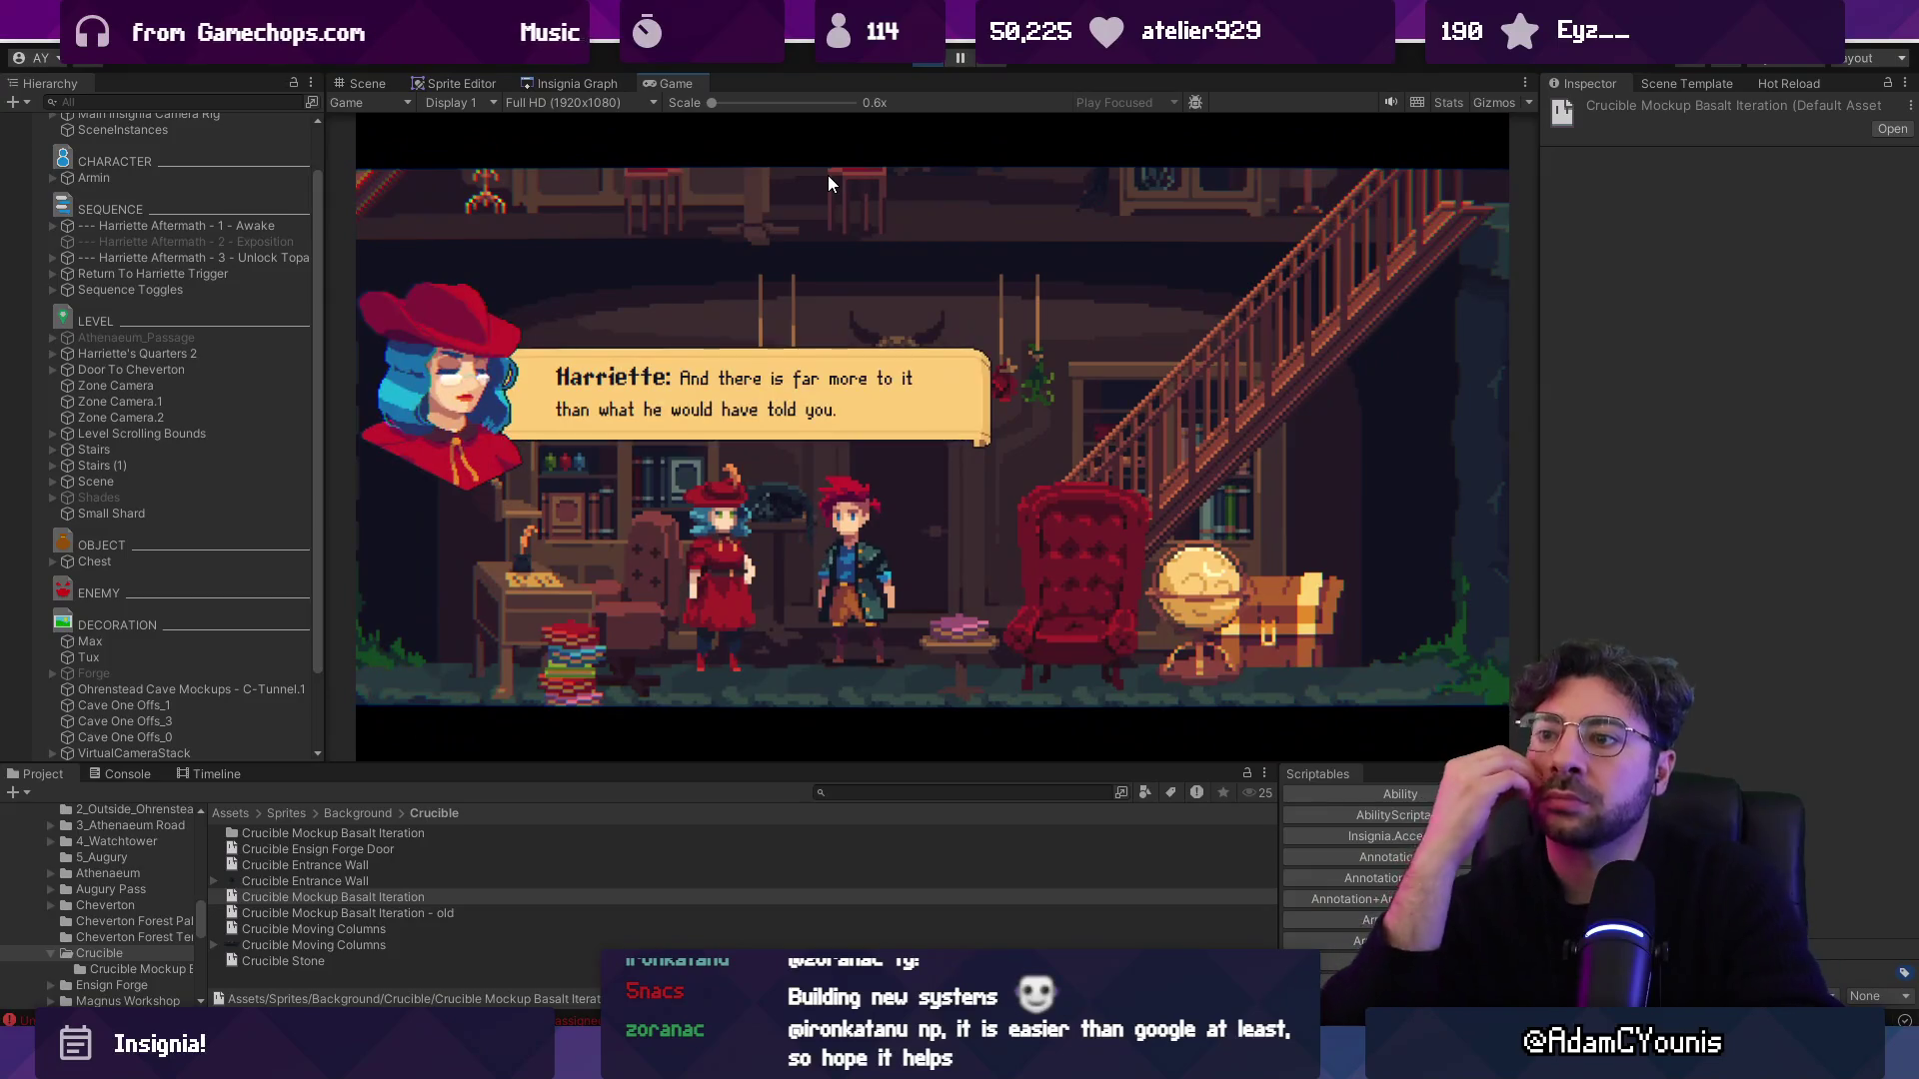
pyautogui.press('s')
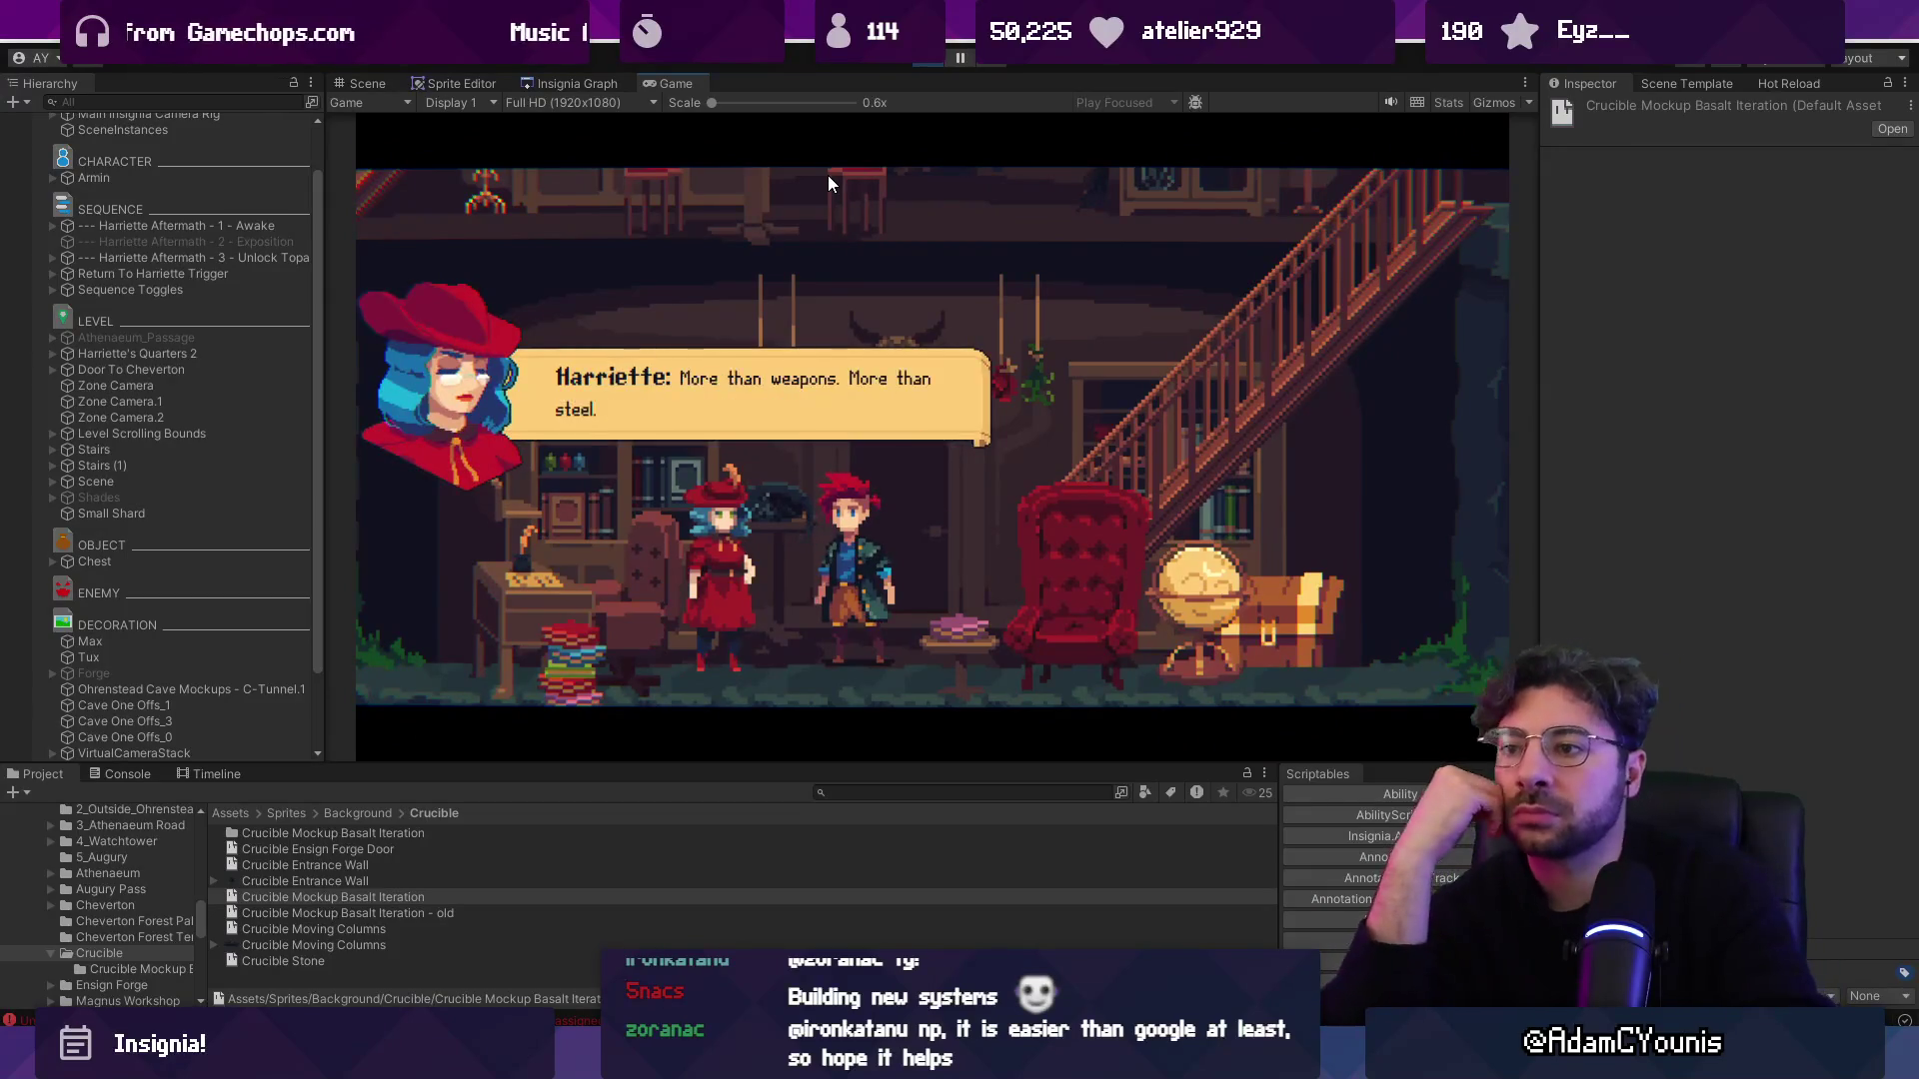
pyautogui.press('s')
pyautogui.press('s')
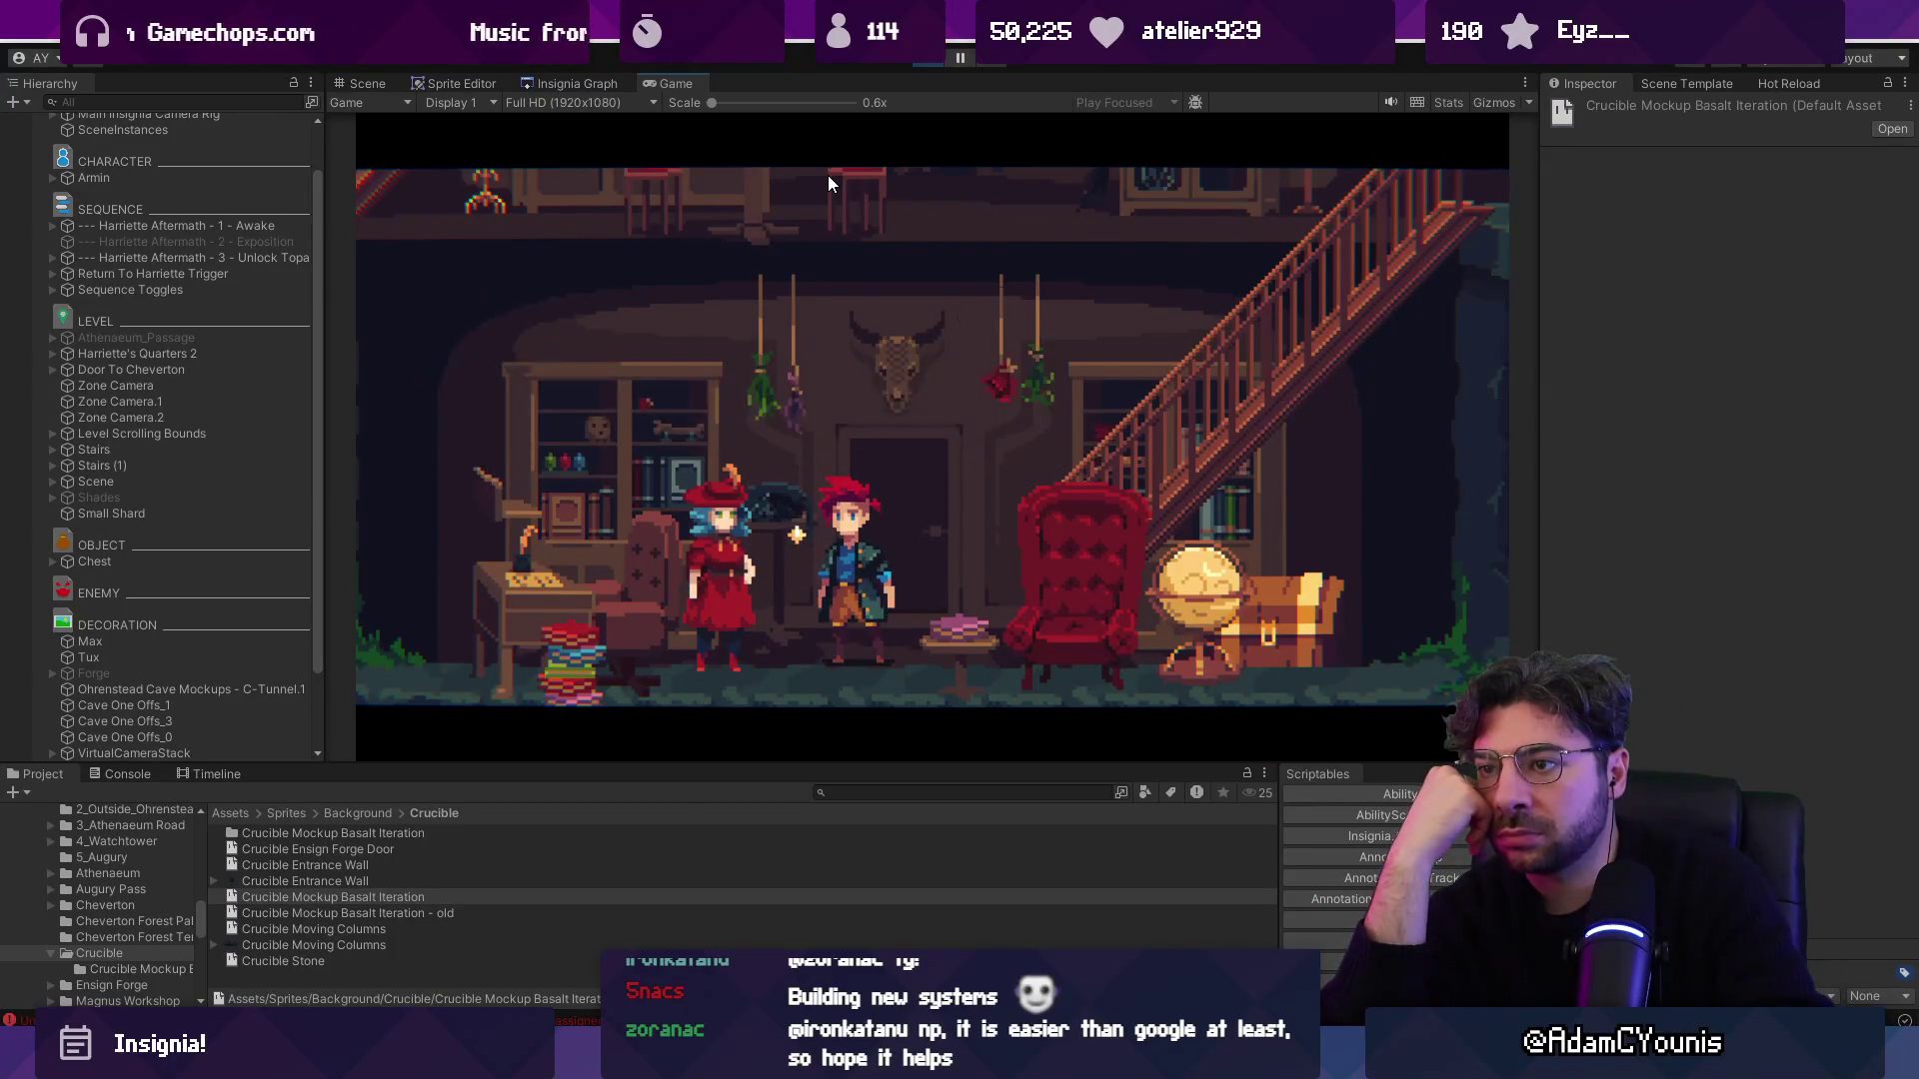
pyautogui.press('s')
pyautogui.press('s')
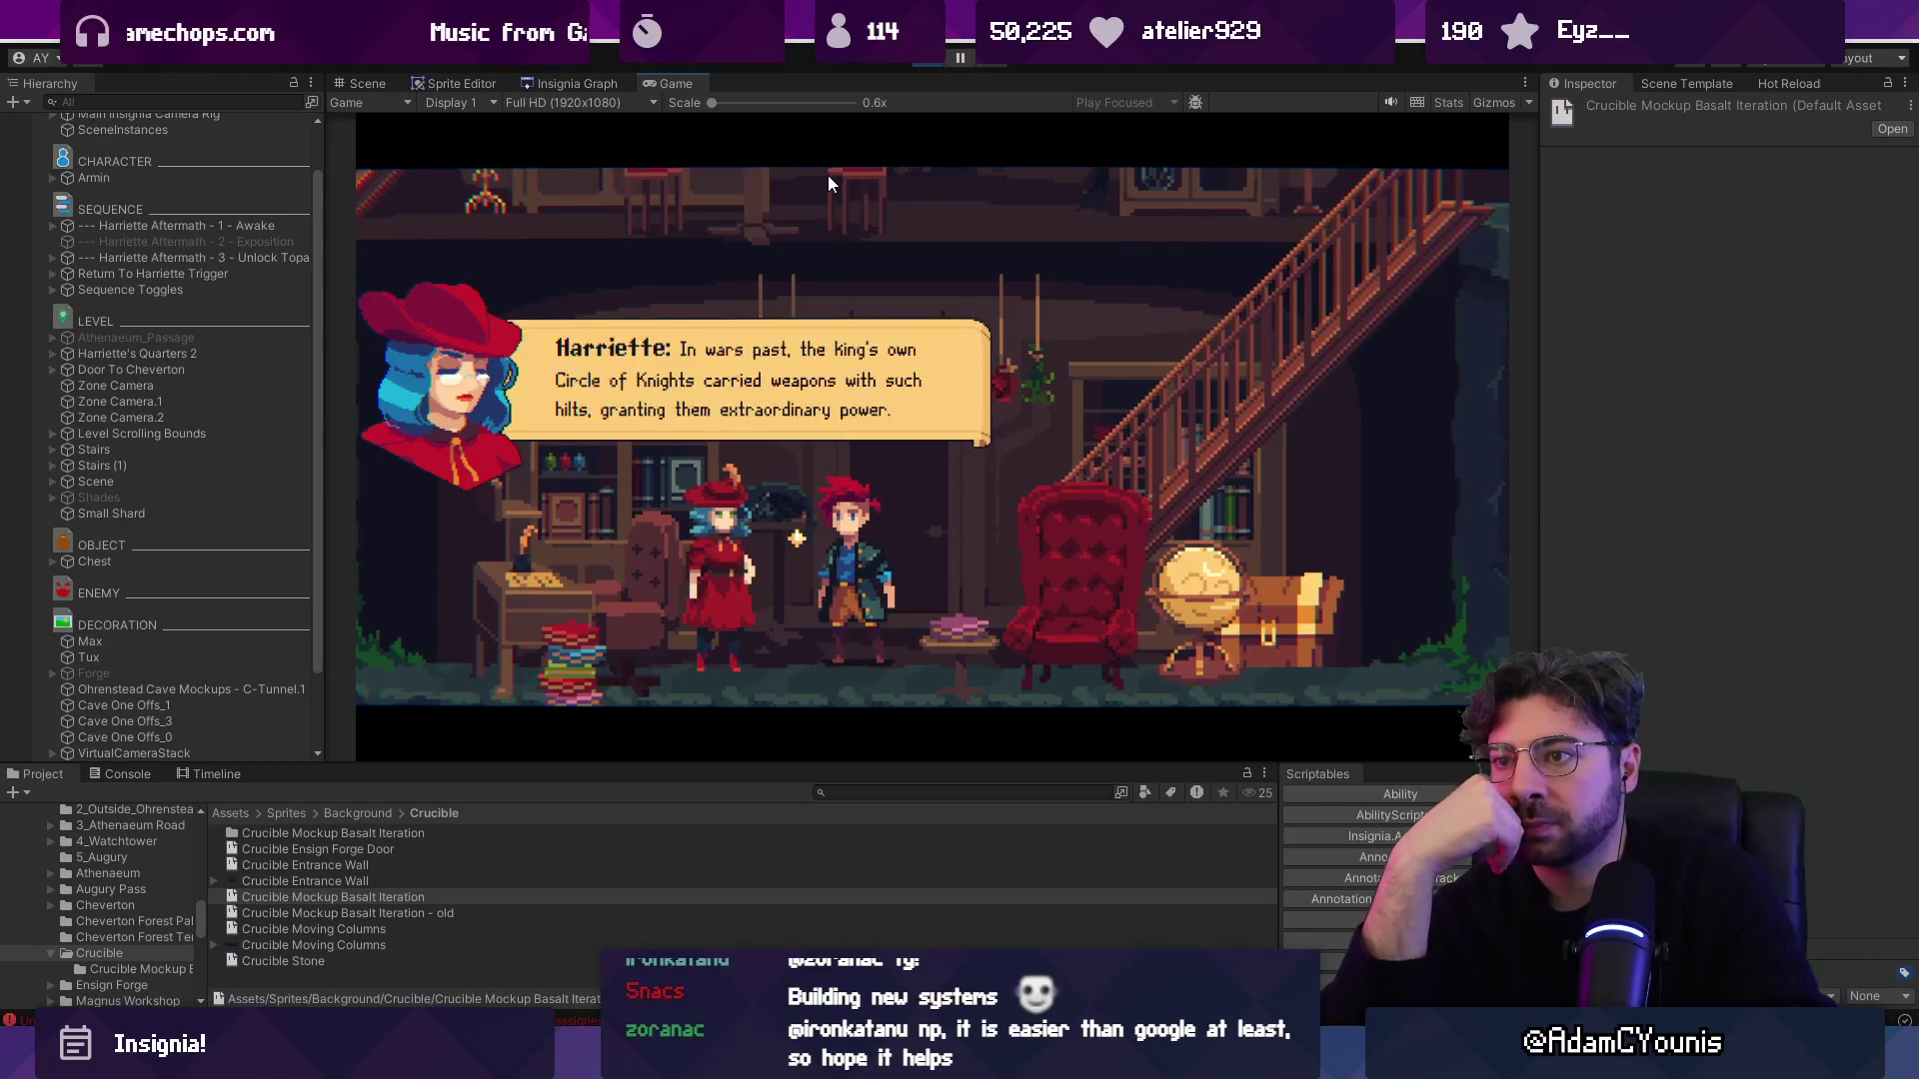
pyautogui.press('s')
pyautogui.press('s')
pyautogui.press('s')
# View the Ensigns Mastery screen, end the dialogue, and open the world map zoomed out.
pyautogui.press('d')
pyautogui.press('space')
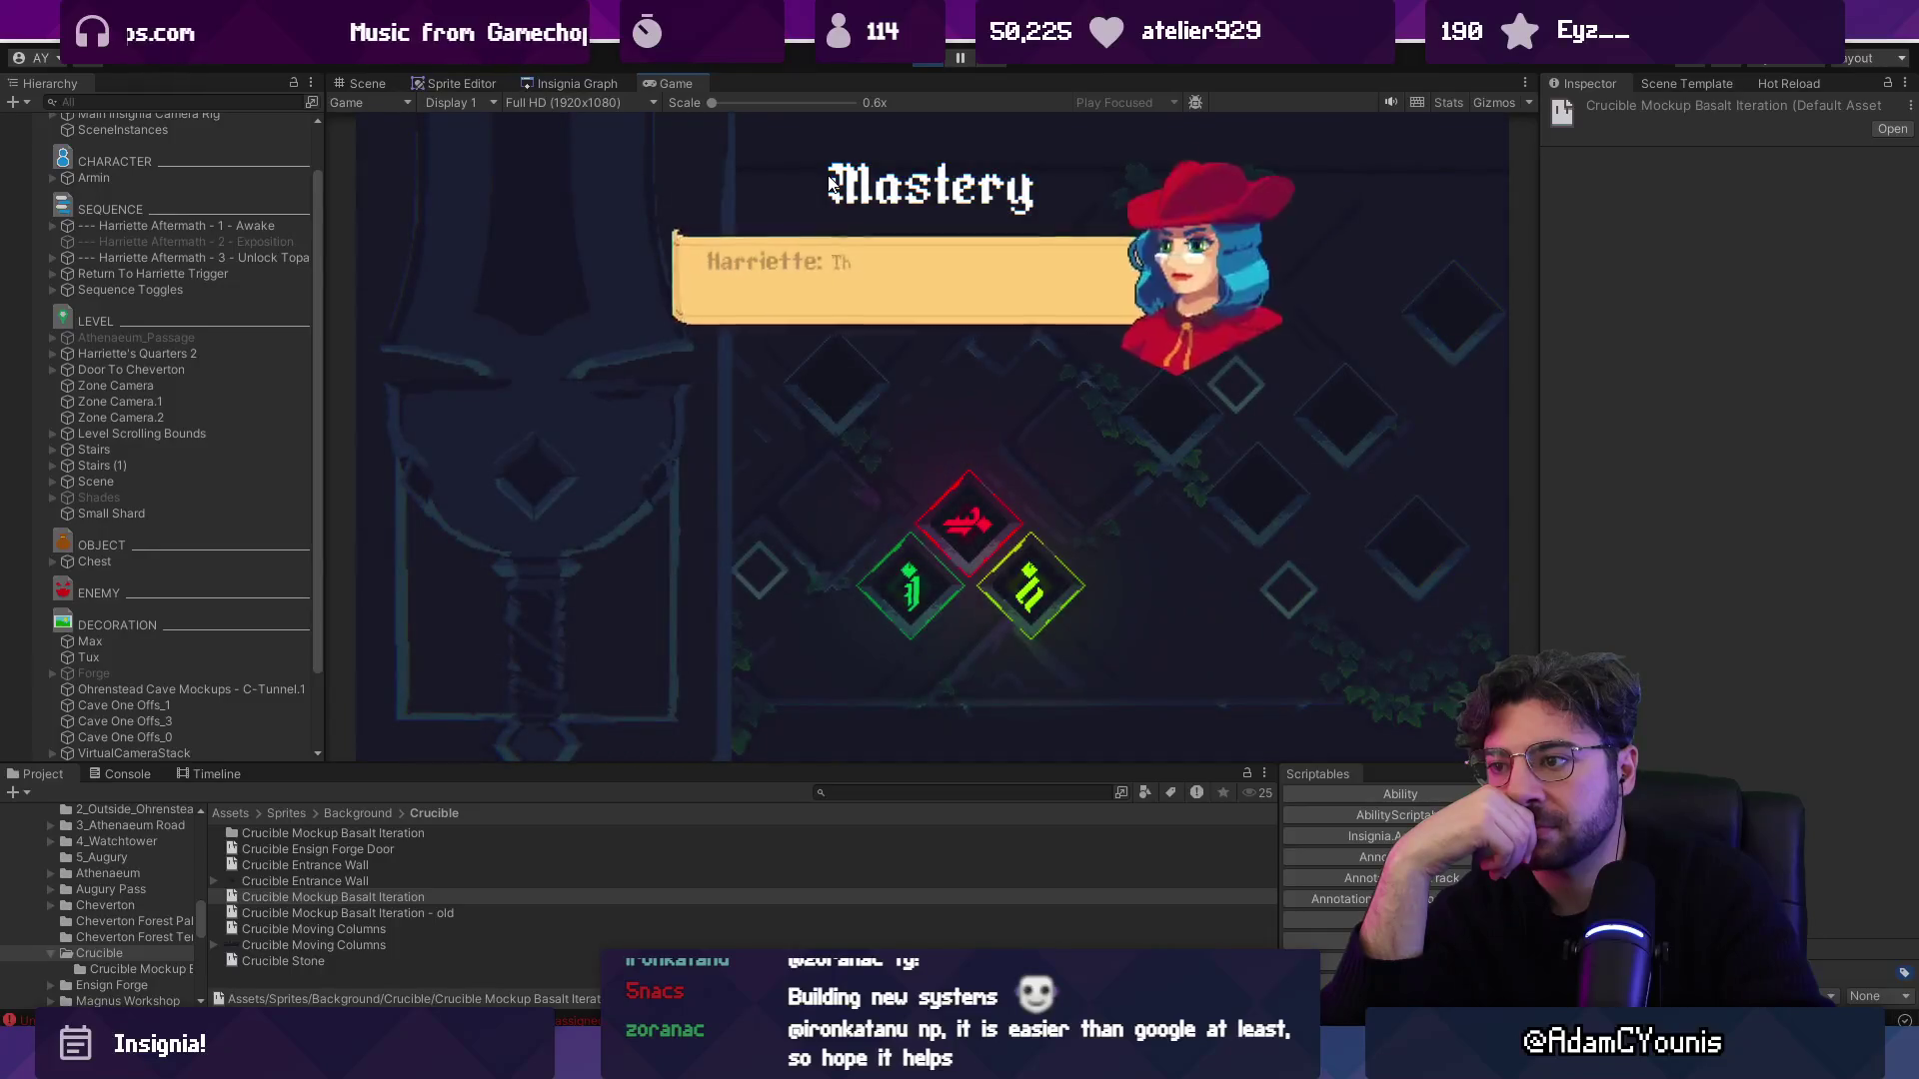
pyautogui.press('space')
pyautogui.press('space')
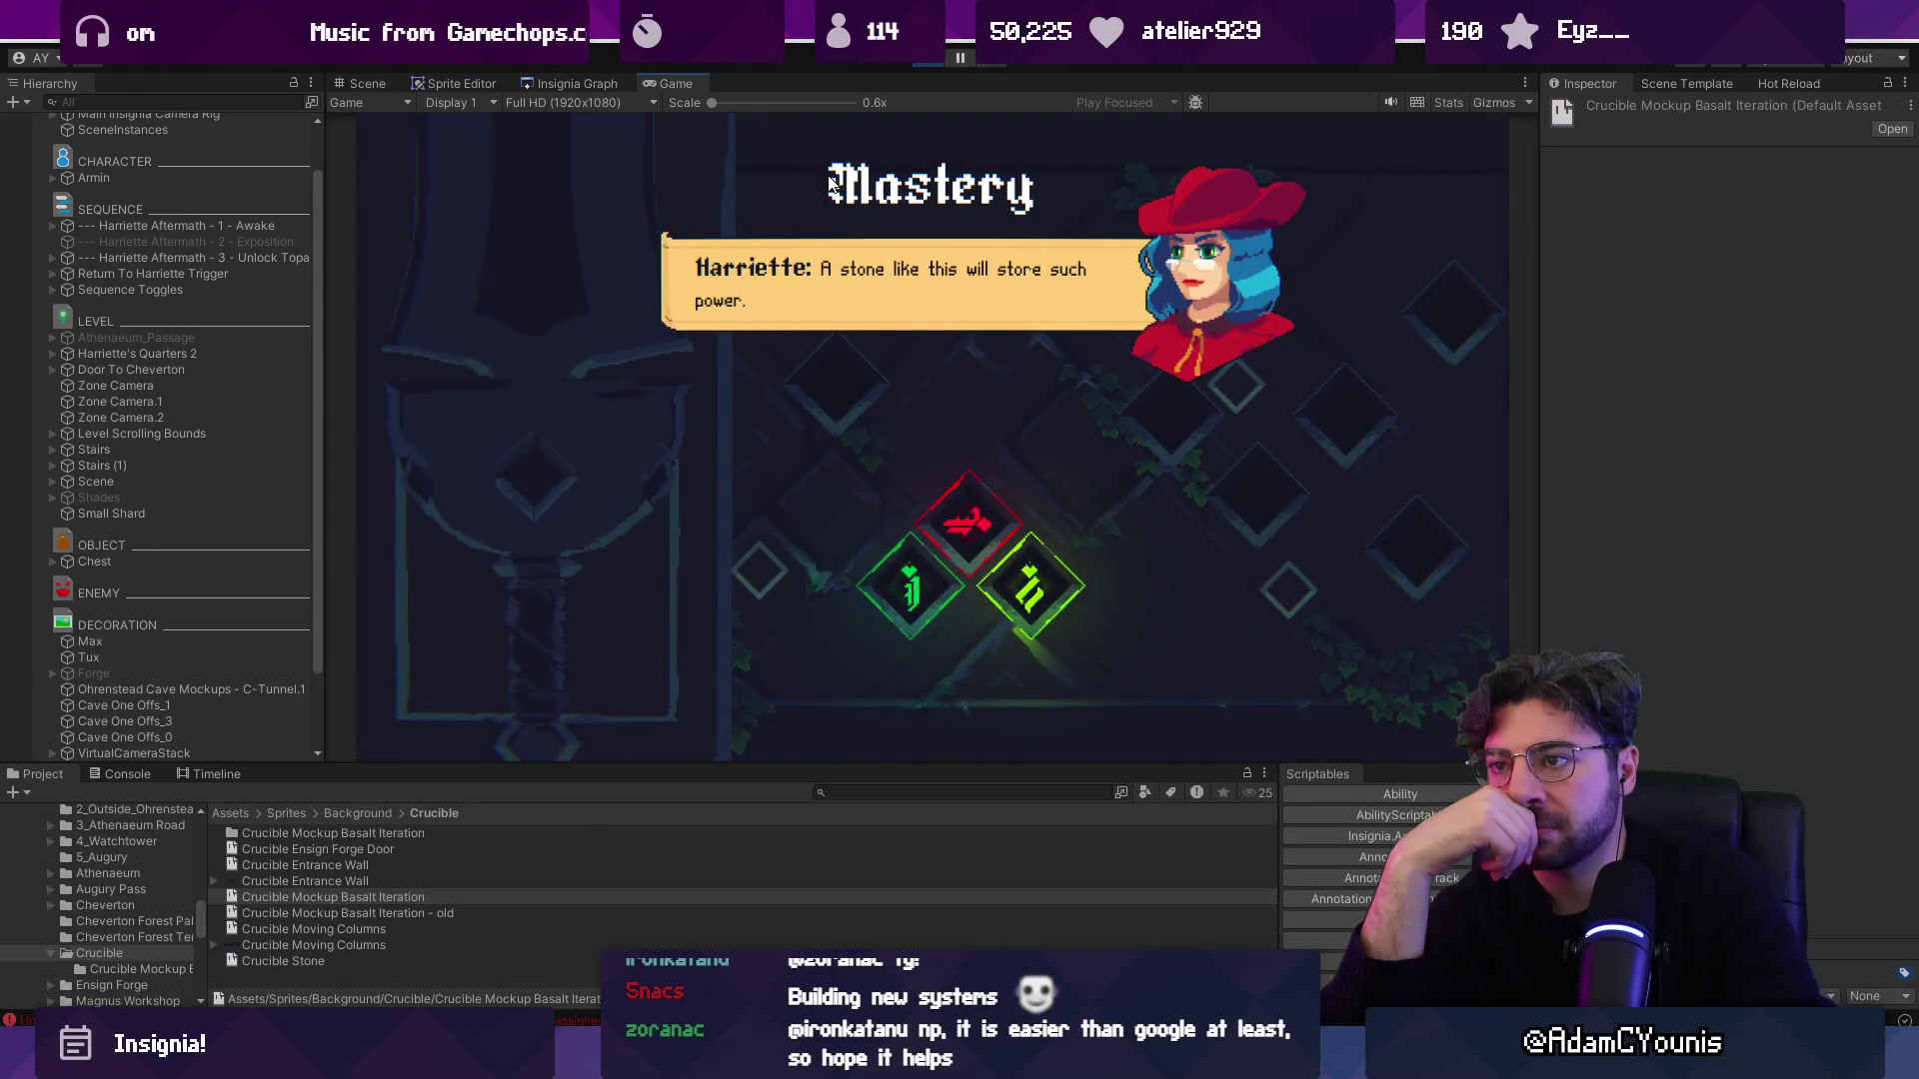
pyautogui.press('space')
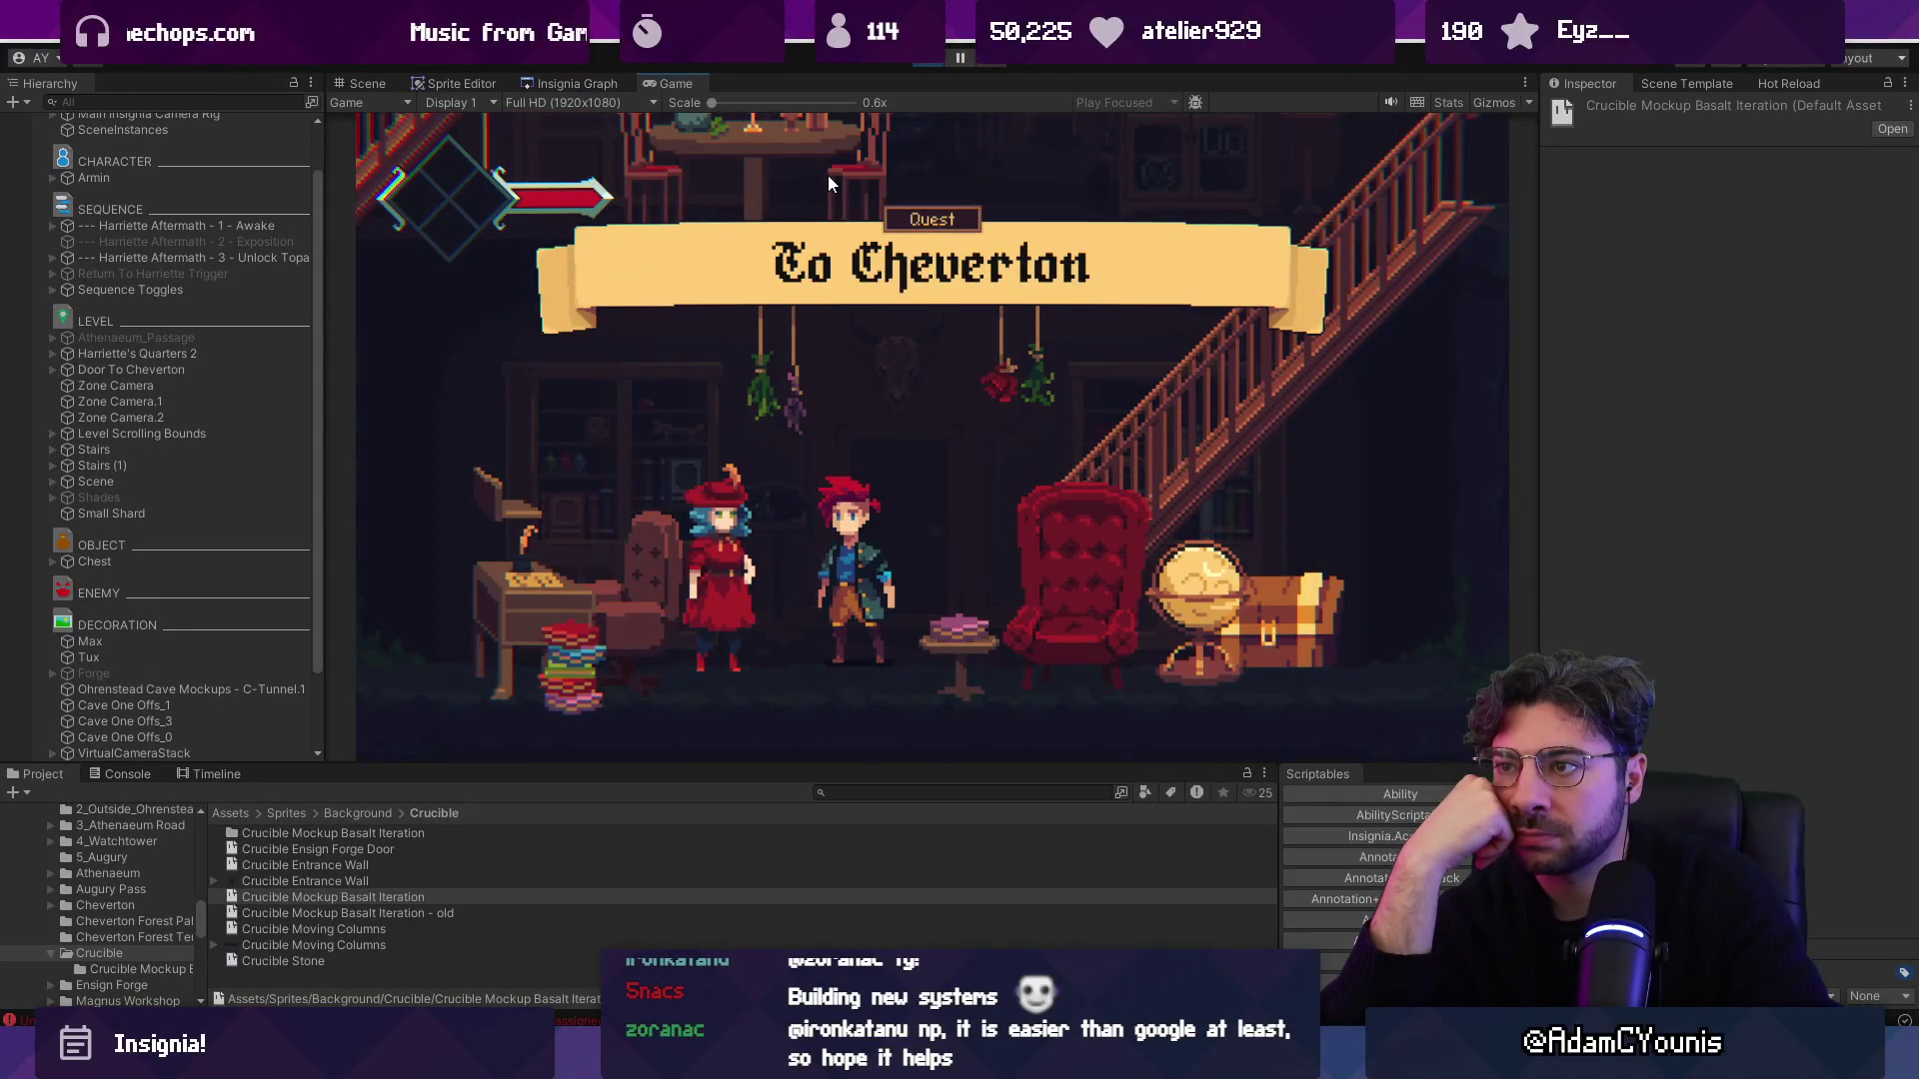
pyautogui.press('m')
pyautogui.scroll(-2, 827, 176)
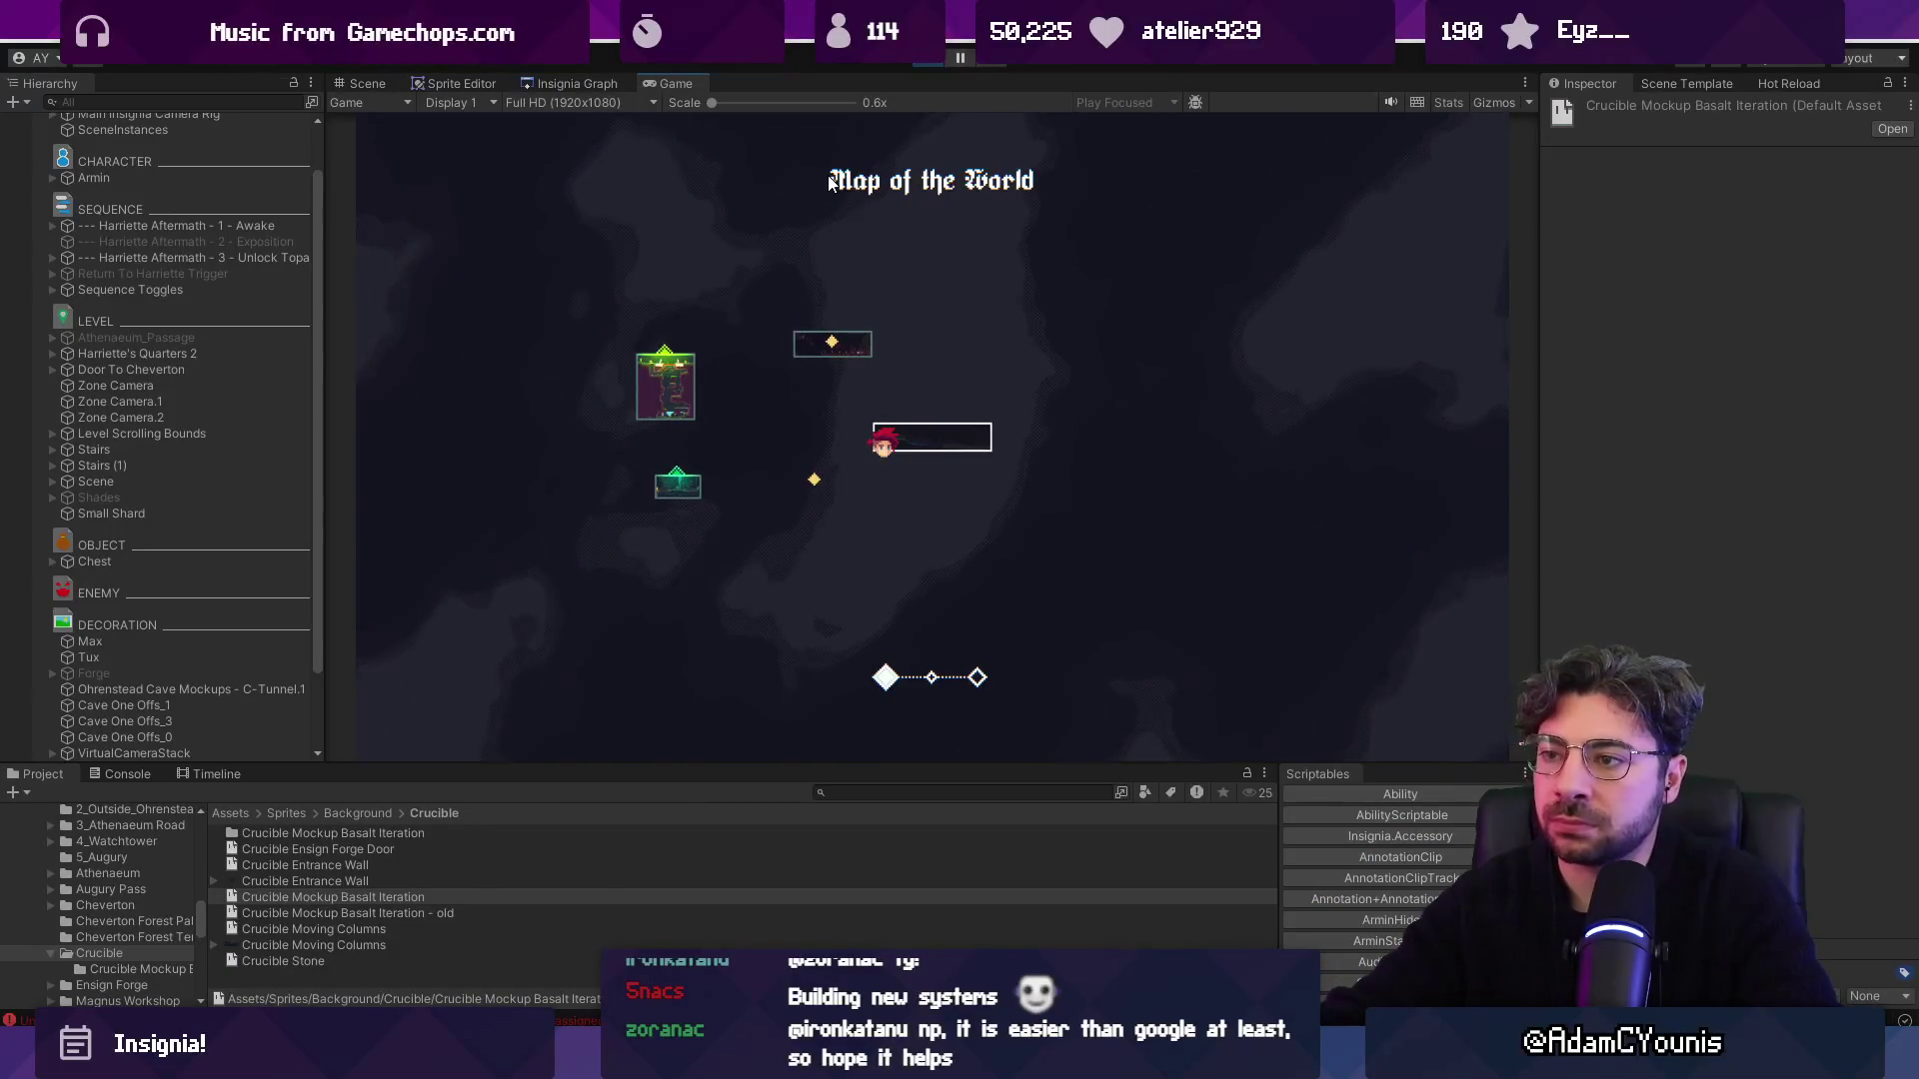
# Close the world map and run Armin through the cave passage to the Credits scene.
pyautogui.press('Escape')
pyautogui.press('Right')
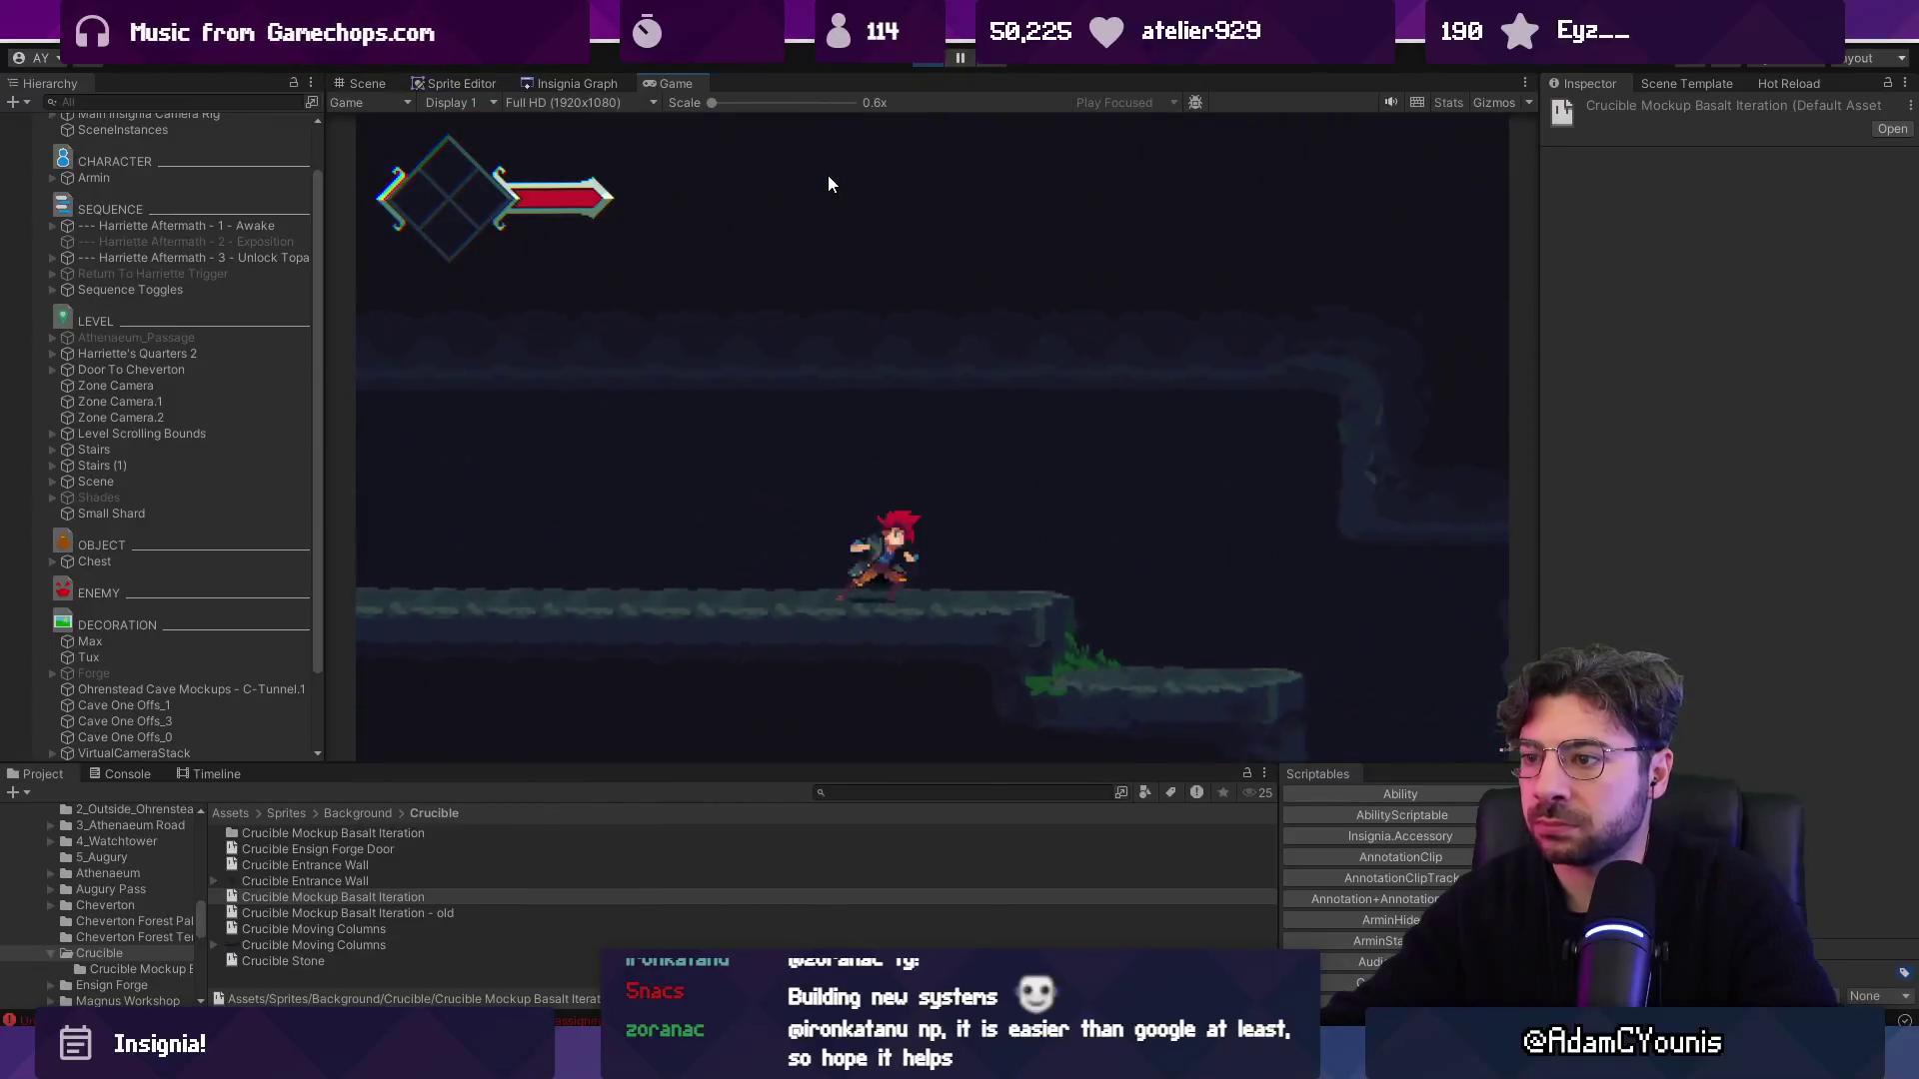
pyautogui.press('space')
pyautogui.press('Left')
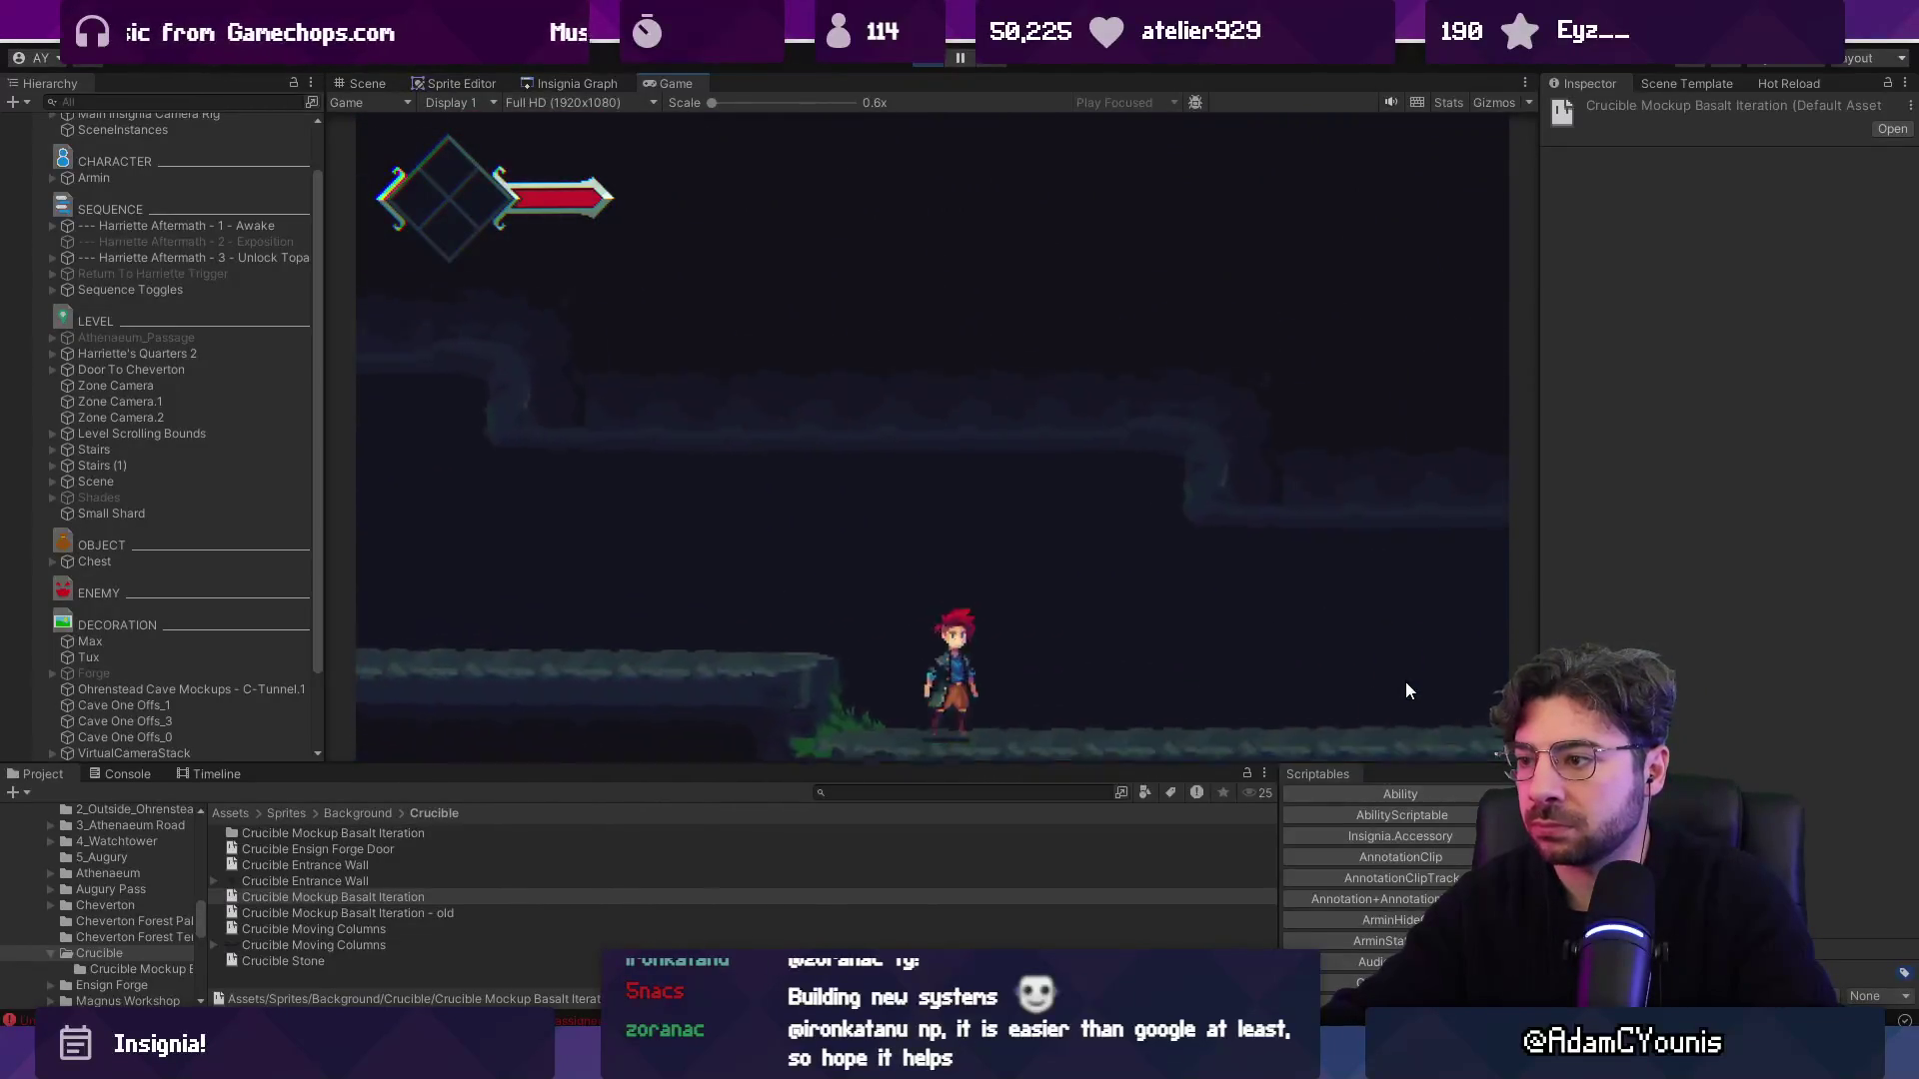
pyautogui.press('Right')
pyautogui.press('Right')
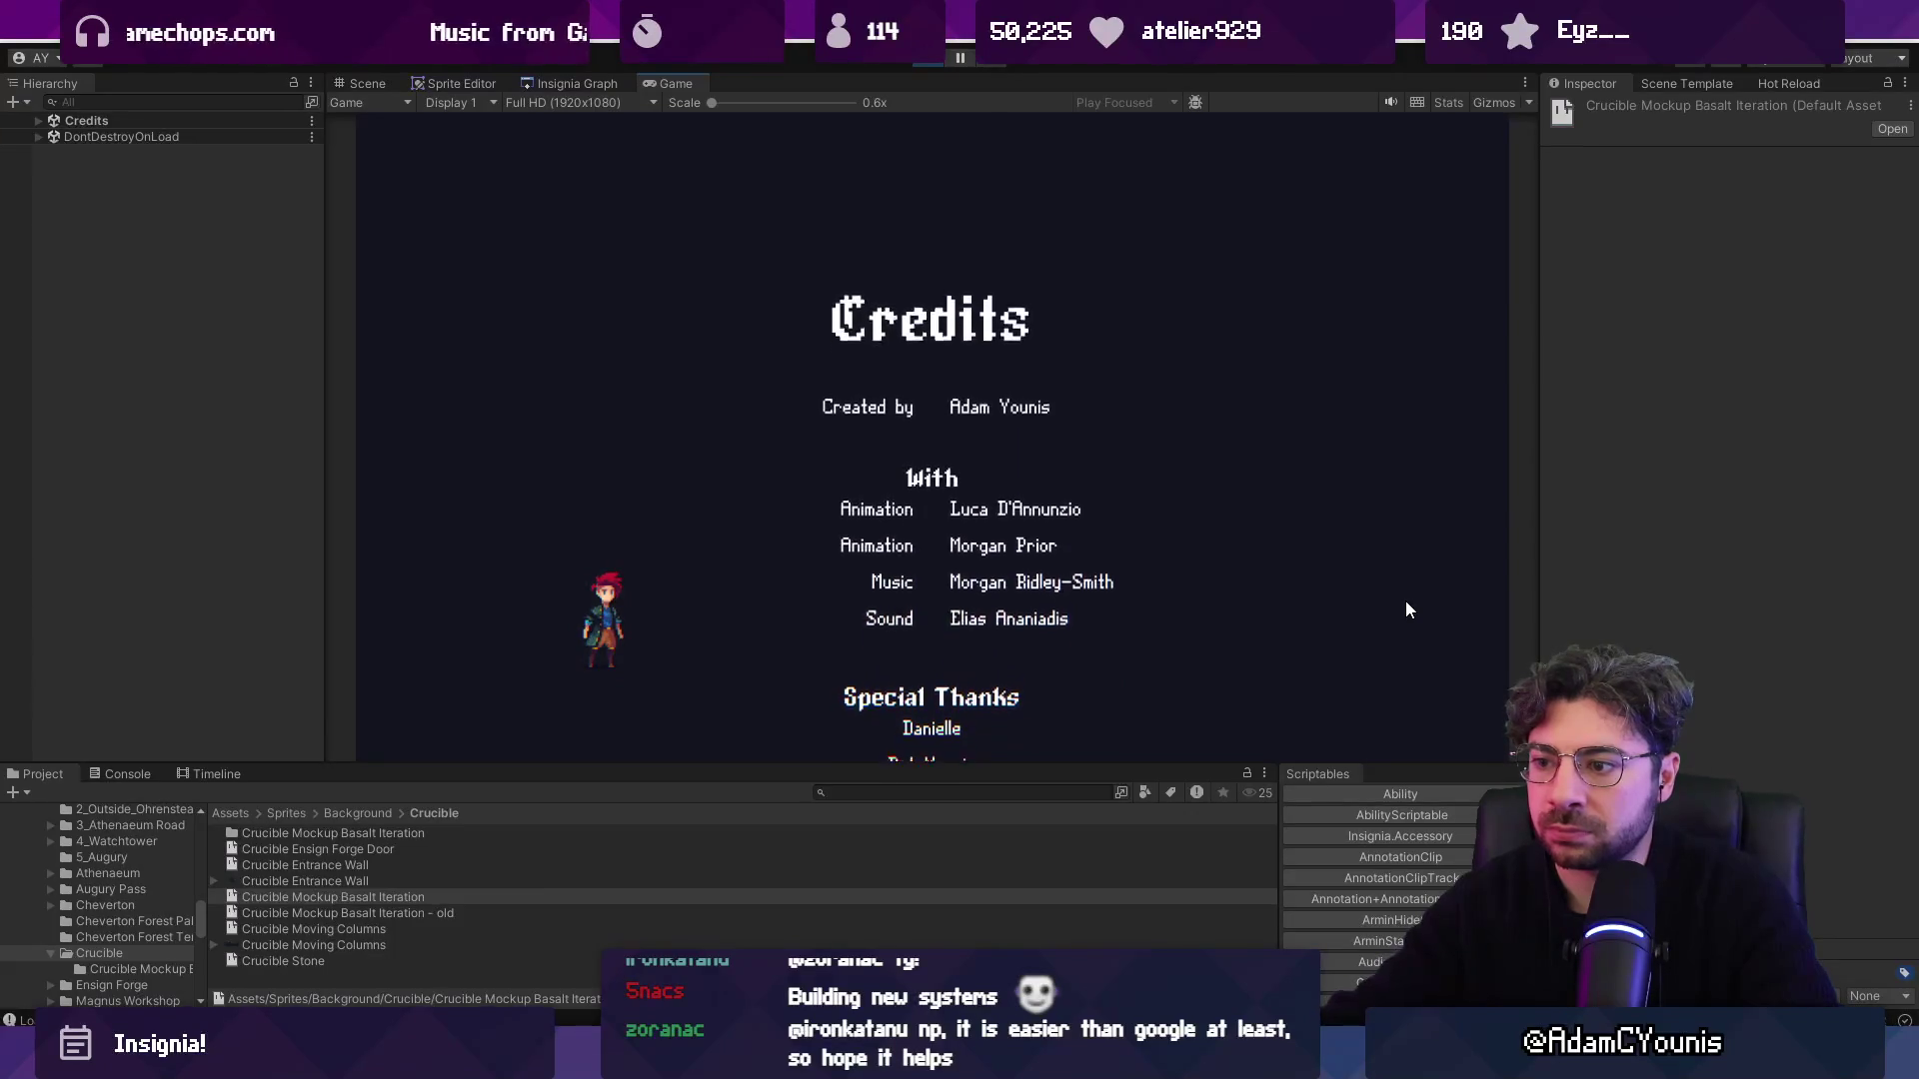
# Load the Ridgelands scene with the 'Load Ridgelands' debug console command.
pyautogui.press('`')
pyautogui.write('Load ')
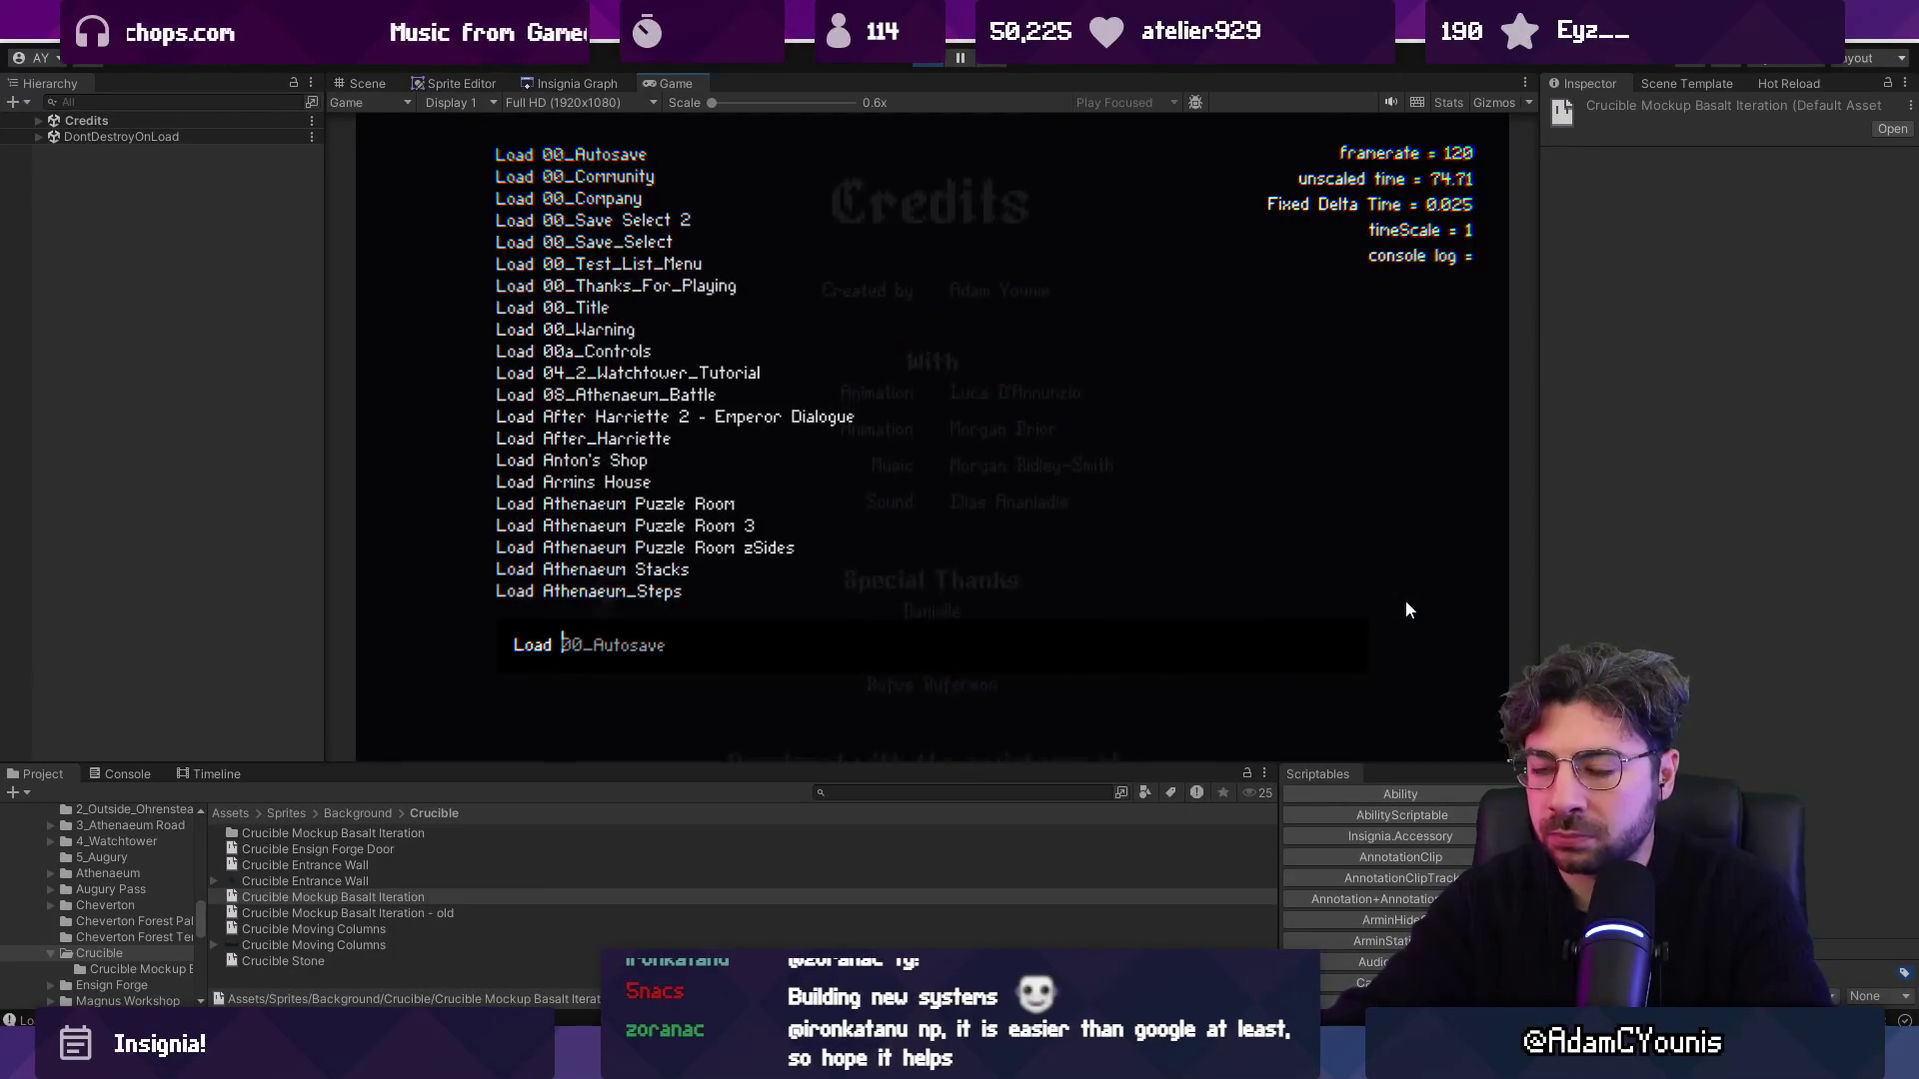
pyautogui.write('Ridge')
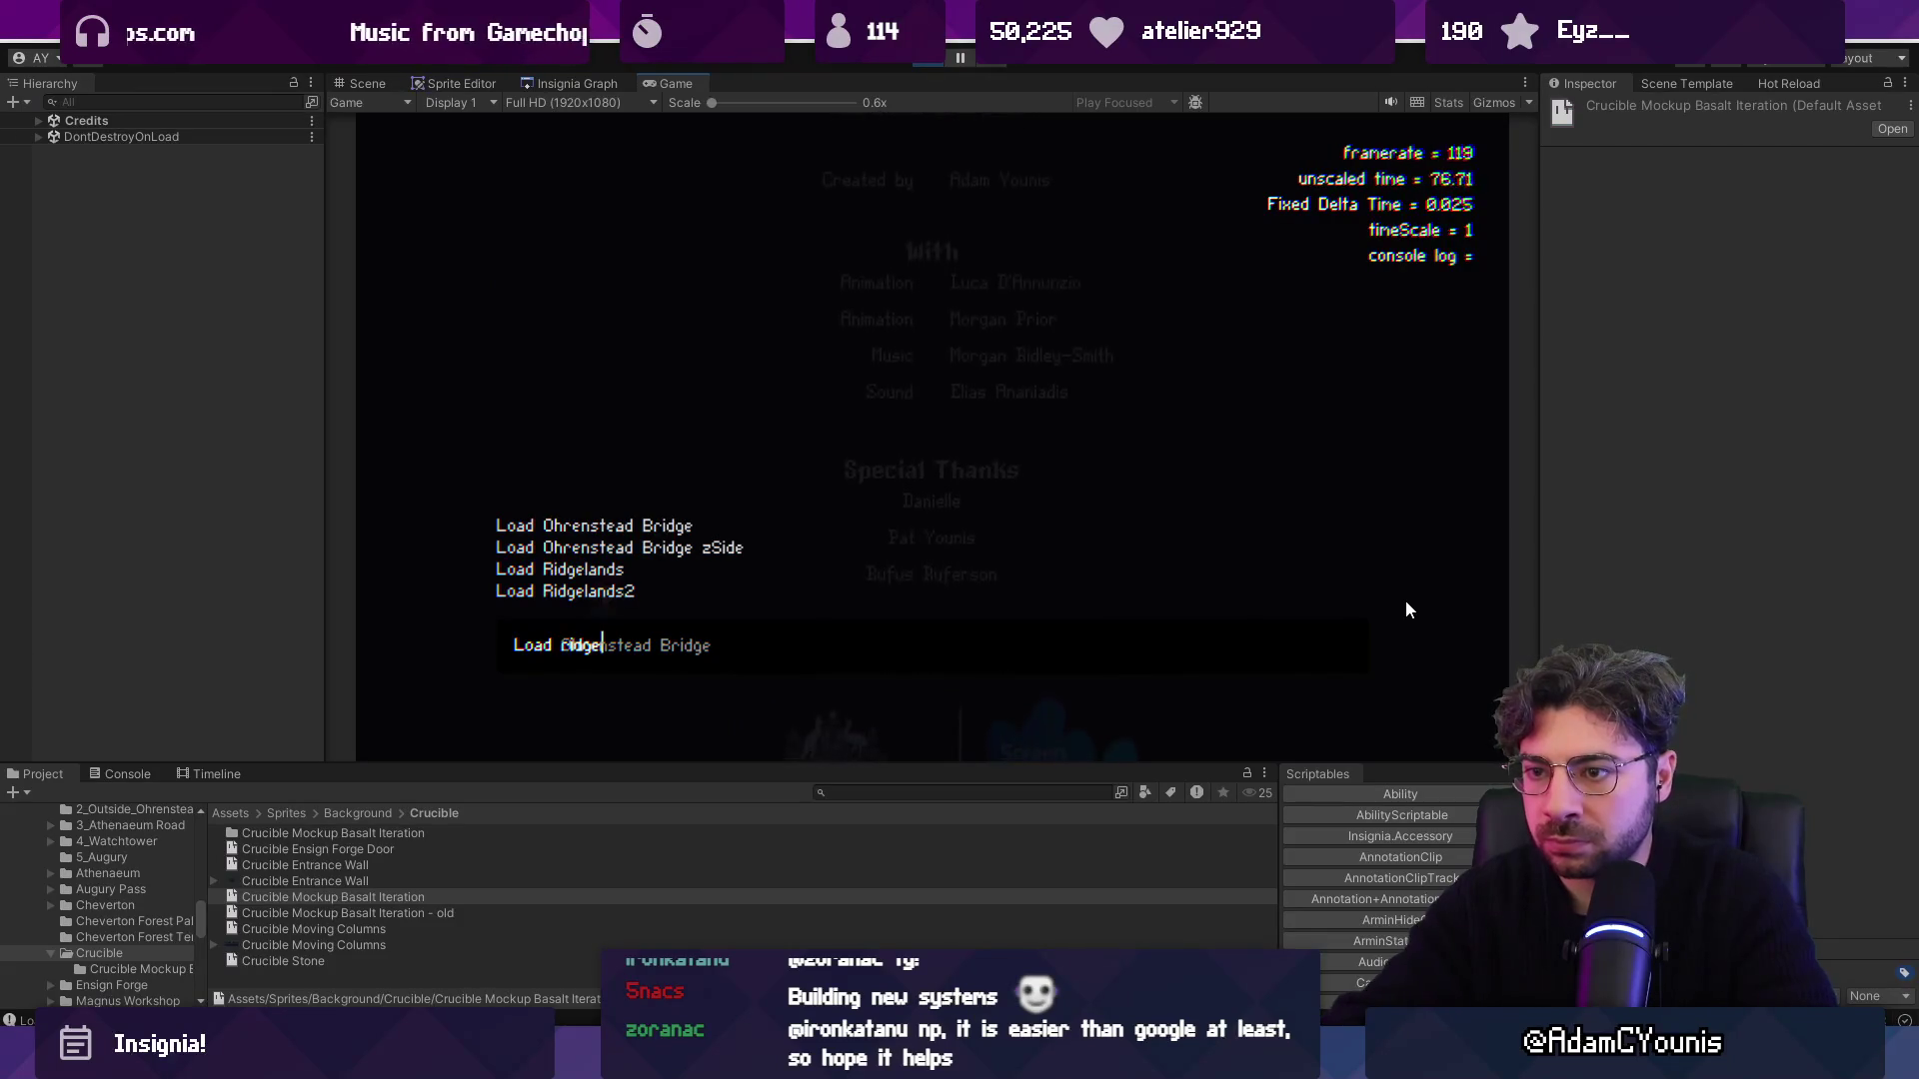
pyautogui.press('BackSpace')
pyautogui.press('BackSpace')
pyautogui.press('BackSpace')
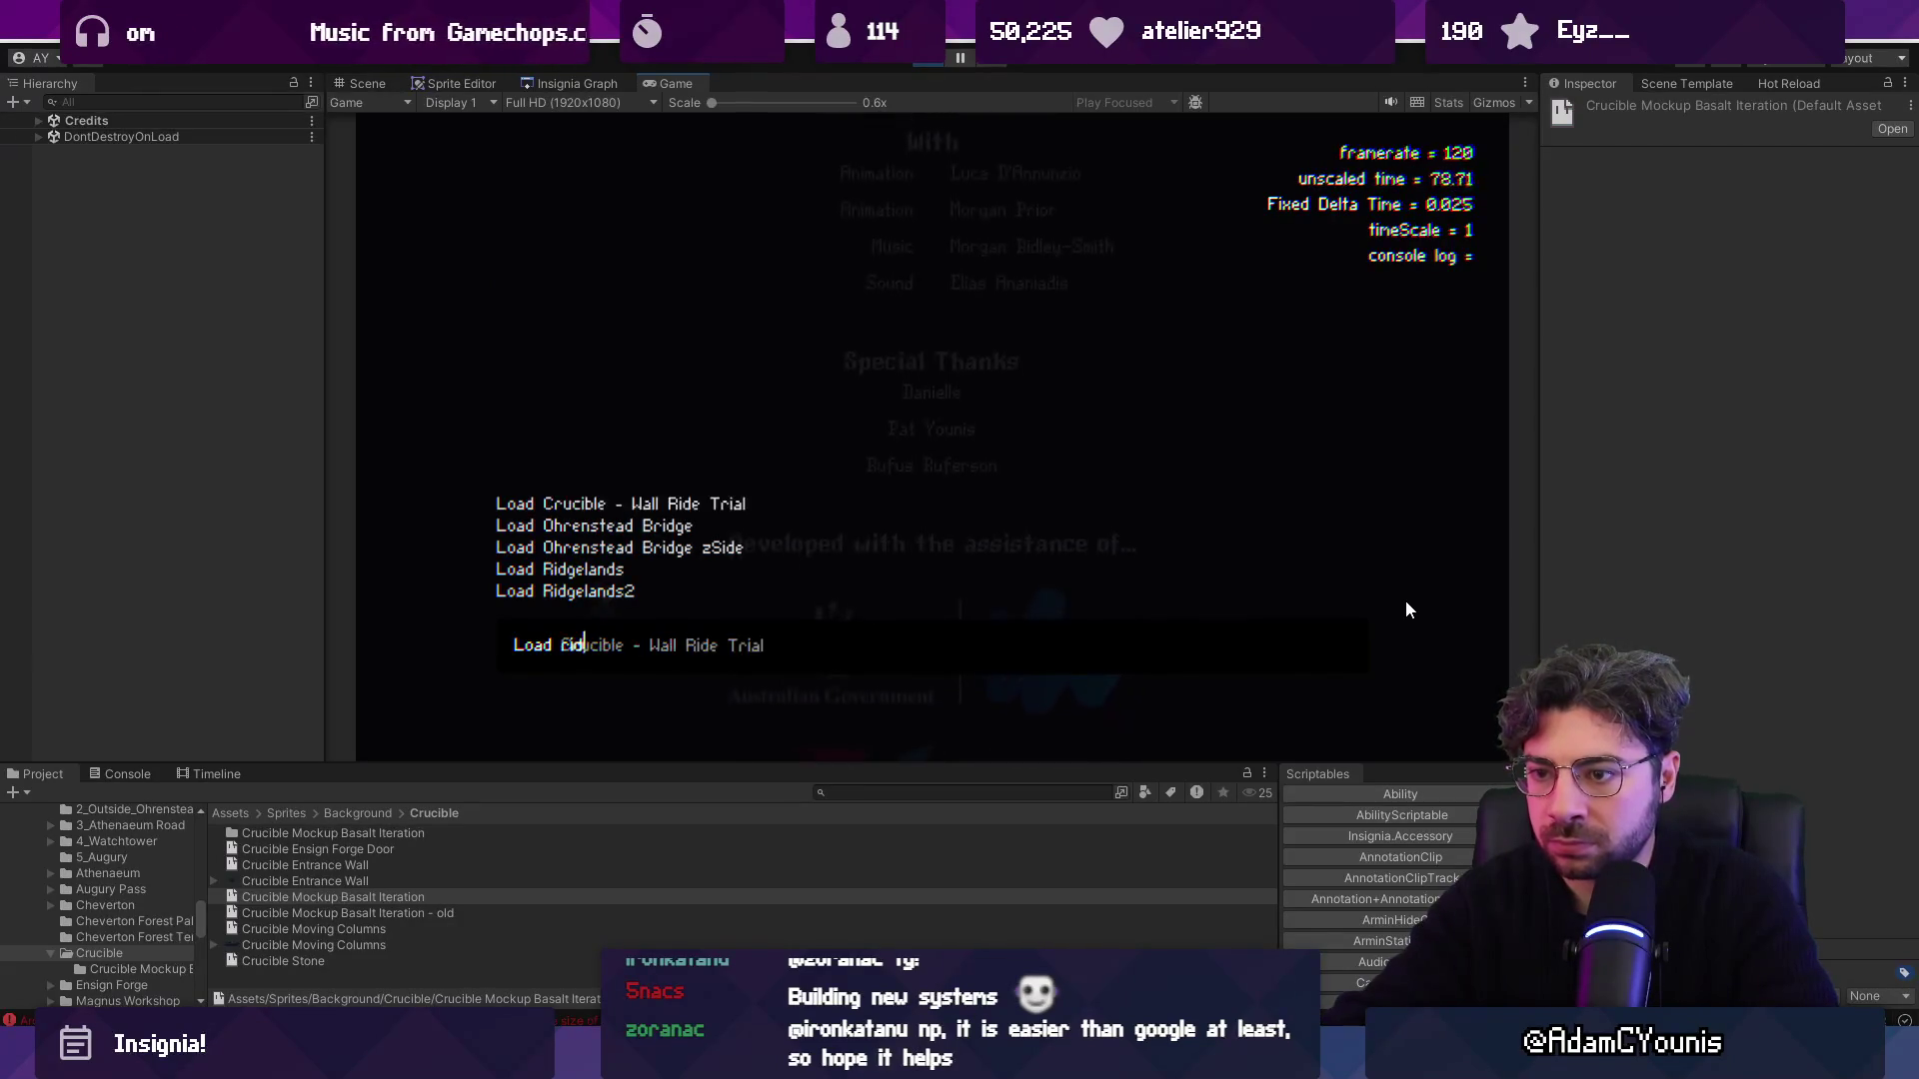
pyautogui.write('Ri')
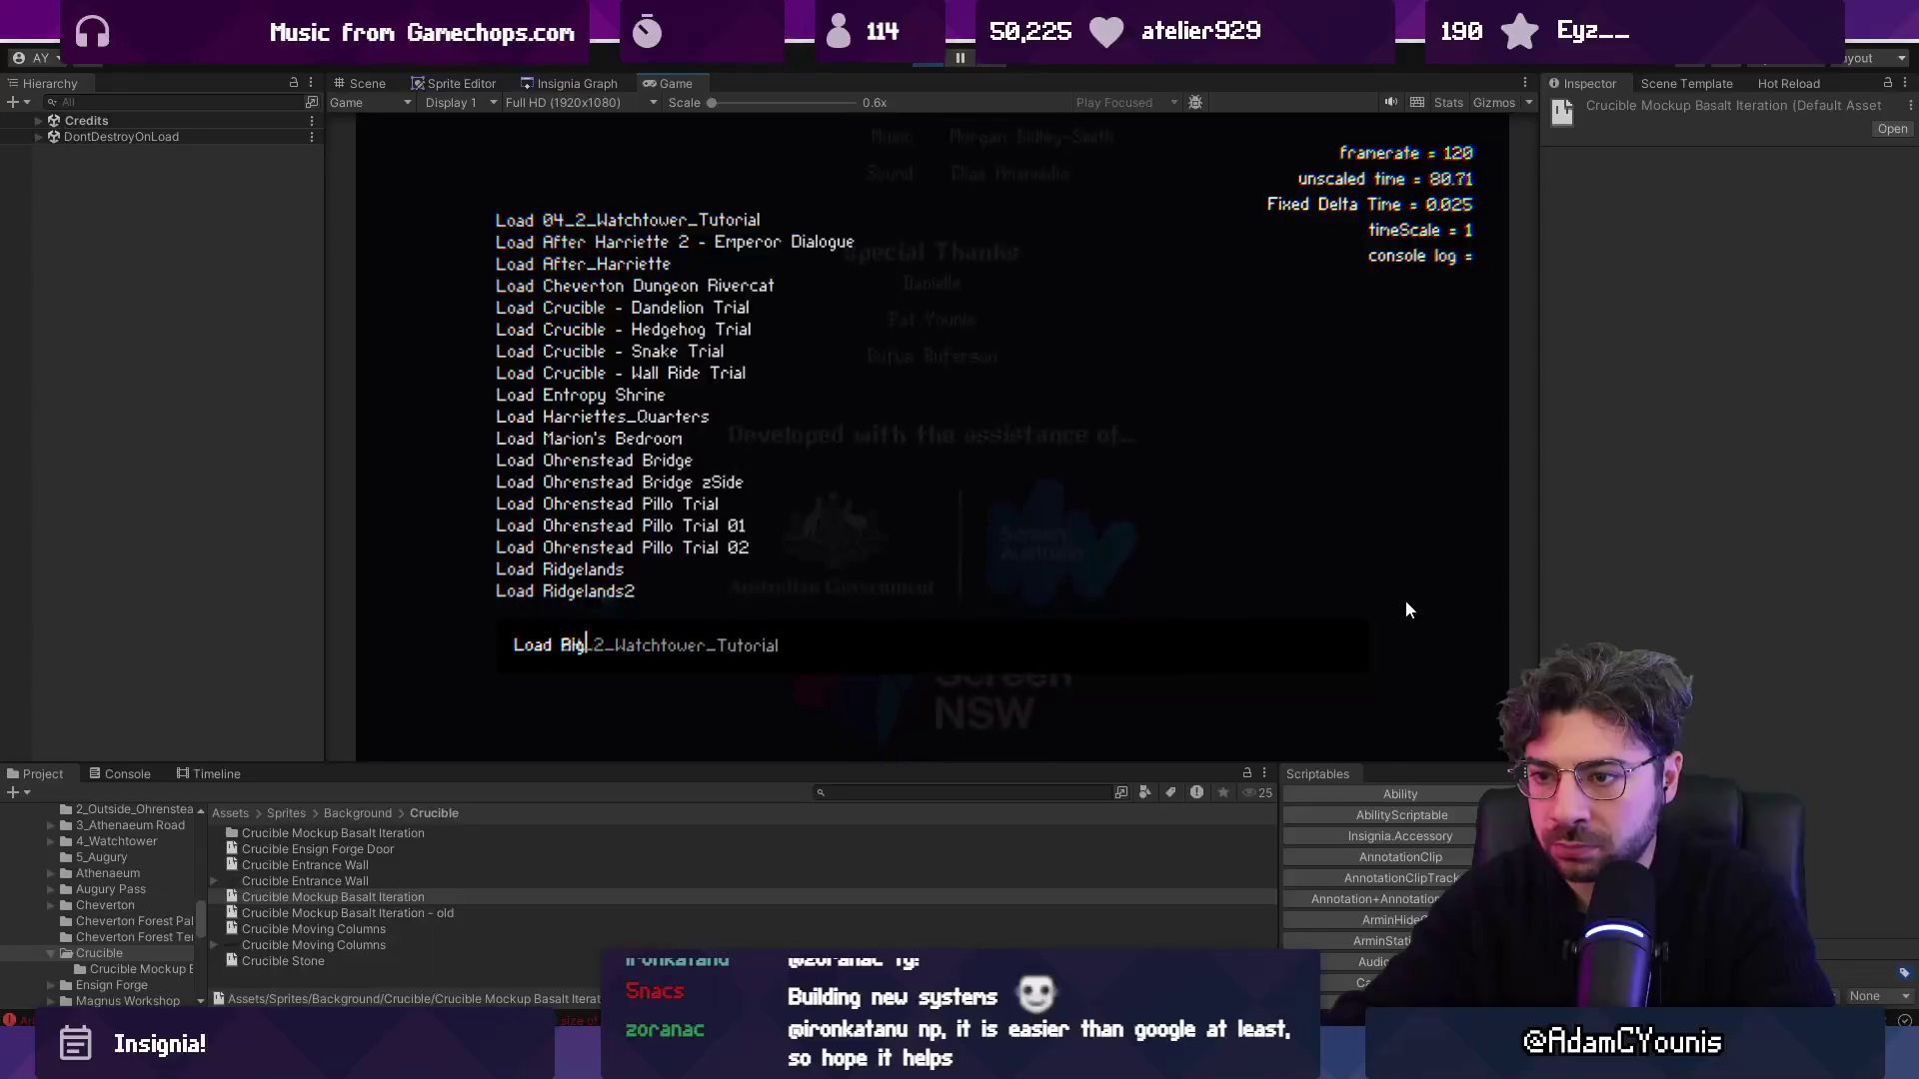
pyautogui.write('dgelan')
pyautogui.press('Return')
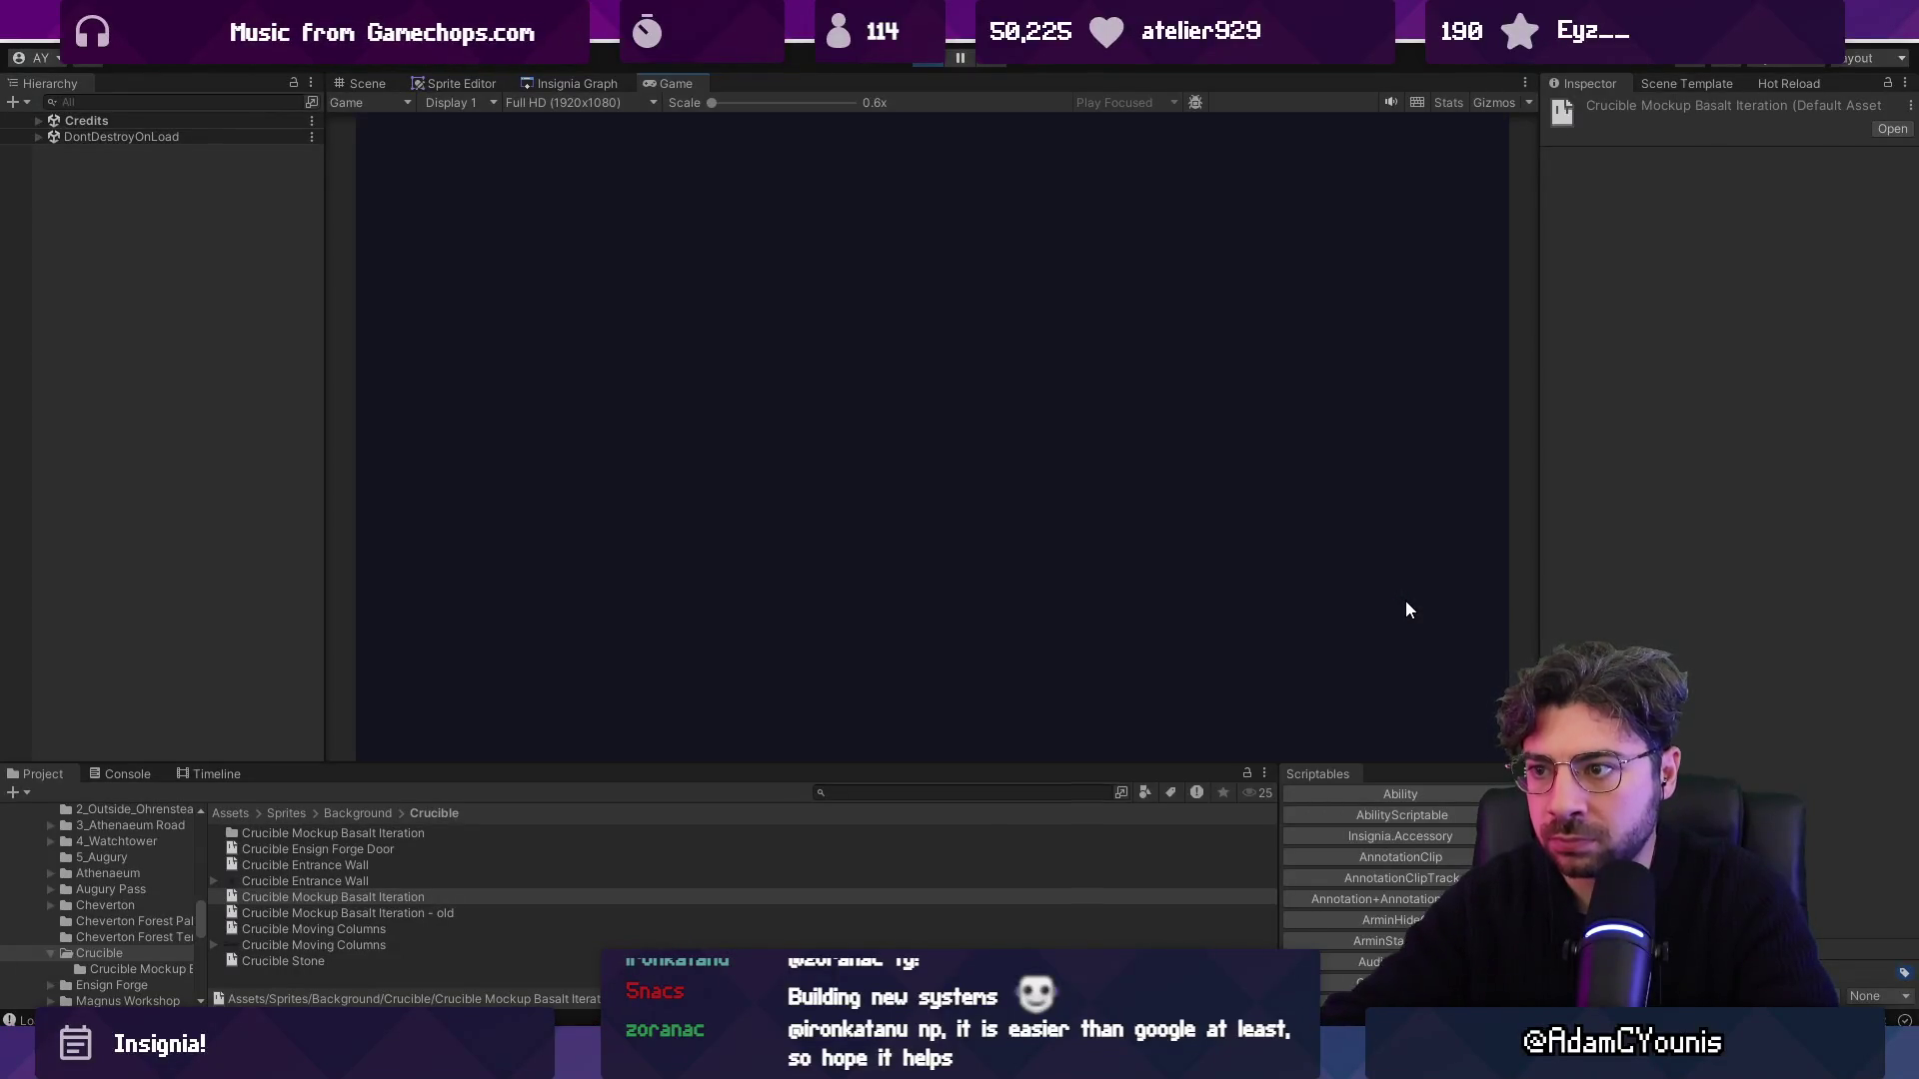
pyautogui.press('Escape')
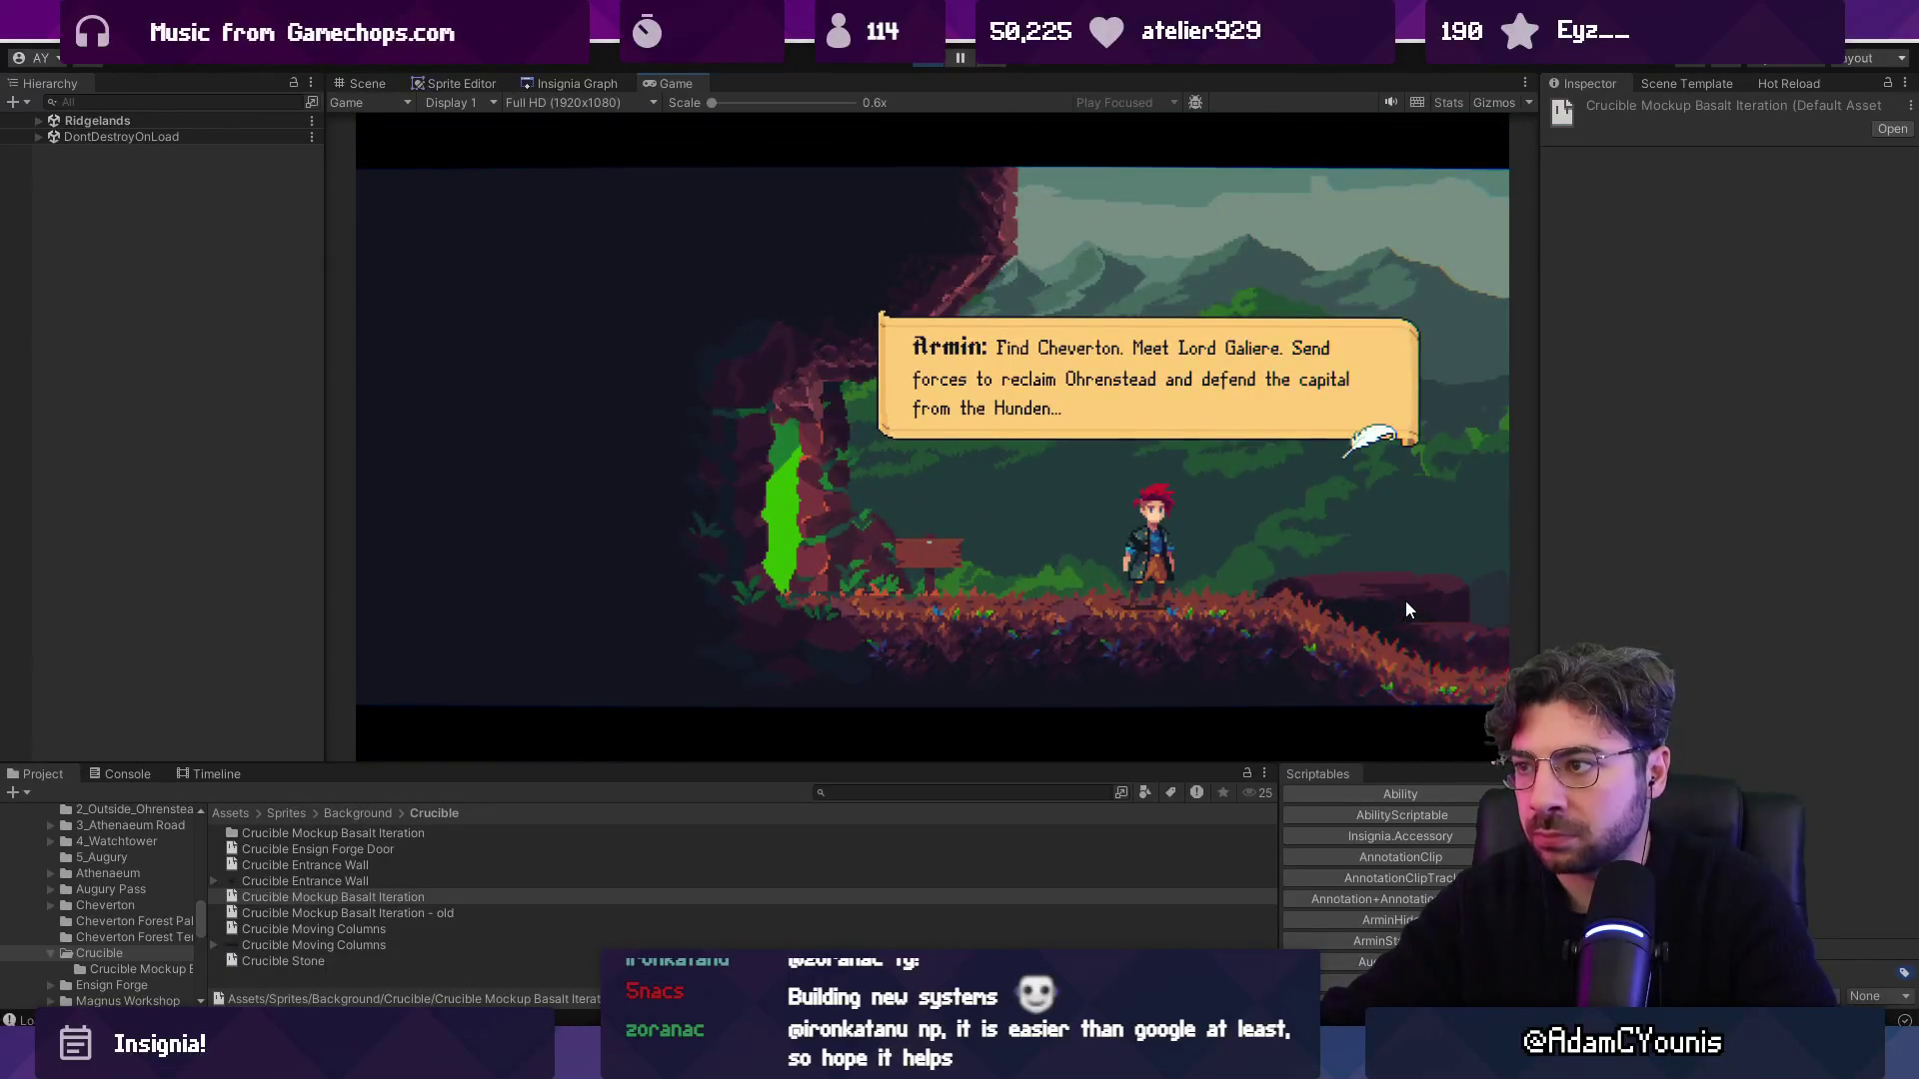
# Finish Armin's Ridgelands dialogue, then open and close the Journal twice, including its Mastery page.
pyautogui.press('space')
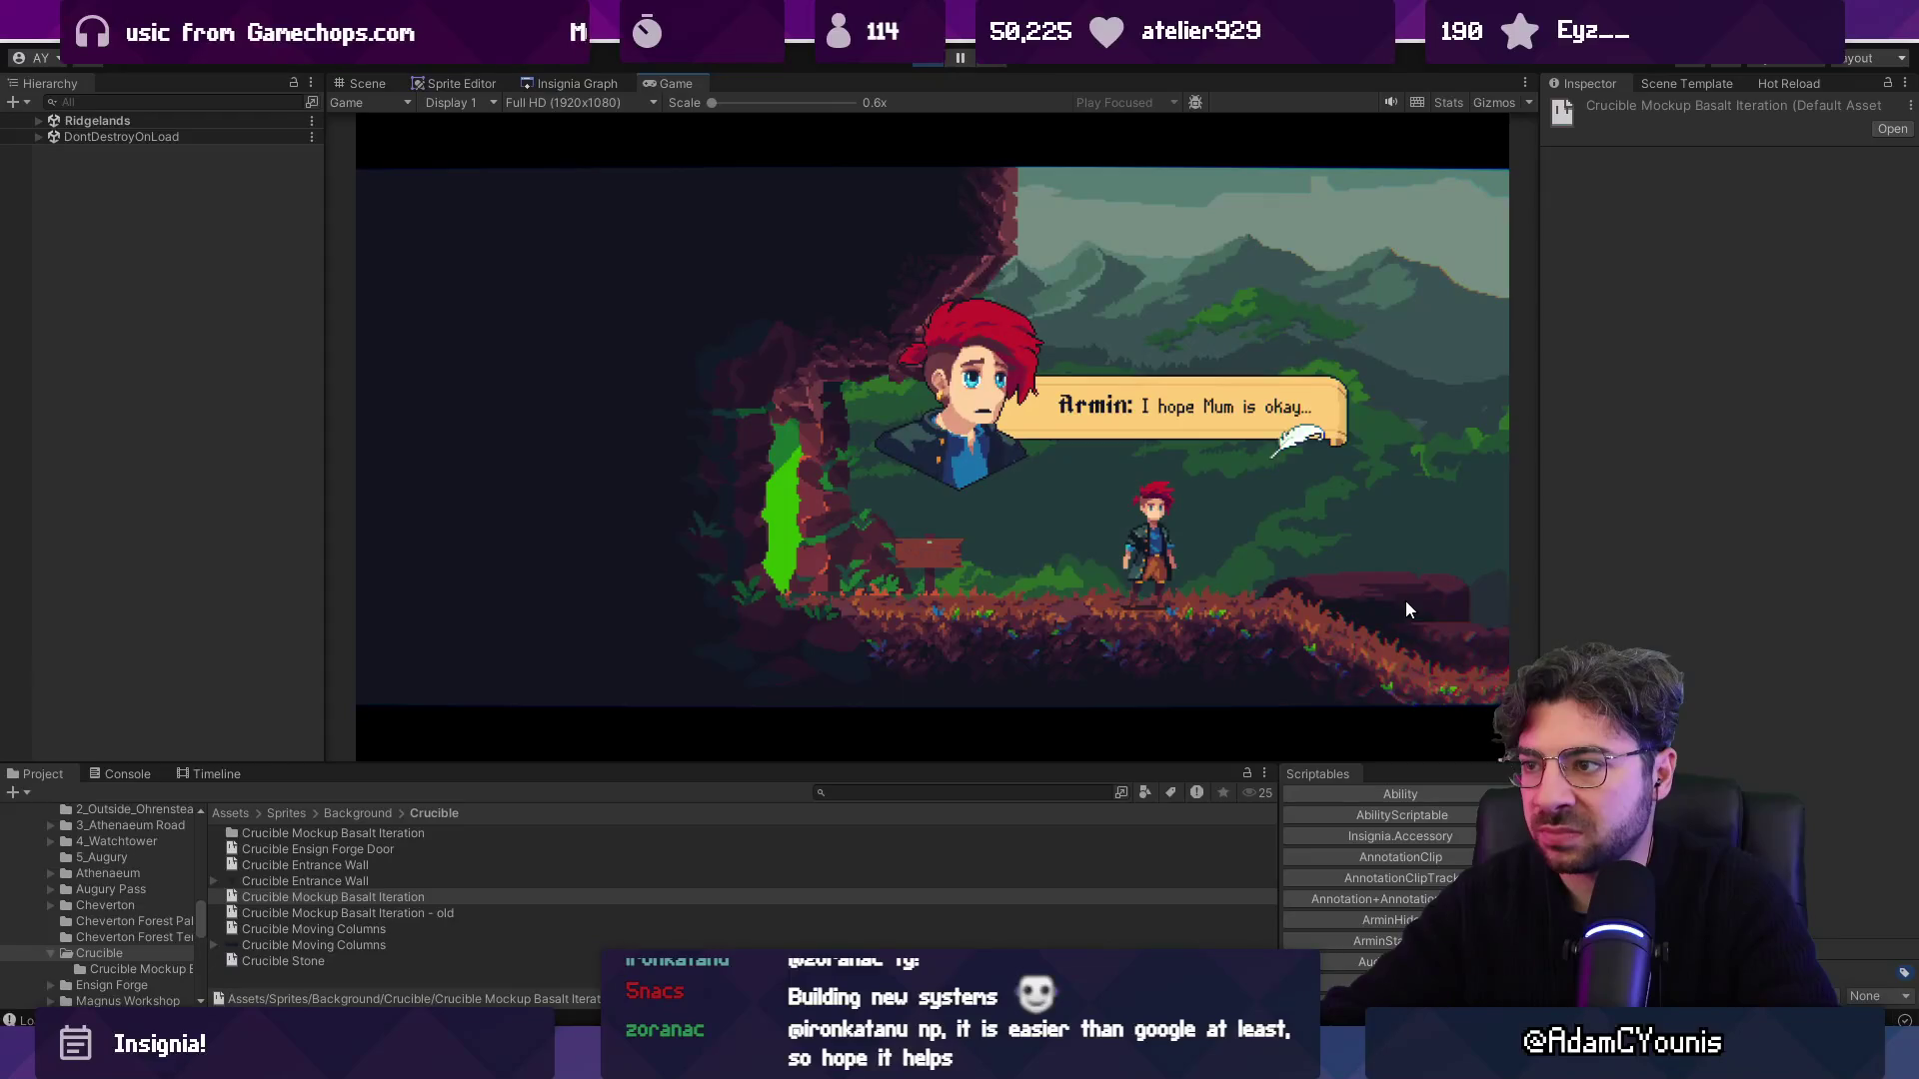
pyautogui.press('space')
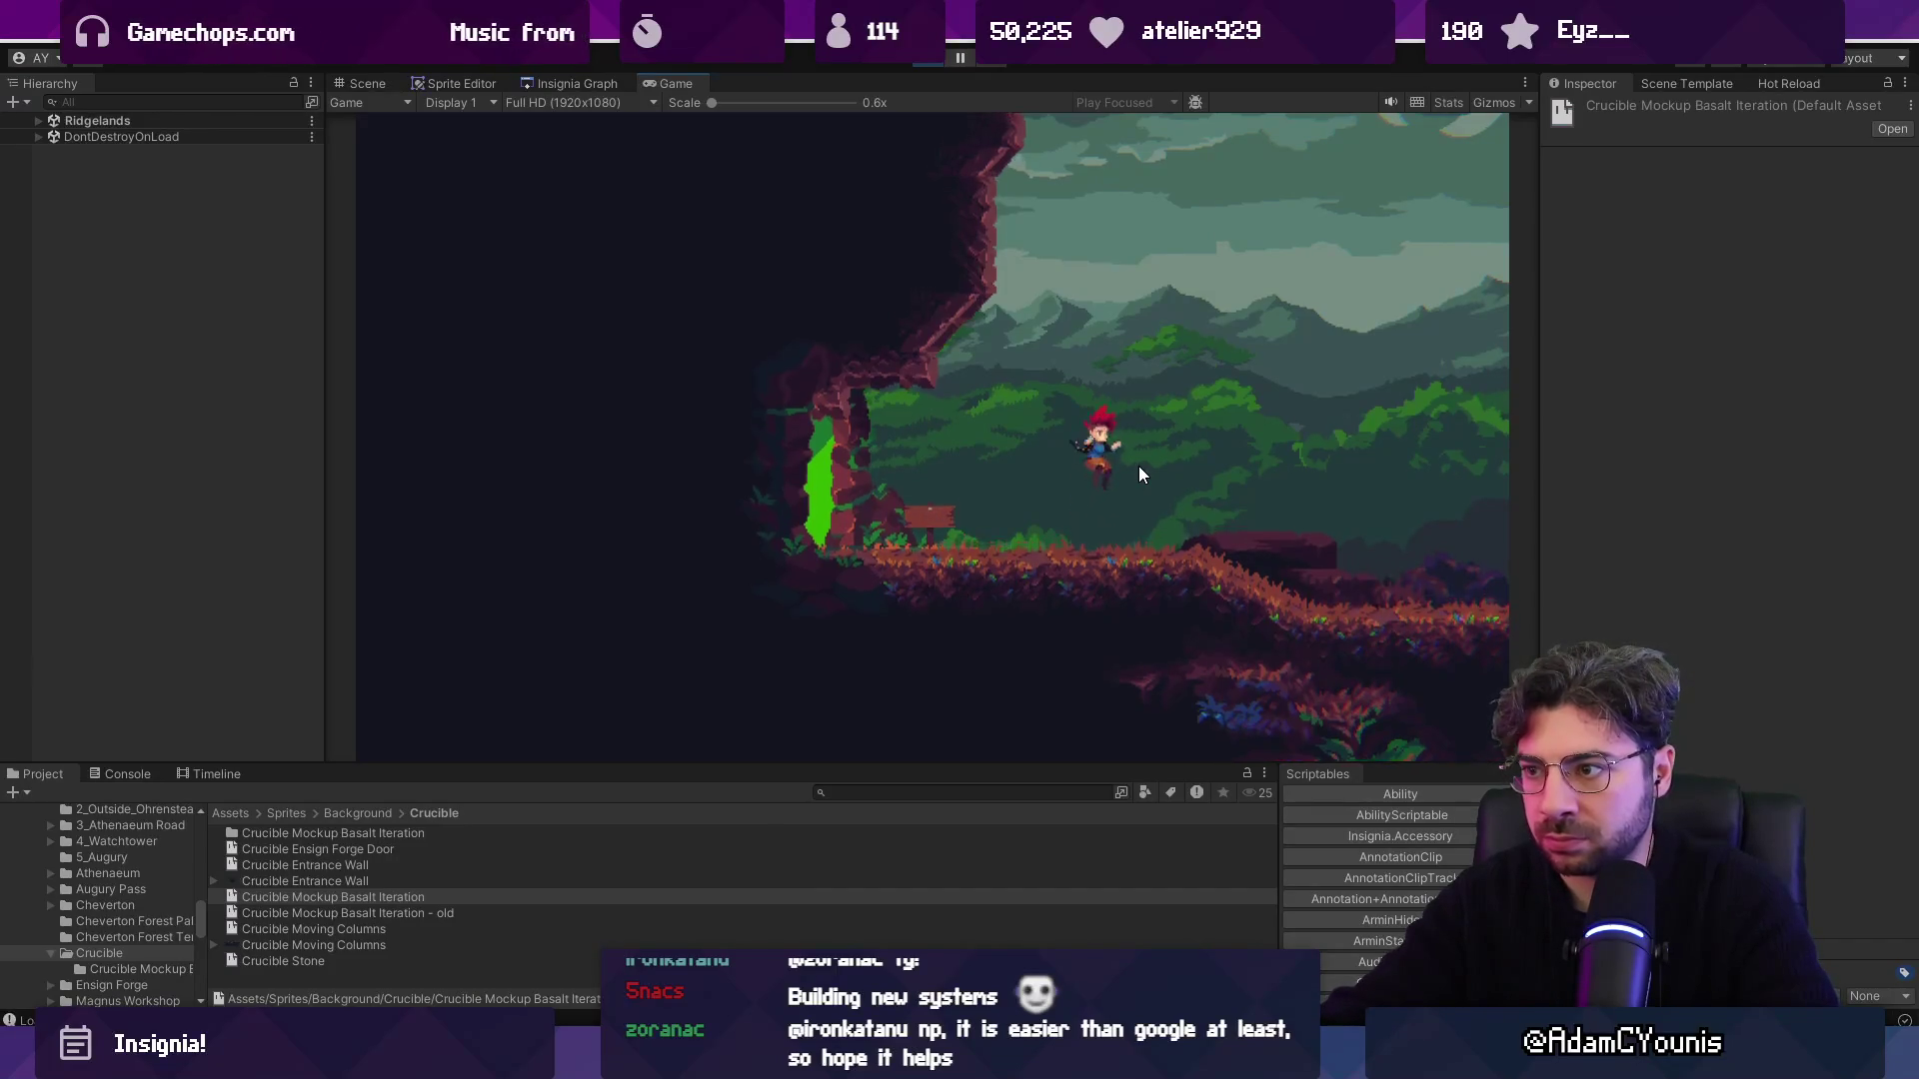
pyautogui.press('Escape')
pyautogui.press('e')
pyautogui.press('Escape')
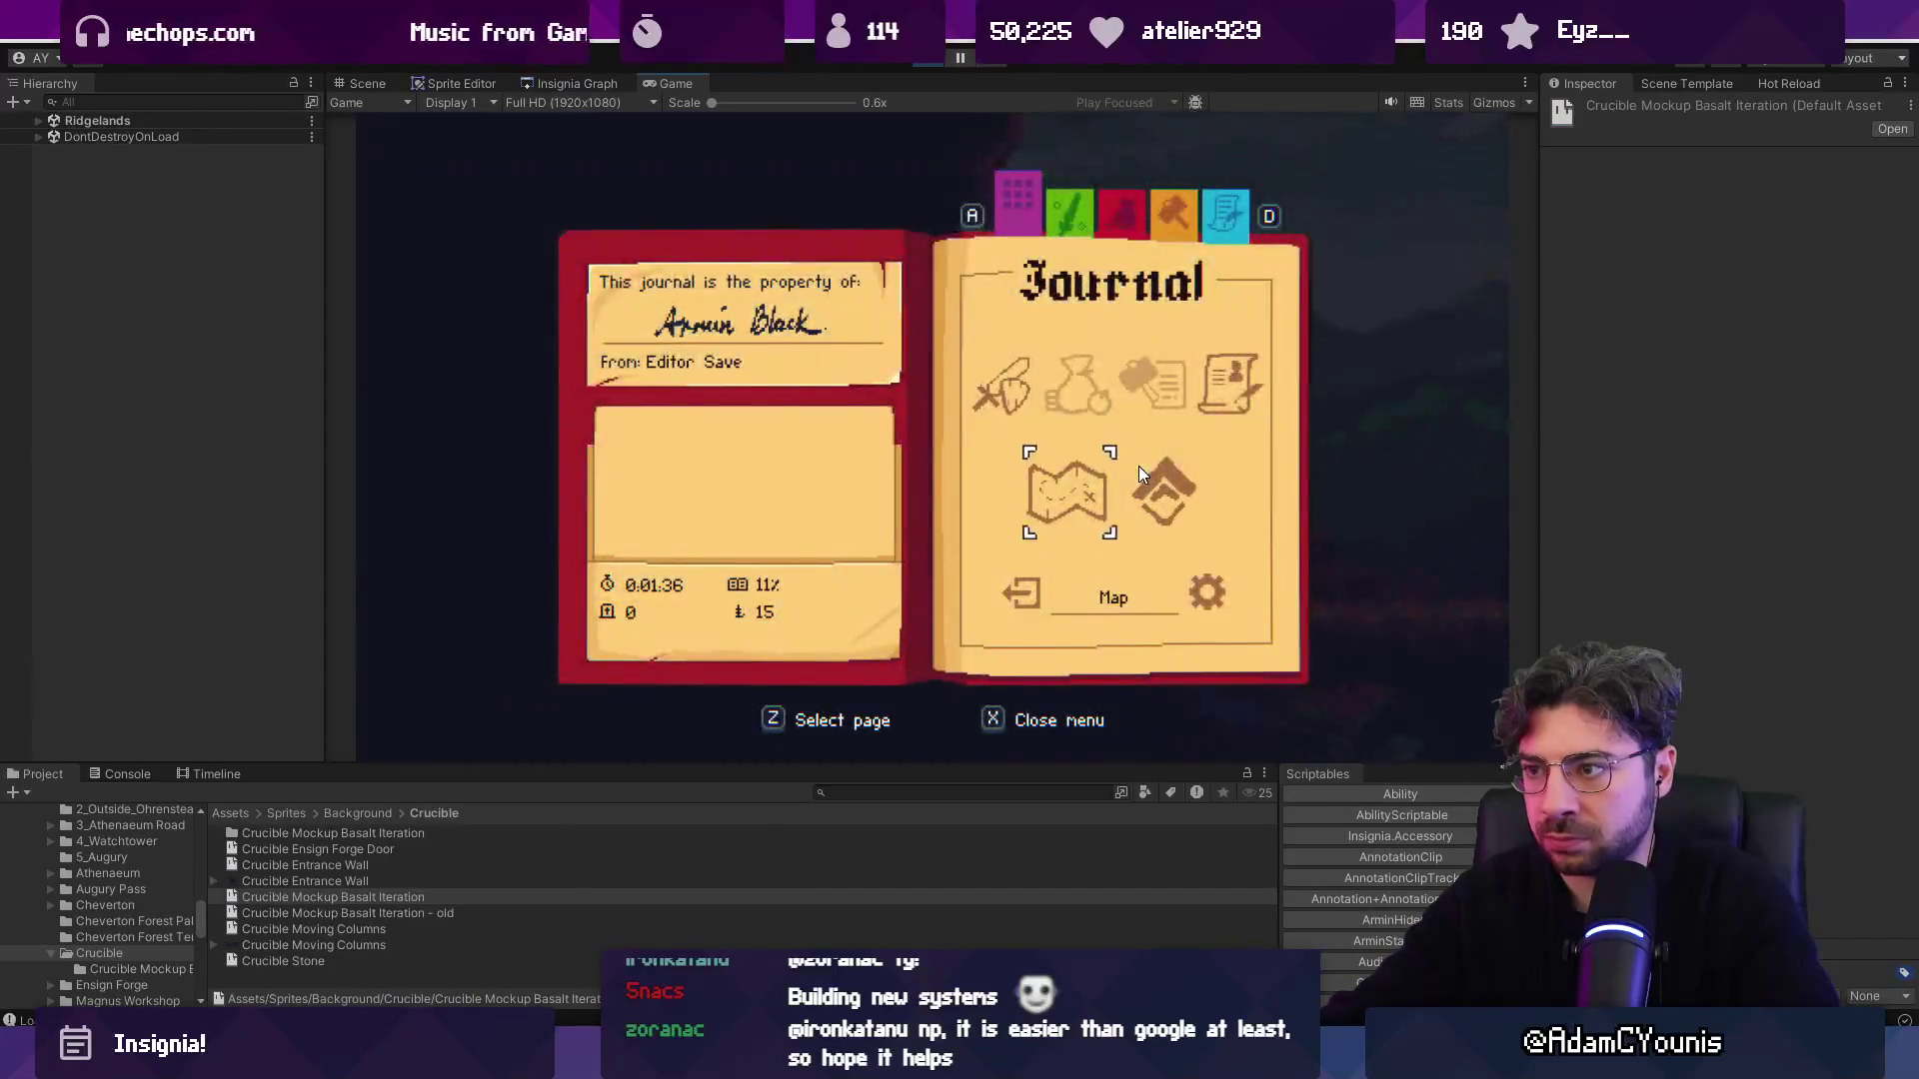
pyautogui.hotkey('shift', 'space')
pyautogui.hotkey('shift', 'space')
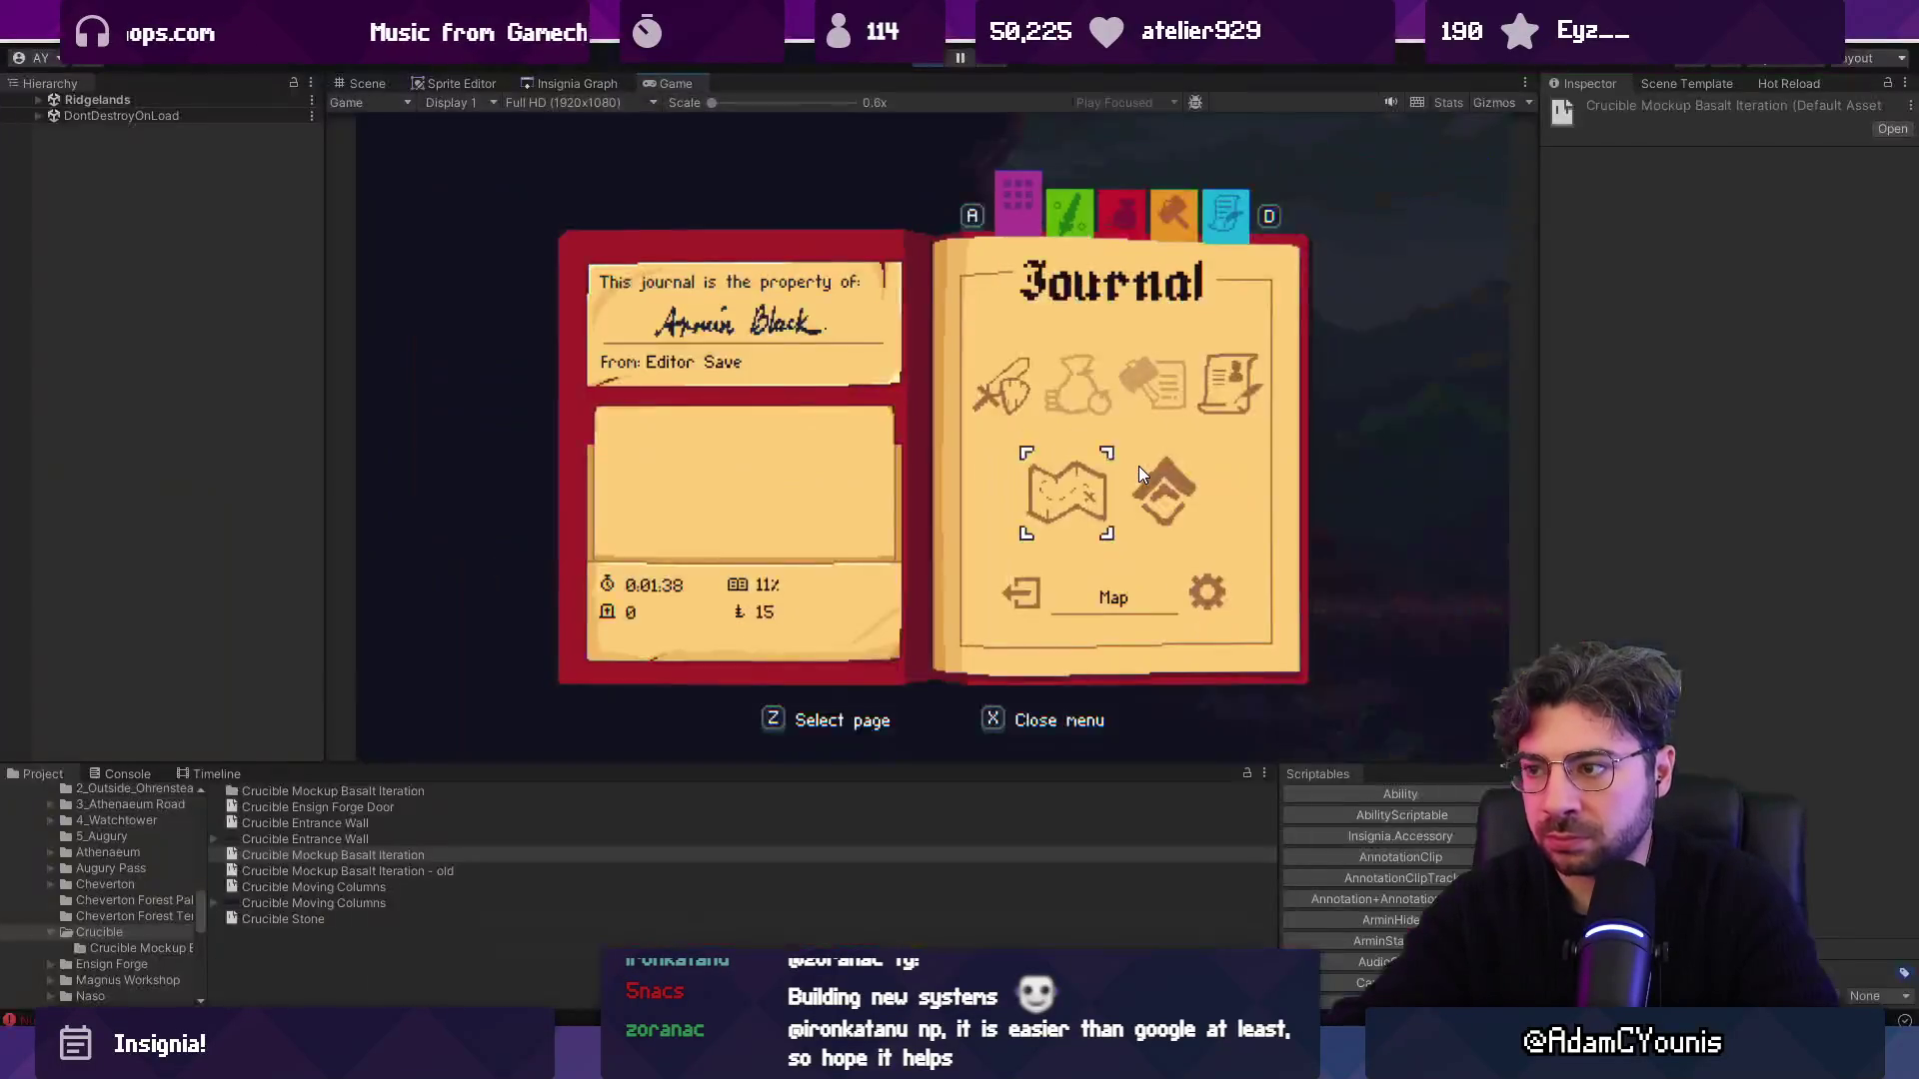
pyautogui.press('Escape')
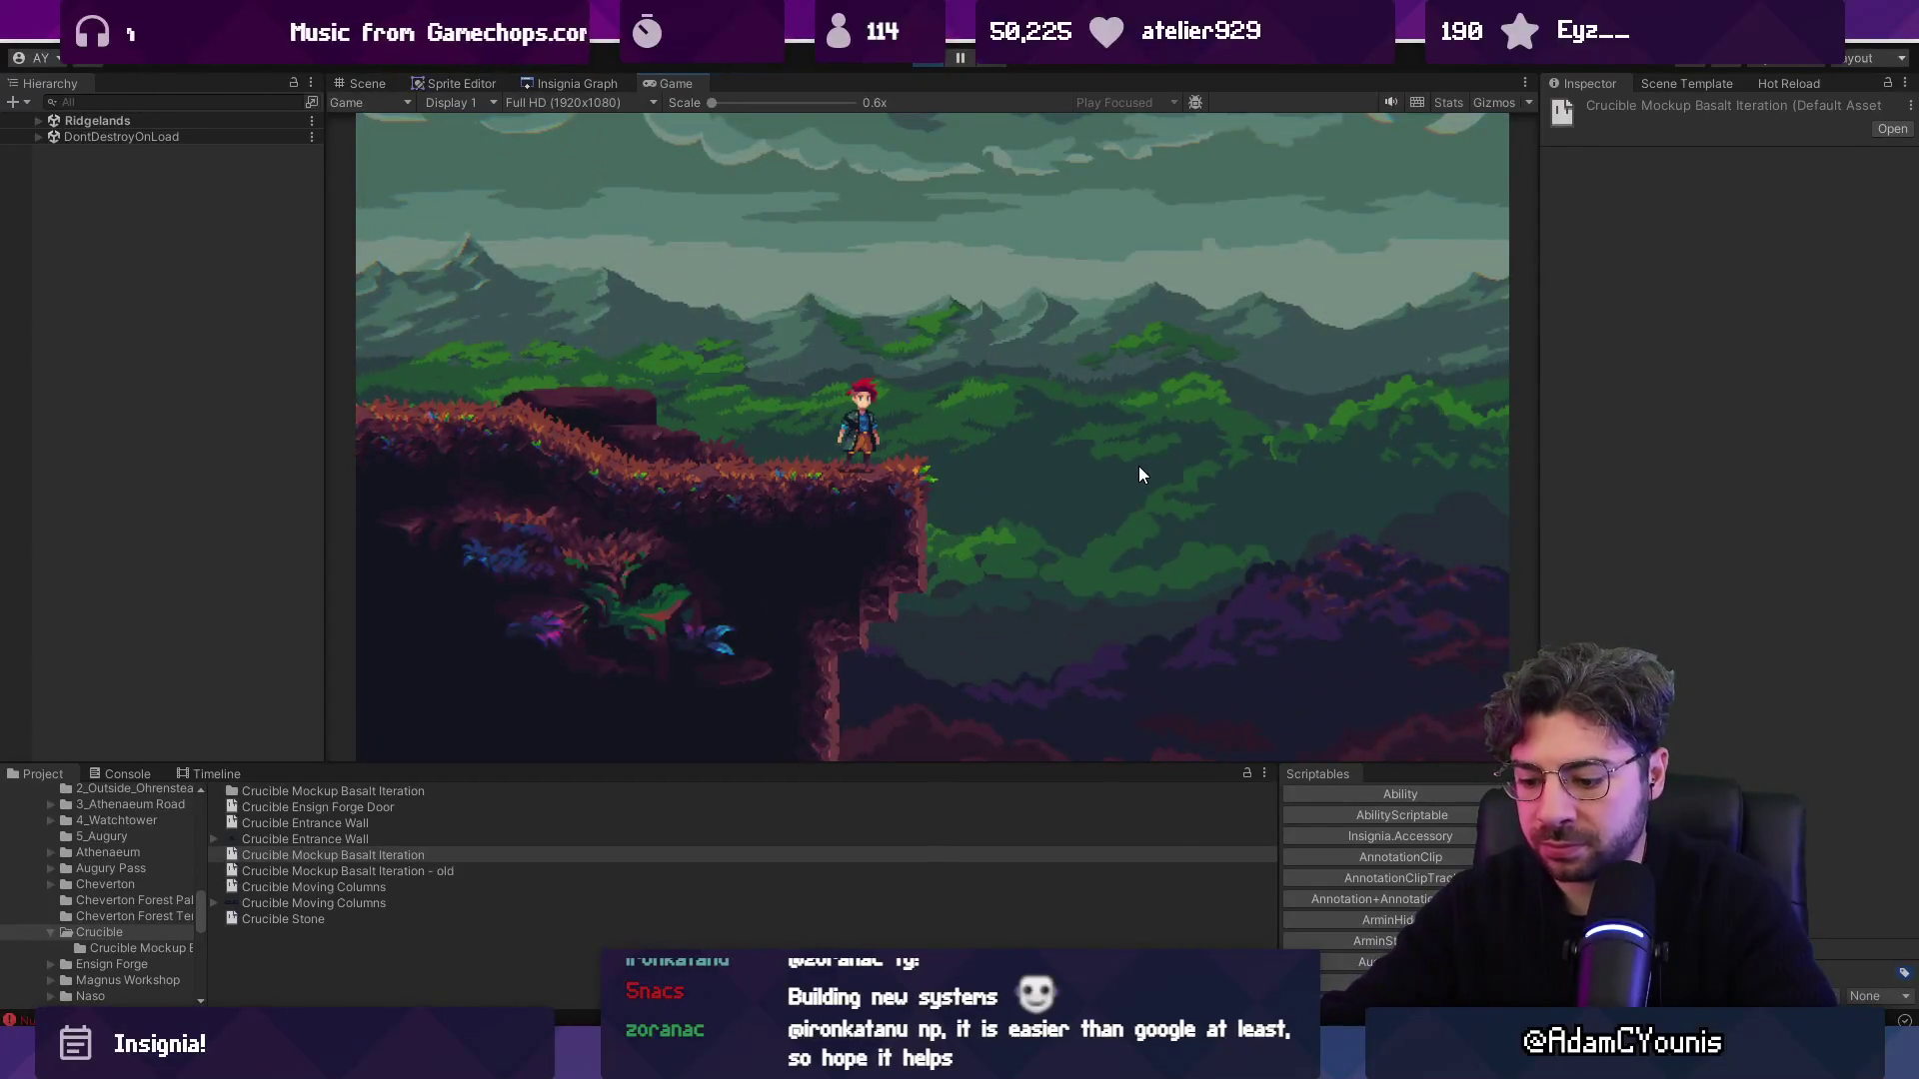
pyautogui.press('Escape')
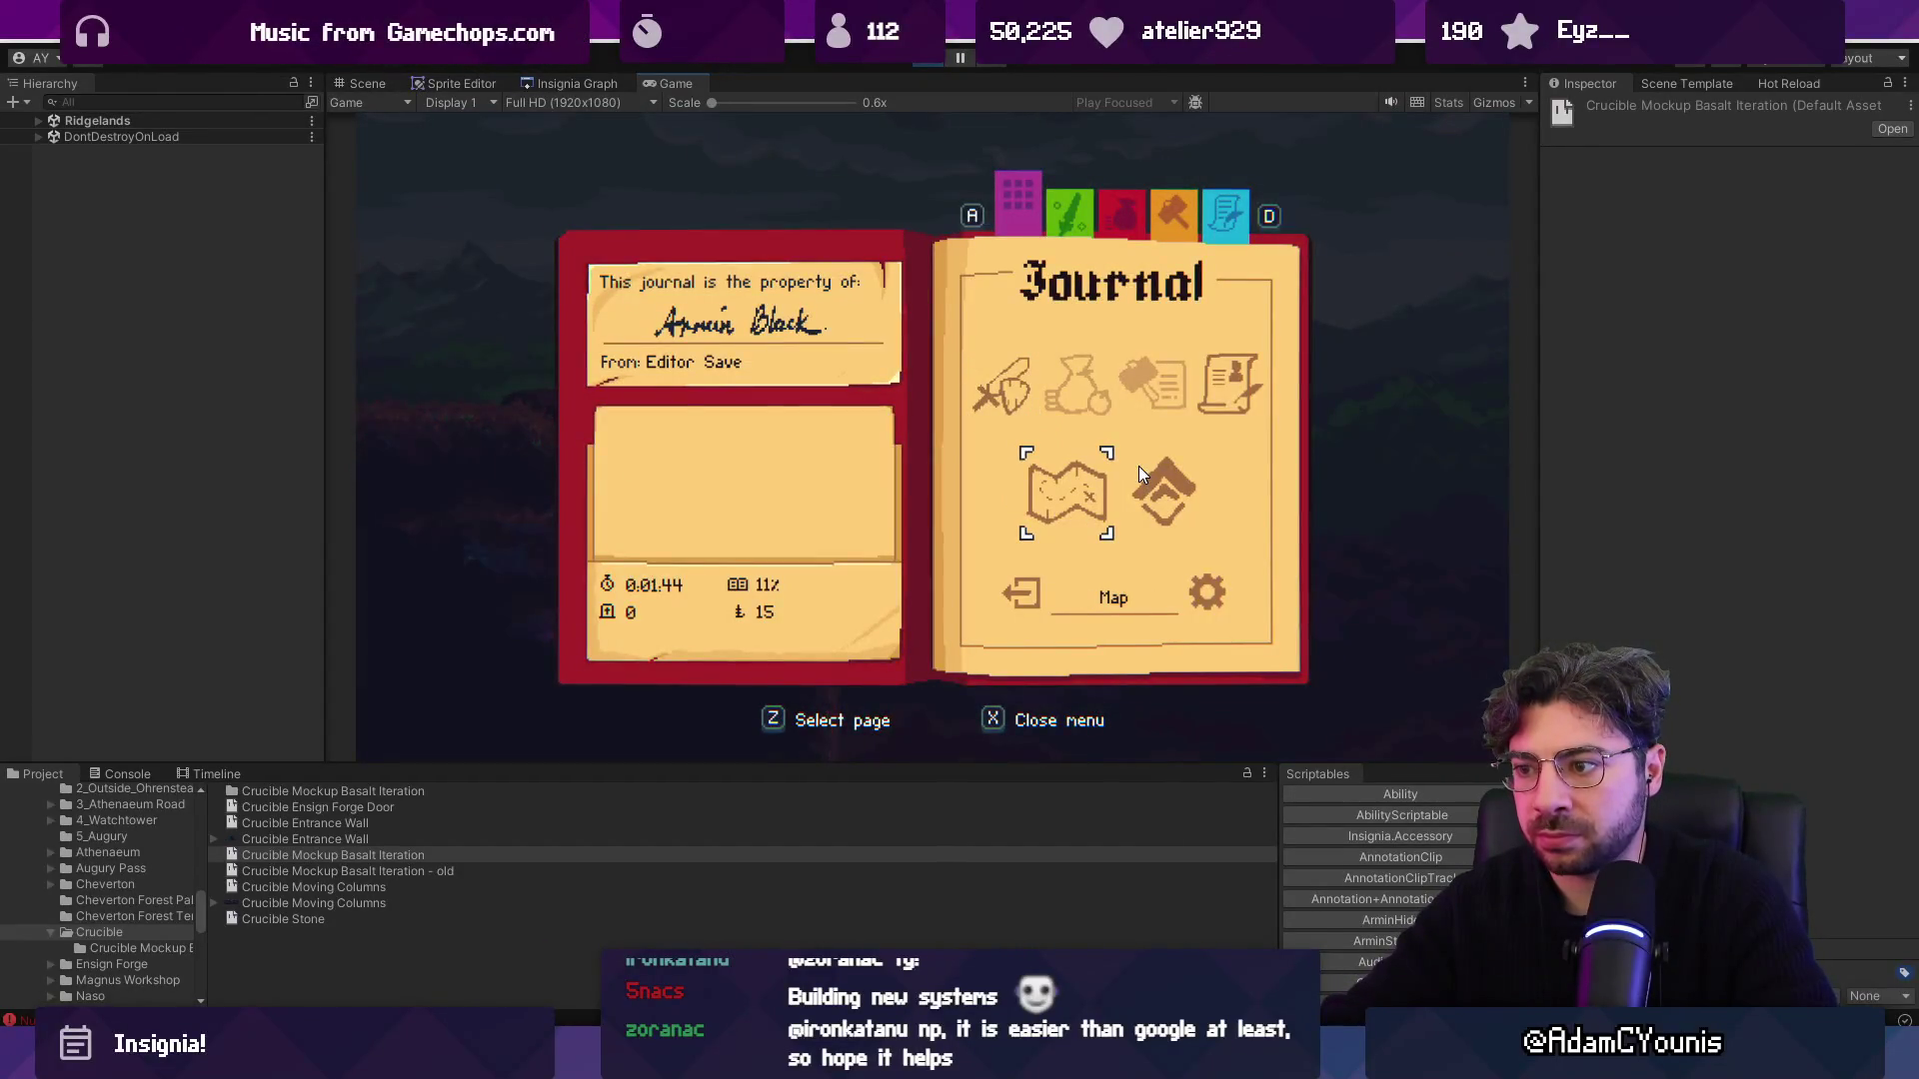
pyautogui.press('Escape')
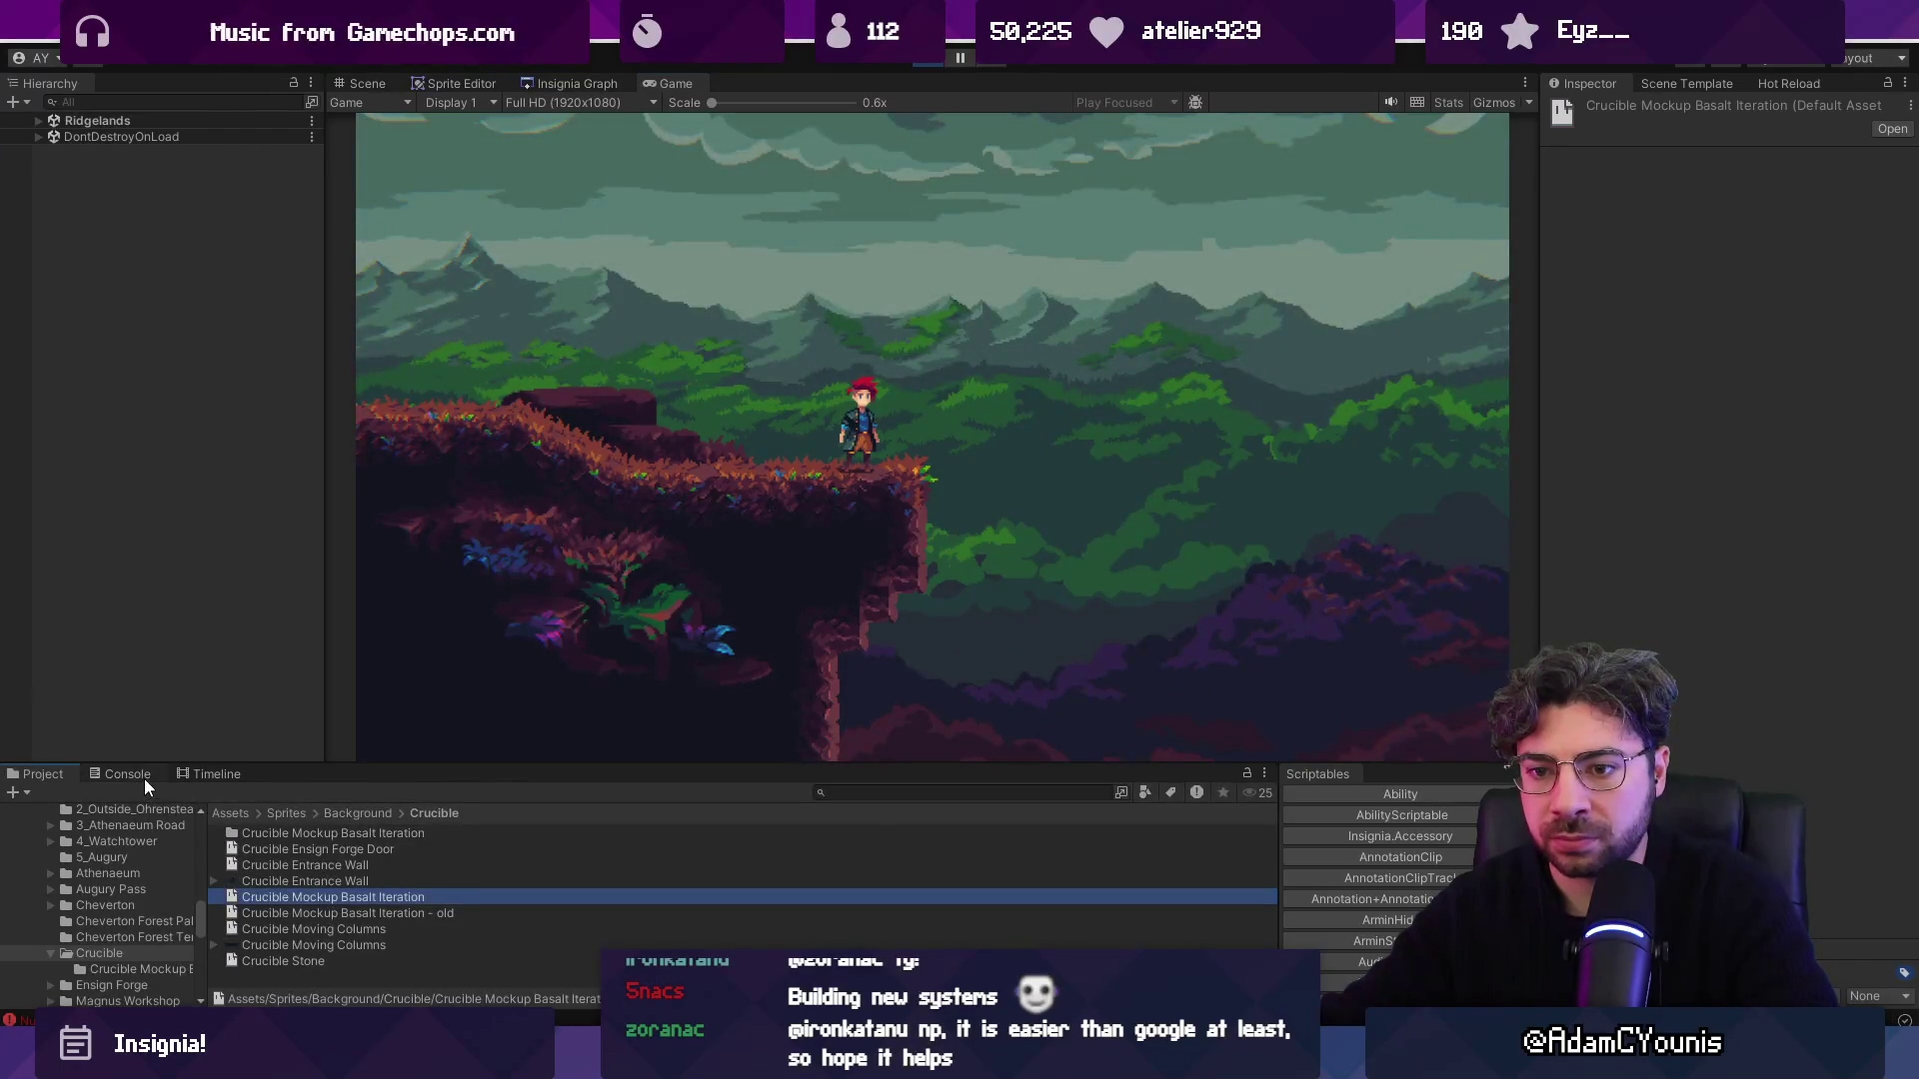
# Clear the Console, reproduce the SetZoom NullReferenceException, and open WorldGraph.cs at line 287.
pyautogui.click(144, 781)
pyautogui.moveTo(627, 770); pyautogui.dragTo(628, 576)
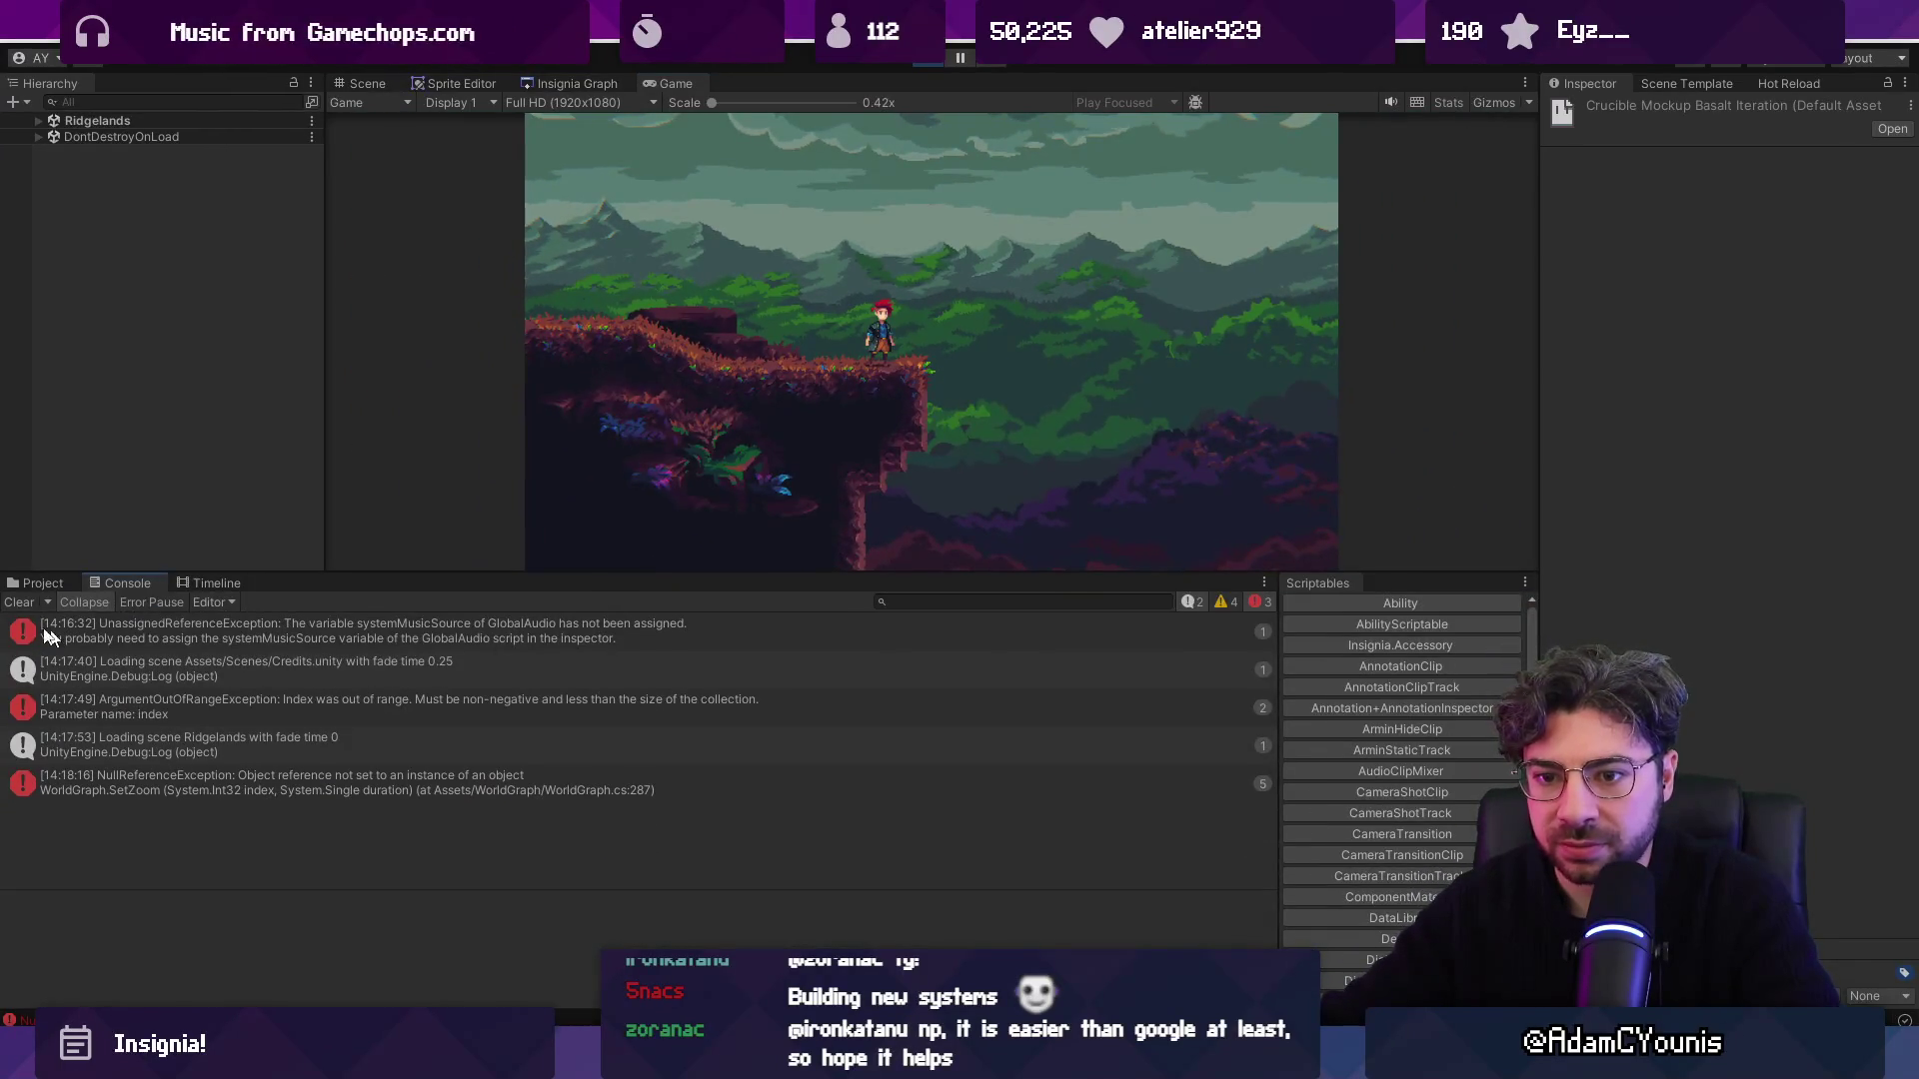
pyautogui.click(193, 797)
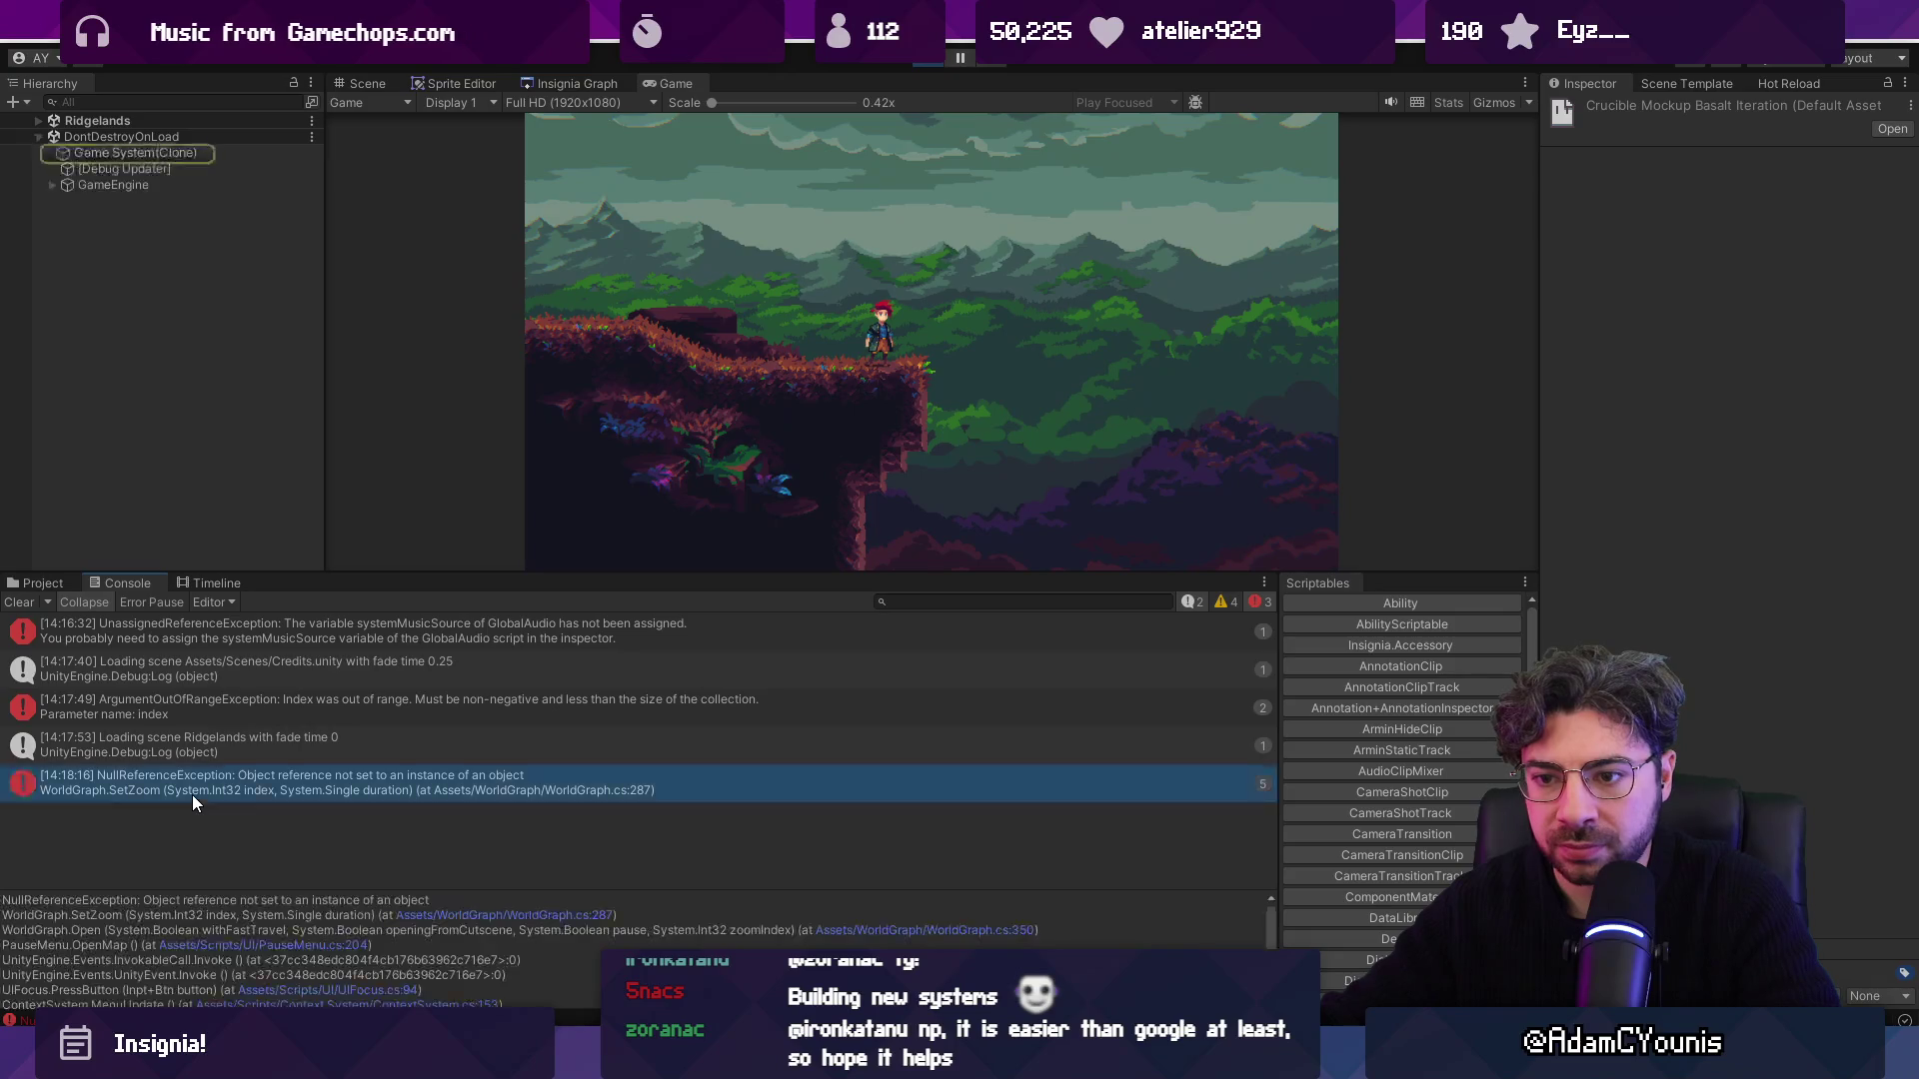
pyautogui.click(21, 603)
pyautogui.click(1054, 386)
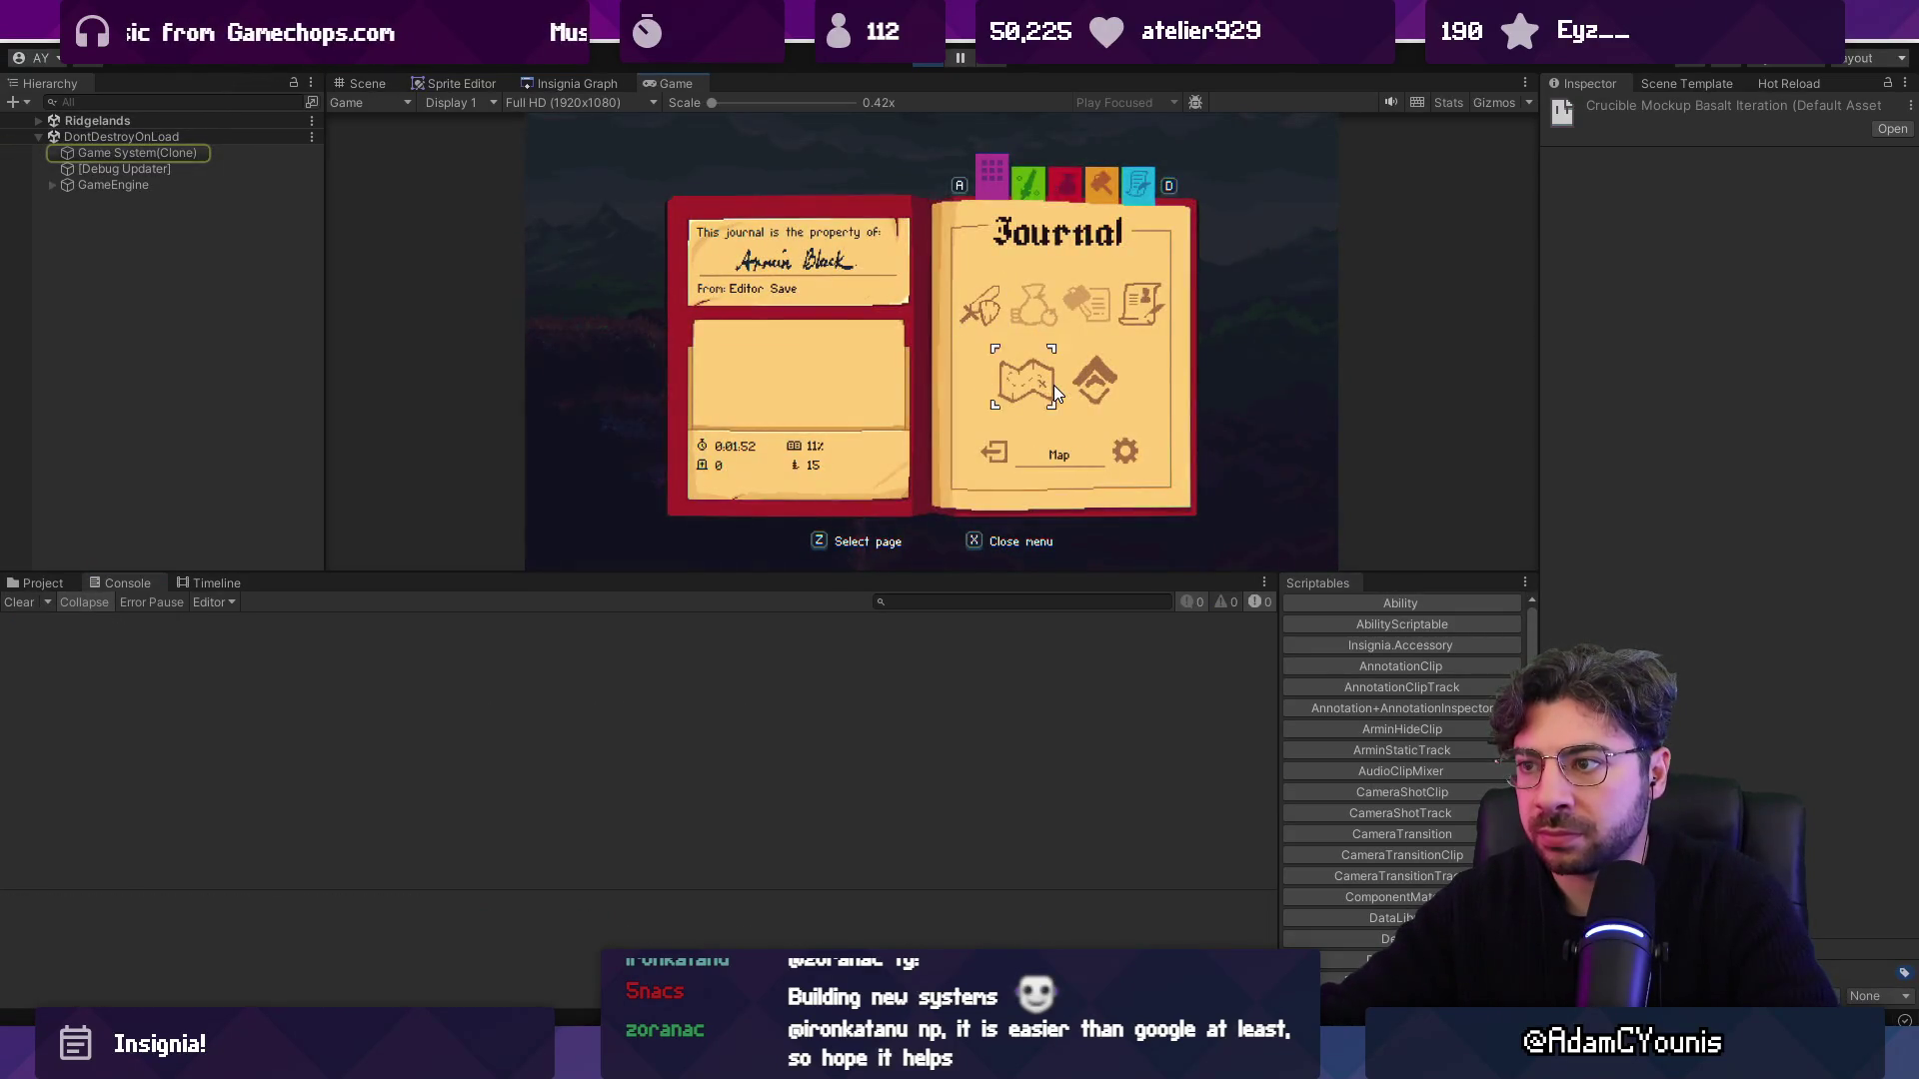
pyautogui.click(300, 628)
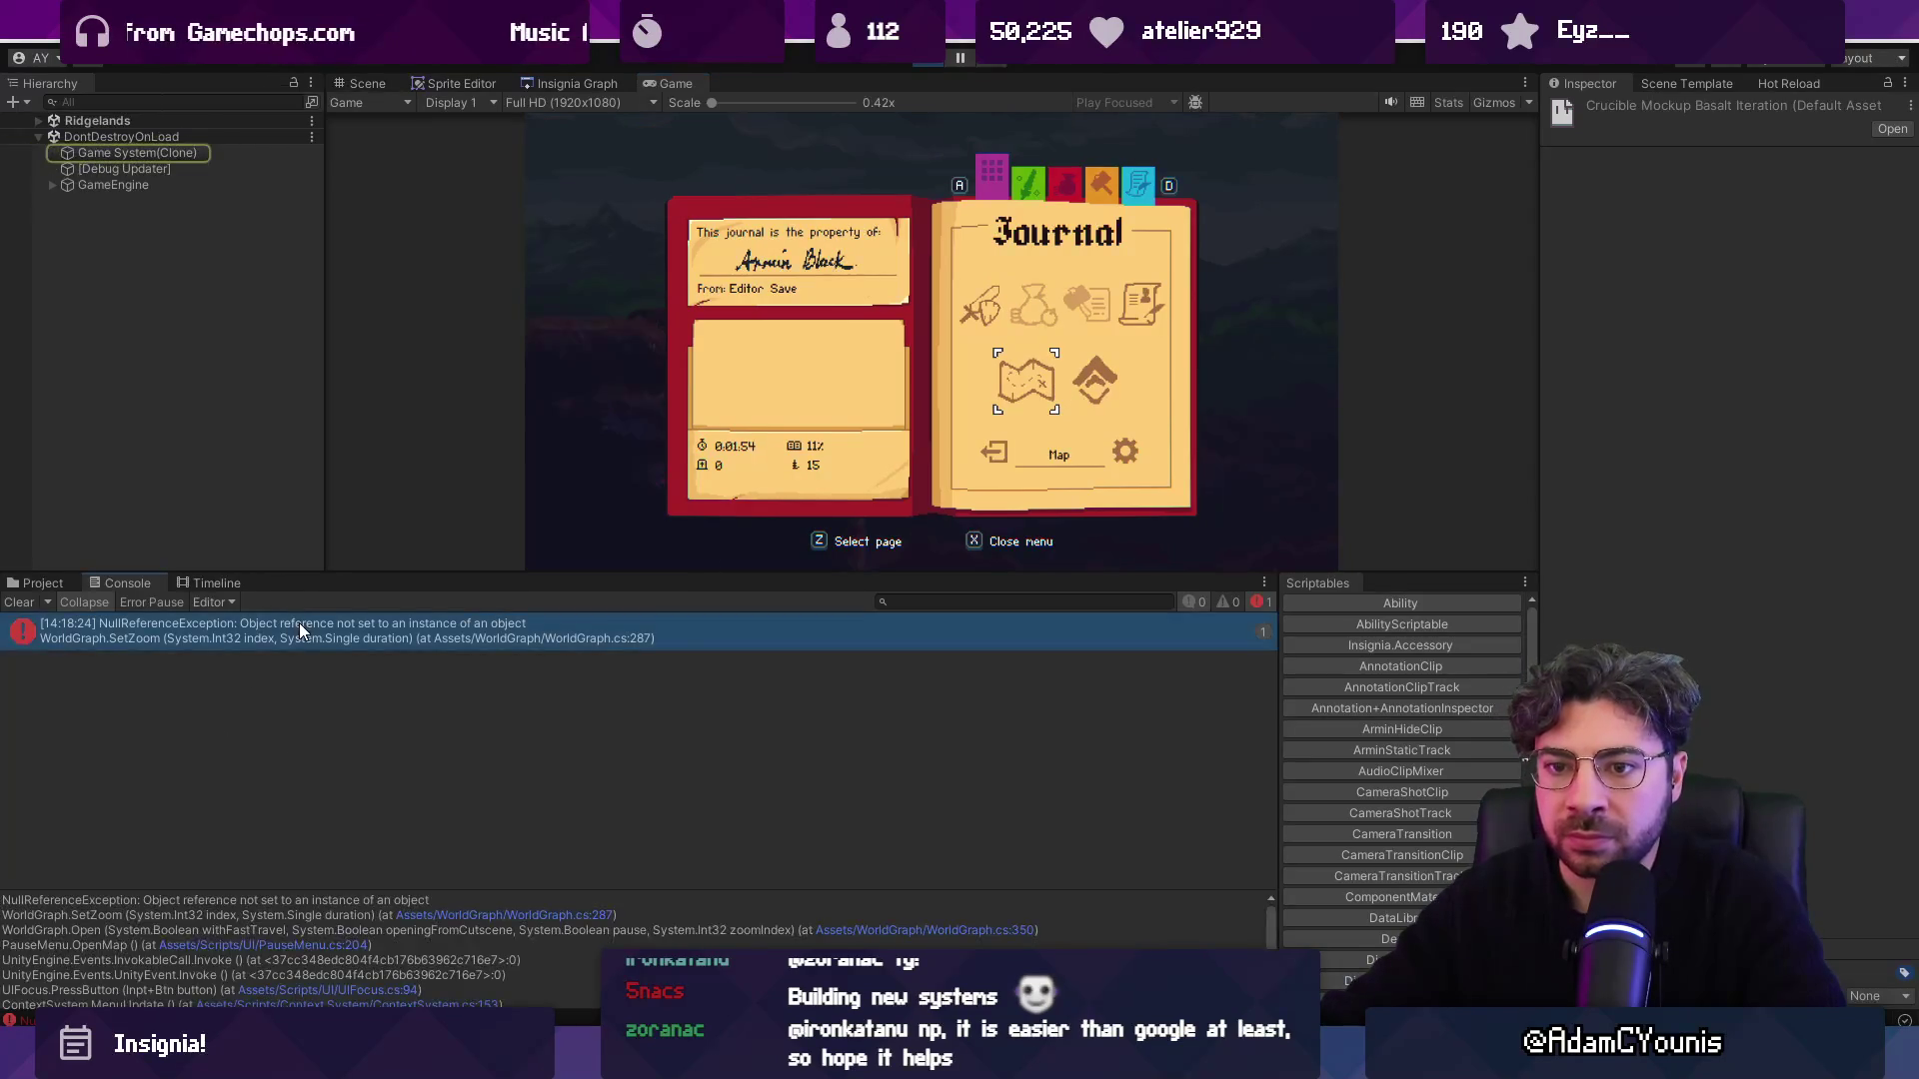
pyautogui.moveTo(522, 890); pyautogui.dragTo(538, 756)
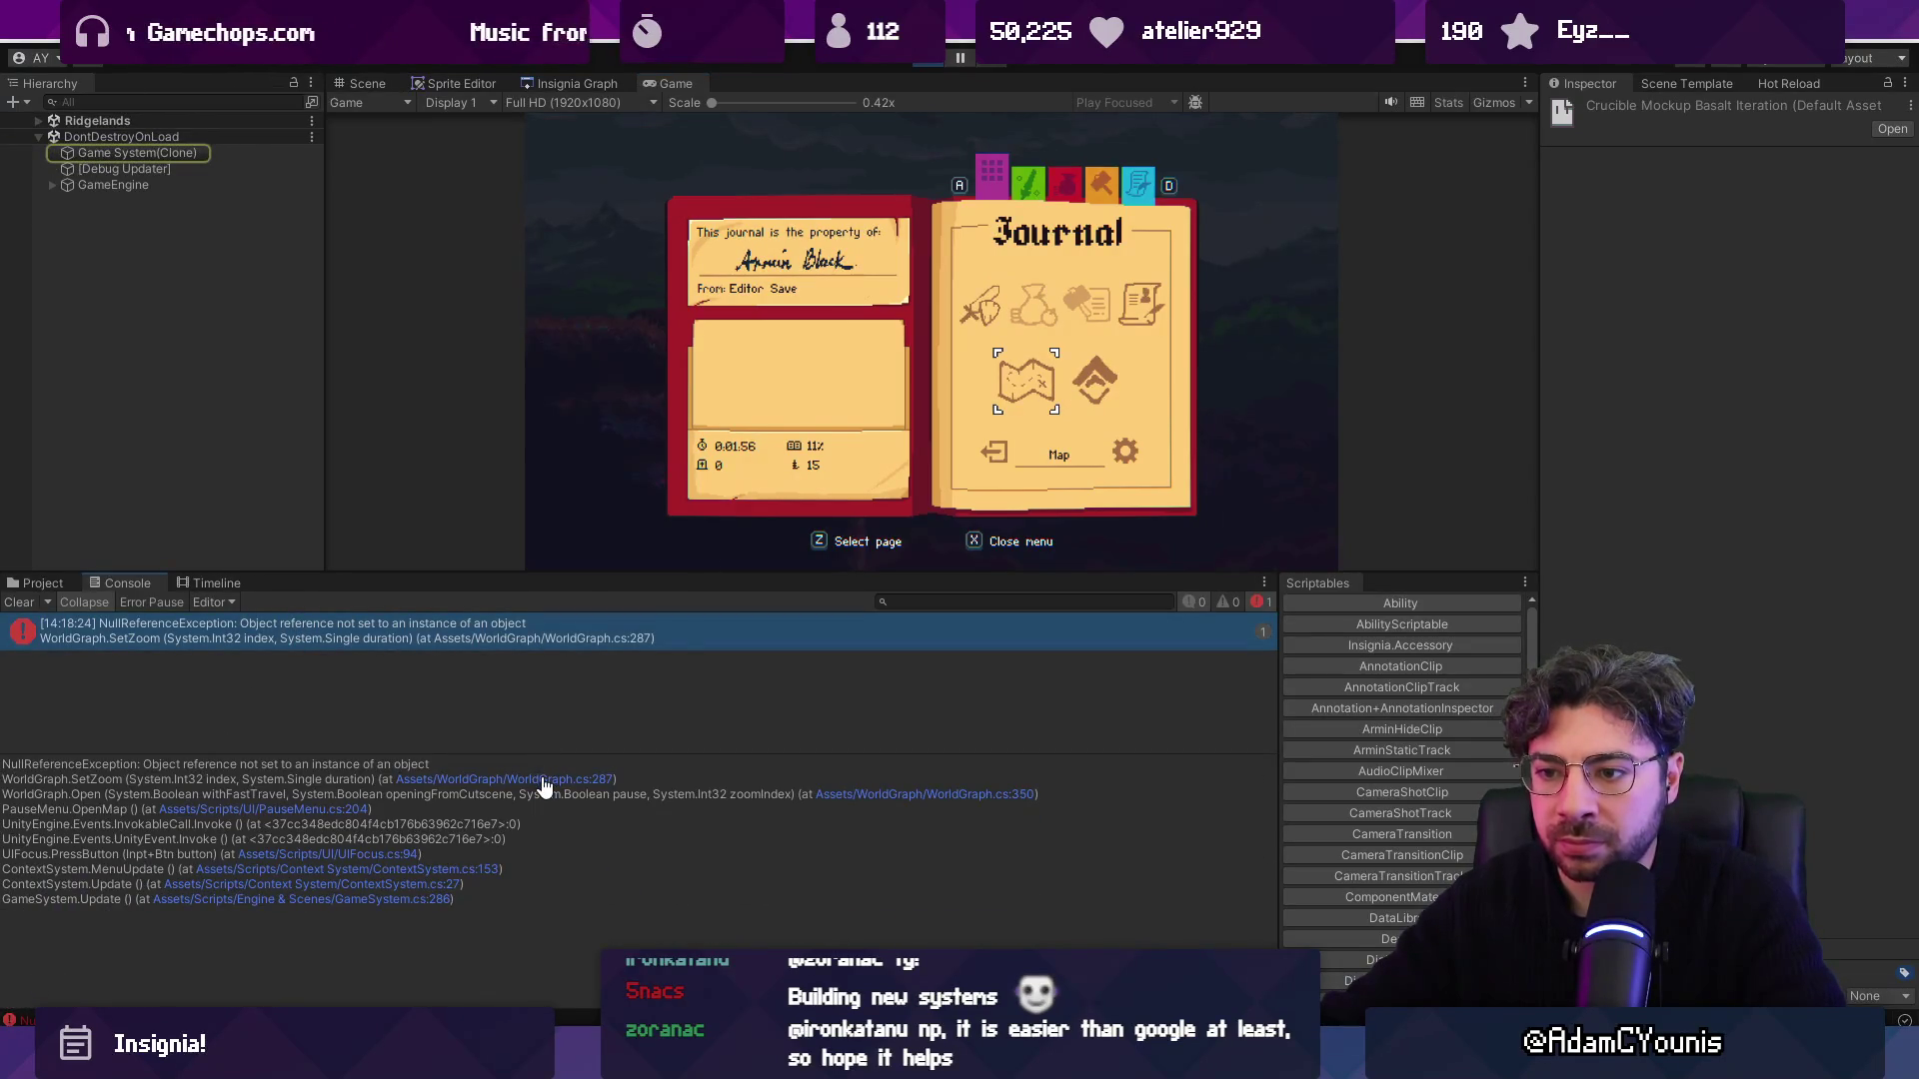
pyautogui.click(545, 780)
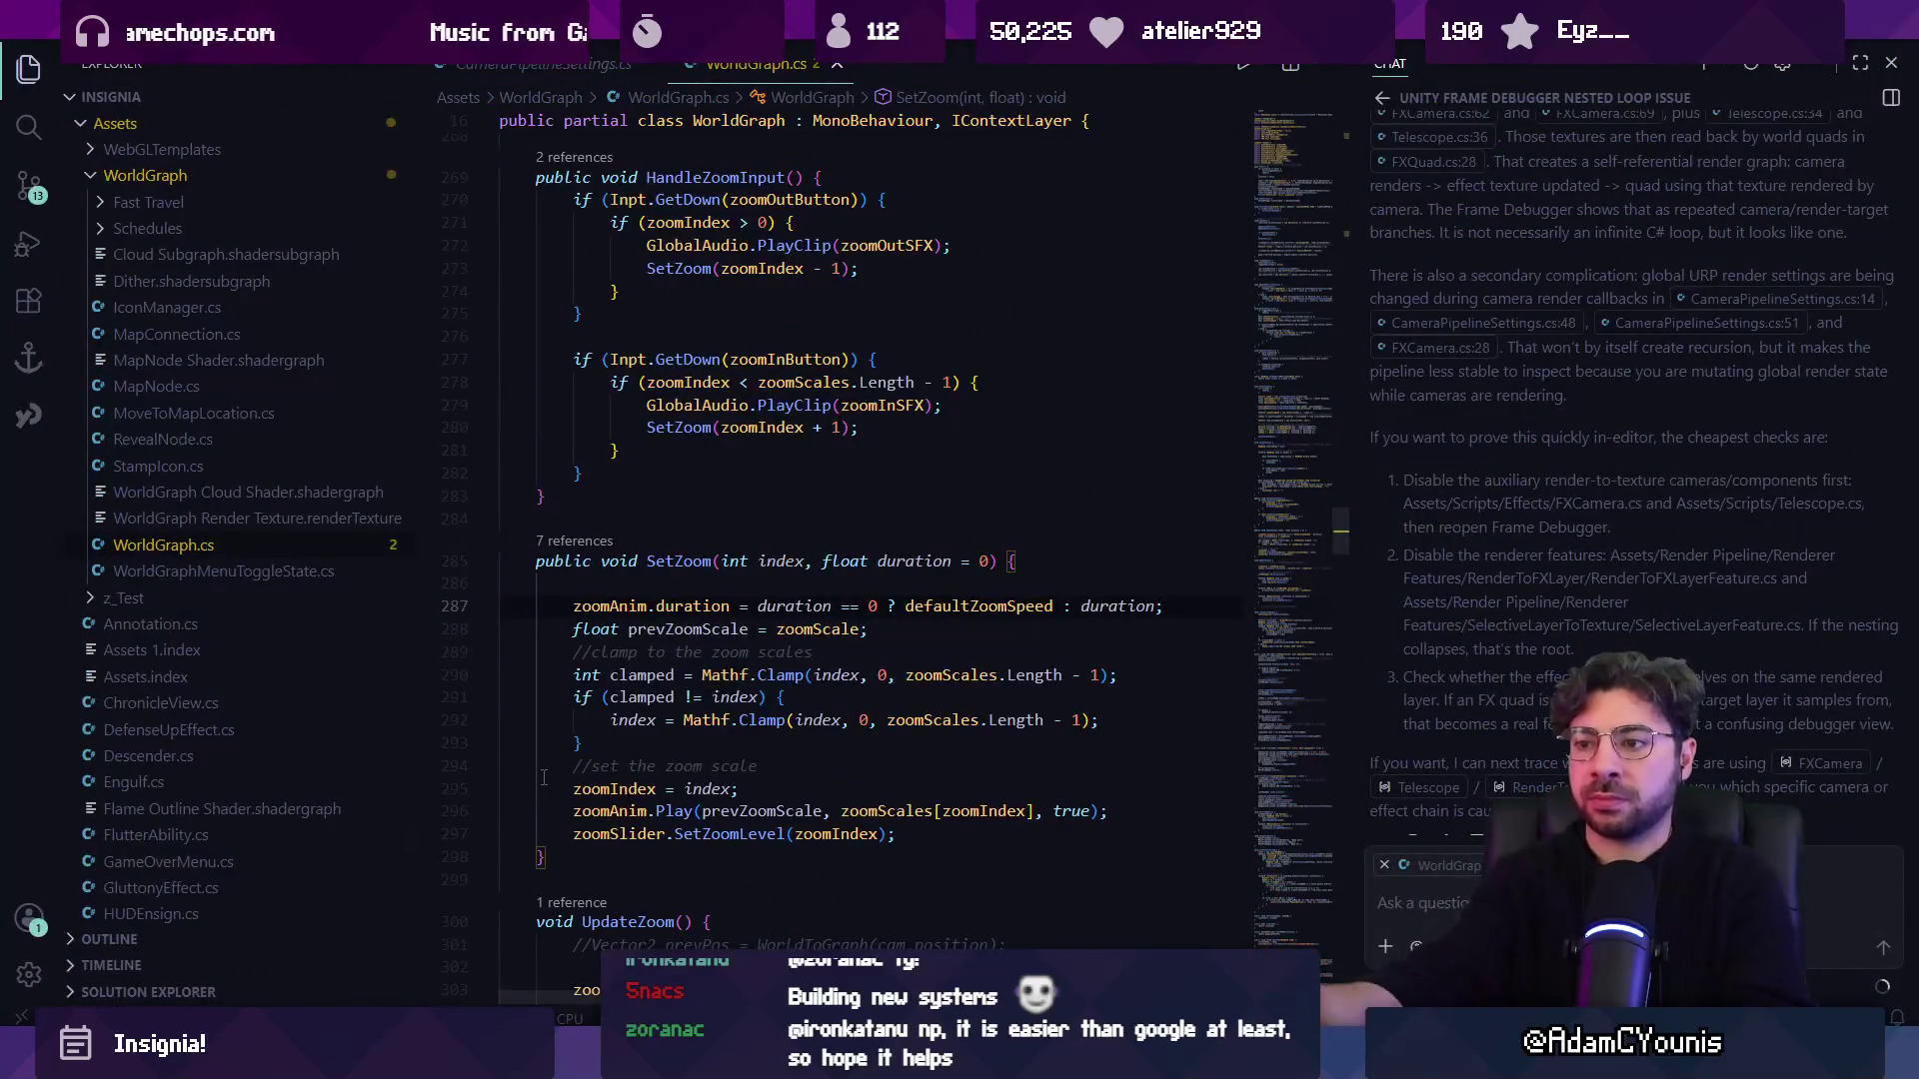
# Open the WorldGraph.Open call at WorldGraph.cs line 350, then return to Unity.
pyautogui.hotkey('alt', 'Tab')
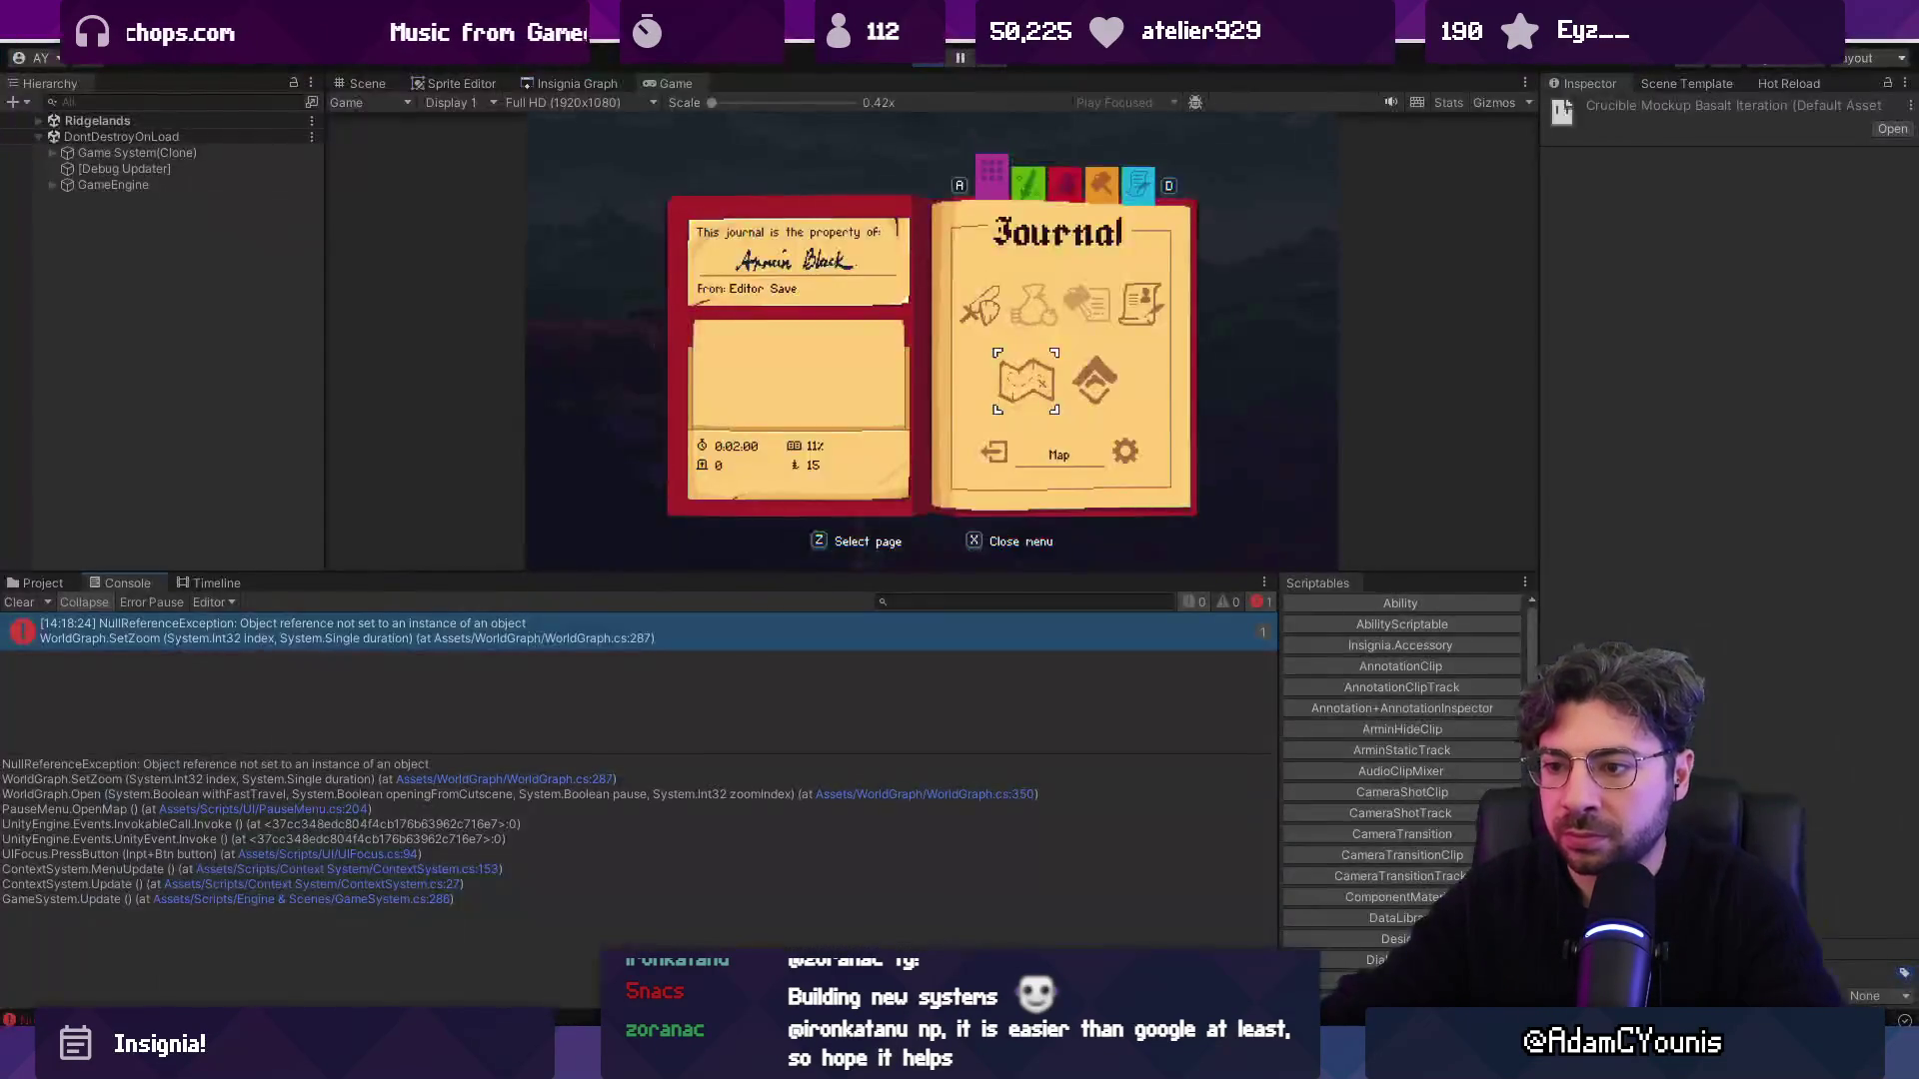
pyautogui.click(879, 796)
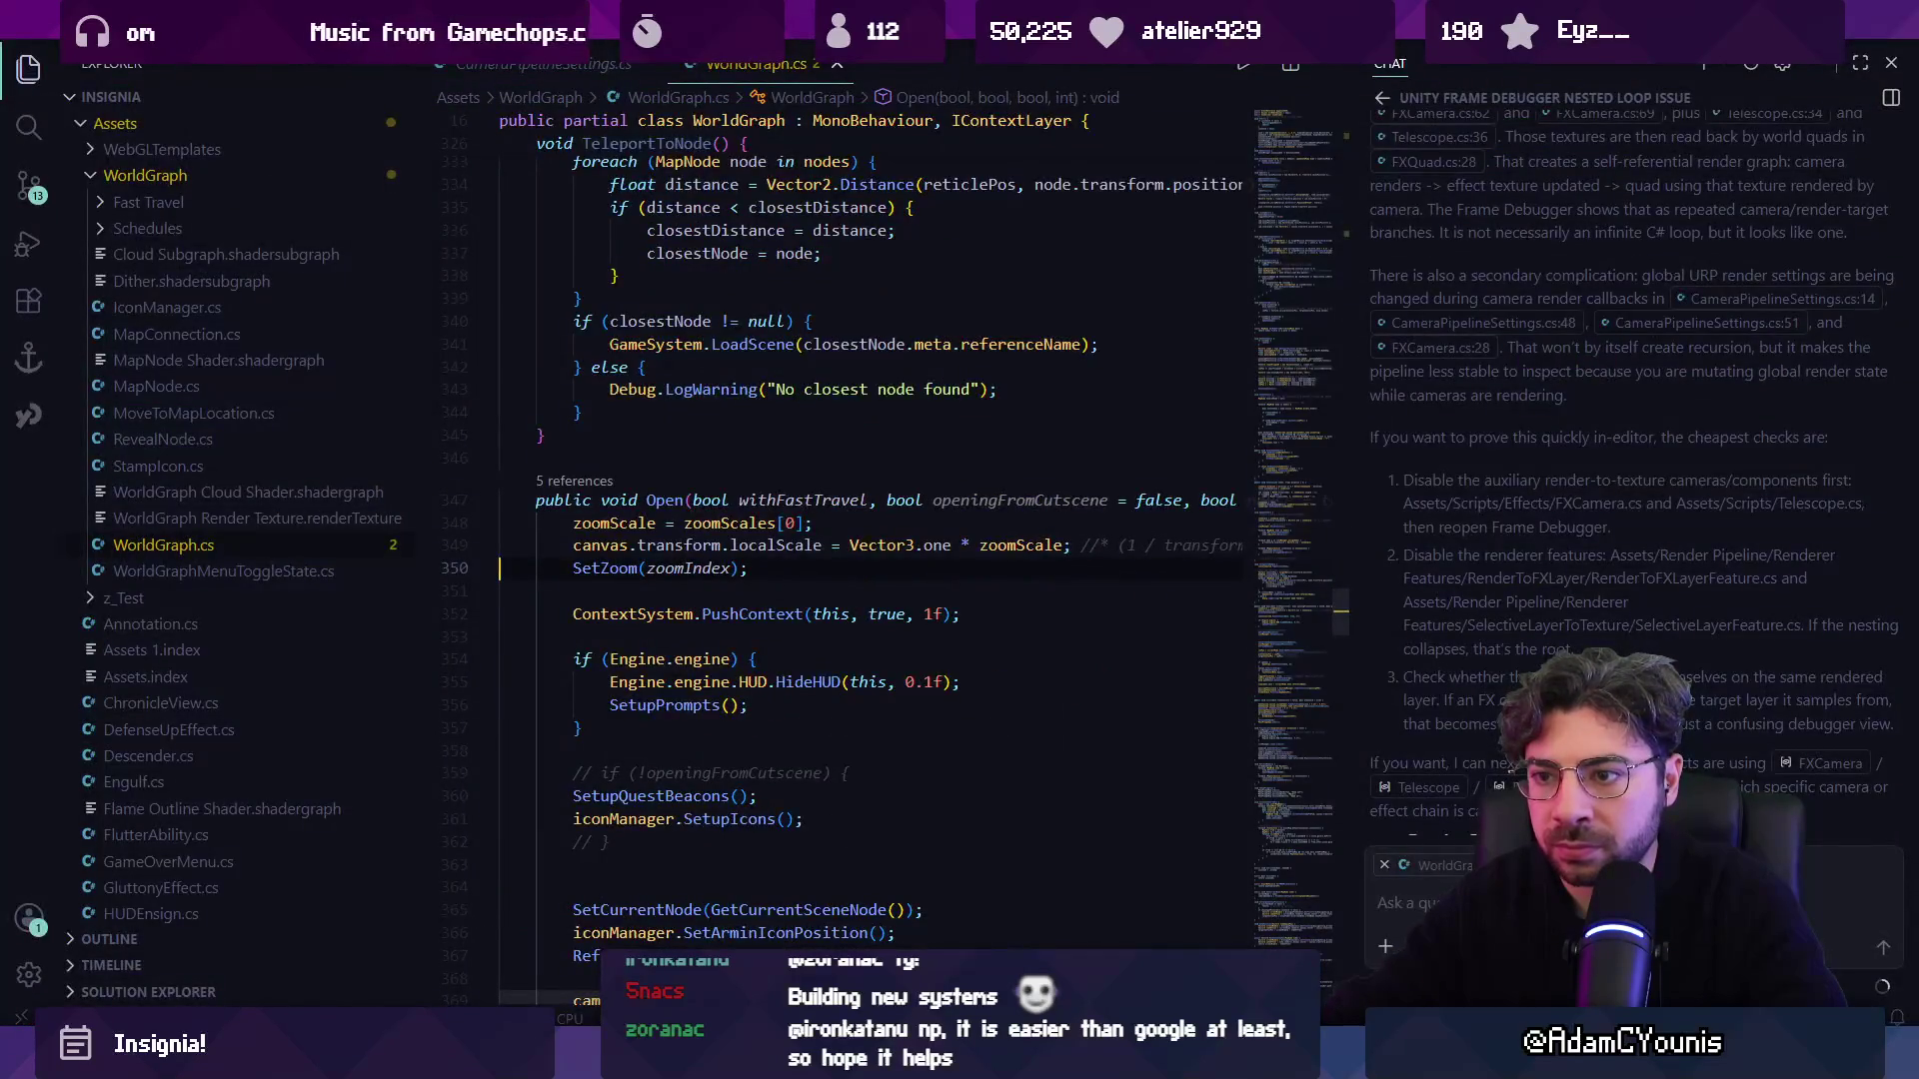
pyautogui.hotkey('alt', 'Tab')
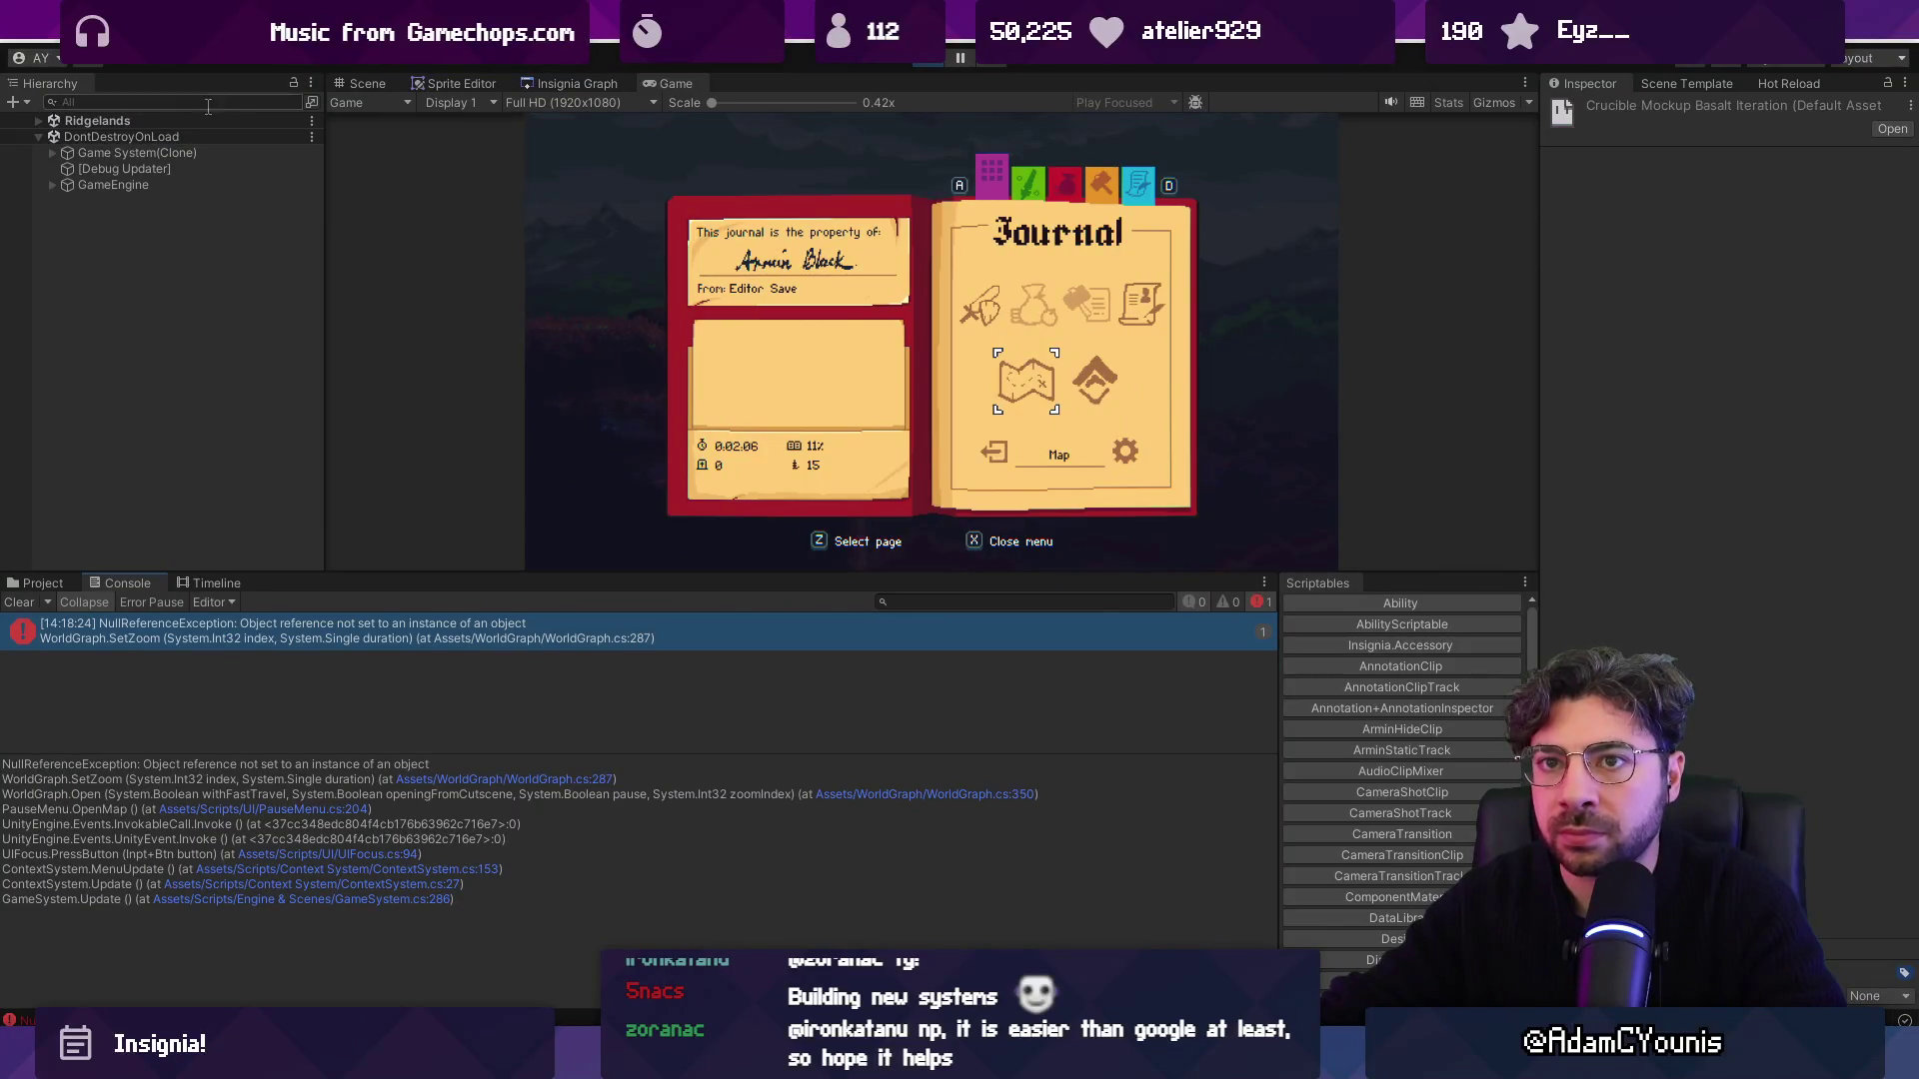
# Select WorldGraph via a 'worldgraph' Hierarchy search, retry the Journal map, close the Journal and stop the playtest.
pyautogui.write('worldgraph')
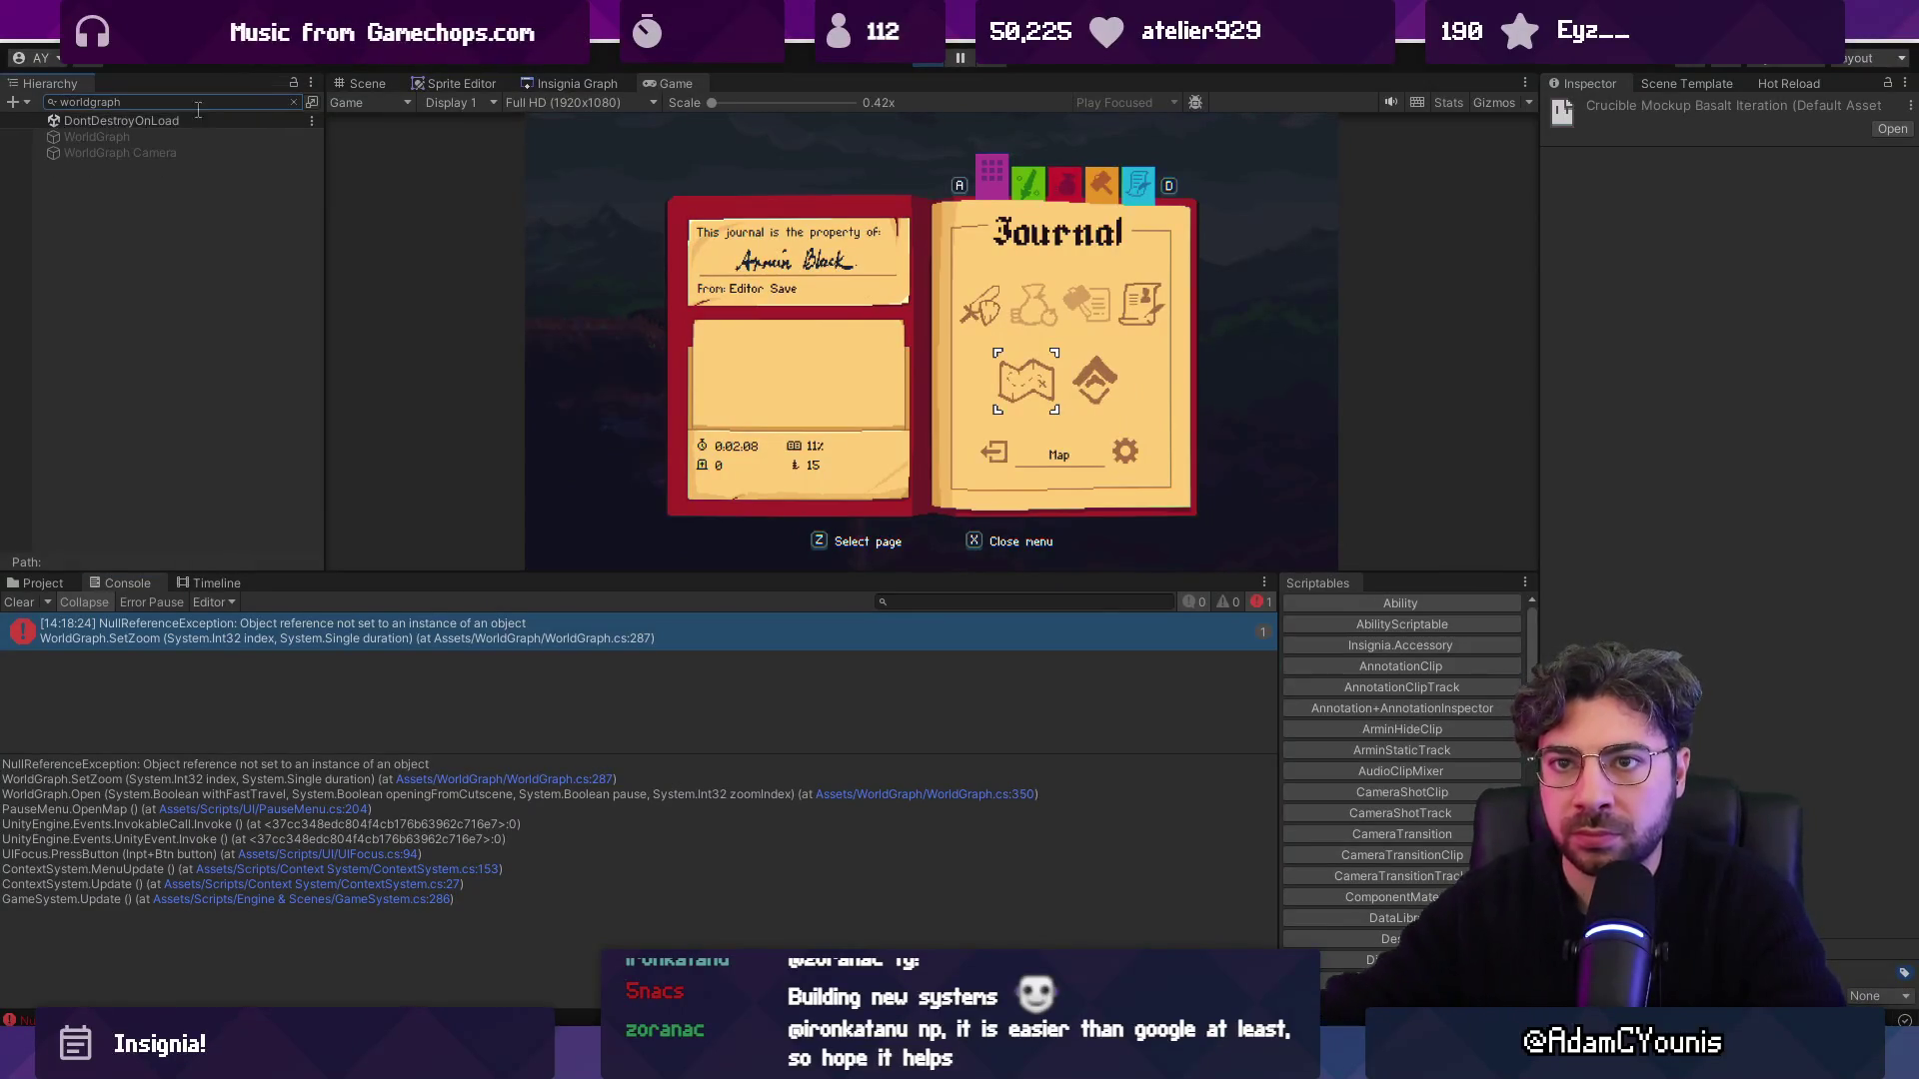
pyautogui.click(295, 103)
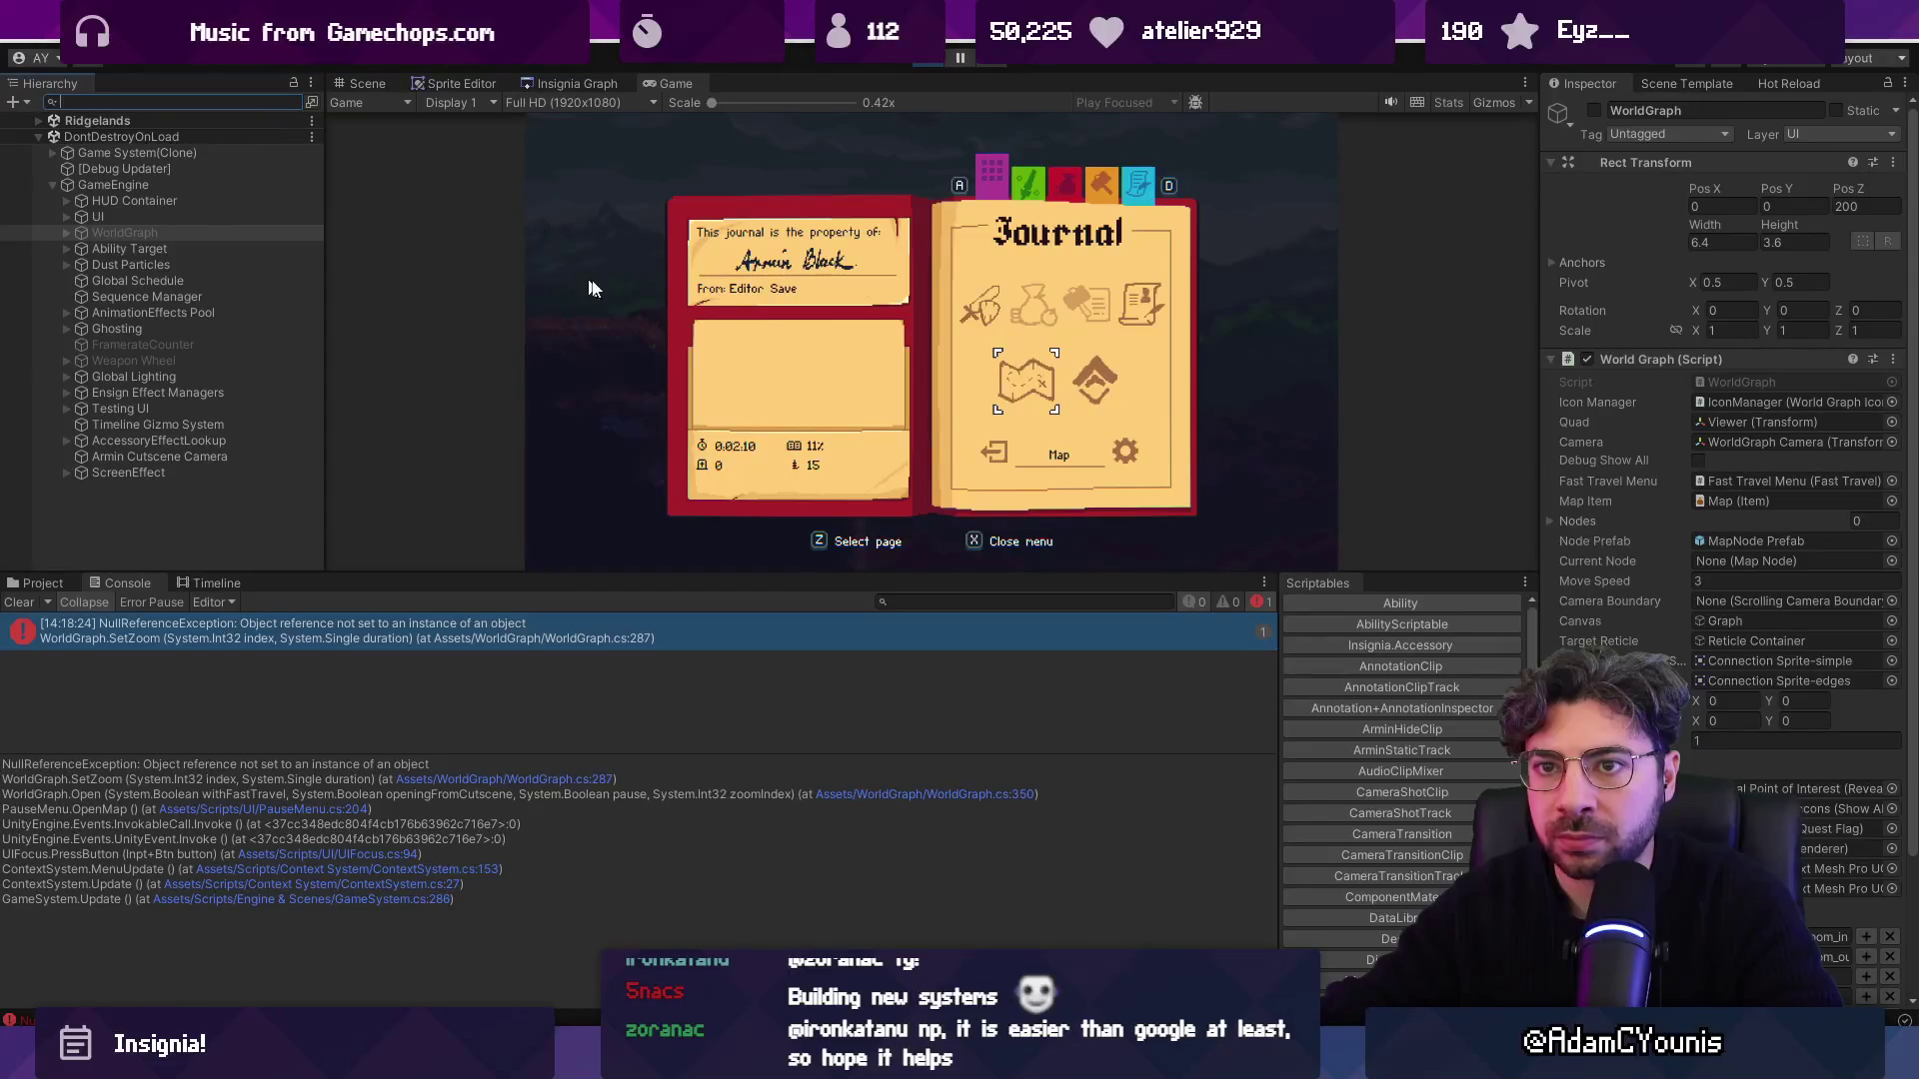
pyautogui.press('z')
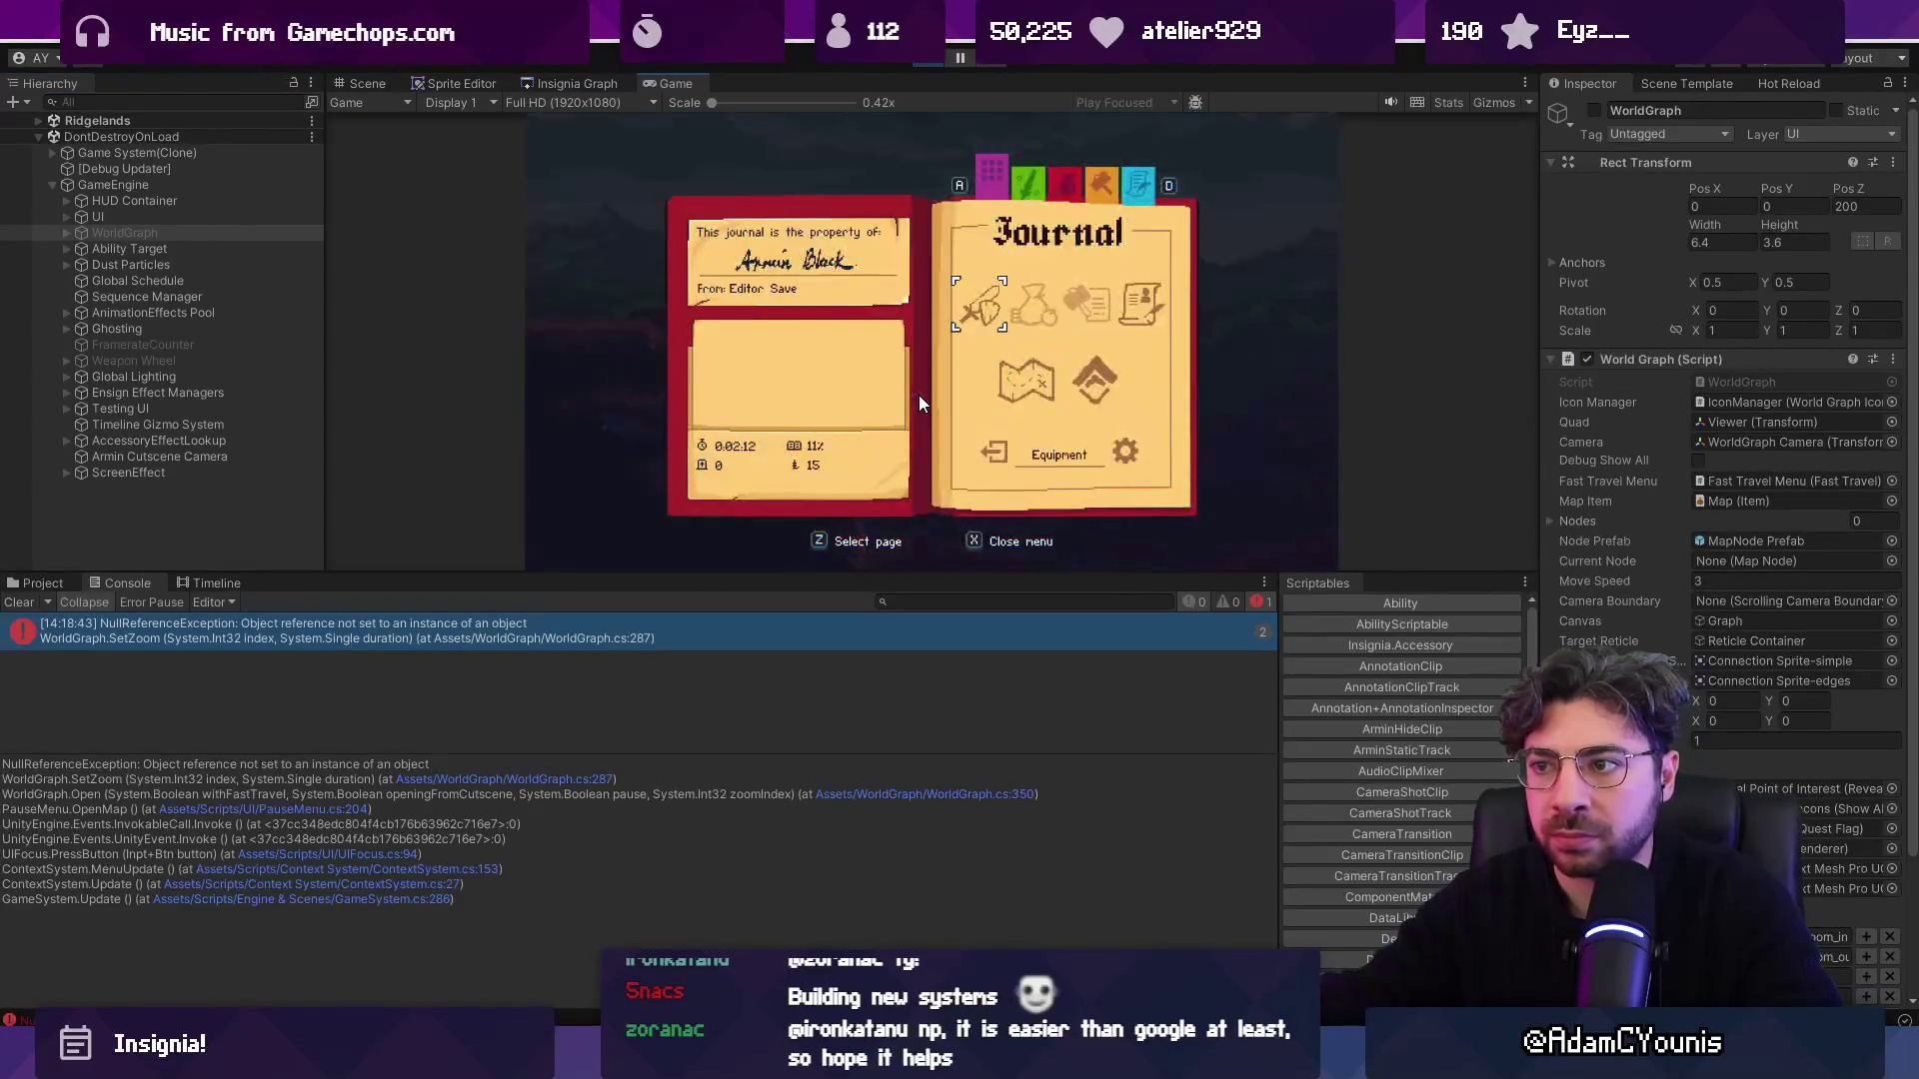
pyautogui.press('x')
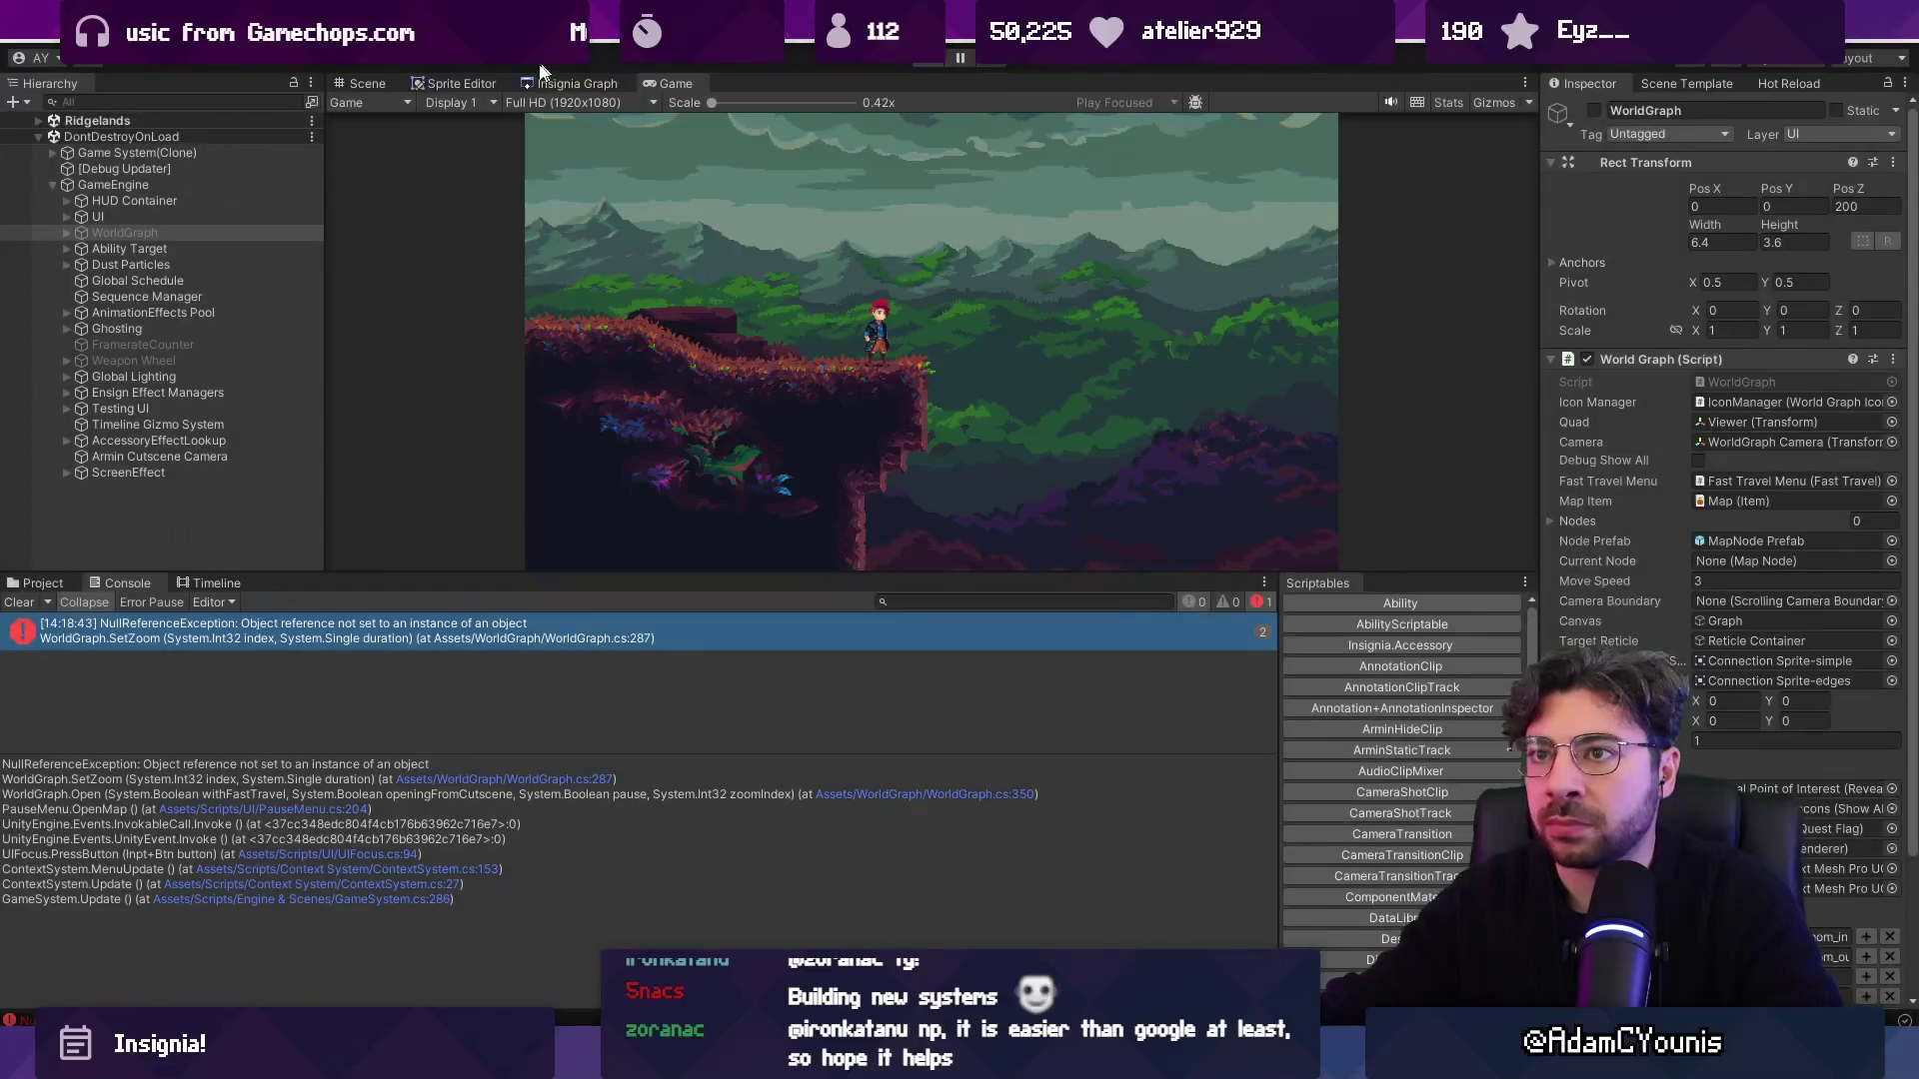
pyautogui.hotkey('ctrl', 'p')
pyautogui.scroll(-5, 960, 390)
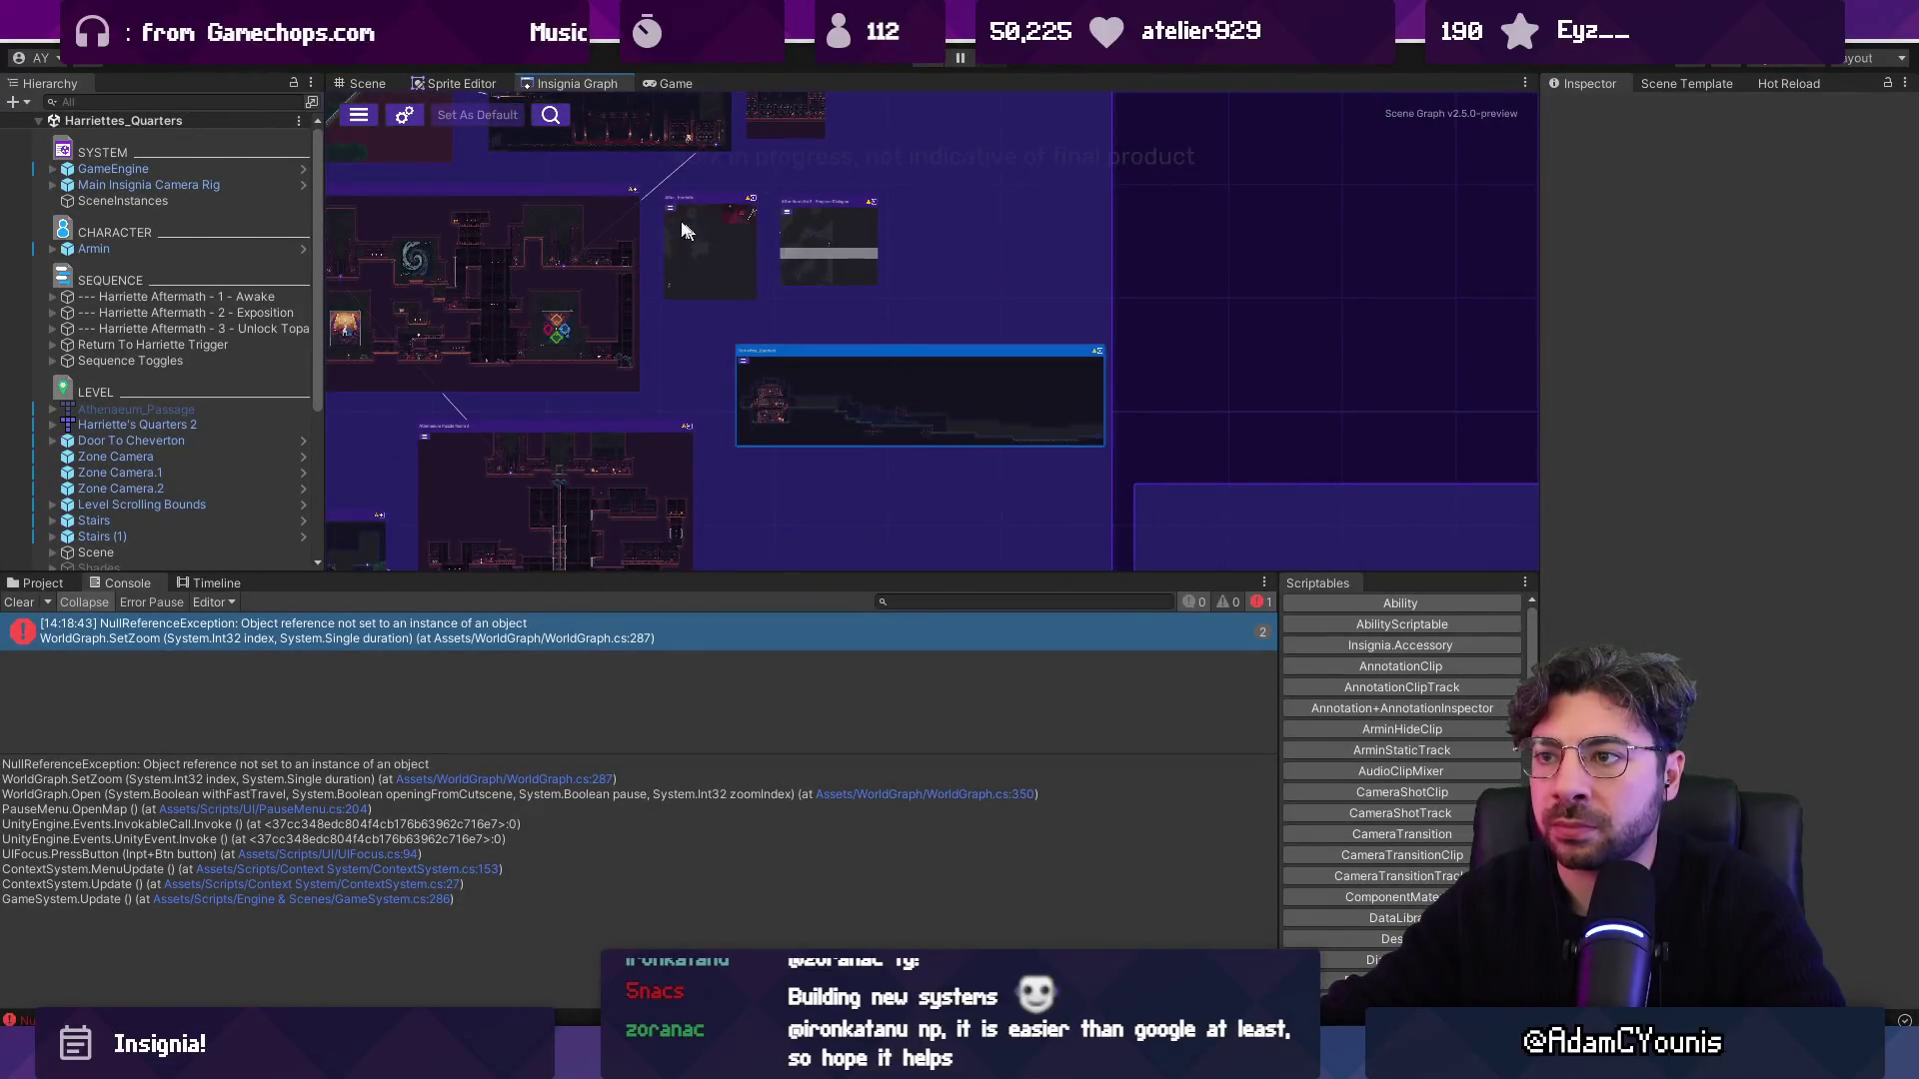
# Drag a connection from the upper scene node to the lower one in the Insignia Graph.
pyautogui.scroll(1, 768, 392)
pyautogui.scroll(-2, 813, 284)
pyautogui.scroll(1, 847, 387)
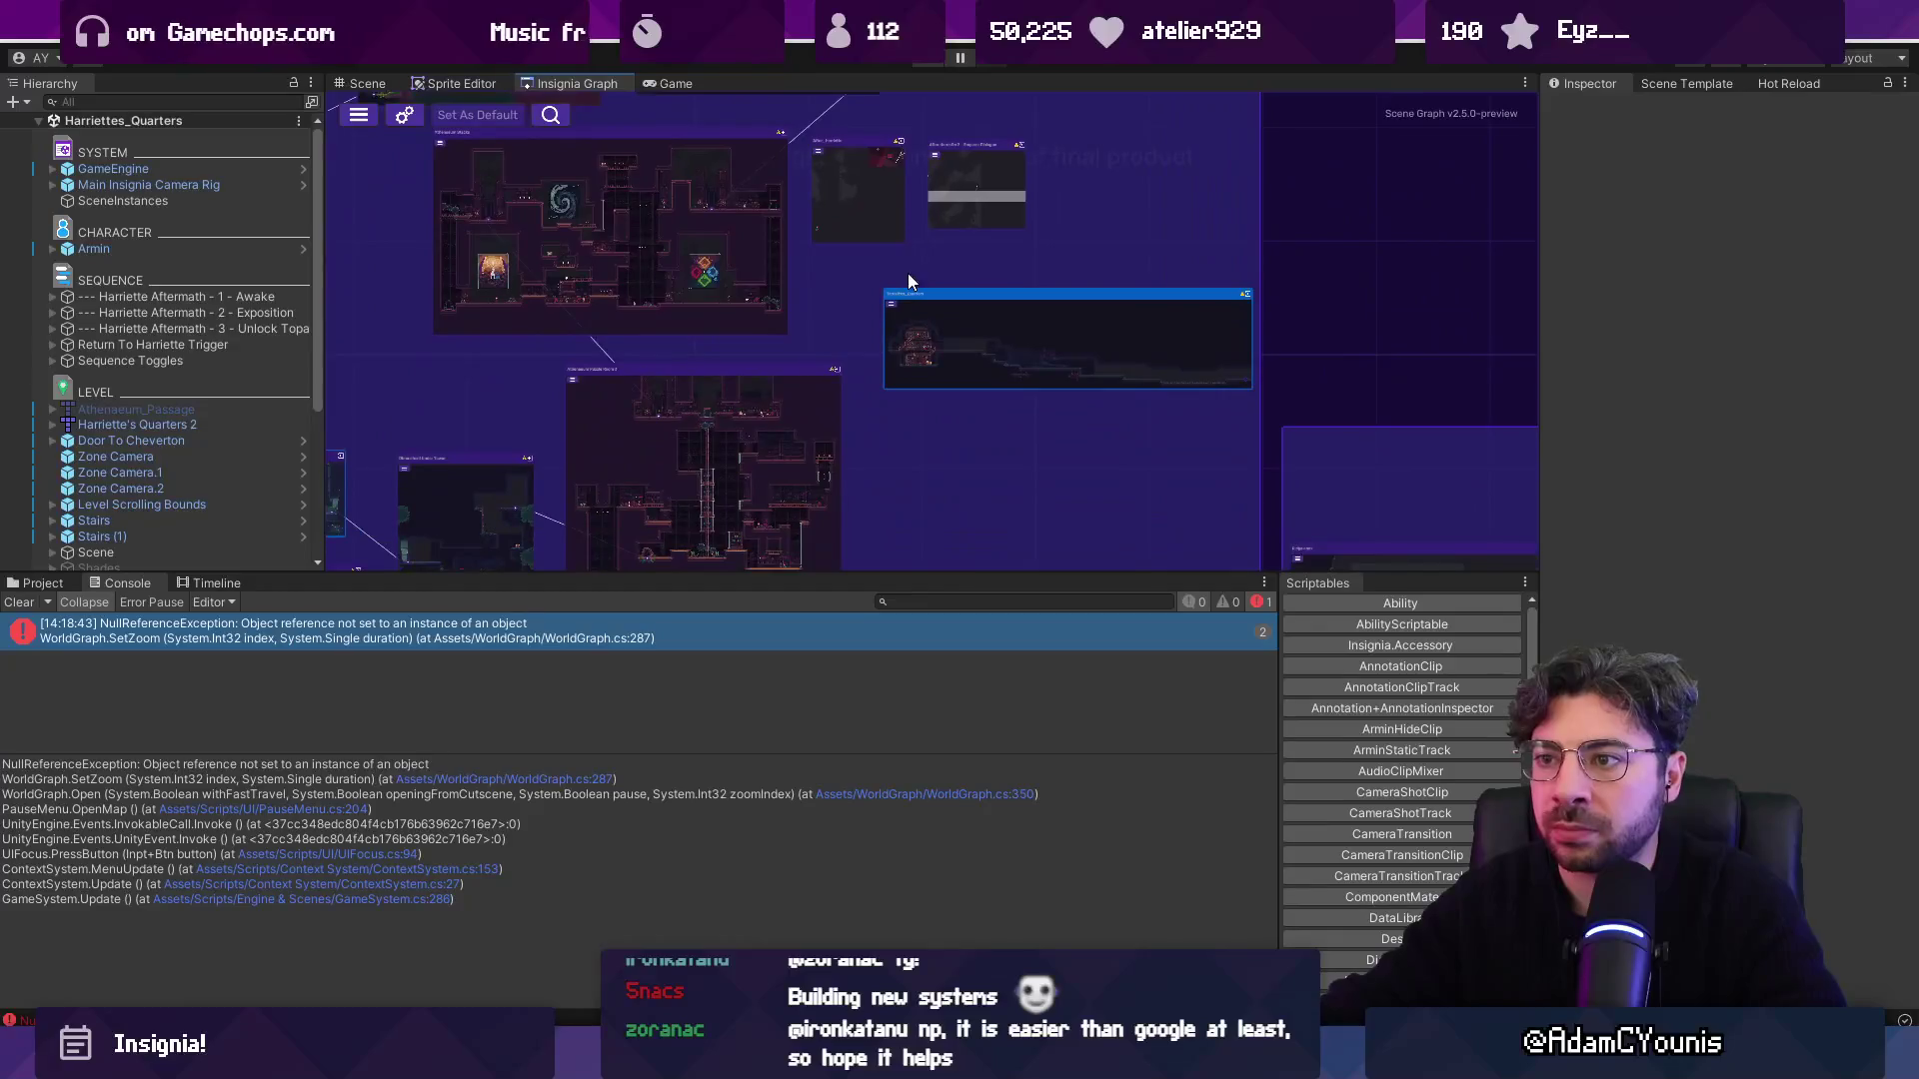
pyautogui.scroll(-1, 922, 356)
pyautogui.scroll(2, 591, 106)
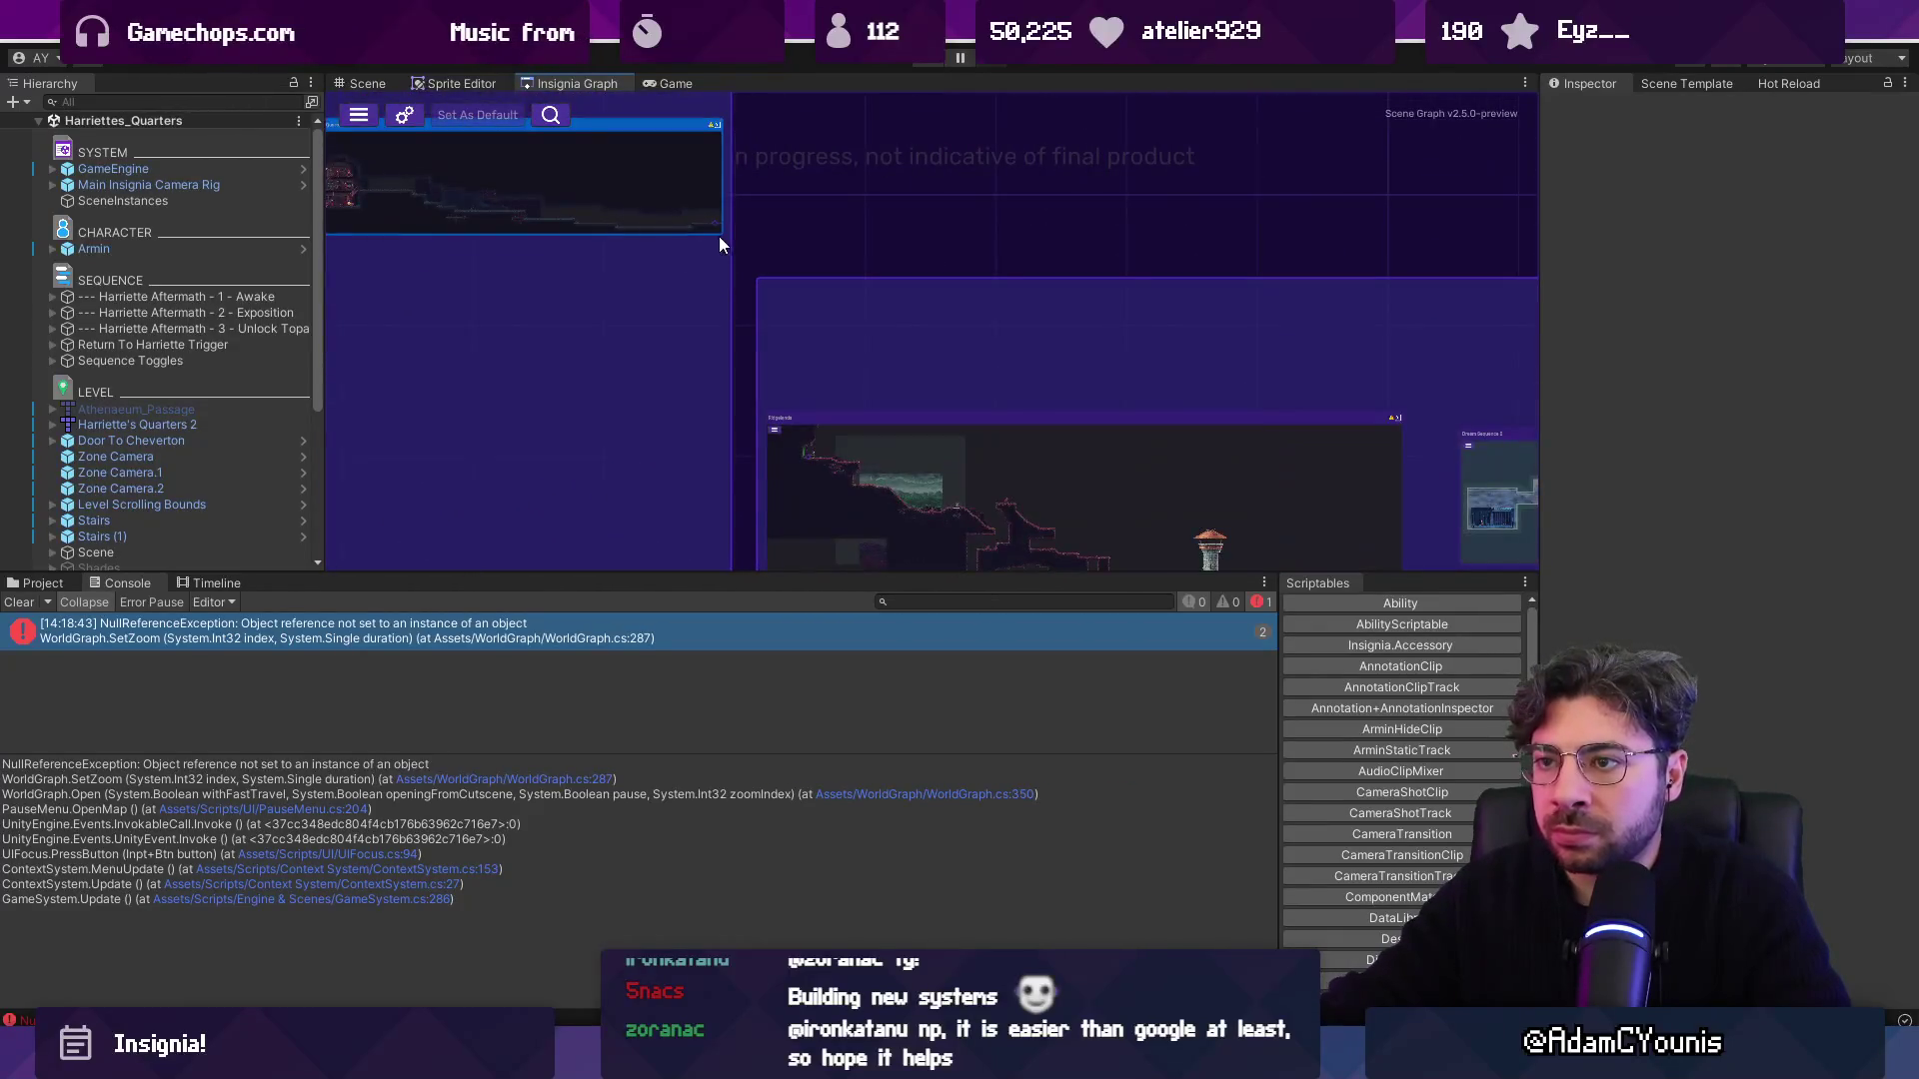
pyautogui.moveTo(716, 220); pyautogui.dragTo(807, 456)
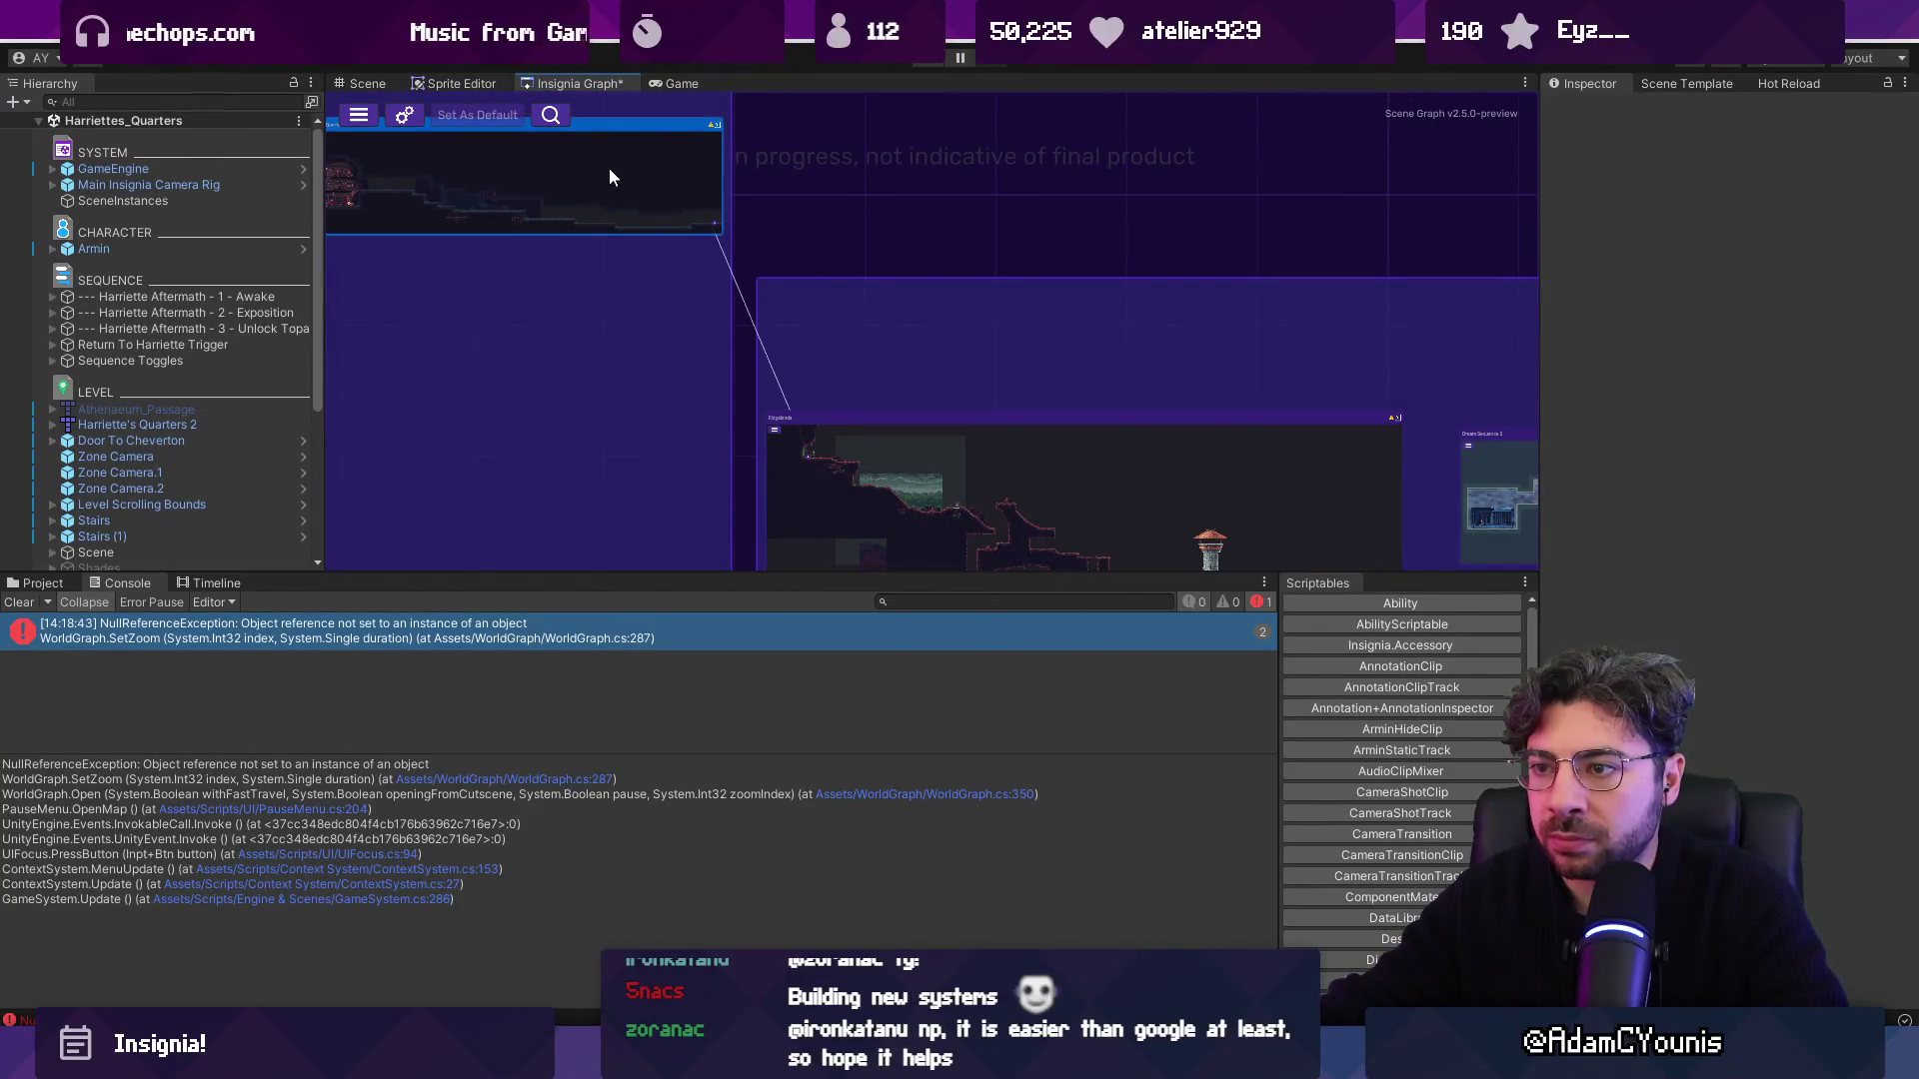
# Back in the Scene view, frame the Return To Harriette Trigger, then clear the selection.
pyautogui.hotkey('ctrl', '1')
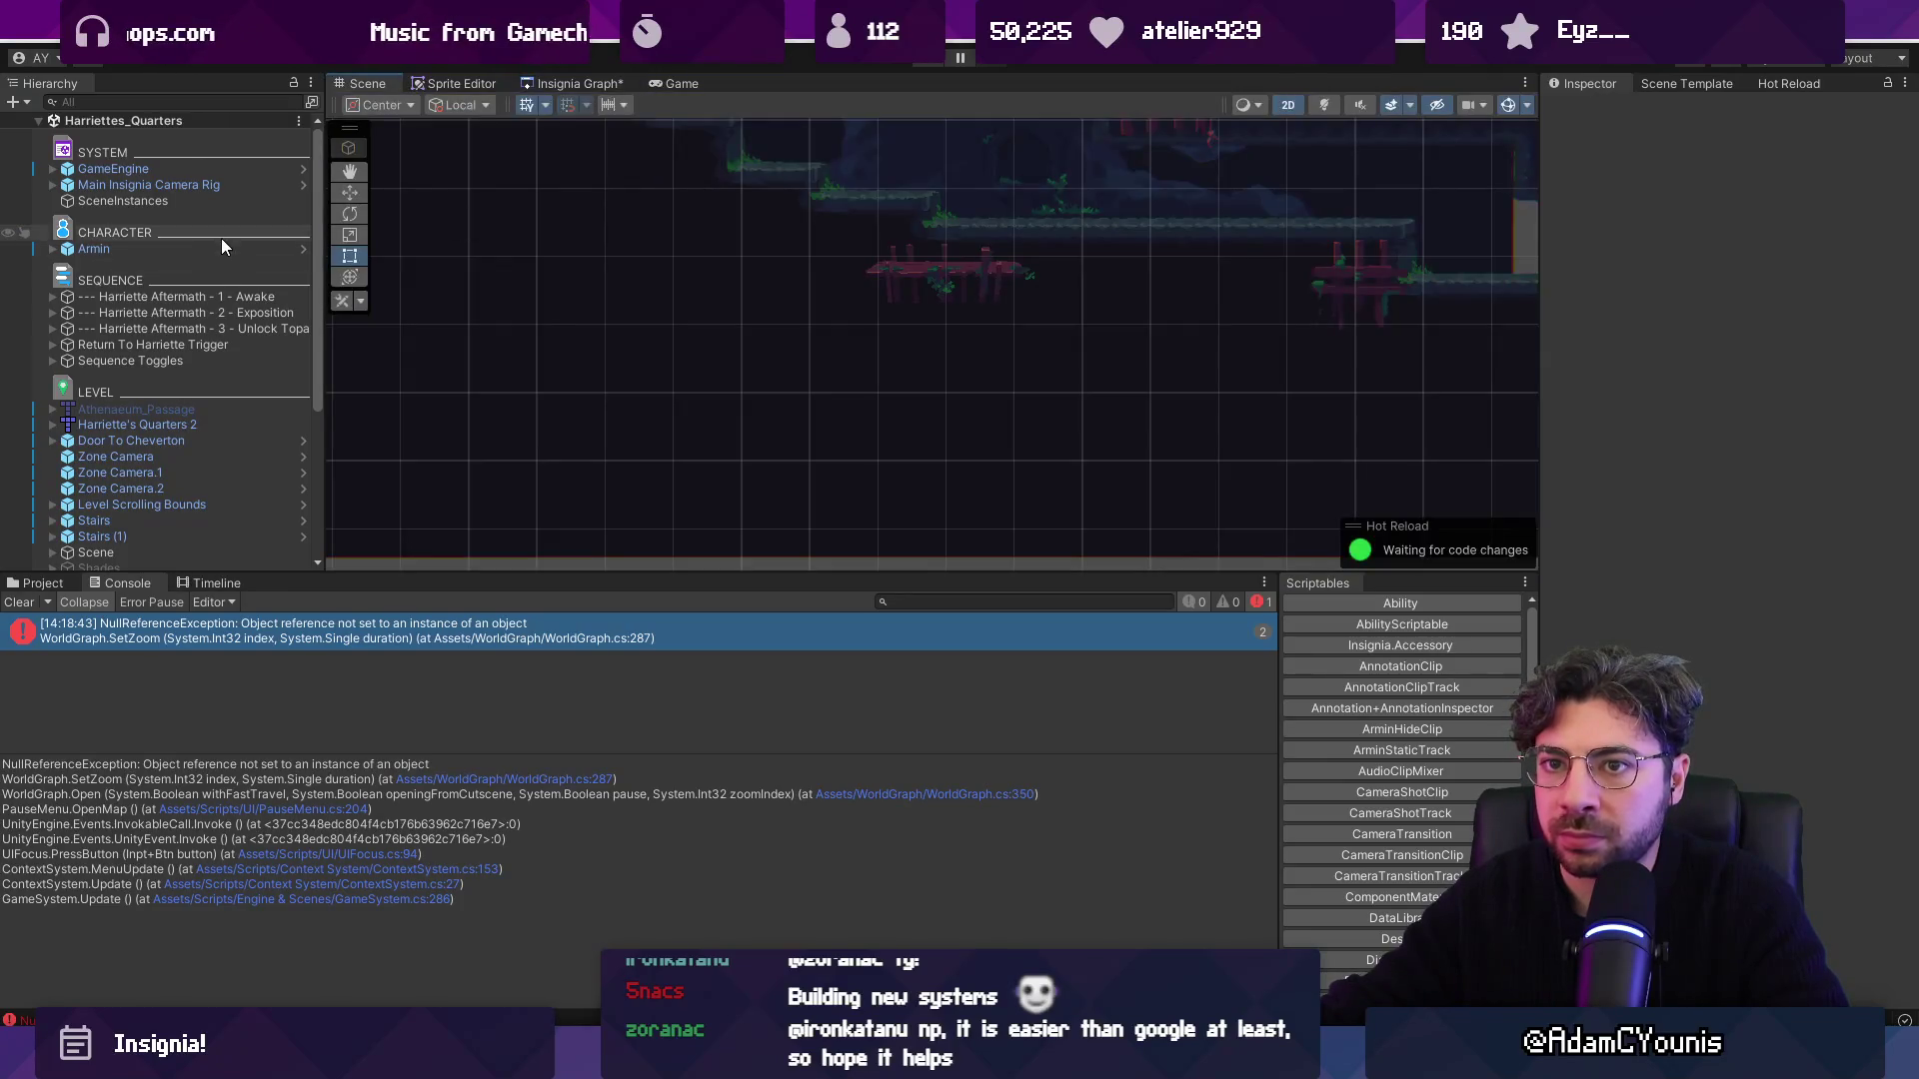
pyautogui.doubleClick(266, 345)
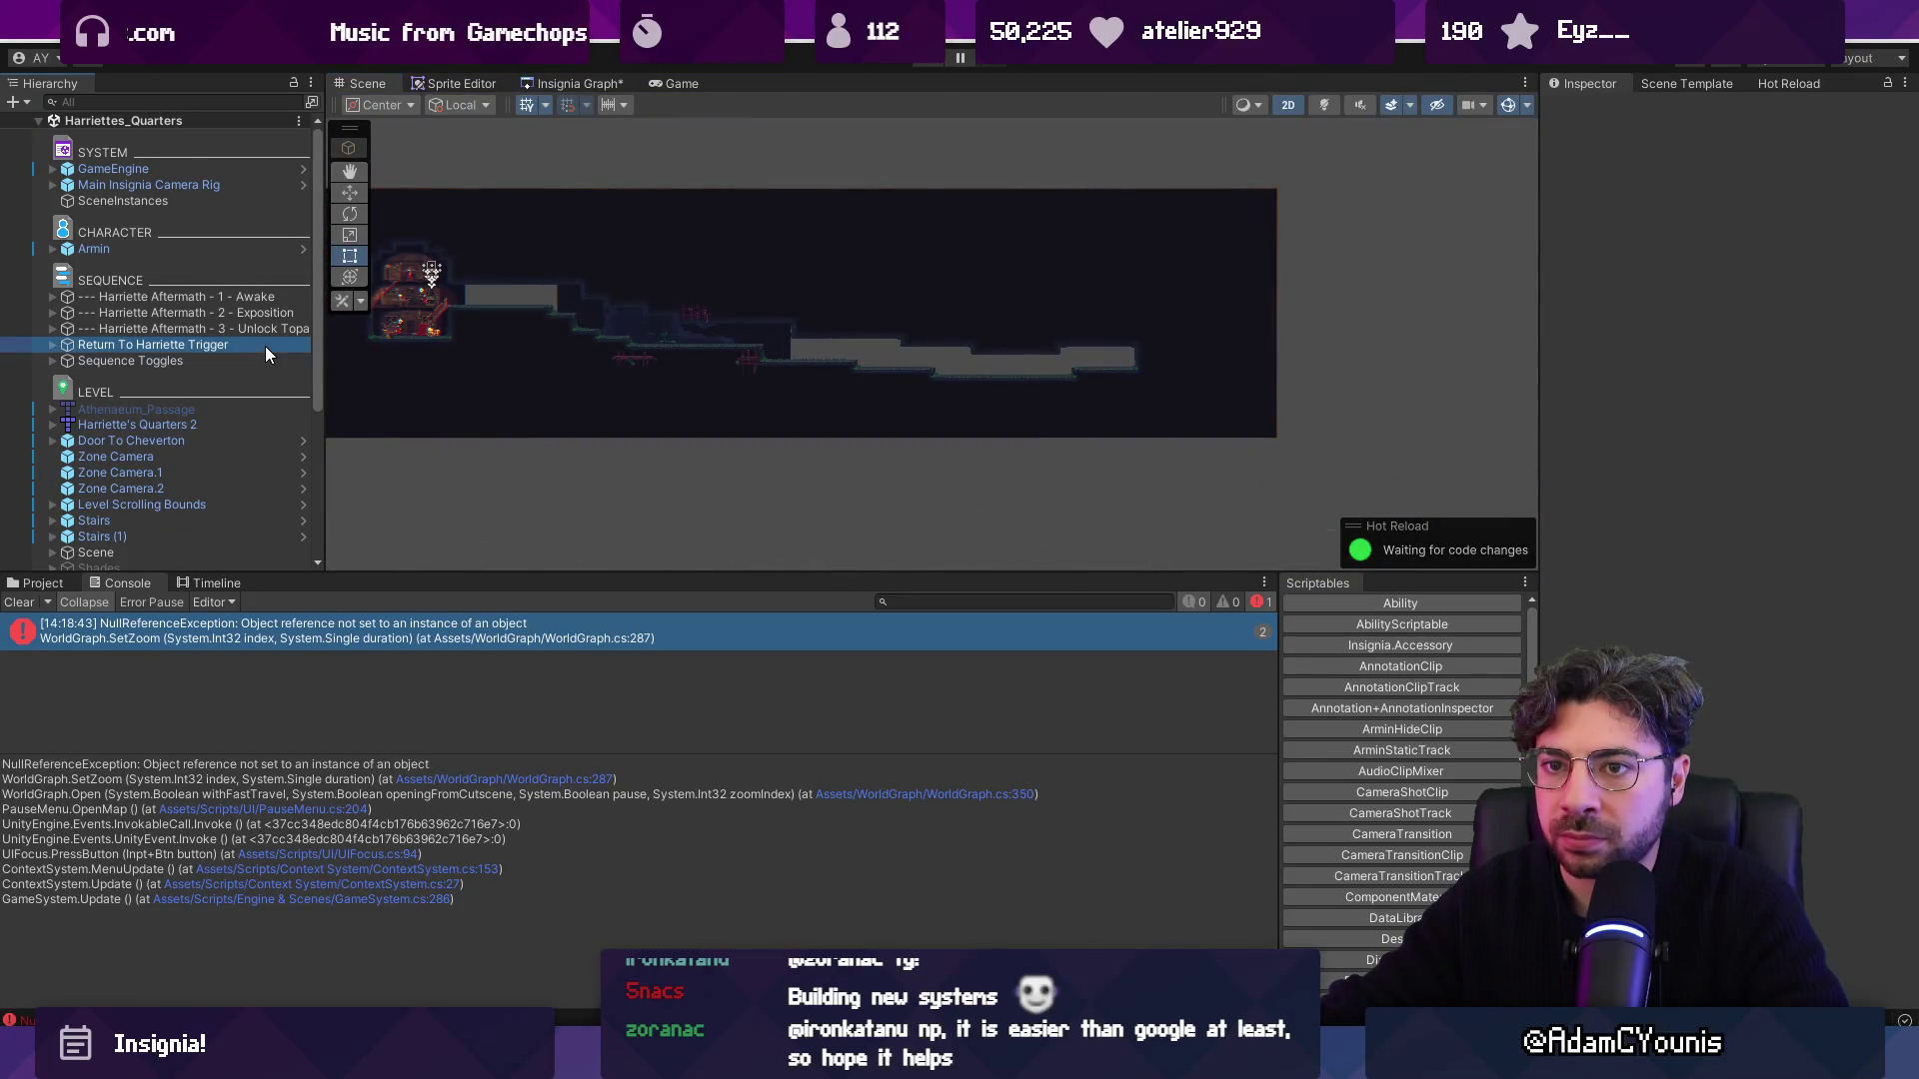
pyautogui.scroll(-3, 209, 350)
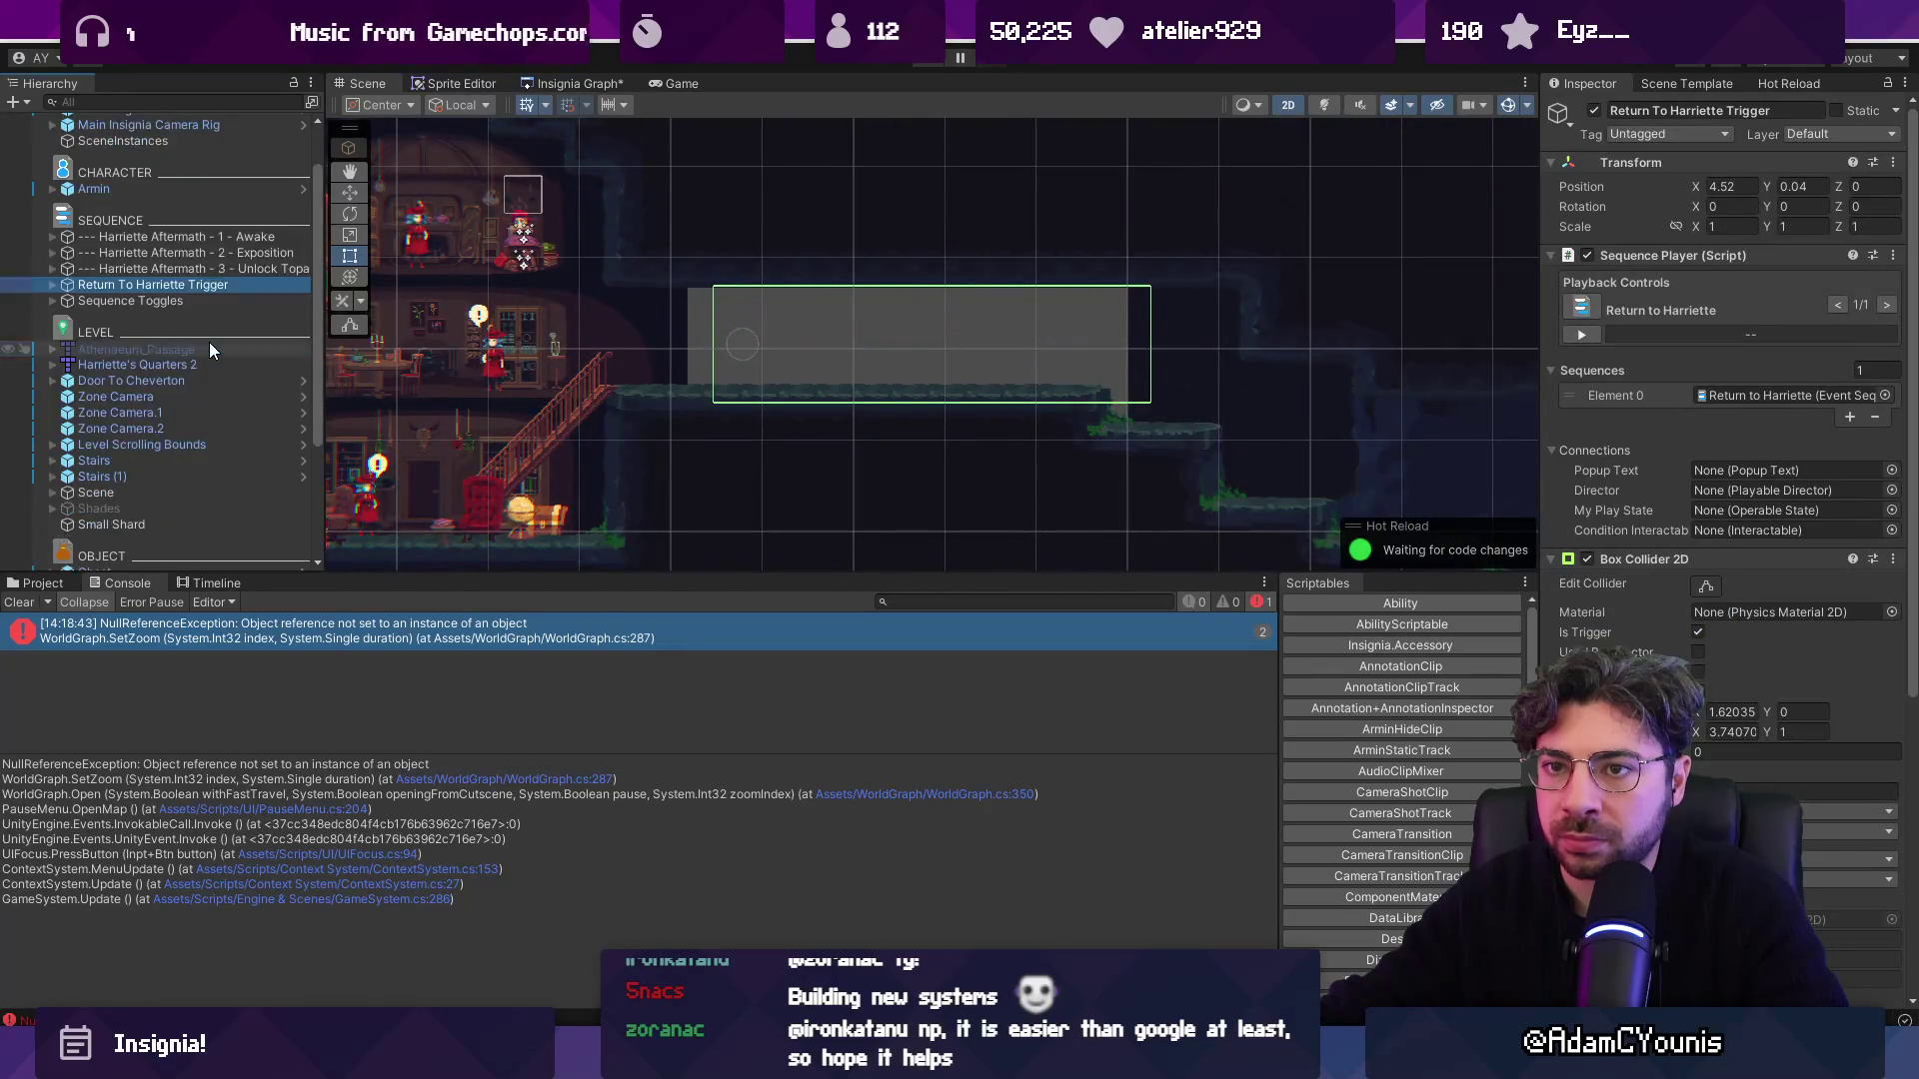
pyautogui.scroll(3, 274, 289)
pyautogui.scroll(-5, 1071, 372)
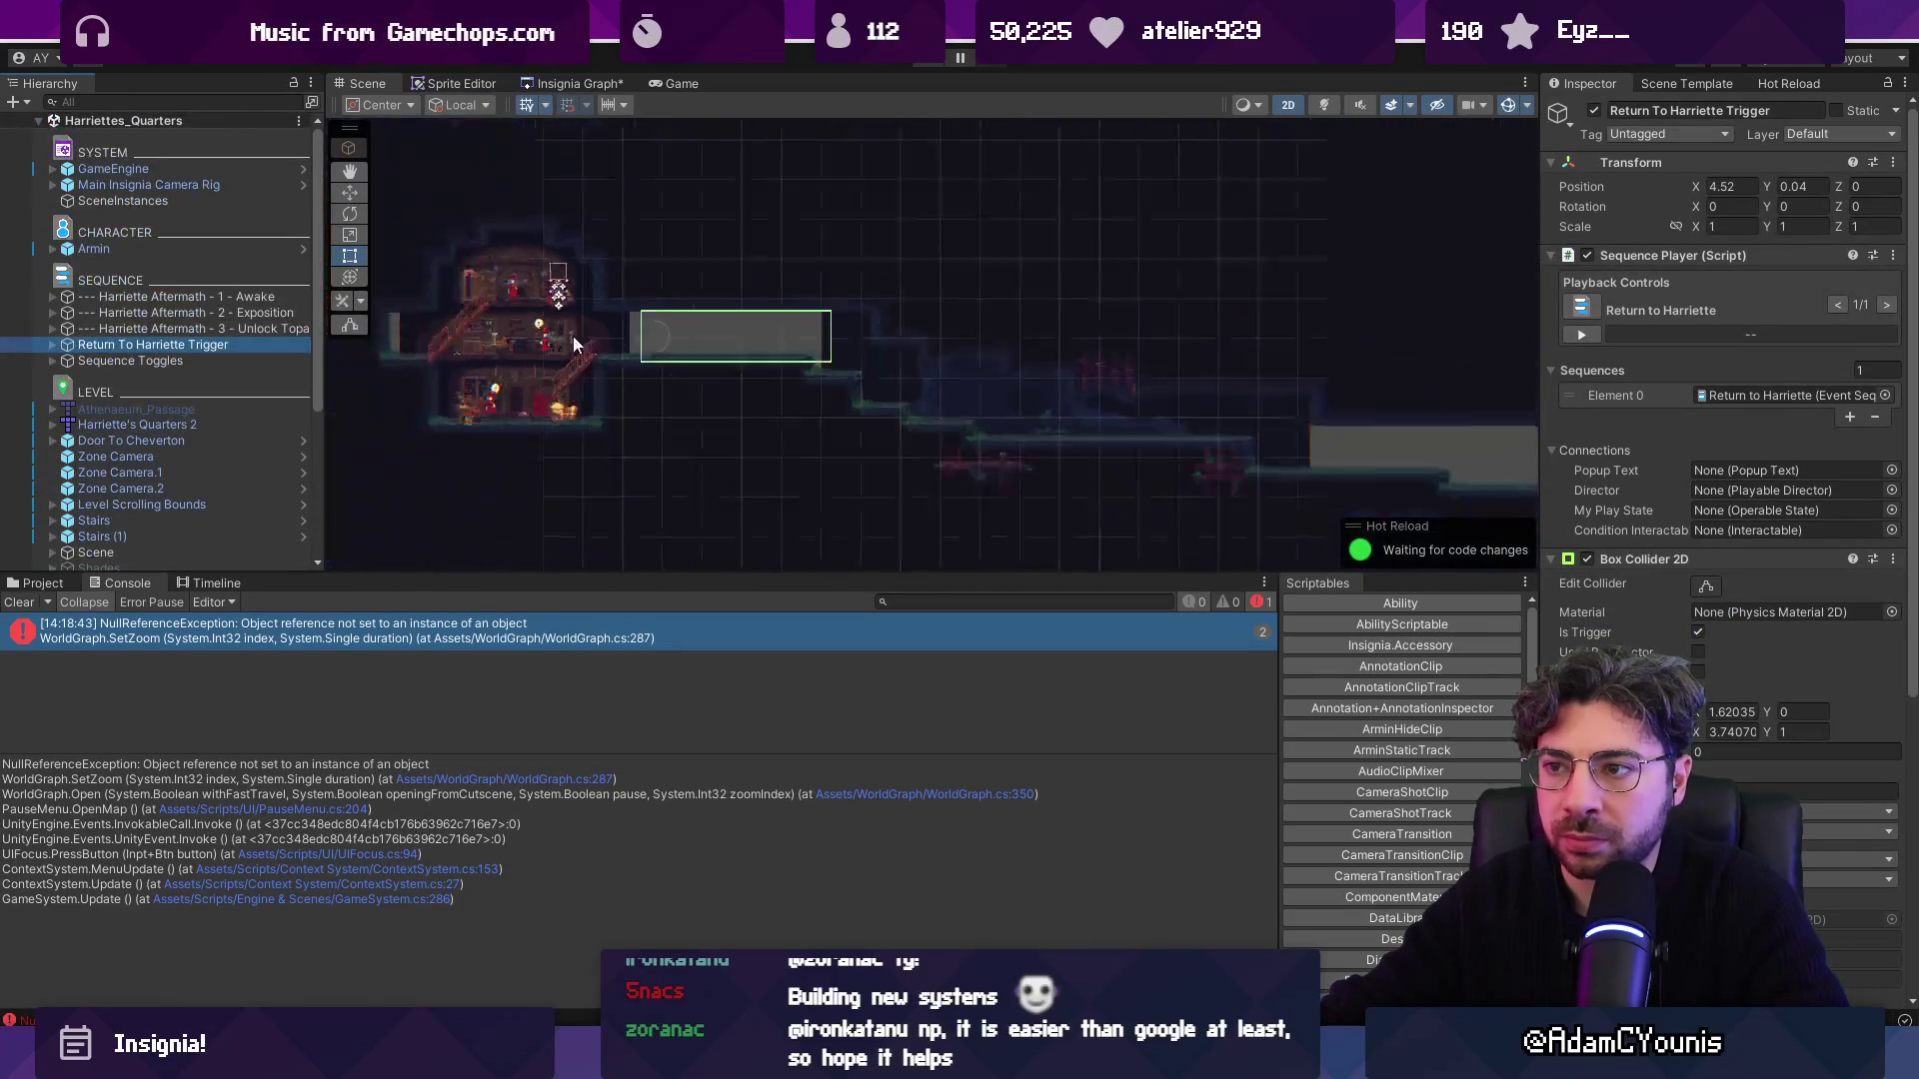
pyautogui.moveTo(1080, 273); pyautogui.dragTo(1304, 452)
pyautogui.scroll(3, 1195, 372)
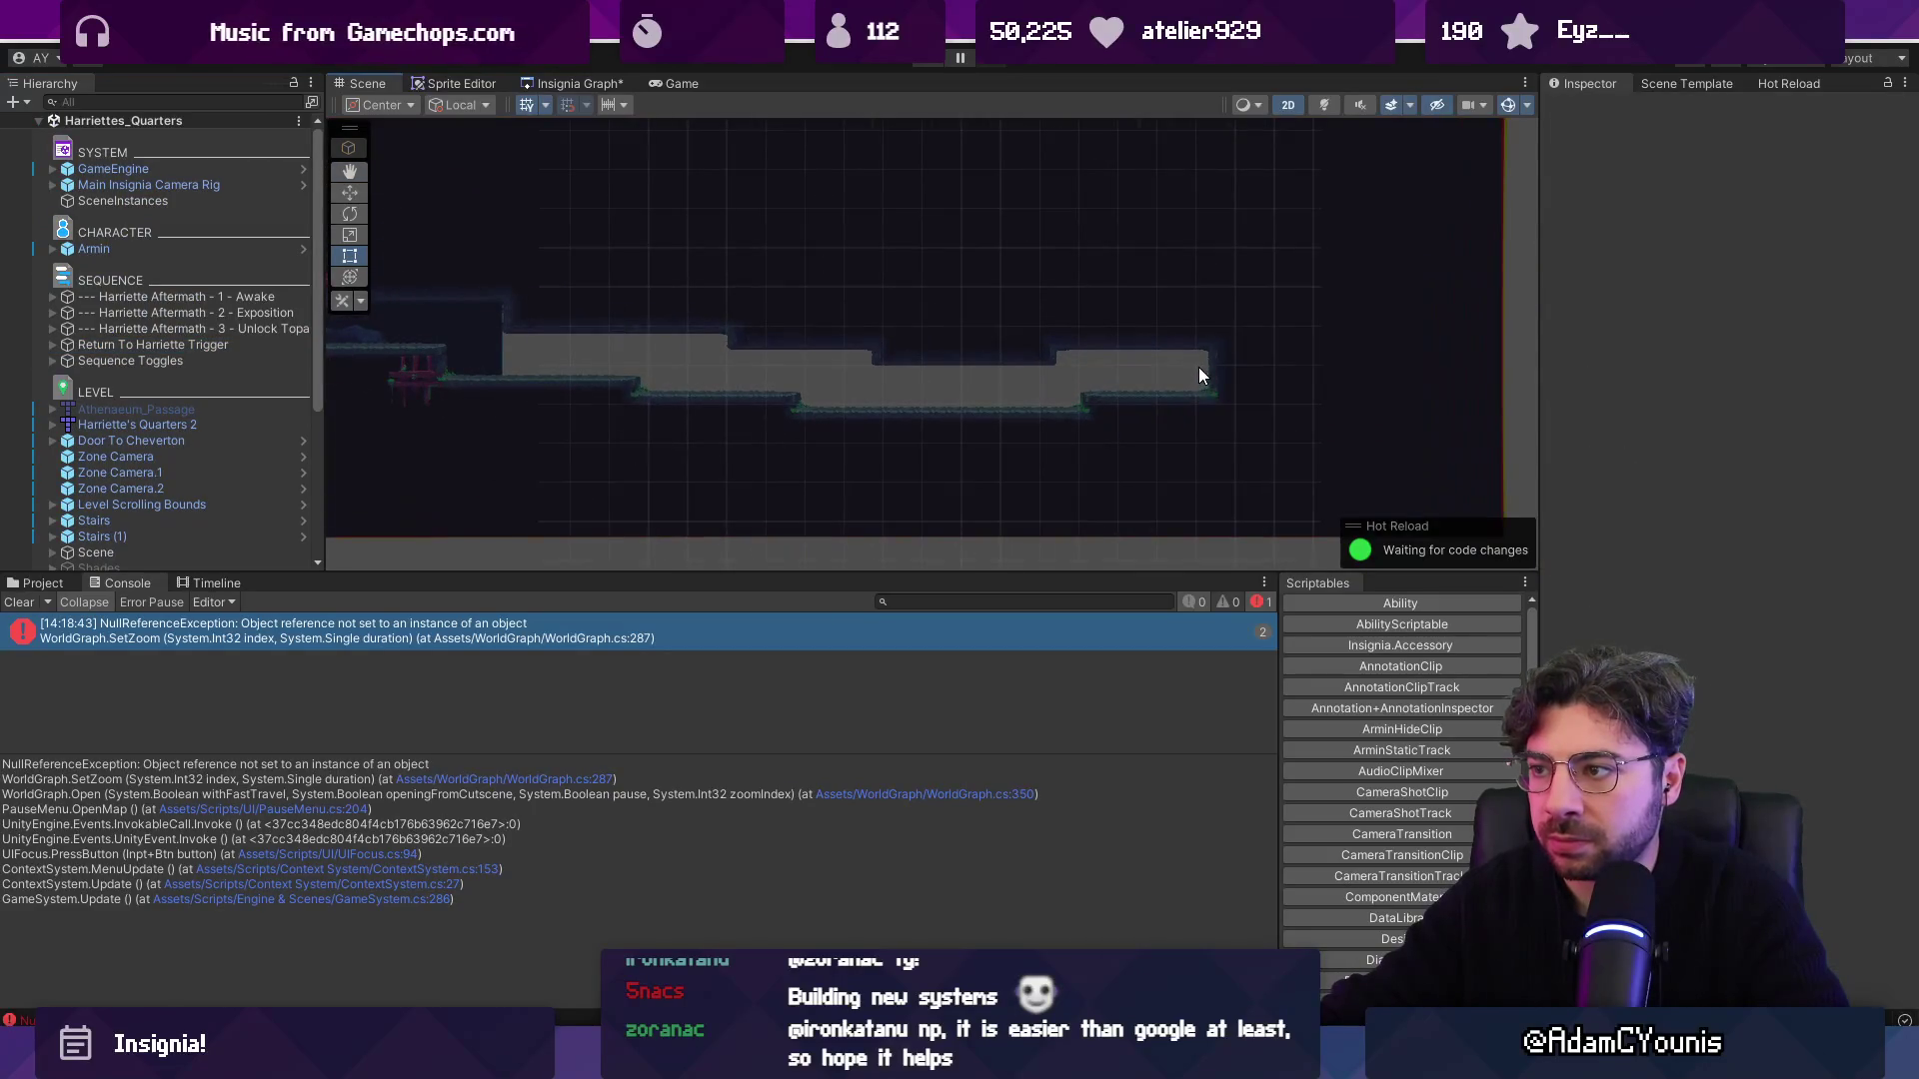
pyautogui.scroll(-10, 123, 171)
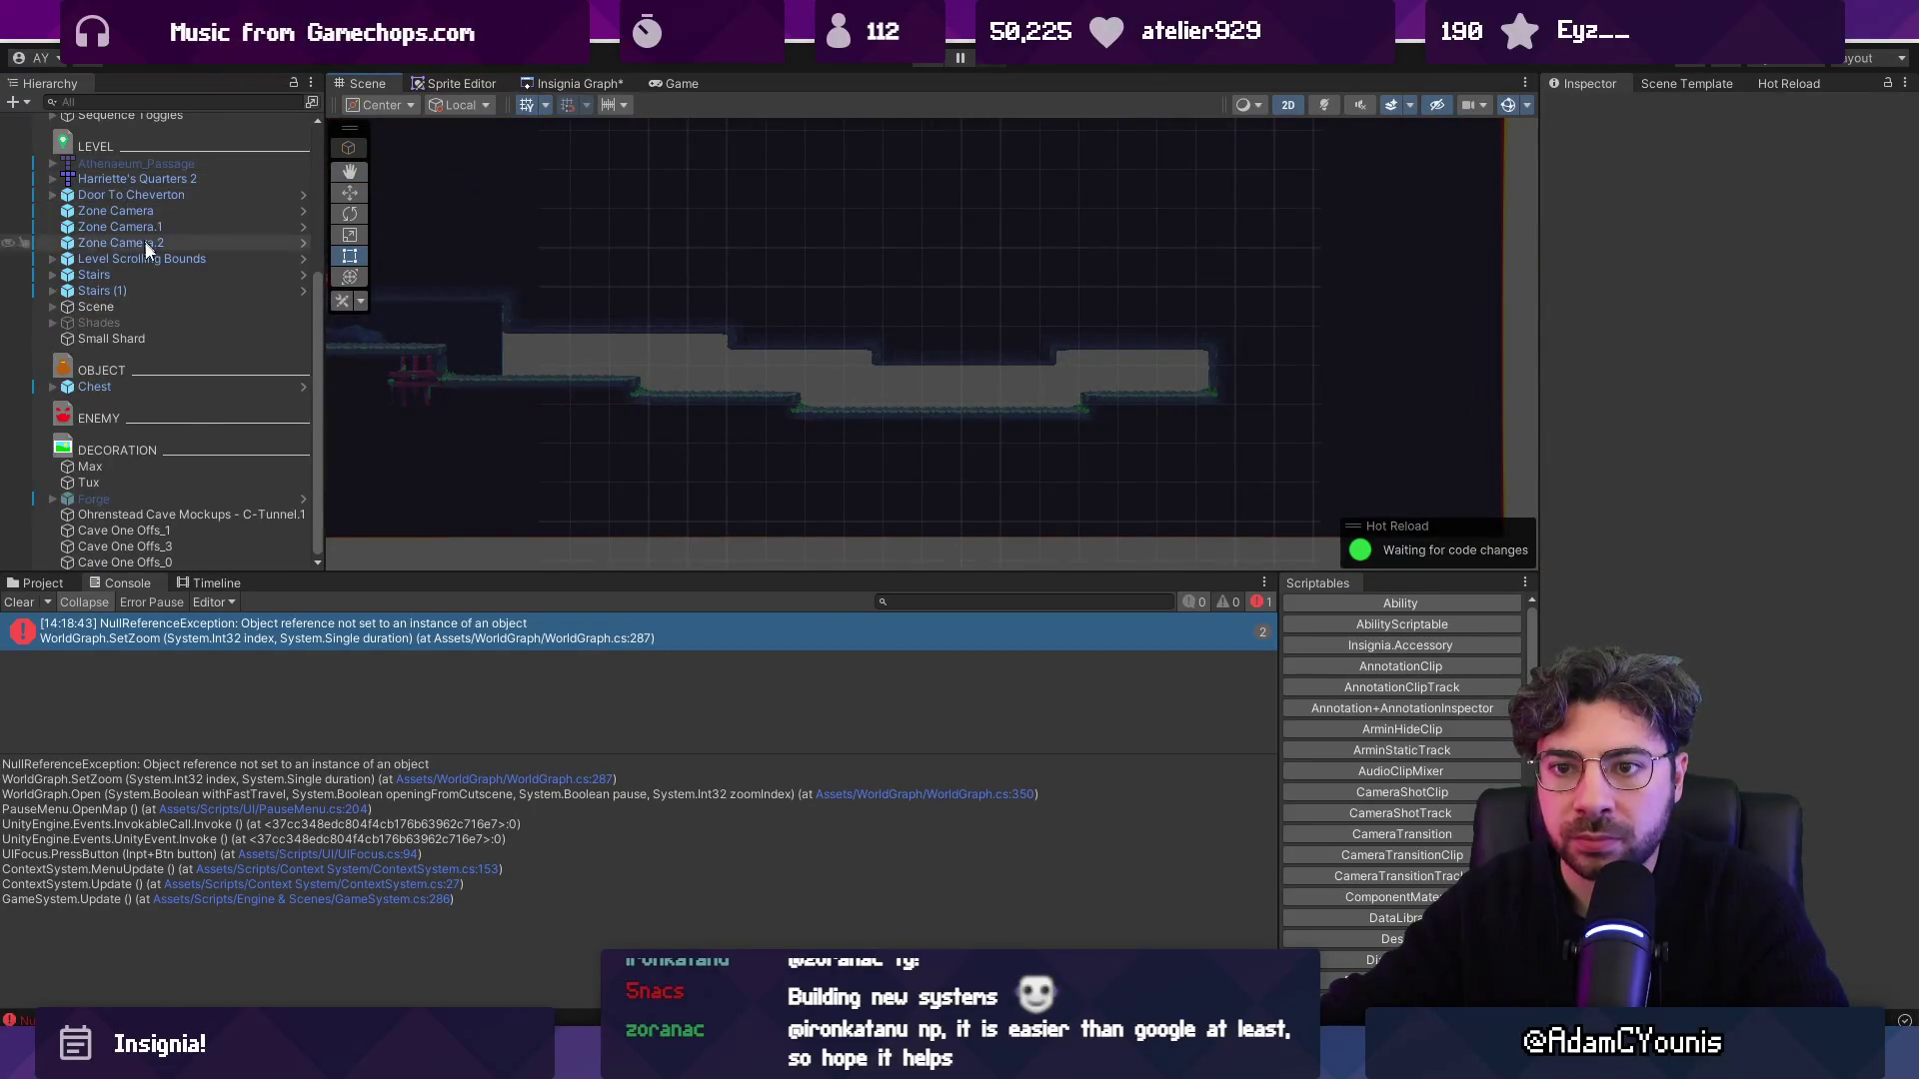
# Step through Hierarchy objects from C-Tunnel.1 up to the CHARACTER group, expanding the trigger's children.
pyautogui.click(186, 513)
pyautogui.press('Down')
pyautogui.press('Down')
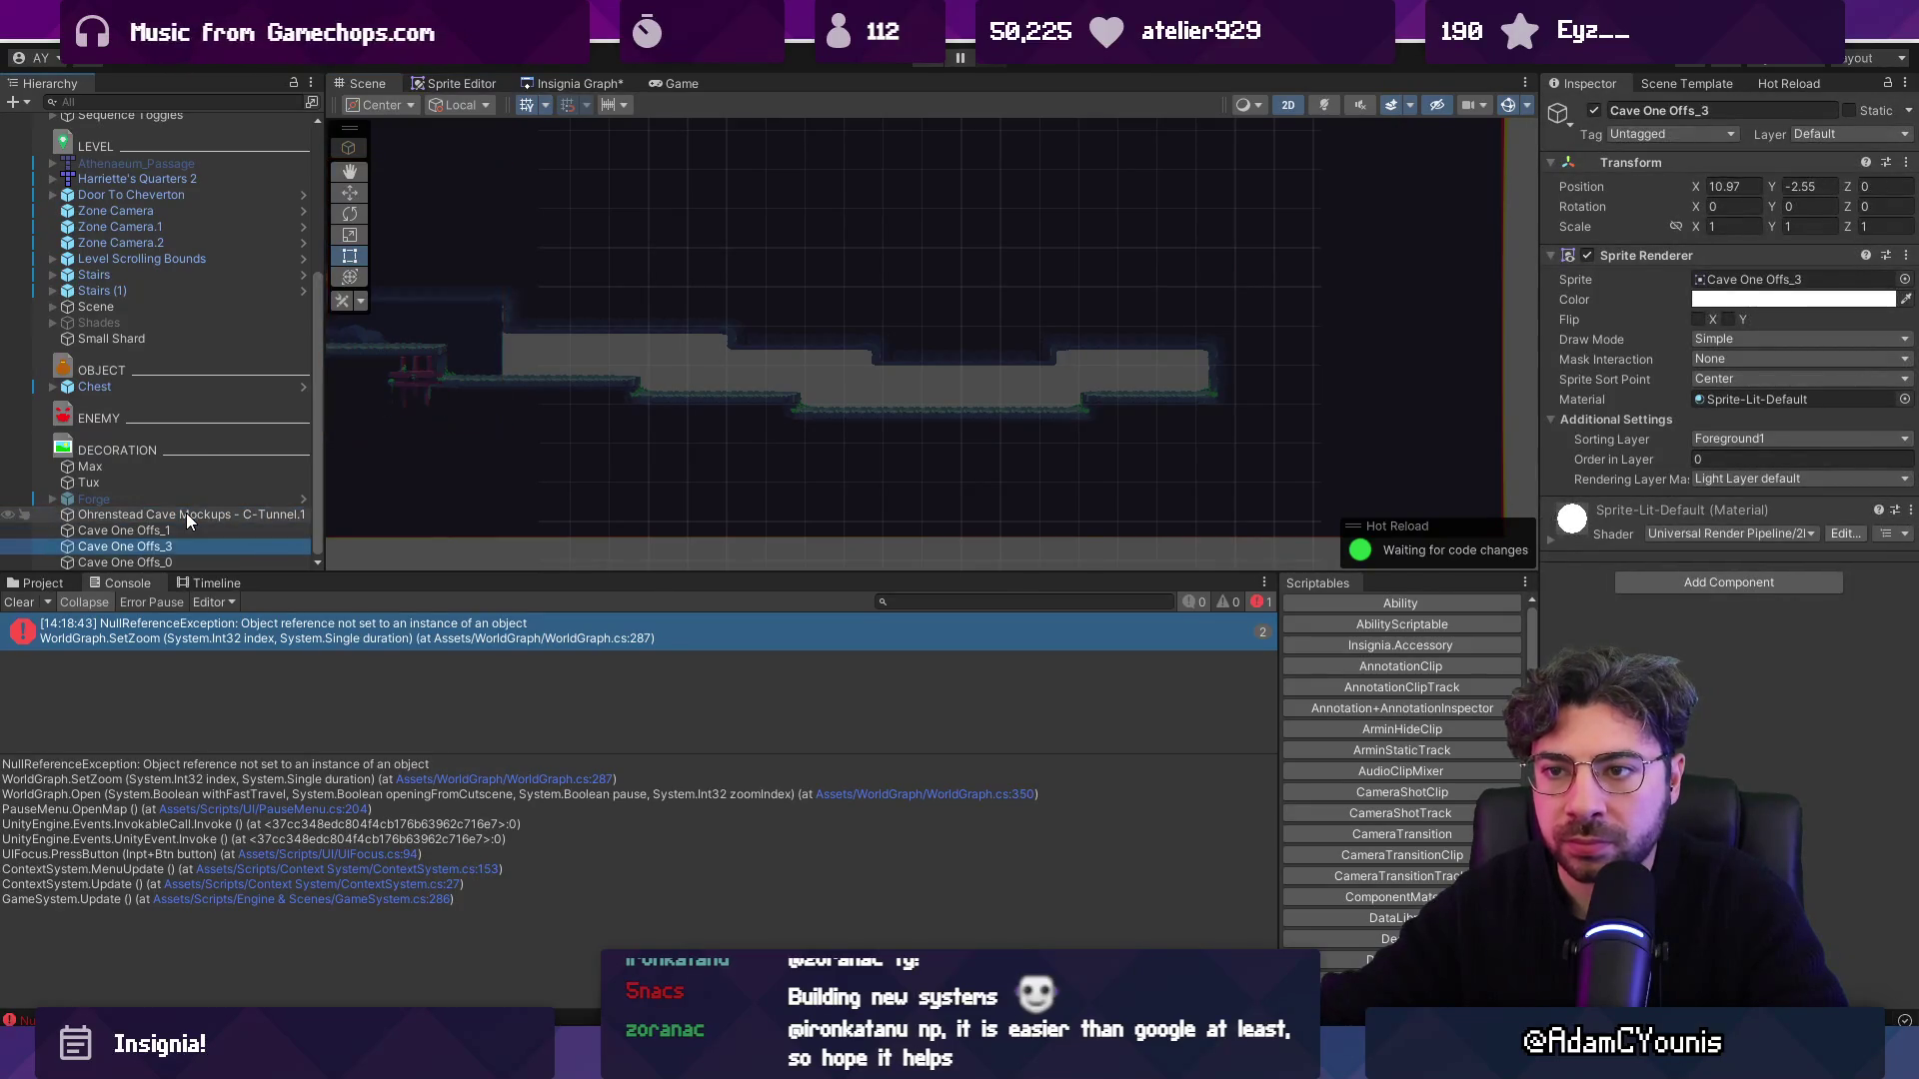
pyautogui.press('Up')
pyautogui.press('Up')
pyautogui.press('Up')
pyautogui.press('Up')
pyautogui.press('Up')
pyautogui.press('Up')
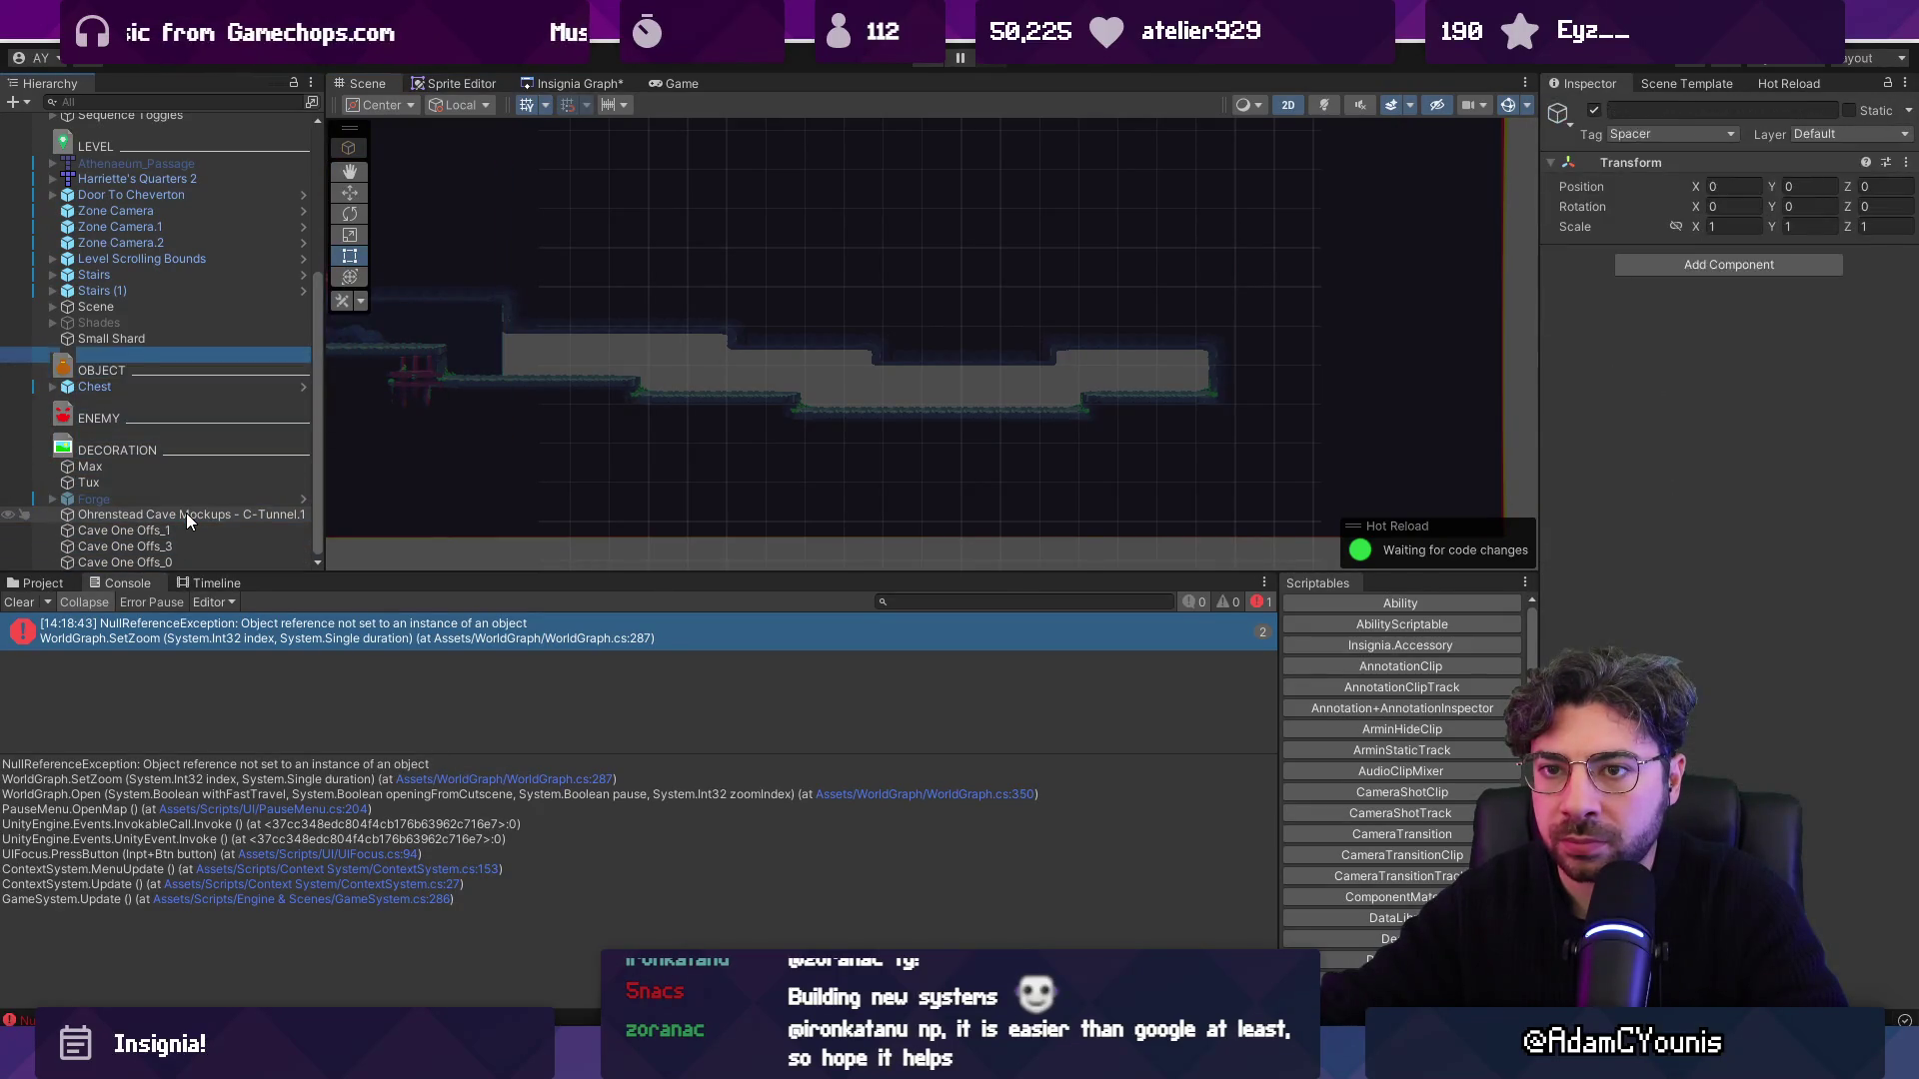
pyautogui.press('Up')
pyautogui.press('Up')
pyautogui.press('Up')
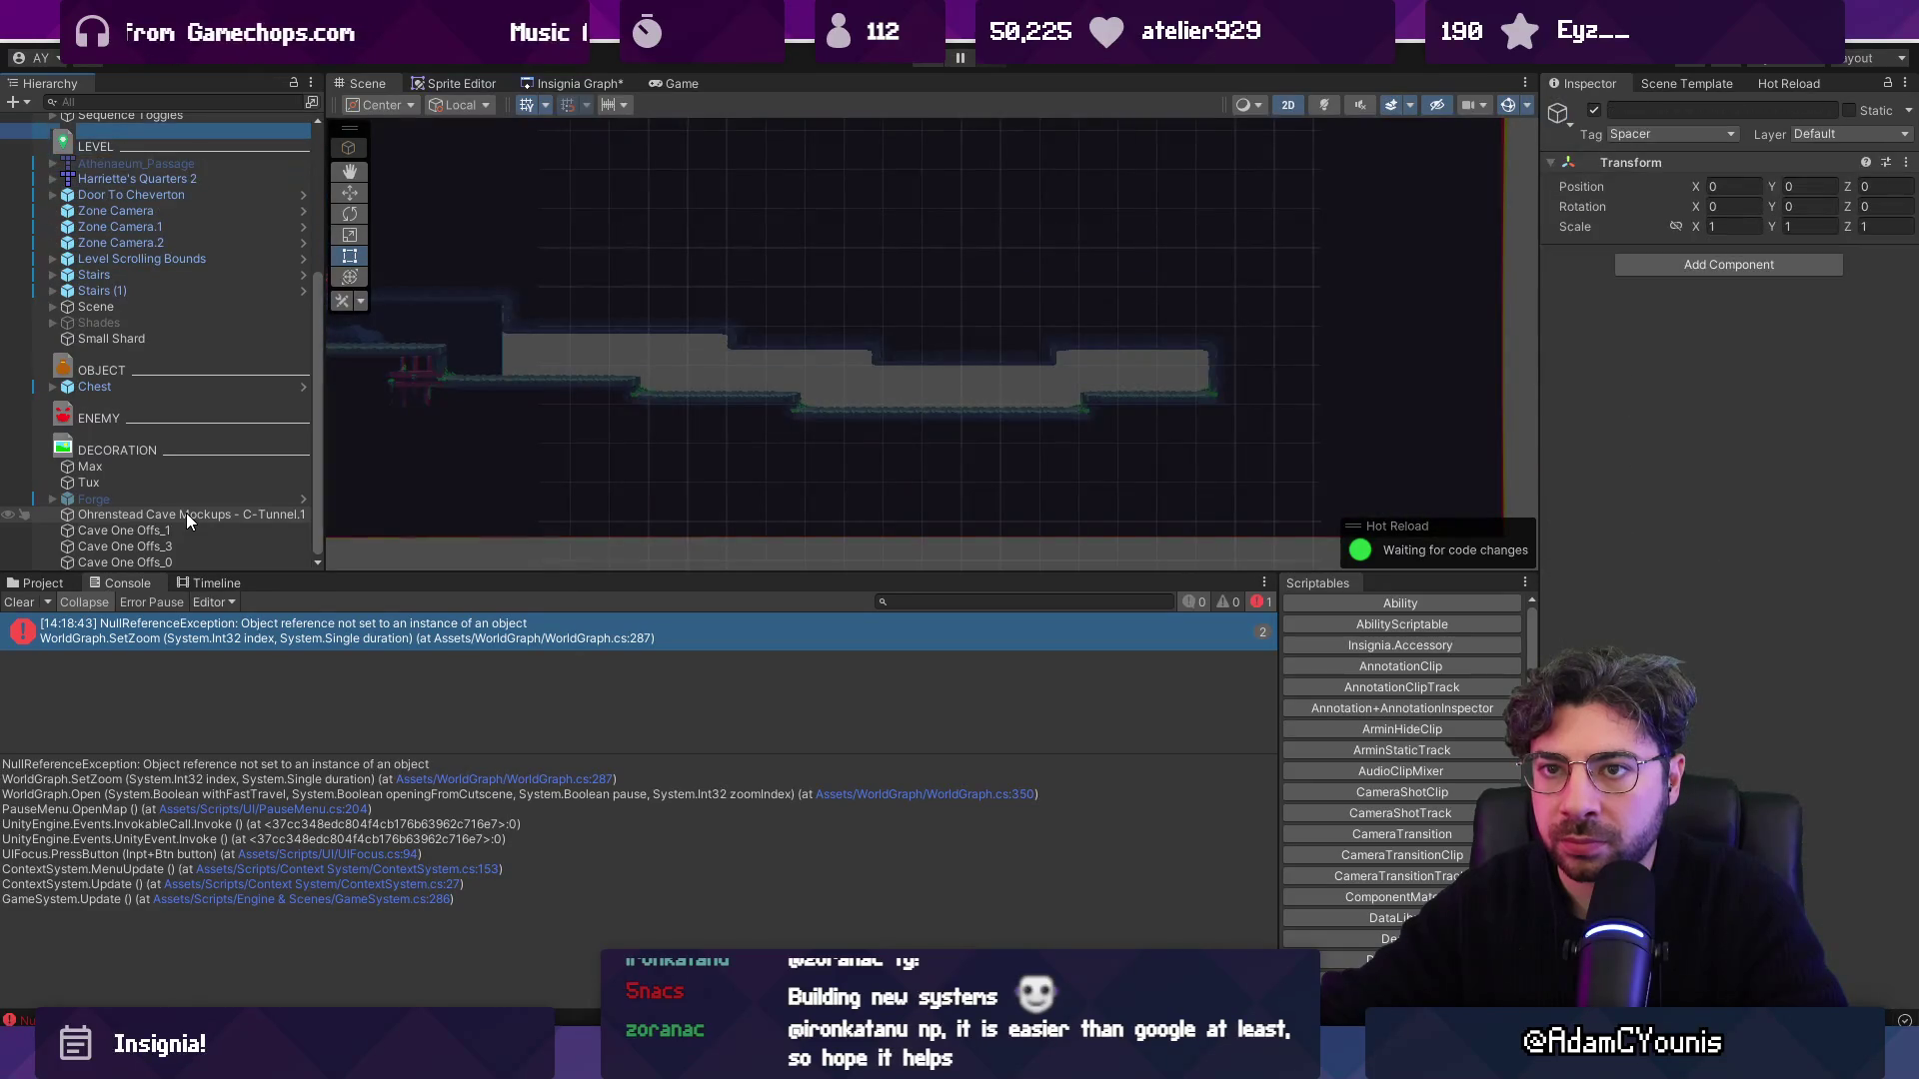
pyautogui.press('Down')
pyautogui.press('Down')
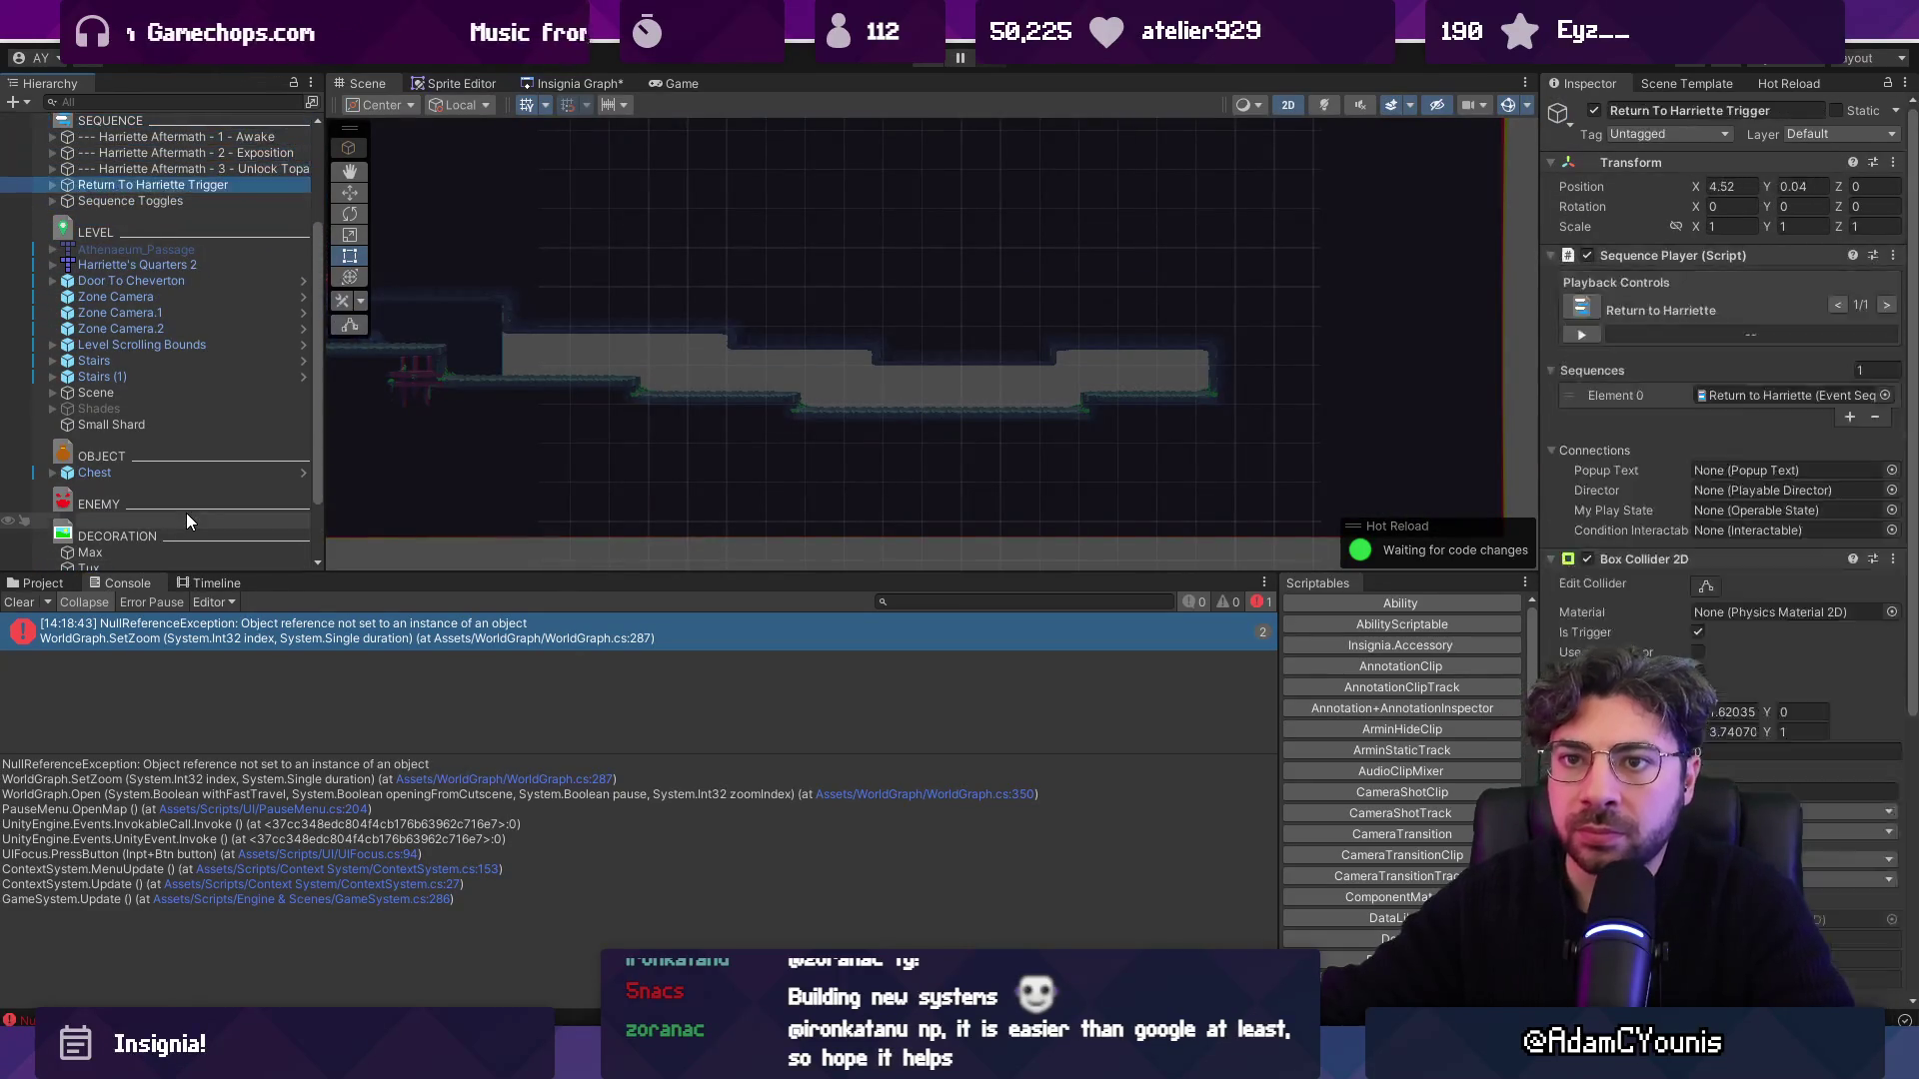
pyautogui.press('Right')
pyautogui.press('Up')
pyautogui.press('Up')
pyautogui.press('Up')
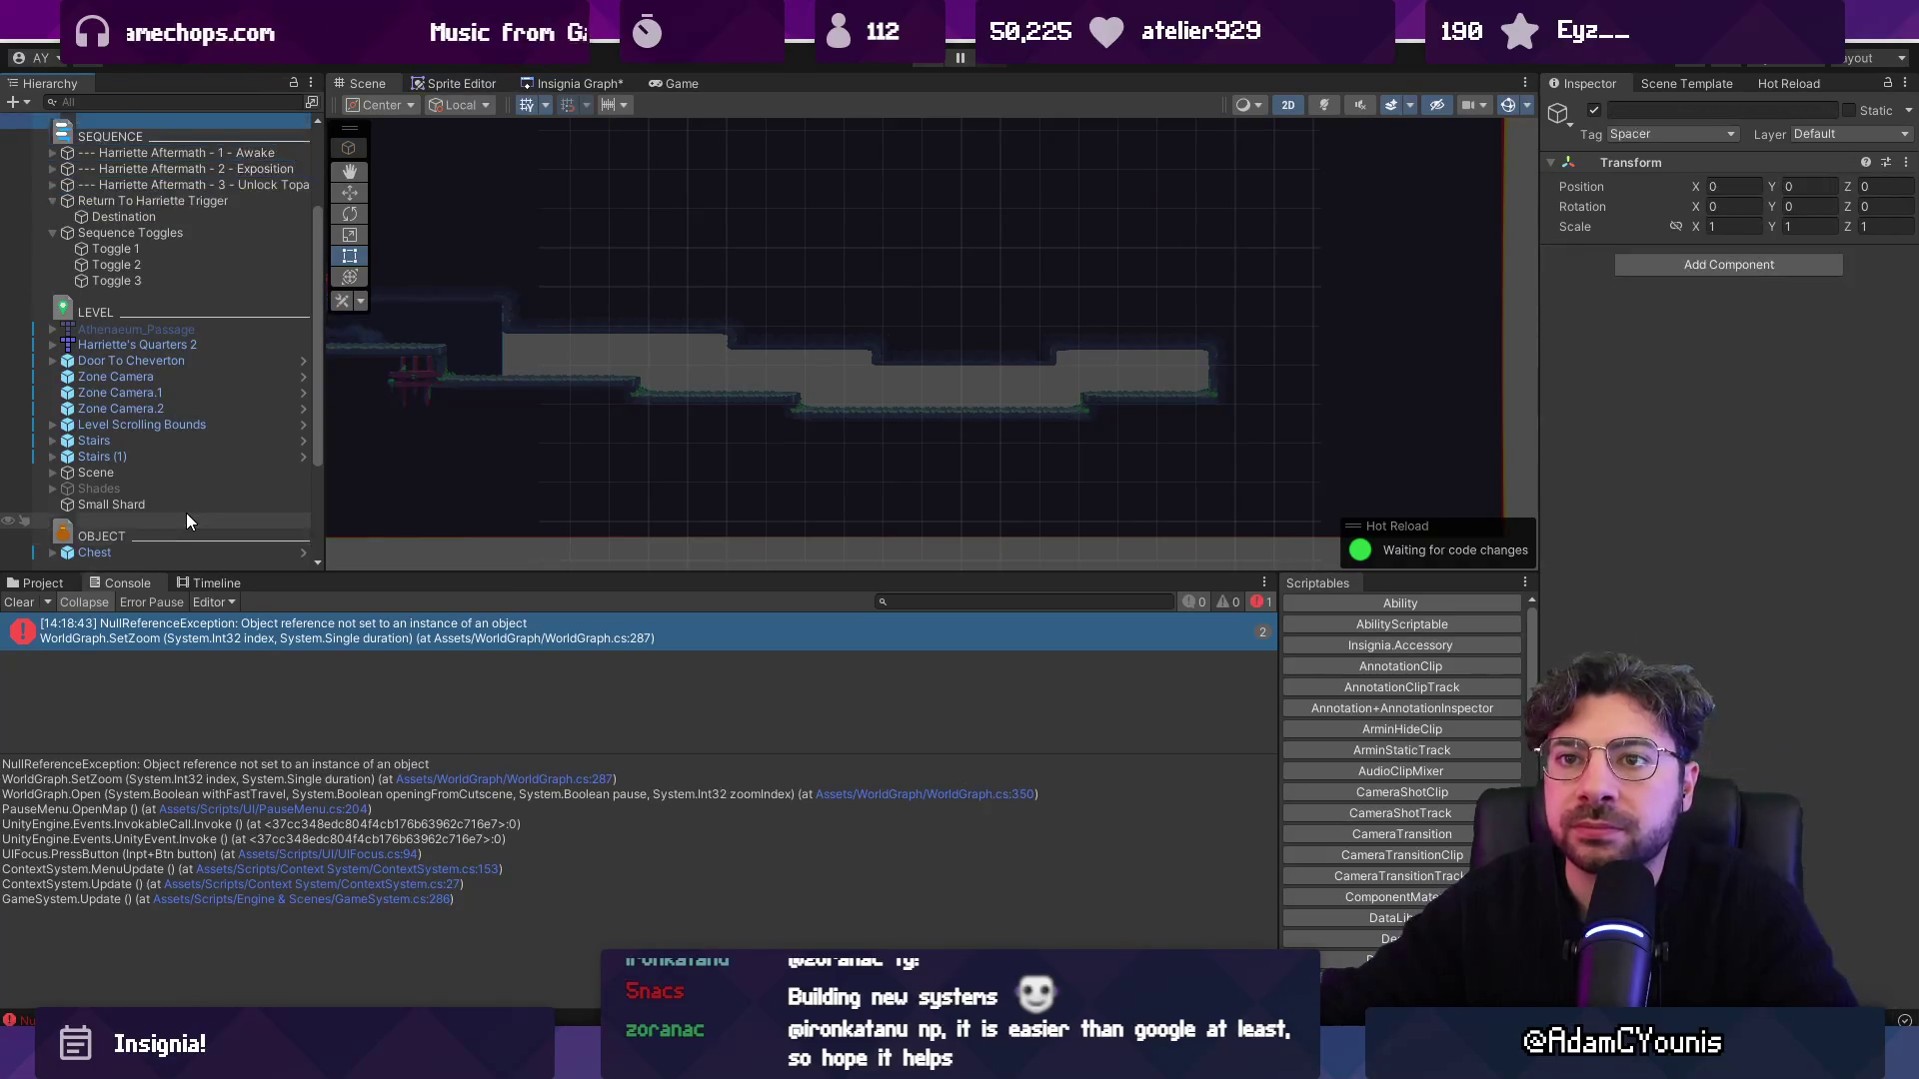
pyautogui.click(90, 101)
# Find Door To Cheverton with a 't:door' search, review its Door settings, then start Play mode.
pyautogui.write('t:door')
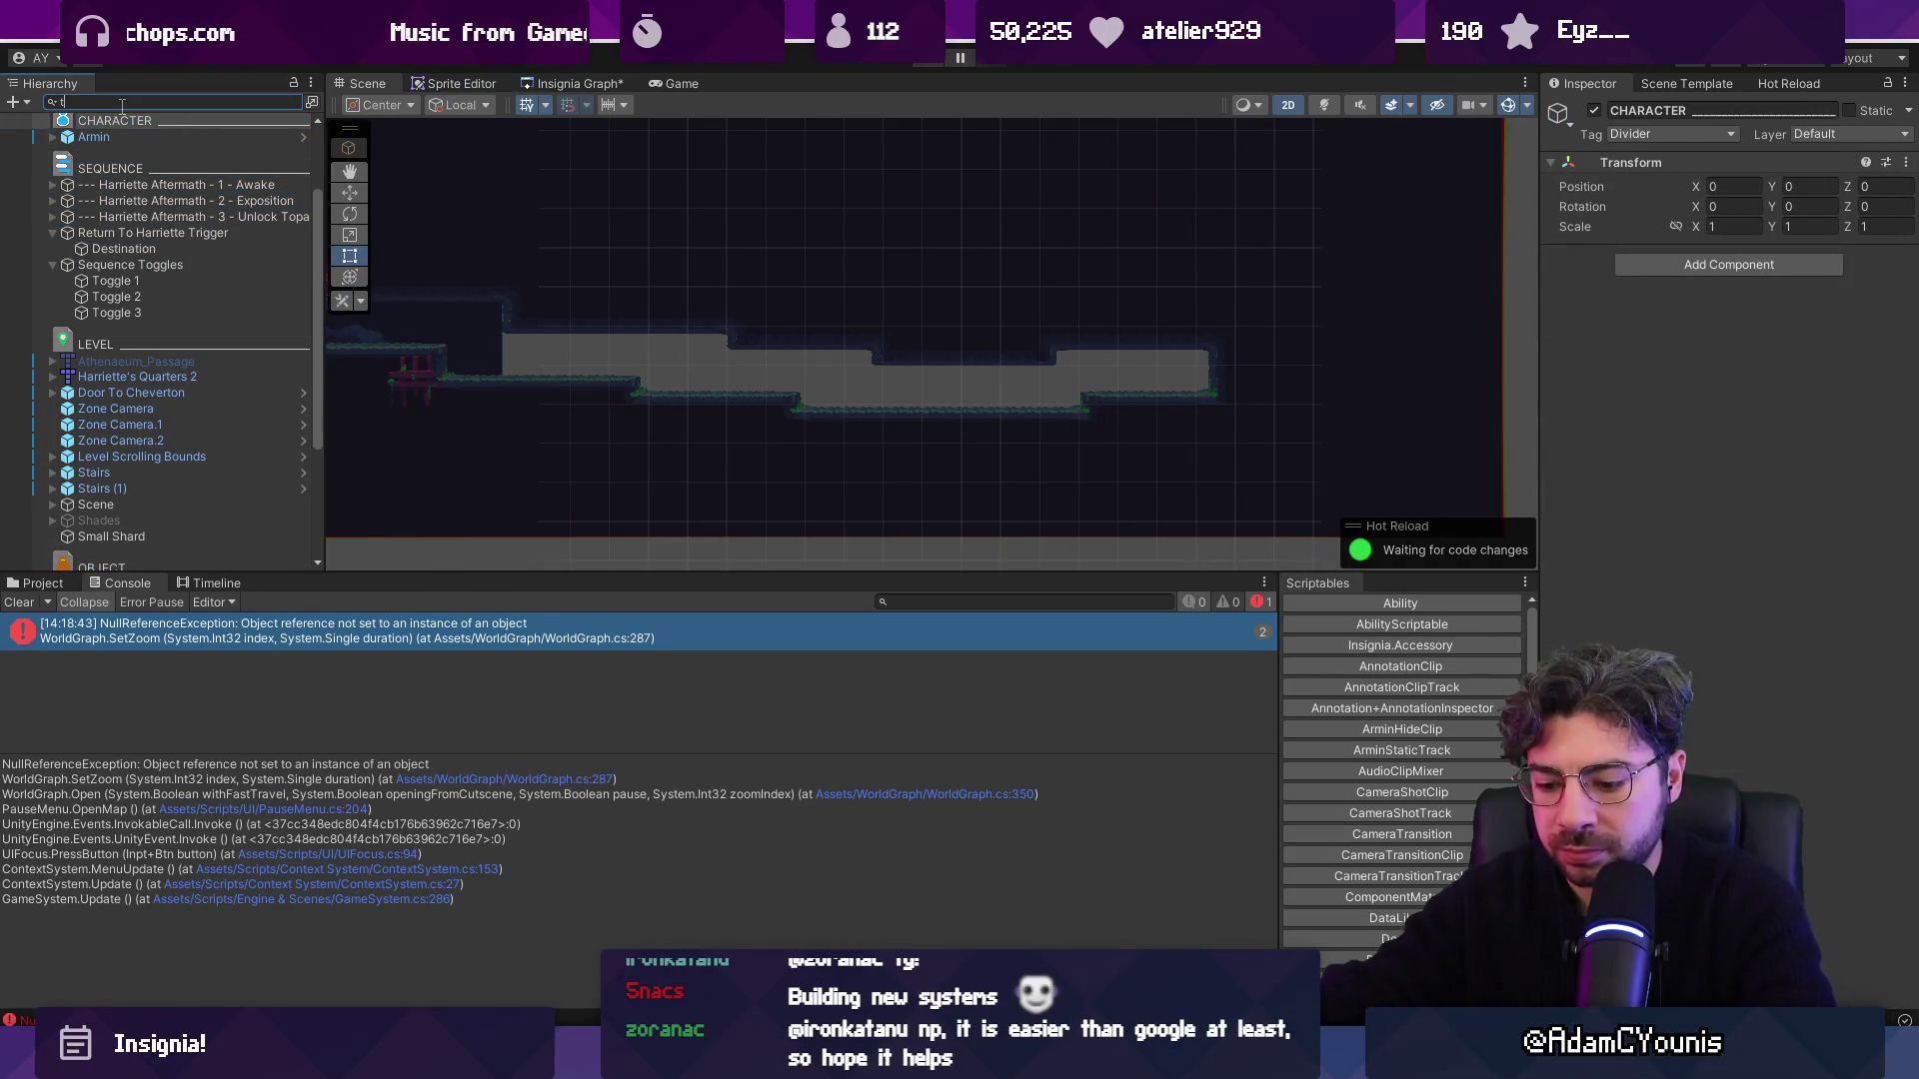
pyautogui.click(130, 136)
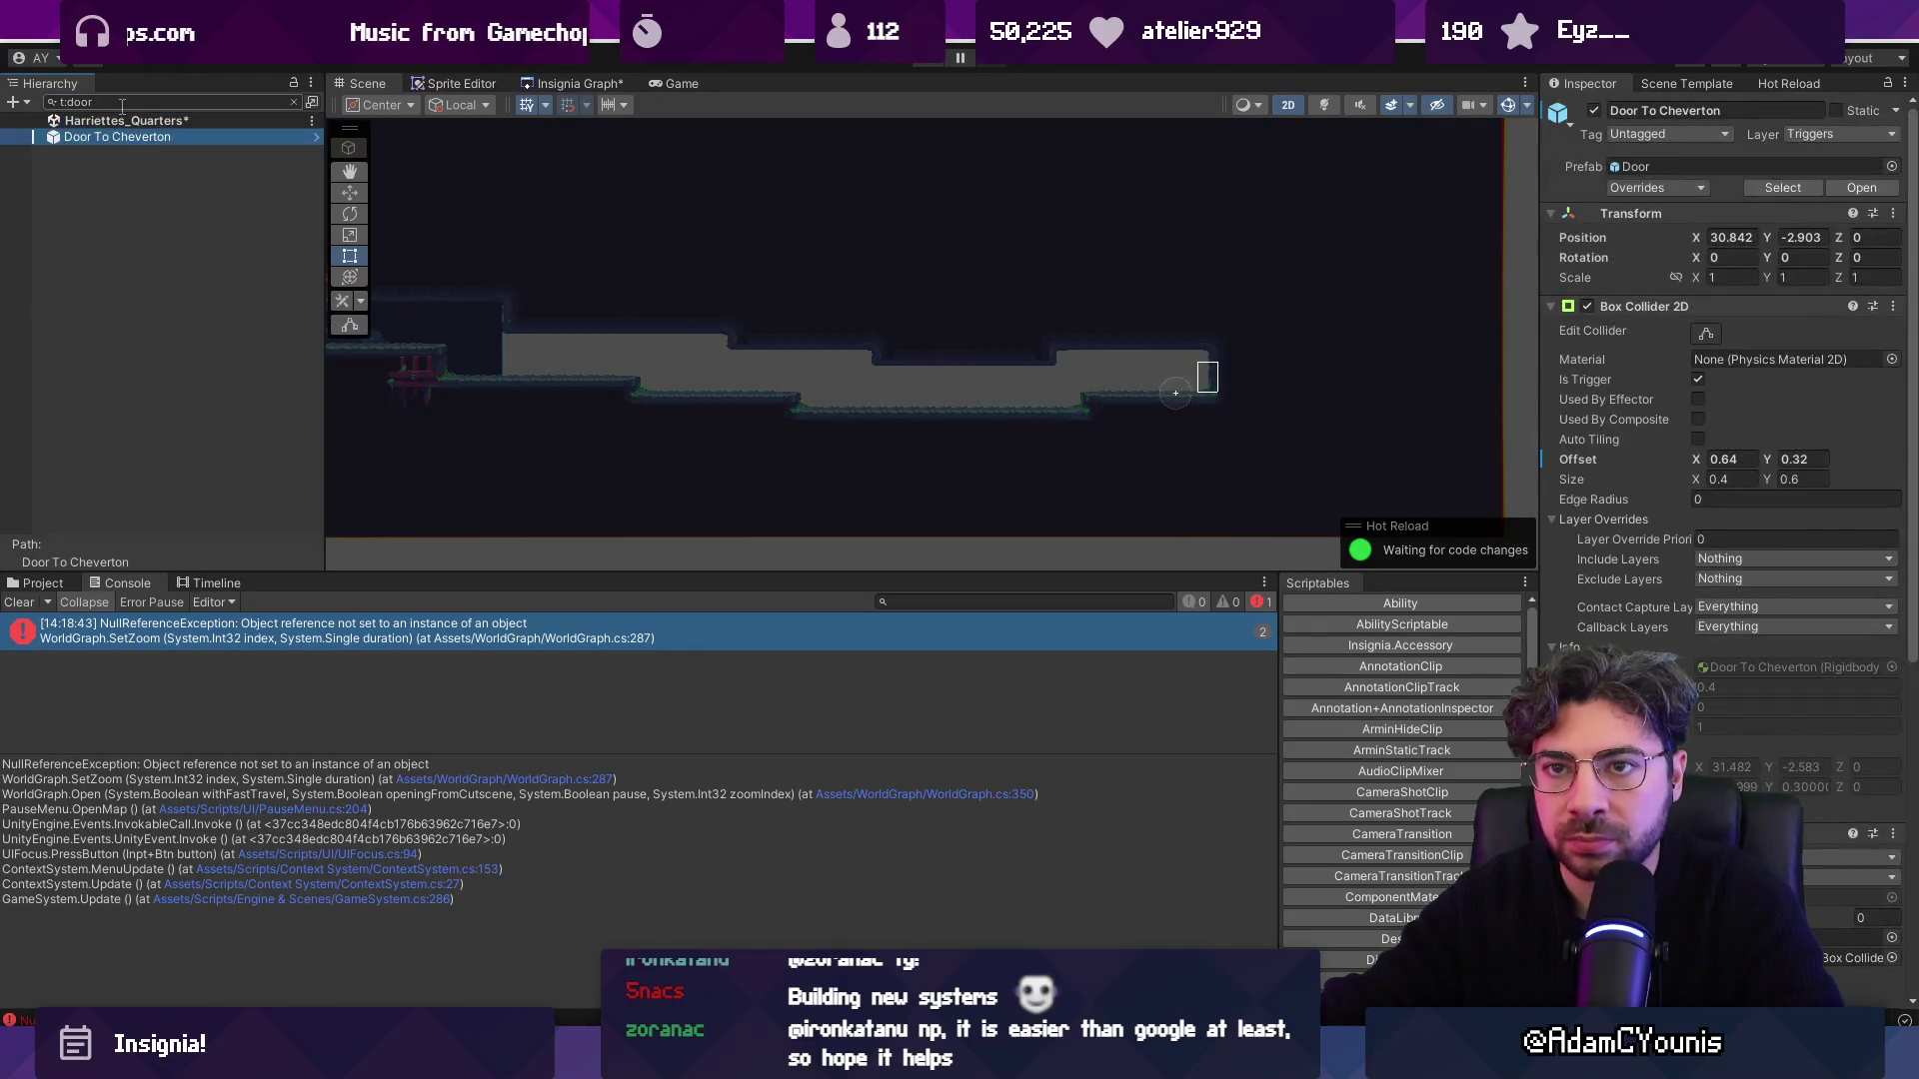
pyautogui.click(294, 101)
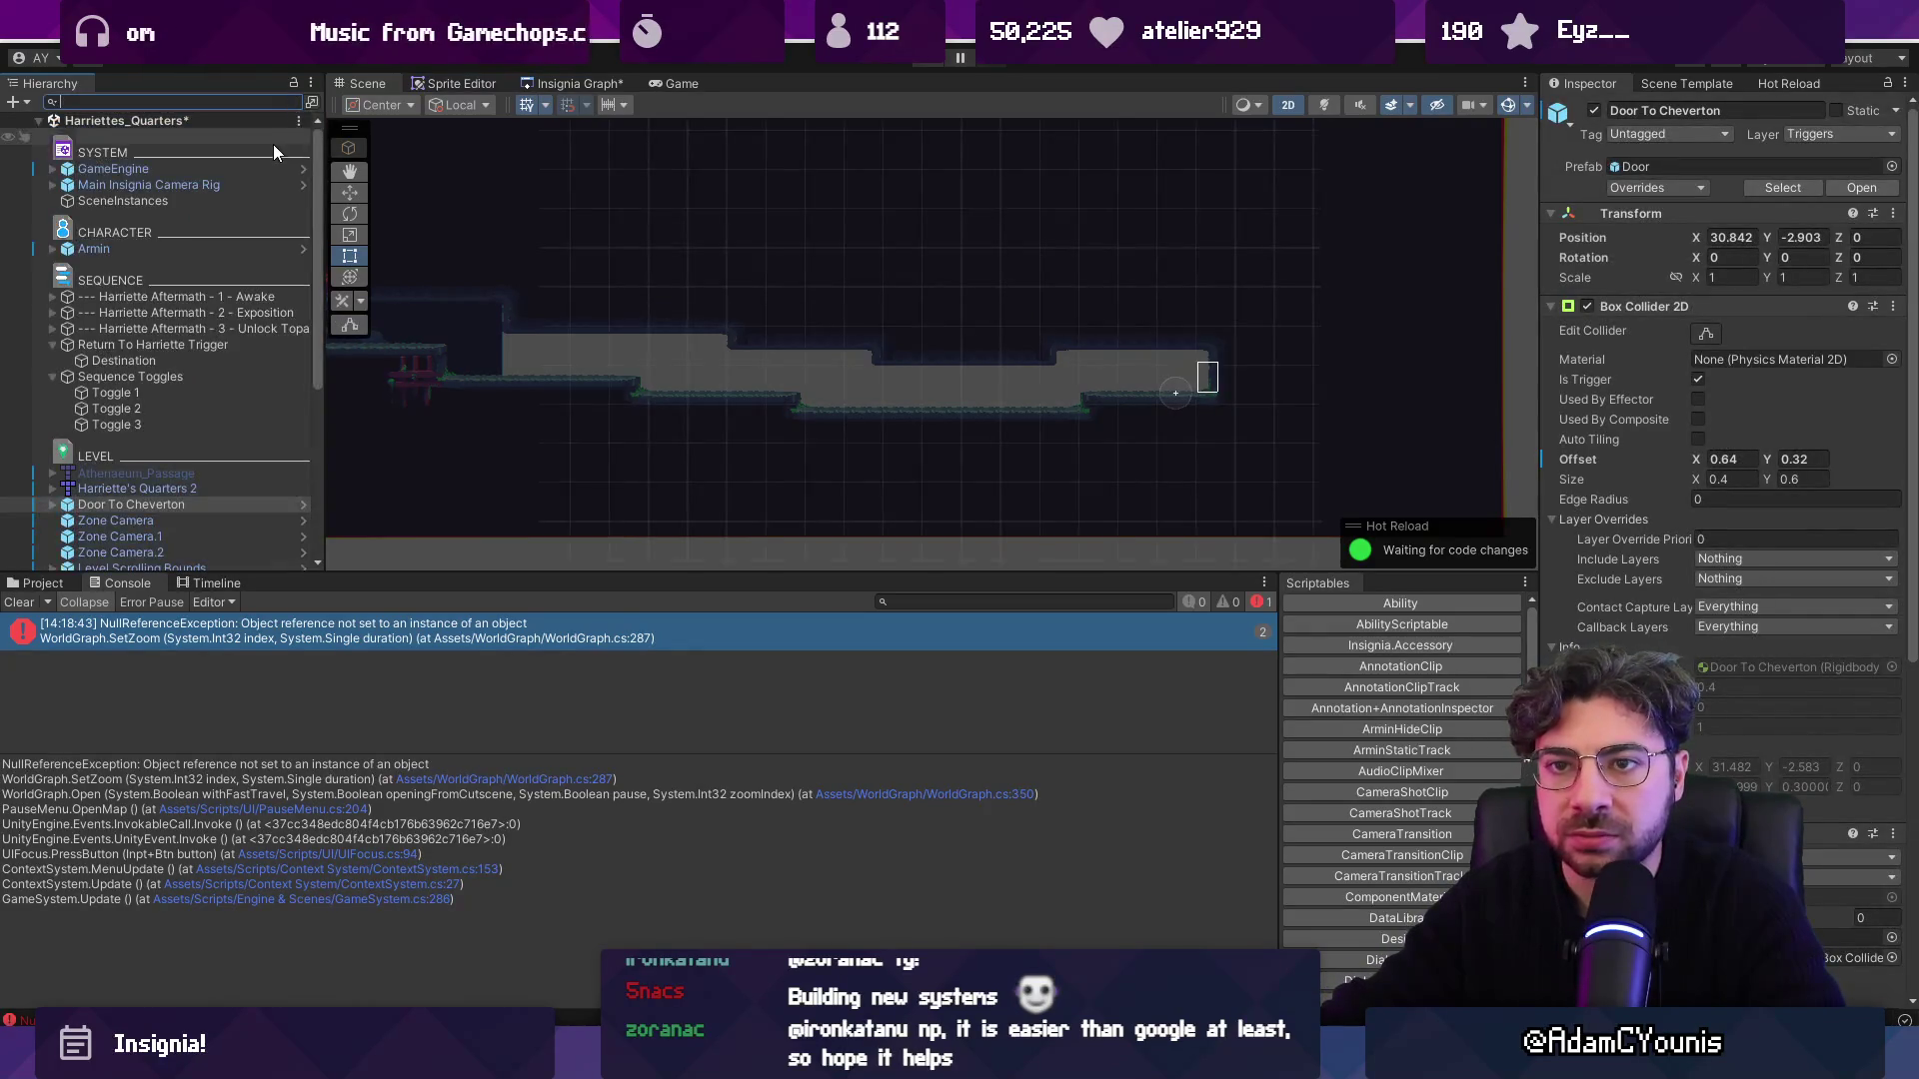
pyautogui.scroll(-3, 143, 495)
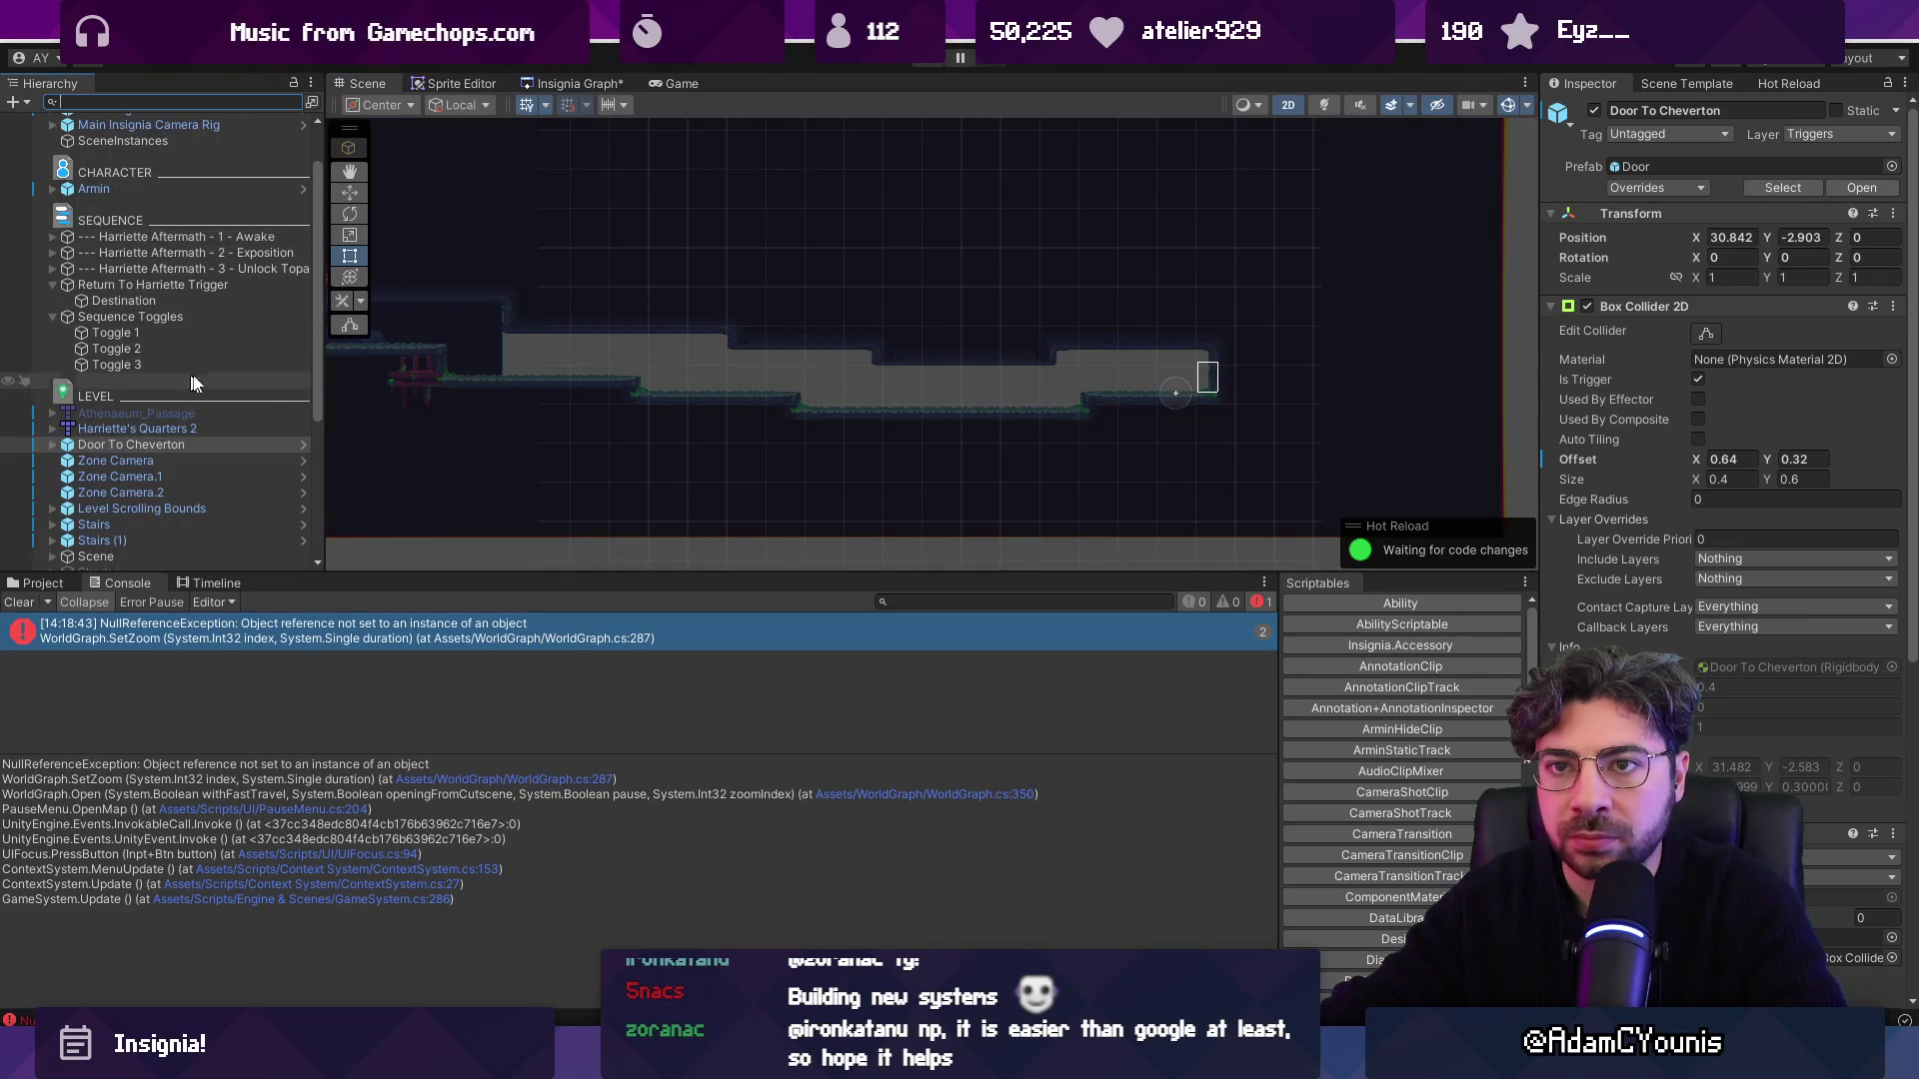
pyautogui.scroll(3, 1140, 348)
pyautogui.scroll(2, 1139, 348)
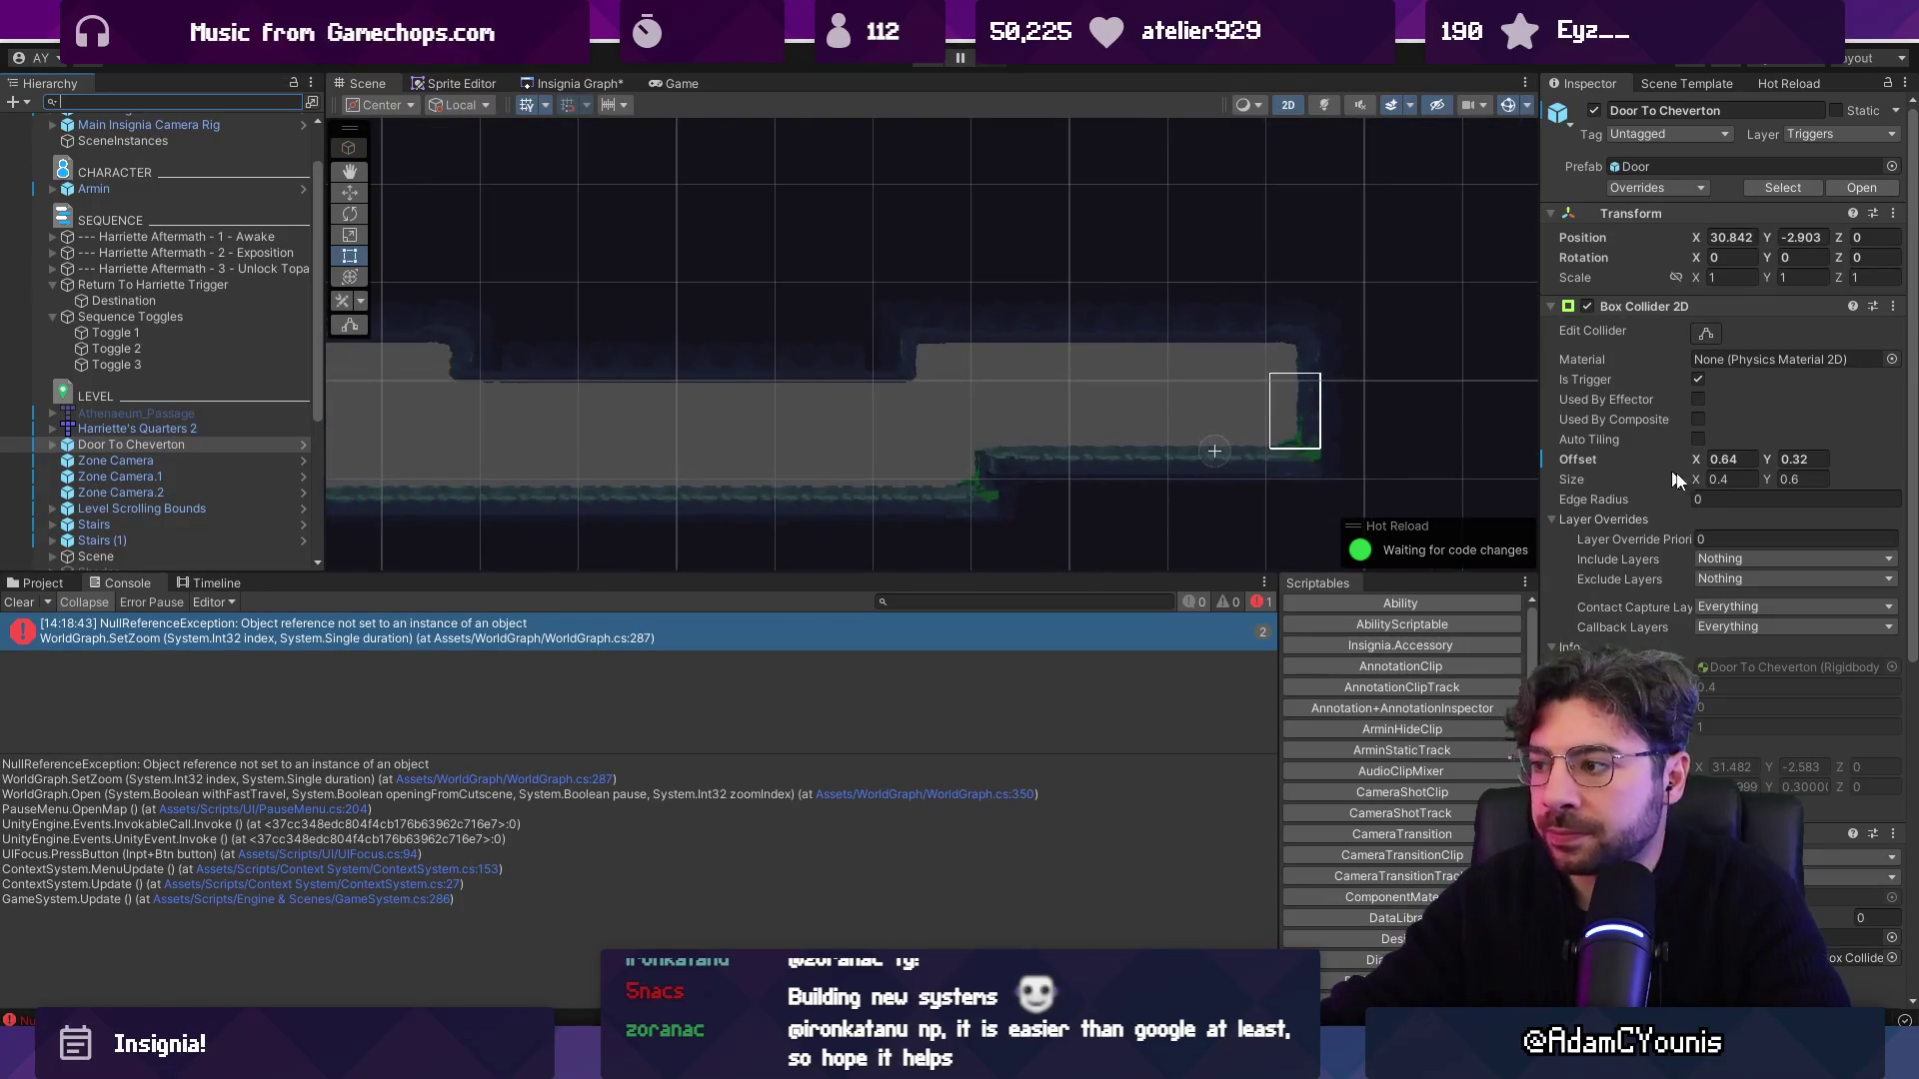
pyautogui.scroll(-10, 1665, 586)
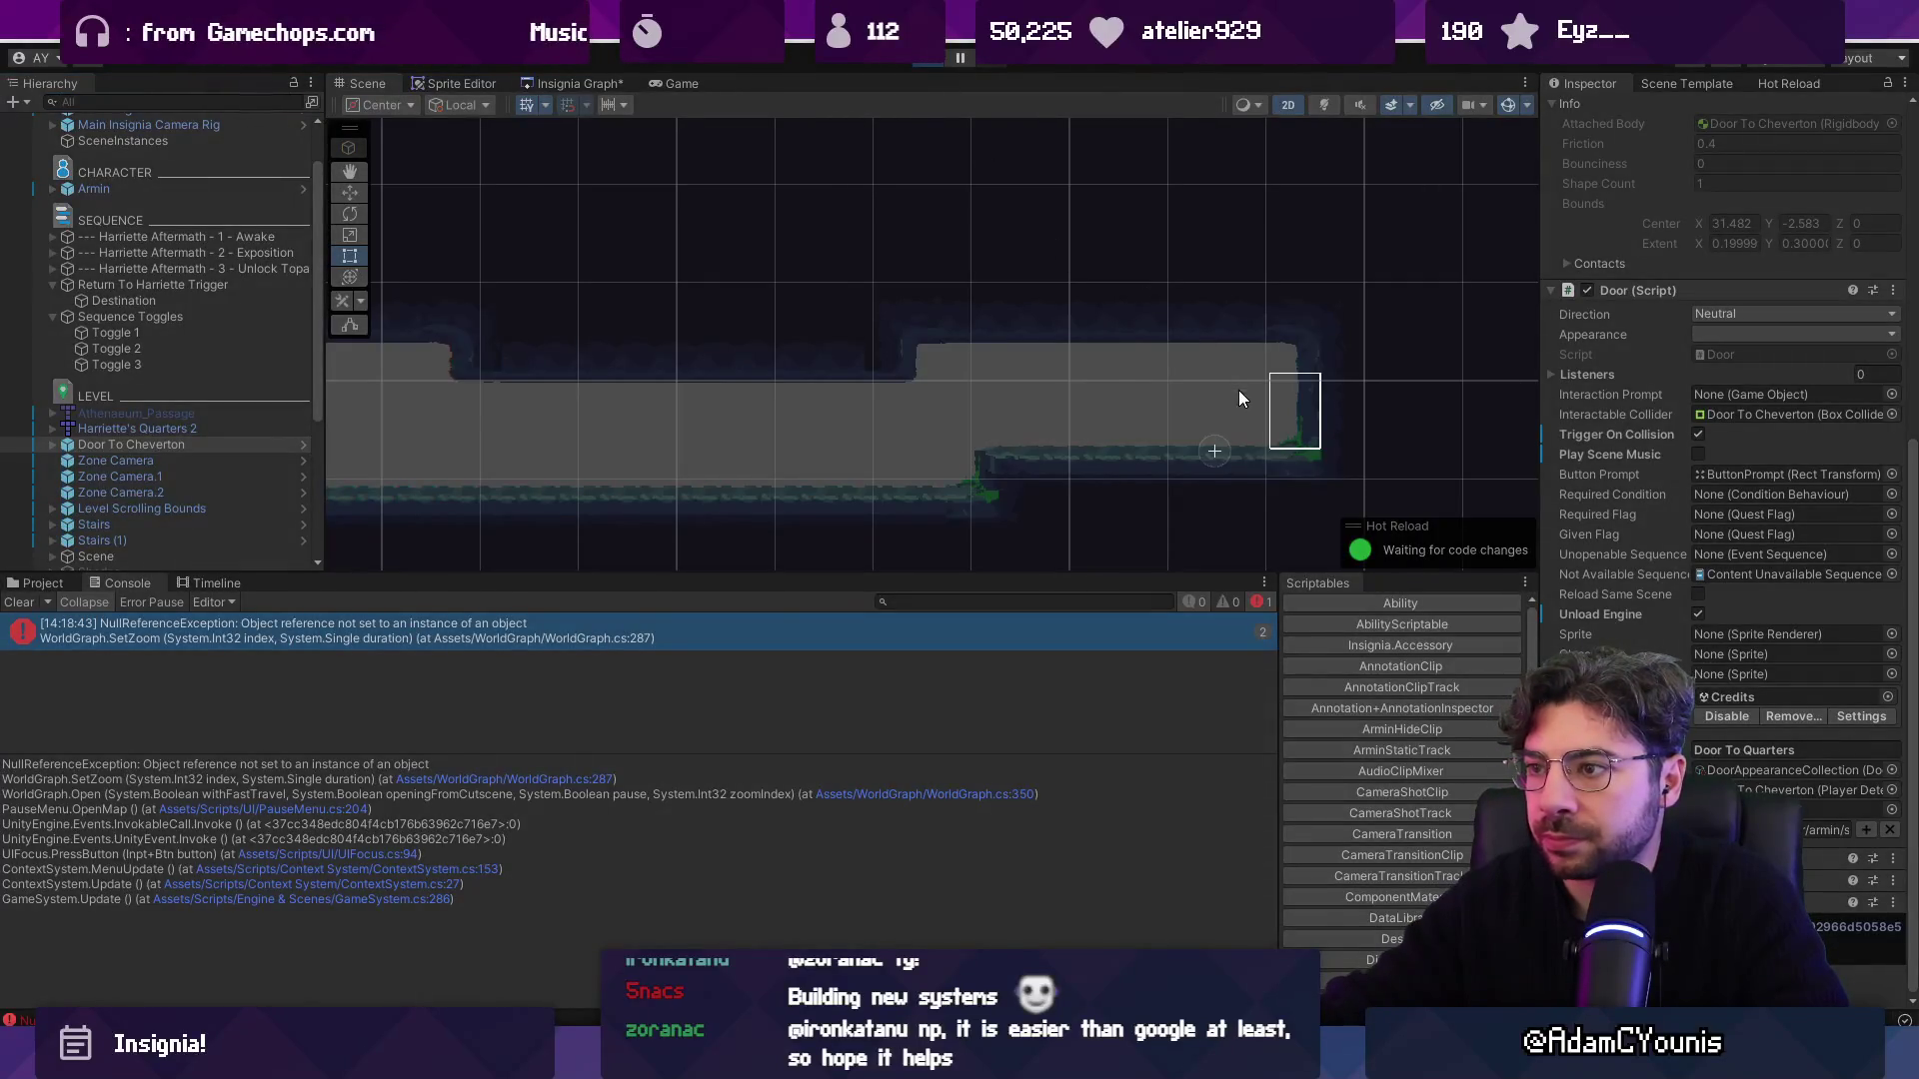
pyautogui.hotkey('ctrl', 'p')
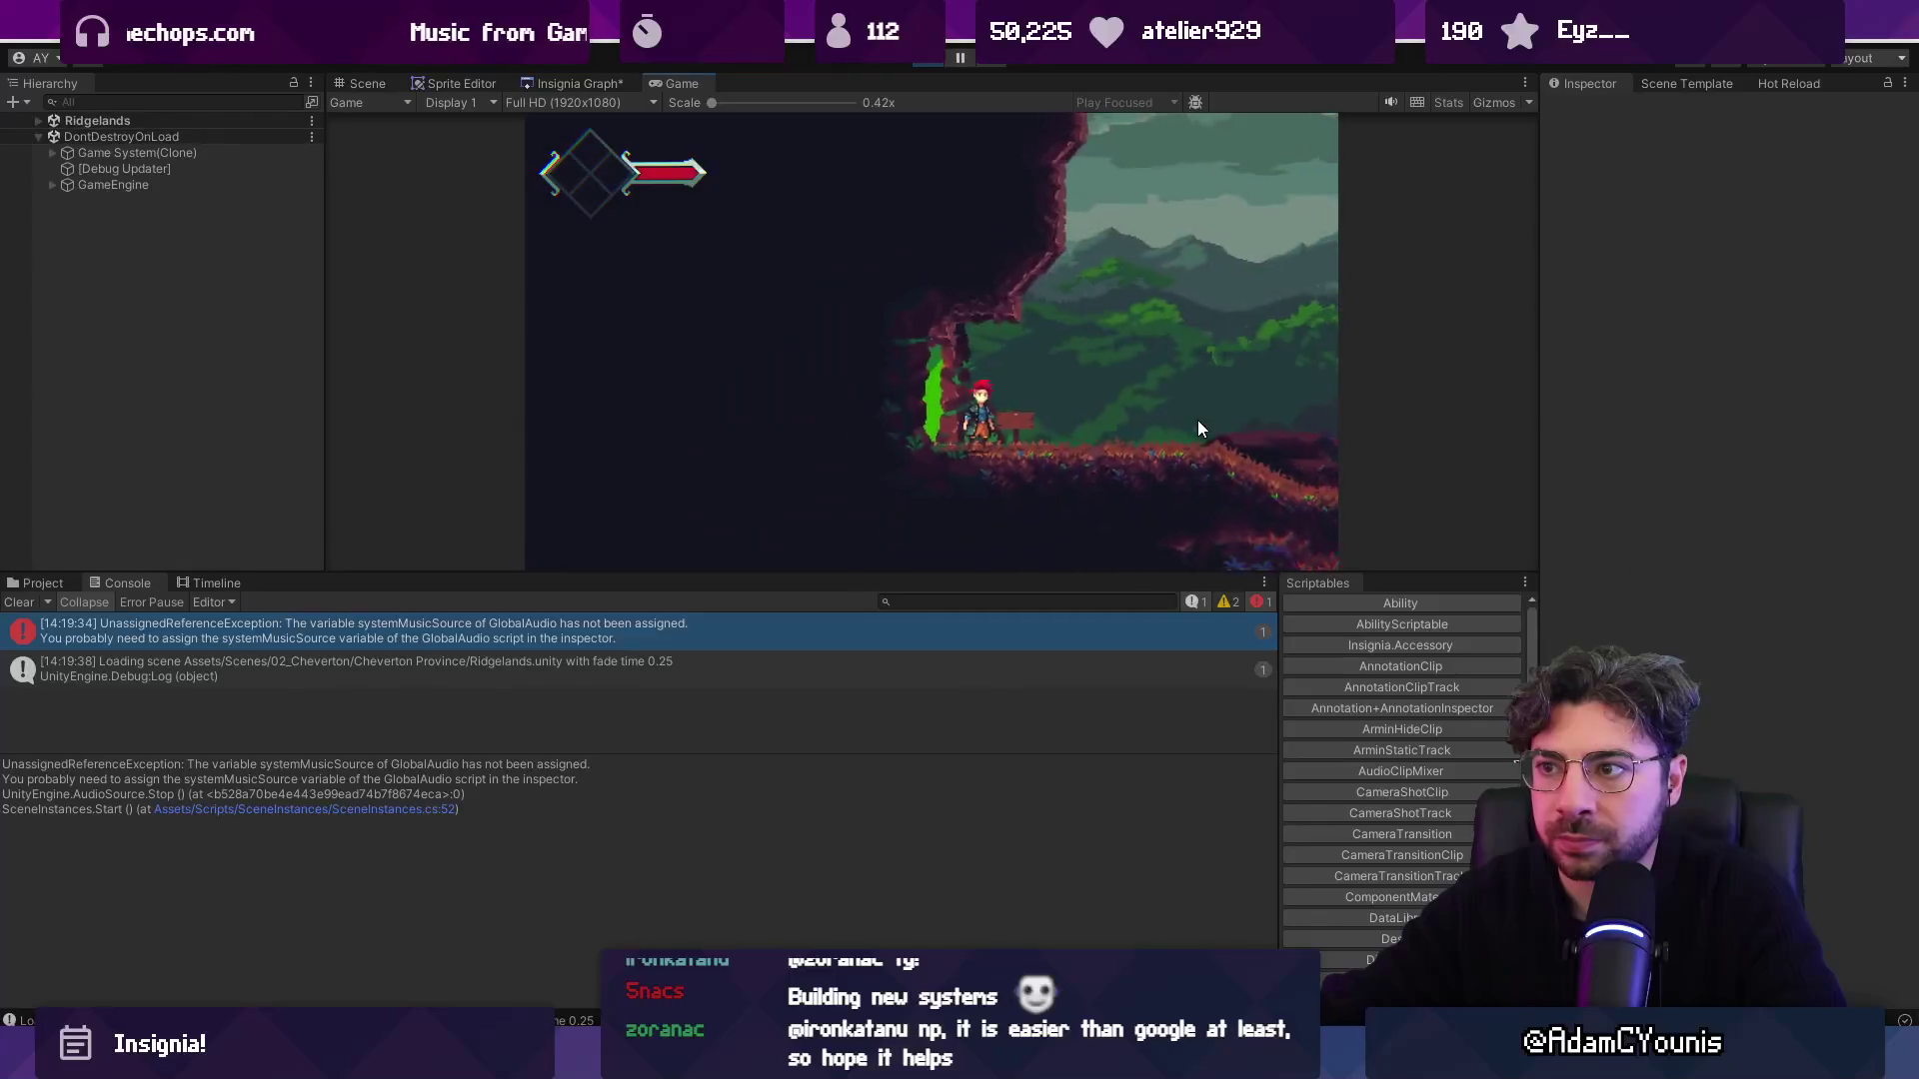
# Toggle the world map, walk Armin left into Ridgelands, reopen the map and open the debug console.
pyautogui.press('m')
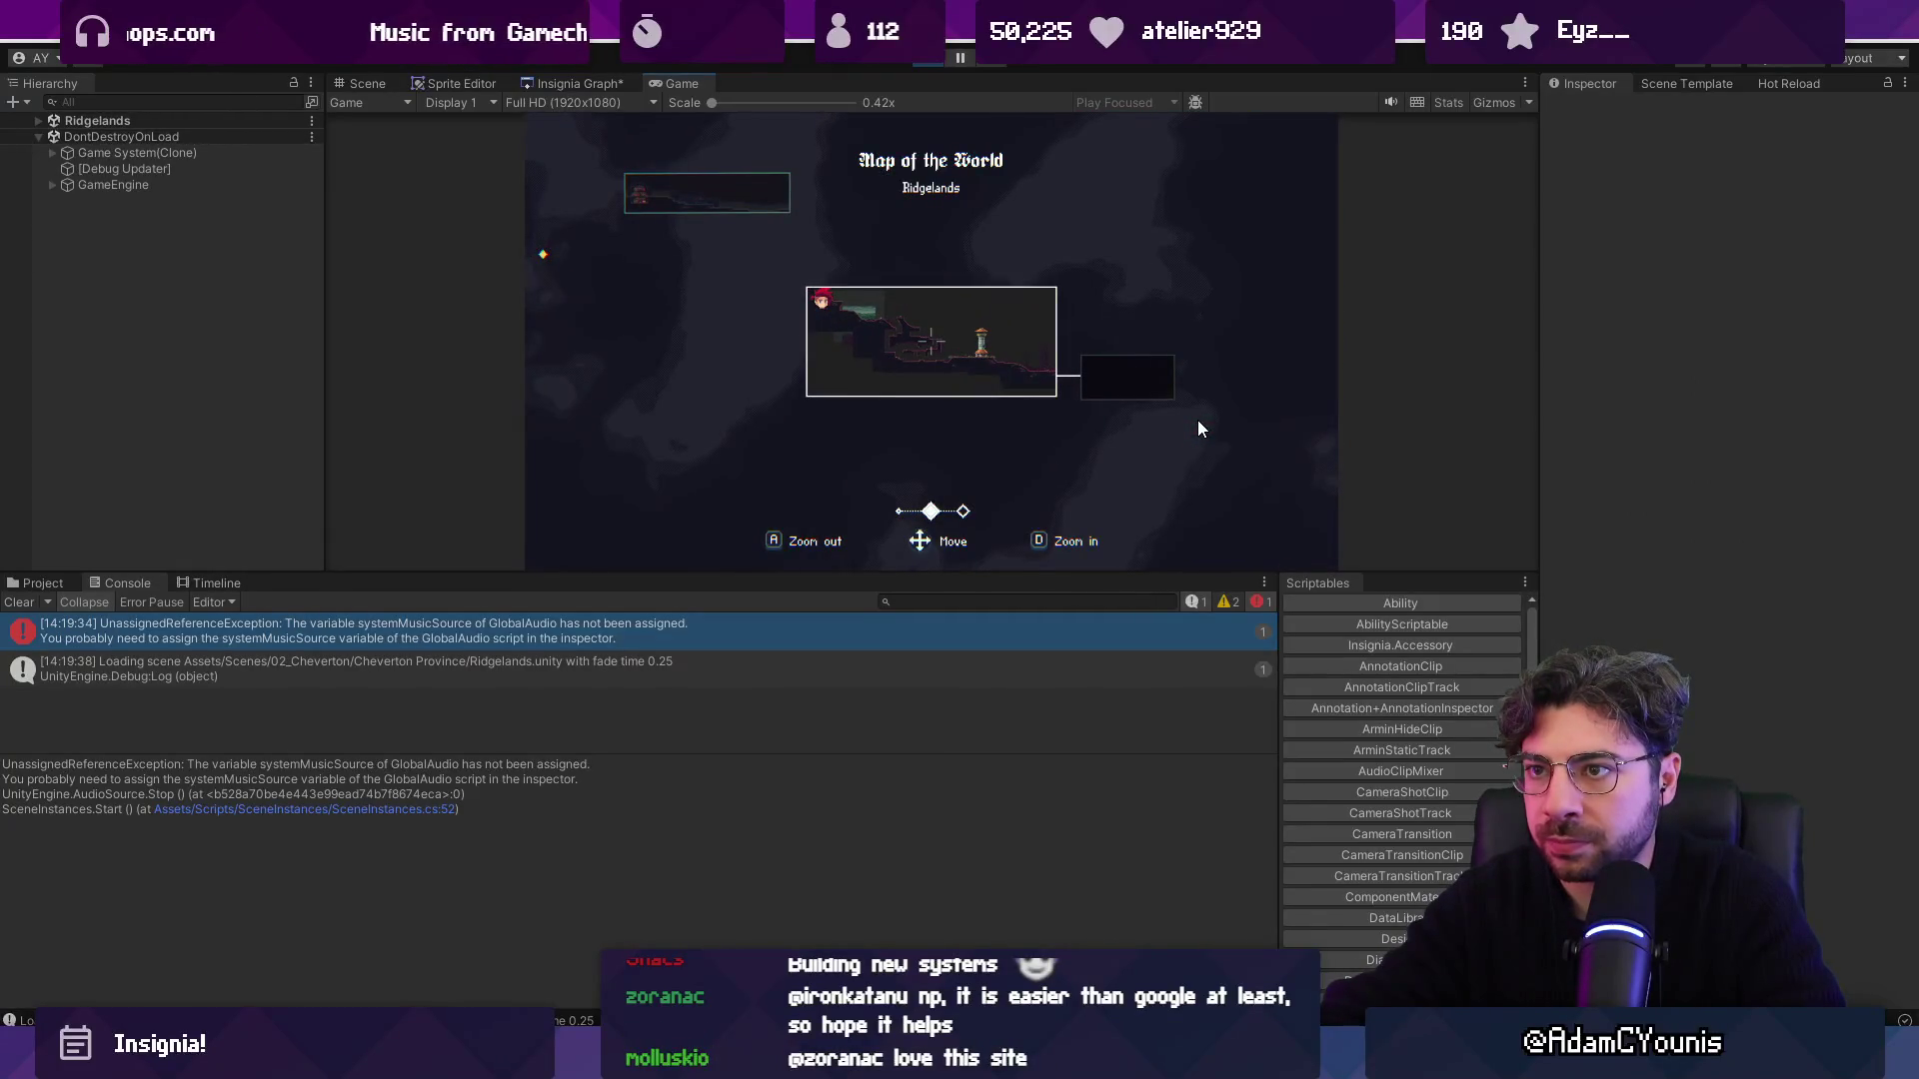
pyautogui.press('m')
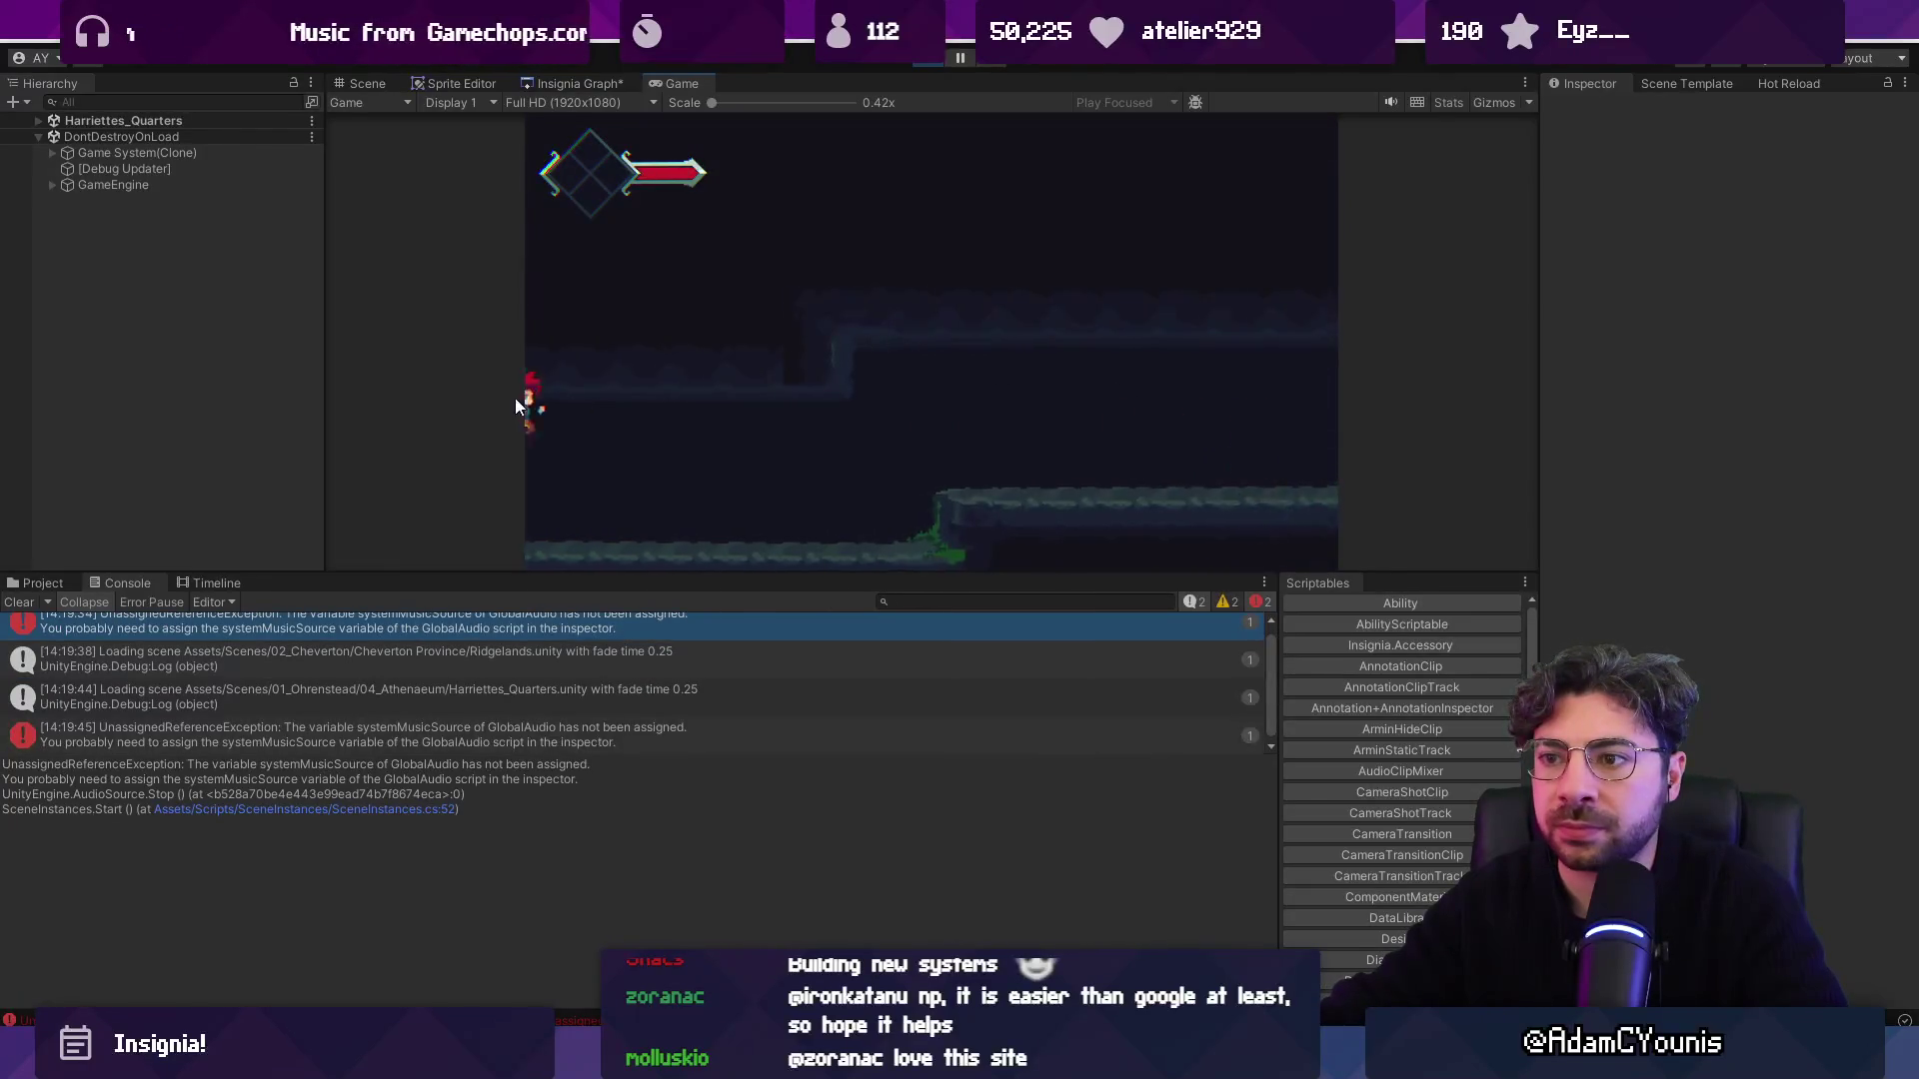
pyautogui.press('Left')
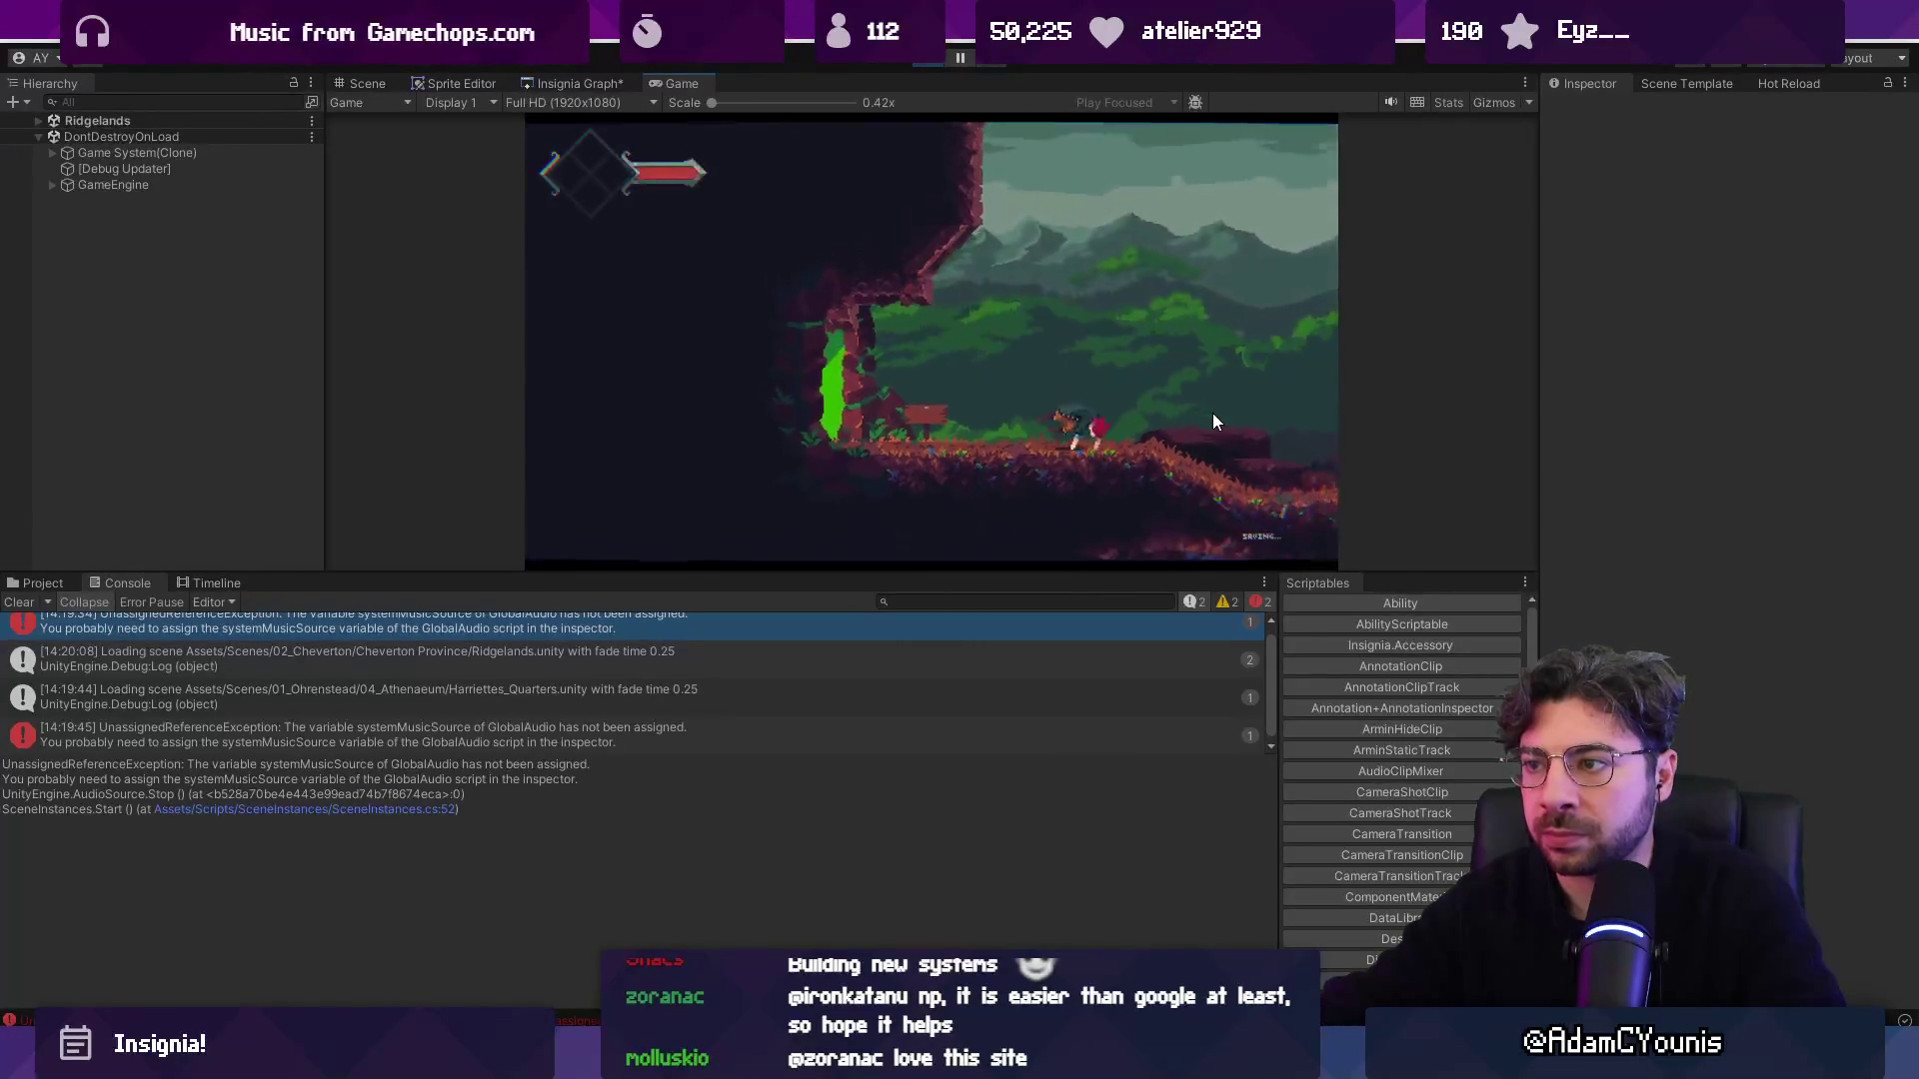
pyautogui.press('m')
pyautogui.press('m')
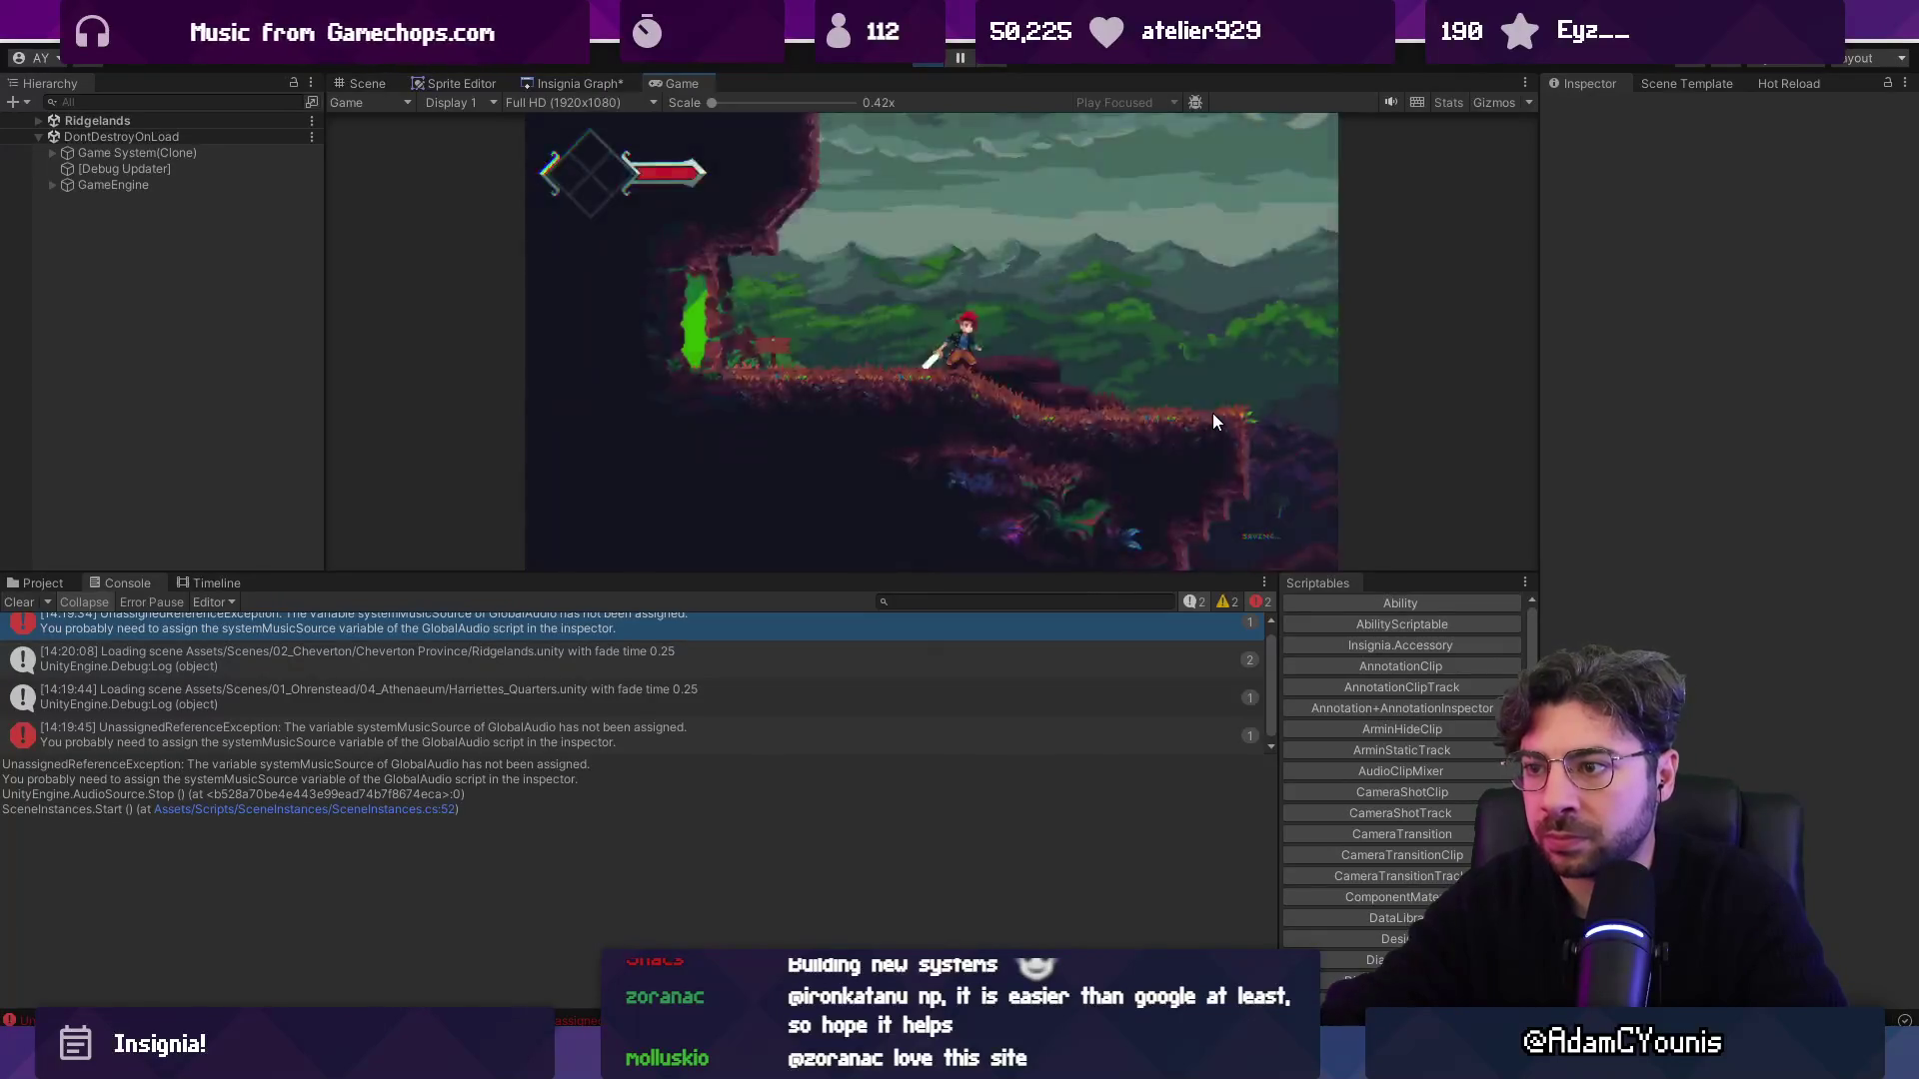
pyautogui.press('`')
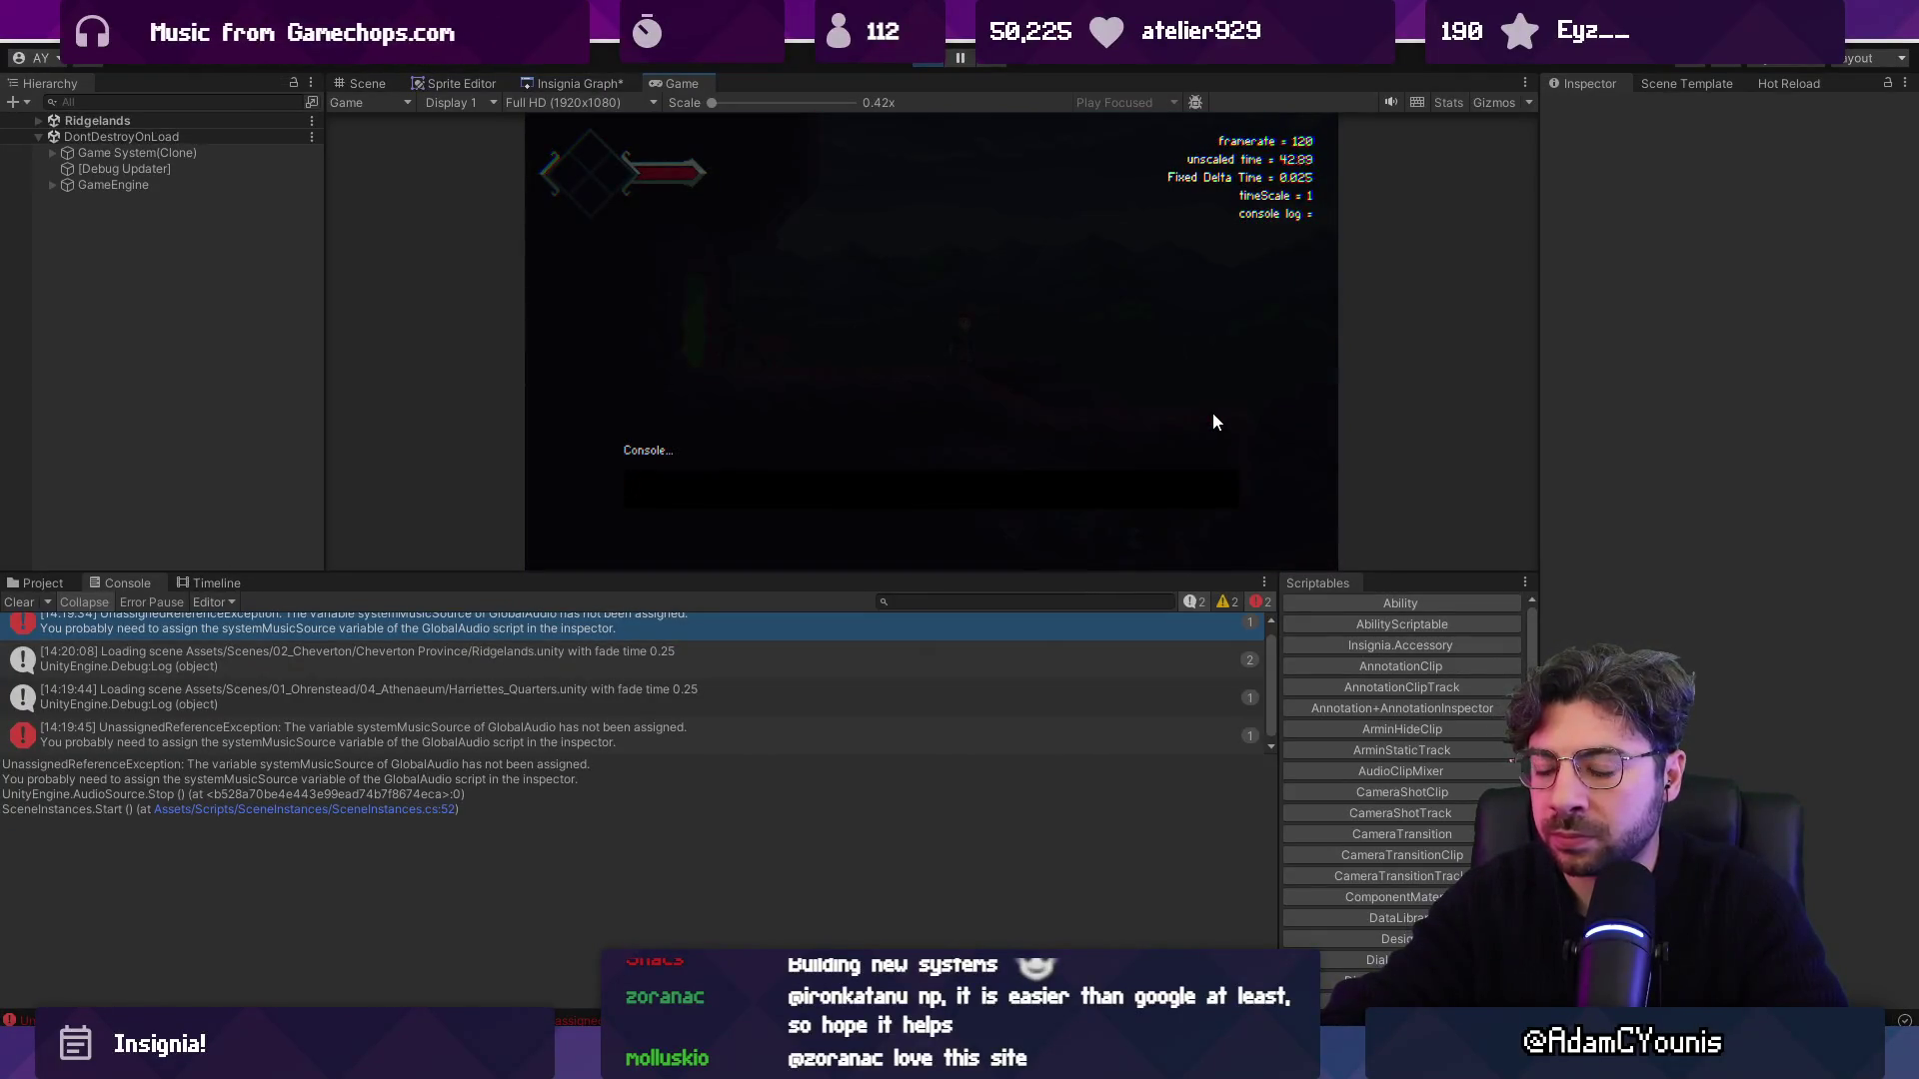
# Try 'start quest' and 'Spawn A Right Wheel' in the debug console, then clear the console log.
pyautogui.write('s')
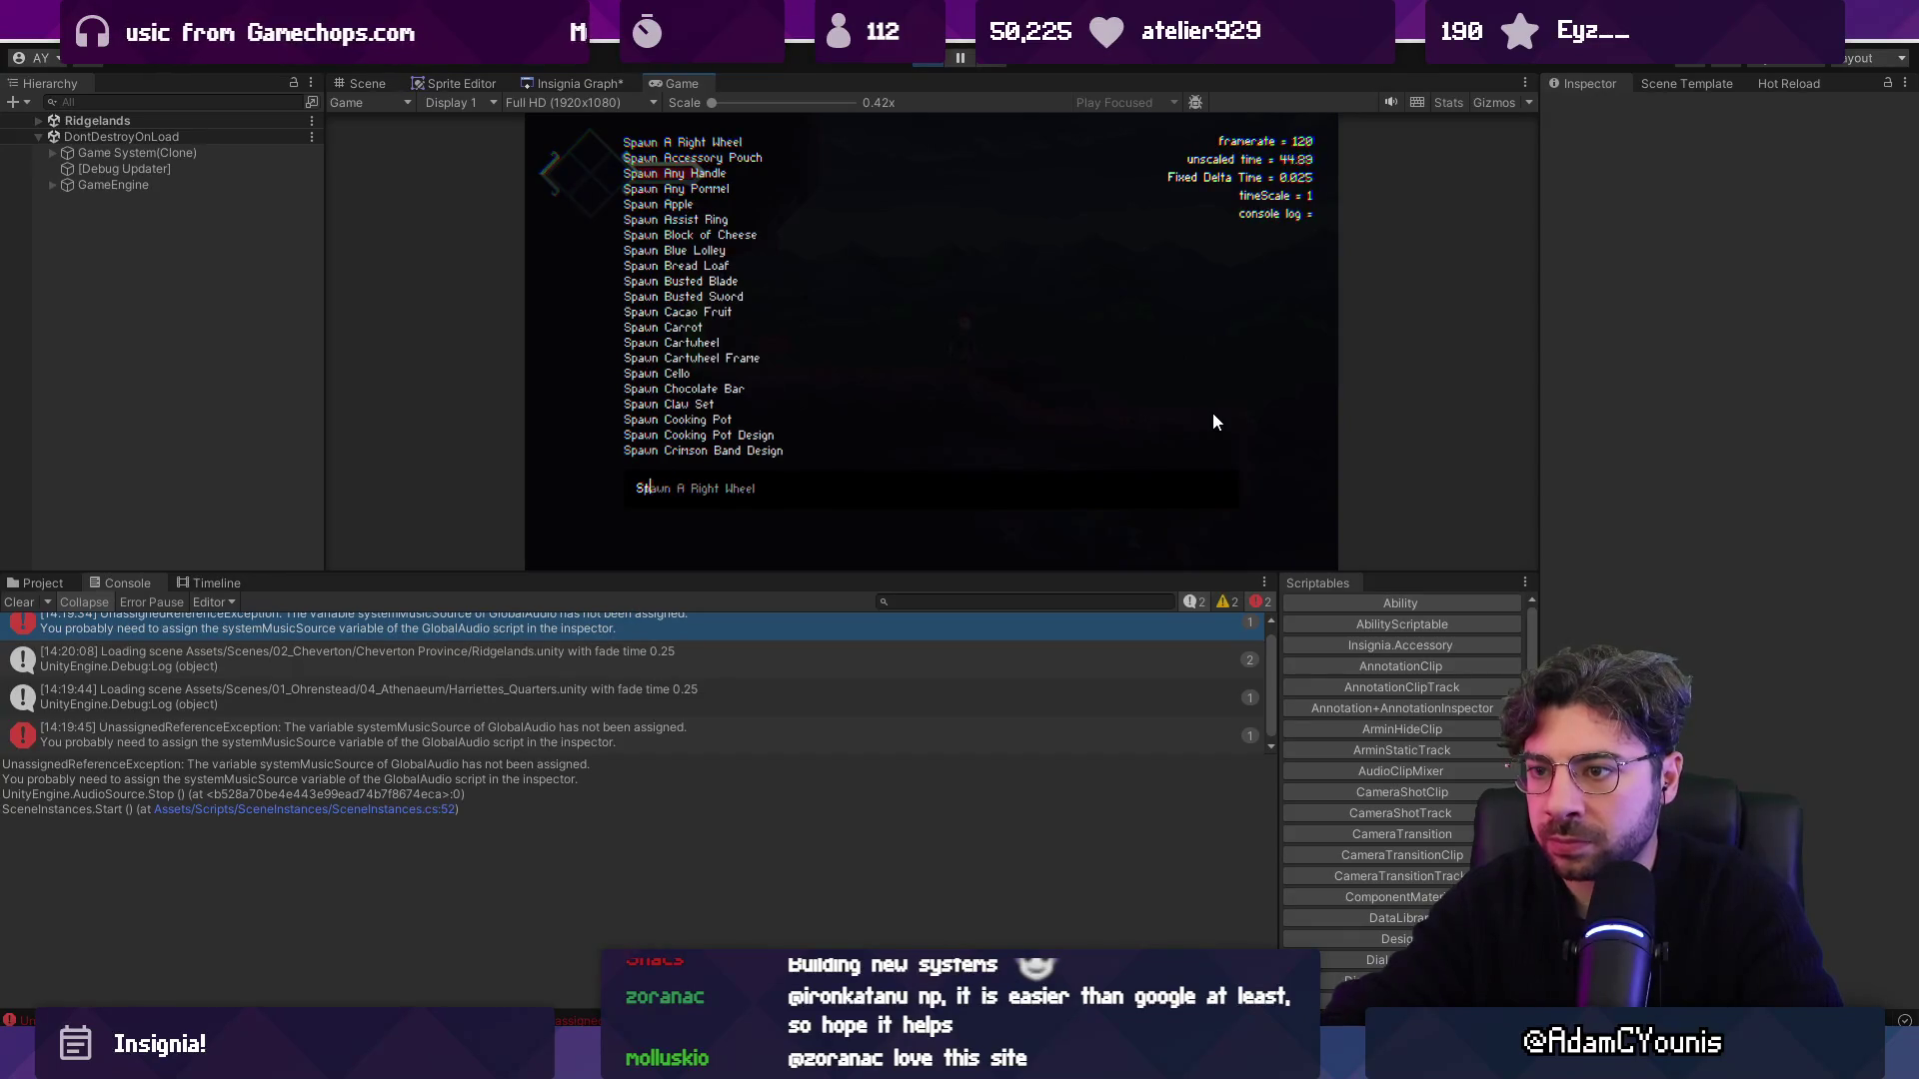
pyautogui.write('tart quest')
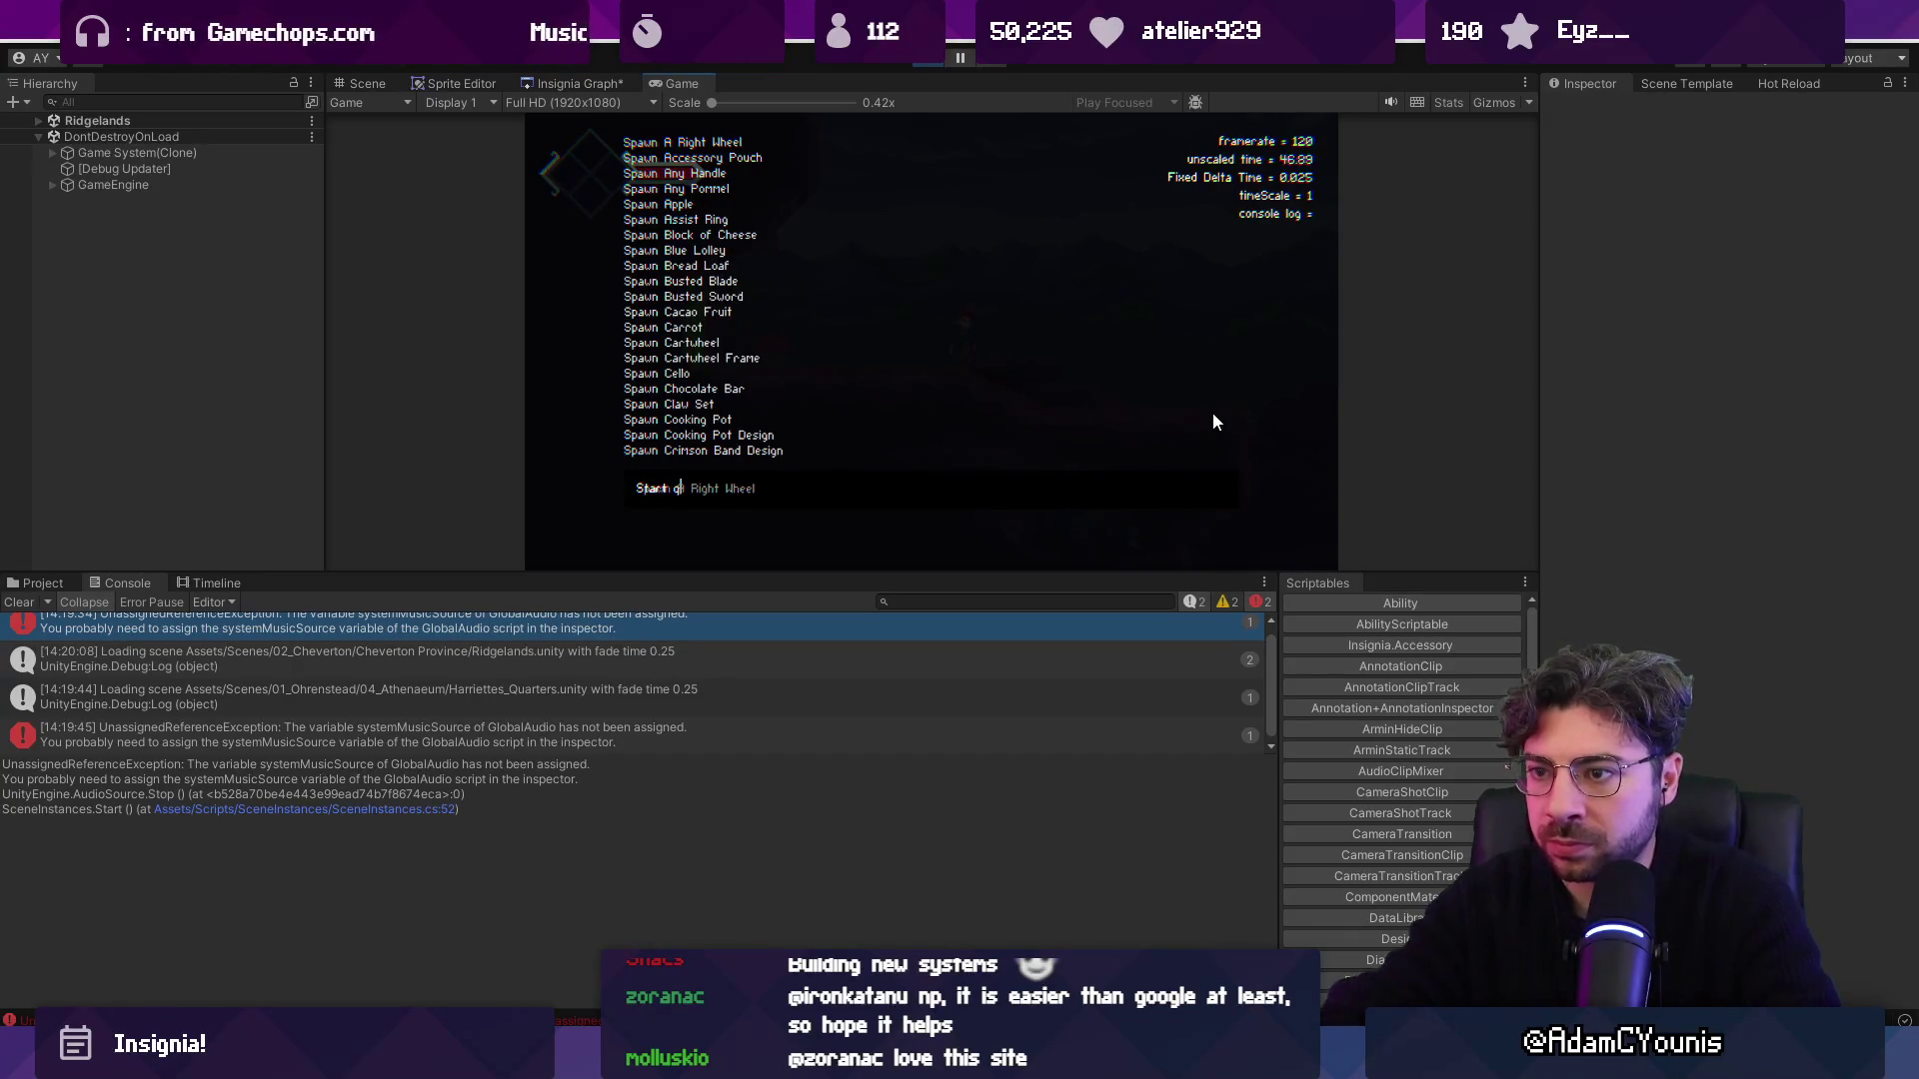
pyautogui.press('Return')
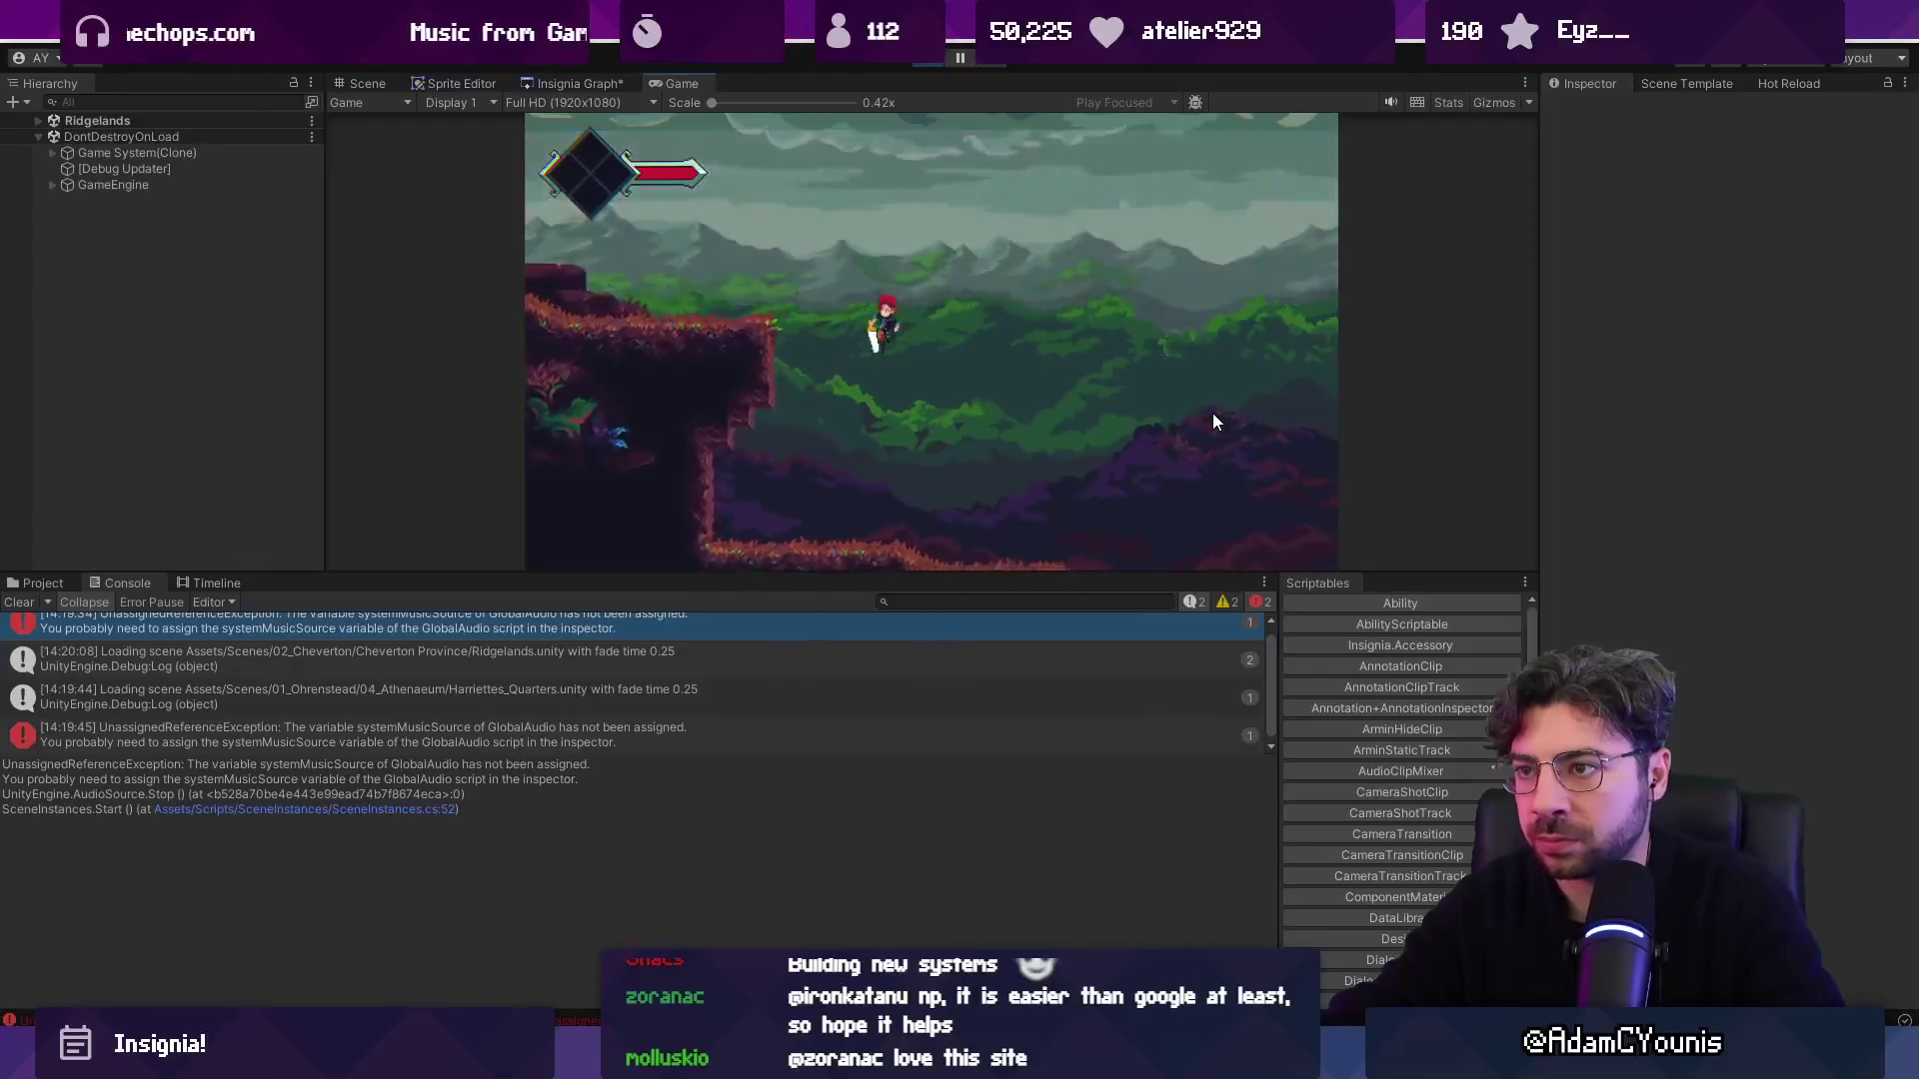
pyautogui.press('`')
pyautogui.write('Spawn A Right Wheel')
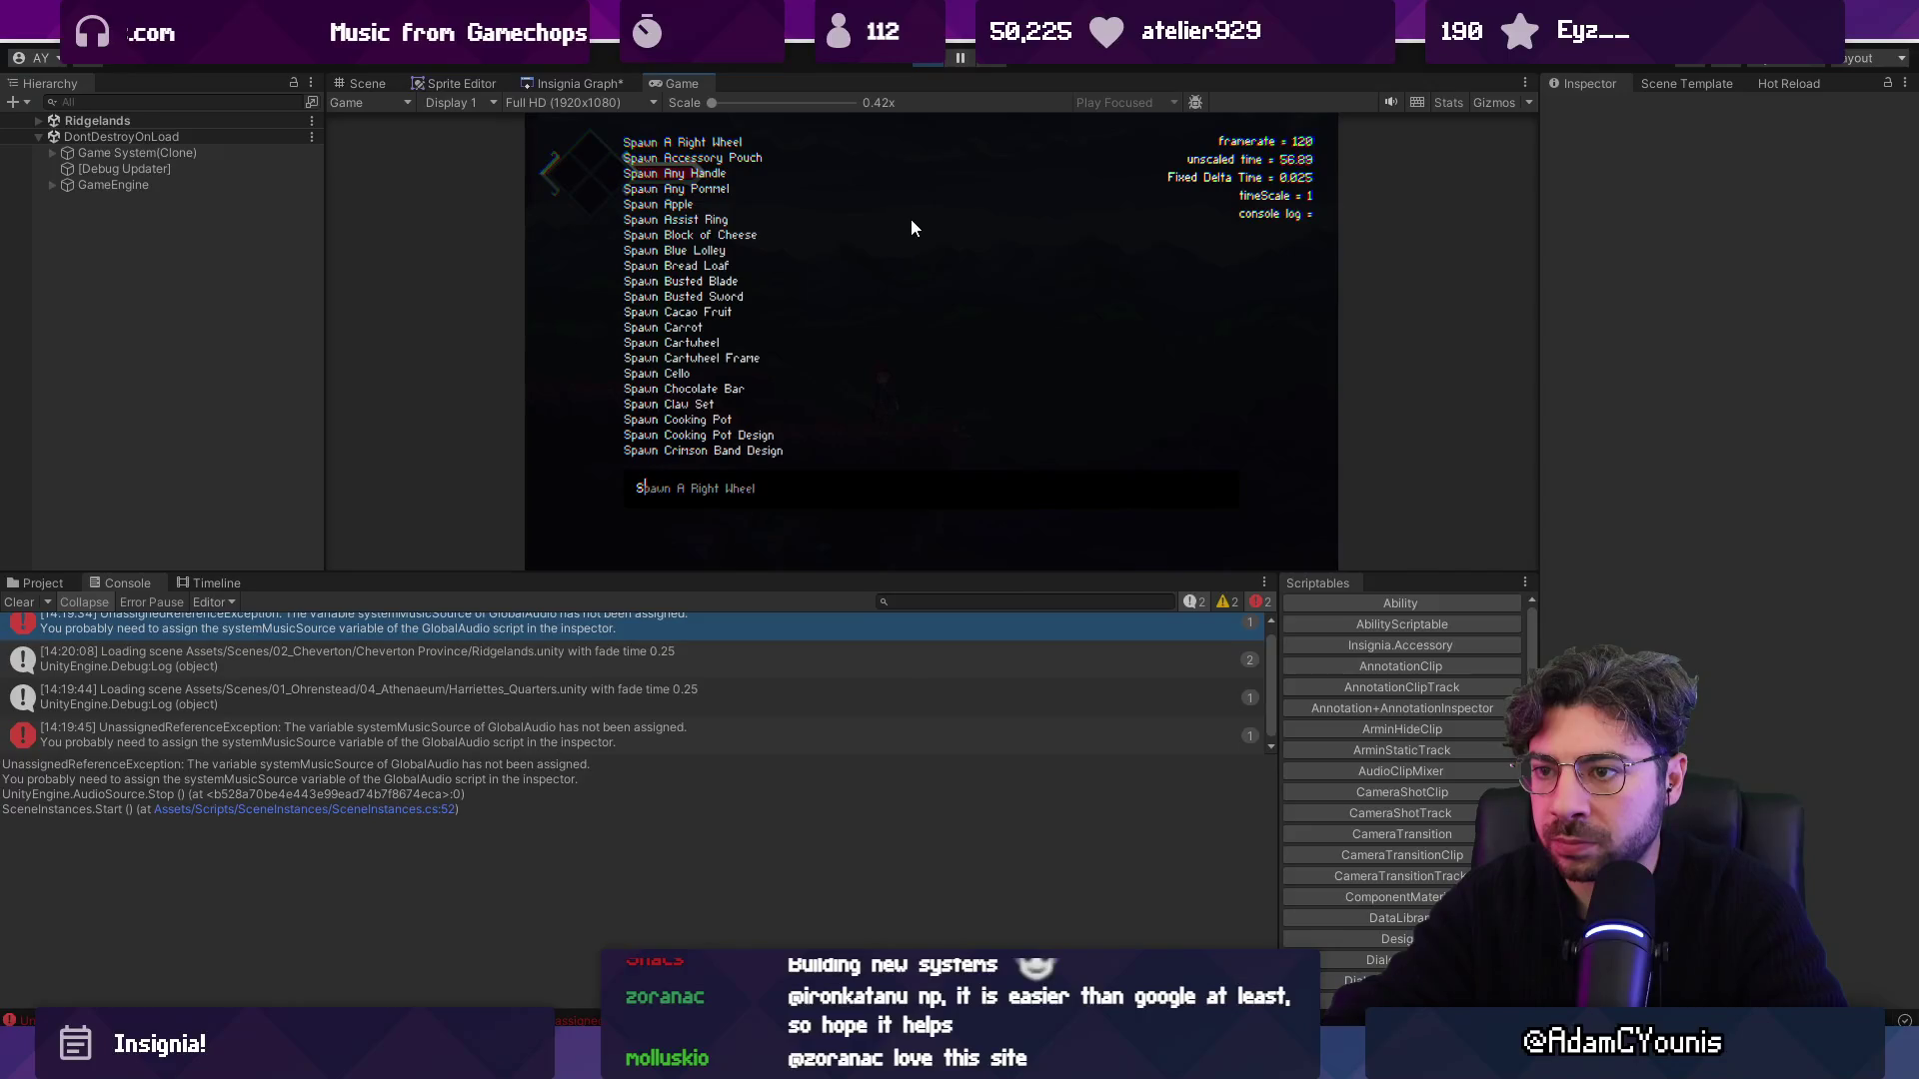
pyautogui.press('`')
pyautogui.press('`')
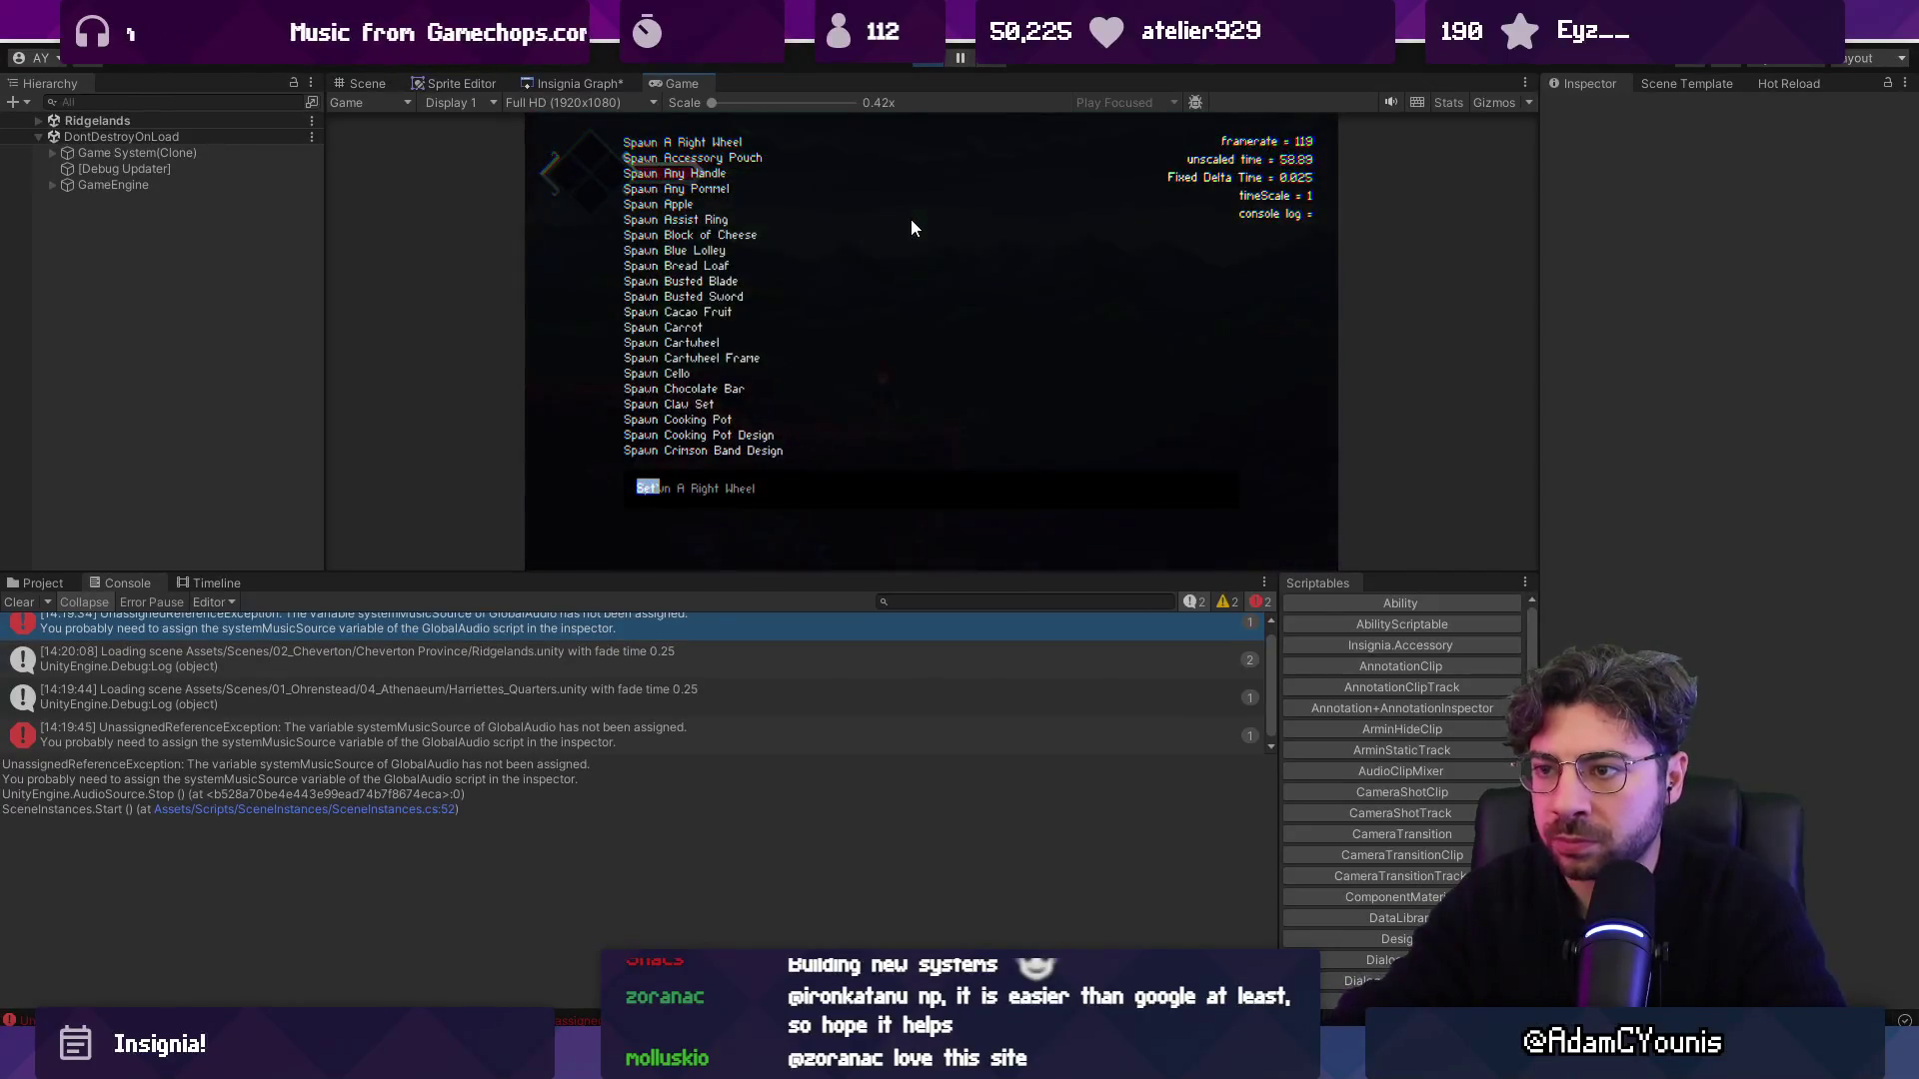
pyautogui.click(14, 606)
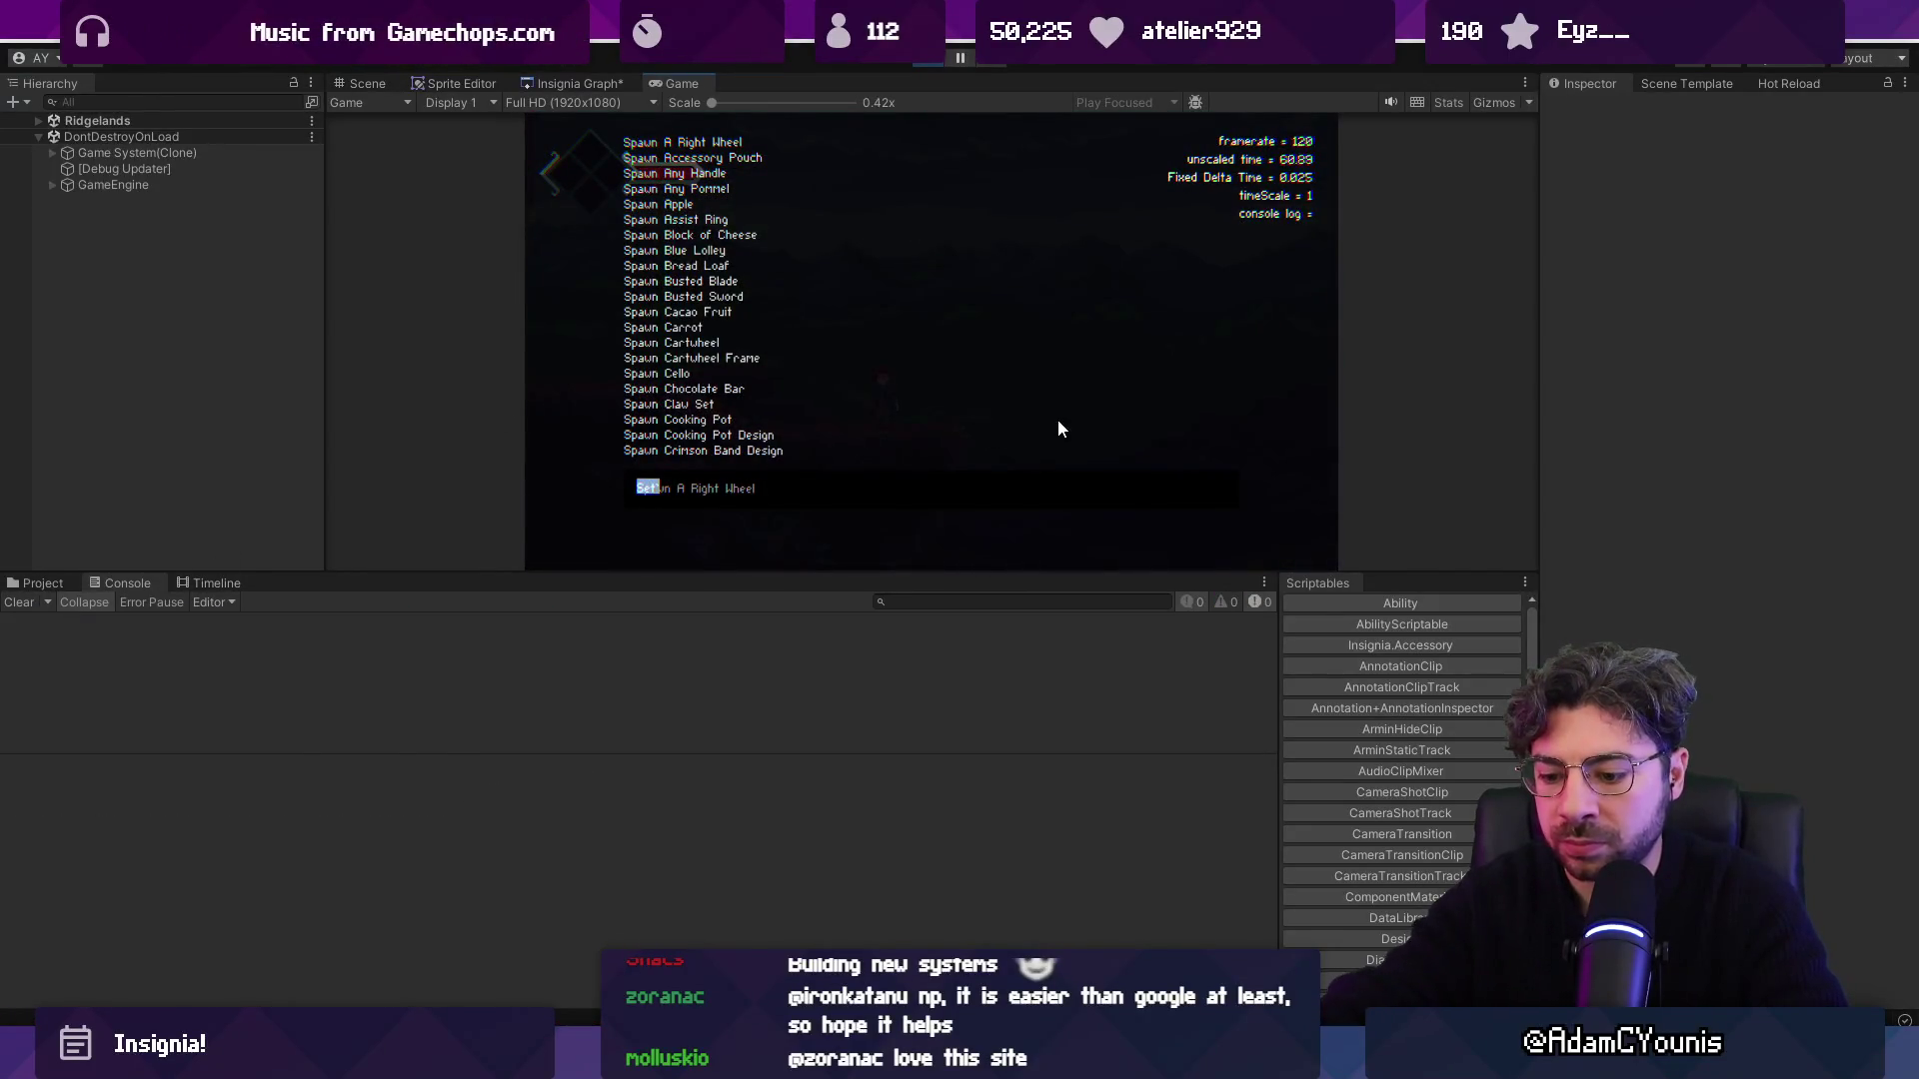
# With the Game view maximized, browse the Spawn, Set and Load console commands, then restore the layout.
pyautogui.hotkey('shift', 'space')
pyautogui.write('Spawn A')
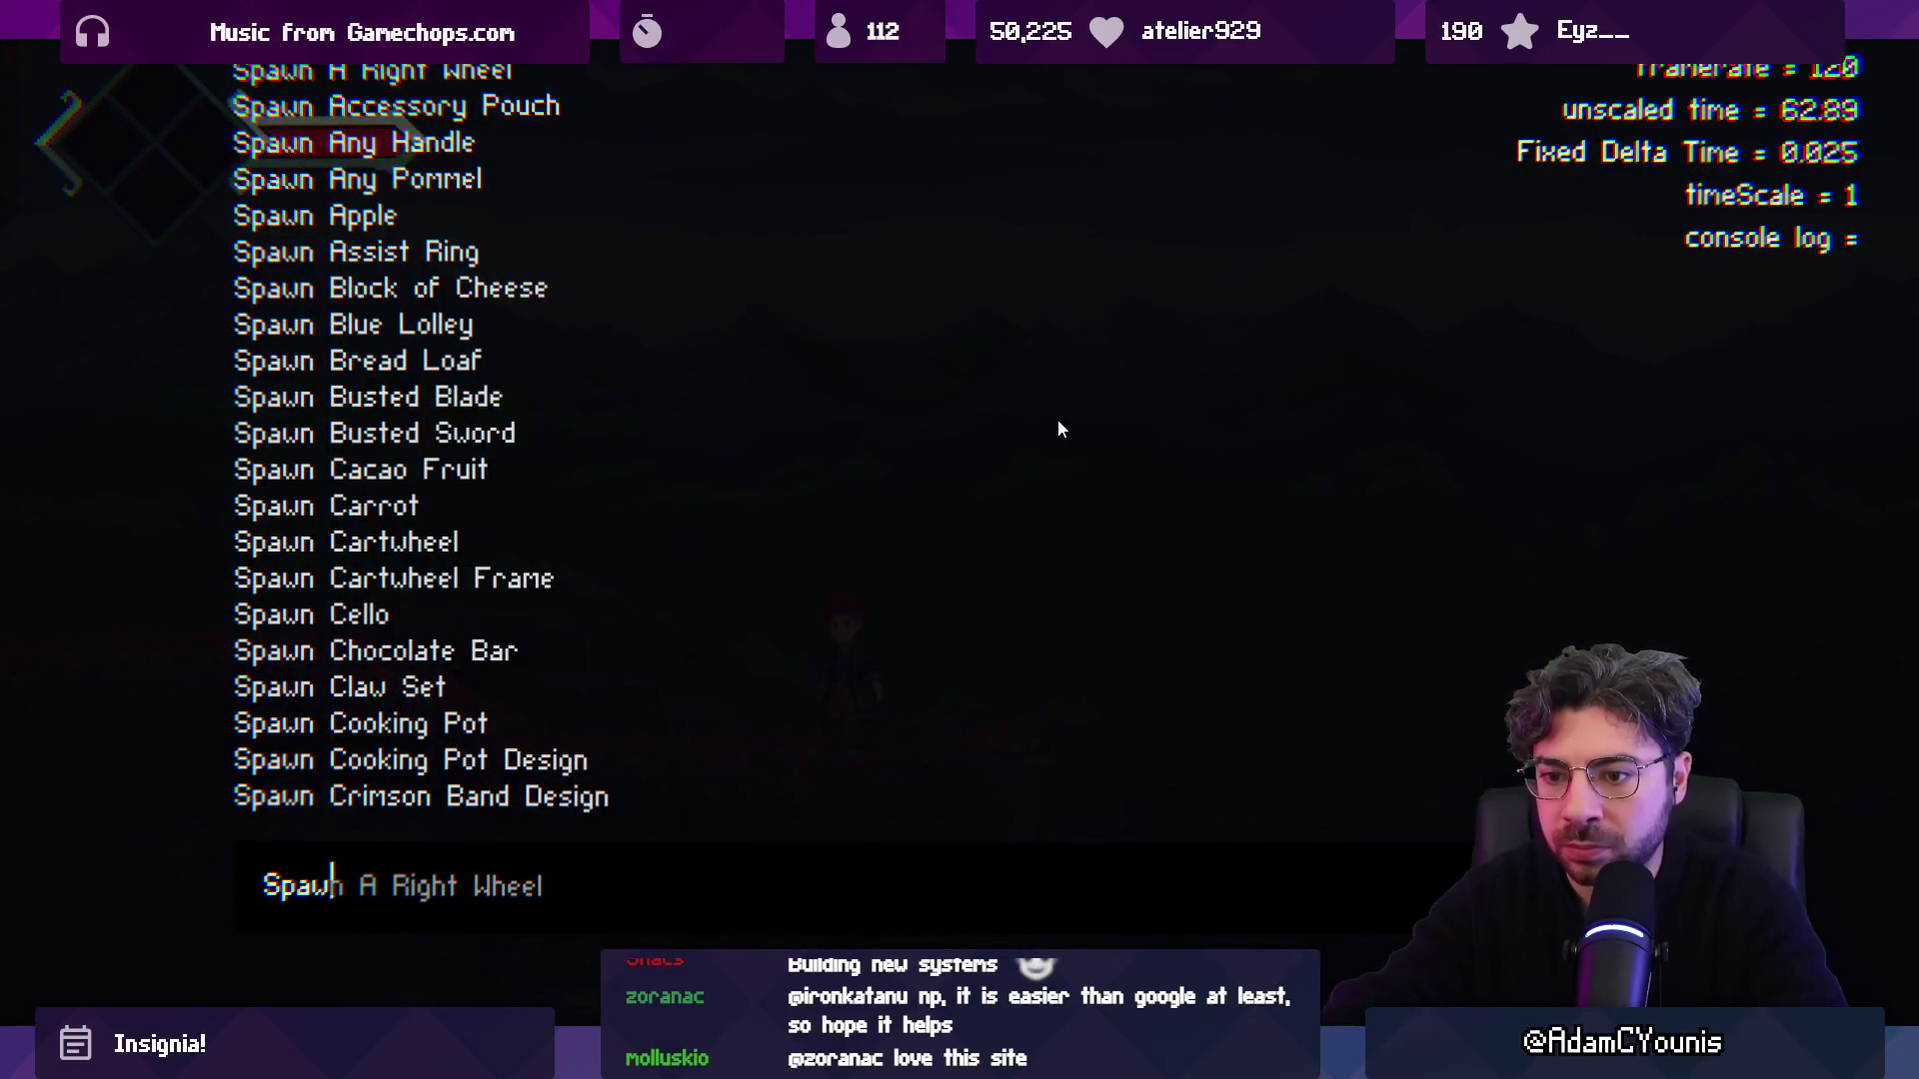
pyautogui.press('BackSpace')
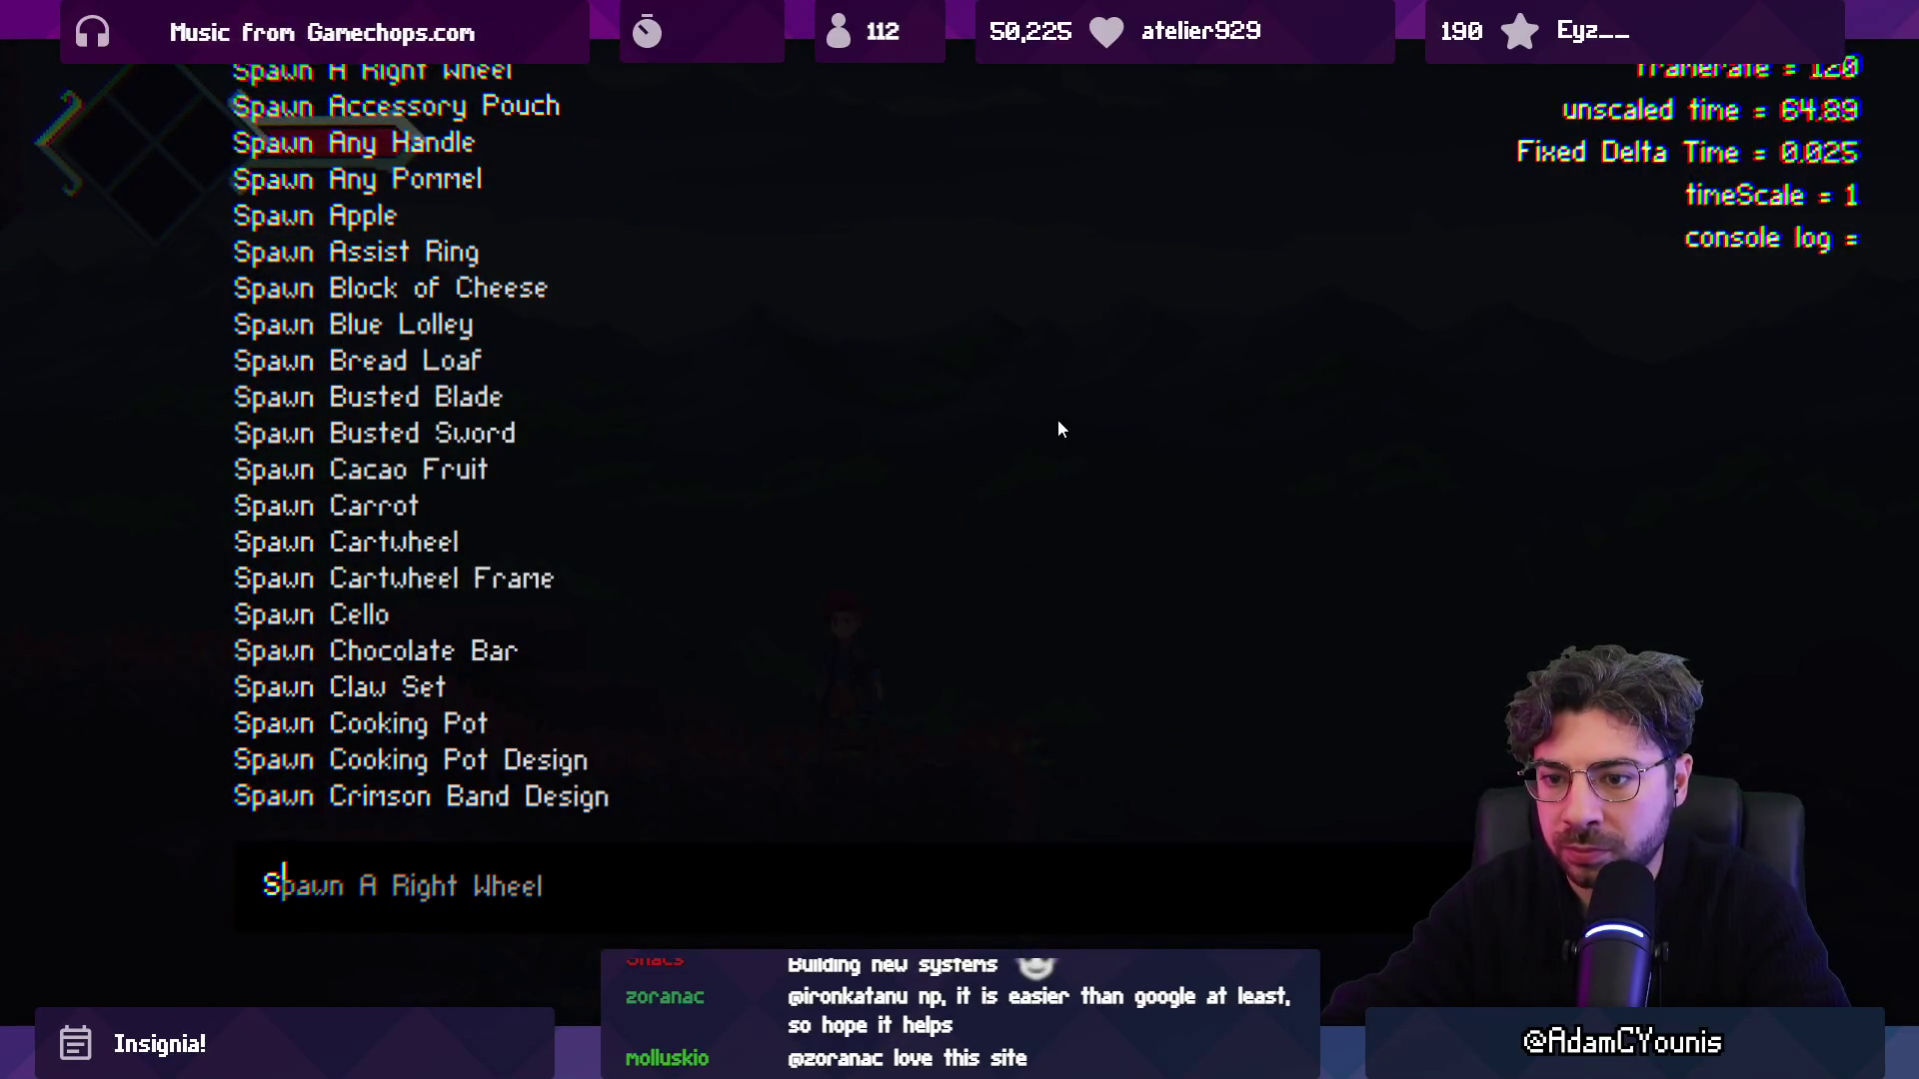
pyautogui.write('et')
pyautogui.press('BackSpace')
pyautogui.press('BackSpace')
pyautogui.press('BackSpace')
pyautogui.write('Load')
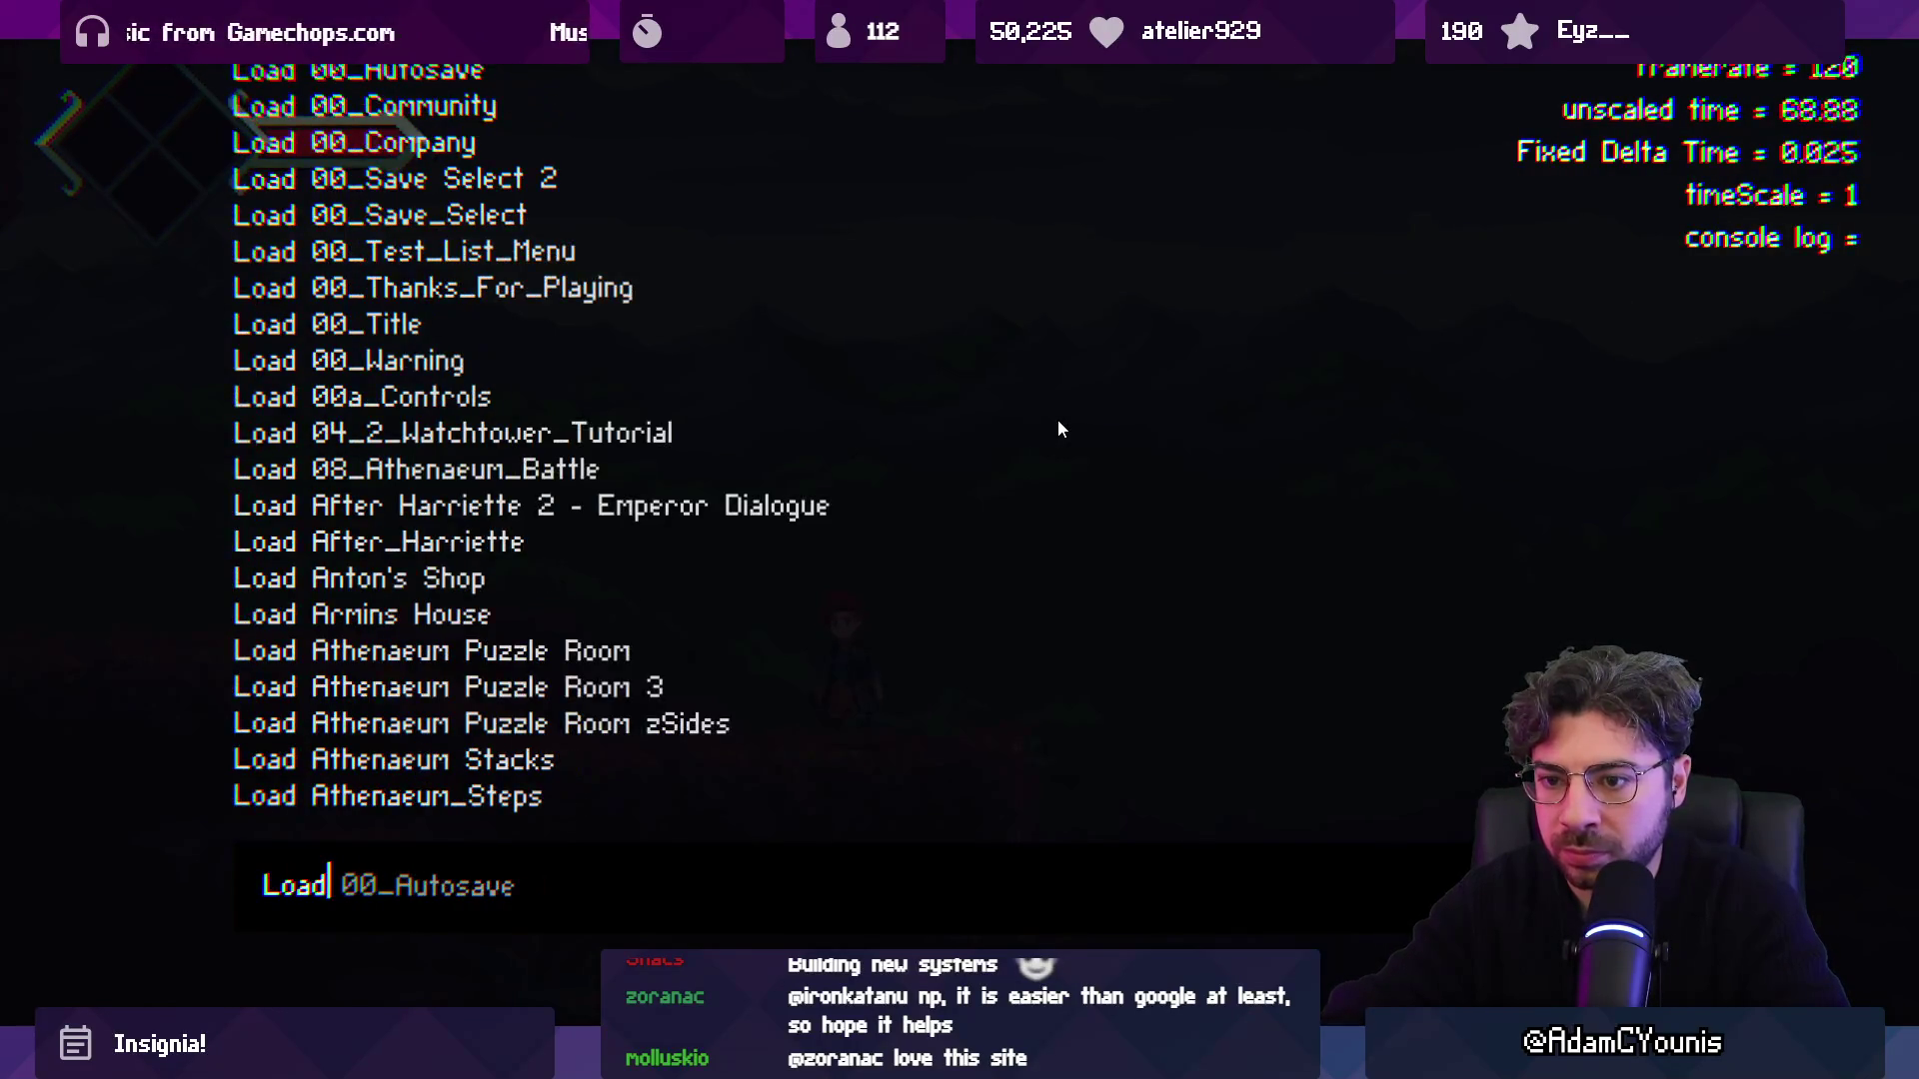
pyautogui.press('Escape')
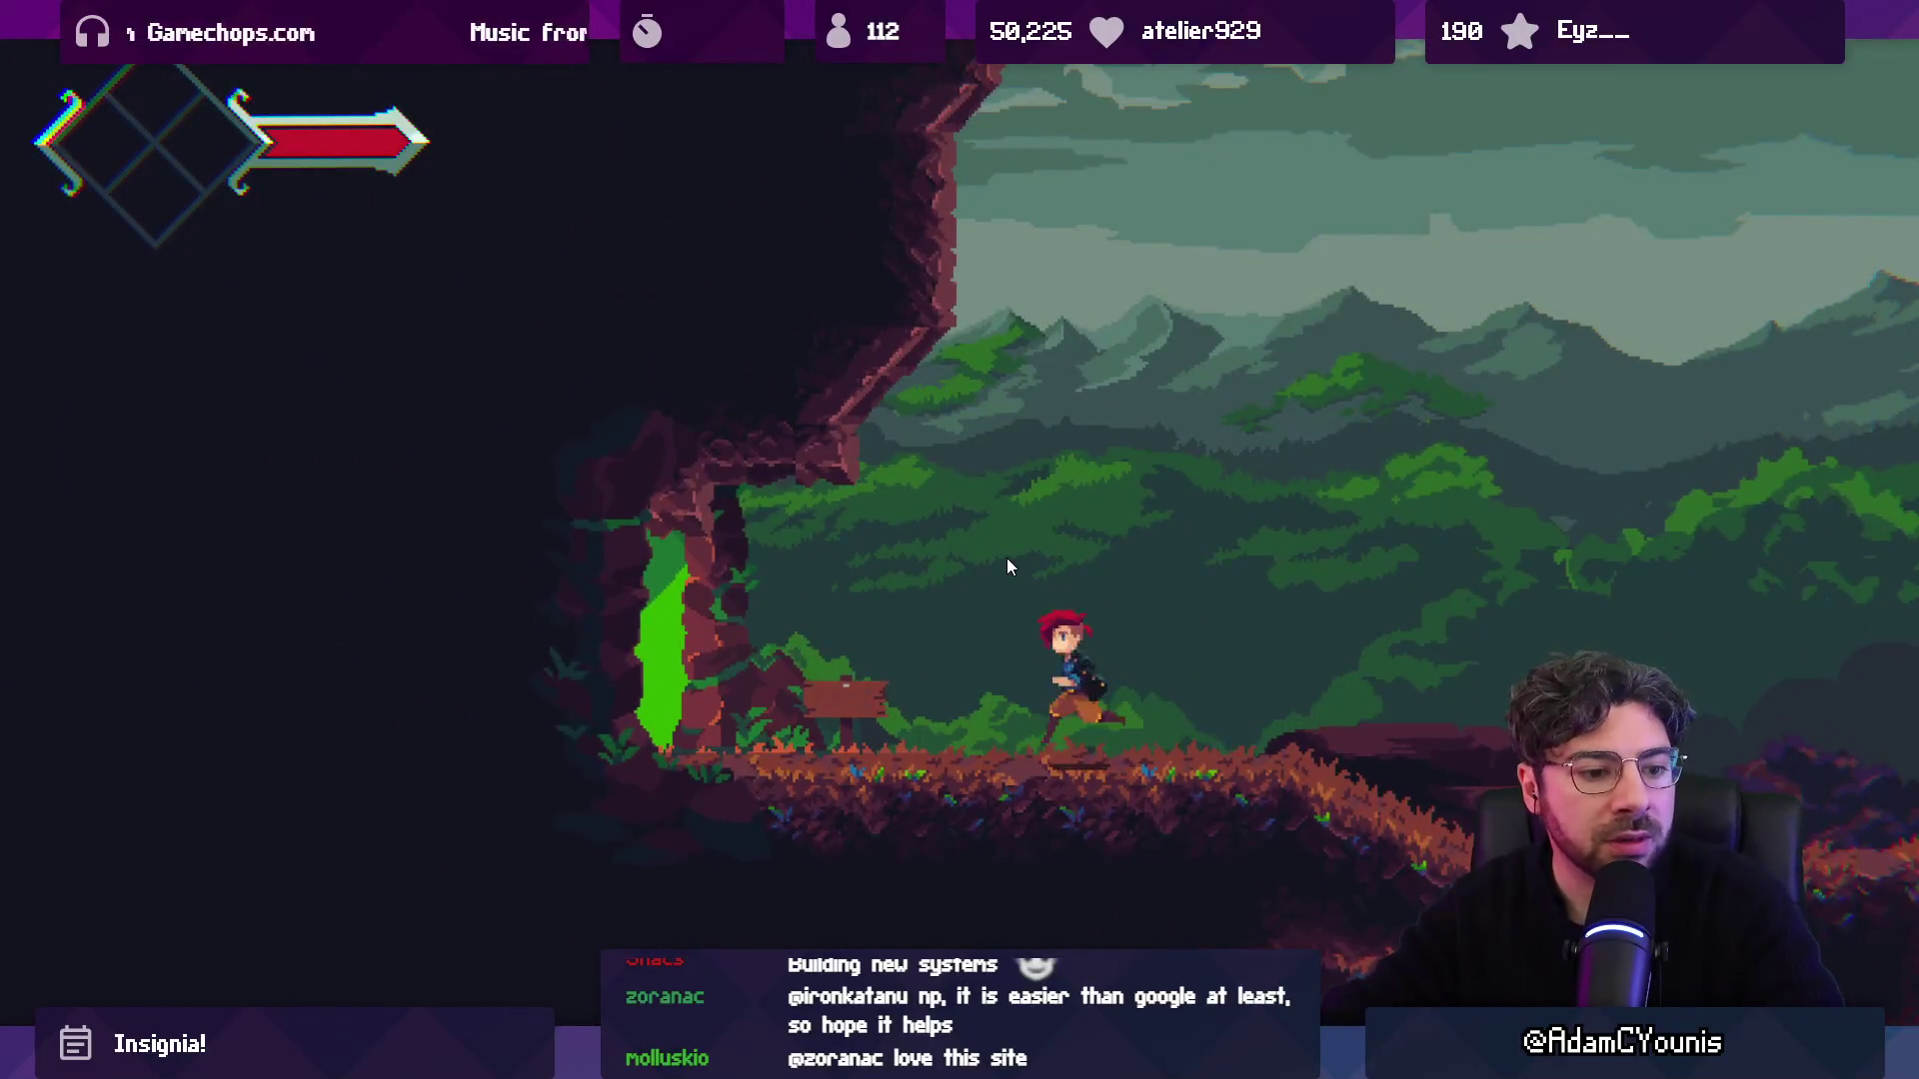
pyautogui.hotkey('shift', 'space')
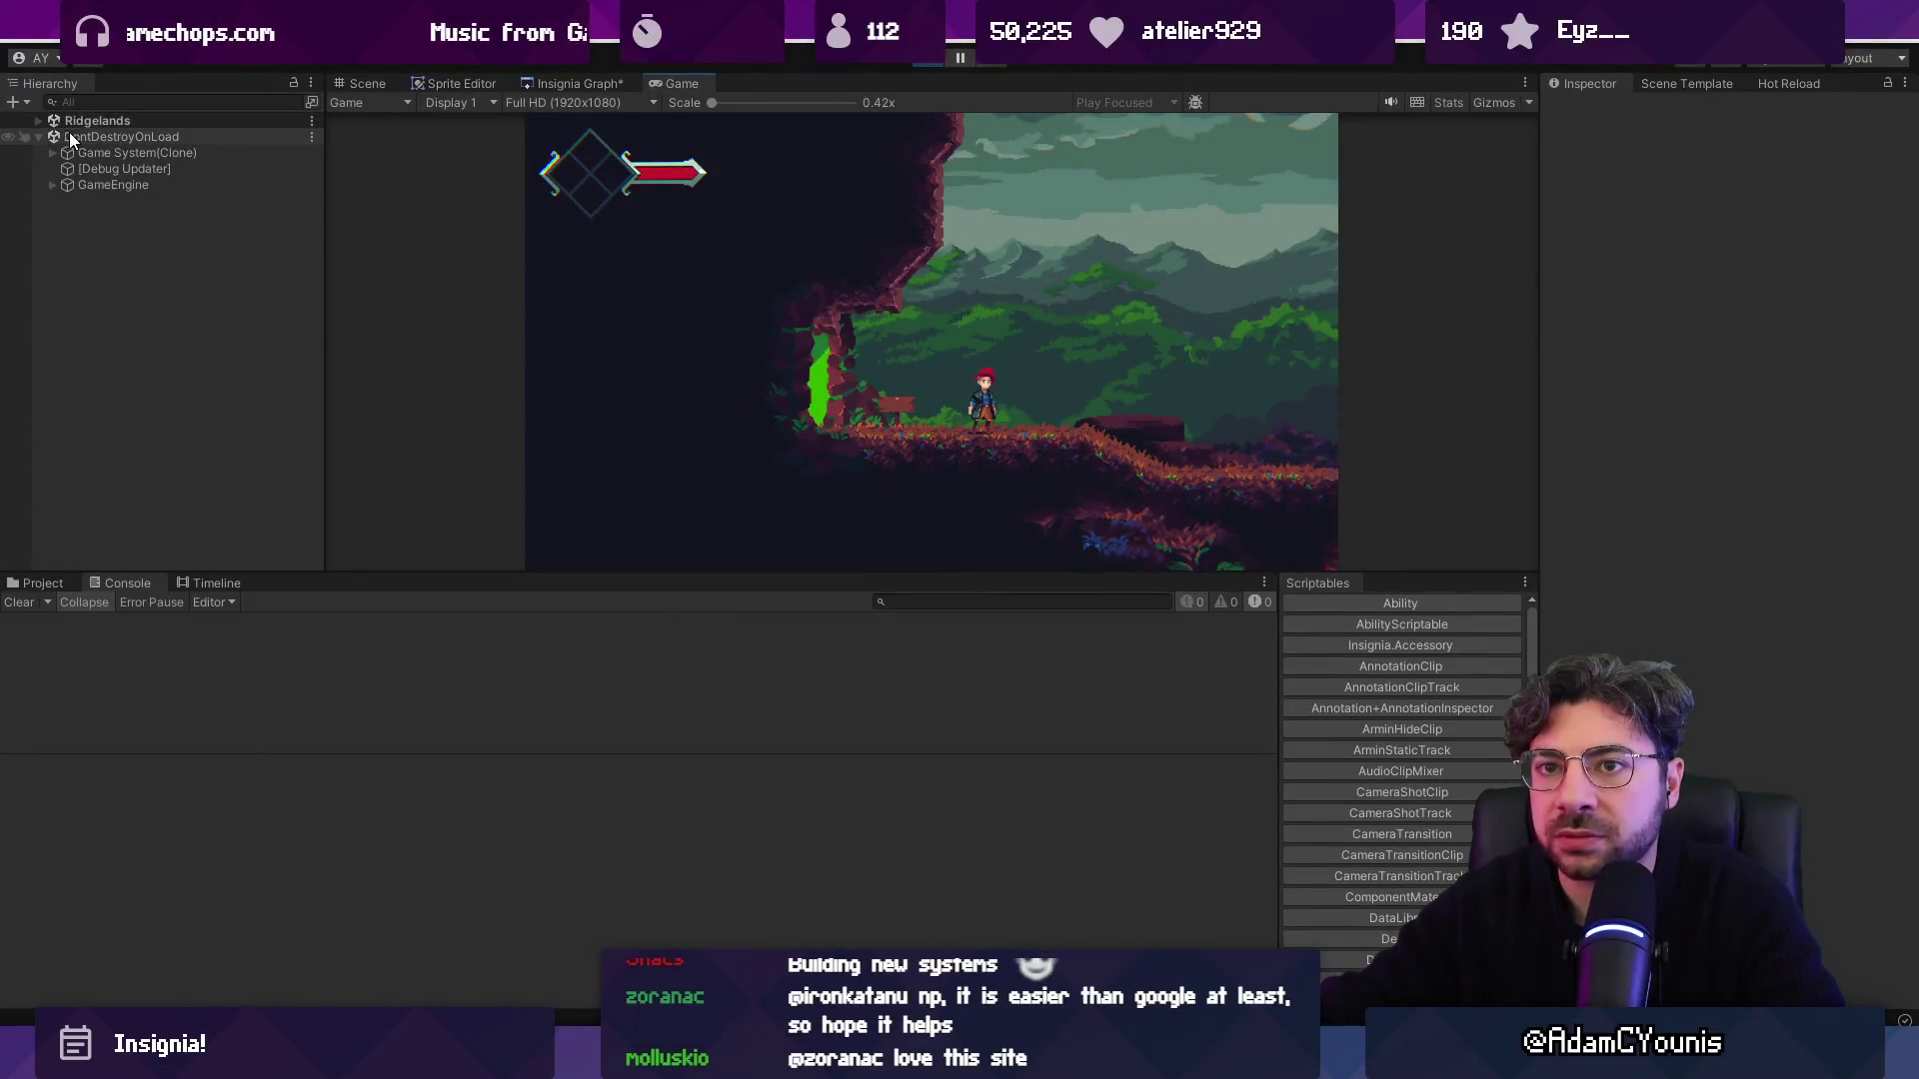
# Expand the Ridgelands scene in the Hierarchy and stop the playtest.
pyautogui.click(48, 119)
pyautogui.click(36, 120)
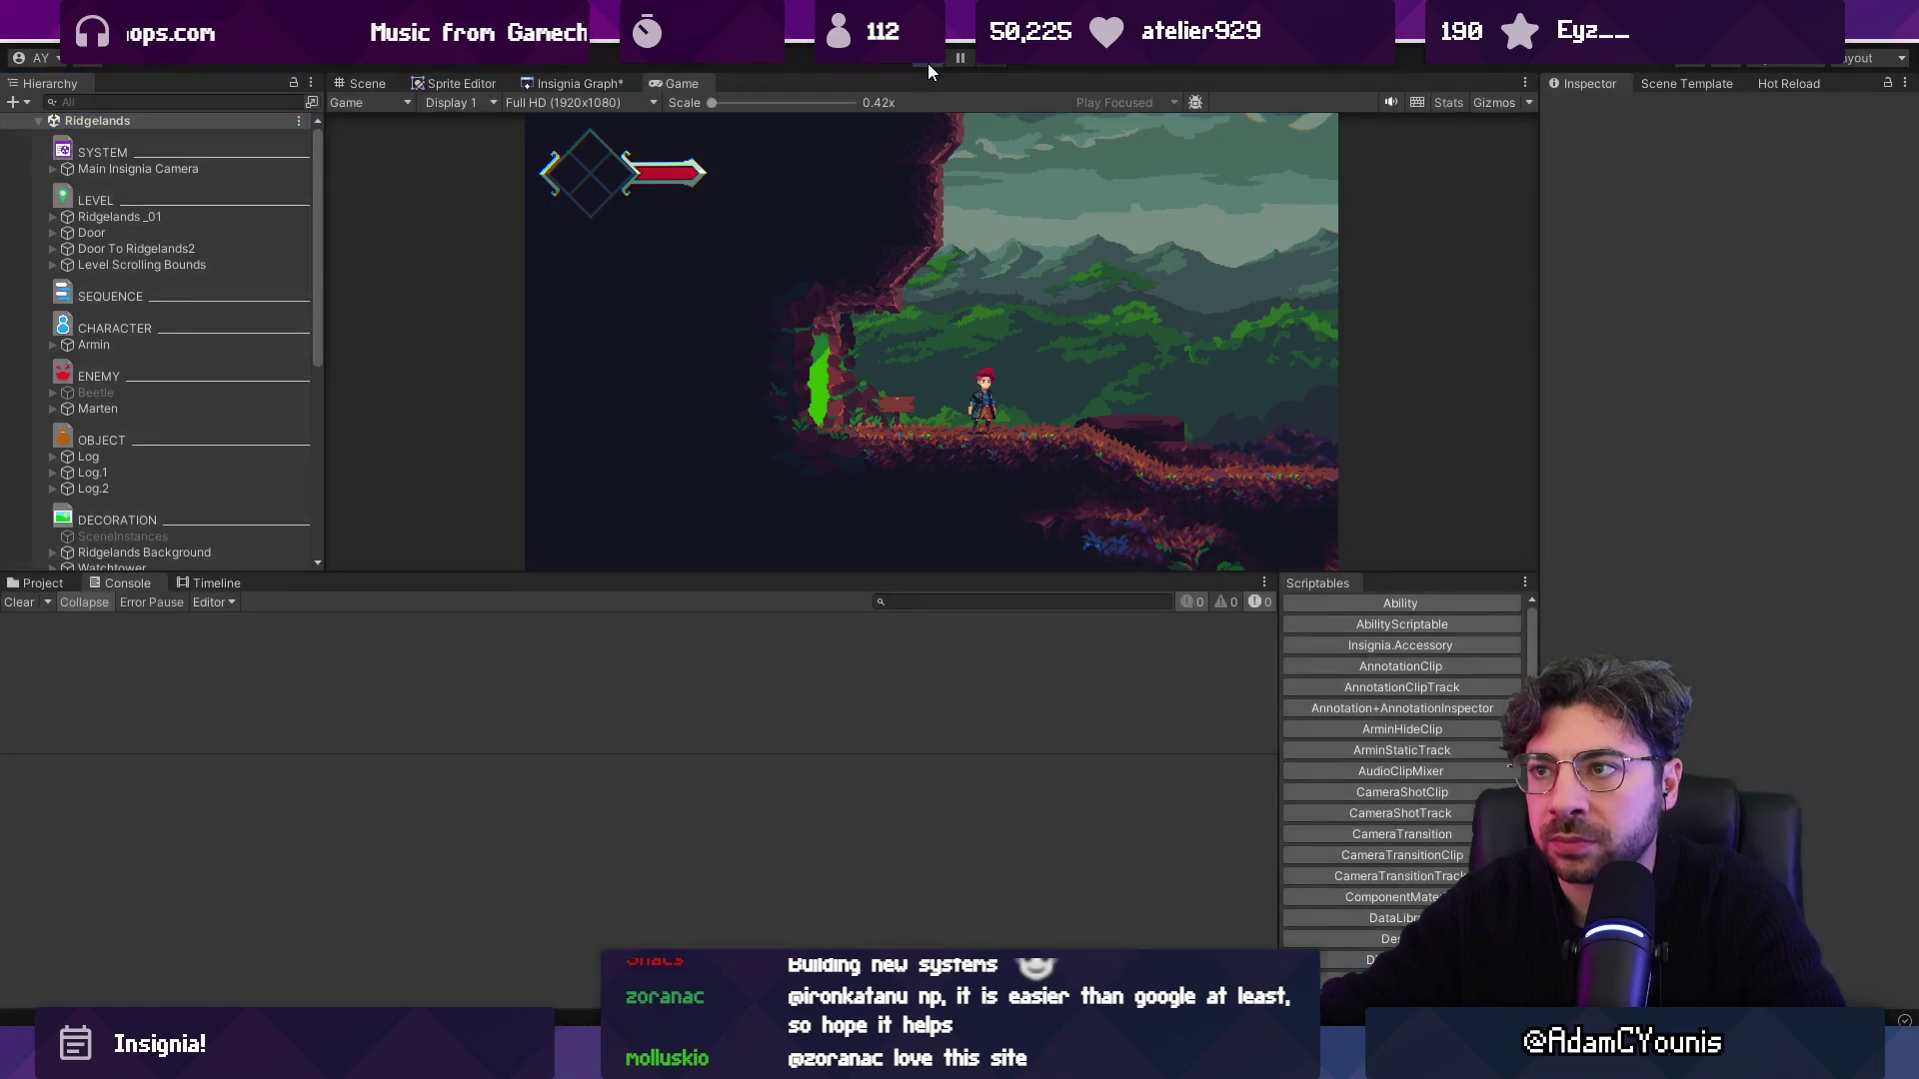
pyautogui.click(927, 63)
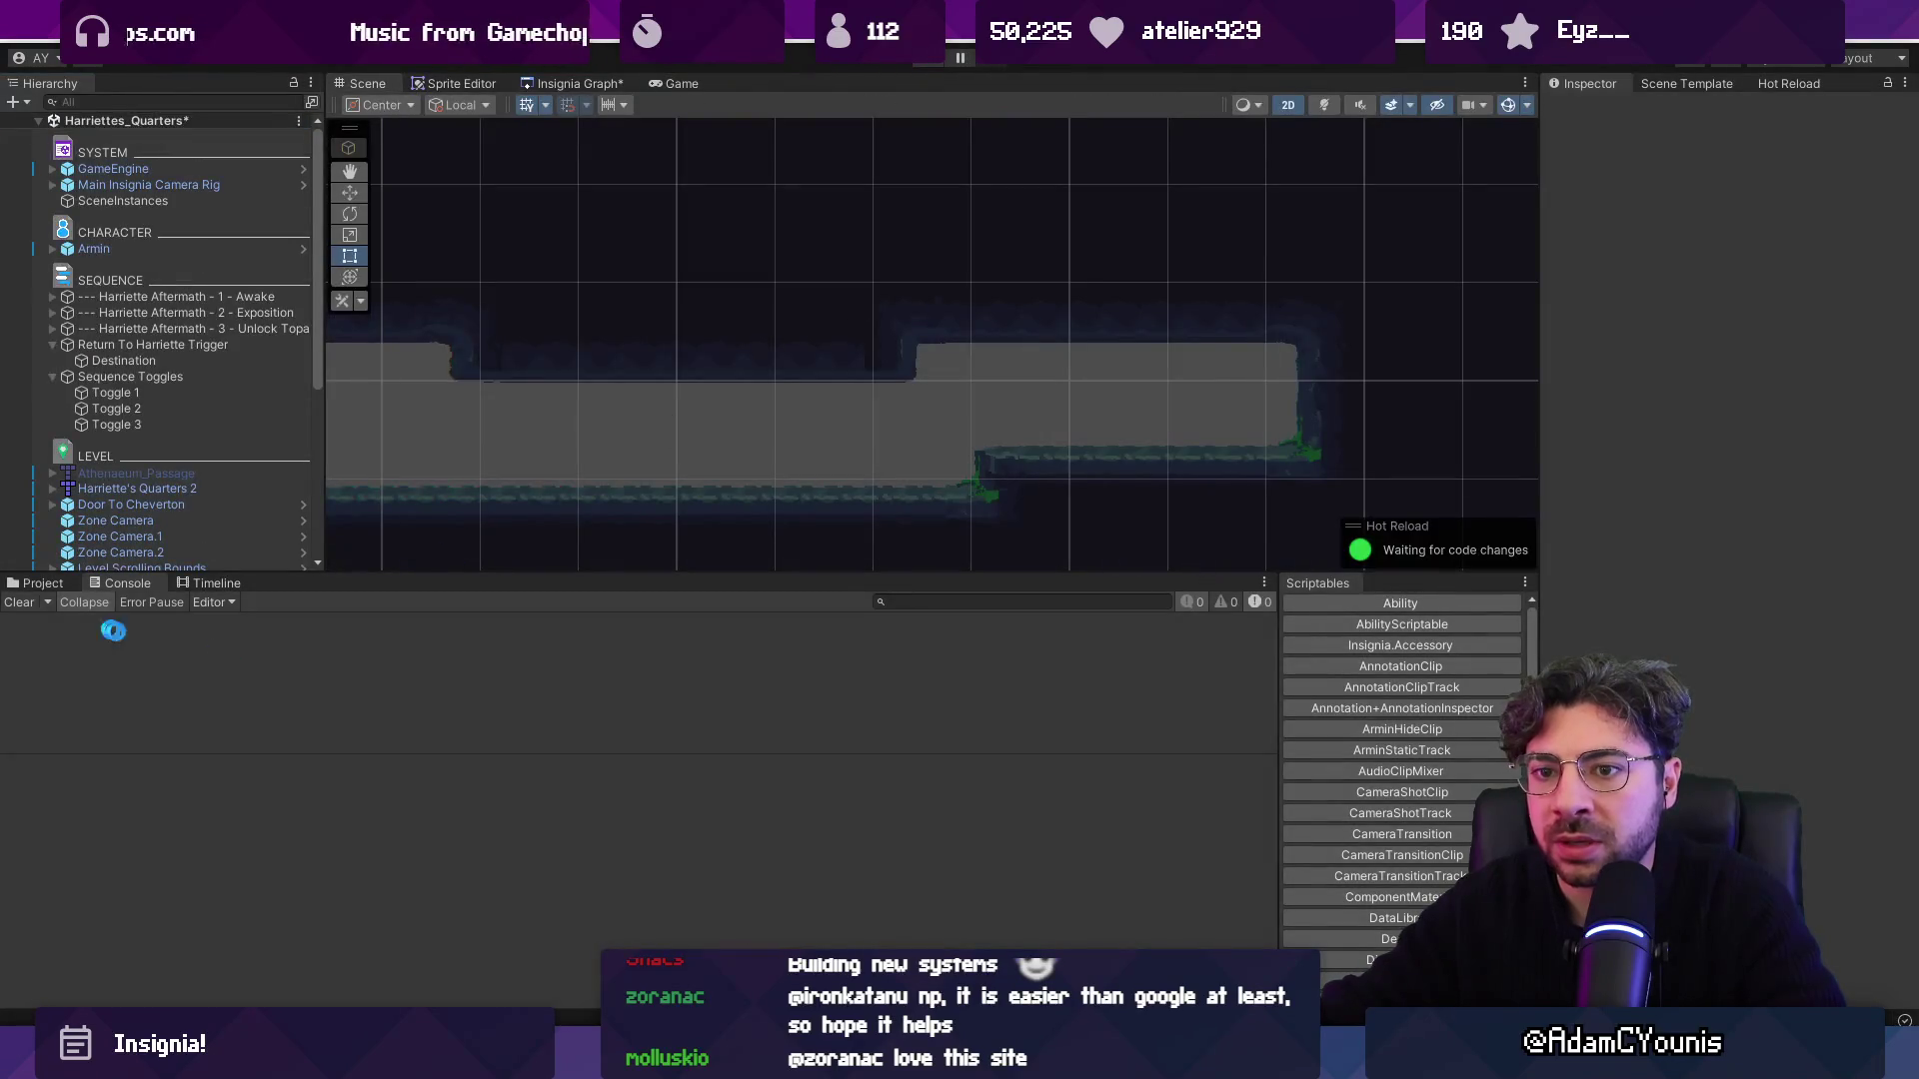
pyautogui.click(584, 86)
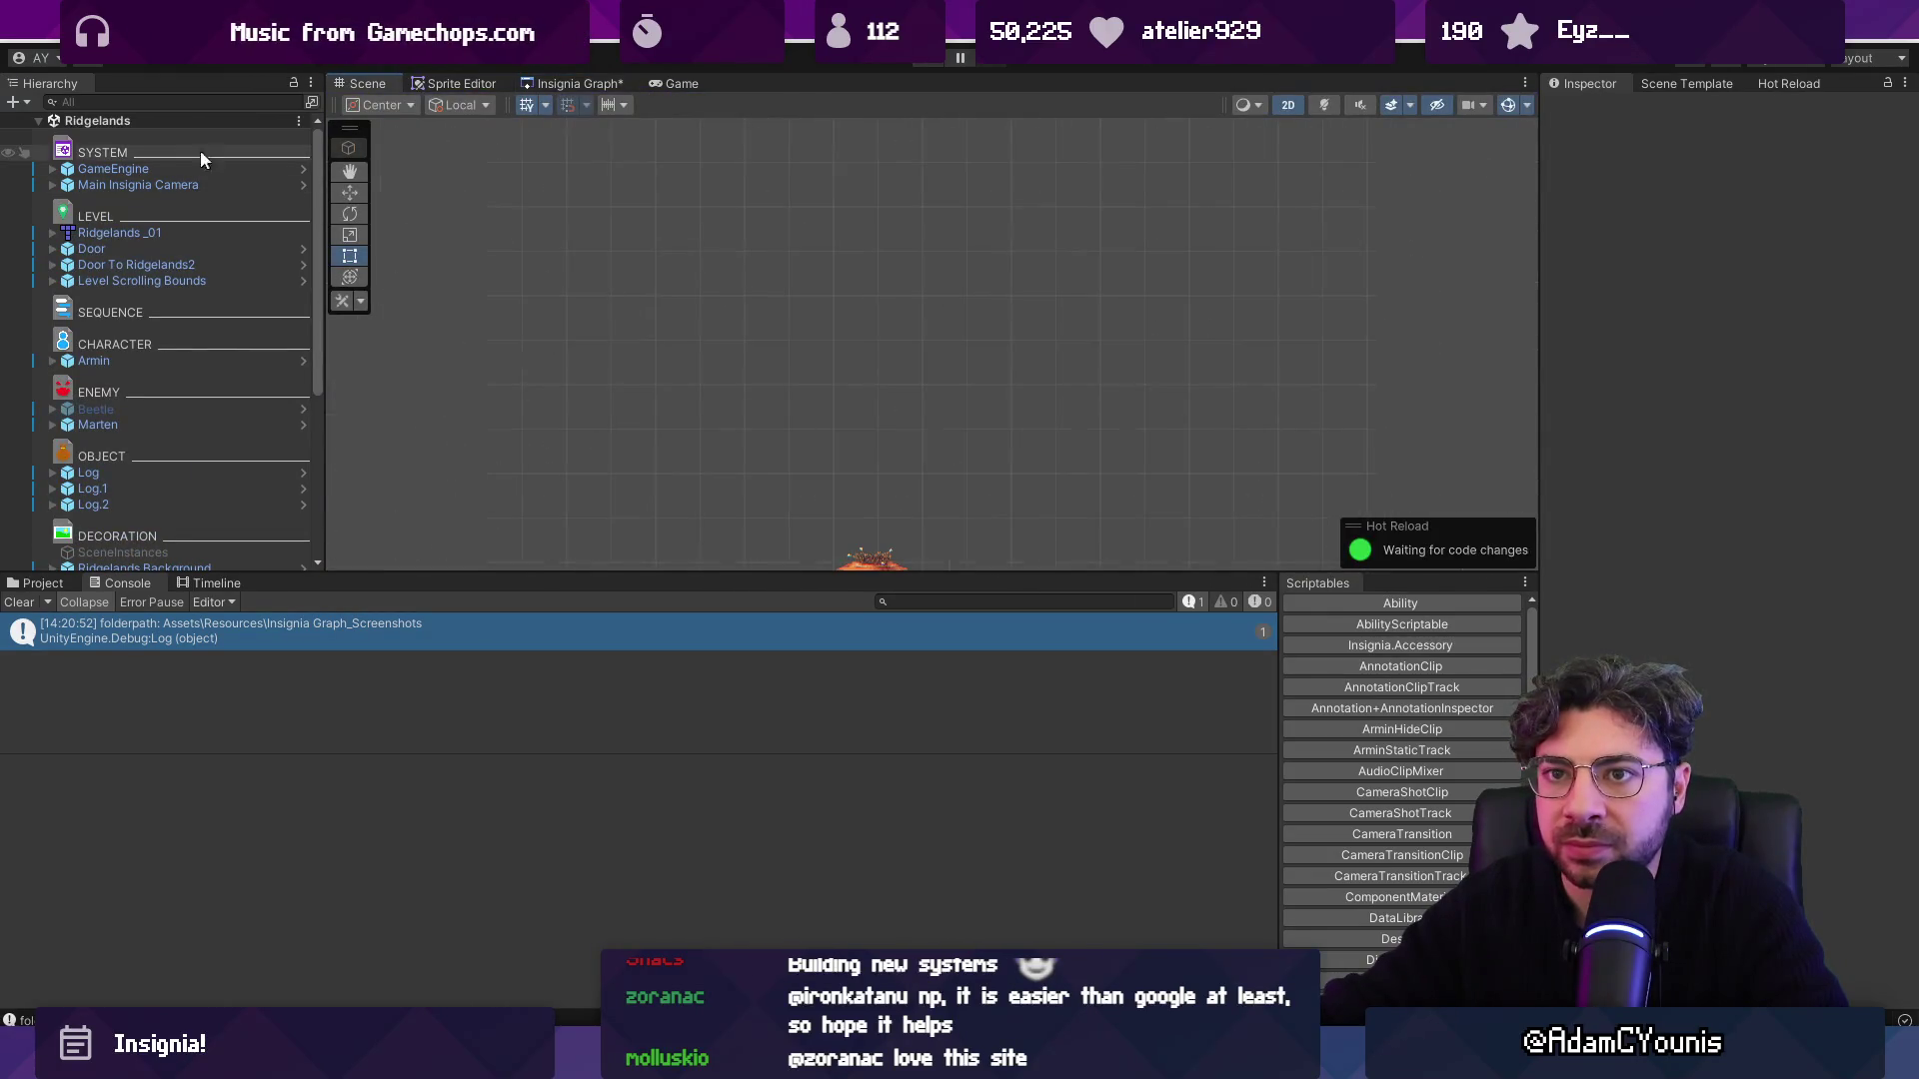
# Frame GameEngine and the Ridgelands_01 level in the Scene view, ending with GameEngine selected.
pyautogui.doubleClick(195, 166)
pyautogui.click(196, 185)
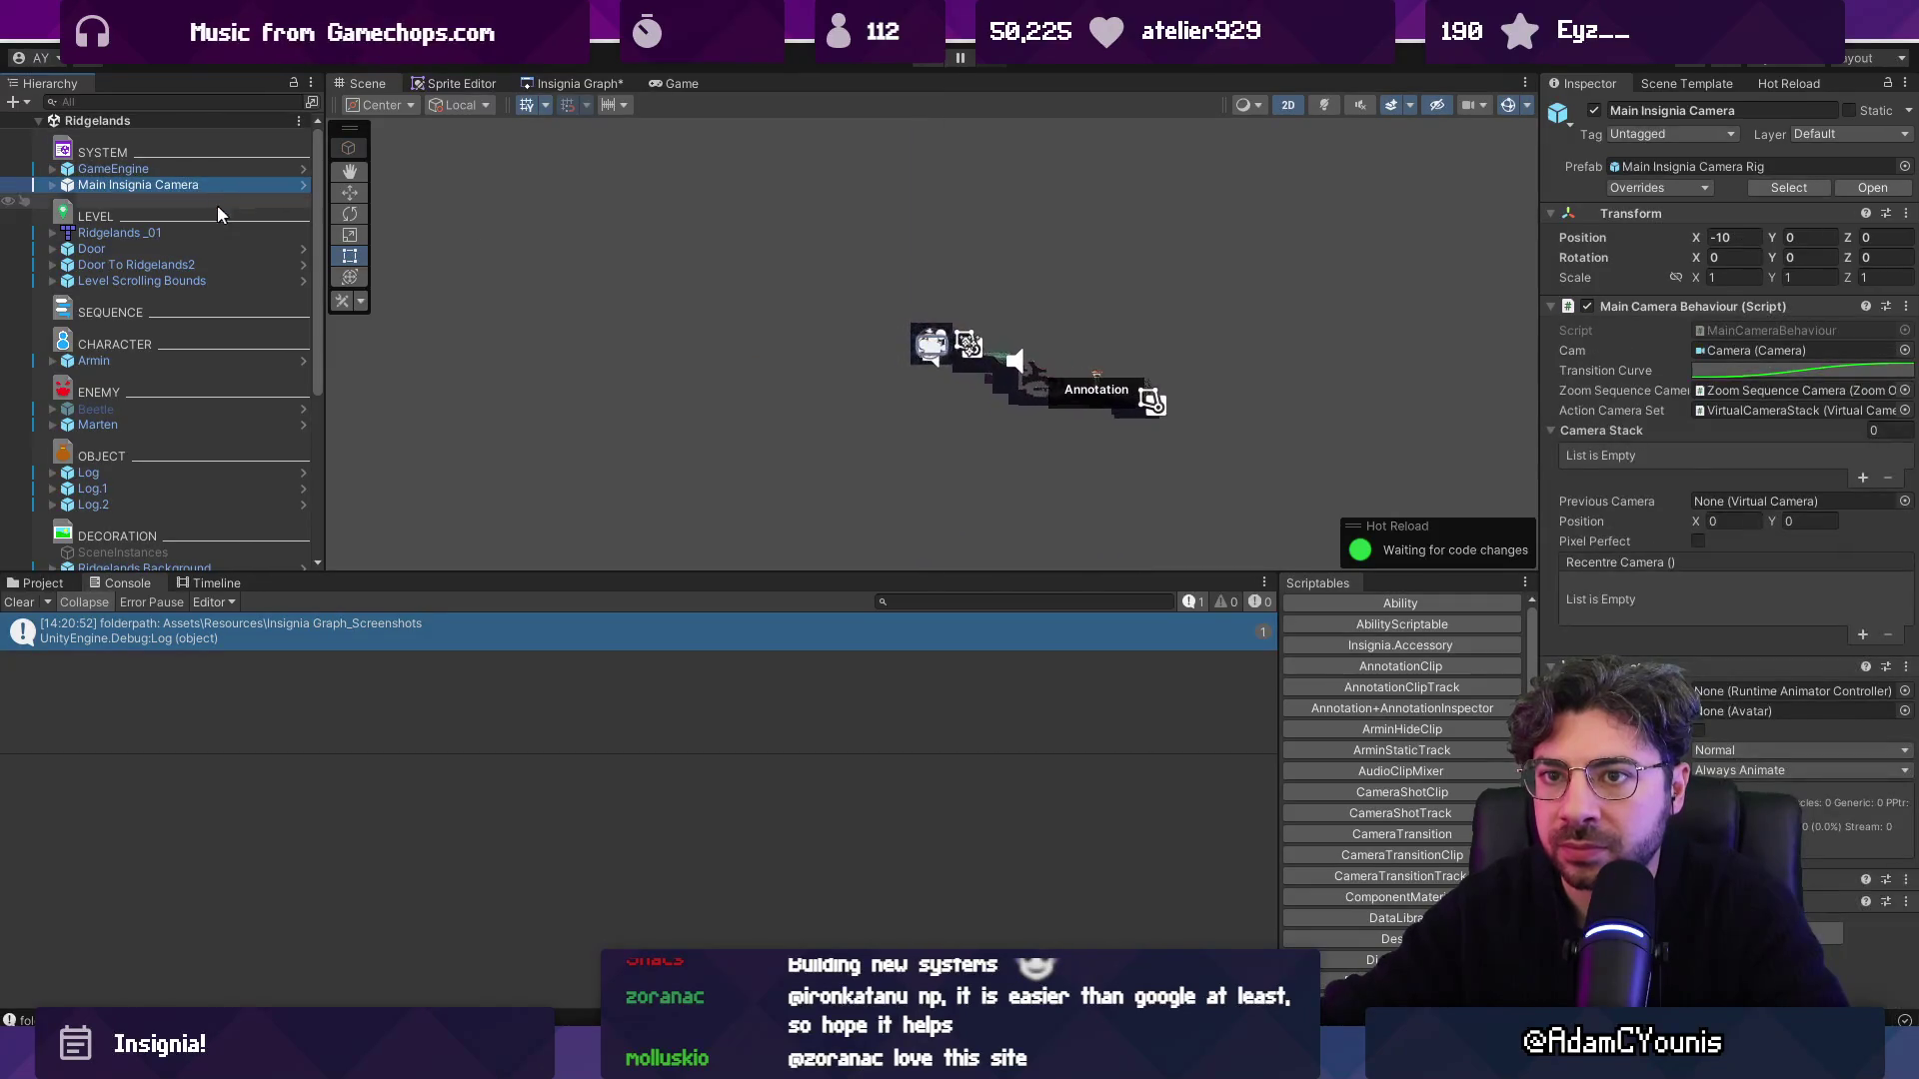
pyautogui.doubleClick(202, 233)
pyautogui.scroll(5, 652, 276)
pyautogui.doubleClick(198, 170)
# Browse the Chapter 2 and Chapter 1 states in the Progress State picker, then choose Demo - Part 4.
pyautogui.click(1891, 349)
pyautogui.write('chapter 2')
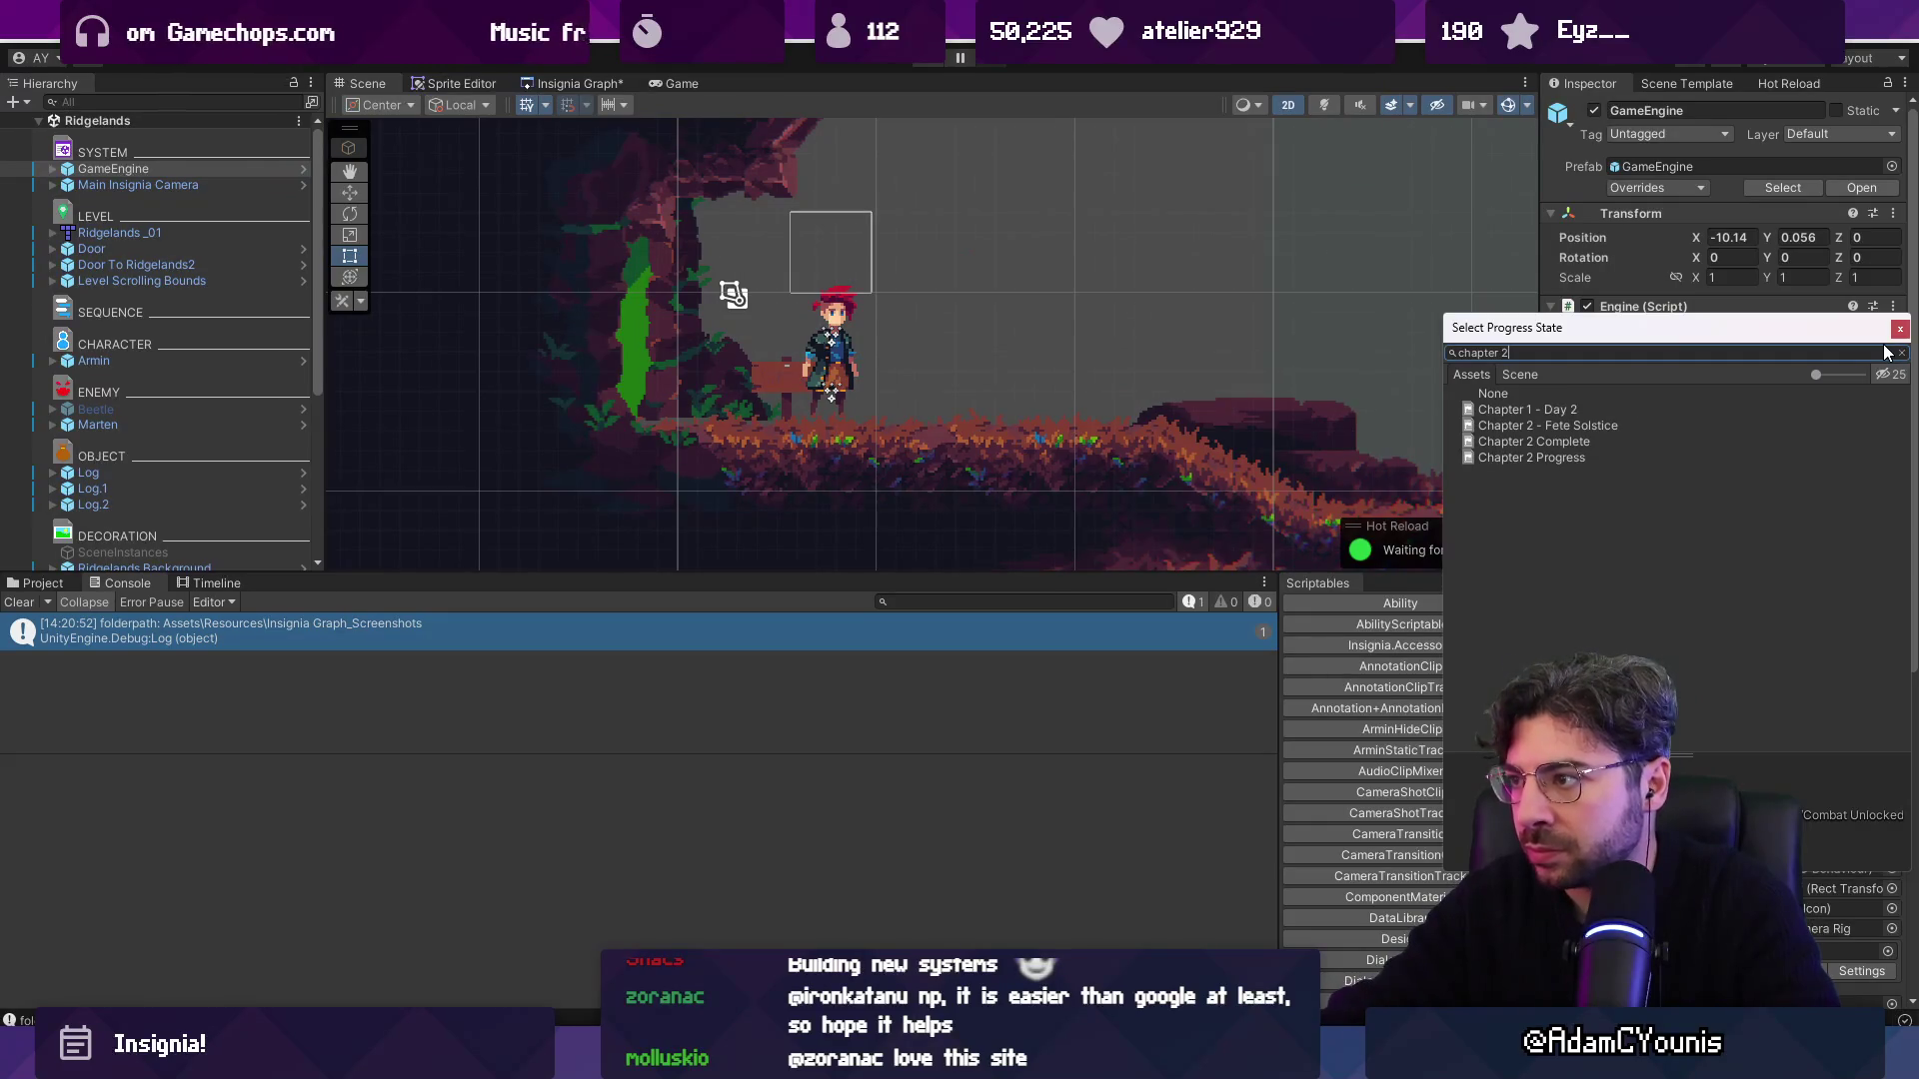
pyautogui.press('Down')
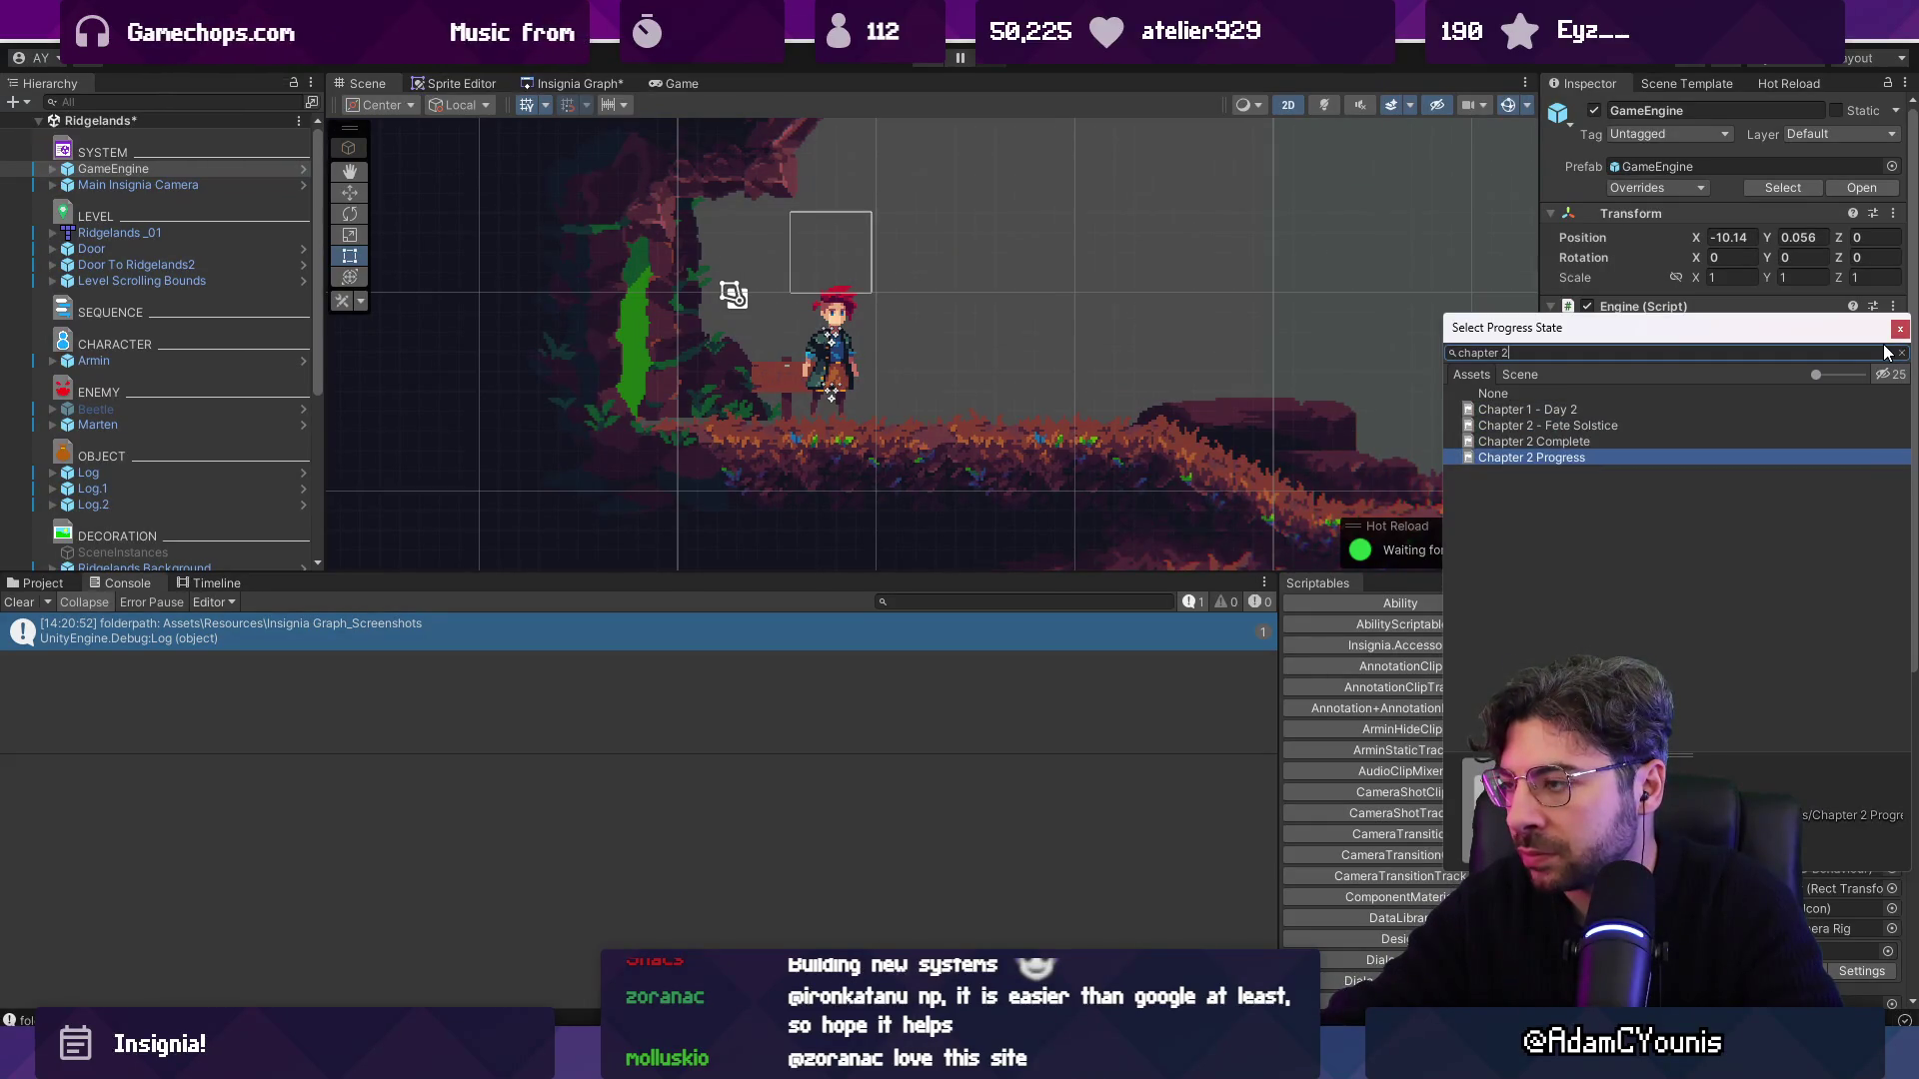
pyautogui.press('Up')
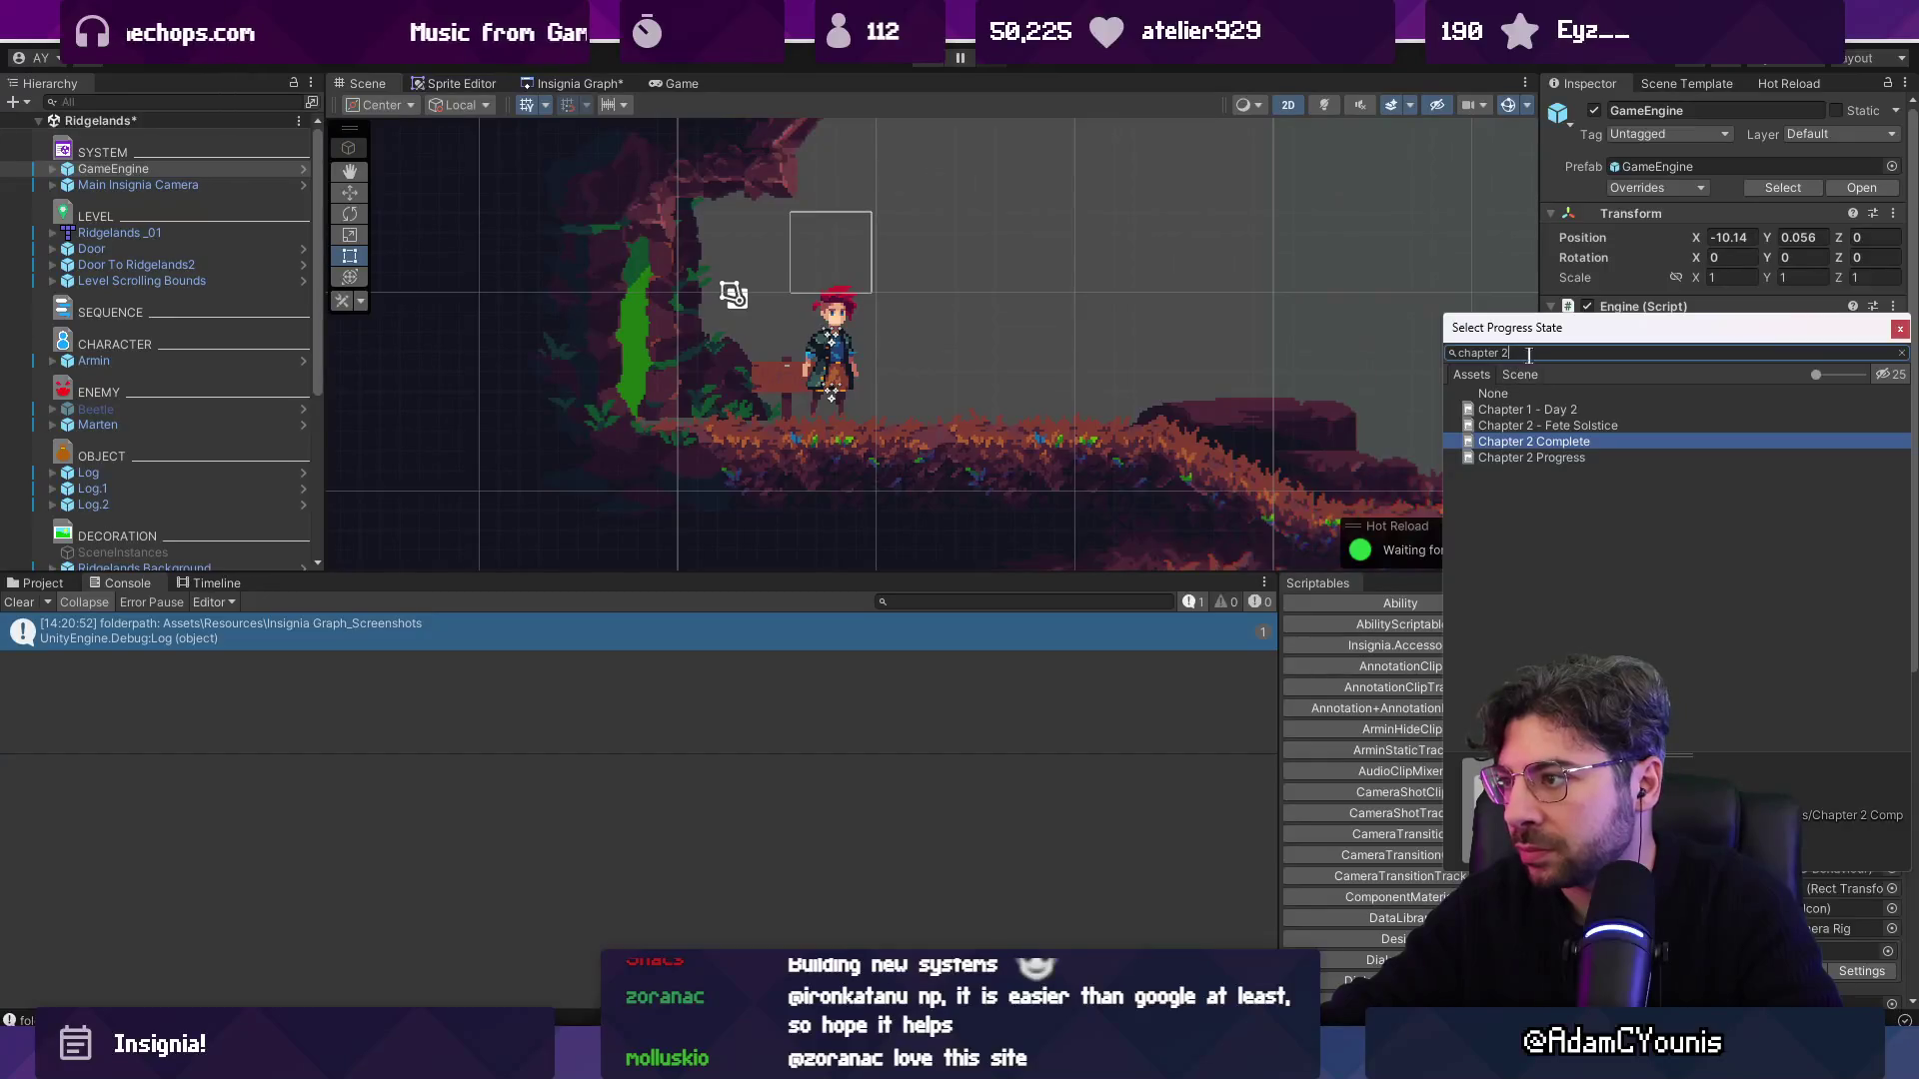
pyautogui.write('1')
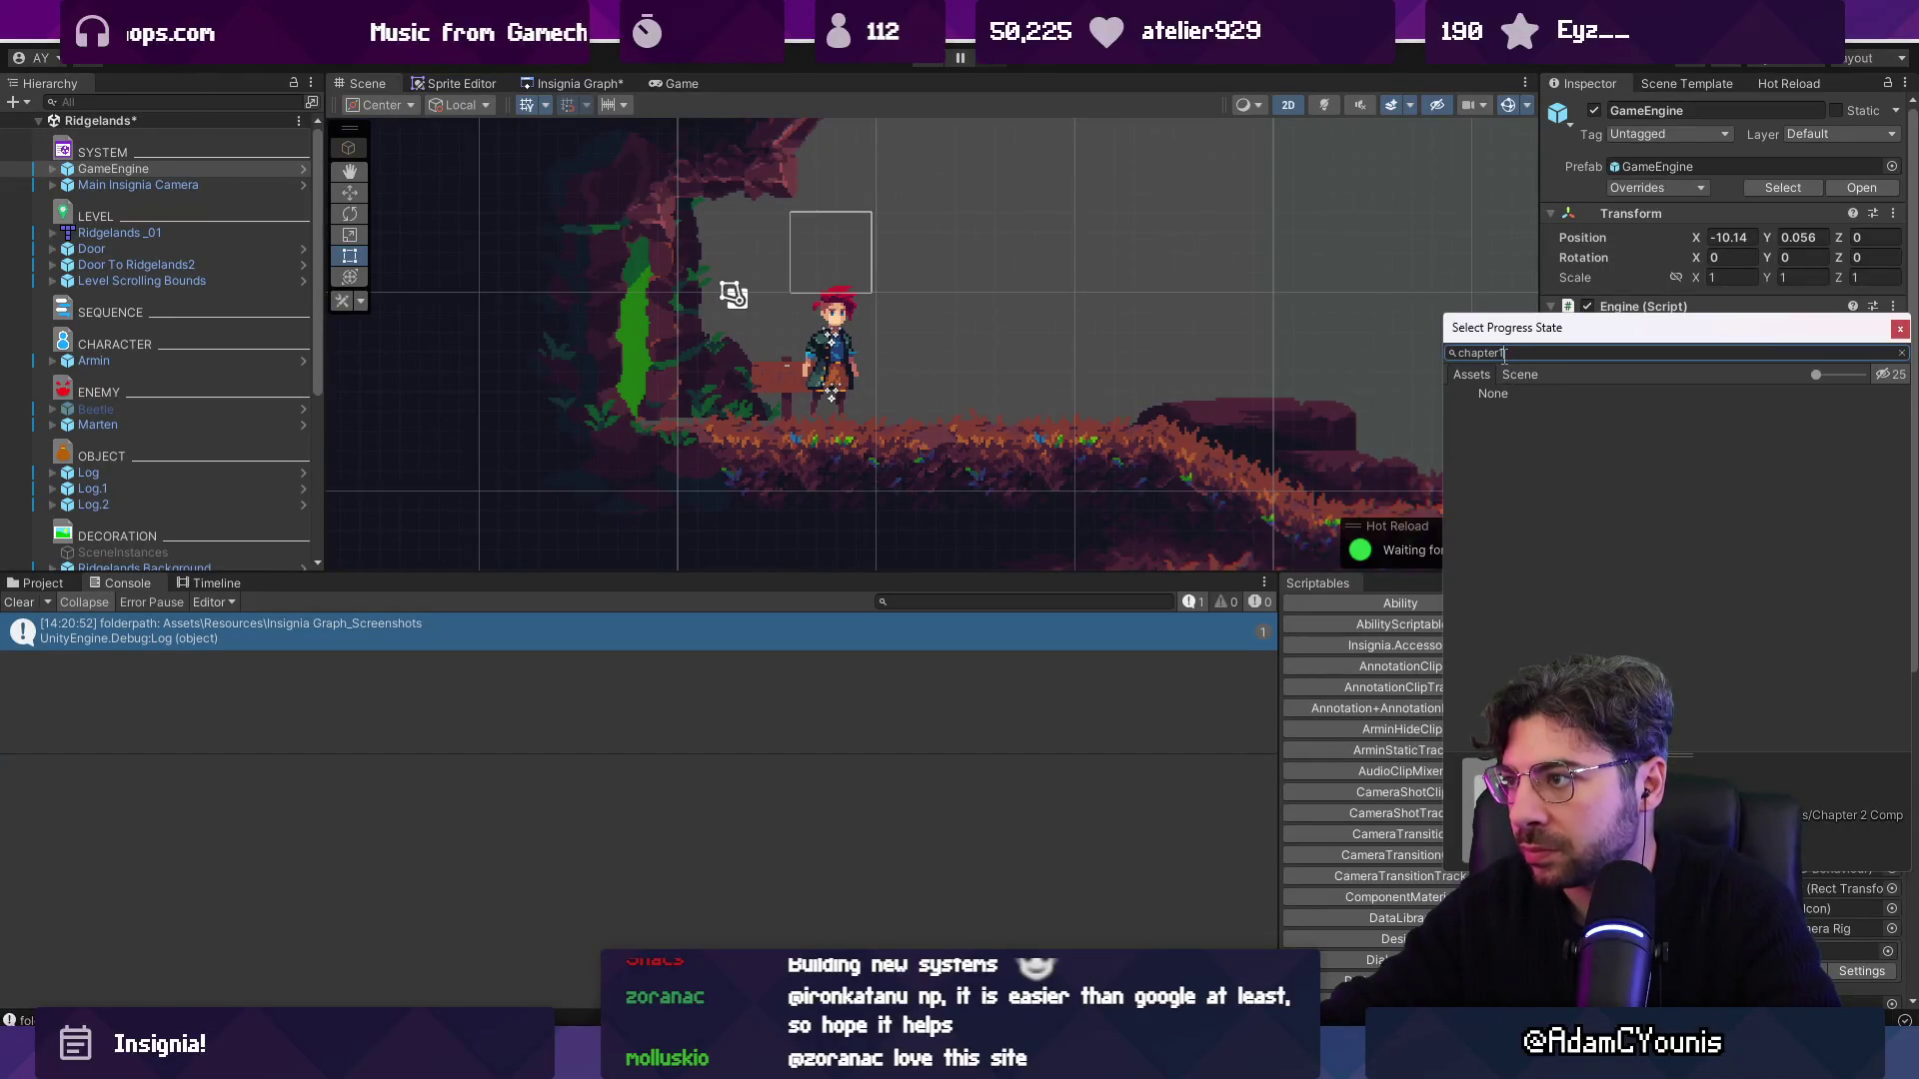
pyautogui.press('Down')
pyautogui.press('Down')
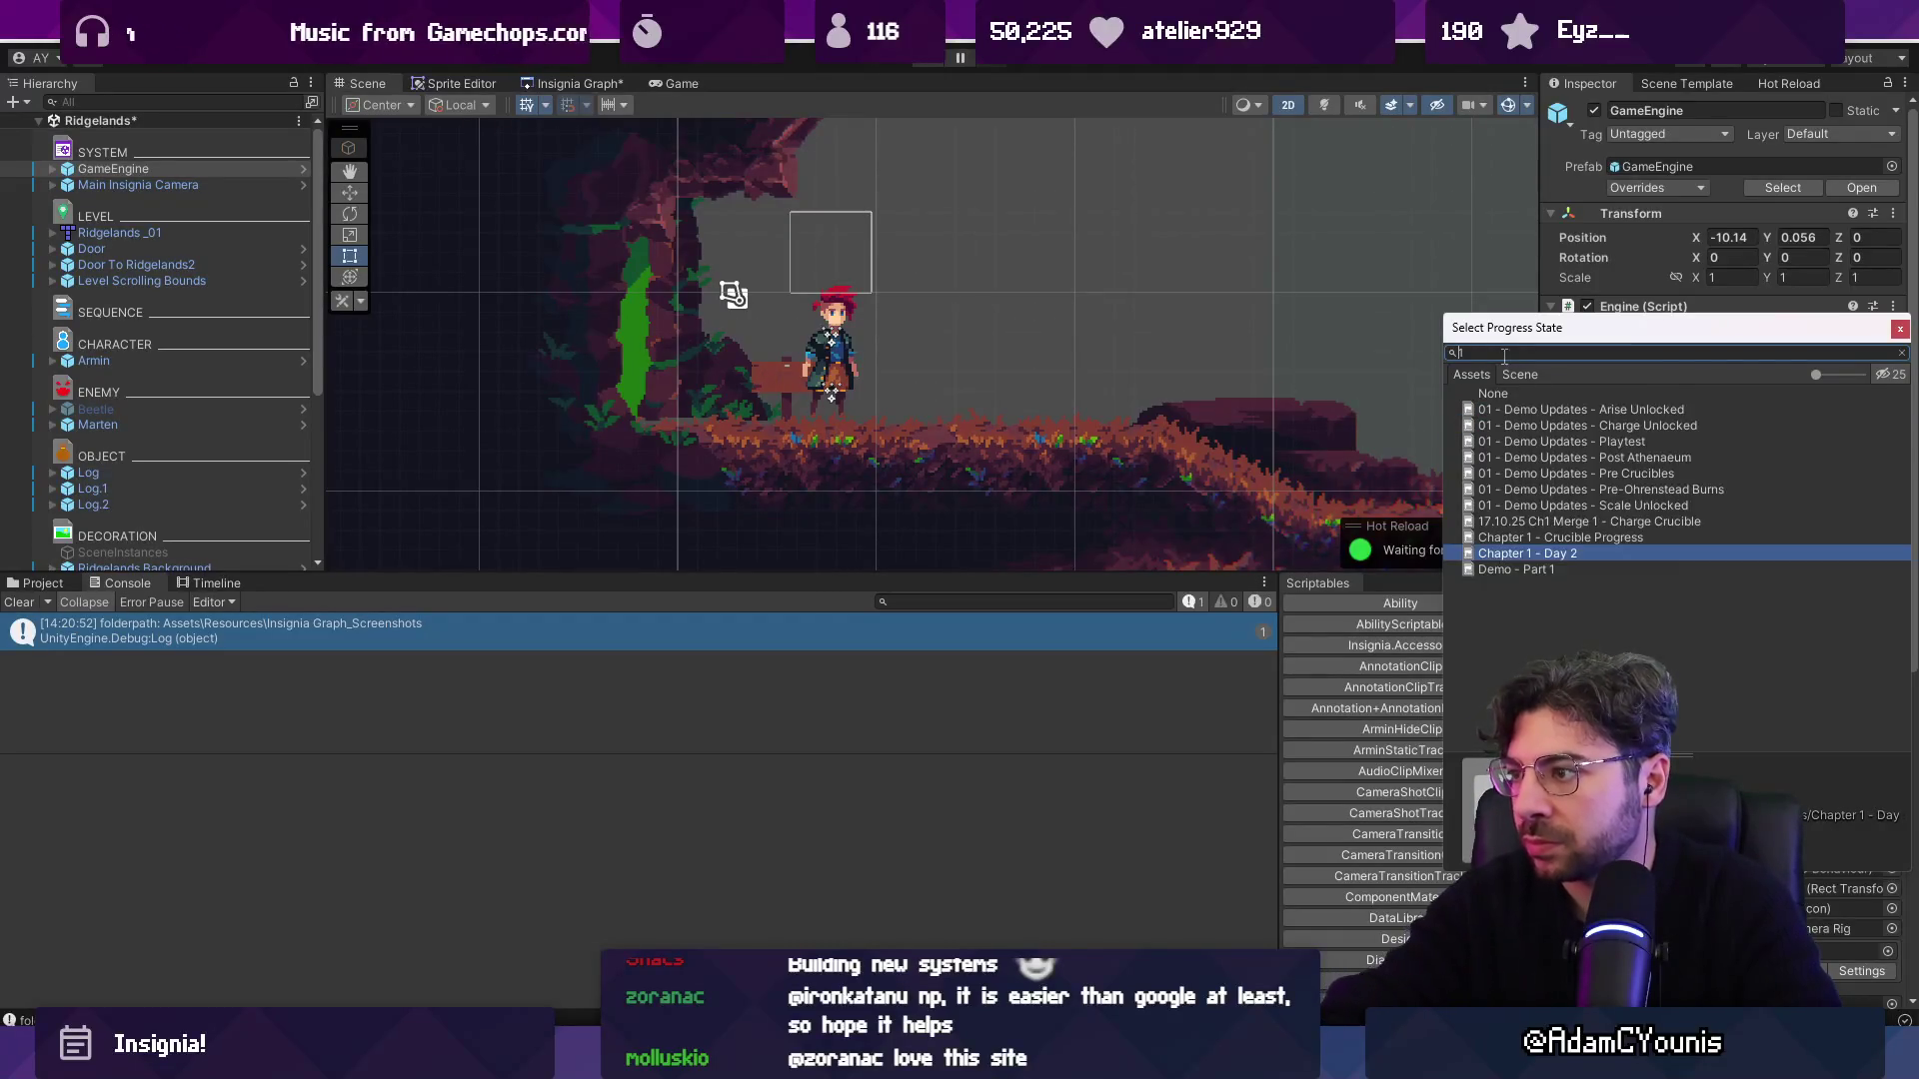
pyautogui.write('demo')
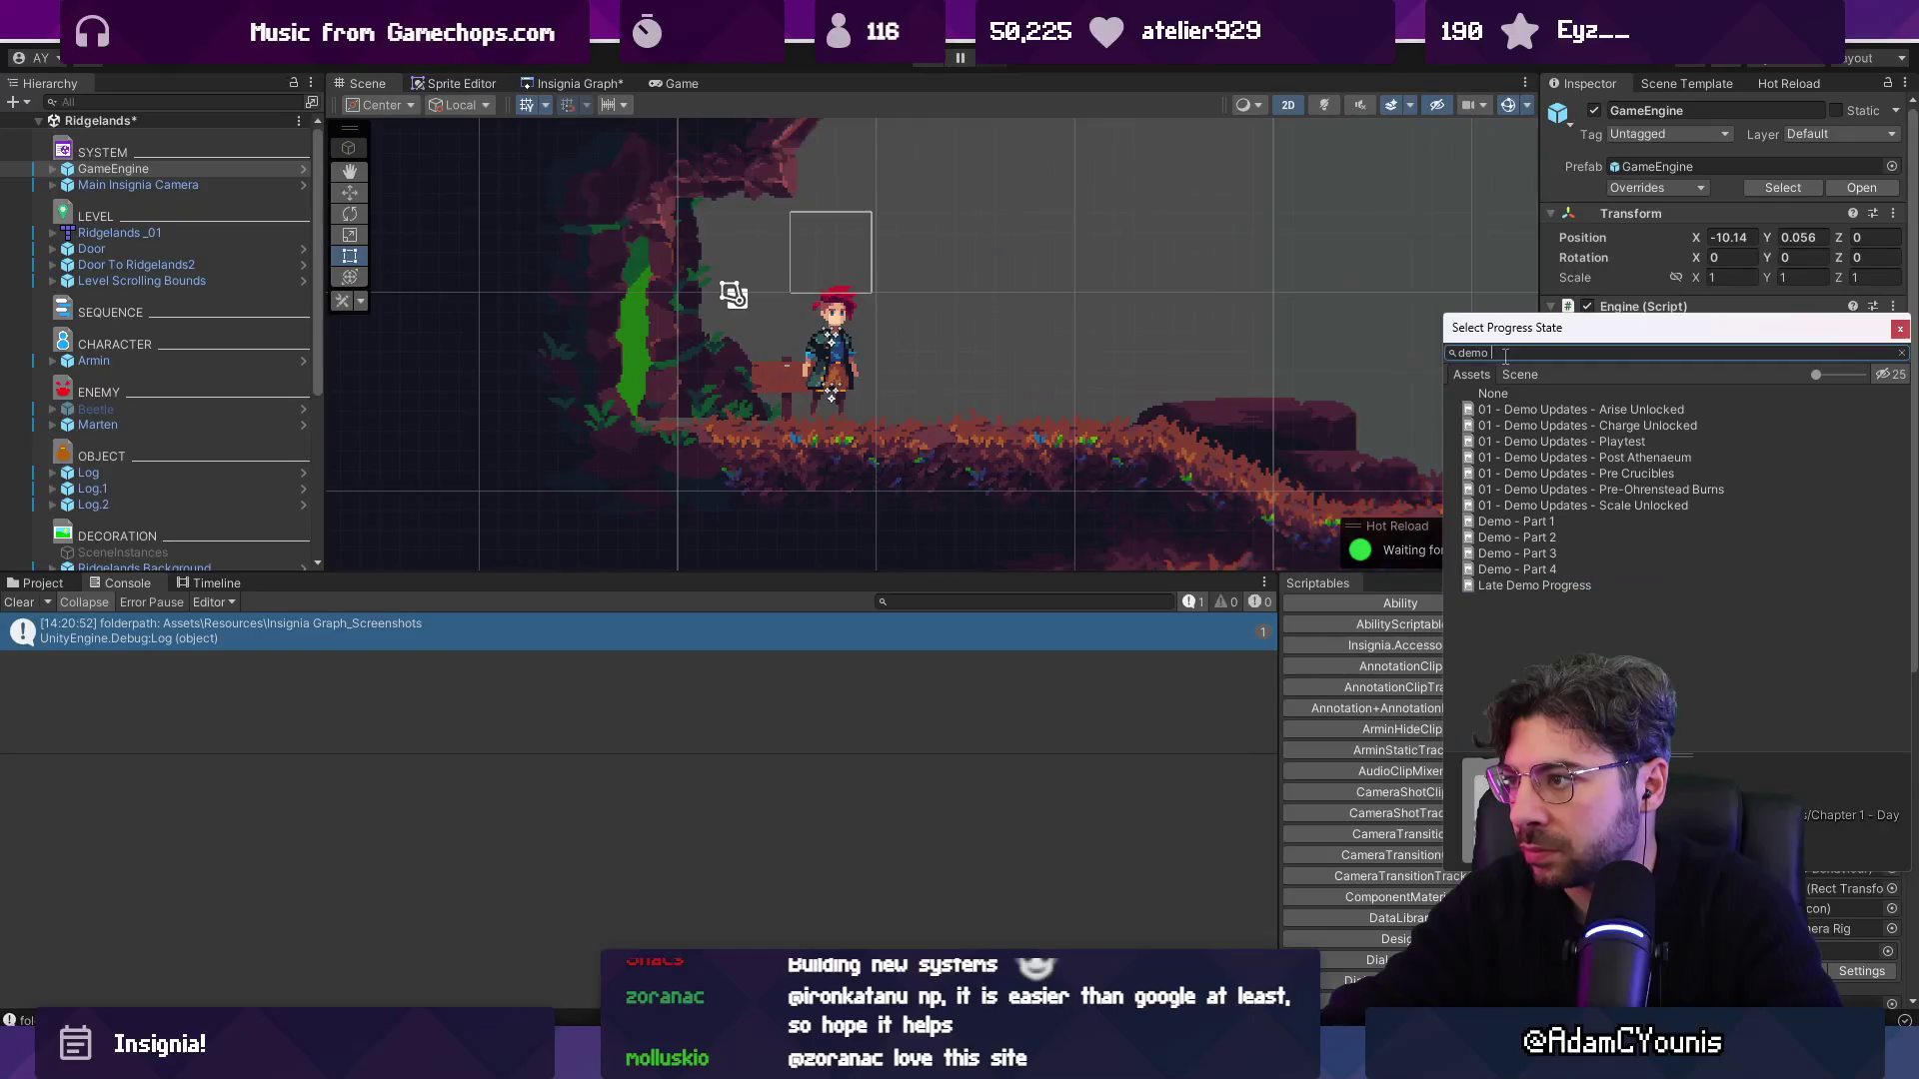
pyautogui.click(1542, 569)
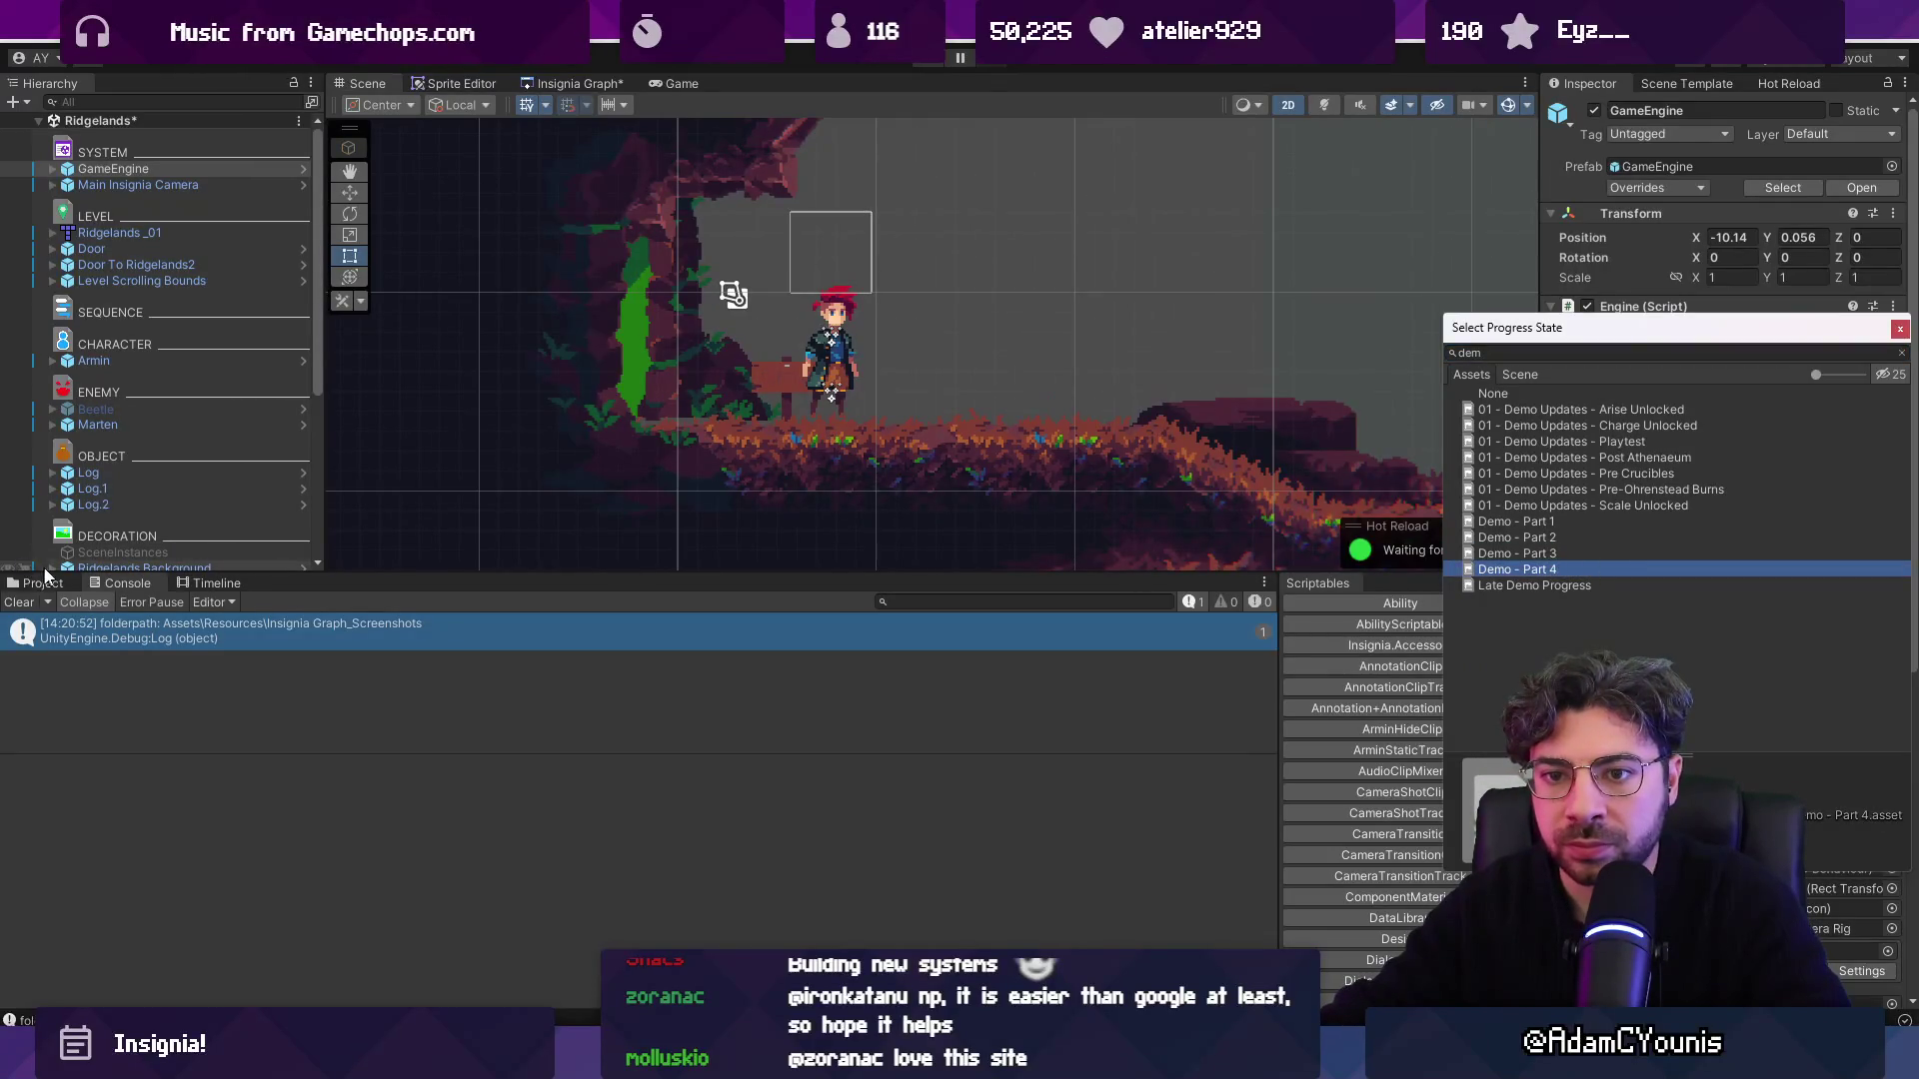
pyautogui.click(55, 588)
pyautogui.click(887, 605)
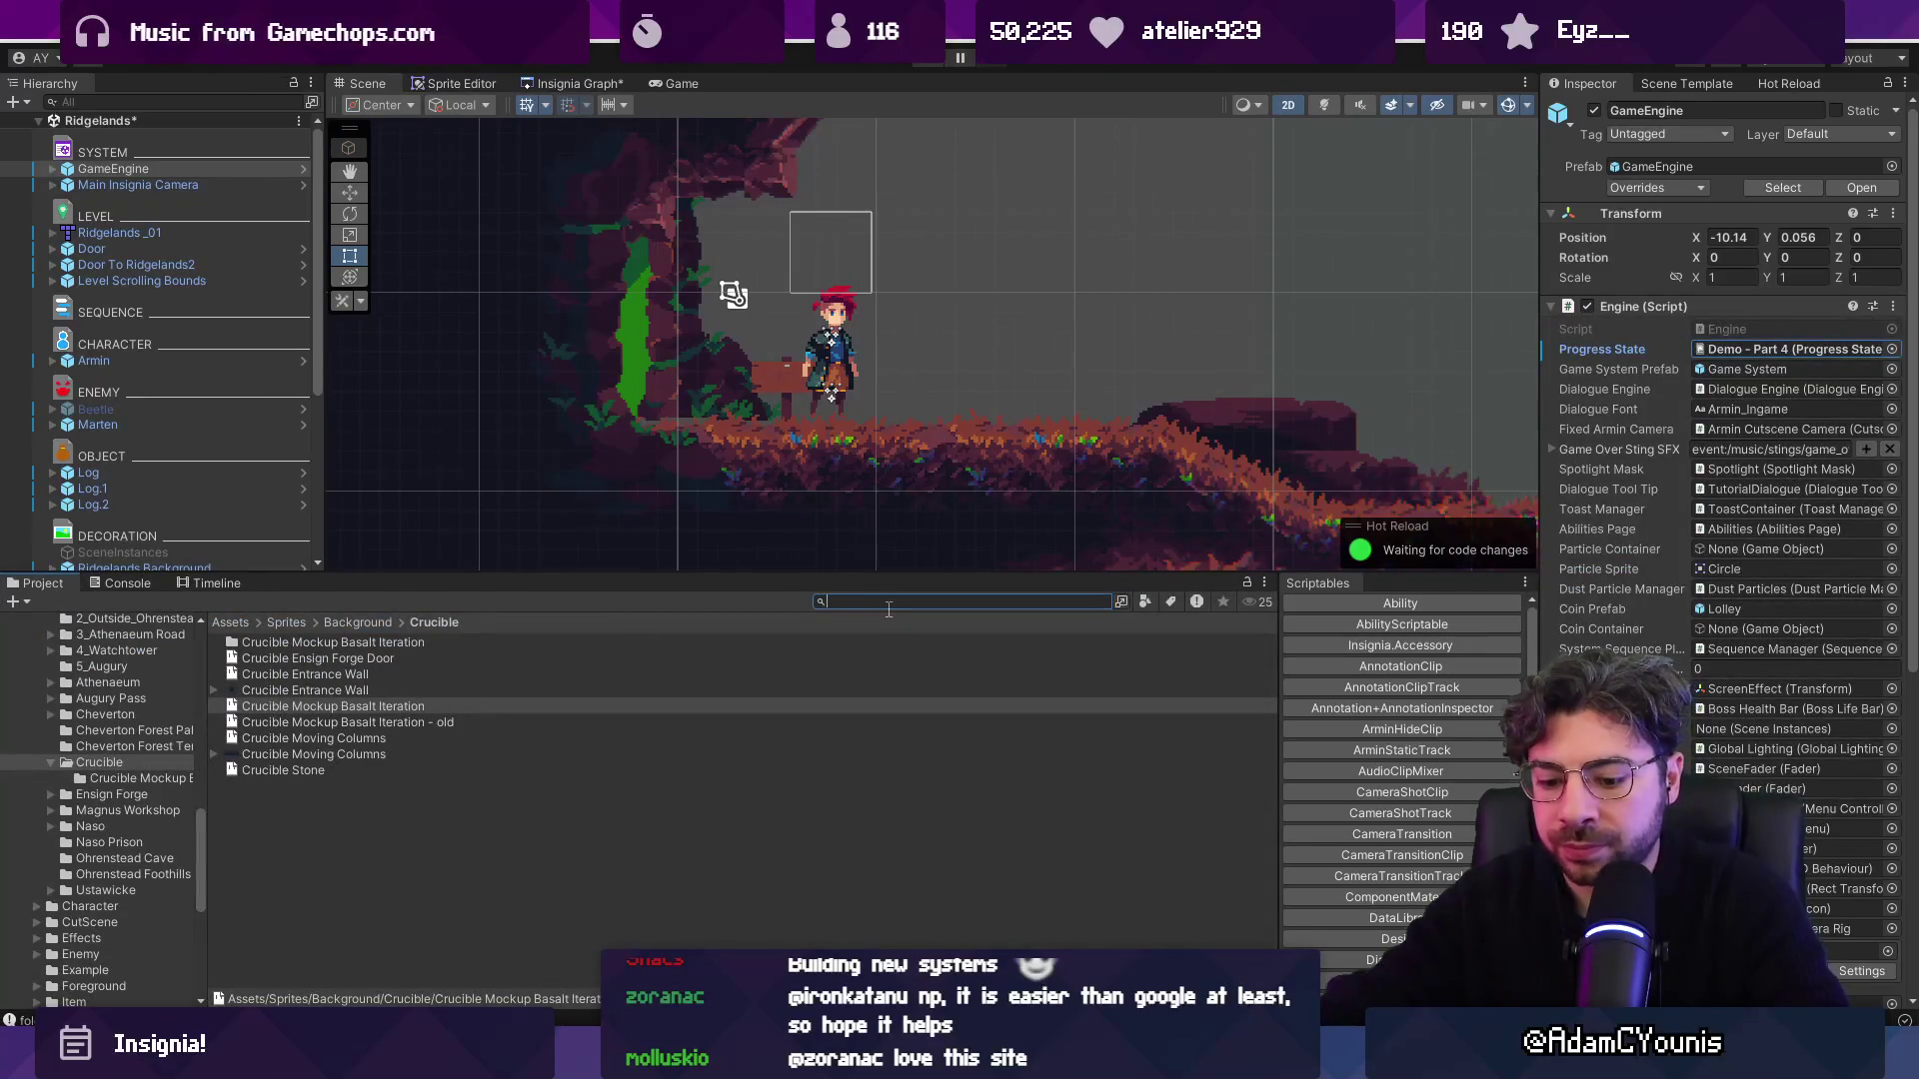
# Search the Project files for Demo - Part 4 and reveal it in its folder.
pyautogui.write('chapter 1')
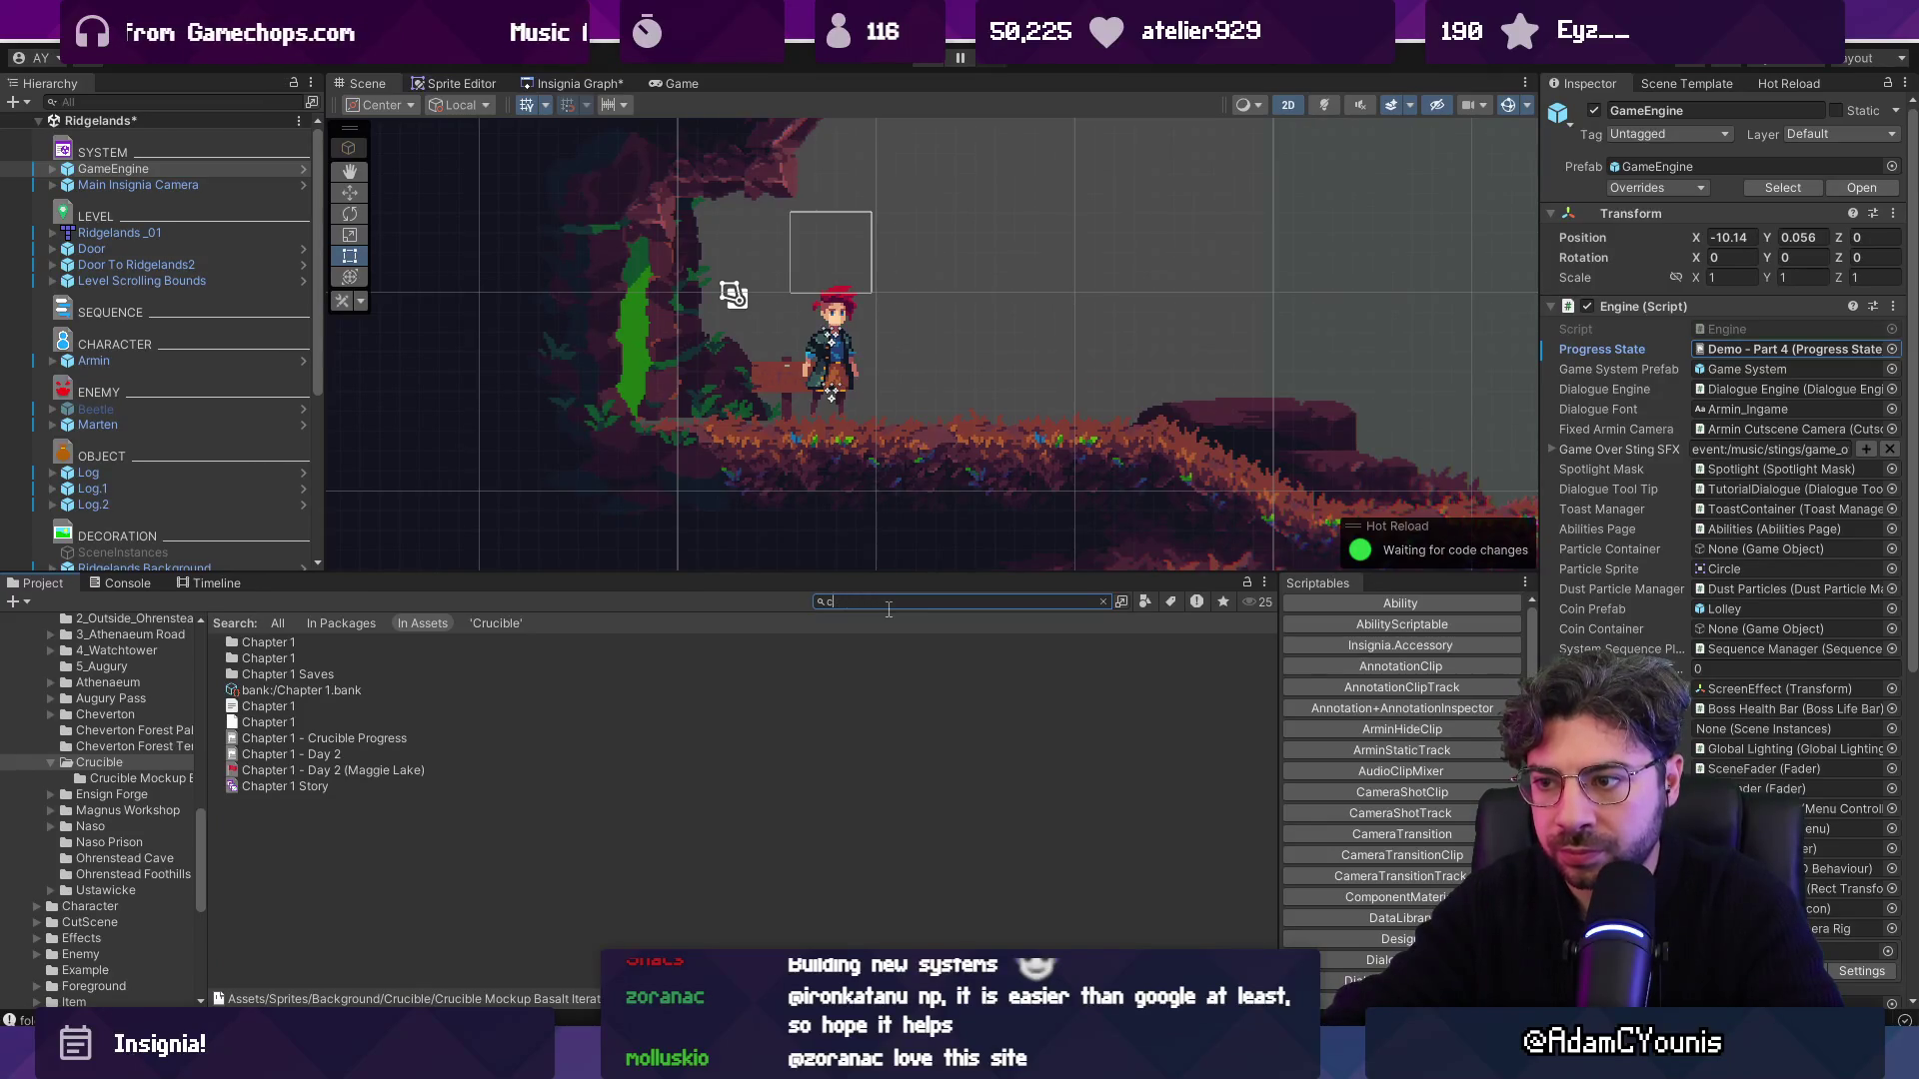
pyautogui.press('BackSpace')
pyautogui.press('BackSpace')
pyautogui.write('pa')
pyautogui.press('BackSpace')
pyautogui.write('4')
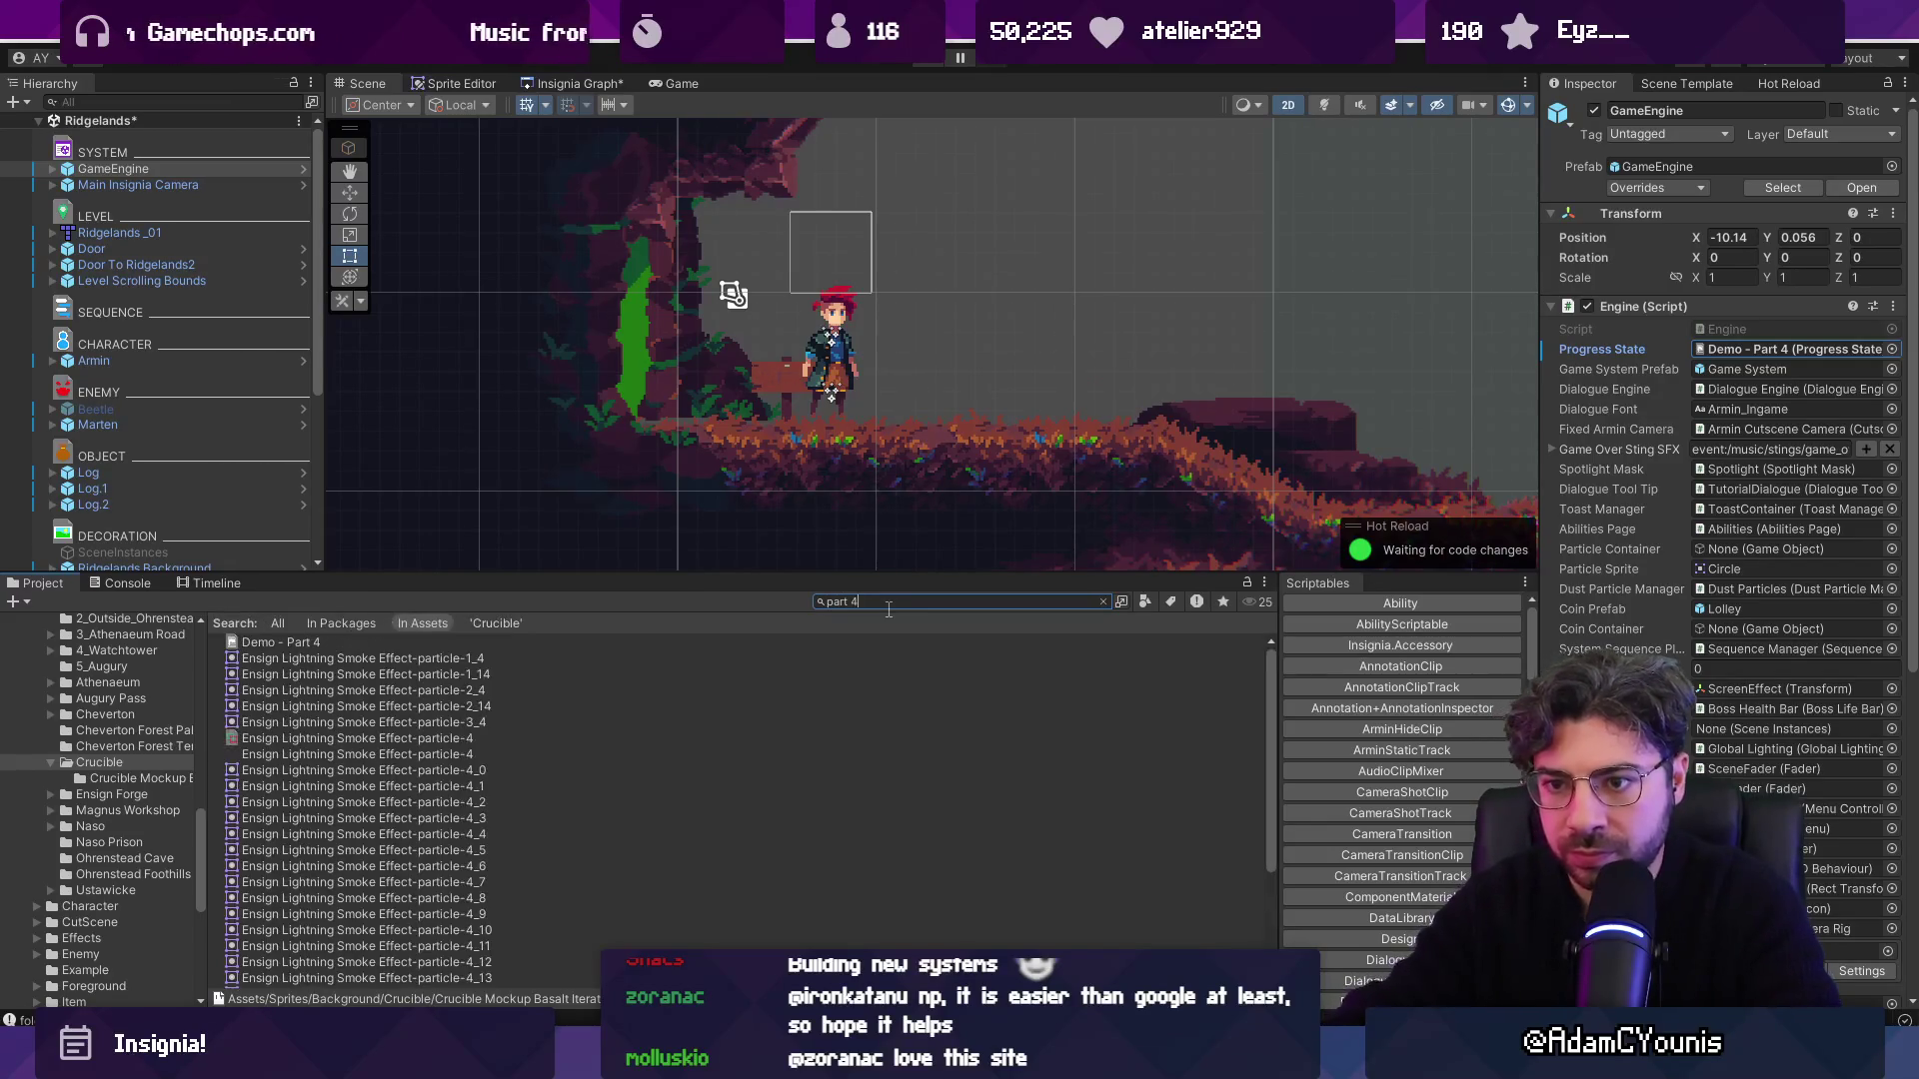
pyautogui.click(283, 642)
pyautogui.click(1040, 599)
# Copy Demo - Part 4 and paste it into ProgressStateTool/Working Saves.
pyautogui.hotkey('ctrl', 'a')
pyautogui.press('BackSpace')
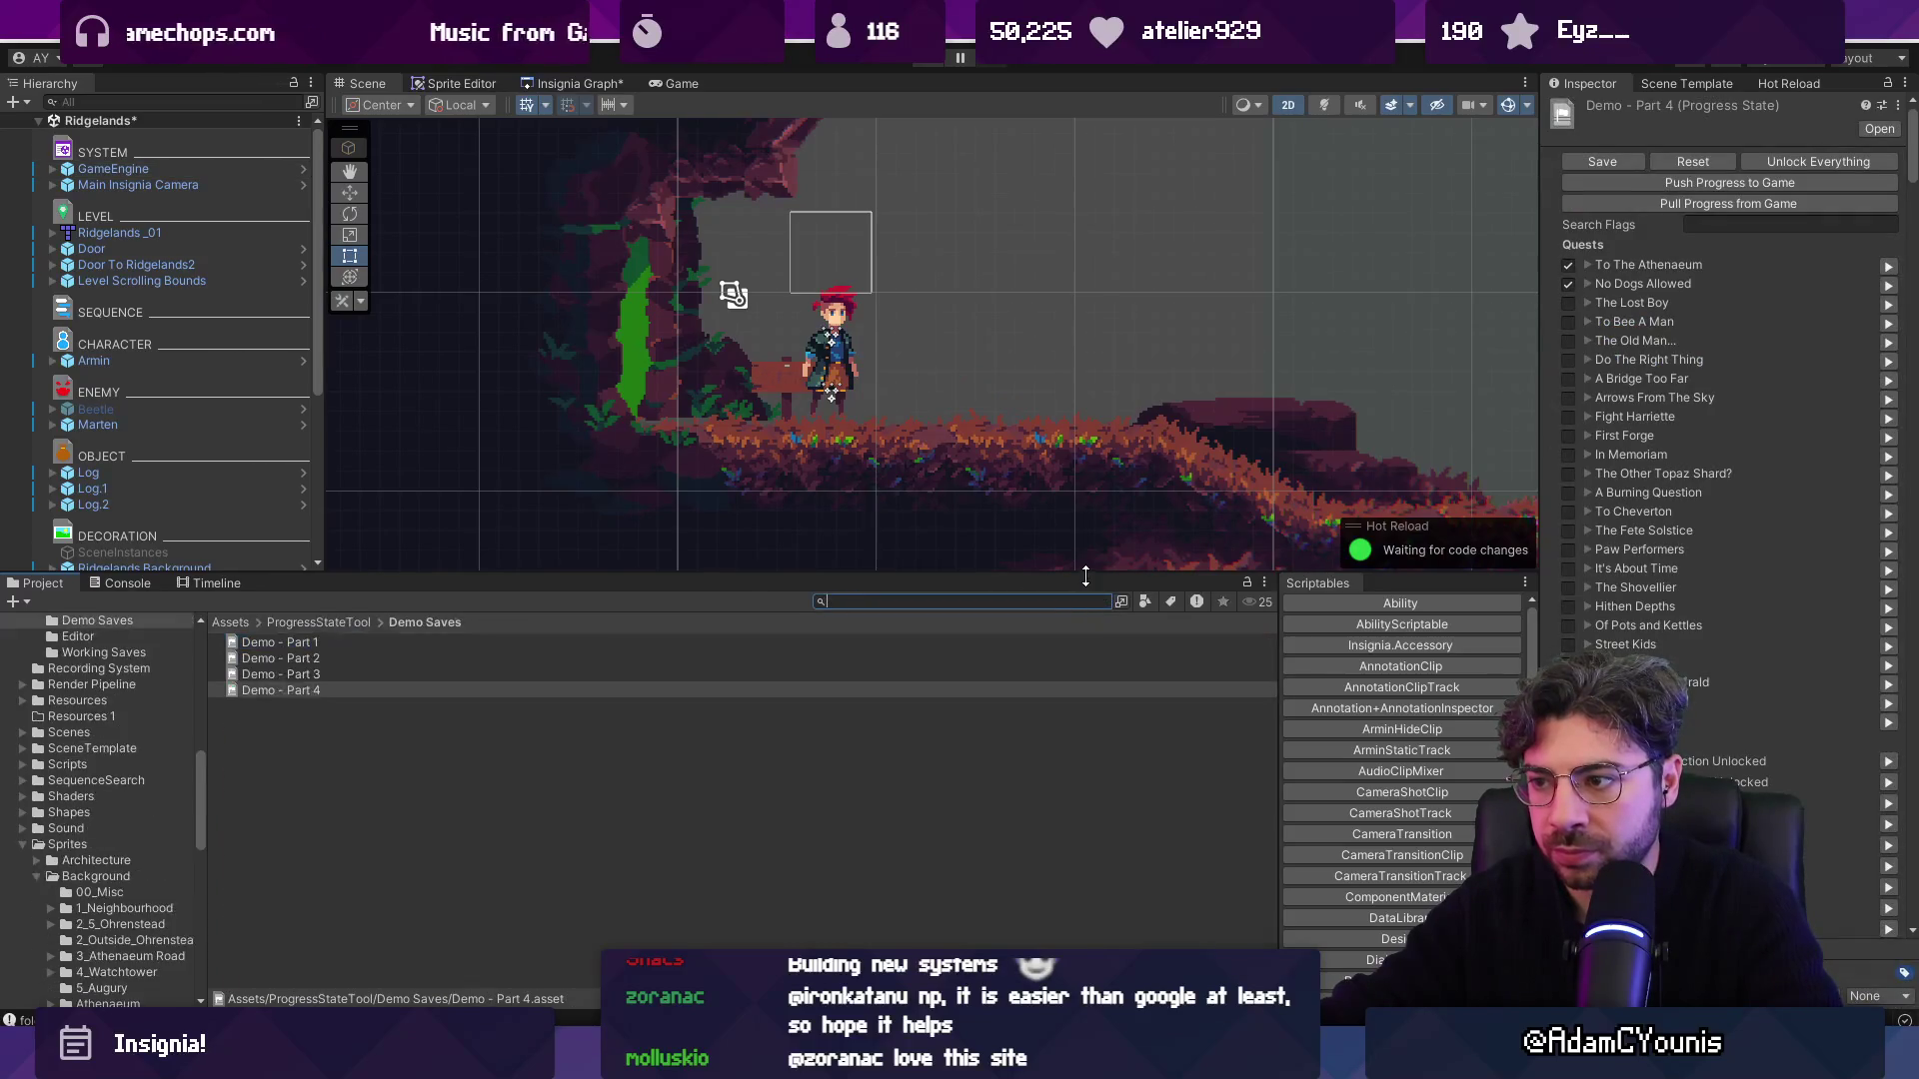
pyautogui.moveTo(1040, 599); pyautogui.dragTo(1046, 476)
pyautogui.click(355, 567)
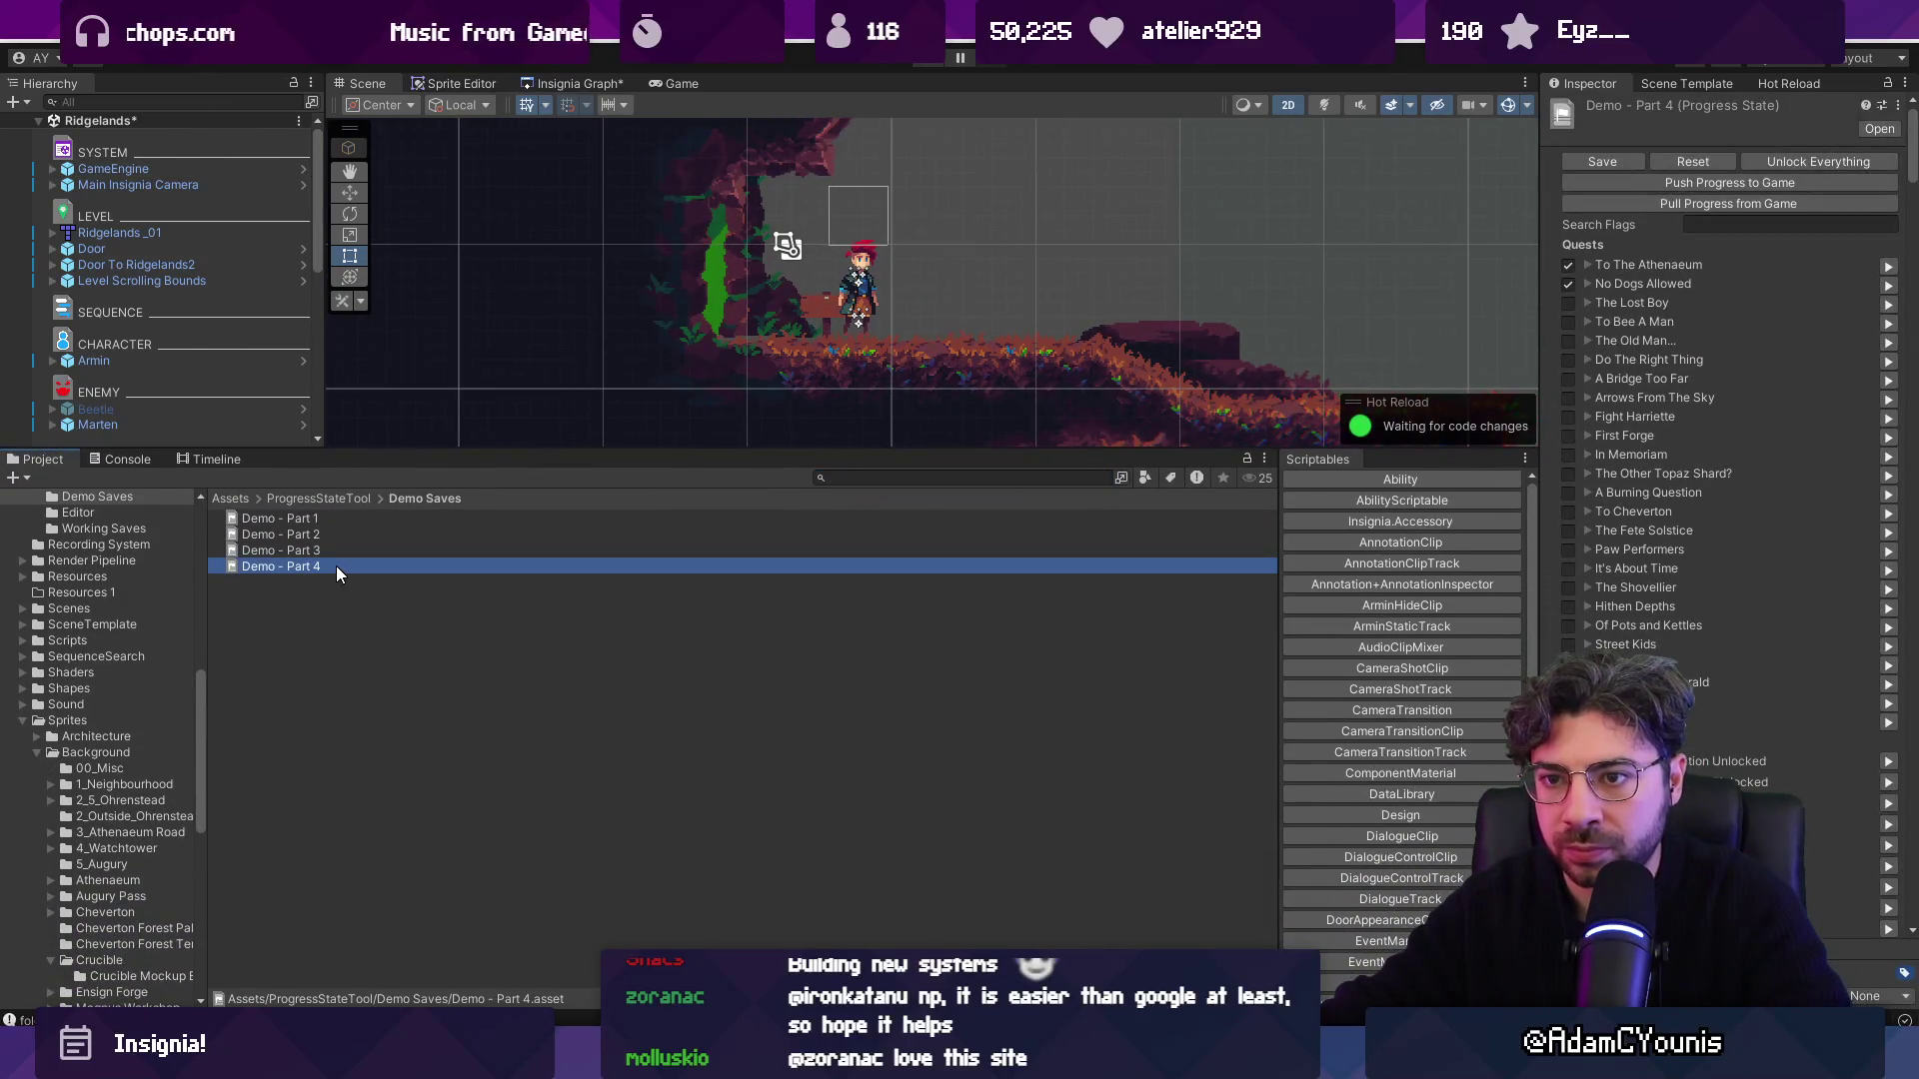
pyautogui.click(318, 497)
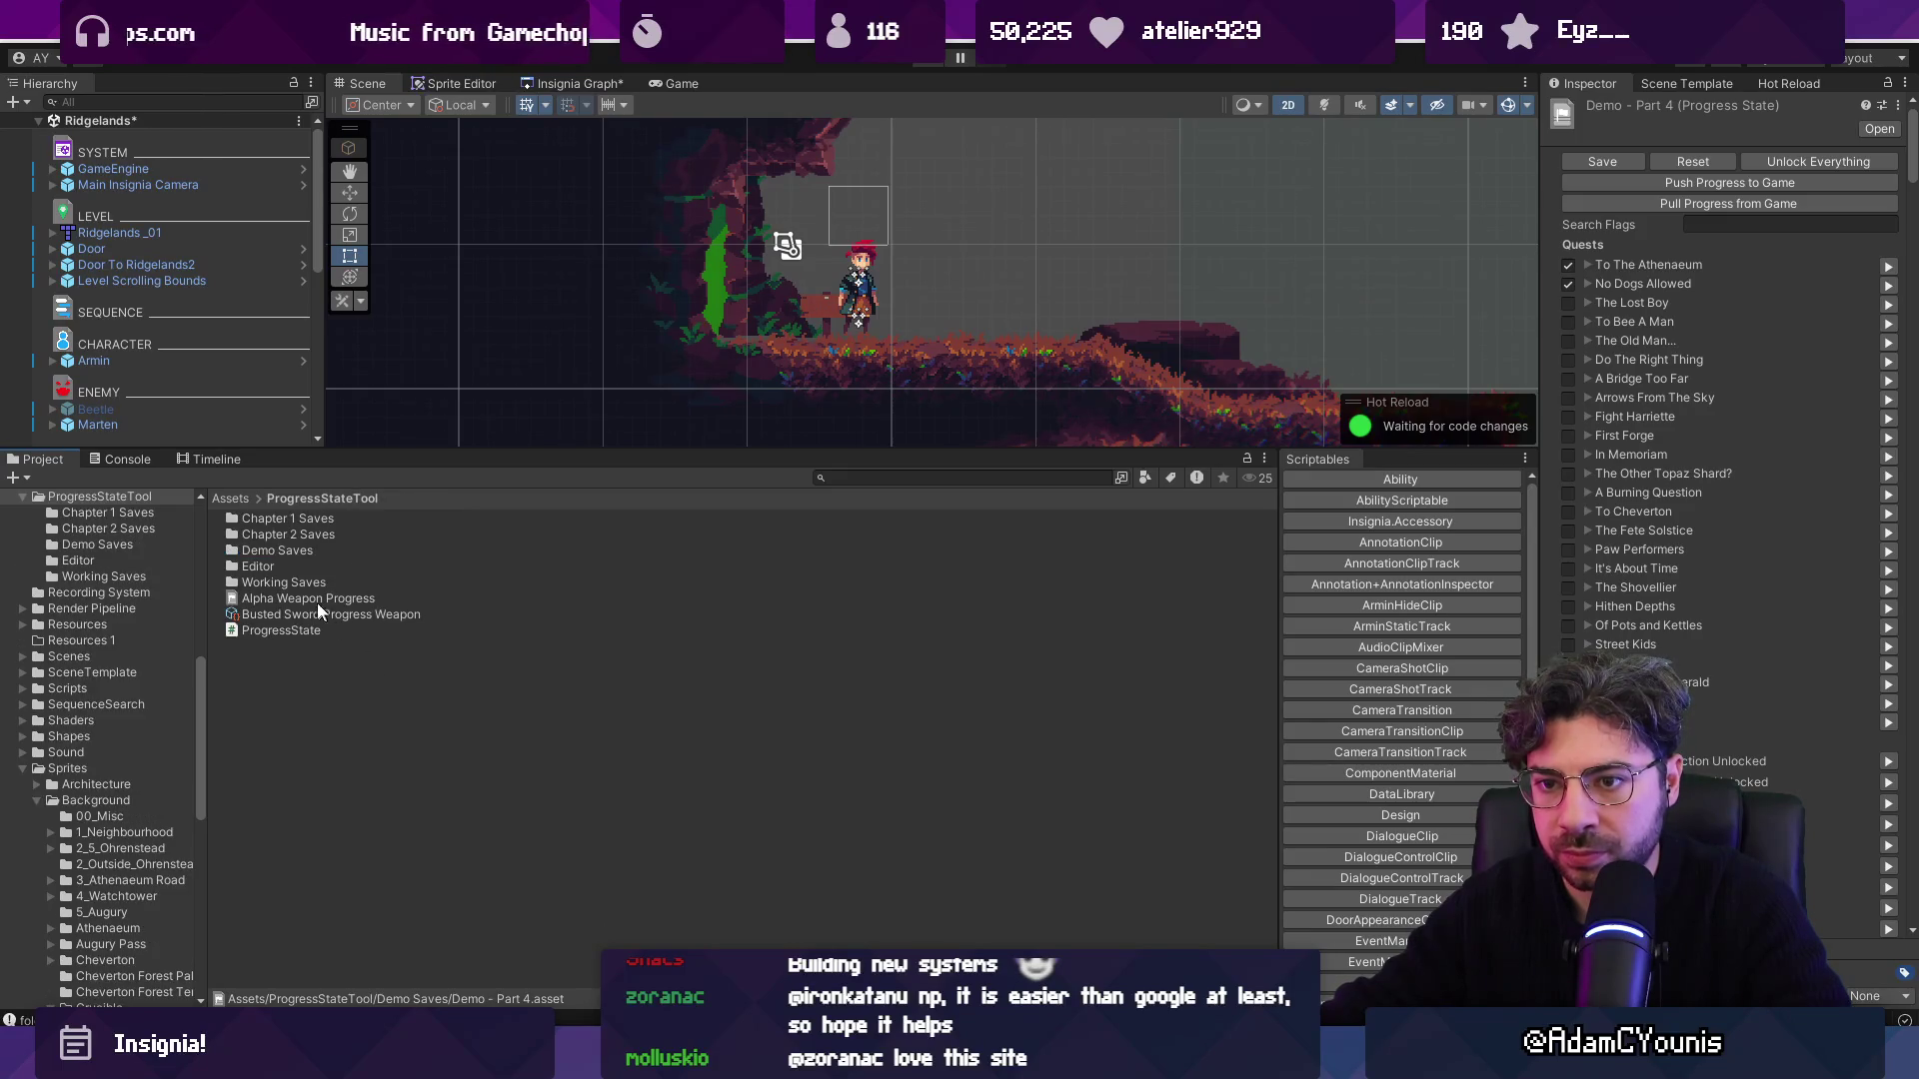
pyautogui.doubleClick(299, 582)
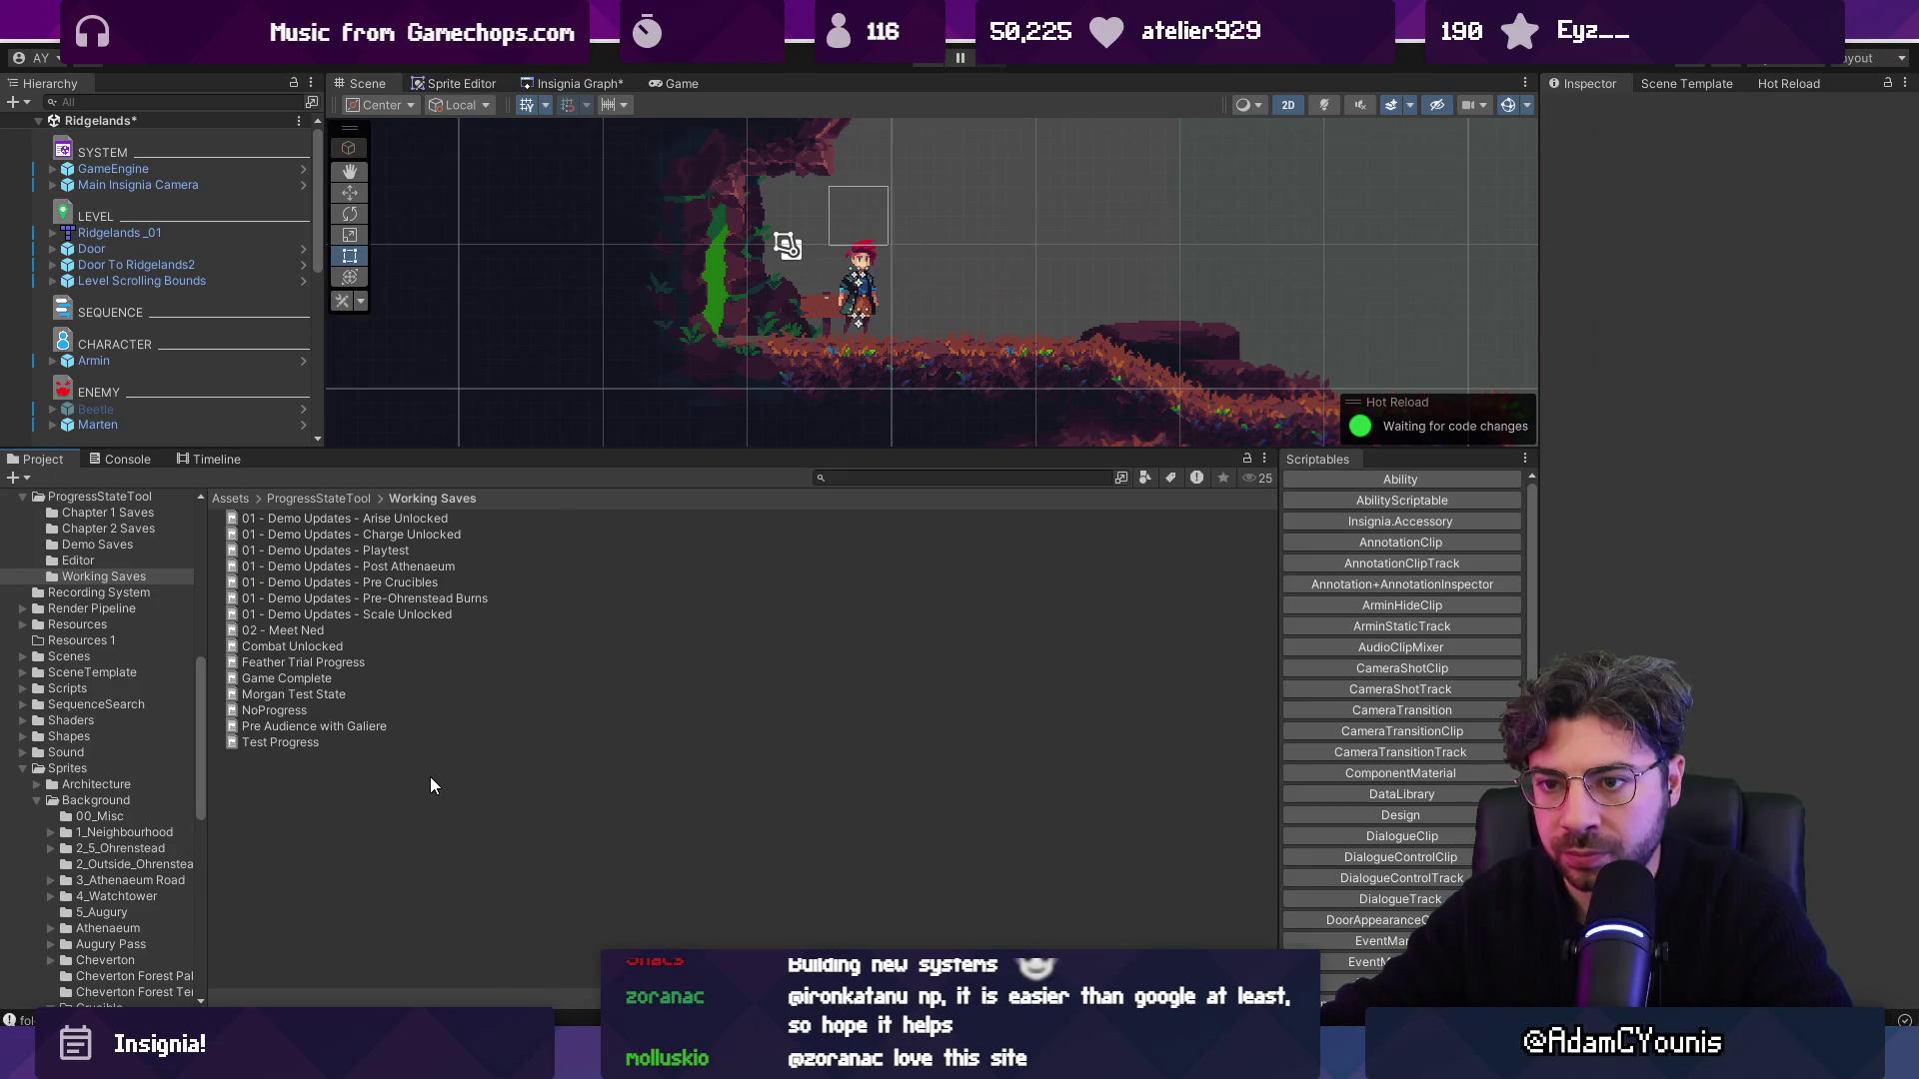
pyautogui.hotkey('ctrl', 'v')
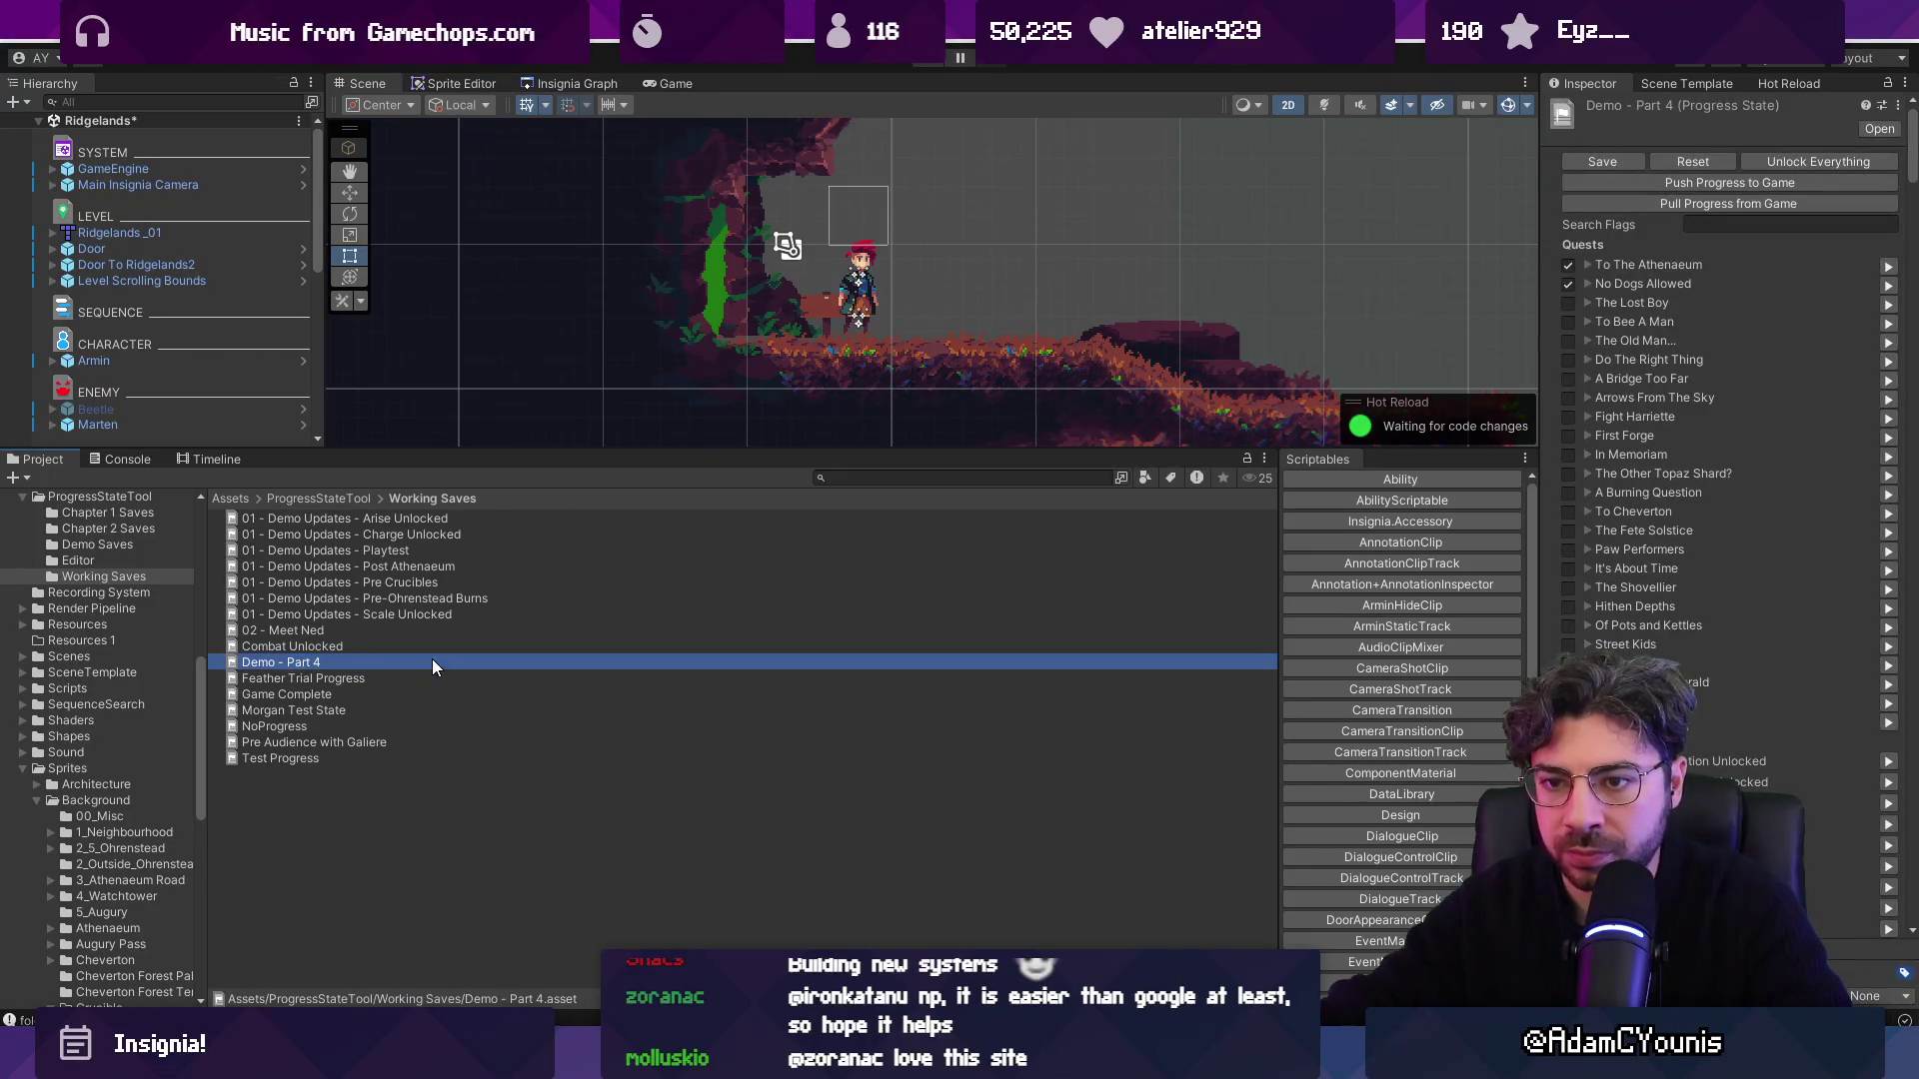
# Rename the copy '02 - Chapter 2 Start', widen the Inspector and tick The Lost Boy complete.
pyautogui.press('F2')
pyautogui.click(434, 660)
pyautogui.hotkey('ctrl', 'shift', 'Left')
pyautogui.hotkey('ctrl', 'shift', 'Left')
pyautogui.write('1')
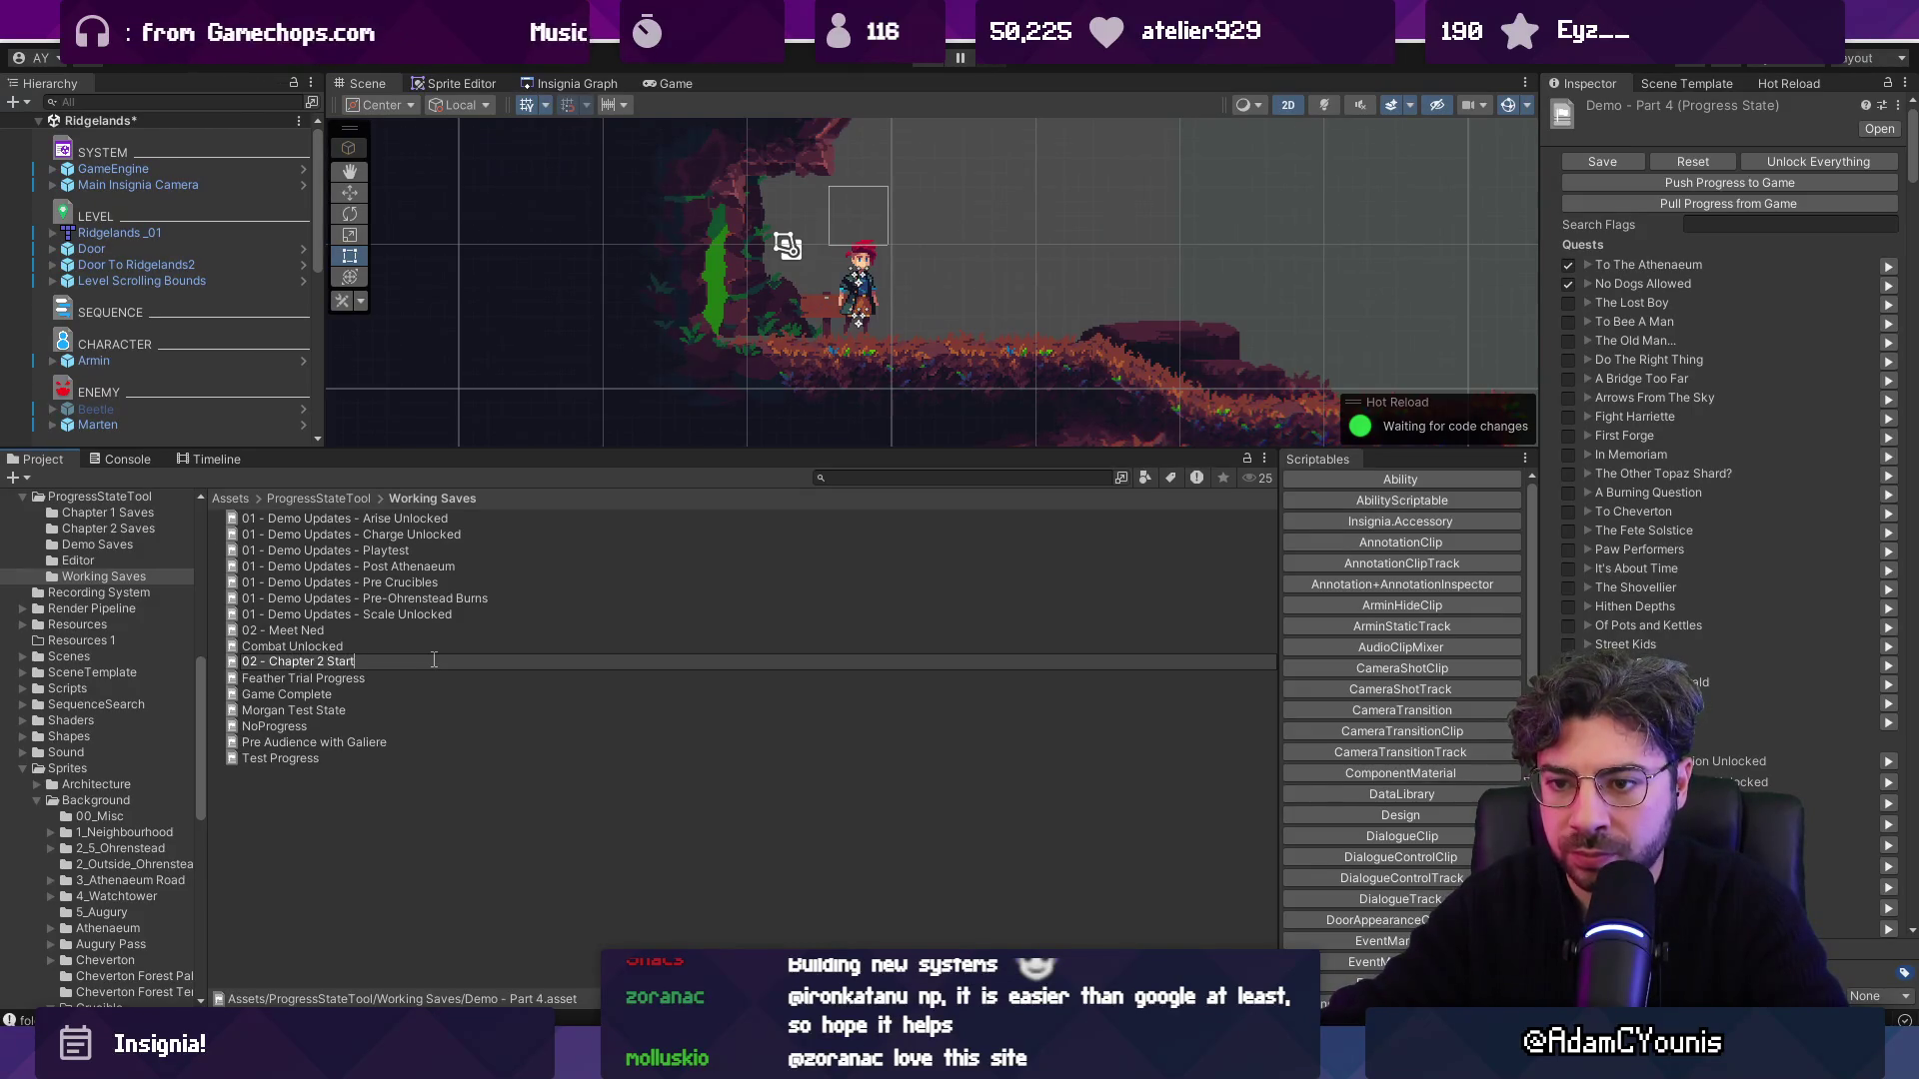
pyautogui.press('Return')
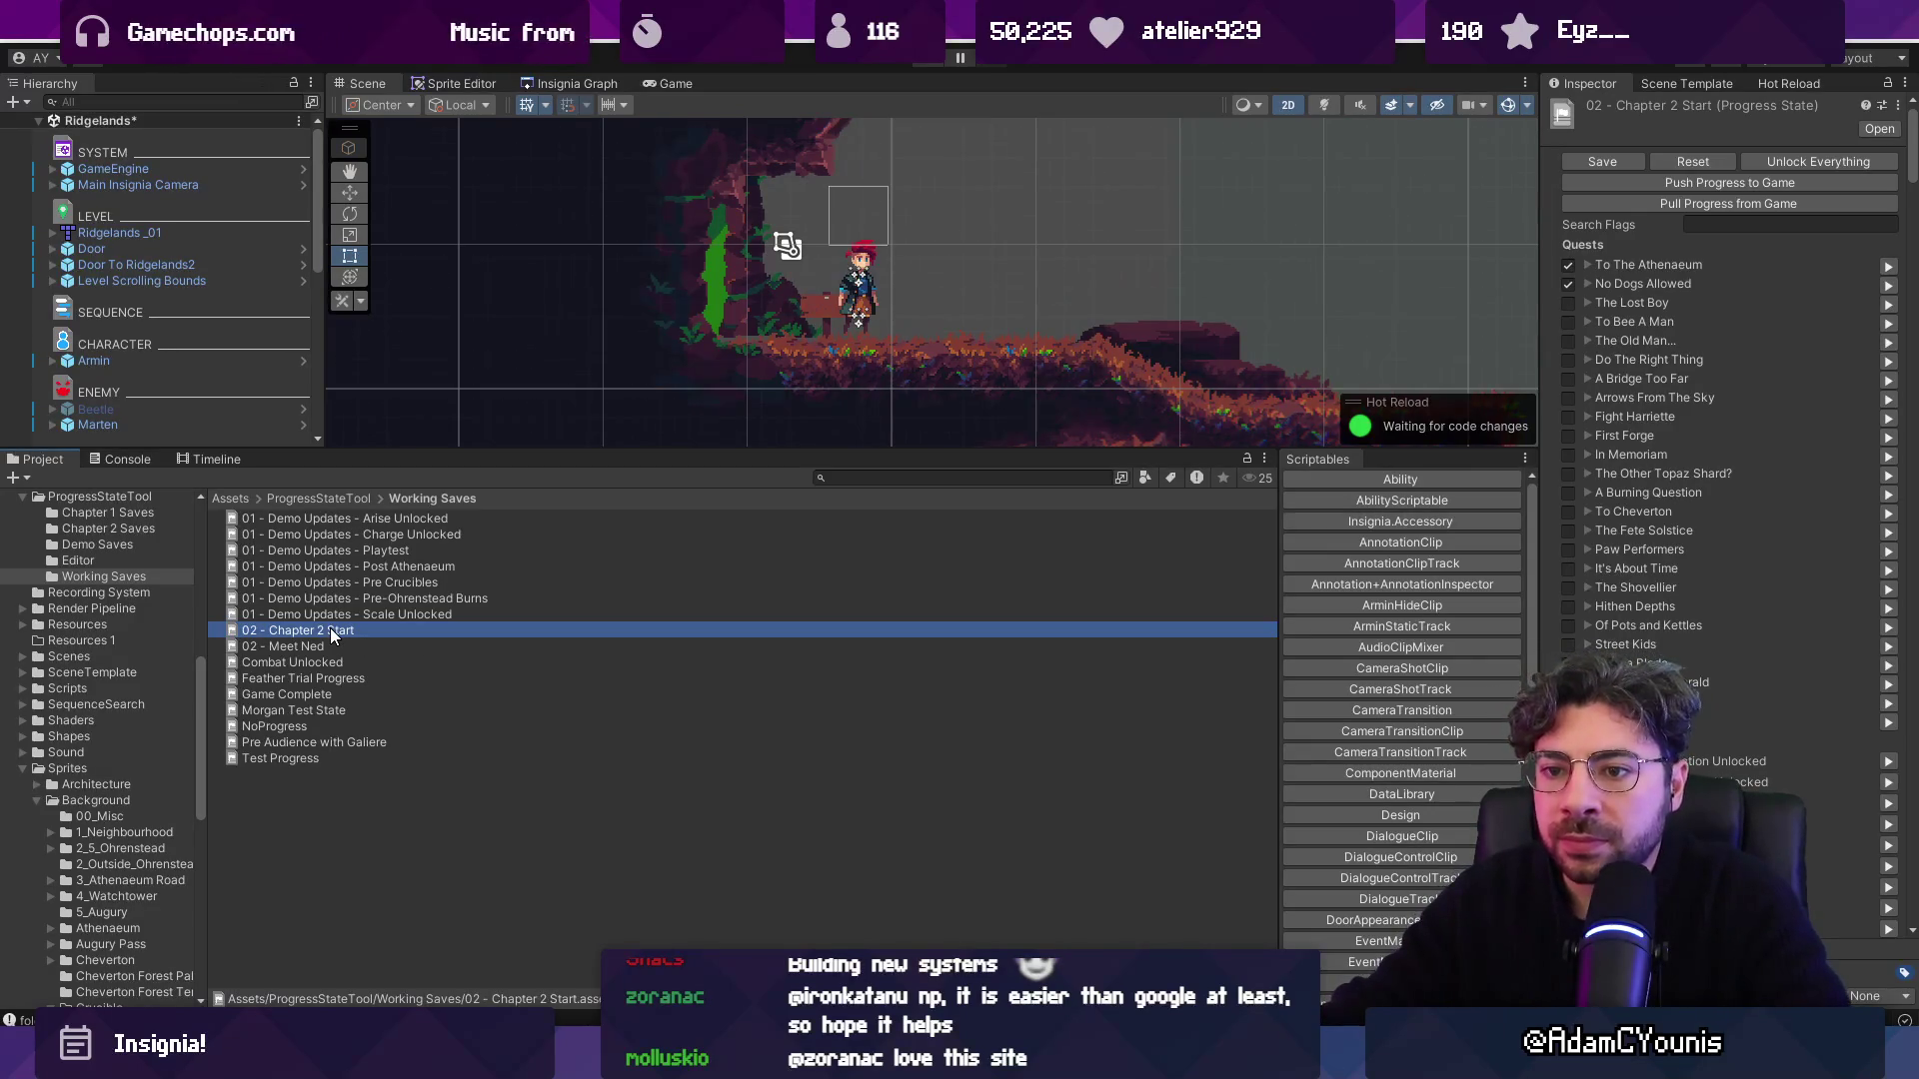
pyautogui.moveTo(1538, 251); pyautogui.dragTo(1140, 260)
pyautogui.click(1168, 303)
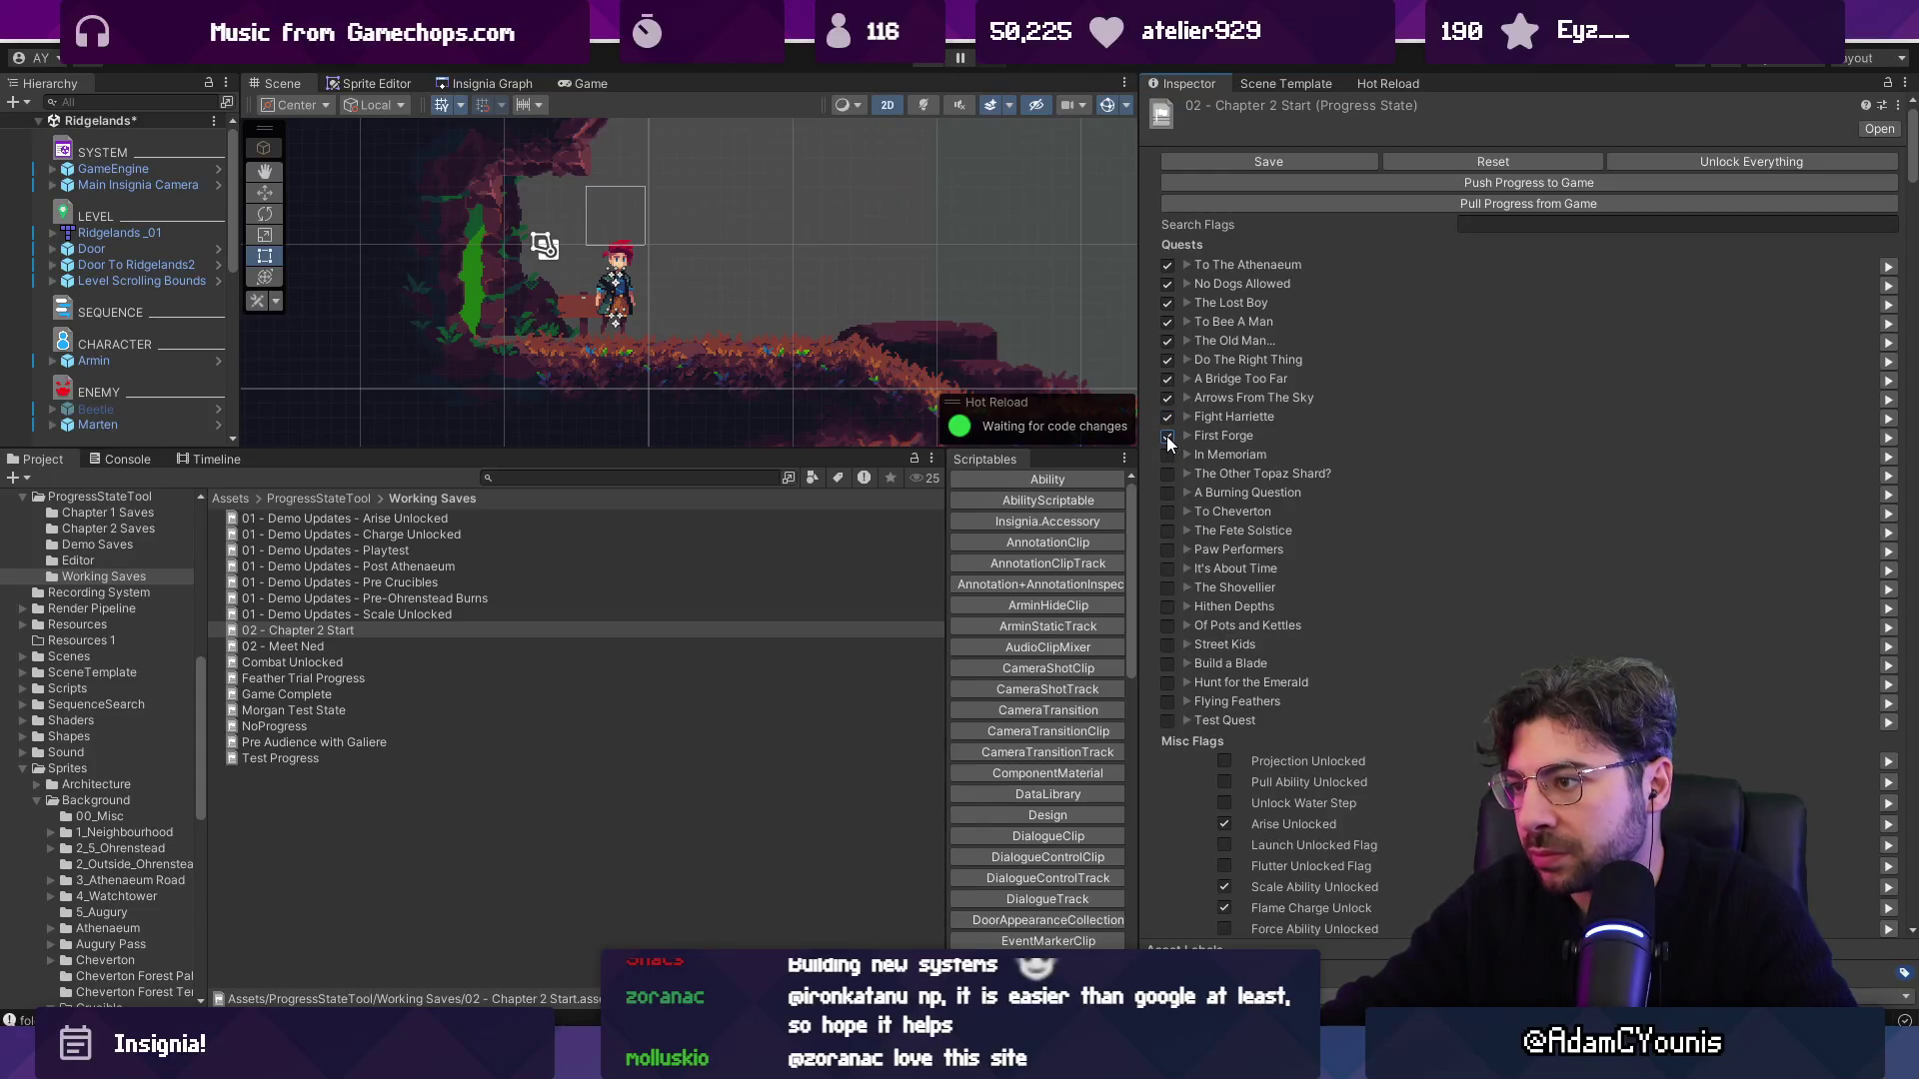
# Expand To Cheverton's sub-flags and save both the Ridgelands scene and the progress state.
pyautogui.click(1187, 512)
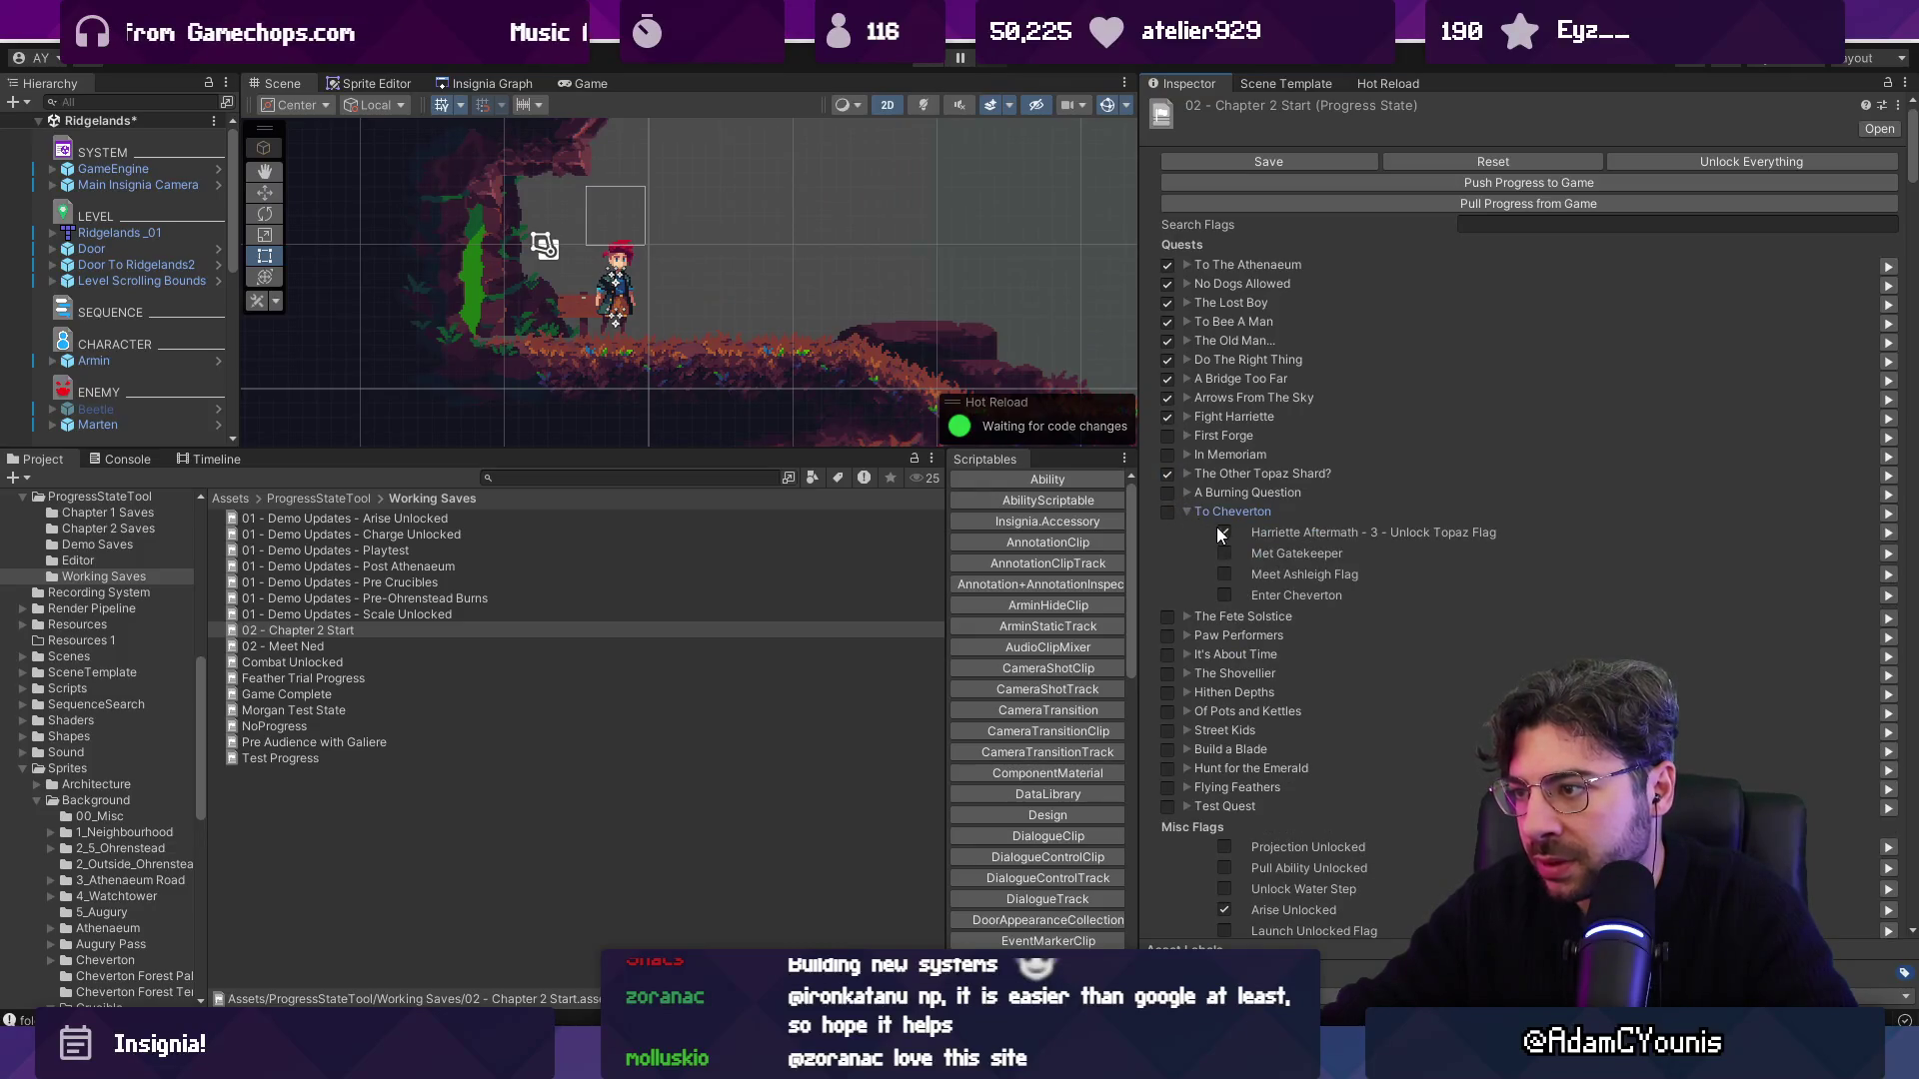
pyautogui.hotkey('ctrl', 's')
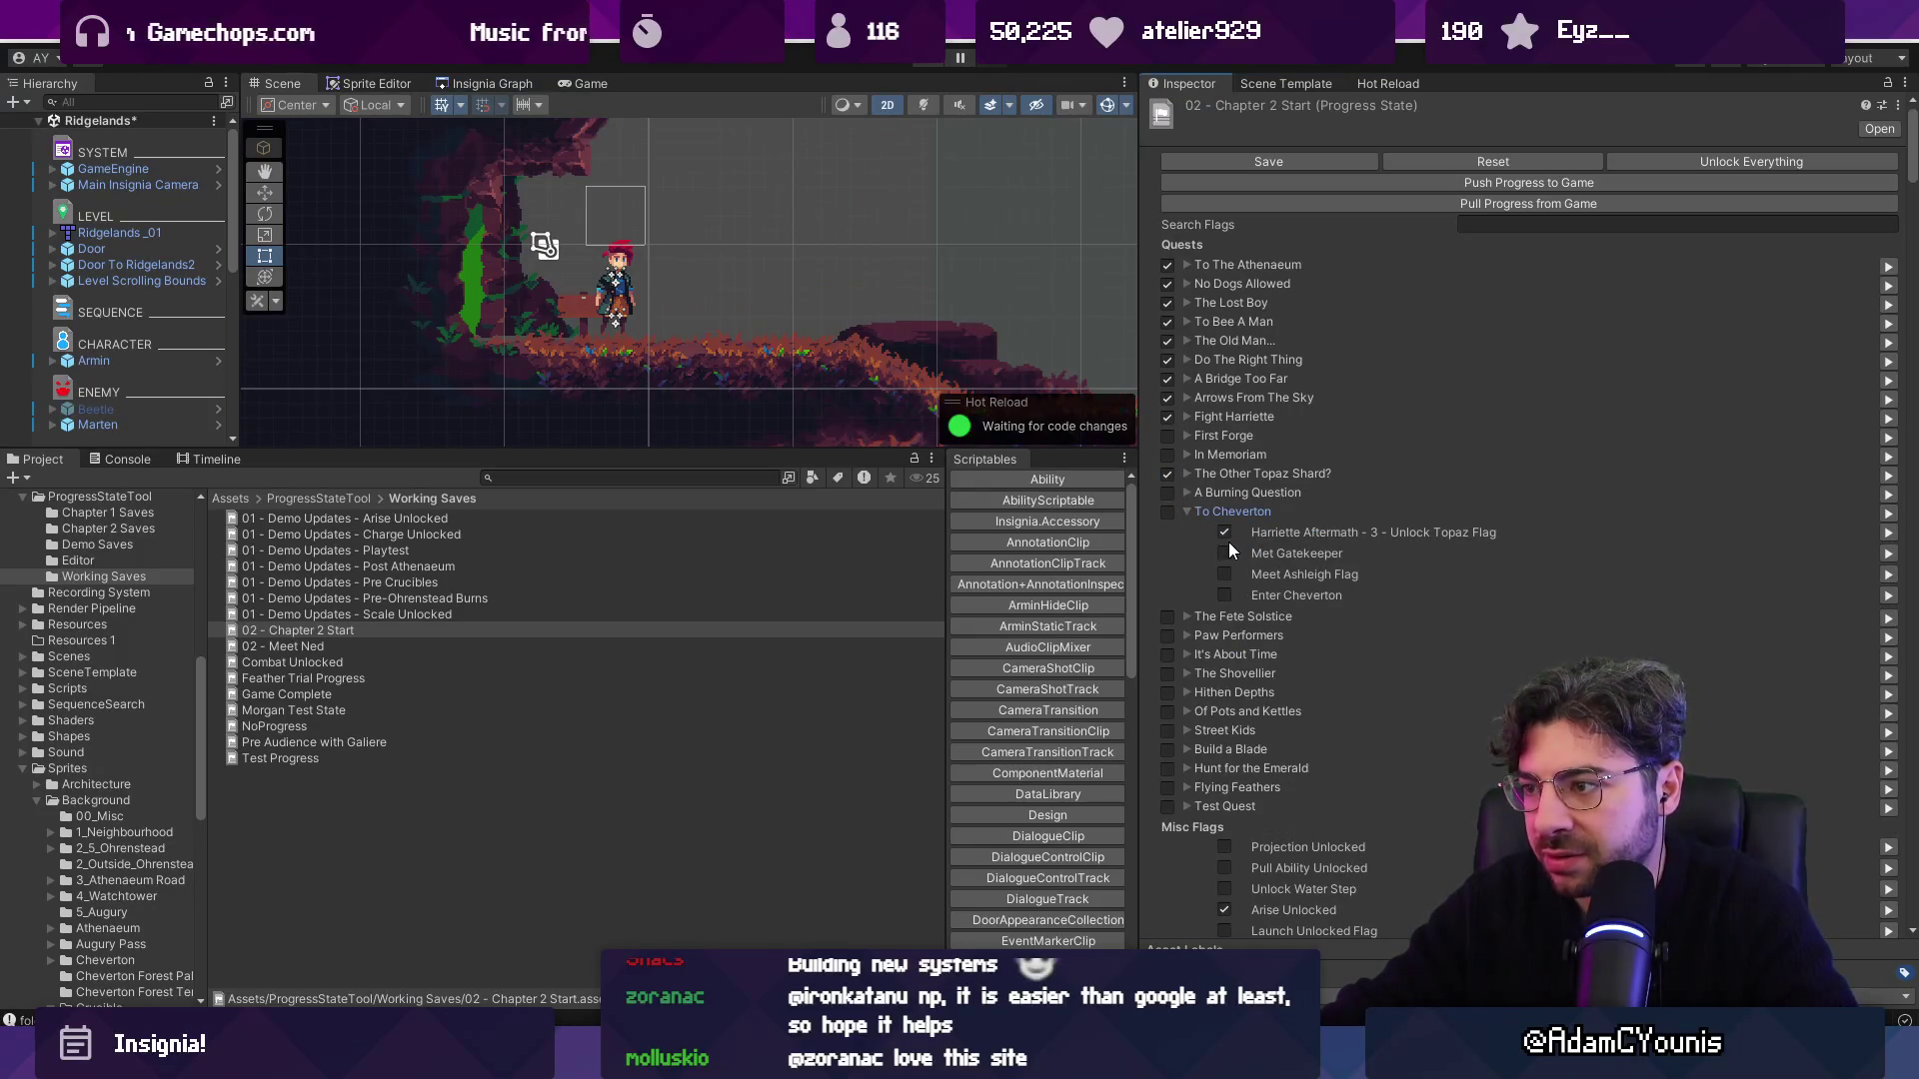
pyautogui.click(1274, 160)
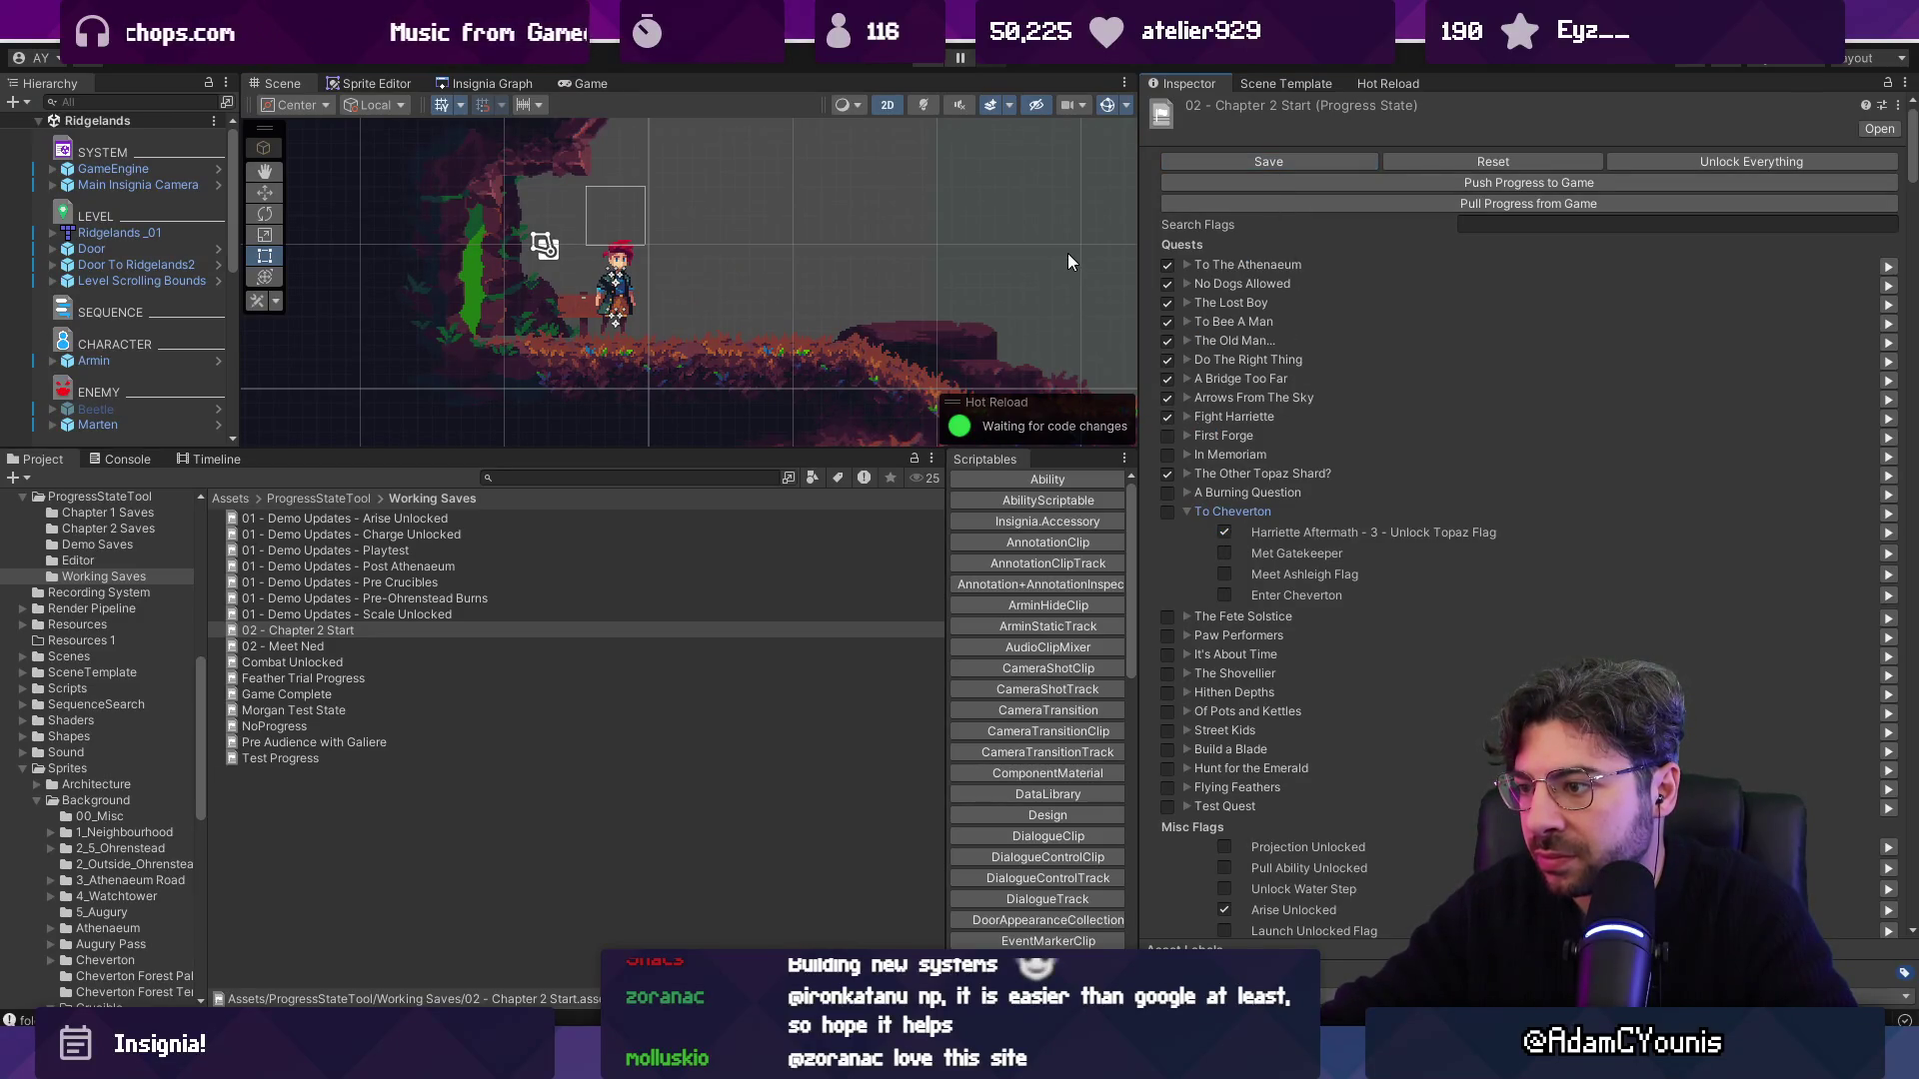
# Start Play mode and set GameEngine's Progress State to 02 - Chapter 2 Start.
pyautogui.click(937, 58)
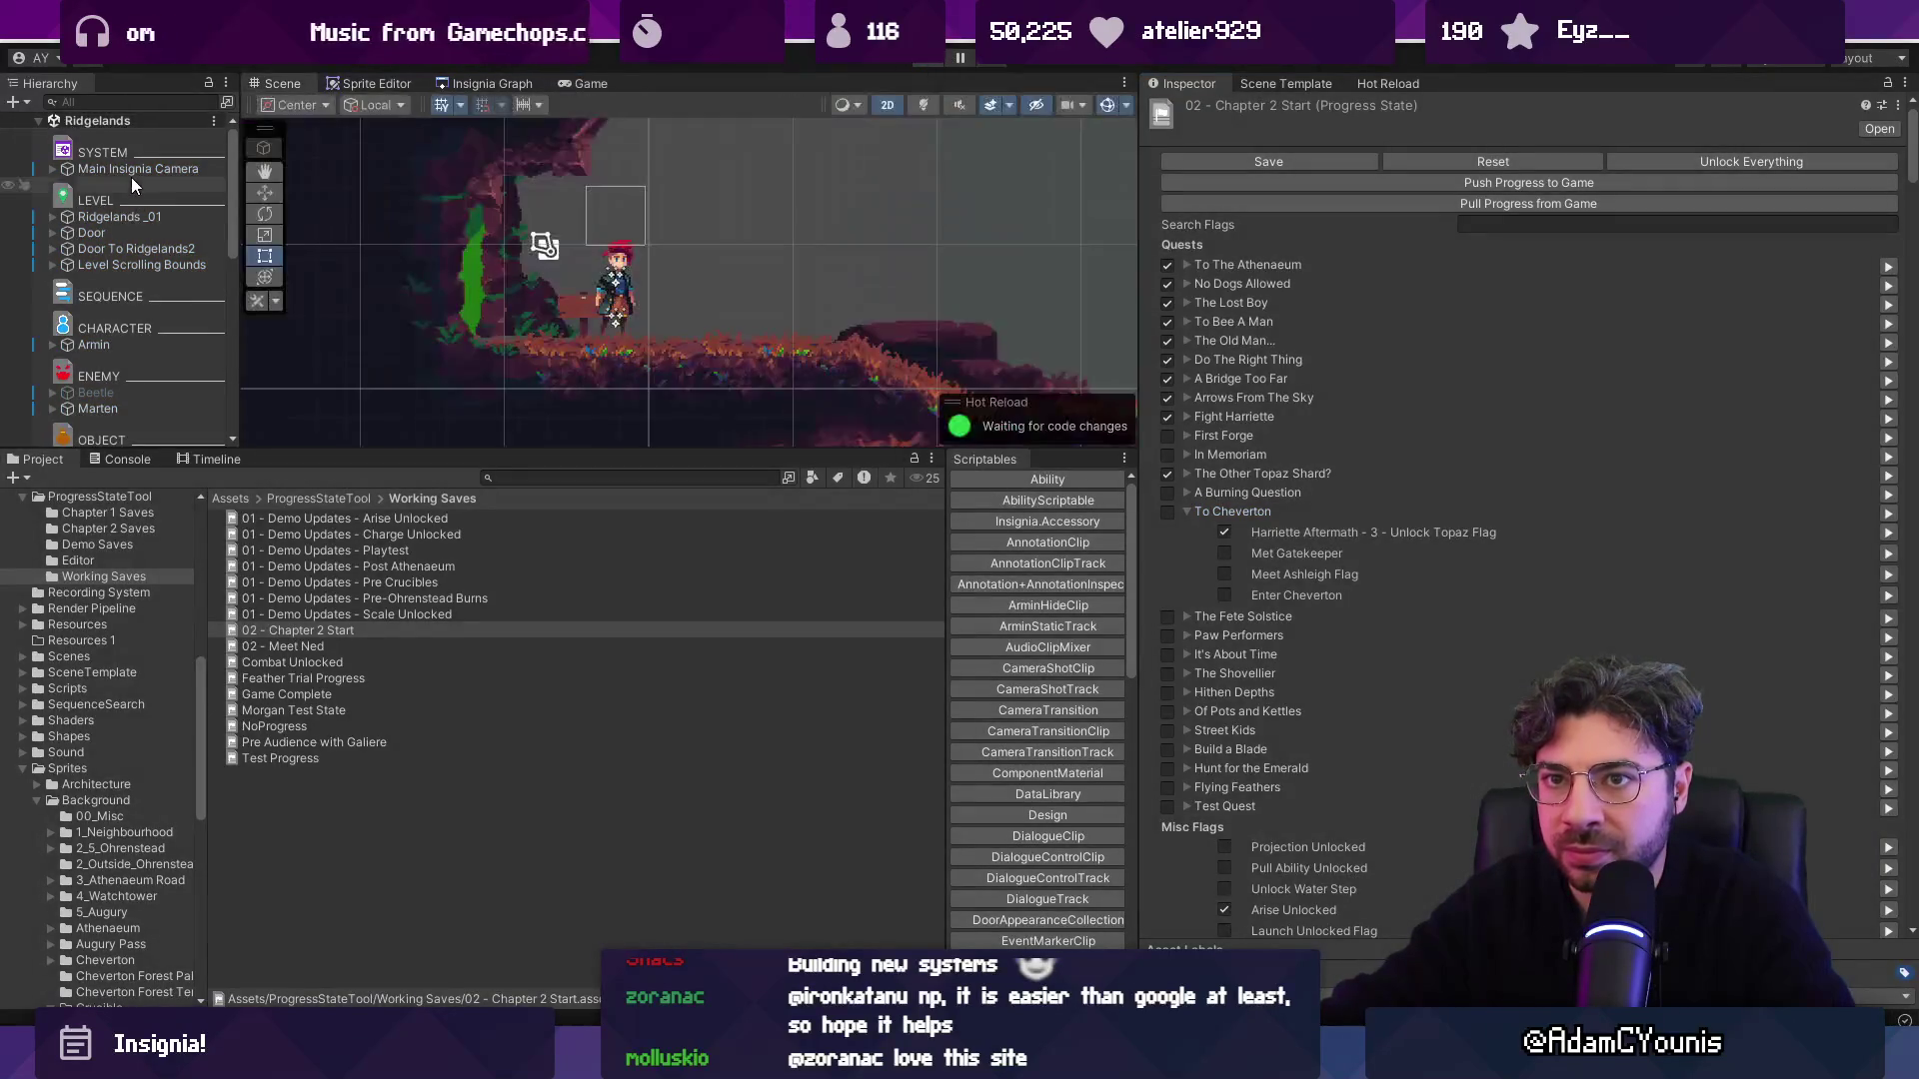
pyautogui.click(130, 171)
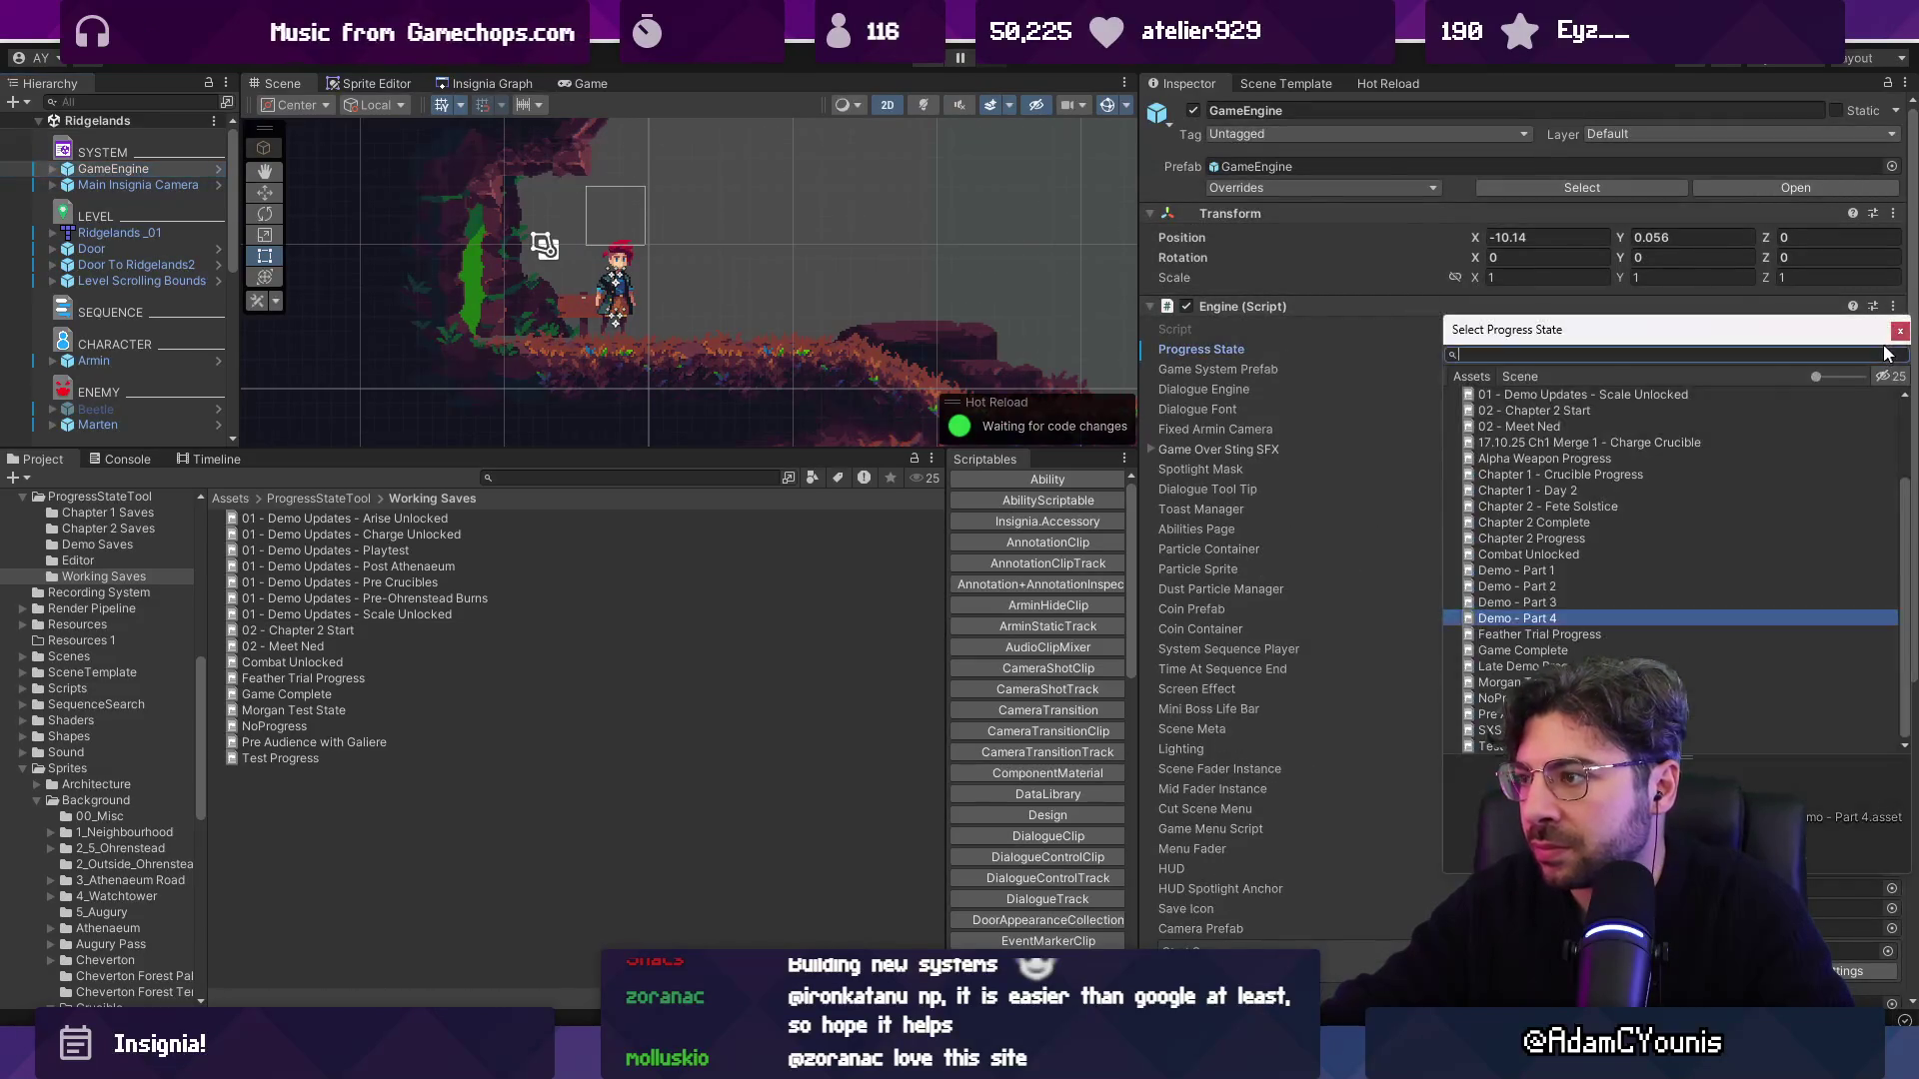
pyautogui.write('chapter 2')
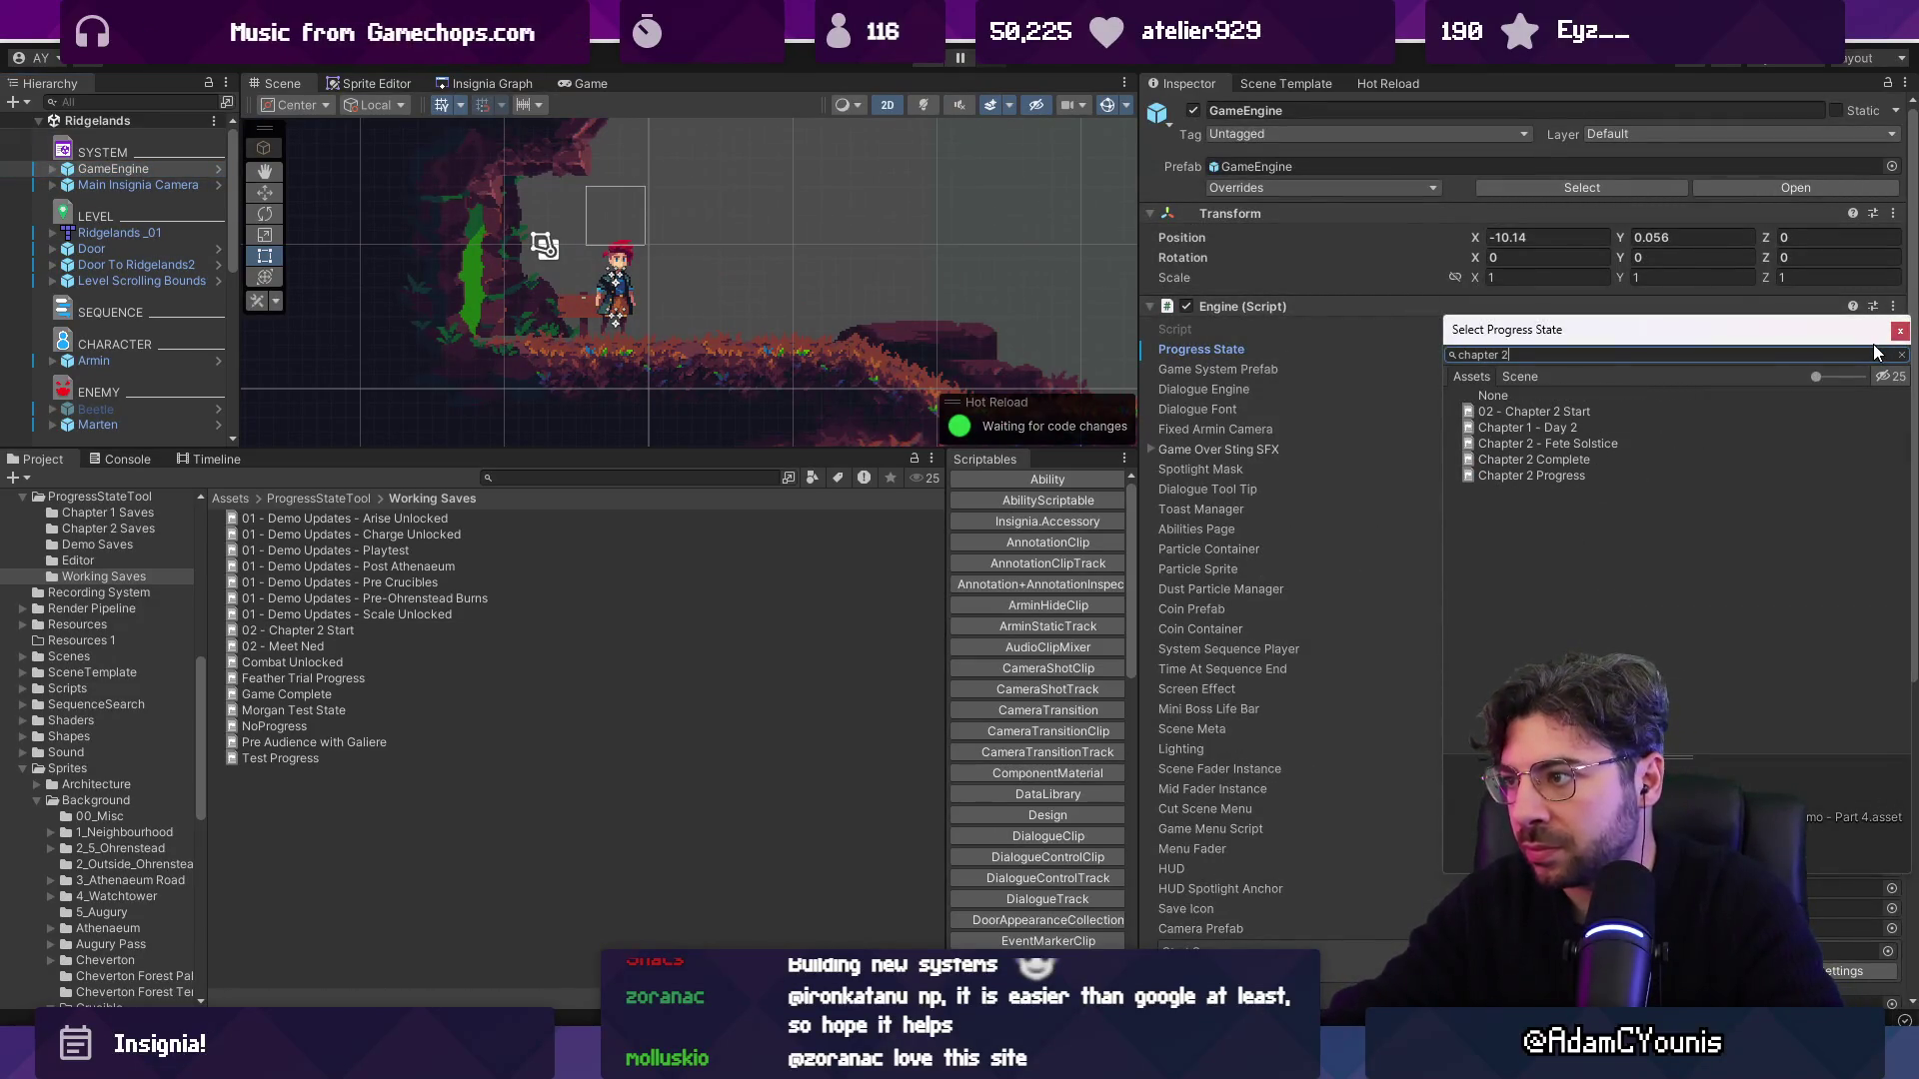
pyautogui.press('Return')
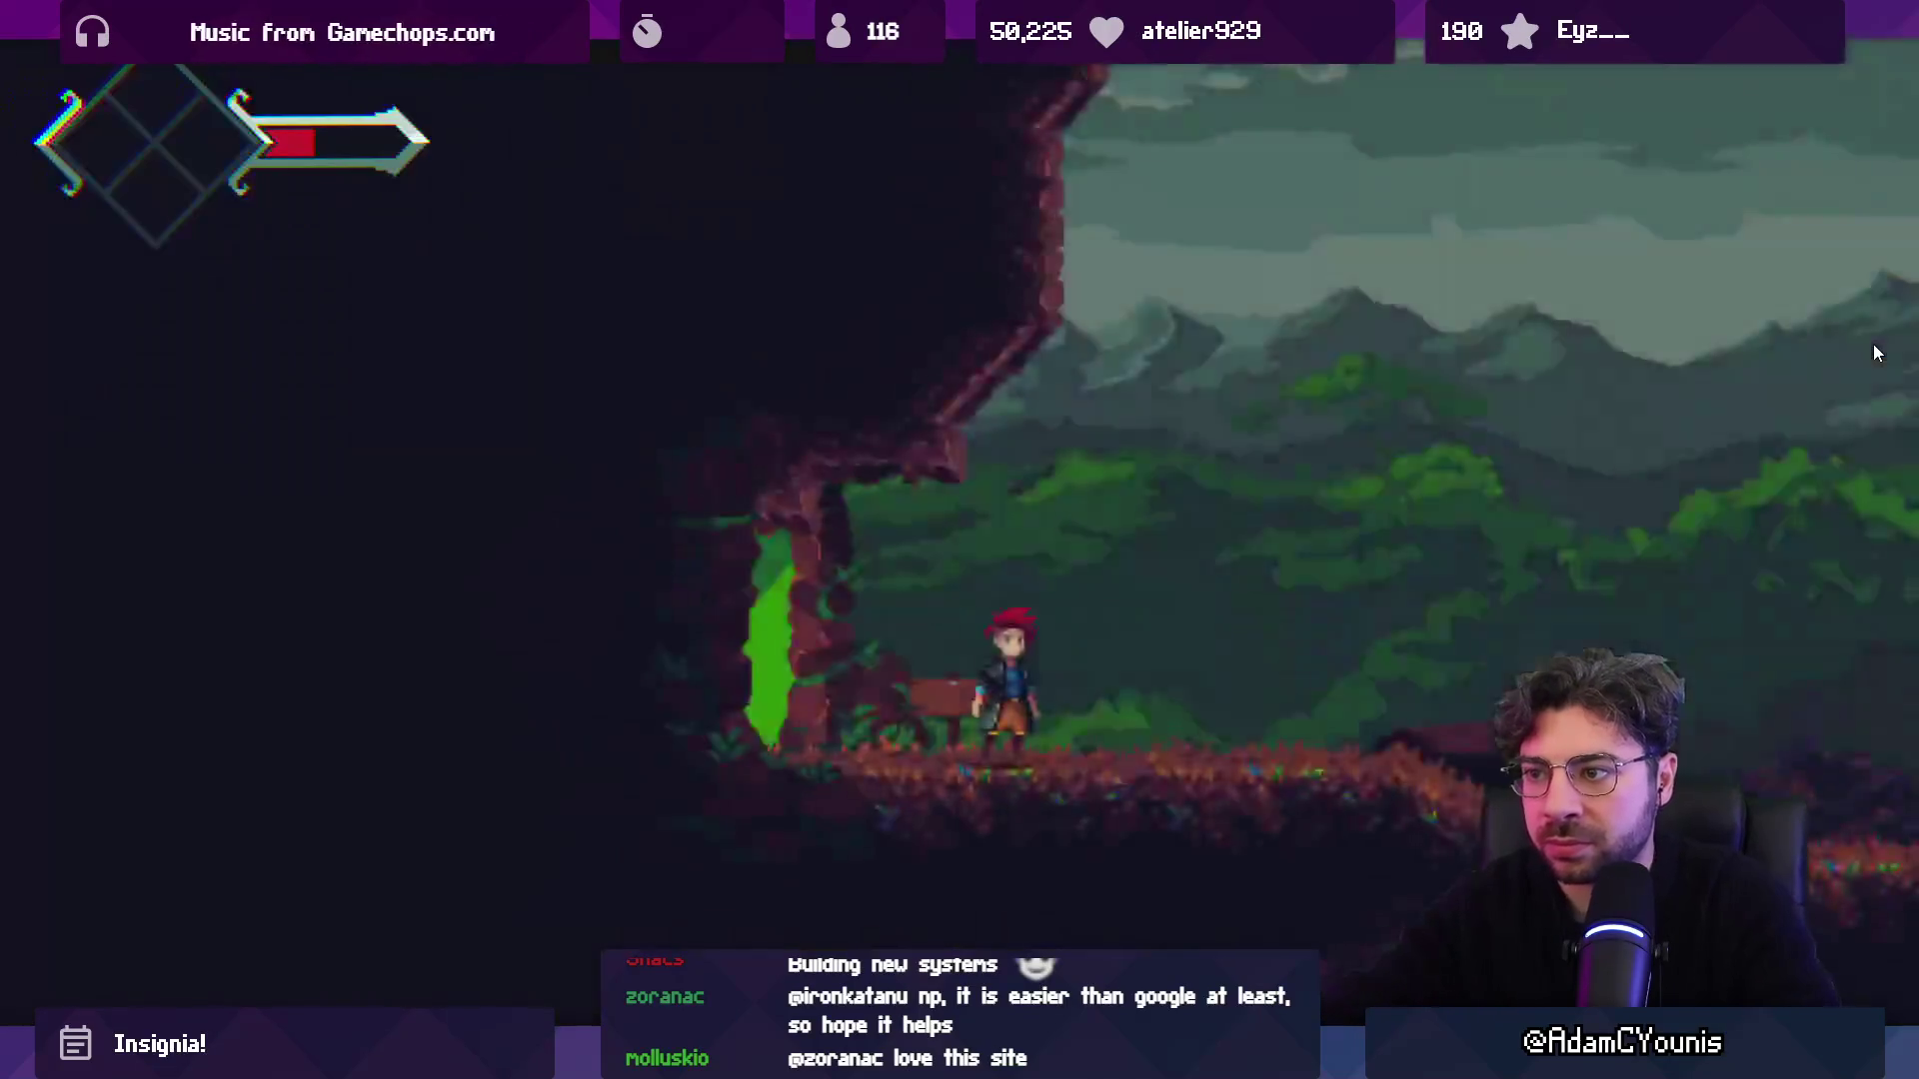
# Open the world map, zoom out, pan toward the Athenaeum rooms and back, then restore the editor layout.
pyautogui.press('m')
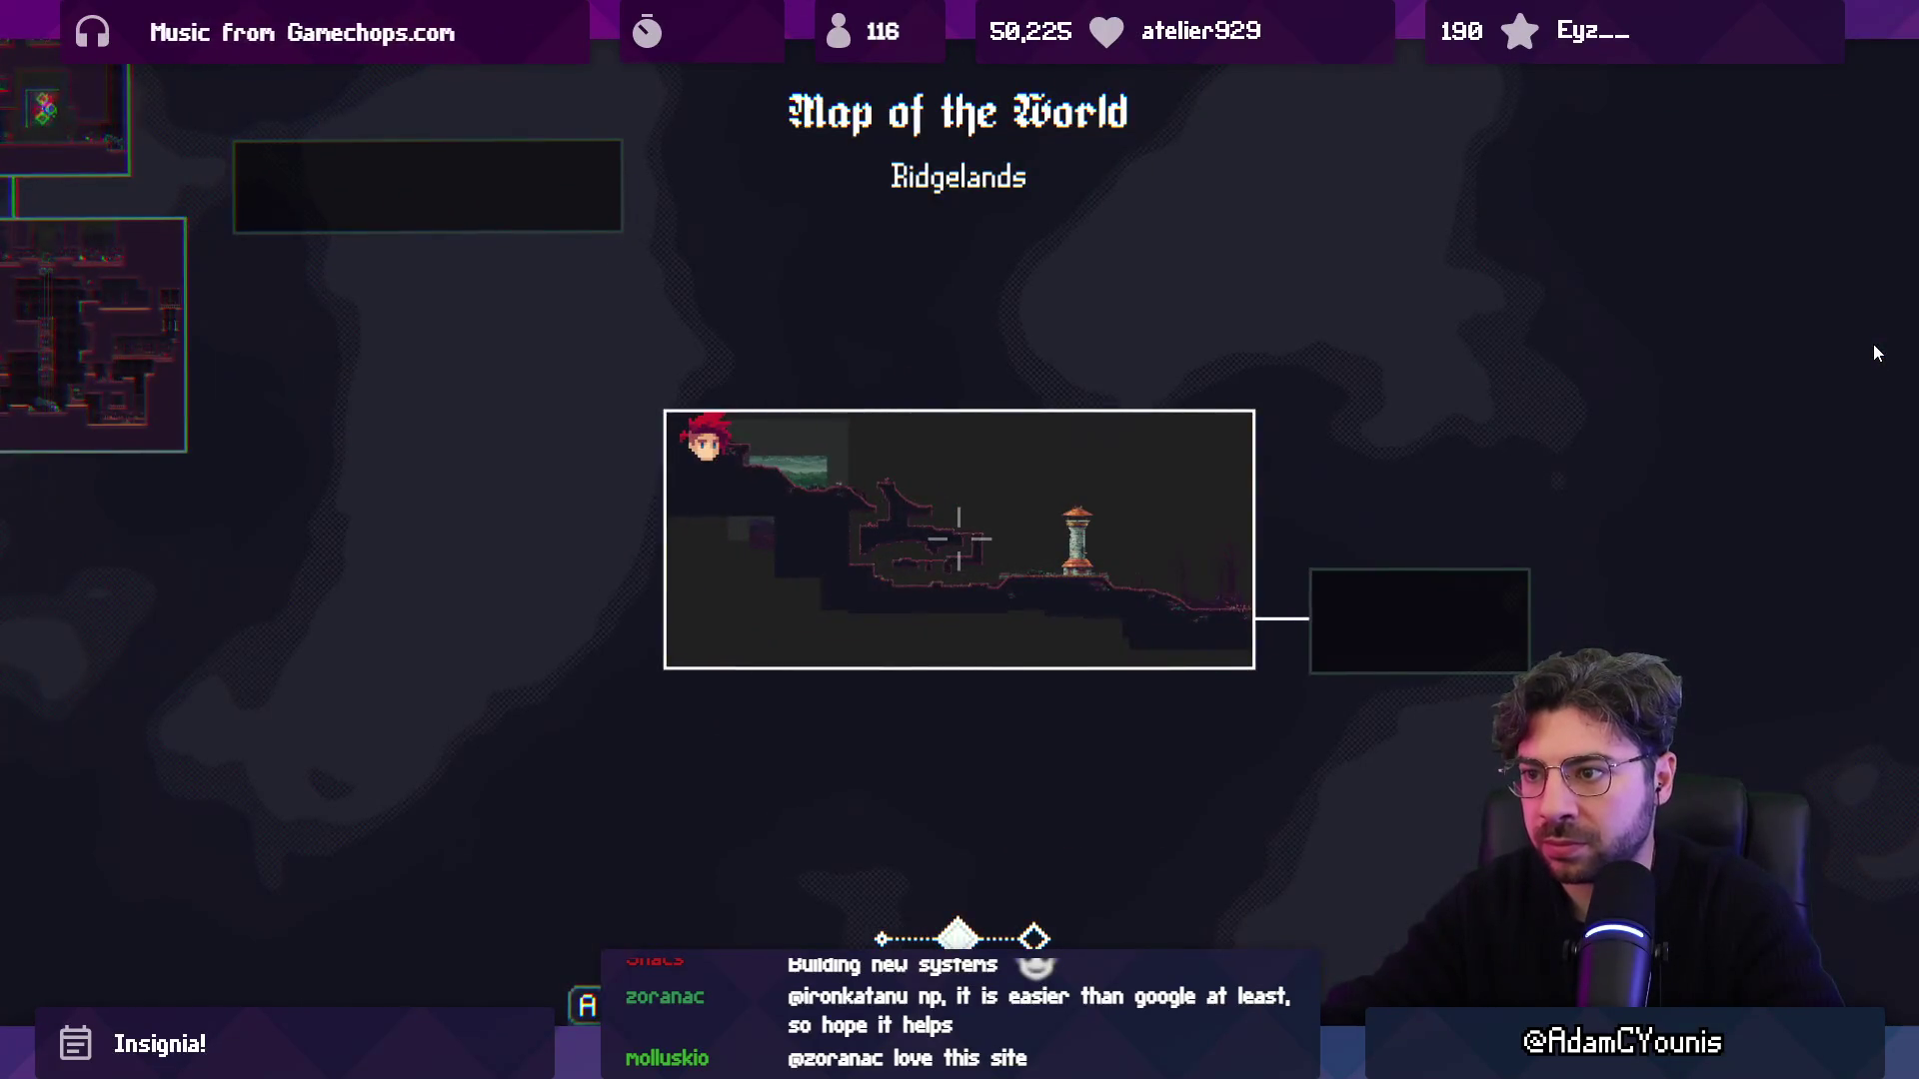
pyautogui.scroll(-1, 1874, 347)
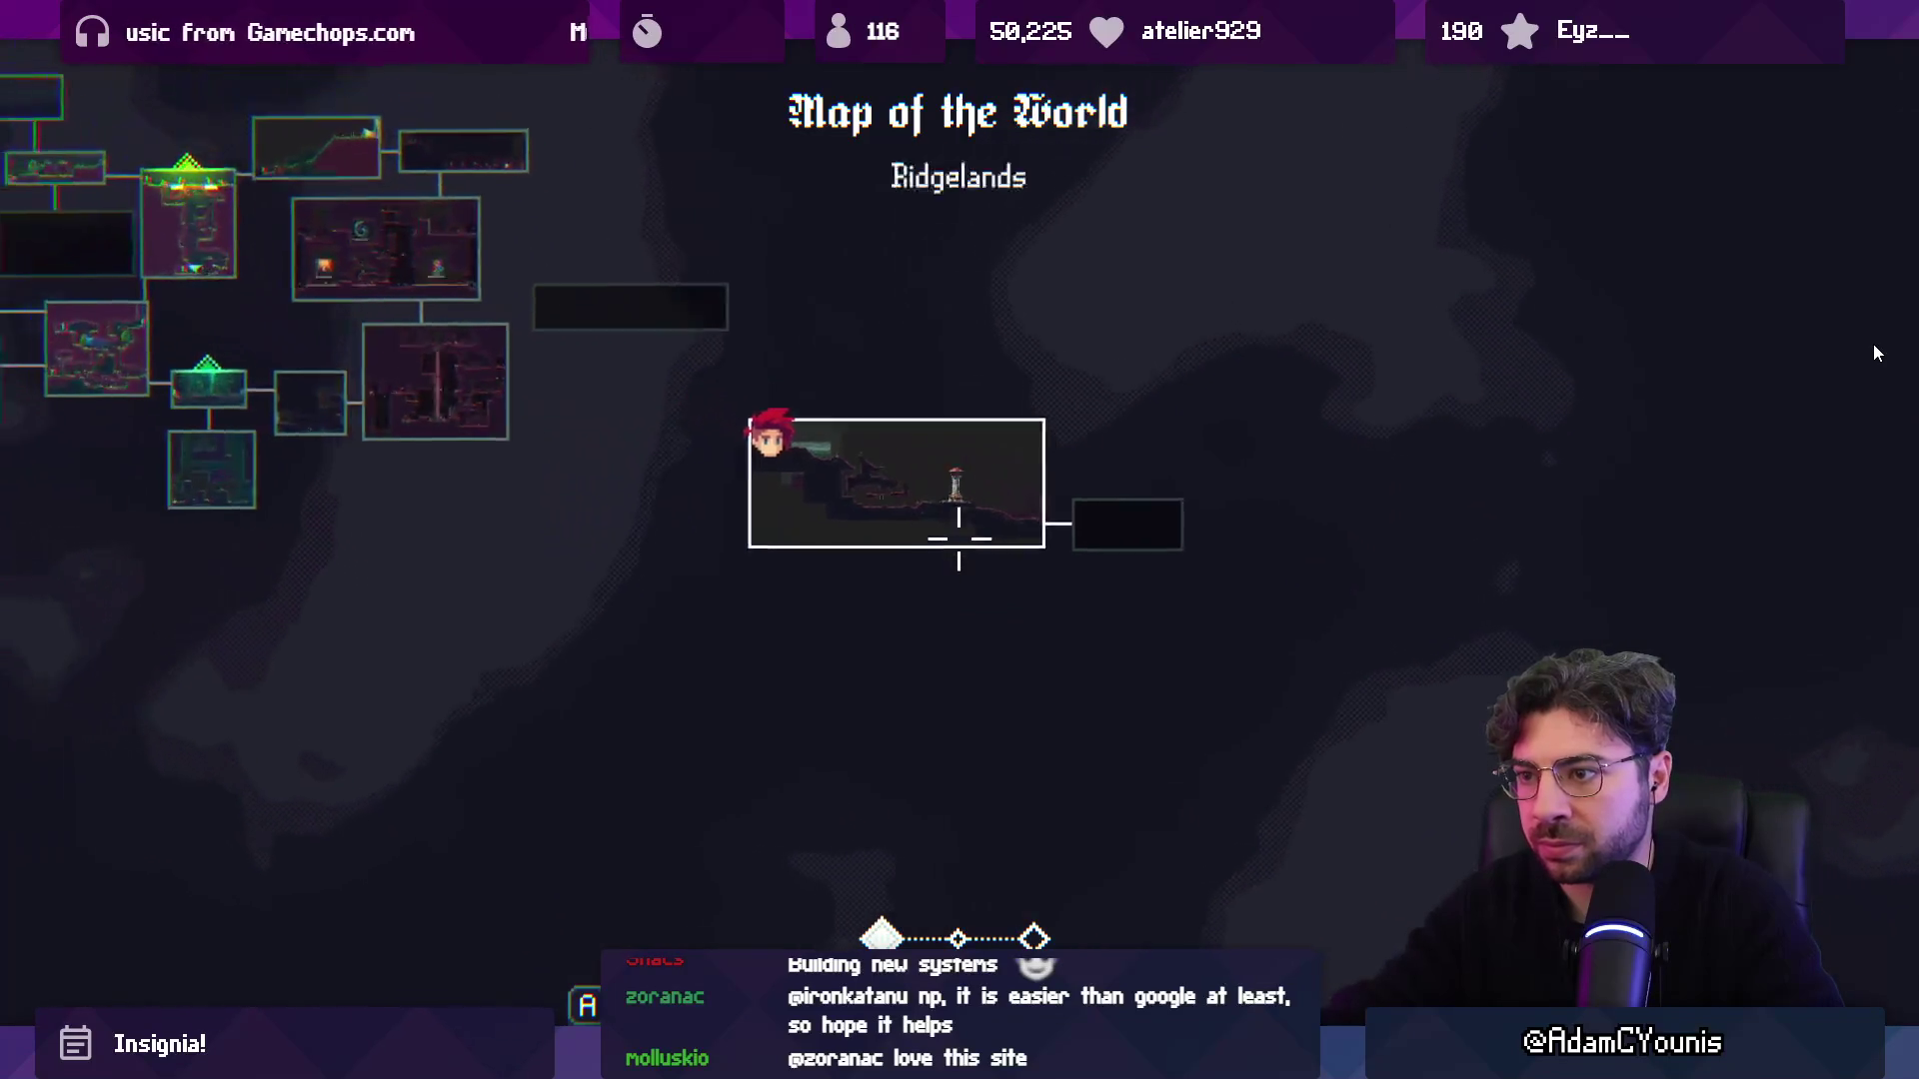
pyautogui.press('Left')
pyautogui.press('Up')
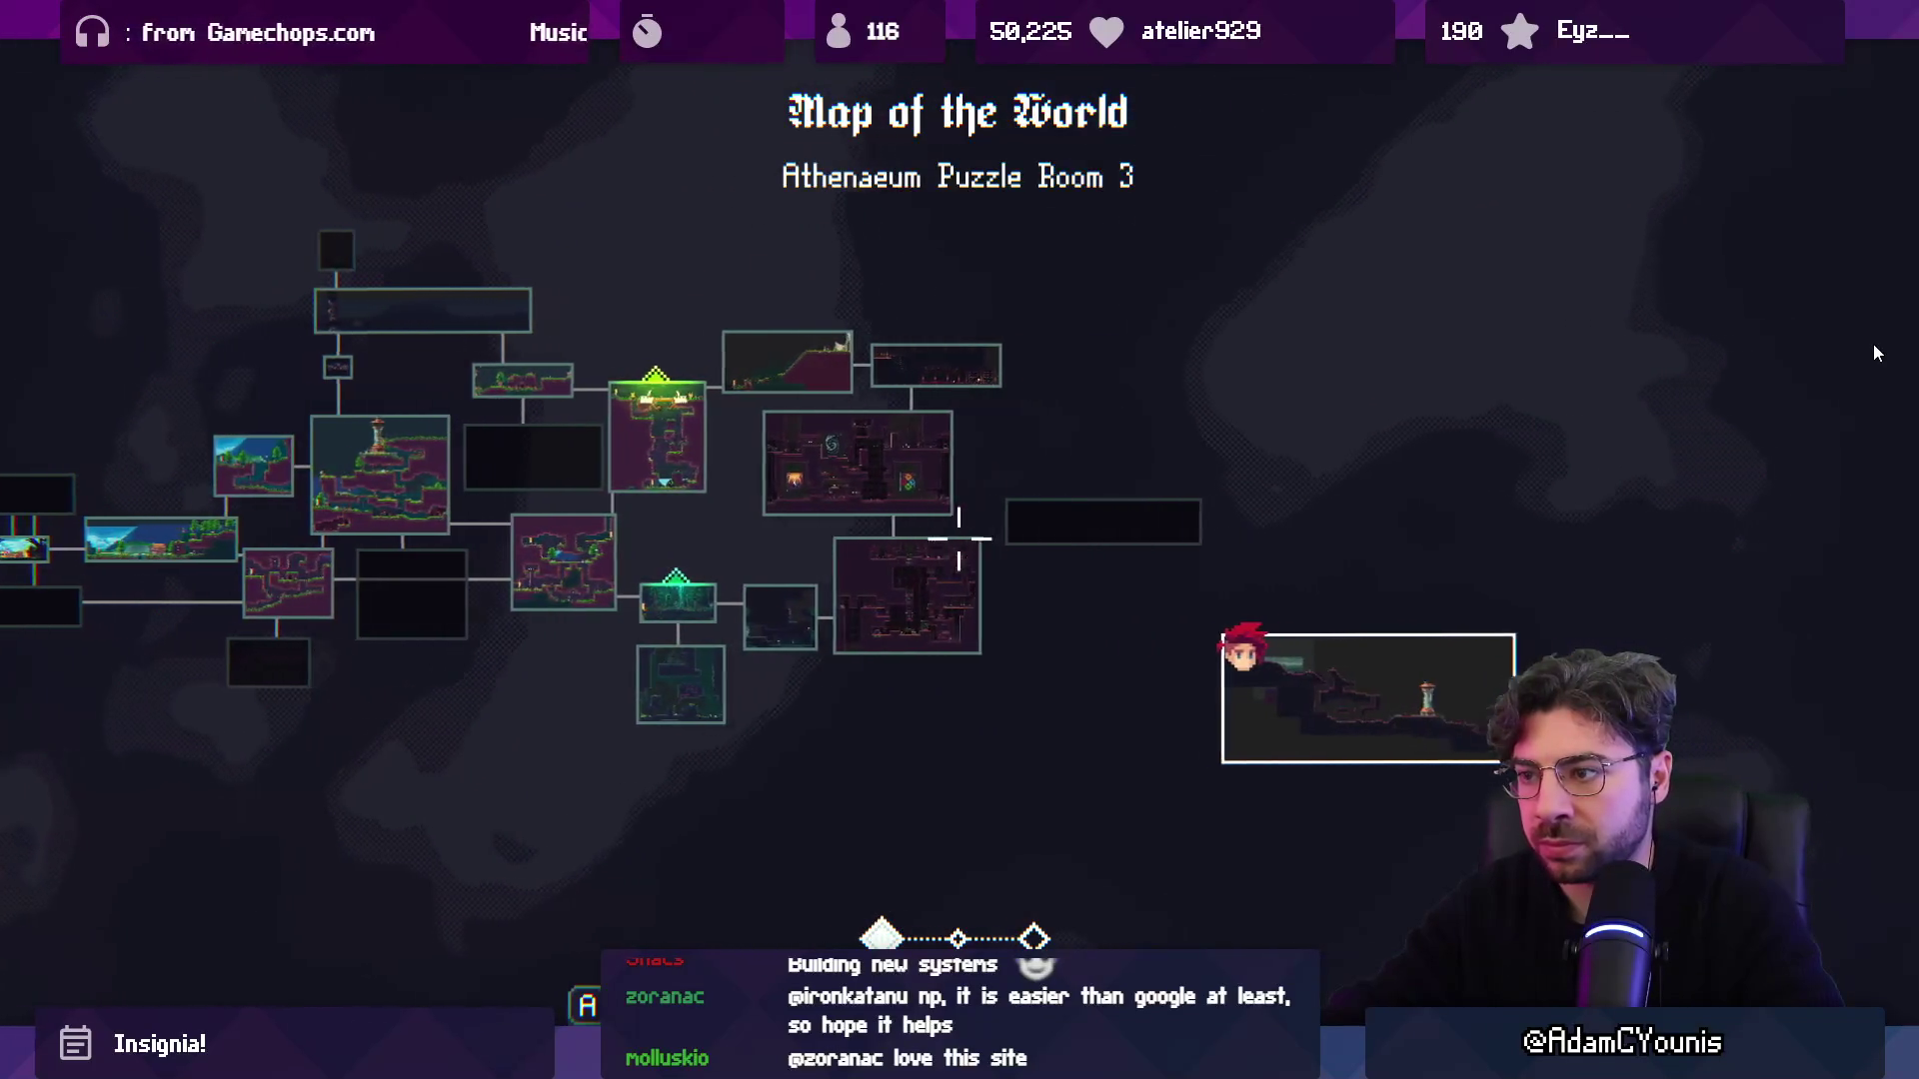
pyautogui.press('Right')
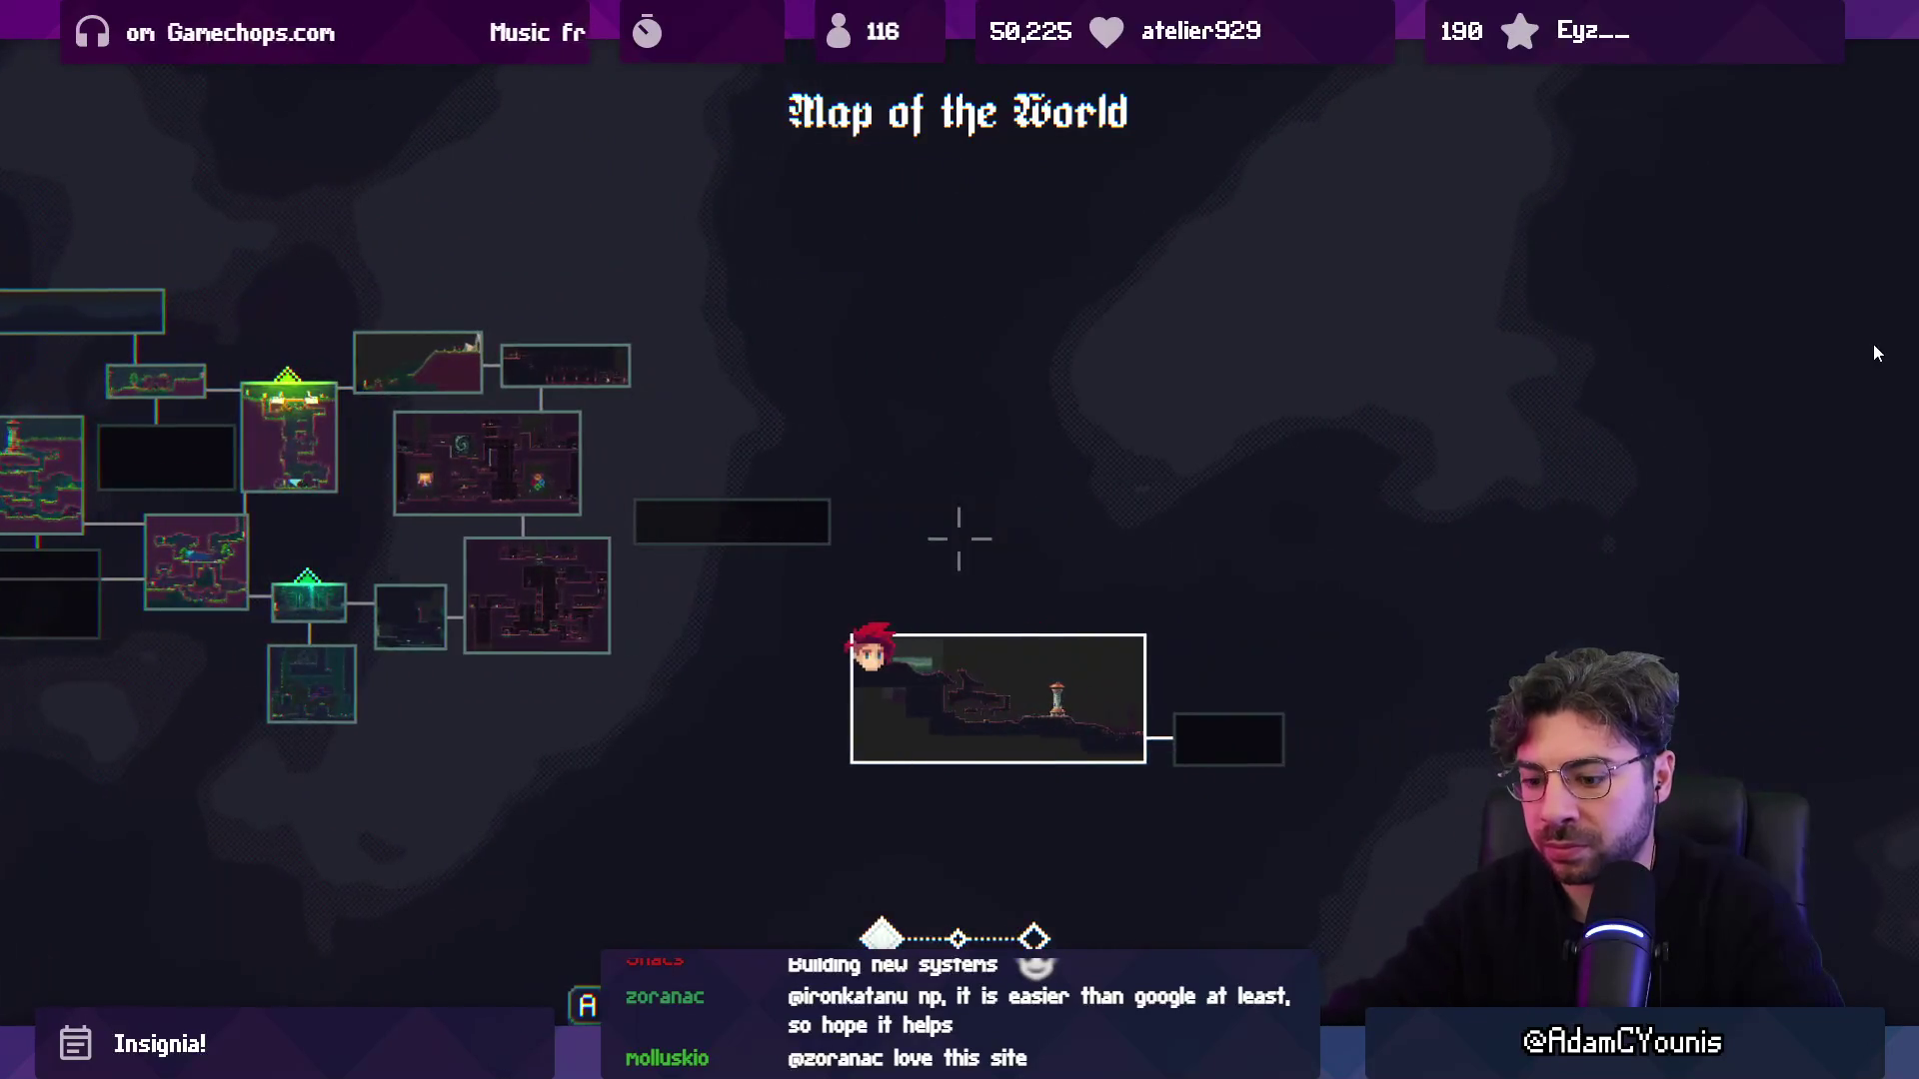
pyautogui.hotkey('shift', 'space')
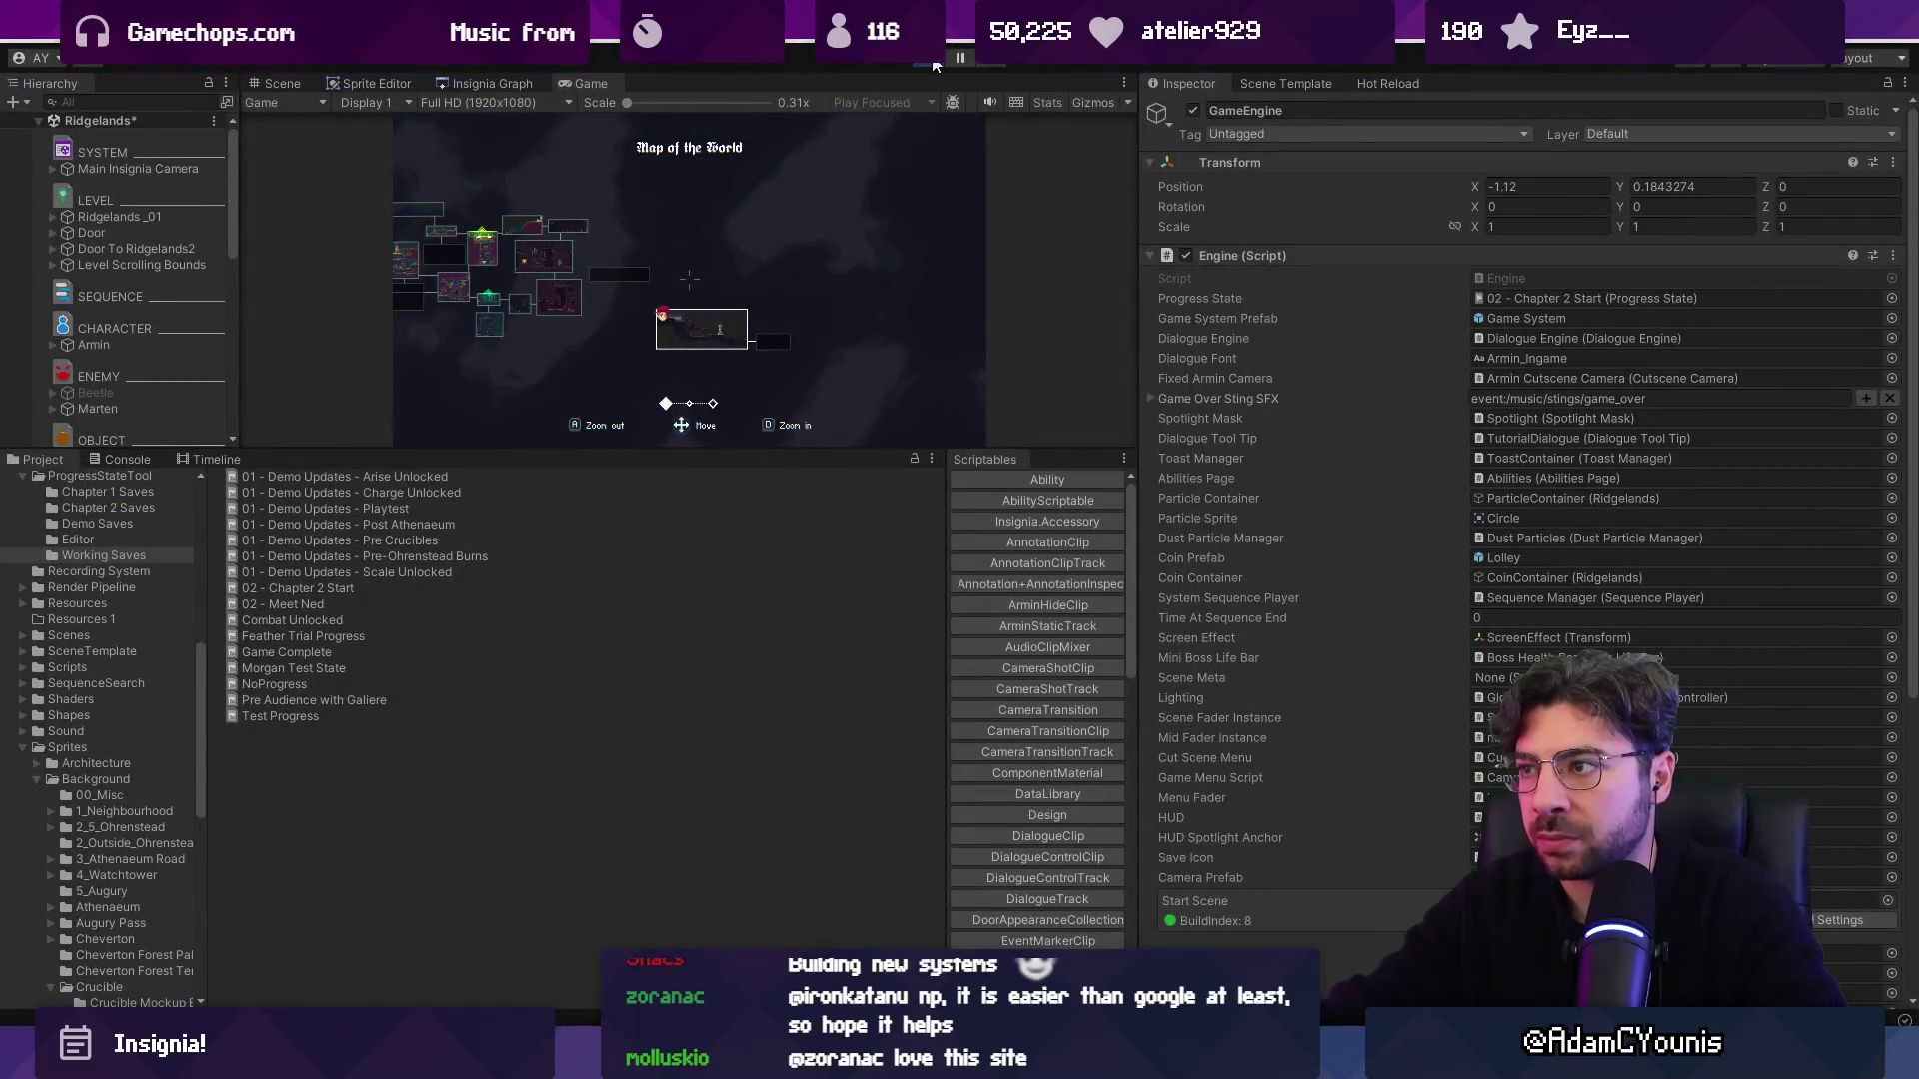
# Stop the running game and open the 02 - Chapter 2 Start save data asset.
pyautogui.click(932, 62)
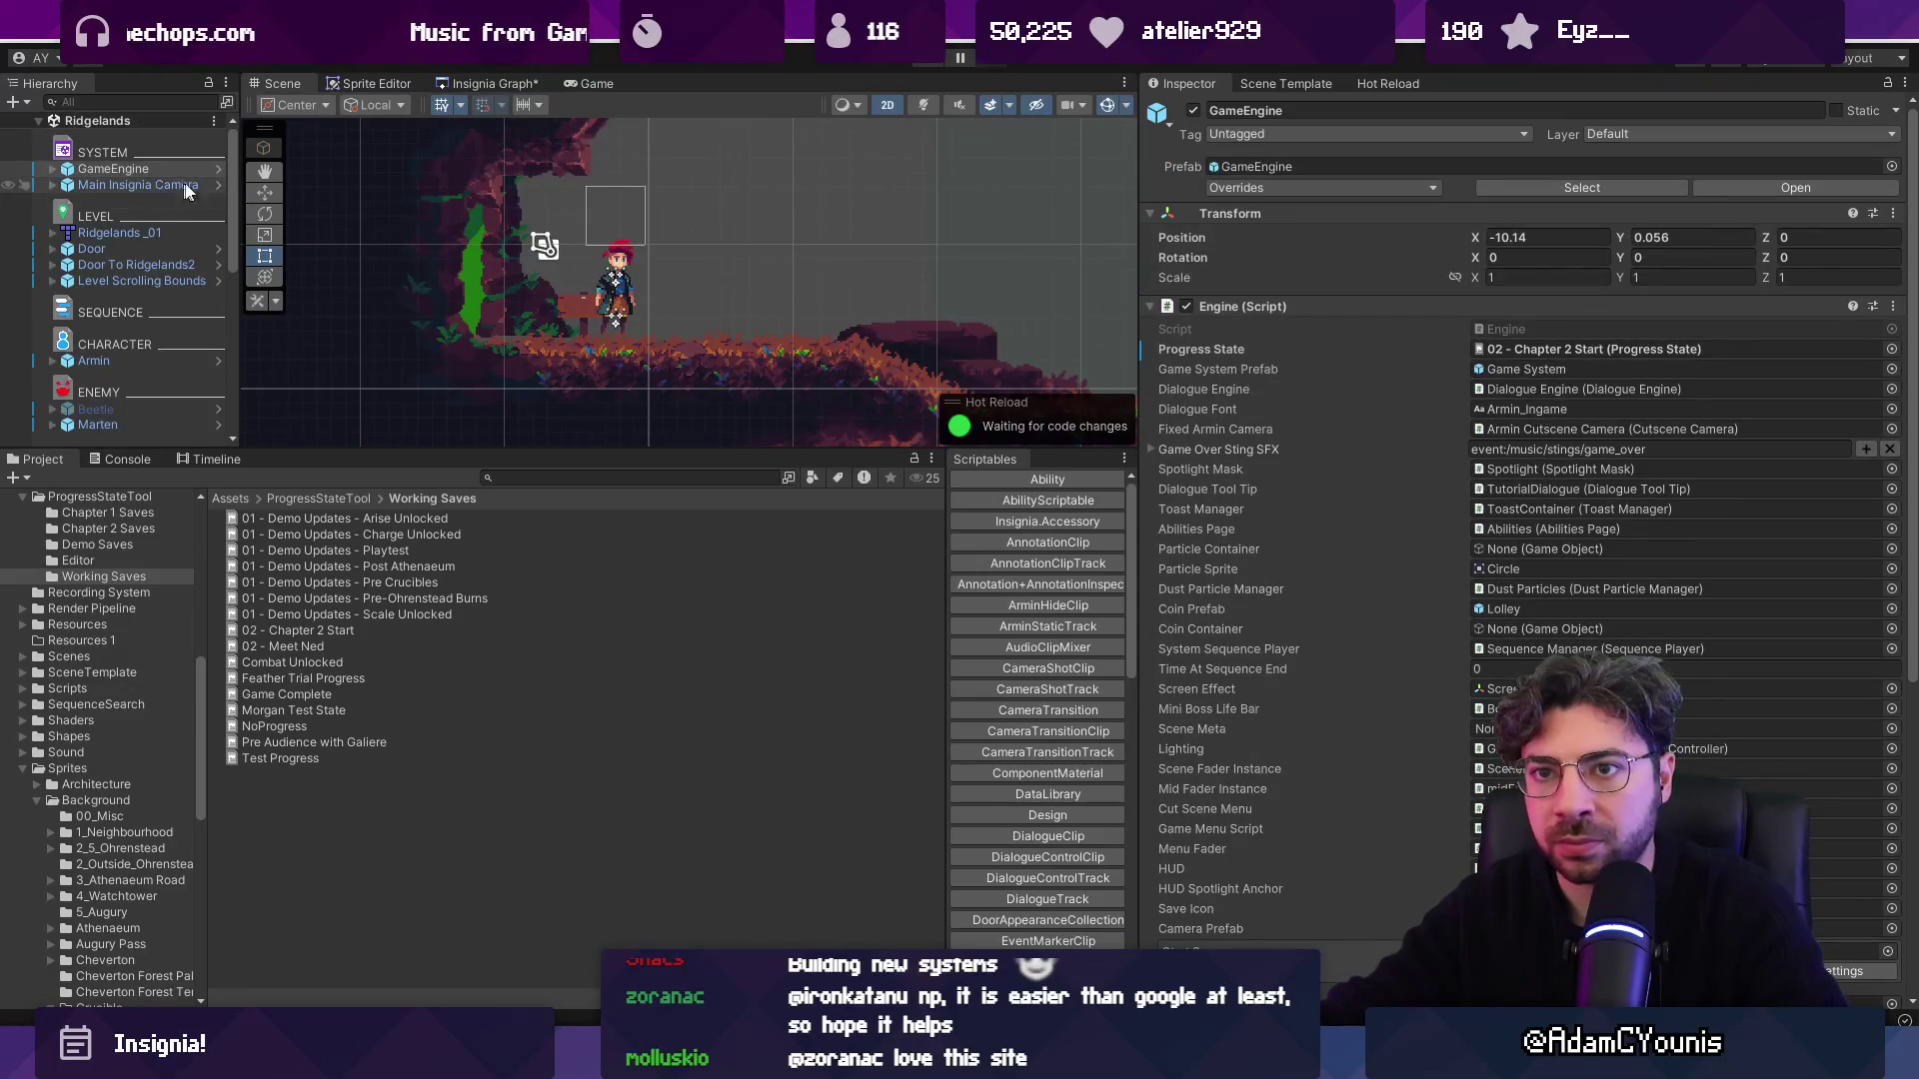
pyautogui.doubleClick(1649, 349)
pyautogui.scroll(-20, 1734, 533)
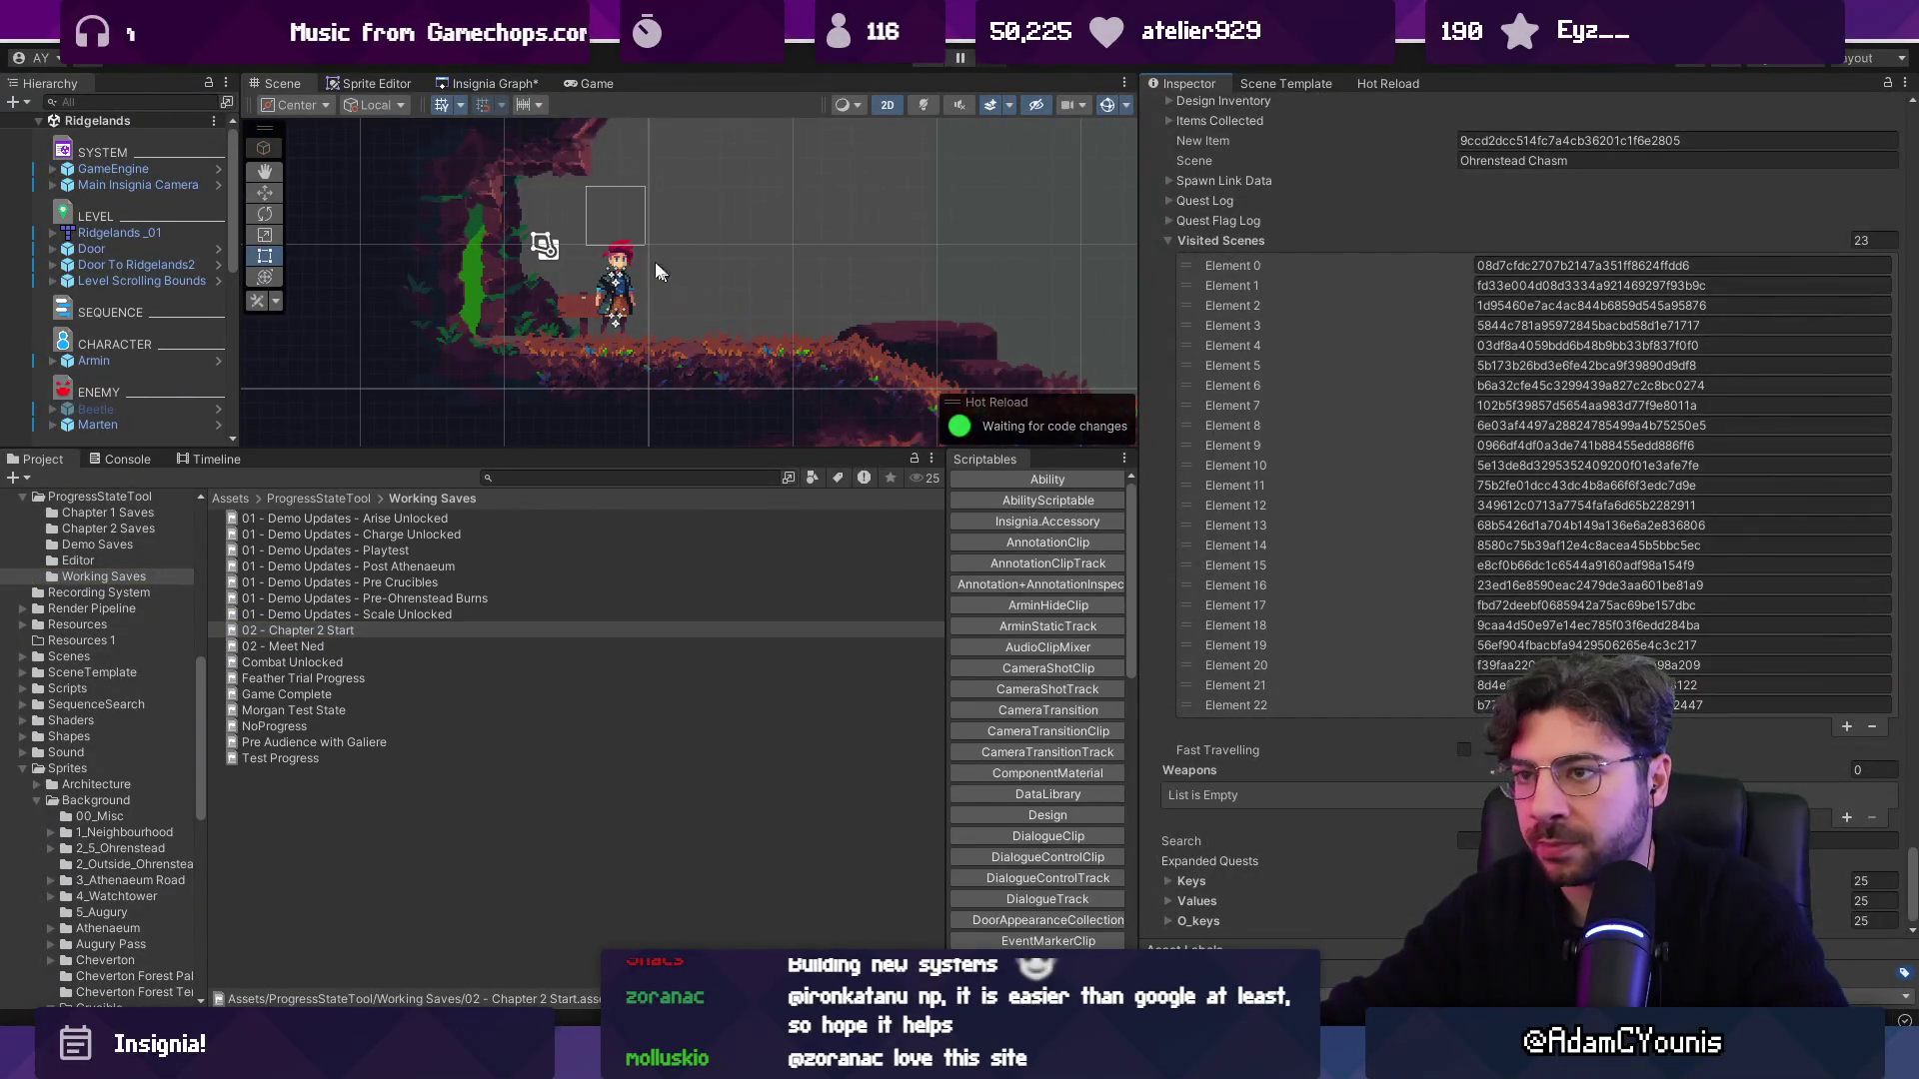
pyautogui.click(660, 476)
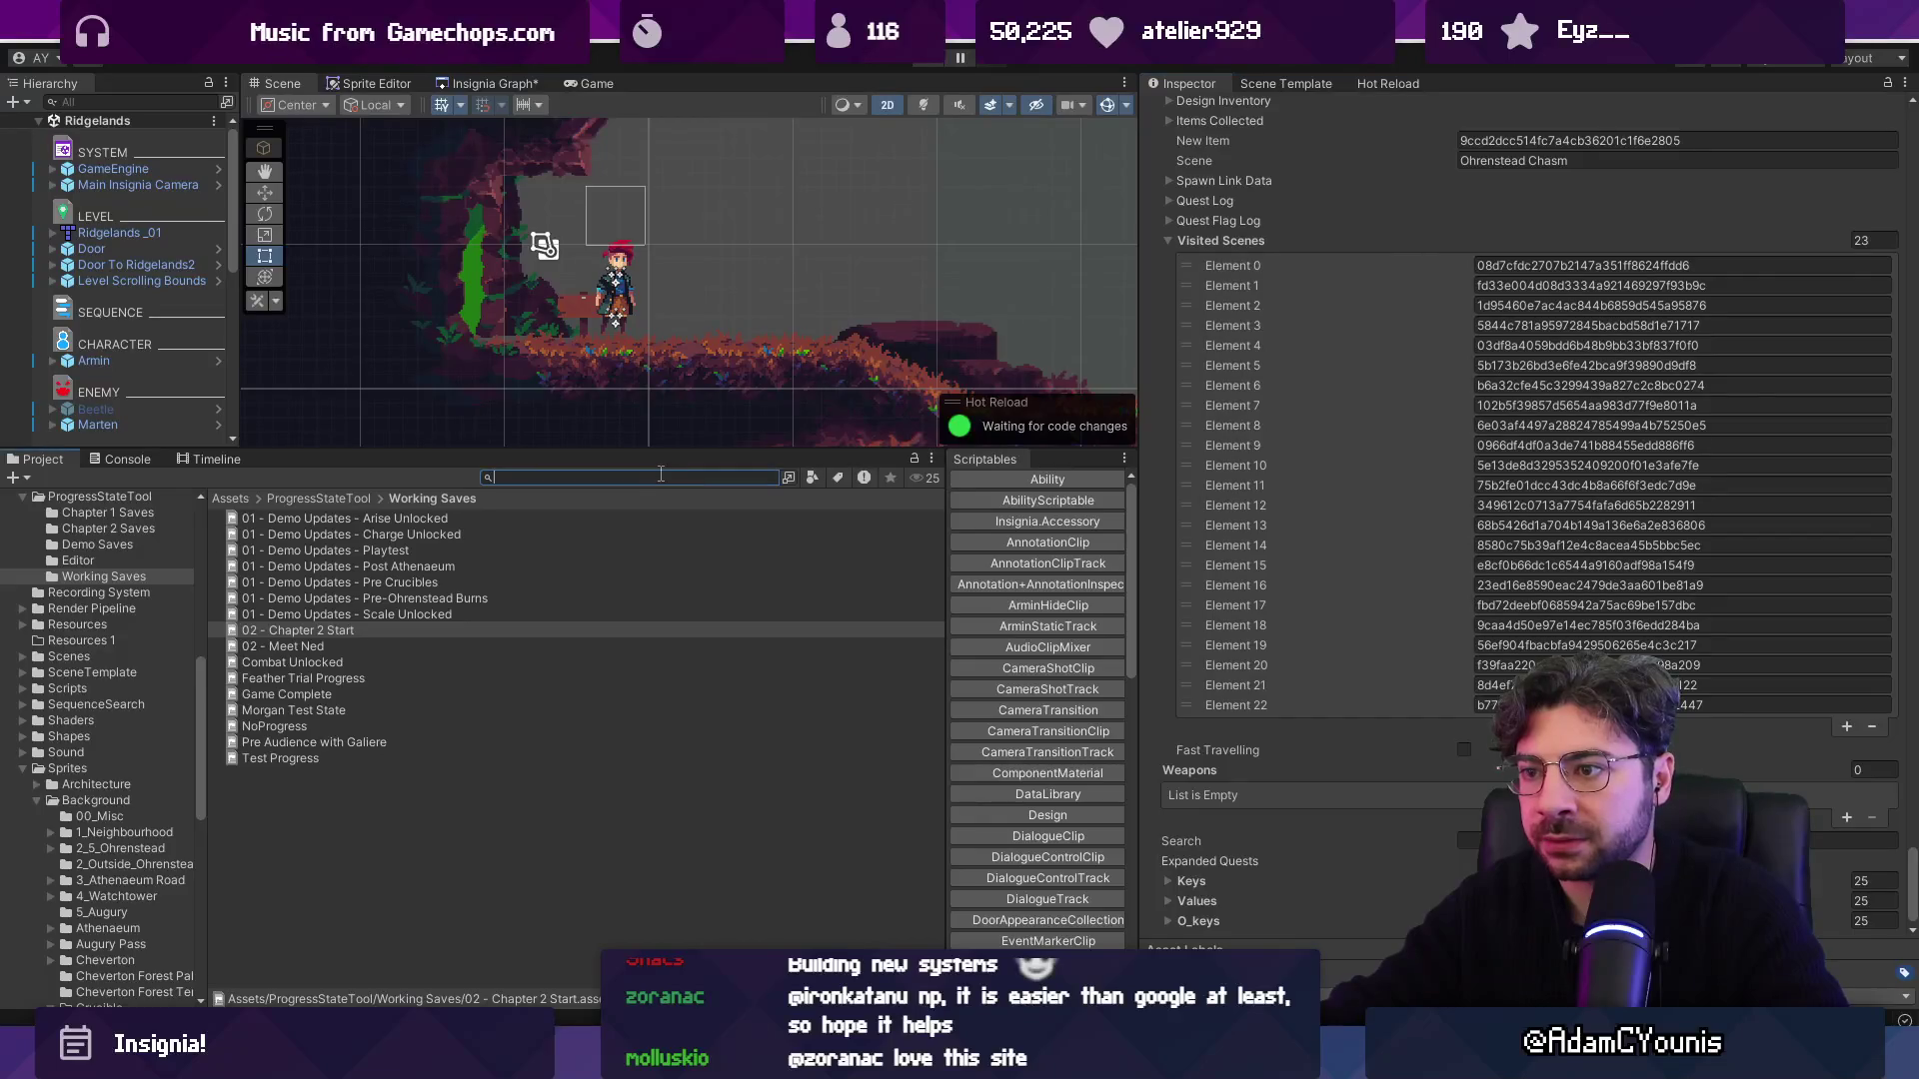
# Open the Insignia SceneMeta Editor for Harriettes_Quarters and copy its scene GUID.
pyautogui.click(505, 86)
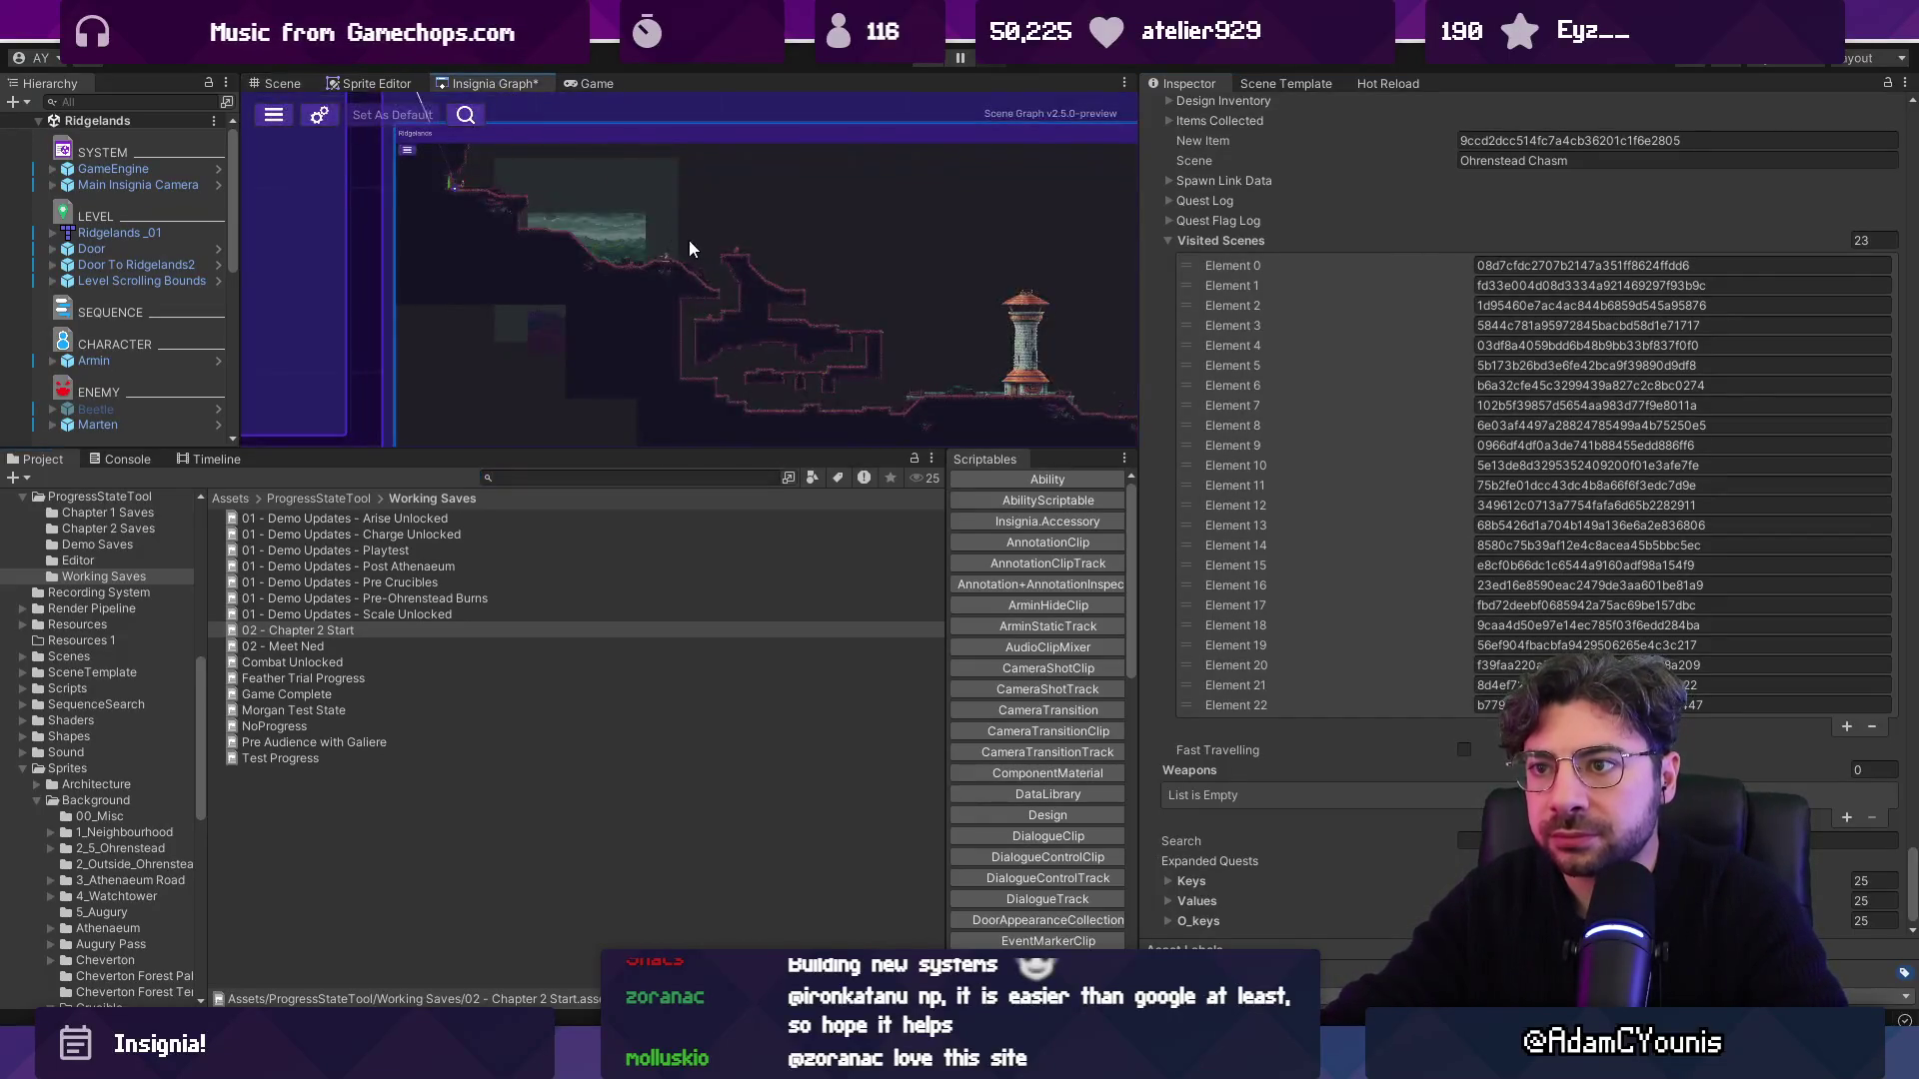
pyautogui.scroll(-3, 682, 243)
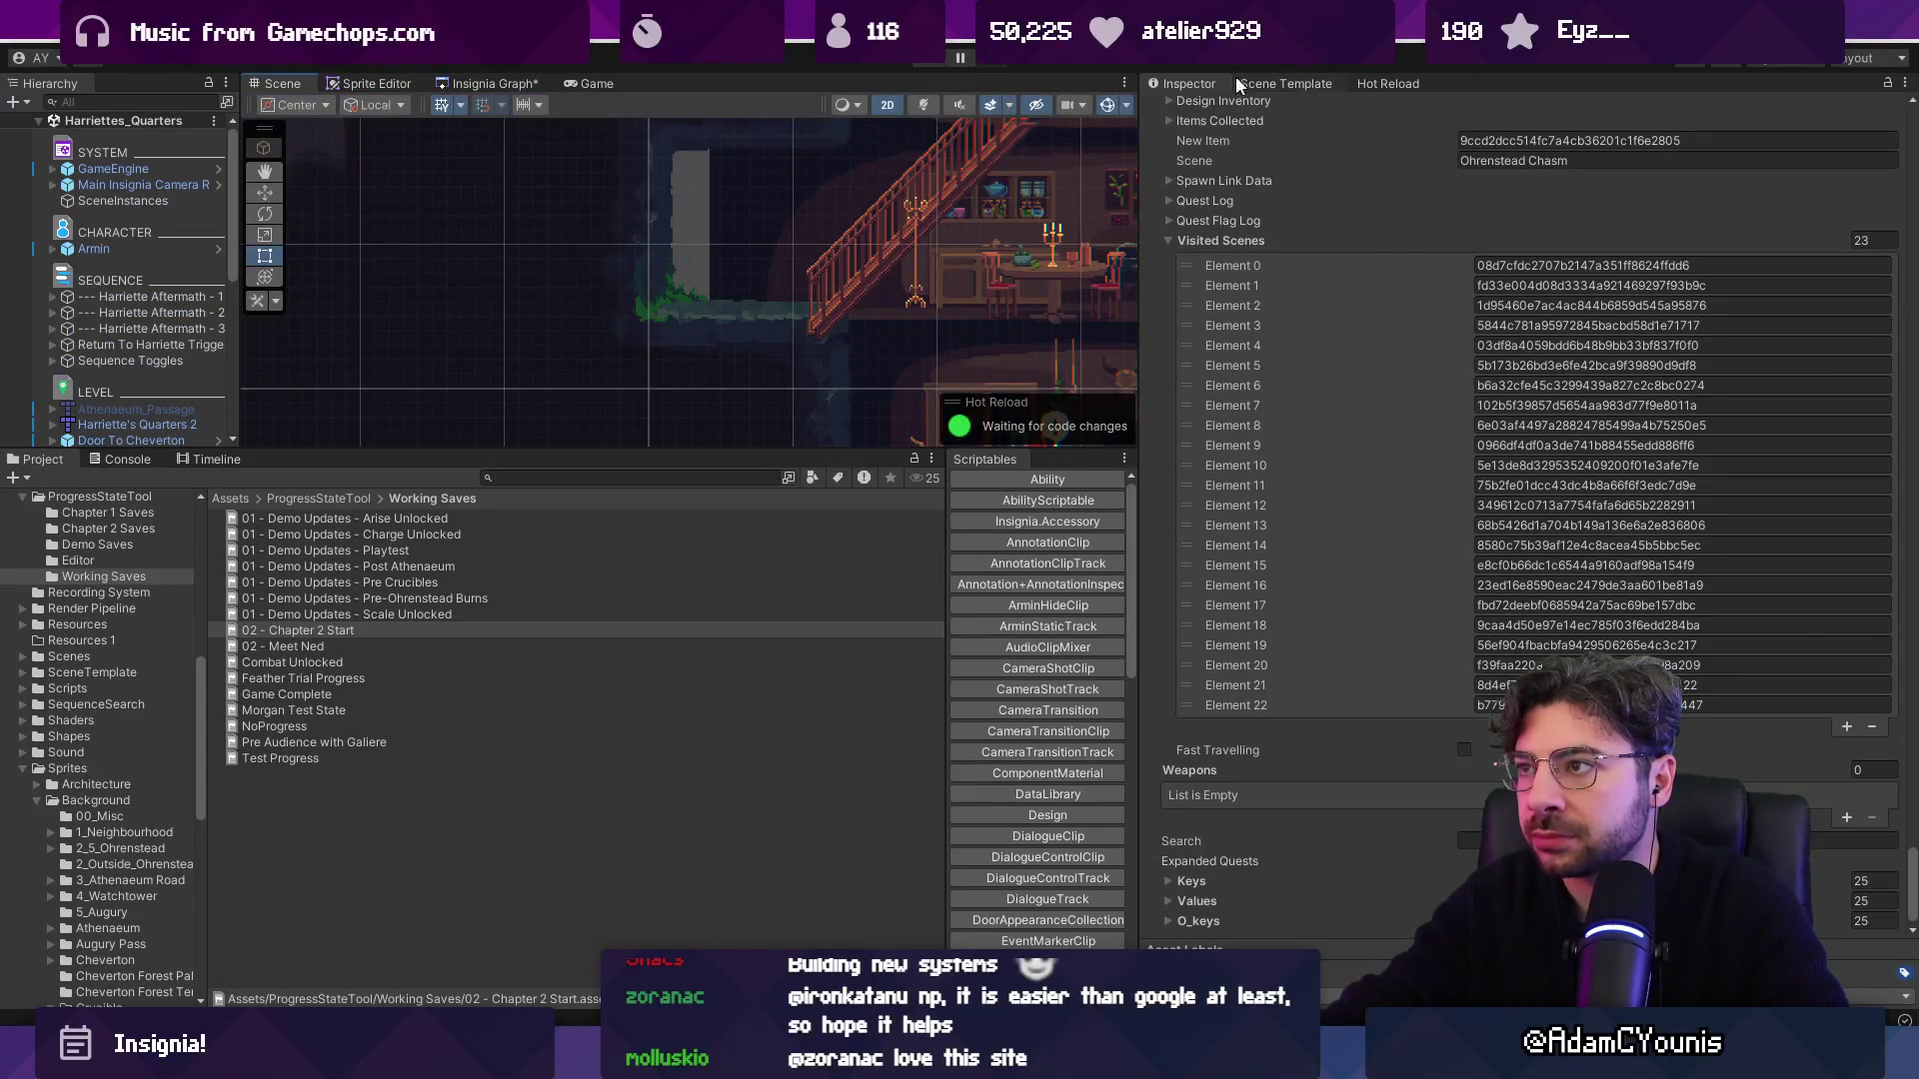
pyautogui.click(705, 30)
pyautogui.moveTo(823, 224)
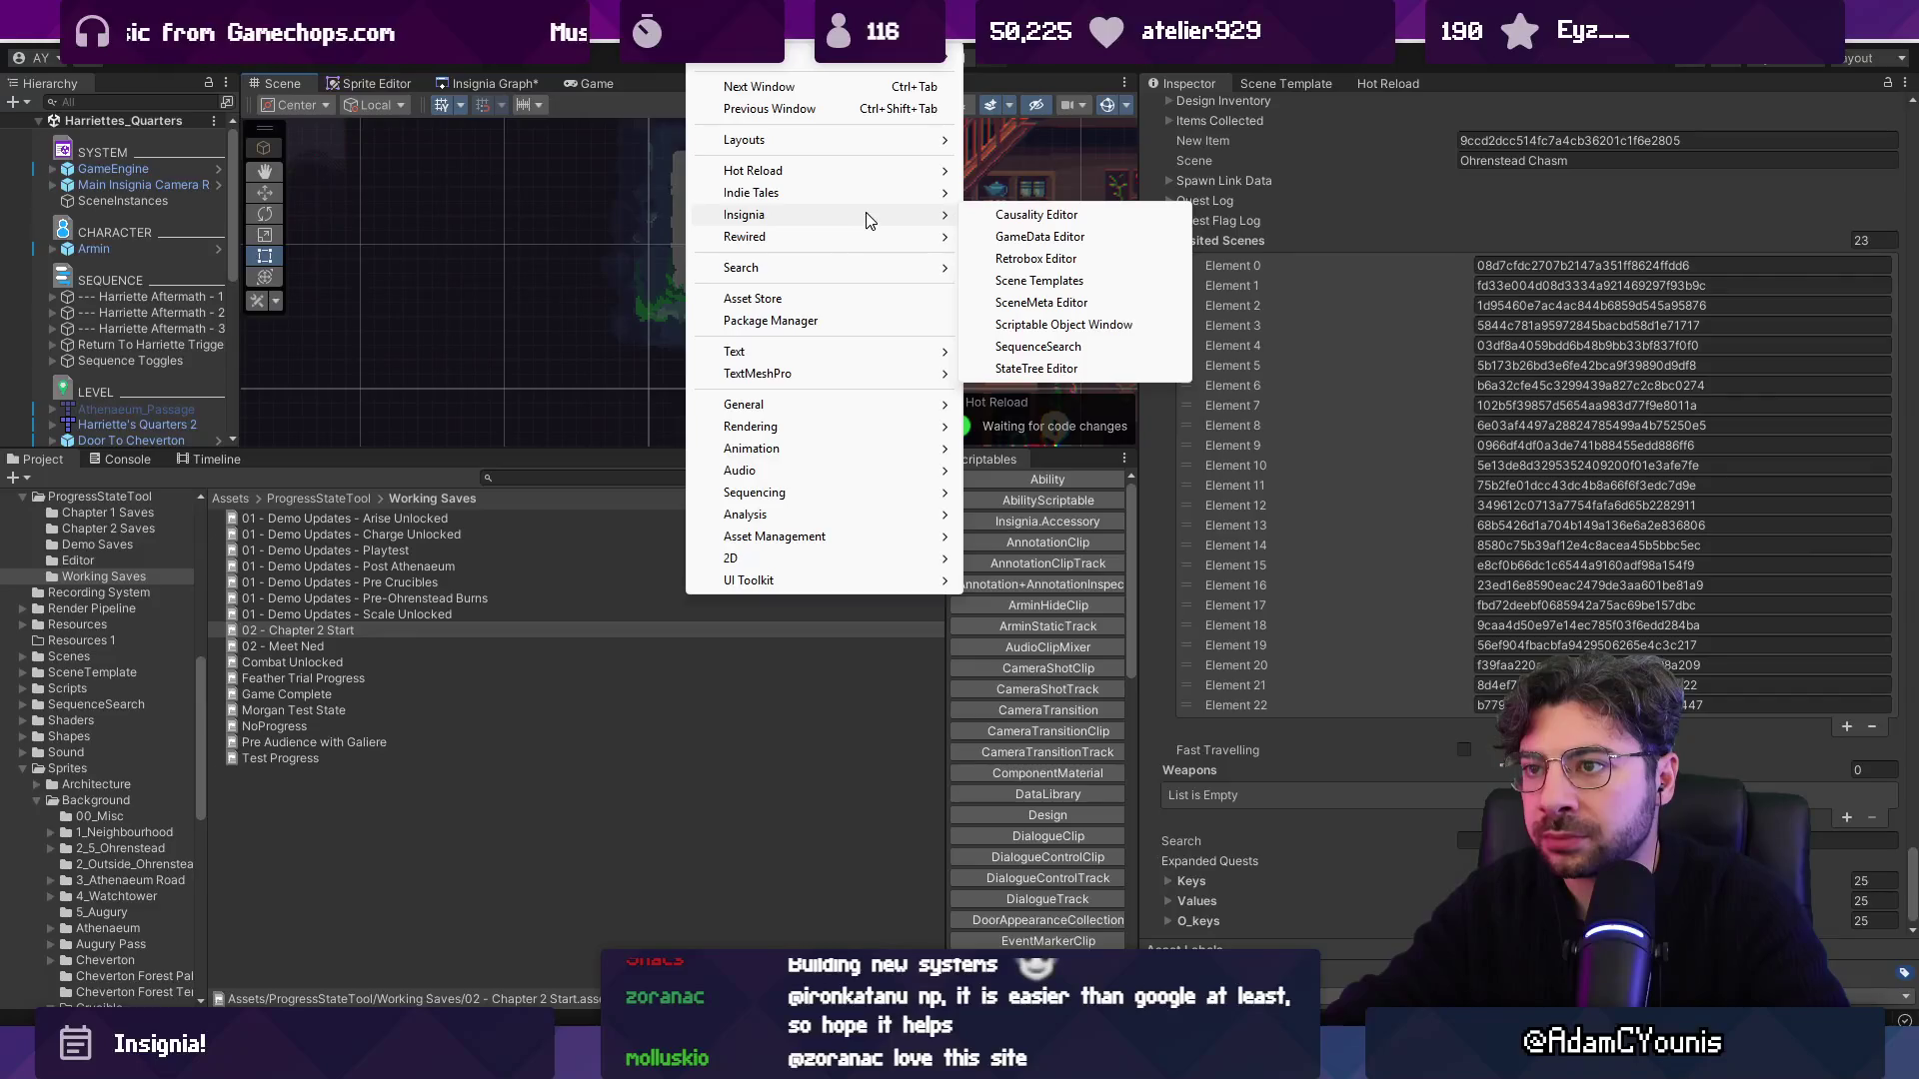
pyautogui.click(1041, 303)
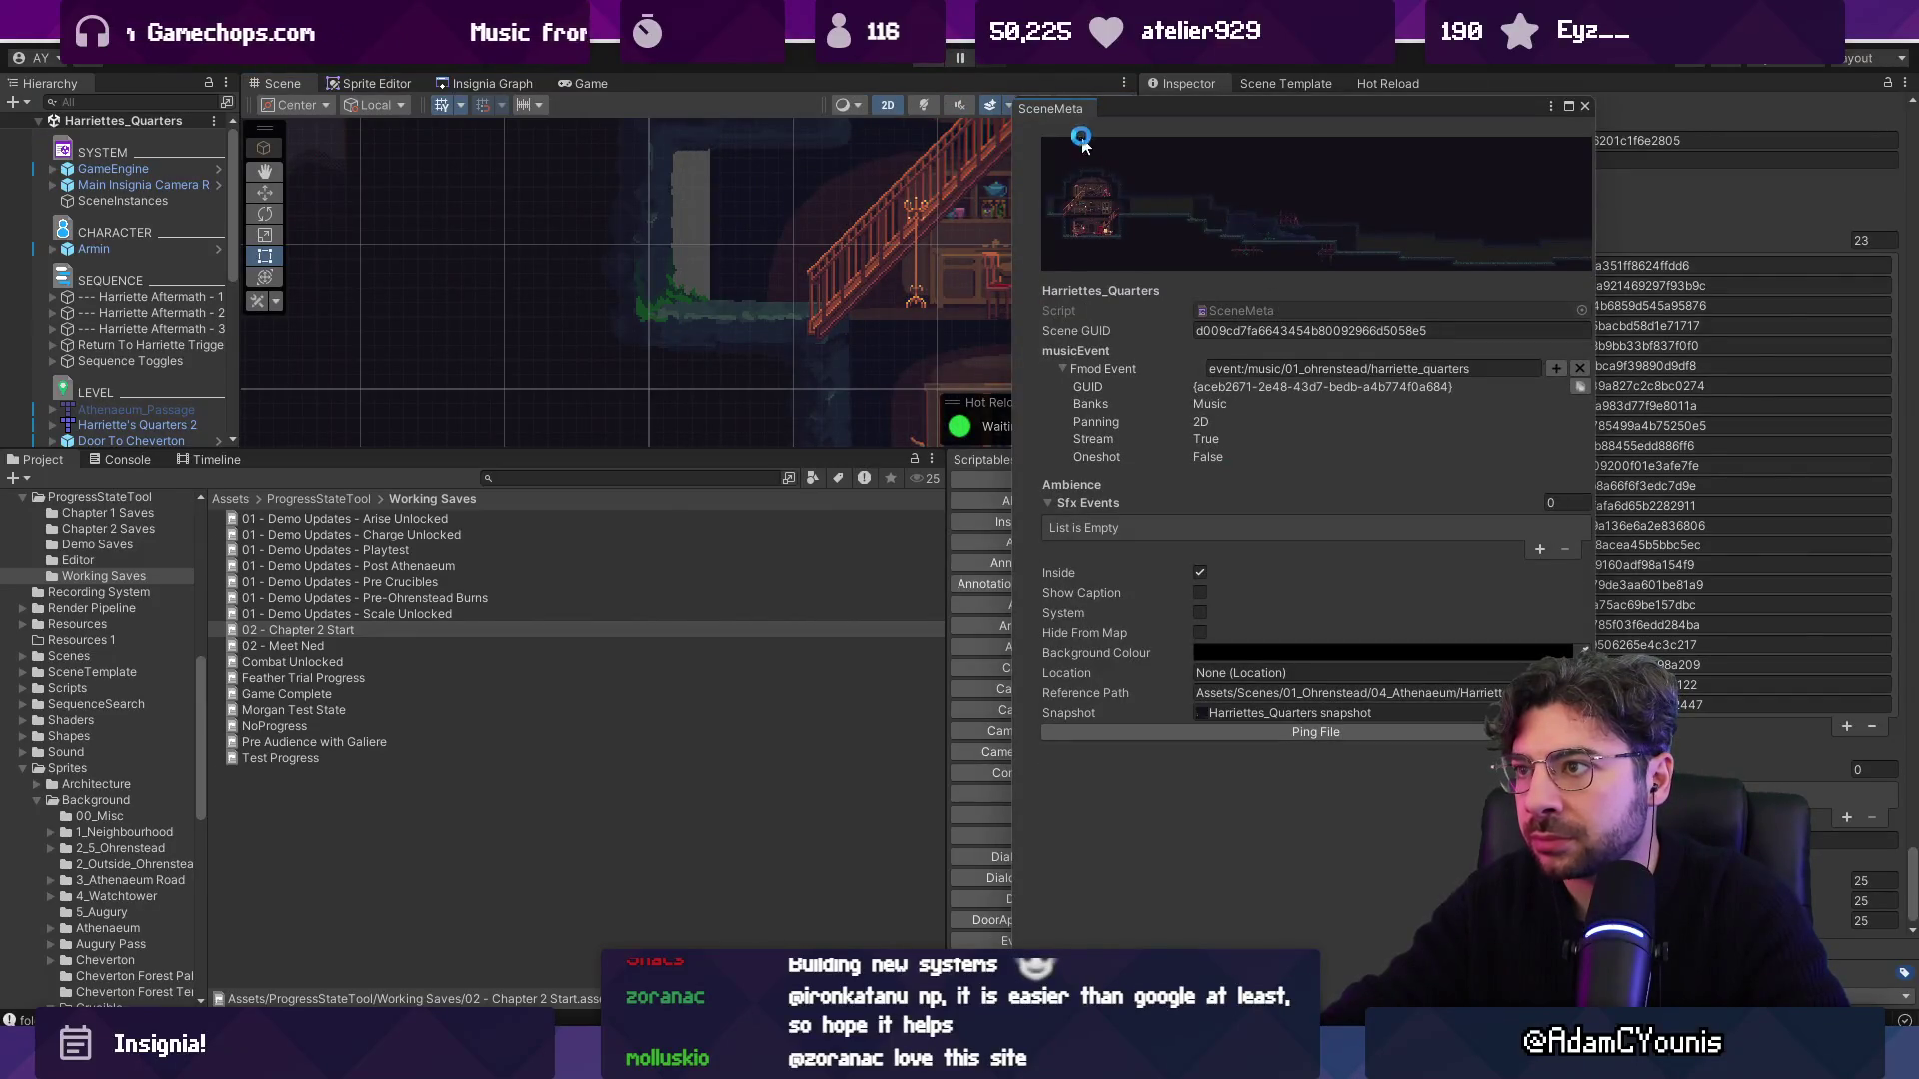
pyautogui.click(1309, 330)
pyautogui.moveTo(1054, 108)
pyautogui.mouseDown()
pyautogui.moveTo(1221, 120)
pyautogui.moveTo(1333, 70)
pyautogui.moveTo(1307, 92)
pyautogui.mouseUp()
pyautogui.moveTo(52, 84); pyautogui.dragTo(1271, 295)
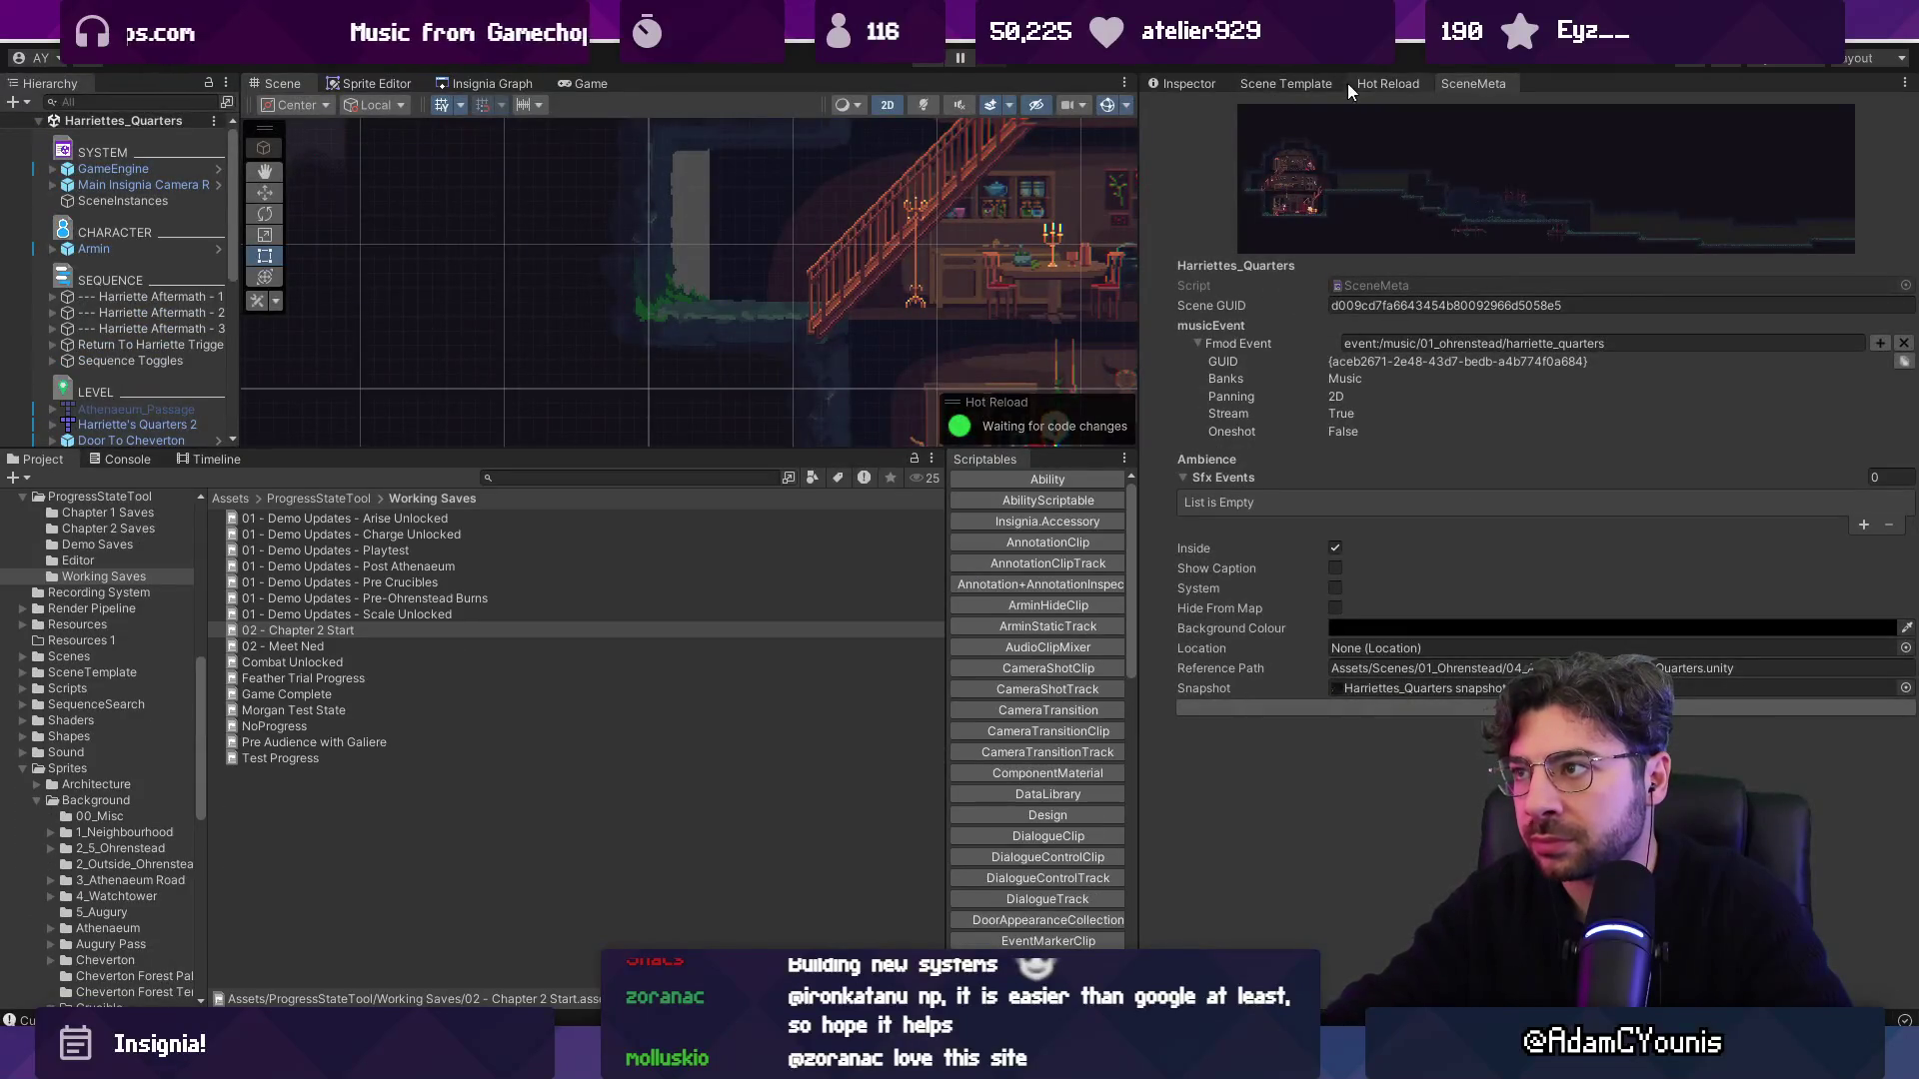
# Add Element 23 to Visited Scenes holding the pasted Harriettes_Quarters GUID.
pyautogui.click(1273, 83)
pyautogui.click(1185, 83)
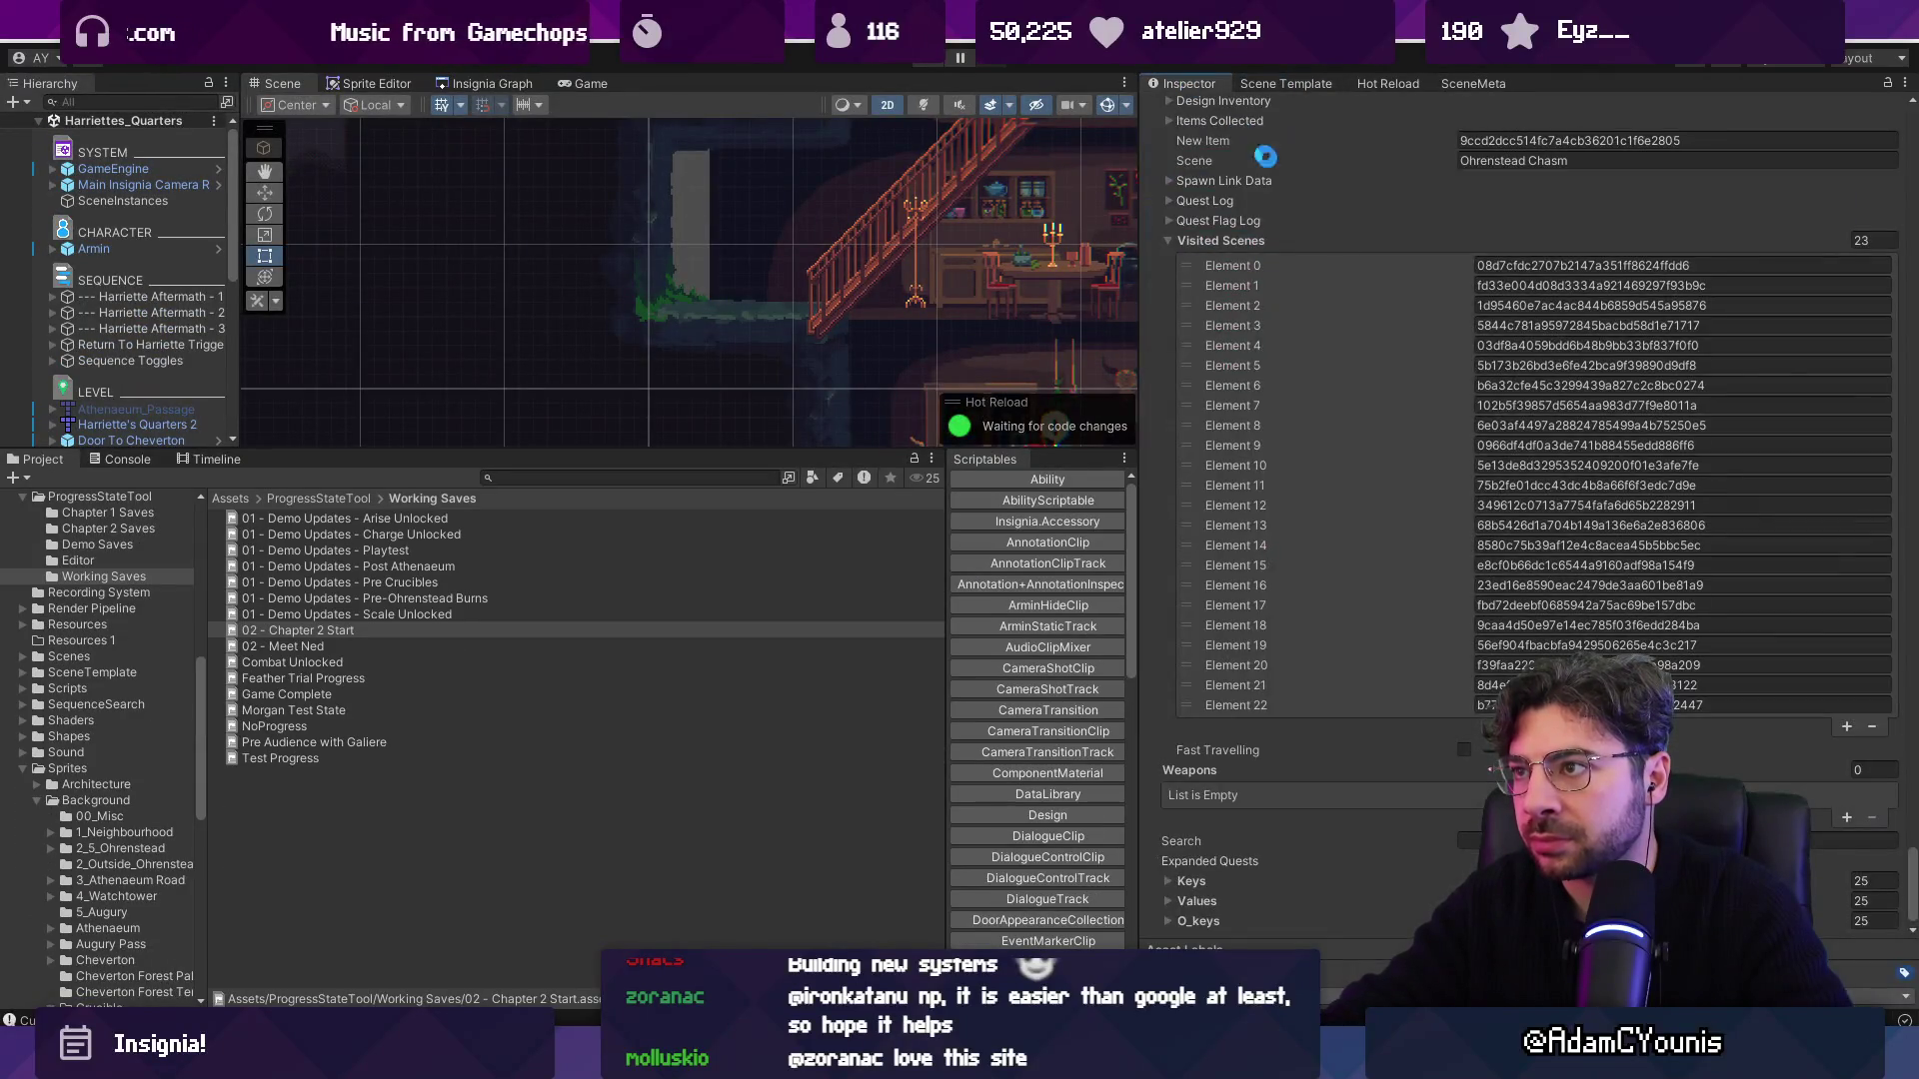
pyautogui.click(1839, 726)
pyautogui.hotkey('ctrl', 'v')
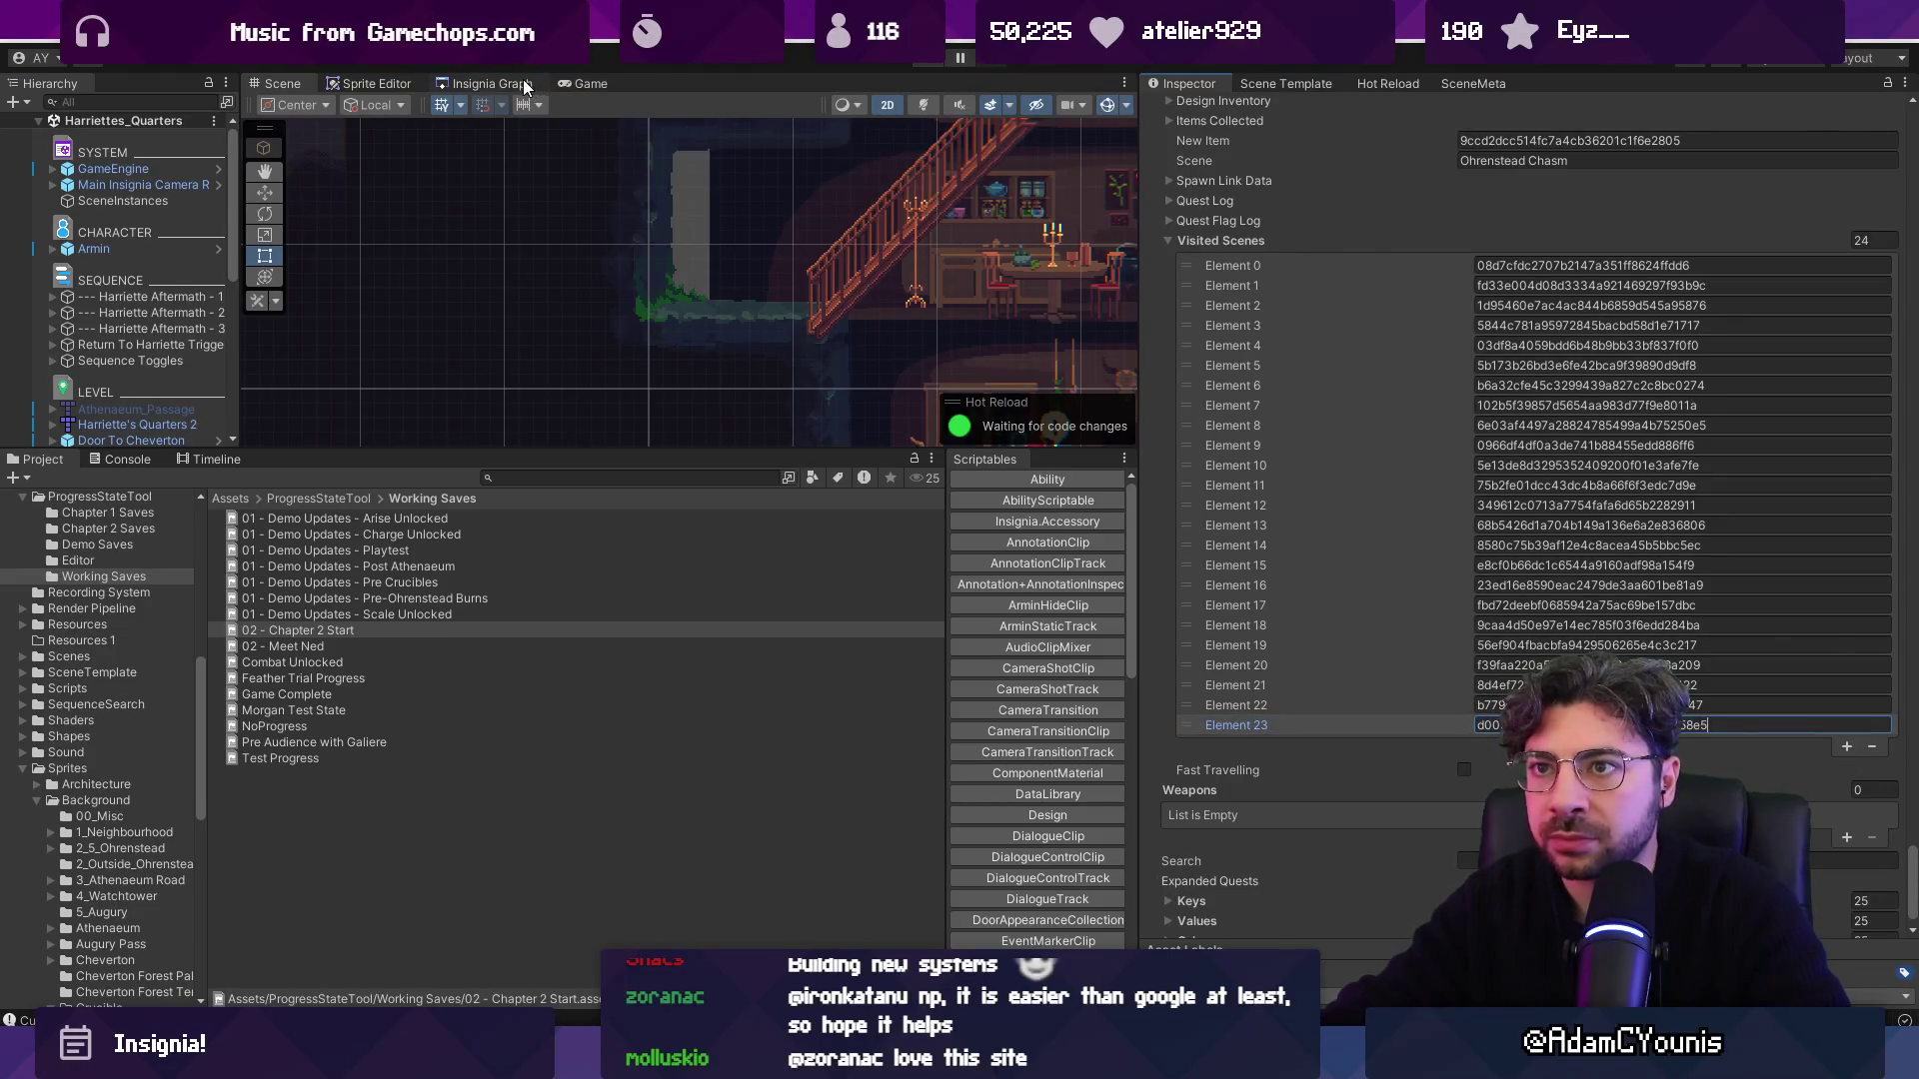
pyautogui.click(524, 83)
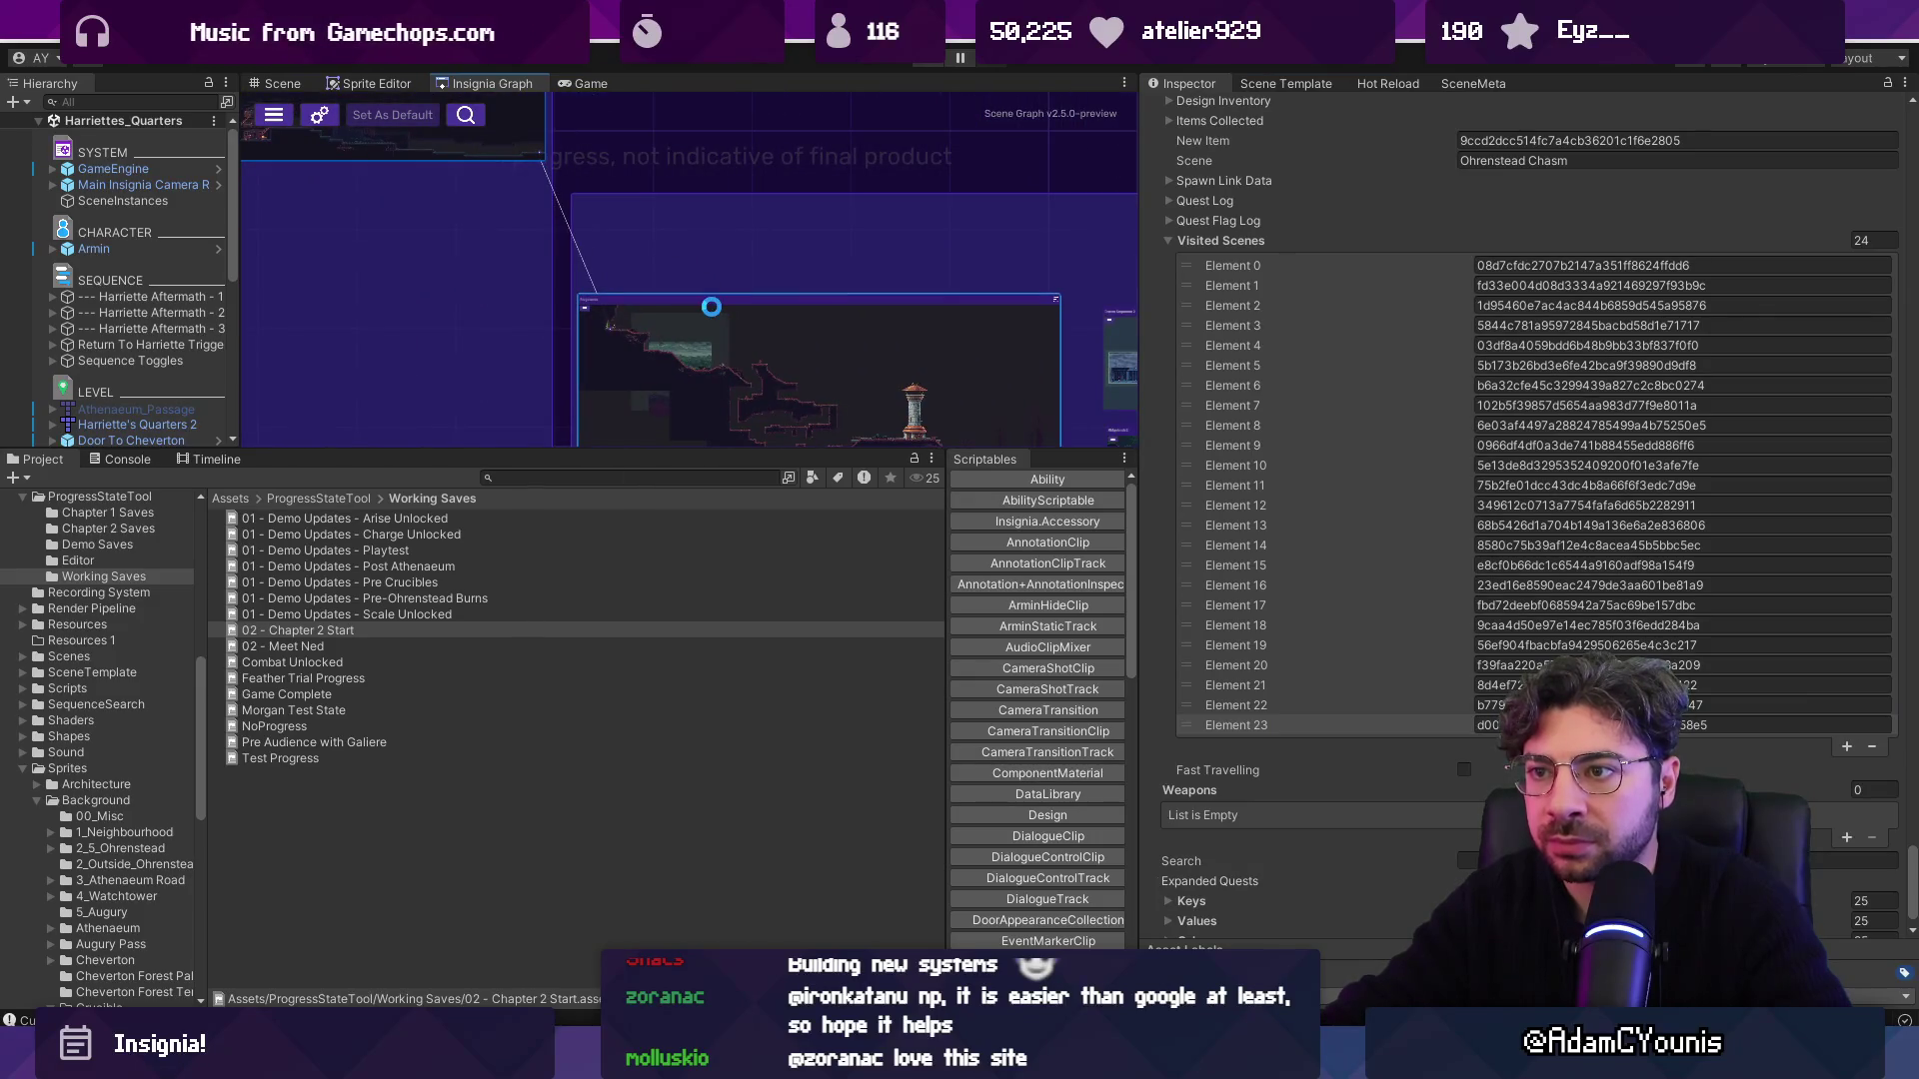
# Run the game maximized, open the world map, zoom in and out, and pan to Ridgelands.
pyautogui.press('m')
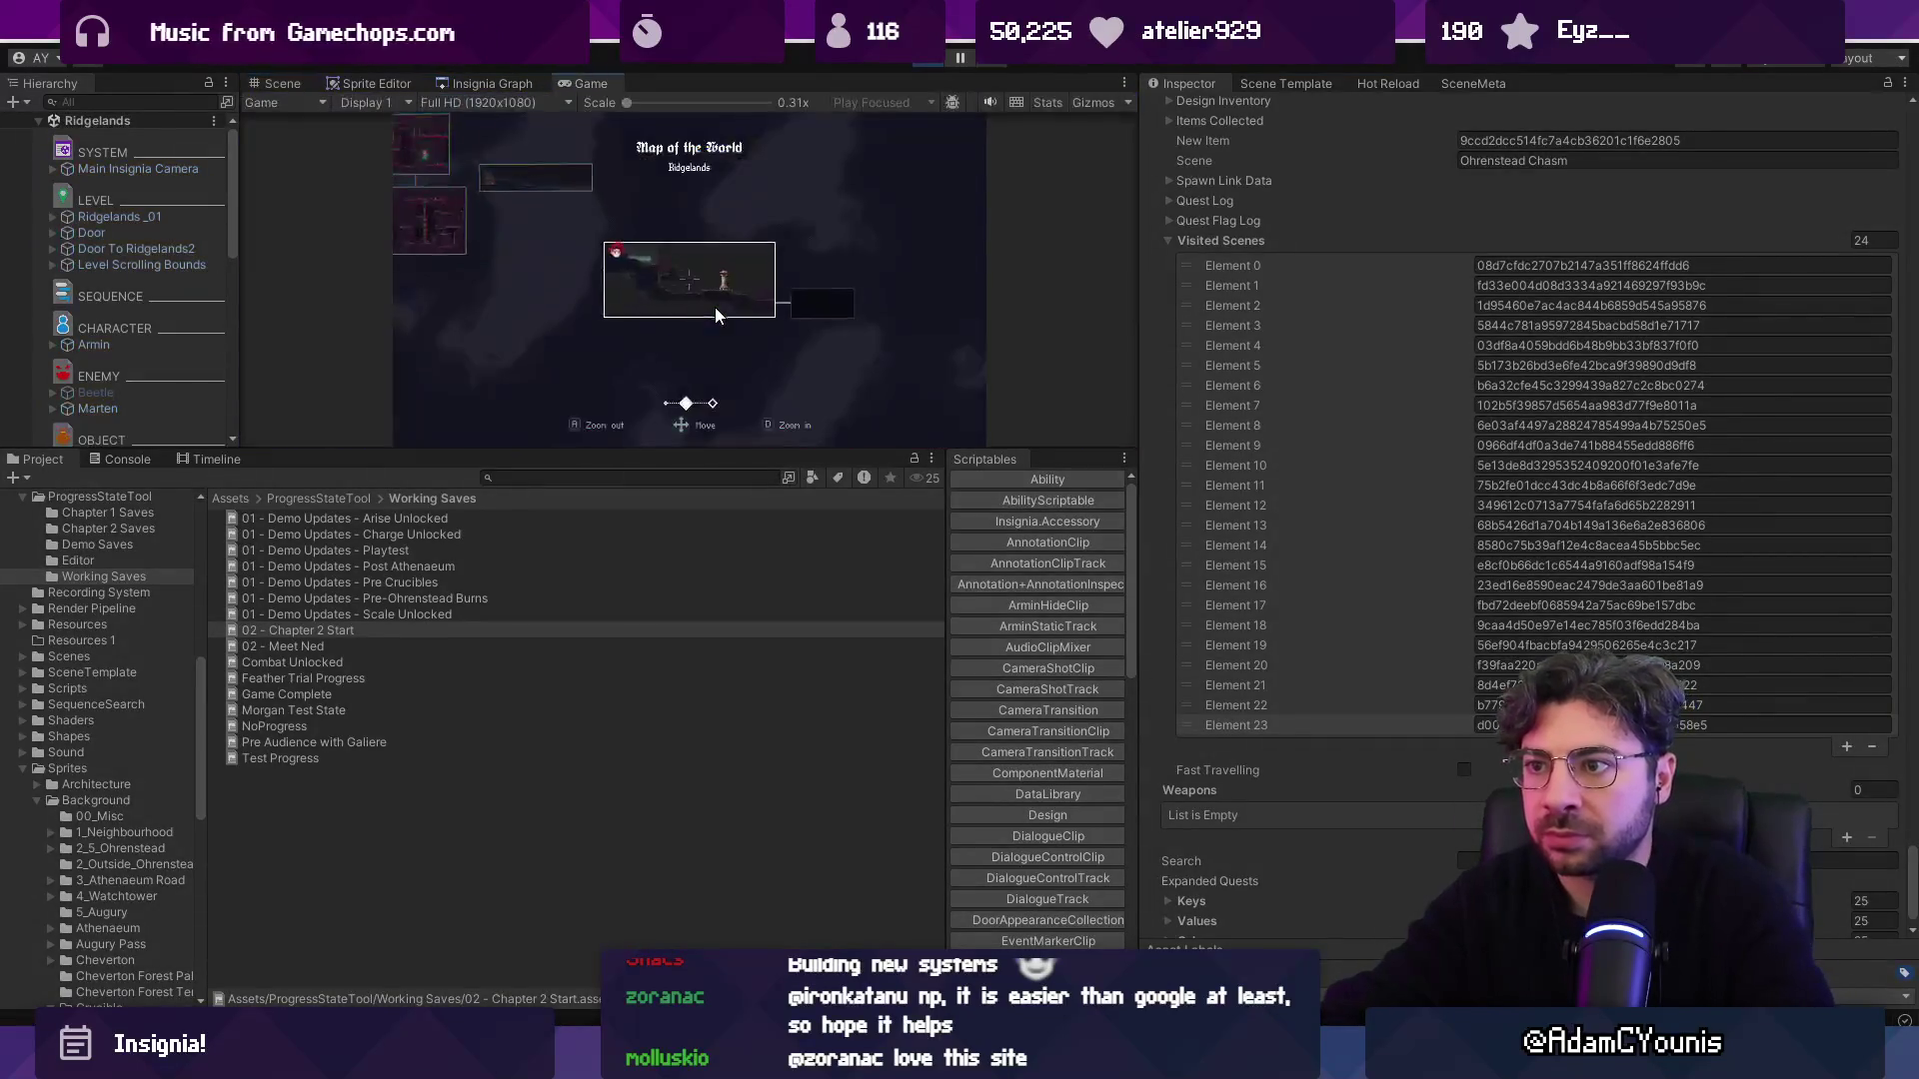
pyautogui.hotkey('shift', 'space')
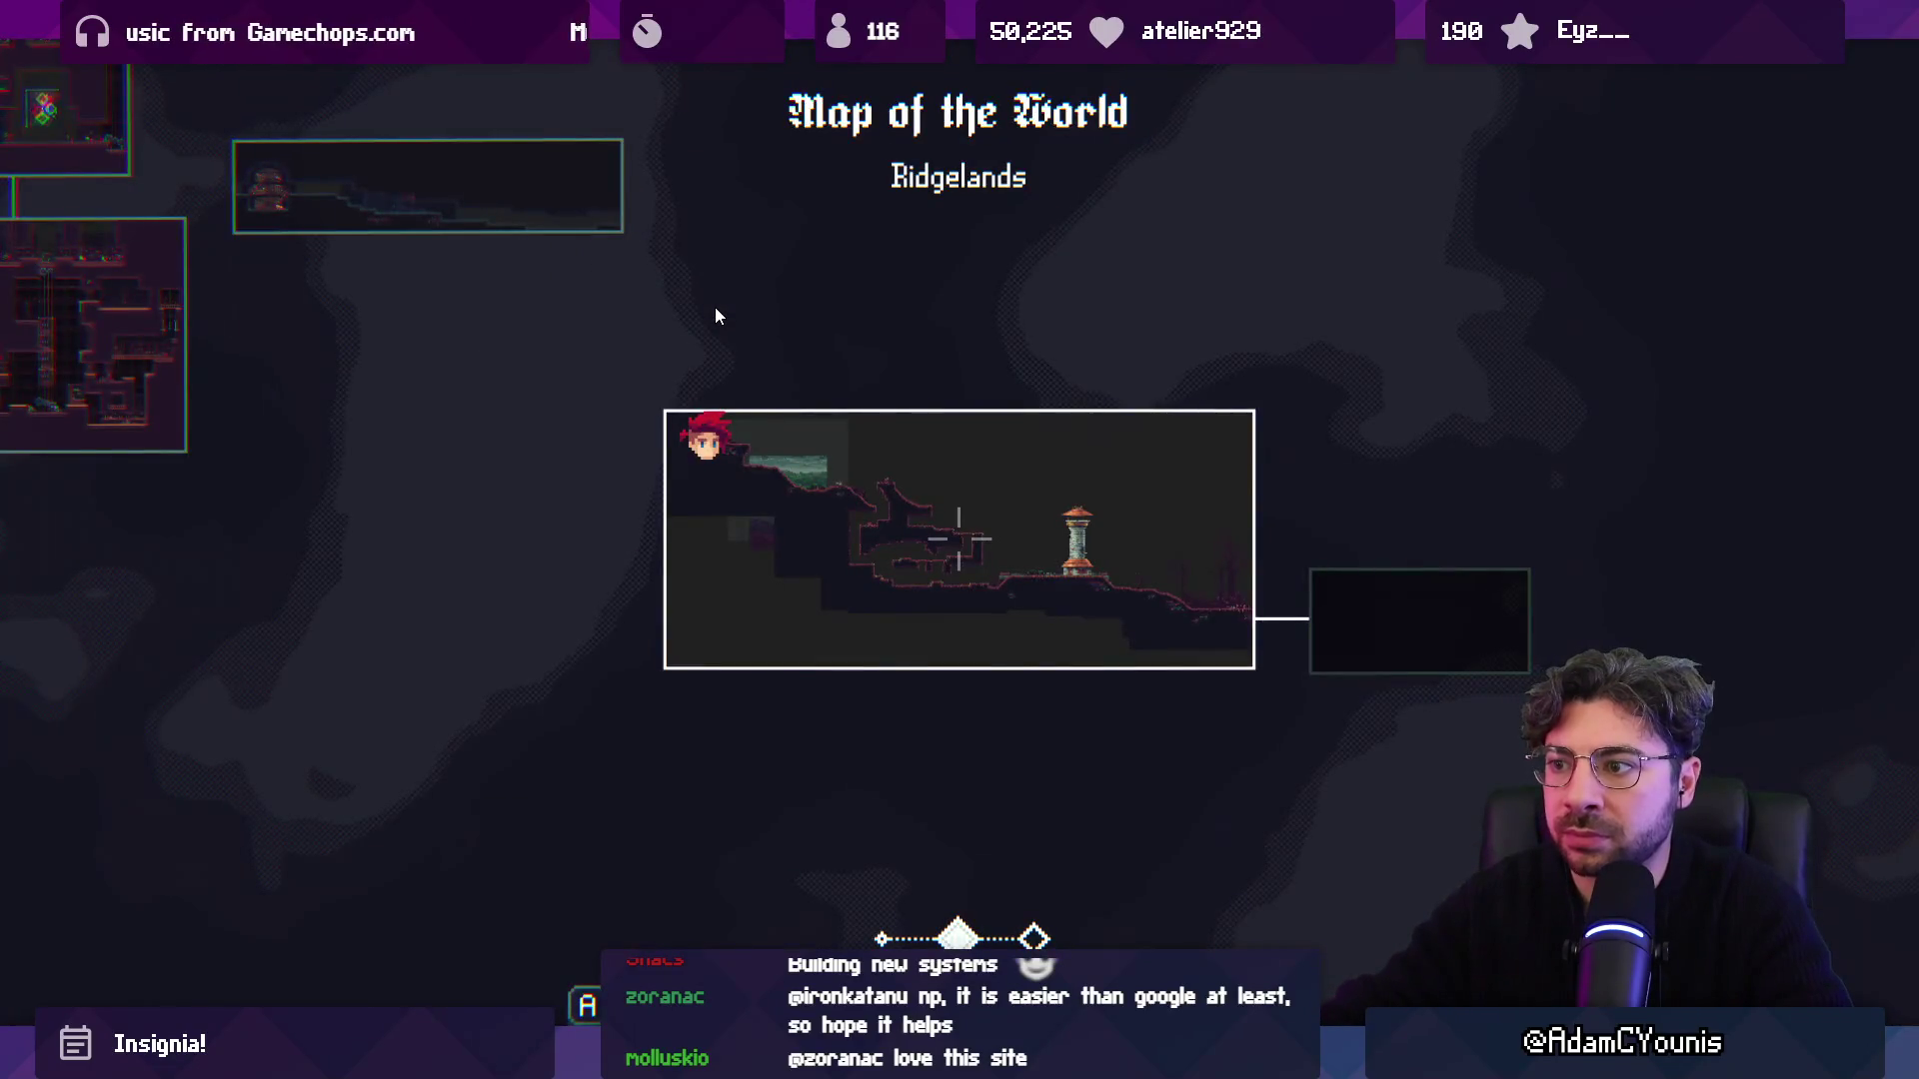
pyautogui.scroll(-1, 715, 315)
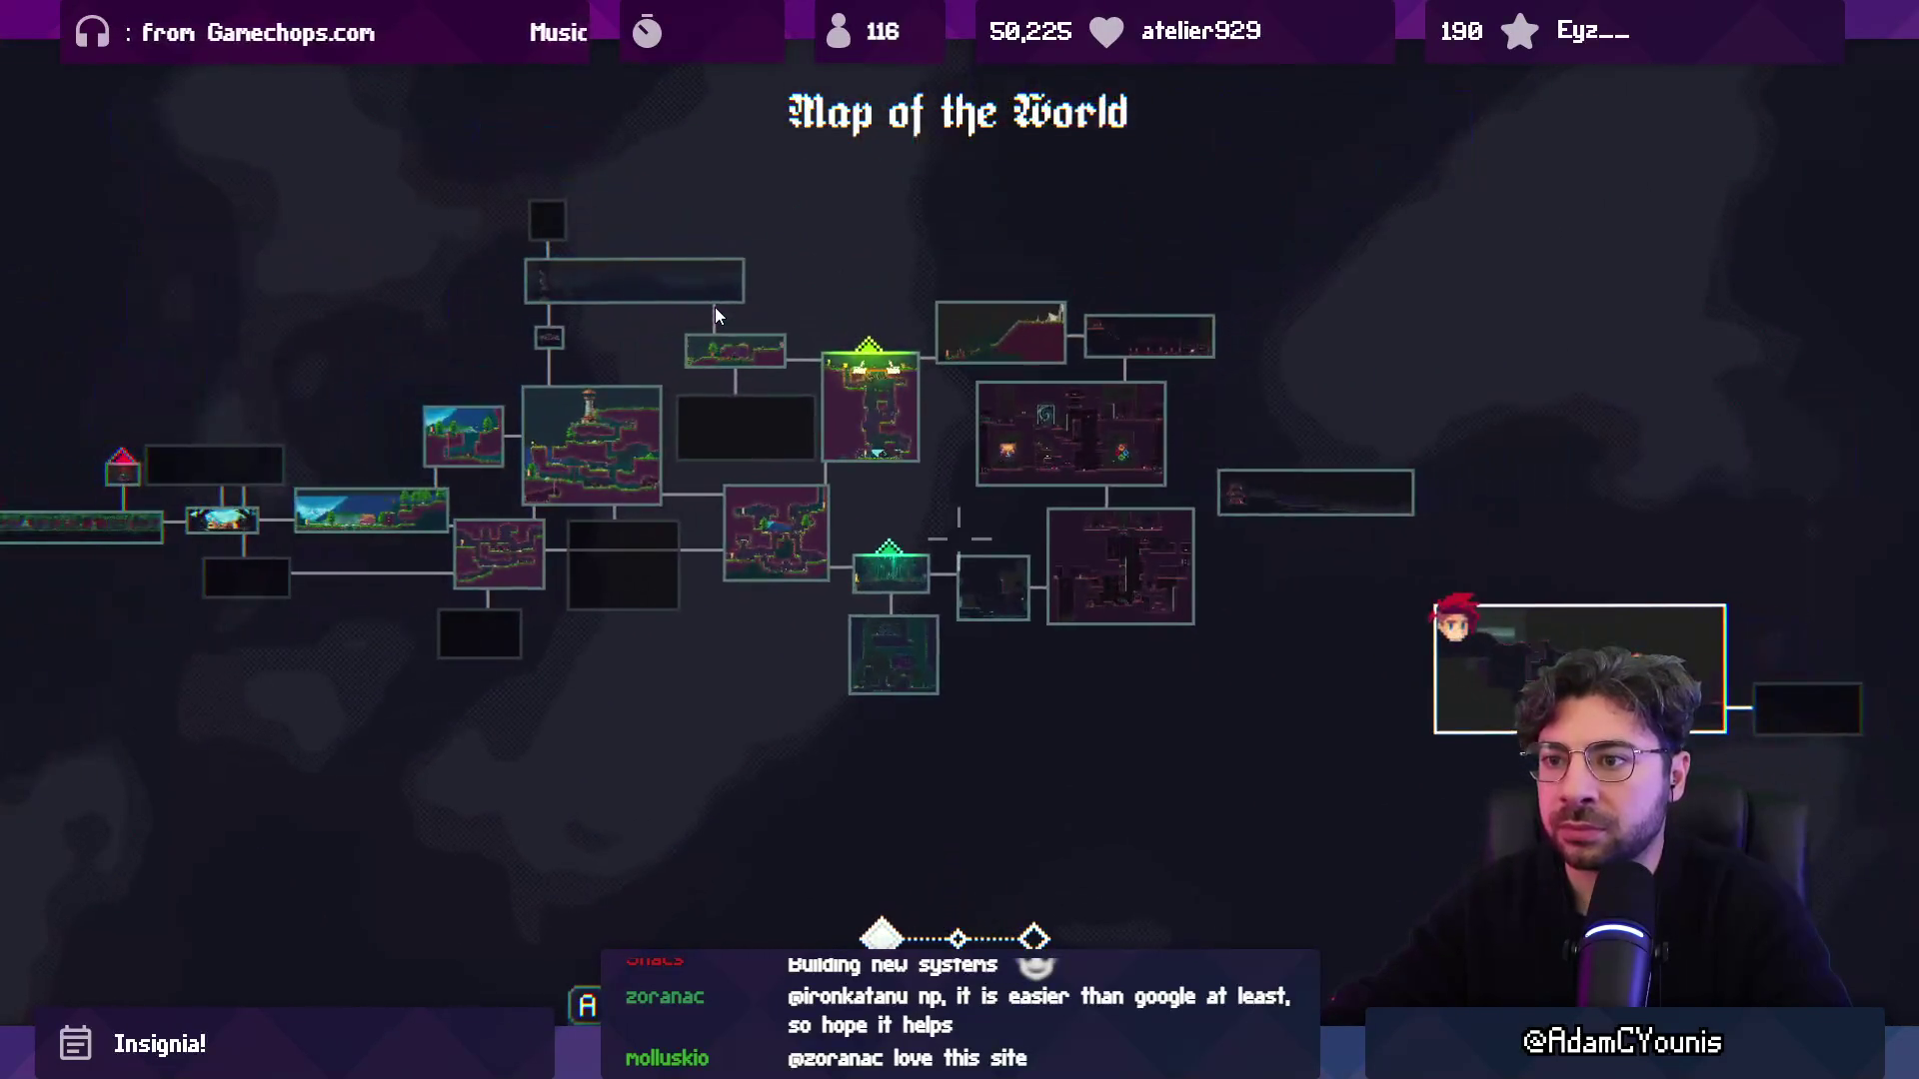
pyautogui.scroll(1, 716, 316)
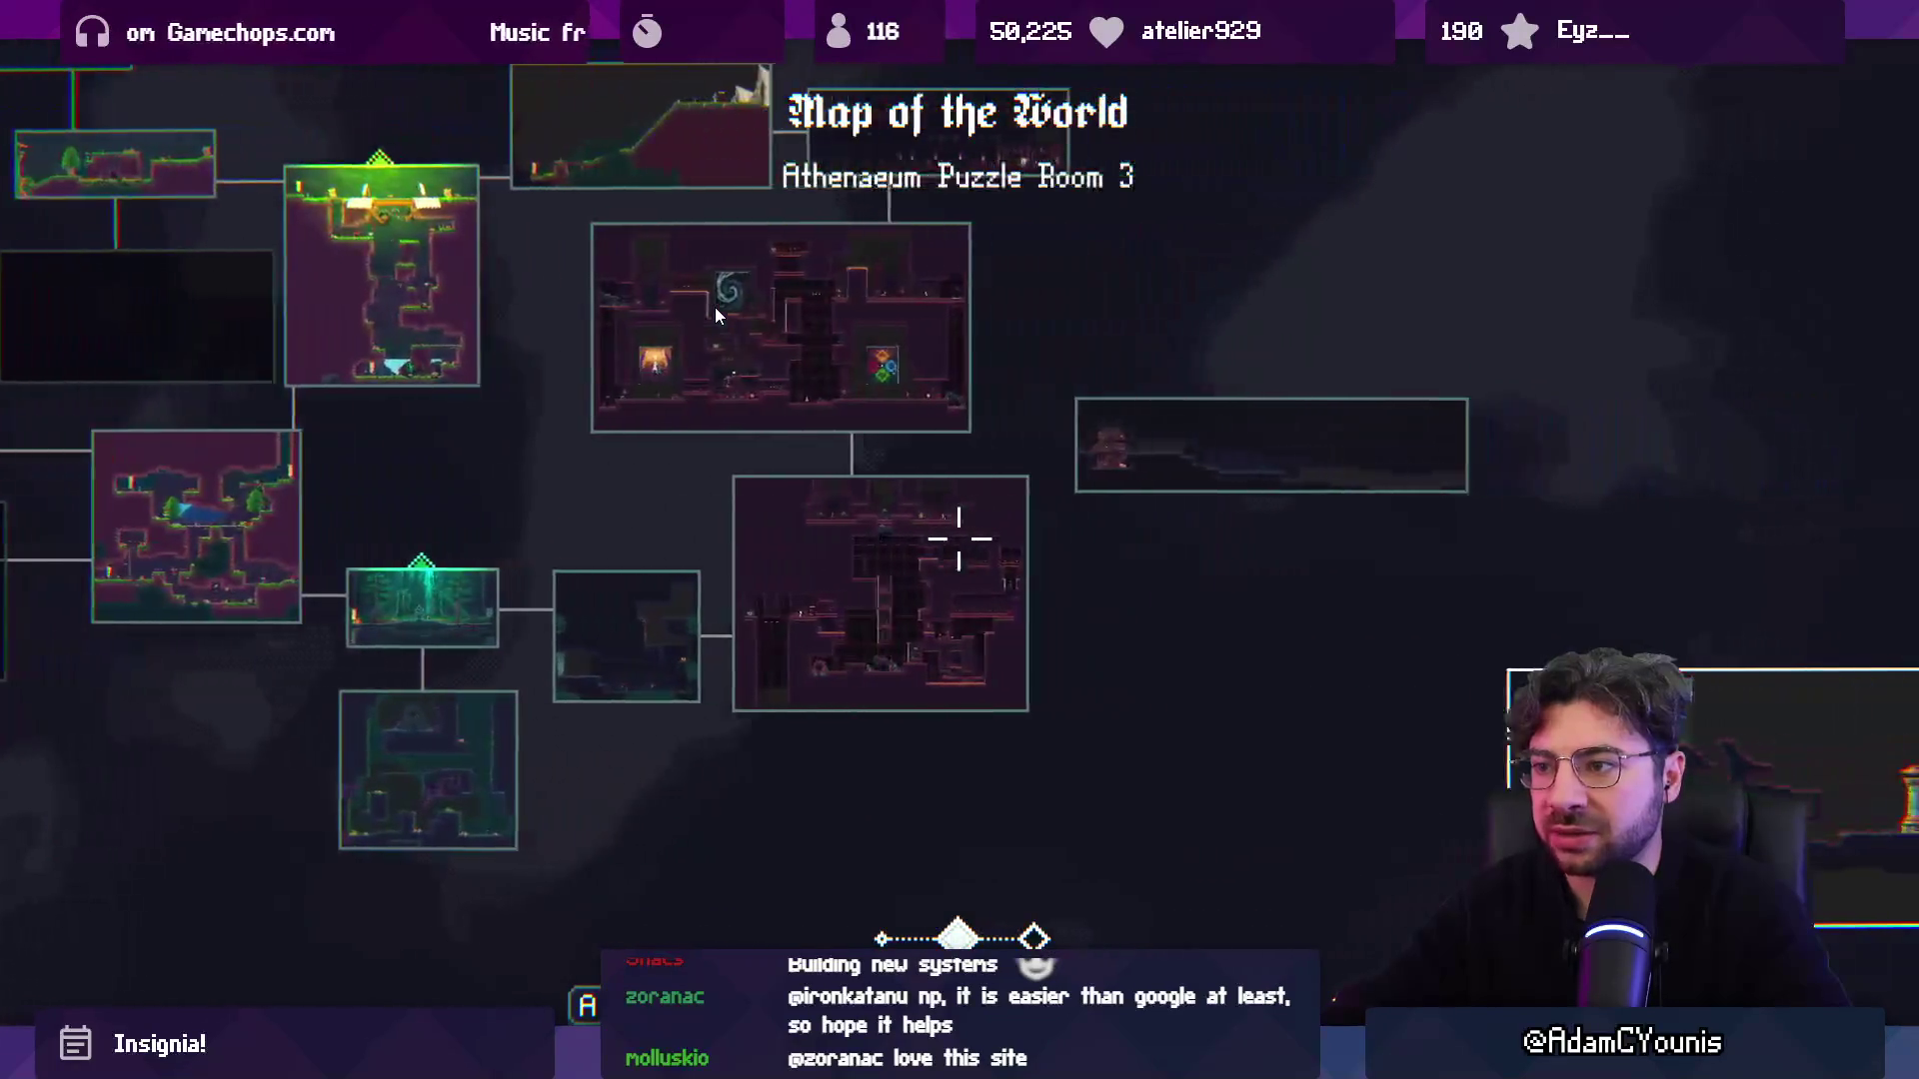
pyautogui.scroll(-1, 715, 316)
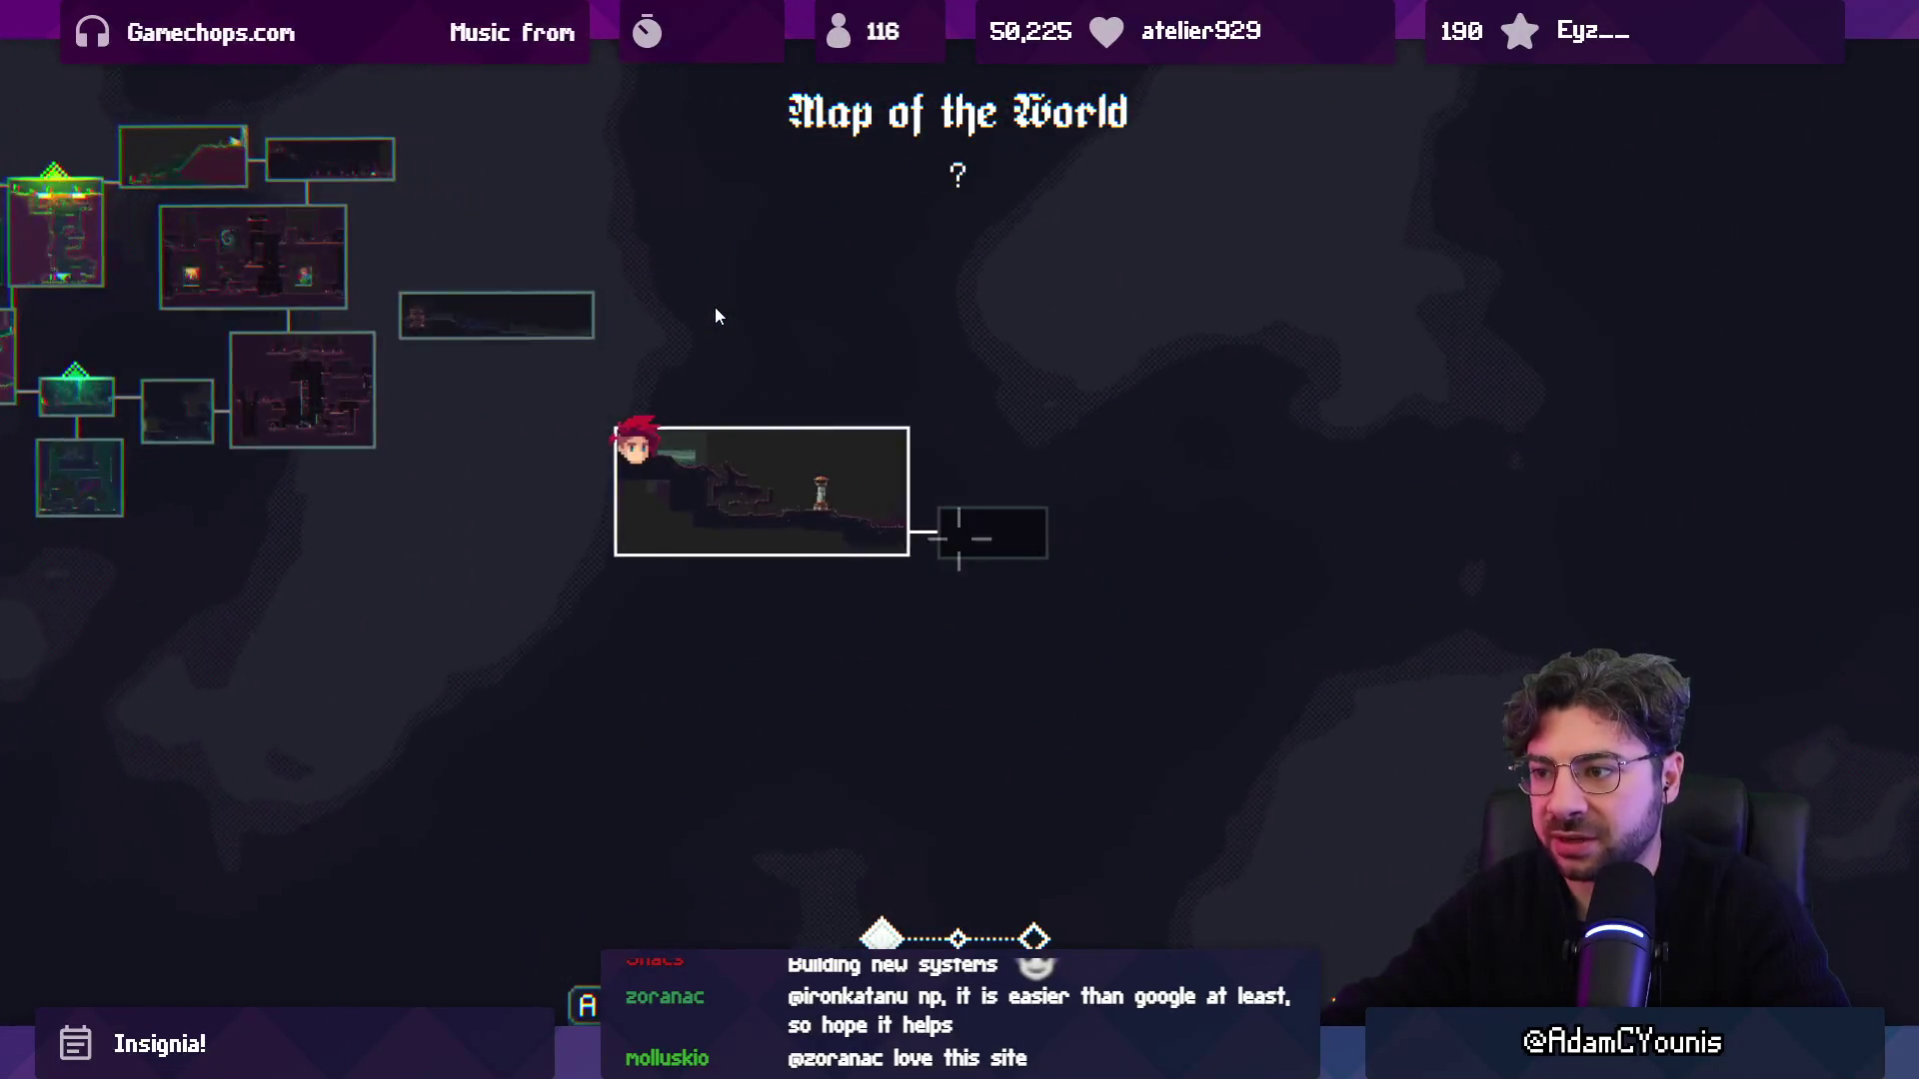
pyautogui.press('Left')
pyautogui.press('Right')
pyautogui.press('Left')
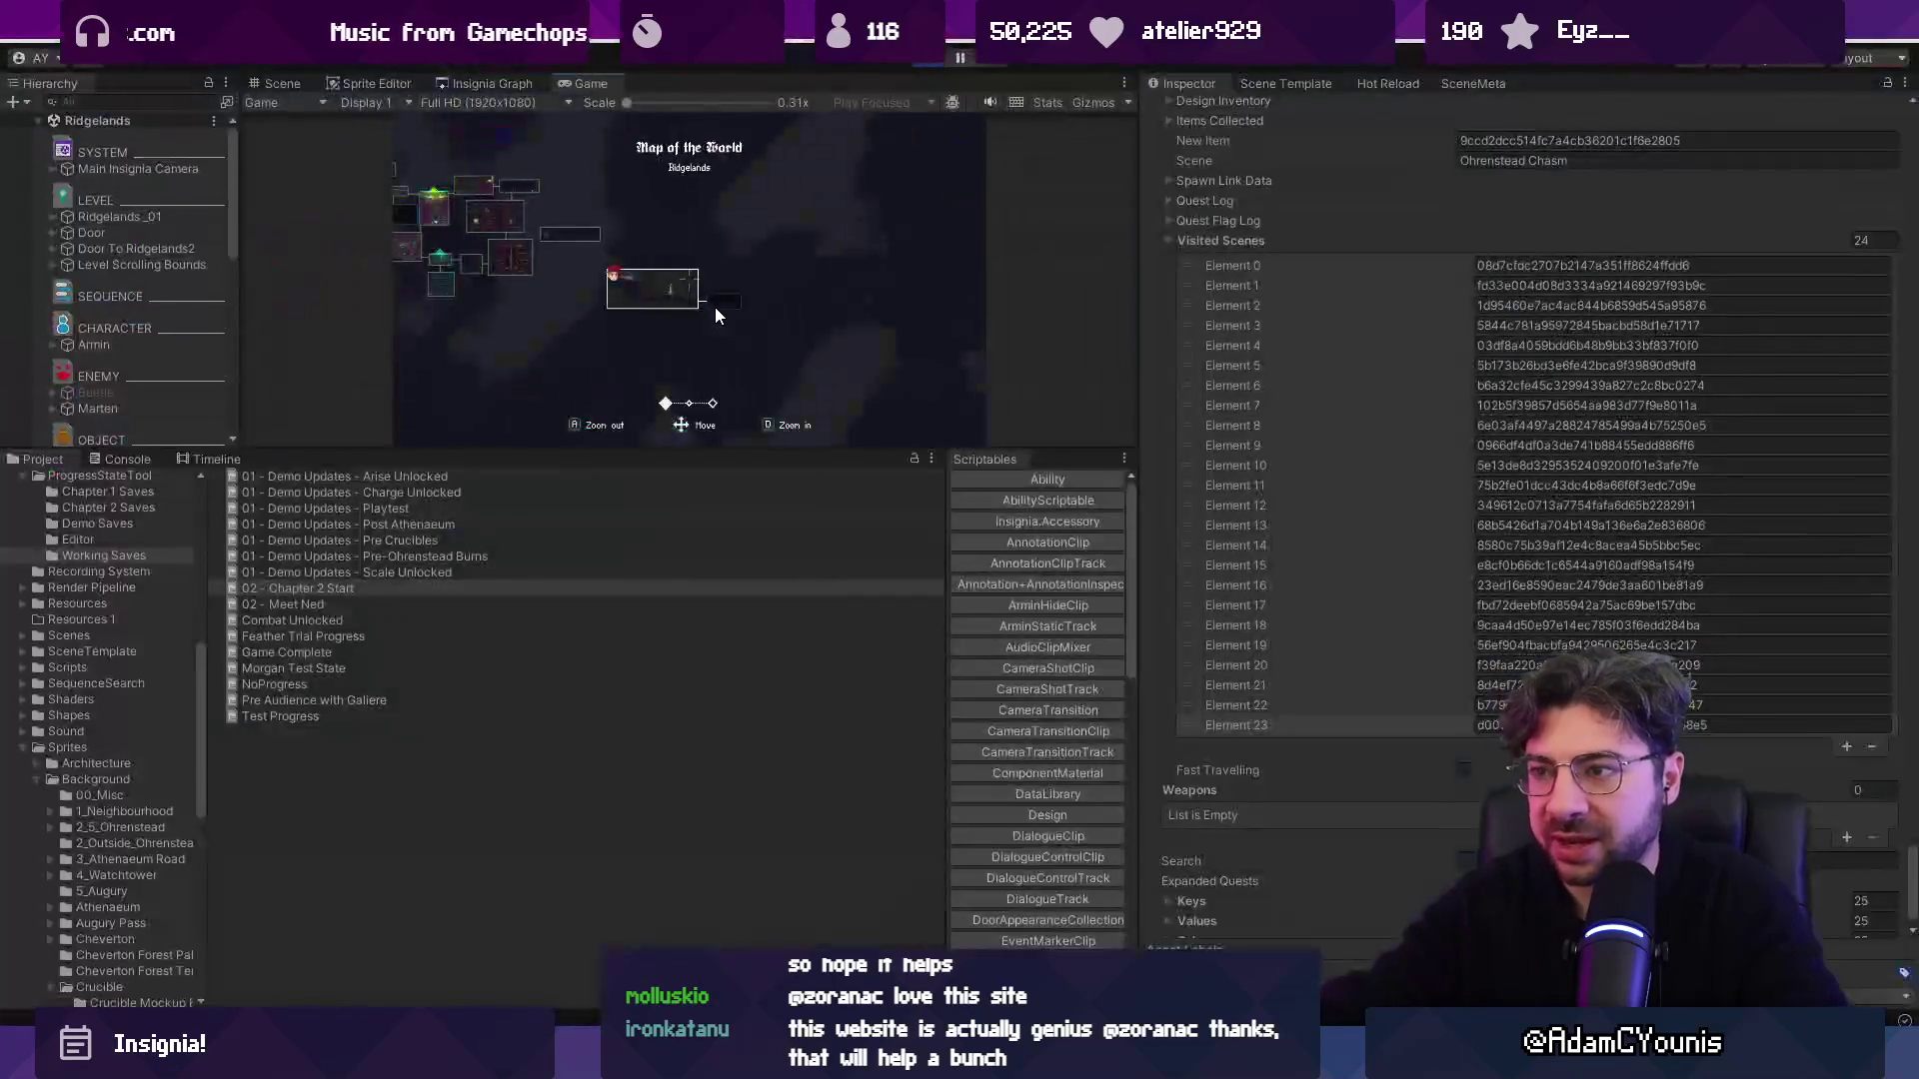
# Close the world map and open the journal's Quests page.
pyautogui.press('Escape')
pyautogui.press('Escape')
pyautogui.press('Right')
pyautogui.press('Right')
pyautogui.press('Right')
pyautogui.press('Return')
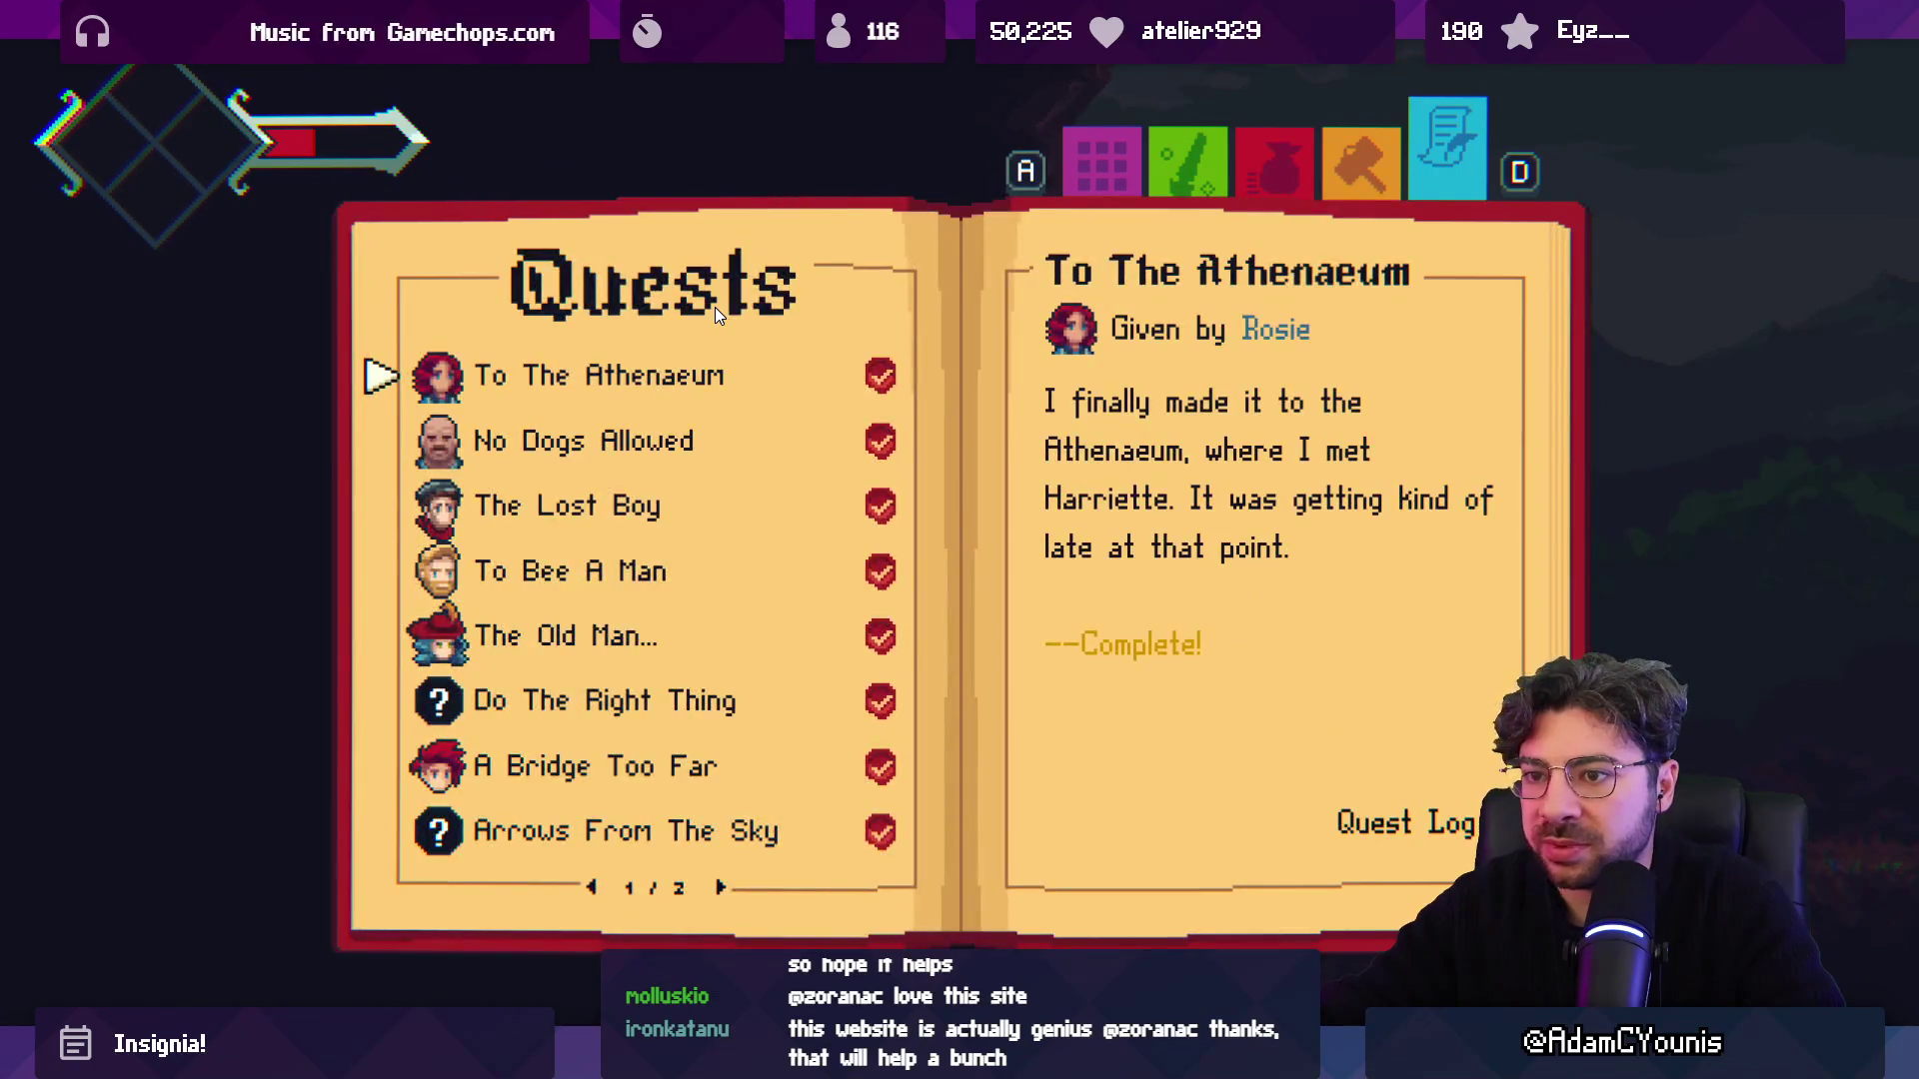
# Flip between quest pages 1/2 and 2/2, then select No Dogs Allowed from Rupert.
pyautogui.press('Right')
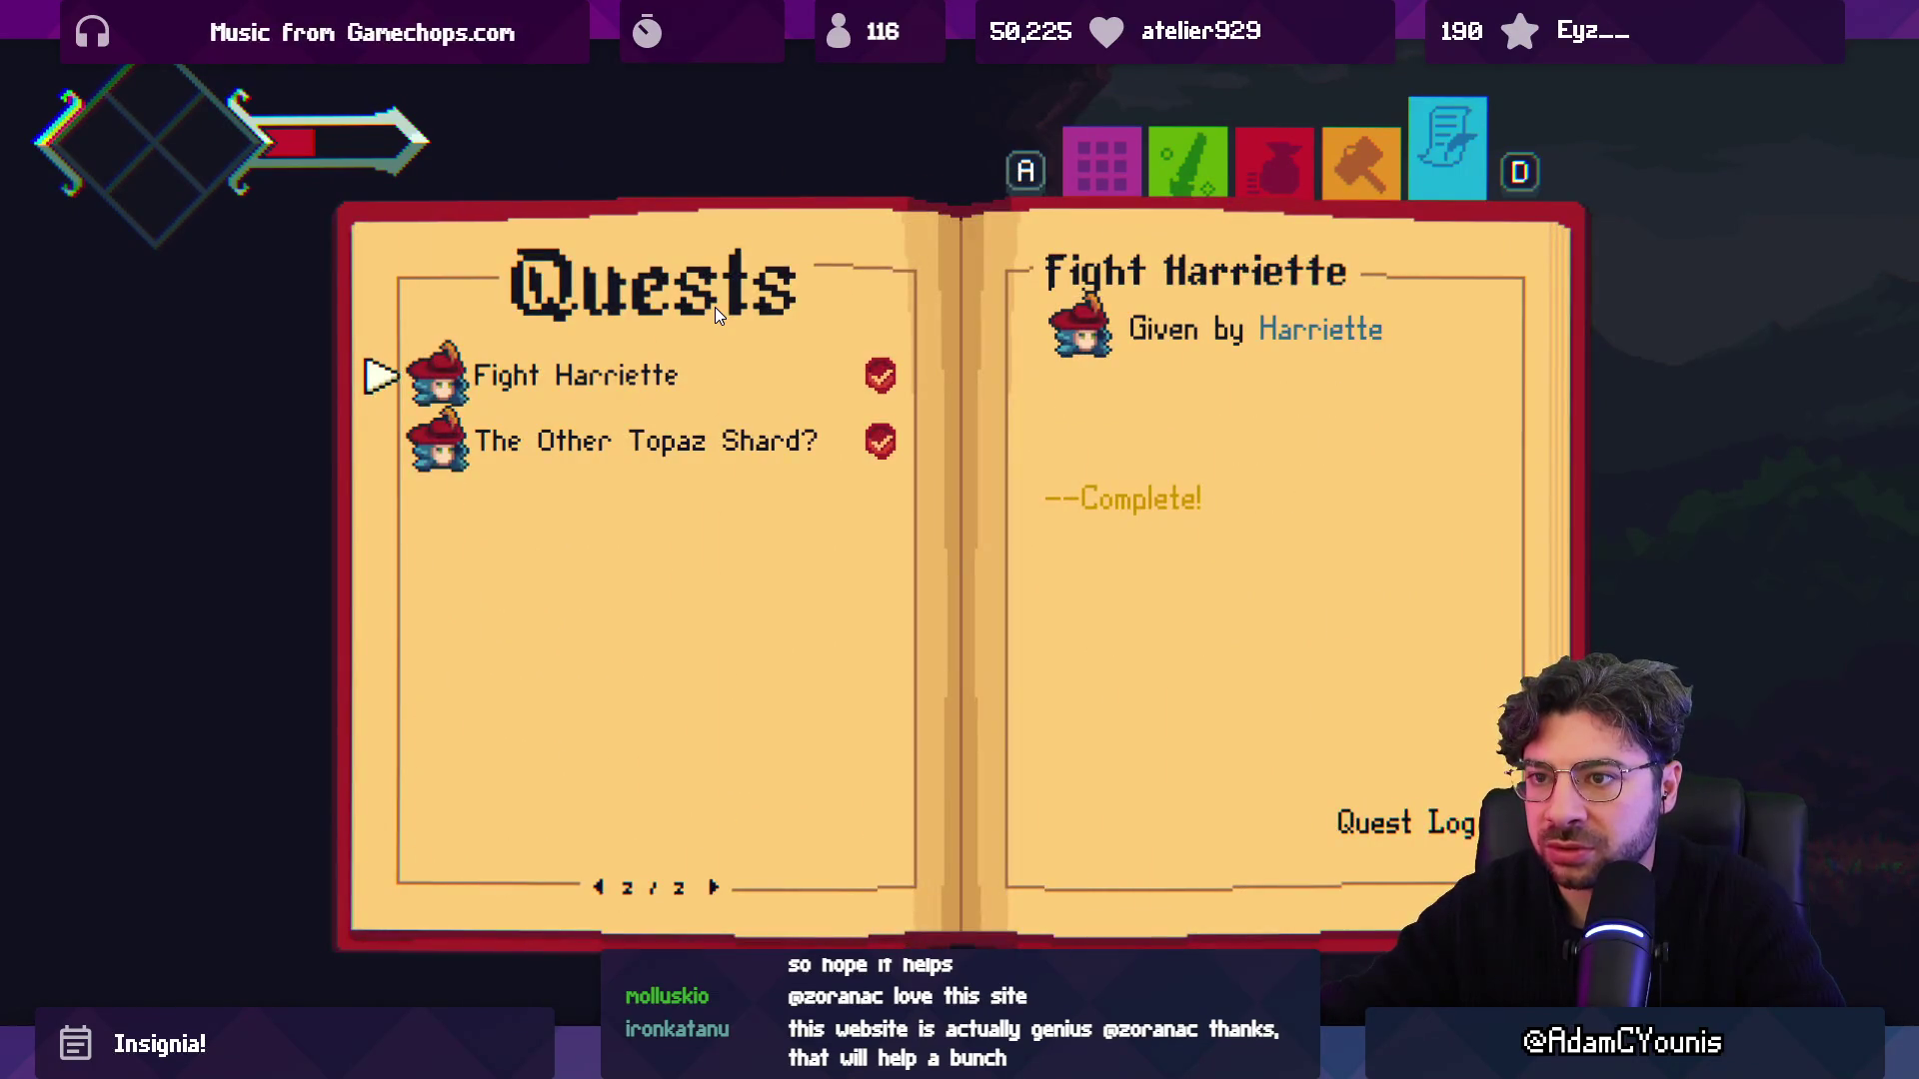
pyautogui.press('Left')
pyautogui.press('Down')
pyautogui.press('Down')
pyautogui.press('Down')
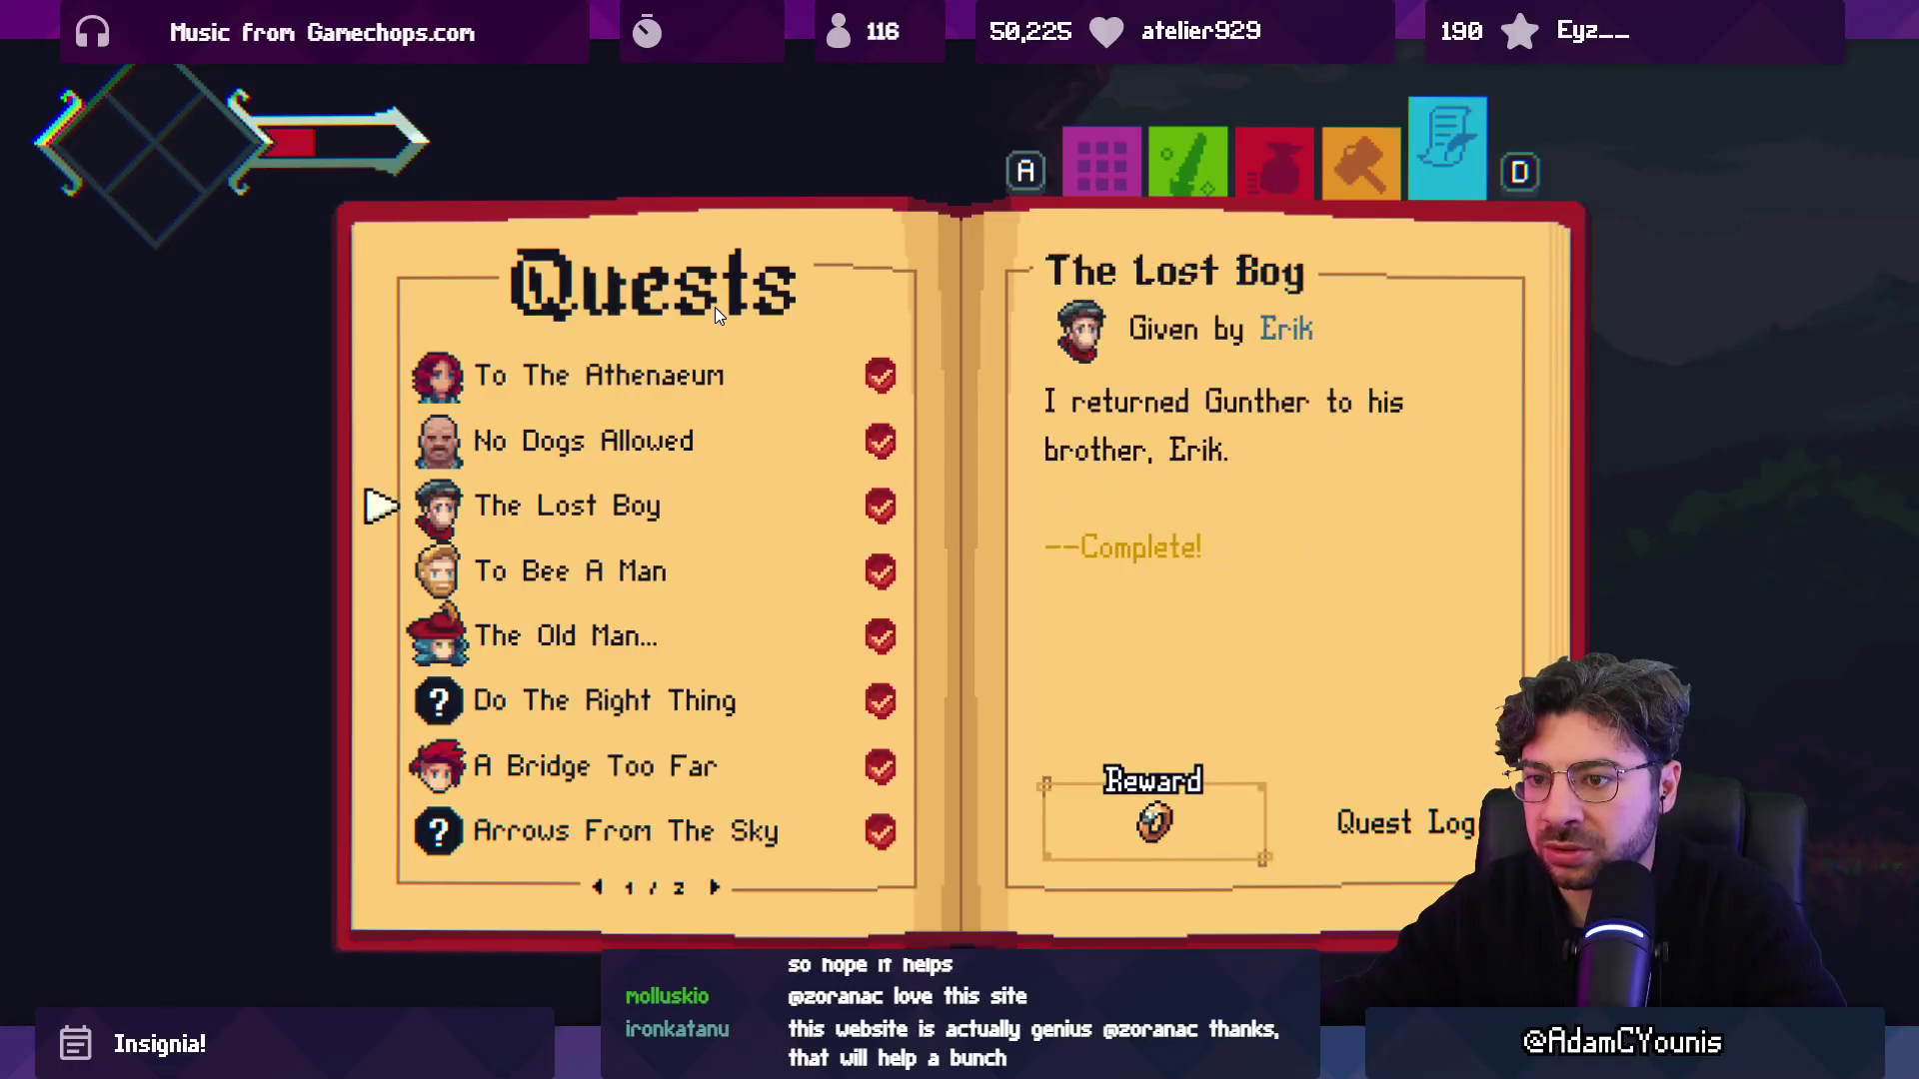
pyautogui.press('Down')
pyautogui.press('Down')
pyautogui.press('Right')
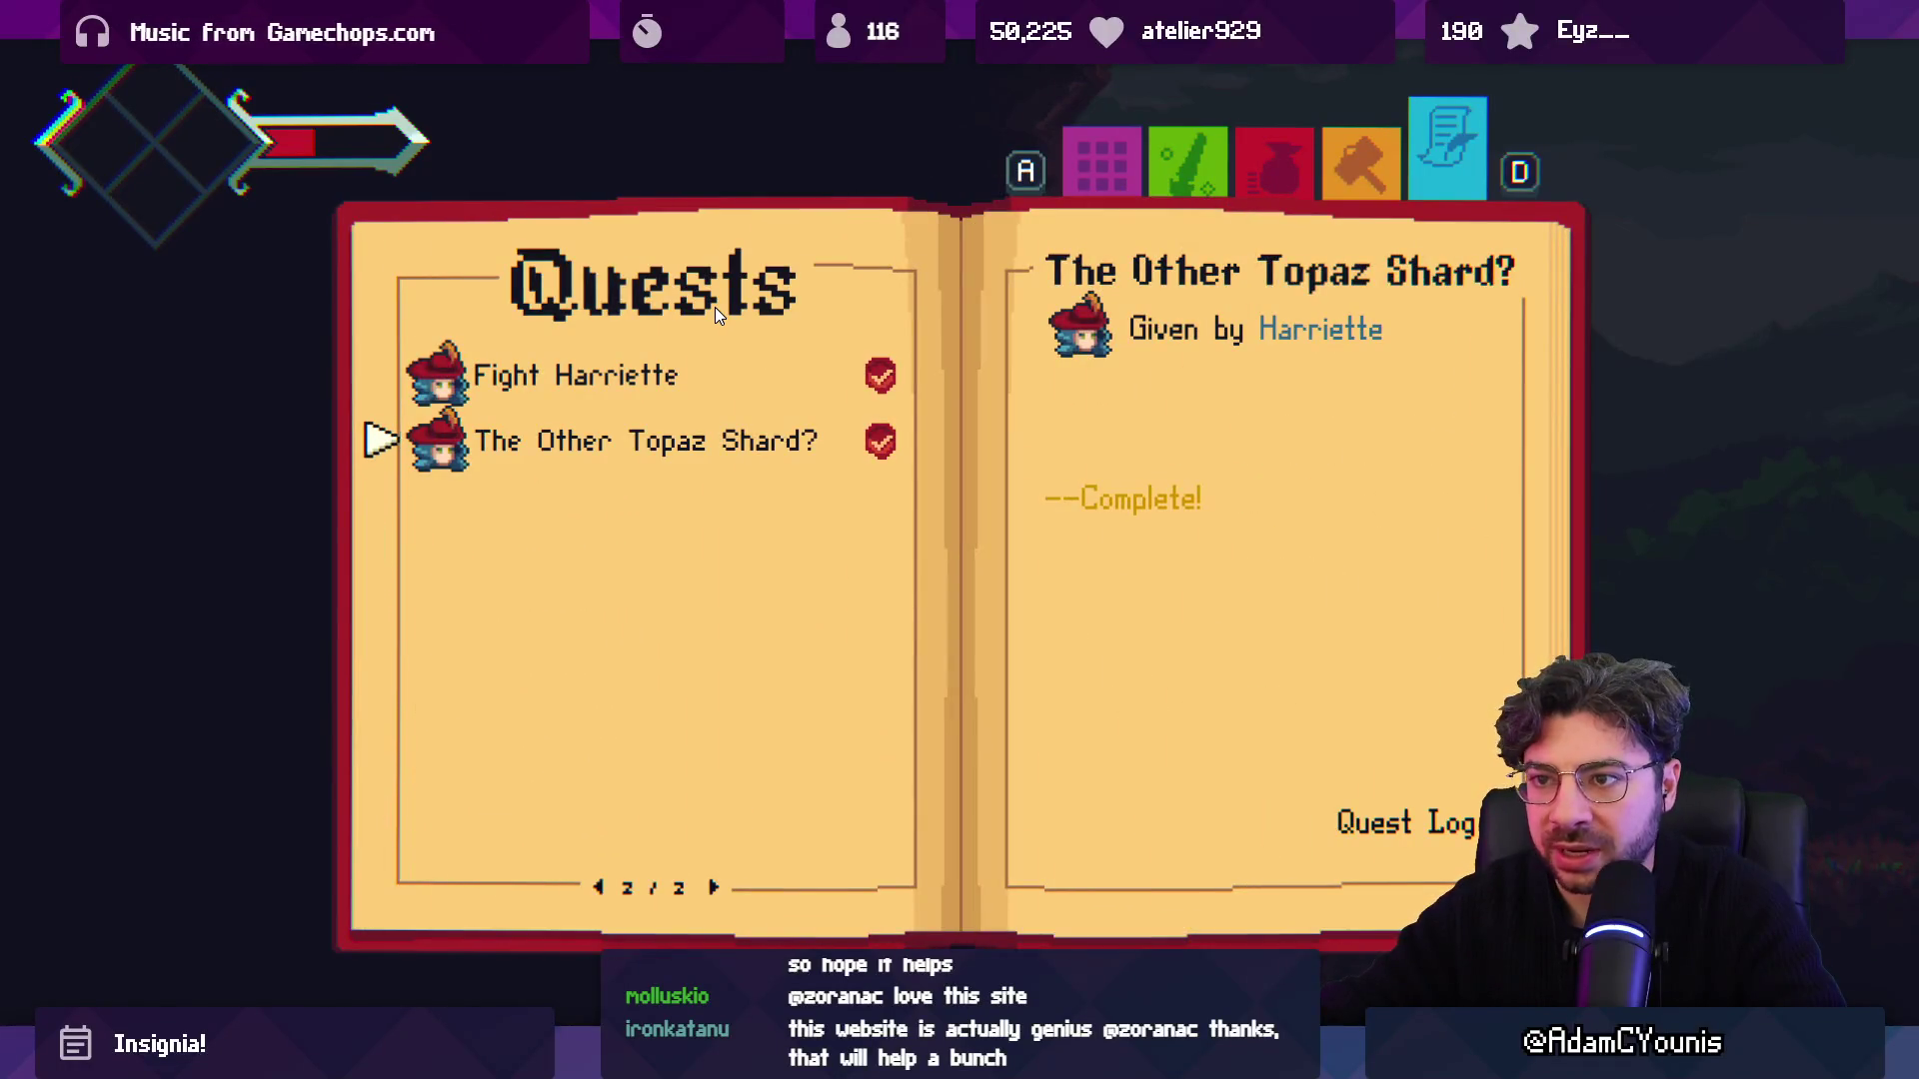
pyautogui.press('Up')
pyautogui.press('Left')
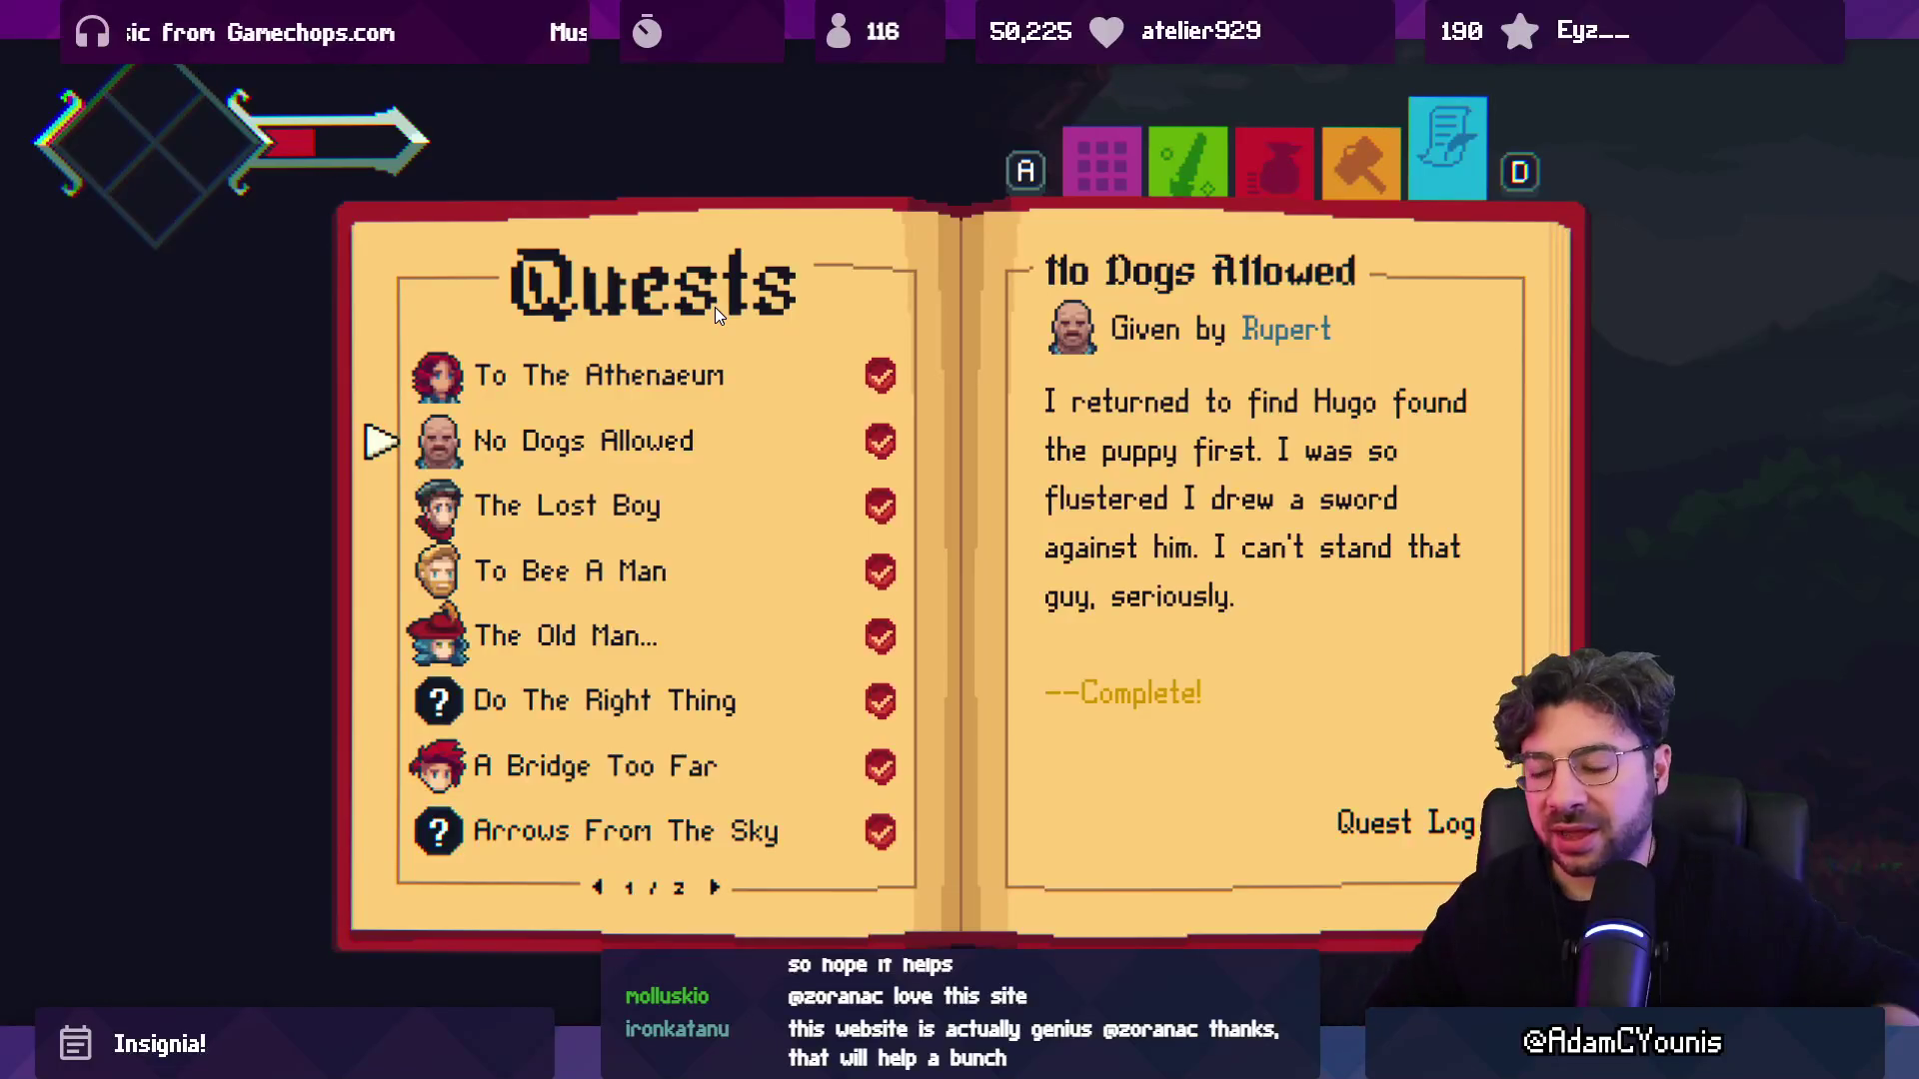
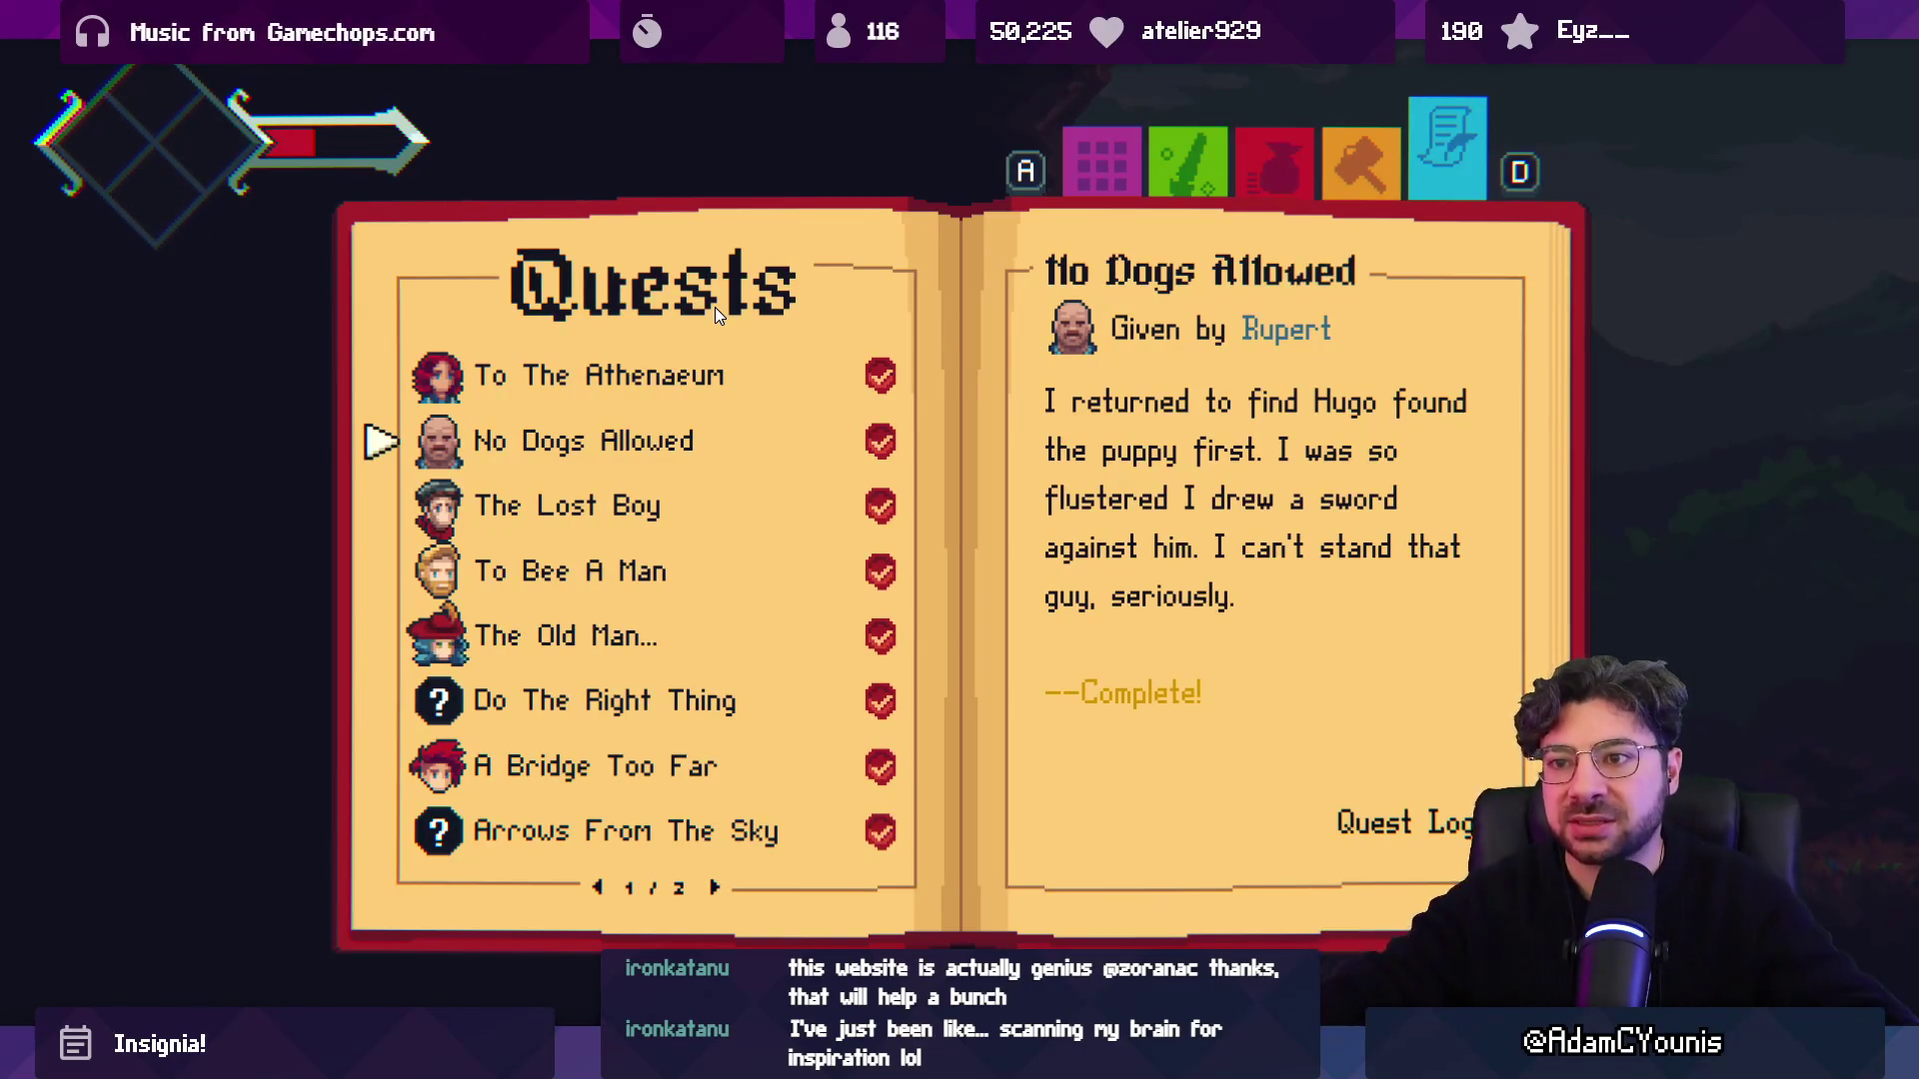
# Flip to the second quest page and back, close the journal, and exit the fullscreen Game view.
pyautogui.press('Right')
pyautogui.press('Up')
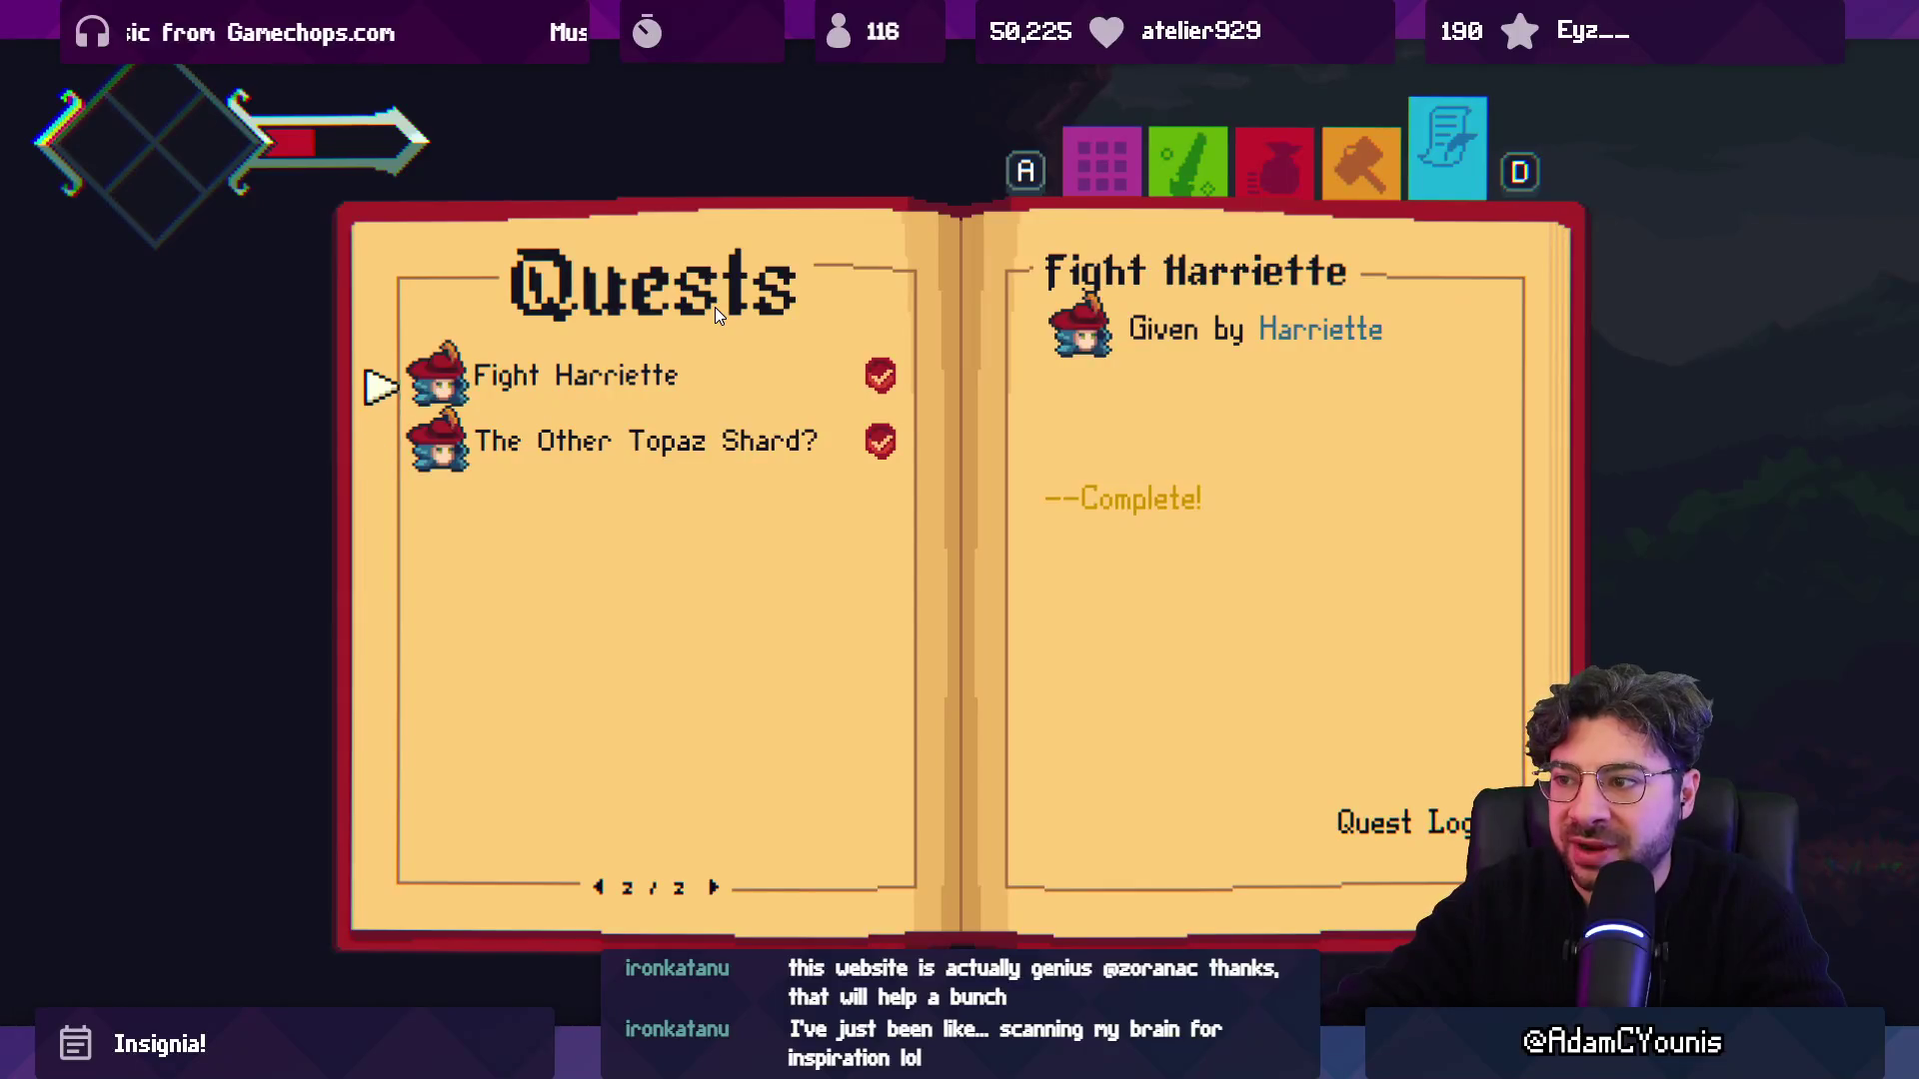
pyautogui.press('Left')
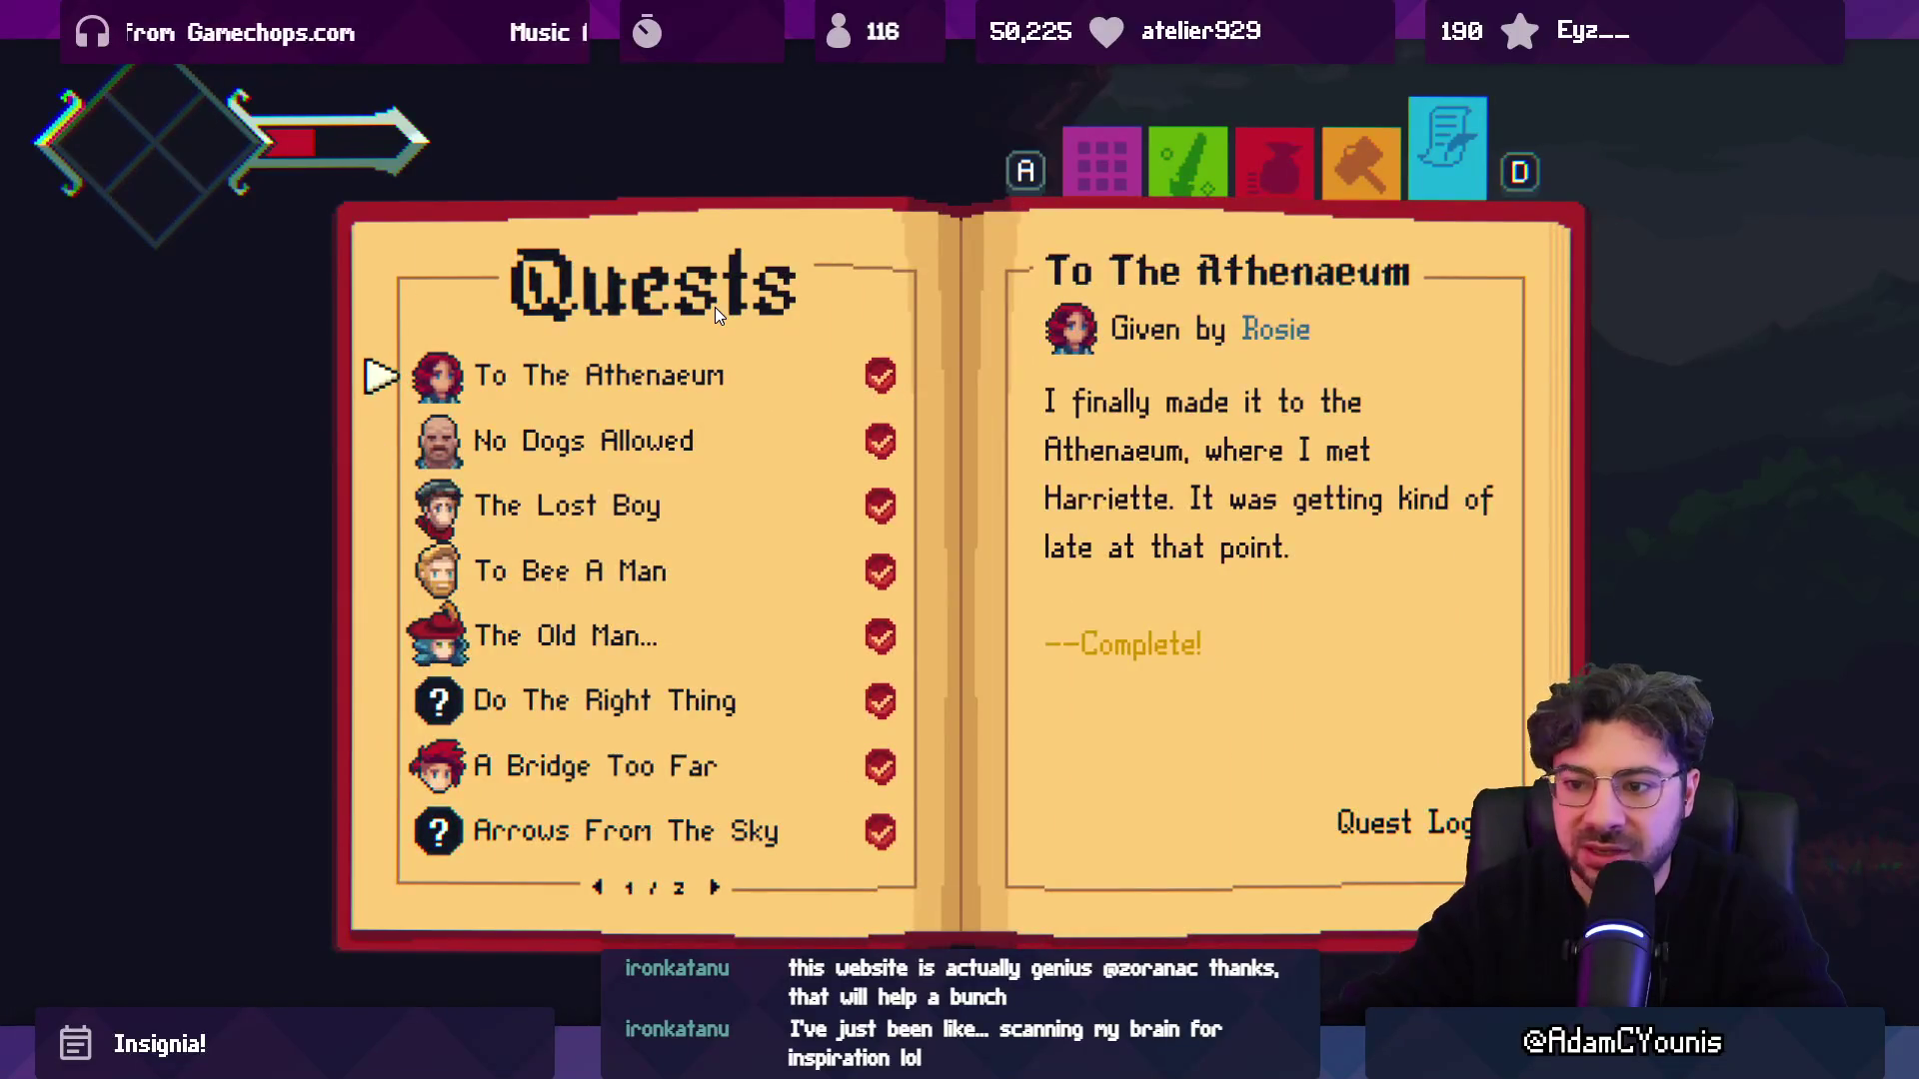
pyautogui.press('Escape')
pyautogui.press('Escape')
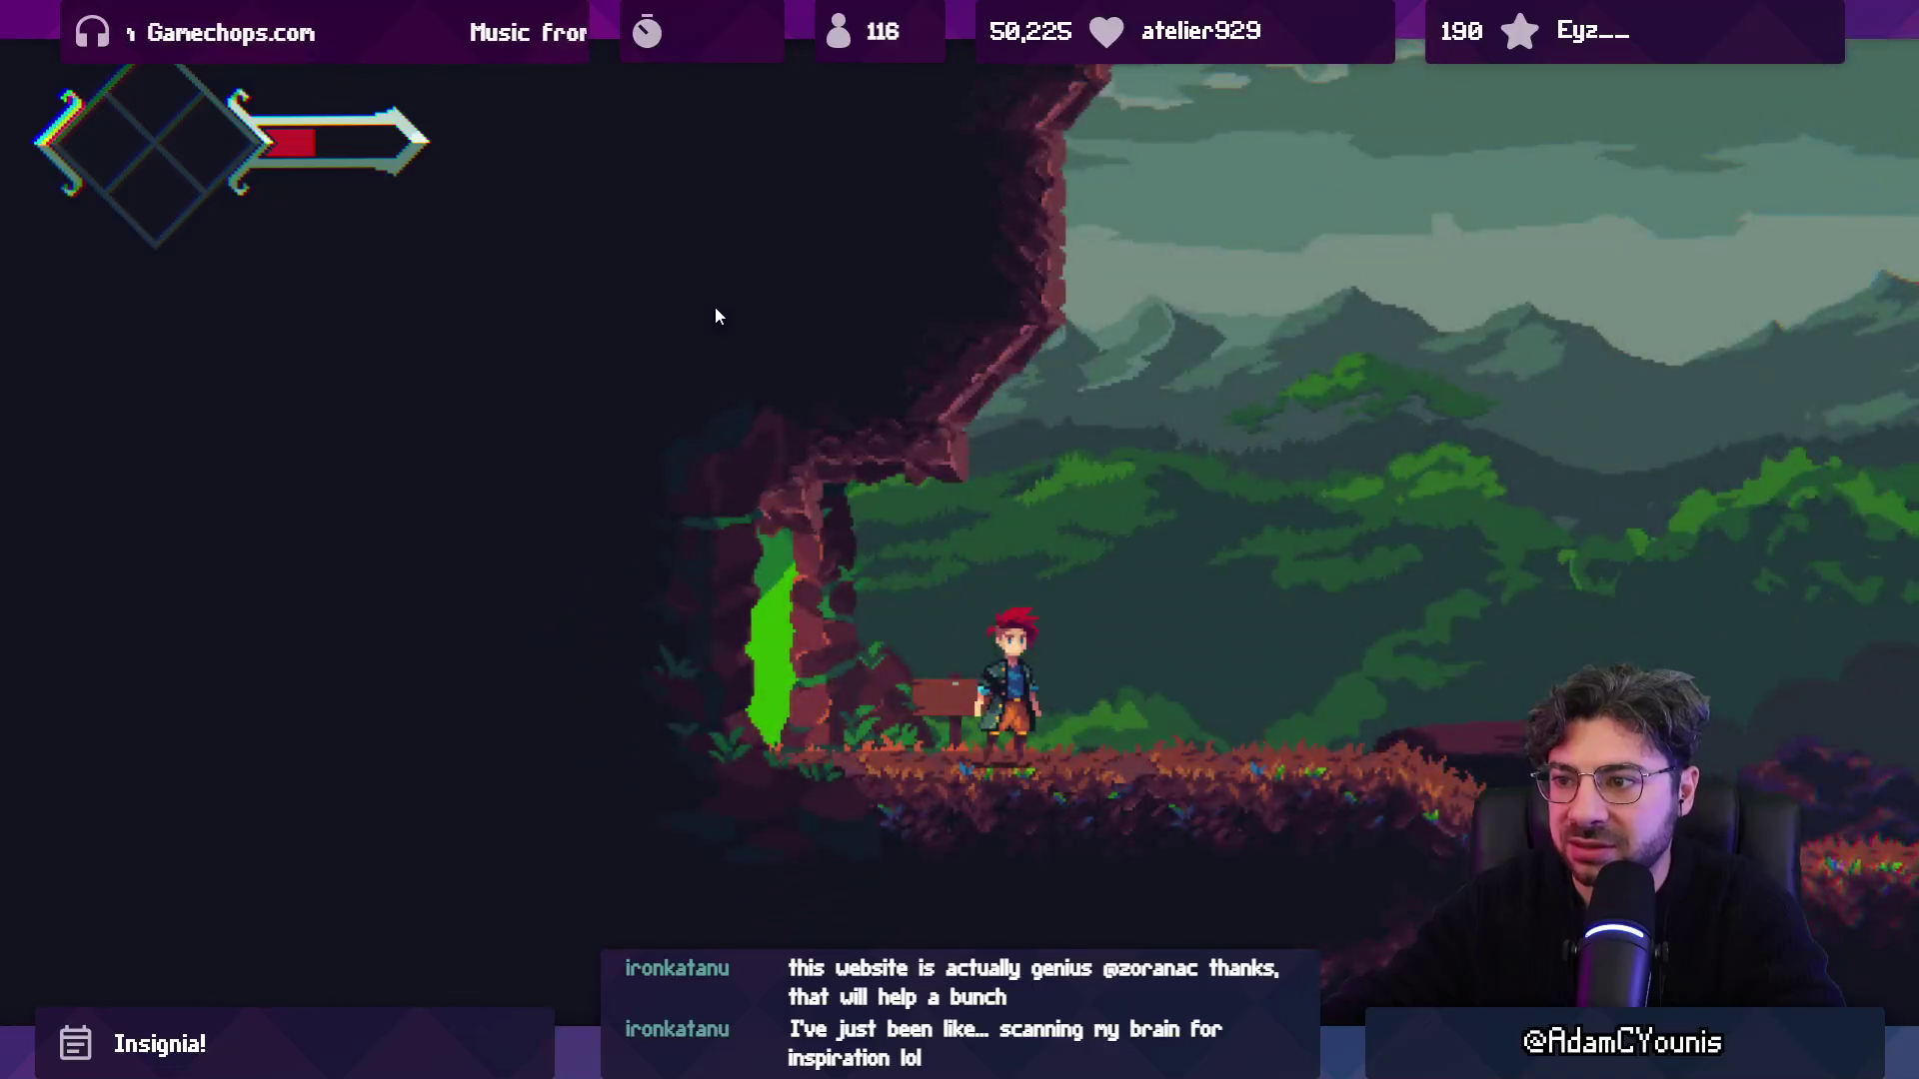
pyautogui.press('`')
pyautogui.press('`')
pyautogui.hotkey('shift', 'space')
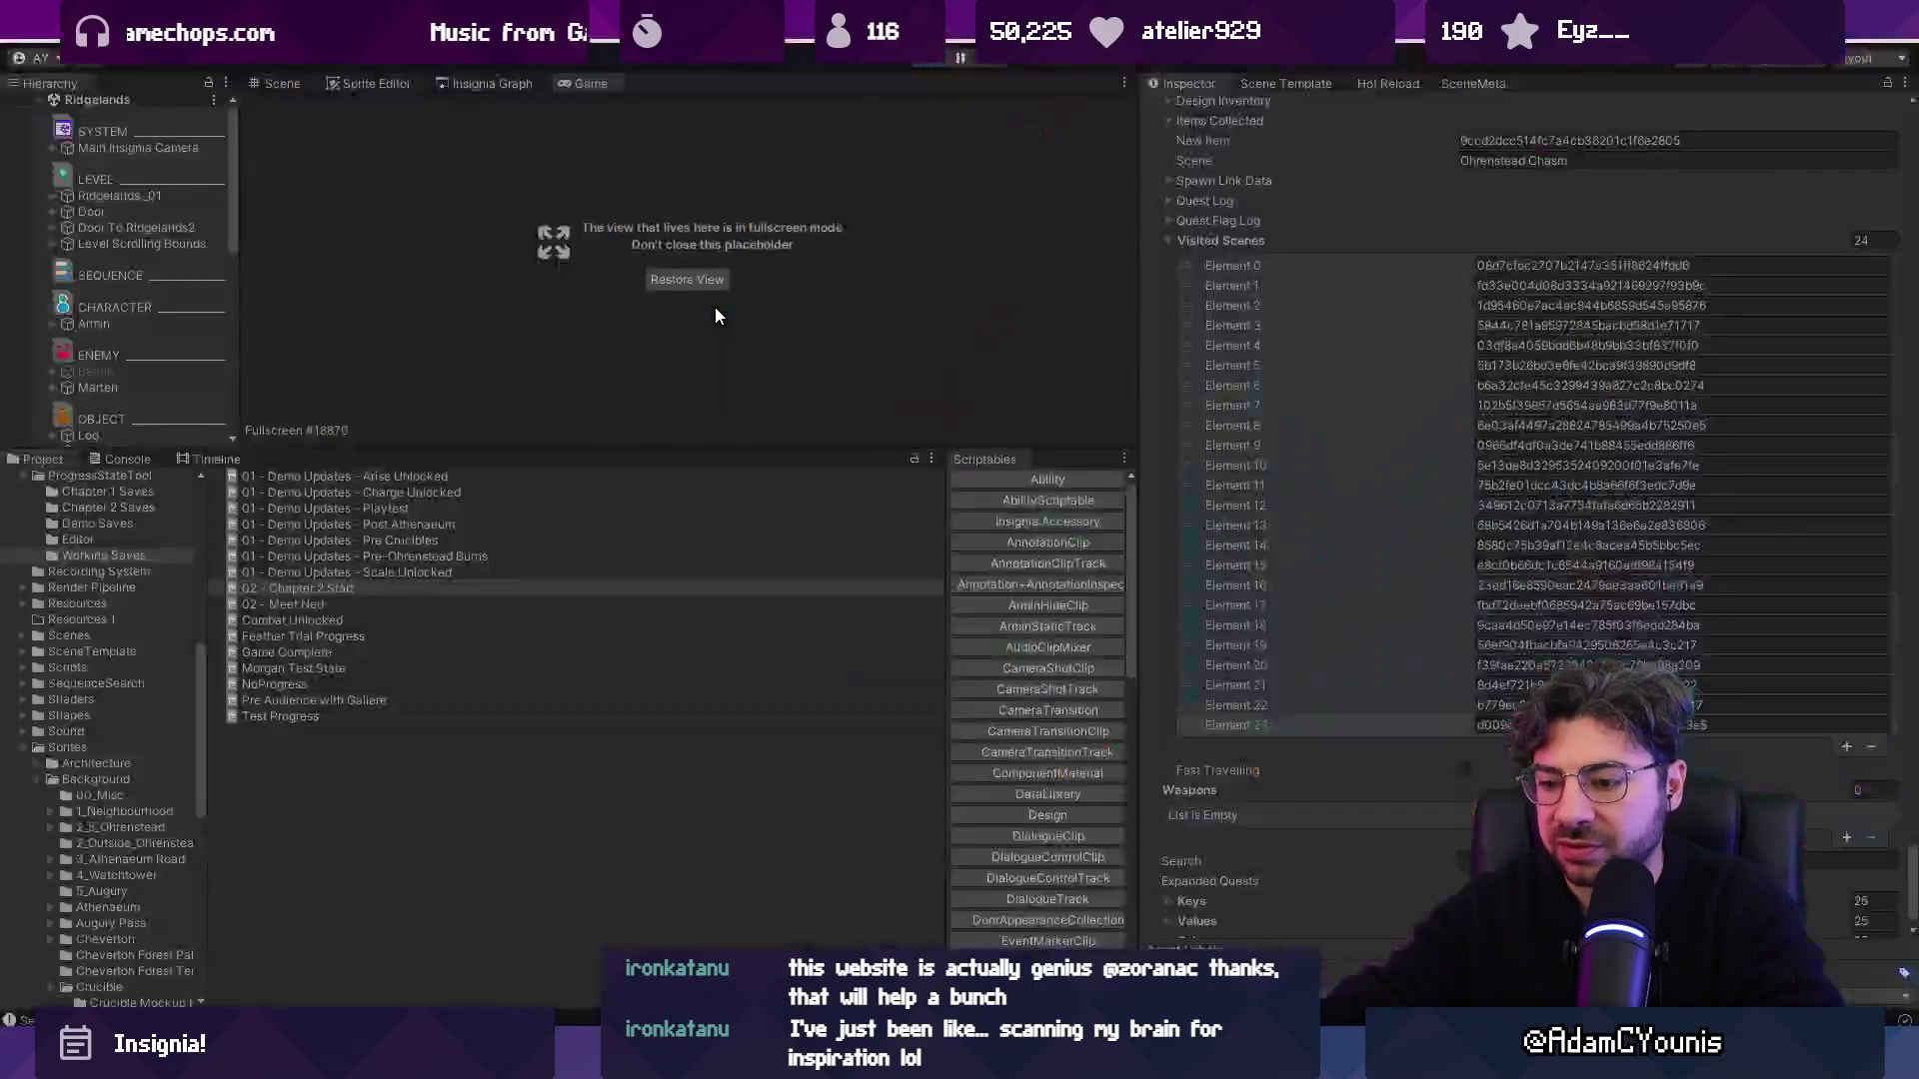
# Stop the running game, collapse Visited Scenes and expand the Gear section of the save data.
pyautogui.click(934, 60)
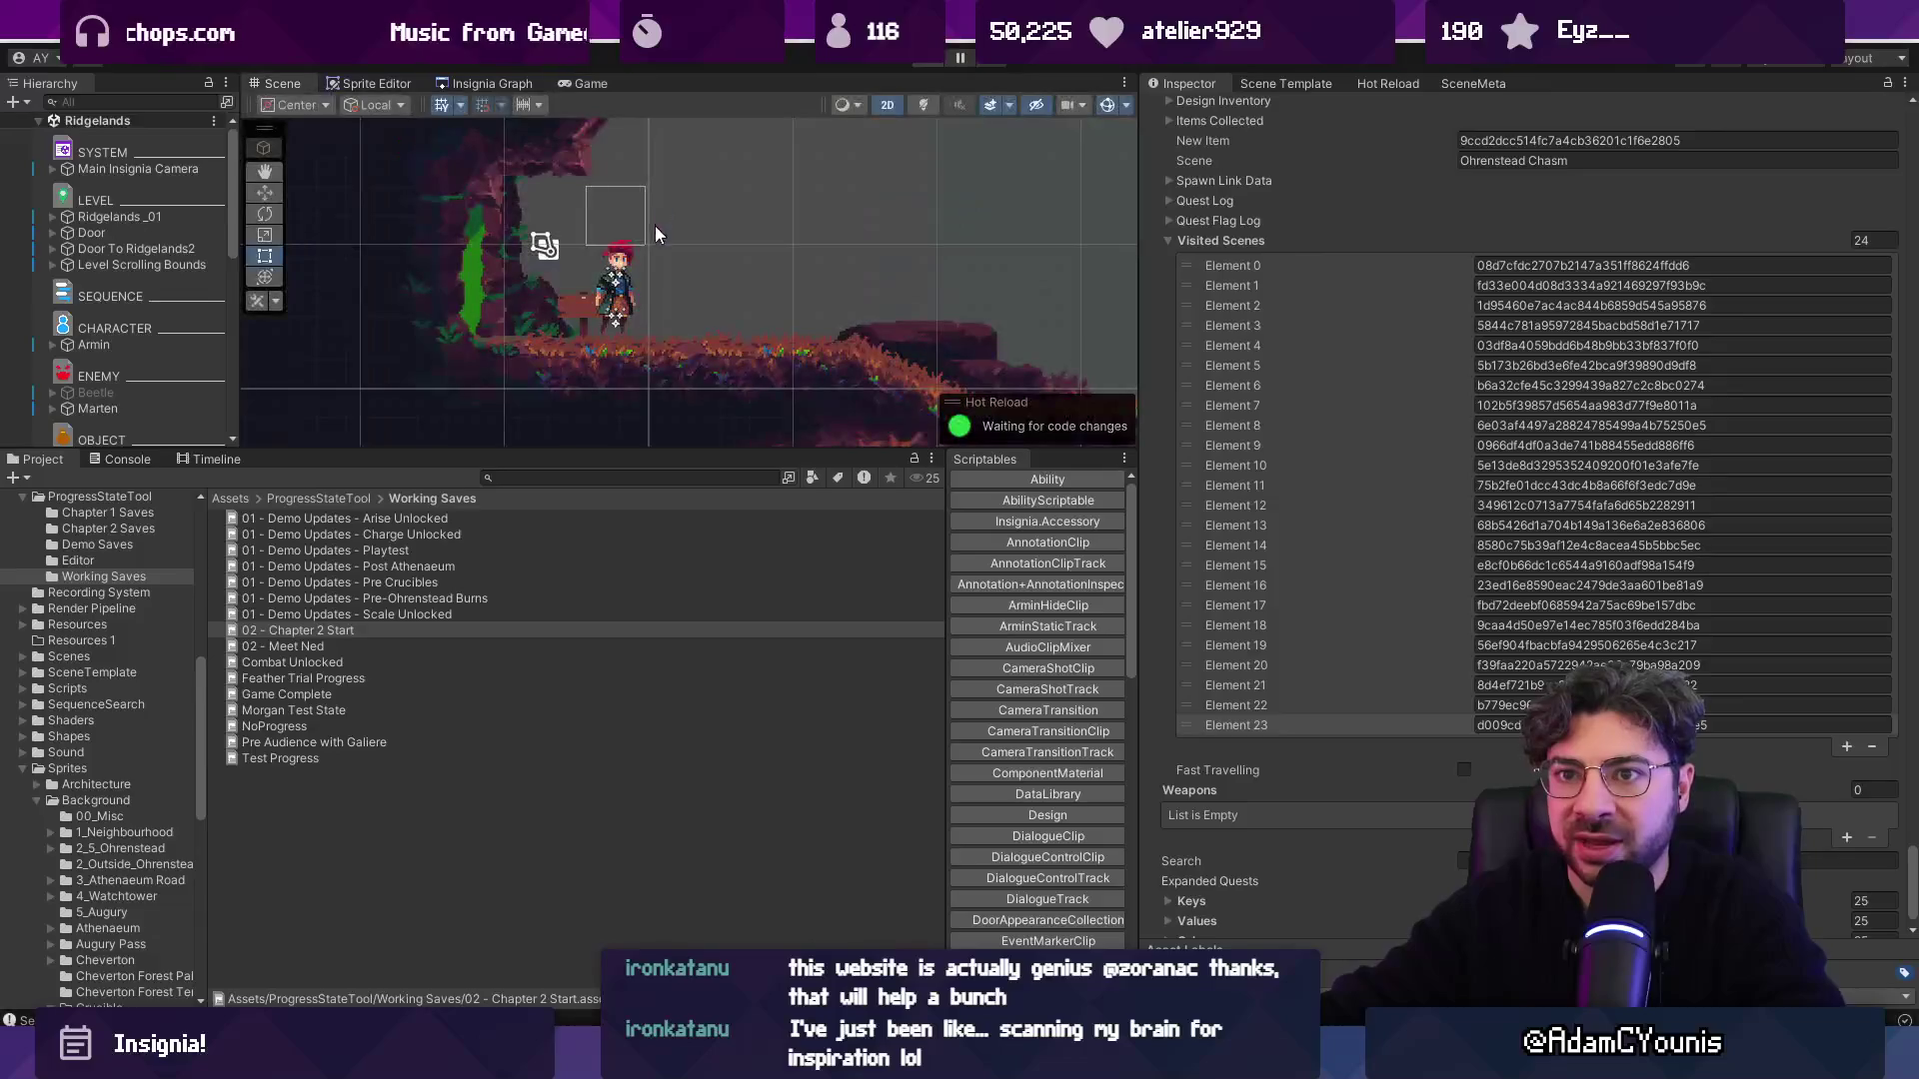
pyautogui.scroll(5, 1219, 365)
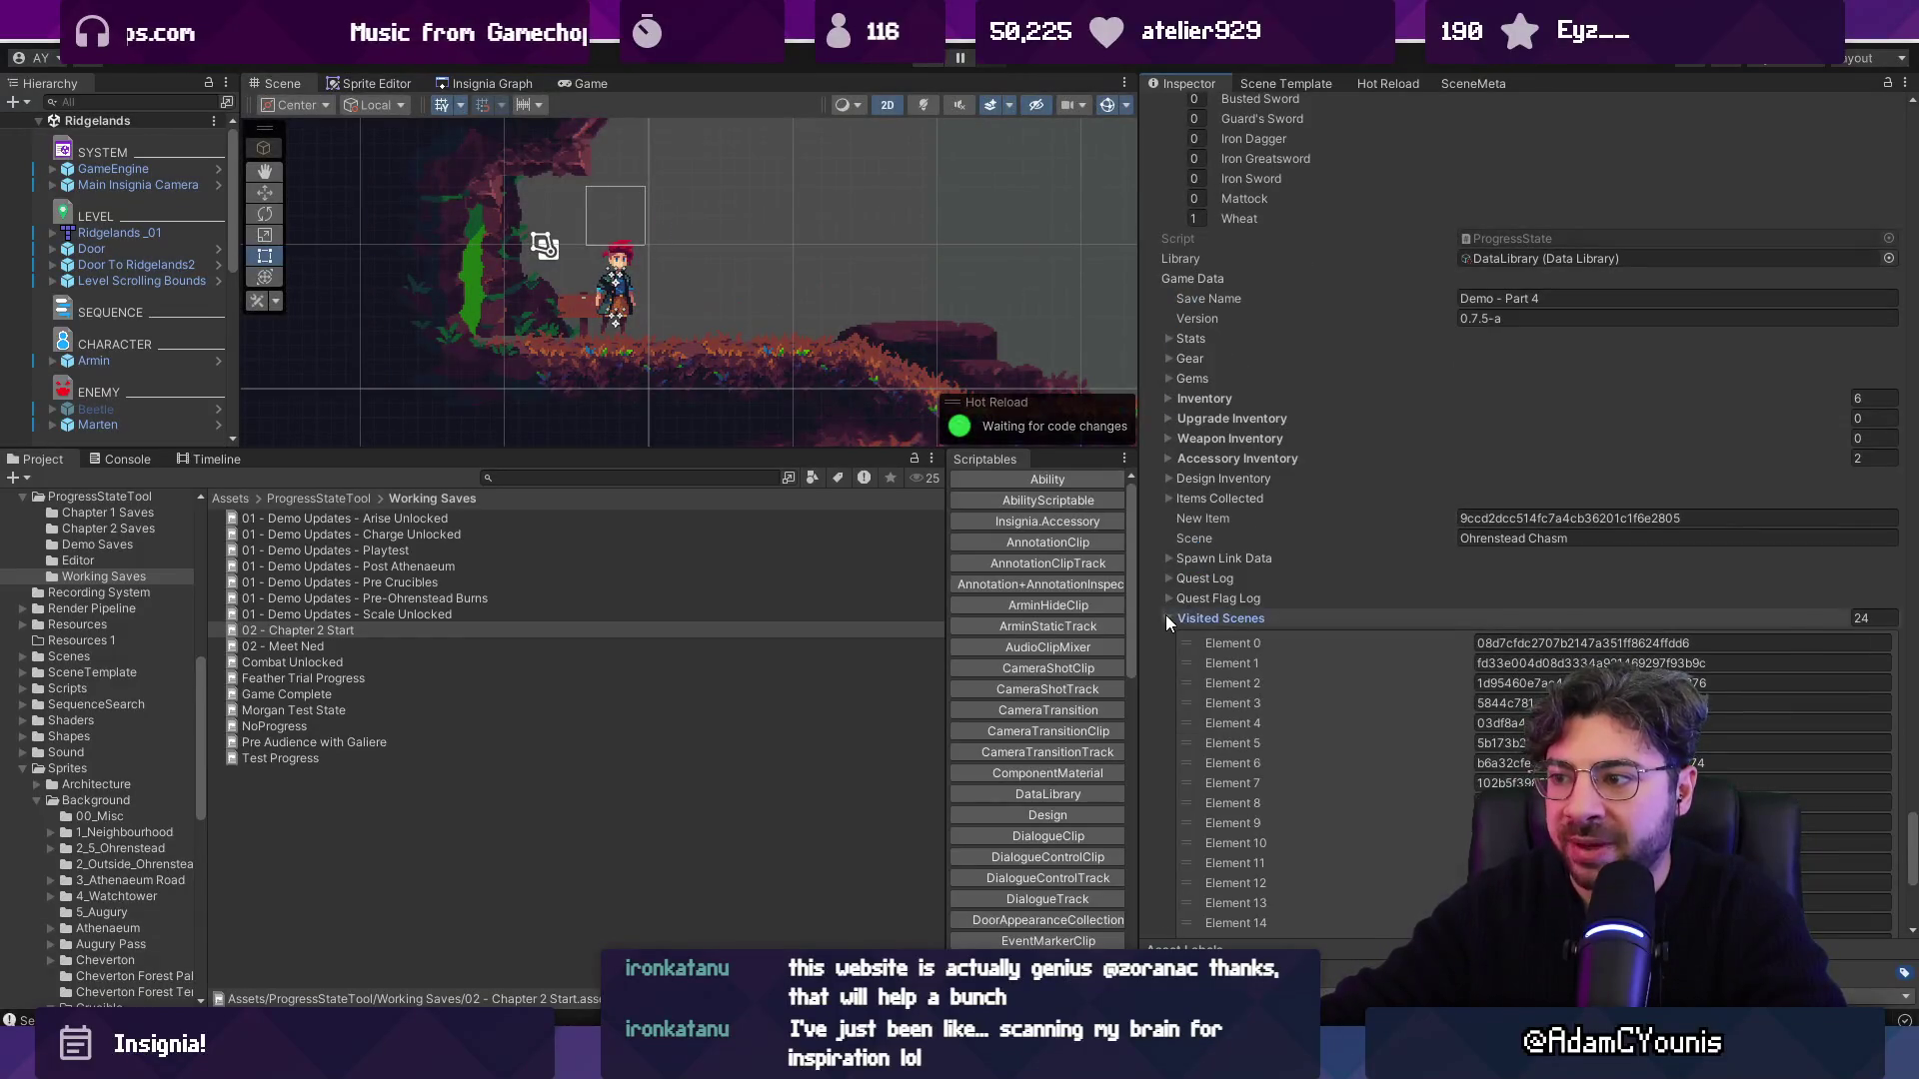
pyautogui.click(1168, 618)
pyautogui.click(1170, 358)
pyautogui.scroll(-5, 1189, 360)
pyautogui.scroll(10, 1793, 546)
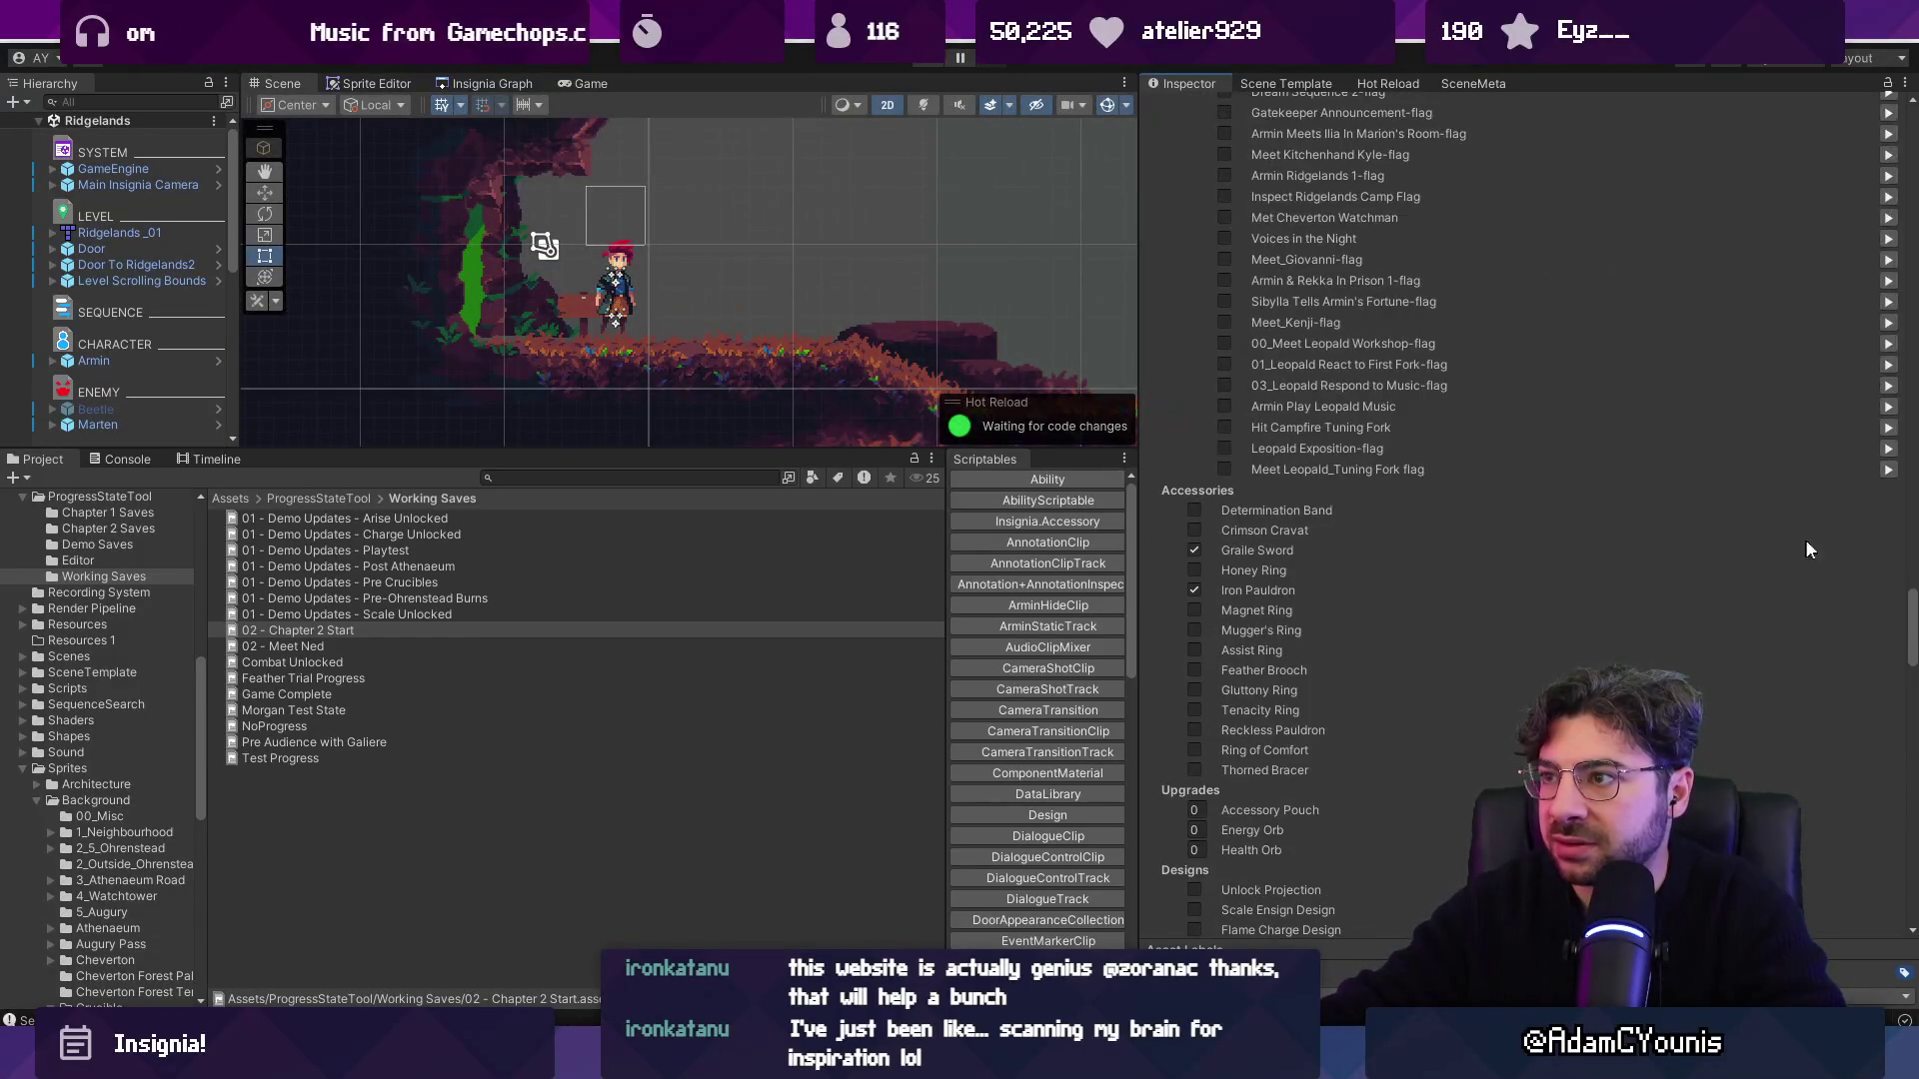
pyautogui.moveTo(1911, 614); pyautogui.dragTo(1849, 113)
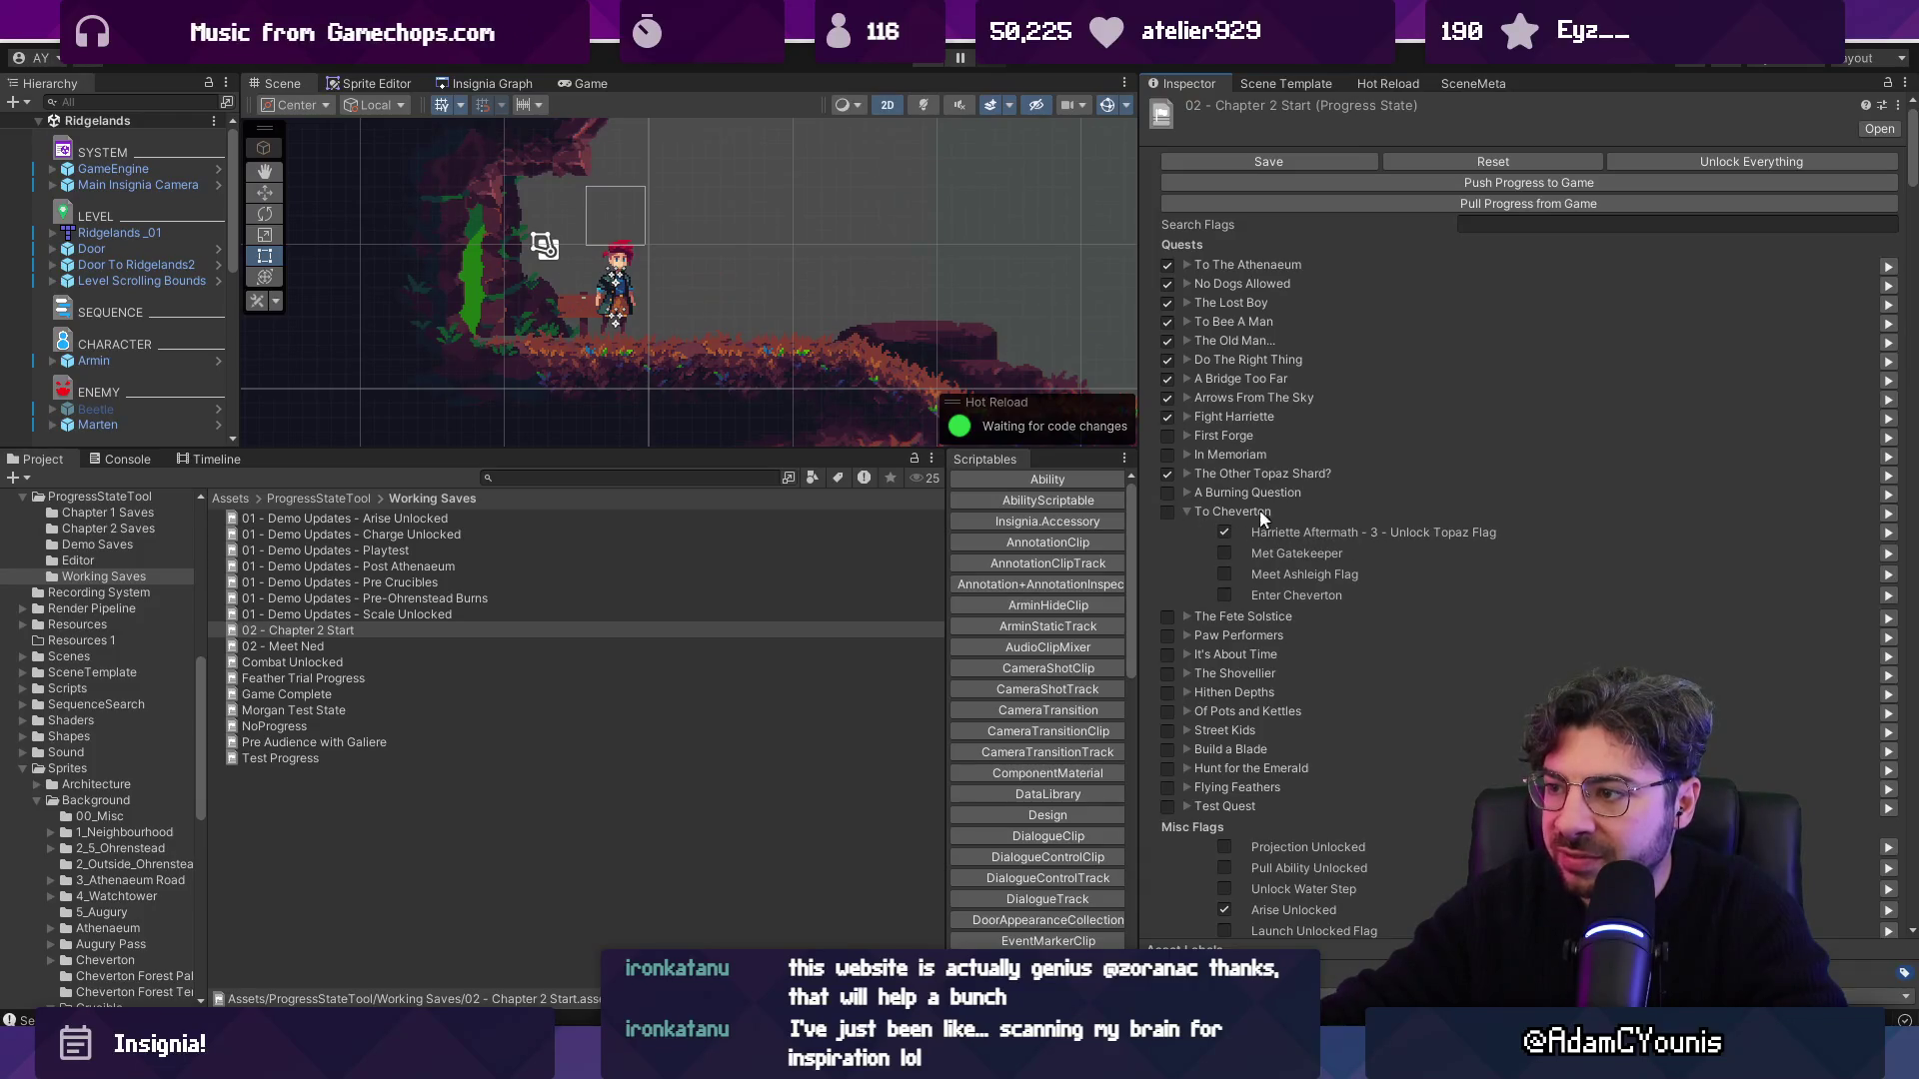
# Search the Project for the To Cheverton quest and select C2_01_To Cheverton.
pyautogui.click(634, 477)
pyautogui.write('to chever')
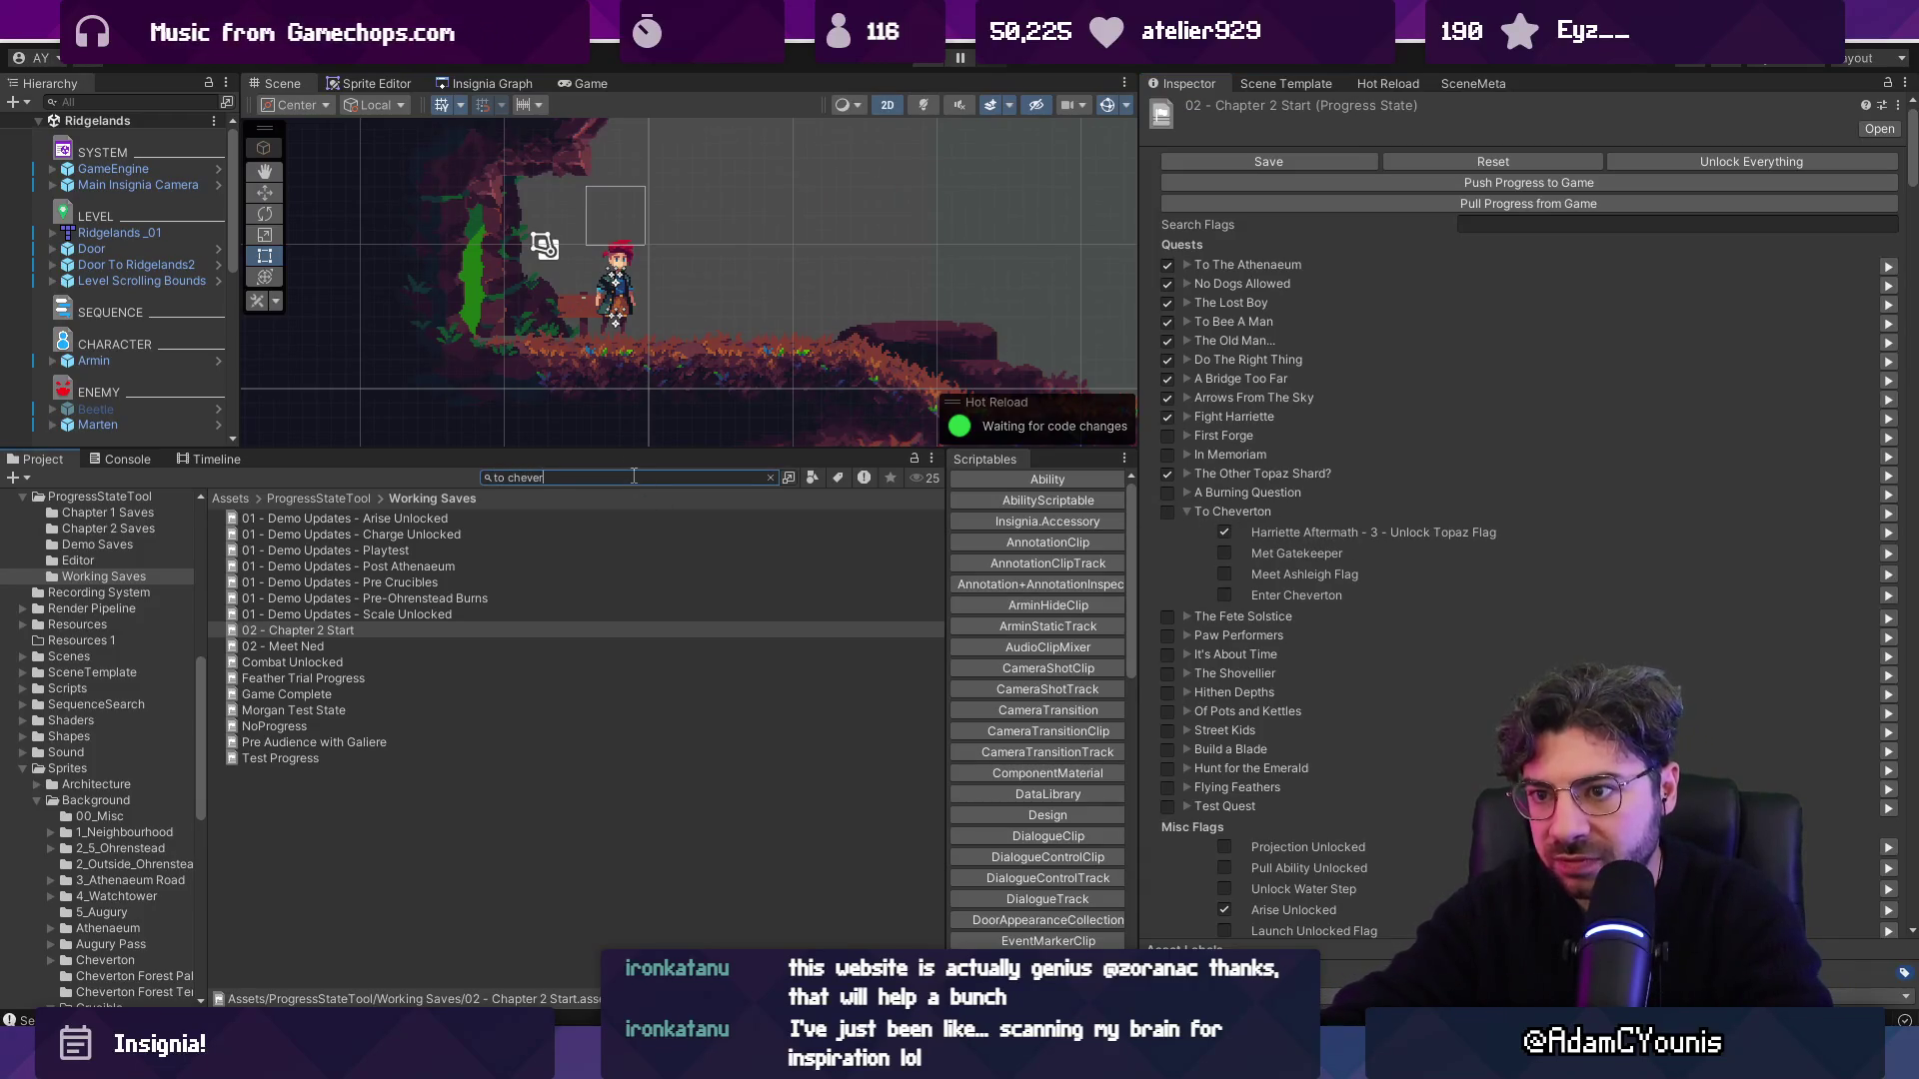
pyautogui.write('ton')
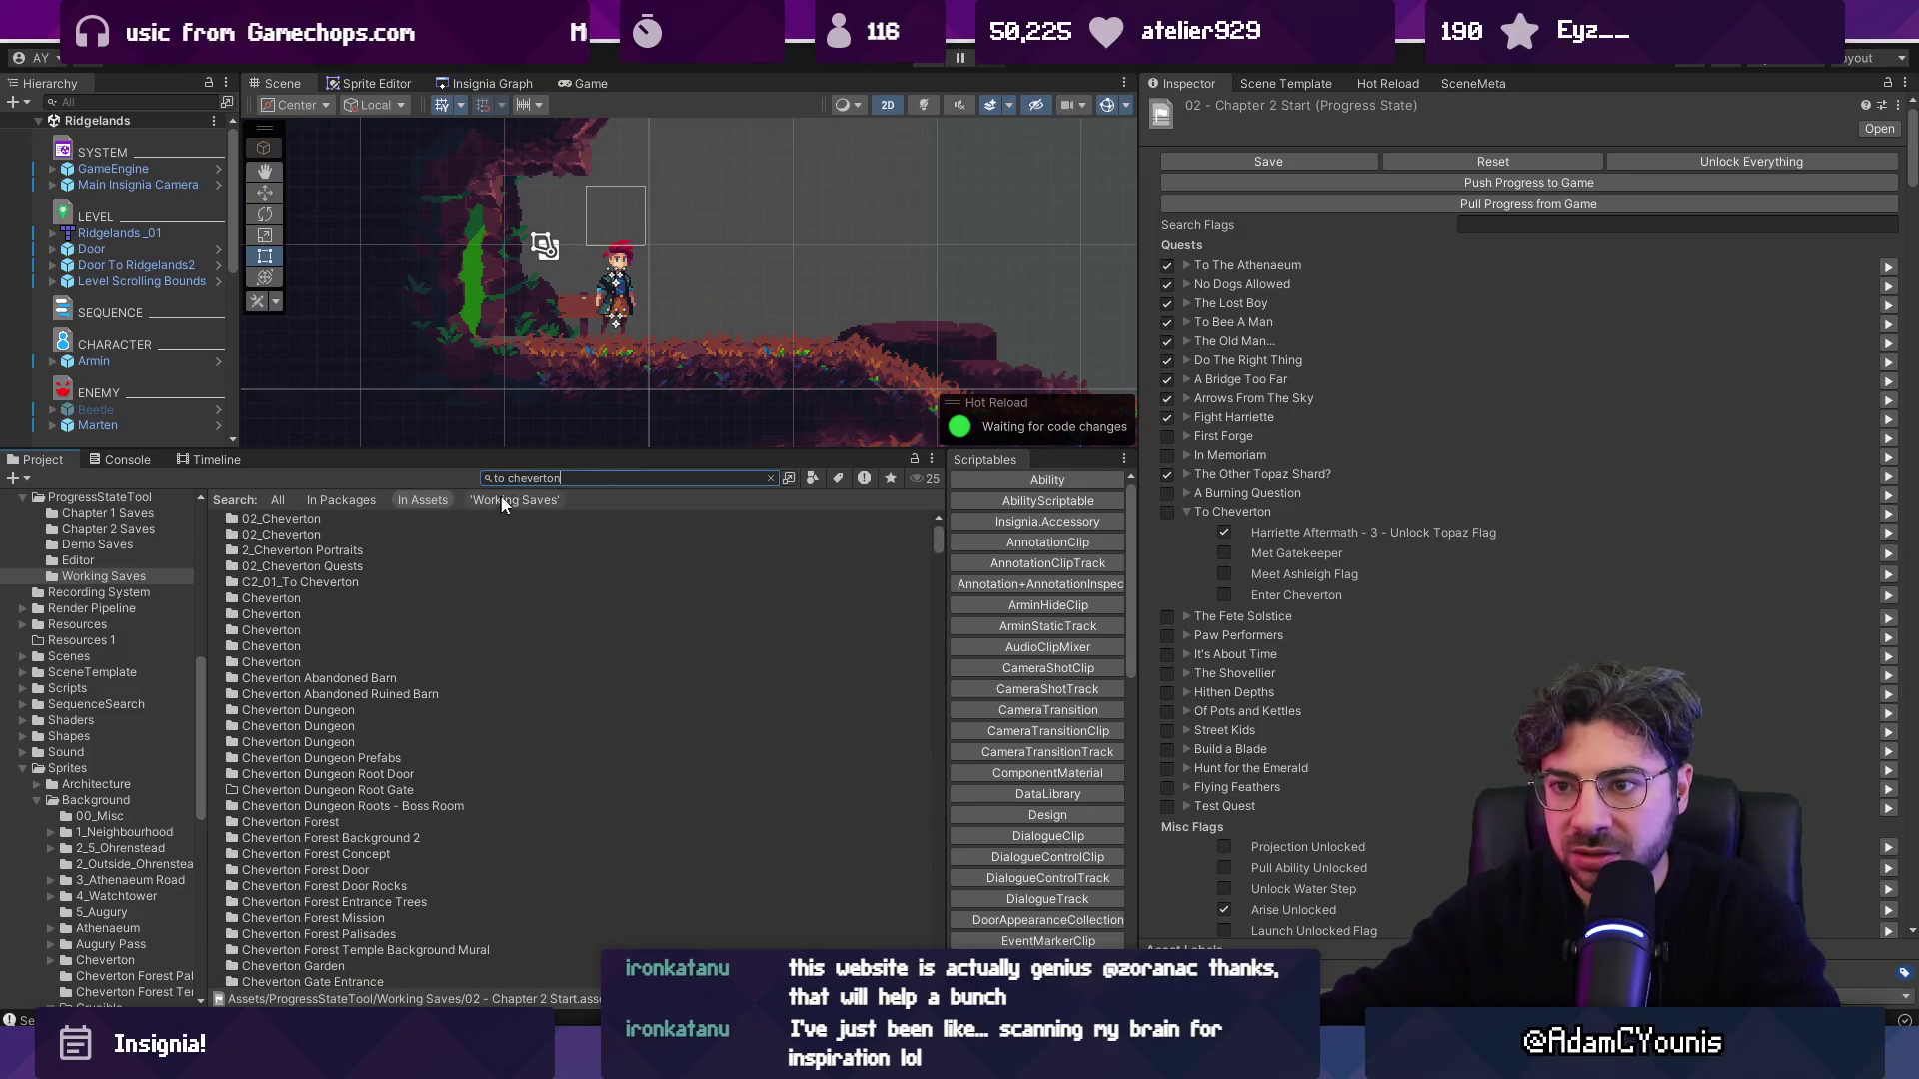
pyautogui.press('BackSpace')
pyautogui.write('_')
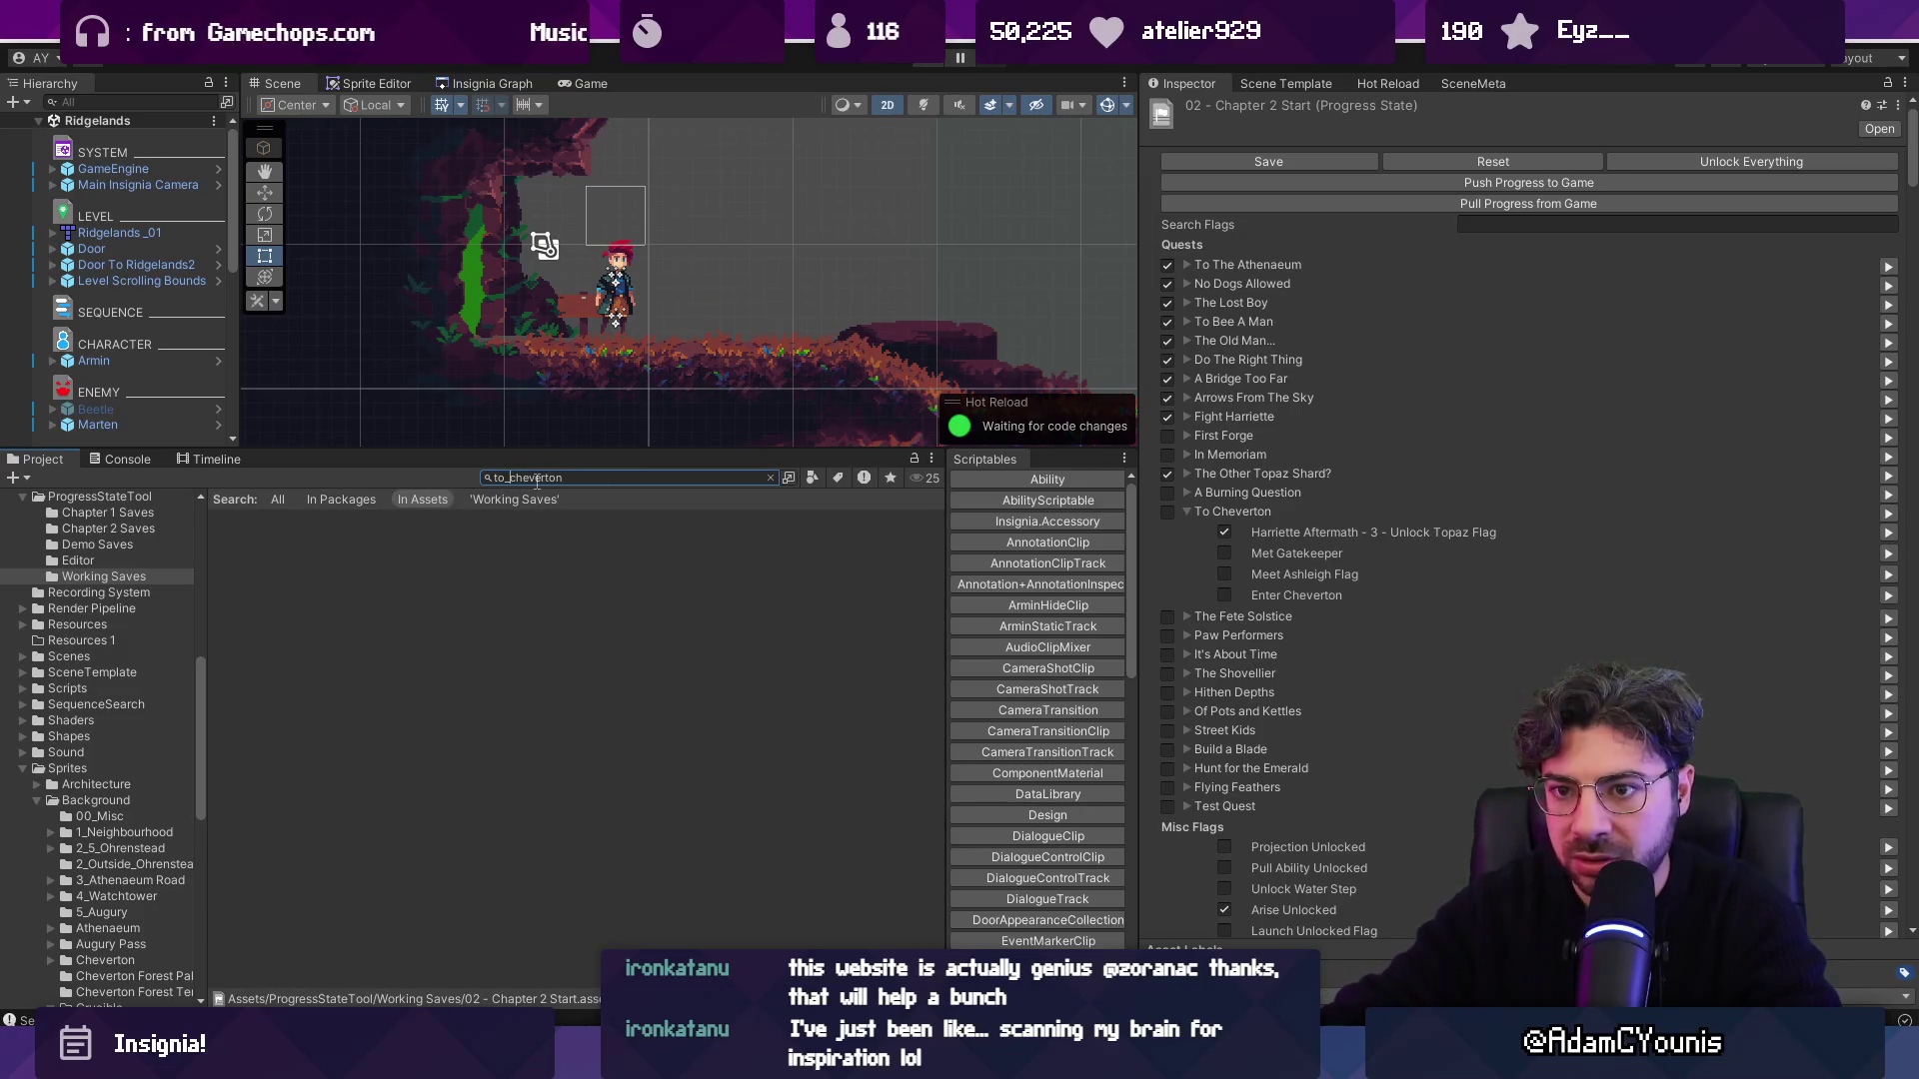
pyautogui.scroll(-10, 392, 707)
pyautogui.click(316, 603)
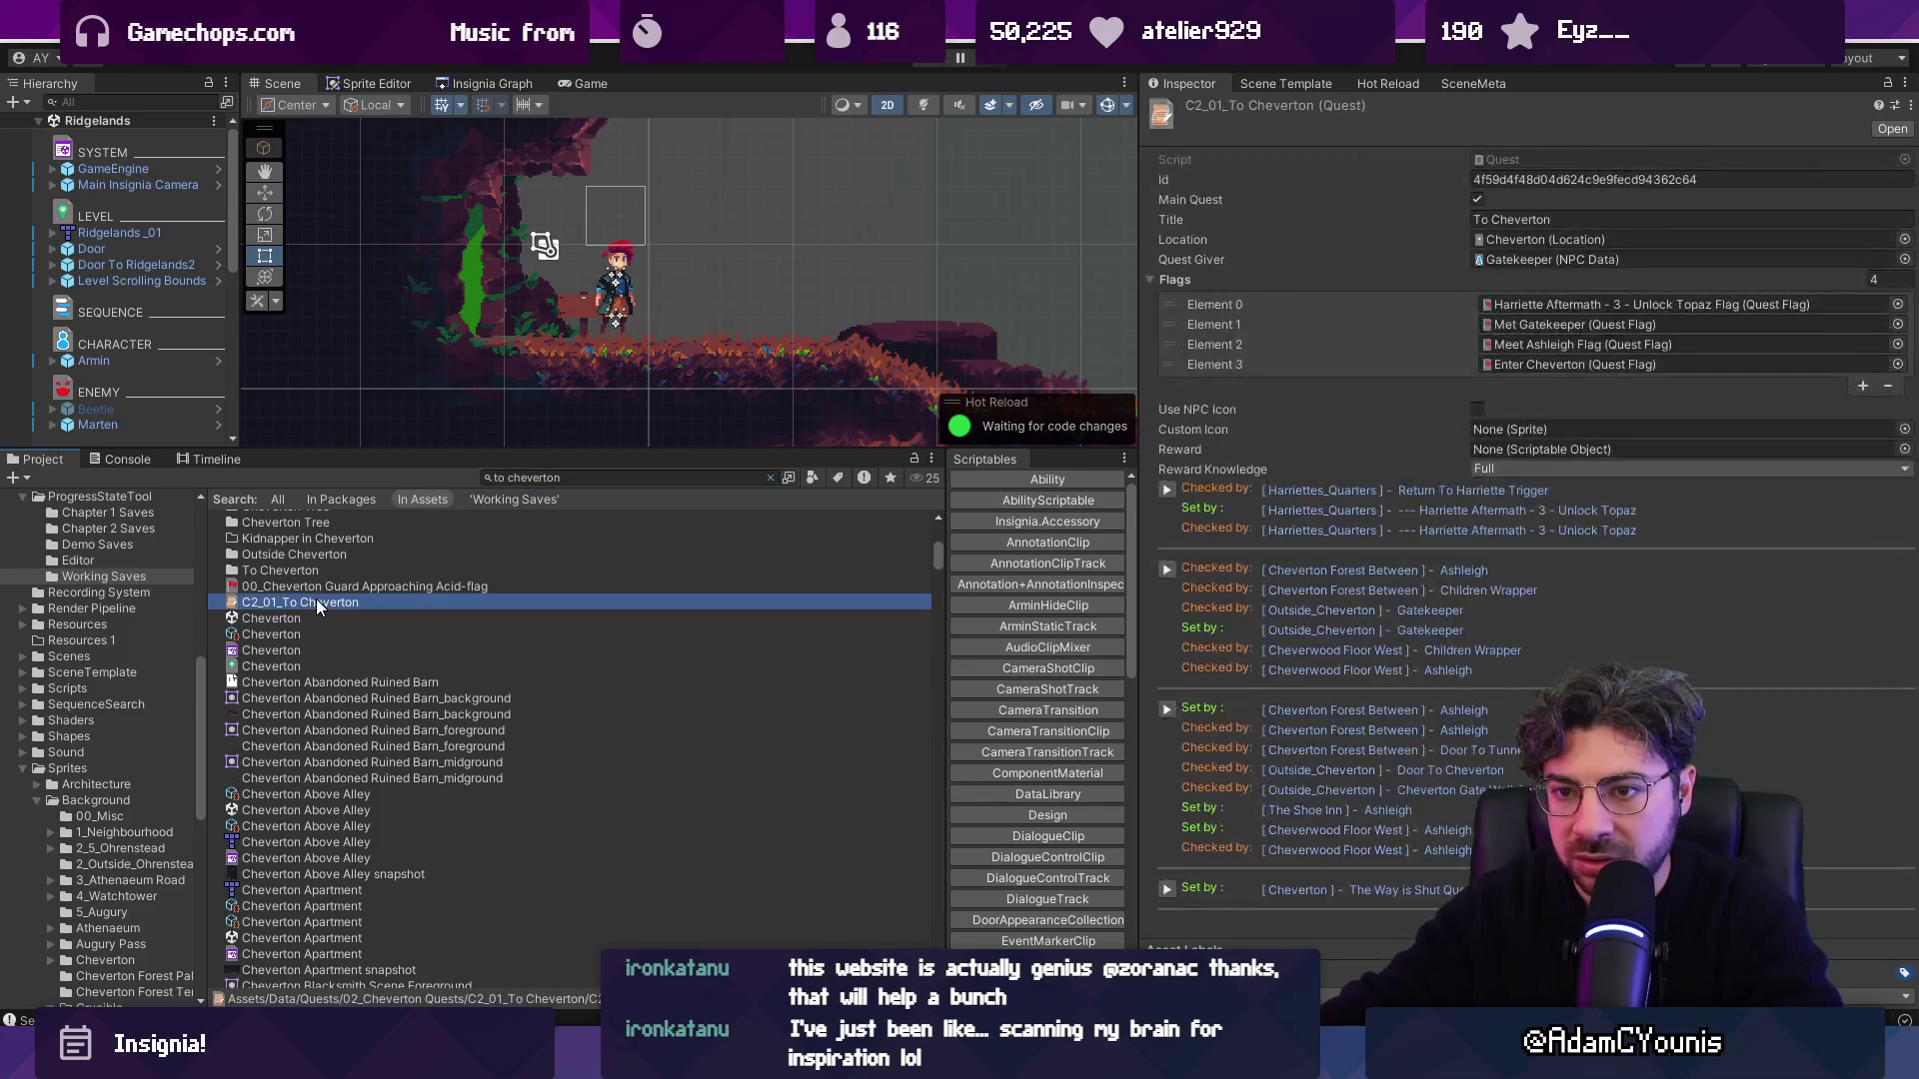
# Ping the Harriette Aftermath - 3 - Unlock Topaz Flag asset, then select GameEngine and locate its progress state.
pyautogui.click(1519, 304)
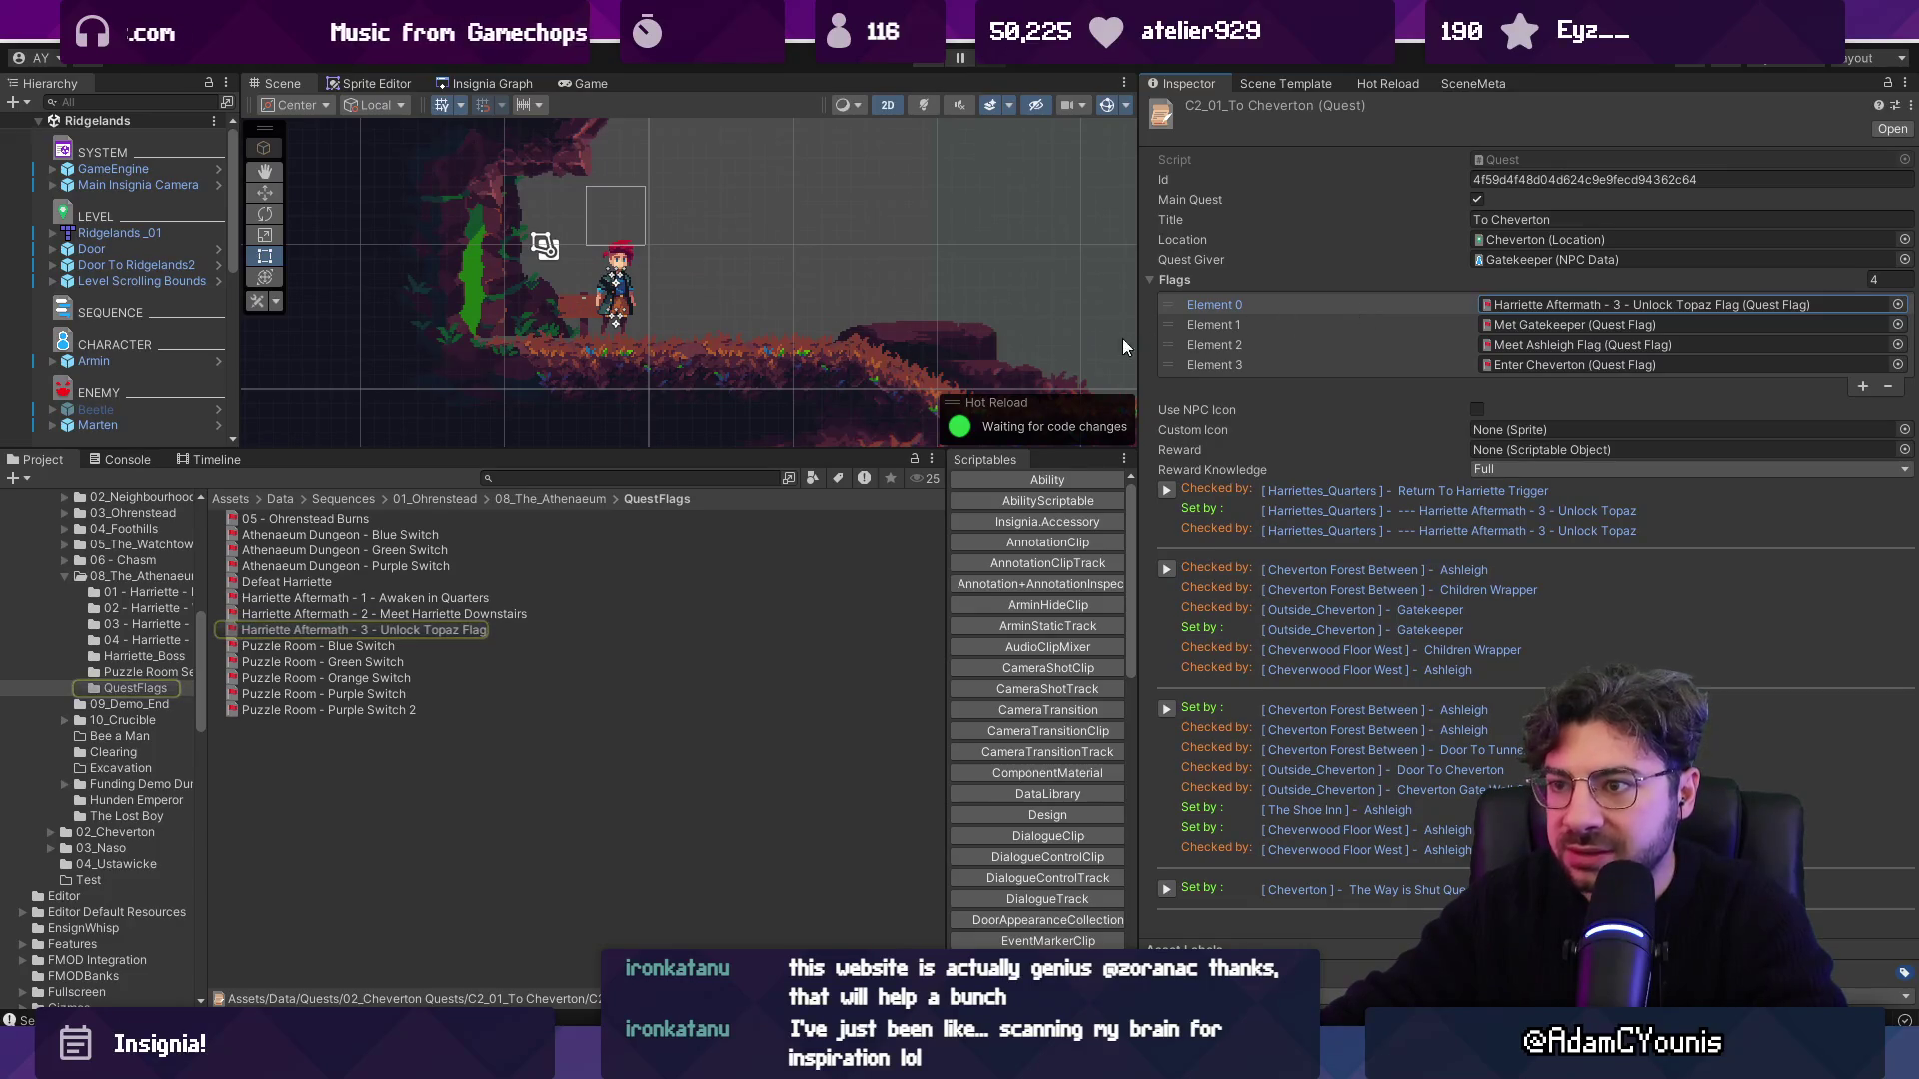
pyautogui.click(545, 476)
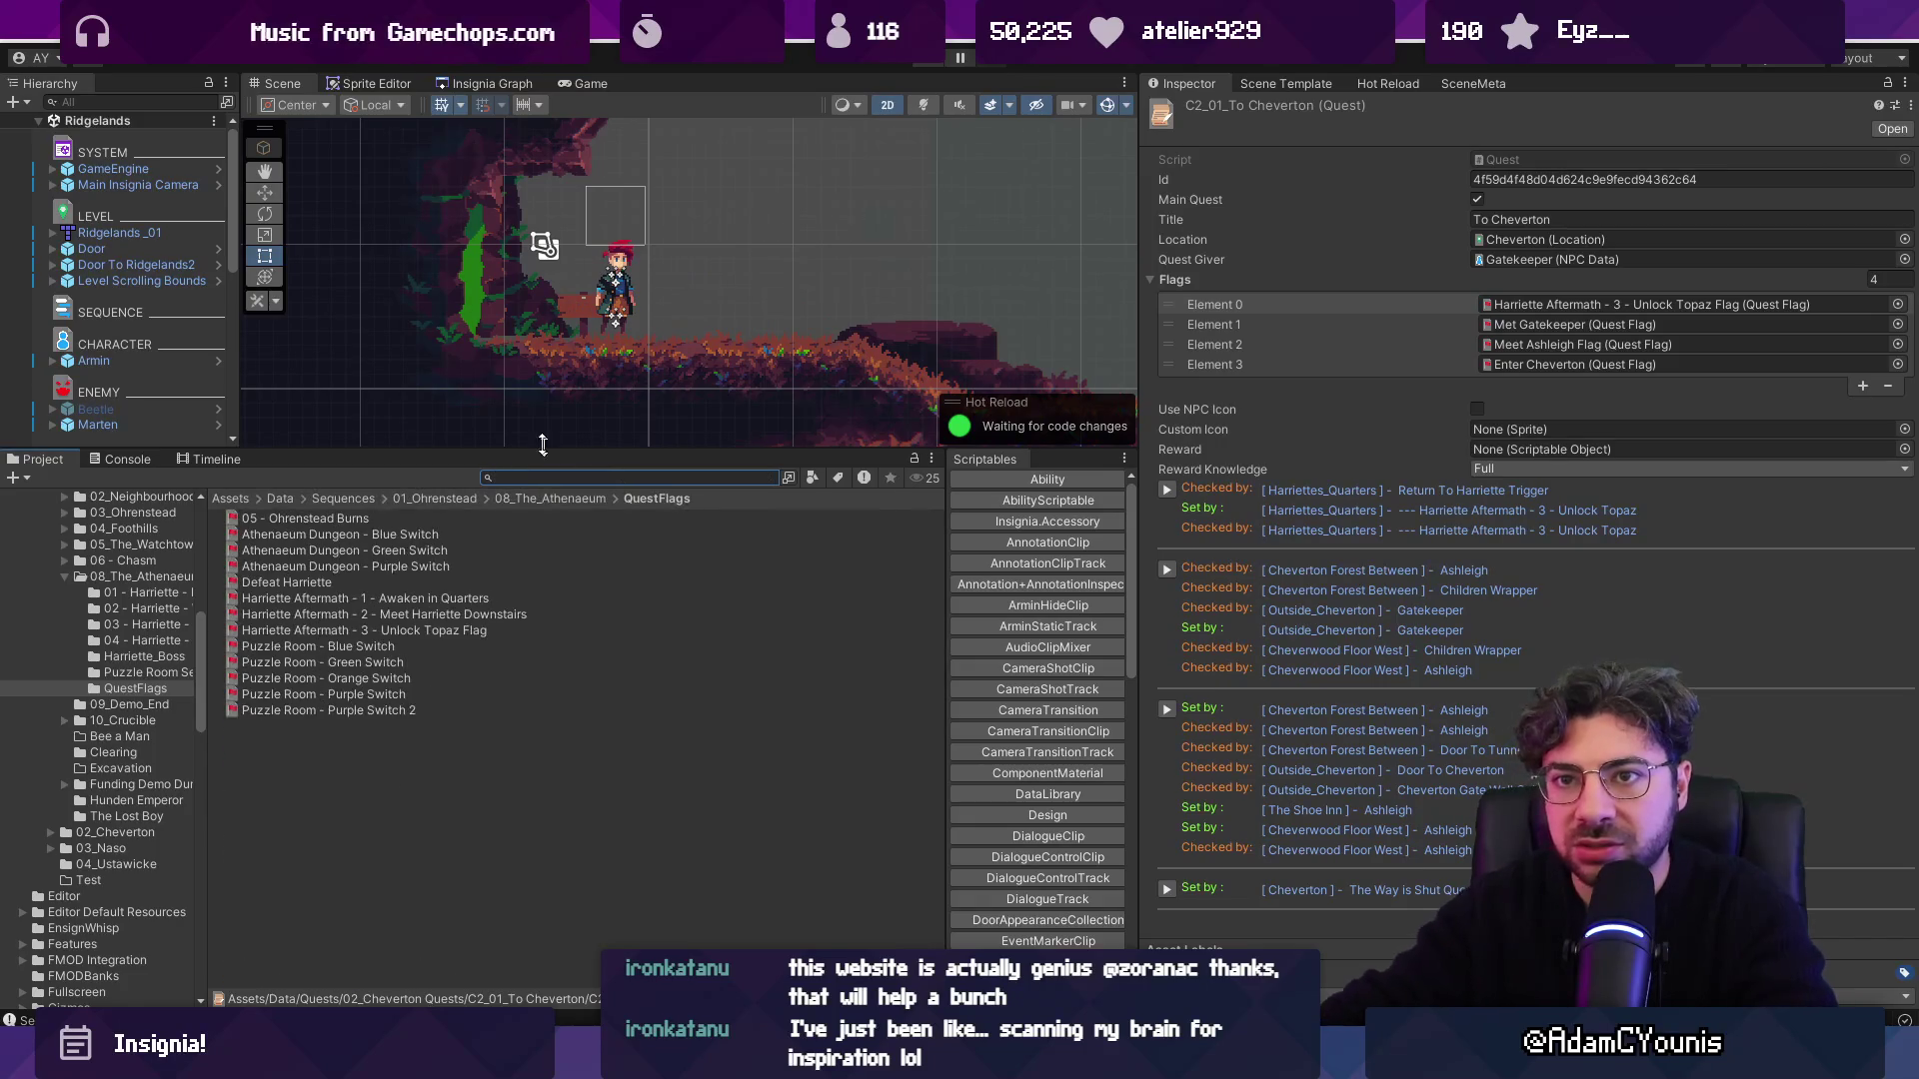
pyautogui.click(113, 168)
pyautogui.click(1563, 348)
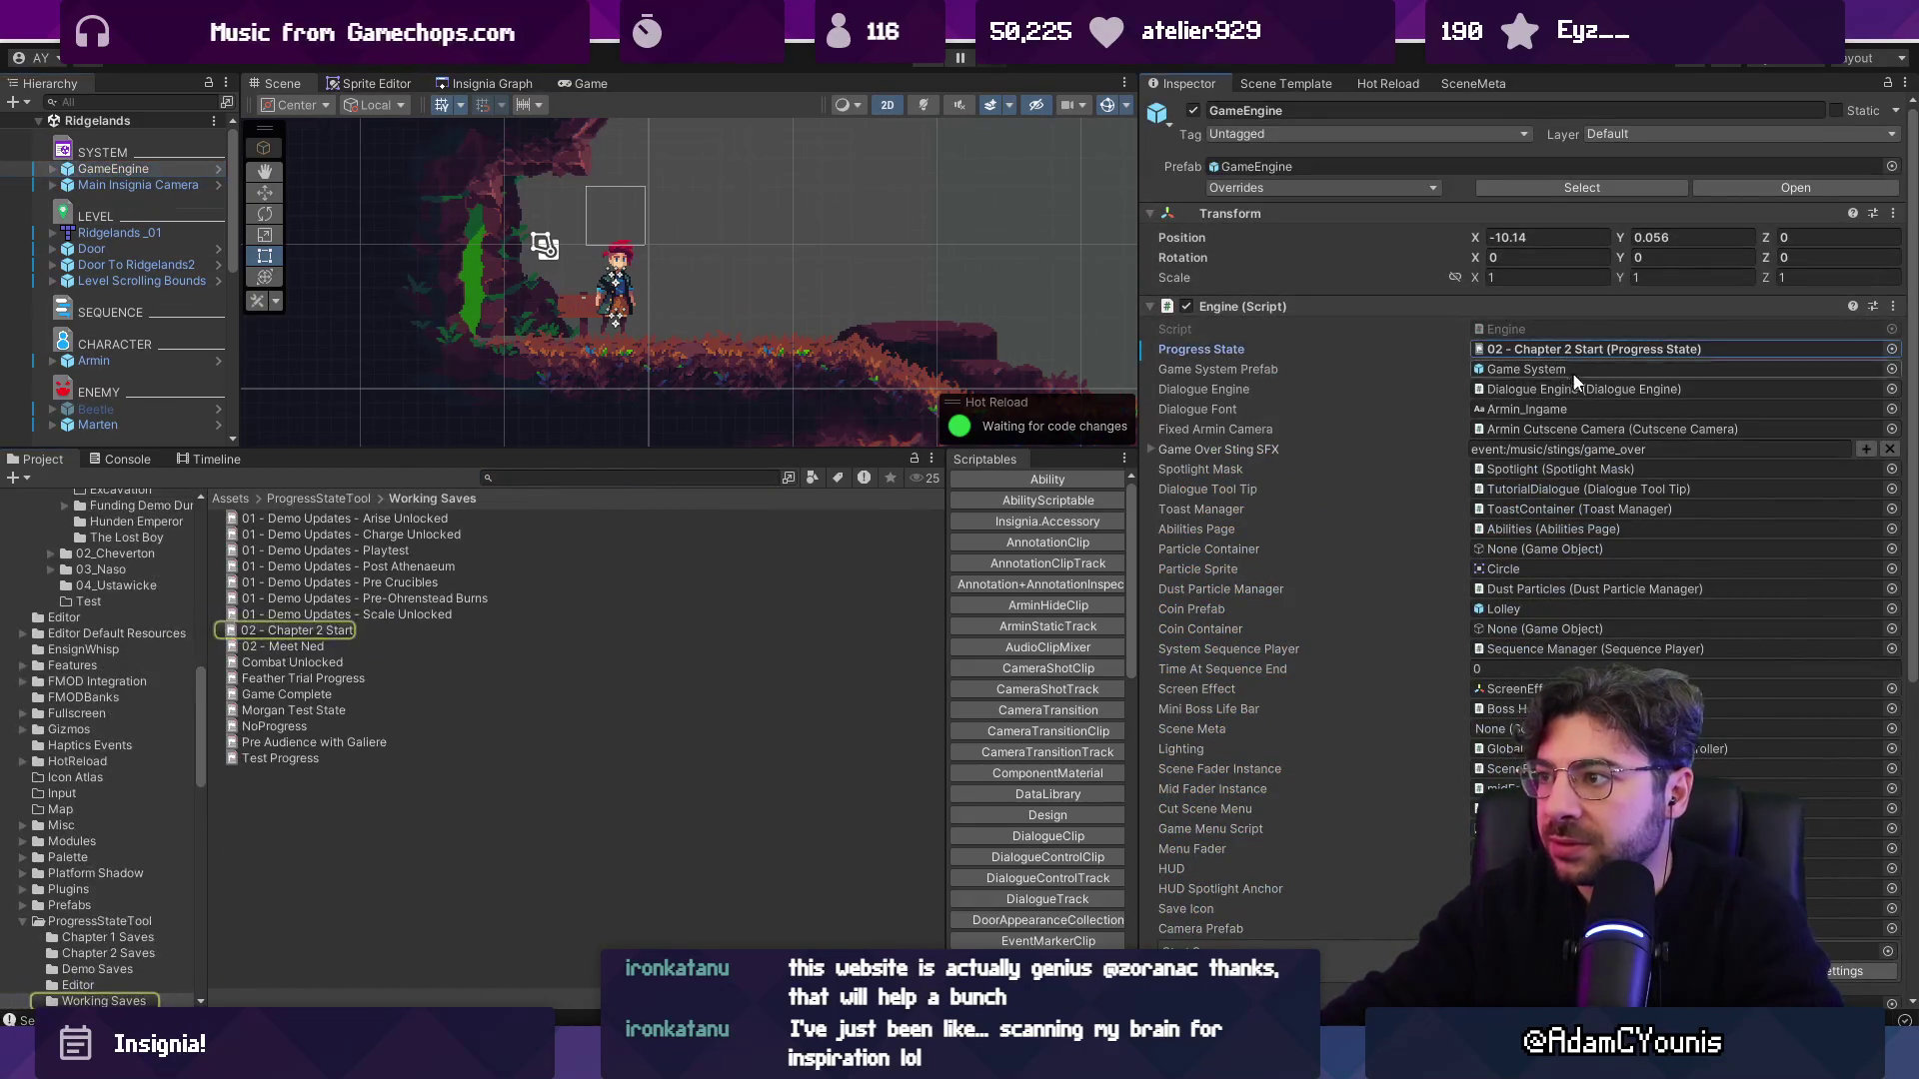
# Open the 02 - Chapter 2 Start progress state in the Inspector.
pyautogui.scroll(-9, 1569, 369)
pyautogui.scroll(9, 1554, 420)
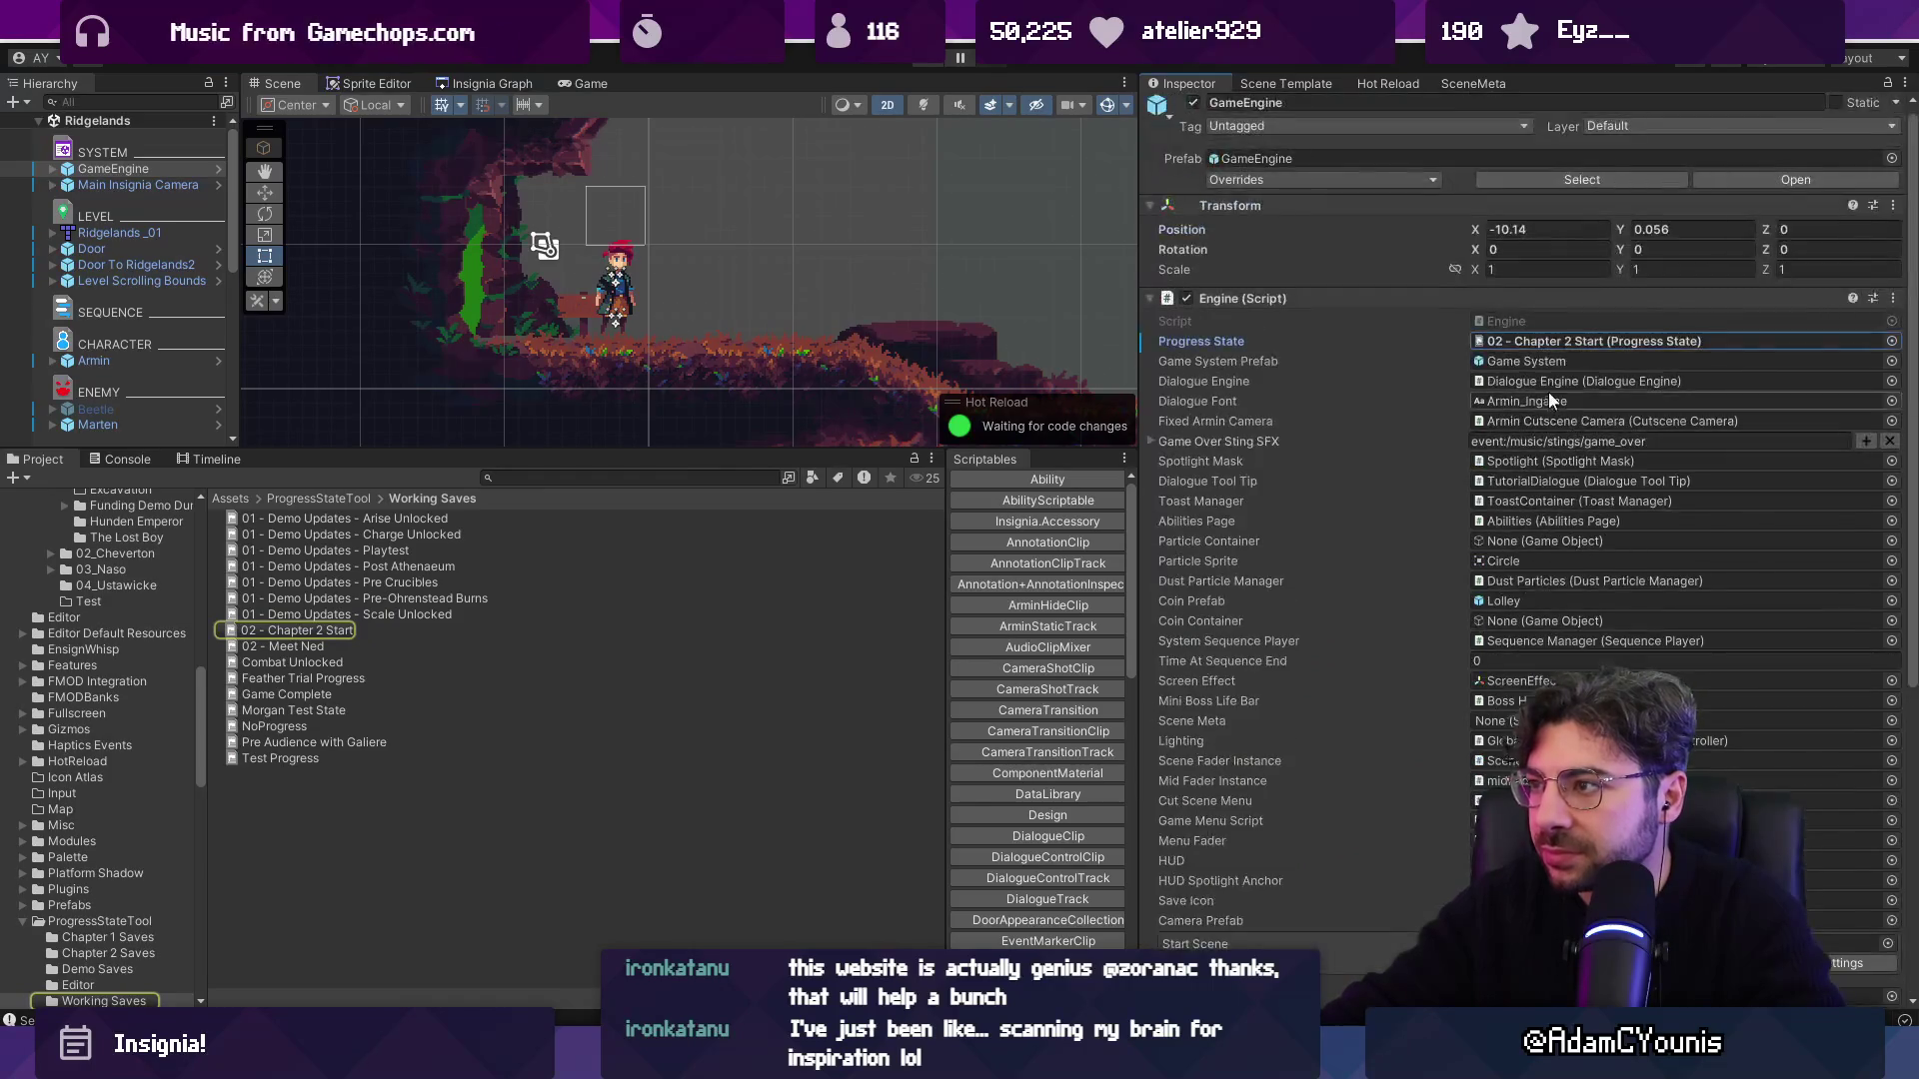
pyautogui.doubleClick(1557, 345)
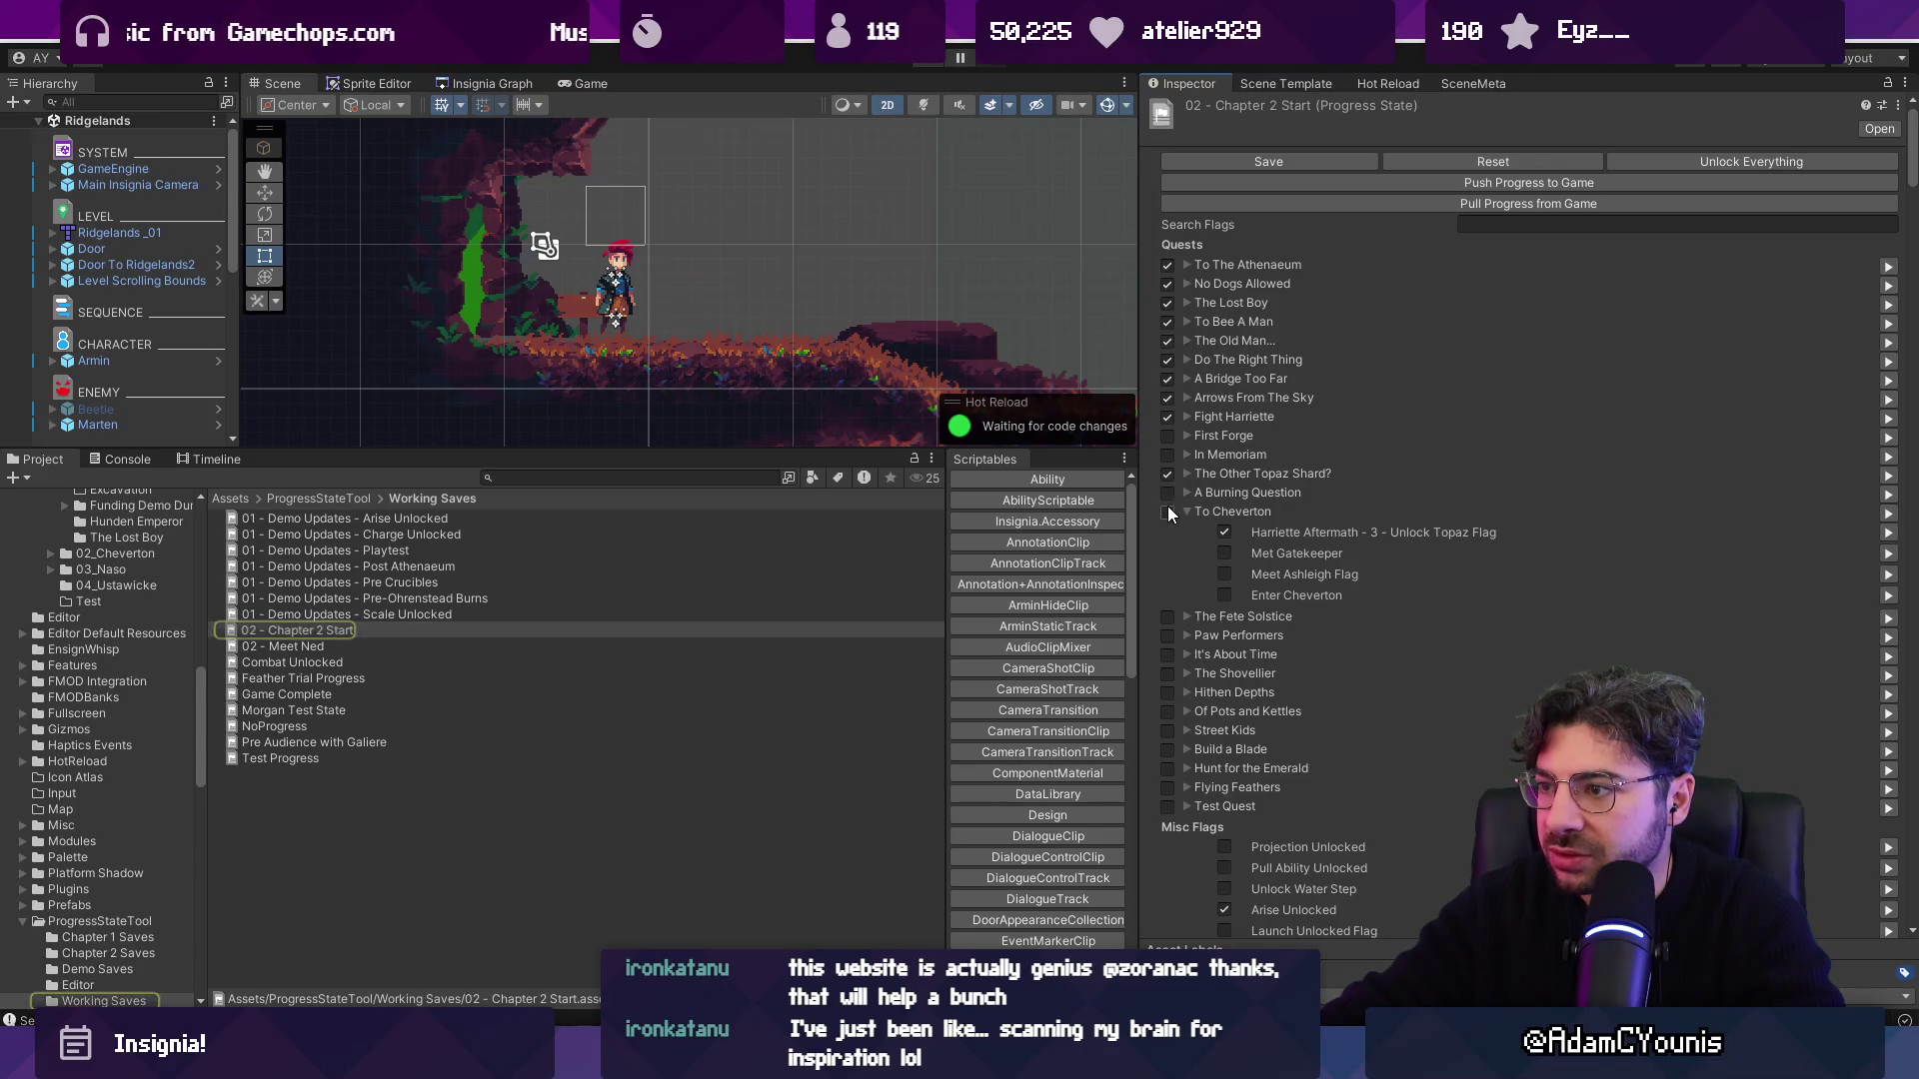
pyautogui.scroll(-15, 1220, 530)
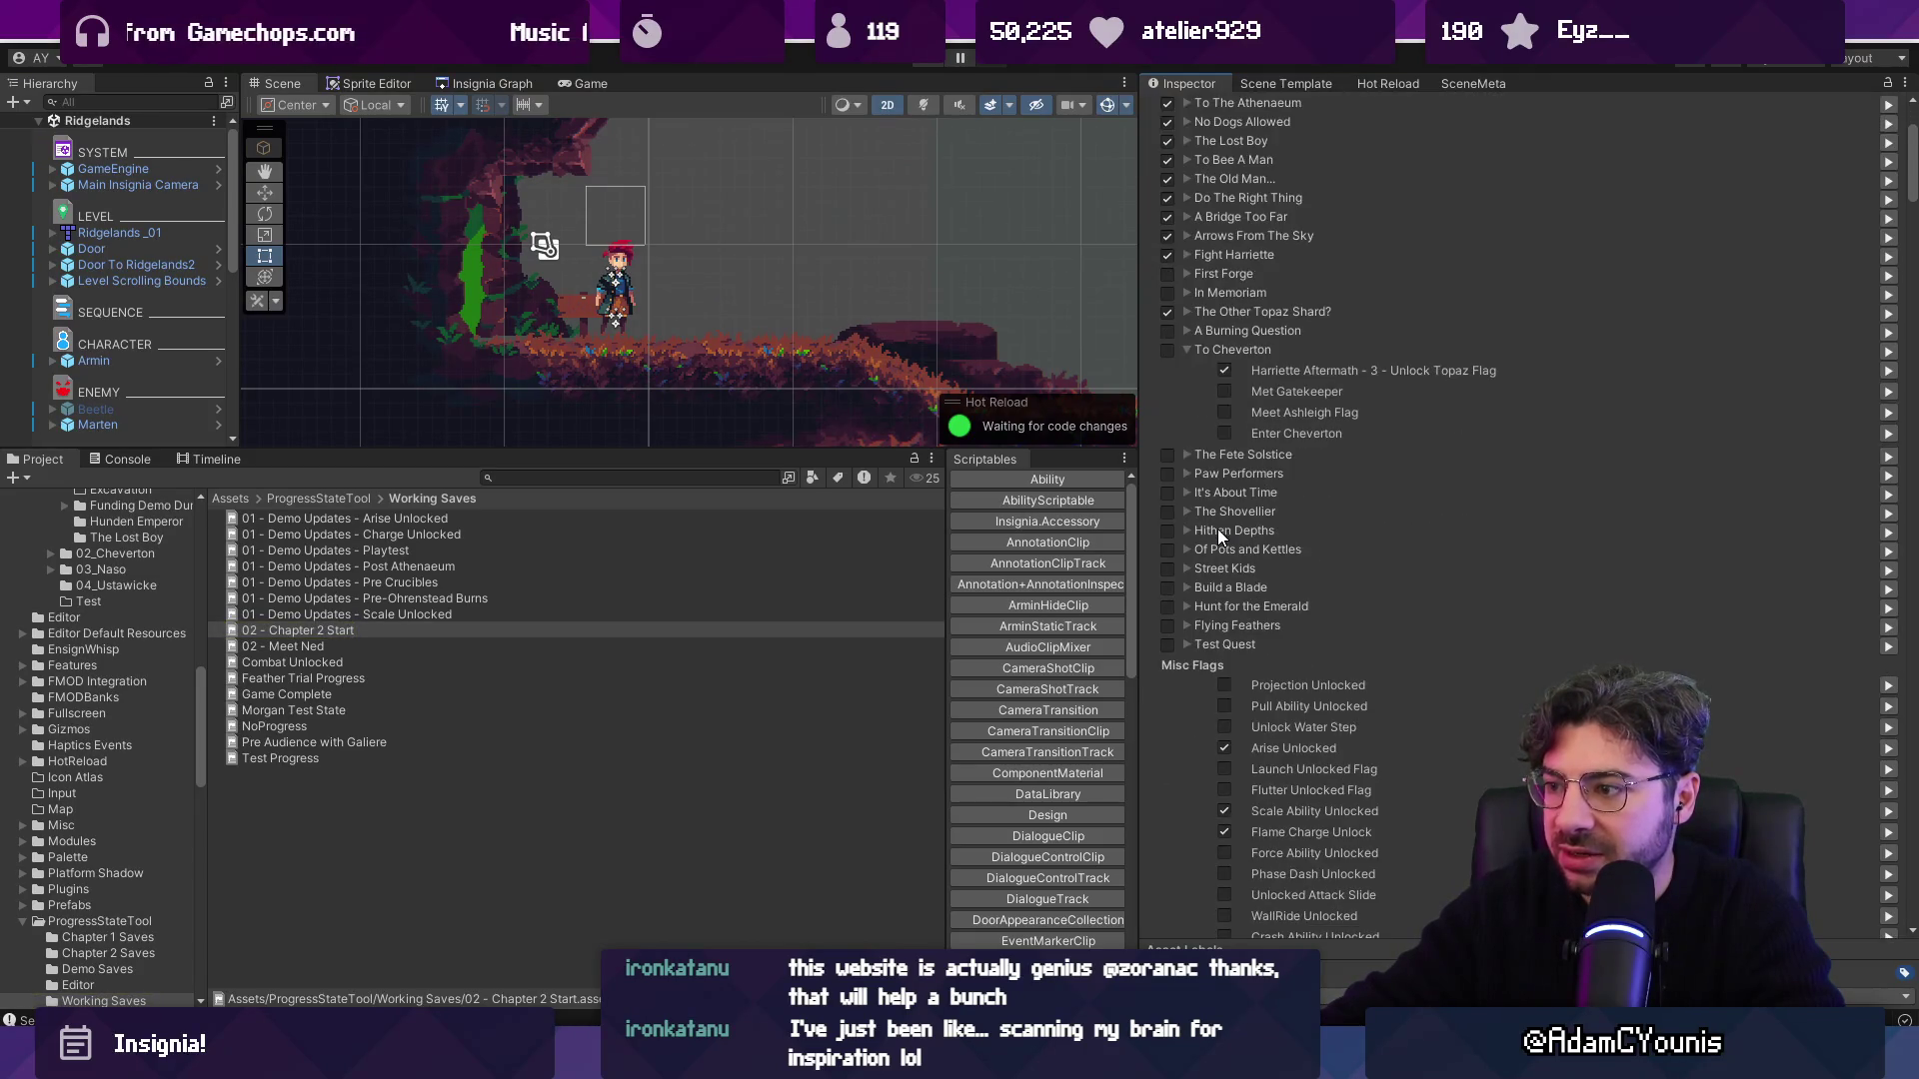
pyautogui.scroll(-10, 1231, 532)
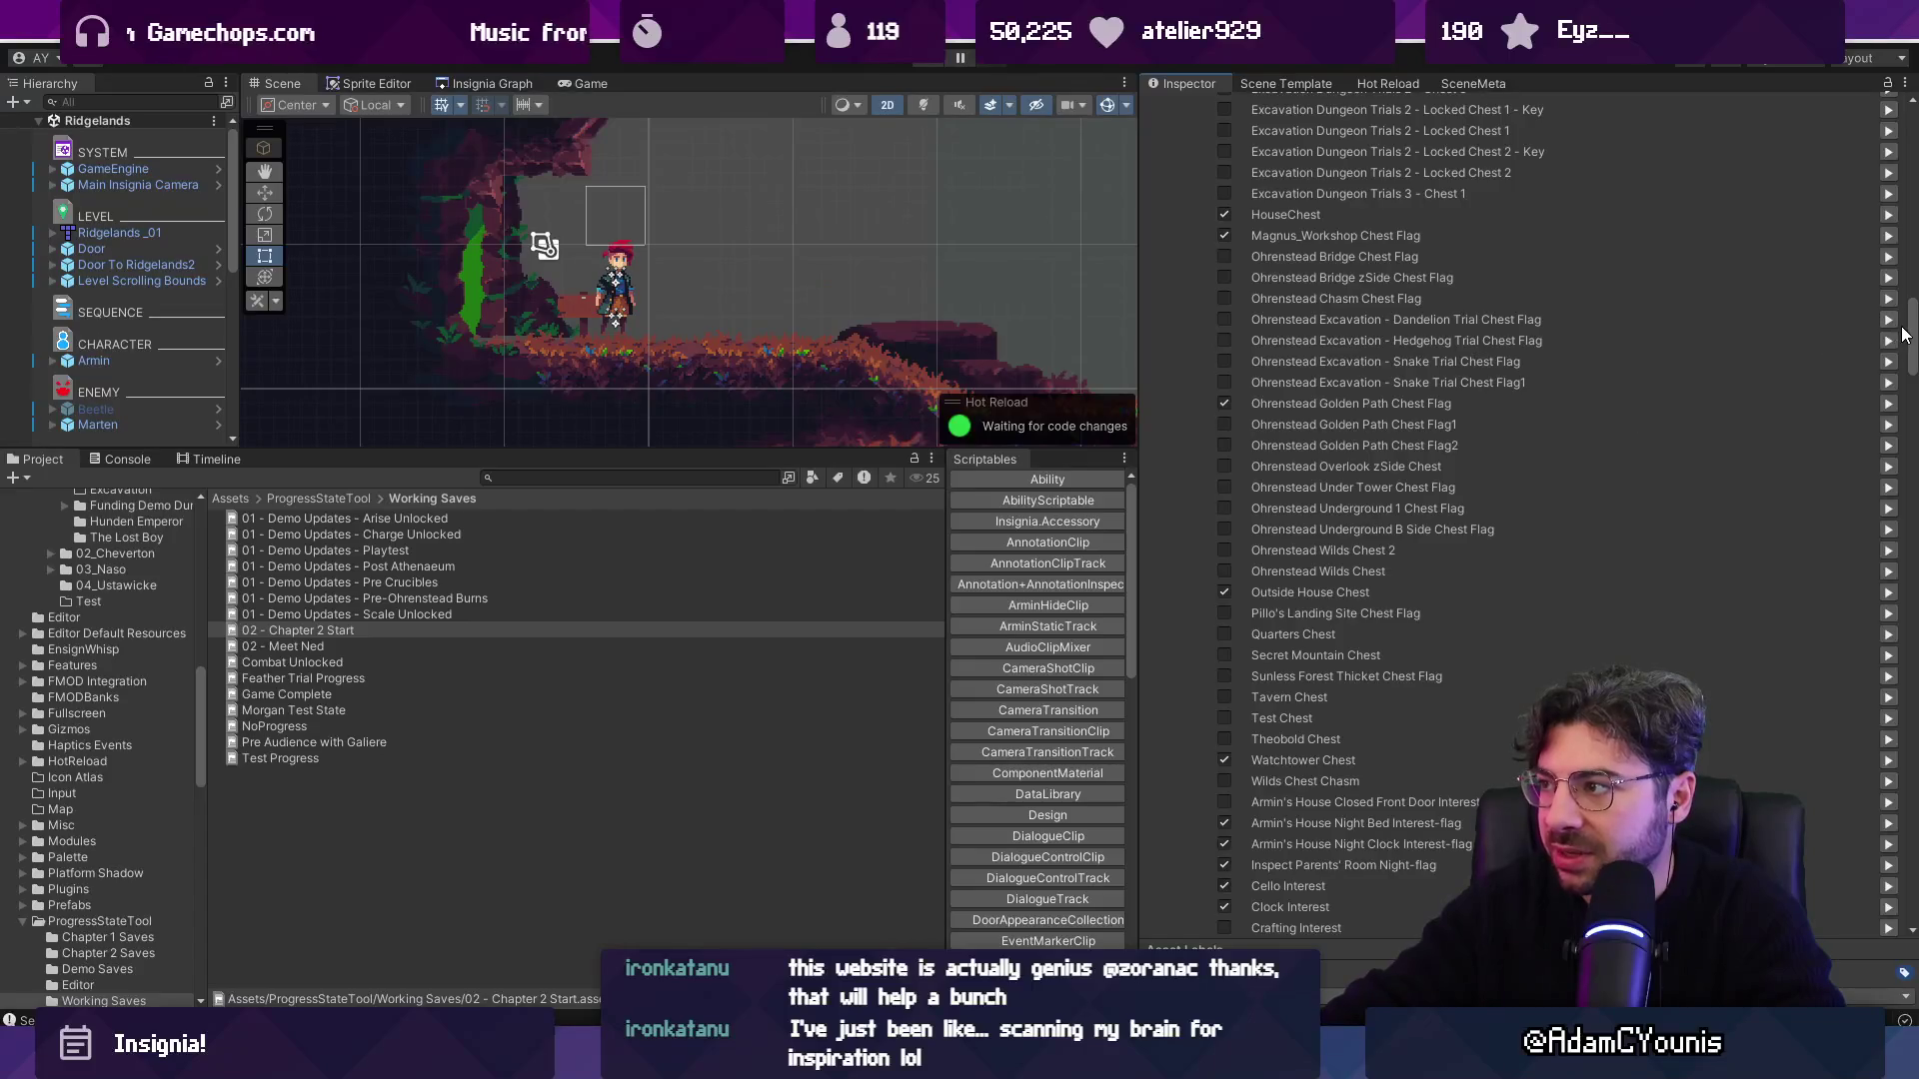
pyautogui.scroll(-10, 1909, 393)
pyautogui.moveTo(1909, 393); pyautogui.dragTo(1914, 886)
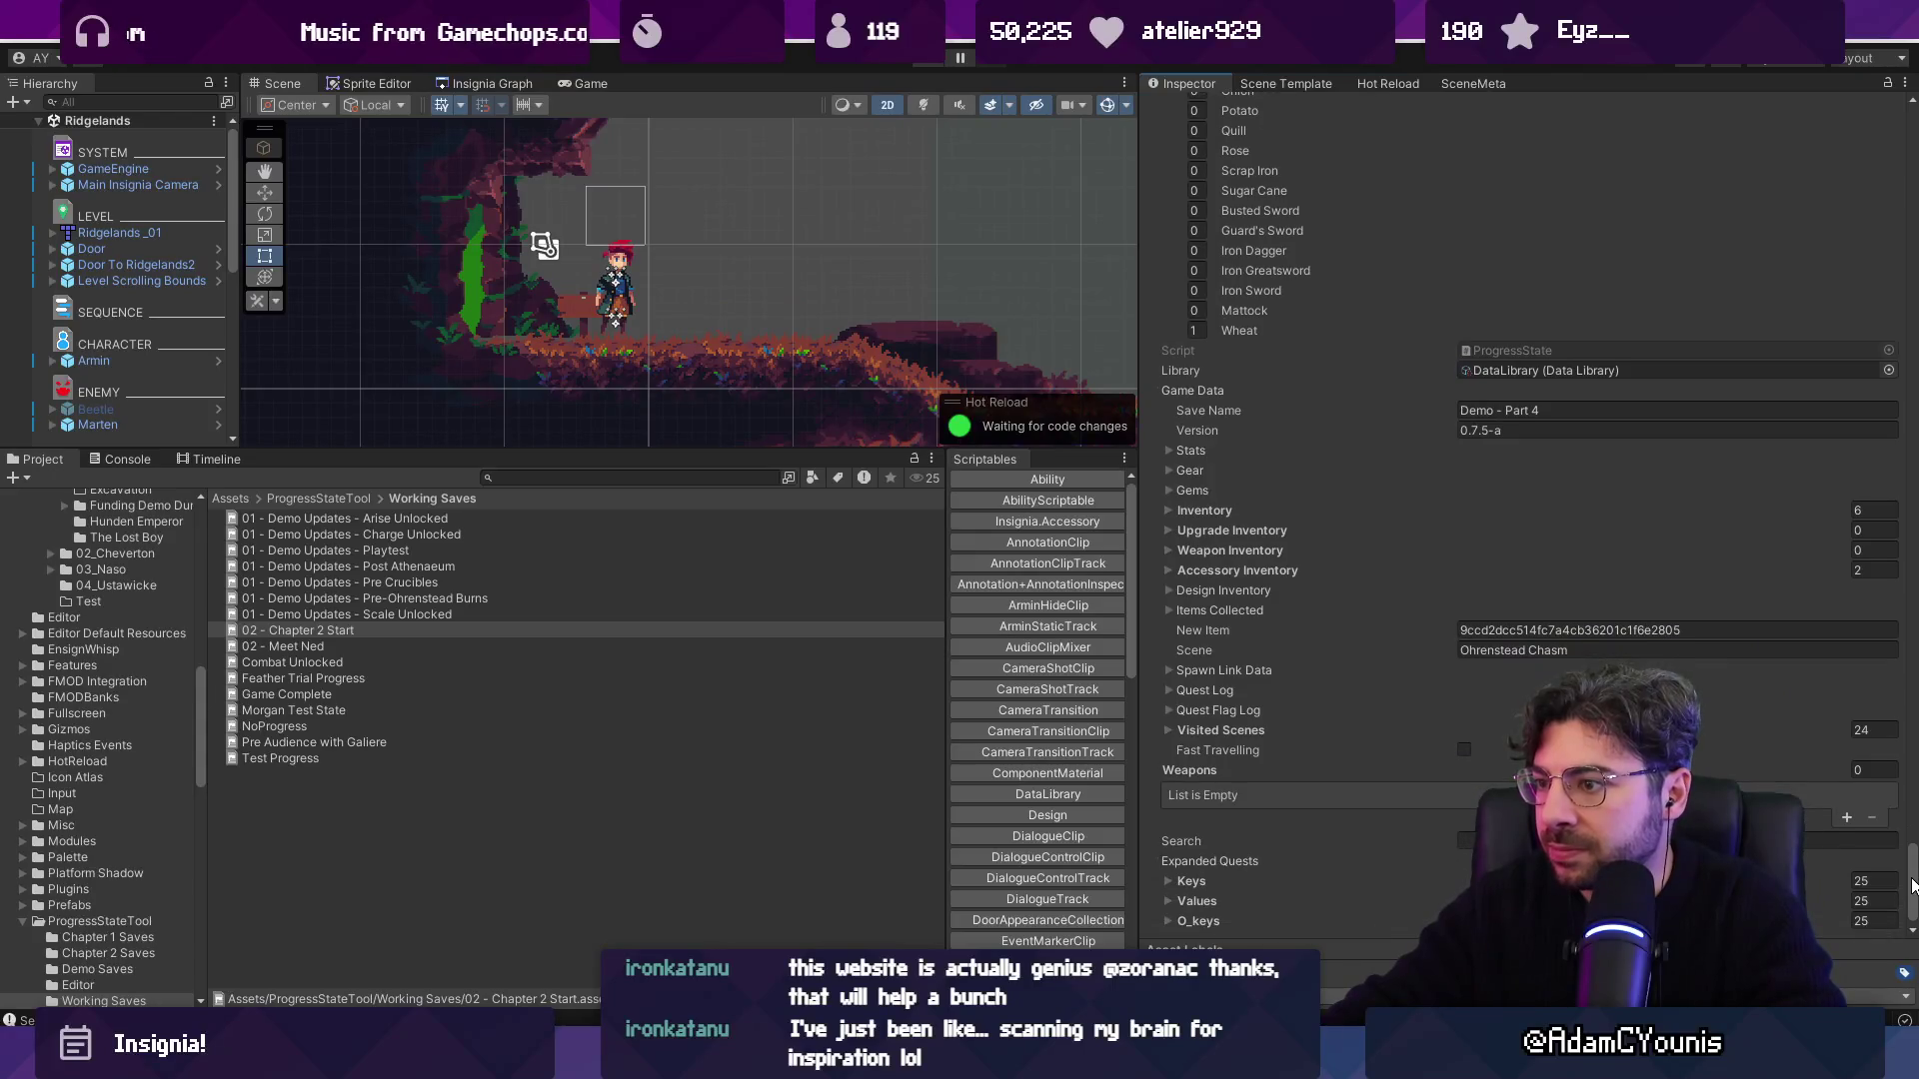
# Review the Quest Log keys and their Announced or Completed values, then glance at the Quest Flag Log.
pyautogui.click(1217, 693)
pyautogui.click(1208, 710)
pyautogui.scroll(-4, 1220, 706)
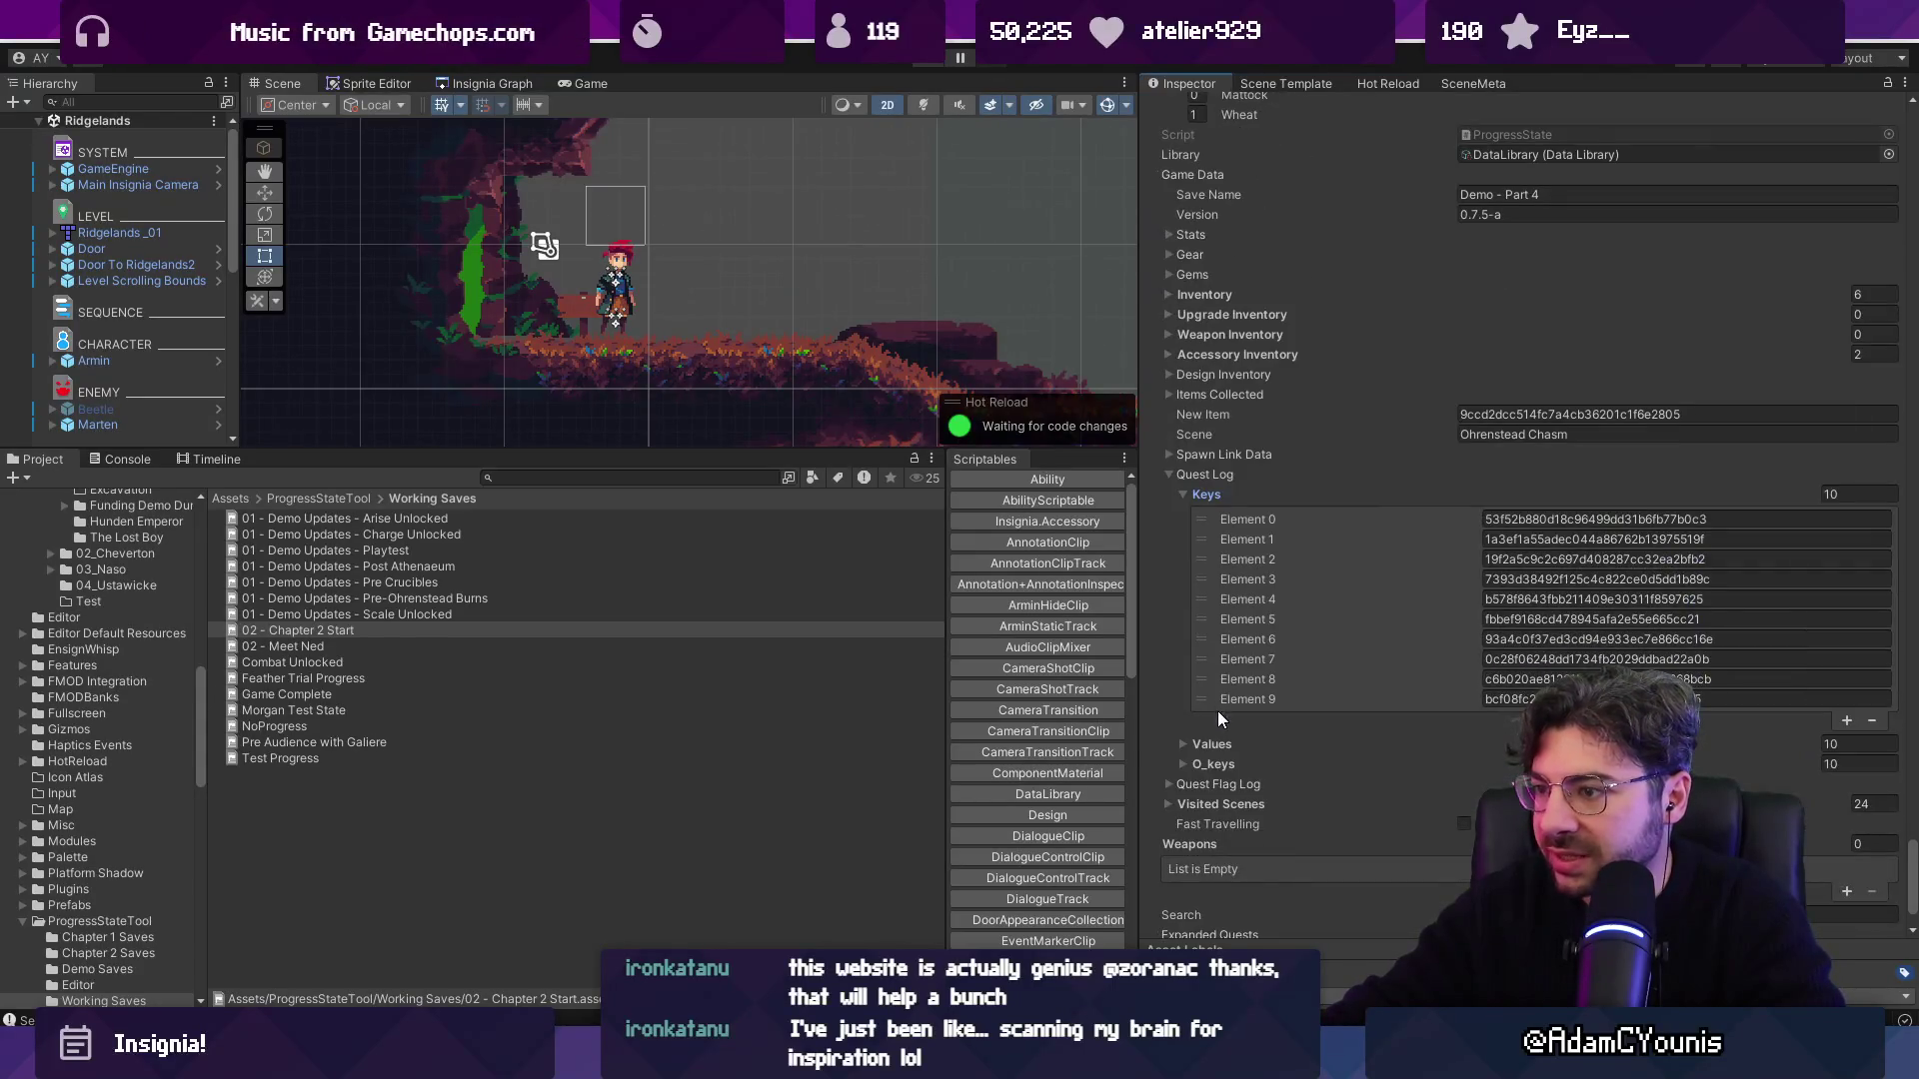
pyautogui.click(1211, 745)
pyautogui.scroll(-3, 1239, 719)
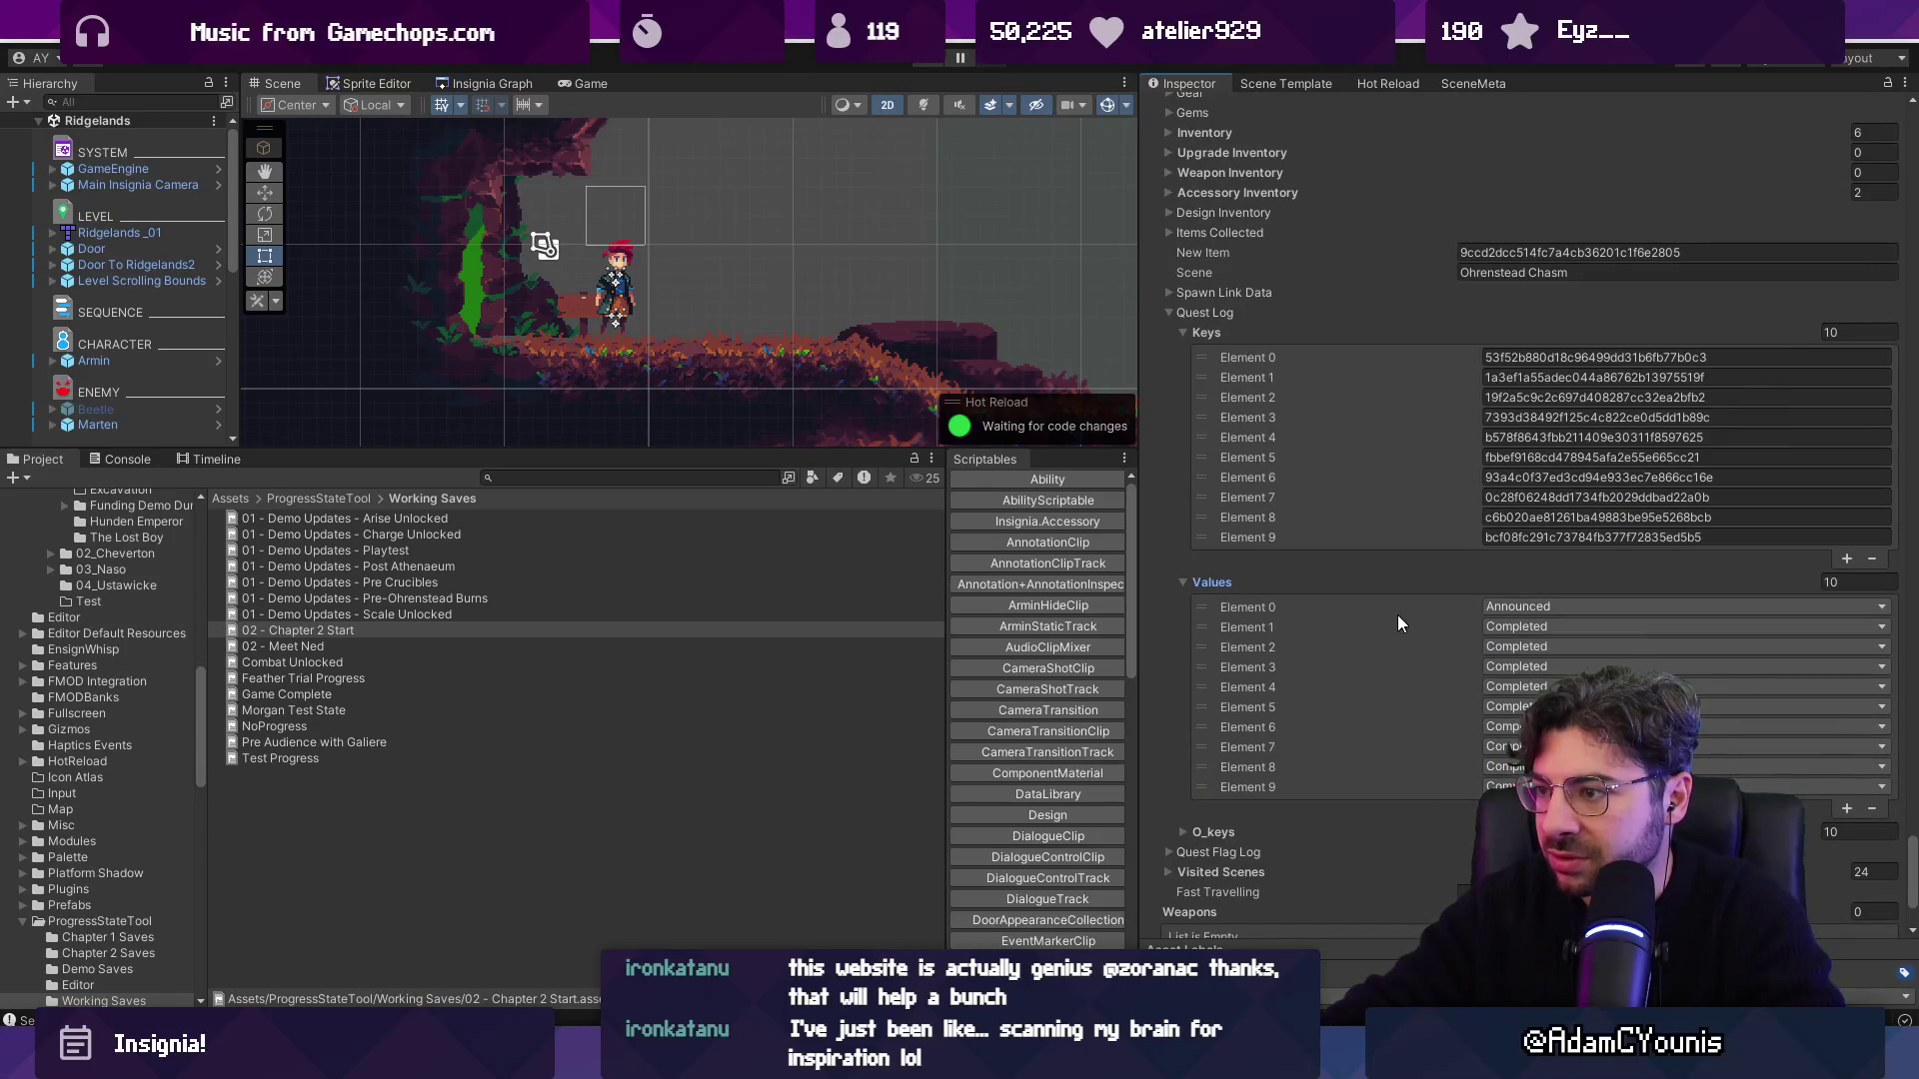
pyautogui.click(1207, 331)
pyautogui.click(1212, 439)
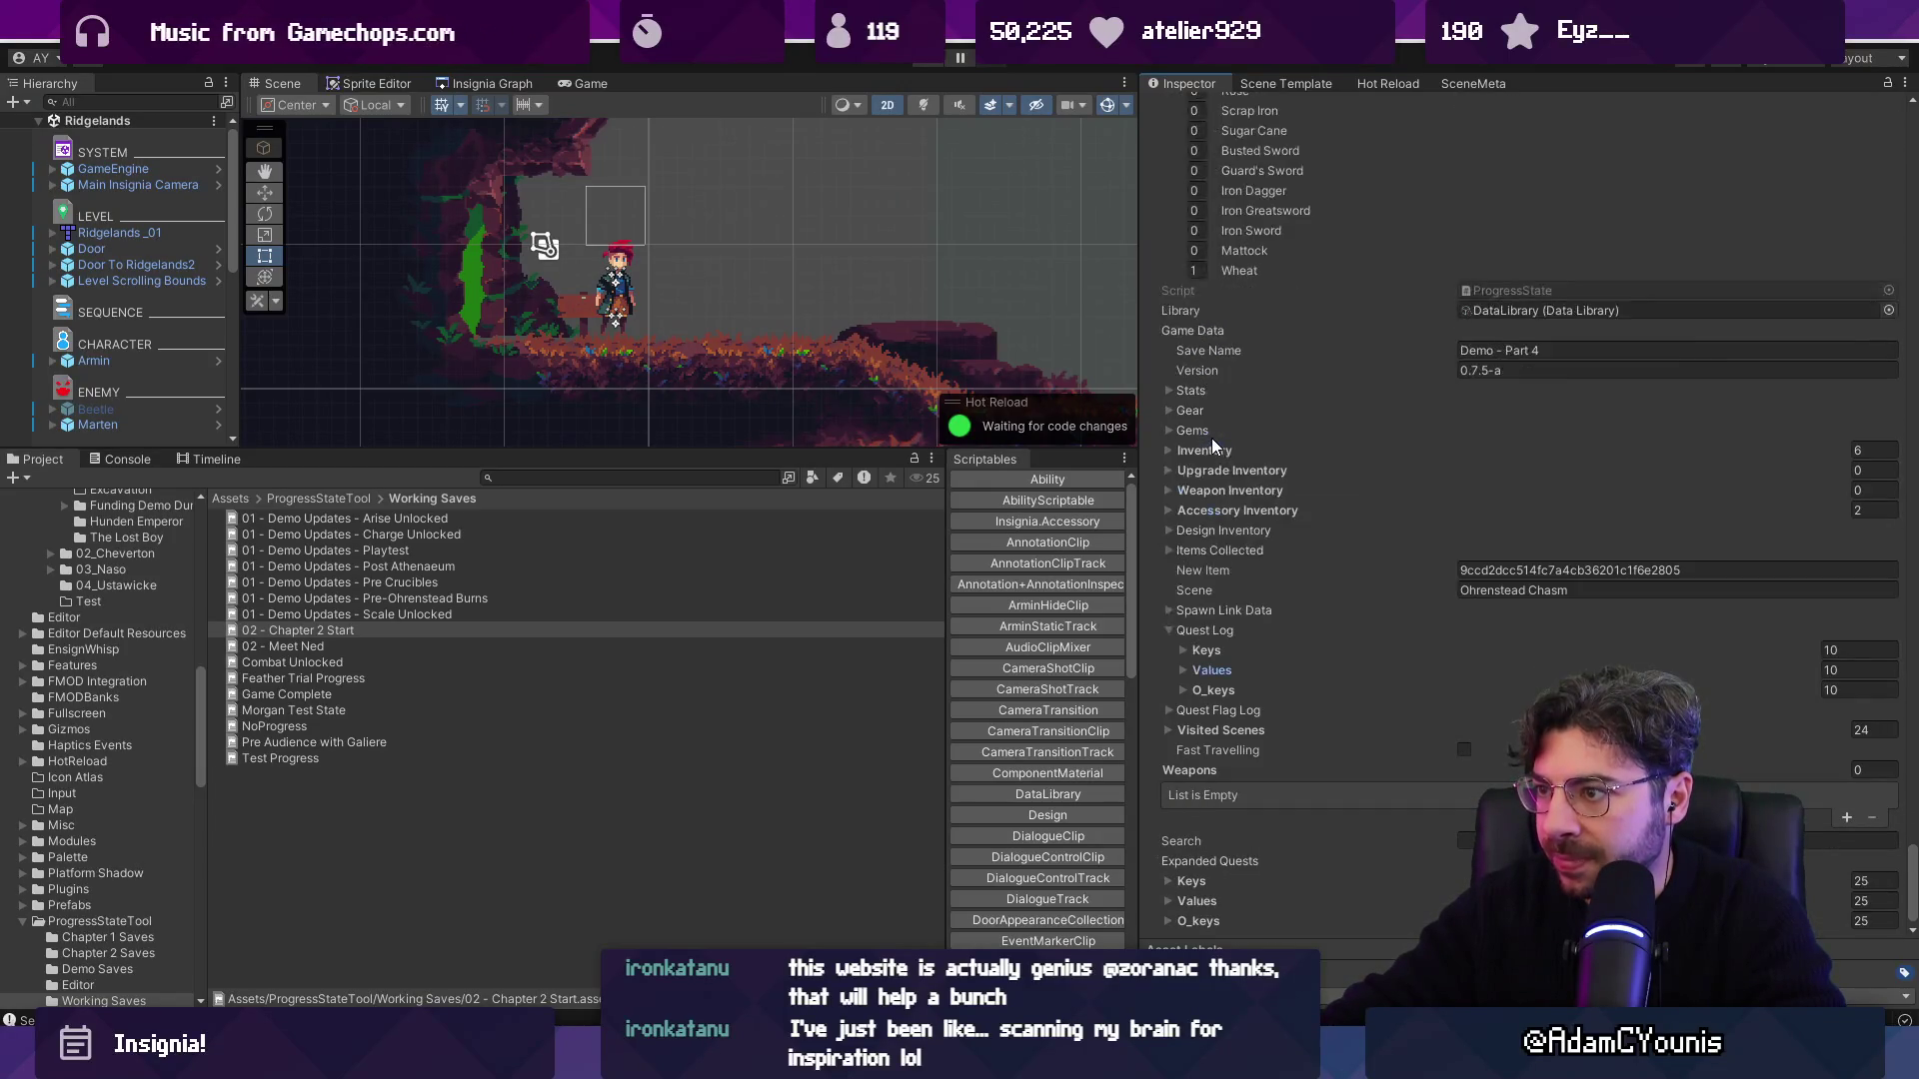
pyautogui.click(1170, 709)
pyautogui.click(1169, 710)
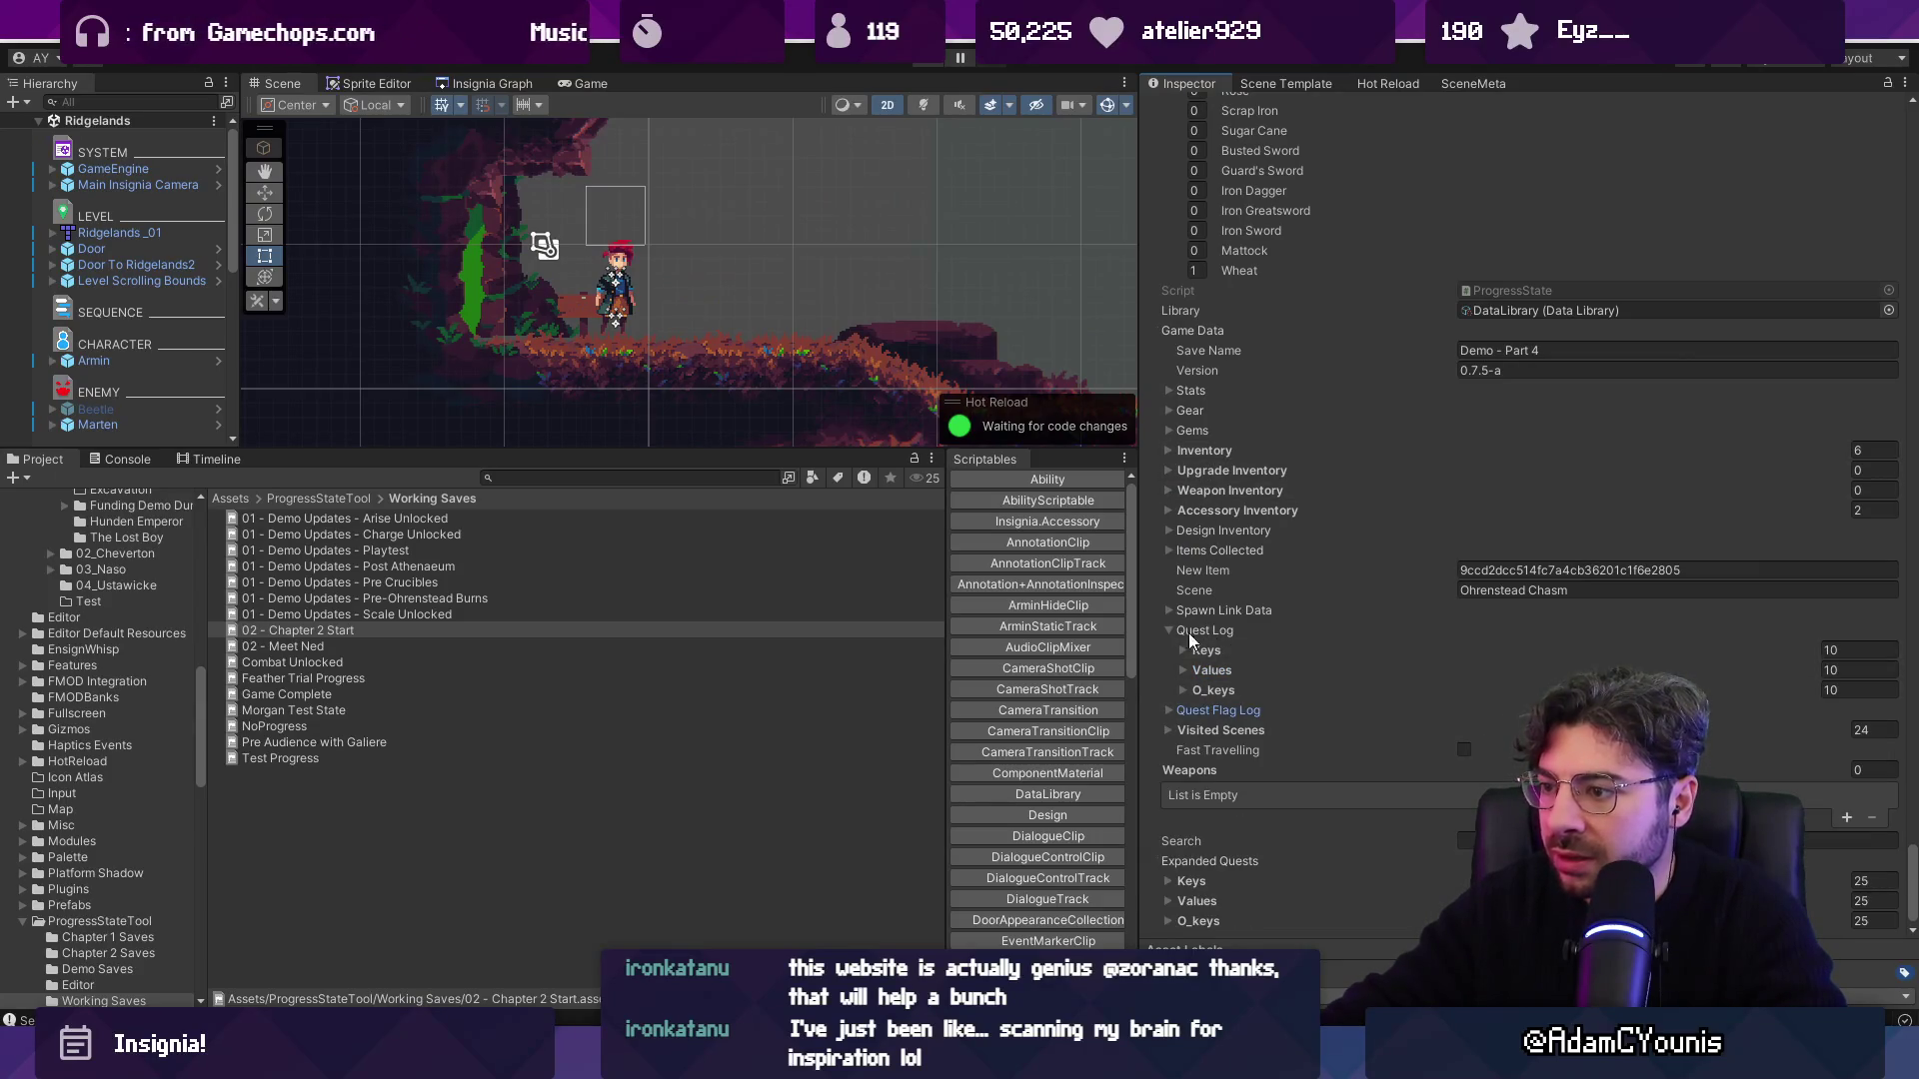
pyautogui.hotkey('alt', 'Tab')
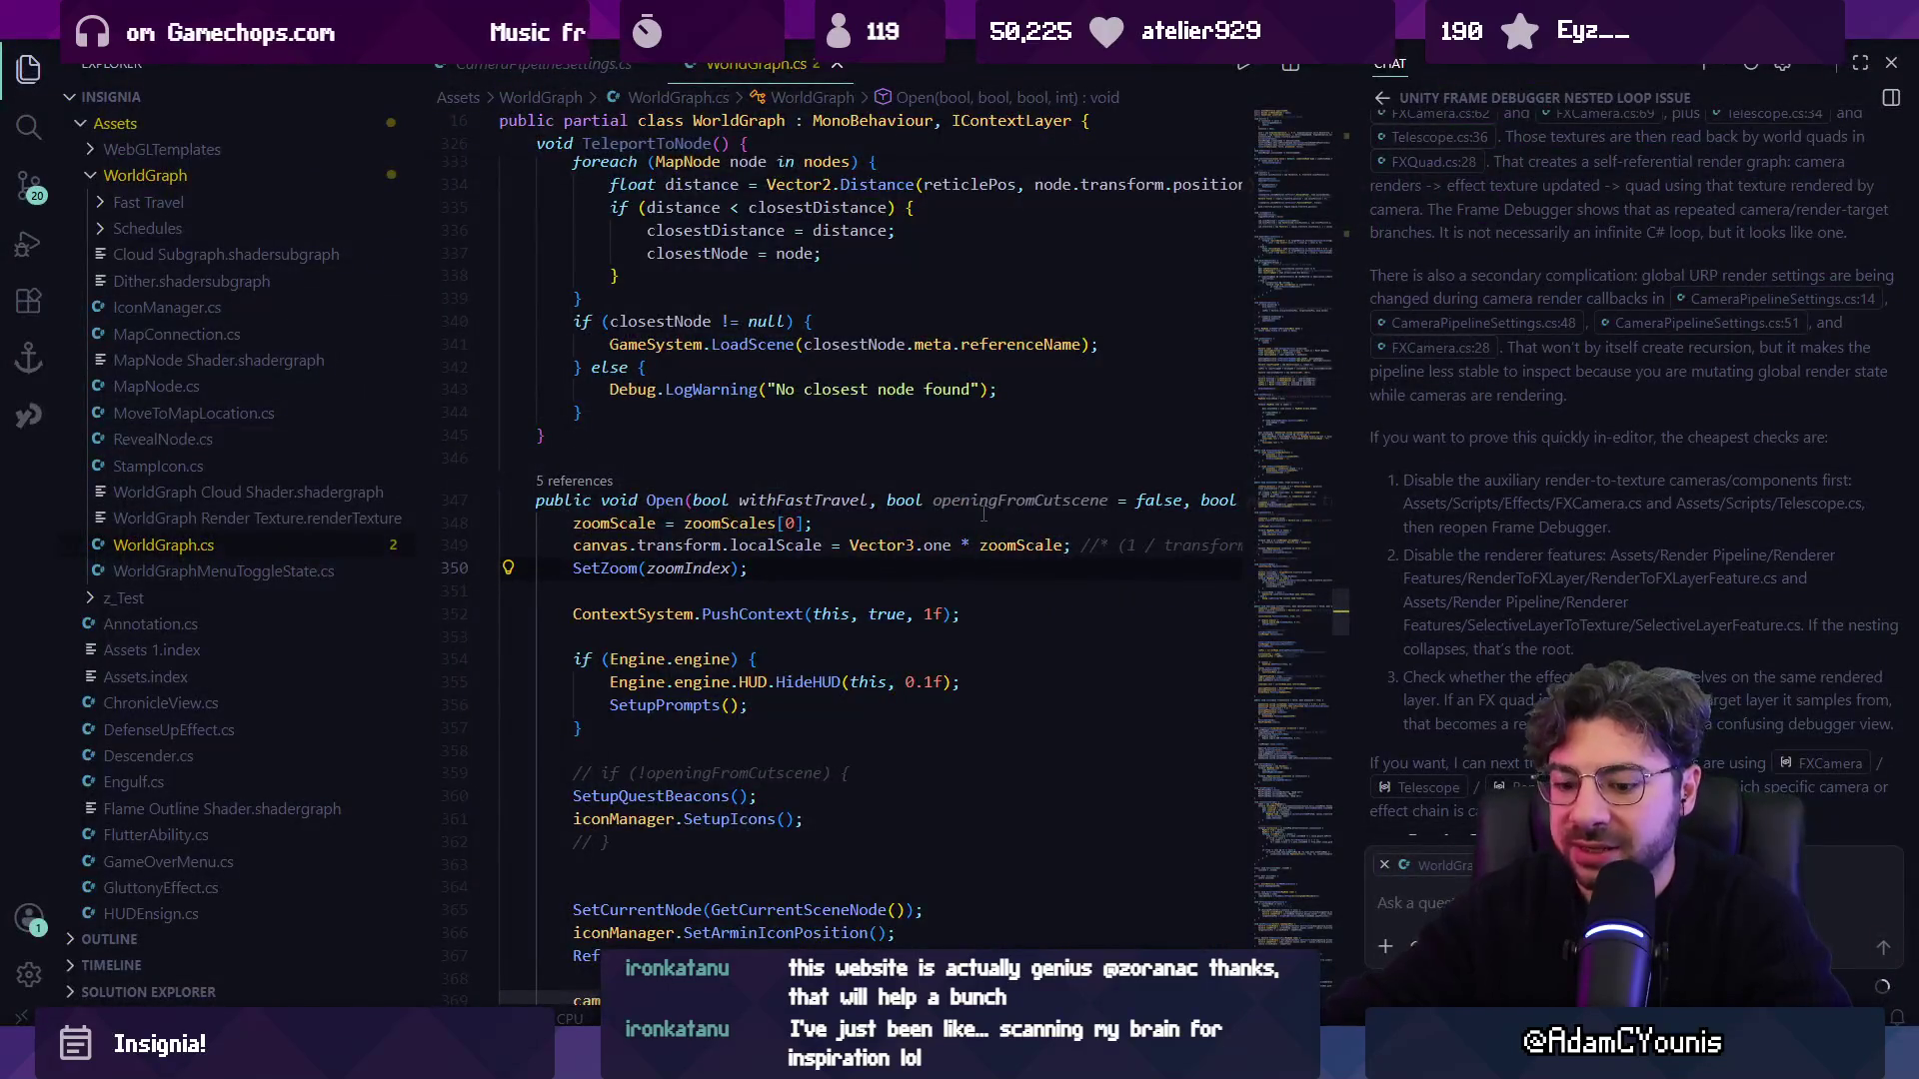
# Open Engine.cs and search for its progress state handling code.
pyautogui.moveTo(1857, 262); pyautogui.dragTo(1847, 105)
pyautogui.hotkey('ctrl', 'p')
pyautogui.write('engine')
pyautogui.press('Return')
pyautogui.hotkey('ctrl', 'f')
pyautogui.write('loadpr')
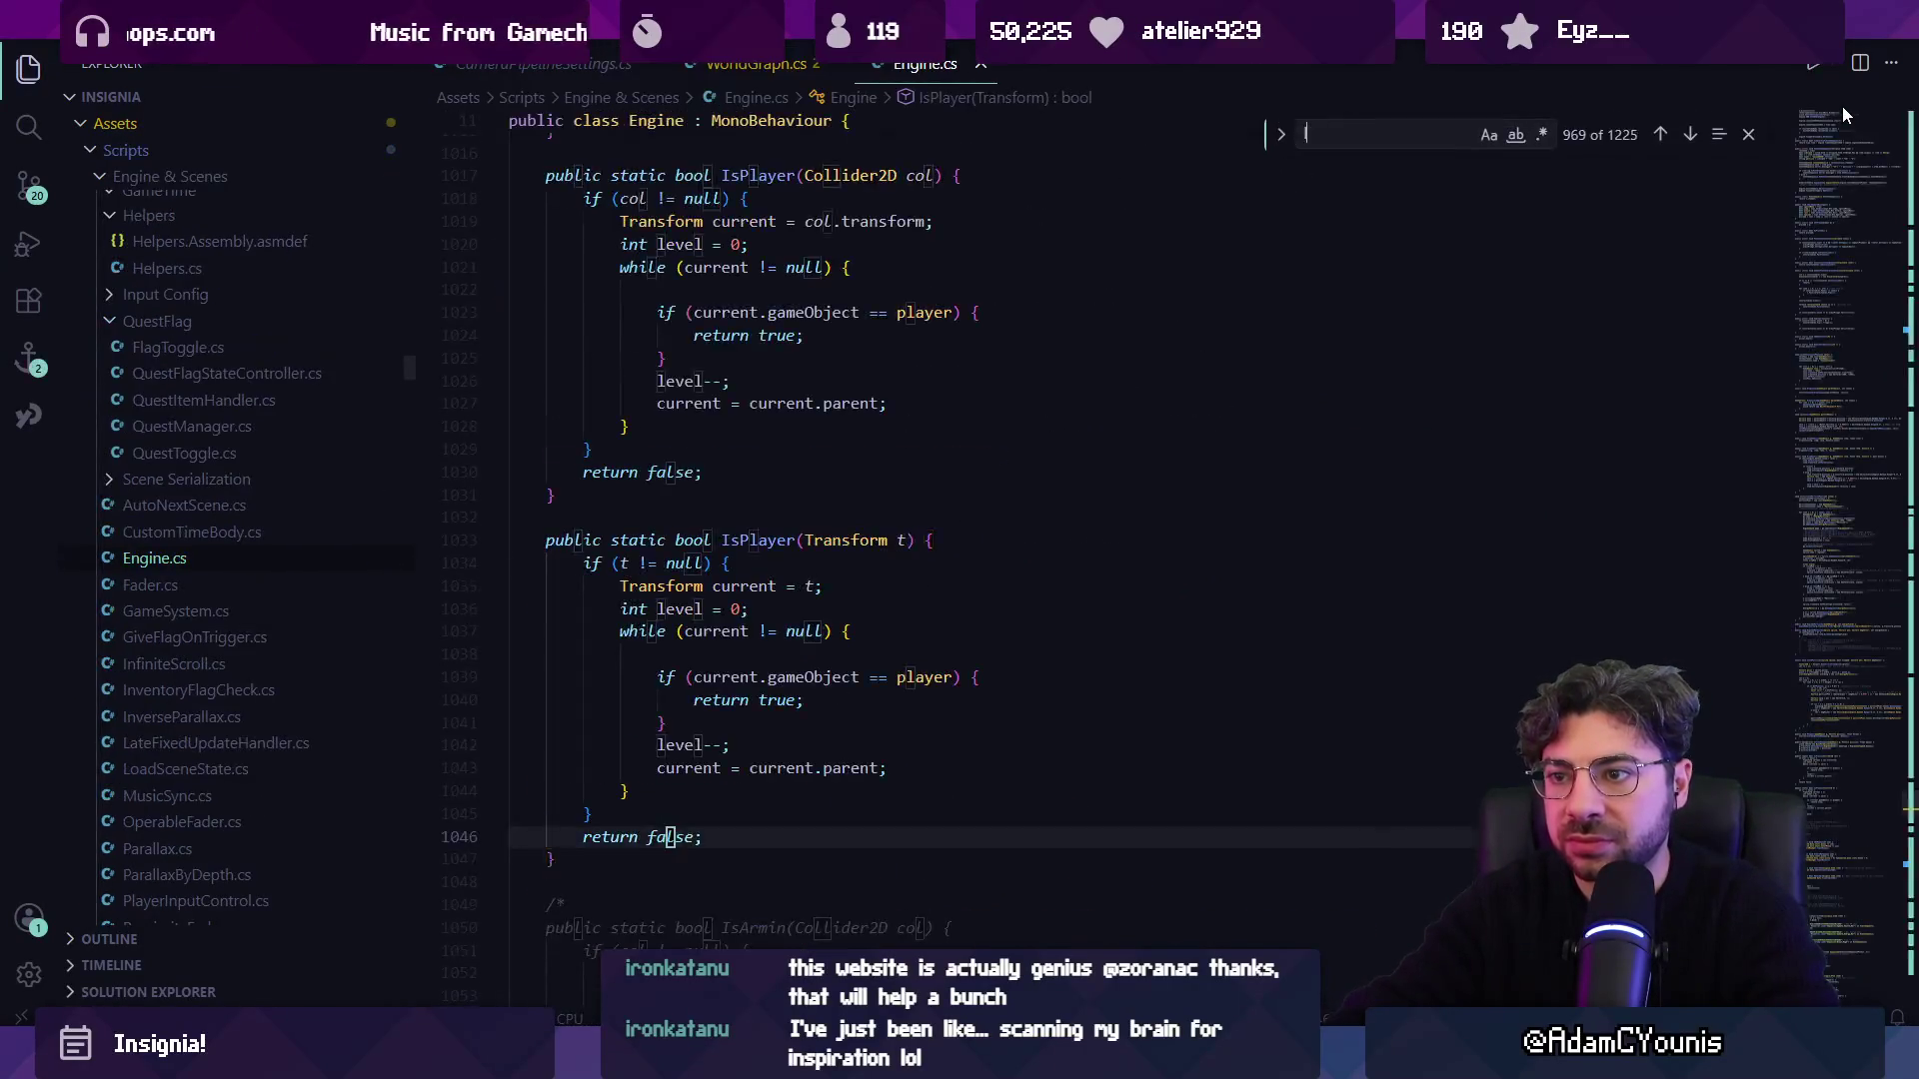
pyautogui.press('BackSpace')
pyautogui.press('BackSpace')
pyautogui.press('BackSpace')
pyautogui.write('pro')
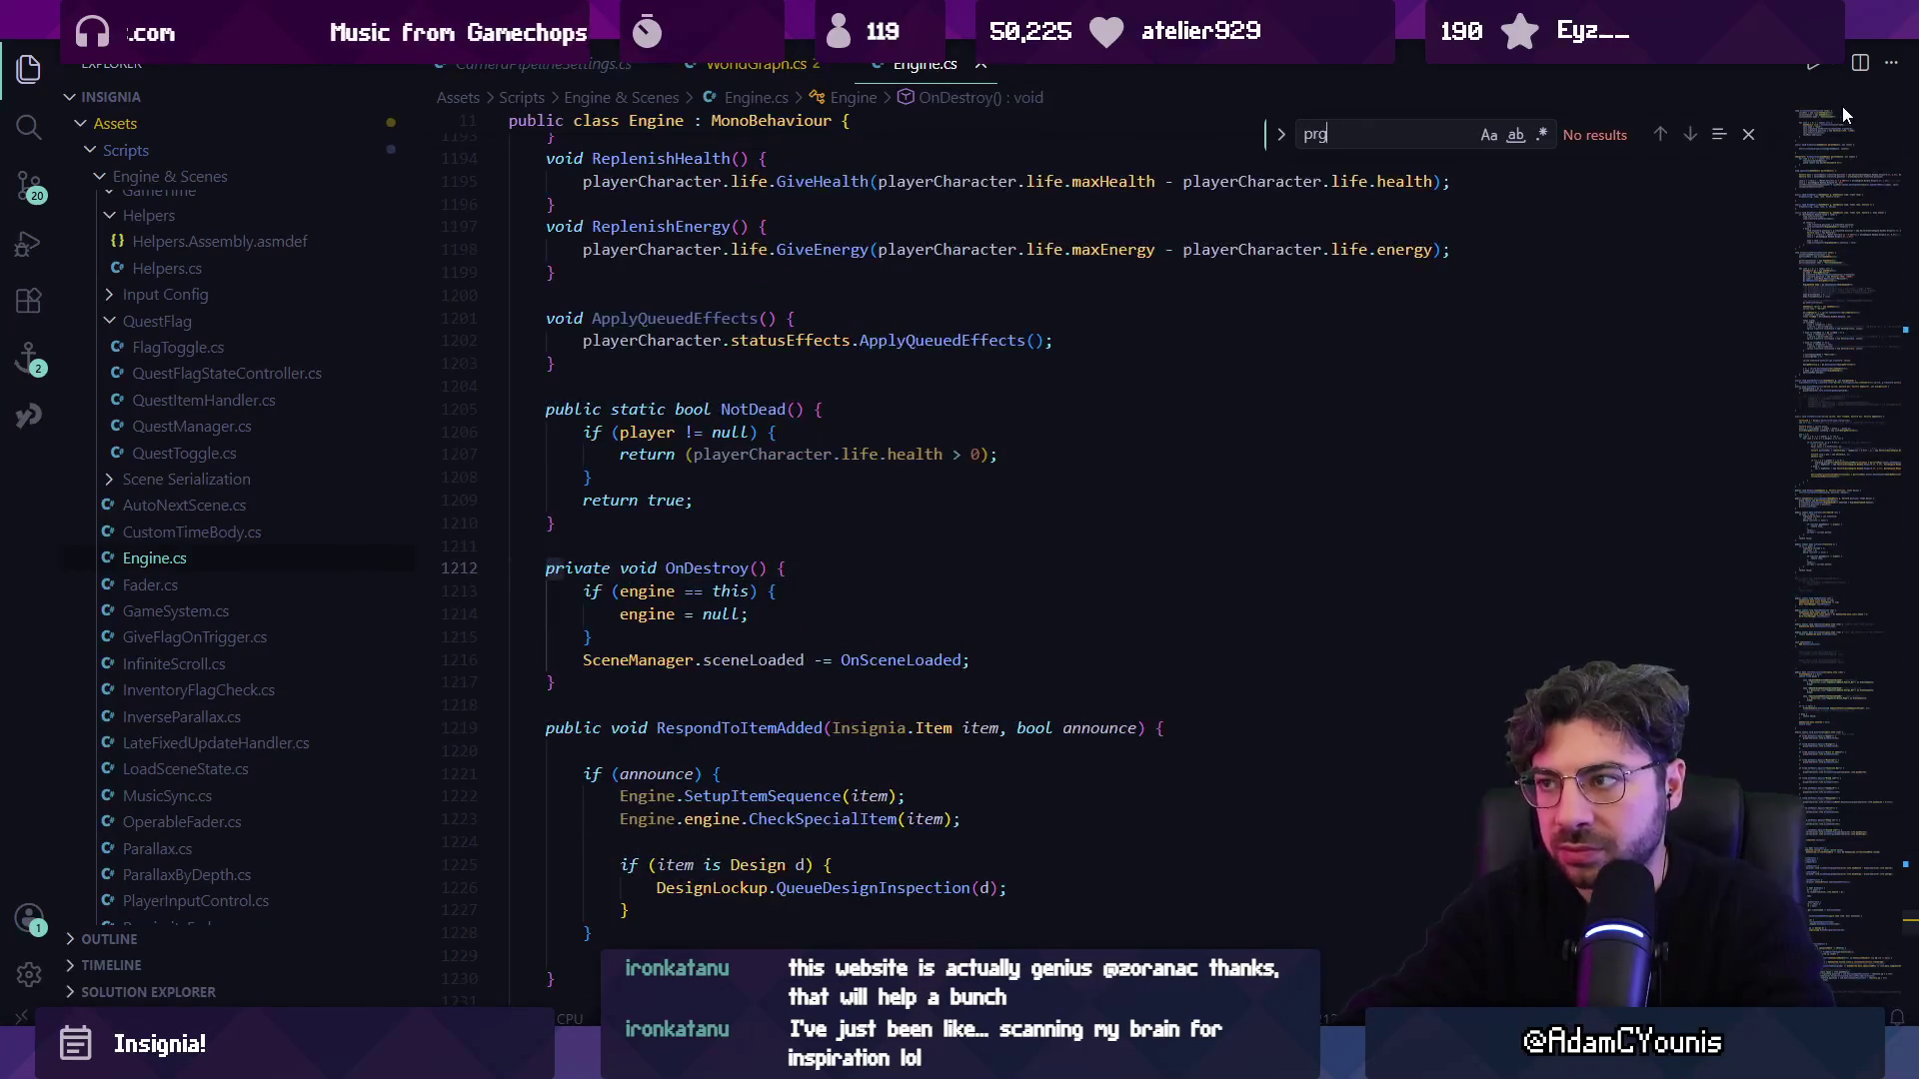
pyautogui.write('gressstate')
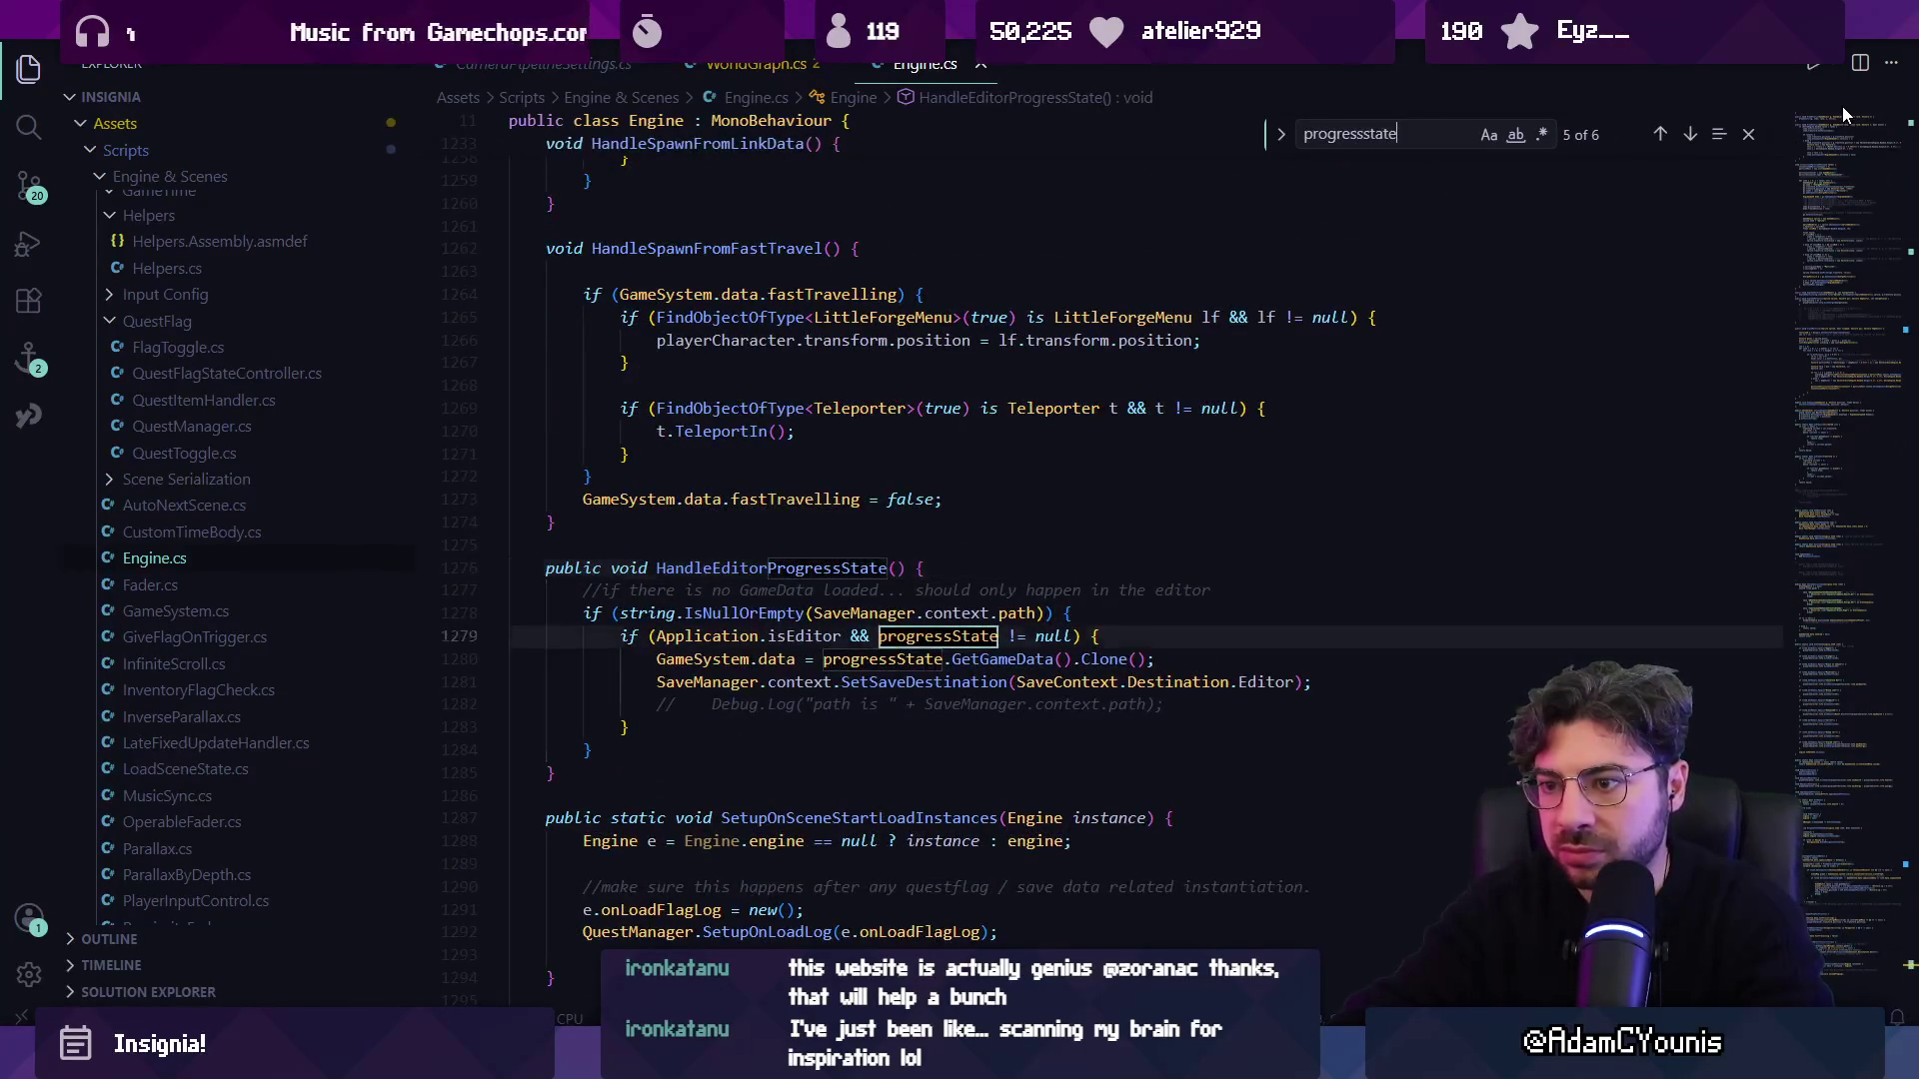
pyautogui.press('Escape')
# Inspect the SetSaveDestination, IsNullOrEmpty and Application.isEditor code leading into HandleEditorProgressState.
pyautogui.rightClick(1045, 704)
pyautogui.press('Escape')
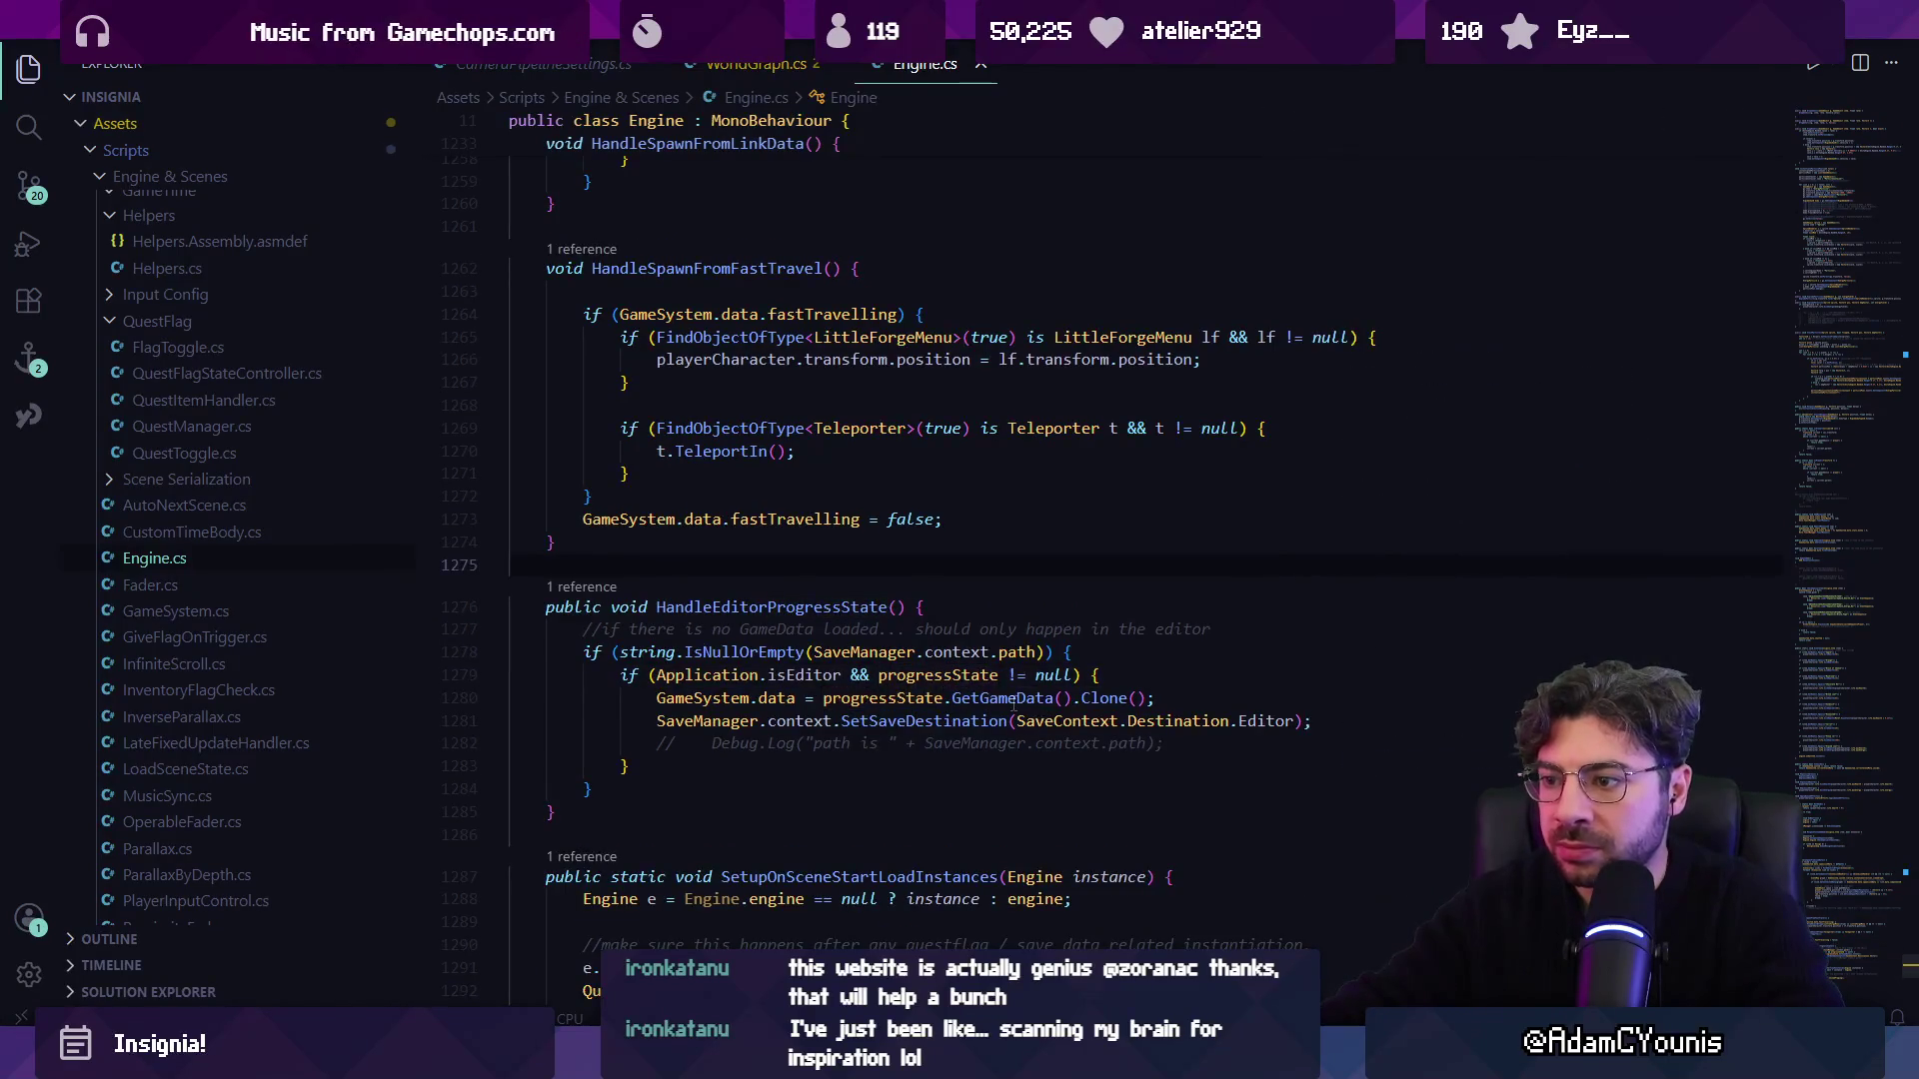
pyautogui.click(750, 698)
pyautogui.click(953, 721)
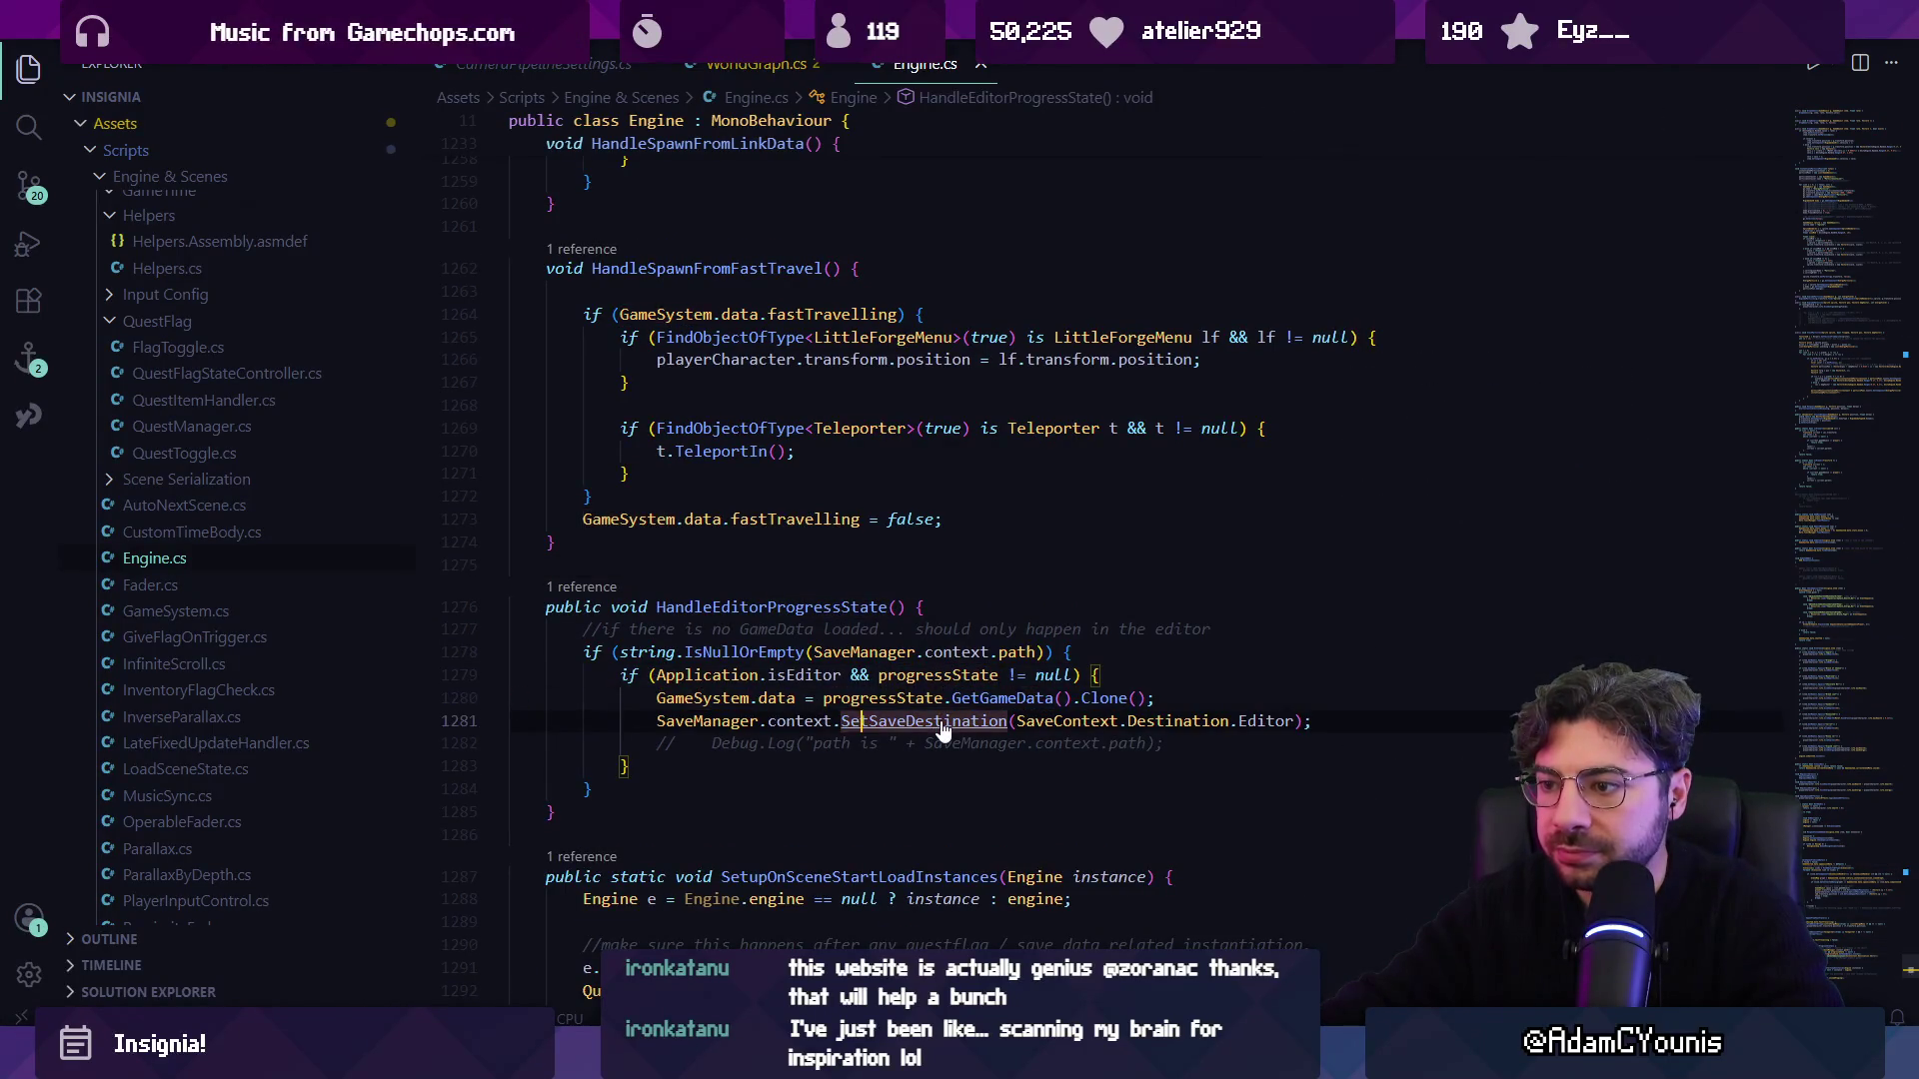
pyautogui.click(715, 651)
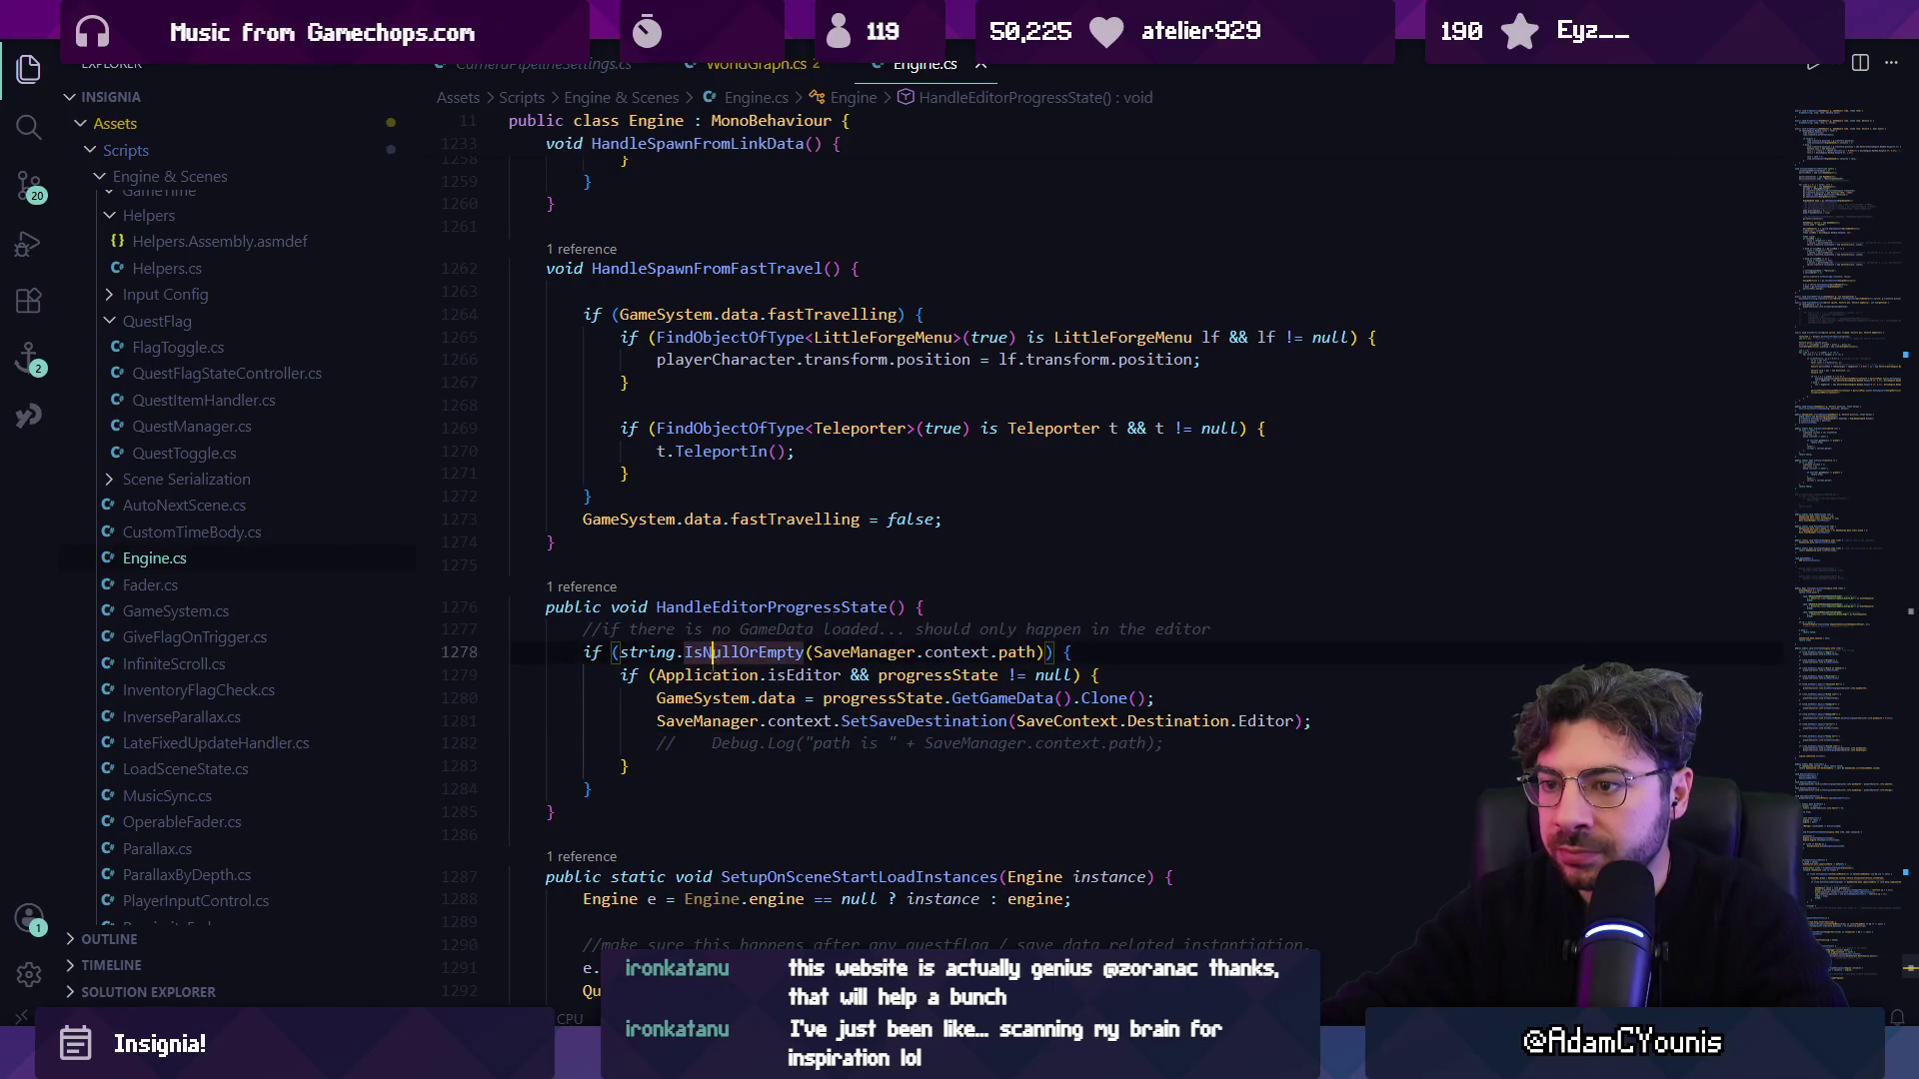
pyautogui.click(709, 675)
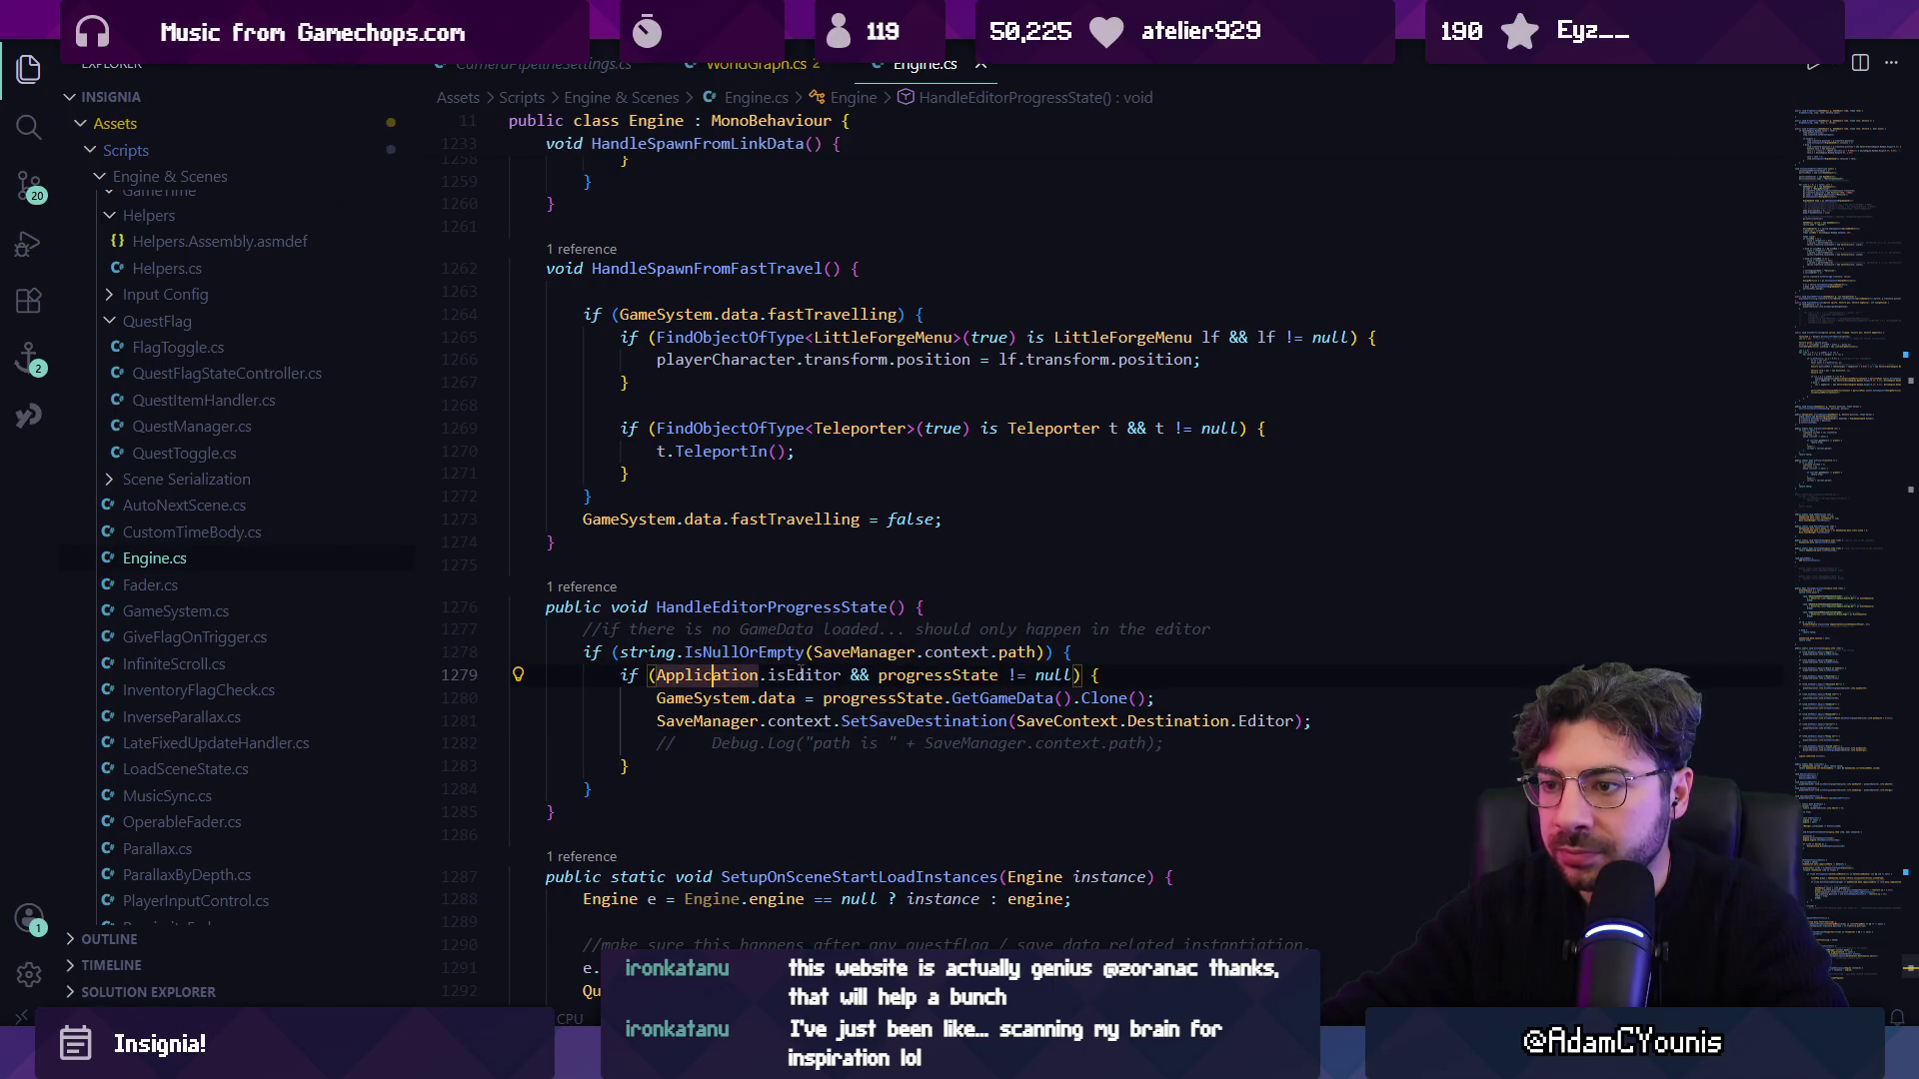
pyautogui.click(941, 721)
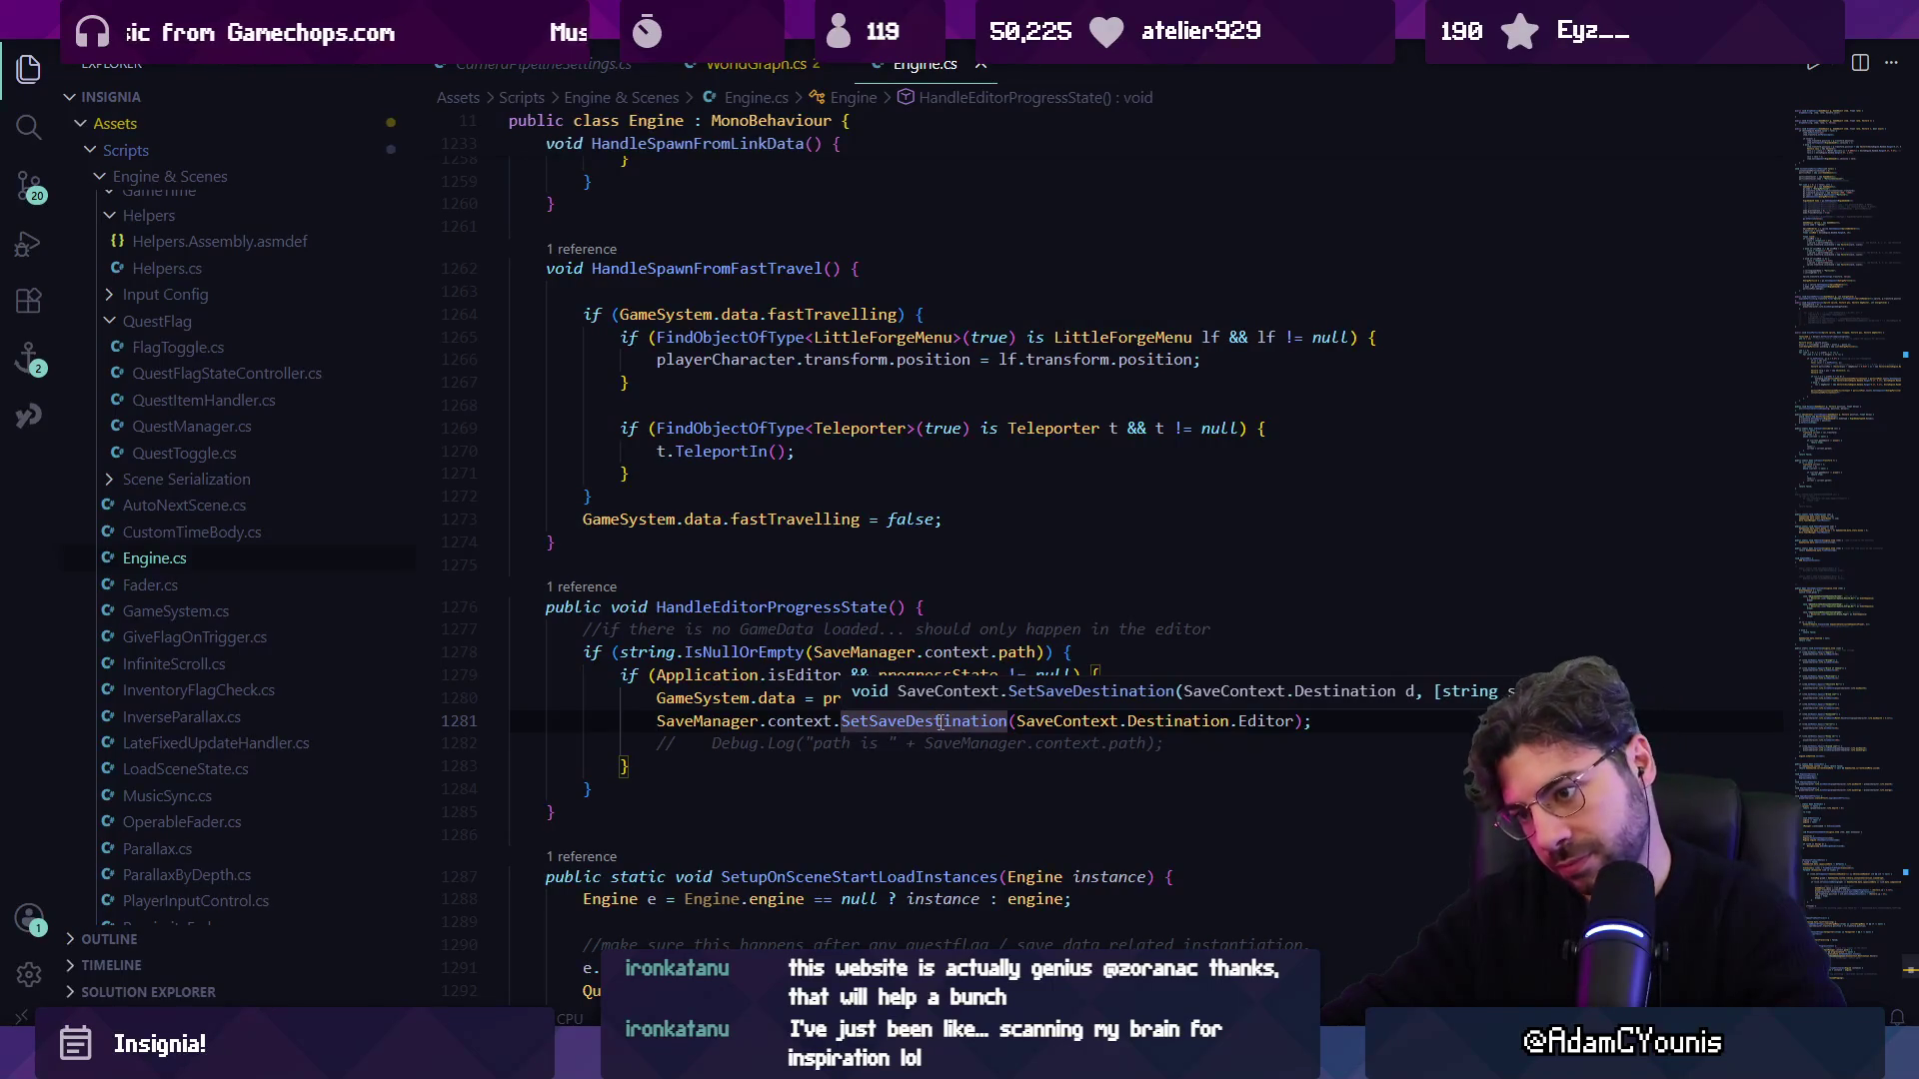
pyautogui.click(809, 652)
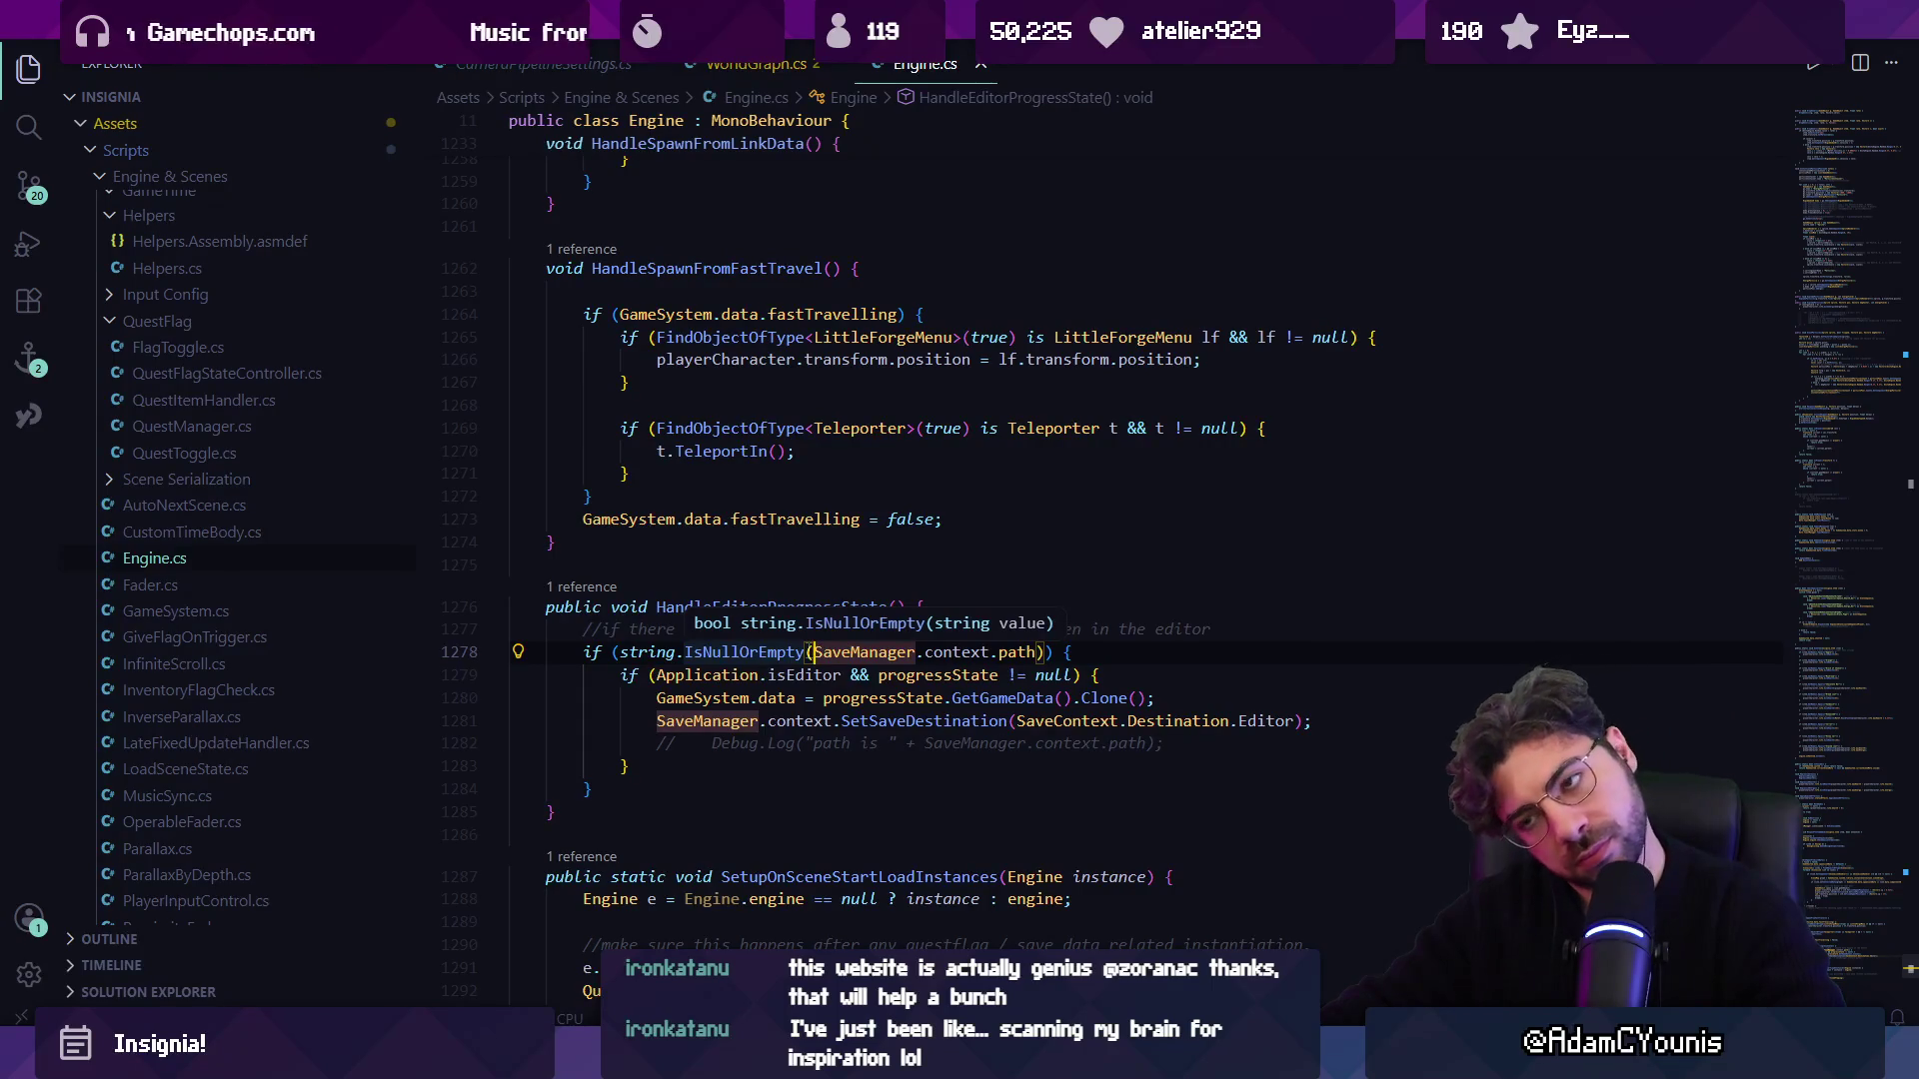
pyautogui.click(811, 588)
pyautogui.click(762, 607)
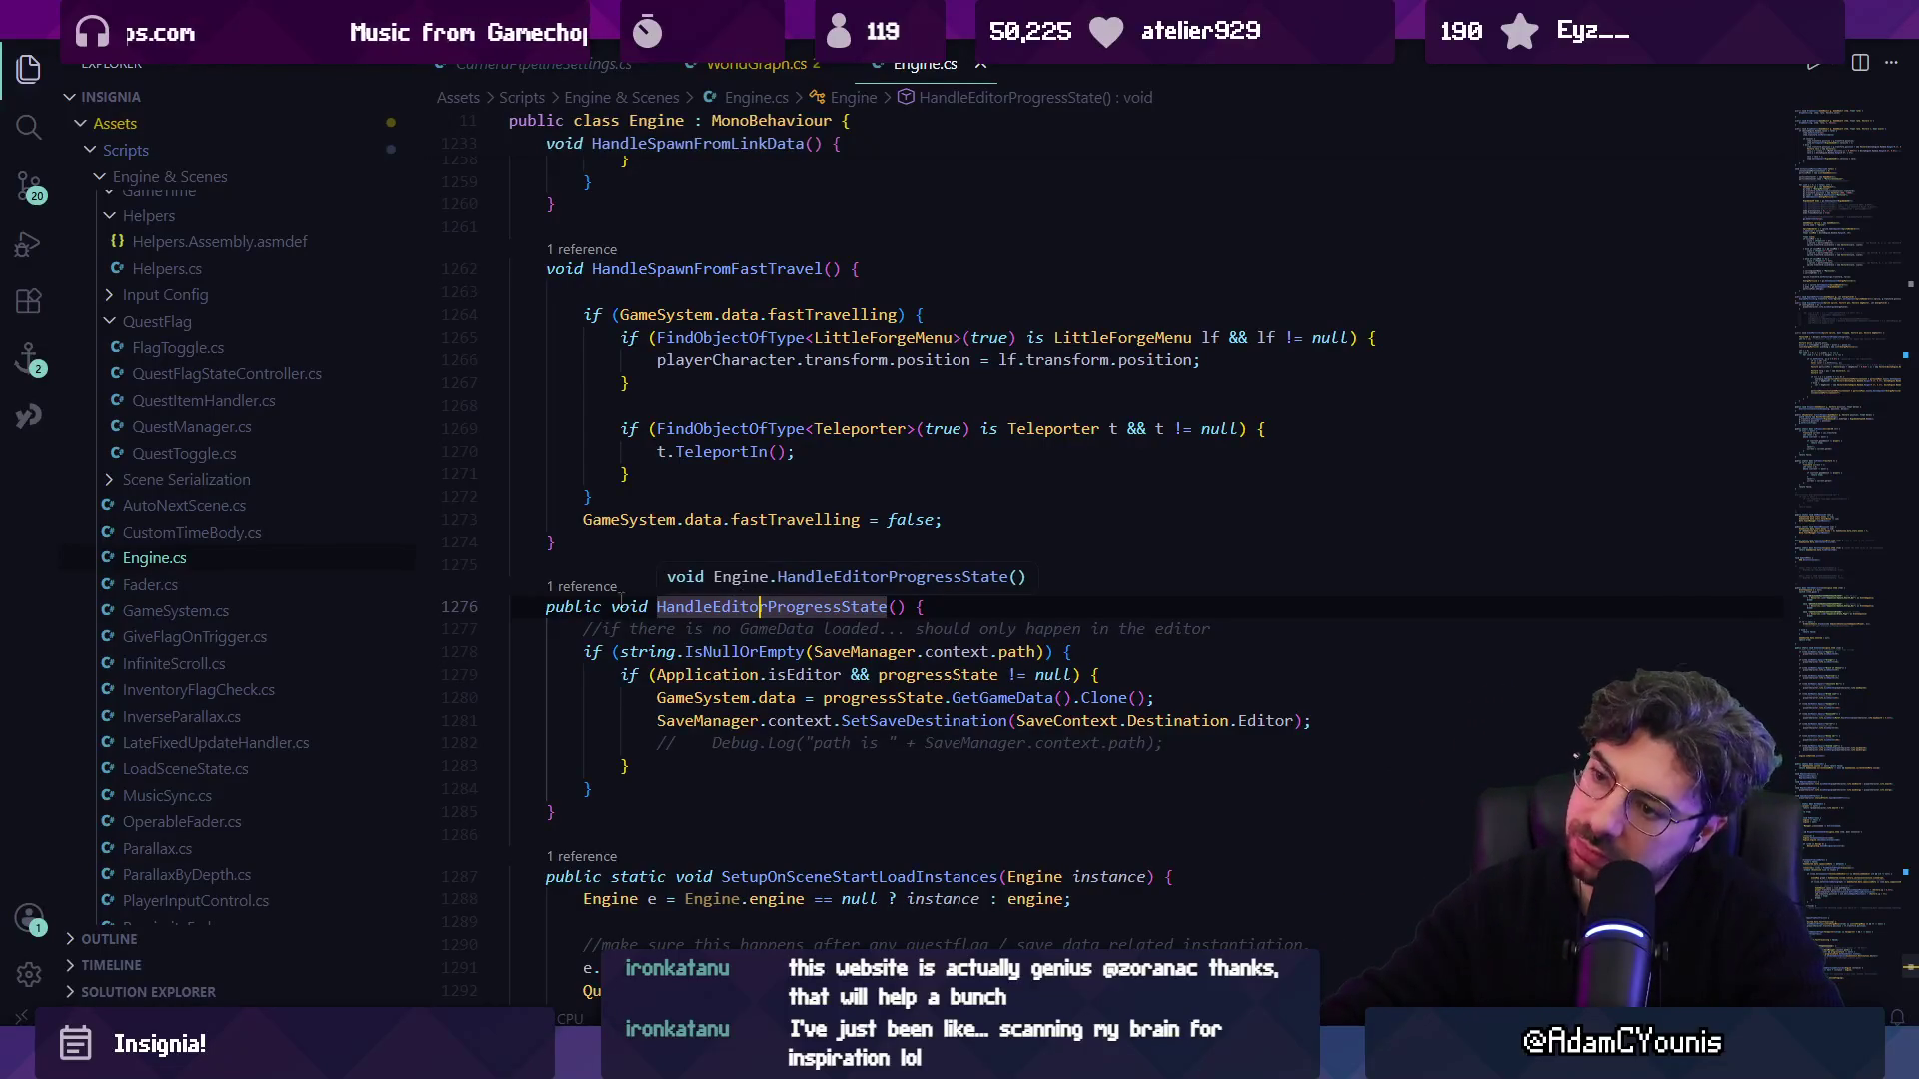
# Jump to the GetGameData definition in ProgressState.cs and step through its body.
pyautogui.click(1000, 698)
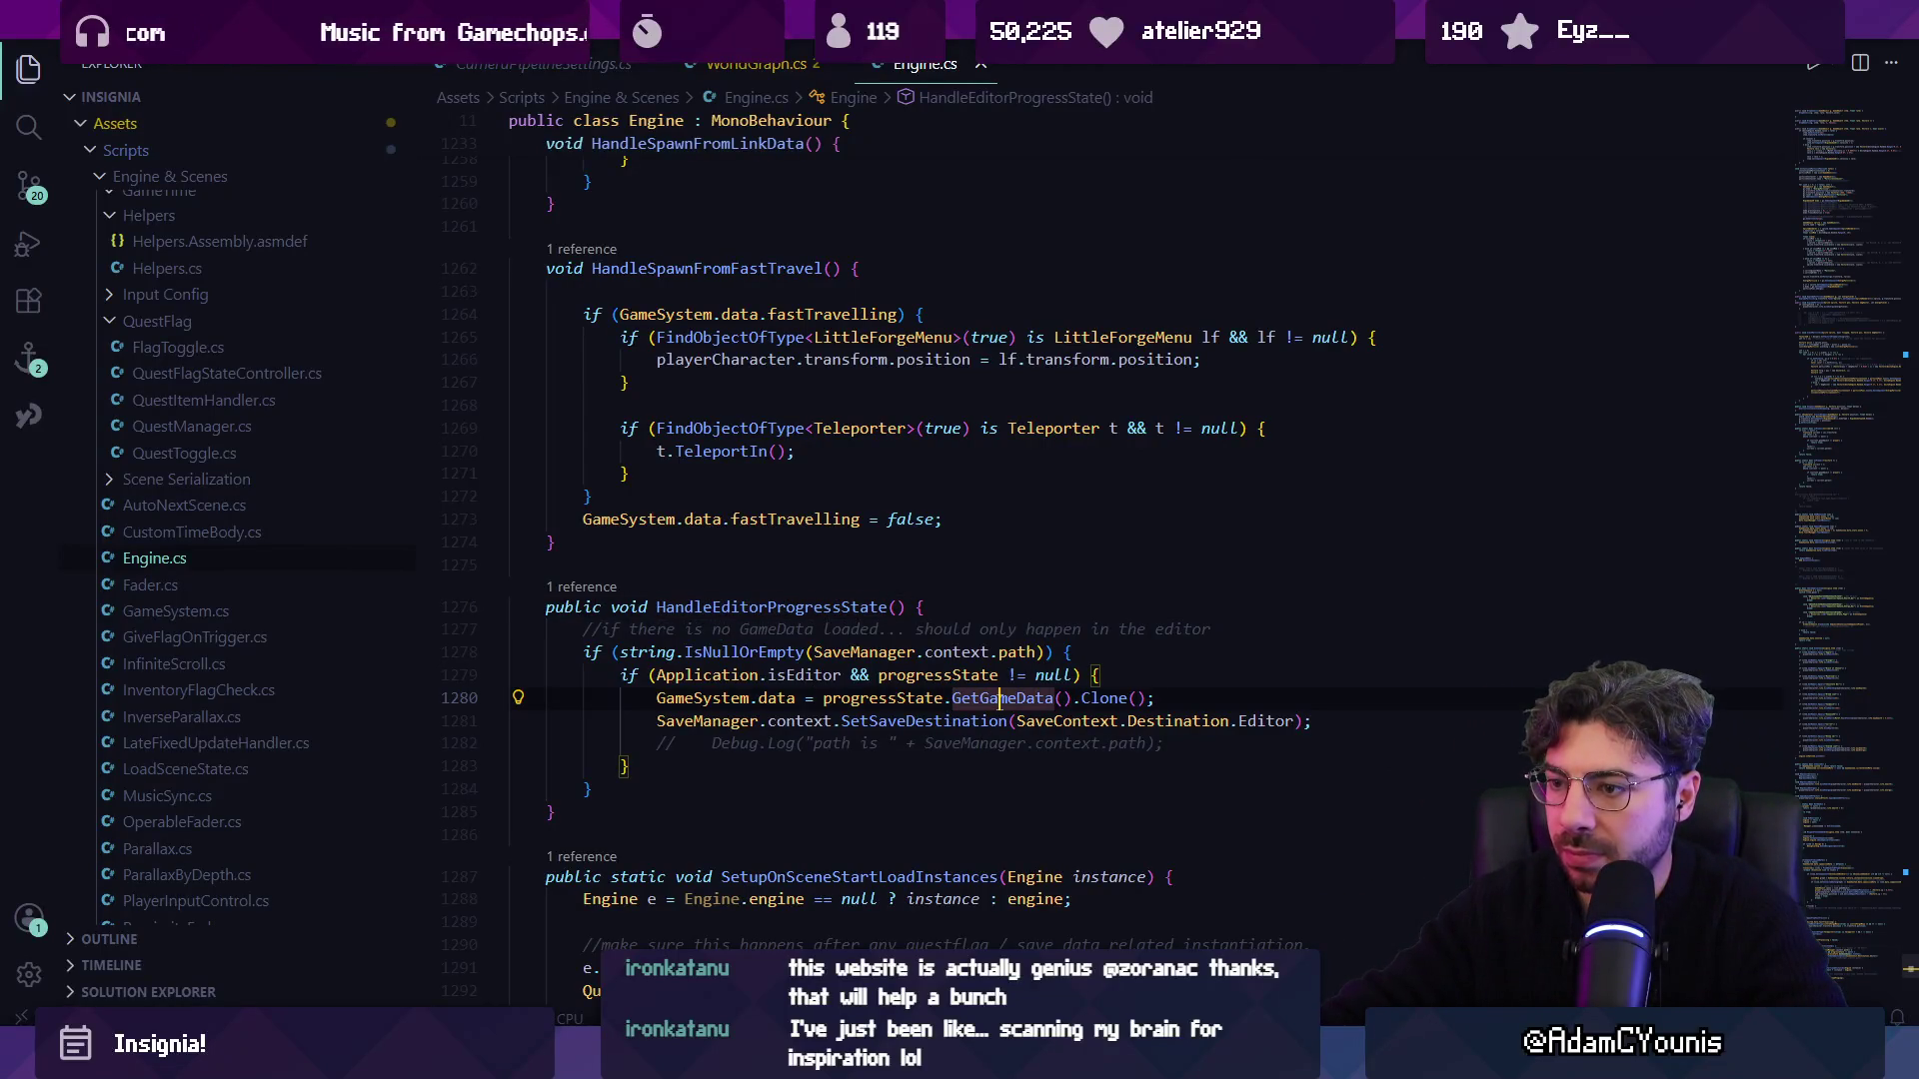
pyautogui.keyDown('ctrl'); pyautogui.click(999, 699); pyautogui.keyUp('ctrl')
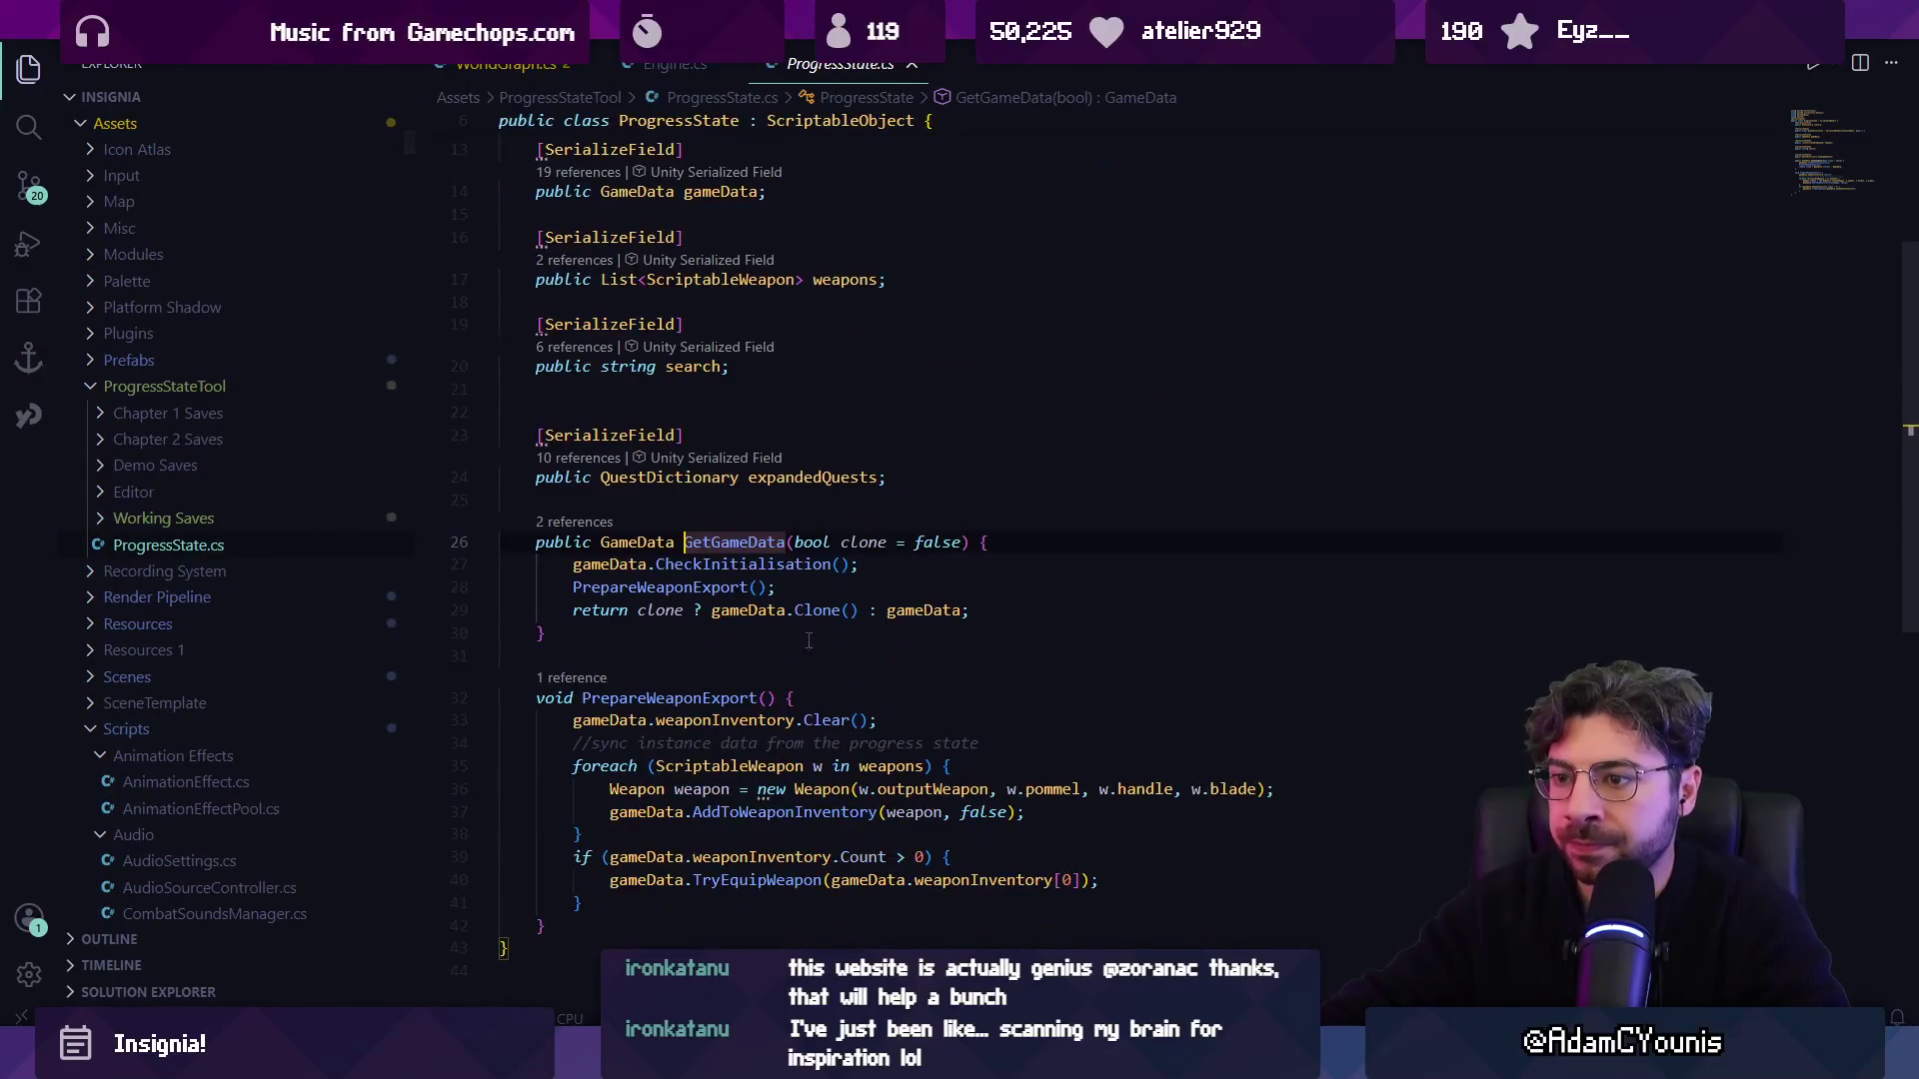
pyautogui.press('Down')
pyautogui.press('Down')
pyautogui.press('Up')
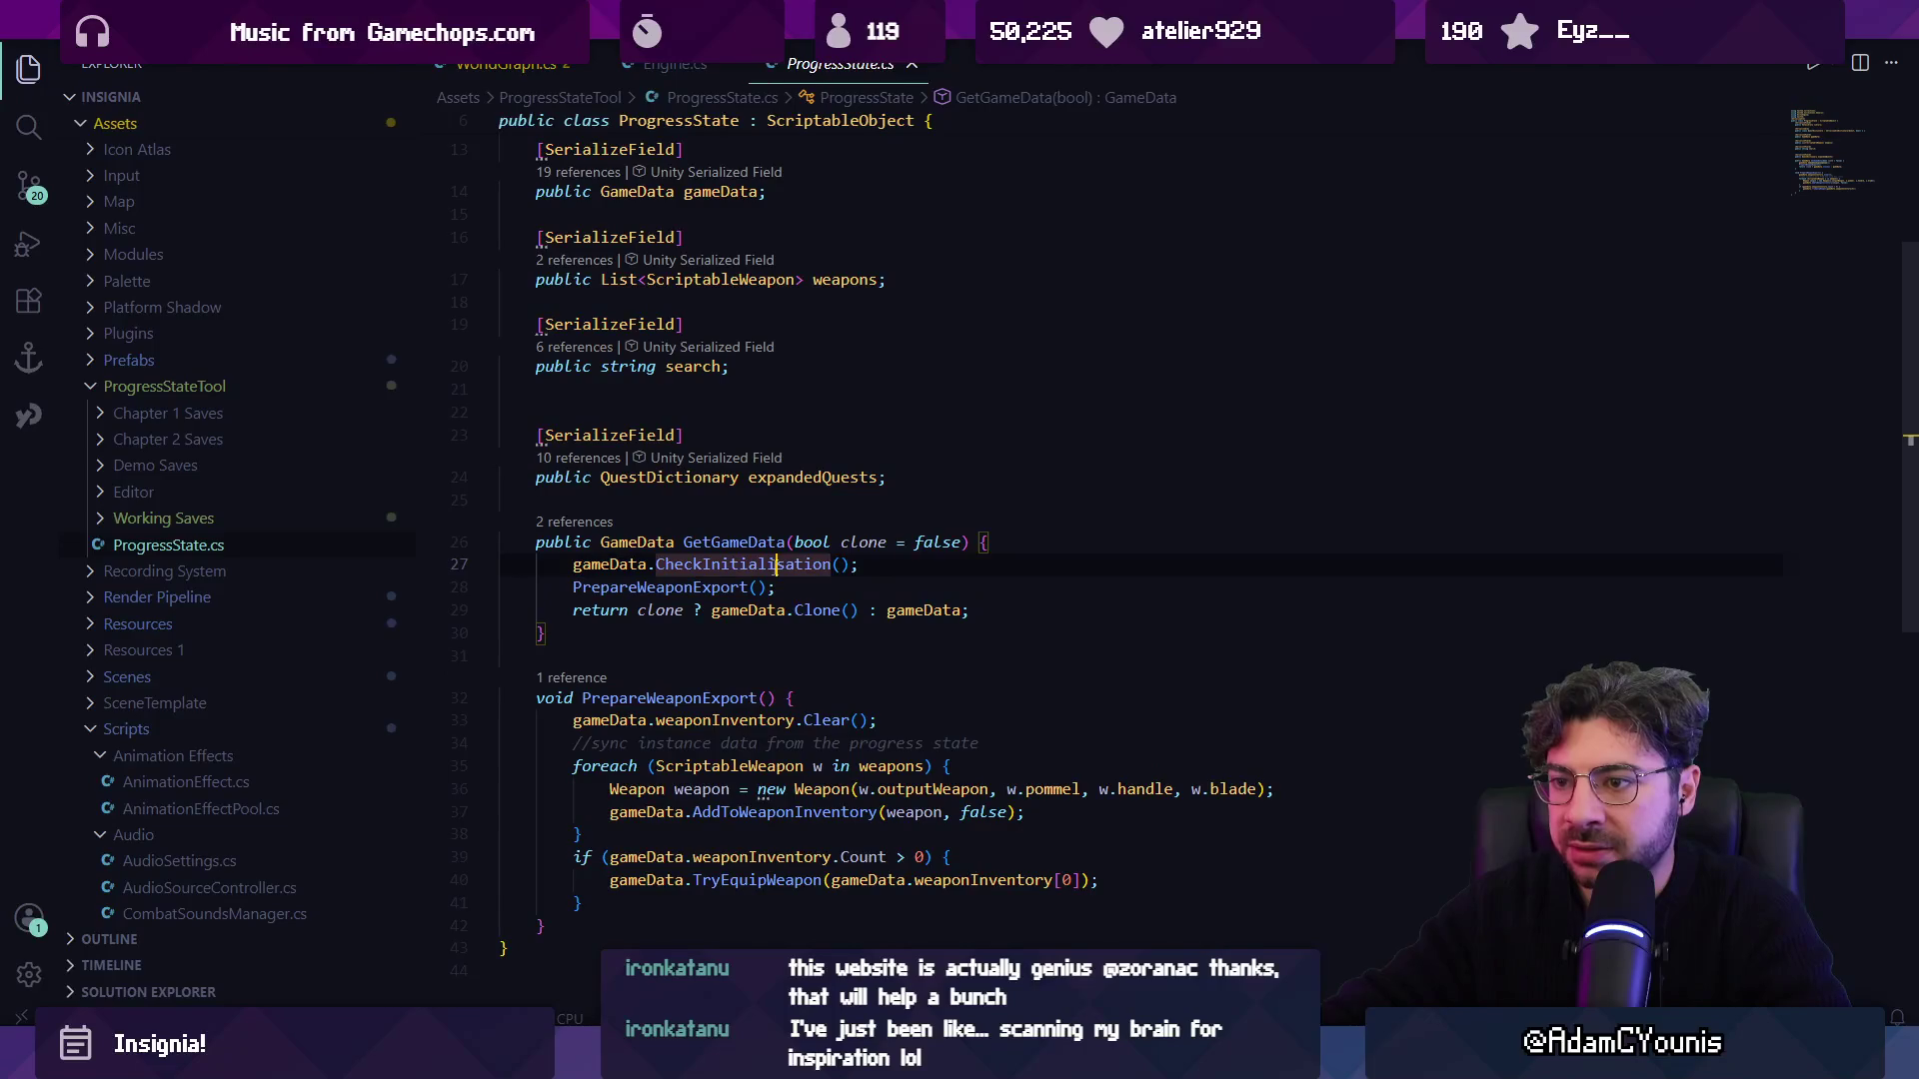
pyautogui.press('F2')
pyautogui.press('Escape')
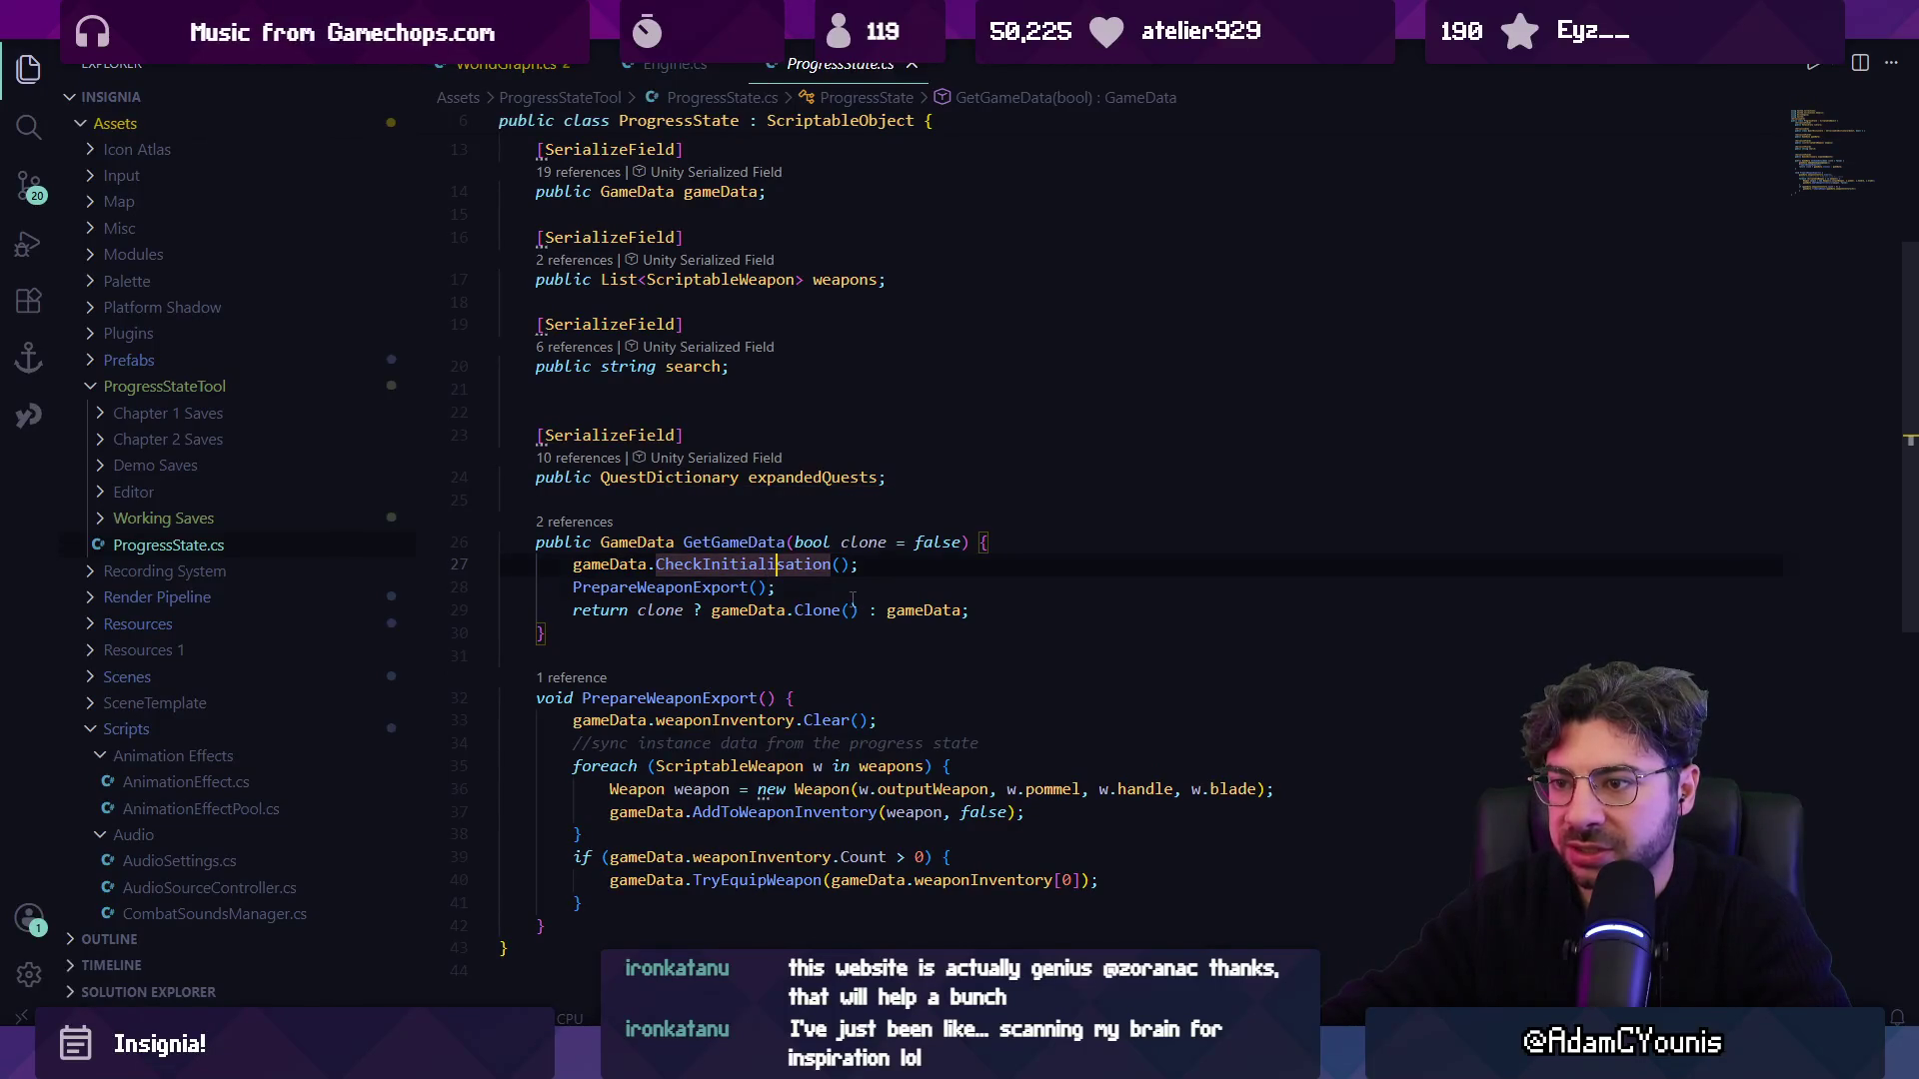
pyautogui.hotkey('alt', 'Left')
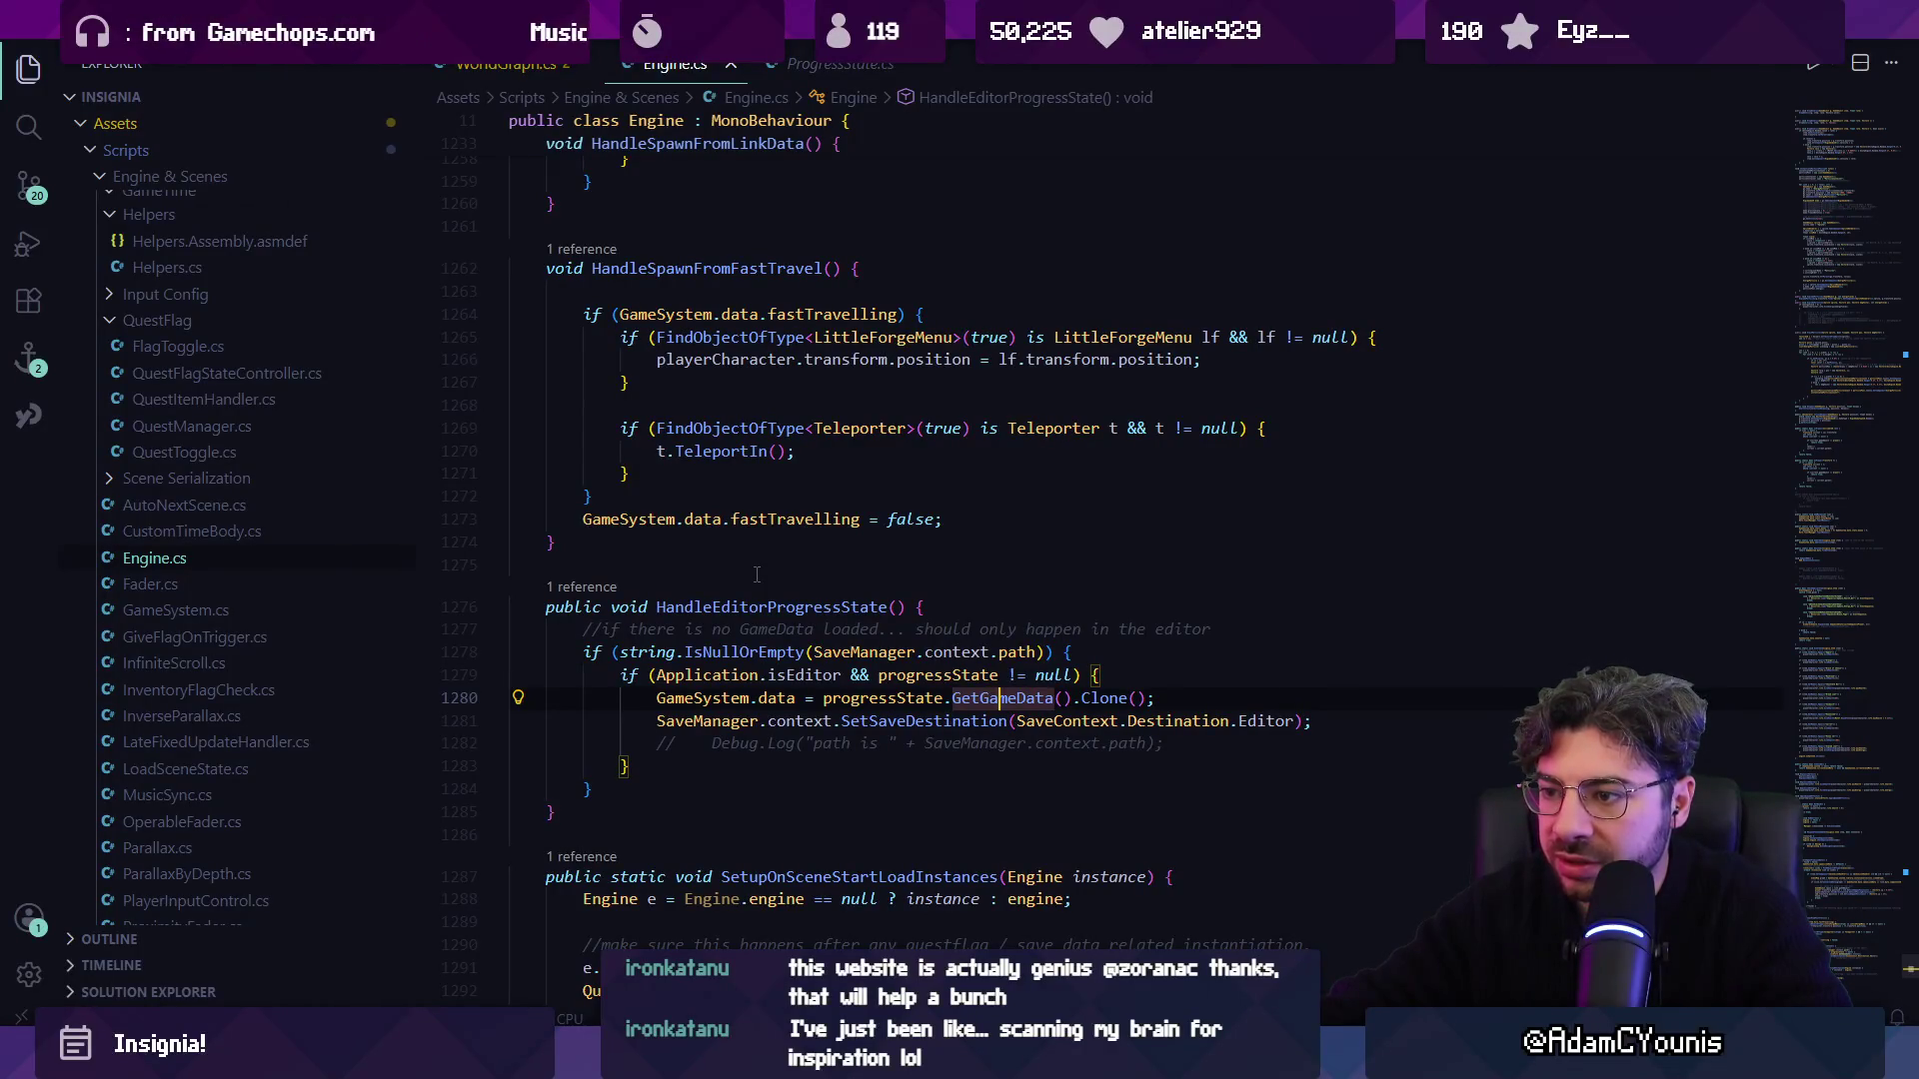
pyautogui.hotkey('alt', 'Right')
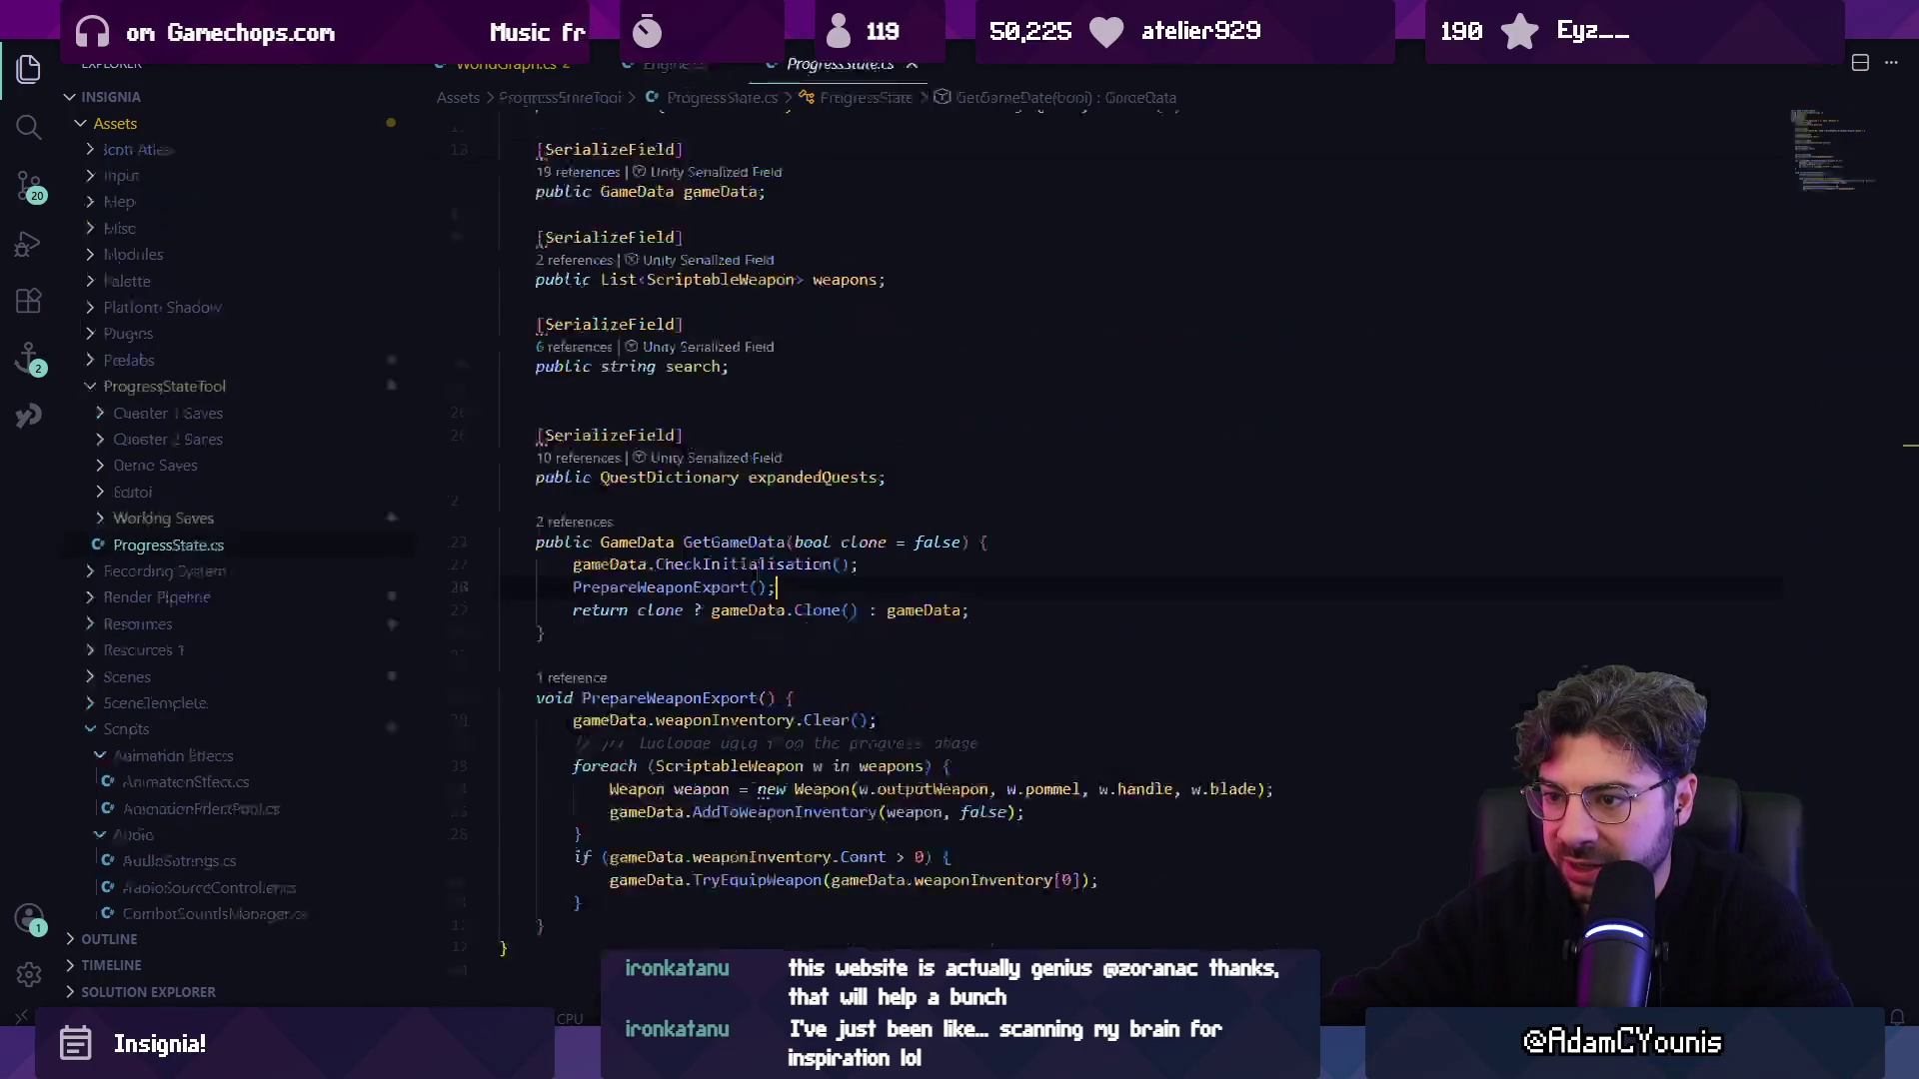
# Open the CheckInitialisation definition in GameData.cs, then go back to ProgressState.cs.
pyautogui.click(693, 565)
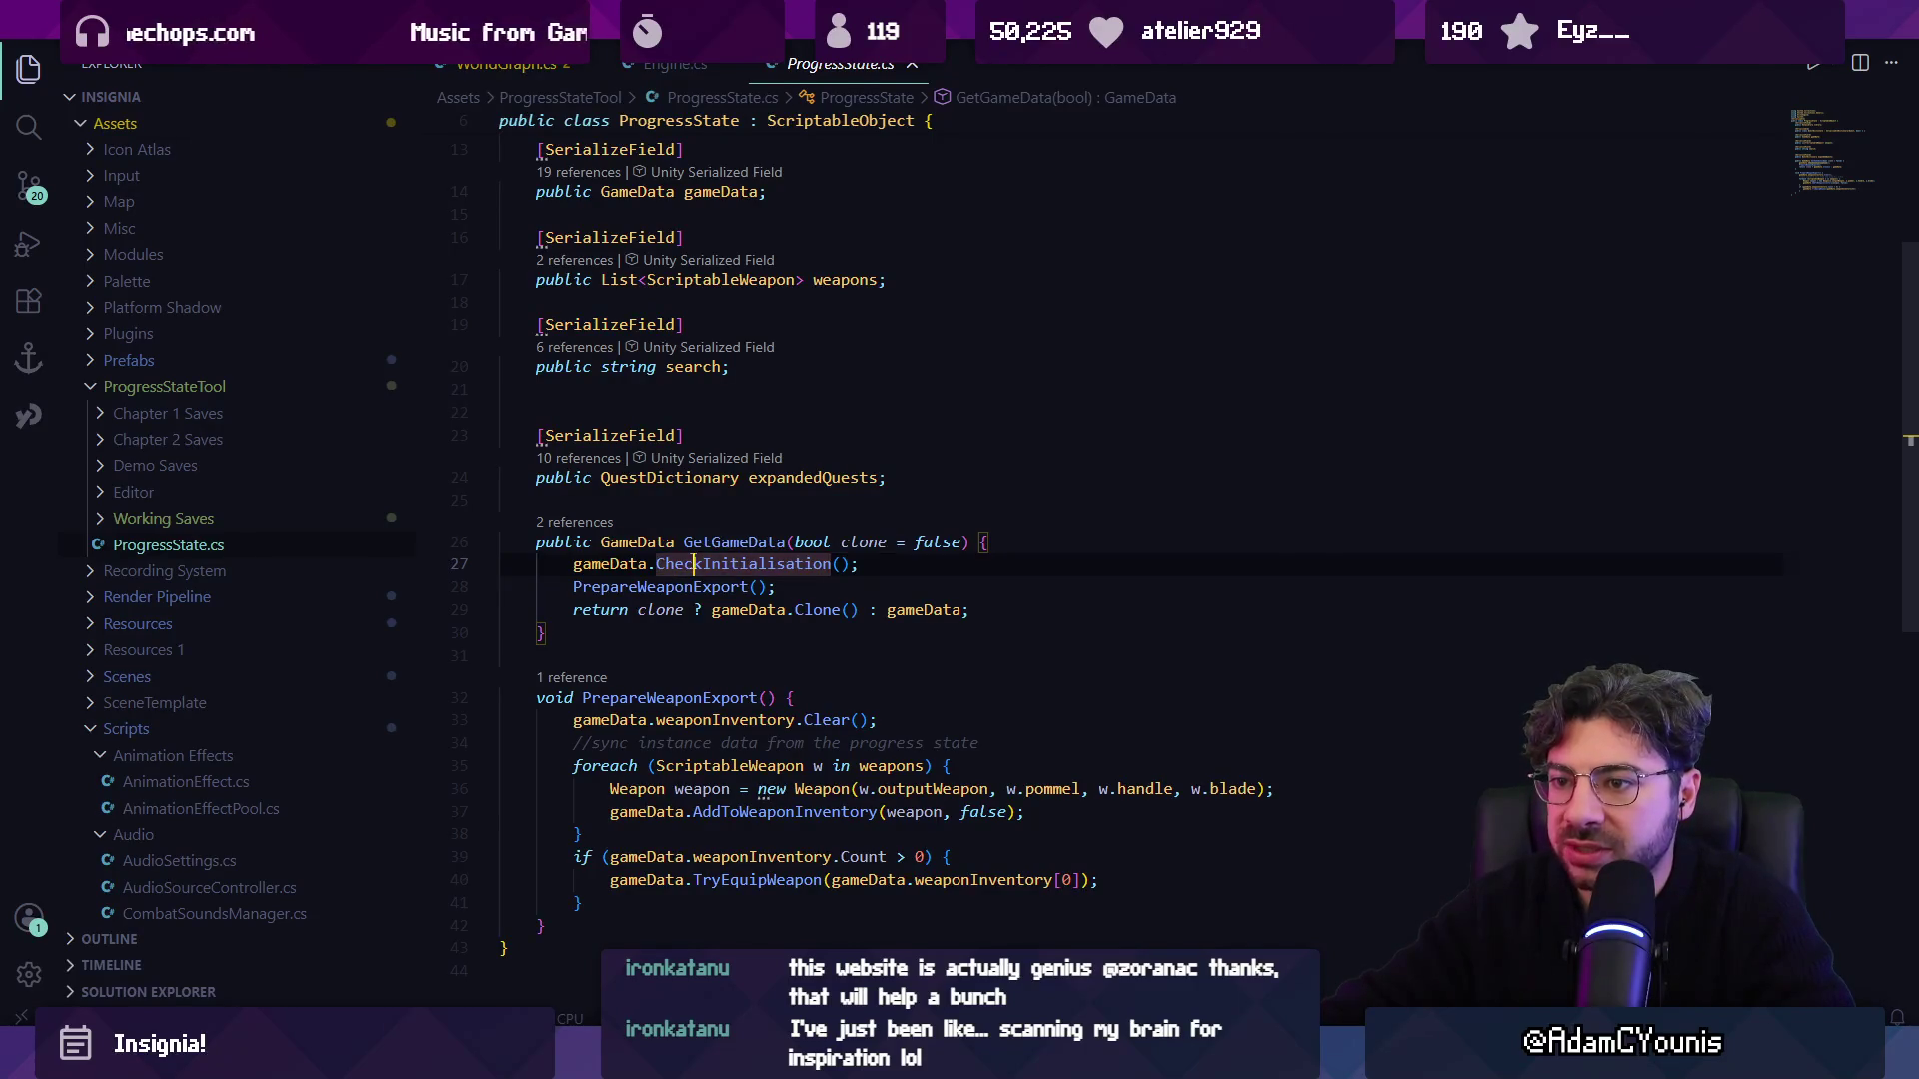
pyautogui.hotkey('alt', 'Left')
pyautogui.hotkey('alt', 'Right')
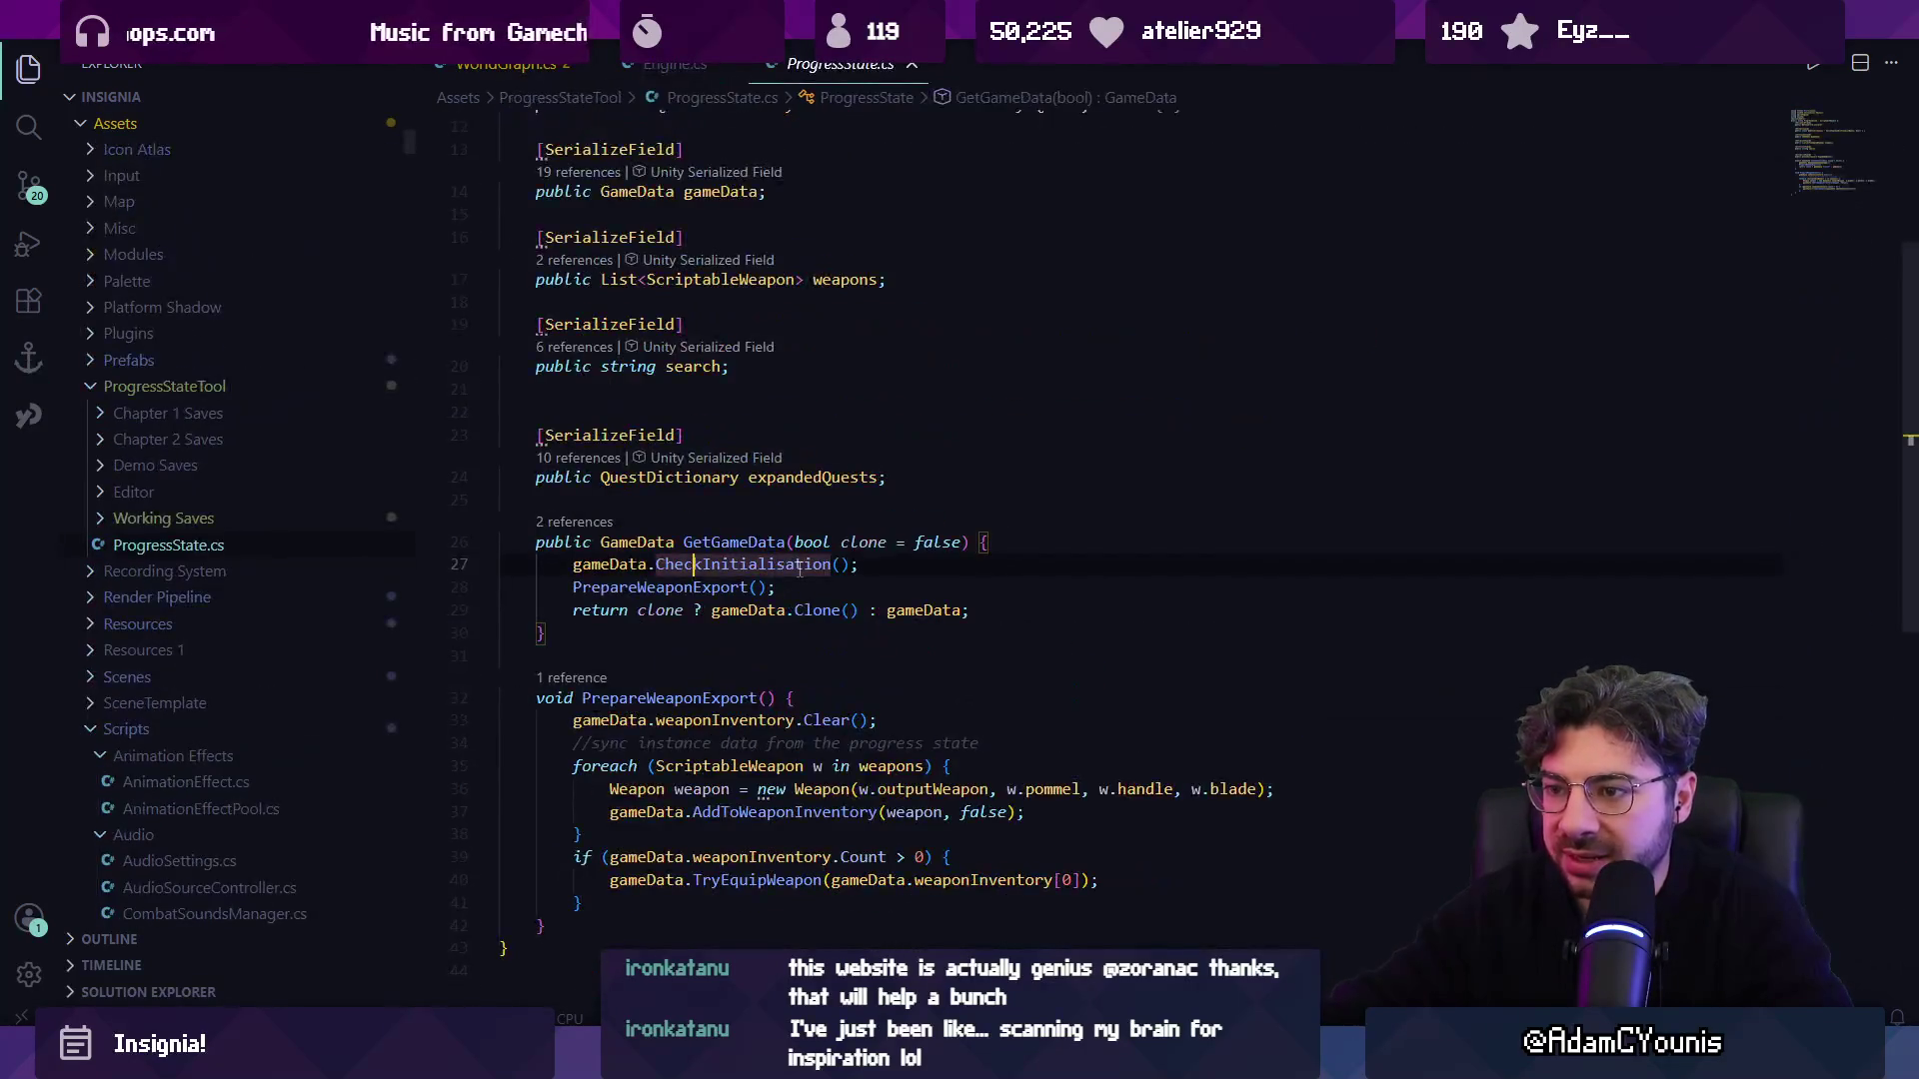
pyautogui.keyDown('ctrl'); pyautogui.click(751, 566); pyautogui.keyUp('ctrl')
pyautogui.scroll(-10, 799, 570)
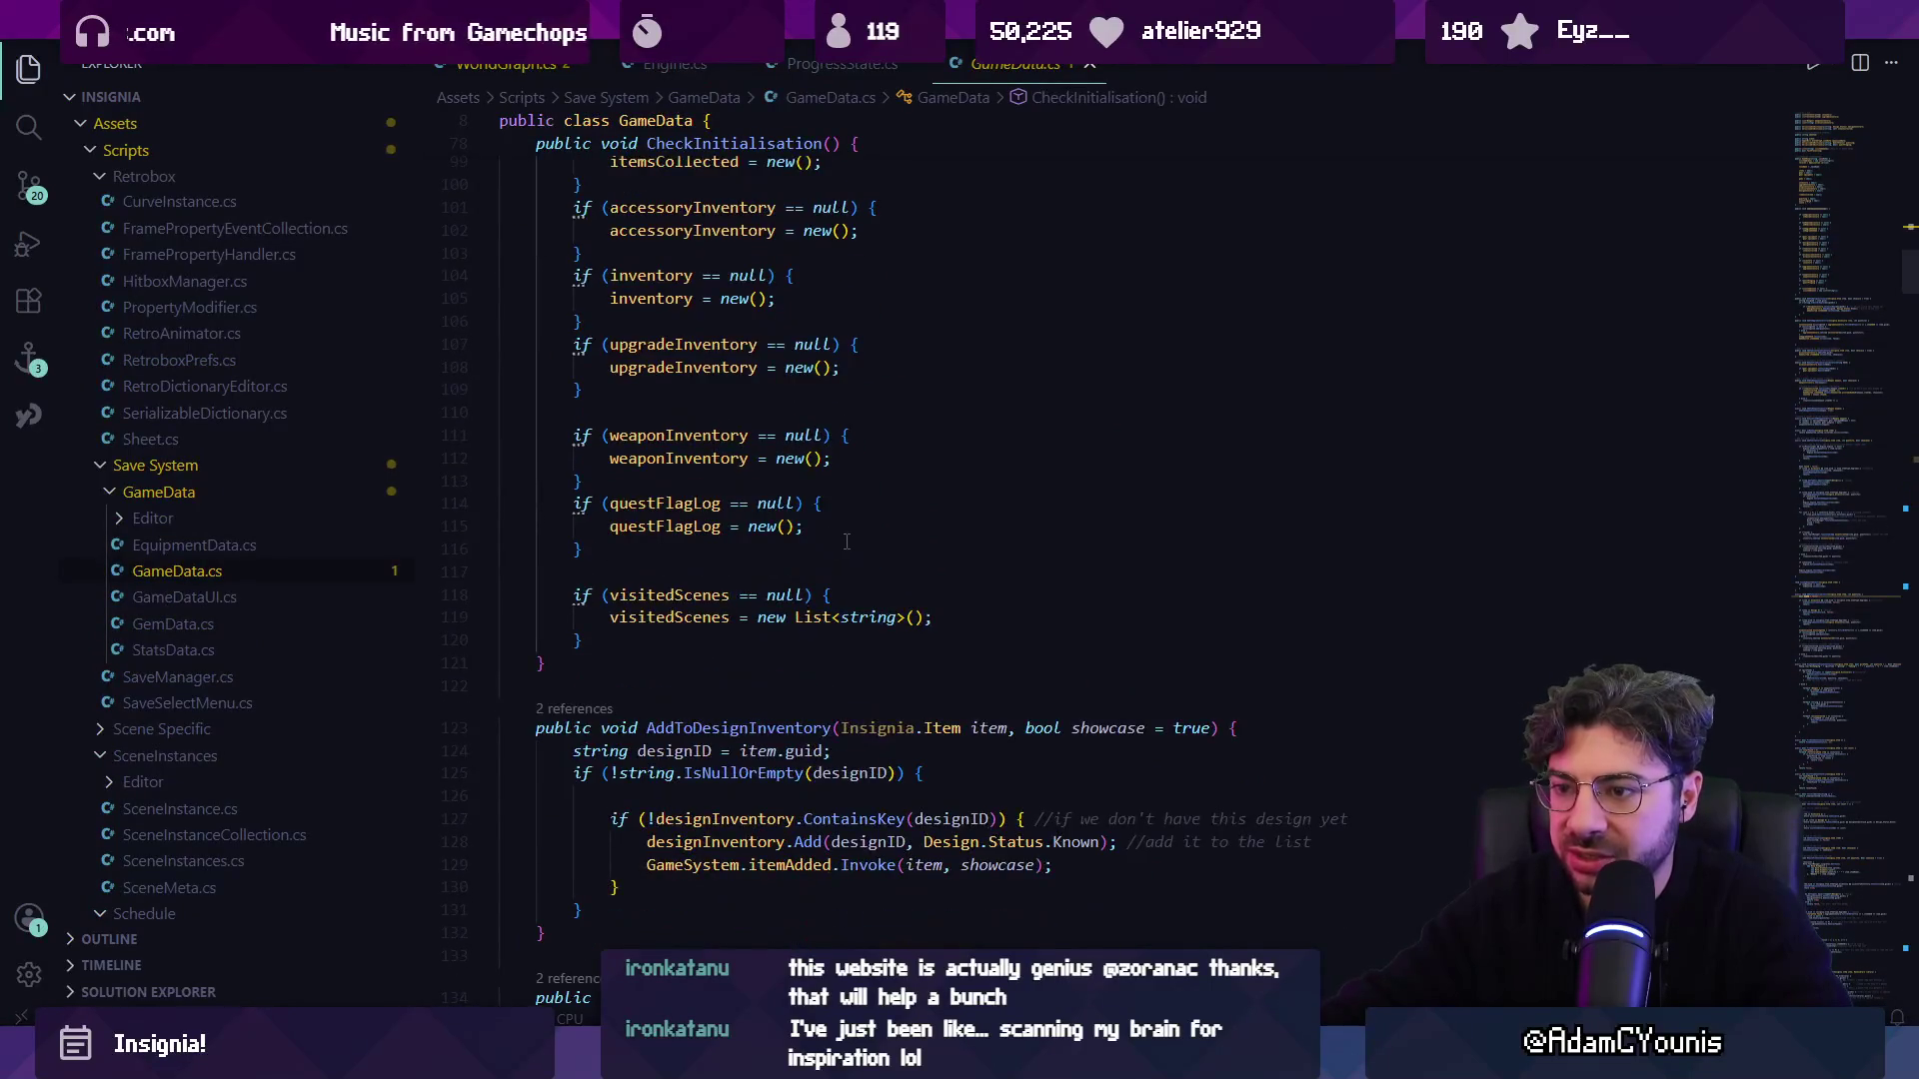
pyautogui.hotkey('alt', 'Left')
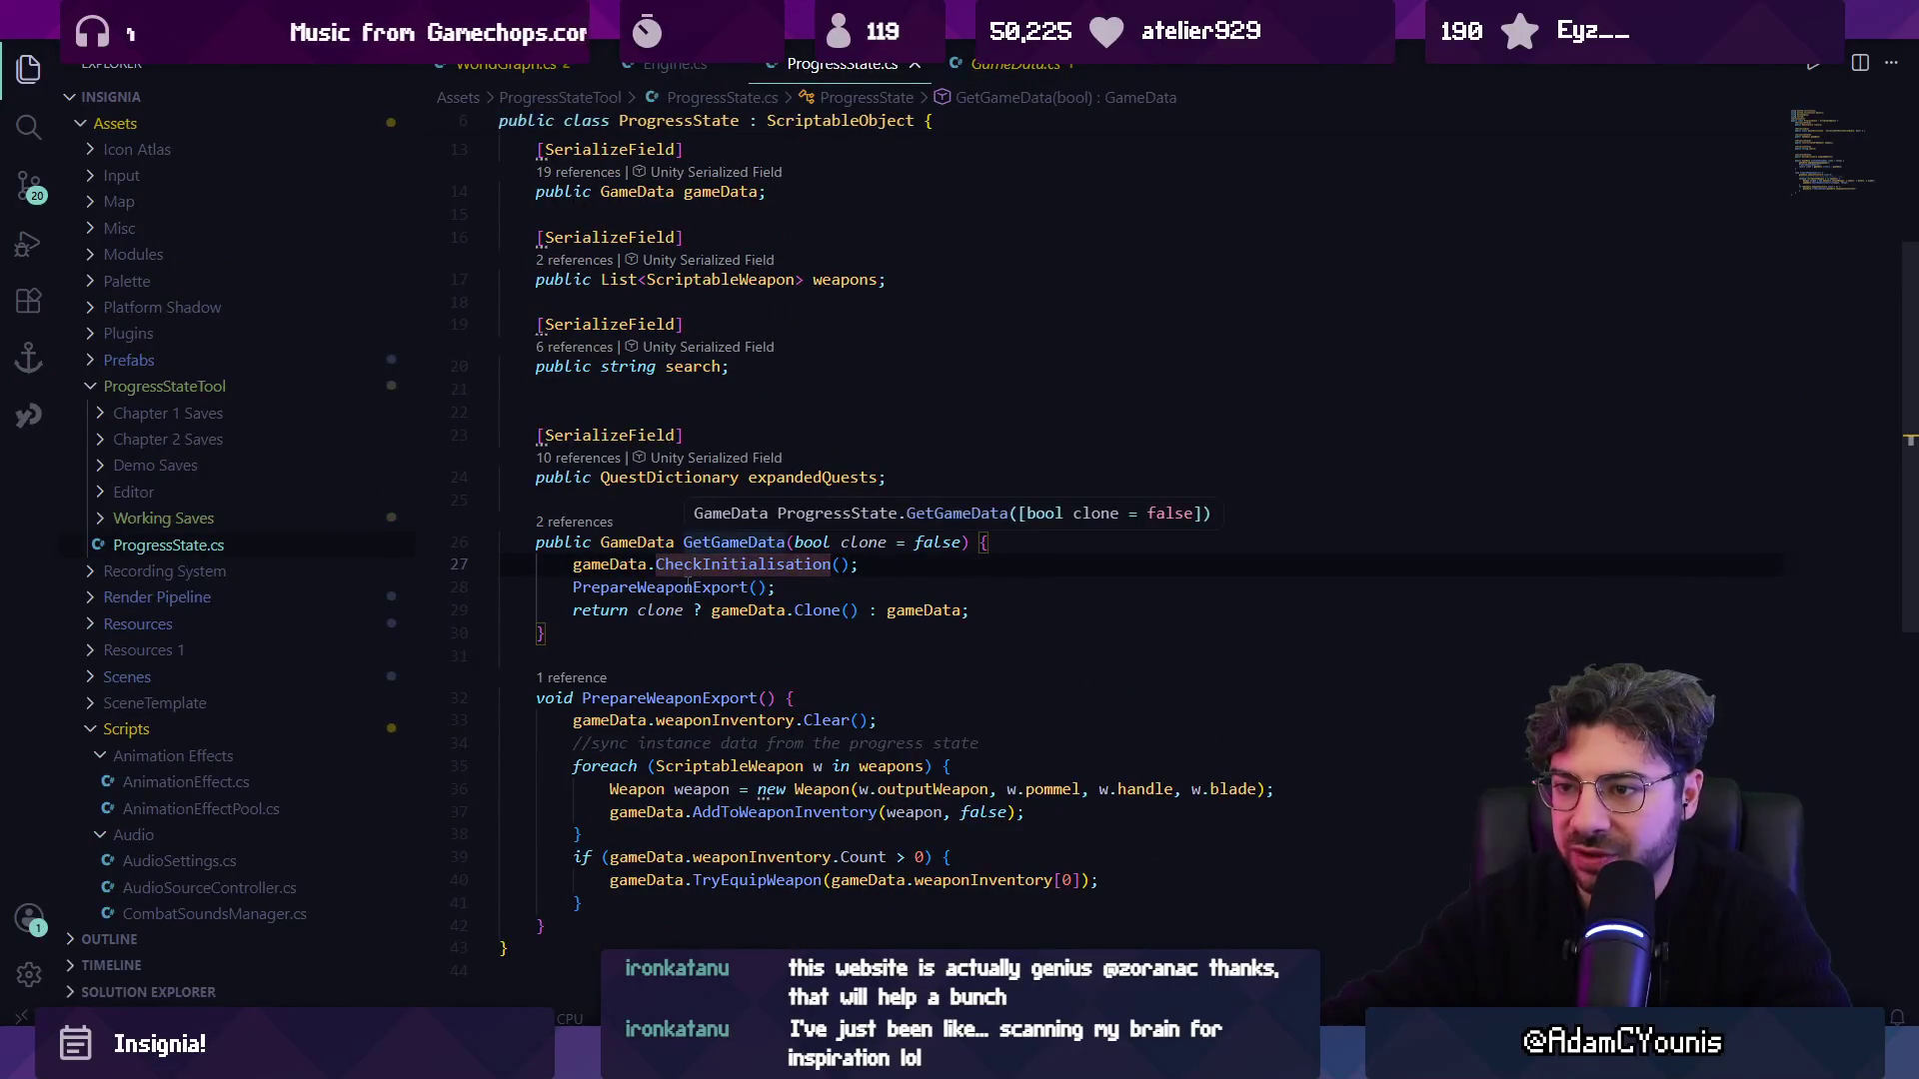
# Inspect the PrepareWeaponExport method, then return to the Unity editor.
pyautogui.click(680, 587)
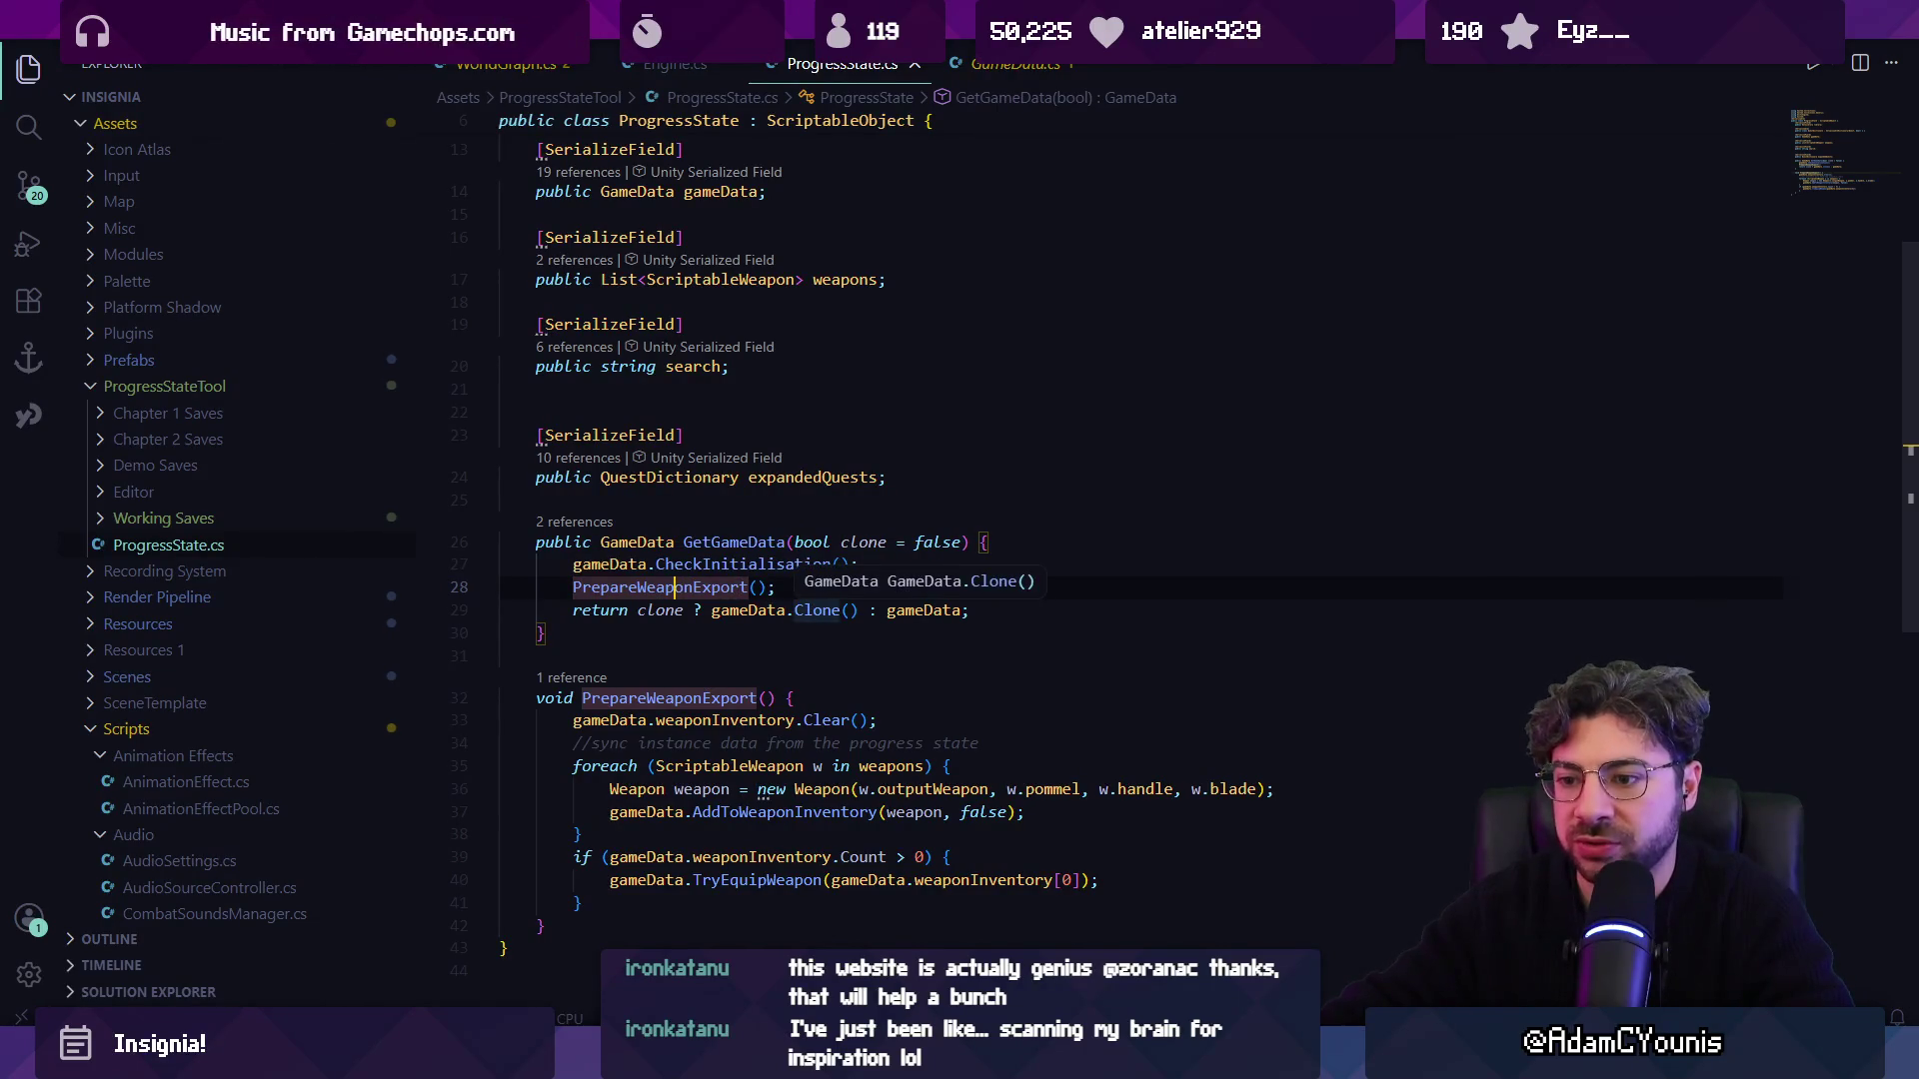
pyautogui.moveTo(654, 1060)
pyautogui.click(652, 930)
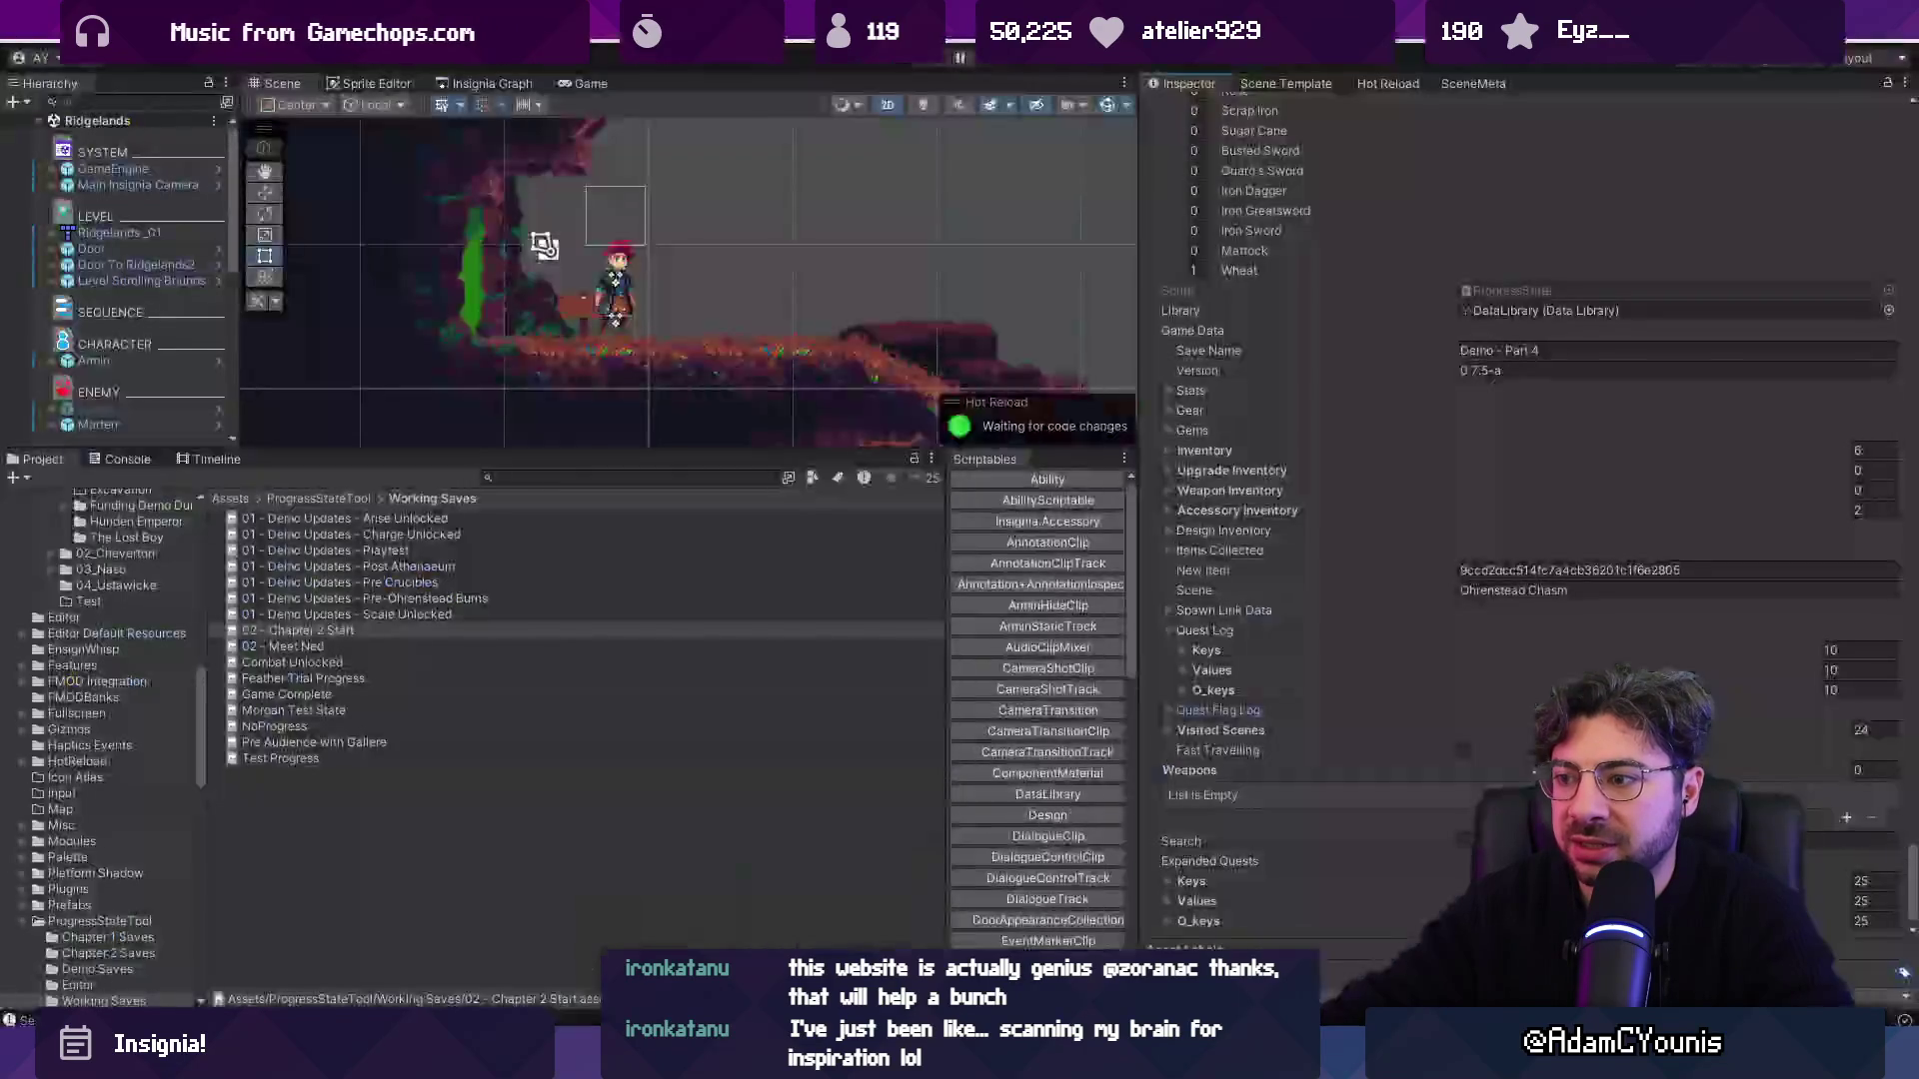
# Collapse the To Cheverton quest's flags and untick one quest to remove it from the Quest Log.
pyautogui.scroll(10, 1412, 474)
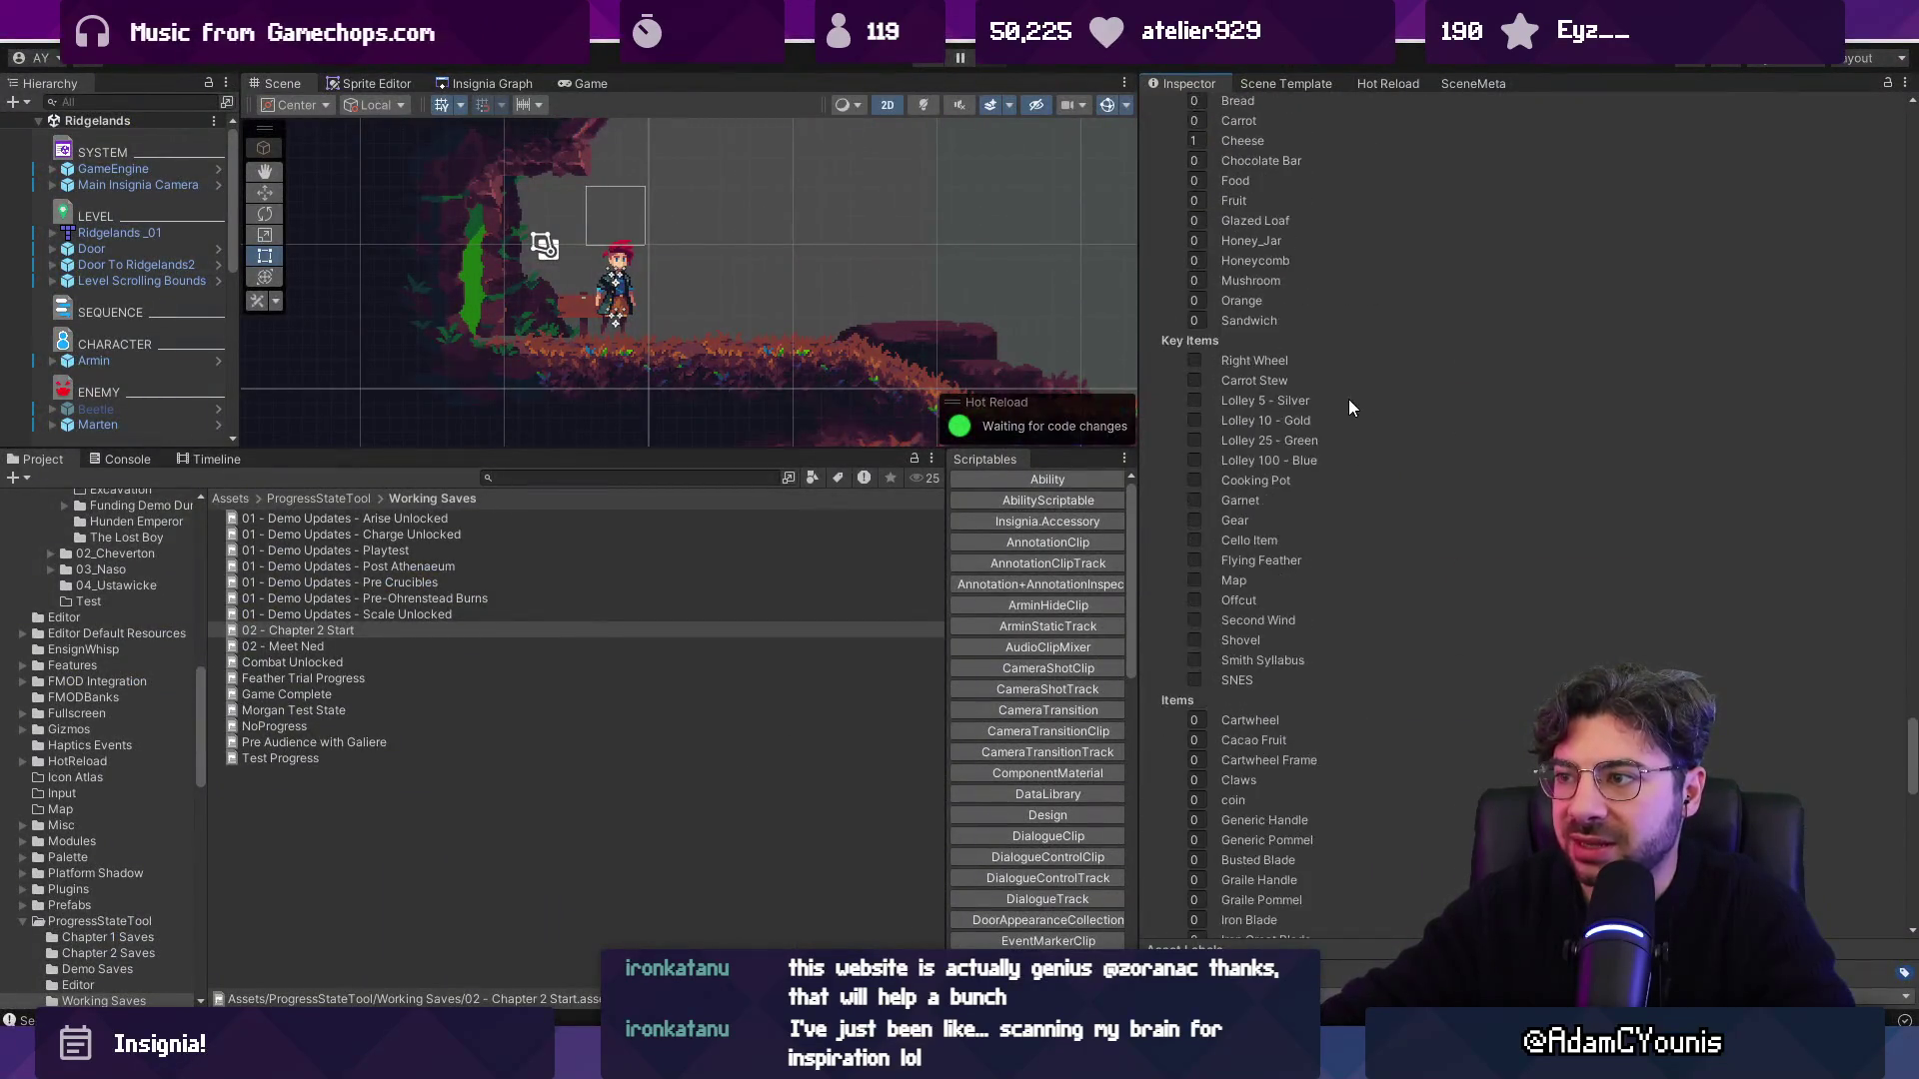
pyautogui.moveTo(1914, 652); pyautogui.dragTo(1912, 122)
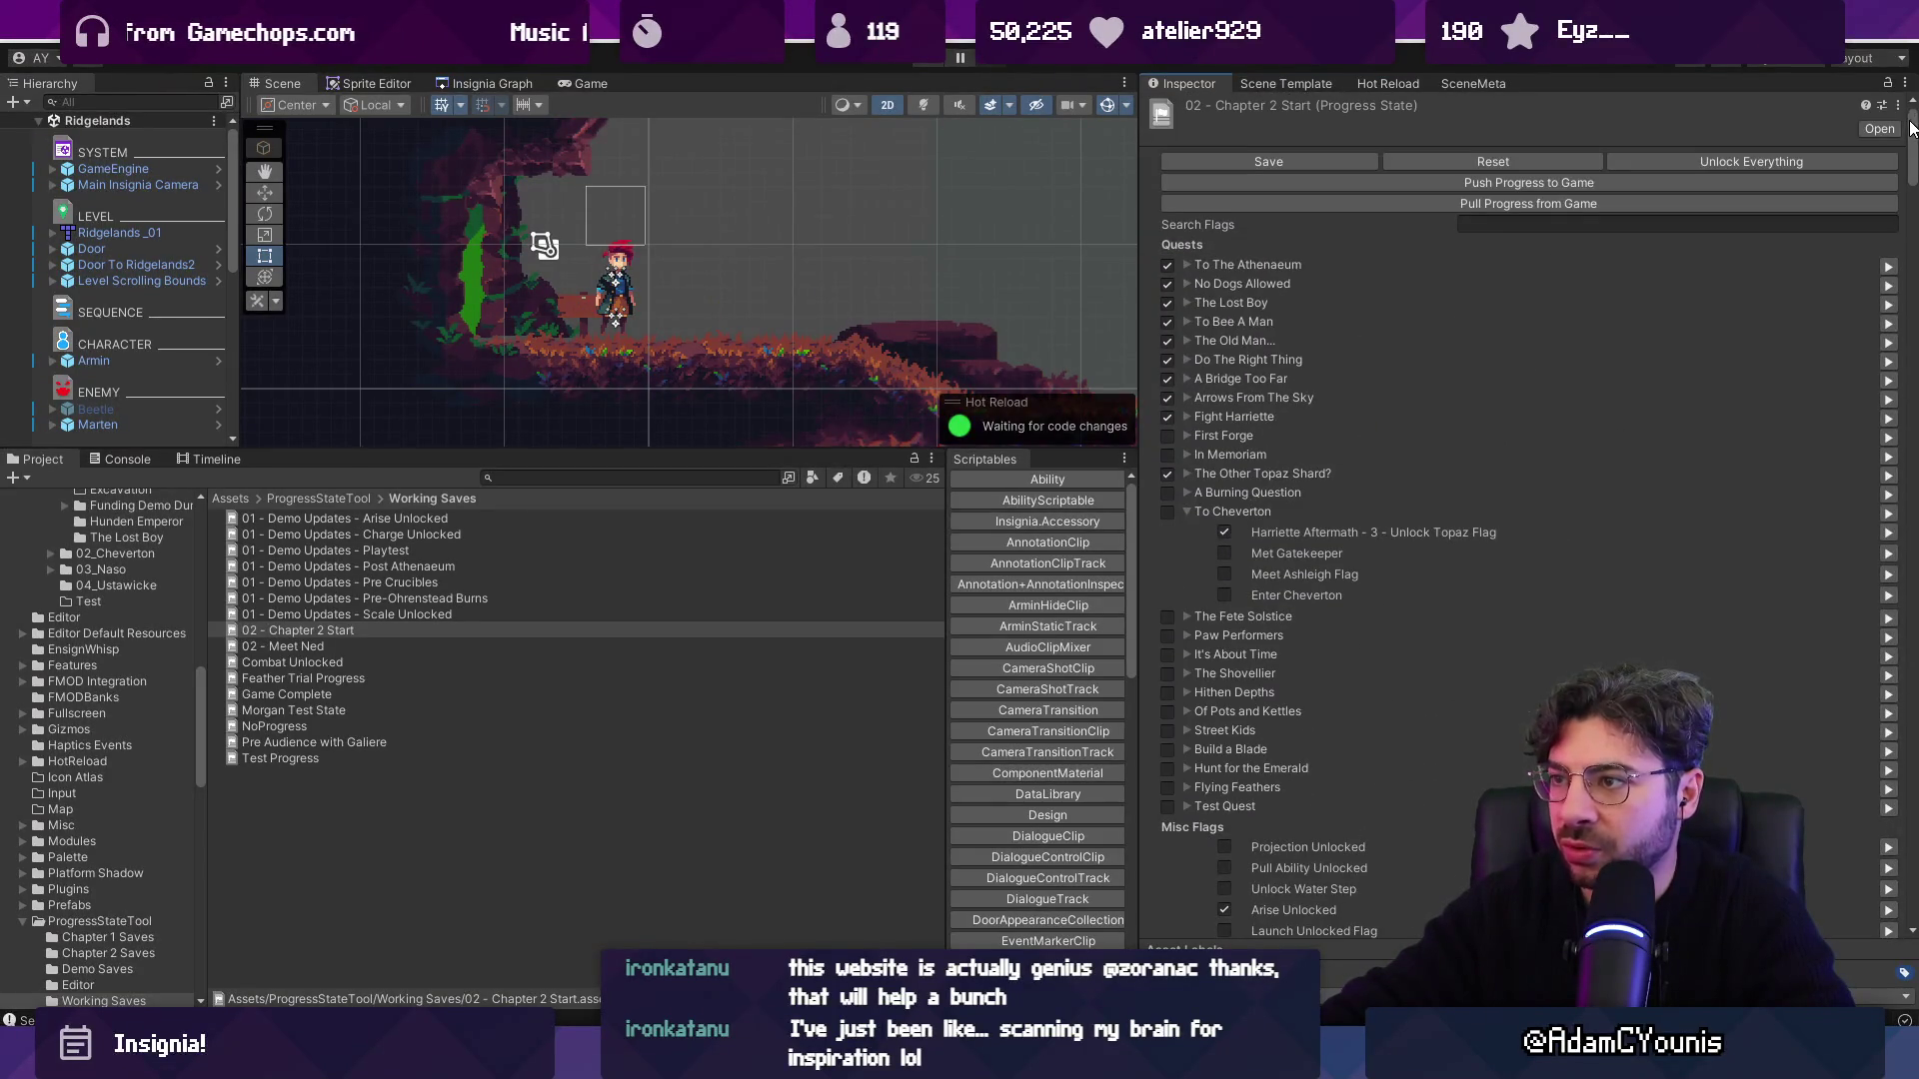
pyautogui.click(1191, 513)
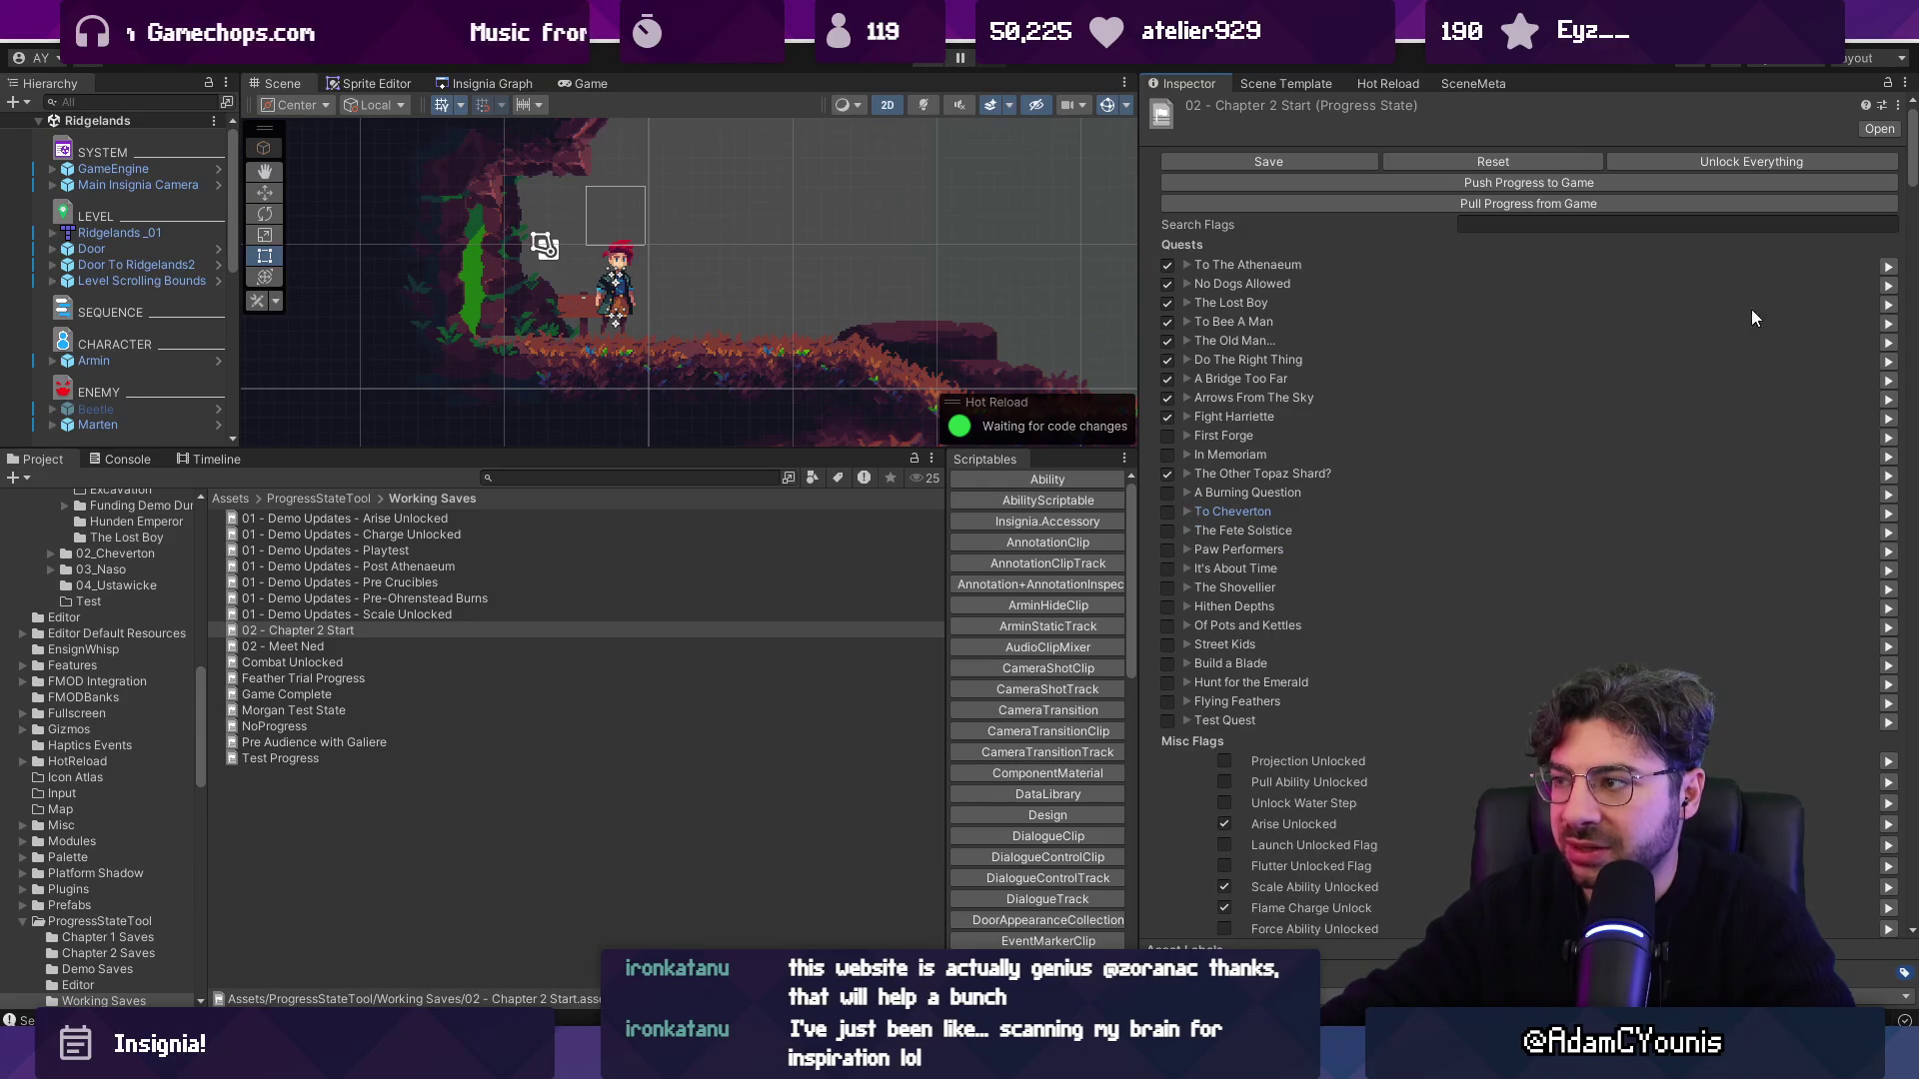
pyautogui.scroll(-15, 1789, 499)
pyautogui.scroll(-20, 1814, 542)
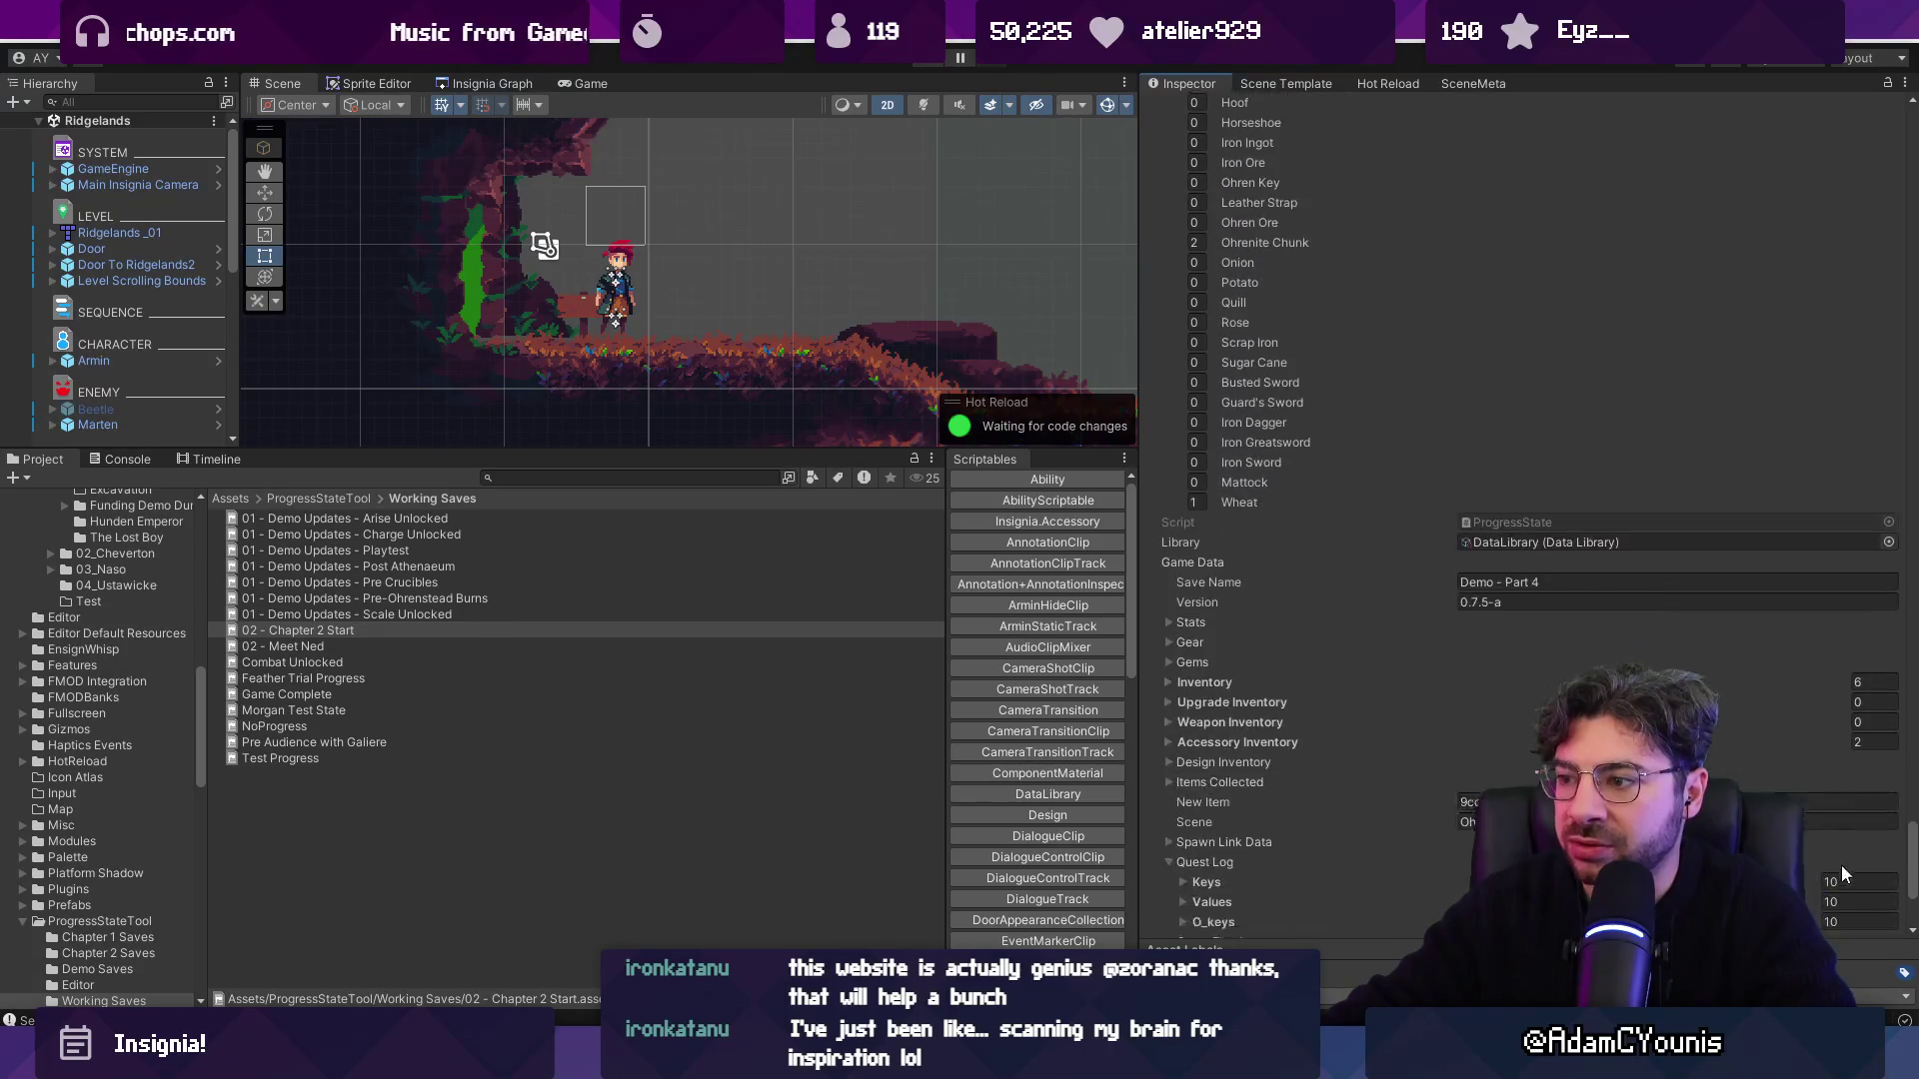
pyautogui.scroll(-6, 1844, 869)
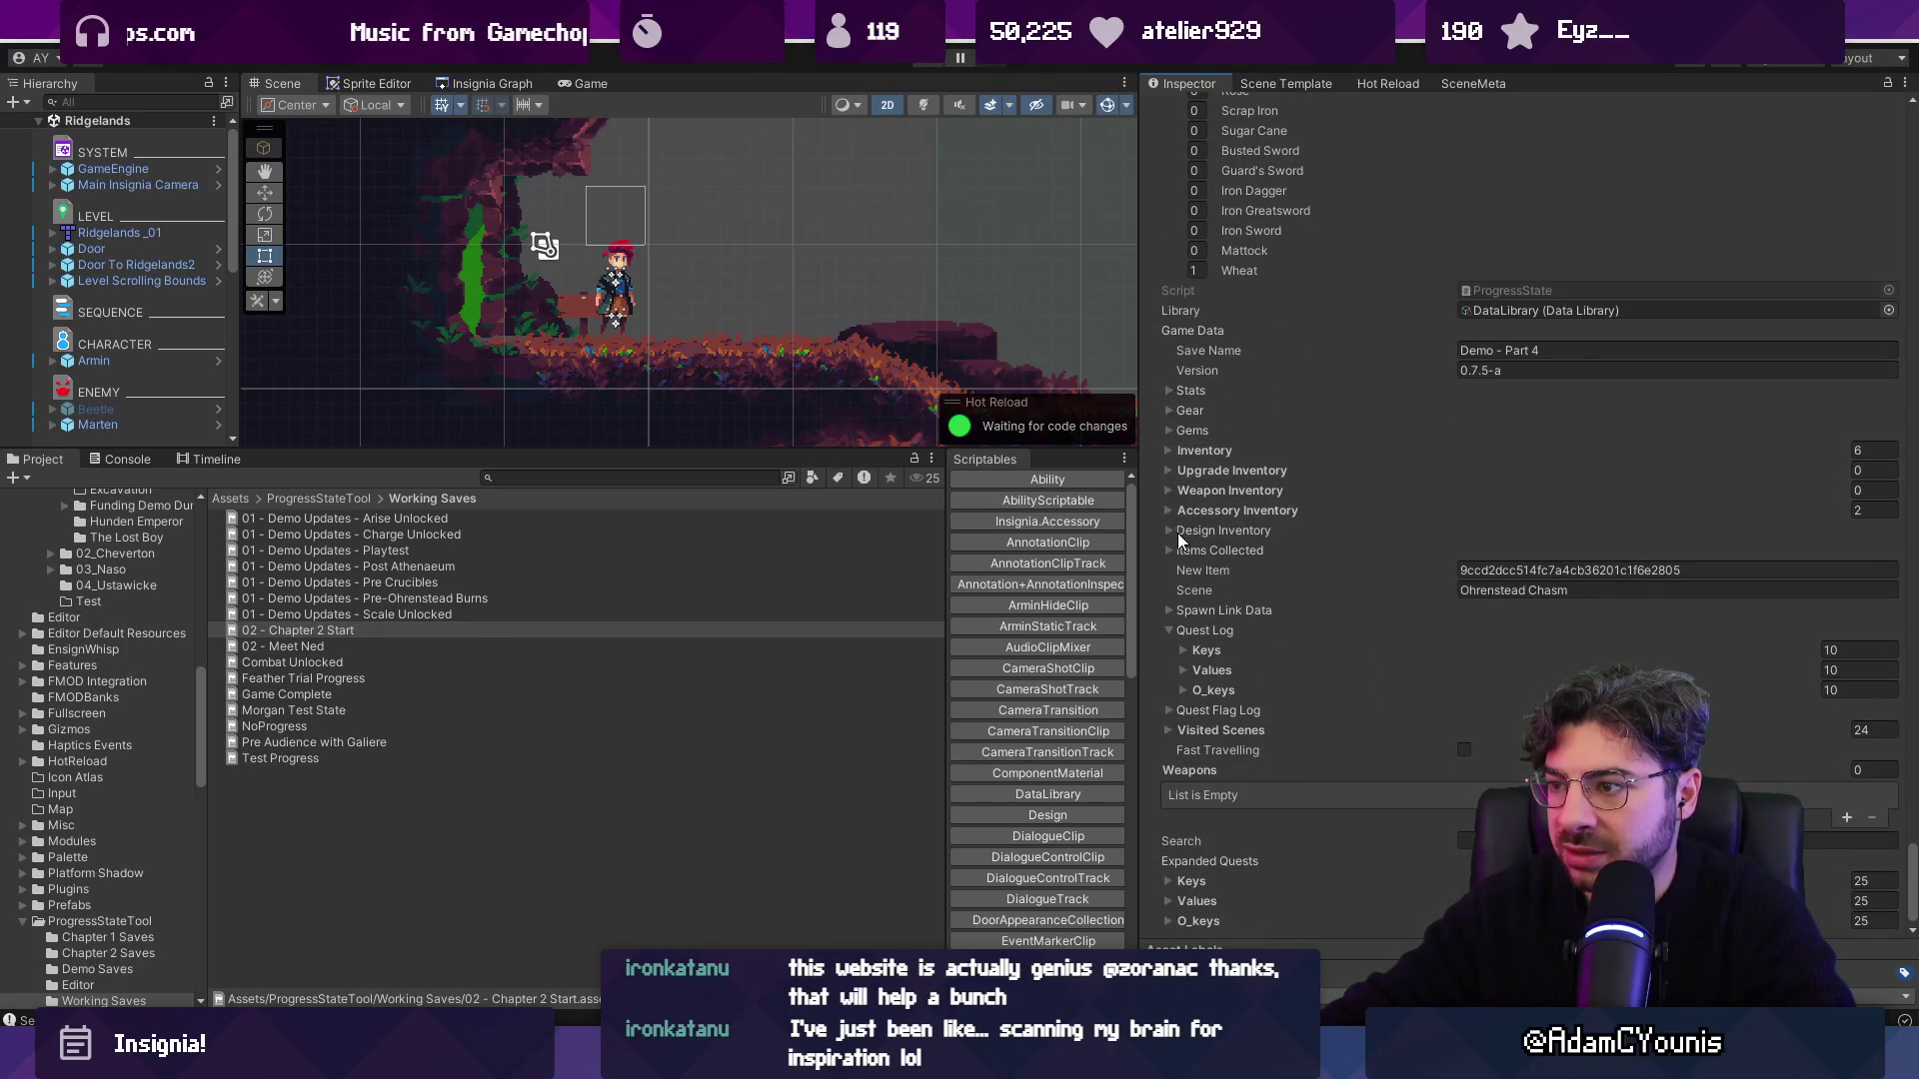
pyautogui.click(1171, 566)
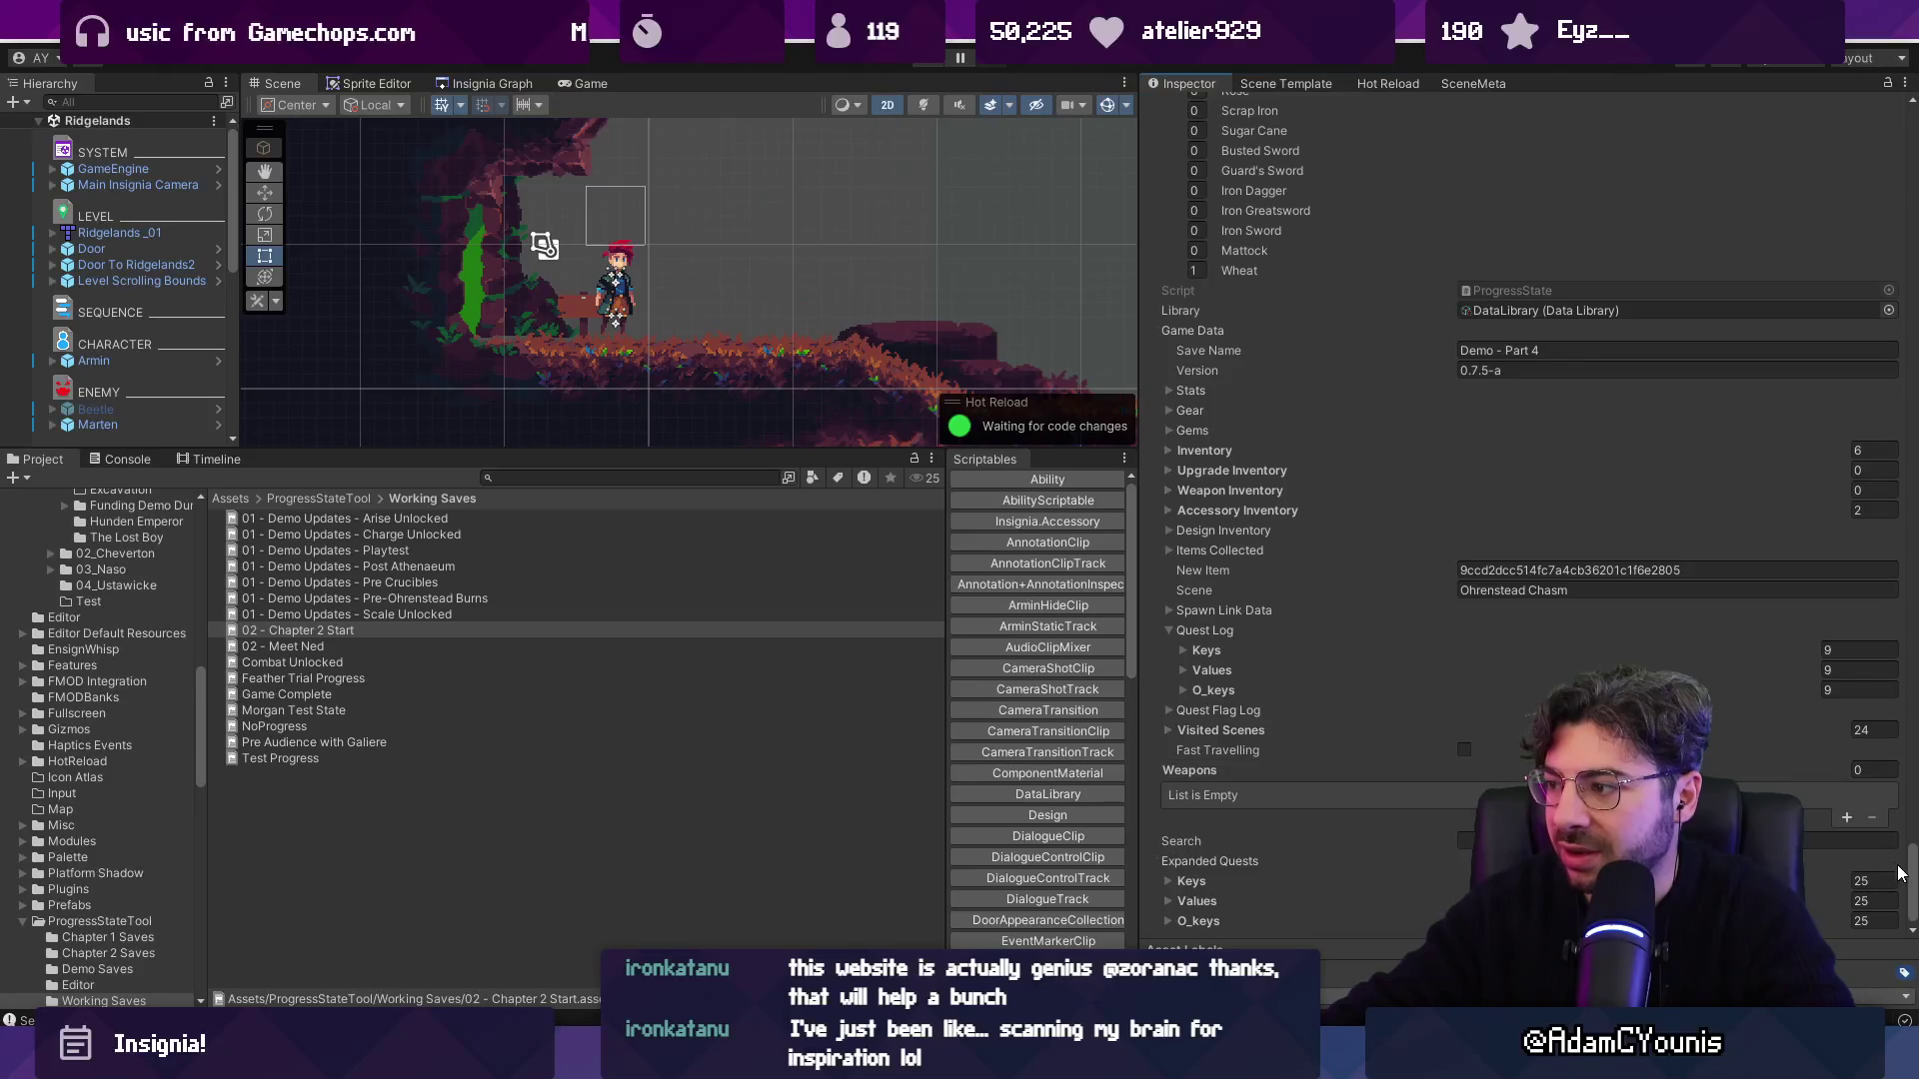
# Mark The Lost Boy quest complete again and peek at its individual flags.
pyautogui.scroll(3, 1899, 865)
pyautogui.scroll(15, 1899, 866)
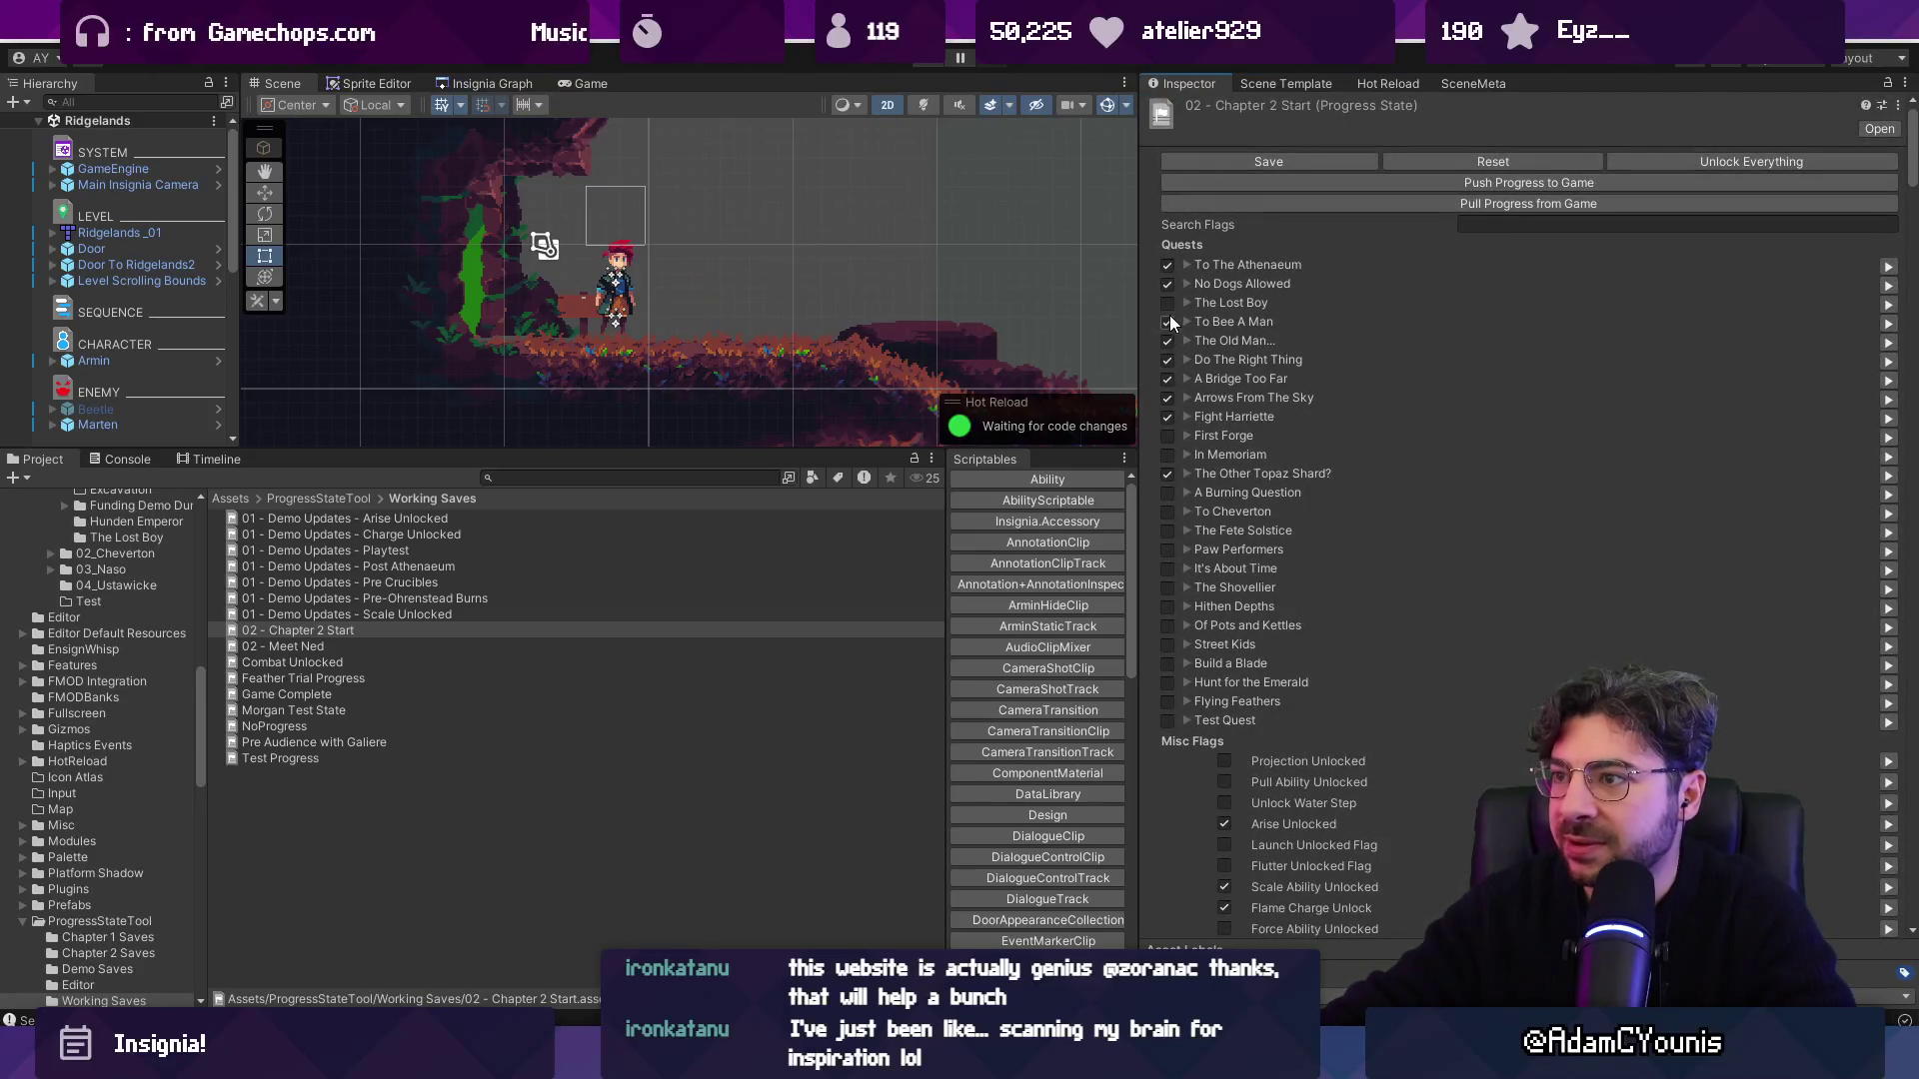
pyautogui.click(1167, 303)
pyautogui.click(1185, 302)
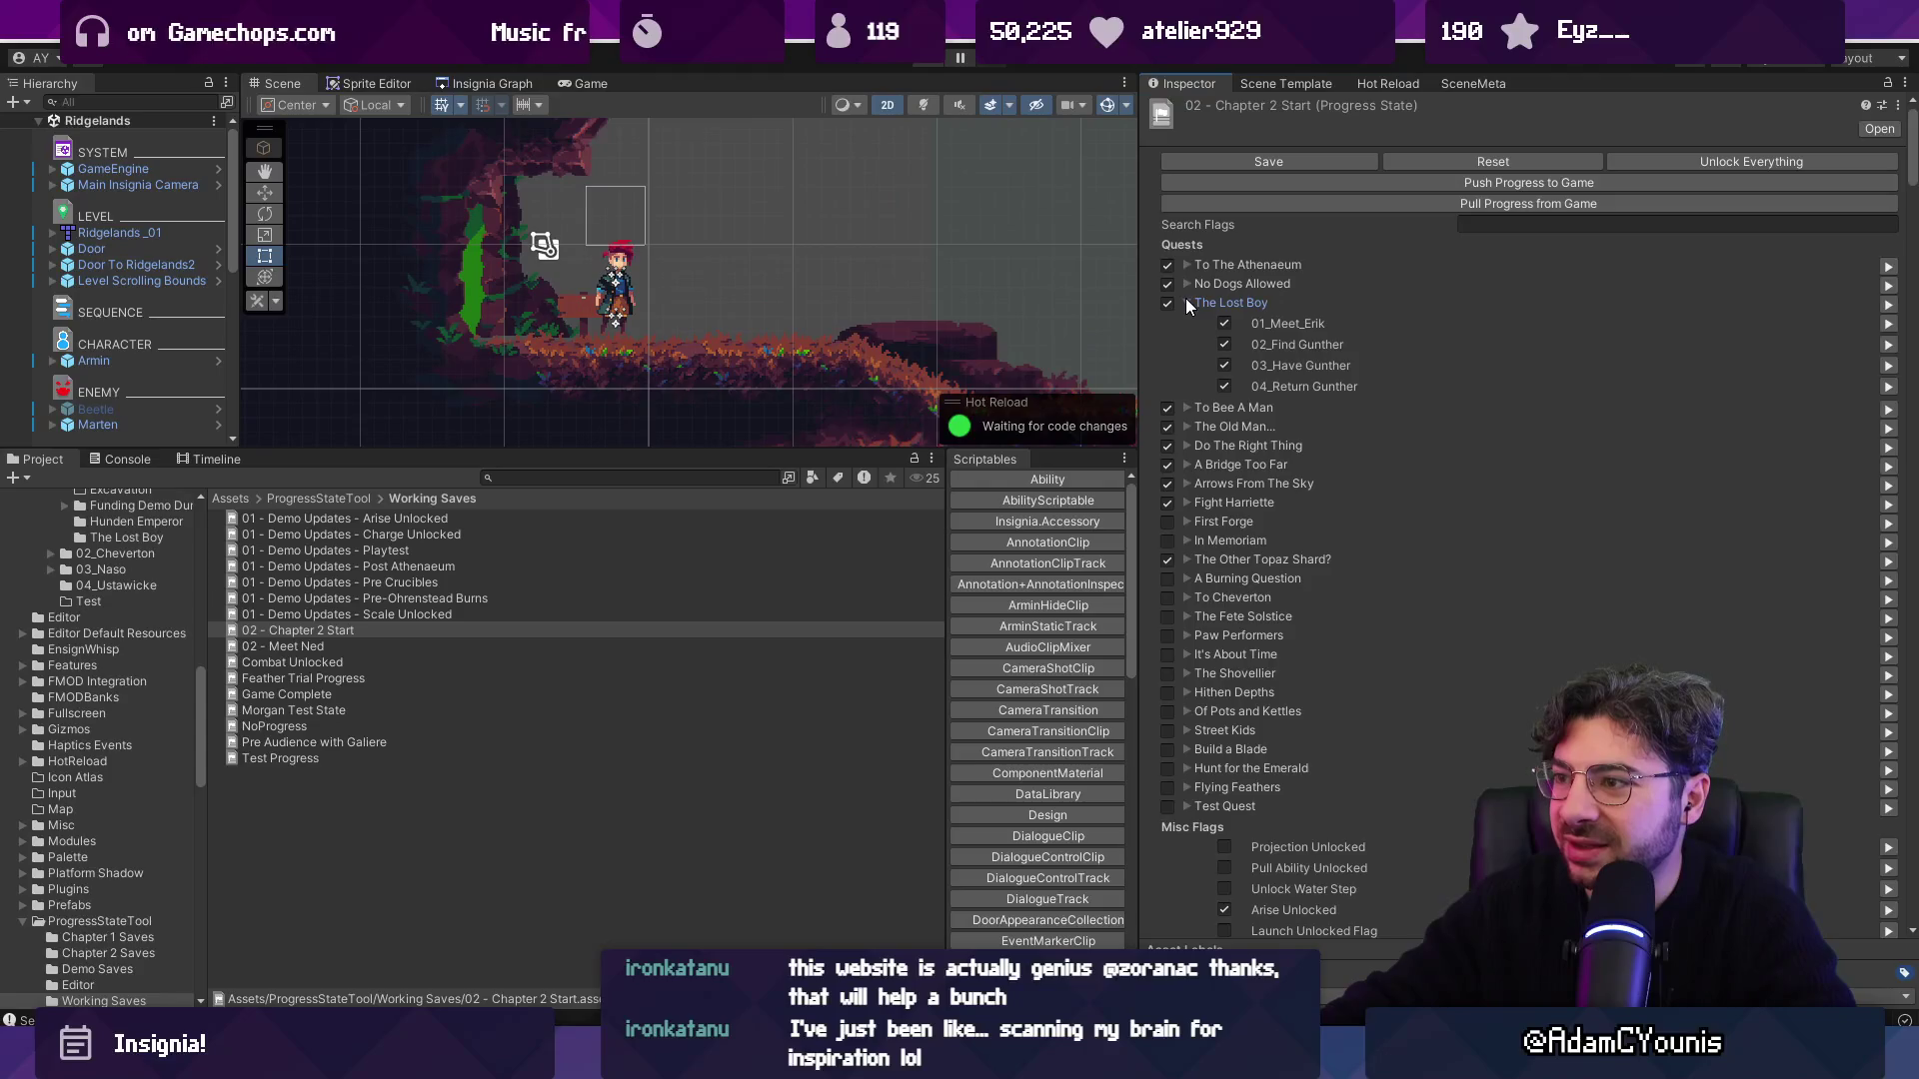
pyautogui.click(1186, 303)
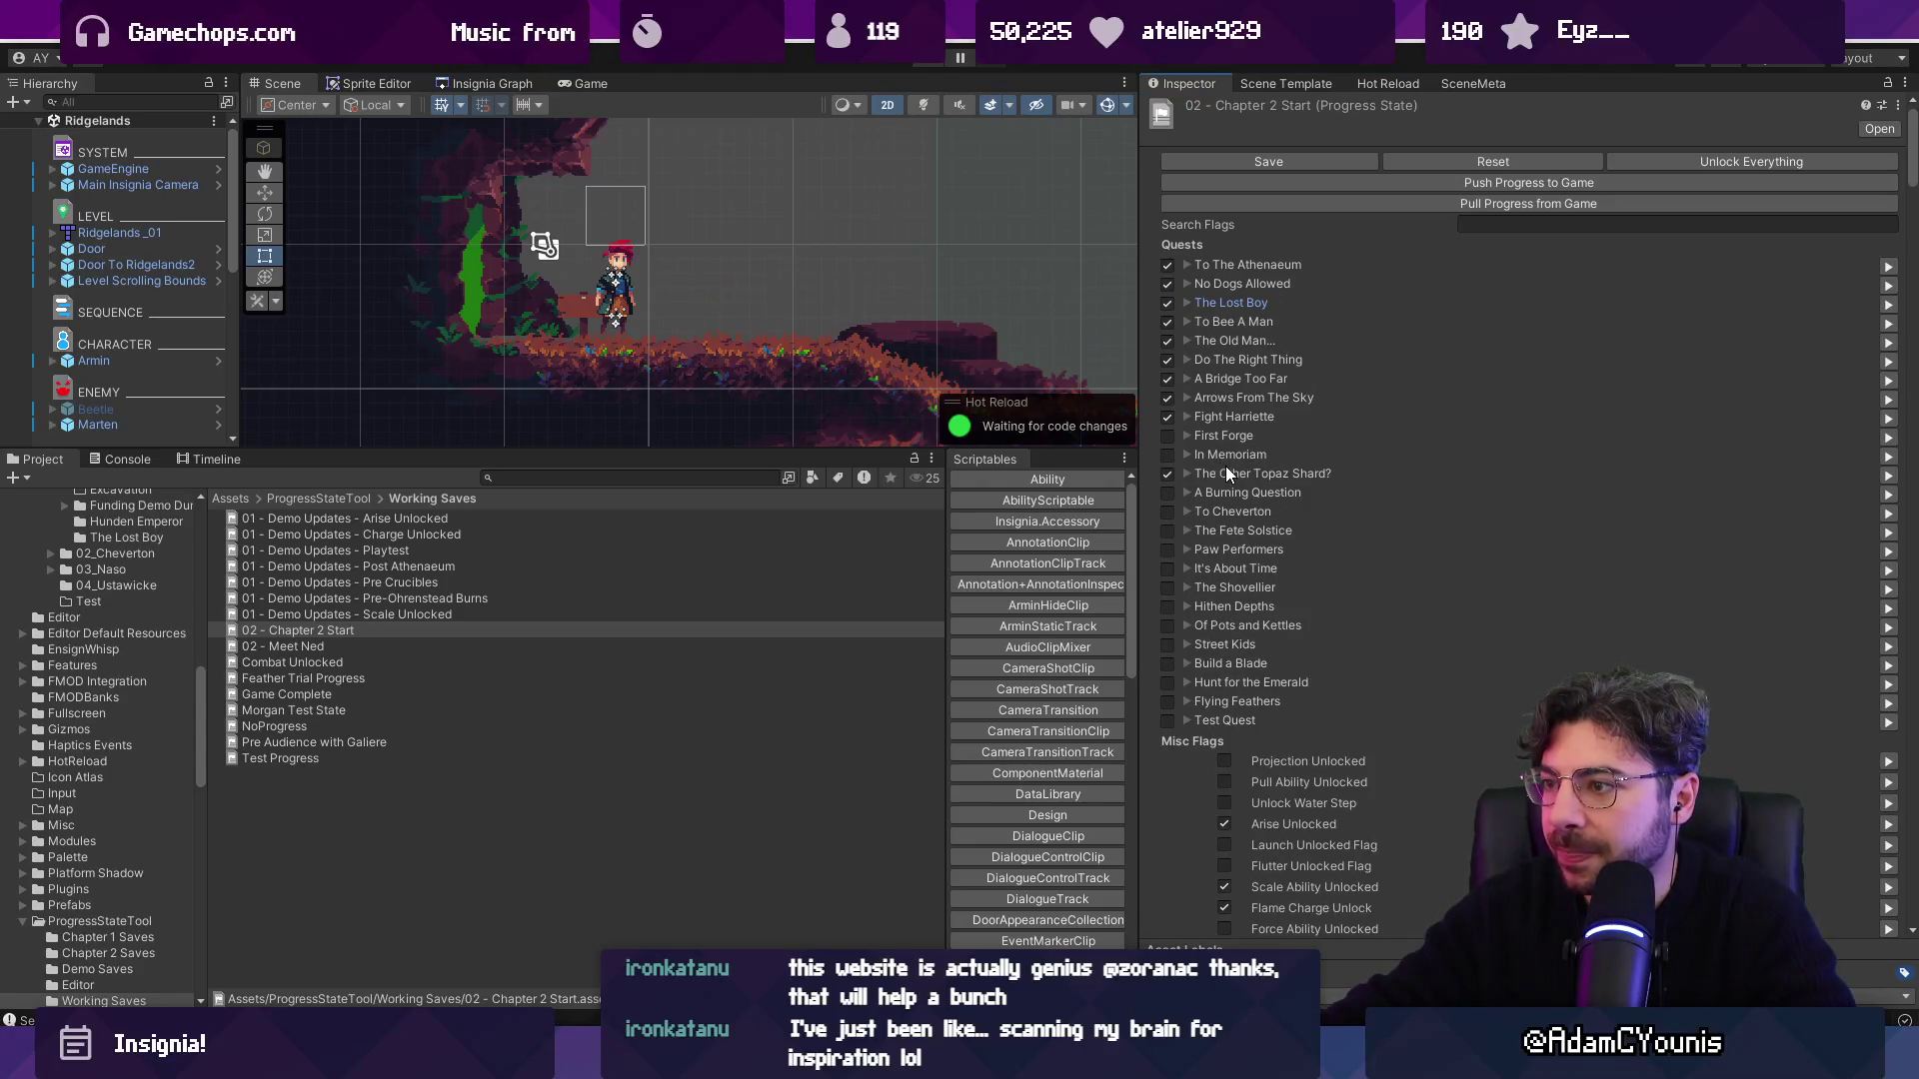
# Expand the Quest Log keys and values and select the first hashed key.
pyautogui.scroll(-20, 1226, 466)
pyautogui.scroll(-10, 1219, 545)
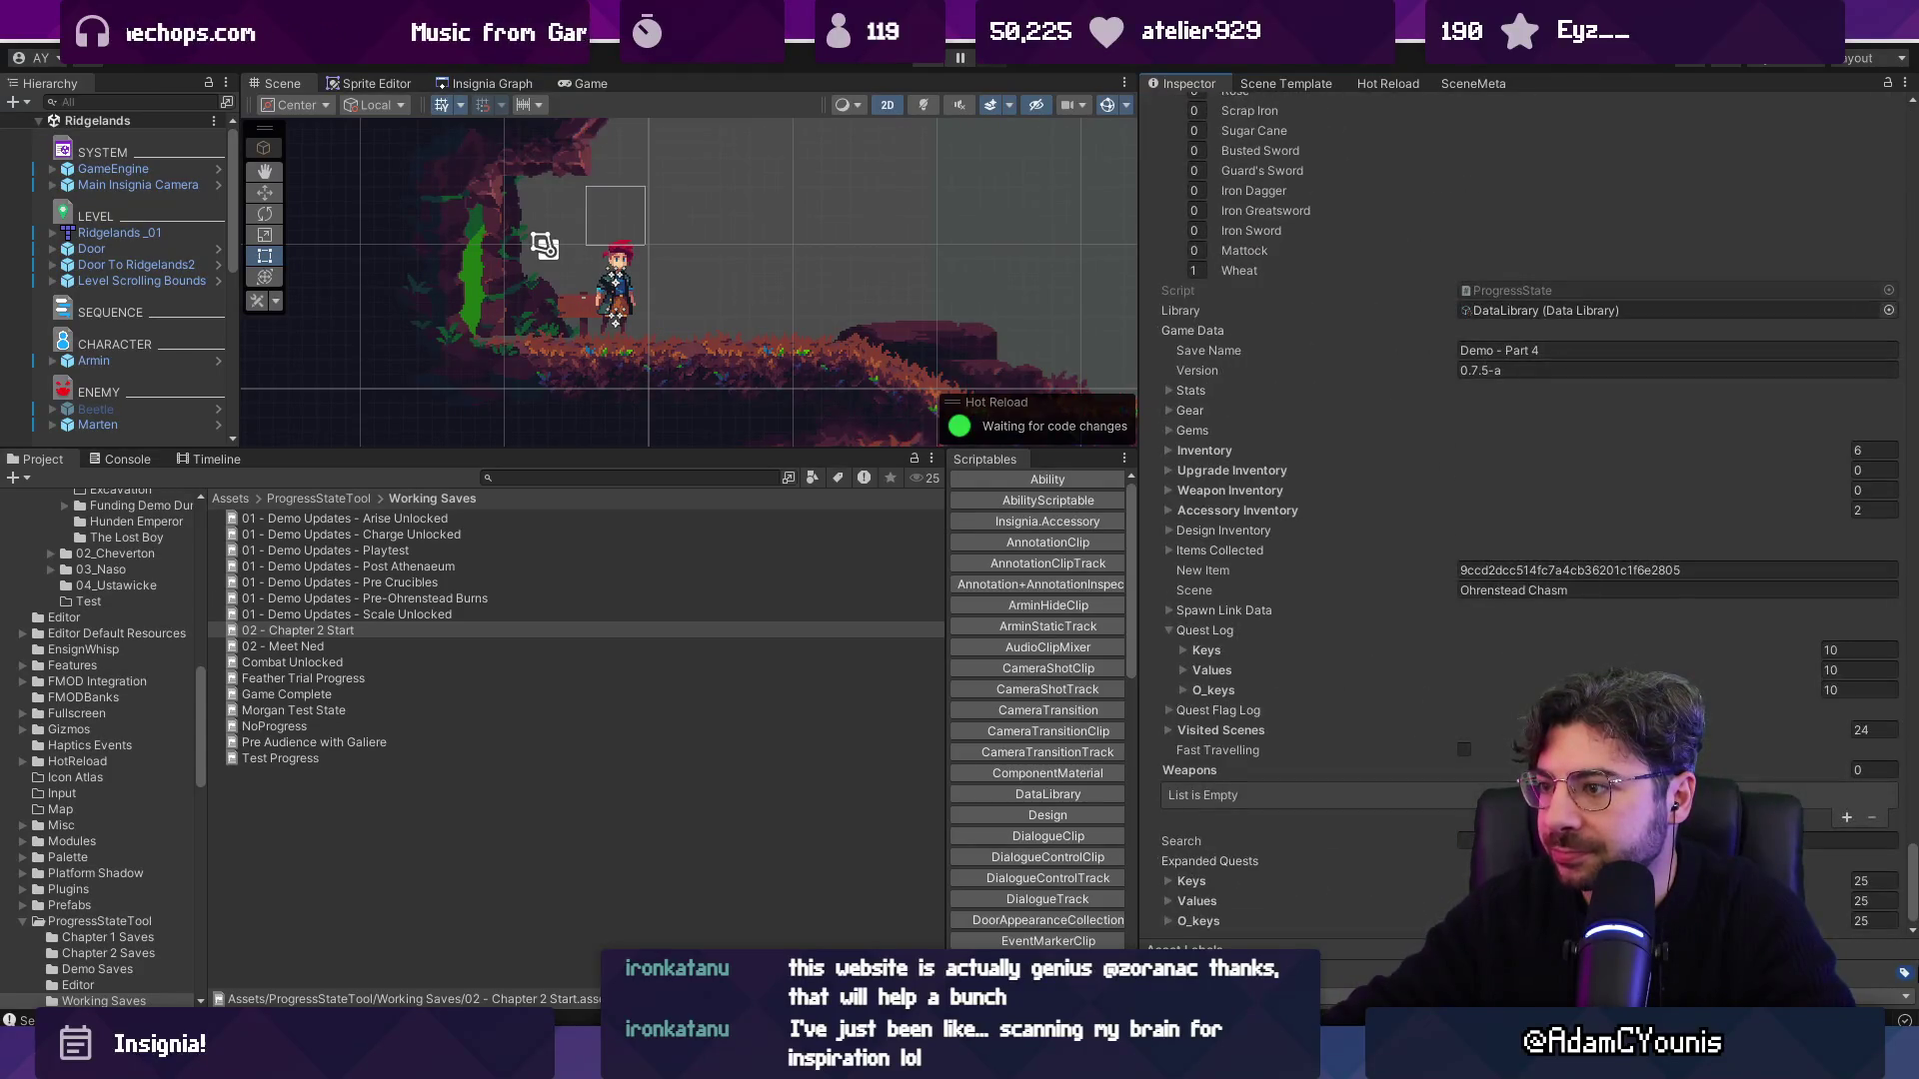
pyautogui.click(1183, 651)
pyautogui.click(1183, 651)
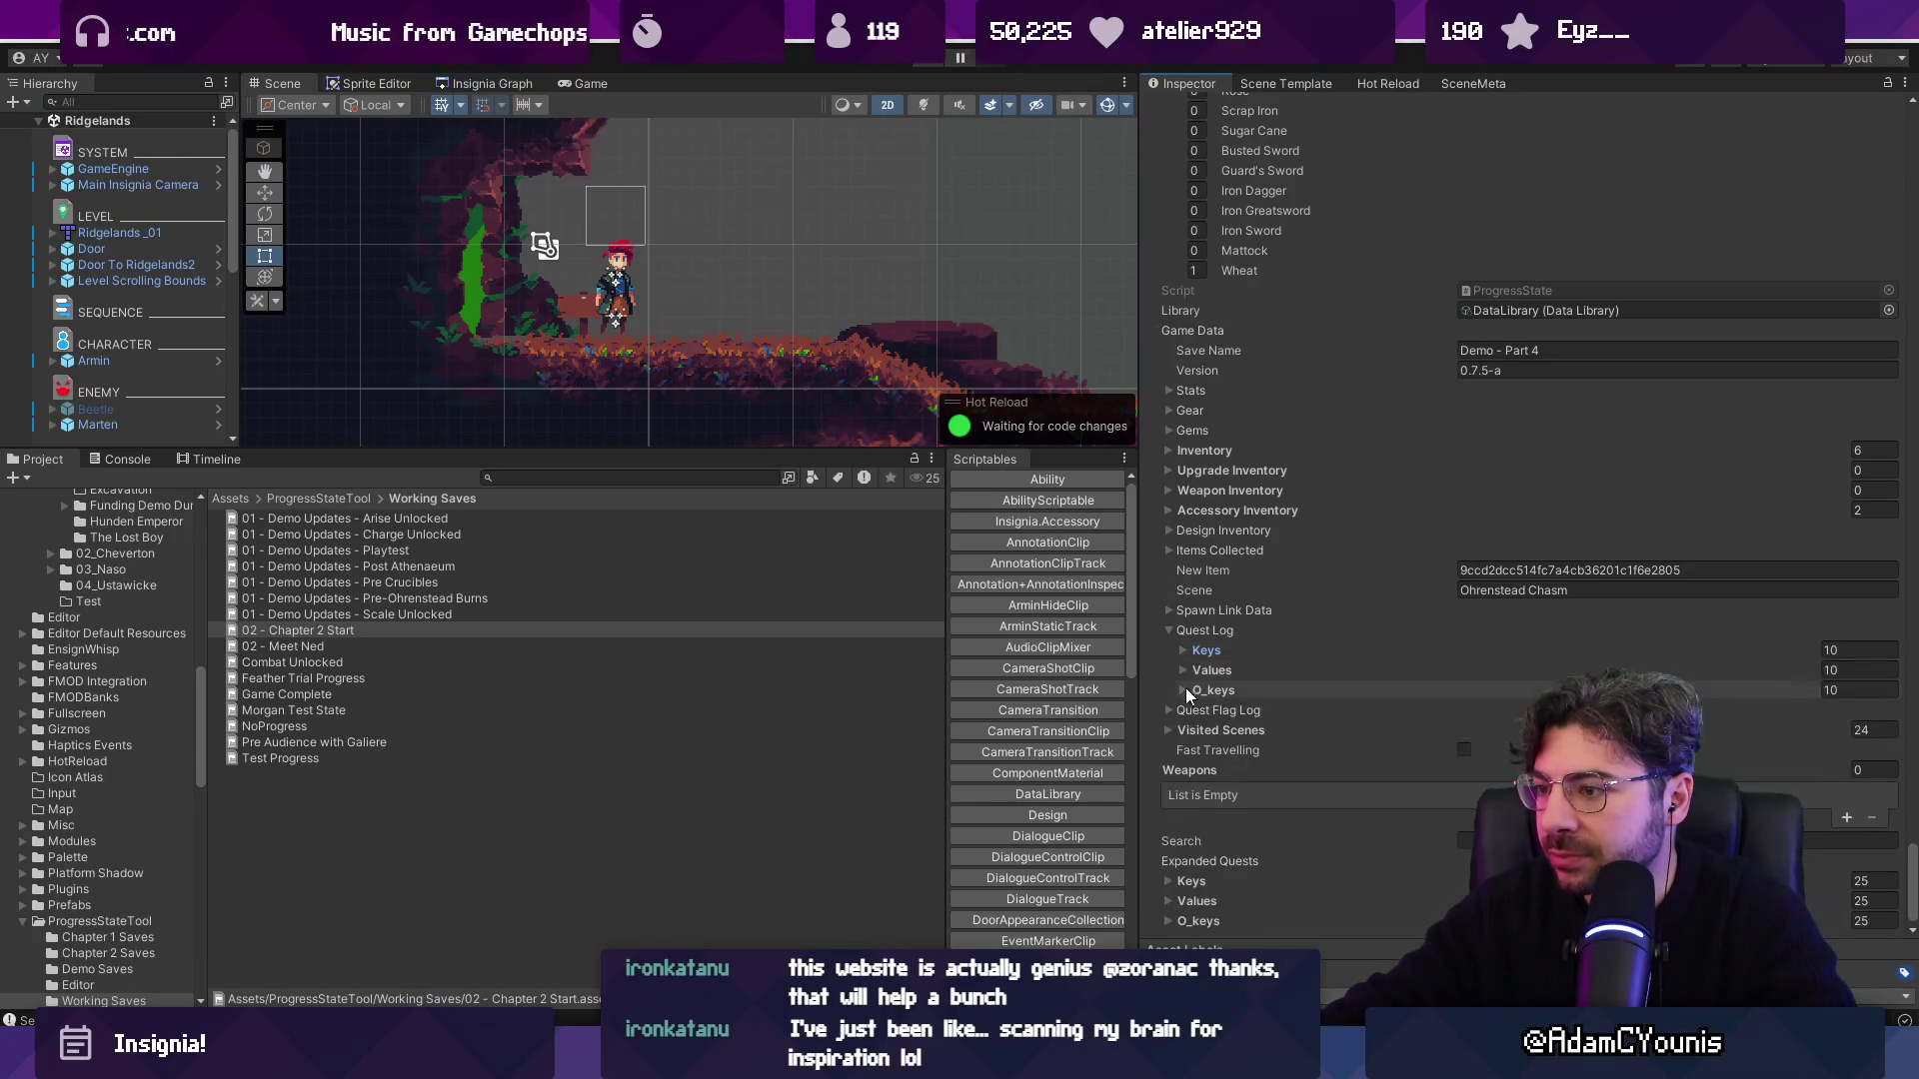
pyautogui.click(1186, 674)
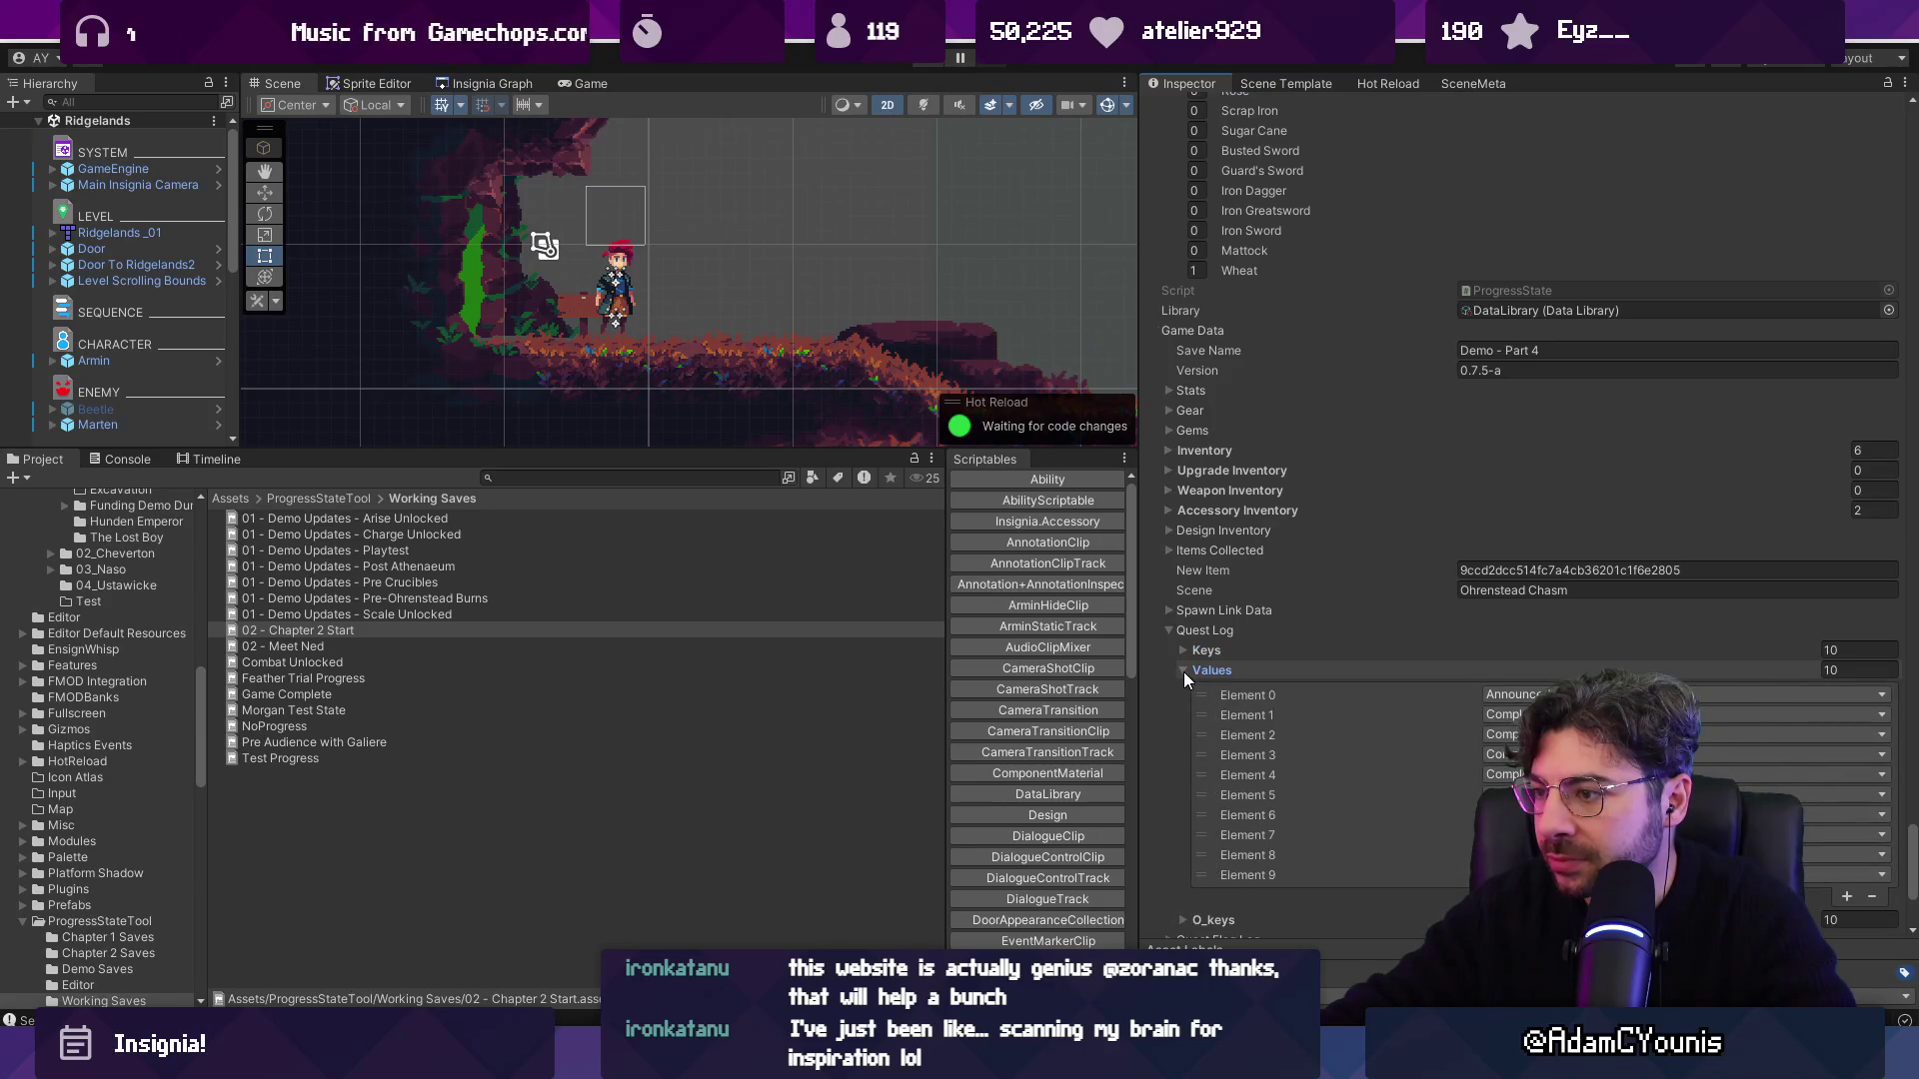
pyautogui.click(1184, 671)
pyautogui.click(1183, 651)
pyautogui.click(1539, 675)
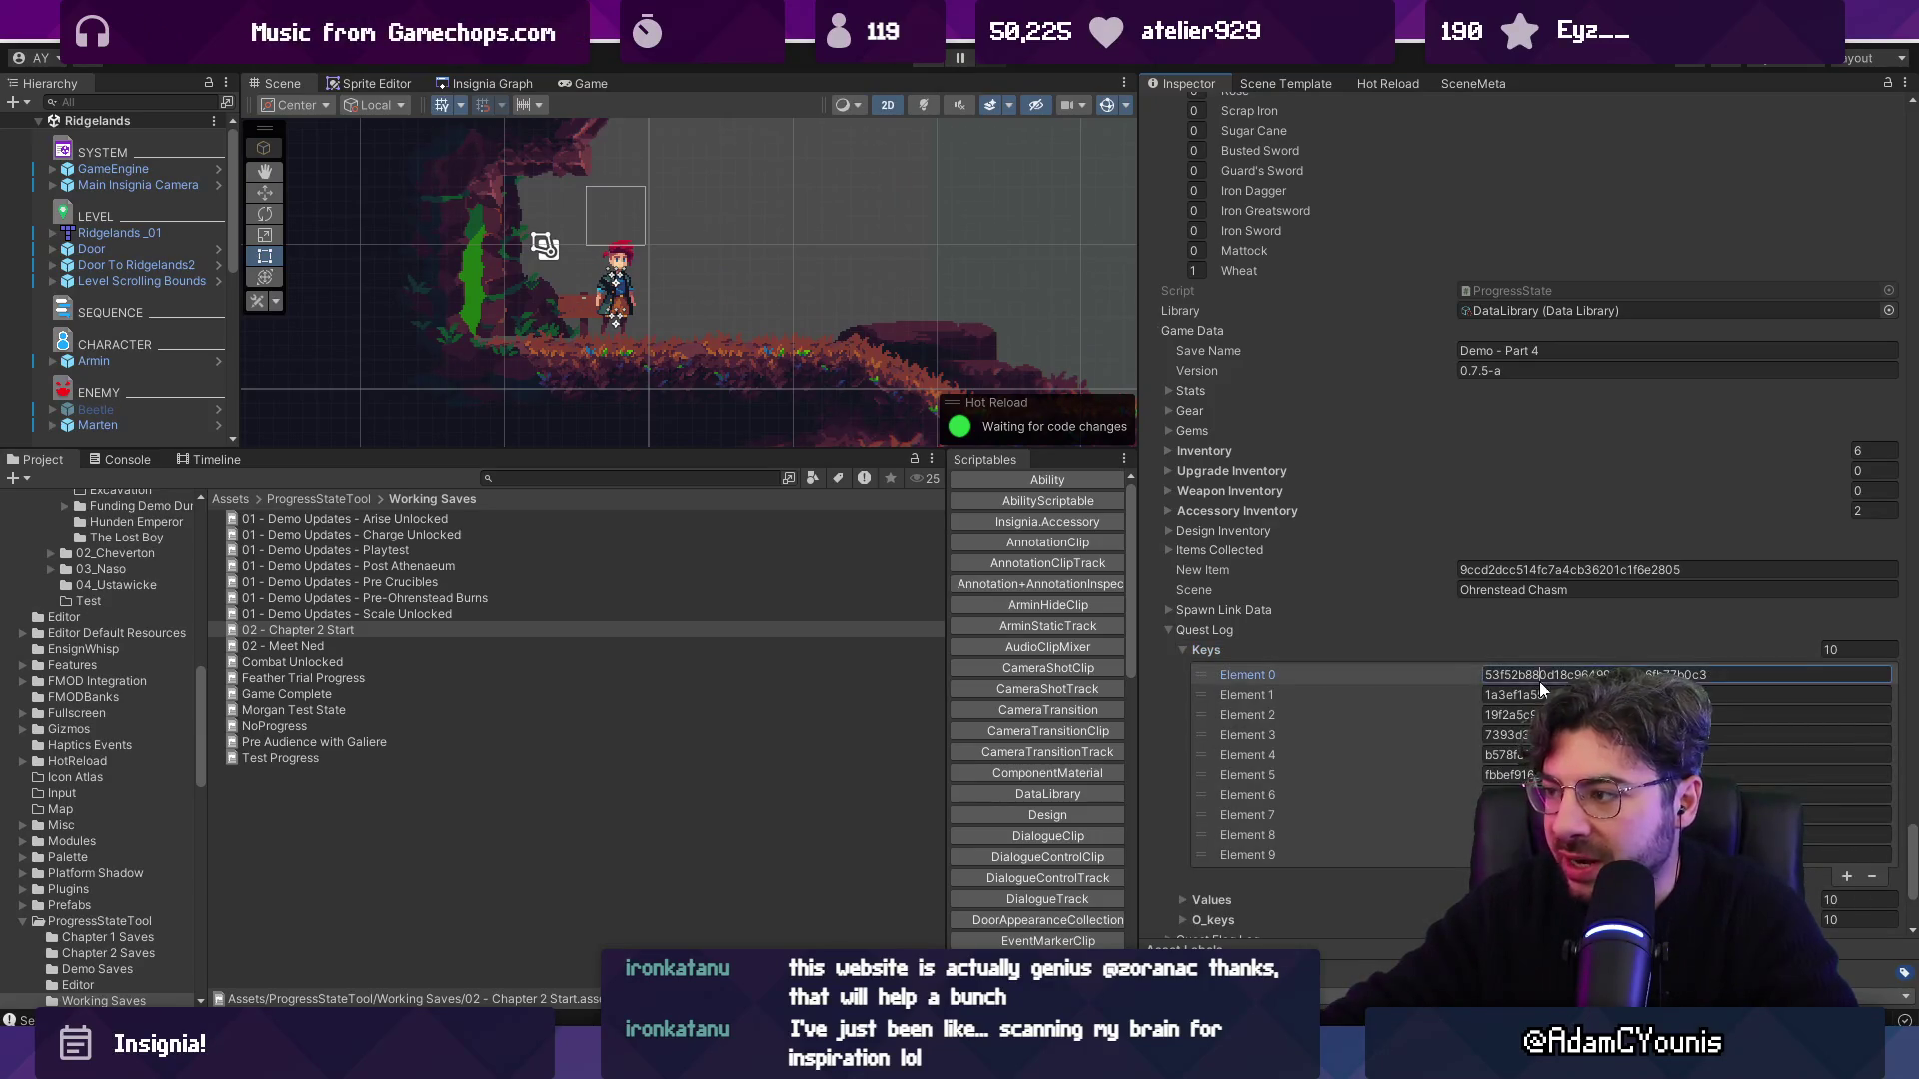
pyautogui.click(699, 477)
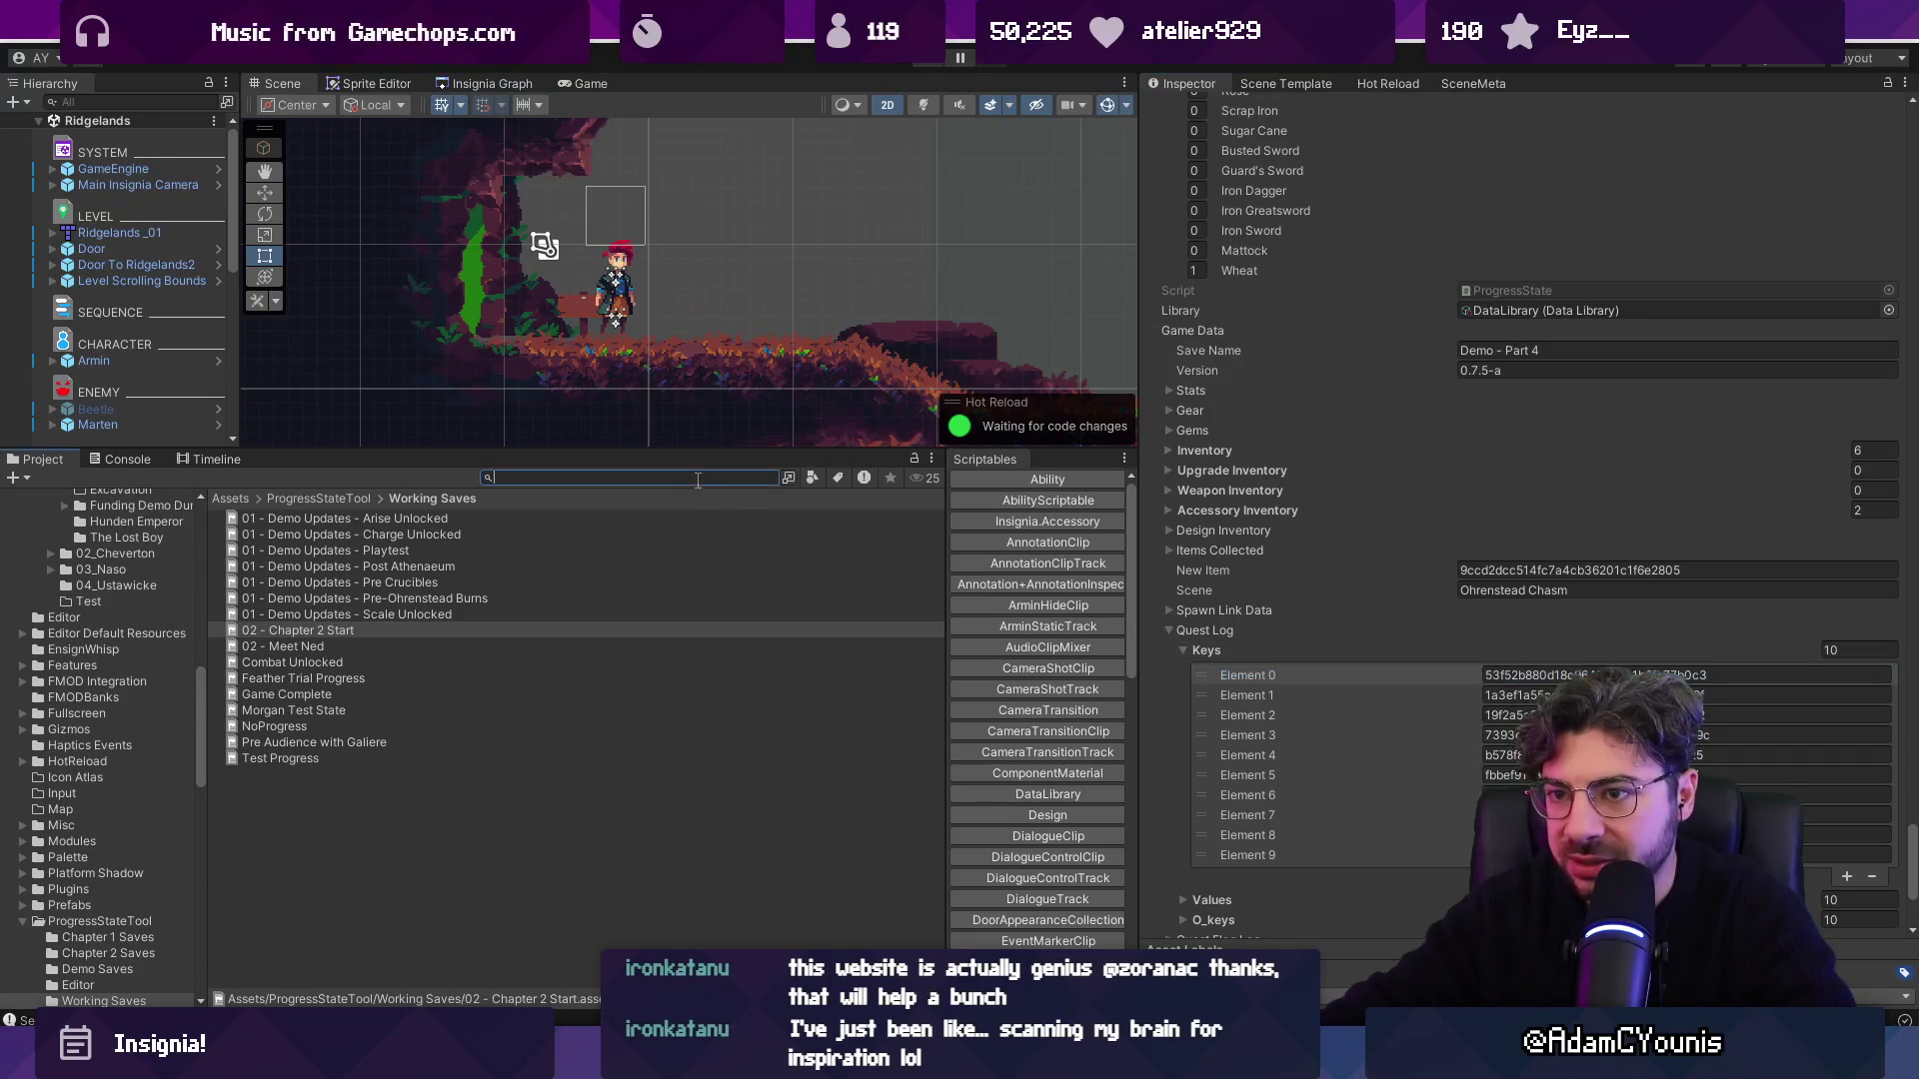
# Search 'to cheverton', select C2_01_To Cheverton and copy its quest Id.
pyautogui.write('to cheverton')
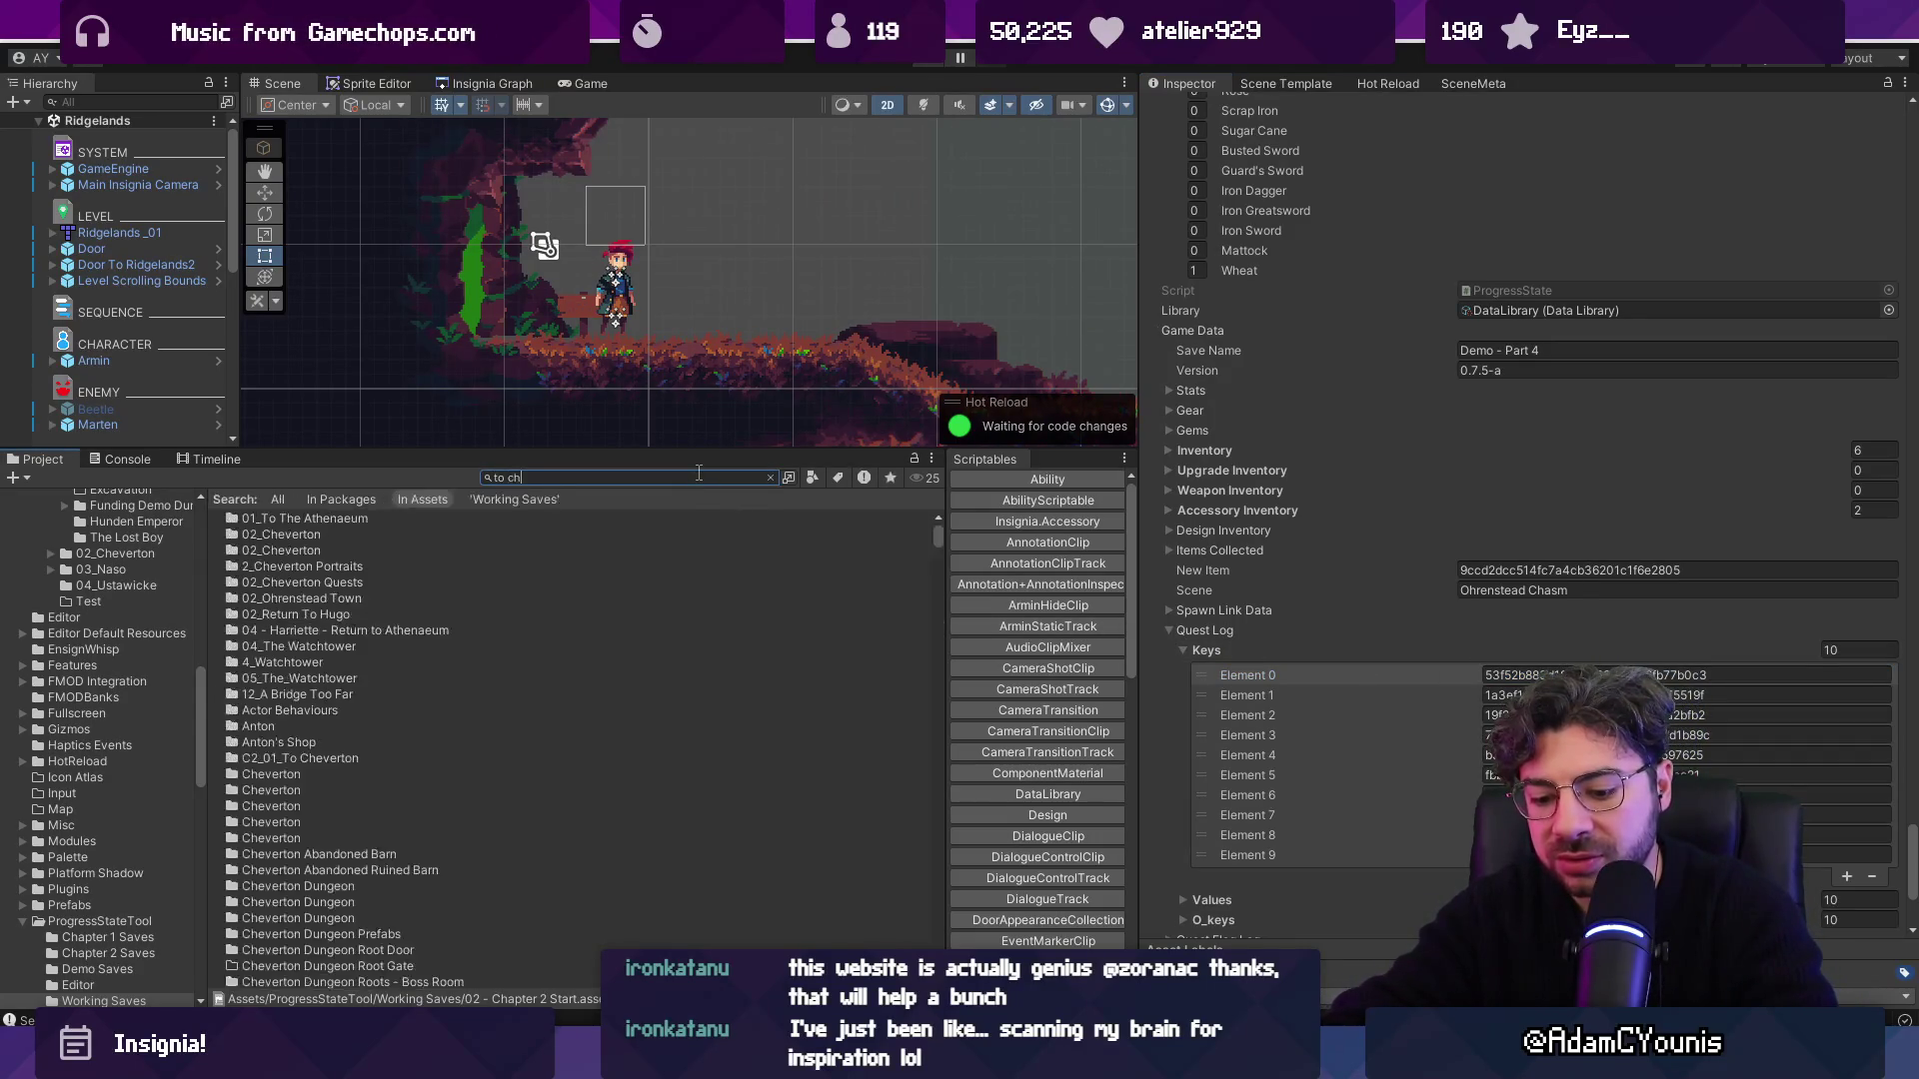
pyautogui.scroll(-10, 388, 590)
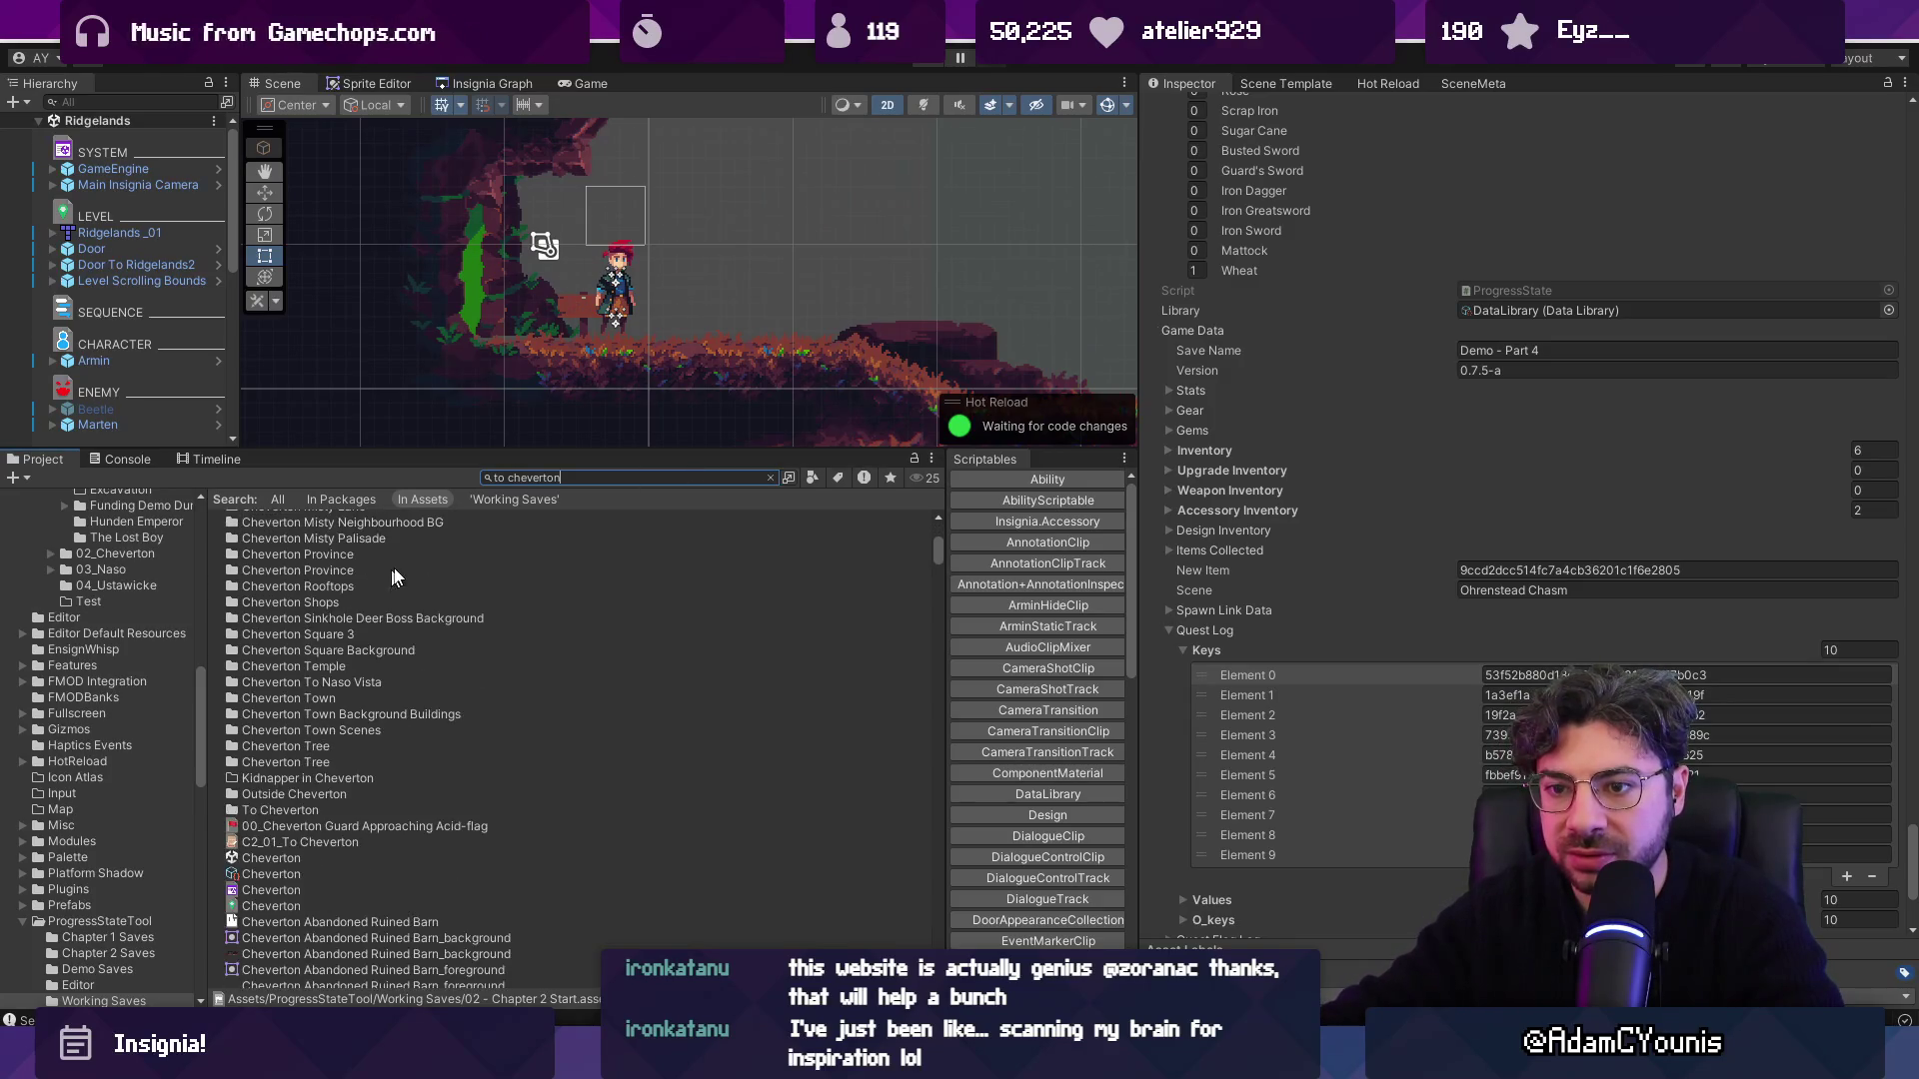
pyautogui.click(316, 604)
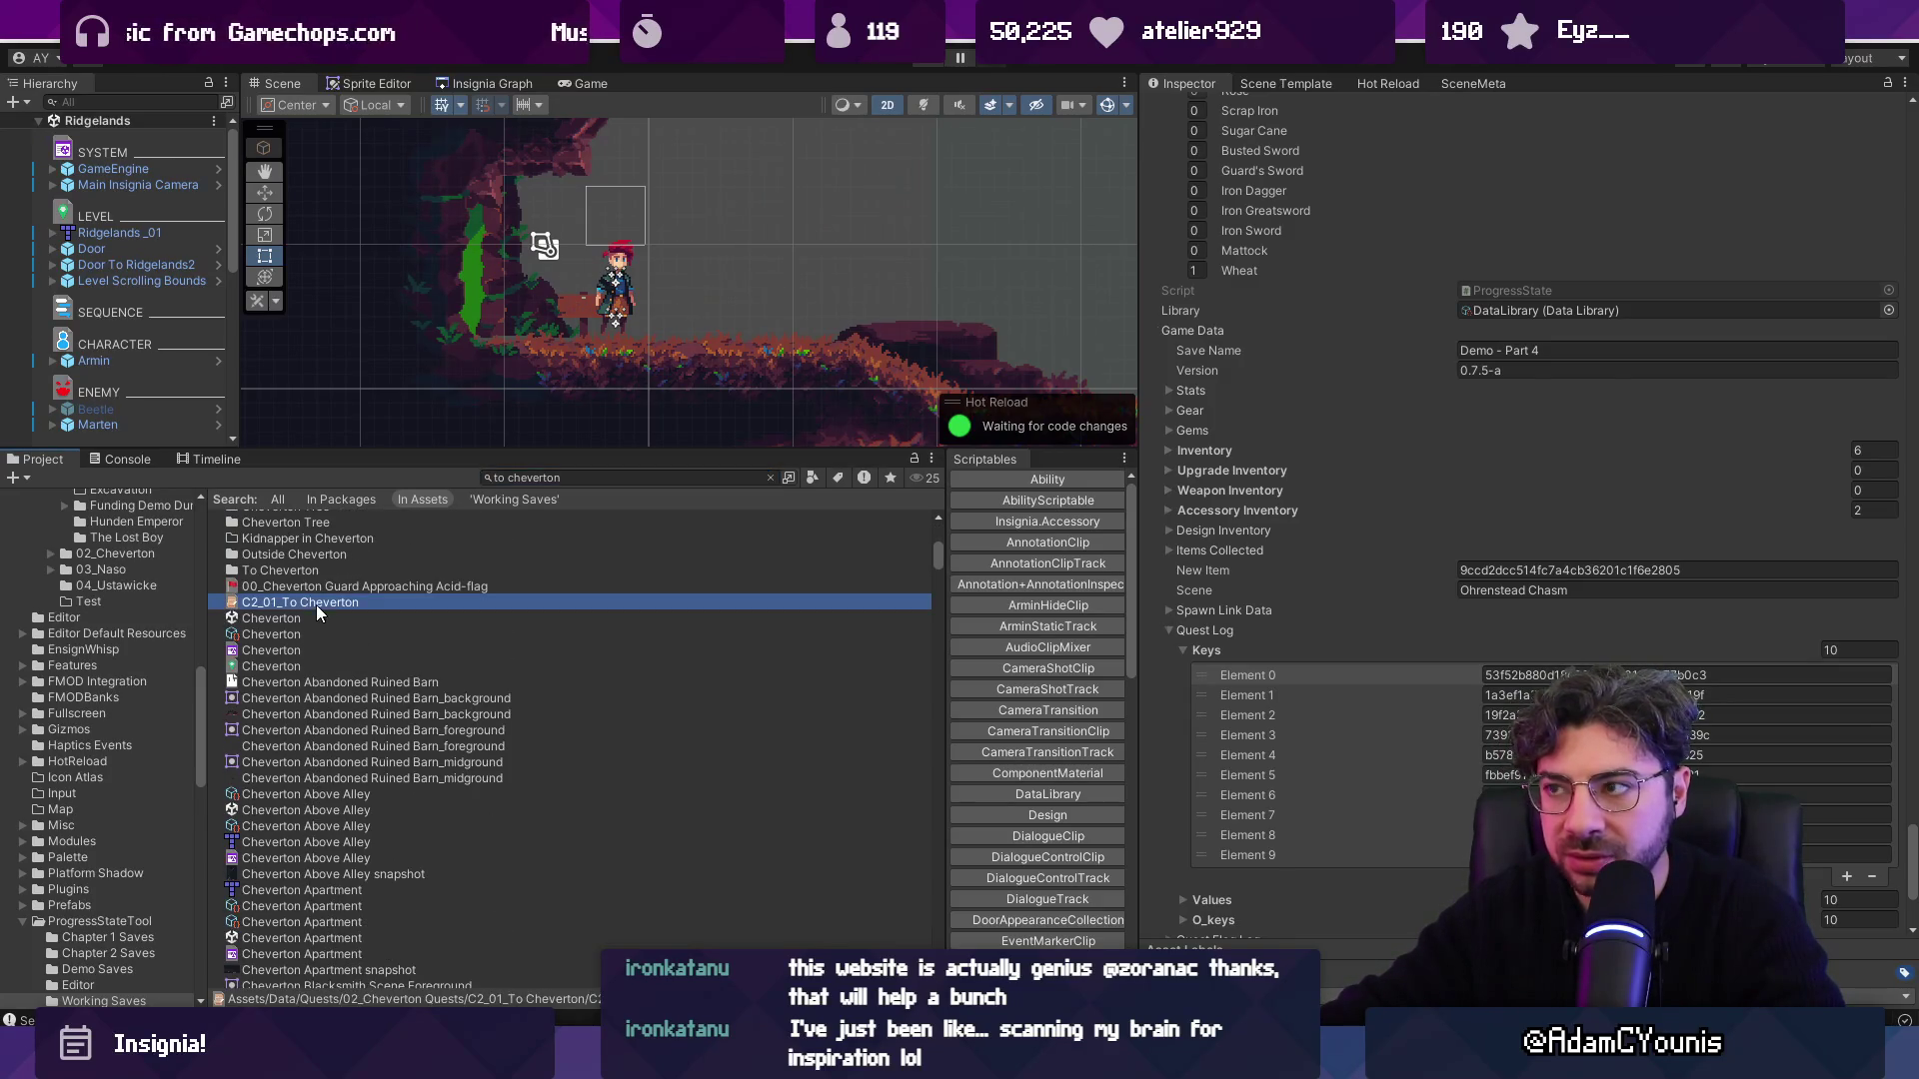
pyautogui.click(1726, 176)
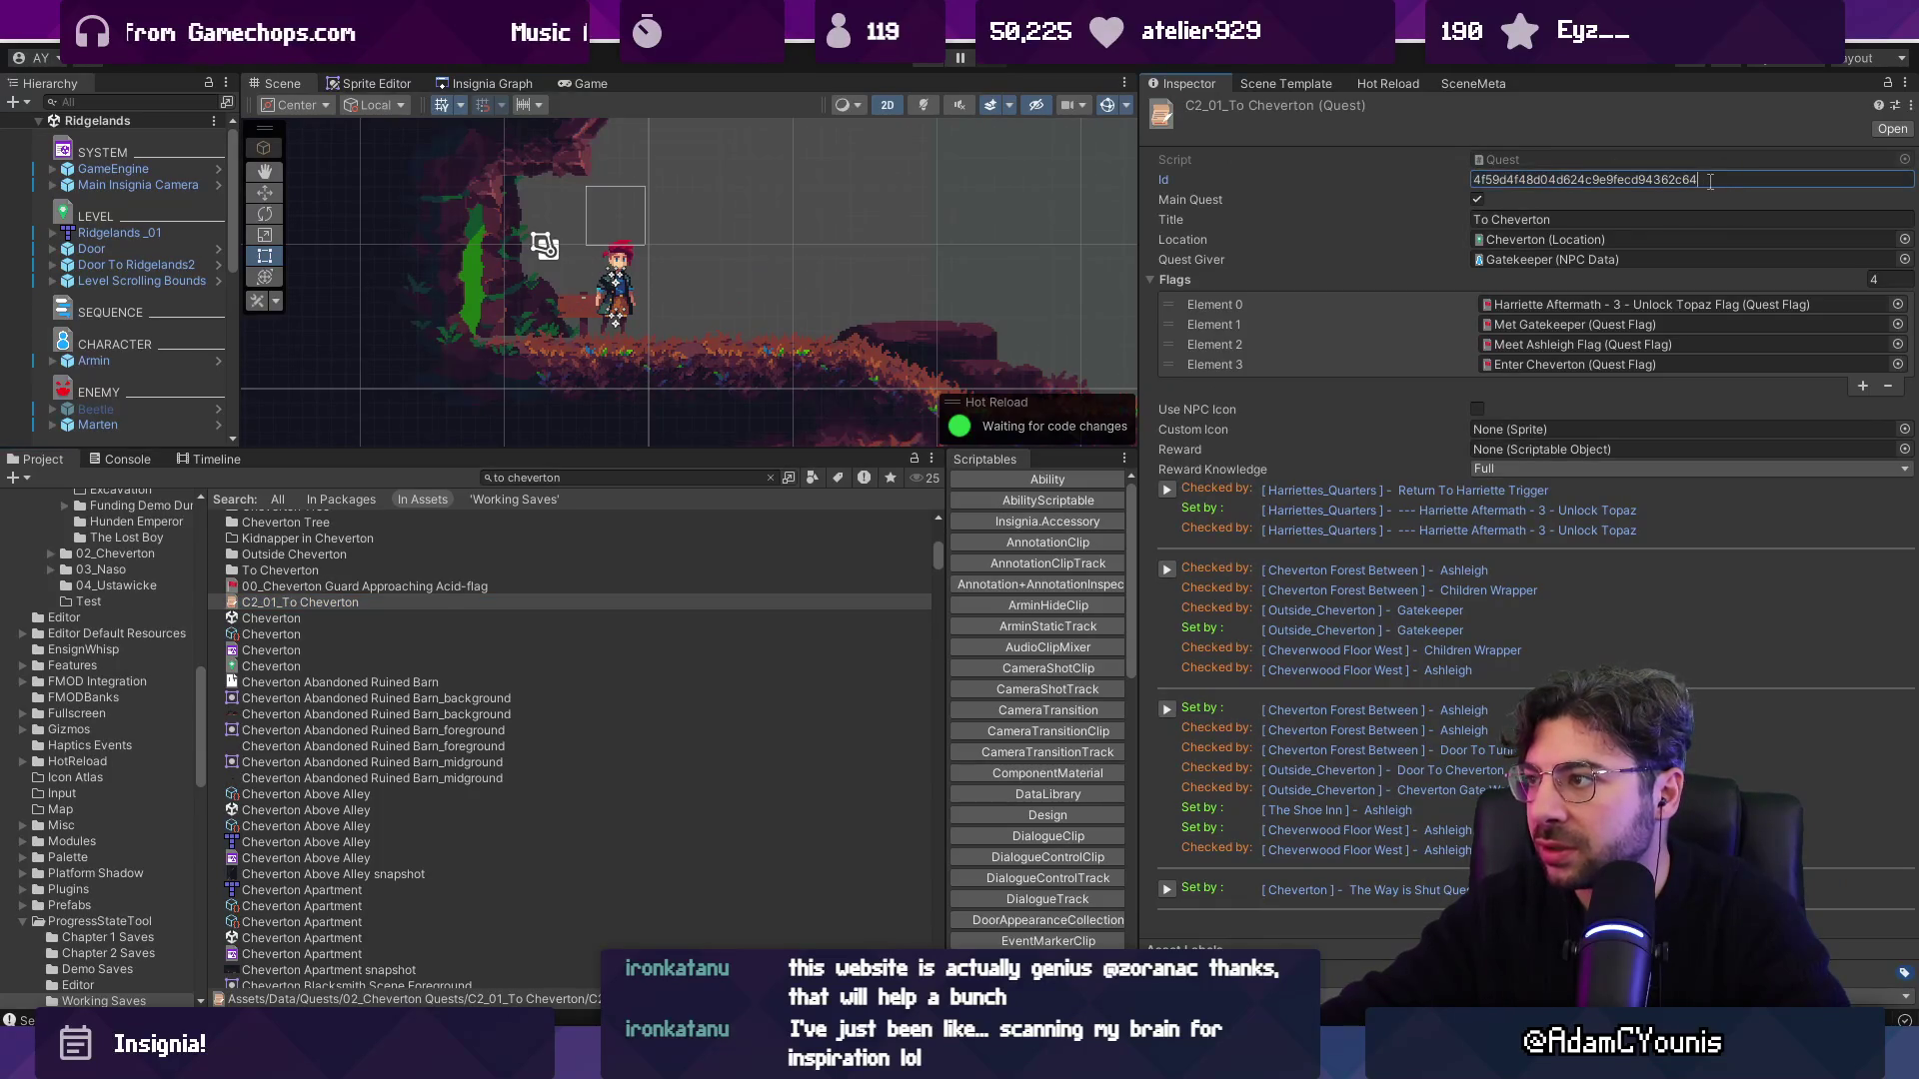
pyautogui.rightClick(1725, 176)
pyautogui.click(1755, 236)
# Flip between the progress state and the To Cheverton quest with undo and redo.
pyautogui.hotkey('ctrl', 'z')
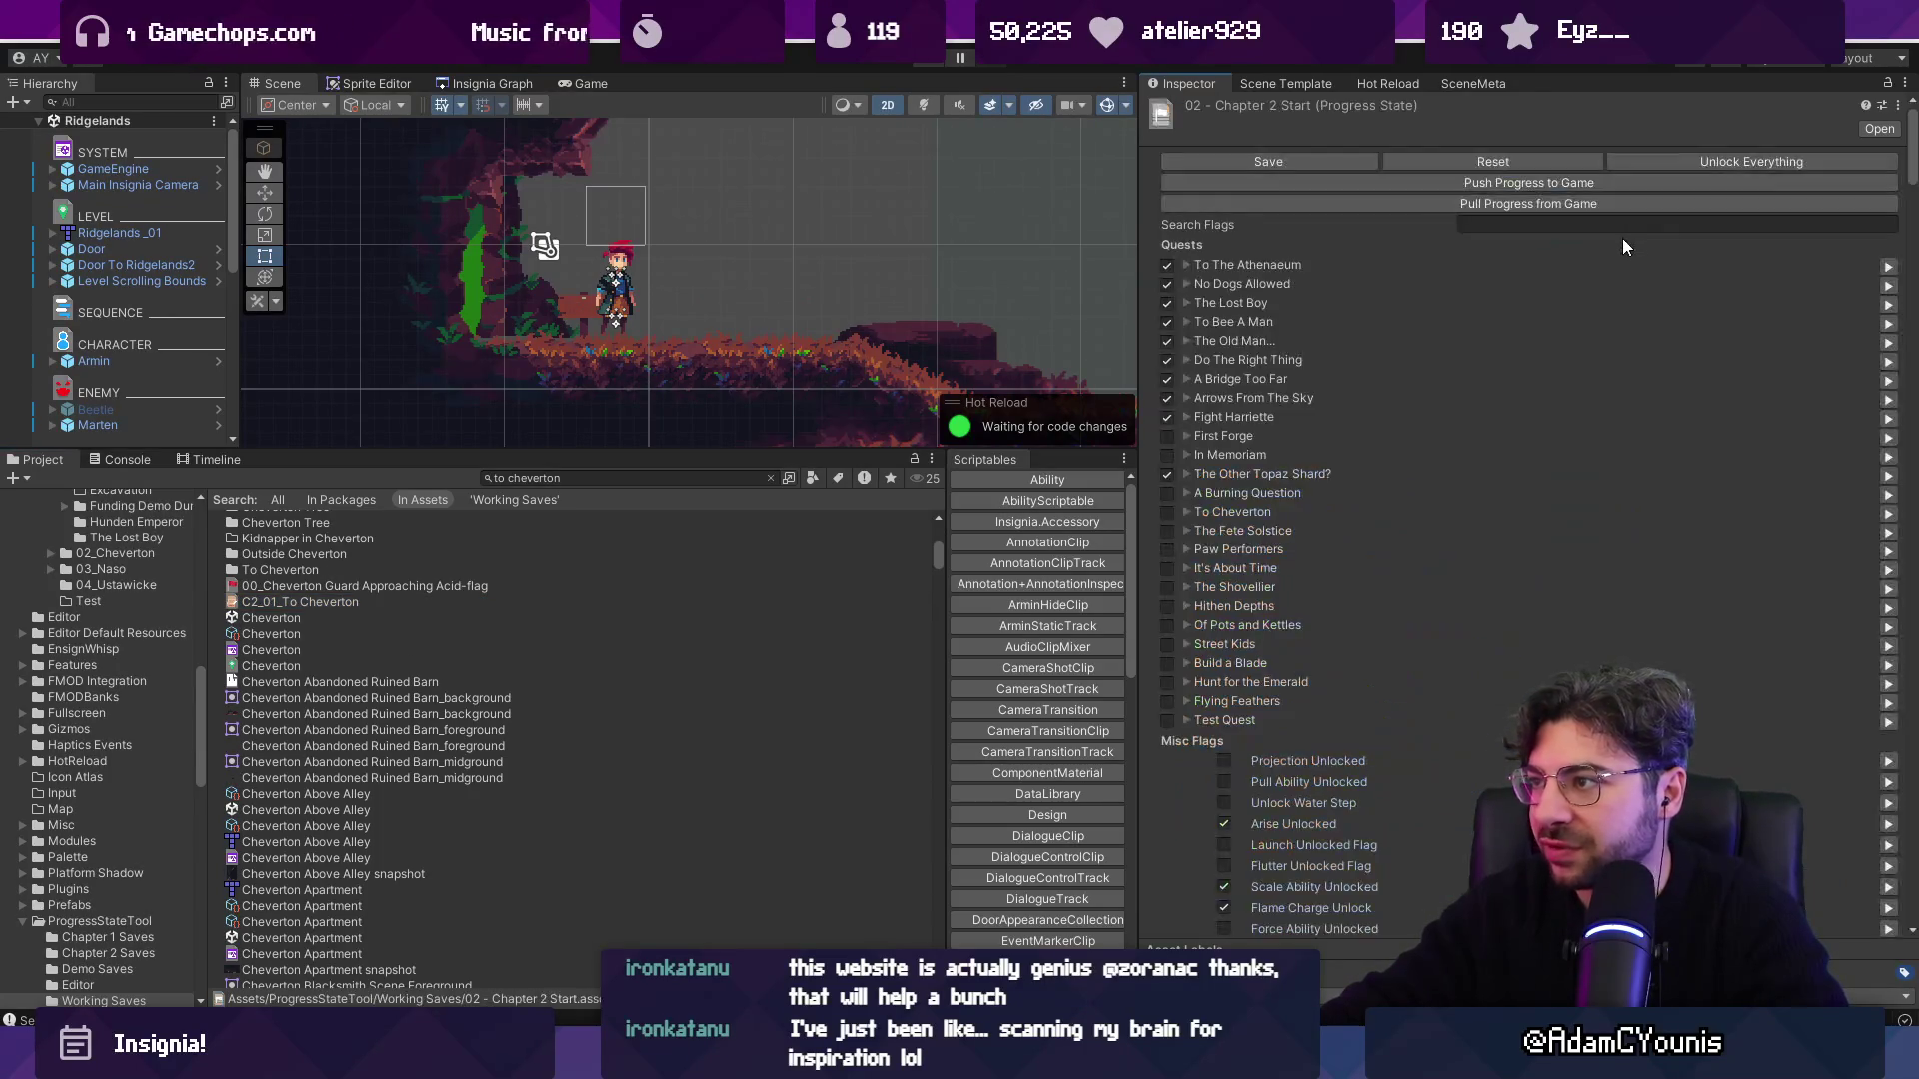
pyautogui.hotkey('ctrl', 'y')
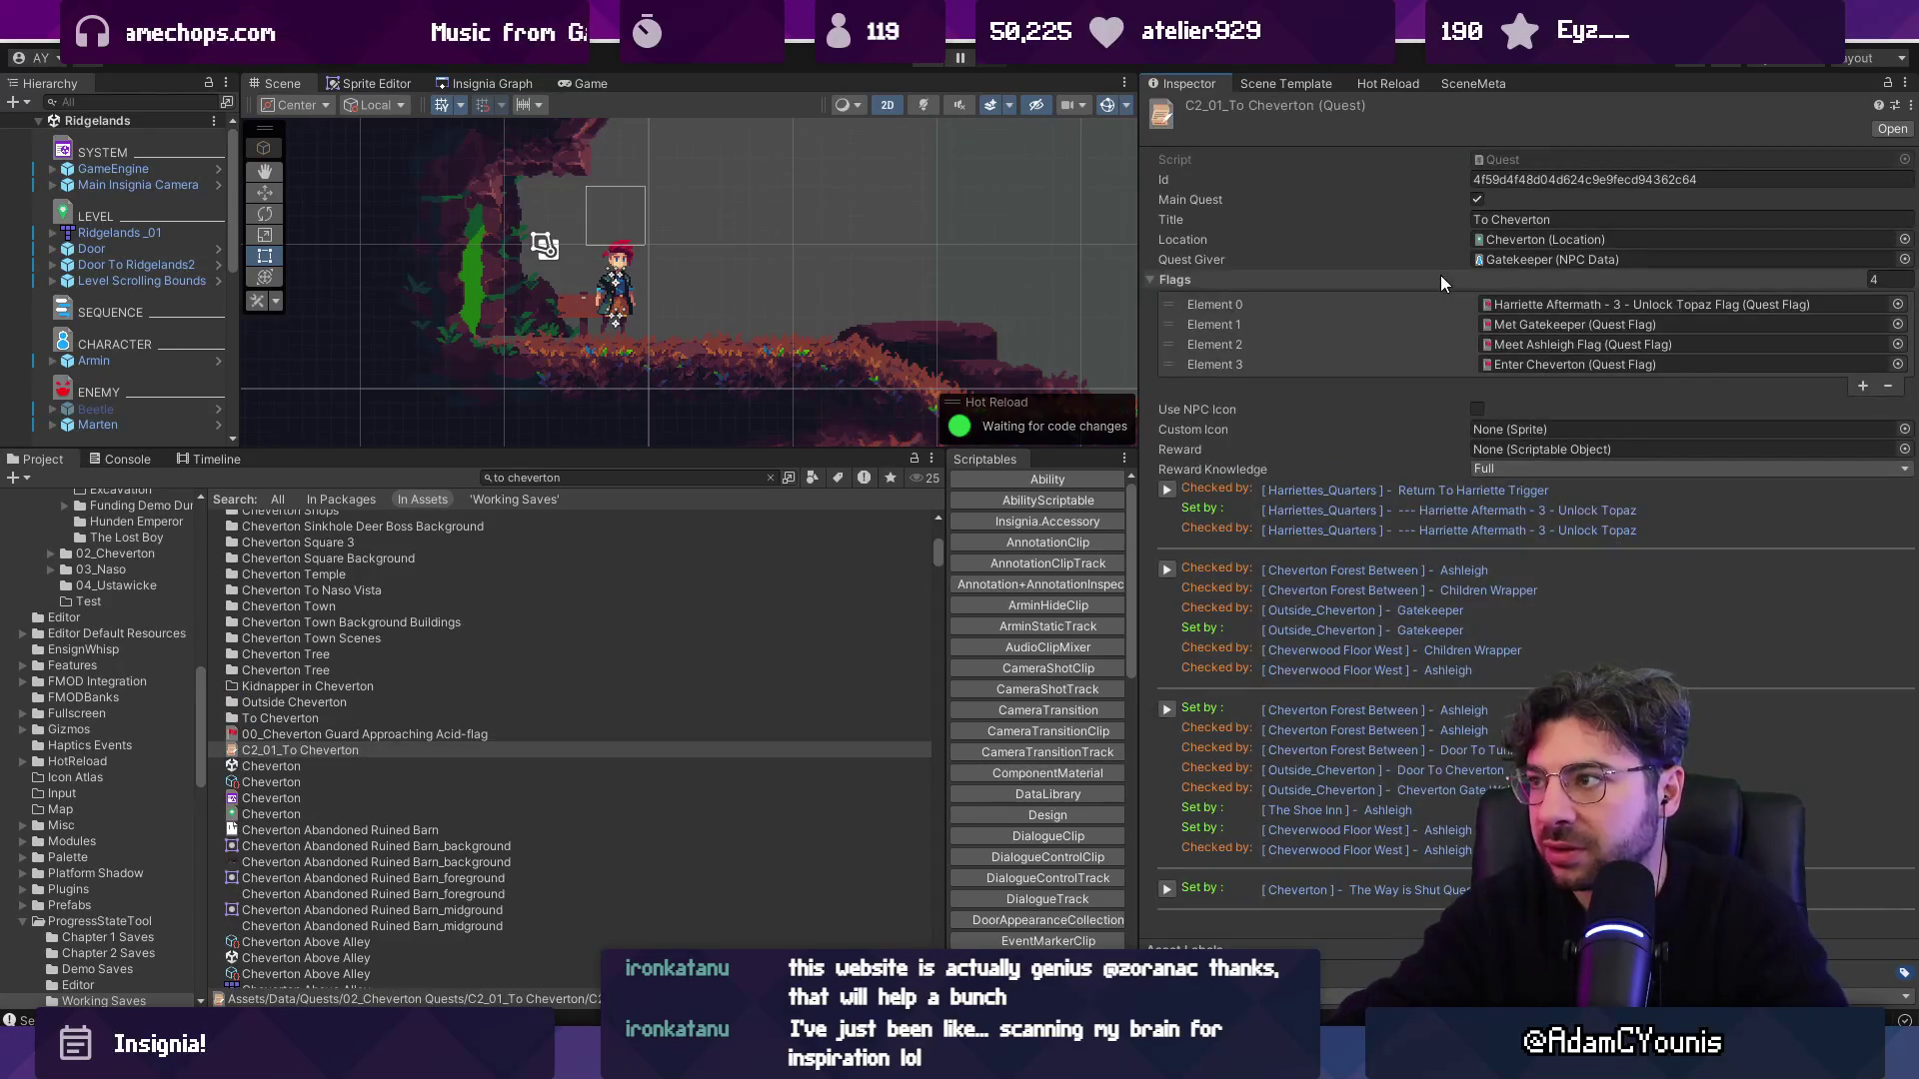
pyautogui.hotkey('ctrl', 'z')
pyautogui.hotkey('ctrl', 'y')
pyautogui.click(1738, 181)
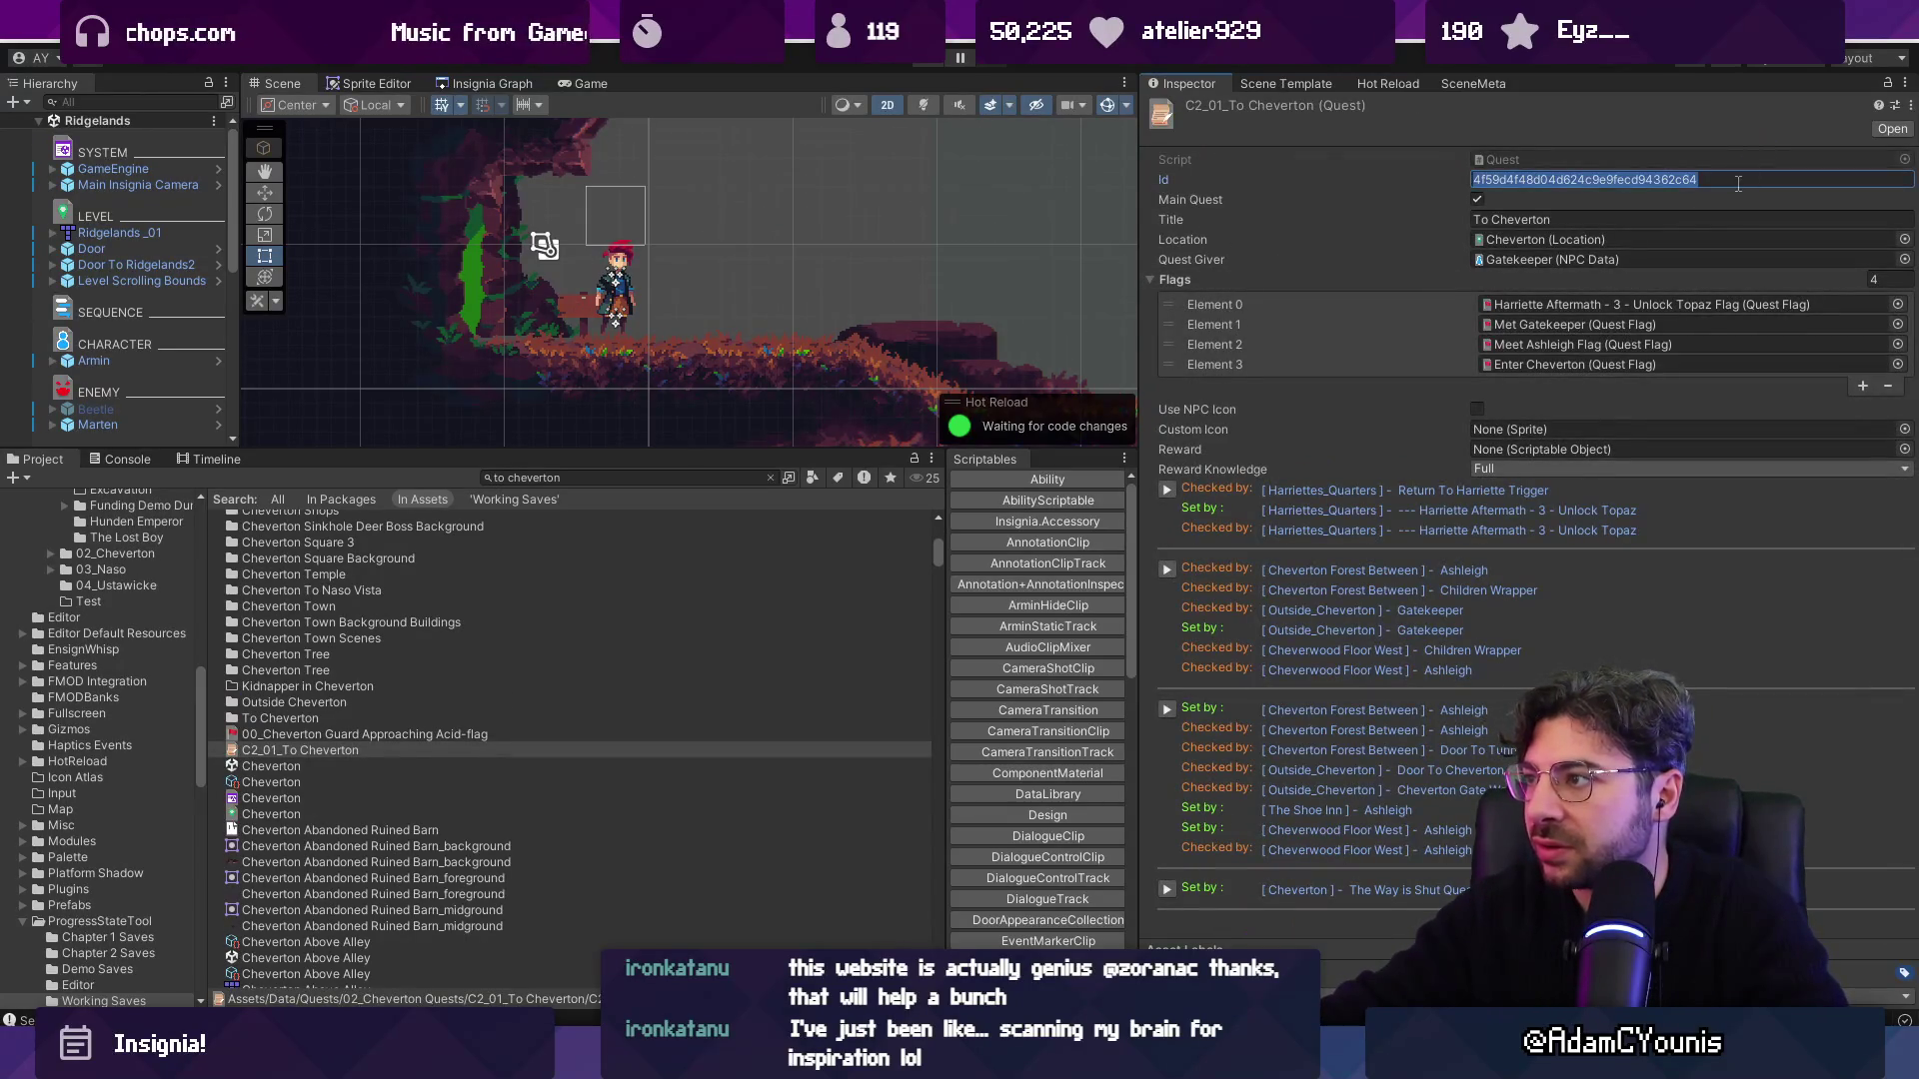
pyautogui.click(1736, 183)
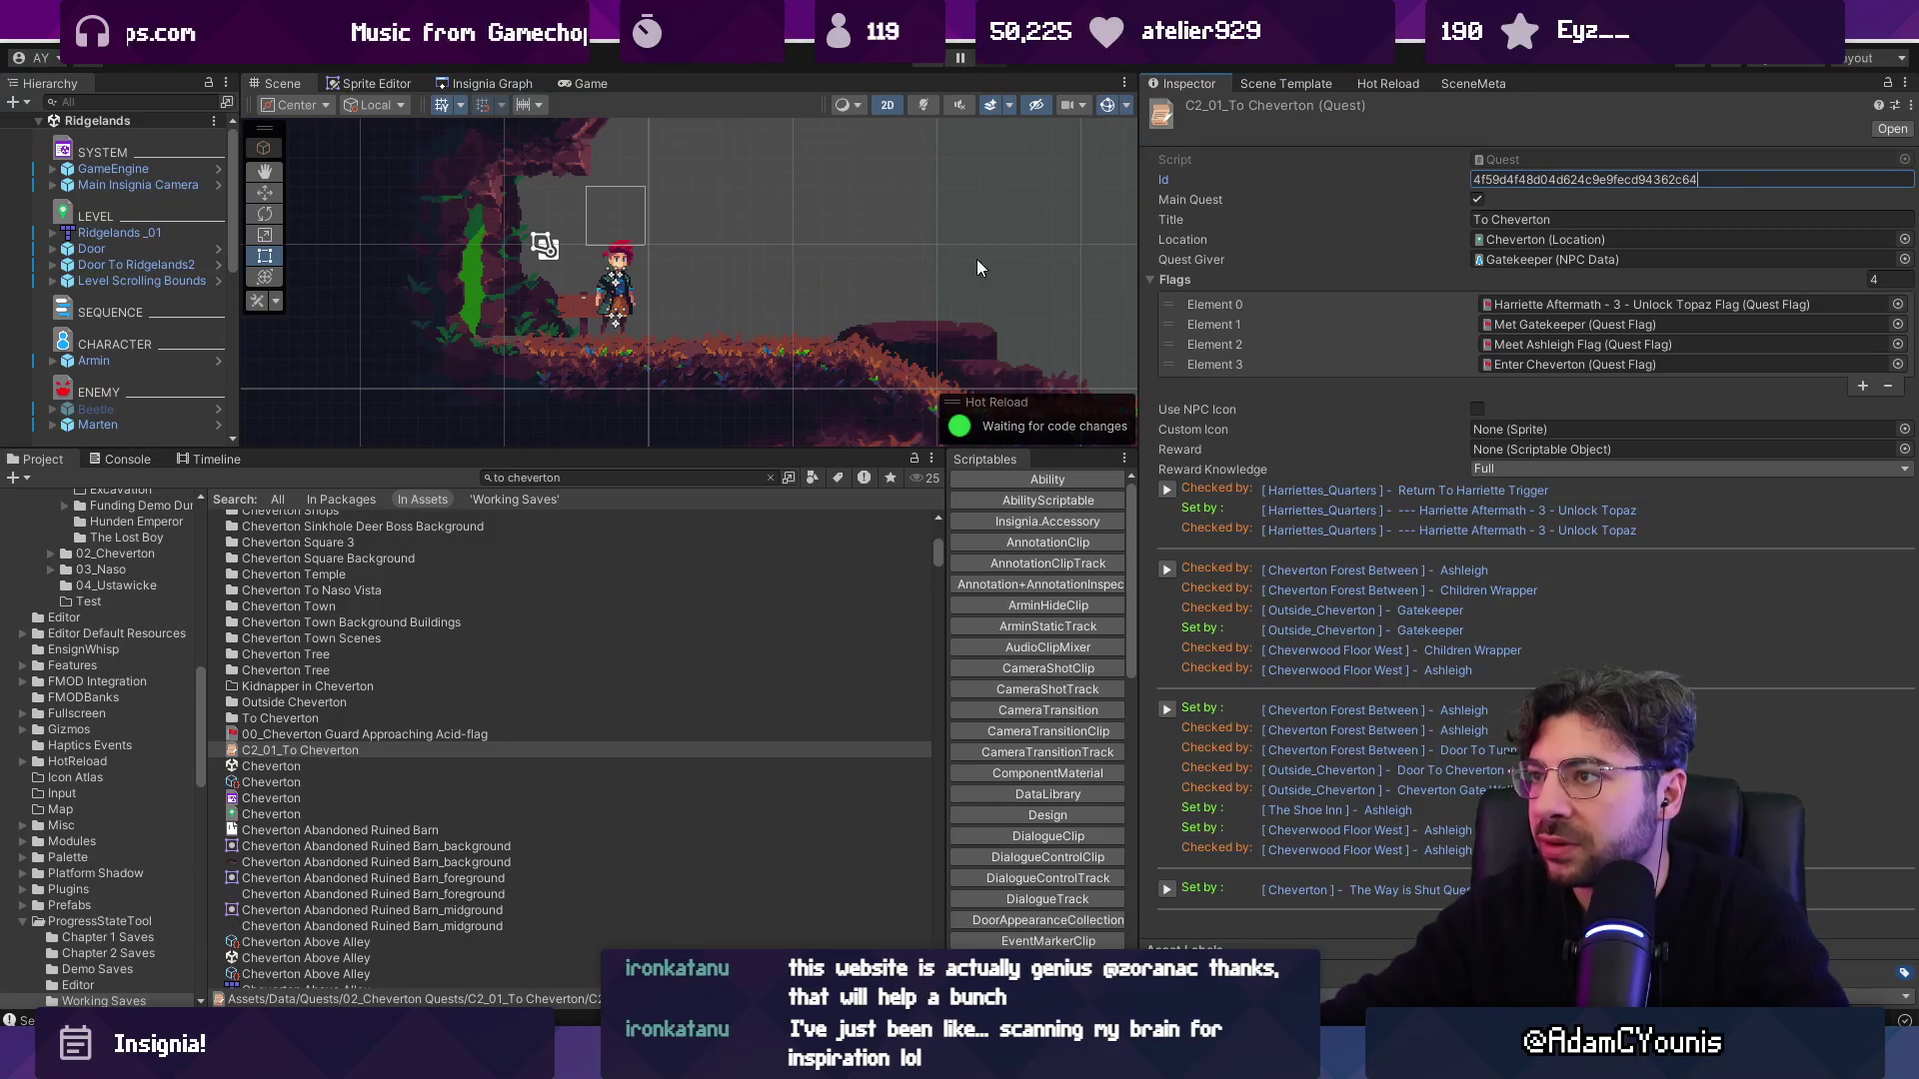
# Select GameEngine and reopen the 02 - Chapter 2 Start progress state.
pyautogui.click(640, 477)
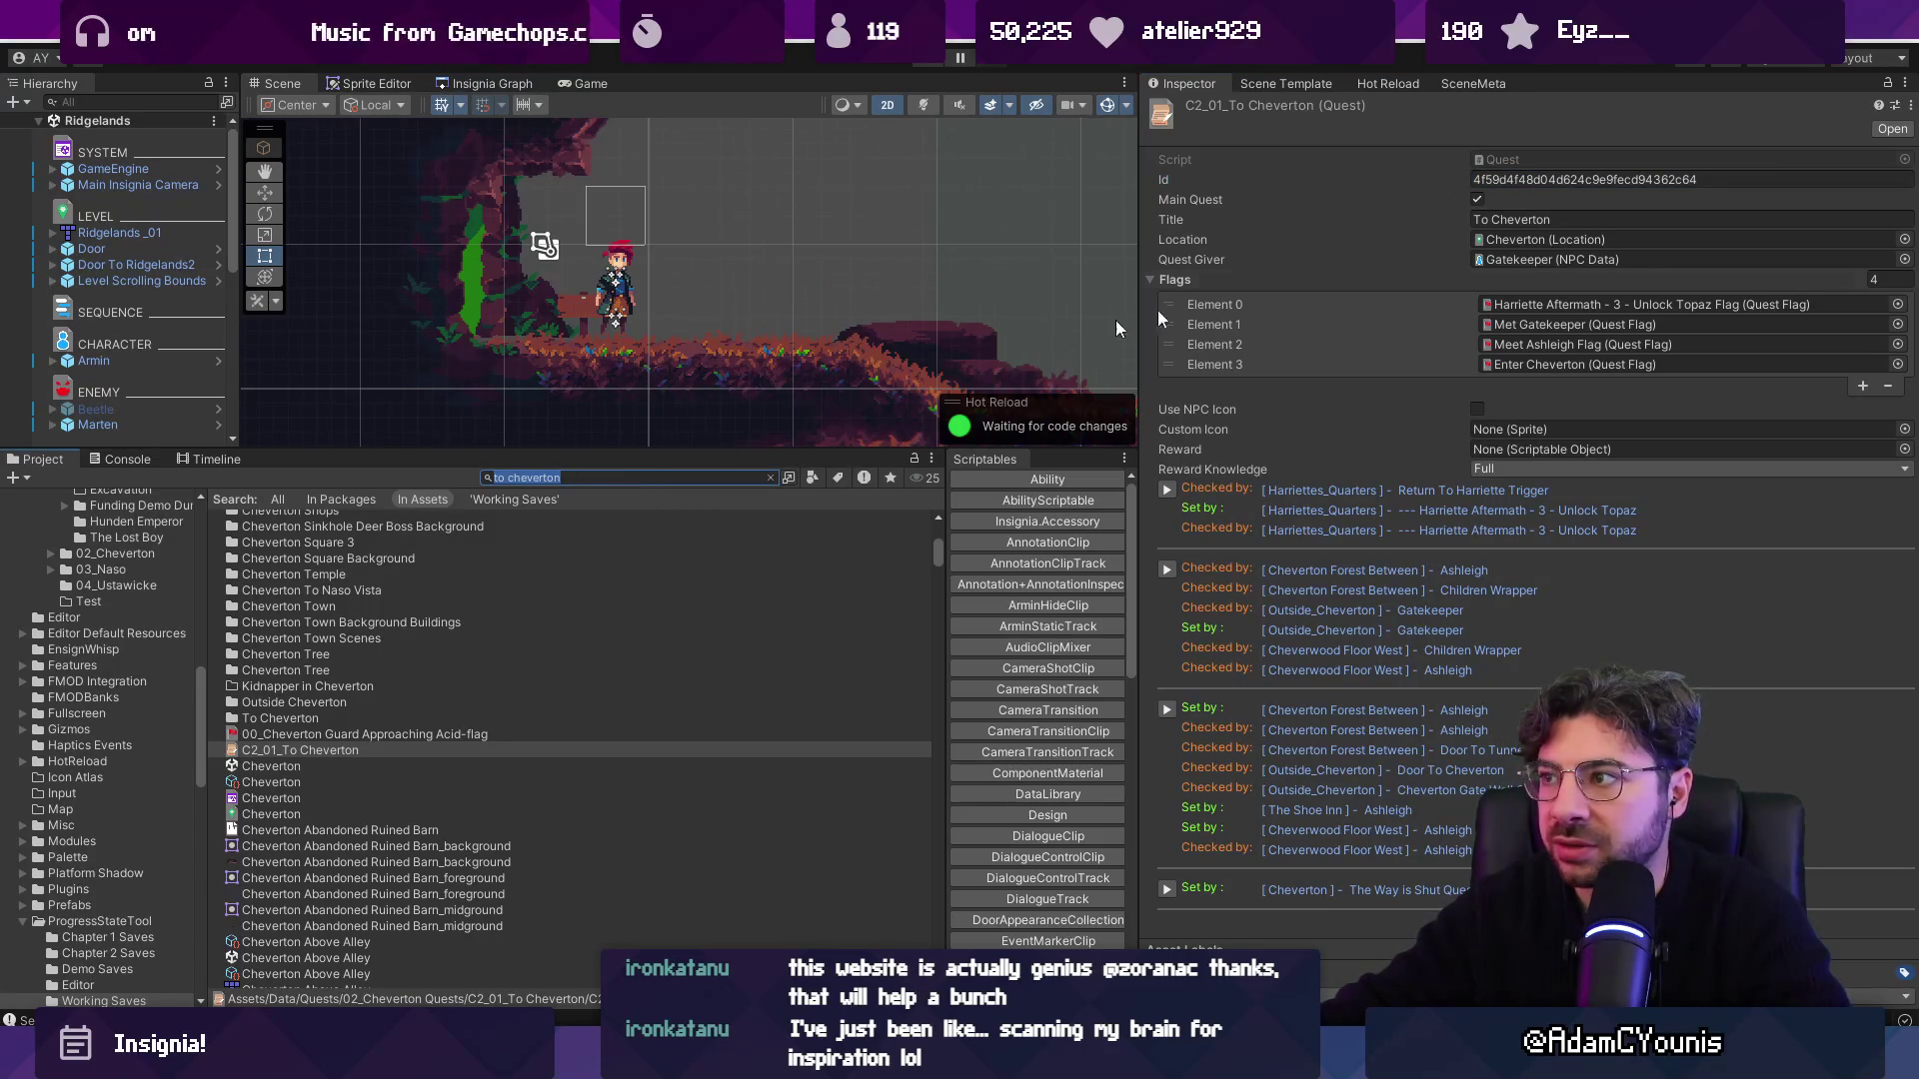
pyautogui.click(1547, 183)
pyautogui.click(592, 476)
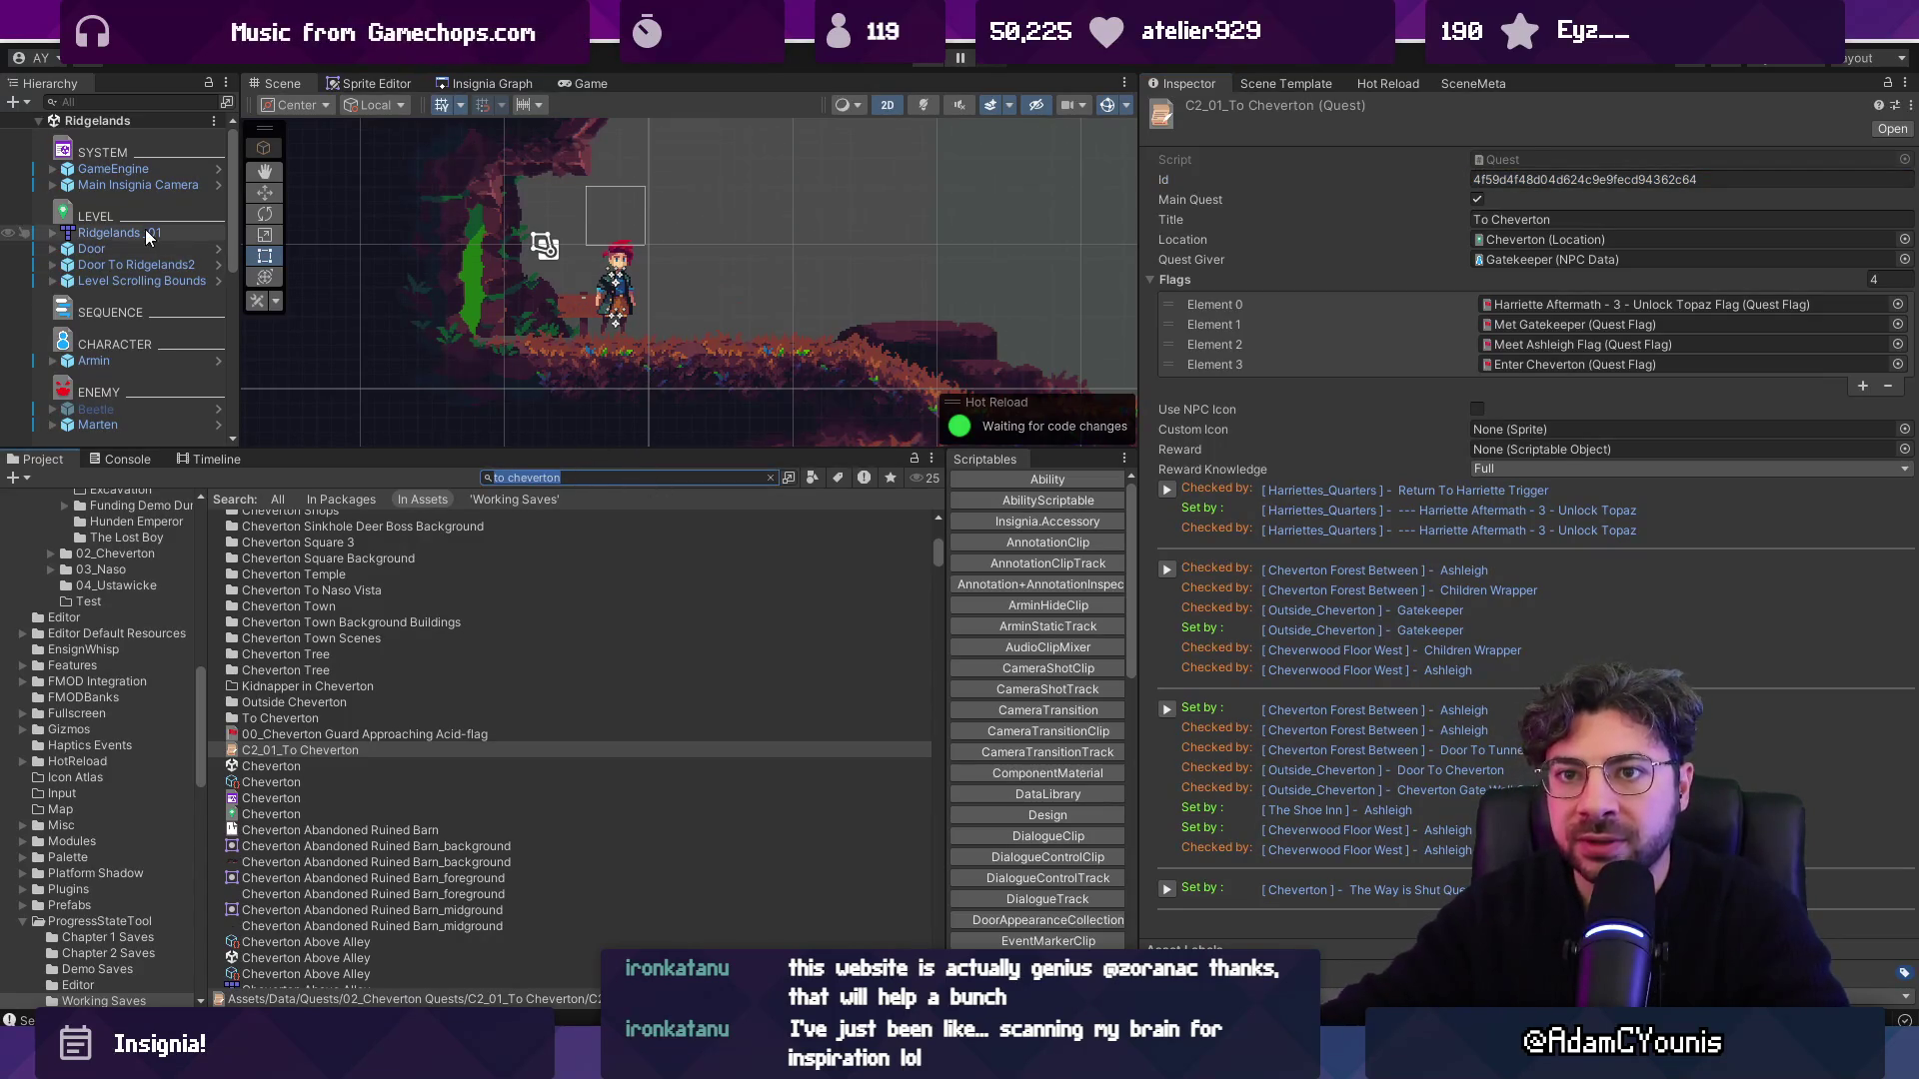
pyautogui.click(146, 172)
pyautogui.doubleClick(1552, 340)
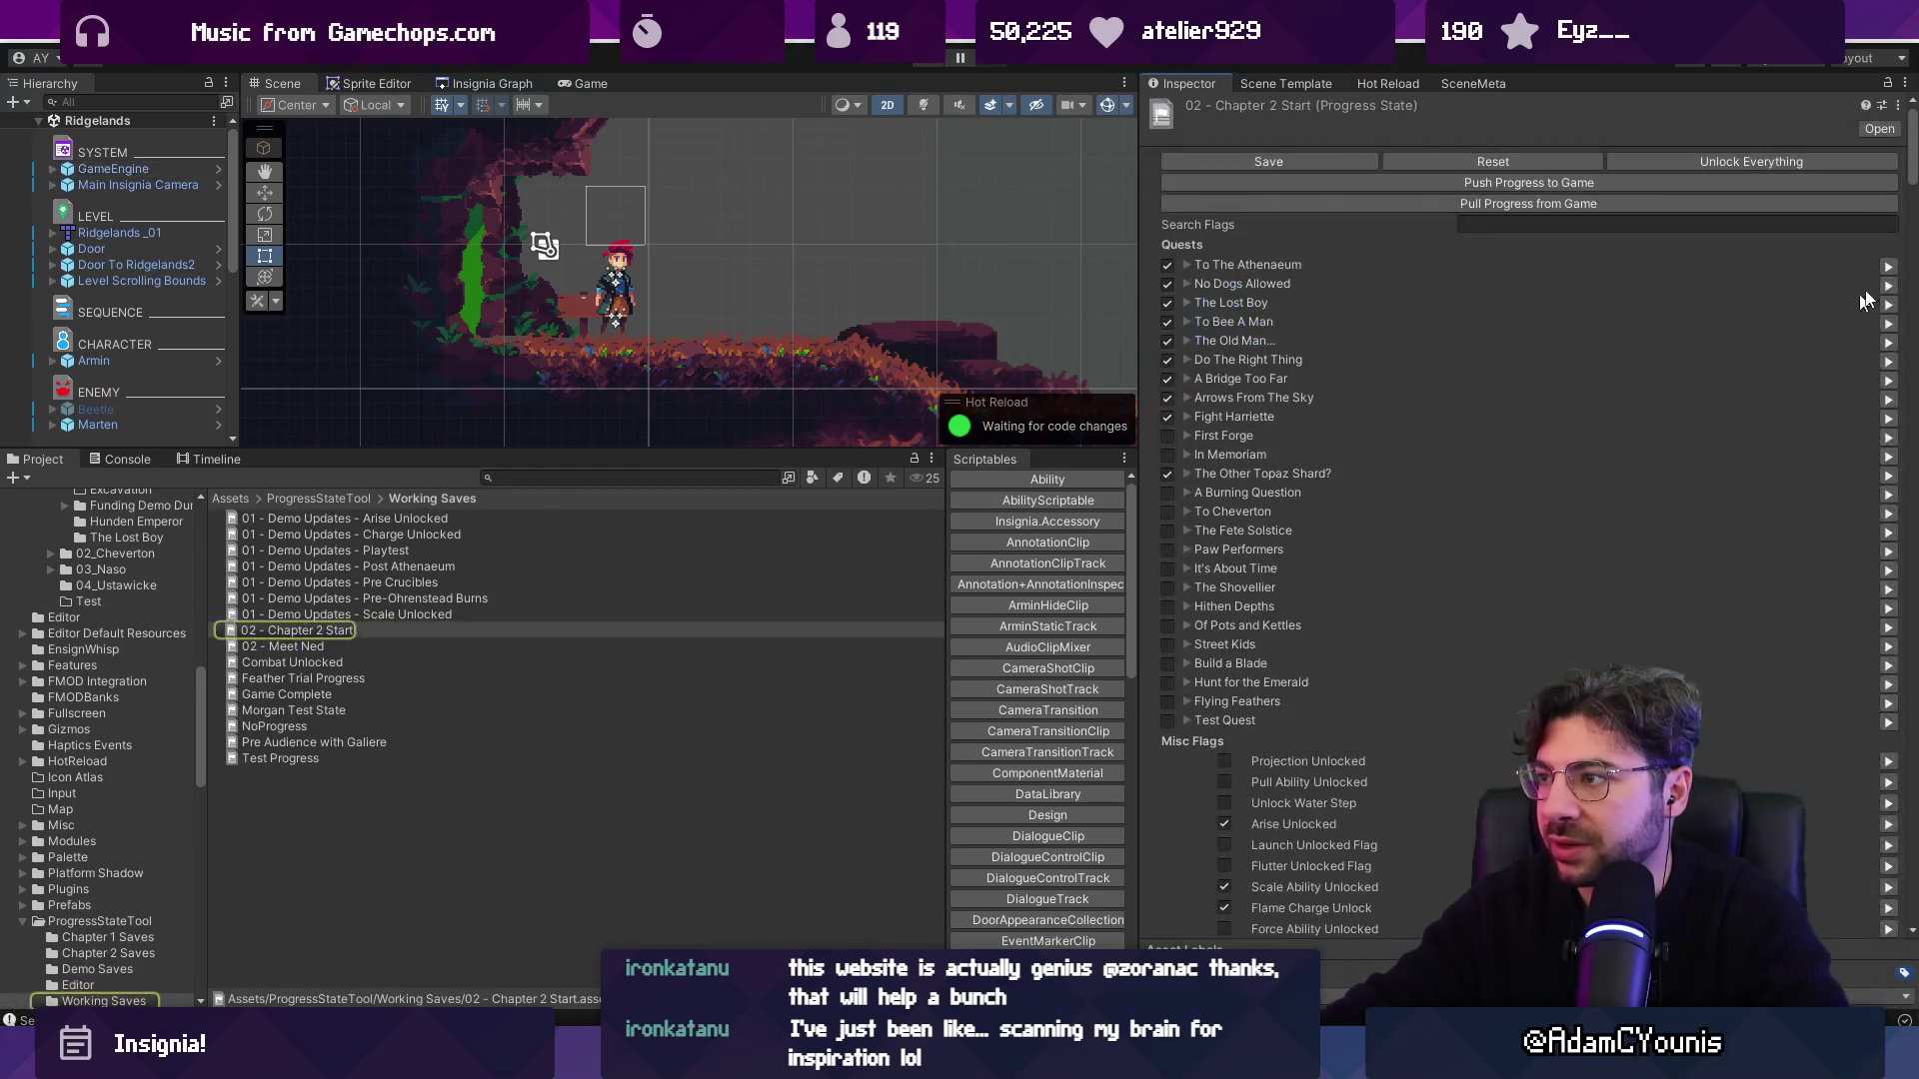
# Check the Quest Log Values and O_keys lists for the To Cheverton Id.
pyautogui.moveTo(1915, 155); pyautogui.dragTo(1907, 894)
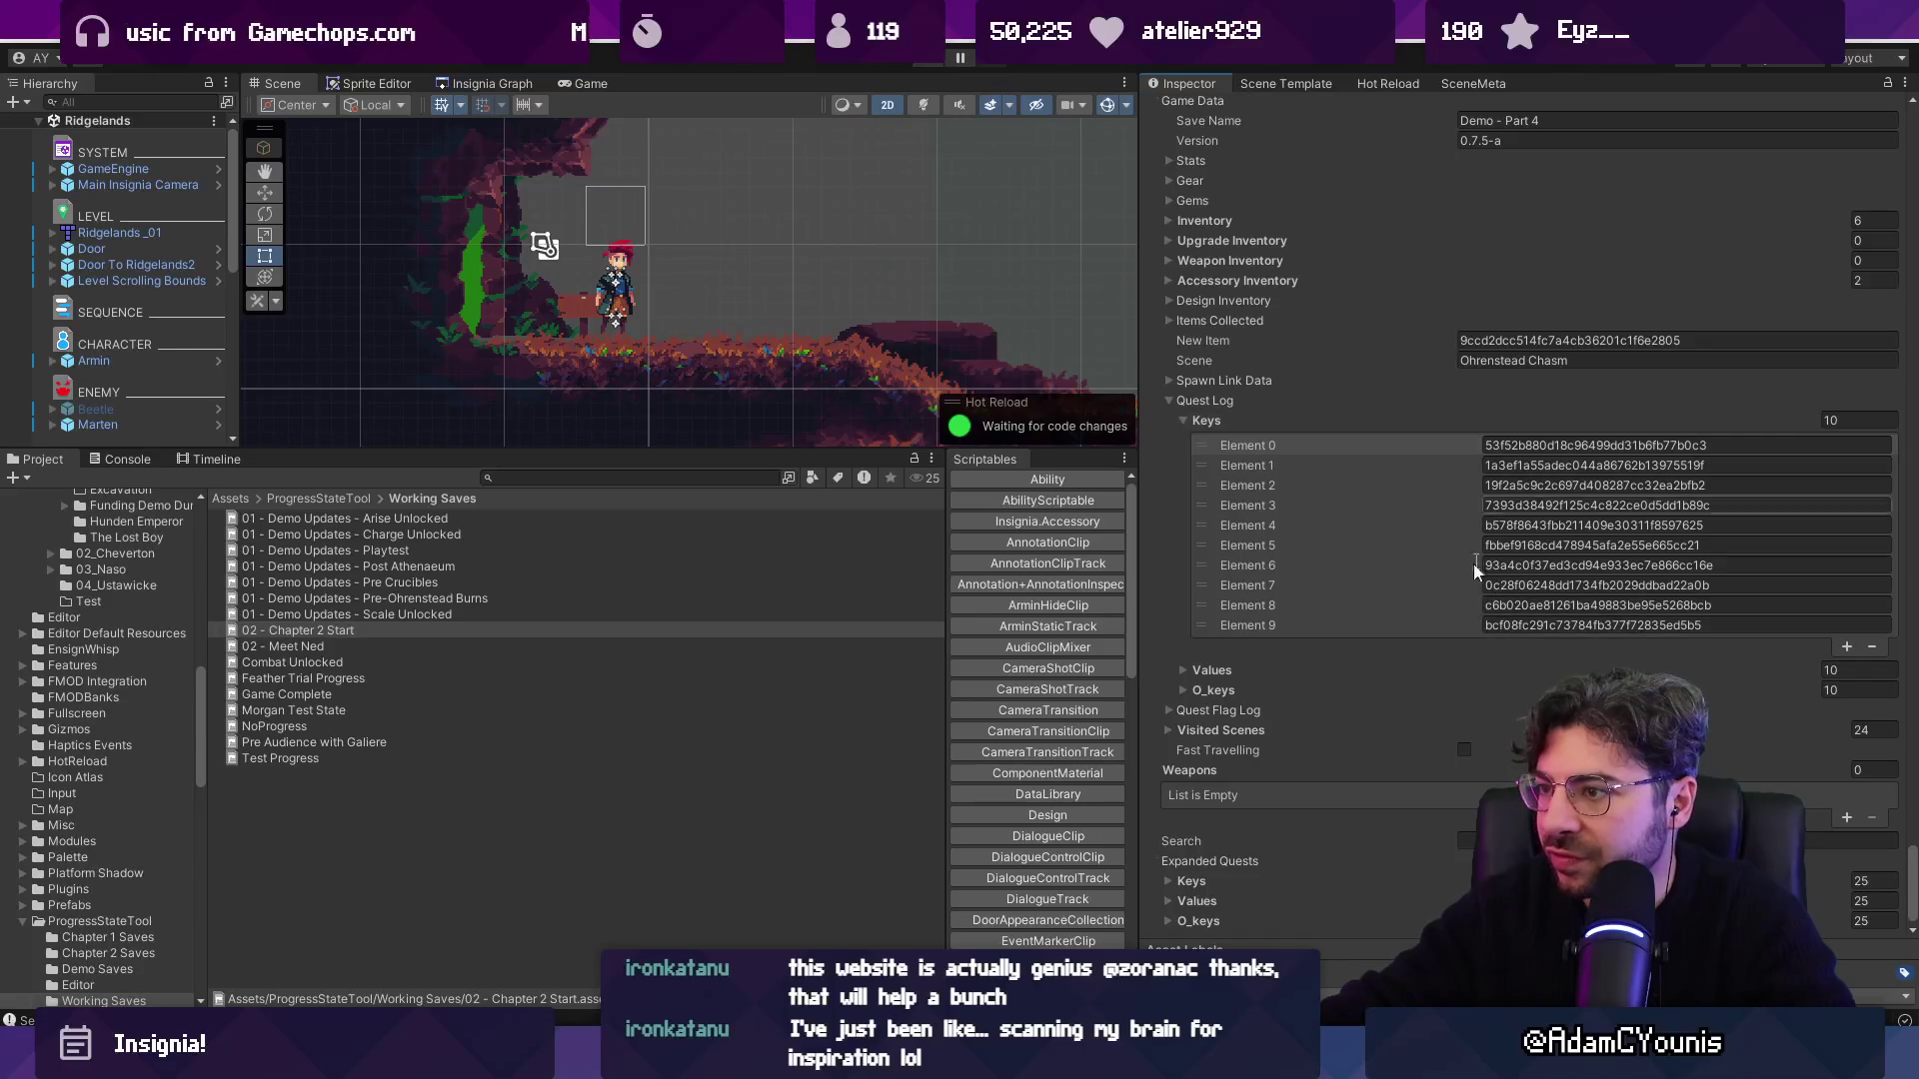
pyautogui.click(1212, 671)
pyautogui.click(1213, 671)
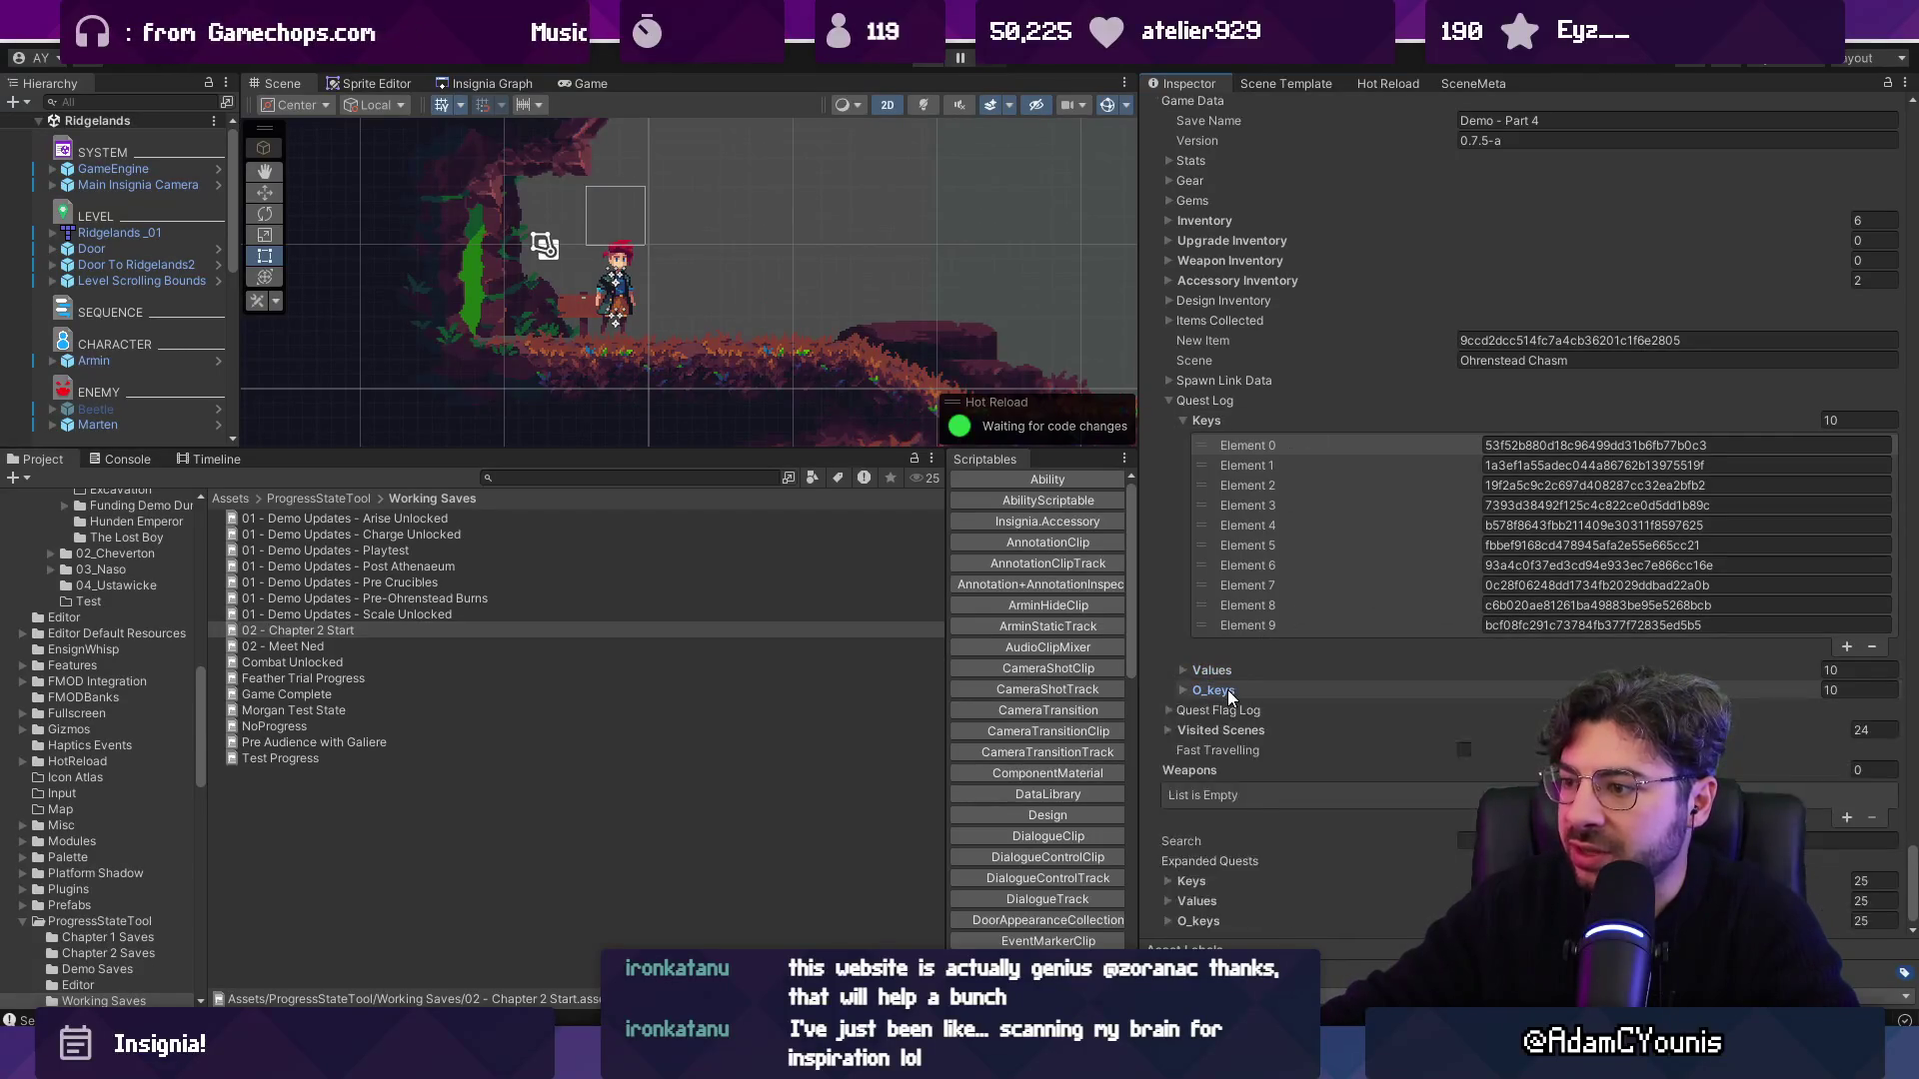
pyautogui.click(1228, 691)
pyautogui.click(1227, 691)
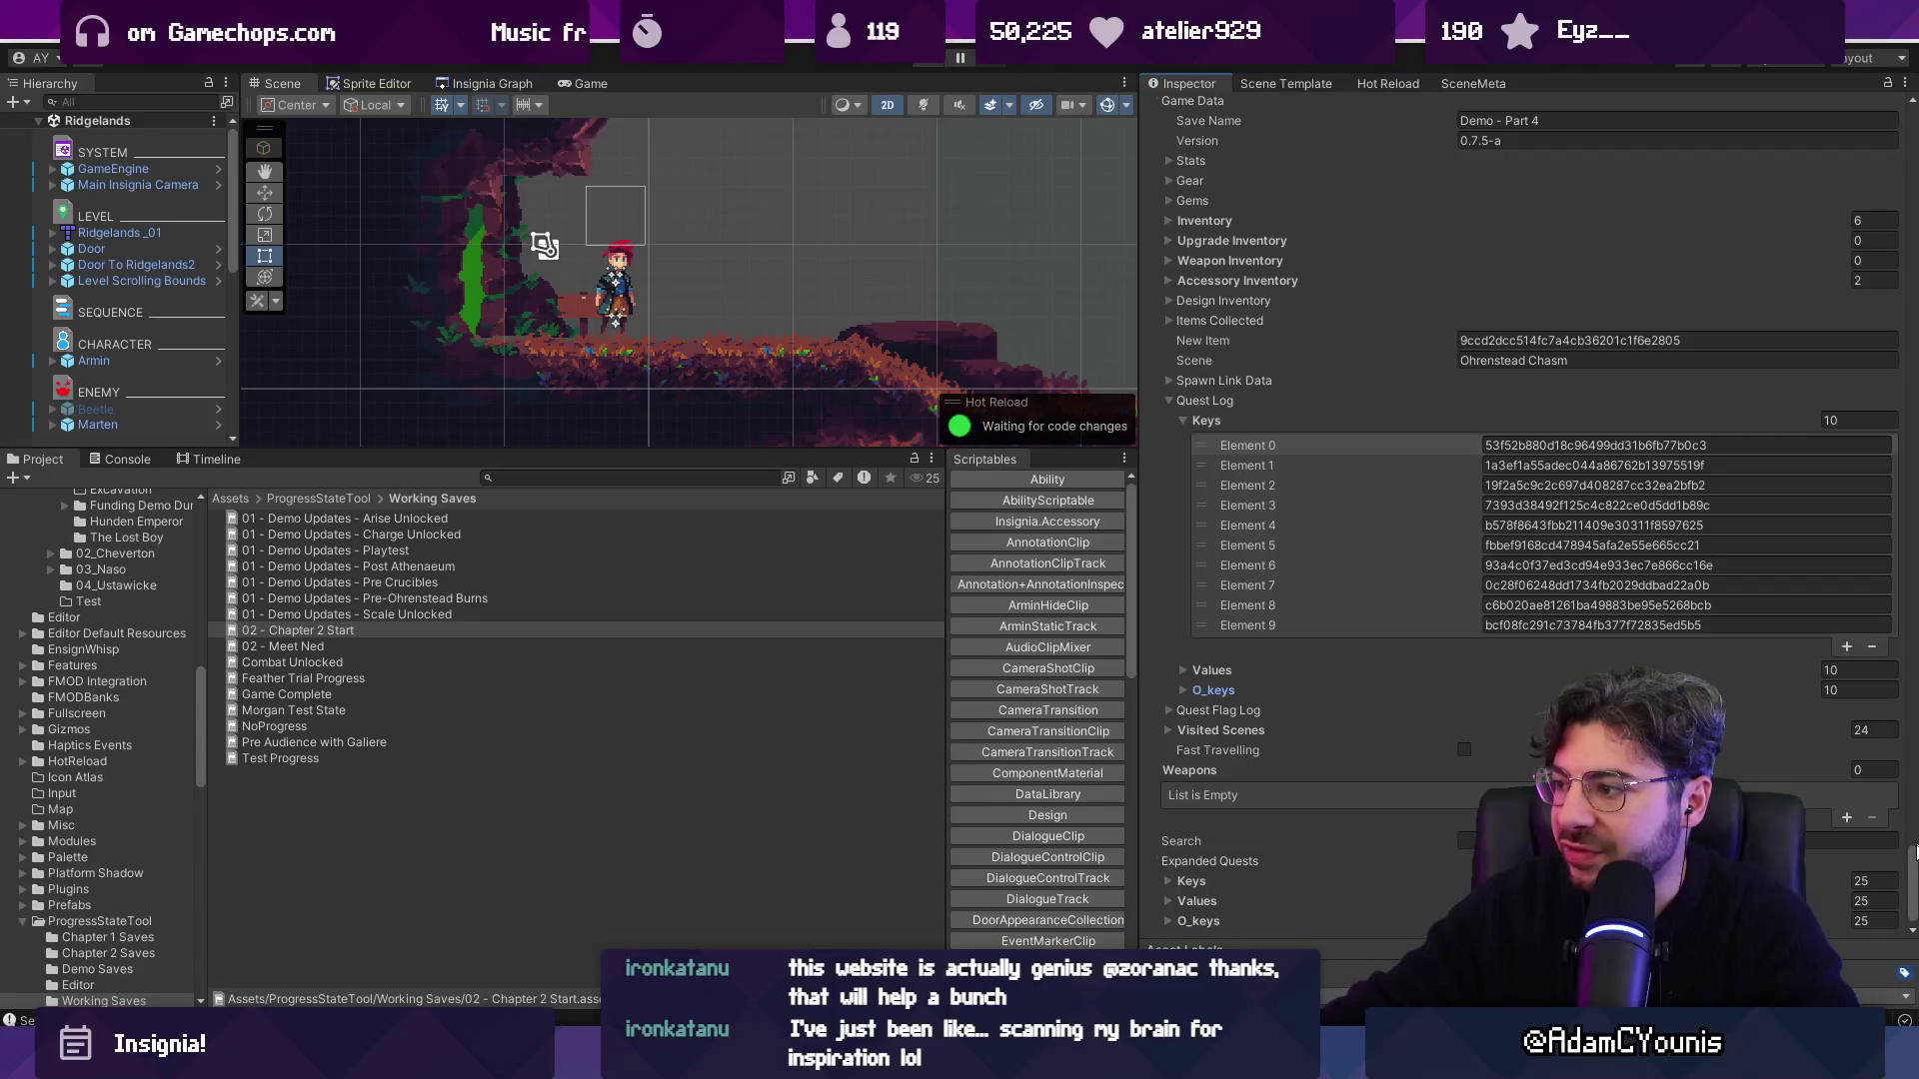
# Unfold the To Cheverton quest's four flags.
pyautogui.scroll(10, 1227, 690)
pyautogui.scroll(15, 1158, 535)
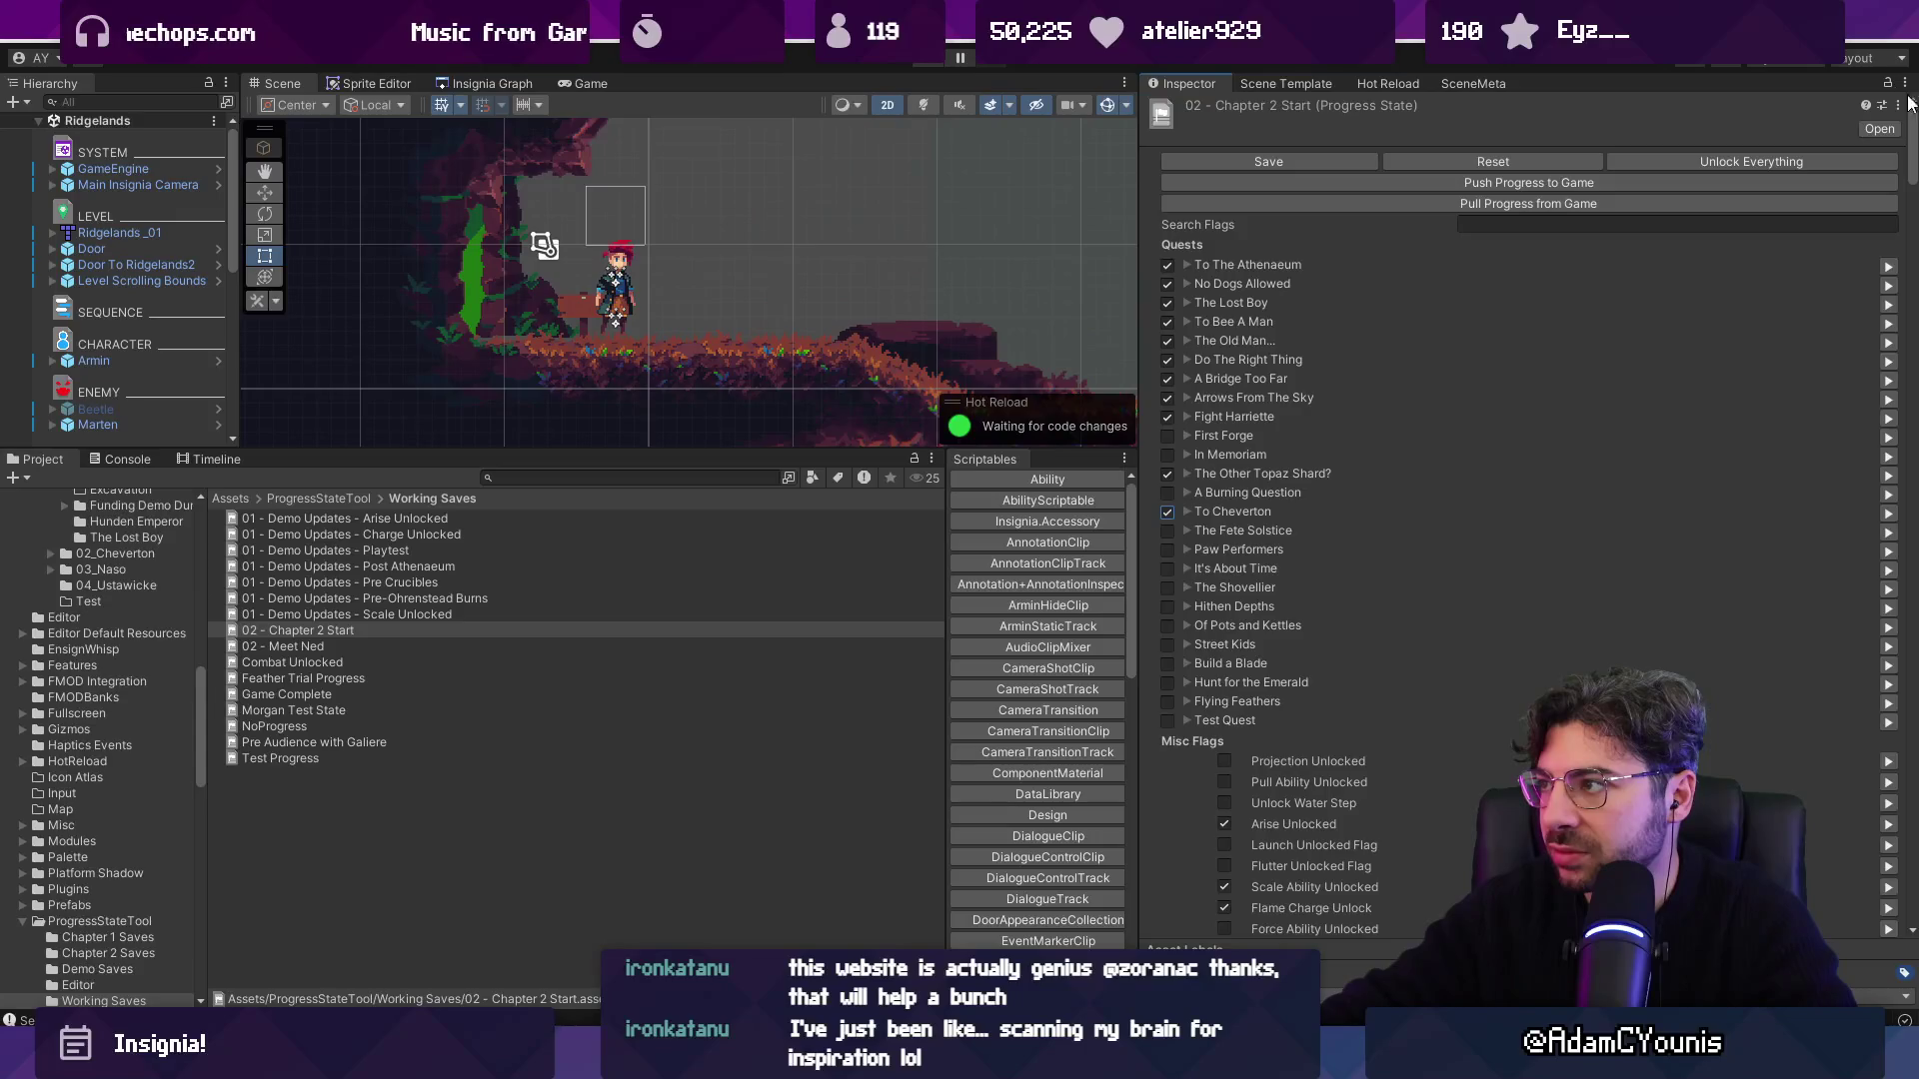
pyautogui.moveTo(1913, 140); pyautogui.dragTo(1913, 865)
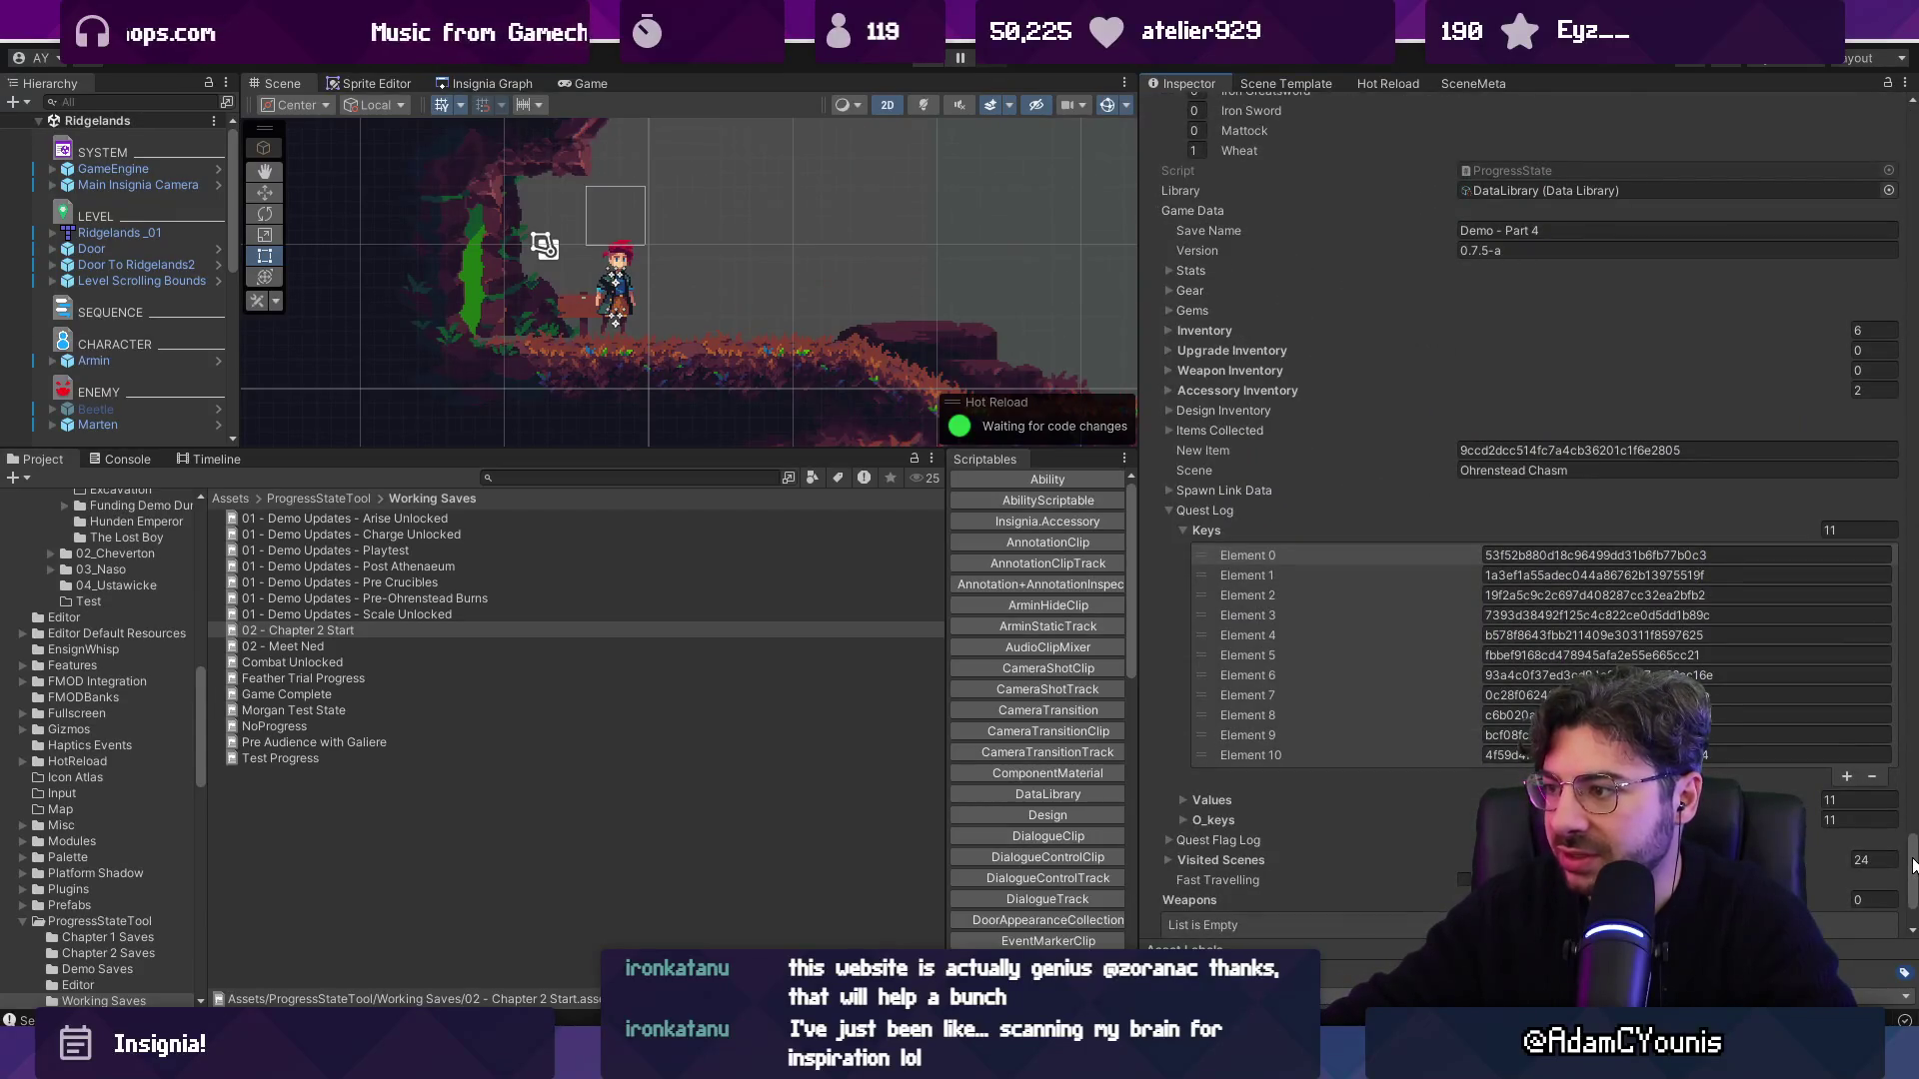
pyautogui.scroll(15, 1192, 515)
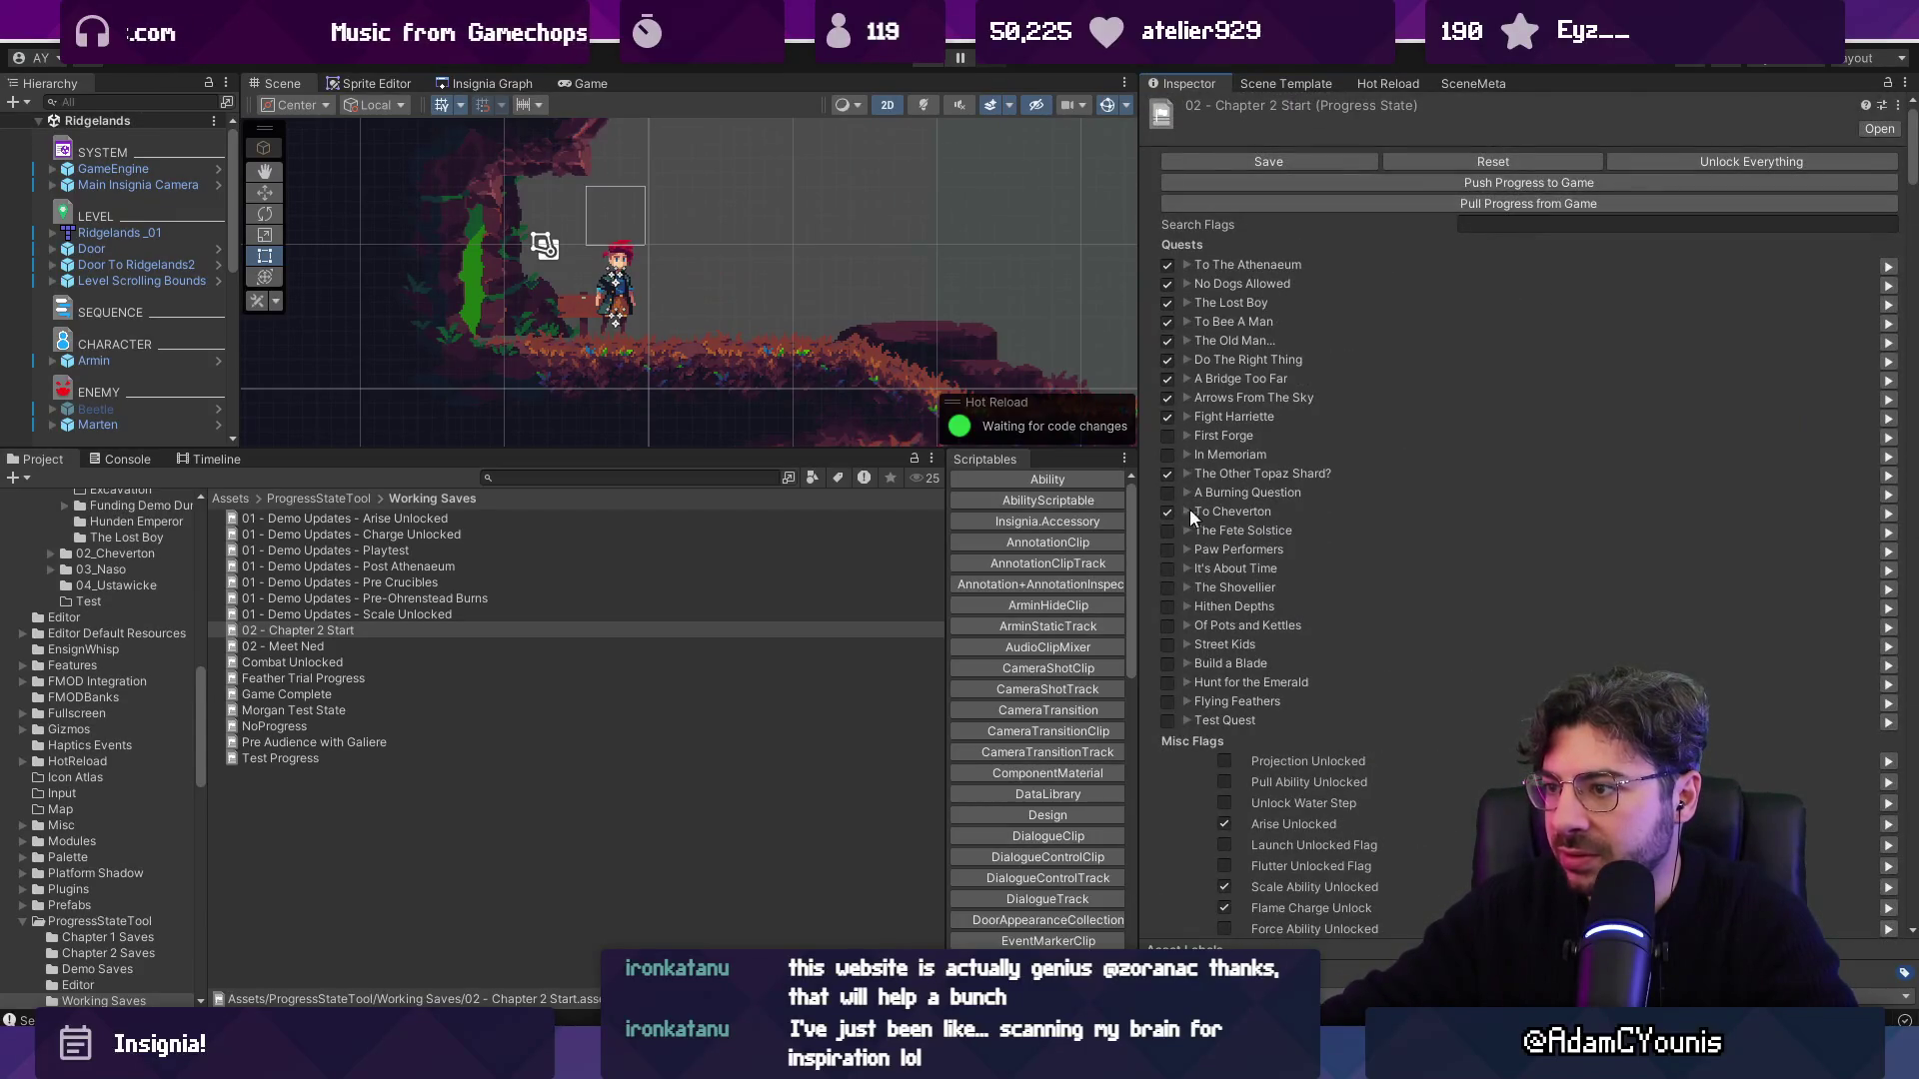
pyautogui.click(1189, 513)
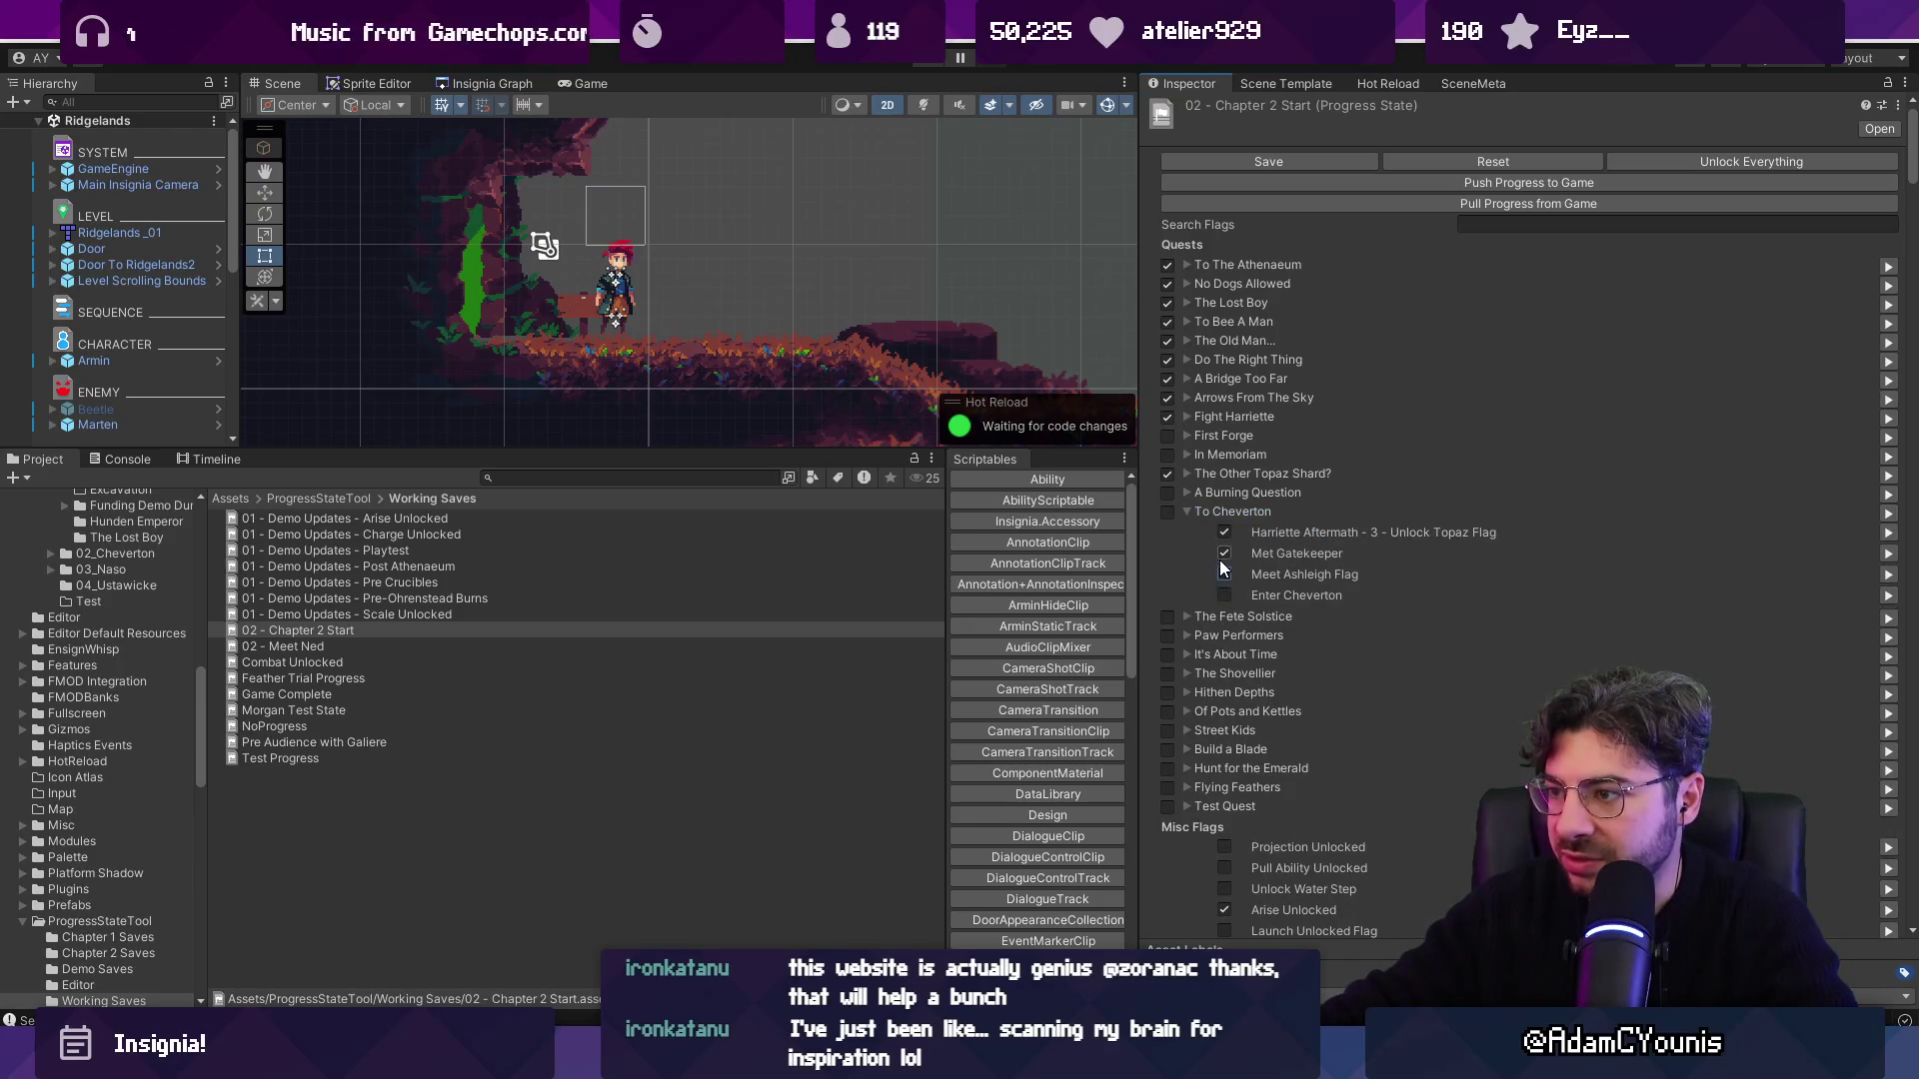
pyautogui.moveTo(1913, 160); pyautogui.dragTo(1913, 879)
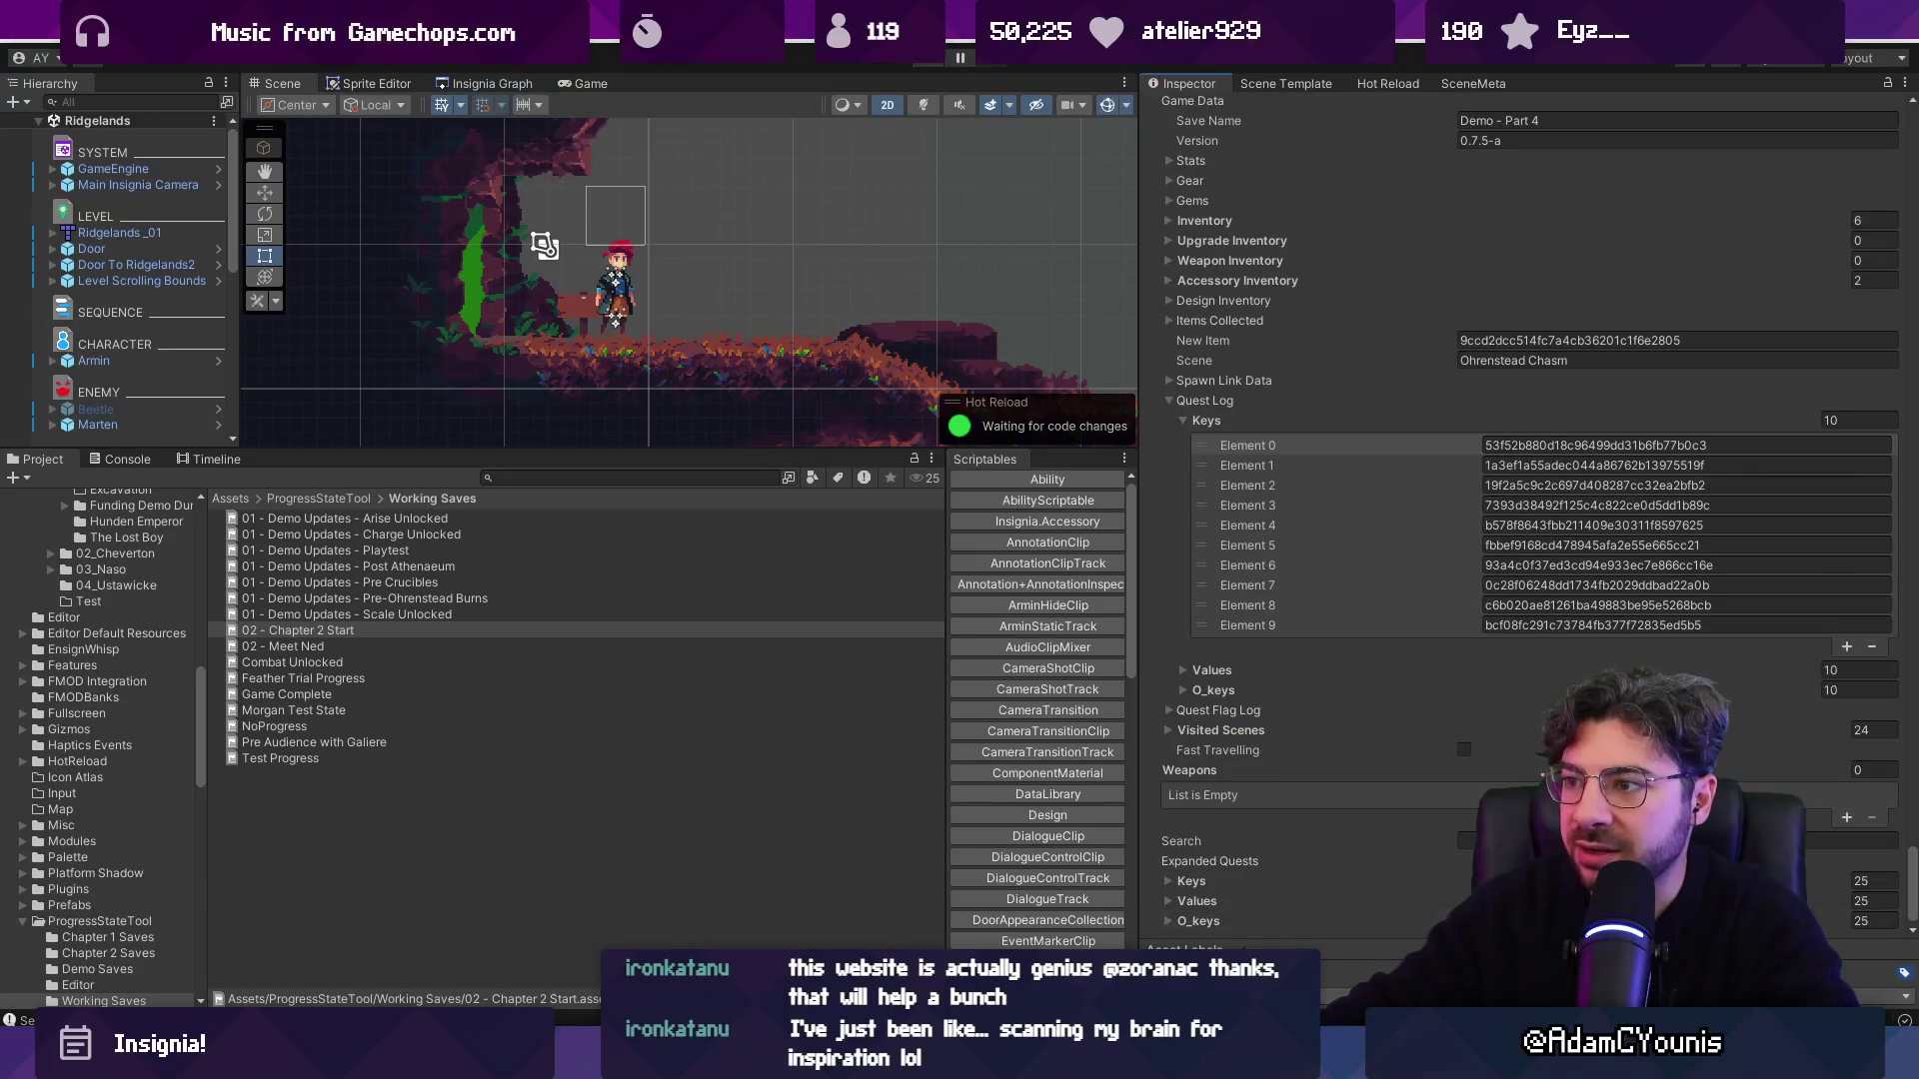
pyautogui.hotkey('alt', 'Tab')
# Open ProgressStateEditor.cs and search 'complete' to reach the questLog line 236 in DrawQuest.
pyautogui.hotkey('ctrl', 'p')
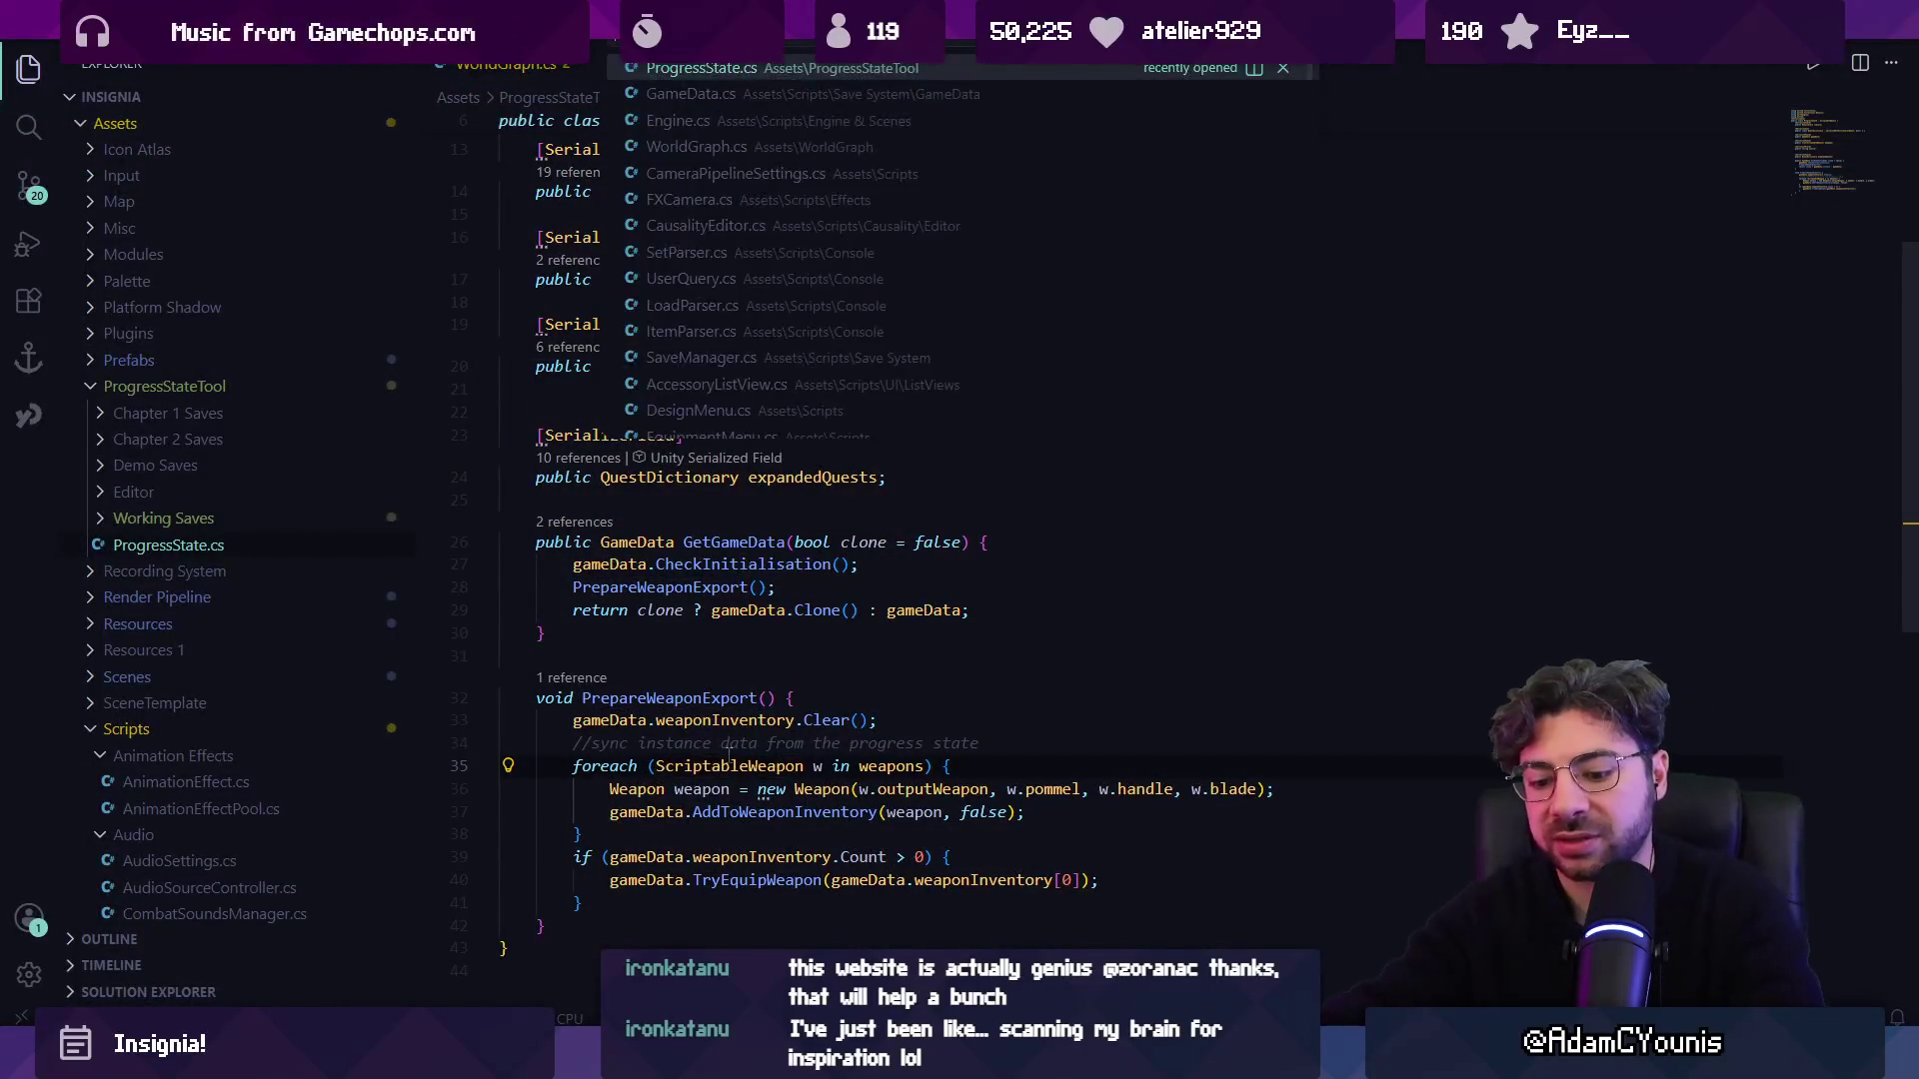
pyautogui.write('progressstateeditor')
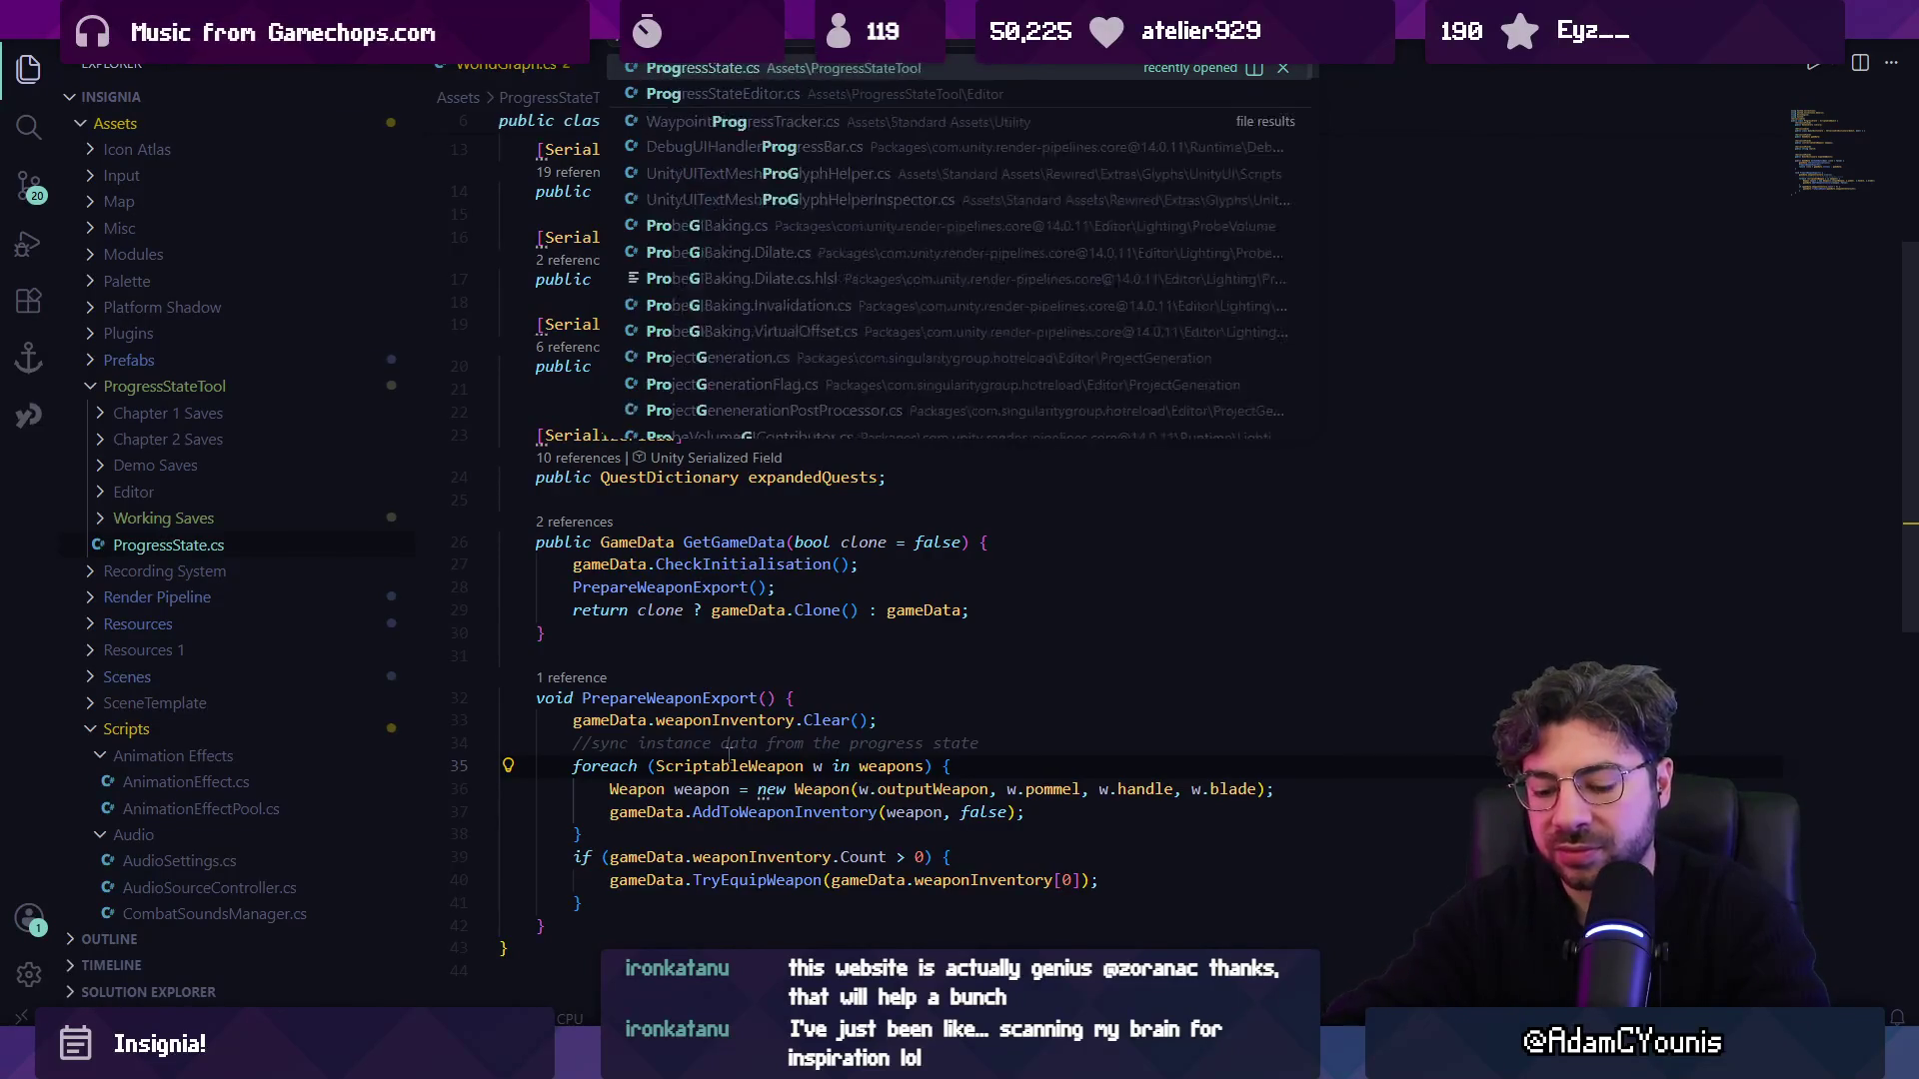
pyautogui.press('Return')
pyautogui.hotkey('ctrl', 'f')
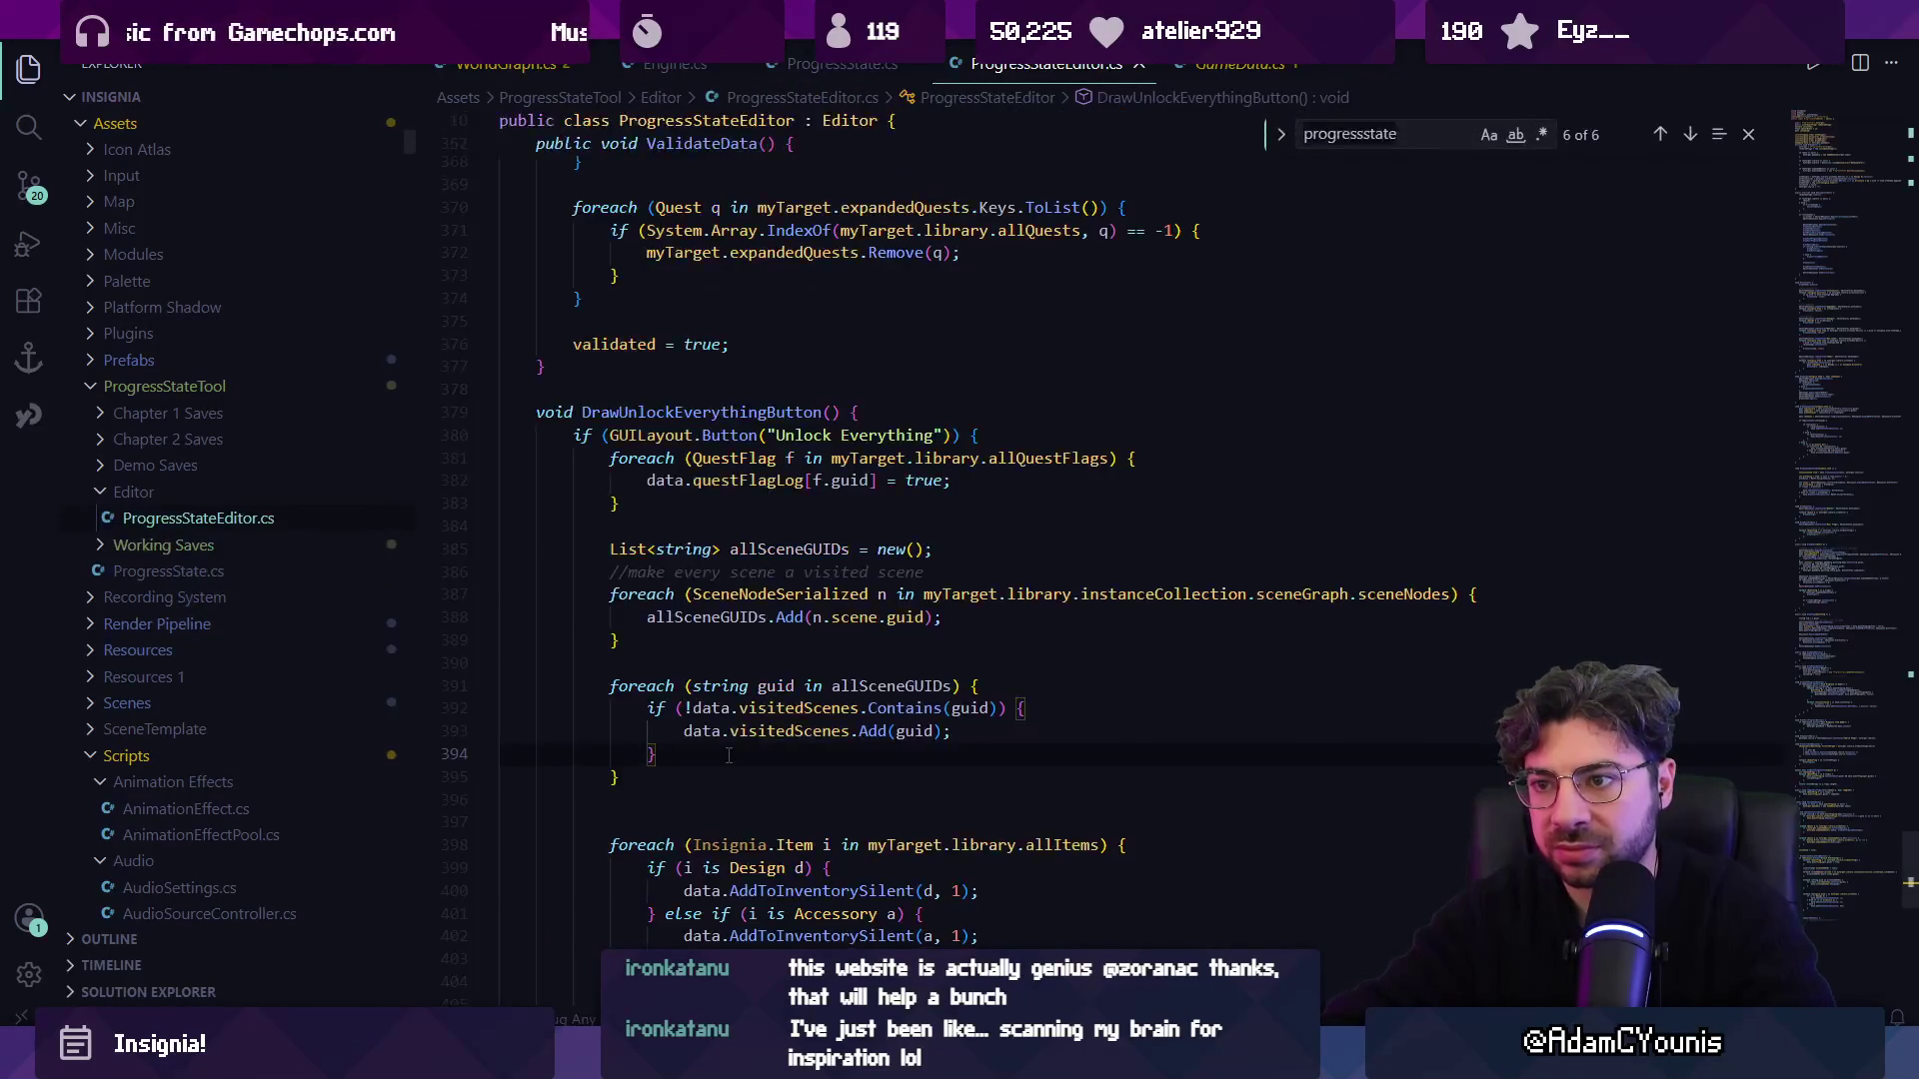
pyautogui.write('quest')
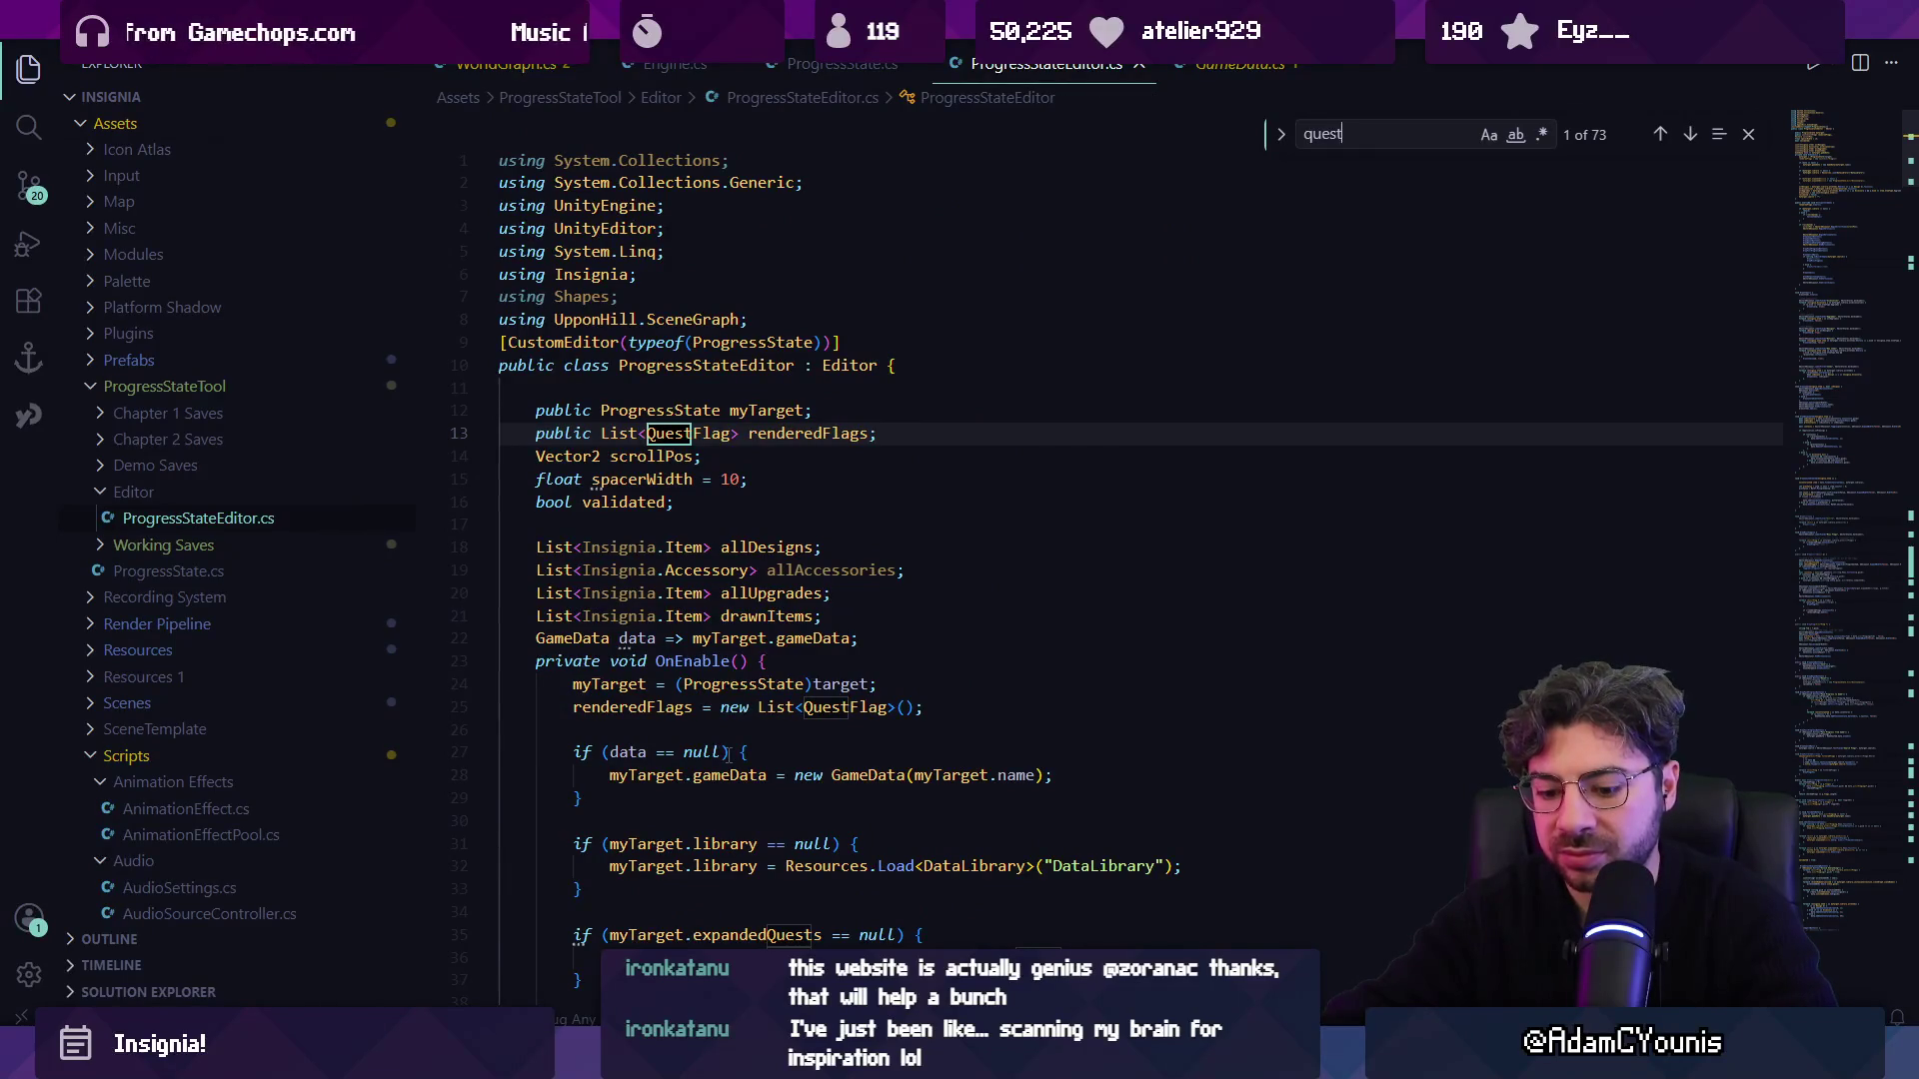
pyautogui.press('BackSpace')
pyautogui.press('BackSpace')
pyautogui.press('BackSpace')
pyautogui.write('announcerd')
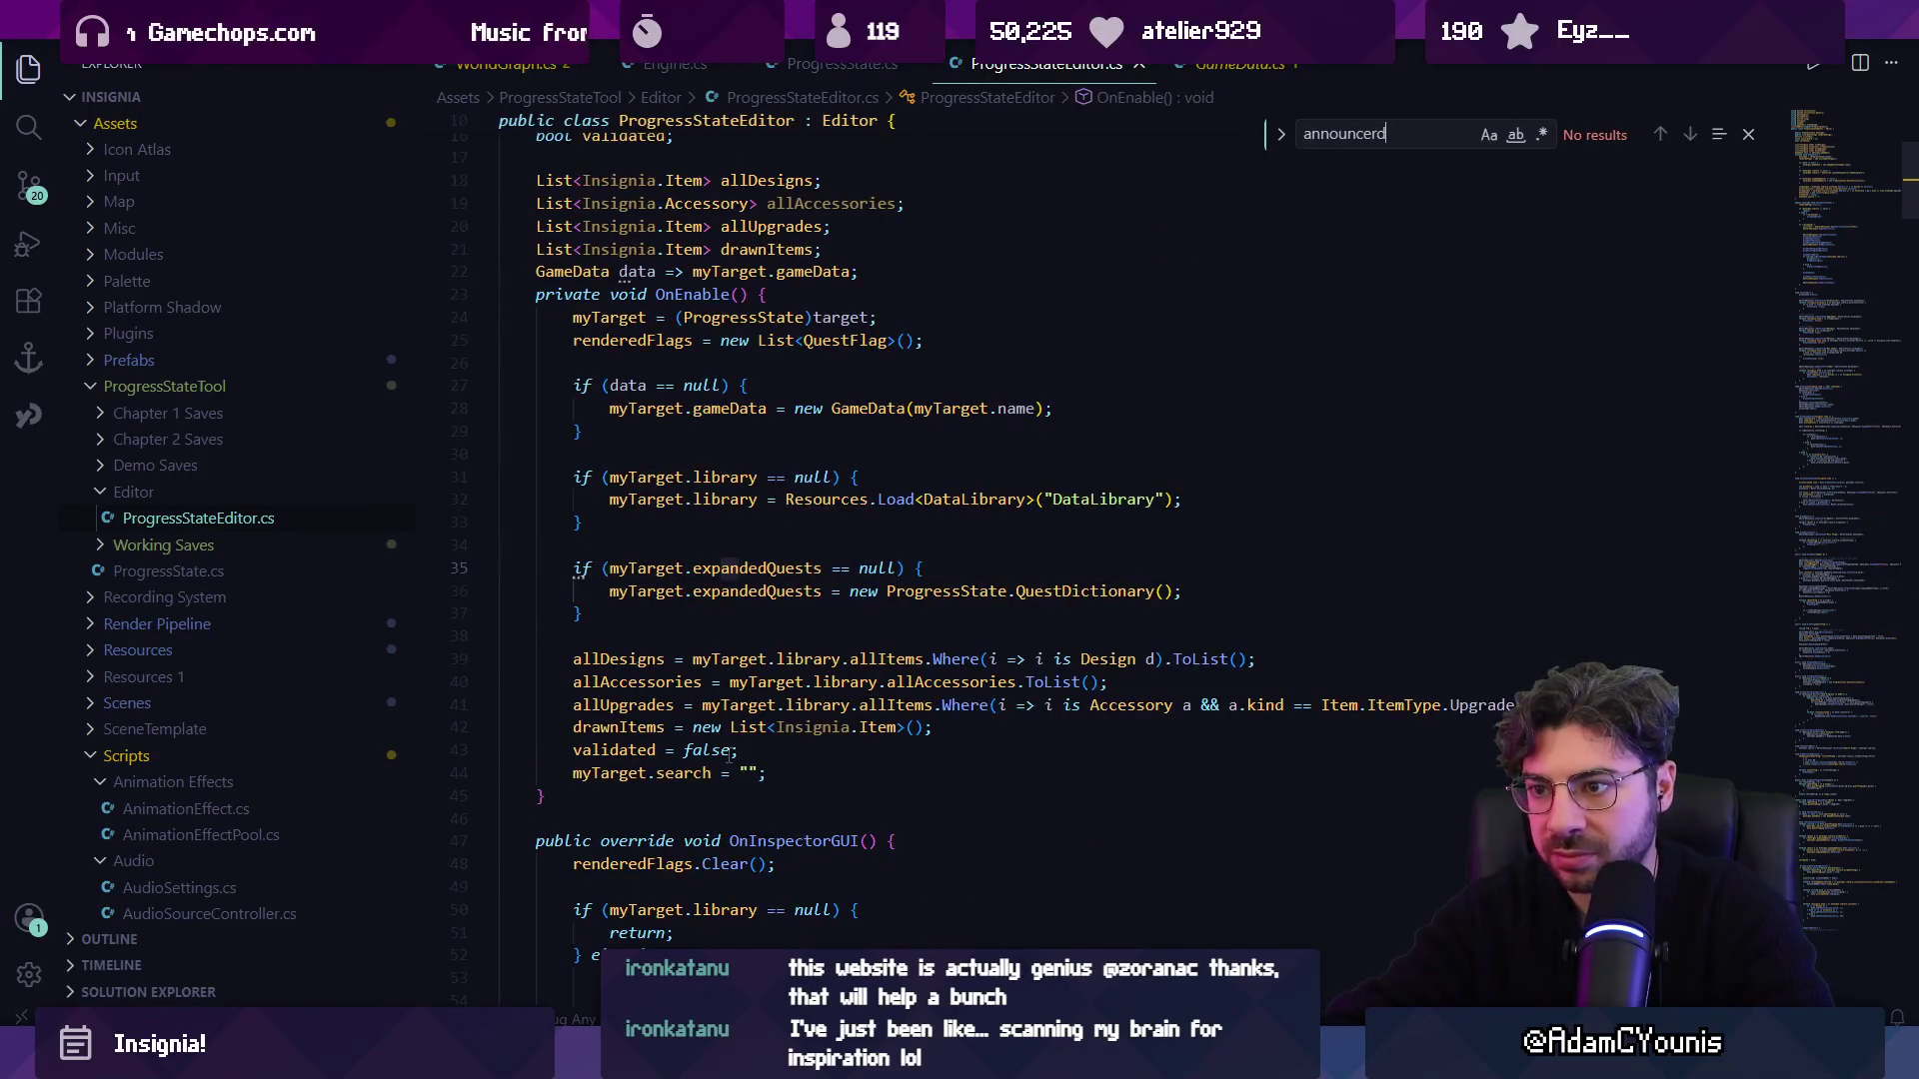
pyautogui.press('BackSpace')
pyautogui.press('BackSpace')
pyautogui.write('d')
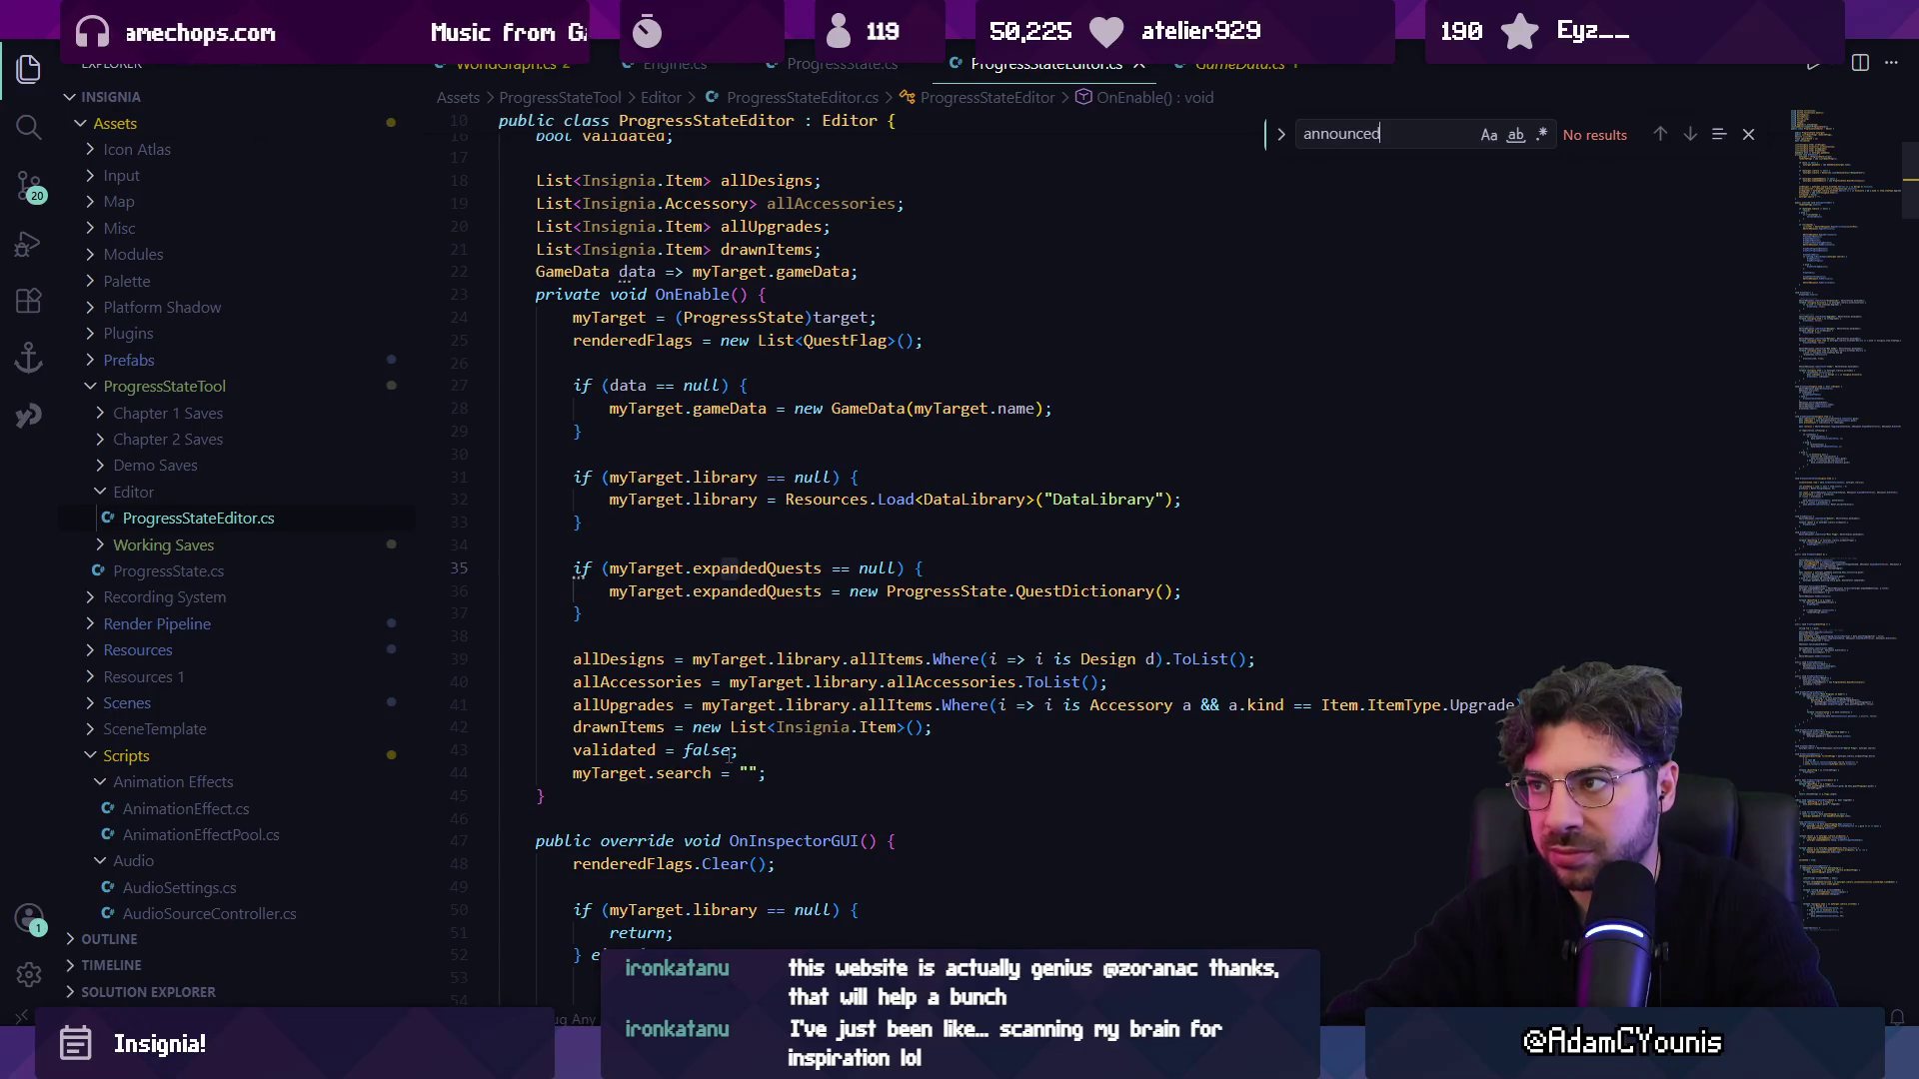
pyautogui.hotkey('ctrl', 'a')
pyautogui.write('complete')
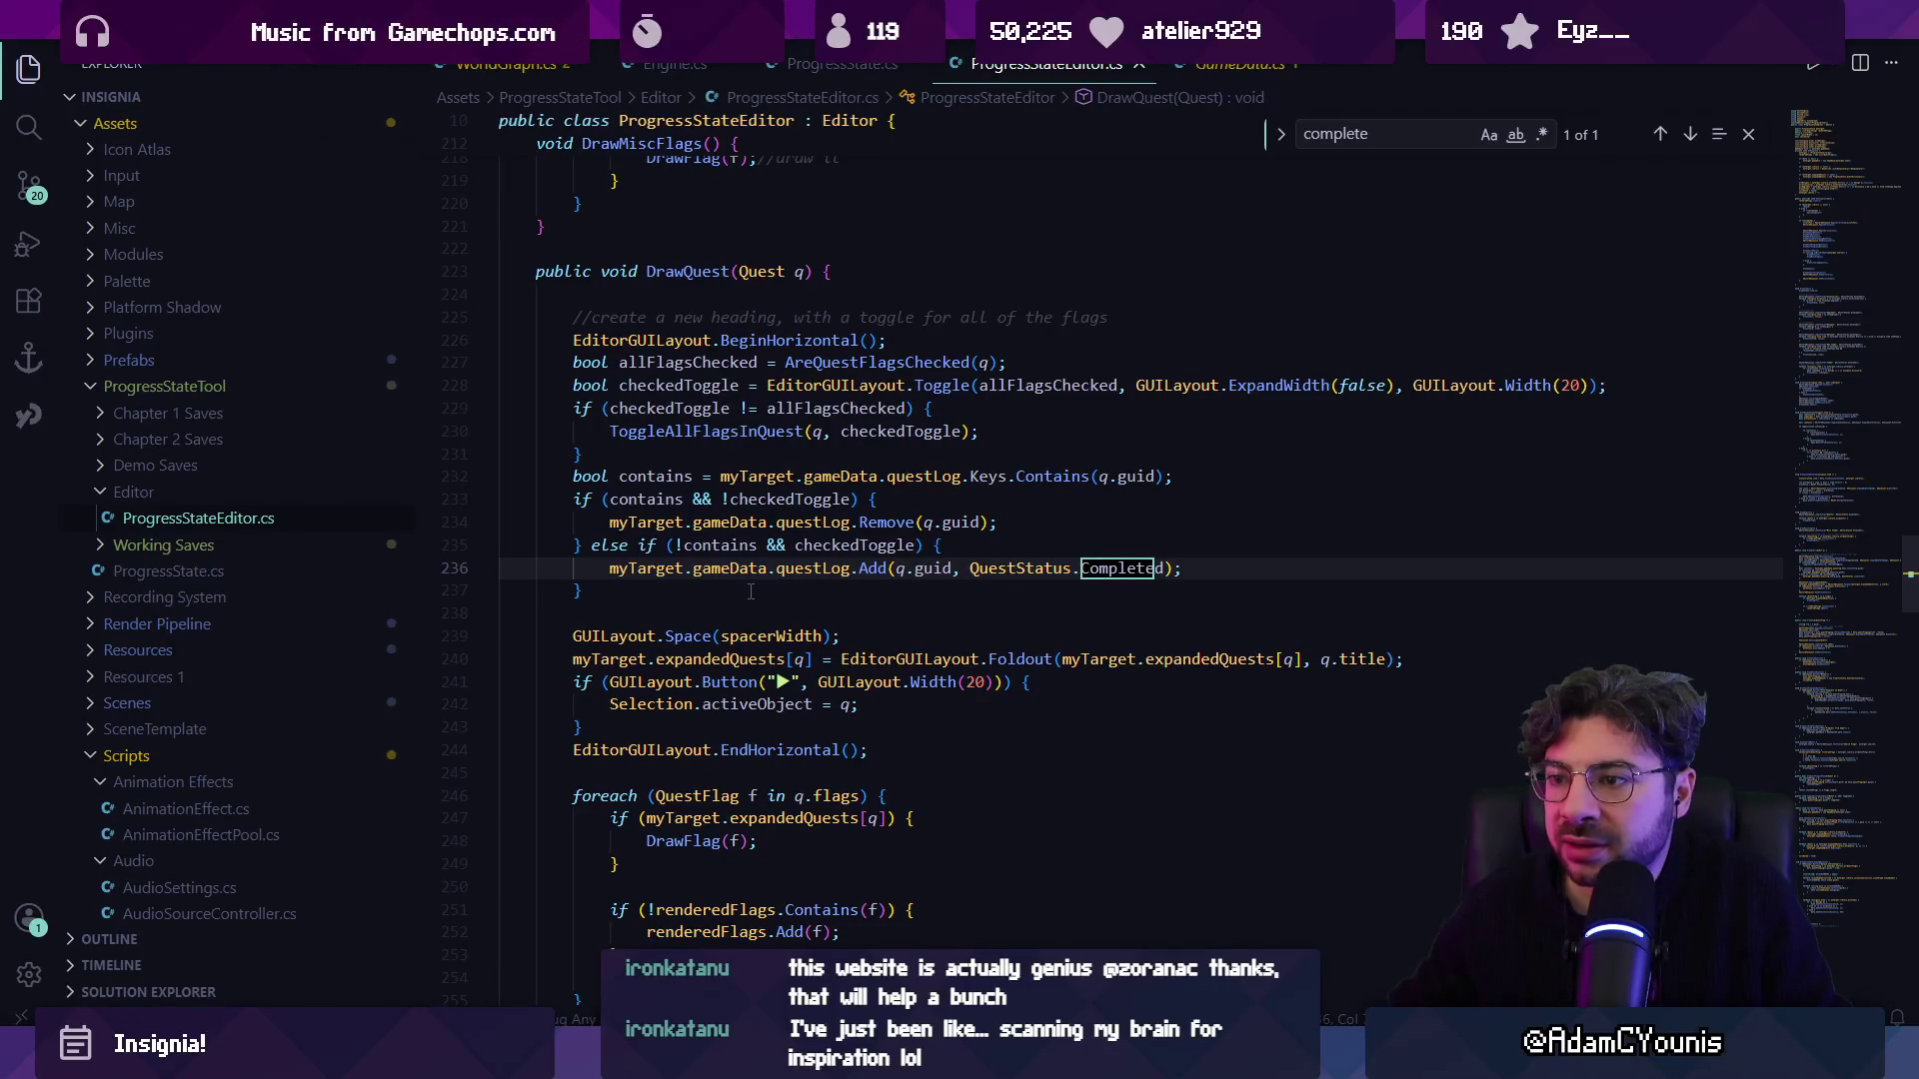
pyautogui.click(804, 568)
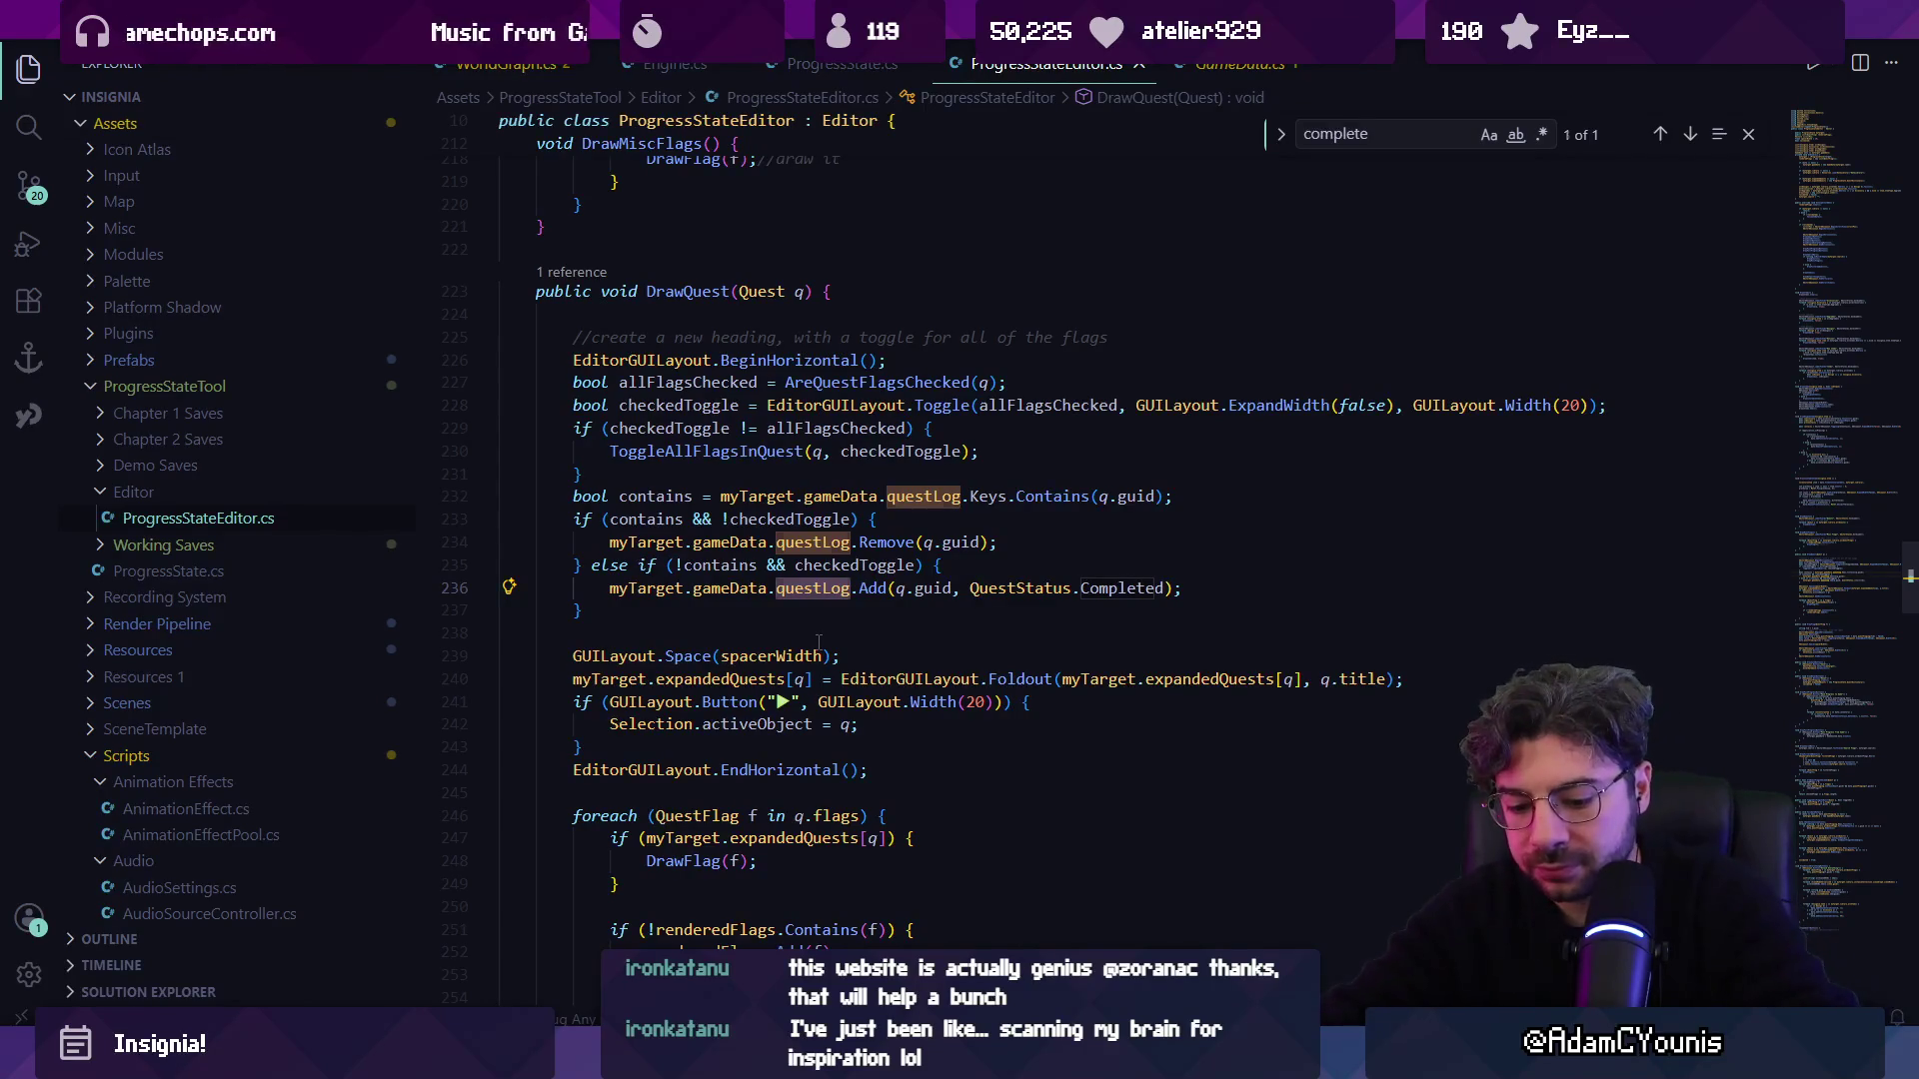
pyautogui.hotkey('ctrl', 'f')
pyautogui.write('questlog.add')
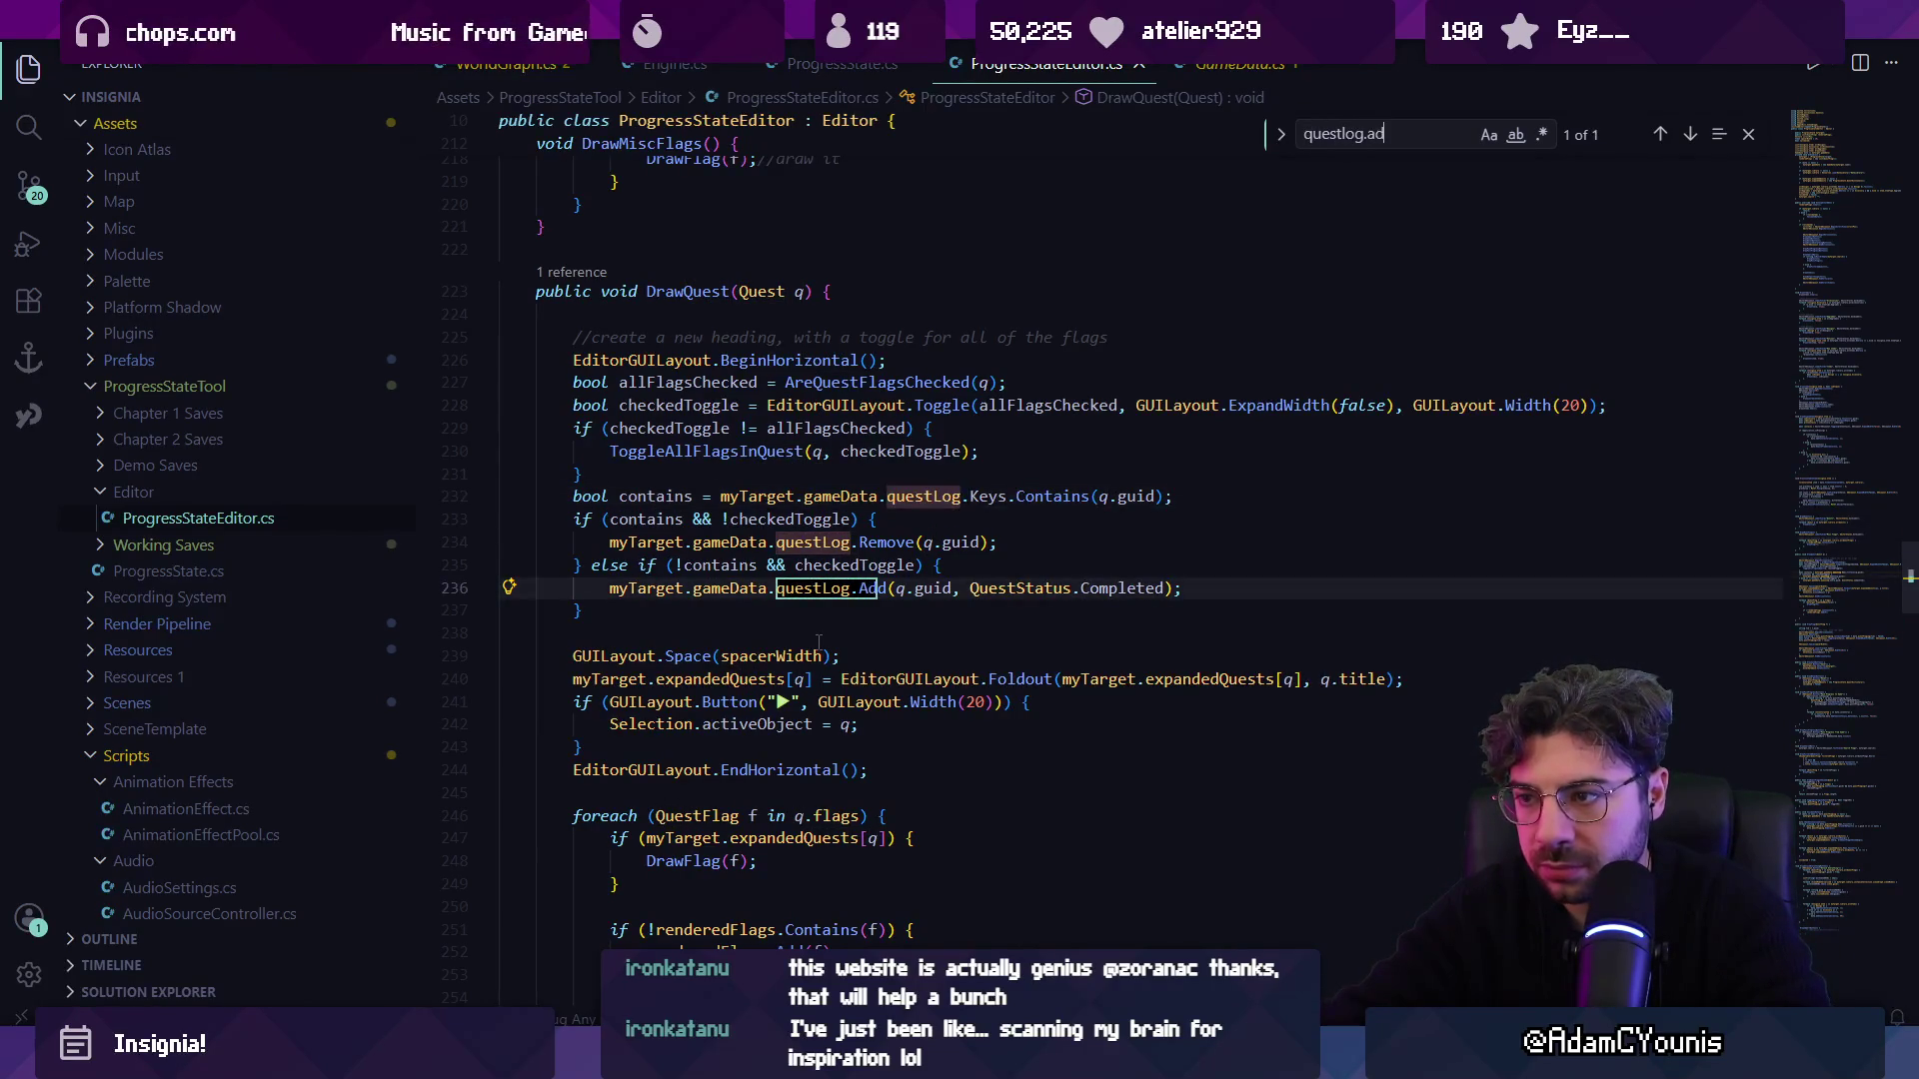
pyautogui.press('Escape')
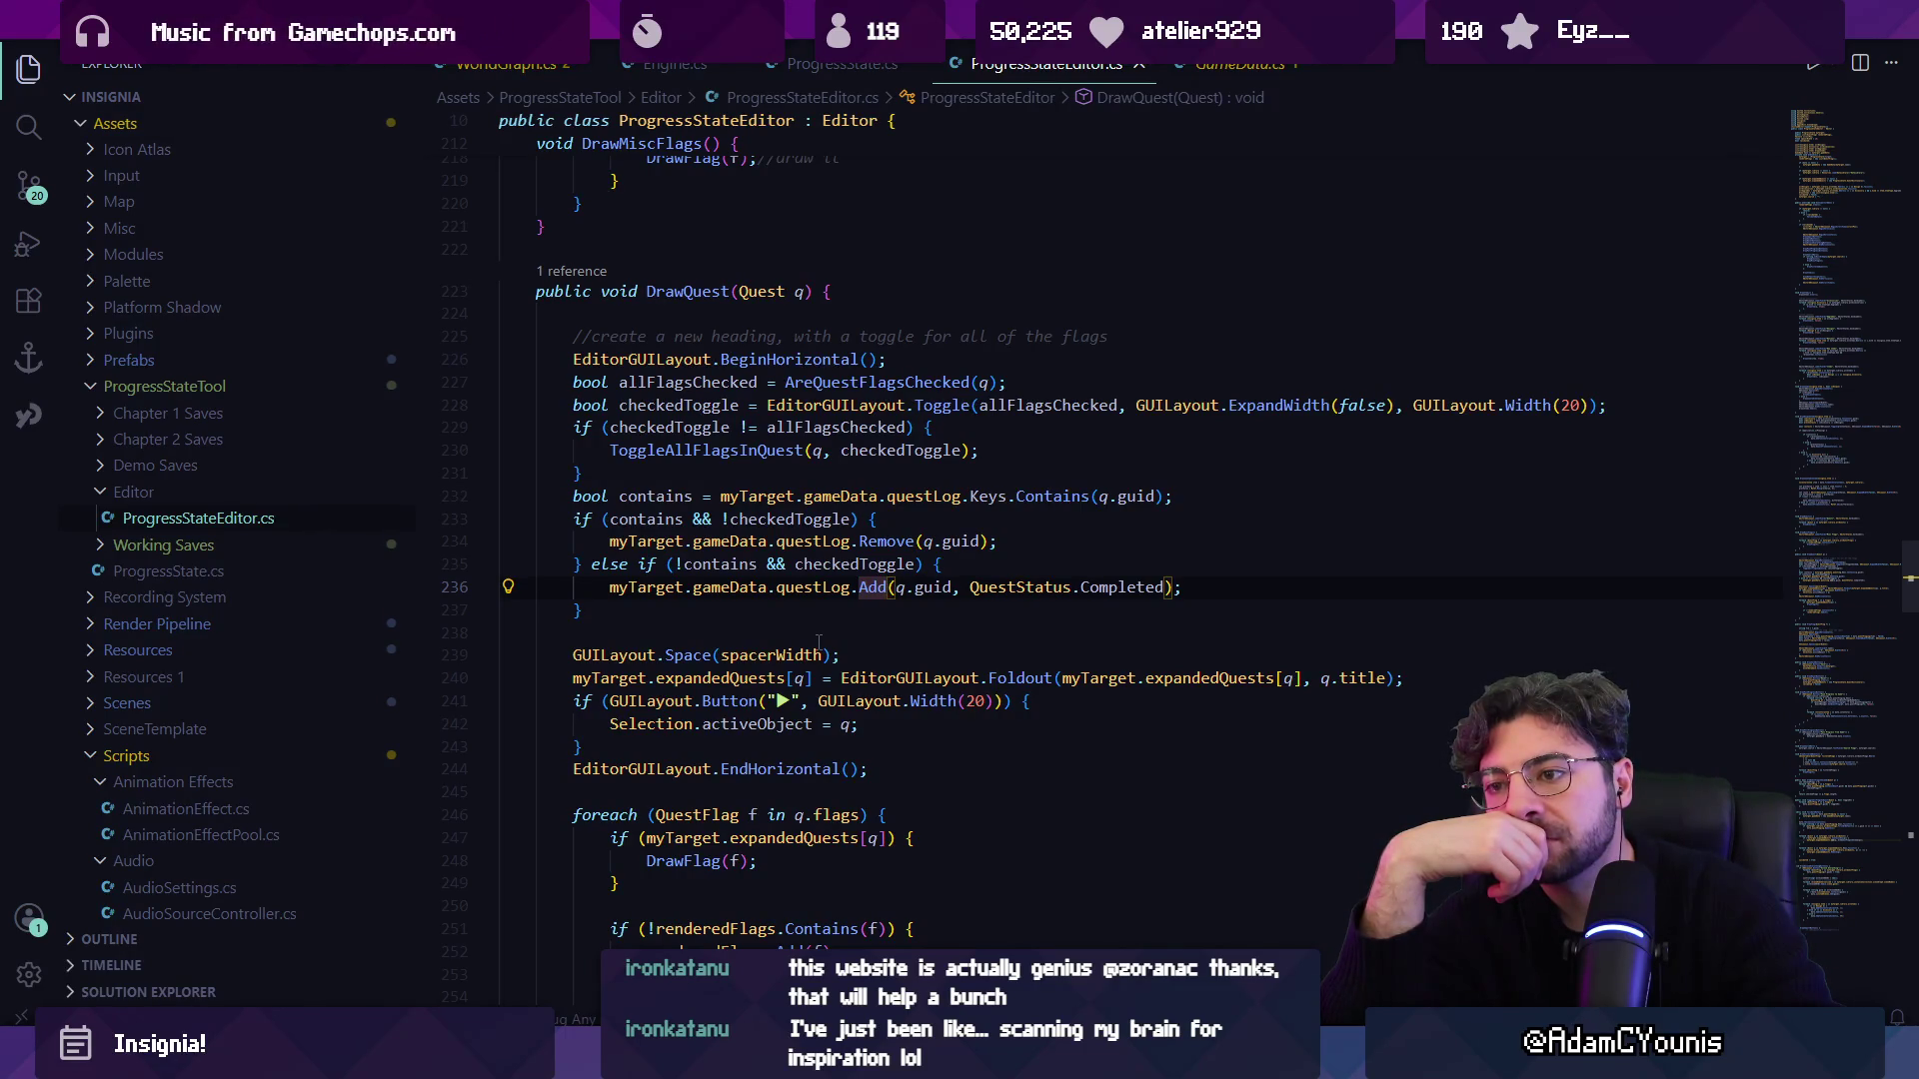
pyautogui.press('Up')
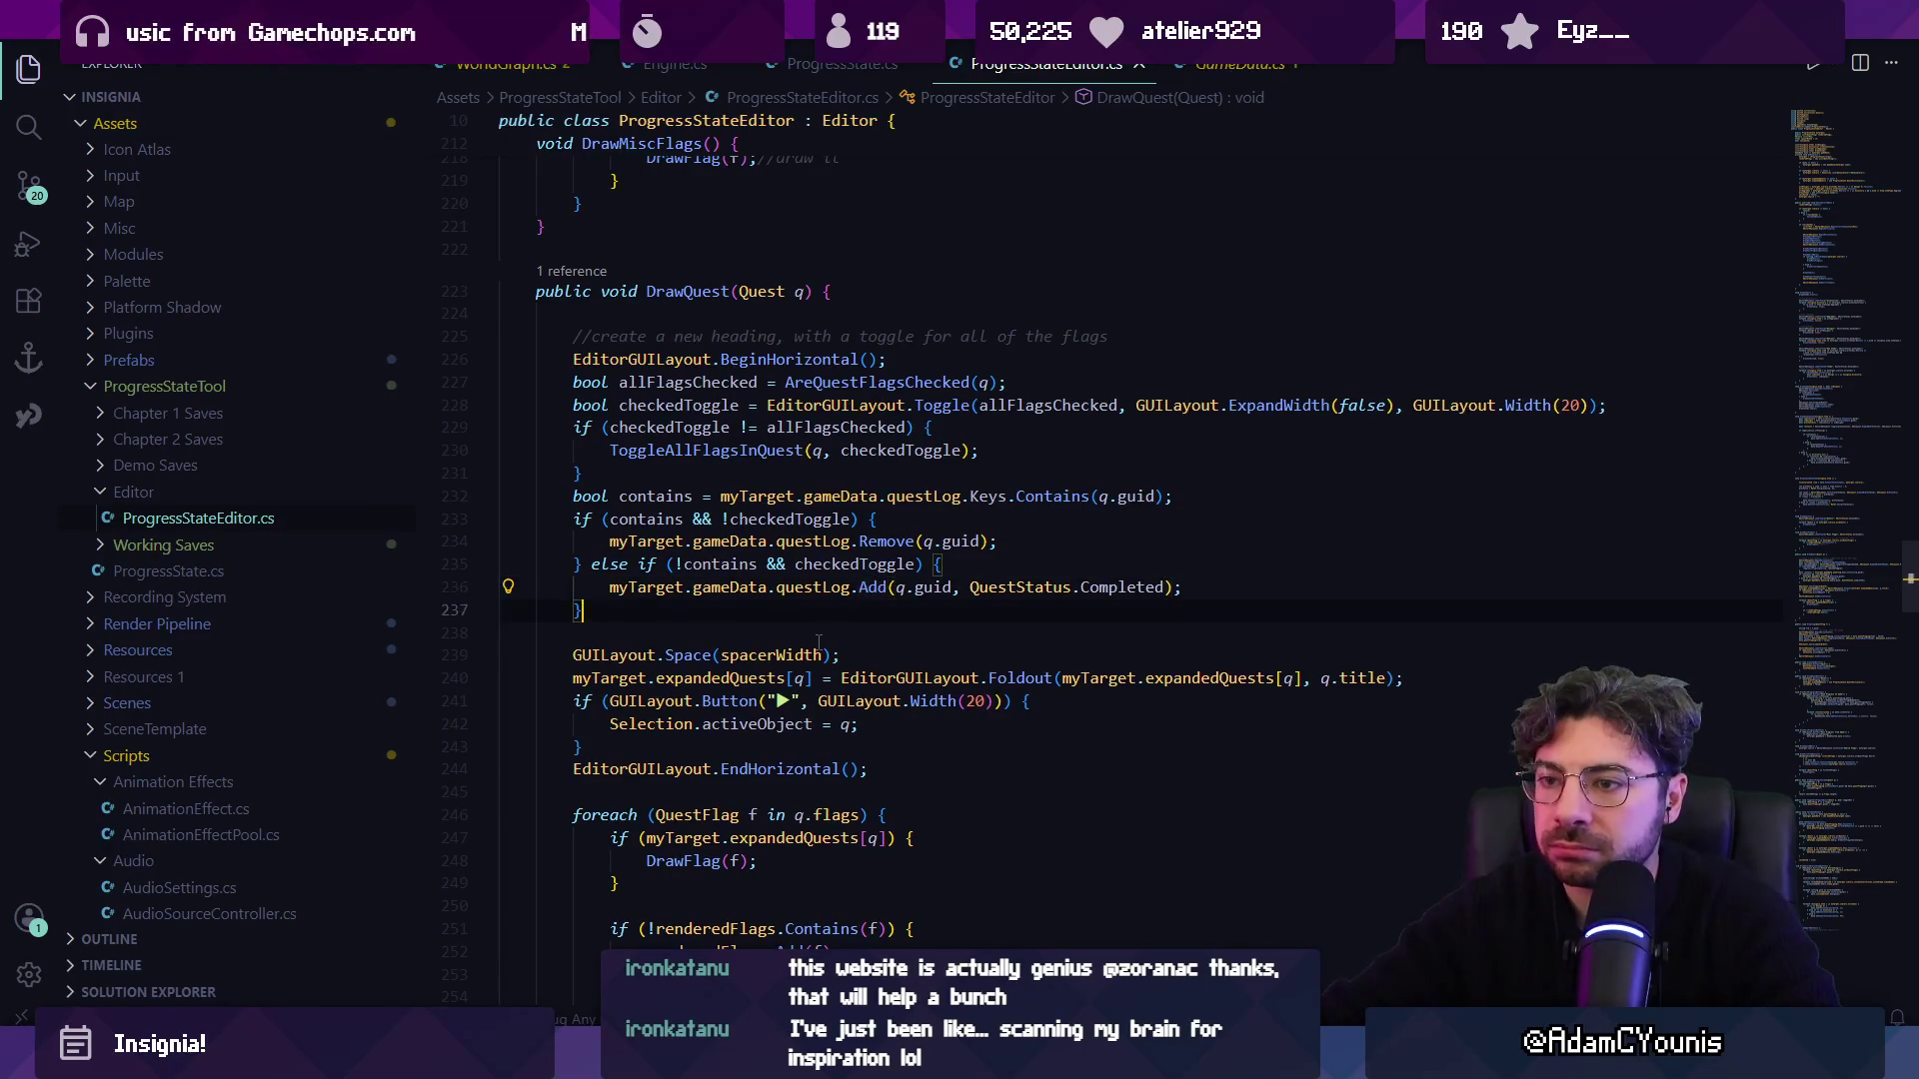
pyautogui.press('Up')
pyautogui.press('Up')
pyautogui.press('Home')
pyautogui.press('Return')
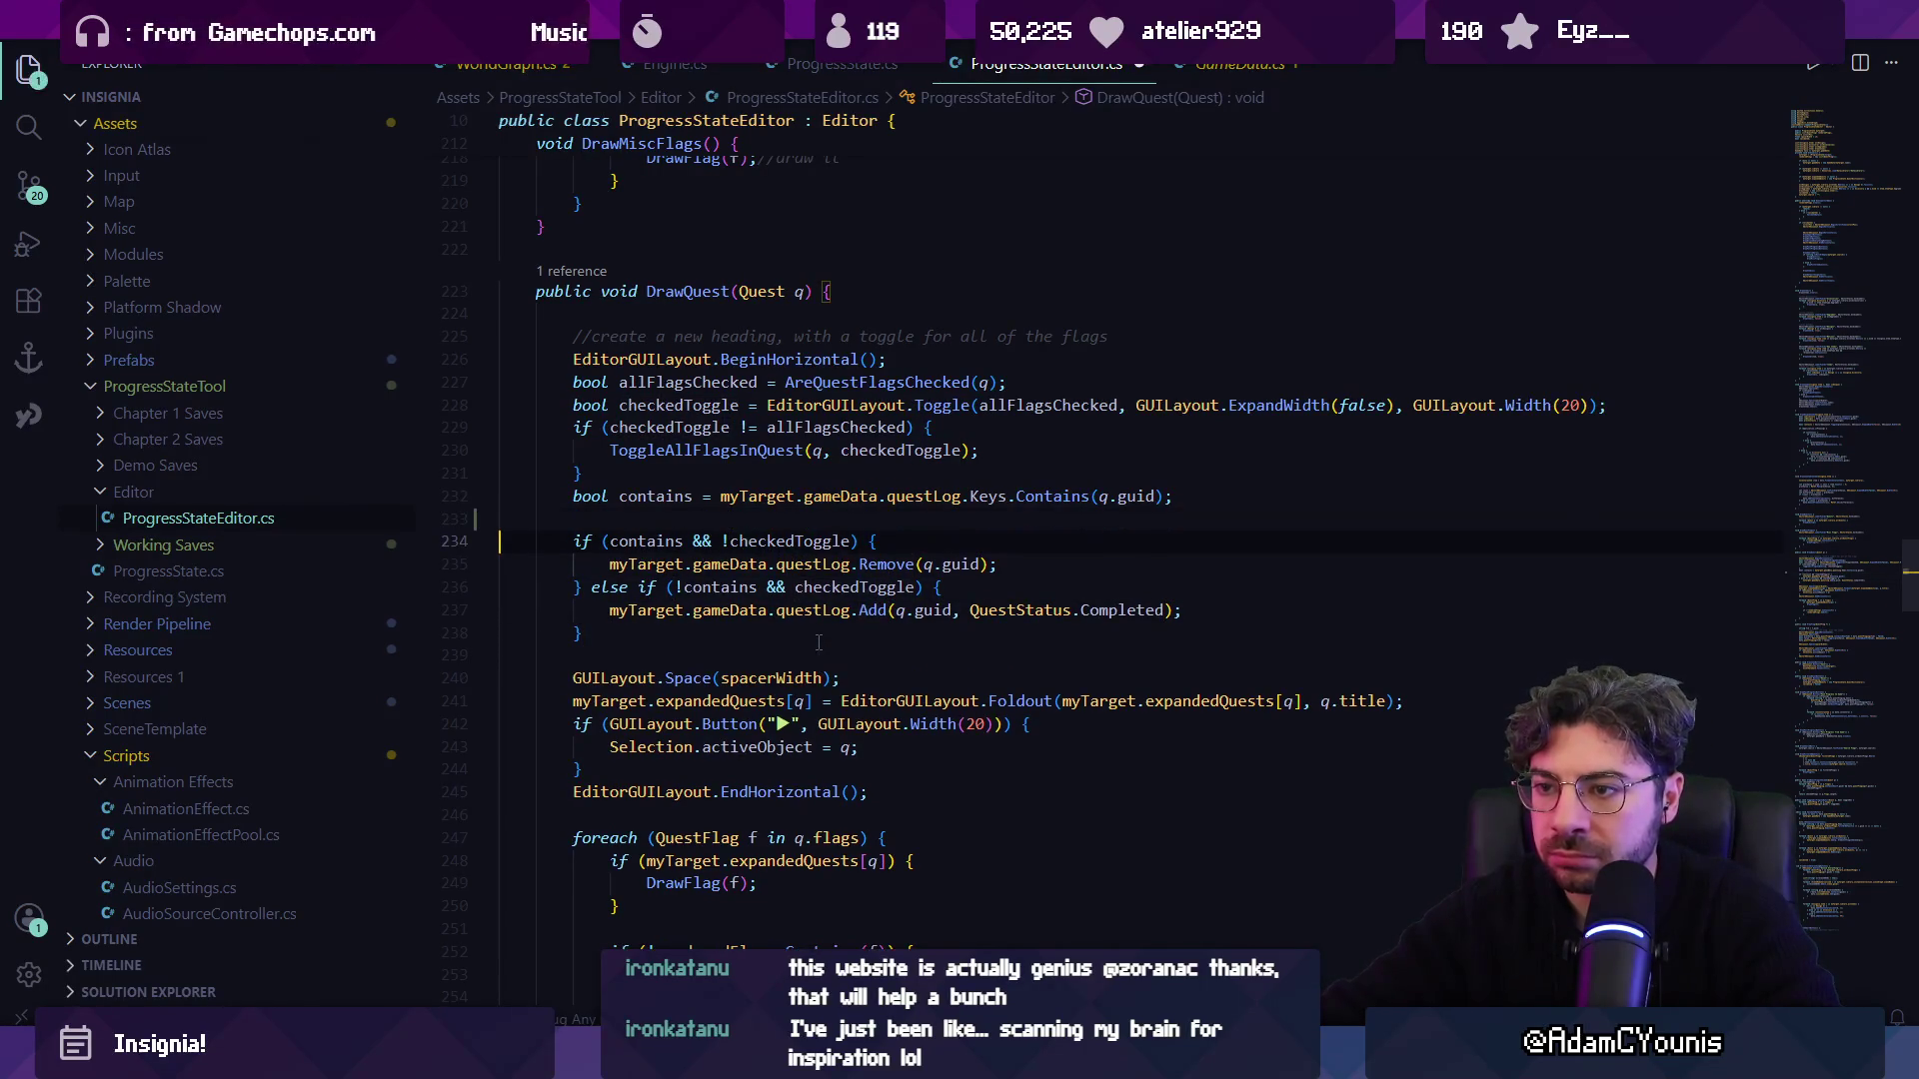
pyautogui.click(759, 541)
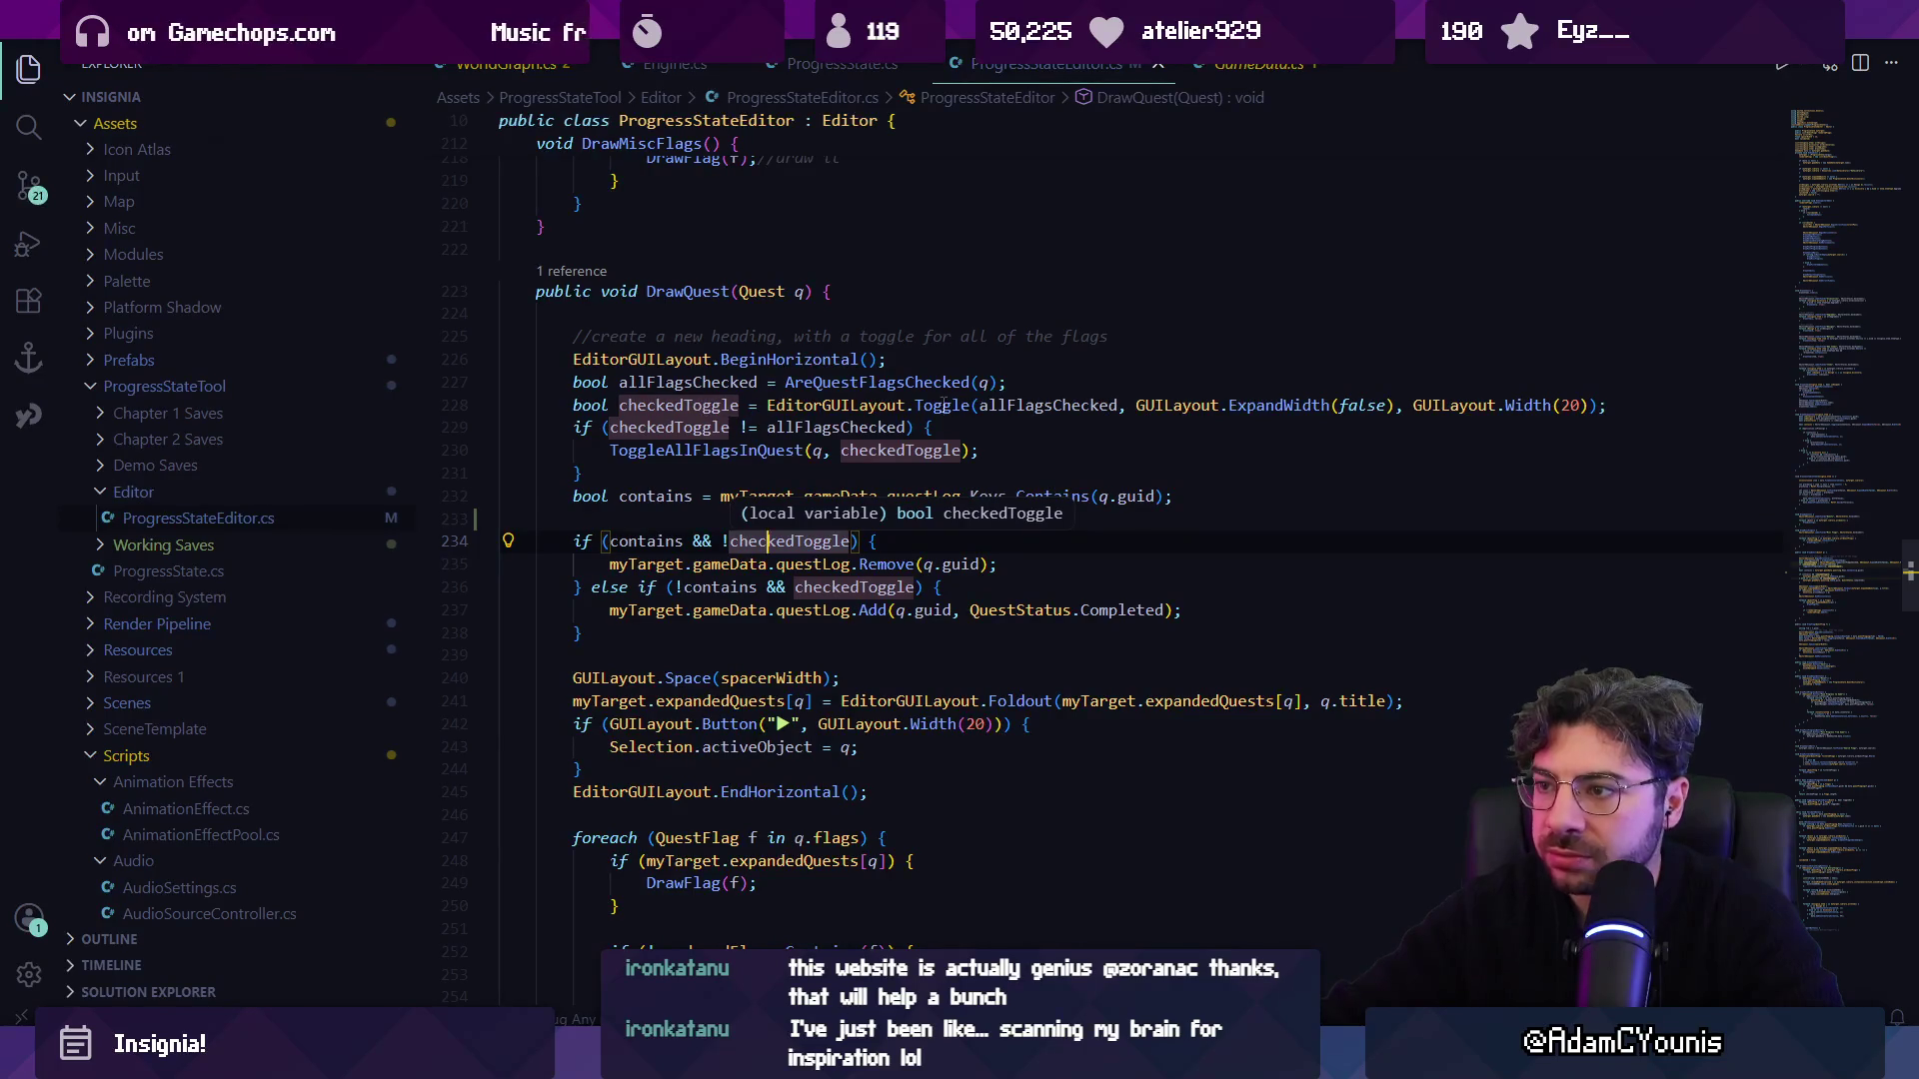
pyautogui.moveTo(963, 410)
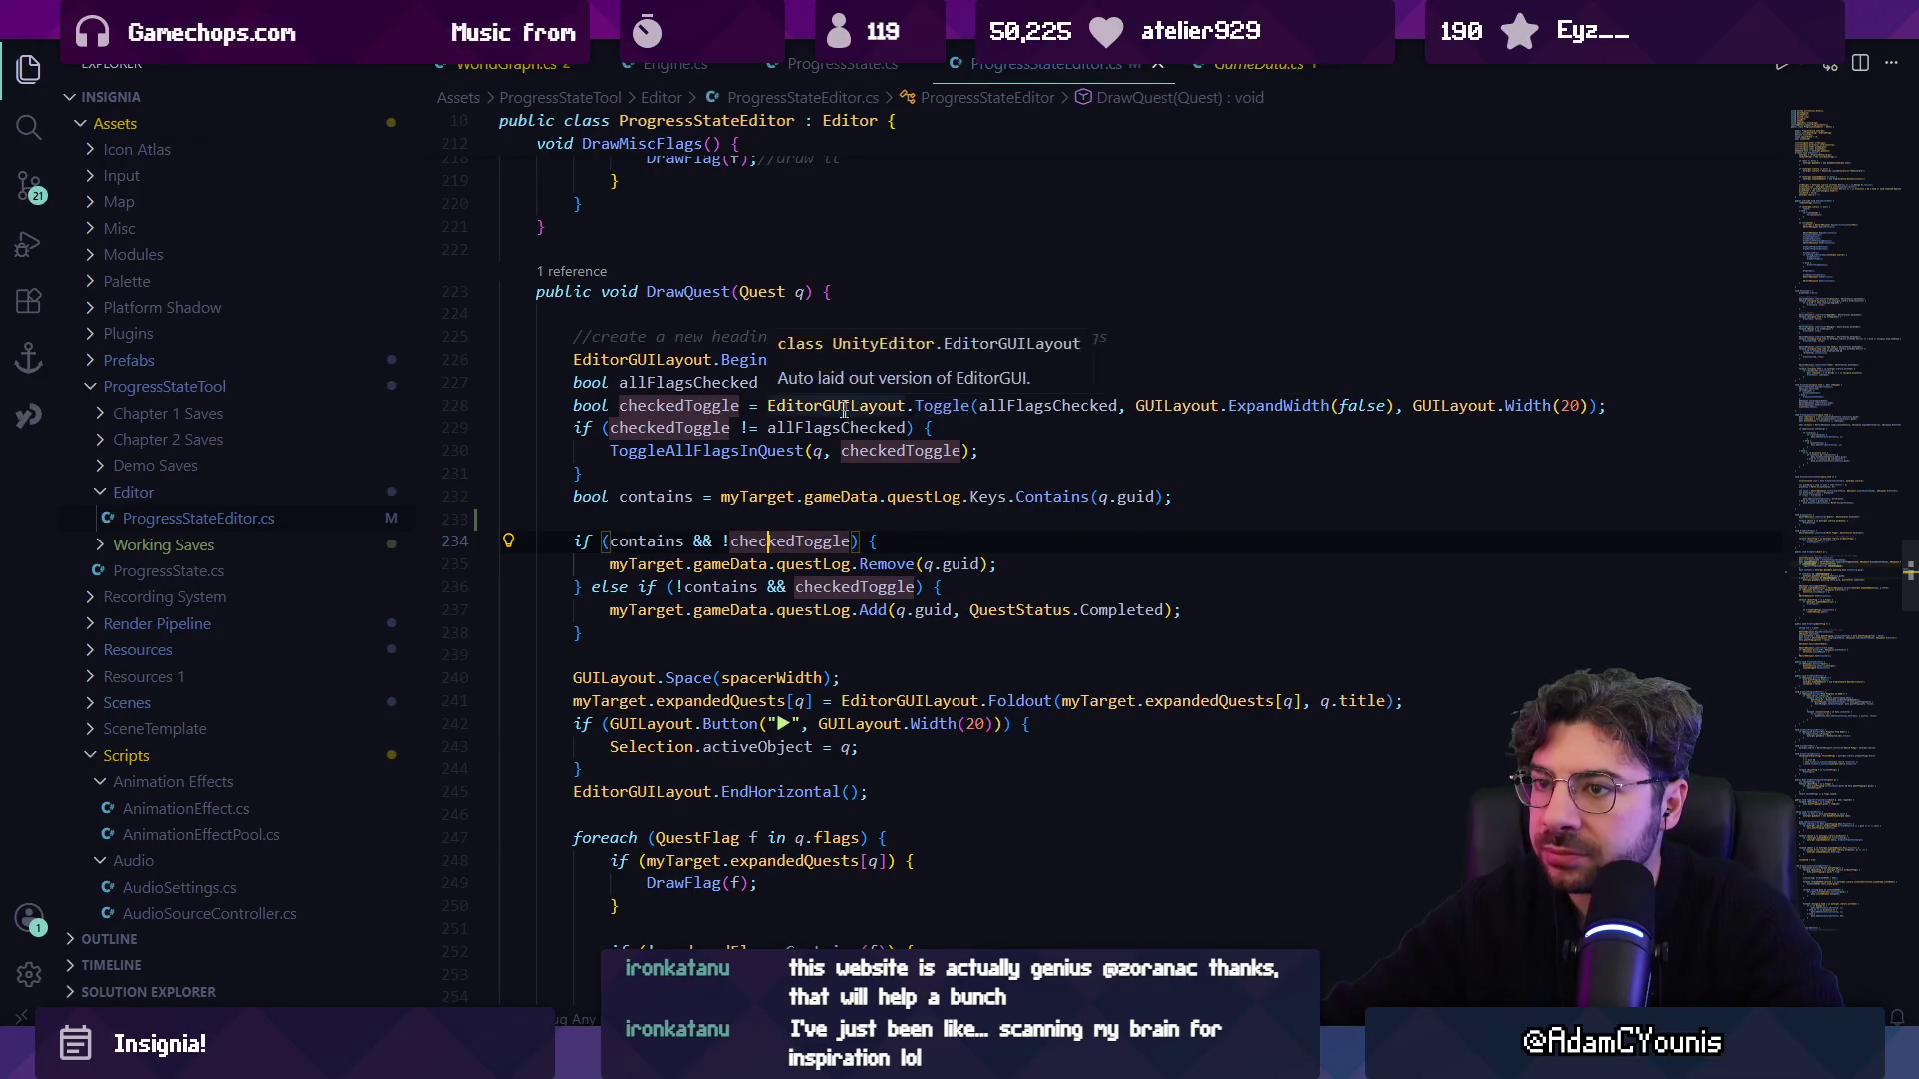
pyautogui.click(1040, 406)
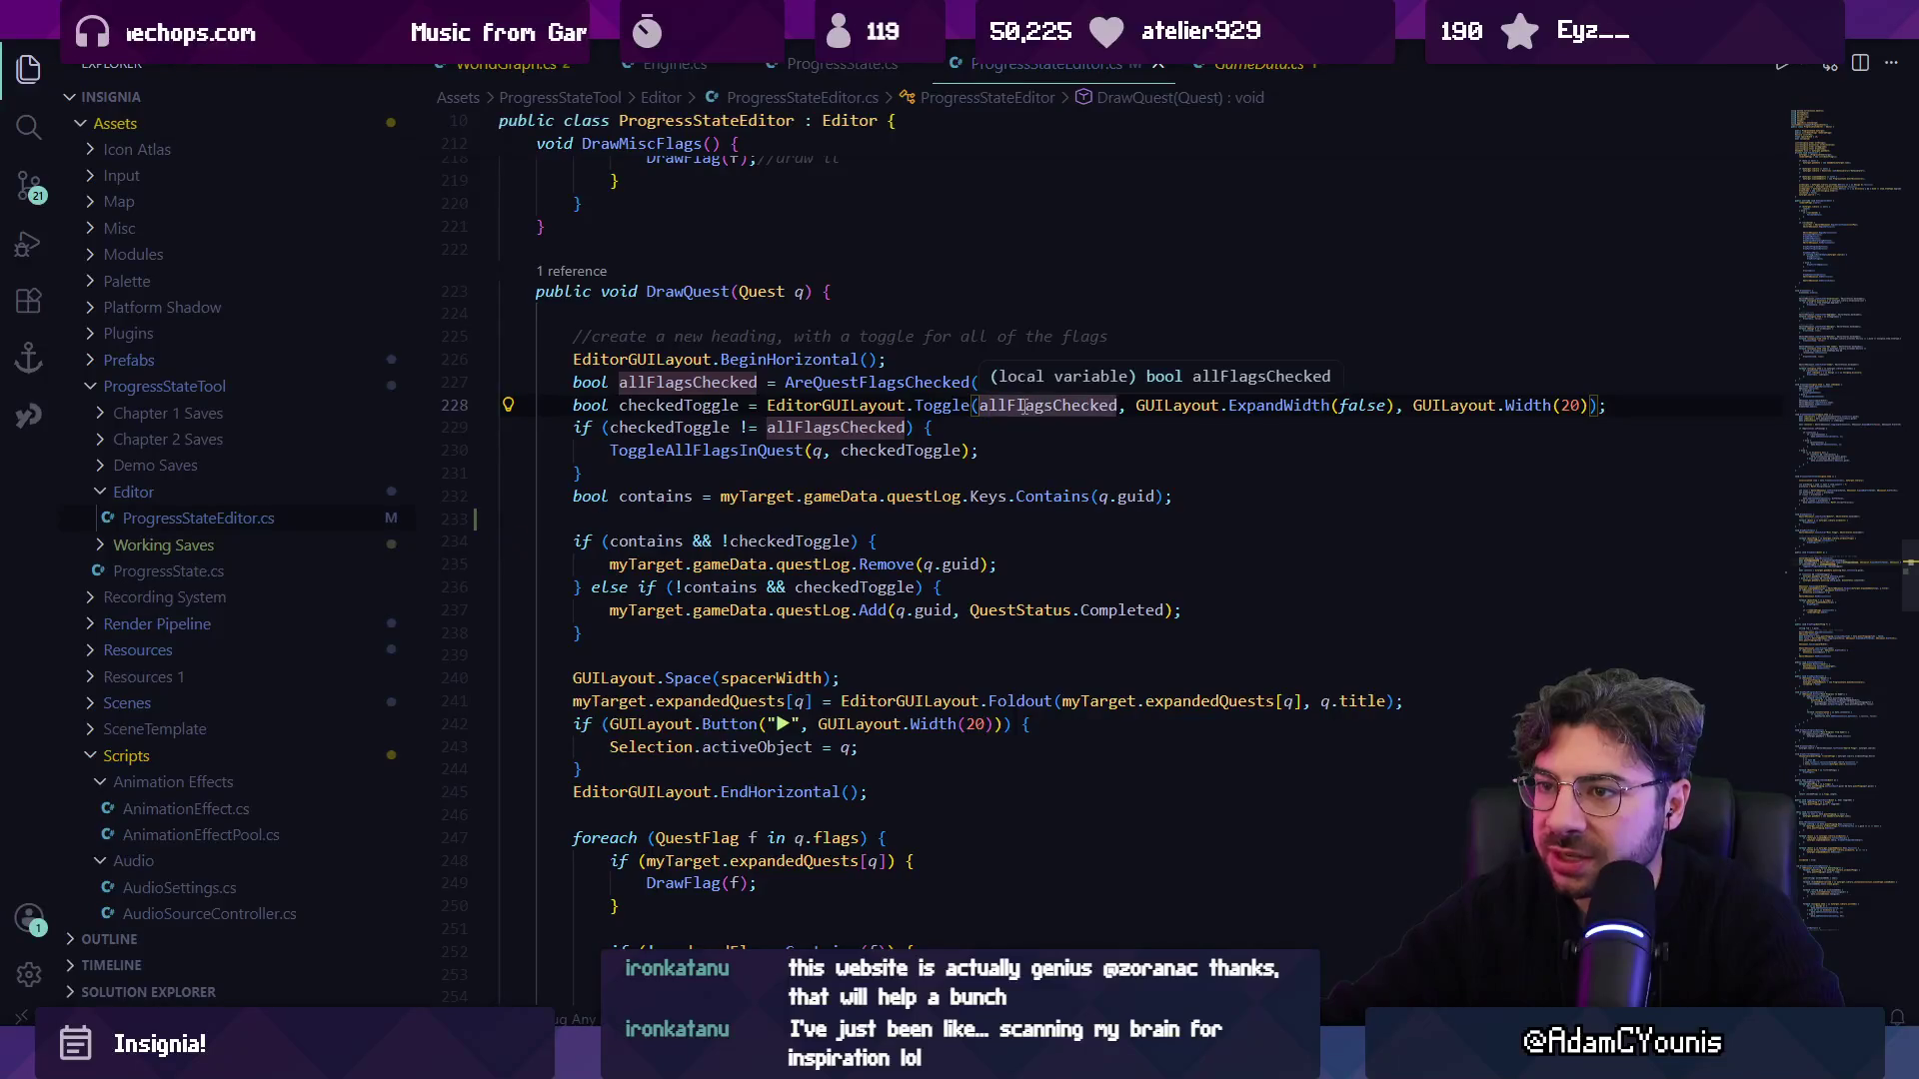
pyautogui.click(879, 383)
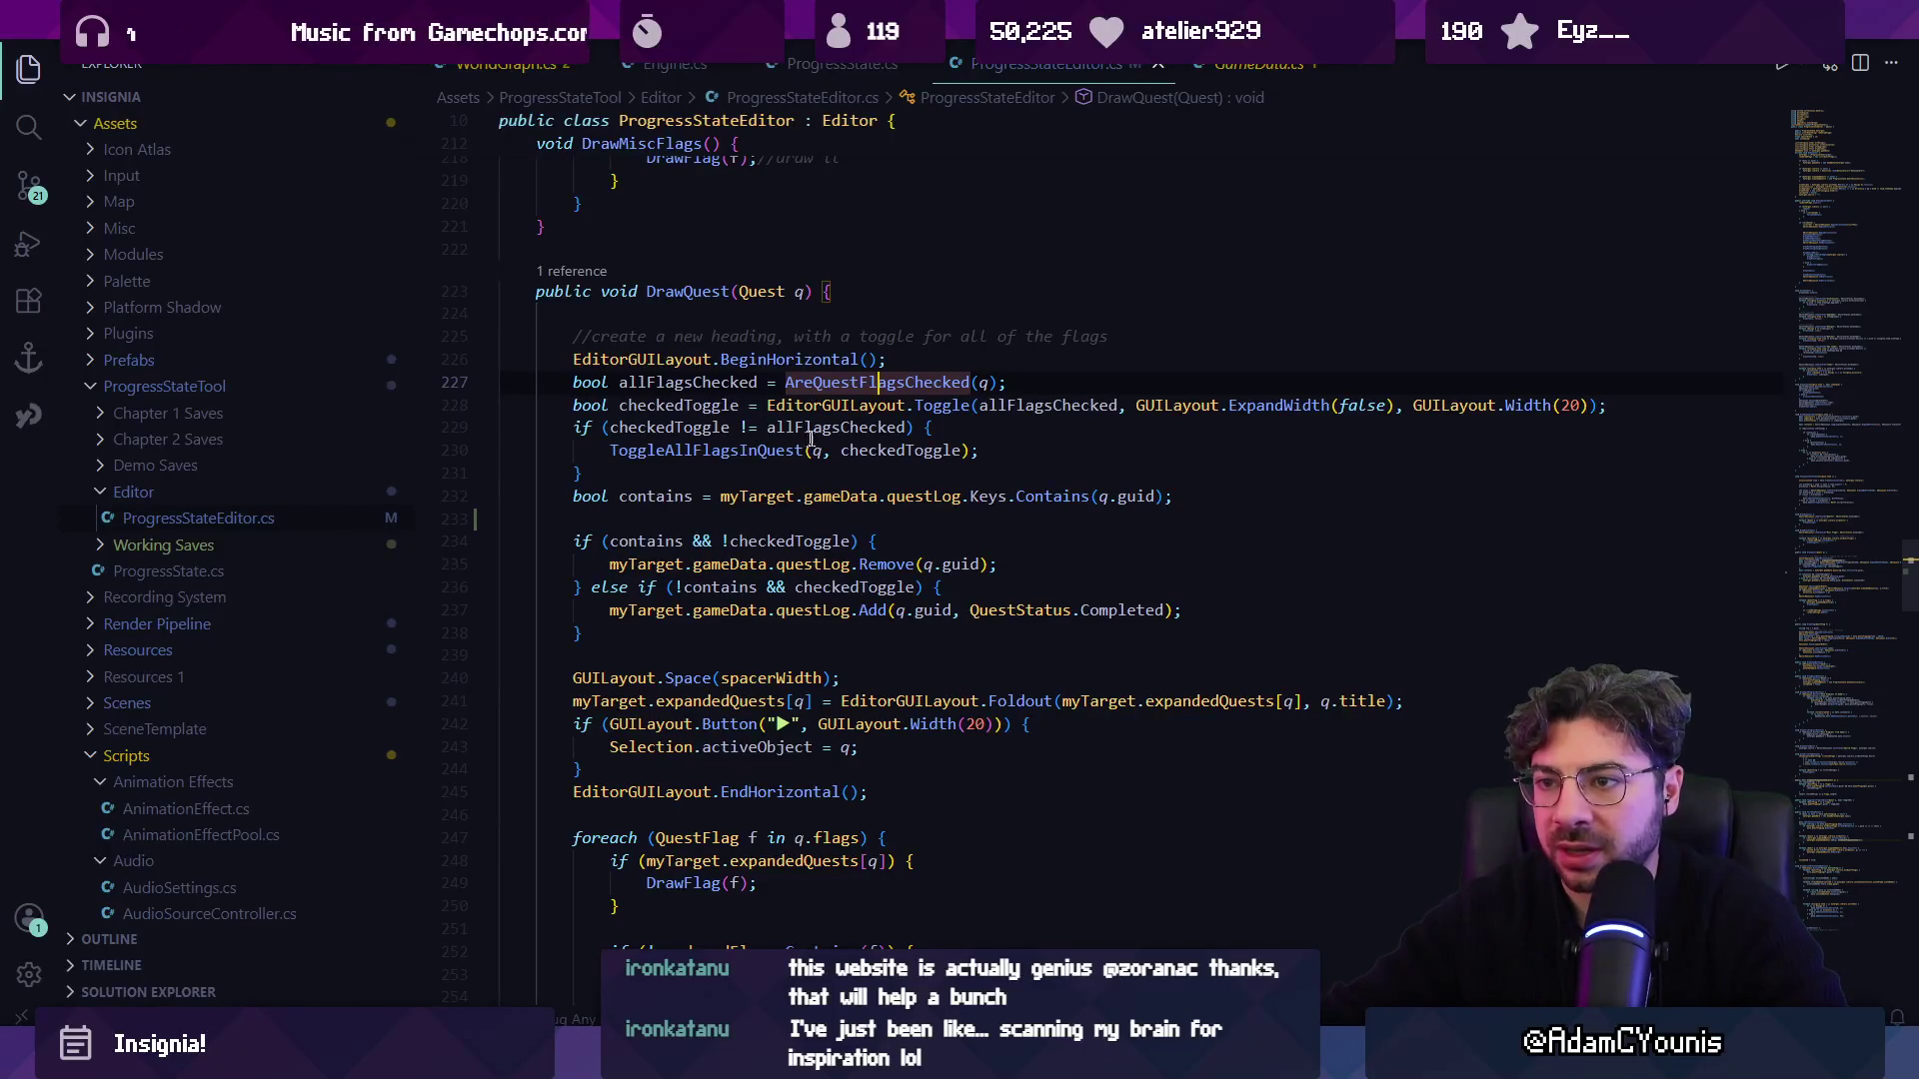
pyautogui.click(800, 516)
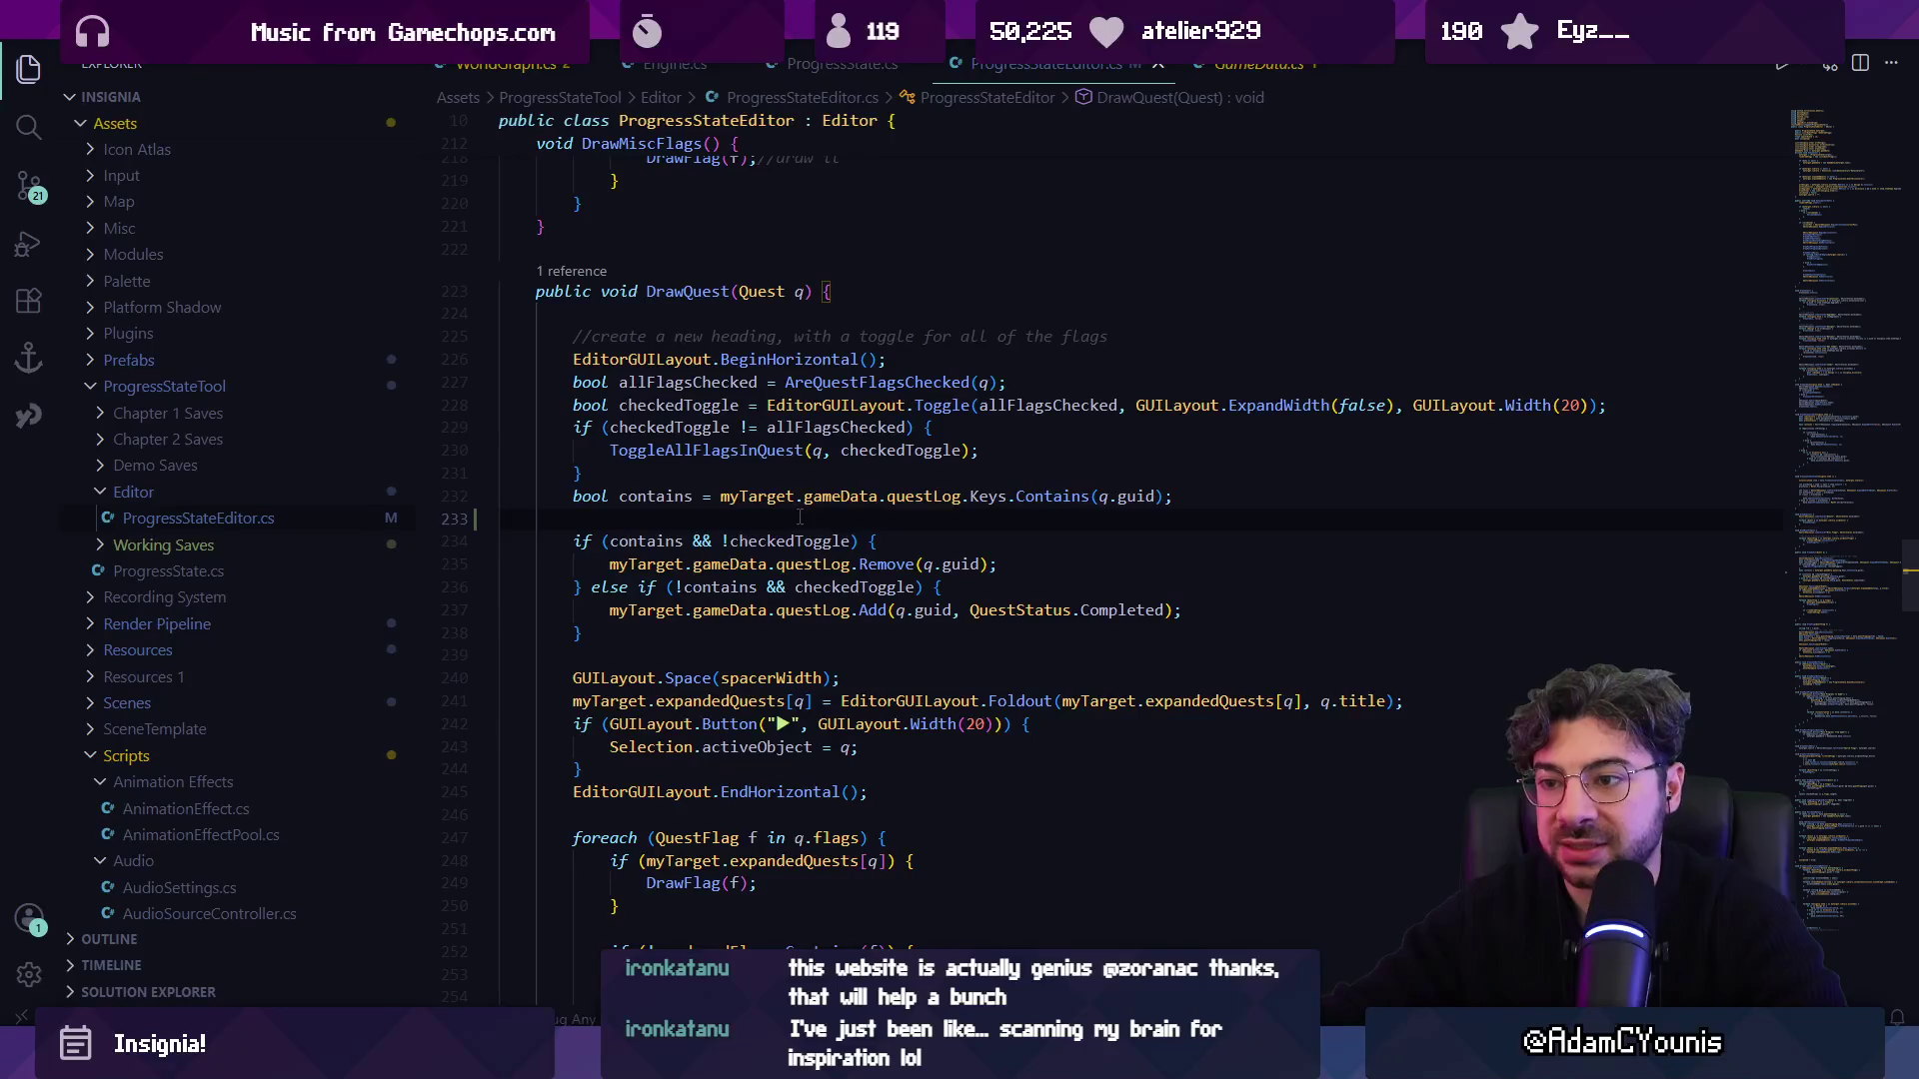
pyautogui.click(734, 642)
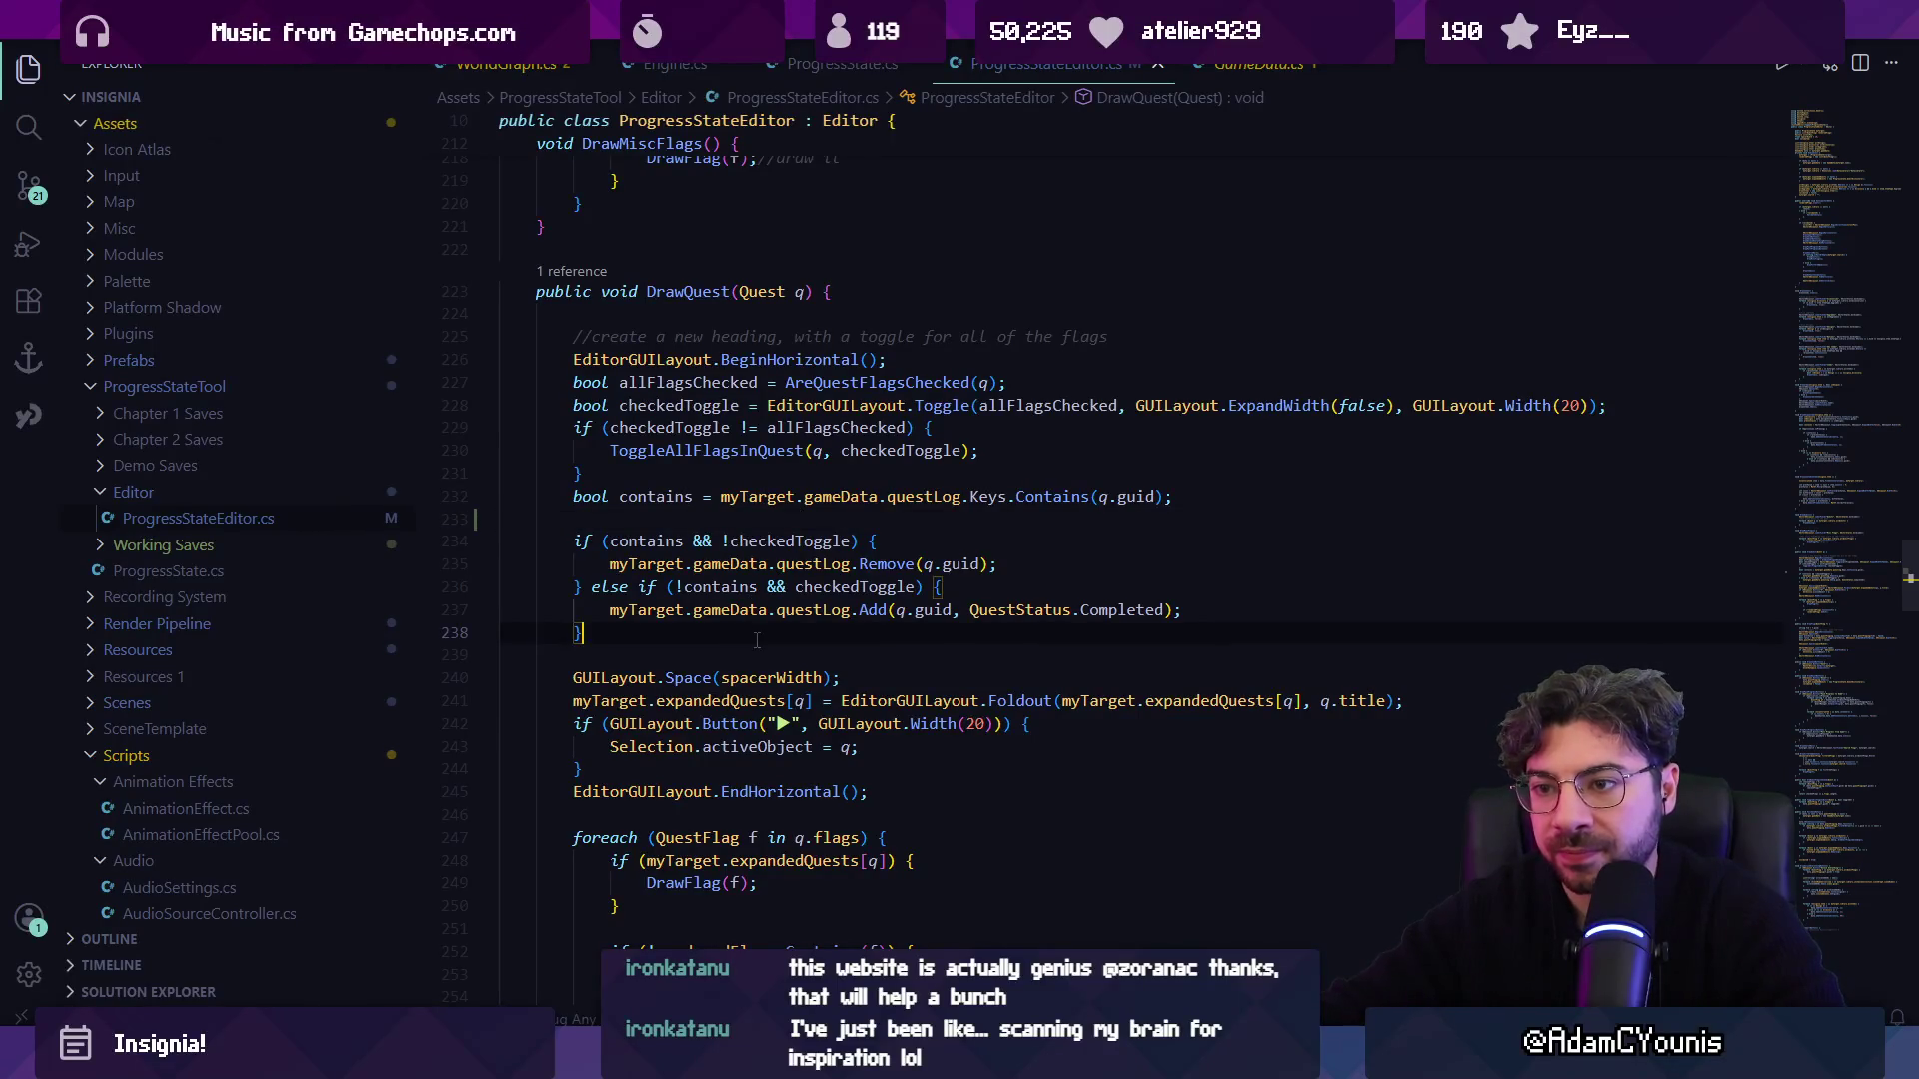
pyautogui.press('Return')
pyautogui.press('Return')
# Add an 'if (!contains) {' block with the comment '//any but the last' inside, discarding a checkedSome suggestion.
pyautogui.write('if (!con')
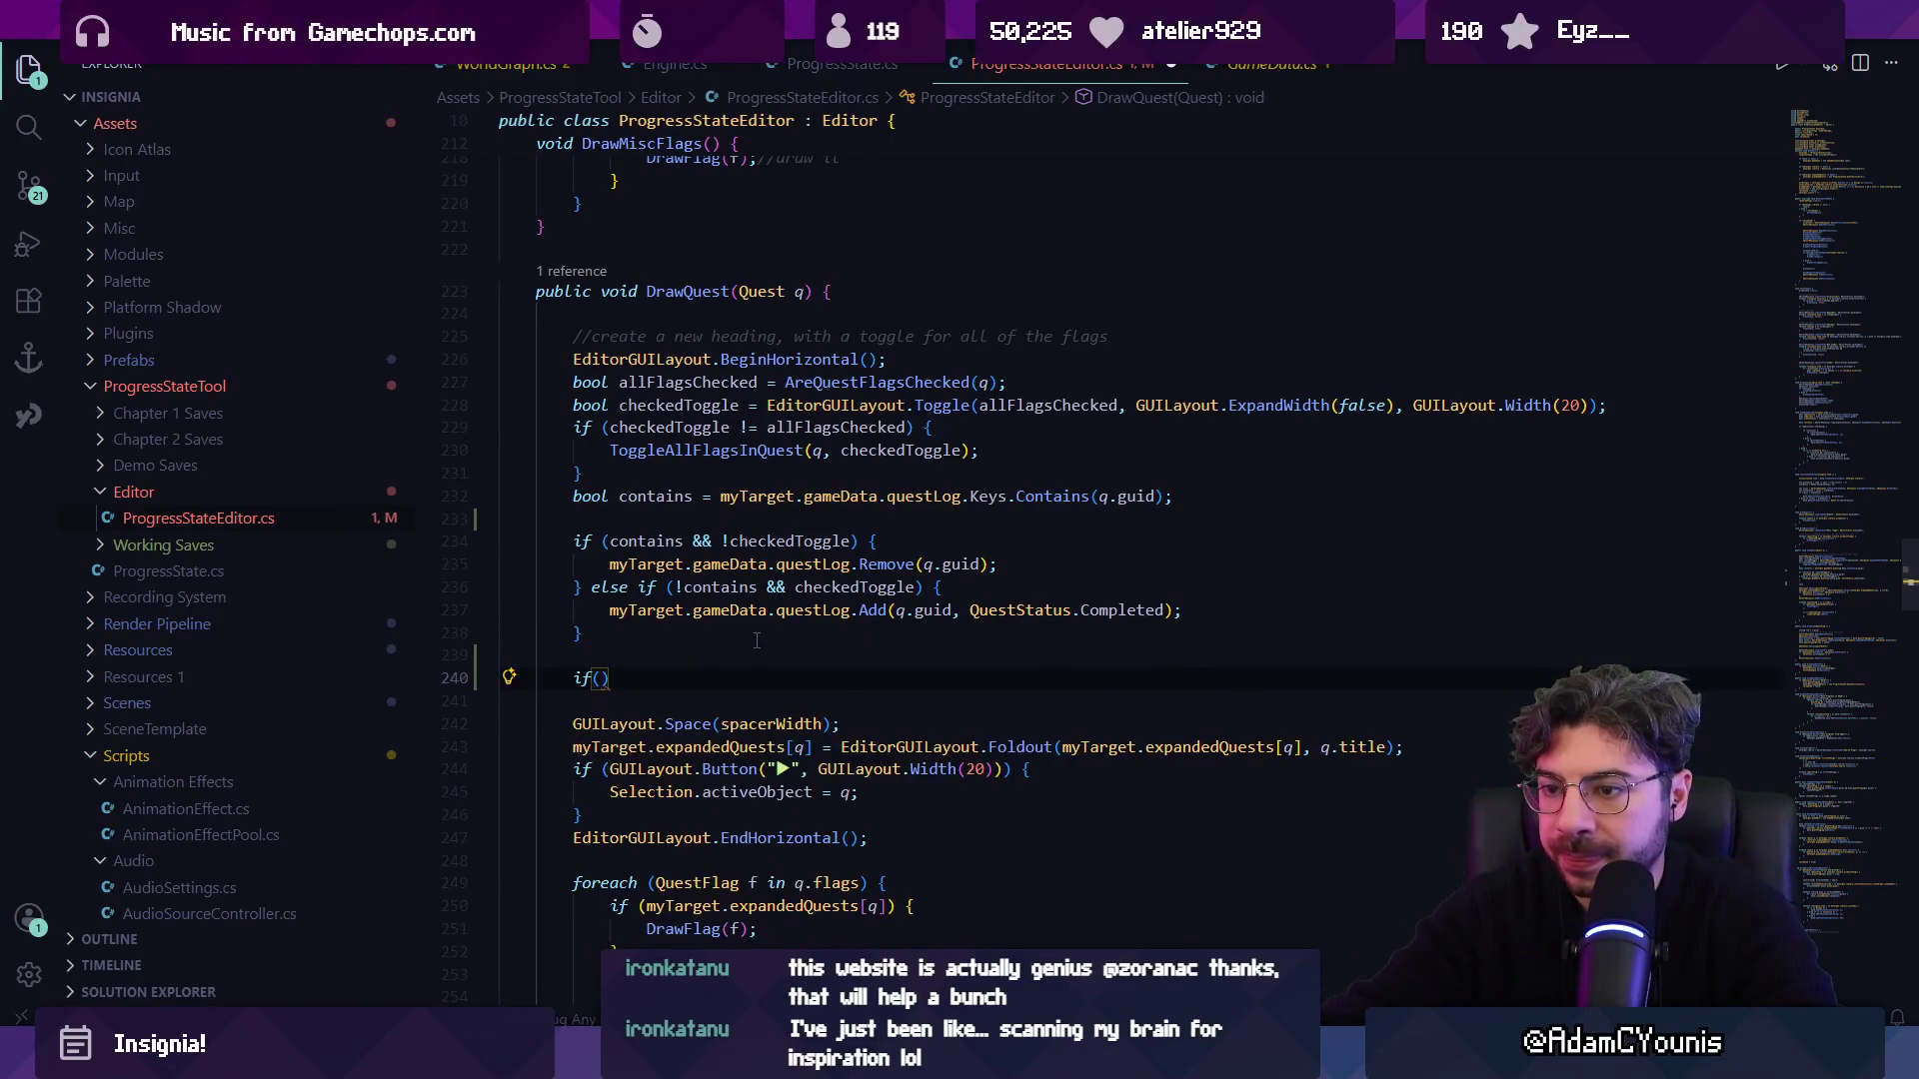
pyautogui.write('tains')
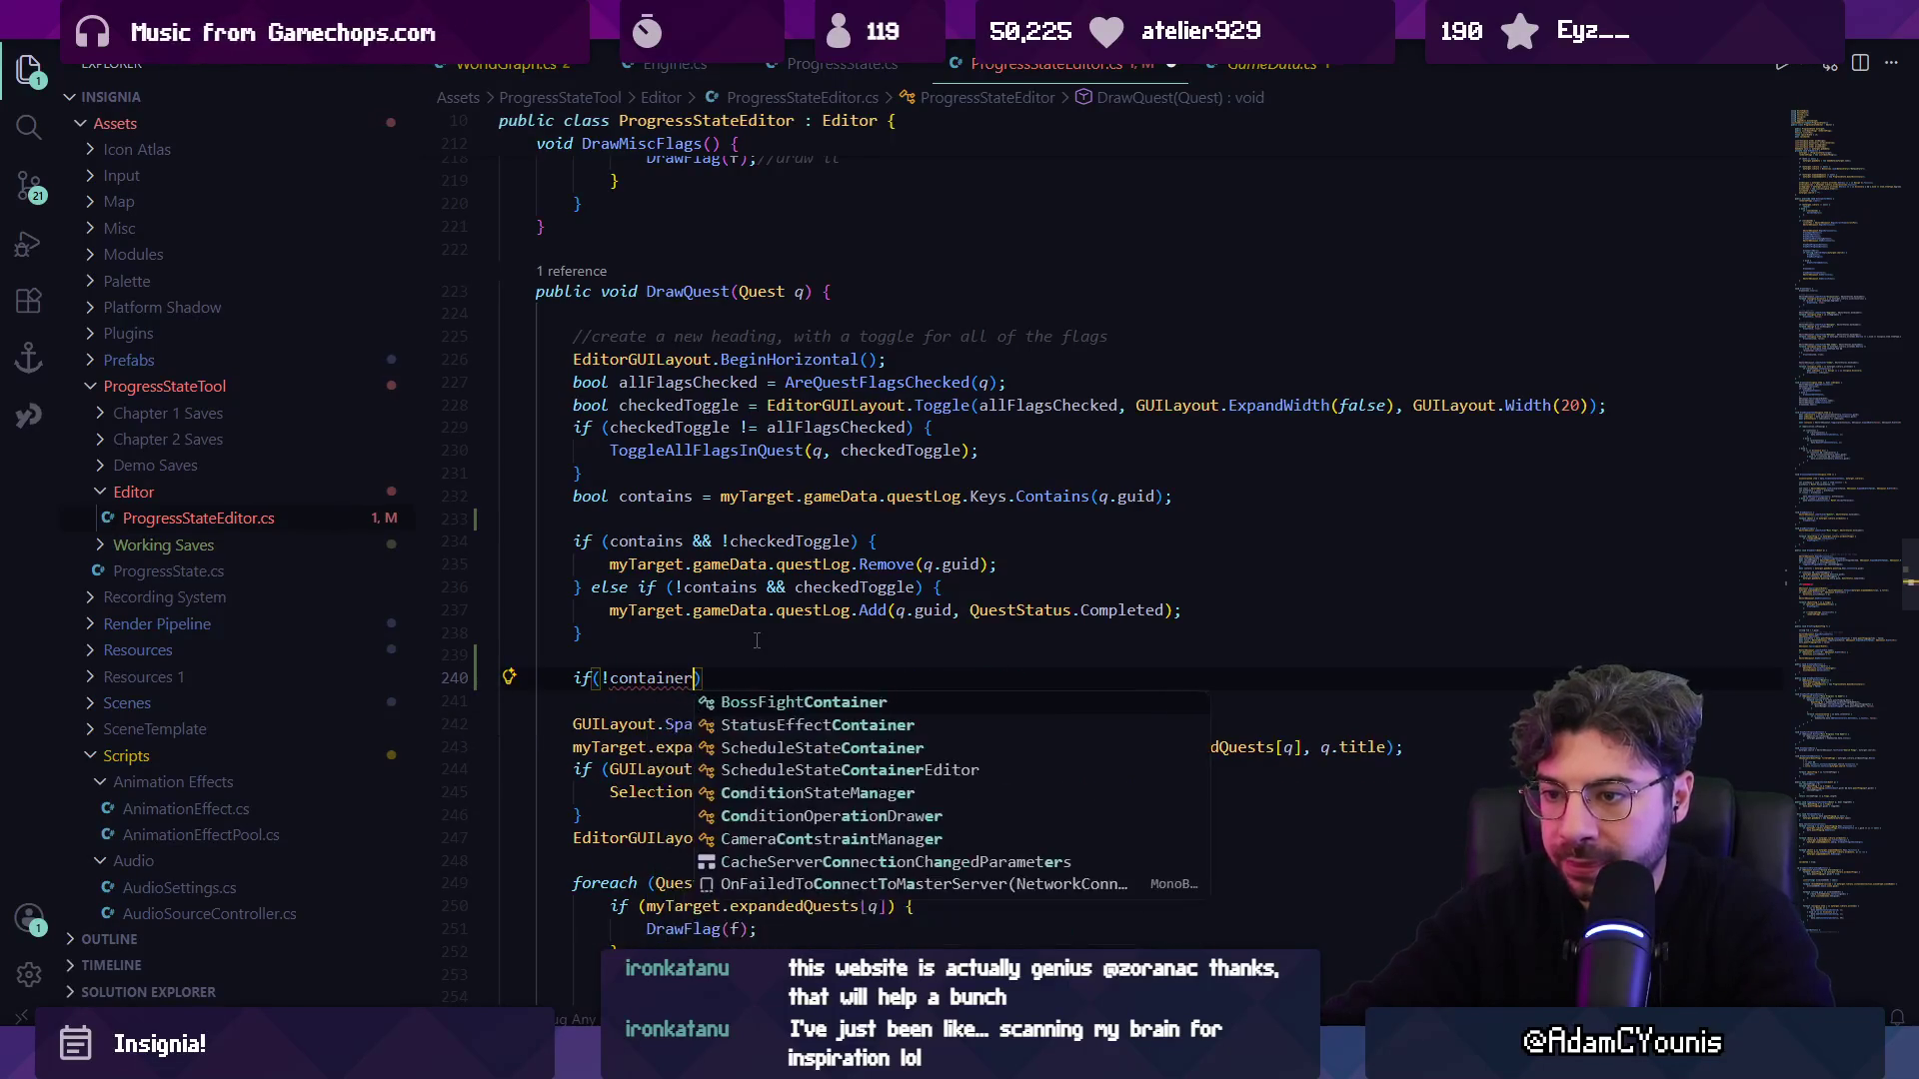
pyautogui.write(') {')
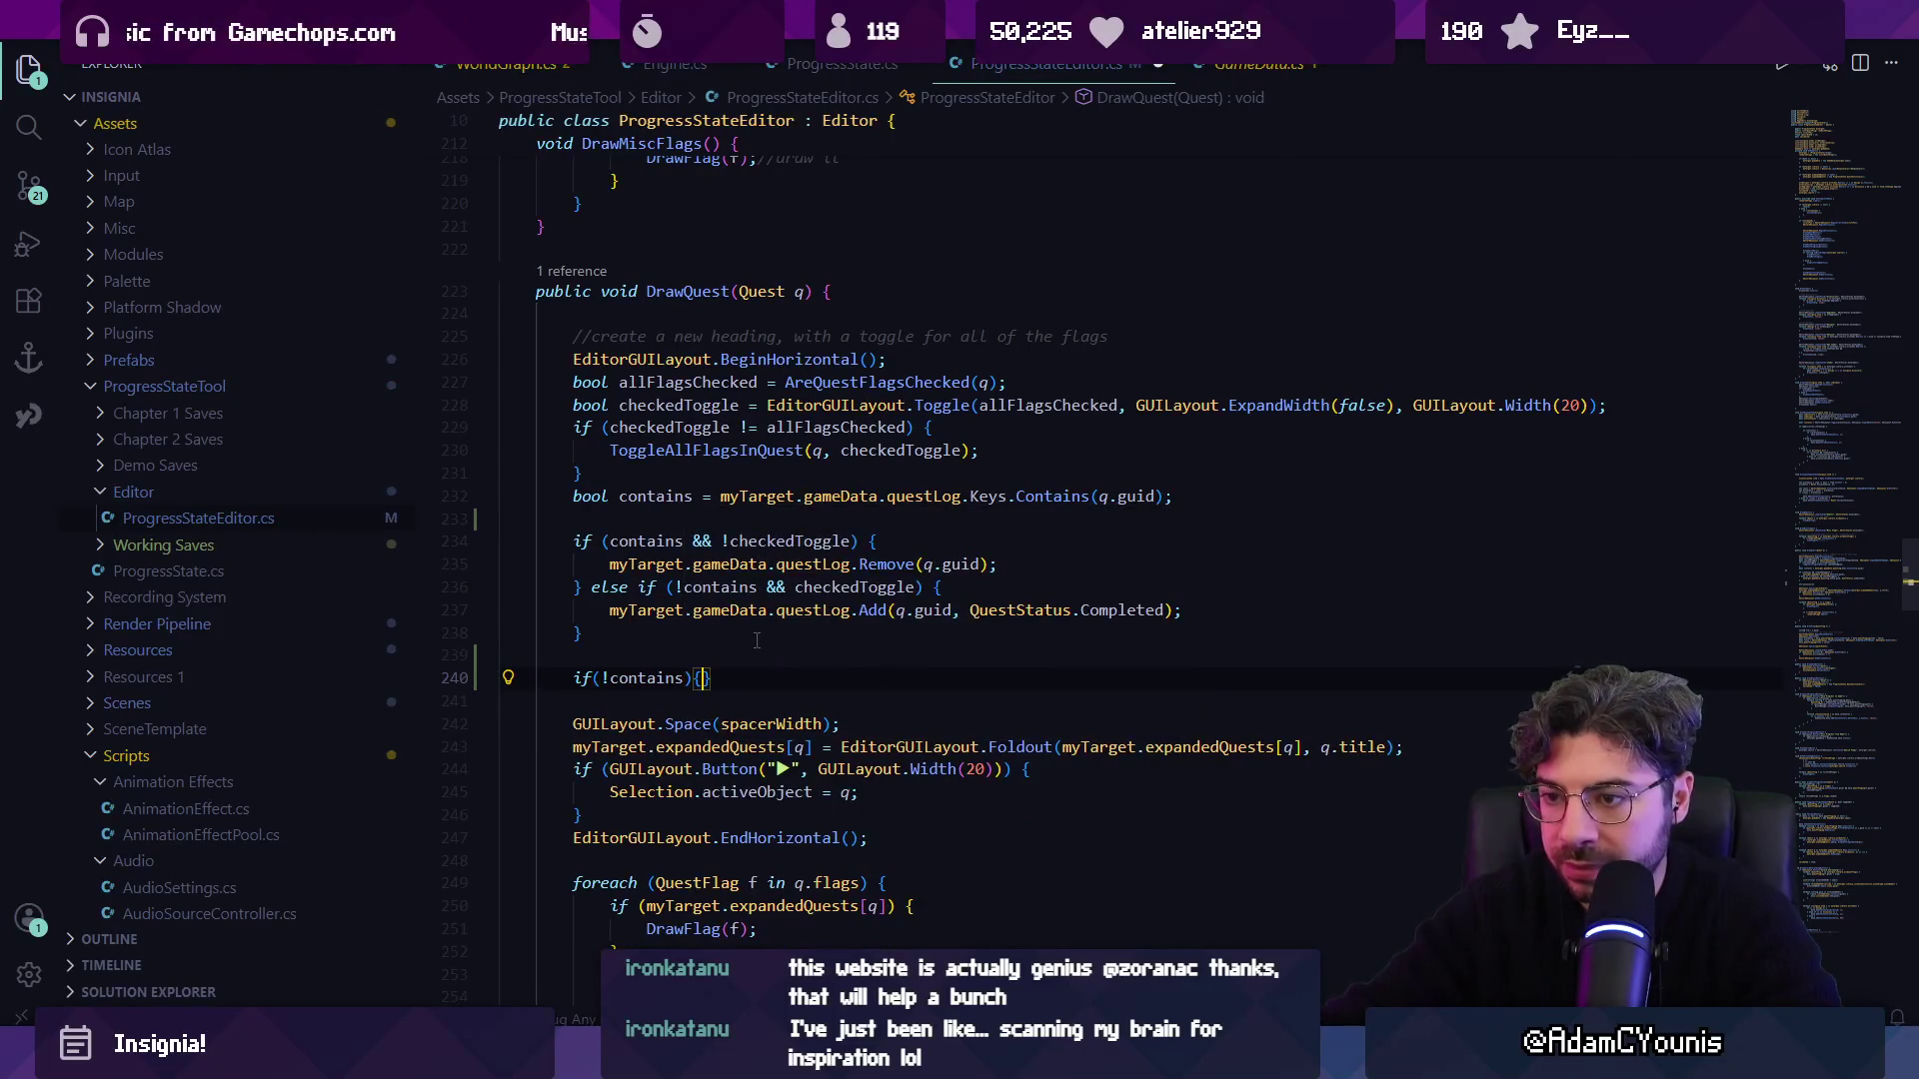
pyautogui.press('Return')
pyautogui.press('Return')
pyautogui.press('Up')
pyautogui.press('Up')
pyautogui.press('Down')
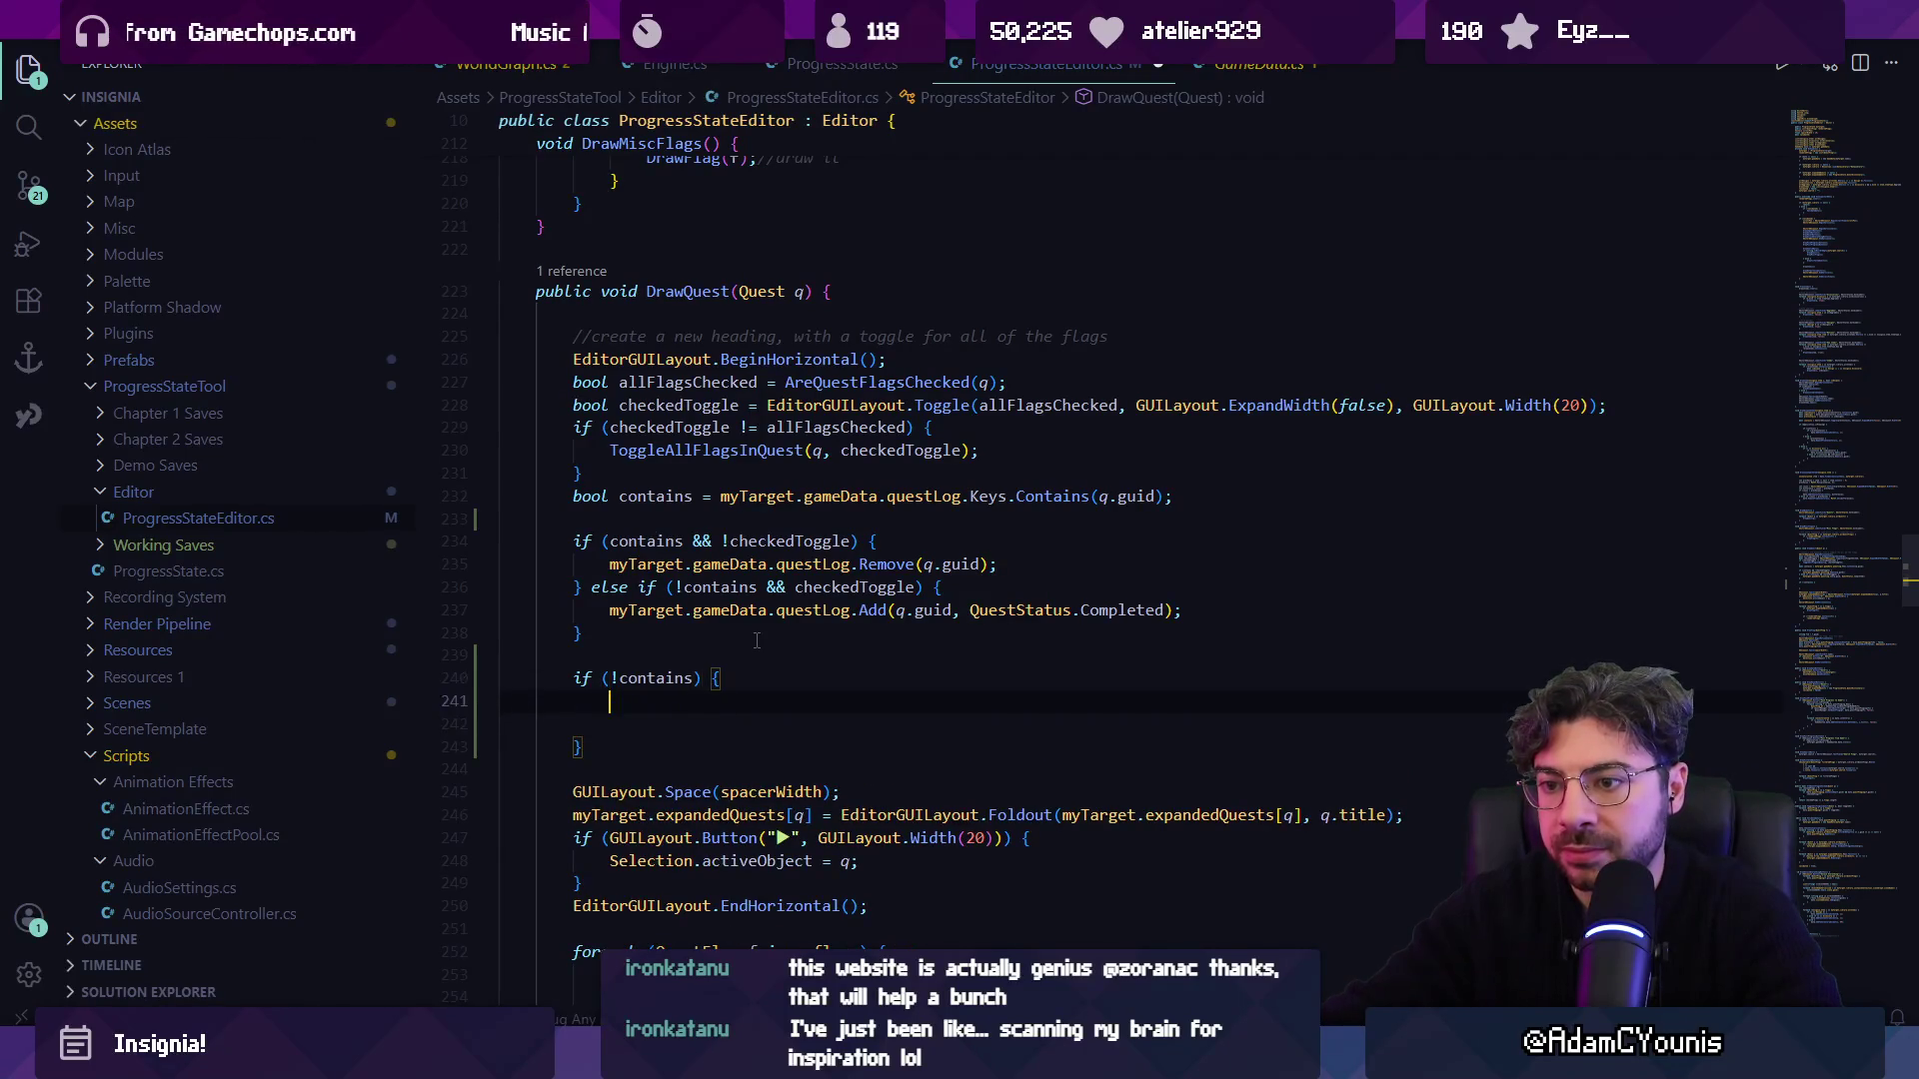
pyautogui.write('bool checkedSome =')
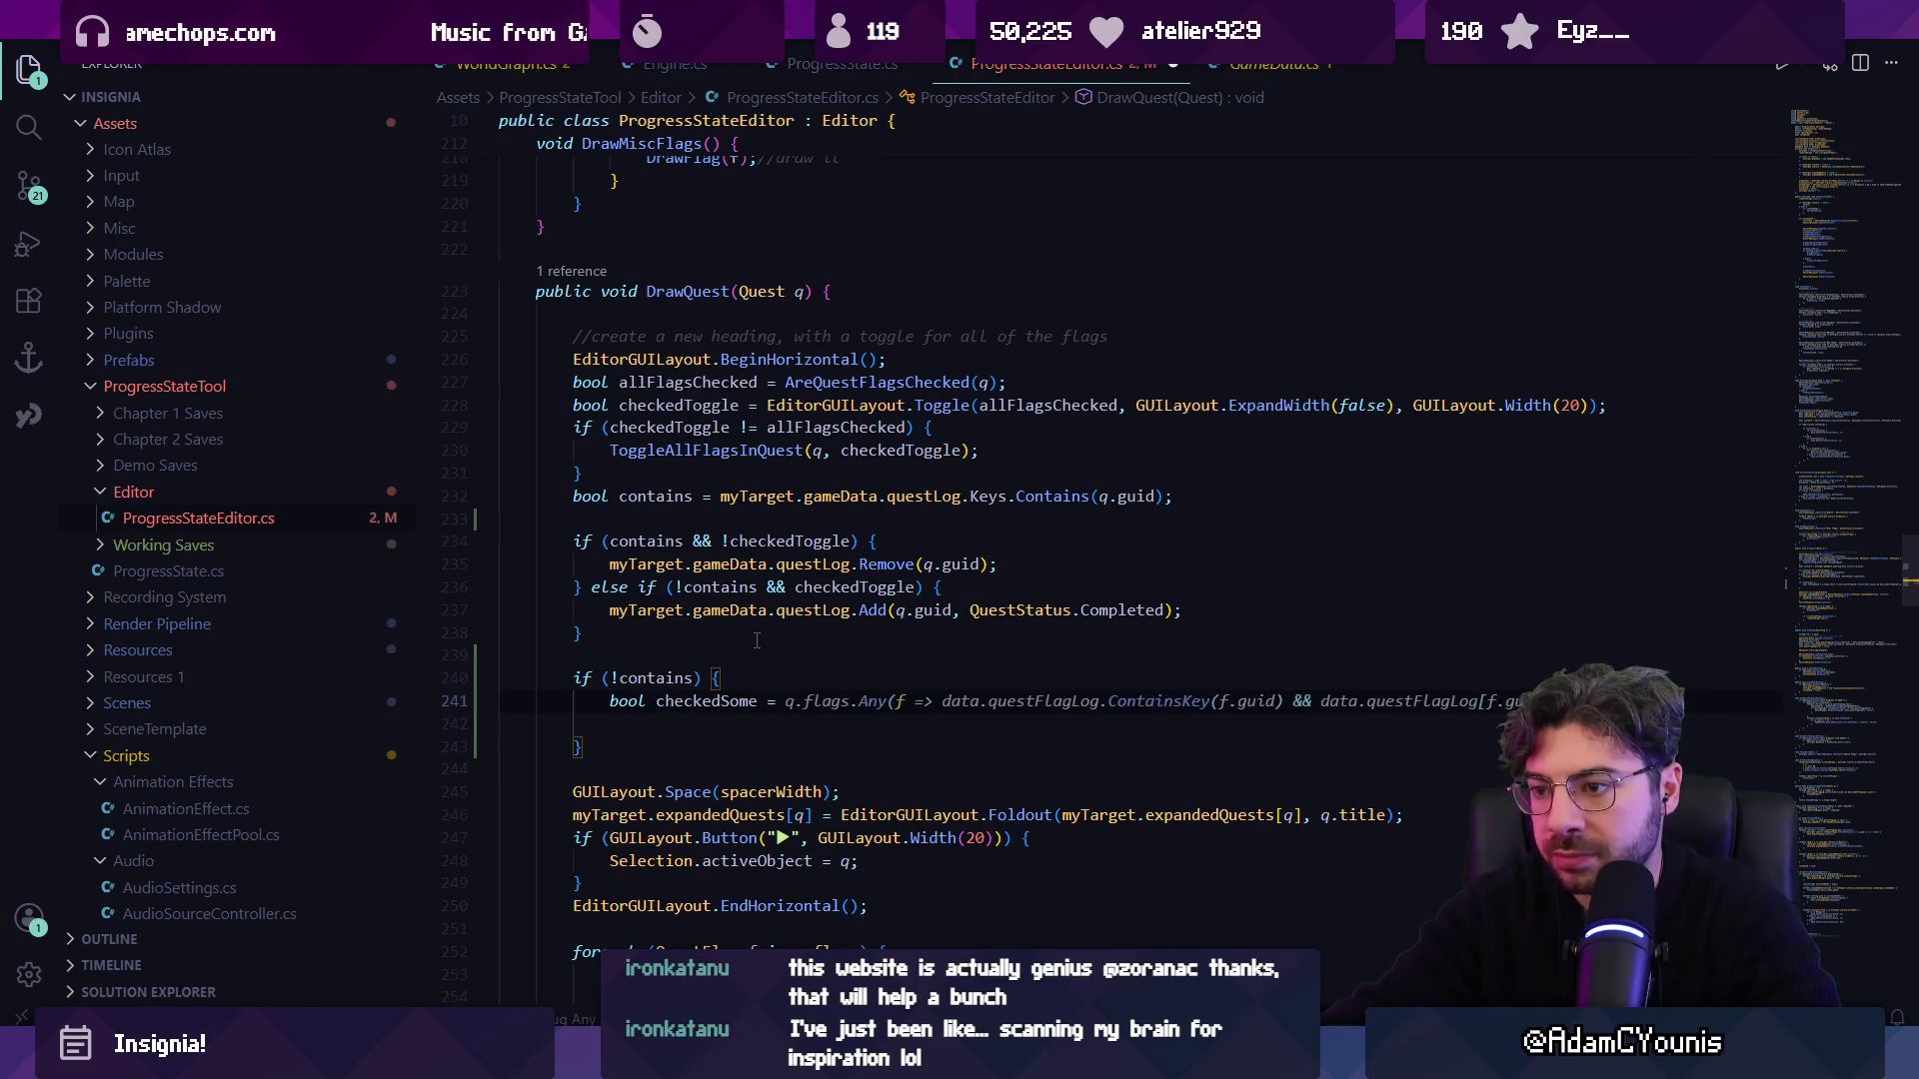
pyautogui.press('Tab')
pyautogui.hotkey('ctrl', 'z')
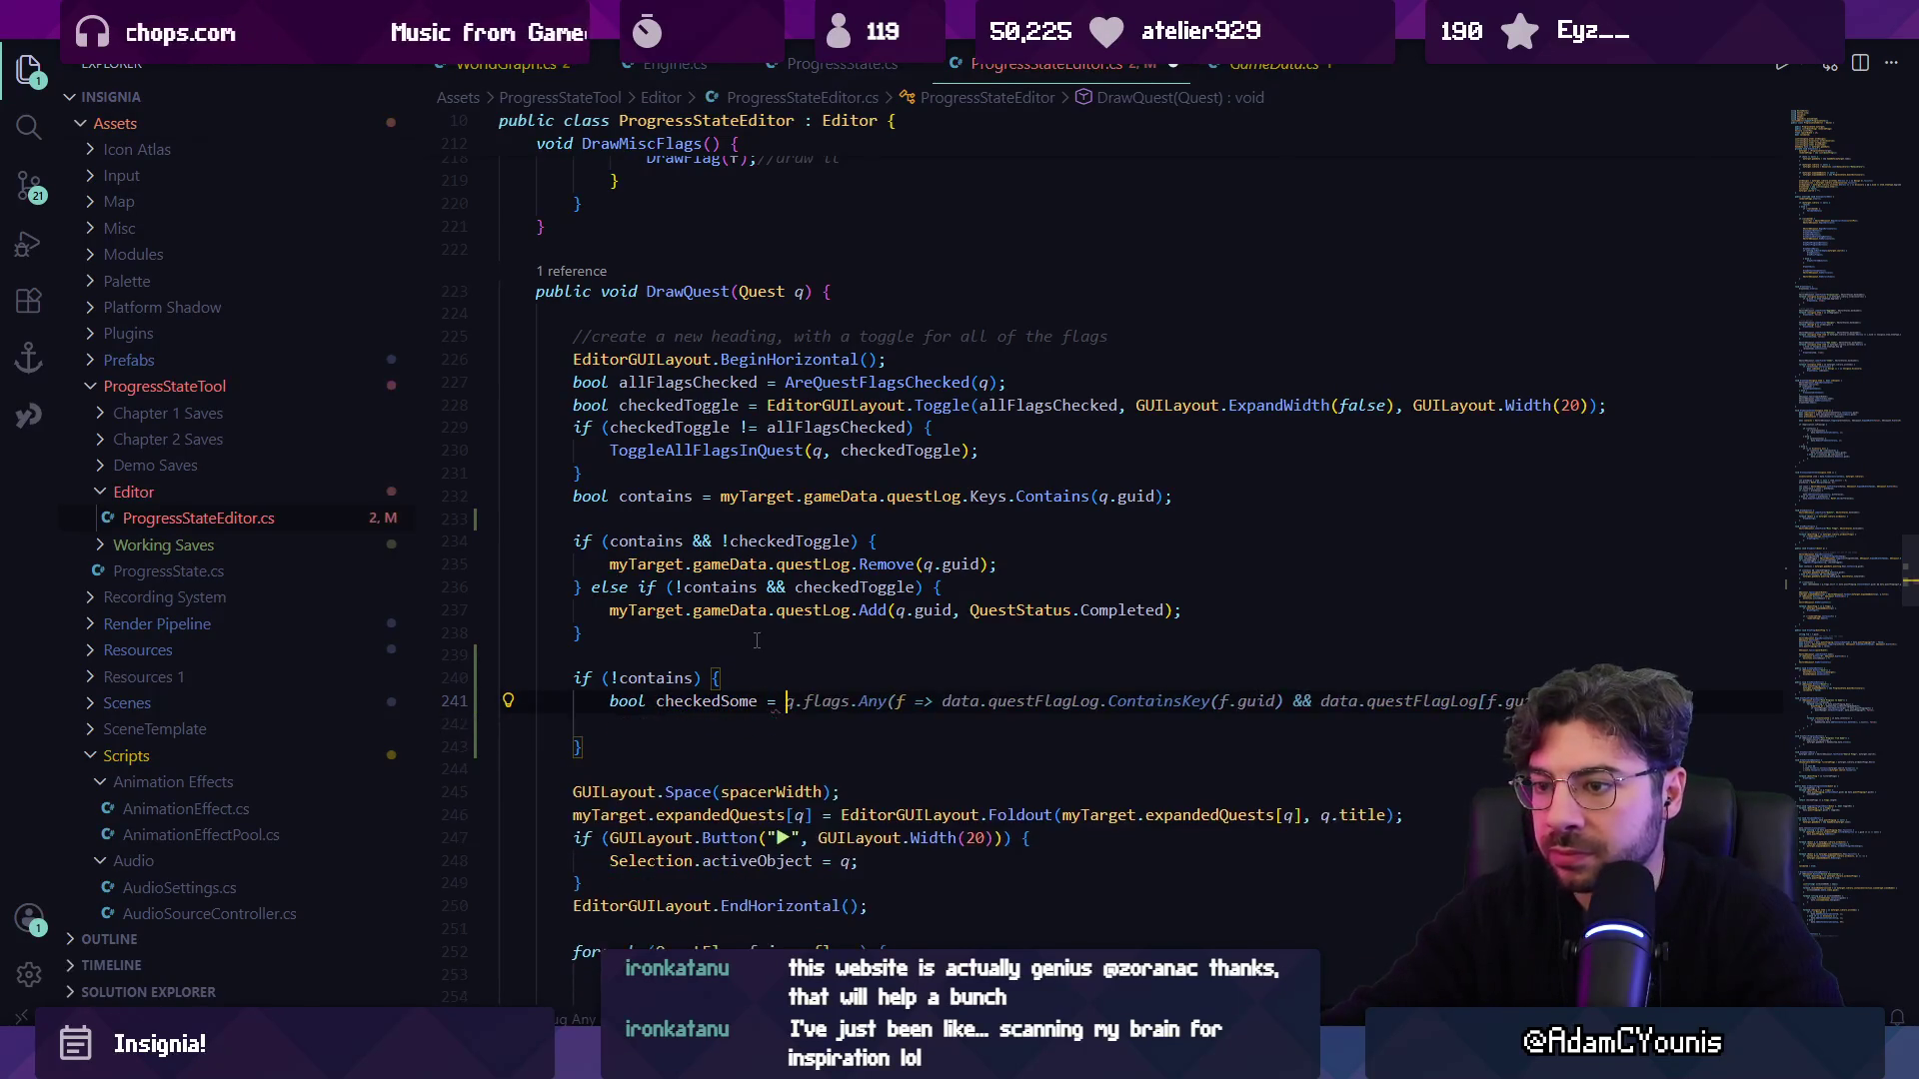
pyautogui.hotkey('ctrl', 'shift', 'Return')
pyautogui.write('//')
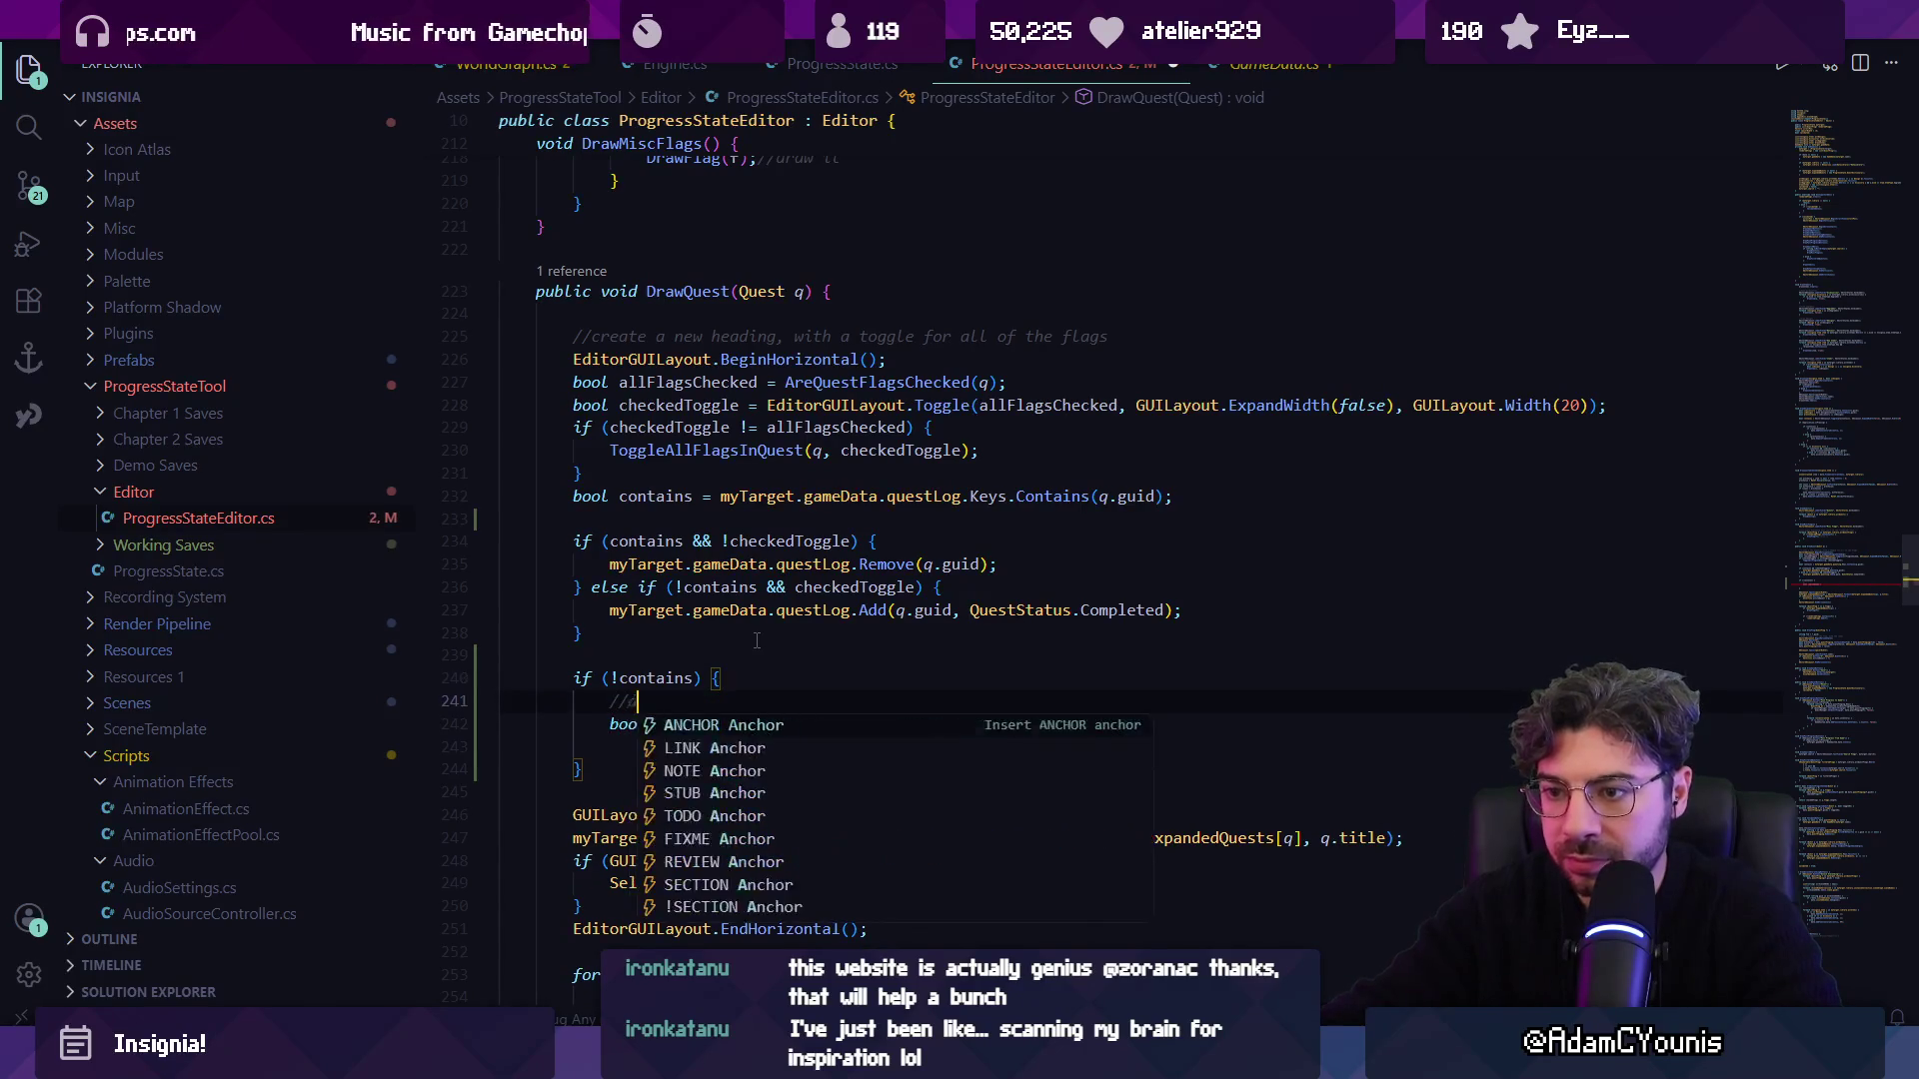
pyautogui.write('cany but the last')
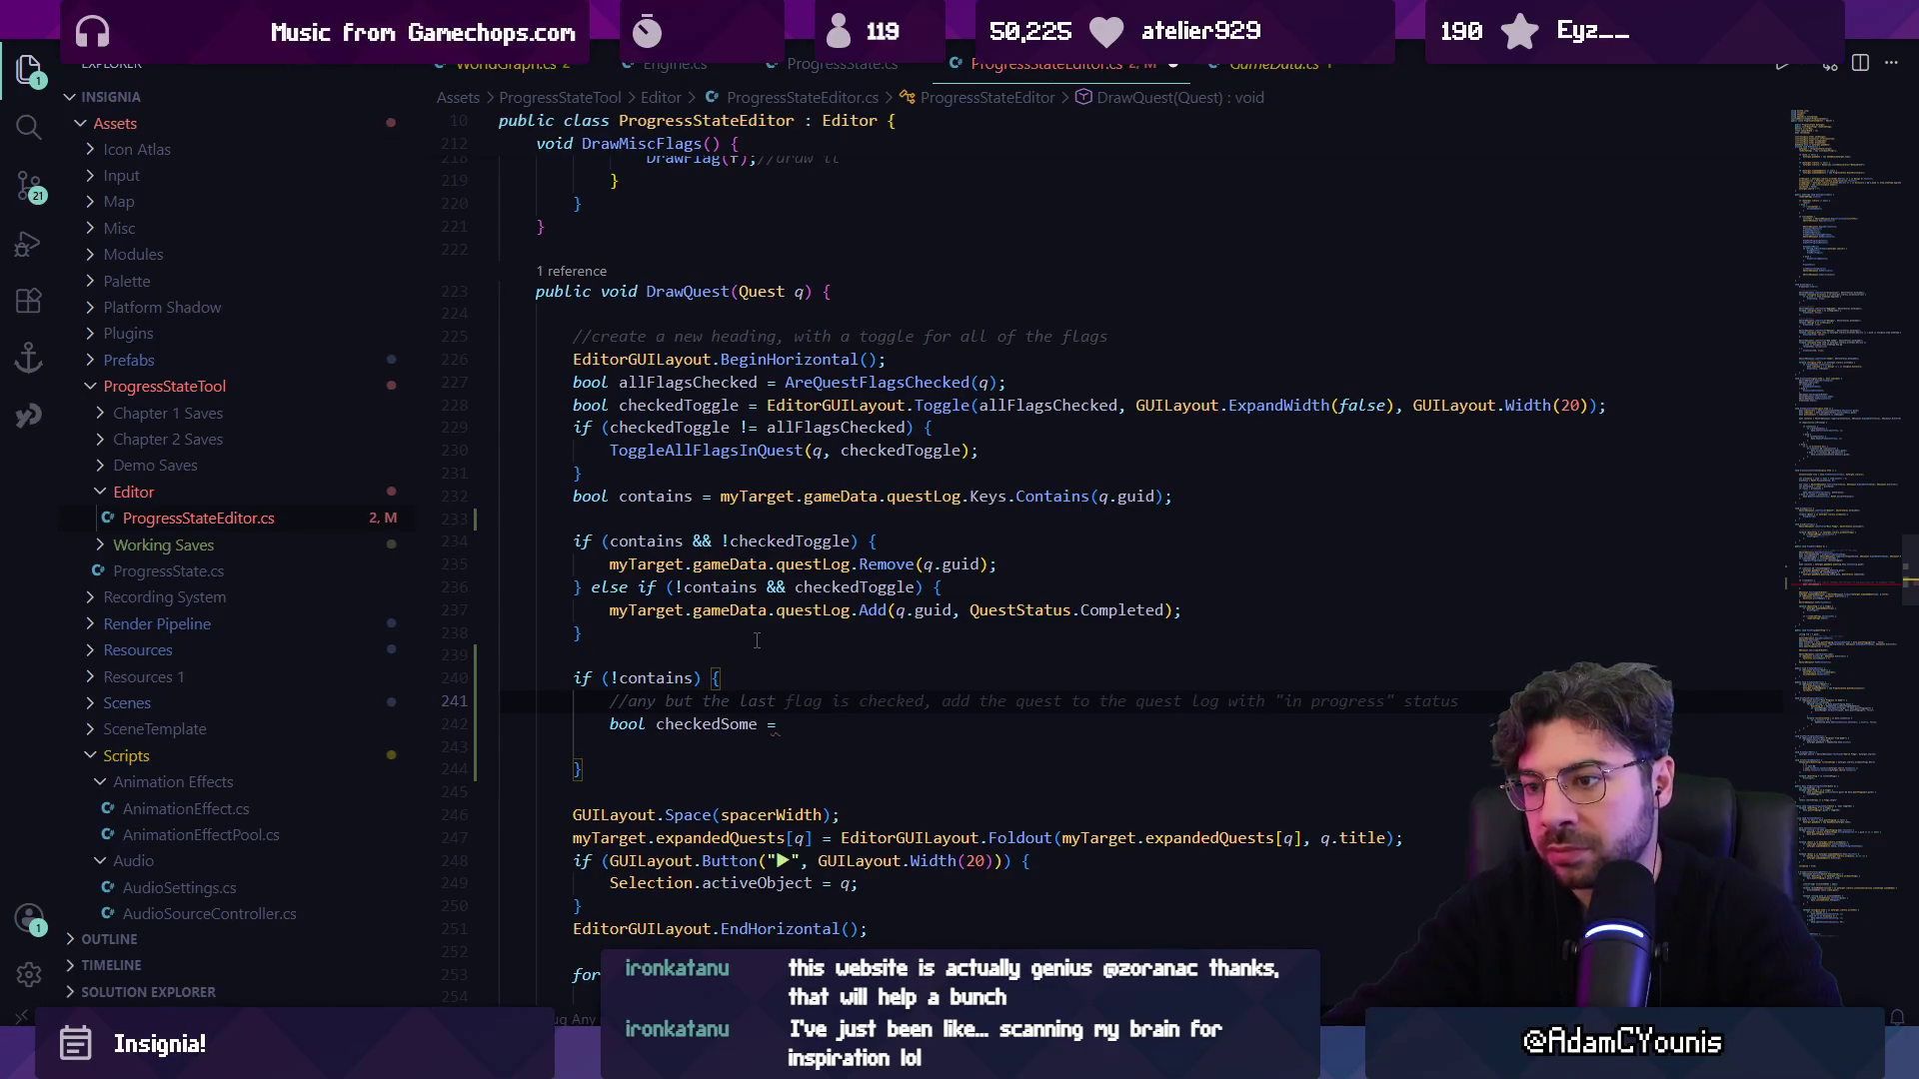
# Look up the CheckQuest methods in QuestManager.cs, then return to ProgressStateEditor.cs.
pyautogui.hotkey('ctrl', 'p')
pyautogui.write('questman')
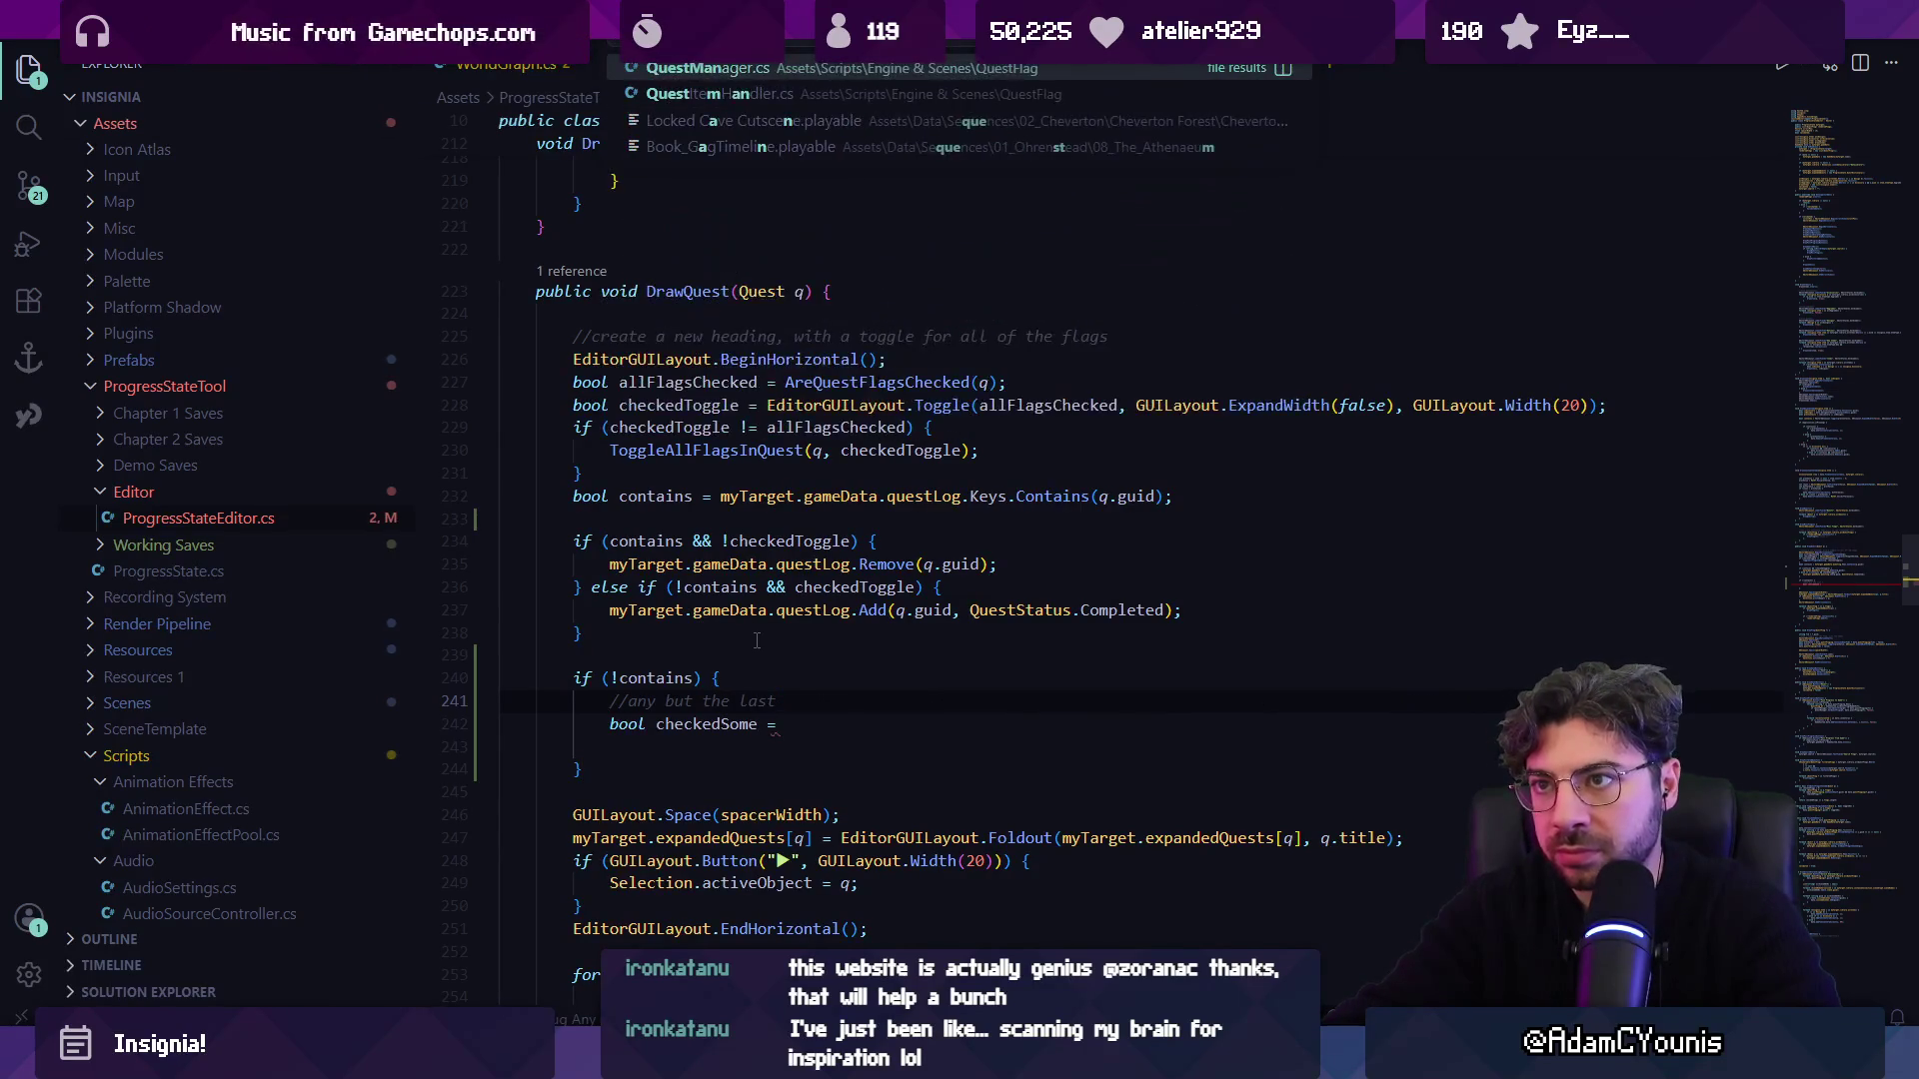
pyautogui.press('Return')
pyautogui.hotkey('ctrl', 'f')
pyautogui.write('checkqueststat')
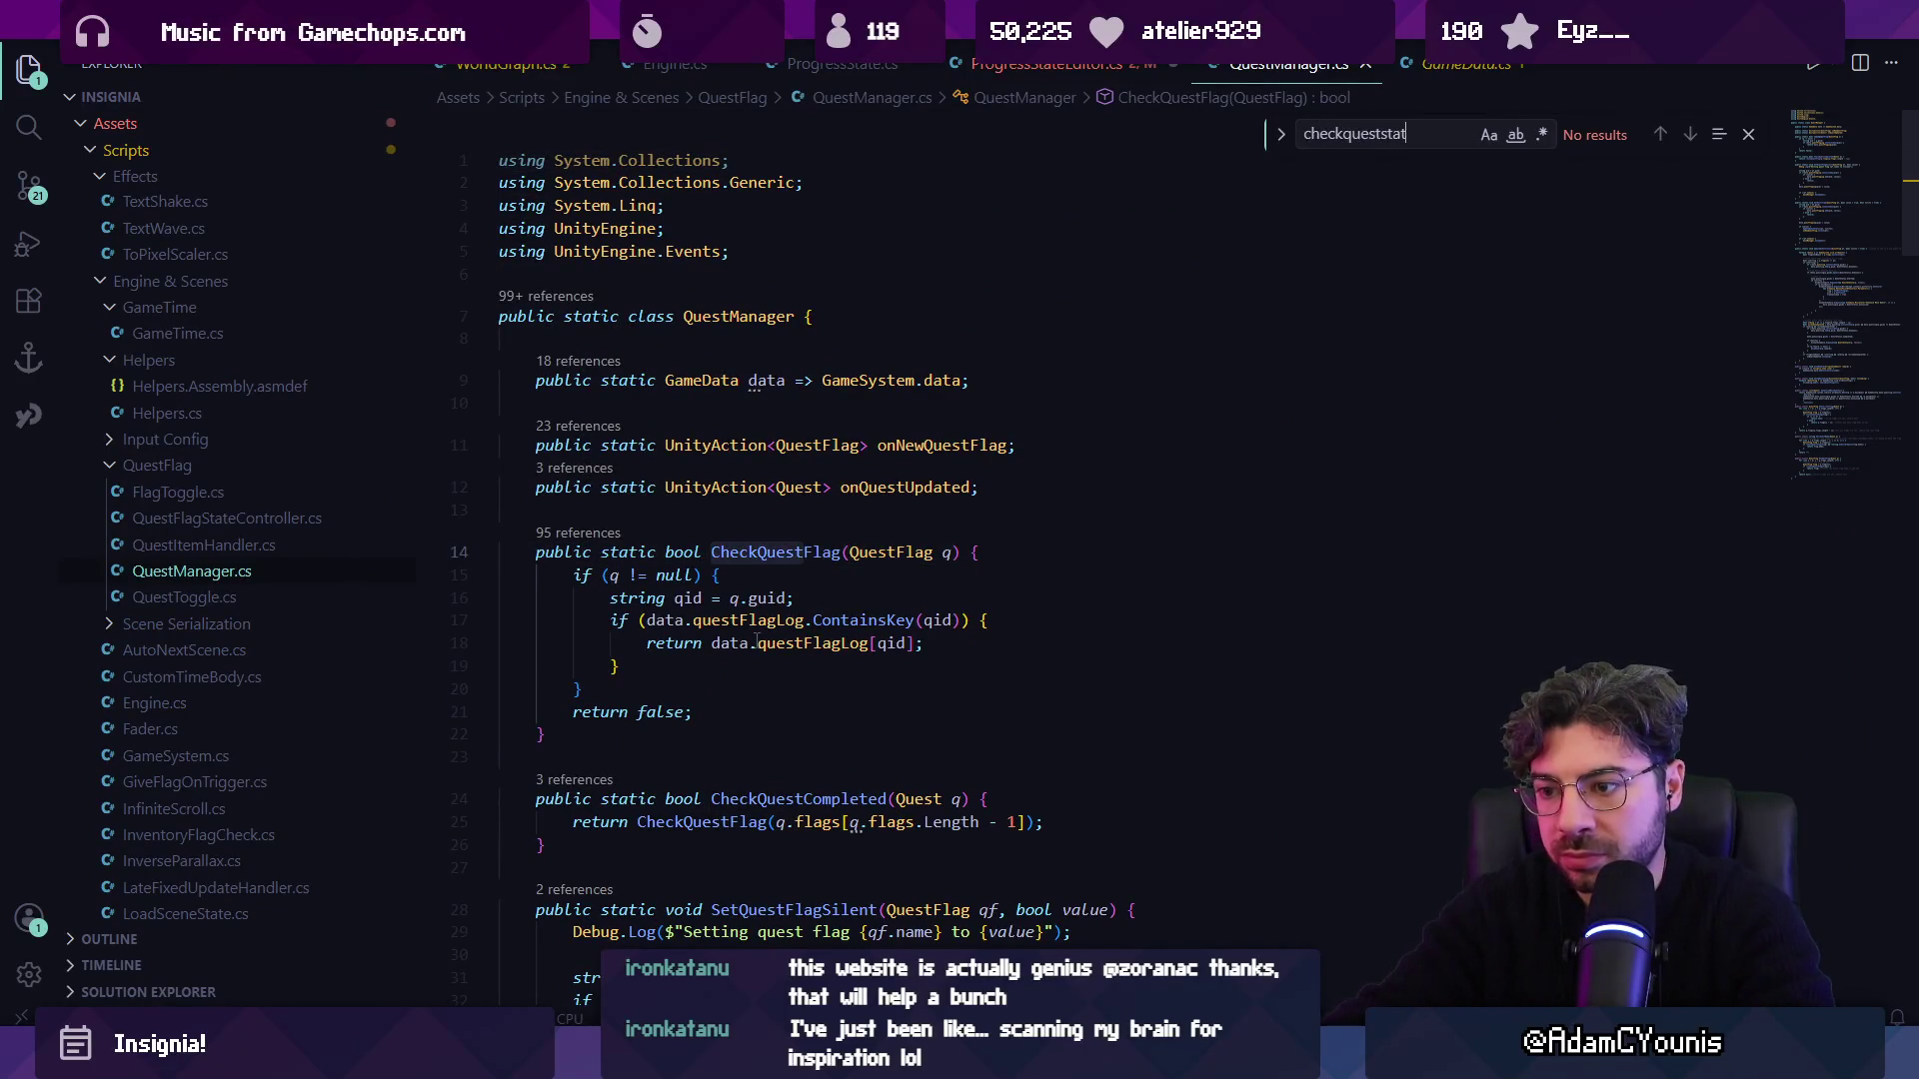
pyautogui.hotkey('ctrl', 'a')
pyautogui.write('CheckQuest')
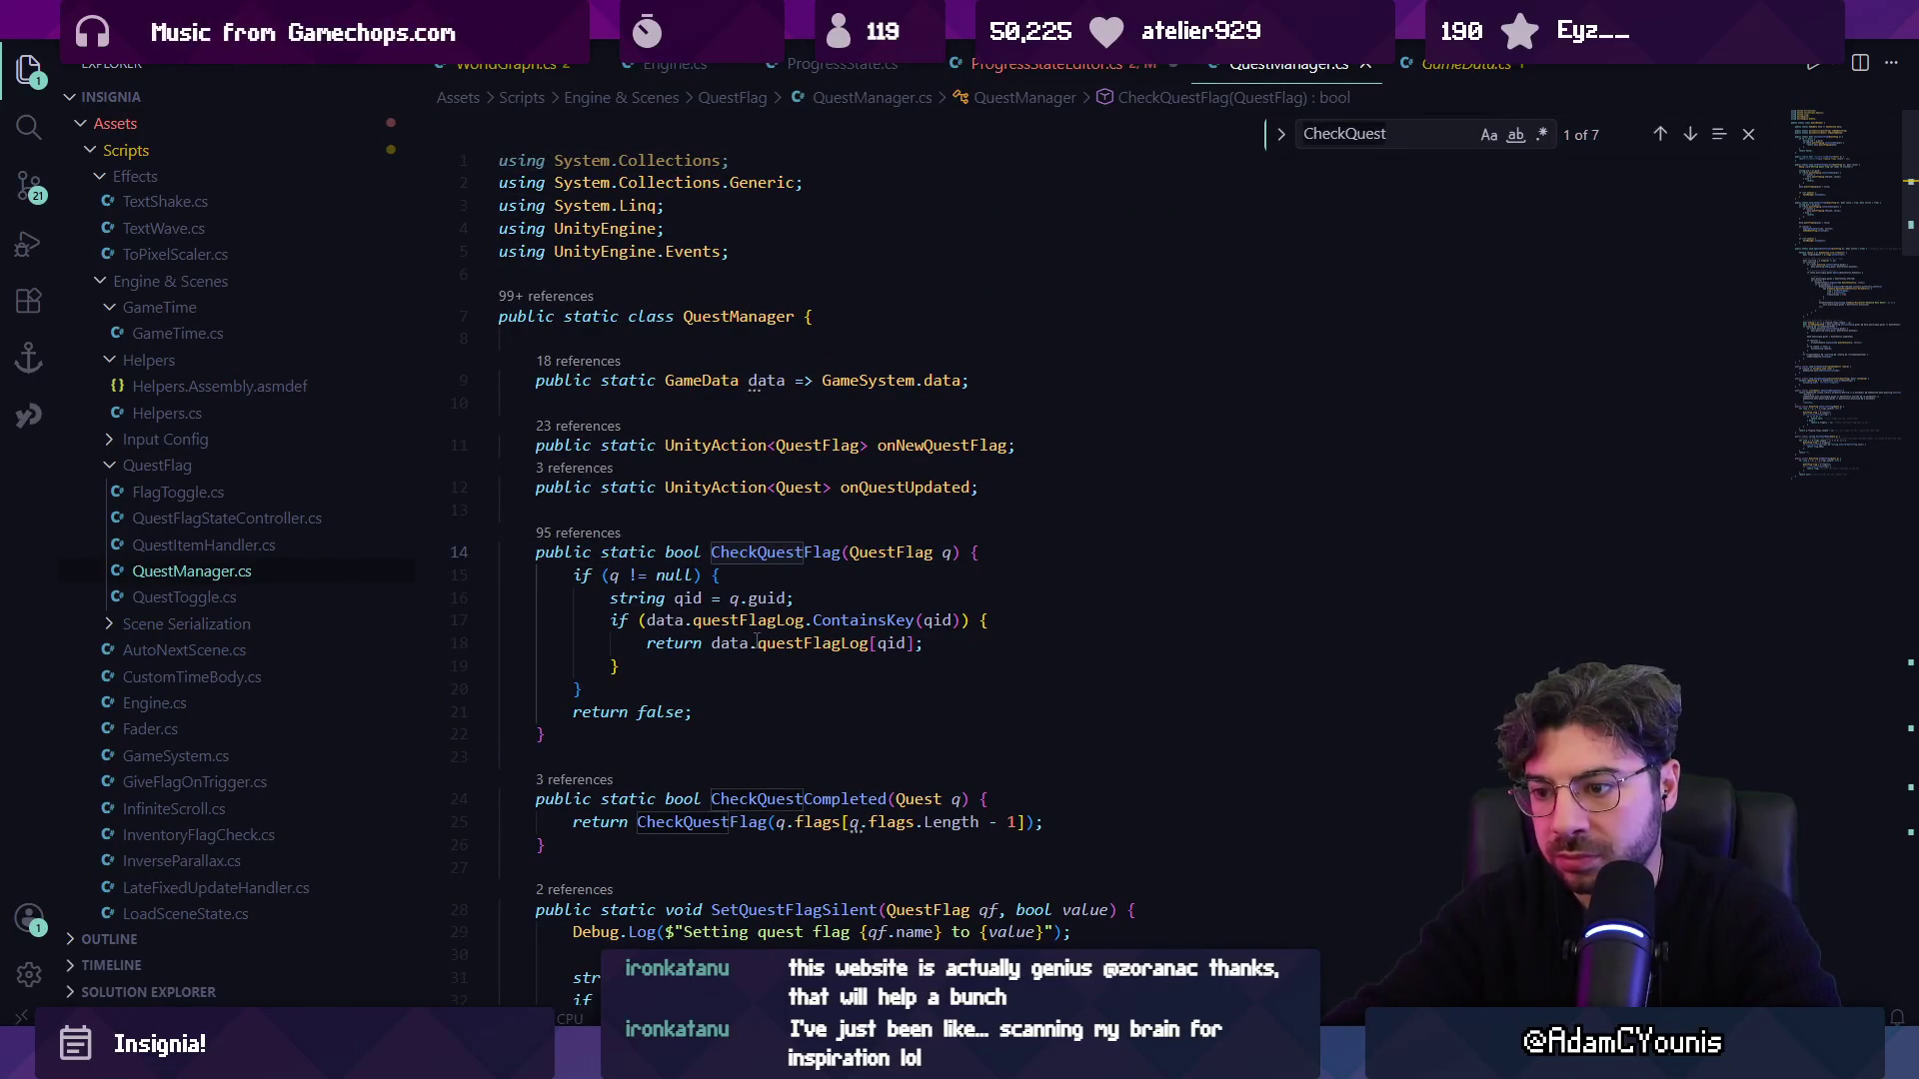
pyautogui.hotkey('ctrl', 'Tab')
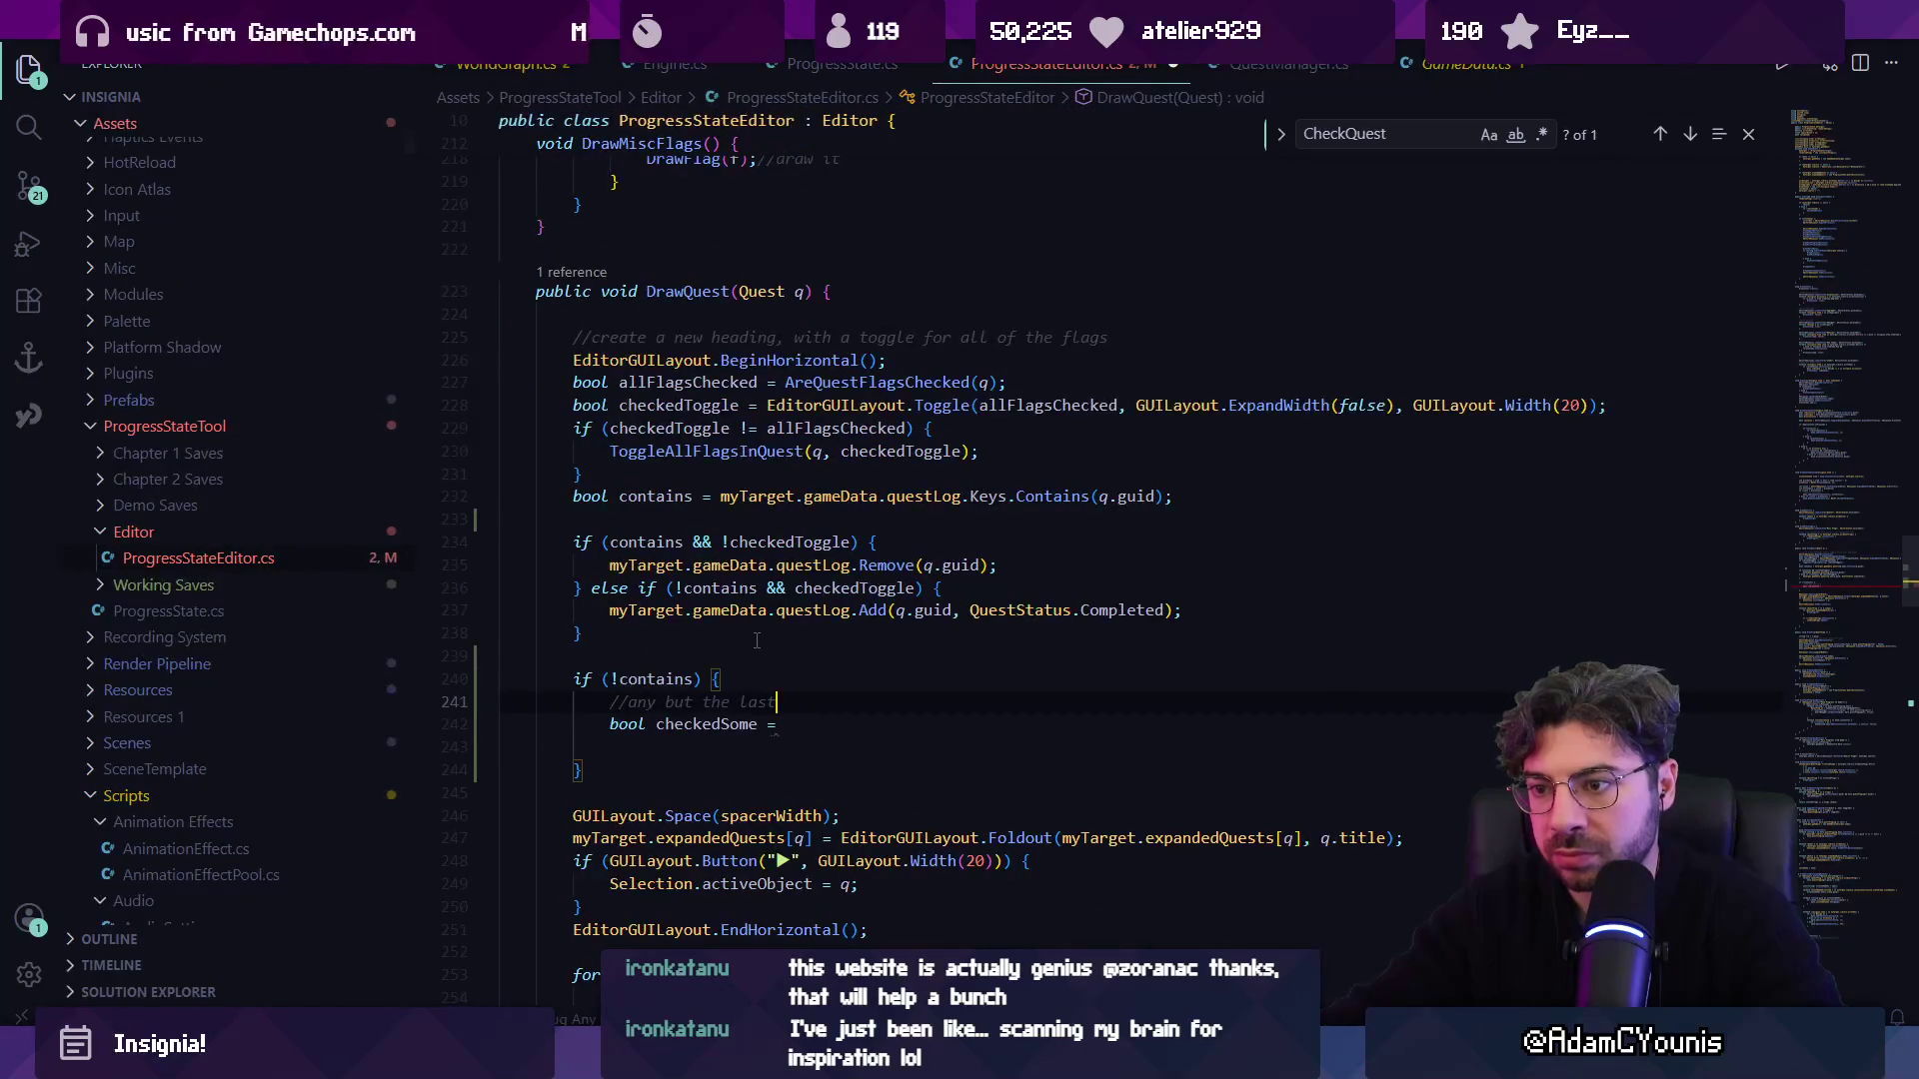
# Finish the comment as 'any but the last flag' and delete the unfinished checkedSome line.
pyautogui.press('Down')
pyautogui.press('Down')
pyautogui.press('Up')
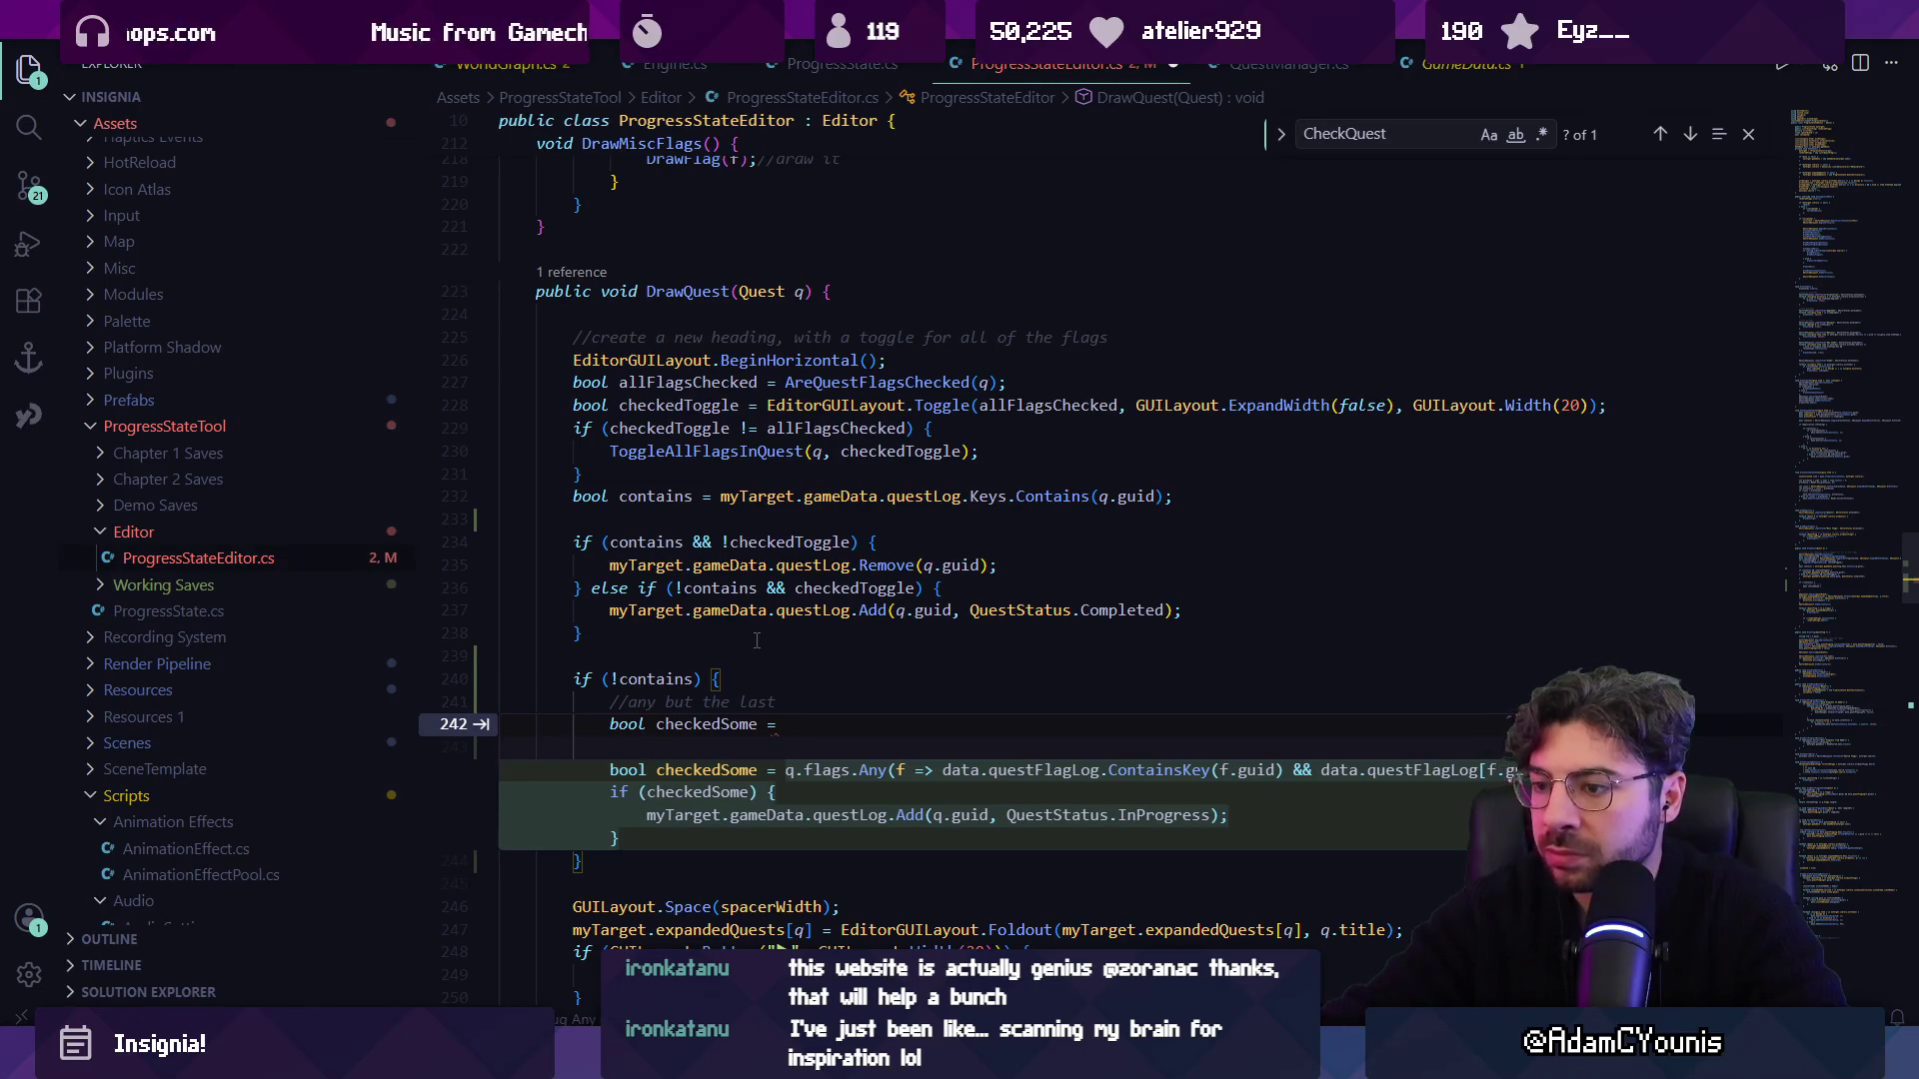
pyautogui.press('Escape')
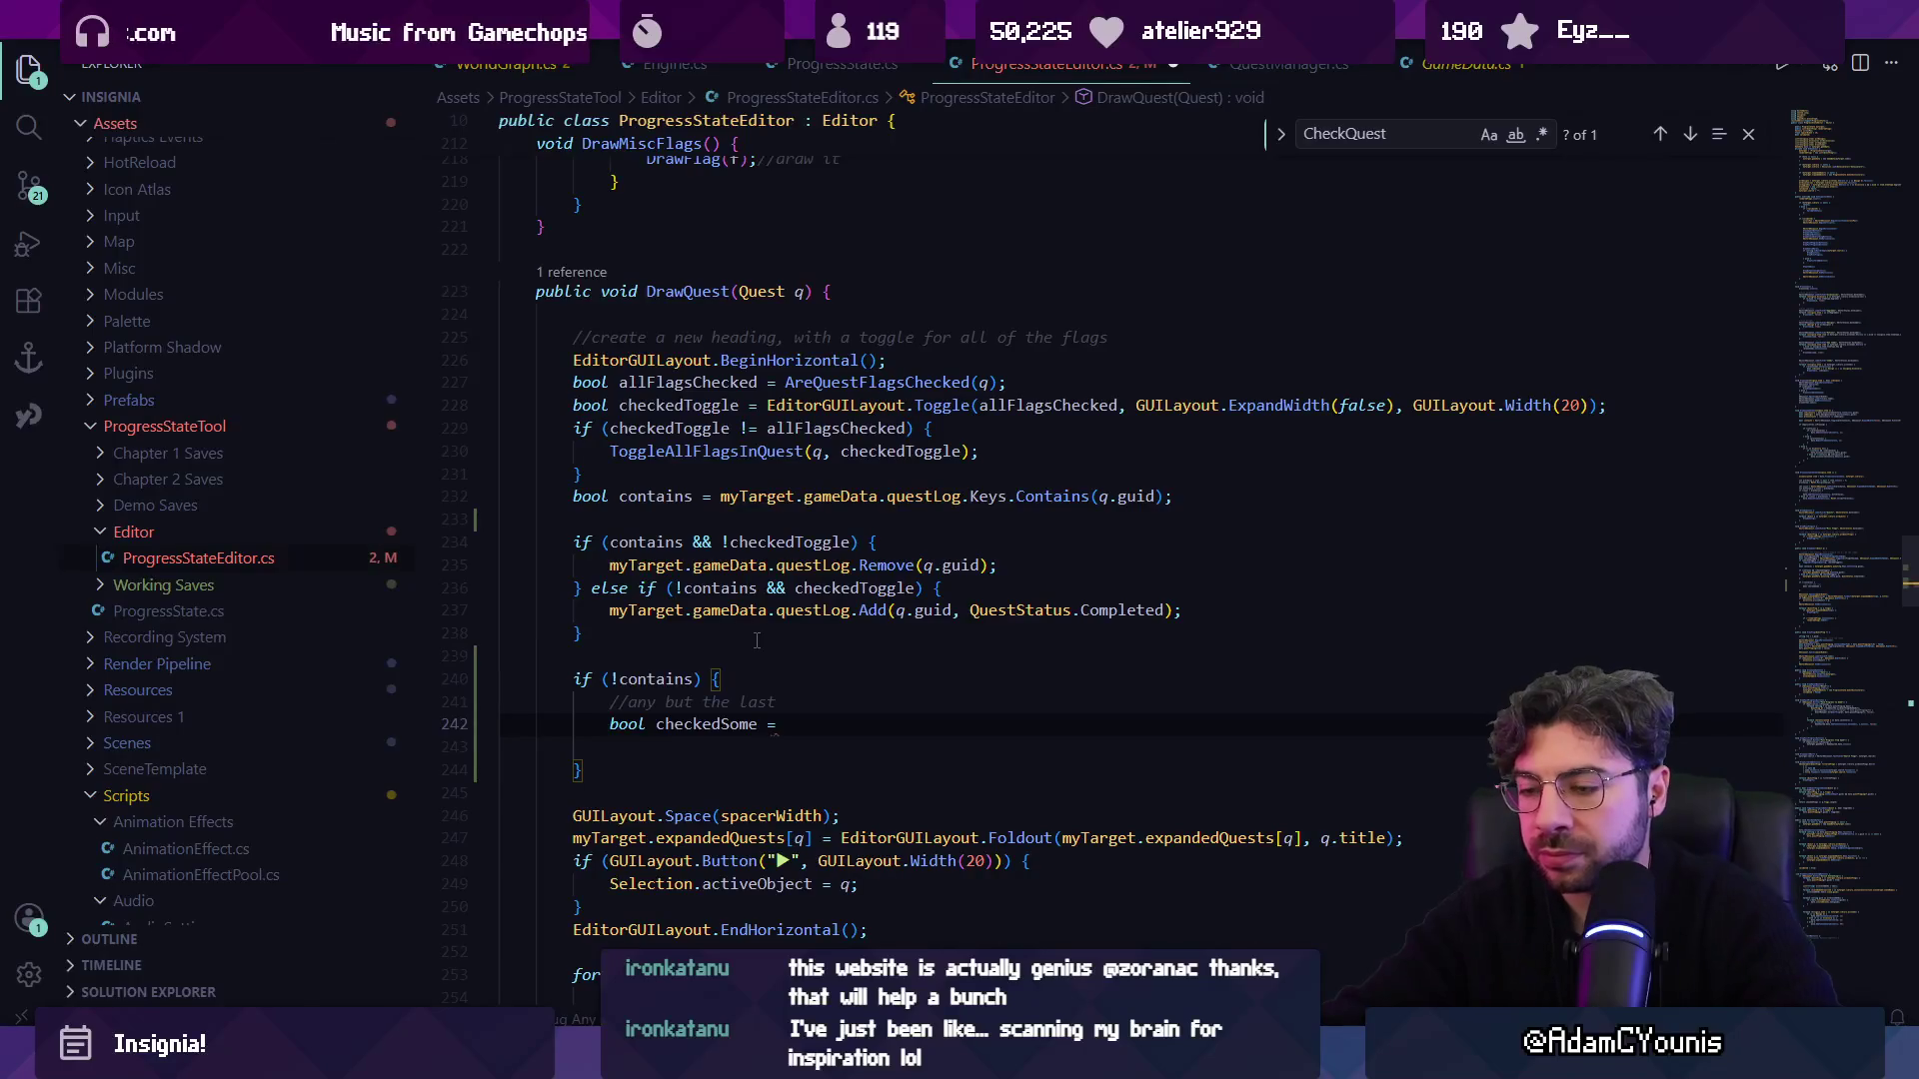
pyautogui.press('Up')
pyautogui.write('fla')
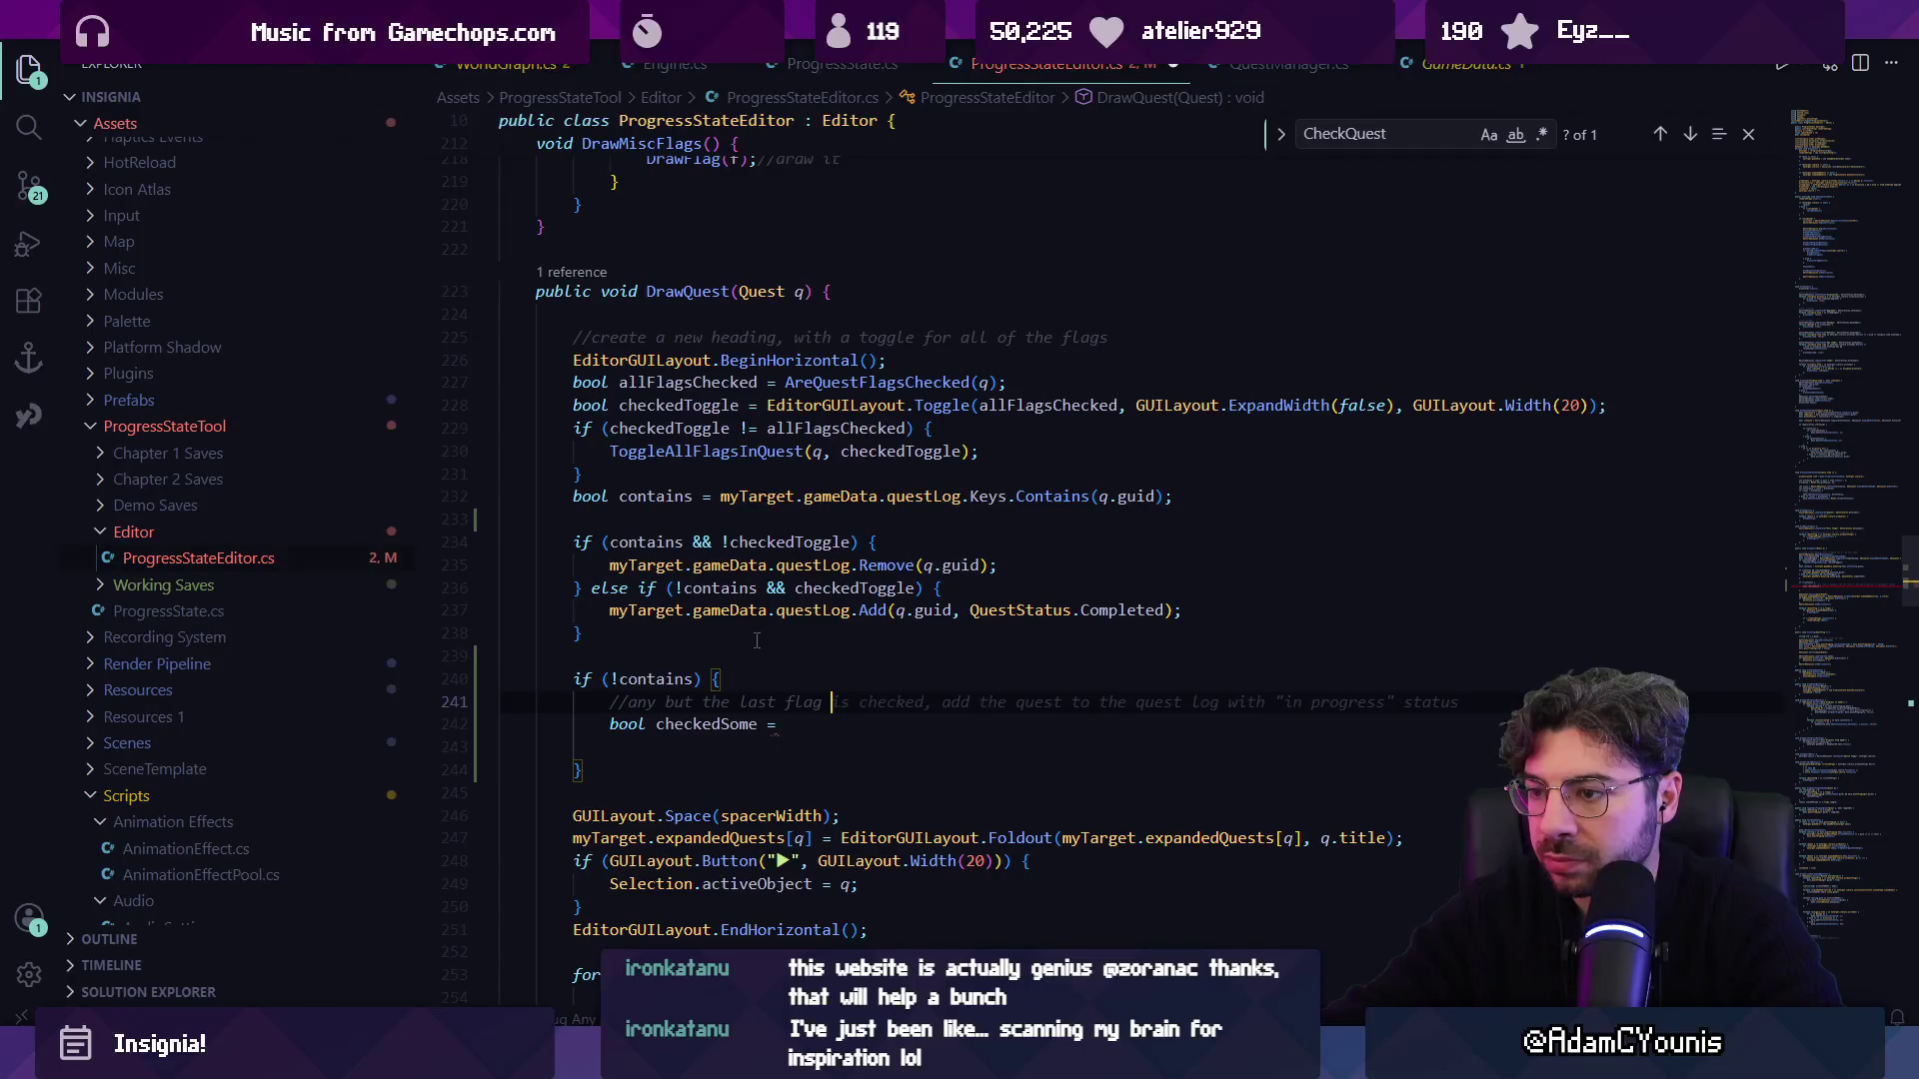
pyautogui.press('Escape')
pyautogui.press('Down')
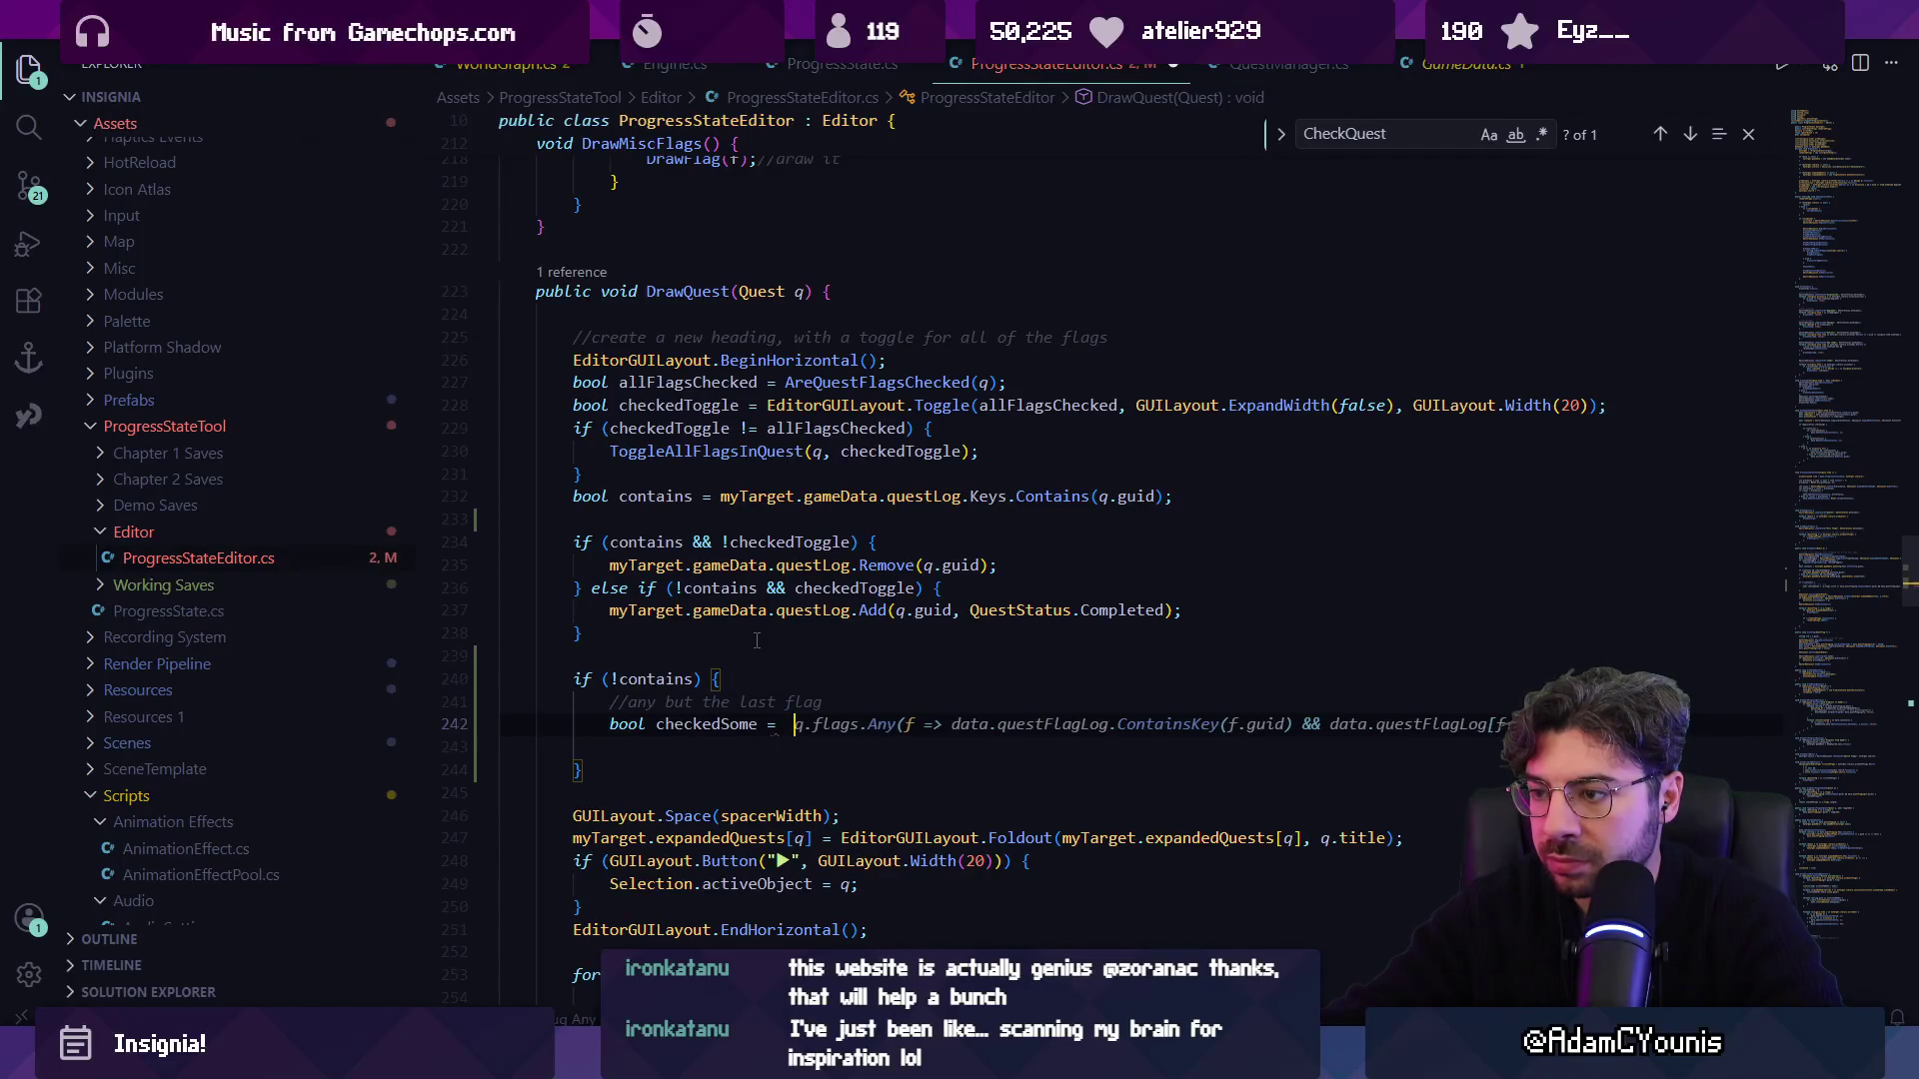
pyautogui.press('Tab')
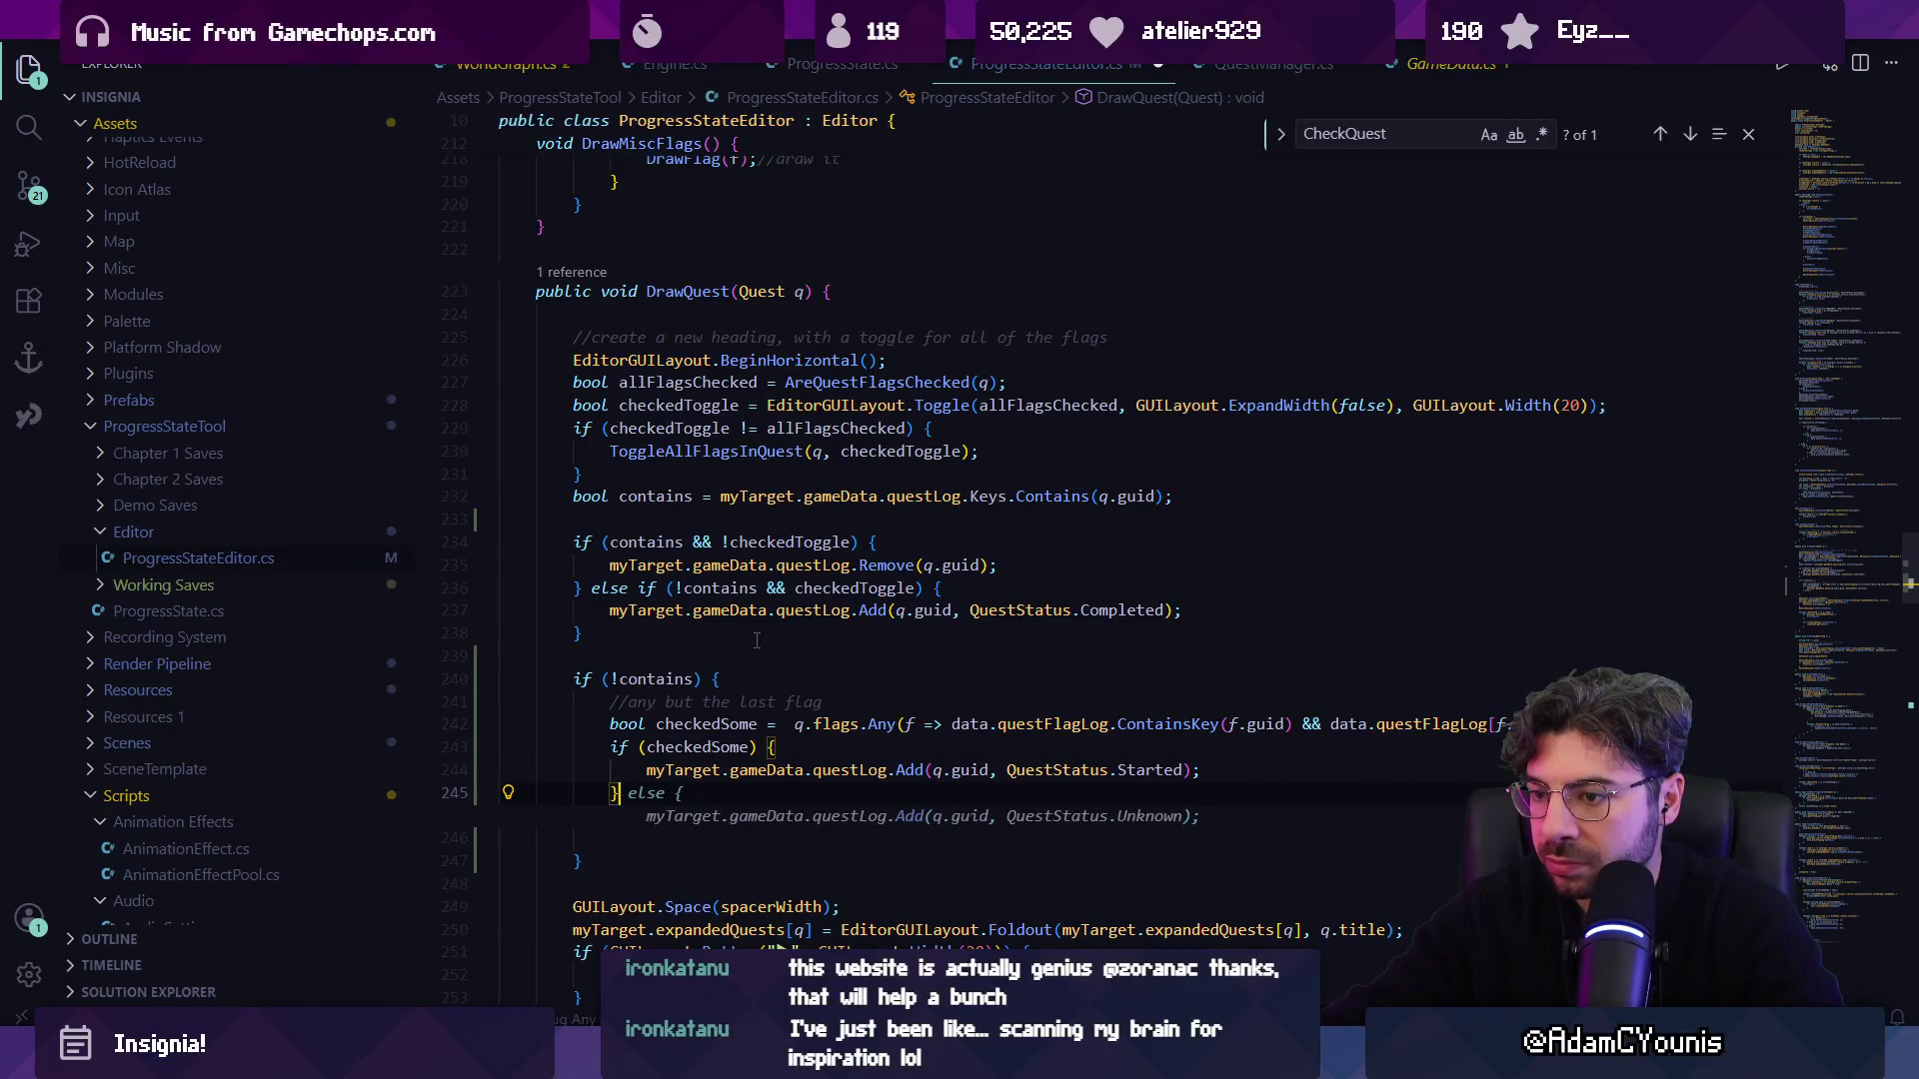
pyautogui.hotkey('ctrl', 'z')
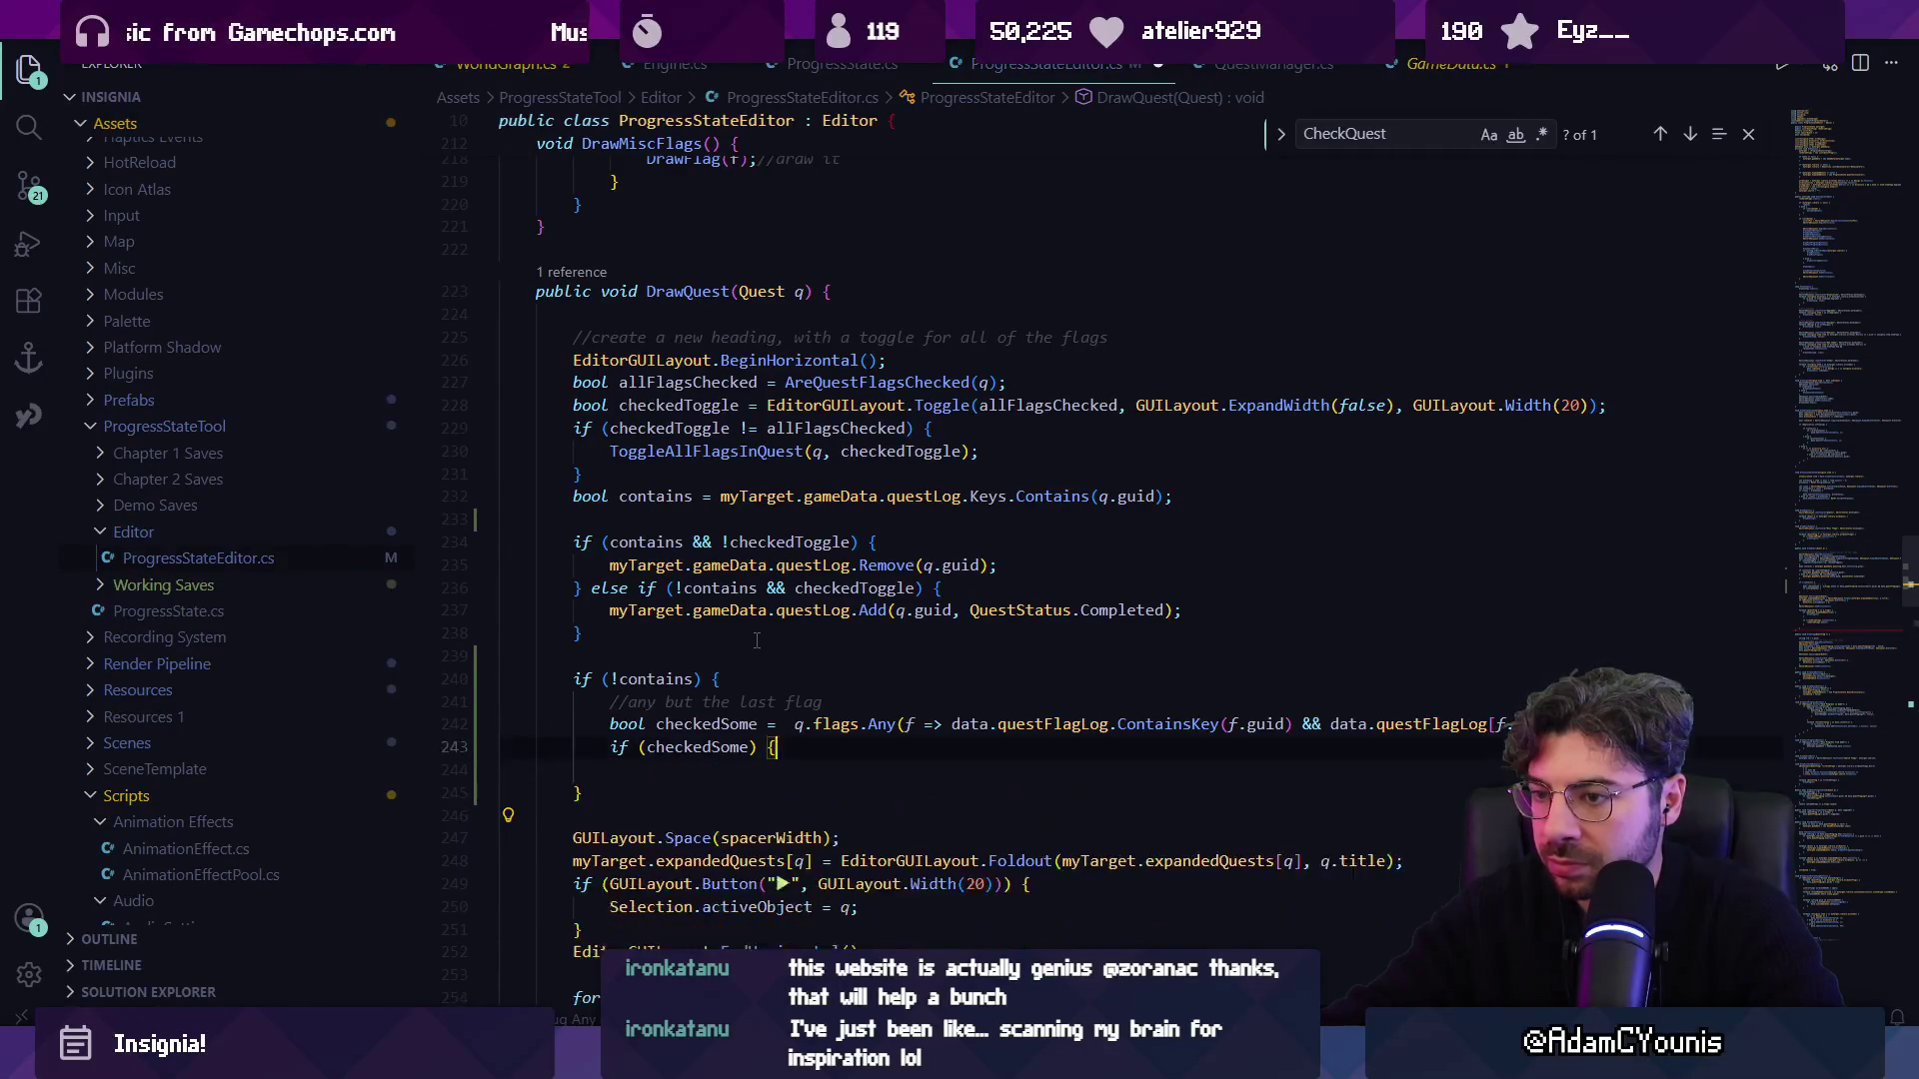
pyautogui.hotkey('ctrl', 'z')
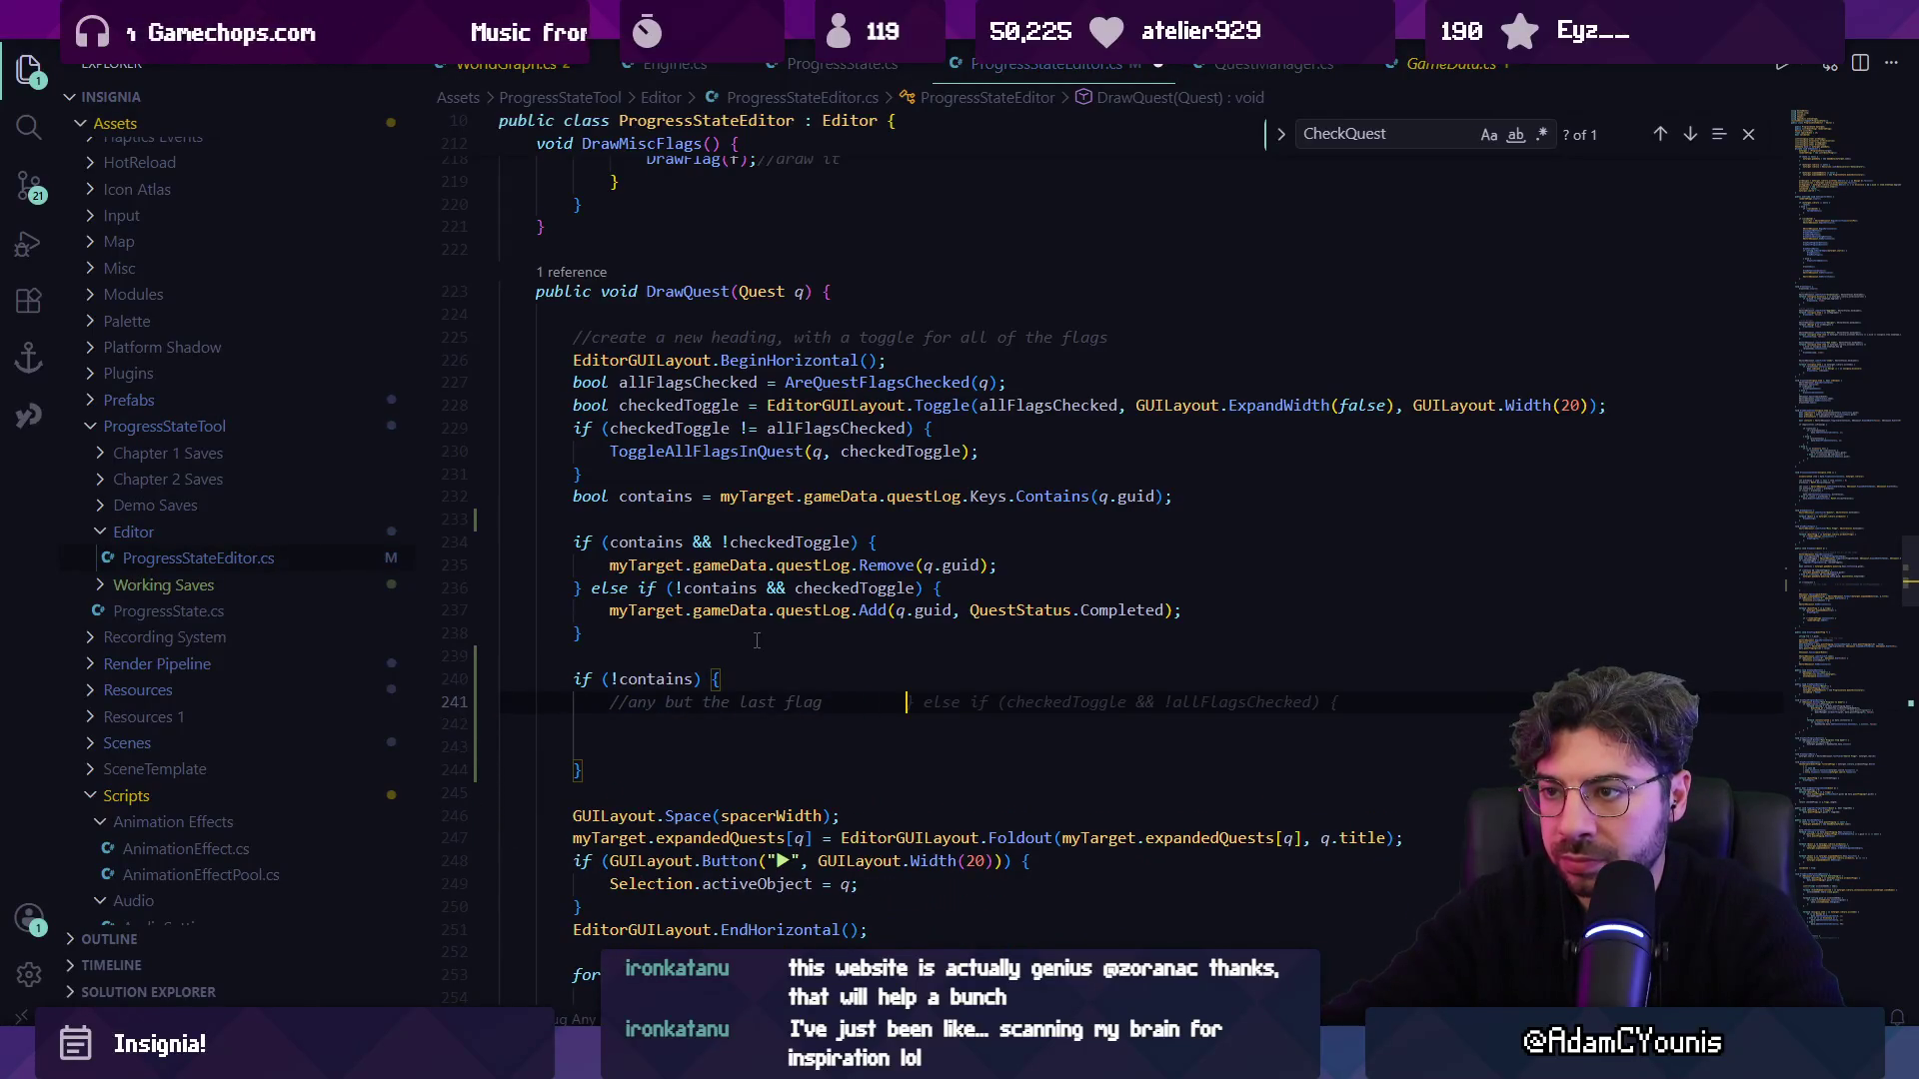
# Check the AreQuestFlagsChecked definition and search the file for 'started'.
pyautogui.keyDown('ctrl'); pyautogui.click(829, 382); pyautogui.keyUp('ctrl')
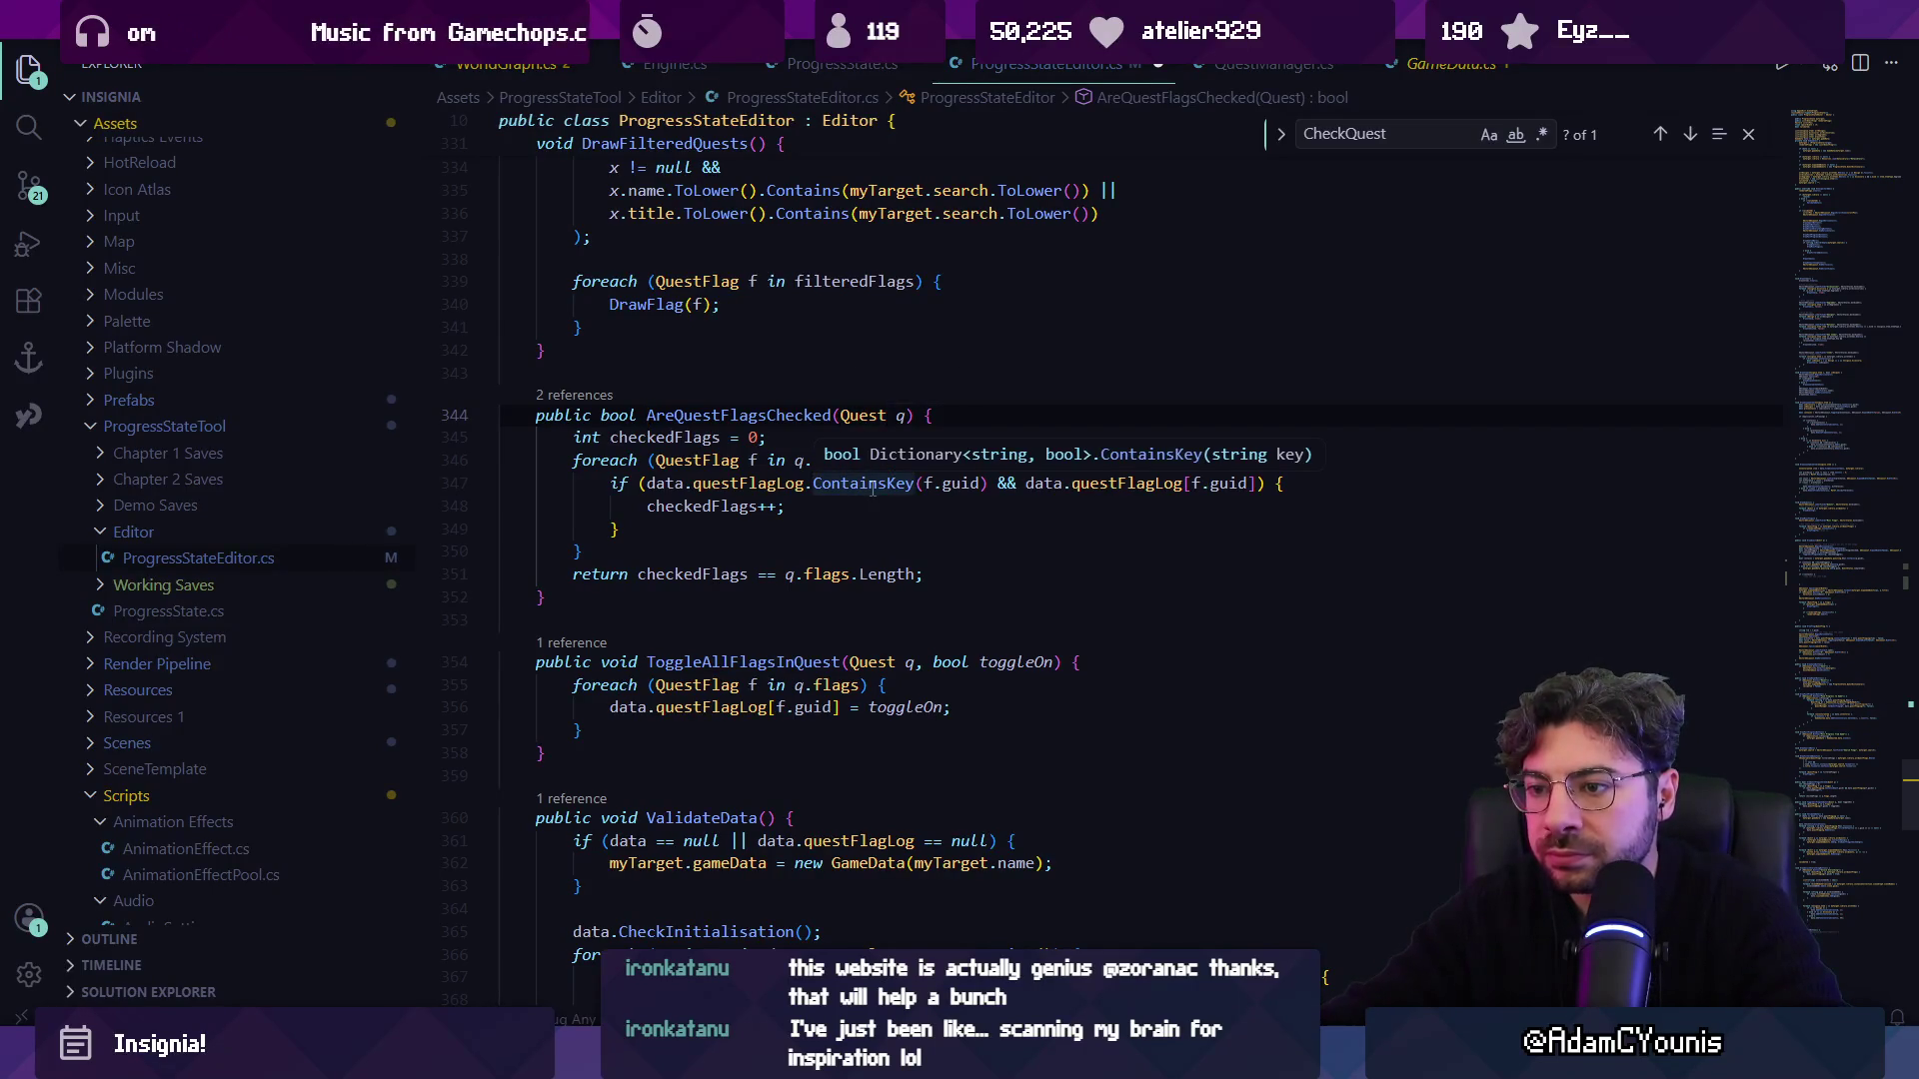
pyautogui.hotkey('ctrl', 'f')
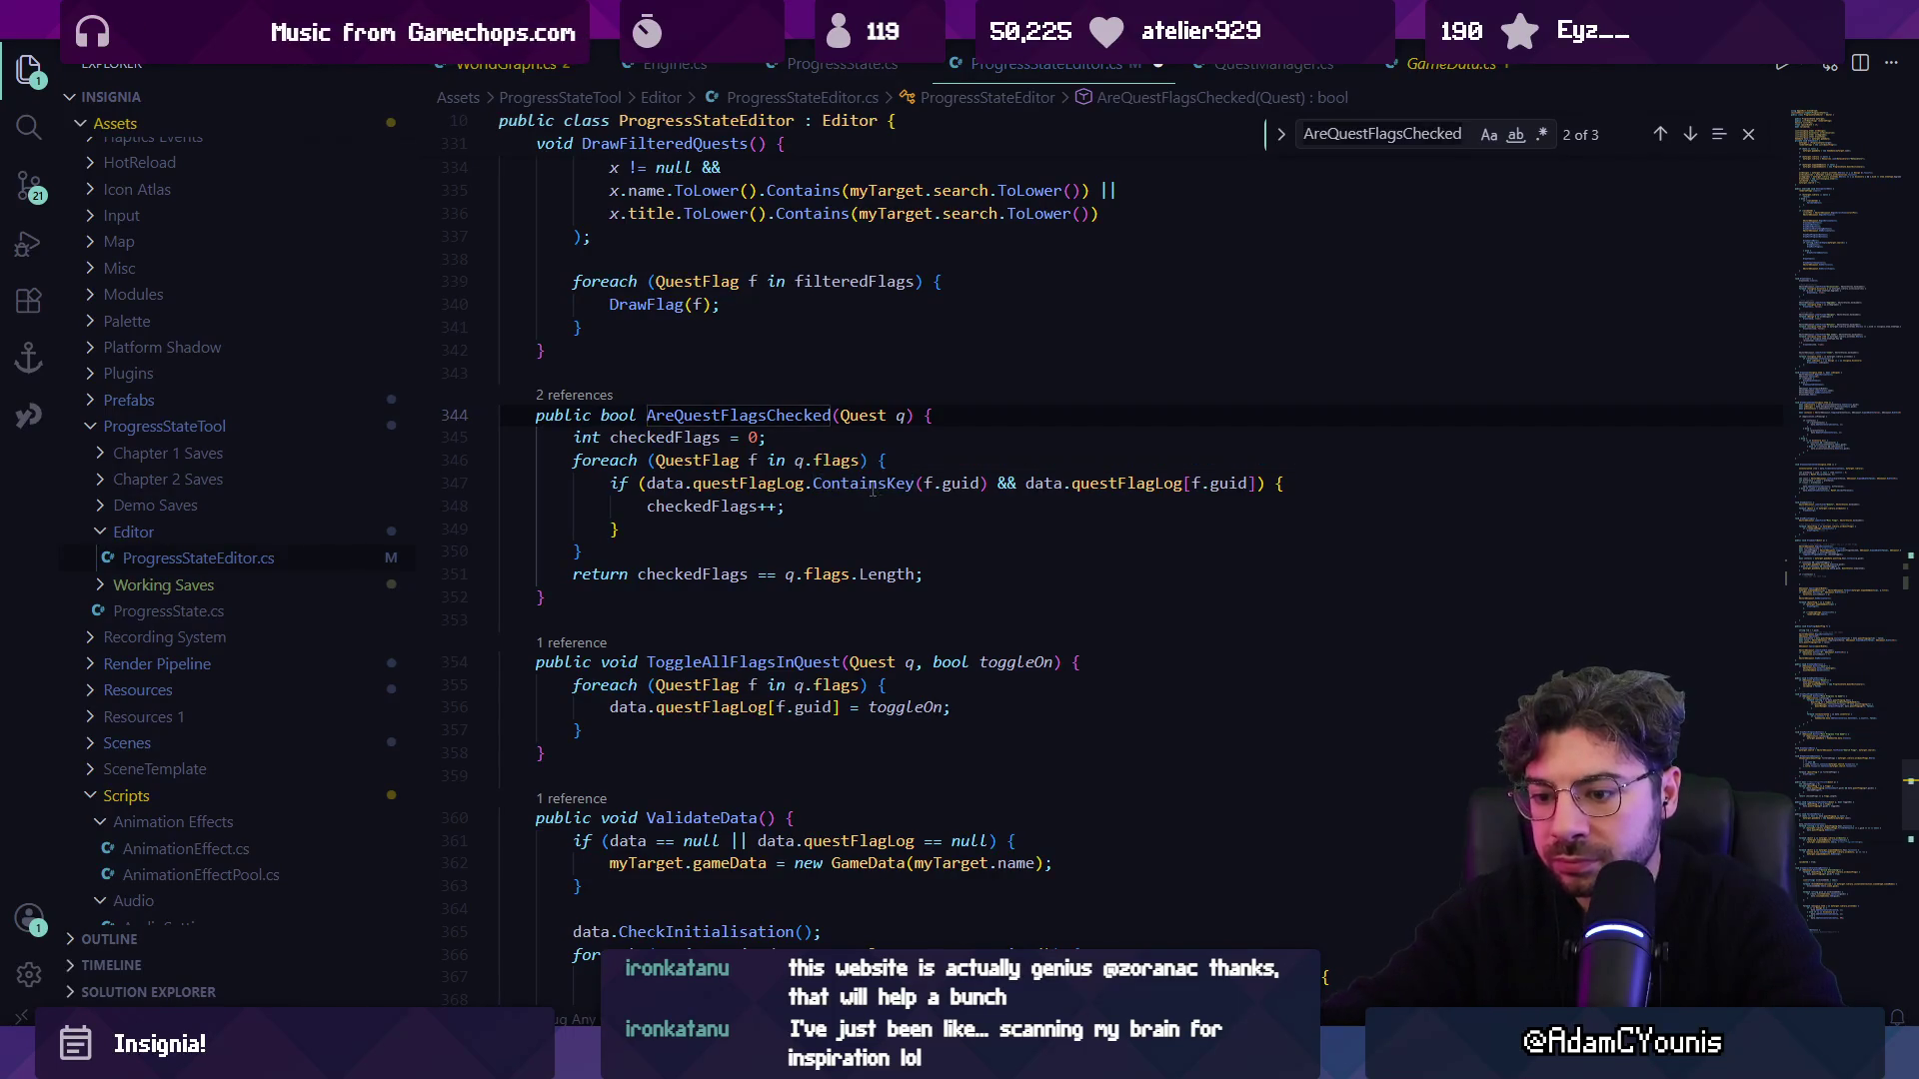
pyautogui.write('started')
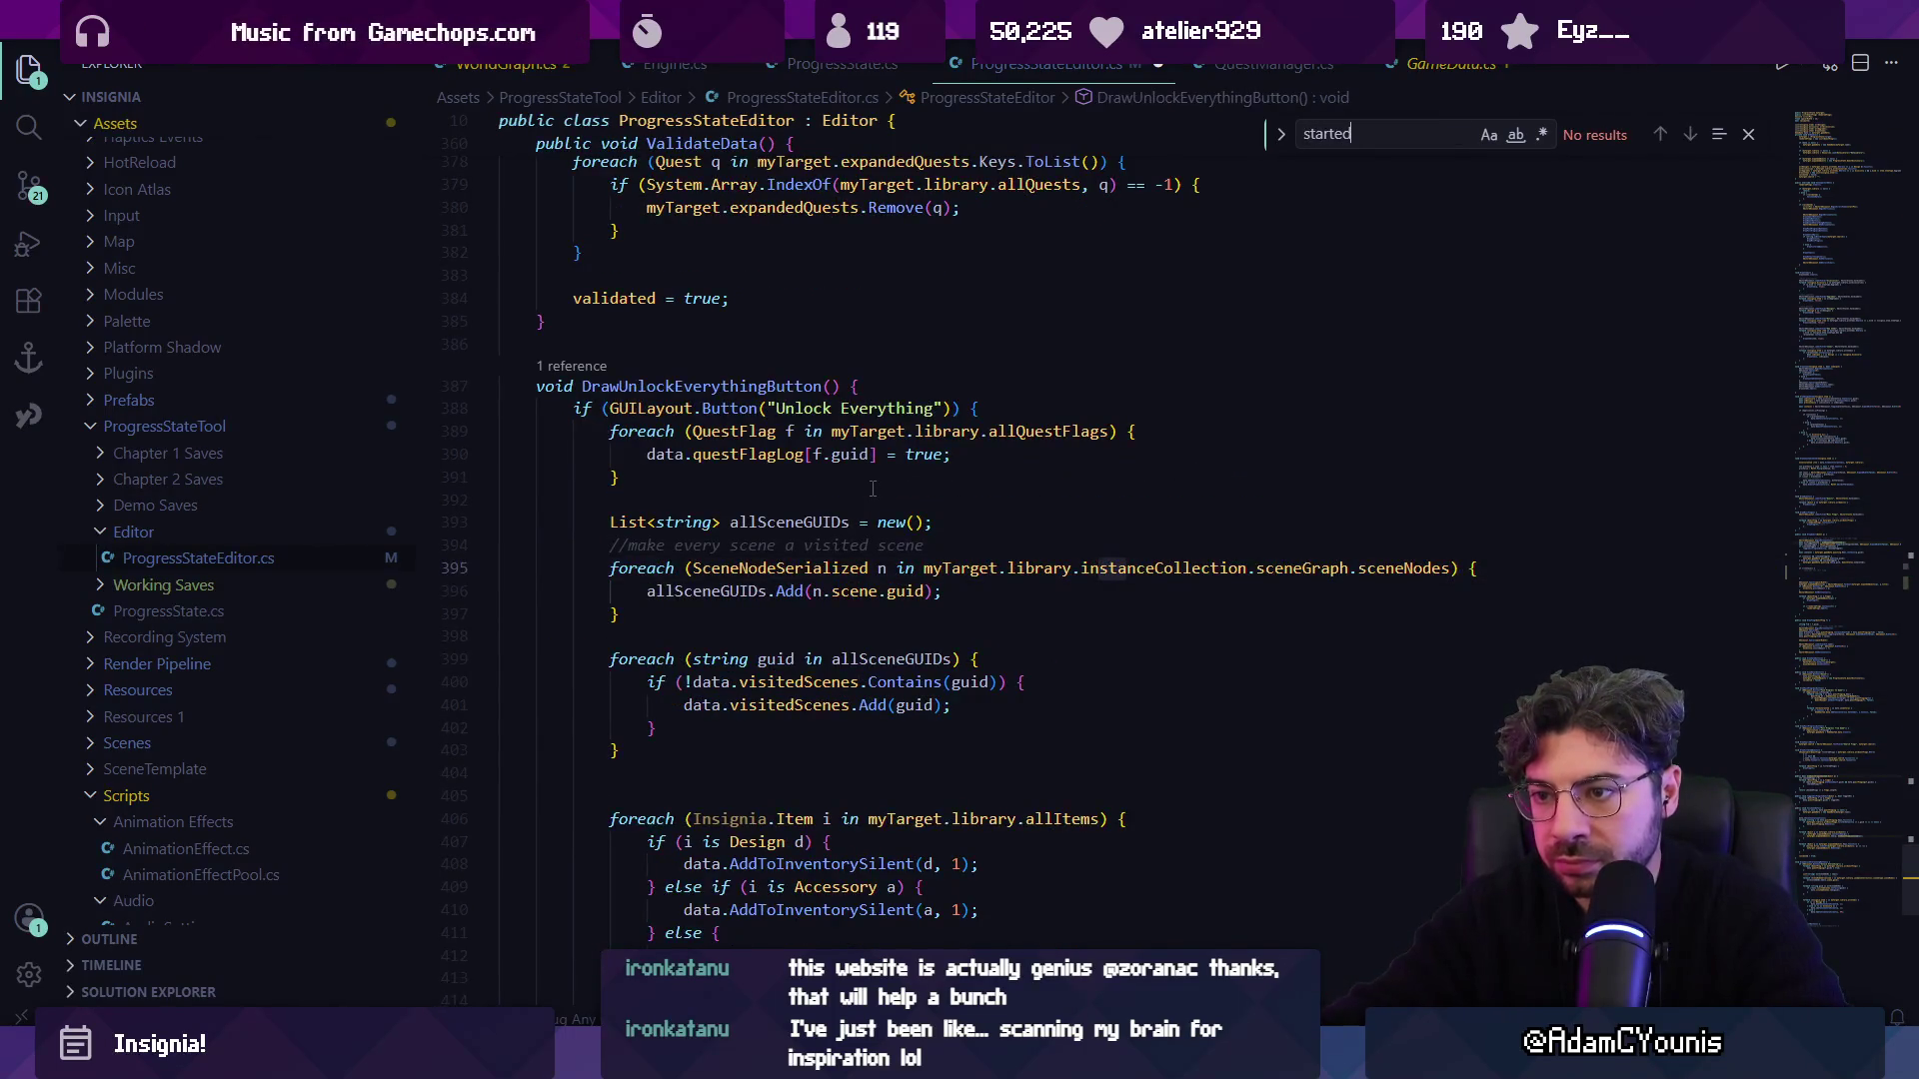
pyautogui.press('Escape')
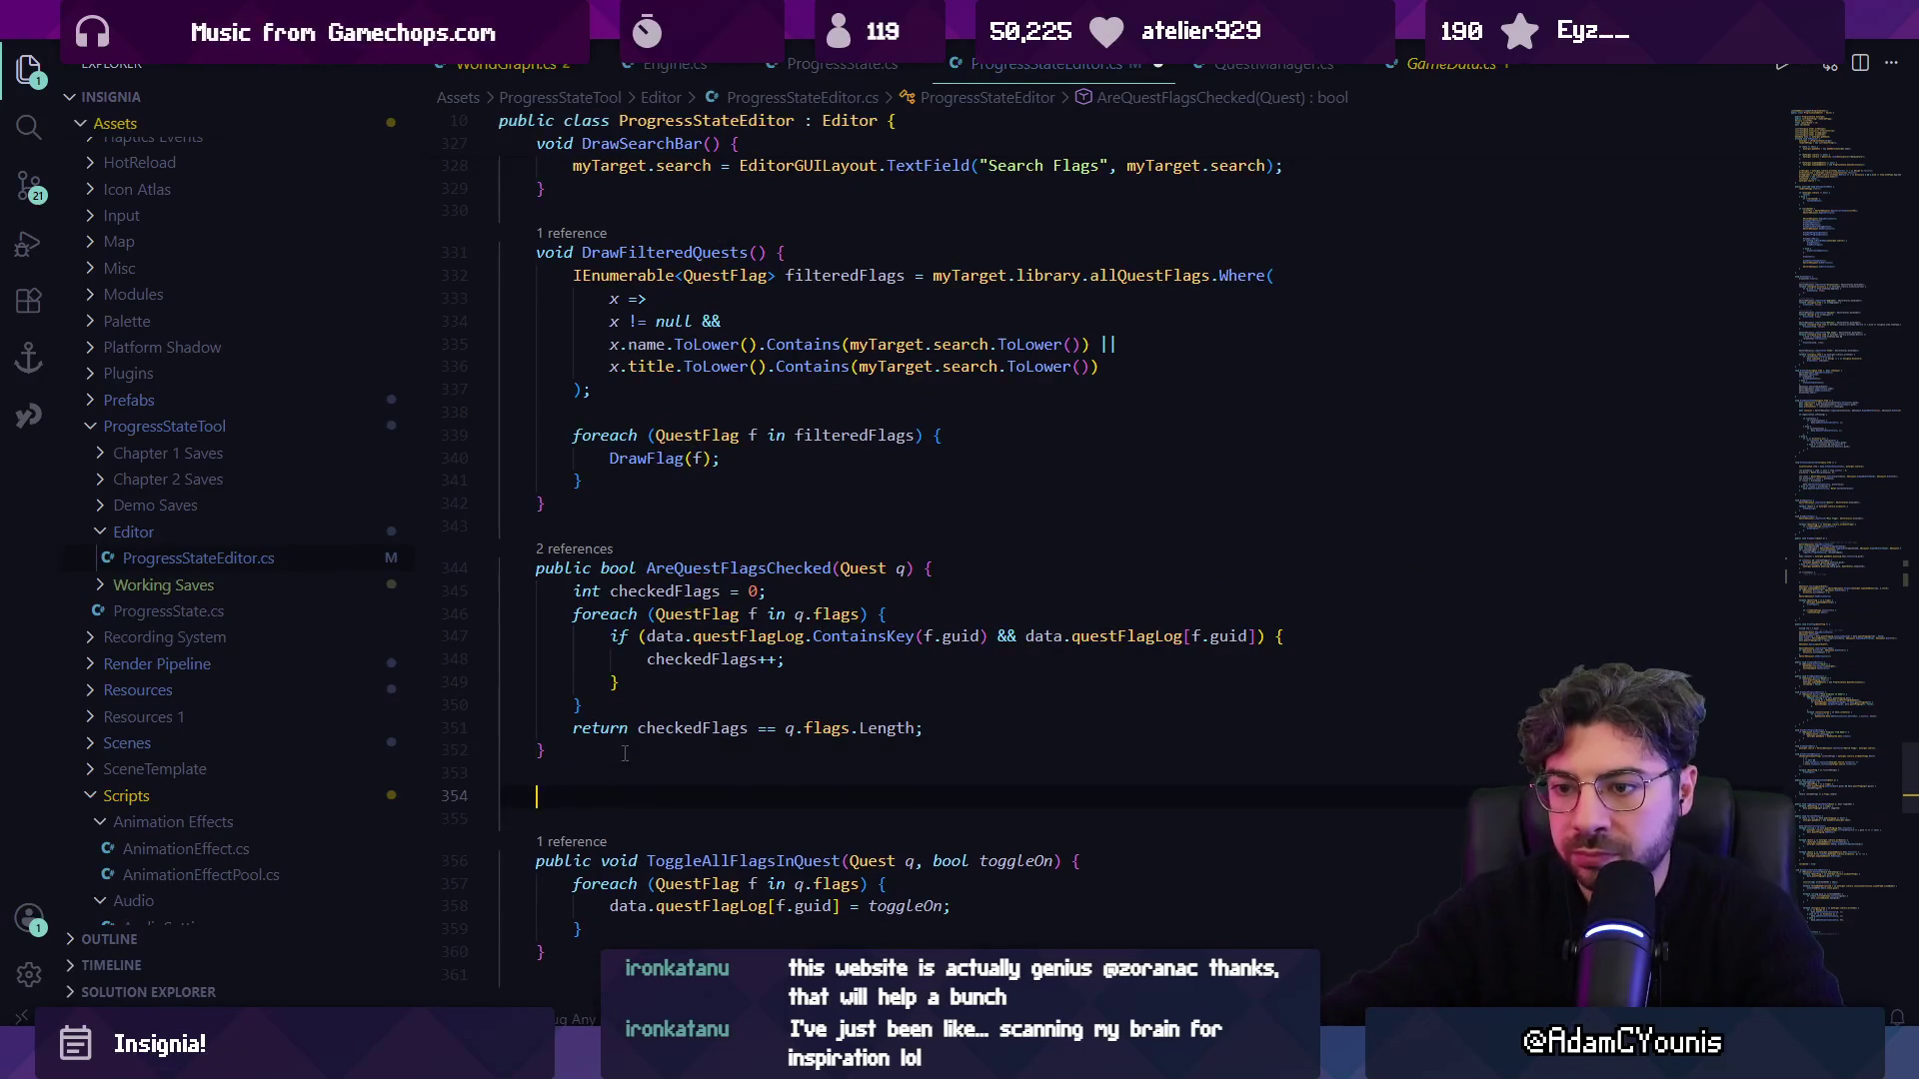
# Accept Copilot's QuestStarted(Quest q) body with its empty-flags guard, then go back to DrawQuest.
pyautogui.write('public bool ')
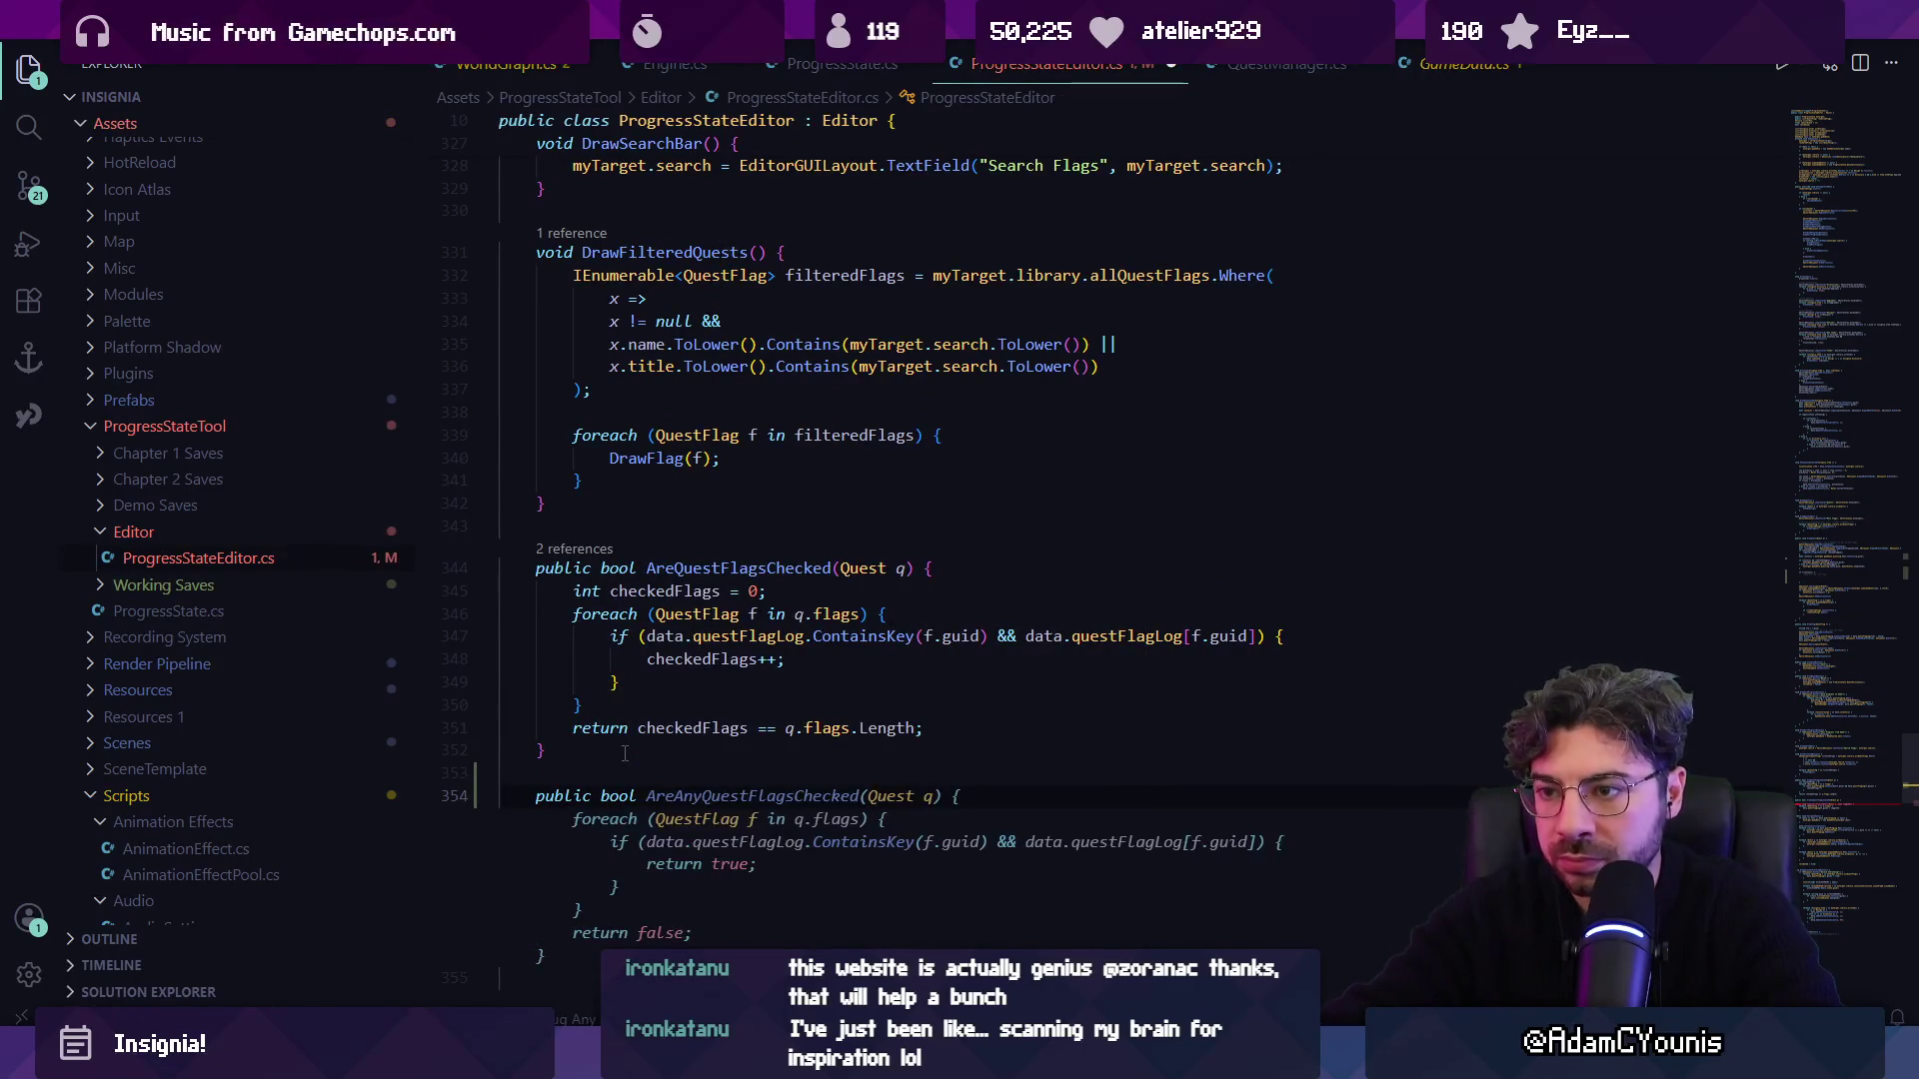
pyautogui.write('Quest')
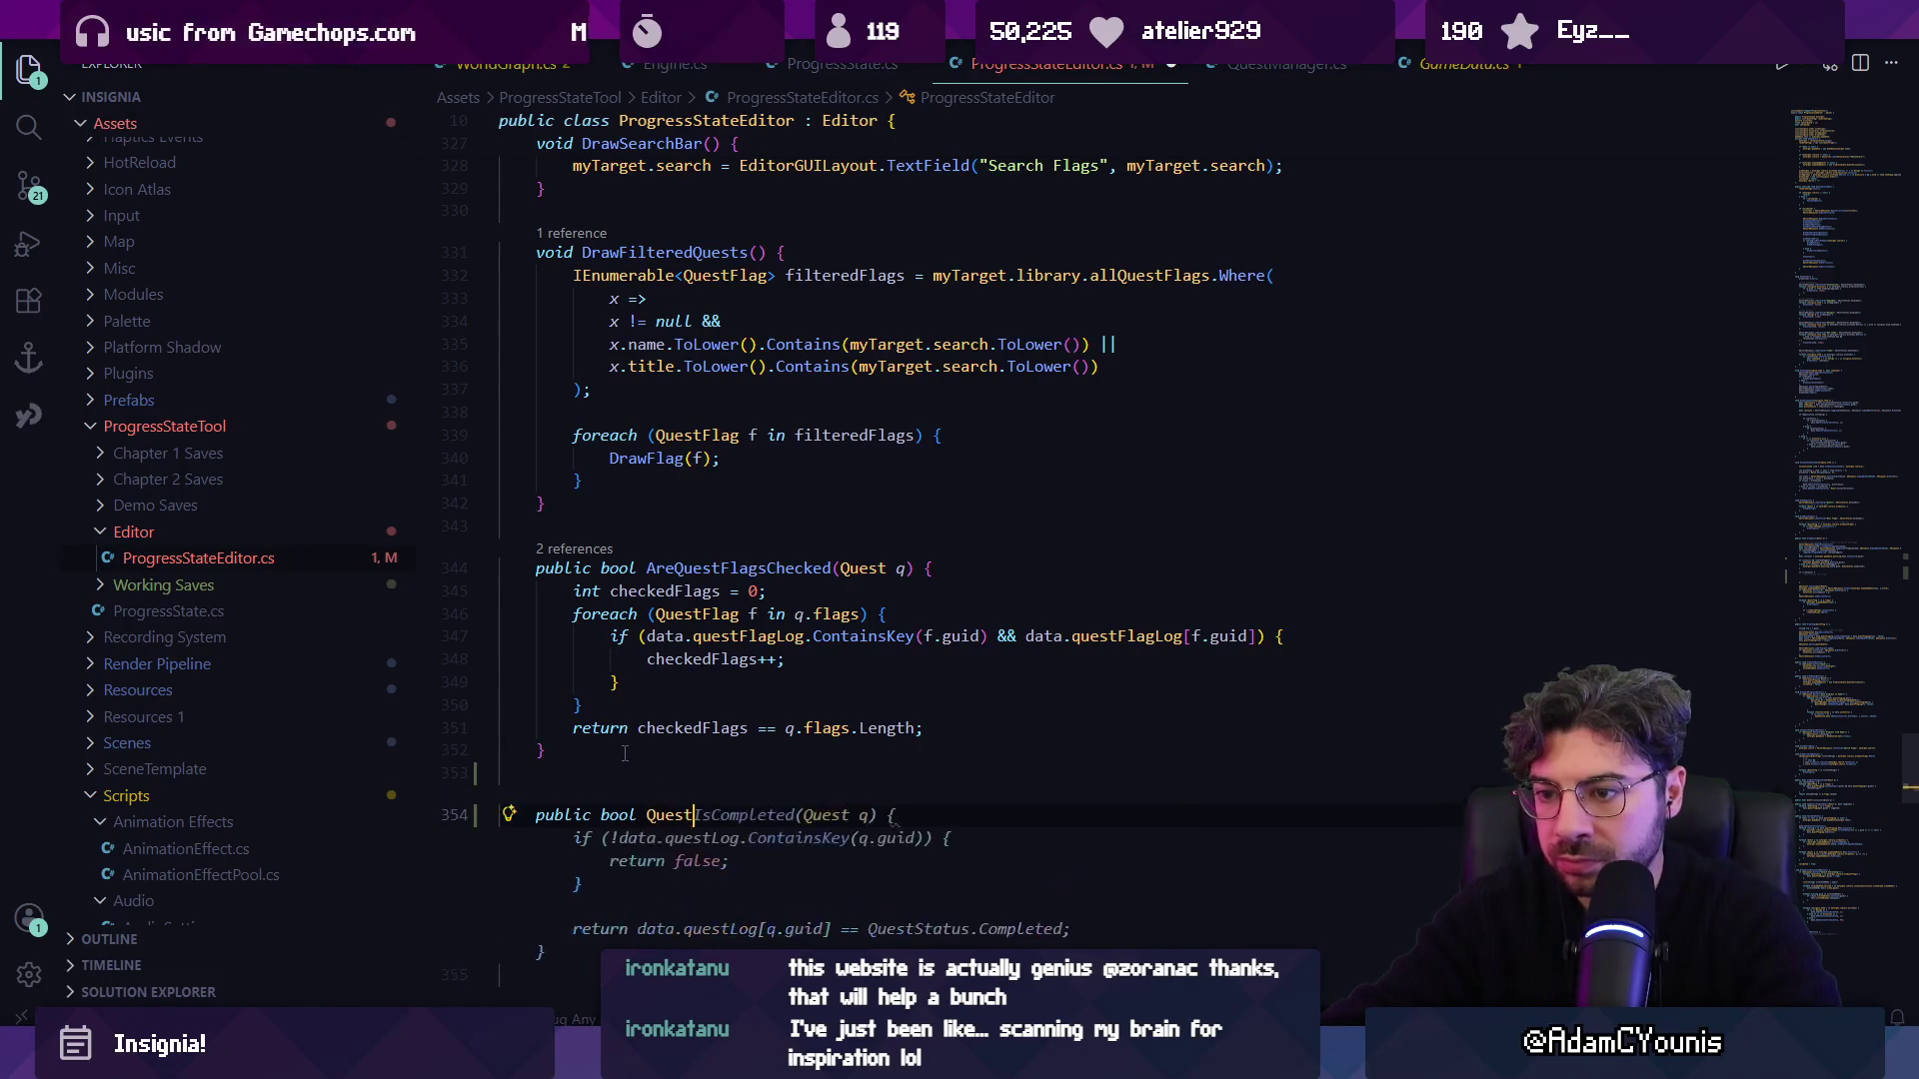
pyautogui.write('Started(')
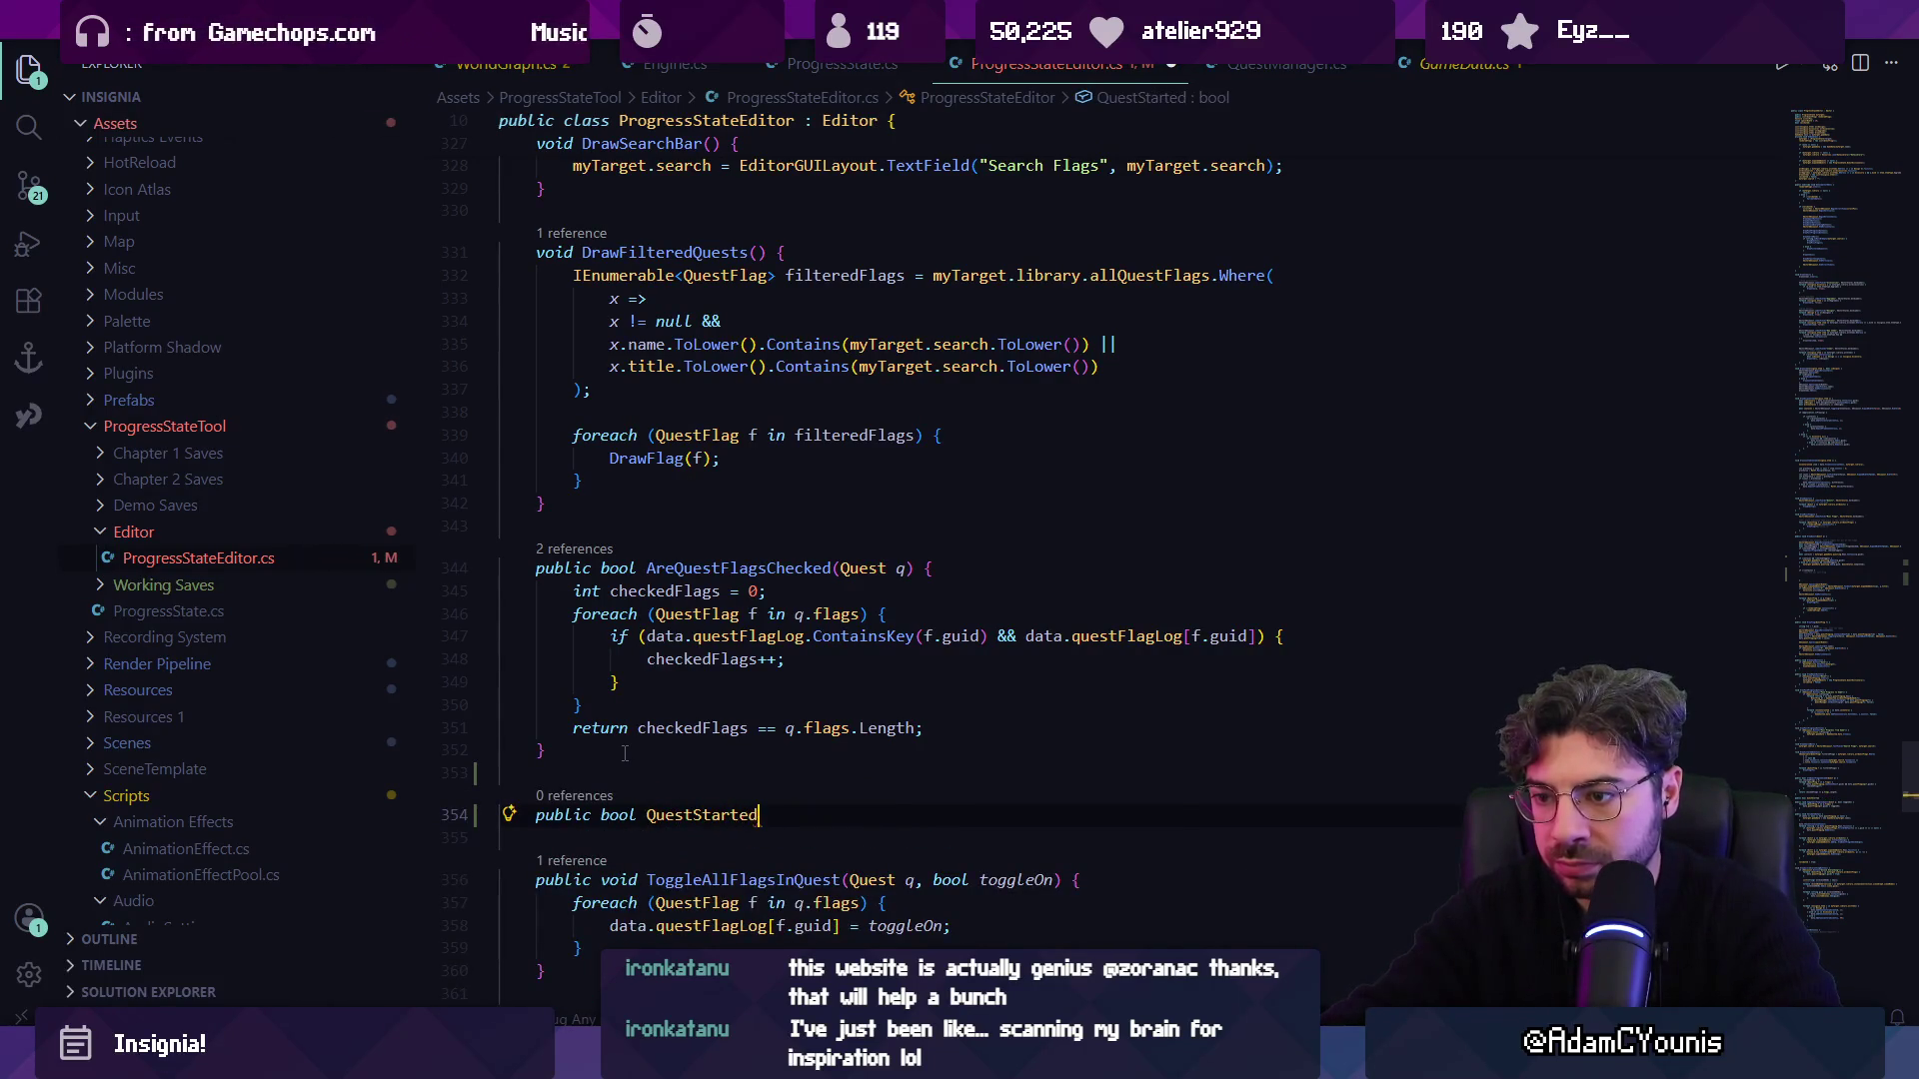
pyautogui.press('Tab')
pyautogui.scroll(-3, 700, 730)
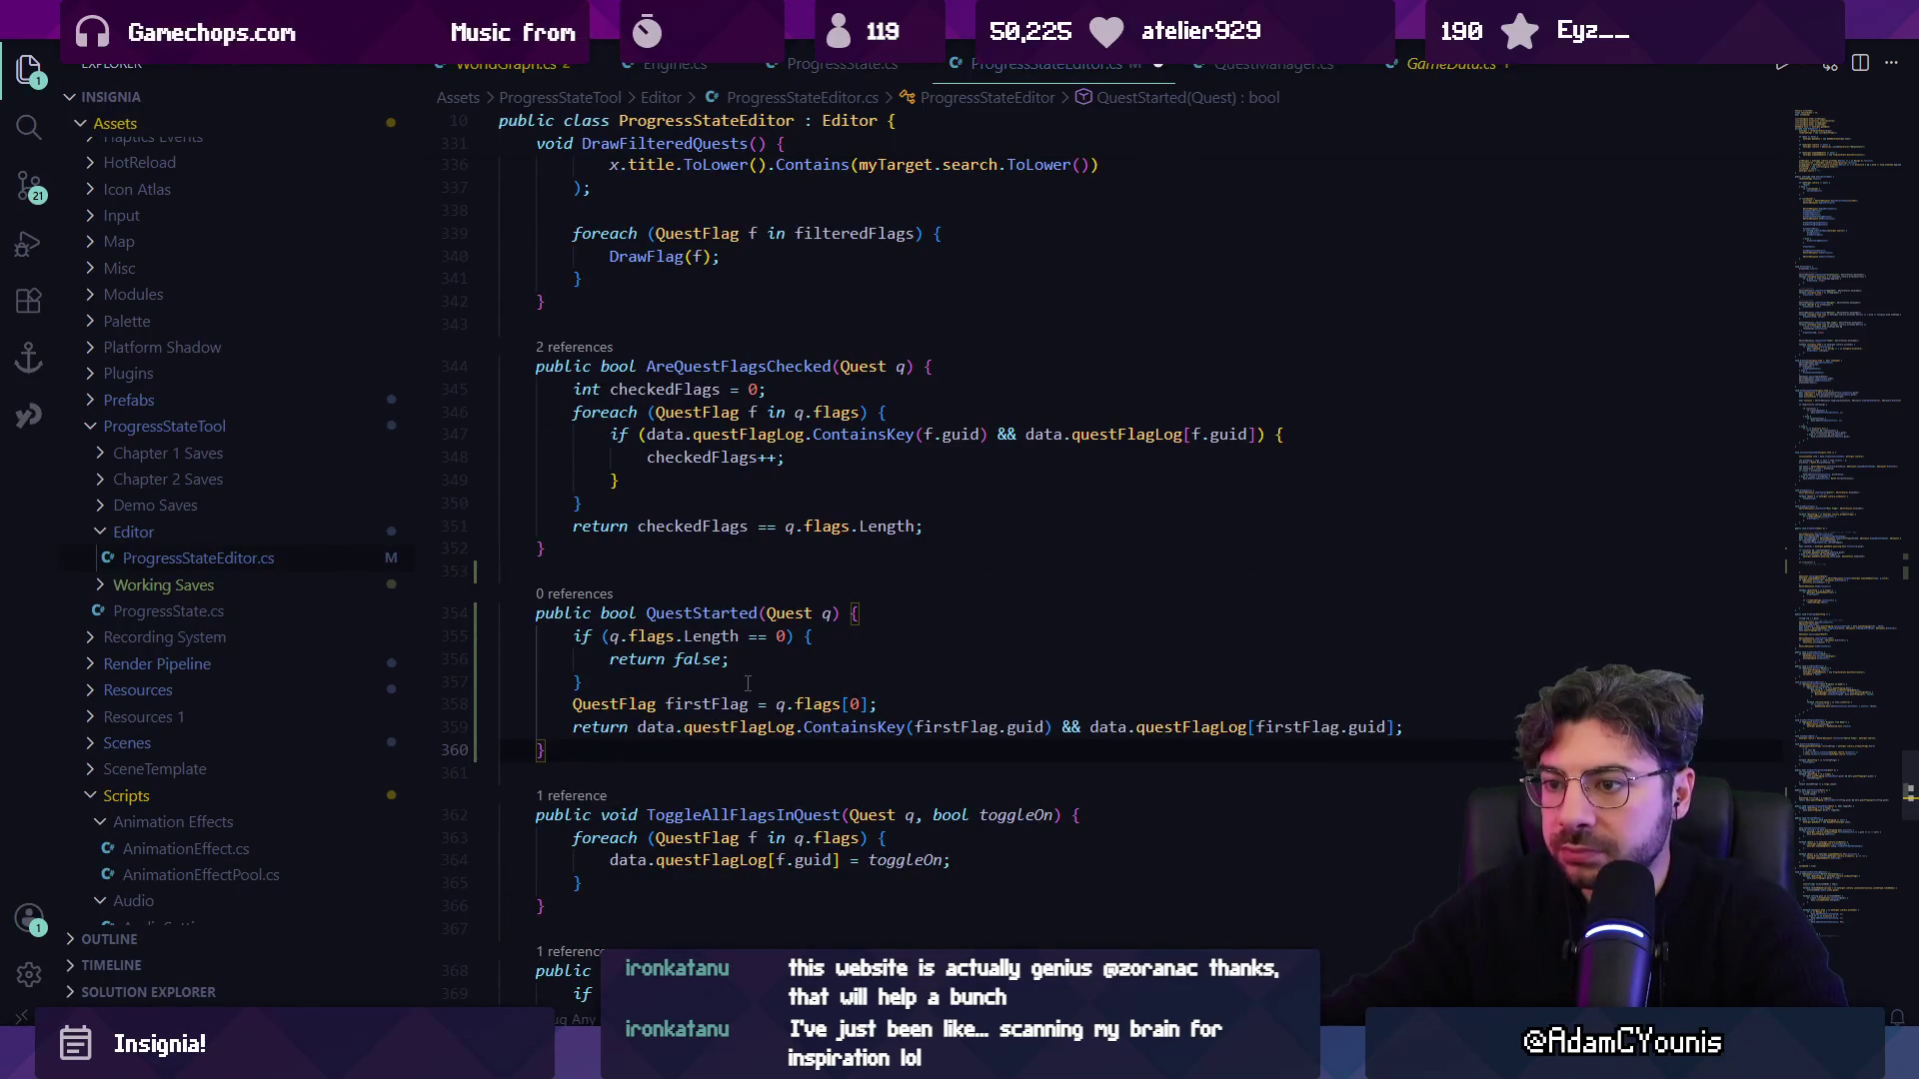
pyautogui.moveTo(748, 681)
pyautogui.mouseDown()
pyautogui.moveTo(505, 612)
pyautogui.moveTo(507, 636)
pyautogui.mouseUp()
pyautogui.click(875, 705)
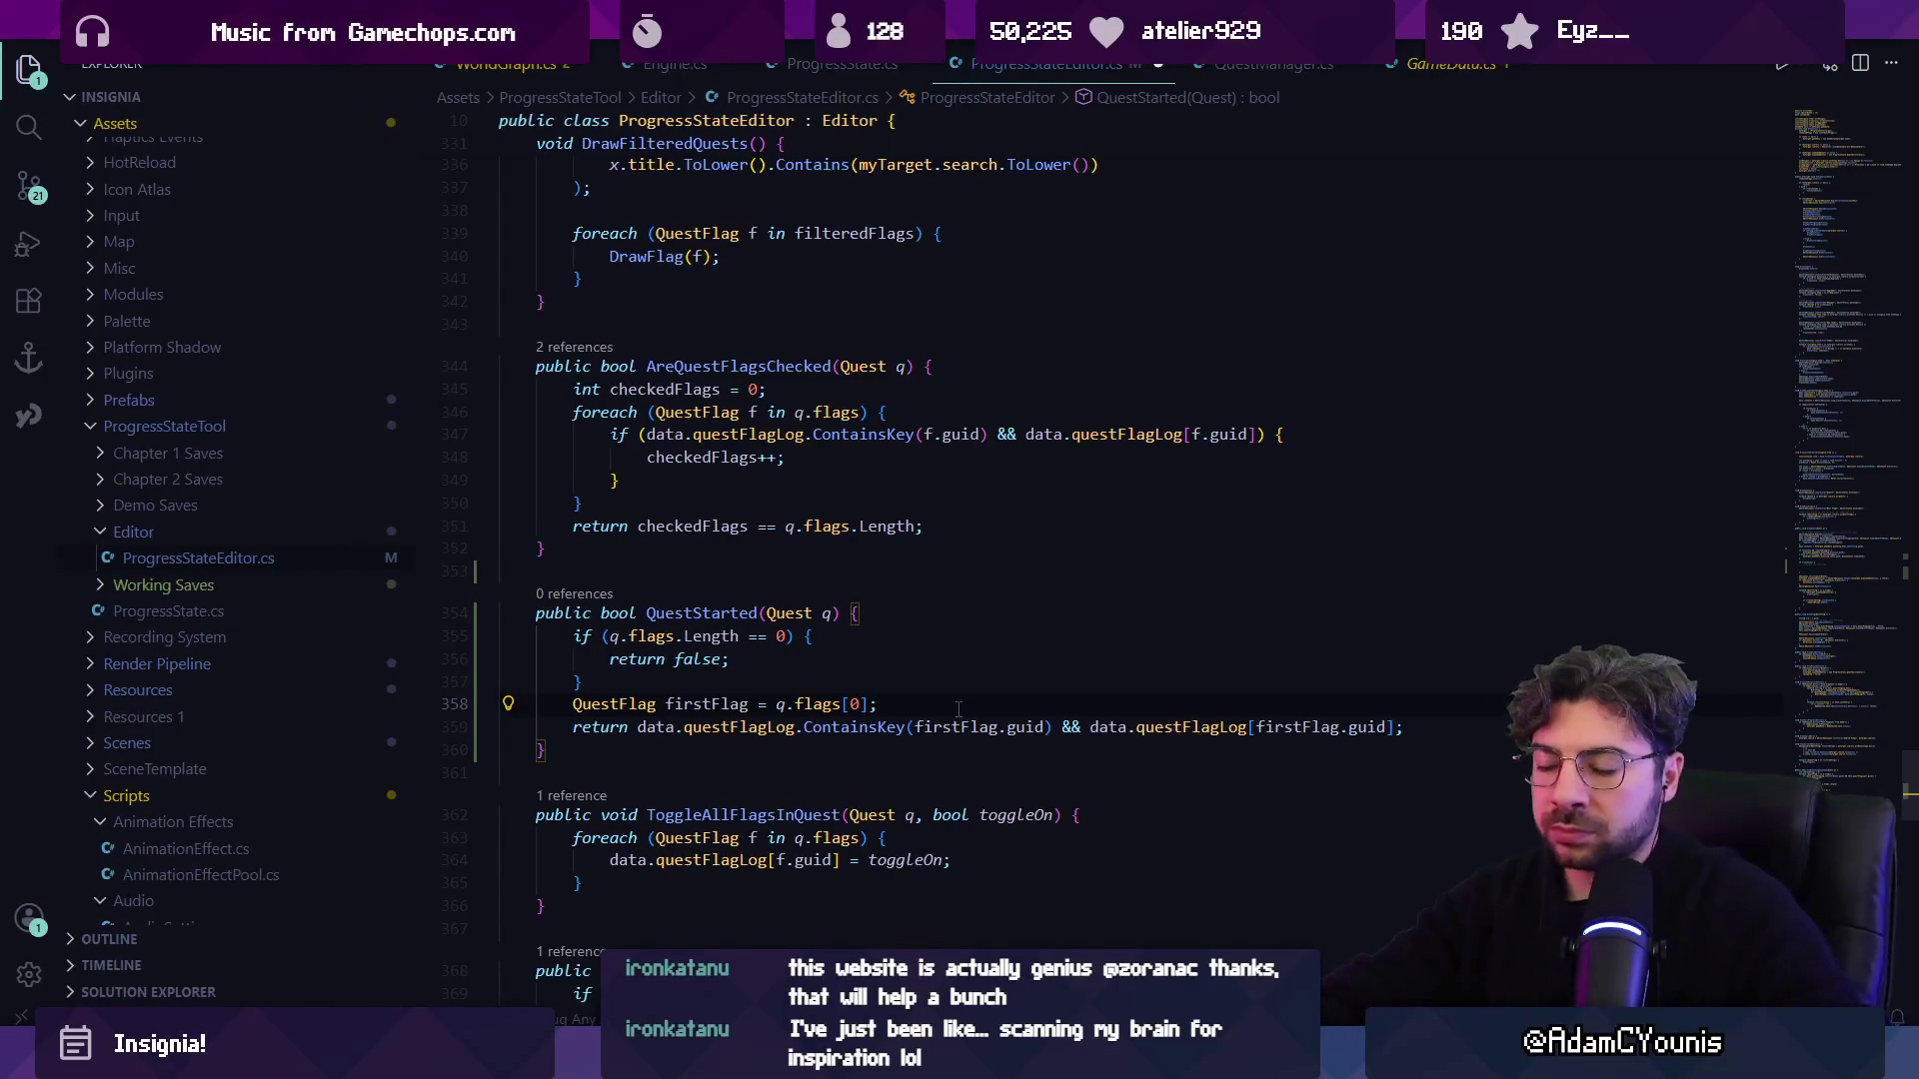
pyautogui.hotkey('alt', 'Left')
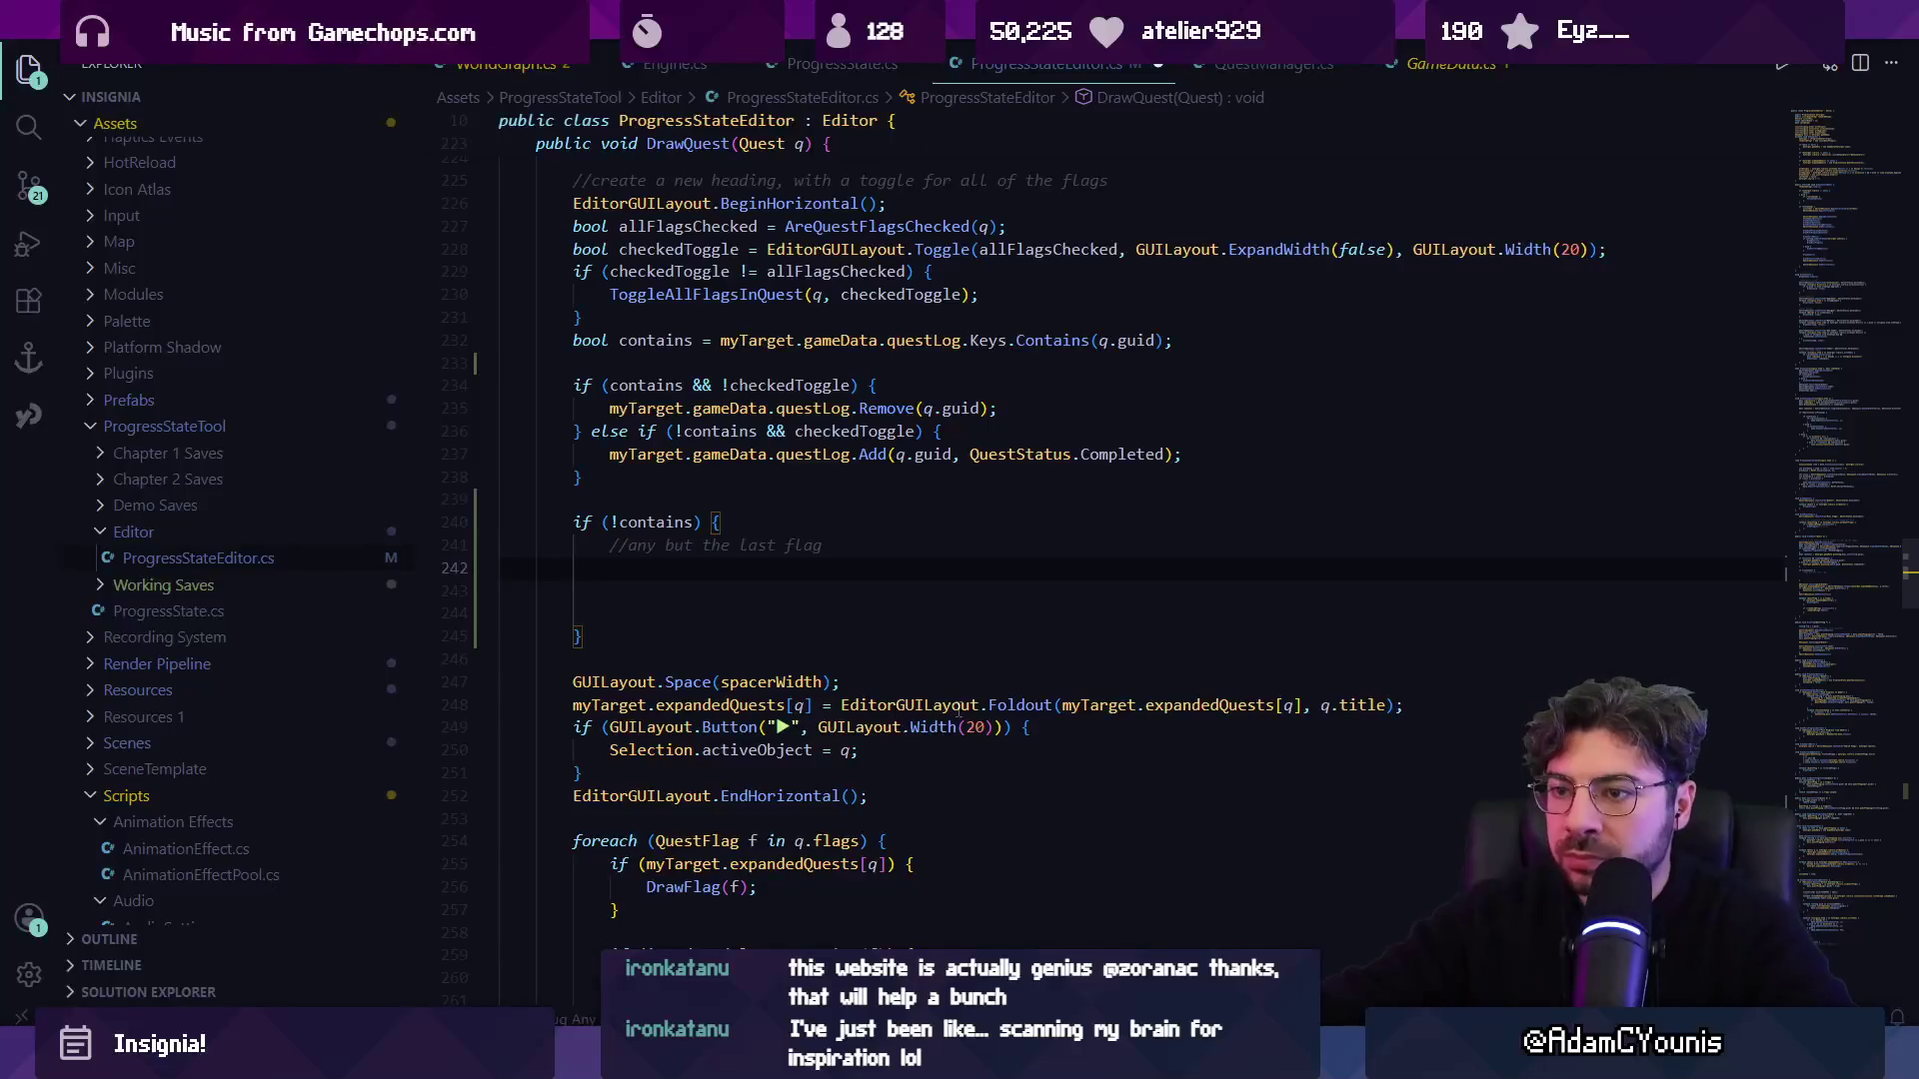
# Write an 'if (QuestStarted(q)) { }' block inside the !contains block and save.
pyautogui.write('if(Ques')
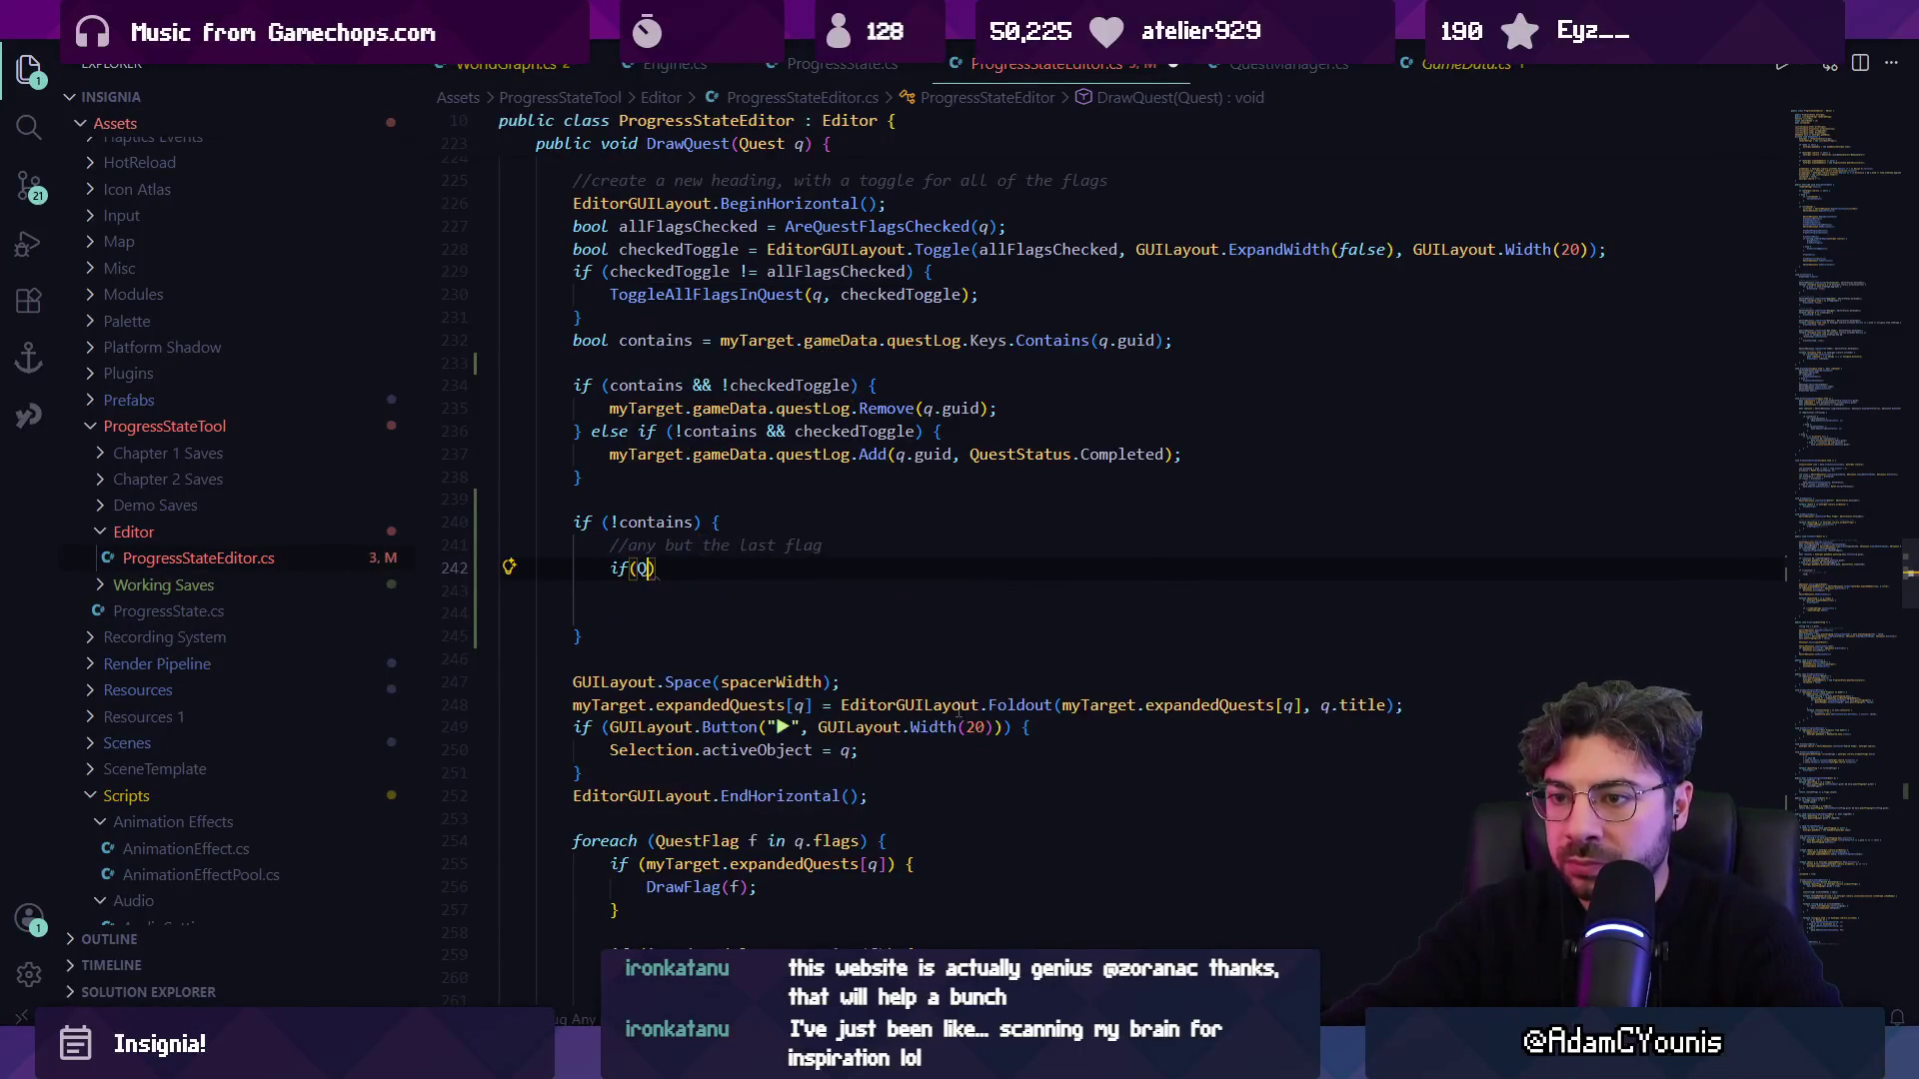
pyautogui.write('tStar')
pyautogui.press('Tab')
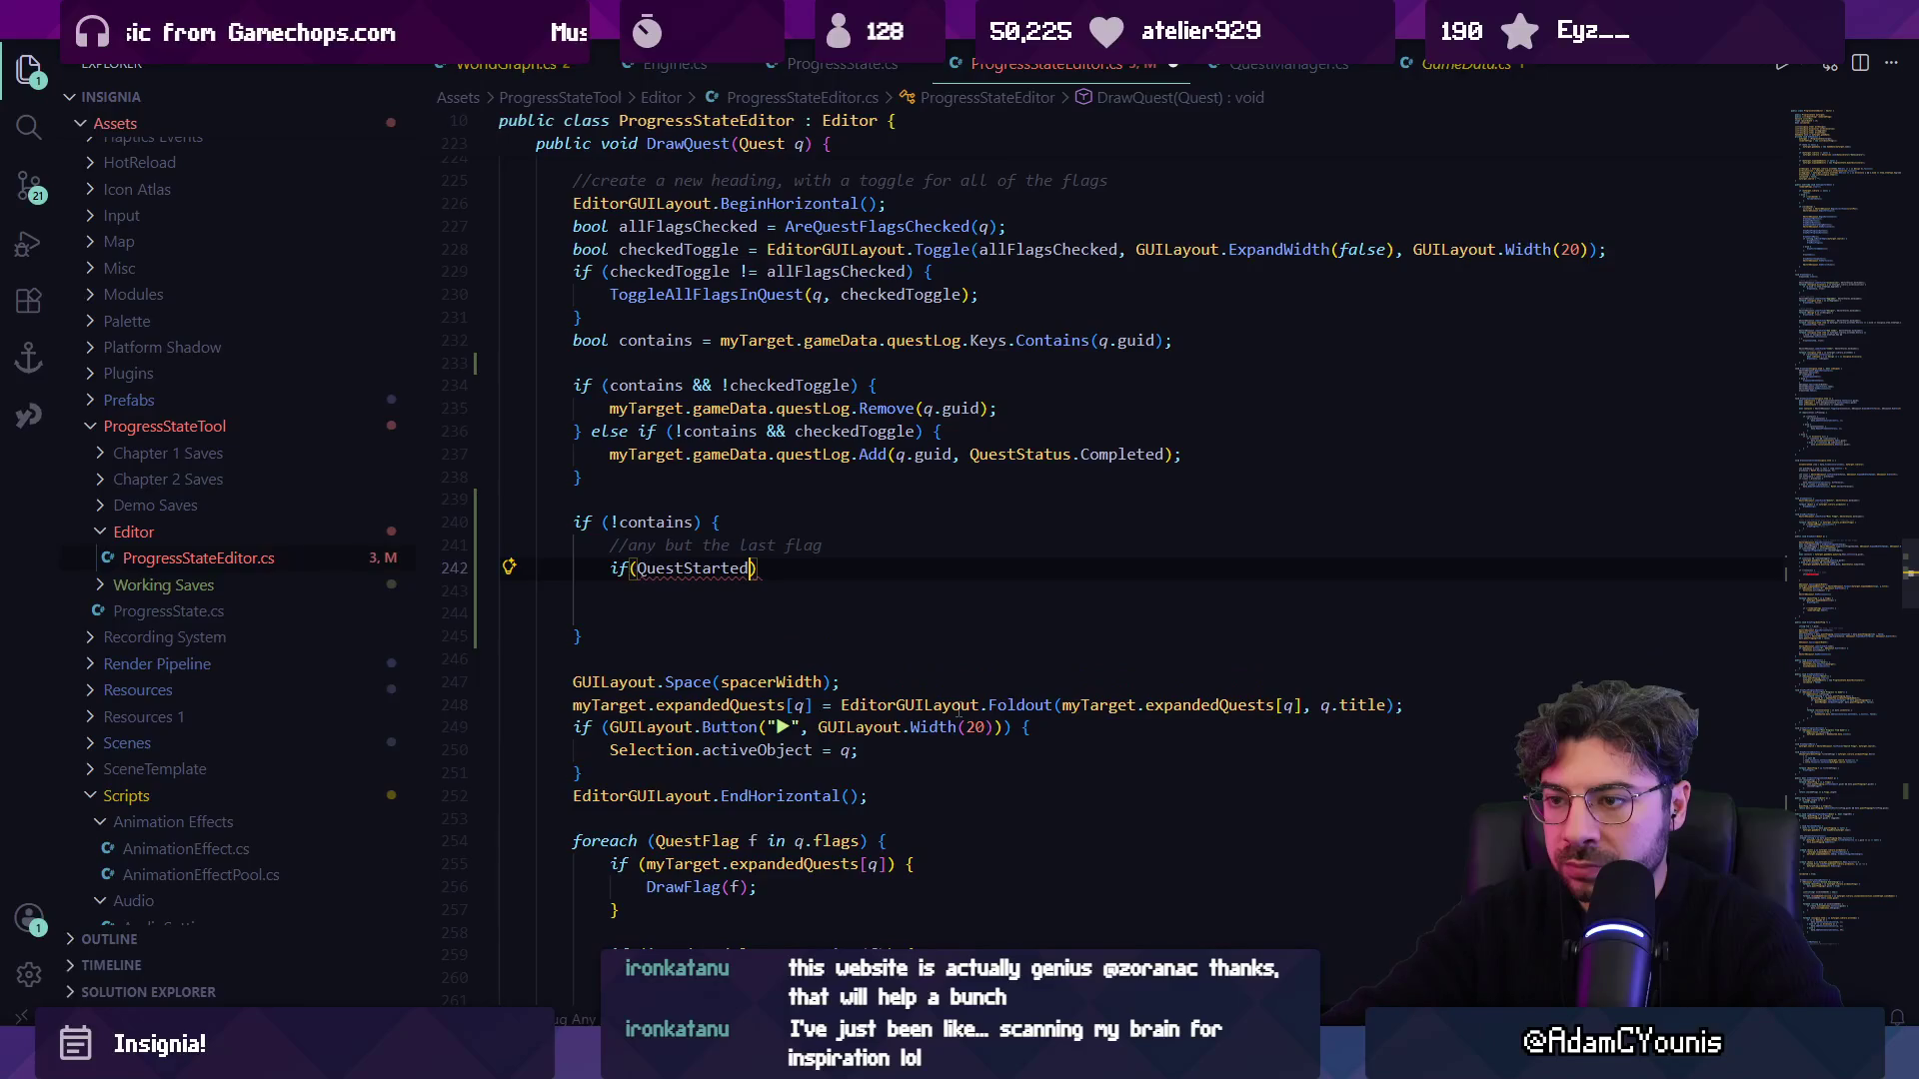
pyautogui.write('(q')
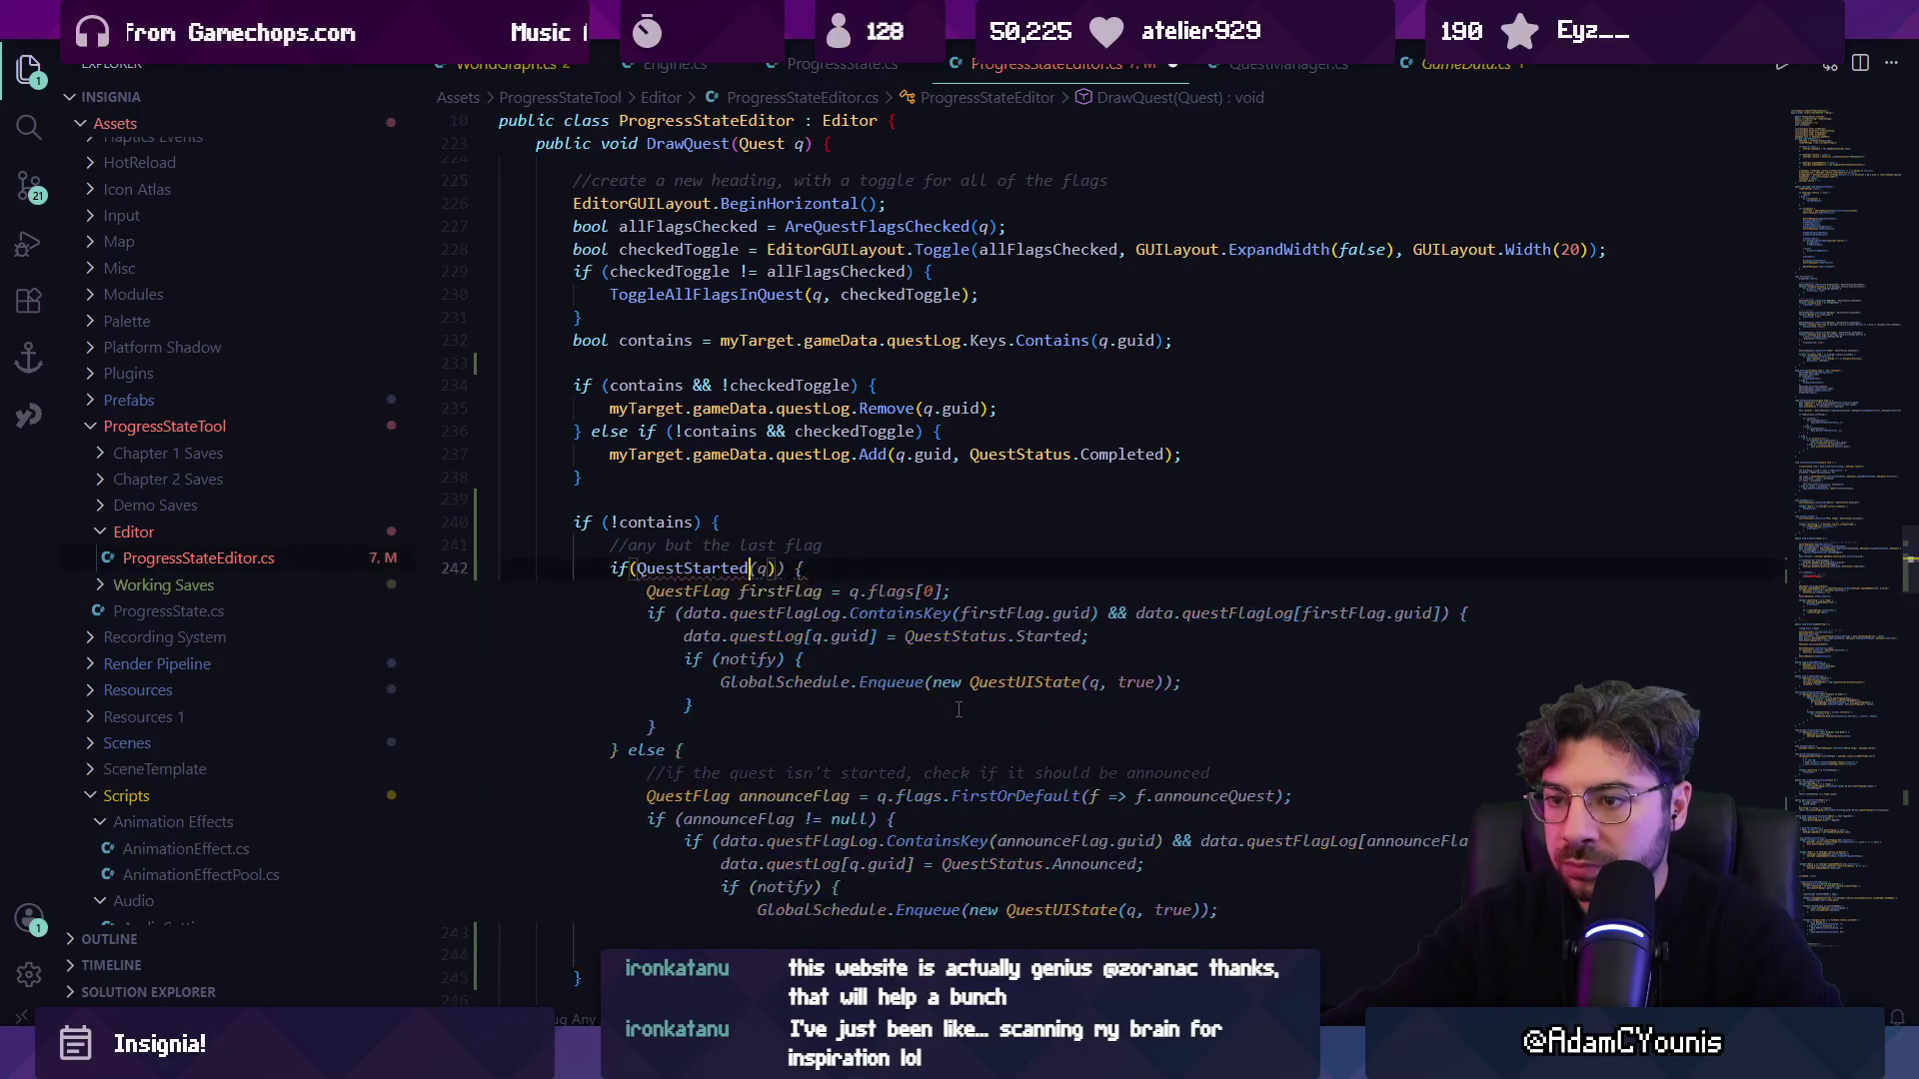
pyautogui.press('BackSpace')
pyautogui.press('BackSpace')
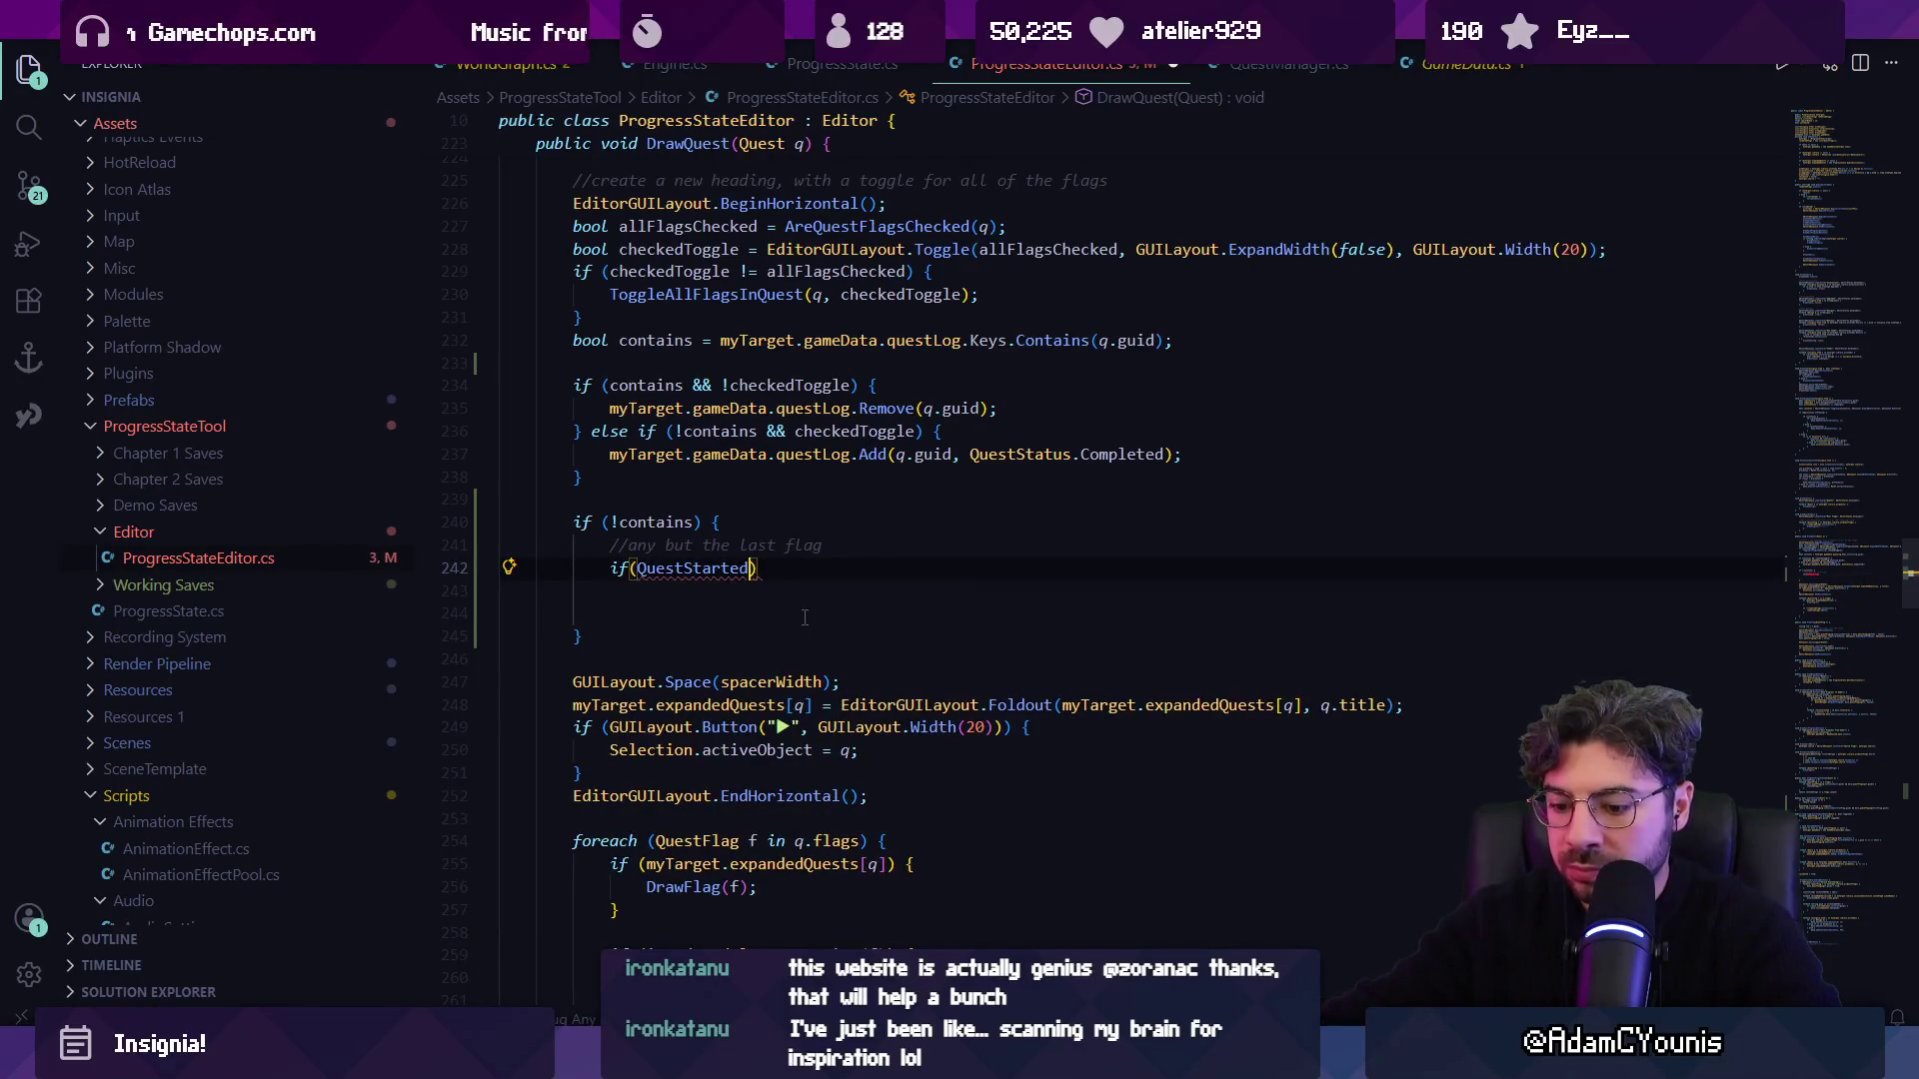
pyautogui.write('(q')
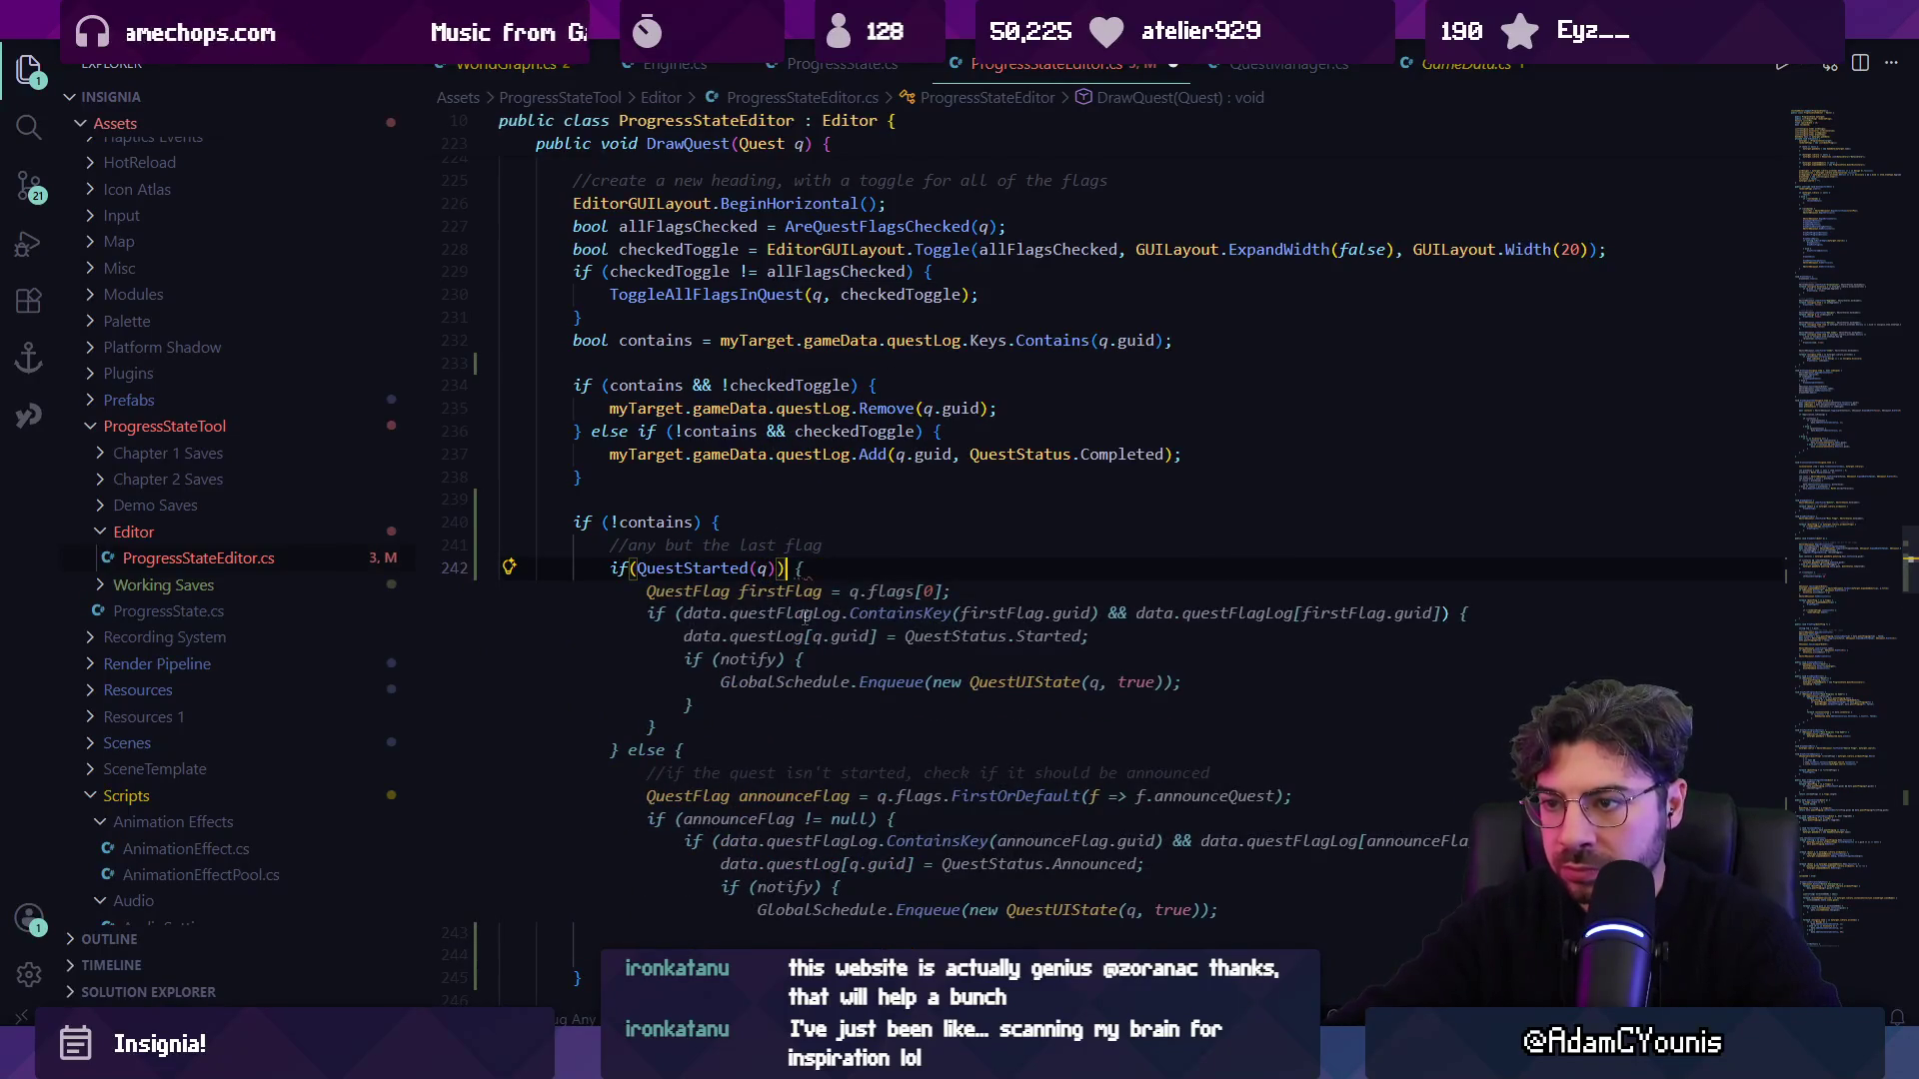
pyautogui.write(')) {')
pyautogui.press('Return')
pyautogui.press('Down')
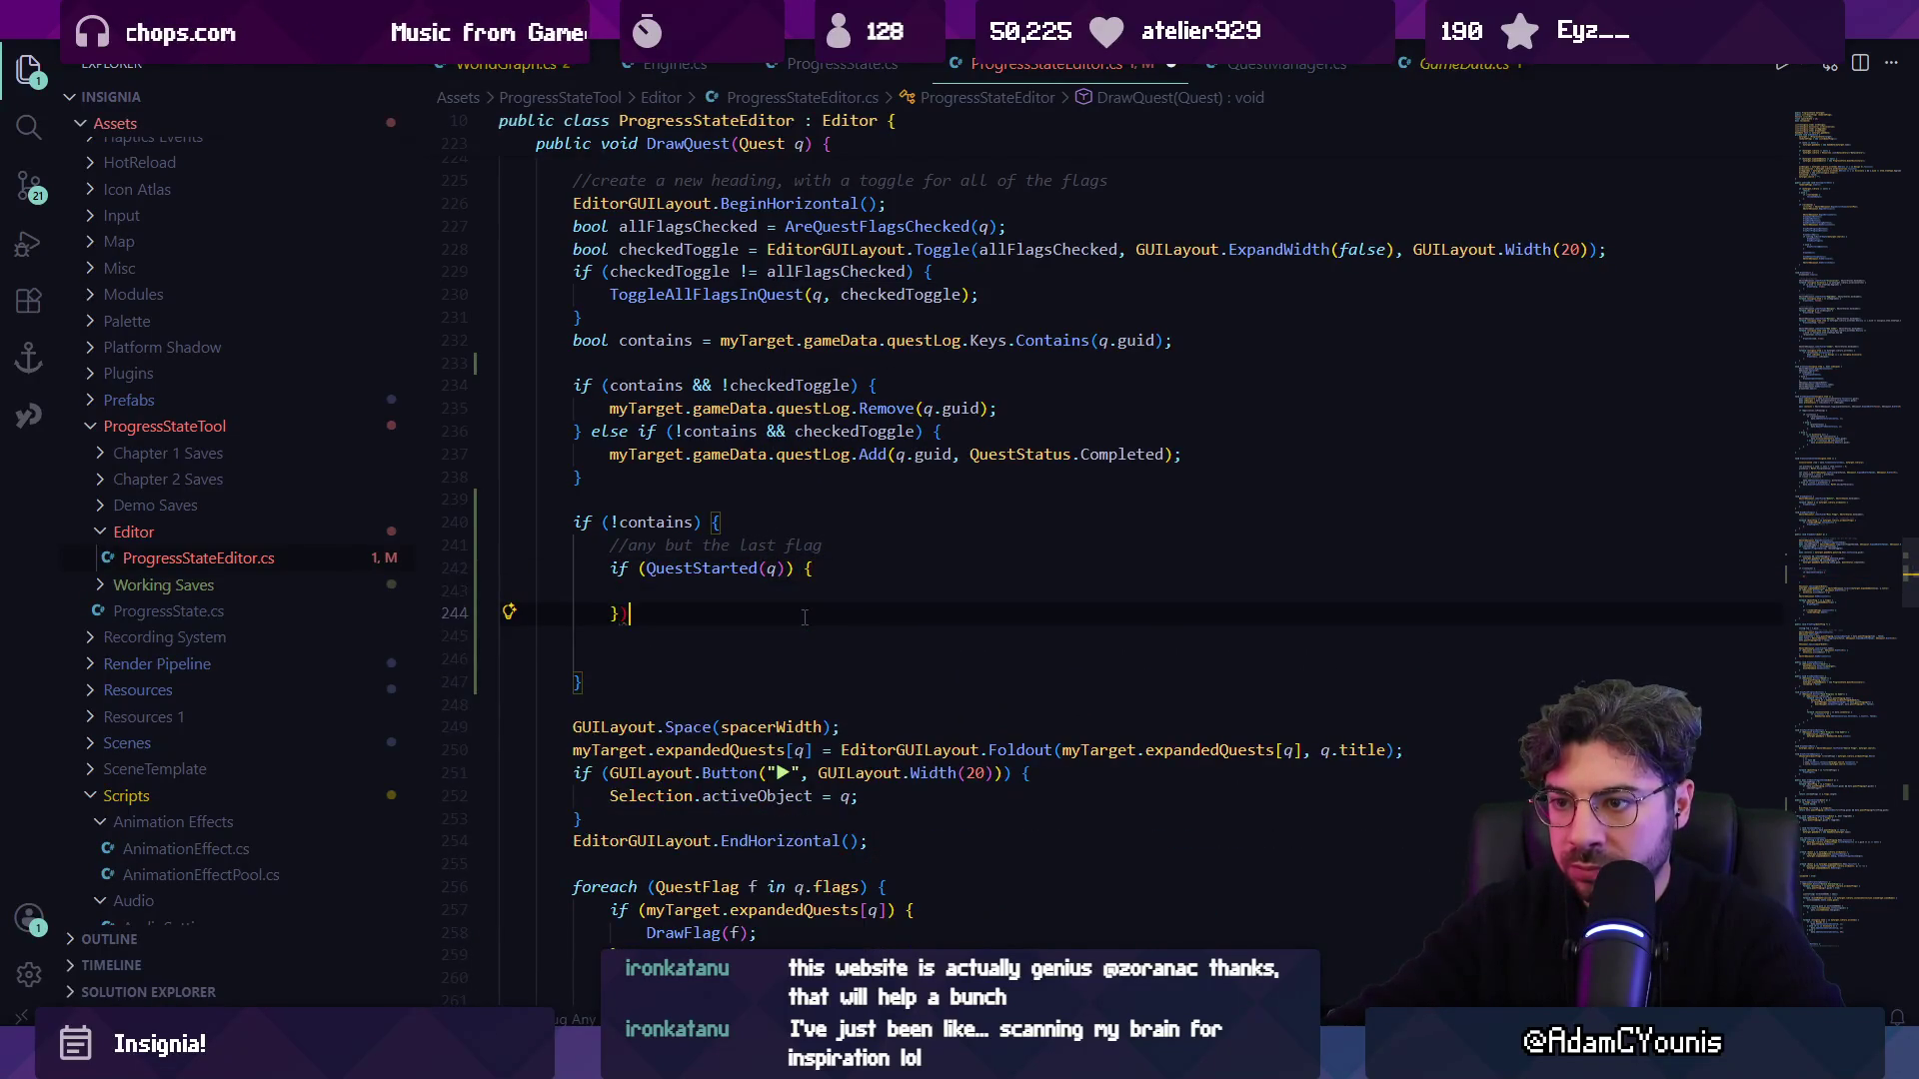
pyautogui.hotkey('ctrl', 's')
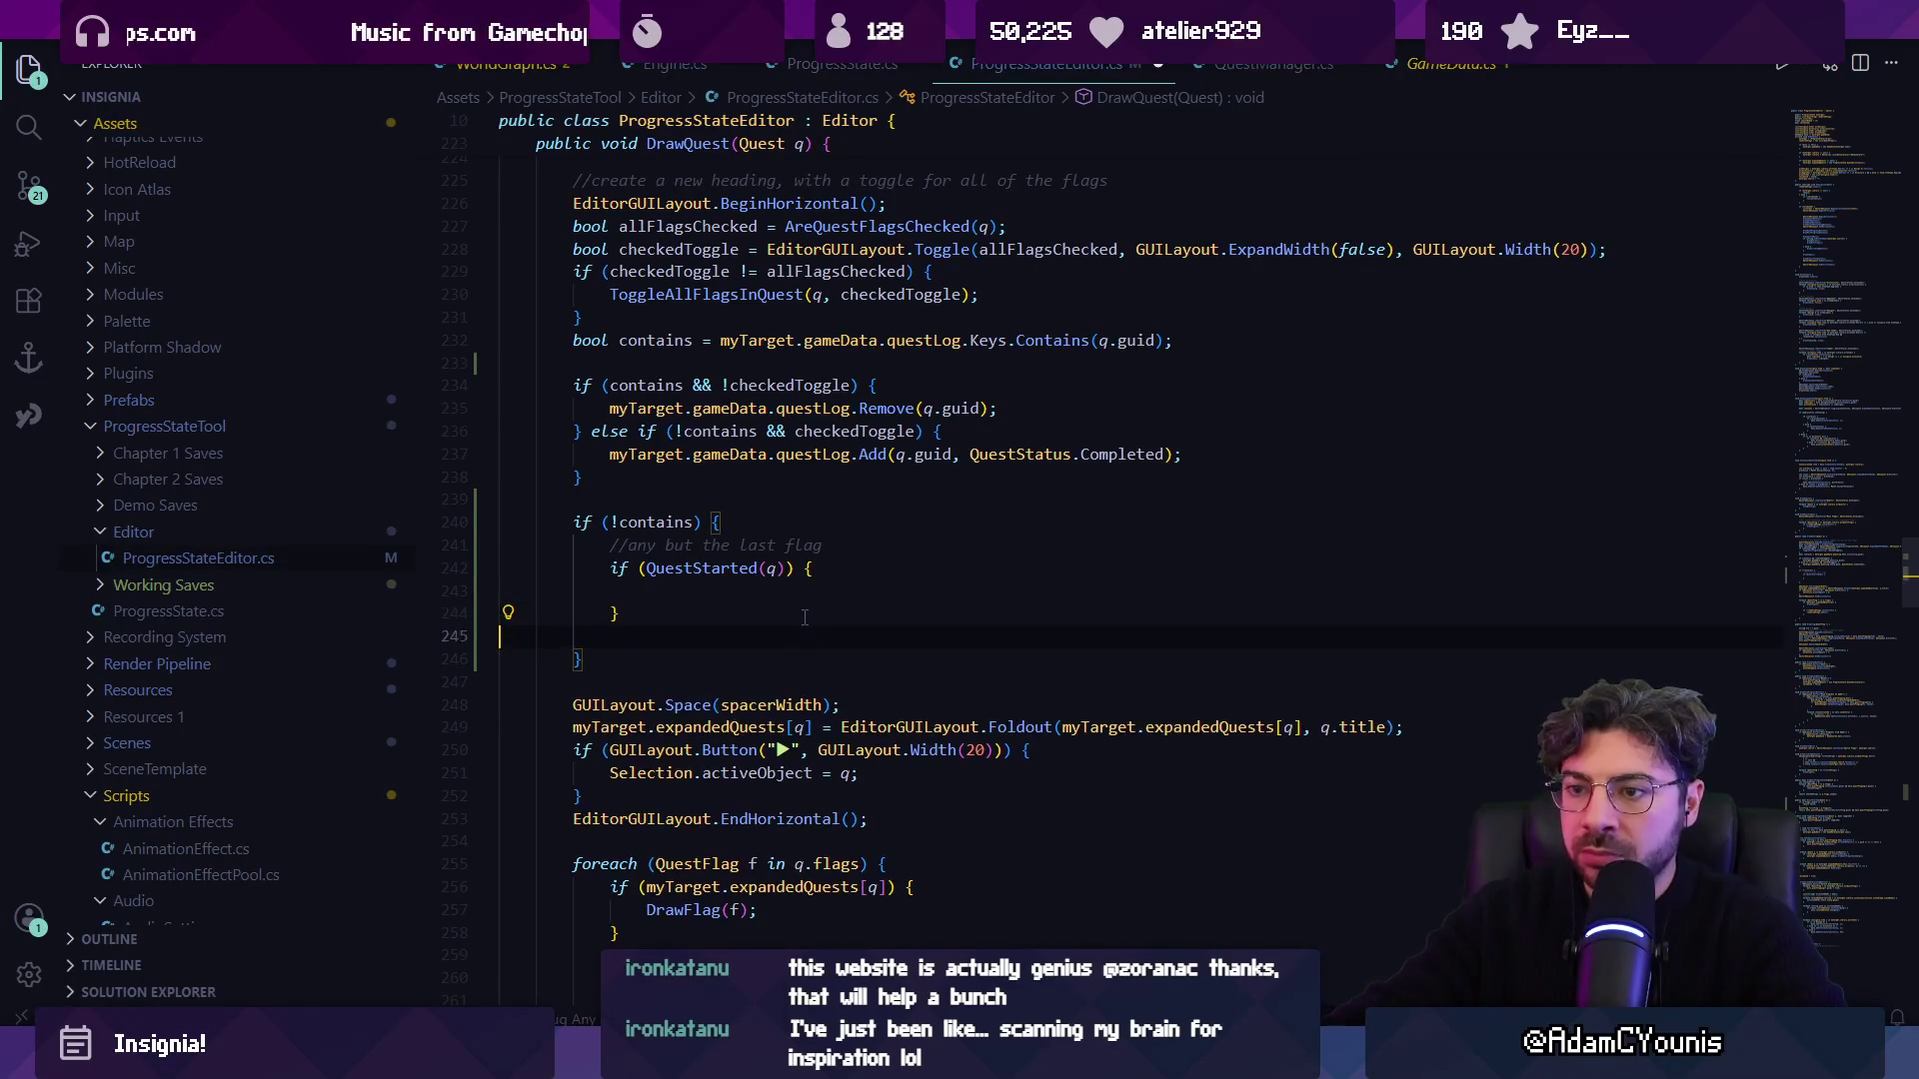
pyautogui.press('Escape')
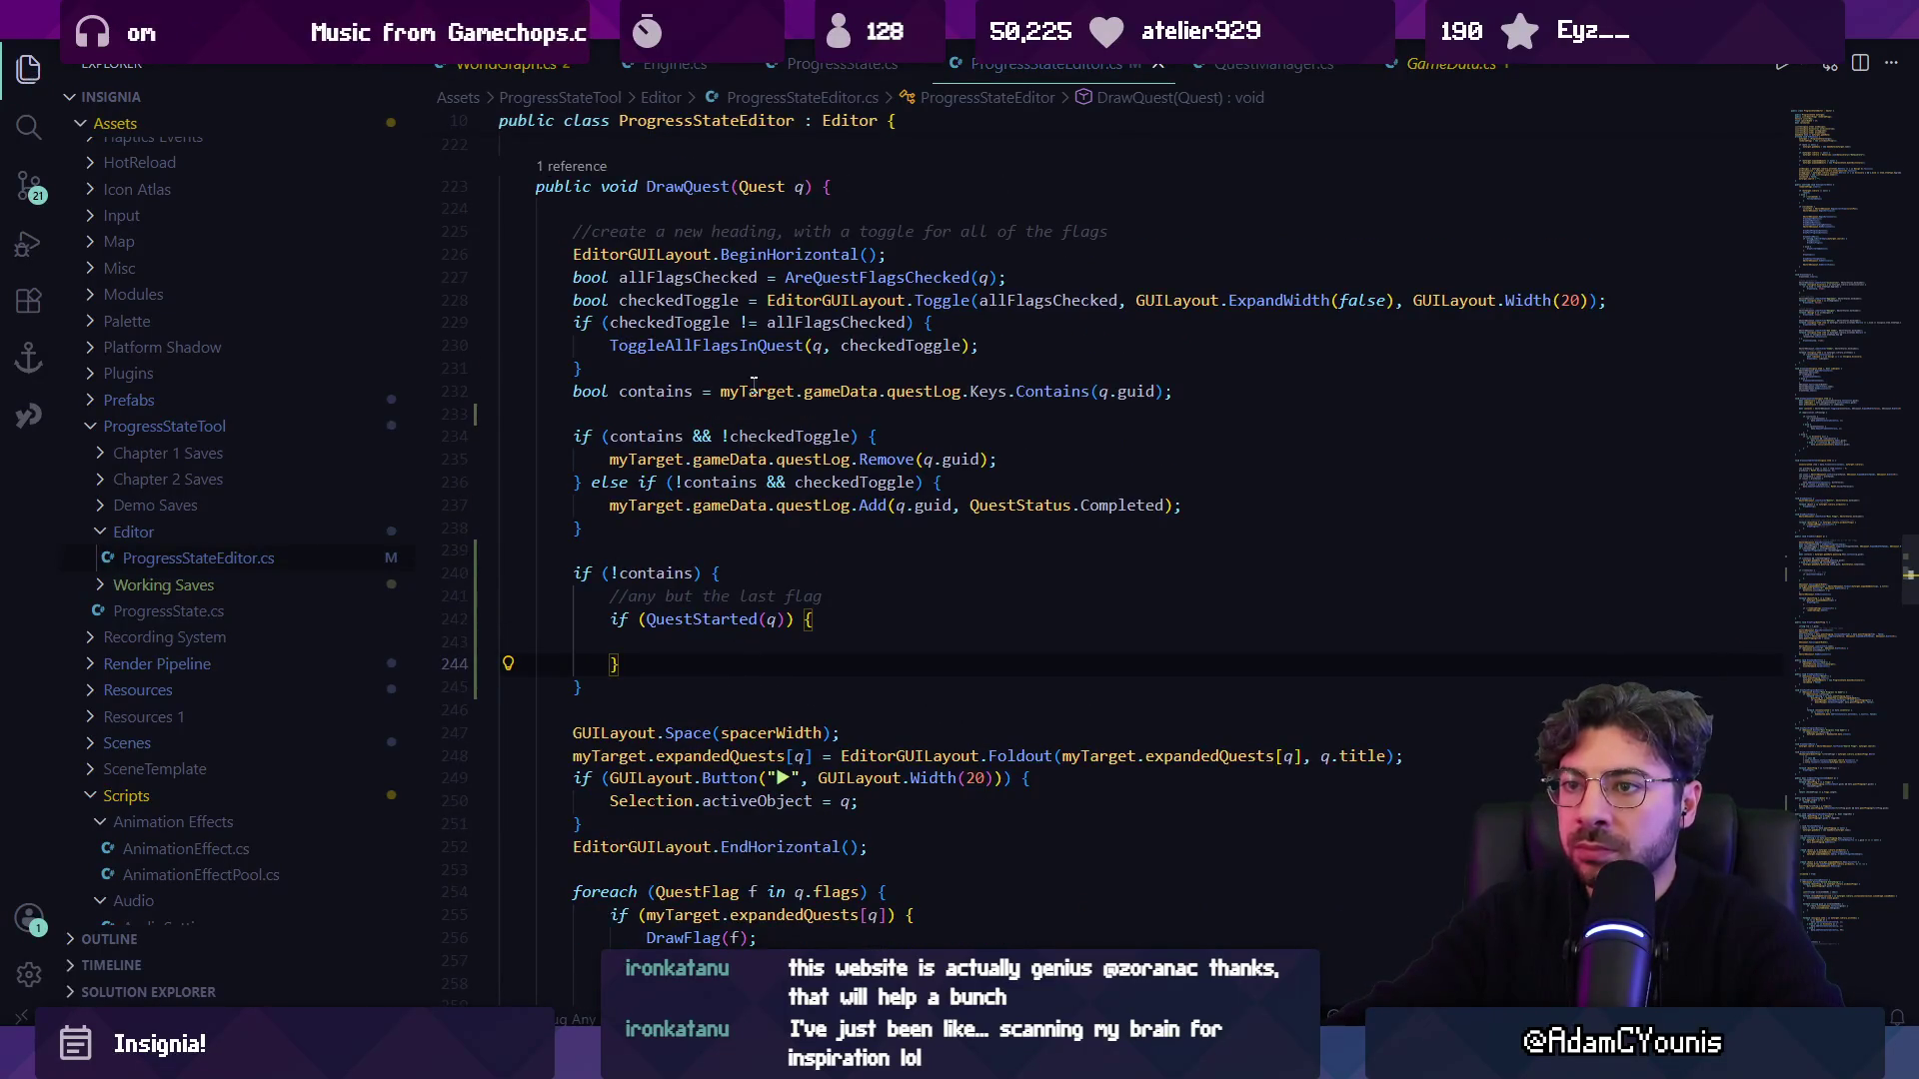
# Prefix the condition with '!allFlagsChecked &&' and set the quest's questLog entry to QuestStatus.Started.
pyautogui.click(648, 619)
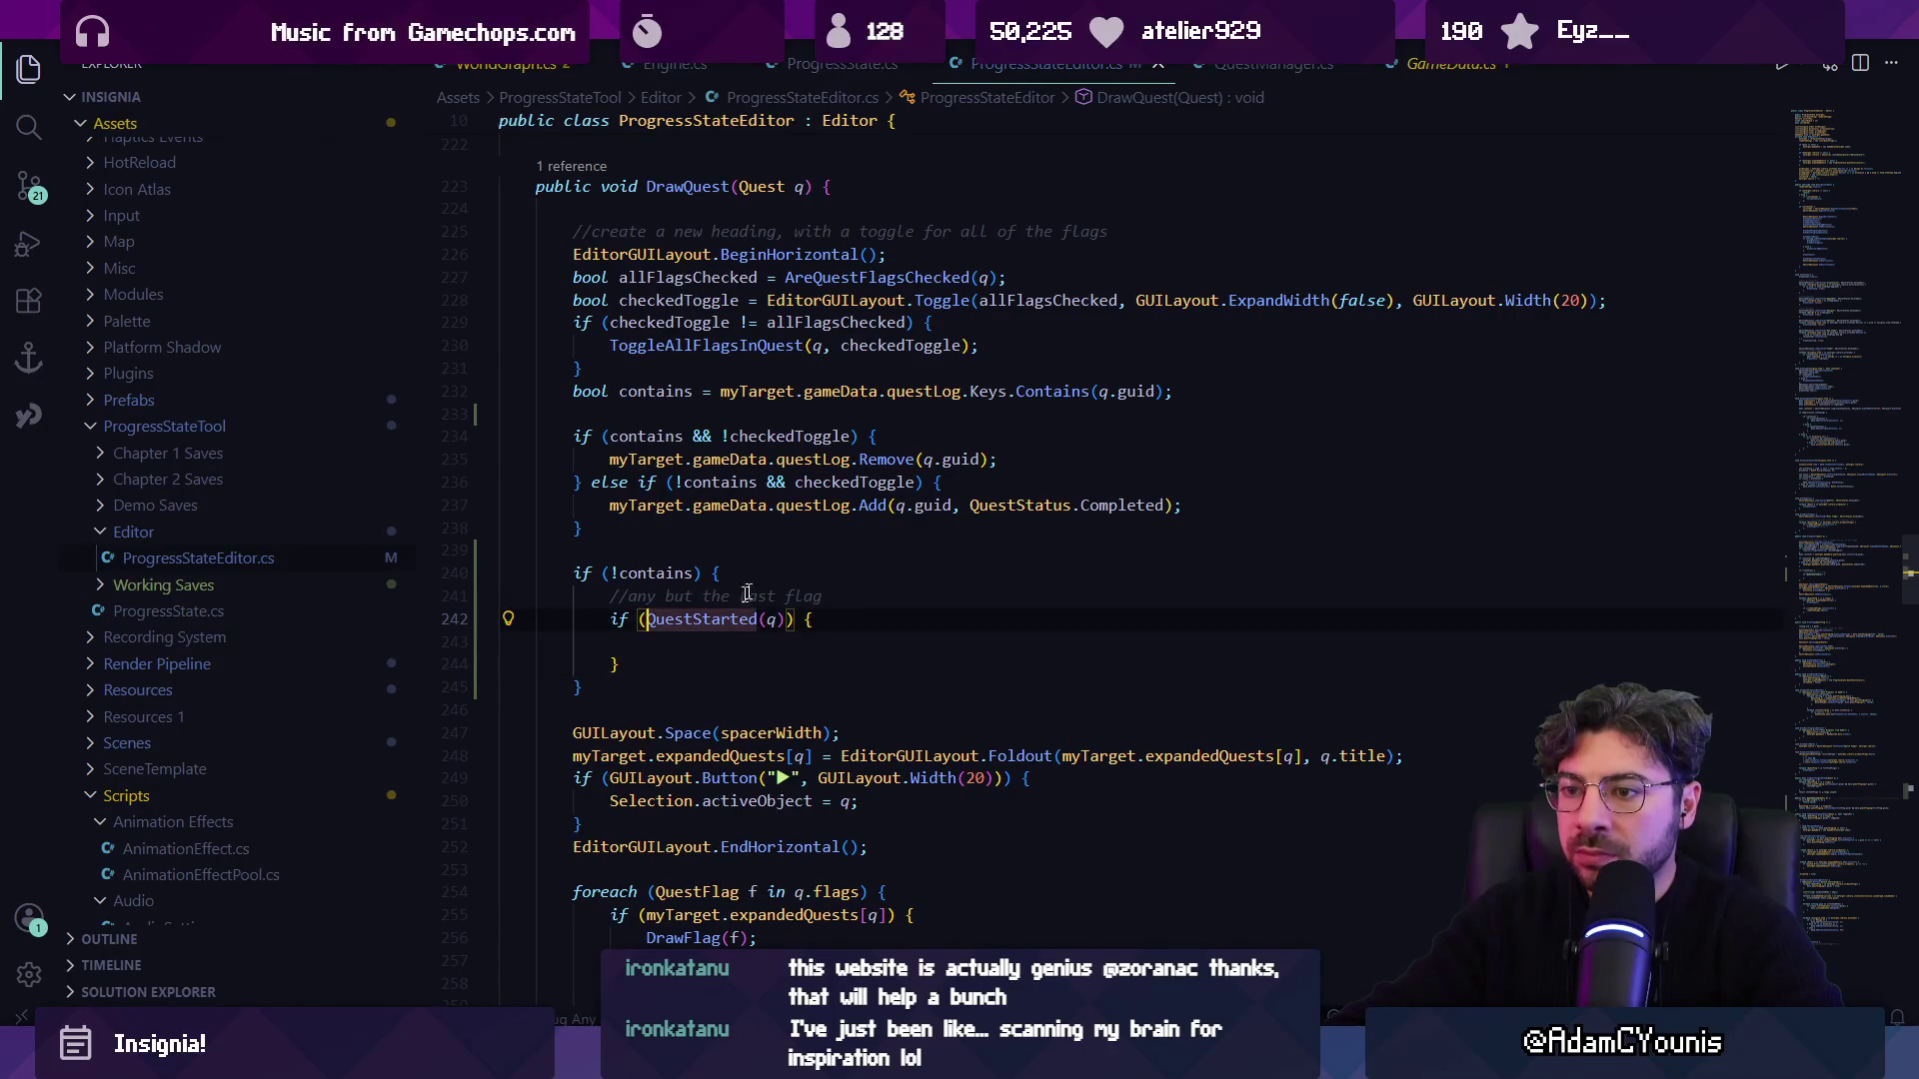
pyautogui.write('!all')
pyautogui.write('F')
pyautogui.press('Tab')
pyautogui.write('&&')
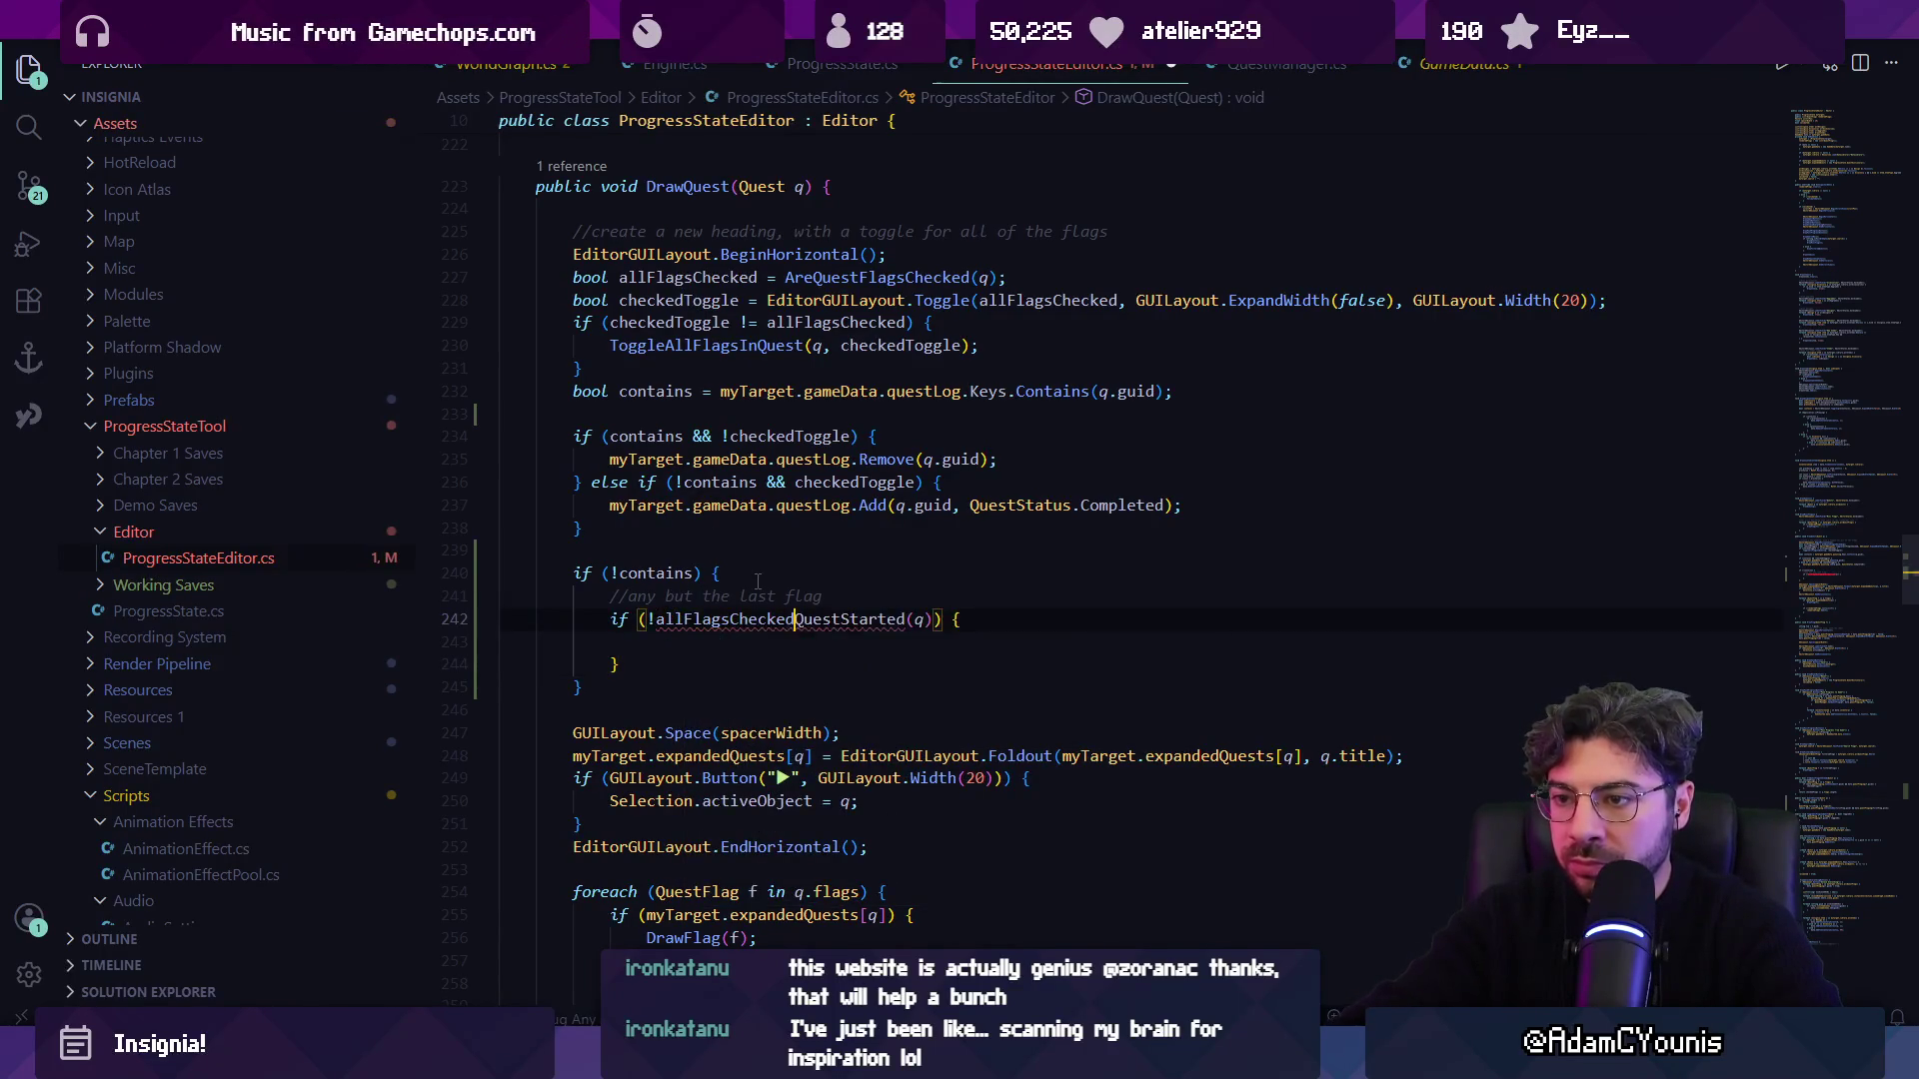
pyautogui.hotkey('ctrl', 's')
pyautogui.press('Down')
pyautogui.press('Tab')
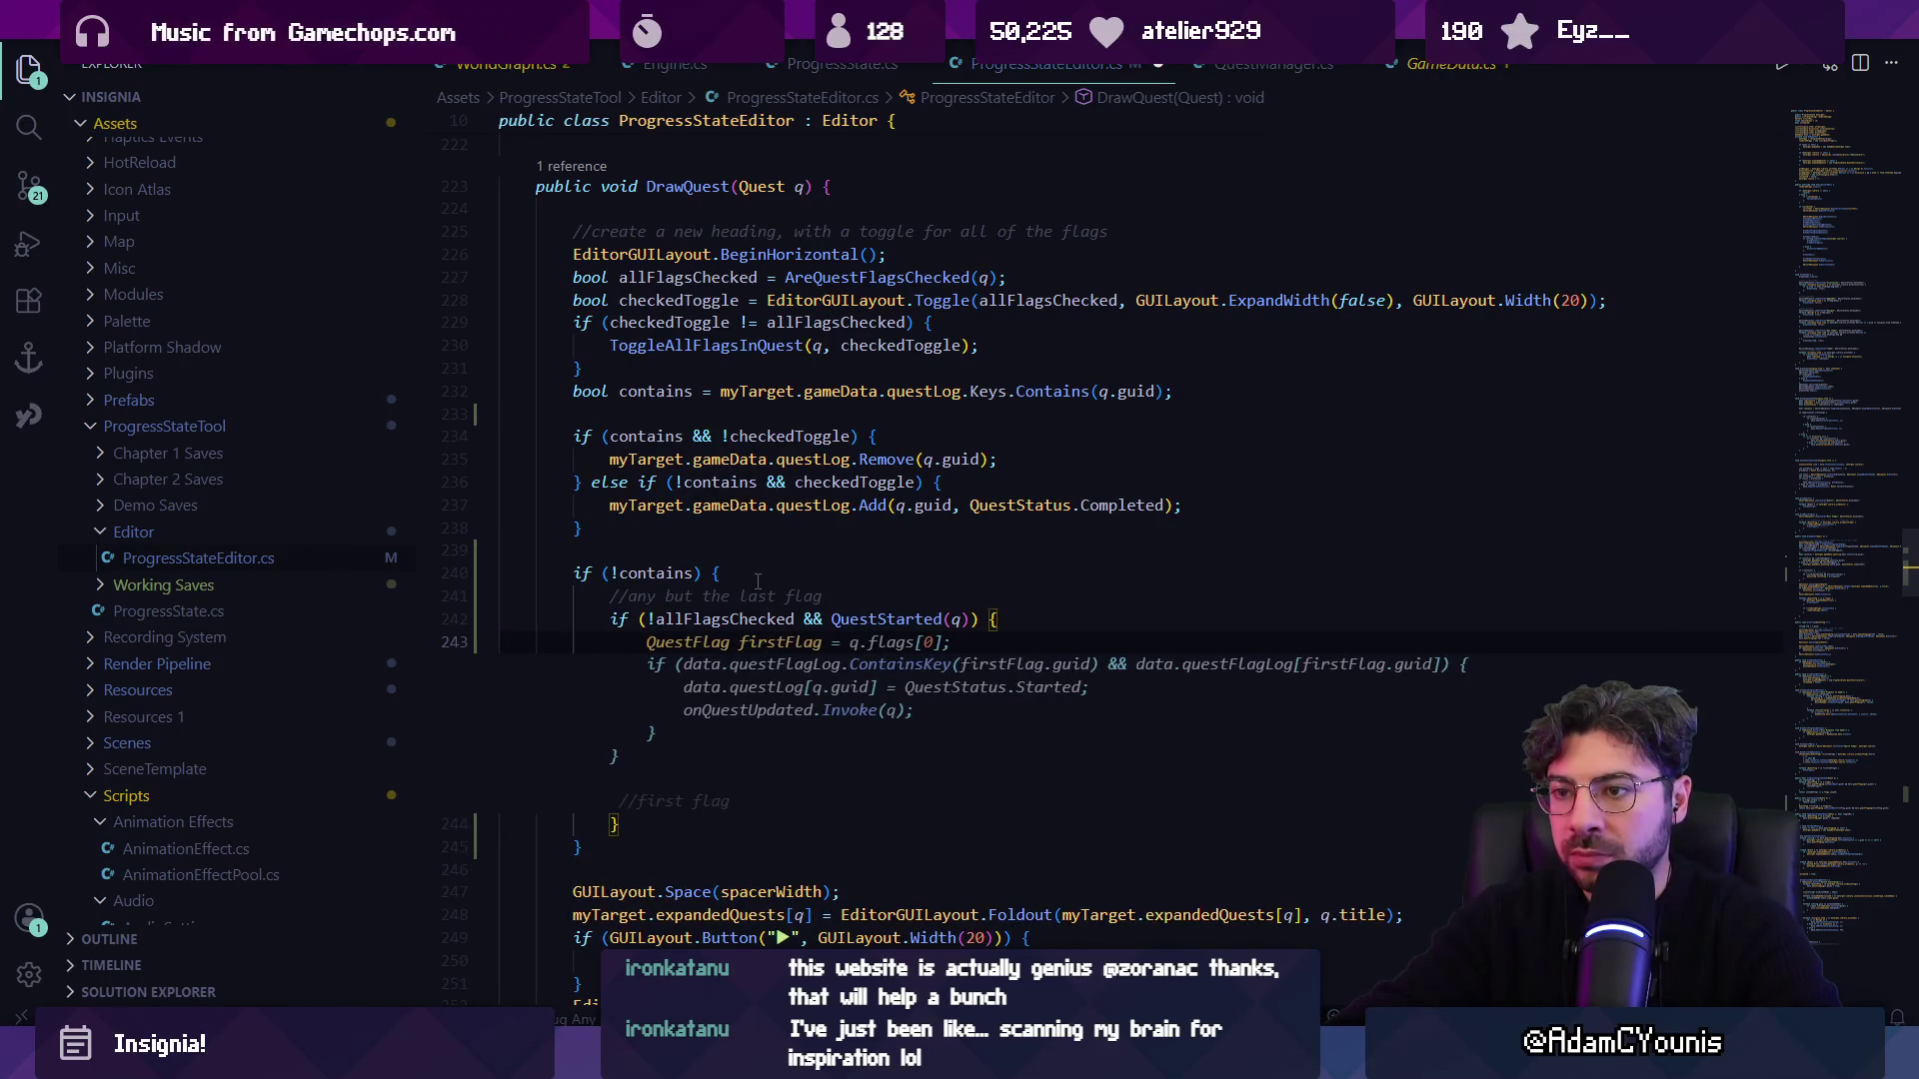
pyautogui.write('myTarget.')
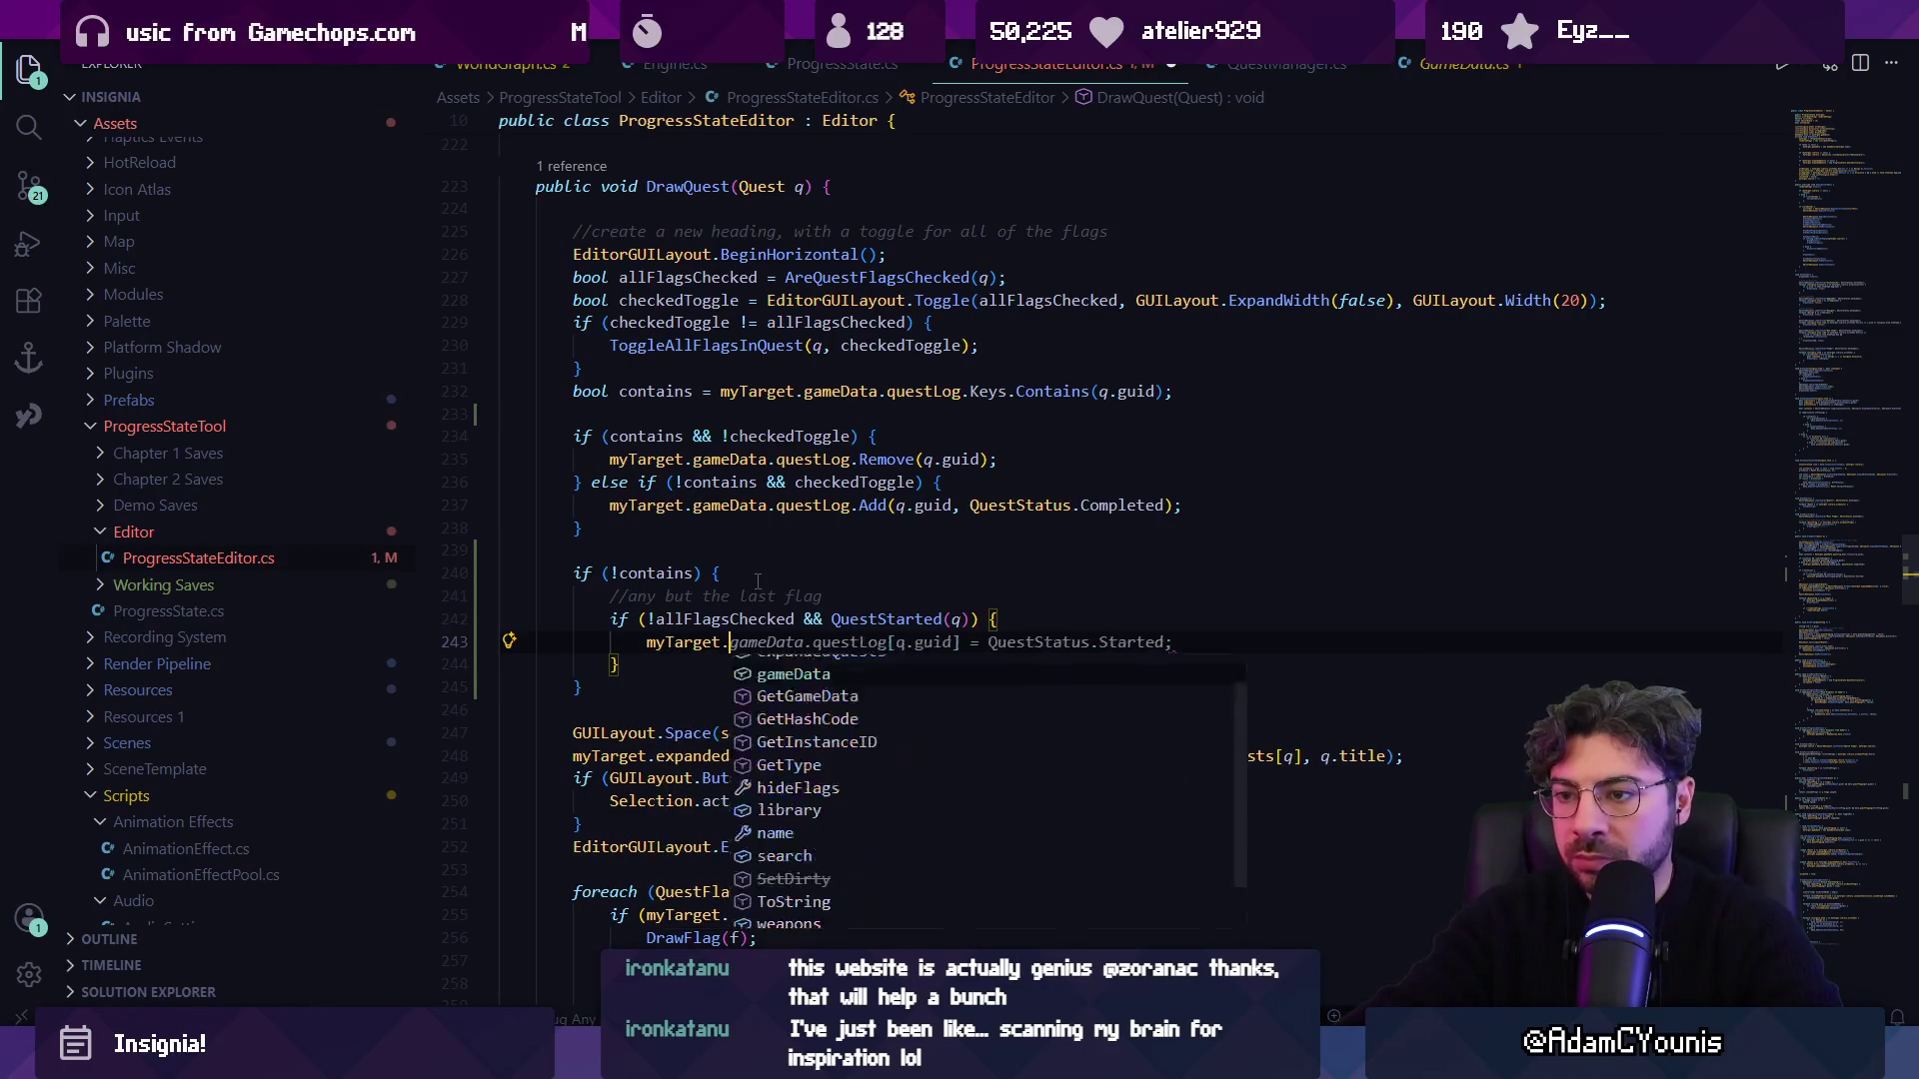
pyautogui.press('Tab')
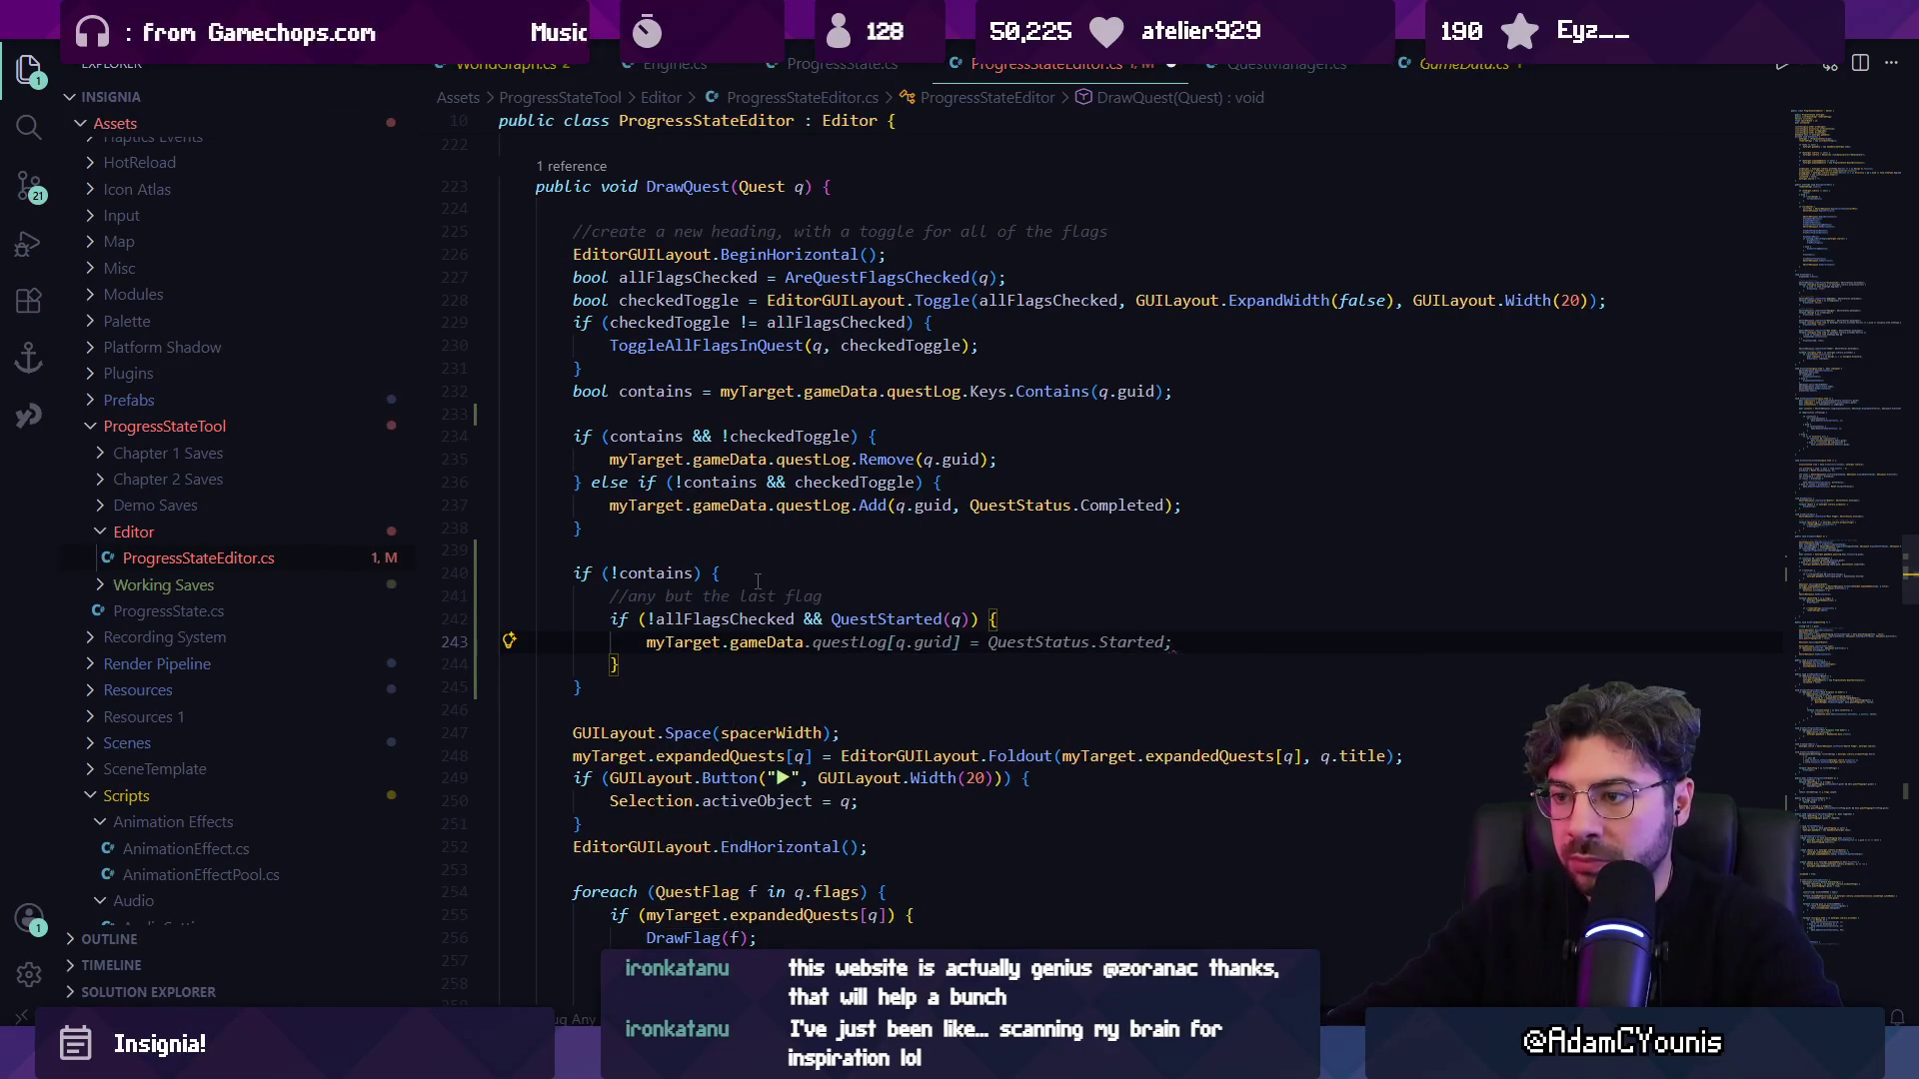
pyautogui.hotkey('ctrl', 's')
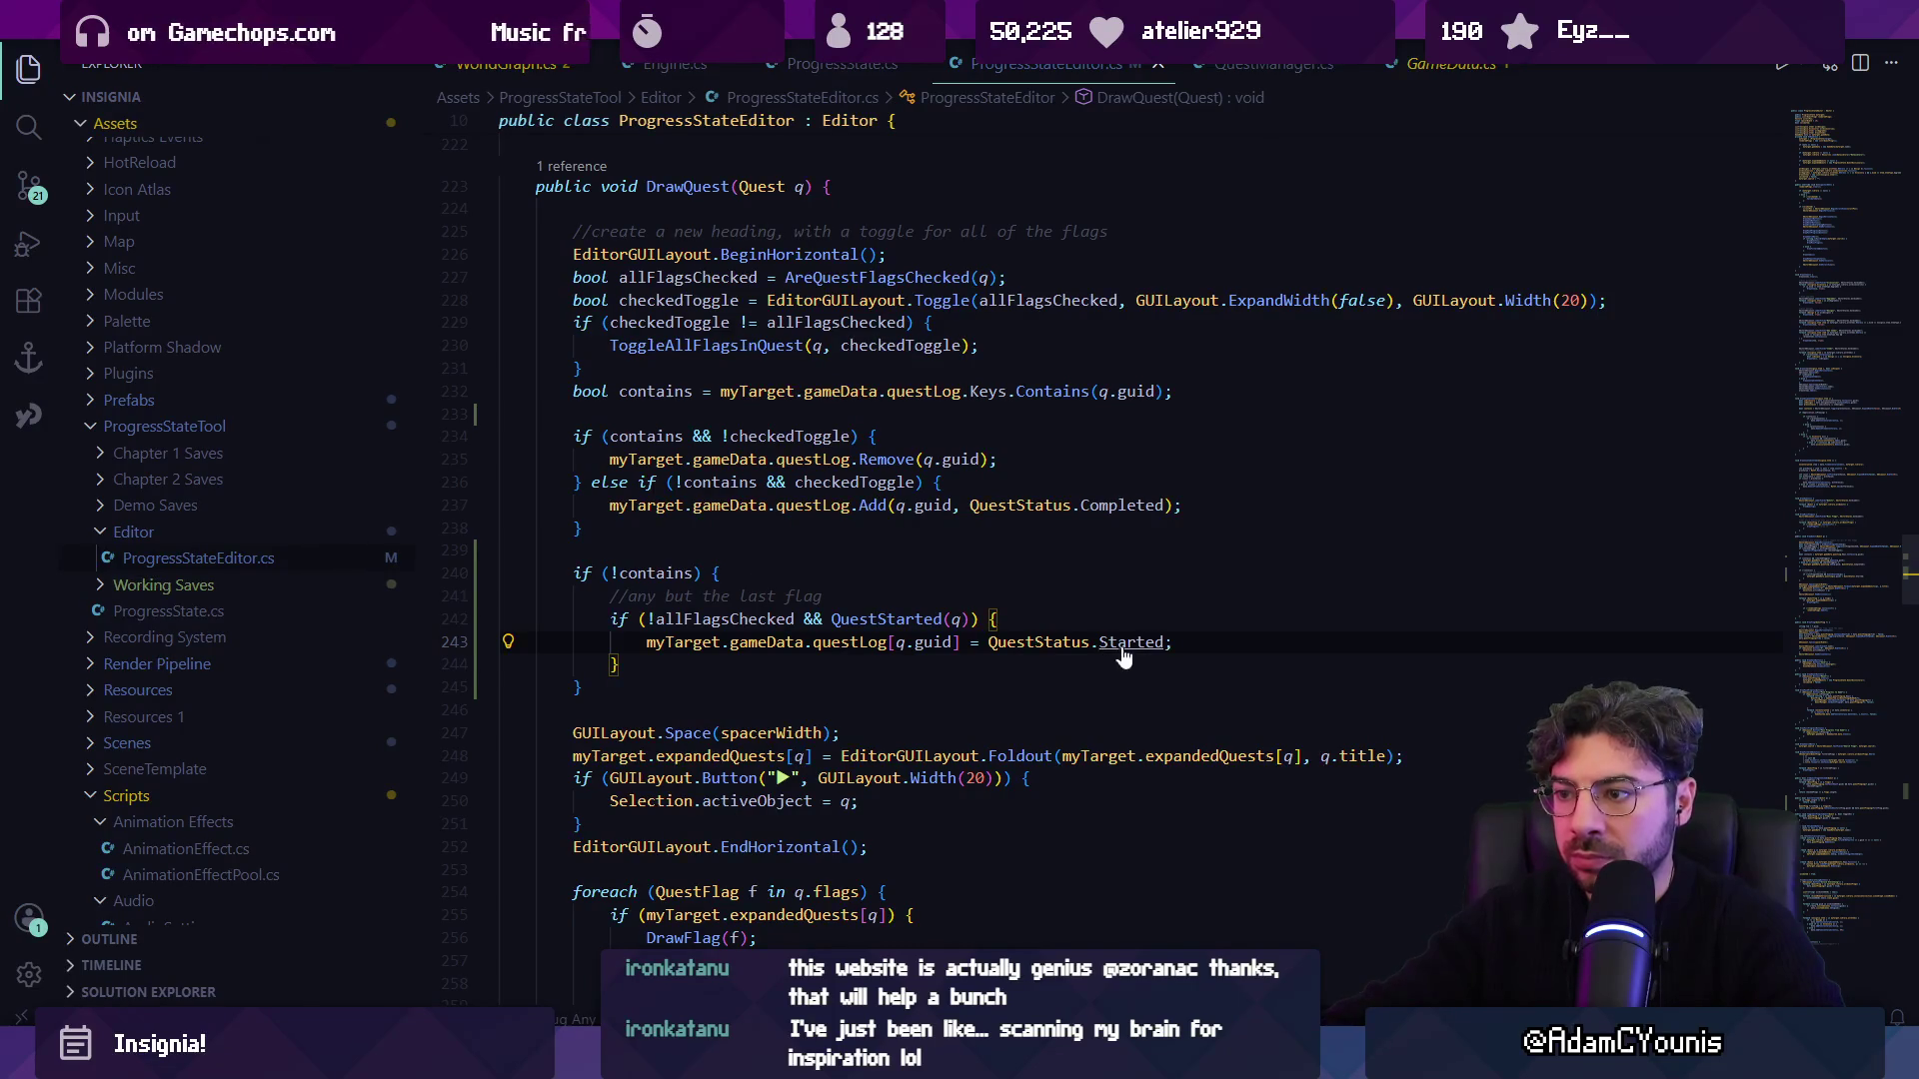
pyautogui.keyDown('ctrl'); pyautogui.click(1128, 644); pyautogui.keyUp('ctrl')
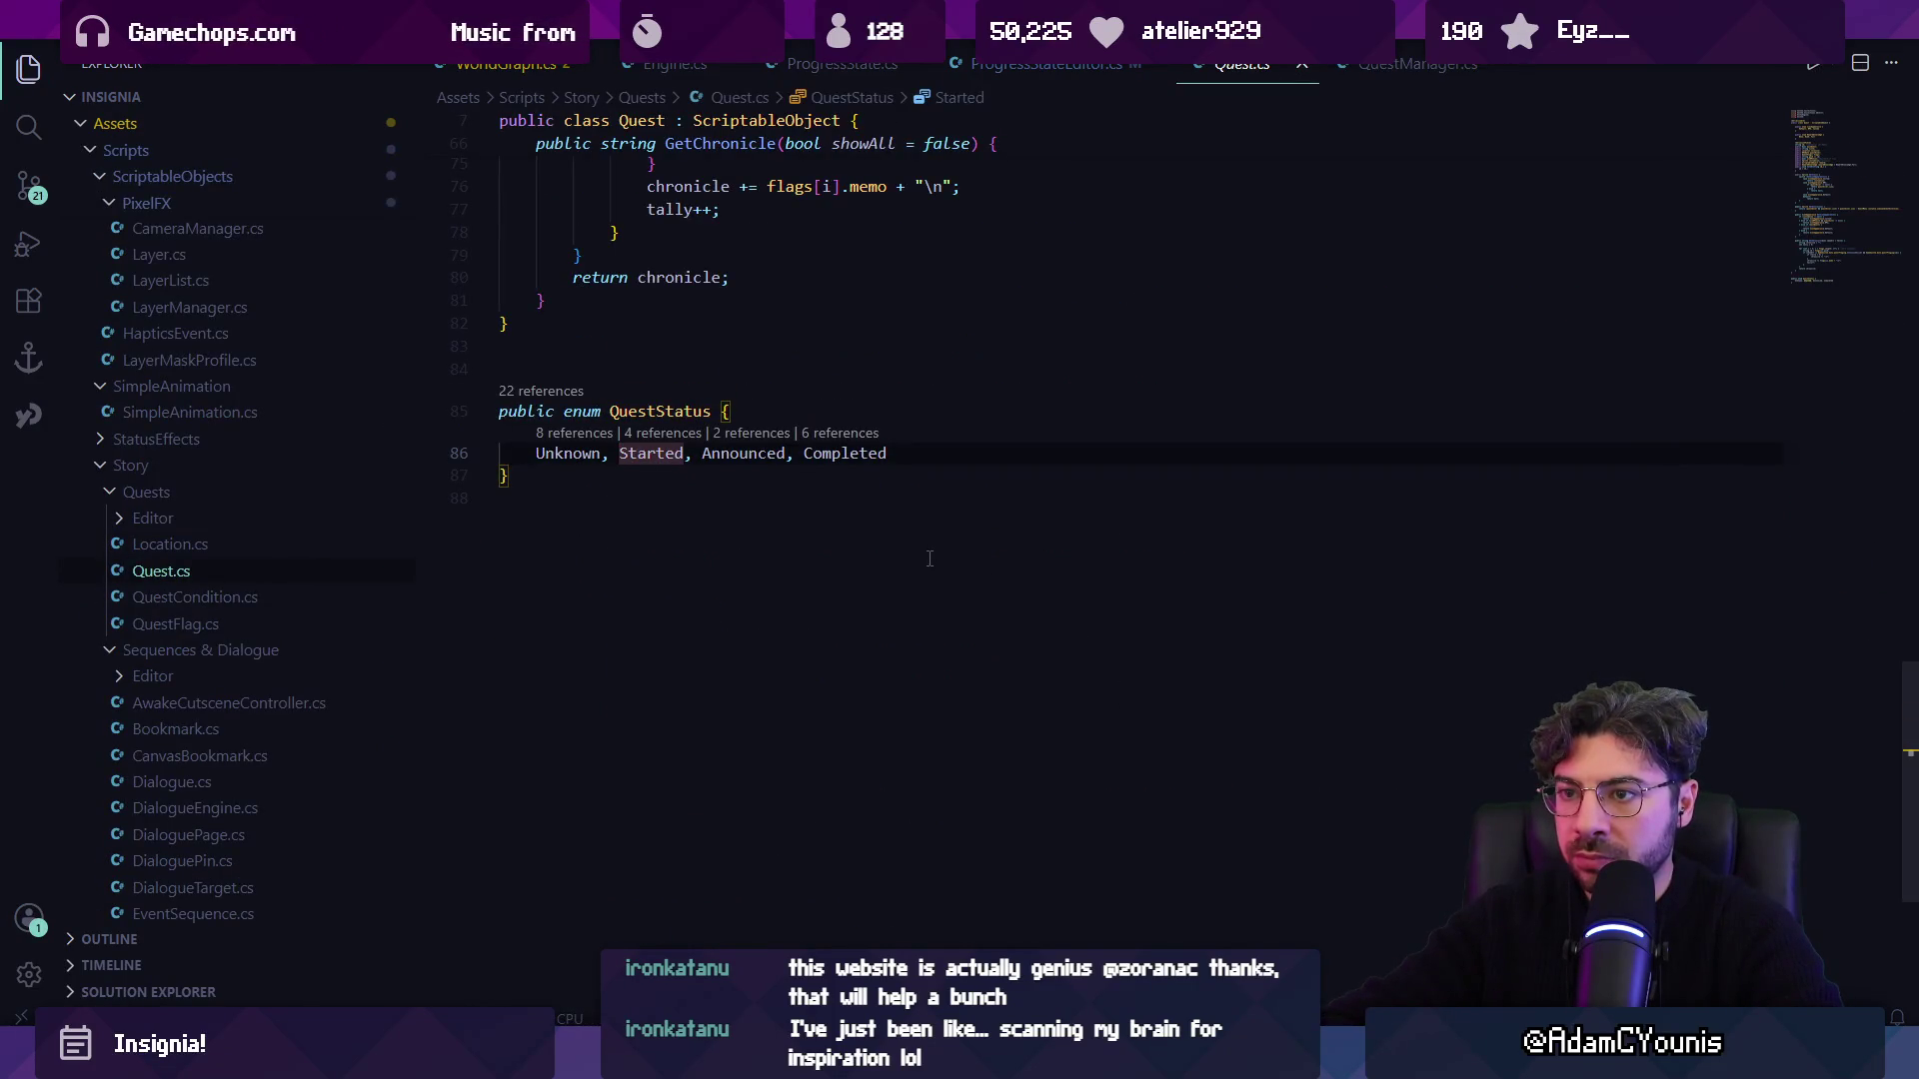
pyautogui.hotkey('alt', 'Left')
pyautogui.hotkey('alt', 'Tab')
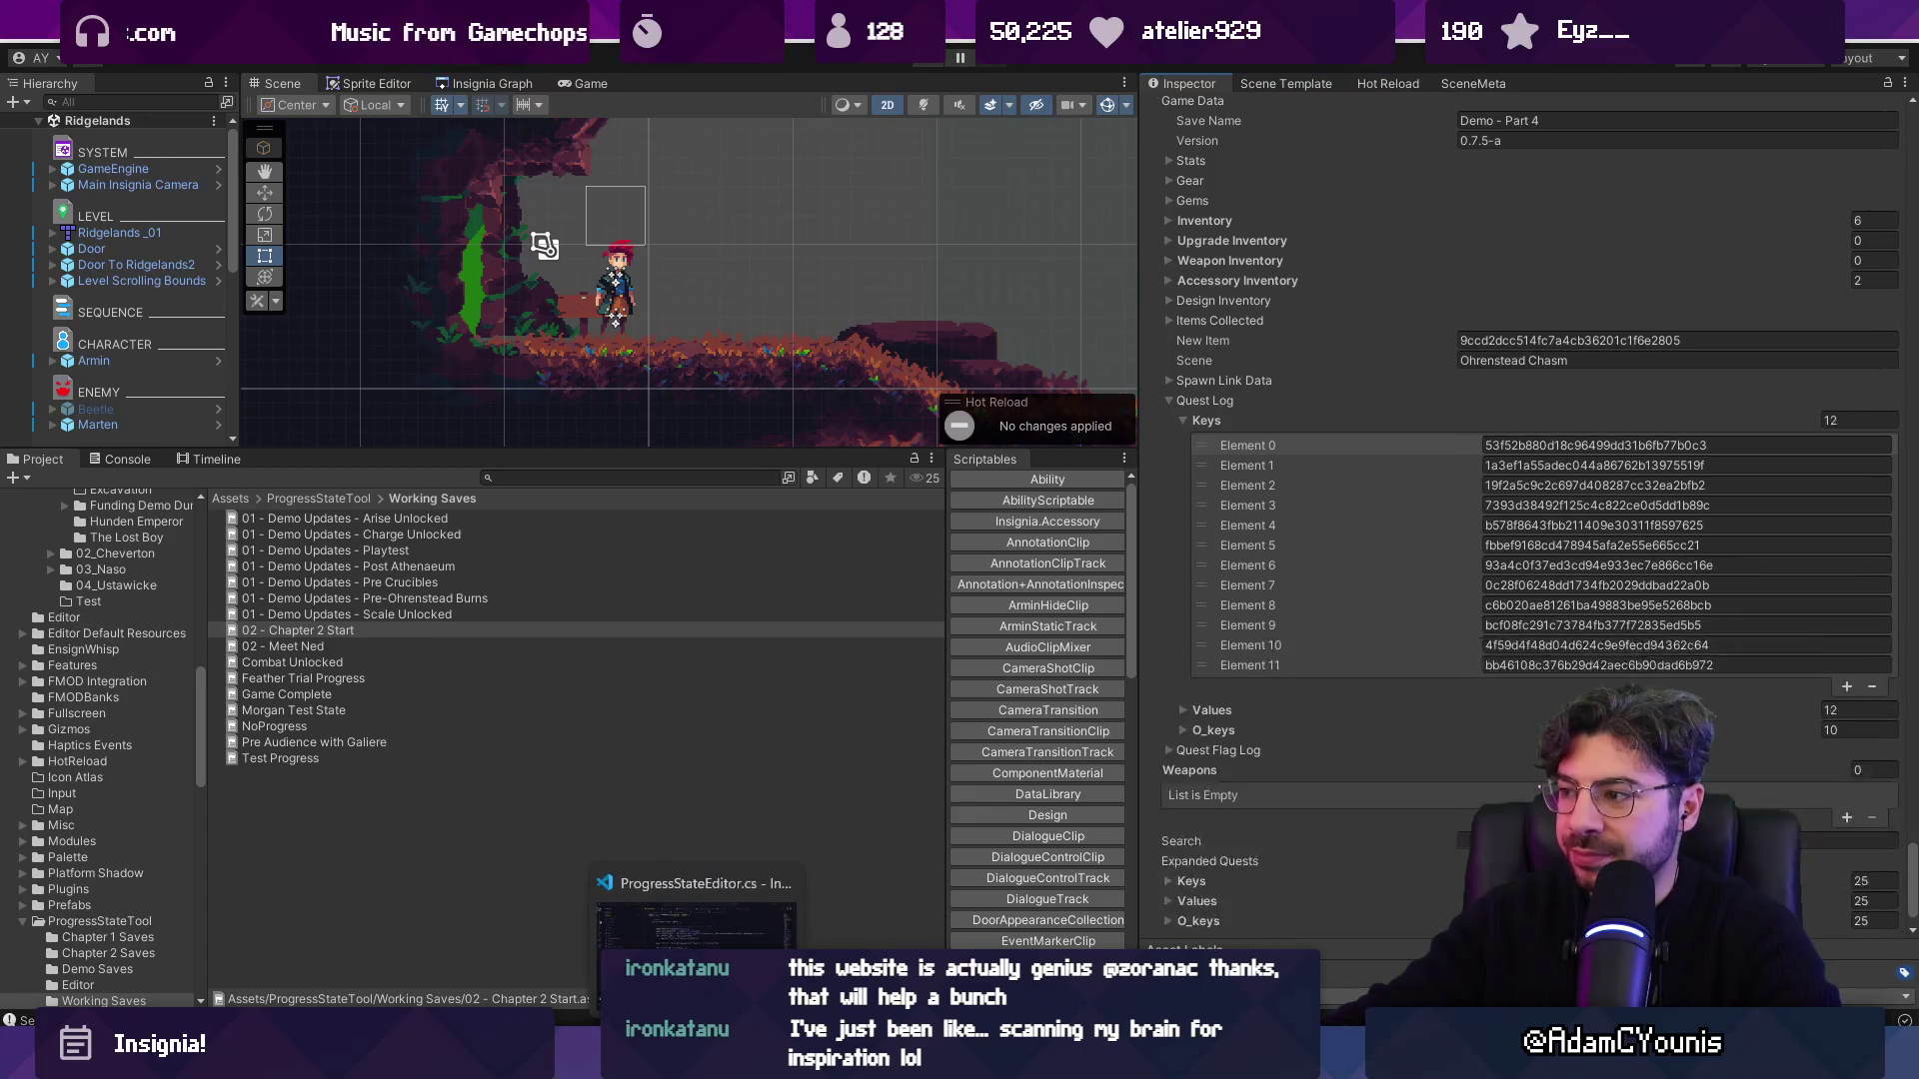
pyautogui.click(700, 905)
pyautogui.click(794, 573)
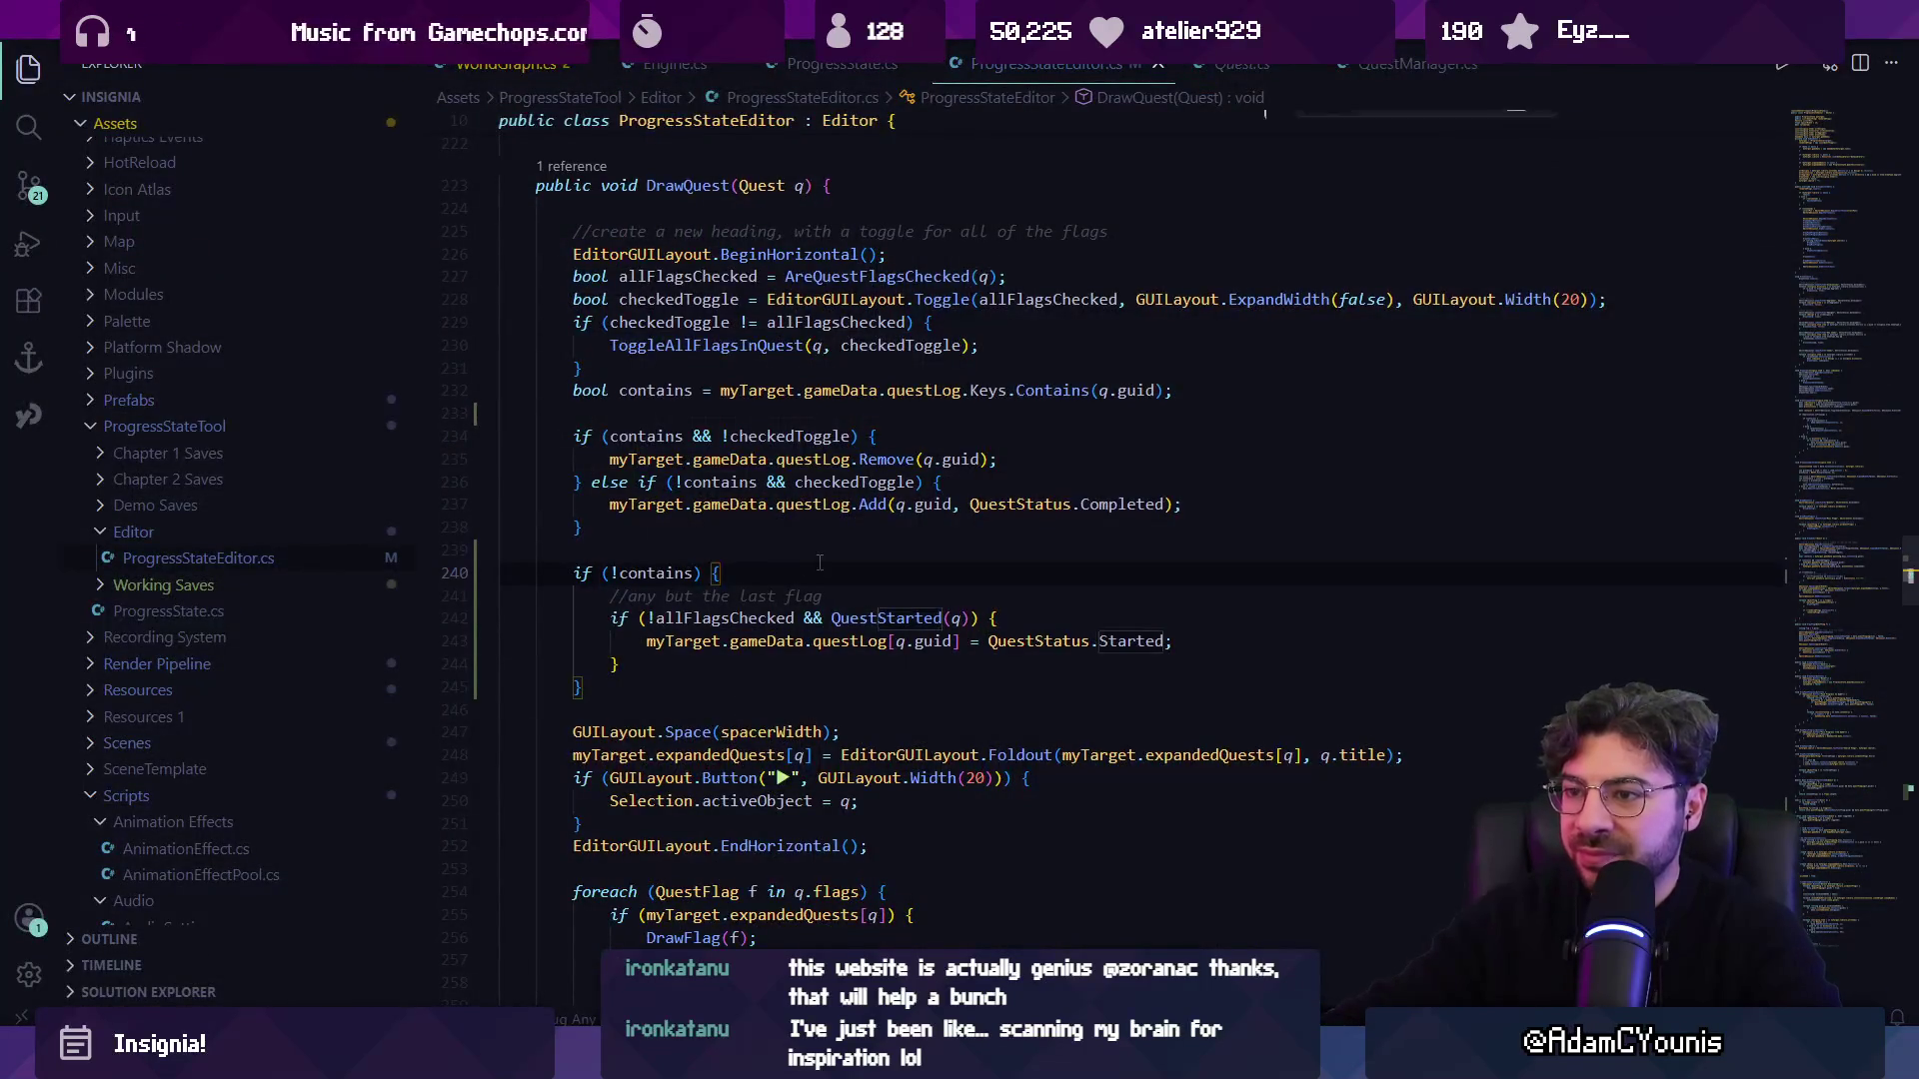
pyautogui.doubleClick(680, 459)
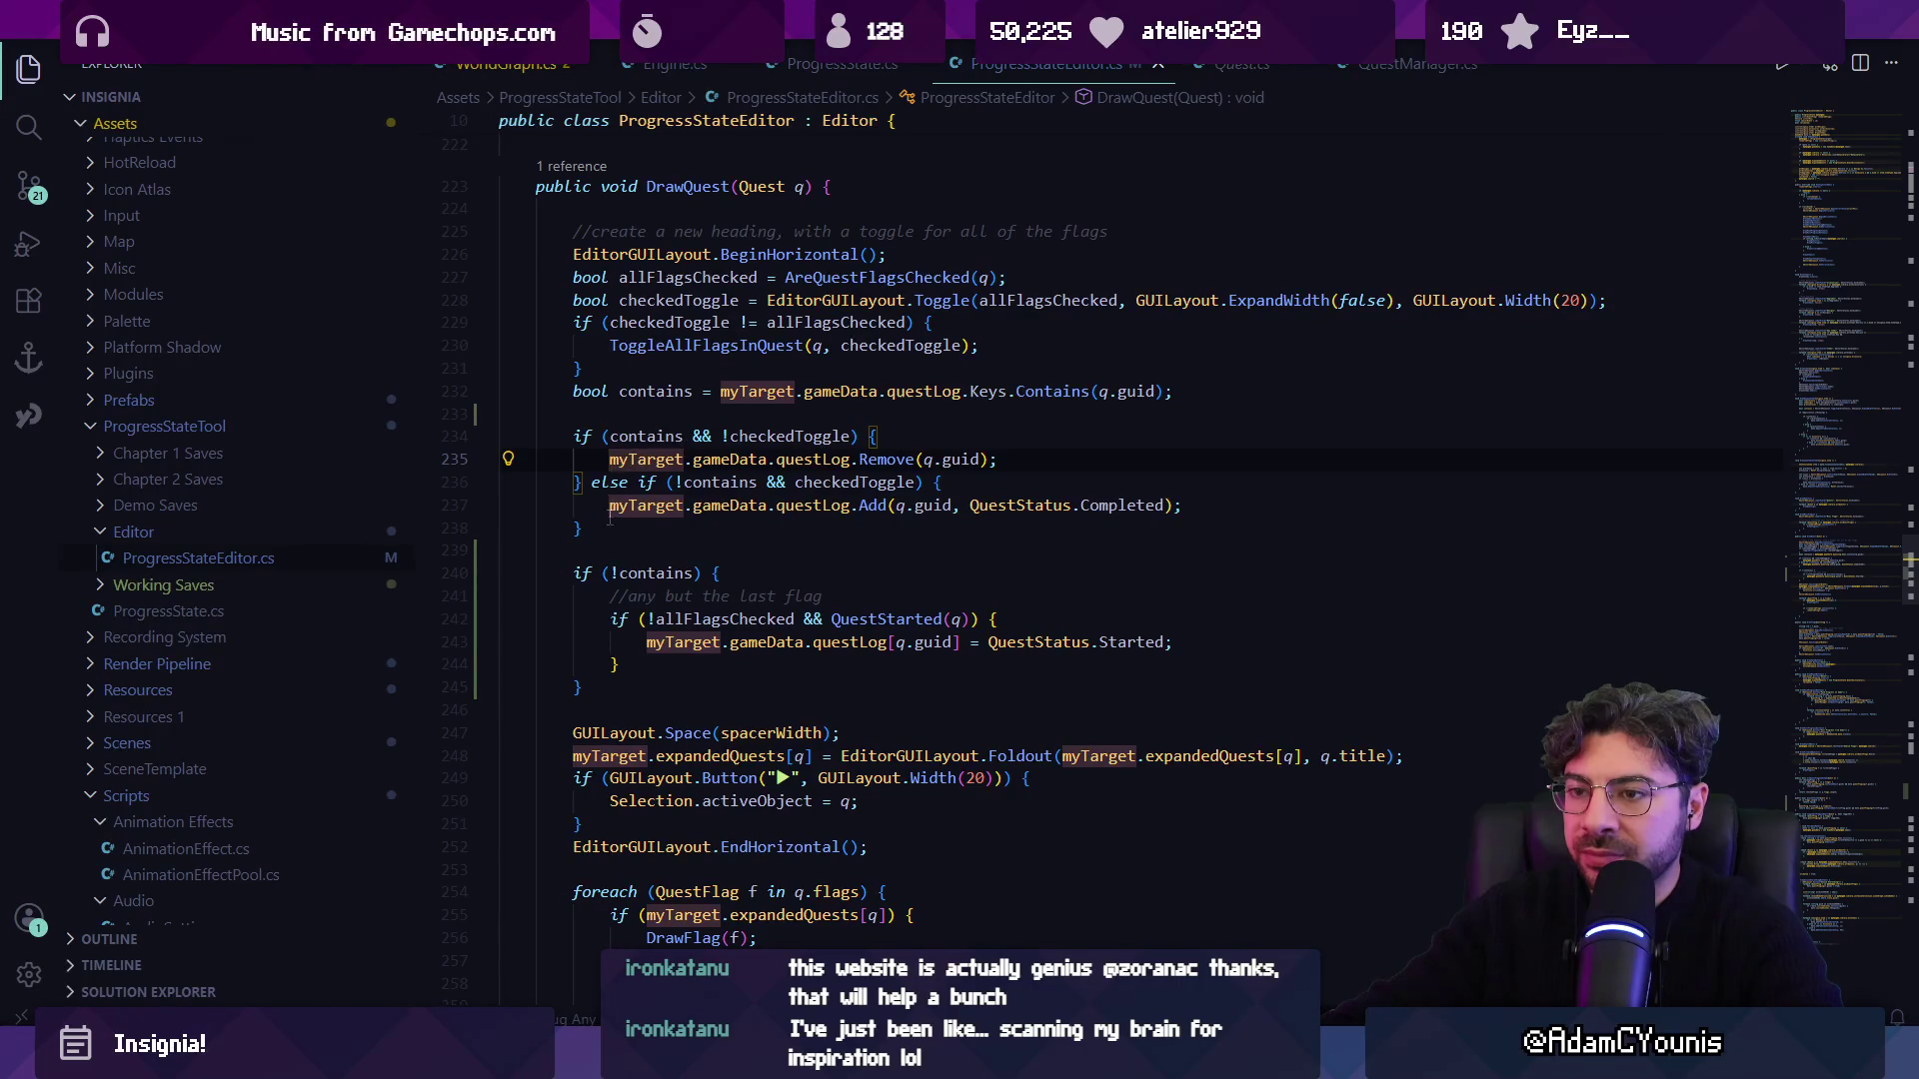
pyautogui.moveTo(609, 526); pyautogui.dragTo(500, 436)
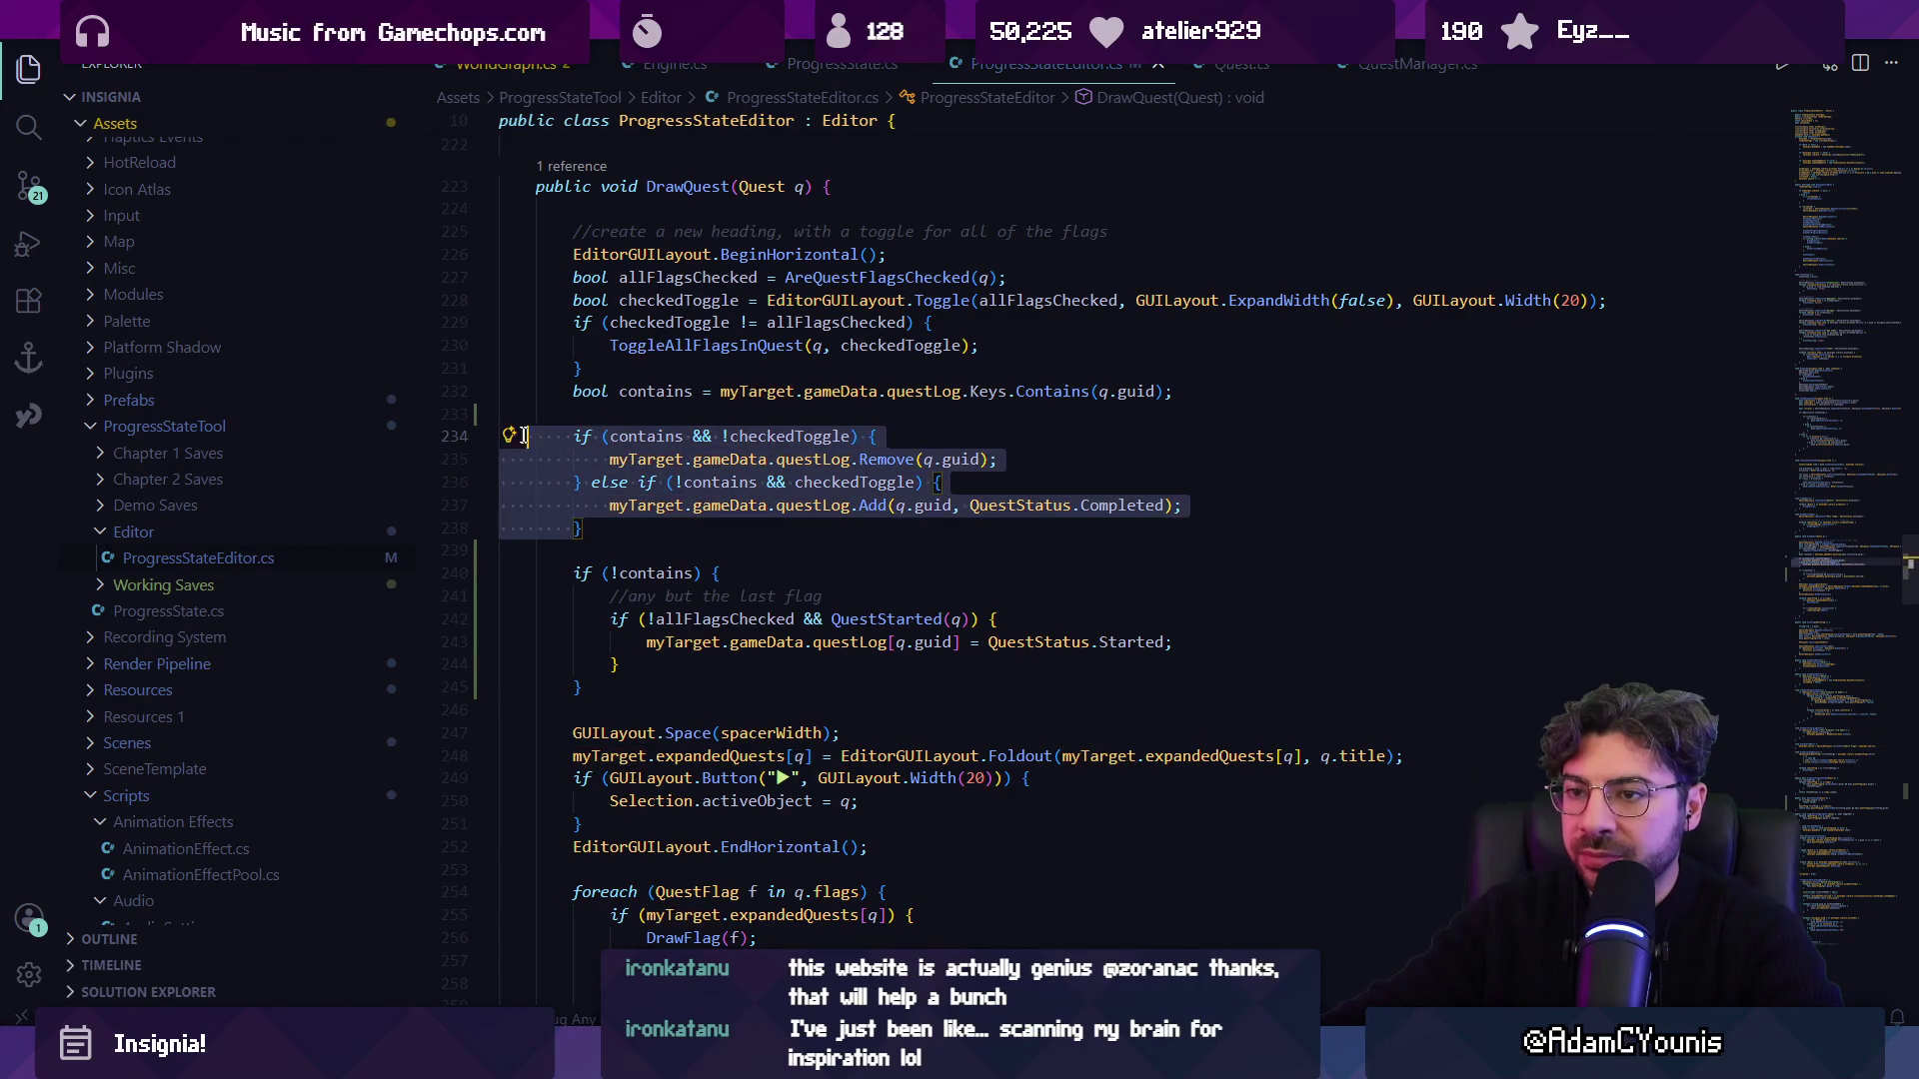
pyautogui.click(668, 440)
pyautogui.click(729, 436)
pyautogui.scroll(1, 729, 436)
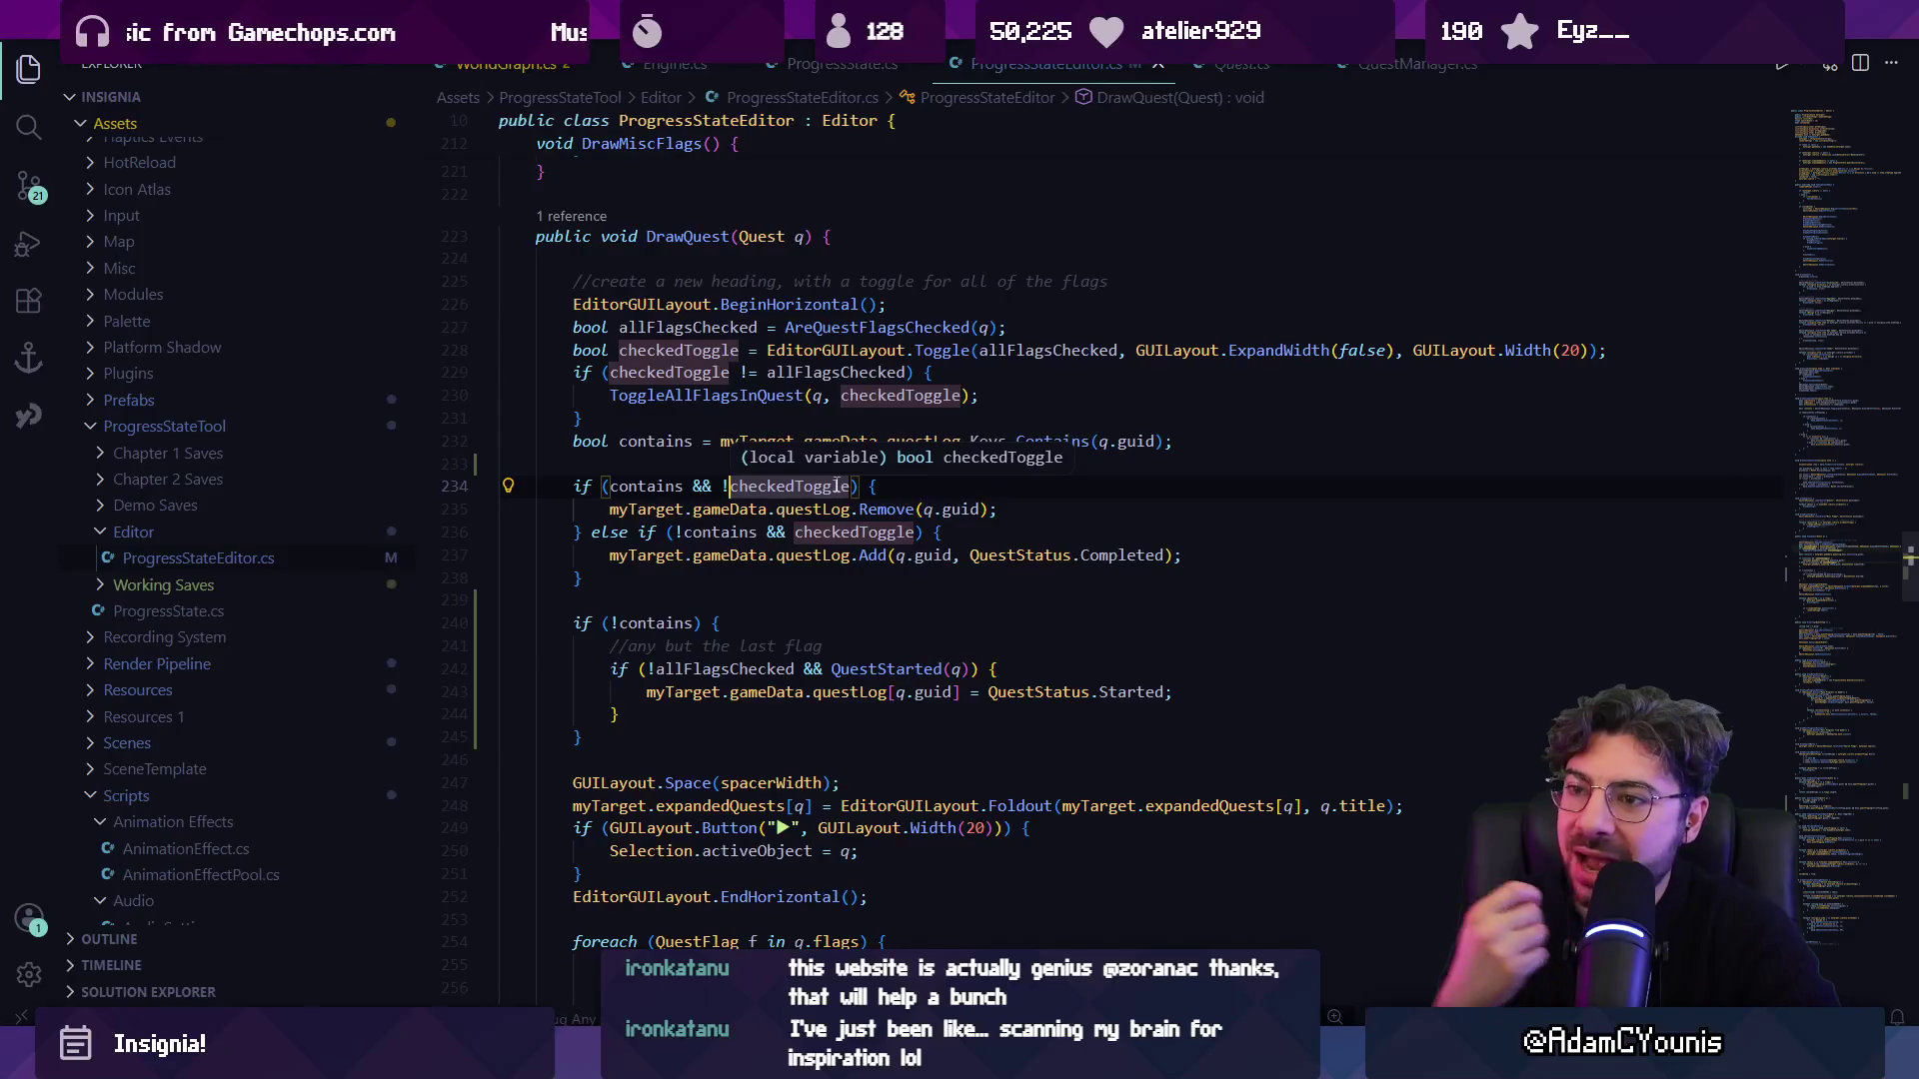
# Open a blank line below the checkedToggle declaration, drafting then deleting a 'bool checkedSome' declaration.
pyautogui.click(738, 485)
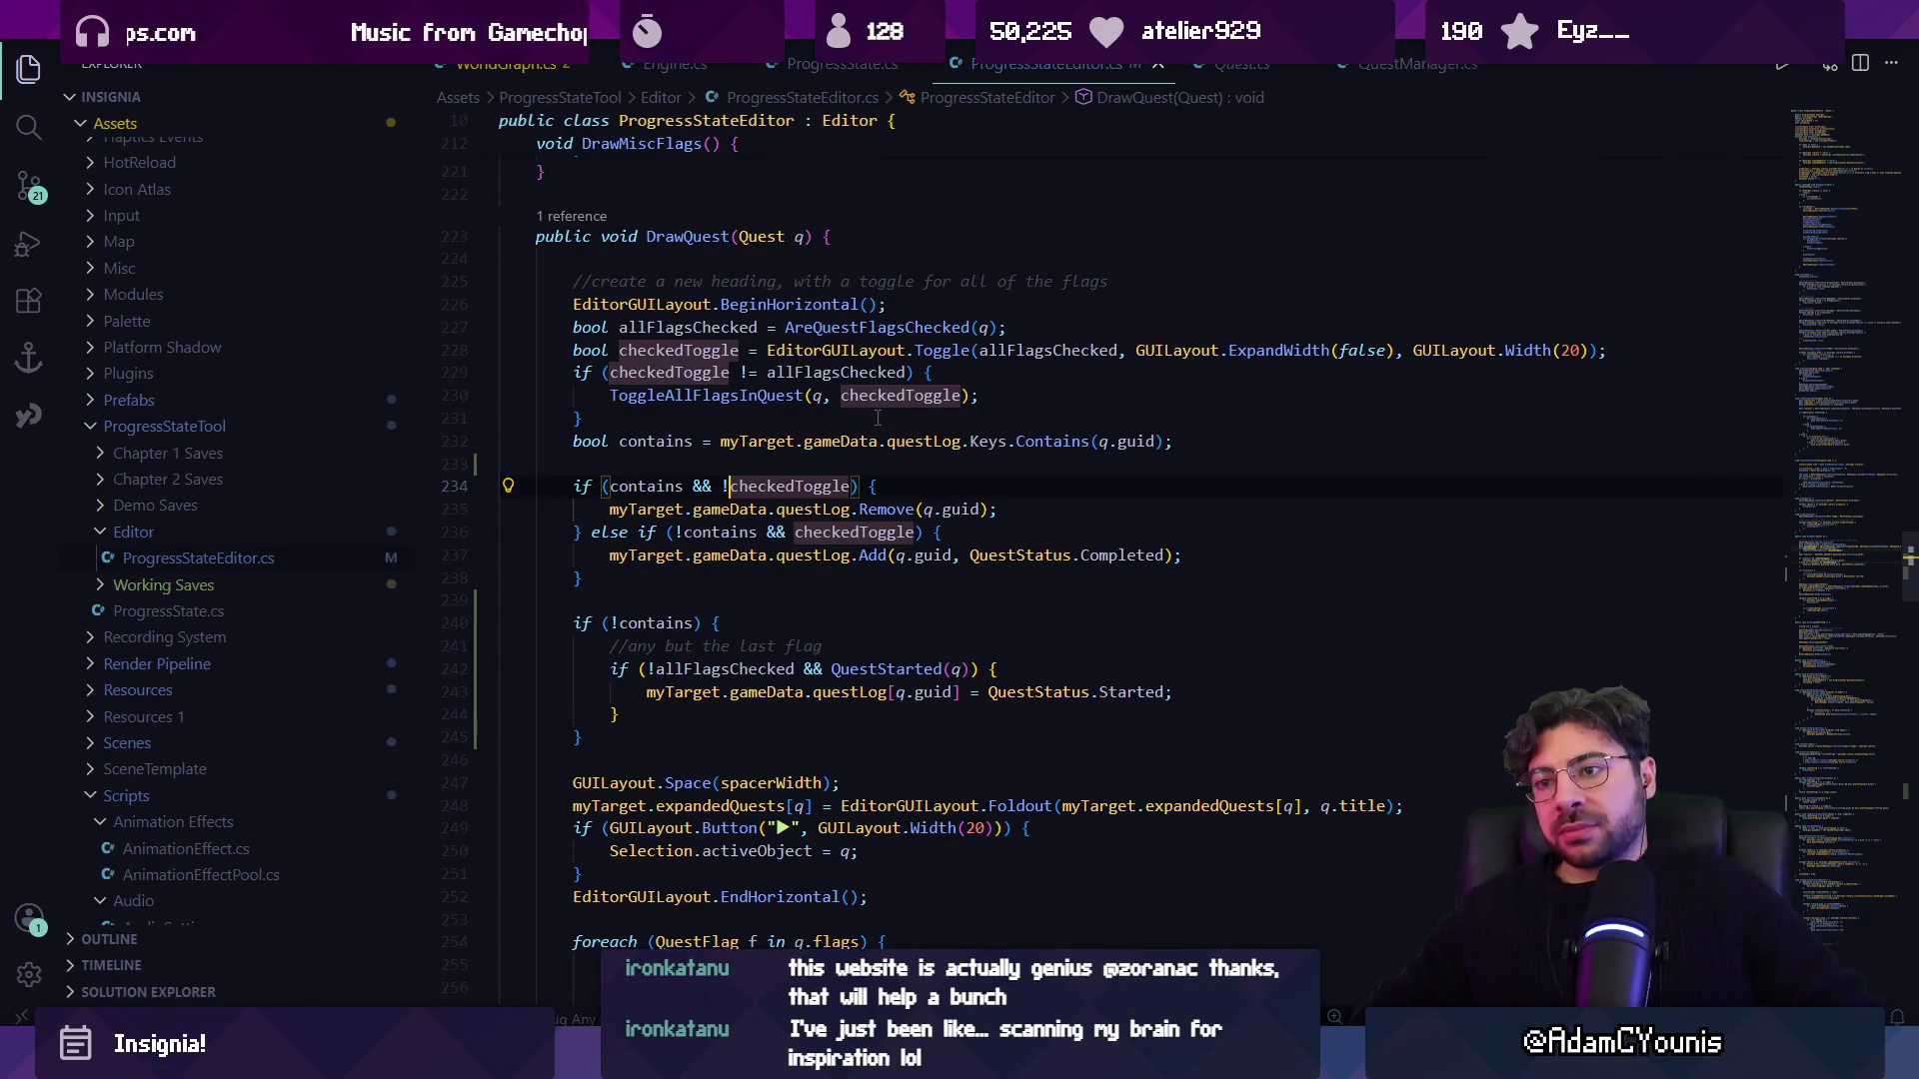
pyautogui.hotkey('ctrl', 'Left')
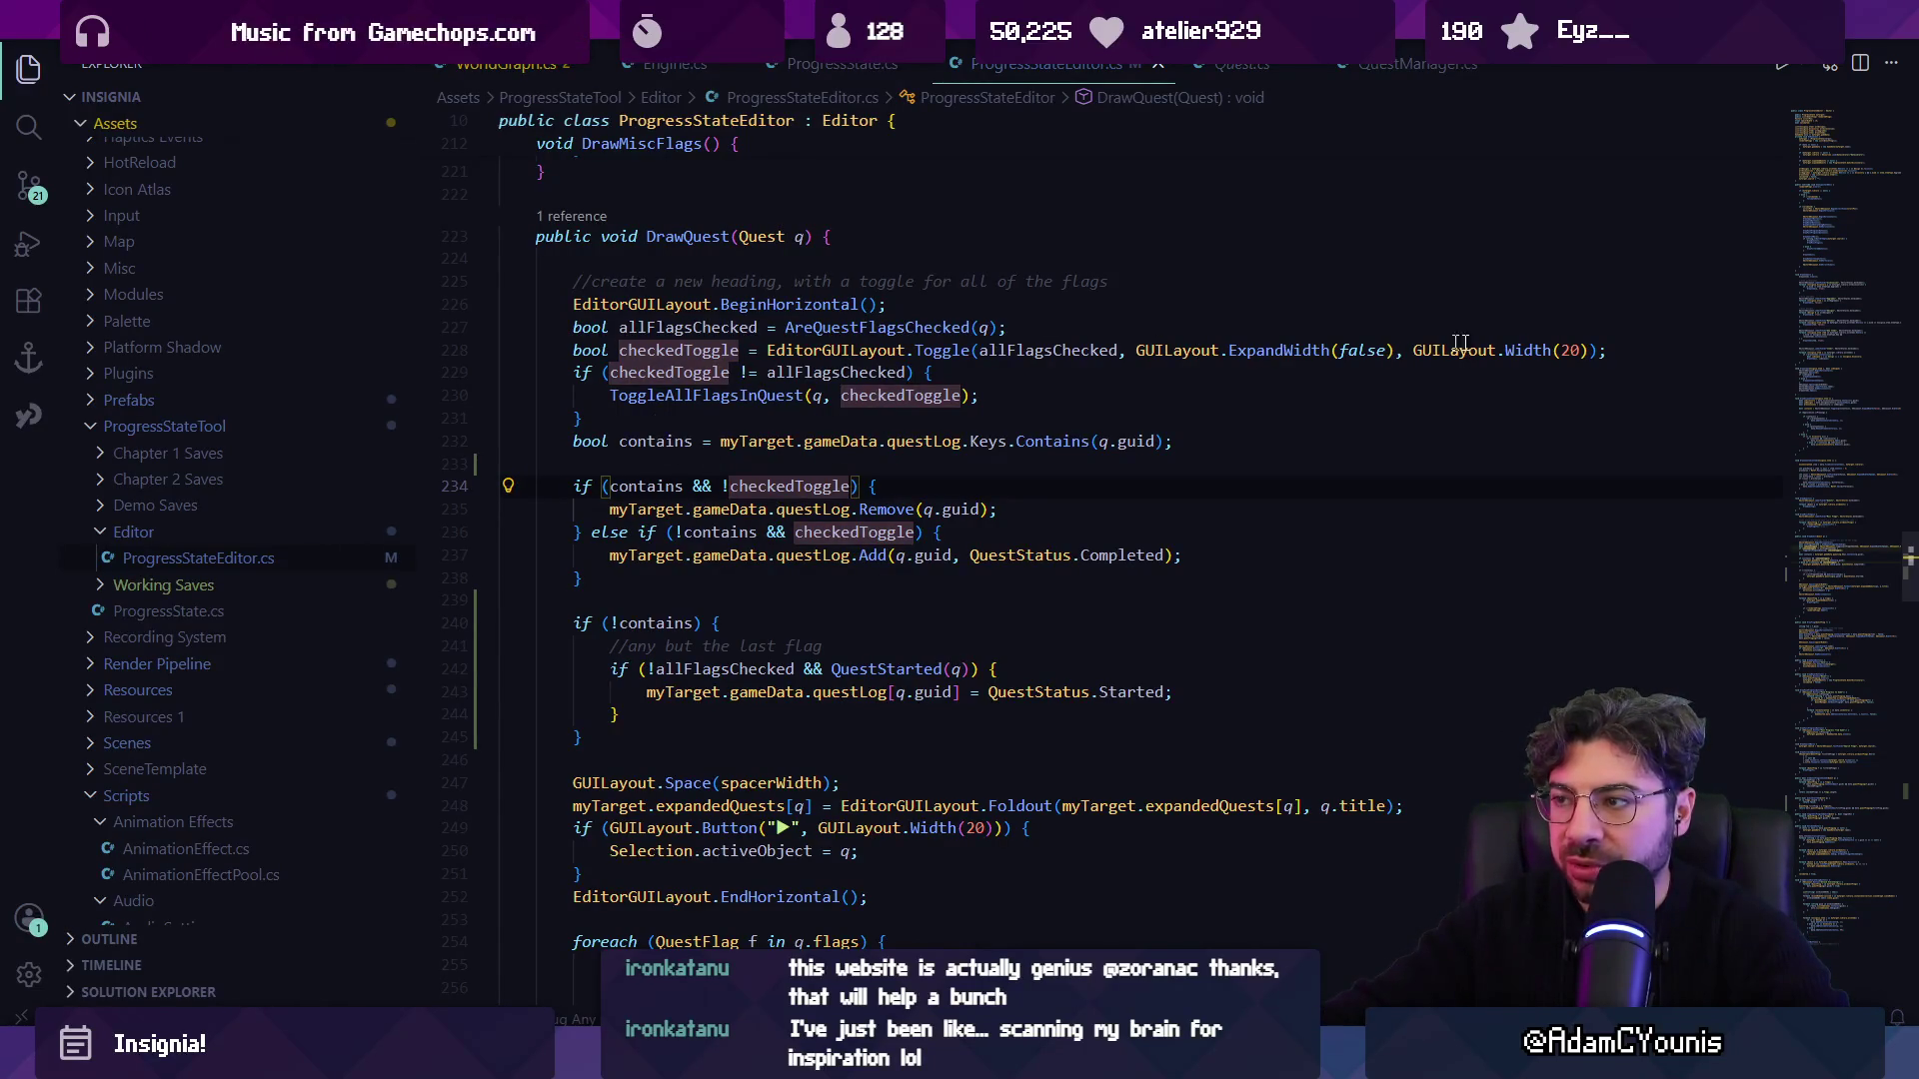
pyautogui.click(1627, 350)
pyautogui.press('Return')
pyautogui.press('Return')
pyautogui.press('Up')
pyautogui.write('bool chek')
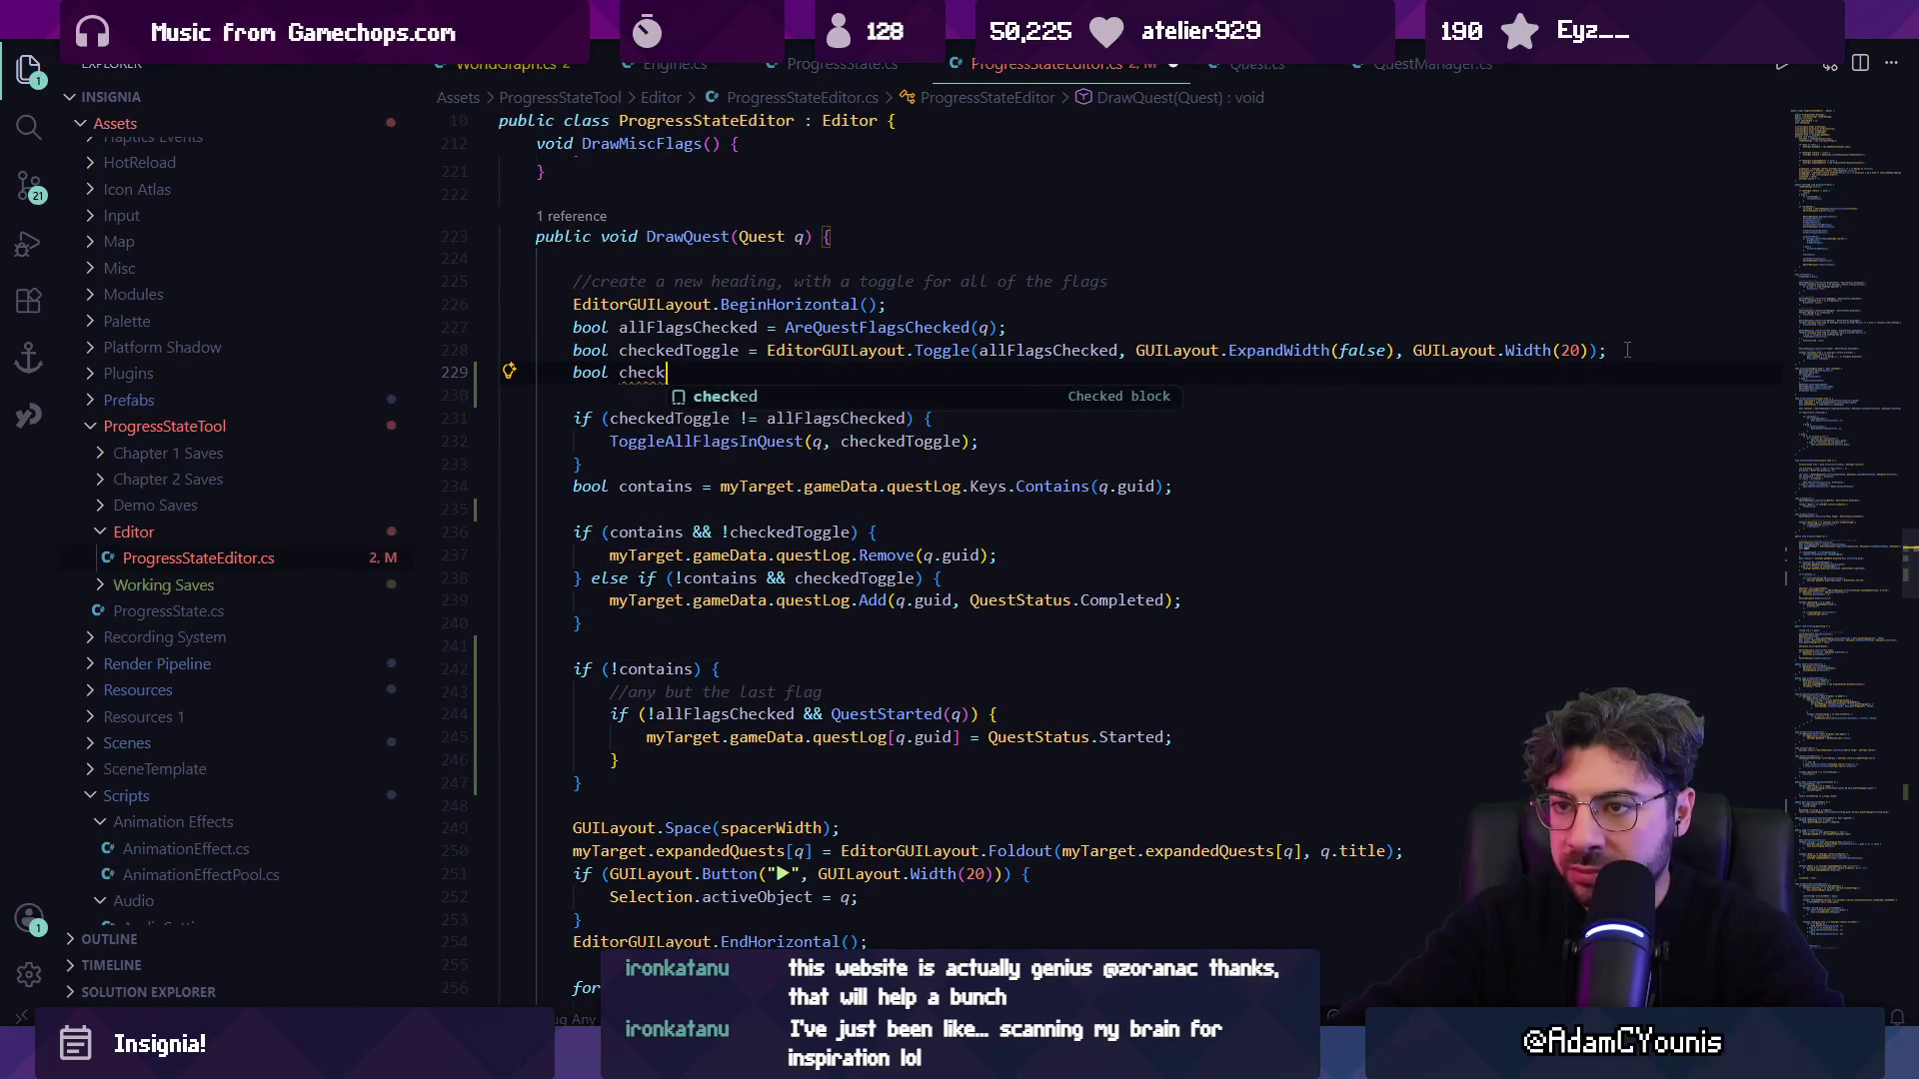
pyautogui.press('Tab')
pyautogui.write('Some')
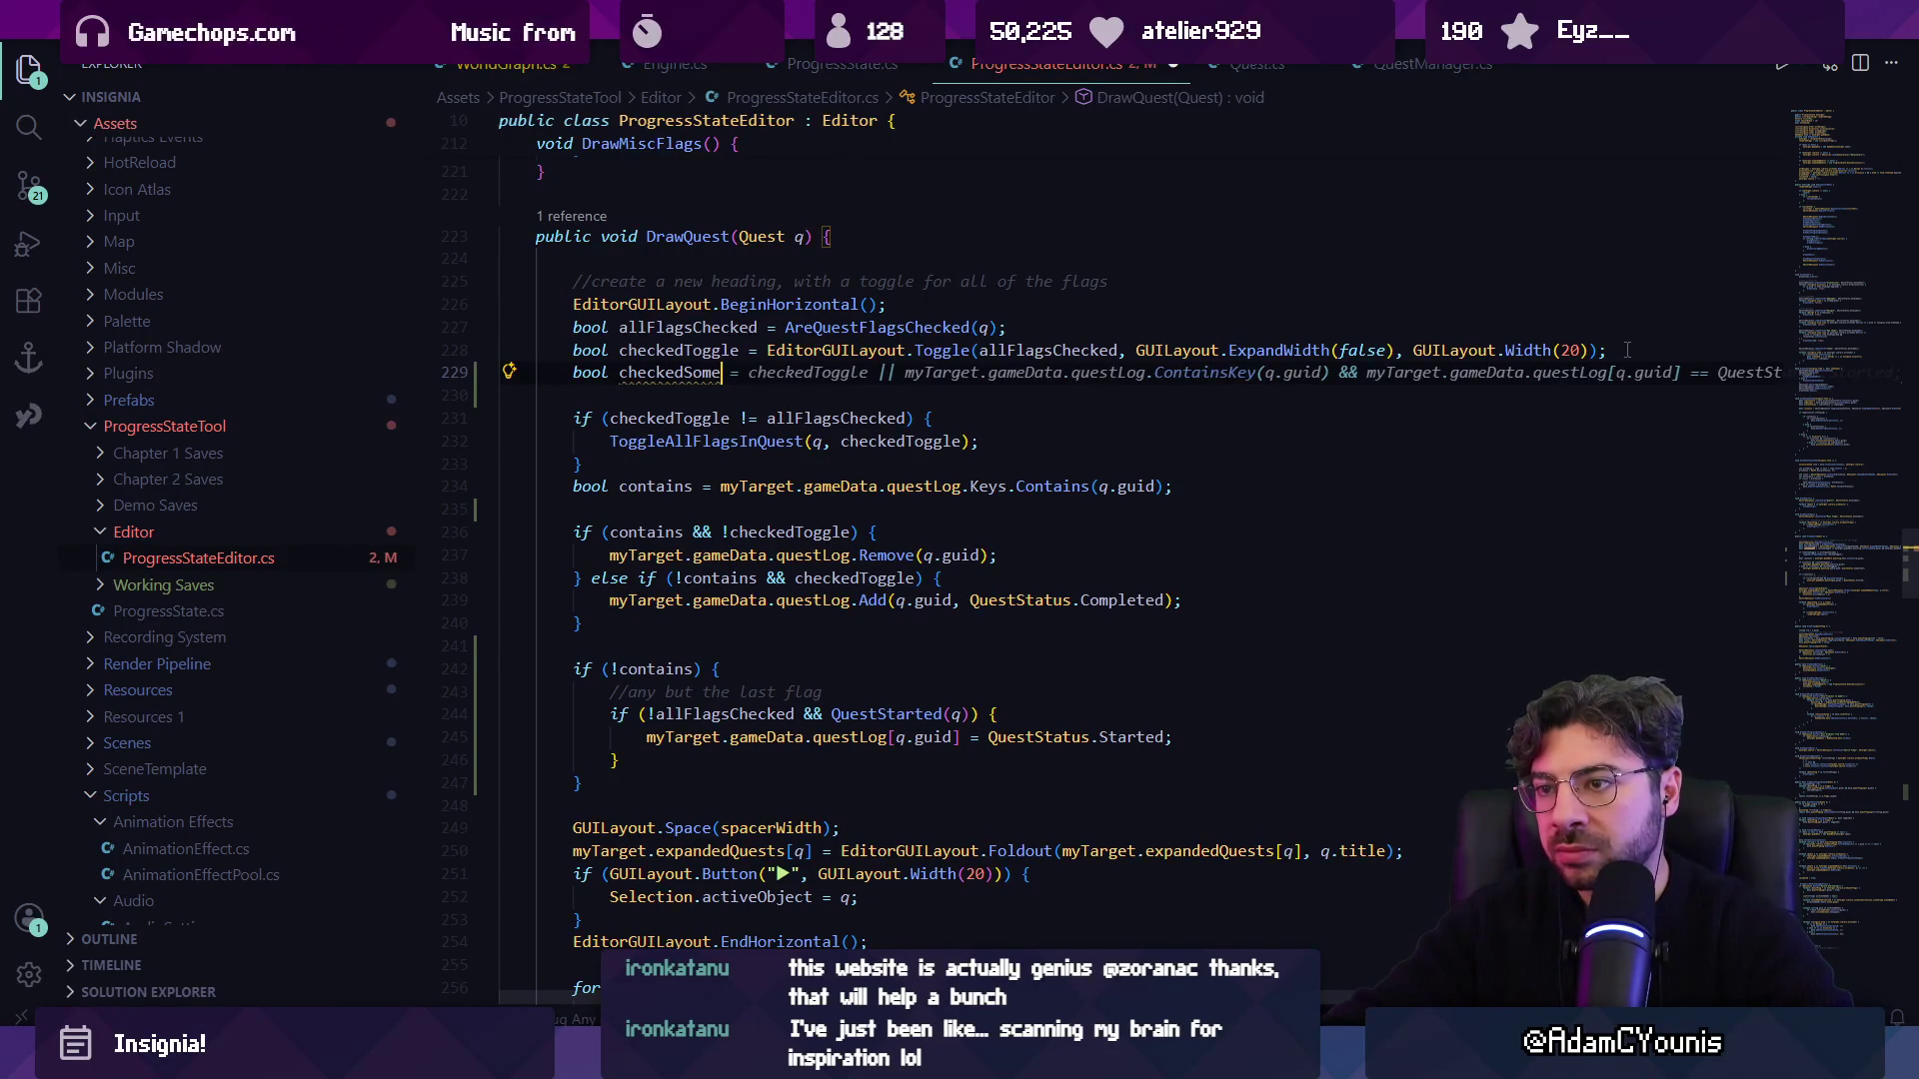
pyautogui.press('Escape')
pyautogui.hotkey('shift', 'Home')
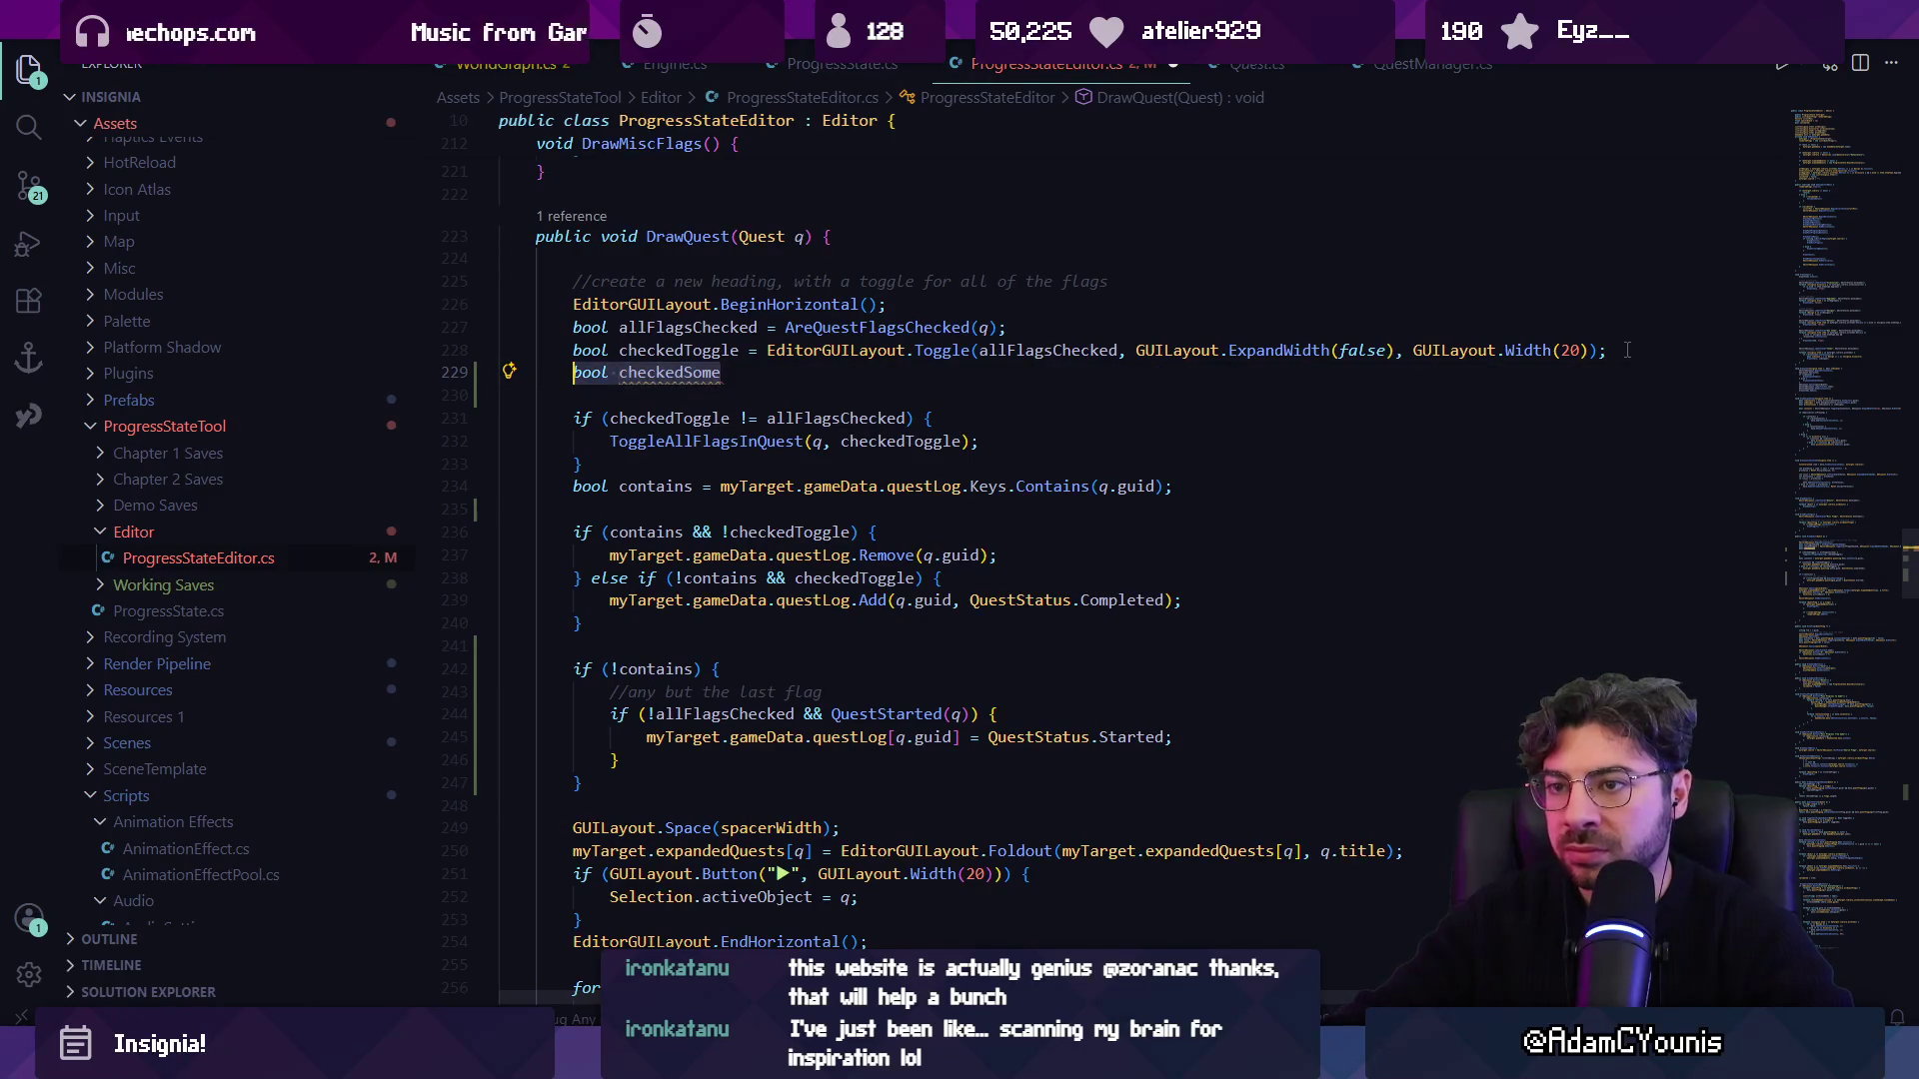
pyautogui.press('BackSpace')
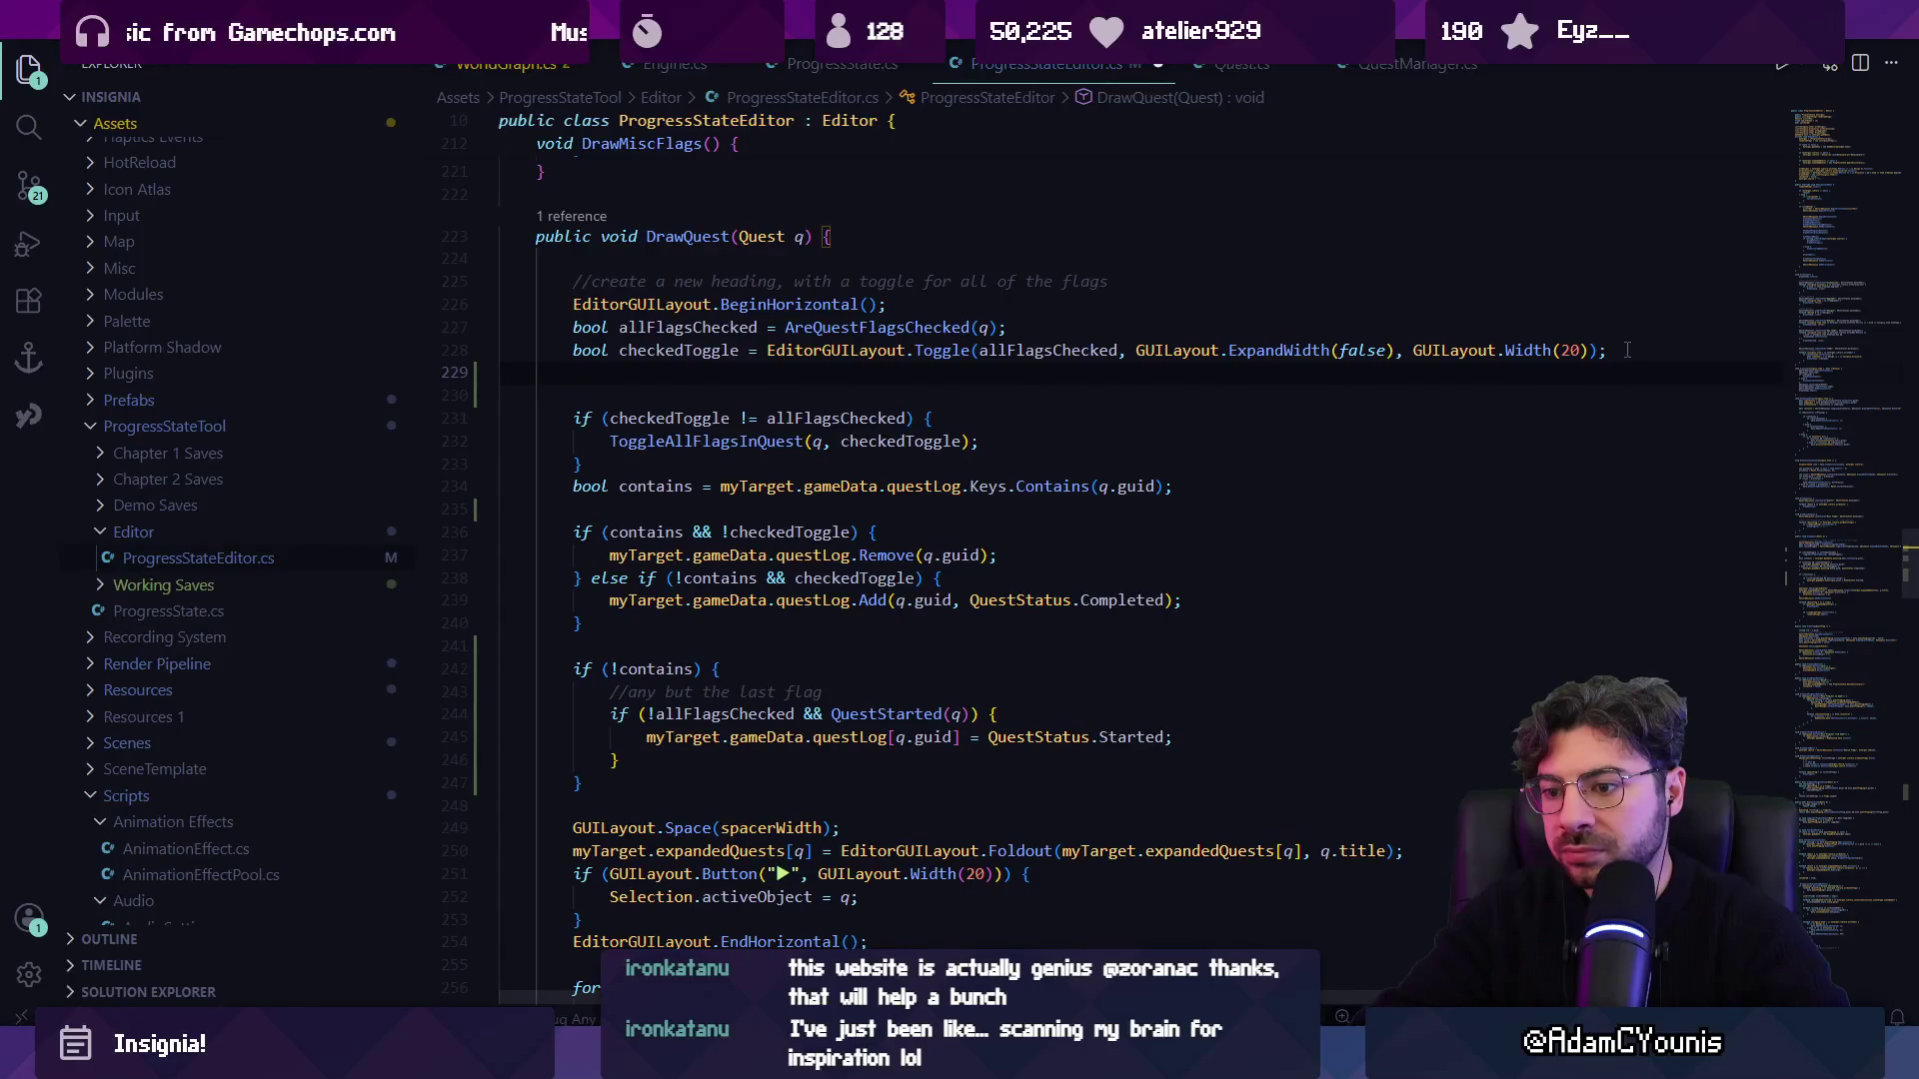
# Erase the half-typed 'bool che' declaration and the extra blank line below checkedToggle.
pyautogui.scroll(-4, 1089, 360)
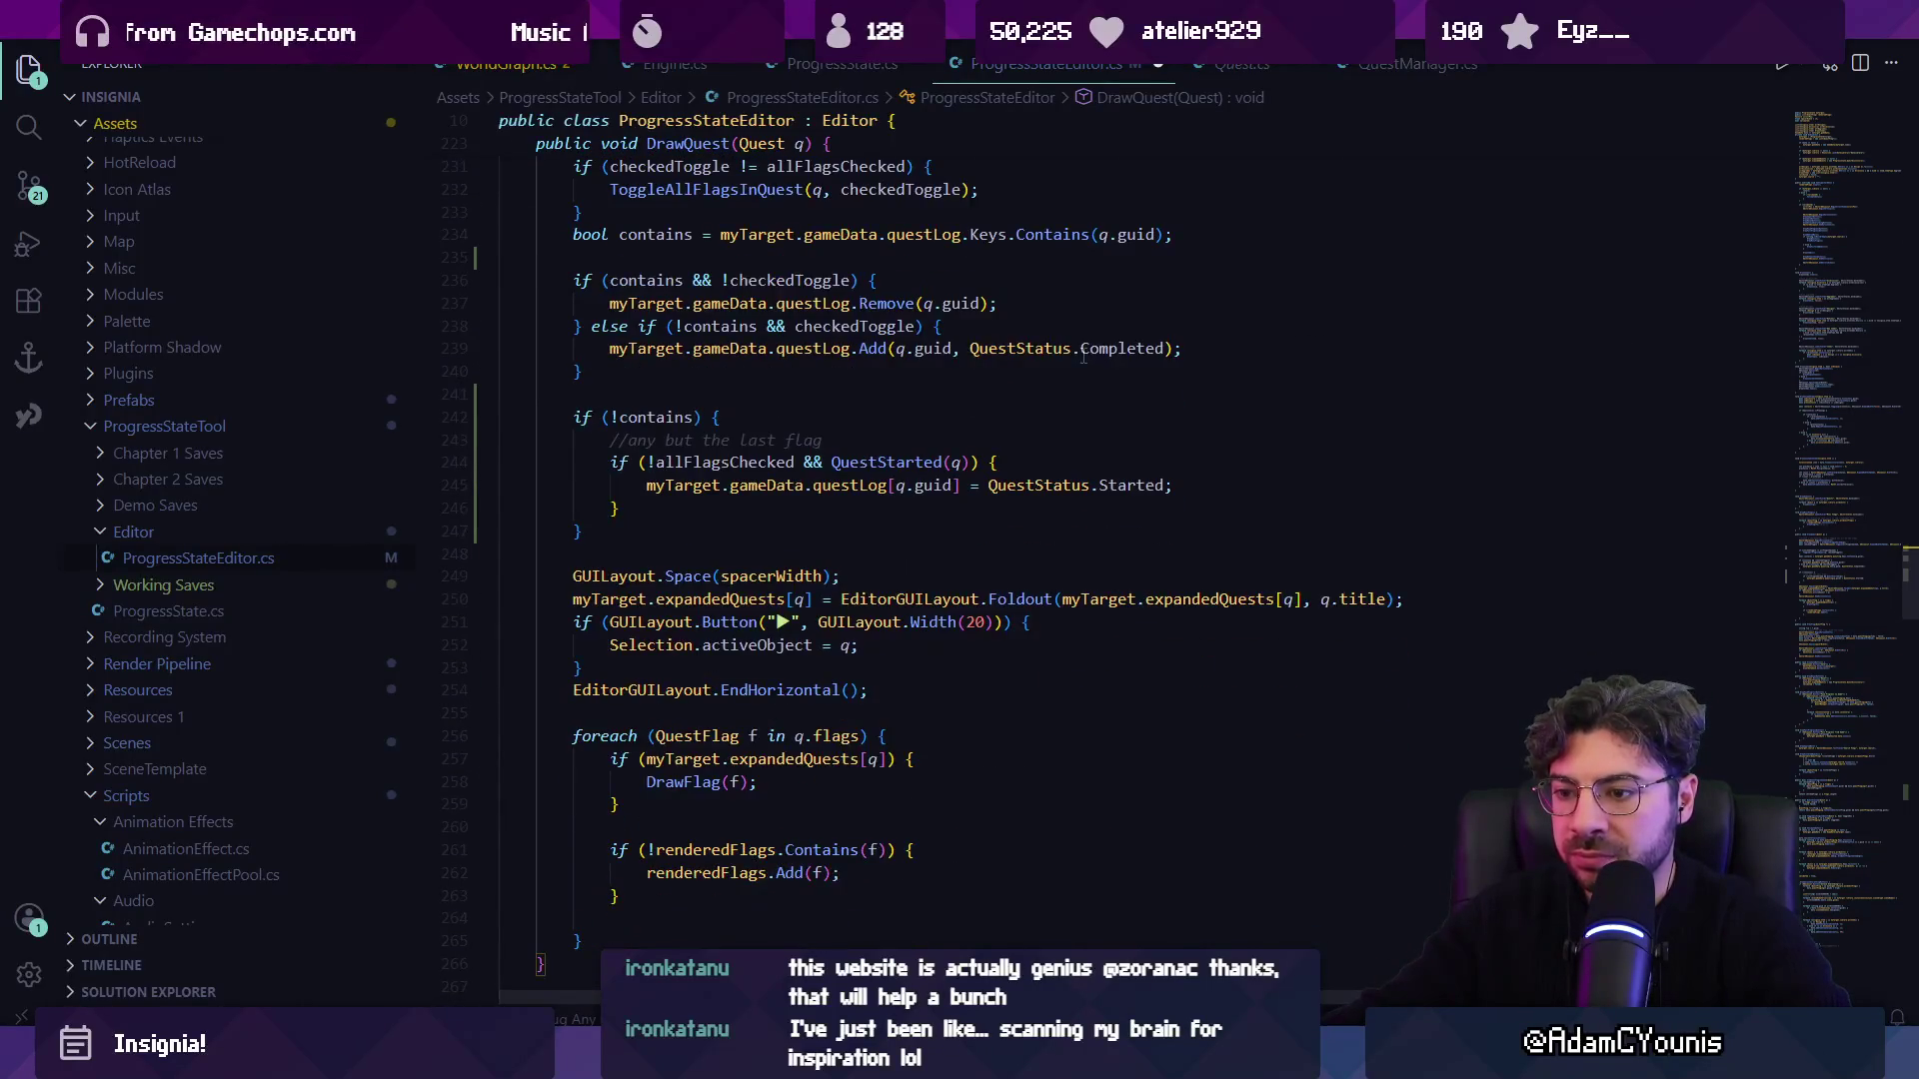
pyautogui.scroll(-3, 1007, 348)
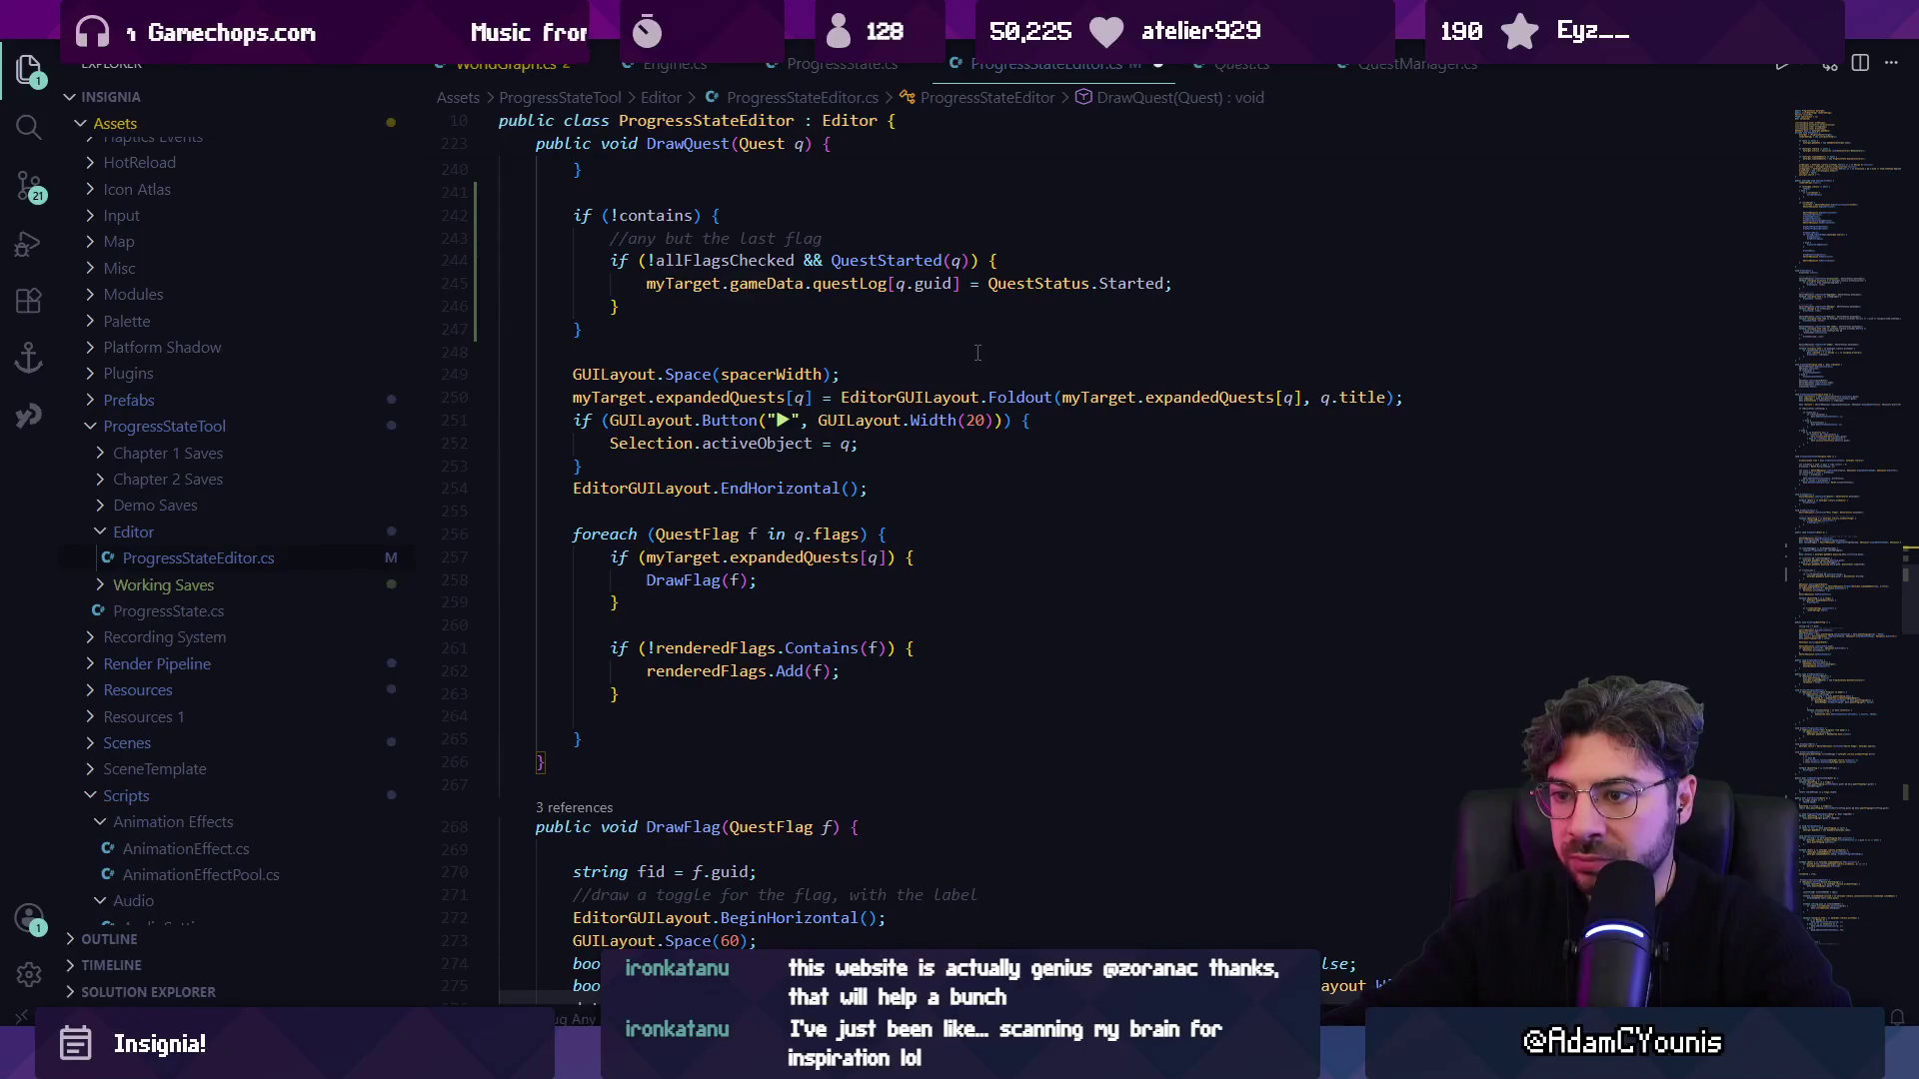
pyautogui.scroll(7, 976, 351)
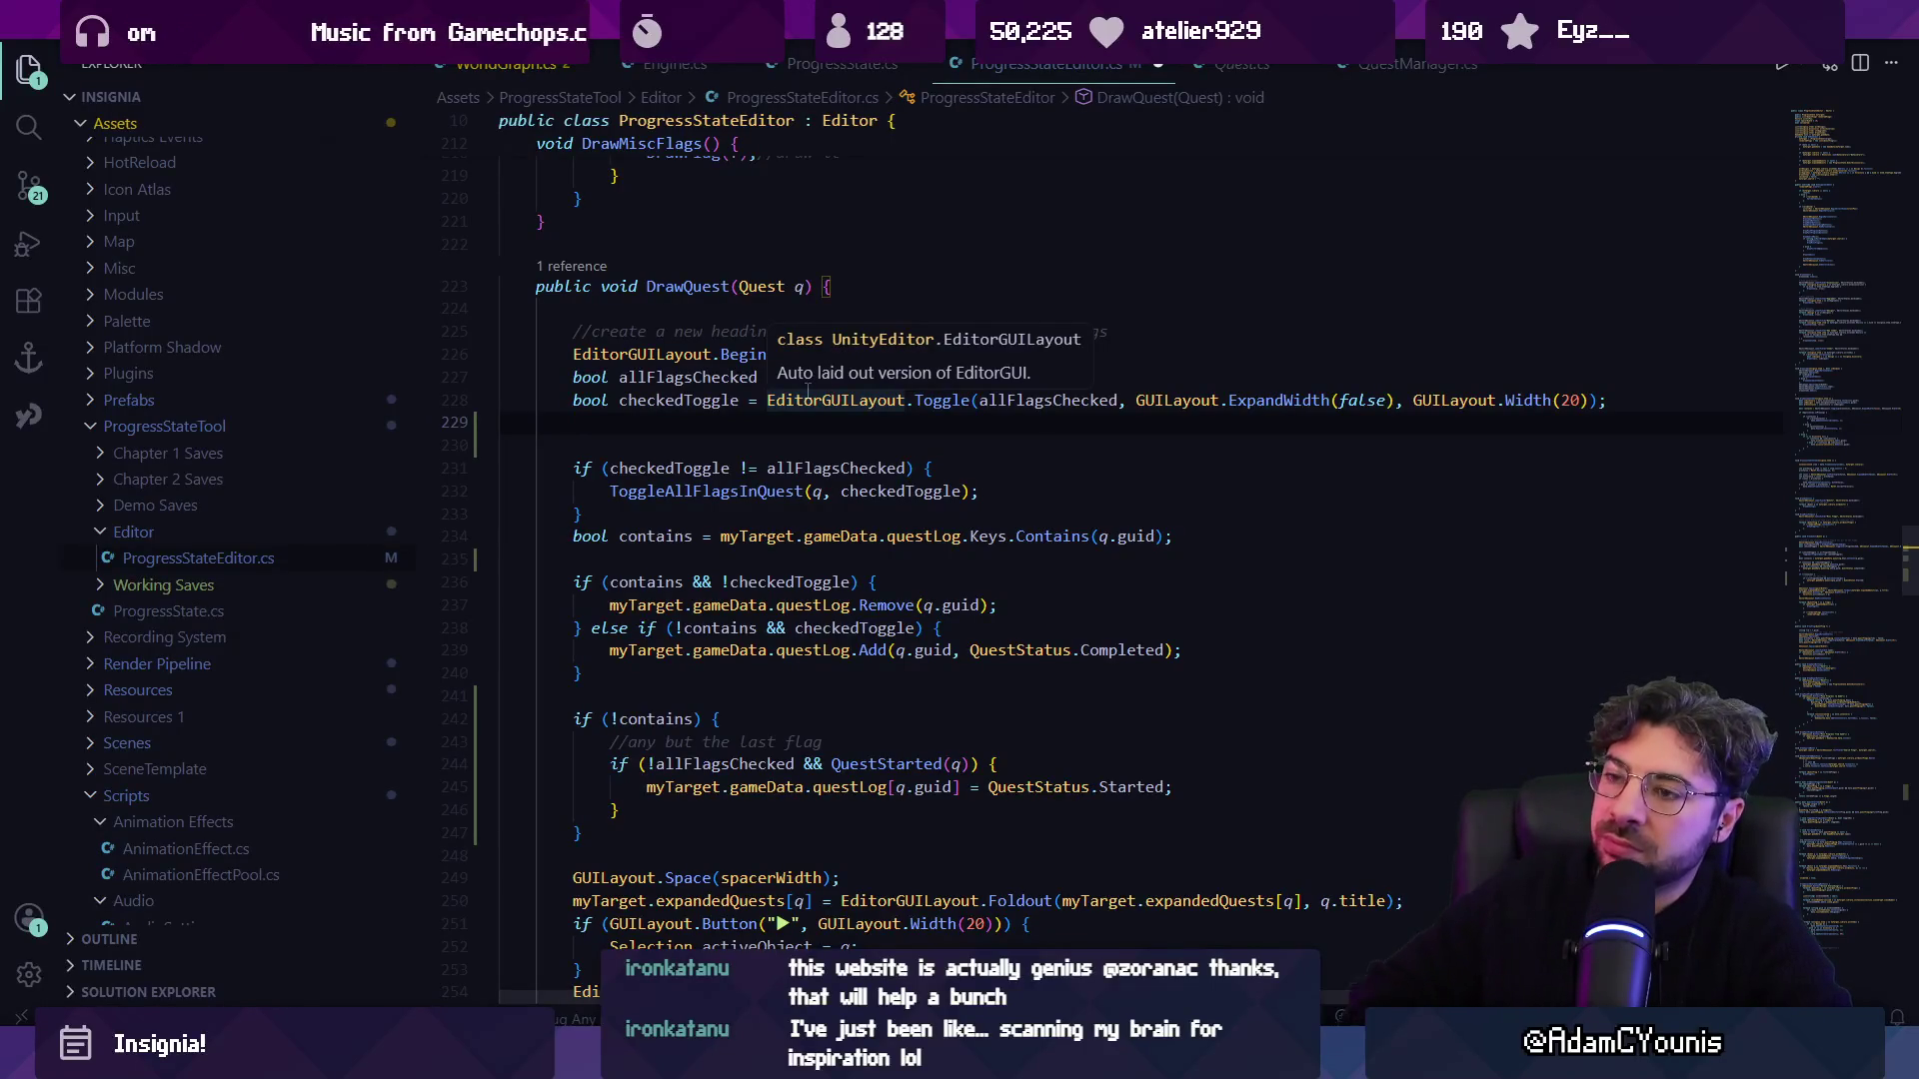
pyautogui.write('bool che')
pyautogui.press('BackSpace')
pyautogui.press('BackSpace')
pyautogui.press('BackSpace')
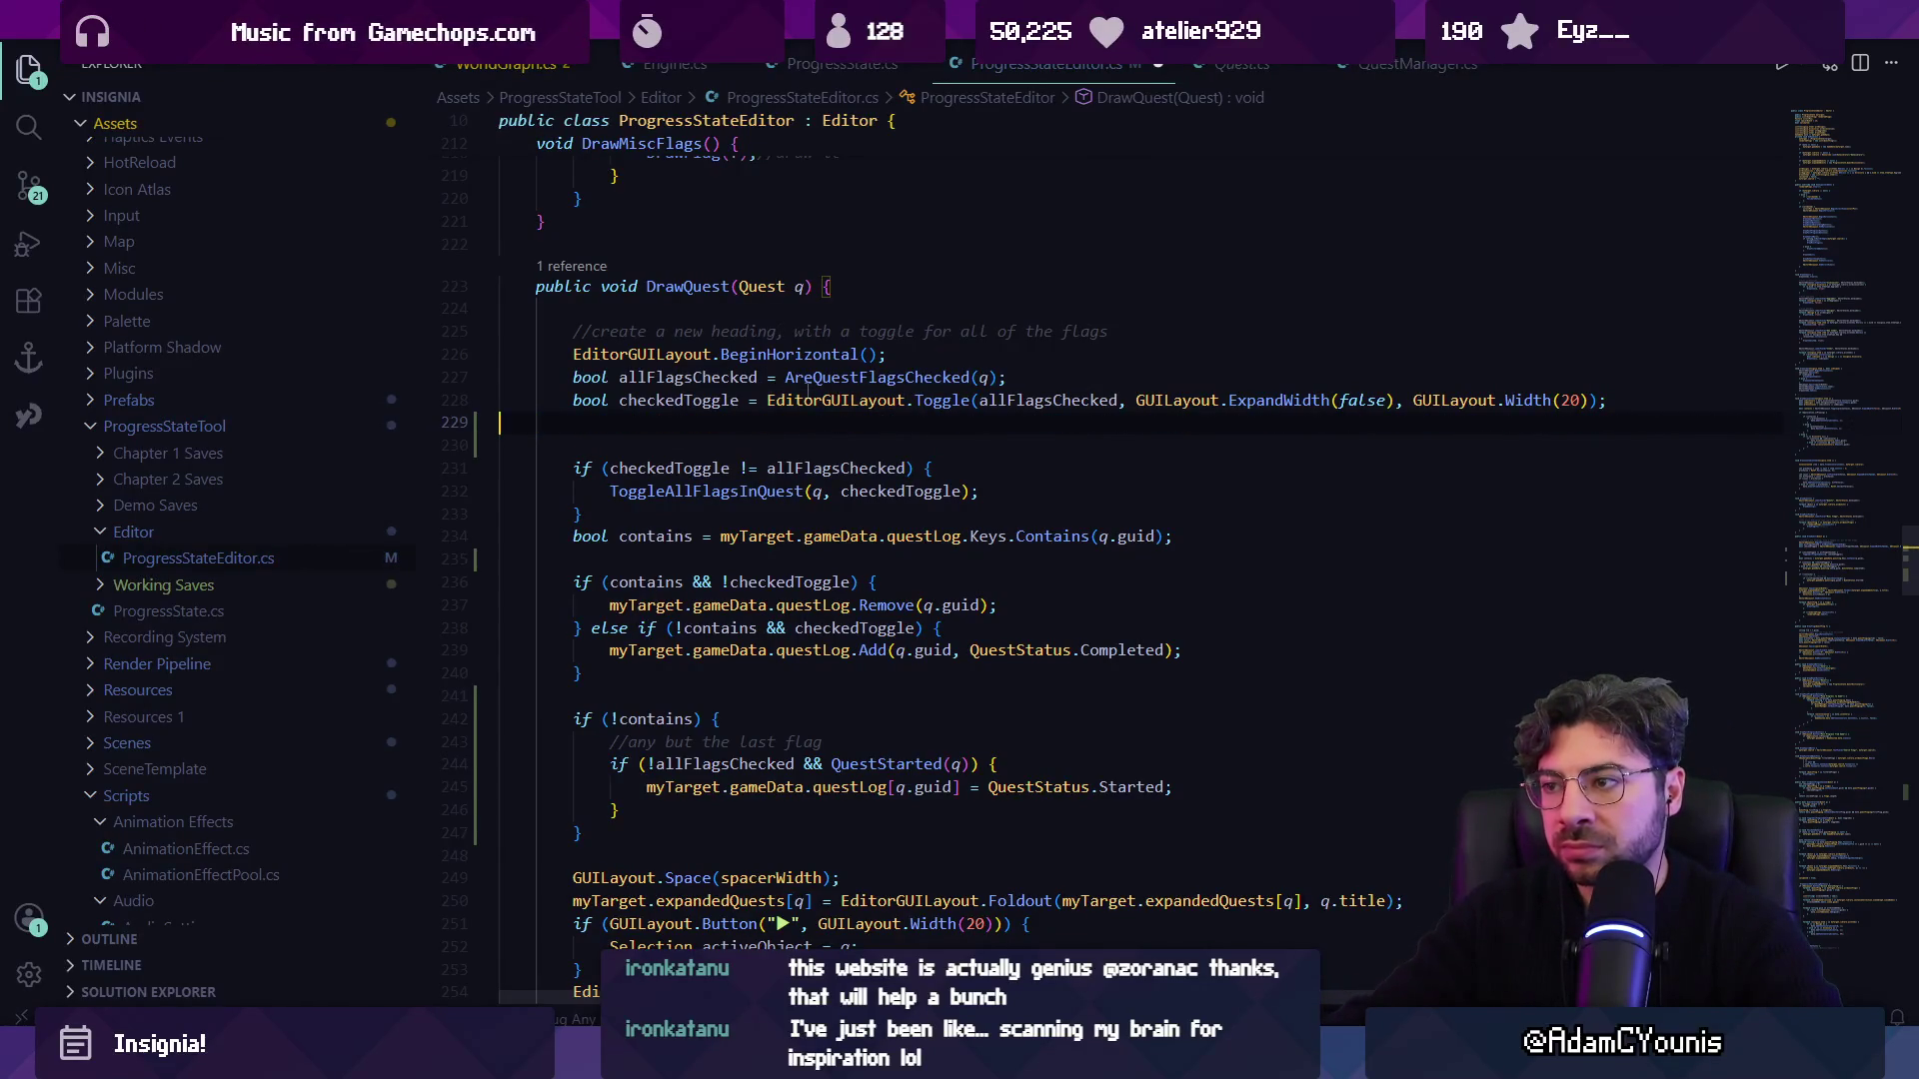
pyautogui.press('BackSpace')
# Rename checkedToggle to toggledQuest throughout DrawQuest.
pyautogui.click(692, 400)
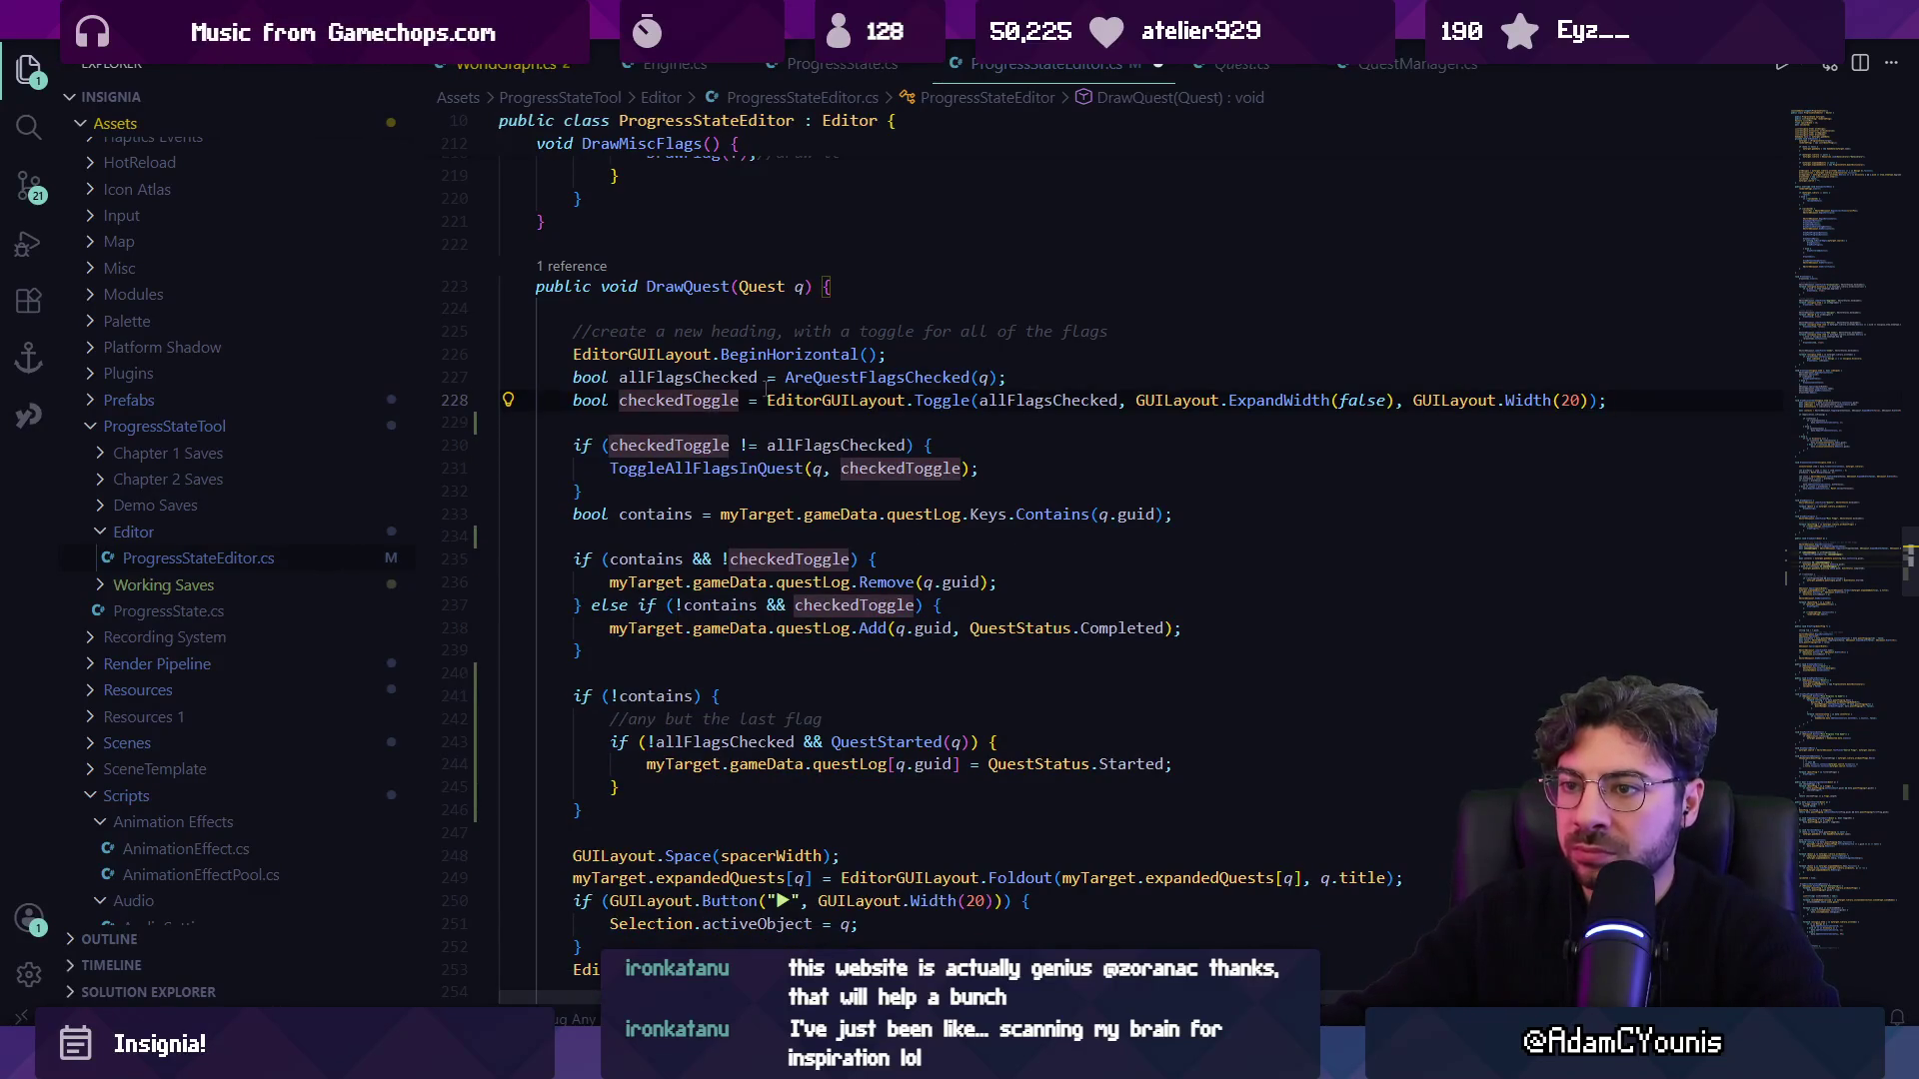
pyautogui.press('F2')
pyautogui.write('toggledQuest')
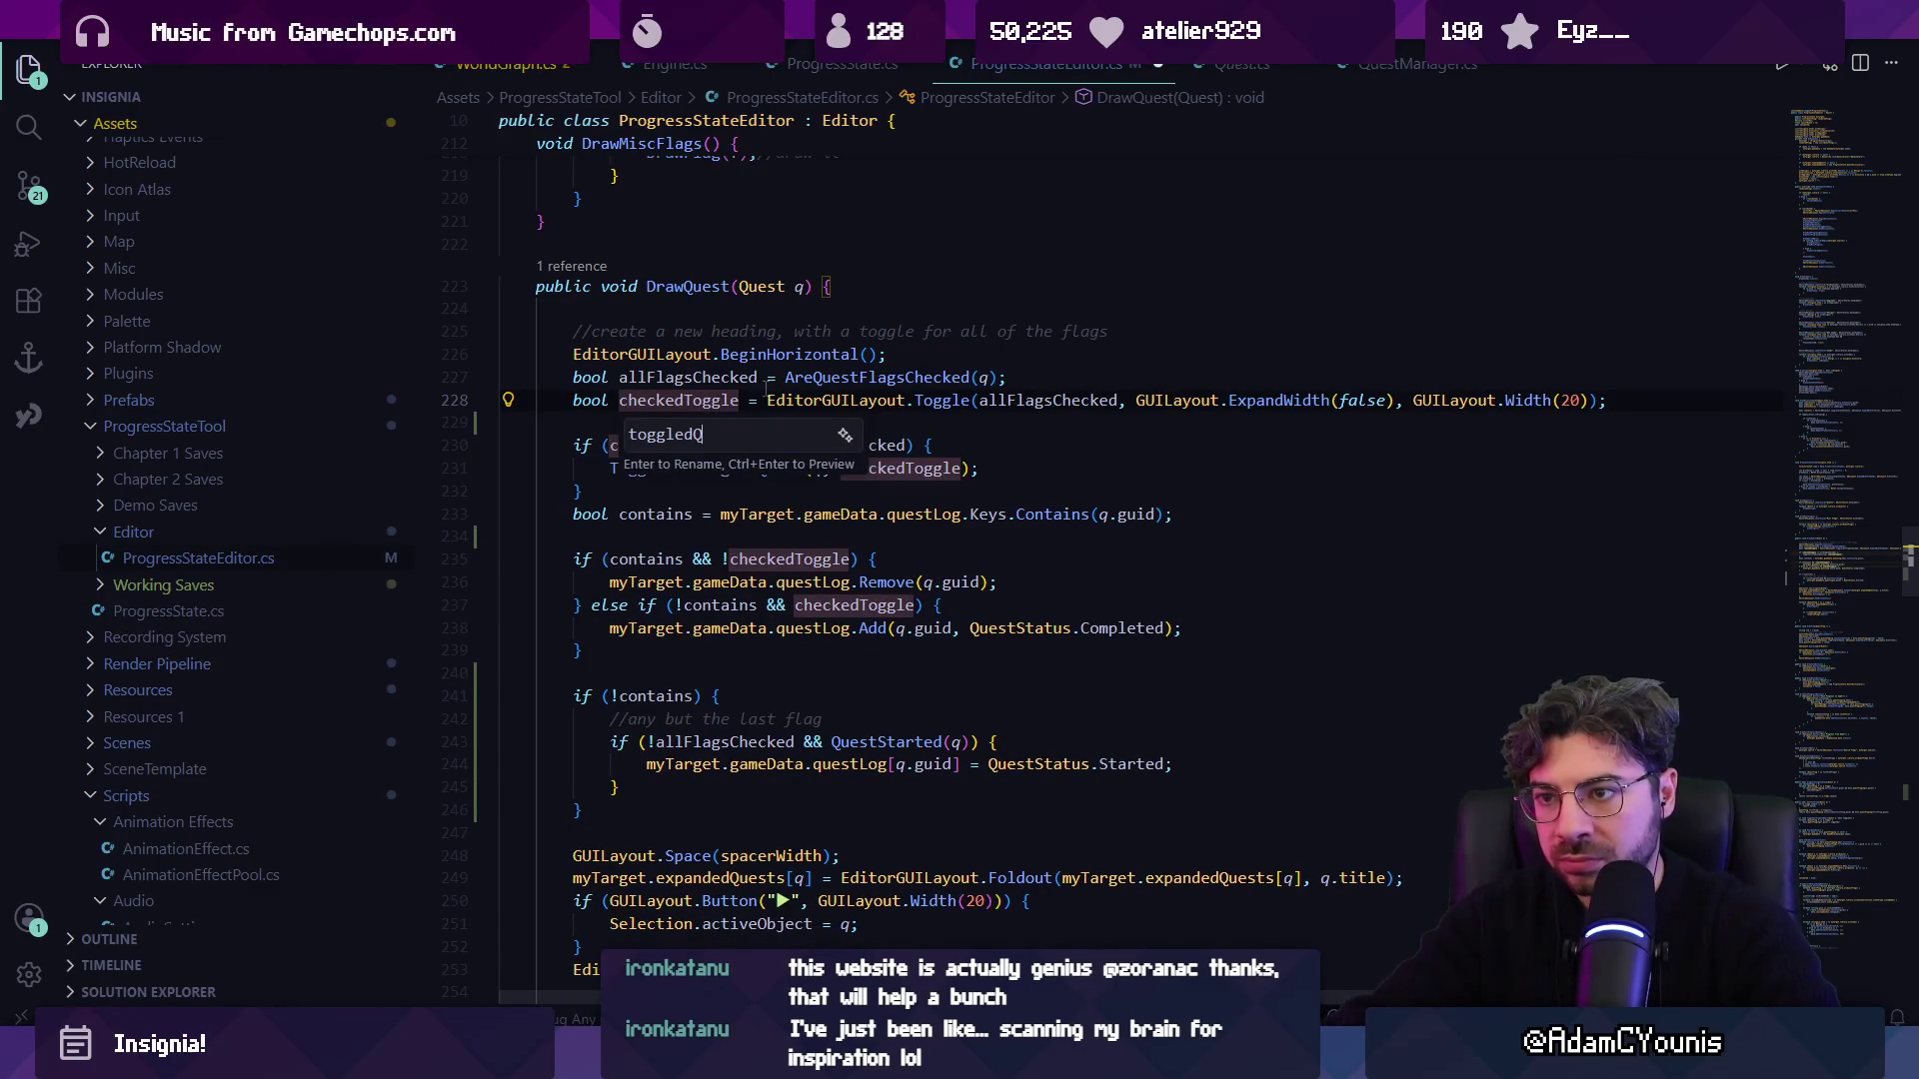
pyautogui.press('Return')
# Rename toggledQuest again, this time to questToggledOn.
pyautogui.click(690, 400)
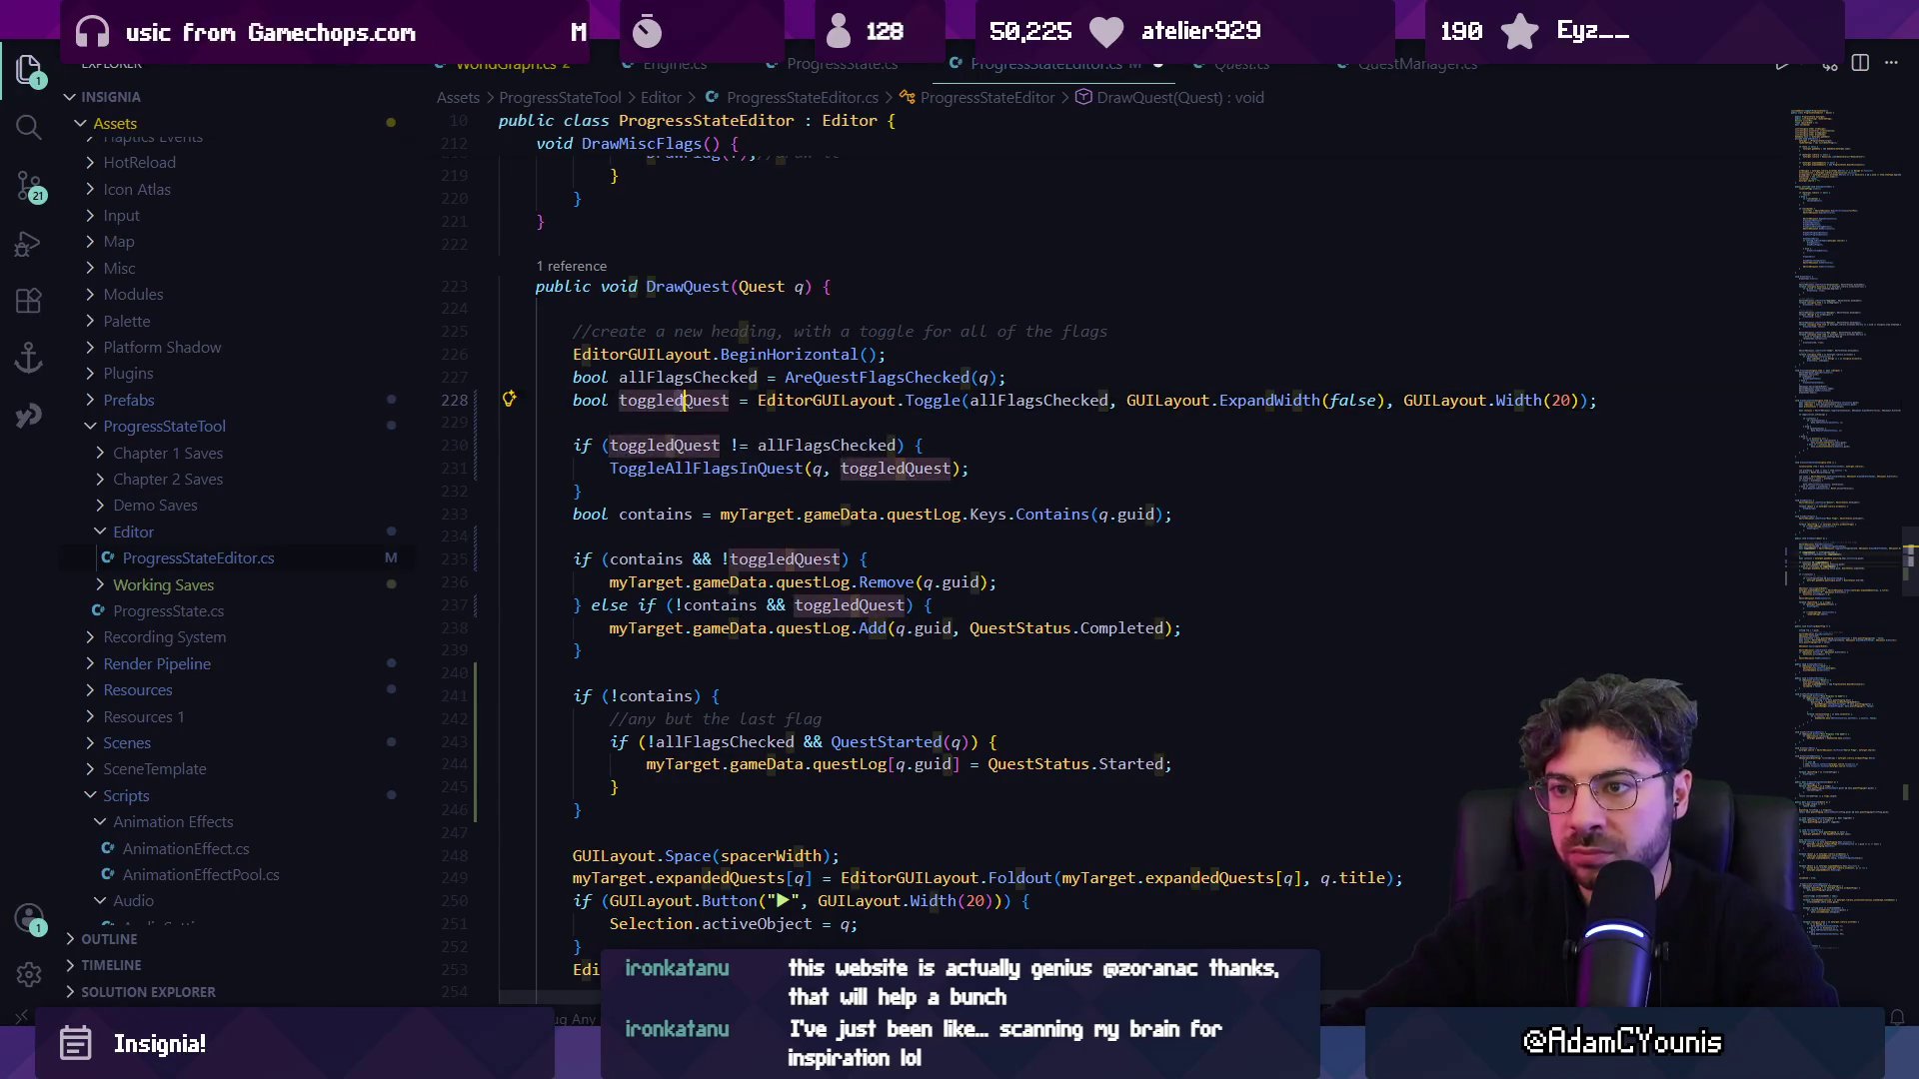
pyautogui.press('F2')
pyautogui.press('BackSpace')
pyautogui.write('questQuest')
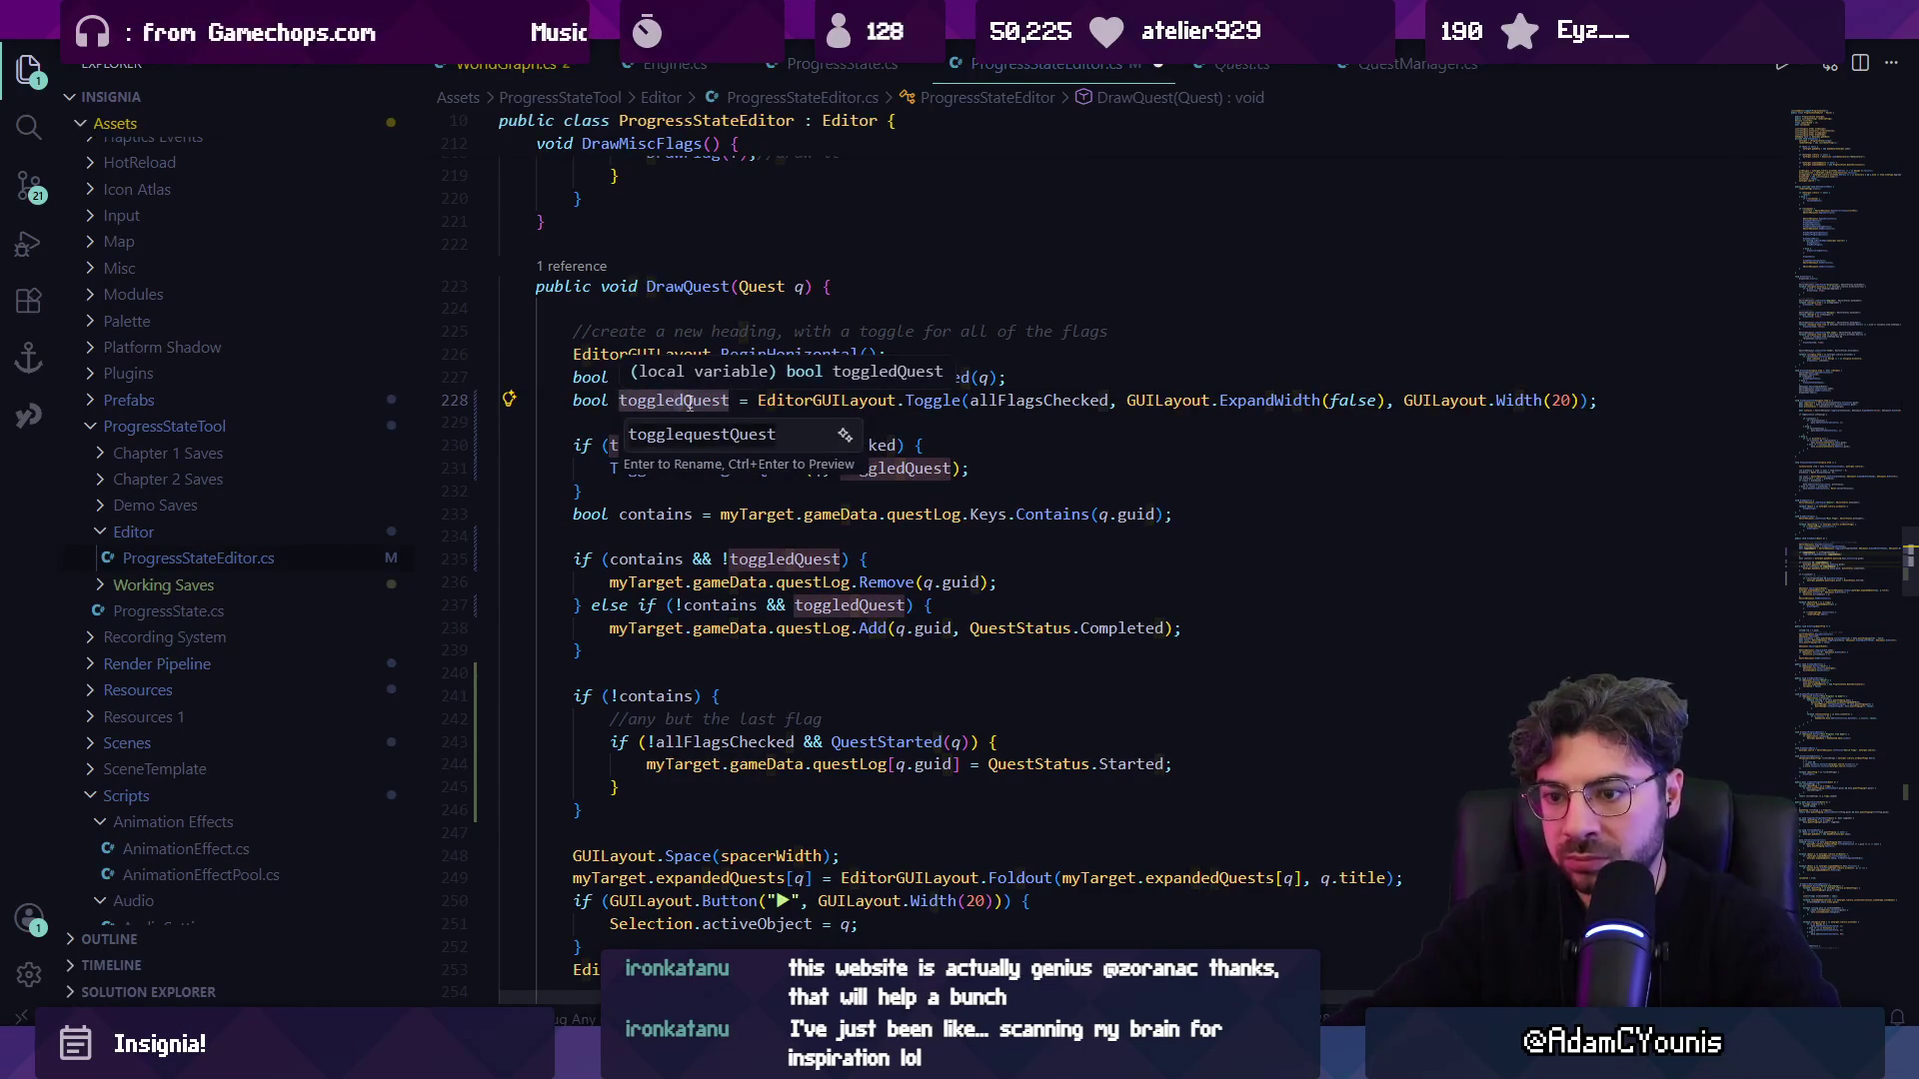
pyautogui.press('Escape')
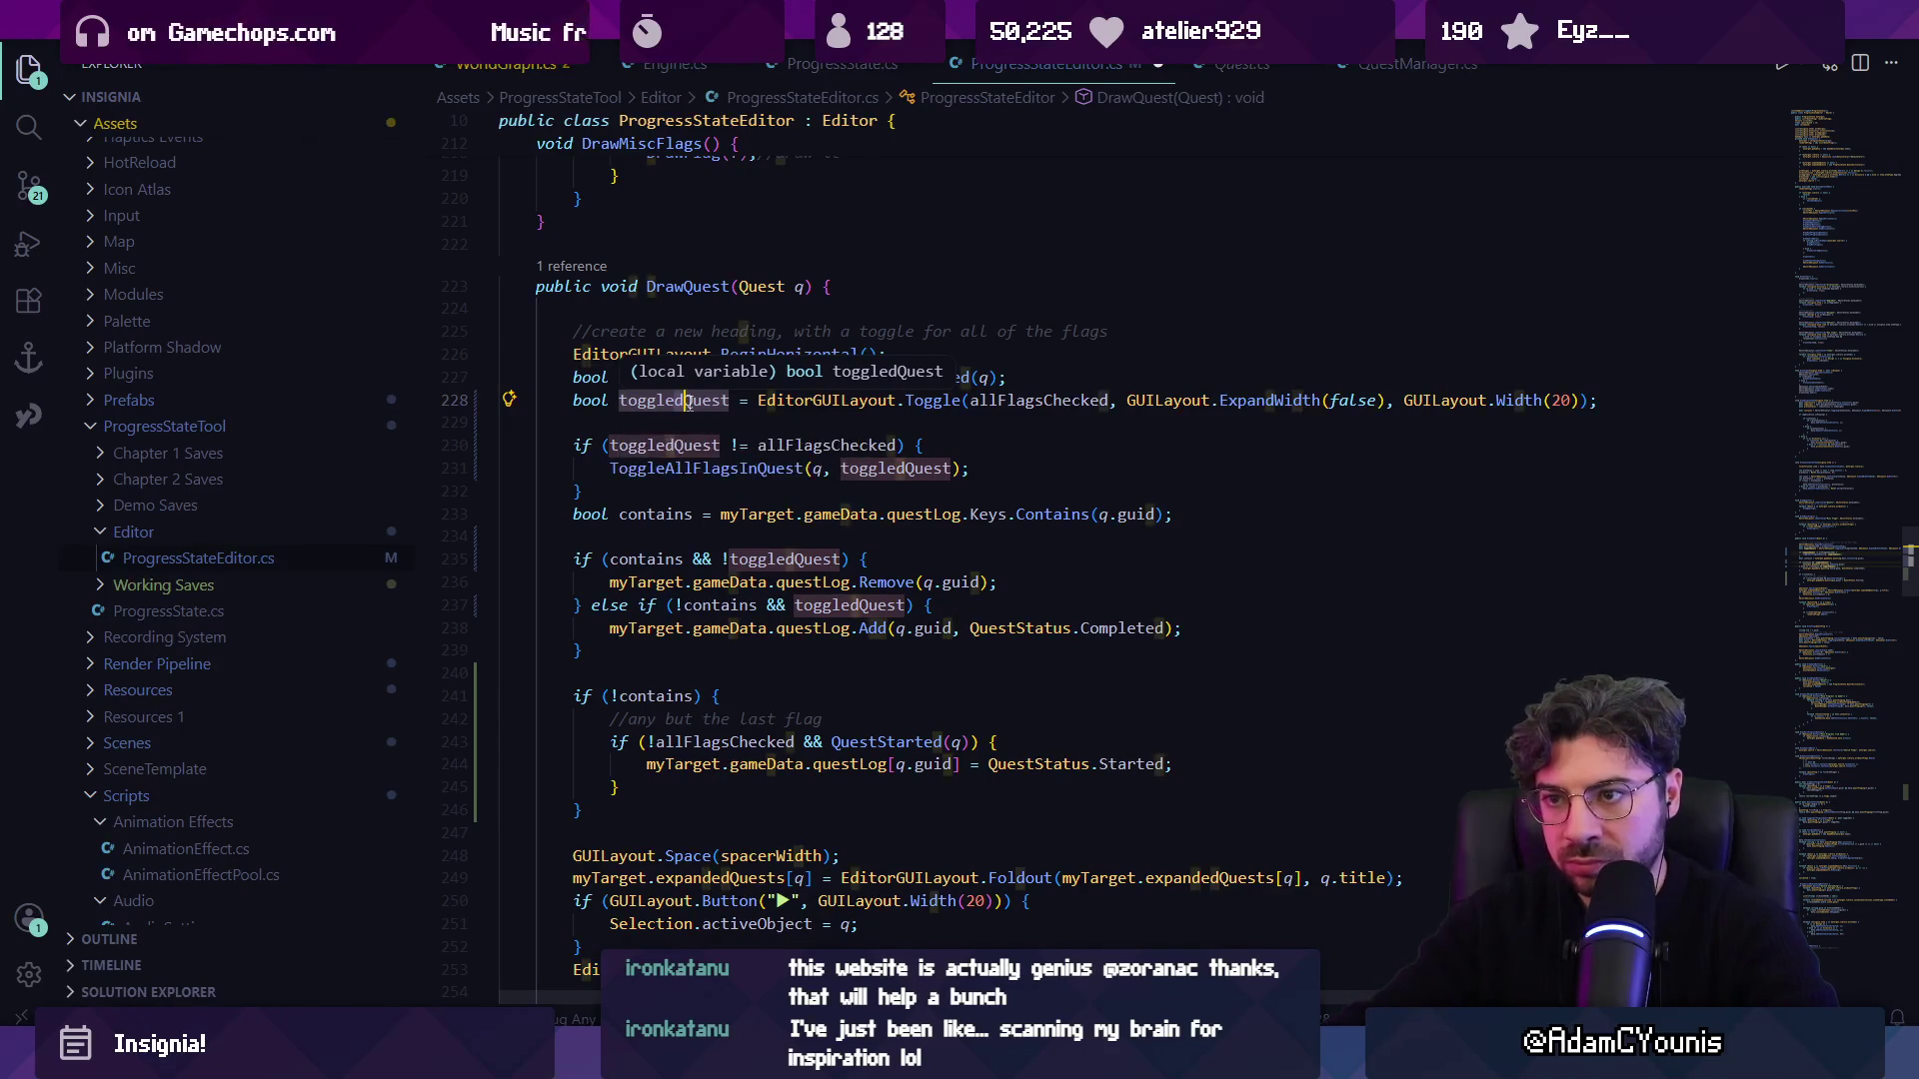
pyautogui.press('F2')
pyautogui.press('BackSpace')
pyautogui.write('quest')
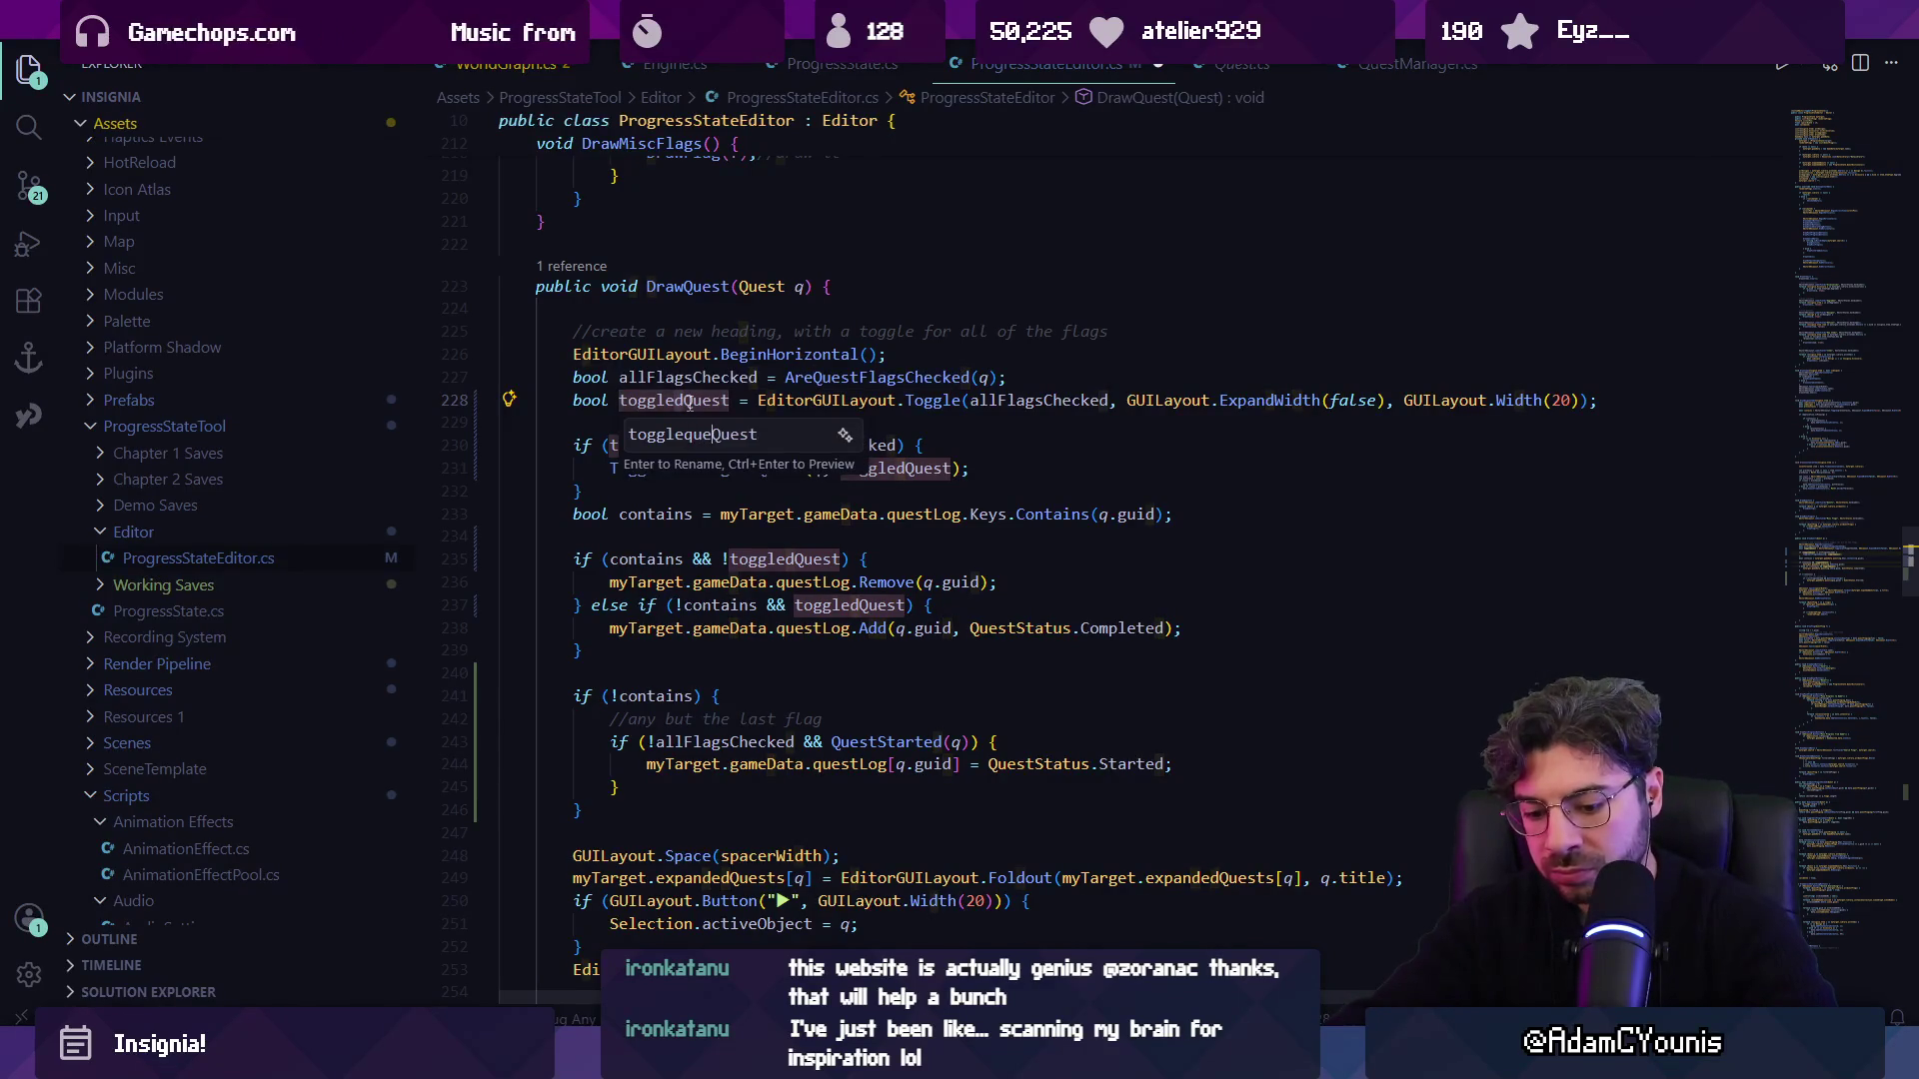
pyautogui.write('ToggledOn')
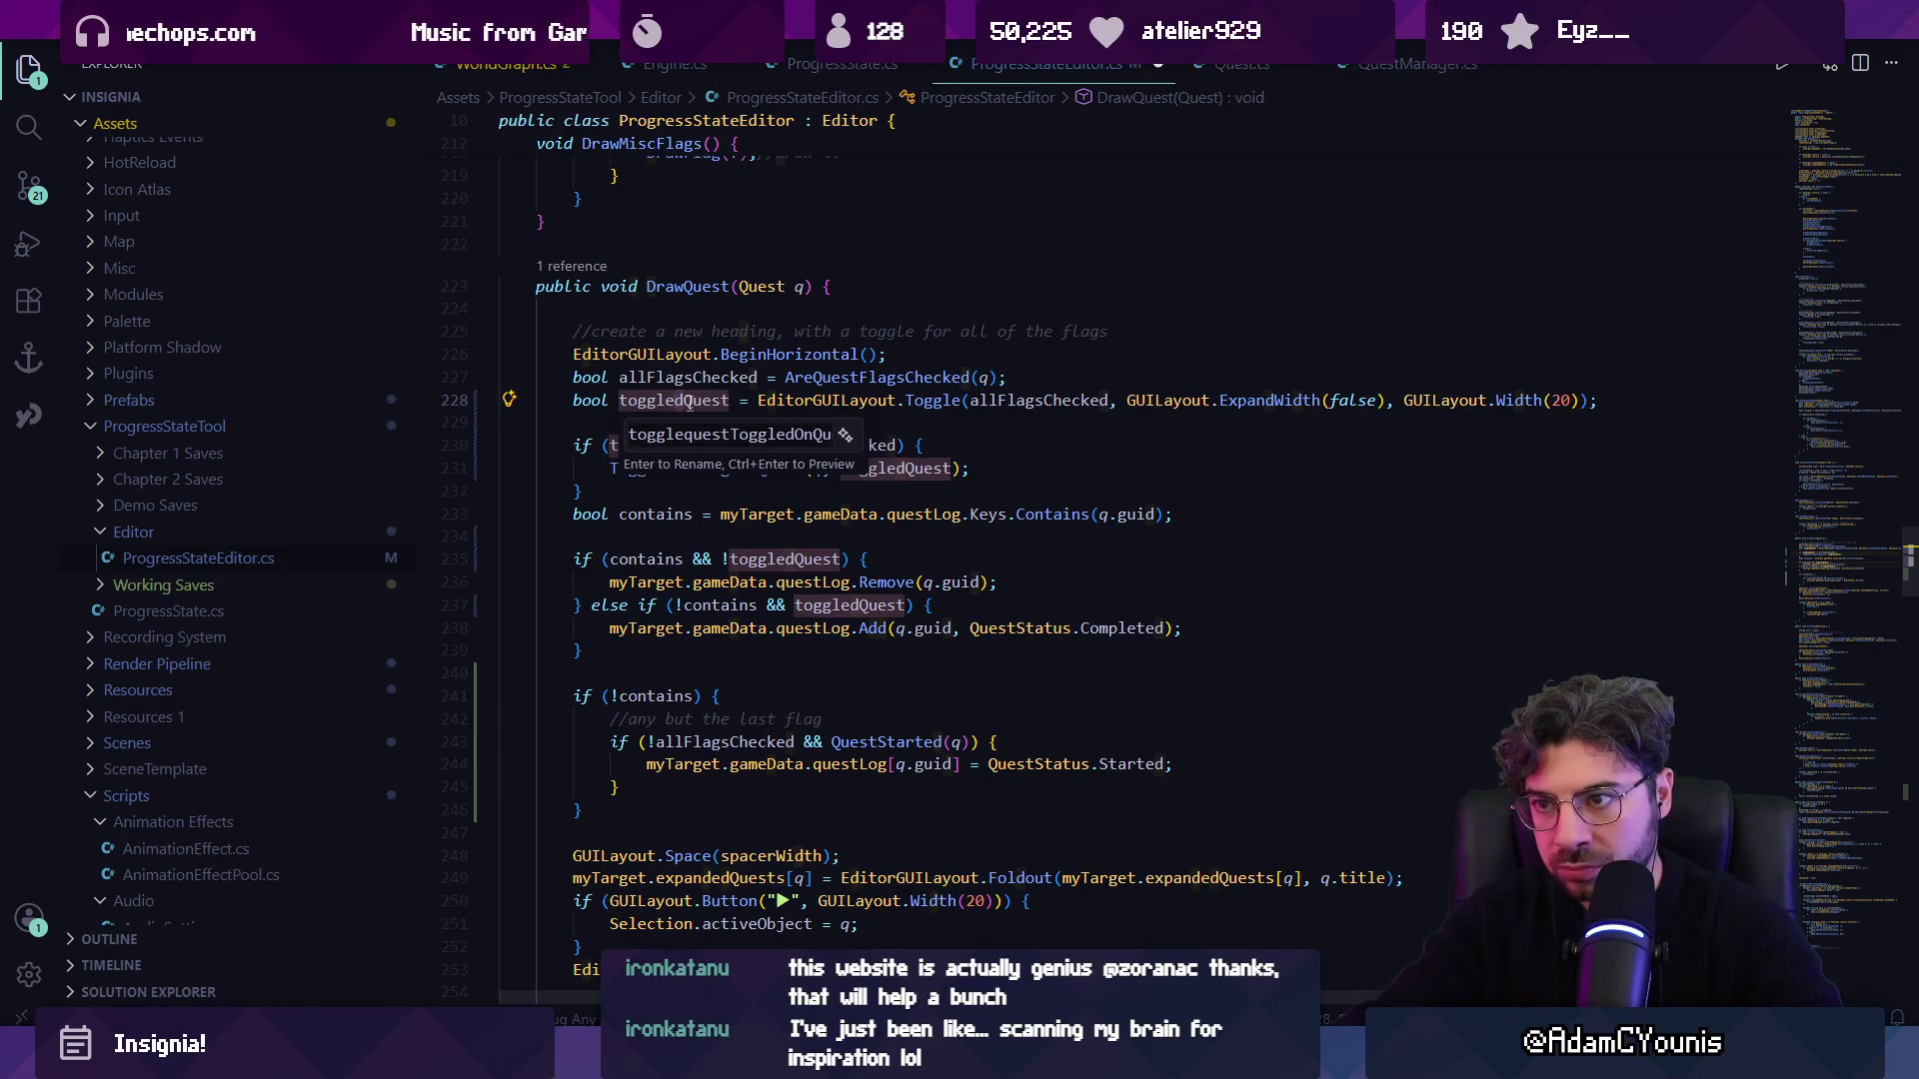
pyautogui.hotkey('ctrl', 'a')
pyautogui.write('questTo')
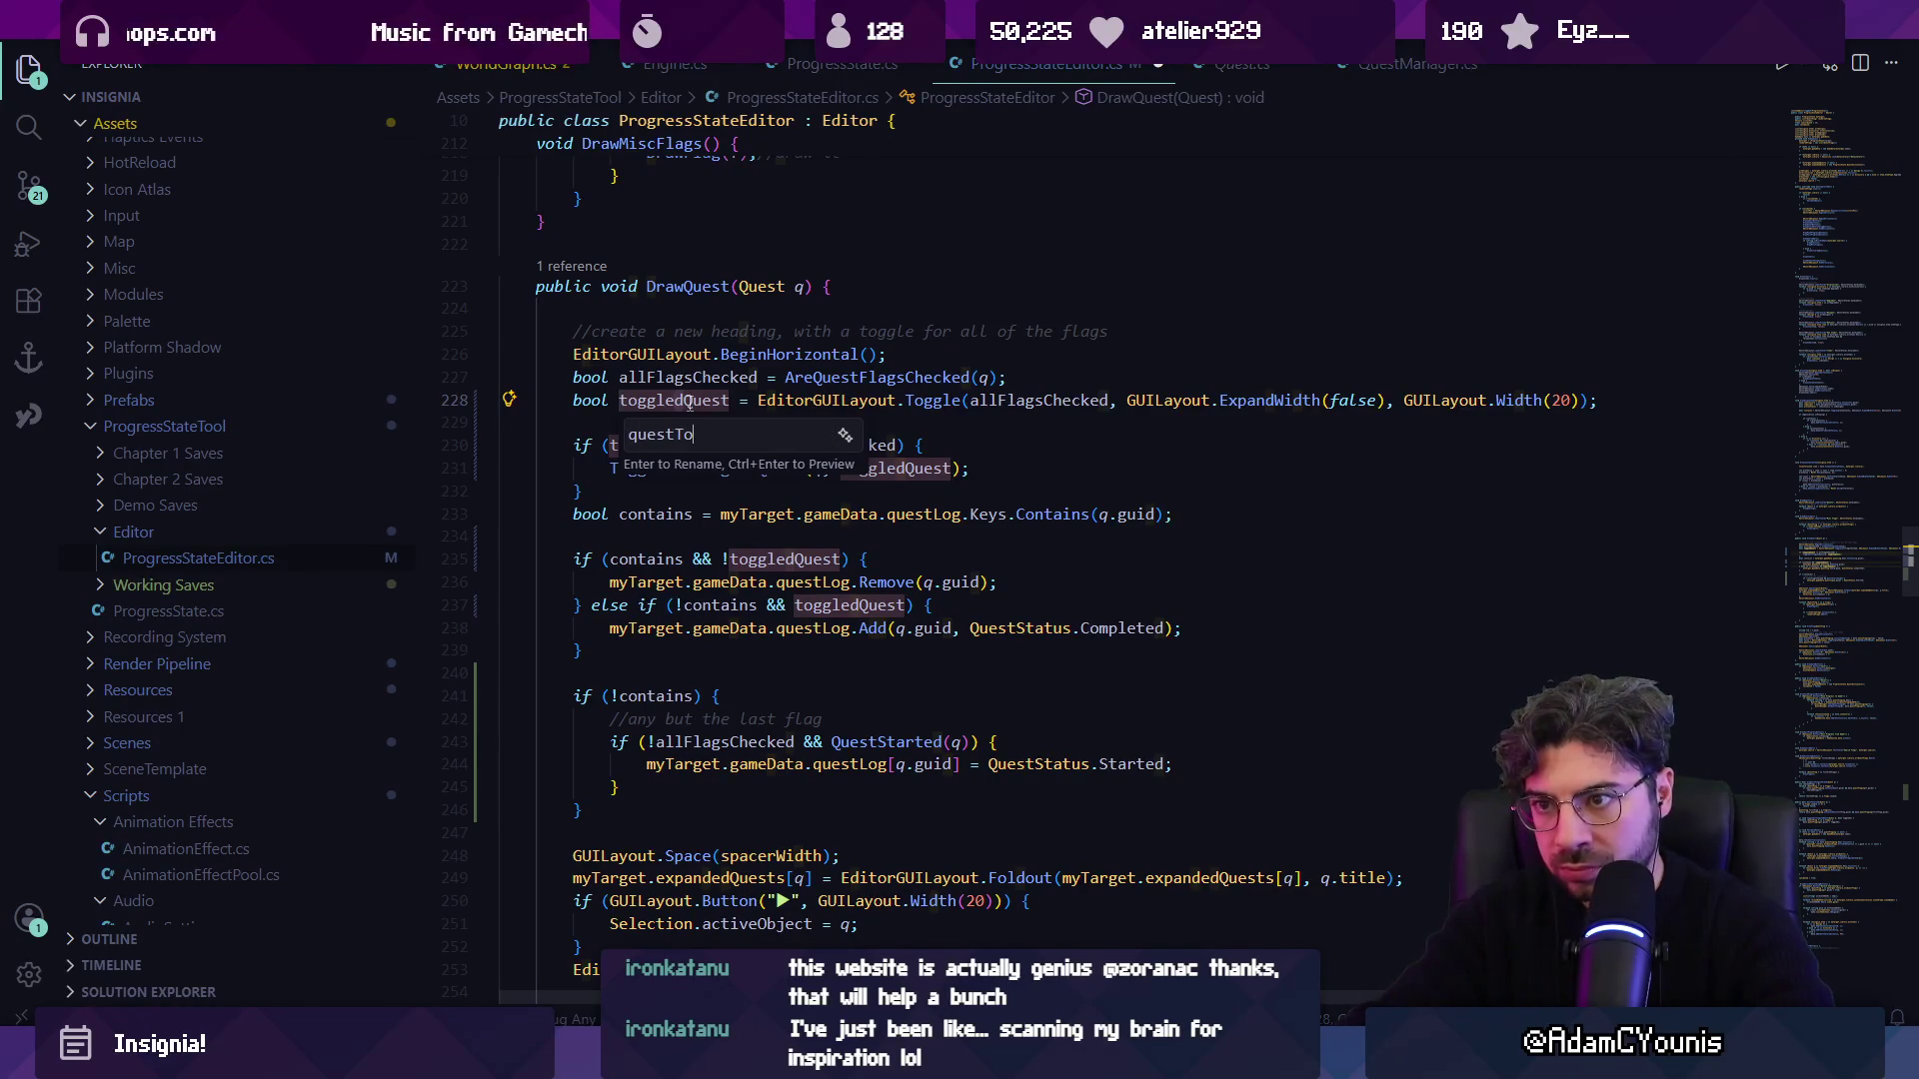
pyautogui.write('ggledOn')
pyautogui.press('Return')
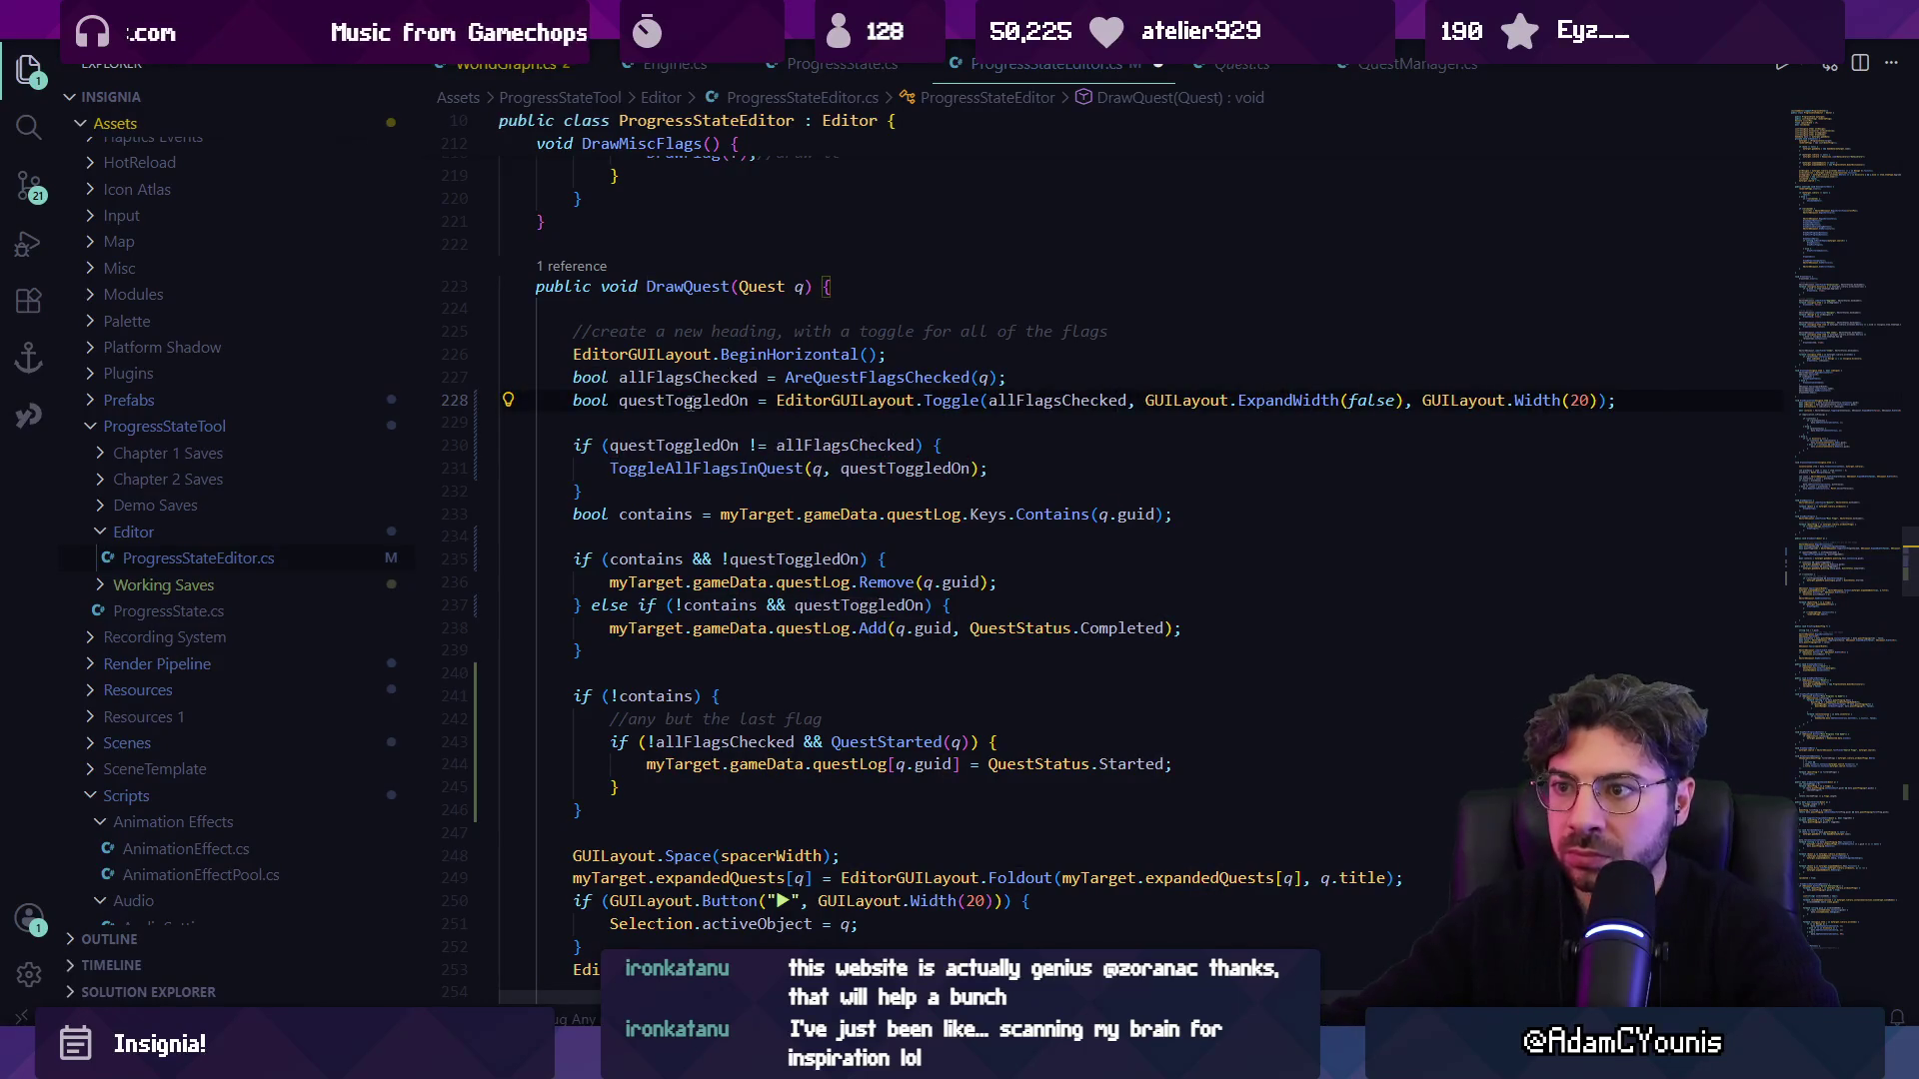
# Review where allFlagsChecked and questToggledOn are used, then switch to Unity.
pyautogui.click(711, 426)
pyautogui.click(813, 445)
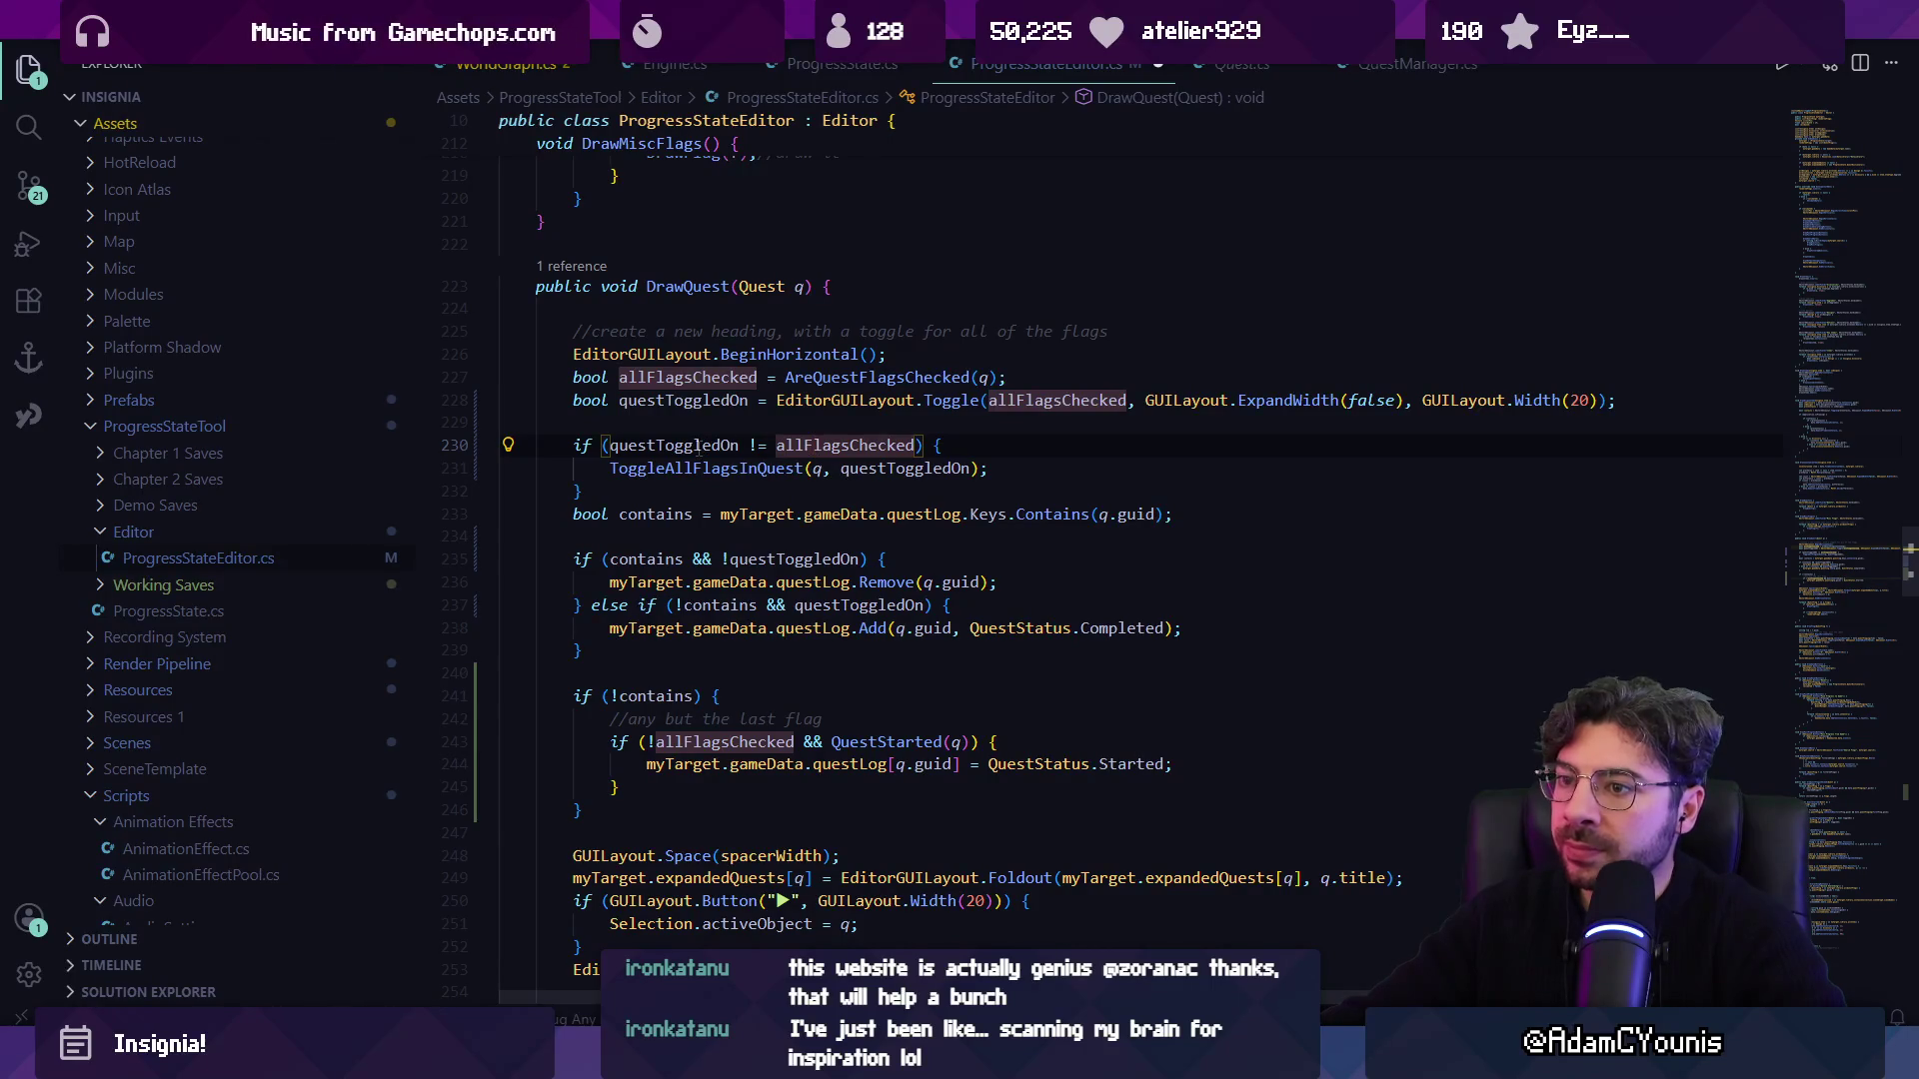
pyautogui.click(697, 446)
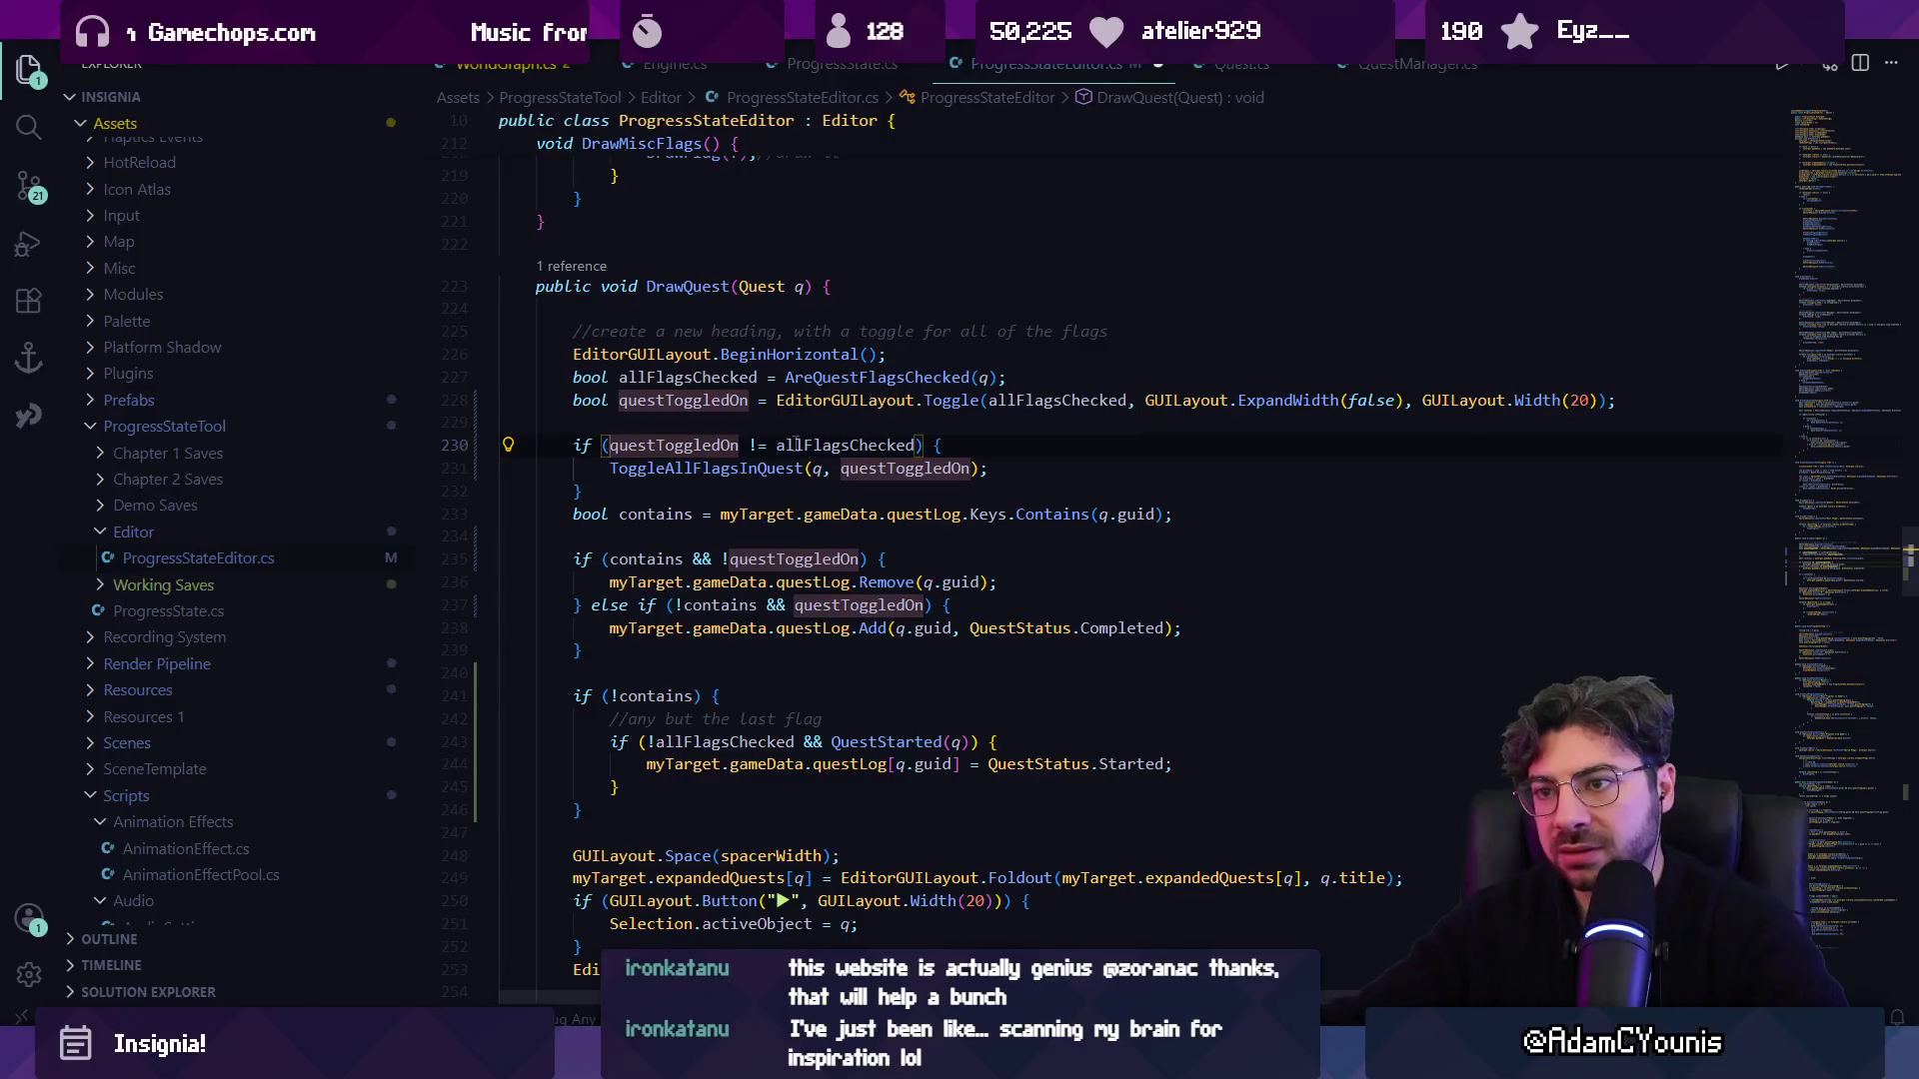
pyautogui.click(790, 430)
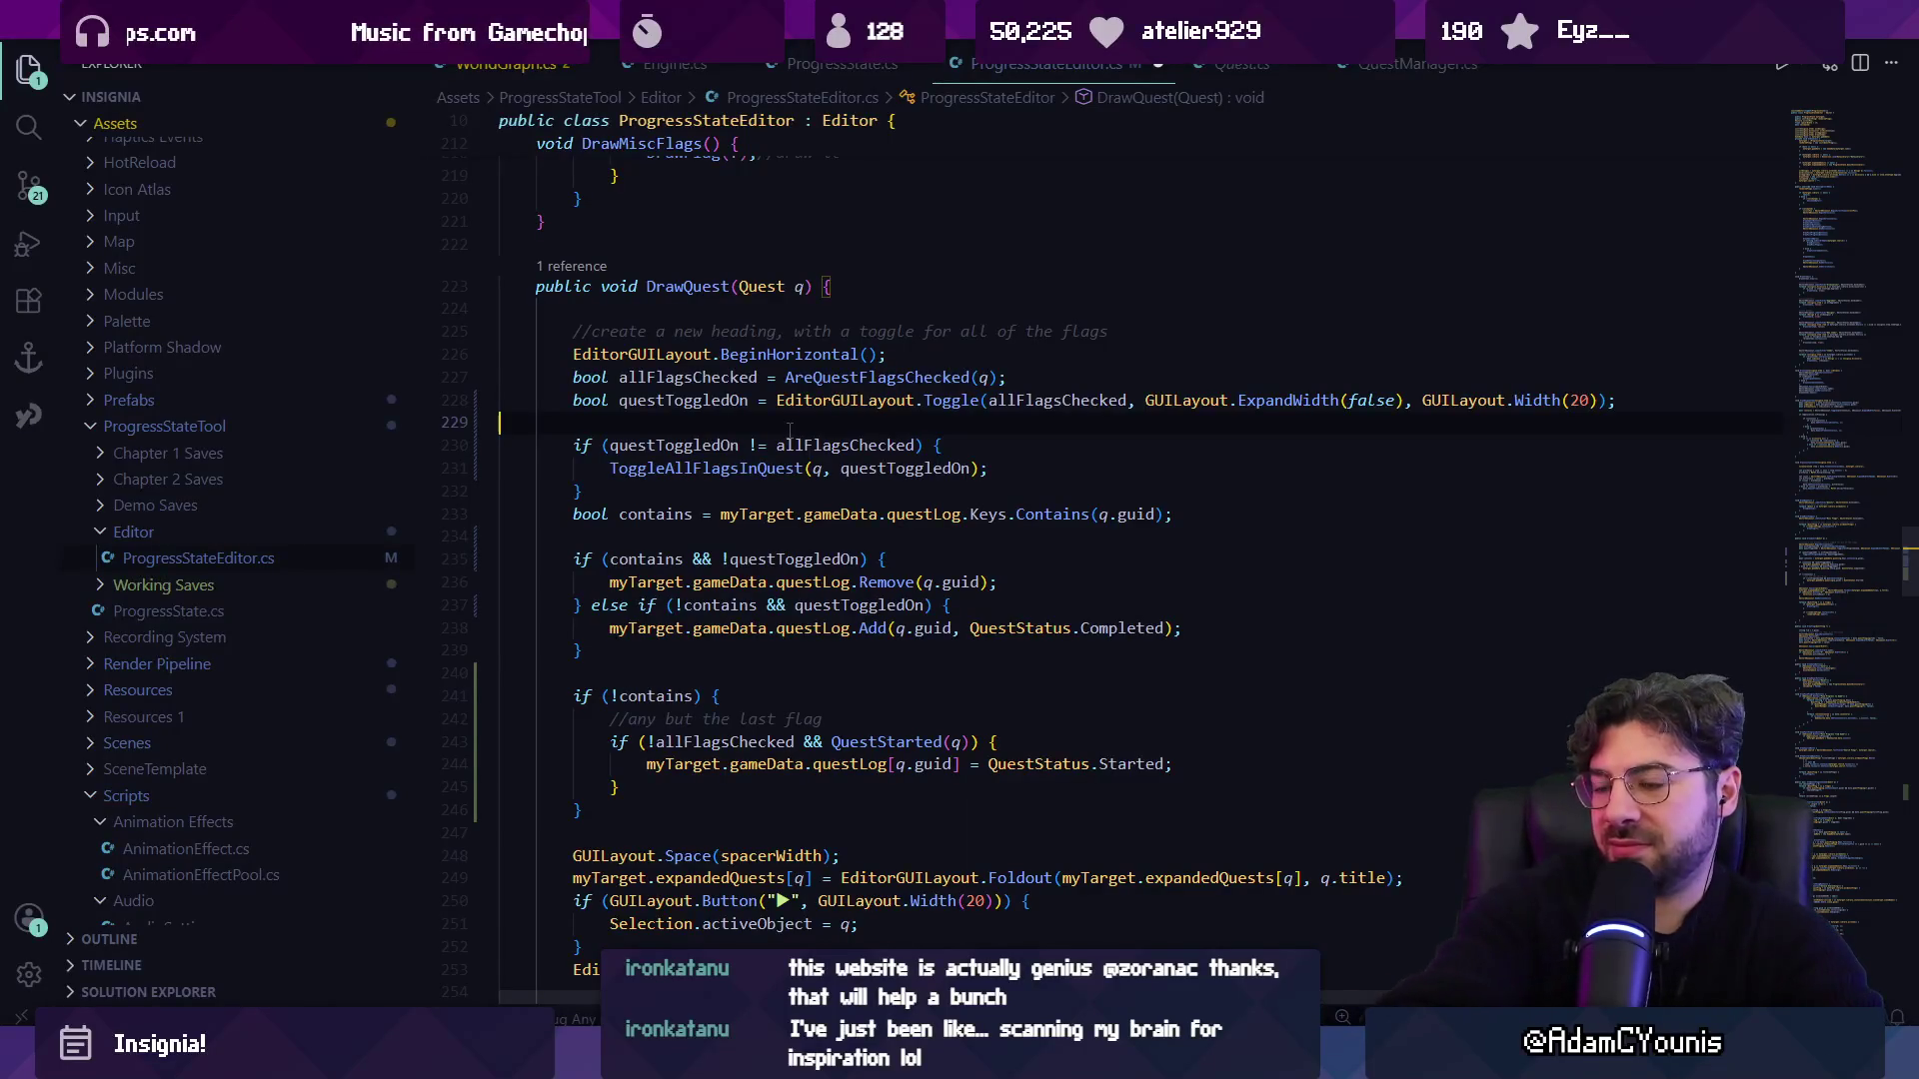
pyautogui.click(704, 812)
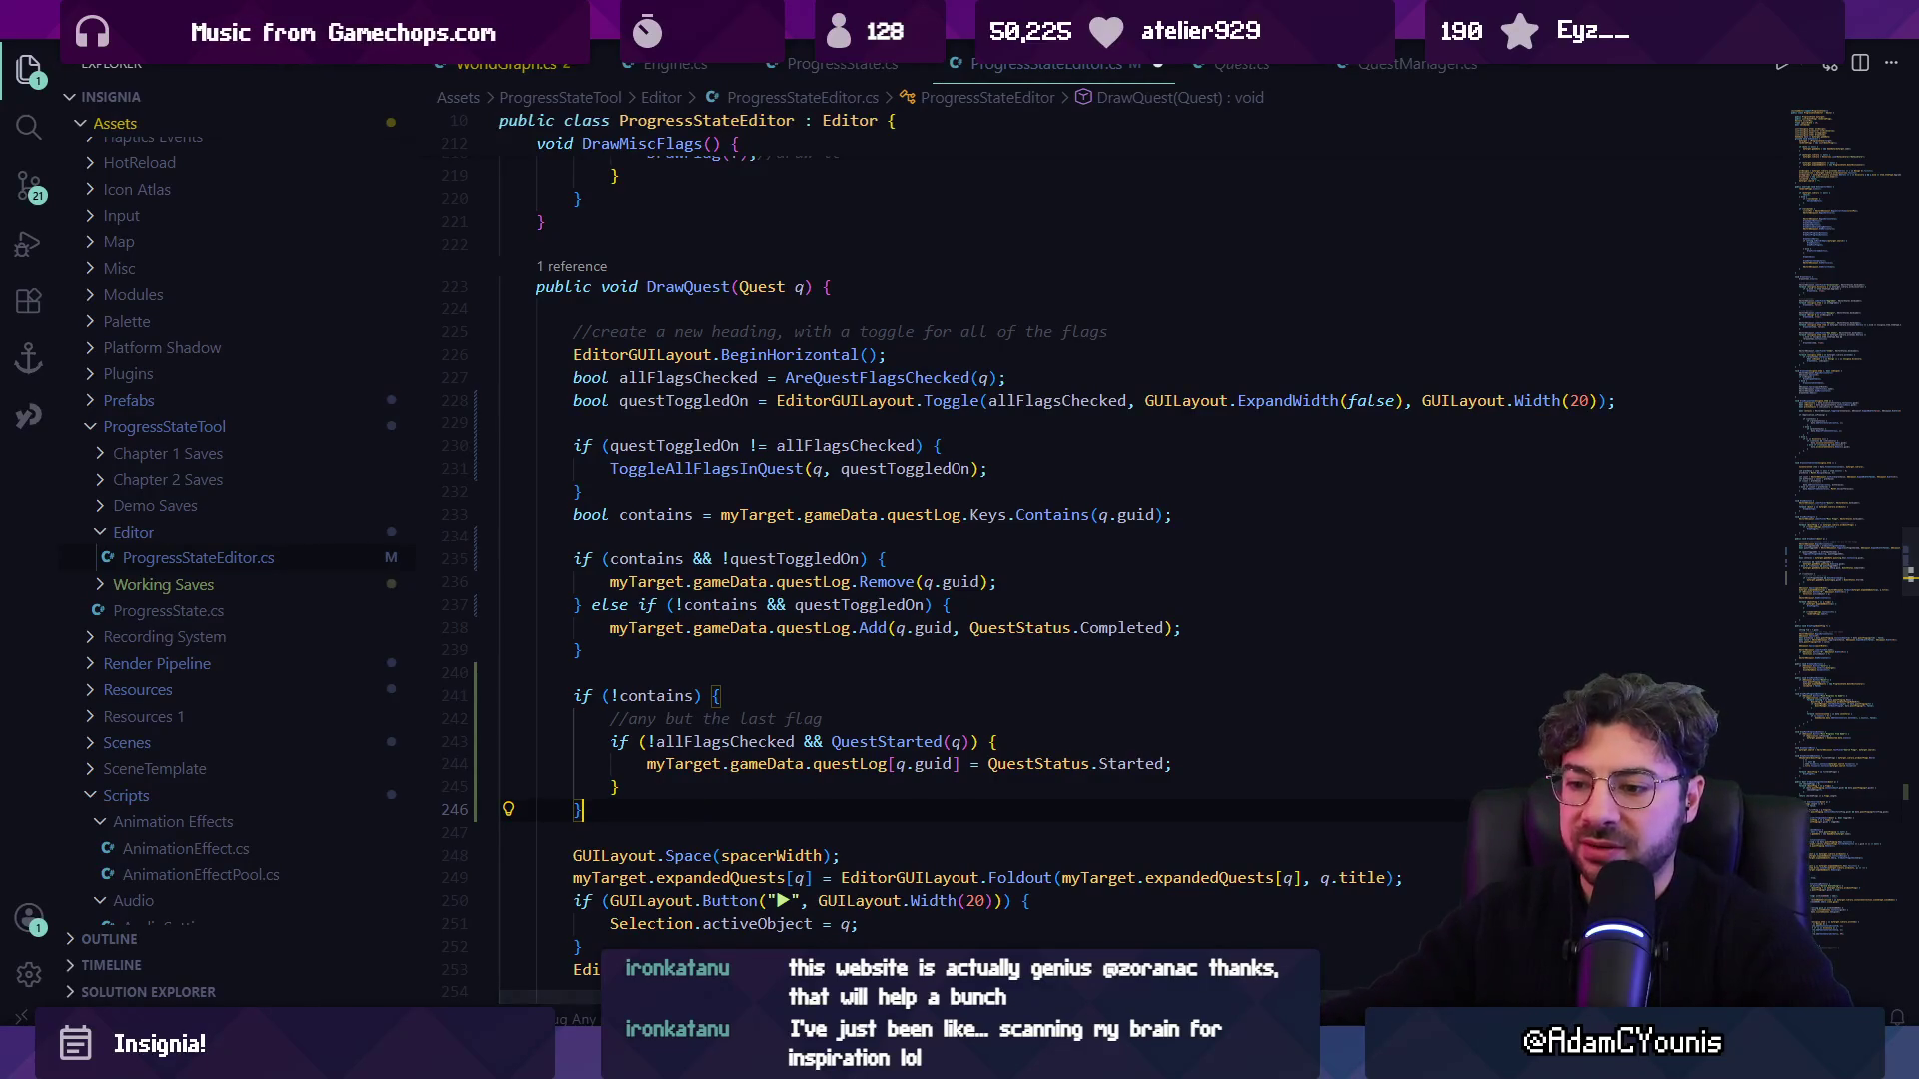
pyautogui.hotkey('alt', 'Tab')
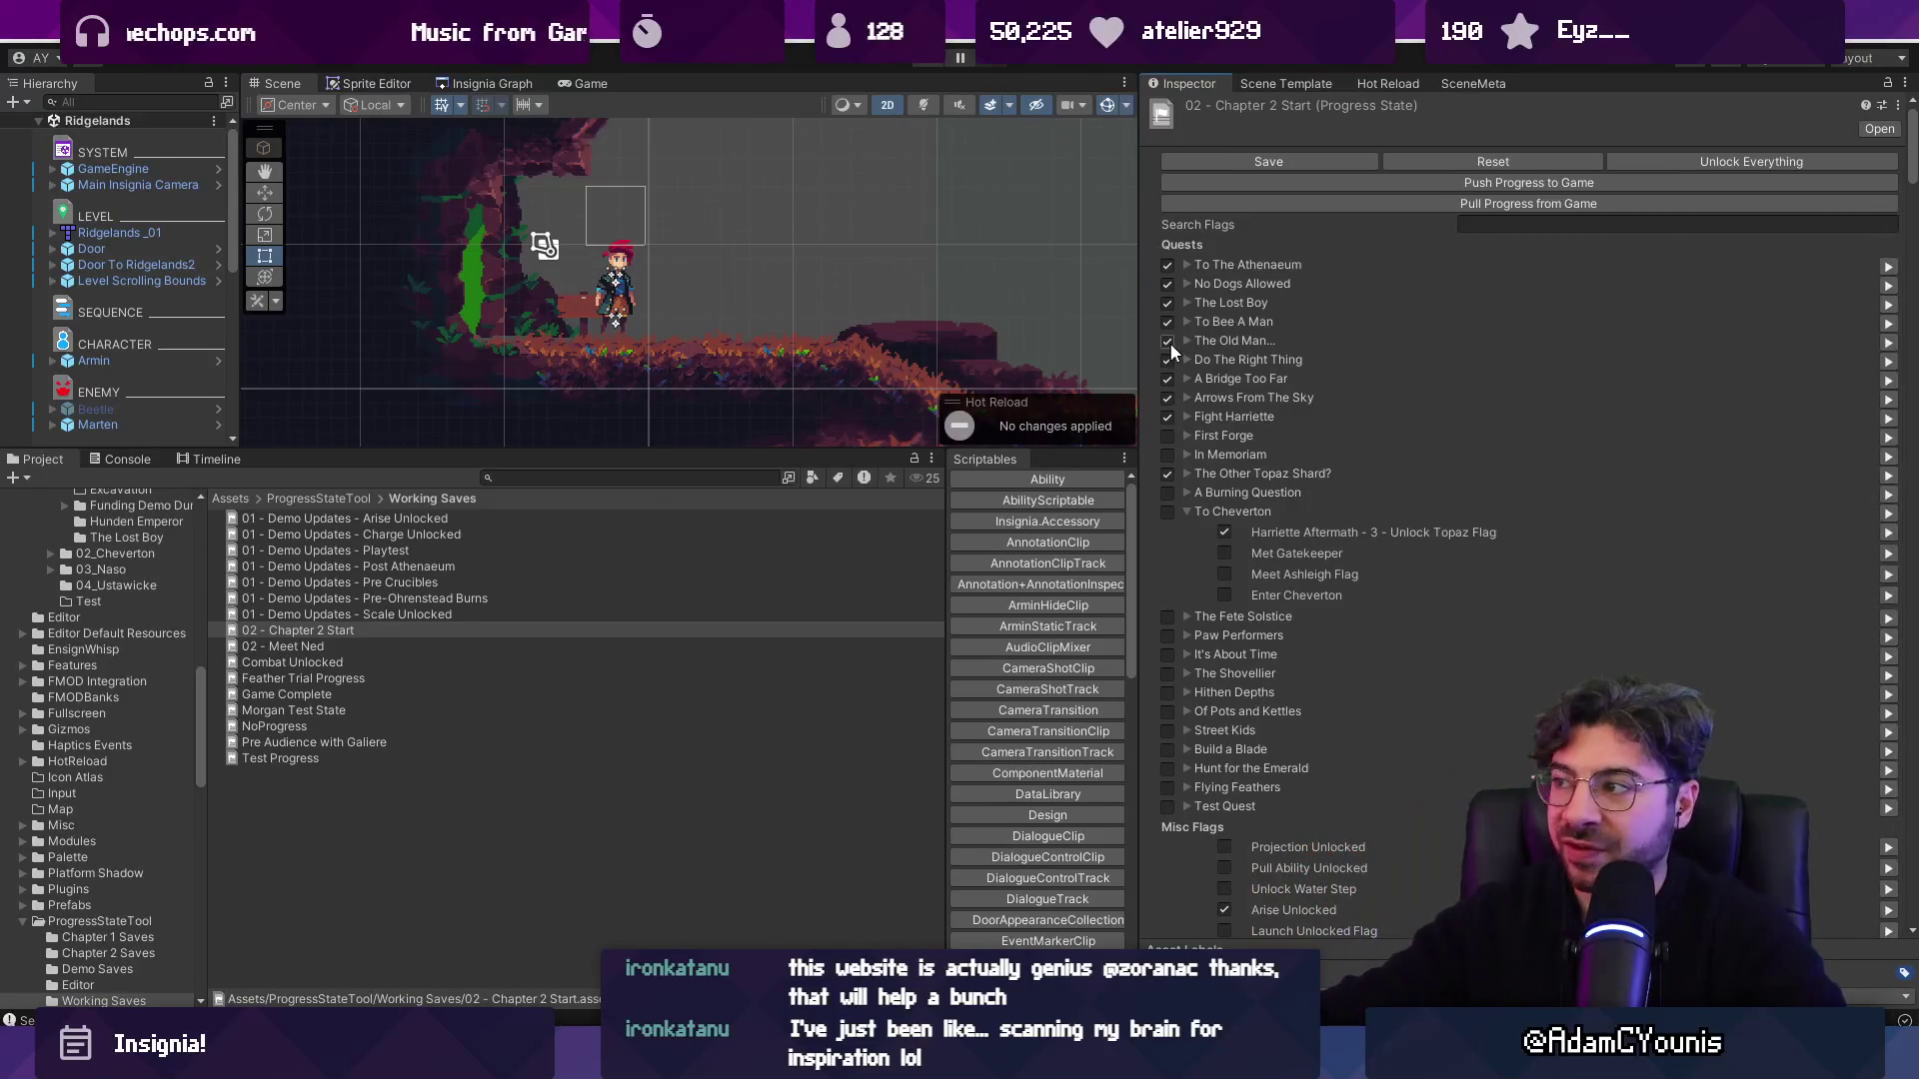
# Scroll the Inspector down to the Game Data Quest Log keys, then return to VS Code.
pyautogui.moveTo(1911, 163); pyautogui.dragTo(1911, 744)
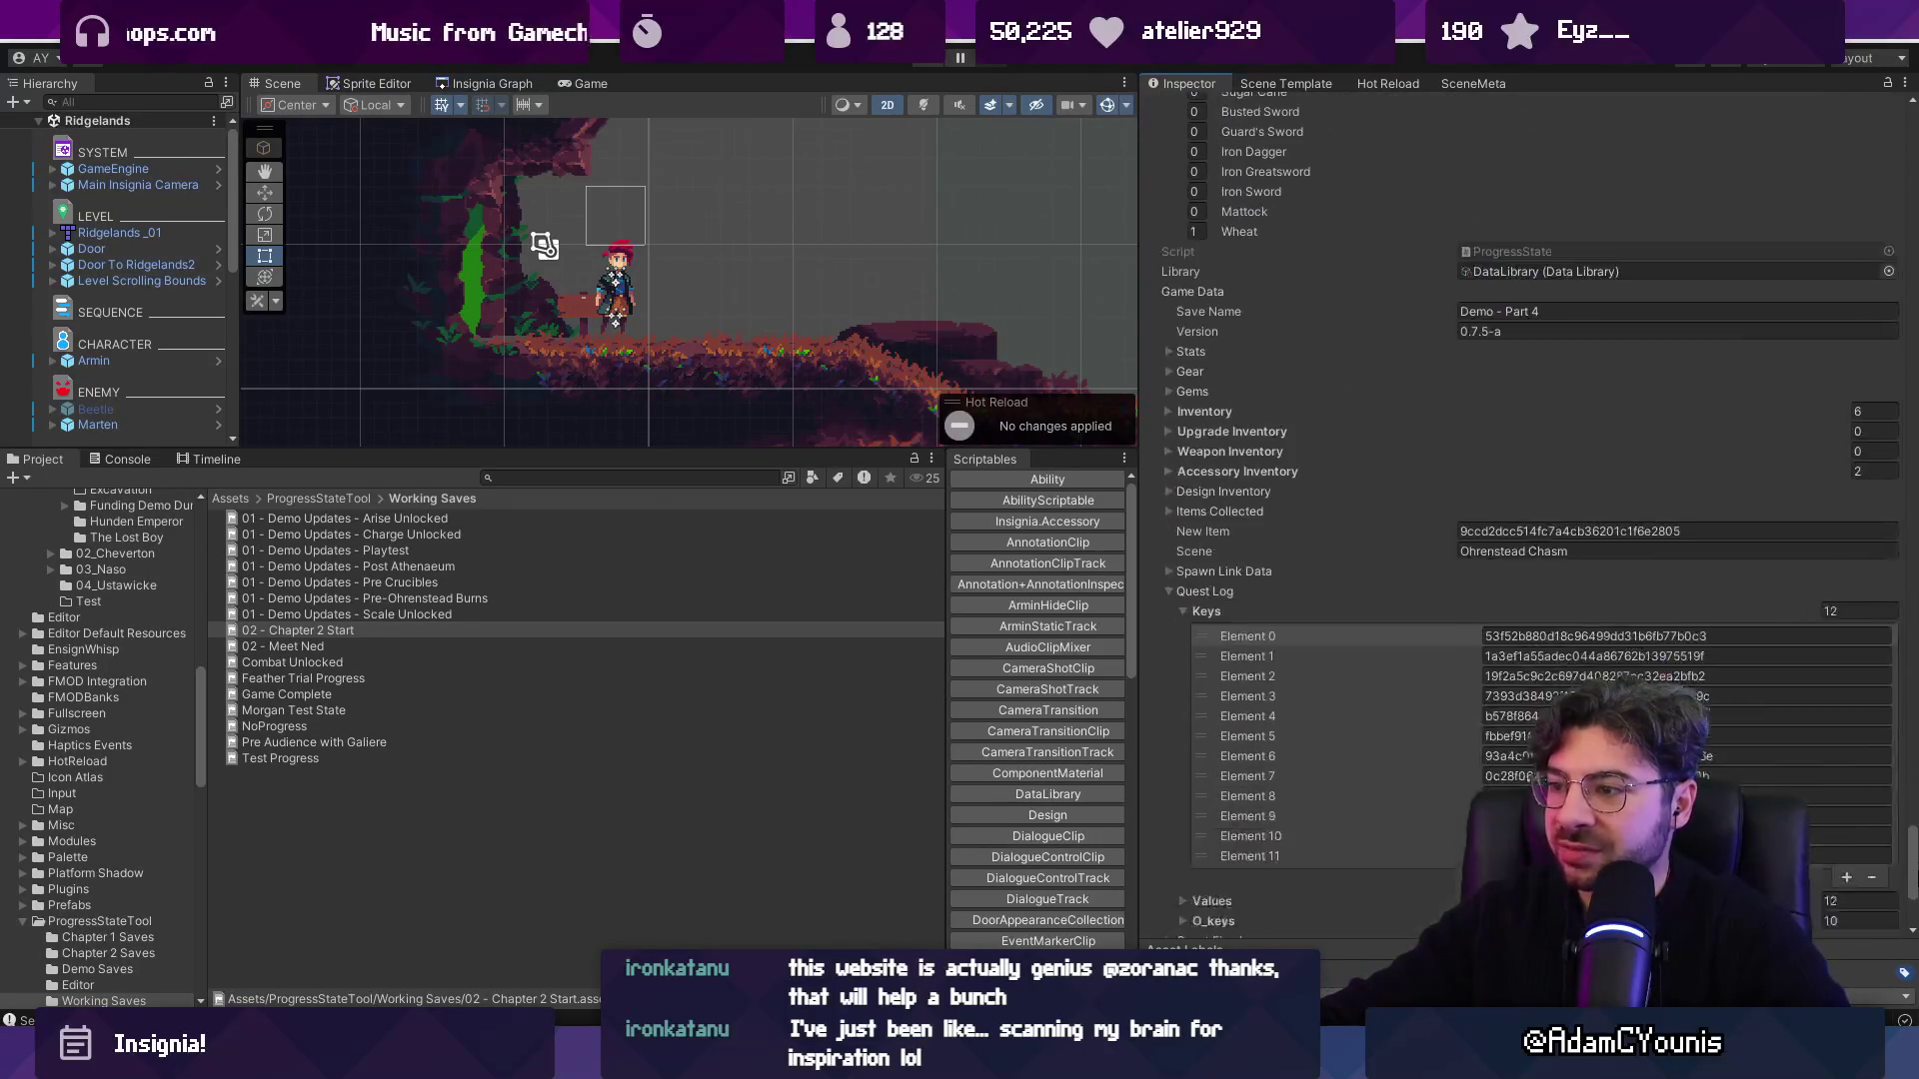
pyautogui.hotkey('alt', 'Tab')
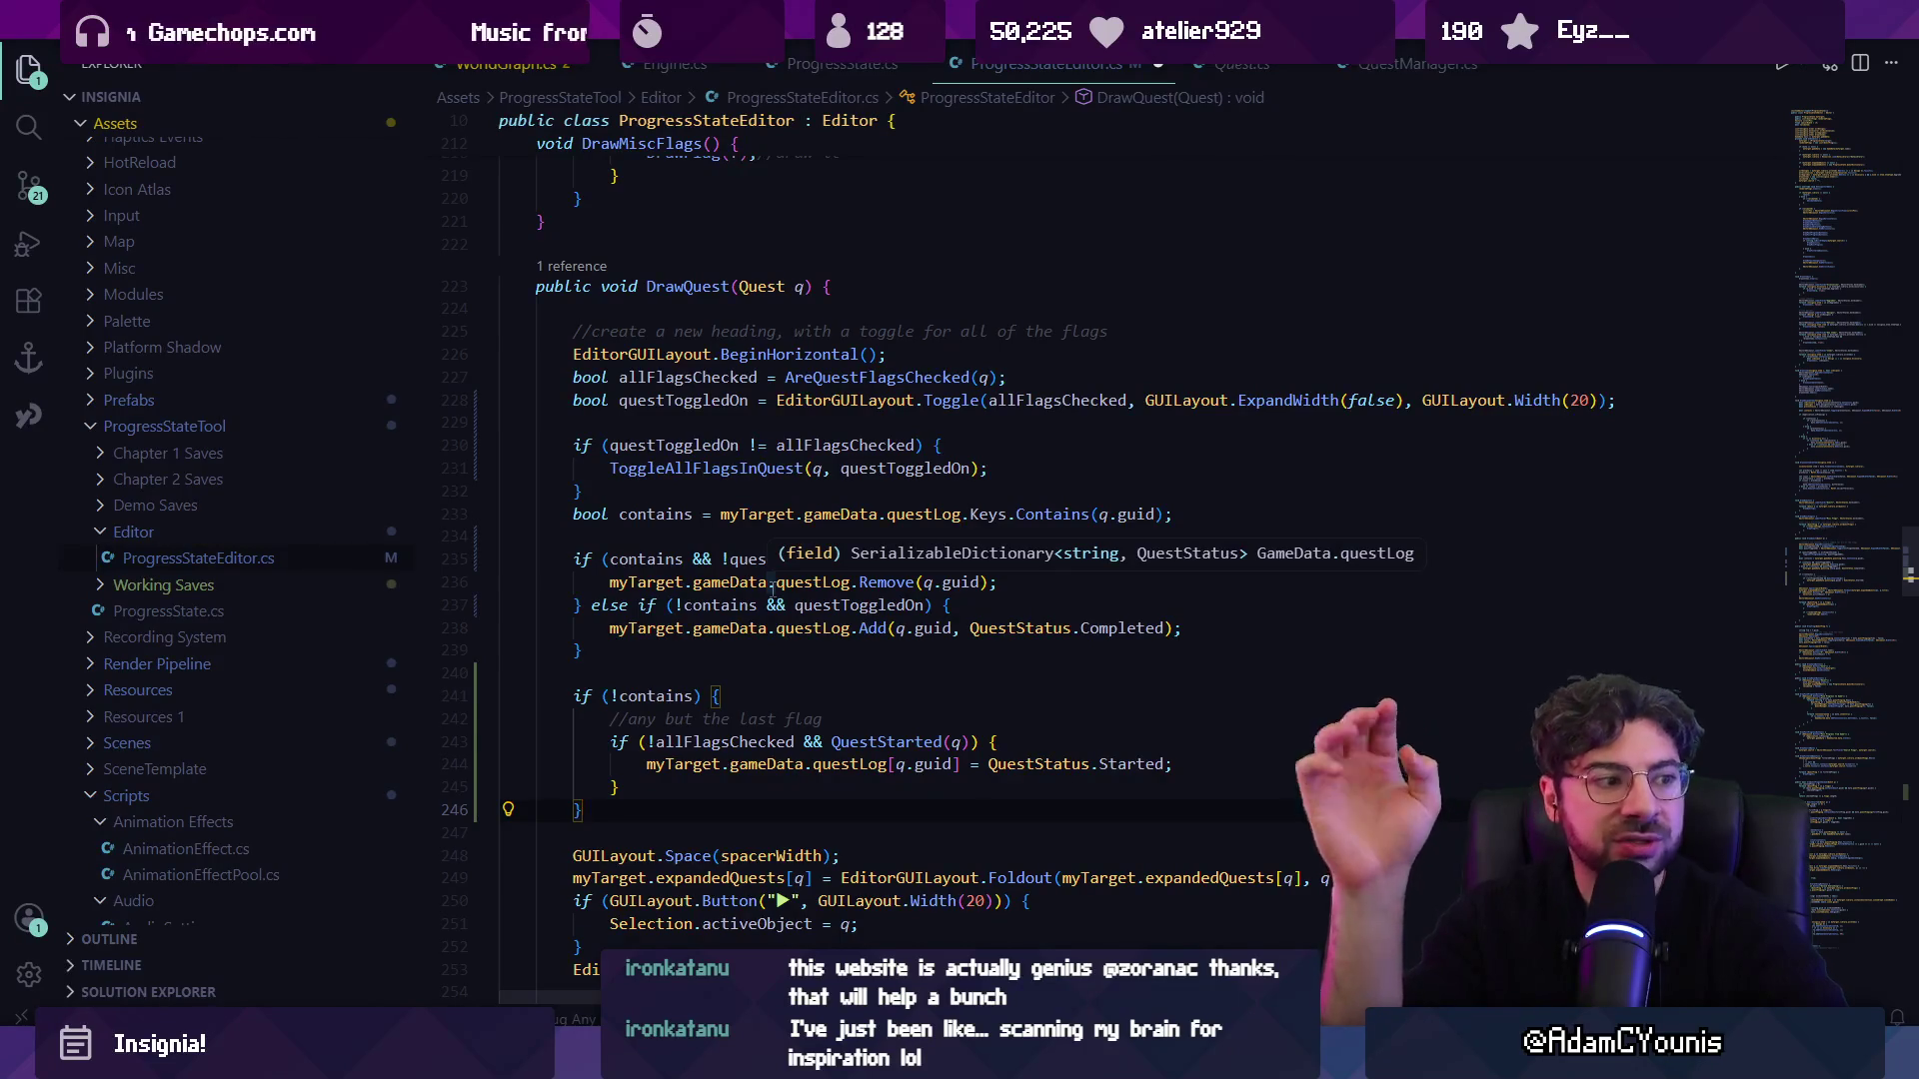
# Rename questToggledOn back to checkedToggle and clear the stray 'bool checkedSome' line.
pyautogui.press('F2')
pyautogui.write('checkedToggle')
pyautogui.press('Return')
pyautogui.press('End')
pyautogui.press('Return')
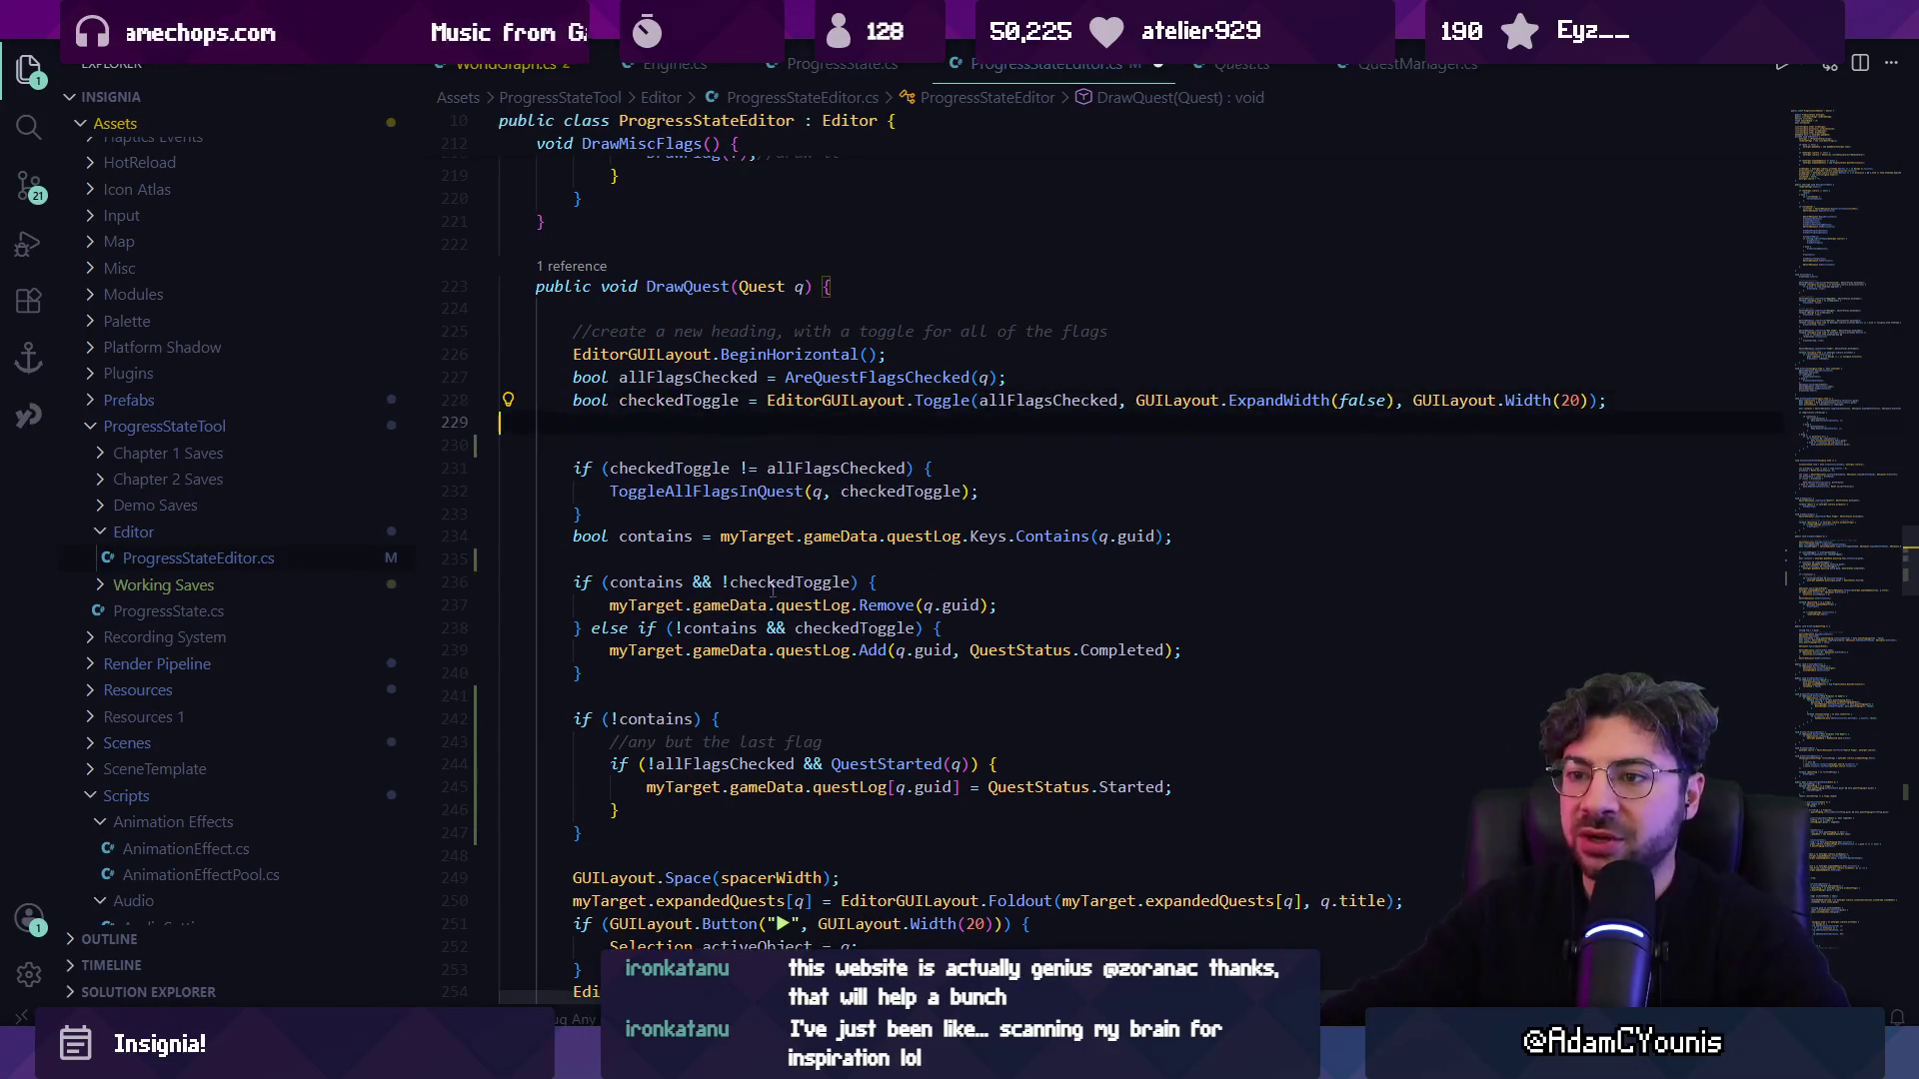
pyautogui.write('bool checkedSome')
pyautogui.press('BackSpace')
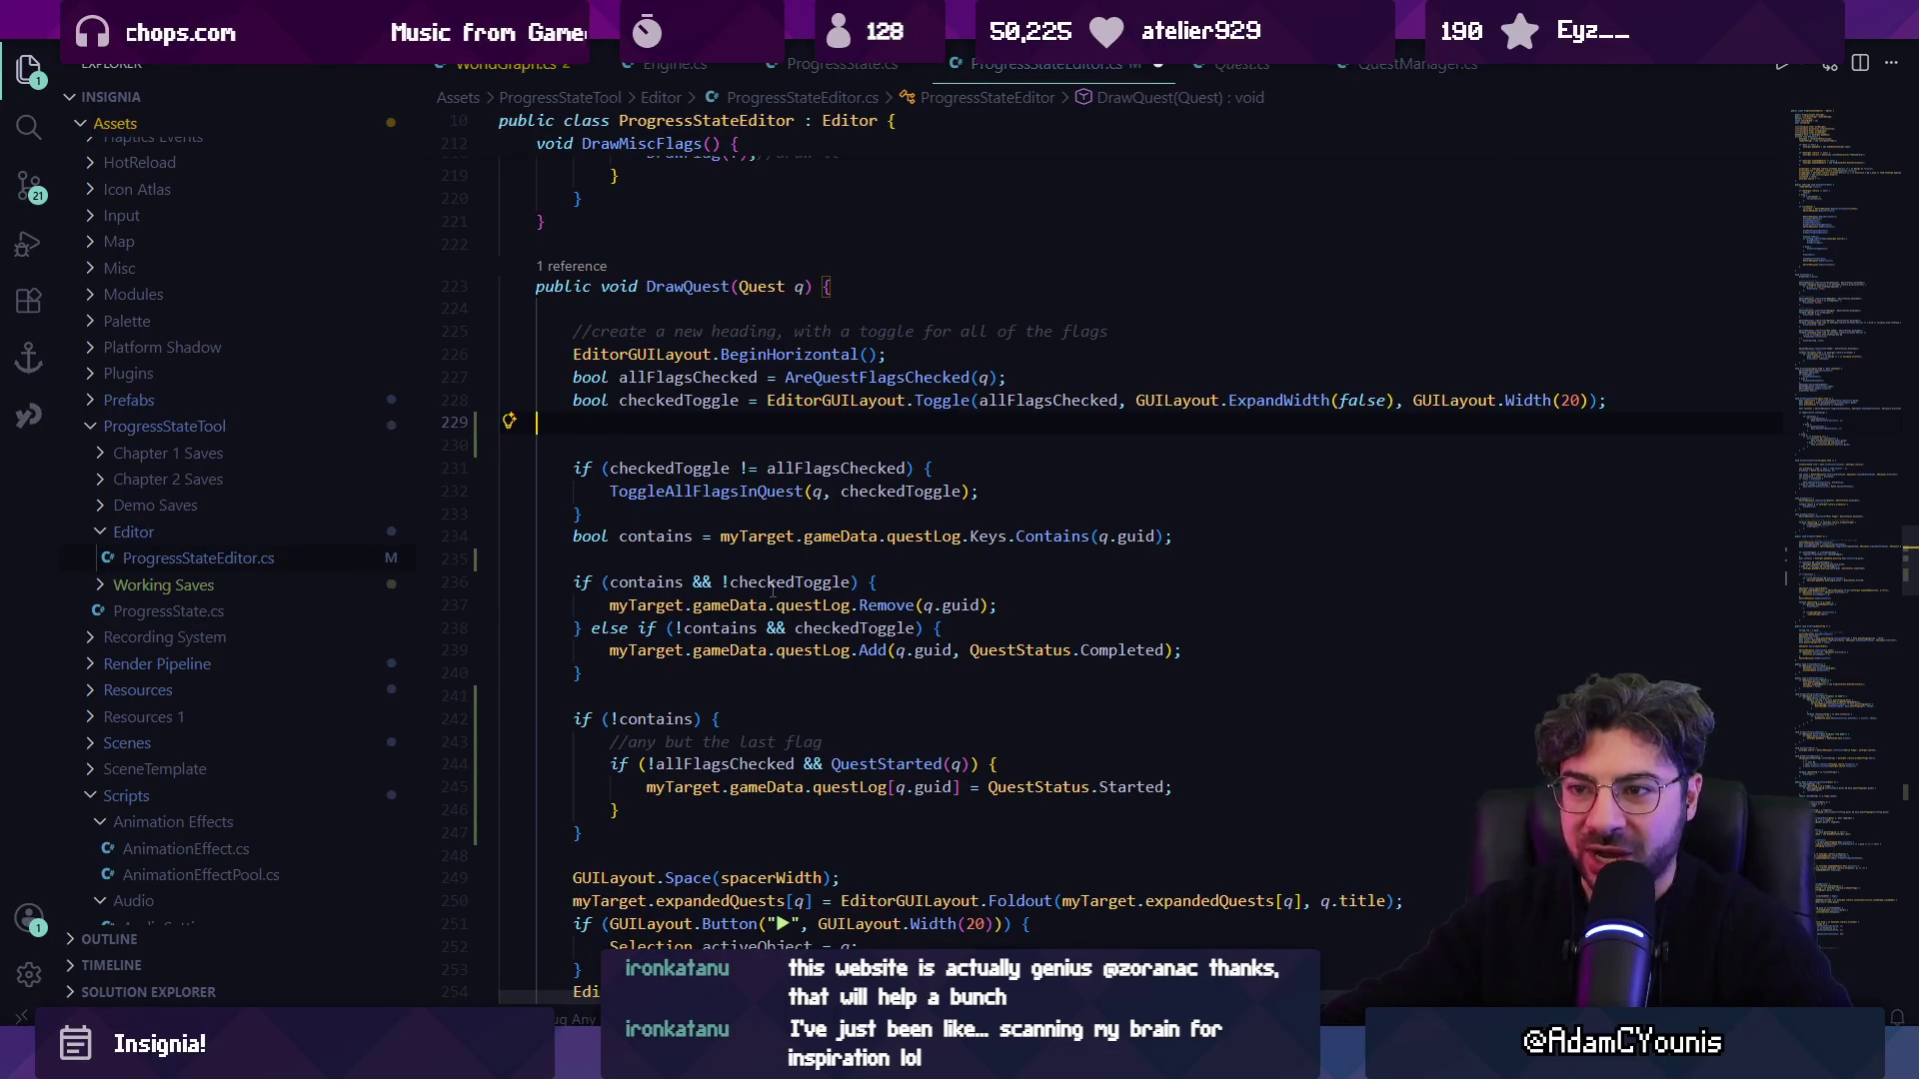
pyautogui.press('Delete')
pyautogui.press('BackSpace')
# Delete the questLog Started assignment and the !allFlagsChecked condition.
pyautogui.press('Down')
pyautogui.press('Down')
pyautogui.press('Down')
pyautogui.hotkey('shift', 'End')
pyautogui.press('Delete')
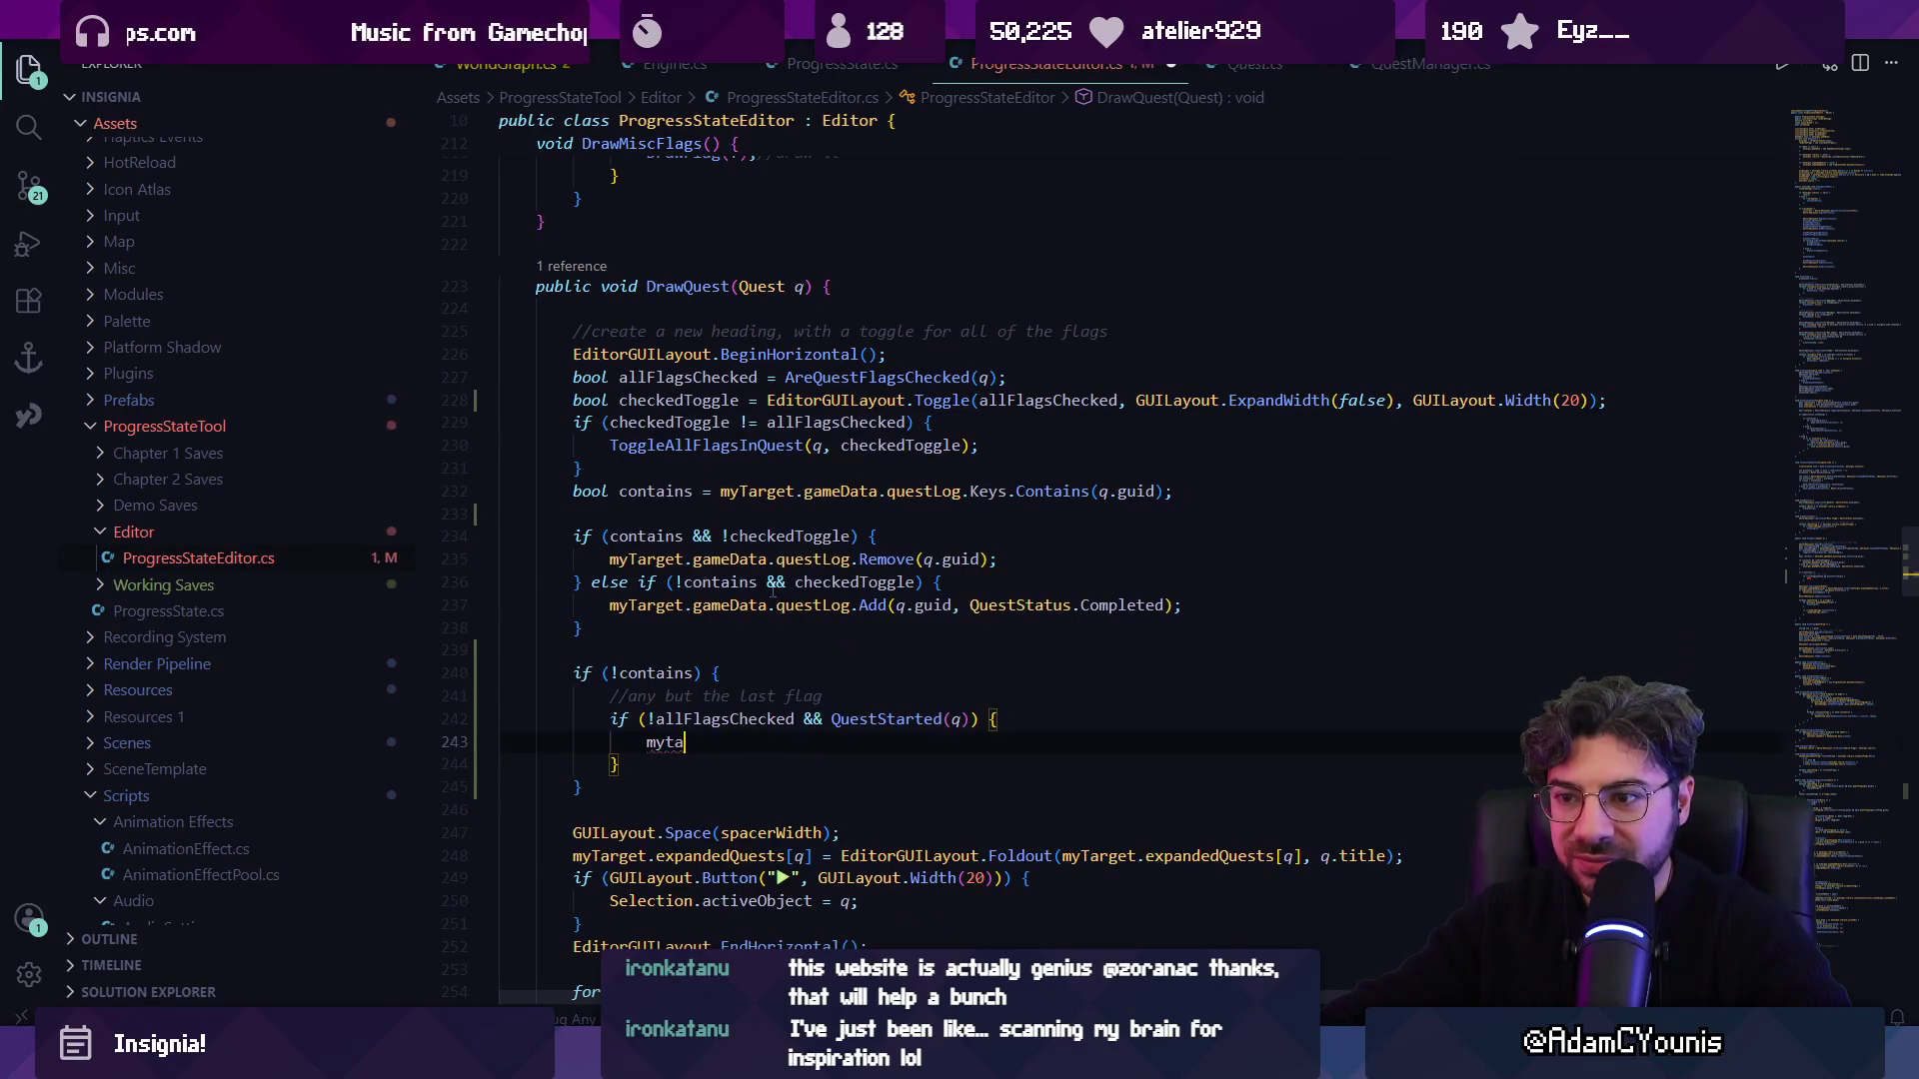
pyautogui.press('Up')
pyautogui.hotkey('ctrl', 'shift', 'Right')
pyautogui.hotkey('ctrl', 'shift', 'Right')
pyautogui.hotkey('ctrl', 'shift', 'Right')
pyautogui.press('Delete')
# Clear the if (QuestStarted(q)) line and its inner brace, then restore them with undo.
pyautogui.press('Down')
pyautogui.press('Down')
pyautogui.press('End')
pyautogui.hotkey('shift', 'Home')
pyautogui.press('BackSpace')
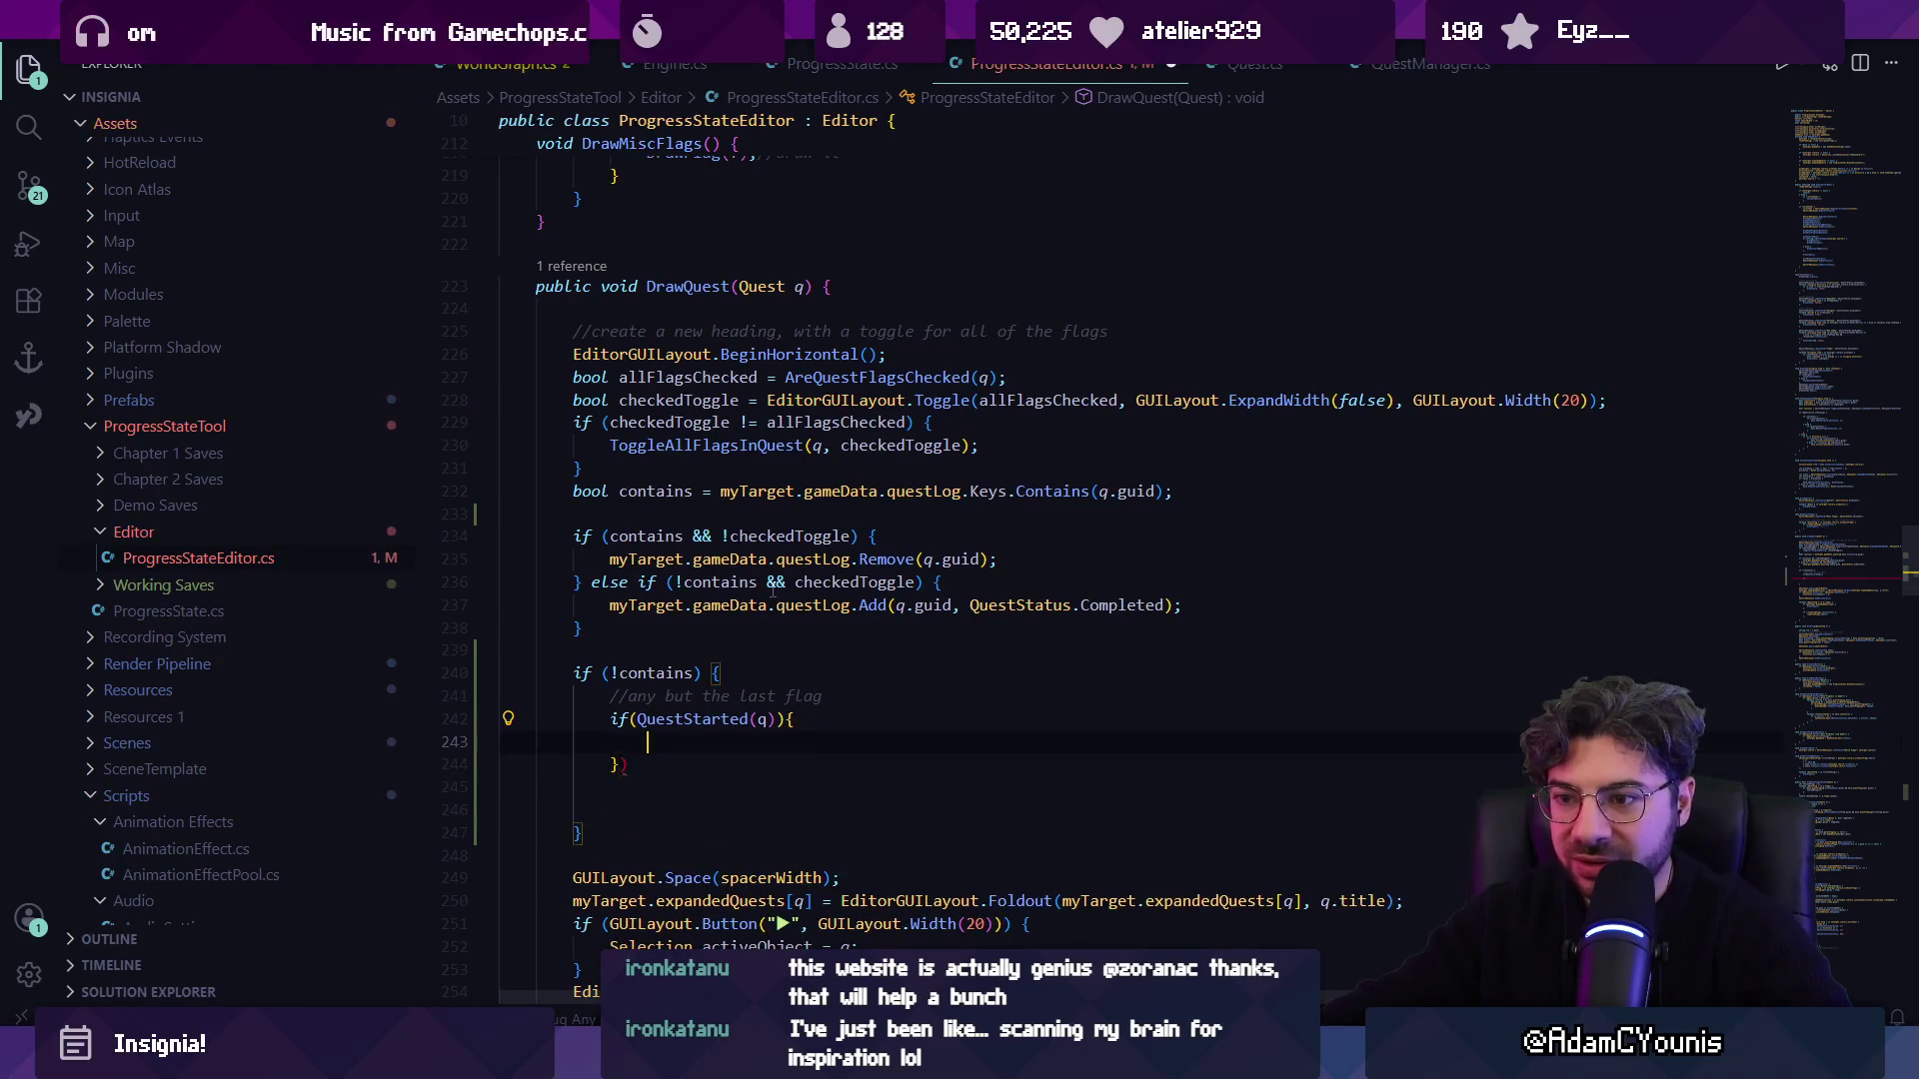
pyautogui.press('Up')
pyautogui.press('Up')
pyautogui.press('Home')
pyautogui.hotkey('shift', 'End')
pyautogui.press('Delete')
pyautogui.press('BackSpace')
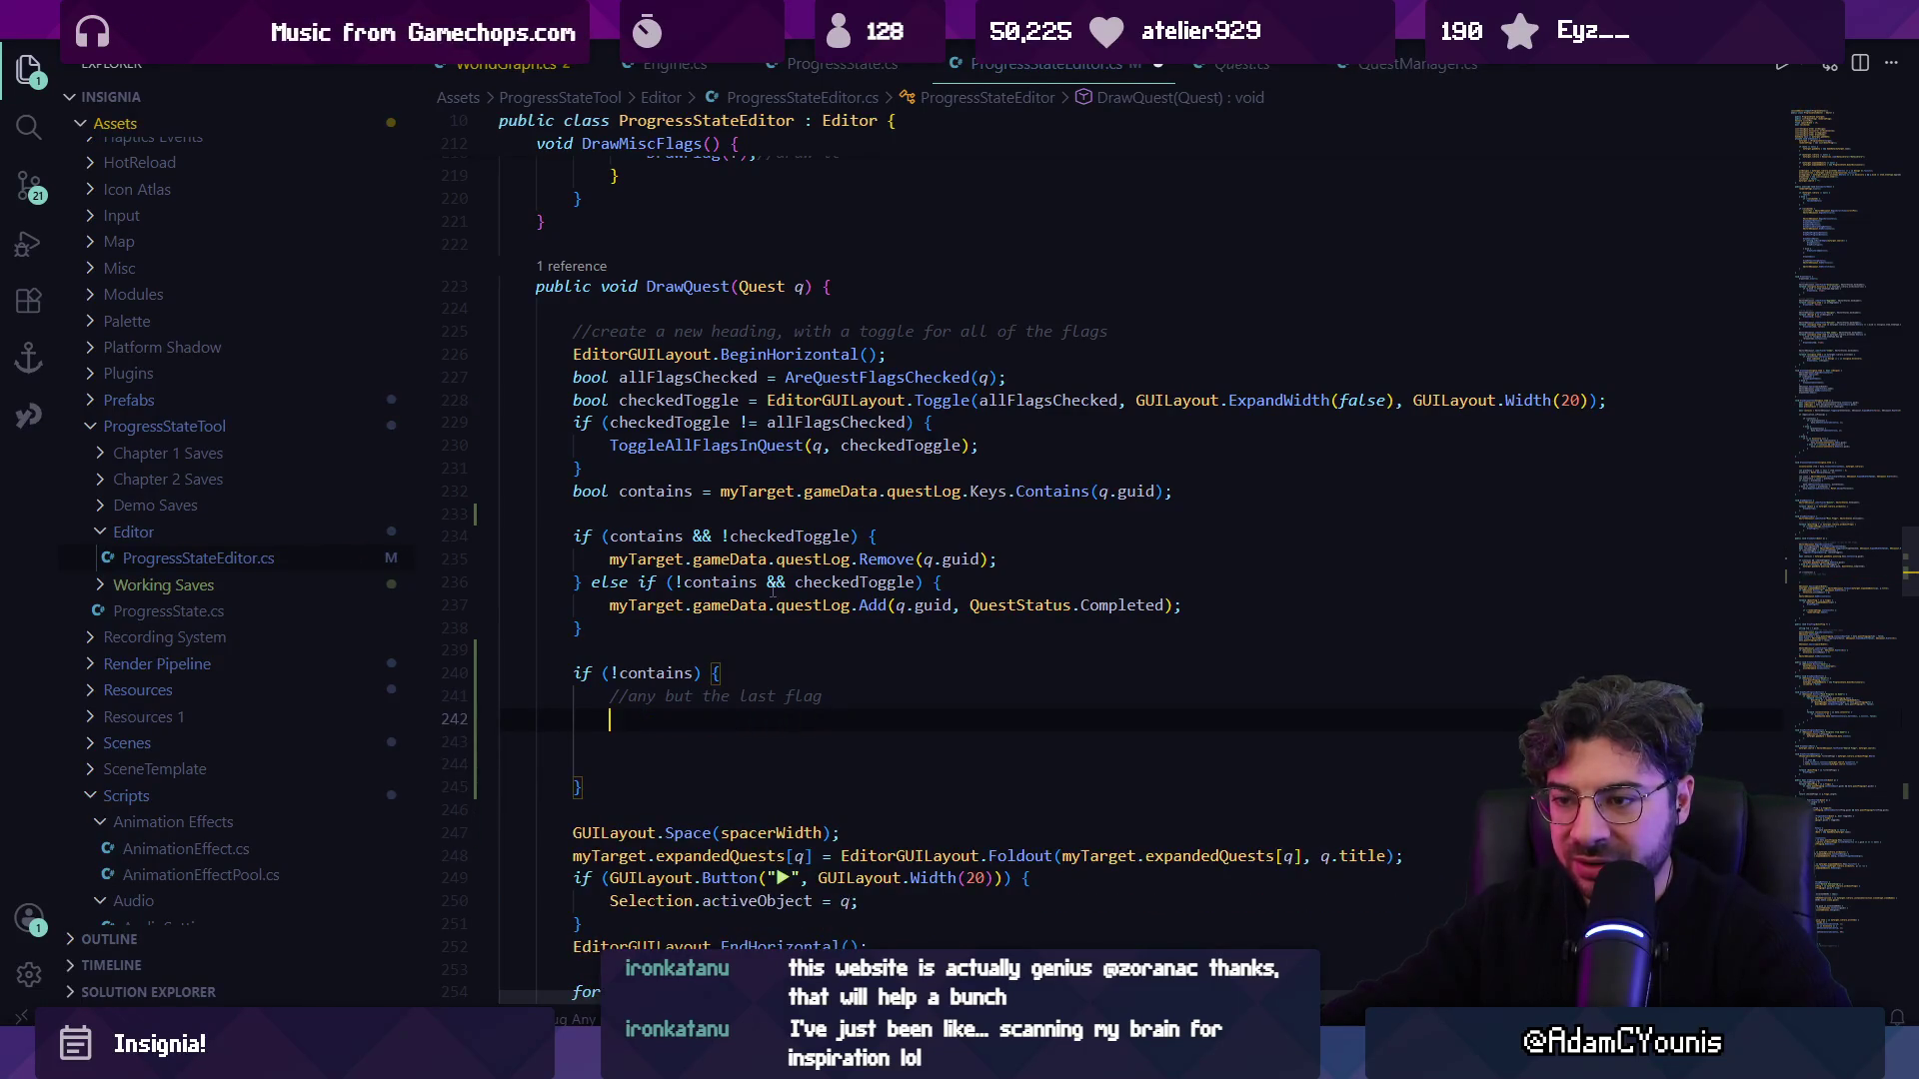
pyautogui.hotkey('ctrl', 'z')
pyautogui.hotkey('ctrl', 'z')
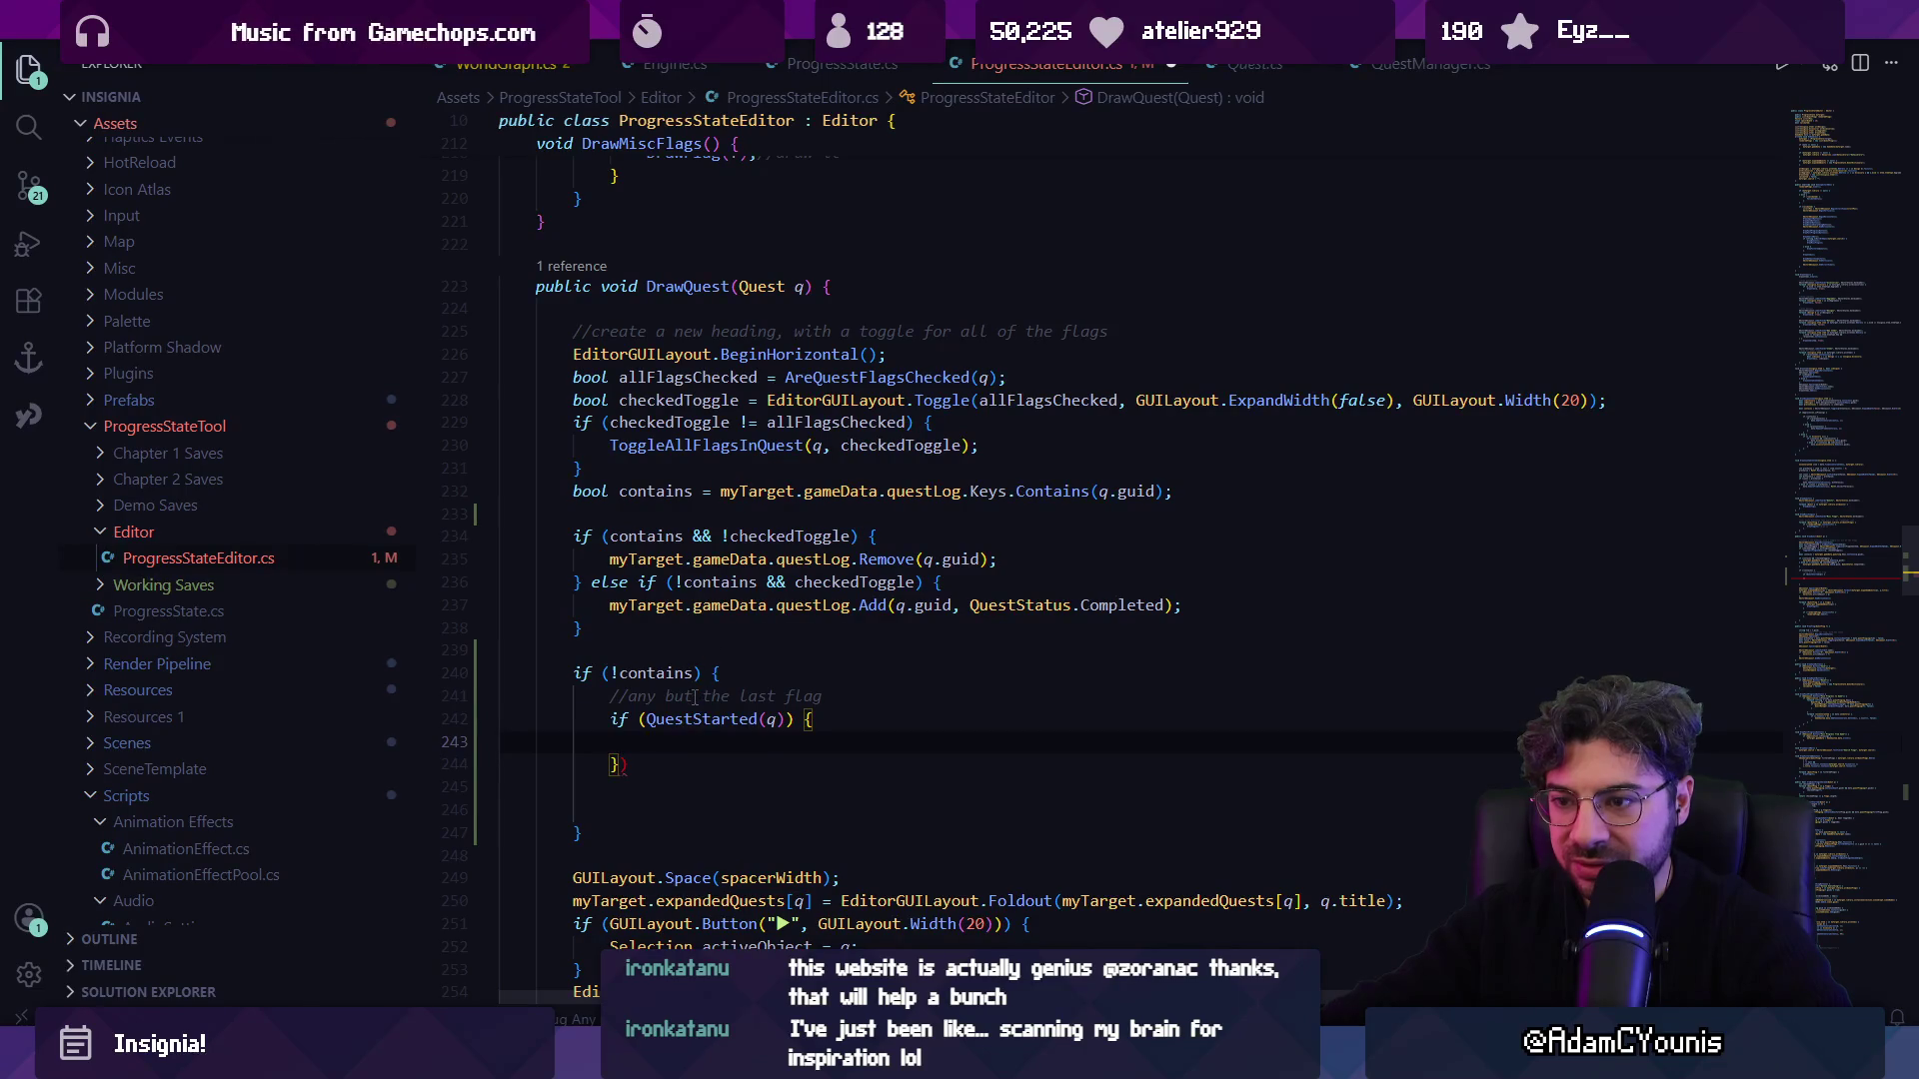
# Select and delete the entire if (!contains) block.
pyautogui.moveTo(600, 833); pyautogui.dragTo(542, 650)
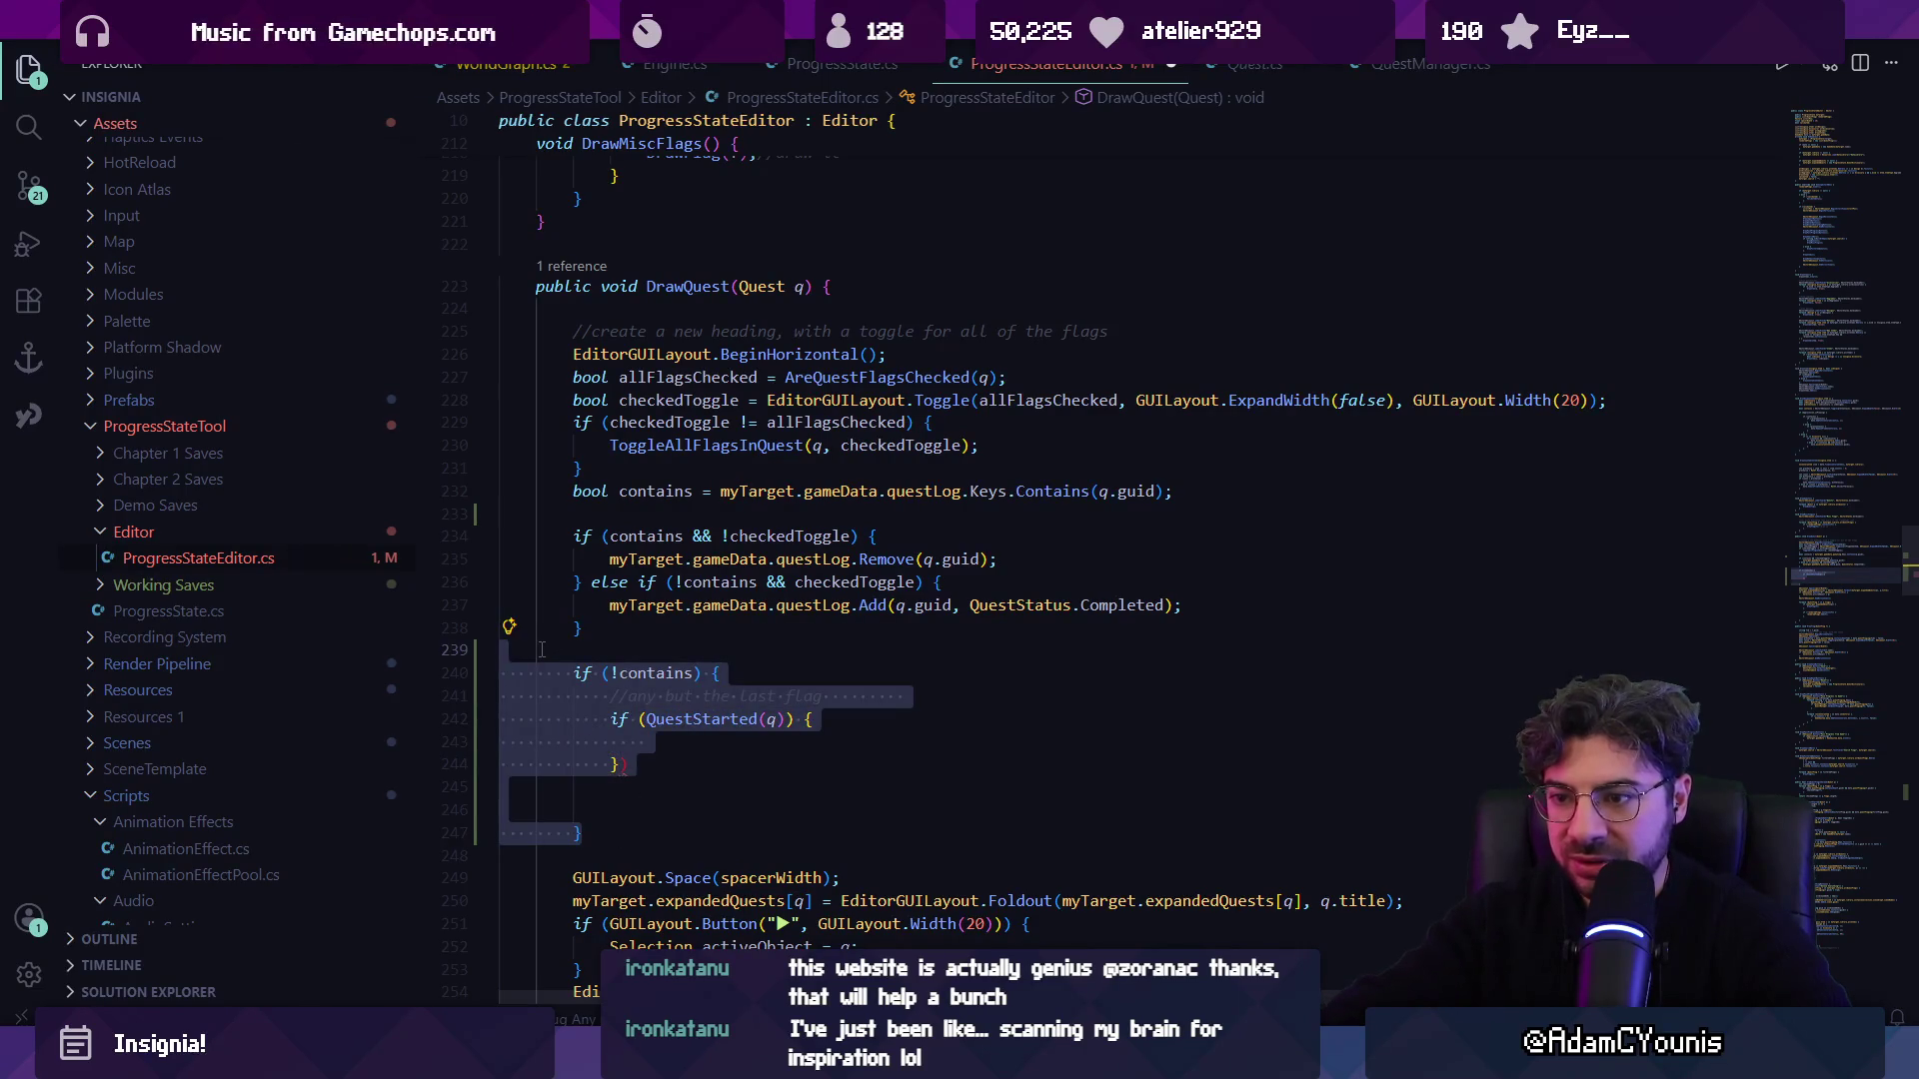
pyautogui.press('BackSpace')
pyautogui.click(651, 634)
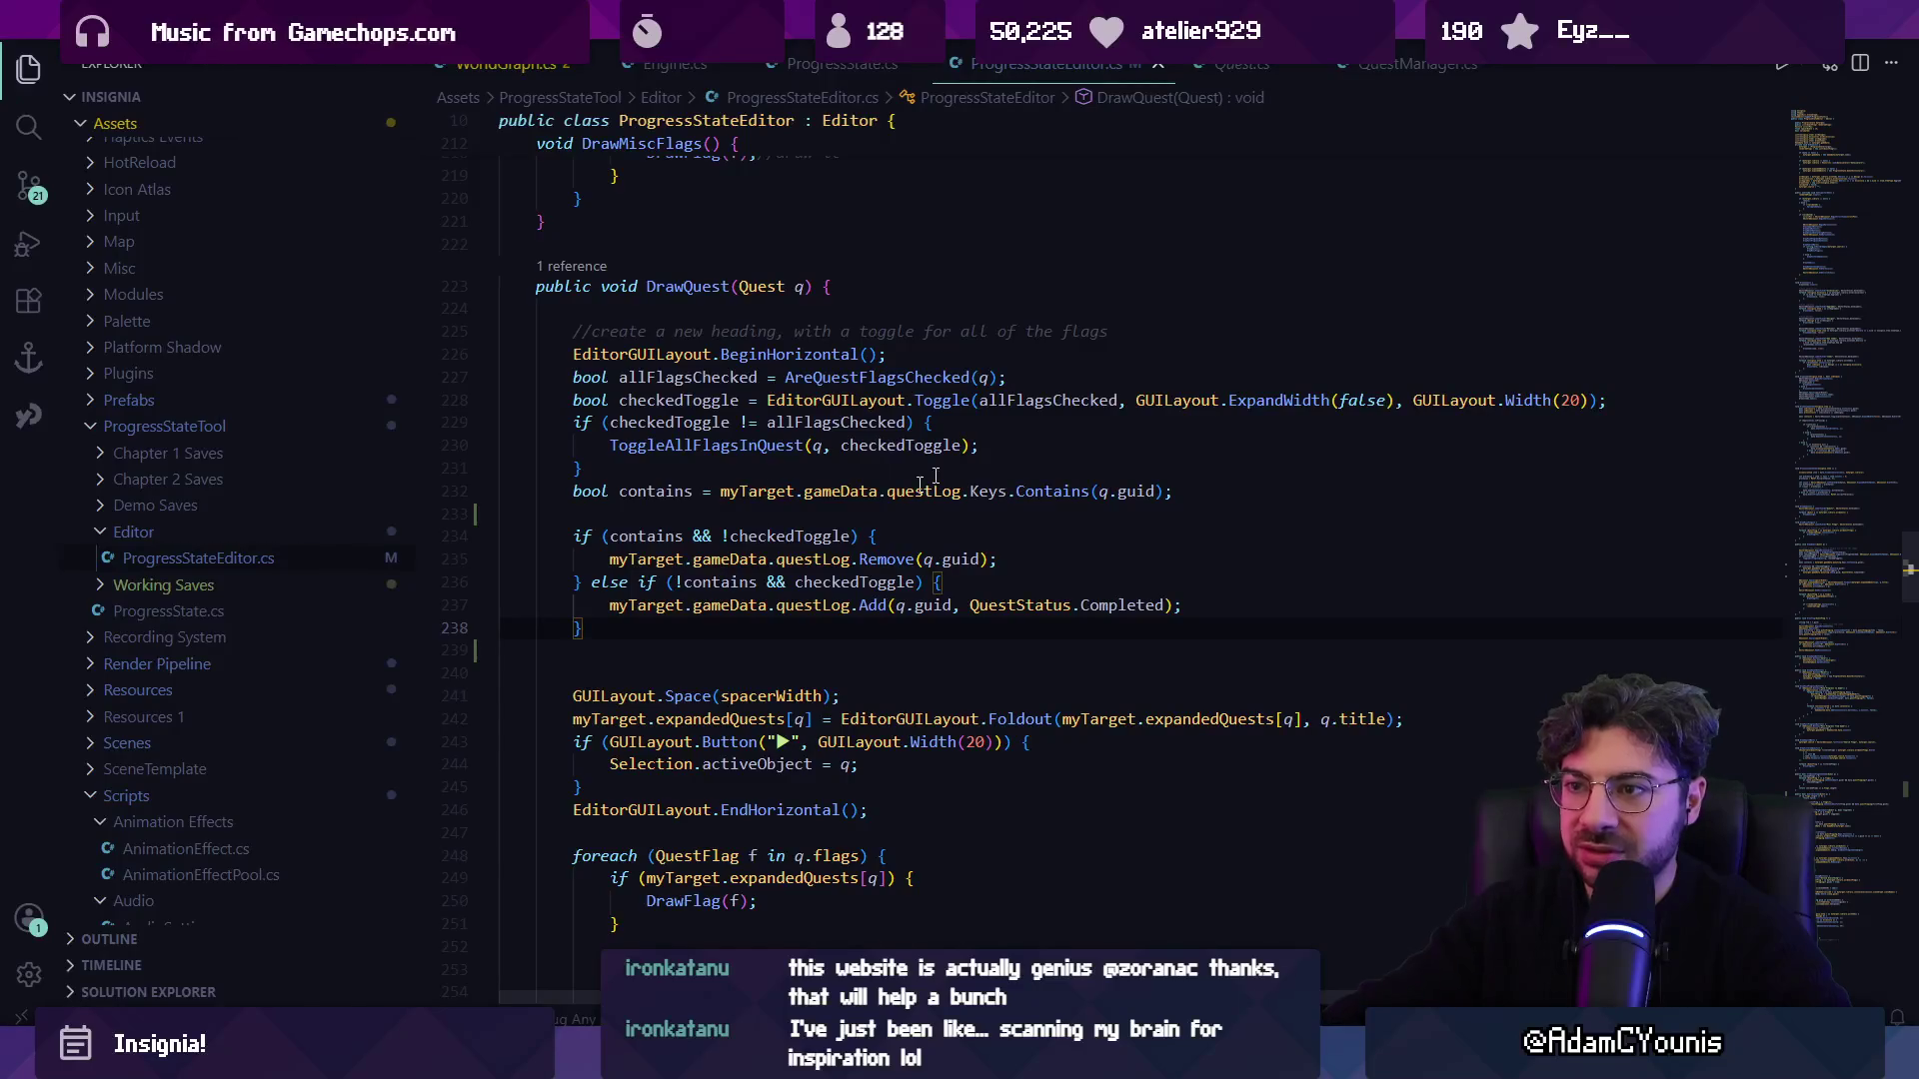
# Delete the foldout comment at the top of DrawQuest, discarding an accidental bool line.
pyautogui.click(699, 309)
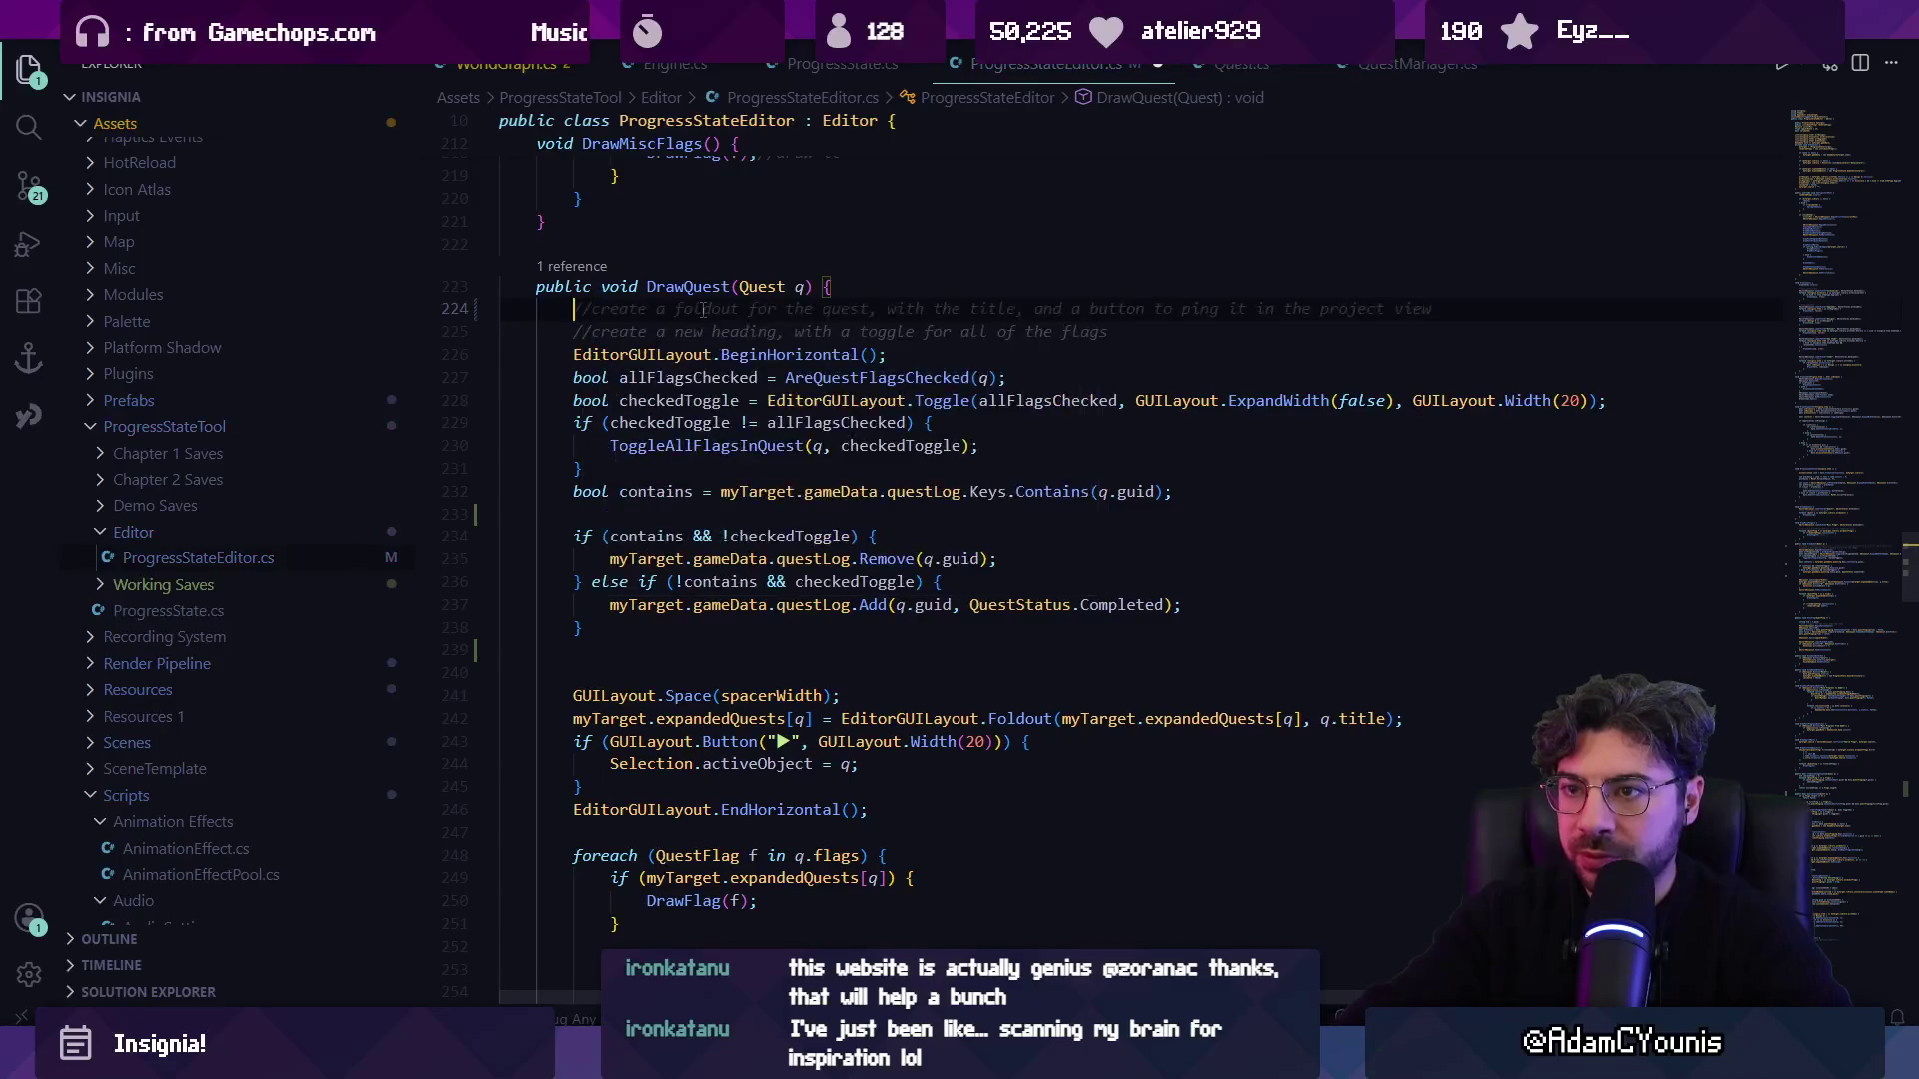
pyautogui.hotkey('ctrl', 'space')
pyautogui.press('Escape')
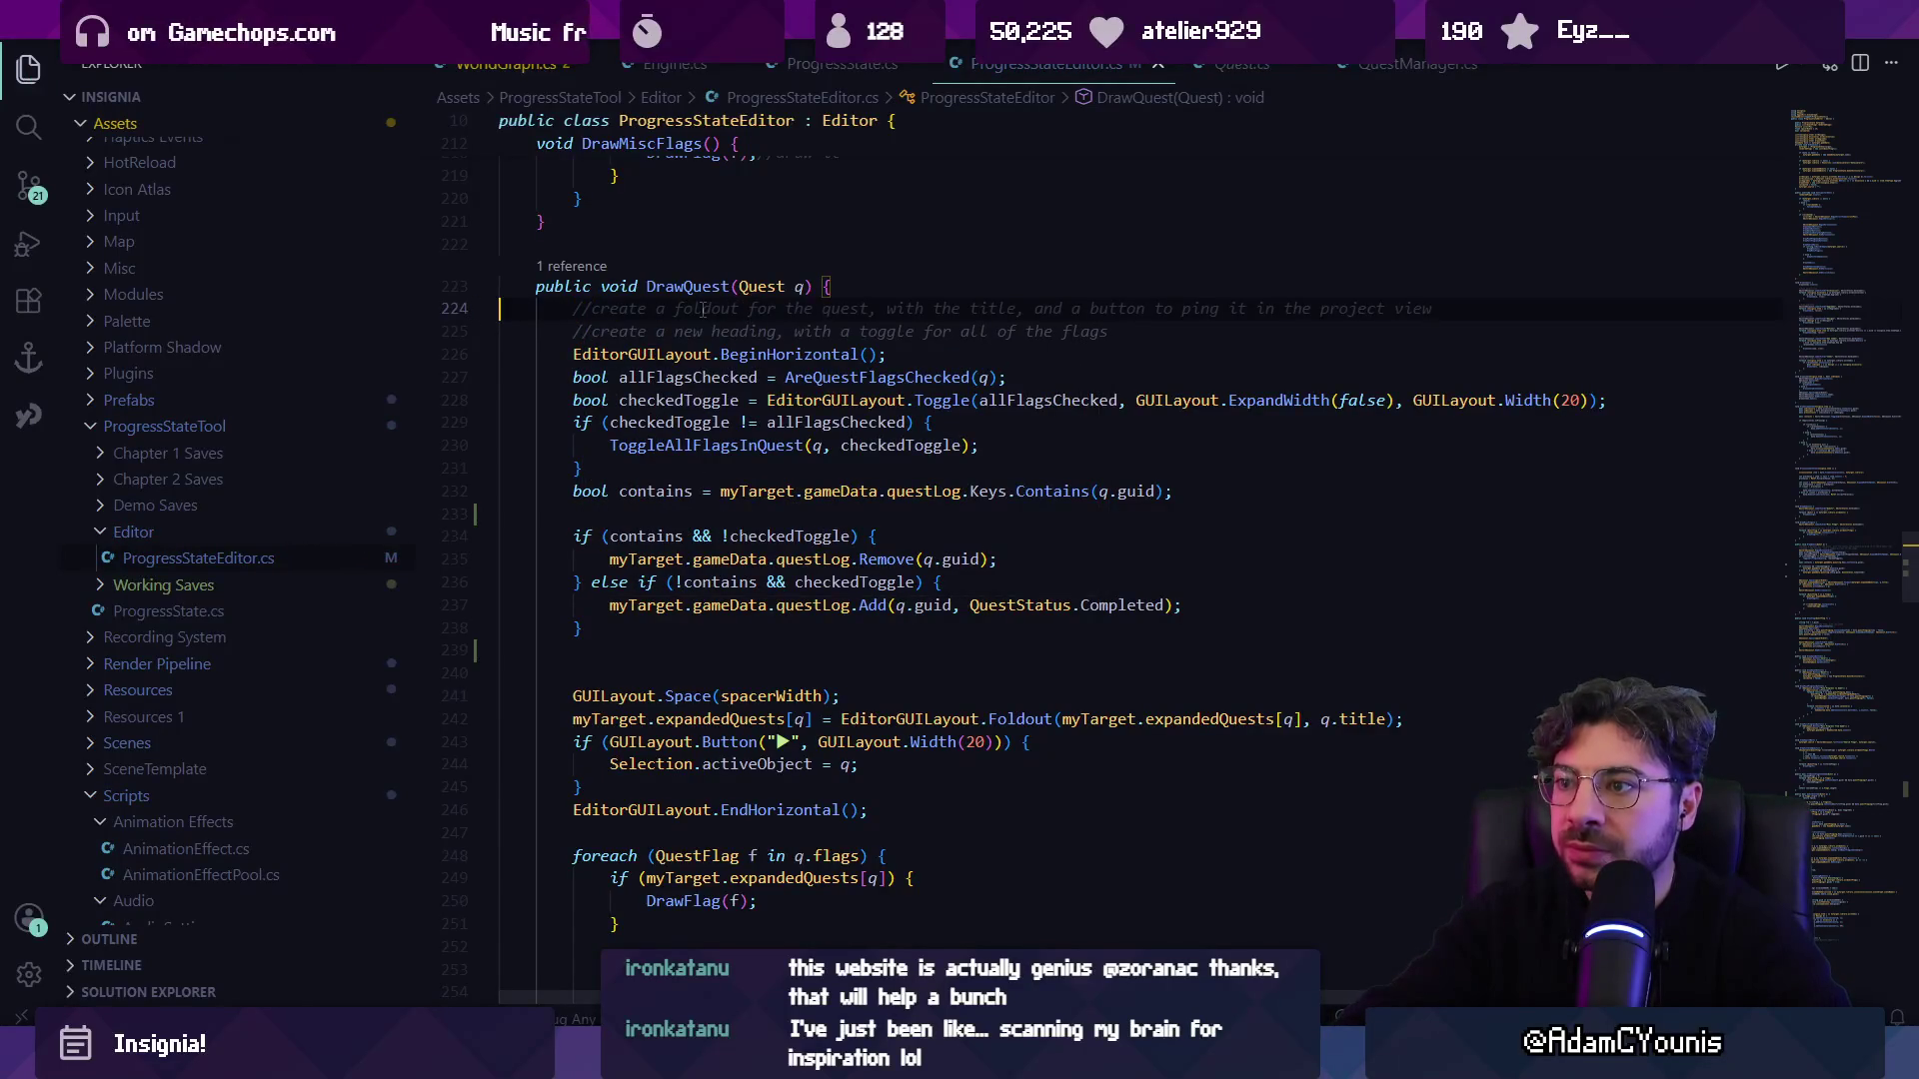
pyautogui.write('bool')
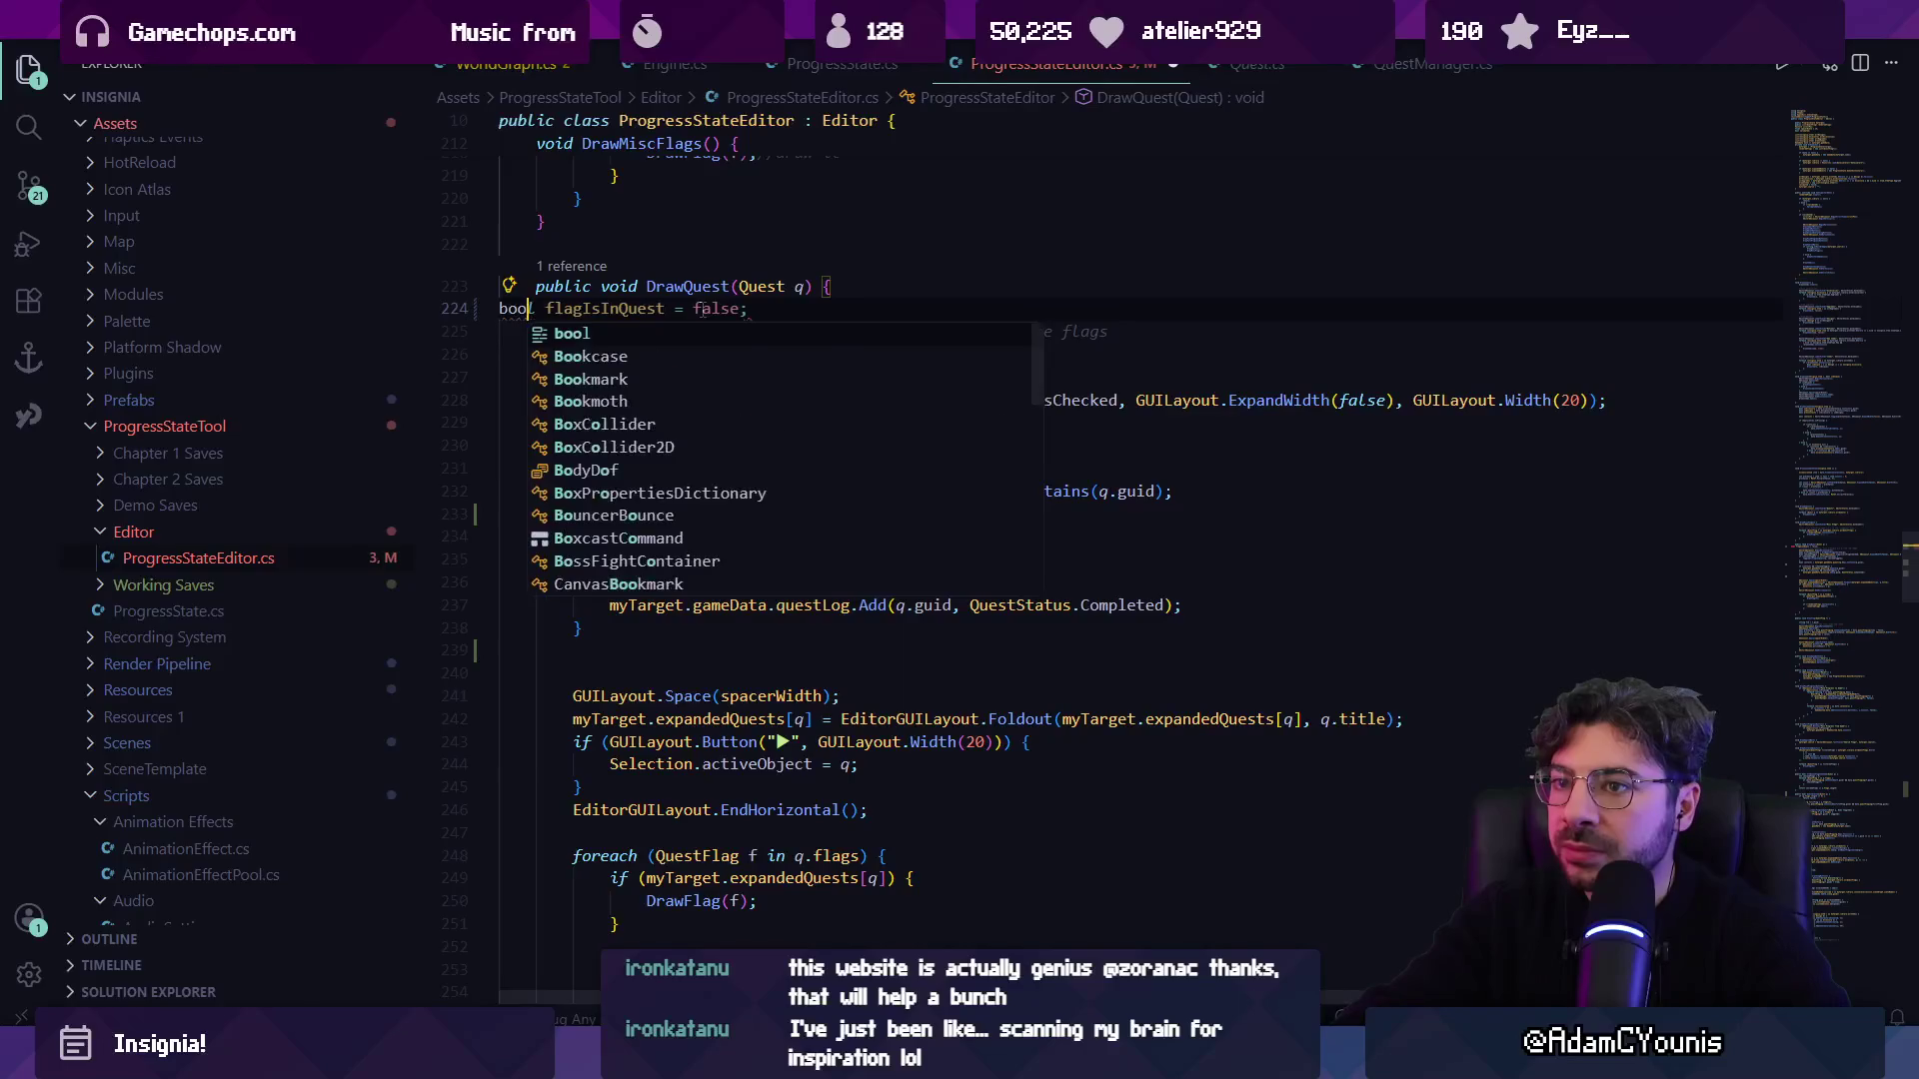
pyautogui.press('Escape')
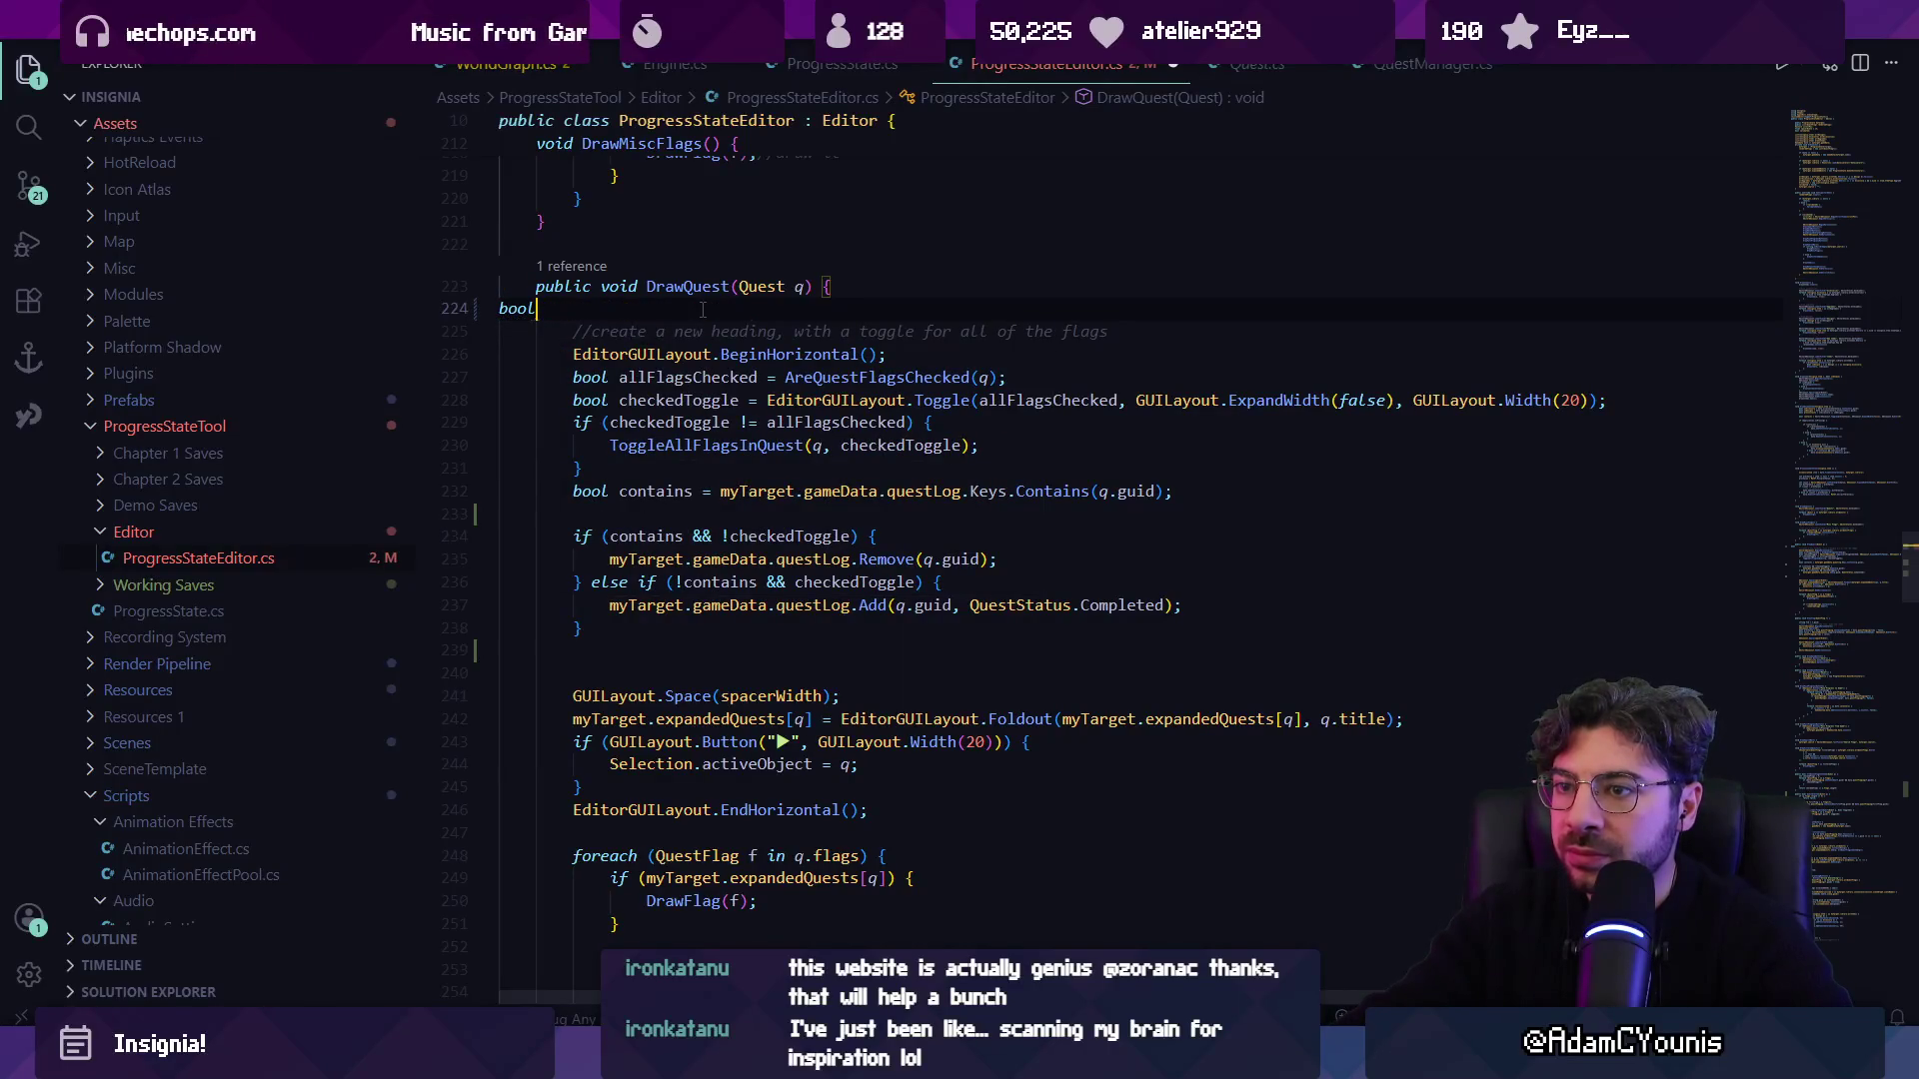
pyautogui.hotkey('ctrl', 'z')
pyautogui.hotkey('ctrl', 'z')
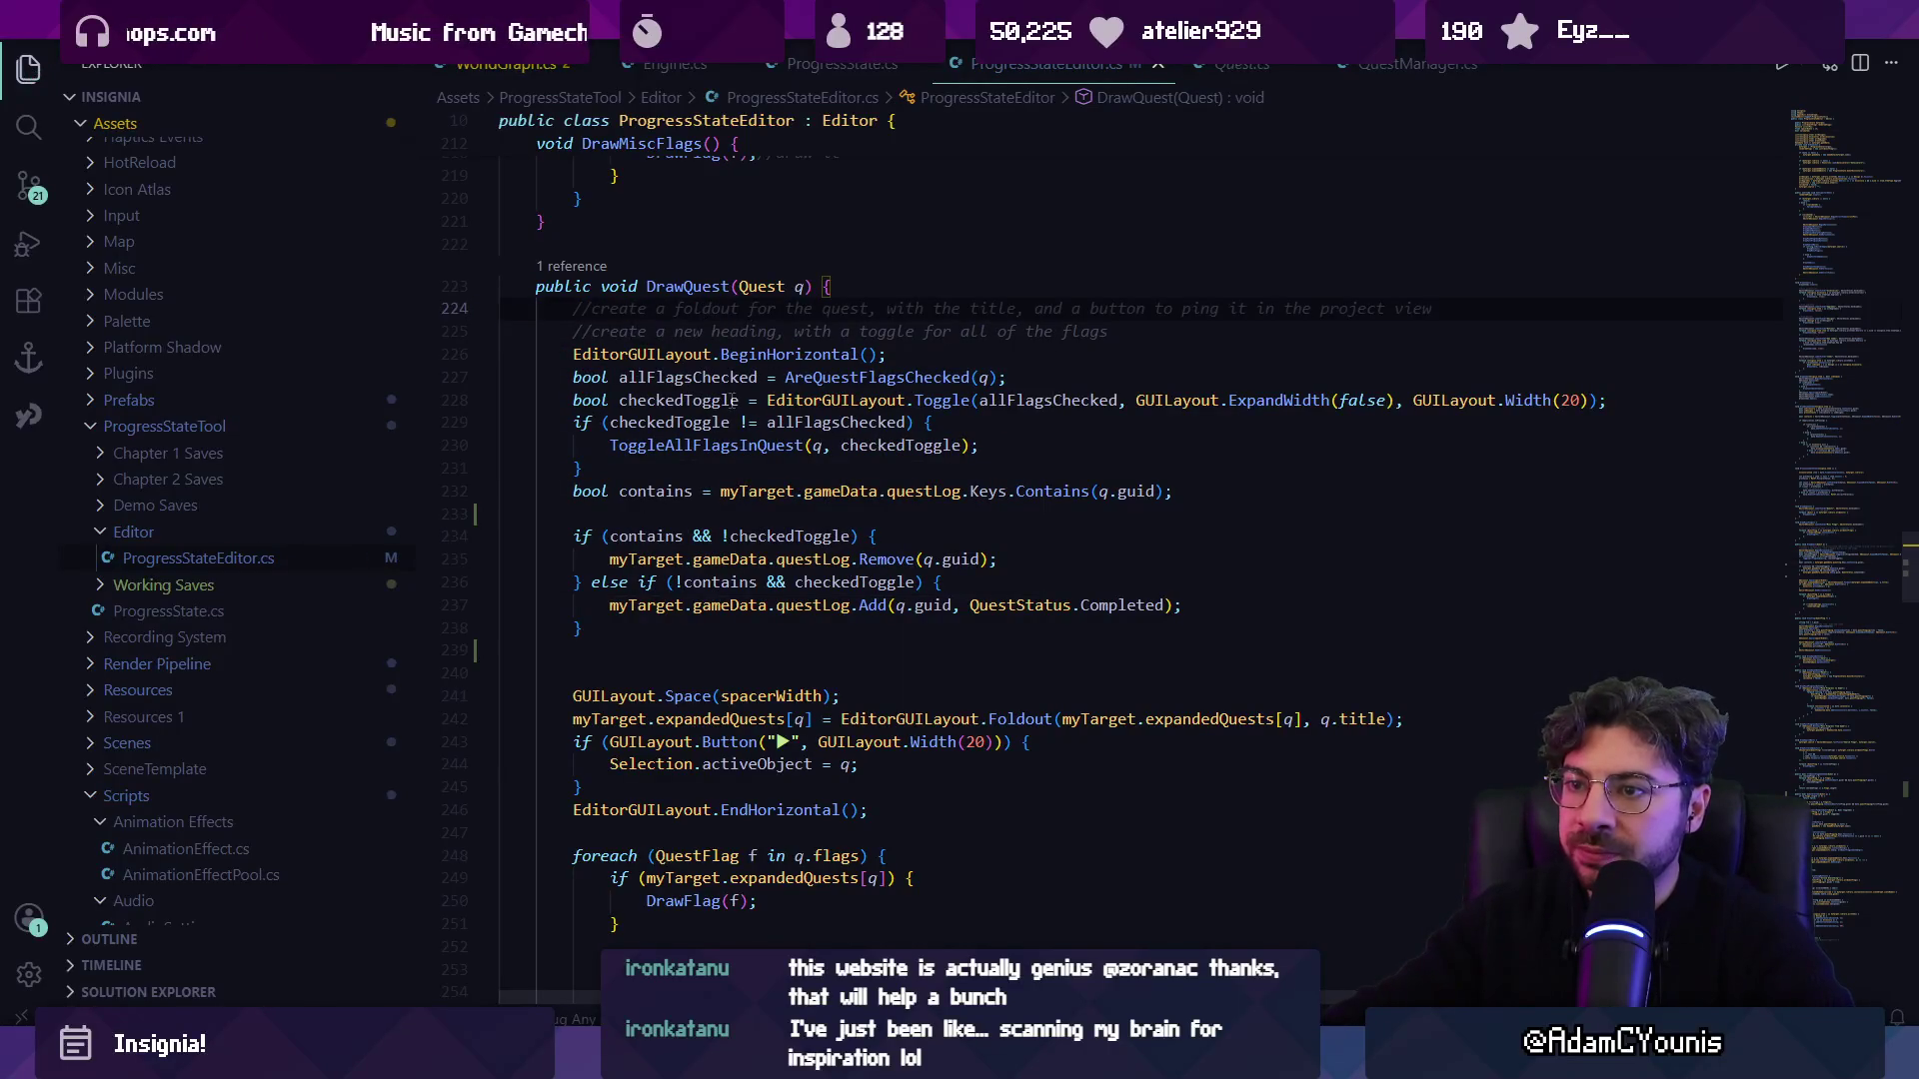
pyautogui.hotkey('ctrl', 'z')
pyautogui.click(735, 400)
# Inspect checkedToggle and allFlagsChecked, and peek at the AreQuestFlagsChecked definition.
pyautogui.click(1091, 399)
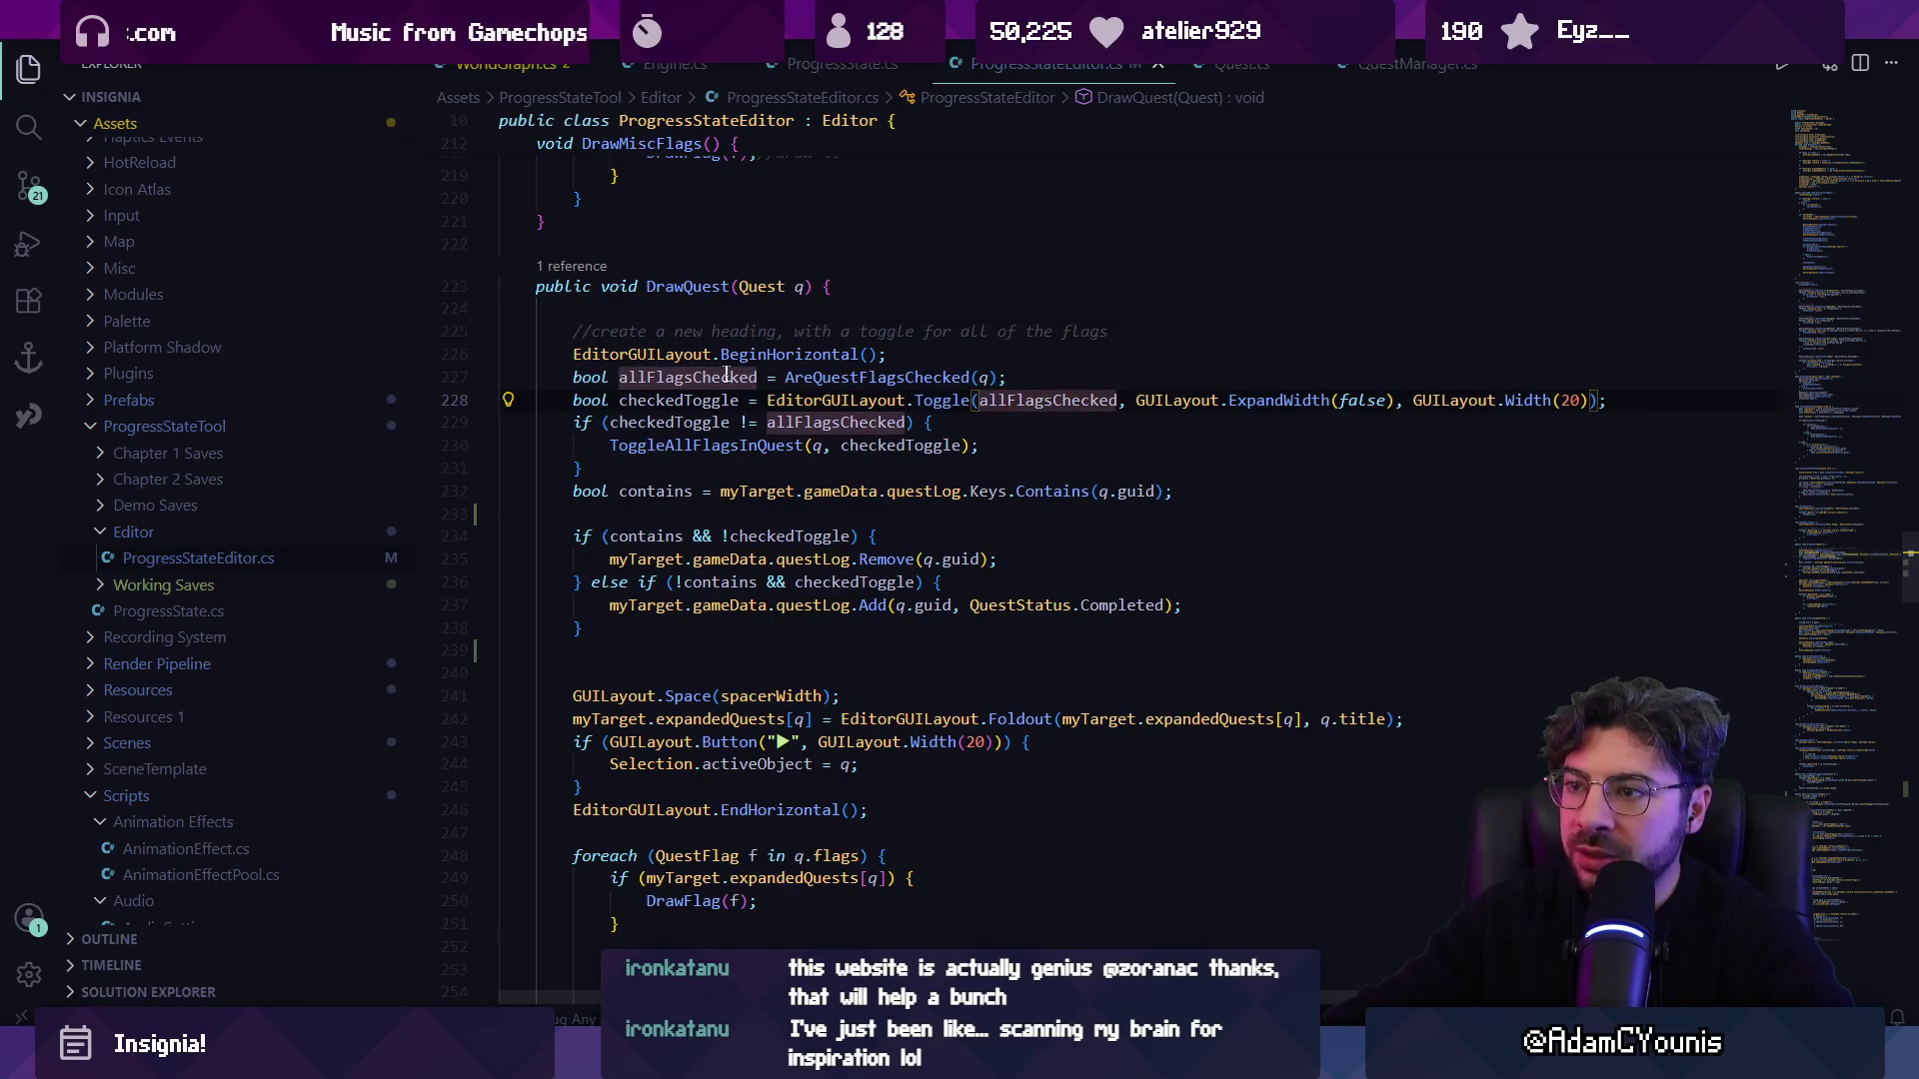
pyautogui.click(799, 401)
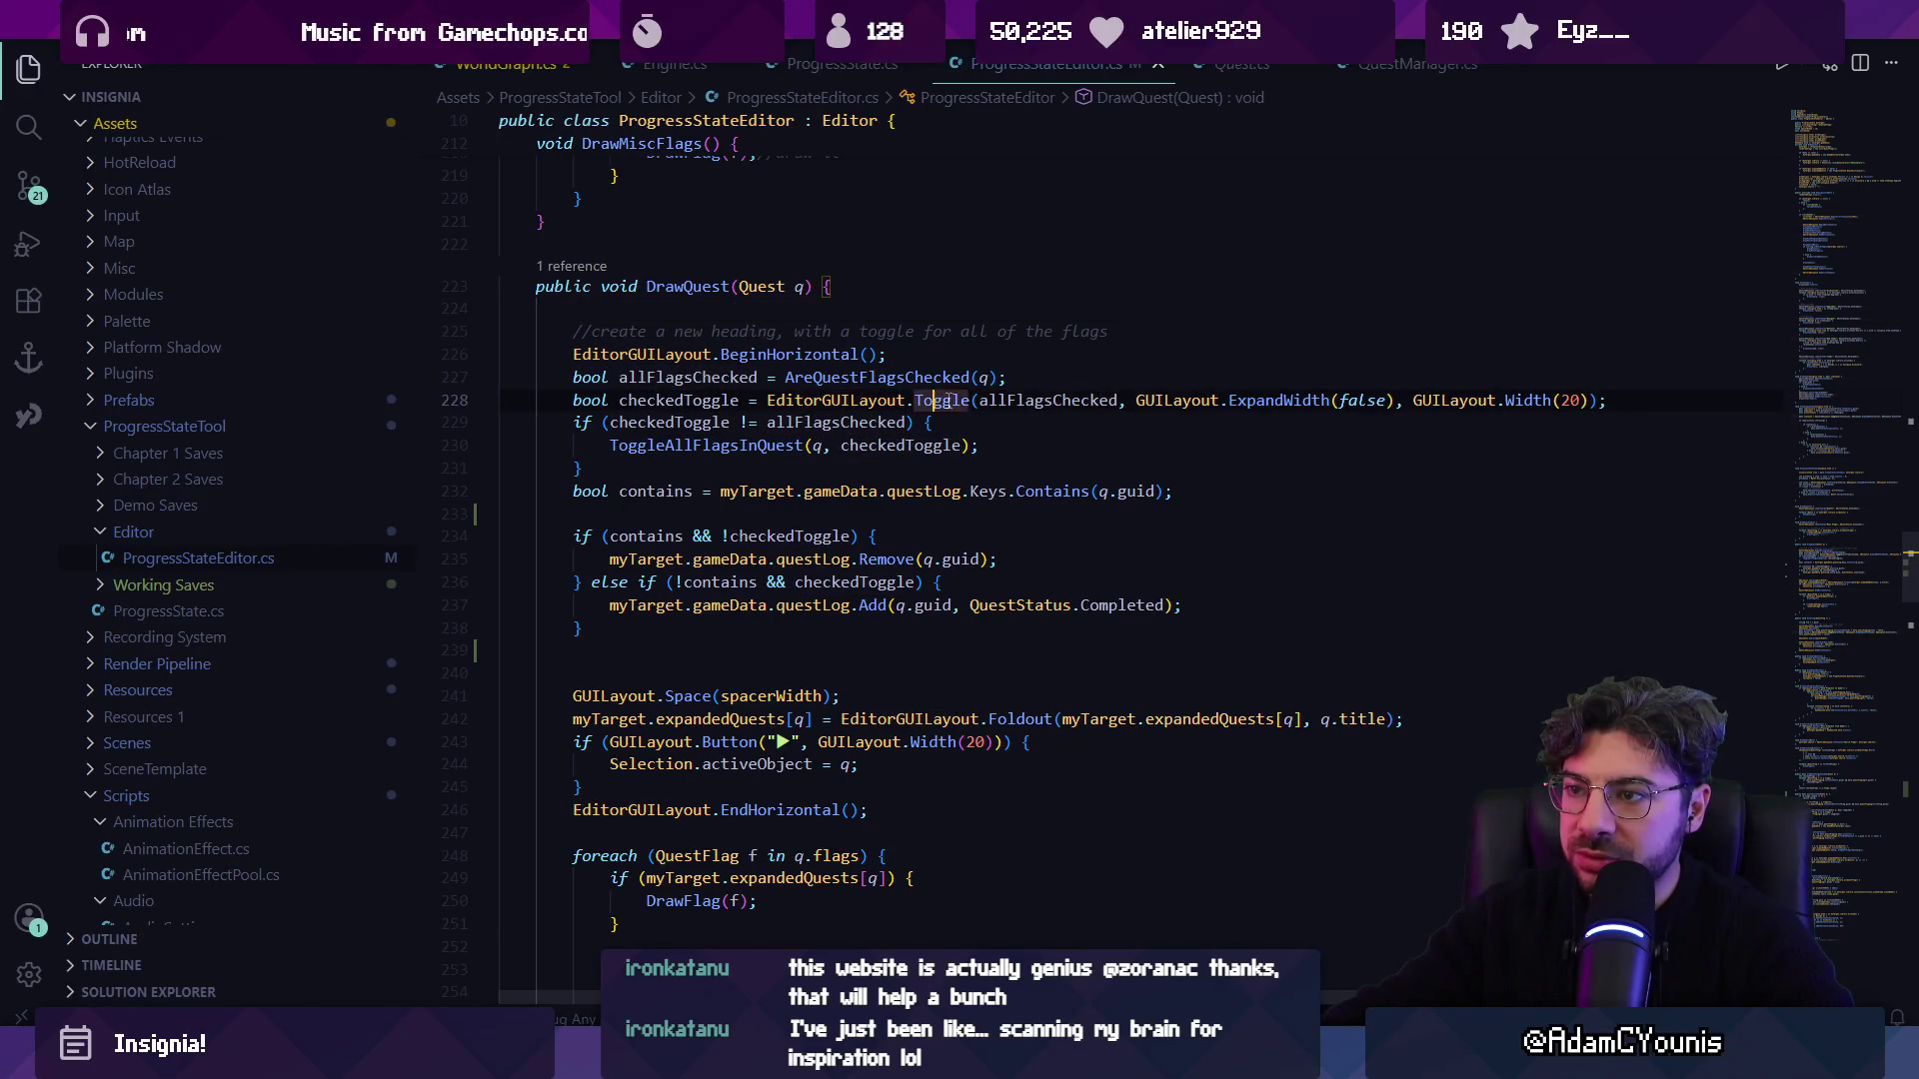
pyautogui.click(1042, 400)
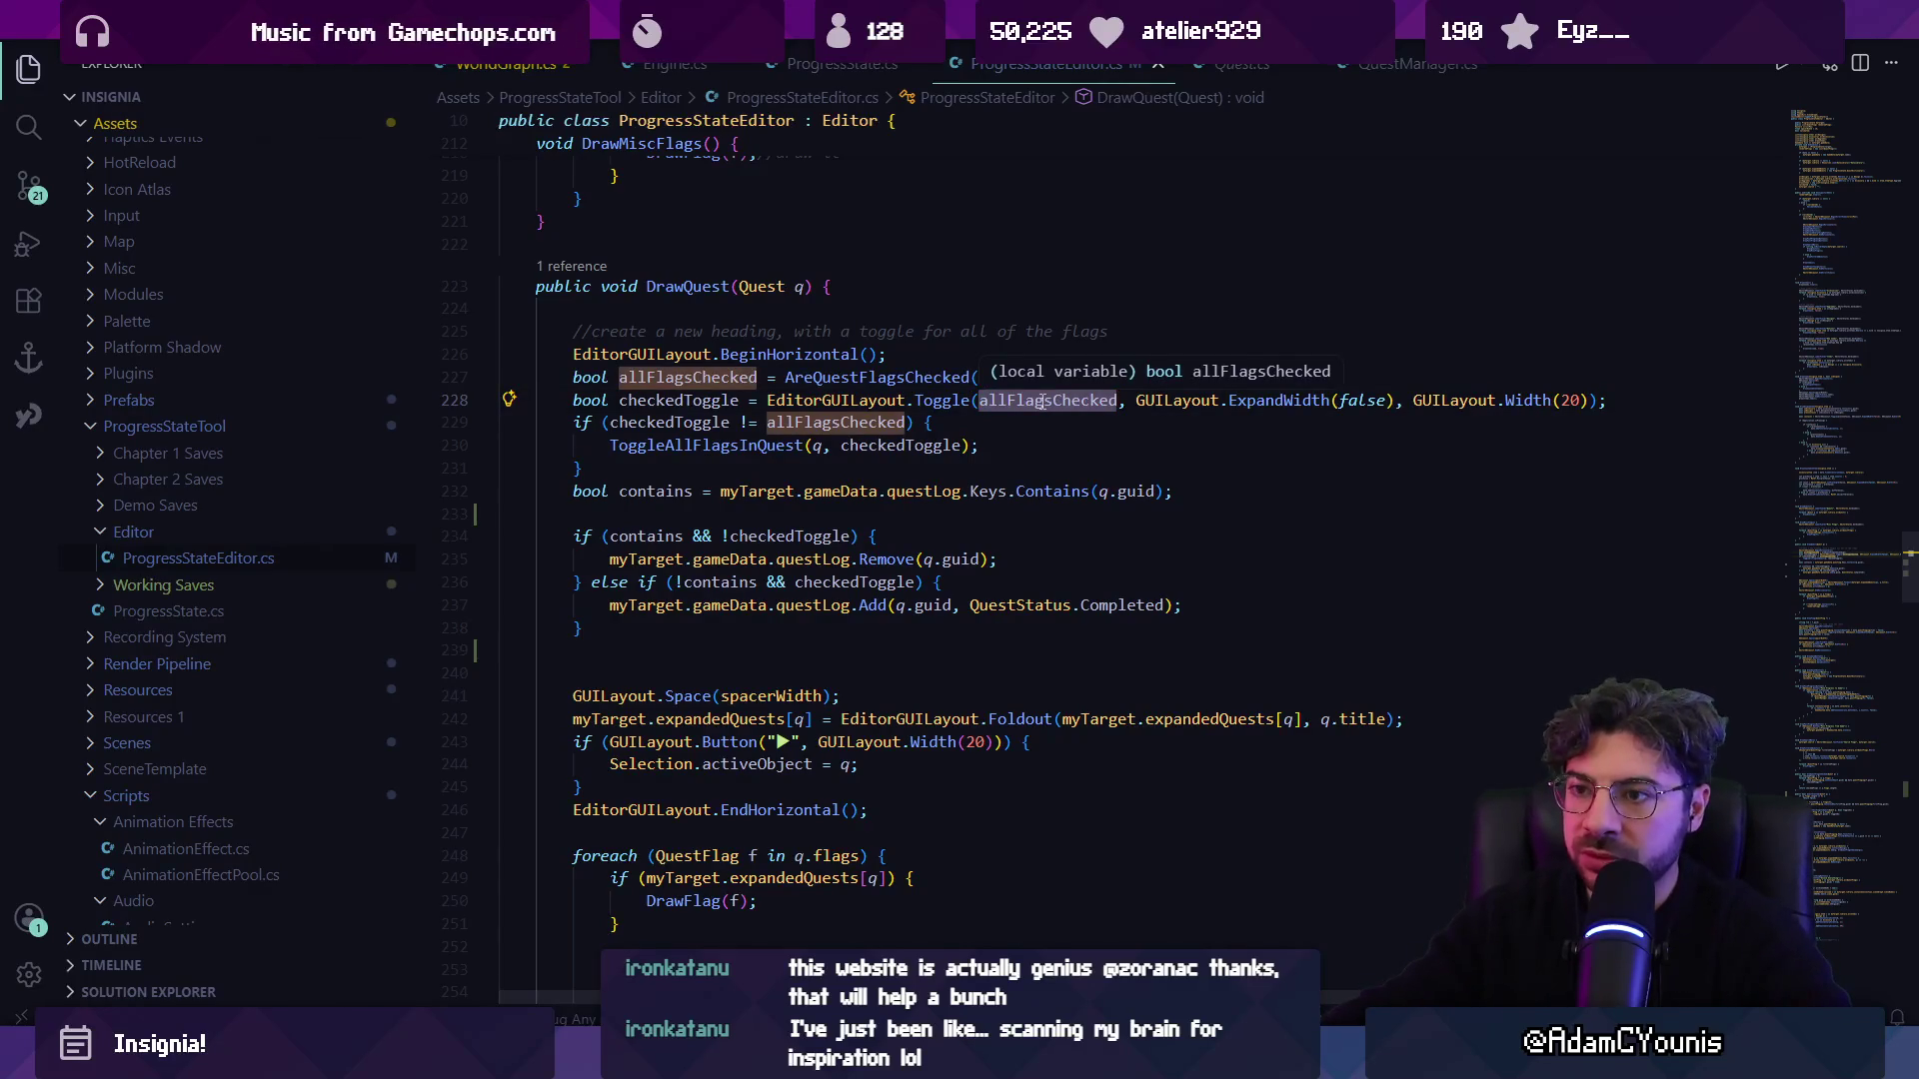
pyautogui.click(1040, 400)
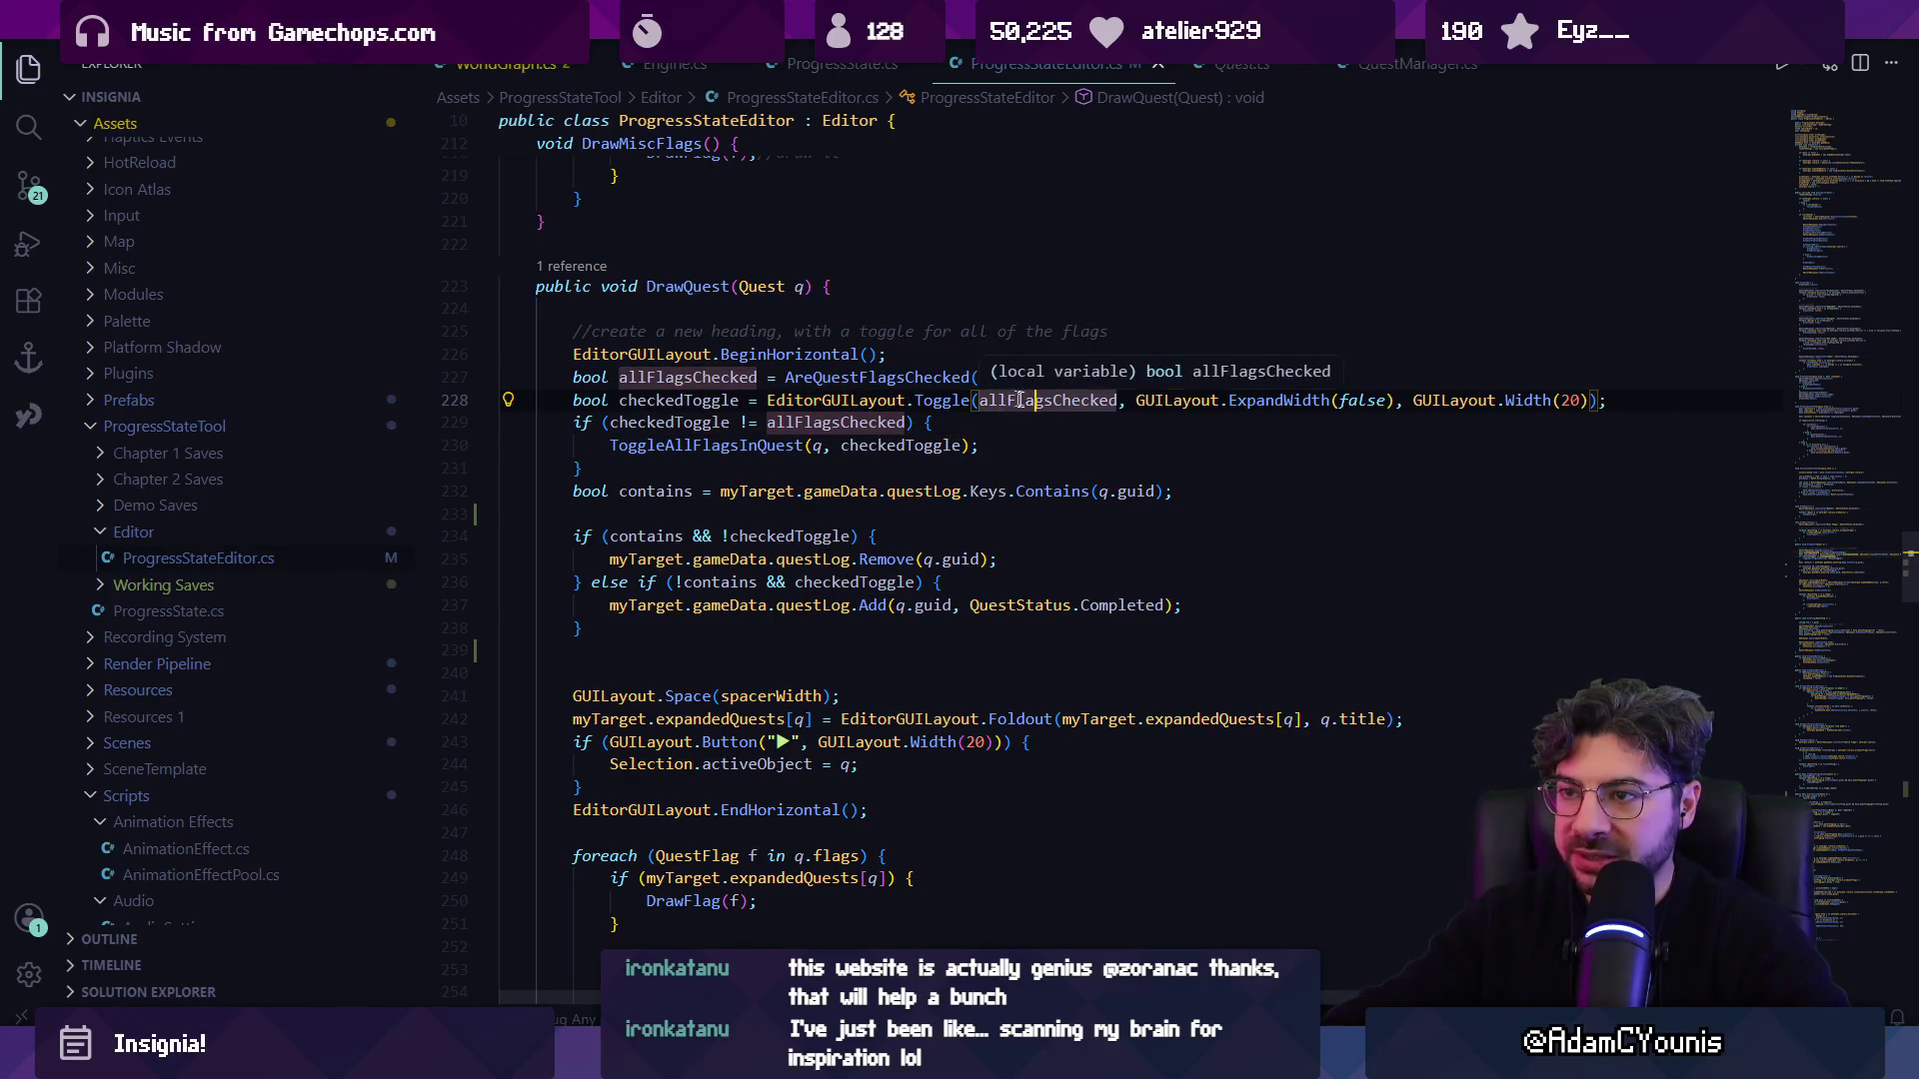
pyautogui.click(899, 379)
pyautogui.keyDown('ctrl'); pyautogui.click(912, 378); pyautogui.keyUp('ctrl')
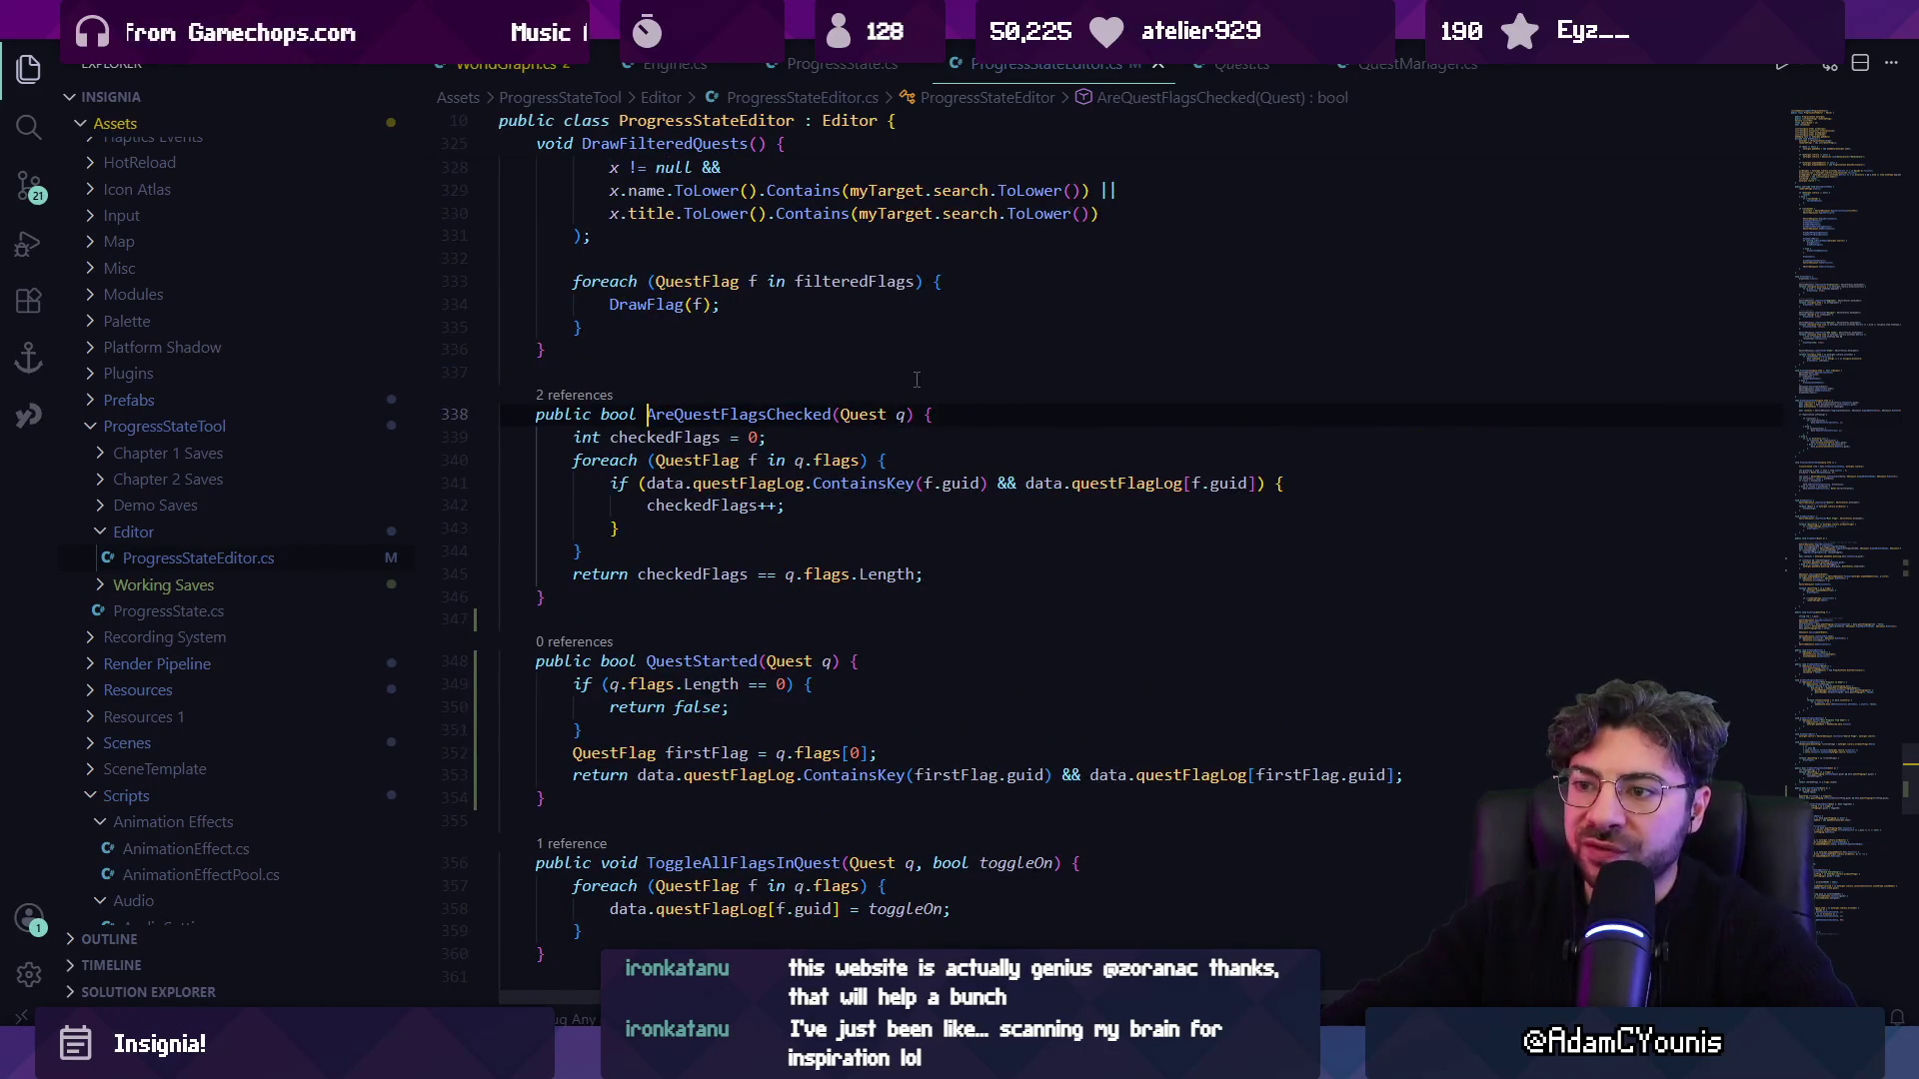
pyautogui.hotkey('alt', 'Left')
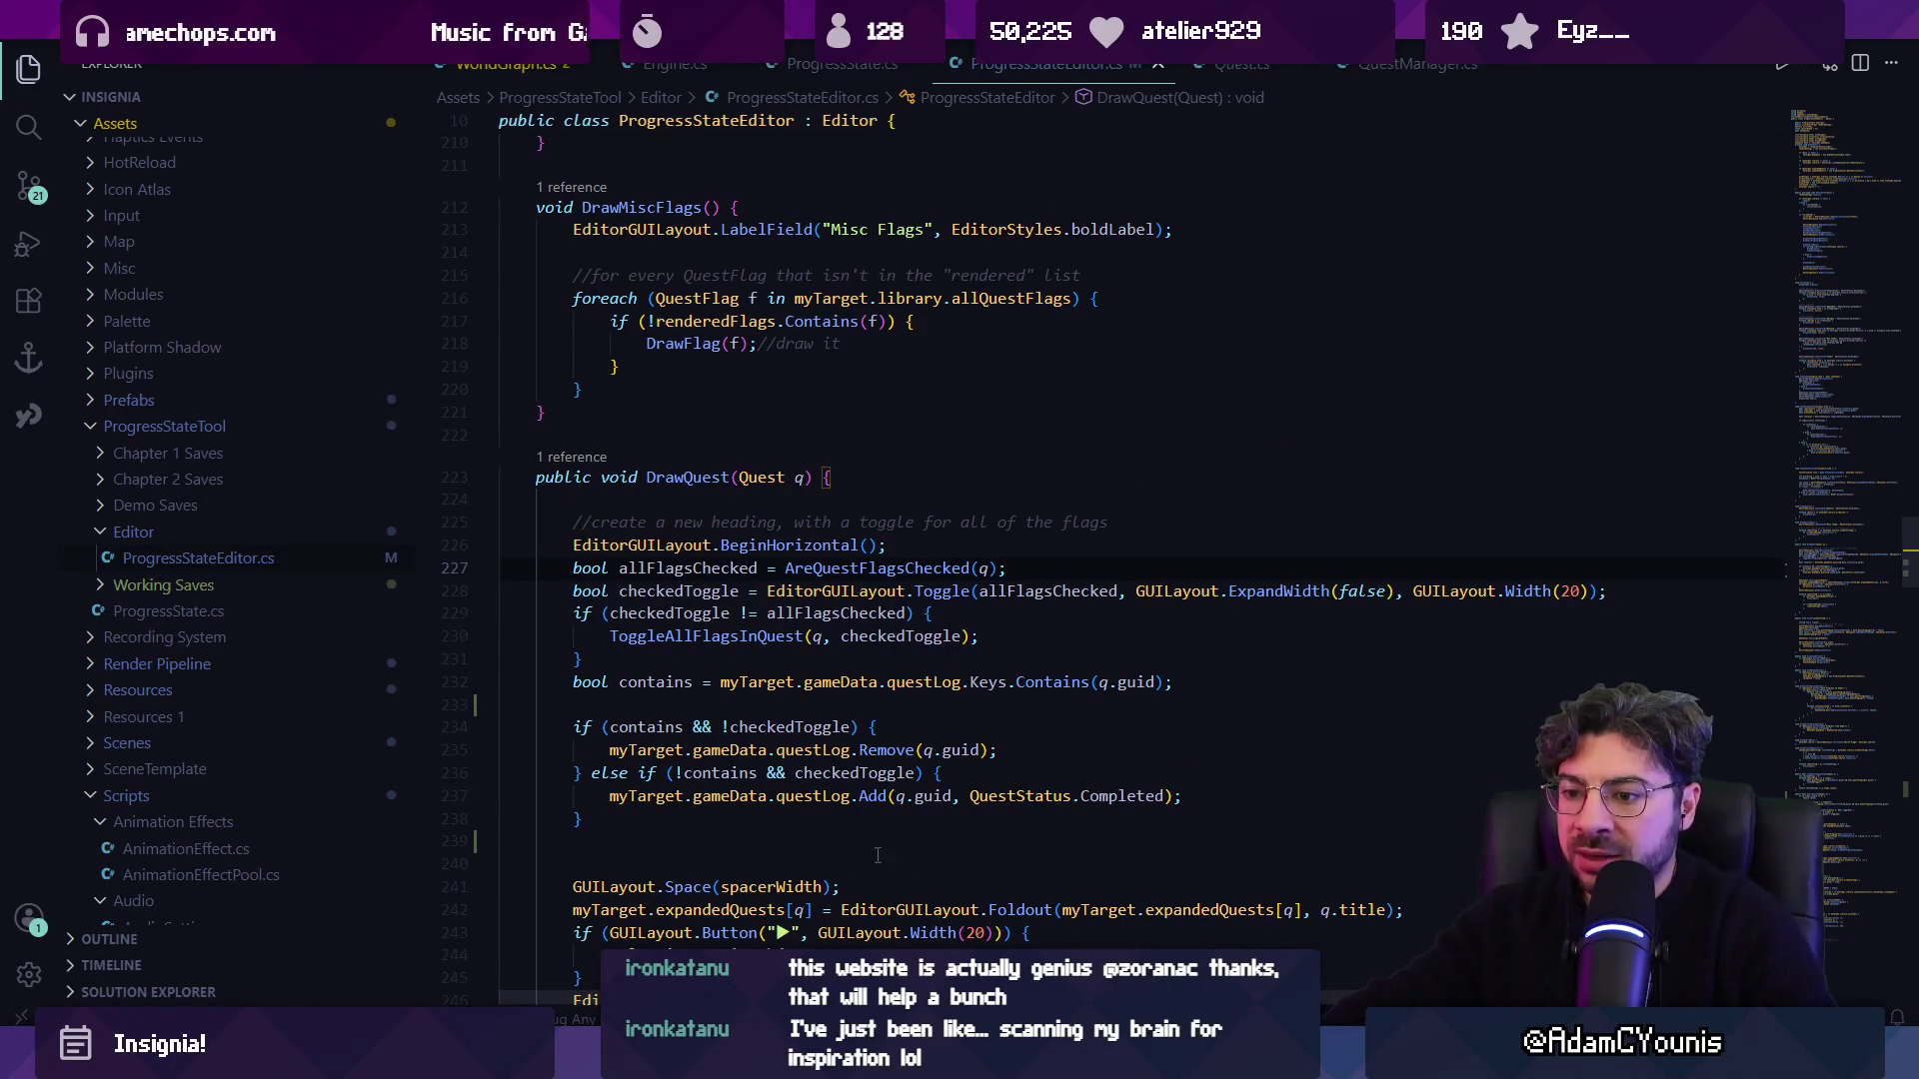
pyautogui.hotkey('alt', 'Tab')
# Tick the Harriette Aftermath, Met Gatekeeper, Meet Ashleigh and Enter Cheverton flags under To Cheverton.
pyautogui.scroll(-10, 1911, 784)
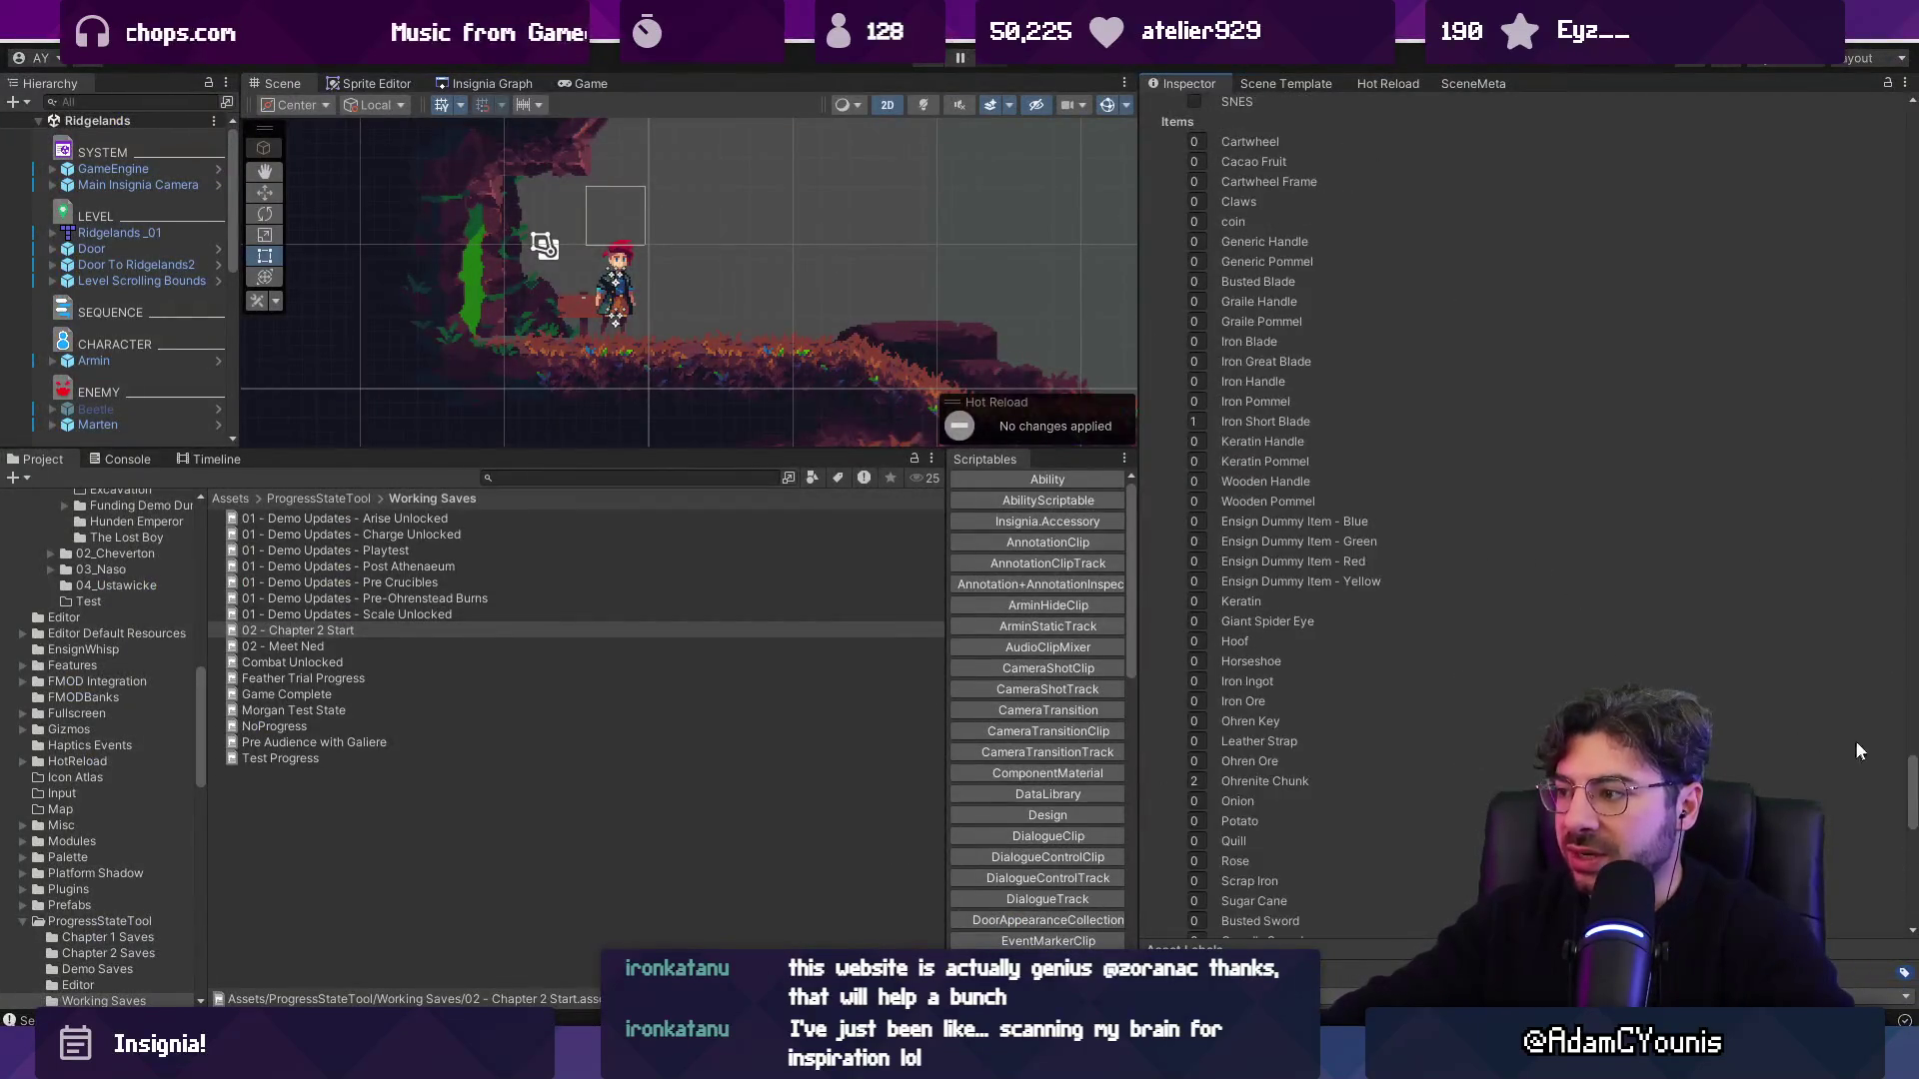
pyautogui.scroll(15, 1194, 516)
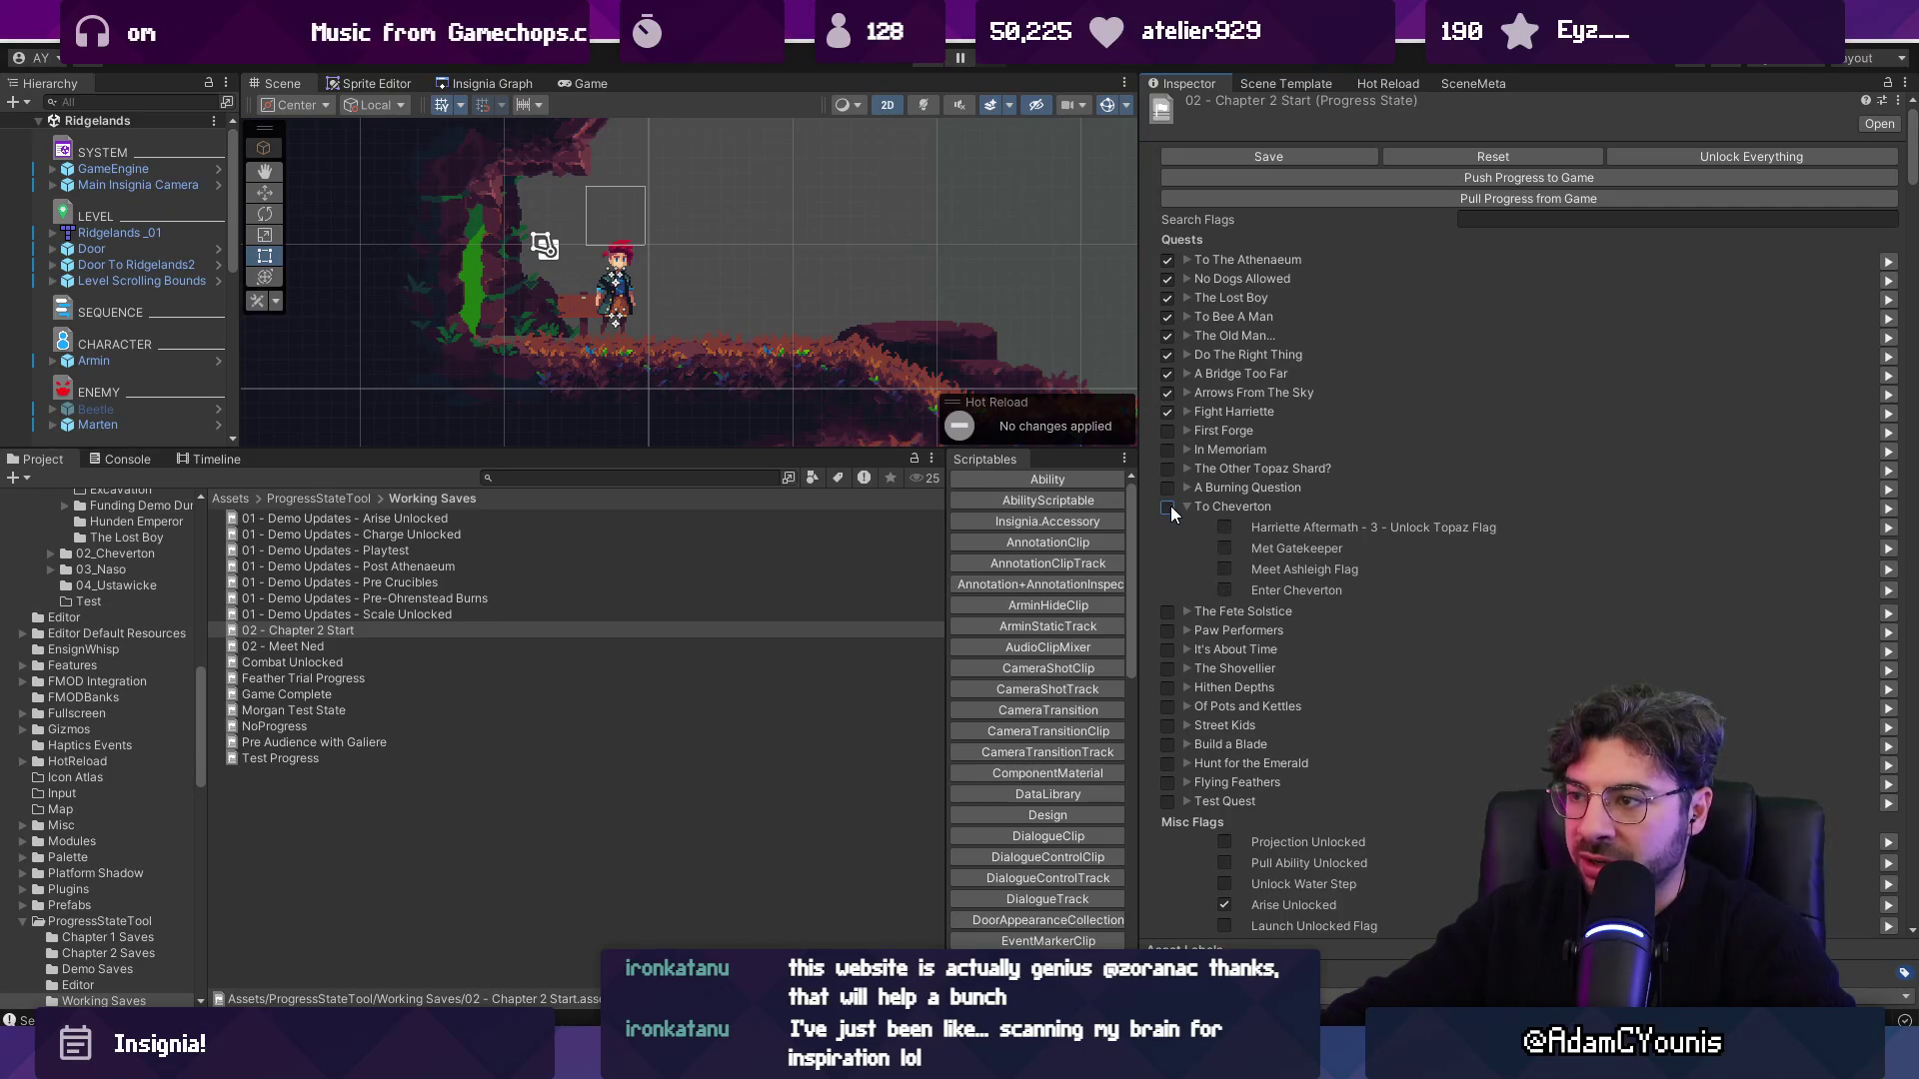
pyautogui.click(1224, 527)
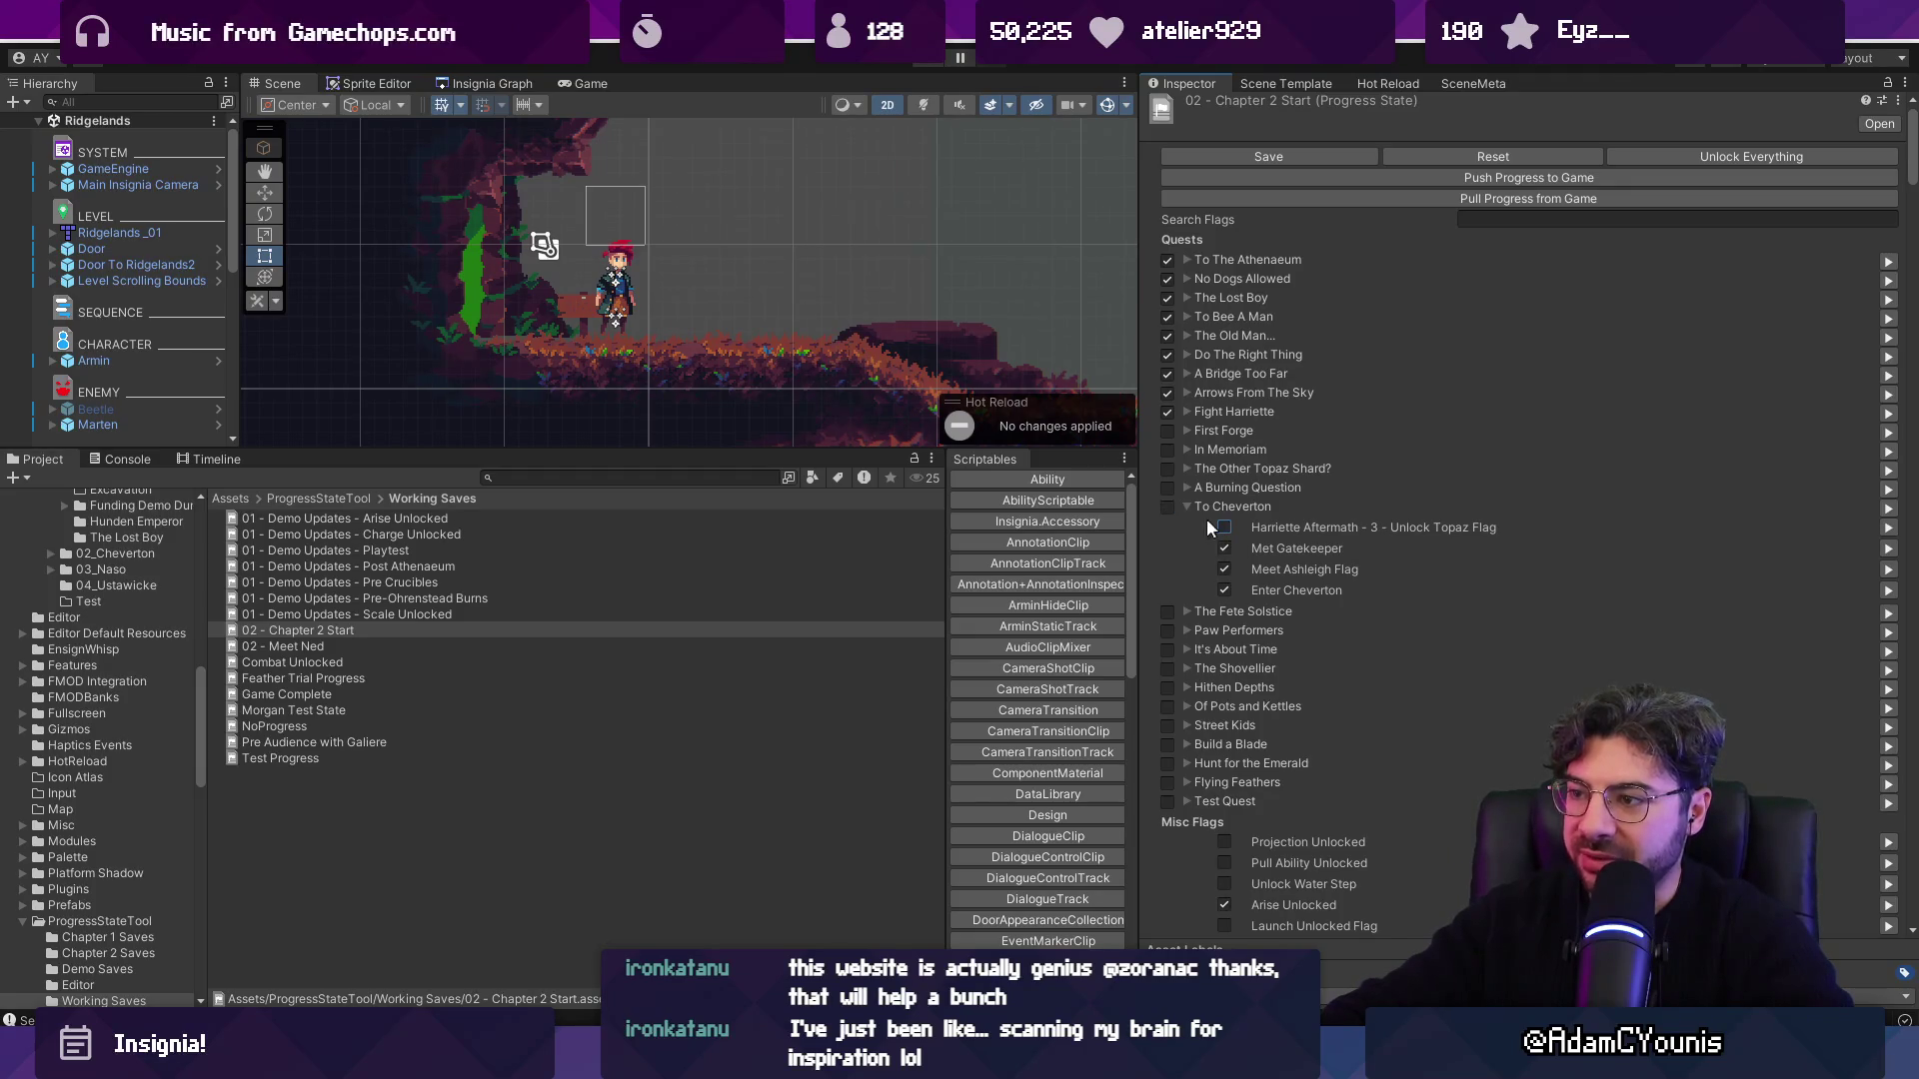
pyautogui.click(1224, 548)
pyautogui.click(1224, 569)
pyautogui.click(1225, 589)
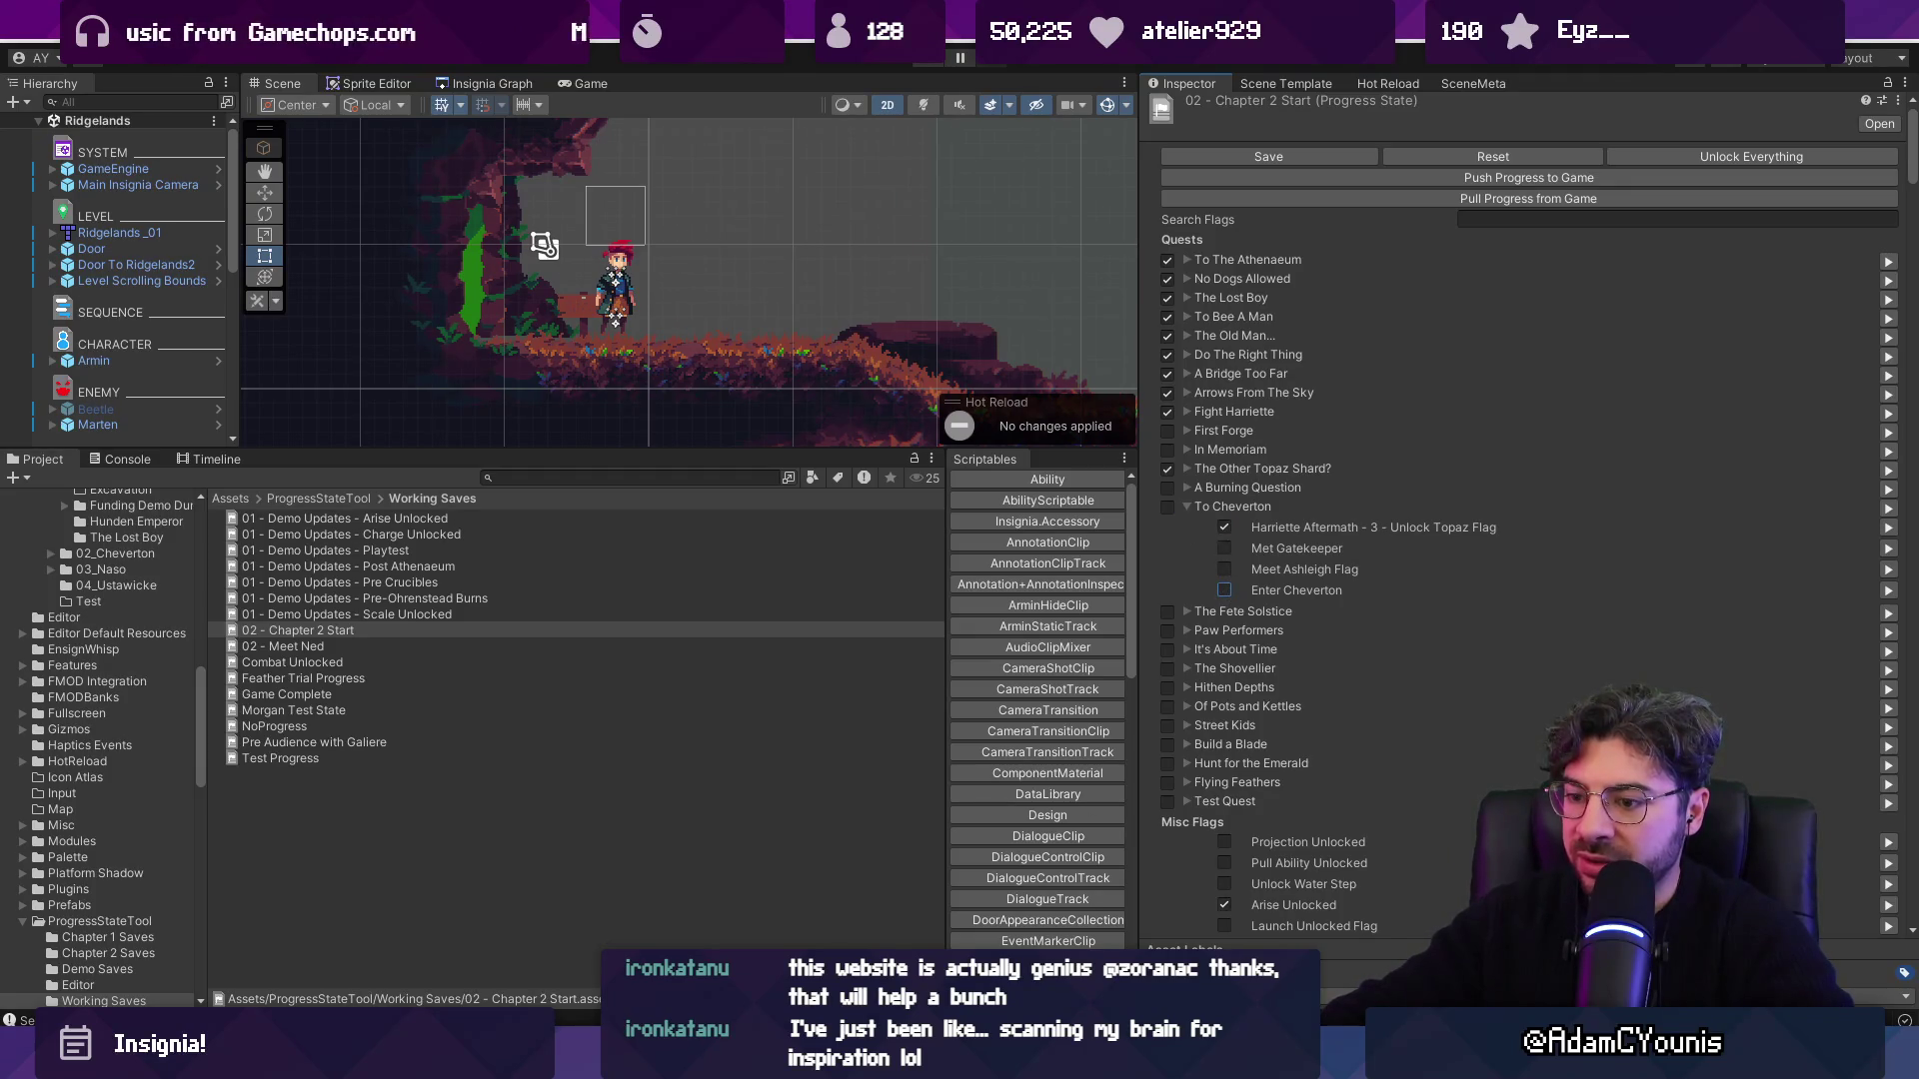
pyautogui.click(1223, 528)
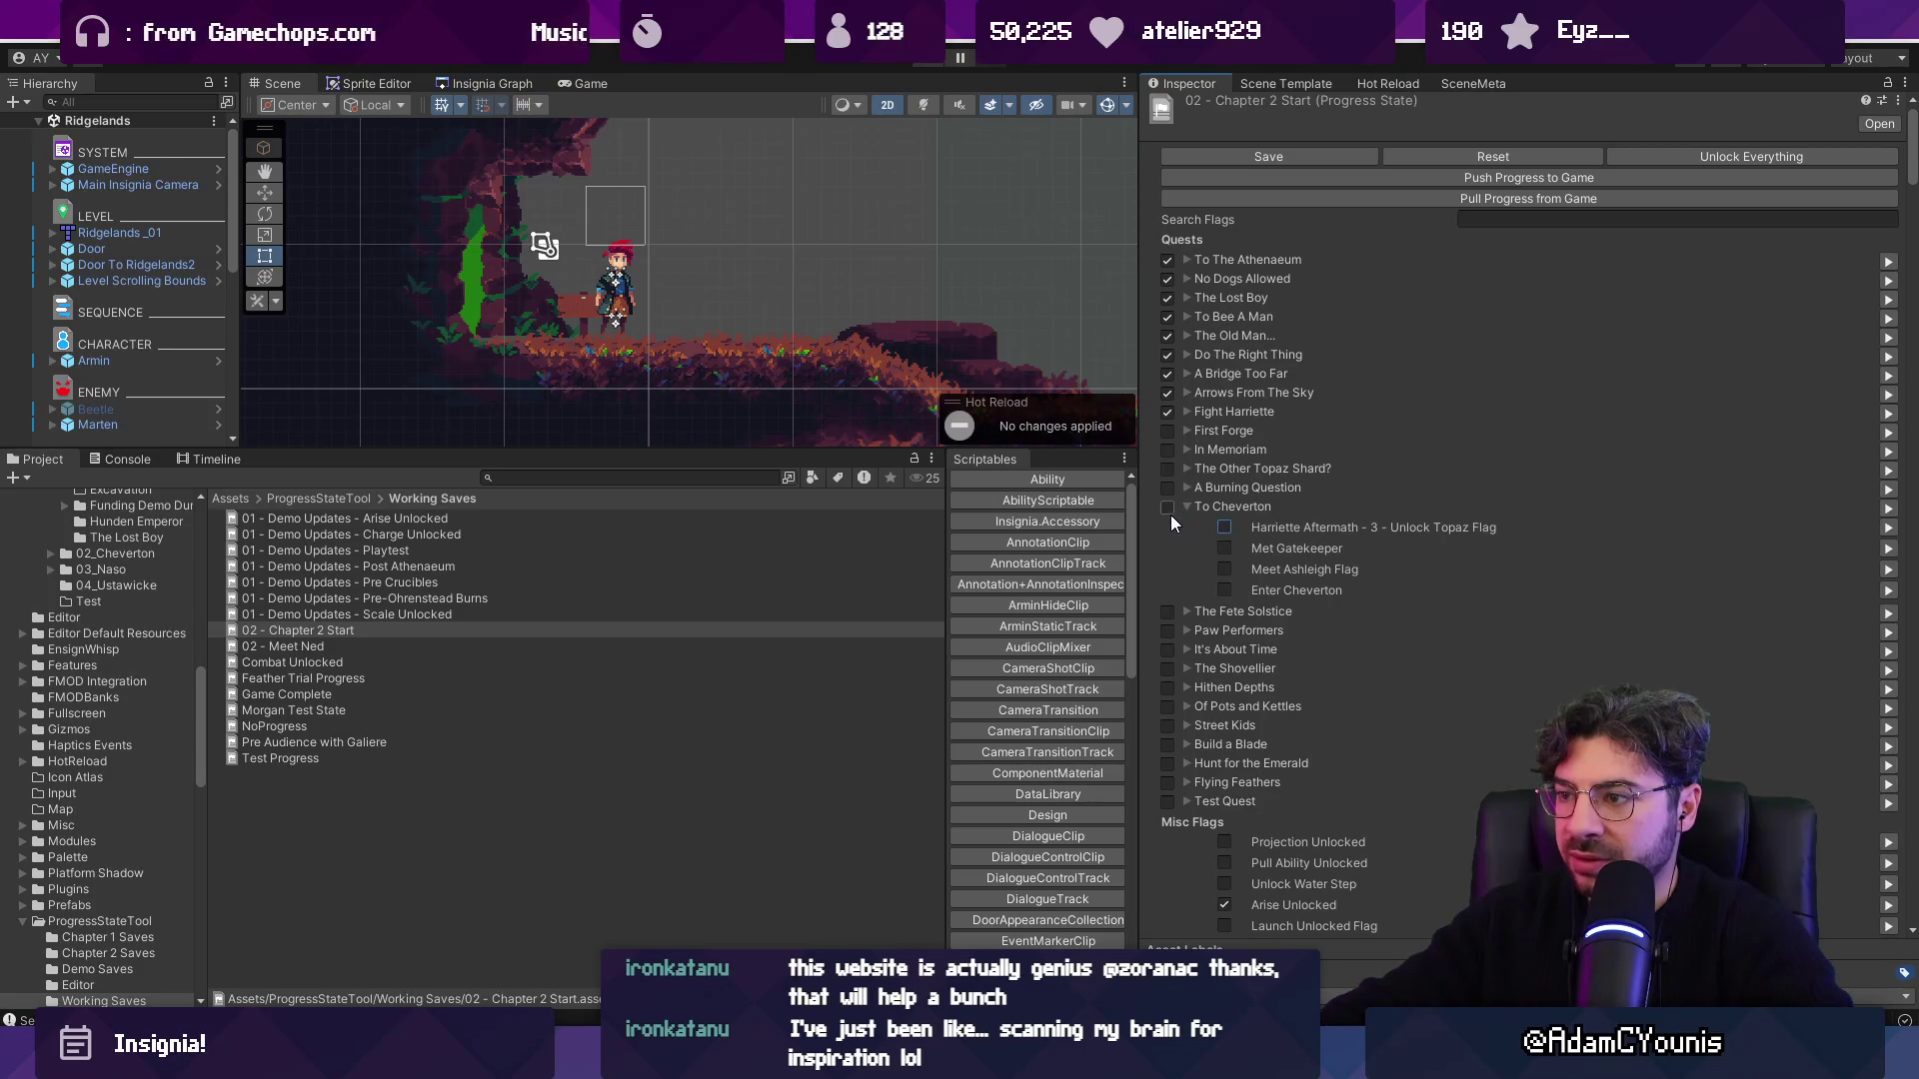
pyautogui.press('space')
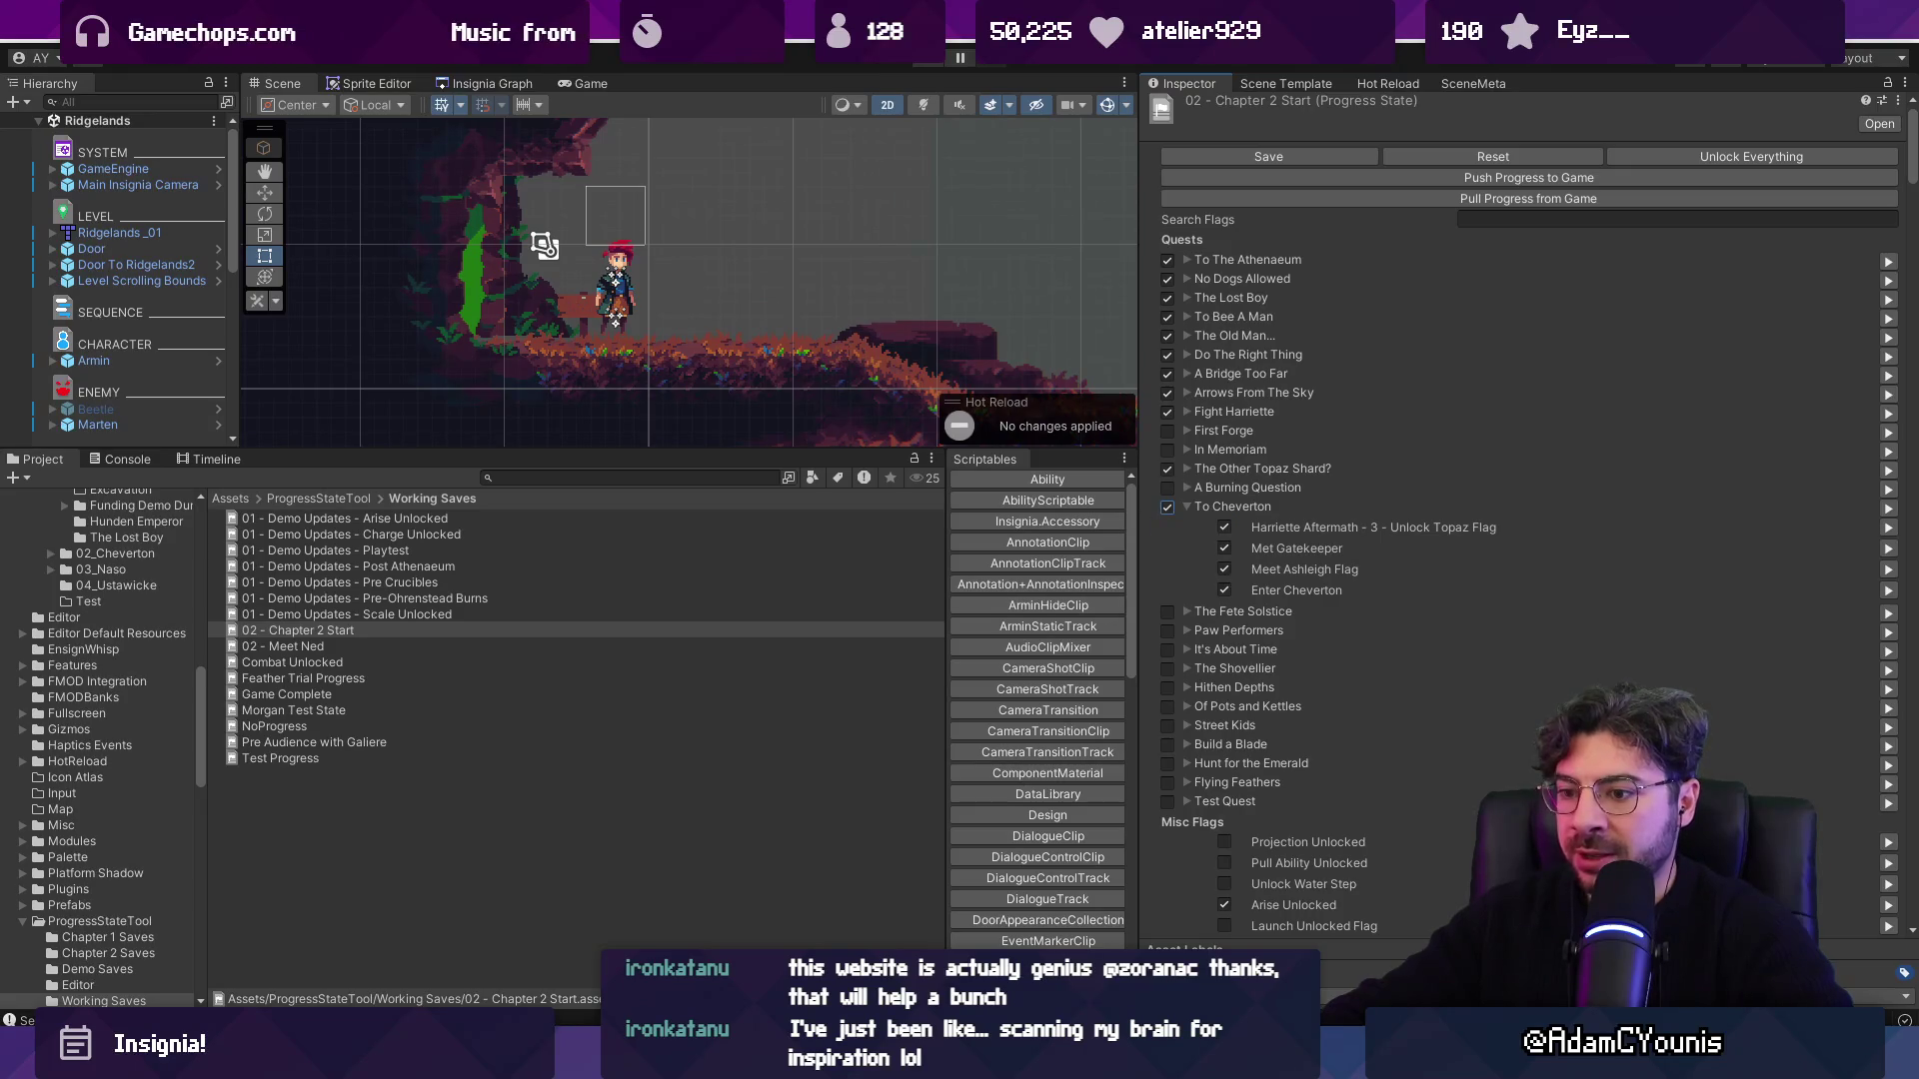
pyautogui.hotkey('alt', 'Tab')
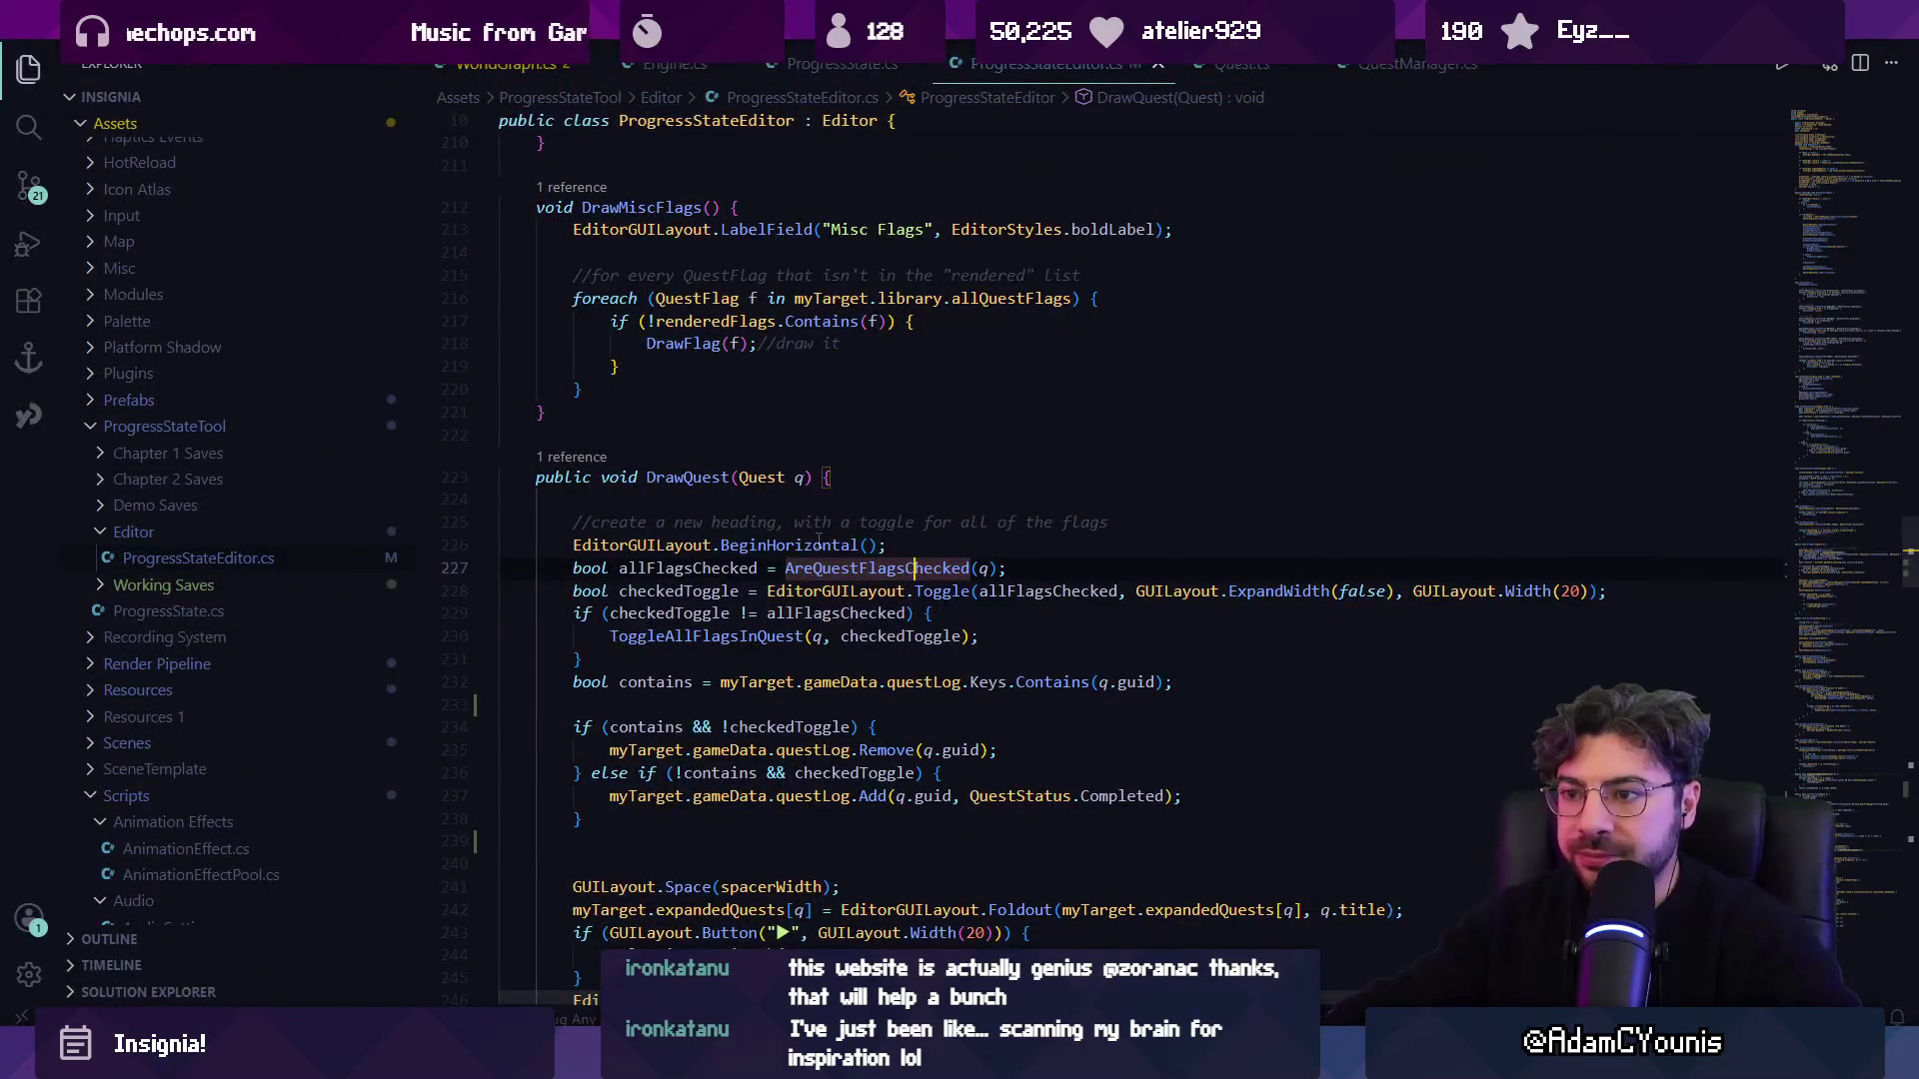
# Check the AreQuestFlagsChecked definition and add a blank line after the allFlagsChecked line.
pyautogui.click(821, 545)
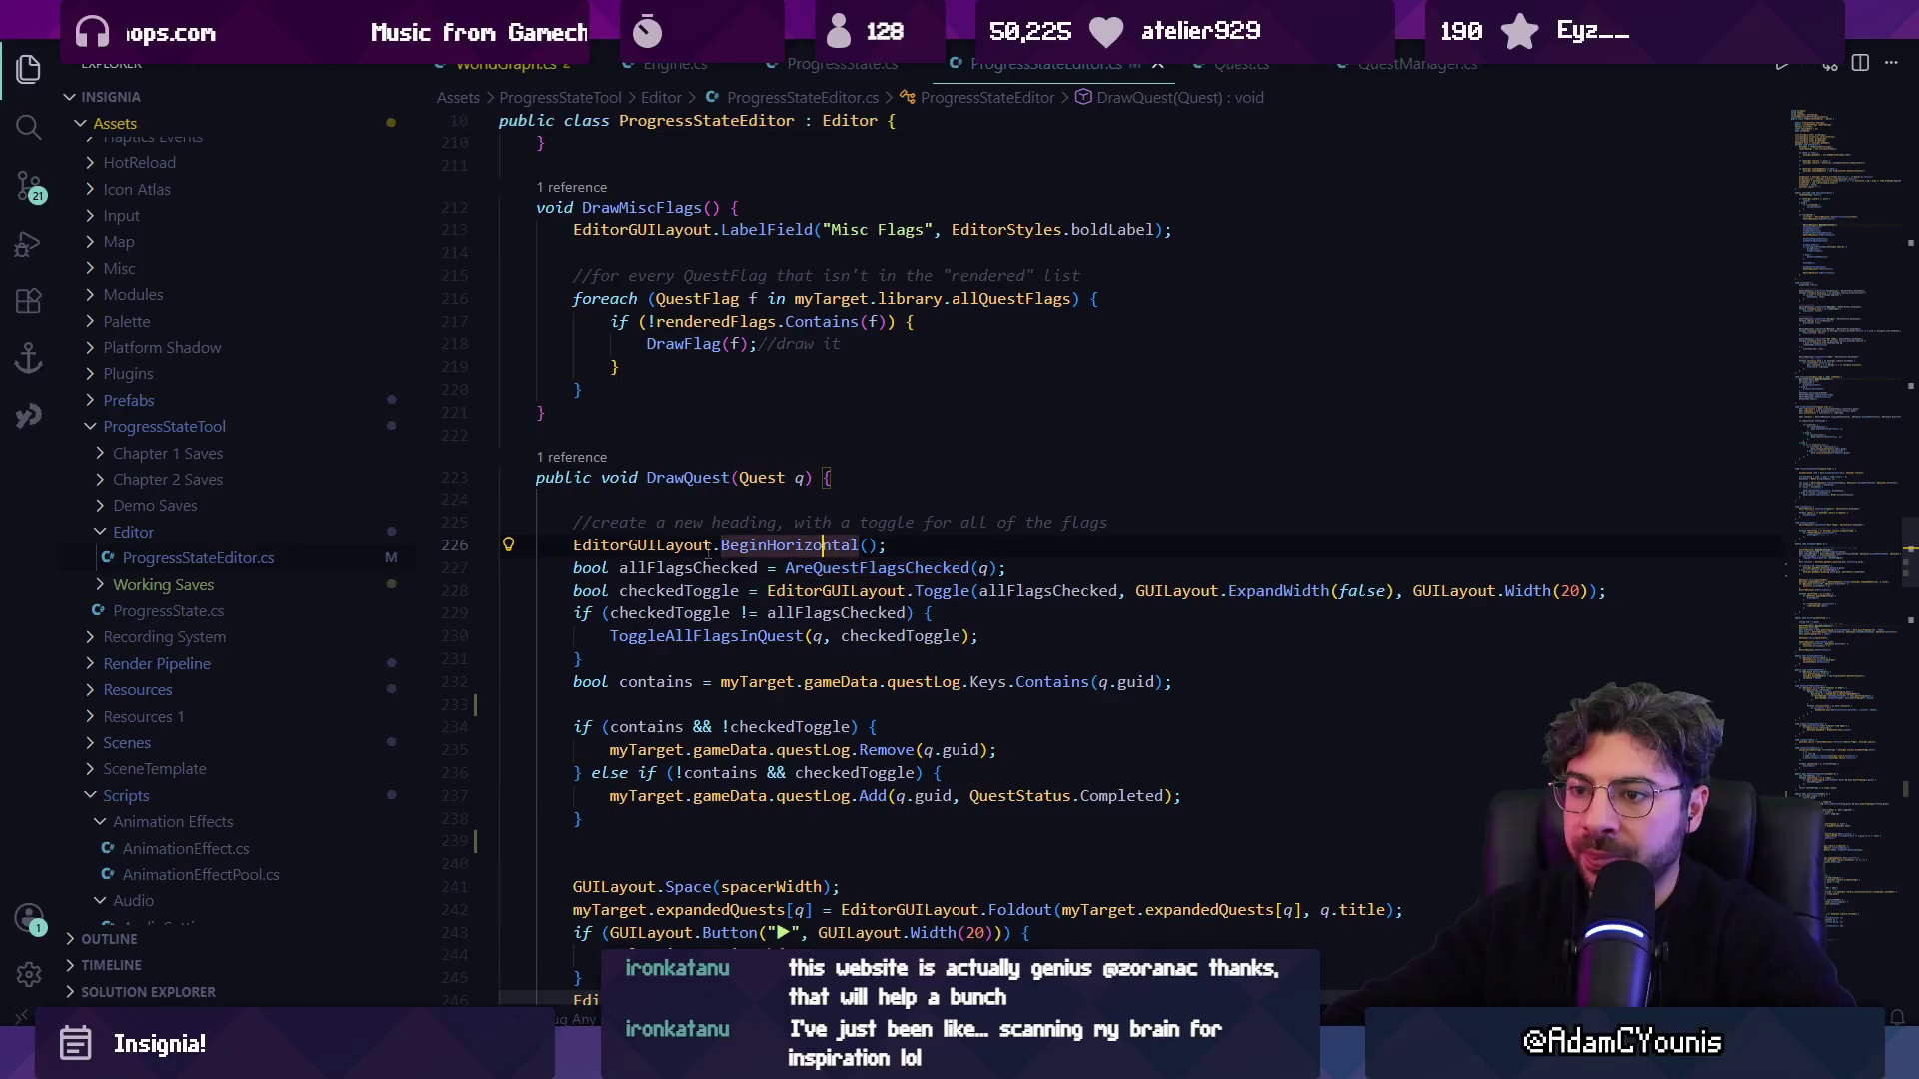
pyautogui.click(689, 567)
pyautogui.click(872, 568)
pyautogui.press('F12')
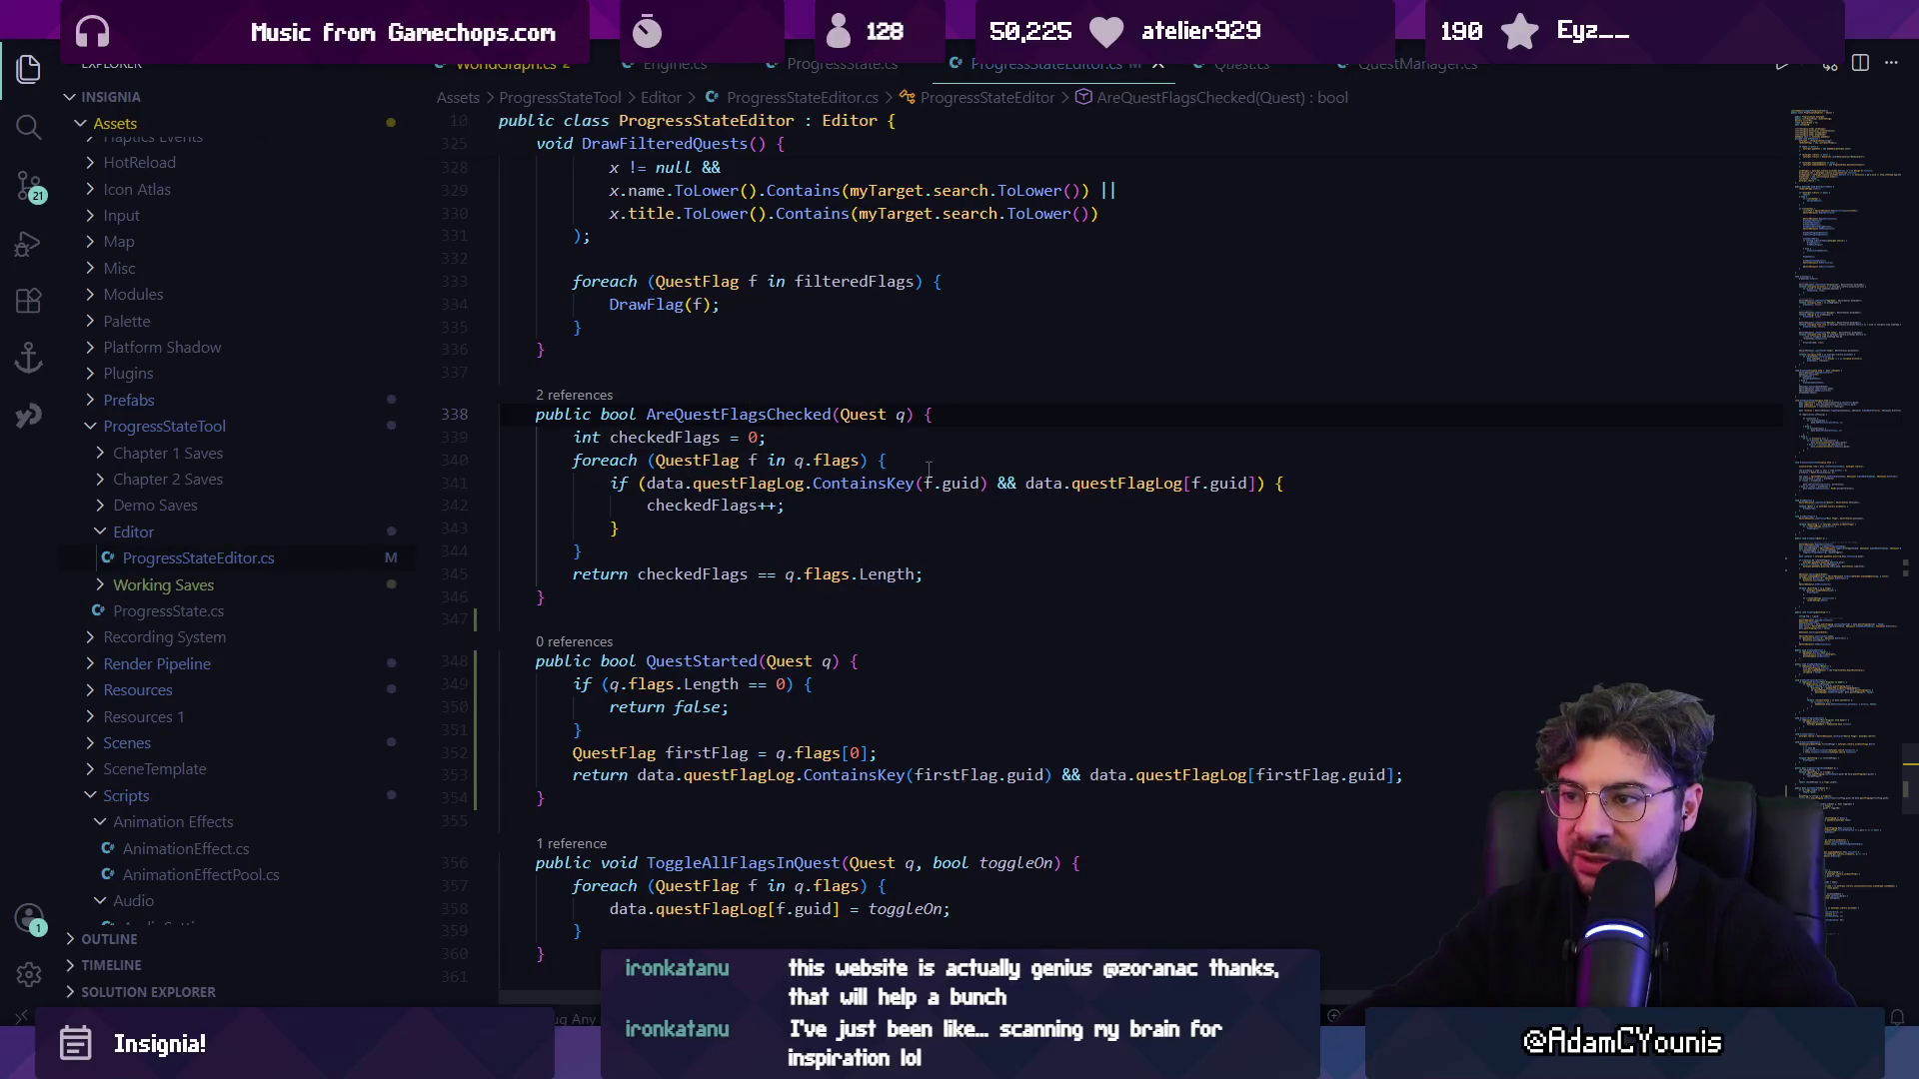
pyautogui.hotkey('alt', 'Left')
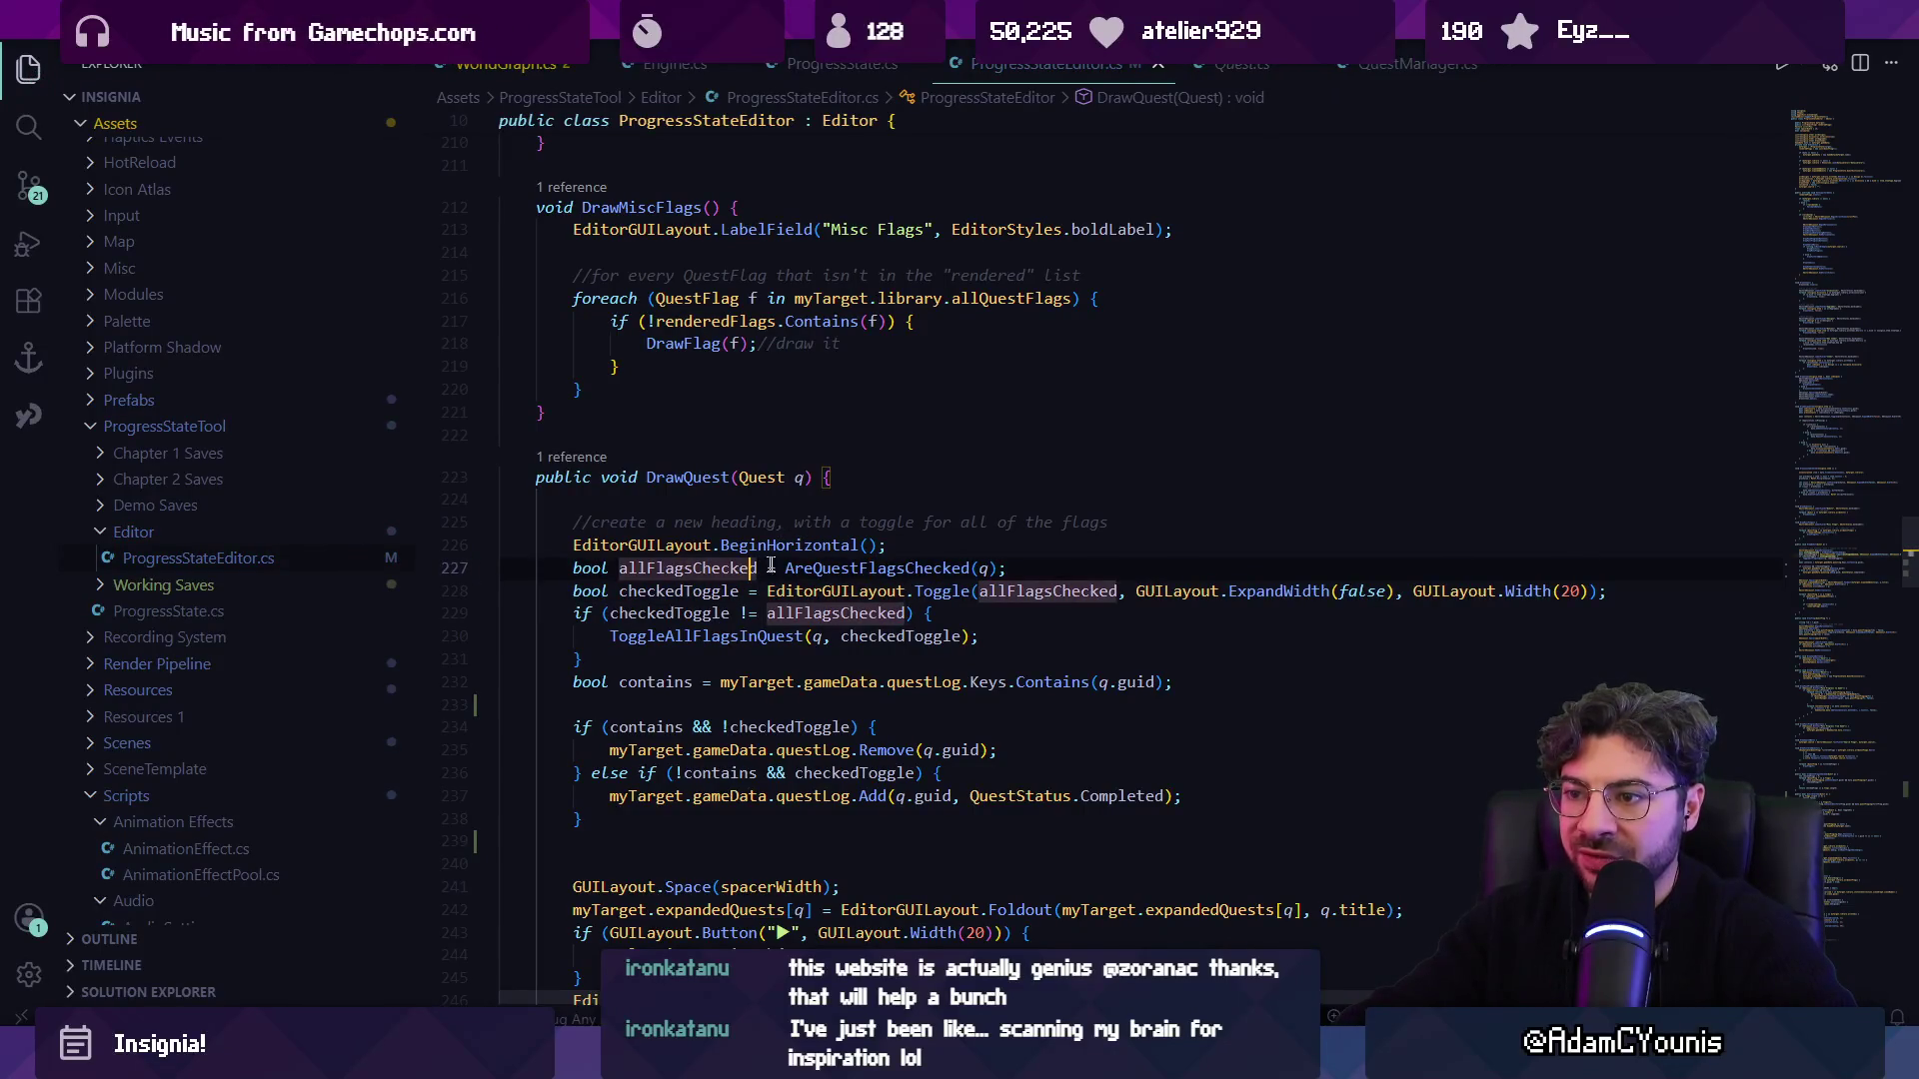
pyautogui.click(1029, 562)
pyautogui.press('Return')
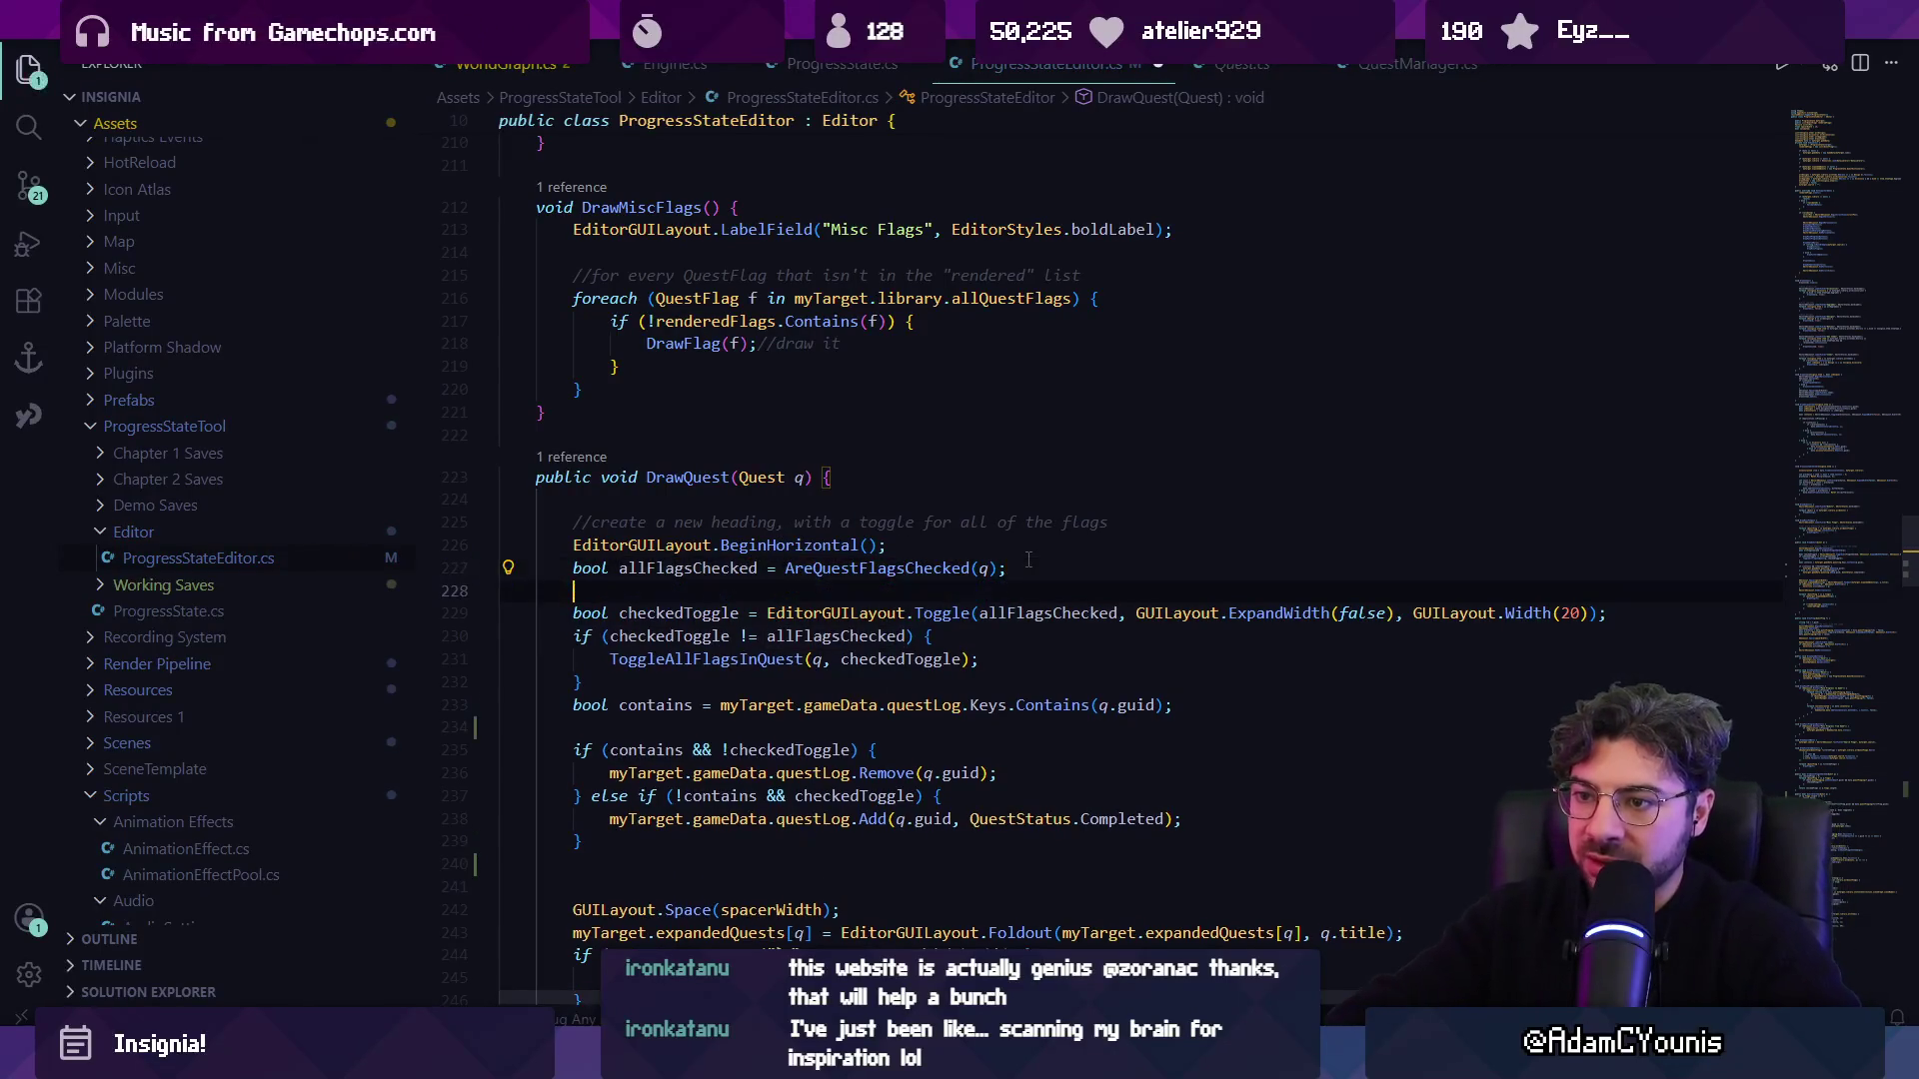
# Add a blank line above the checkedToggle if block.
pyautogui.click(768, 613)
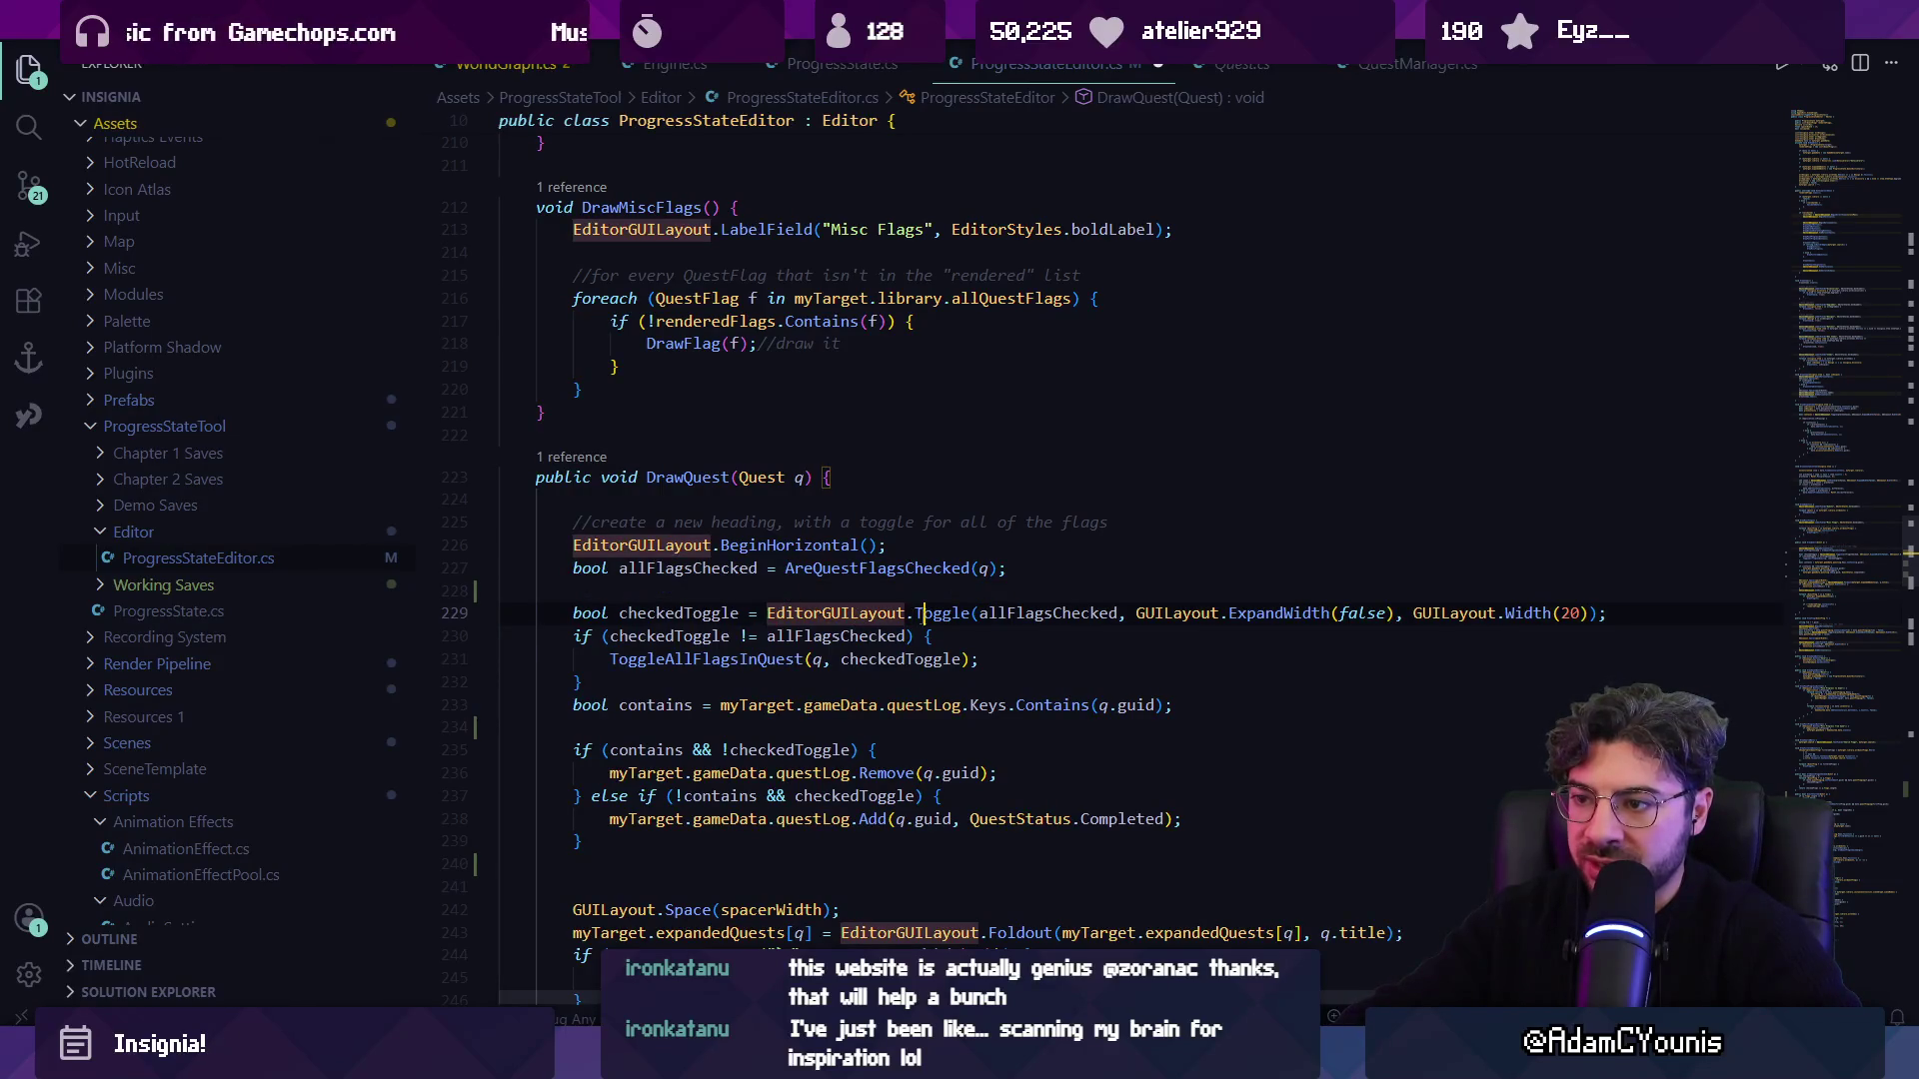
pyautogui.click(695, 614)
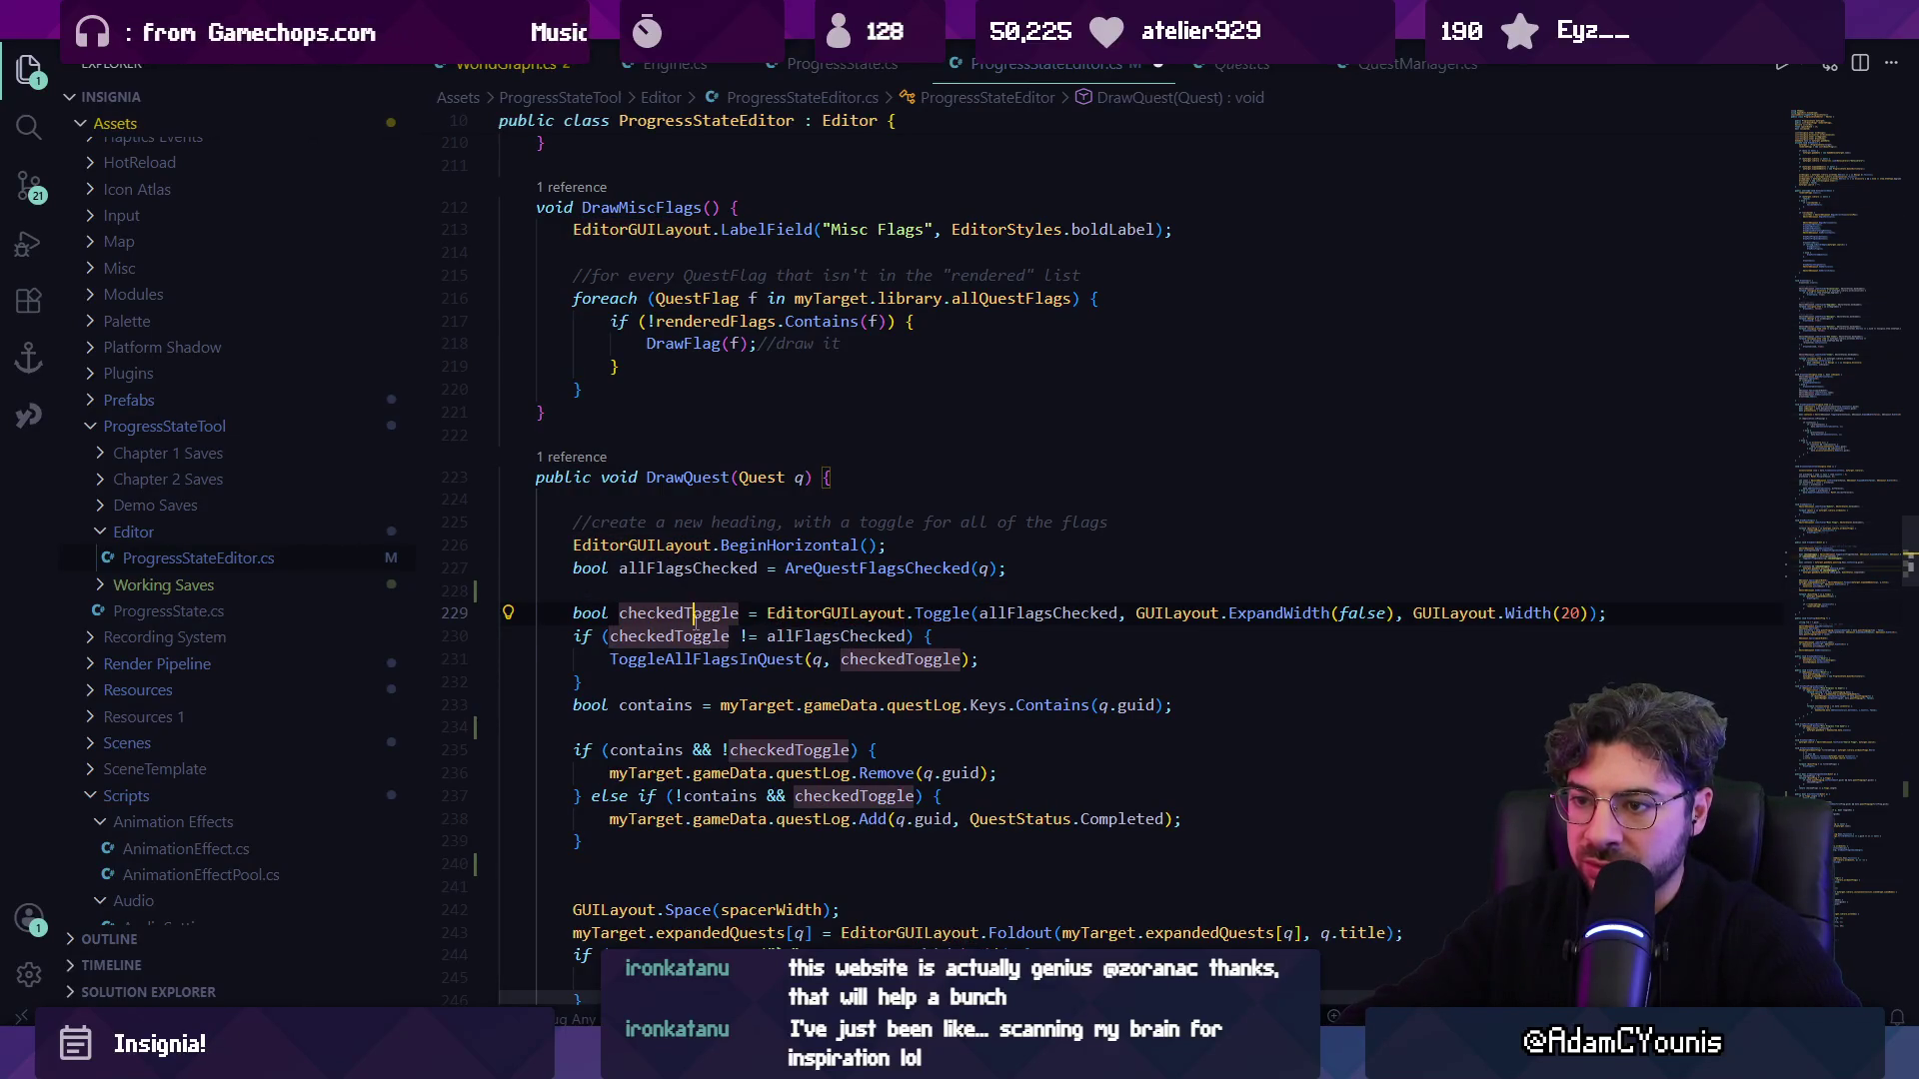
pyautogui.click(1004, 613)
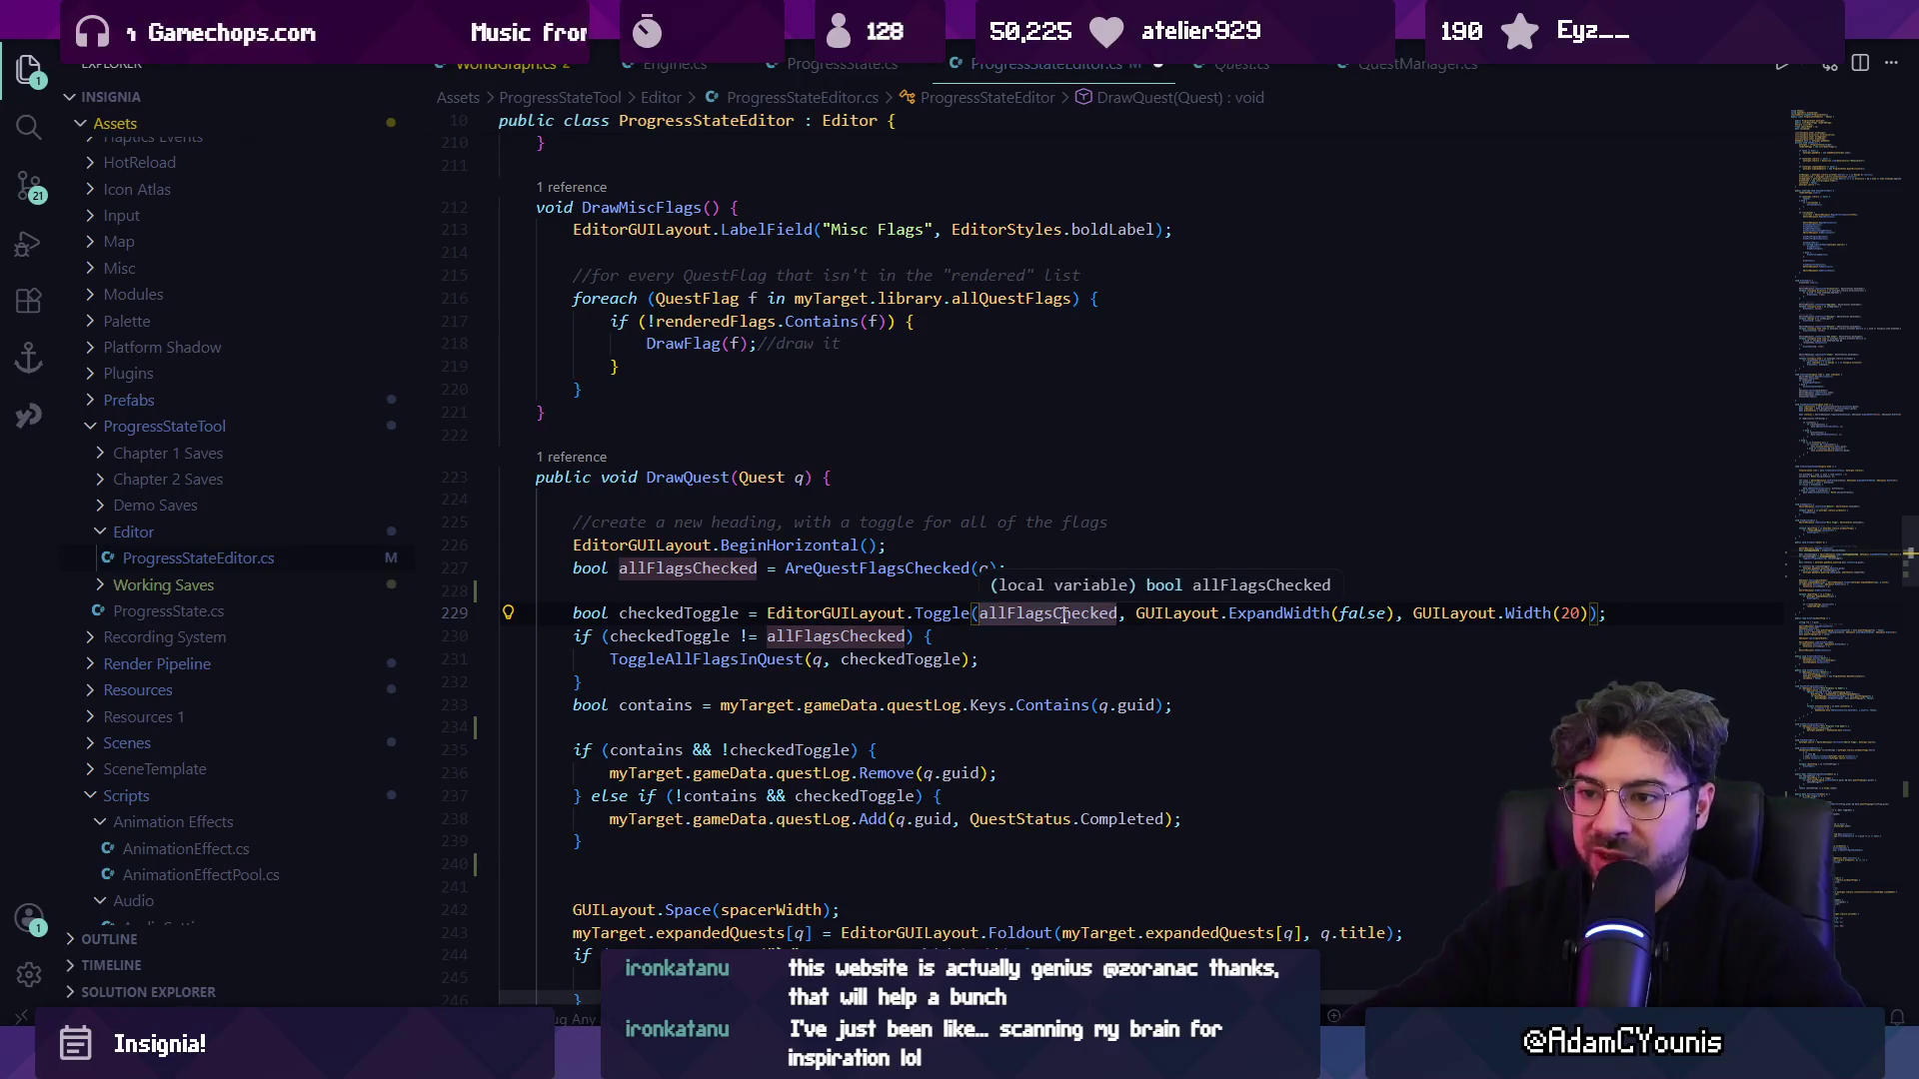
pyautogui.click(668, 636)
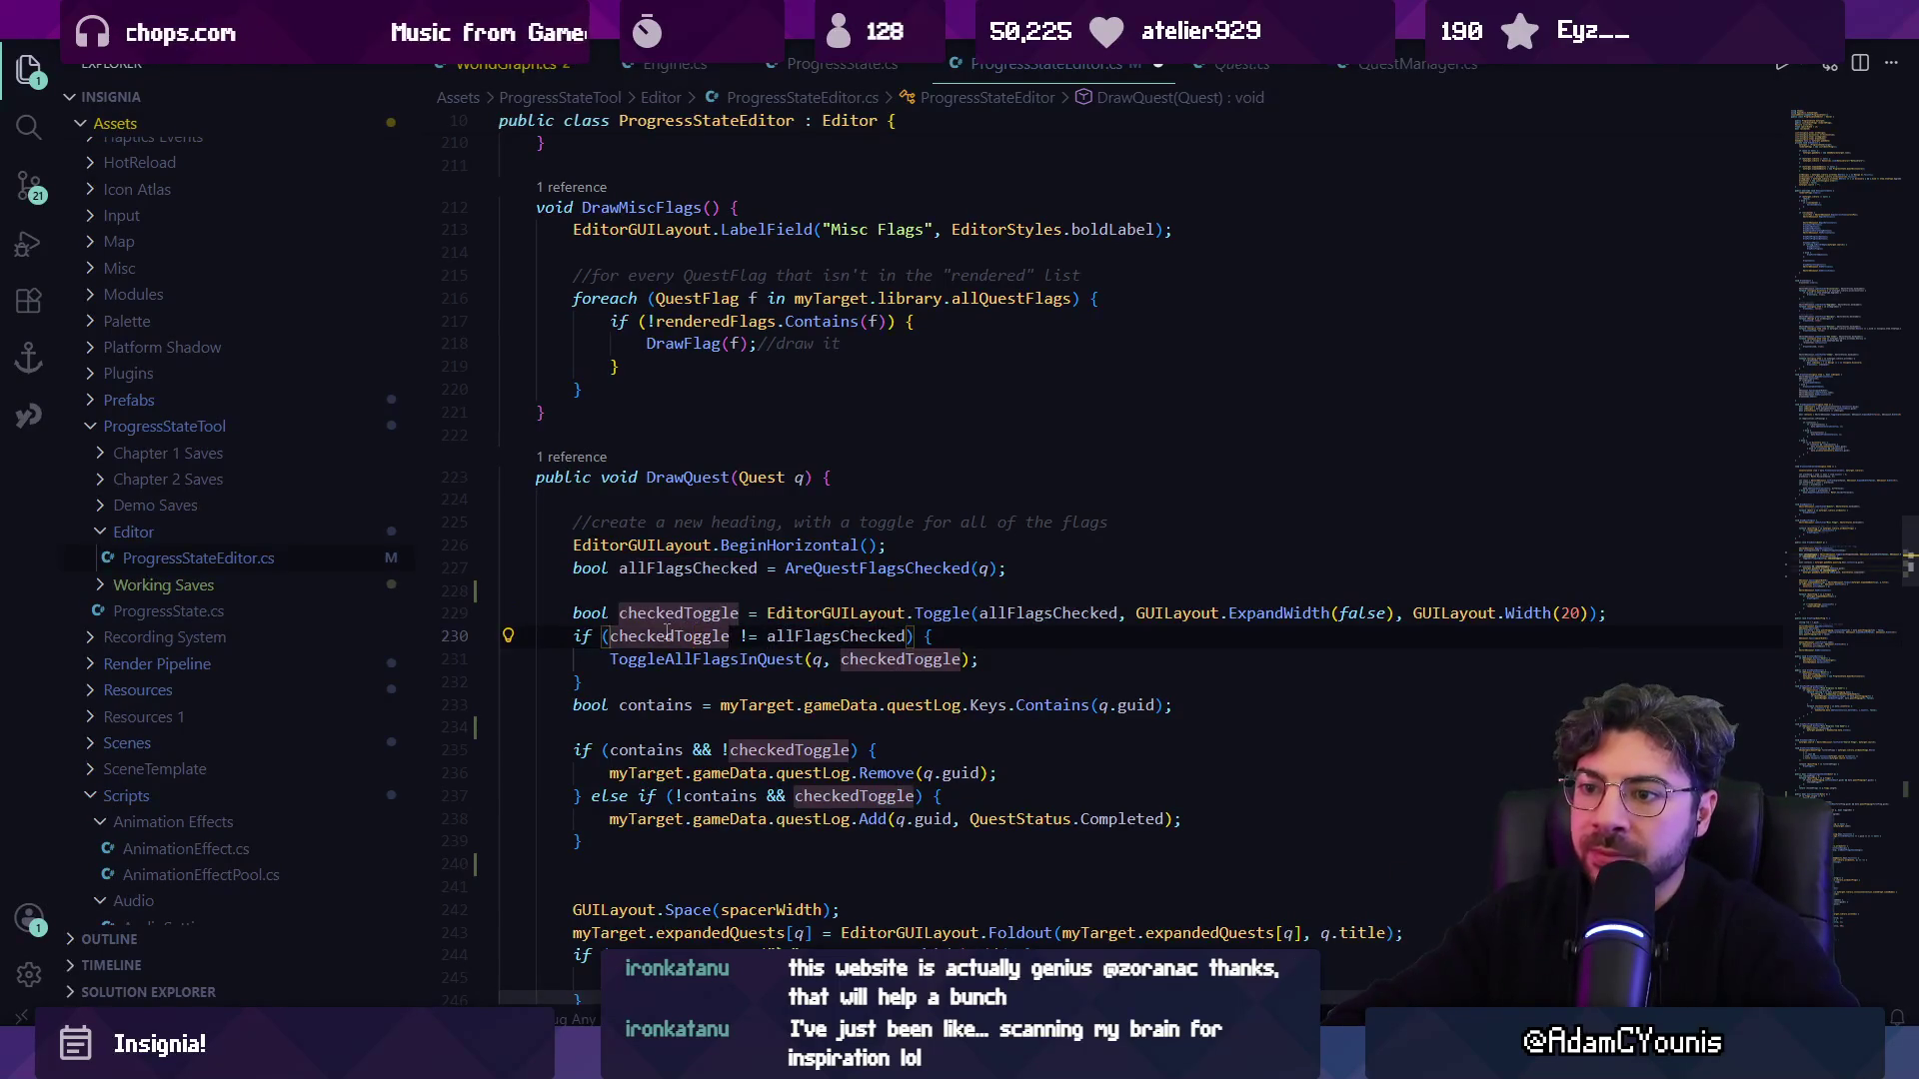
pyautogui.click(823, 636)
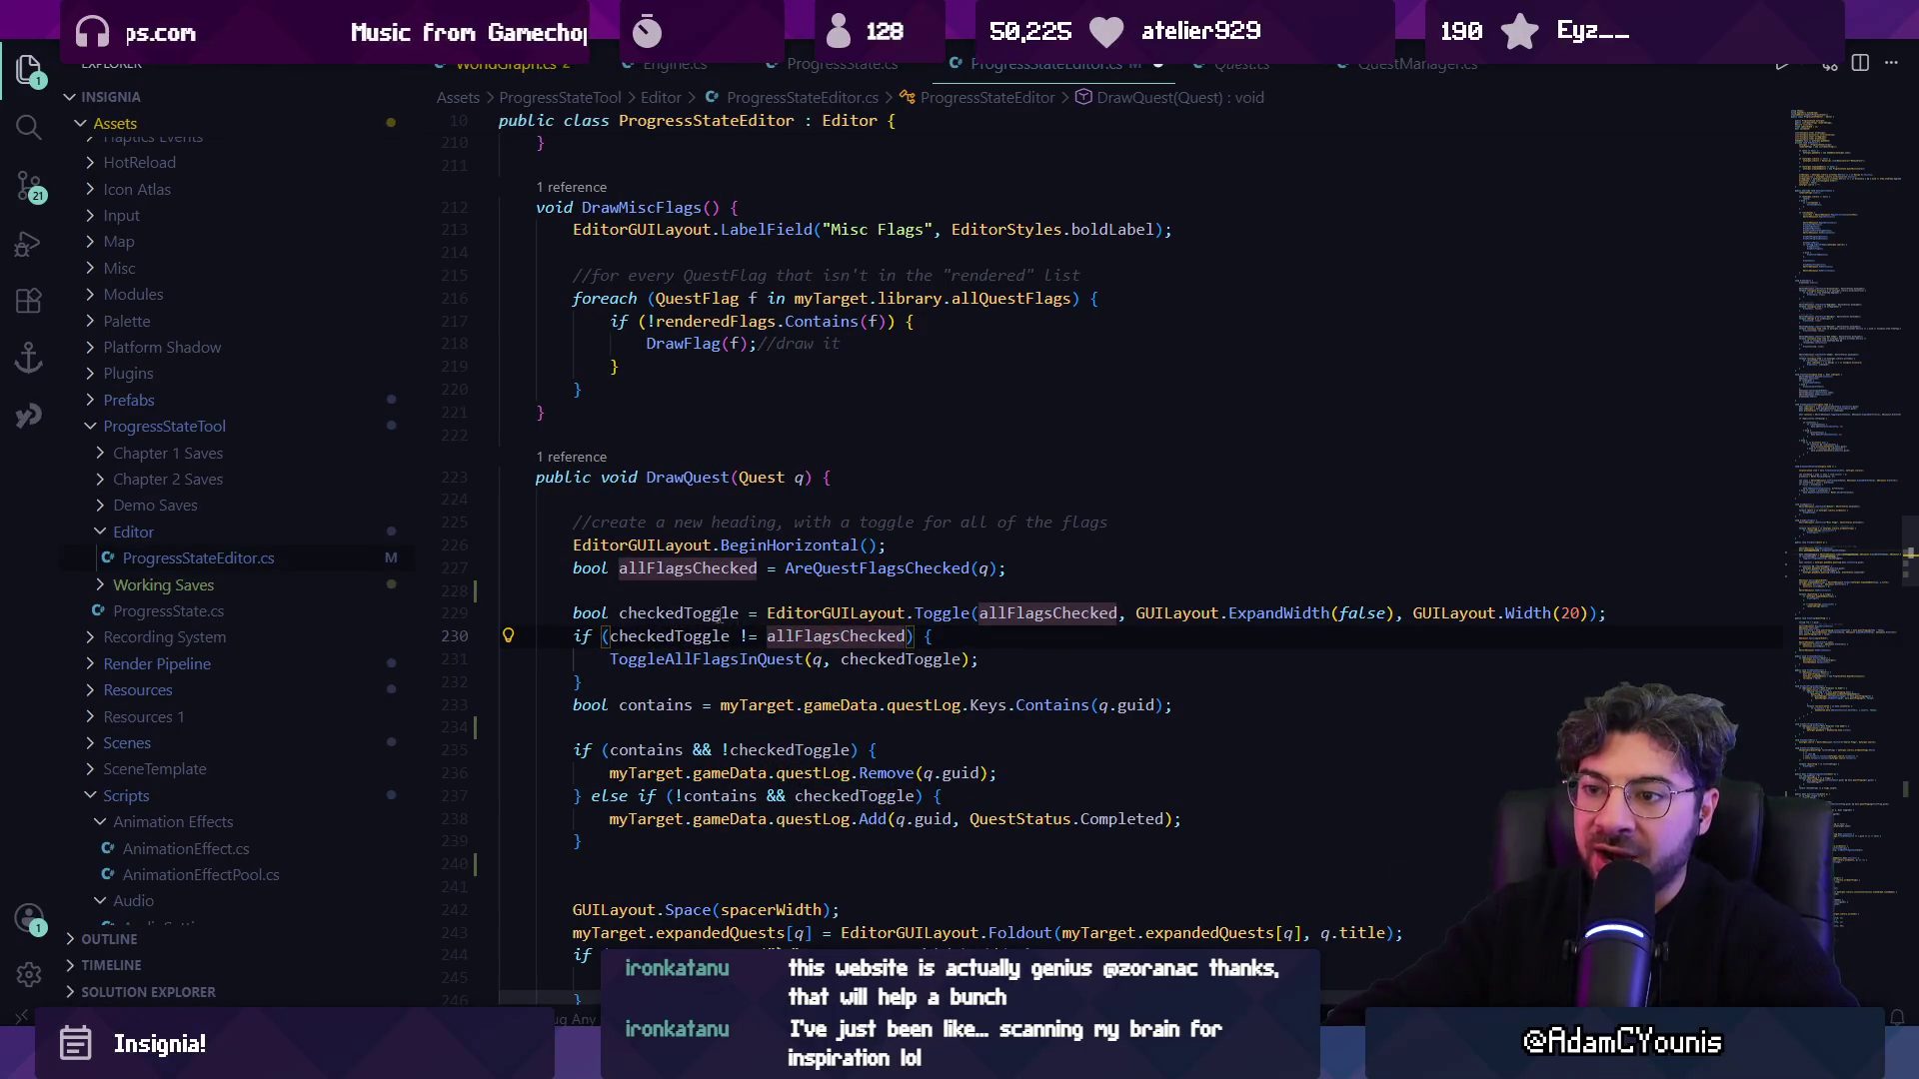
pyautogui.press('Home')
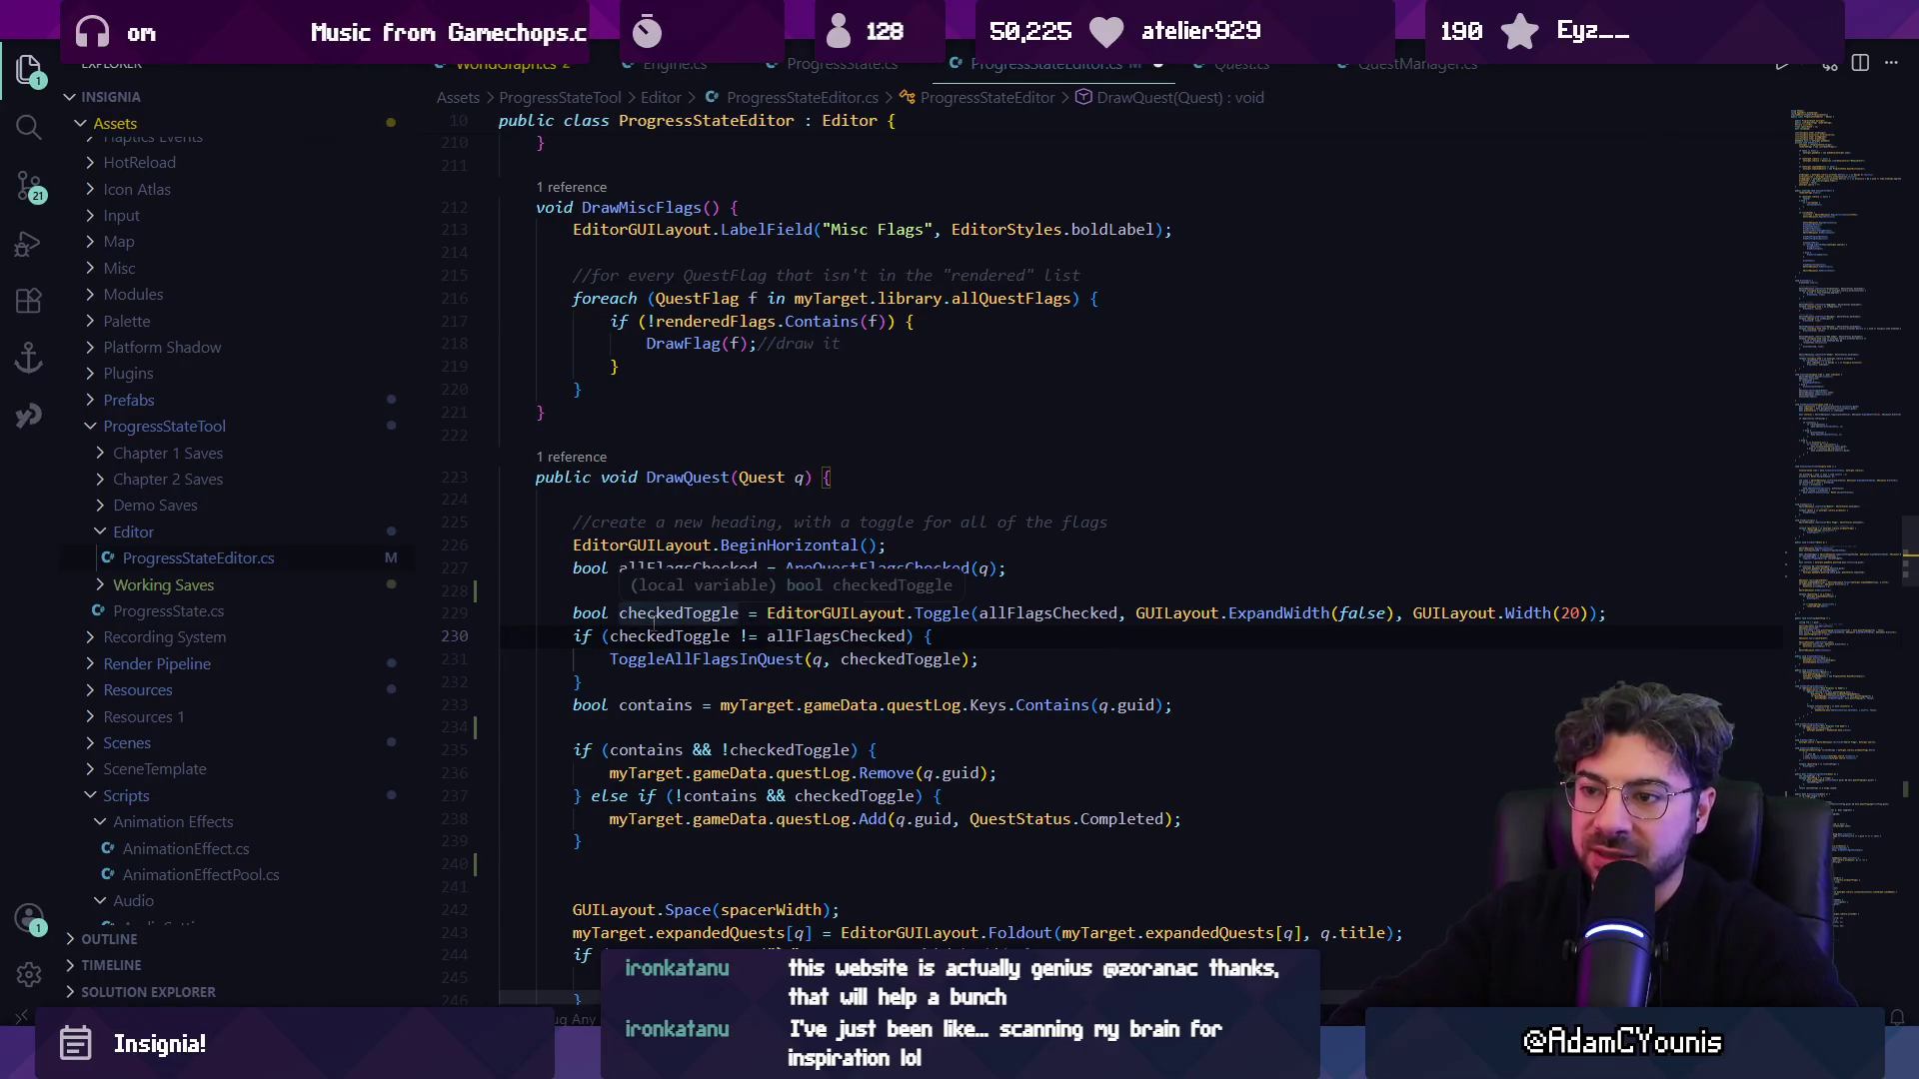
pyautogui.press('Return')
# Add a blank line above the questLog contains line and open a comment line above the toggle.
pyautogui.press('Down')
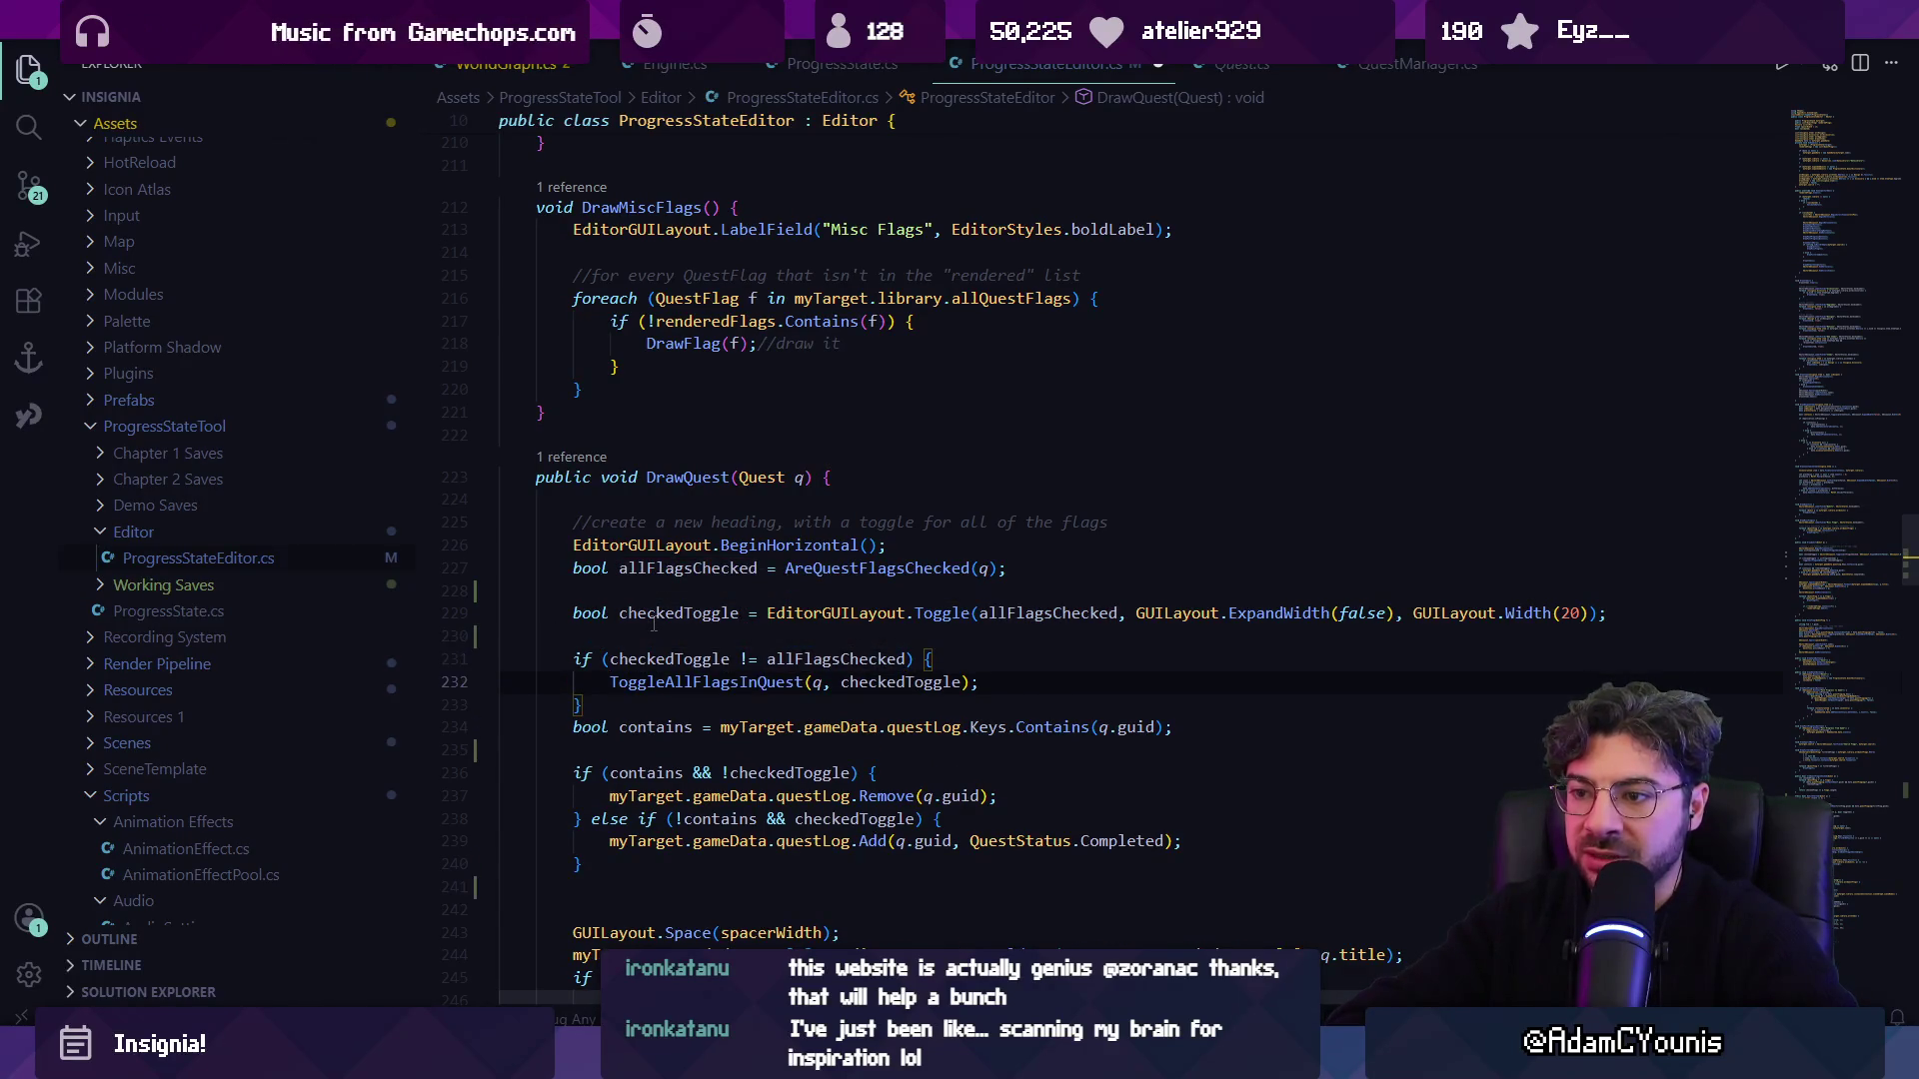
pyautogui.press('Down')
pyautogui.press('Down')
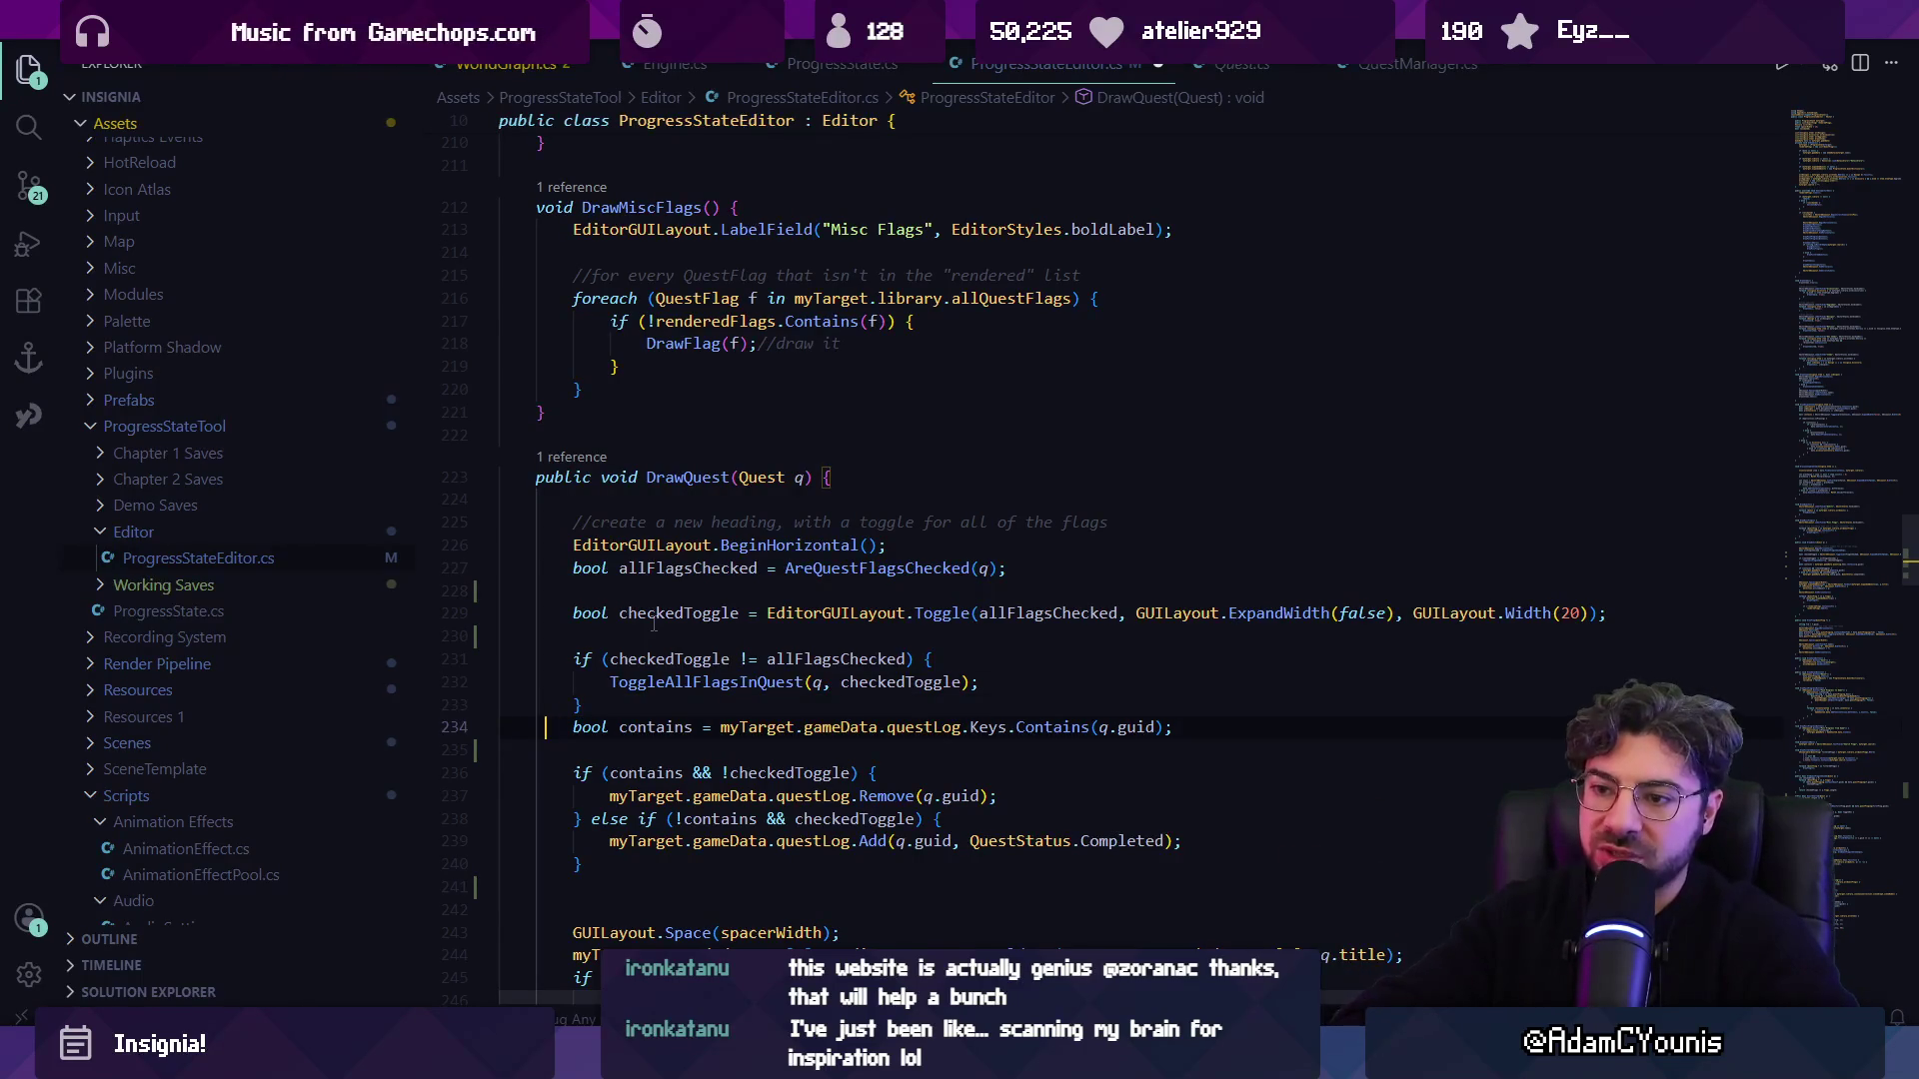
pyautogui.press('Home')
pyautogui.press('Return')
pyautogui.press('Up')
pyautogui.press('Up')
pyautogui.press('Up')
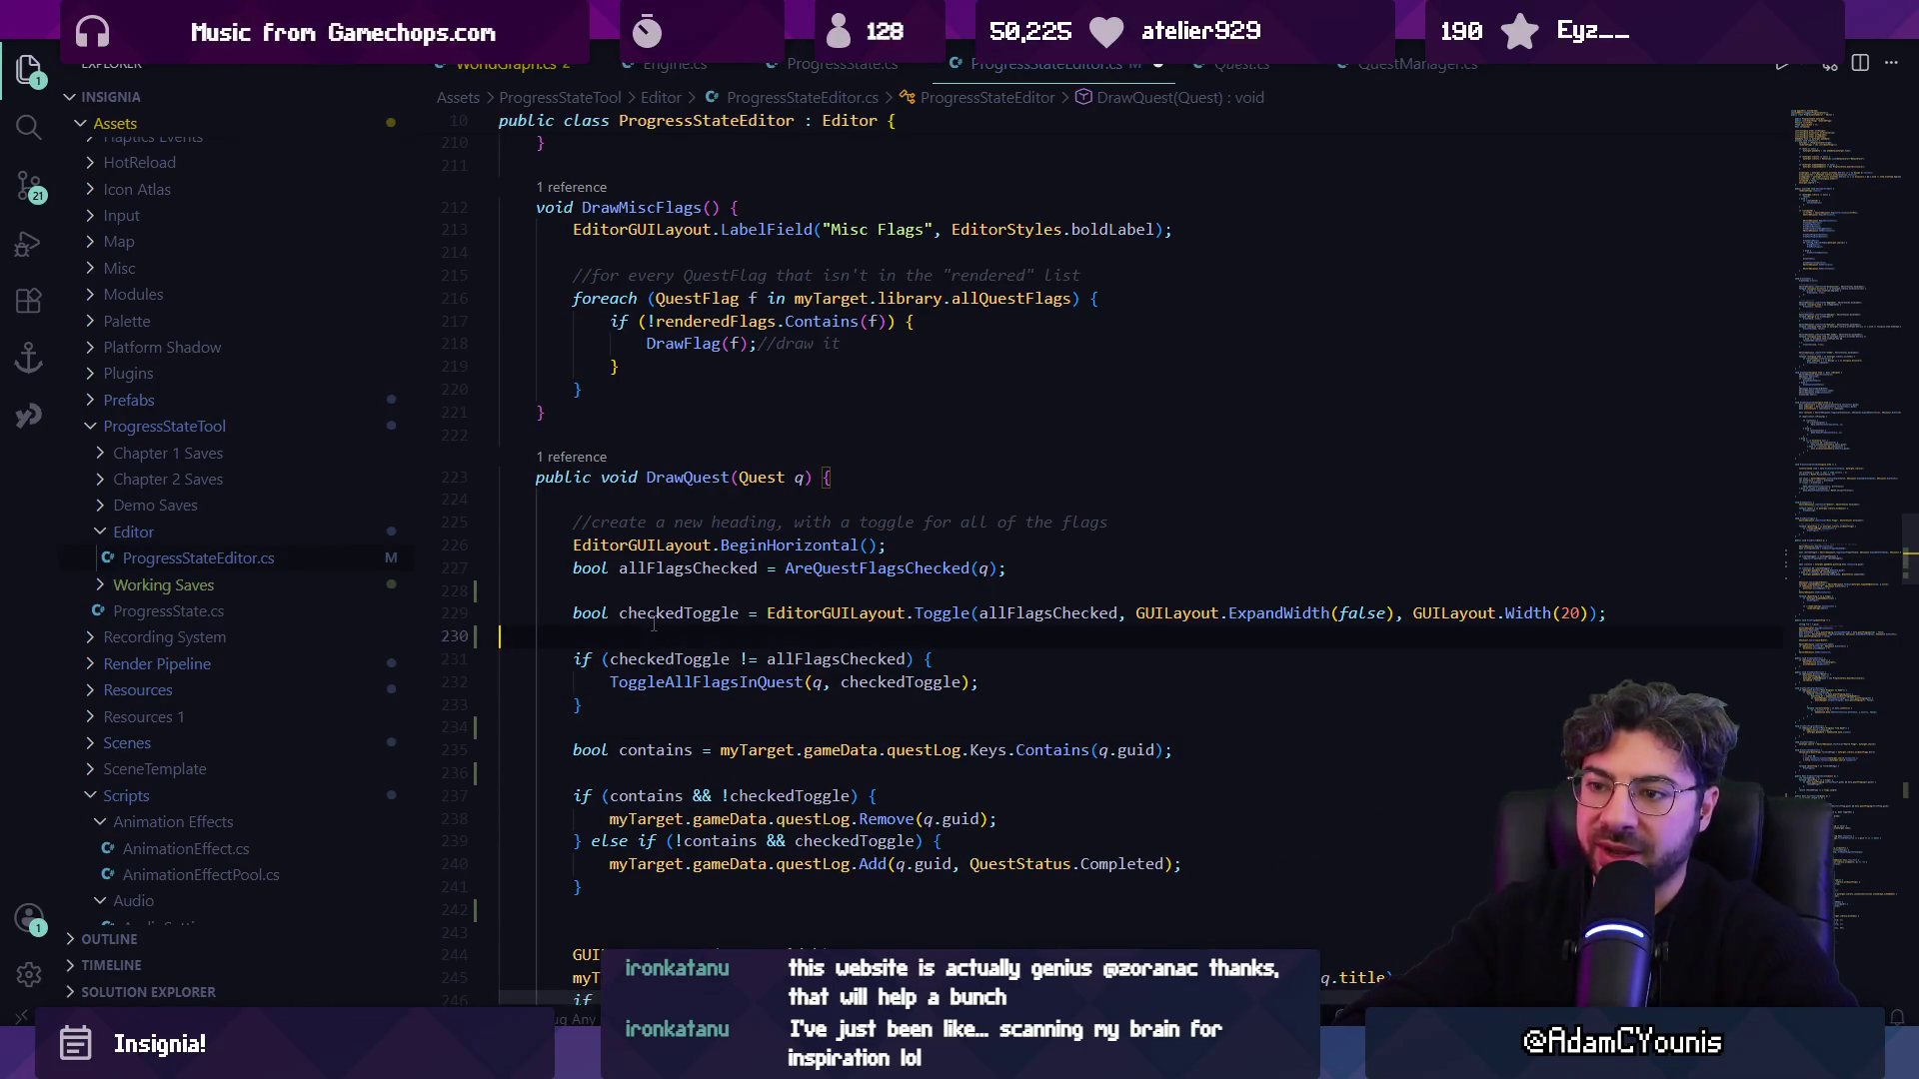
pyautogui.press('BackSpace')
pyautogui.press('Up')
pyautogui.press('Return')
pyautogui.press('Return')
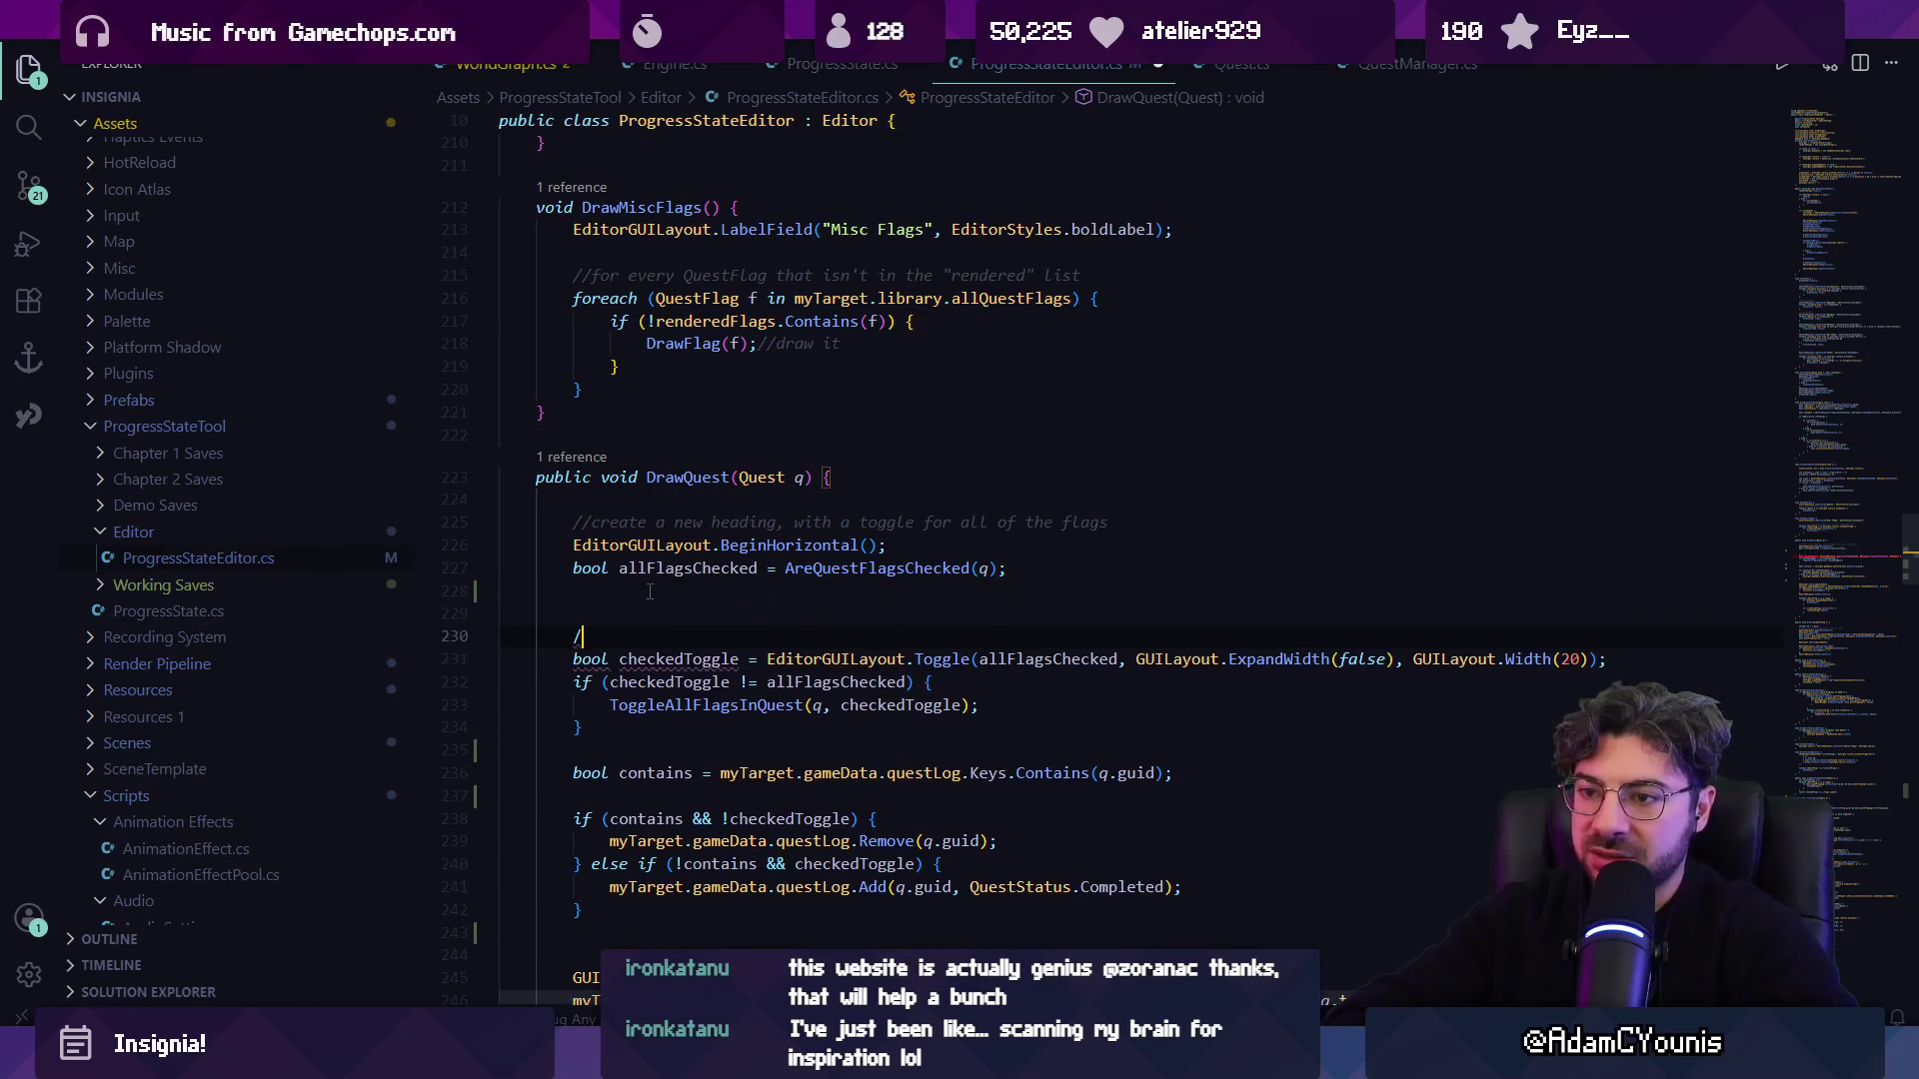
# Write a '//renders the toggle based on the…' comment above the toggle line.
pyautogui.write('//renders the togggle')
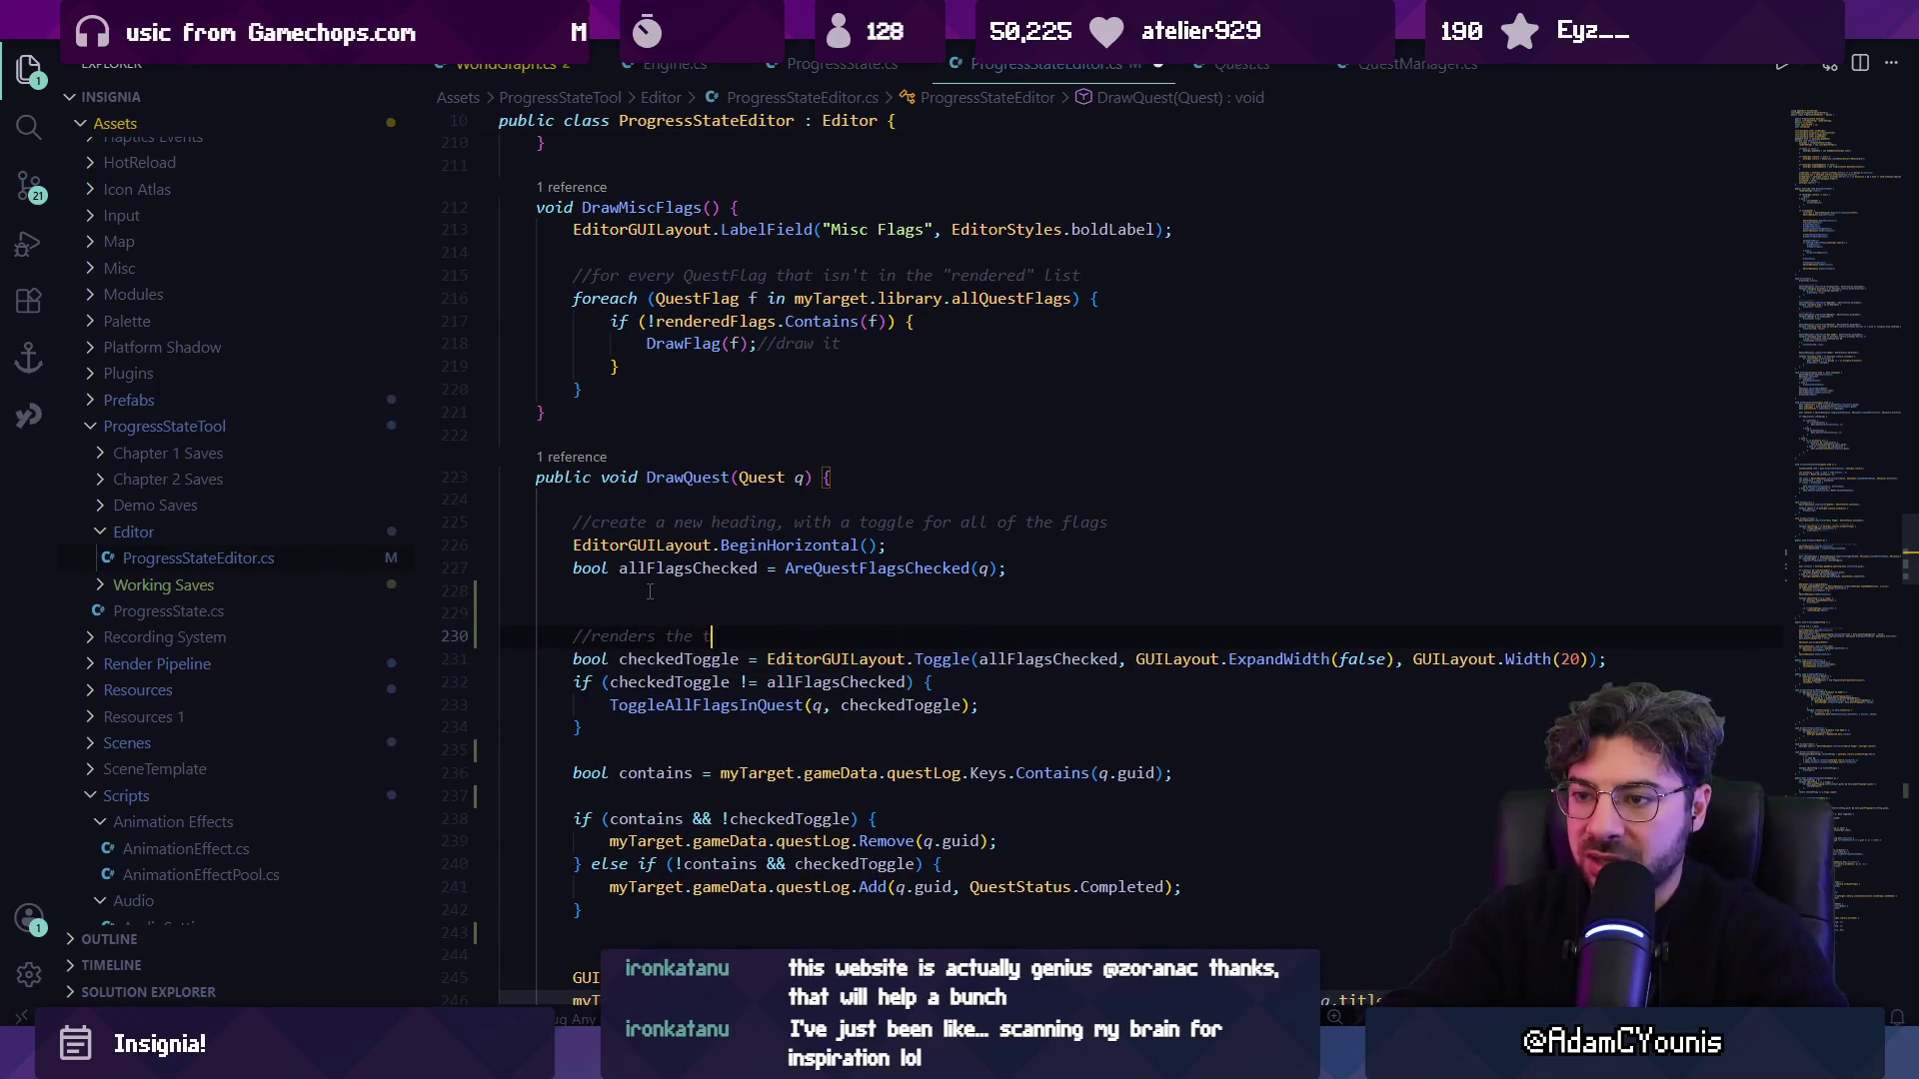
pyautogui.press('BackSpace')
pyautogui.press('BackSpace')
pyautogui.press('BackSpace')
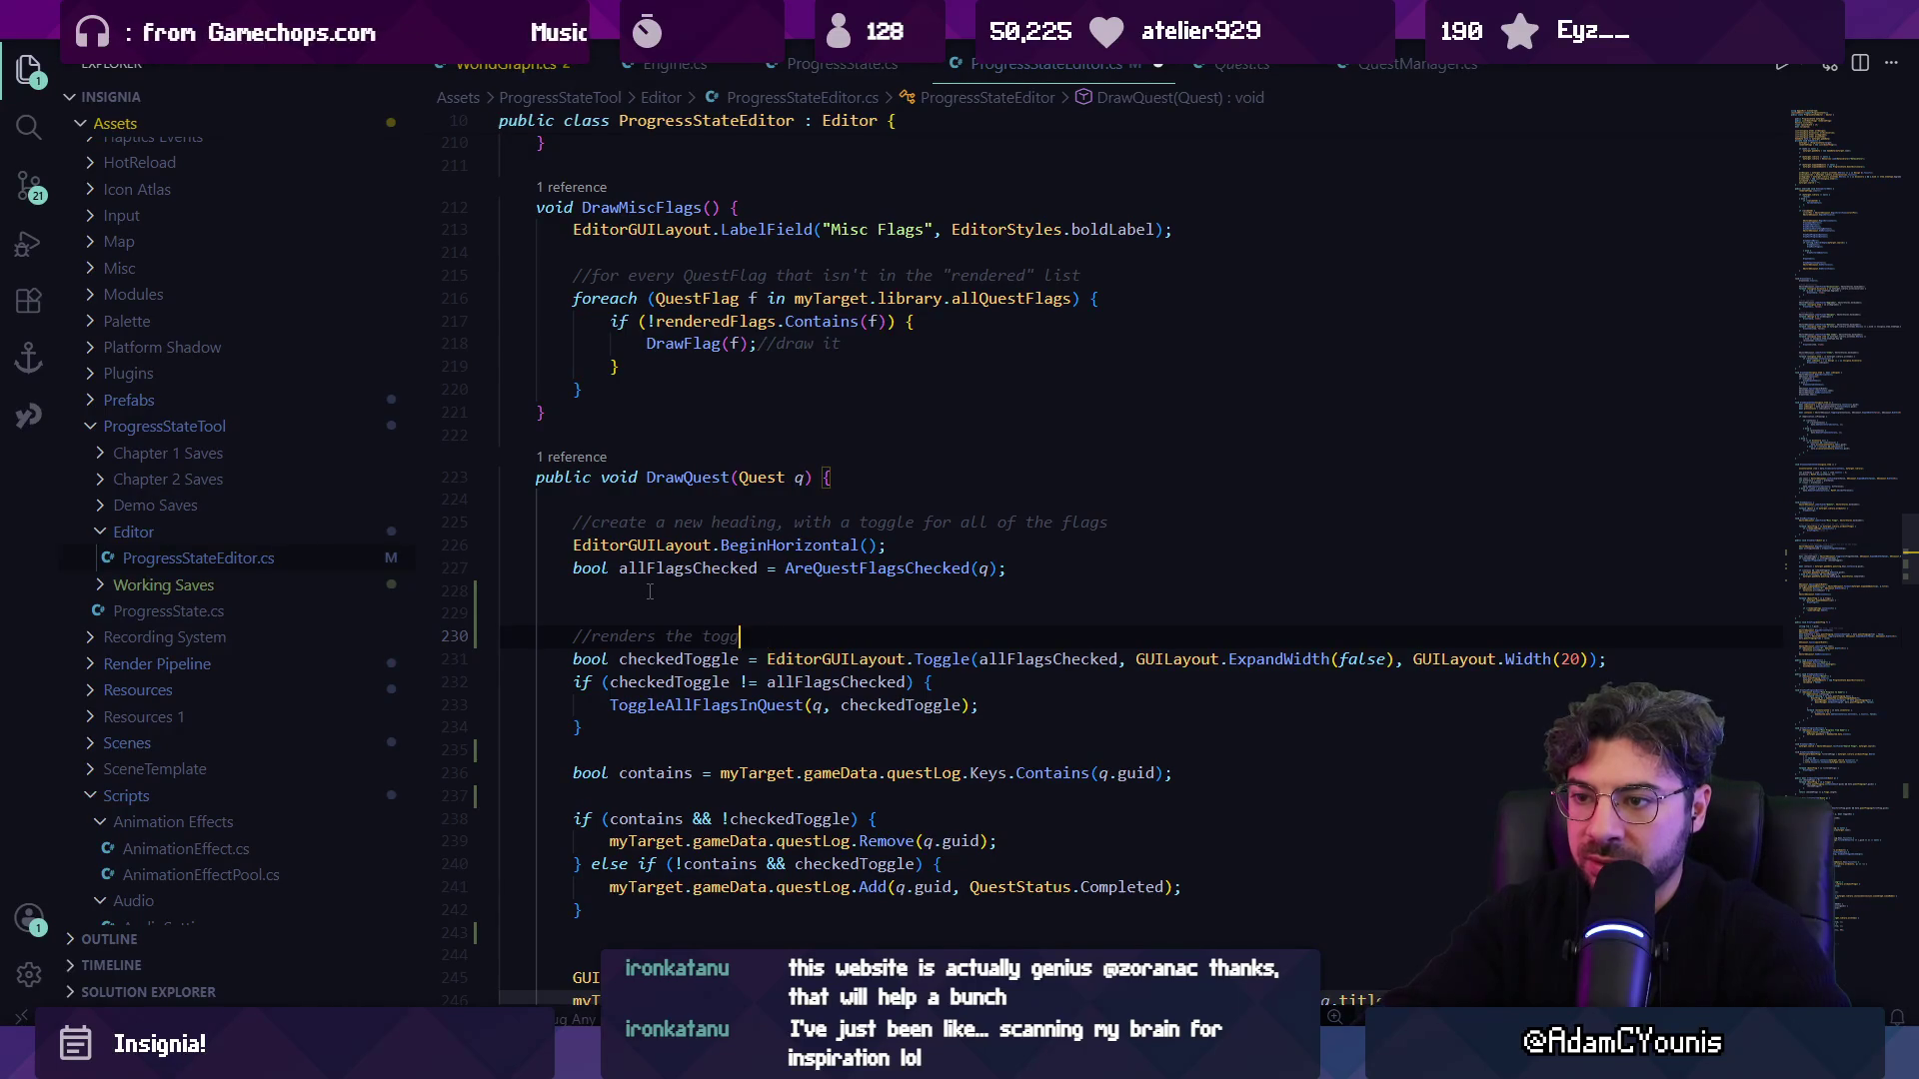
pyautogui.write('le based on the v')
pyautogui.press('Tab')
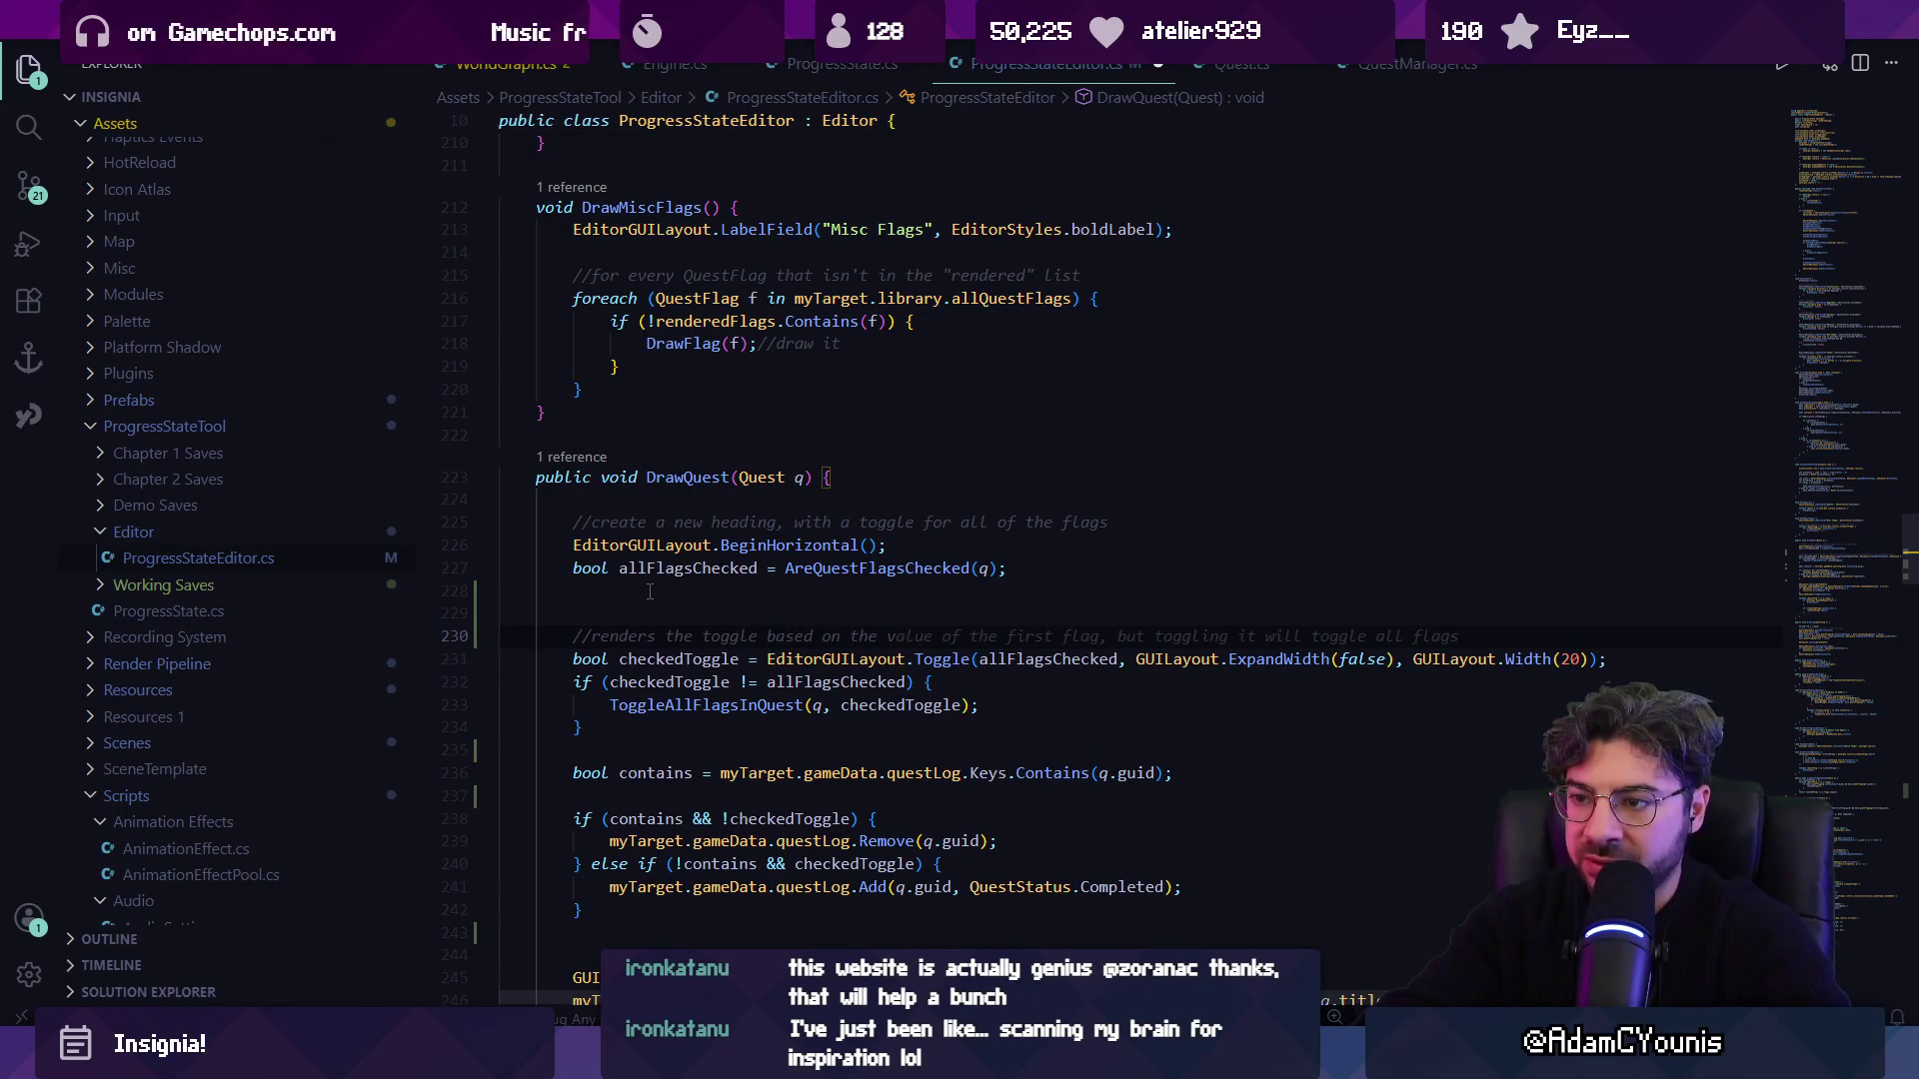
# Add the '//checks whether or not the user interacted with the toggle' comment and save.
pyautogui.press('Down')
pyautogui.press('End')
pyautogui.press('Return')
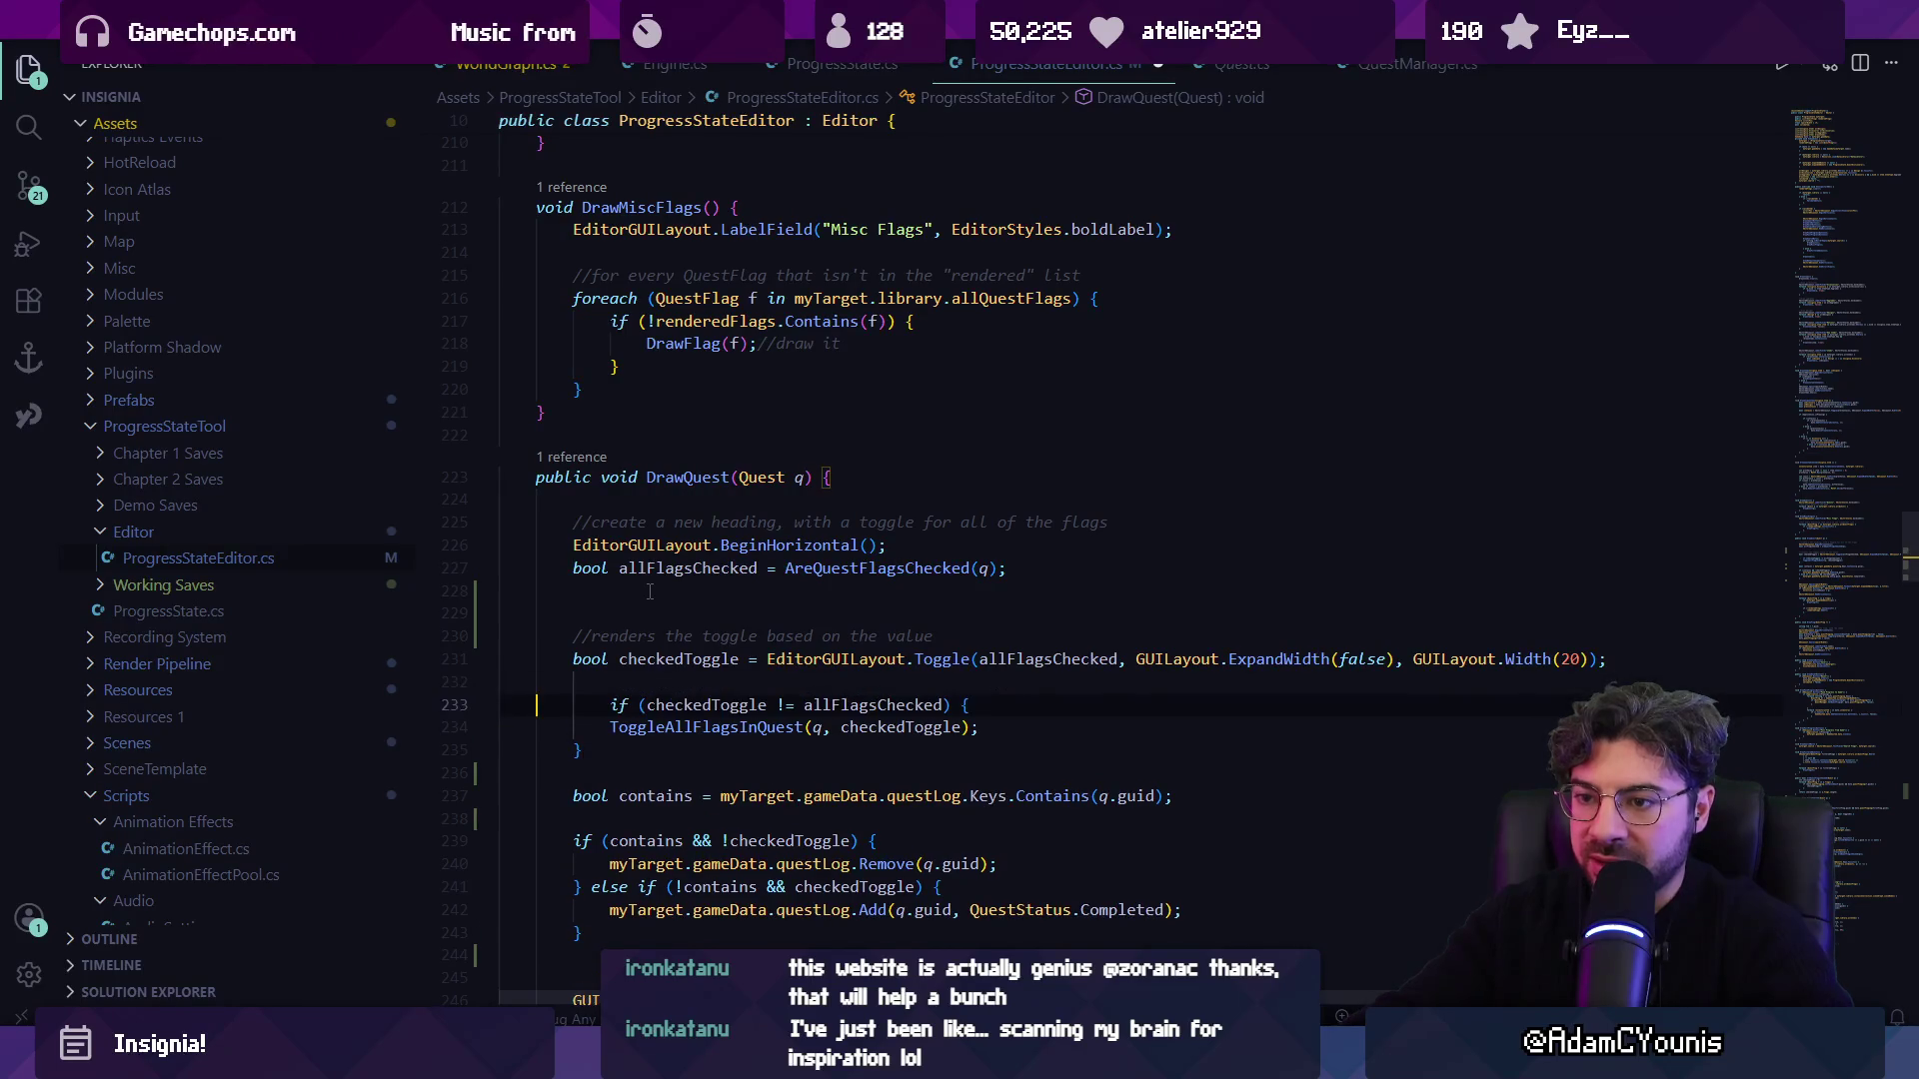
pyautogui.write('//checked th')
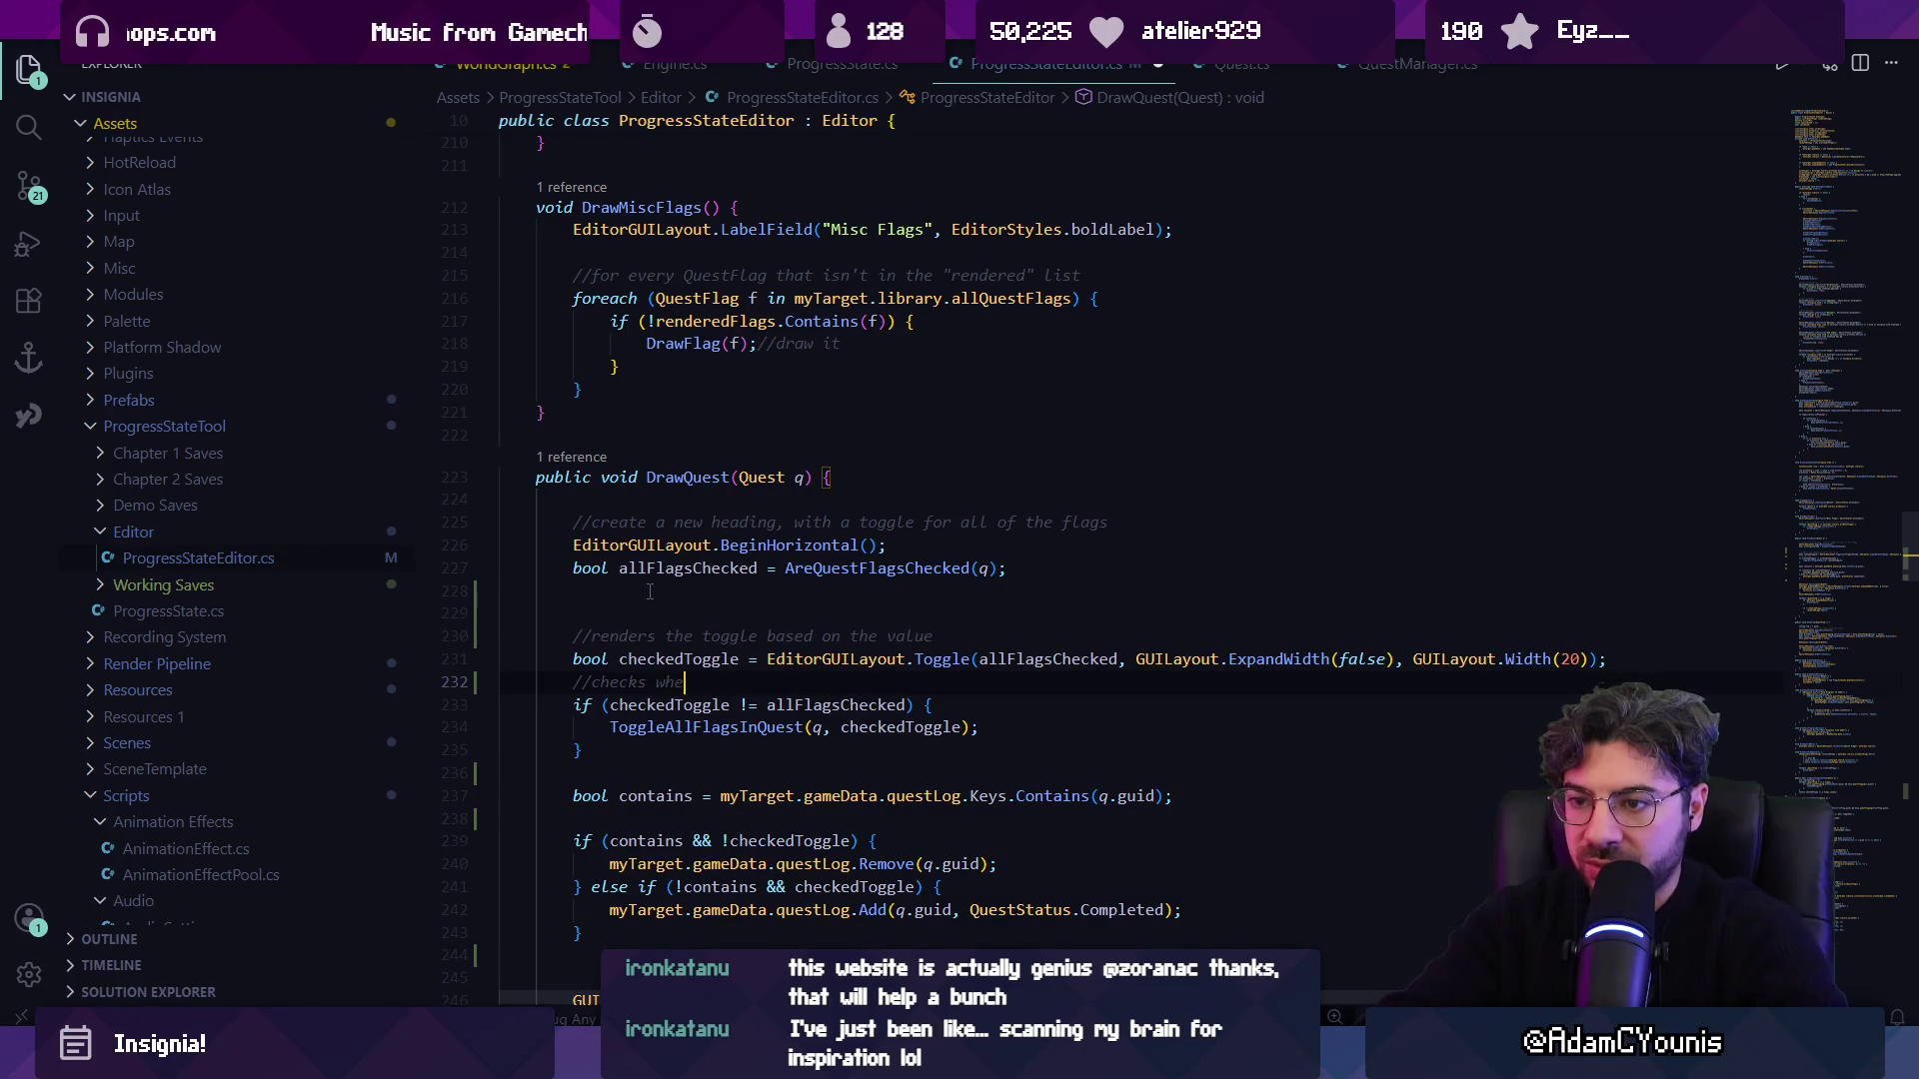
pyautogui.write('ther or not the ')
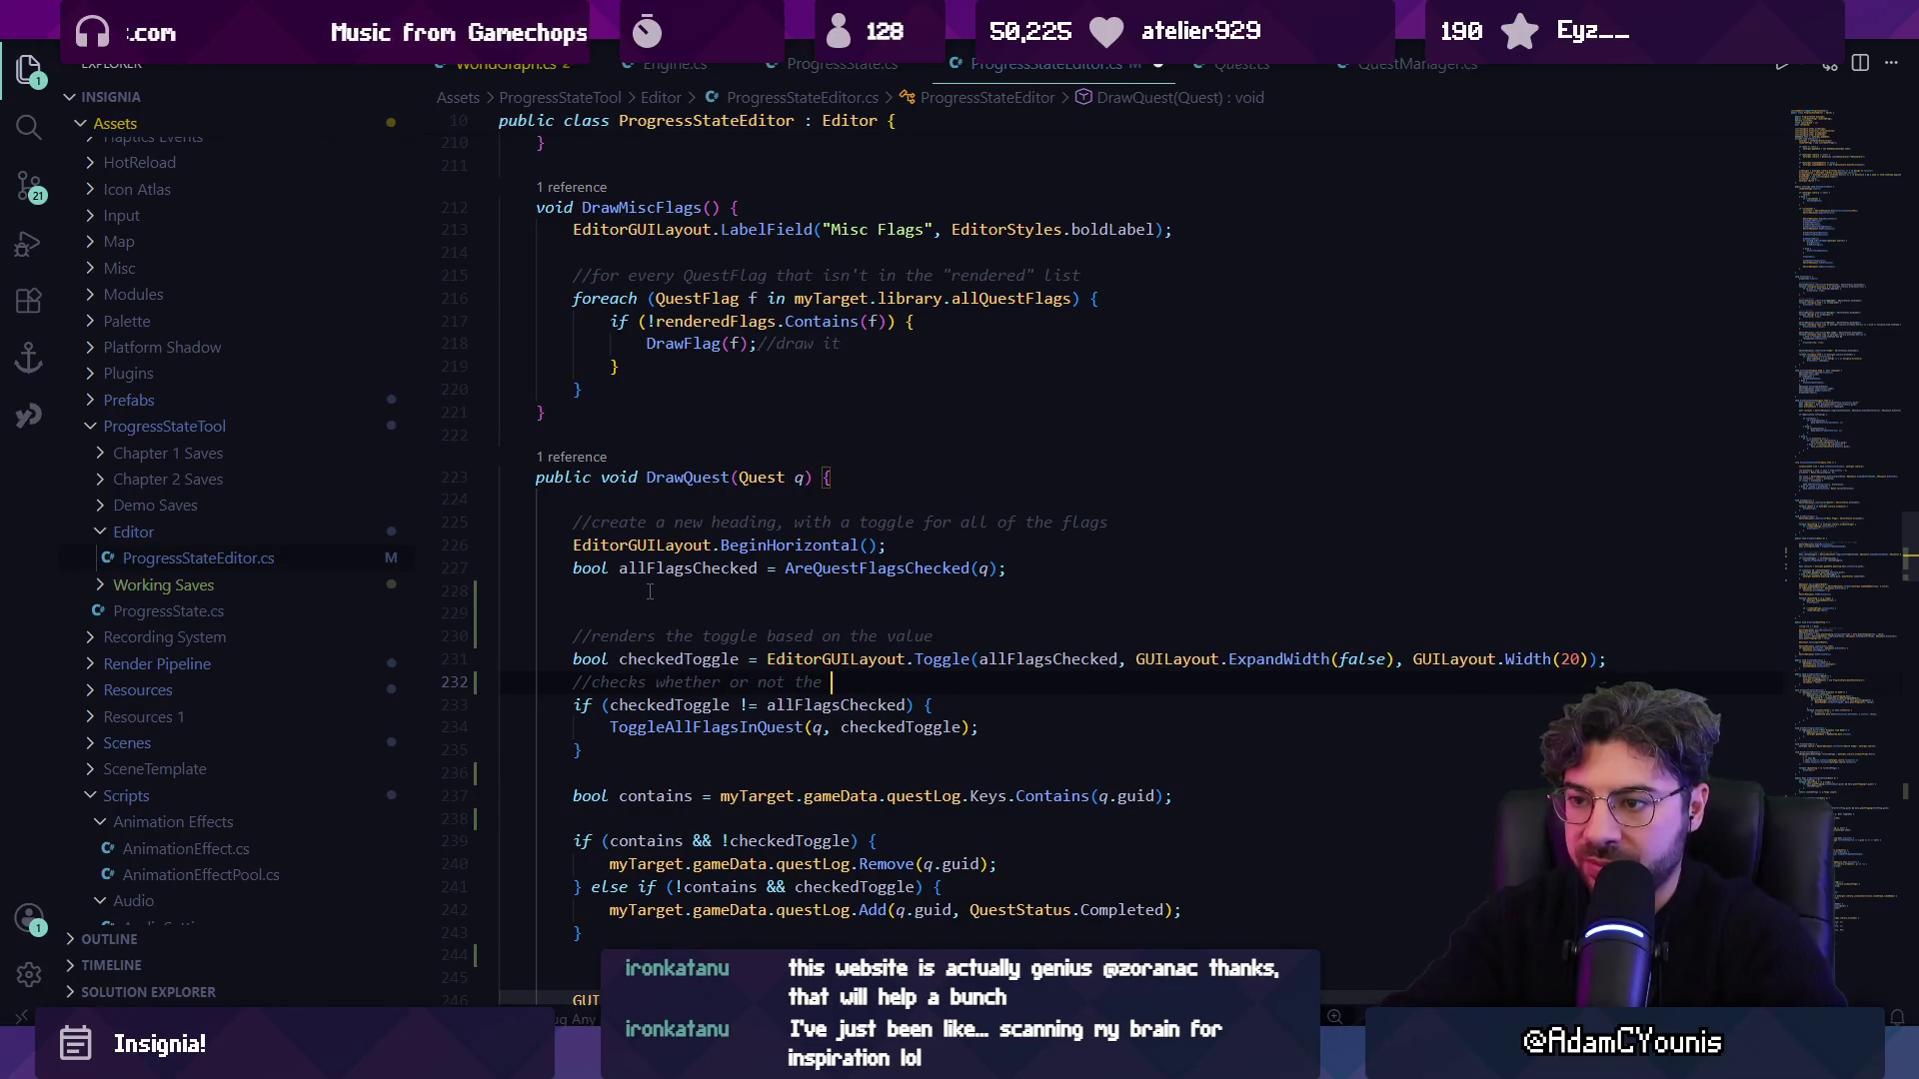
pyautogui.write('user interacted with the to')
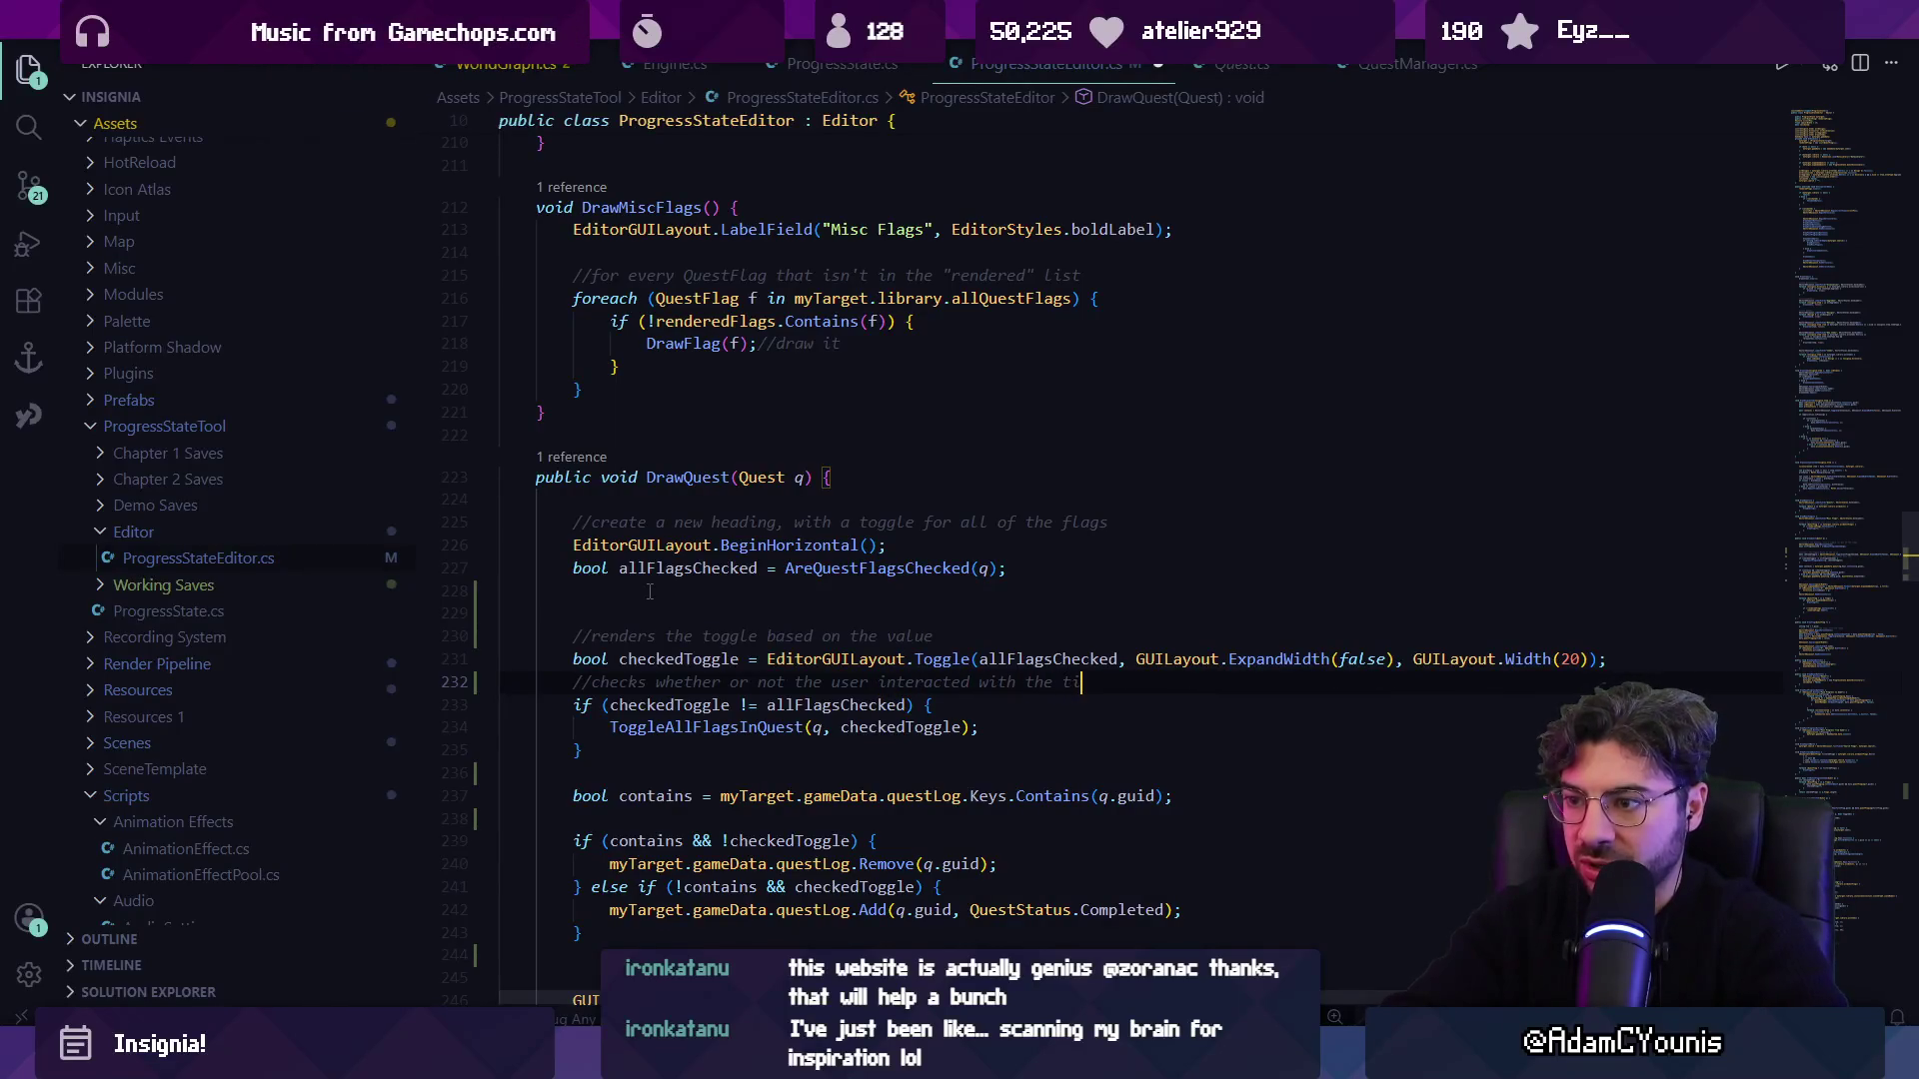
pyautogui.write('ggle')
pyautogui.hotkey('ctrl', 's')
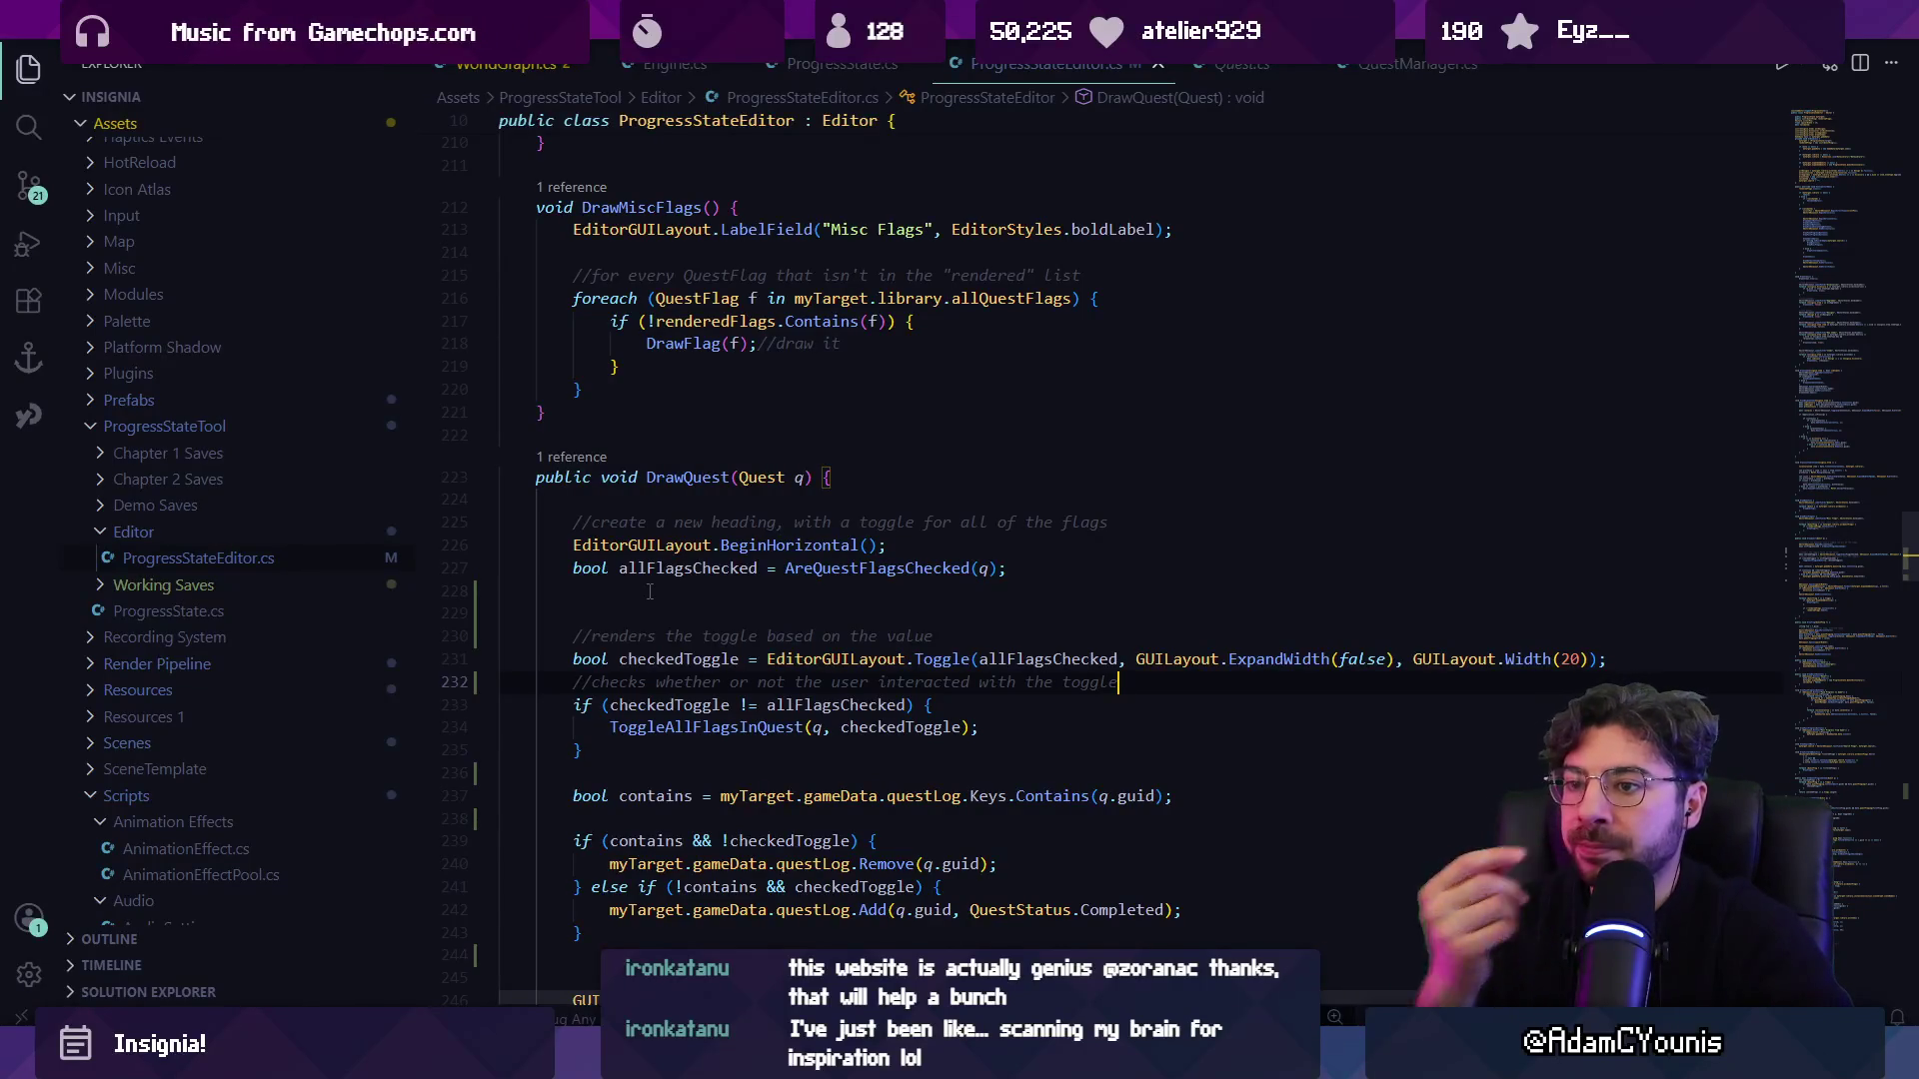
pyautogui.press('Right')
pyautogui.press('Return')
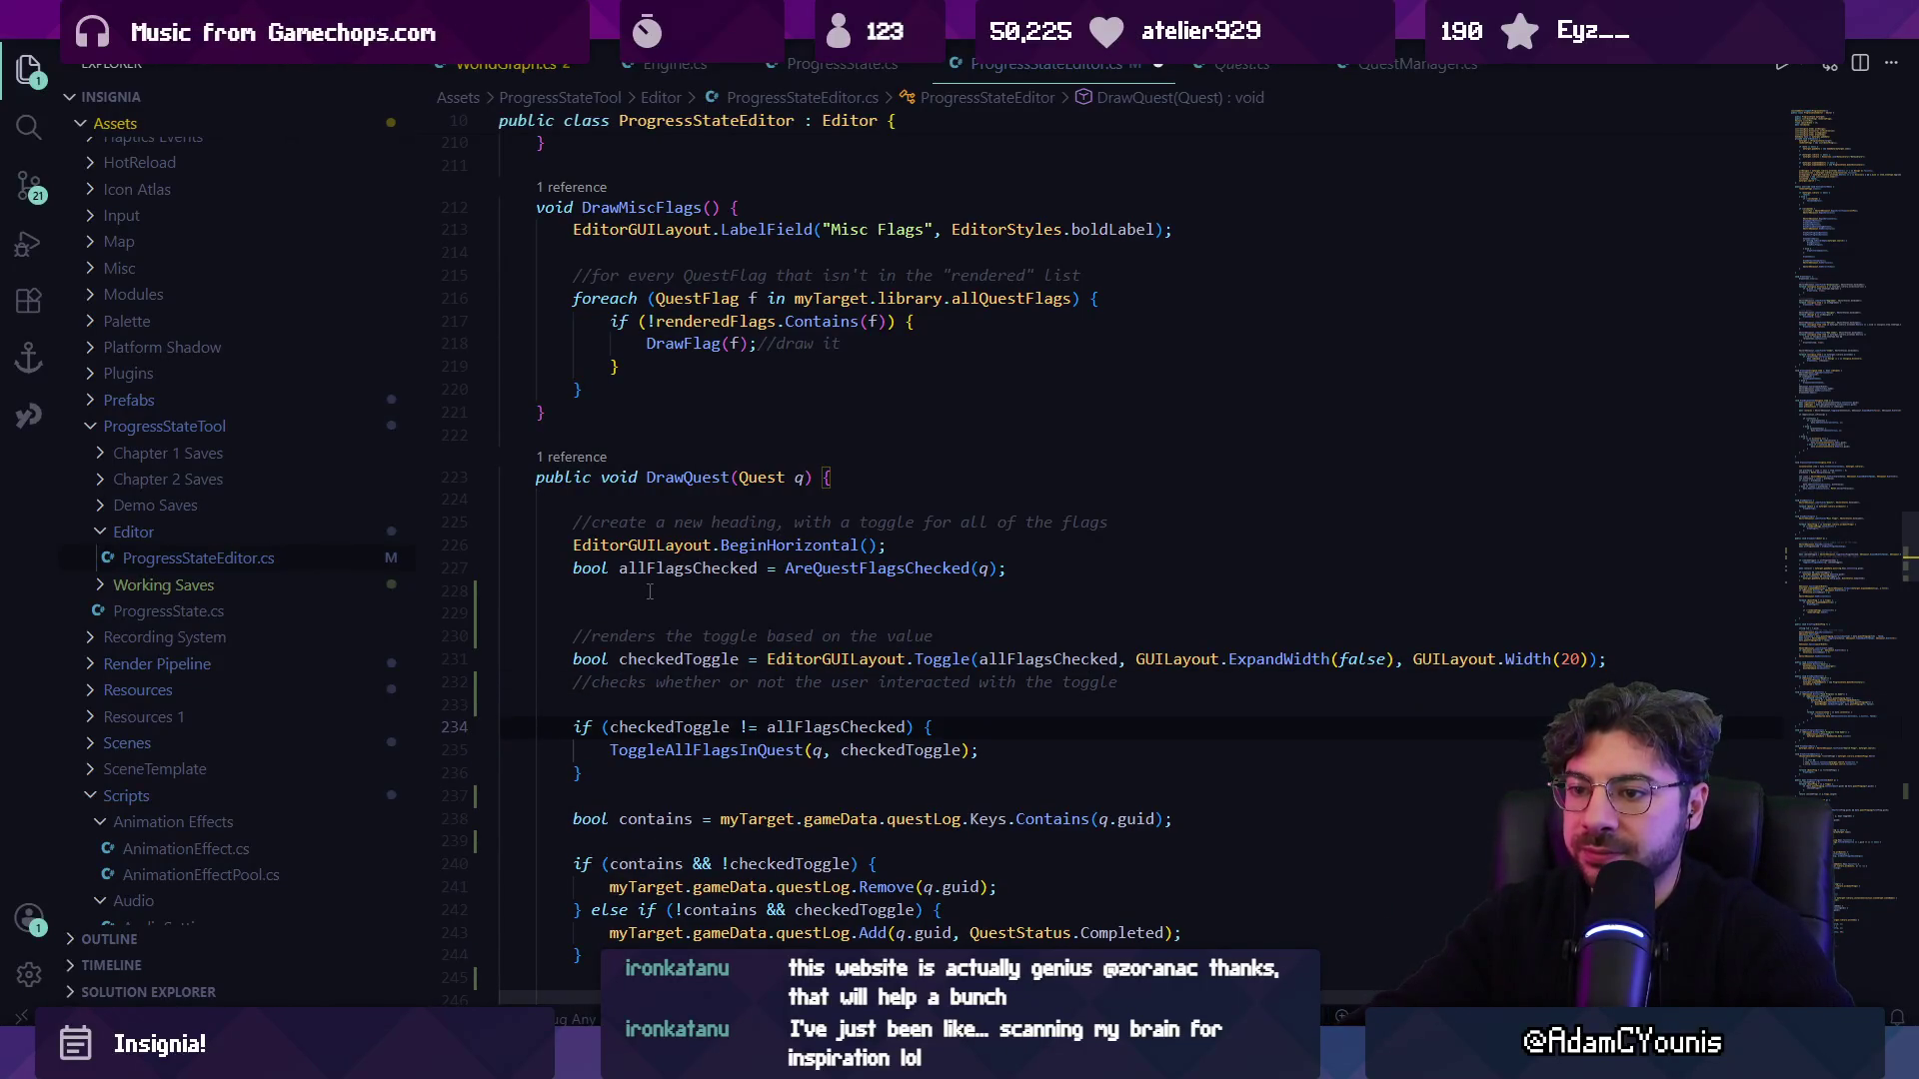
pyautogui.hotkey('ctrl', 'z')
pyautogui.scroll(-1, 649, 724)
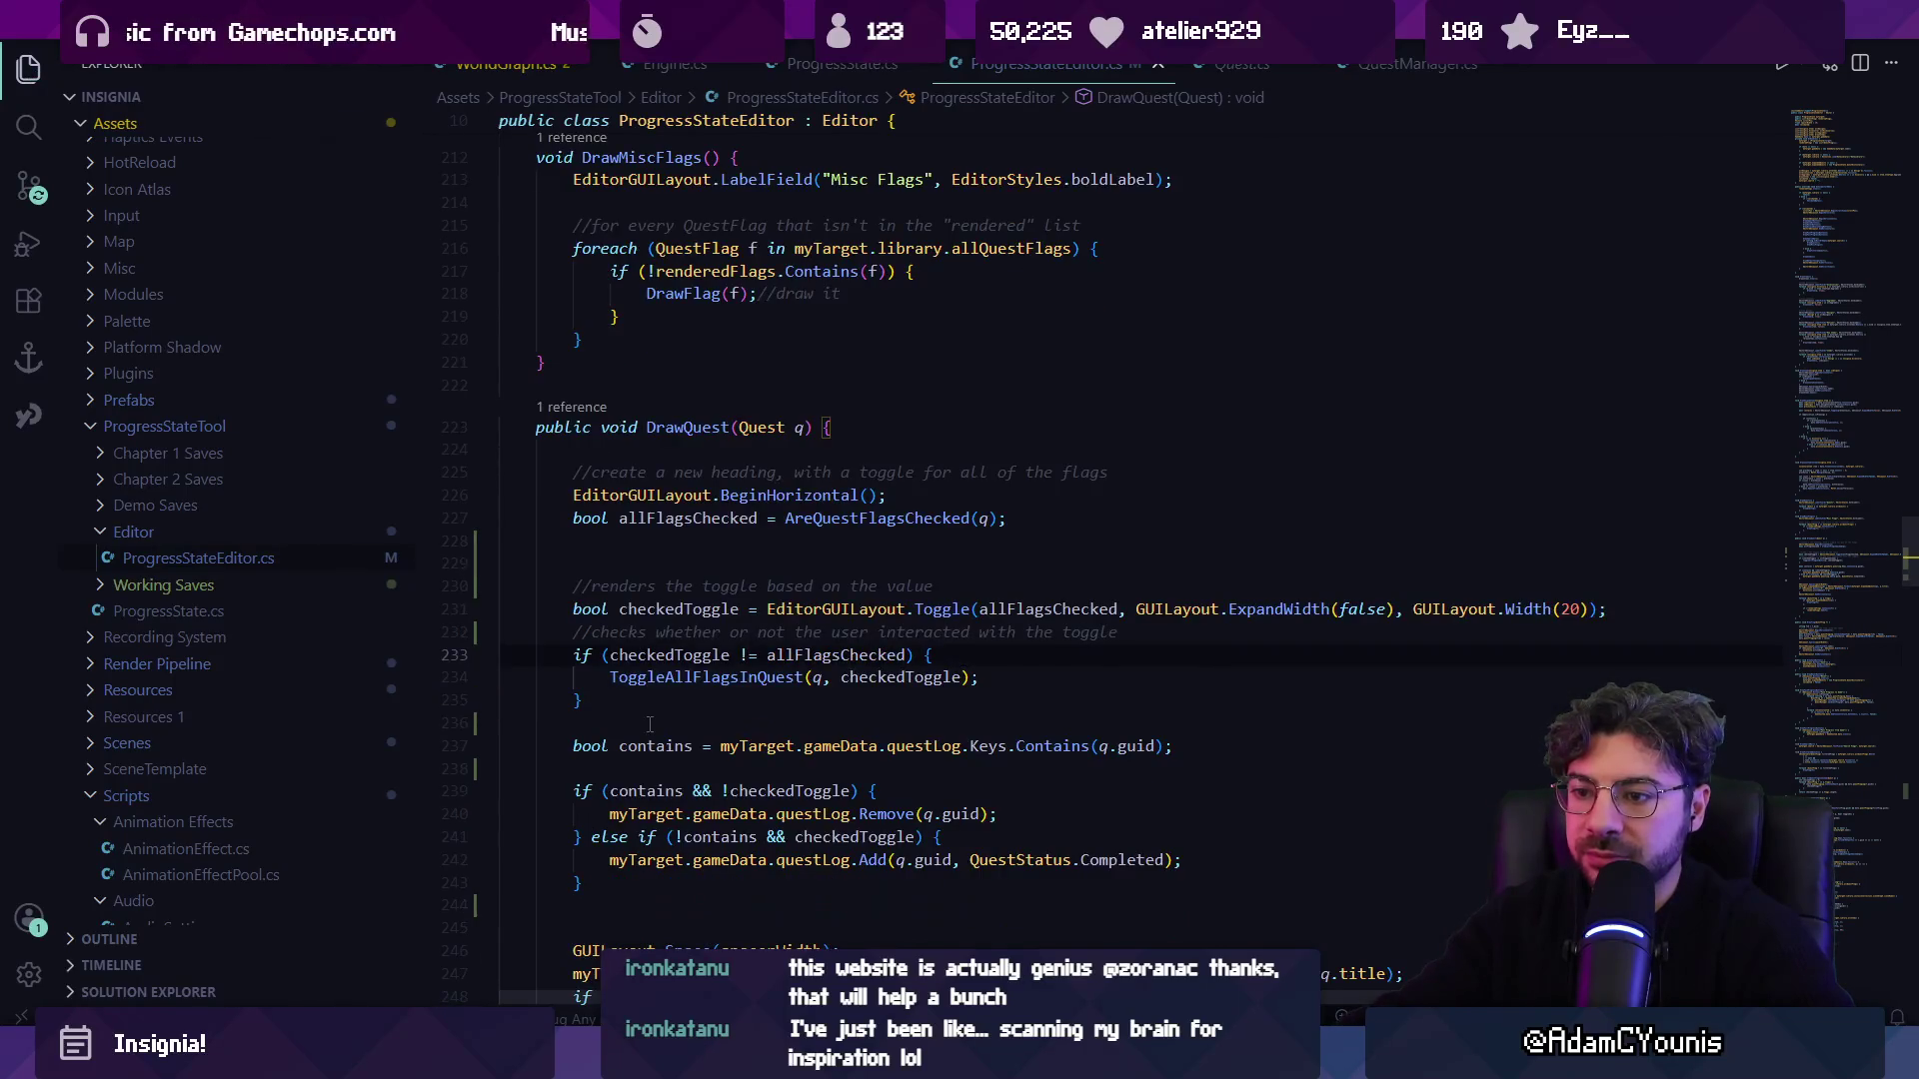
pyautogui.scroll(-1, 689, 709)
pyautogui.click(666, 676)
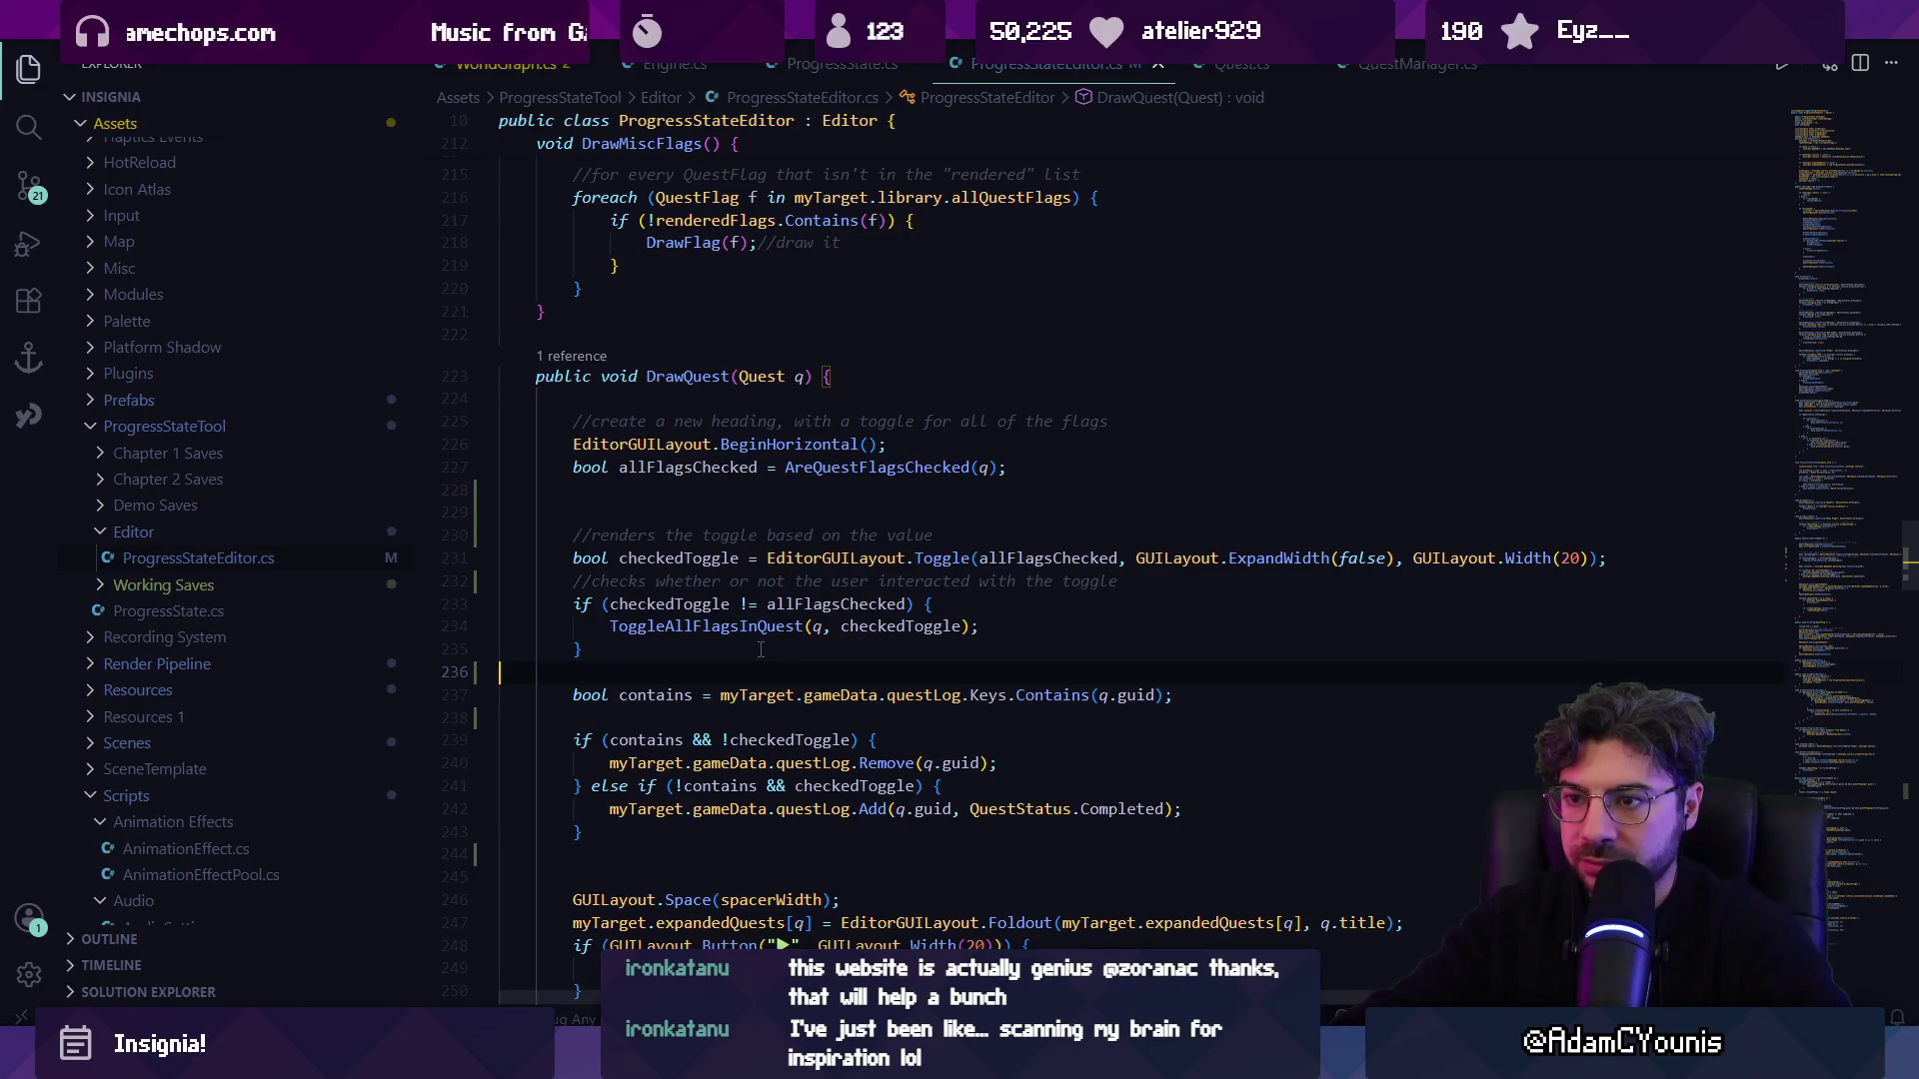
# Review checkedToggle's uses and insert a blank line above the user-interaction comment.
pyautogui.click(761, 650)
pyautogui.scroll(-2, 737, 655)
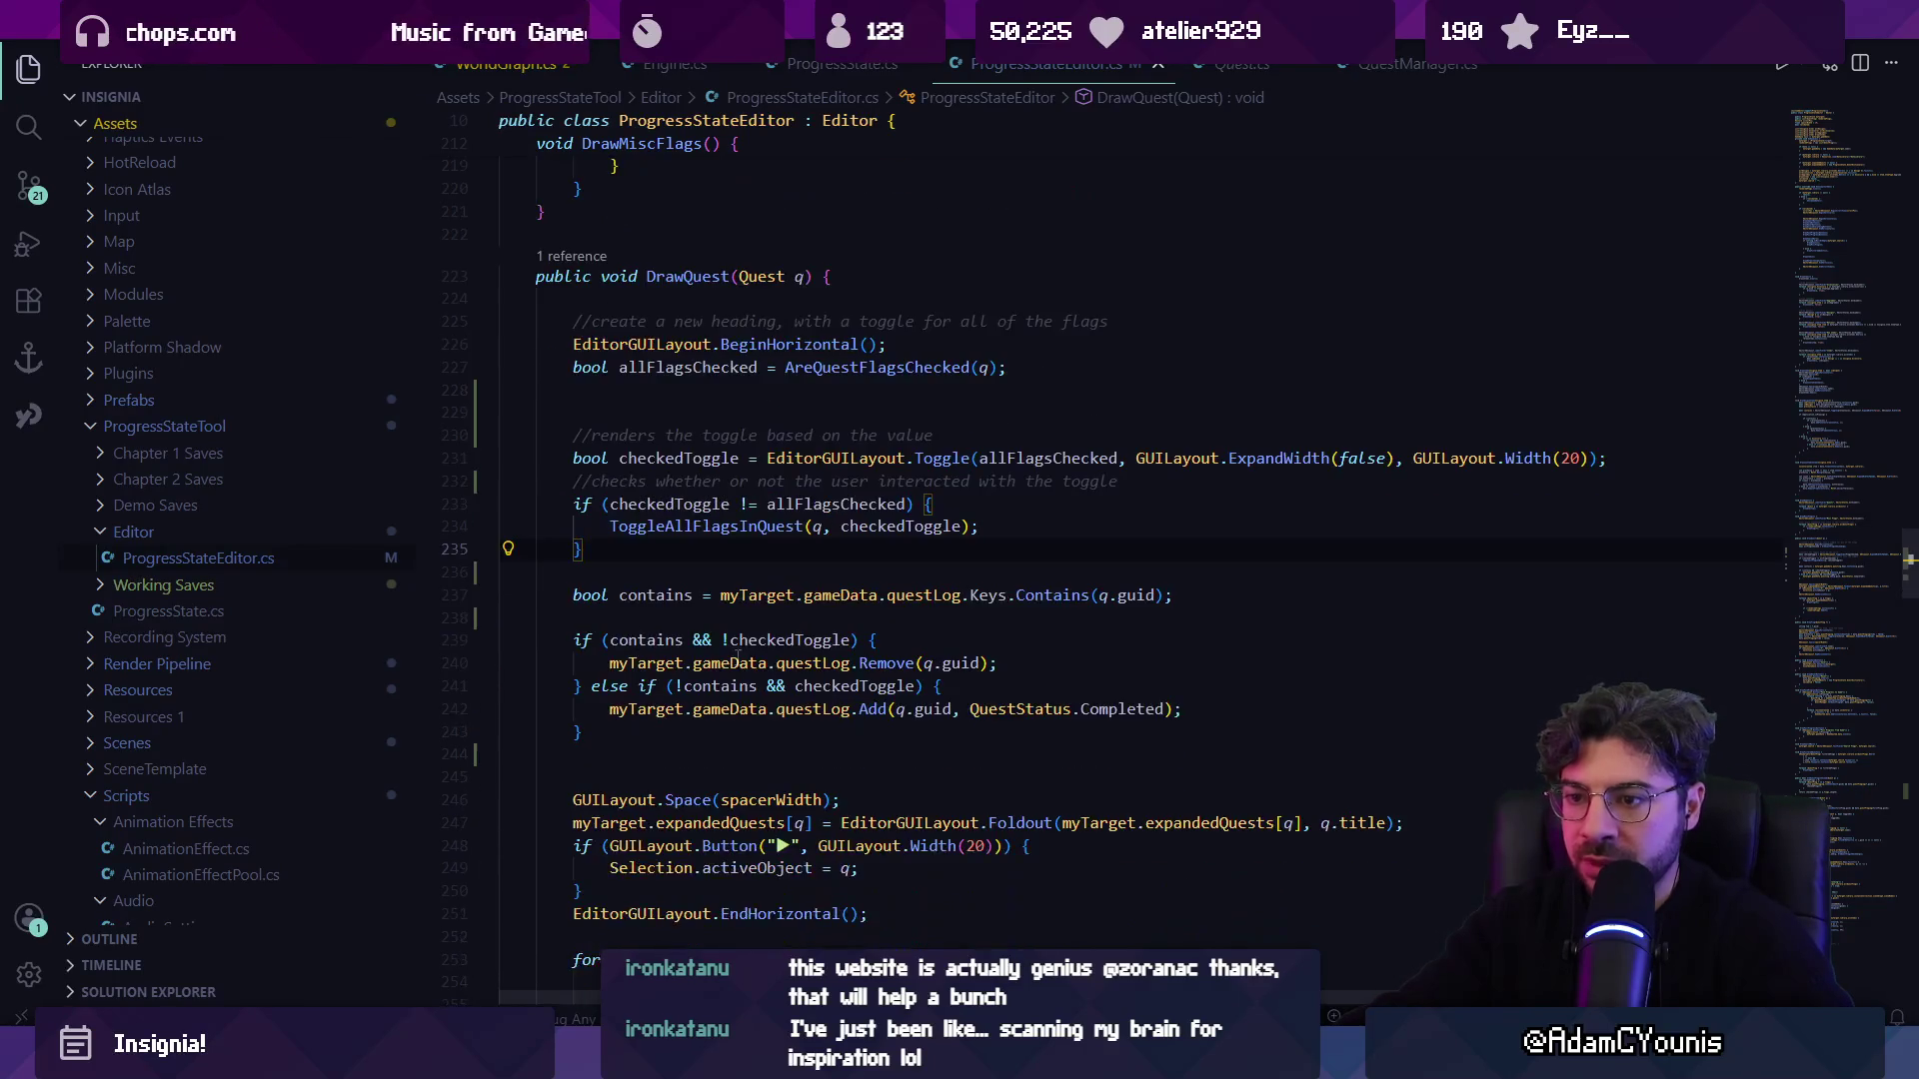
pyautogui.click(776, 639)
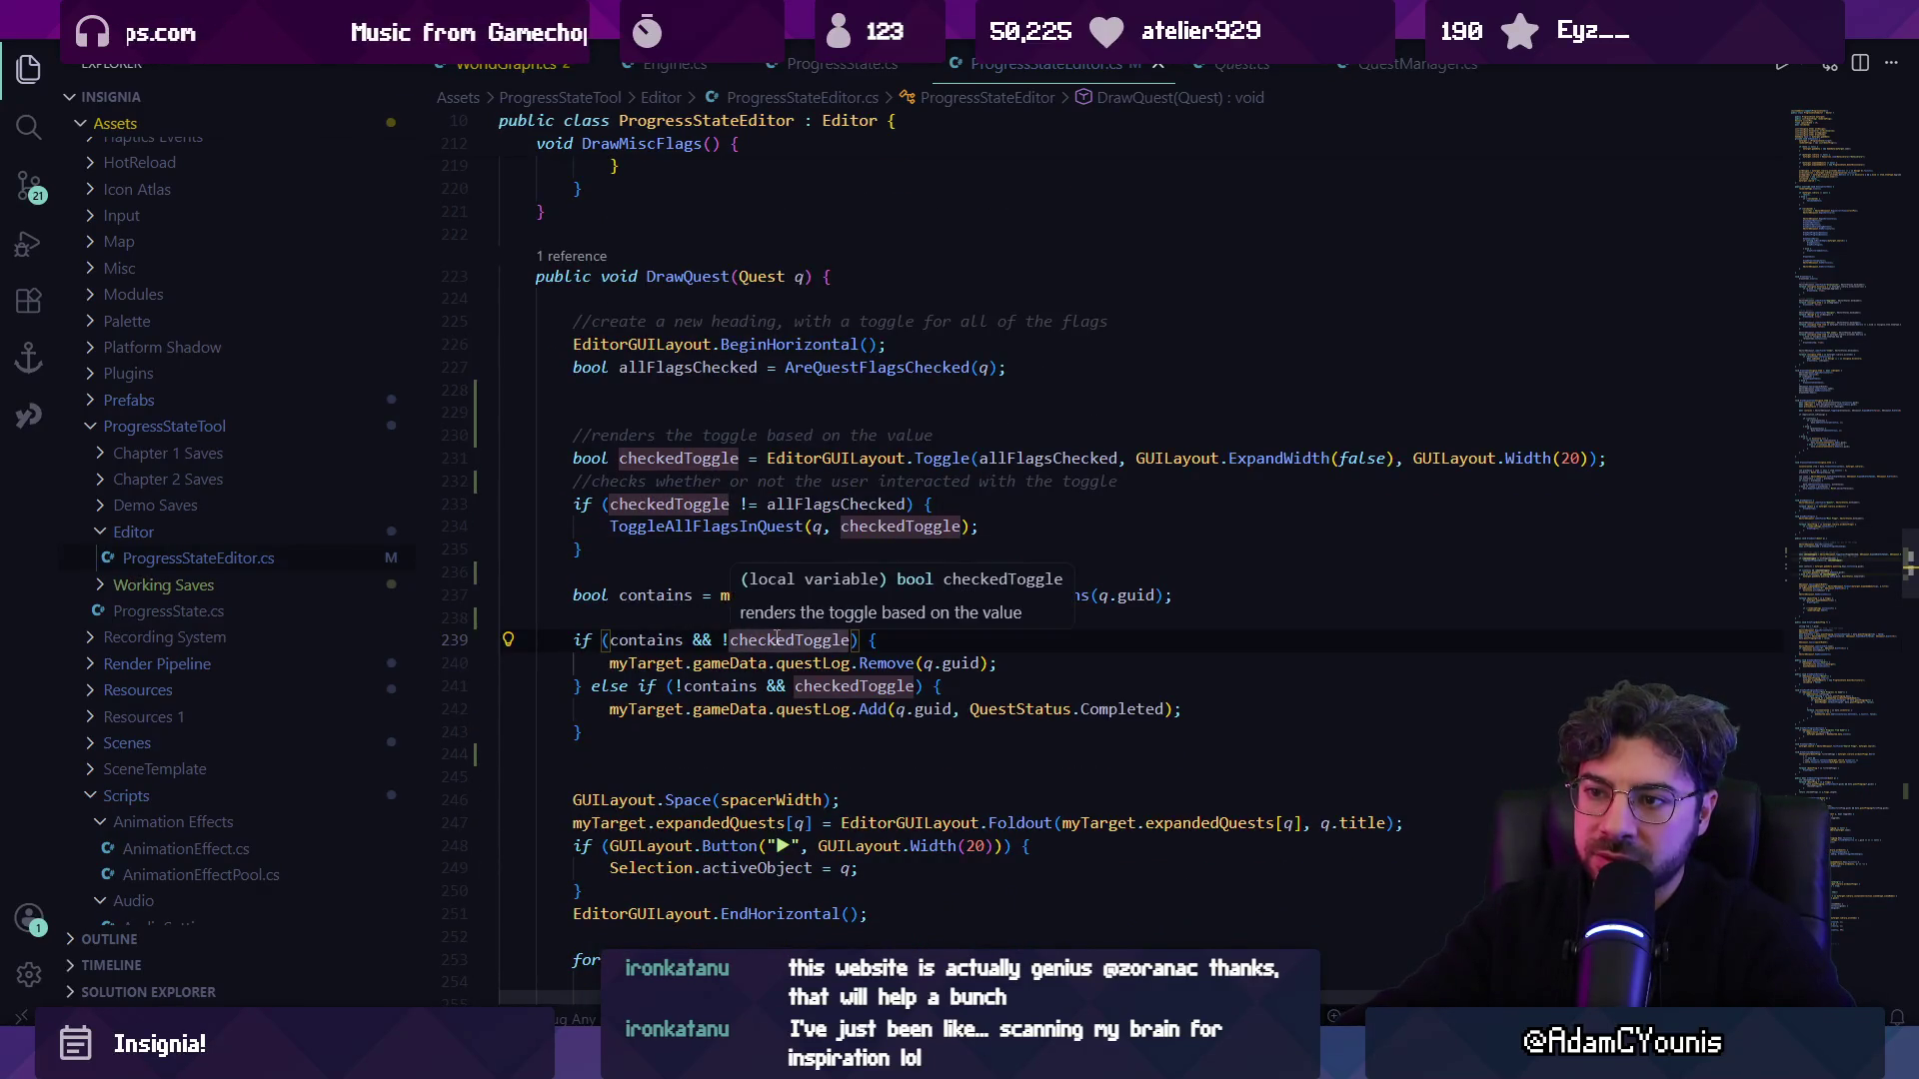
pyautogui.doubleClick(776, 639)
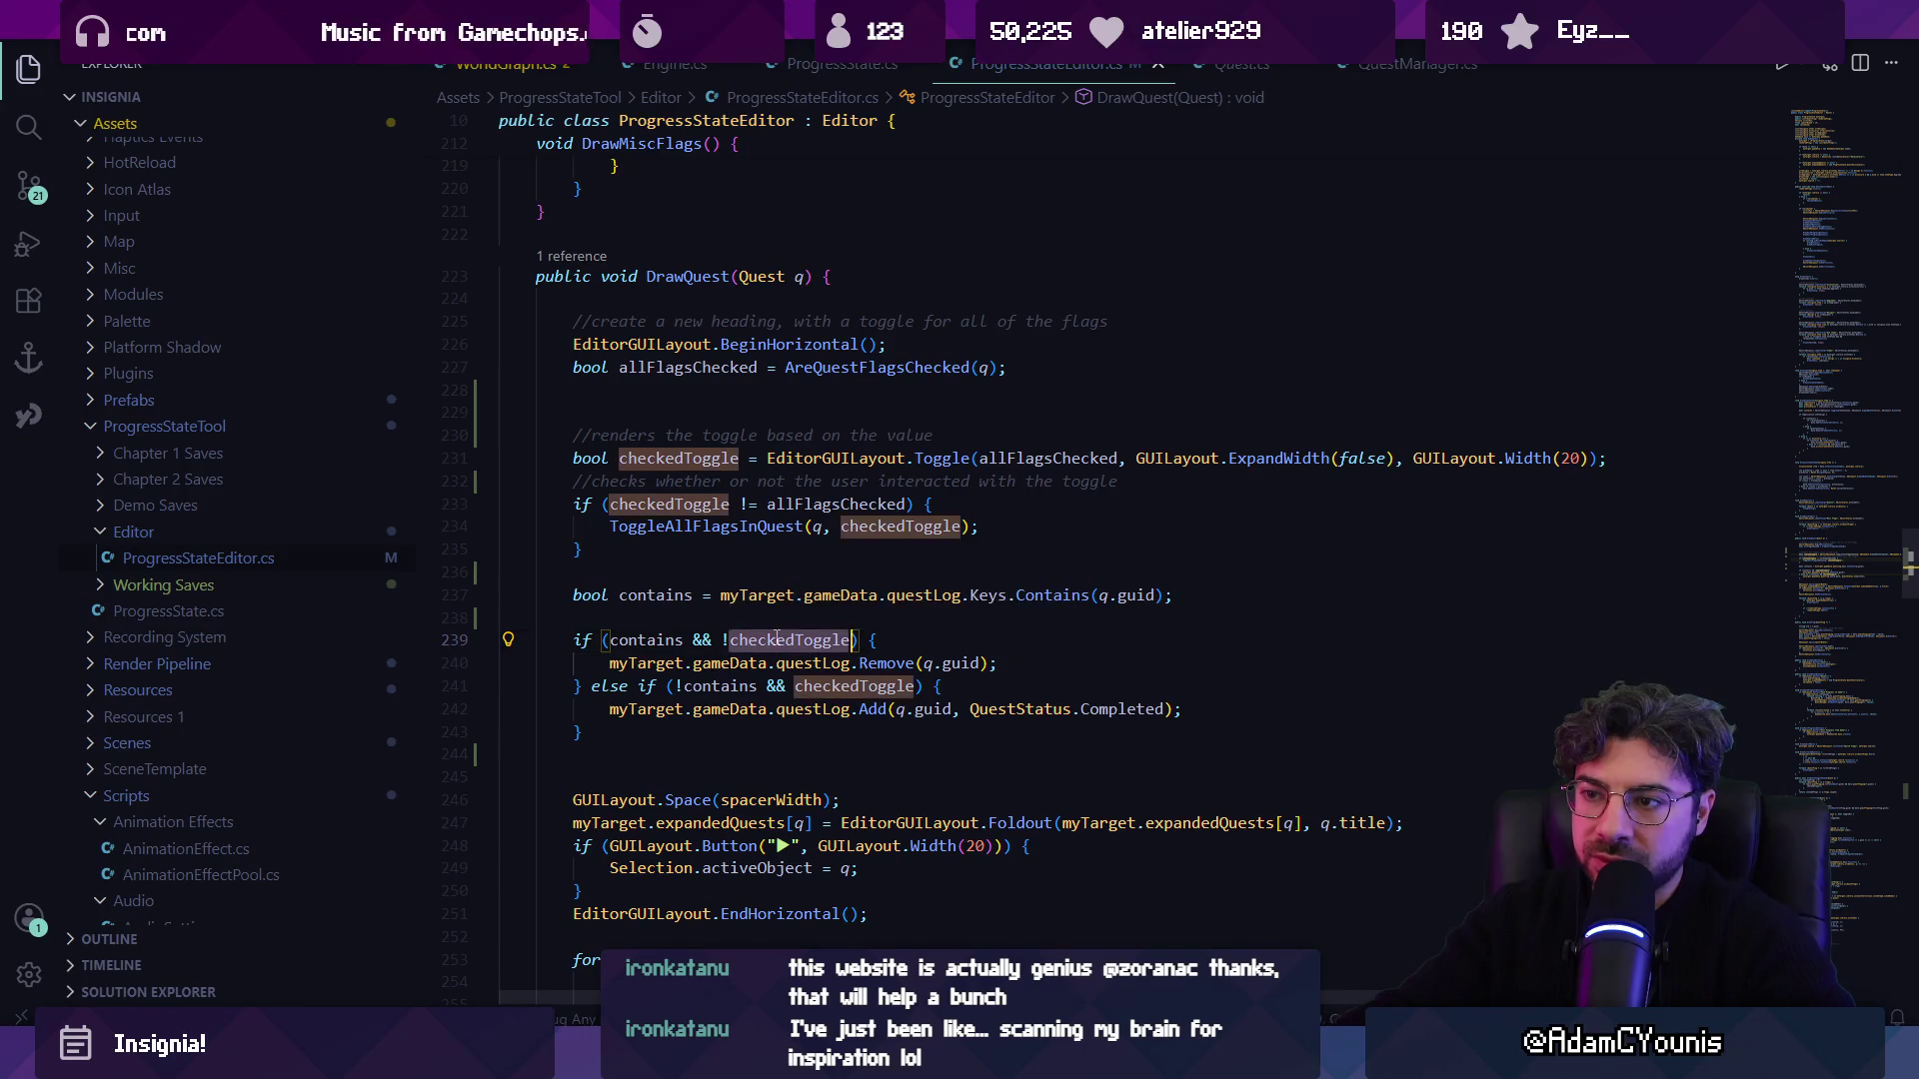
pyautogui.click(577, 482)
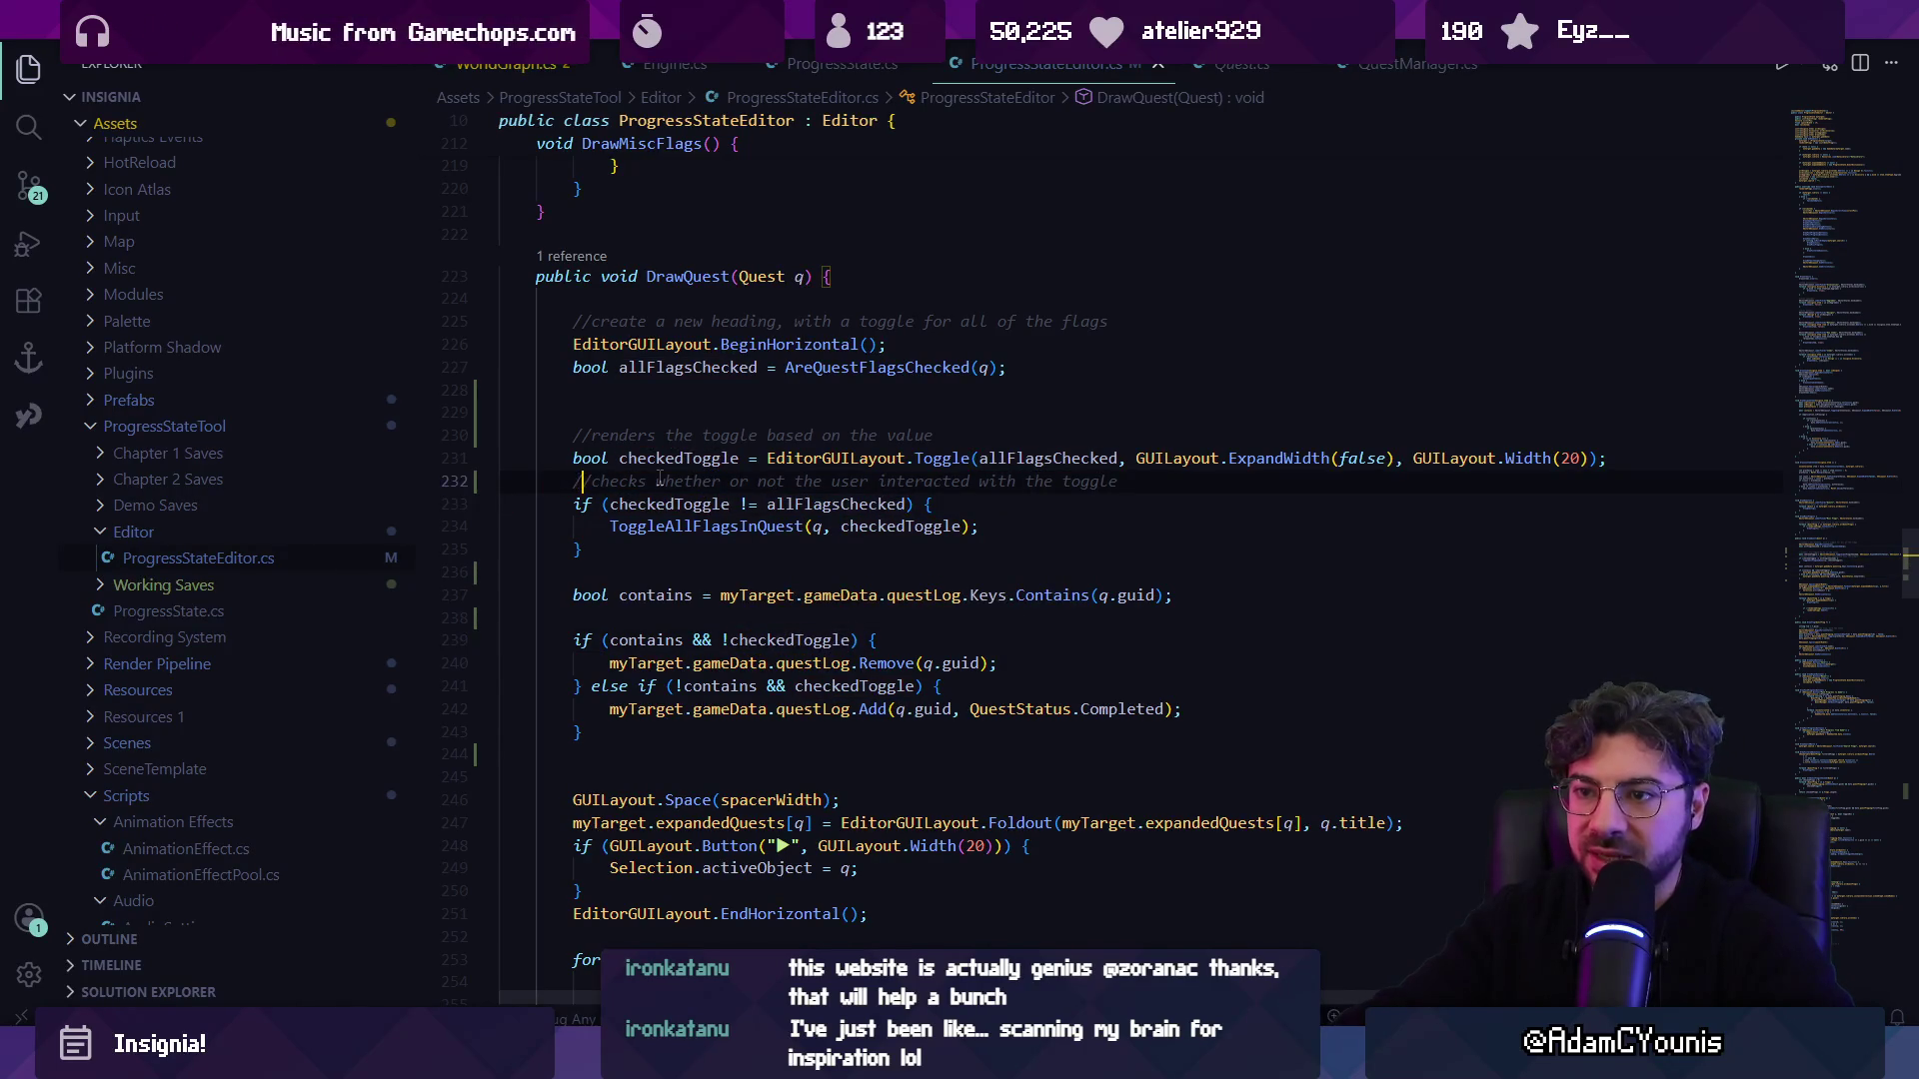
pyautogui.press('Return')
pyautogui.press('Up')
pyautogui.write('bool')
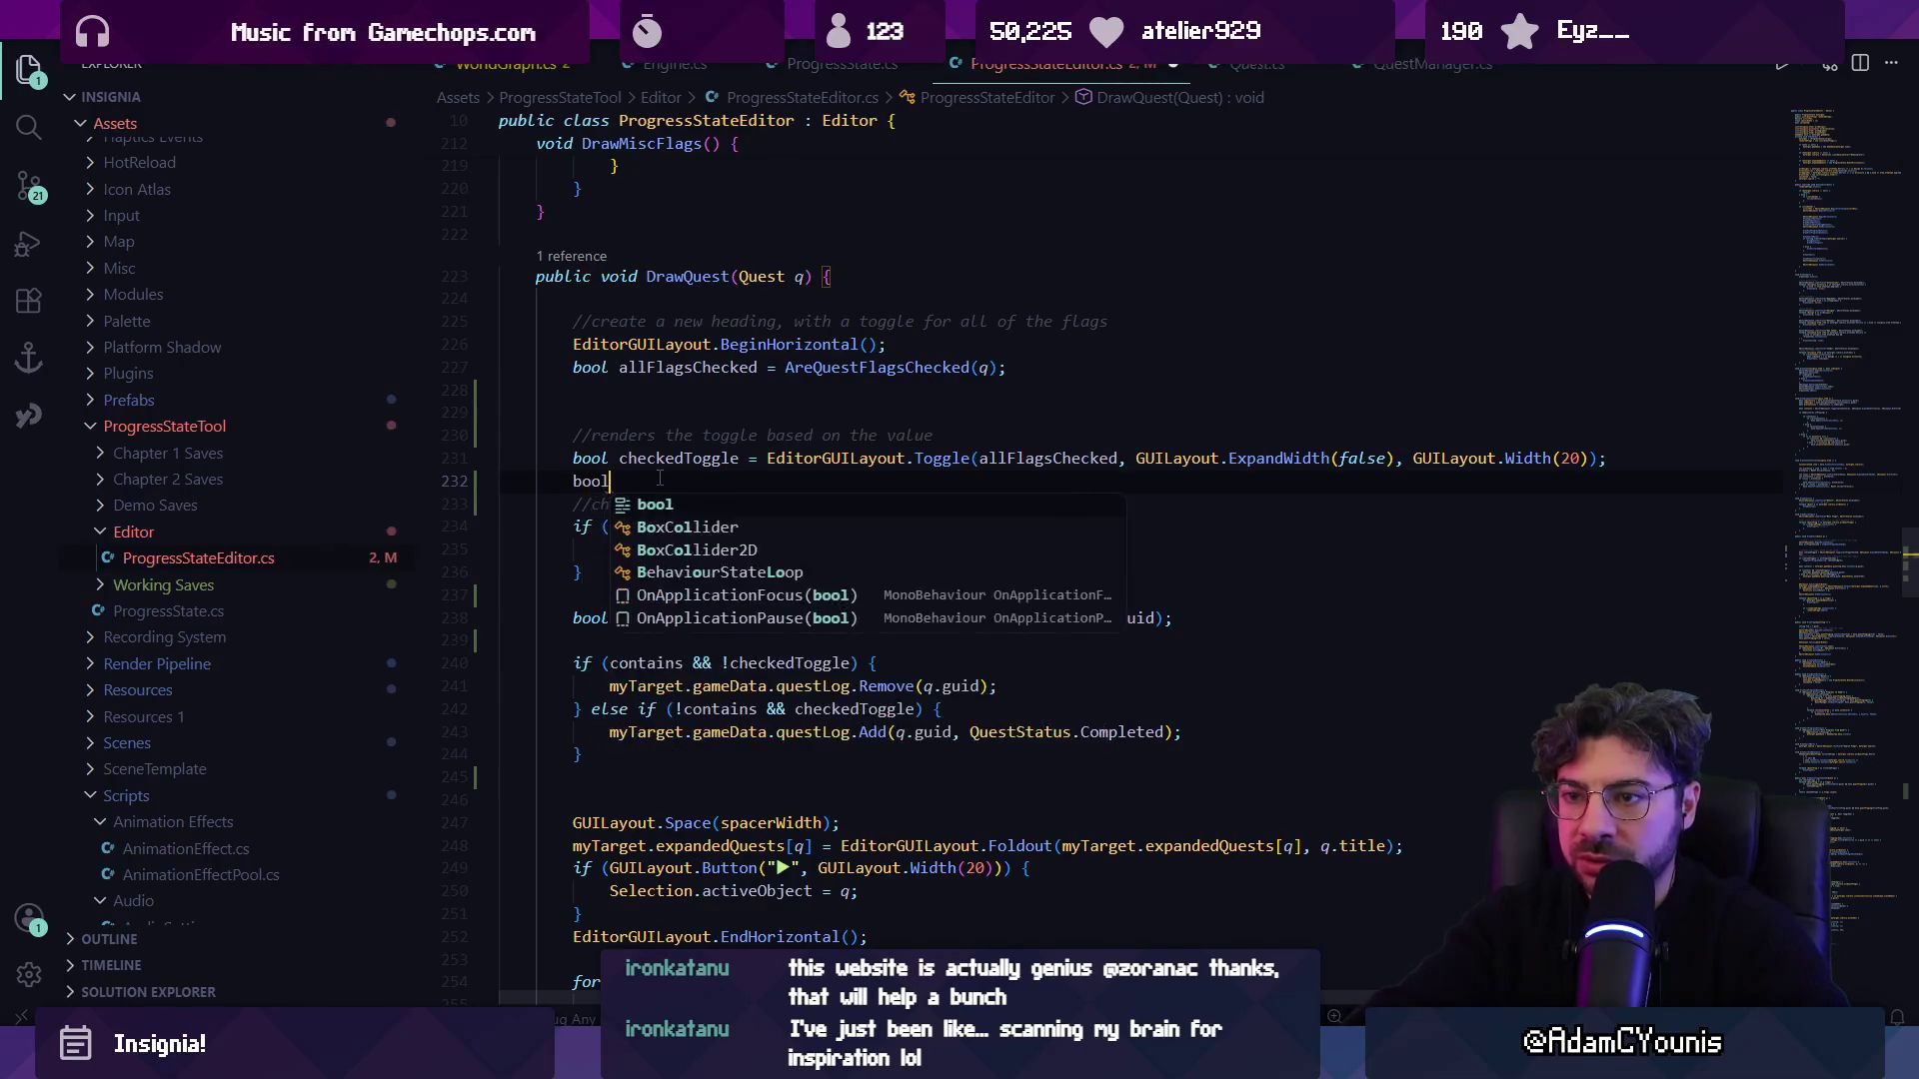
pyautogui.hotkey('ctrl', 'z')
# Remove a stray '2' from checkedToggle, save, and start renaming the variable.
pyautogui.click(657, 458)
pyautogui.write('2')
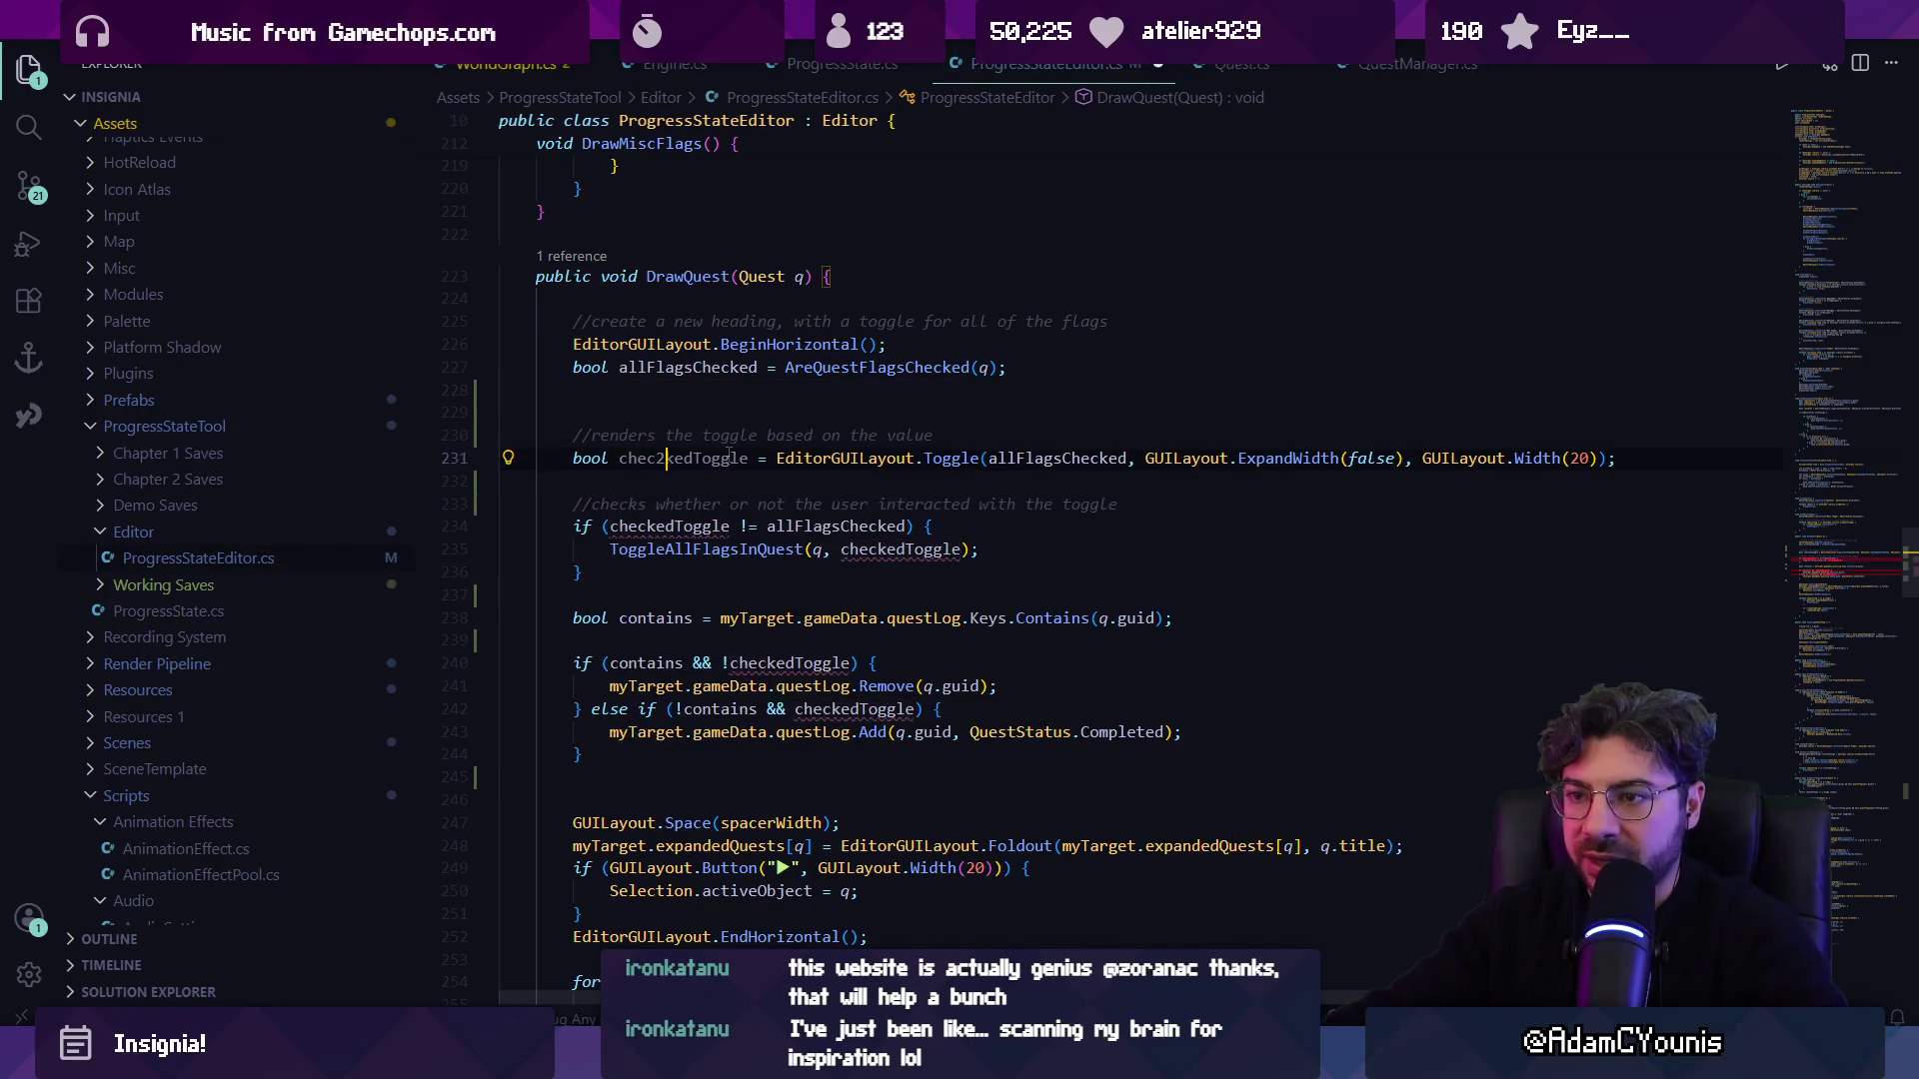
pyautogui.press('BackSpace')
pyautogui.hotkey('ctrl', 's')
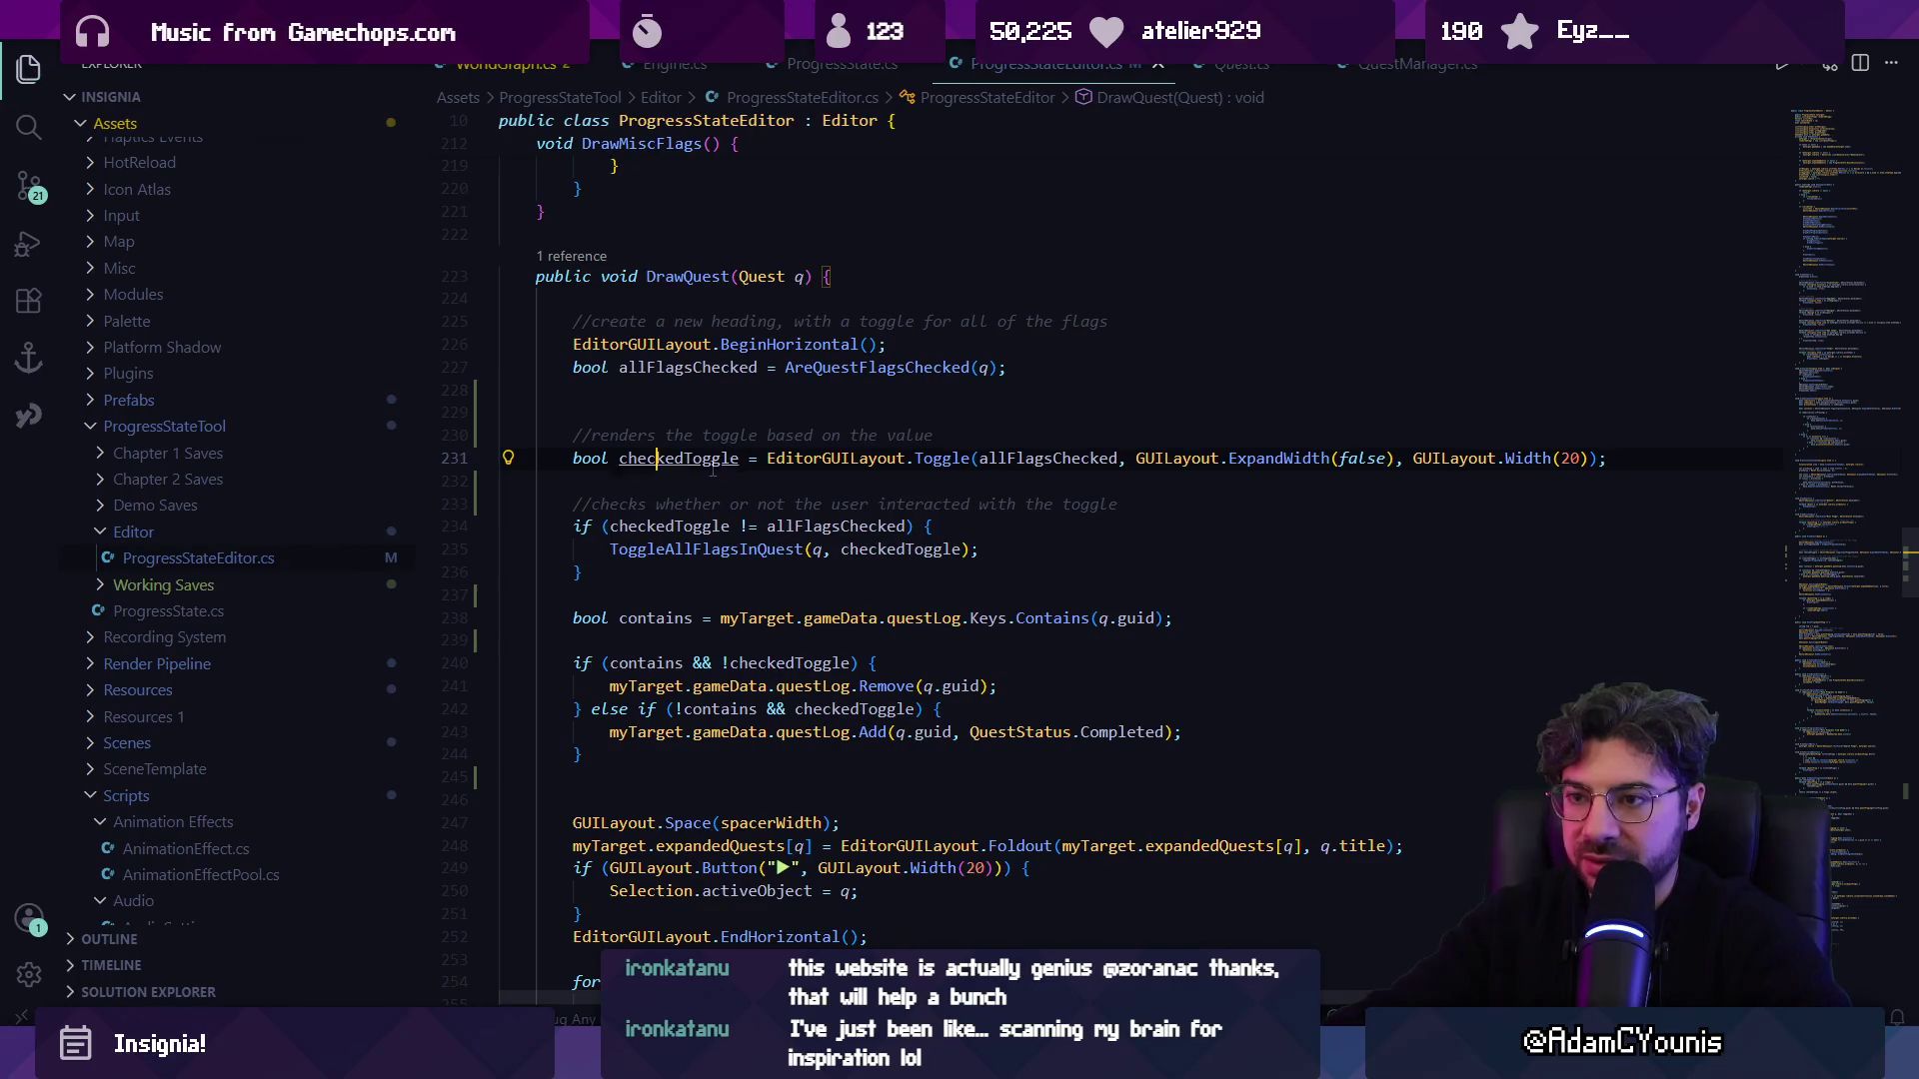
pyautogui.click(708, 458)
pyautogui.press('F2')
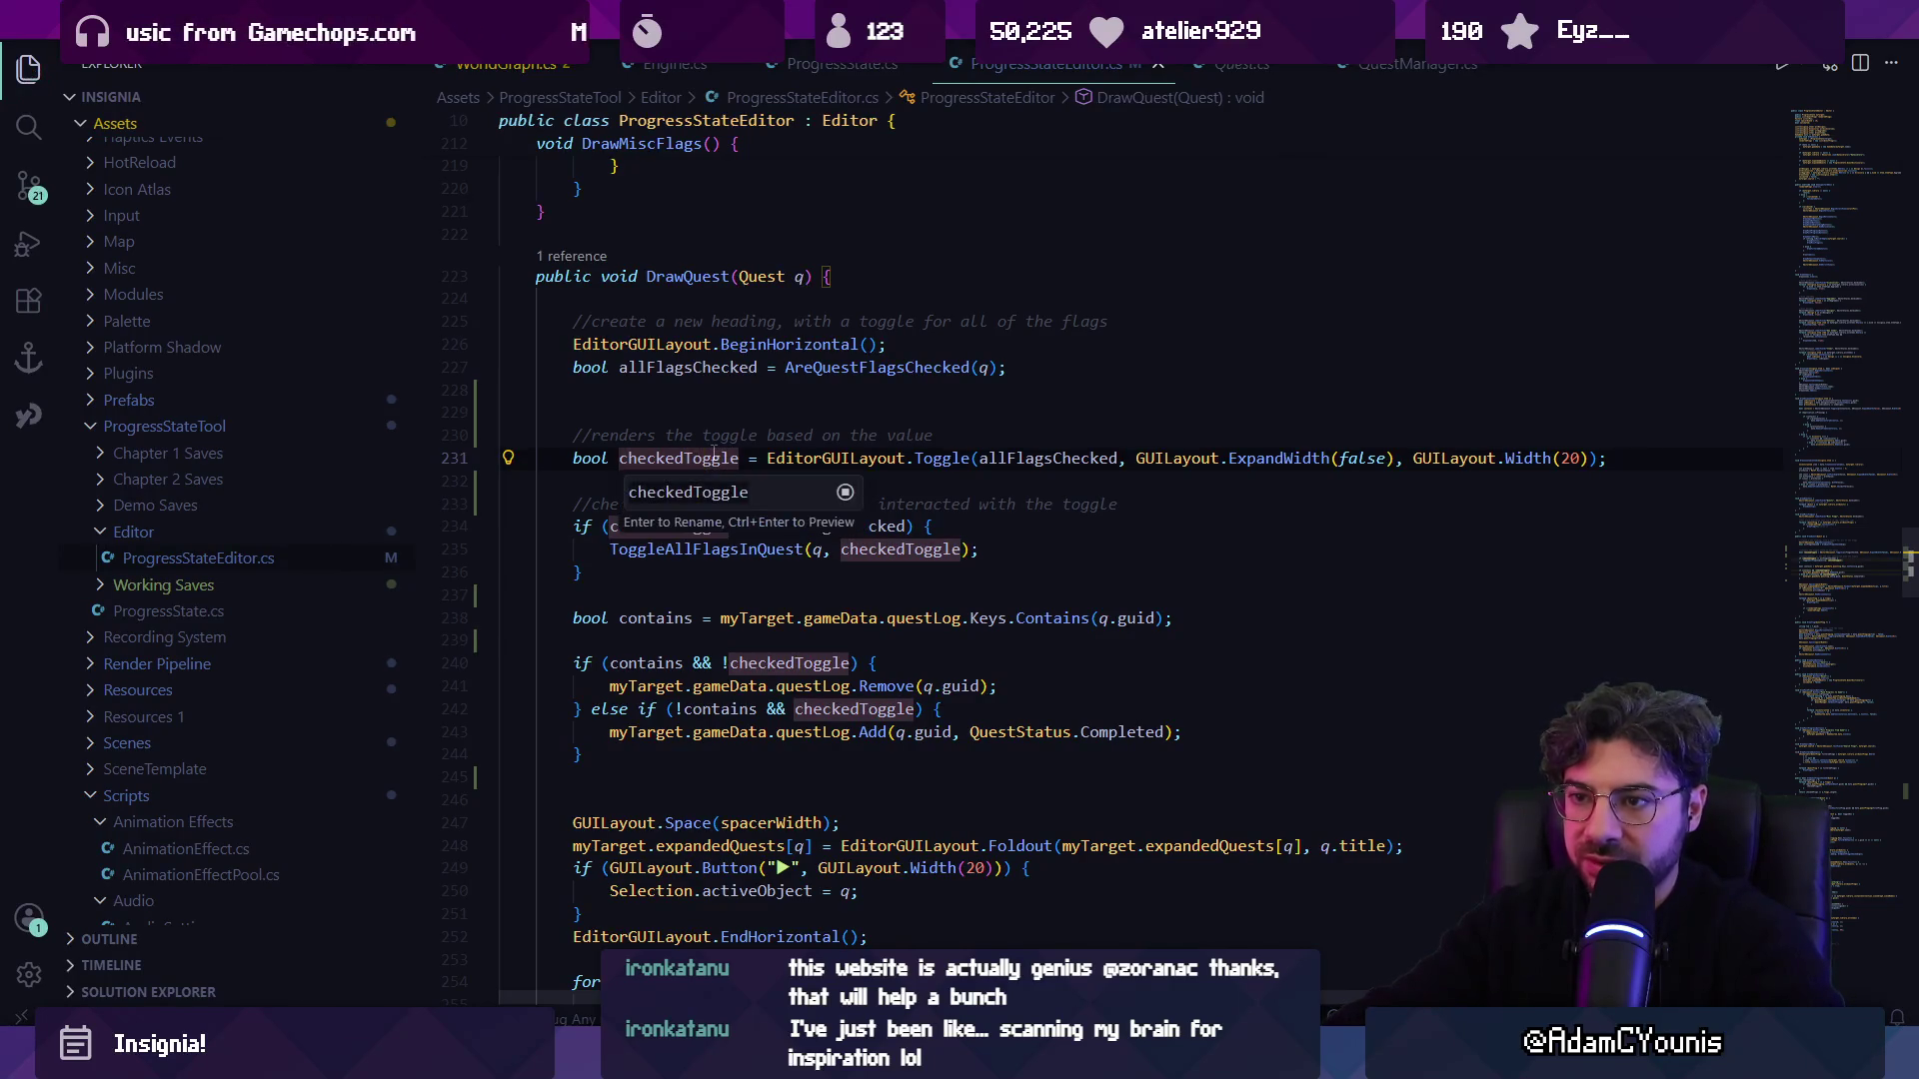
# Rename checkedToggle to toggleValue and declare bool userChecked = toggleValue != allFlagsChecked.
pyautogui.write('toggleValue')
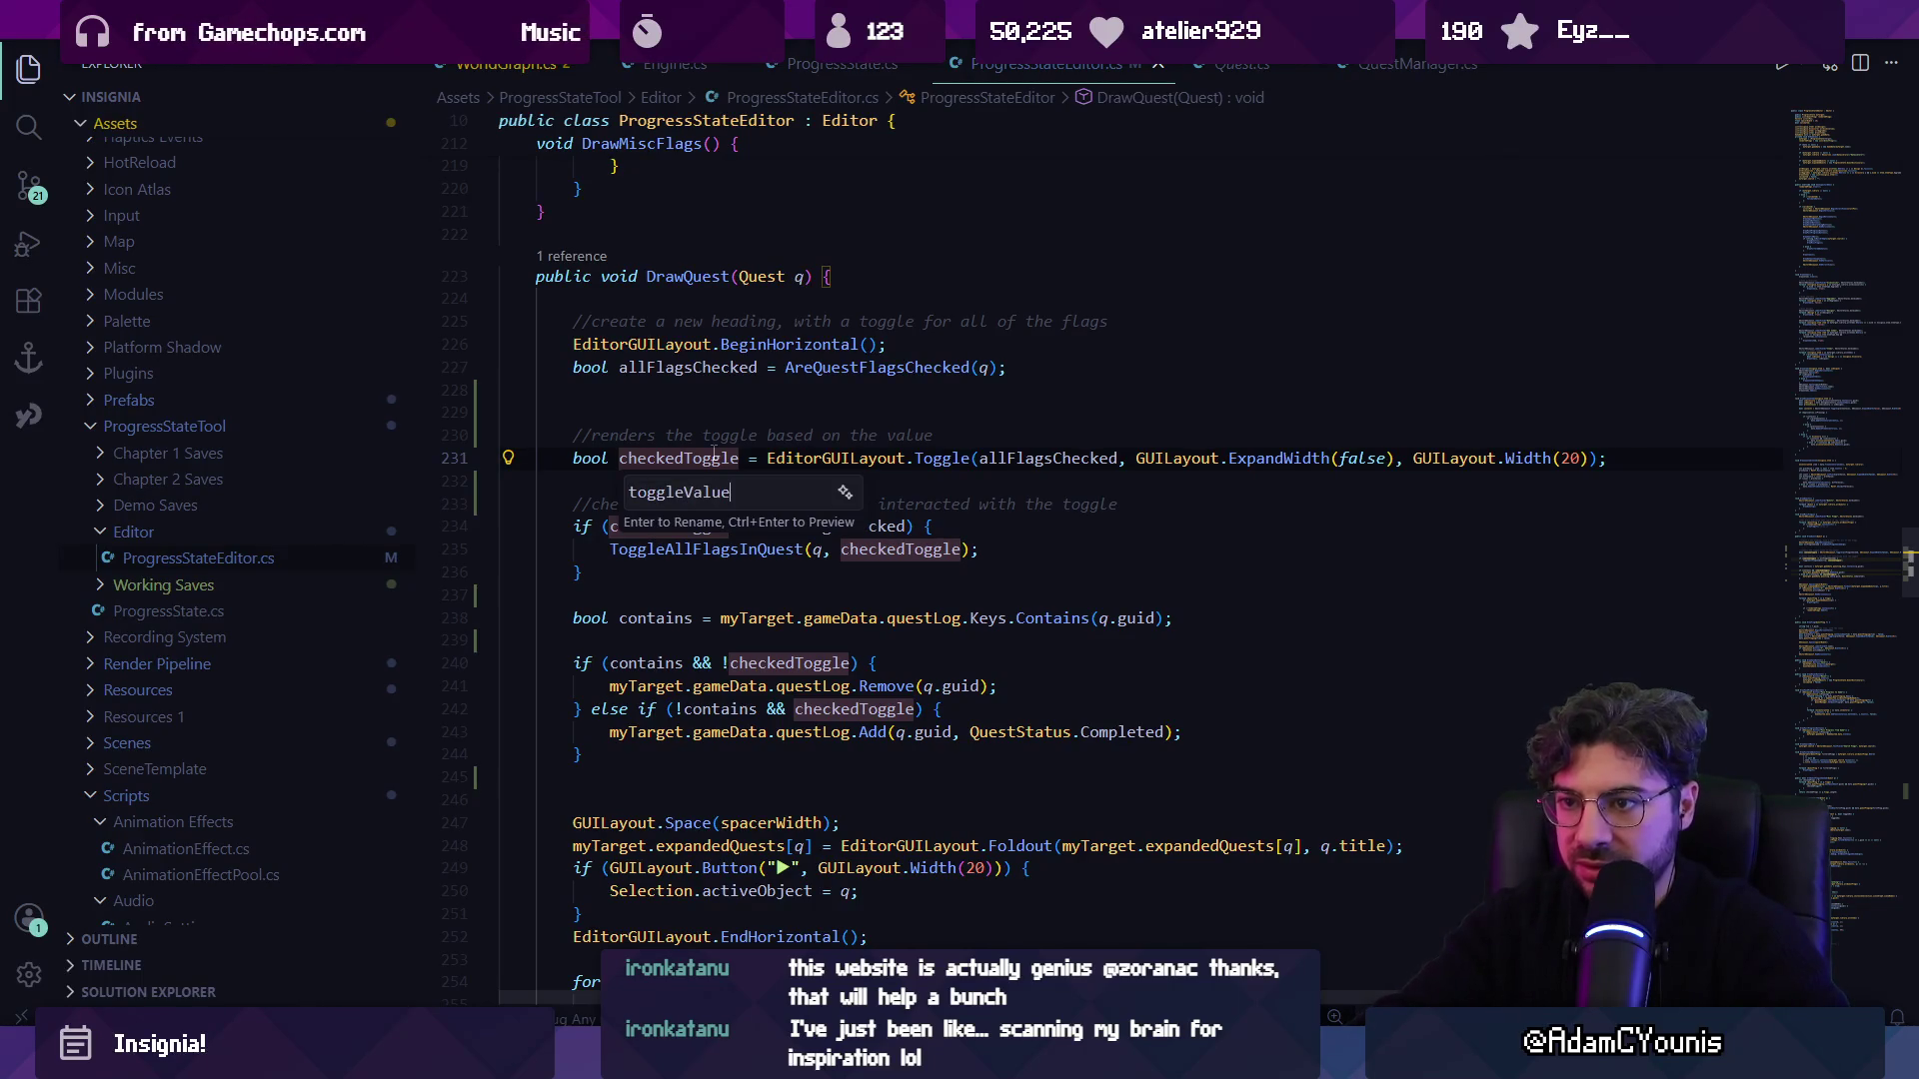
pyautogui.press('Return')
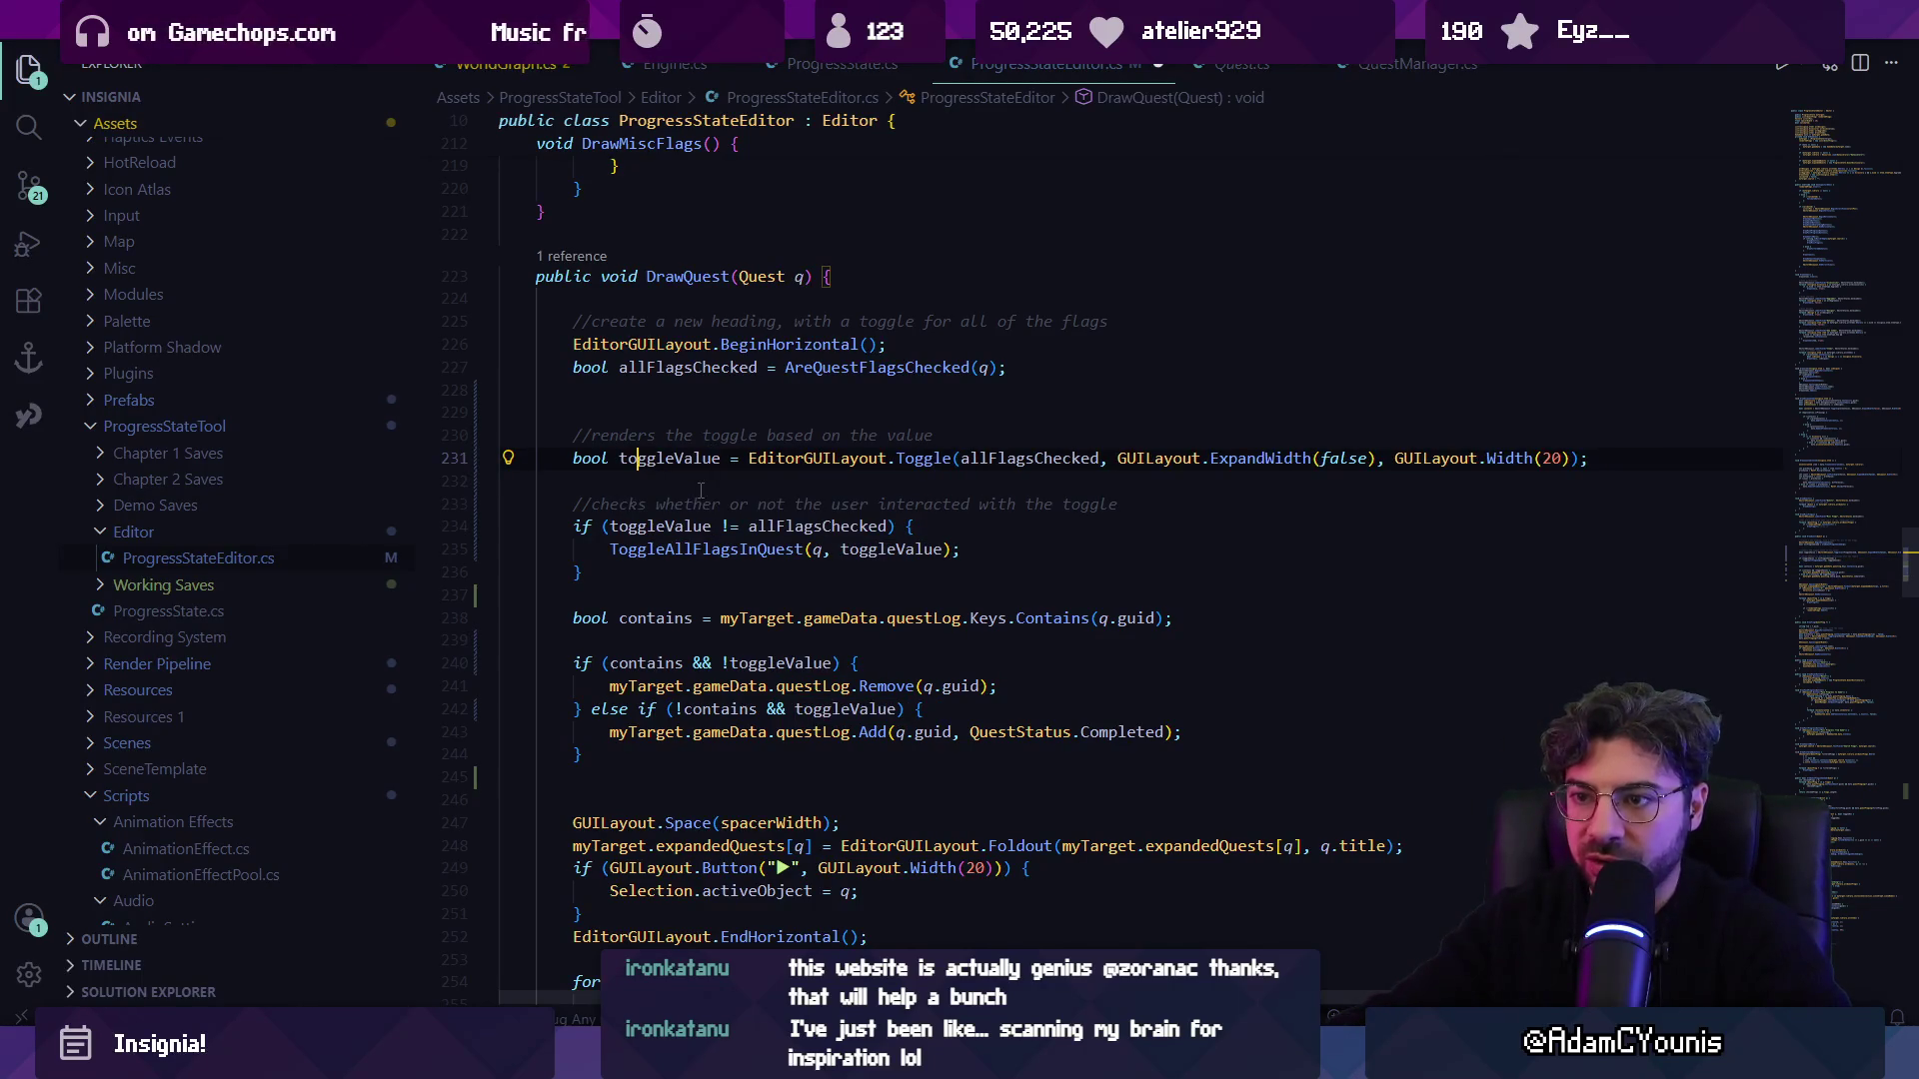
pyautogui.write('bool c')
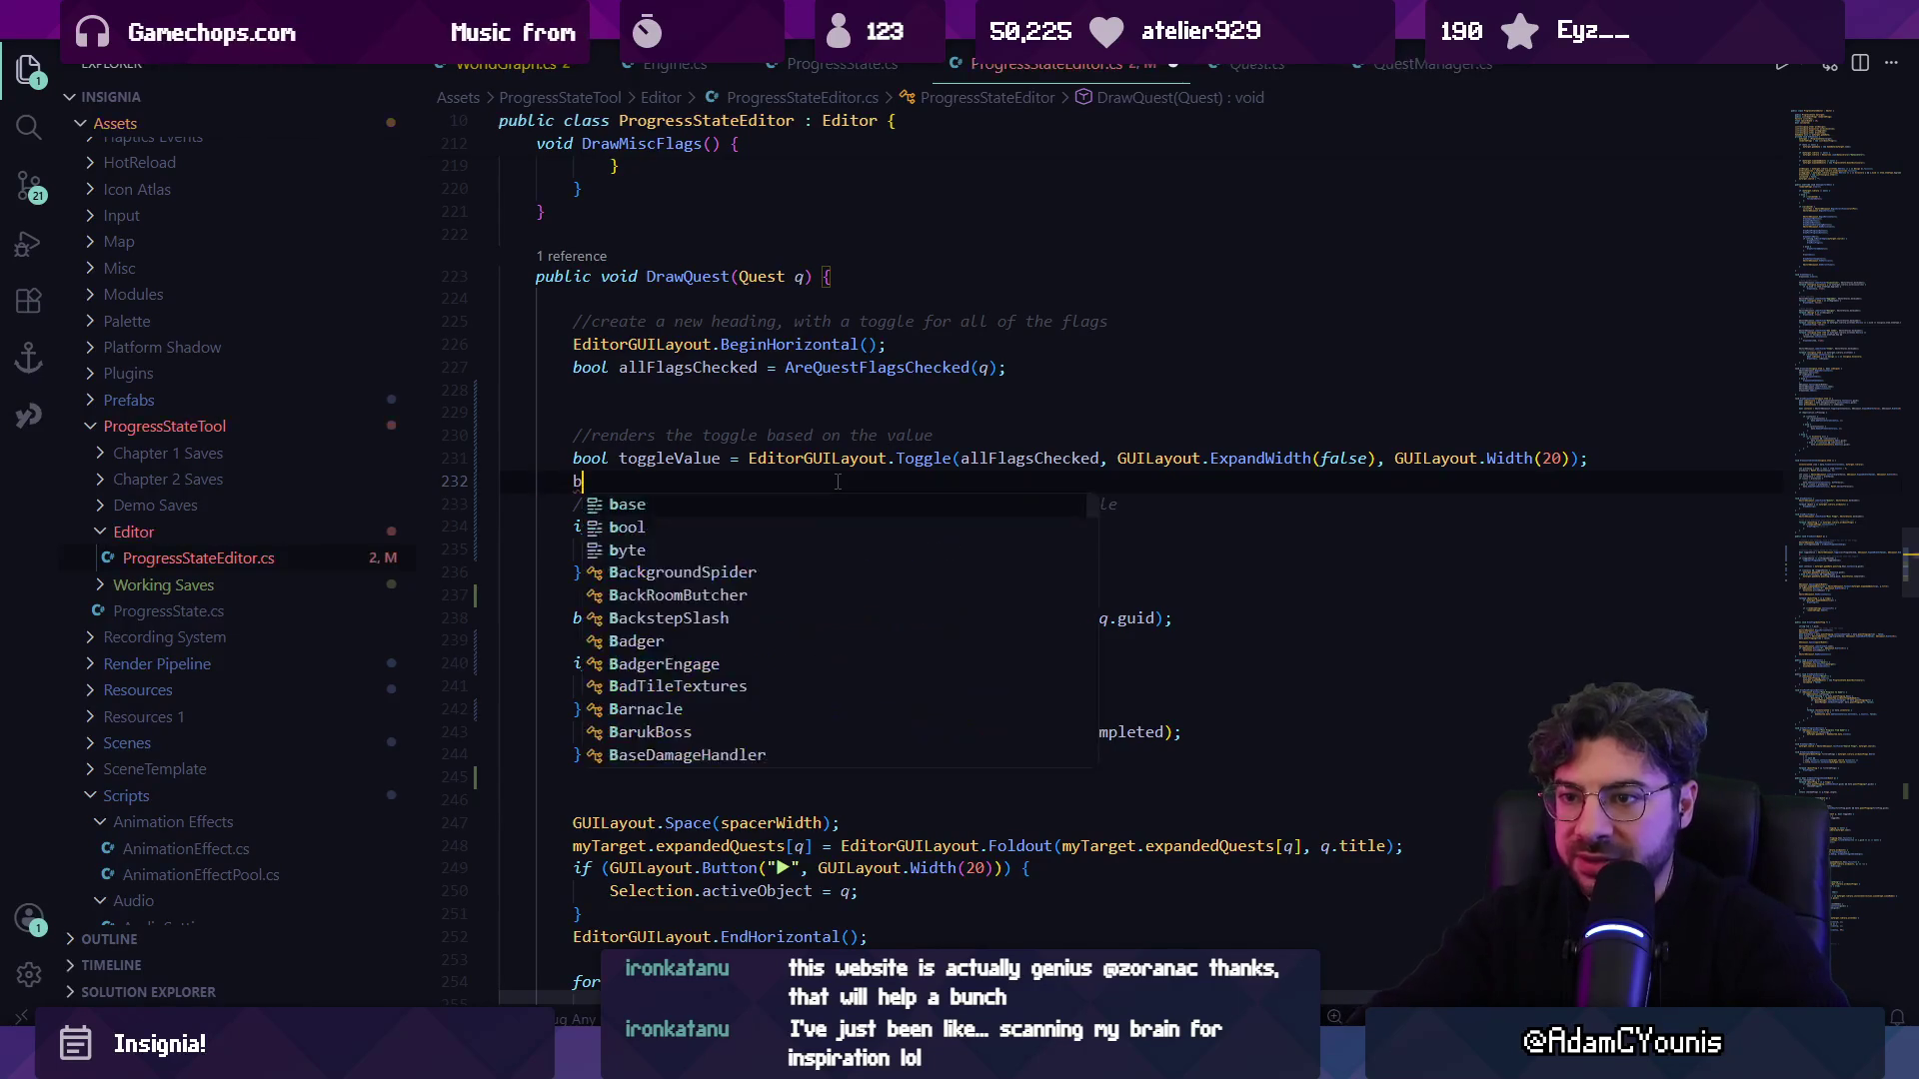
pyautogui.press('BackSpace')
pyautogui.write('userChecked')
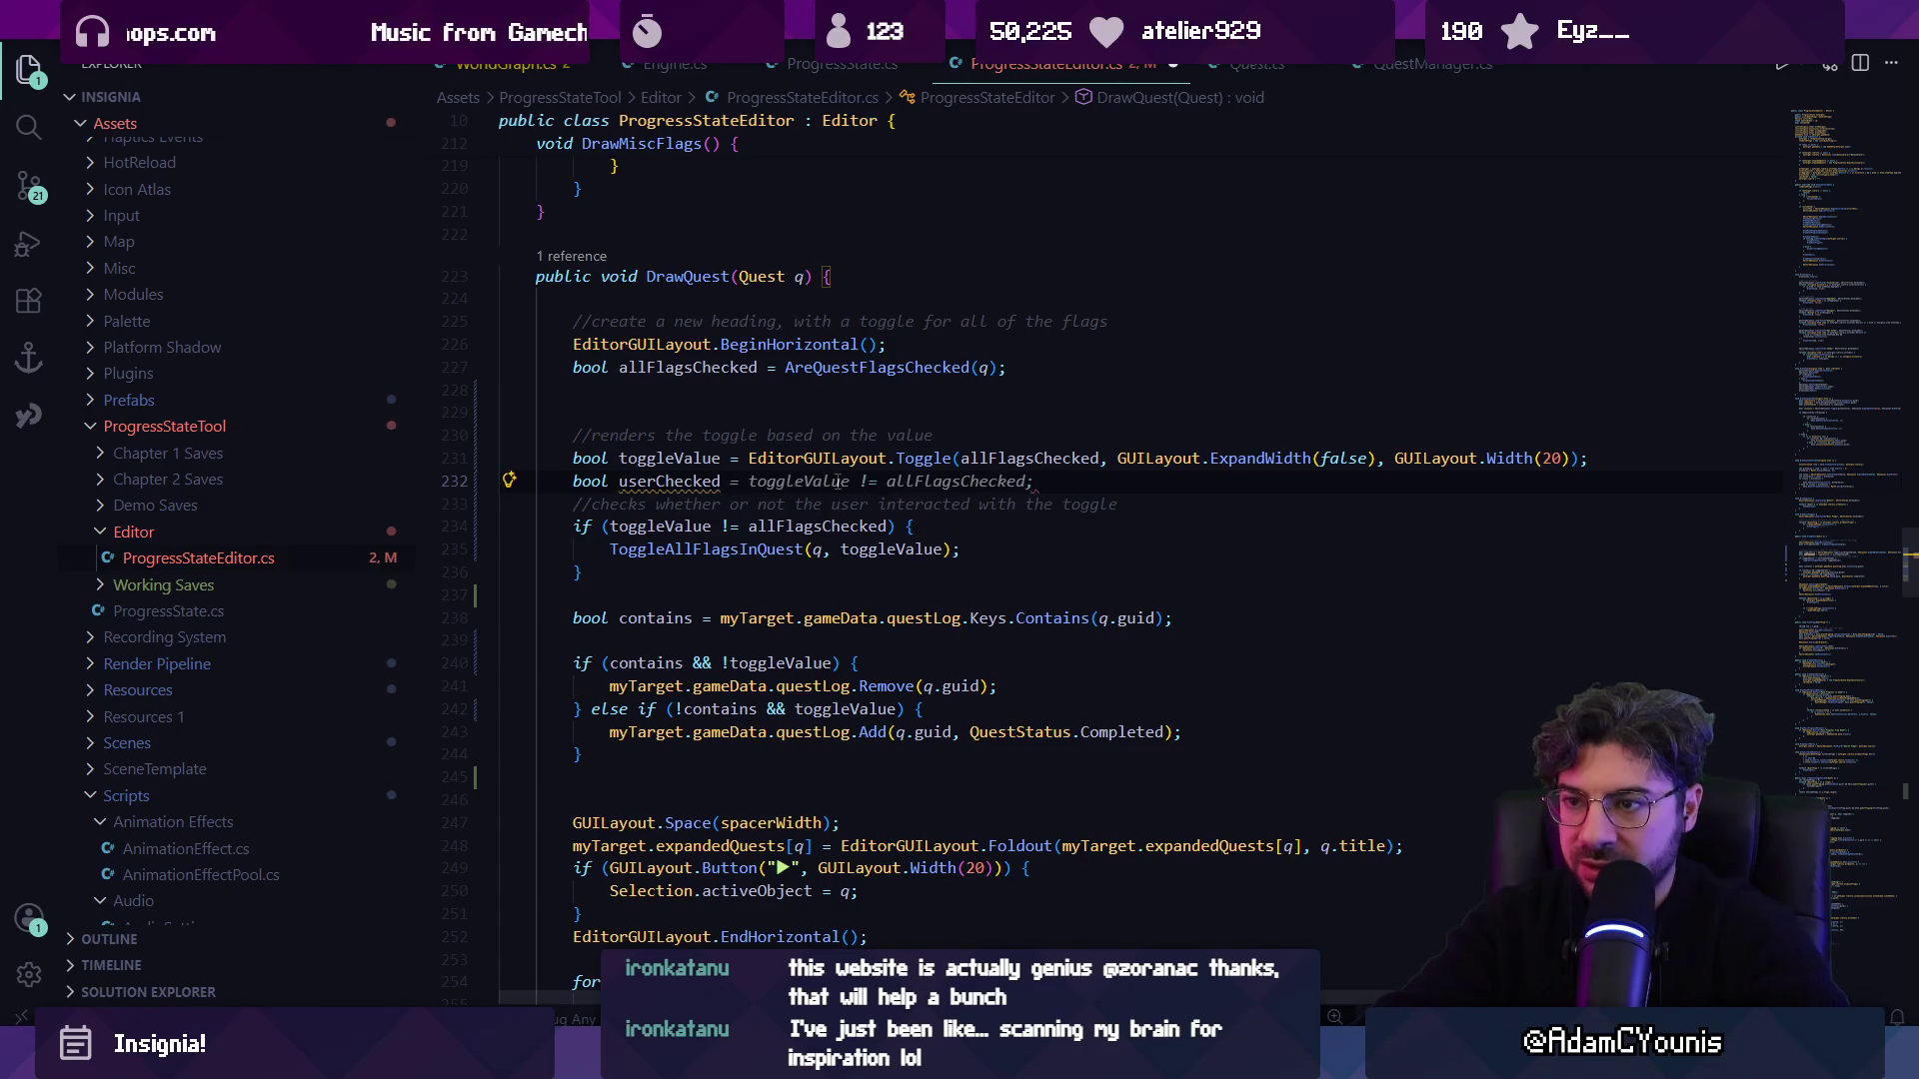
pyautogui.press('Tab')
pyautogui.press('Down')
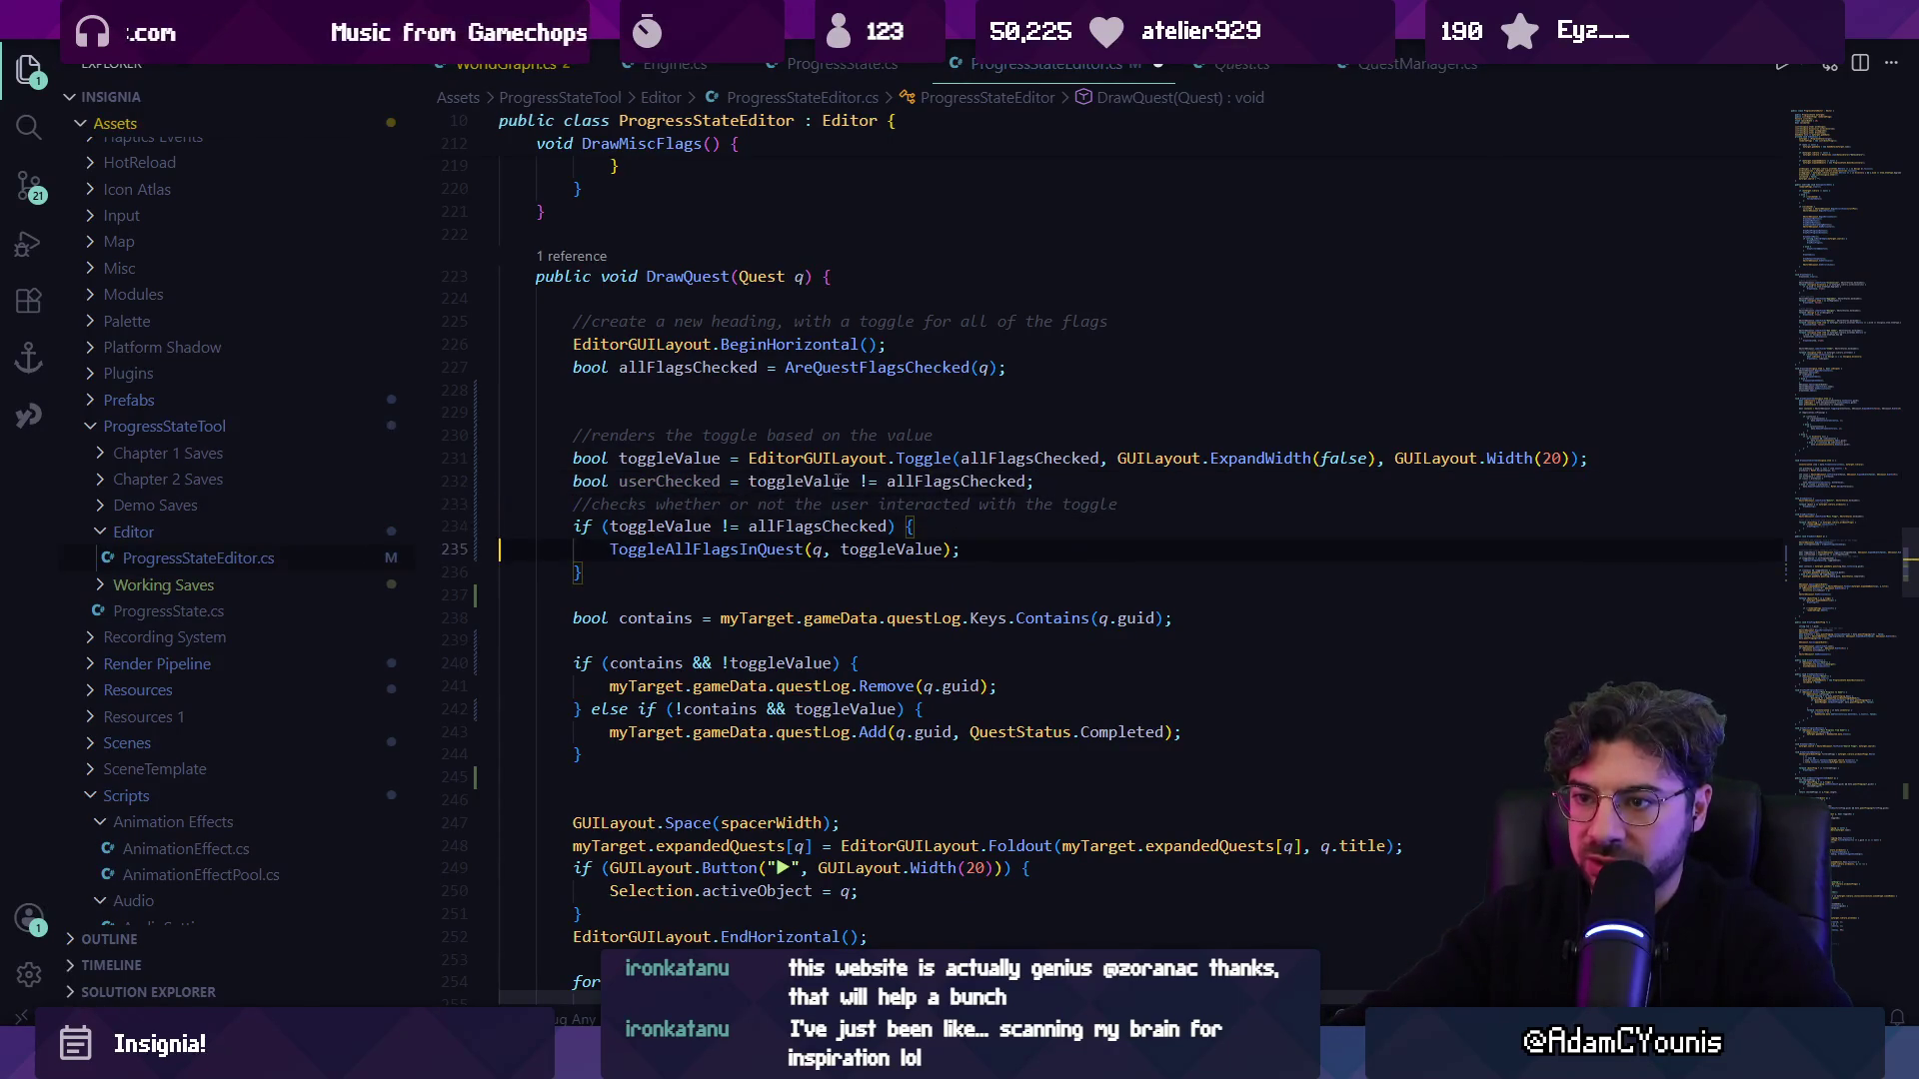
pyautogui.hotkey('shift', 'alt', 'Right')
# Make the if test userChecked, add userChecked && to the questLog remove/add conditions, and save.
pyautogui.write('userChecked')
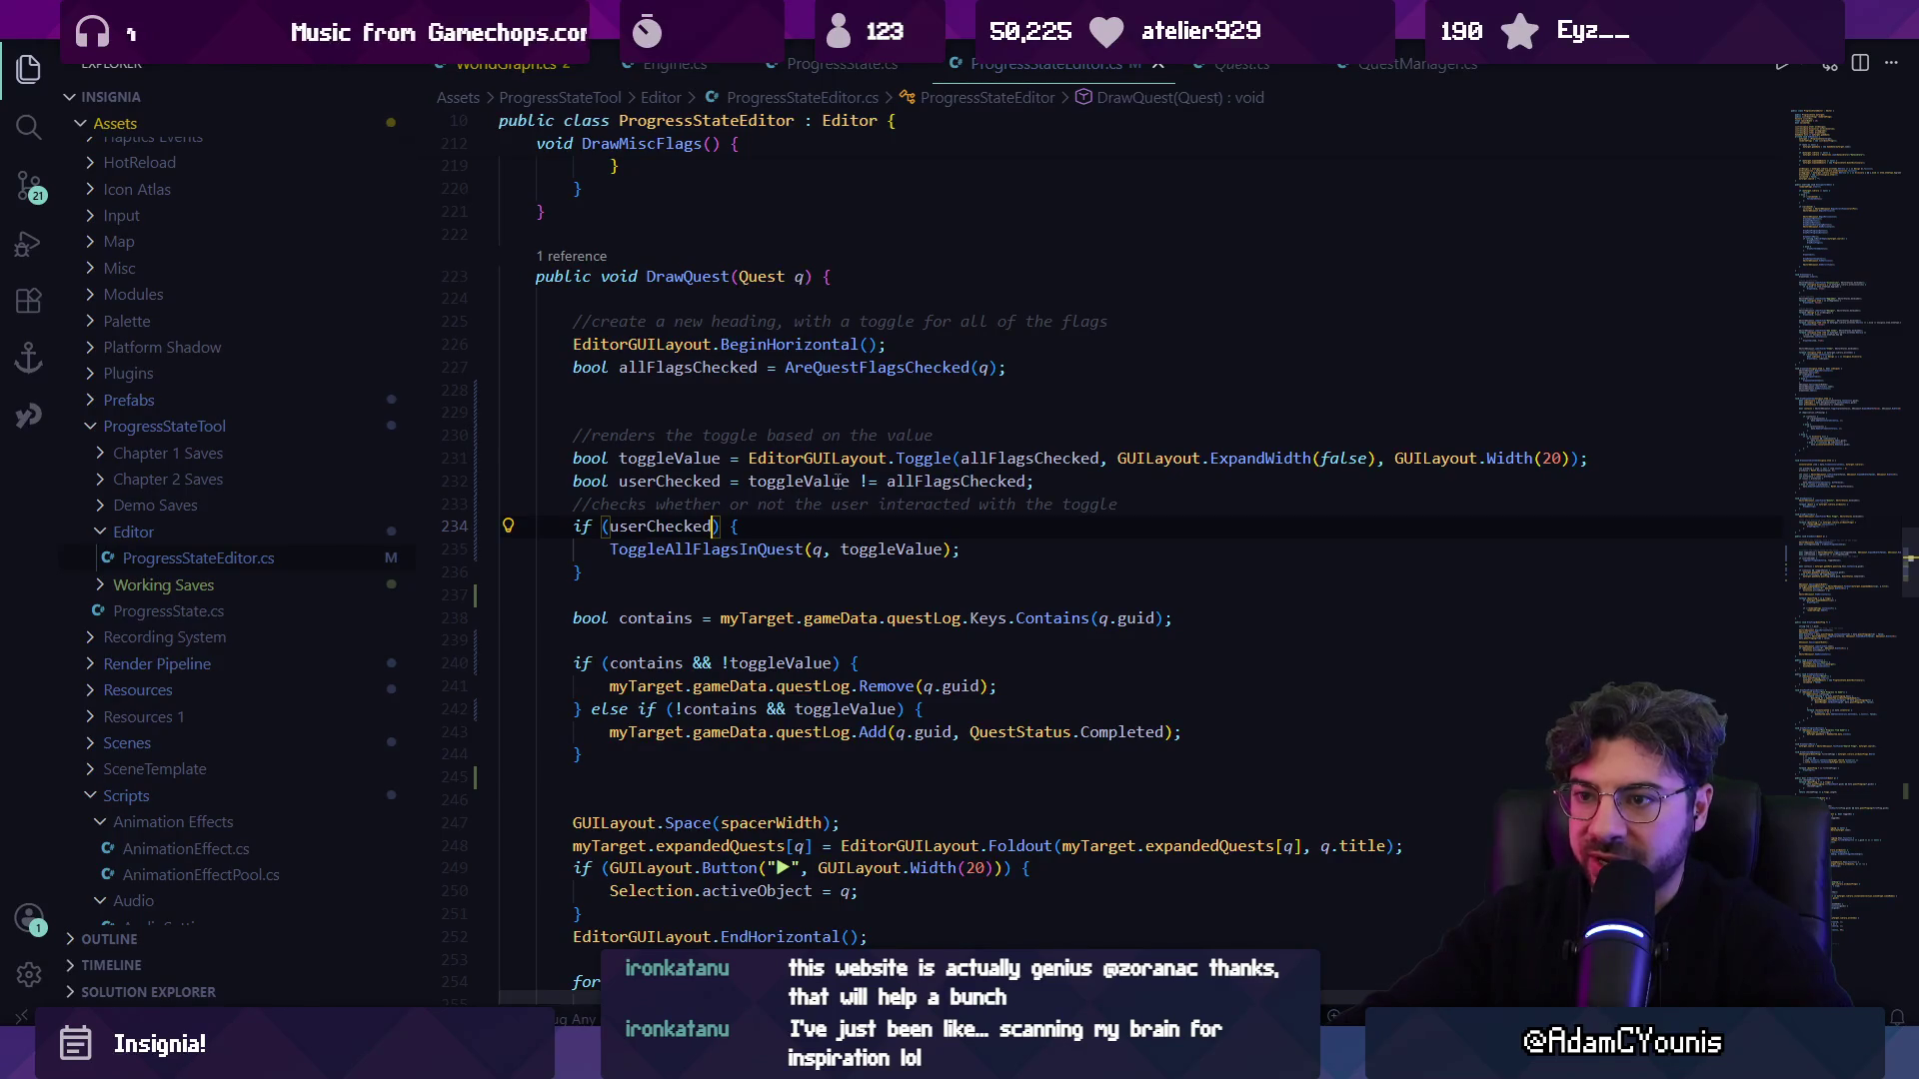
pyautogui.press('Down')
pyautogui.press('Down')
pyautogui.press('Down')
pyautogui.click(751, 663)
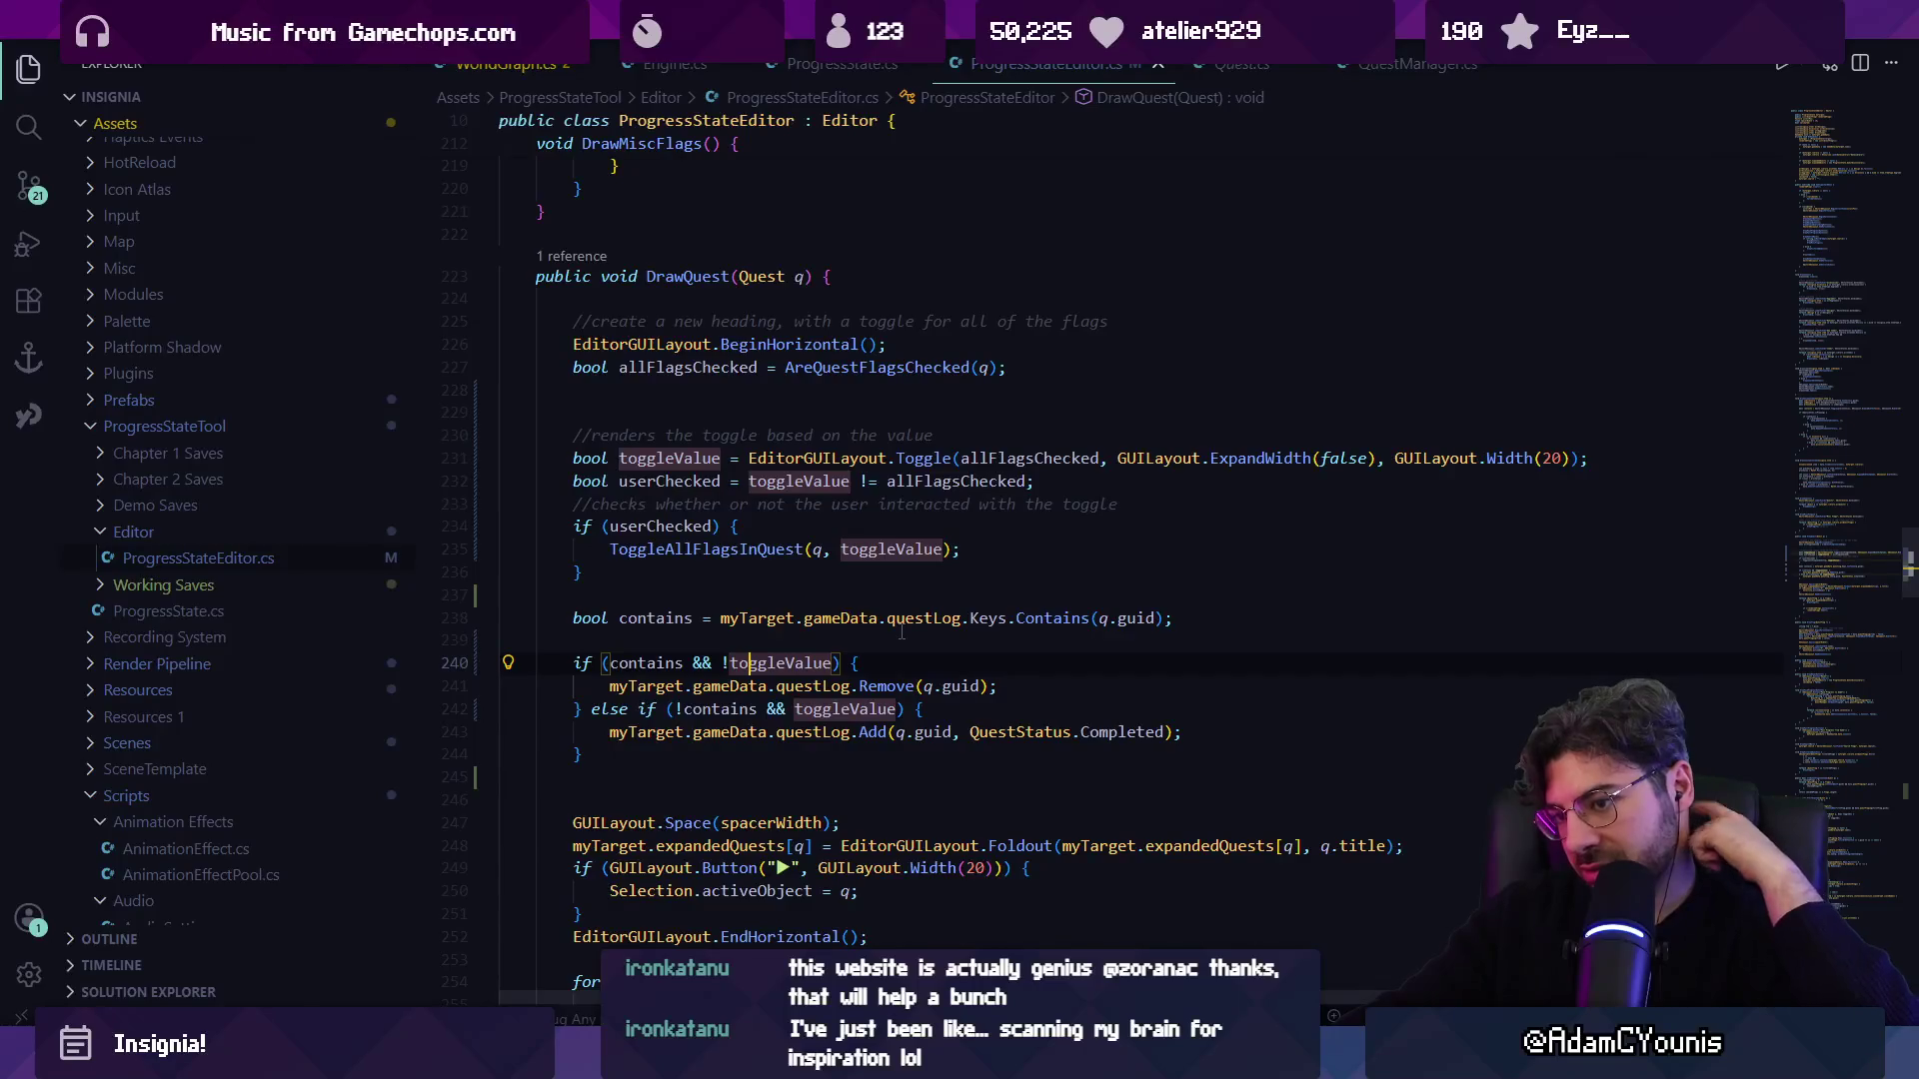
pyautogui.press('Left')
pyautogui.press('Left')
pyautogui.press('Left')
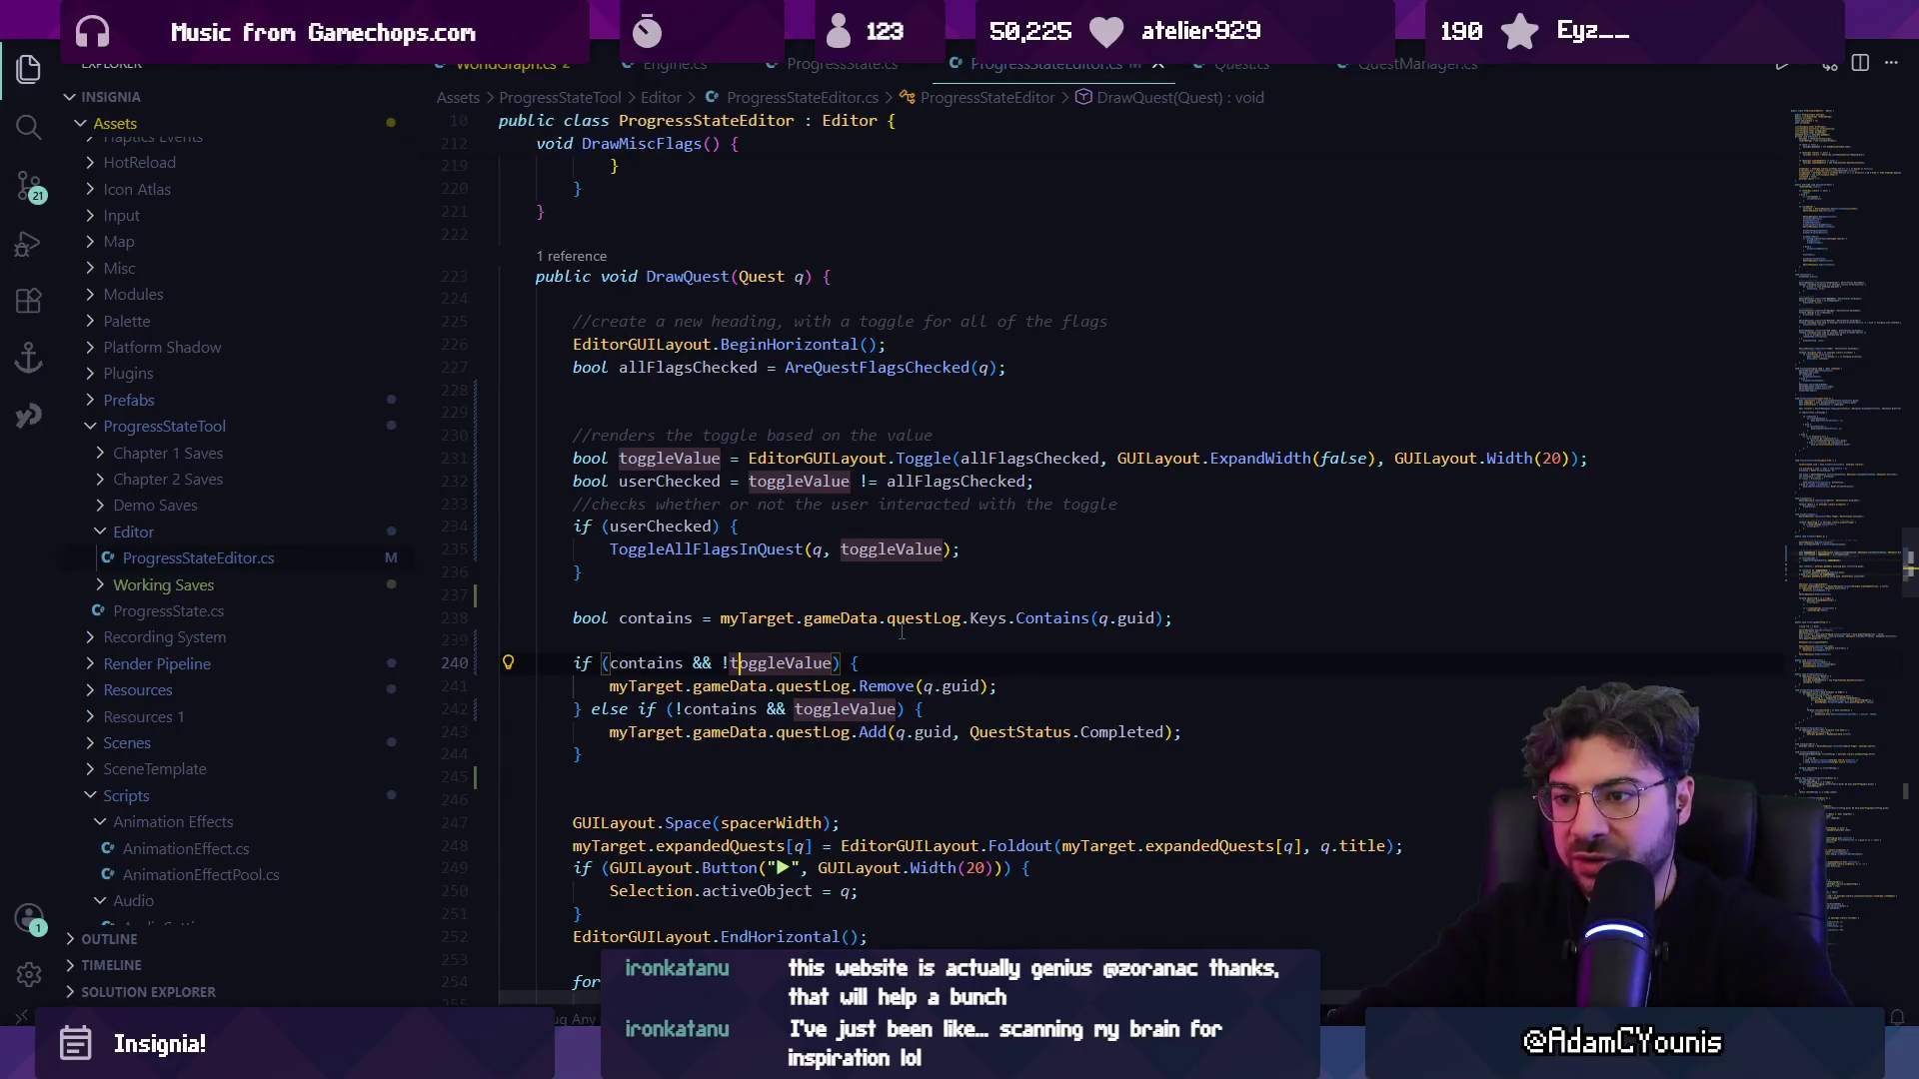
pyautogui.write('userChe')
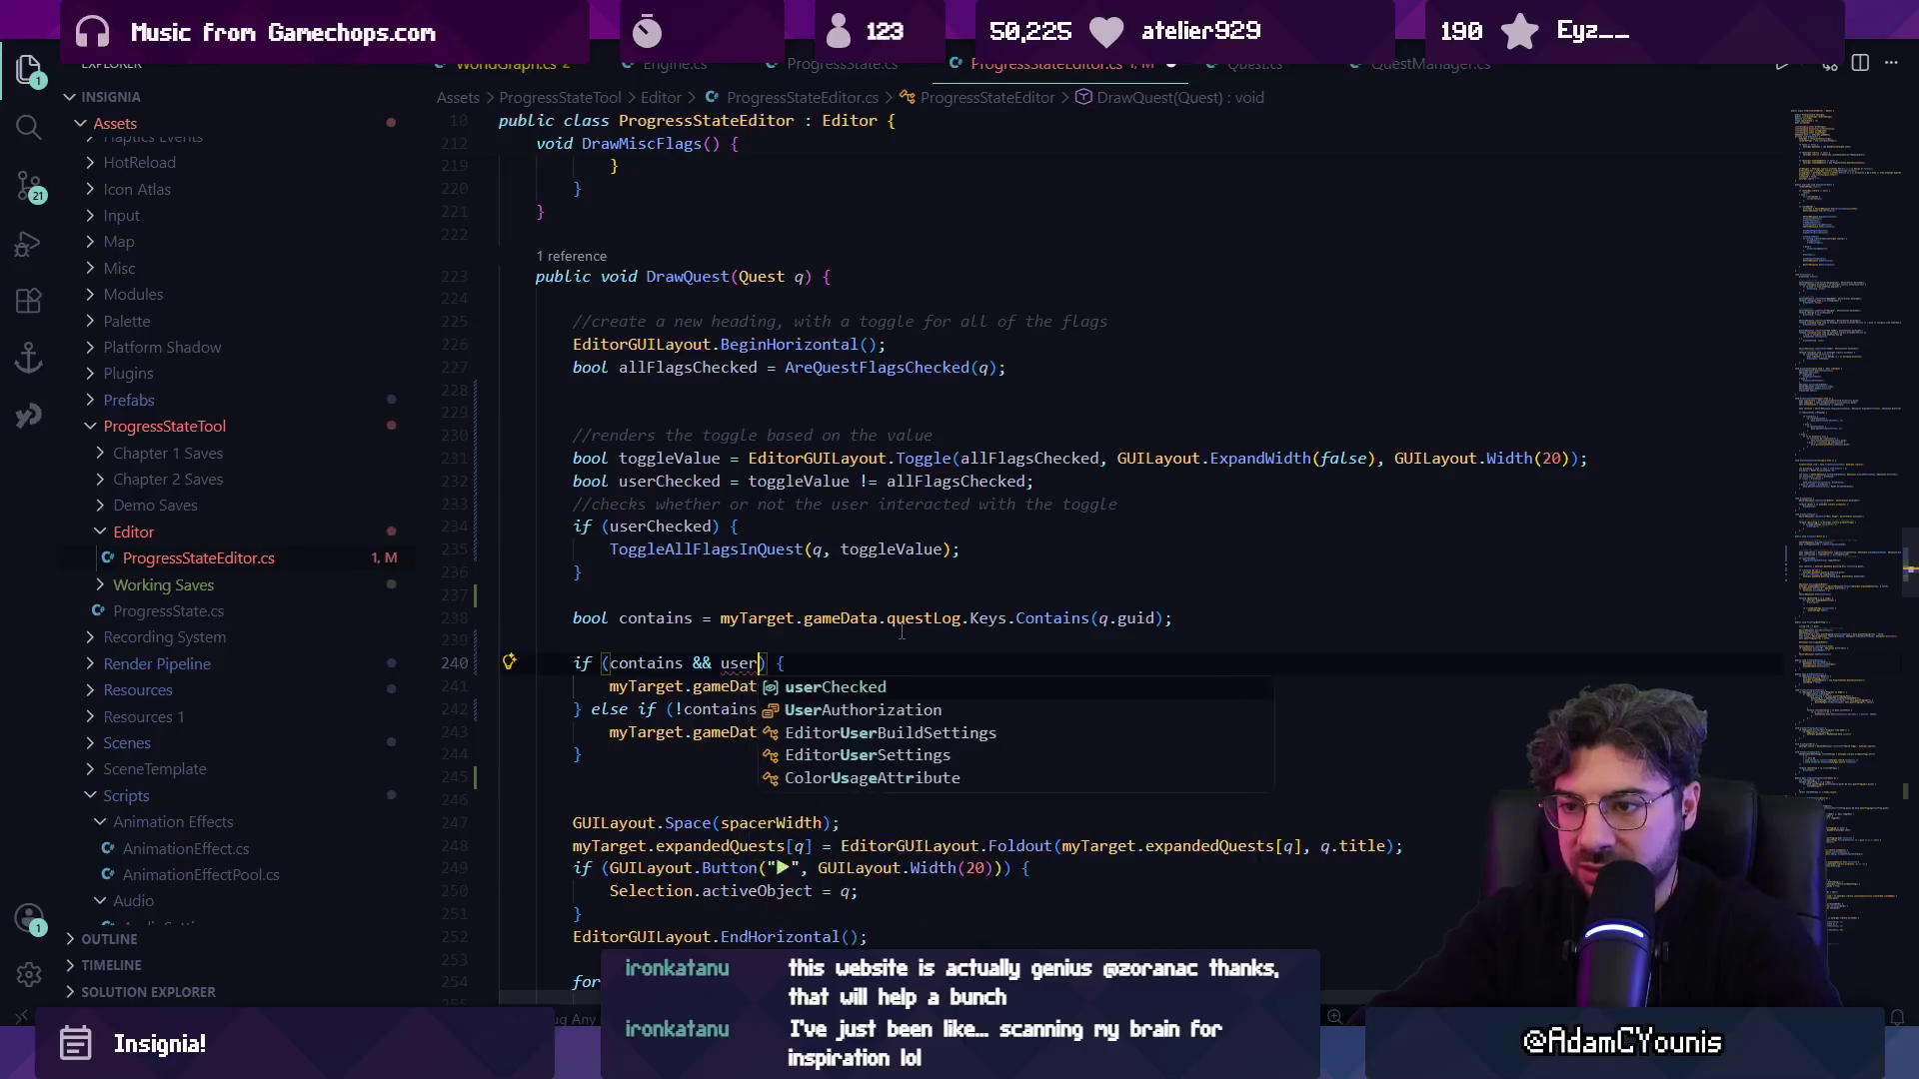
pyautogui.press('Tab')
pyautogui.hotkey('ctrl', 's')
pyautogui.press('End')
pyautogui.press('Left')
pyautogui.press('Left')
pyautogui.press('Left')
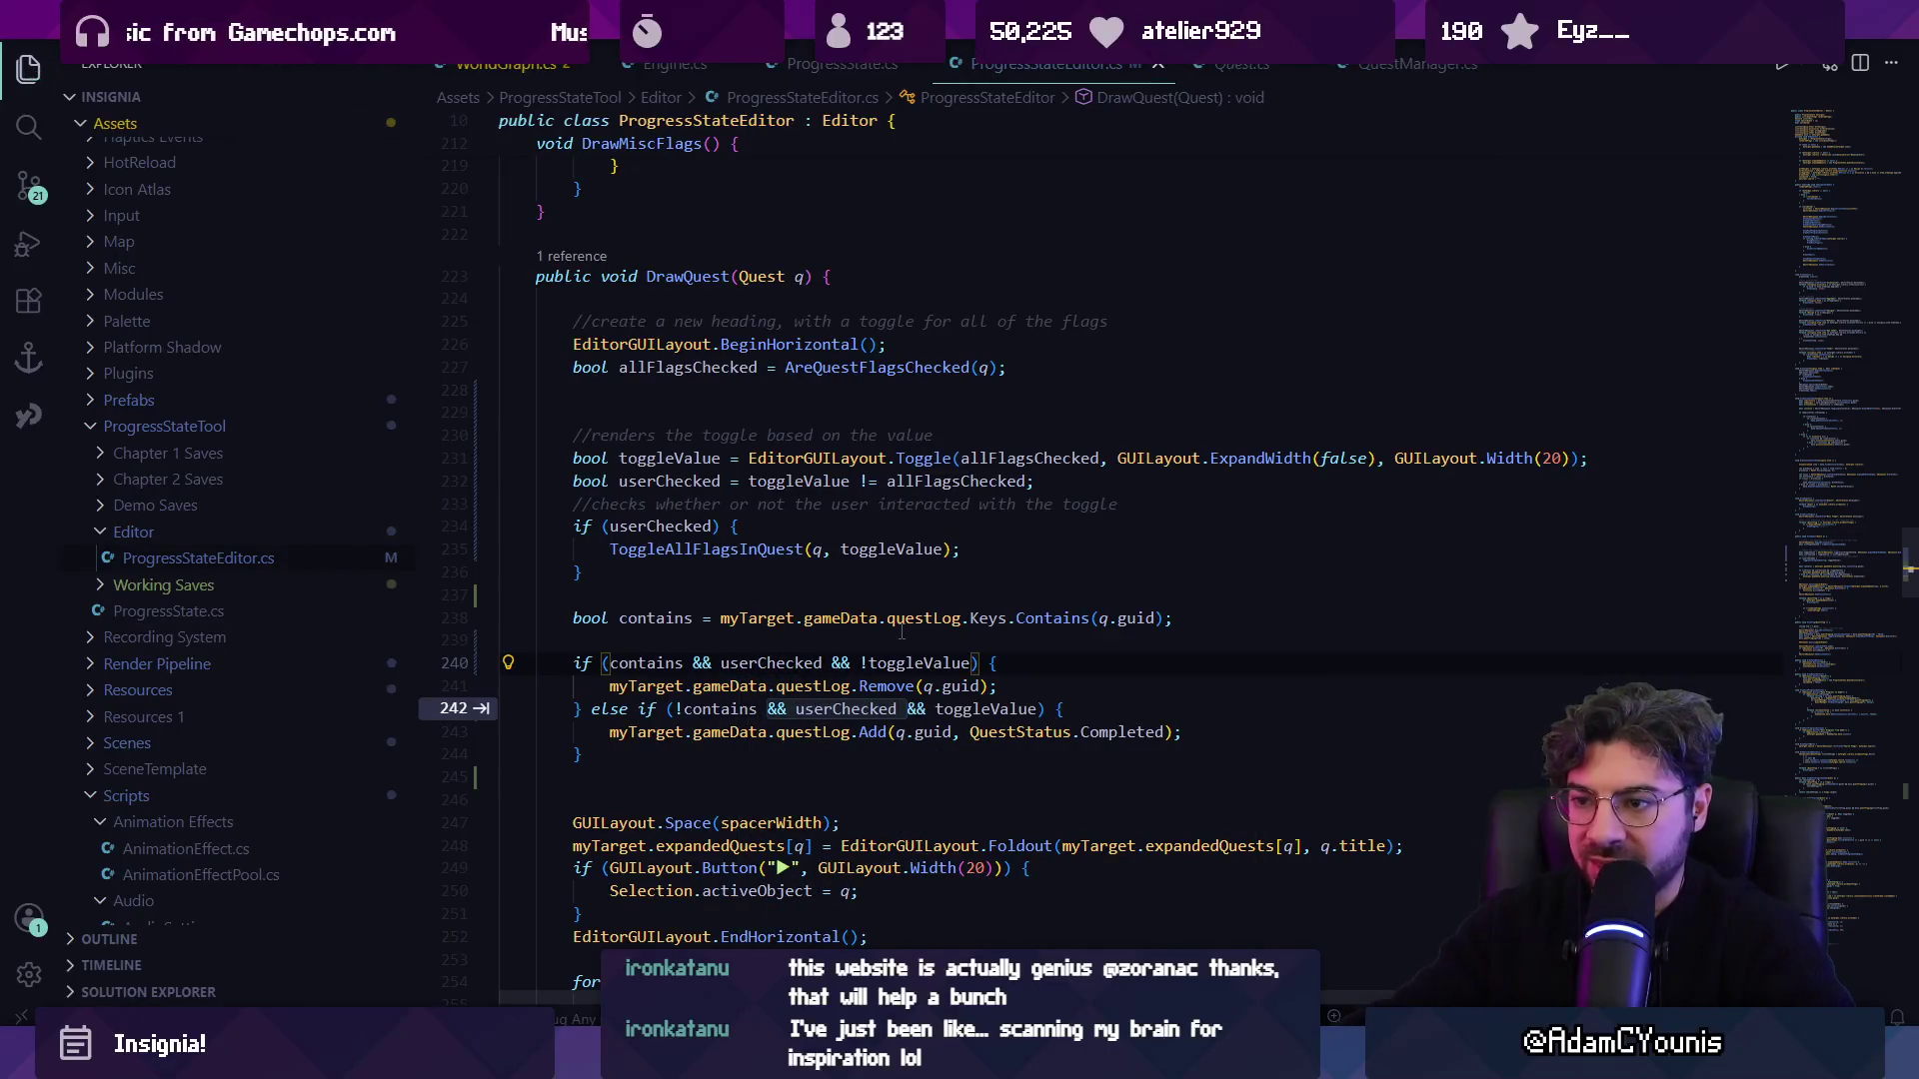
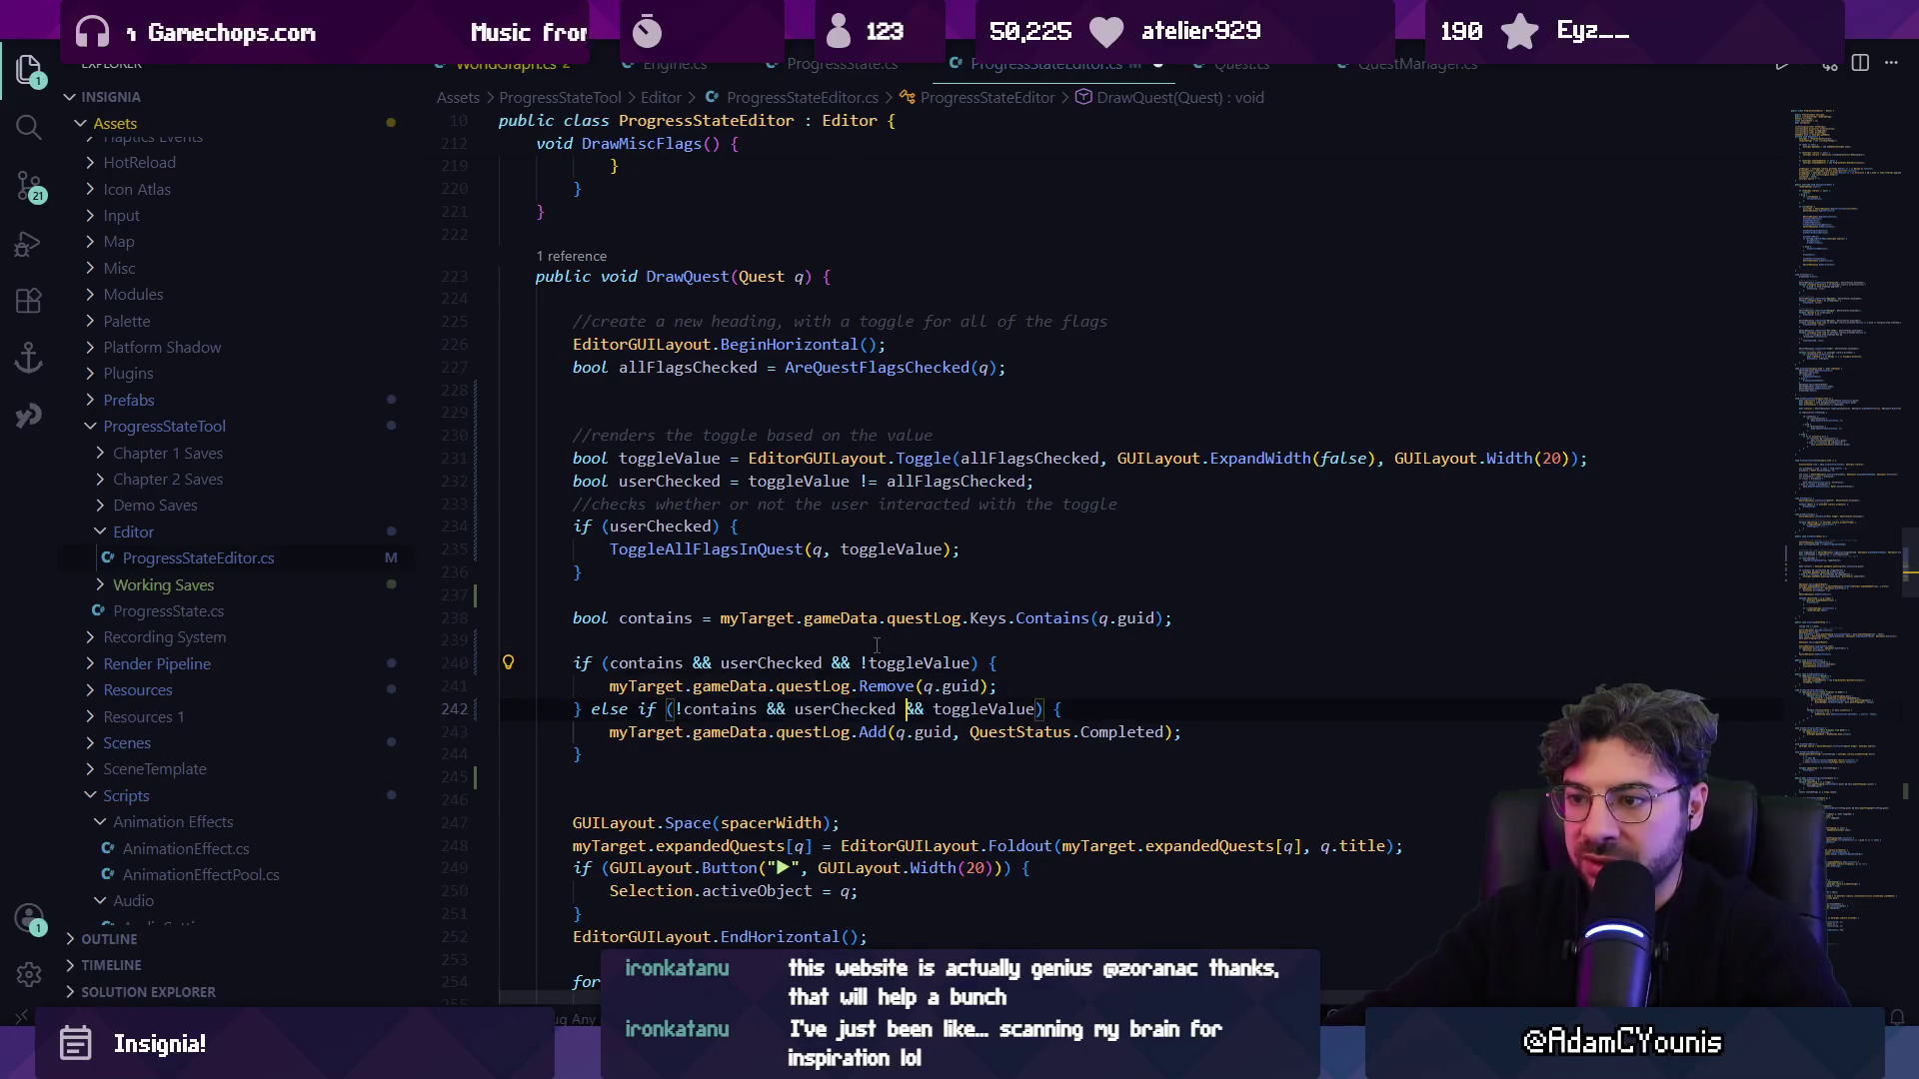
# Wrap DrawQuest's quest-log add/remove if/else inside a new if (userChecked) block.
pyautogui.click(722, 638)
pyautogui.write('if')
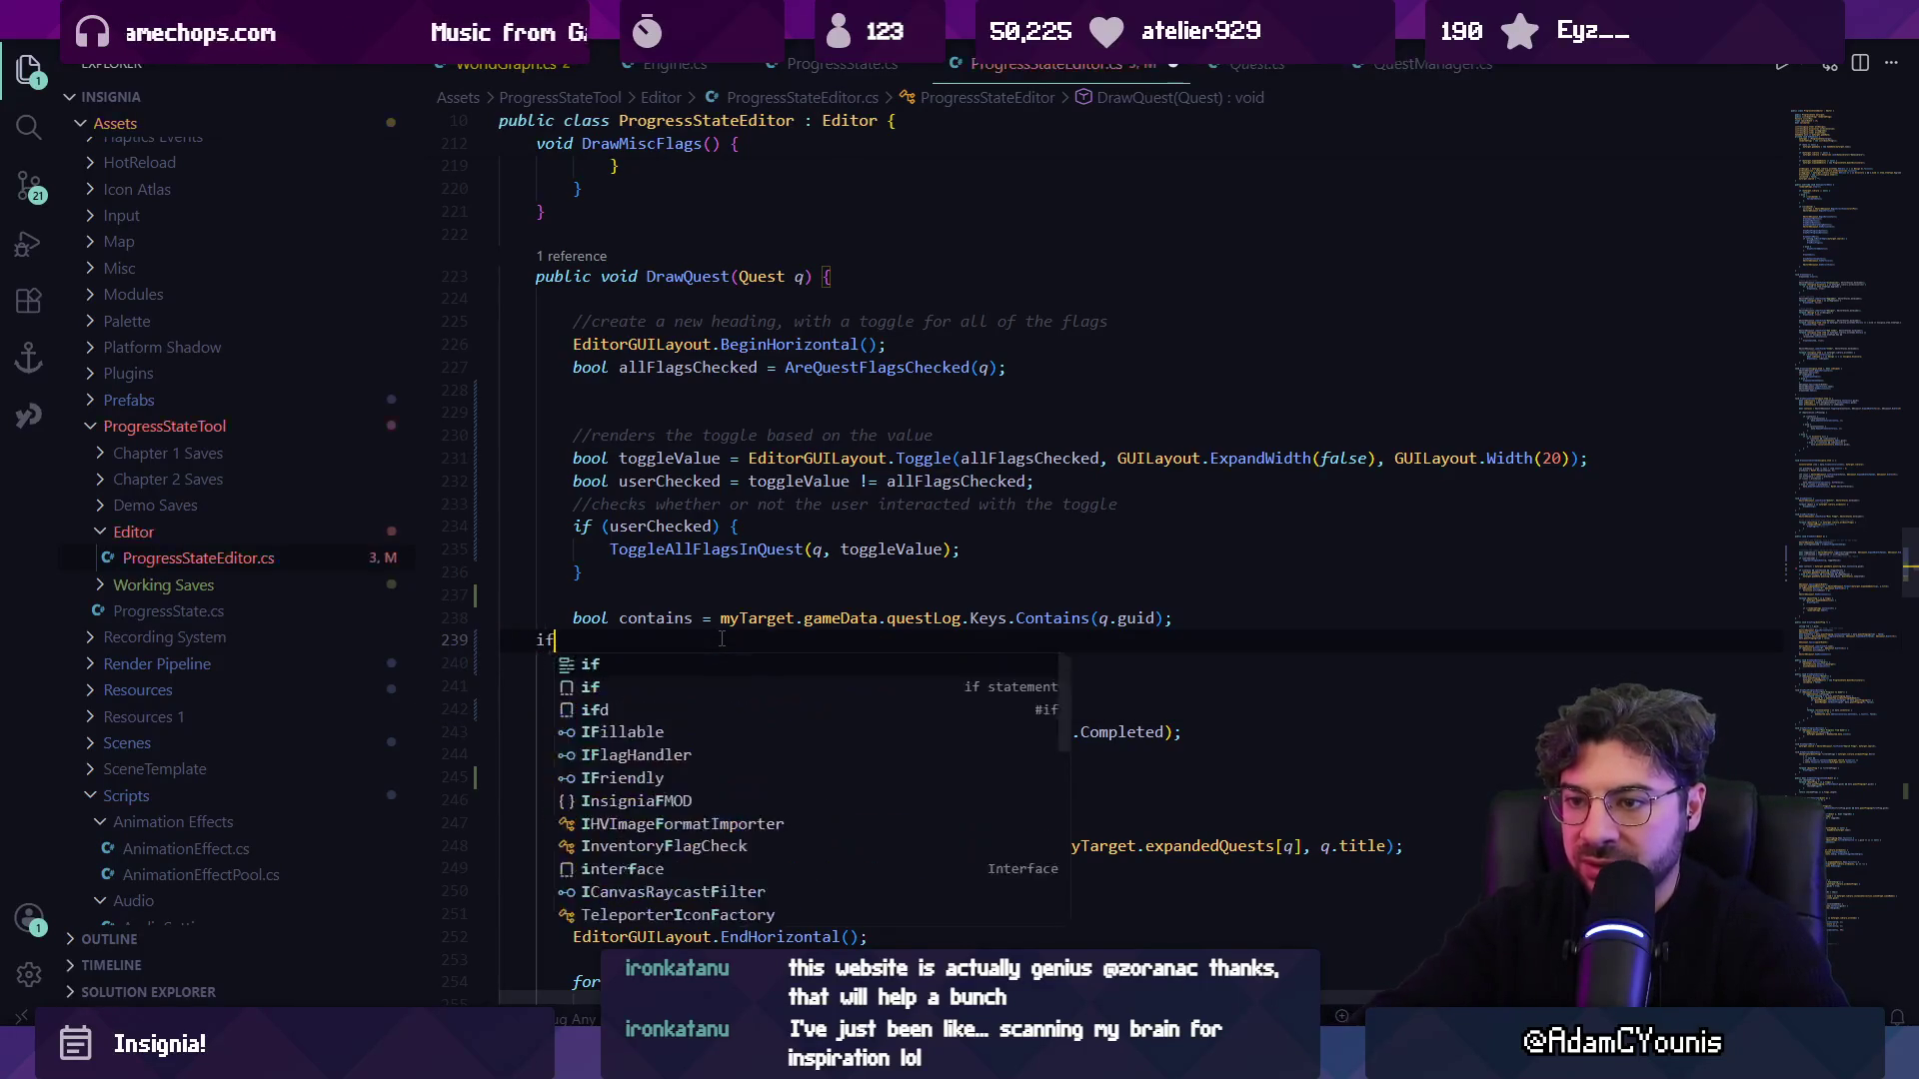
pyautogui.write(' (userChecked) {')
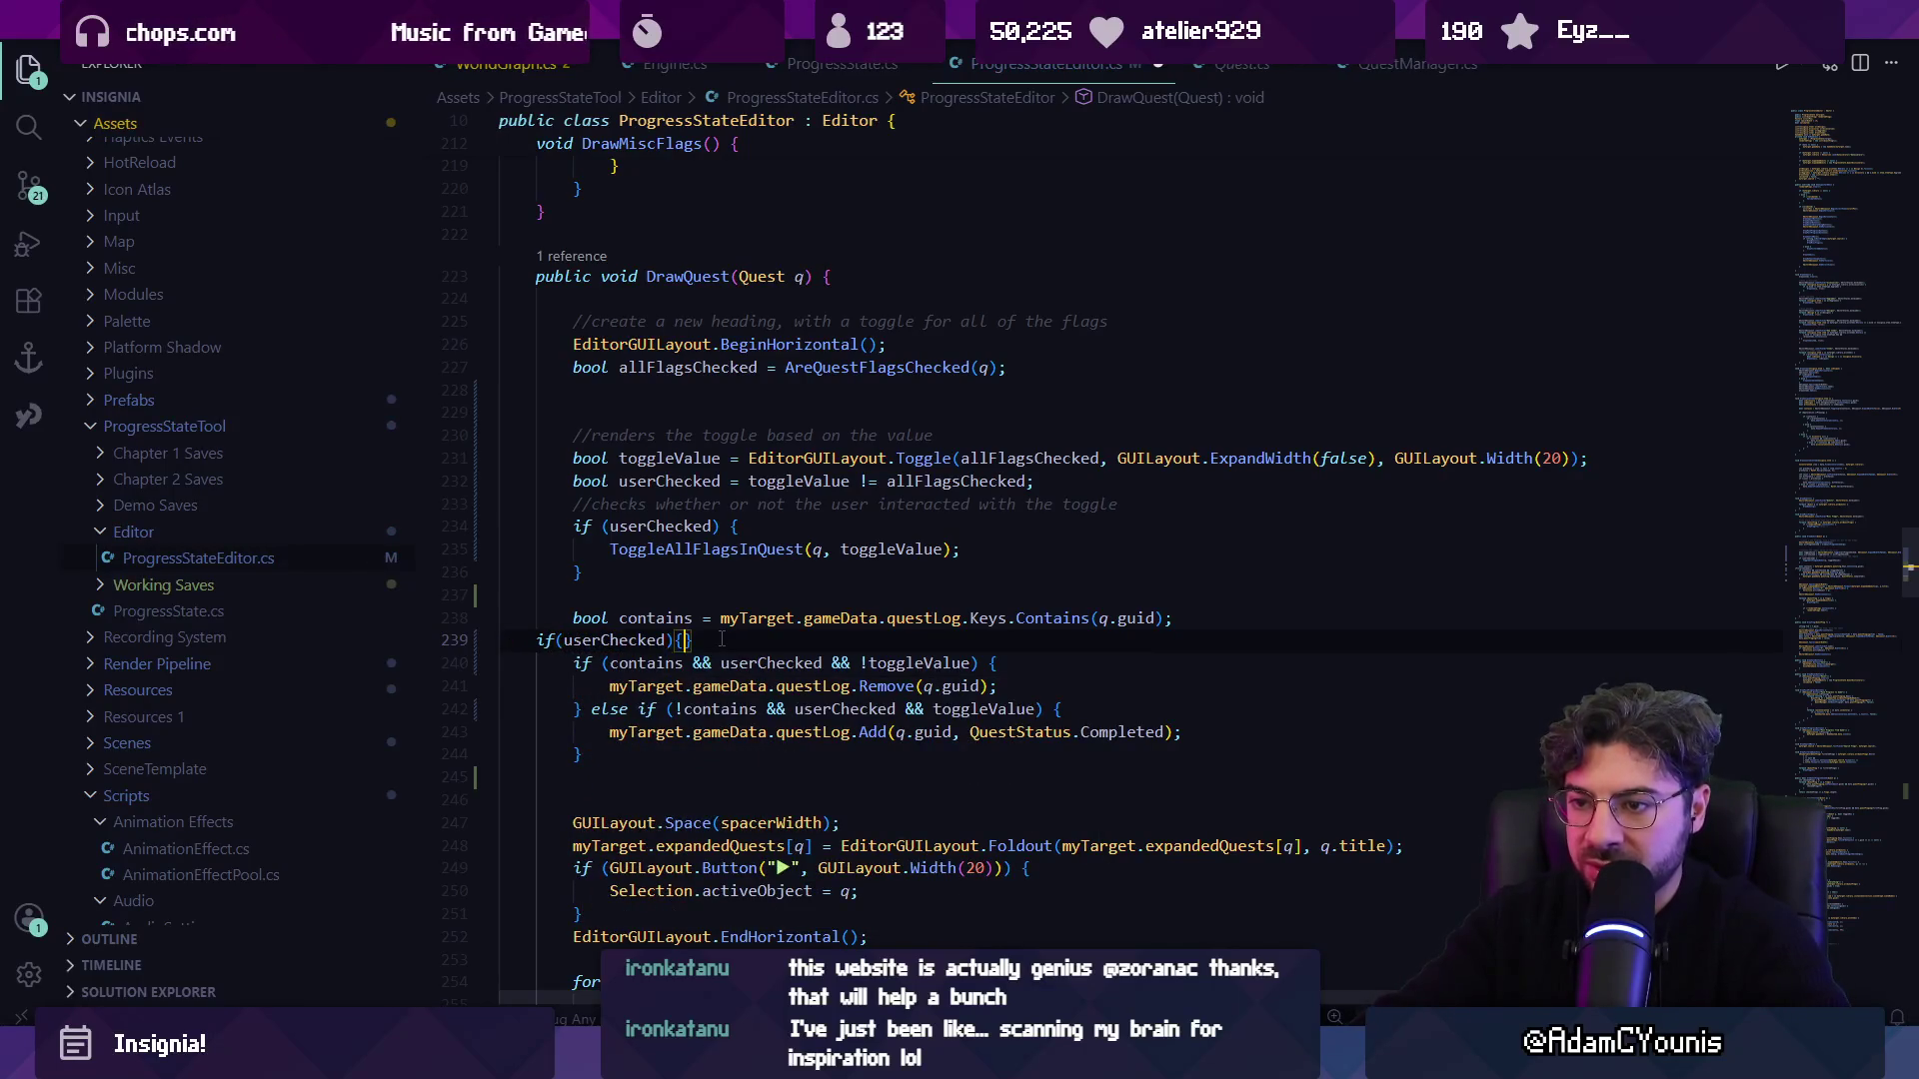
pyautogui.press('Return')
pyautogui.hotkey('alt', 'Down')
pyautogui.hotkey('alt', 'Down')
pyautogui.hotkey('alt', 'Down')
pyautogui.press('Up')
pyautogui.press('Up')
pyautogui.press('Up')
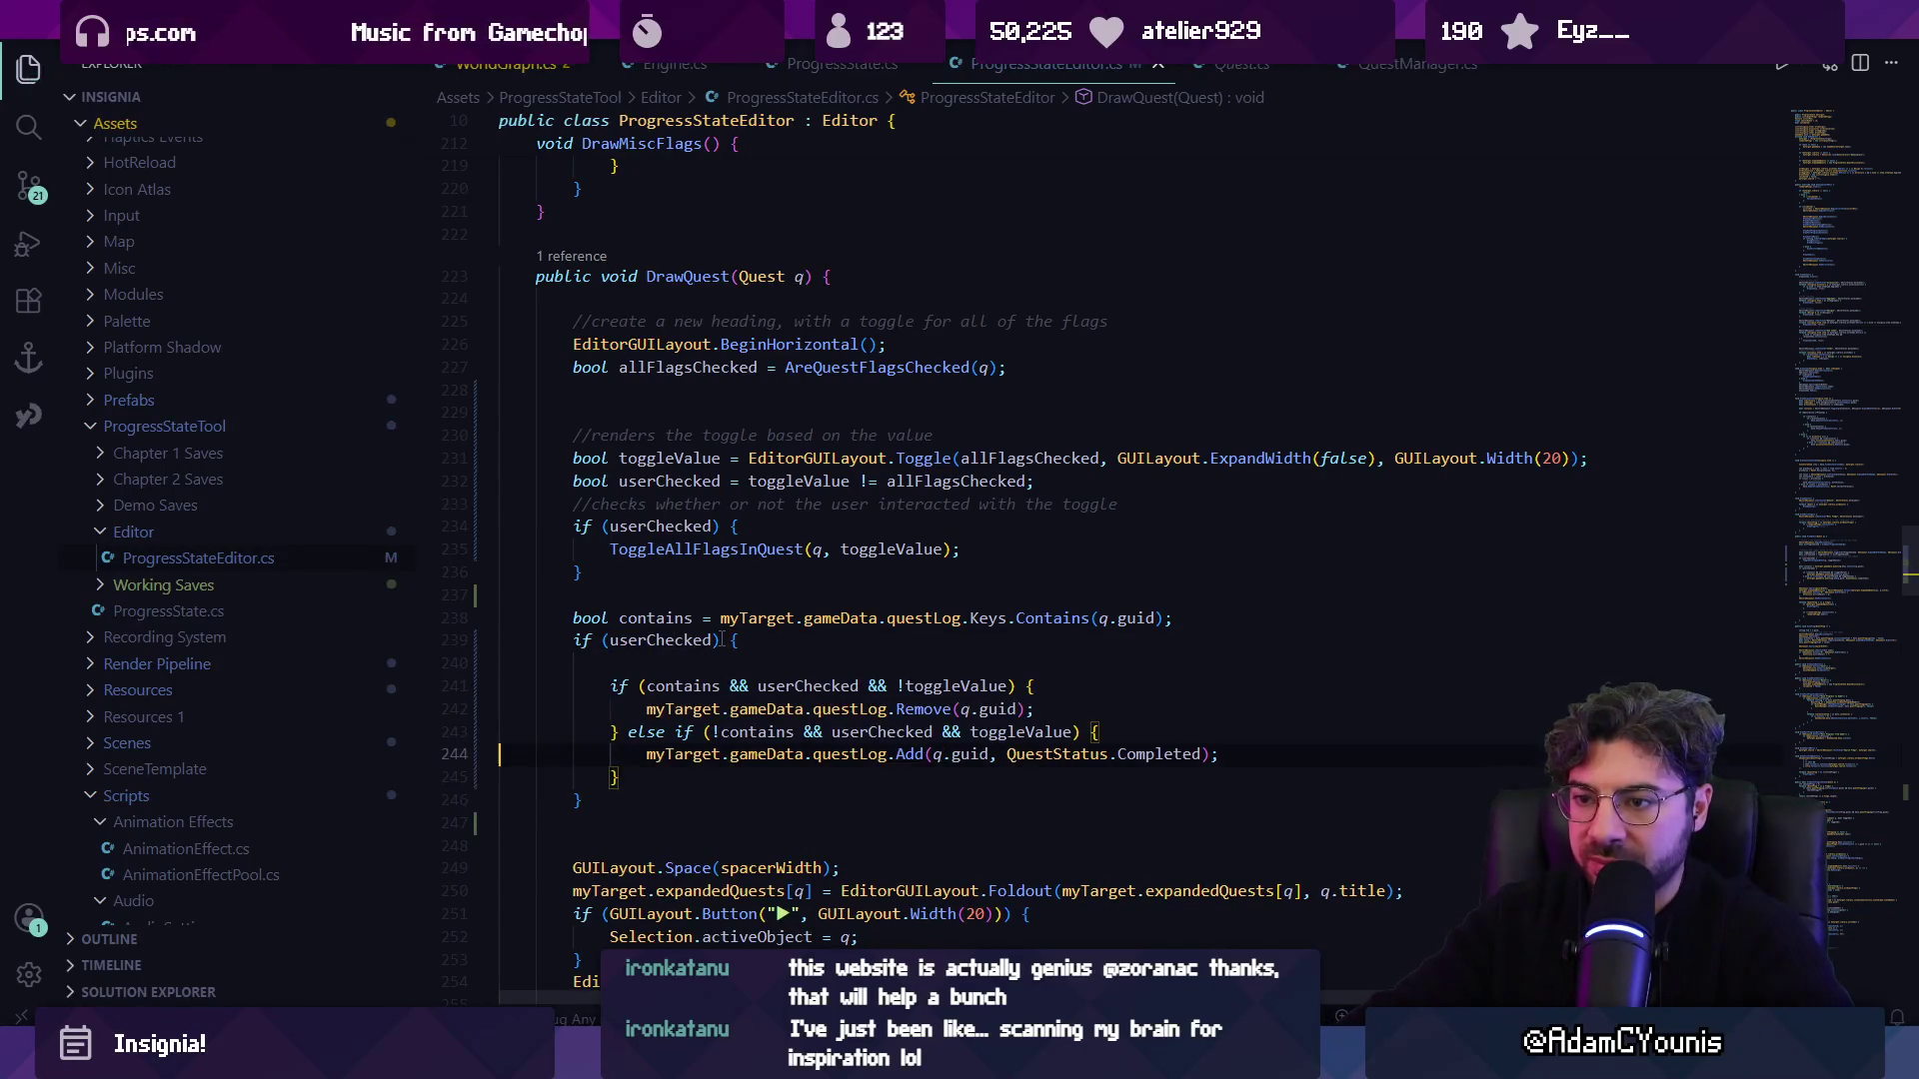
pyautogui.hotkey('ctrl', 'shift', 'k')
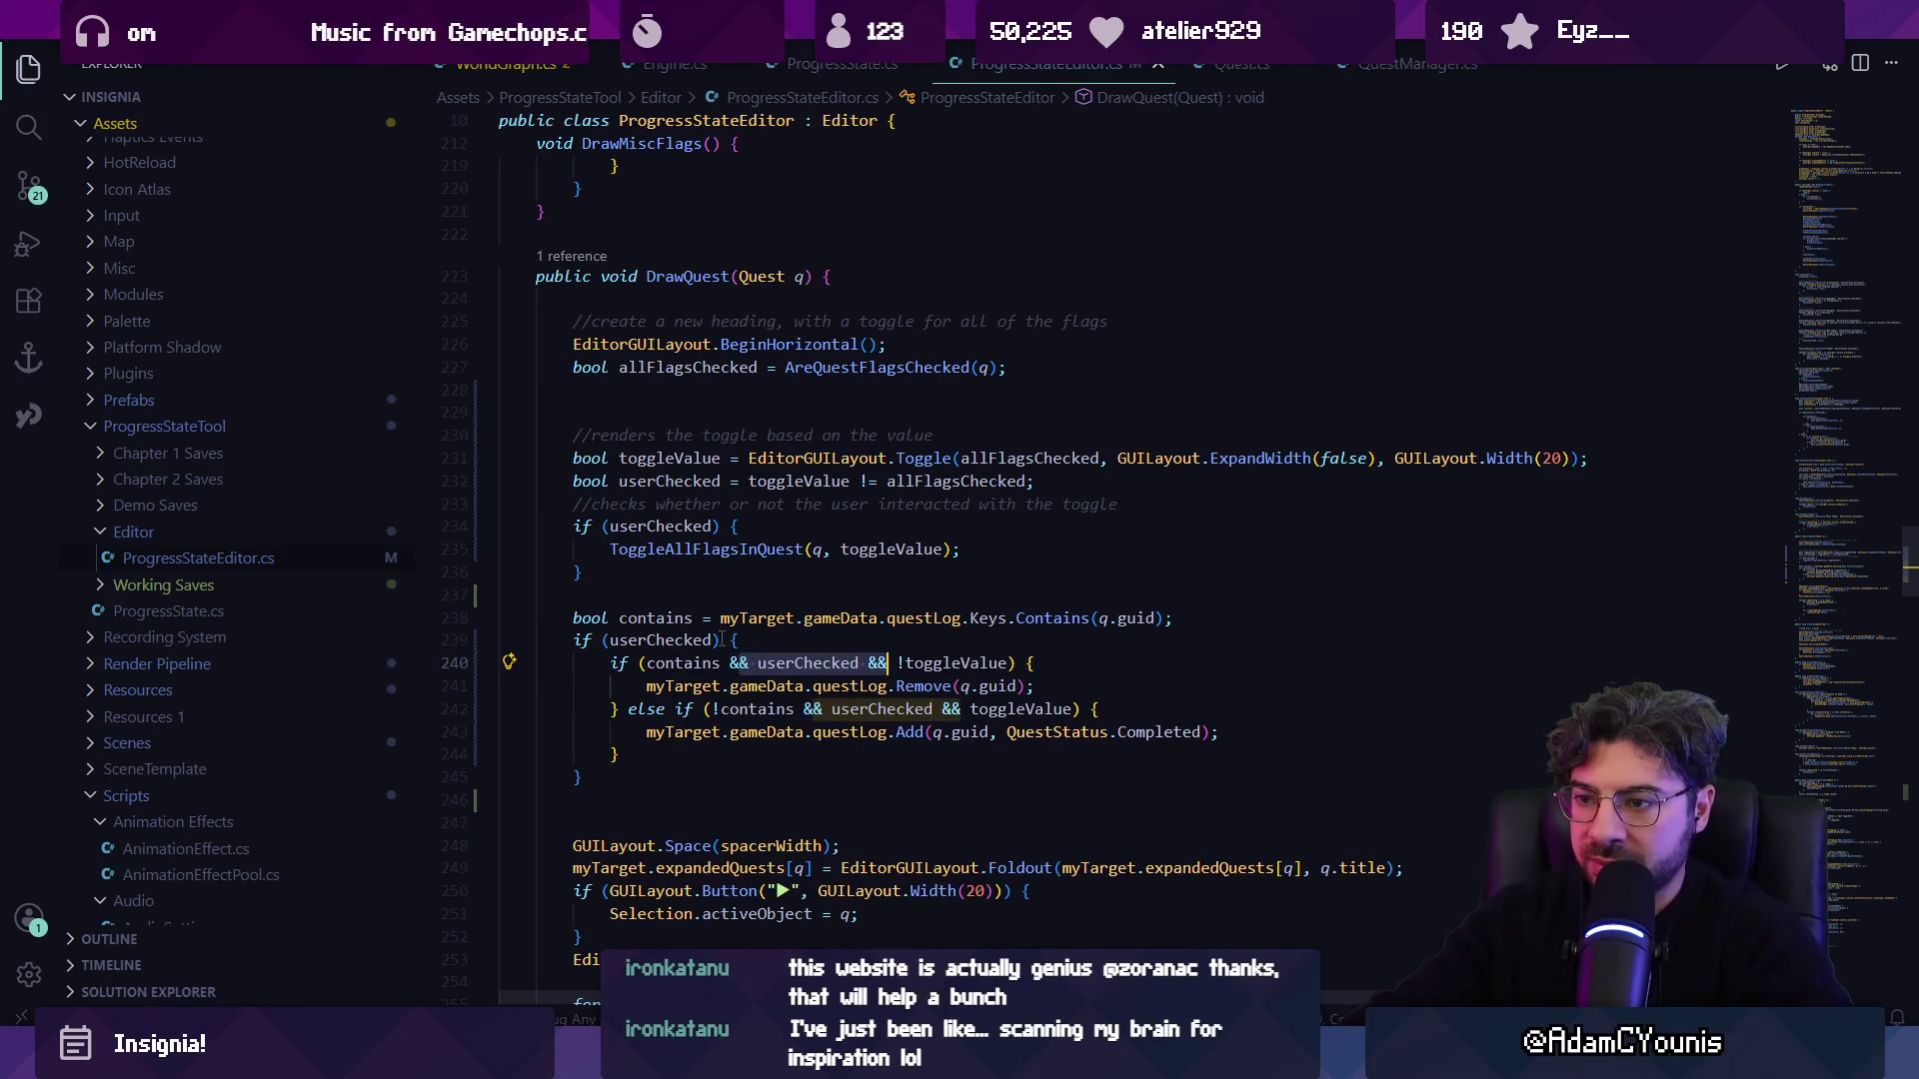
# Delete the redundant userChecked checks from both the remove and add branches, and save.
pyautogui.hotkey('ctrl', 'BackSpace')
pyautogui.hotkey('ctrl', 'BackSpace')
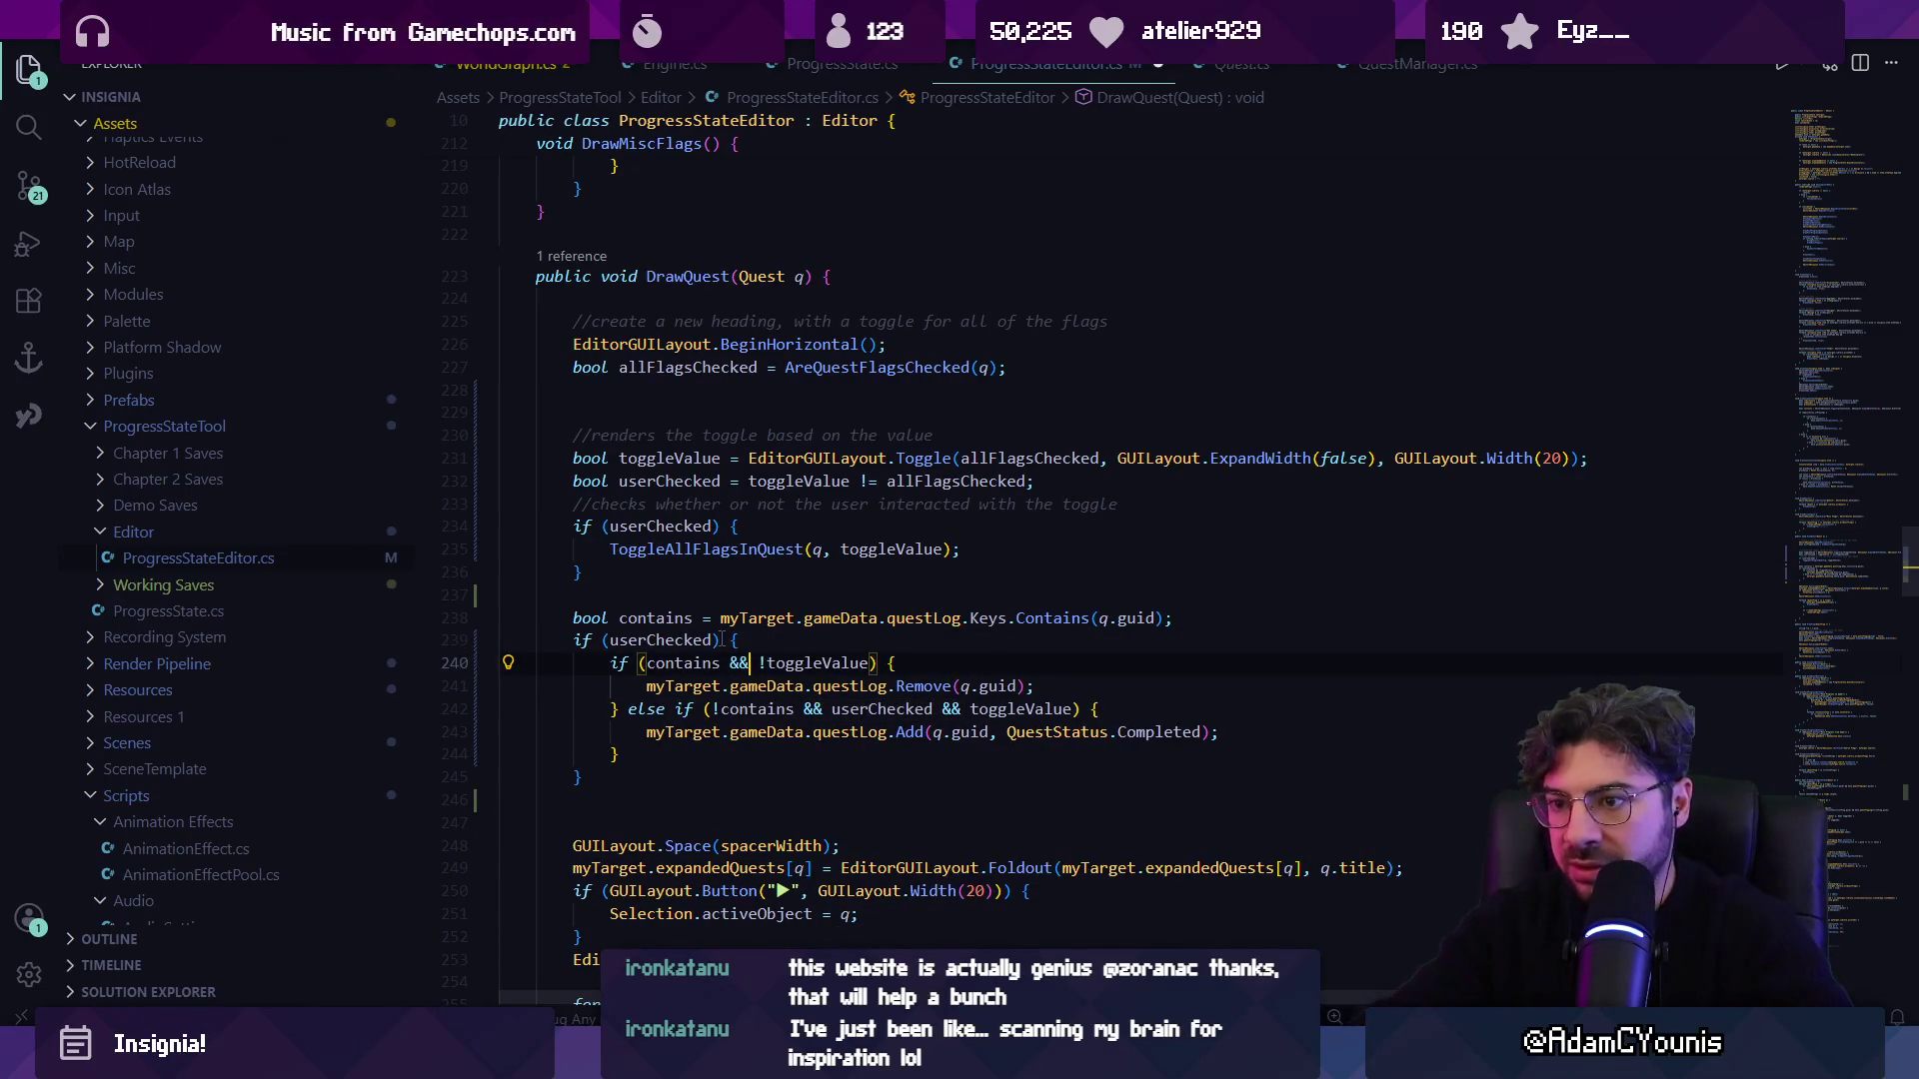
pyautogui.hotkey('ctrl', 's')
pyautogui.press('Down')
pyautogui.press('Down')
pyautogui.hotkey('ctrl', 'Right')
pyautogui.hotkey('ctrl', 'Right')
pyautogui.hotkey('ctrl', 'Delete')
pyautogui.hotkey('ctrl', 'Delete')
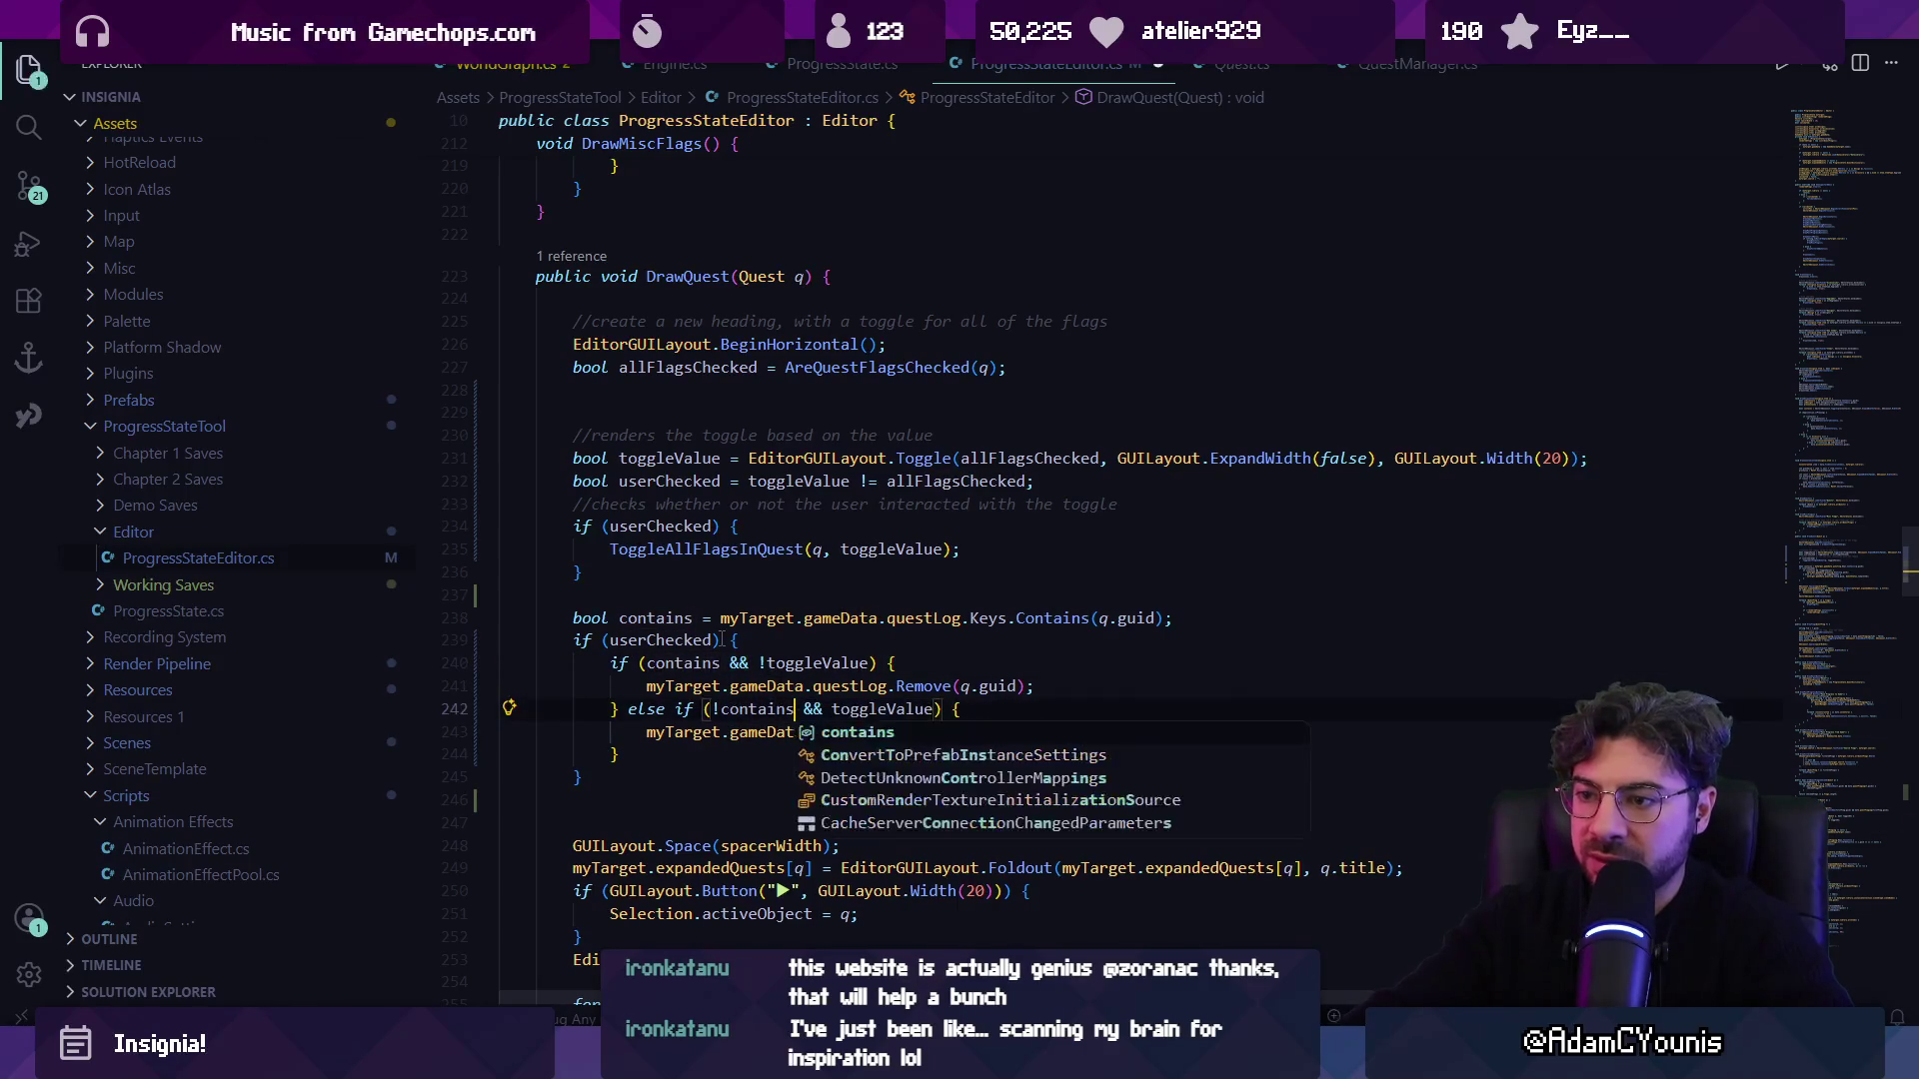
pyautogui.press('Escape')
pyautogui.press('Down')
pyautogui.press('Down')
pyautogui.press('Down')
pyautogui.scroll(-3, 608, 650)
pyautogui.click(619, 609)
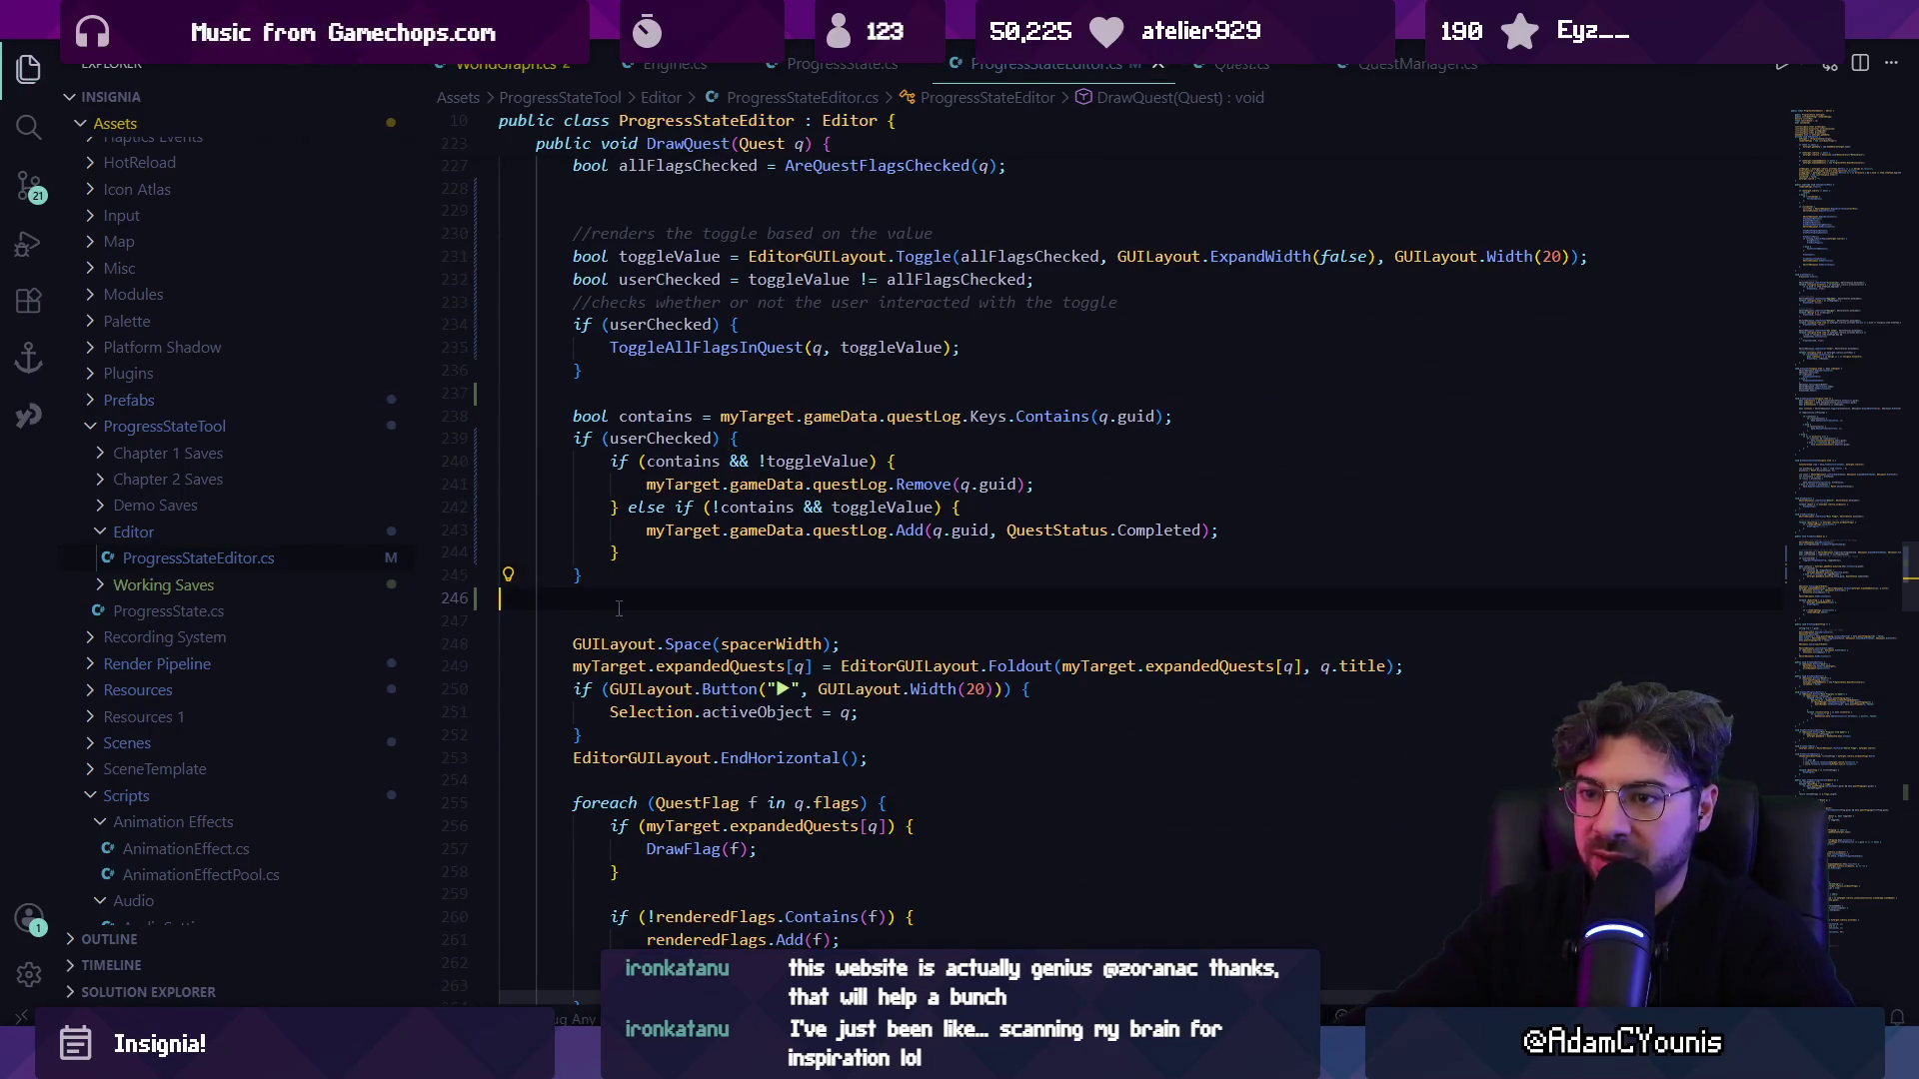
# Below the userChecked block, write the condition if (QuestStarted(q) && !contains) {.
pyautogui.press('Return')
pyautogui.press('Return')
pyautogui.write('i')
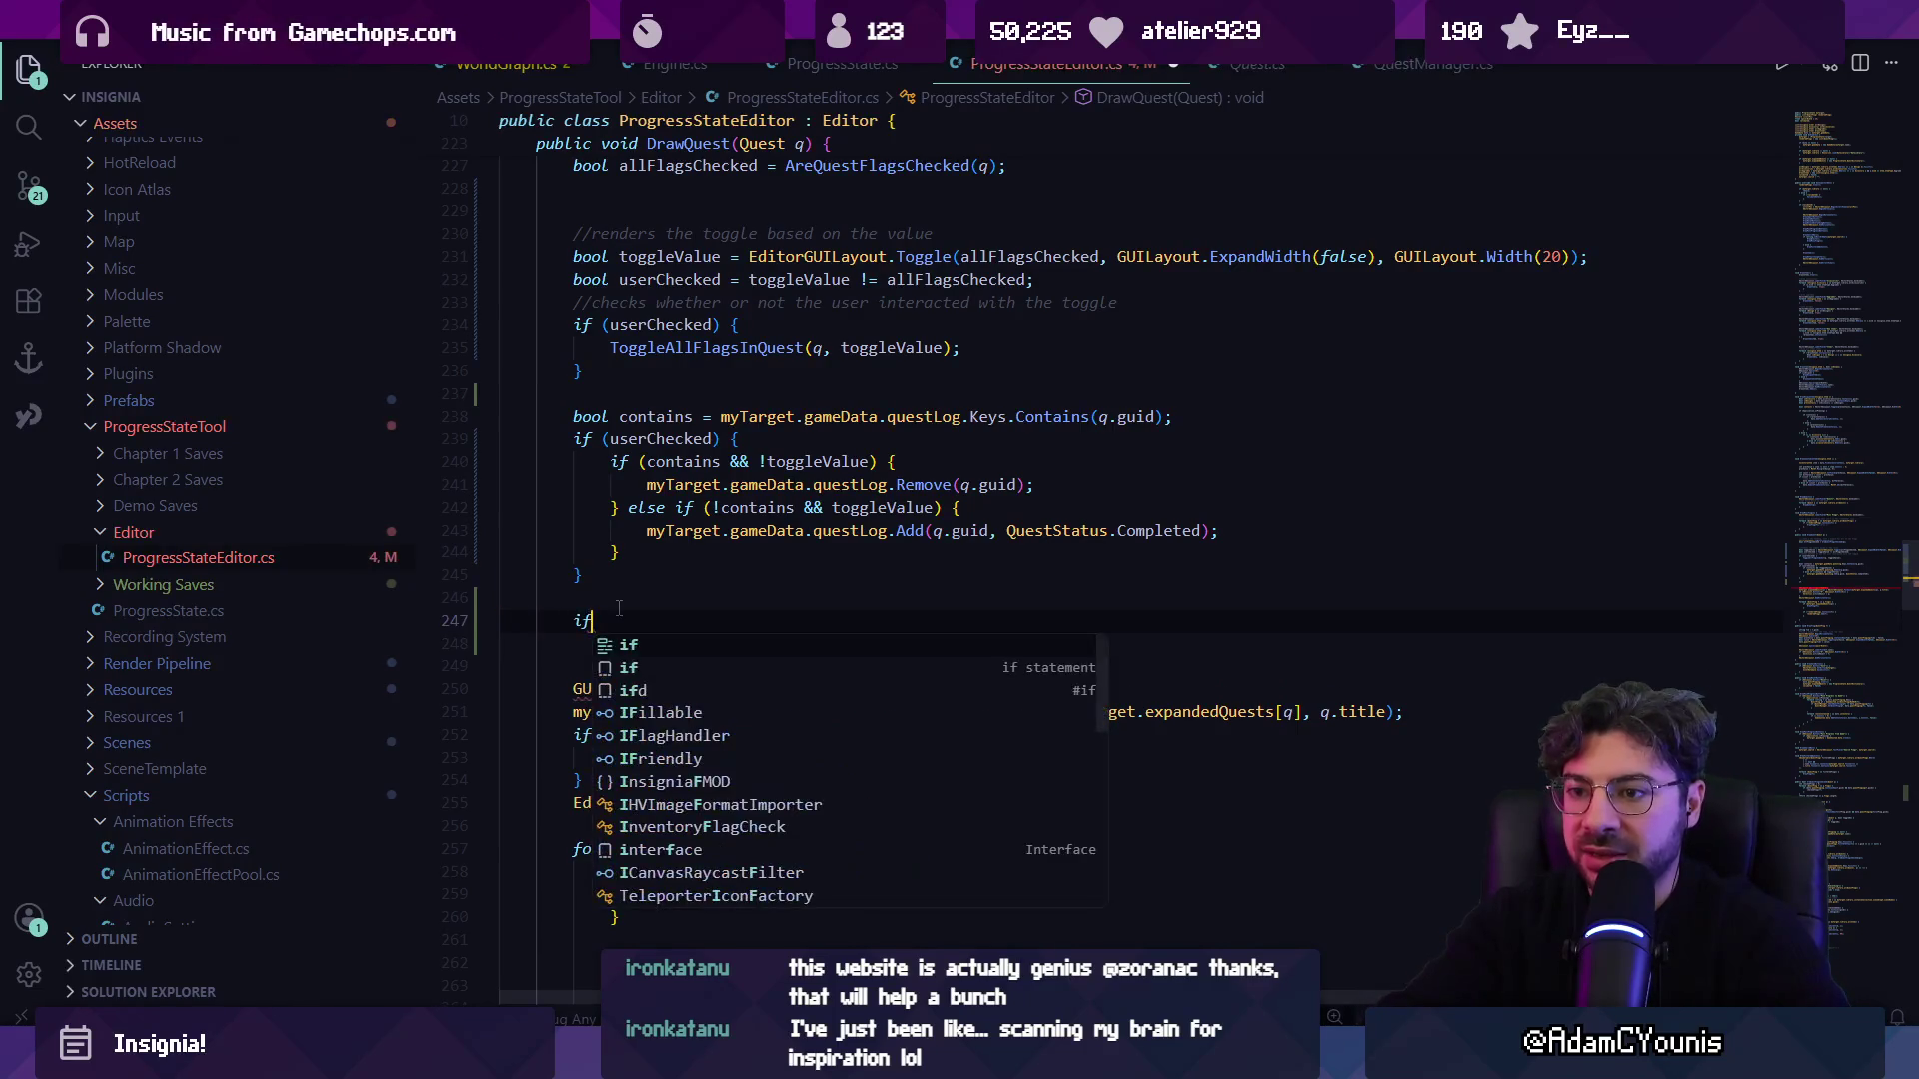
pyautogui.write('foreach(Quest')
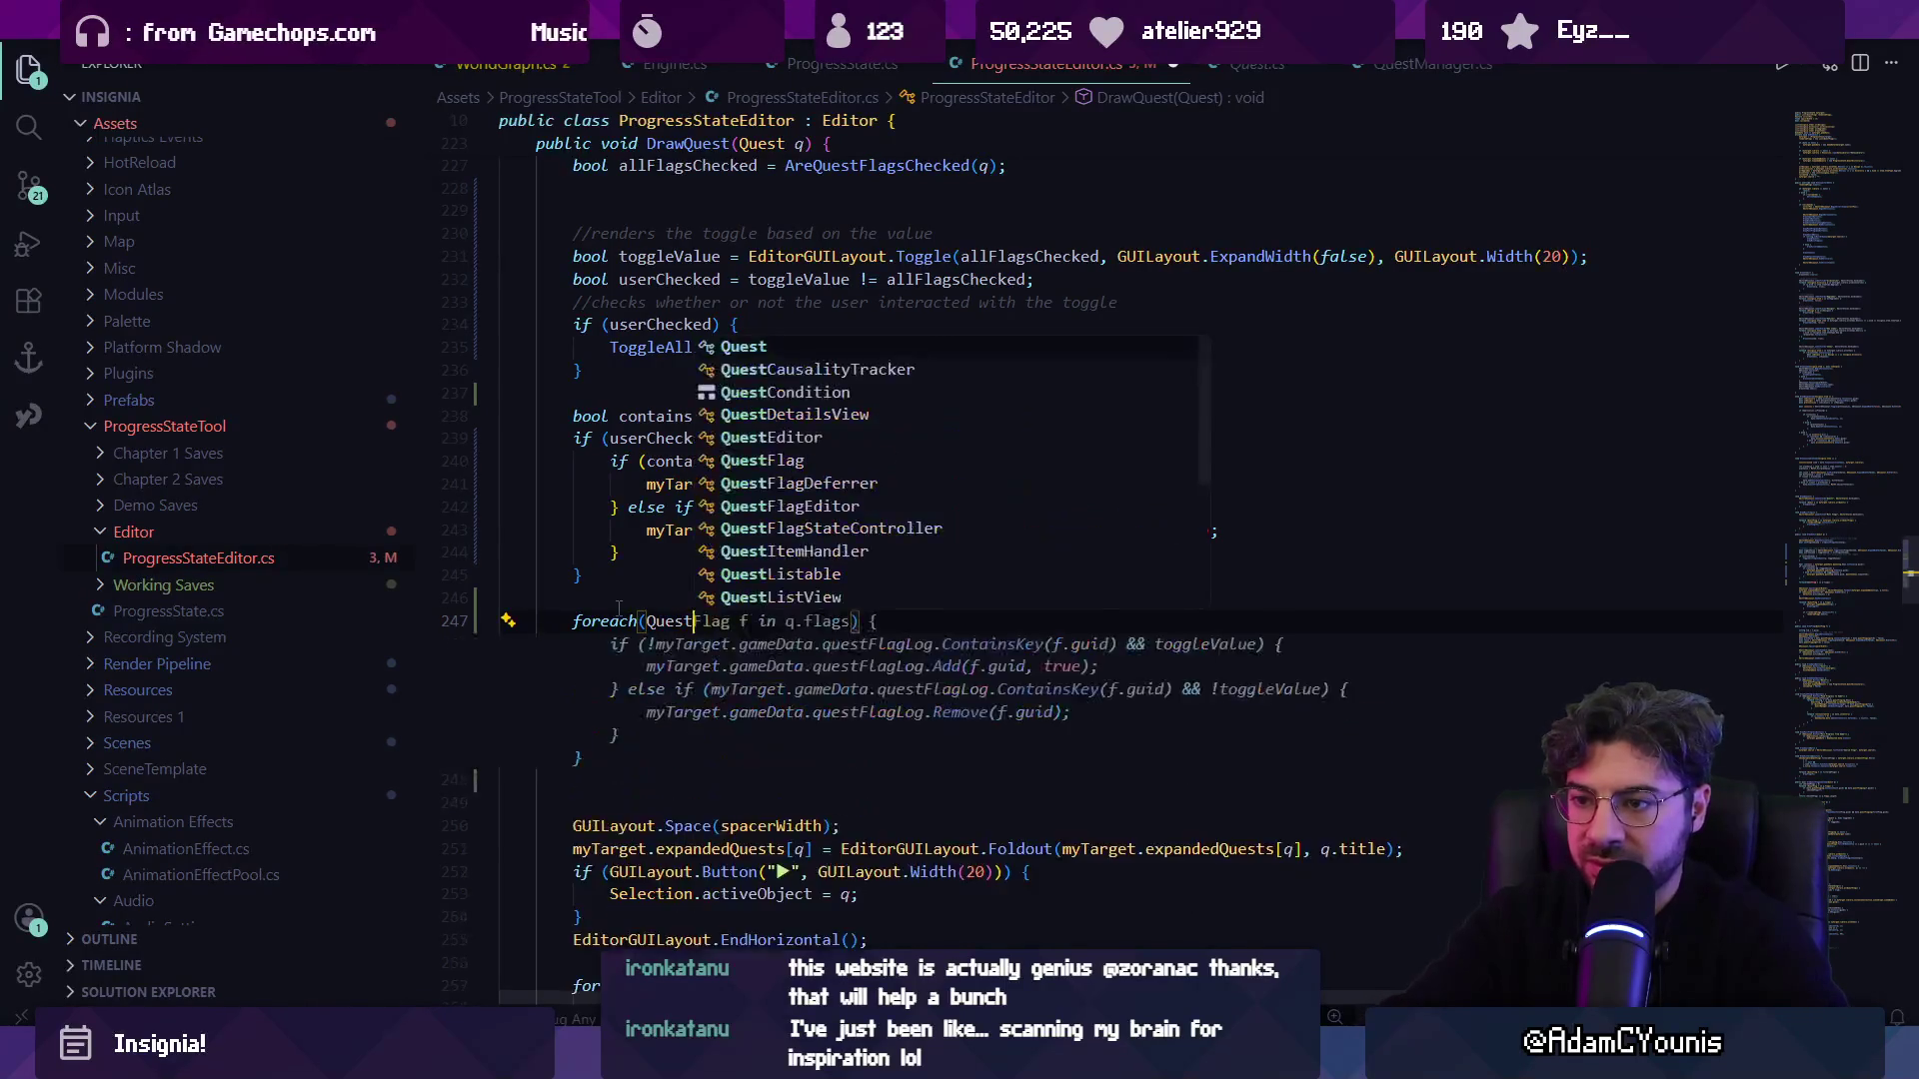
pyautogui.write('f')
pyautogui.press('BackSpace')
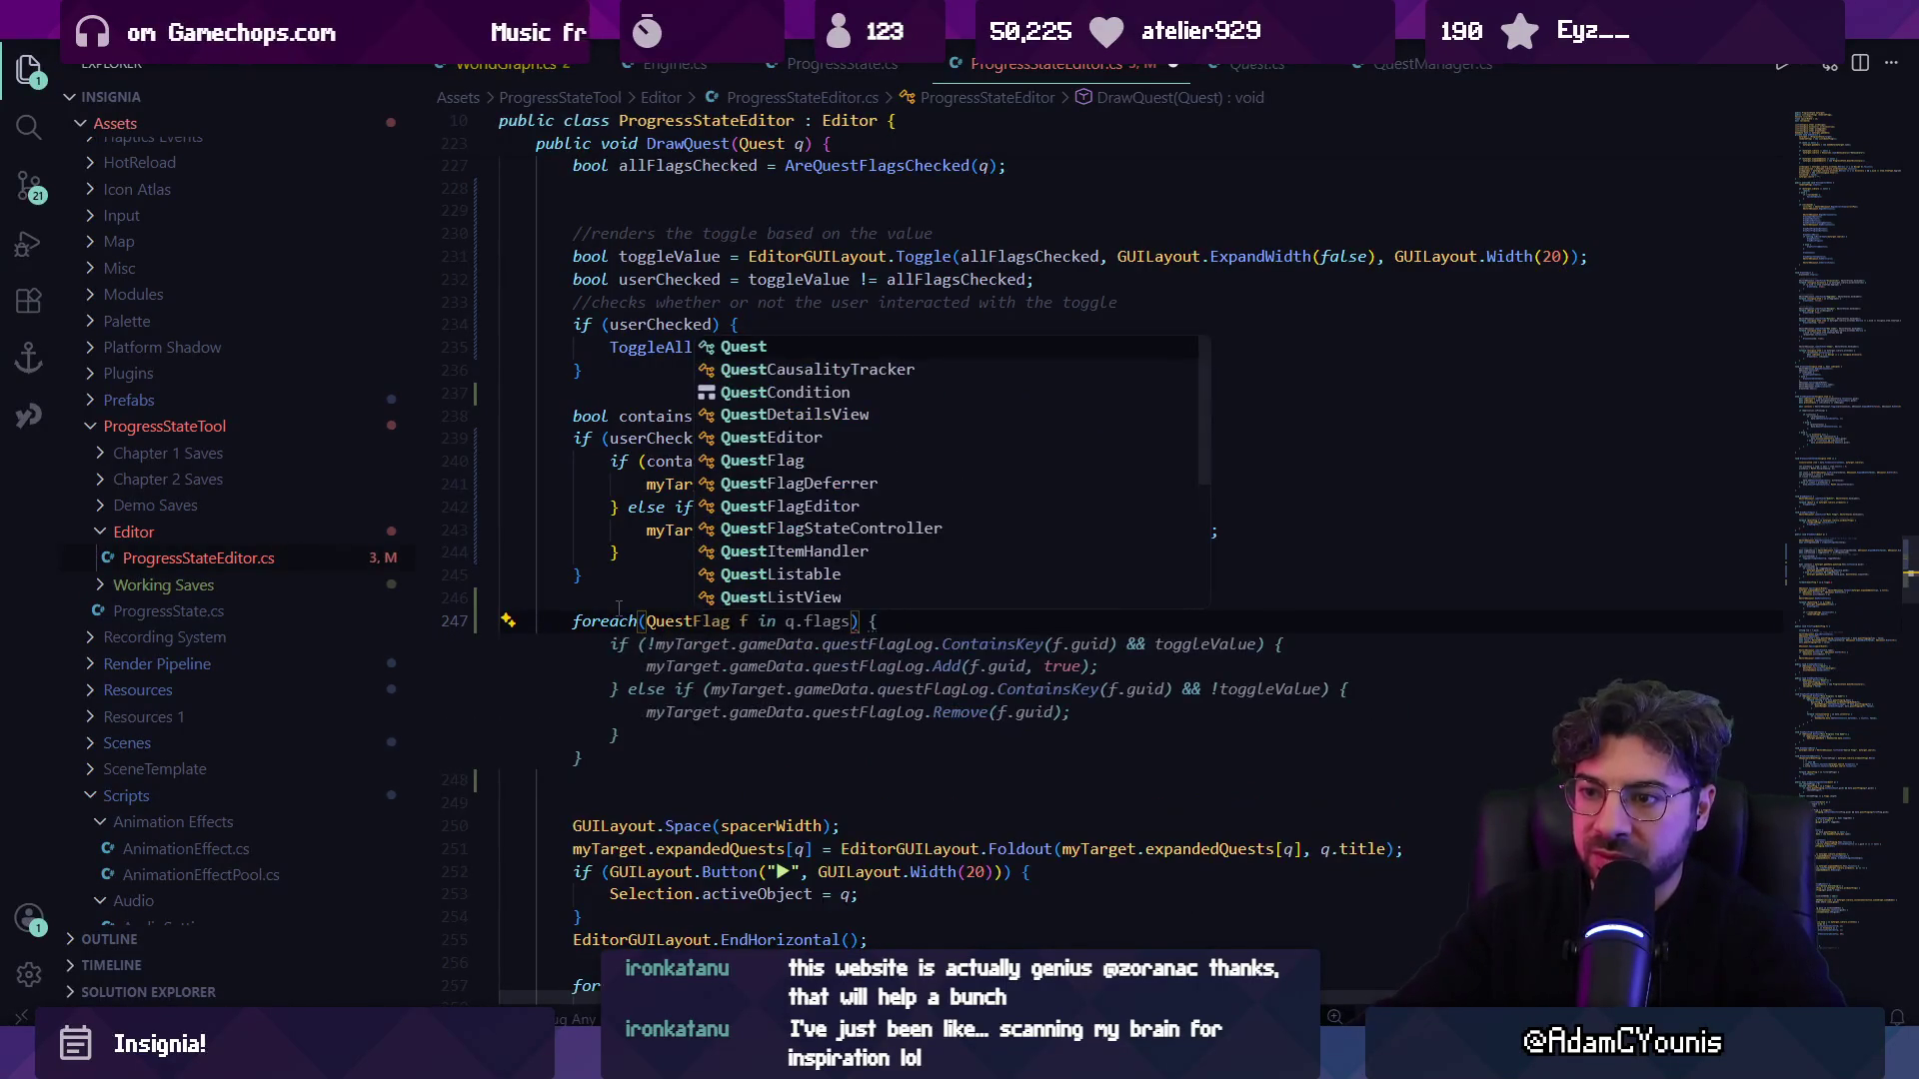
pyautogui.press('Escape')
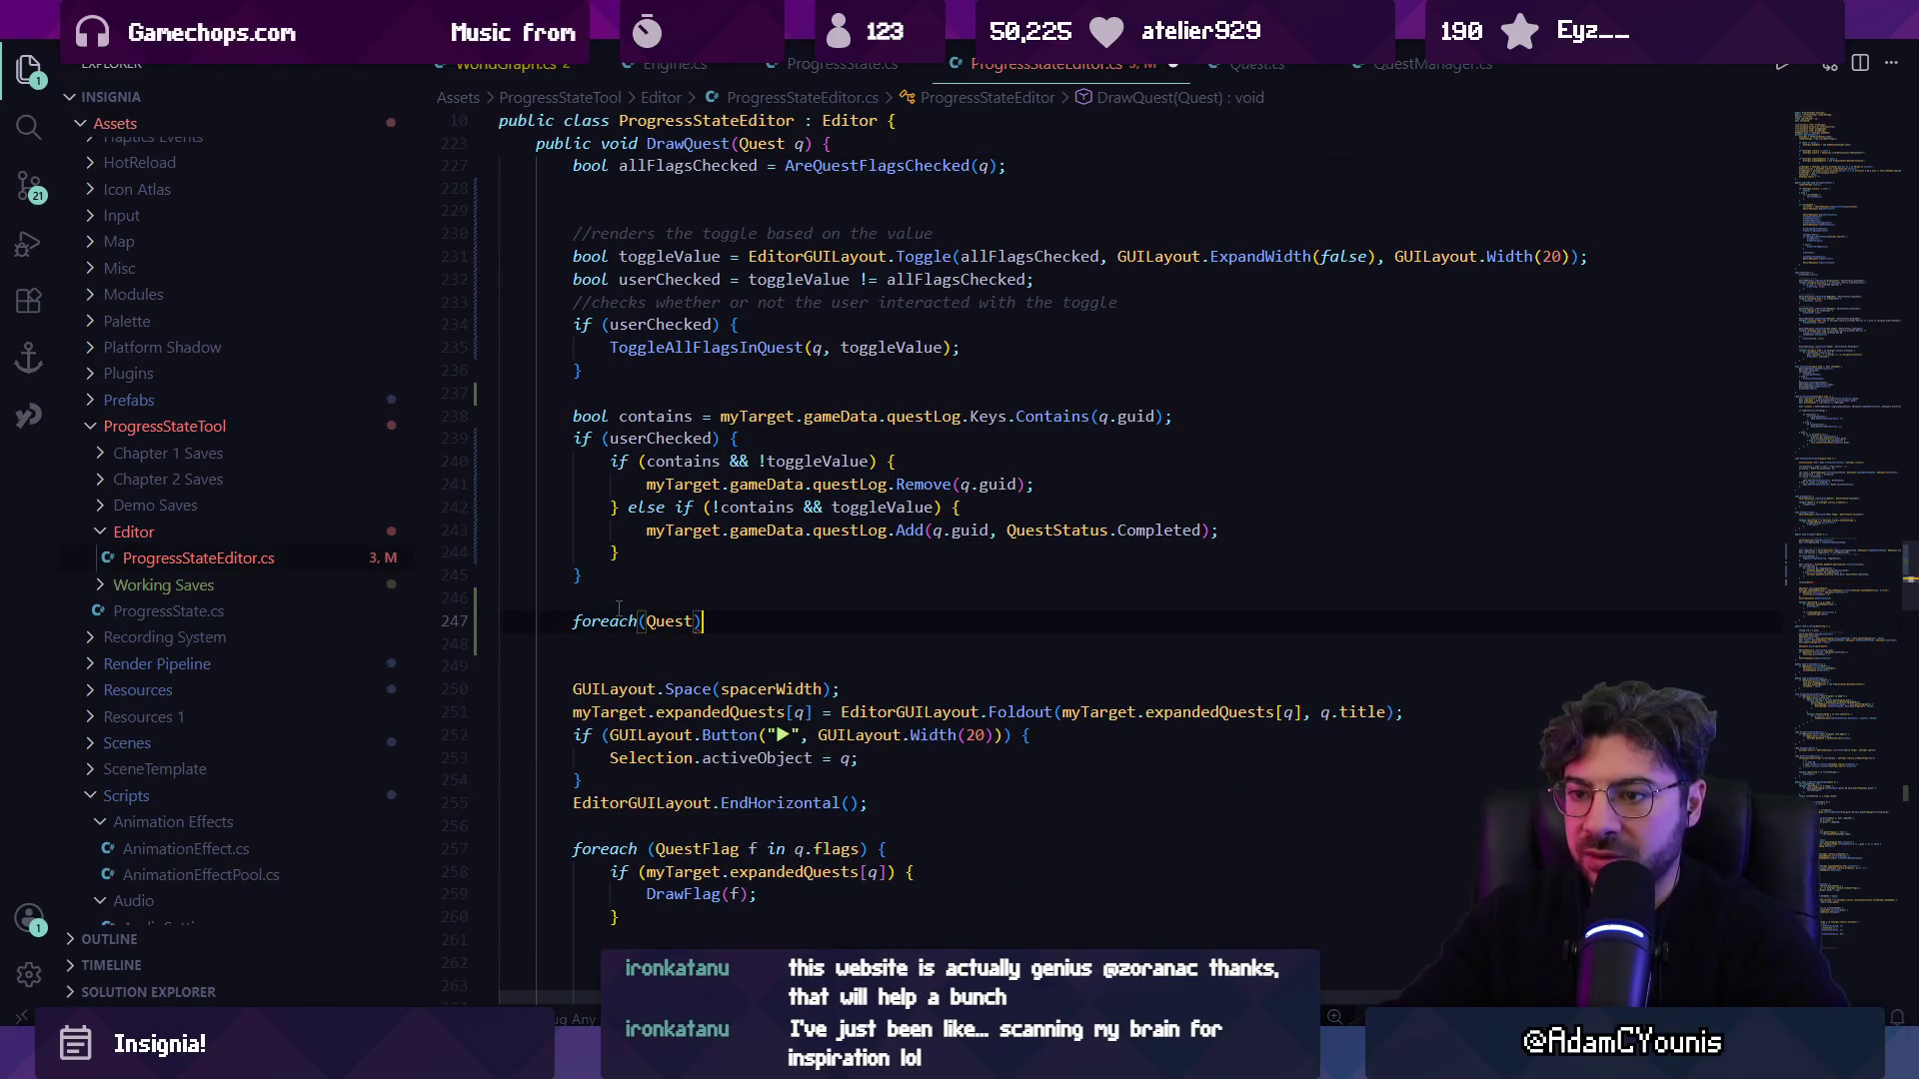
pyautogui.hotkey('shift', 'Home')
pyautogui.write('anyFlags')
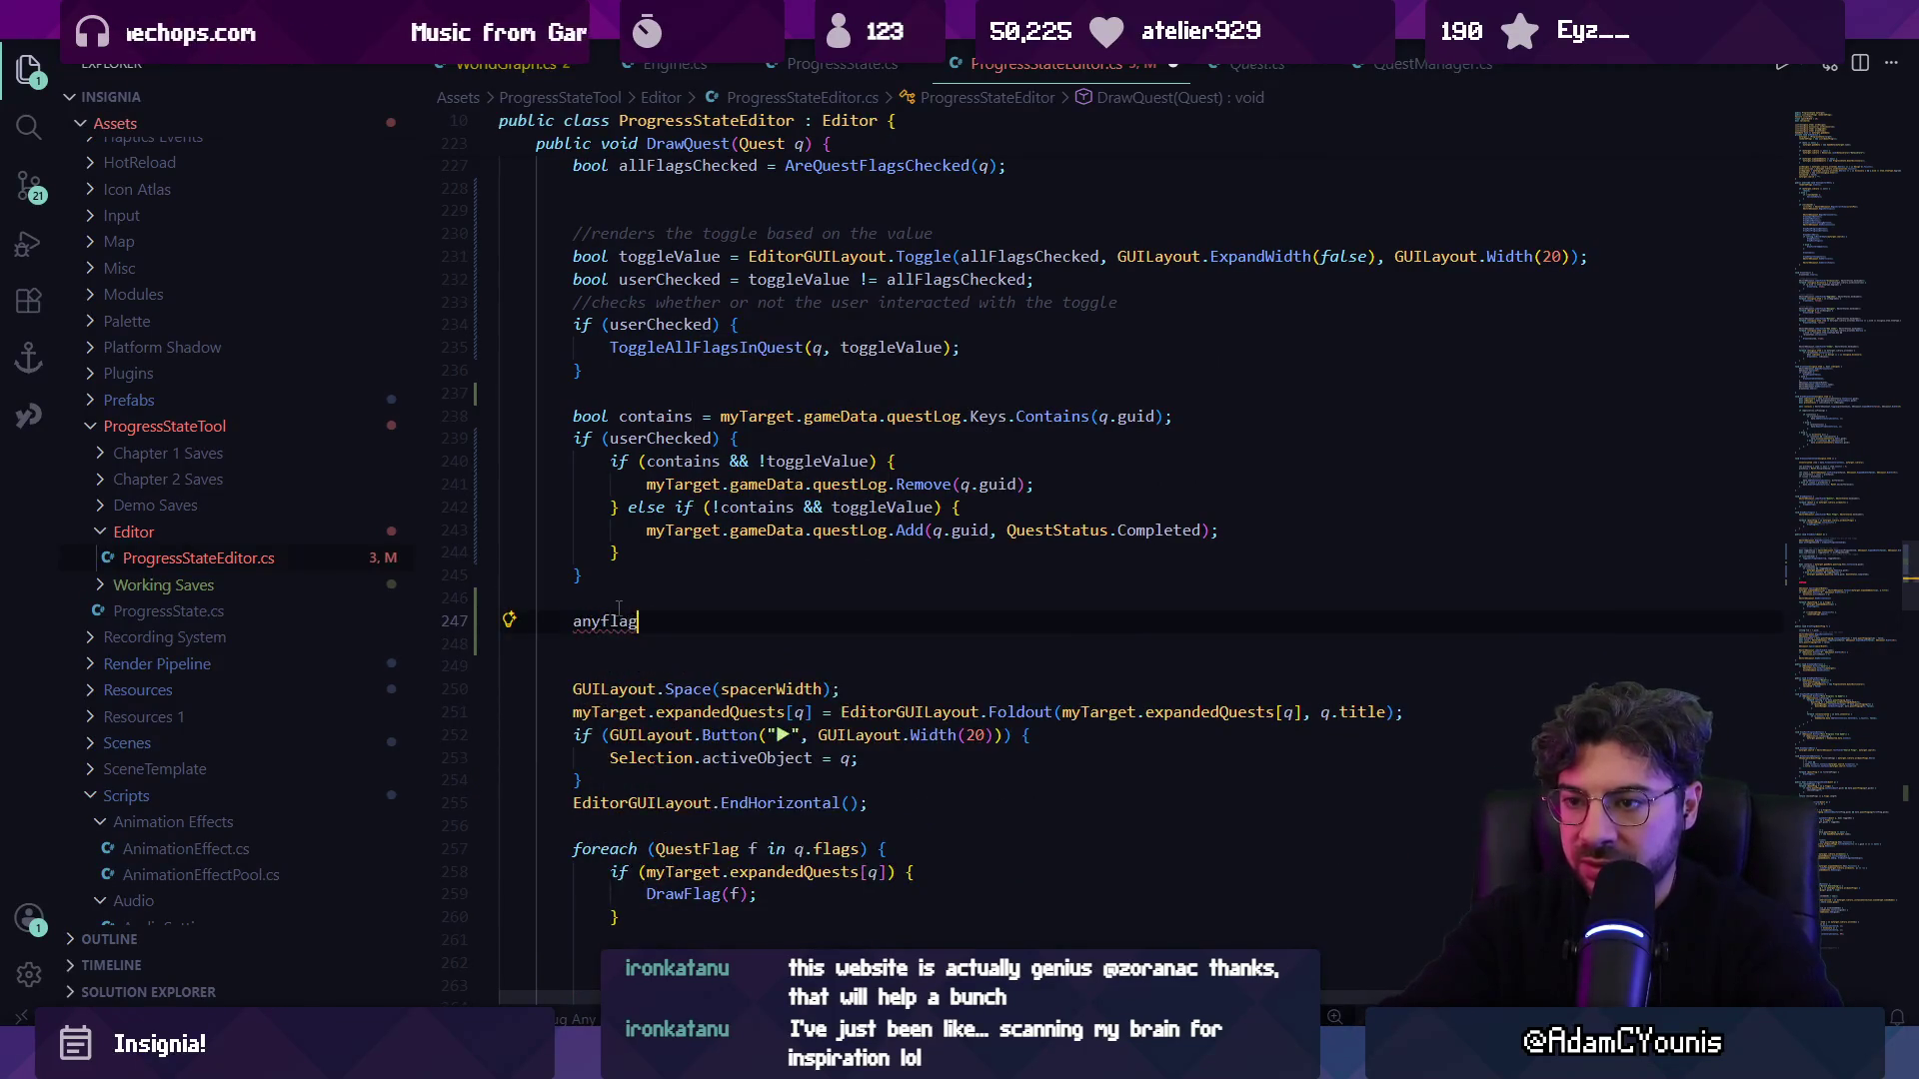
pyautogui.write('quests')
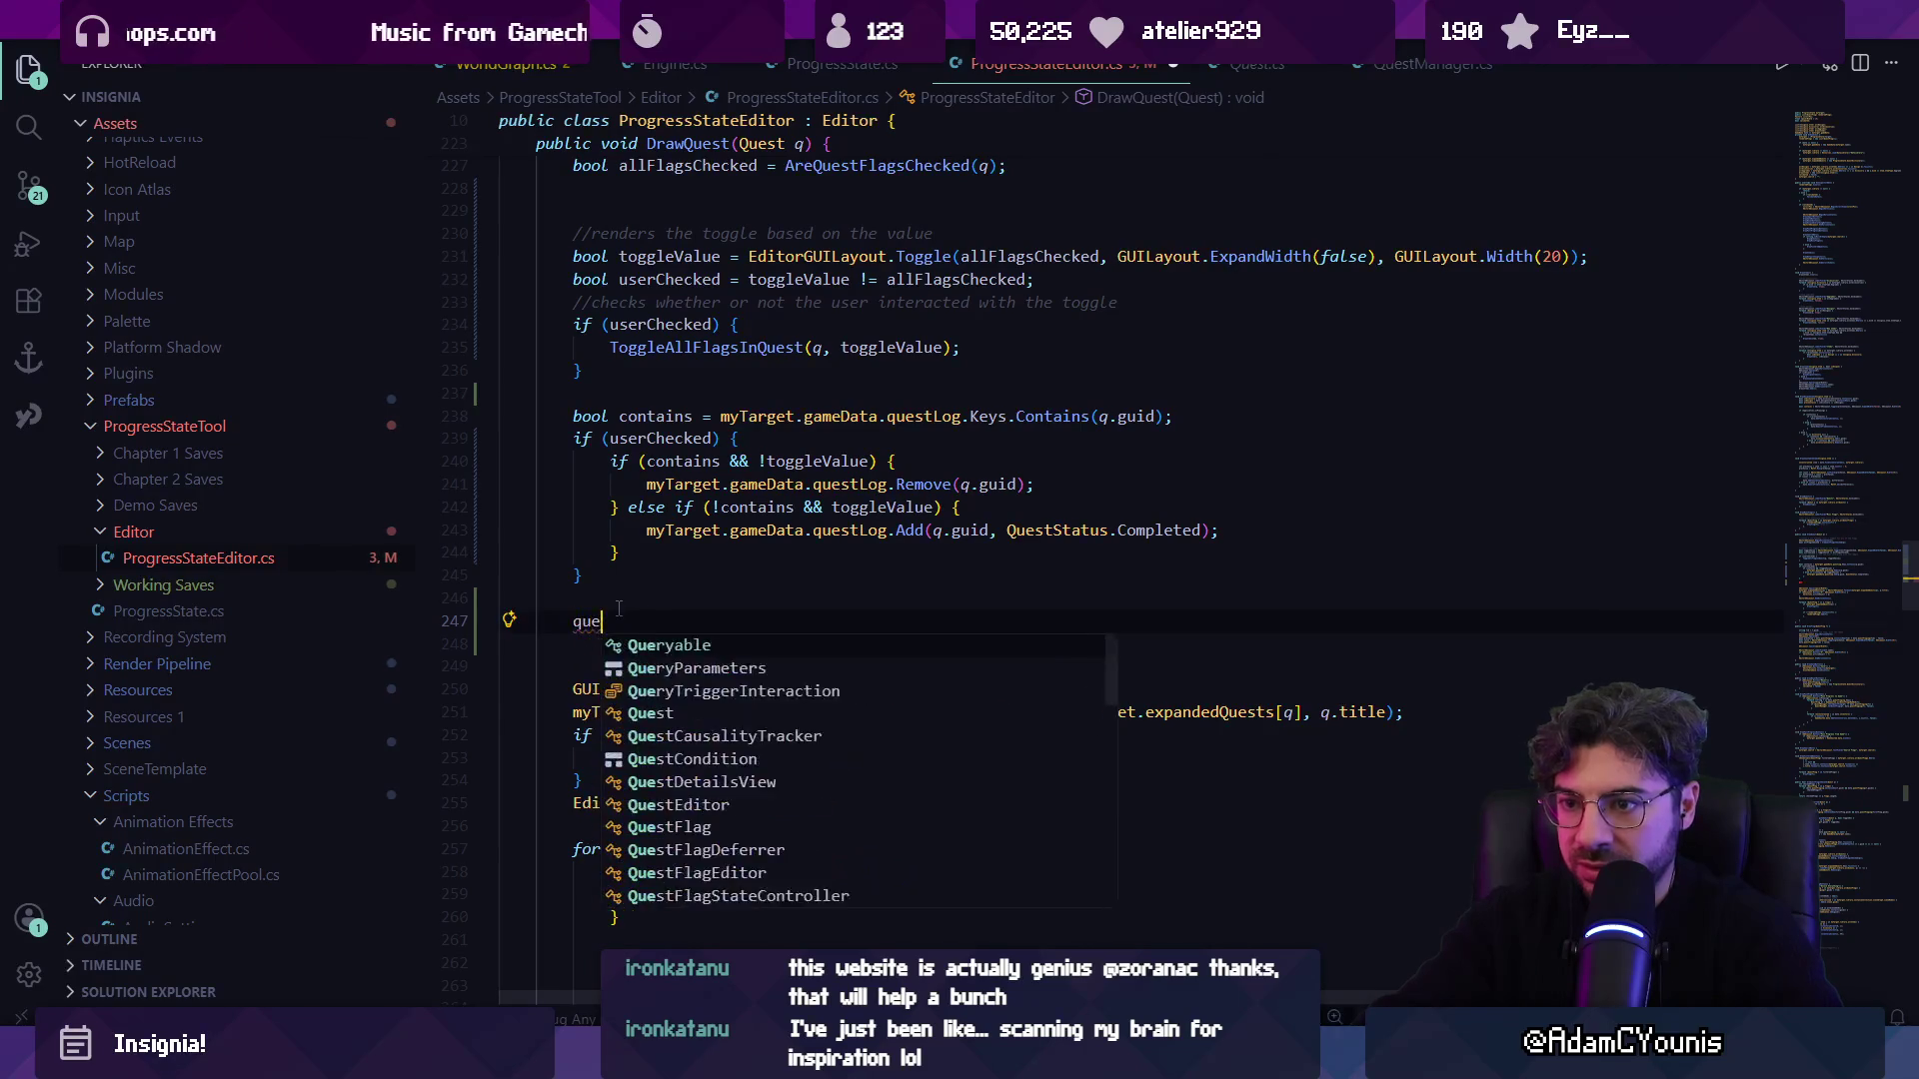
pyautogui.hotkey('shift', 'Home')
pyautogui.write('if(Quests')
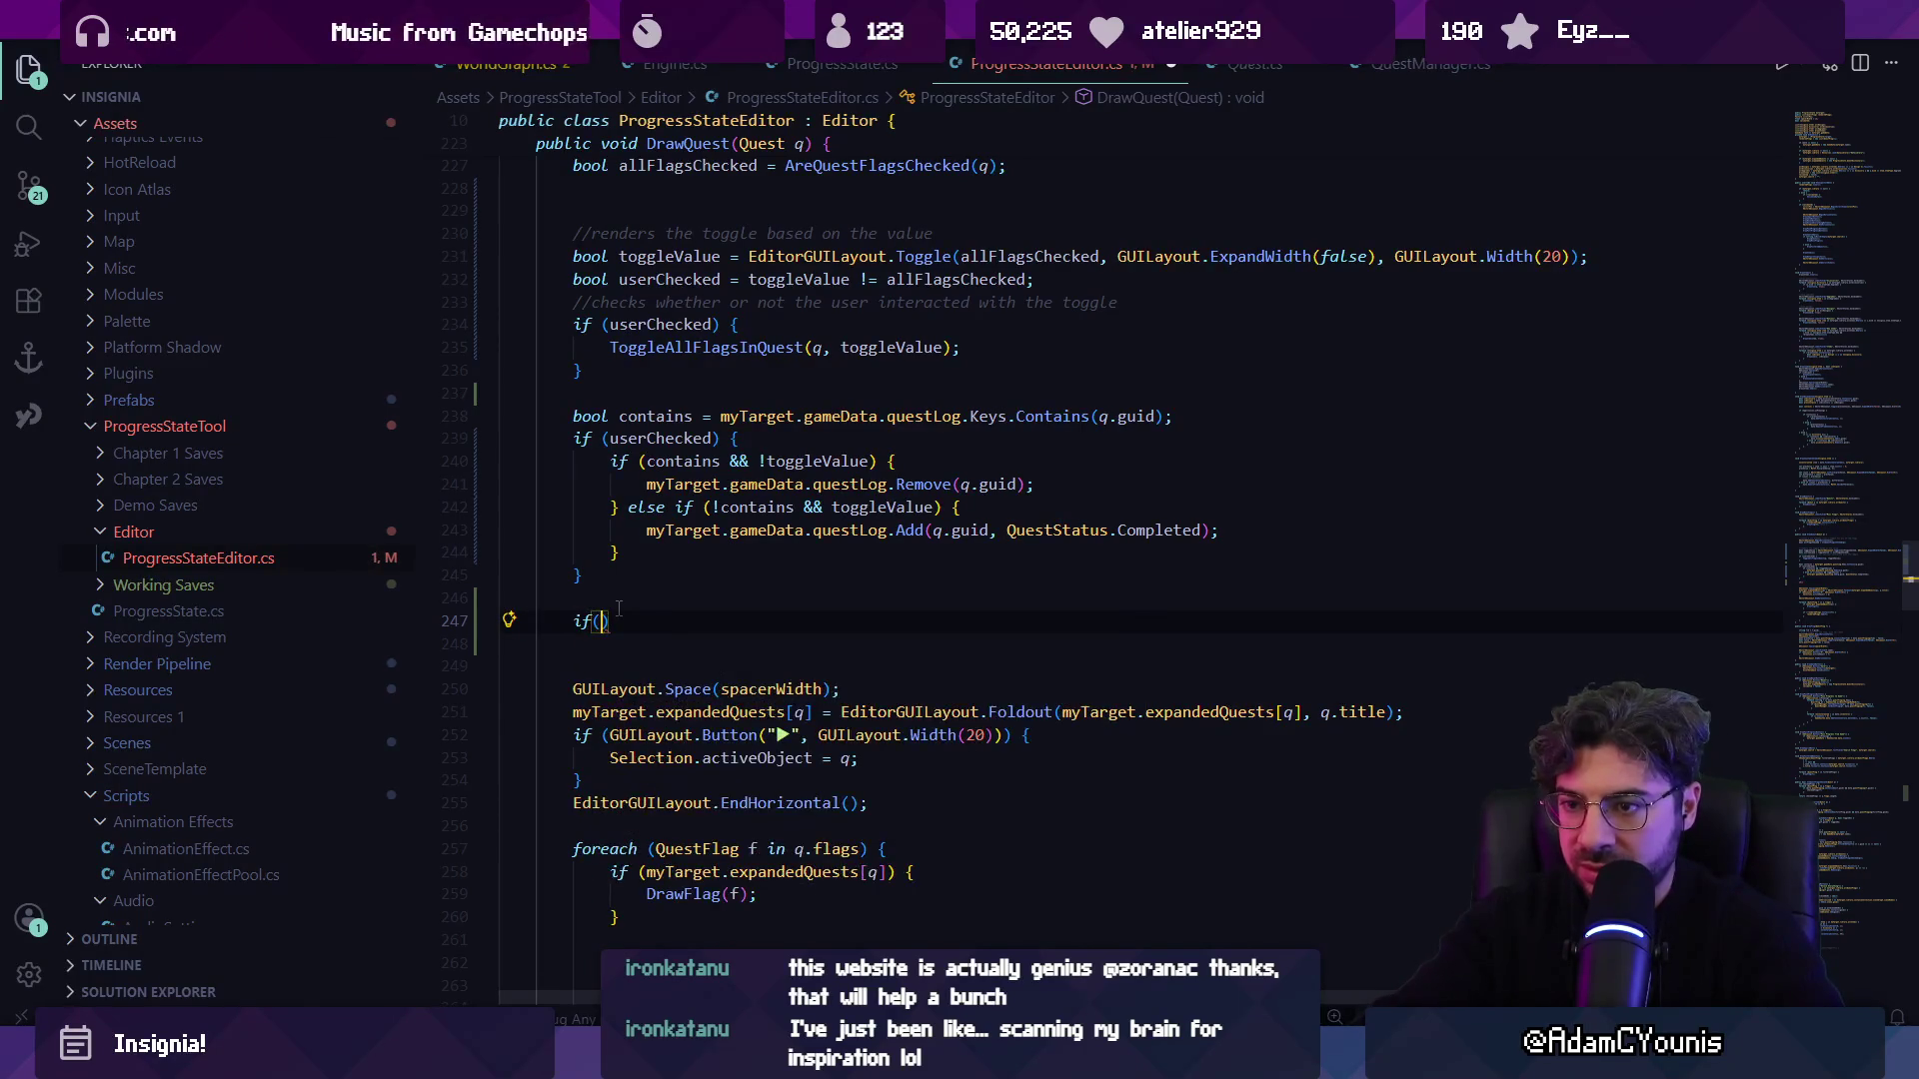
pyautogui.write('Sta')
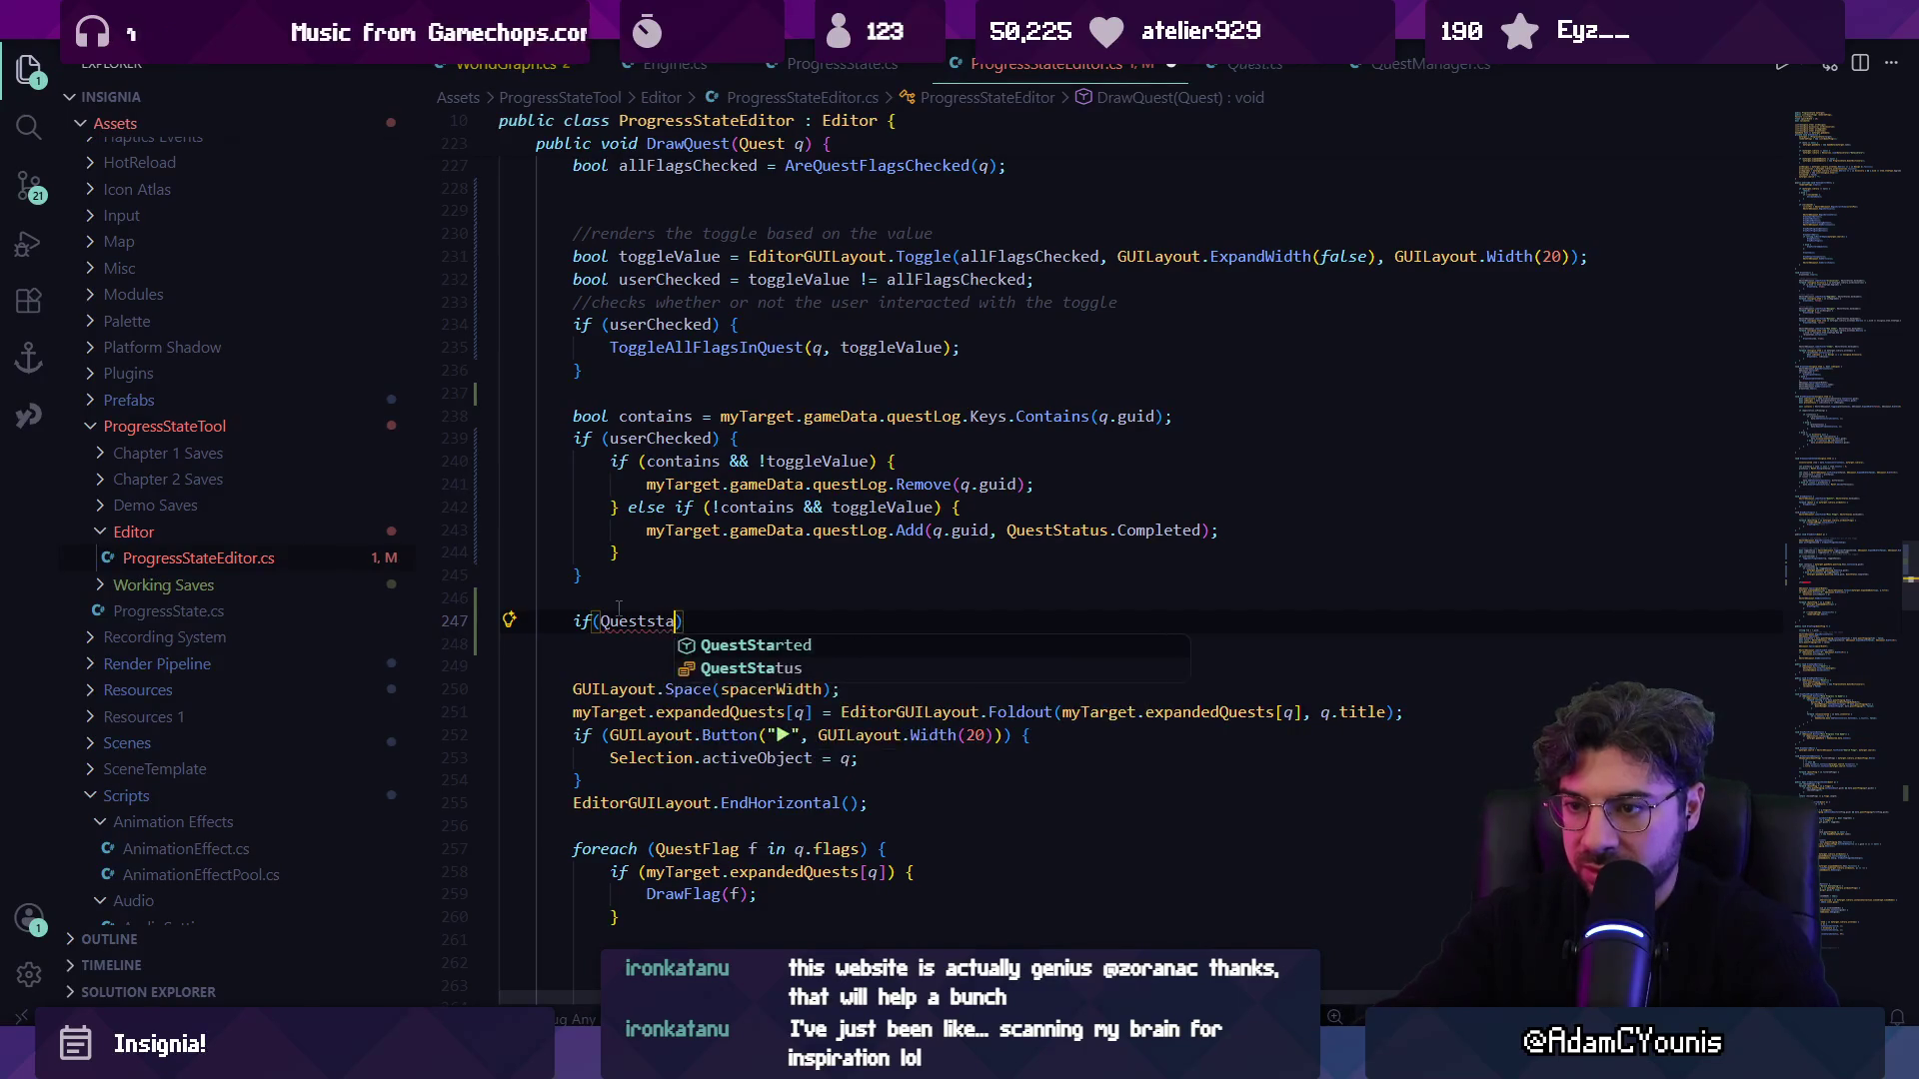
pyautogui.press('Tab')
pyautogui.write('q')
pyautogui.press('BackSpace')
pyautogui.write('(q)')
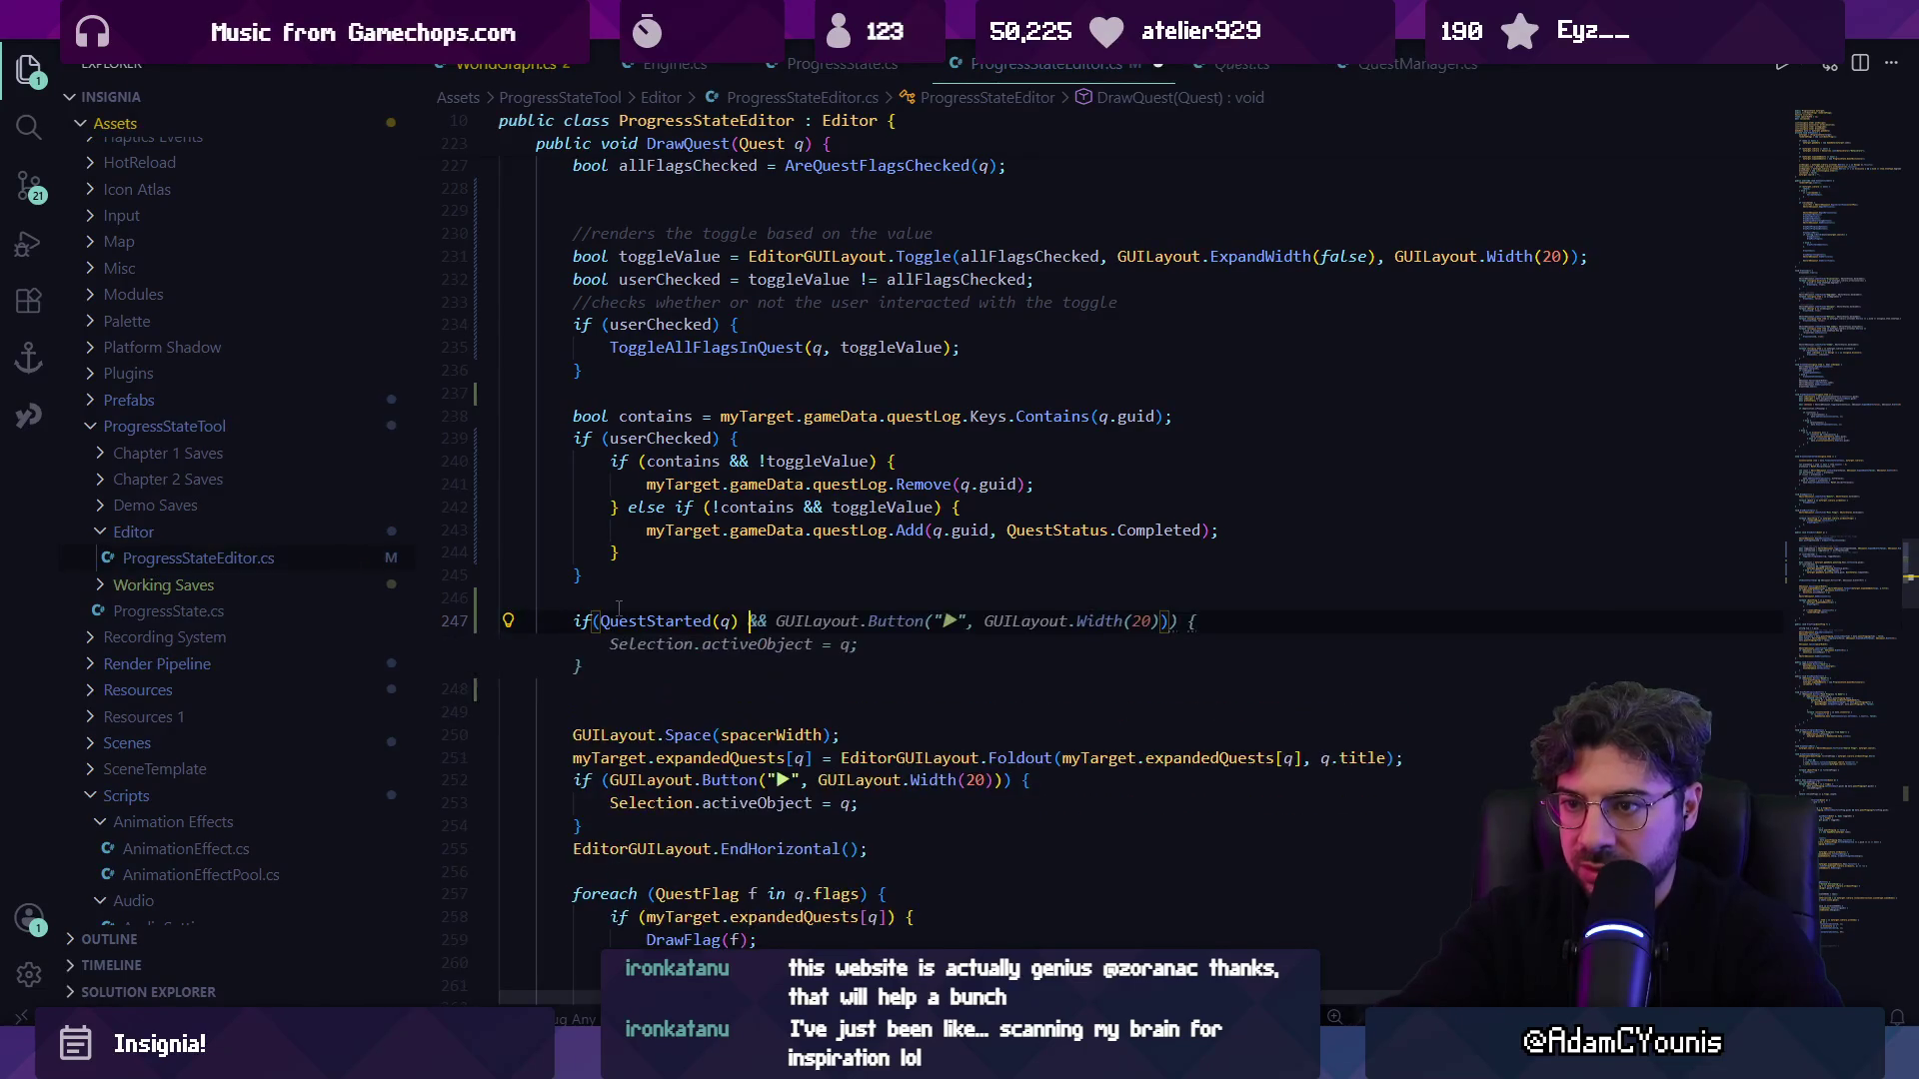
pyautogui.write(' && !')
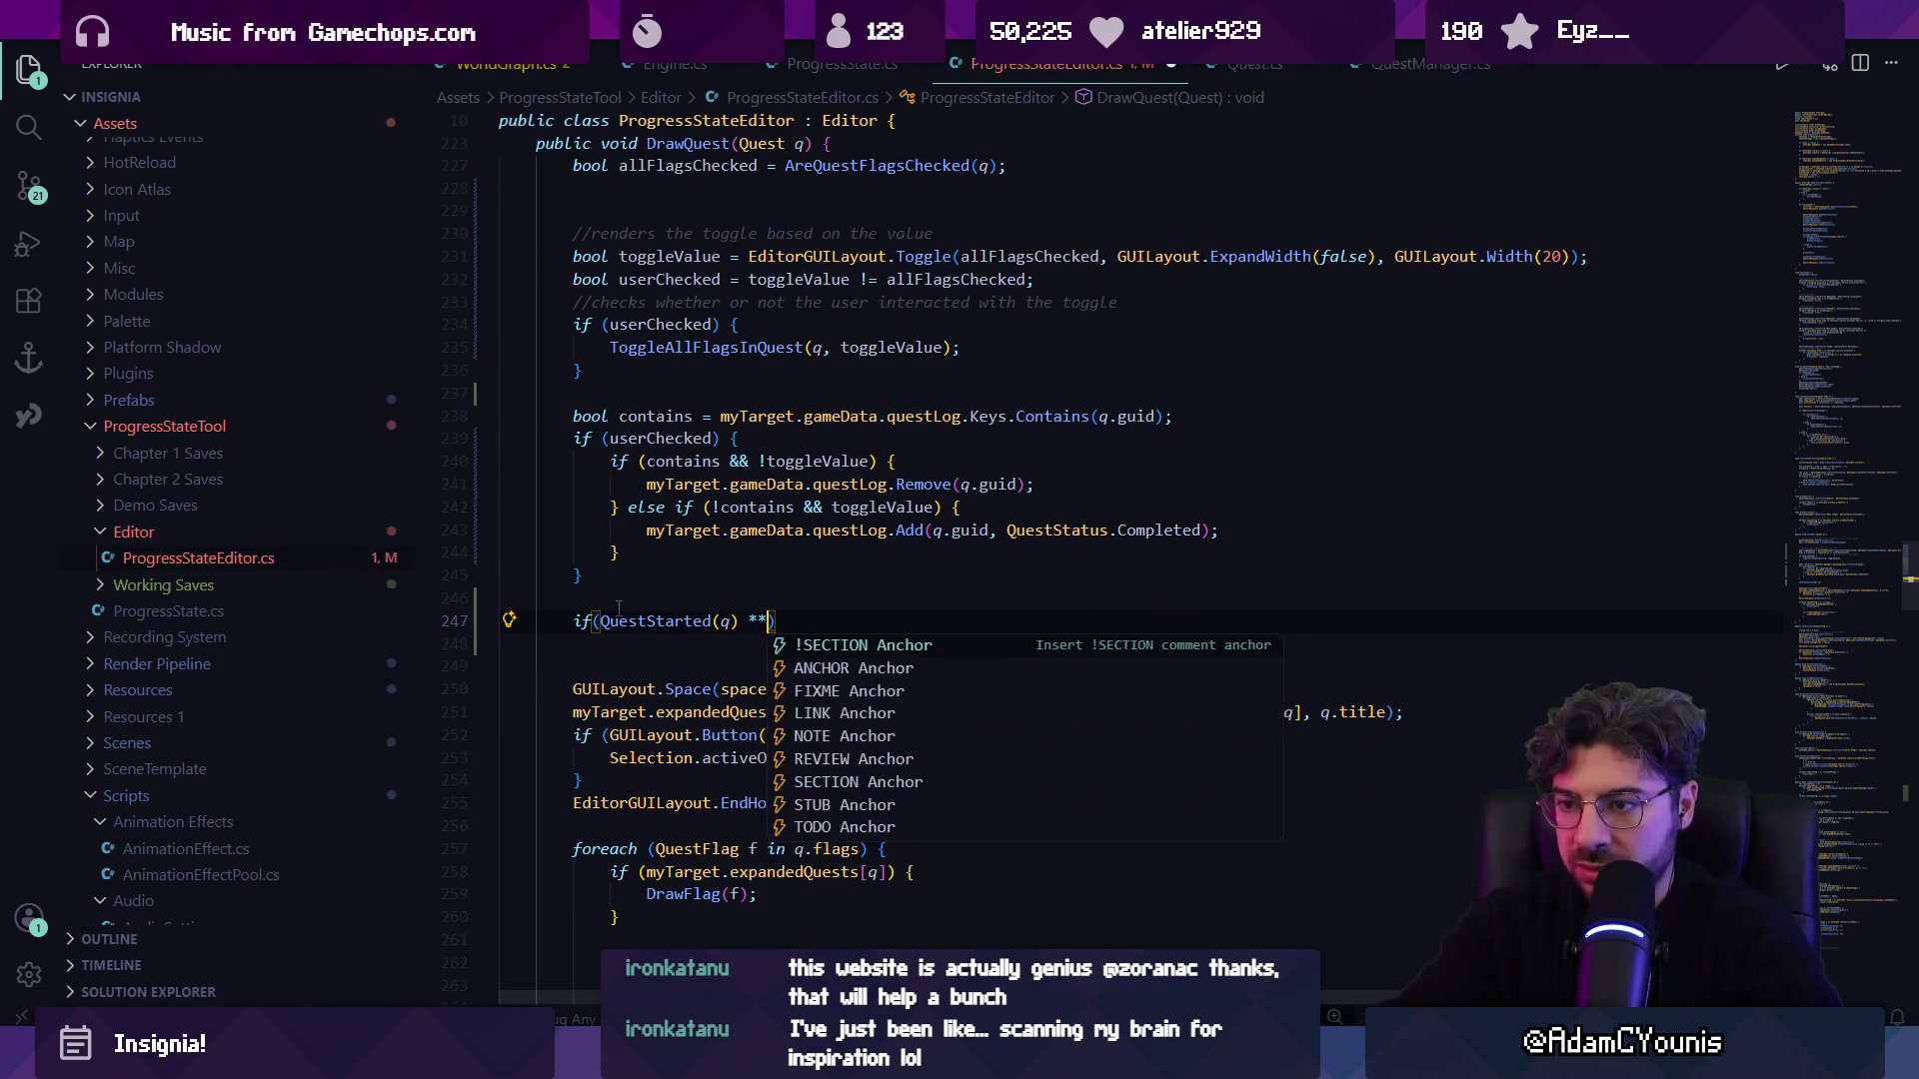
pyautogui.write('containew')
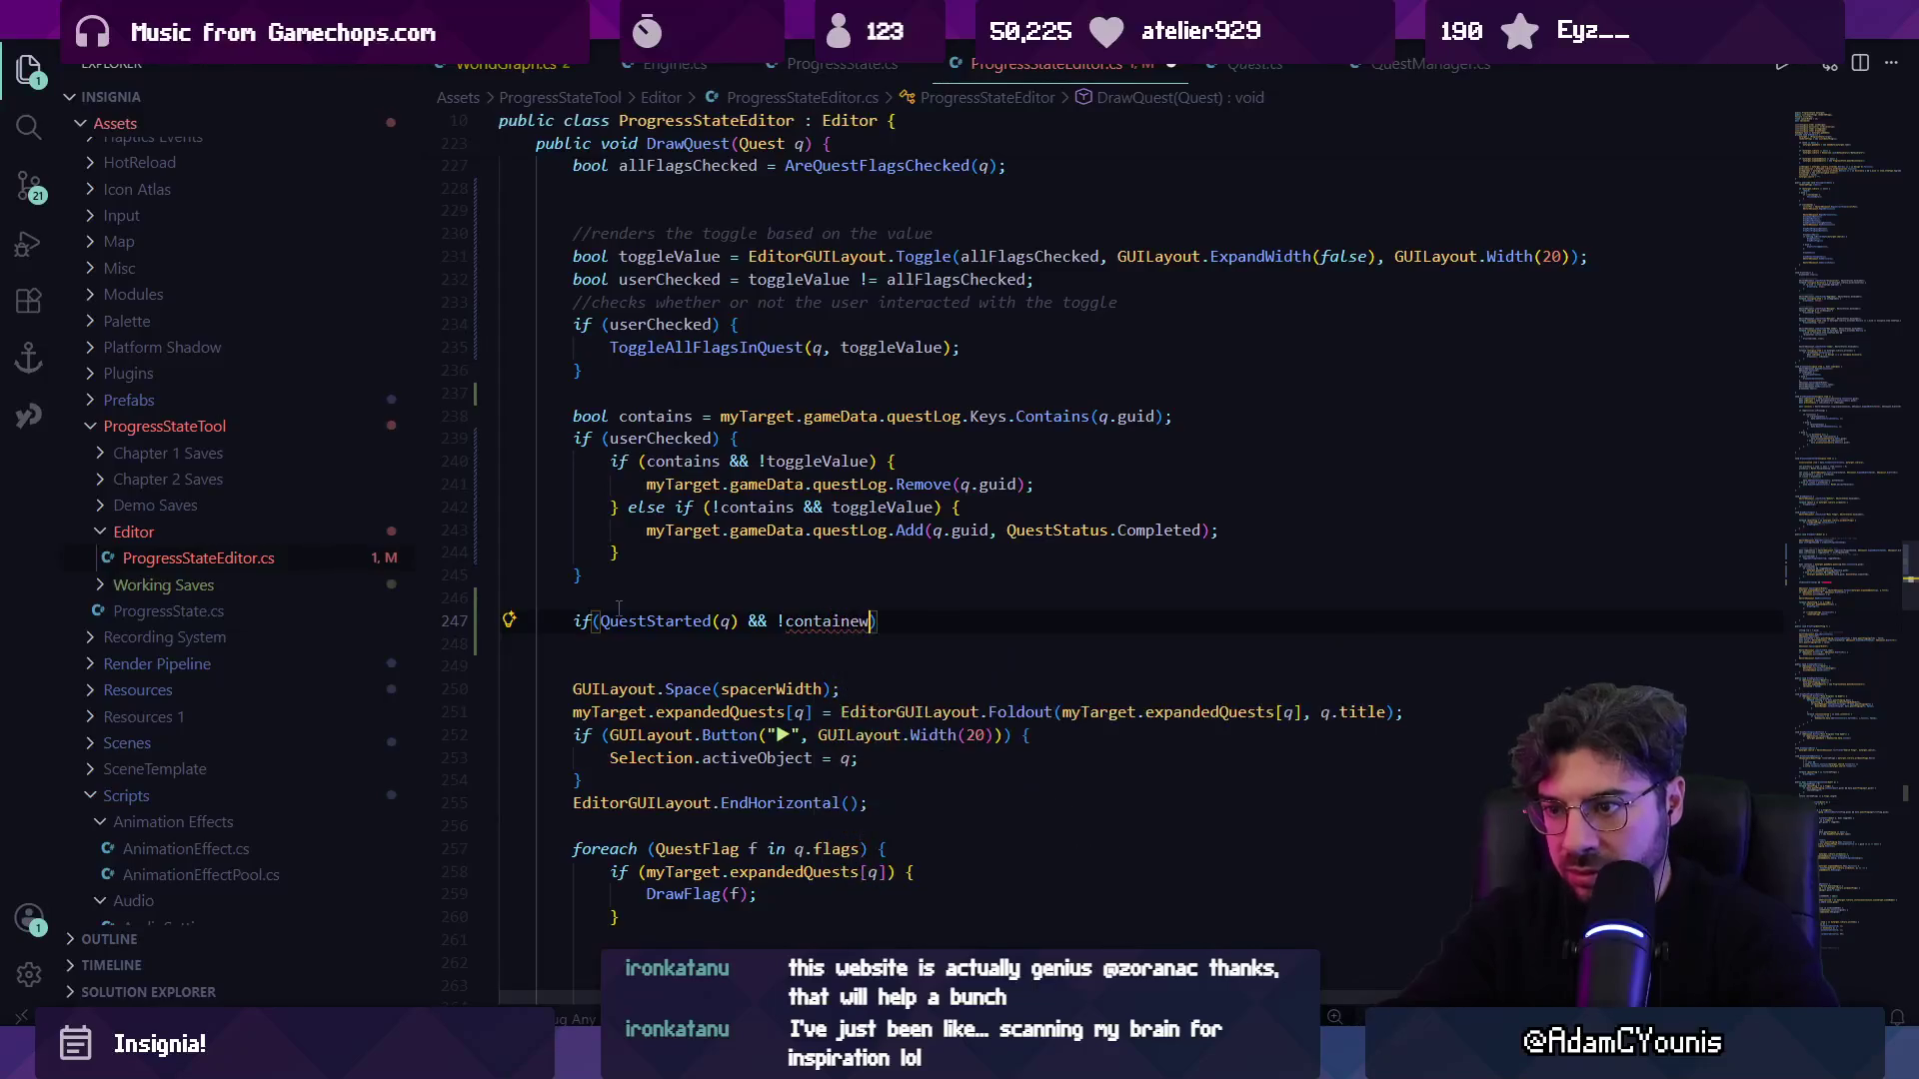
pyautogui.write('s) {')
pyautogui.press('Return')
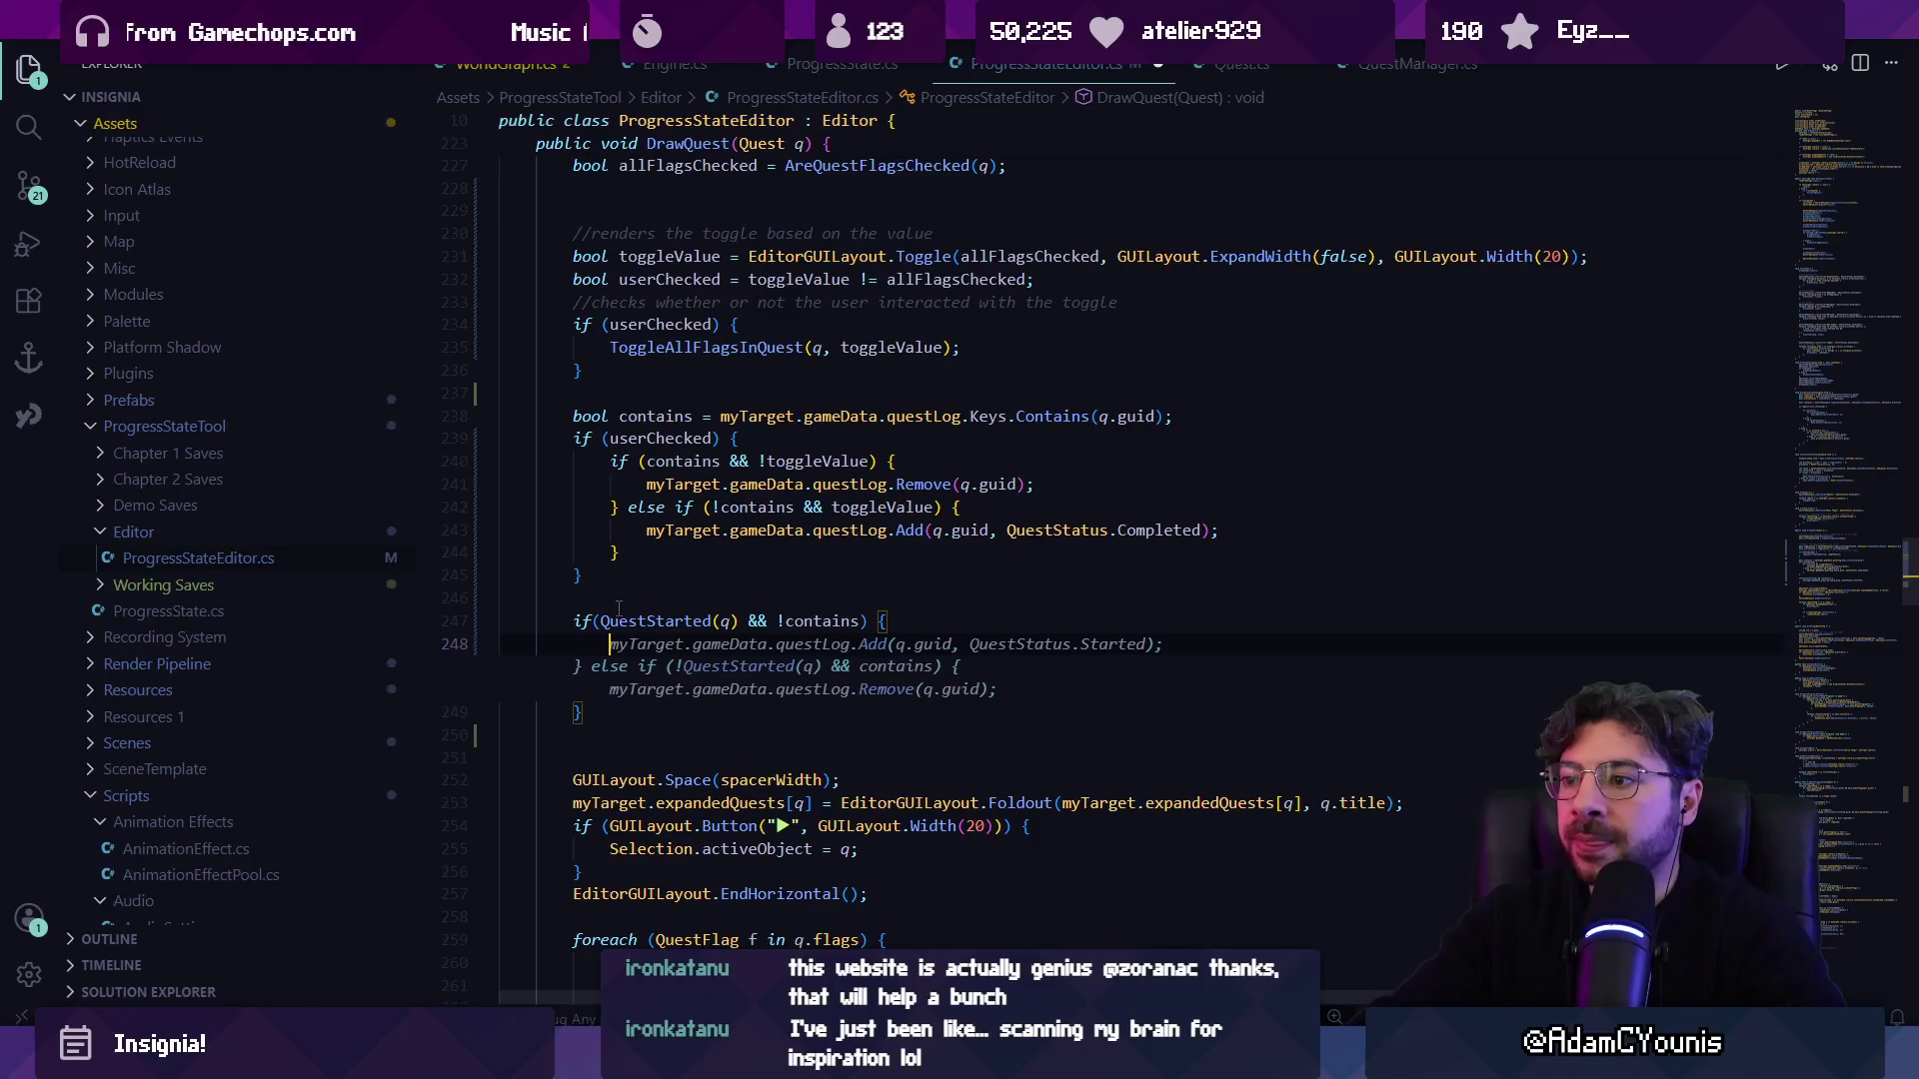
# Accept the suggested add-as-Started and else-if remove branches, save the formatted script, and switch to Unity.
pyautogui.press('Tab')
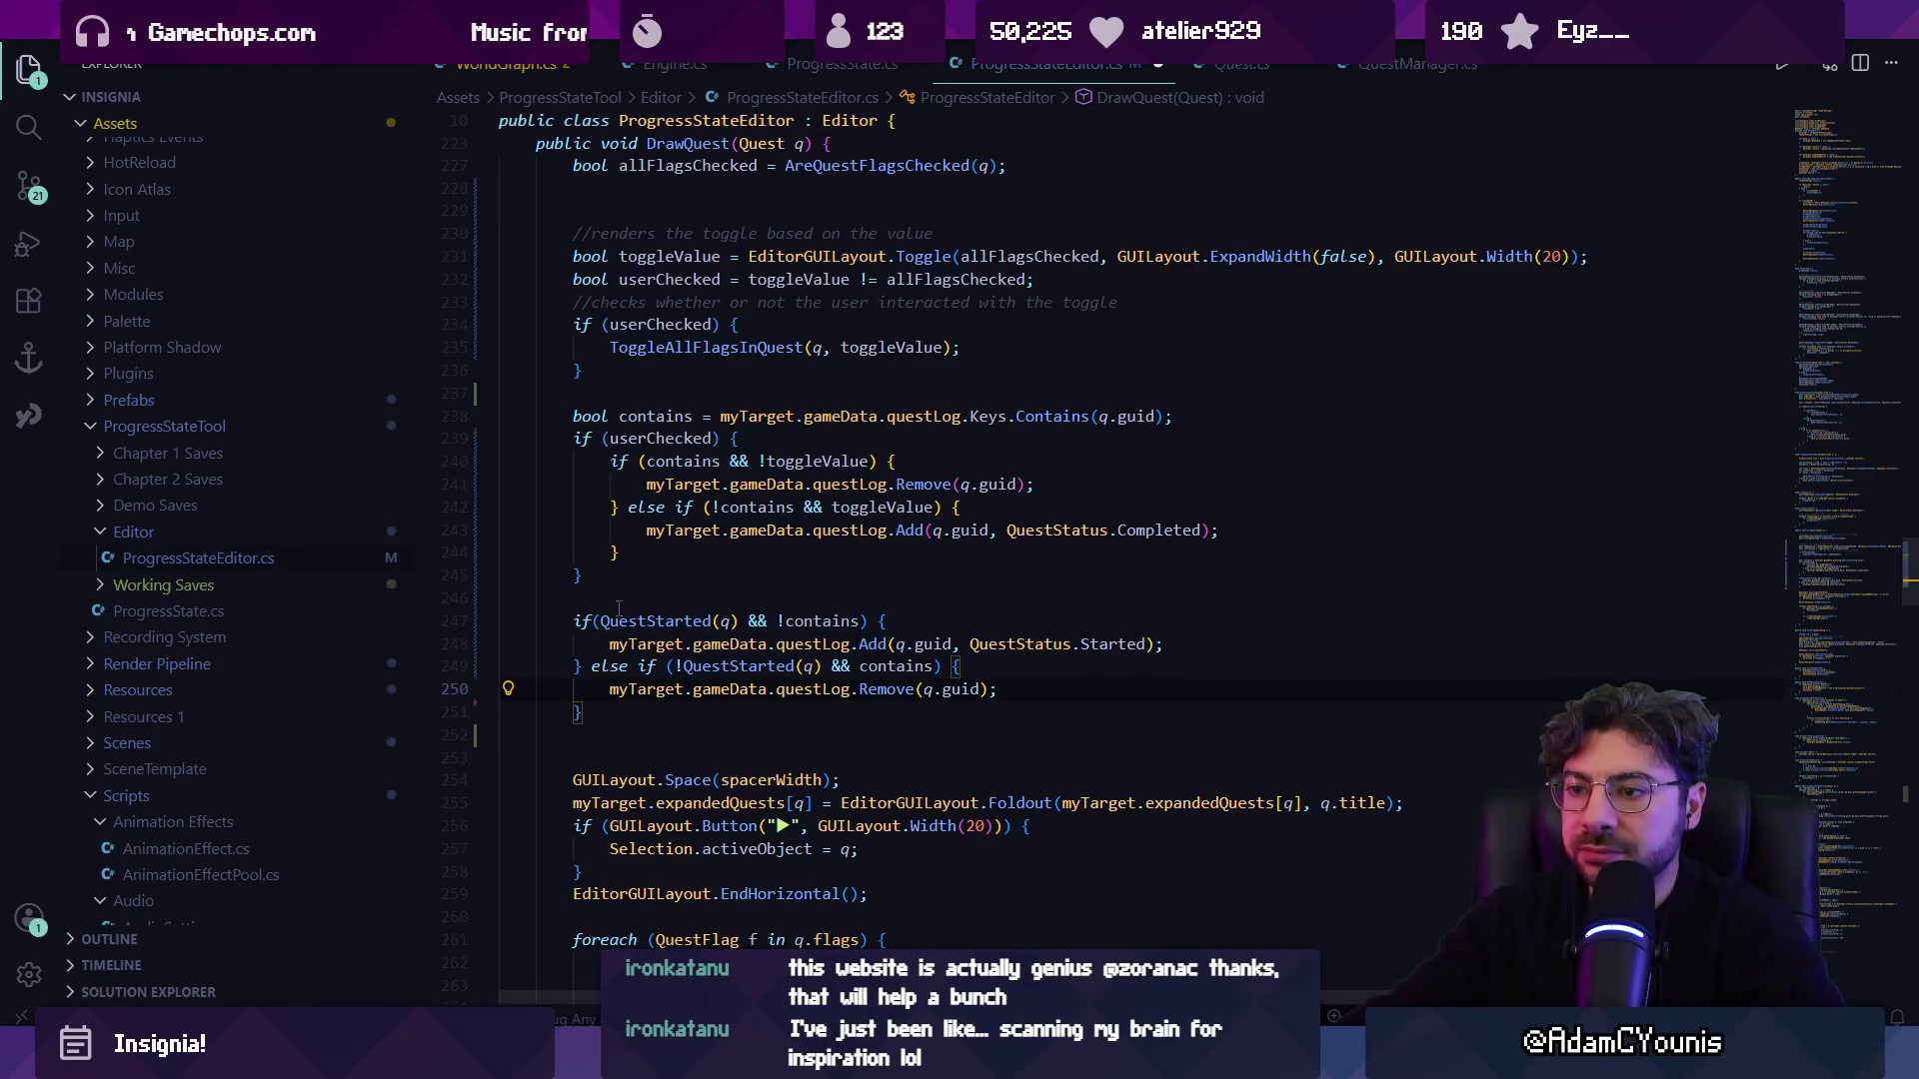
pyautogui.press('Down')
pyautogui.press('Down')
pyautogui.press('Up')
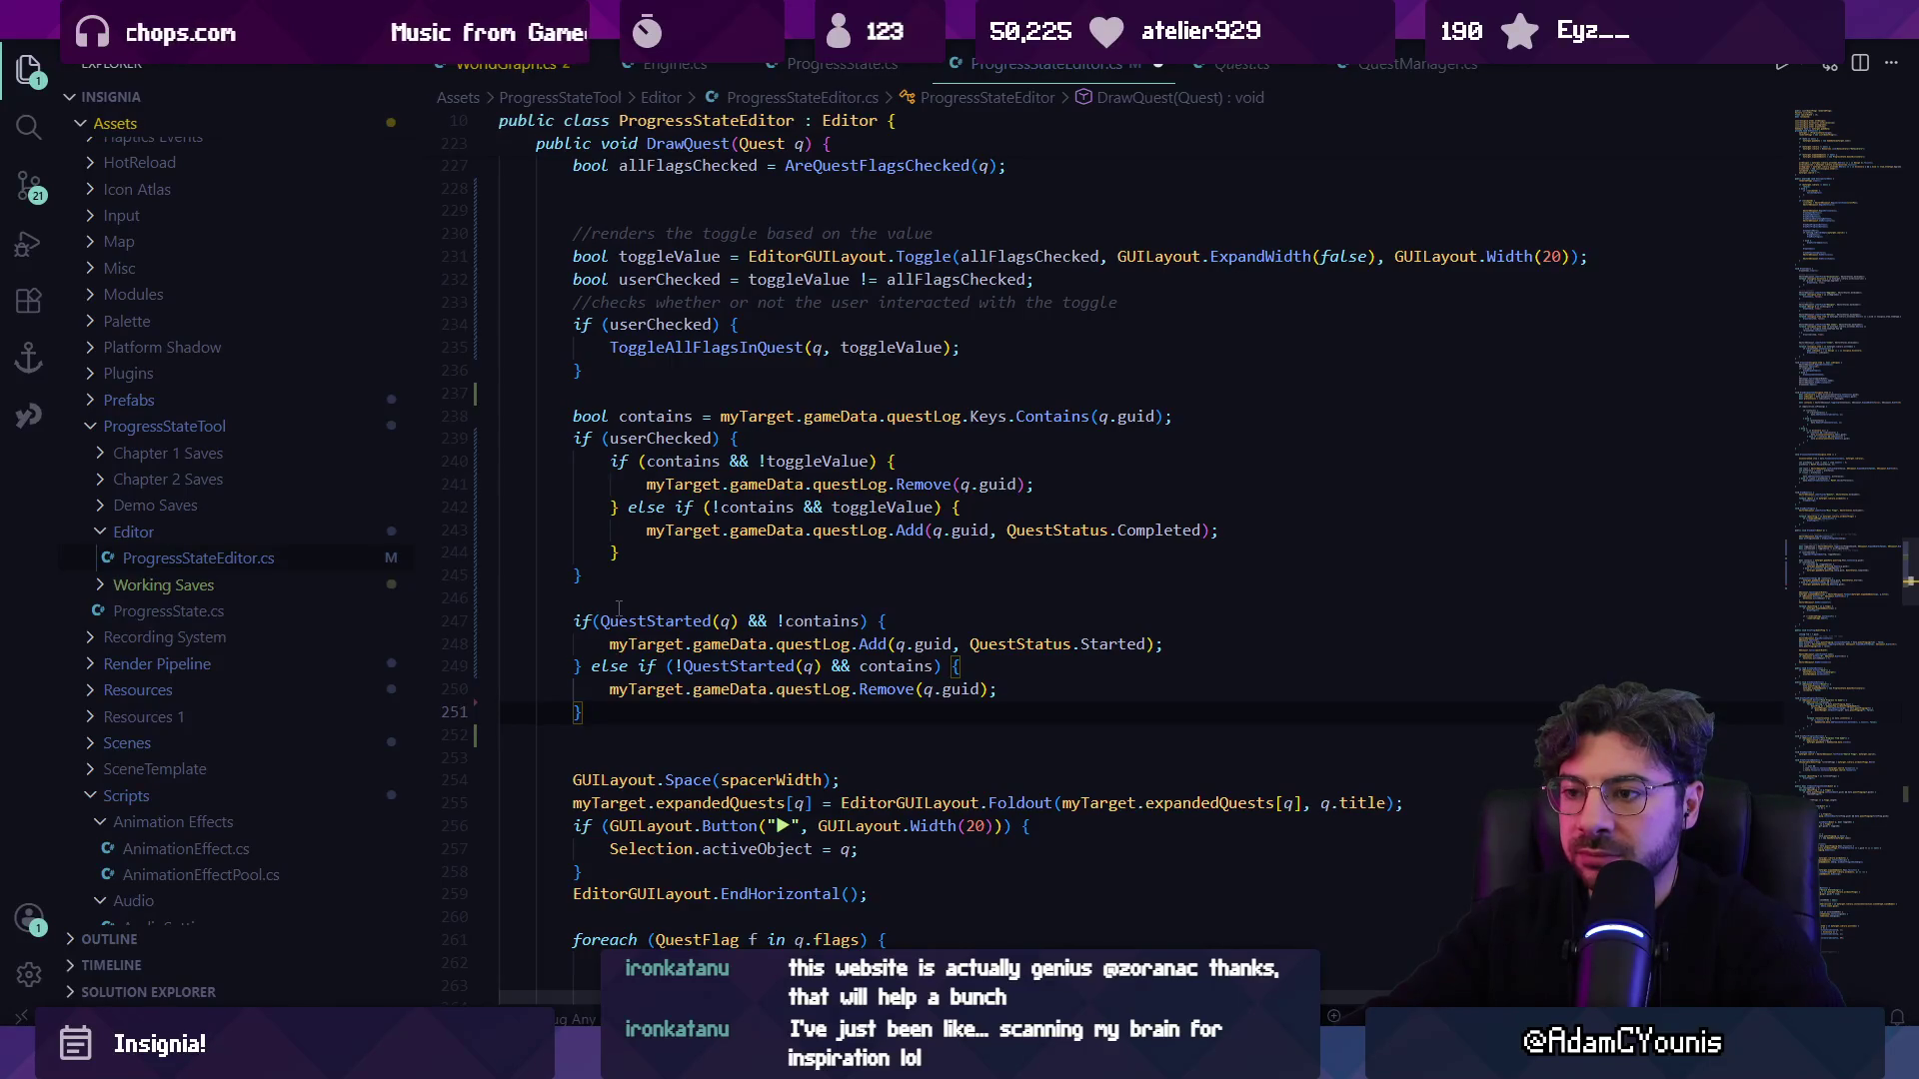
pyautogui.hotkey('ctrl', 's')
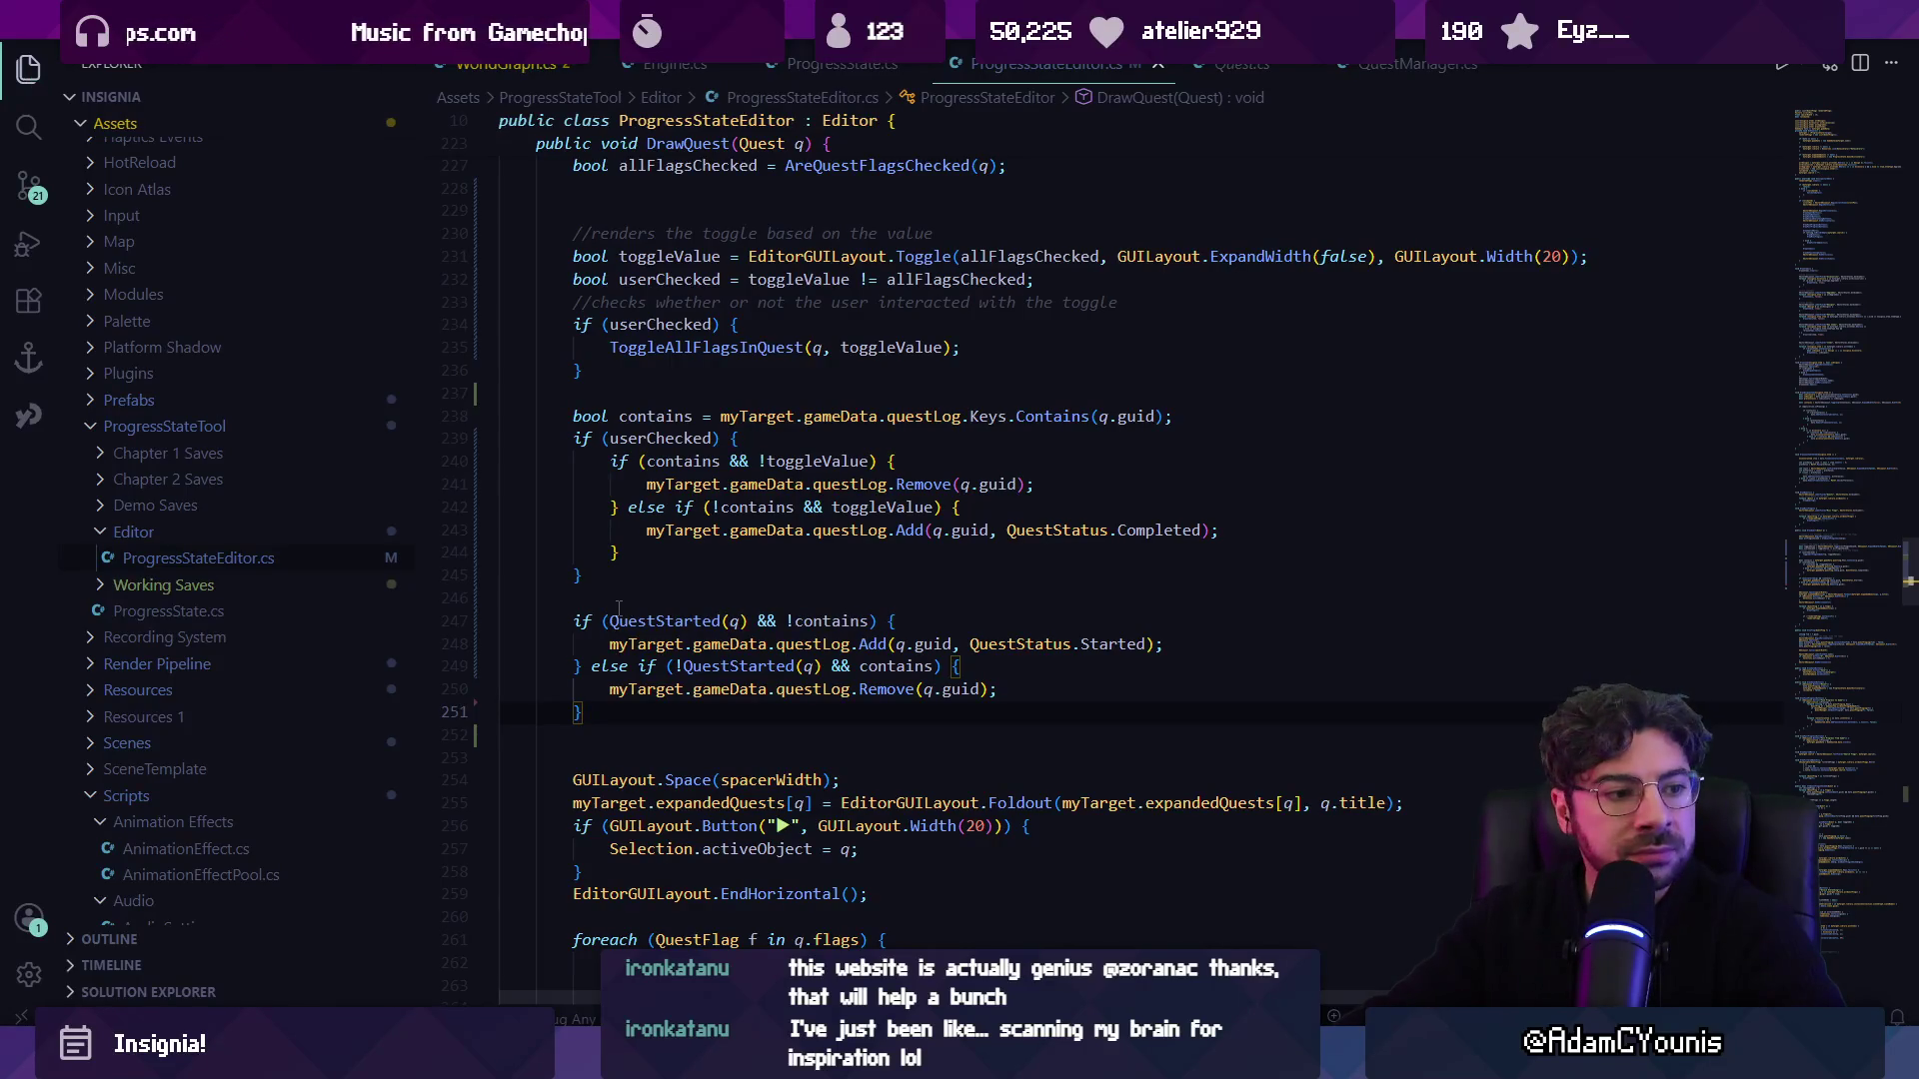
pyautogui.click(624, 756)
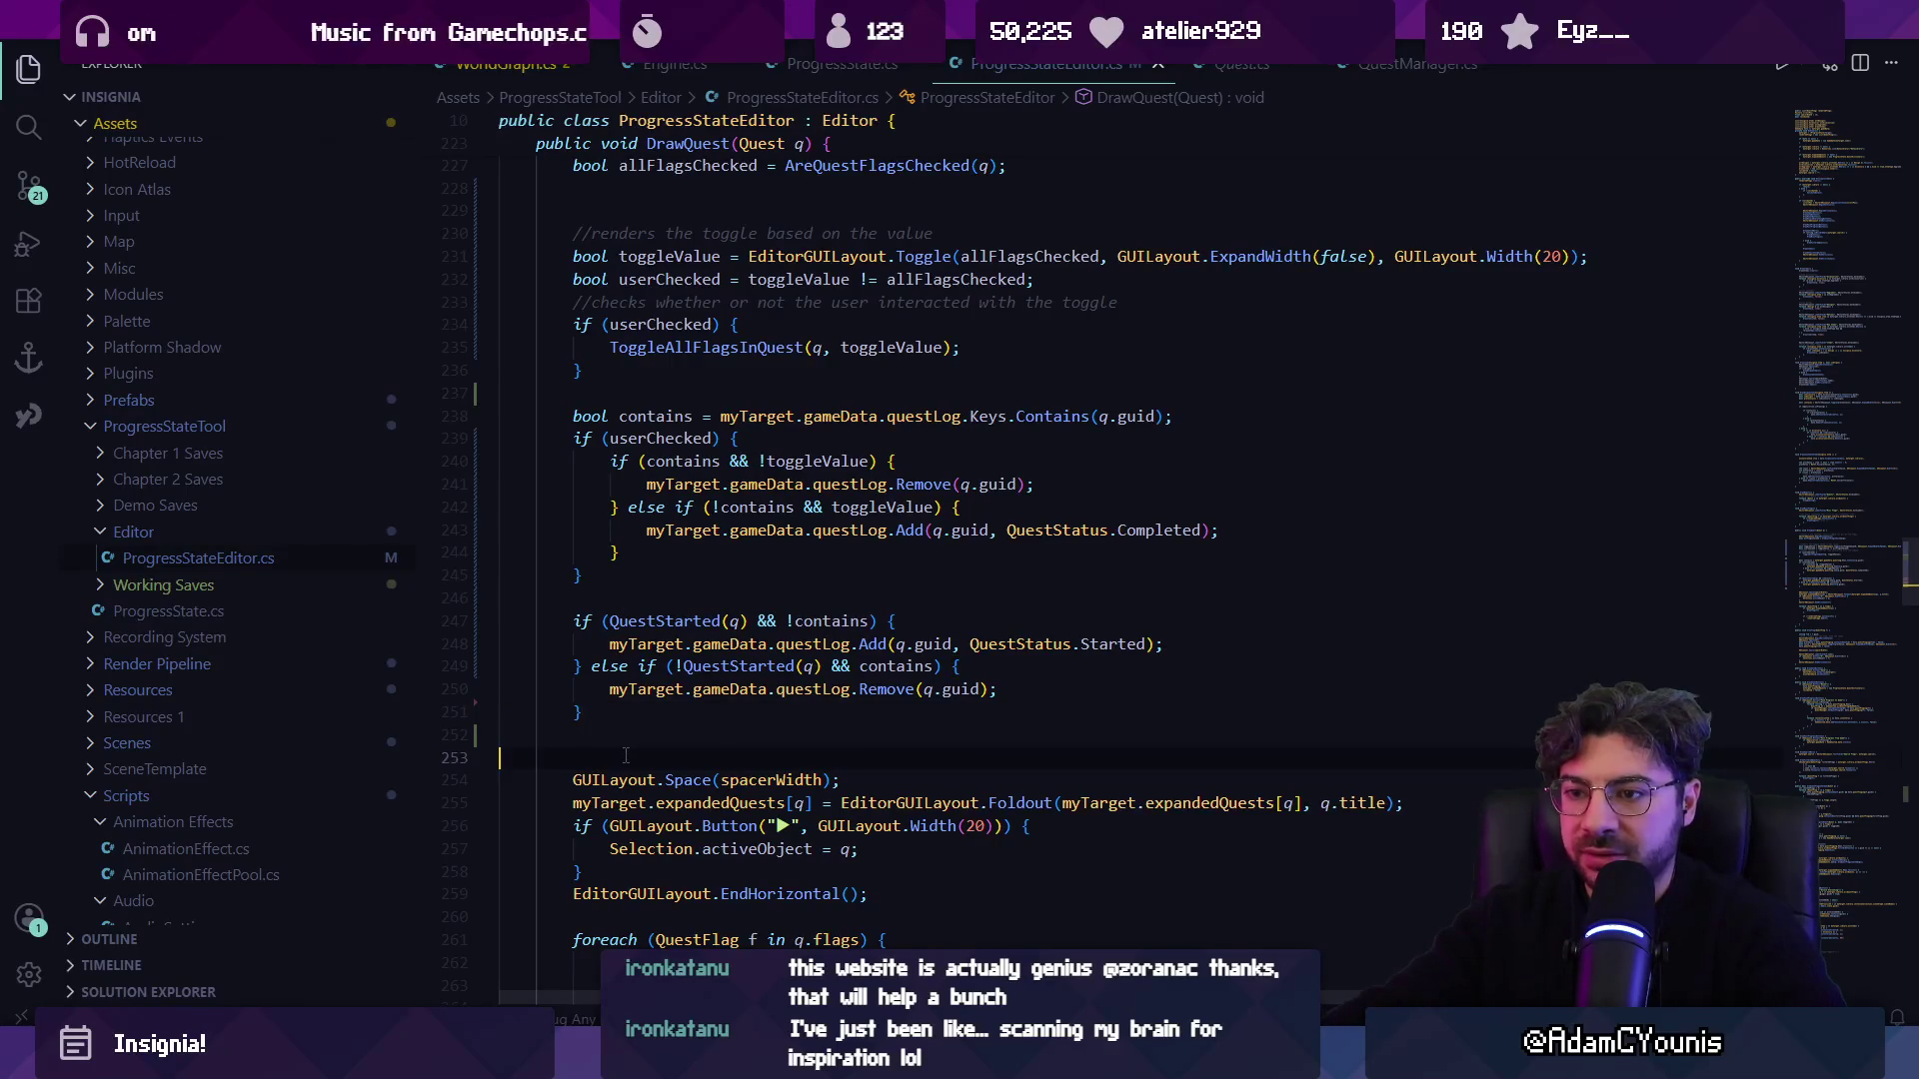
pyautogui.hotkey('alt', 'Tab')
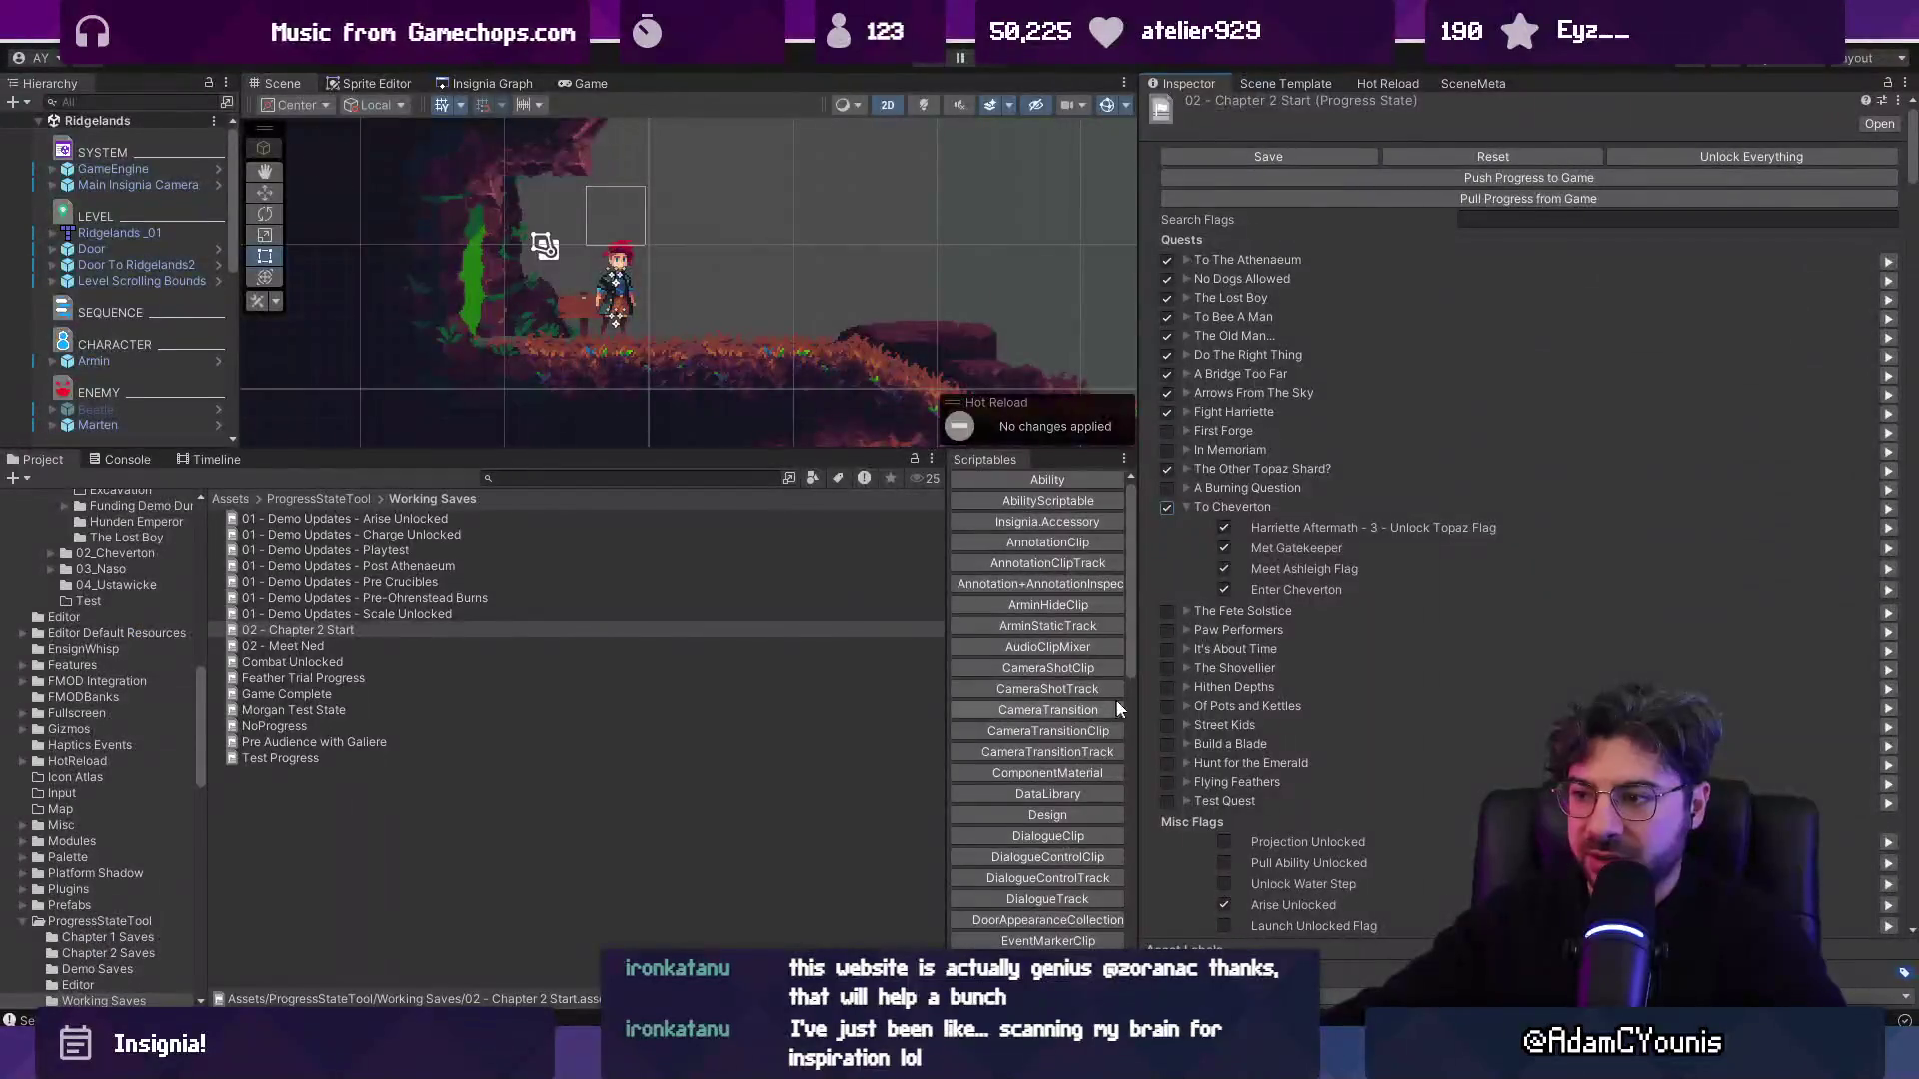
# Untick To Cheverton in the Progress State inspector, then return to Visual Studio Code.
pyautogui.click(1168, 469)
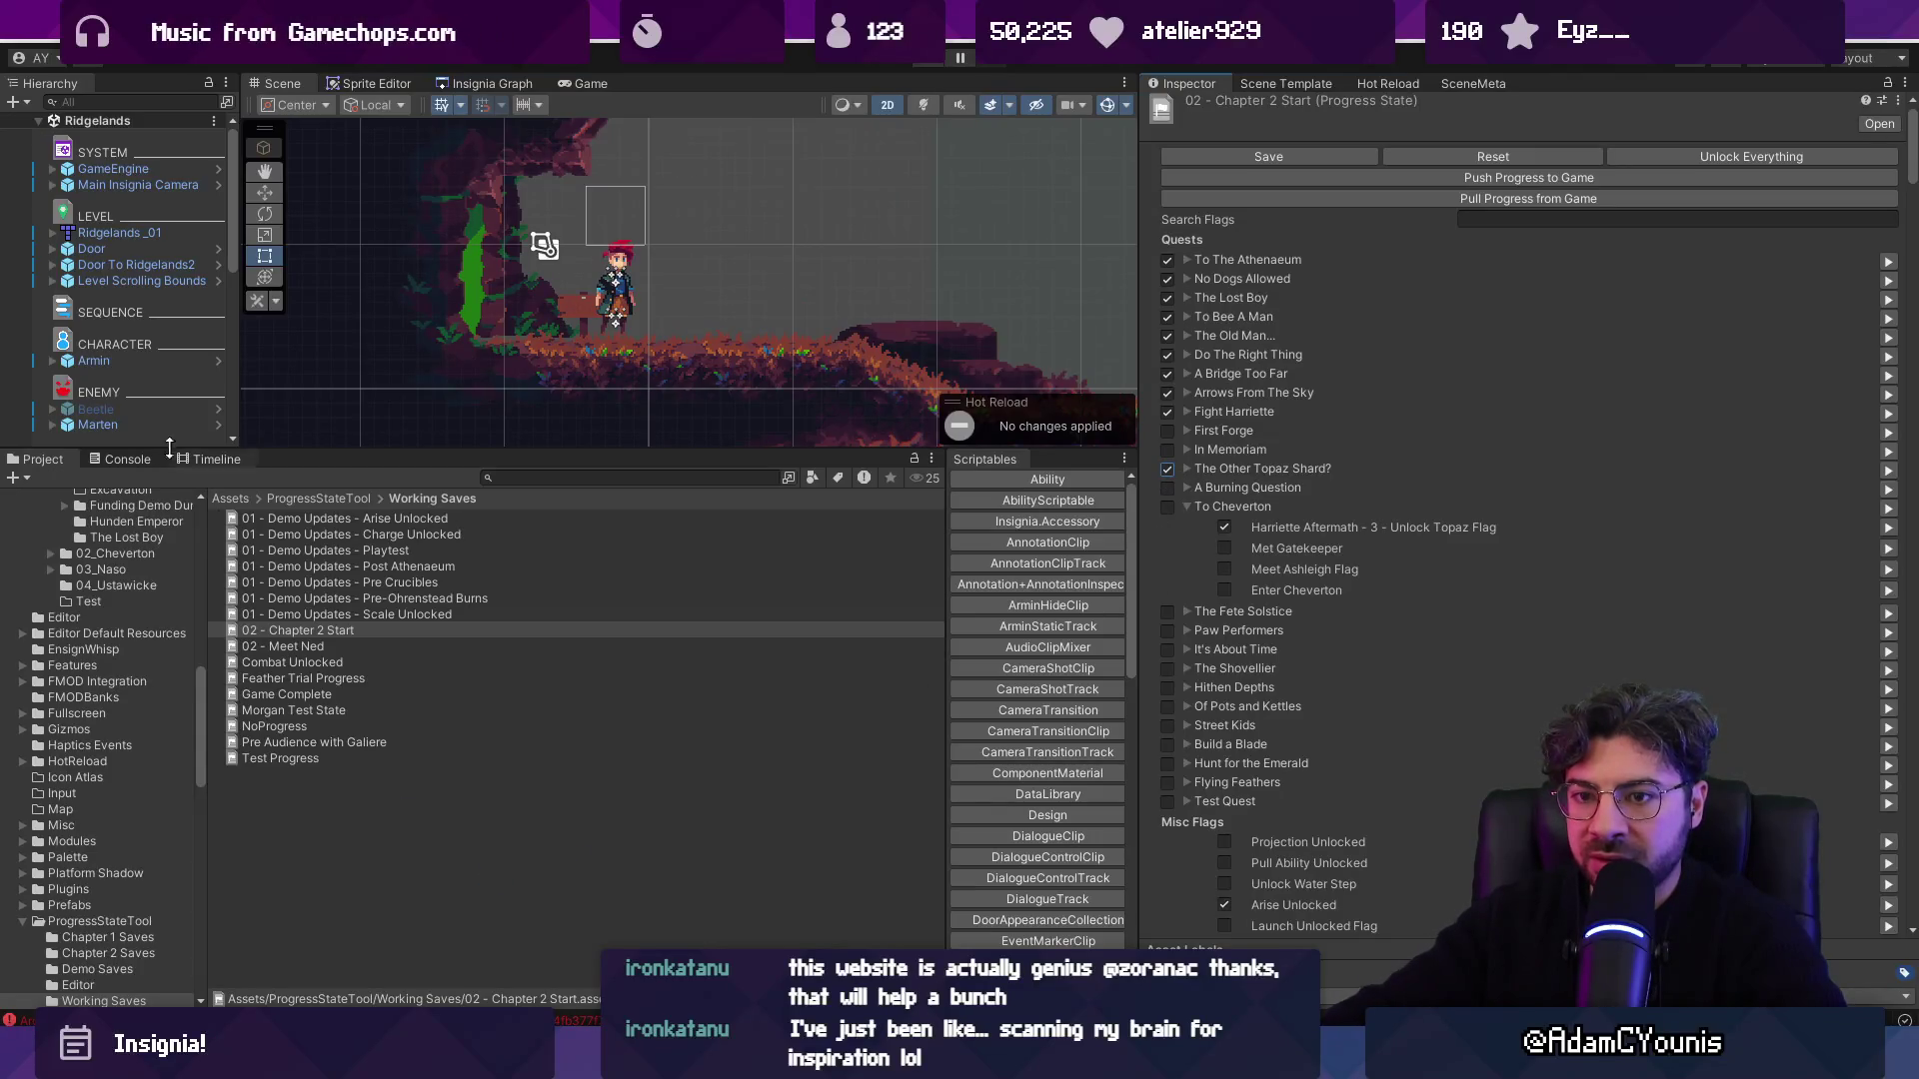
pyautogui.hotkey('alt', 'Tab')
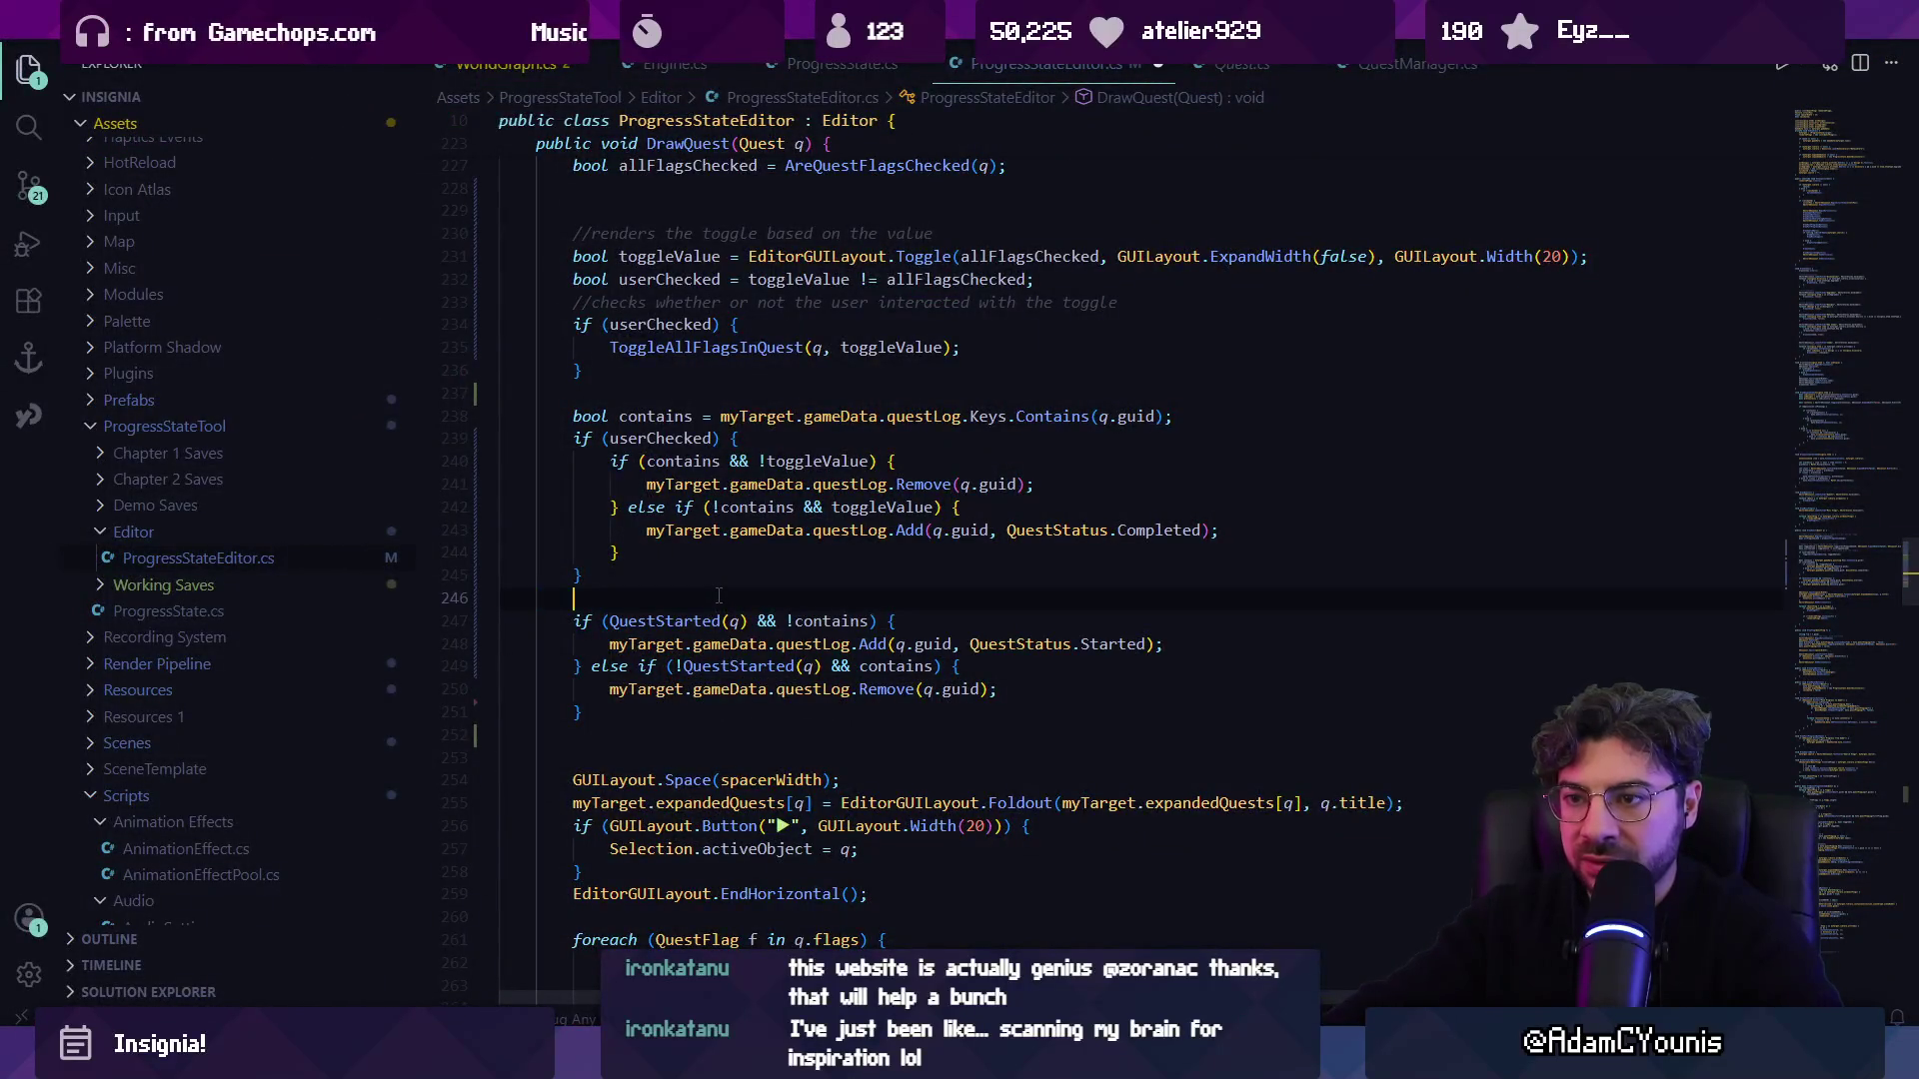
# Undo the stray if and turn the unstarted-quest removal else-if into a standalone if.
pyautogui.write('if(')
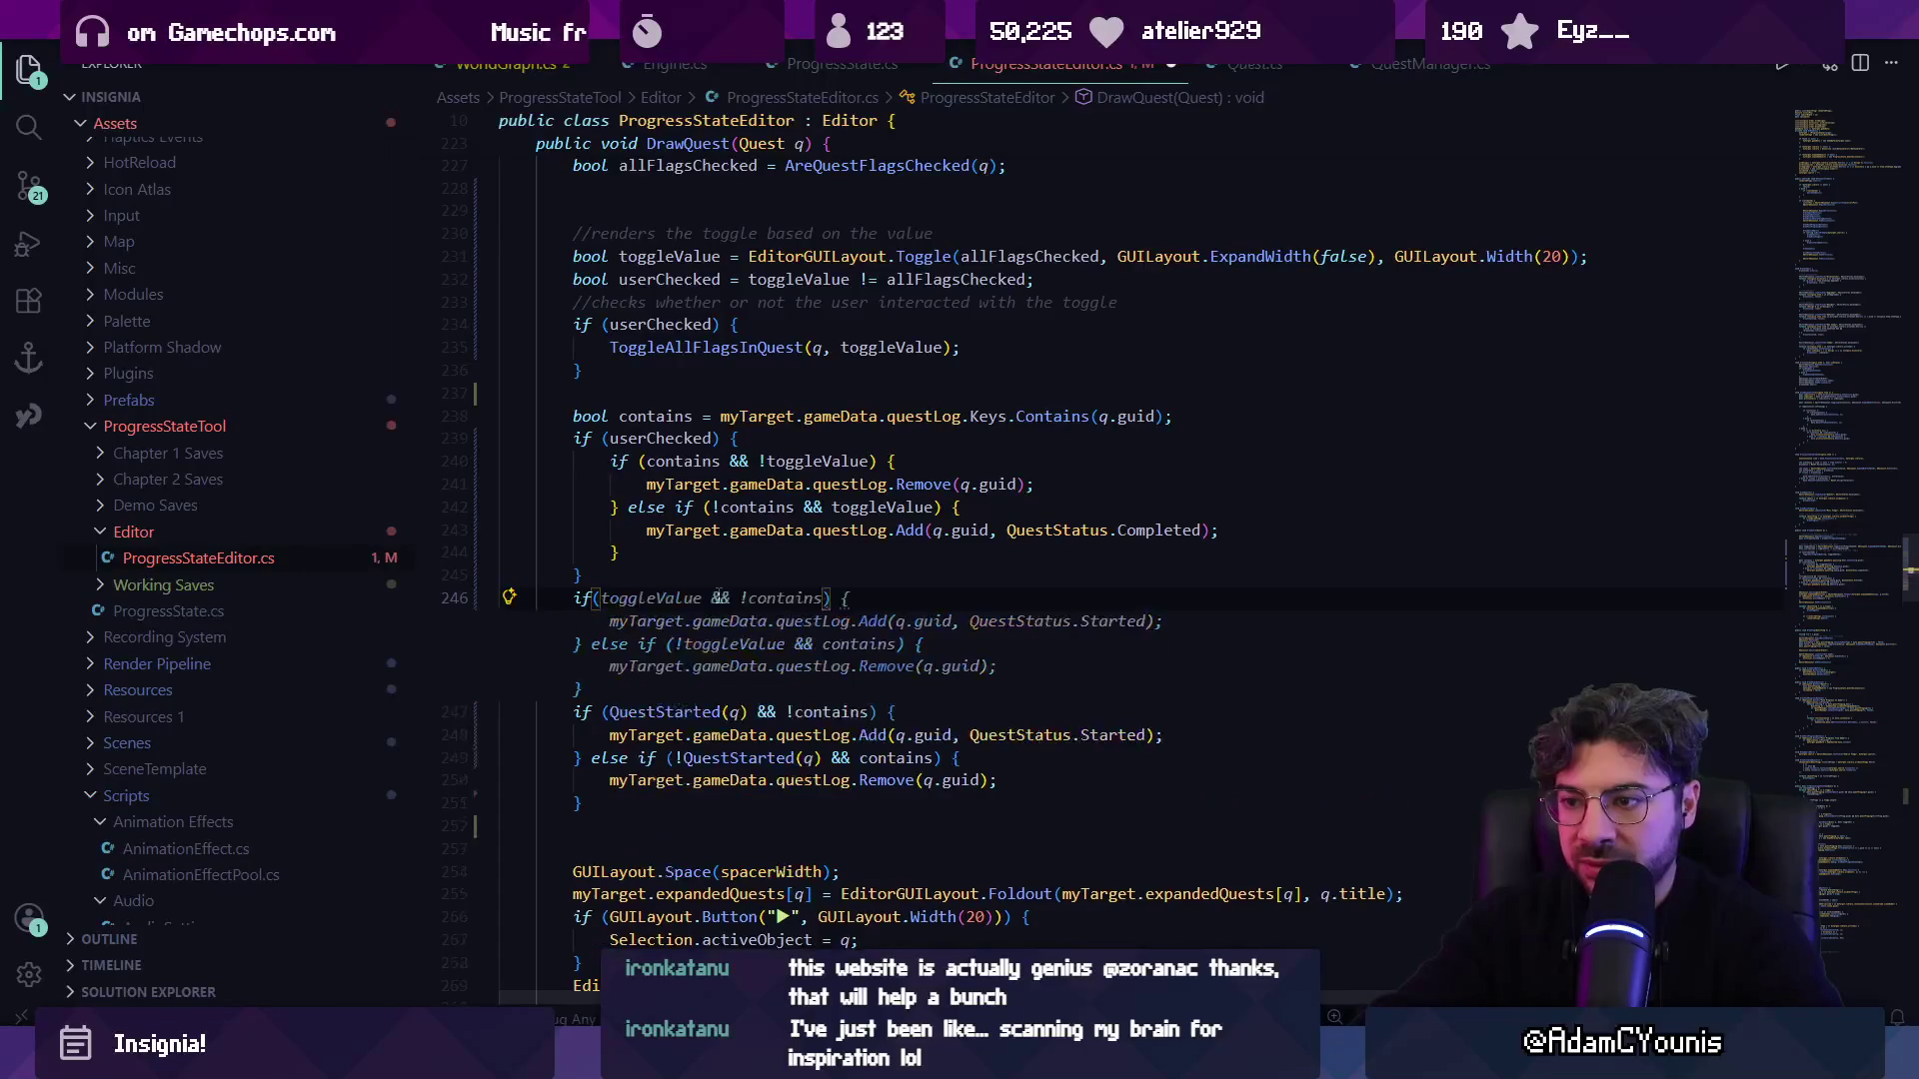
pyautogui.hotkey('ctrl', 'z')
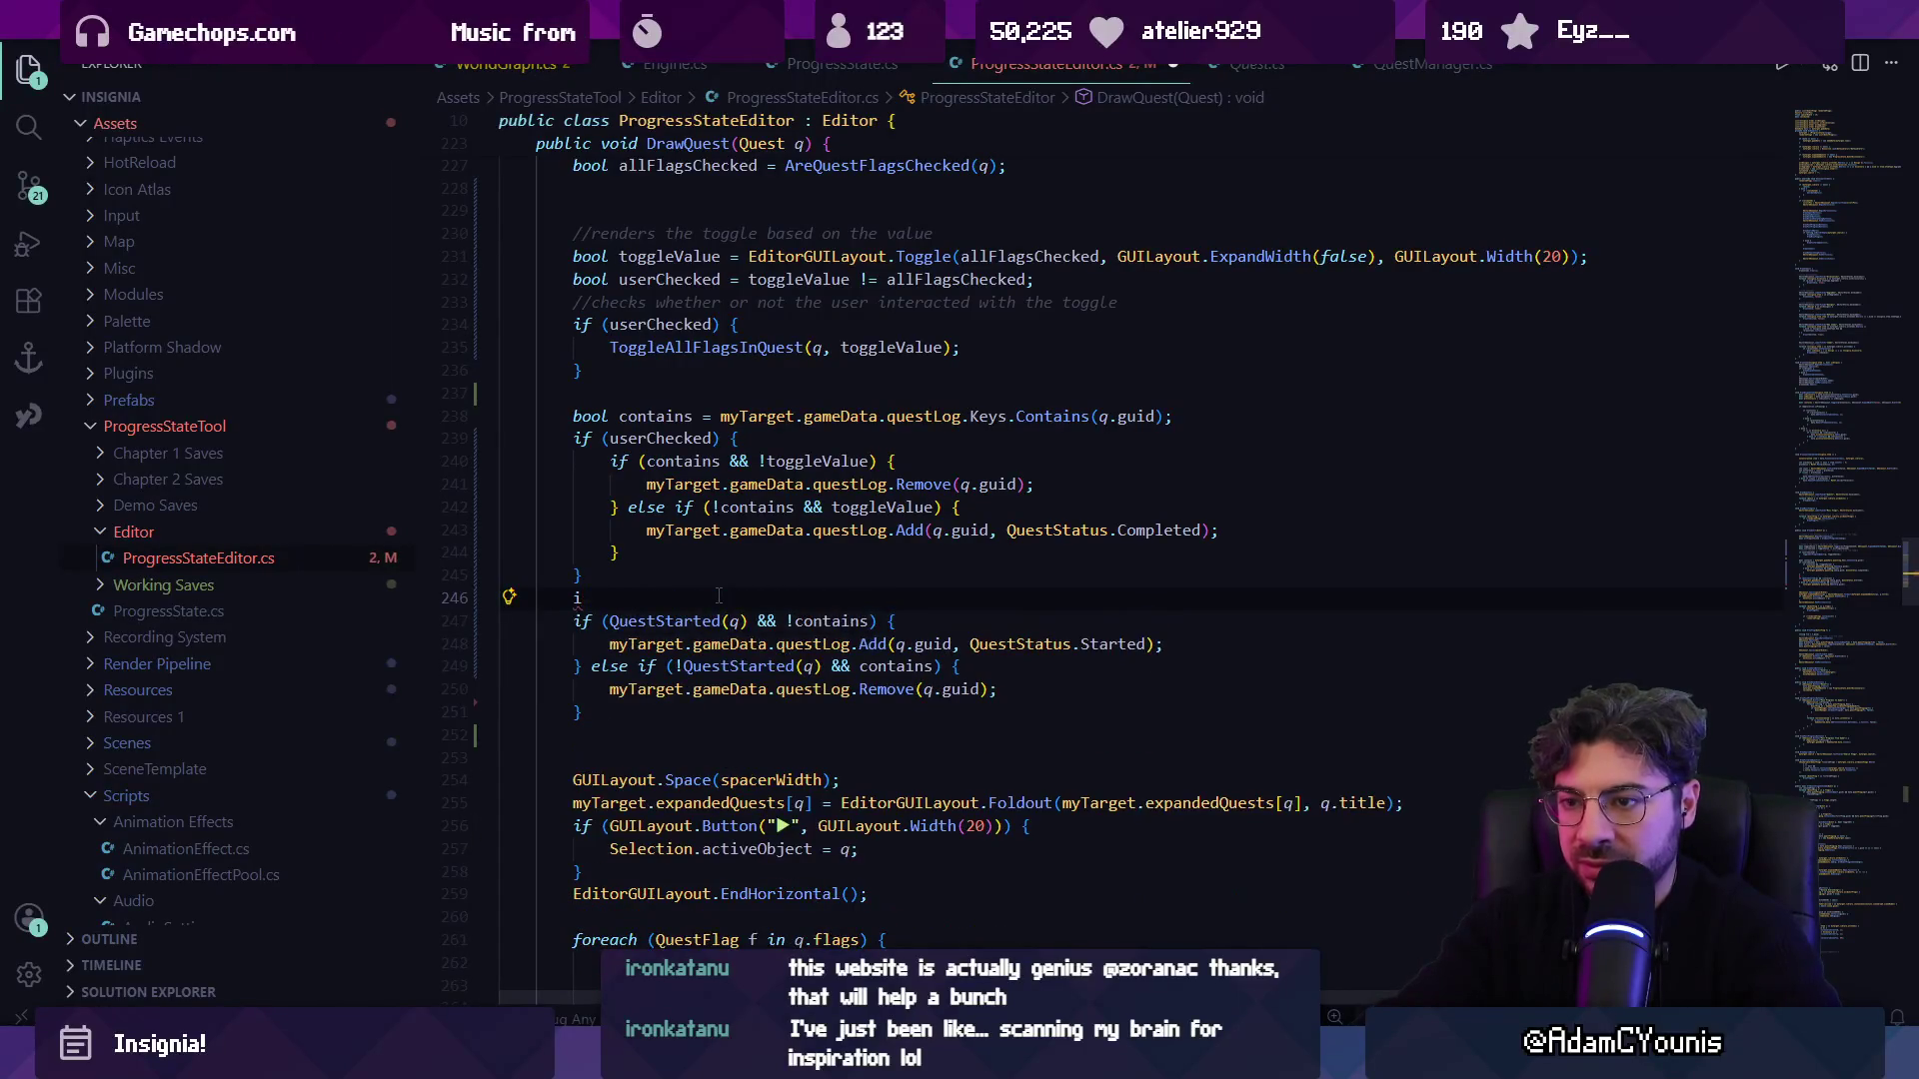
pyautogui.hotkey('ctrl', 's')
pyautogui.press('Down')
pyautogui.press('Down')
pyautogui.press('Down')
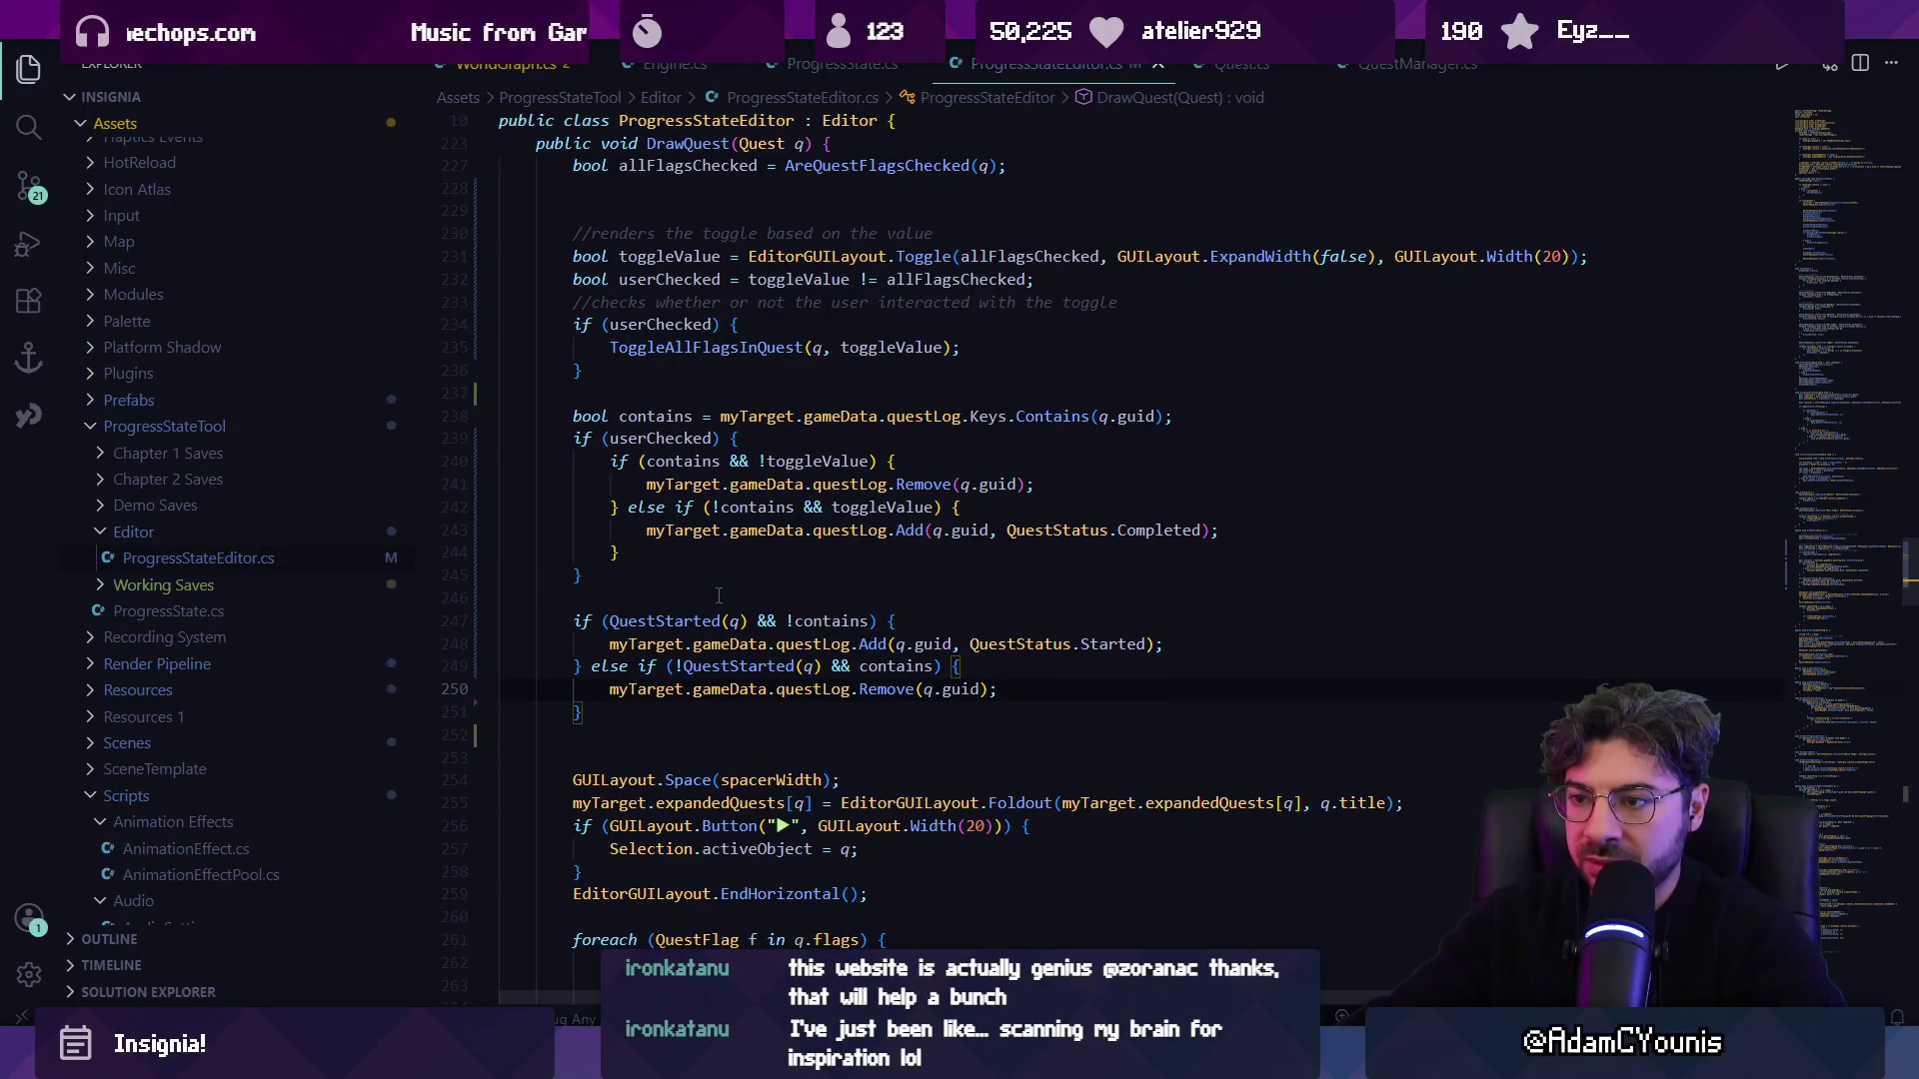
pyautogui.press('Up')
pyautogui.hotkey('ctrl', 'Right')
pyautogui.hotkey('ctrl', 'shift', 'Right')
pyautogui.press('Return')
pyautogui.press('Return')
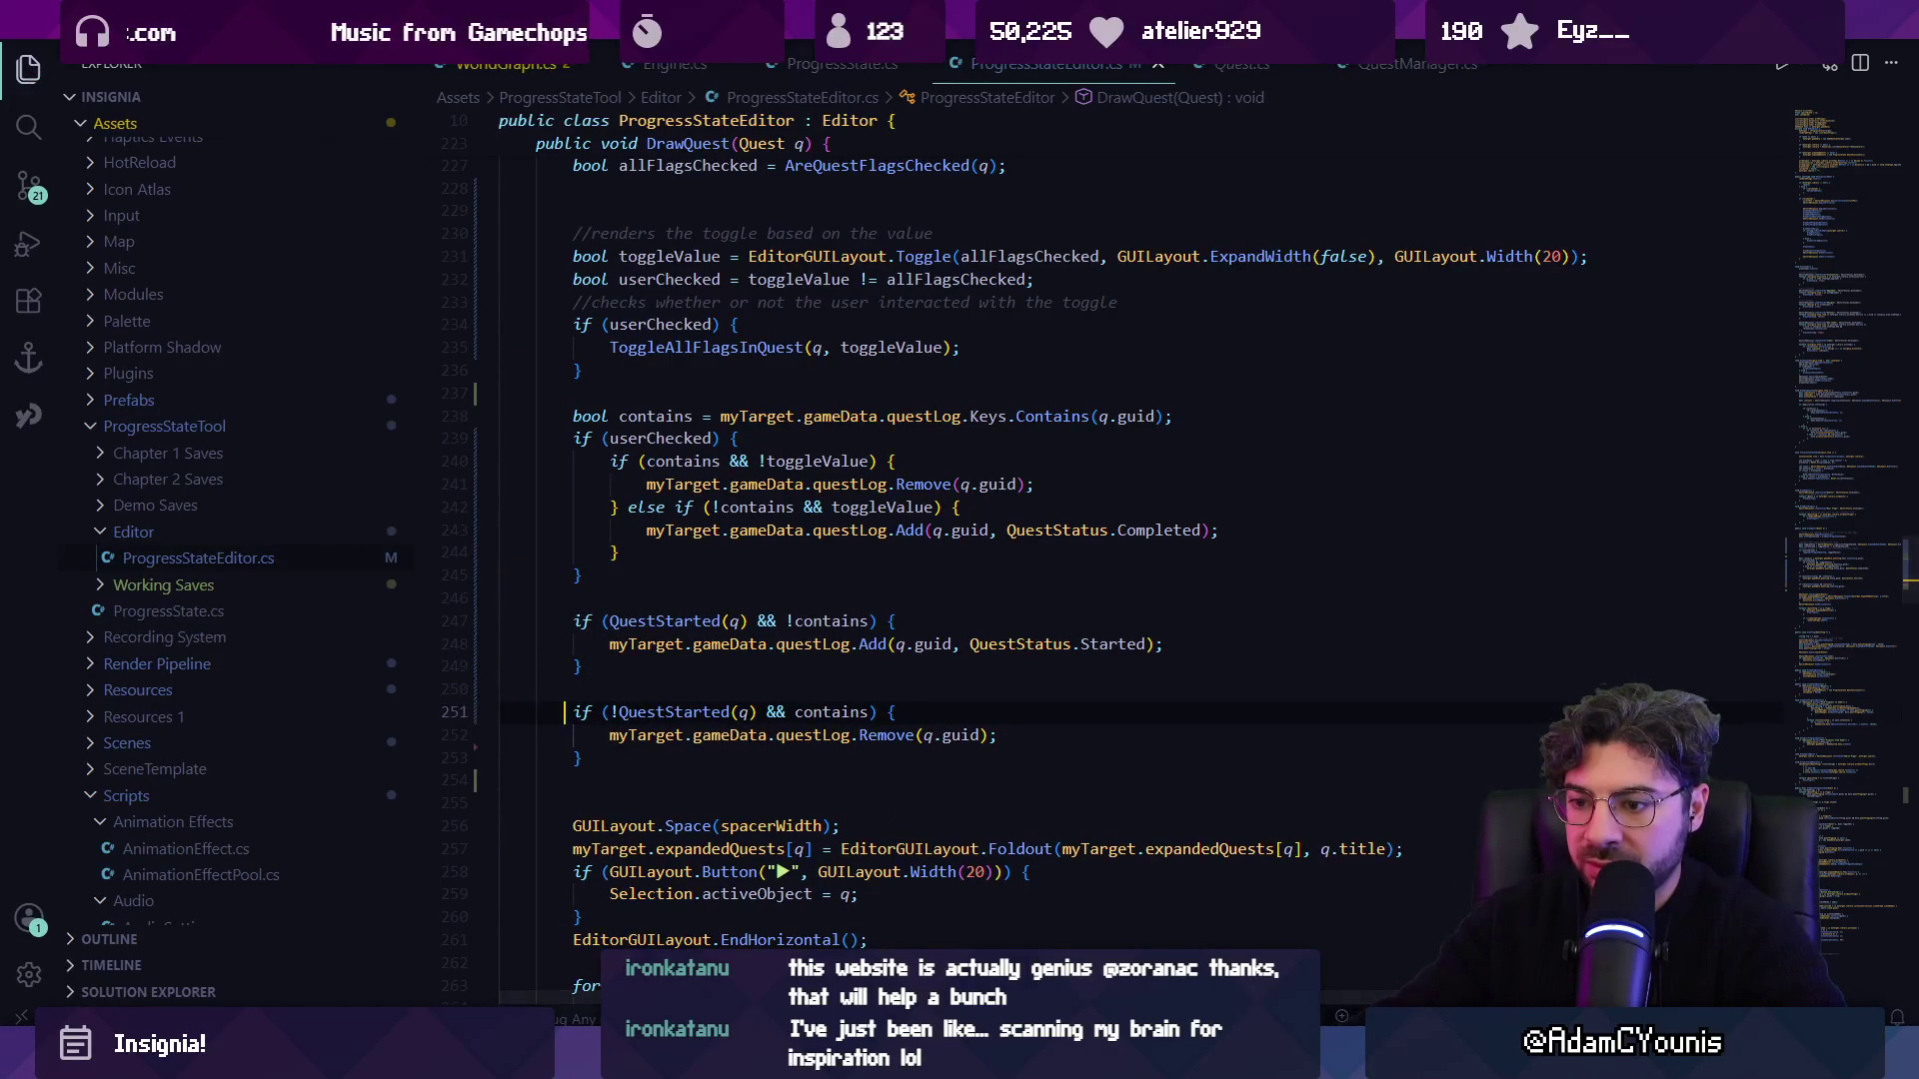
# Switch to Unity and clear the old Console messages.
pyautogui.hotkey('alt', 'Tab')
pyautogui.click(120, 459)
pyautogui.click(19, 478)
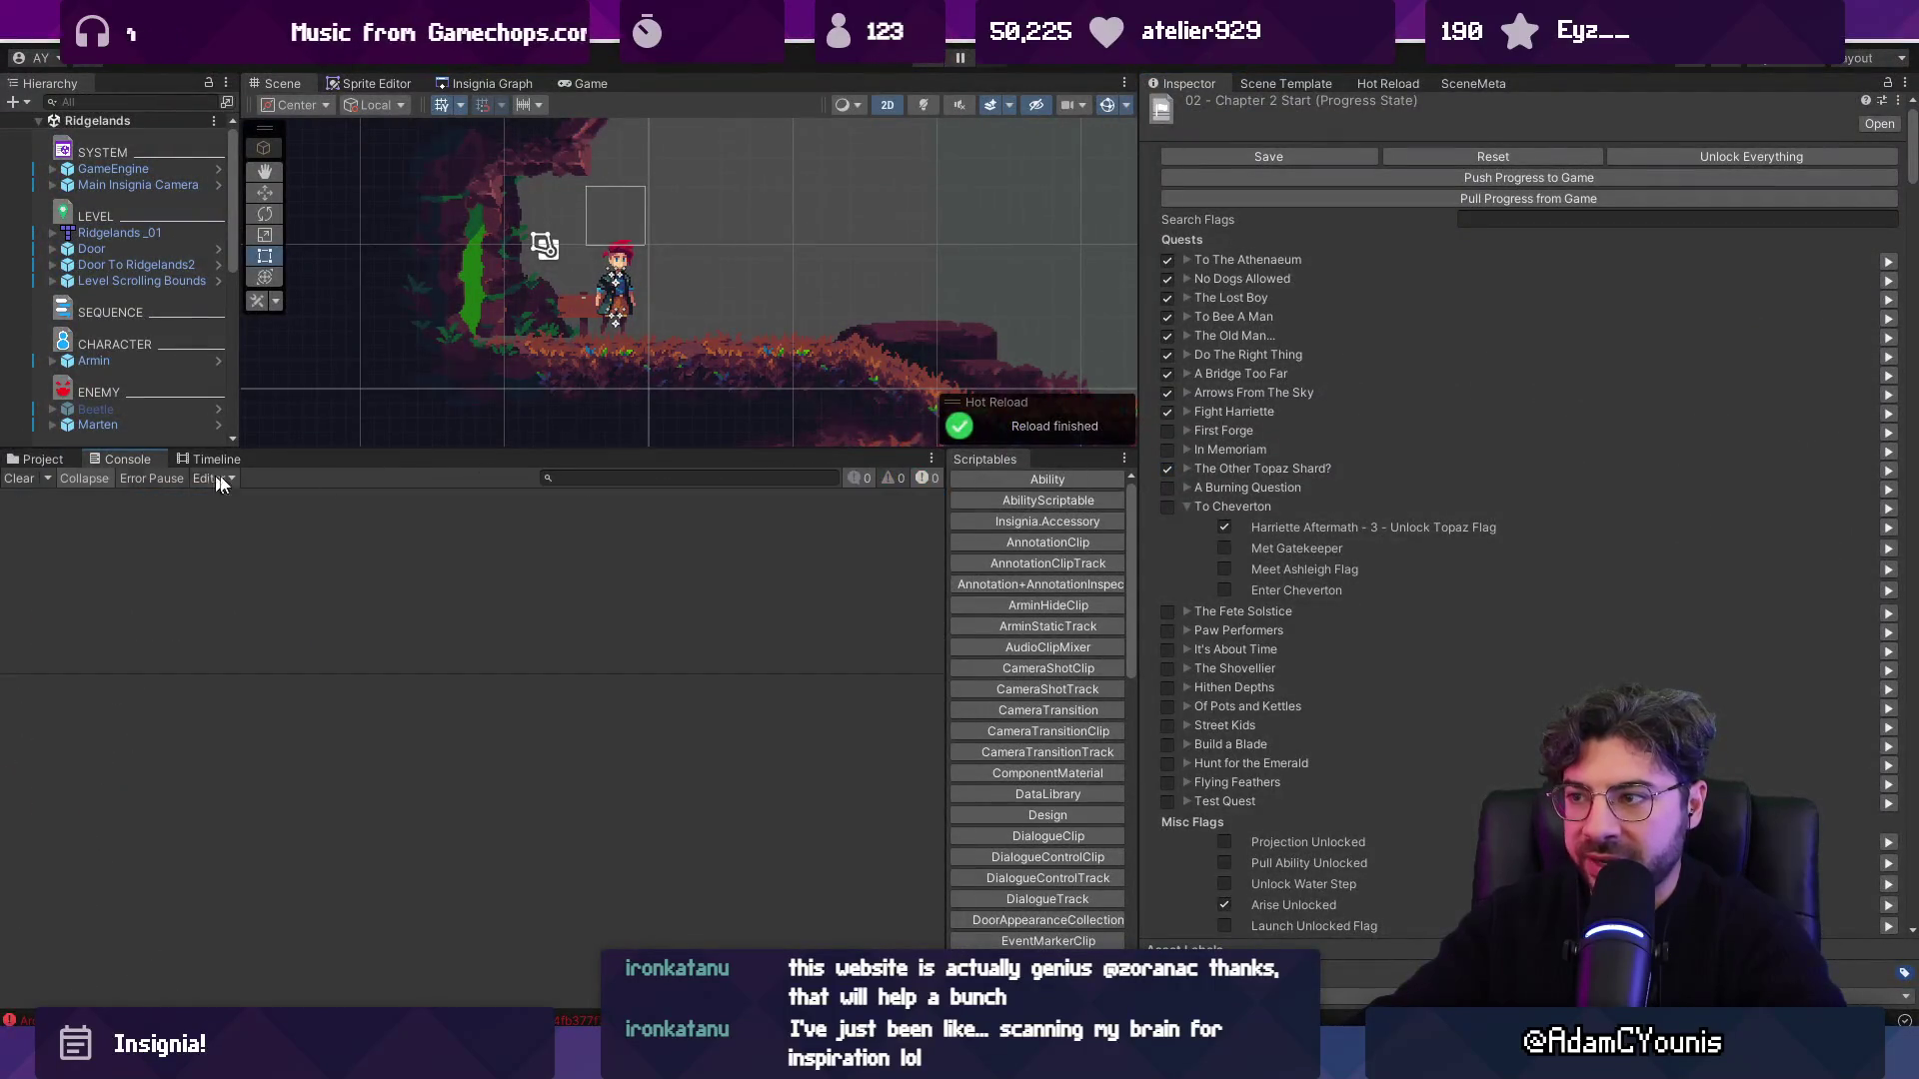
# Tick To Cheverton, then follow the duplicate-key ArgumentException stack trace to ProgressStateEditor line 248.
pyautogui.click(1223, 528)
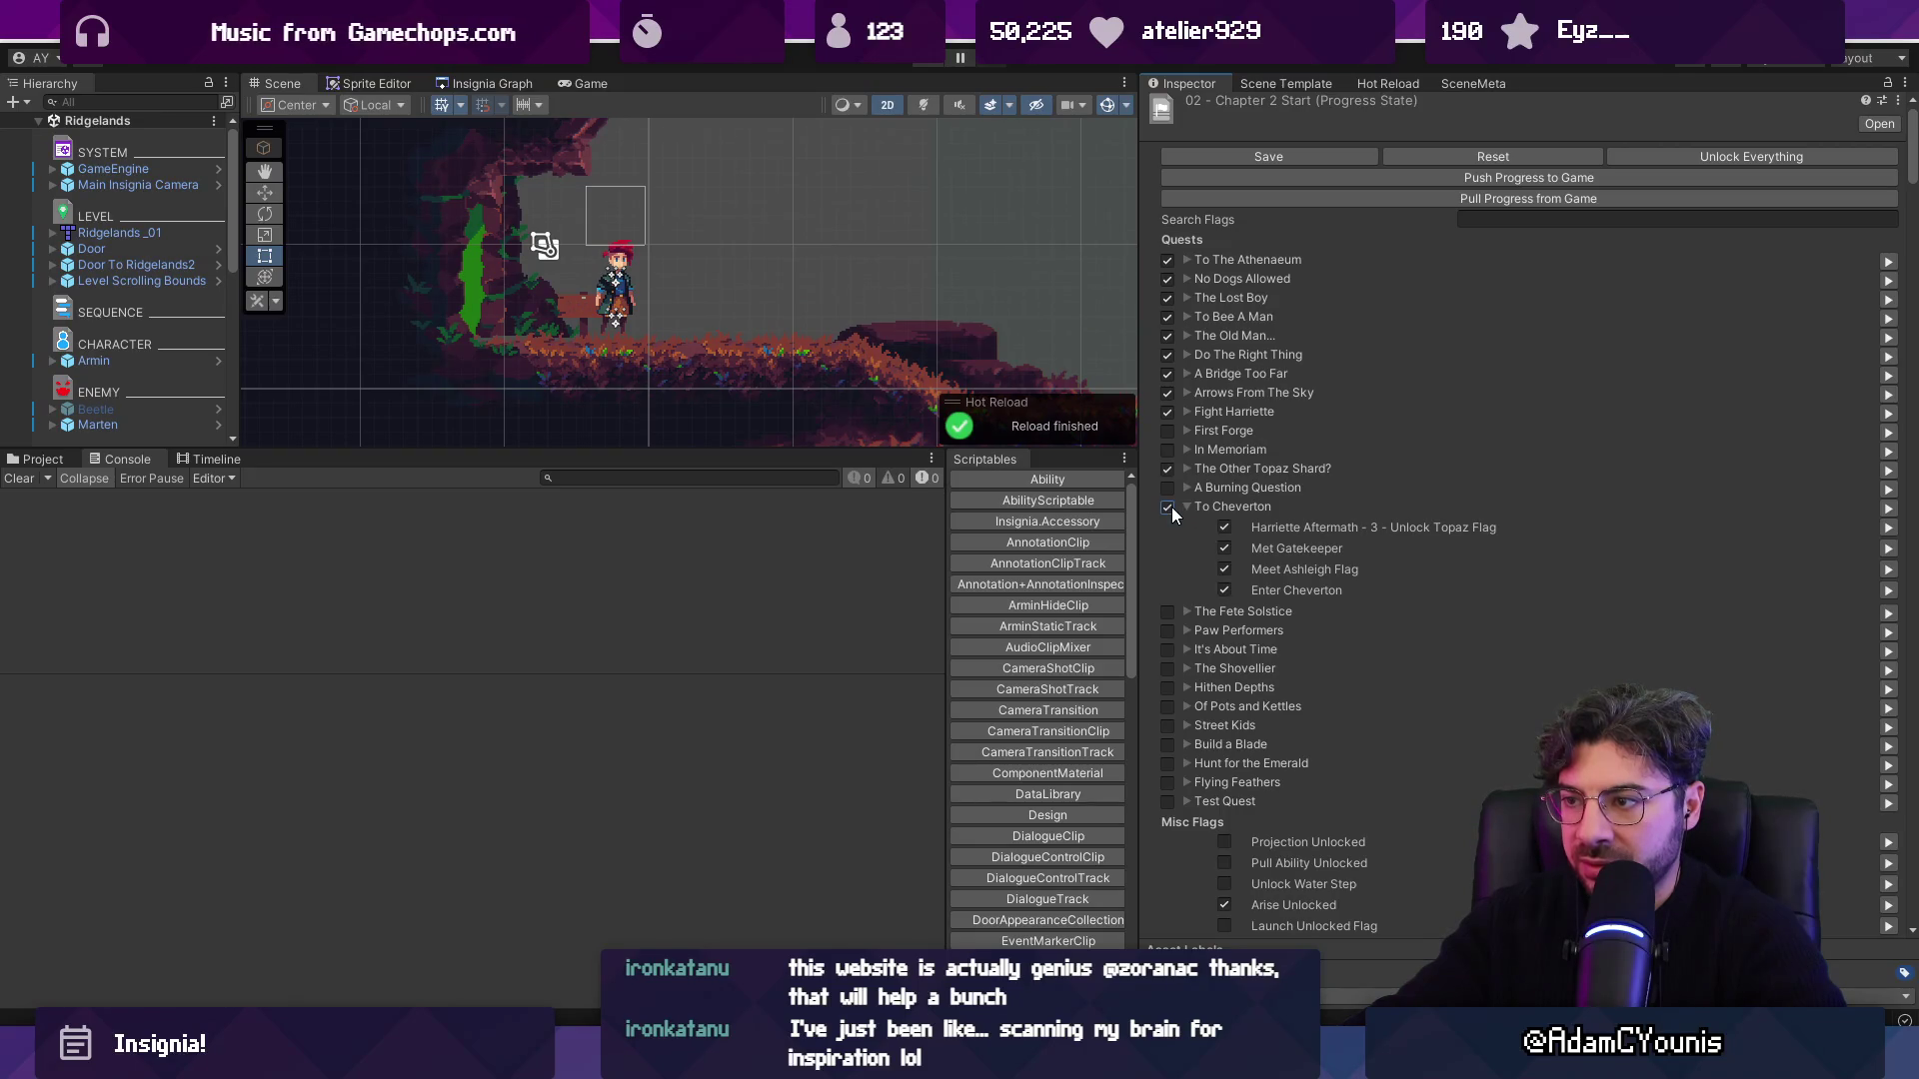
pyautogui.click(703, 508)
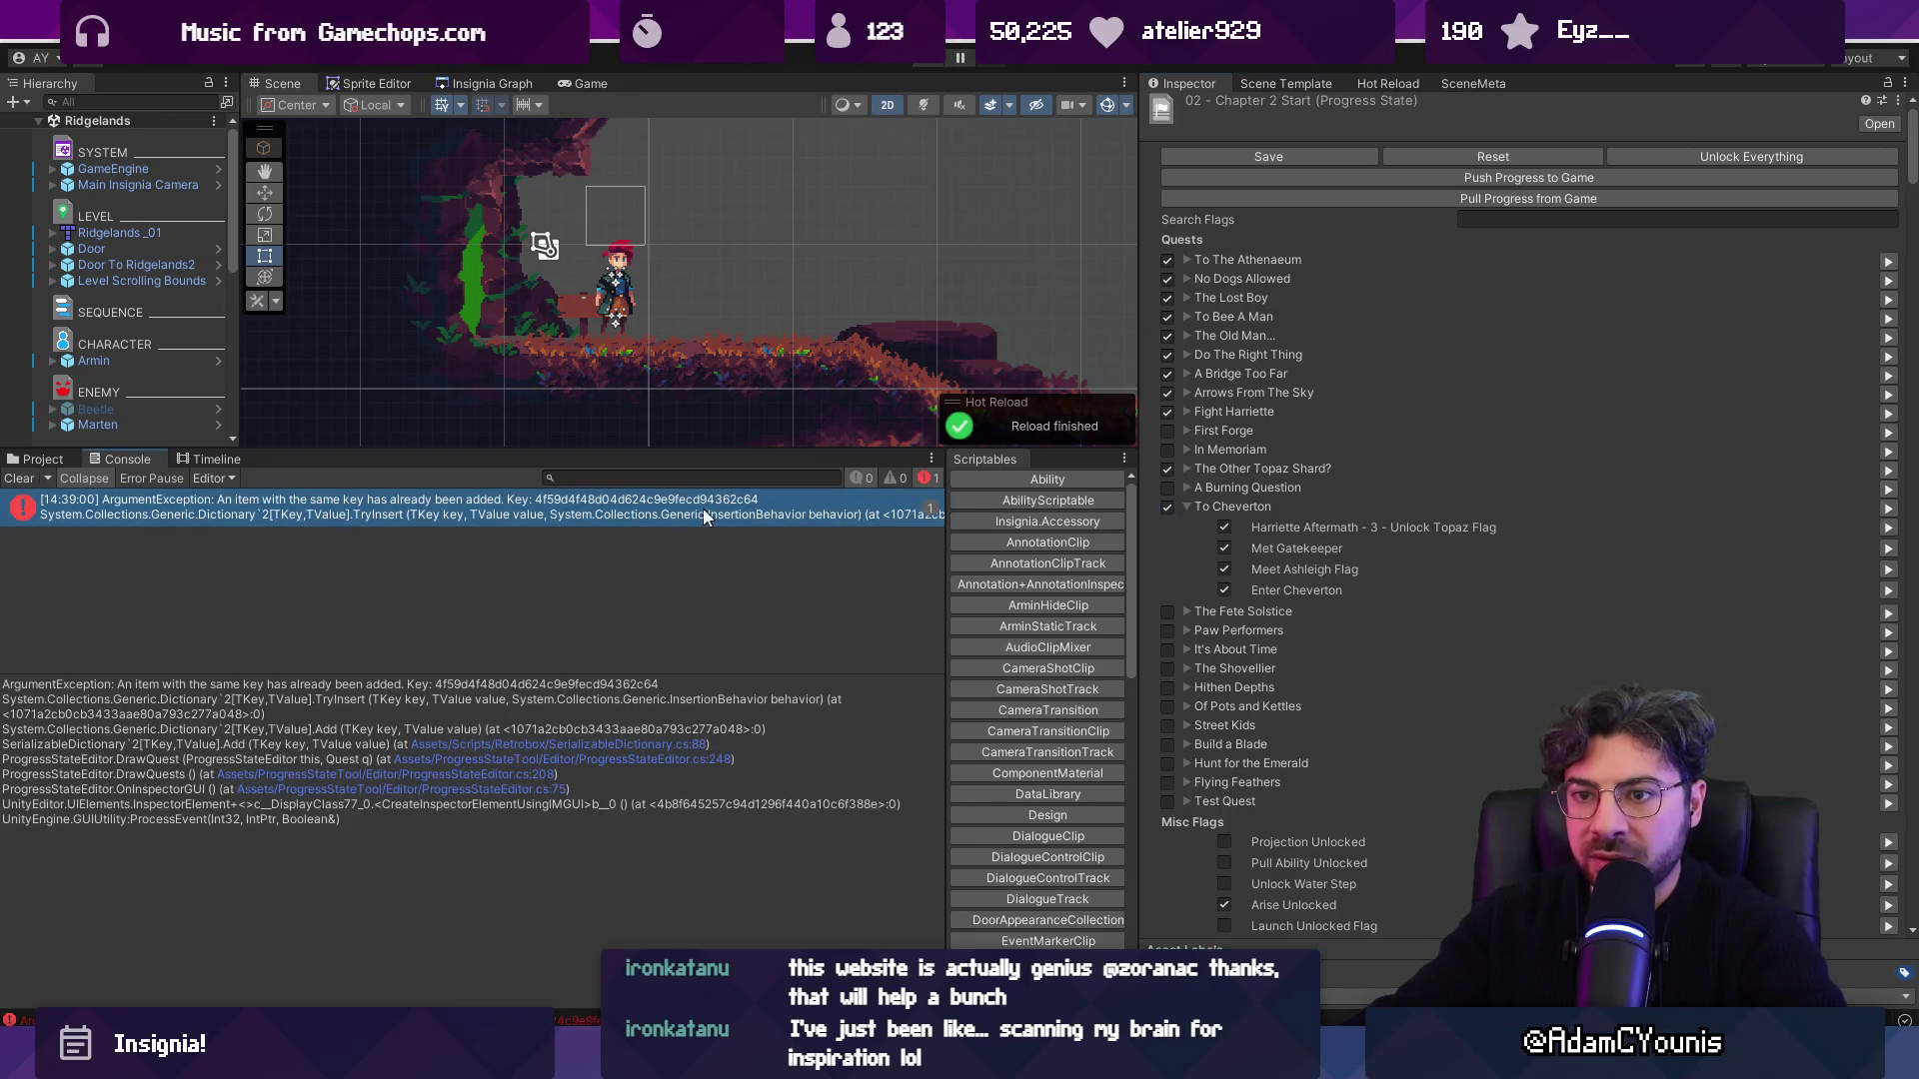
pyautogui.click(599, 751)
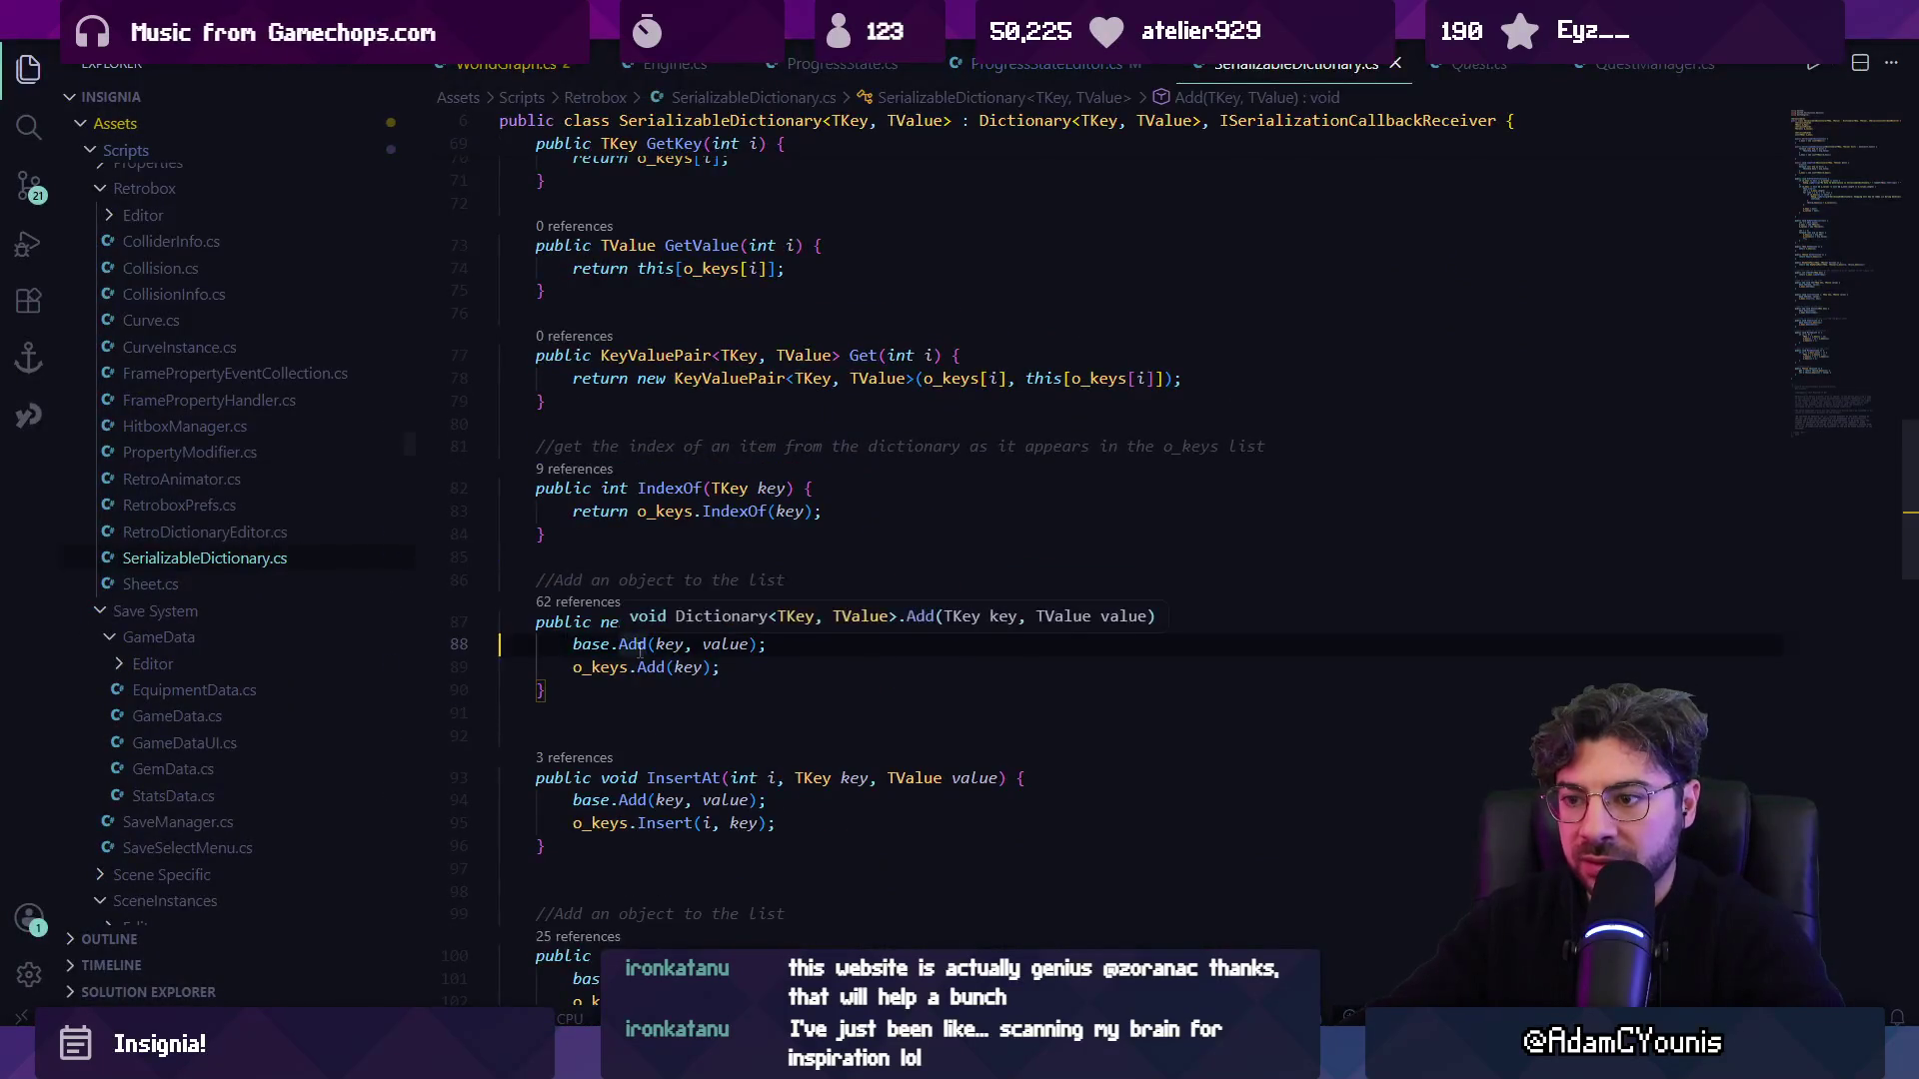
pyautogui.hotkey('alt', 'Left')
pyautogui.hotkey('alt', 'Tab')
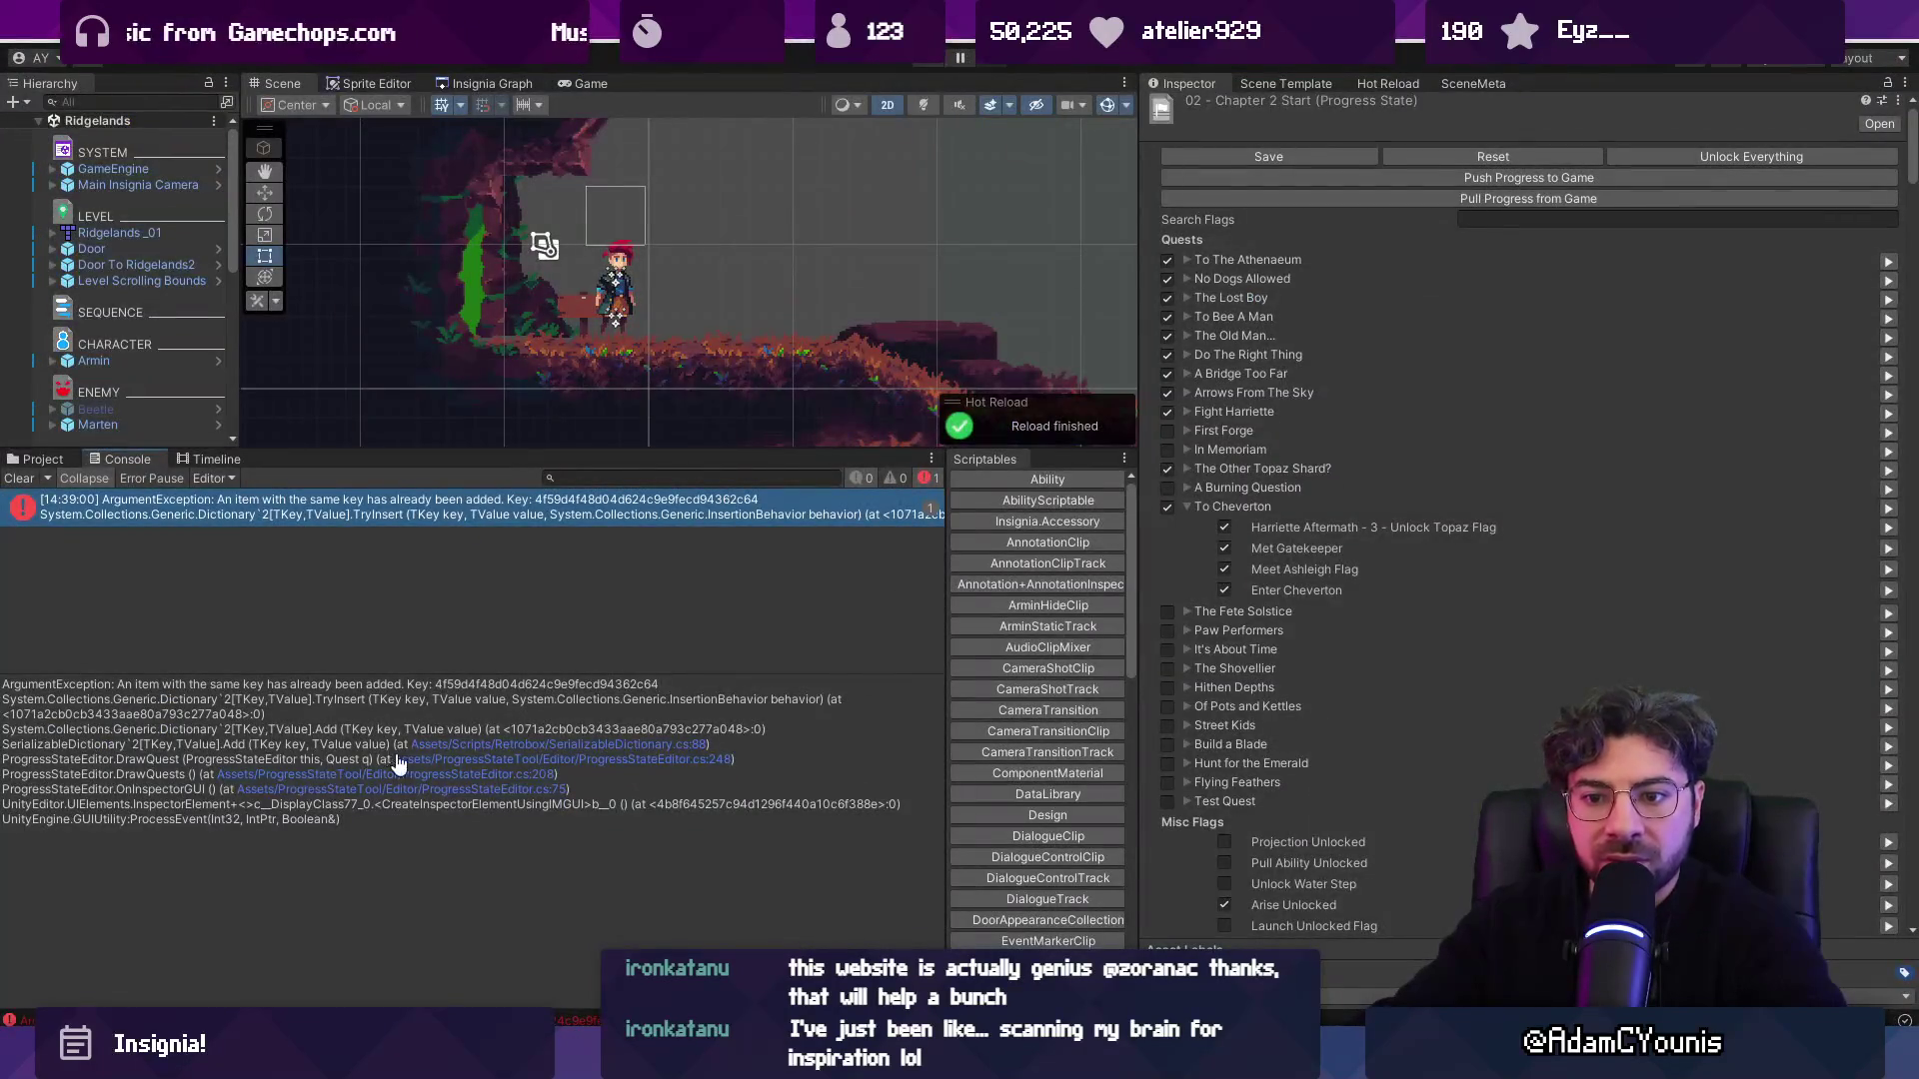
pyautogui.click(432, 746)
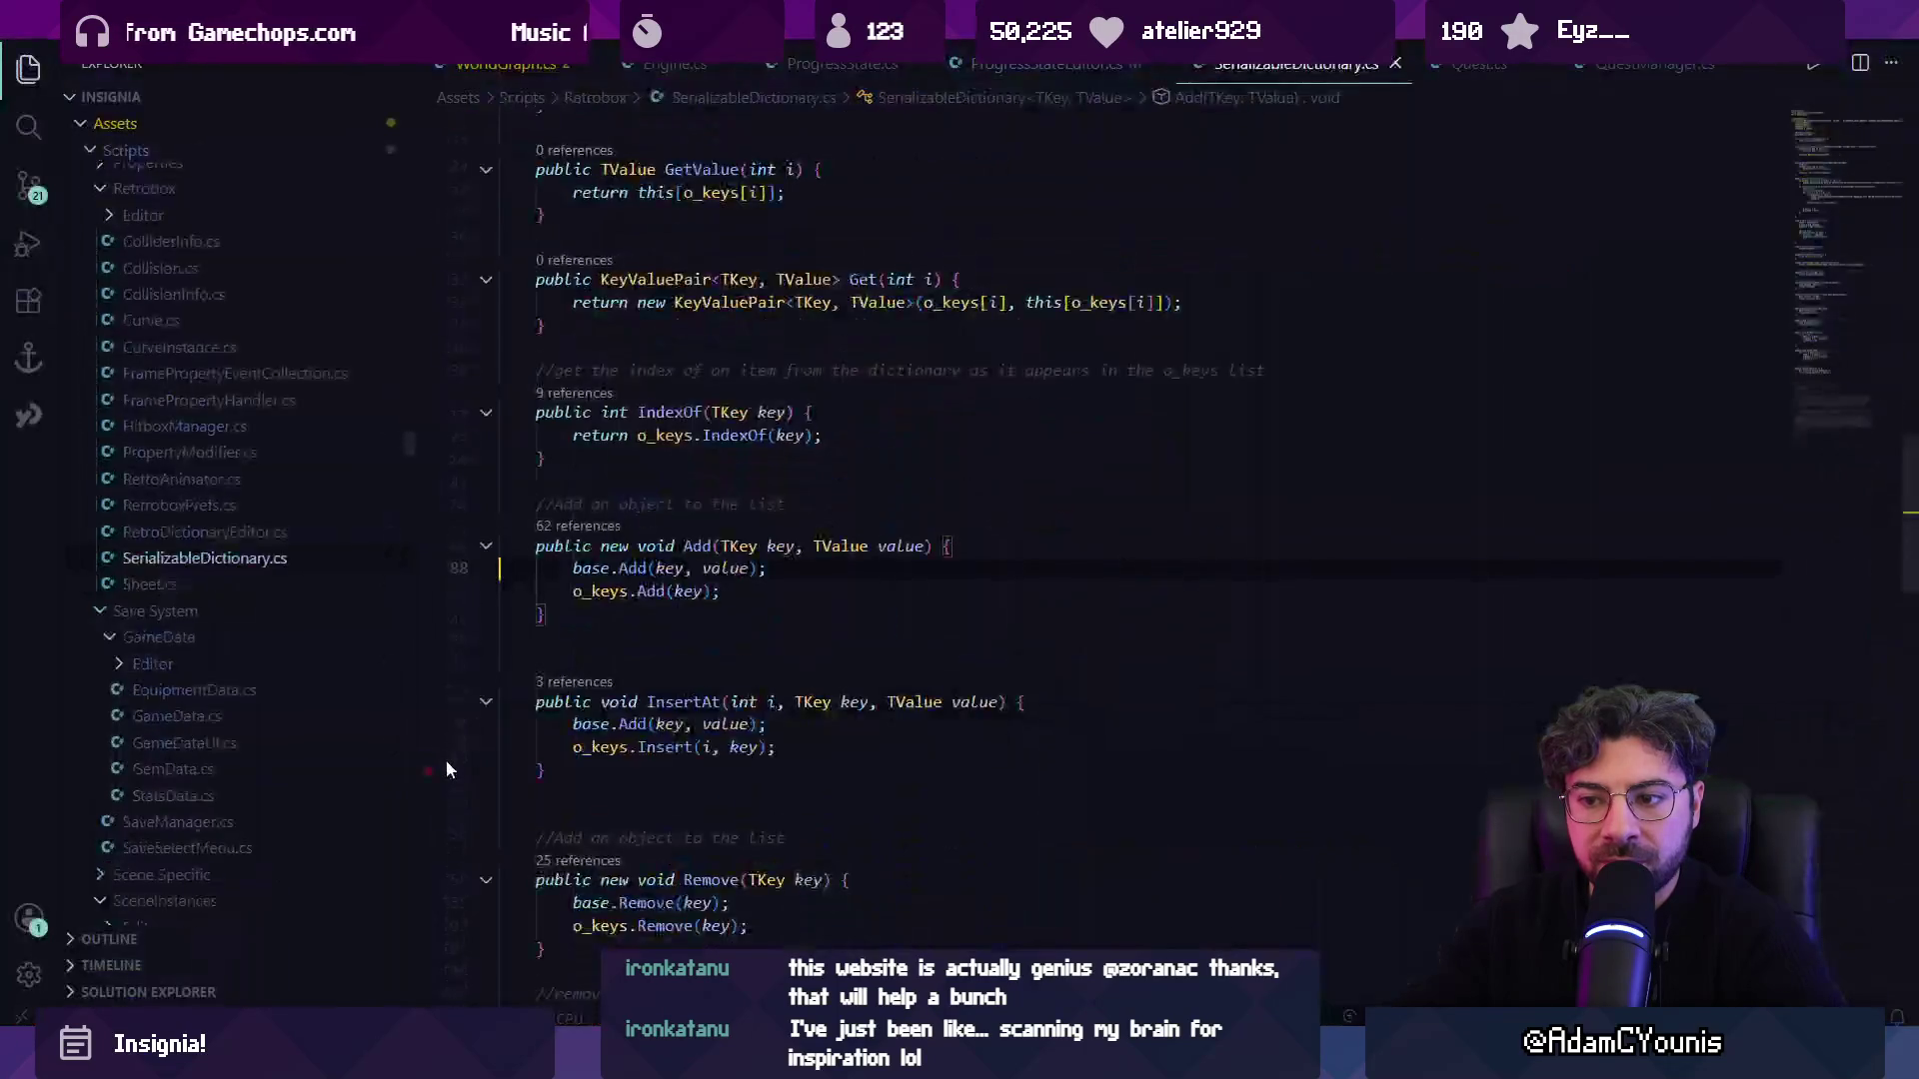
pyautogui.hotkey('alt', 'Tab')
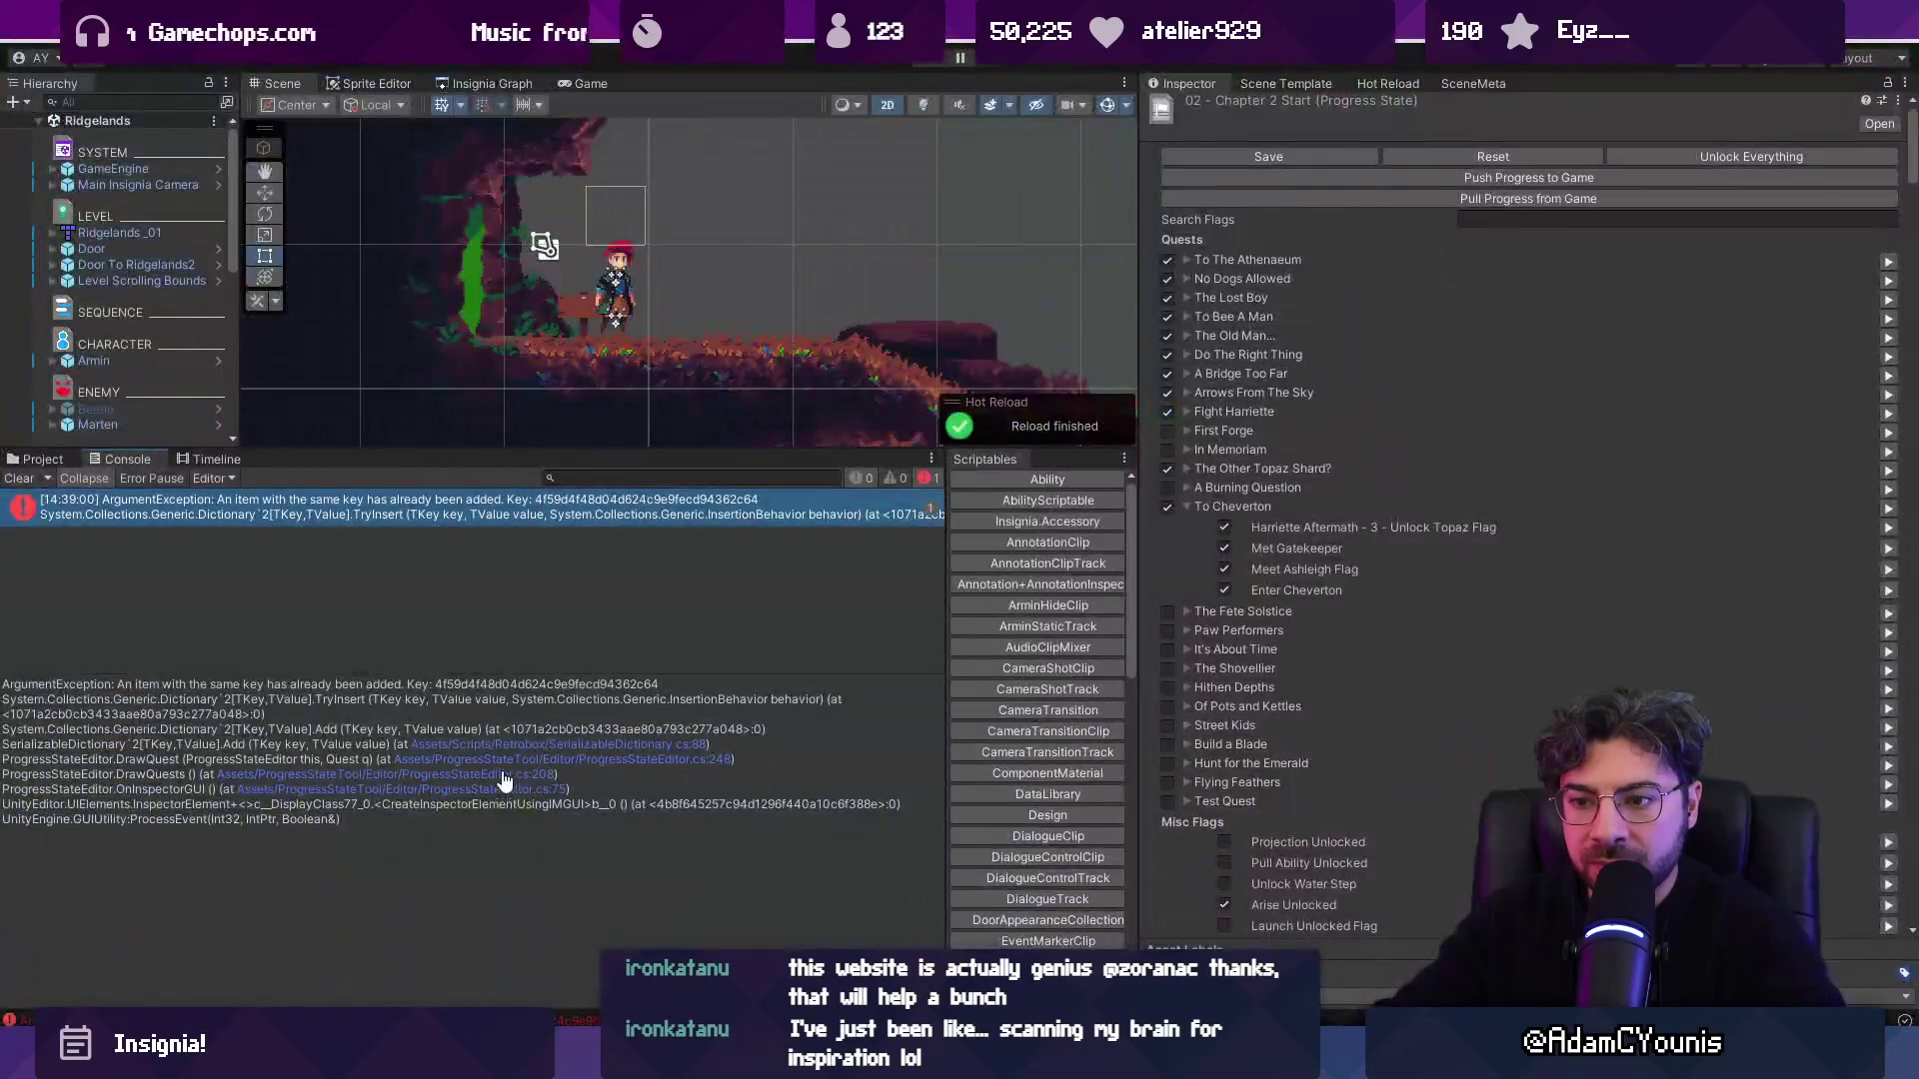
pyautogui.click(504, 762)
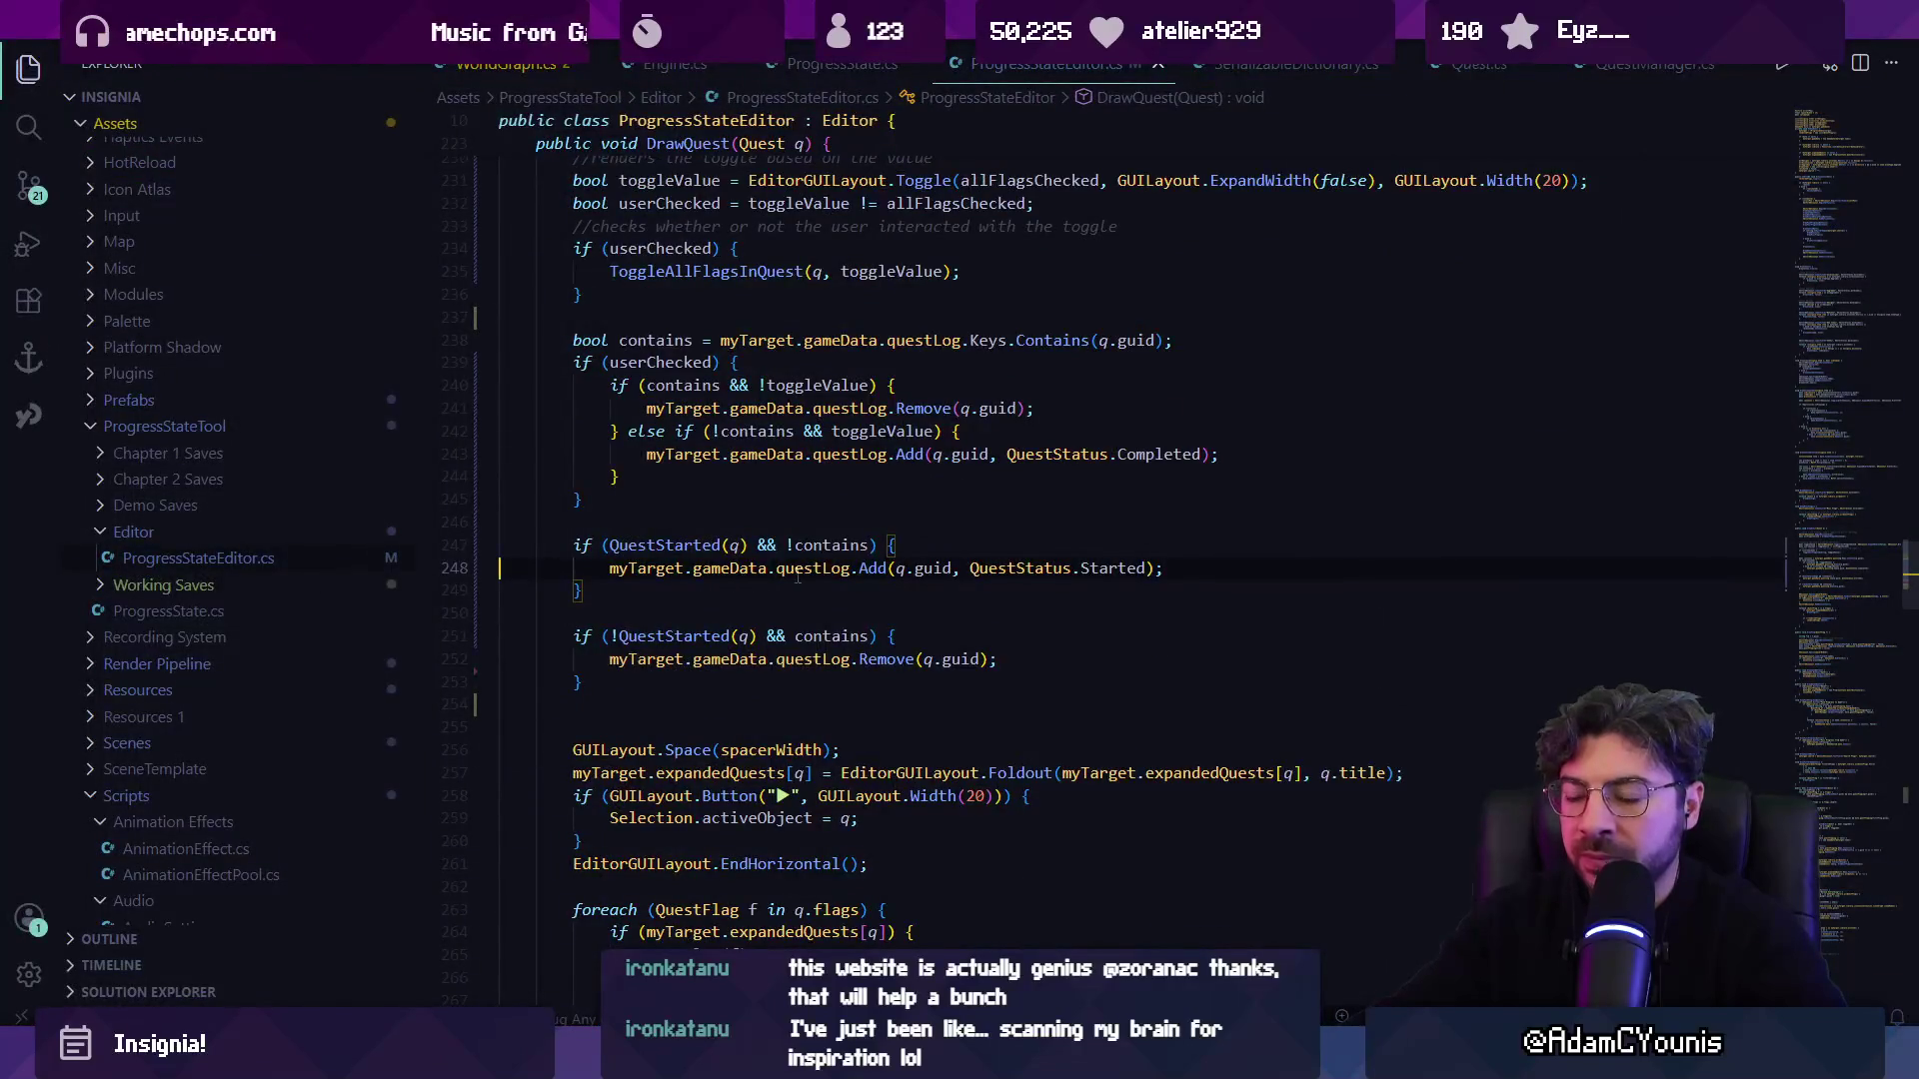
# Copy the contains assignment from line 238 and paste it above the QuestStarted check.
pyautogui.click(868, 545)
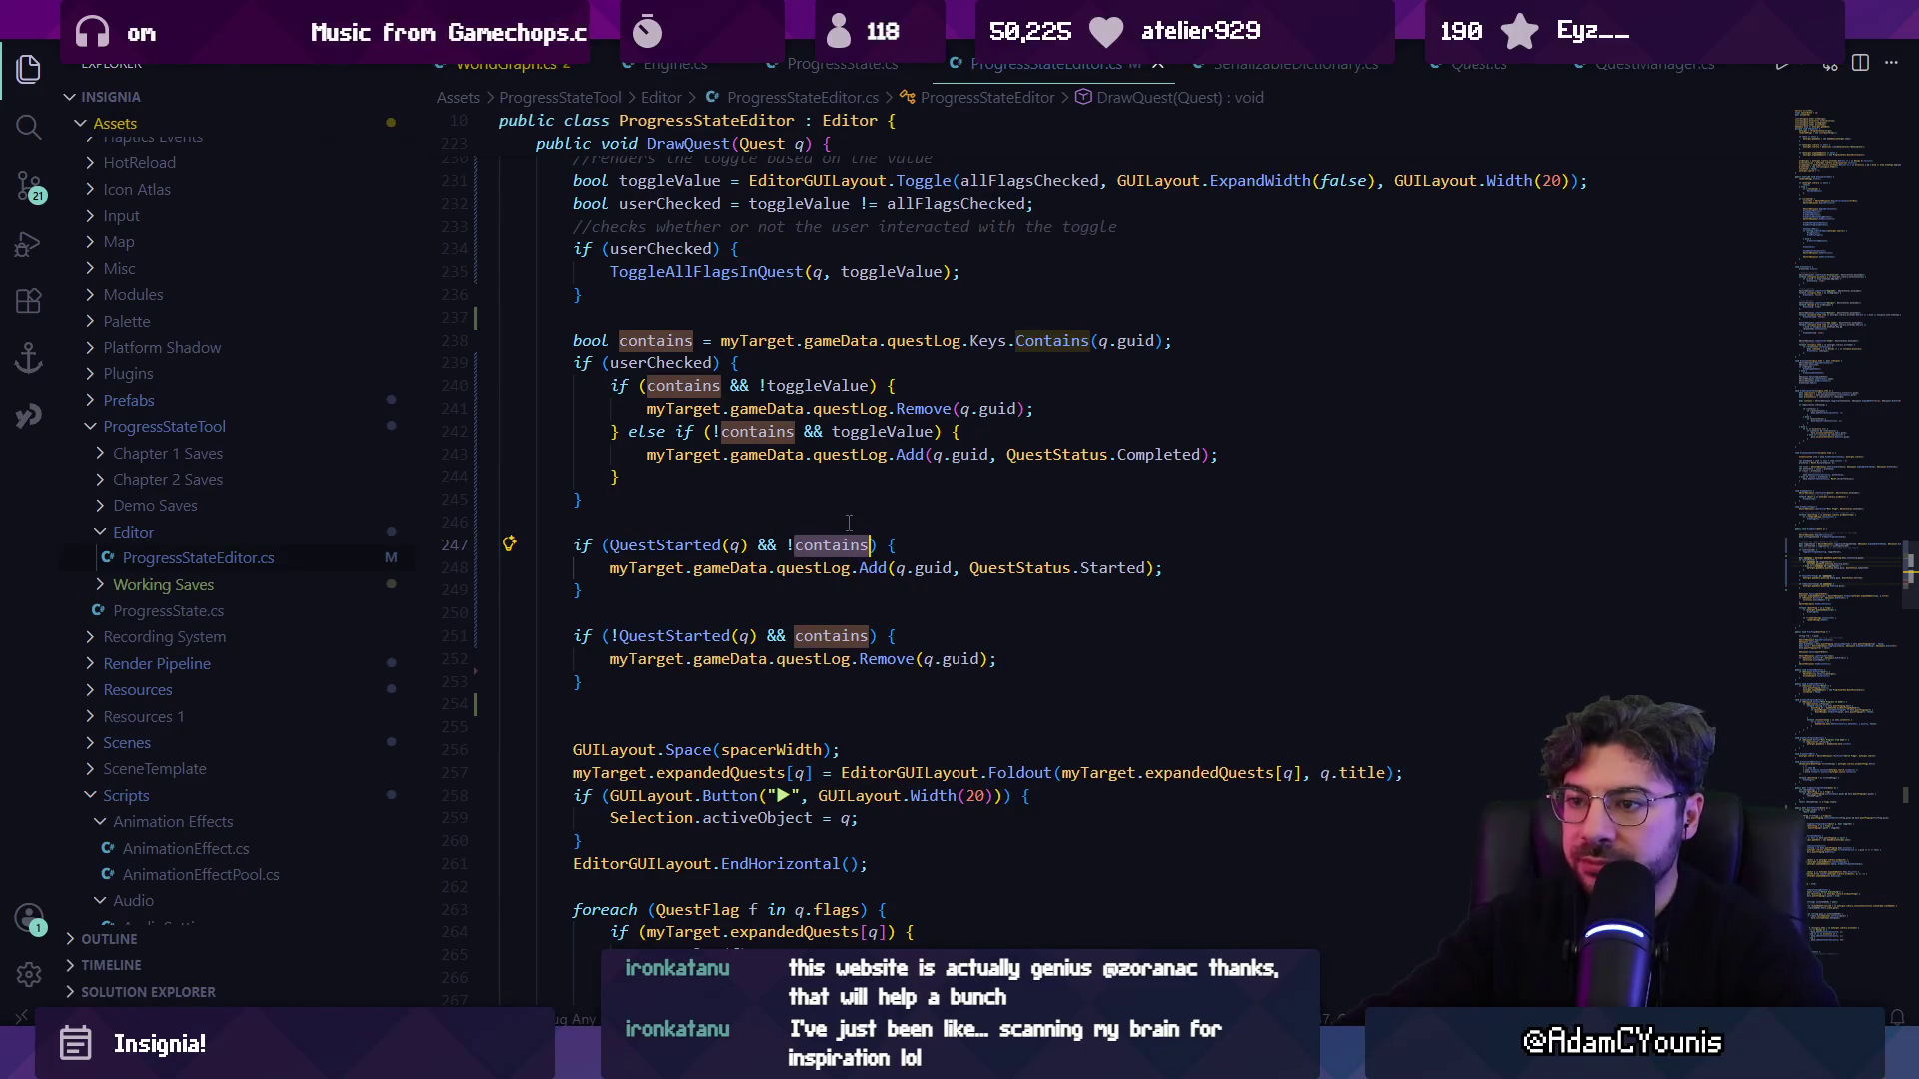
pyautogui.click(805, 546)
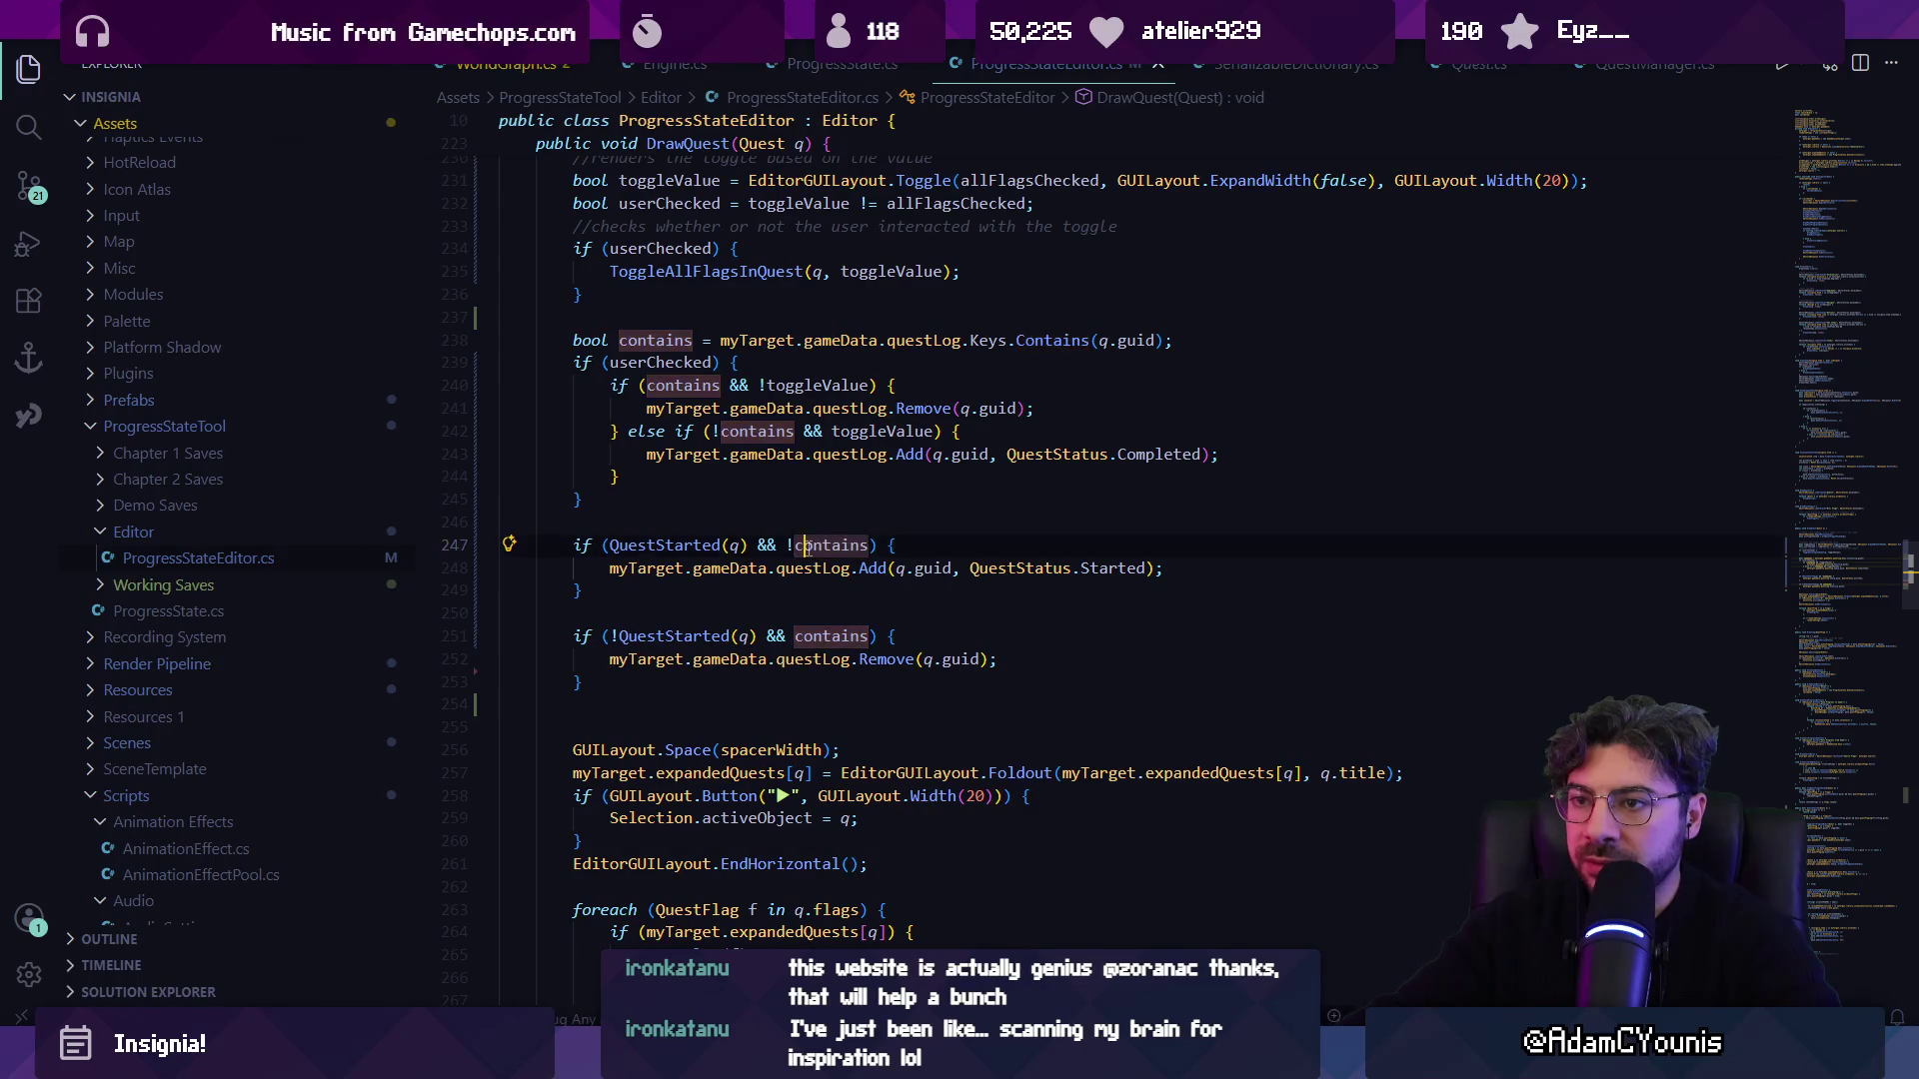
pyautogui.tripleClick(742, 340)
pyautogui.click(620, 340)
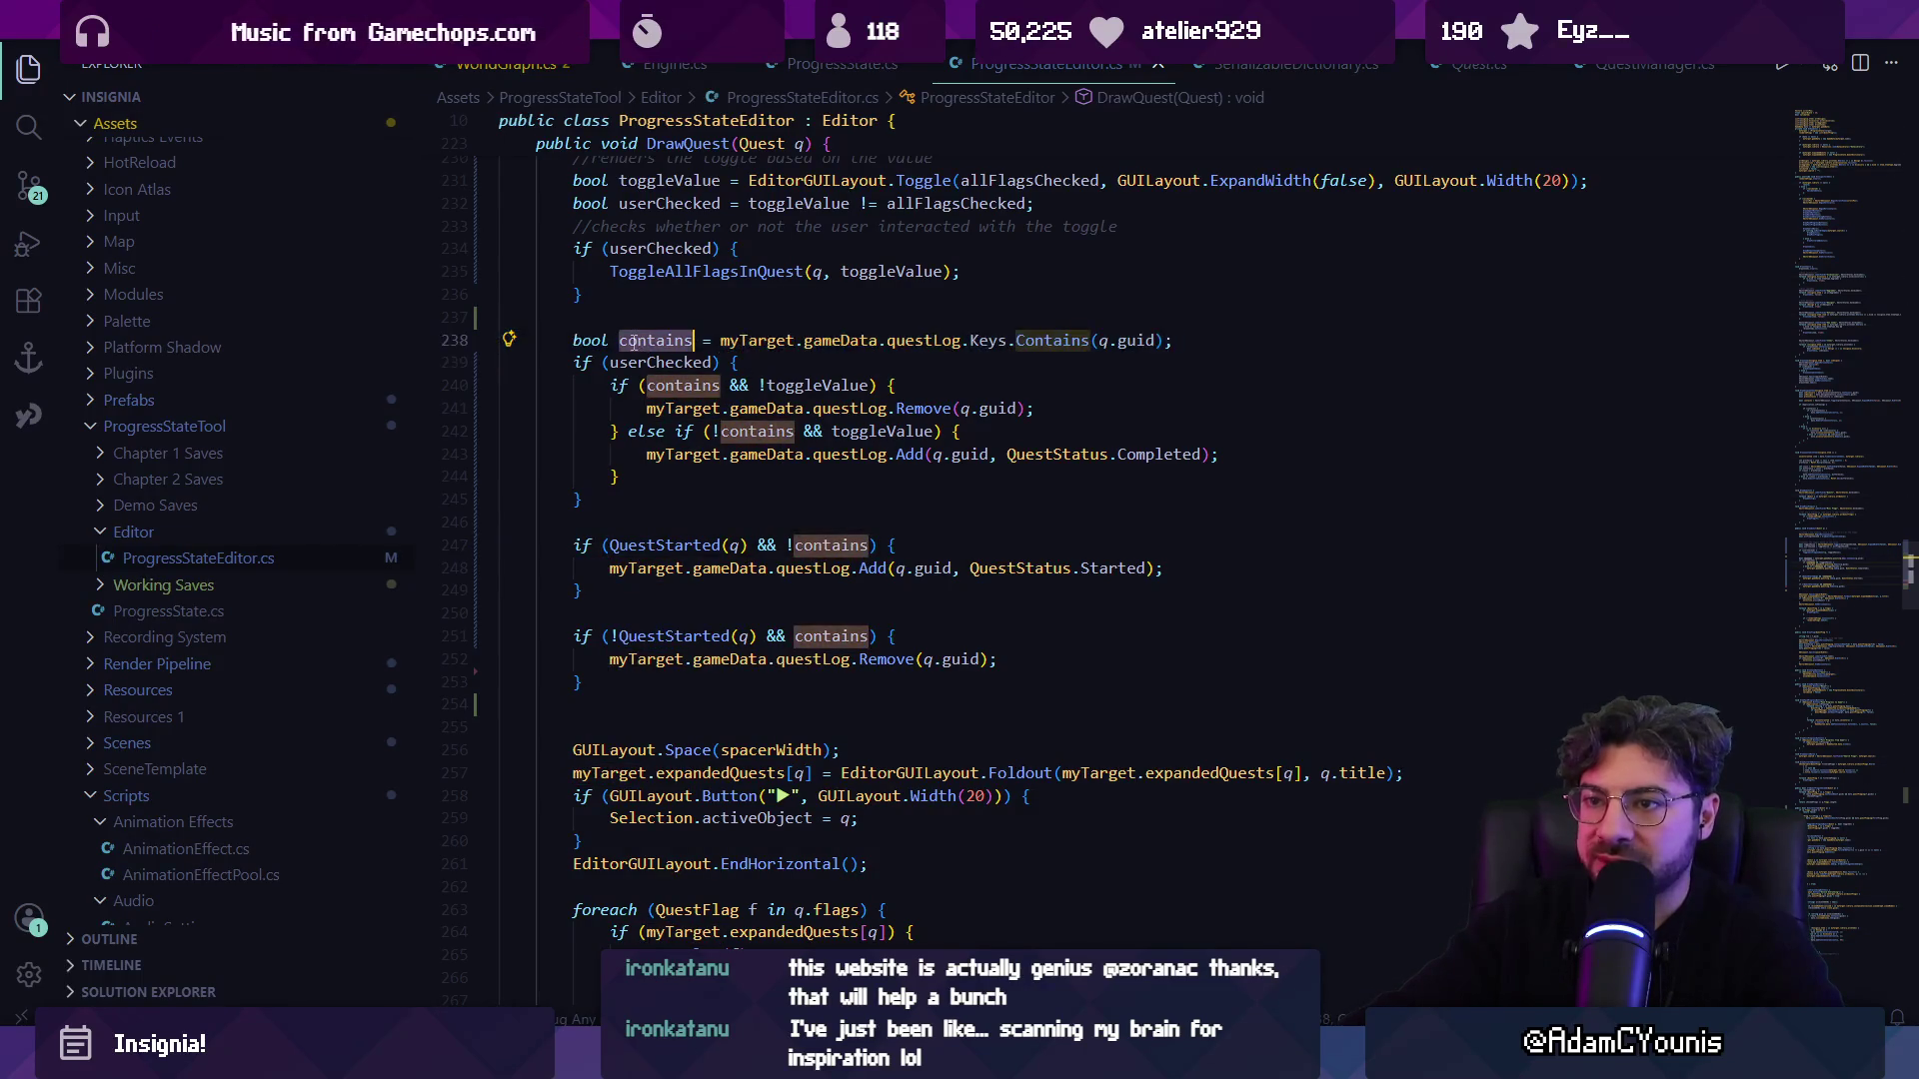
pyautogui.hotkey('shift', 'End')
pyautogui.hotkey('ctrl', 'c')
pyautogui.click(771, 522)
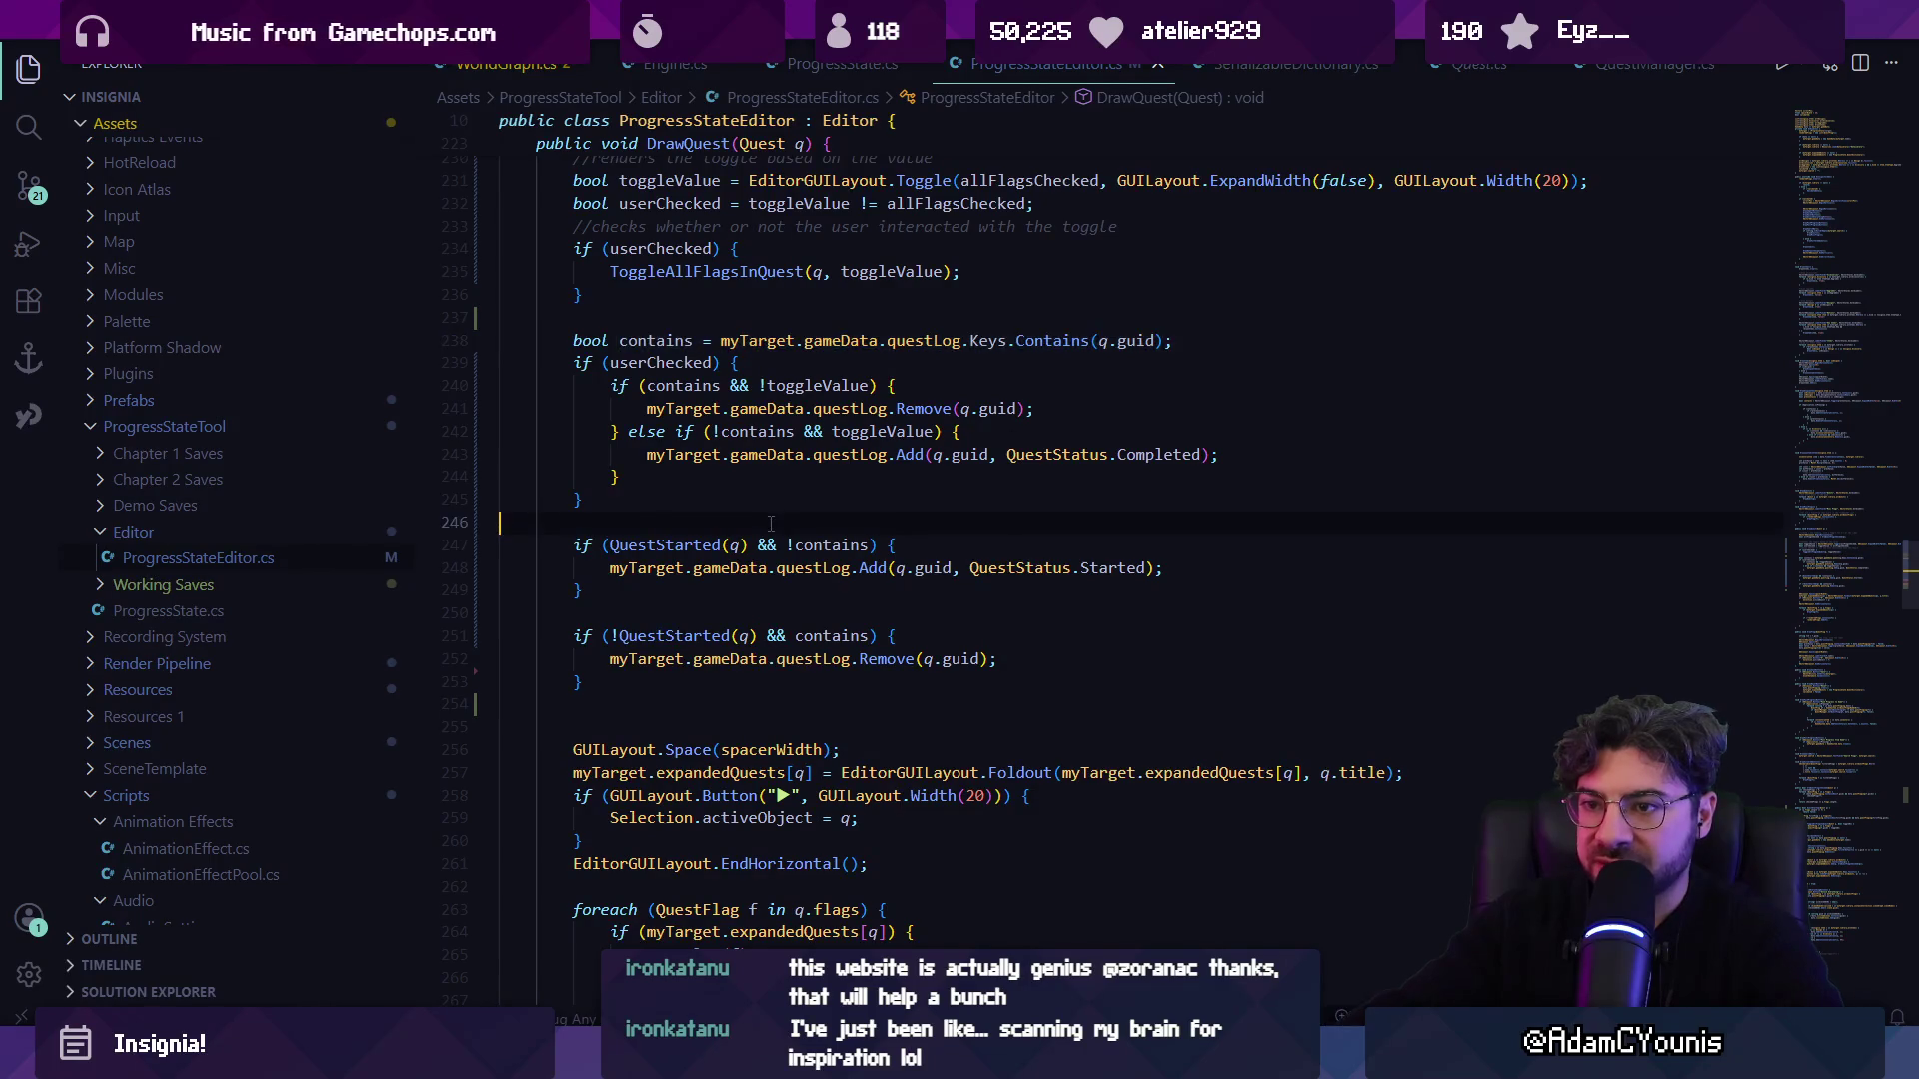
pyautogui.hotkey('ctrl', 'v')
pyautogui.press('Home')
pyautogui.press('Return')
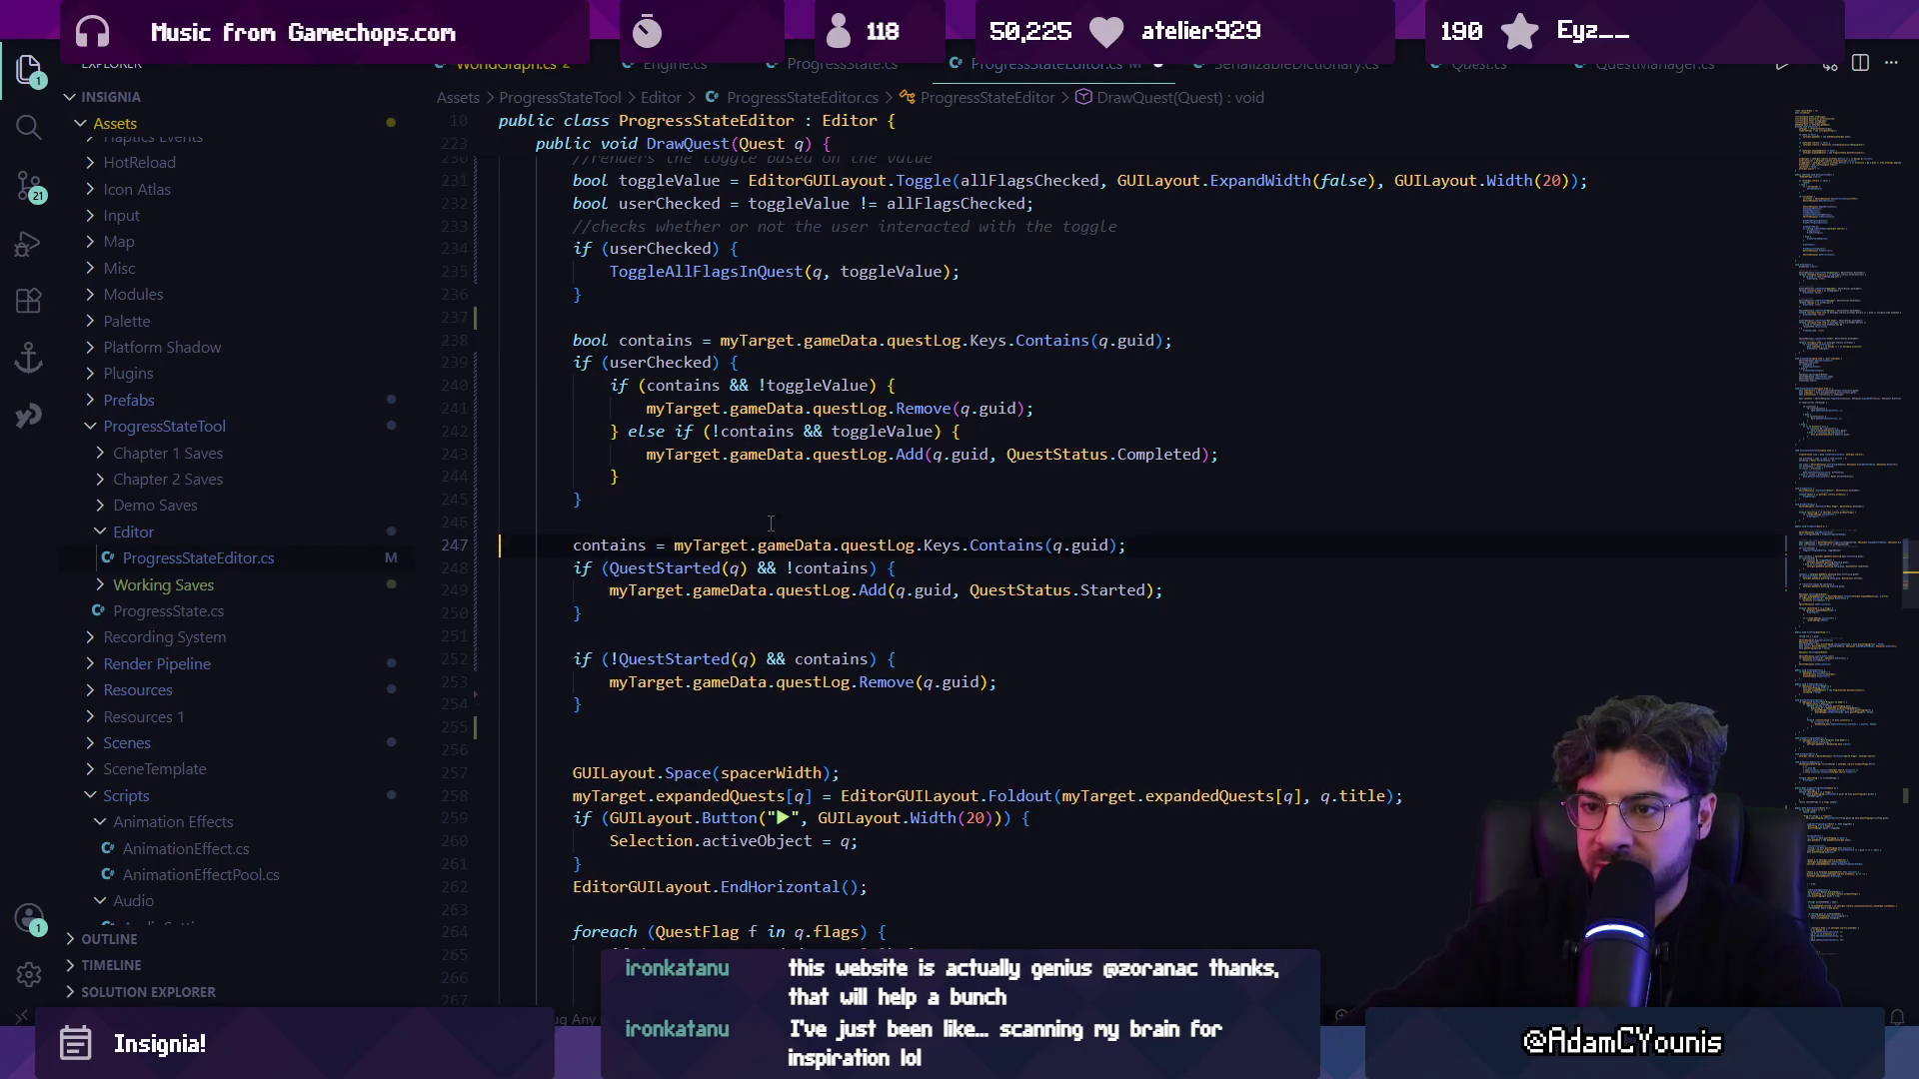
pyautogui.press('Down')
pyautogui.press('Return')
# Rejoin the removal check as an else-if, save the formatted script, and switch to Unity.
pyautogui.hotkey('alt', 'Tab')
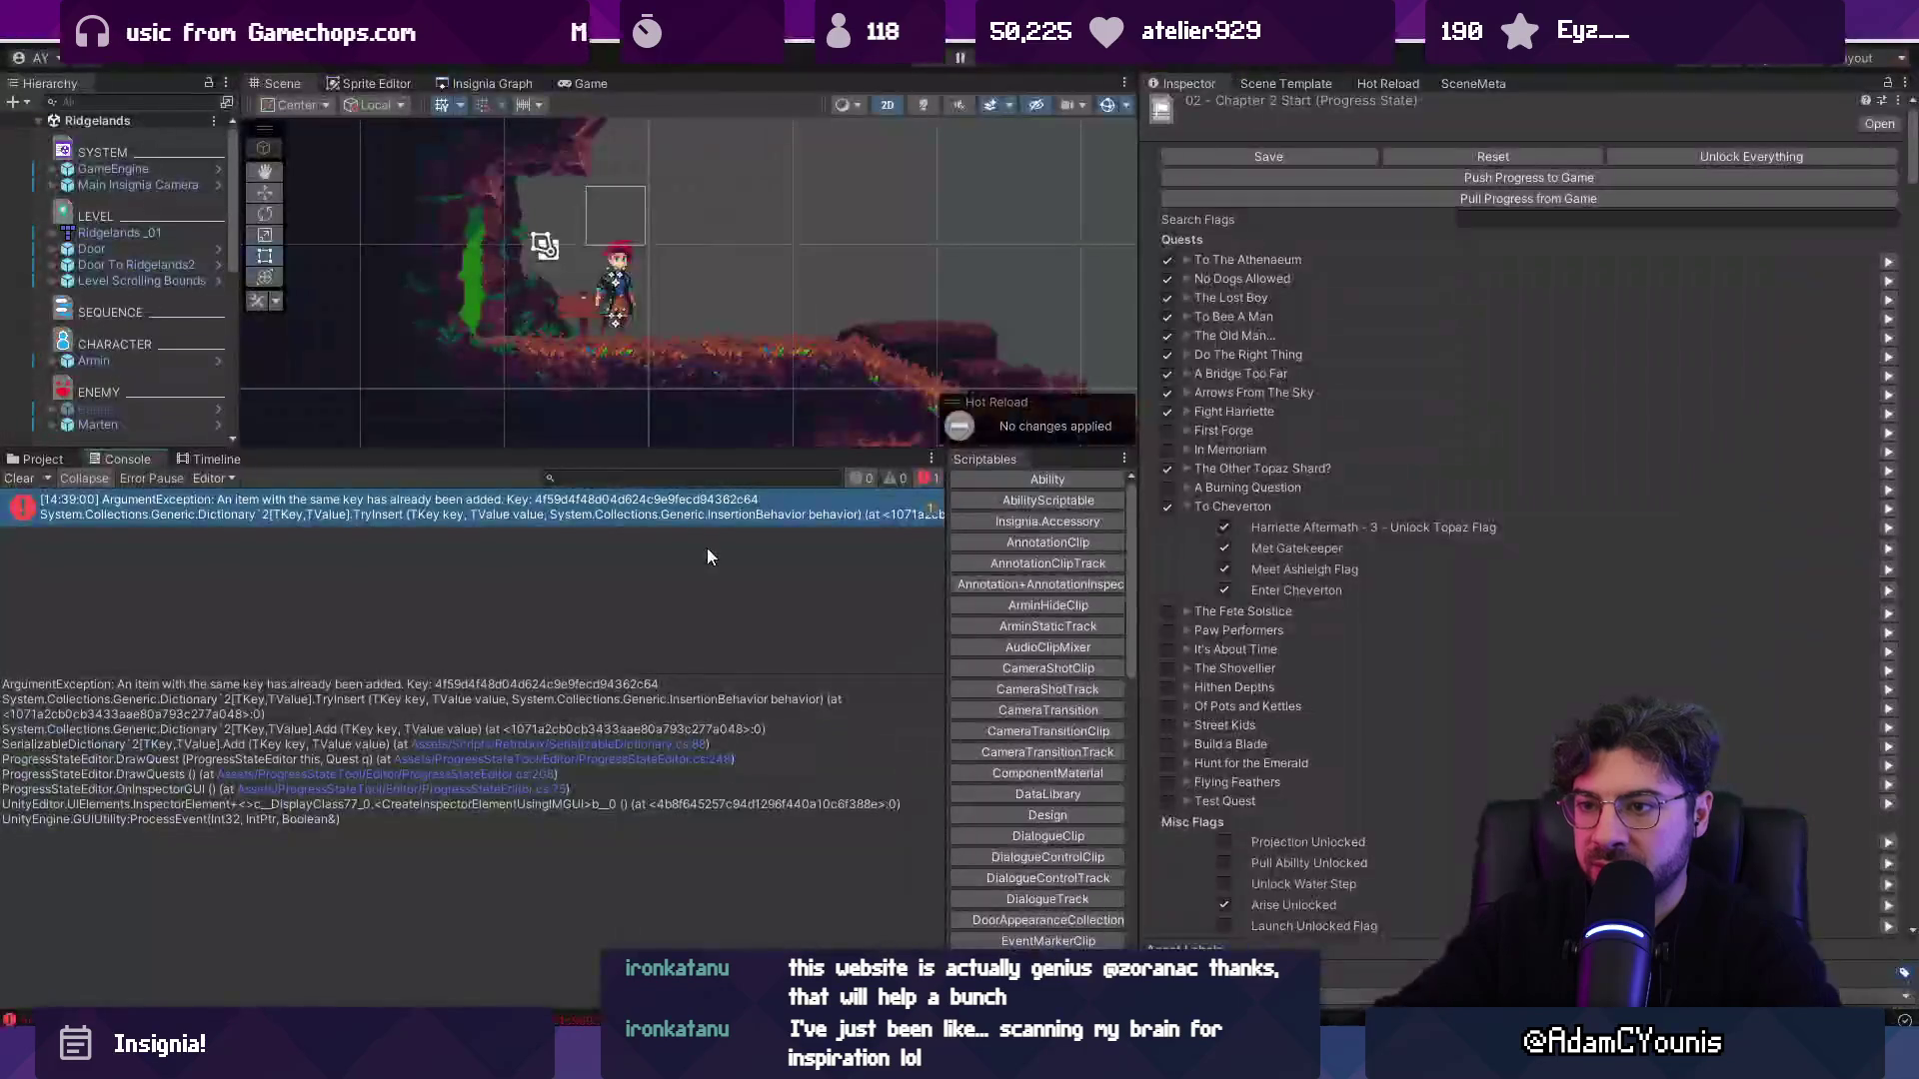
pyautogui.hotkey('alt', 'Tab')
pyautogui.click(575, 682)
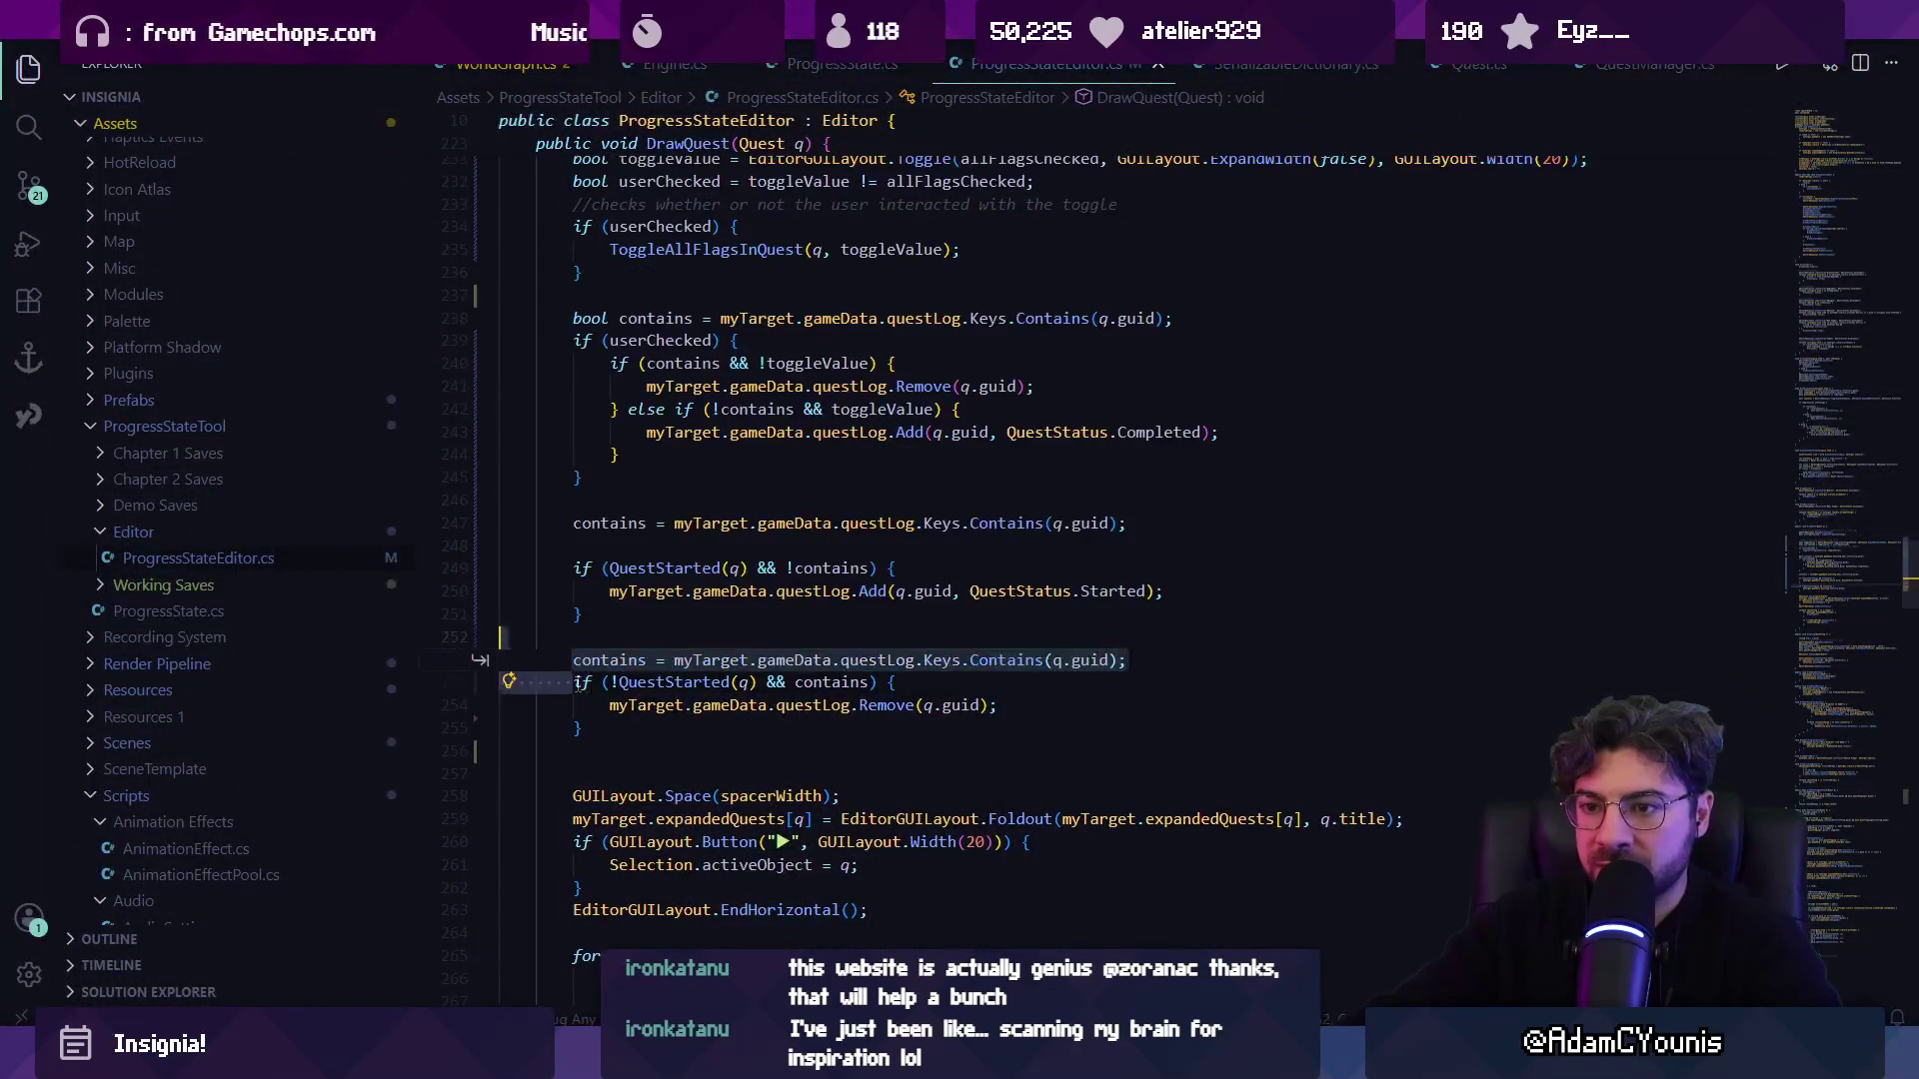
pyautogui.press('BackSpace')
pyautogui.press('BackSpace')
pyautogui.press('BackSpace')
pyautogui.write('elseif (!QuestStarted(q) && contains) {')
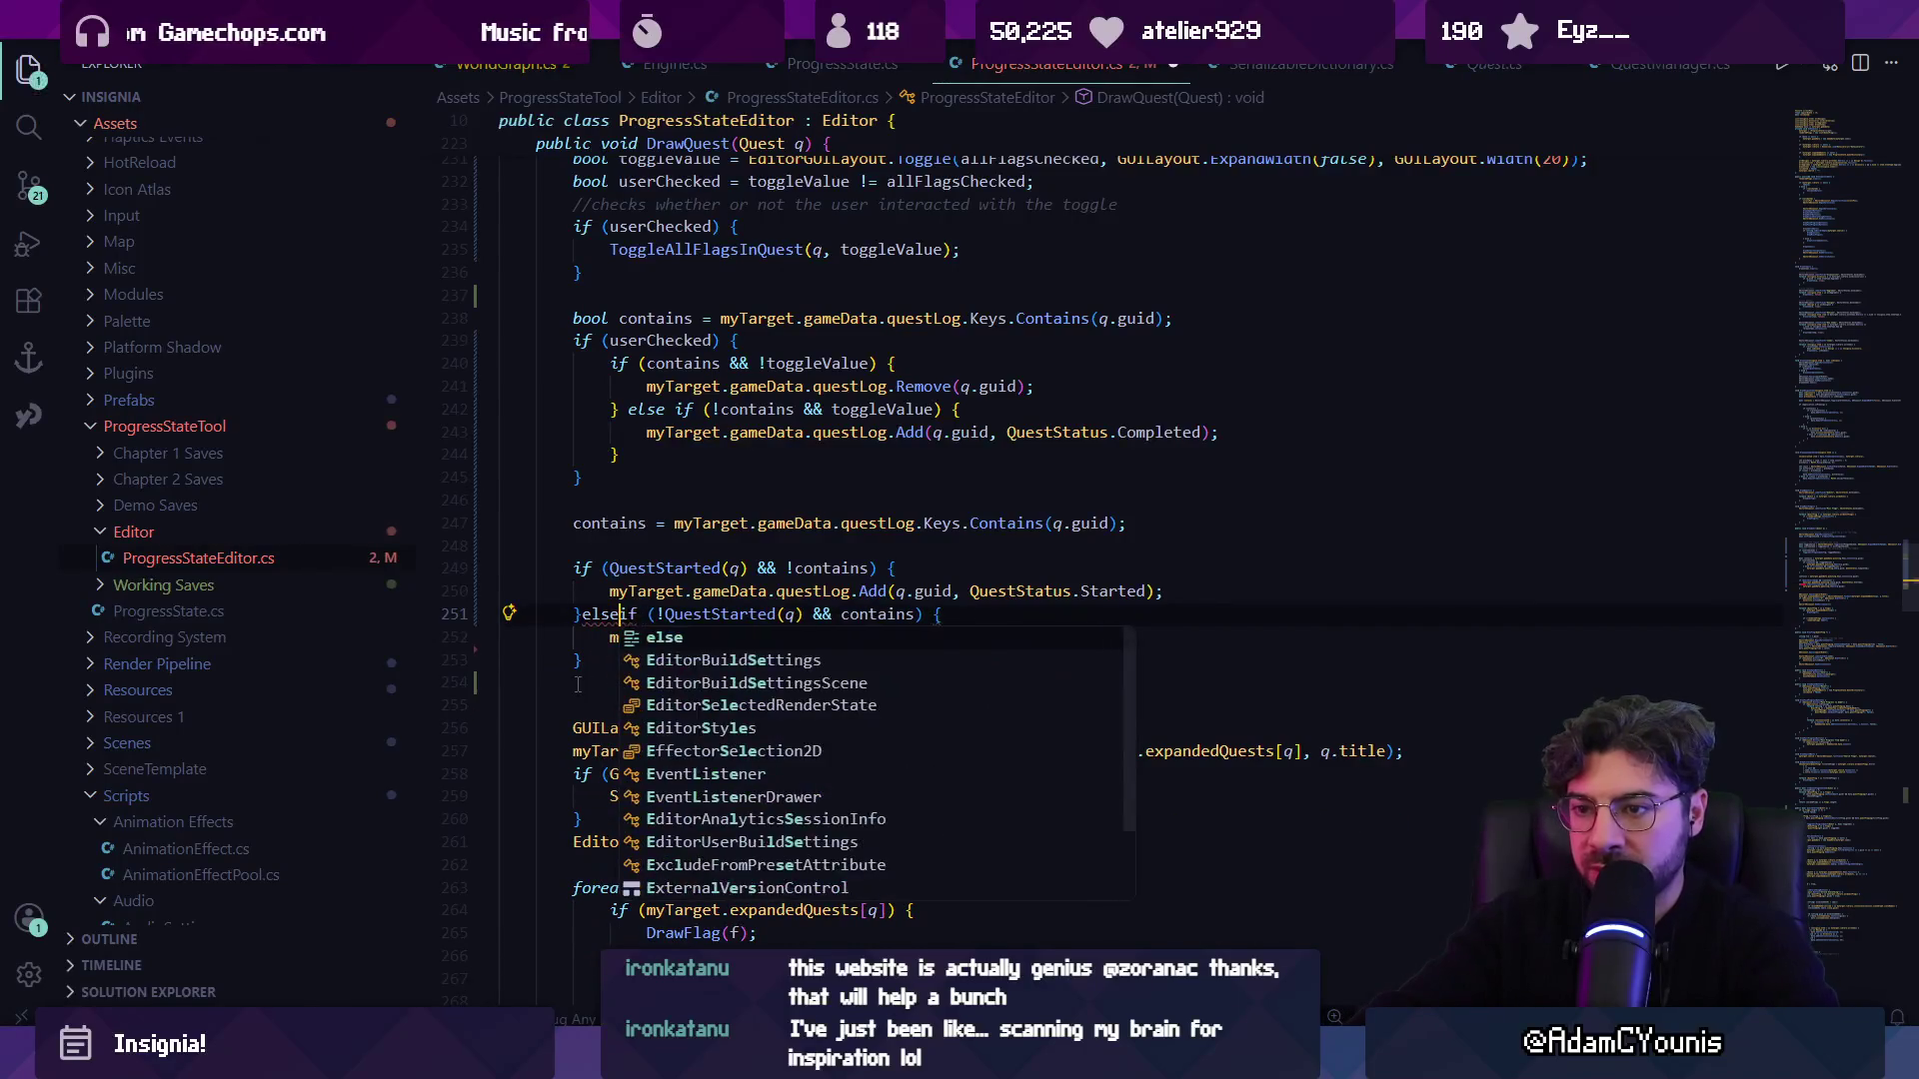
pyautogui.hotkey('ctrl', 's')
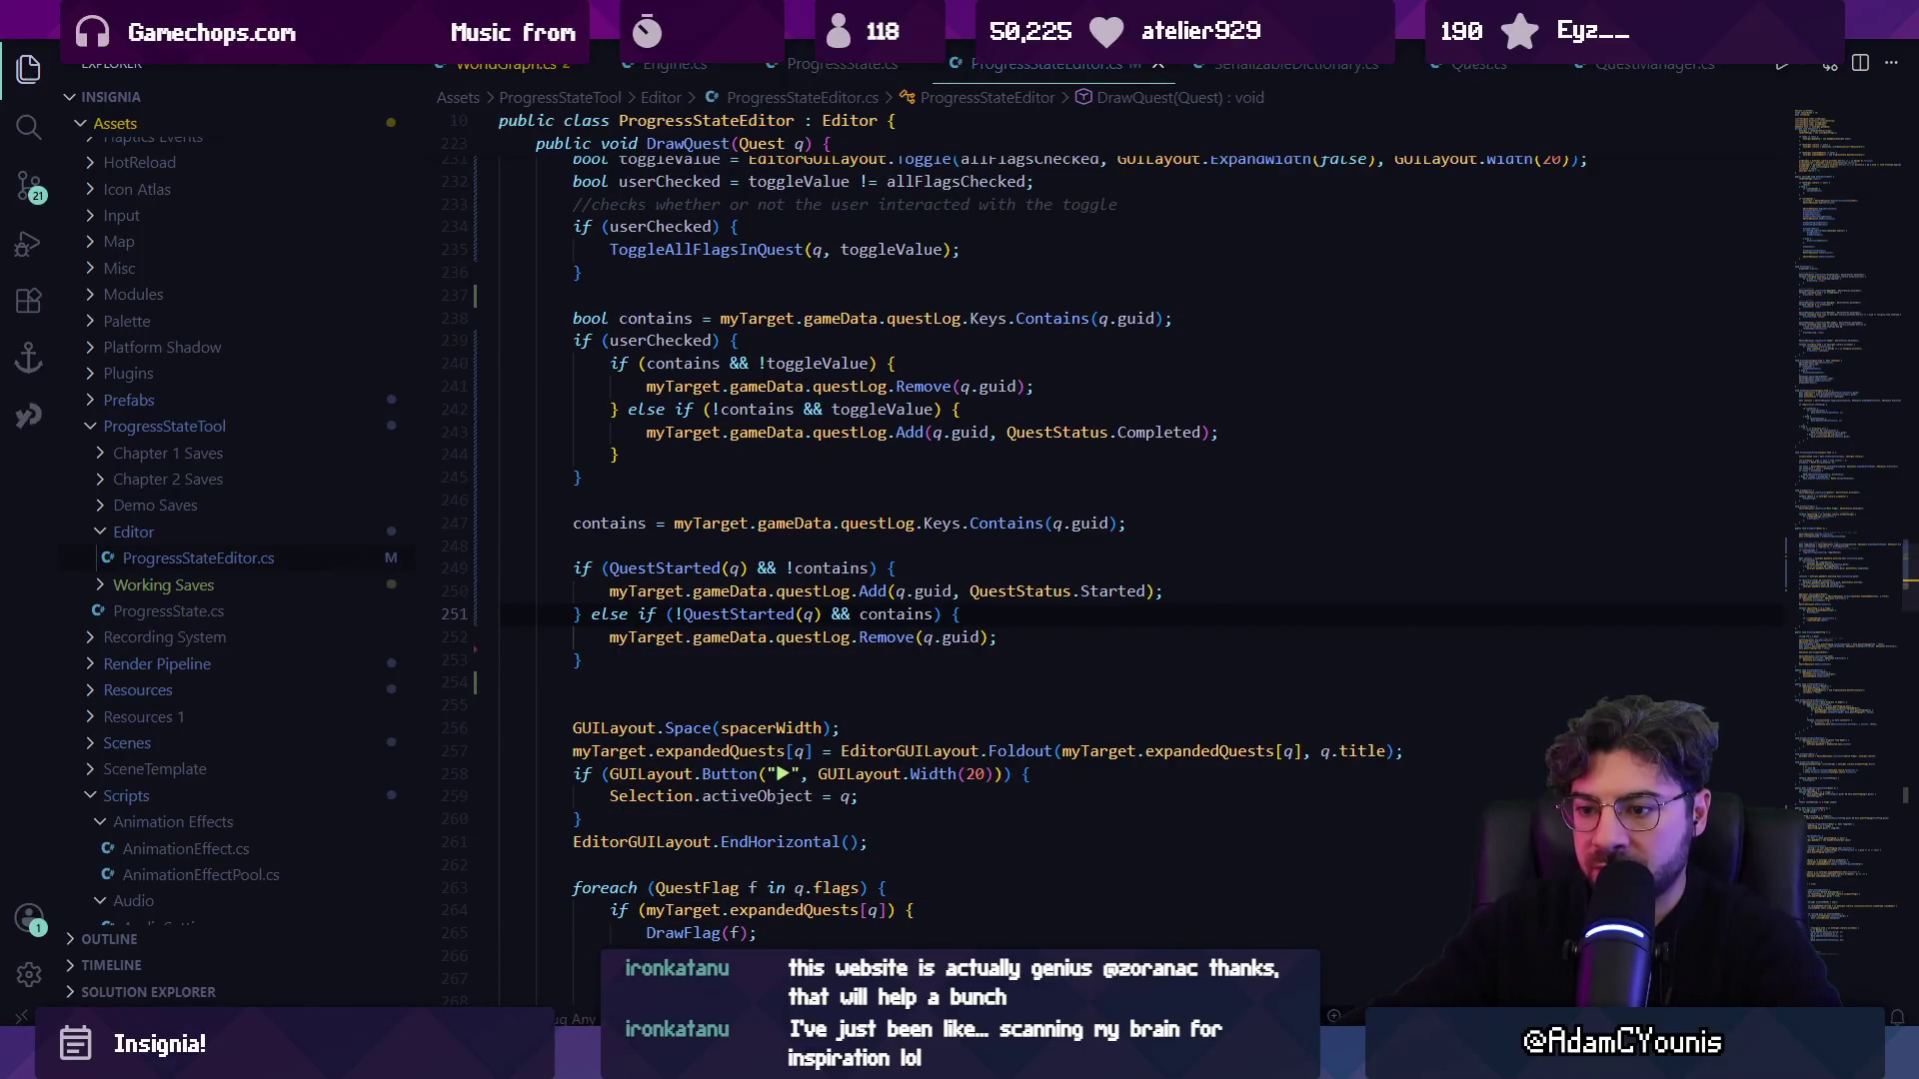
pyautogui.hotkey('alt', 'Tab')
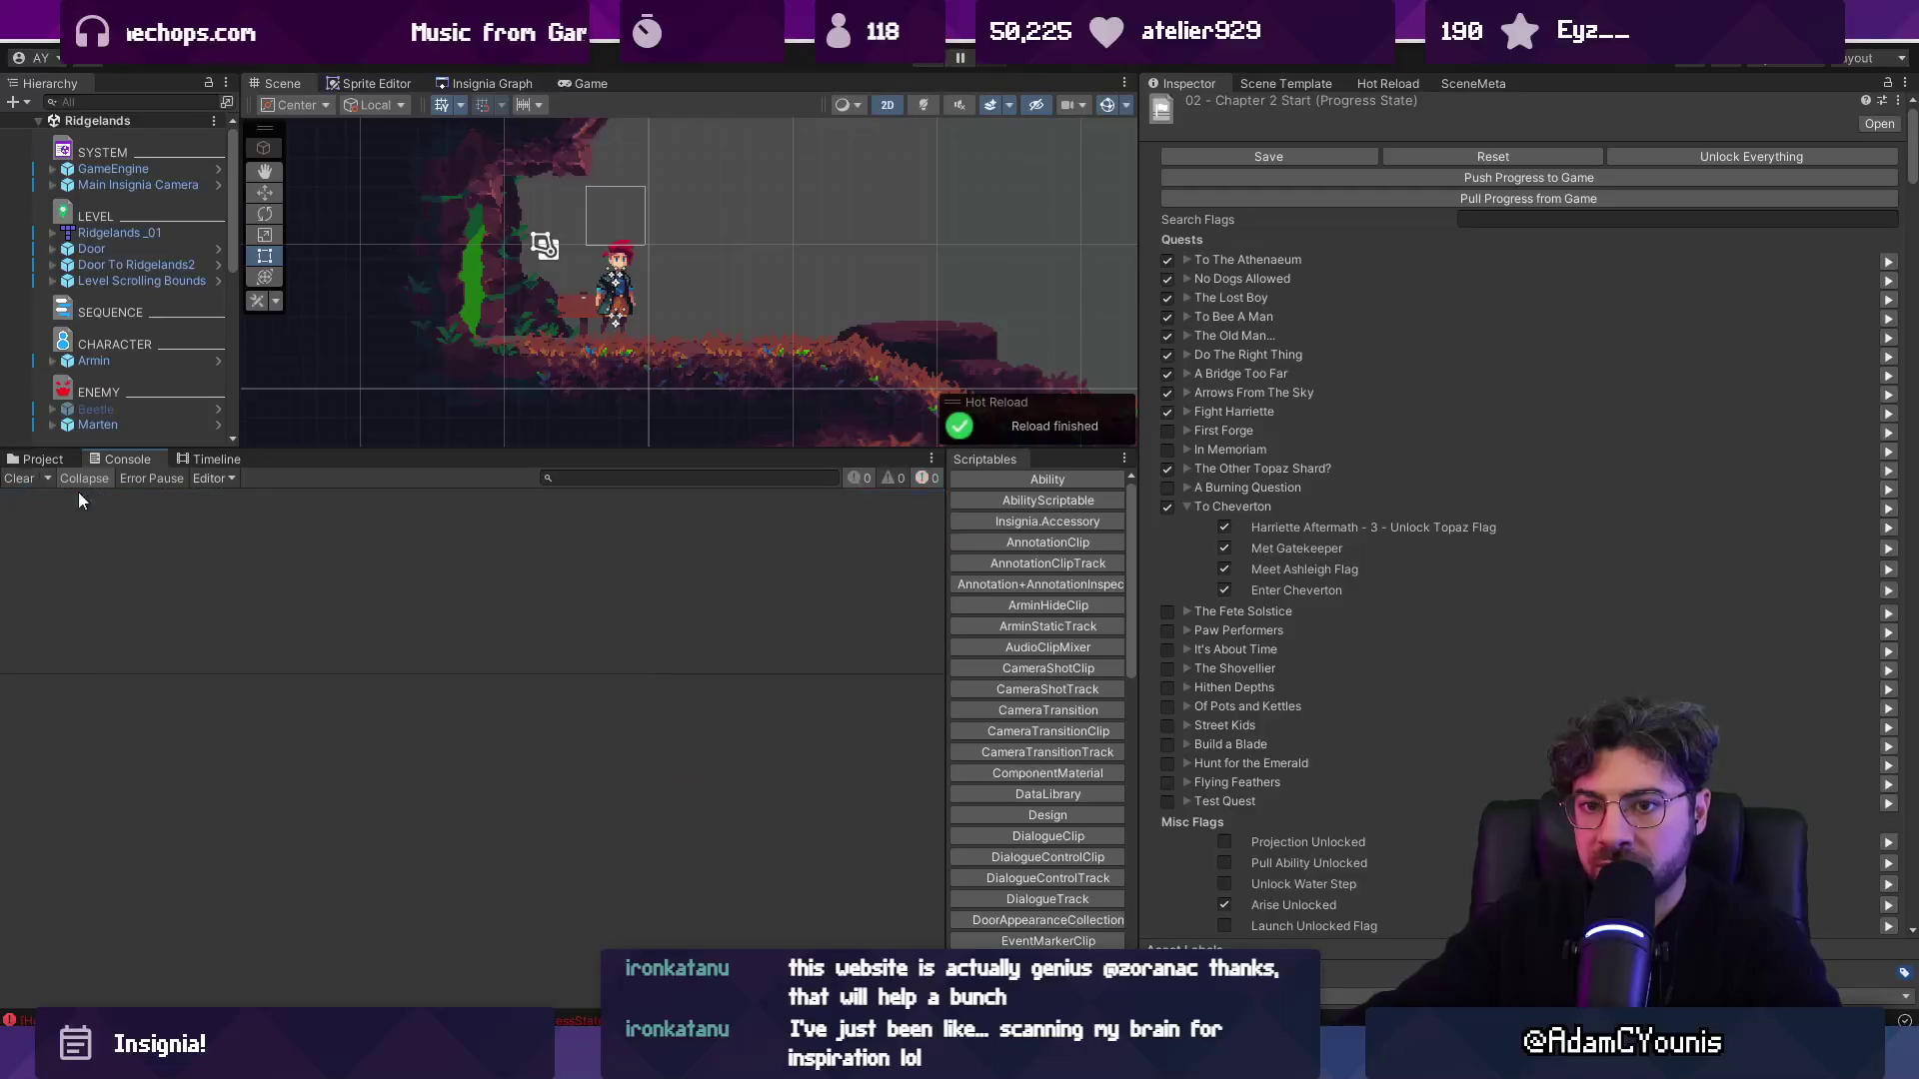
# Untick Met Gatekeeper under To Cheverton, review the Quest Log keys, and start Play mode.
pyautogui.click(1225, 548)
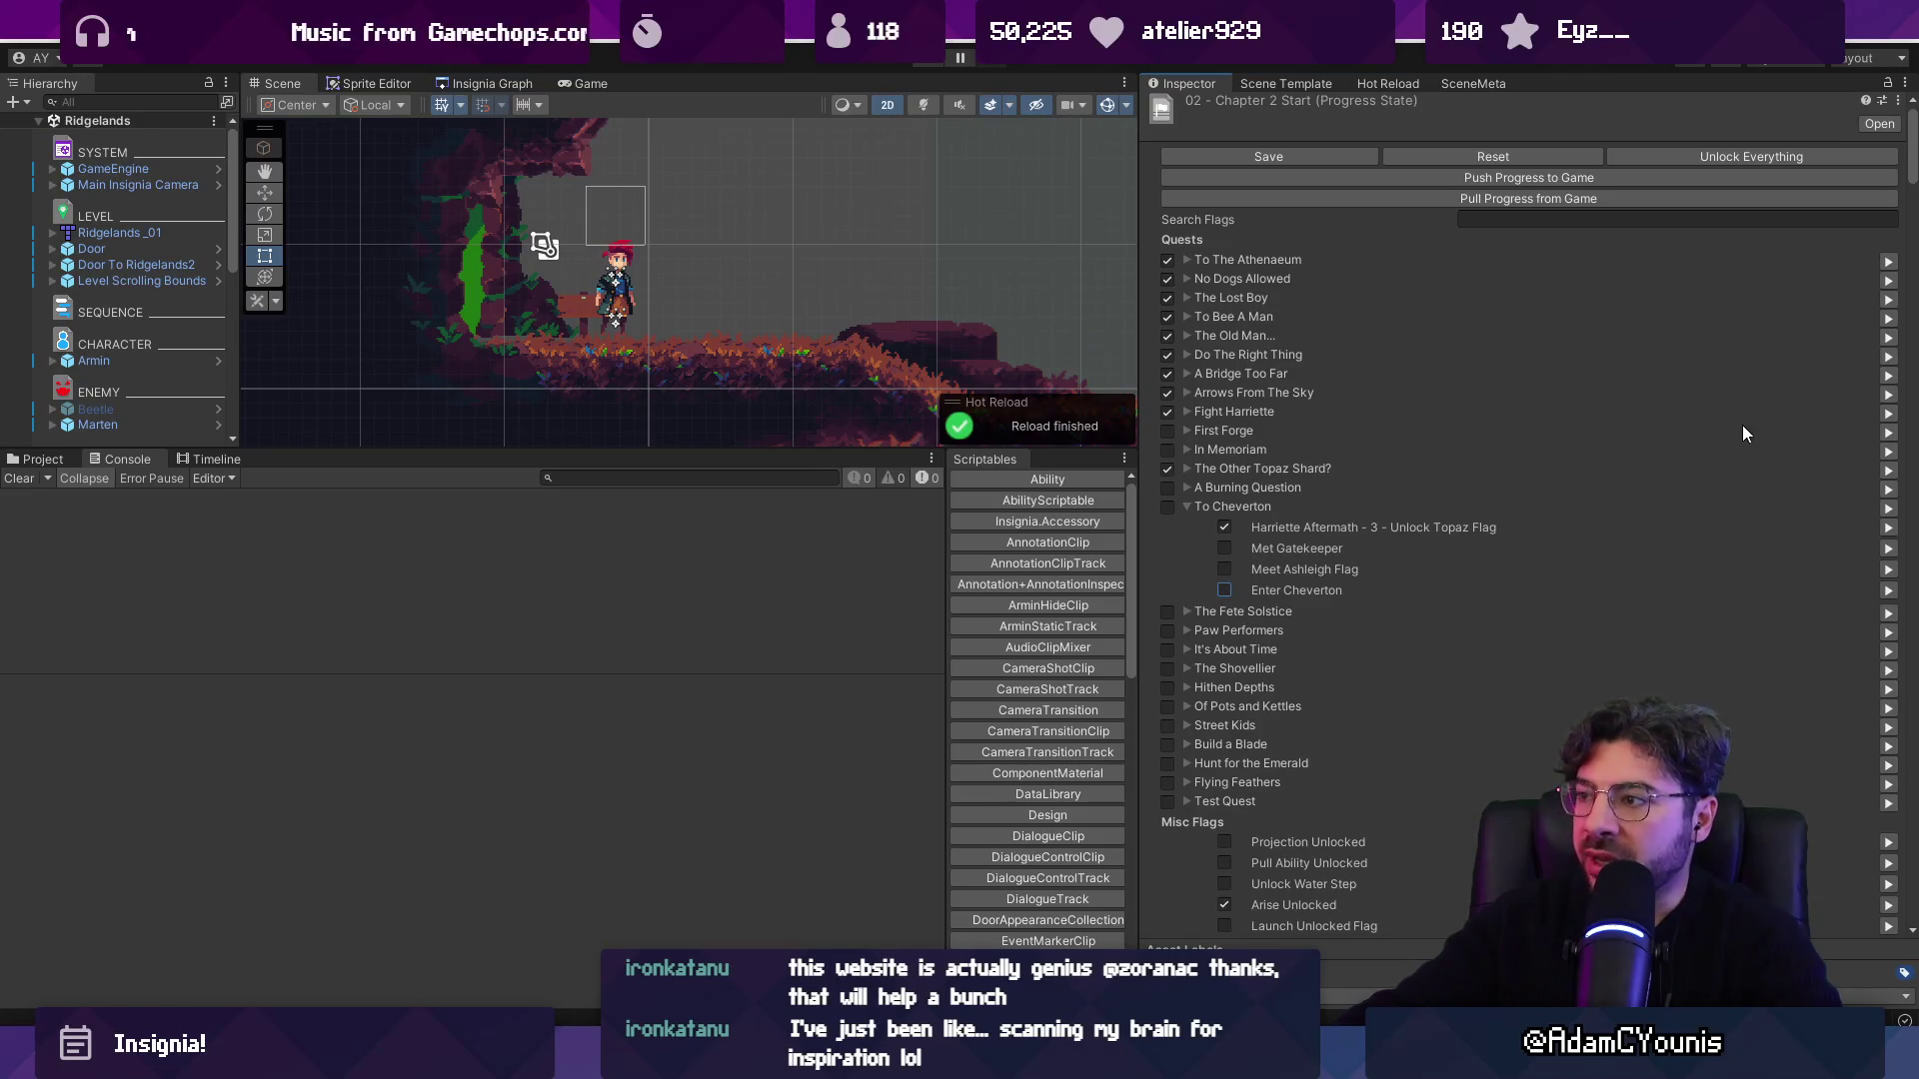
pyautogui.scroll(-15, 1743, 428)
pyautogui.scroll(-1, 1531, 514)
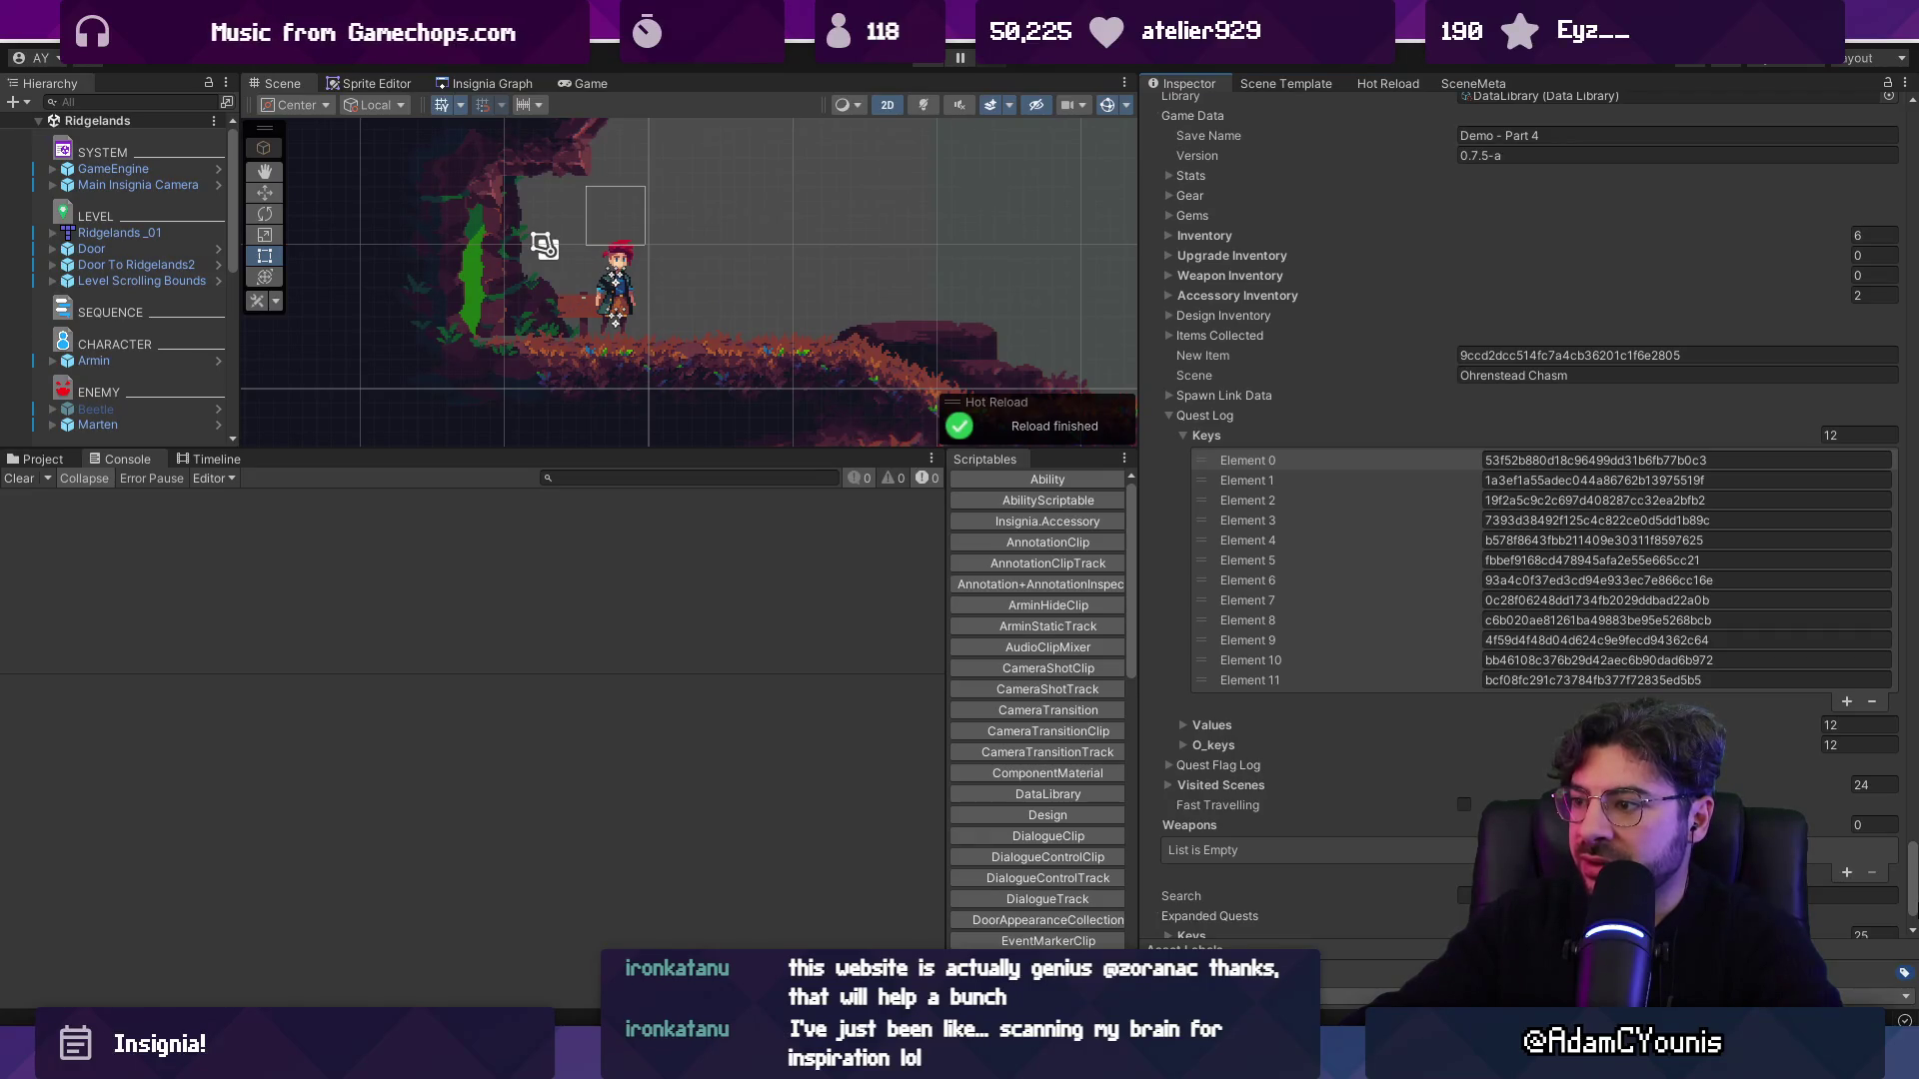
pyautogui.moveTo(1911, 880); pyautogui.dragTo(1904, 155)
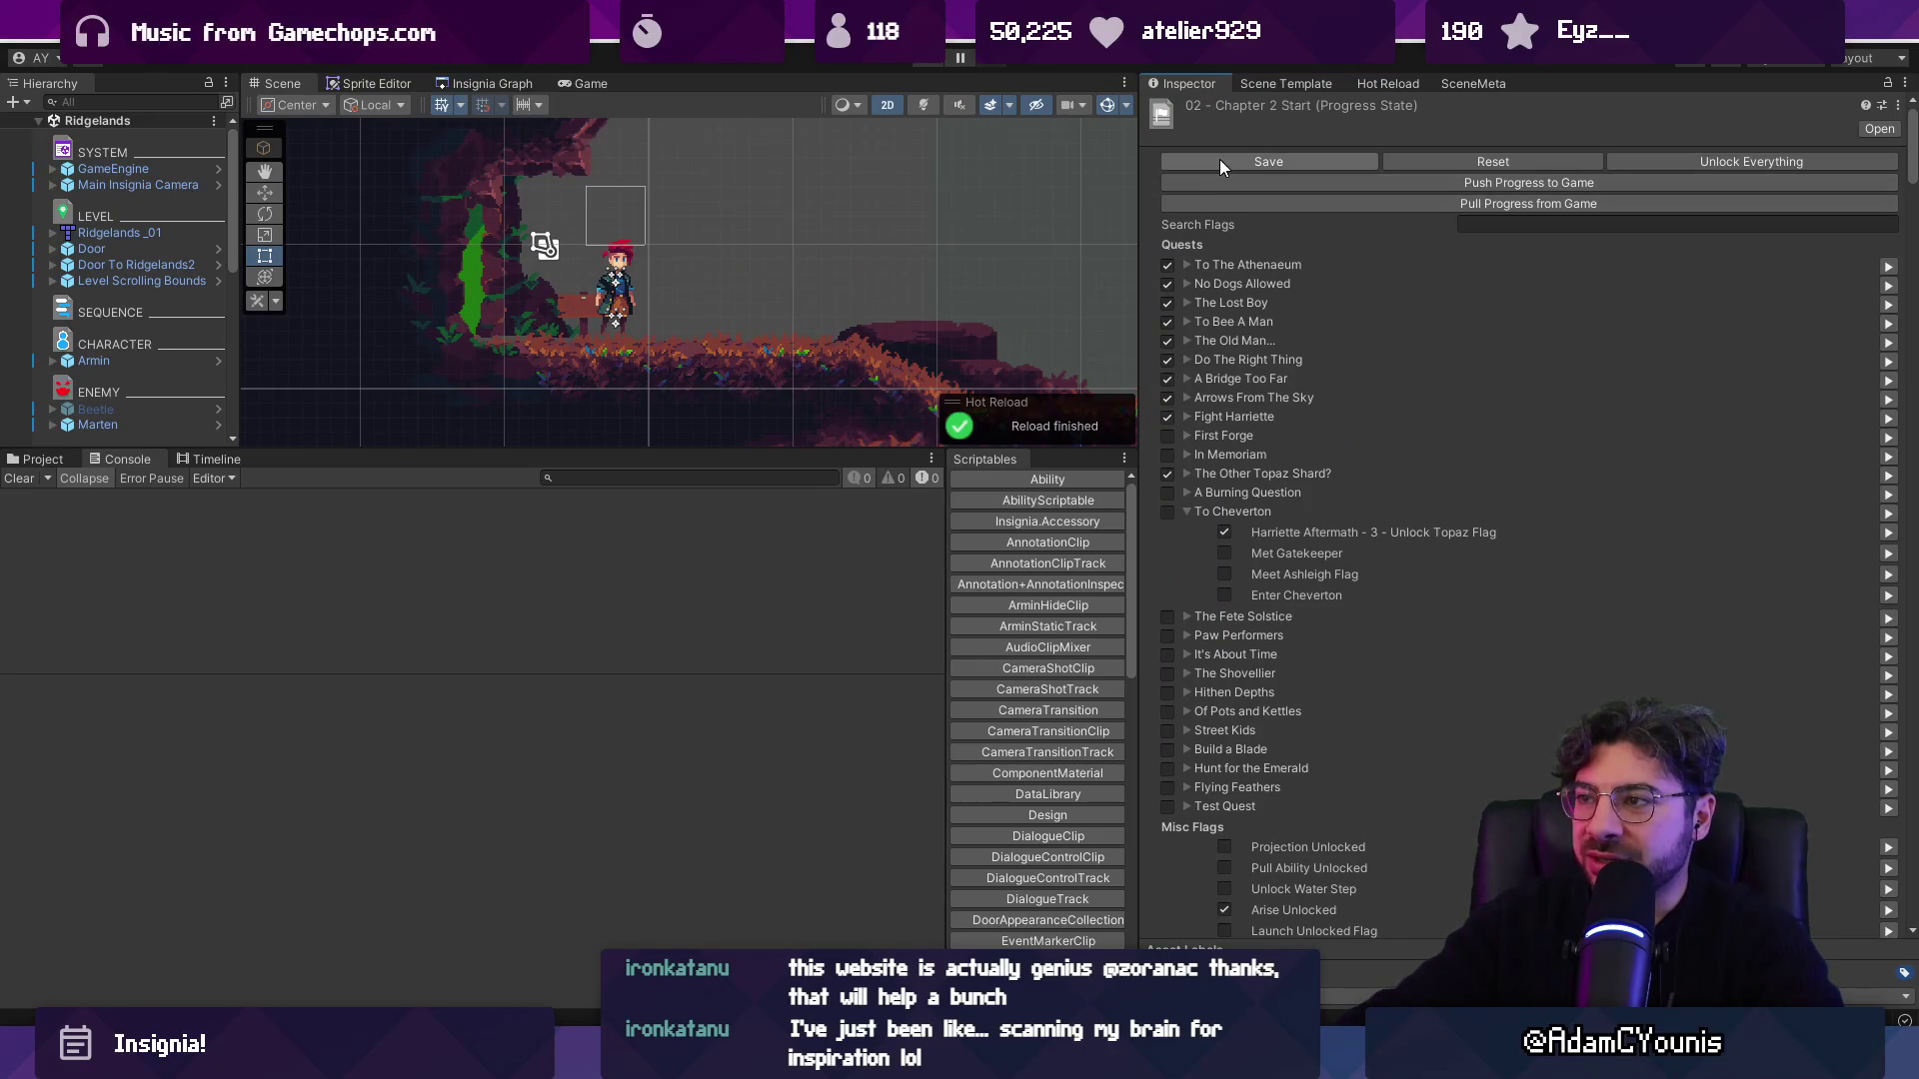
pyautogui.click(928, 66)
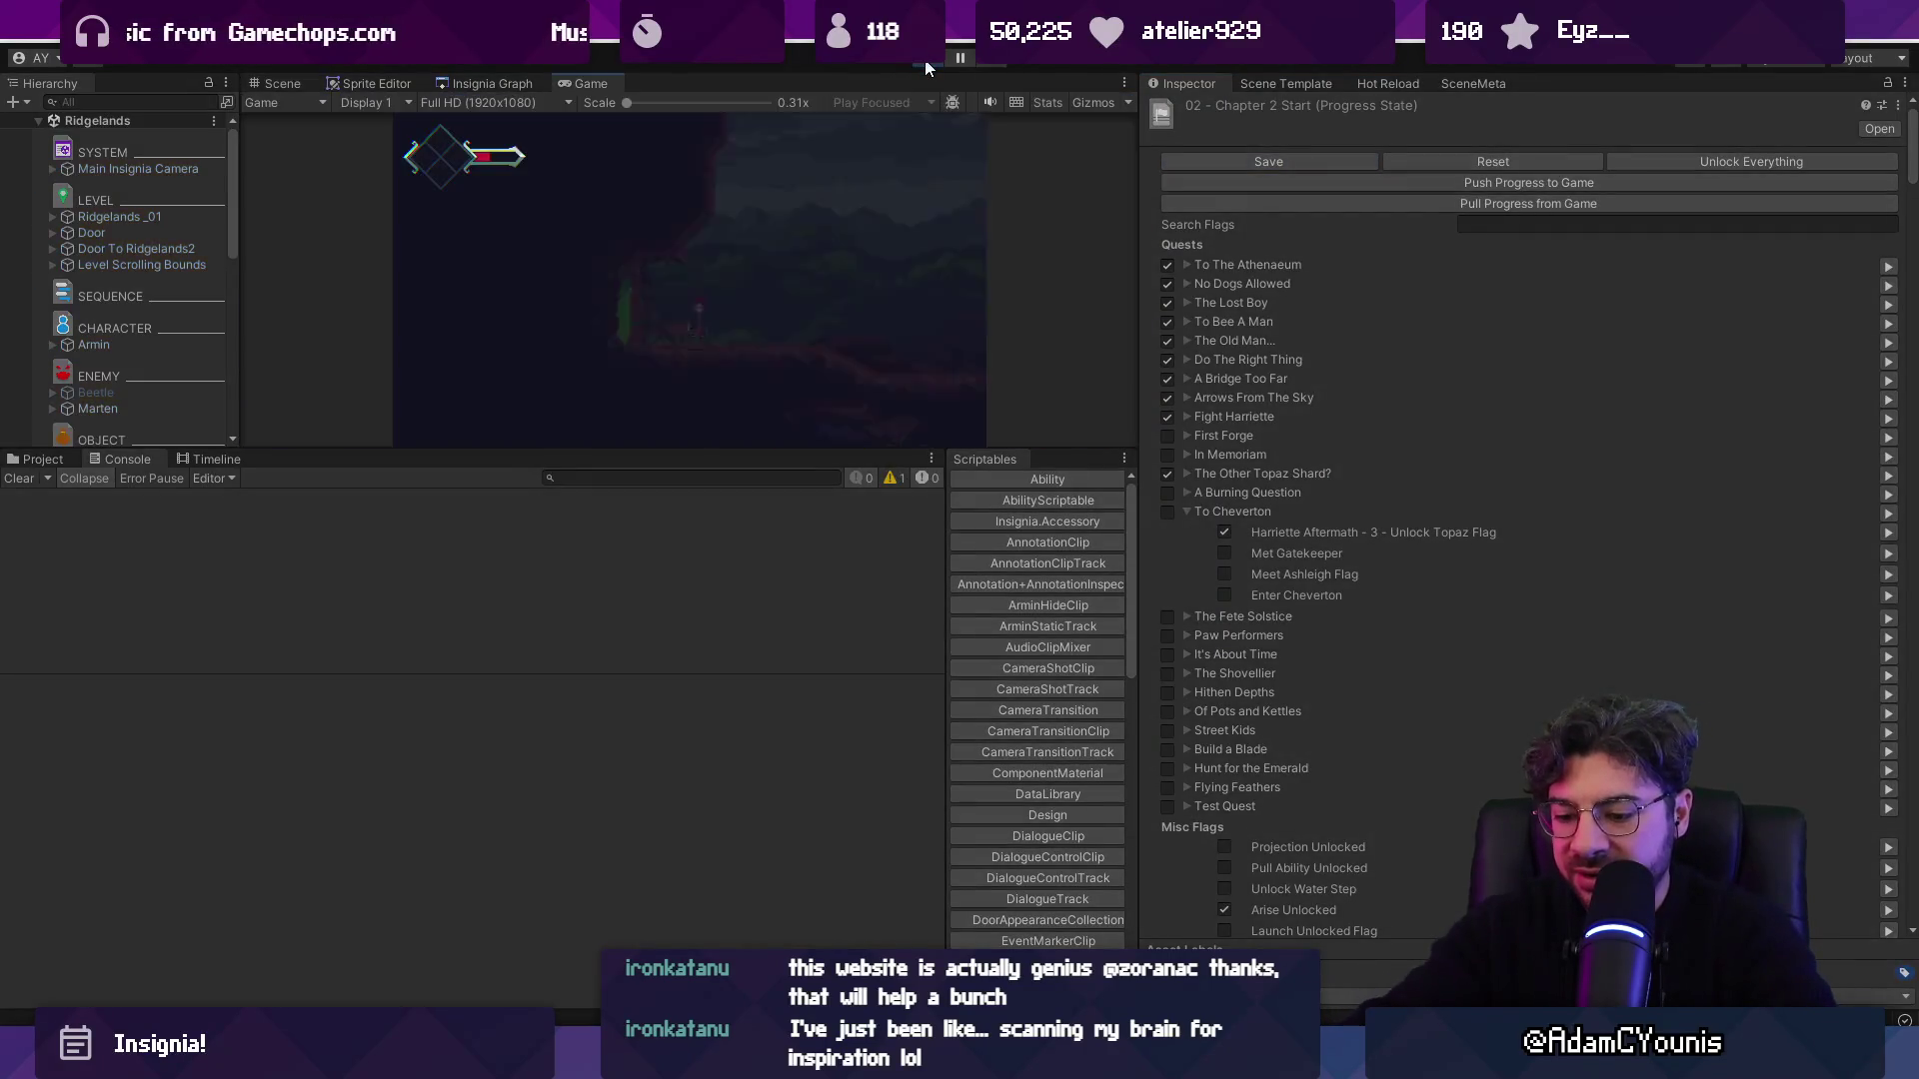
# Open the world map, then the in-game journal, and move to its Quests page.
pyautogui.press('m')
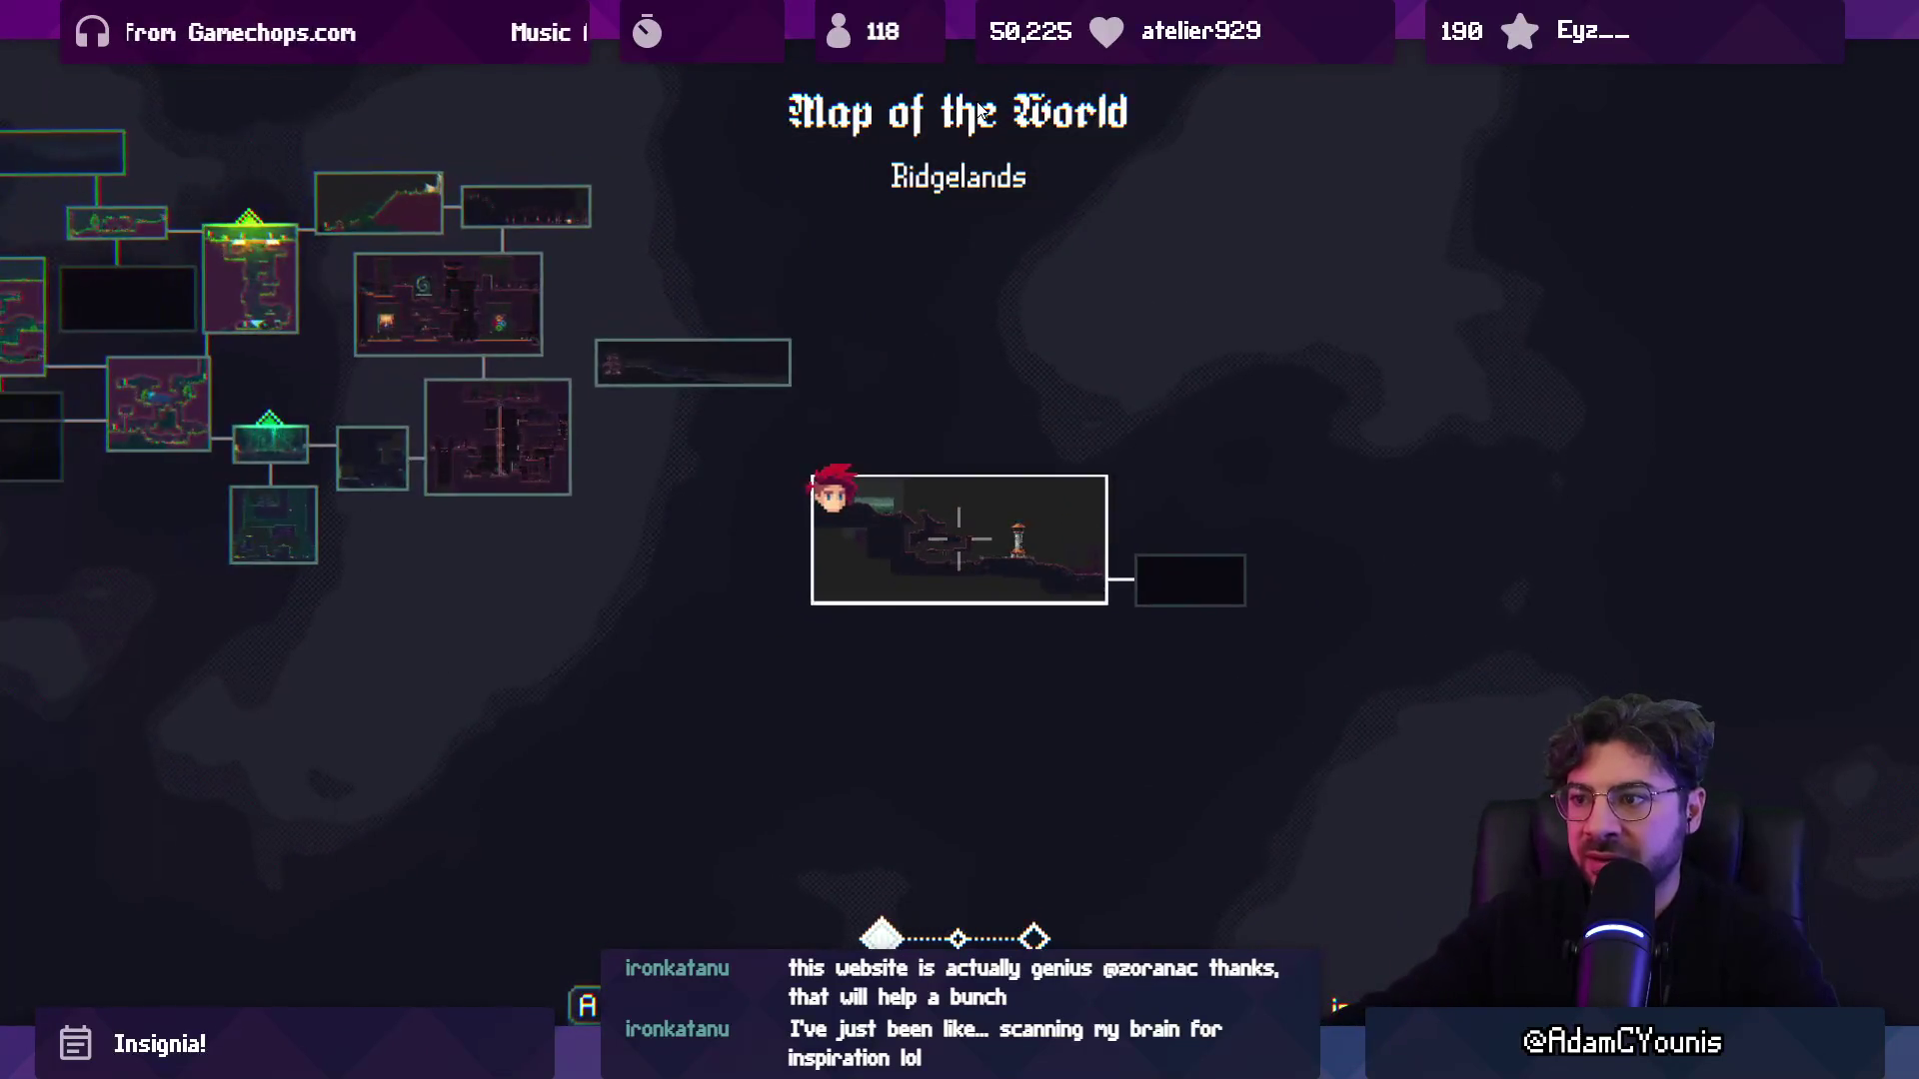
pyautogui.press('Left')
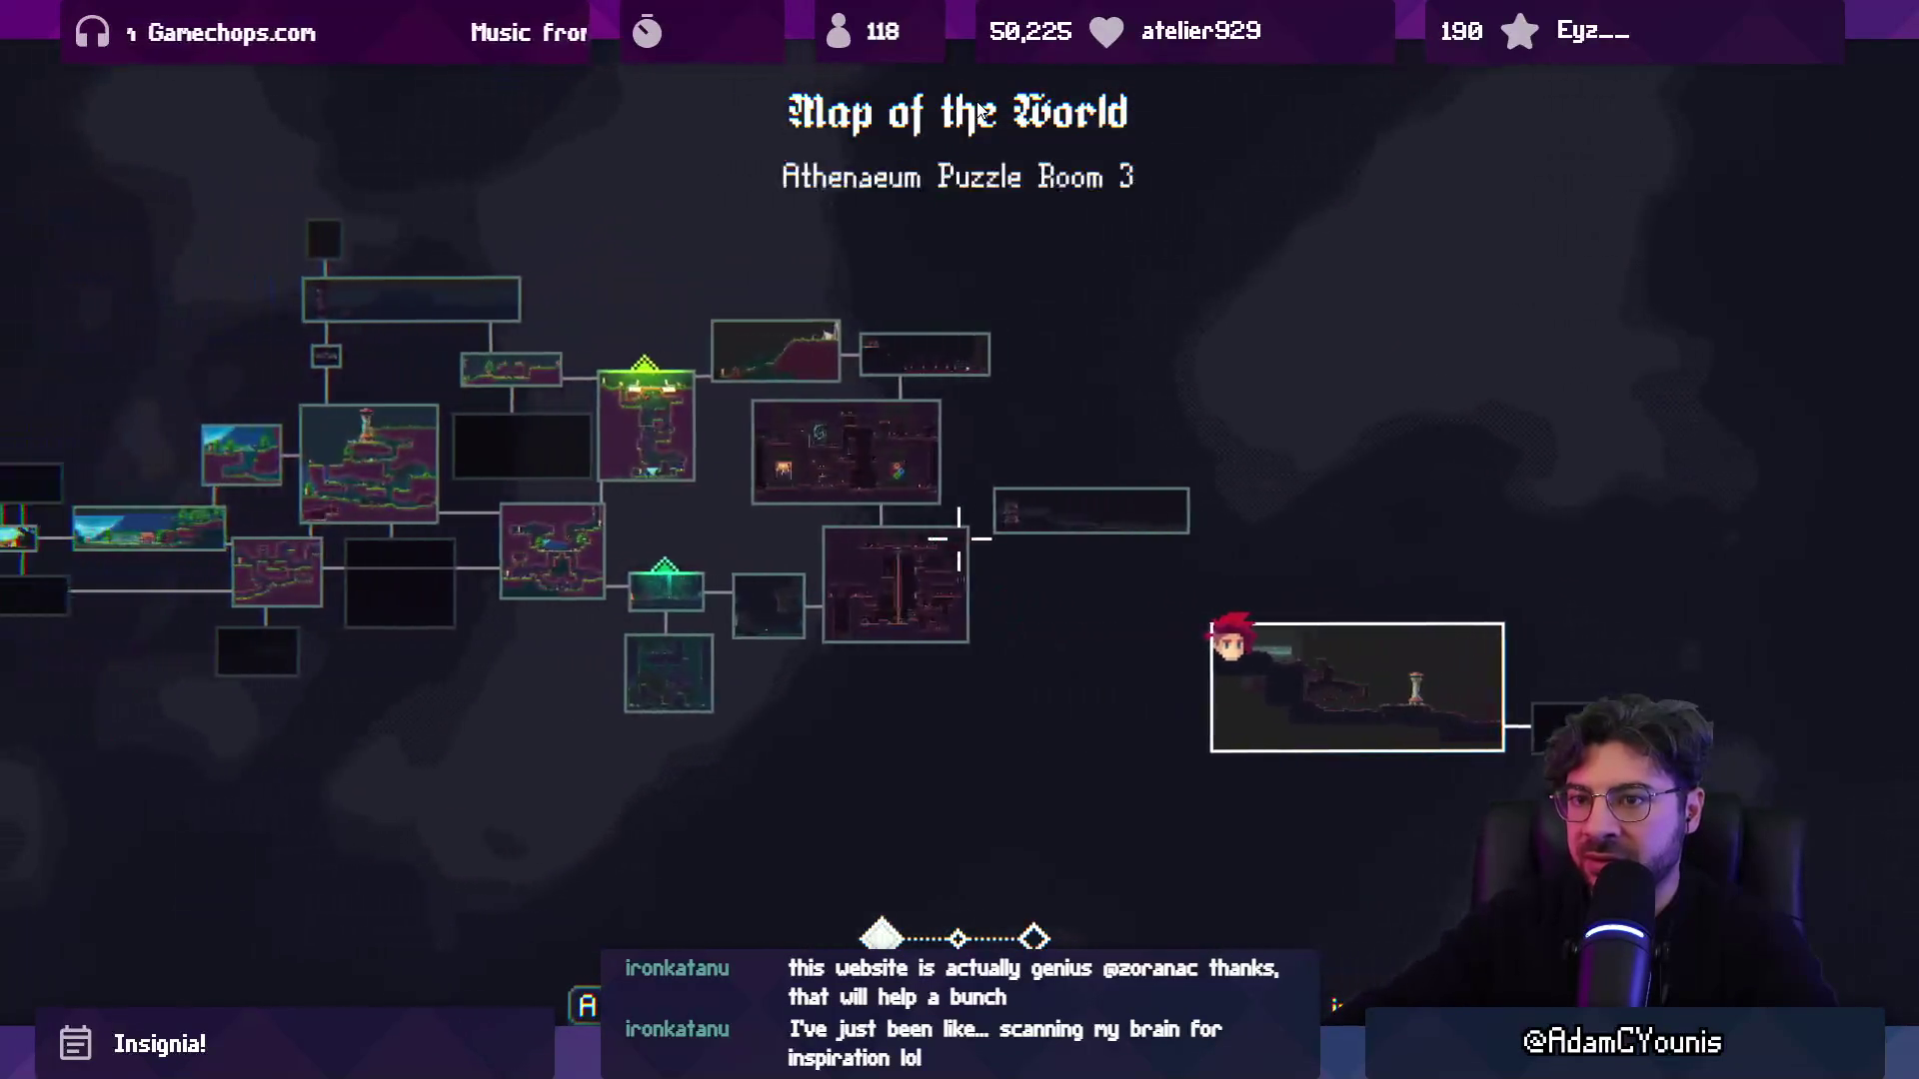
pyautogui.press('m')
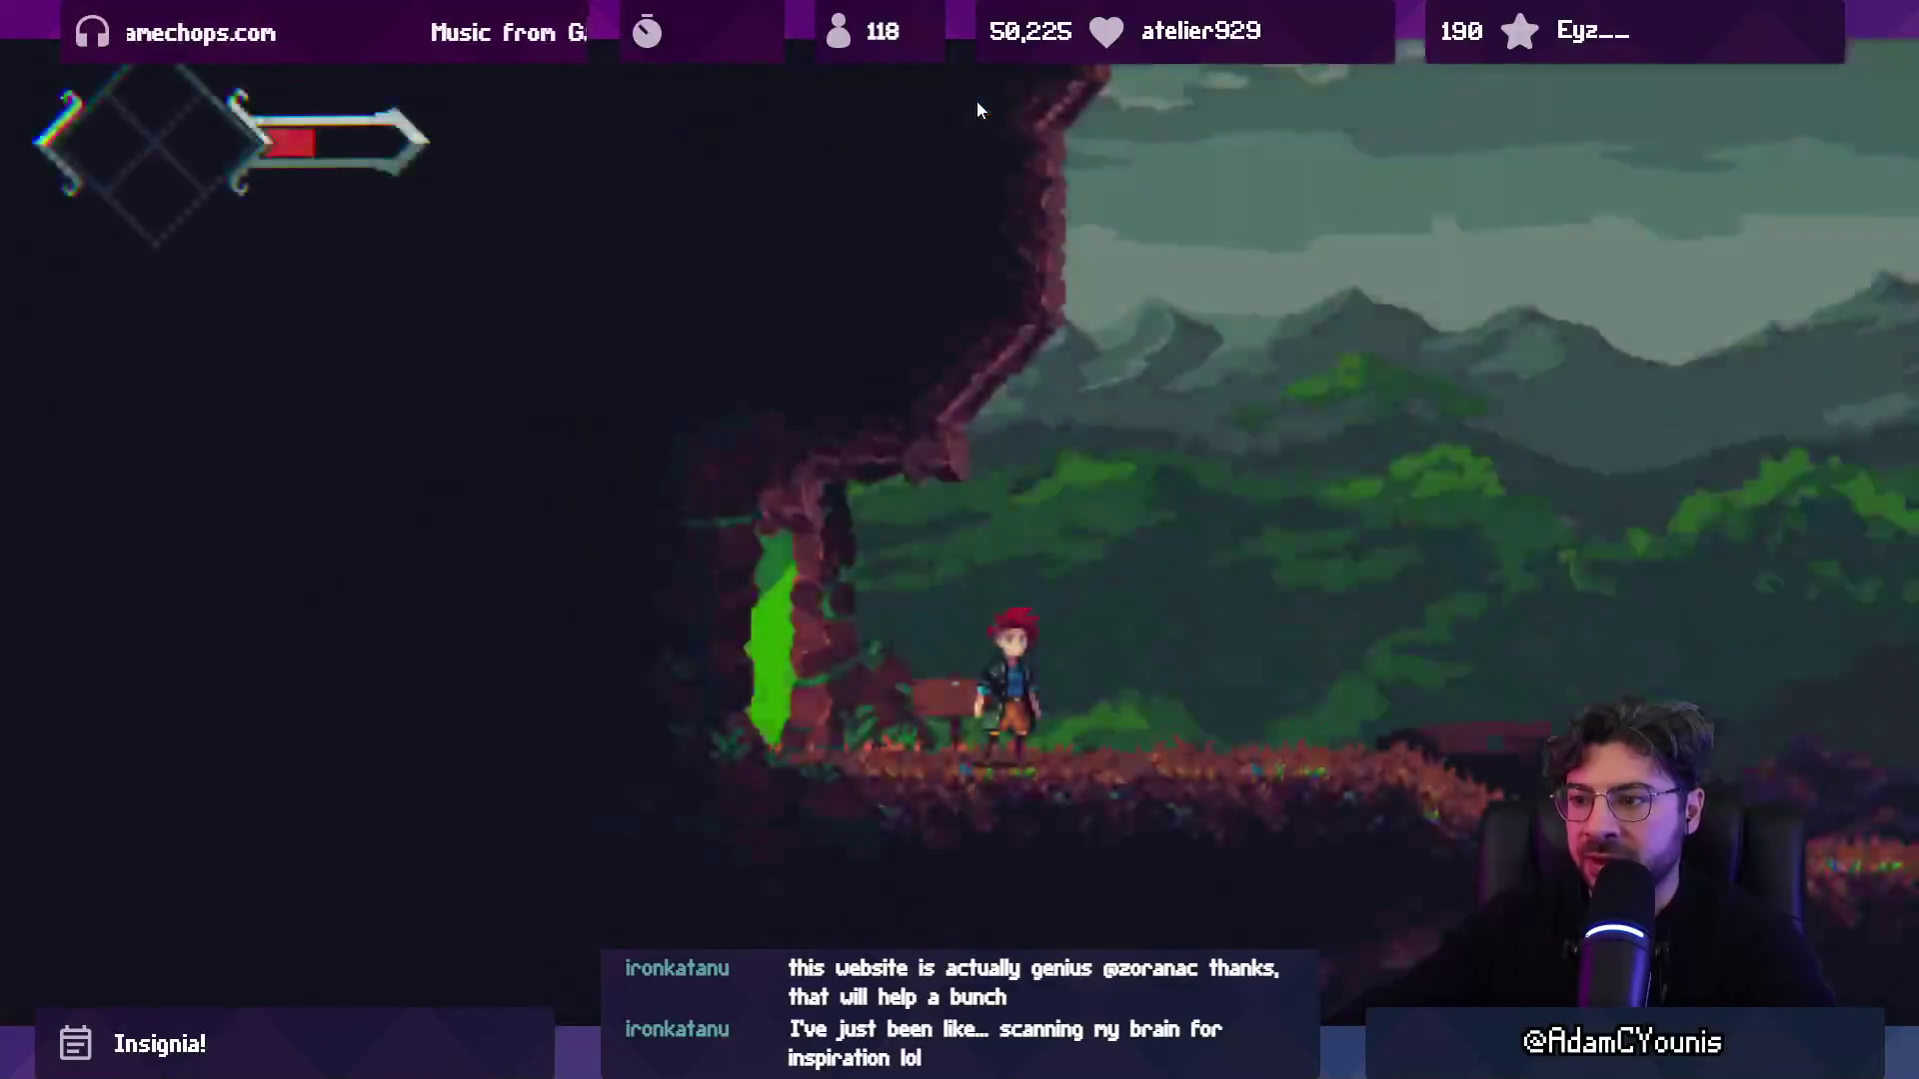
pyautogui.press('Escape')
pyautogui.press('m')
pyautogui.press('m')
pyautogui.press('Up')
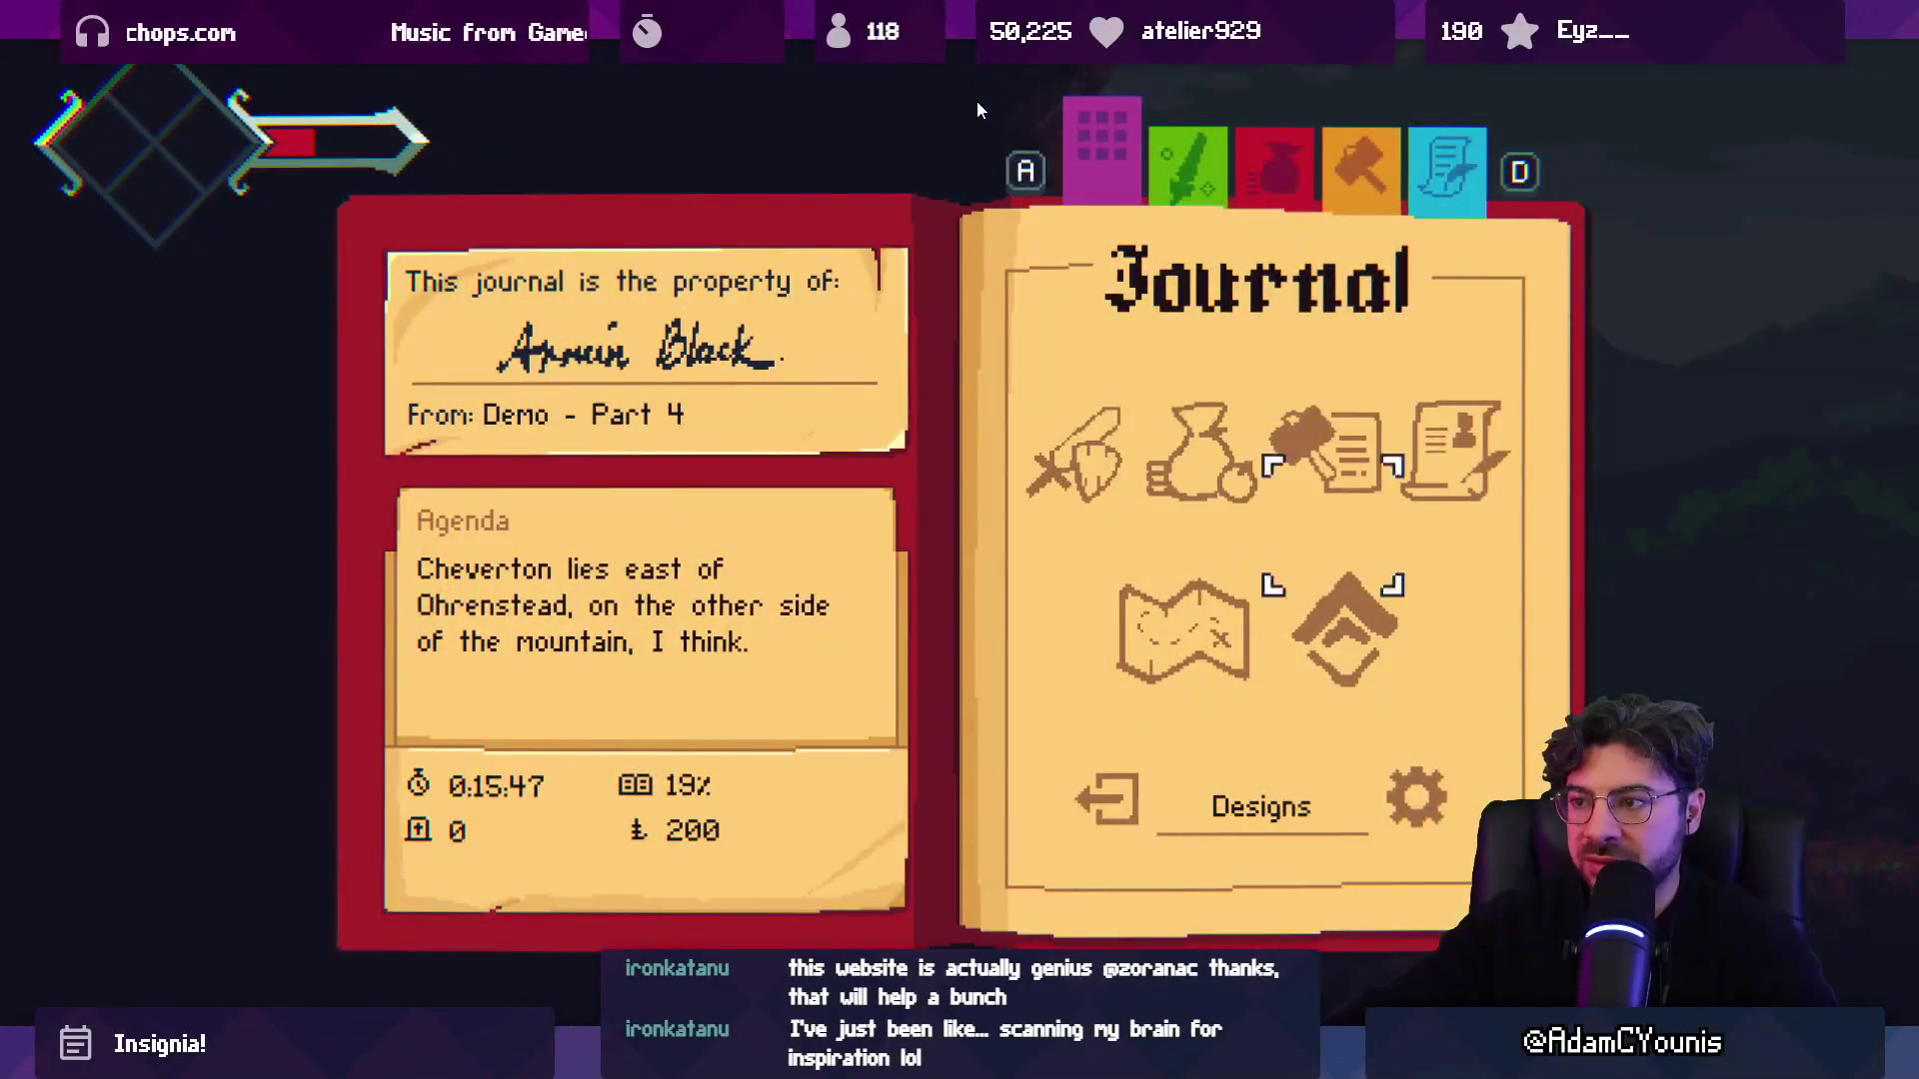
pyautogui.press('a')
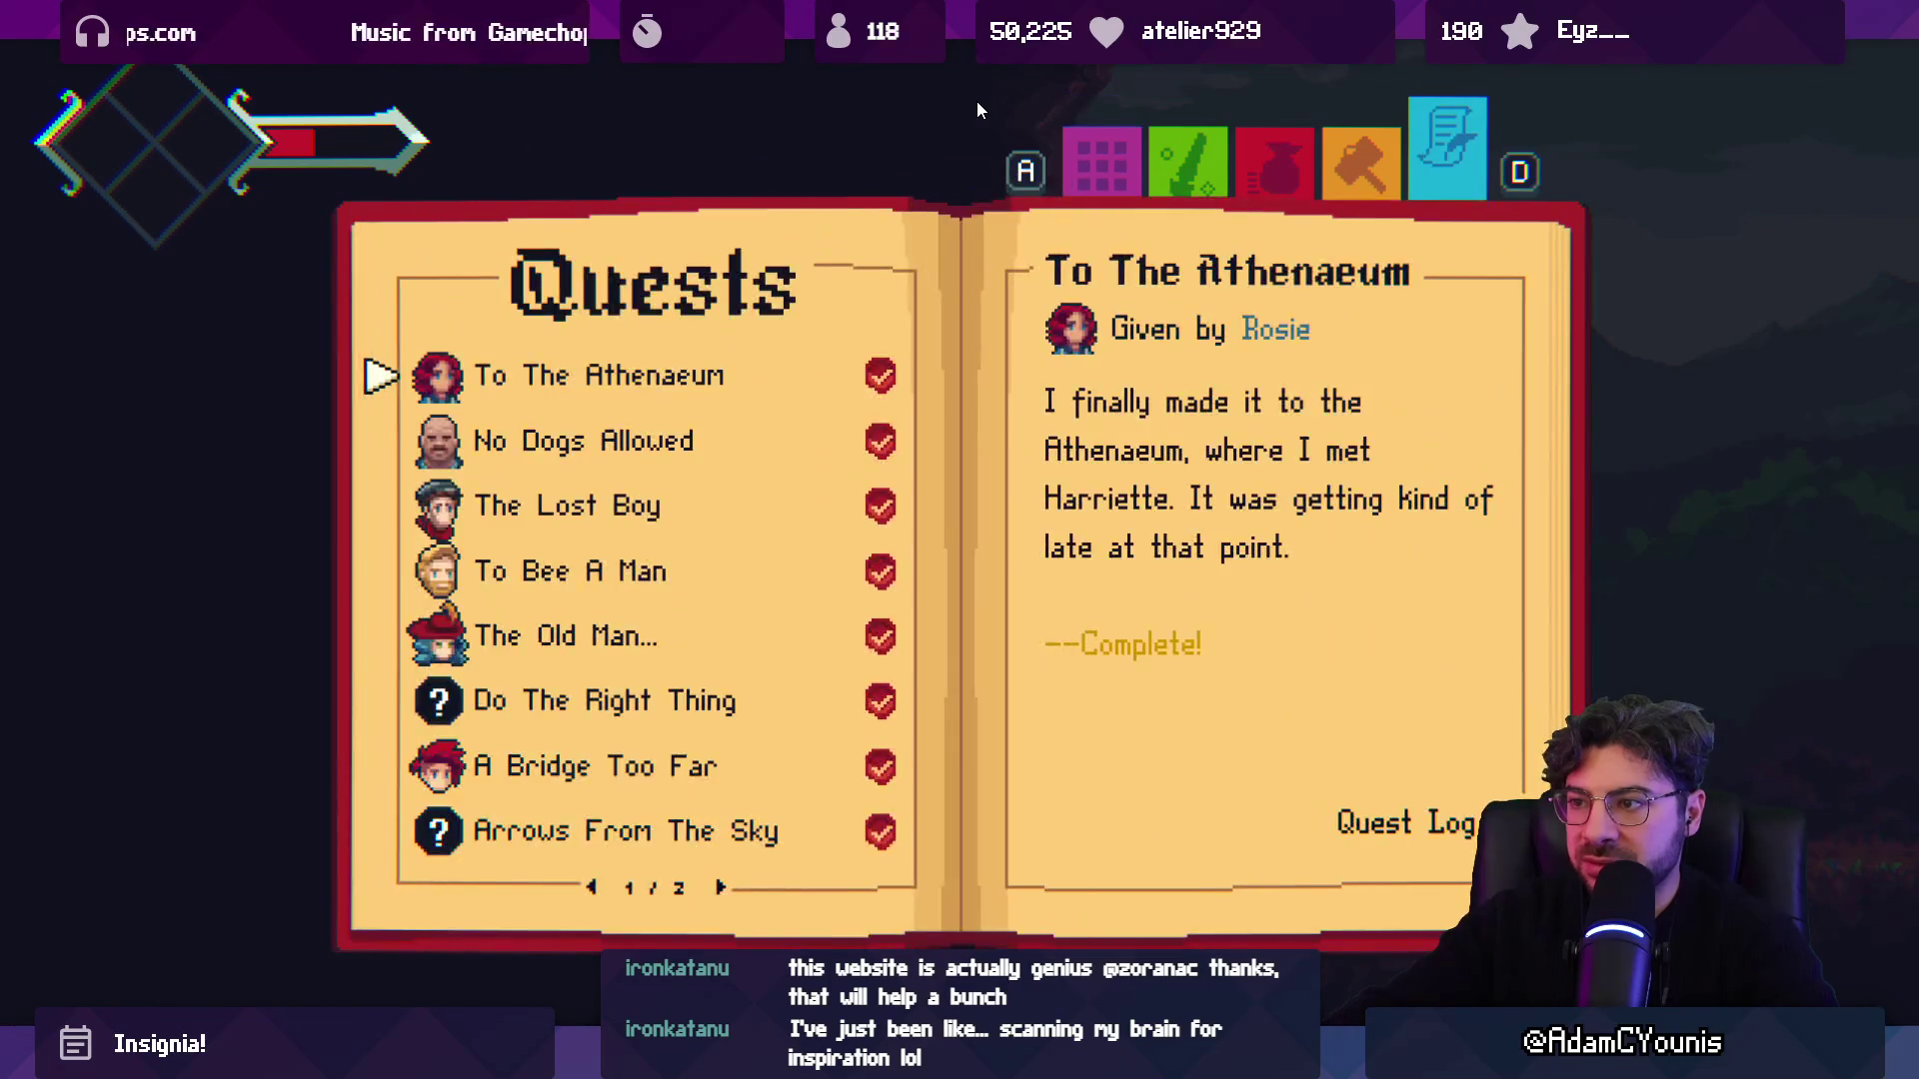
pyautogui.press('d')
pyautogui.press('Right')
pyautogui.press('Right')
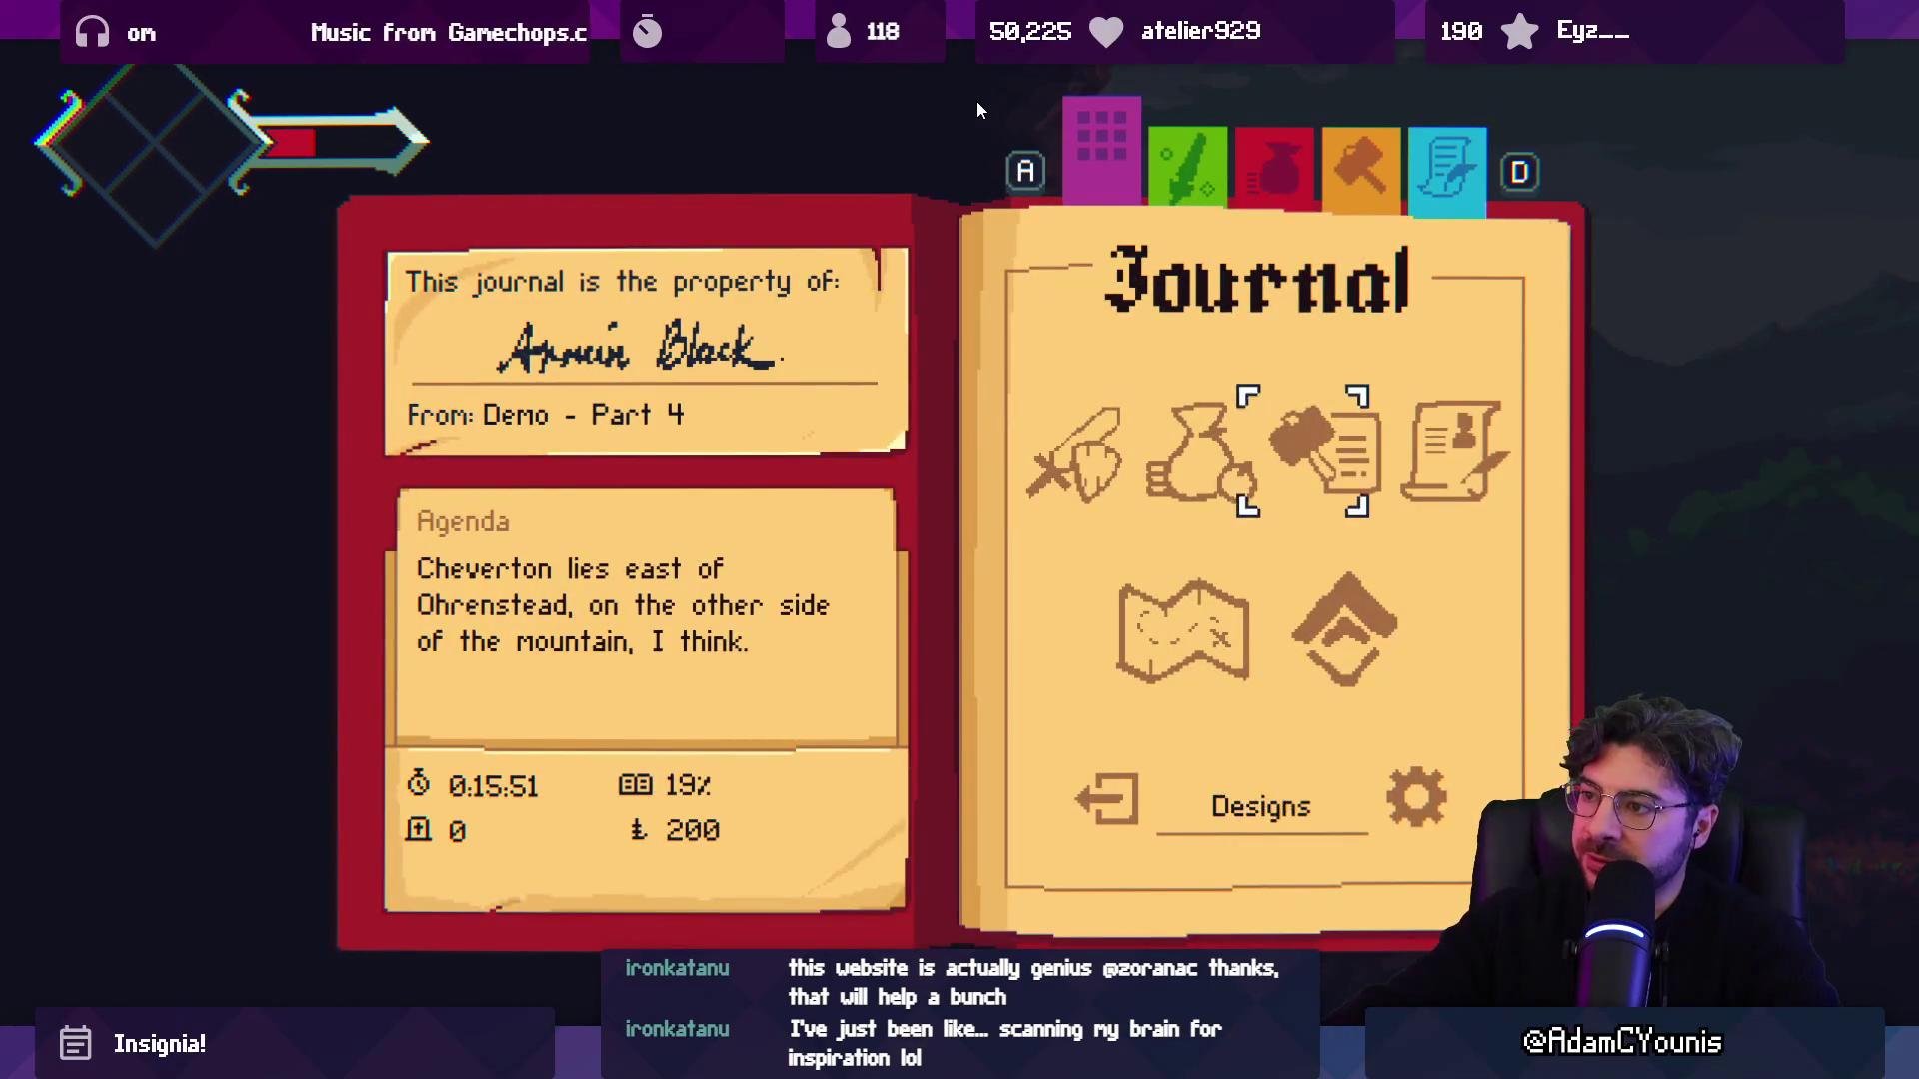
pyautogui.press('Right')
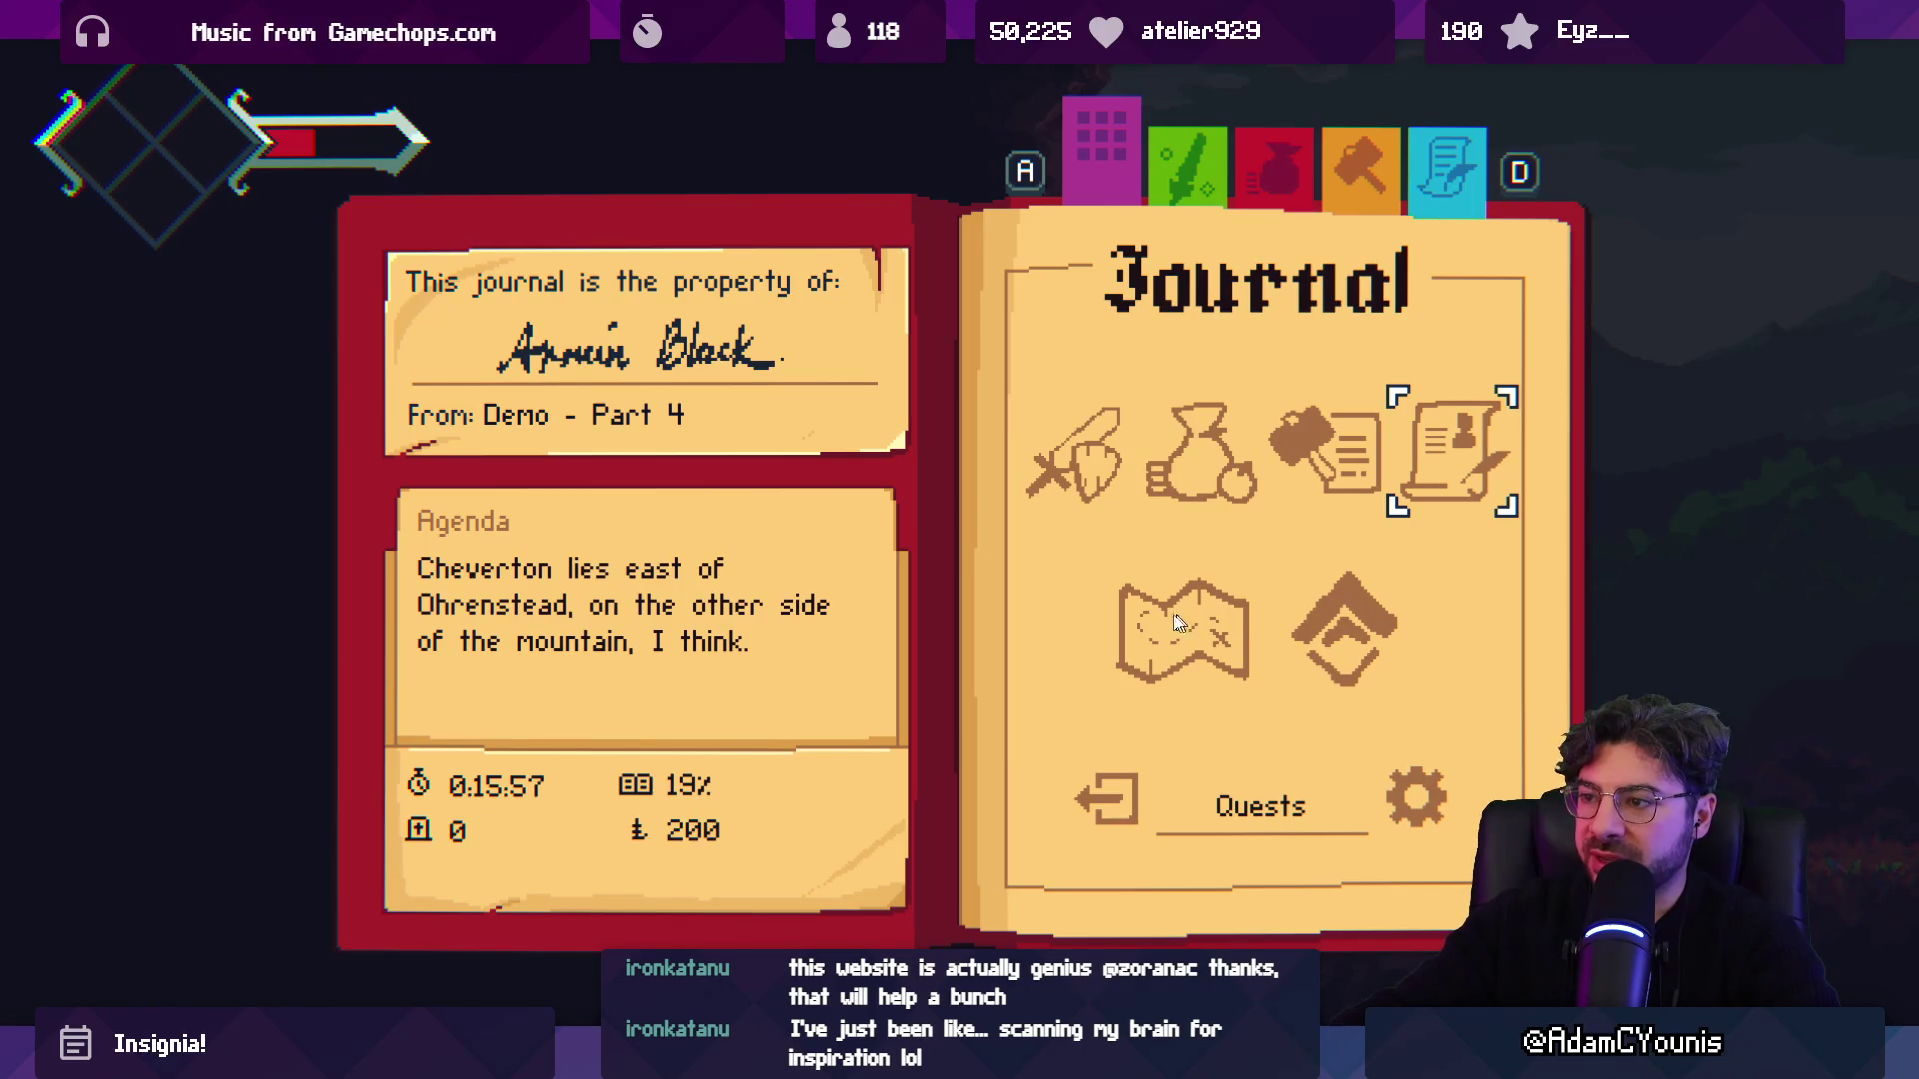
pyautogui.press('Return')
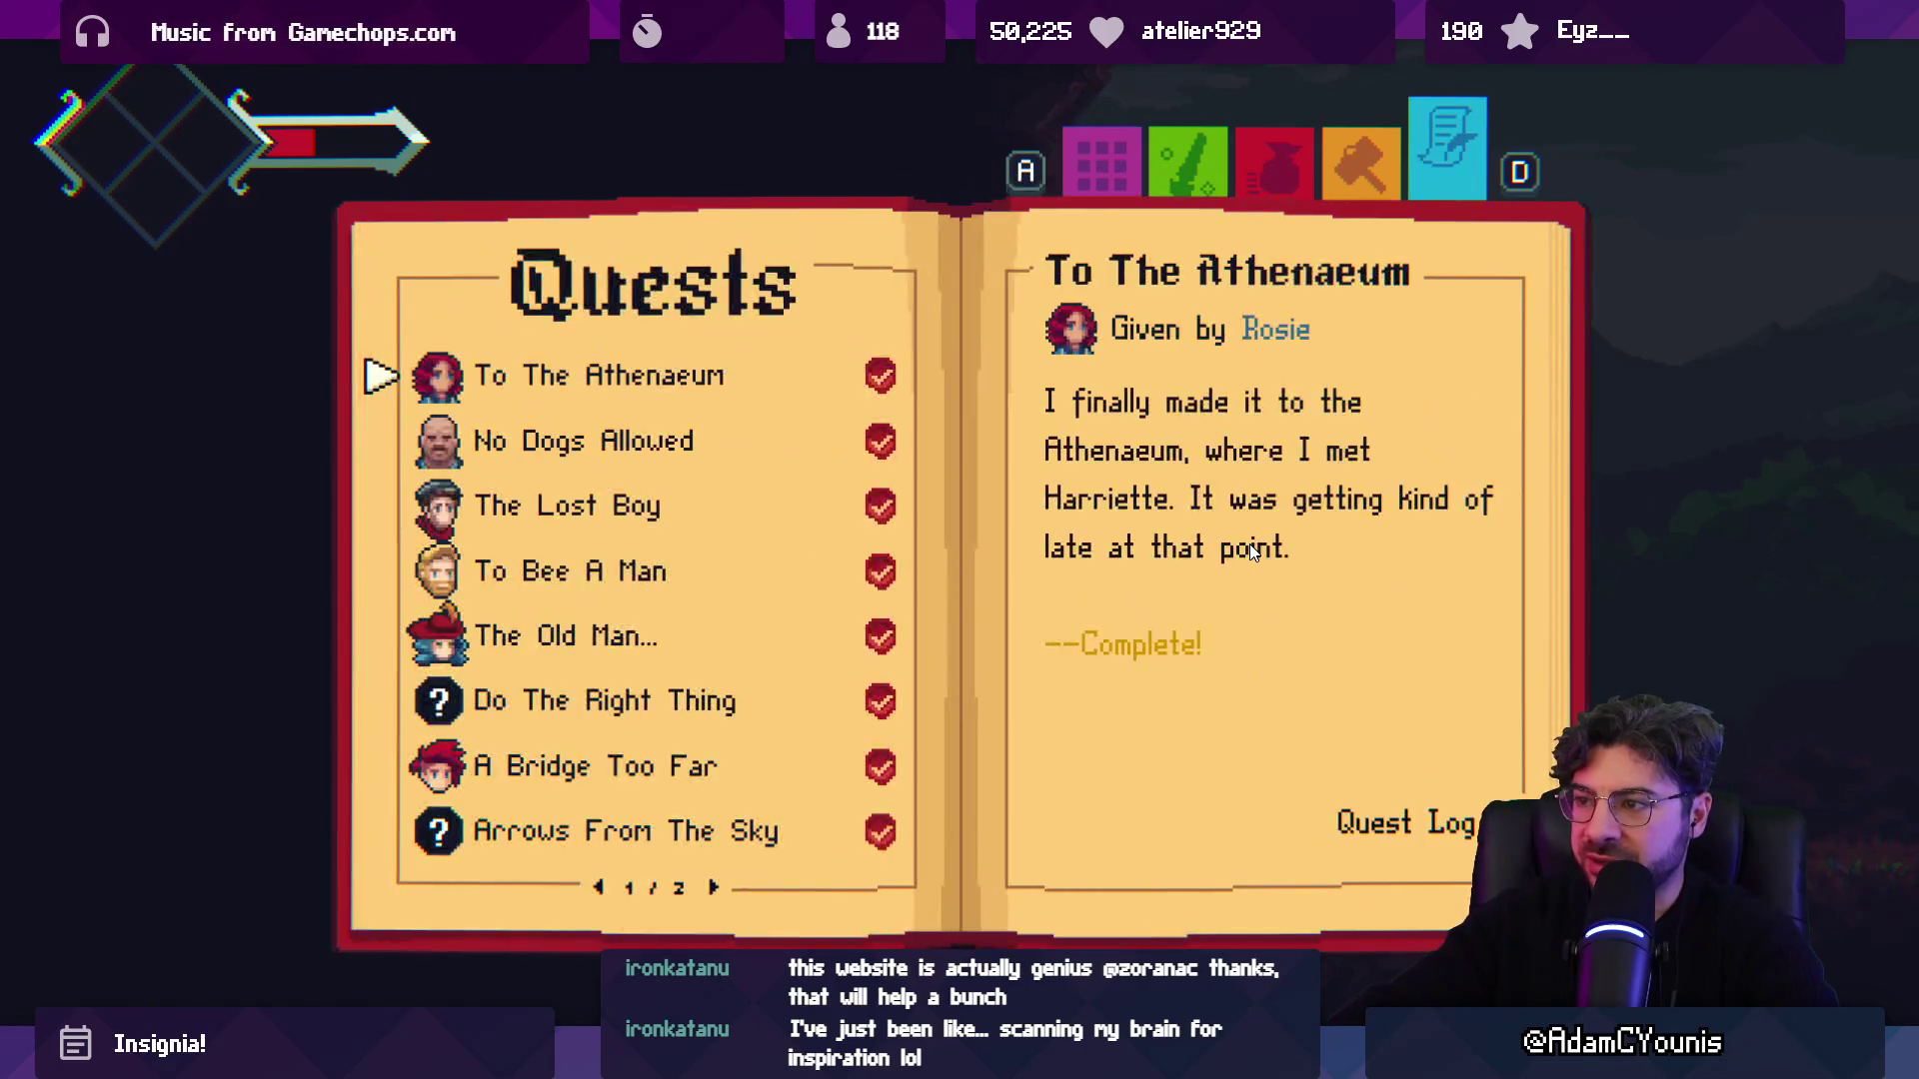
# Browse the journal's Inventory, Equipment and Designs entries, then reopen the quest log.
pyautogui.press('Right')
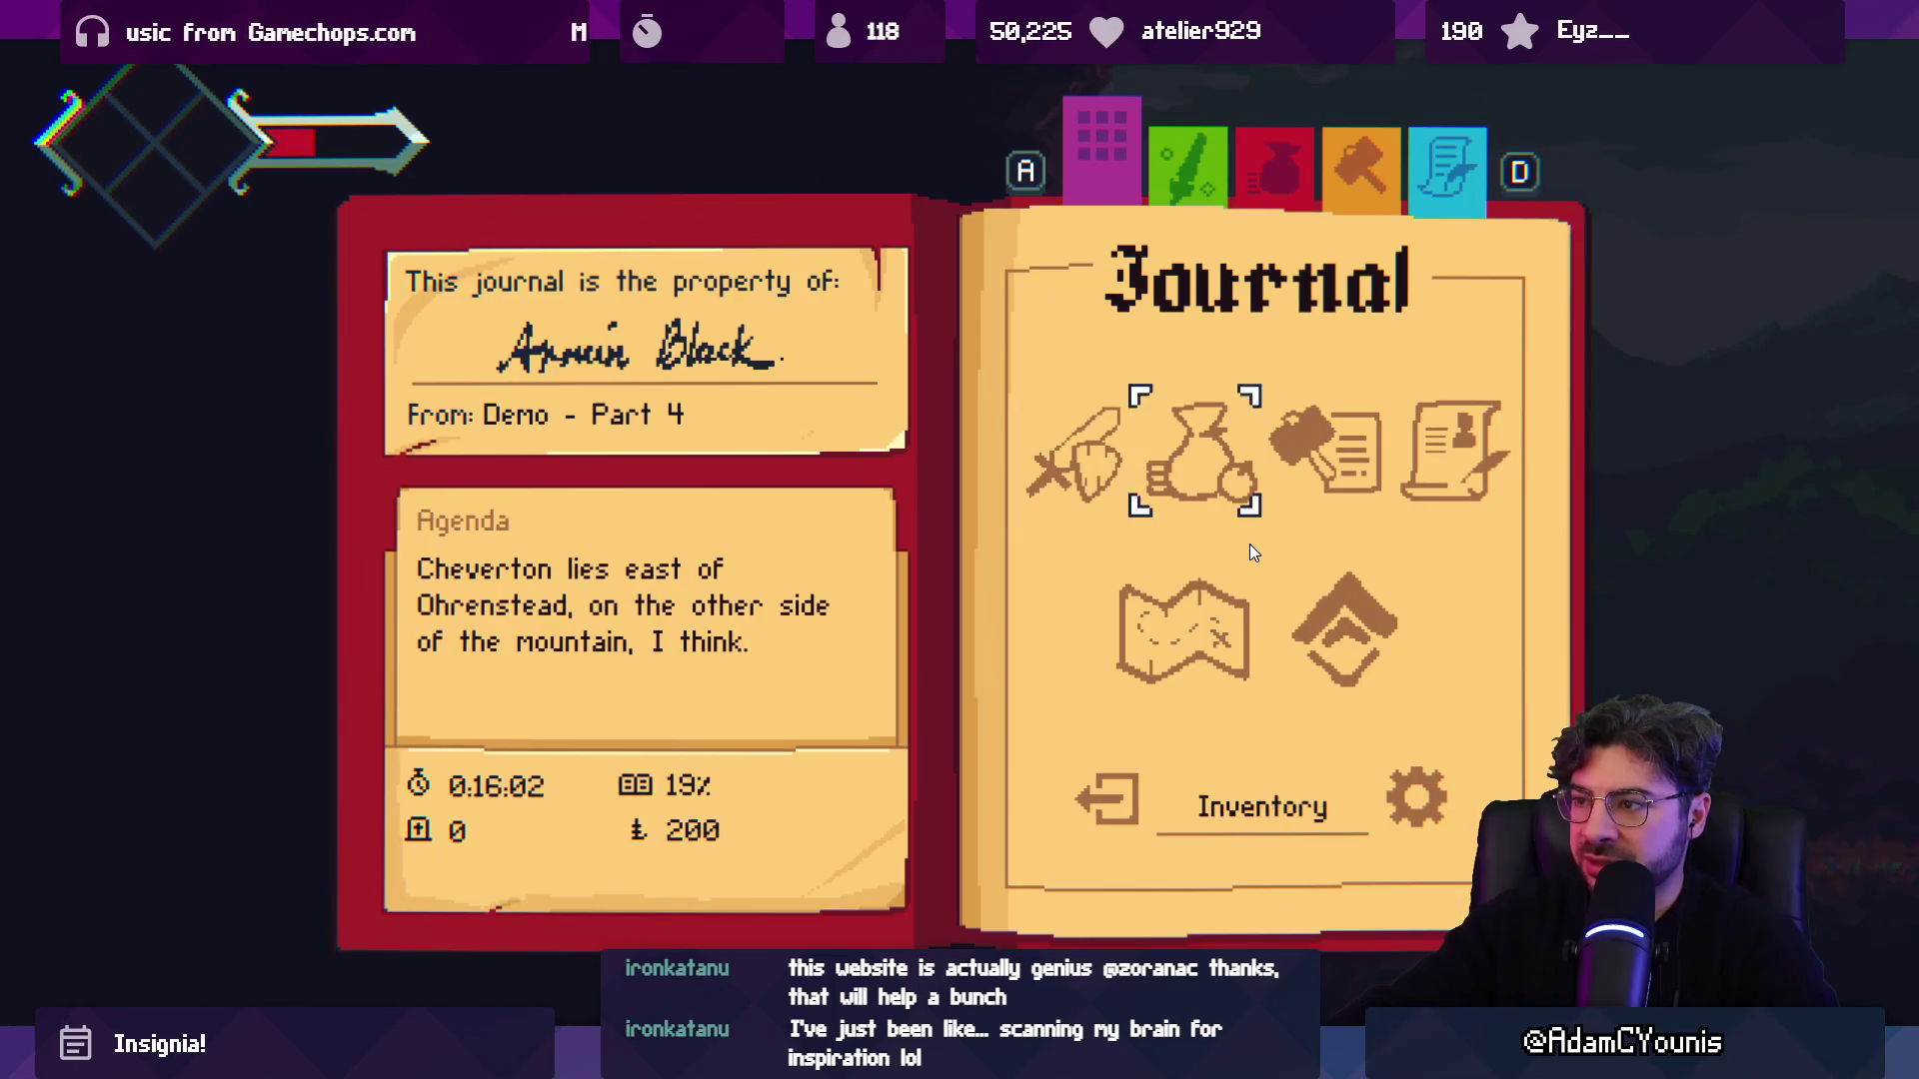
pyautogui.press('Right')
pyautogui.press('Right')
pyautogui.press('Left')
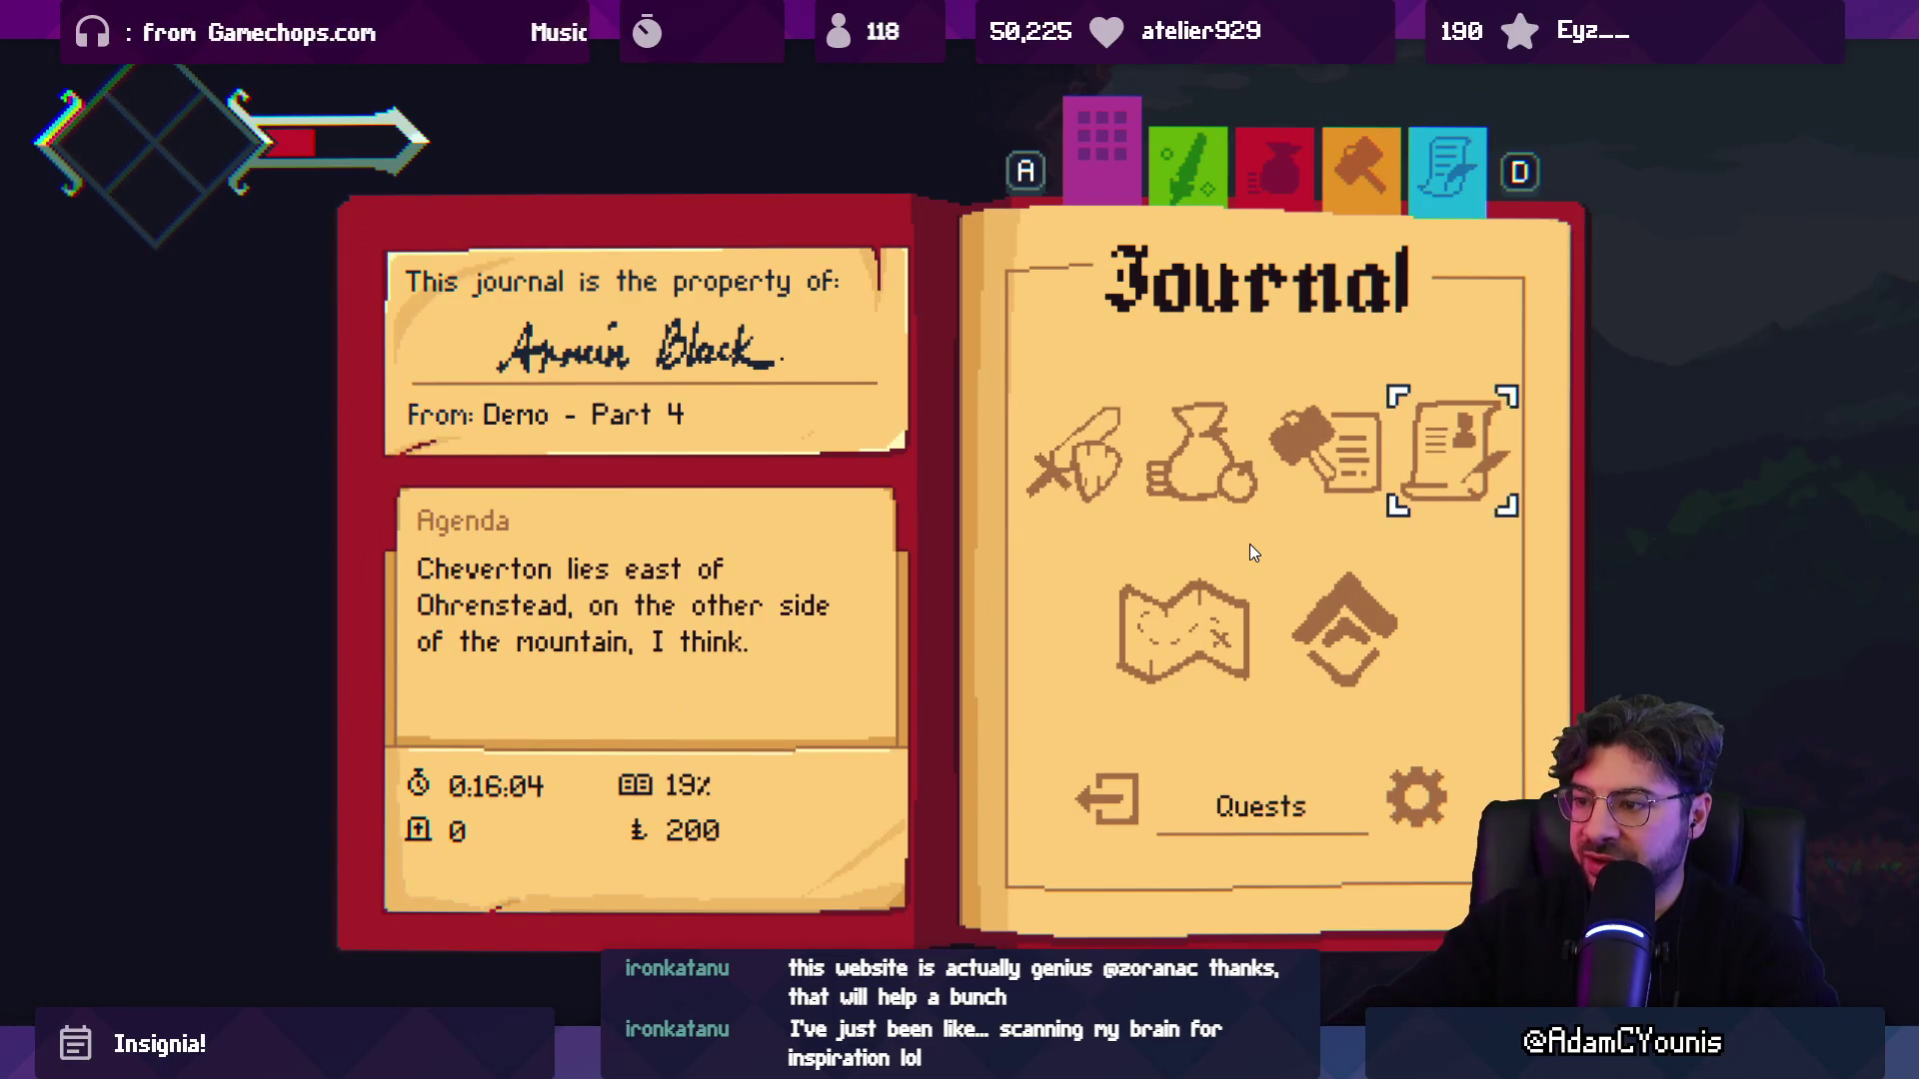
pyautogui.press('Left')
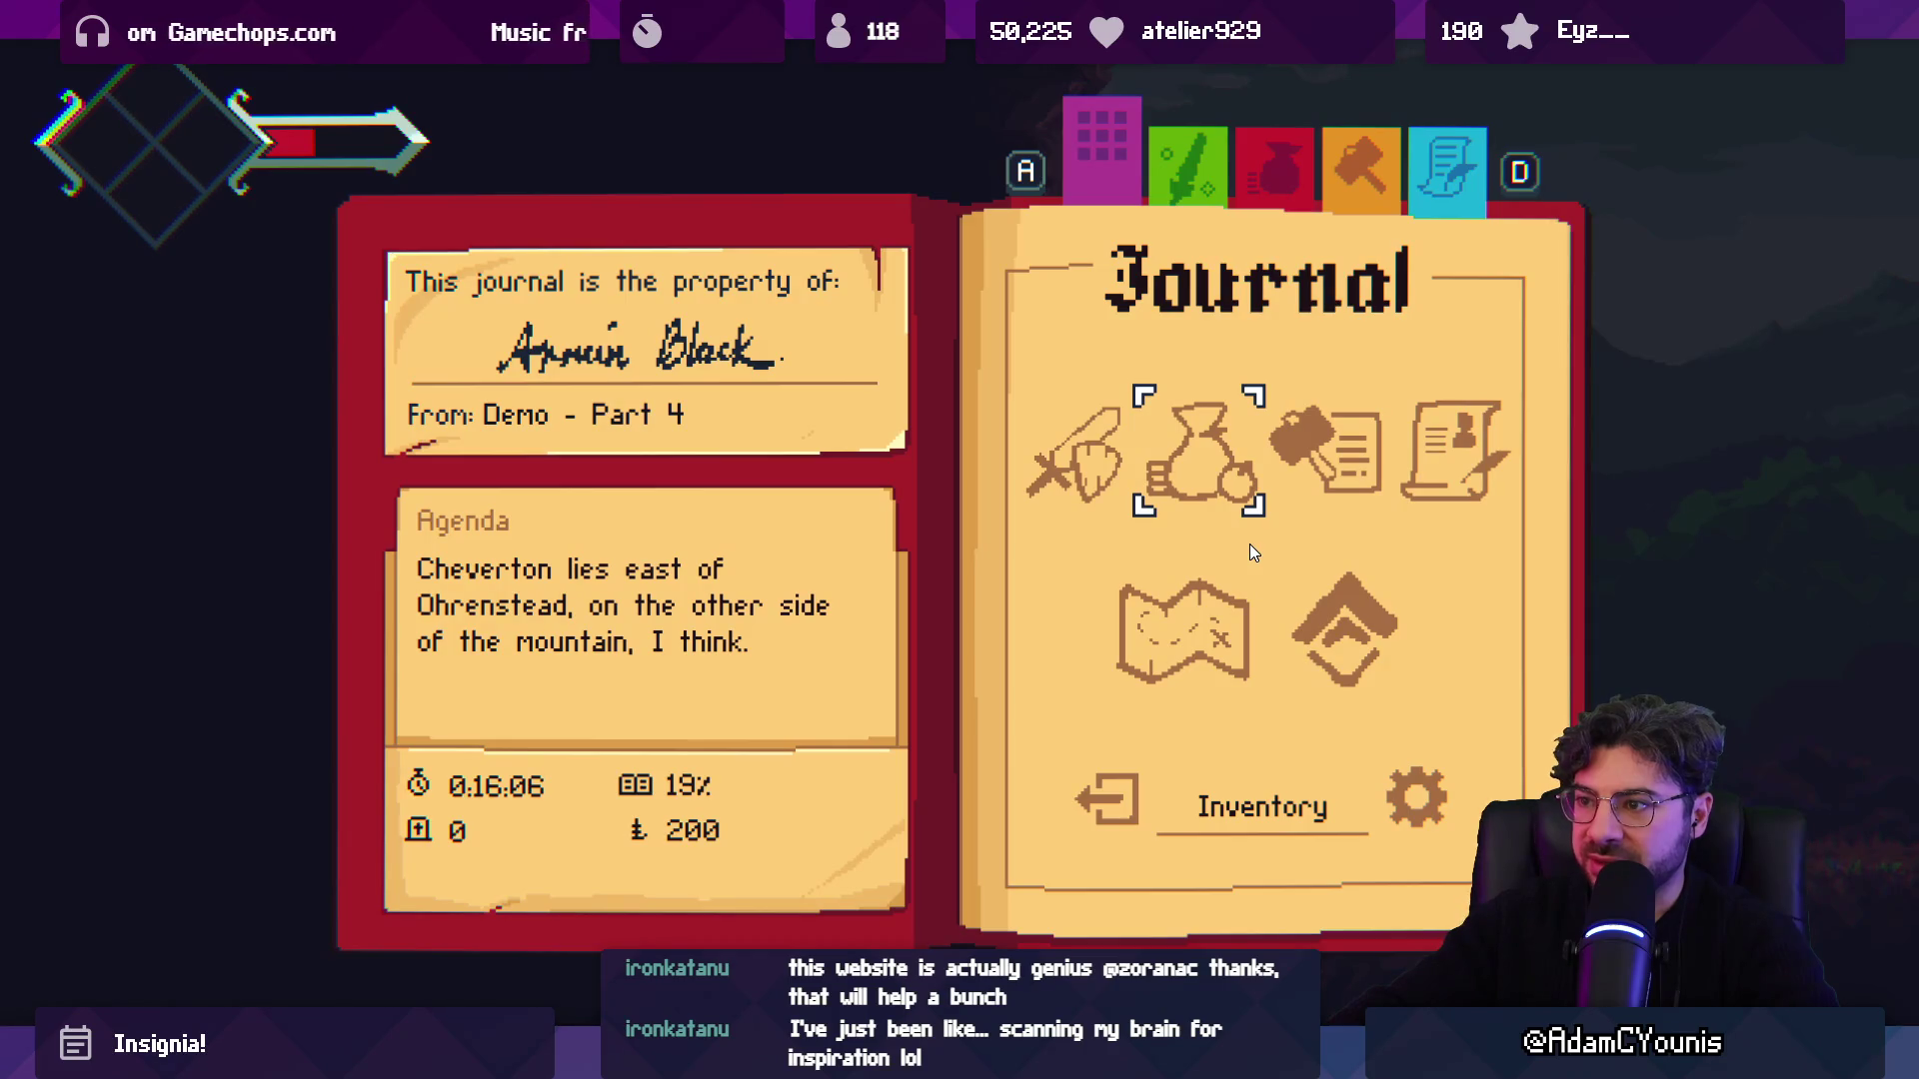
pyautogui.press('Left')
pyautogui.press('Right')
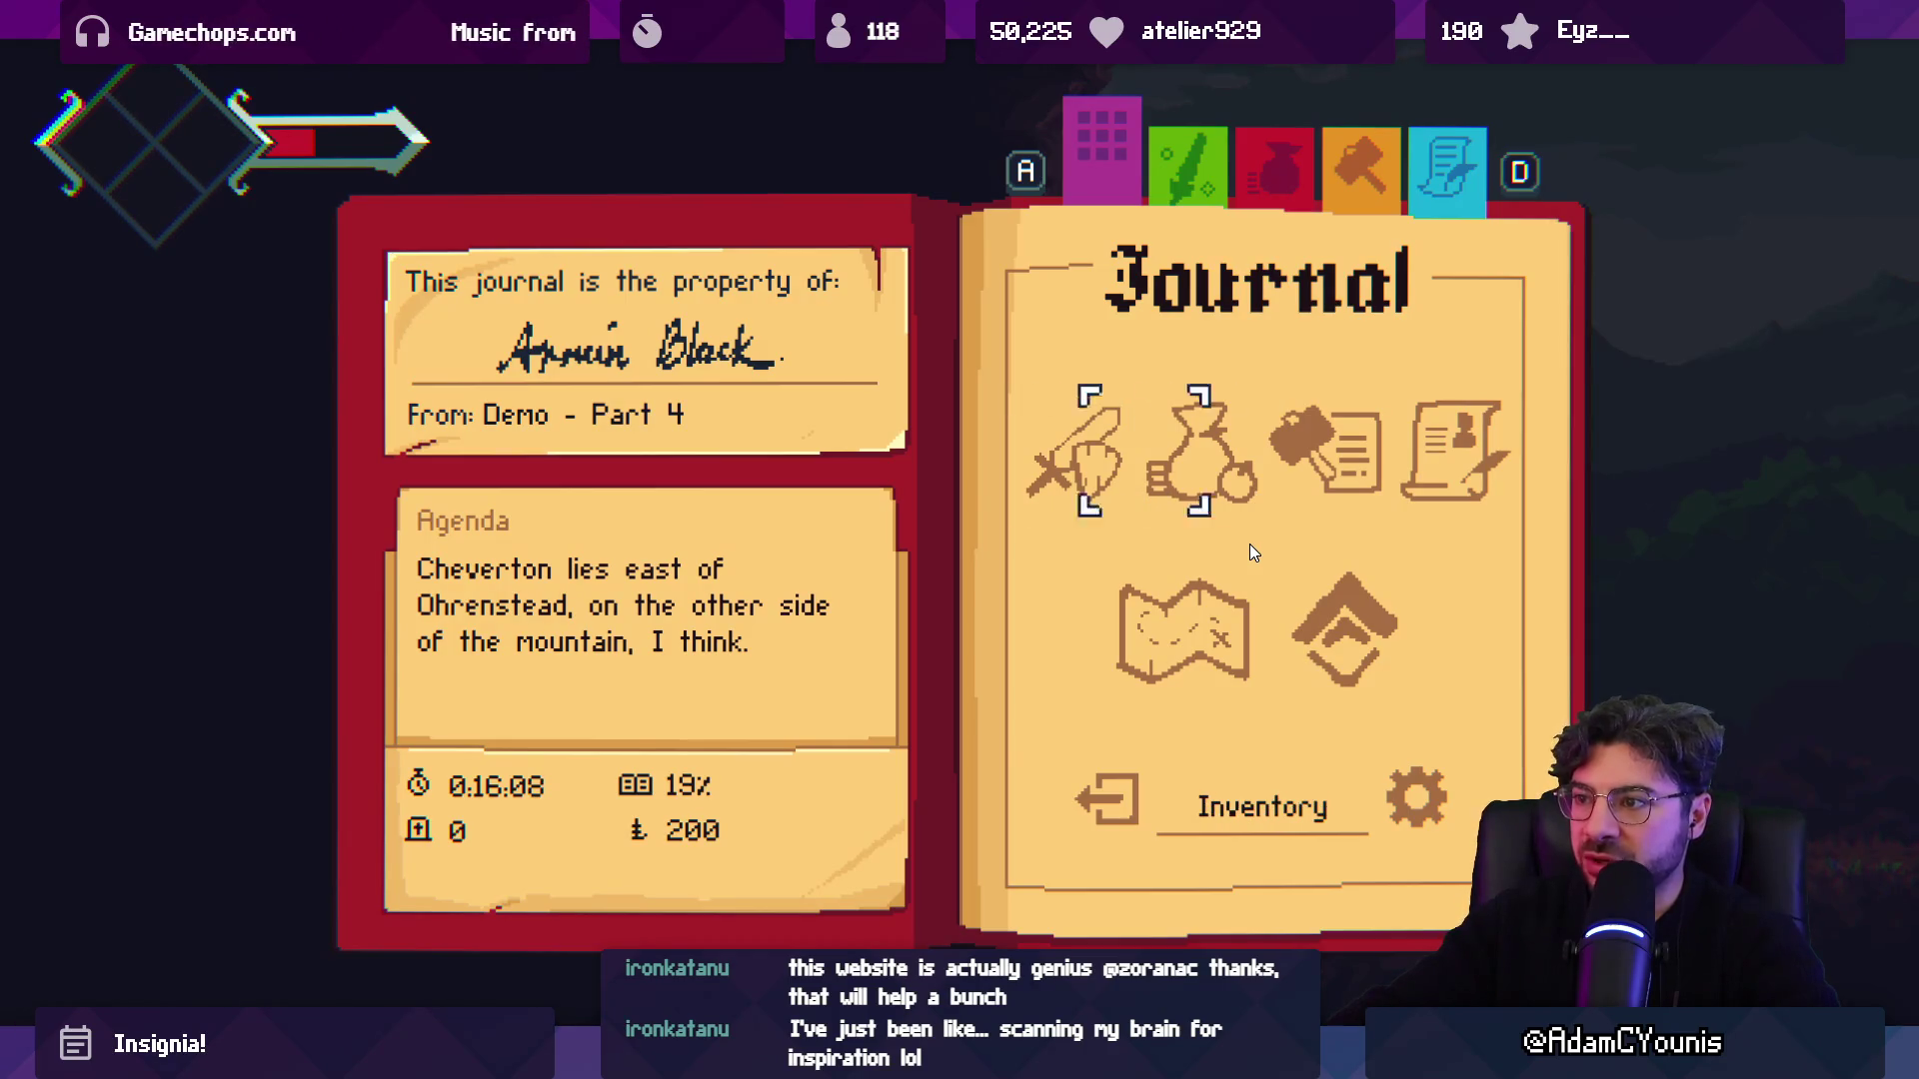
pyautogui.press('Right')
pyautogui.press('Right')
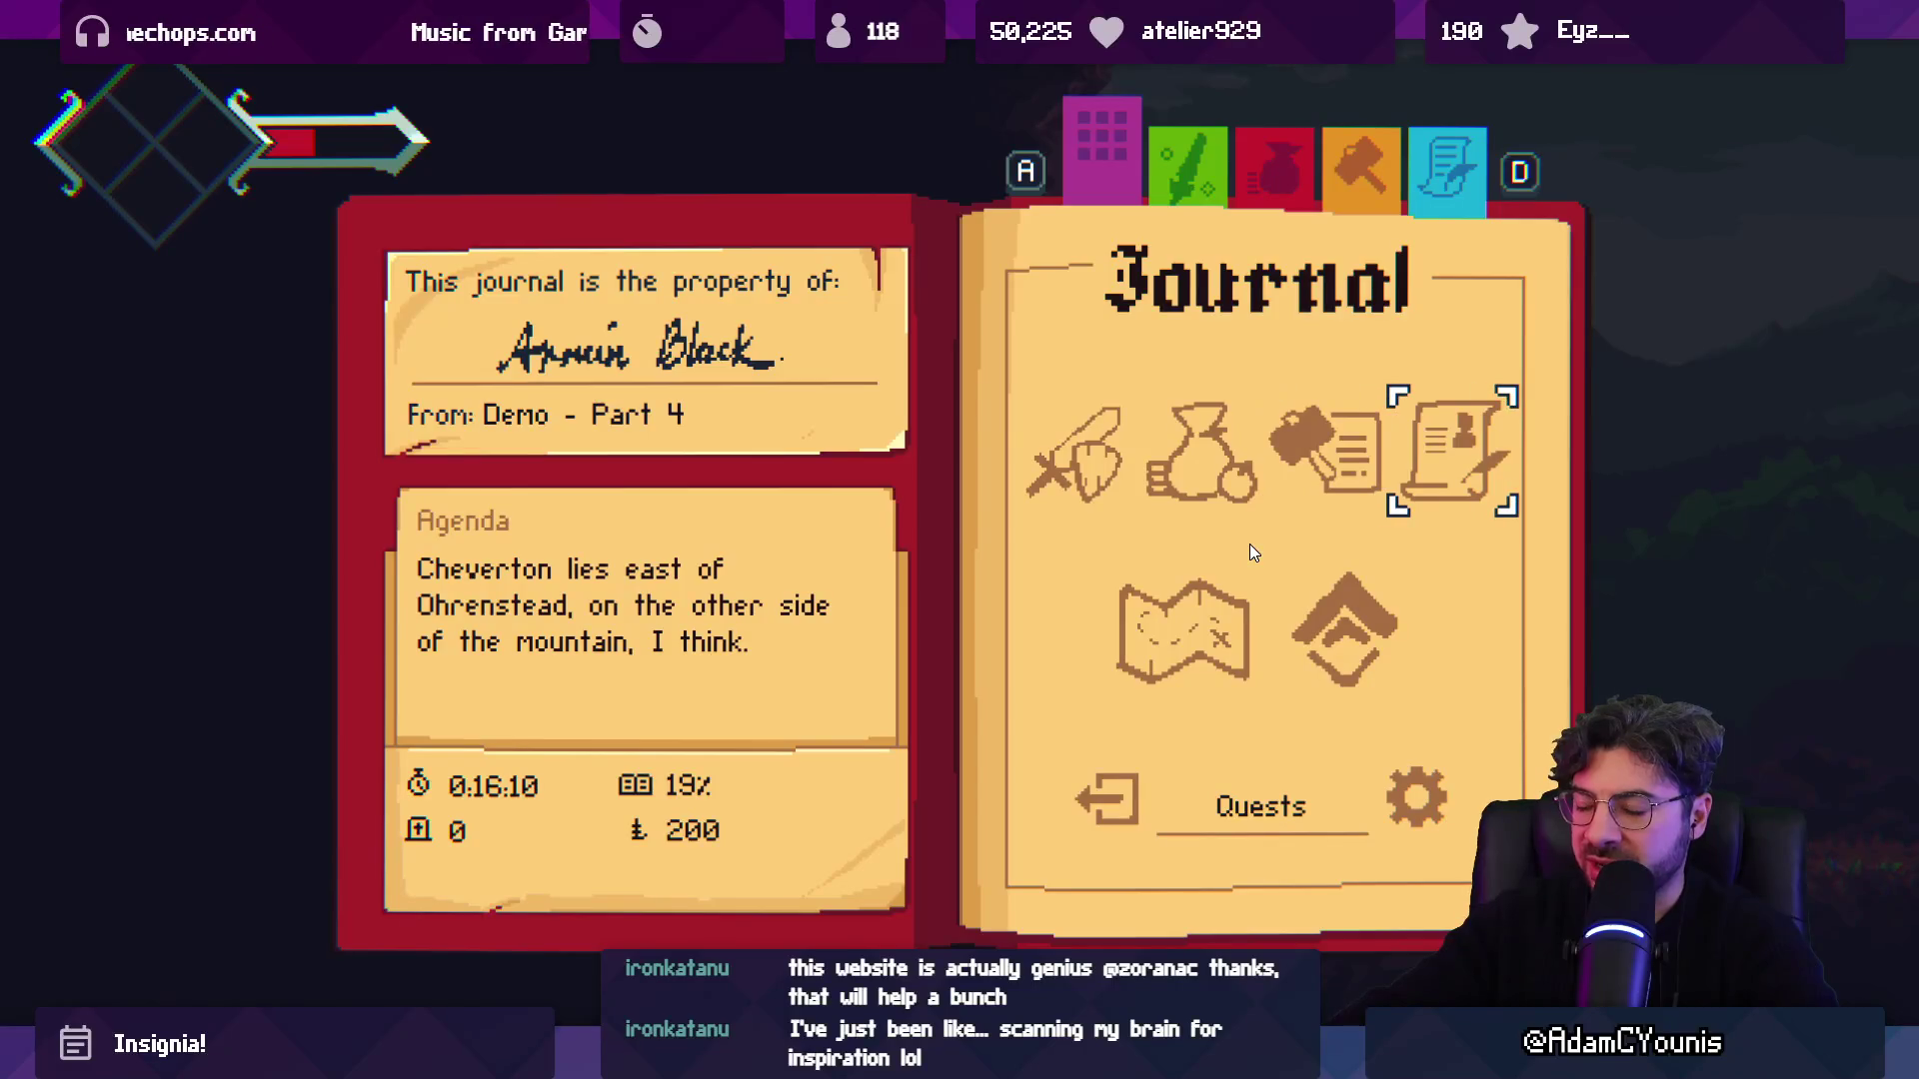
pyautogui.press('Left')
pyautogui.press('Left')
pyautogui.press('Left')
pyautogui.press('Right')
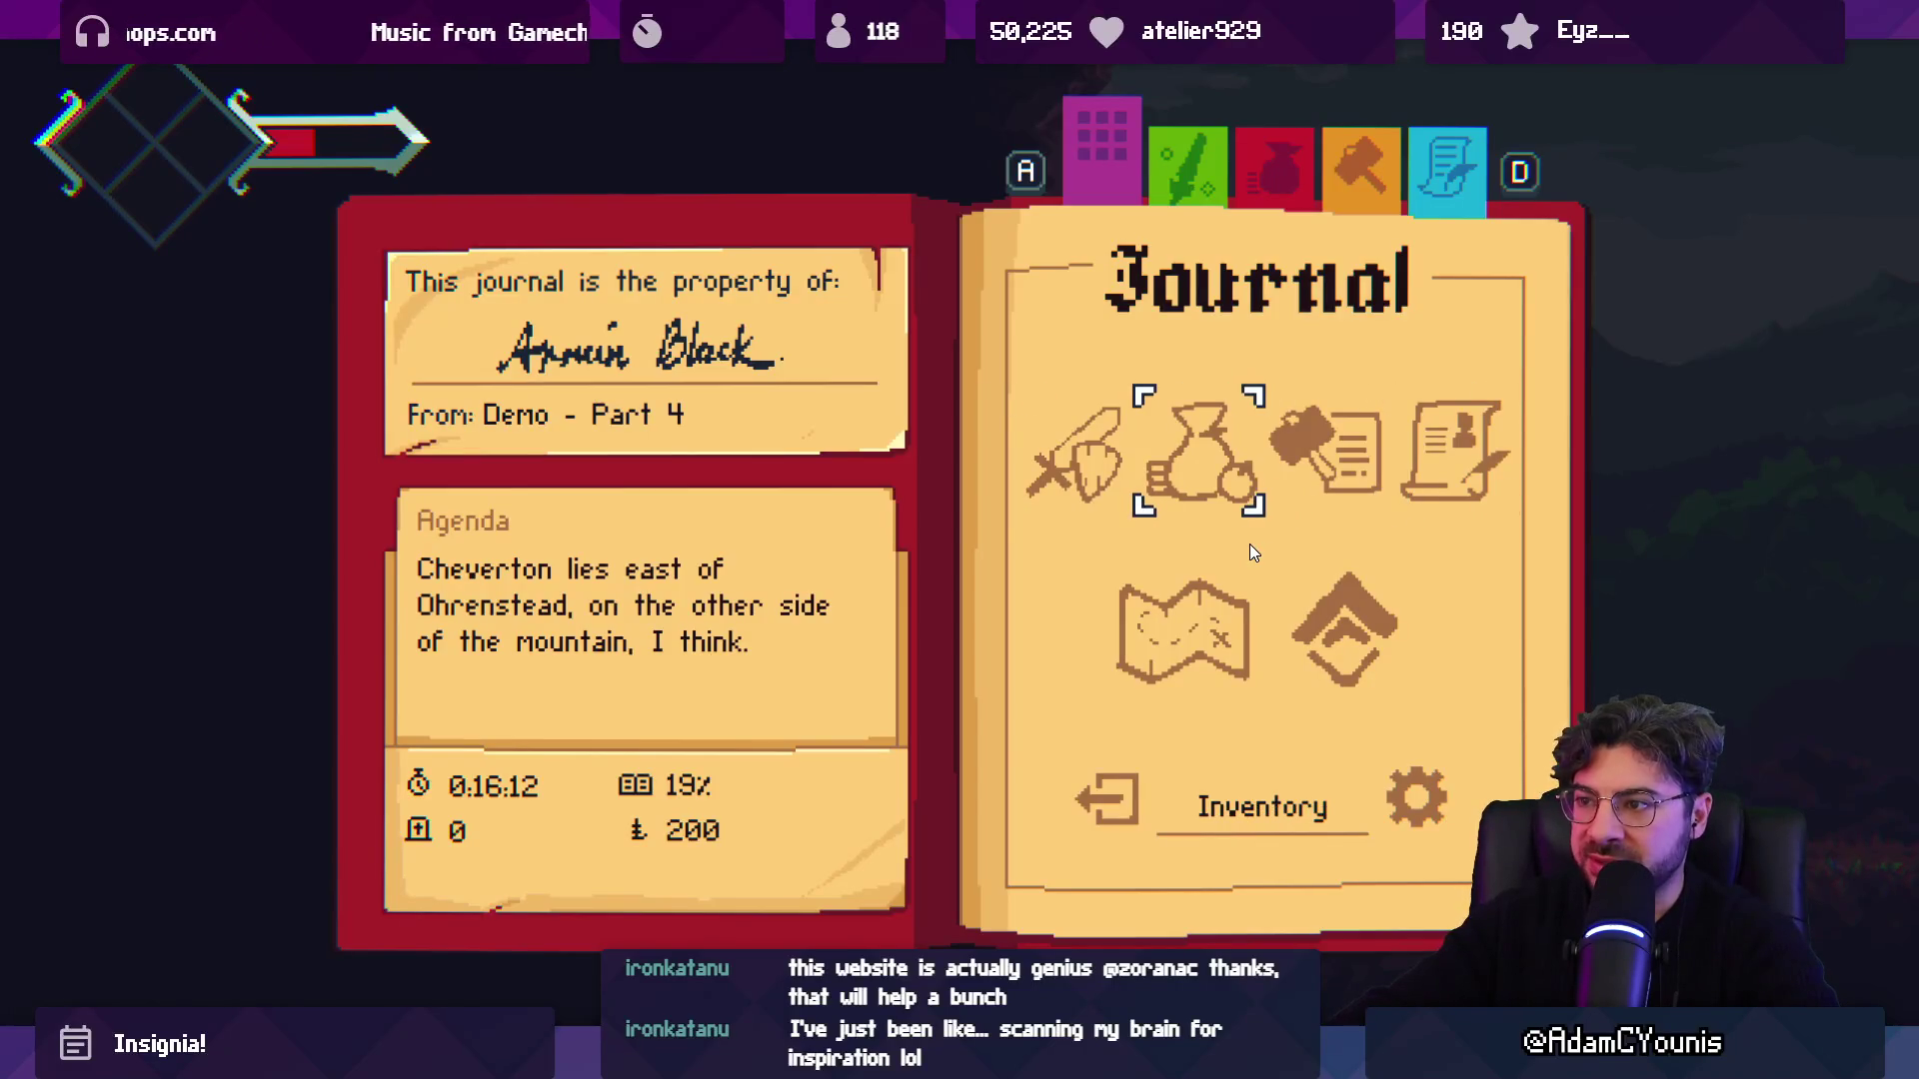
pyautogui.press('Right')
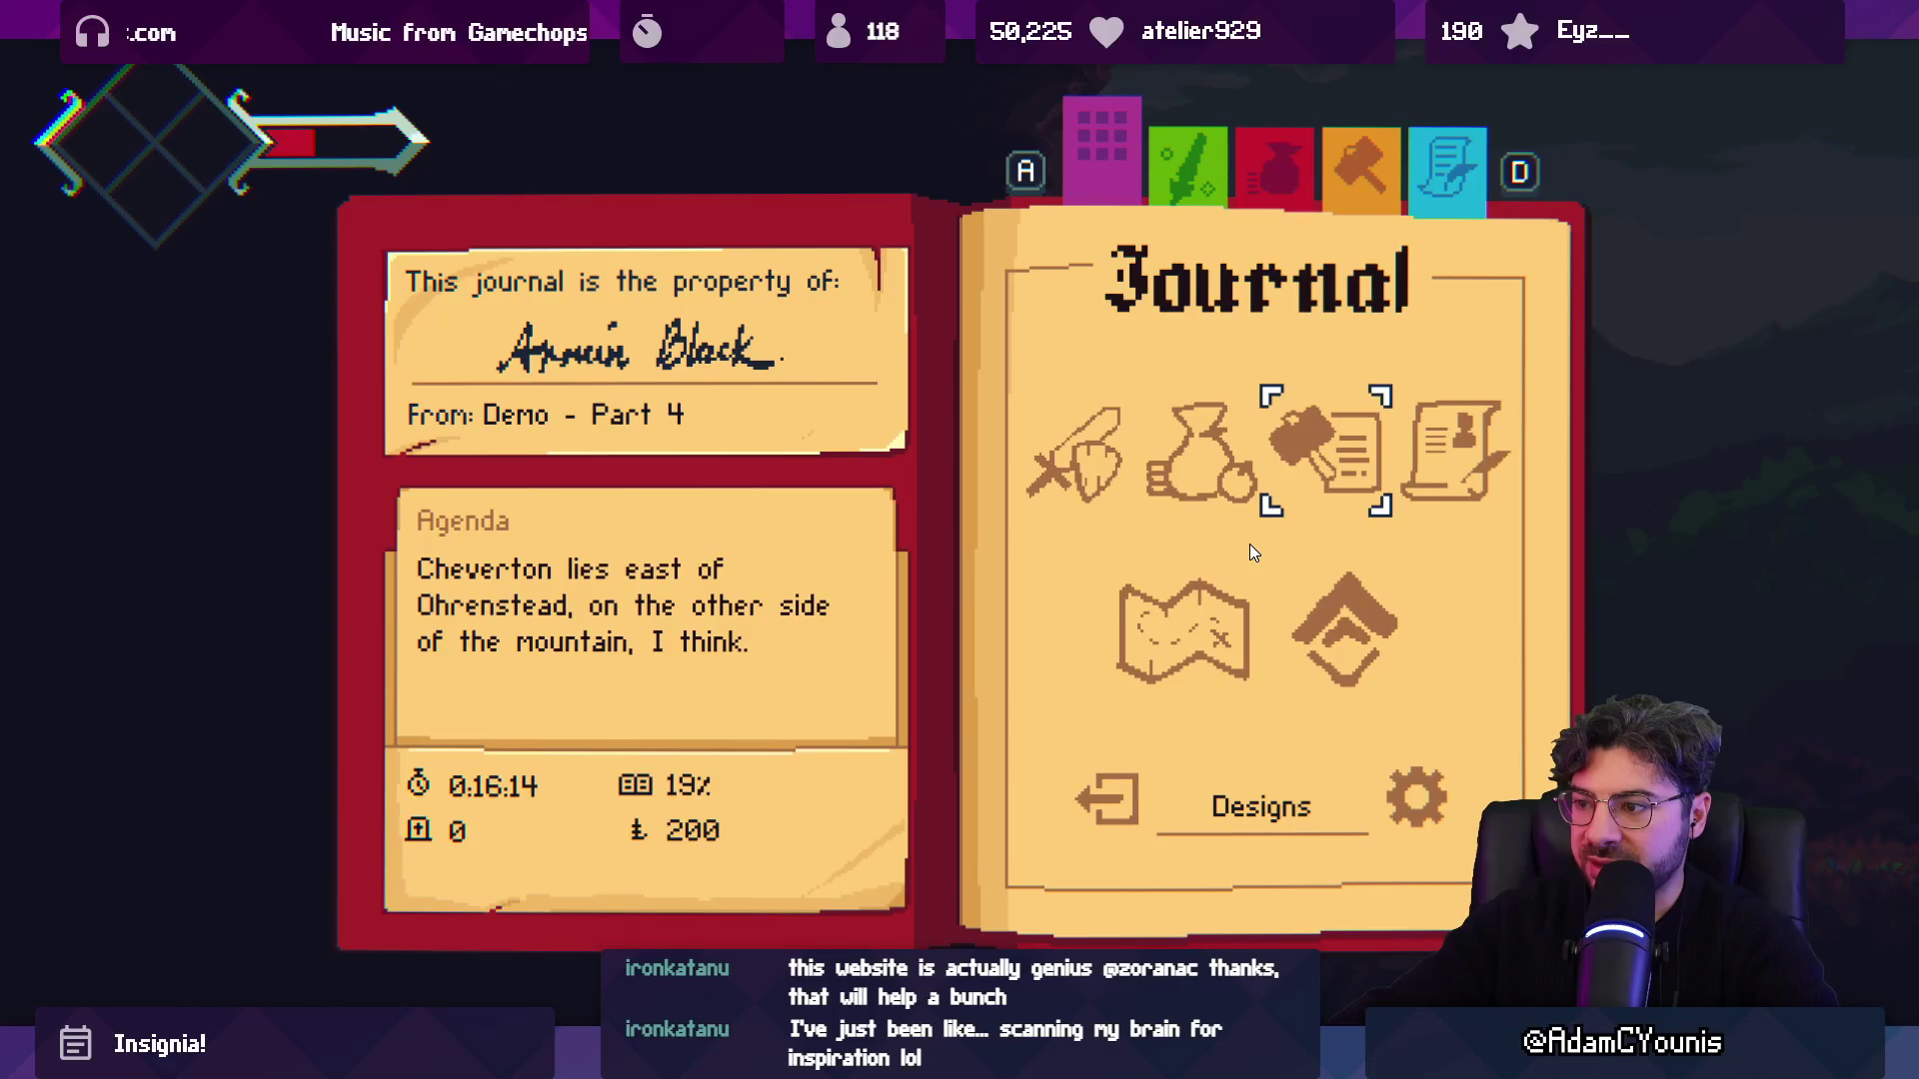
pyautogui.press('Right')
pyautogui.press('Return')
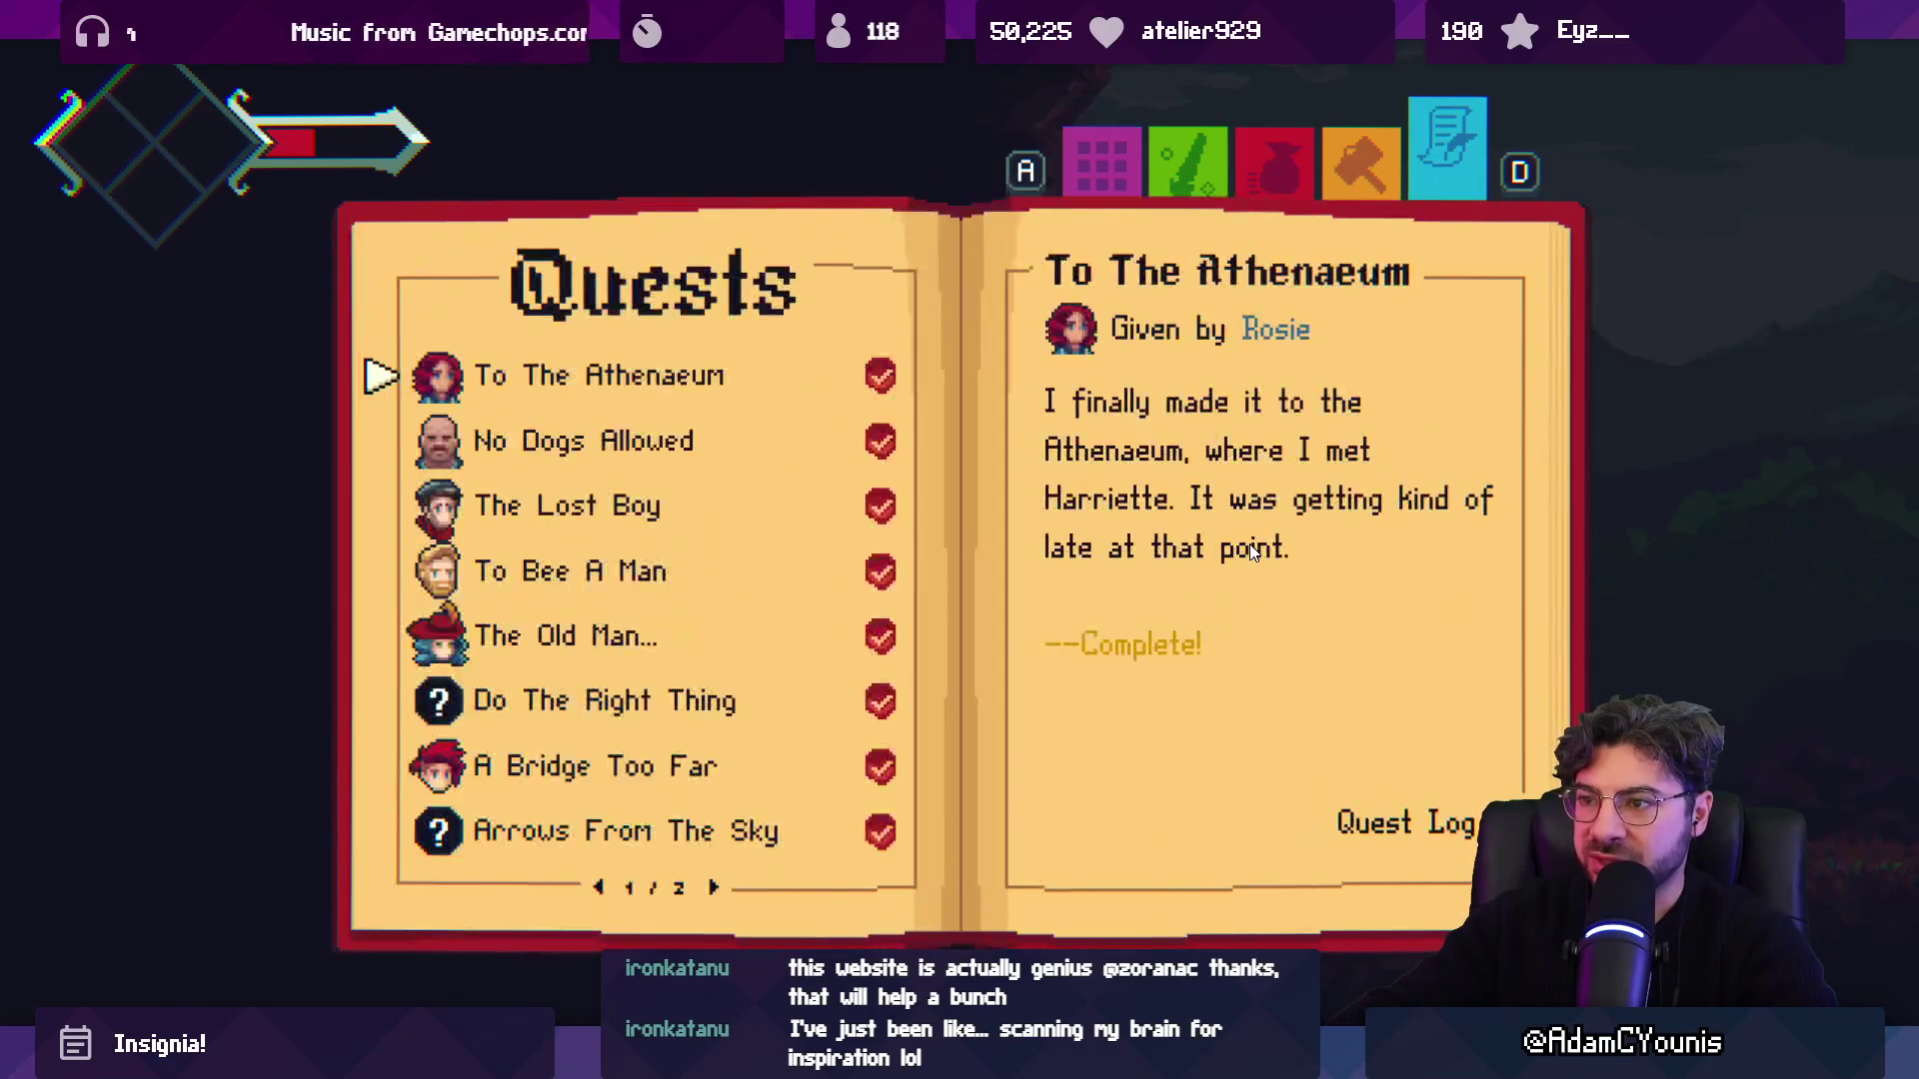
# Turn to quest page 2/2 and open the To Cheverton entry, given by Gatekeeper.
pyautogui.press('Right')
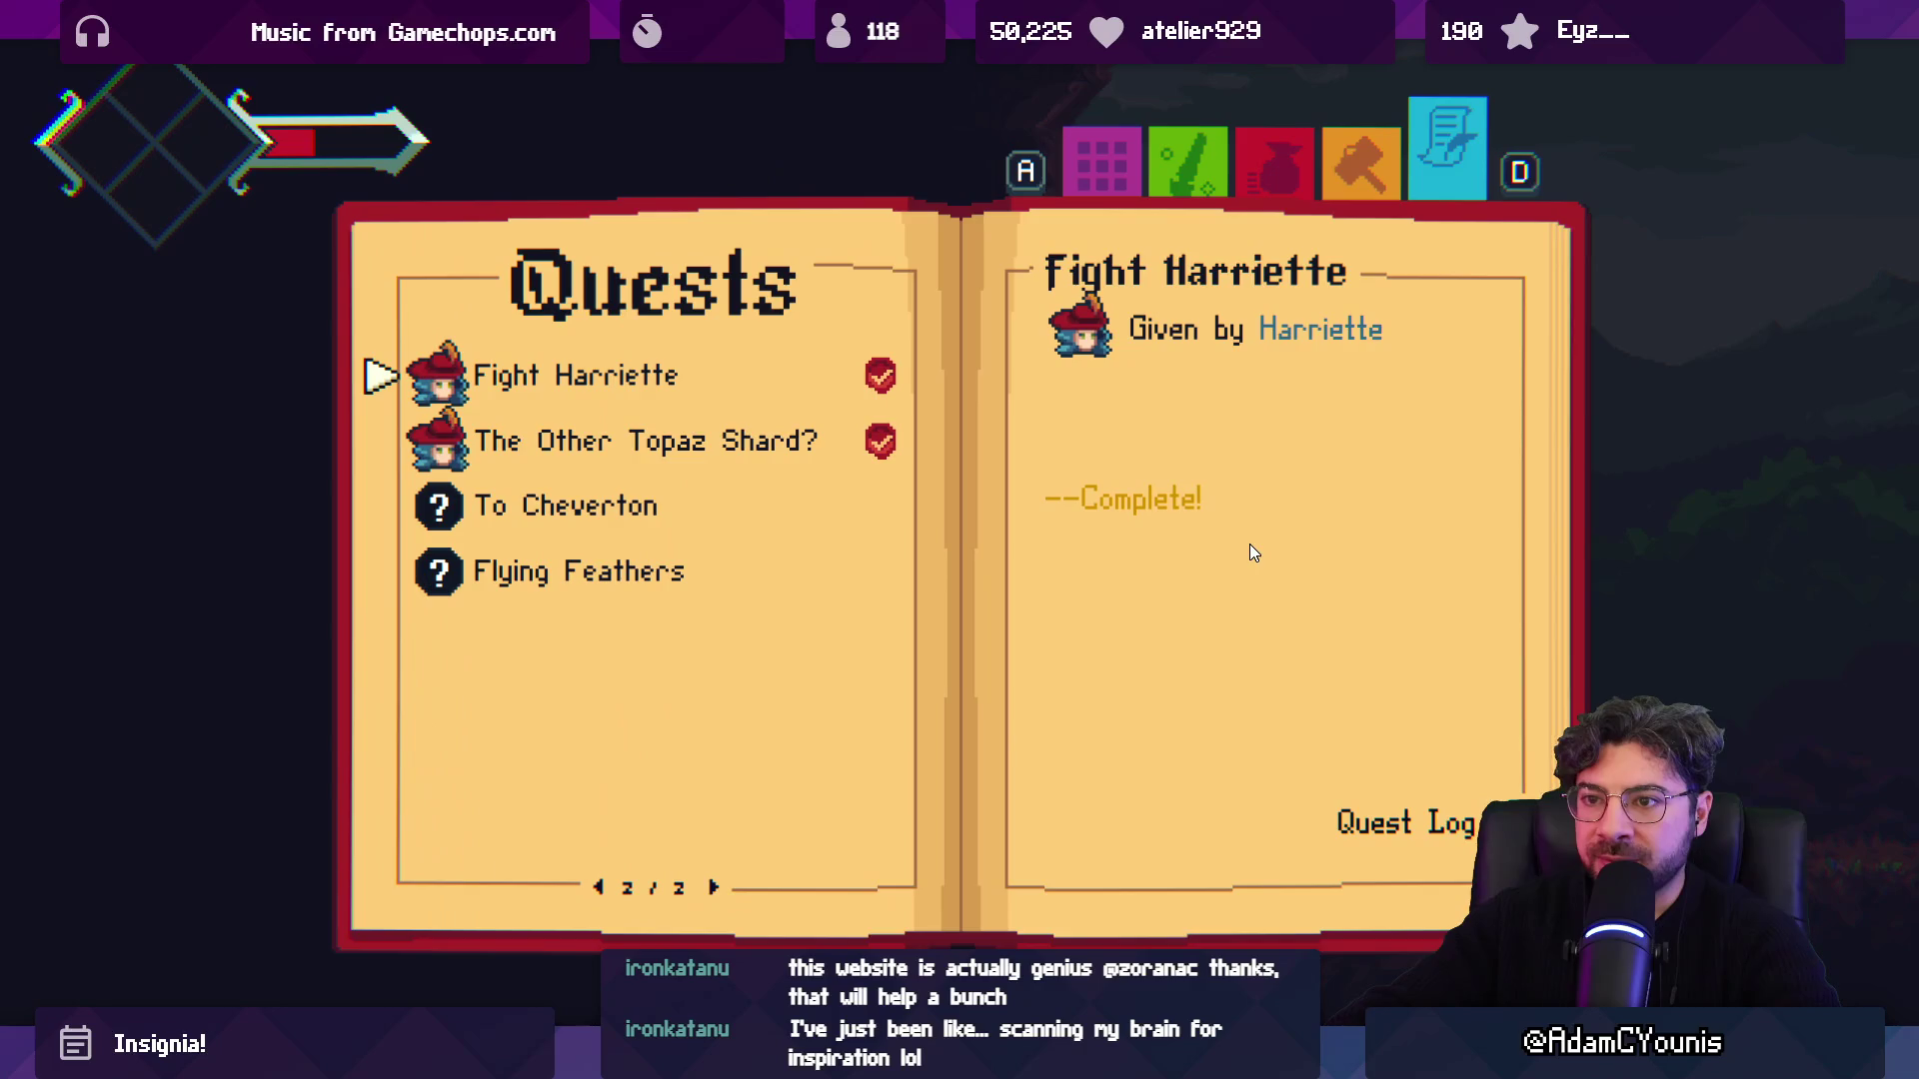
pyautogui.press('Down')
pyautogui.press('Down')
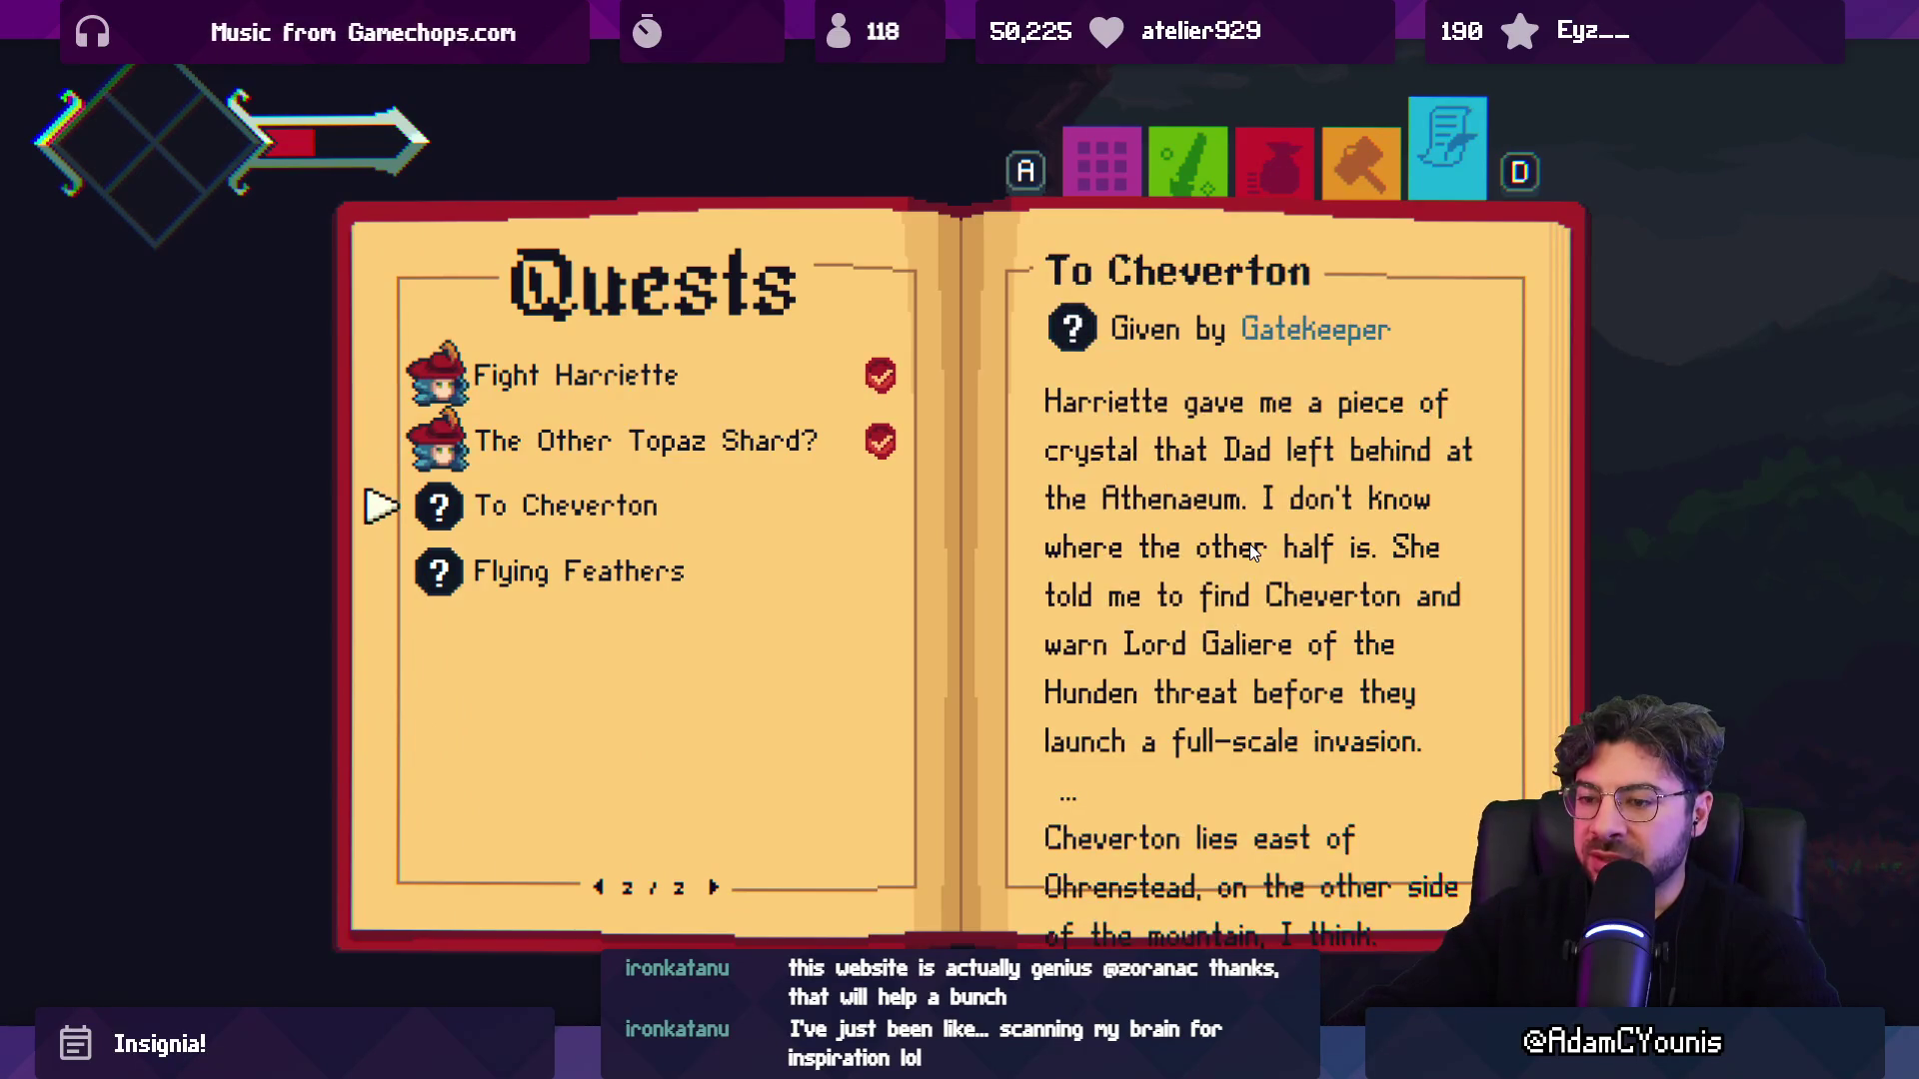
pyautogui.press('Return')
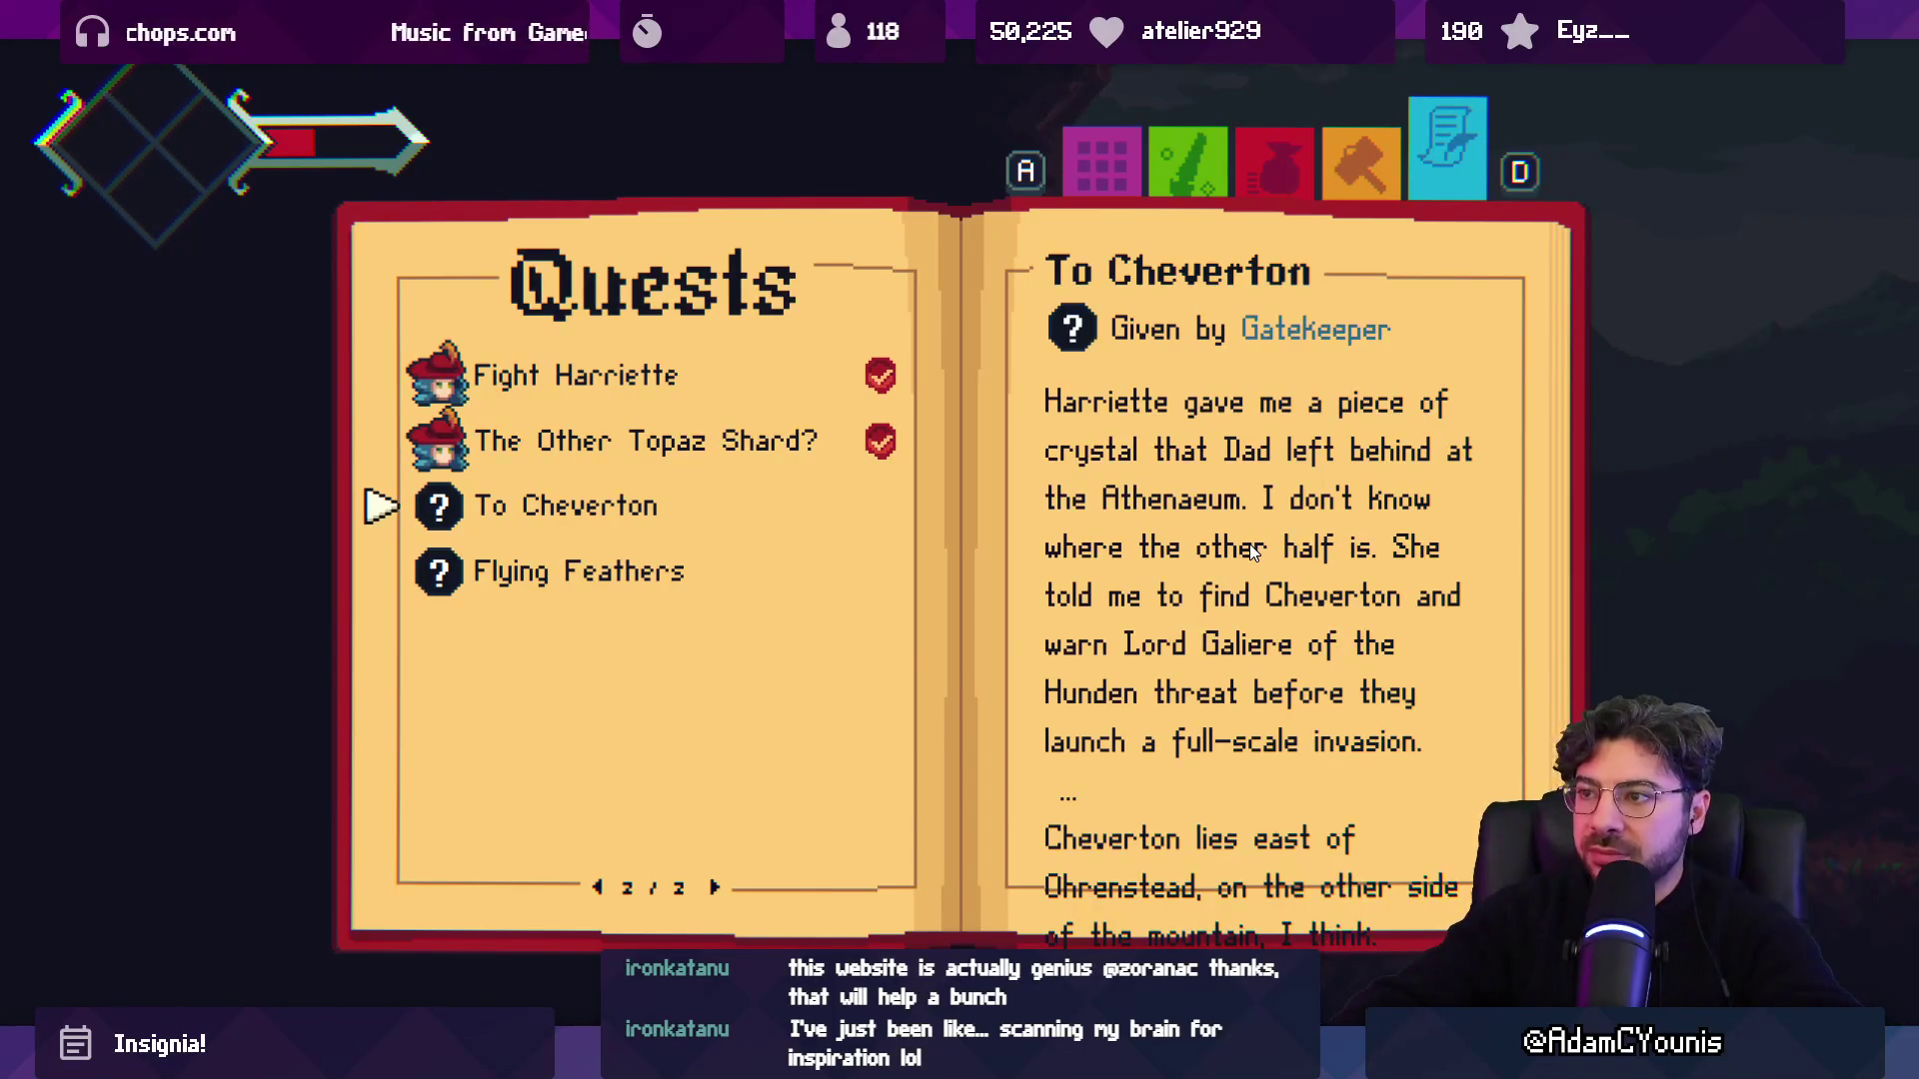
pyautogui.press('space')
pyautogui.press('Escape')
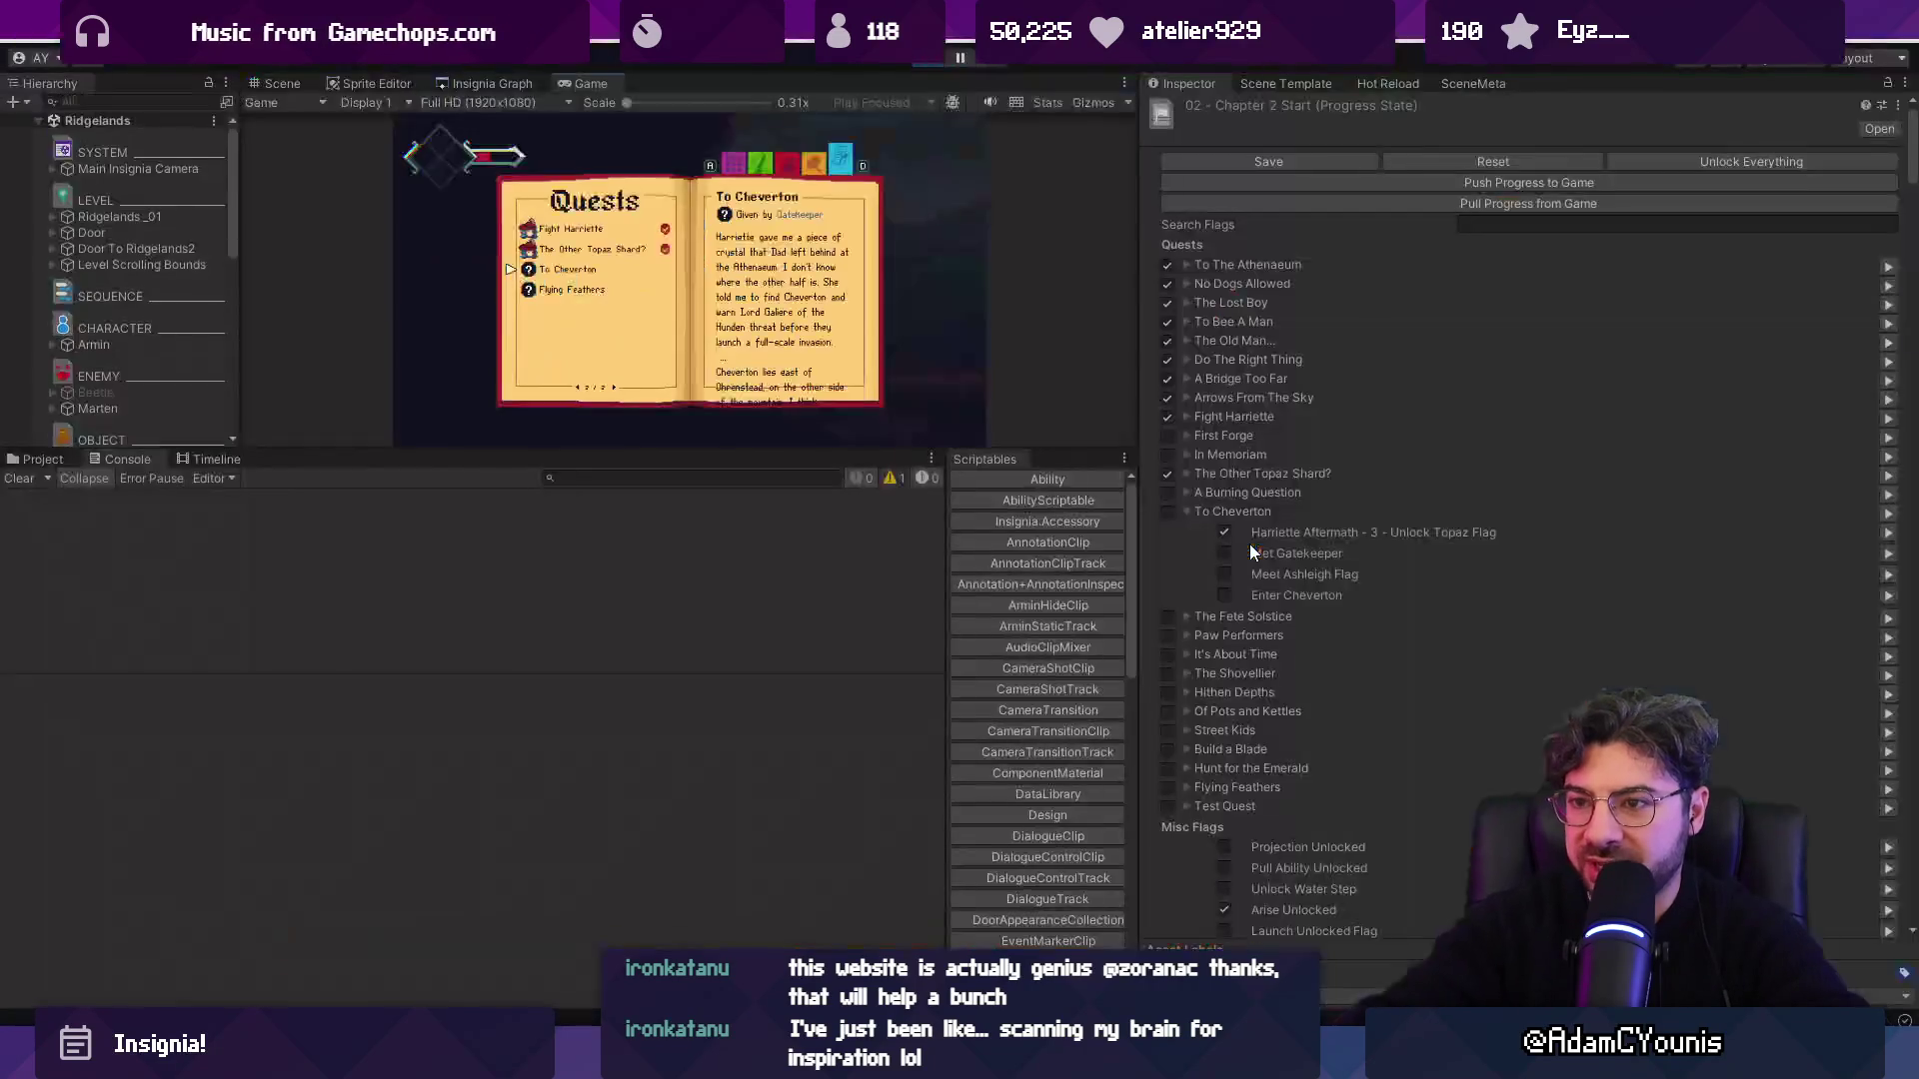
# Find the C2_01_To Cheverton quest asset and set its quest giver to Harriette.
pyautogui.click(45, 459)
pyautogui.click(590, 477)
pyautogui.write('to c')
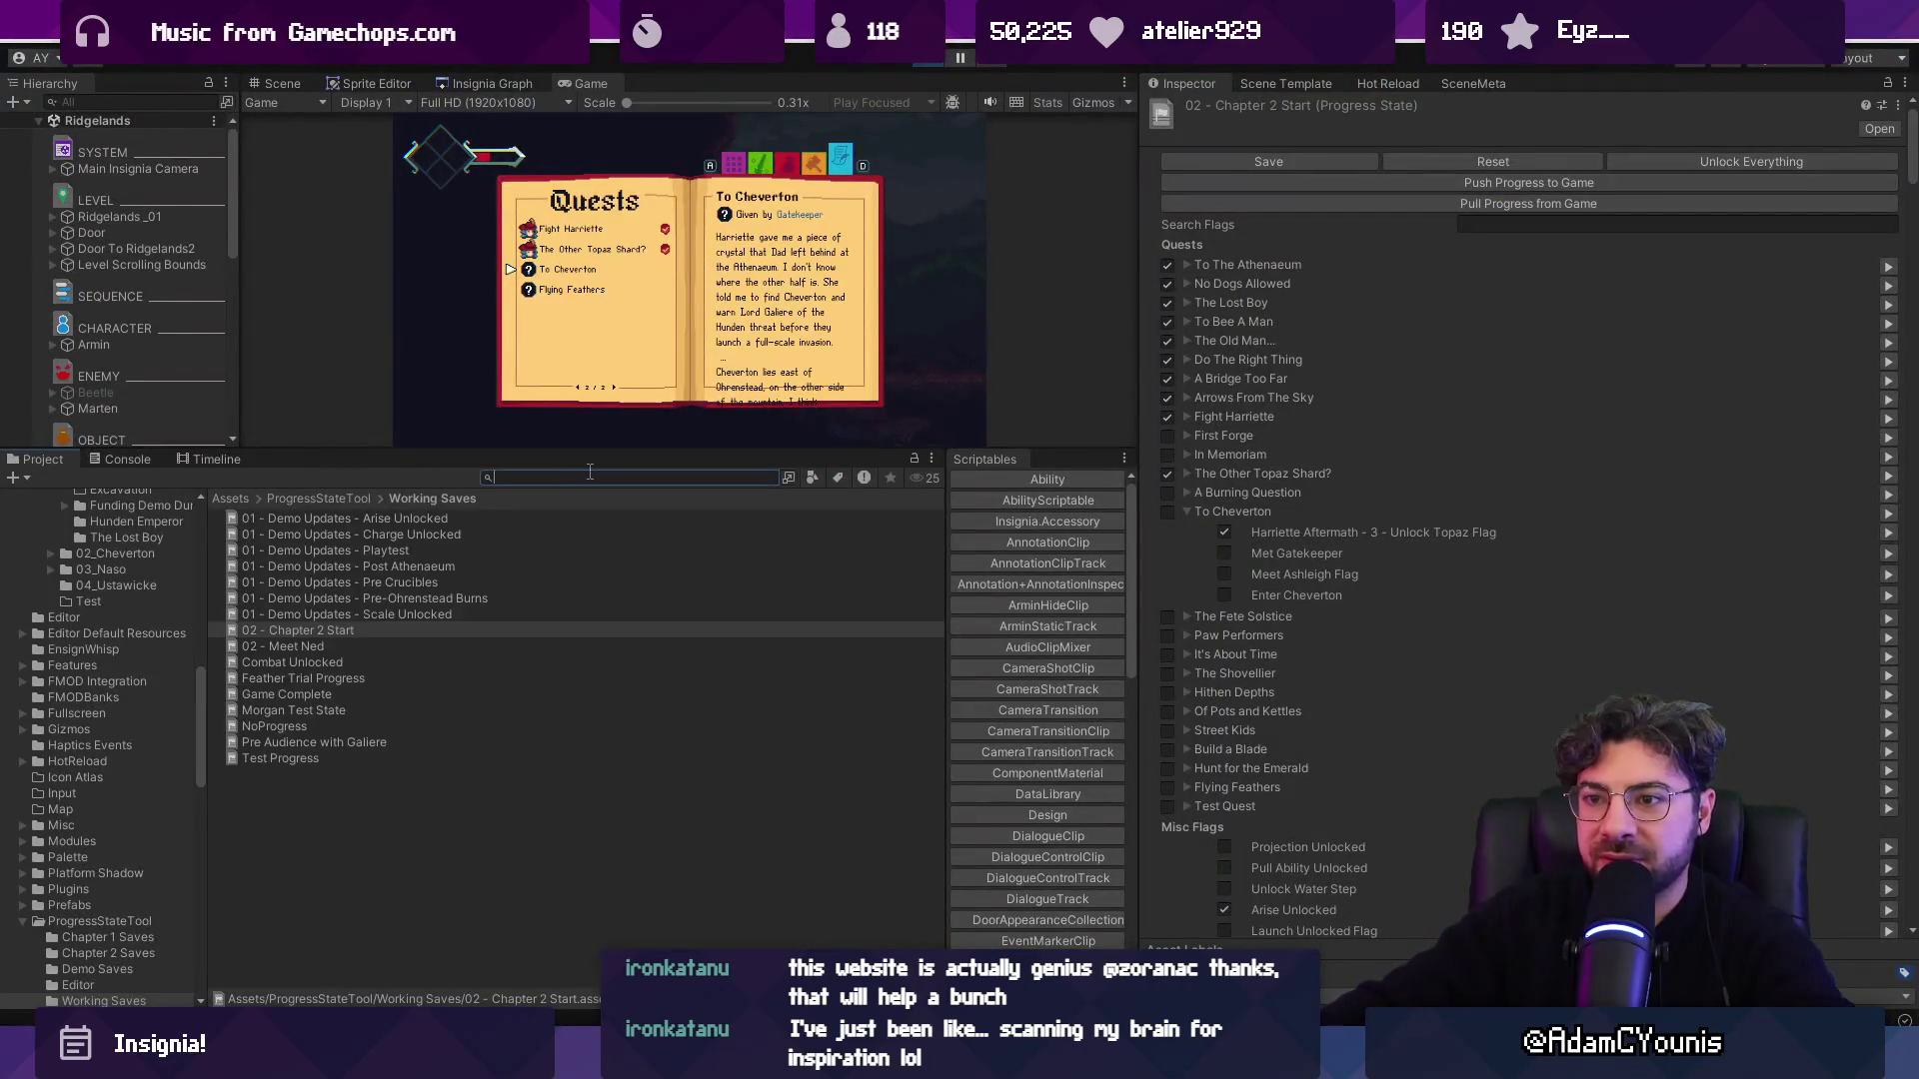
pyautogui.write('hev')
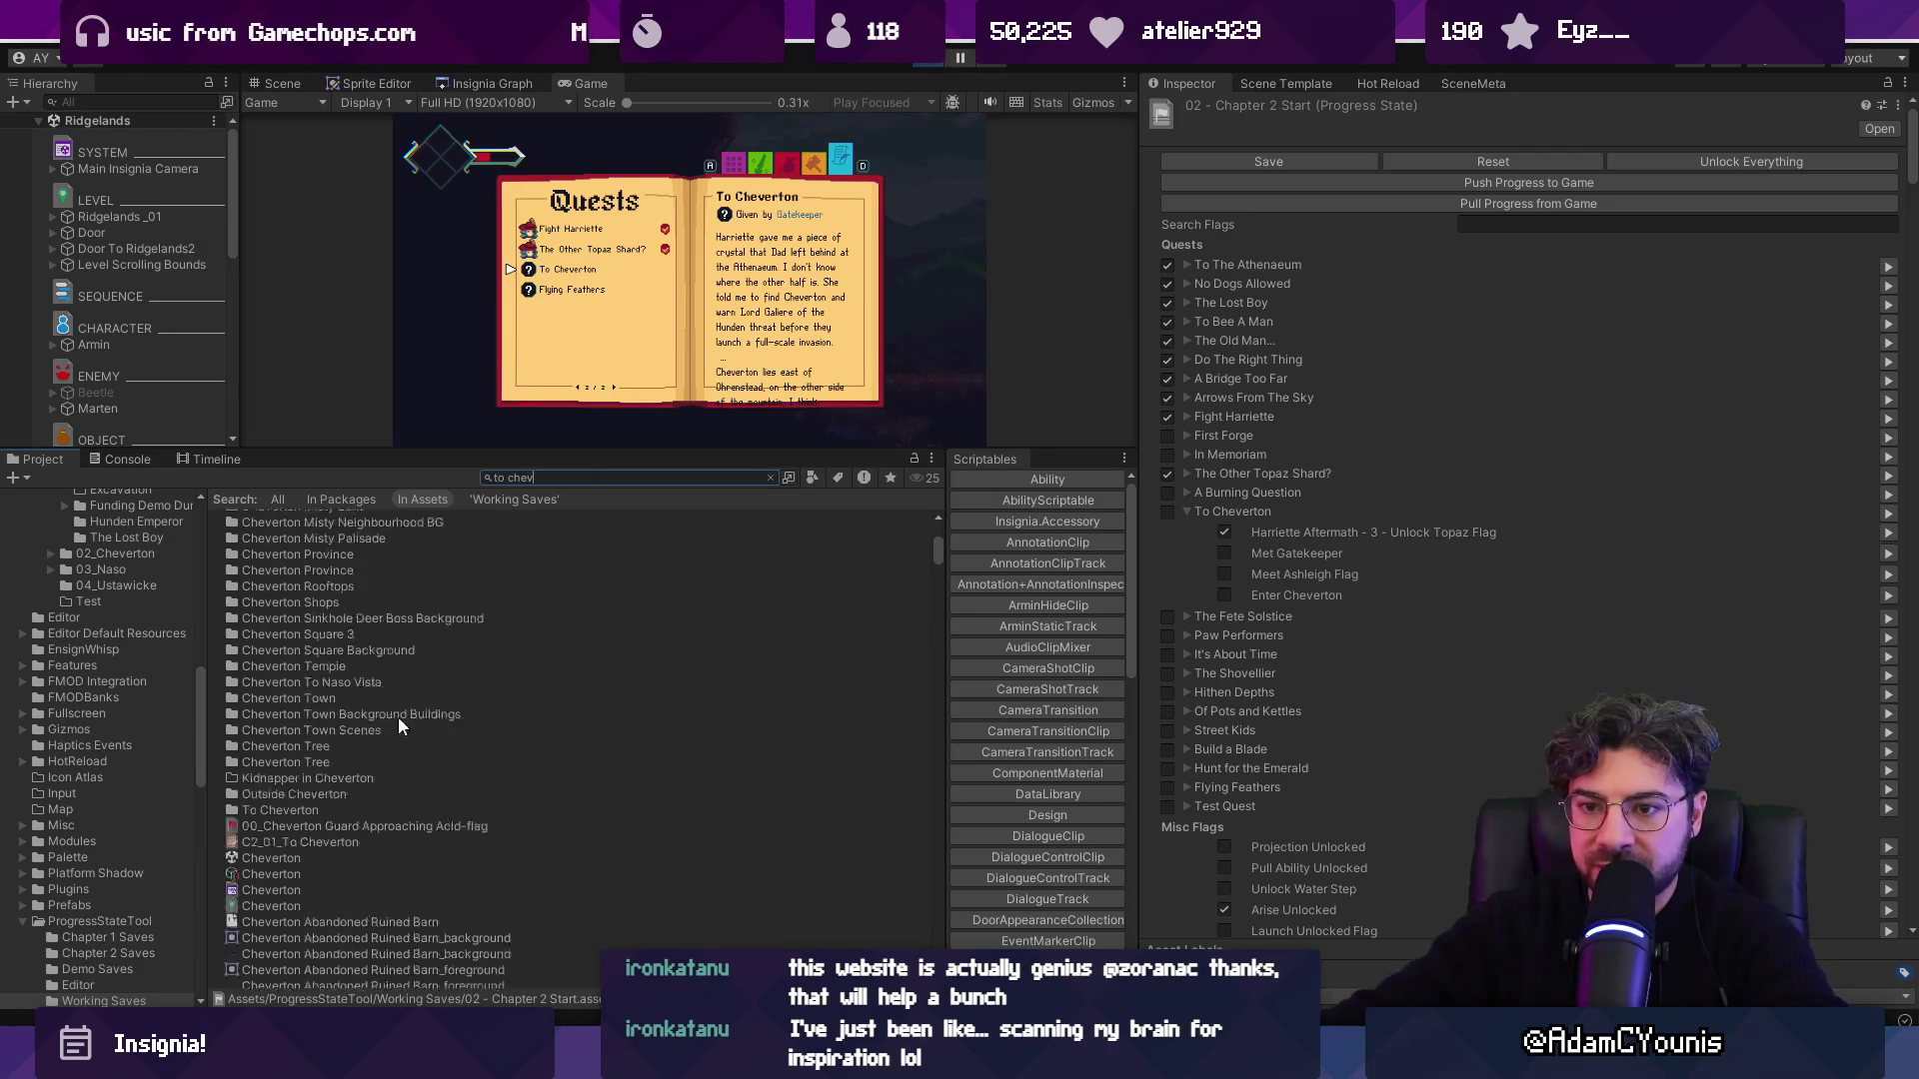
pyautogui.scroll(-10, 350, 712)
pyautogui.click(330, 662)
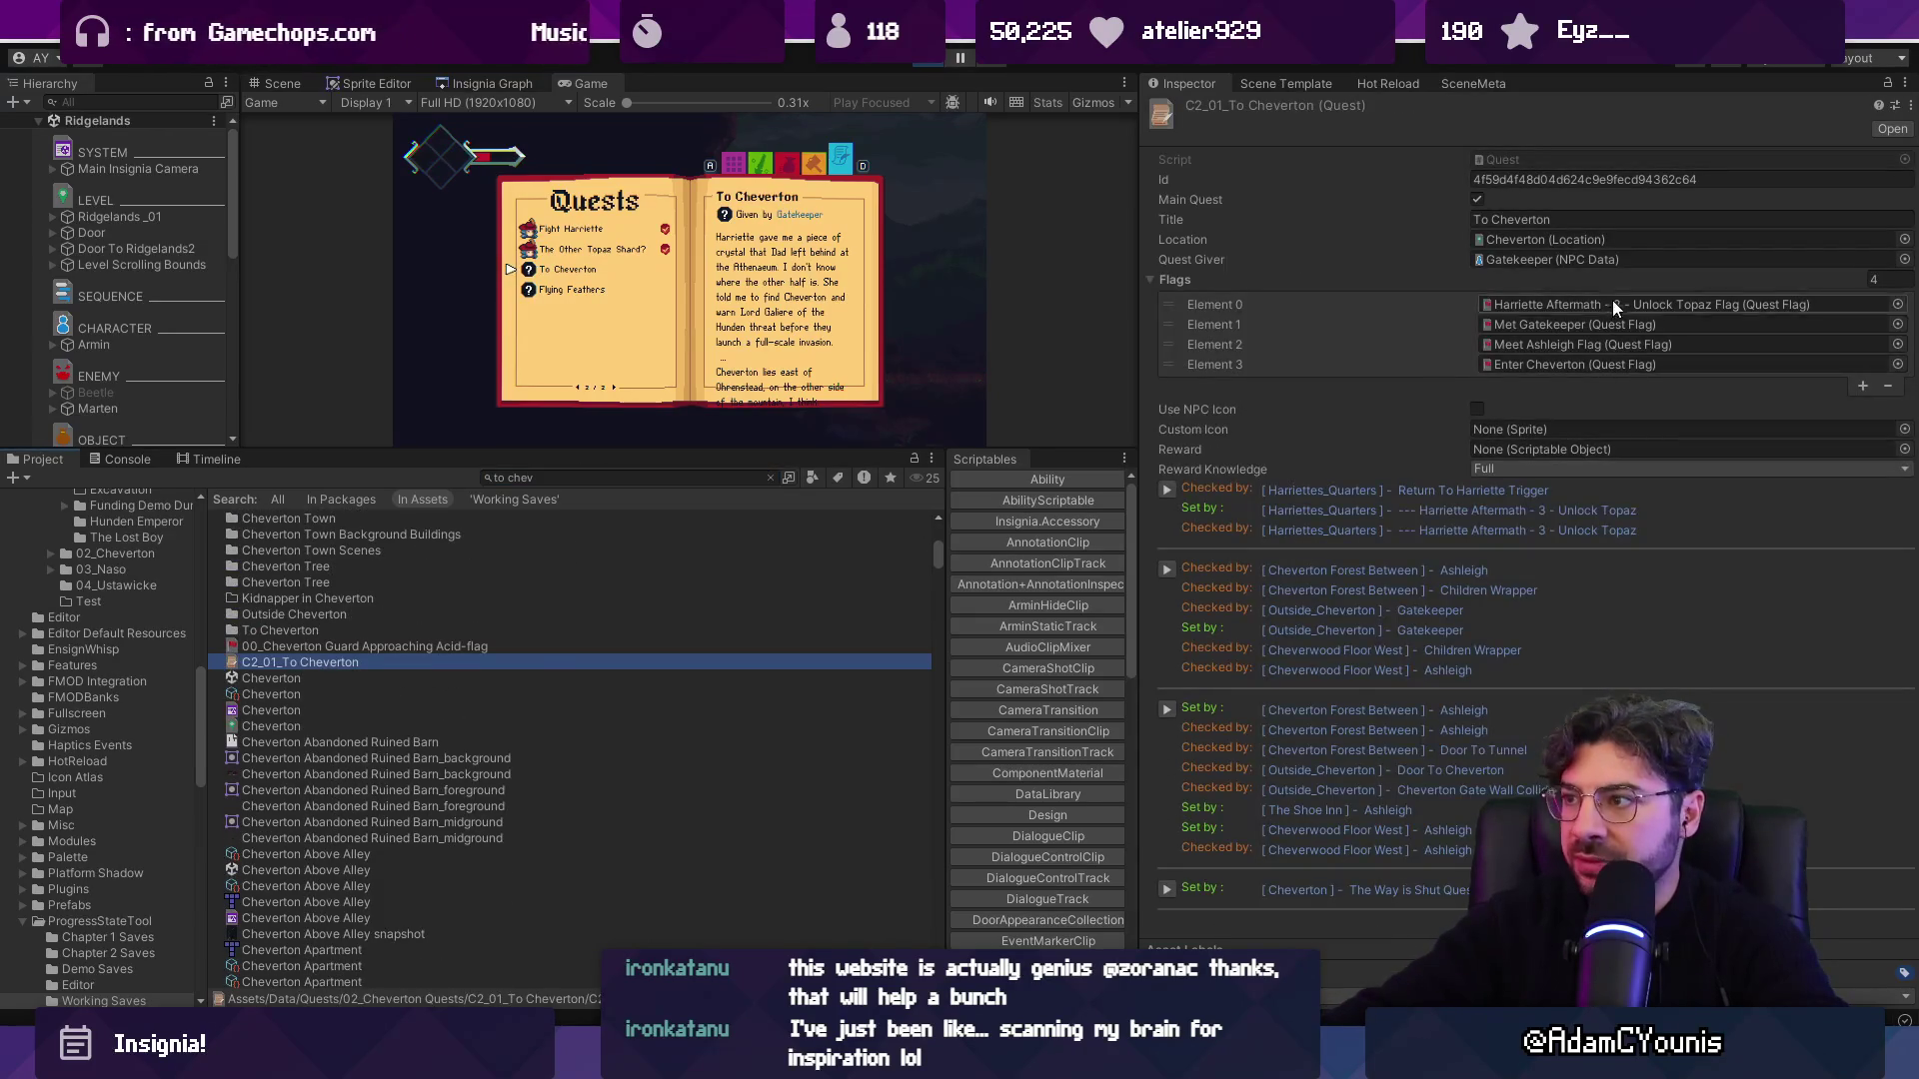
pyautogui.click(1904, 259)
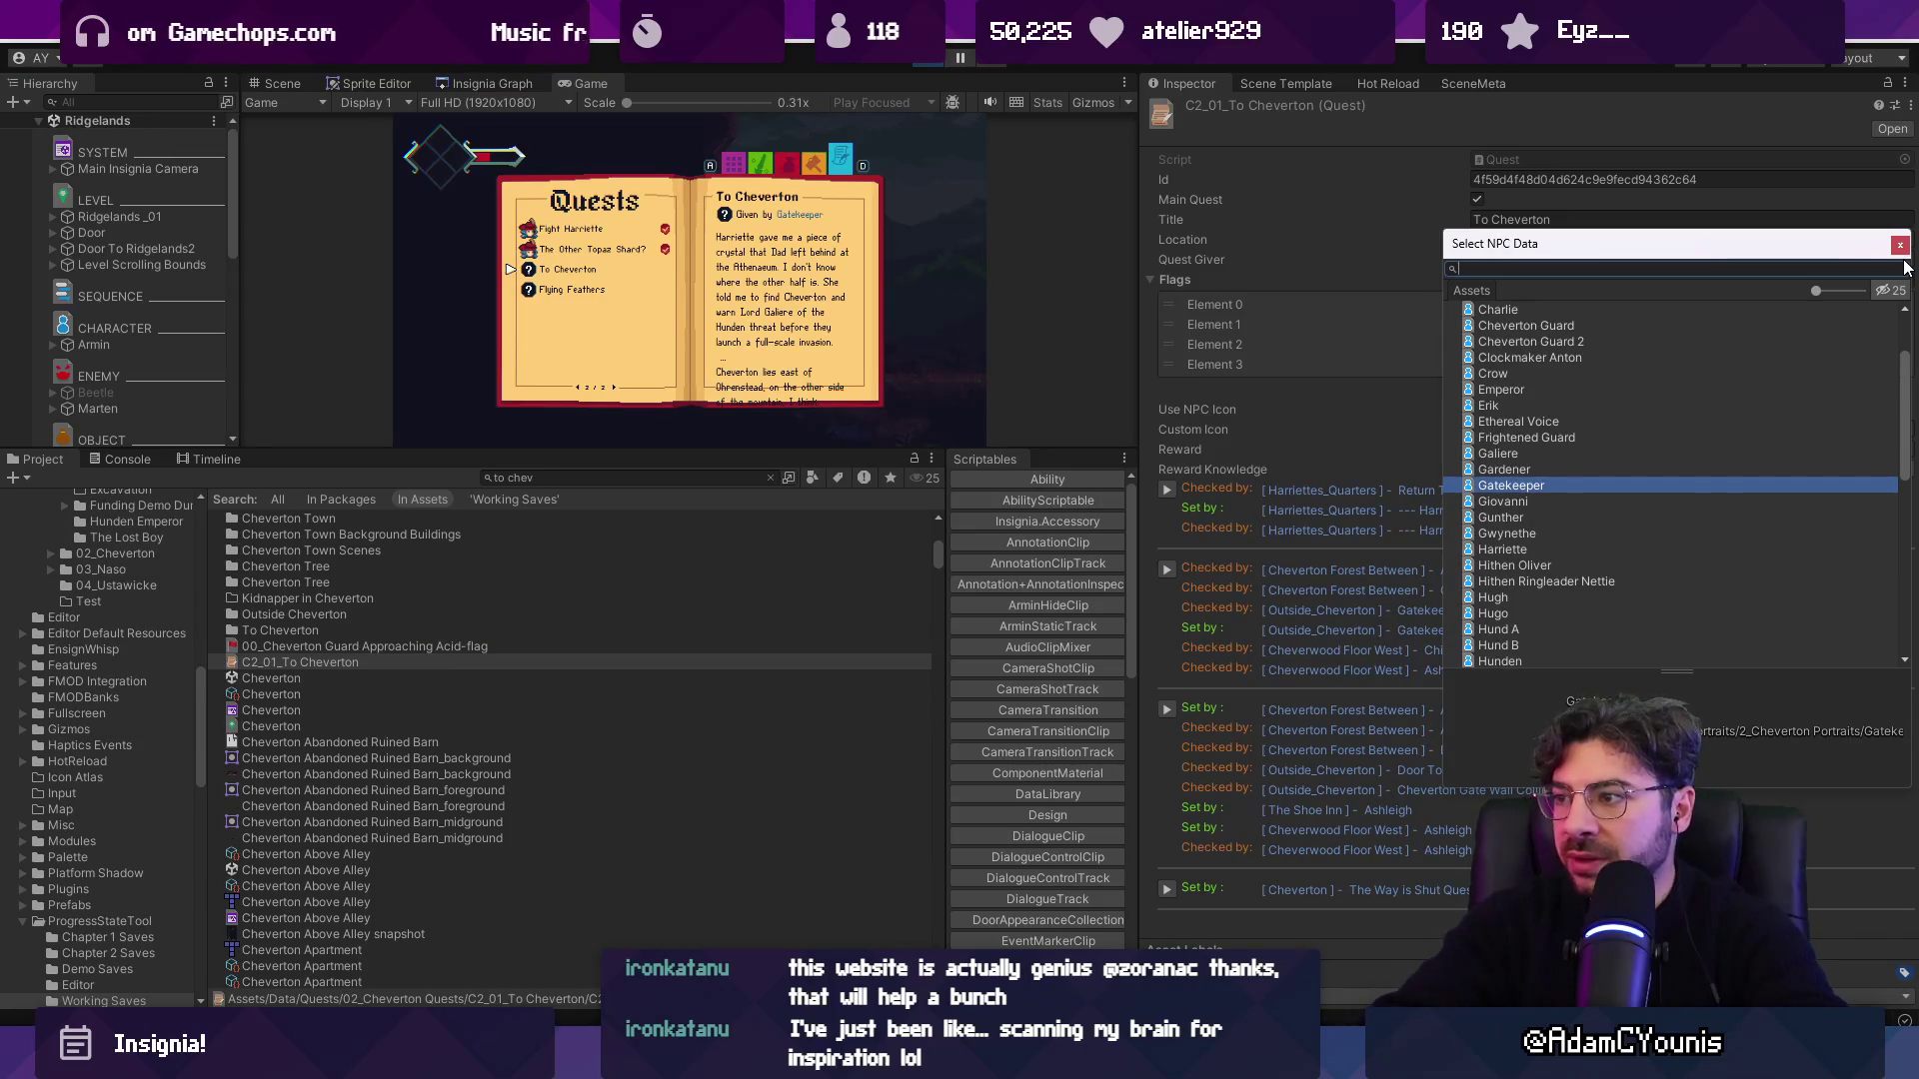
pyautogui.write('harriete')
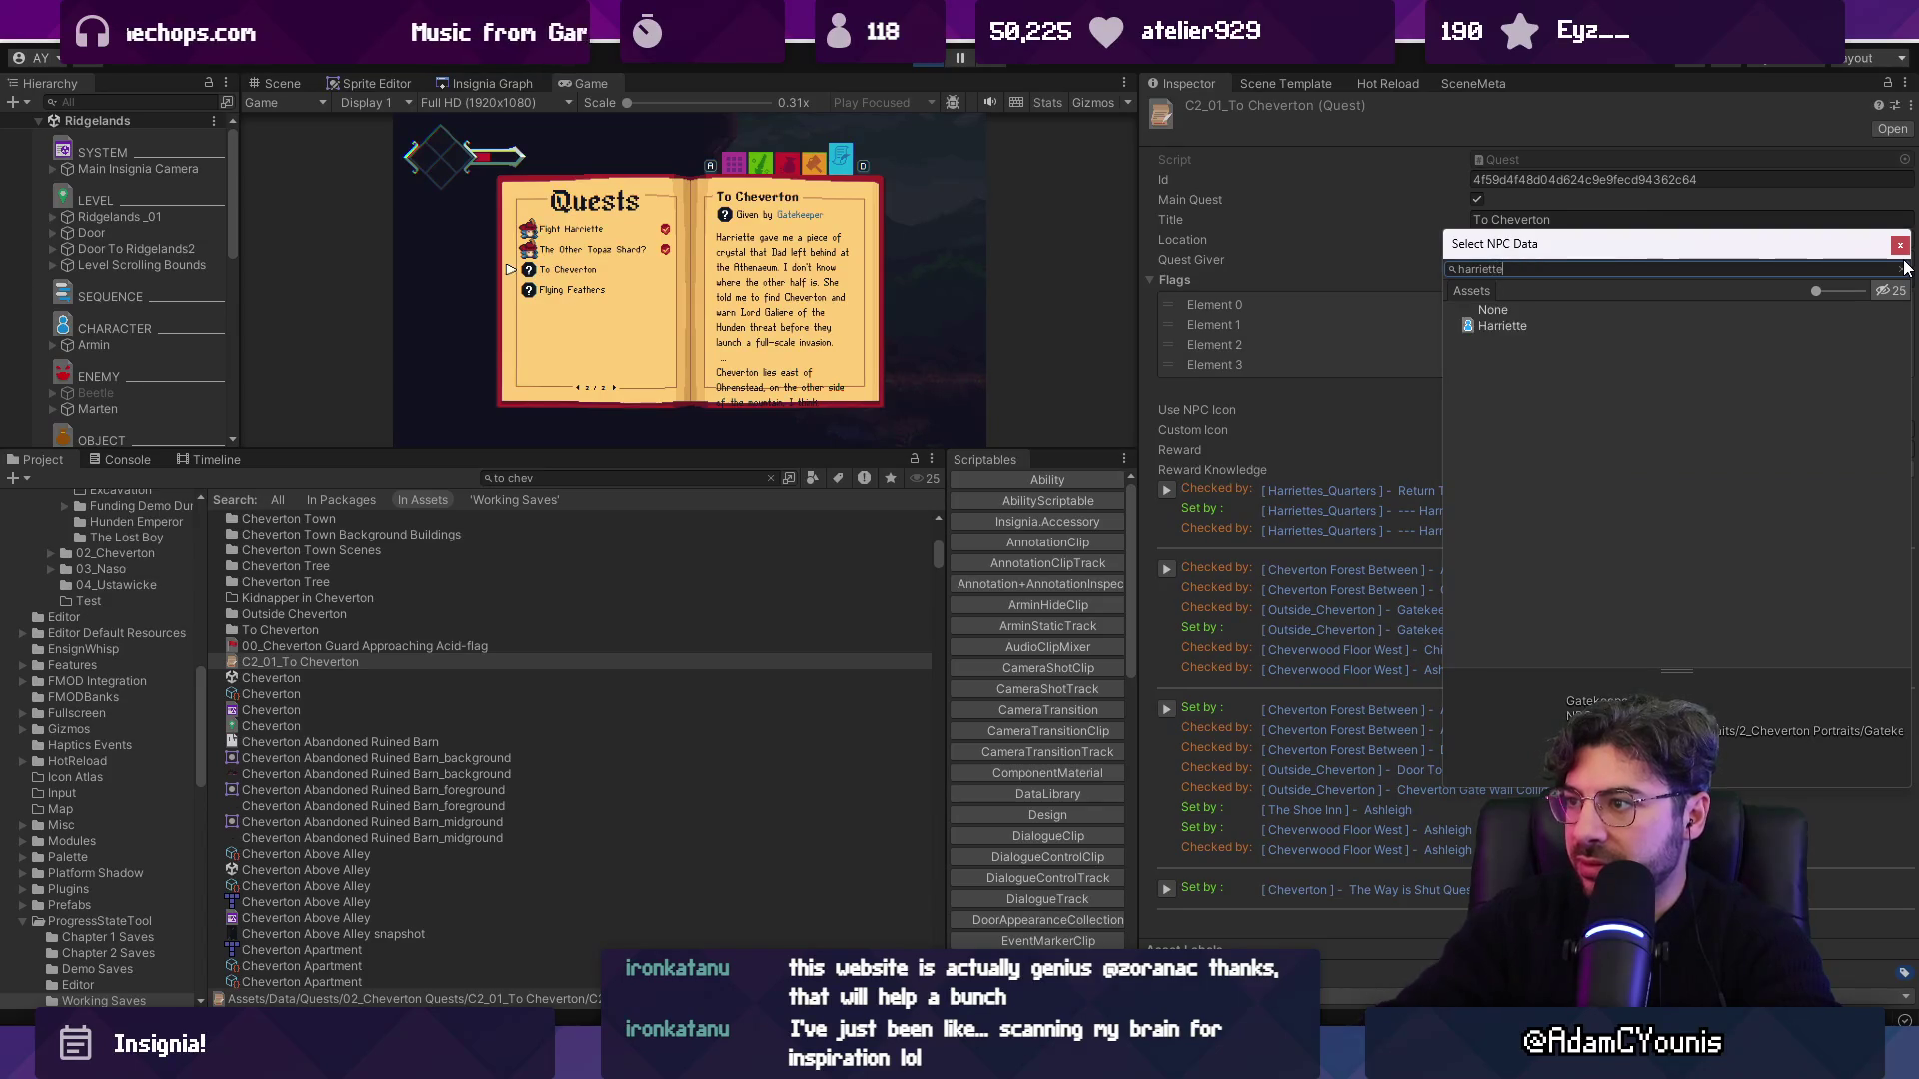
pyautogui.press('Down')
pyautogui.press('Return')
# Maximize the running Game view with the journal showing To Cheverton selected.
pyautogui.click(773, 330)
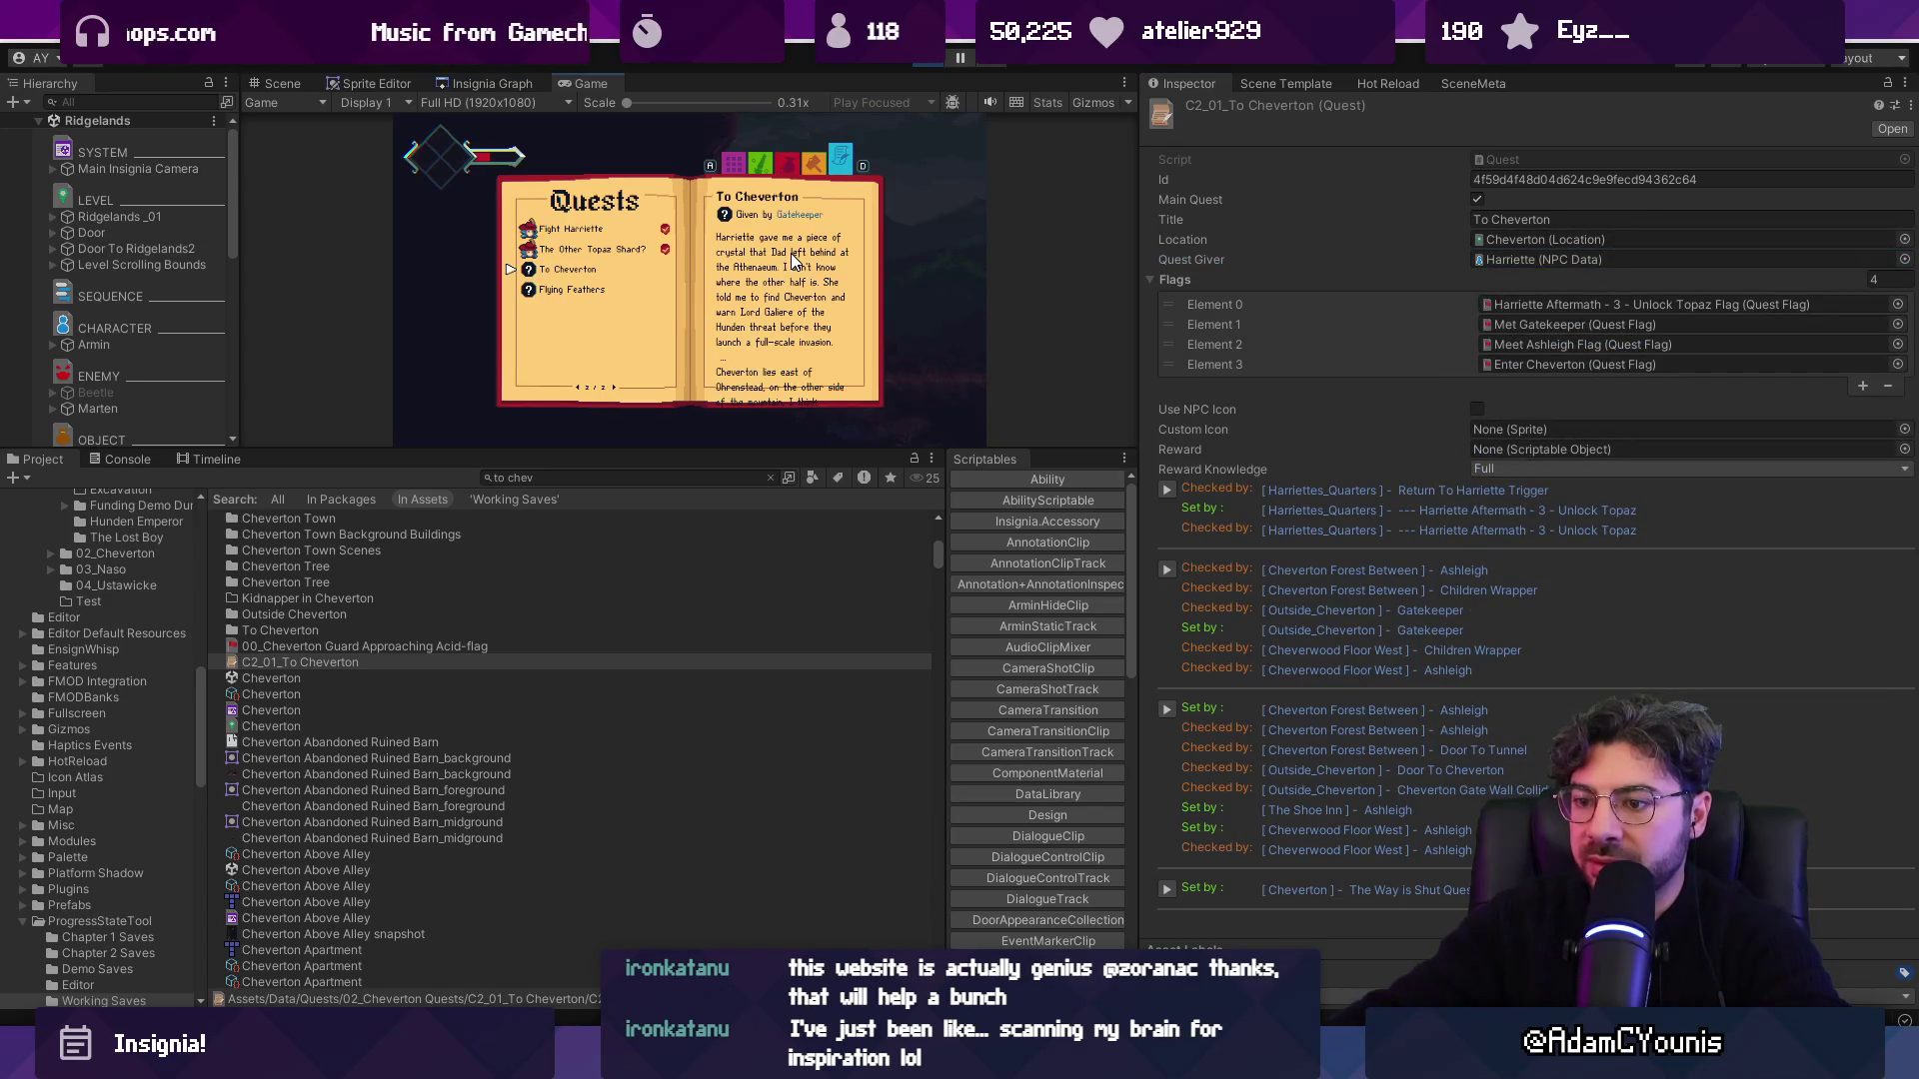
pyautogui.hotkey('shift', 'space')
pyautogui.press('w')
pyautogui.press('s')
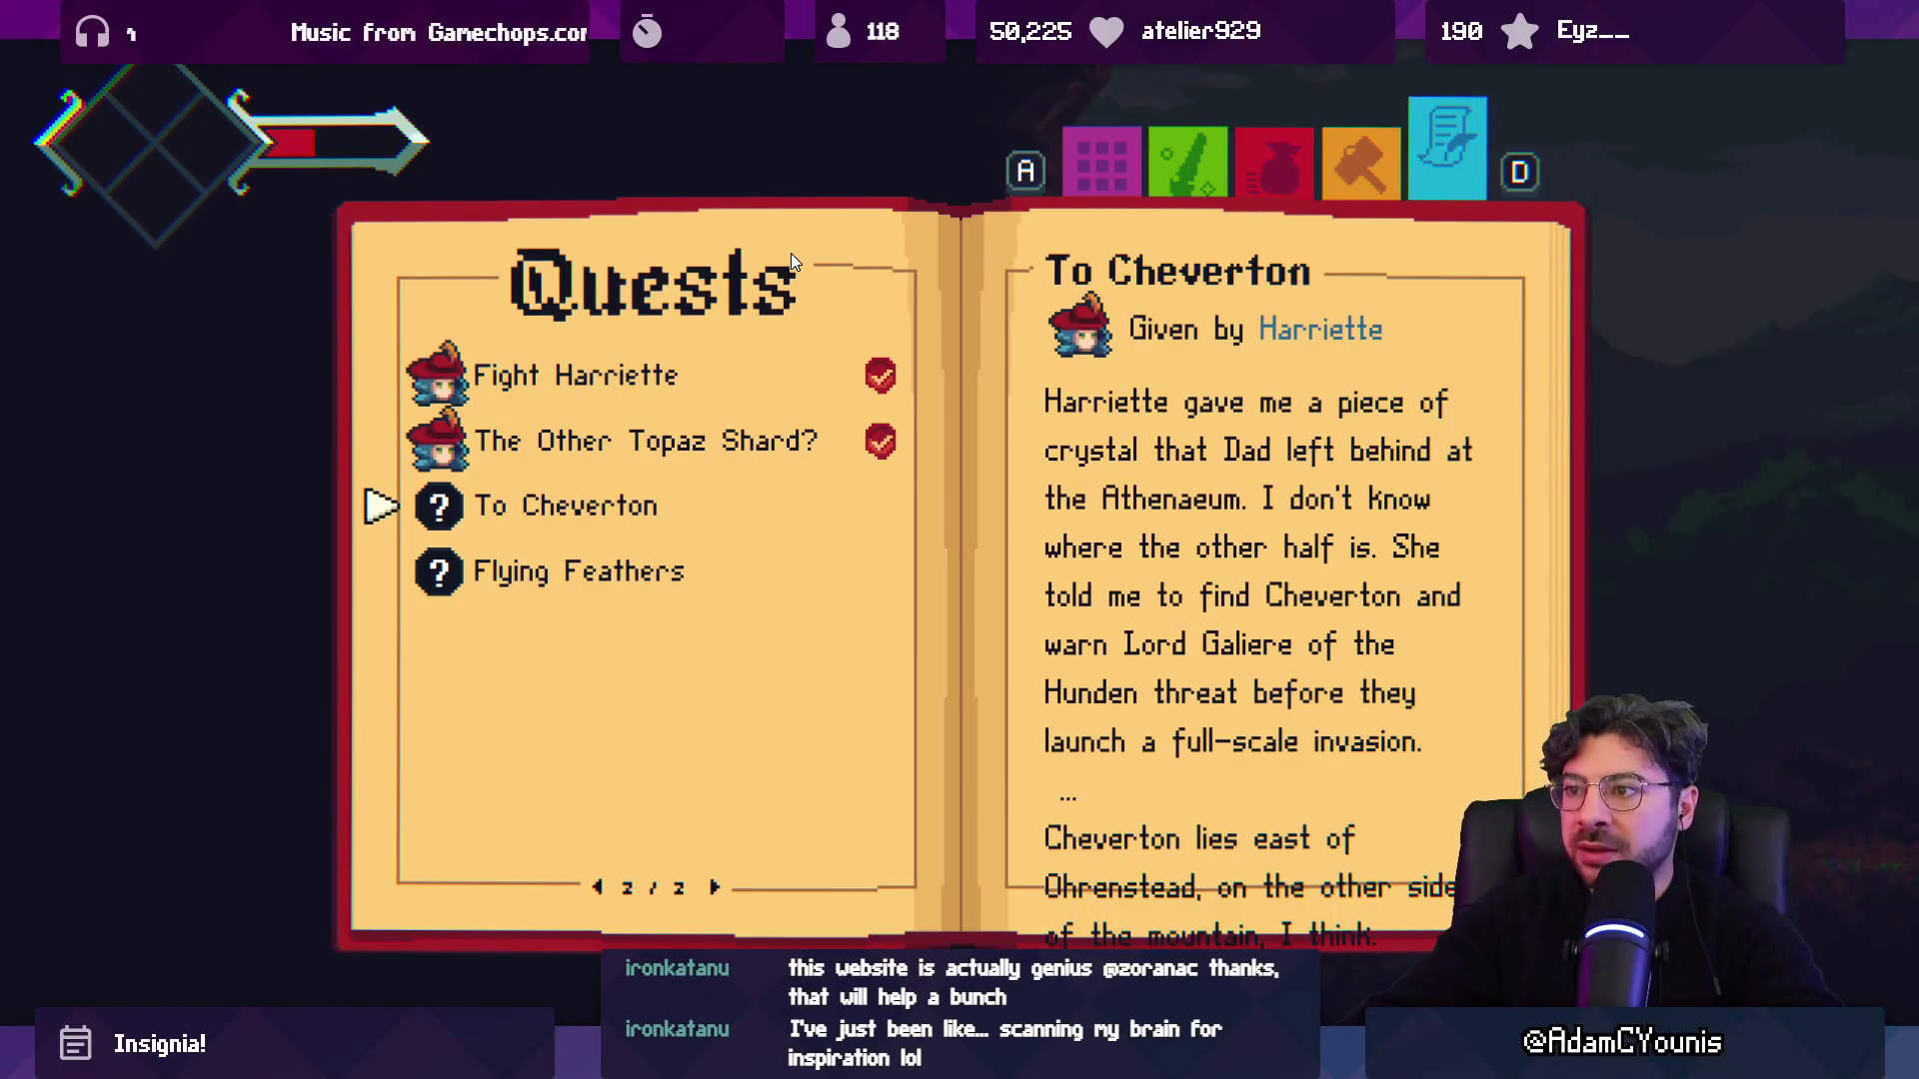
# Turn to quest page 2/2 and open To Cheverton's details to check its giver's portrait.
pyautogui.press('w')
pyautogui.press('d')
pyautogui.press('d')
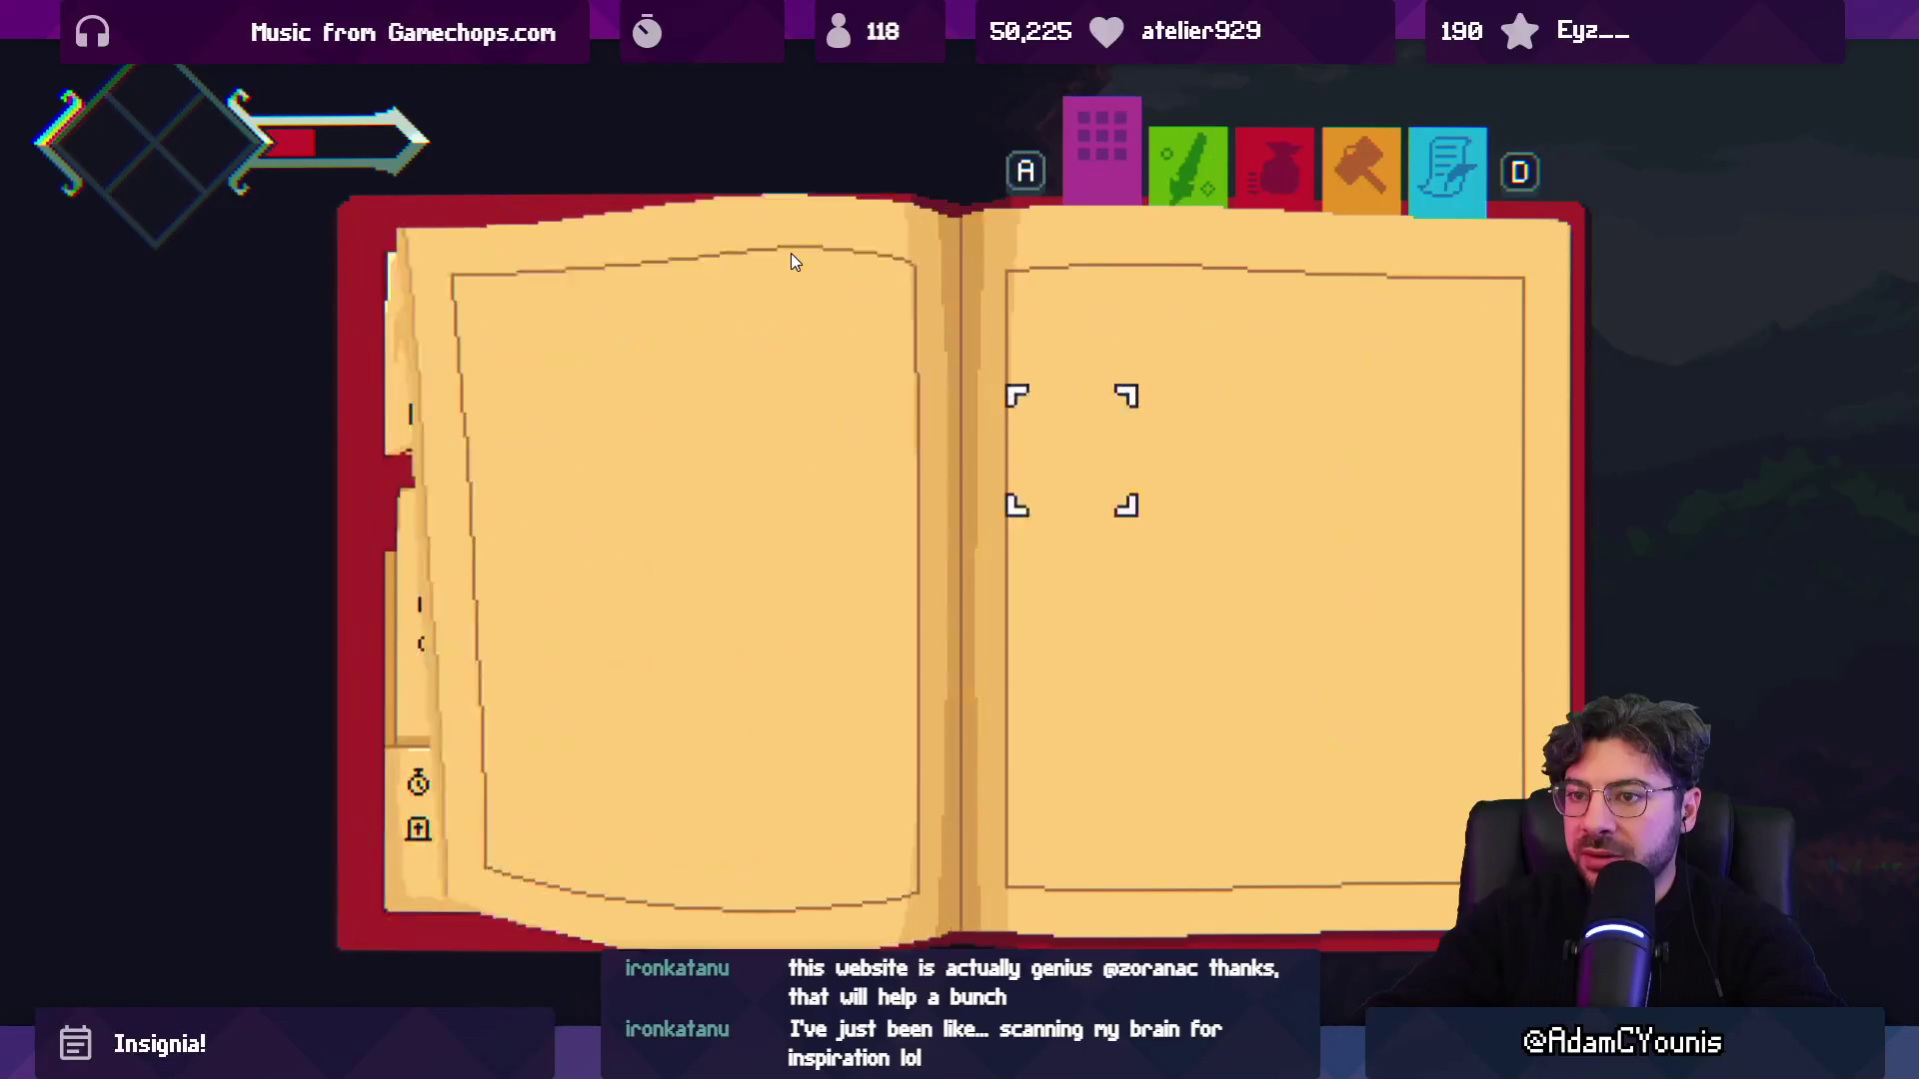
pyautogui.press('d')
pyautogui.press('d')
pyautogui.press('d')
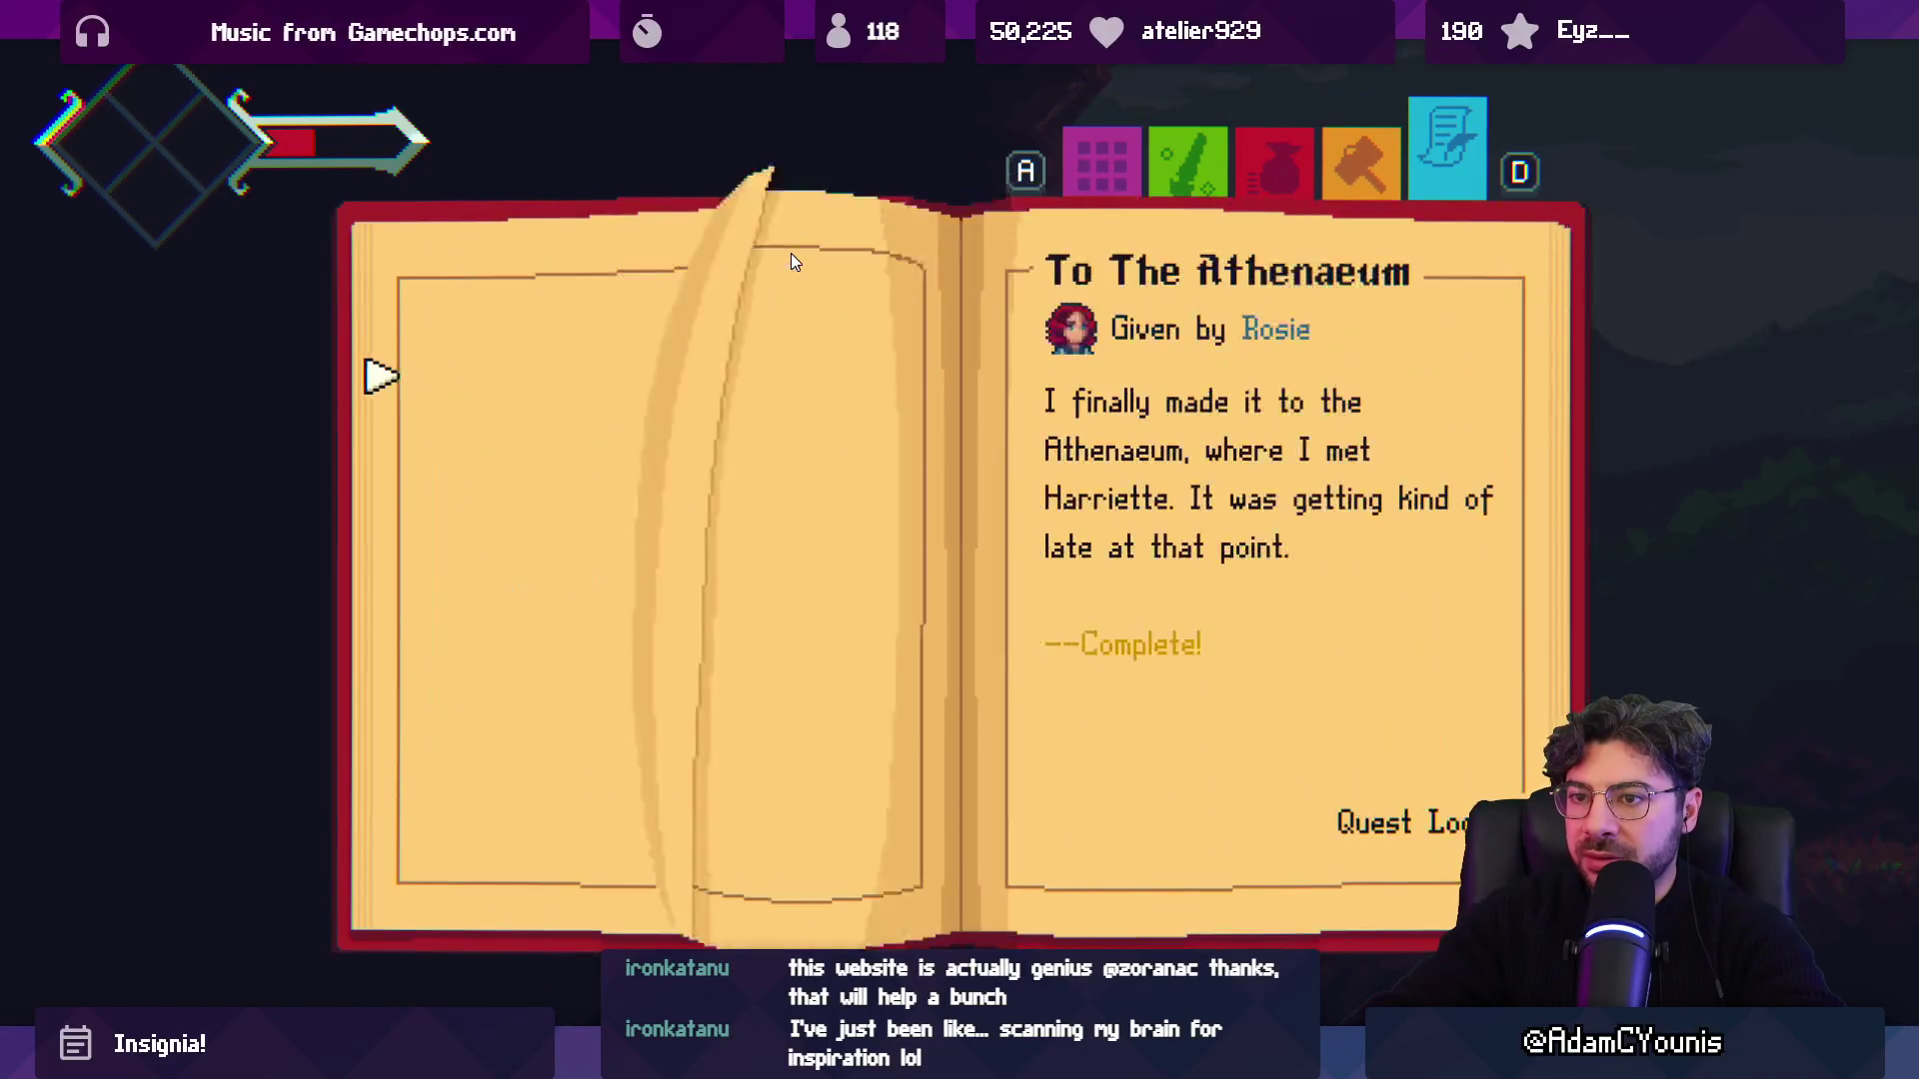
pyautogui.press('Right')
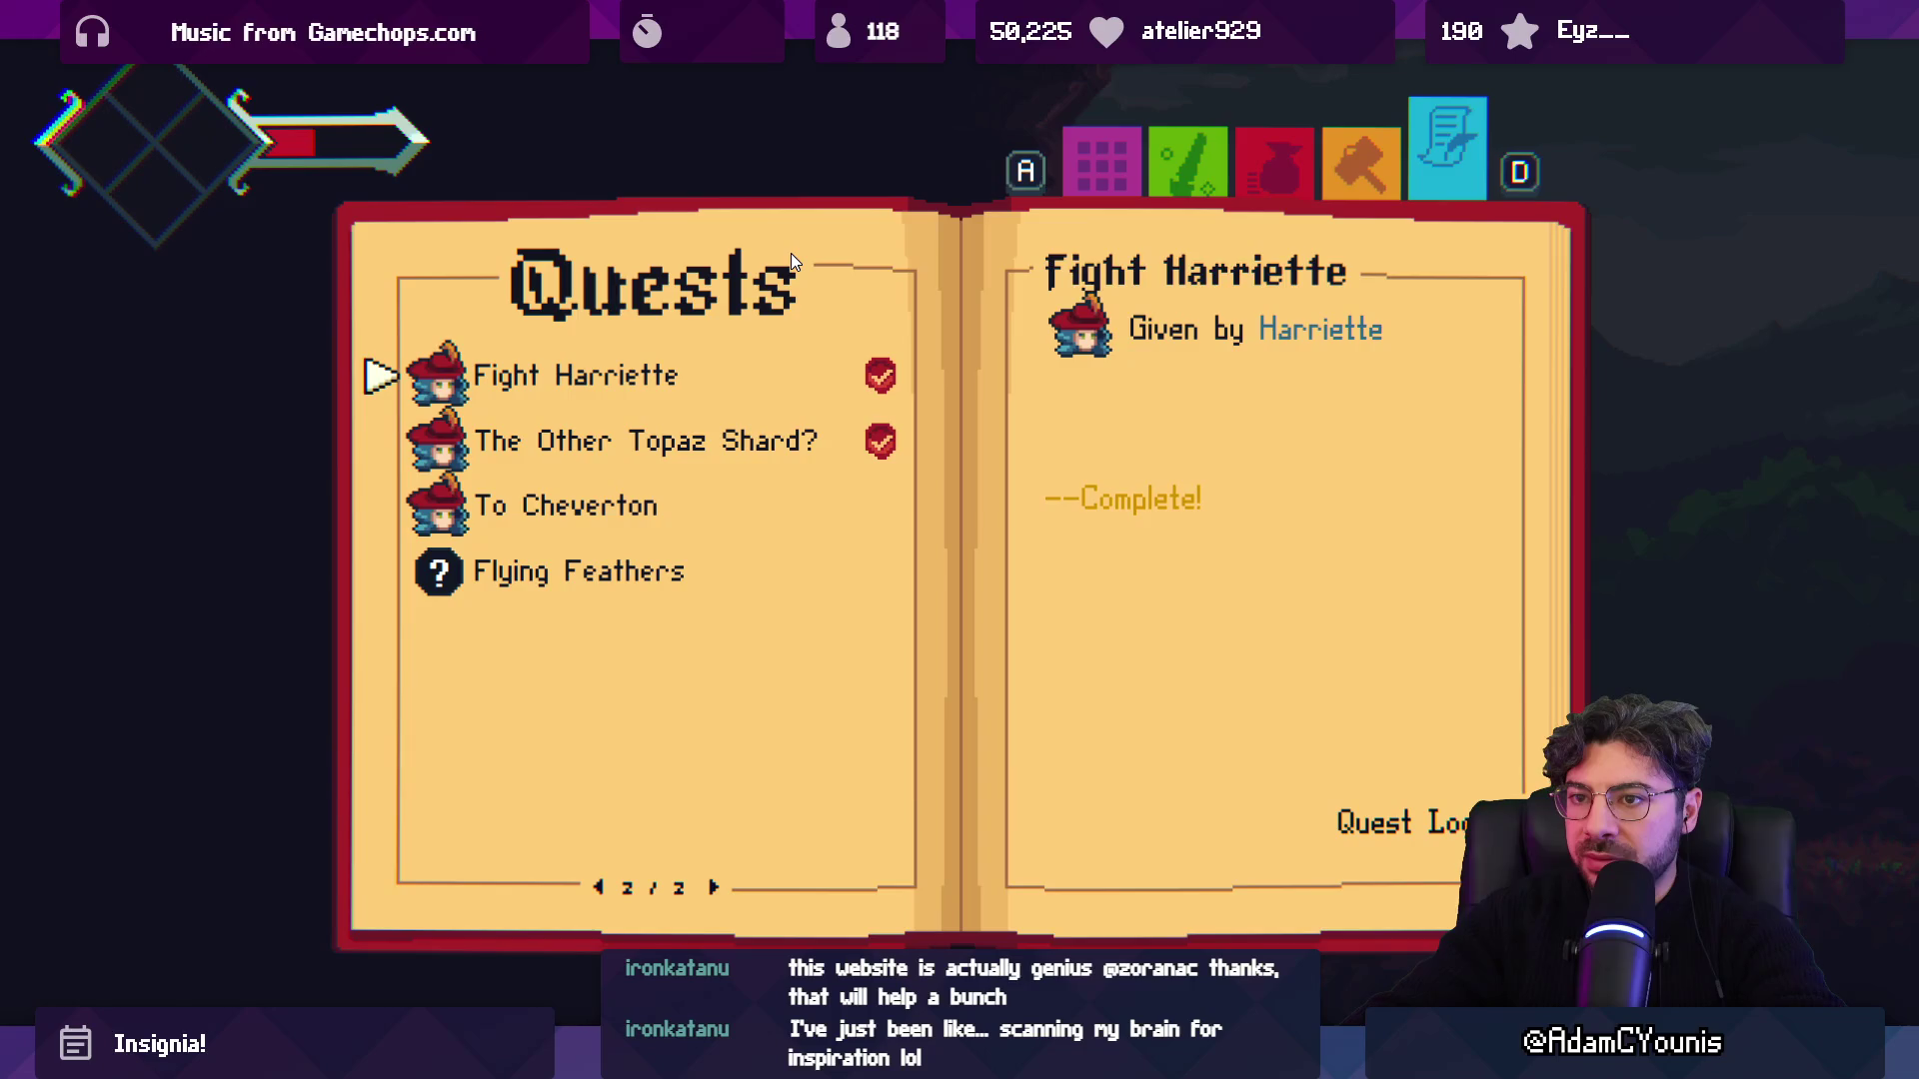
pyautogui.press('s')
pyautogui.press('s')
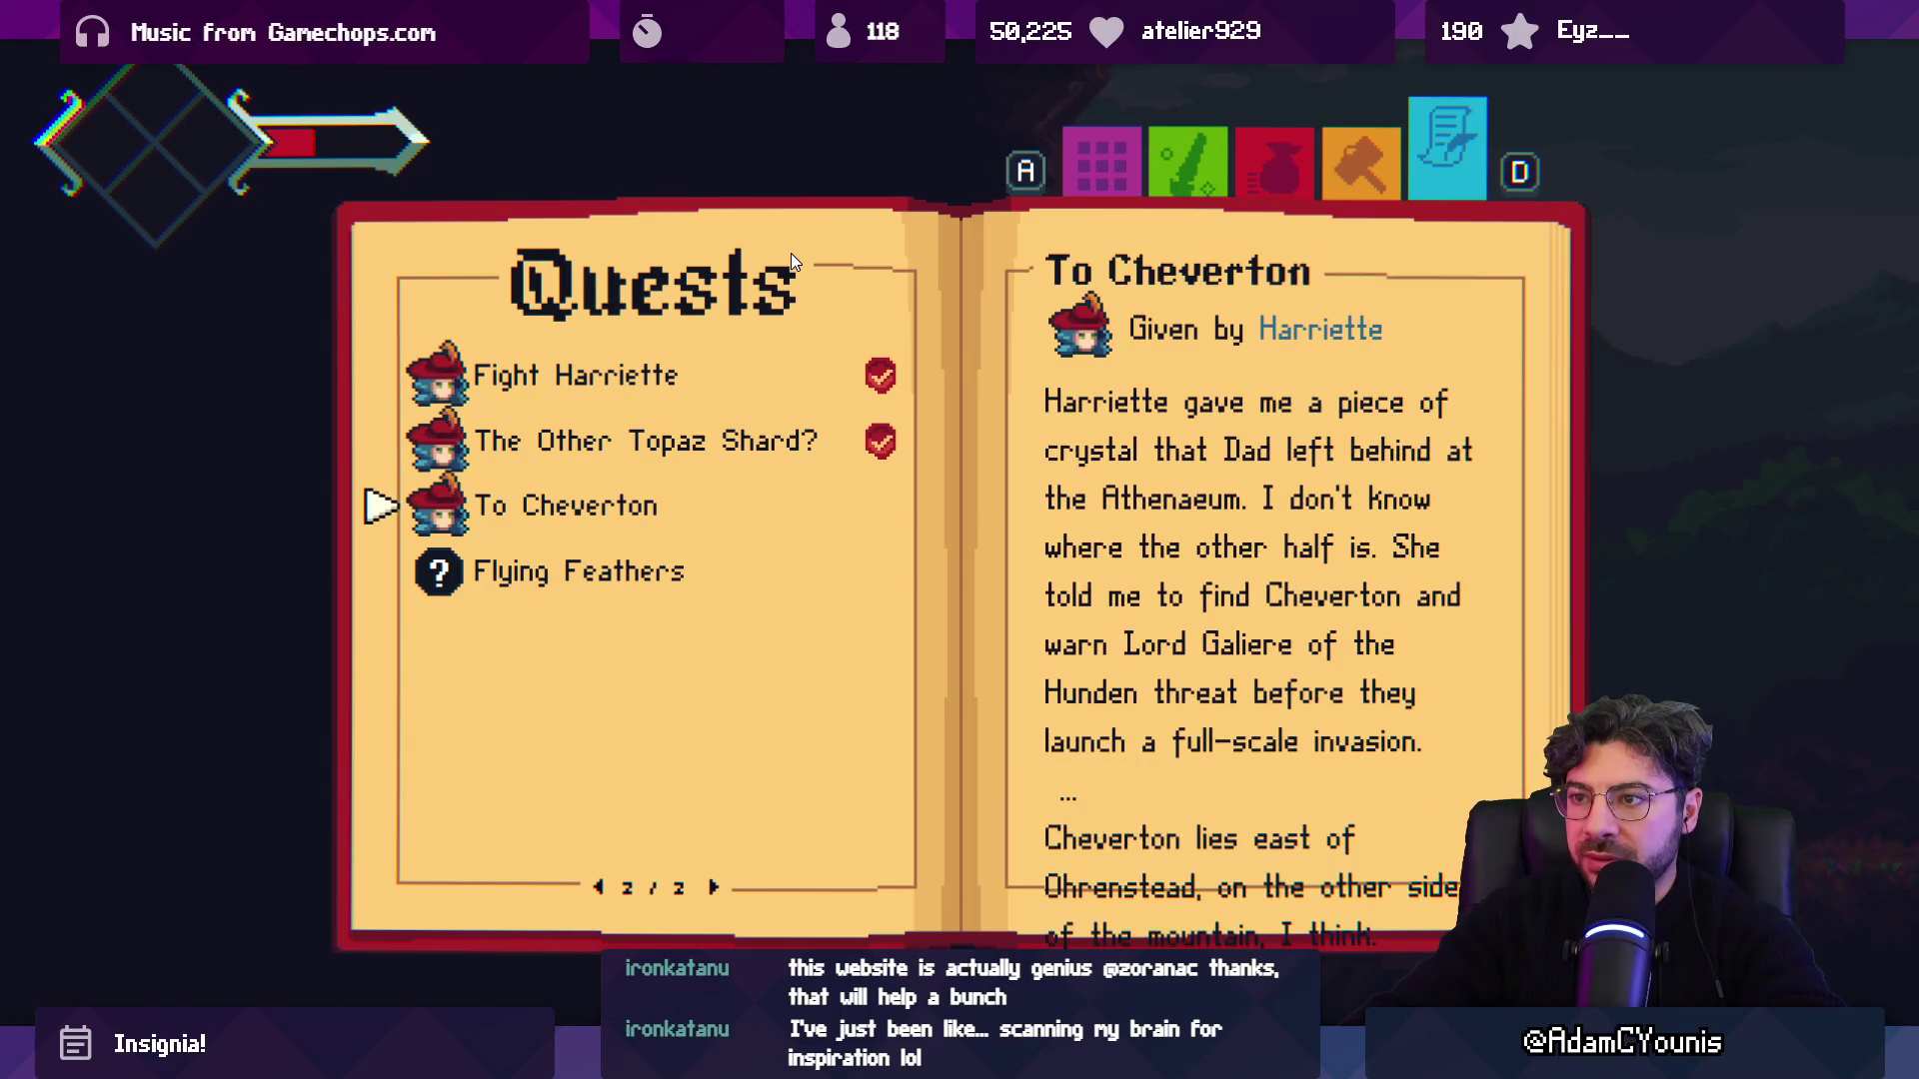
pyautogui.press('space')
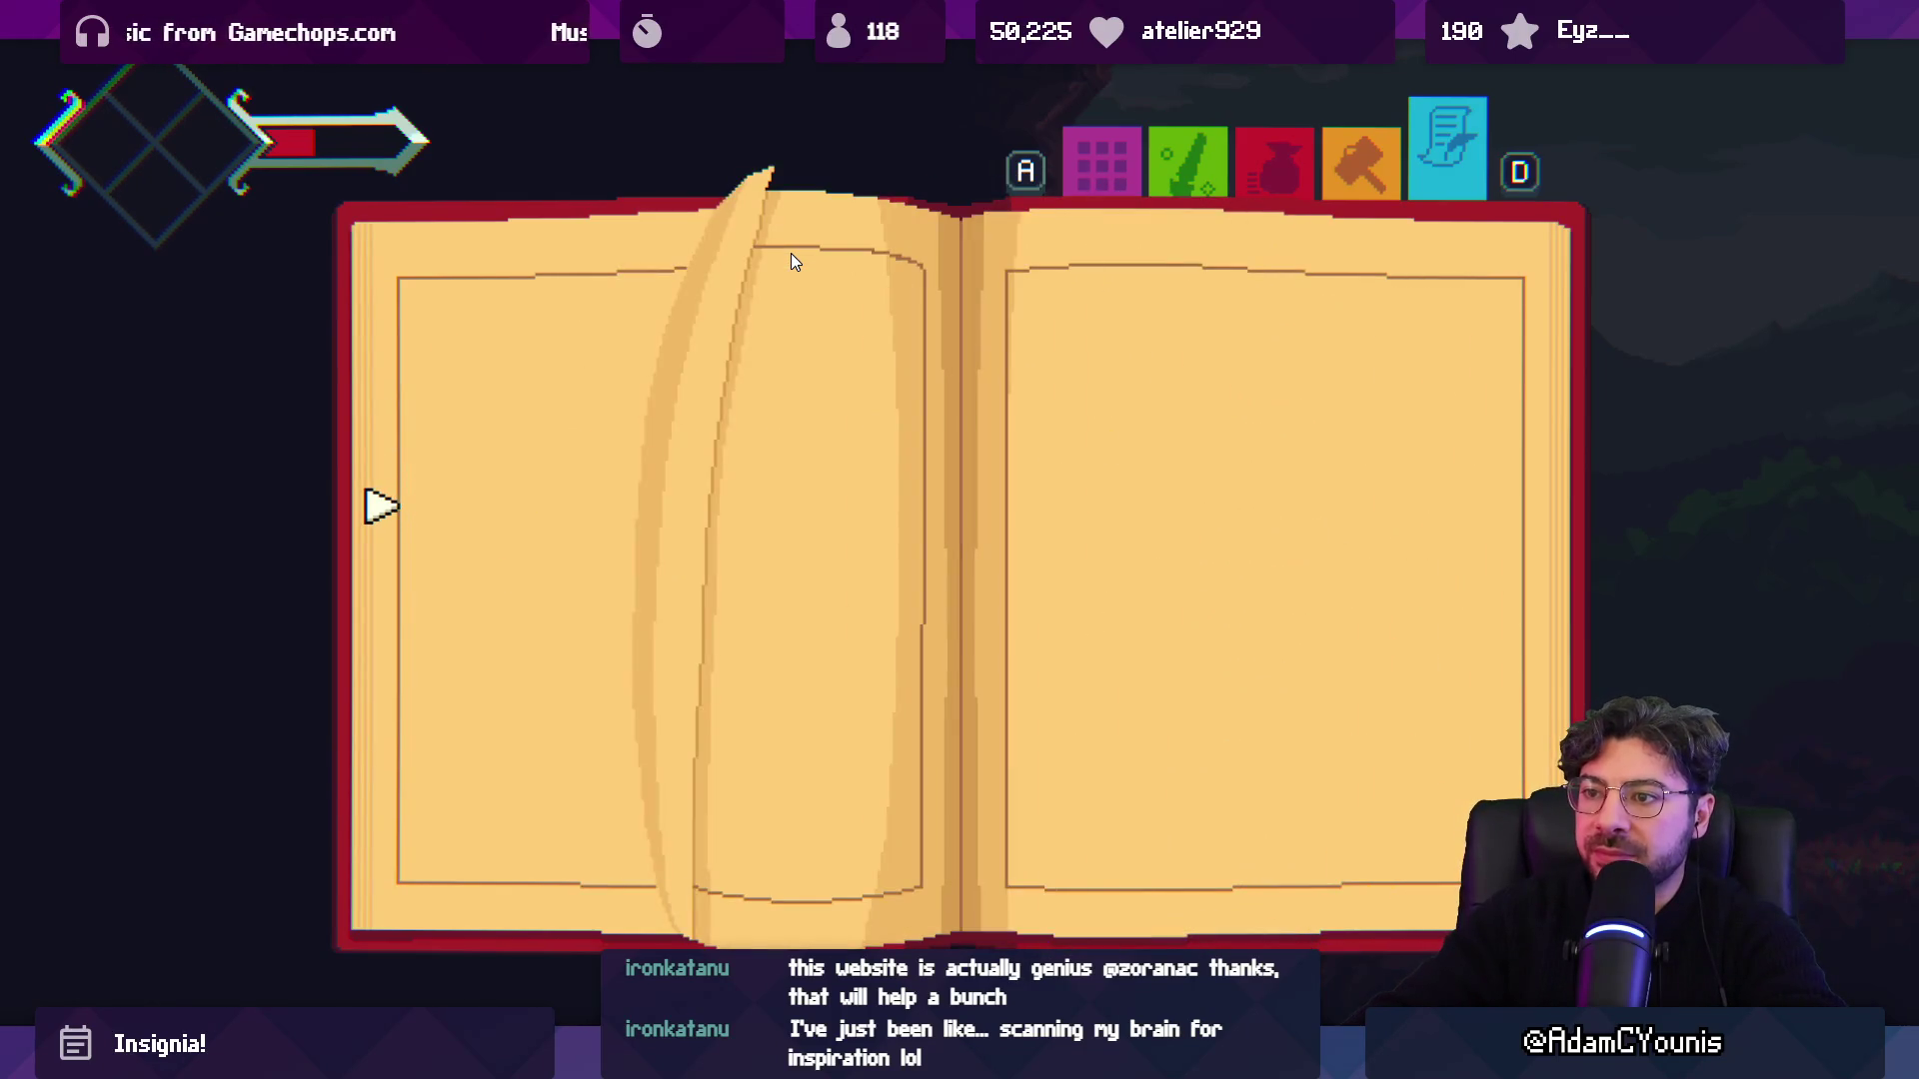
pyautogui.press('Escape')
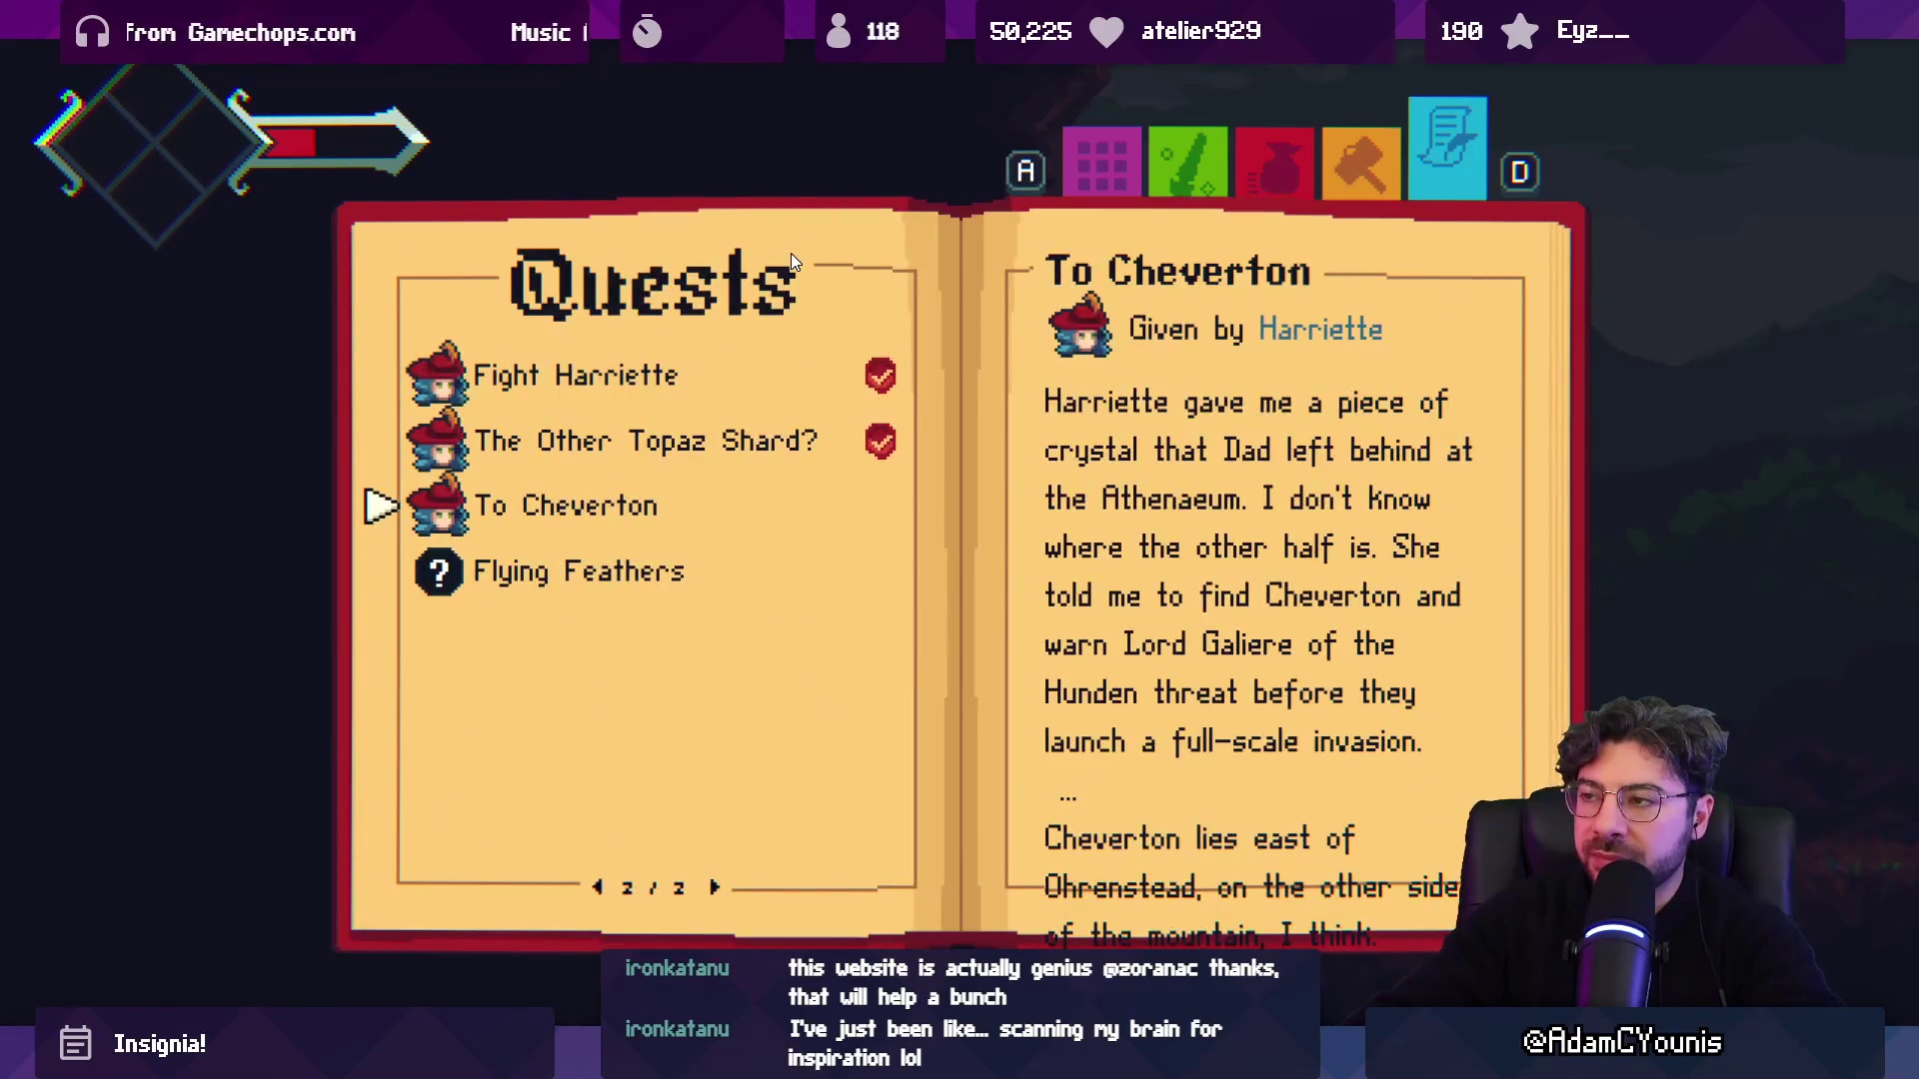
pyautogui.press('Escape')
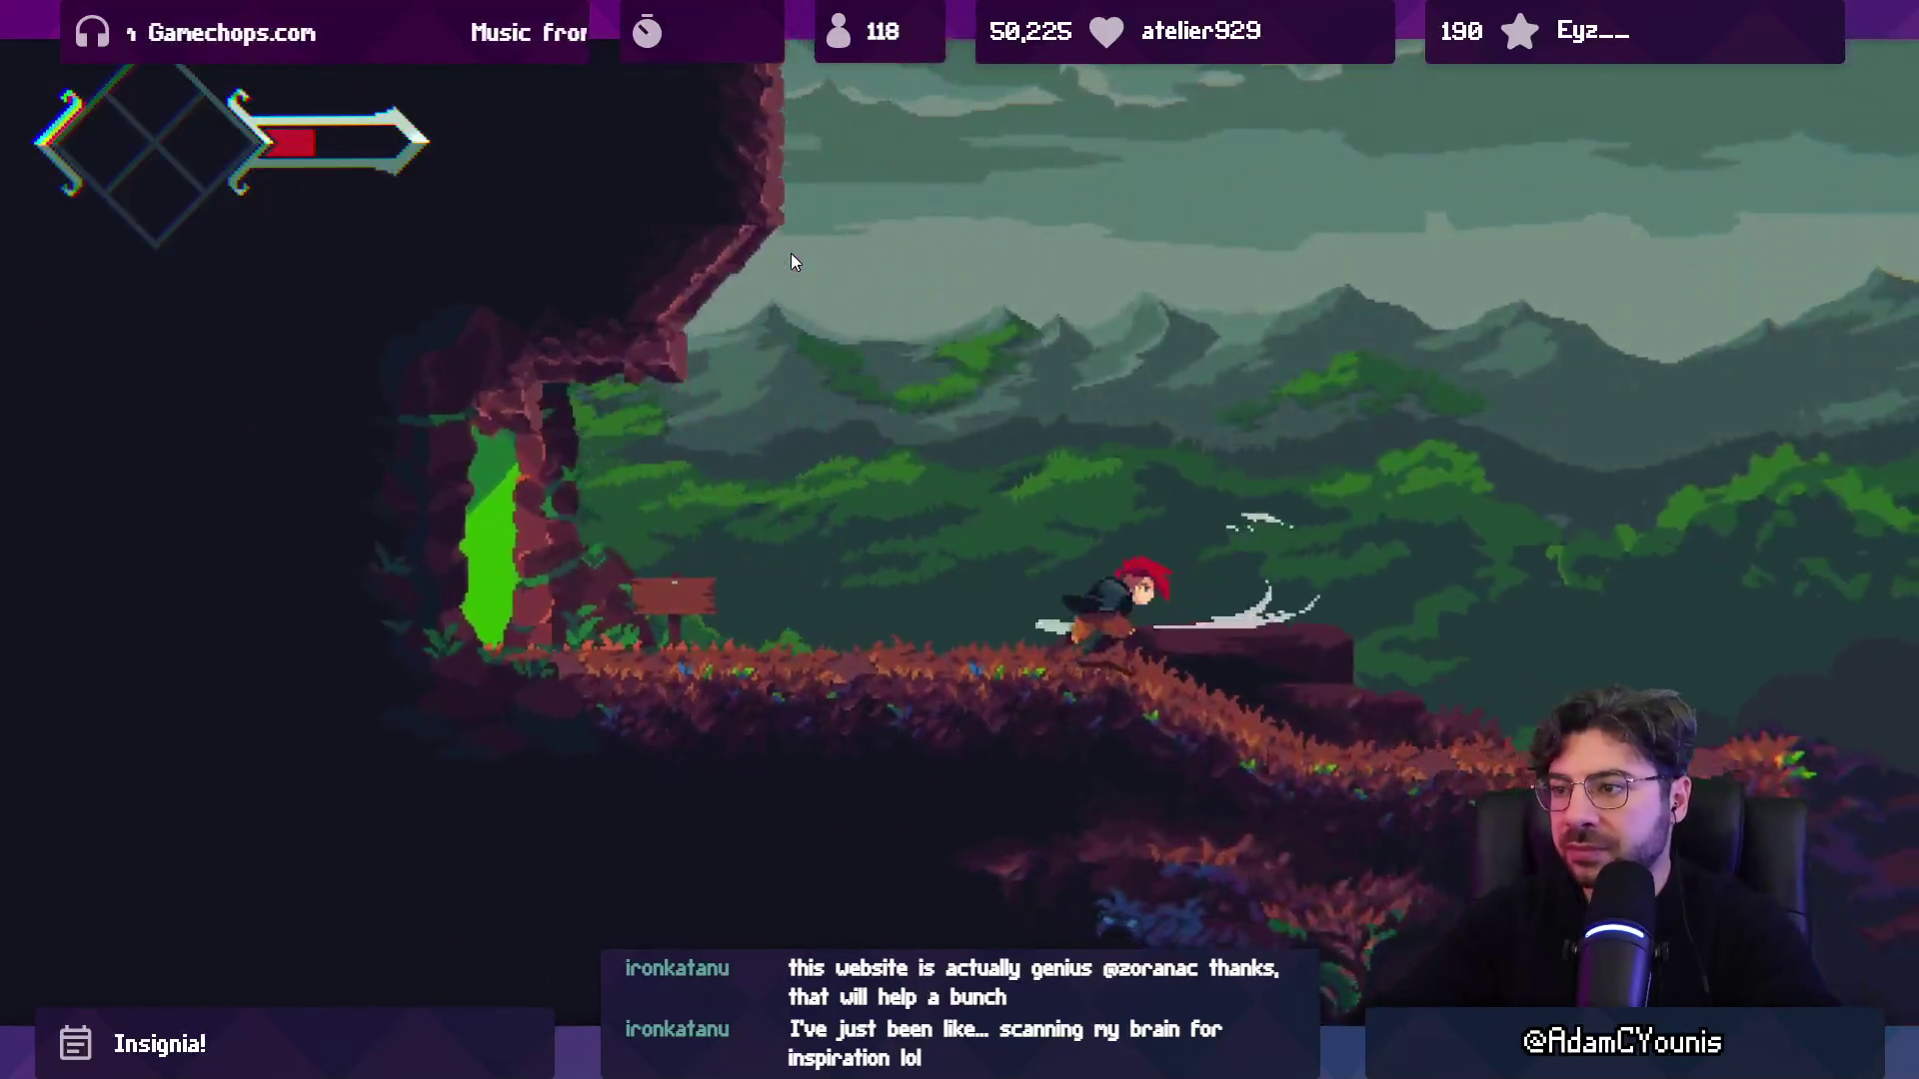
# Glance over the world map, then reopen the journal's Quests page and turn to page 2/2.
pyautogui.press('m')
pyautogui.press('Right')
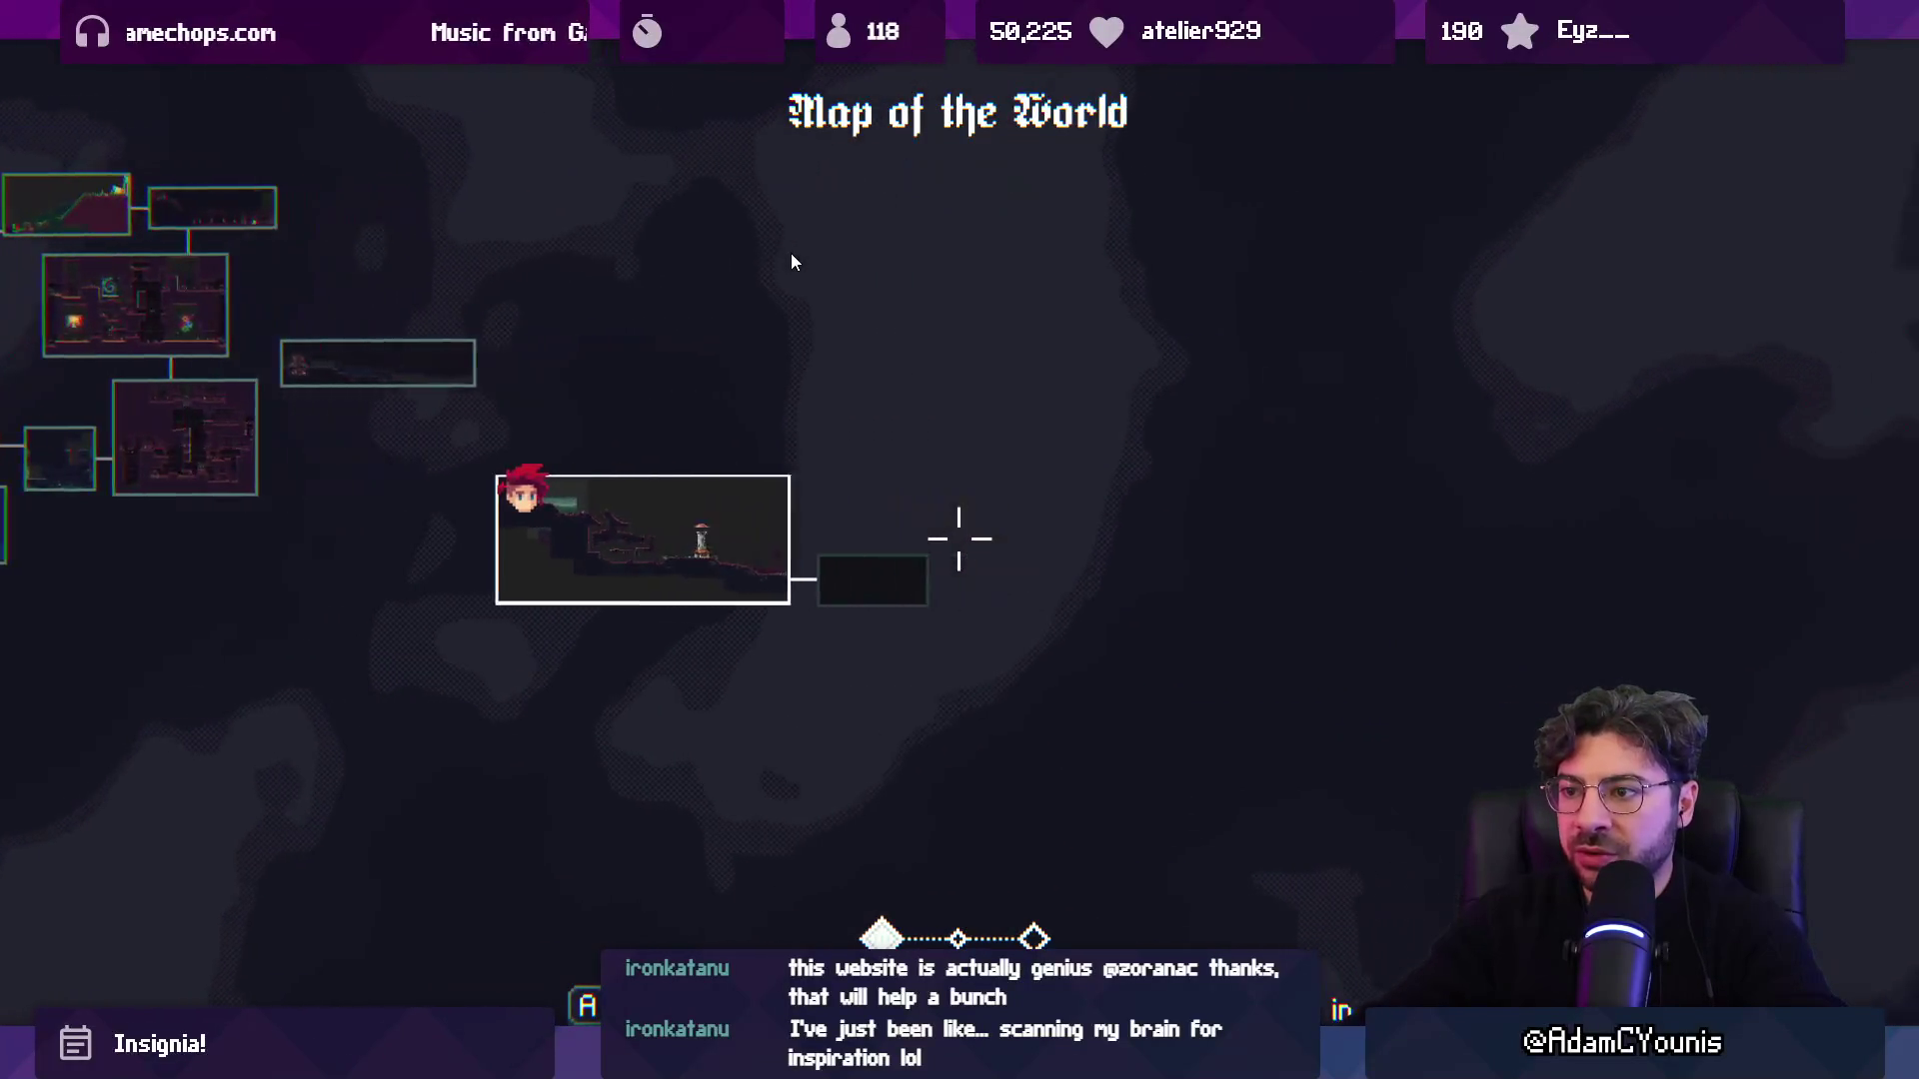
pyautogui.press('m')
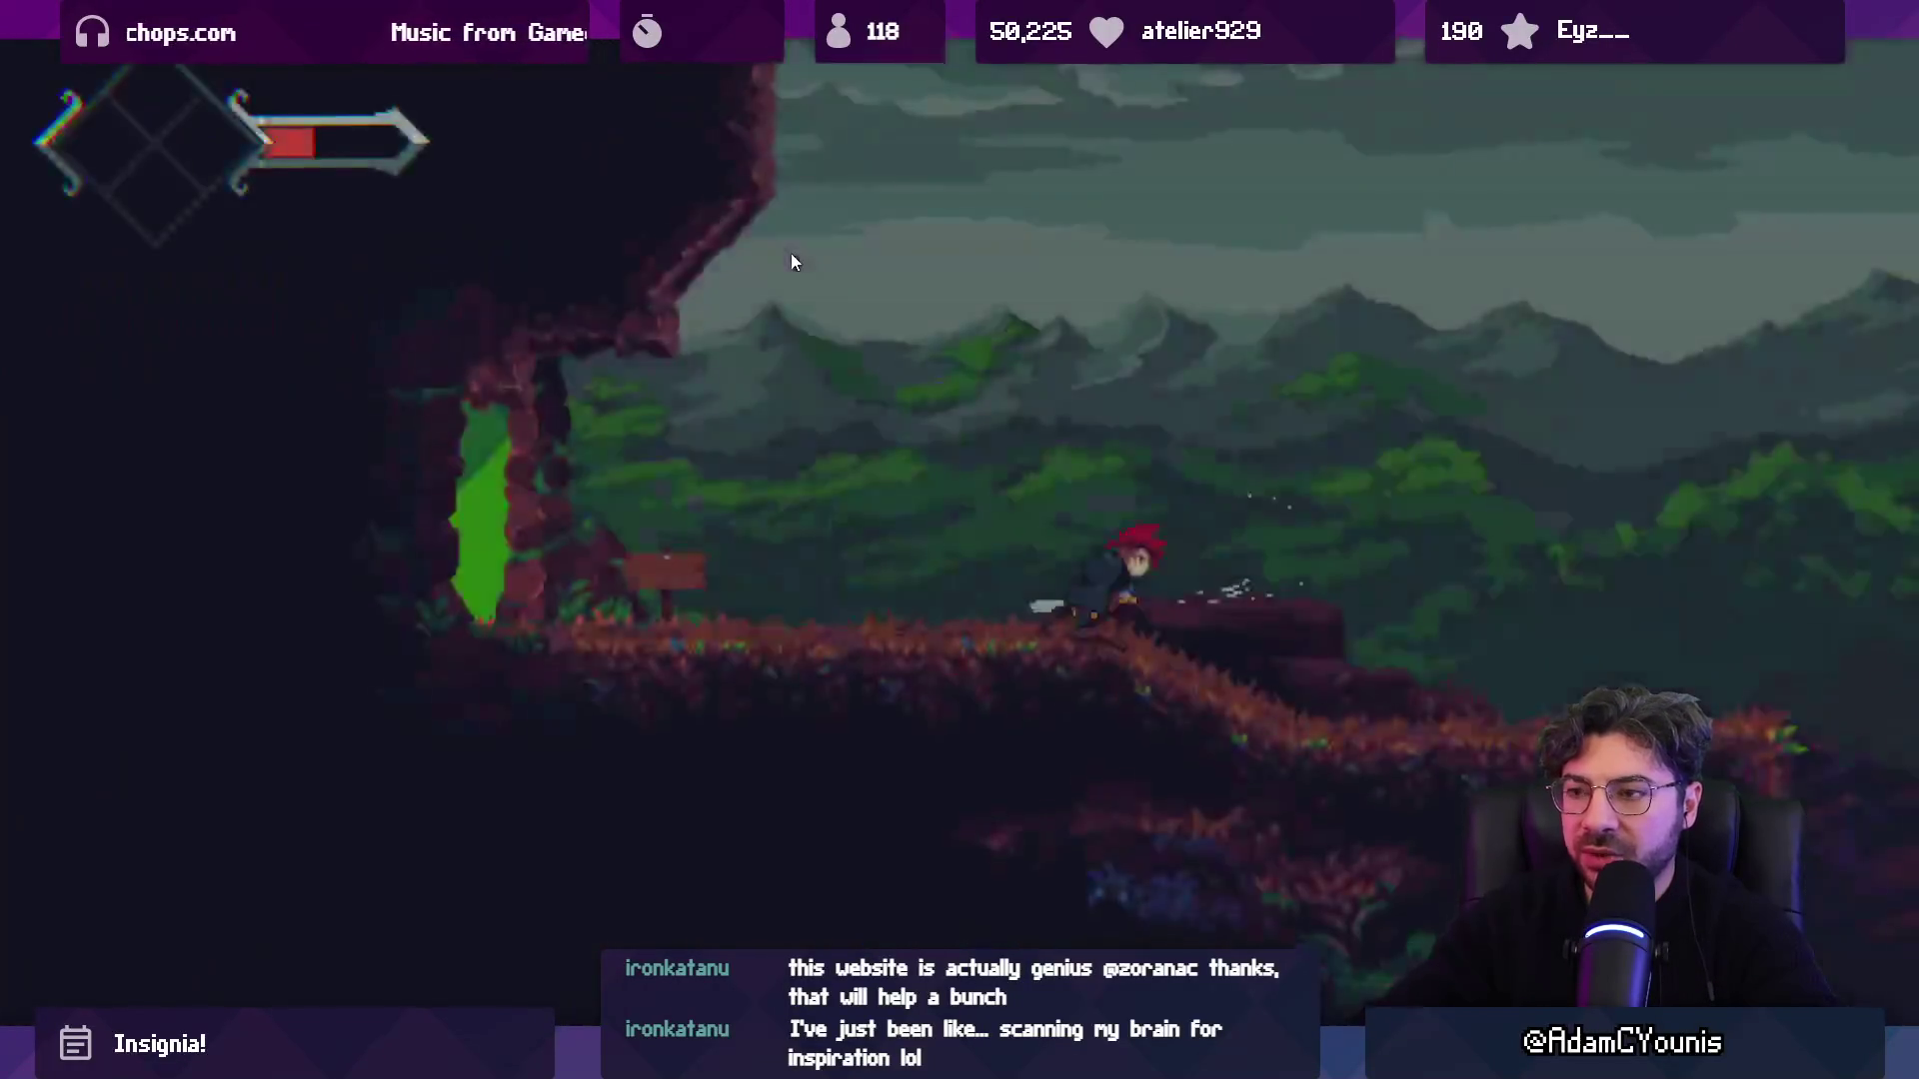
pyautogui.press('Escape')
pyautogui.press('Down')
pyautogui.press('Up')
pyautogui.press('a')
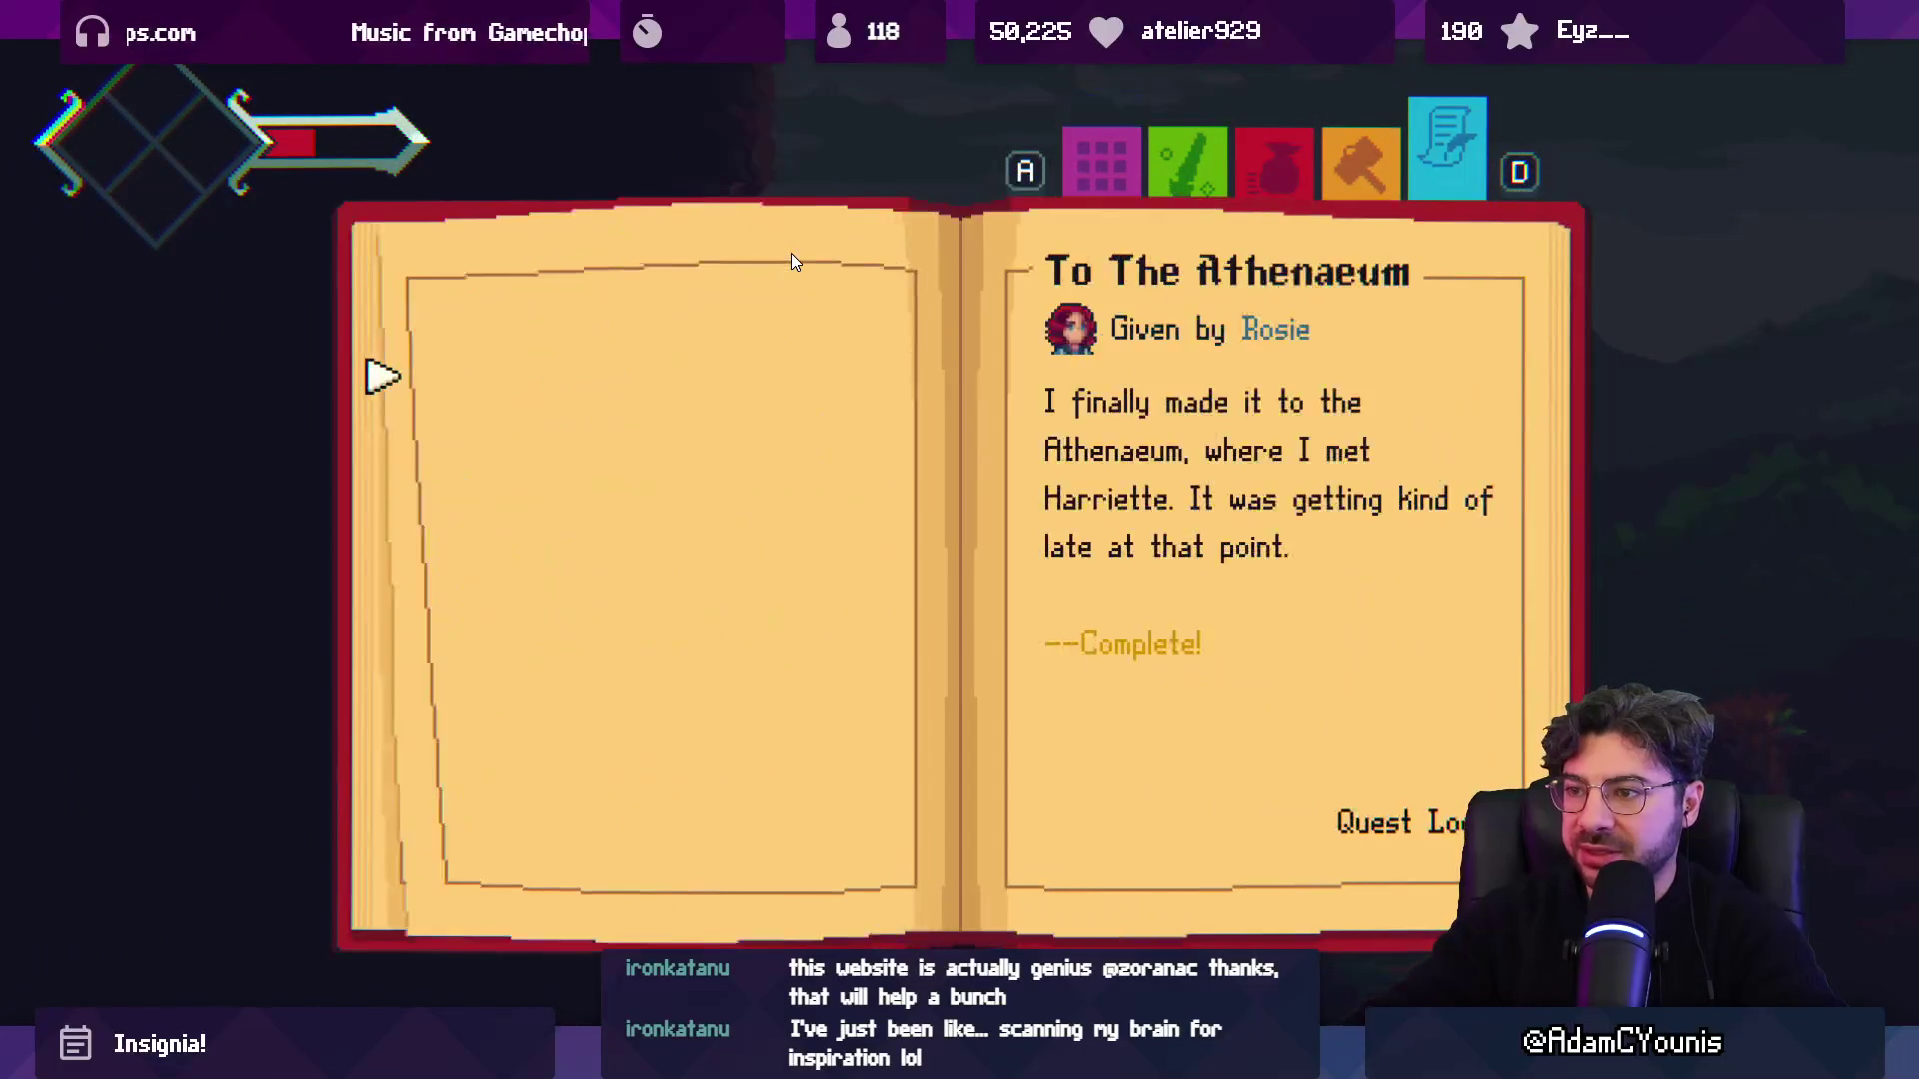
pyautogui.press('Down')
pyautogui.press('Up')
pyautogui.press('Right')
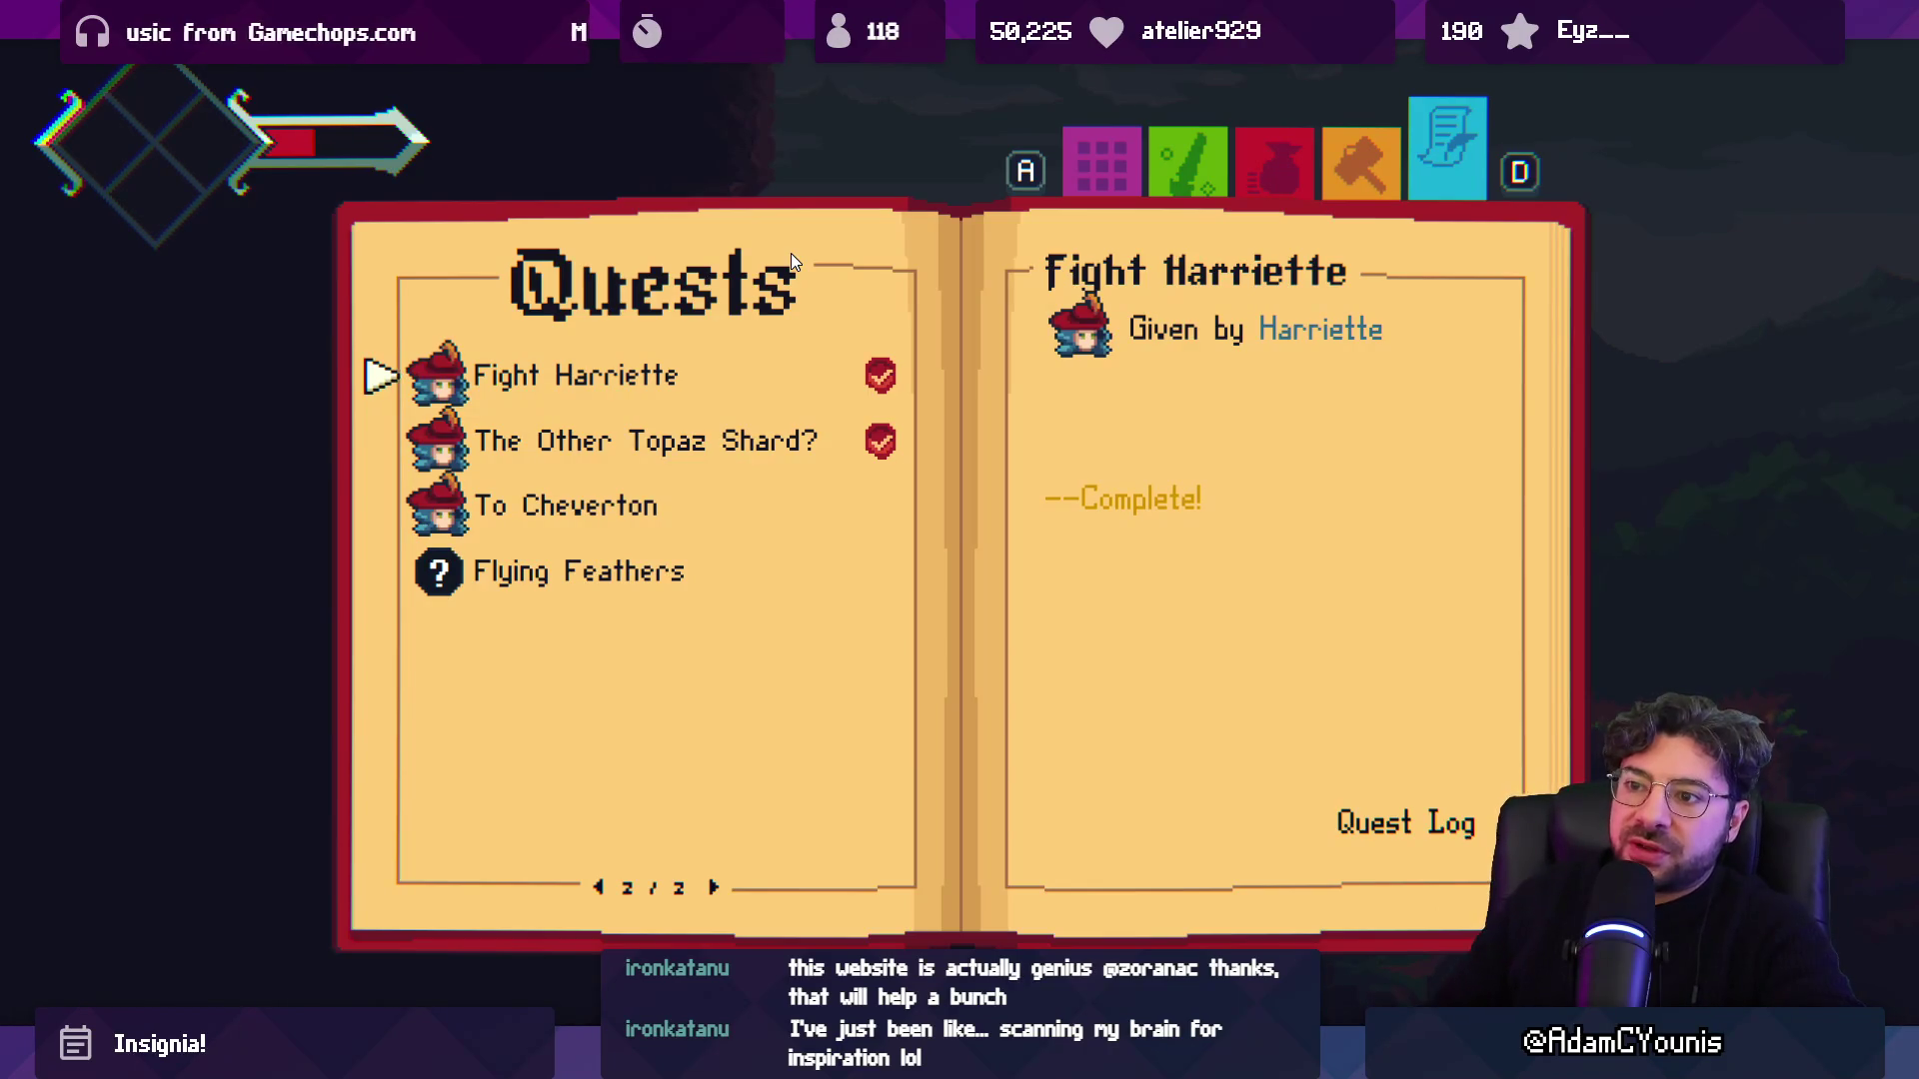
# Flip between quest pages 1/2 and 2/2, confirming To The Athenaeum is complete.
pyautogui.press('Left')
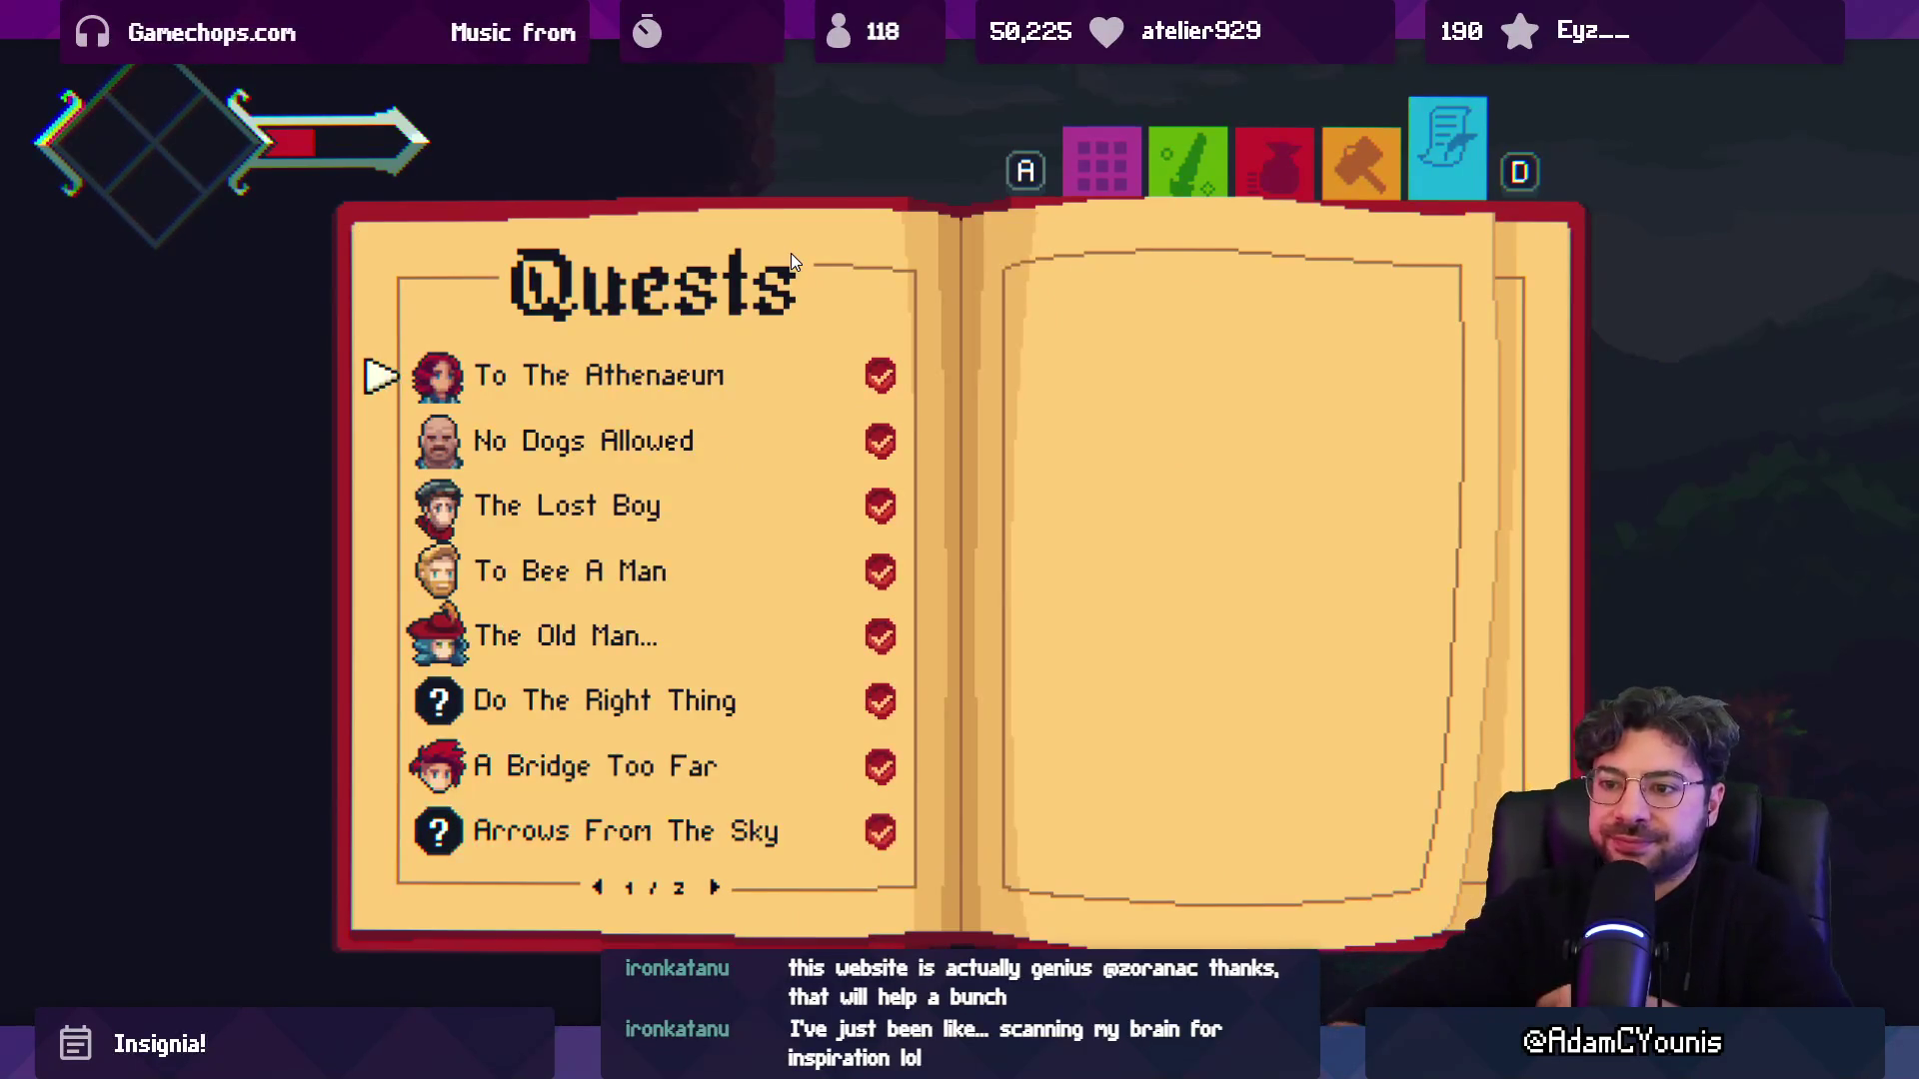
pyautogui.press('Down')
pyautogui.press('Down')
pyautogui.press('Down')
pyautogui.press('Right')
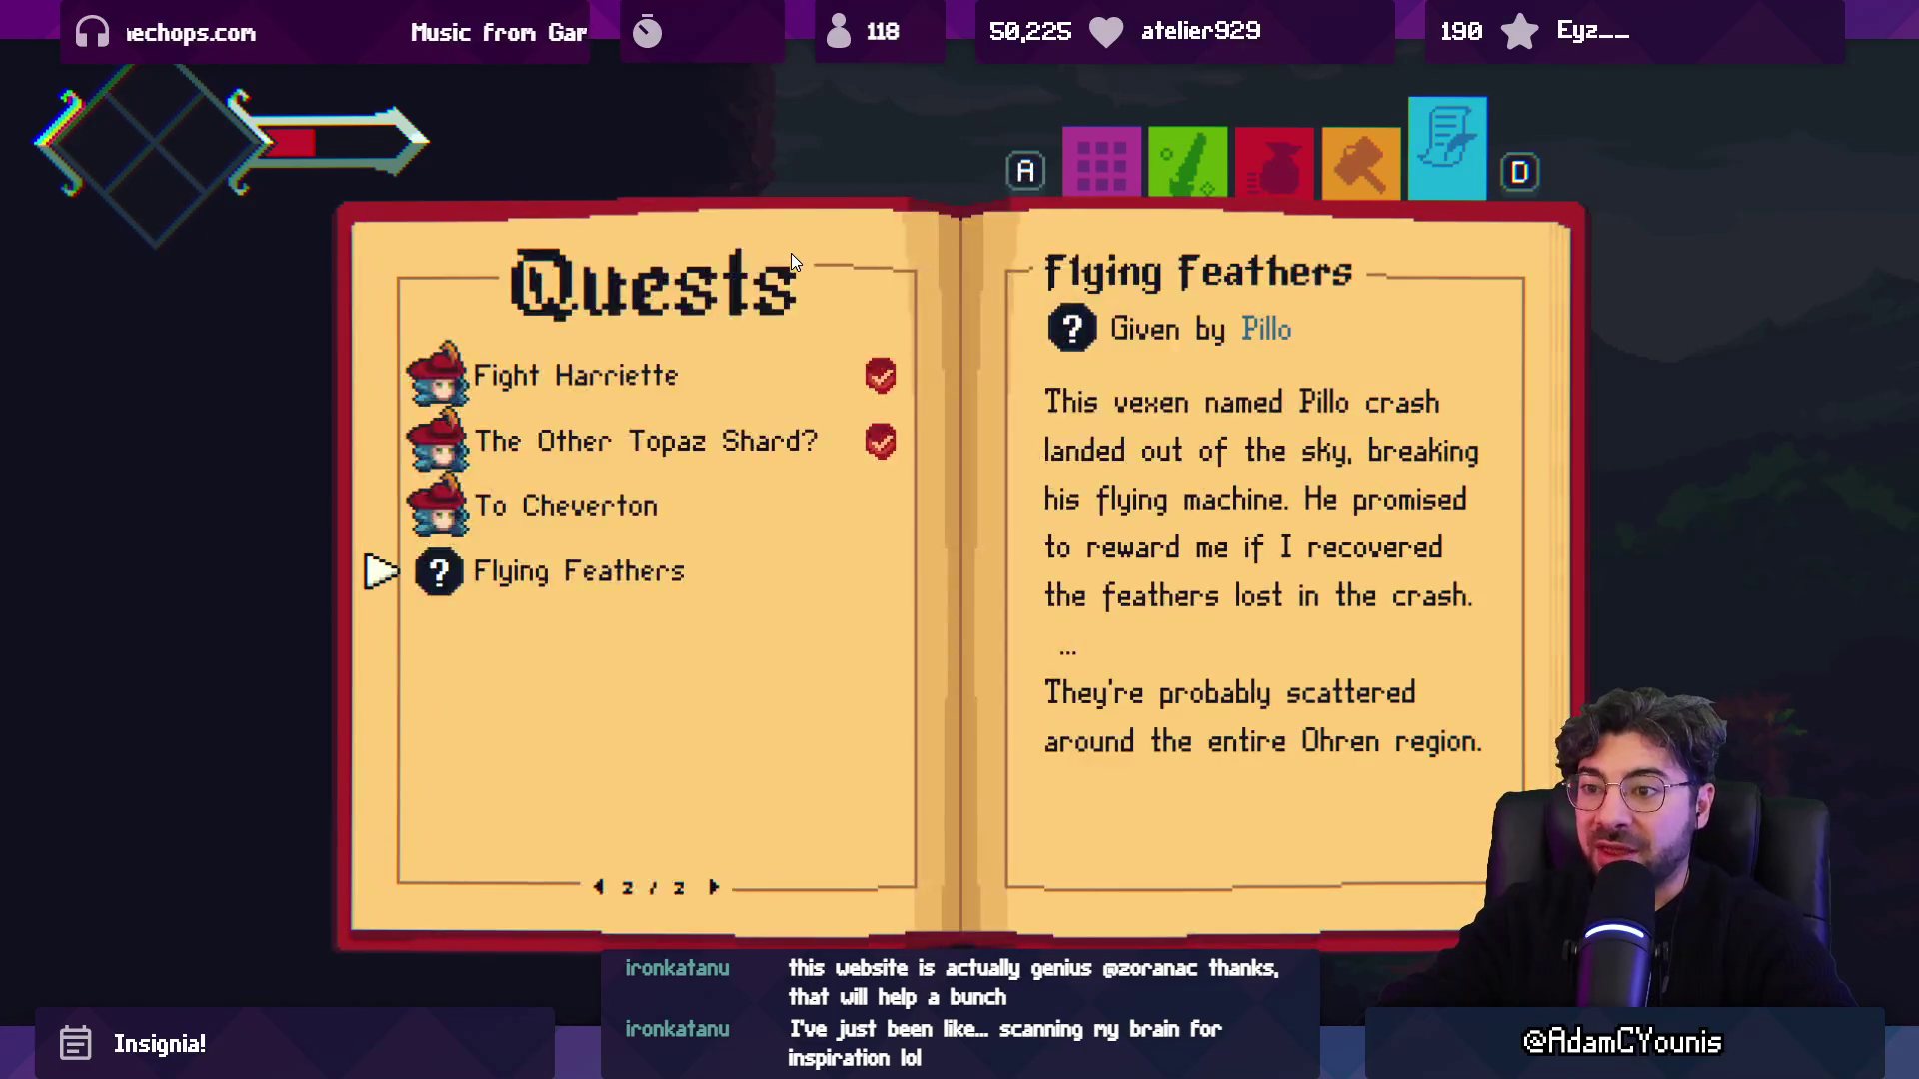
pyautogui.press('Left')
pyautogui.press('Up')
pyautogui.press('Up')
pyautogui.press('Up')
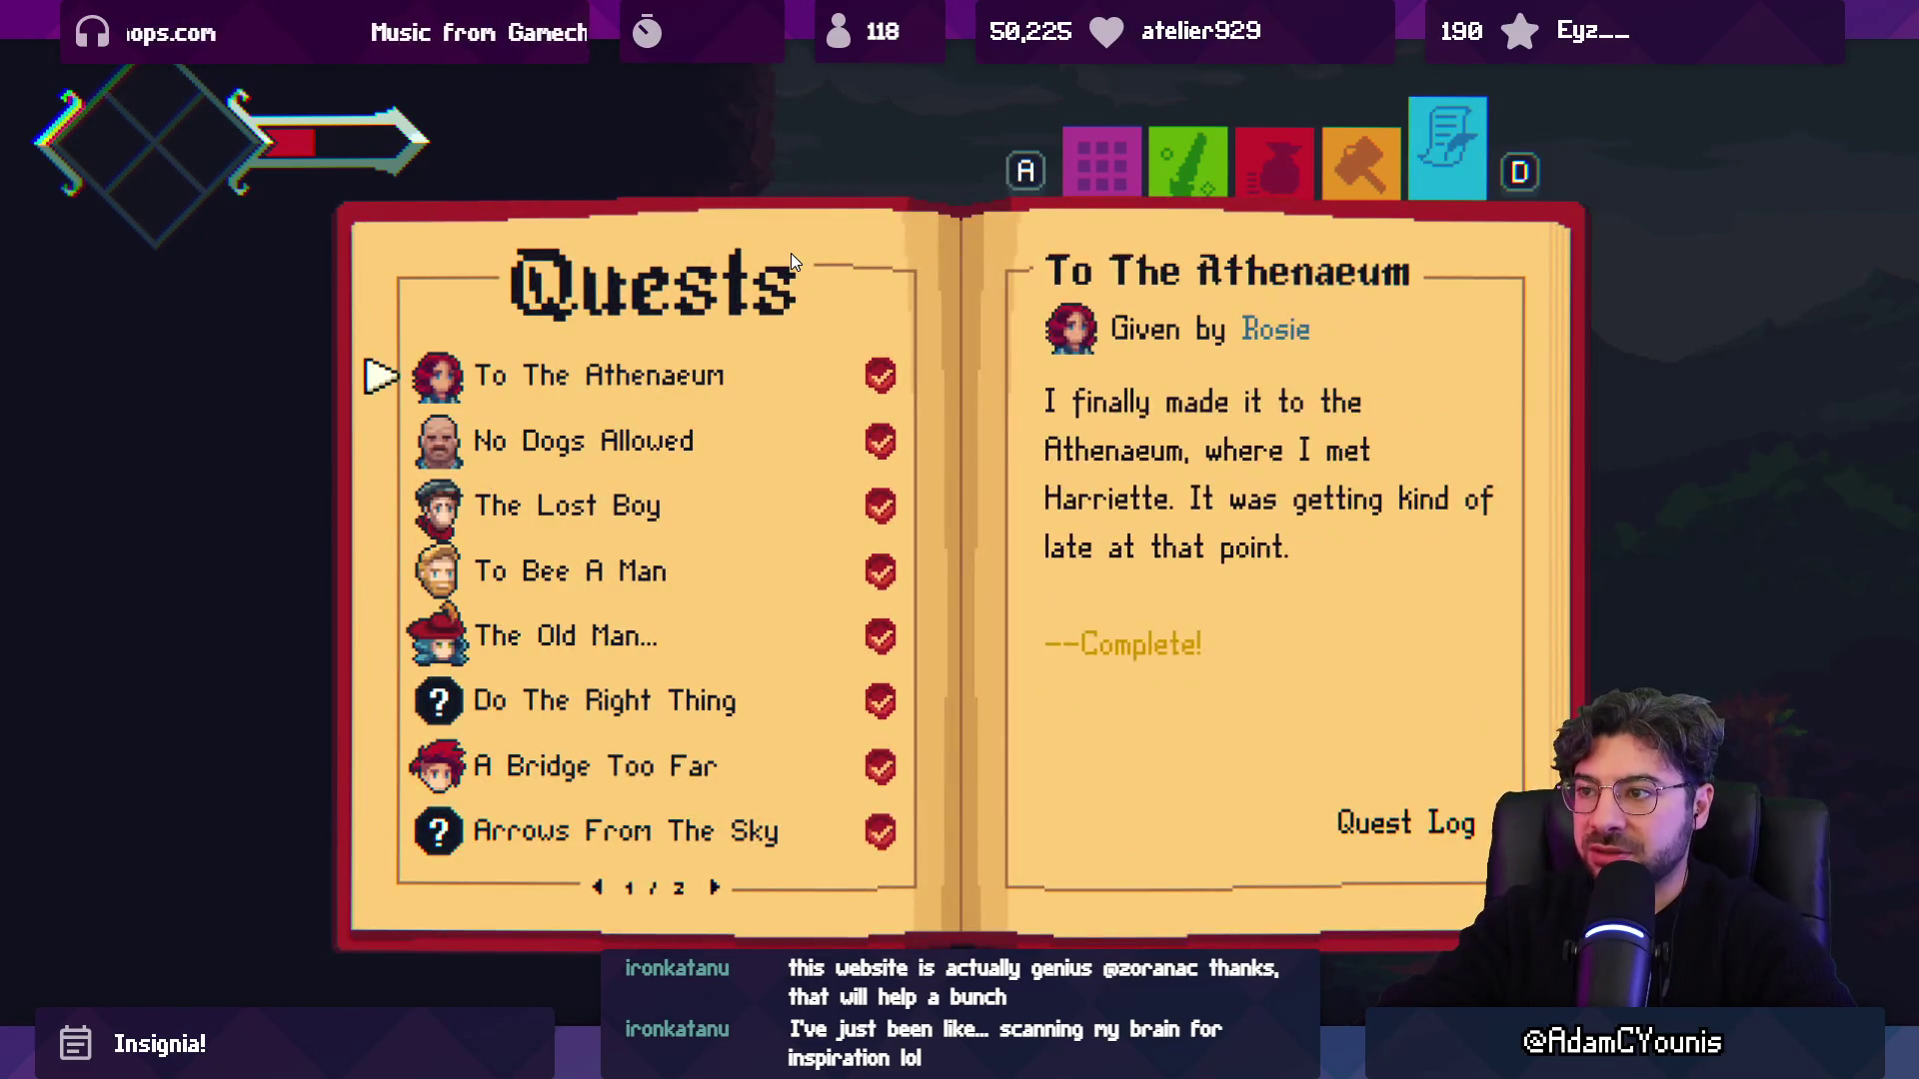
pyautogui.press('Down')
pyautogui.press('Down')
pyautogui.press('Down')
pyautogui.press('Down')
pyautogui.press('Down')
pyautogui.press('Down')
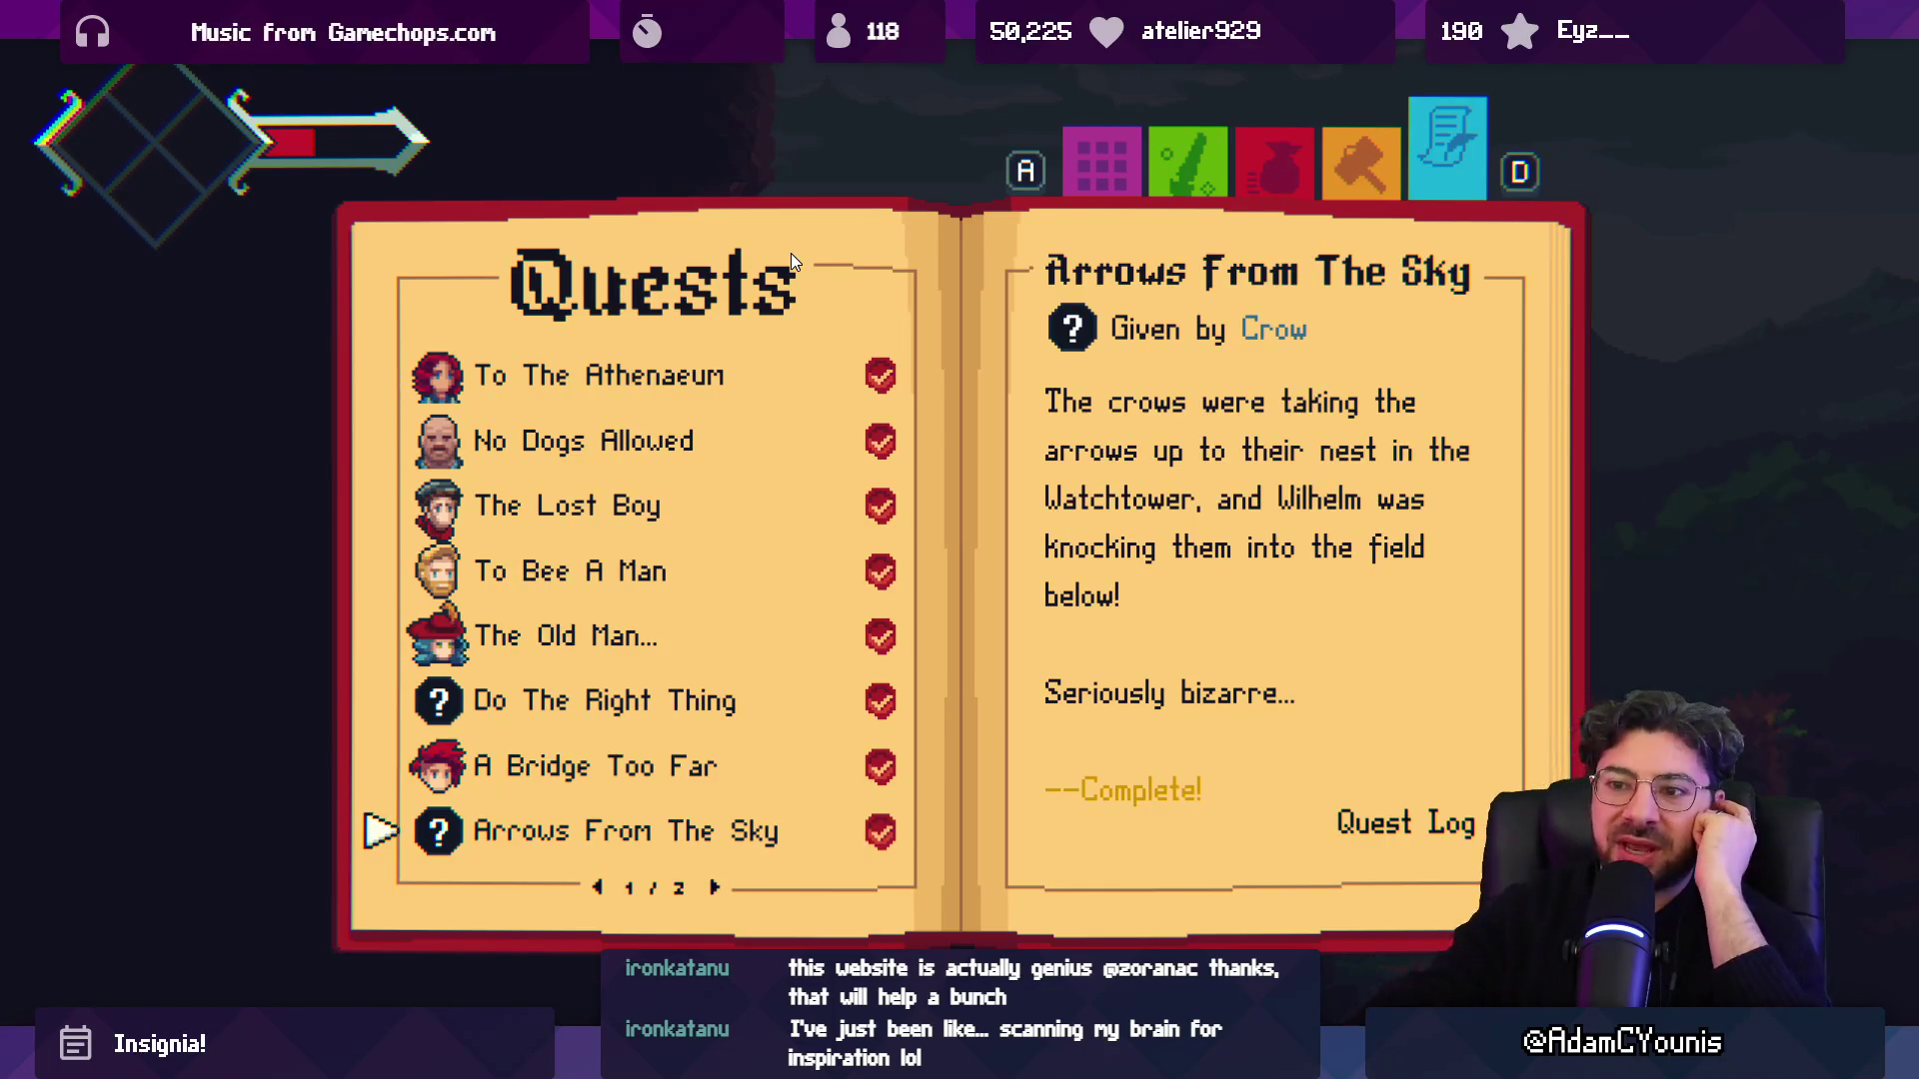
# Step through the page 1 quests, from To The Athenaeum to A Bridge Too Far.
pyautogui.press('w')
pyautogui.press('w')
pyautogui.press('w')
pyautogui.press('s')
pyautogui.press('s')
pyautogui.press('s')
pyautogui.press('s')
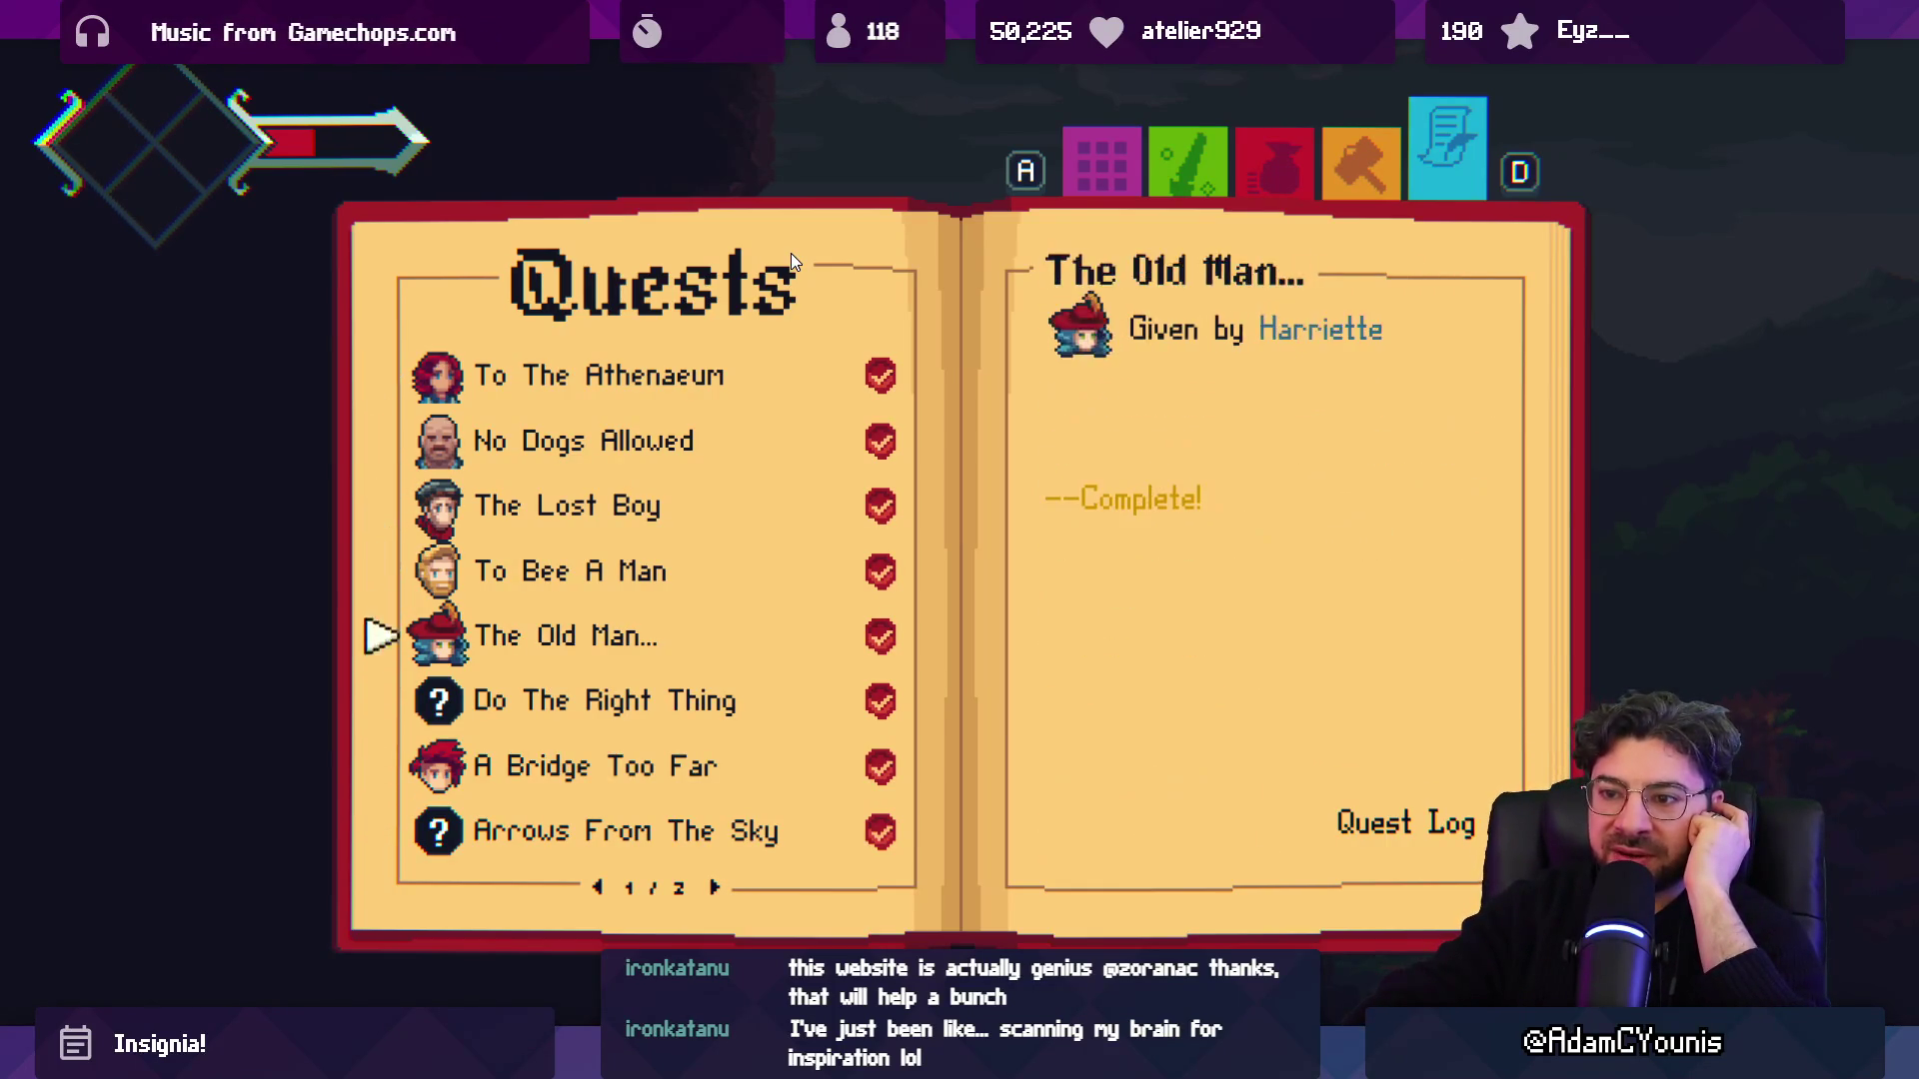
pyautogui.press('s')
pyautogui.press('s')
pyautogui.press('w')
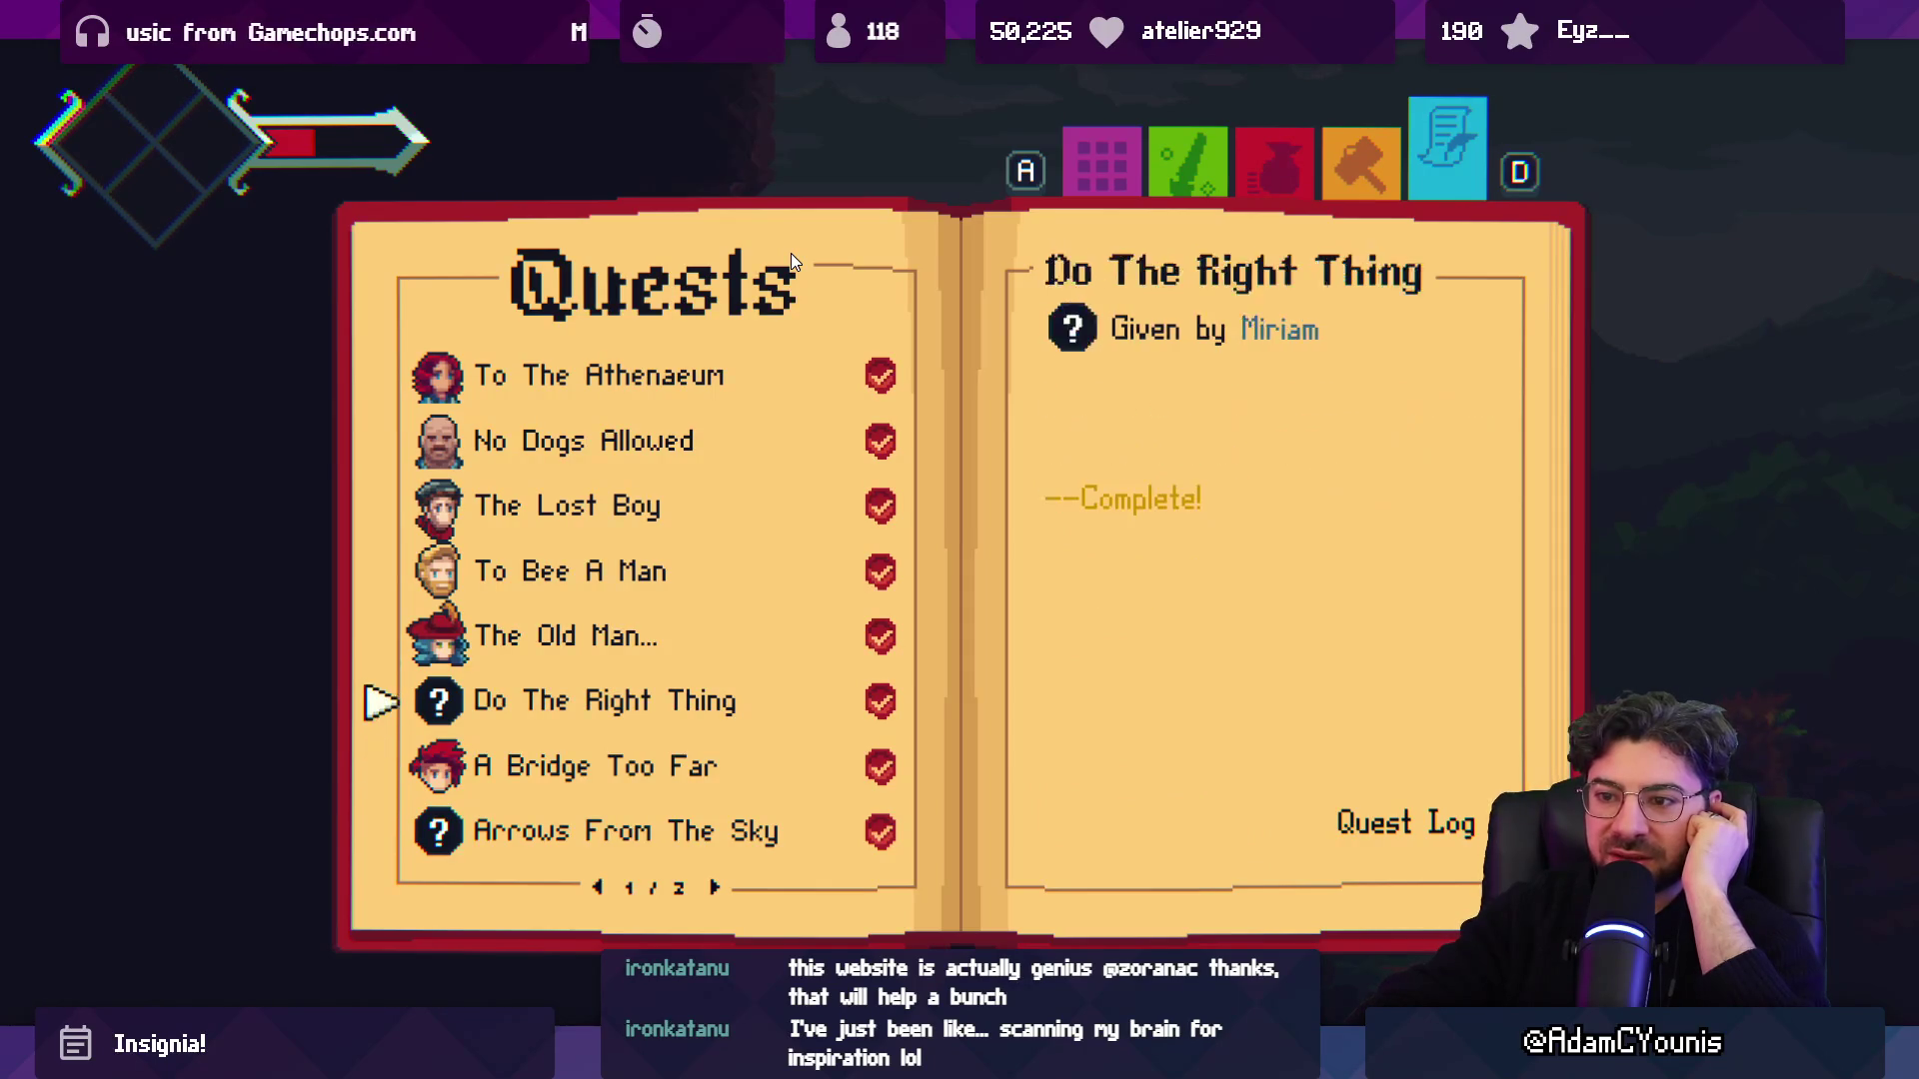
pyautogui.press('w')
pyautogui.press('s')
pyautogui.press('s')
pyautogui.press('s')
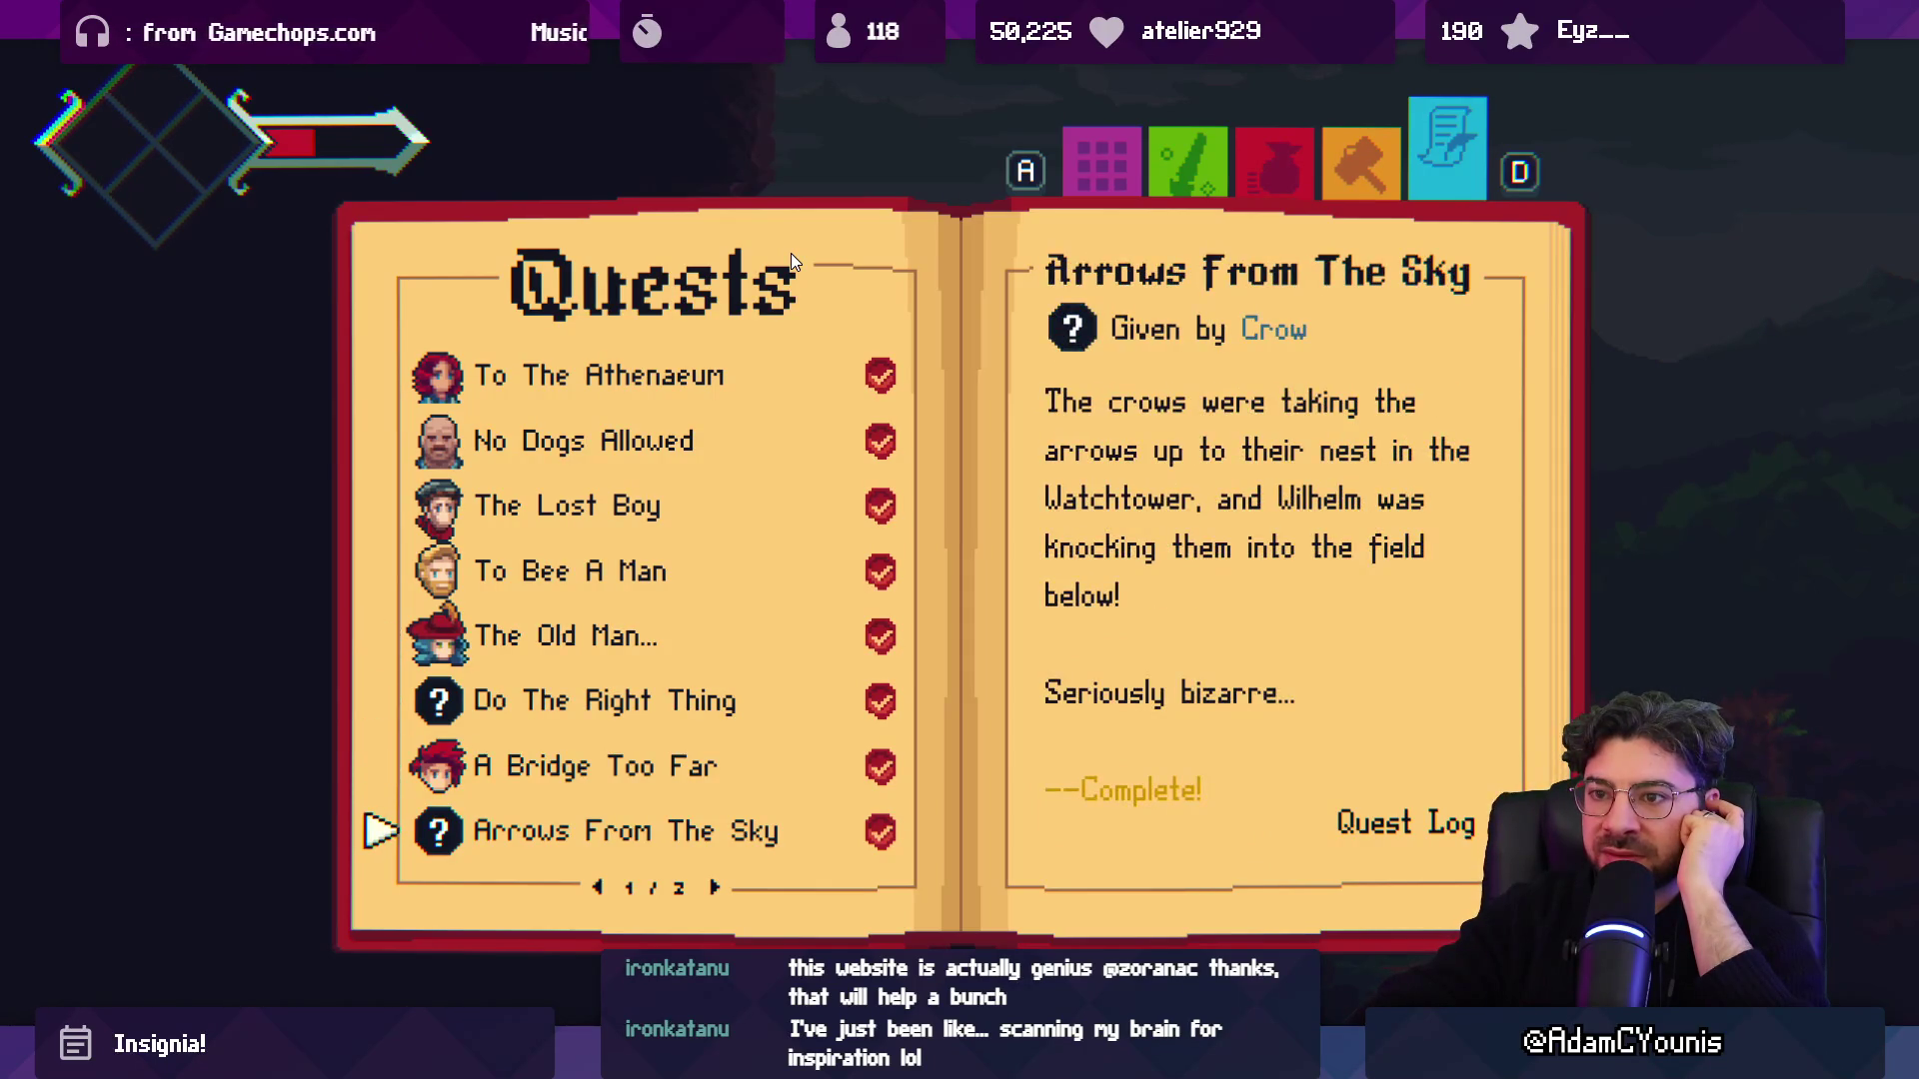
# On quest page 2/2, select To Cheverton and show its quest details.
pyautogui.press('Right')
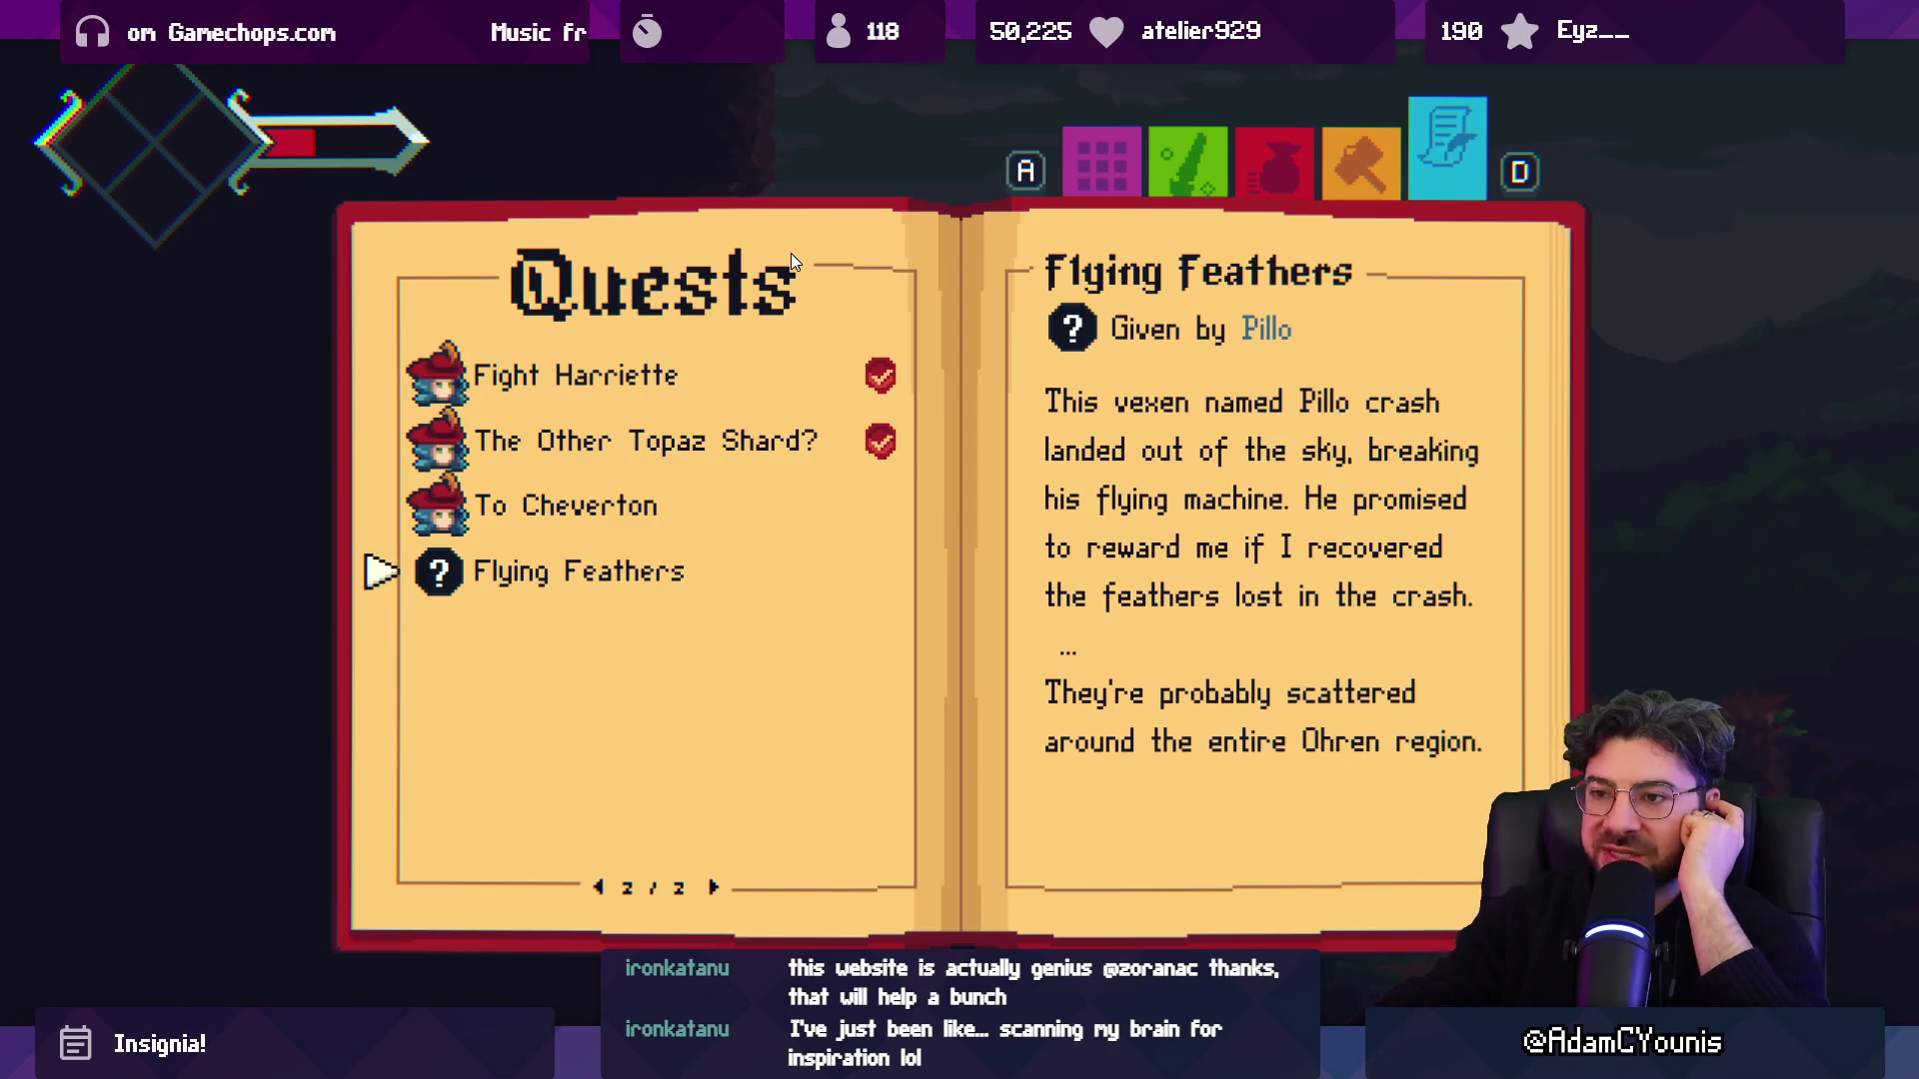
pyautogui.press('w')
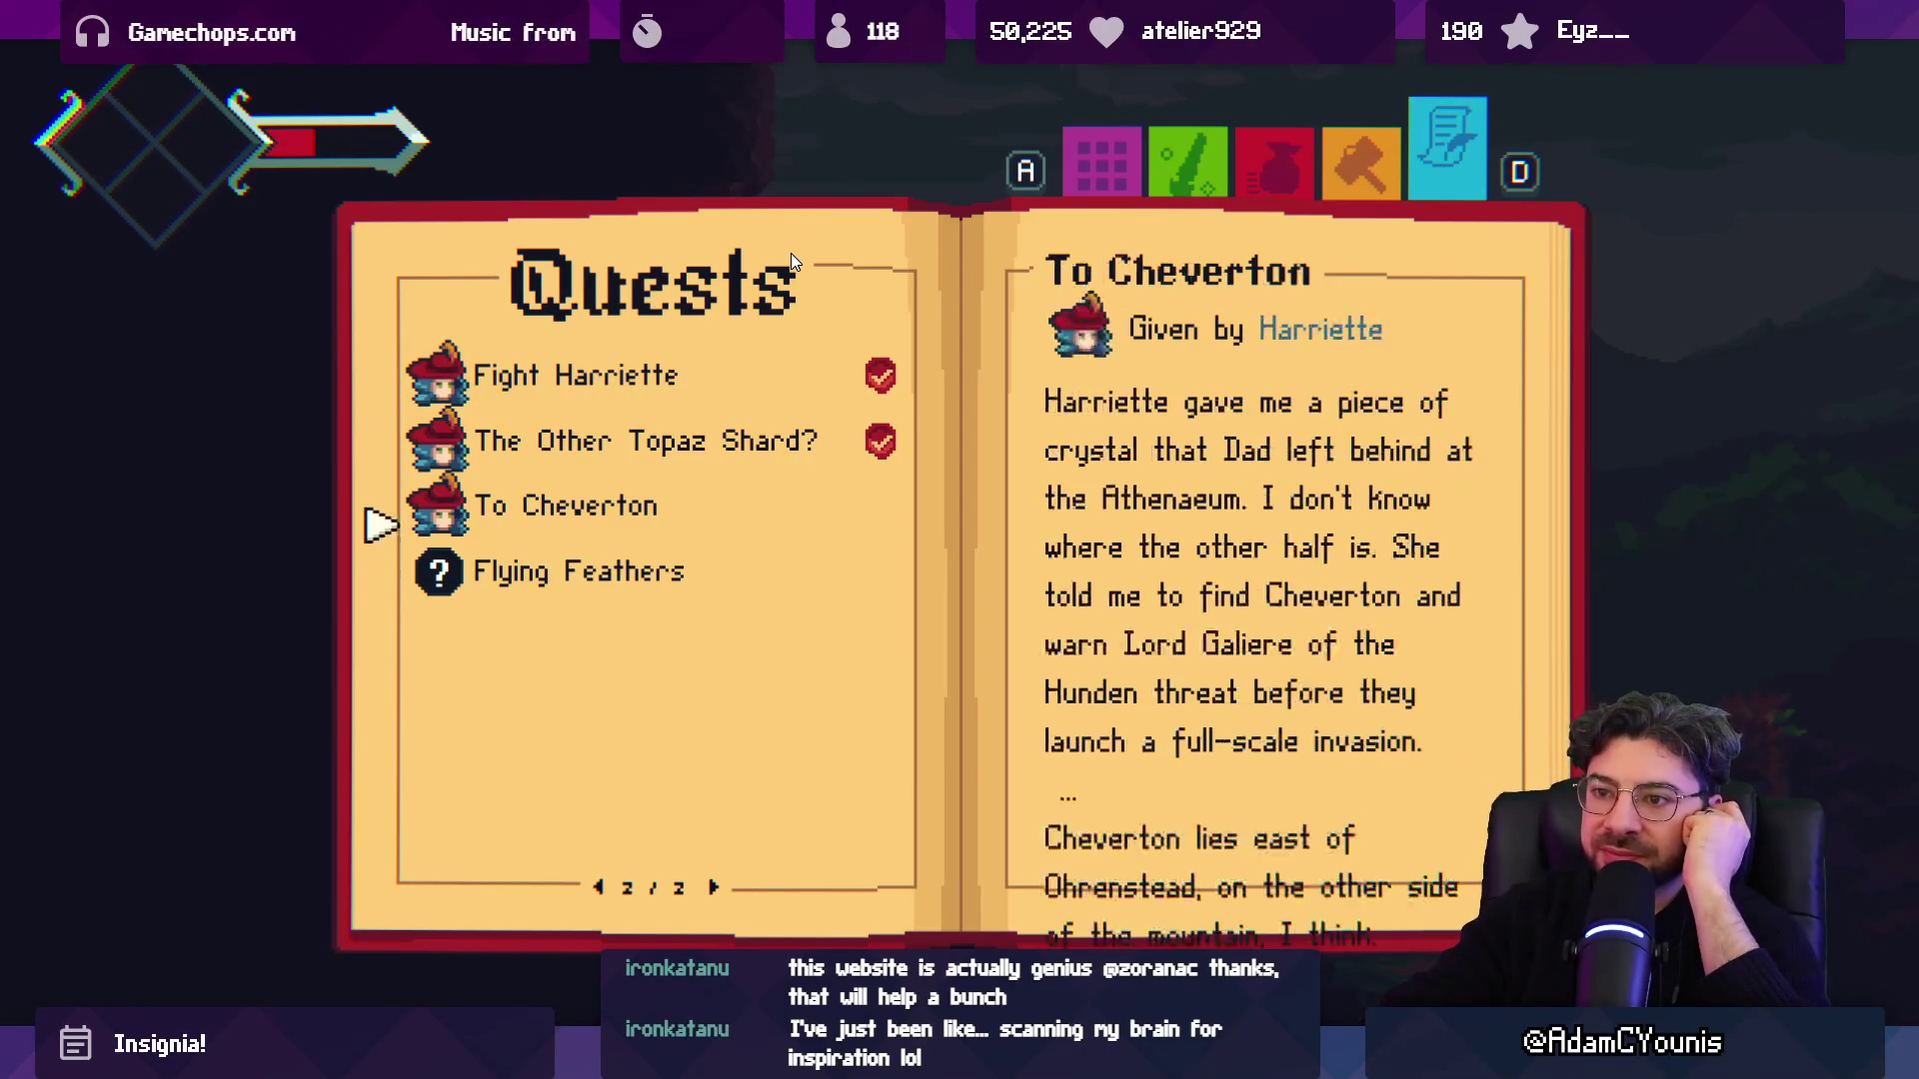
pyautogui.press('w')
pyautogui.press('s')
pyautogui.press('s')
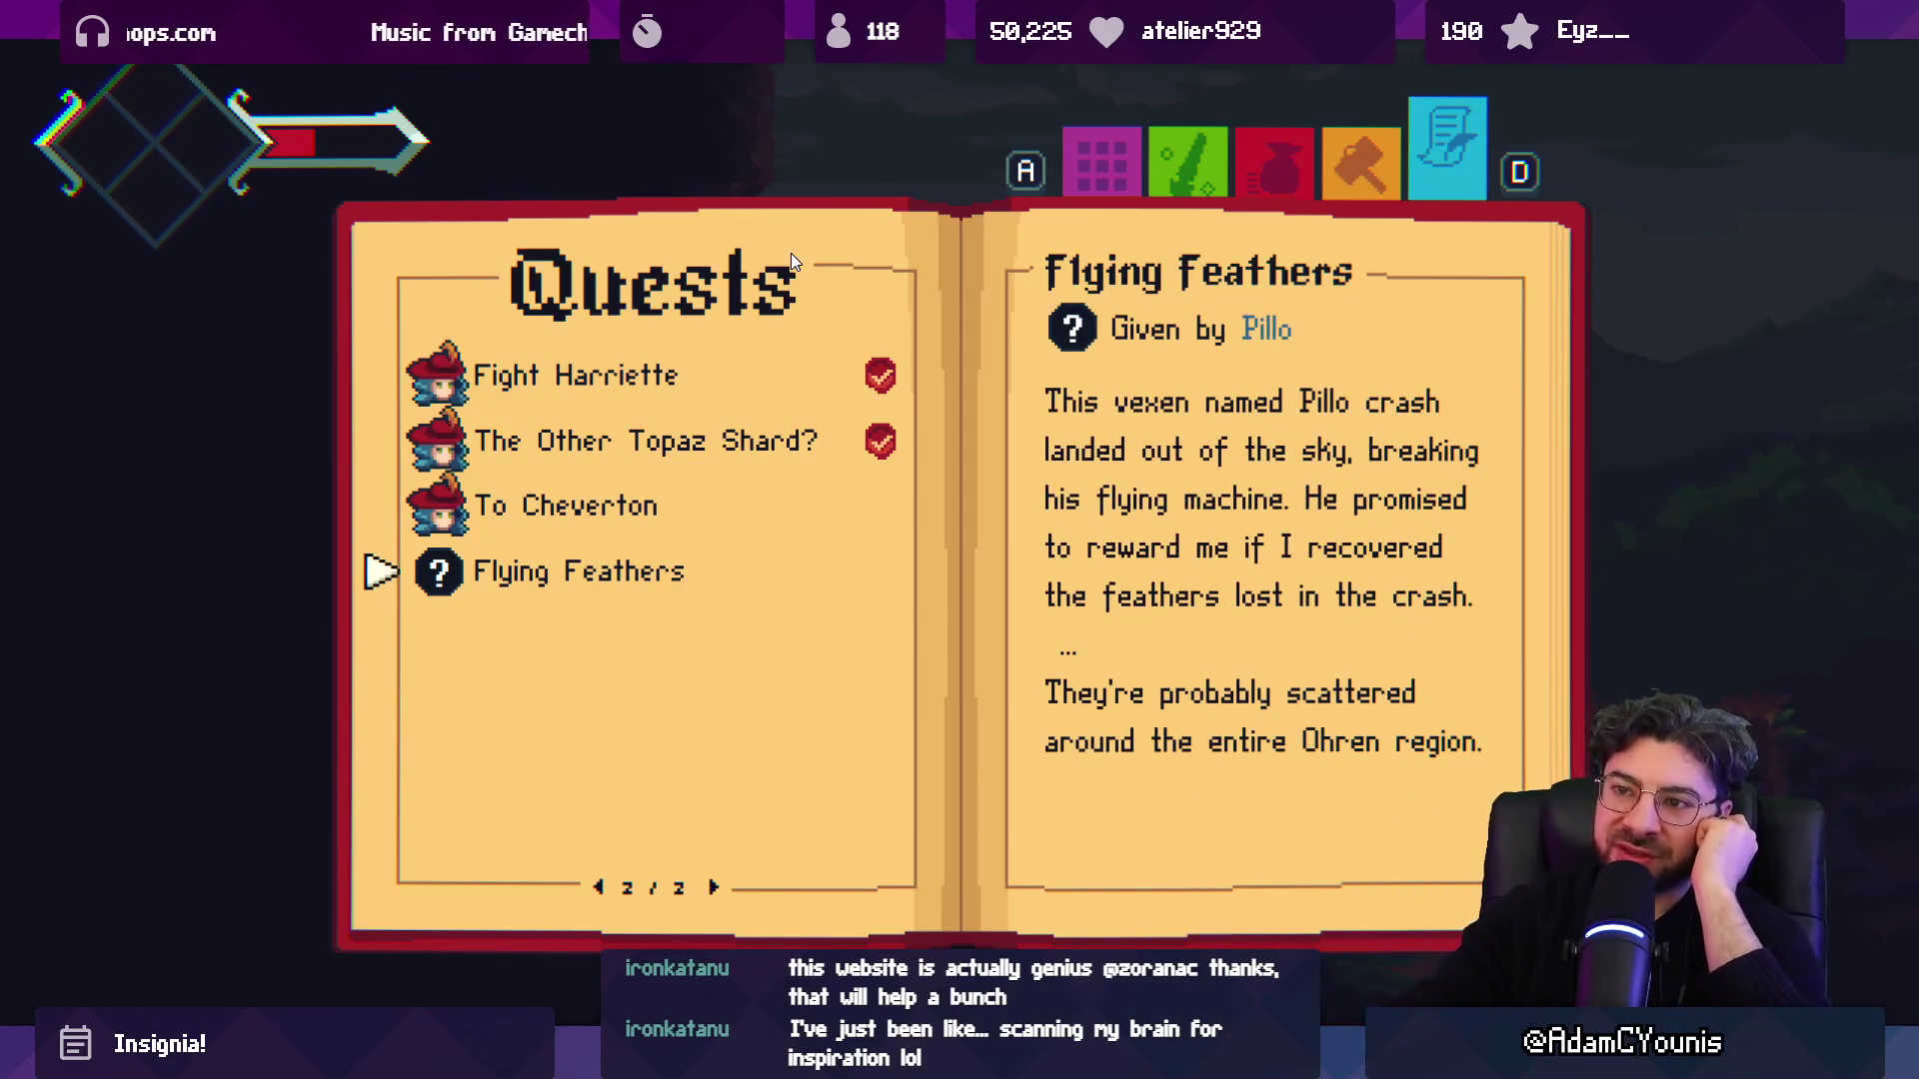
pyautogui.press('w')
pyautogui.press('w')
pyautogui.press('w')
pyautogui.press('Left')
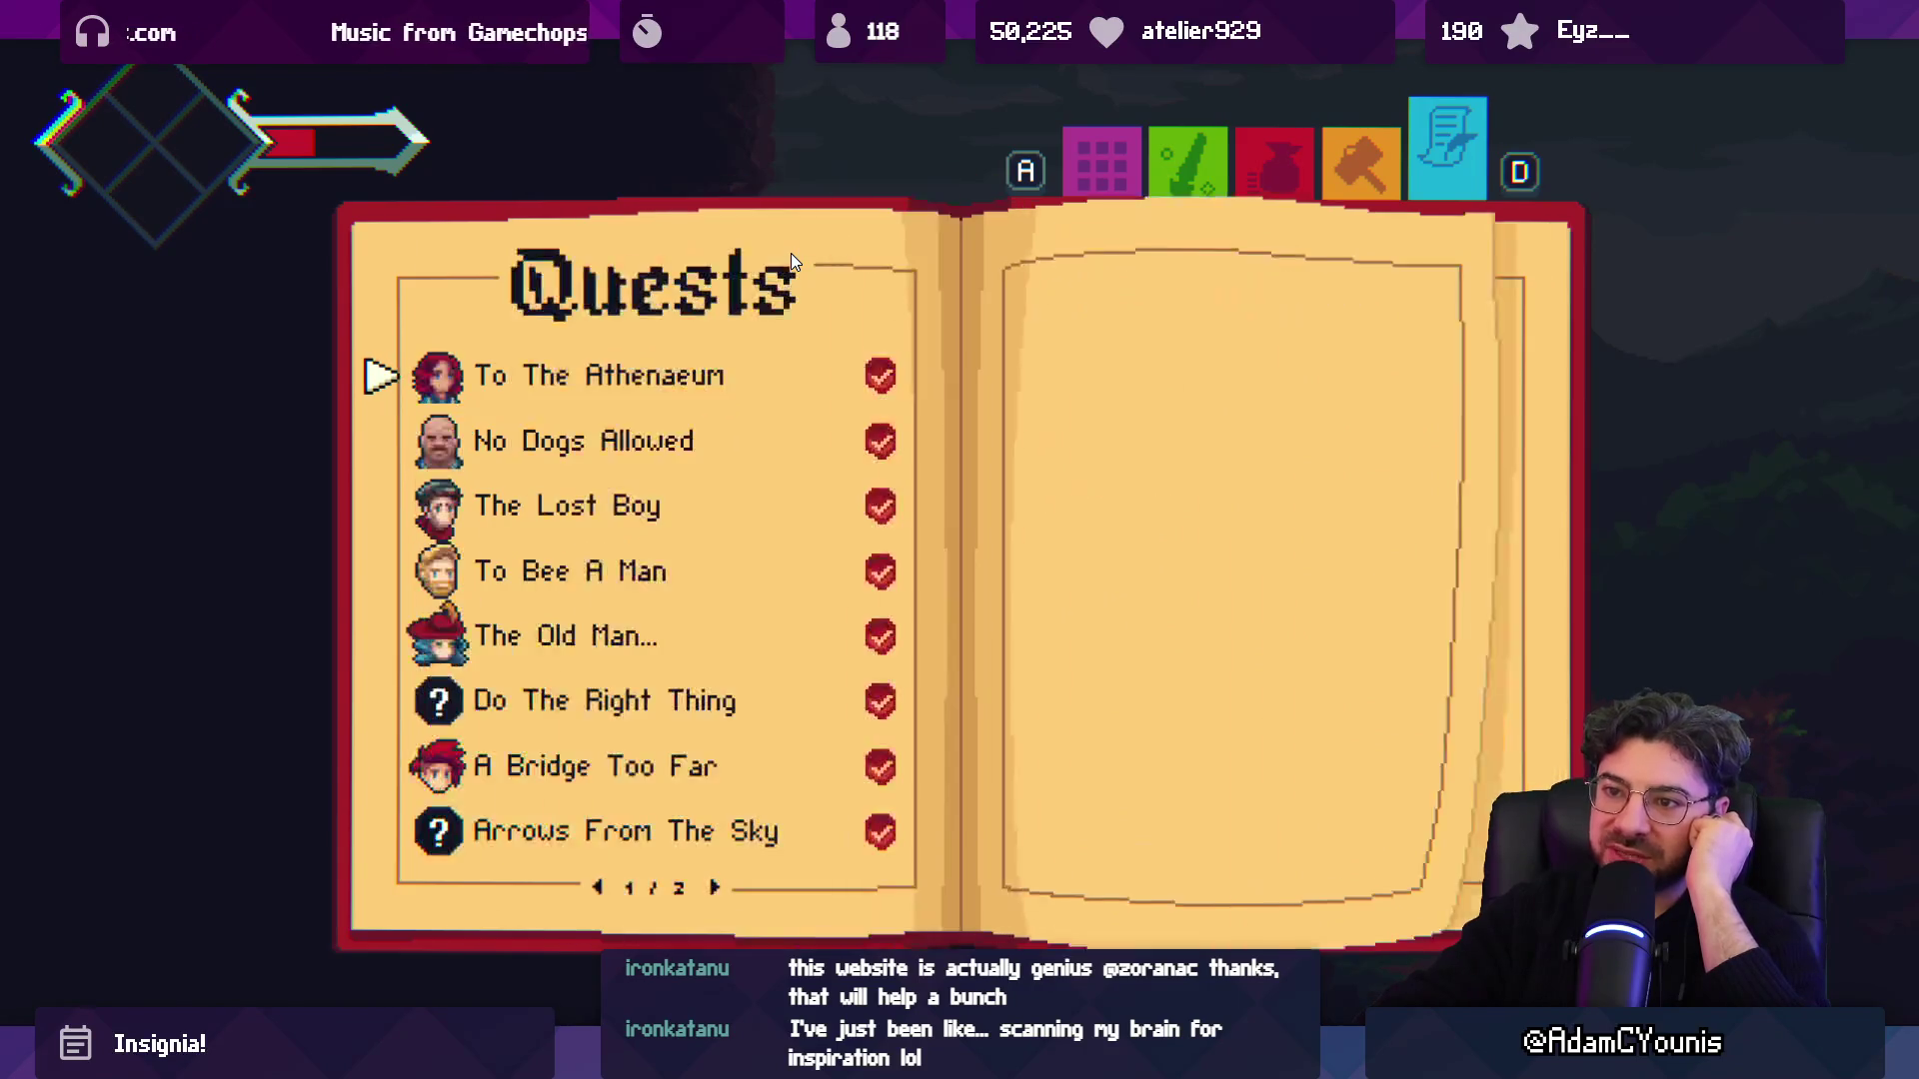
pyautogui.press('Right')
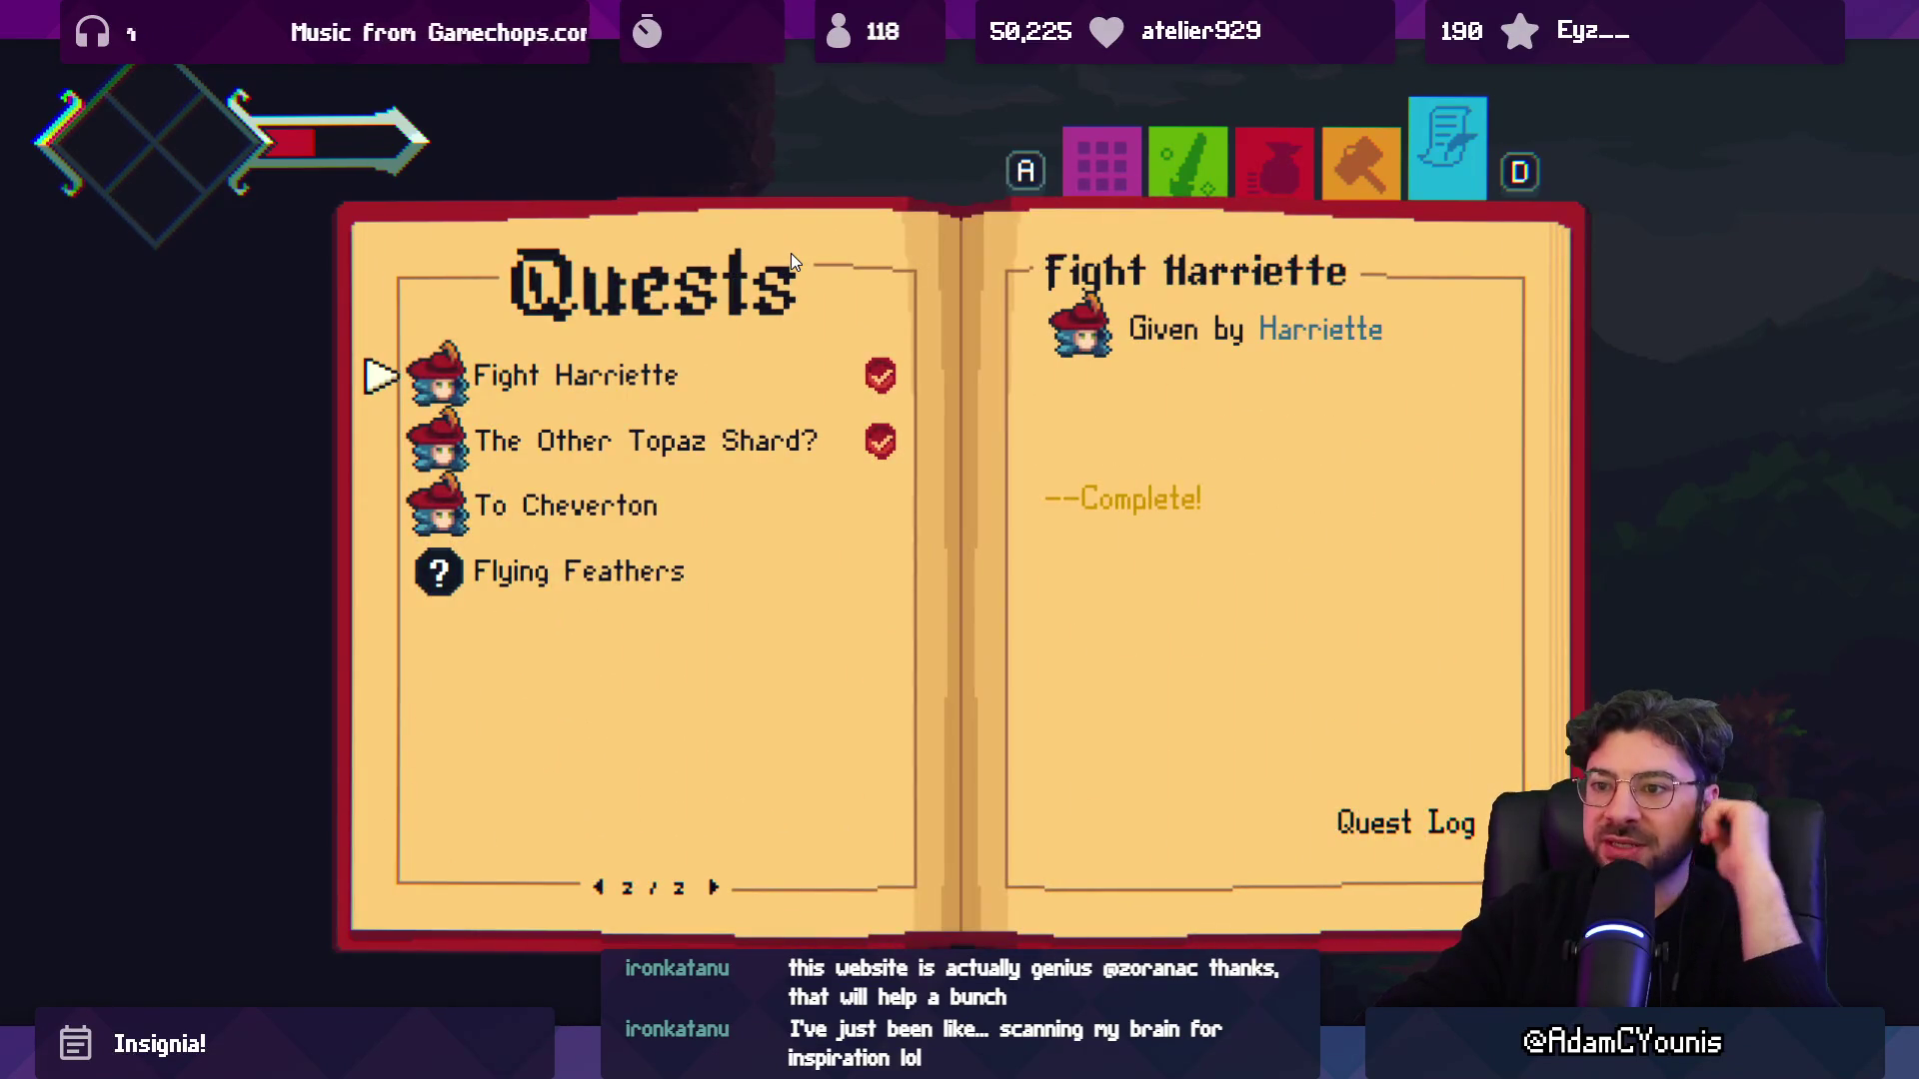
pyautogui.press('s')
pyautogui.press('s')
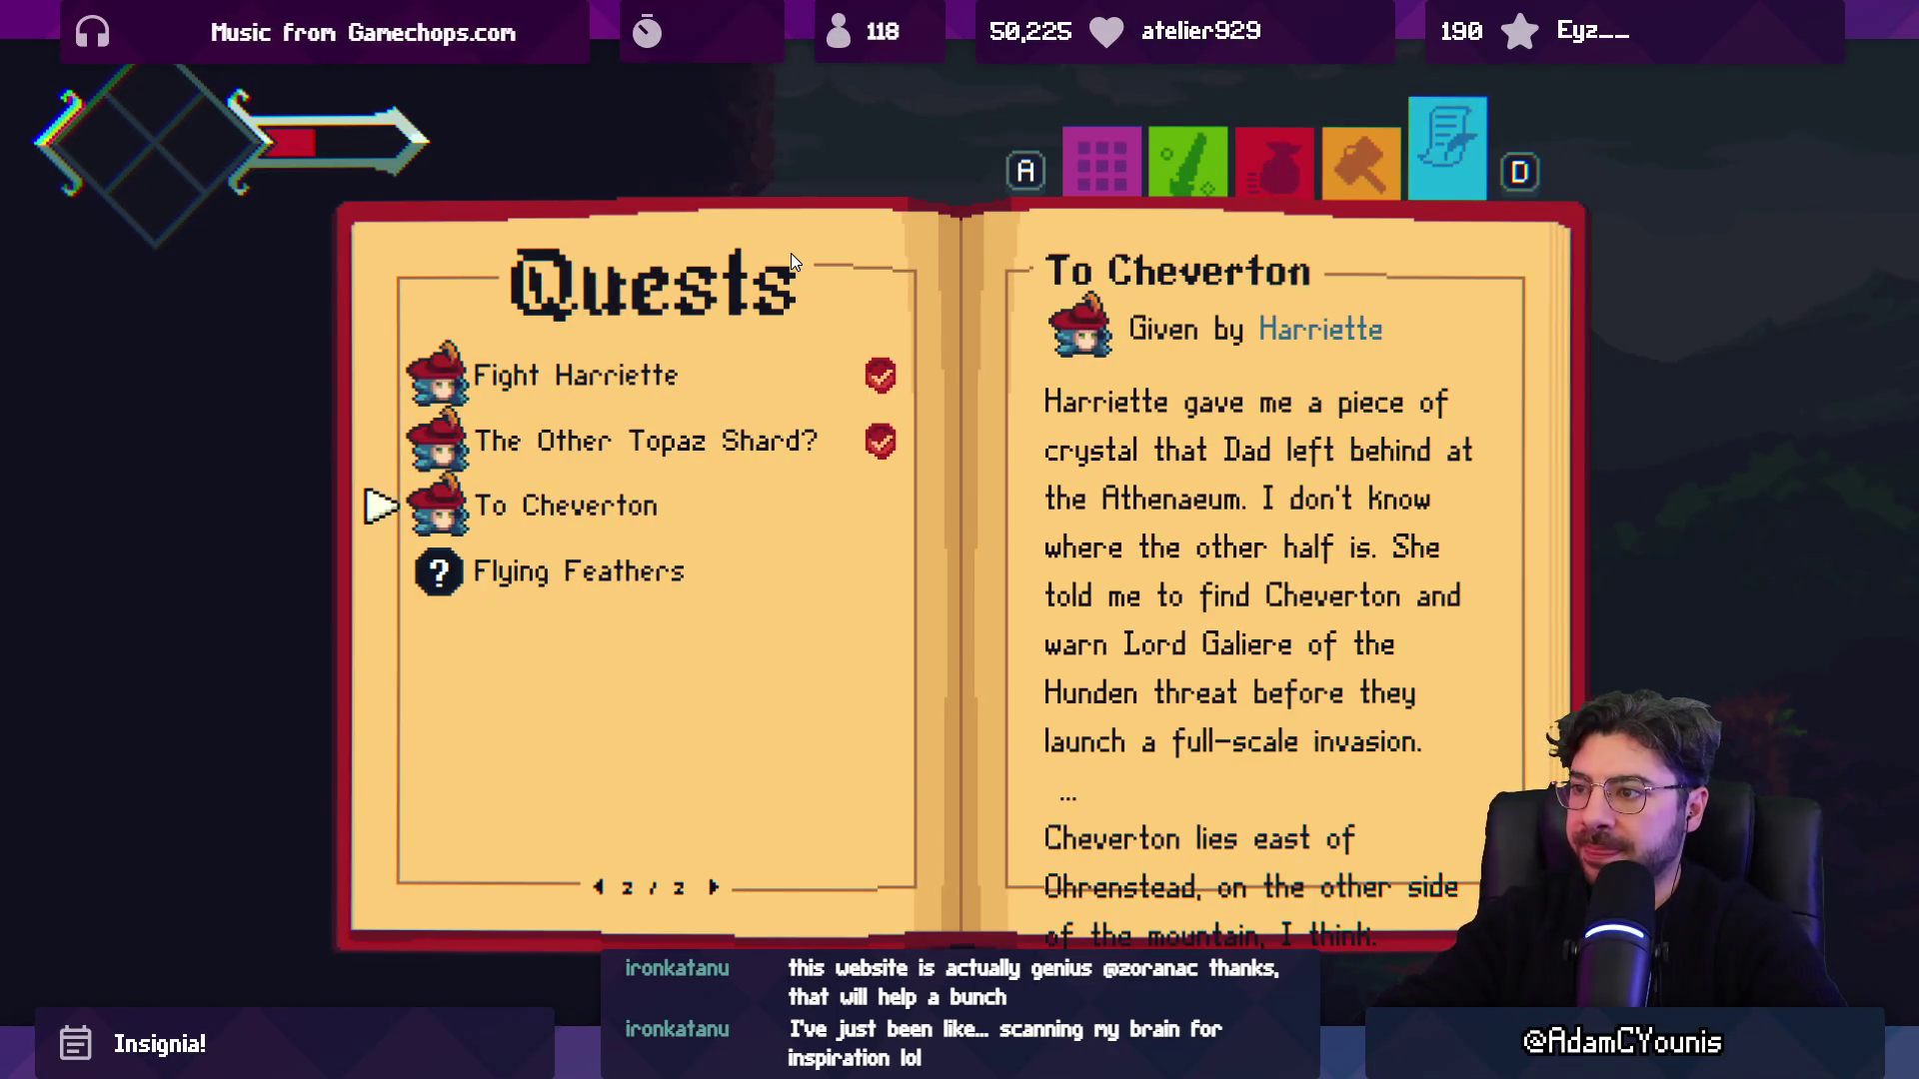
# Close the journal, check the world map, and exit the maximized Game view with F11.
pyautogui.press('Escape')
pyautogui.press('Escape')
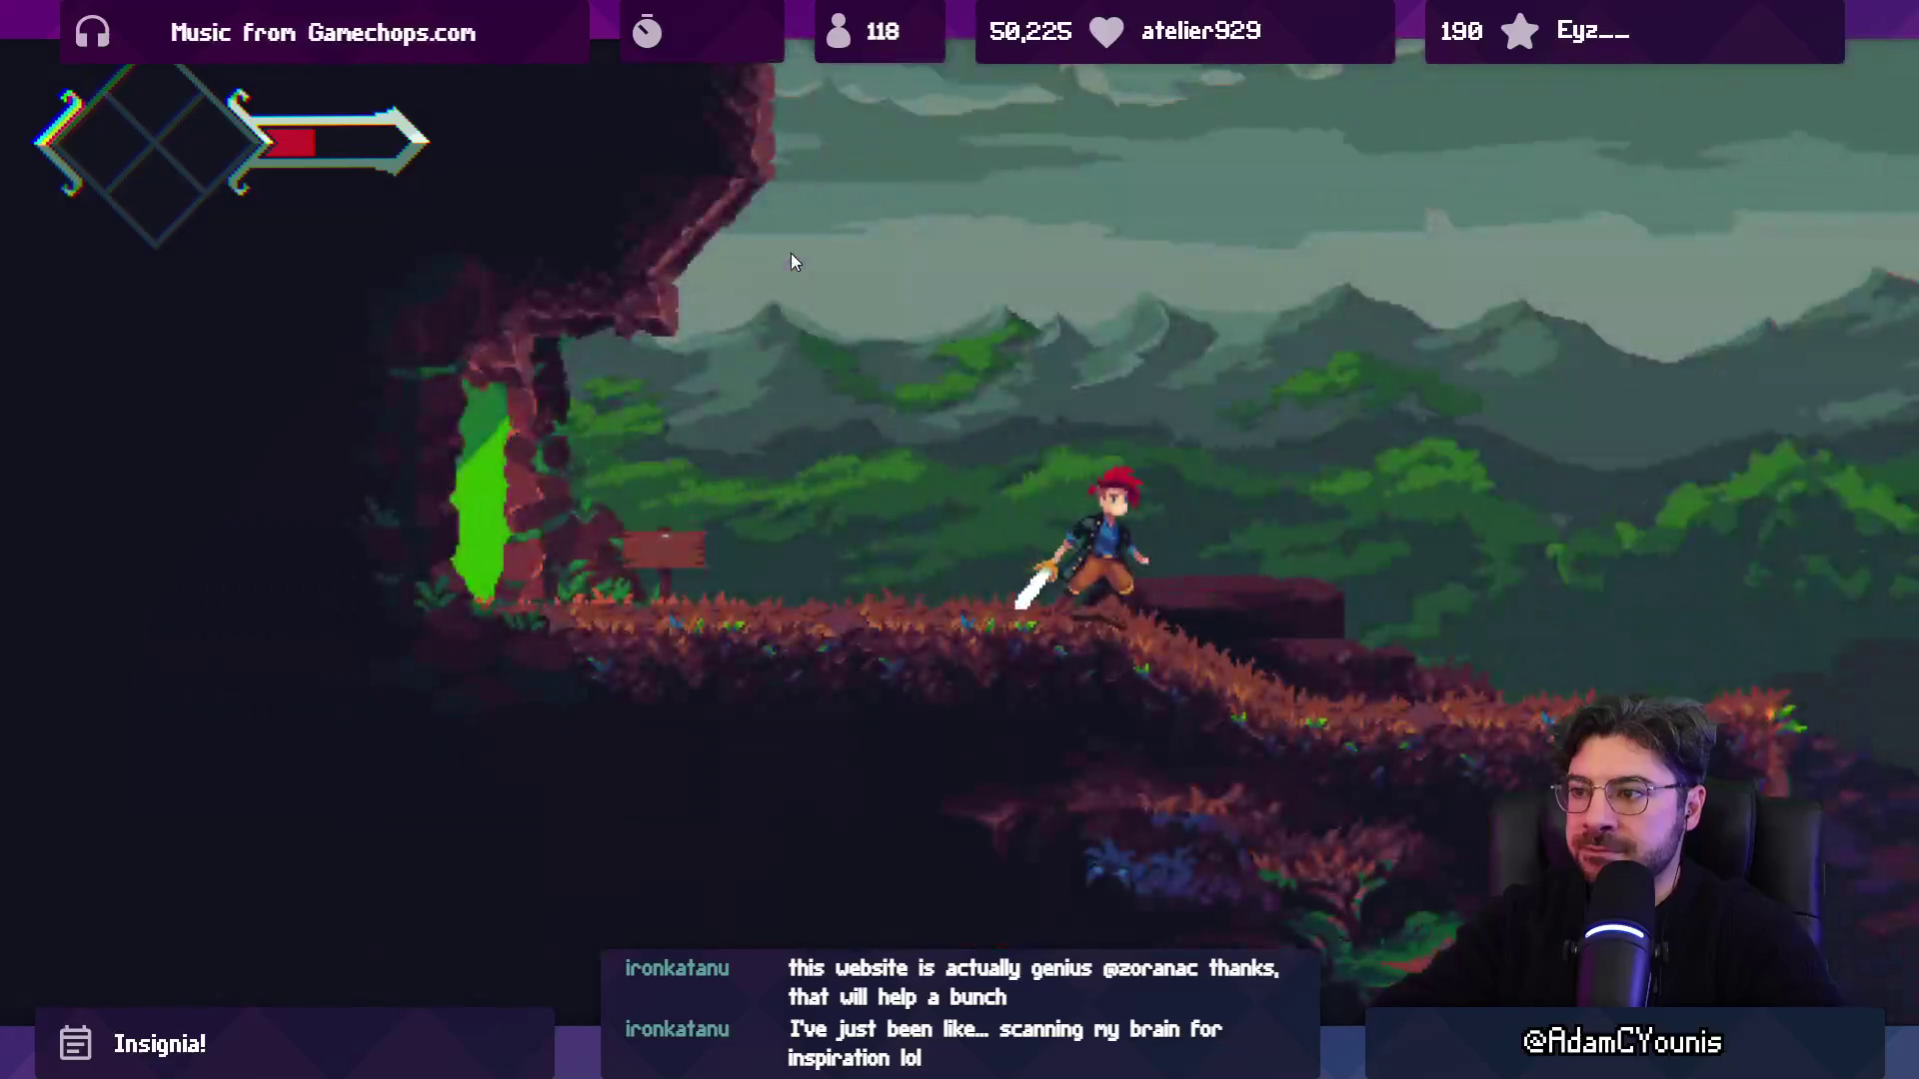
pyautogui.press('Escape')
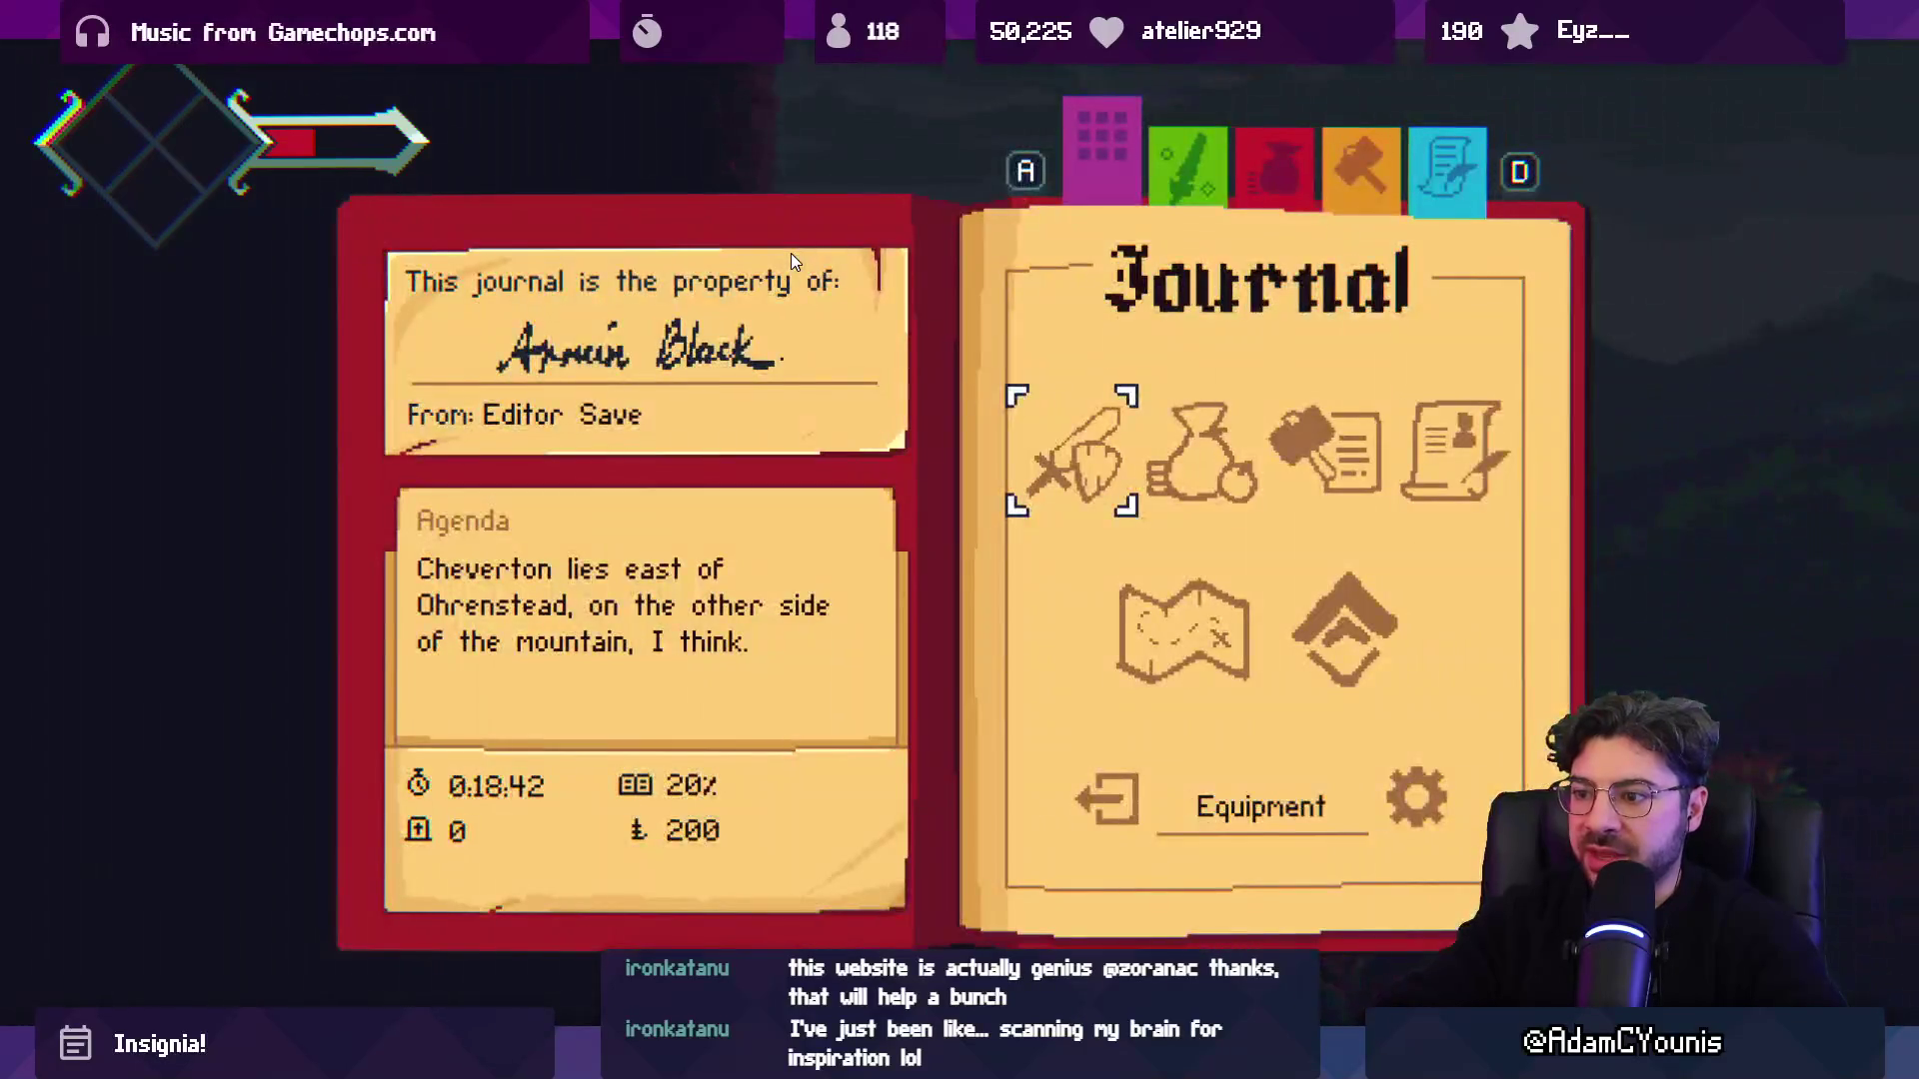
pyautogui.press('Return')
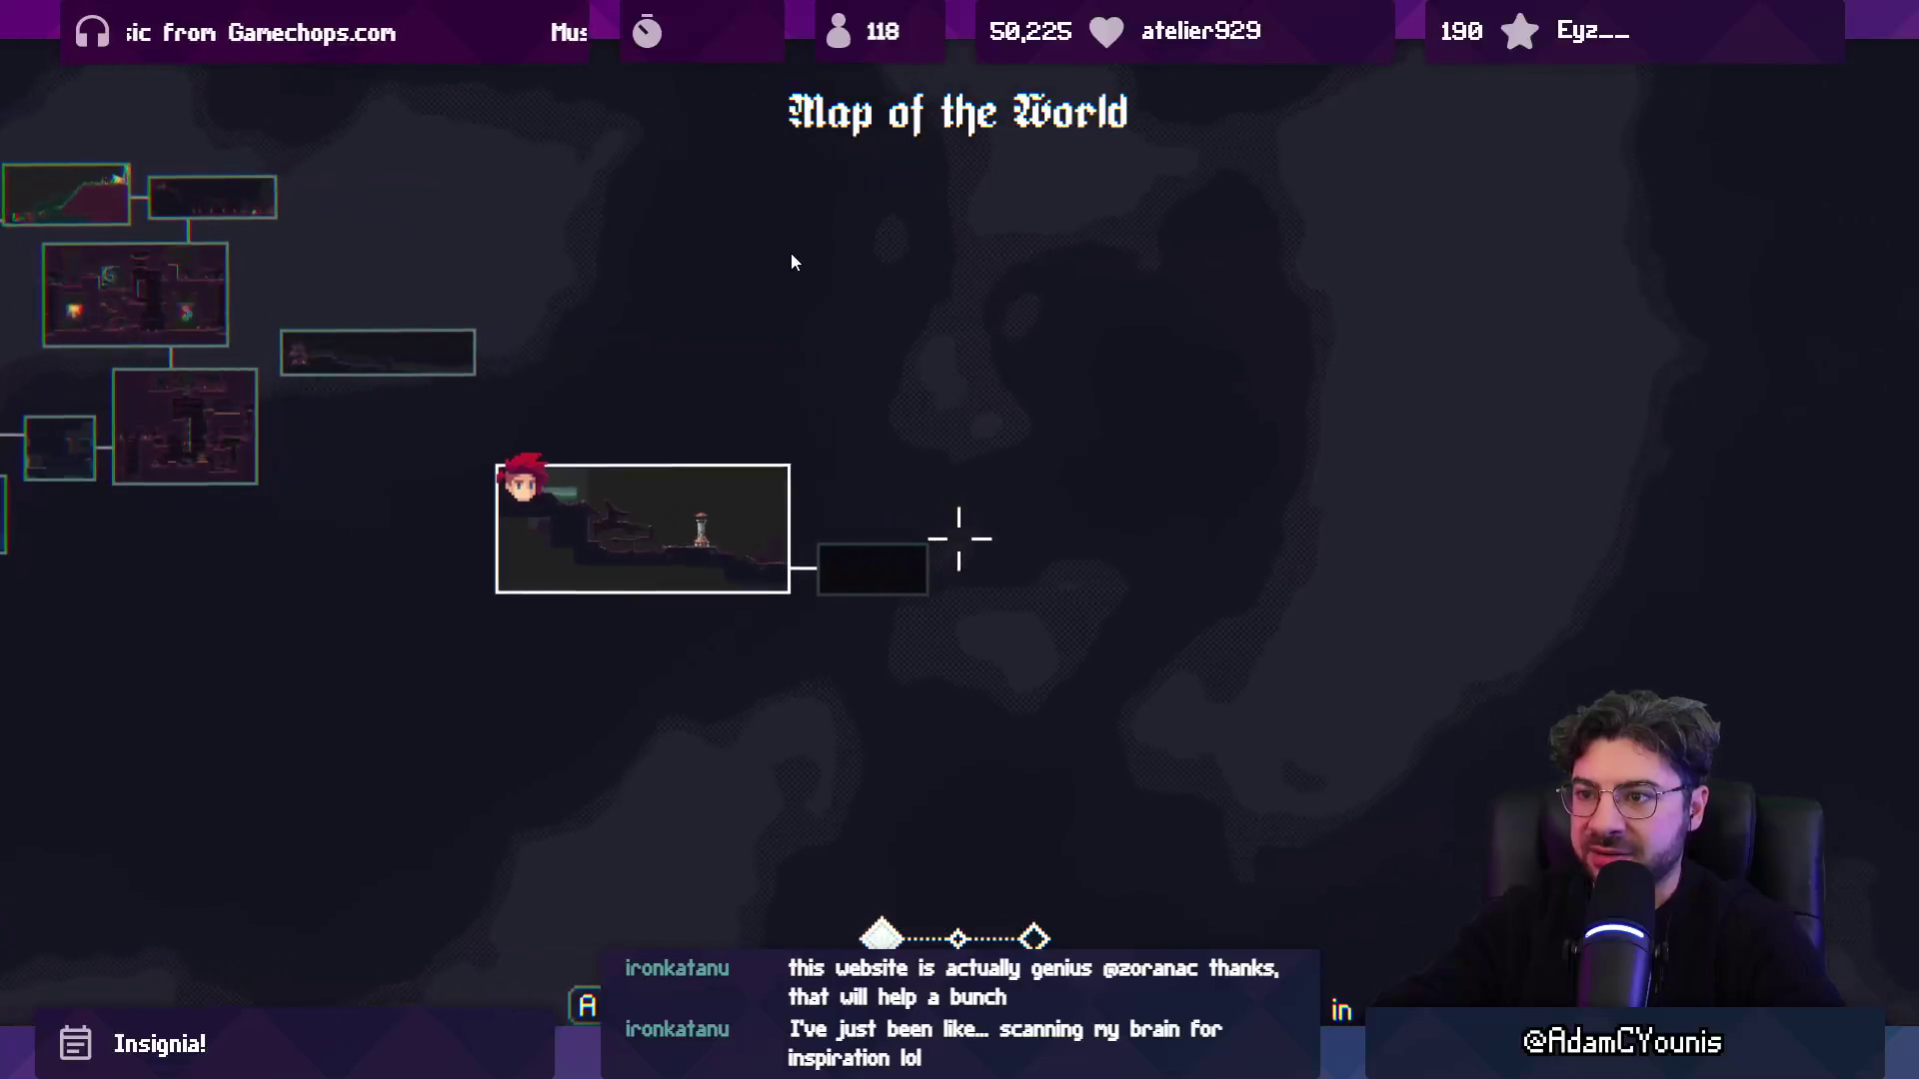
pyautogui.press('Escape')
pyautogui.press('Escape')
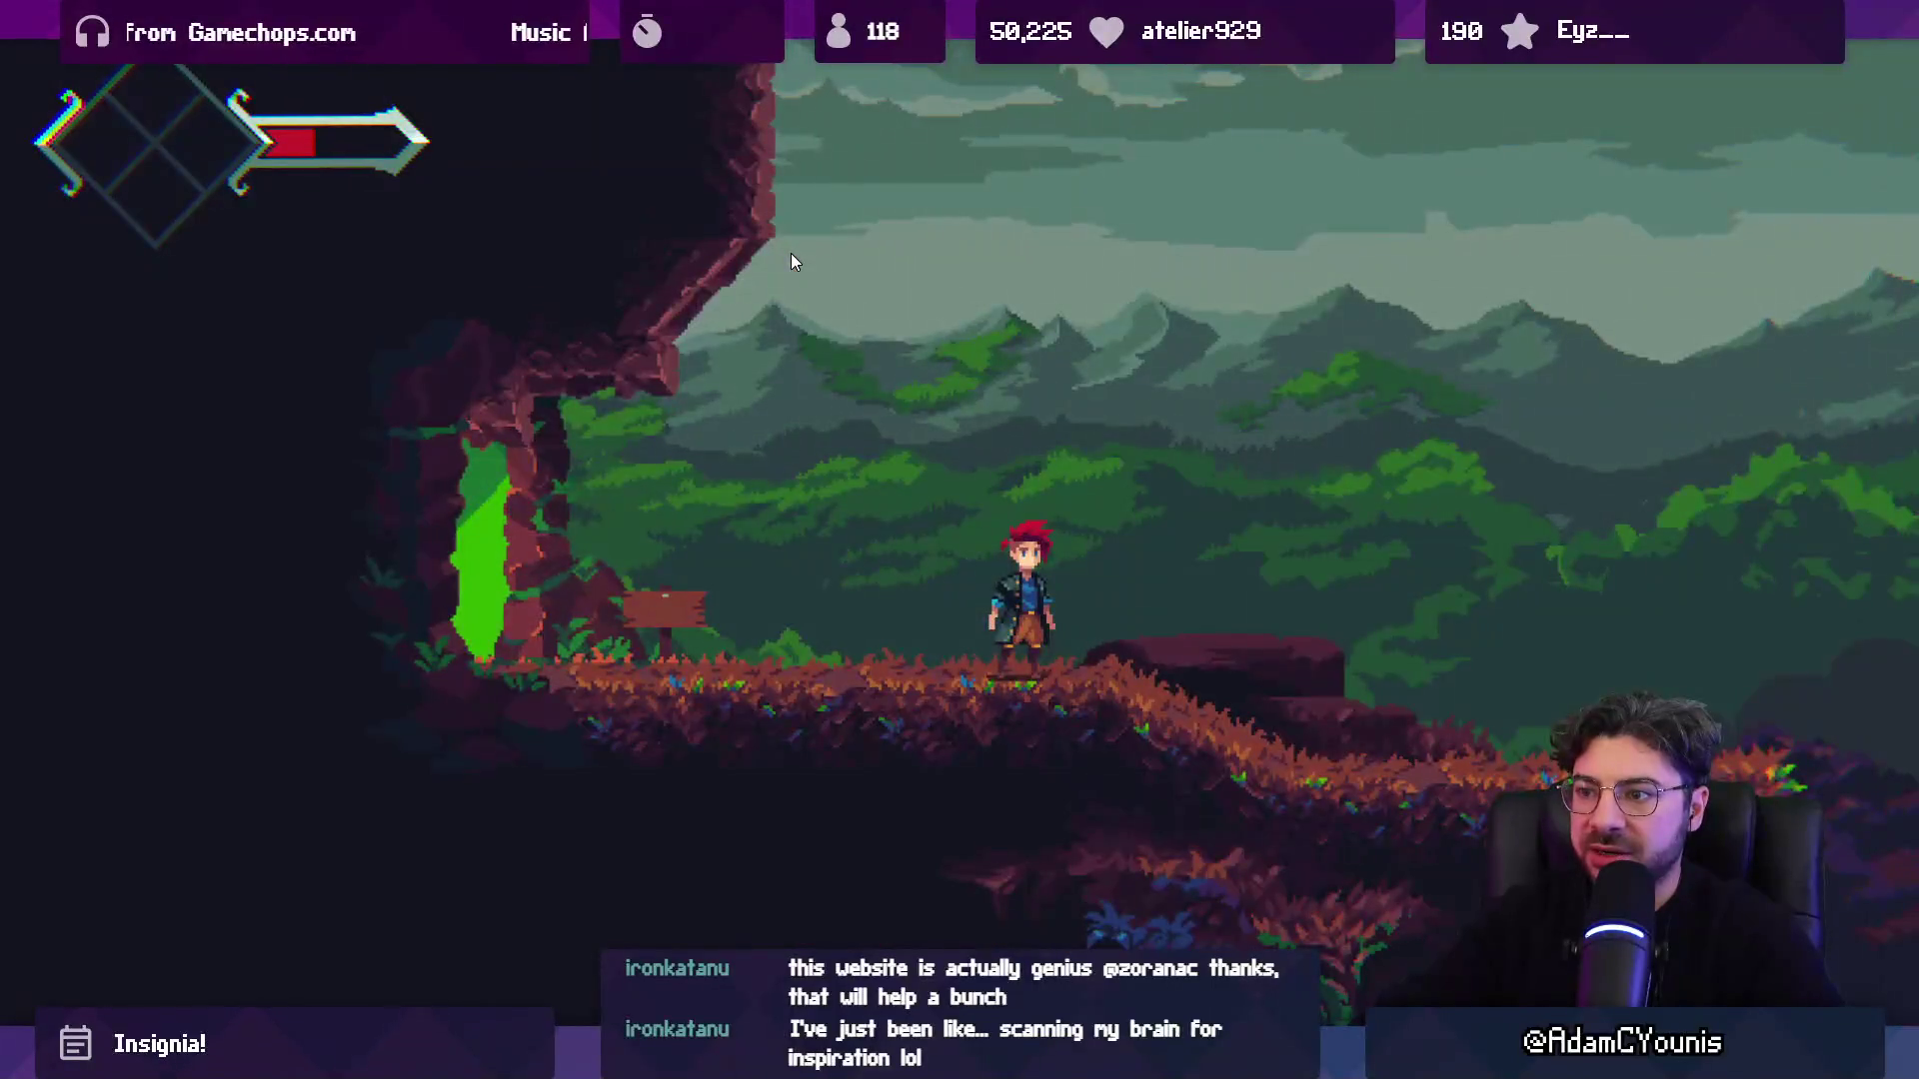
pyautogui.press('F11')
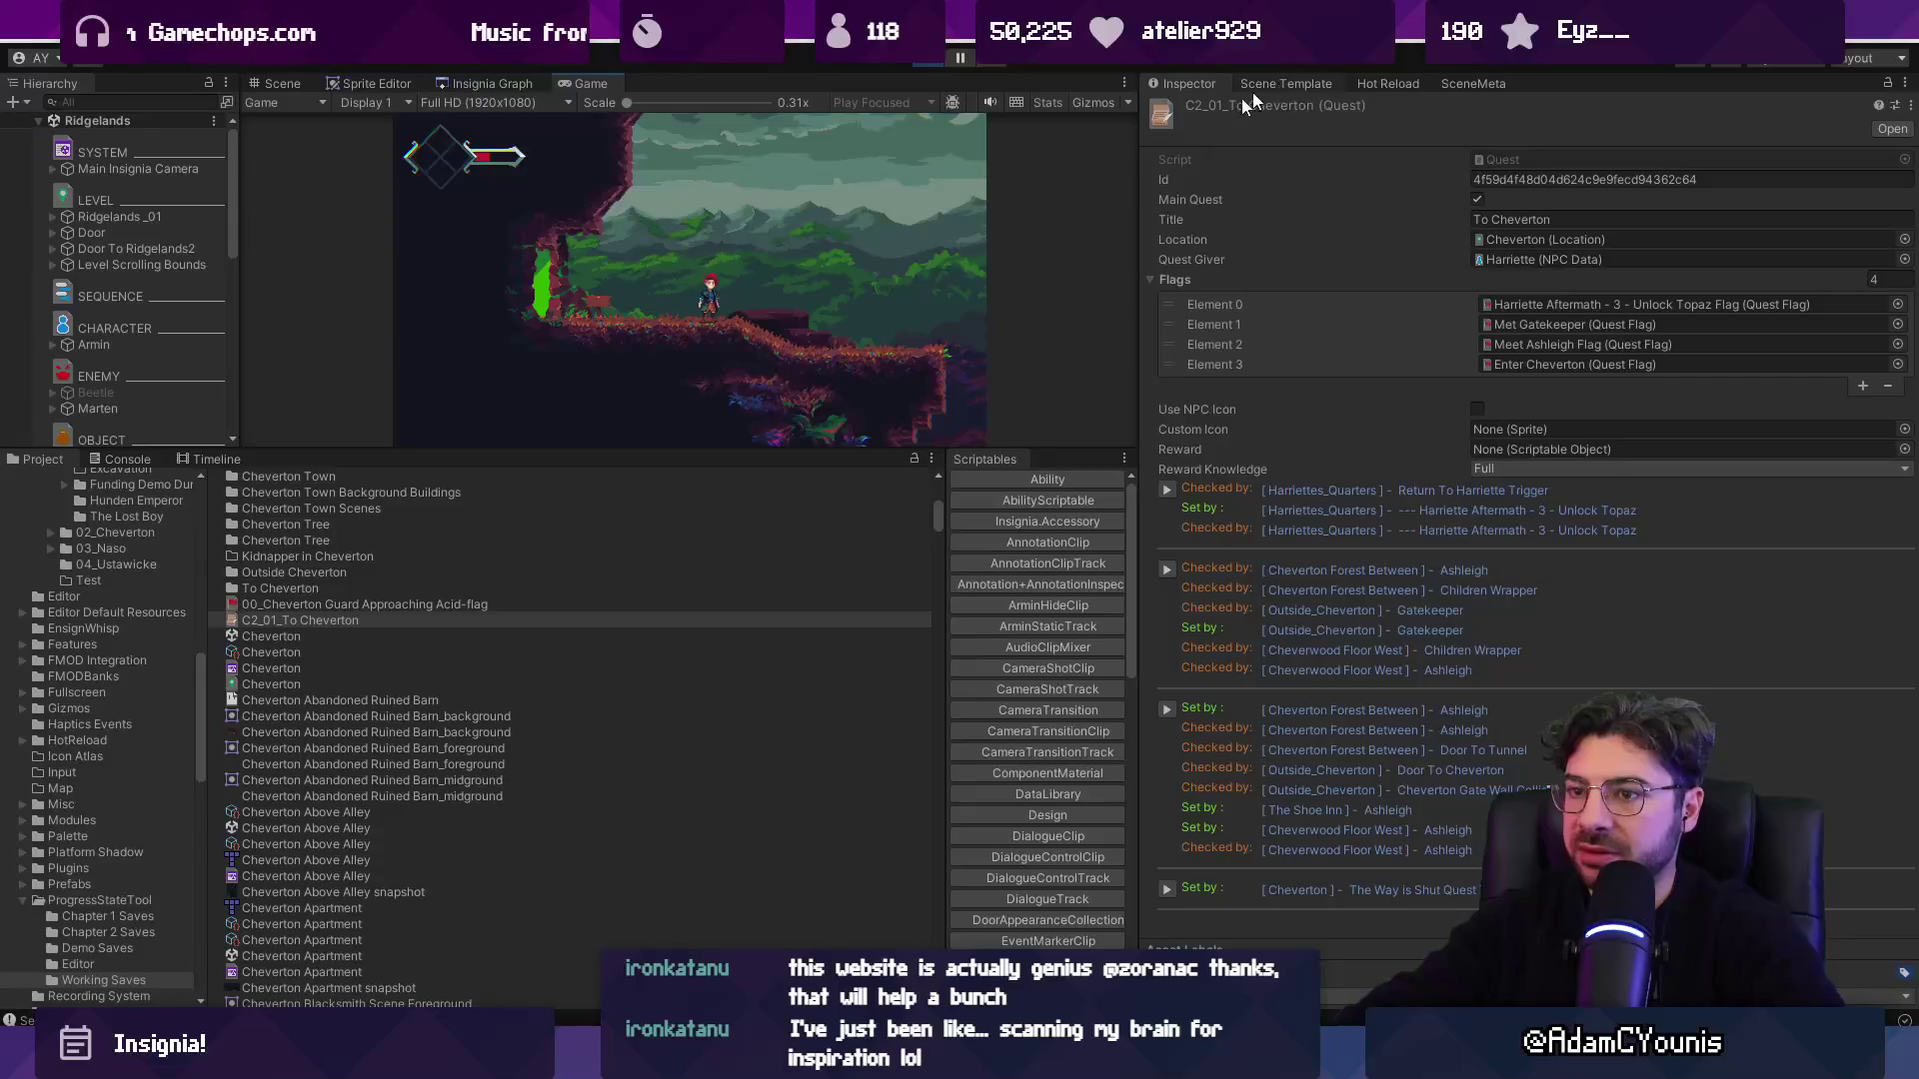
# Select Ridgelands_01 and drag the panel divider down to enlarge the Game view.
pyautogui.click(160, 218)
pyautogui.scroll(-5, 180, 270)
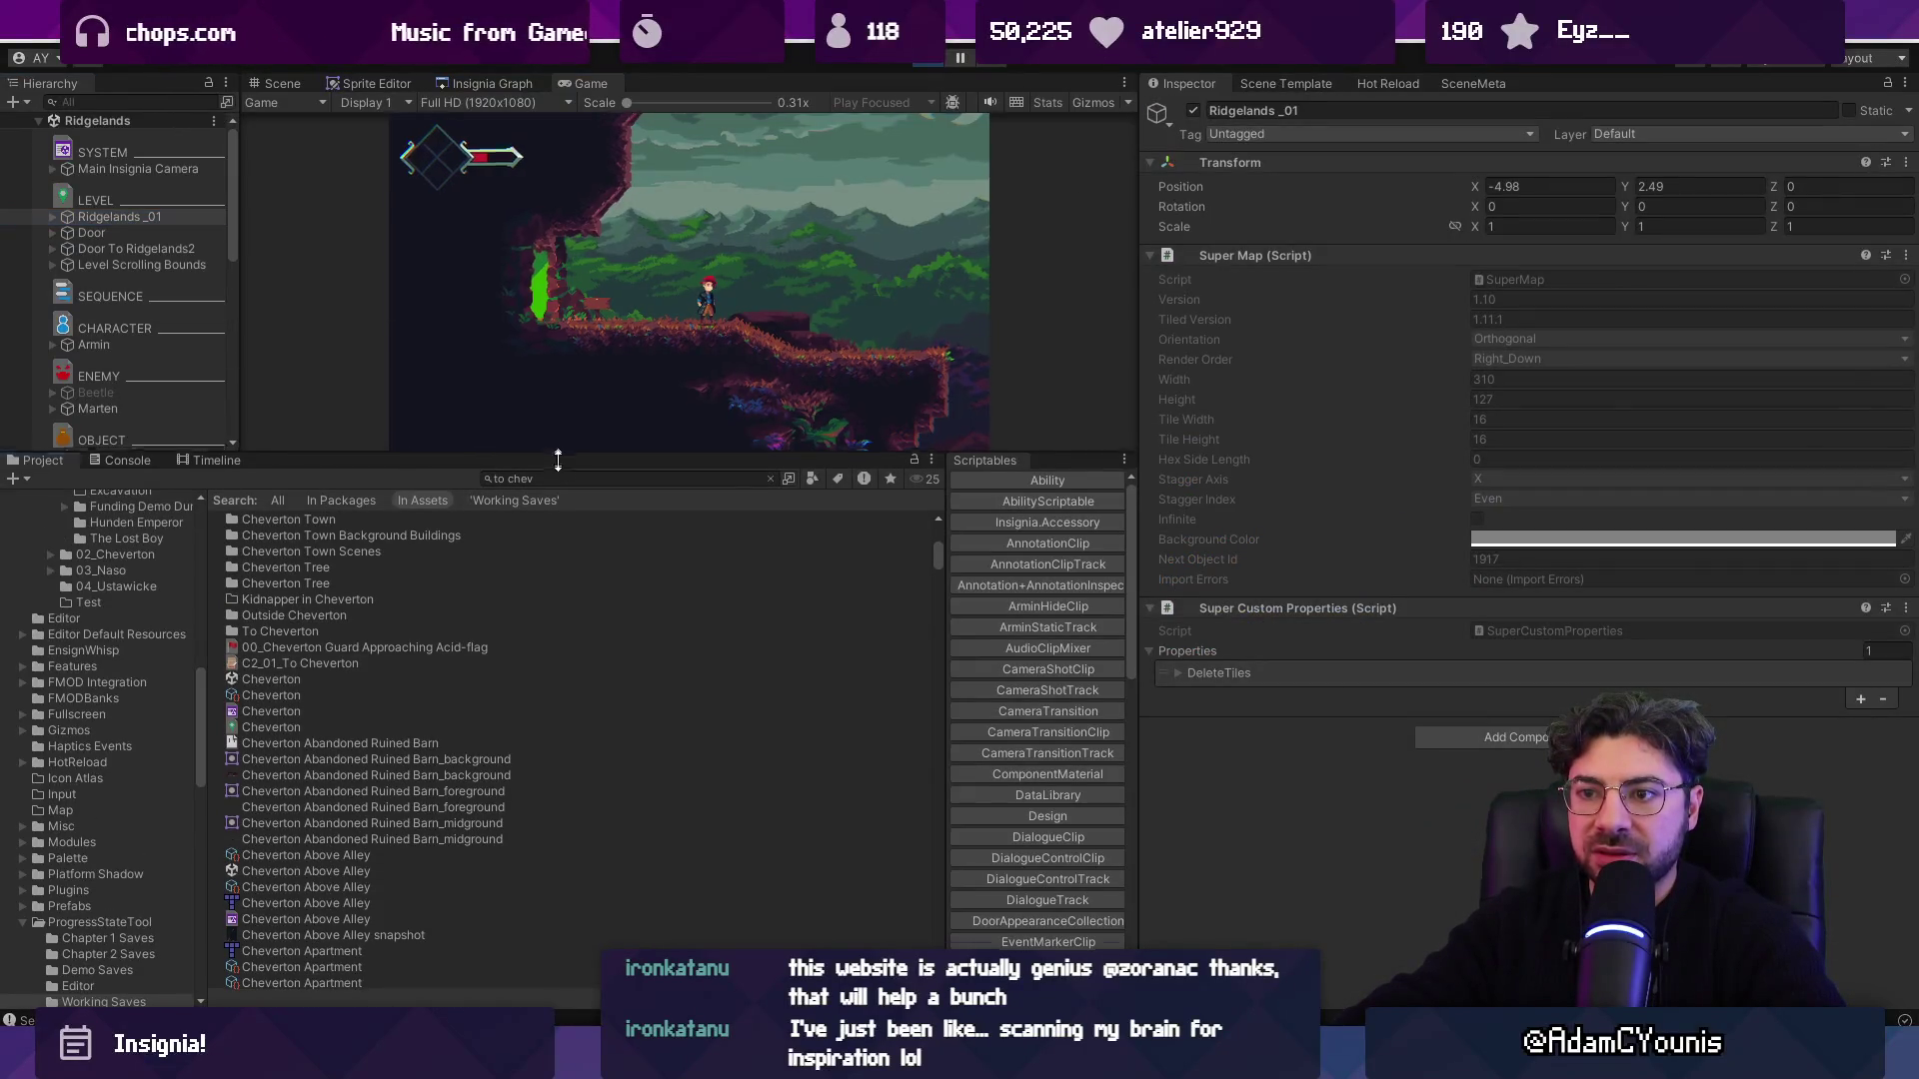
pyautogui.moveTo(563, 450); pyautogui.dragTo(563, 702)
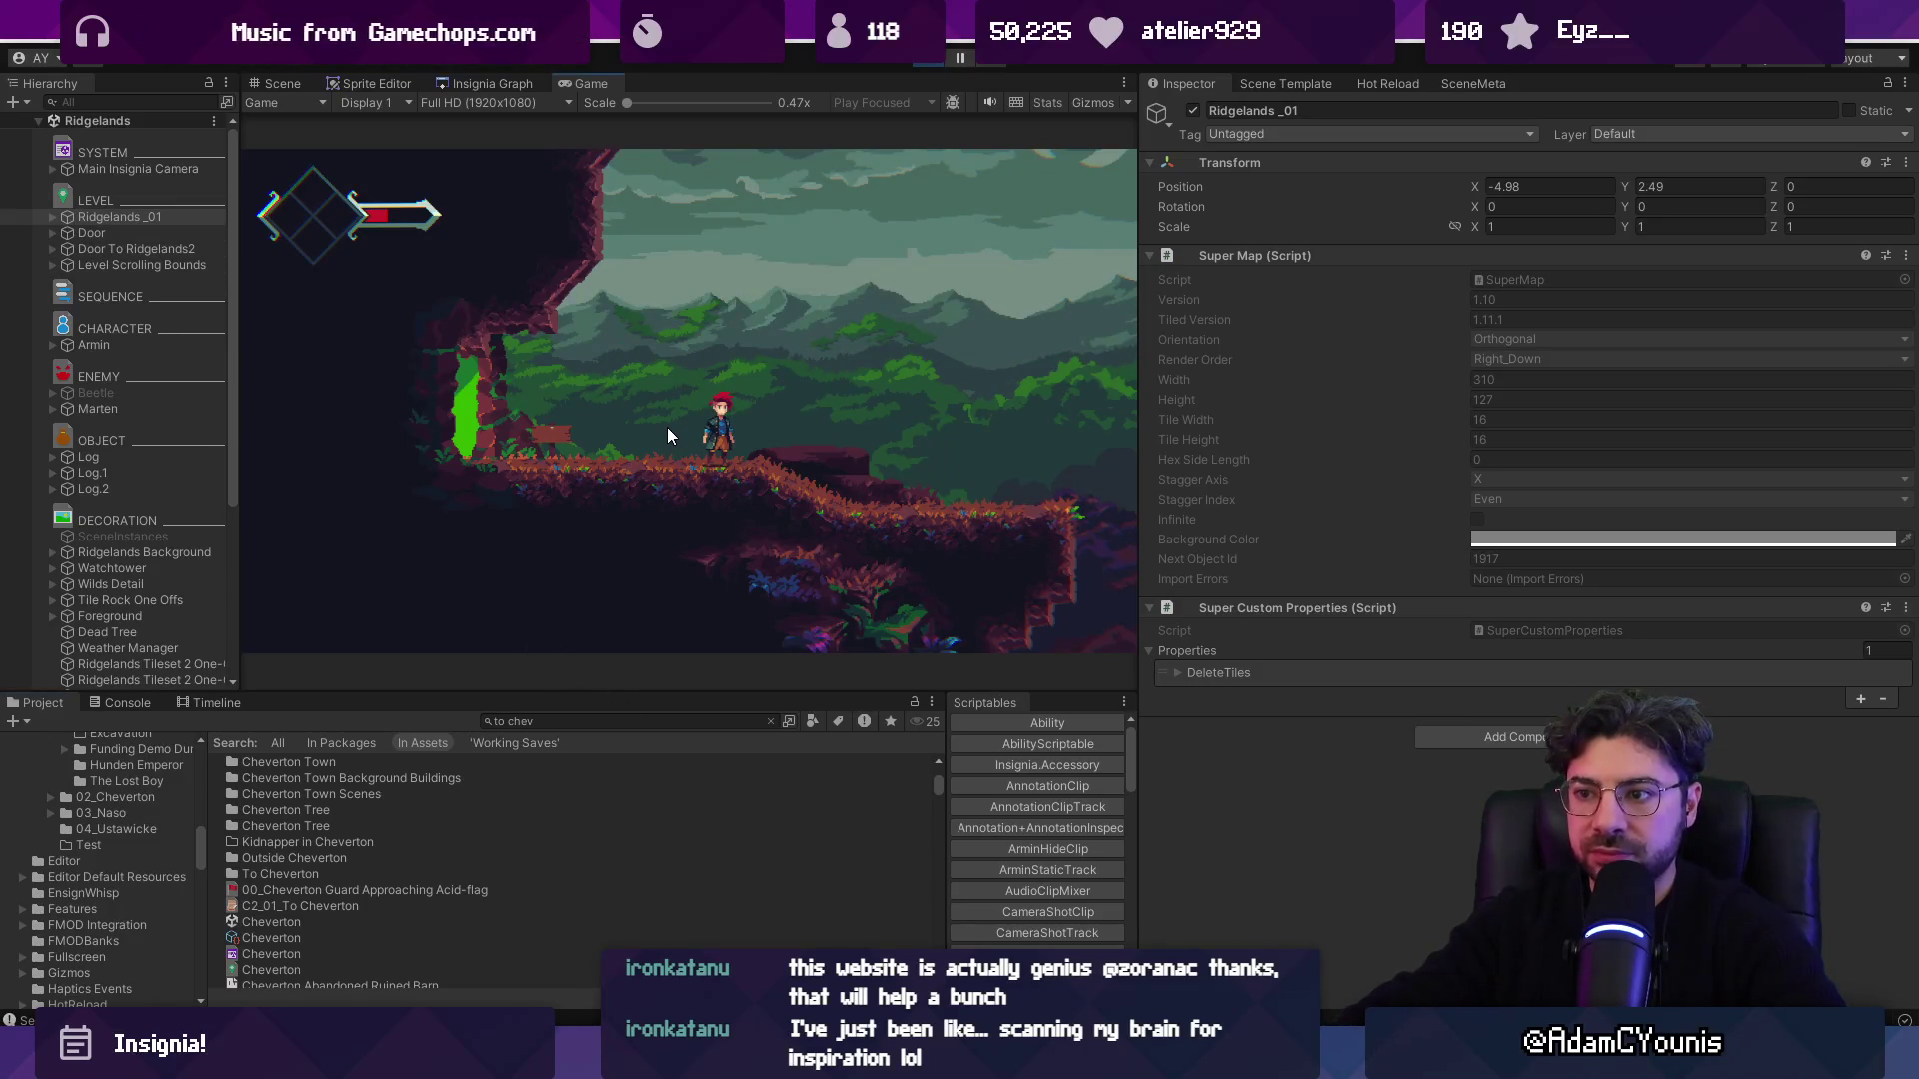
# Toggle the in-game journal once more, then stop Play mode.
pyautogui.press('Escape')
pyautogui.press('x')
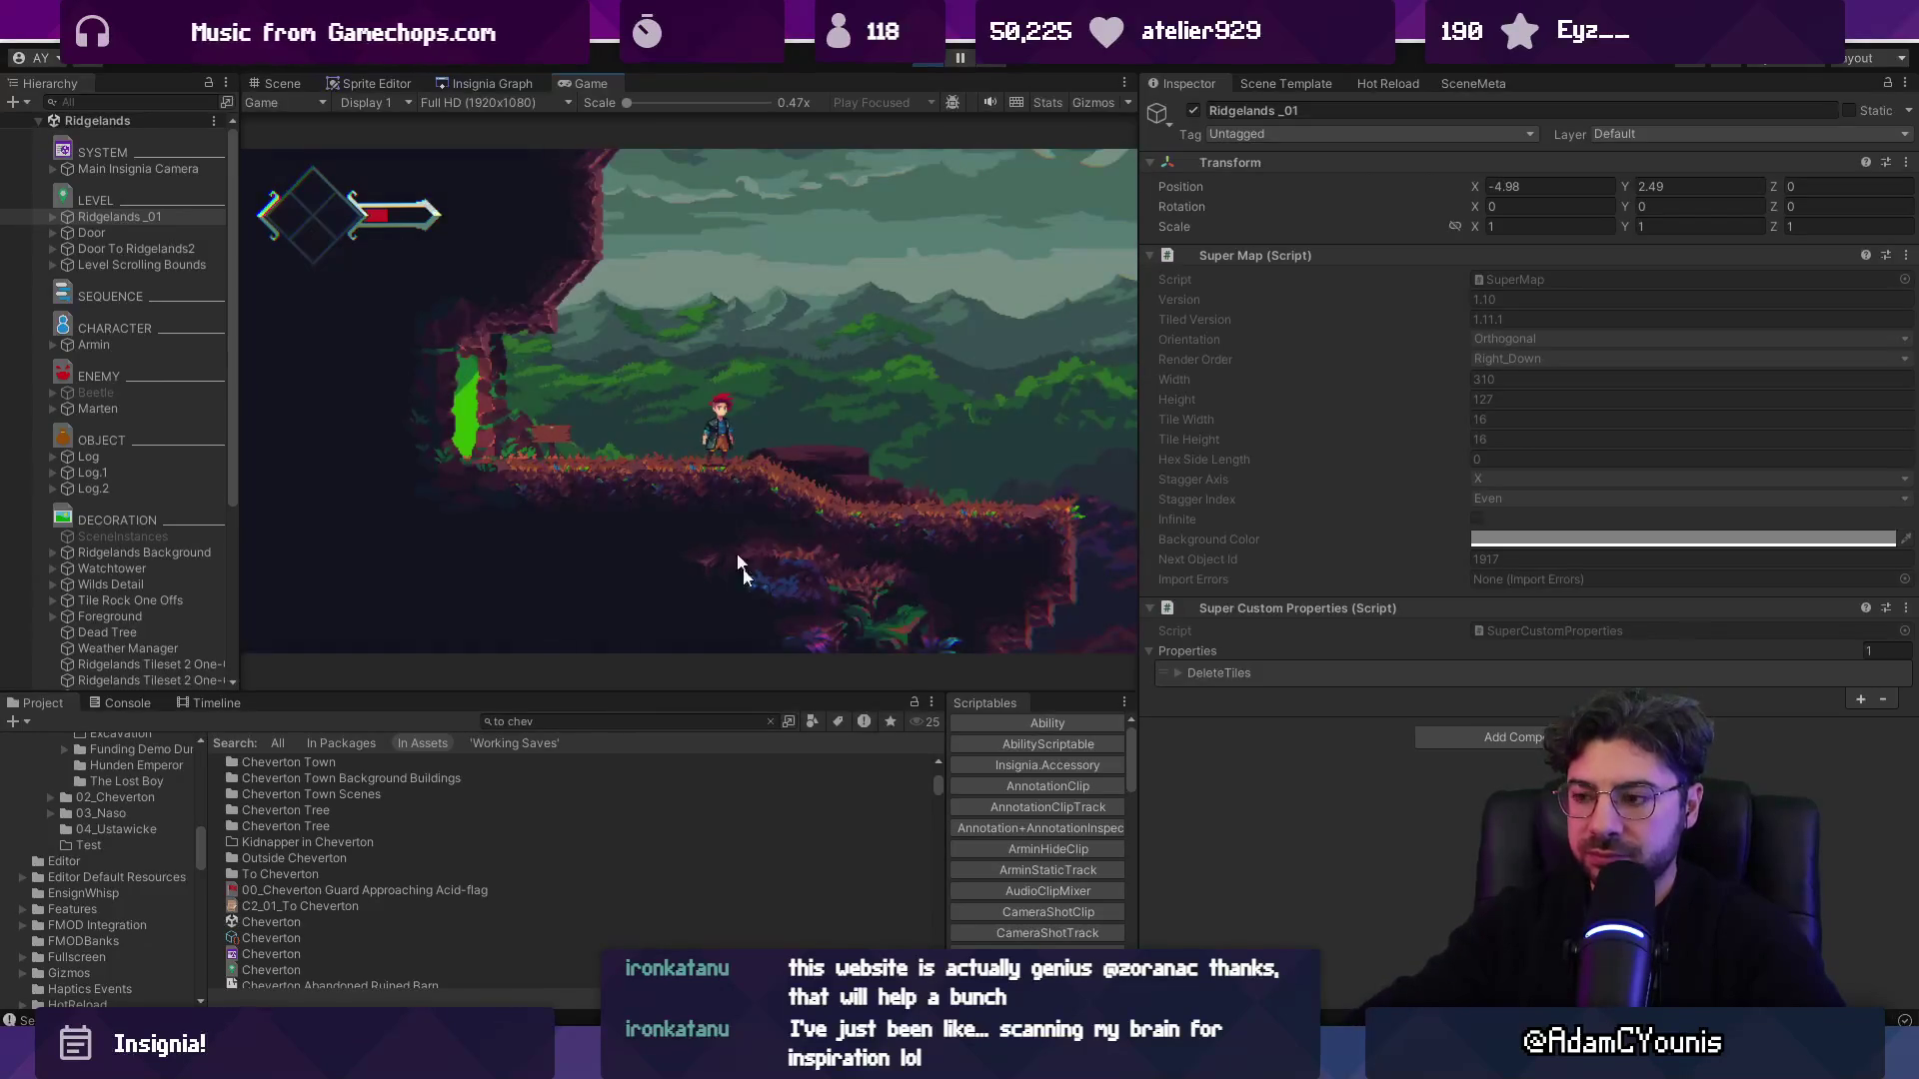
pyautogui.click(928, 57)
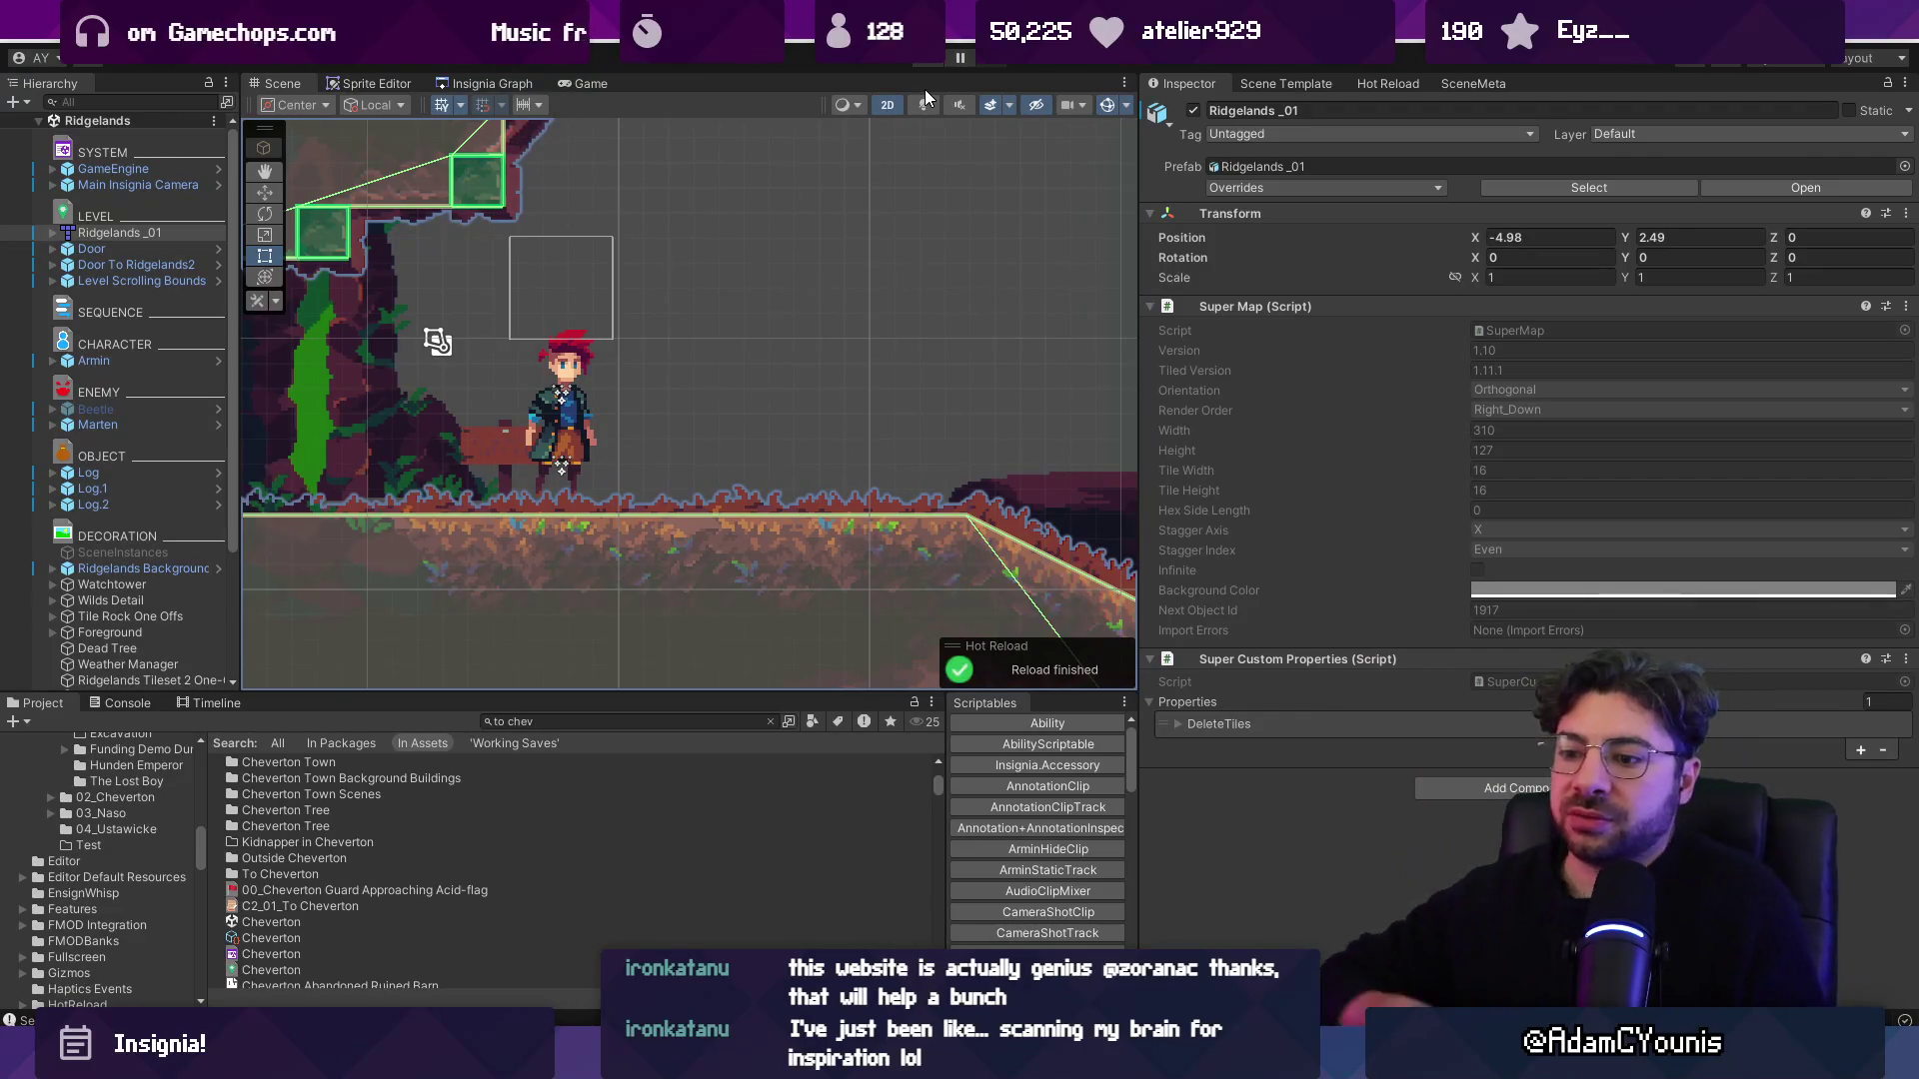
pyautogui.hotkey('alt', 'Tab')
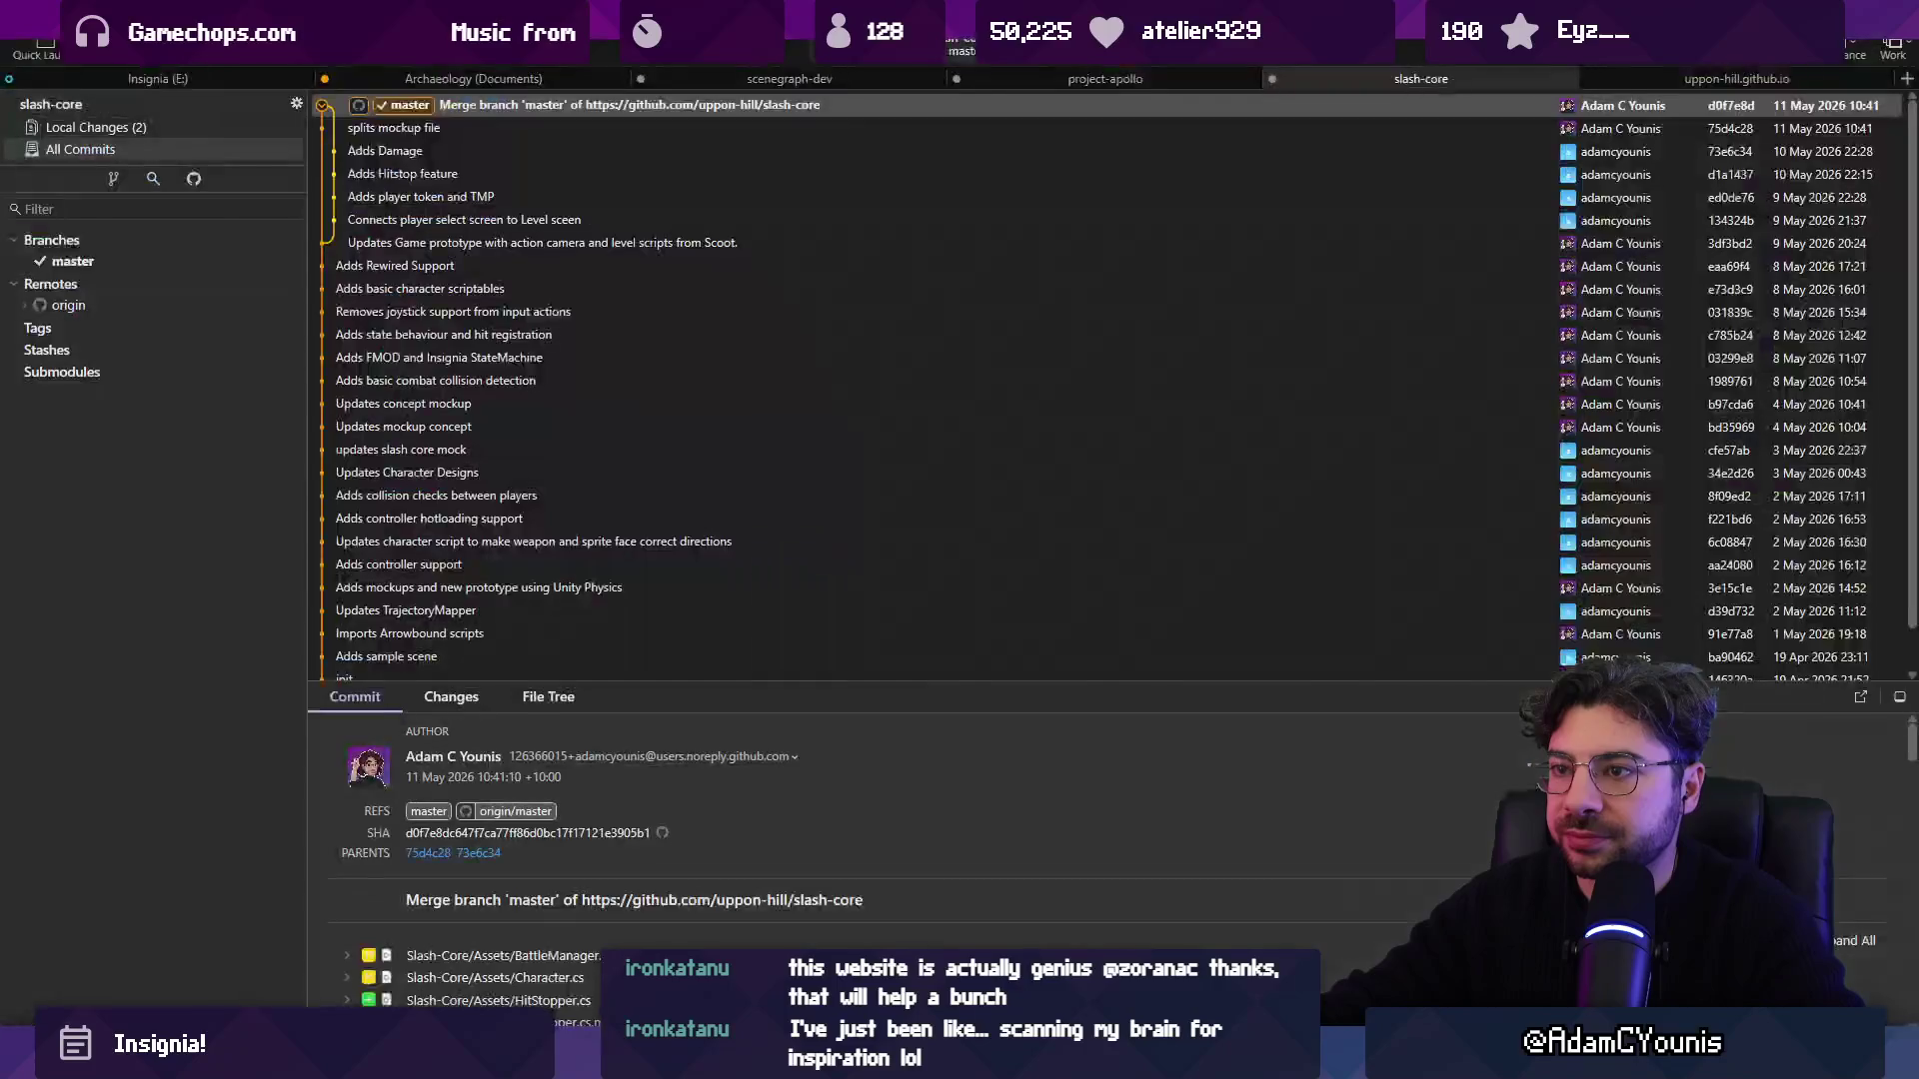
# Stage both changed slash-core files and close the slash-core repository.
pyautogui.click(225, 128)
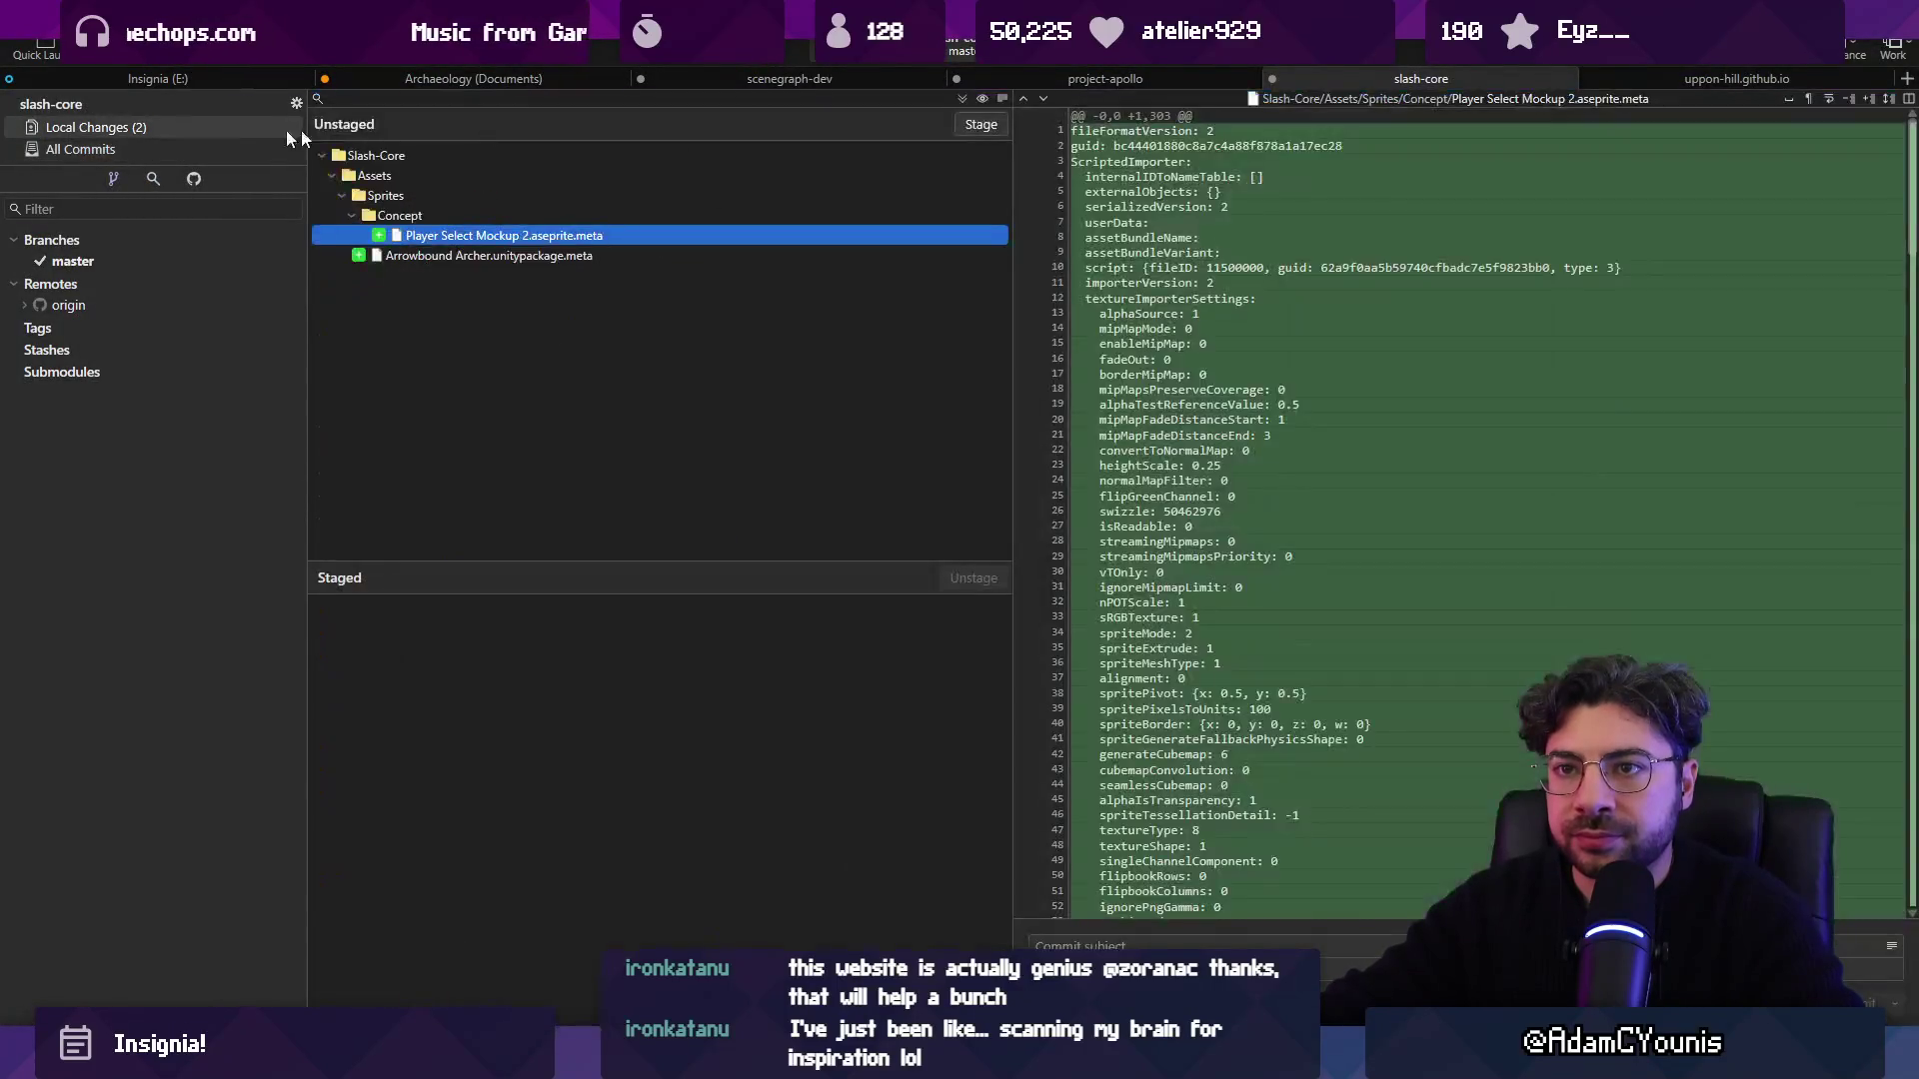
pyautogui.click(980, 124)
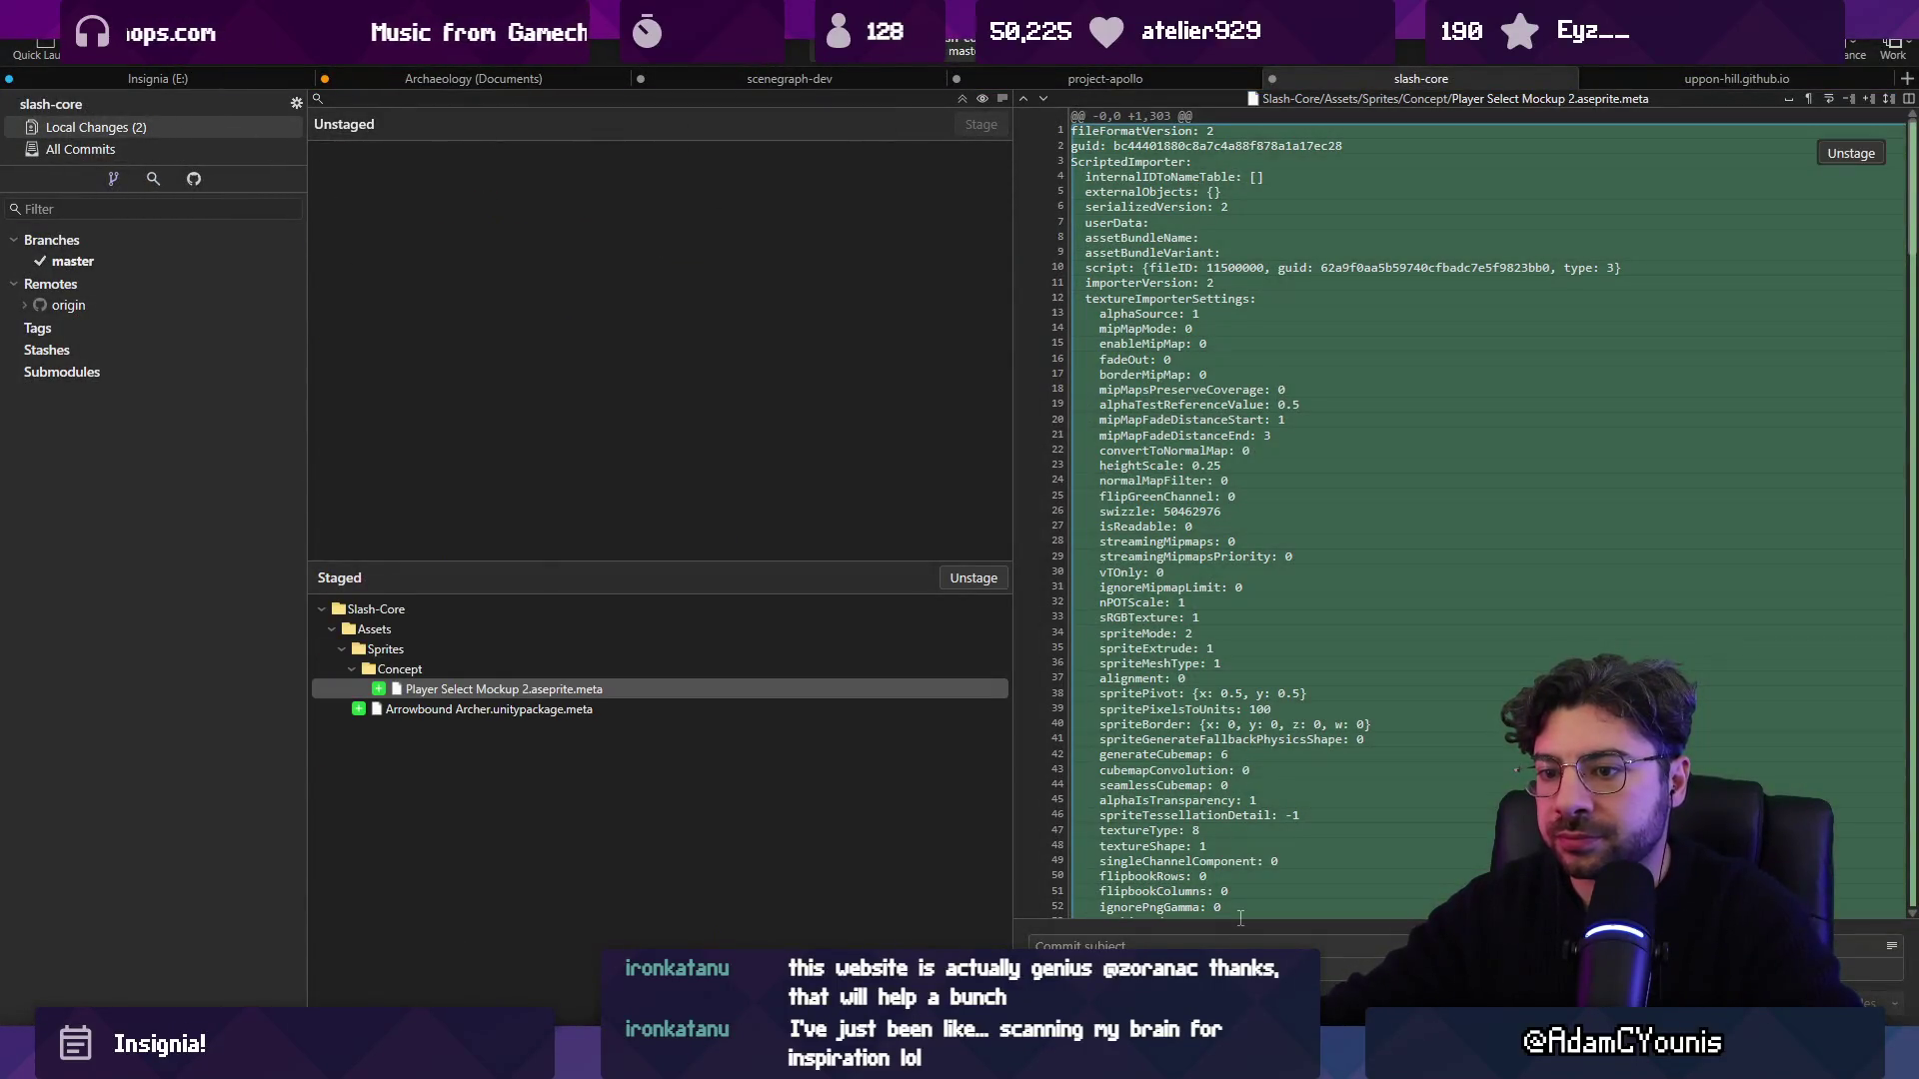
pyautogui.click(1563, 77)
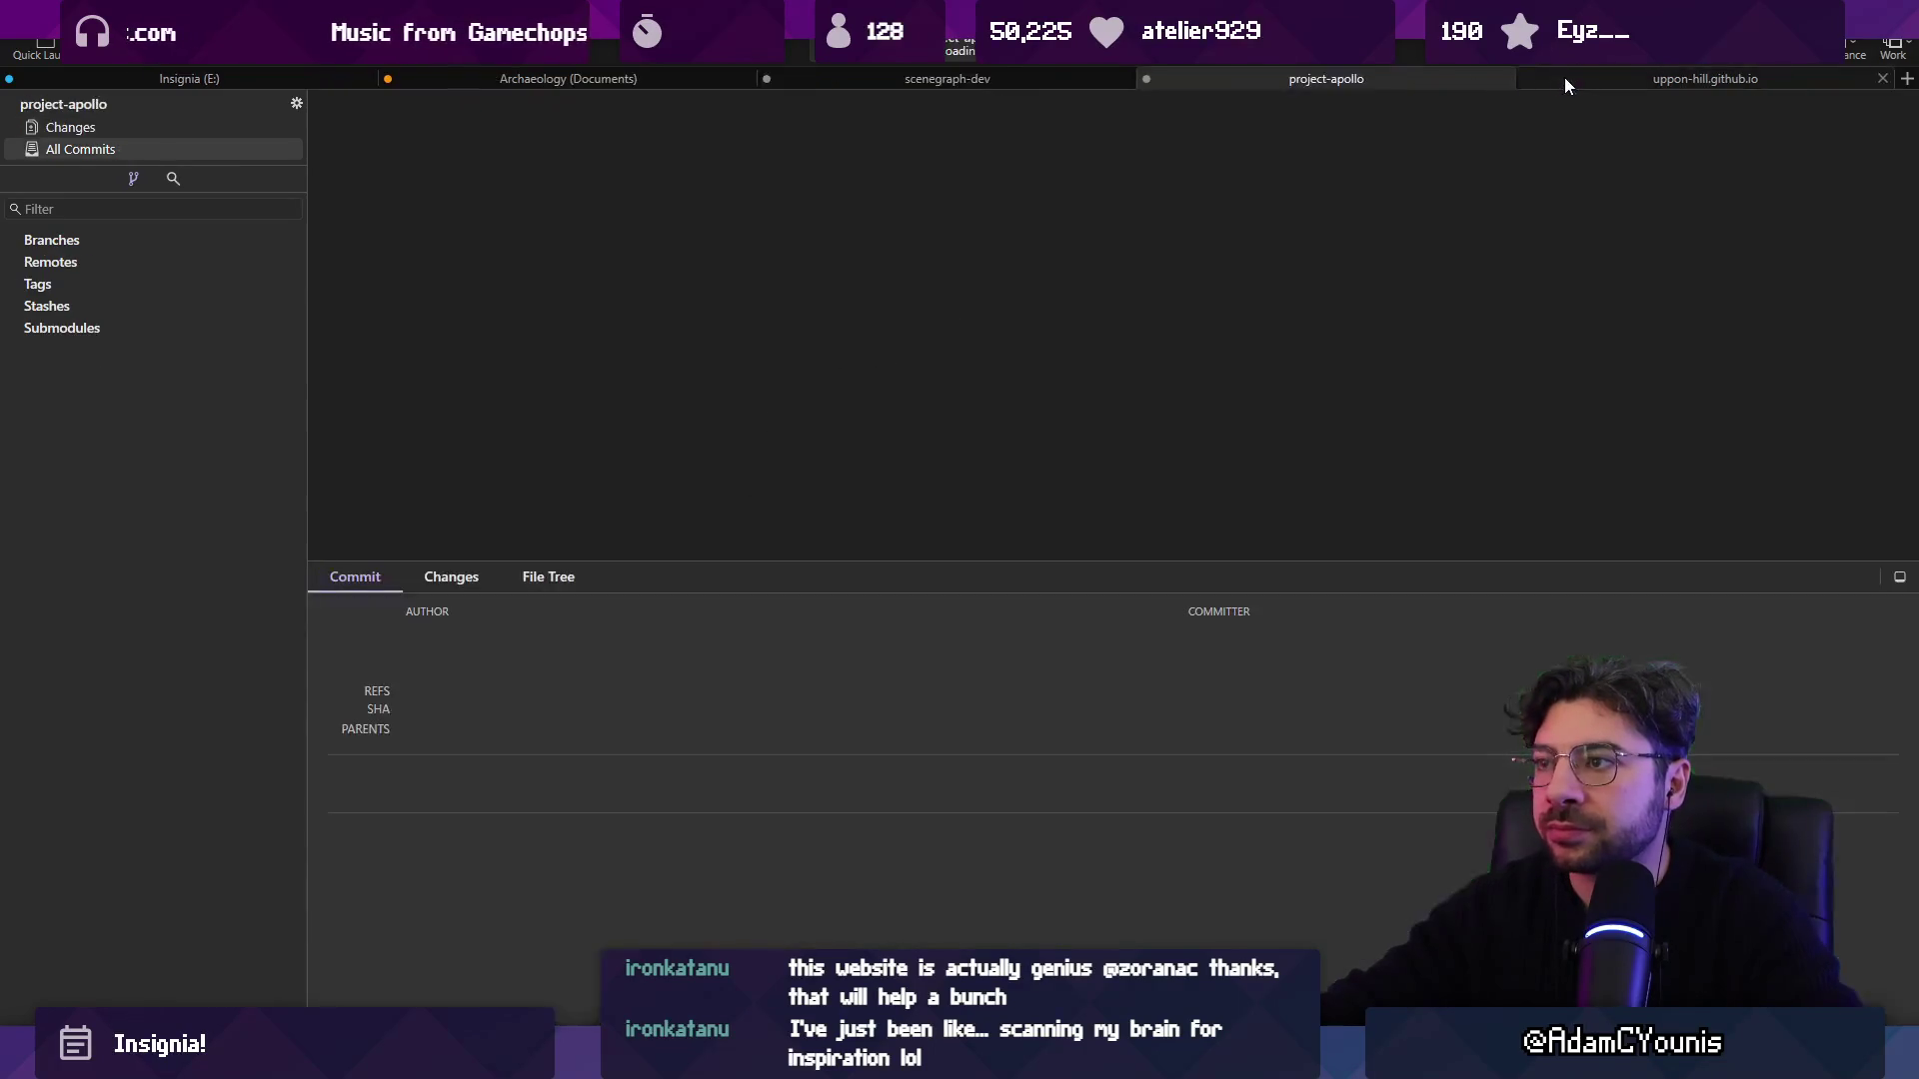
# Stage all Insignia changes and commit them as 'updates Progress state editor to correctly partially start quests when loading from a save'.
pyautogui.click(183, 71)
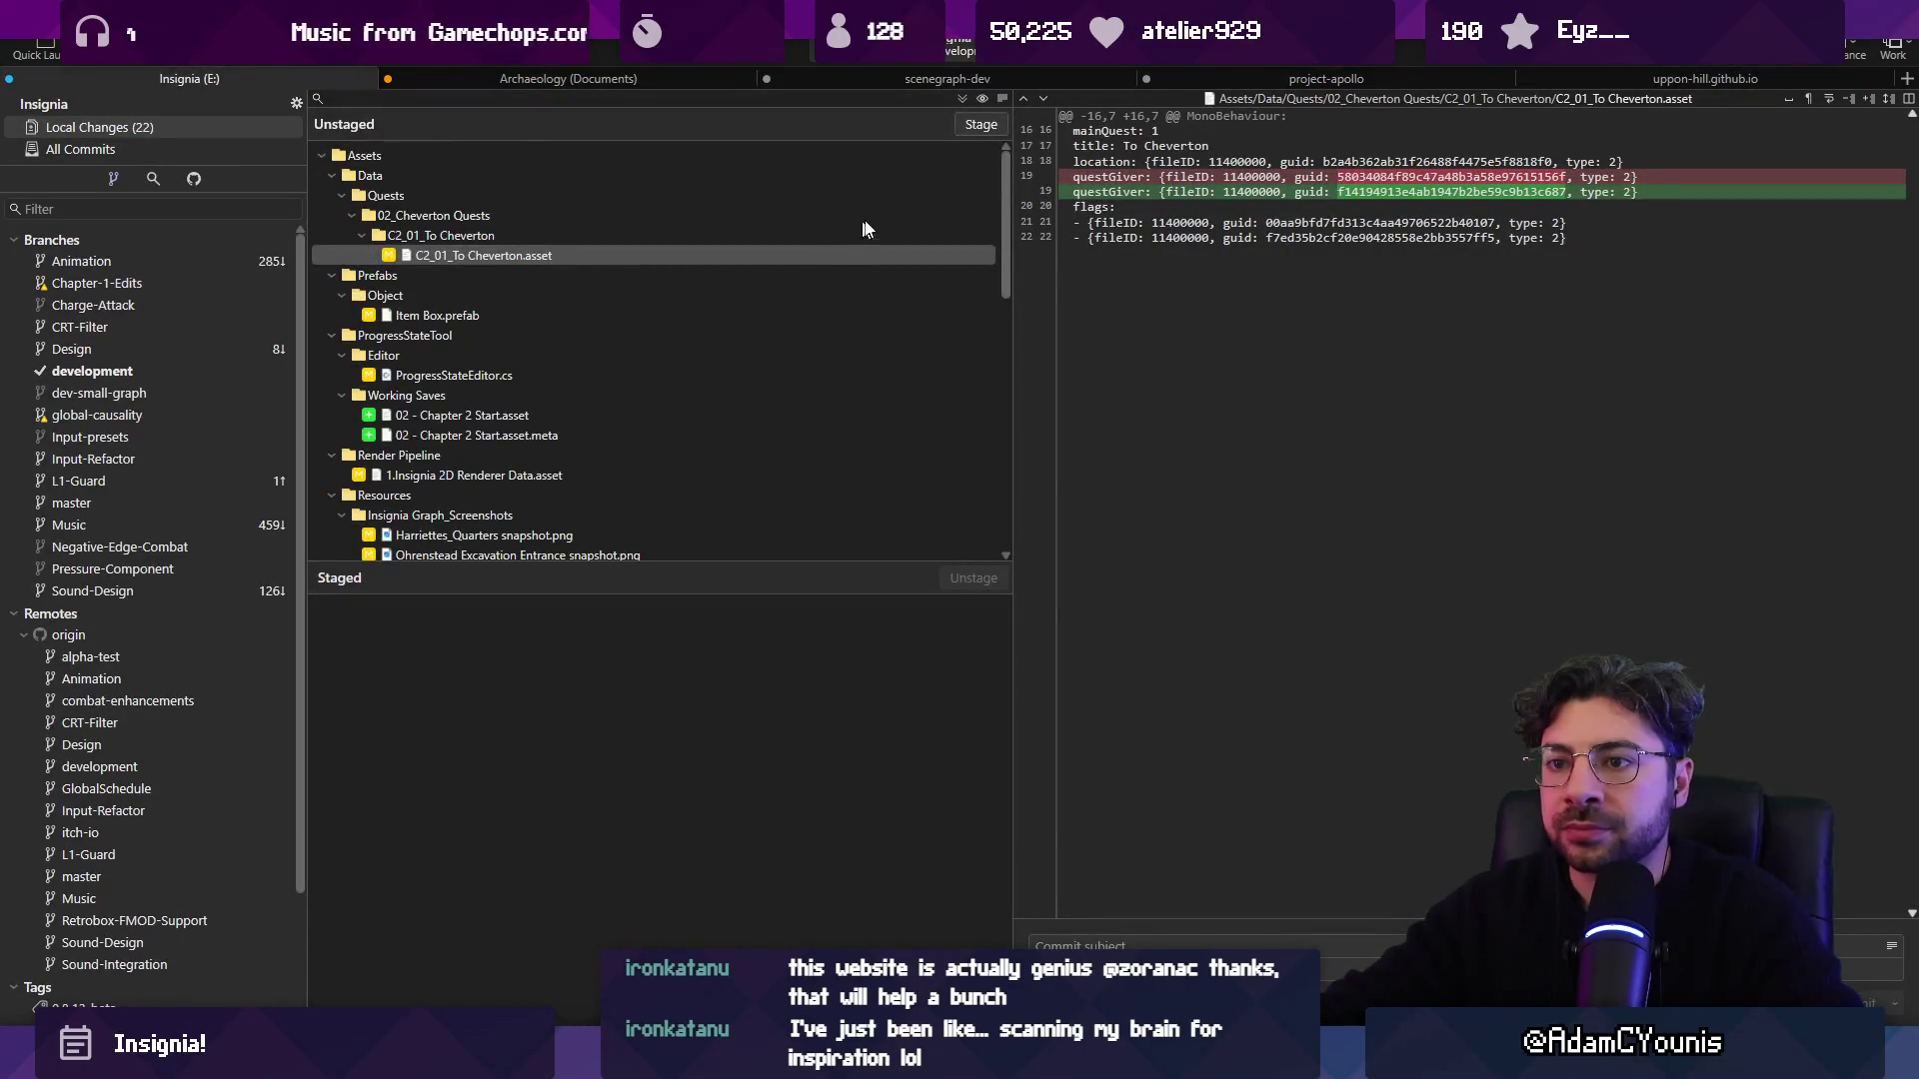
pyautogui.scroll(-10, 816, 343)
pyautogui.click(980, 124)
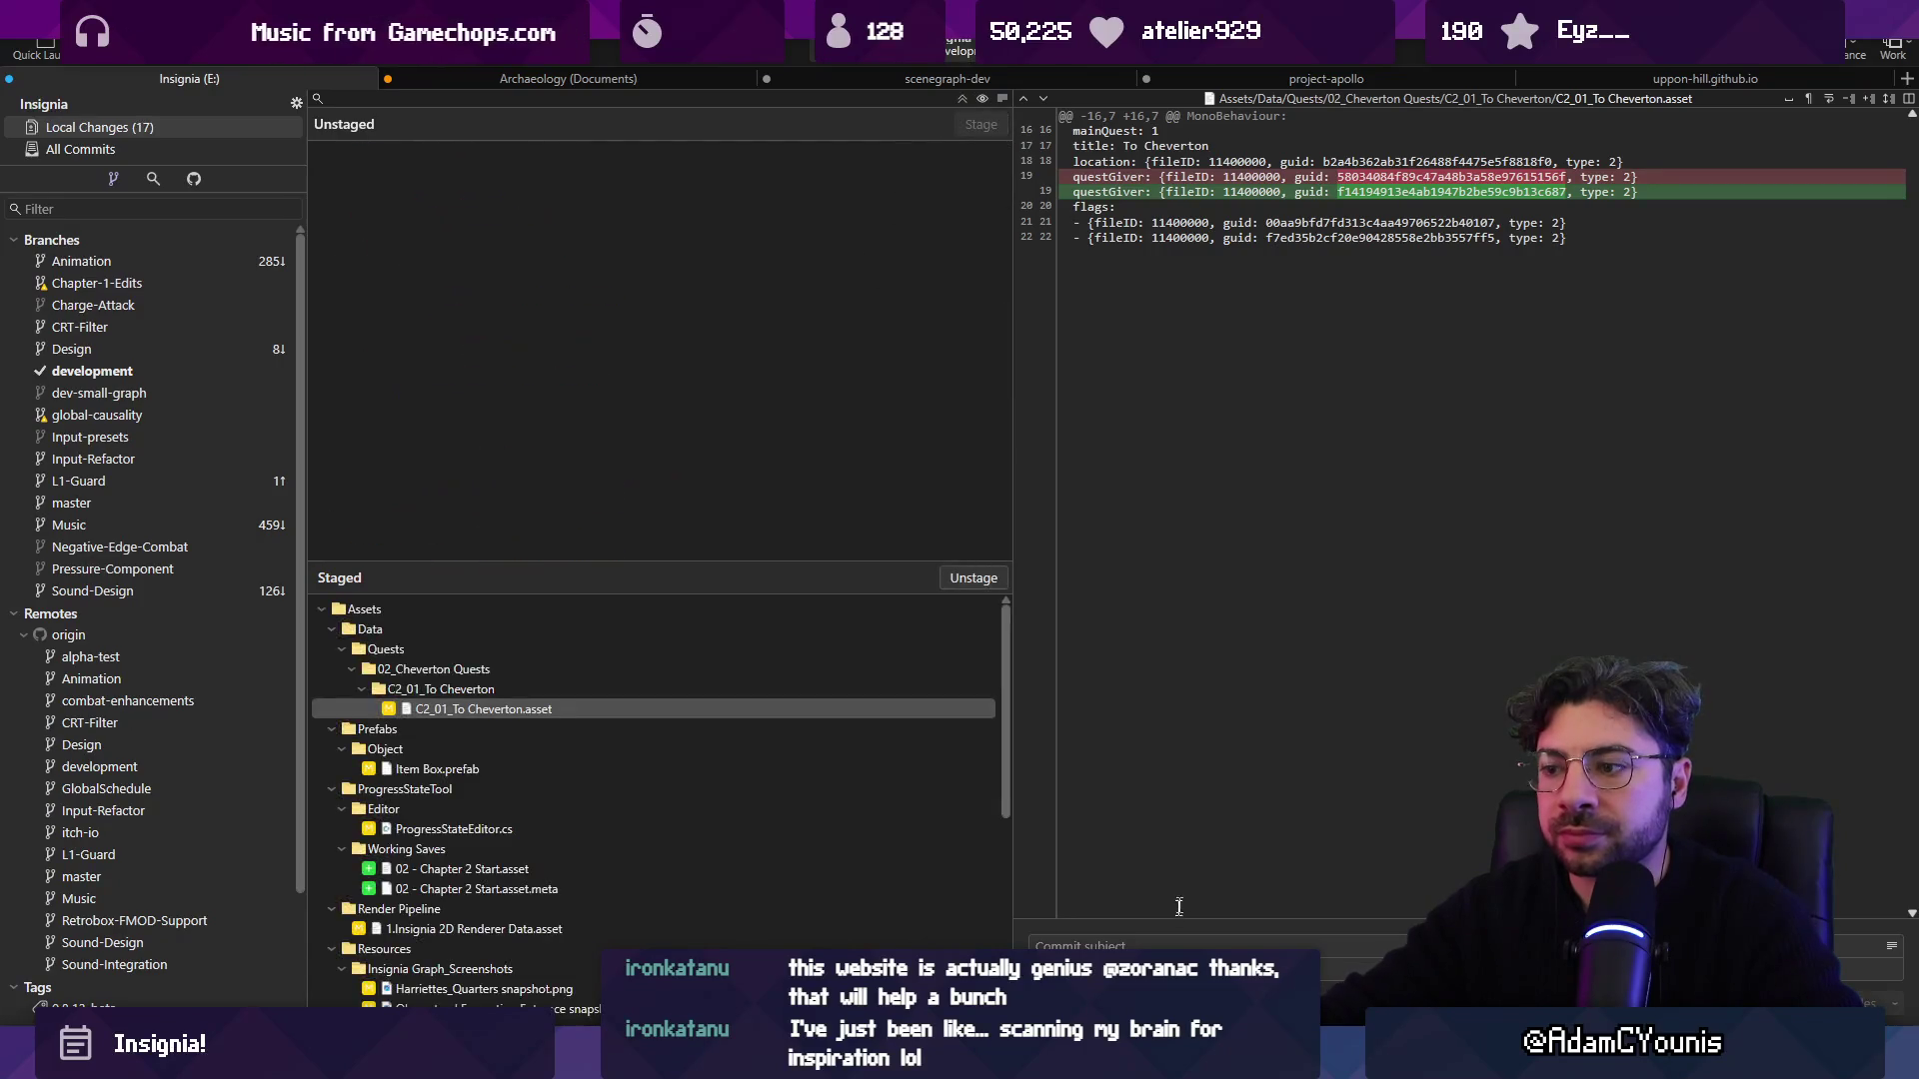
pyautogui.click(1174, 944)
pyautogui.write('updates P')
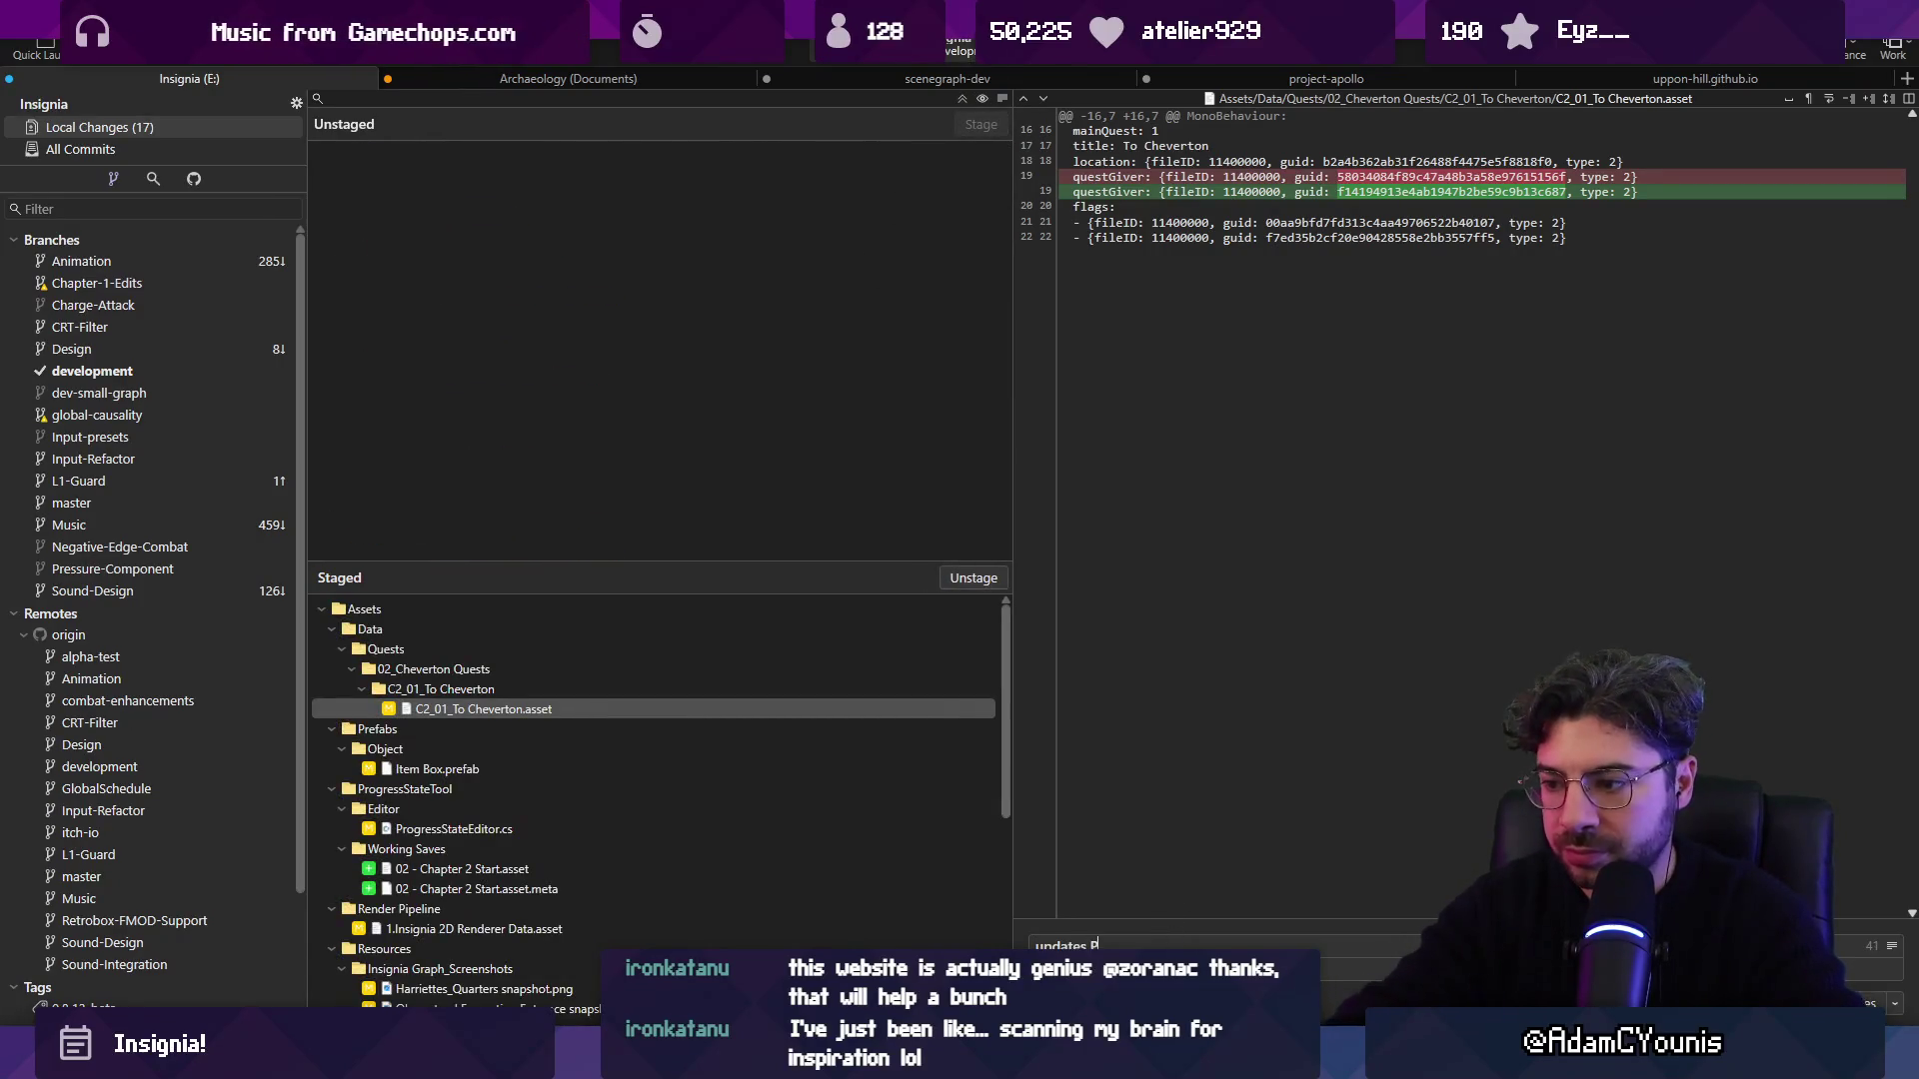
pyautogui.write('rogress sta')
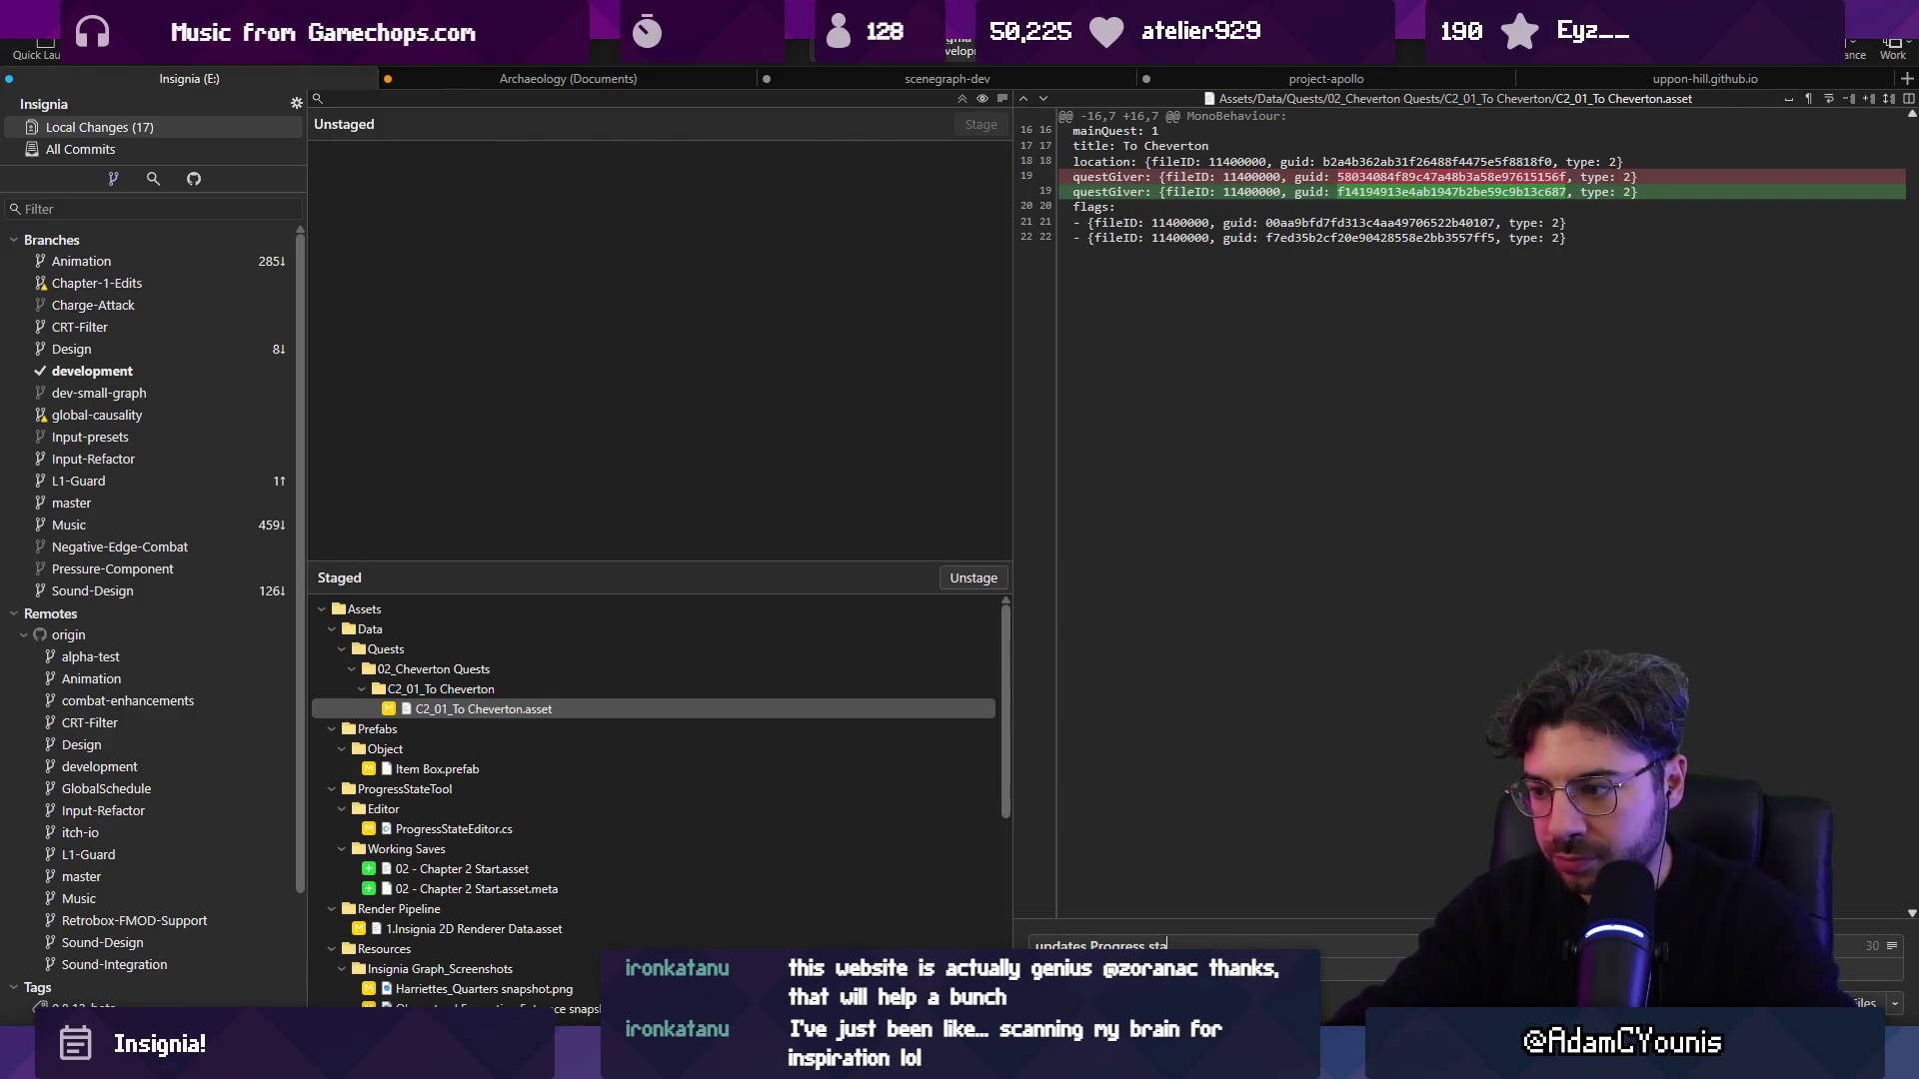
pyautogui.write('te editor to correc')
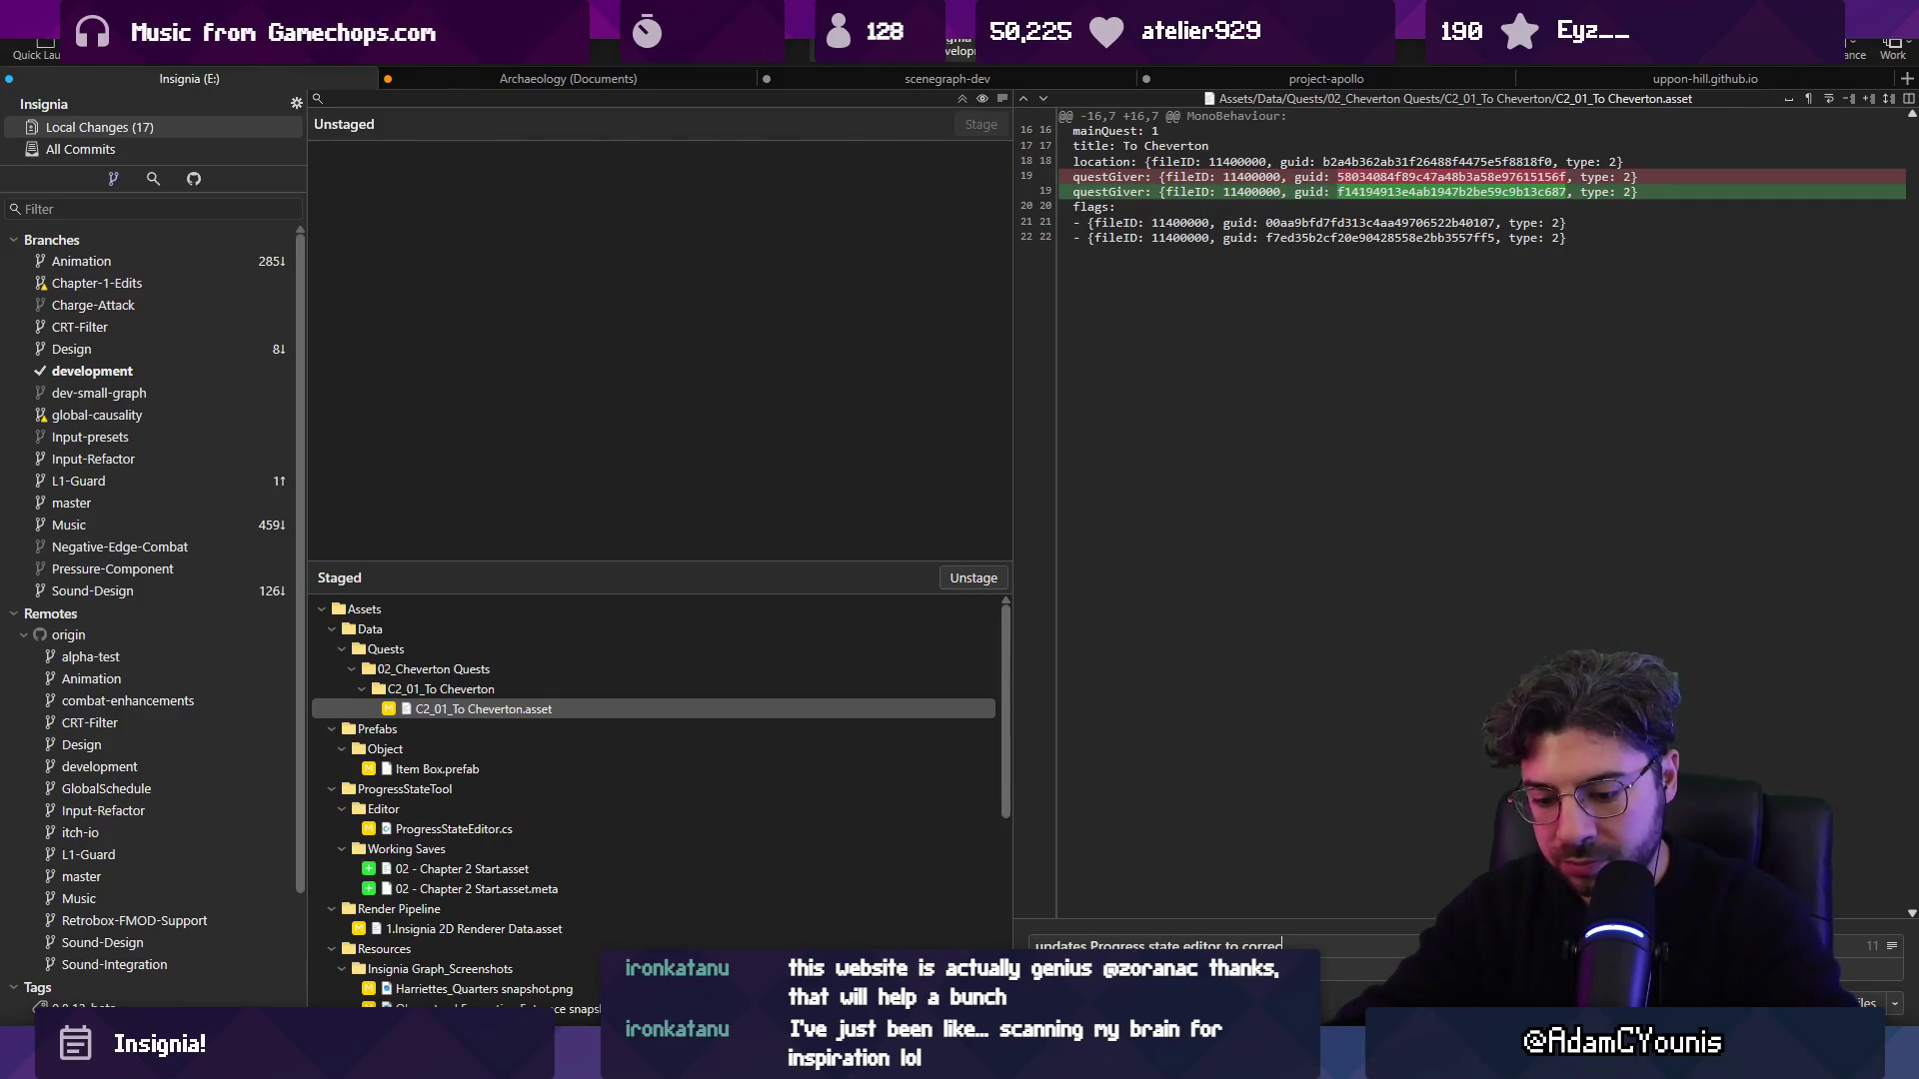
pyautogui.write('tly partially start quets')
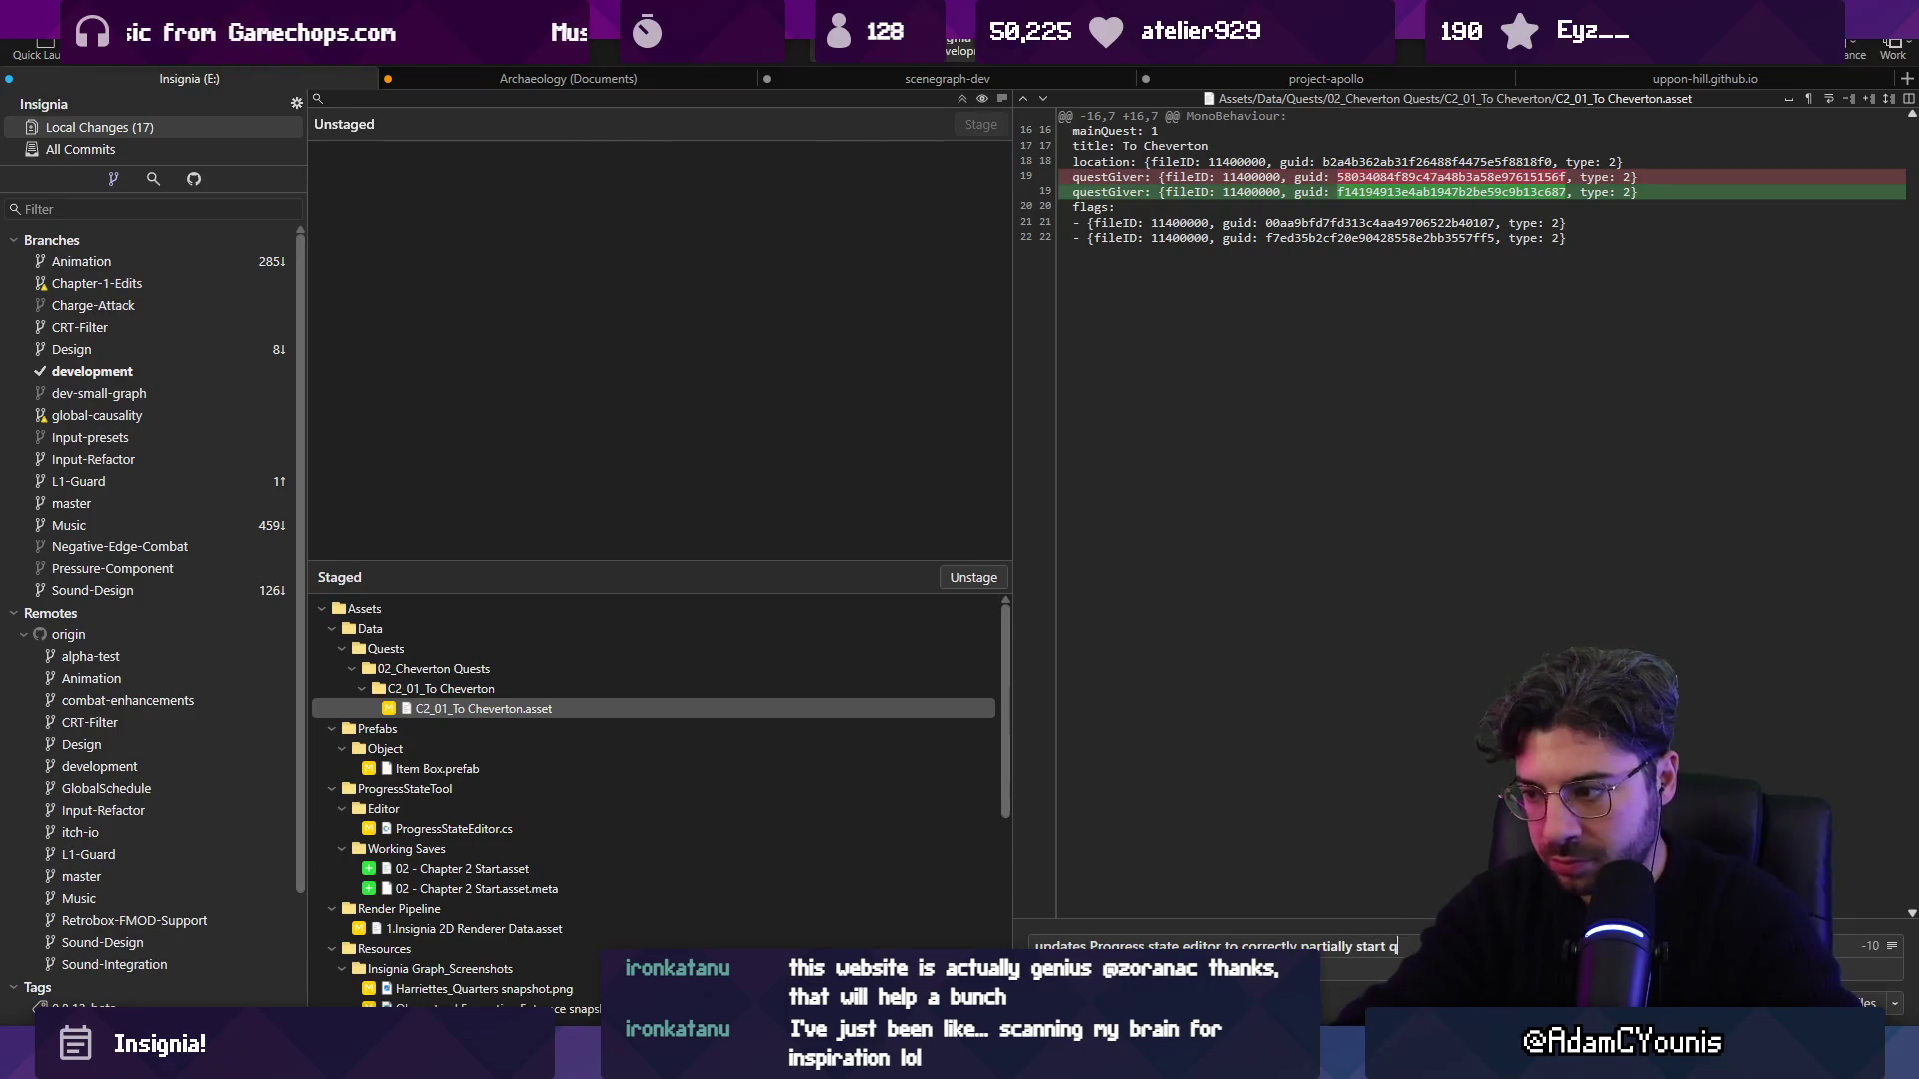
pyautogui.press('BackSpace')
pyautogui.press('BackSpace')
pyautogui.write('s')
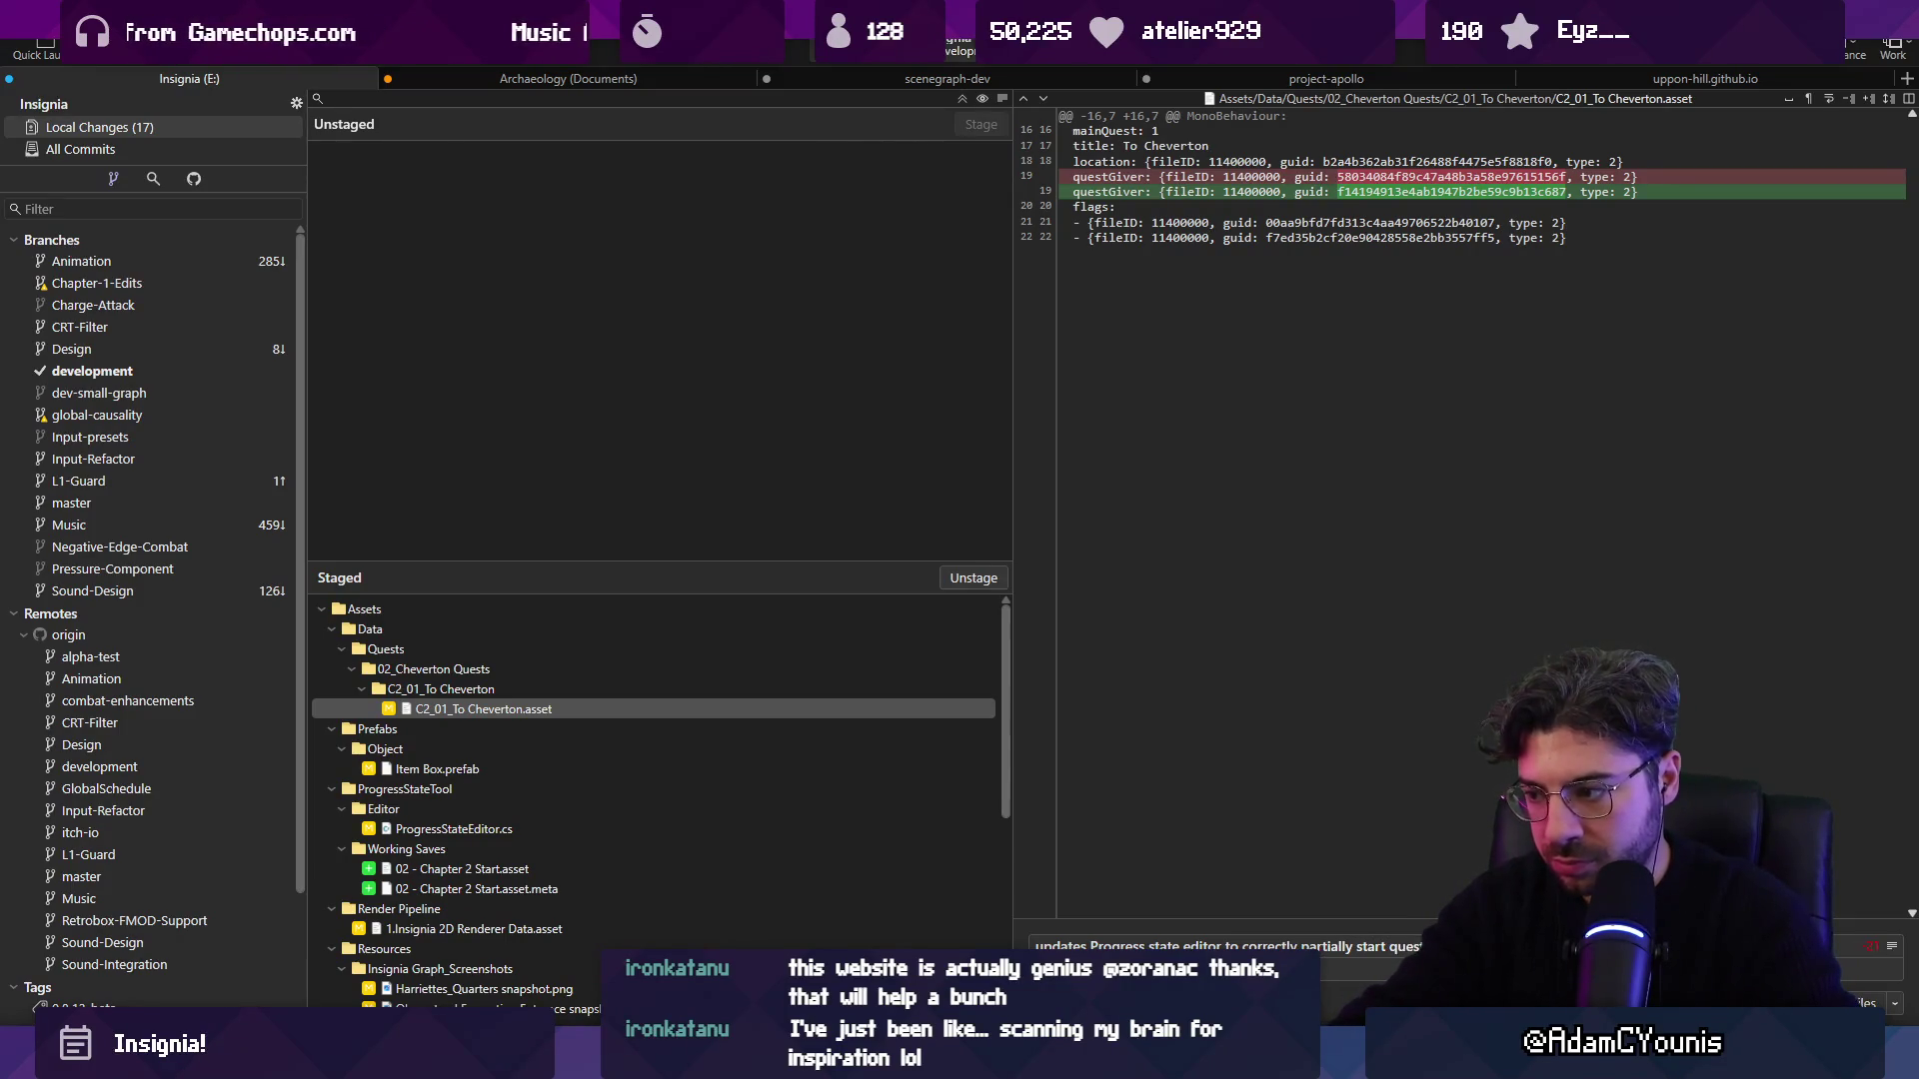
pyautogui.write('ts when loading from a save')
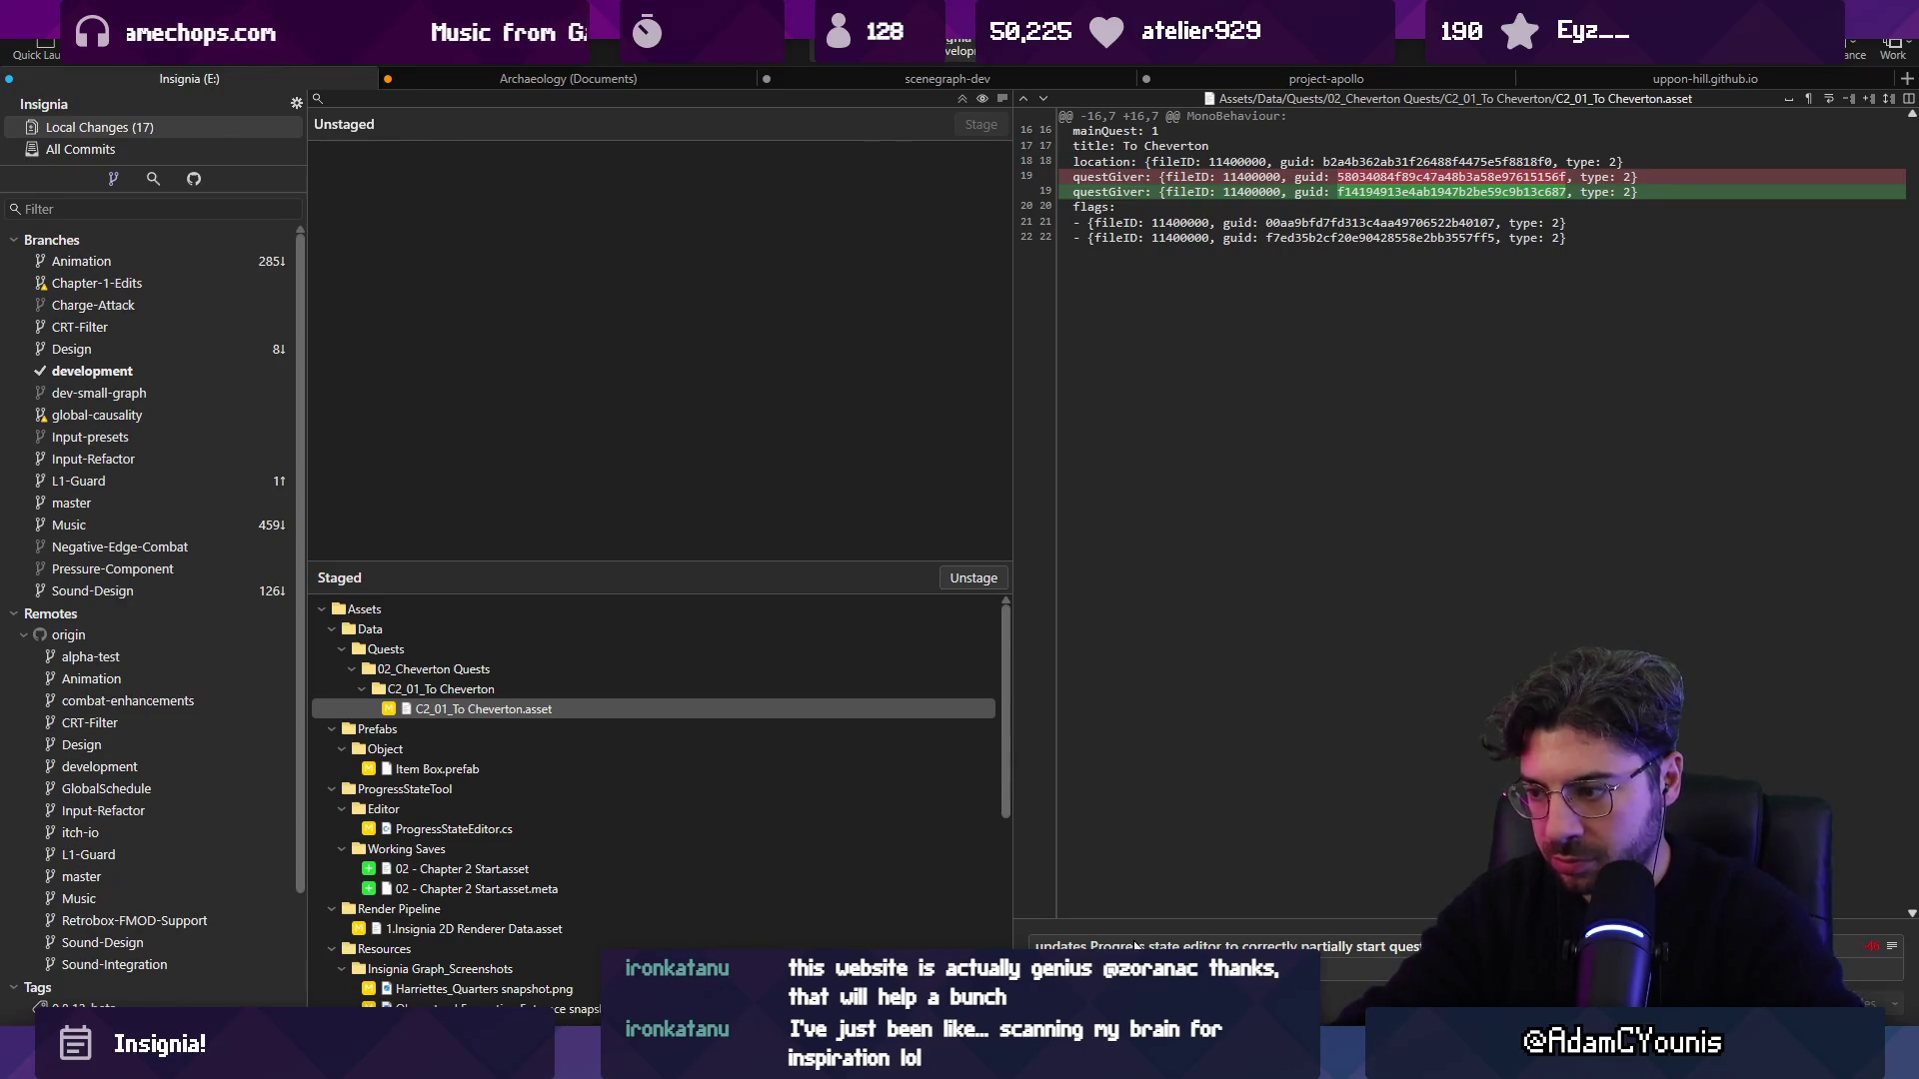
pyautogui.hotkey('ctrl', 'Return')
pyautogui.hotkey('alt', 'Tab')
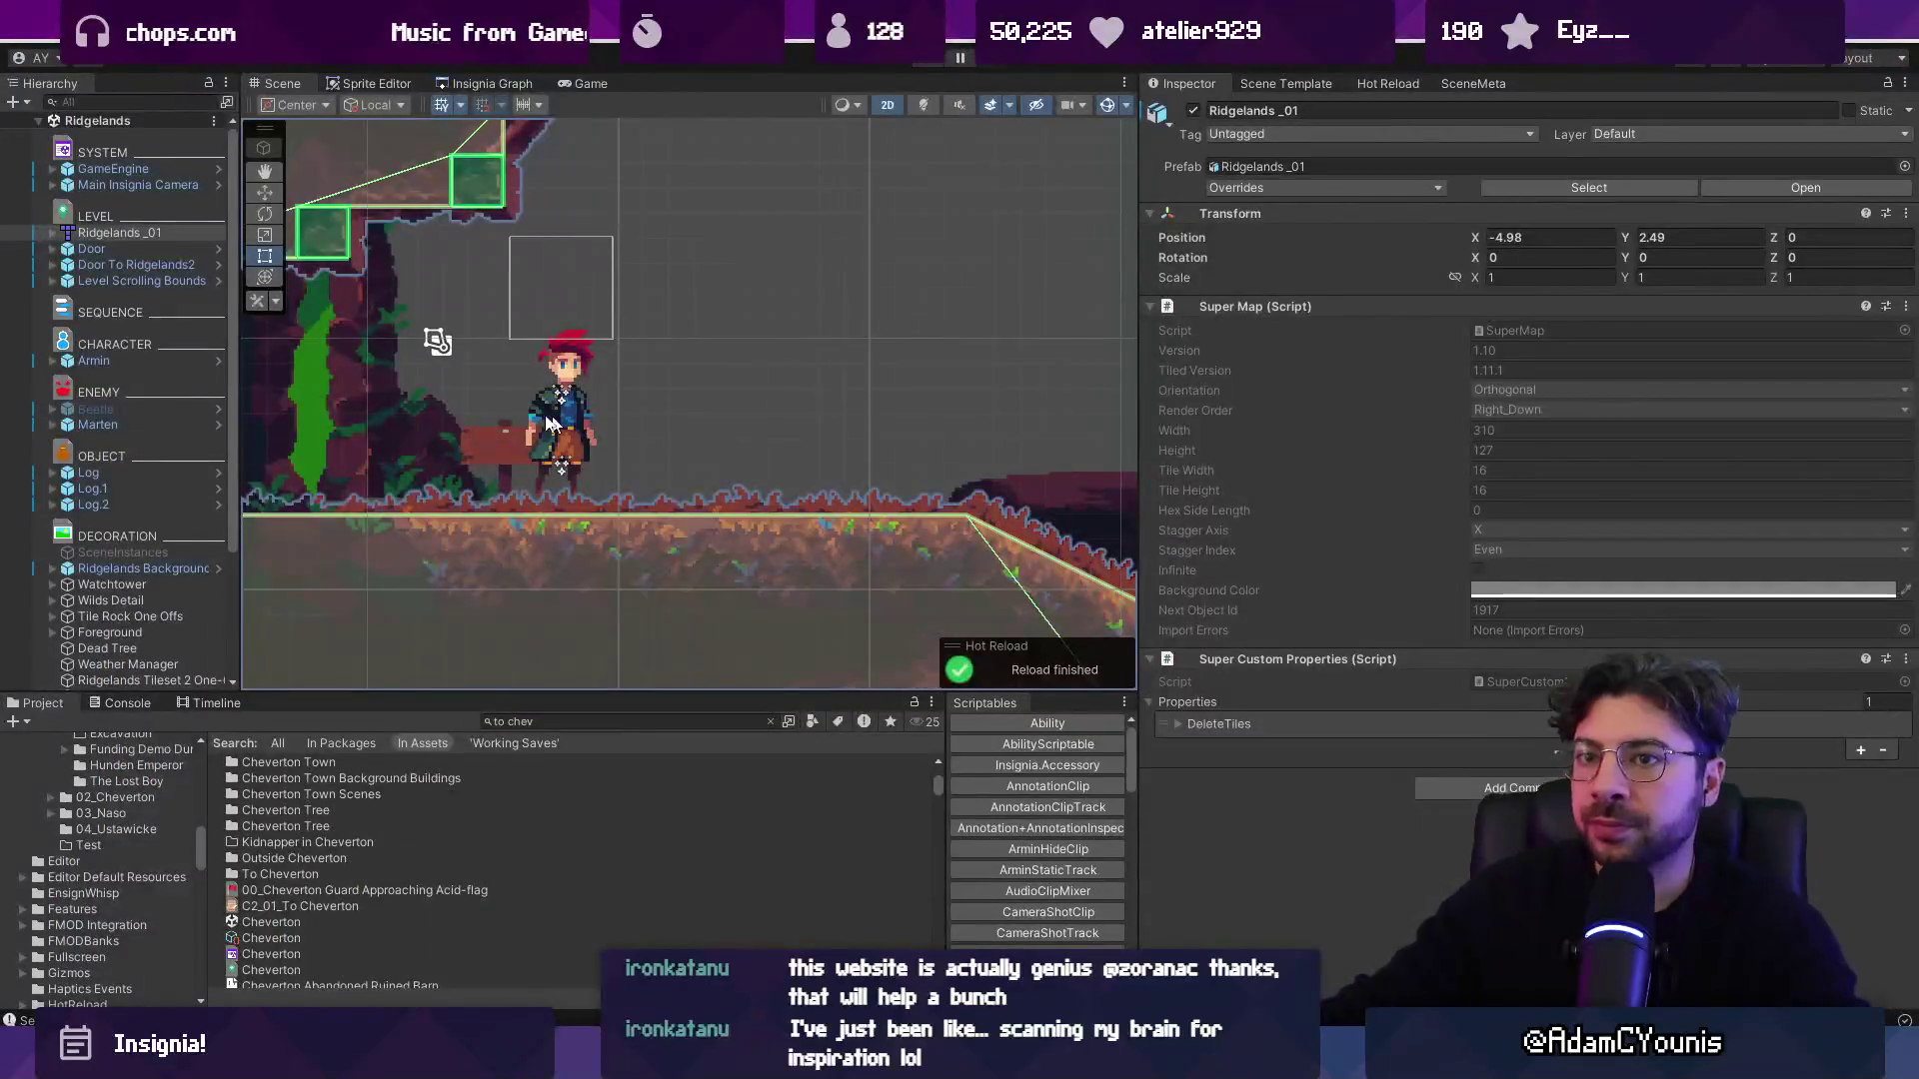
# Filter the Hierarchy by 'worldgraph' and select the WorldGraph object to view its World Graph settings.
pyautogui.click(114, 100)
pyautogui.write('wor')
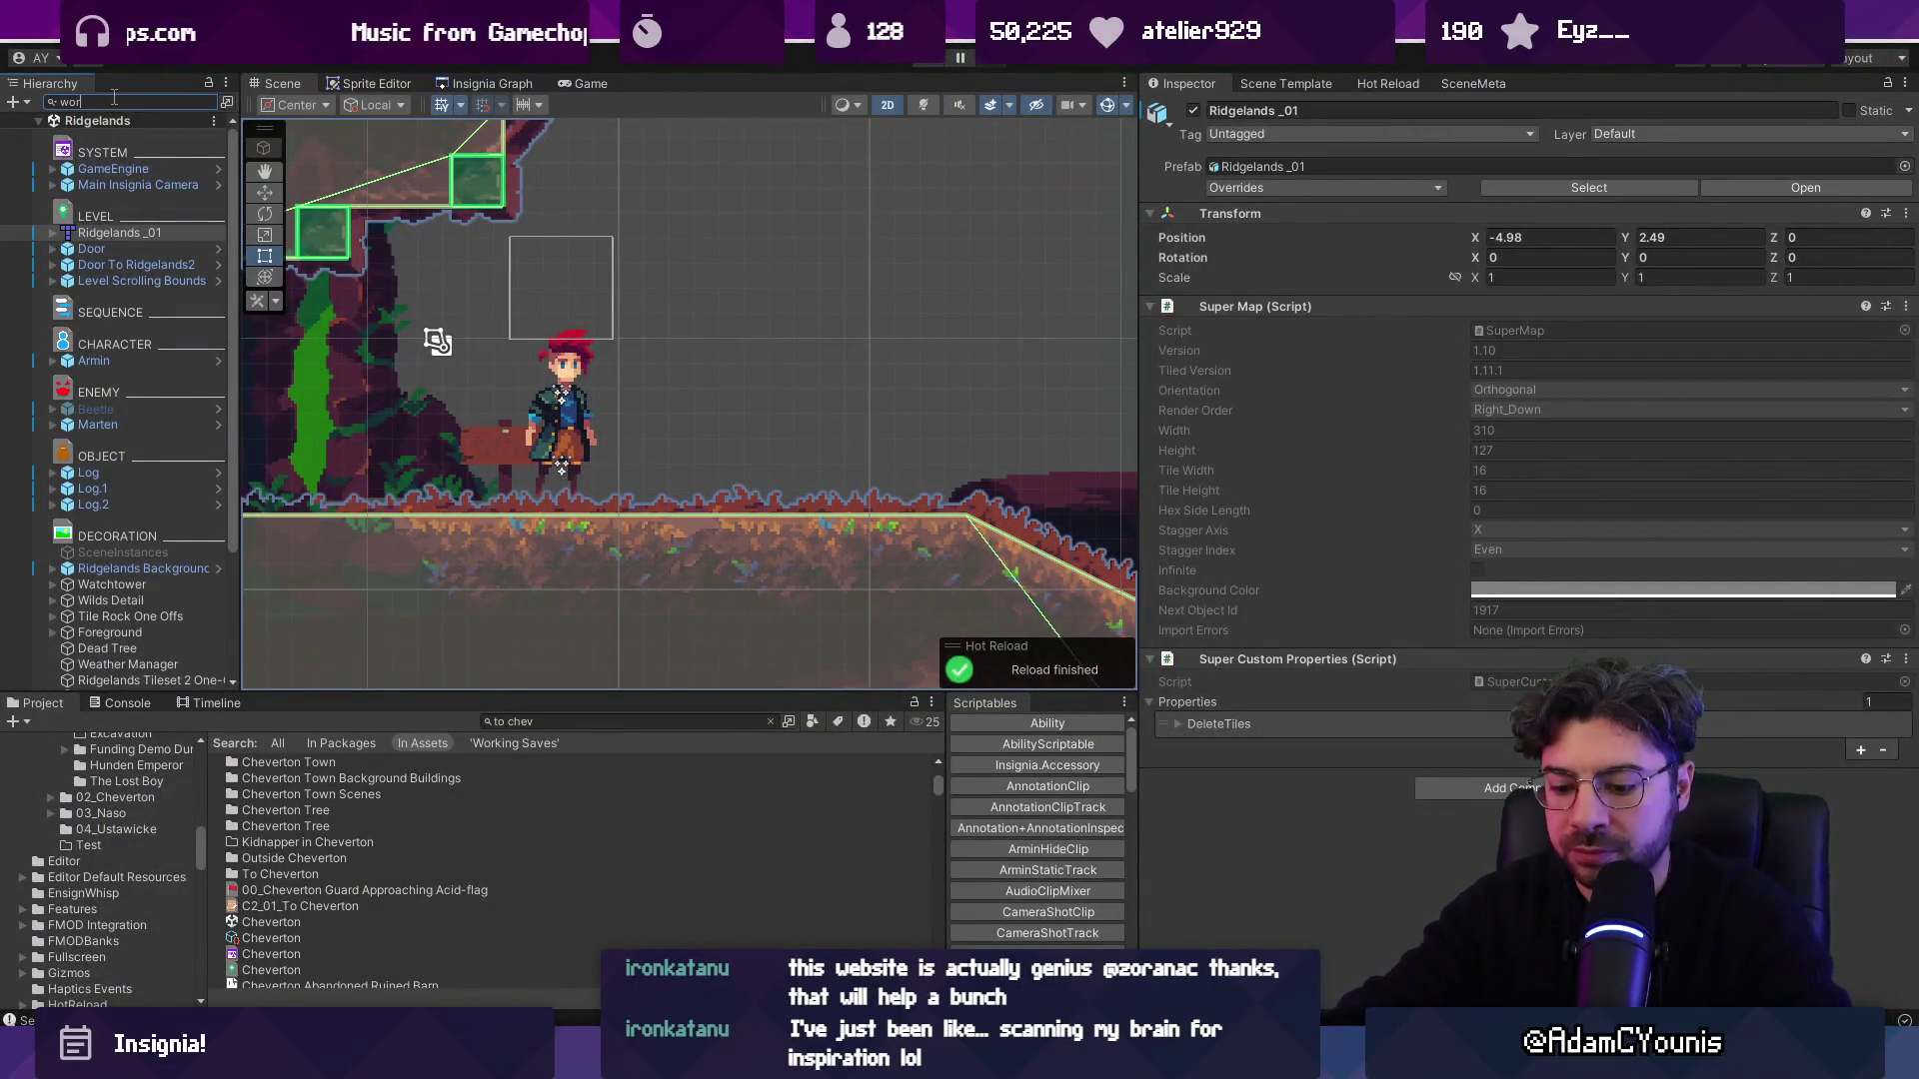
pyautogui.write('lda')
pyautogui.press('BackSpace')
pyautogui.write('dmap')
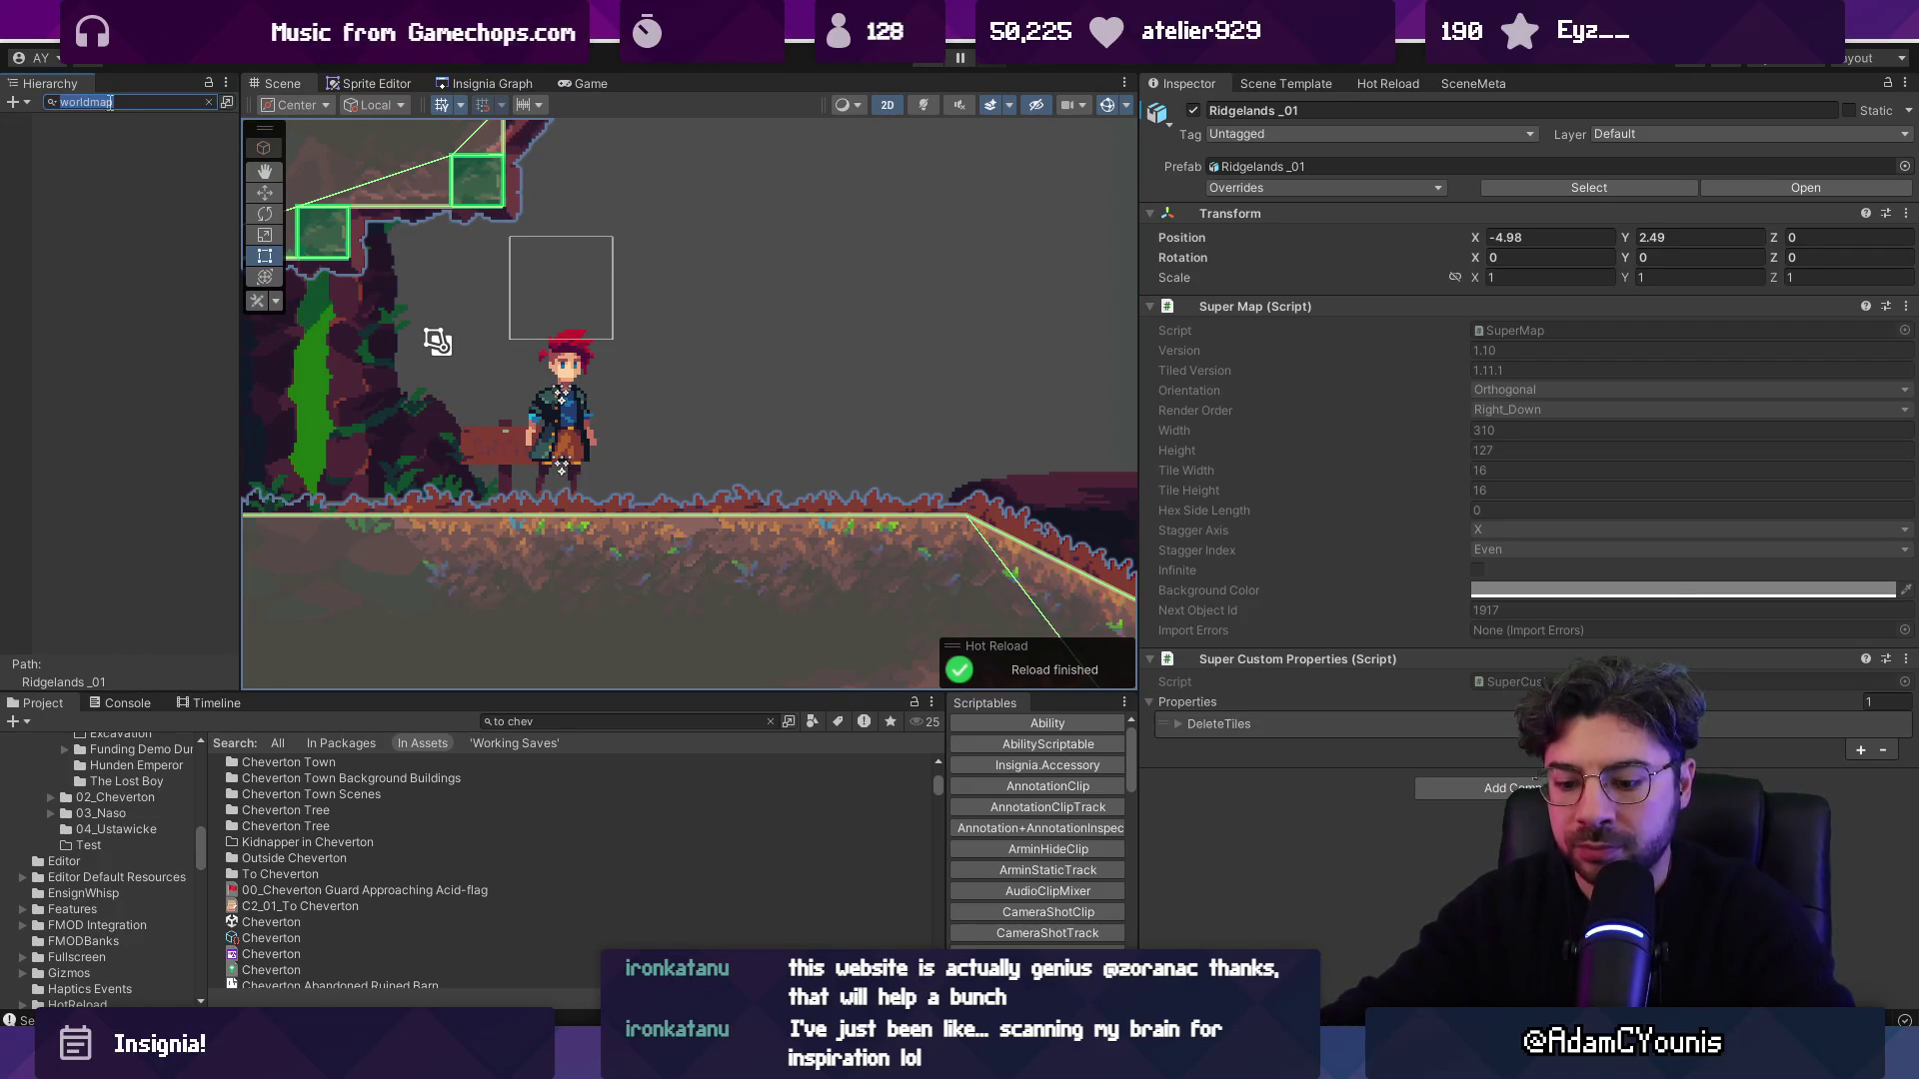
pyautogui.press('BackSpace')
pyautogui.press('BackSpace')
pyautogui.press('BackSpace')
pyautogui.write('grpha')
pyautogui.press('BackSpace')
pyautogui.press('BackSpace')
pyautogui.press('BackSpace')
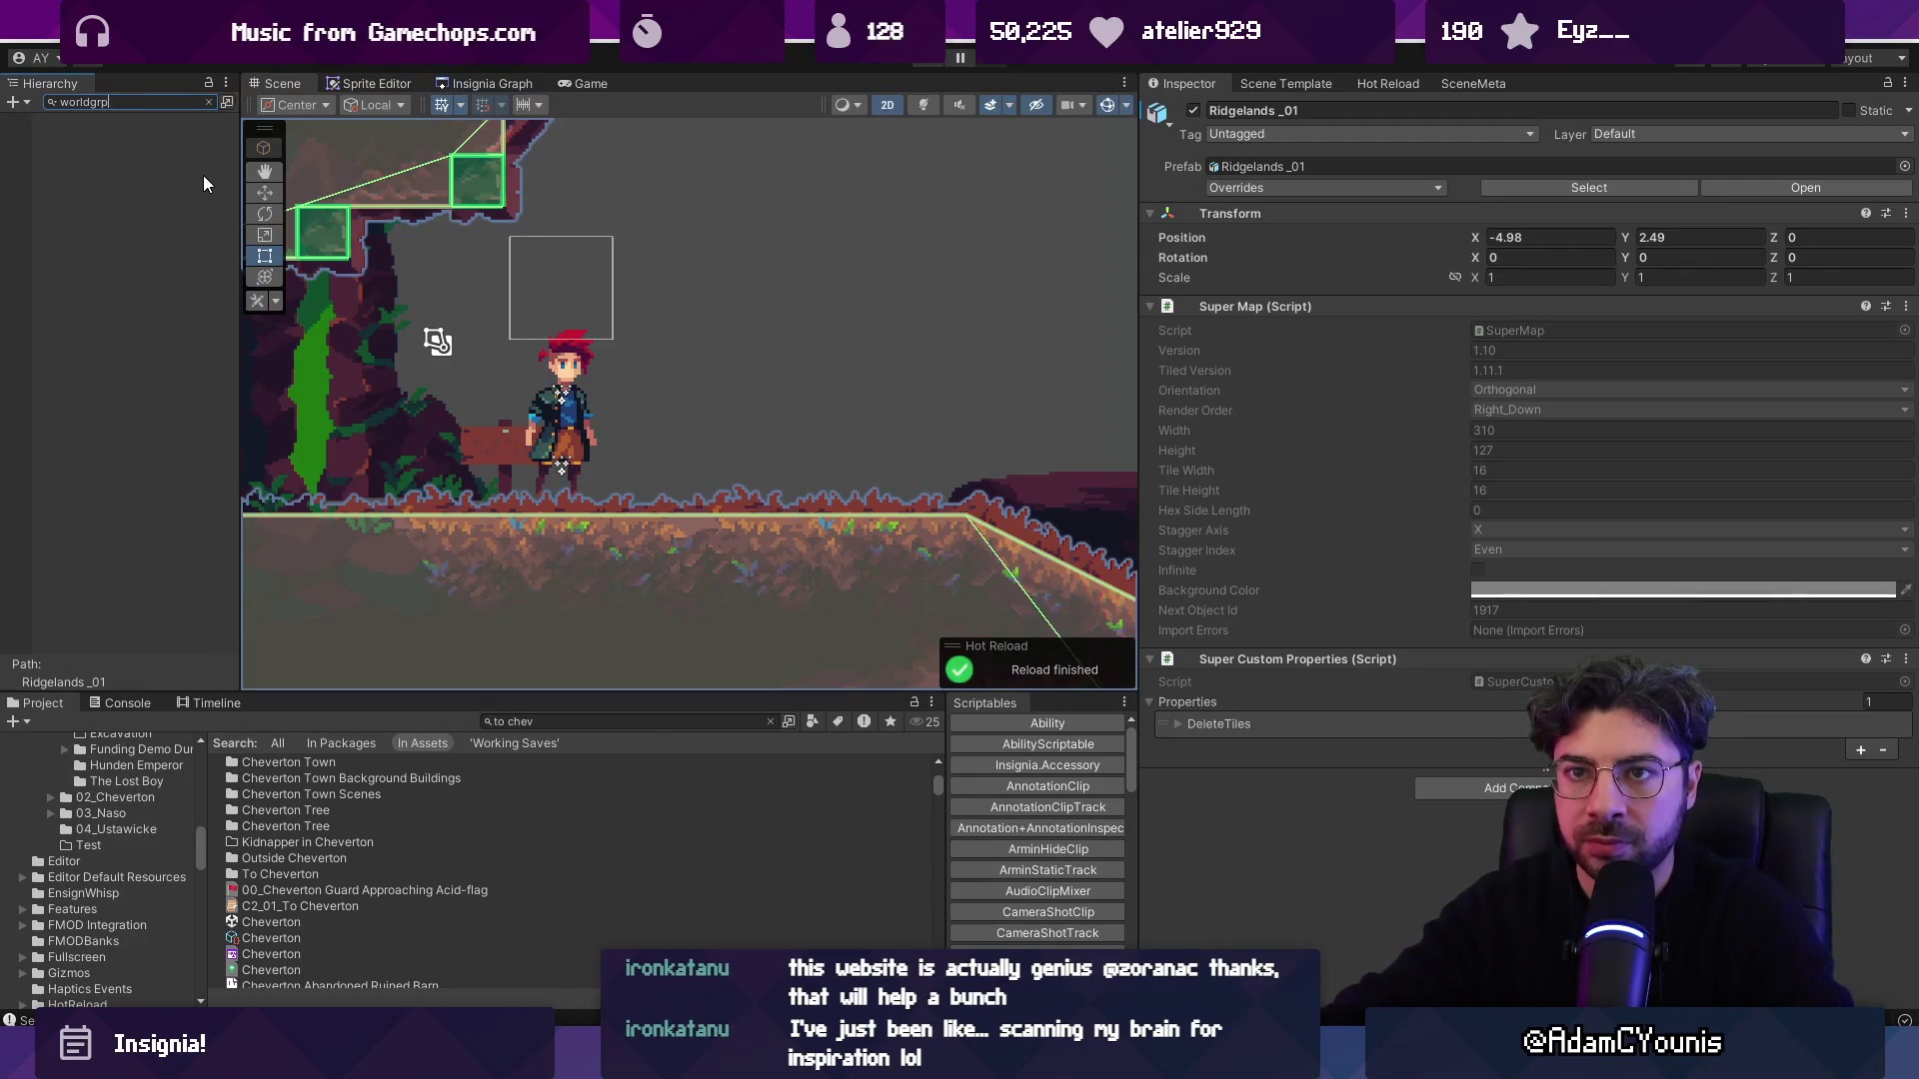
pyautogui.write('aph')
pyautogui.press('Down')
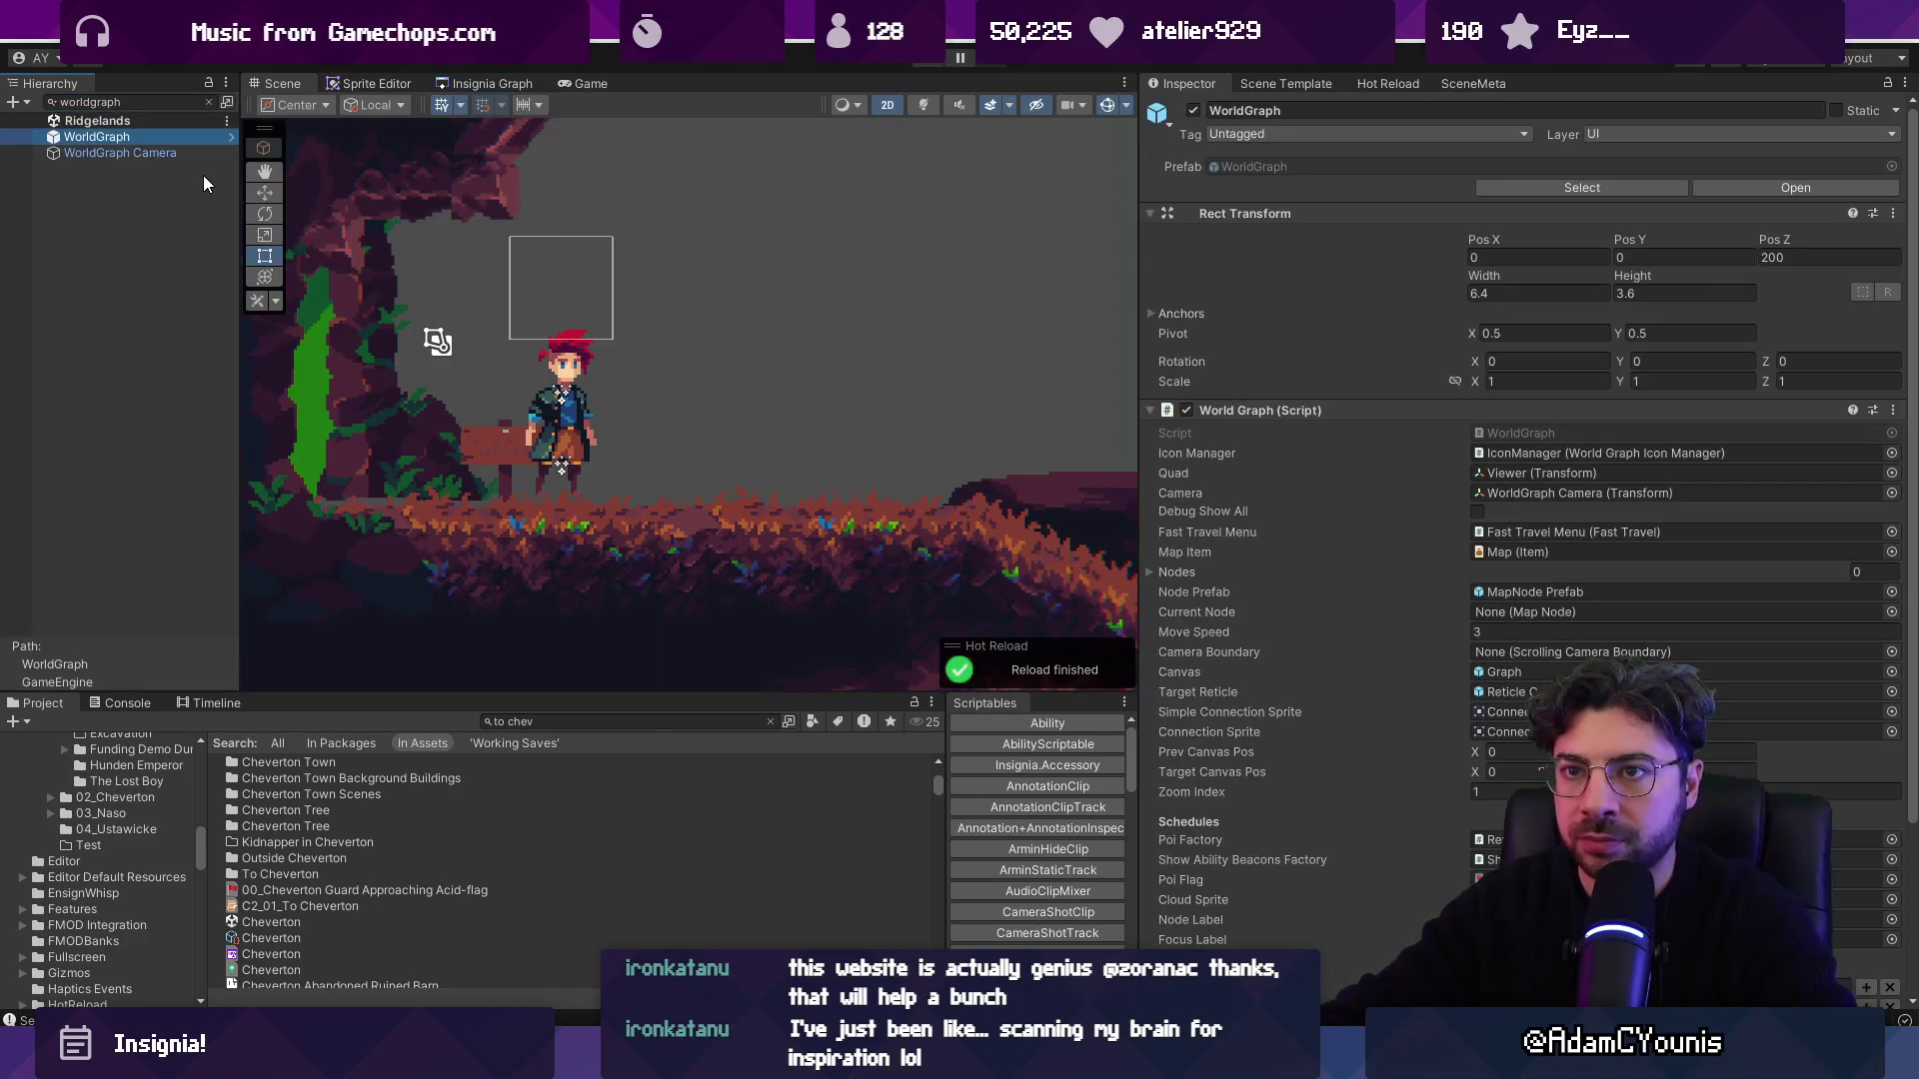